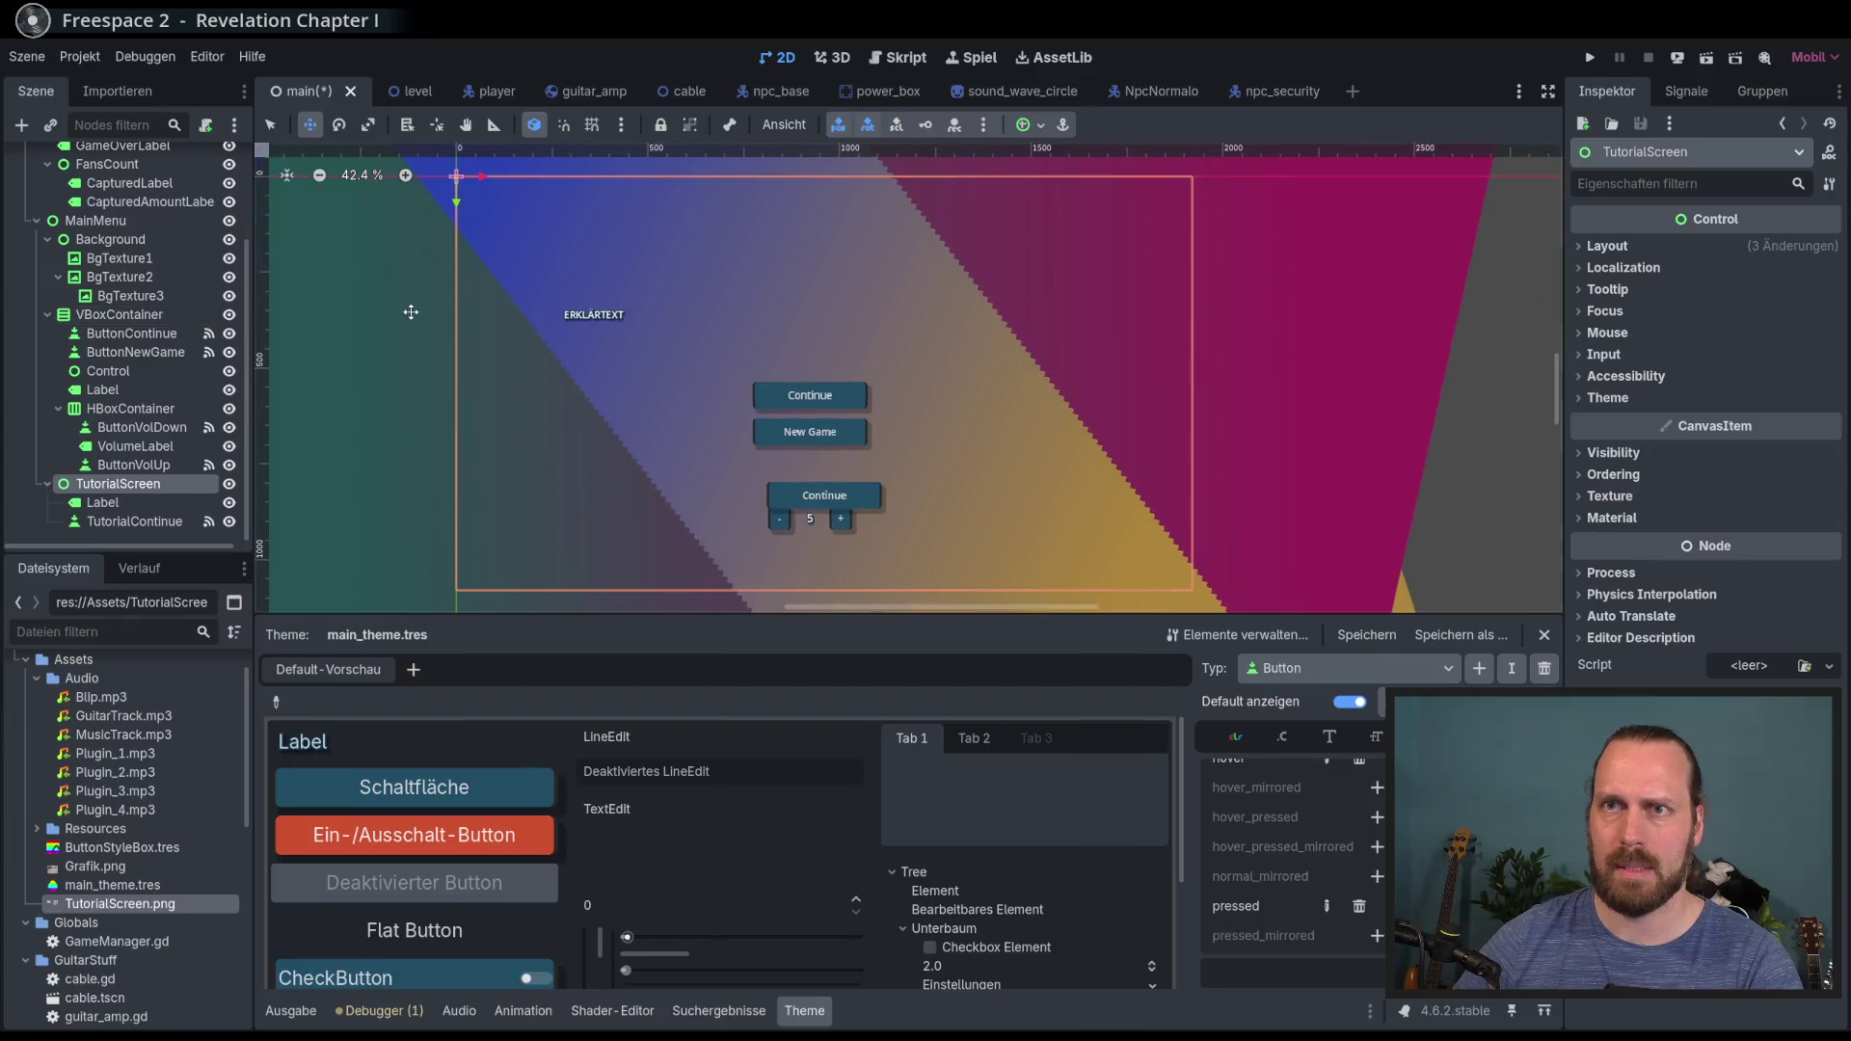
Step: Hide the VBoxContainer menu buttons and add a TextureRect node under TutorialScreen
click(233, 316)
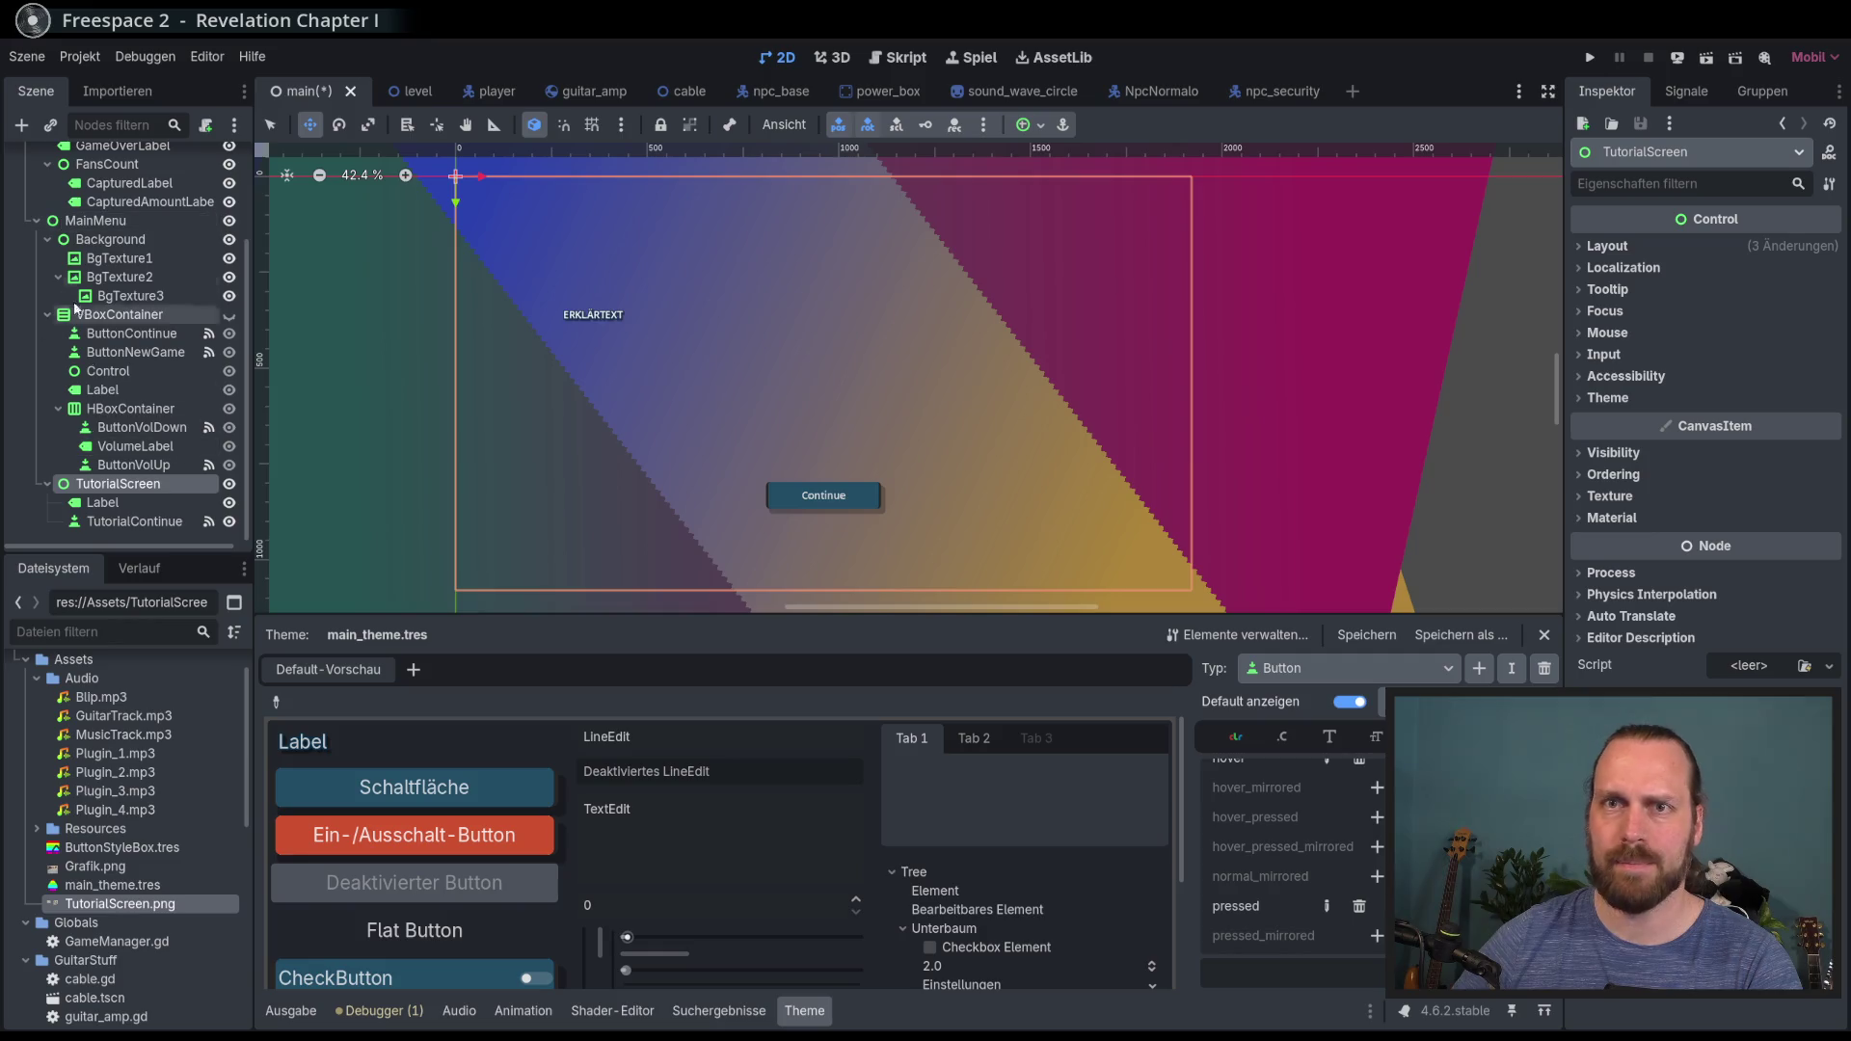
click(22, 125)
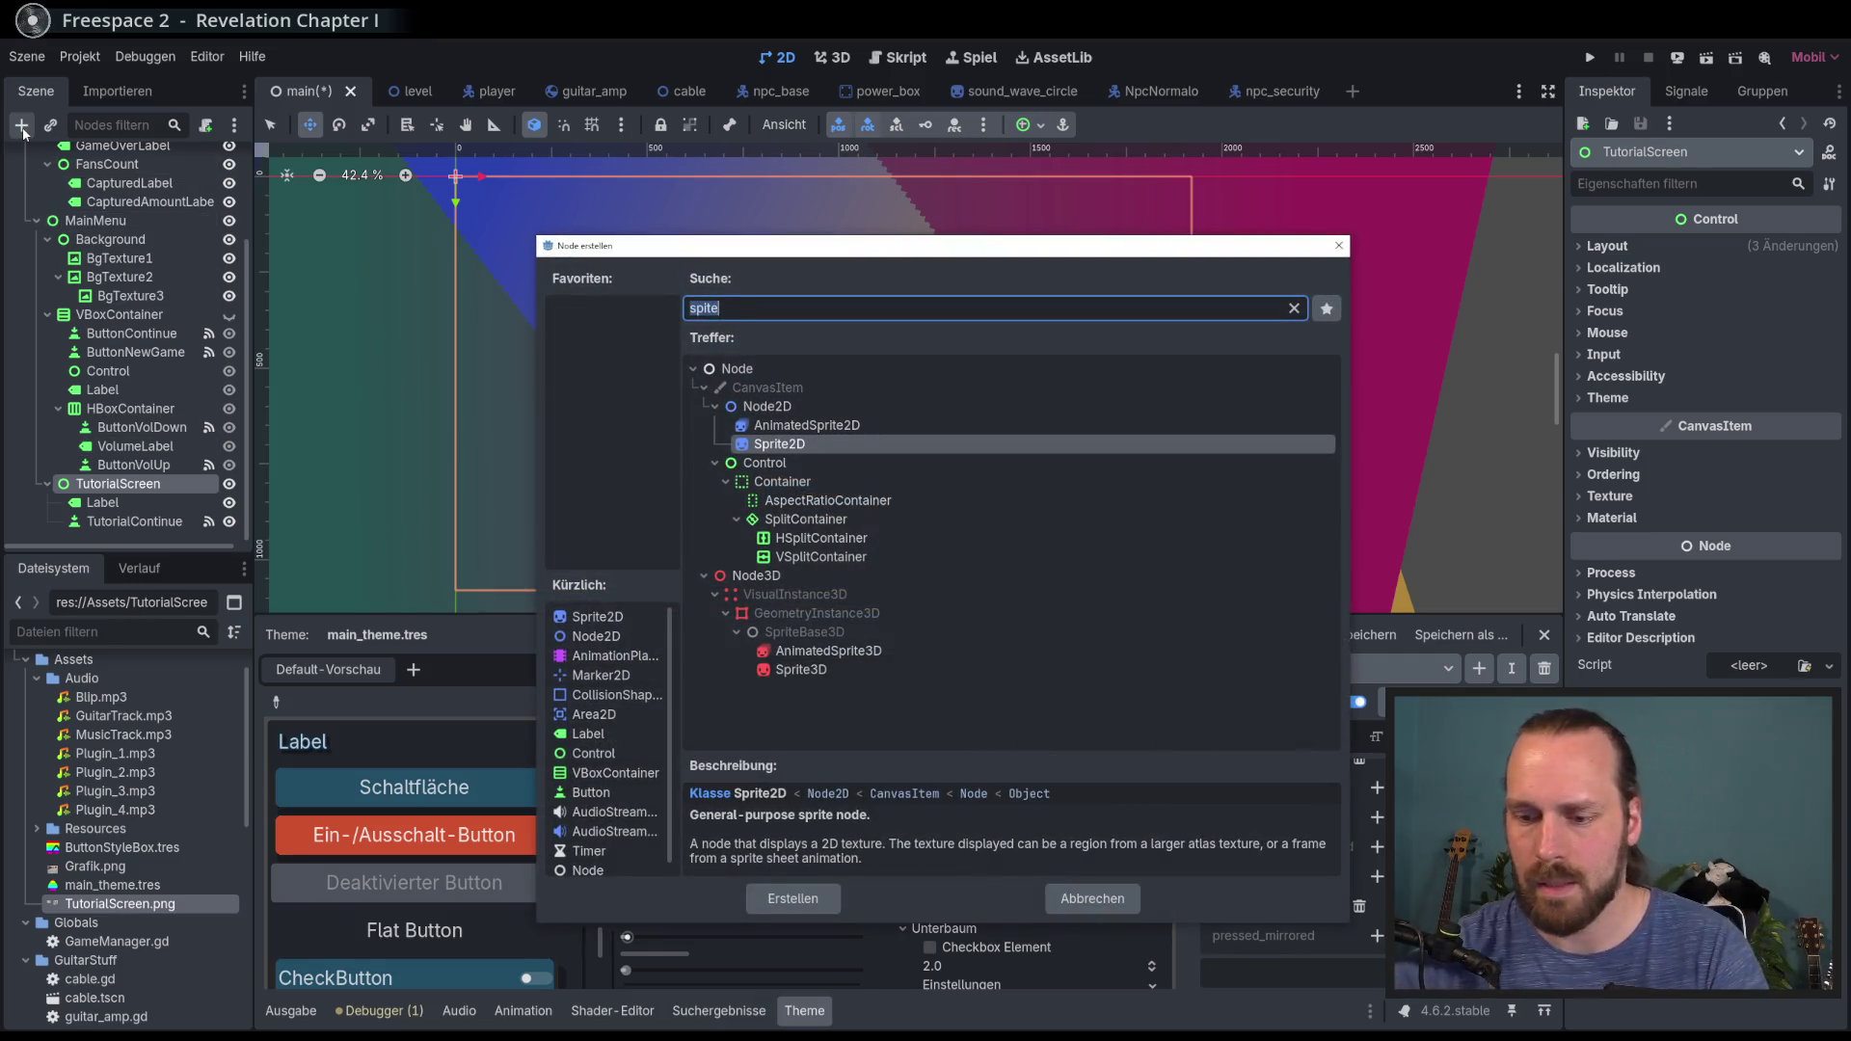
key(BackSpace)
text(tex)
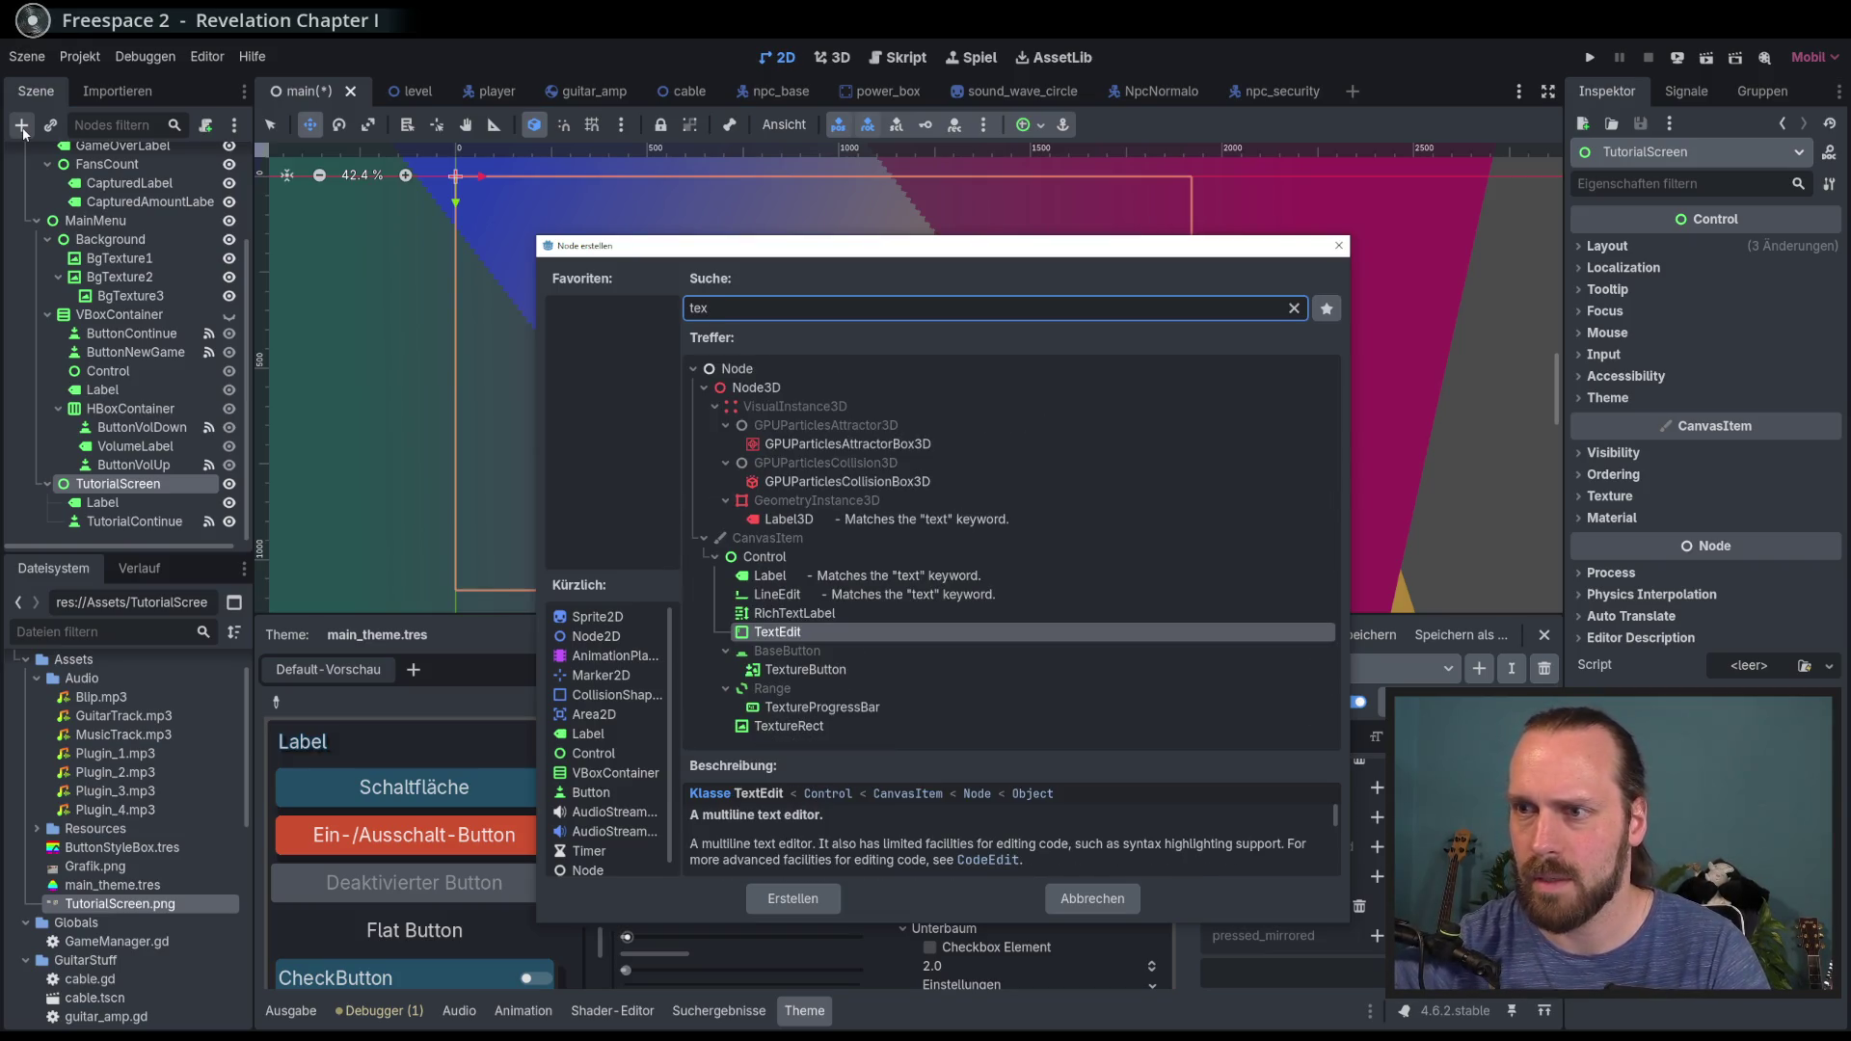
key(Down)
key(Down)
key(Down)
key(Down)
key(Return)
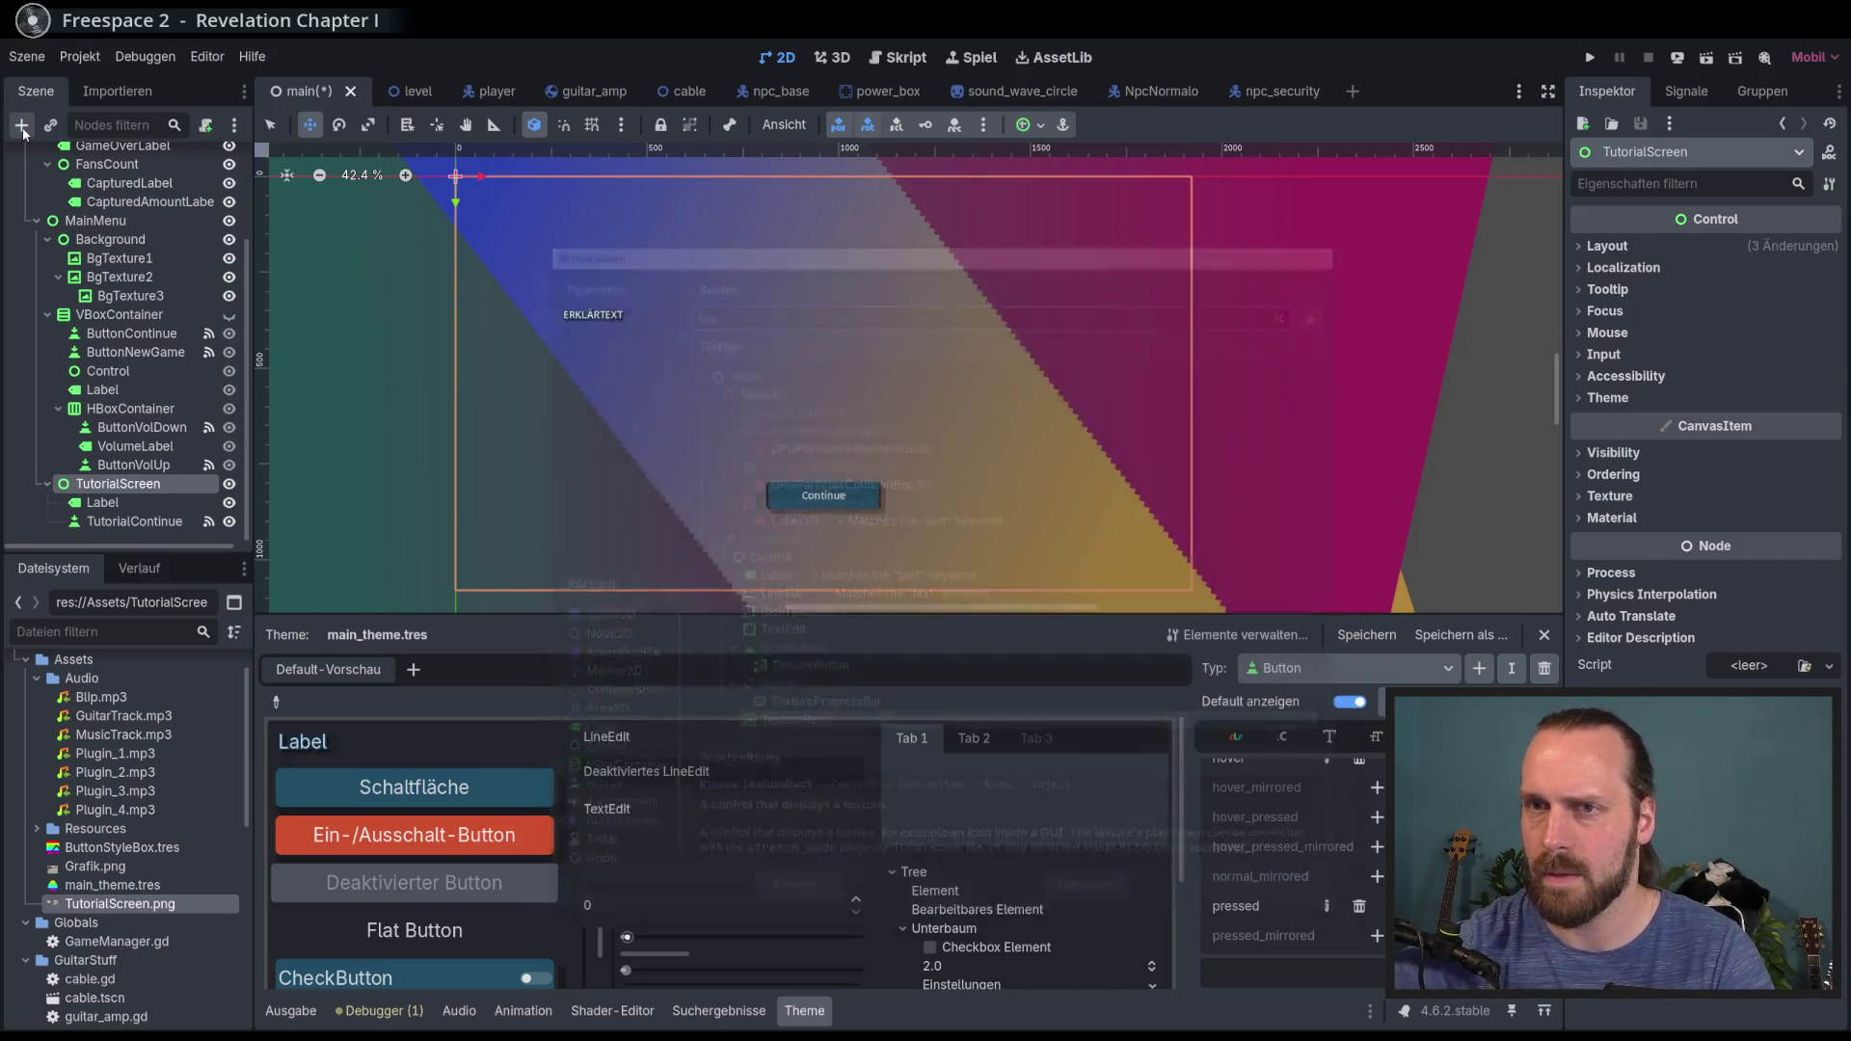
Step: Quick Load TutorialScreen.png as the TextureRect's texture and move the image right
click(1830, 249)
click(1664, 652)
double_click(750, 343)
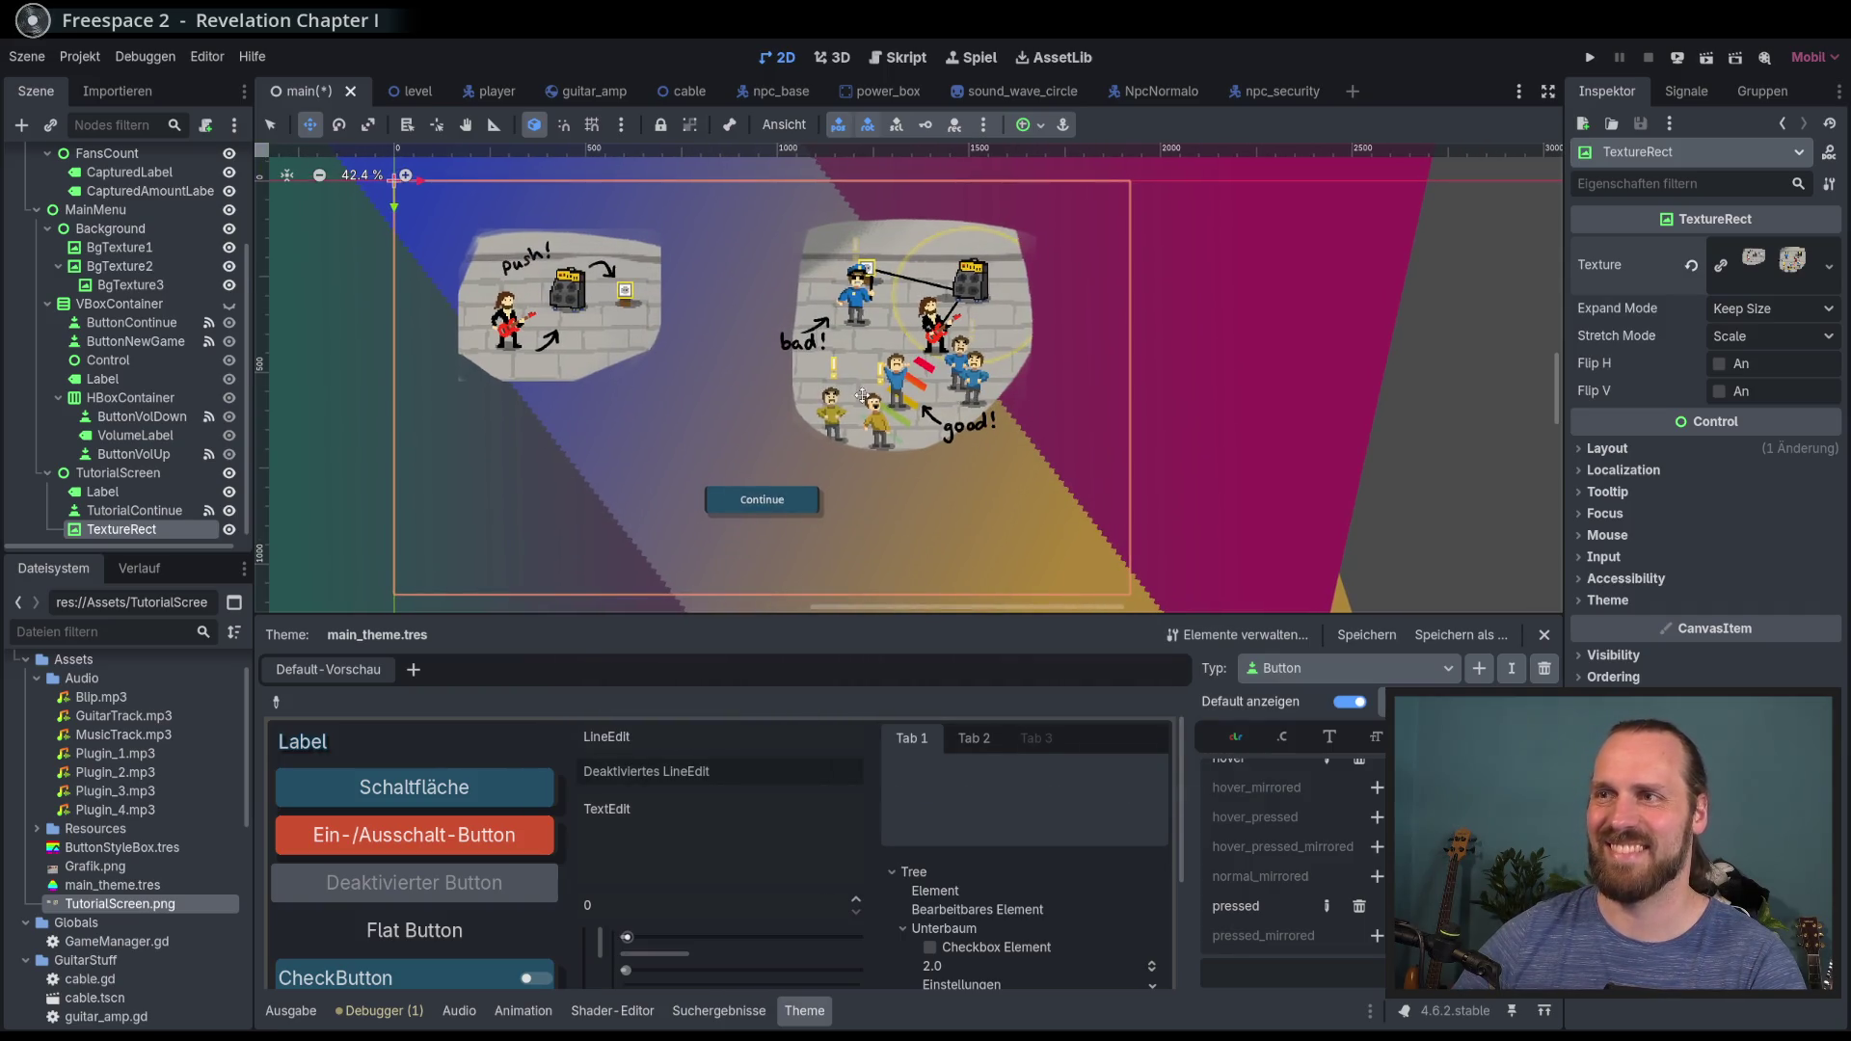
drag(531, 295, 561, 290)
Step: Drag the TutorialContinue button to the lower right, then run the project with F5
click(155, 511)
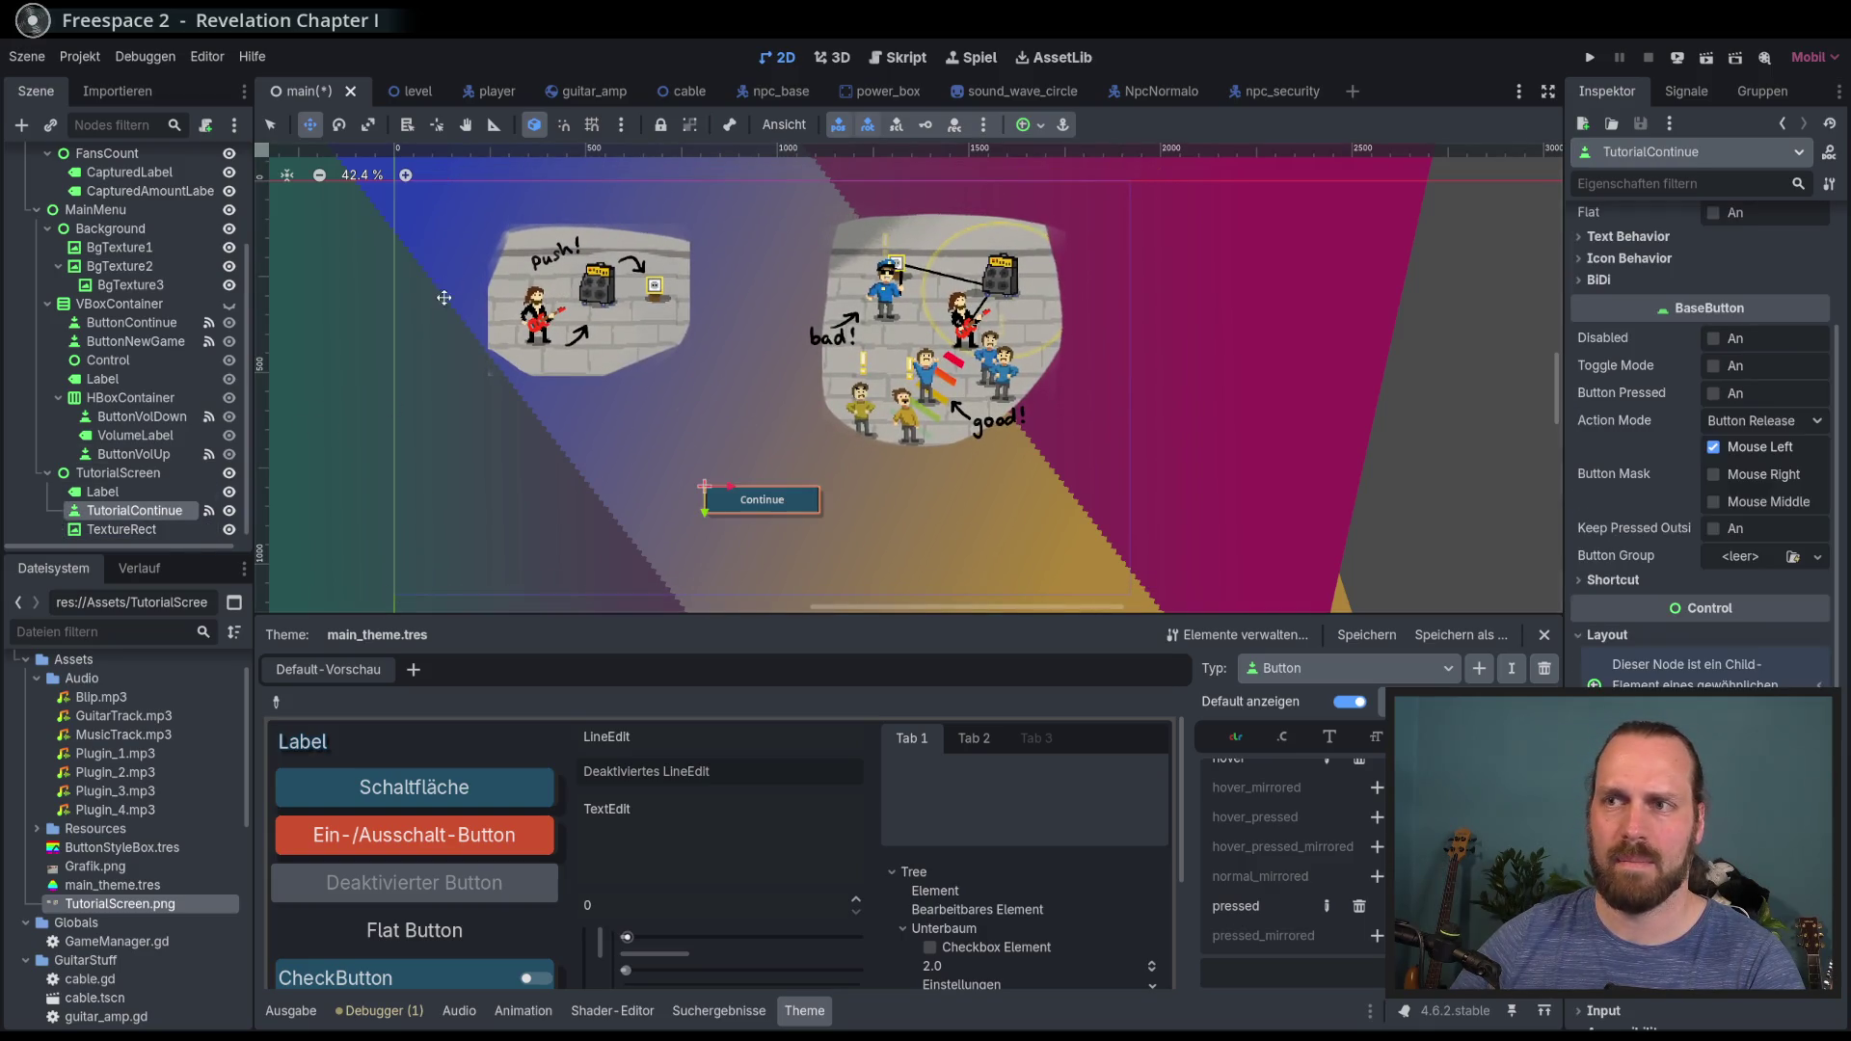
mouse_move(609, 368)
mouse_down()
mouse_move(491, 374)
mouse_move(769, 409)
mouse_move(760, 387)
mouse_move(690, 391)
mouse_up()
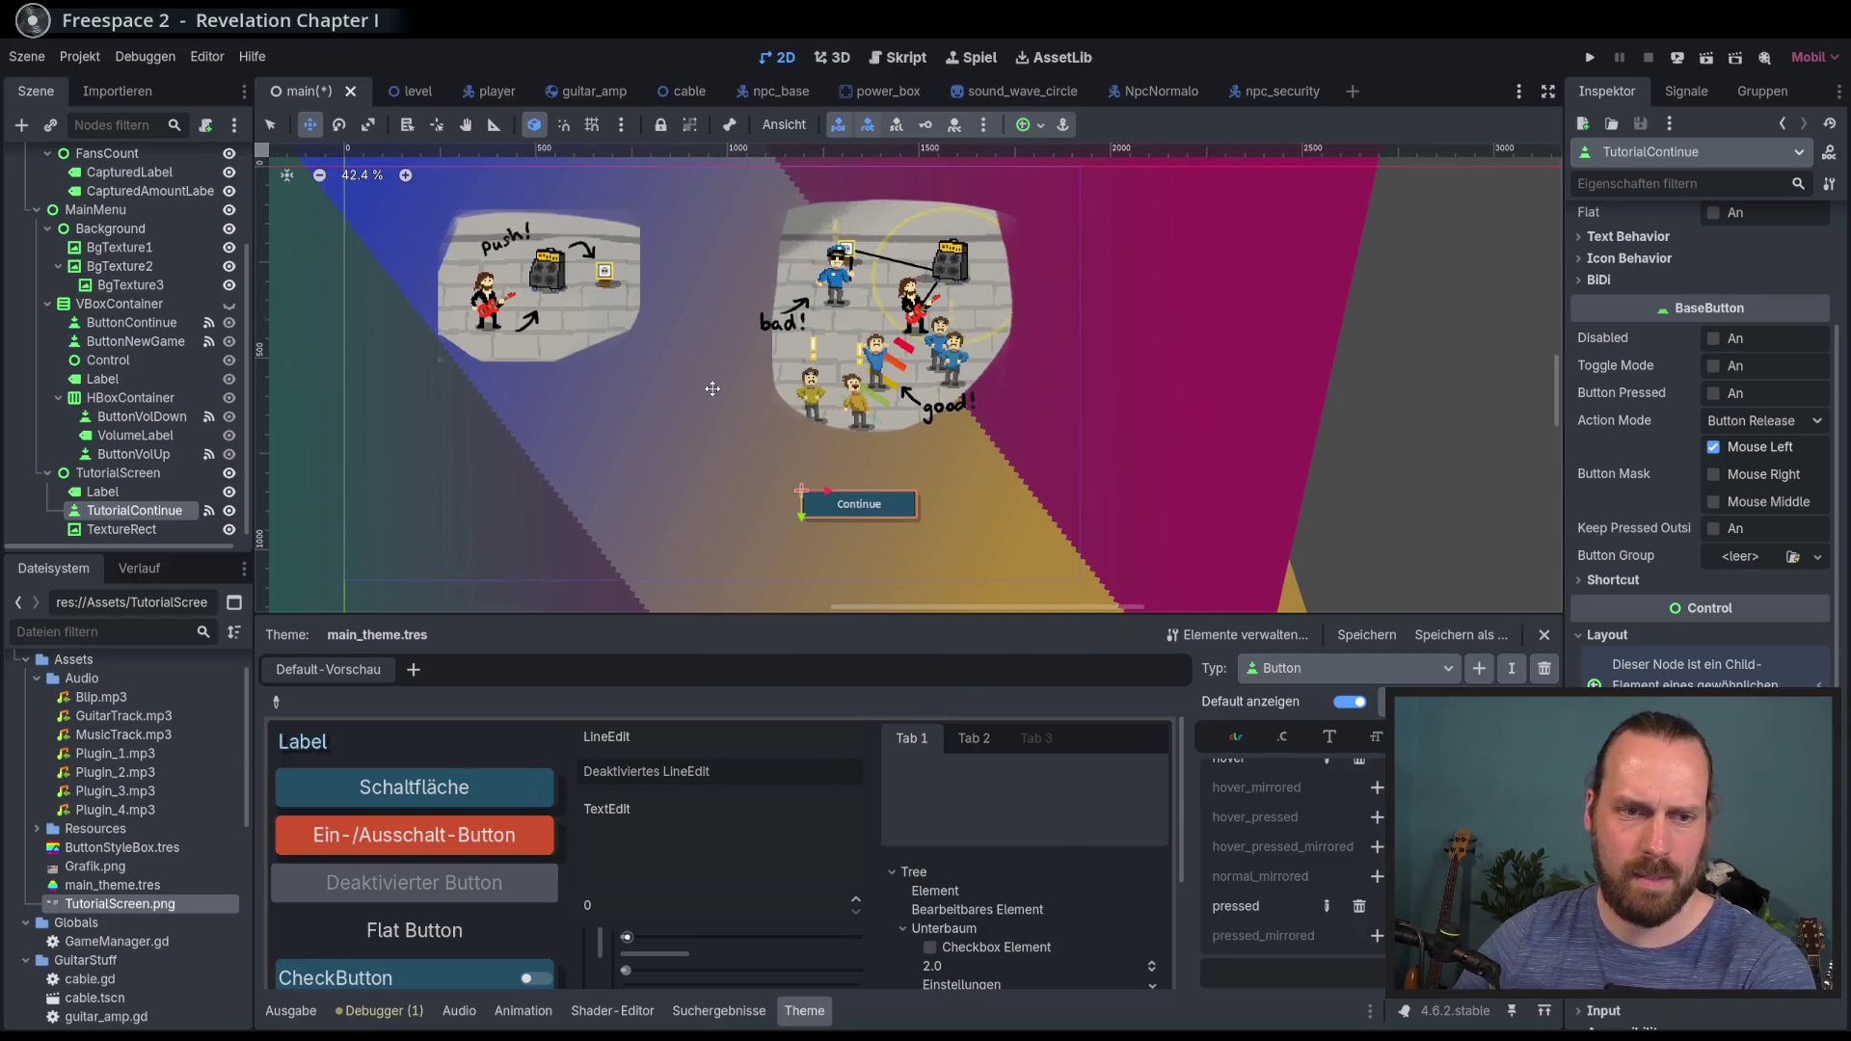
key(F5)
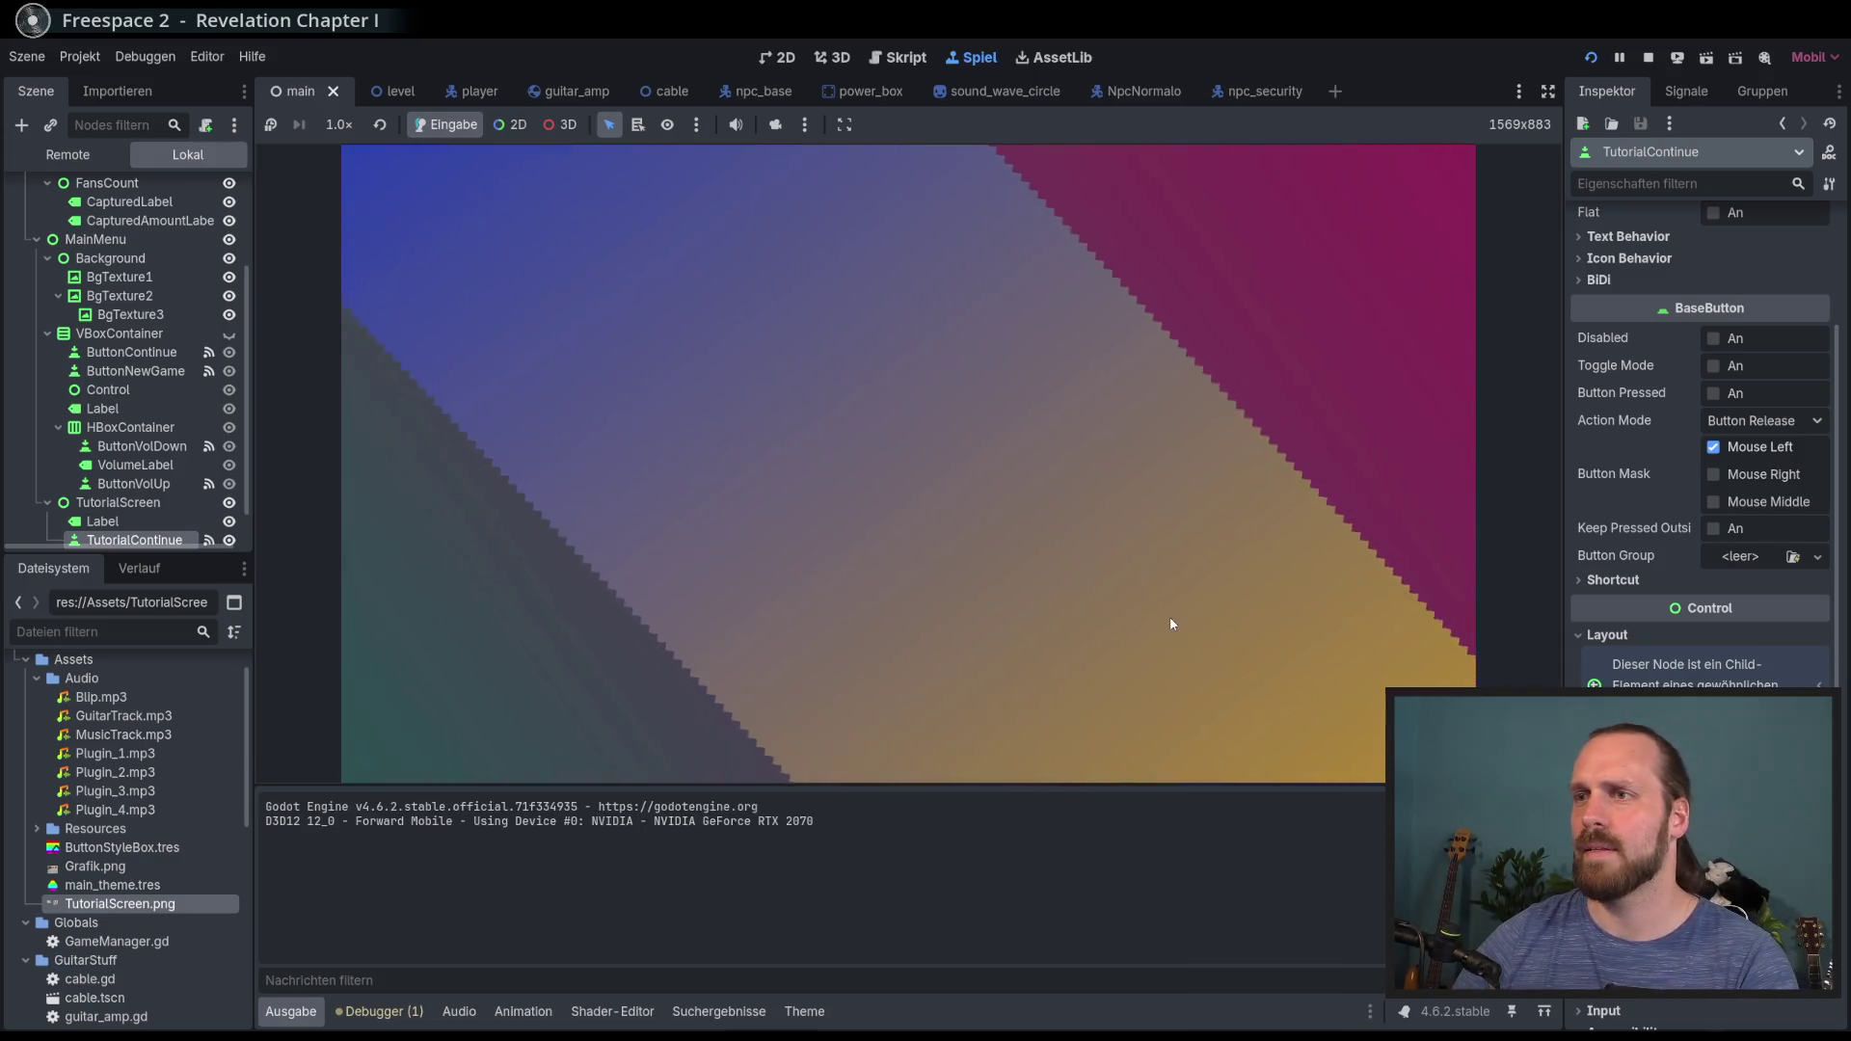
Step: Restart the game, go from the menu through the tutorial into gameplay, then stop it
key(F8)
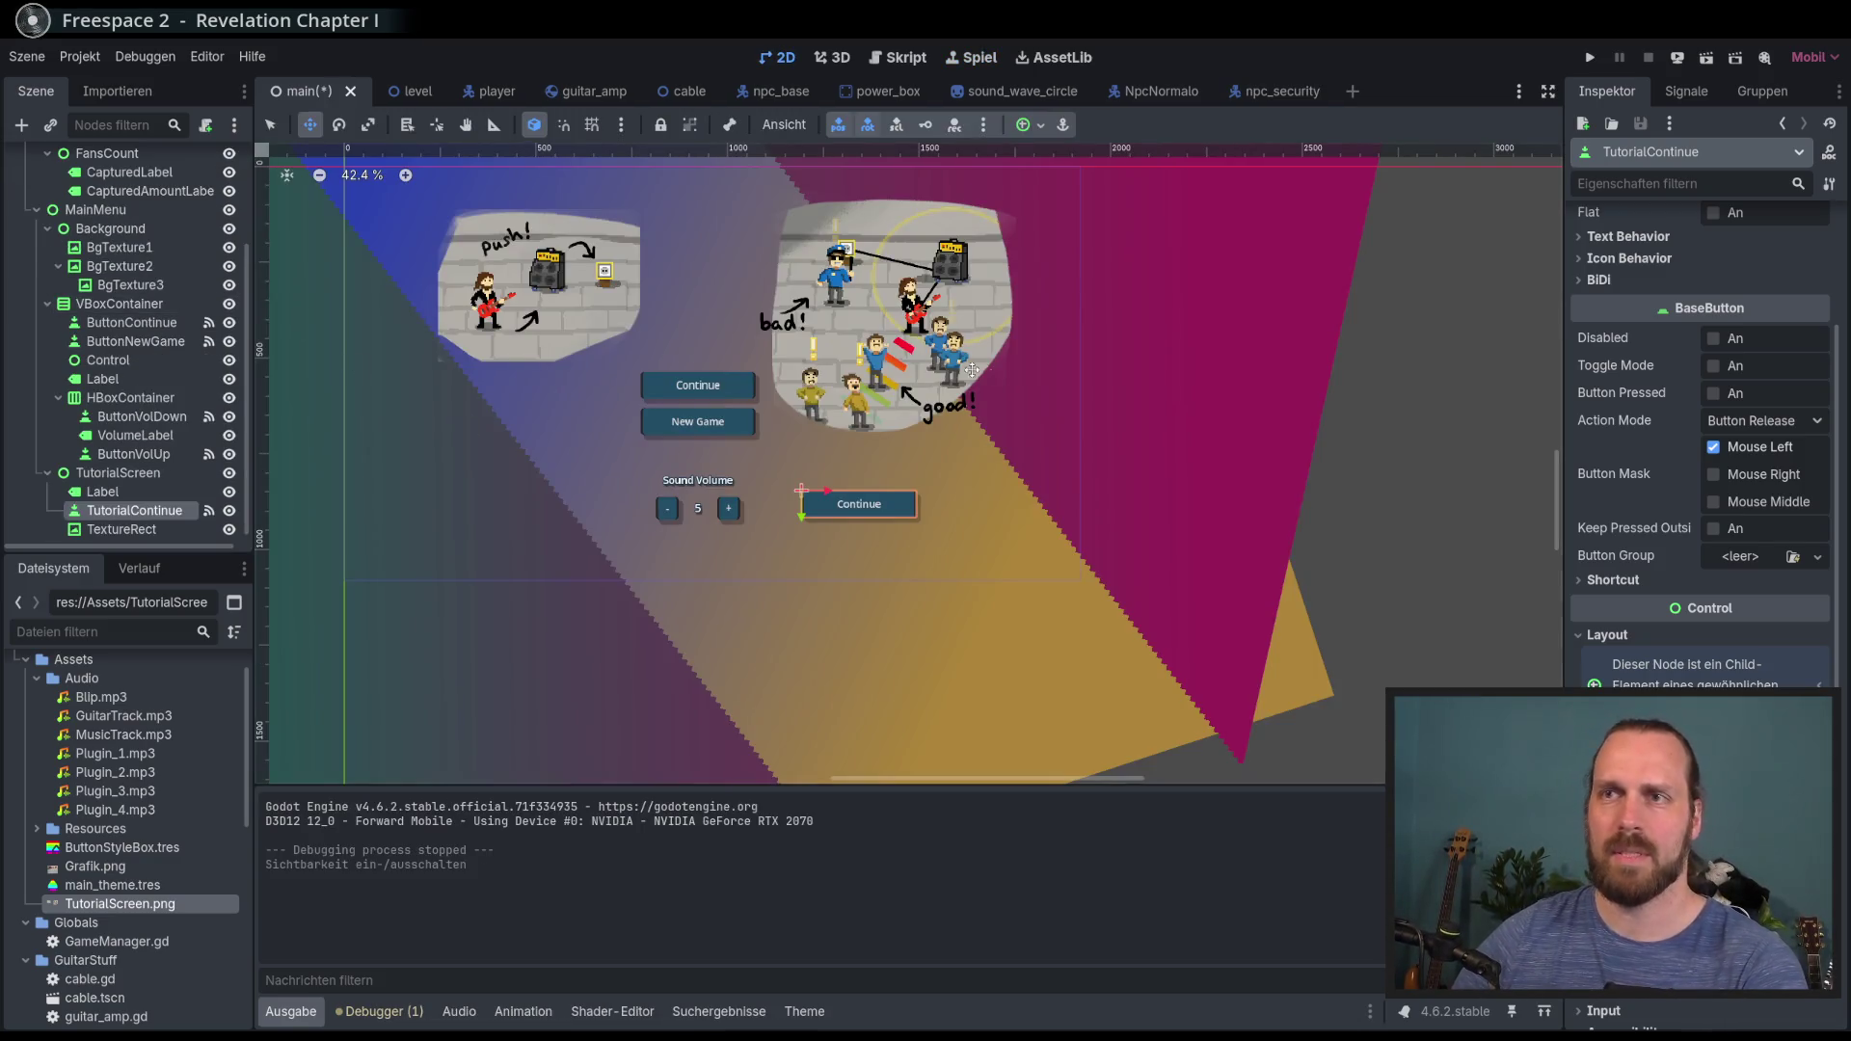
key(F5)
key(Return)
key(Return)
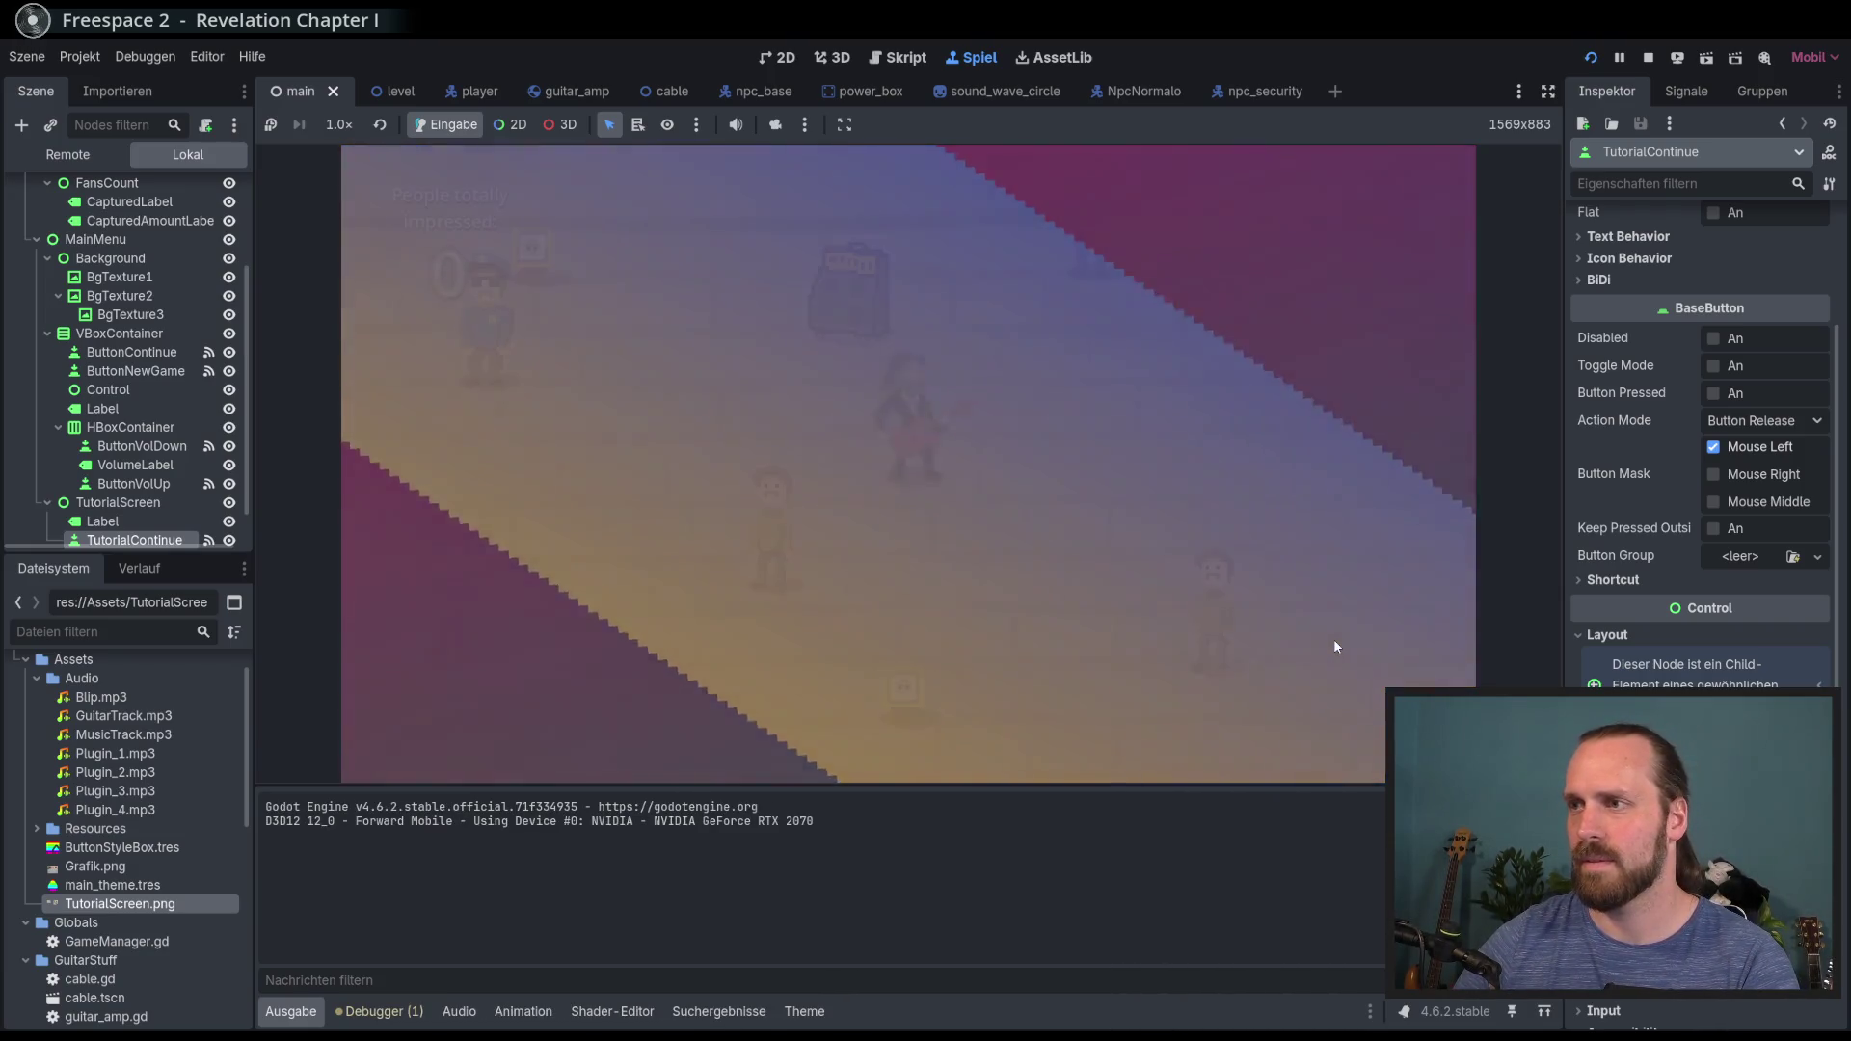
key(Escape)
key(Down)
key(Return)
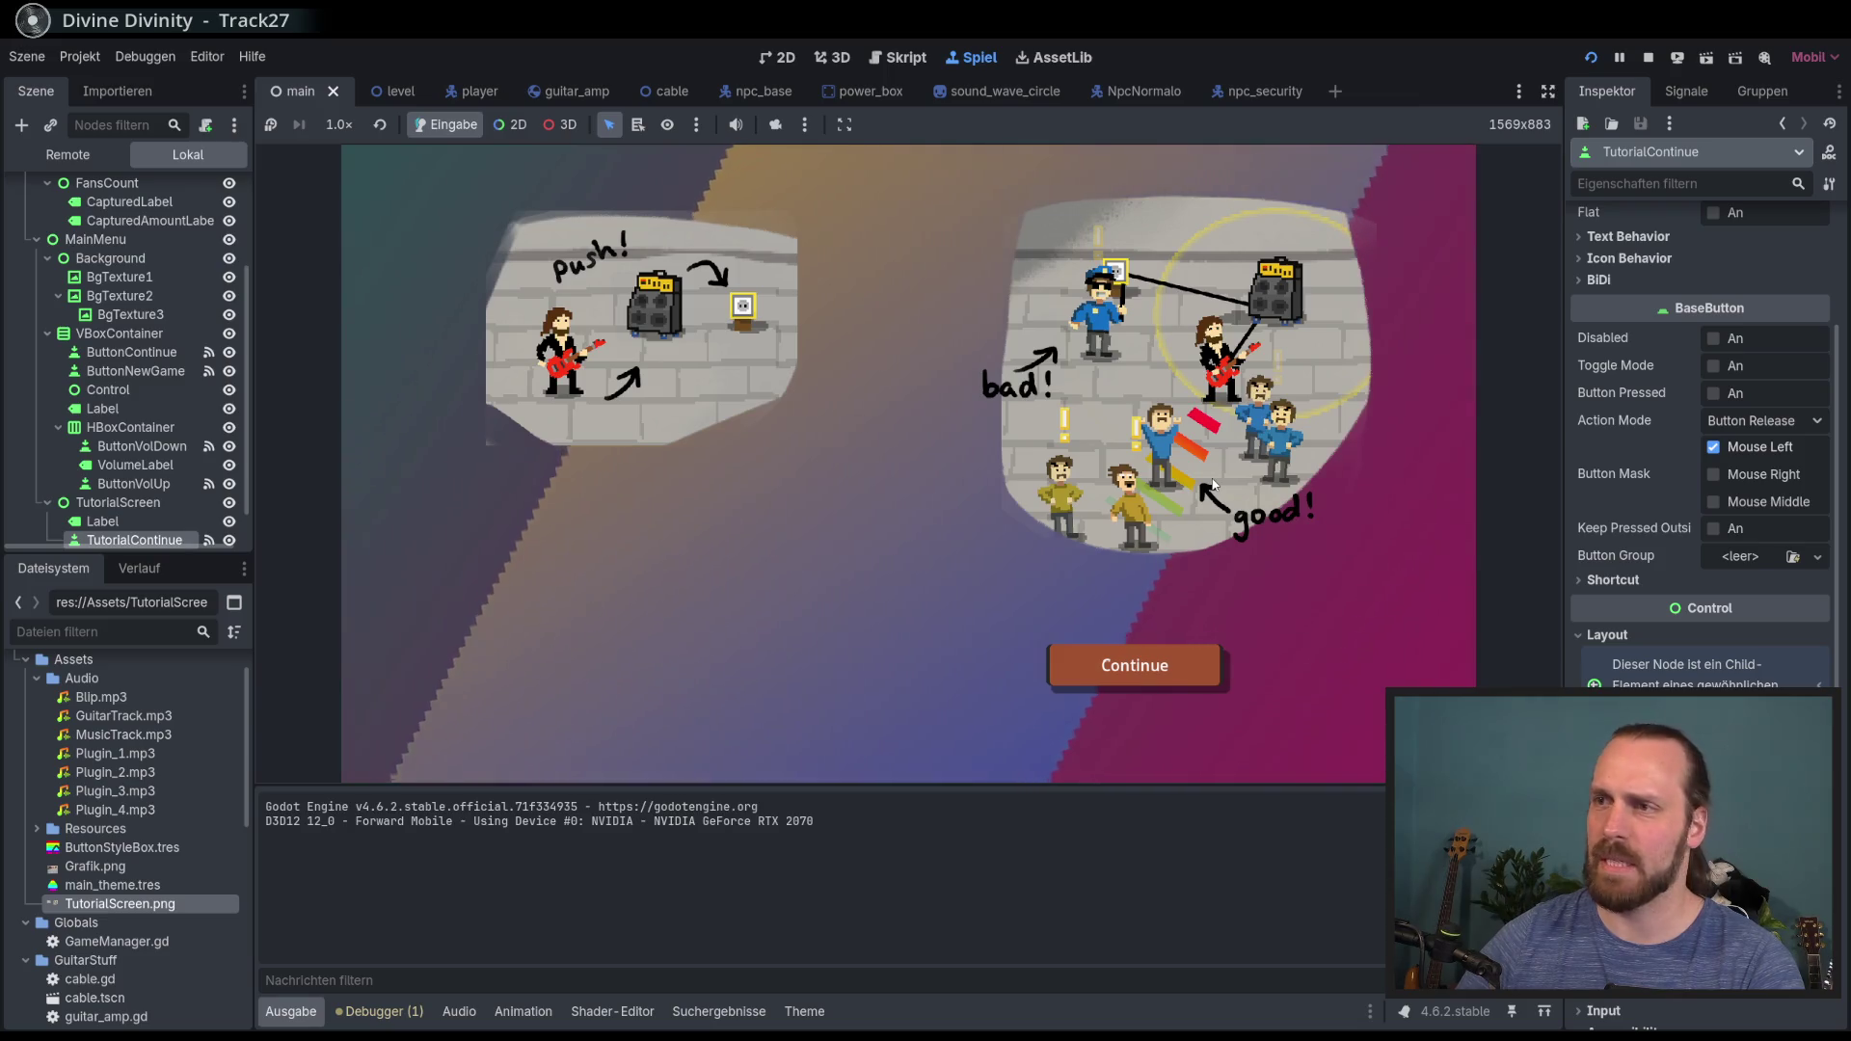
click(1214, 484)
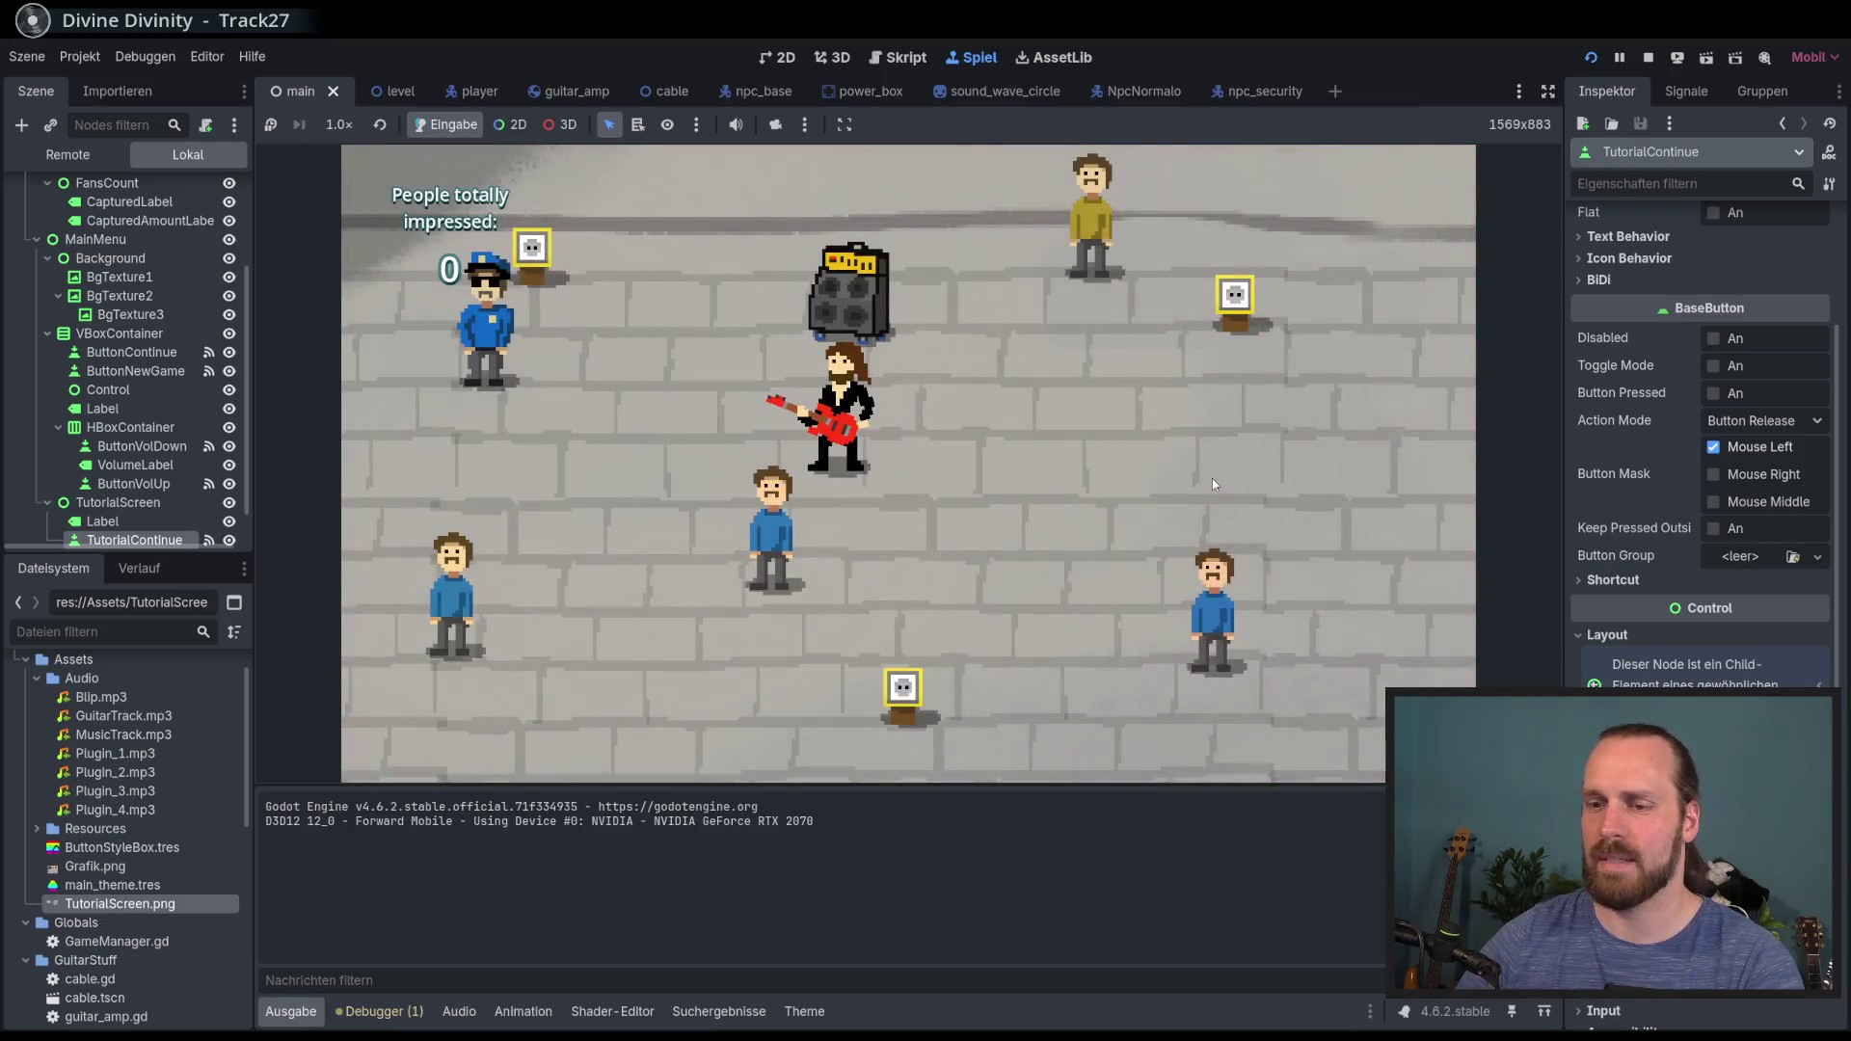
key(F8)
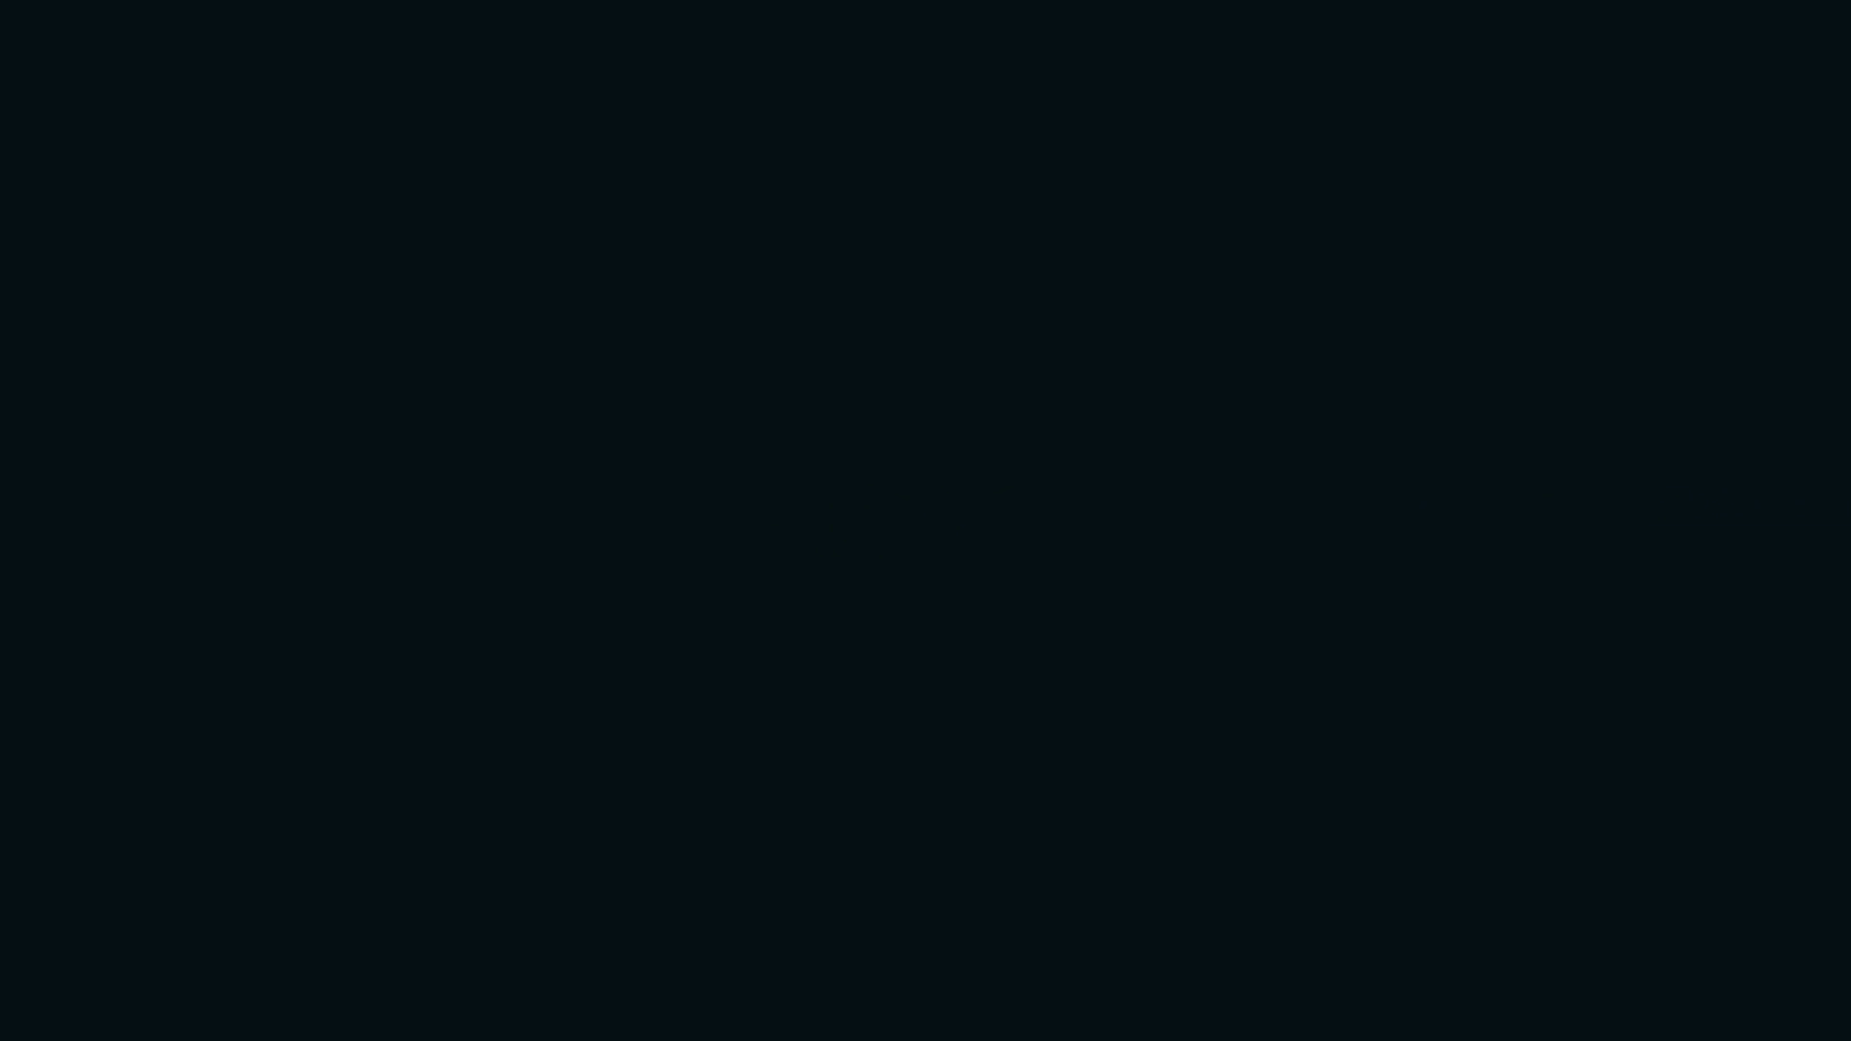
Step: On the paint layer, Magic Wand-select the blue shirts of the cheering figures
scroll(835, 465, up, 4)
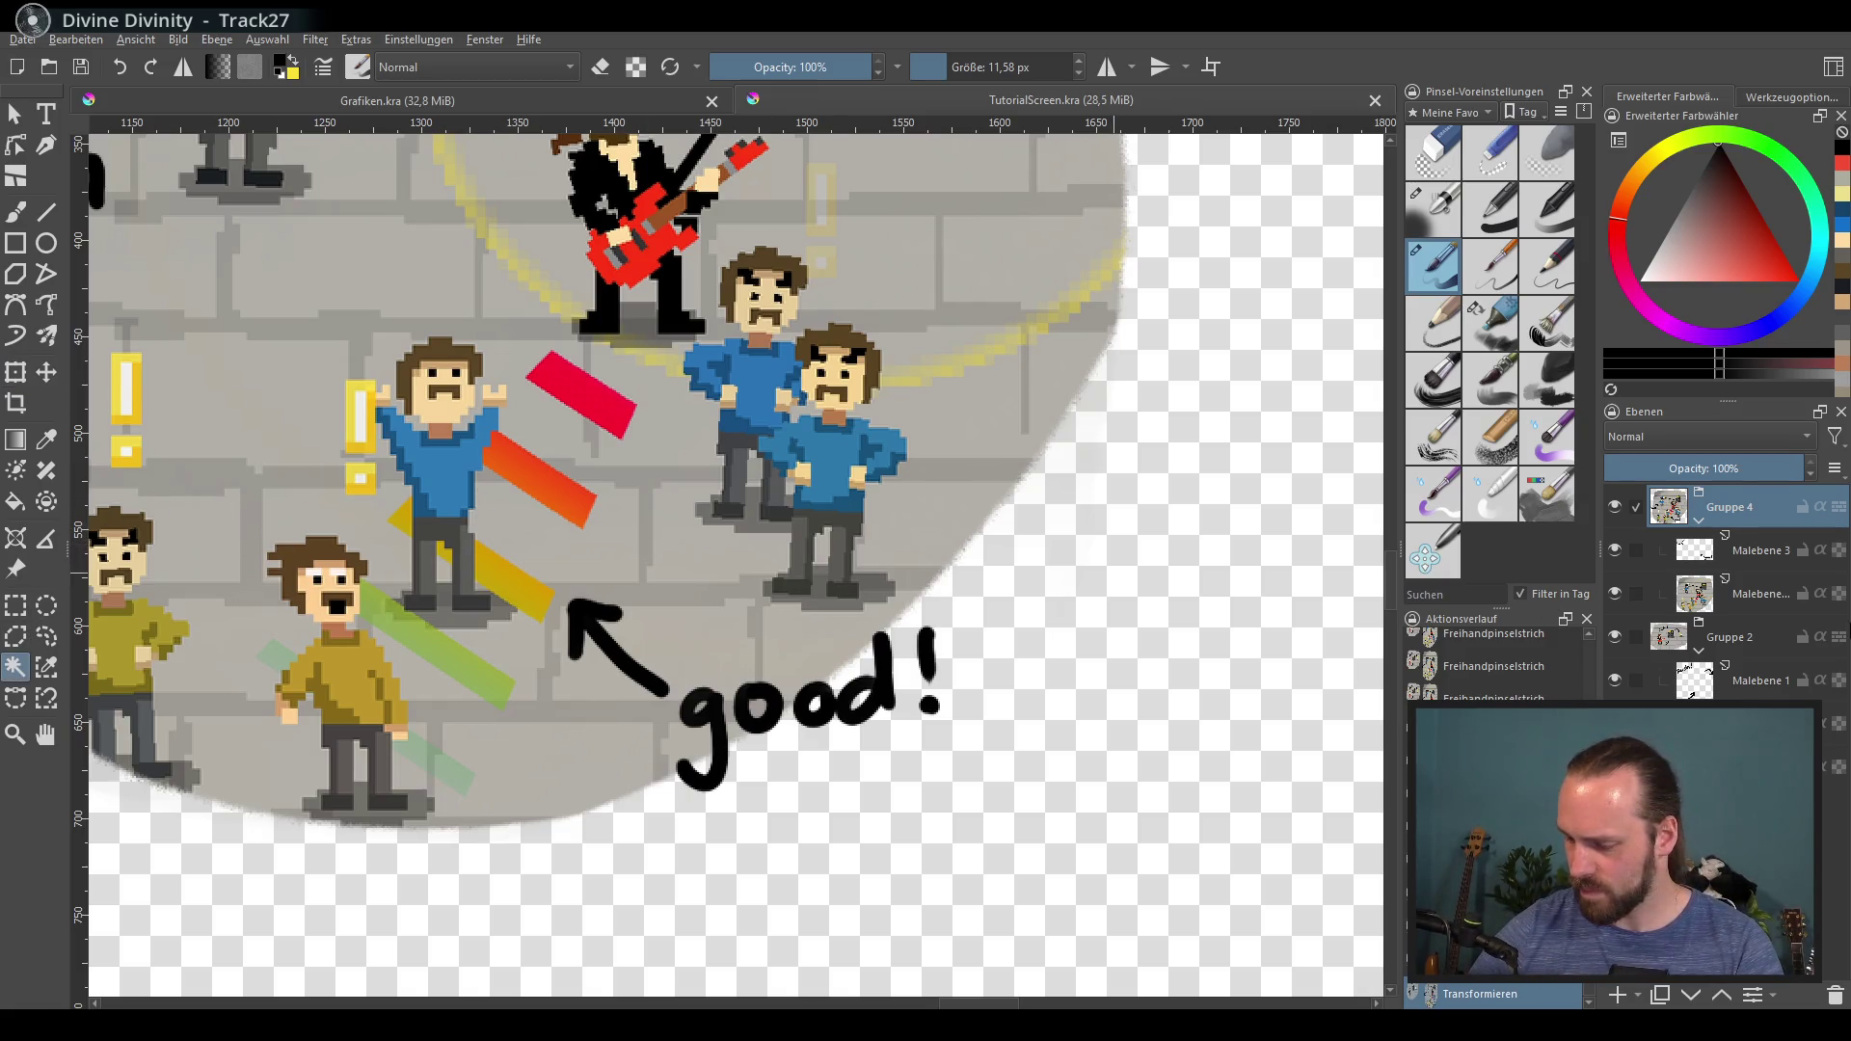
click(1713, 608)
click(470, 501)
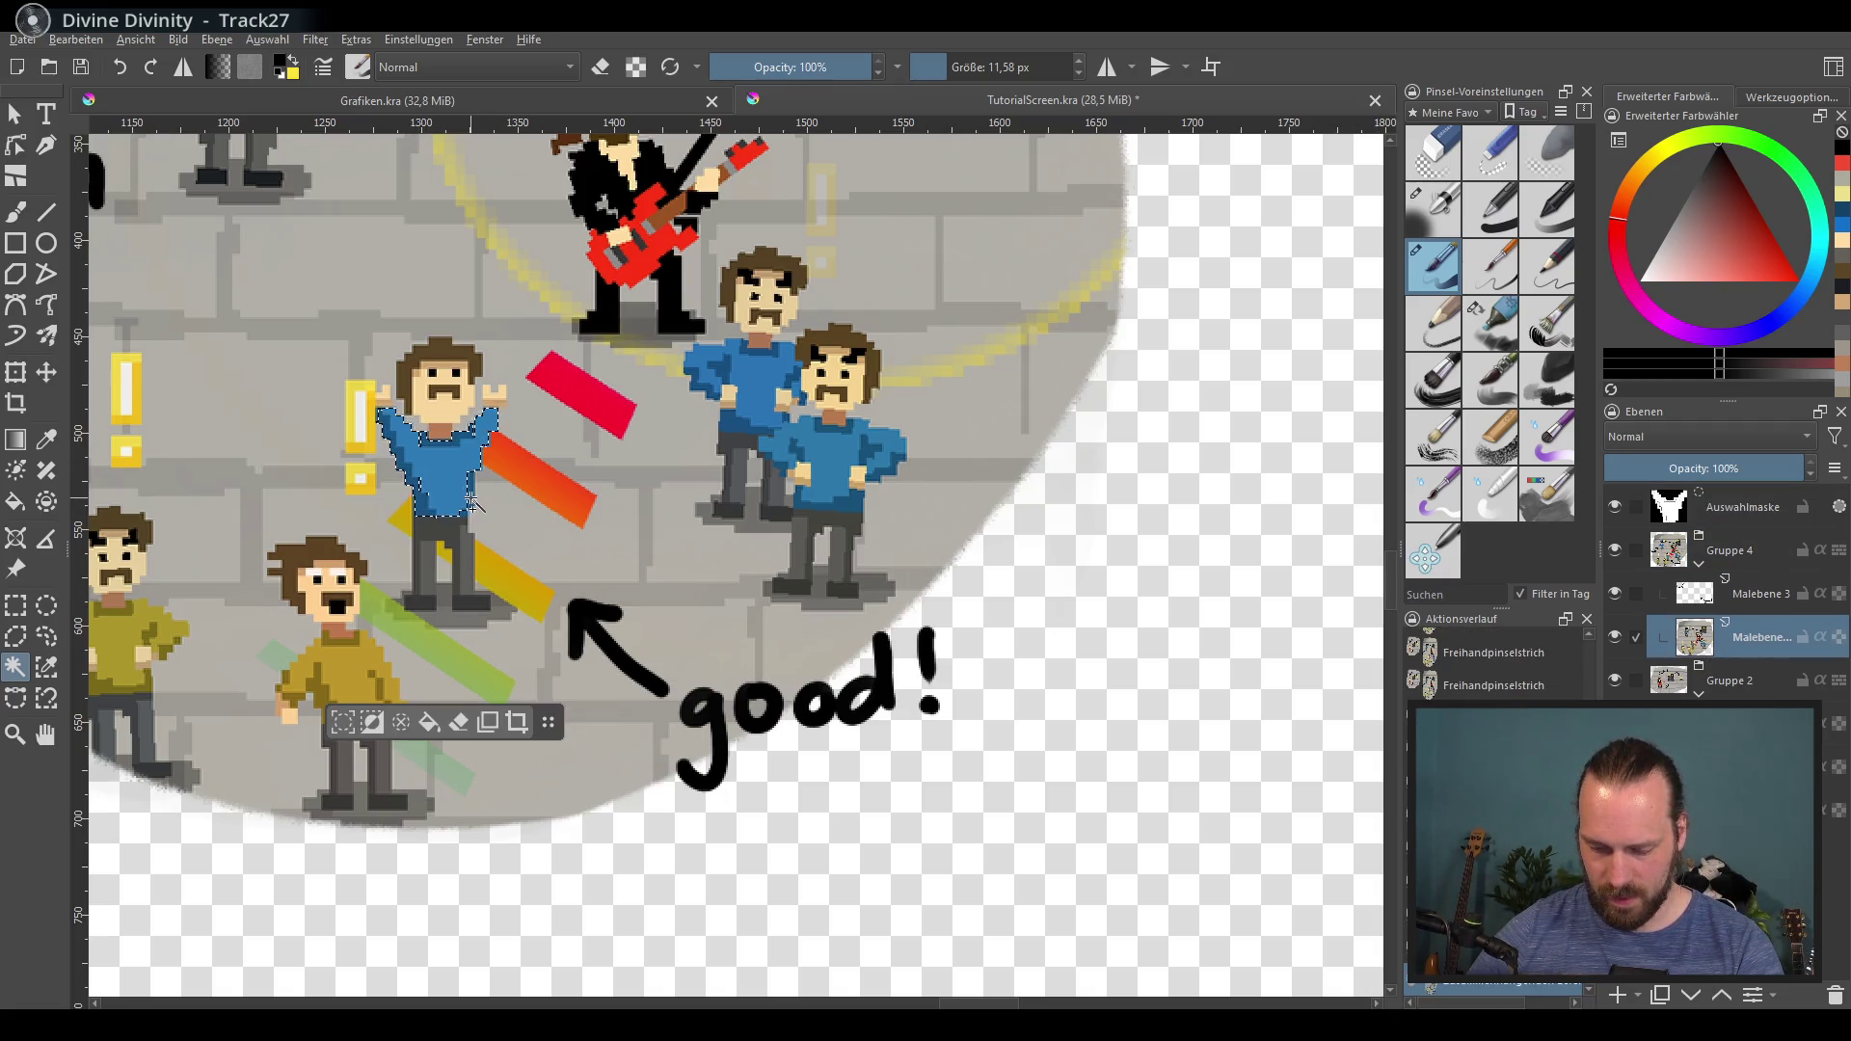
key(ctrl+g)
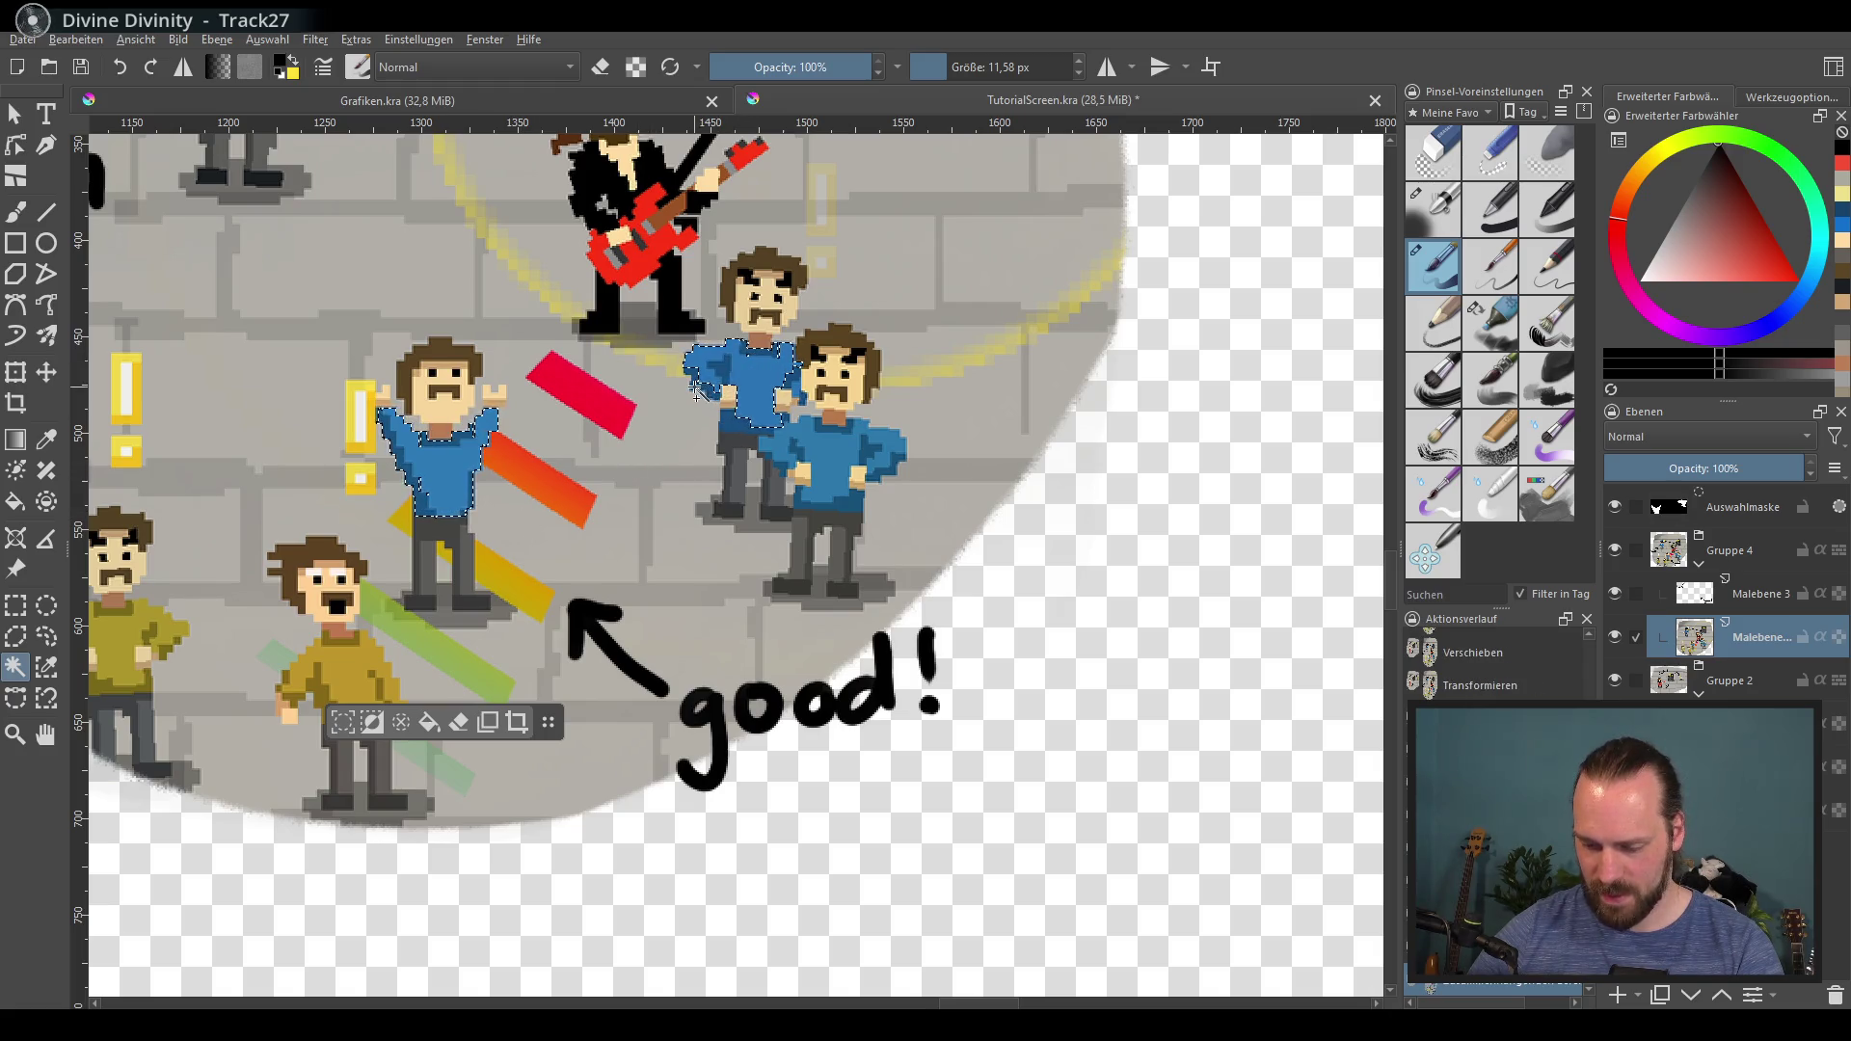
shift+click(780, 437)
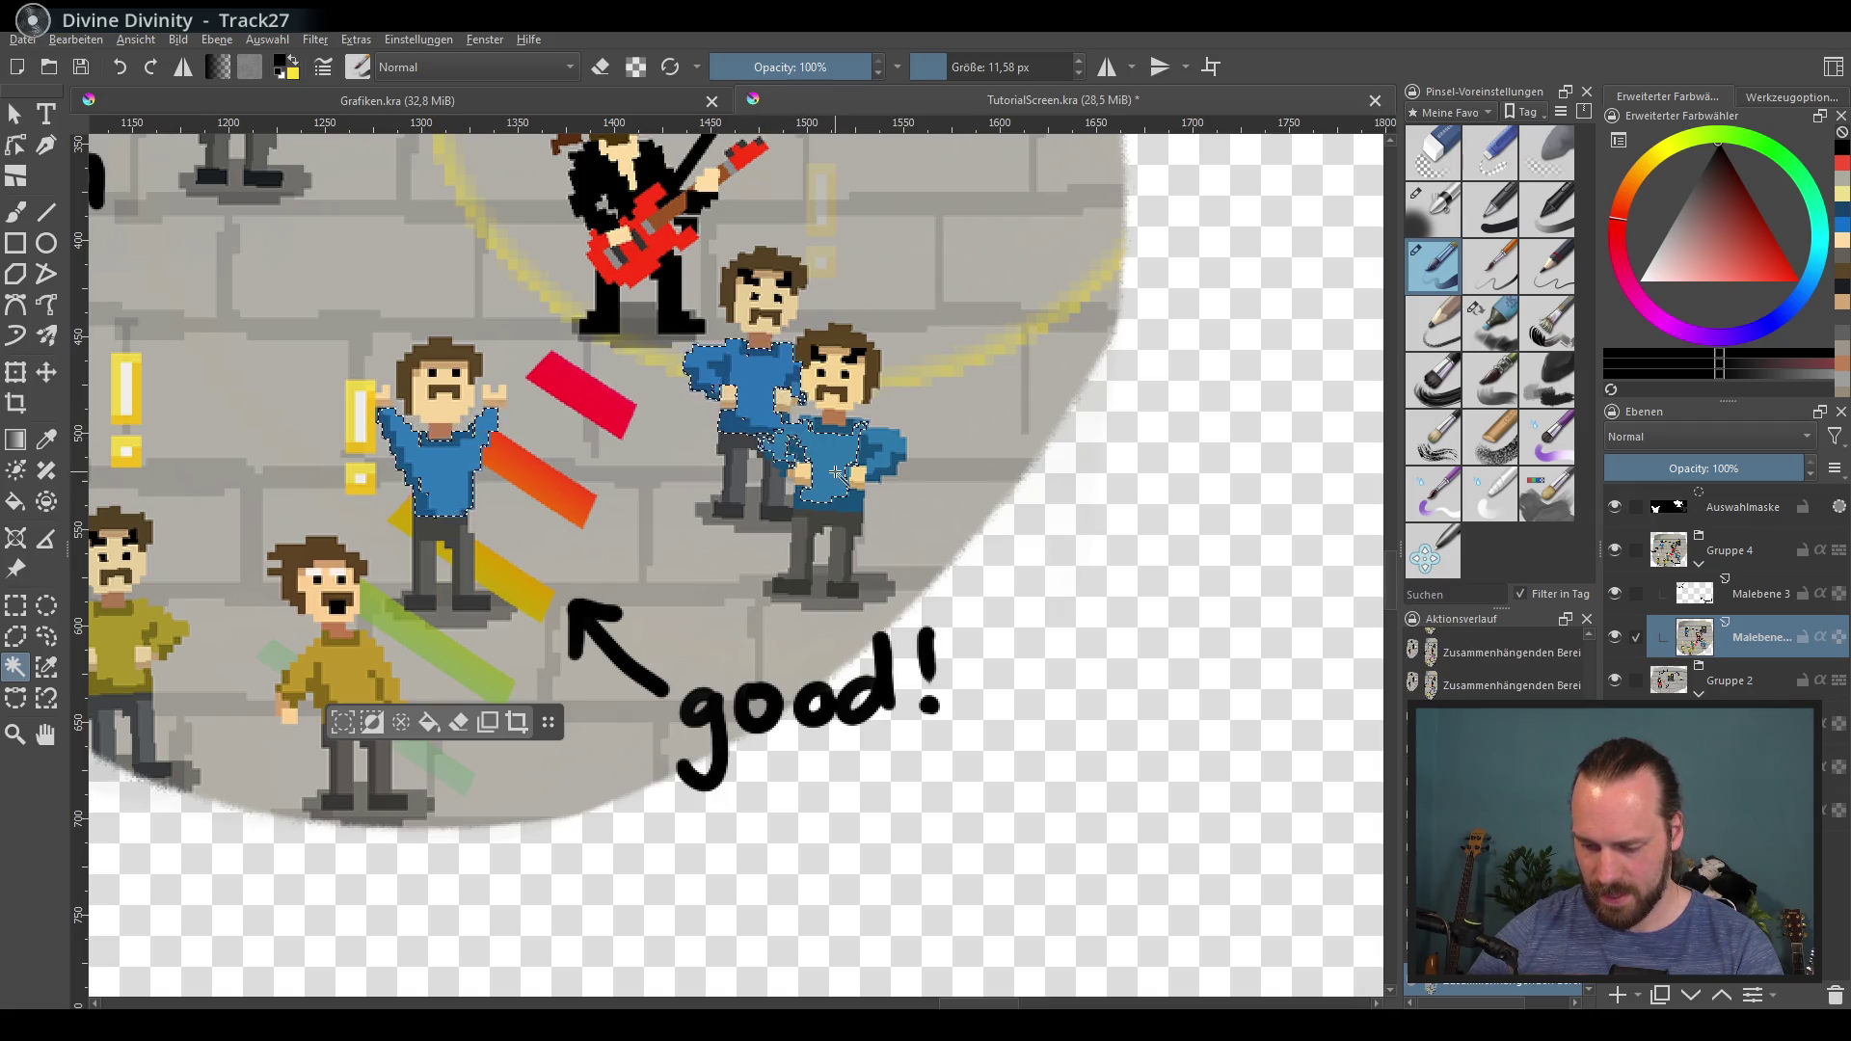
Step: Open HSV/HSL Adjustment with Ctrl+U and shift the shirts' hue
scroll(837, 473, up, 1)
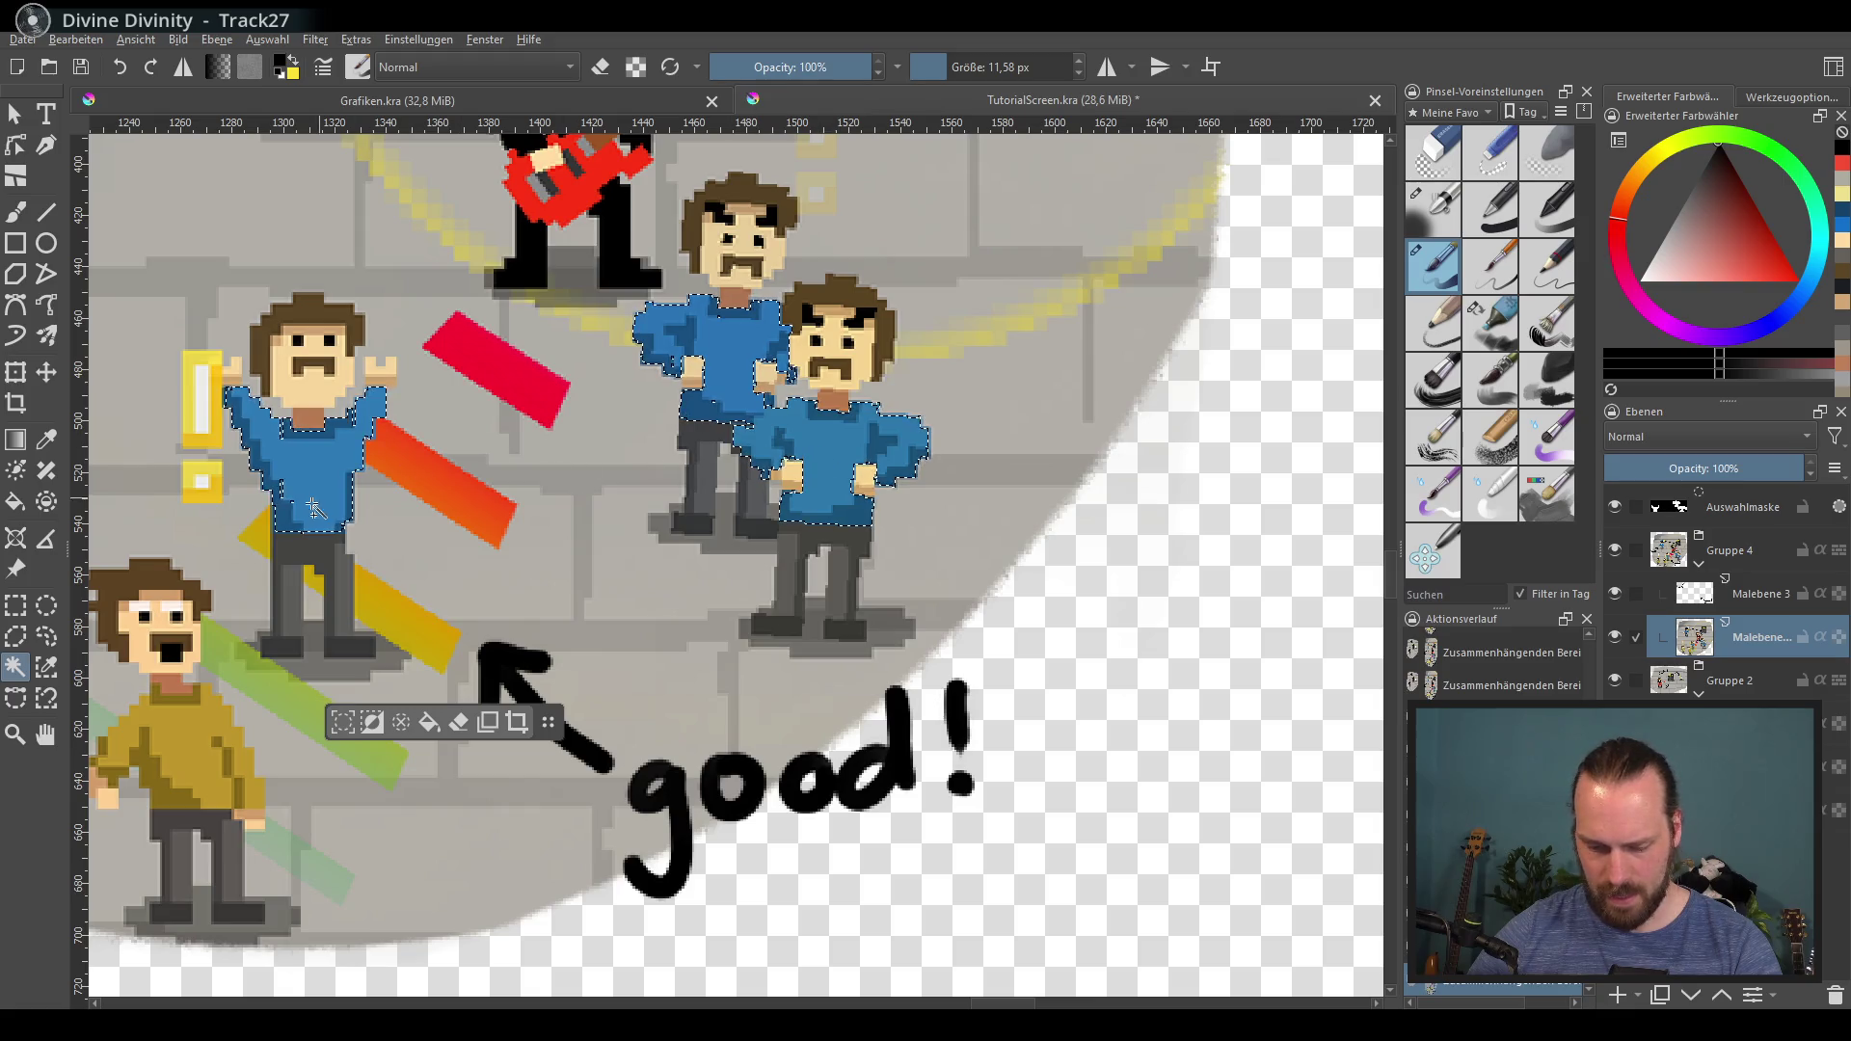
scroll(531, 465, down, 2)
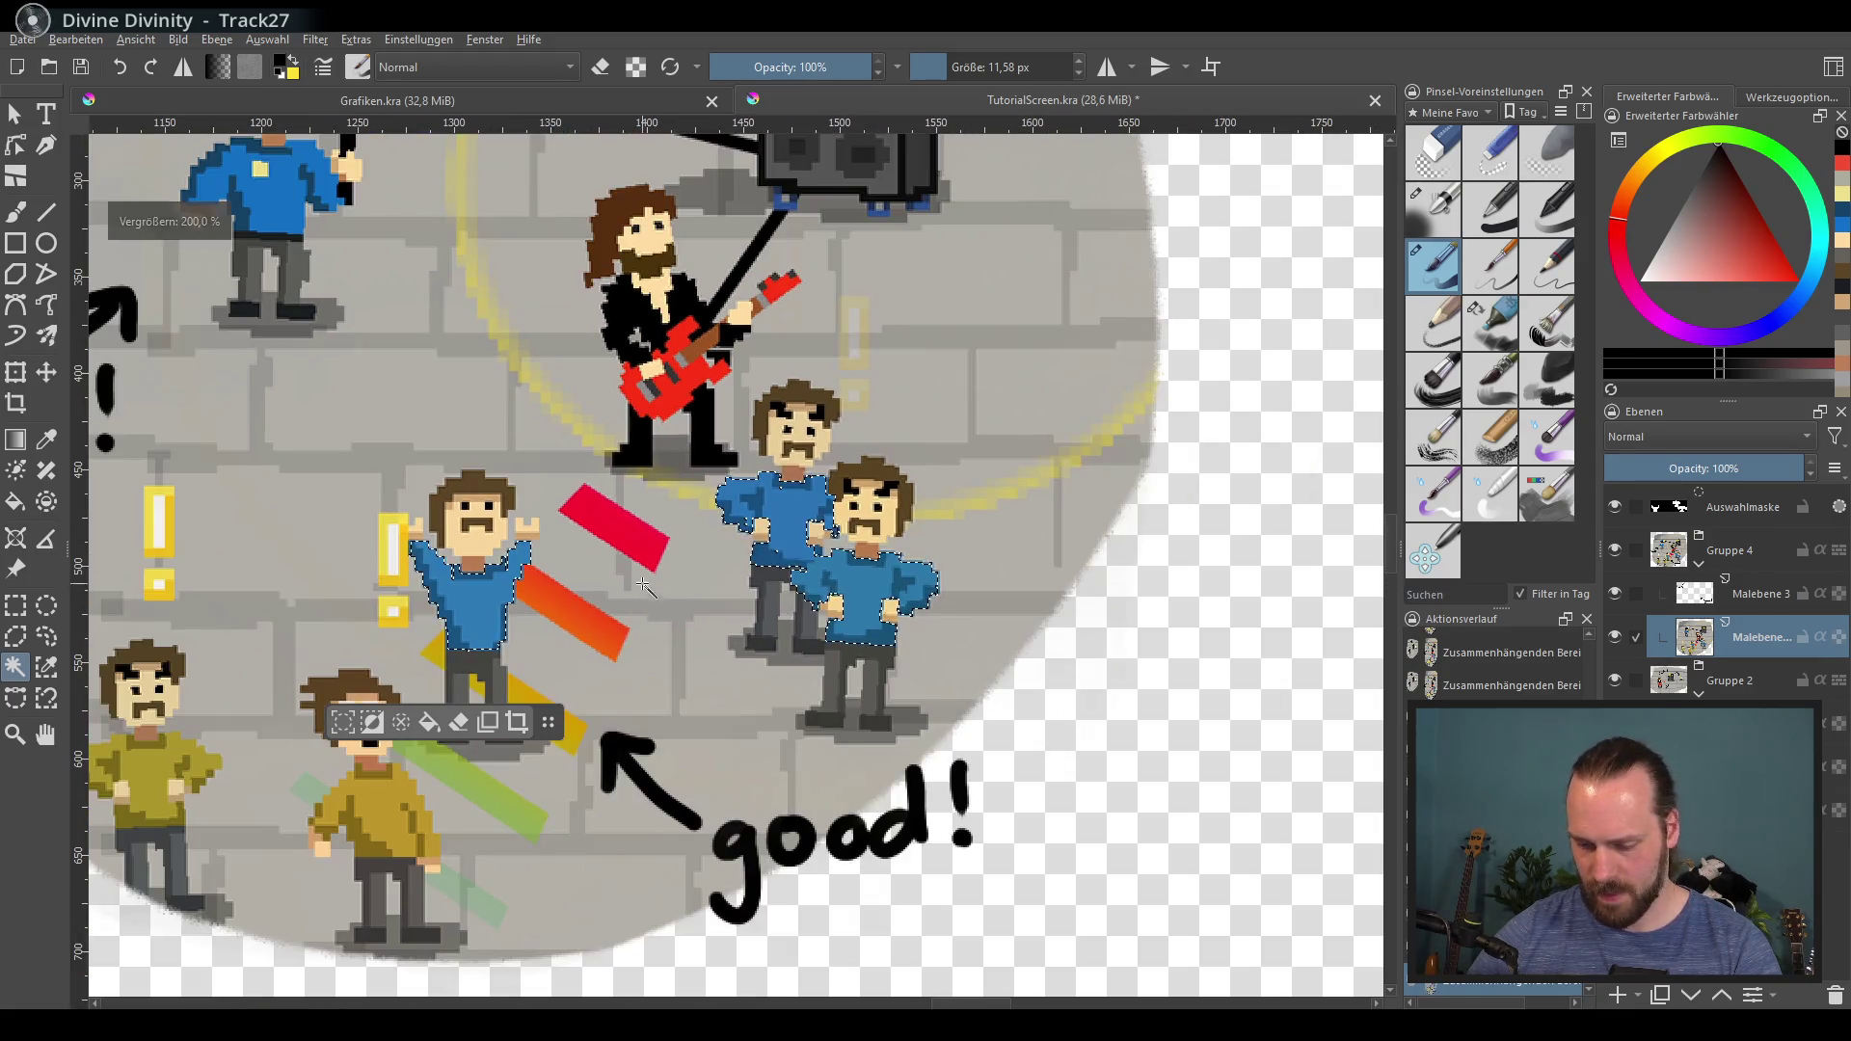
key(ctrl+u)
mouse_move(1501, 461)
mouse_down()
mouse_move(1369, 459)
mouse_move(1429, 496)
mouse_move(1409, 499)
mouse_up()
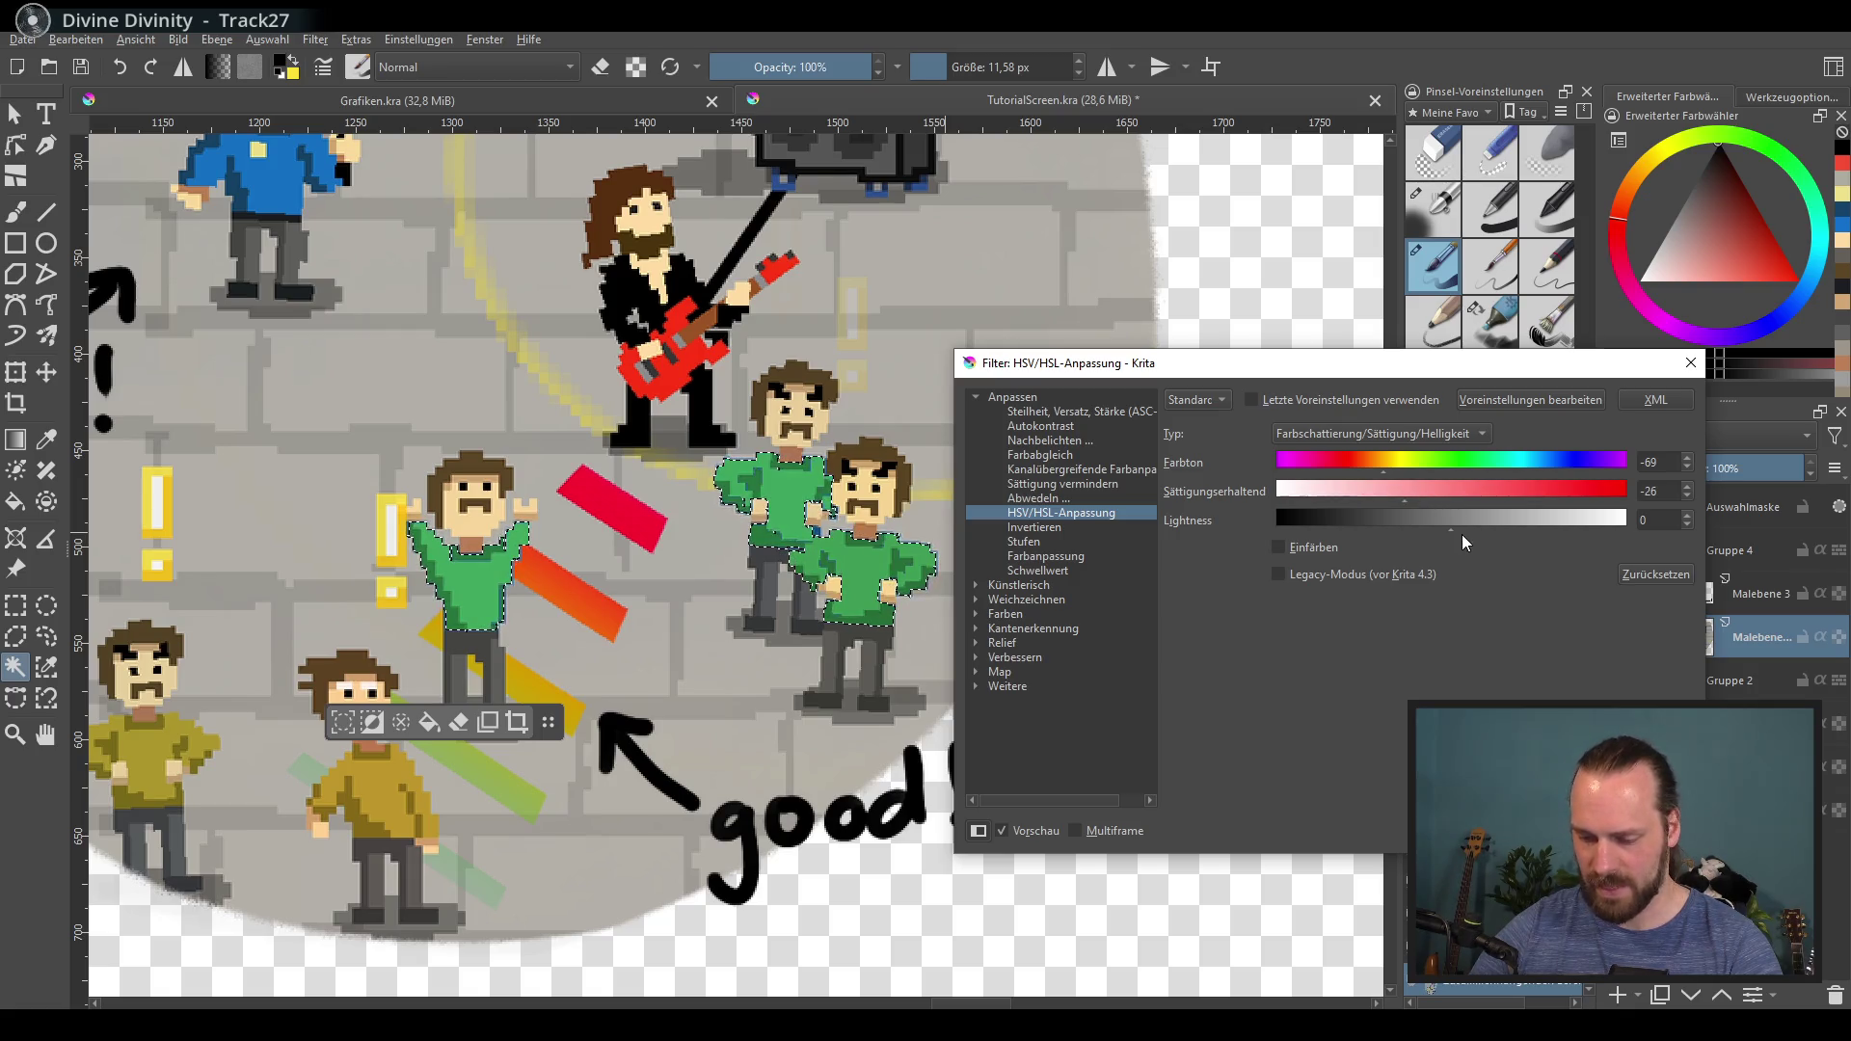
Step: Apply the hue −69, saturation −26 adjustment, turning the shirts green
key(Return)
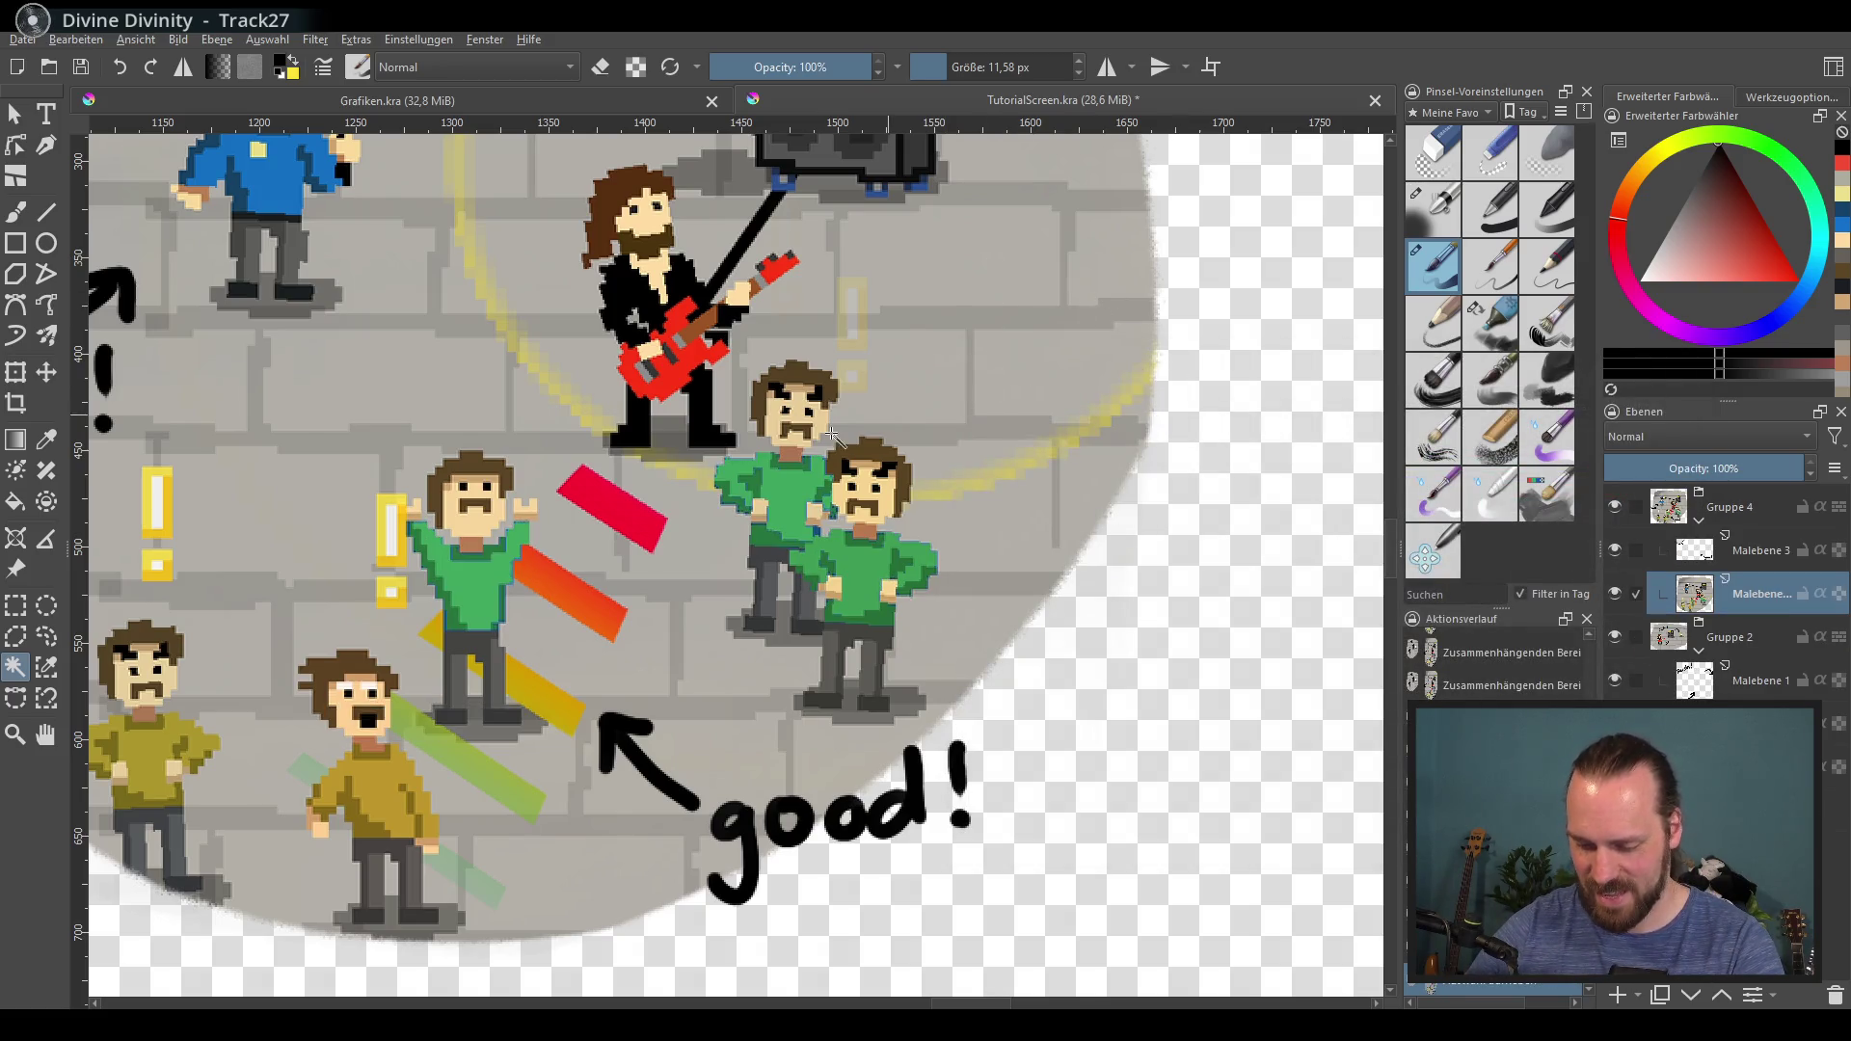
scroll(833, 436, up, 1)
scroll(810, 453, down, 1)
scroll(768, 476, up, 4)
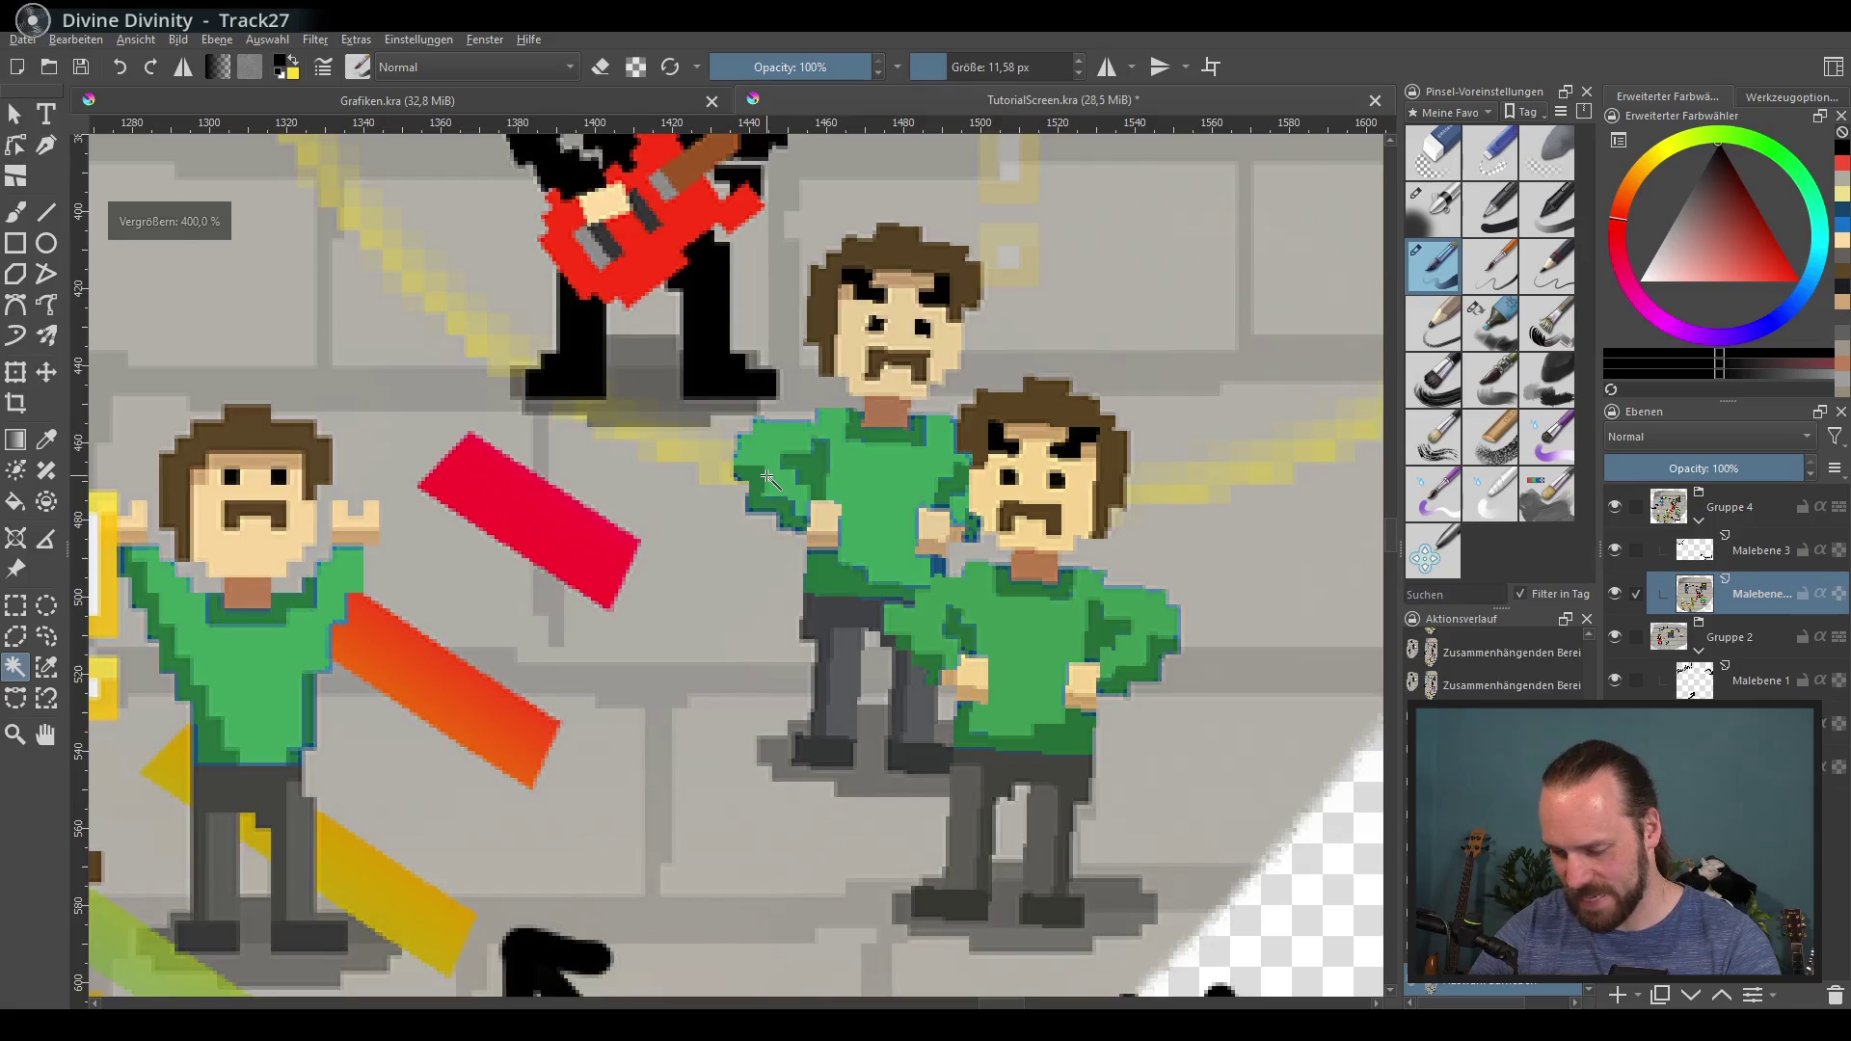
scroll(768, 476, down, 5)
scroll(646, 337, up, 1)
Step: Export the picture over TutorialScreen.png in the Assets folder, confirming the overwrite
click(22, 39)
click(116, 220)
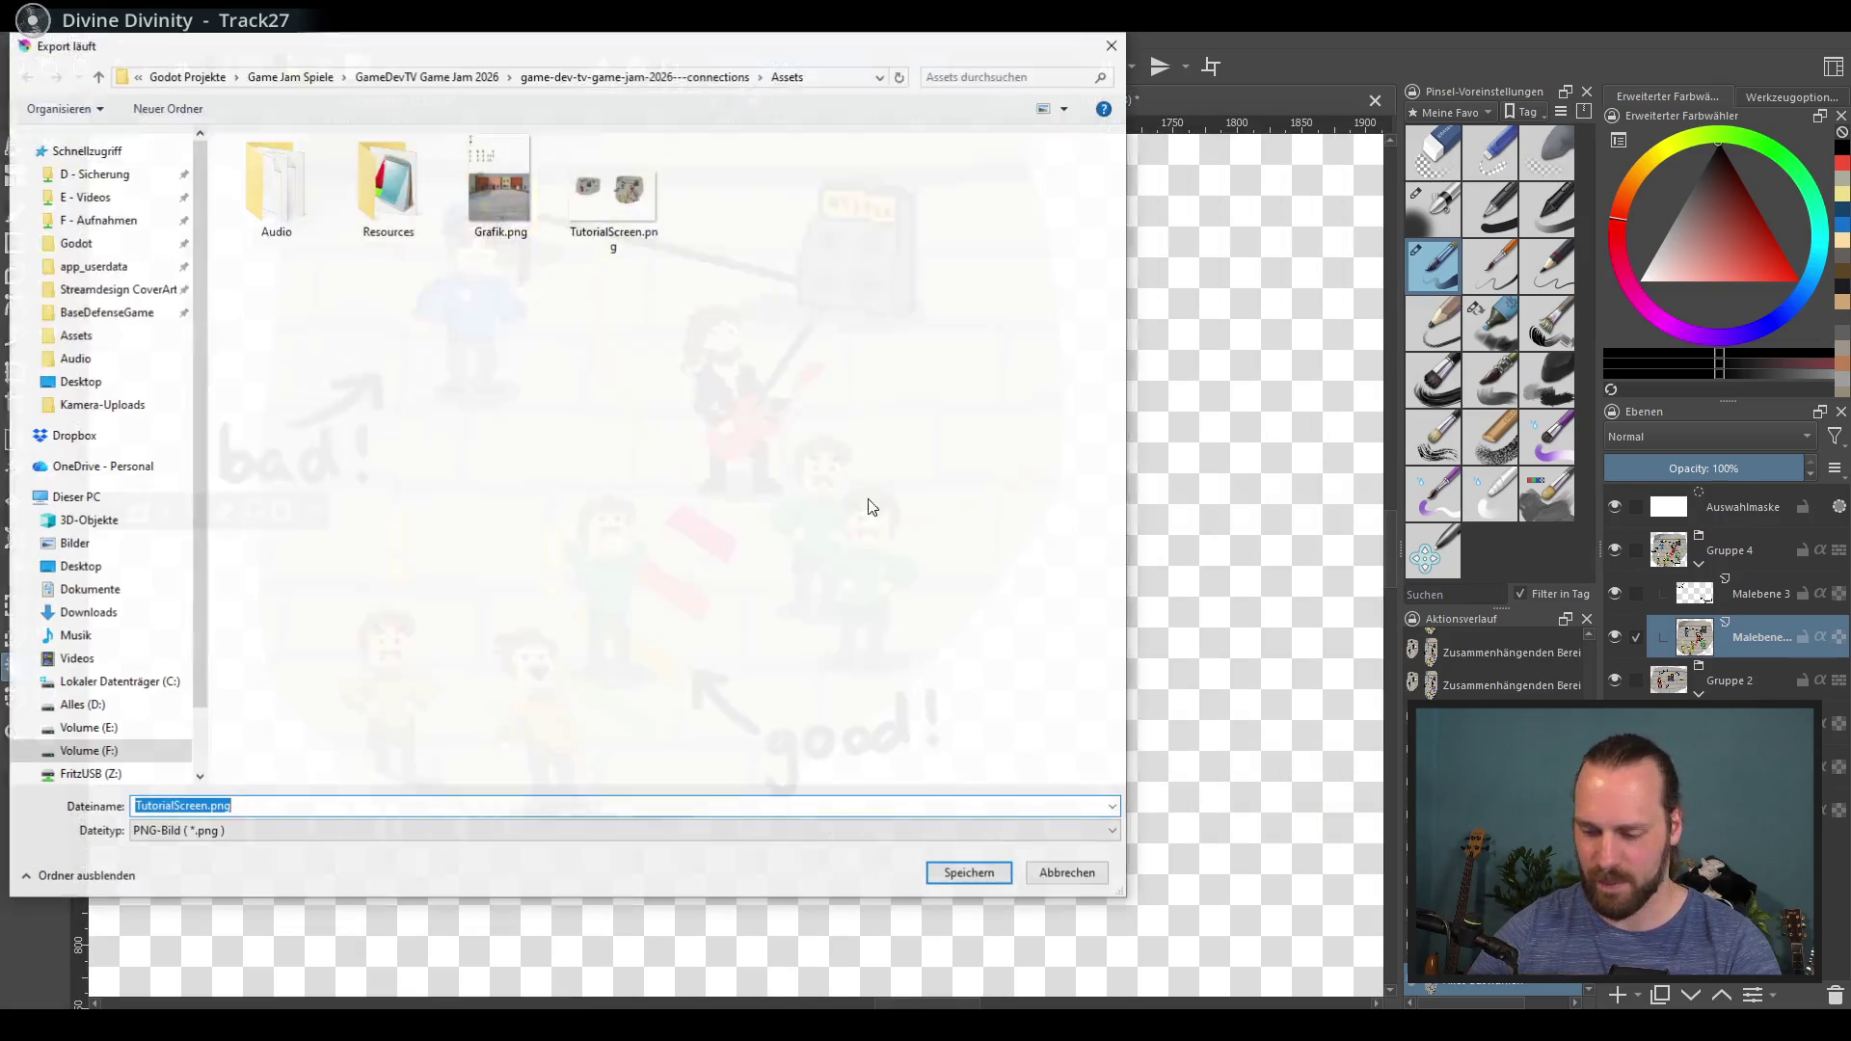
click(962, 881)
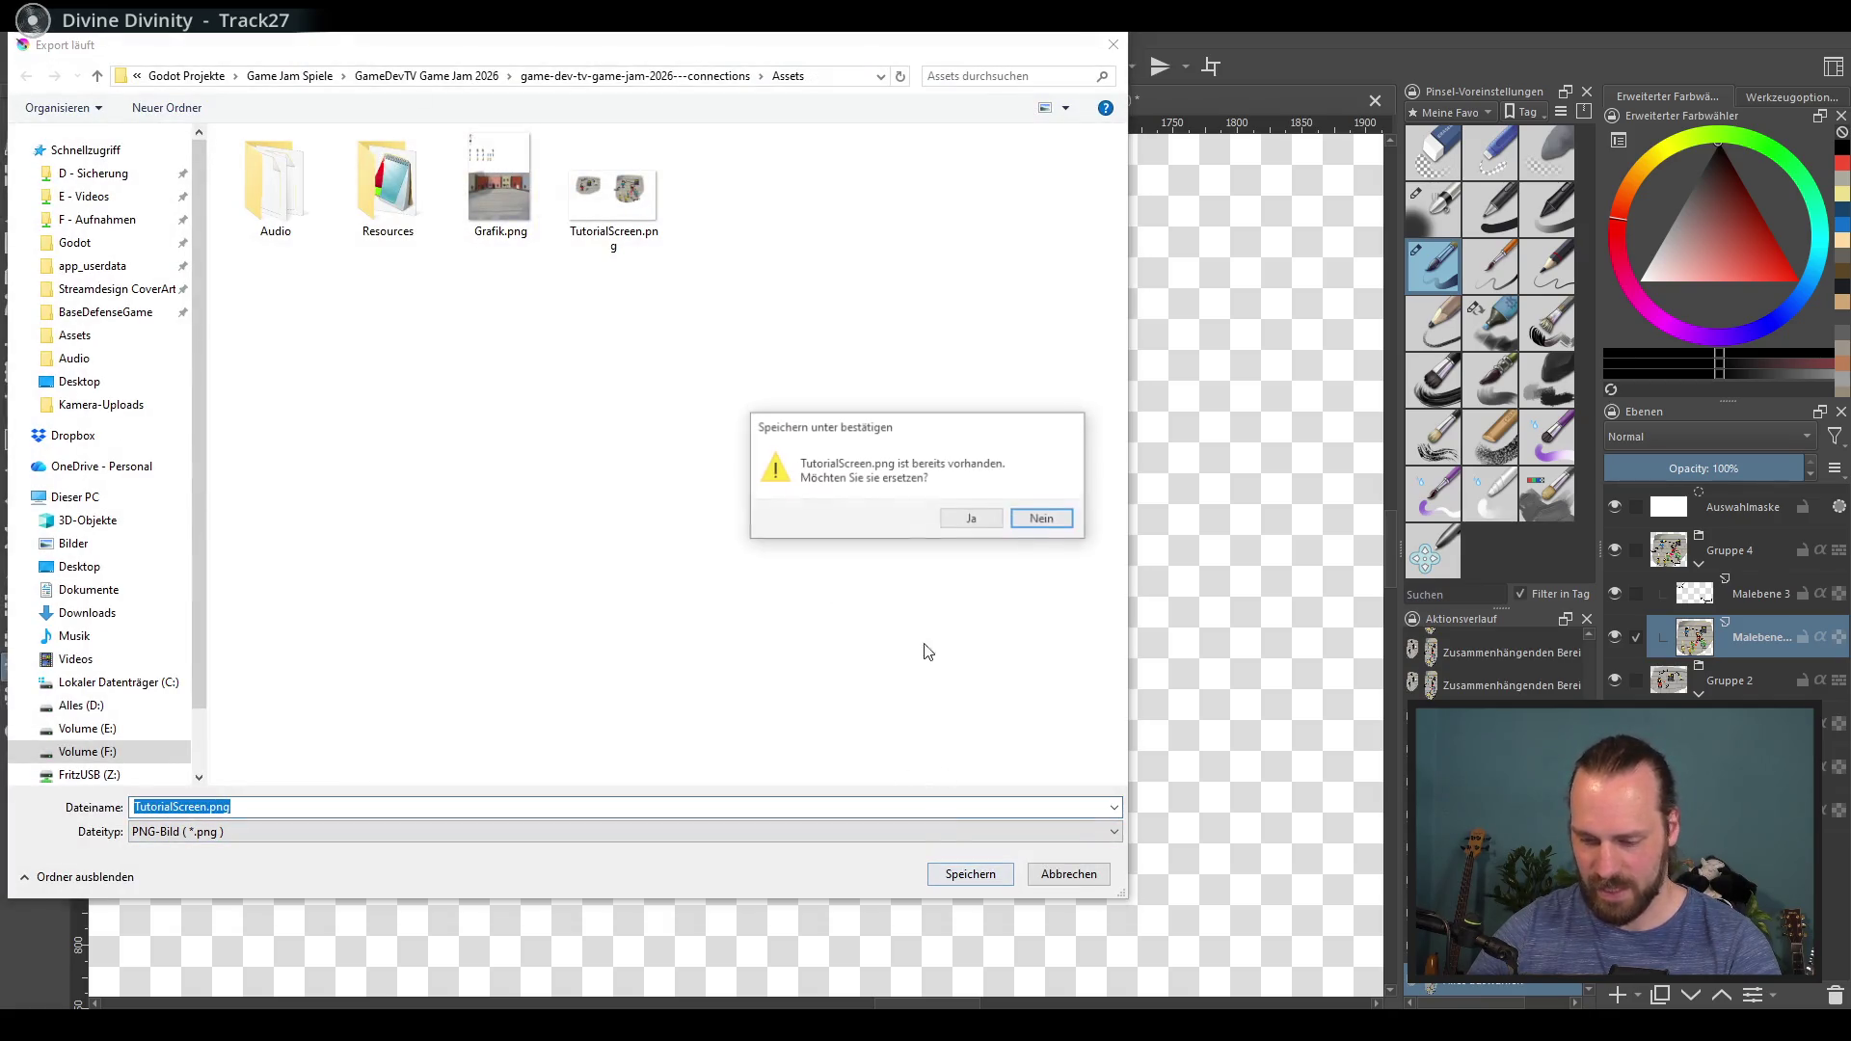
click(966, 529)
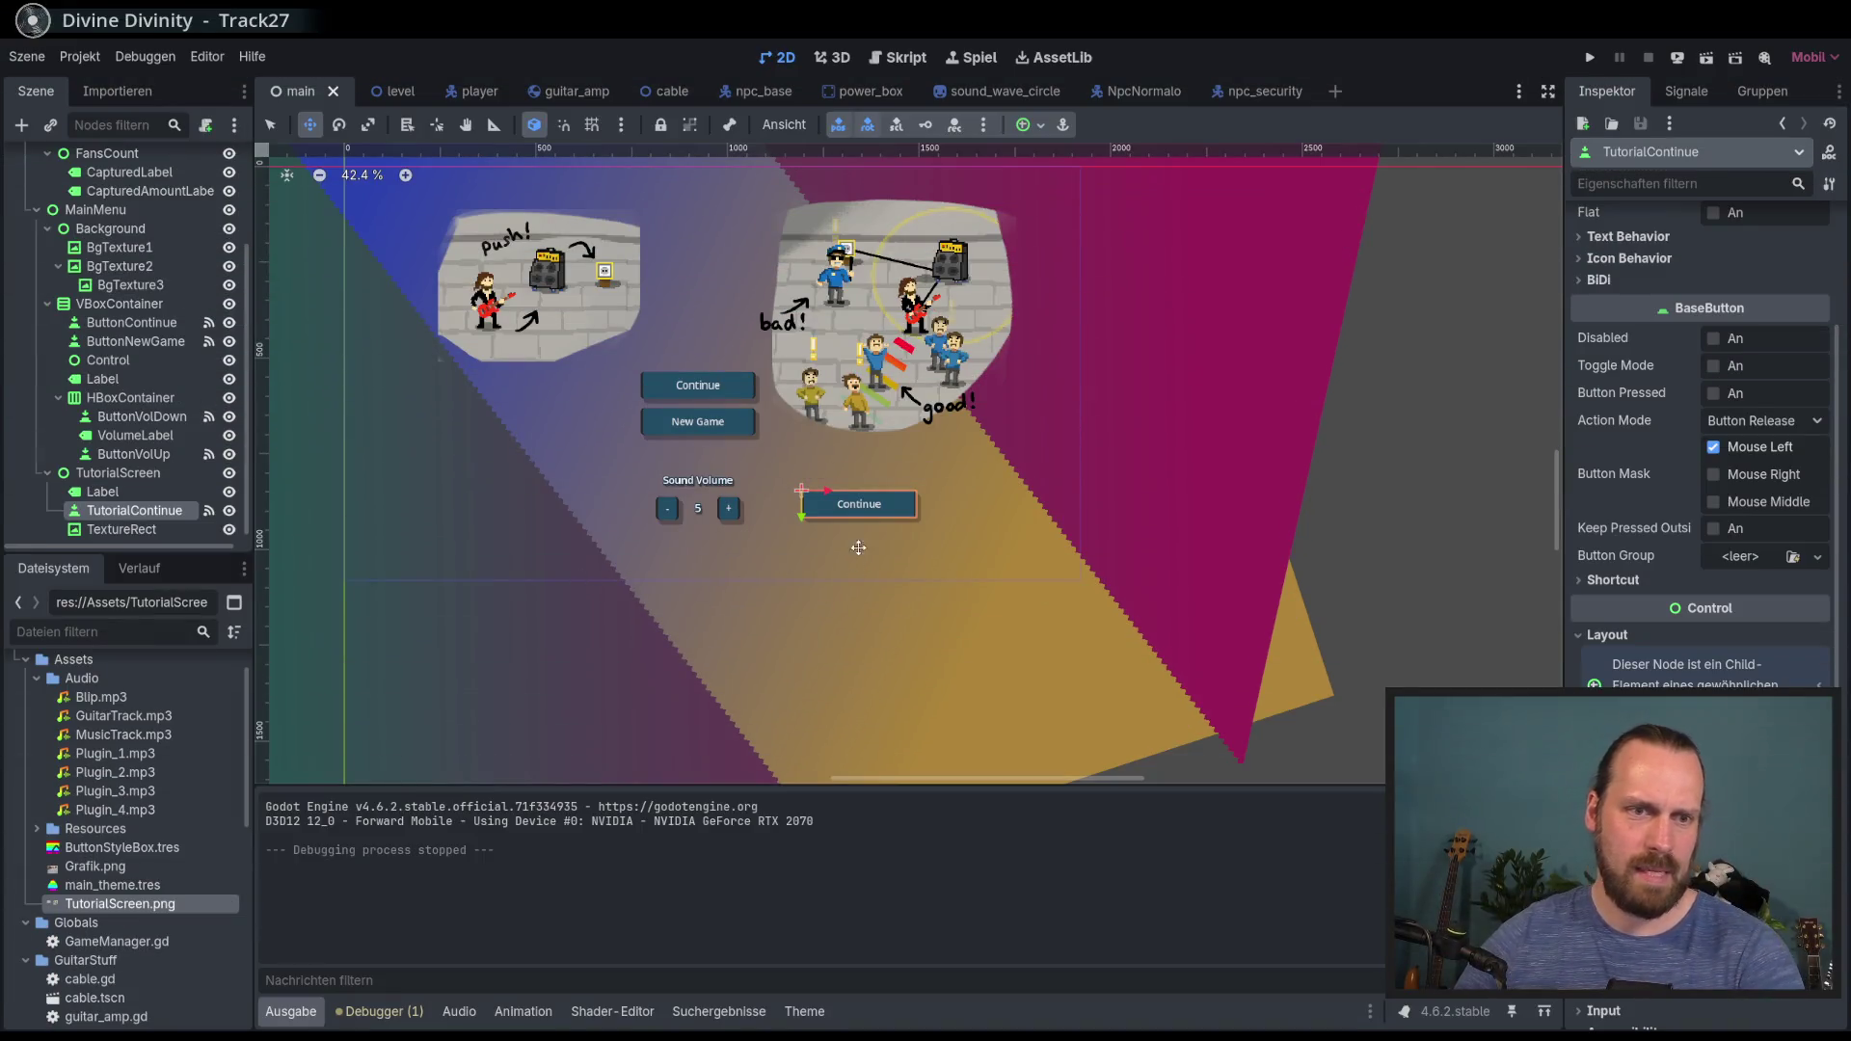
Step: Undo the last change and make the VBoxContainer menu buttons visible again
scroll(858, 548, up, 2)
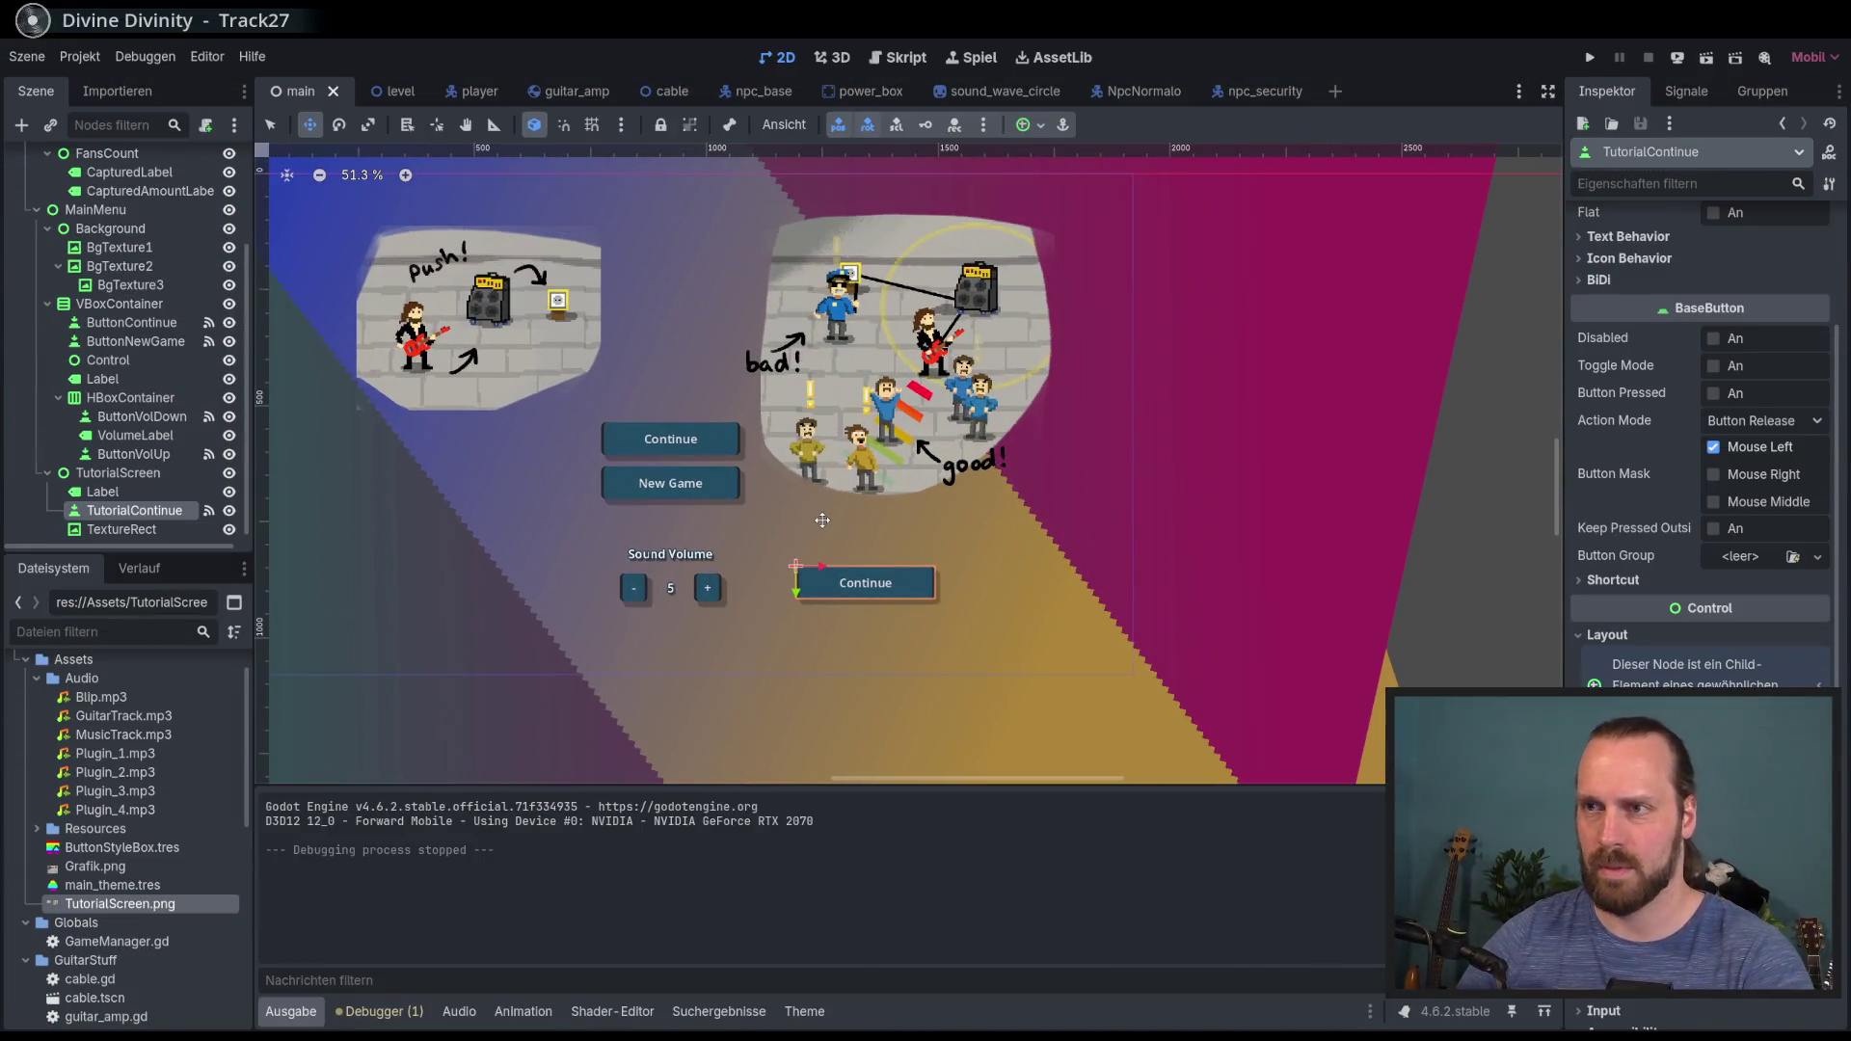
key(ctrl+z)
key(ctrl+z)
key(ctrl+z)
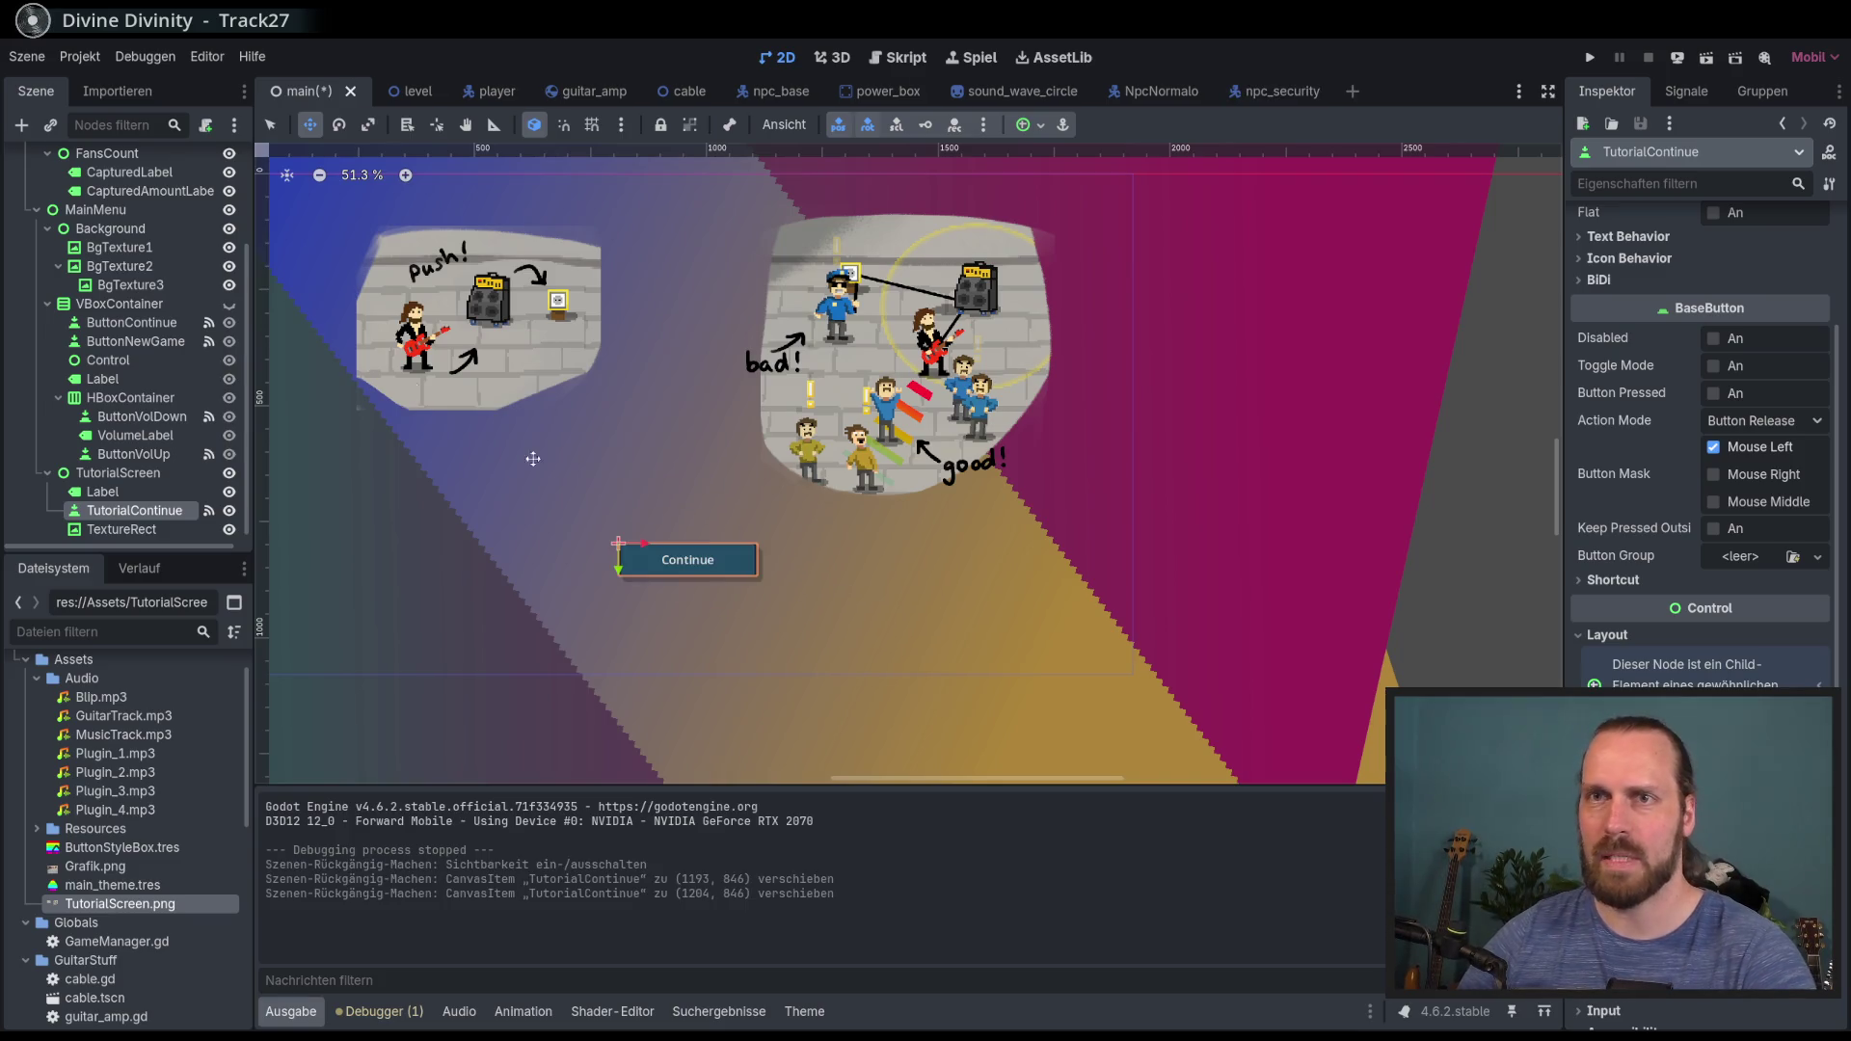
click(229, 304)
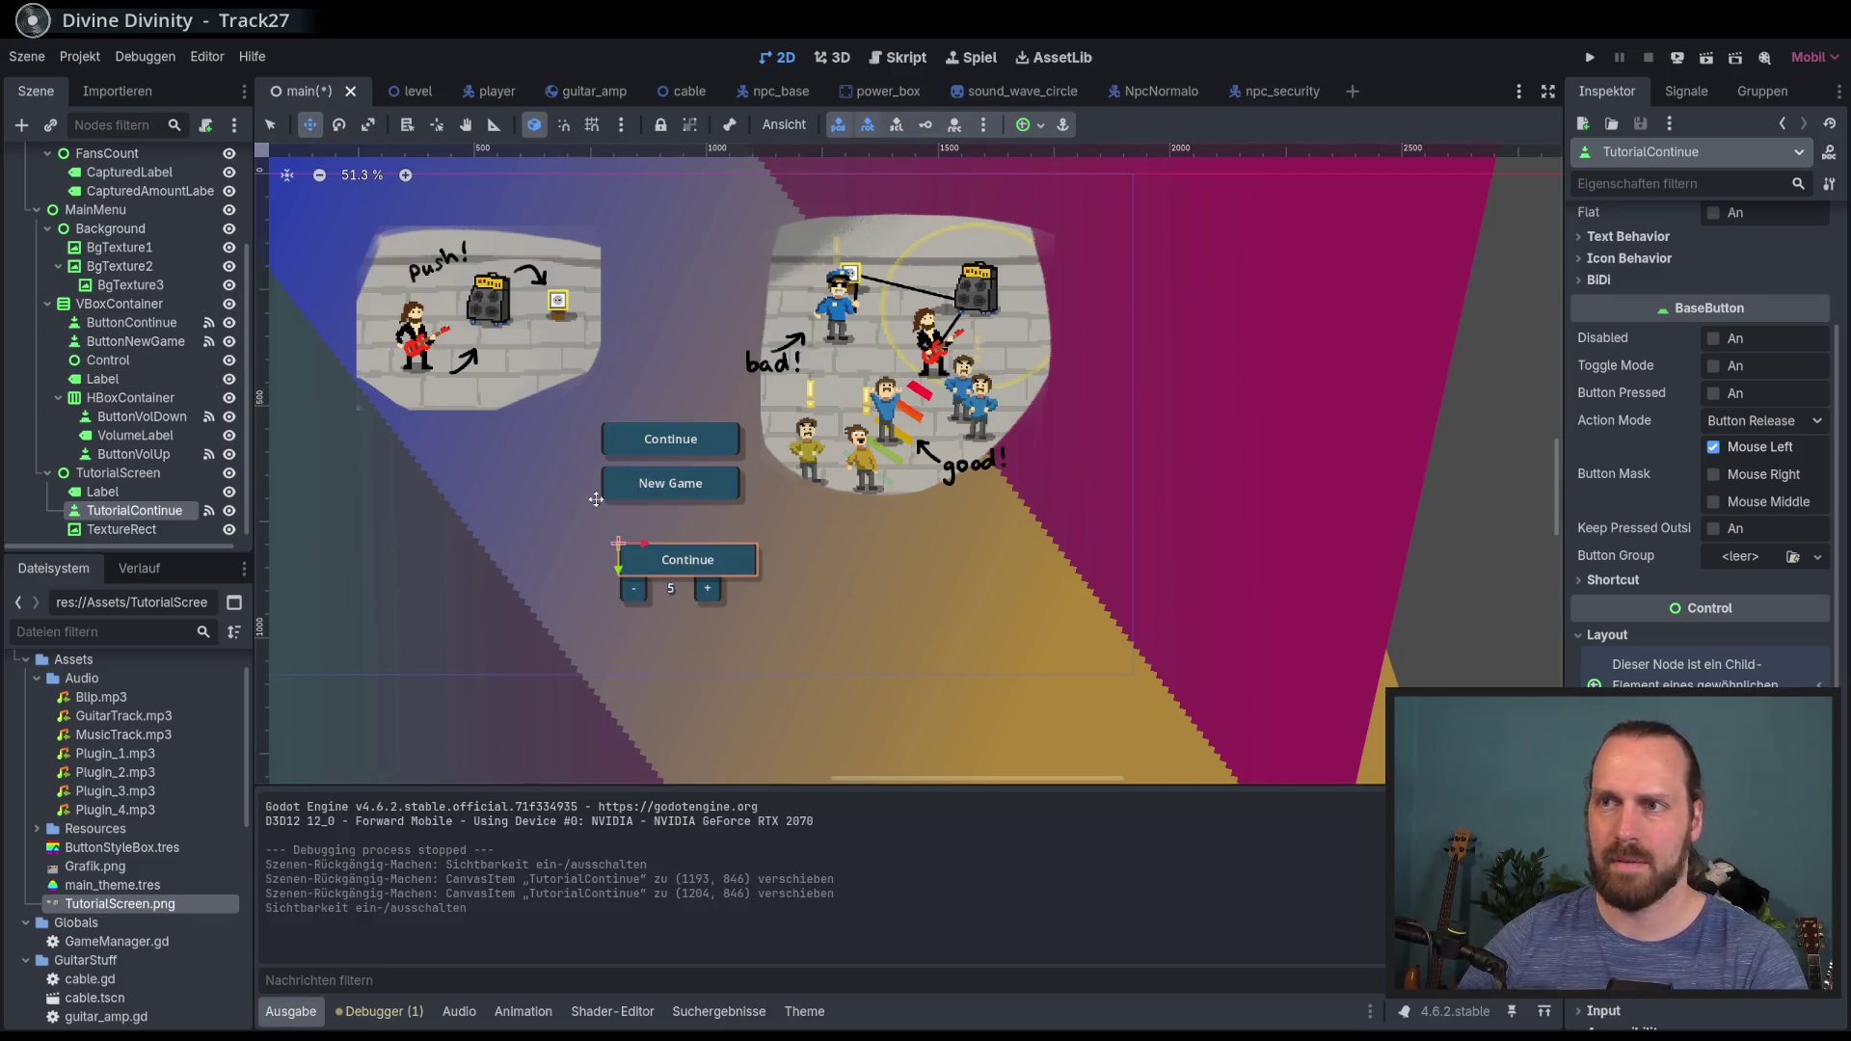
Step: Move the tutorial Continue button down past the New Game spot, then re-export TutorialScreen.png
scroll(704, 496, up, 1)
scroll(754, 565, up, 3)
mouse_move(754, 564)
mouse_down()
mouse_move(714, 466)
mouse_move(745, 496)
mouse_up()
scroll(723, 478, up, 7)
scroll(743, 492, down, 4)
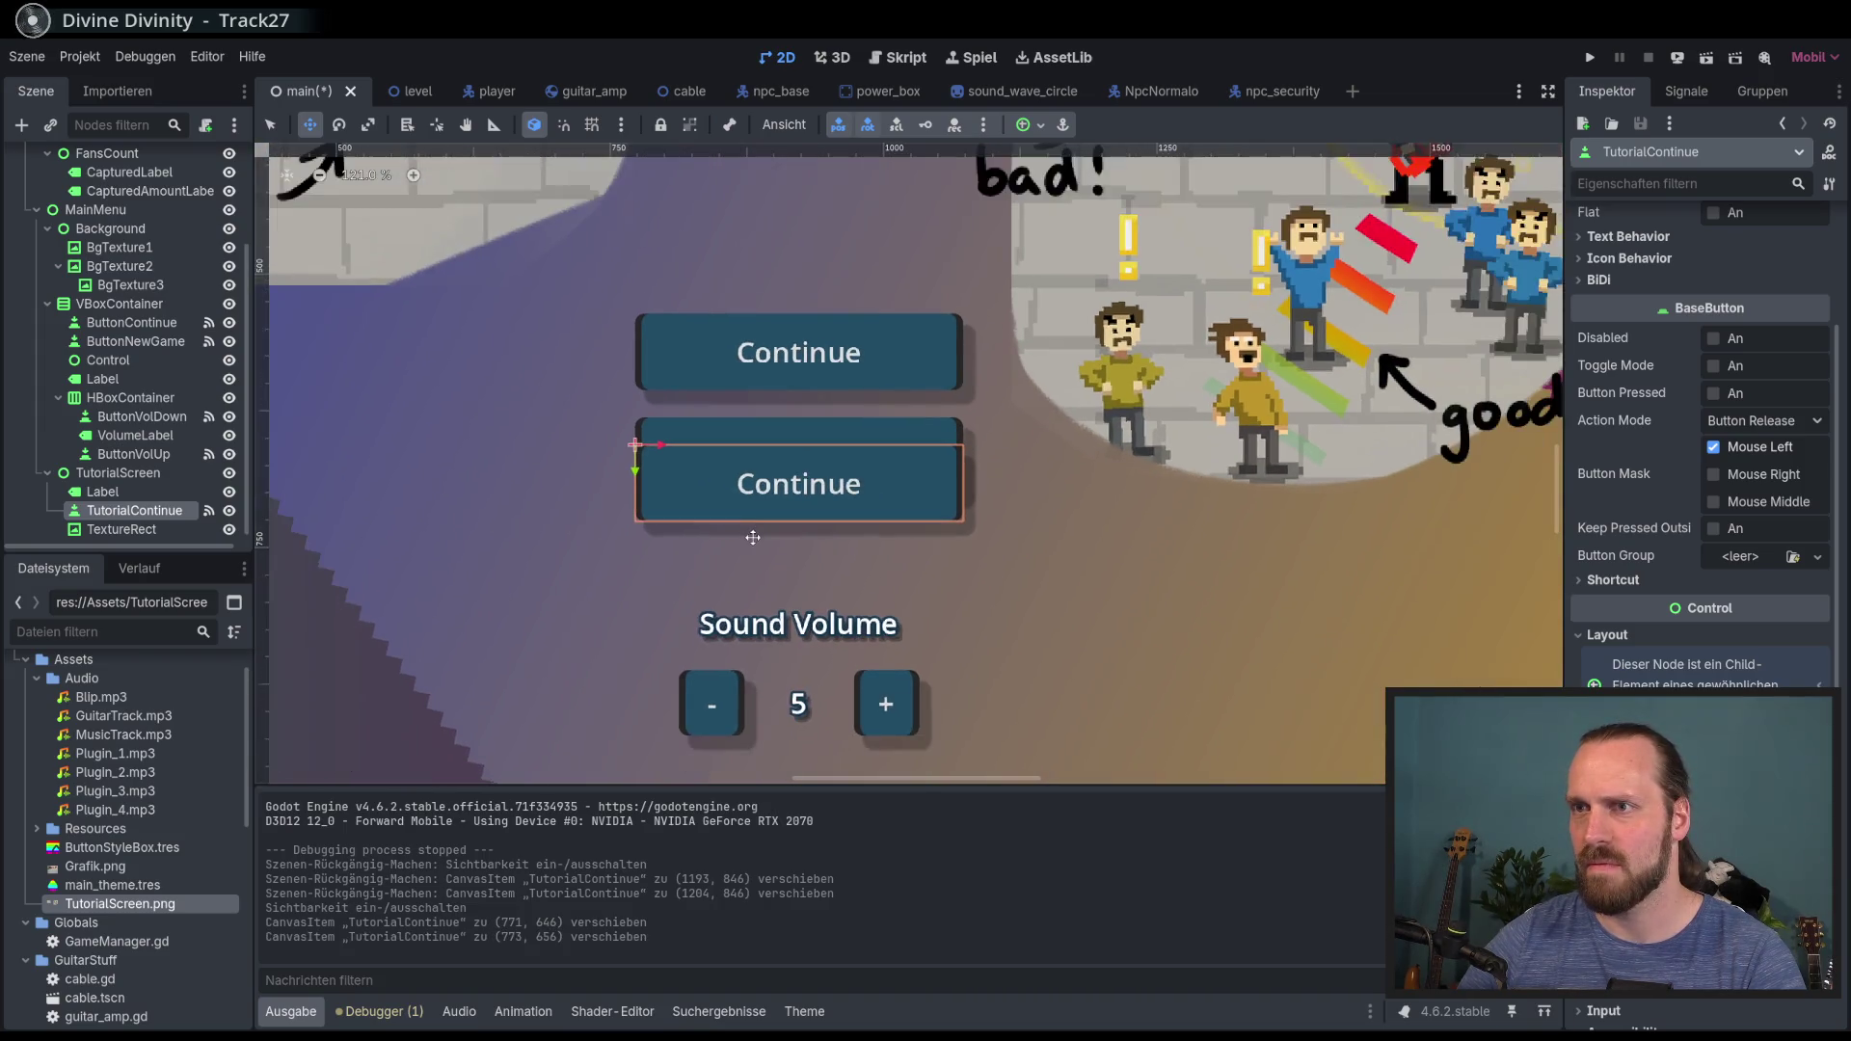
drag(643, 426, 641, 608)
scroll(927, 619, down, 5)
scroll(927, 619, down, 1)
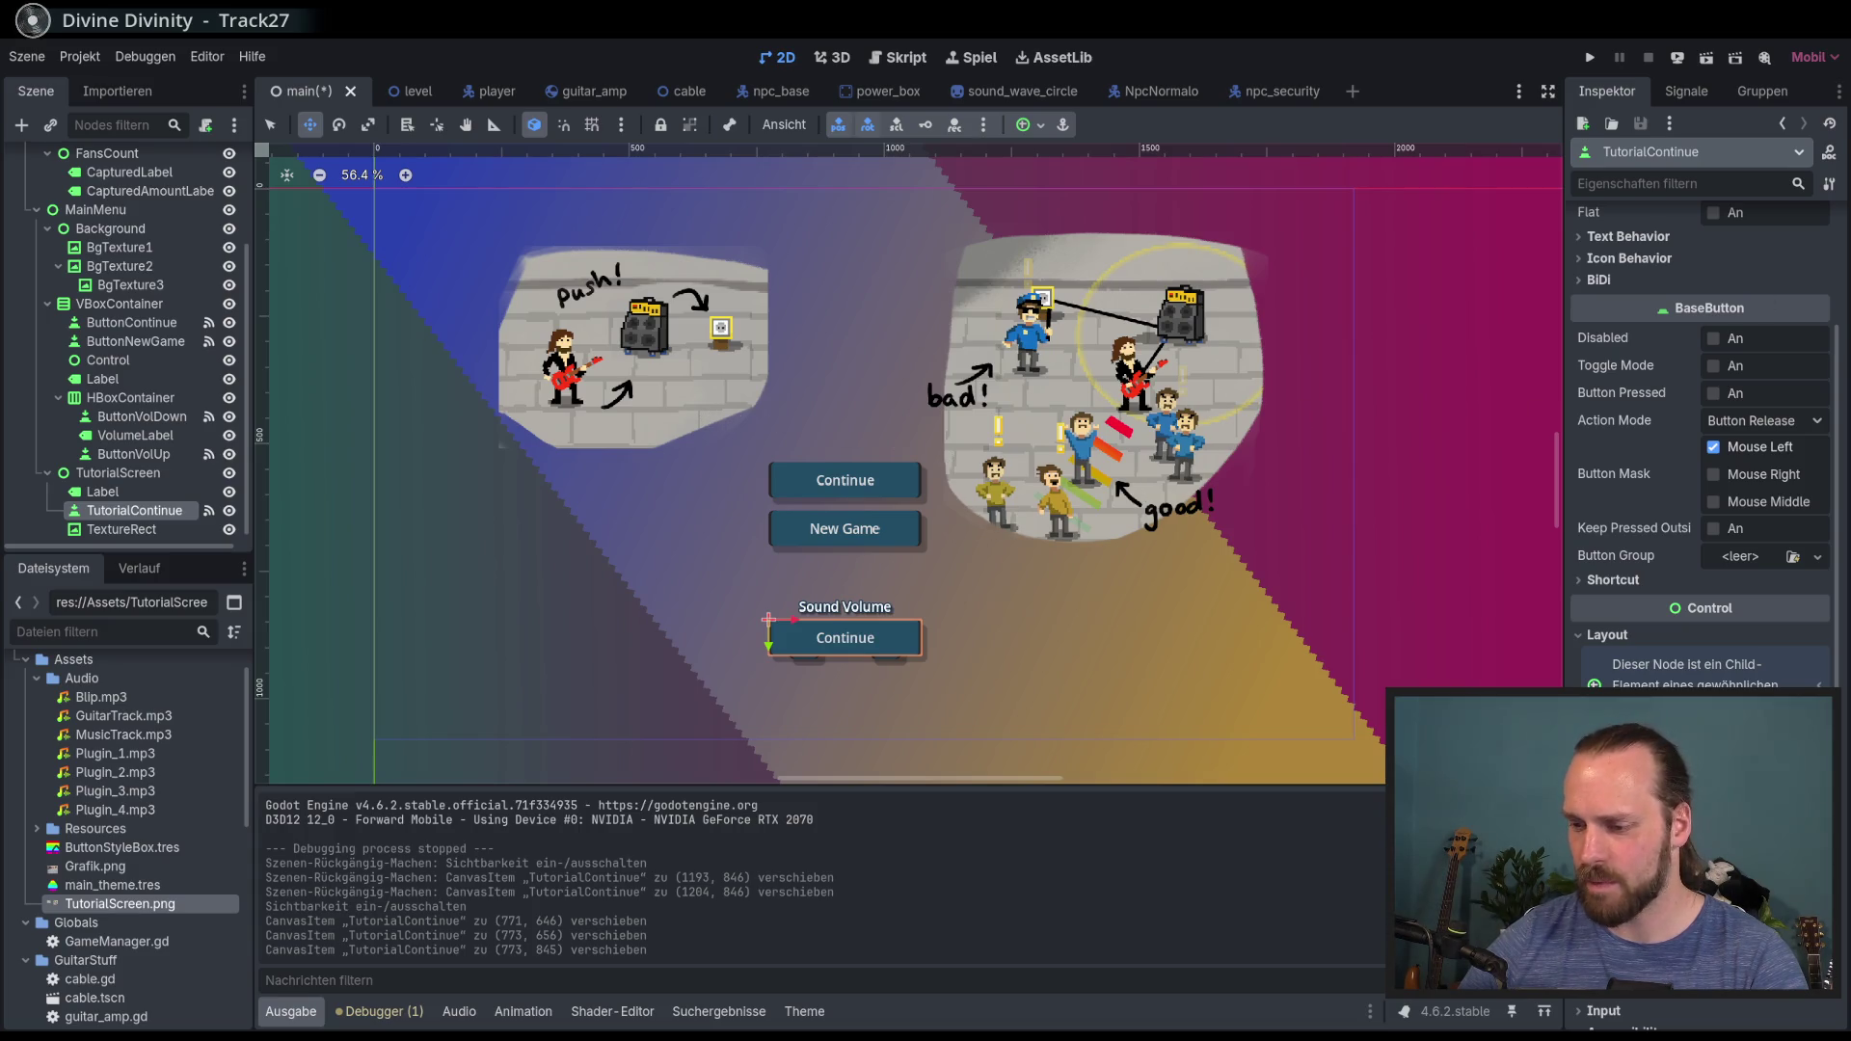
key(ctrl+s)
key(Return)
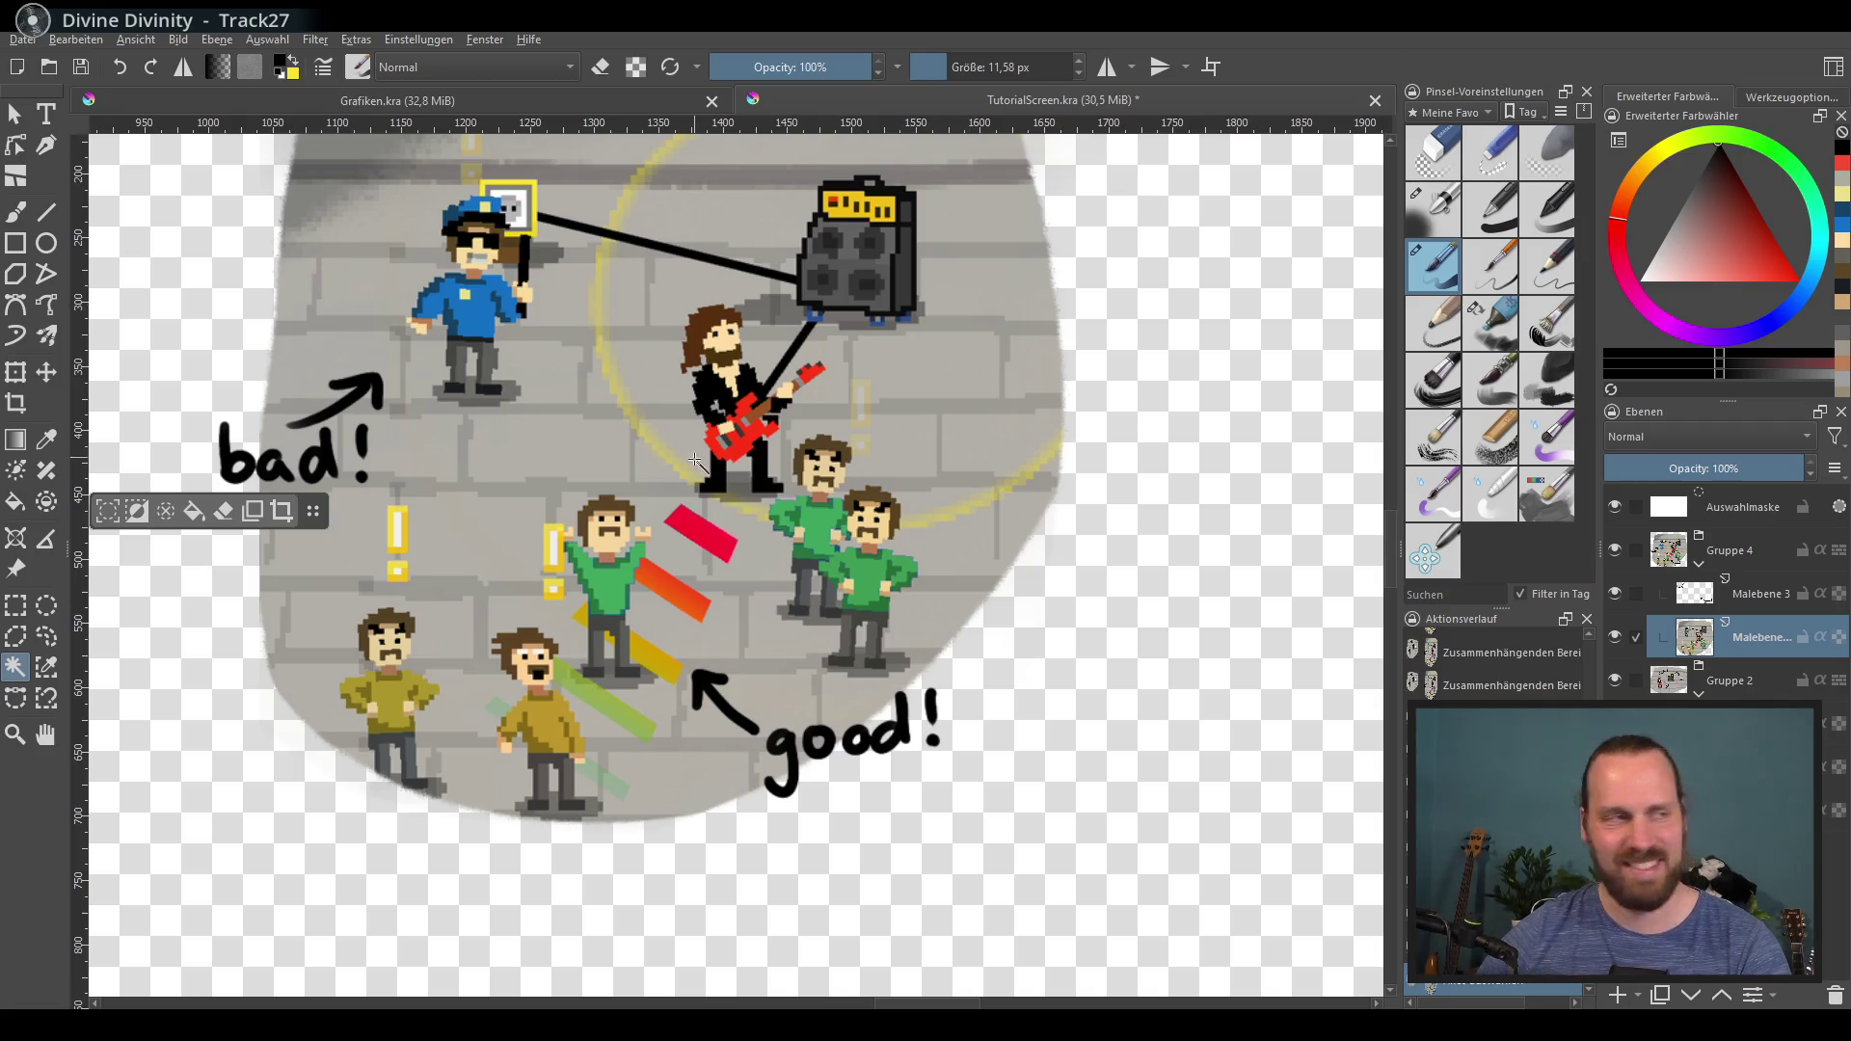
Step: Select Gruppe 4 and Gruppe 2, scale both panels down together and move them right
scroll(681, 542, down, 4)
drag(681, 542, 726, 597)
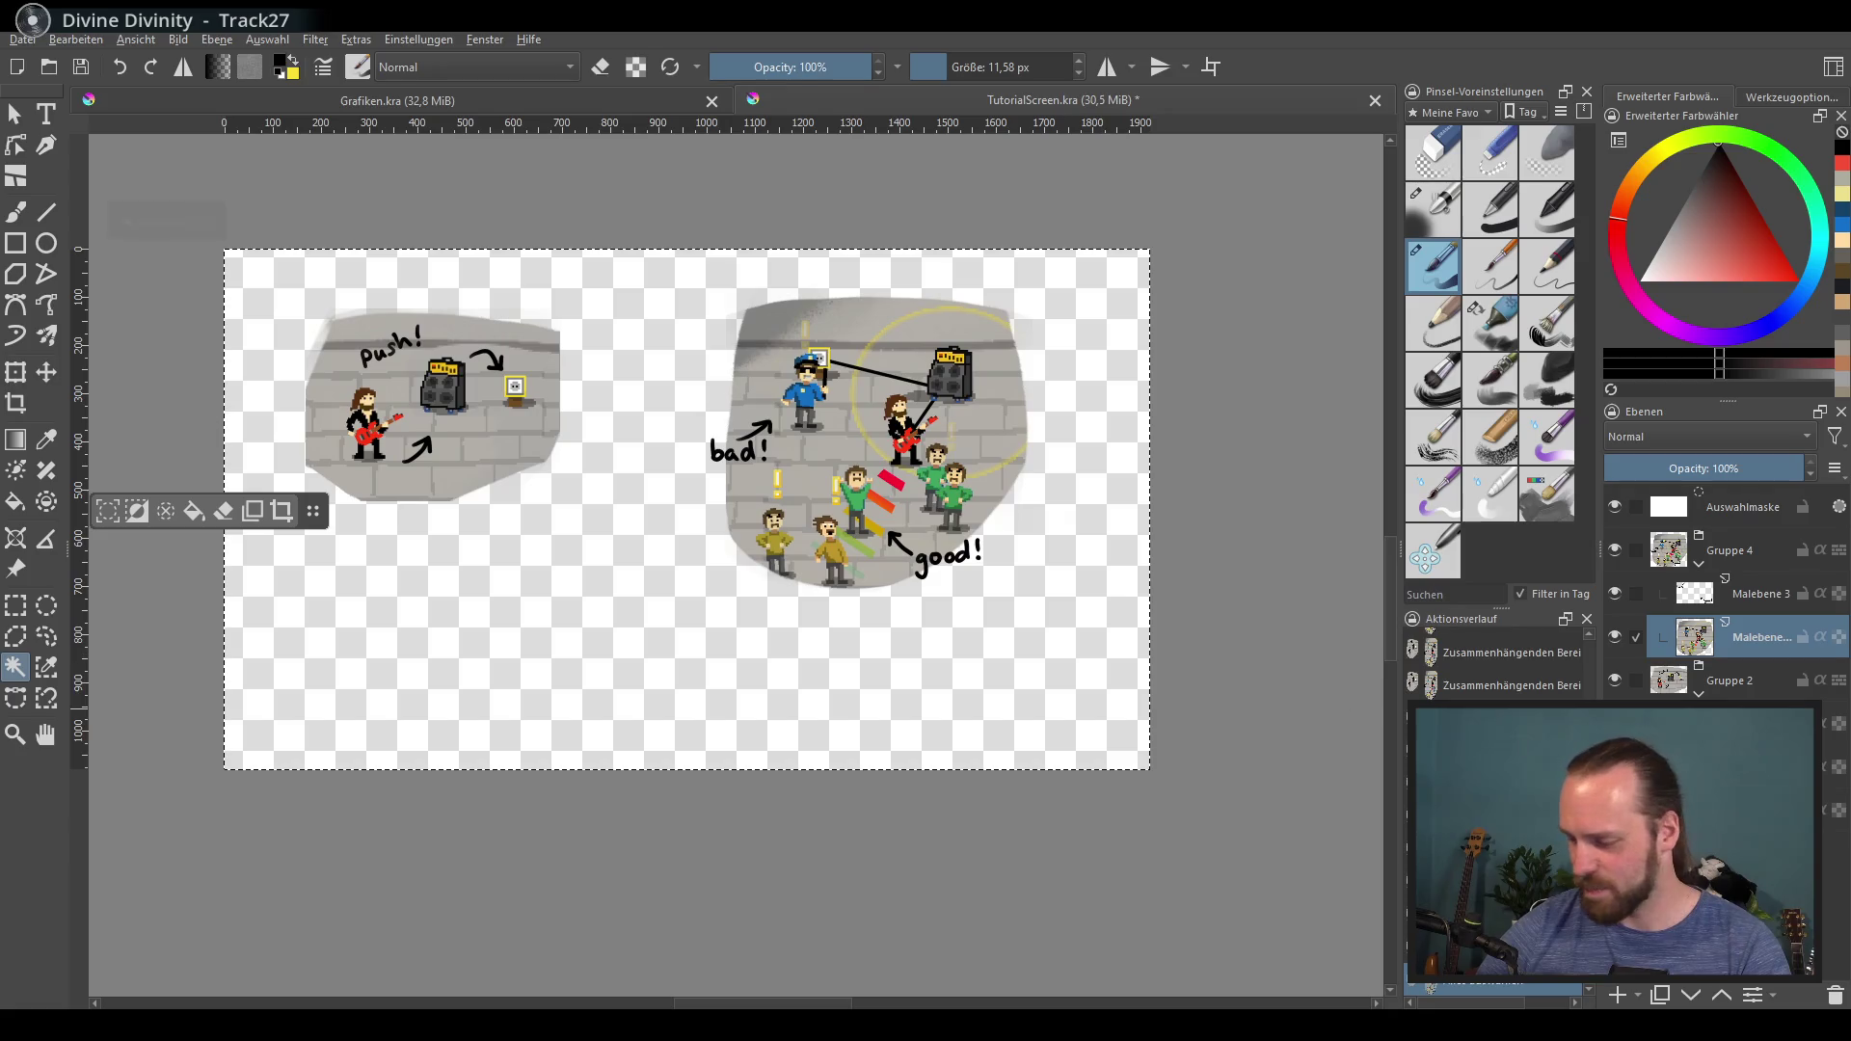
click(1763, 549)
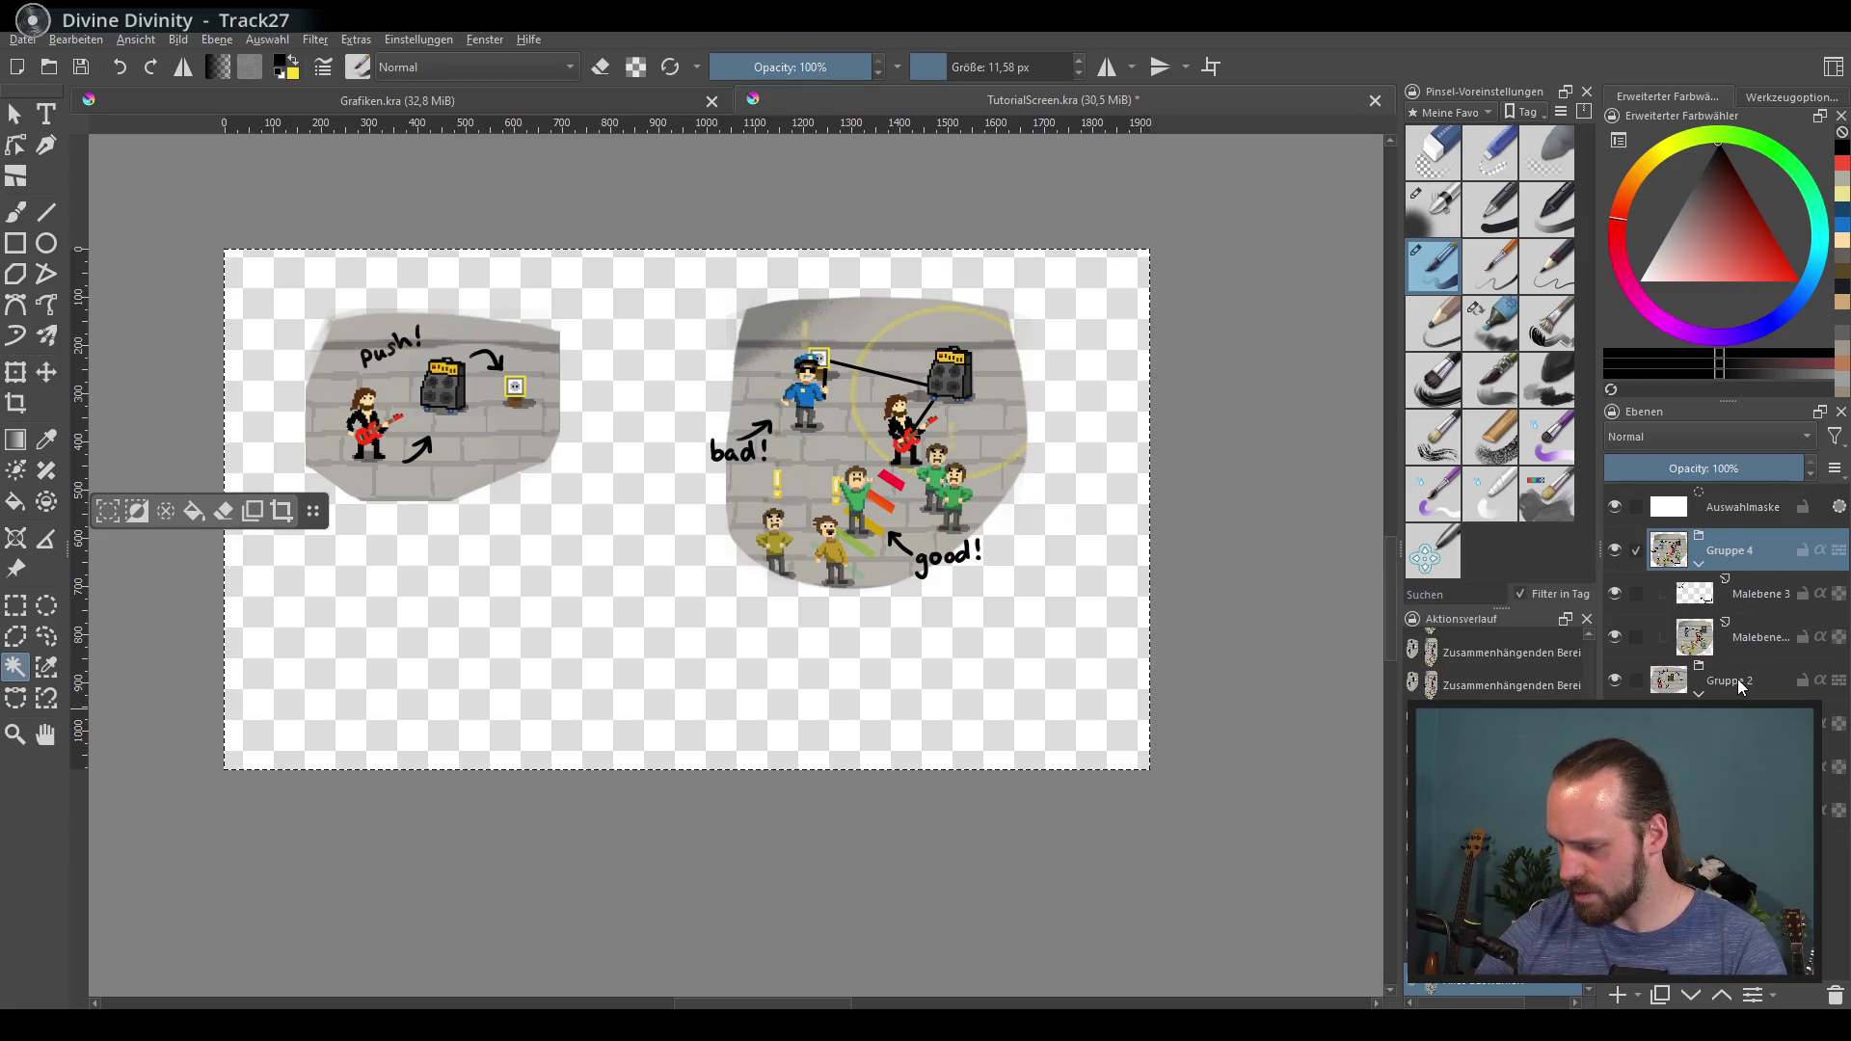
ctrl+click(1745, 680)
key(ctrl+t)
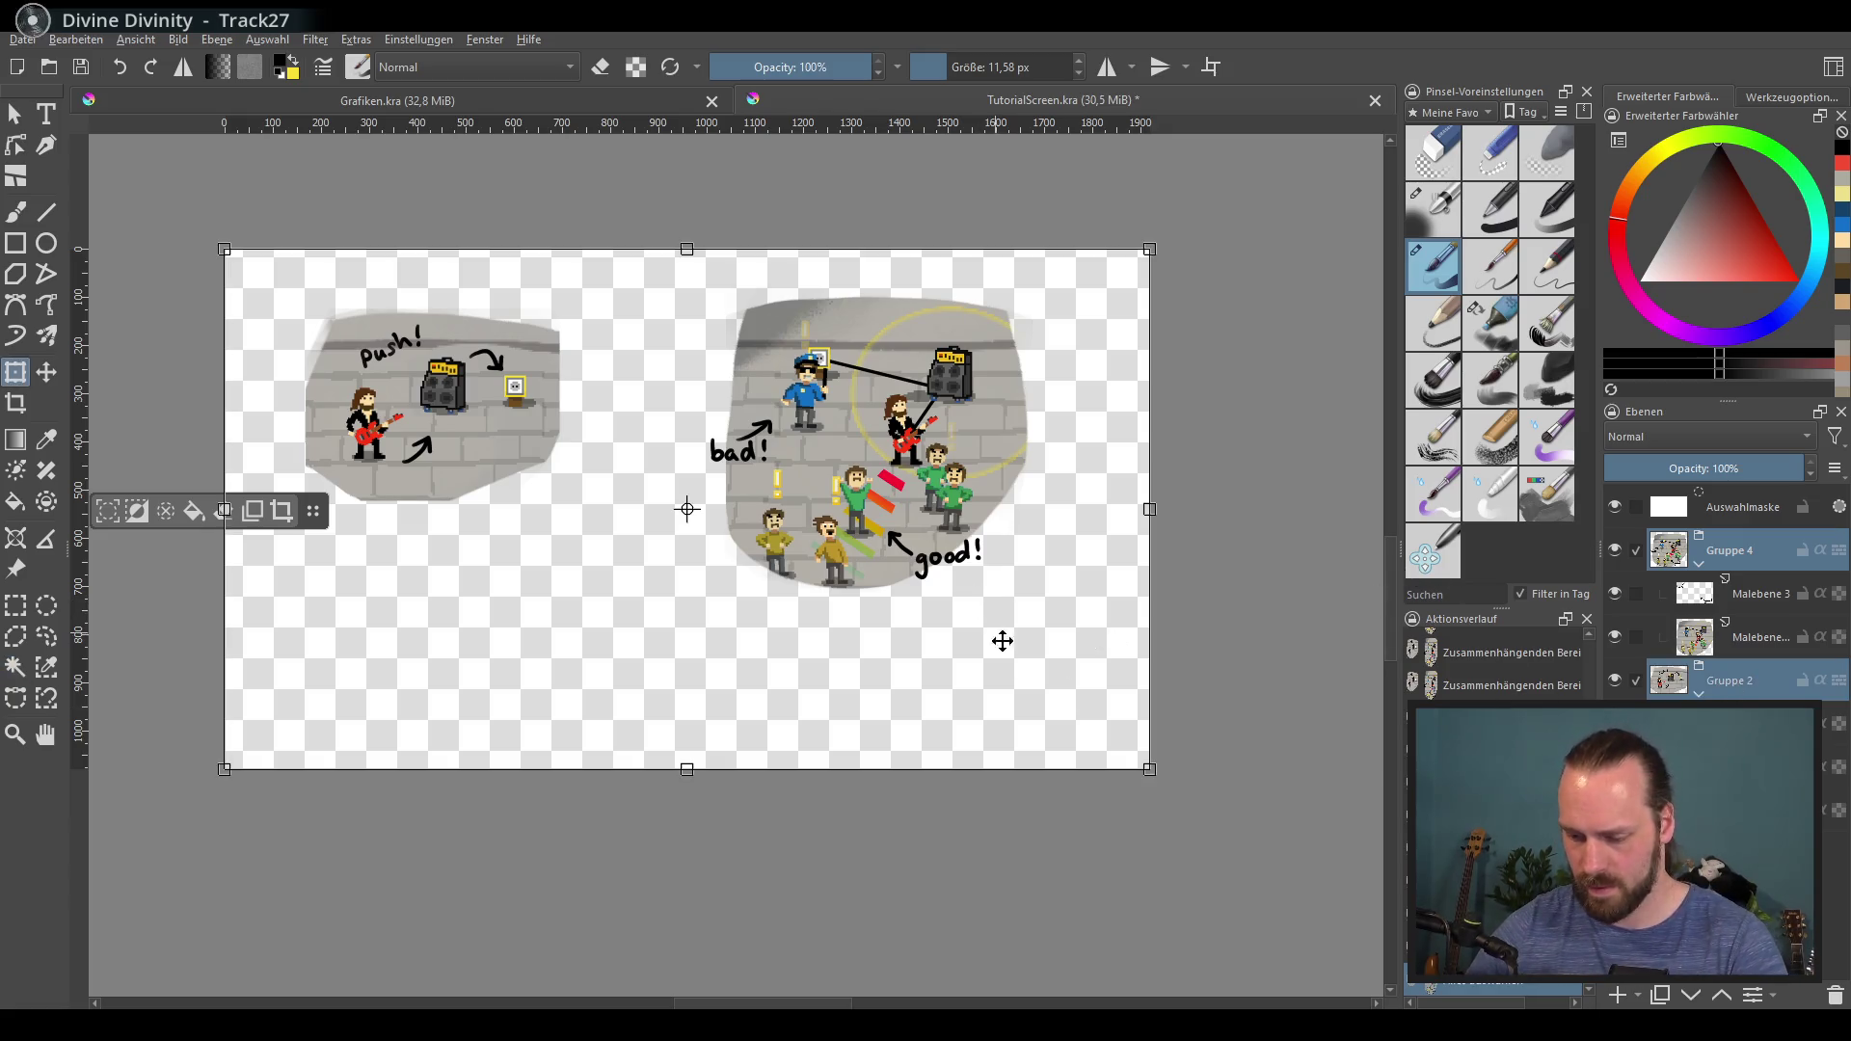
drag(1143, 769, 1072, 713)
mouse_move(816, 544)
mouse_down()
mouse_move(852, 530)
mouse_move(899, 672)
mouse_move(877, 521)
mouse_move(877, 537)
mouse_up()
key(Return)
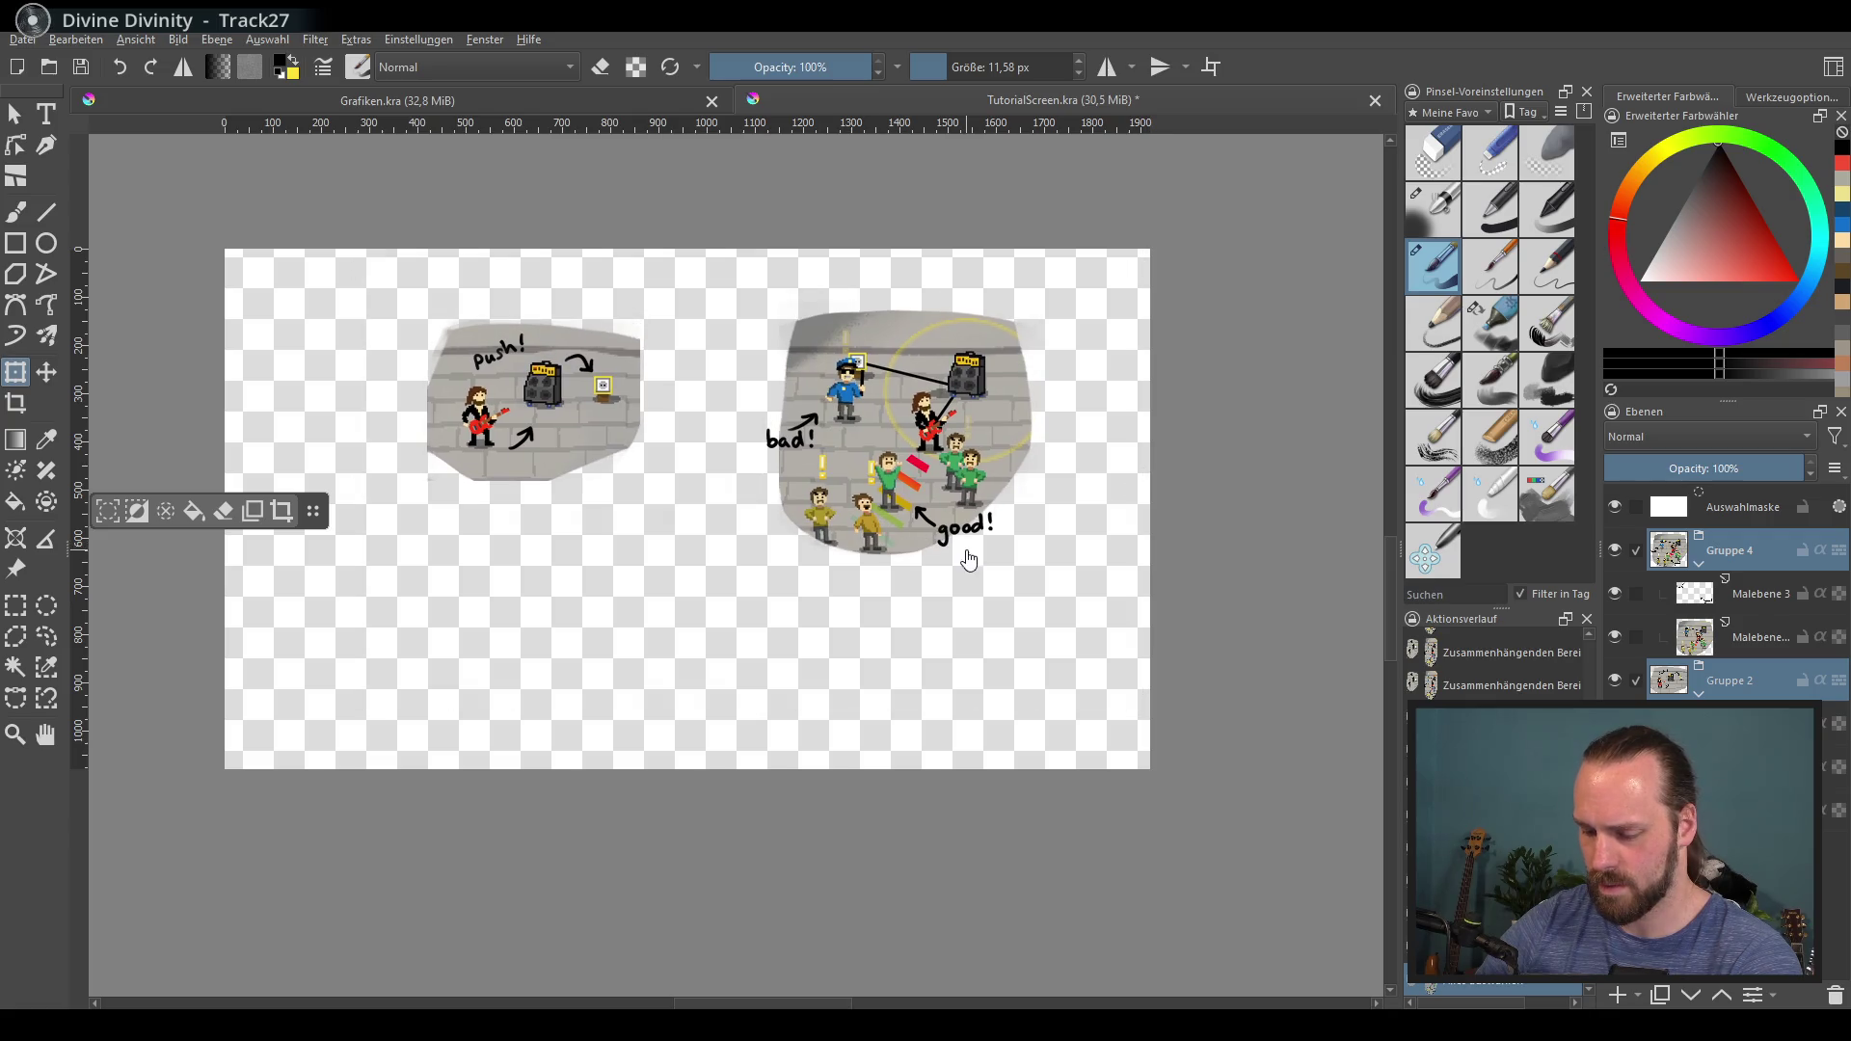
Step: Reselect the Gruppe 2 layer group and start a new transform on it
click(1757, 668)
click(467, 530)
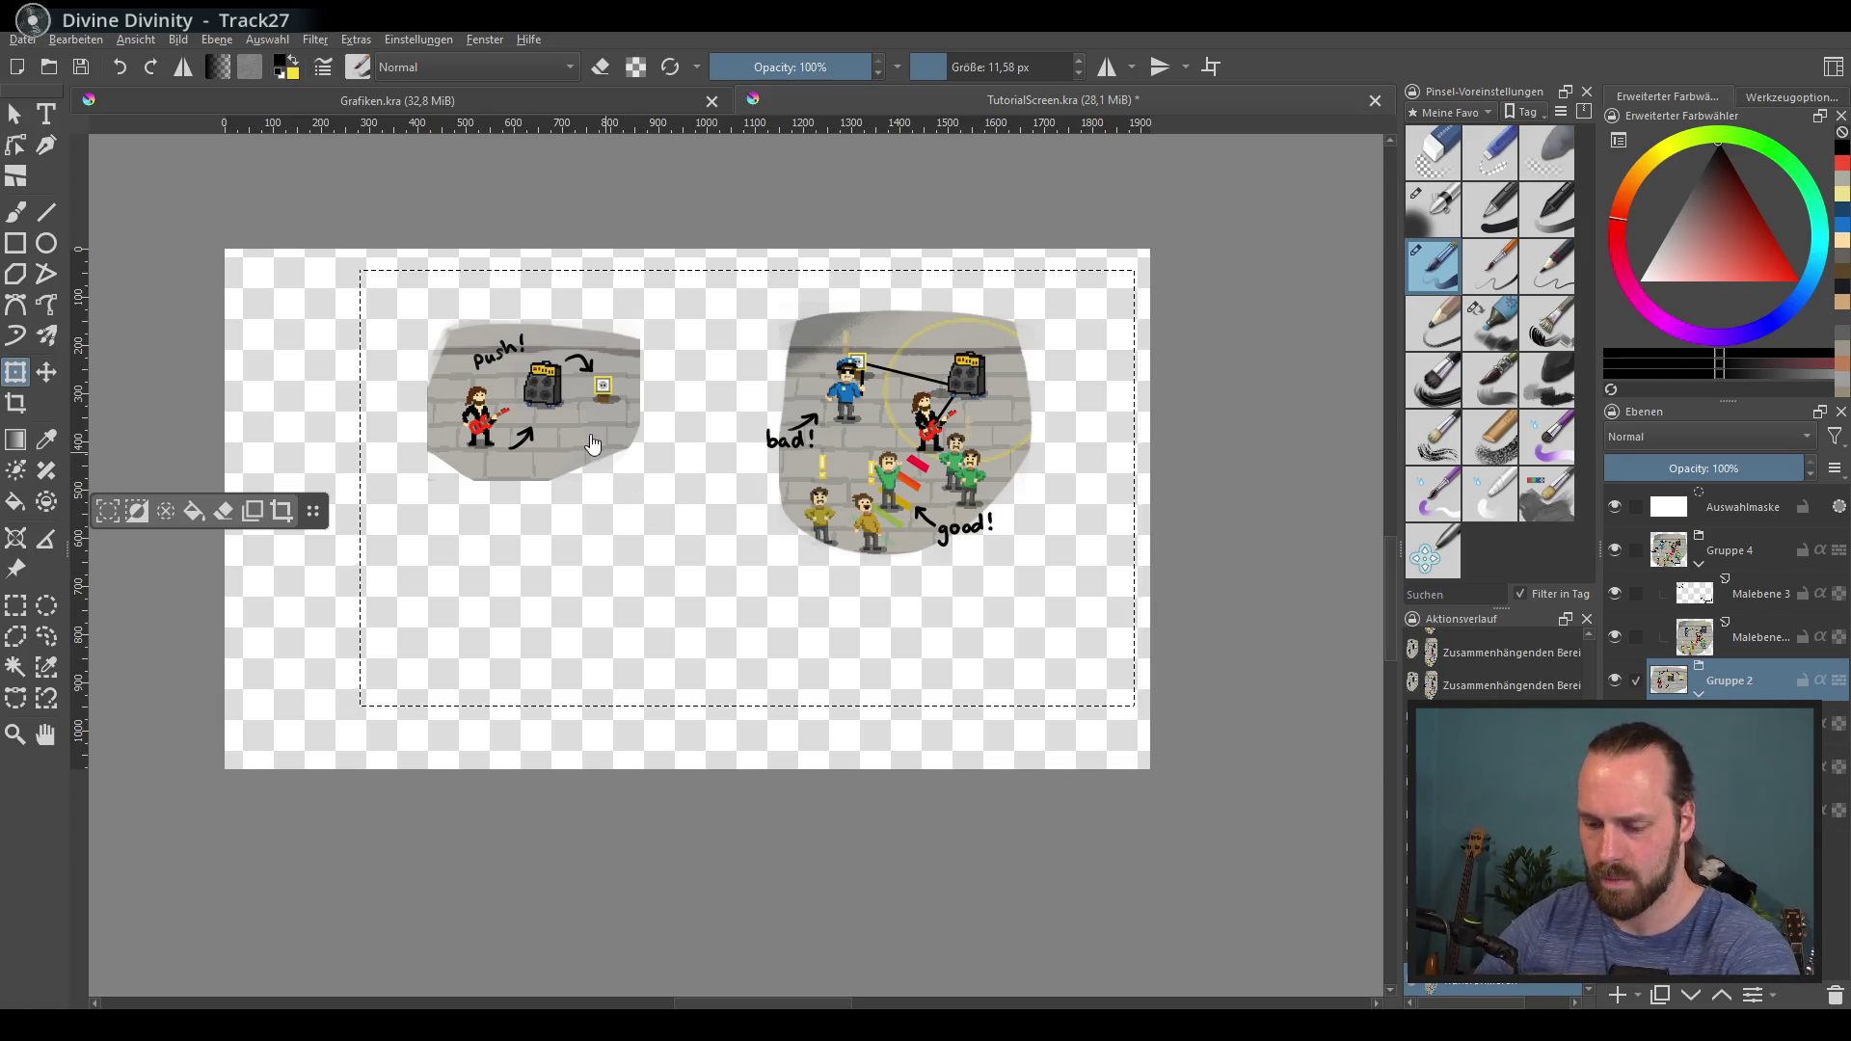
click(1753, 641)
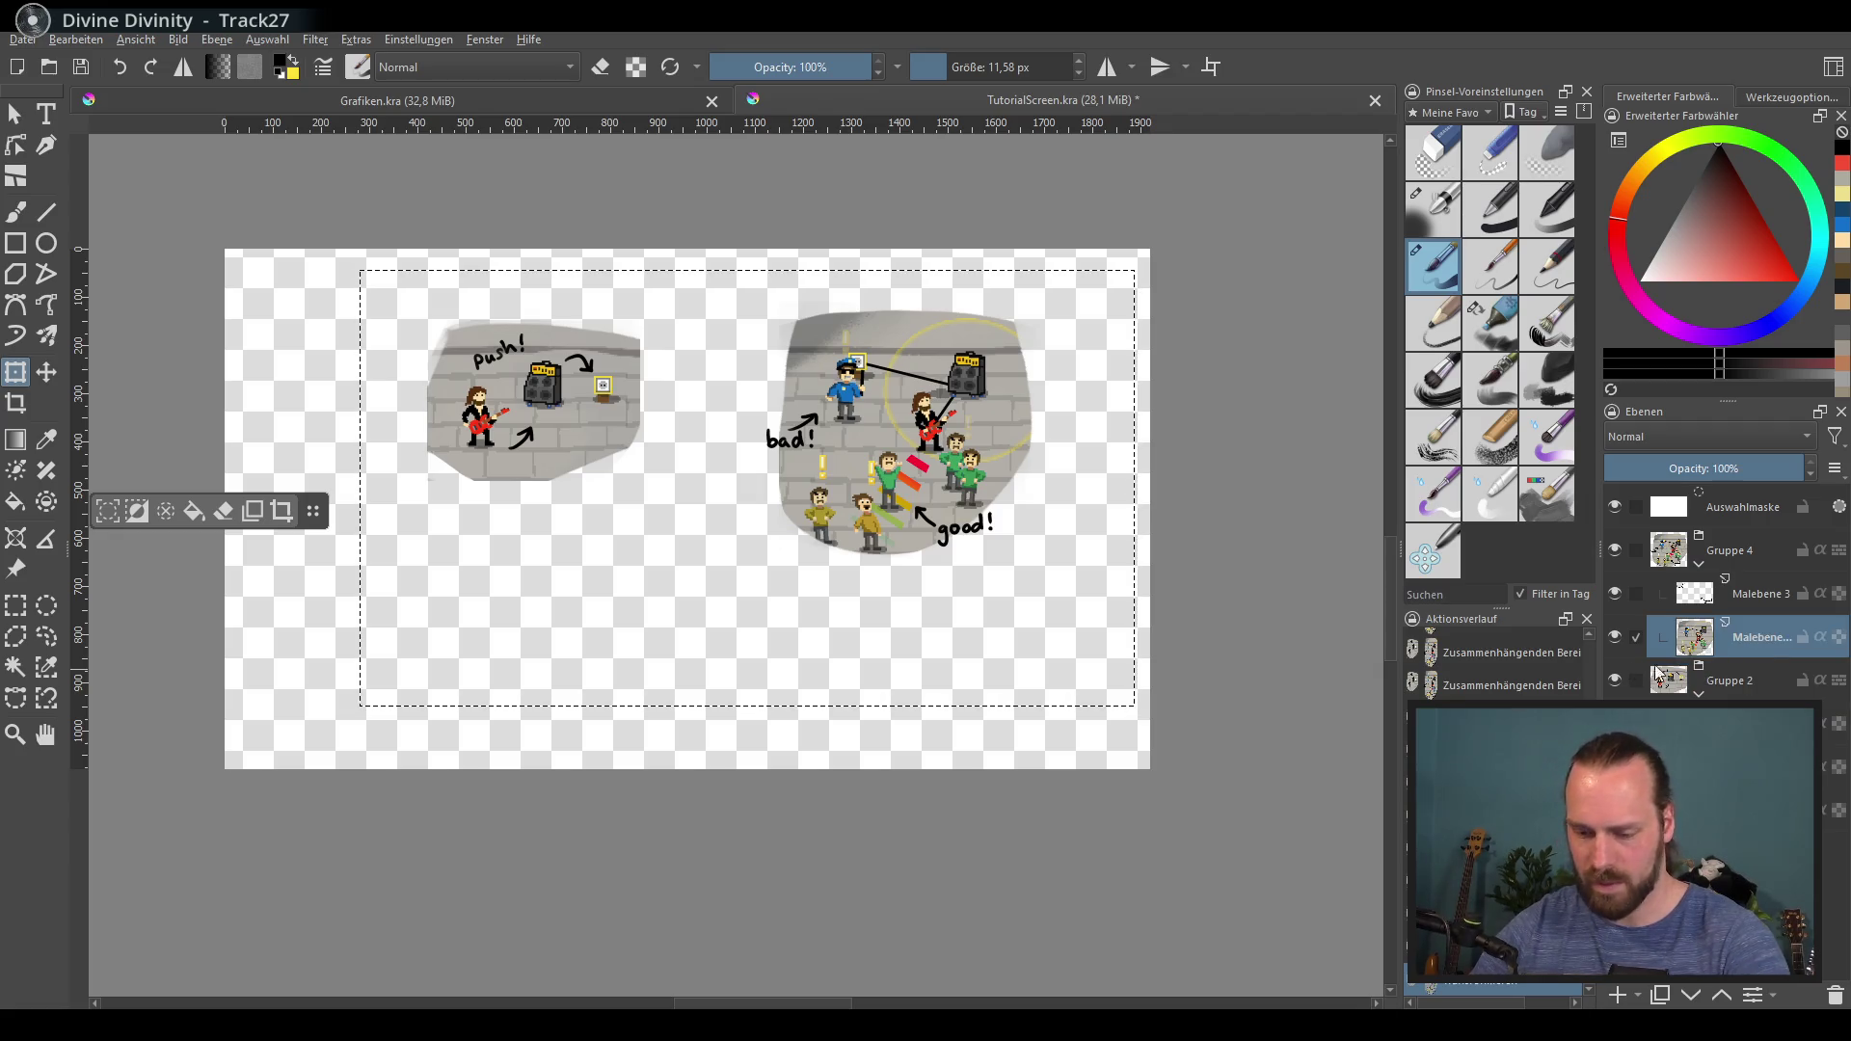
click(1740, 682)
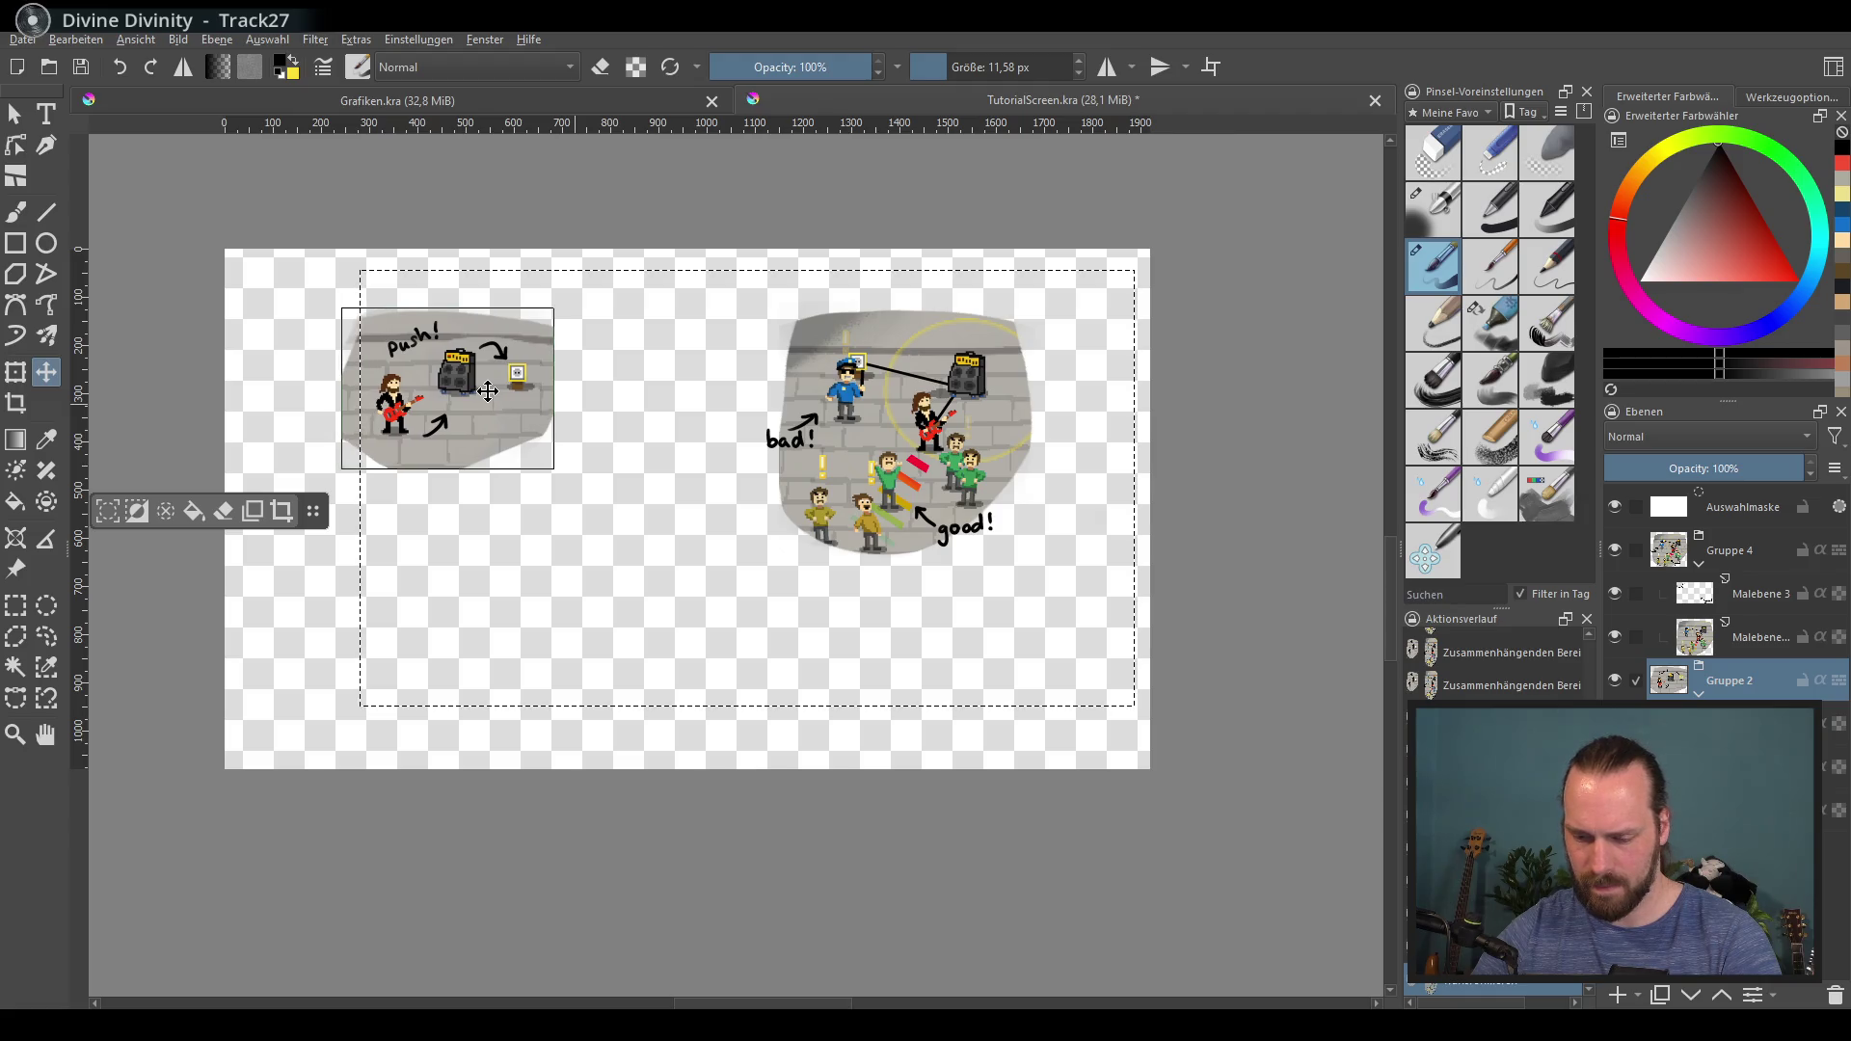
key(ctrl+t)
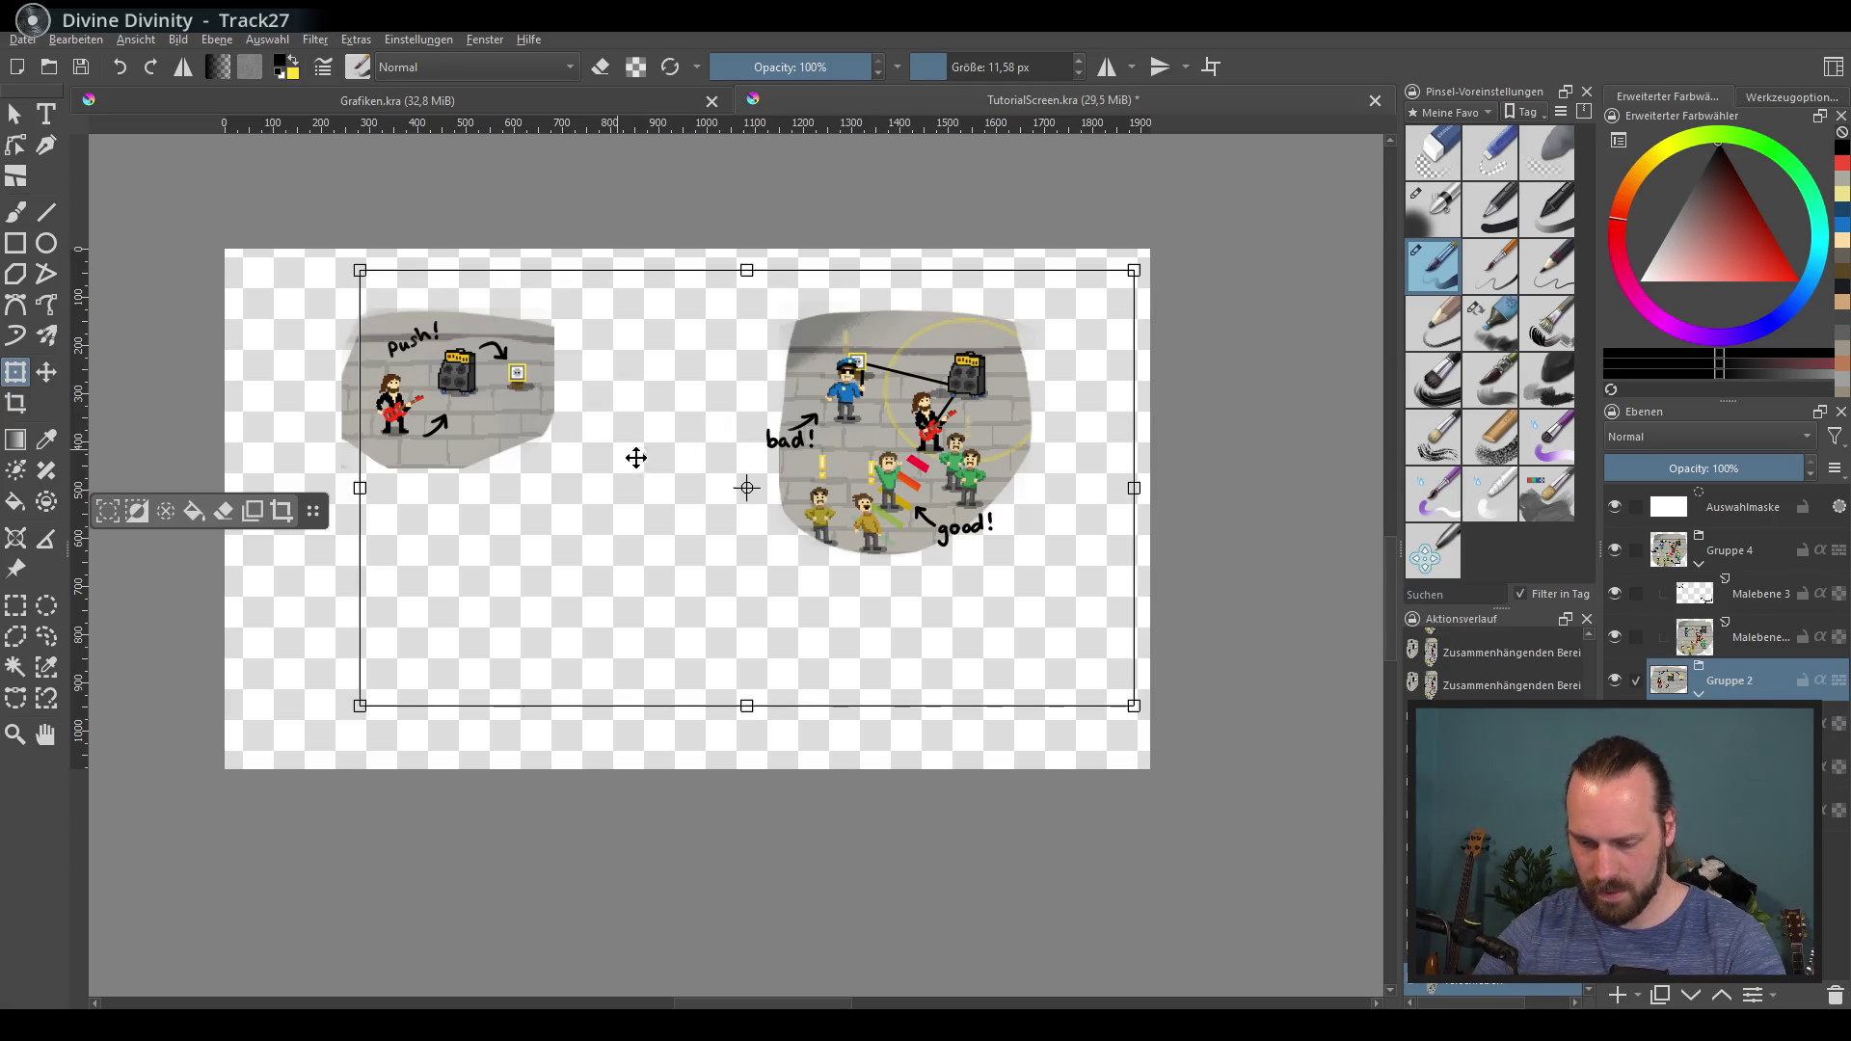
Step: Enlarge the push! panel by dragging its transform corner
mouse_move(1135, 706)
mouse_down()
mouse_move(1206, 736)
mouse_move(1129, 669)
mouse_move(943, 572)
mouse_move(1016, 591)
mouse_up()
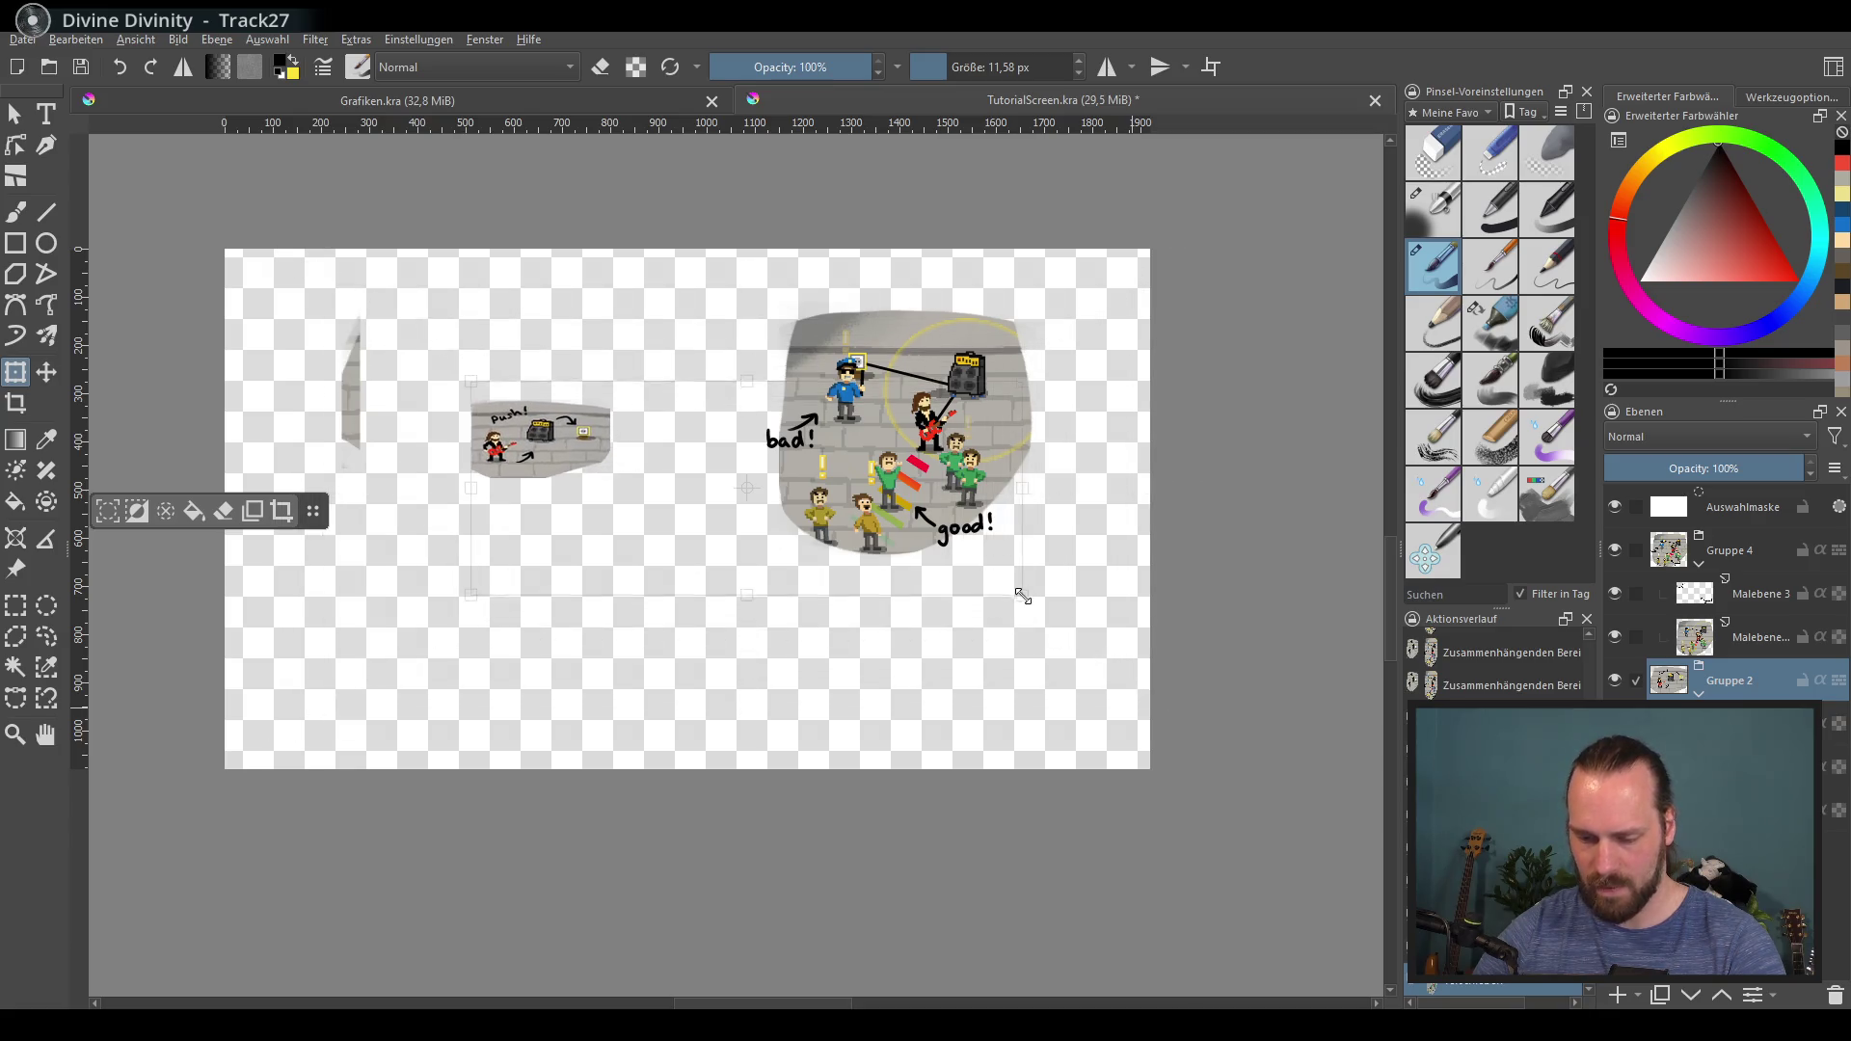
key(Escape)
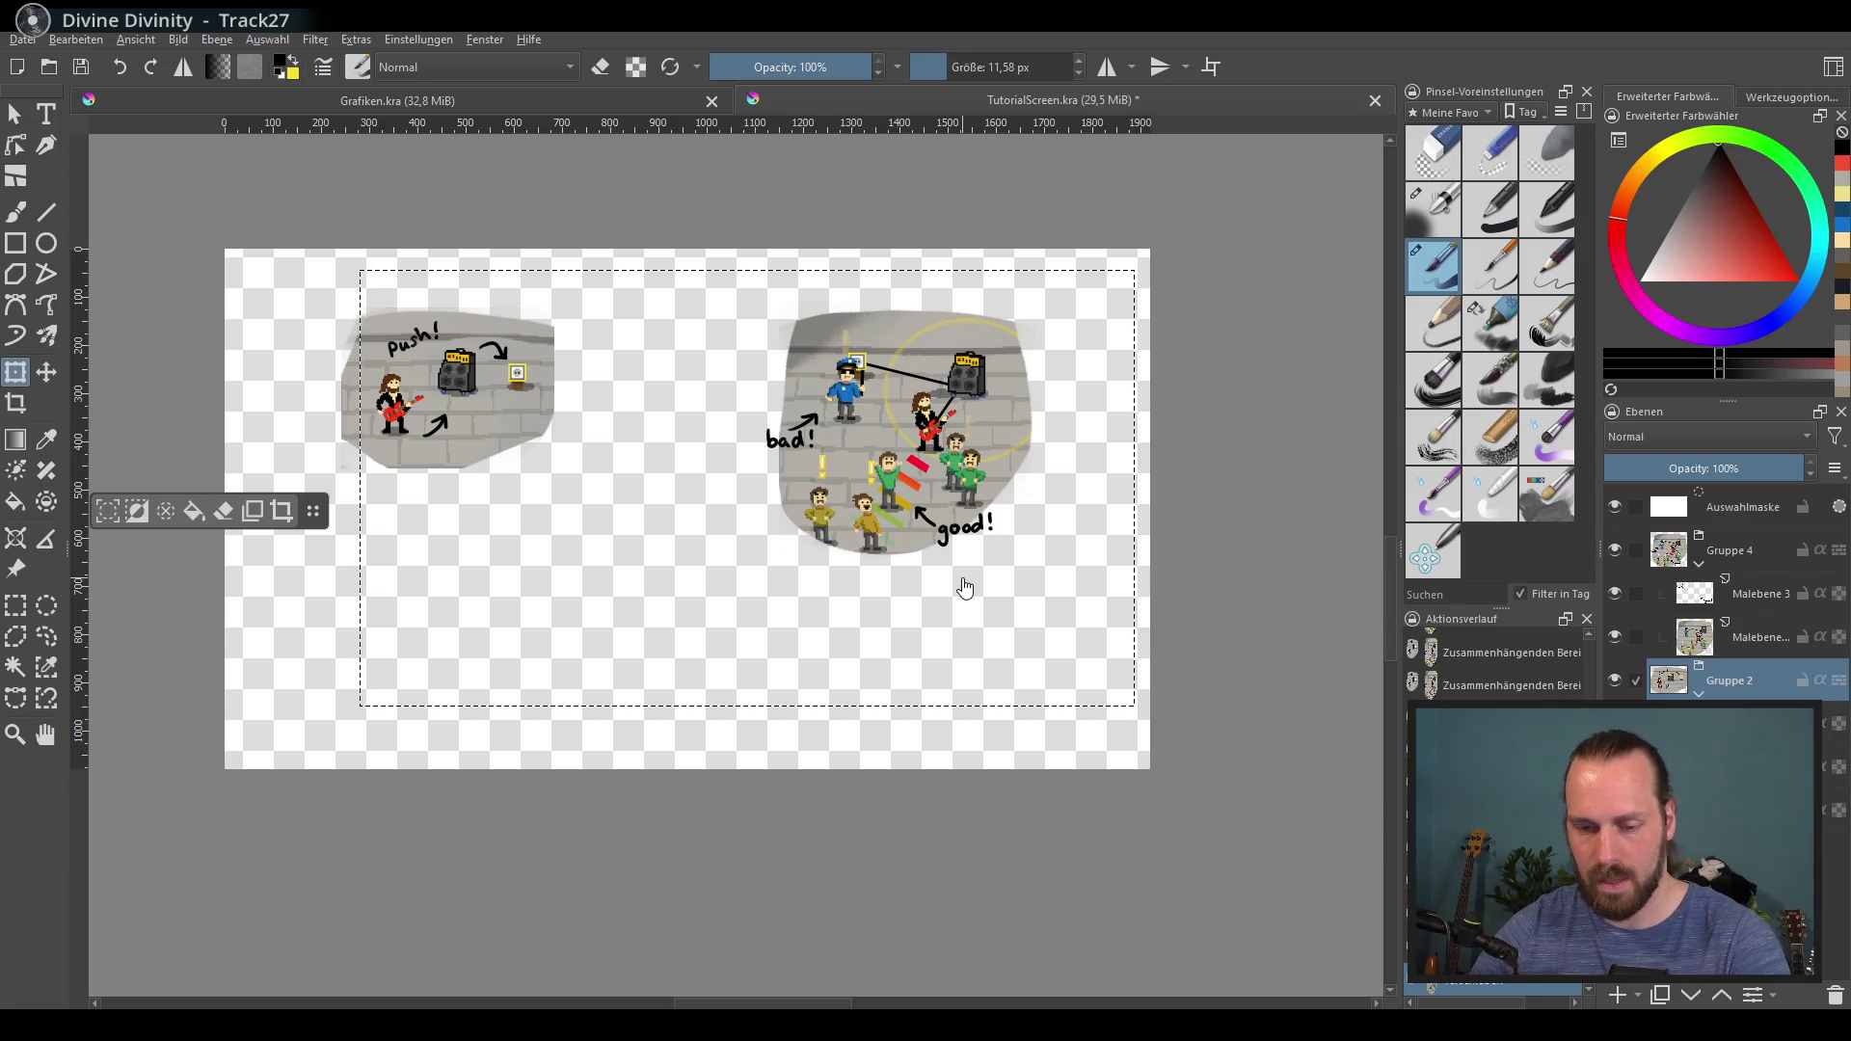
key(ctrl+shift+a)
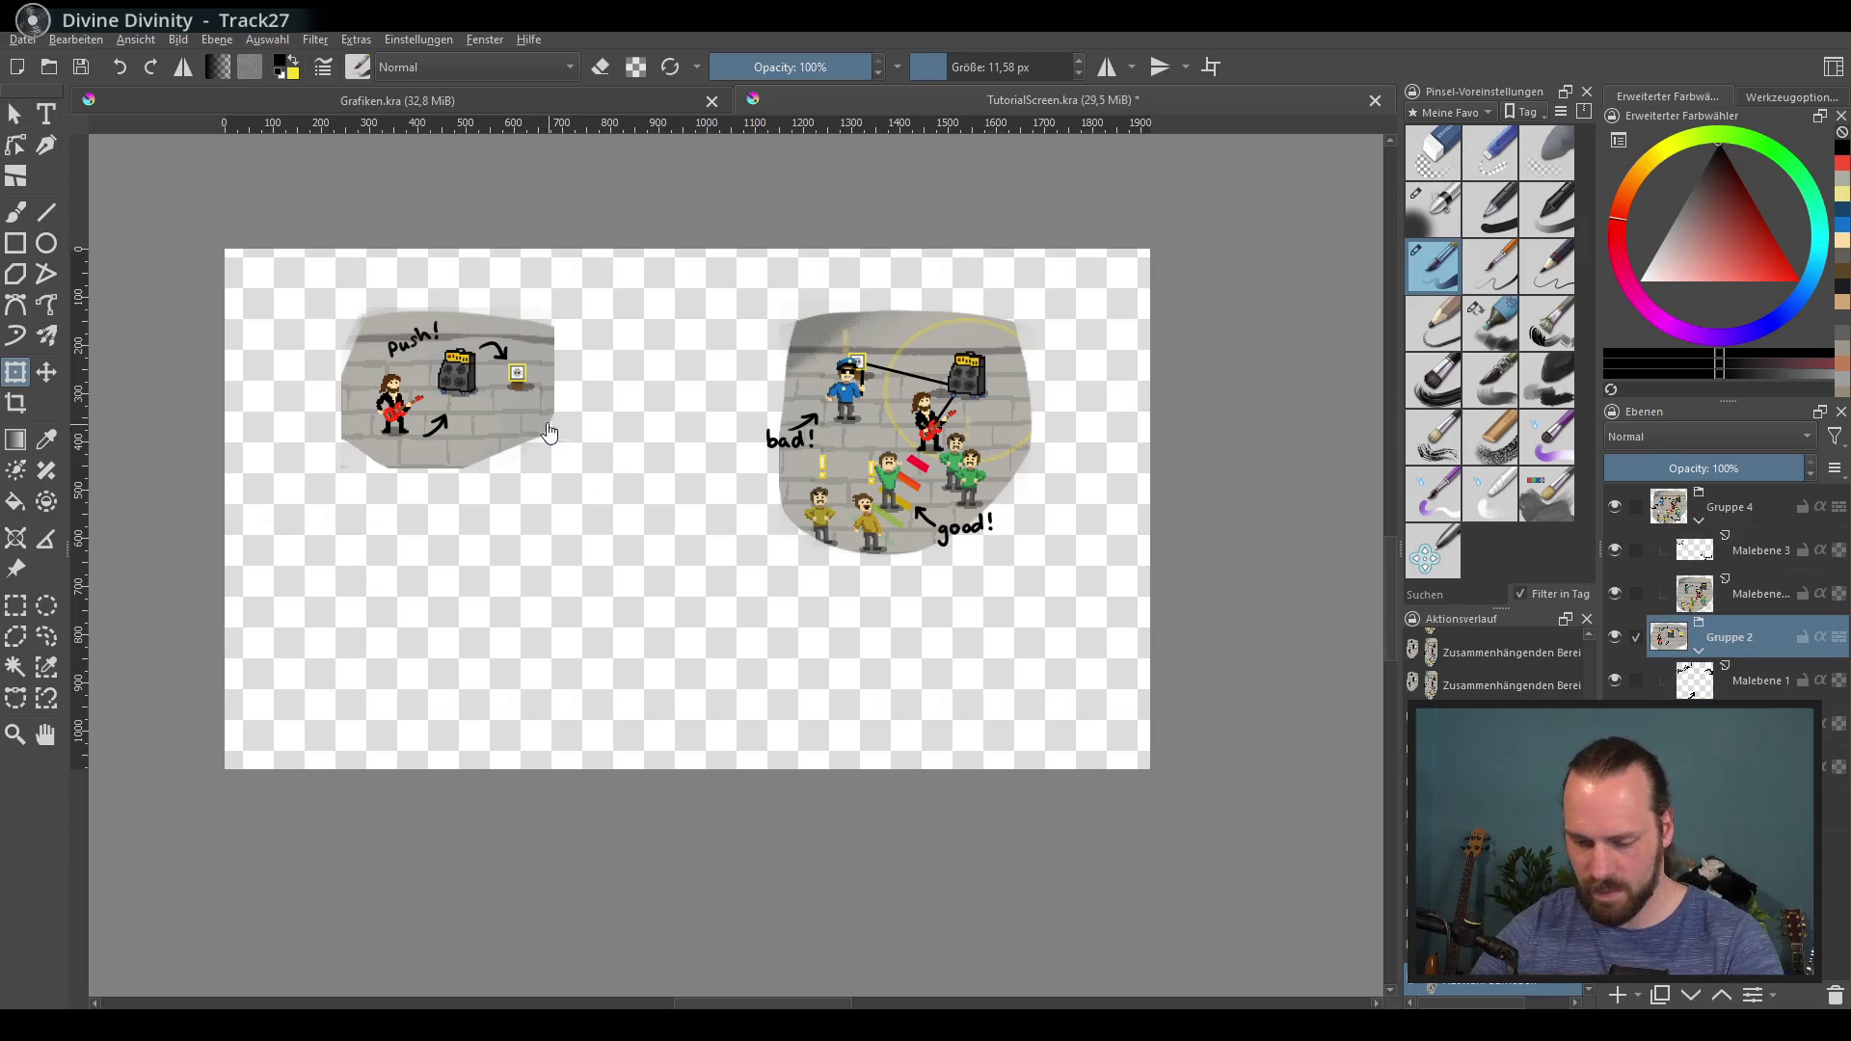
drag(558, 467, 614, 515)
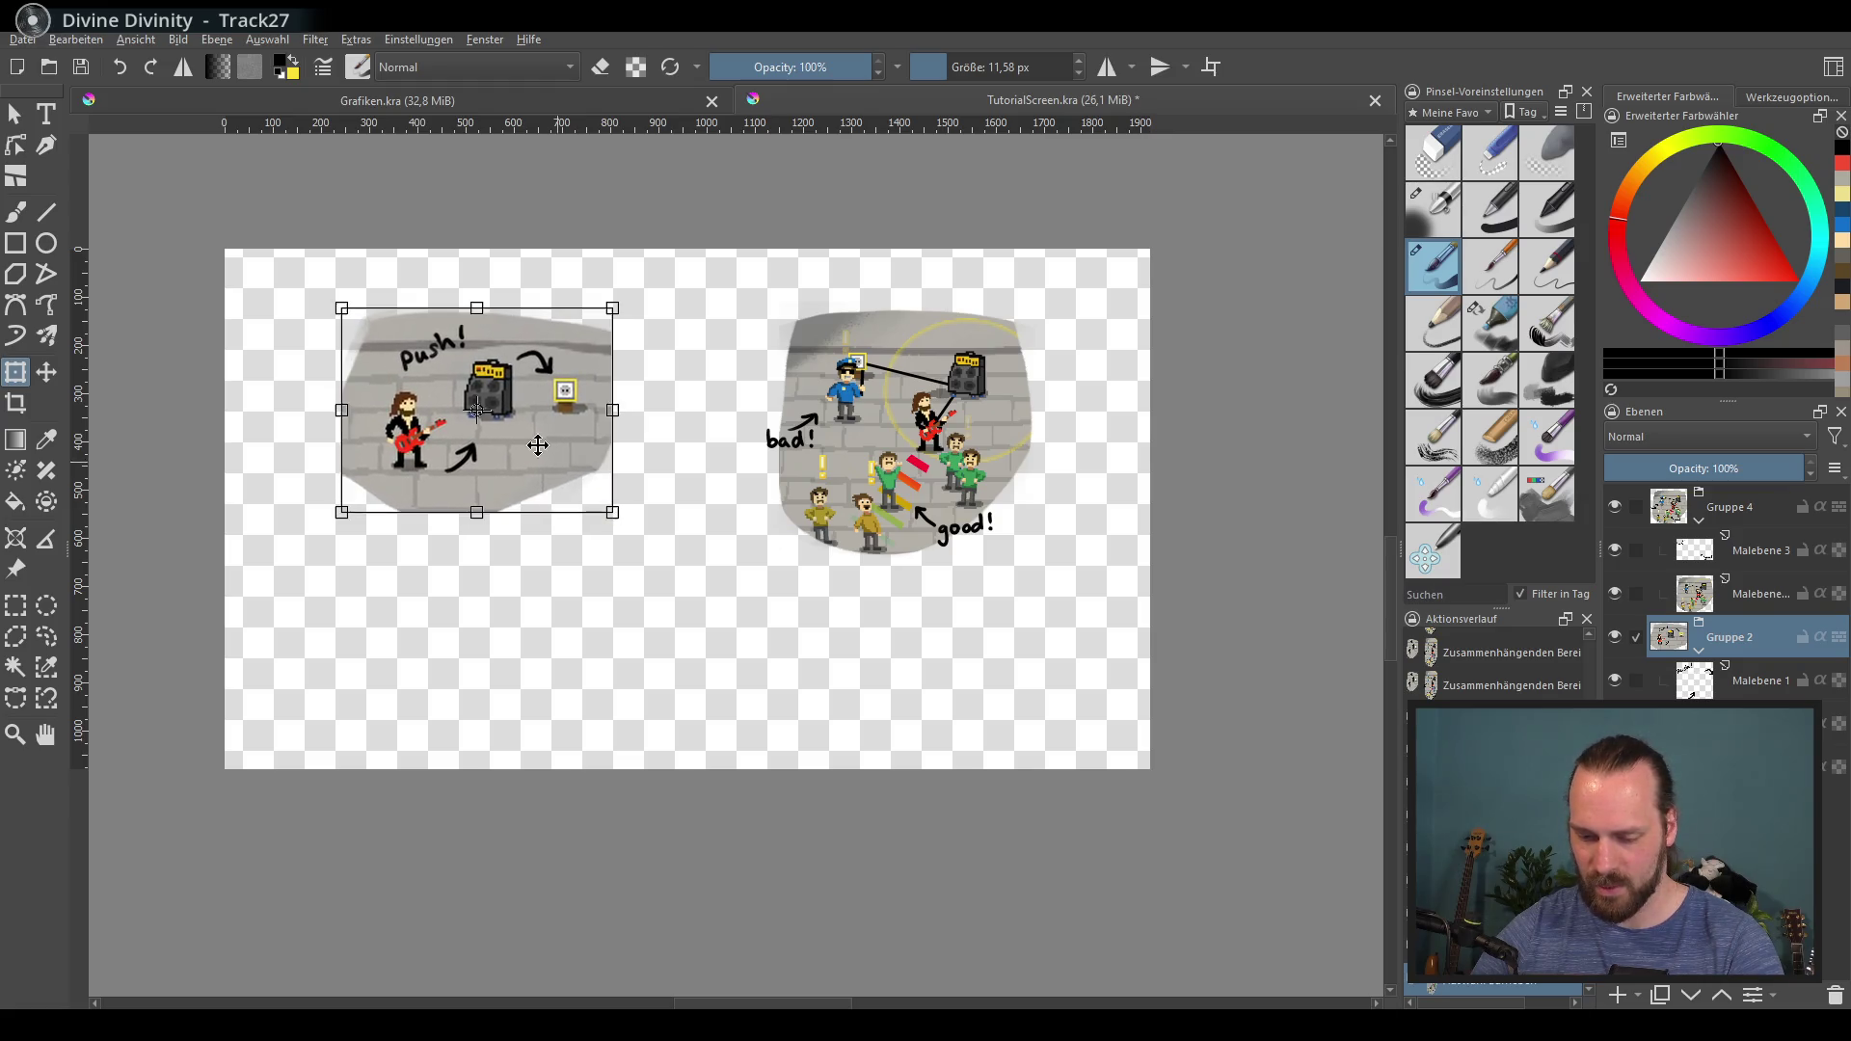
key(Return)
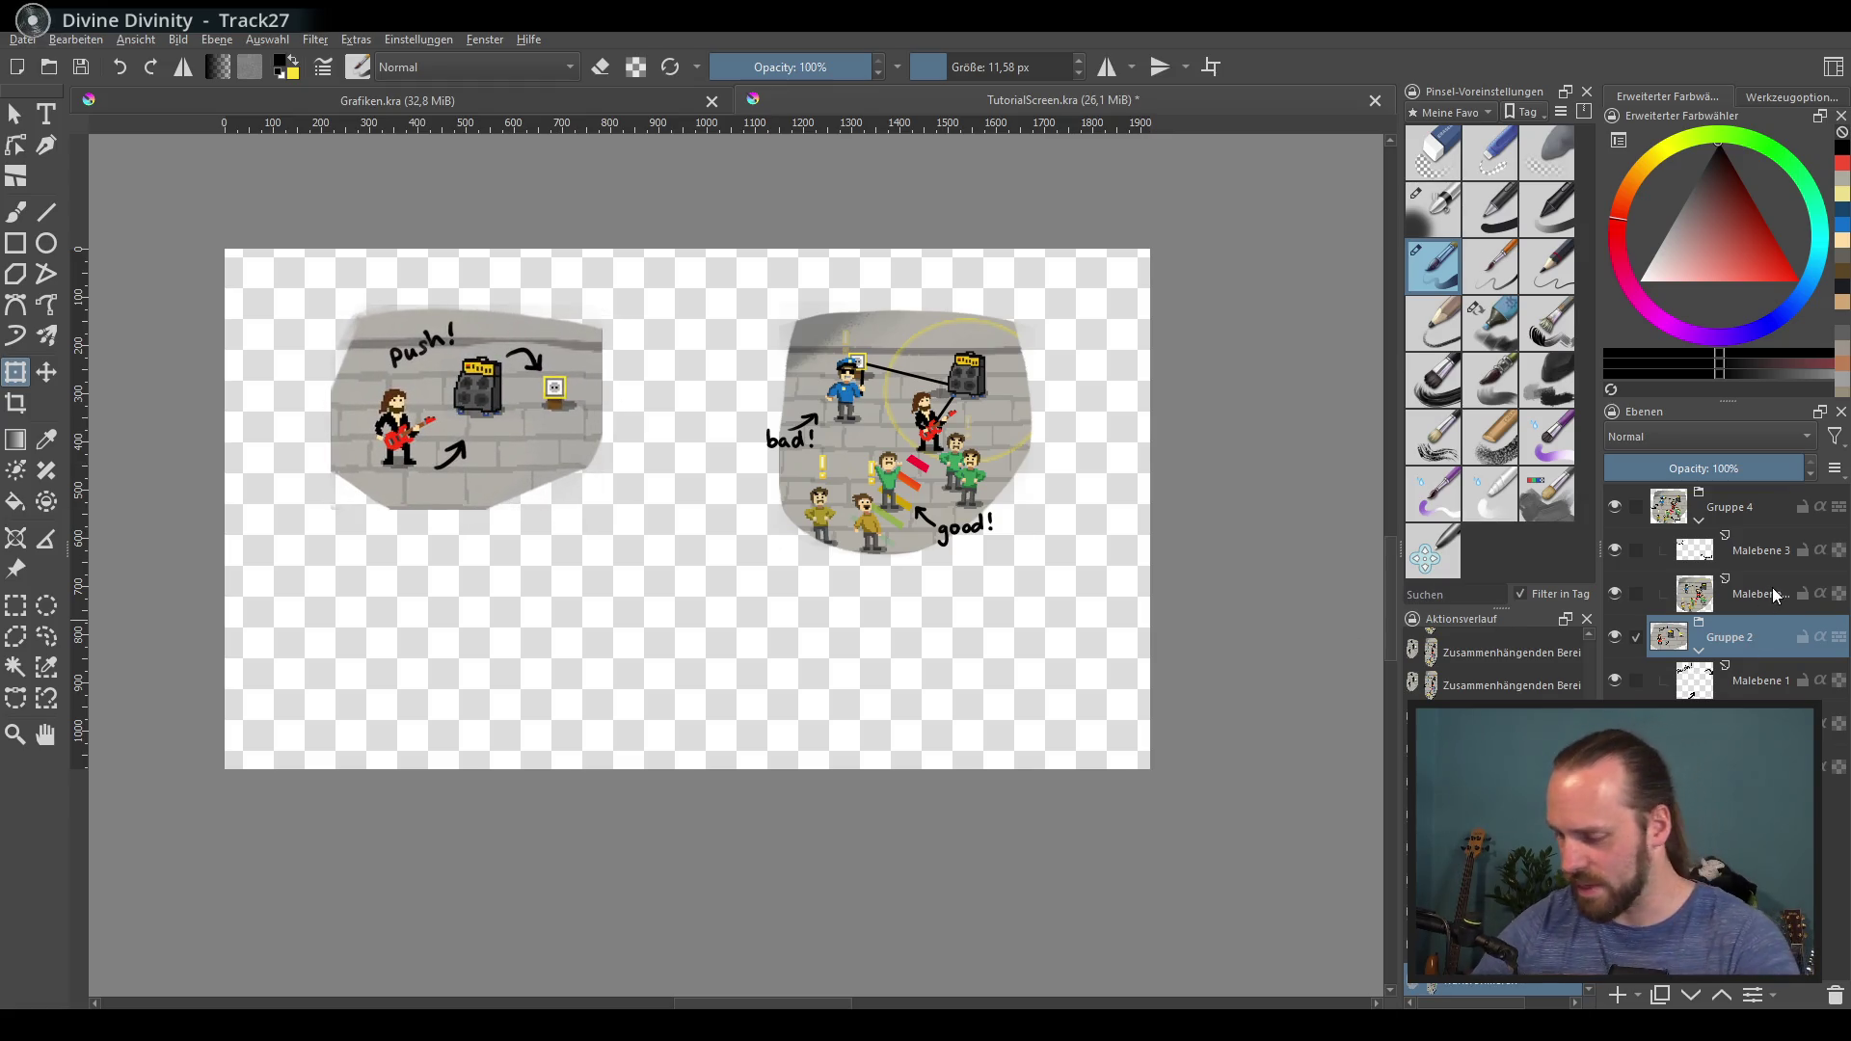
Step: Move Gruppe 4 right and the push! panel left, save TutorialScreen.kra, and start Advanced Export
click(1735, 508)
mouse_move(922, 438)
mouse_down()
mouse_move(959, 455)
mouse_move(902, 448)
mouse_up()
key(ctrl+z)
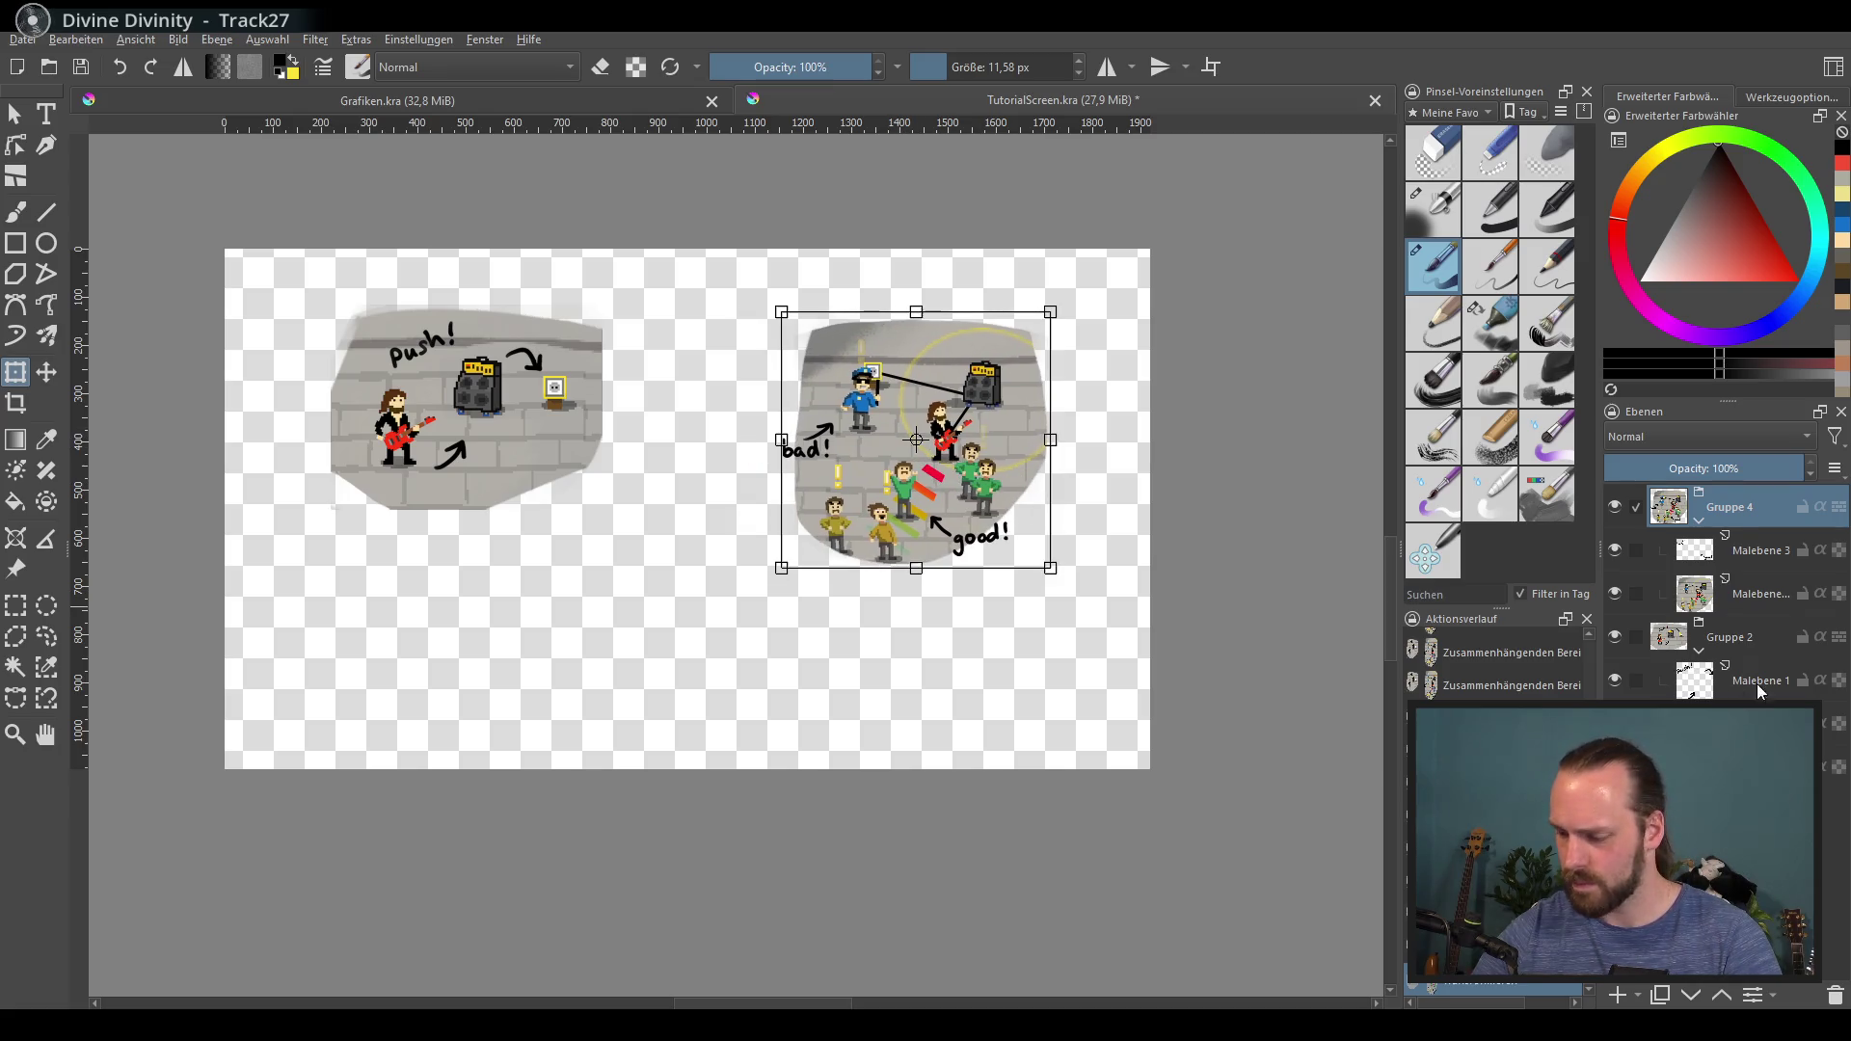
key(Page_Down)
drag(514, 387, 477, 398)
key(Return)
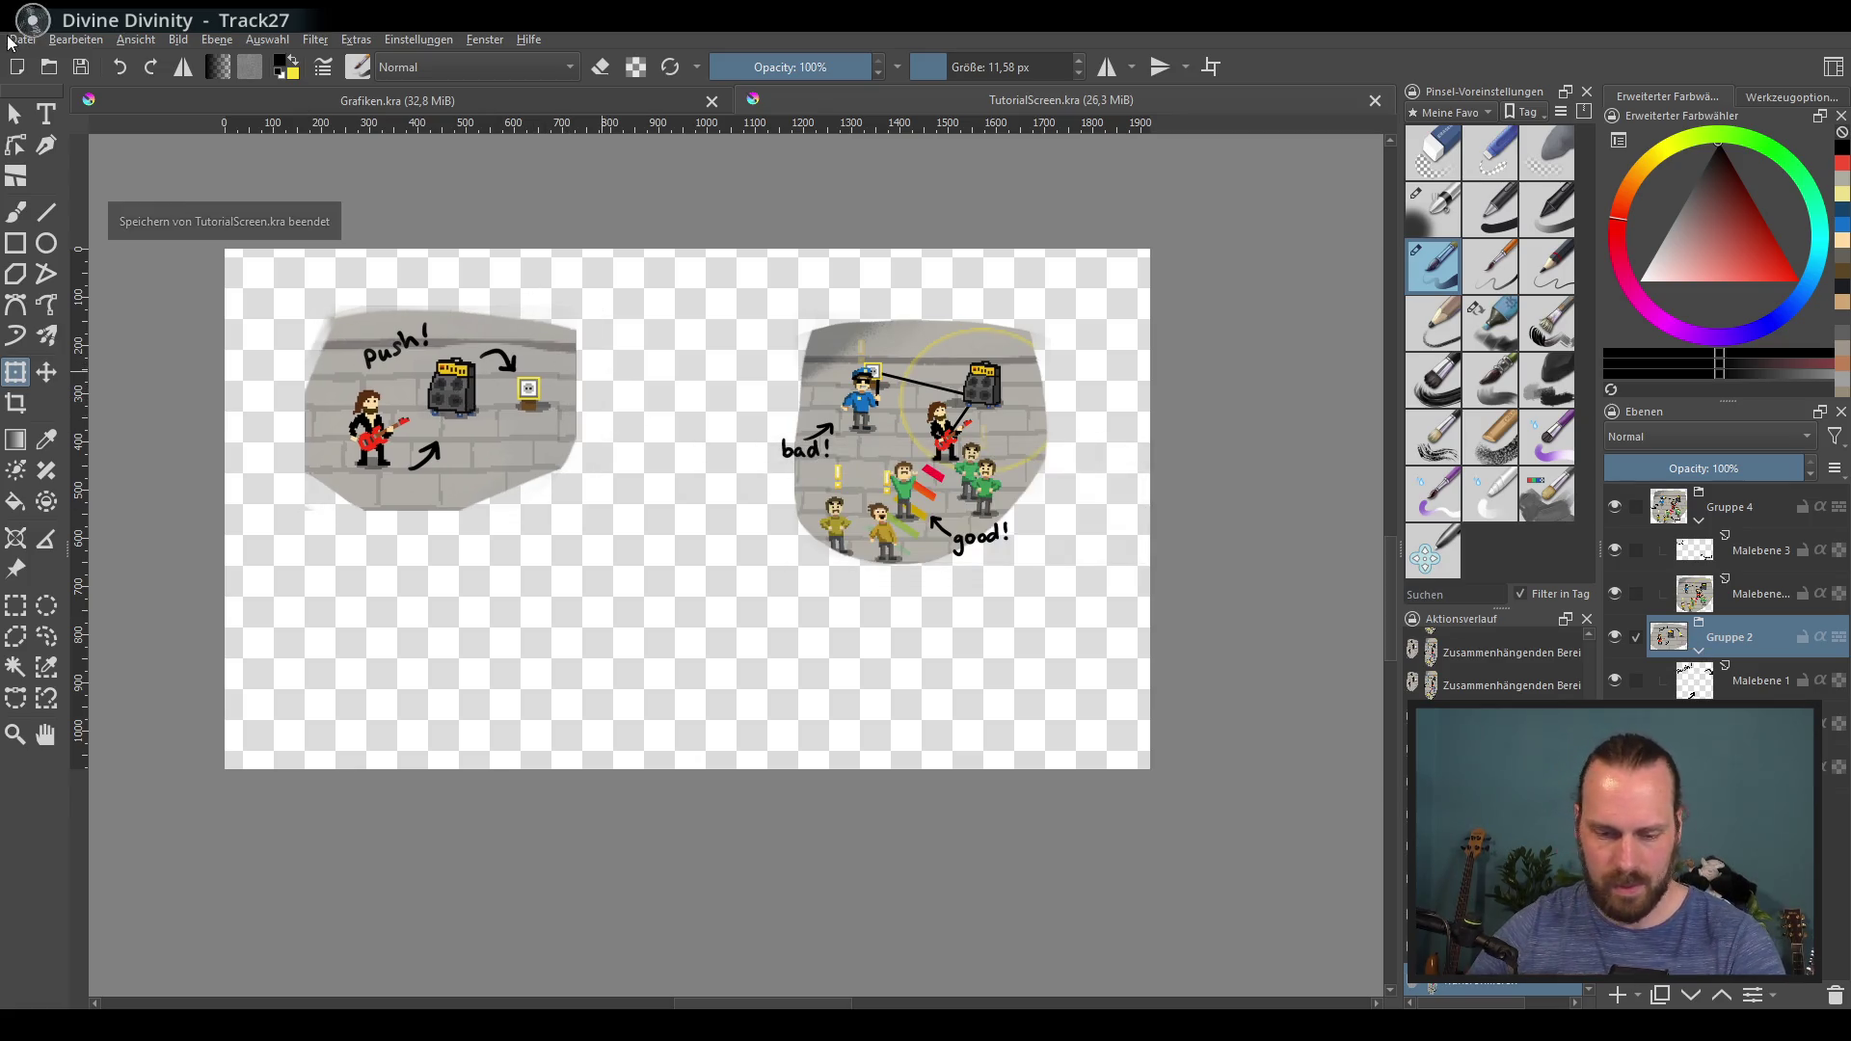
click(22, 40)
click(154, 220)
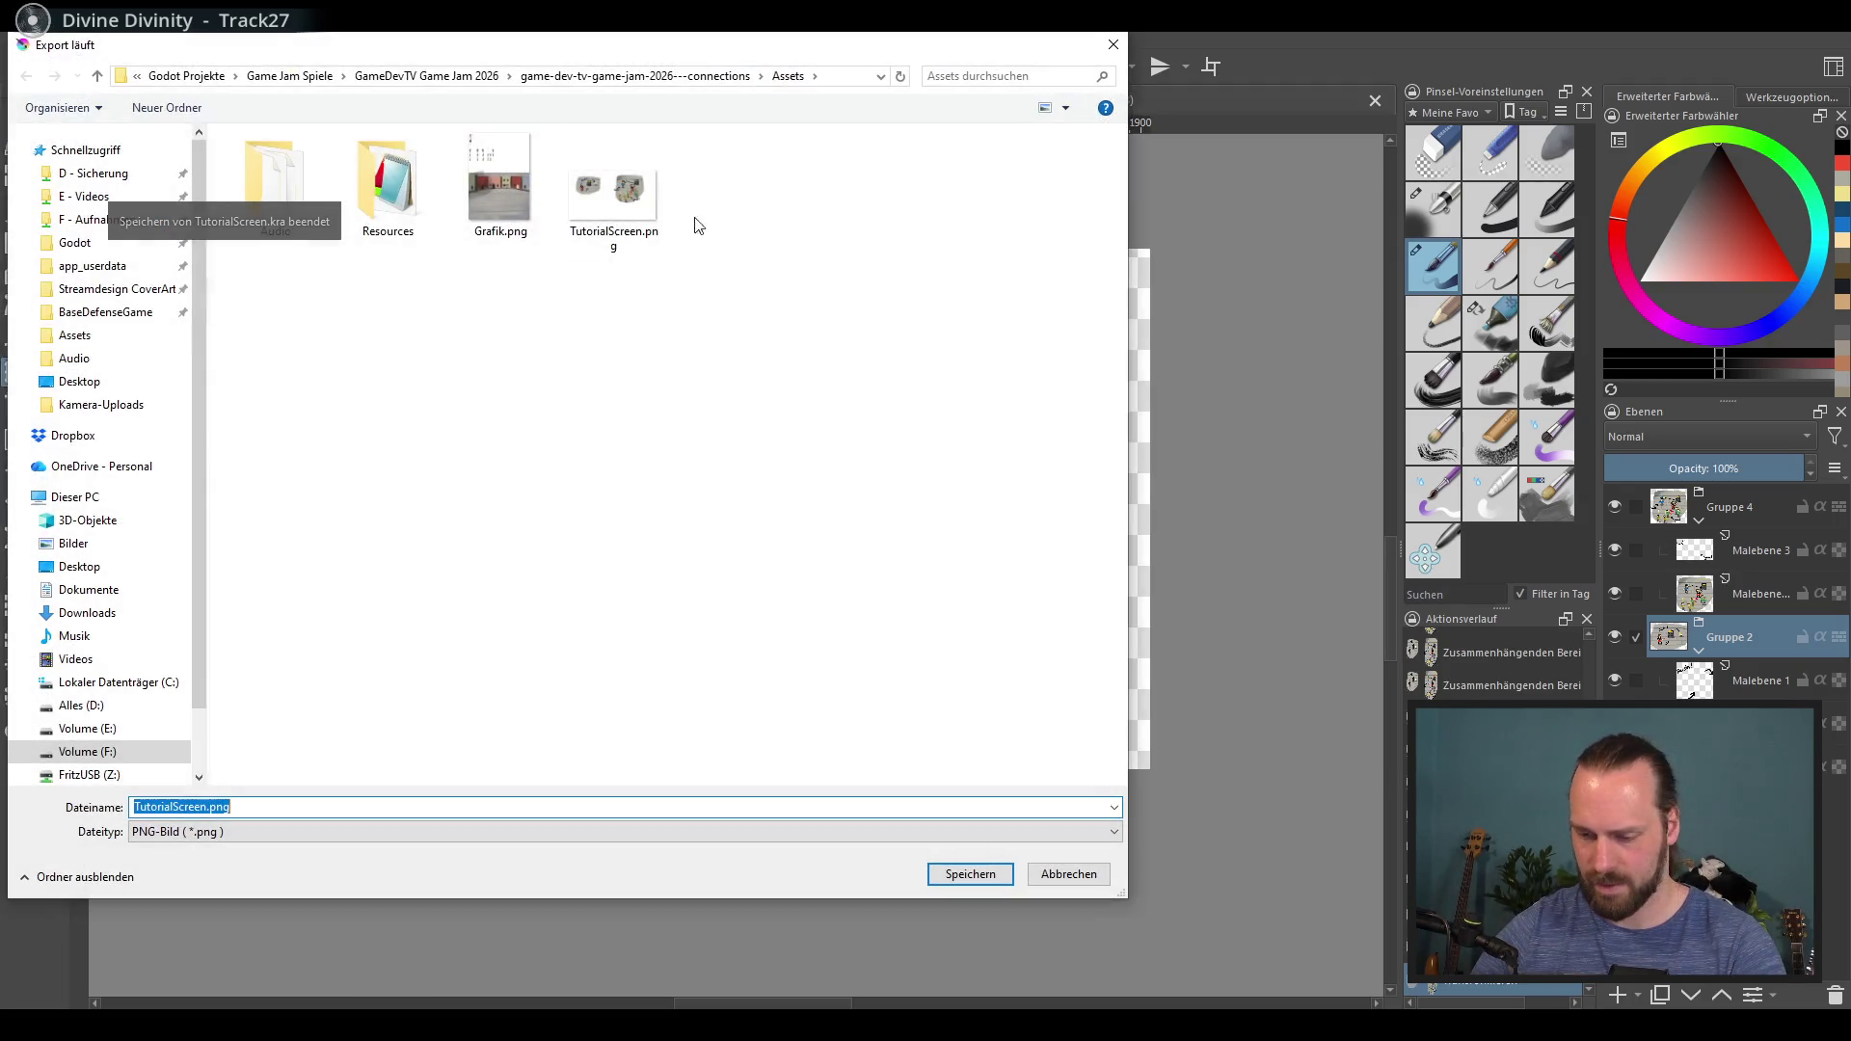
Step: Export over the existing TutorialScreen.png with default PNG options and view the updated Godot scene
double_click(608, 229)
click(963, 523)
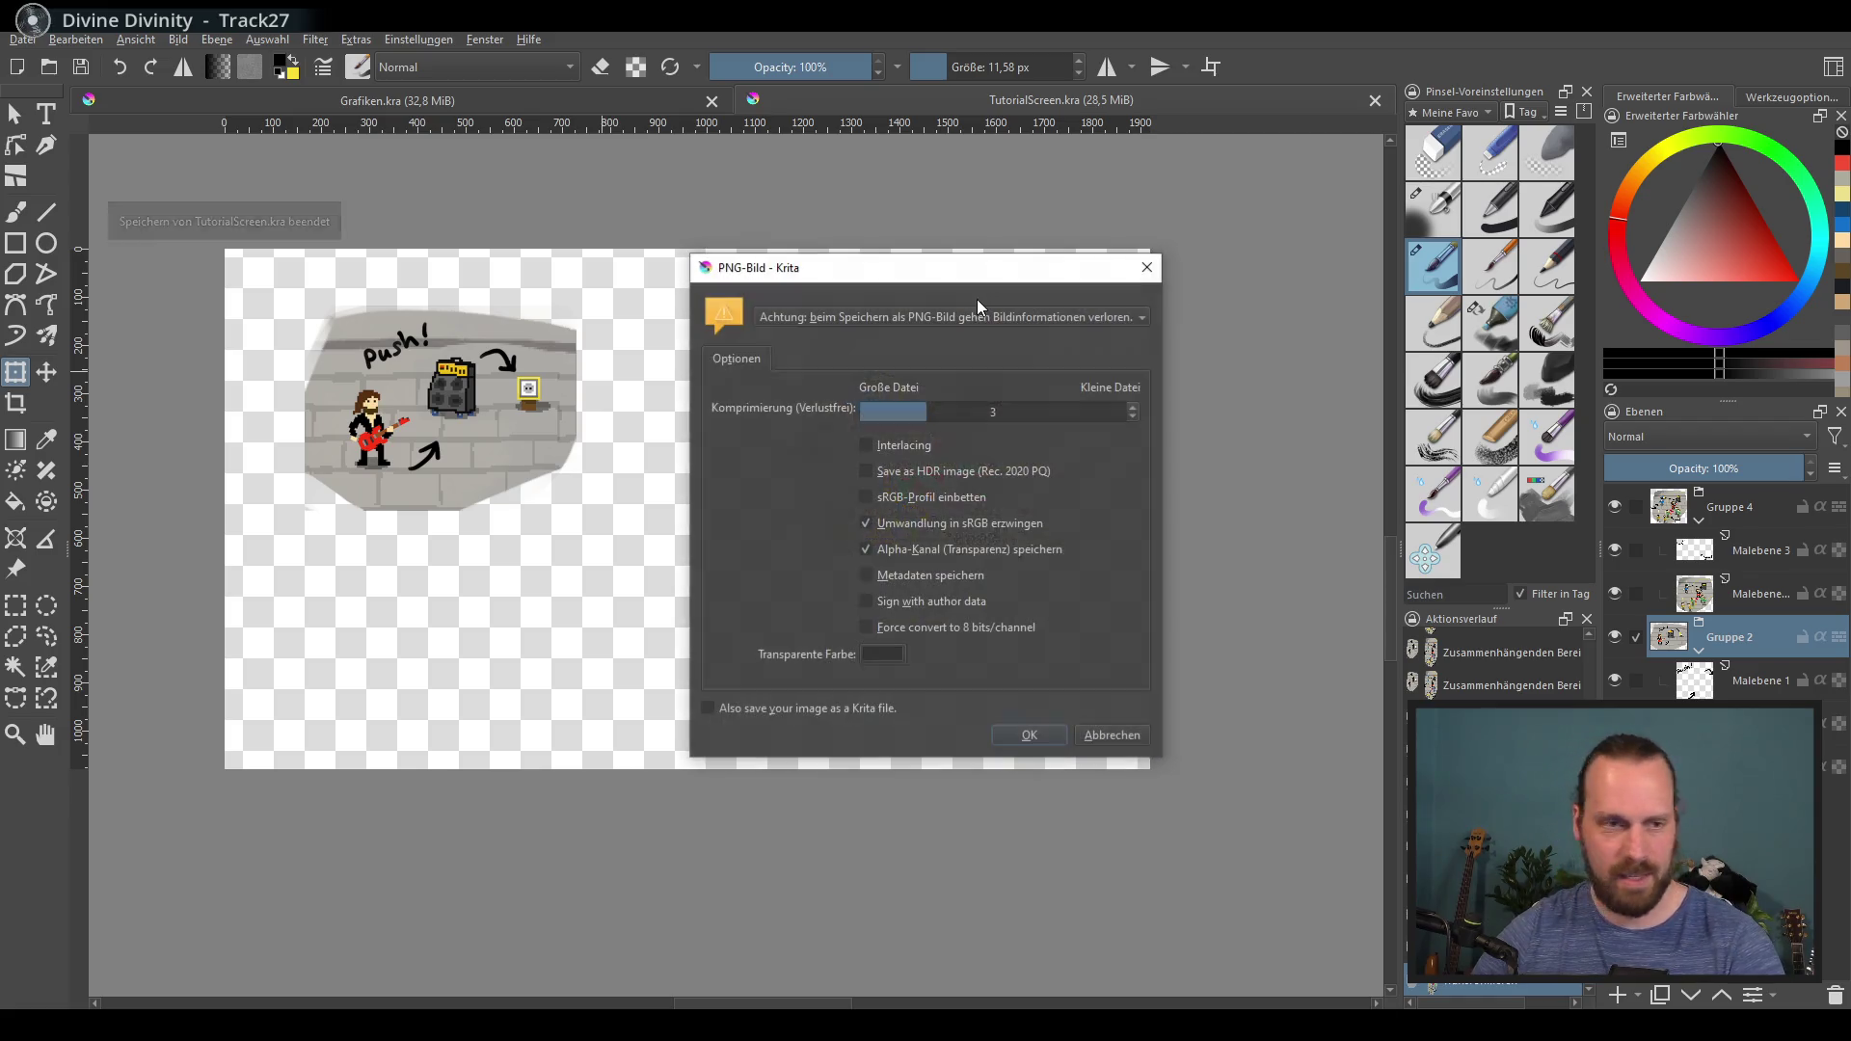
click(1026, 738)
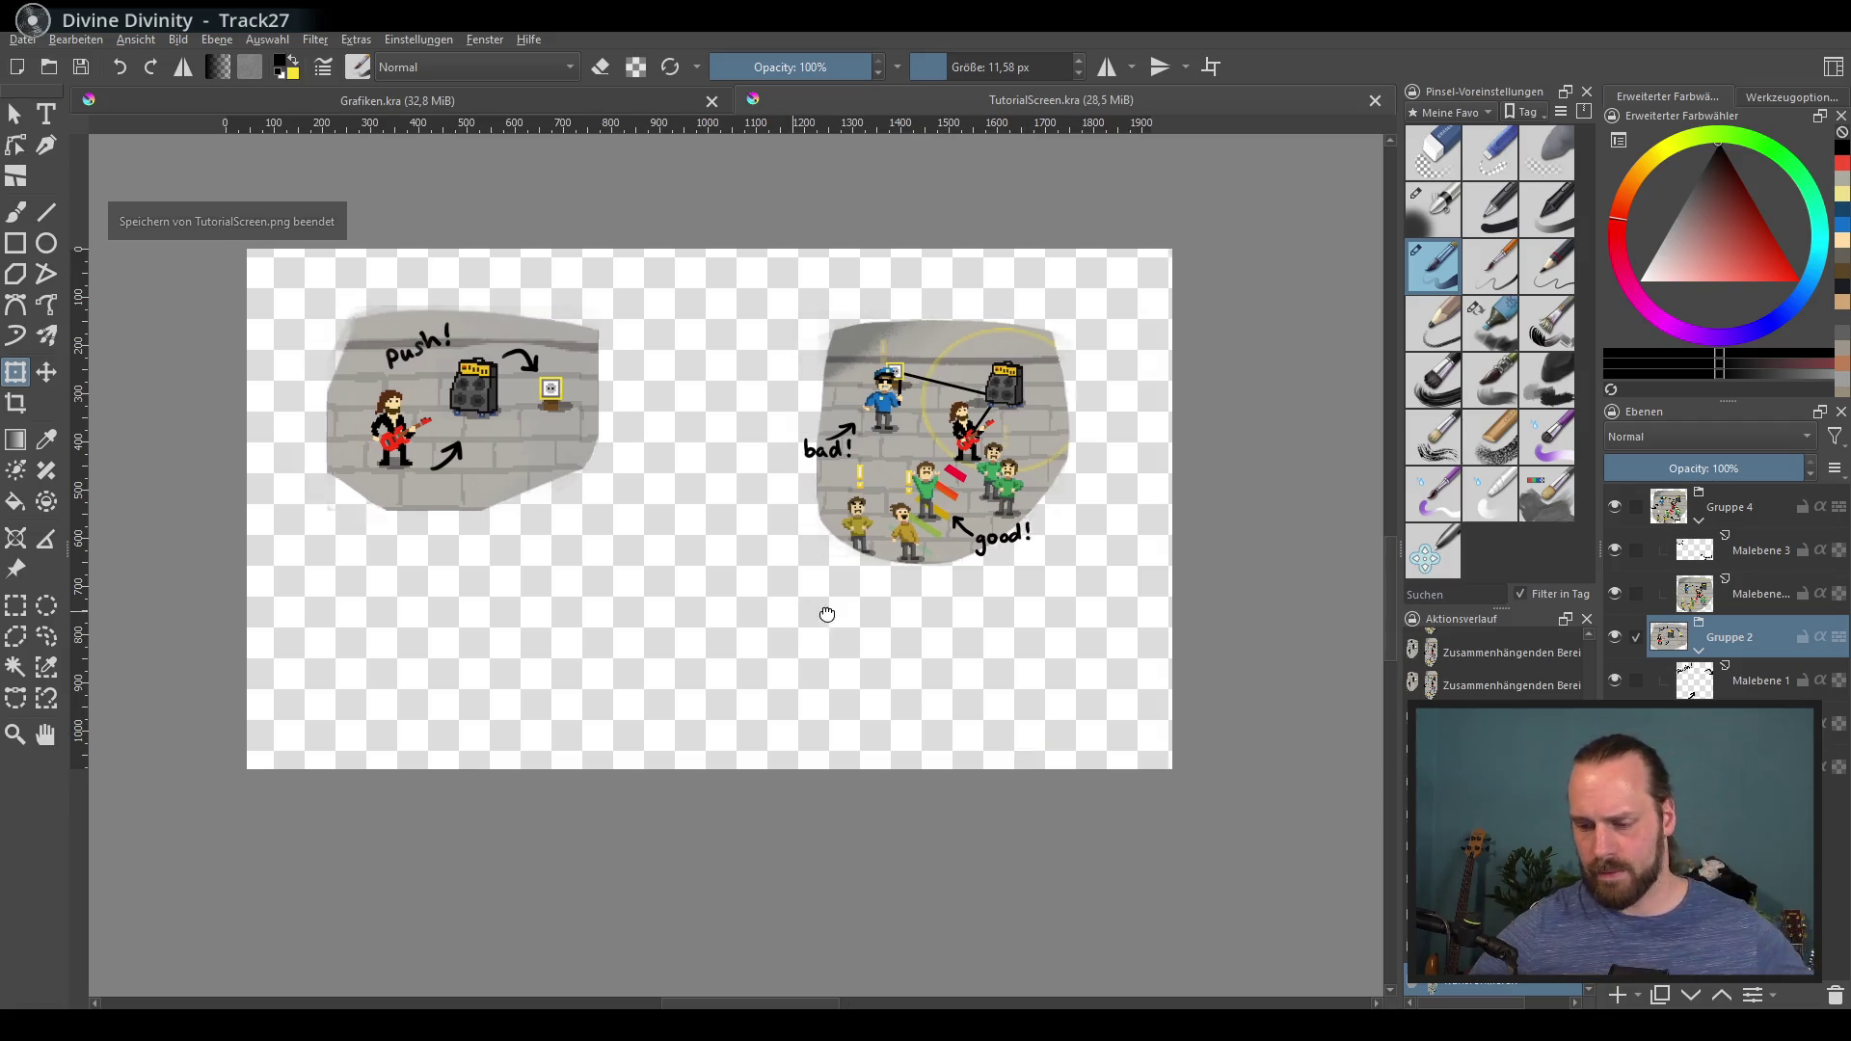
scroll(823, 612, left, 2)
scroll(831, 608, up, 1)
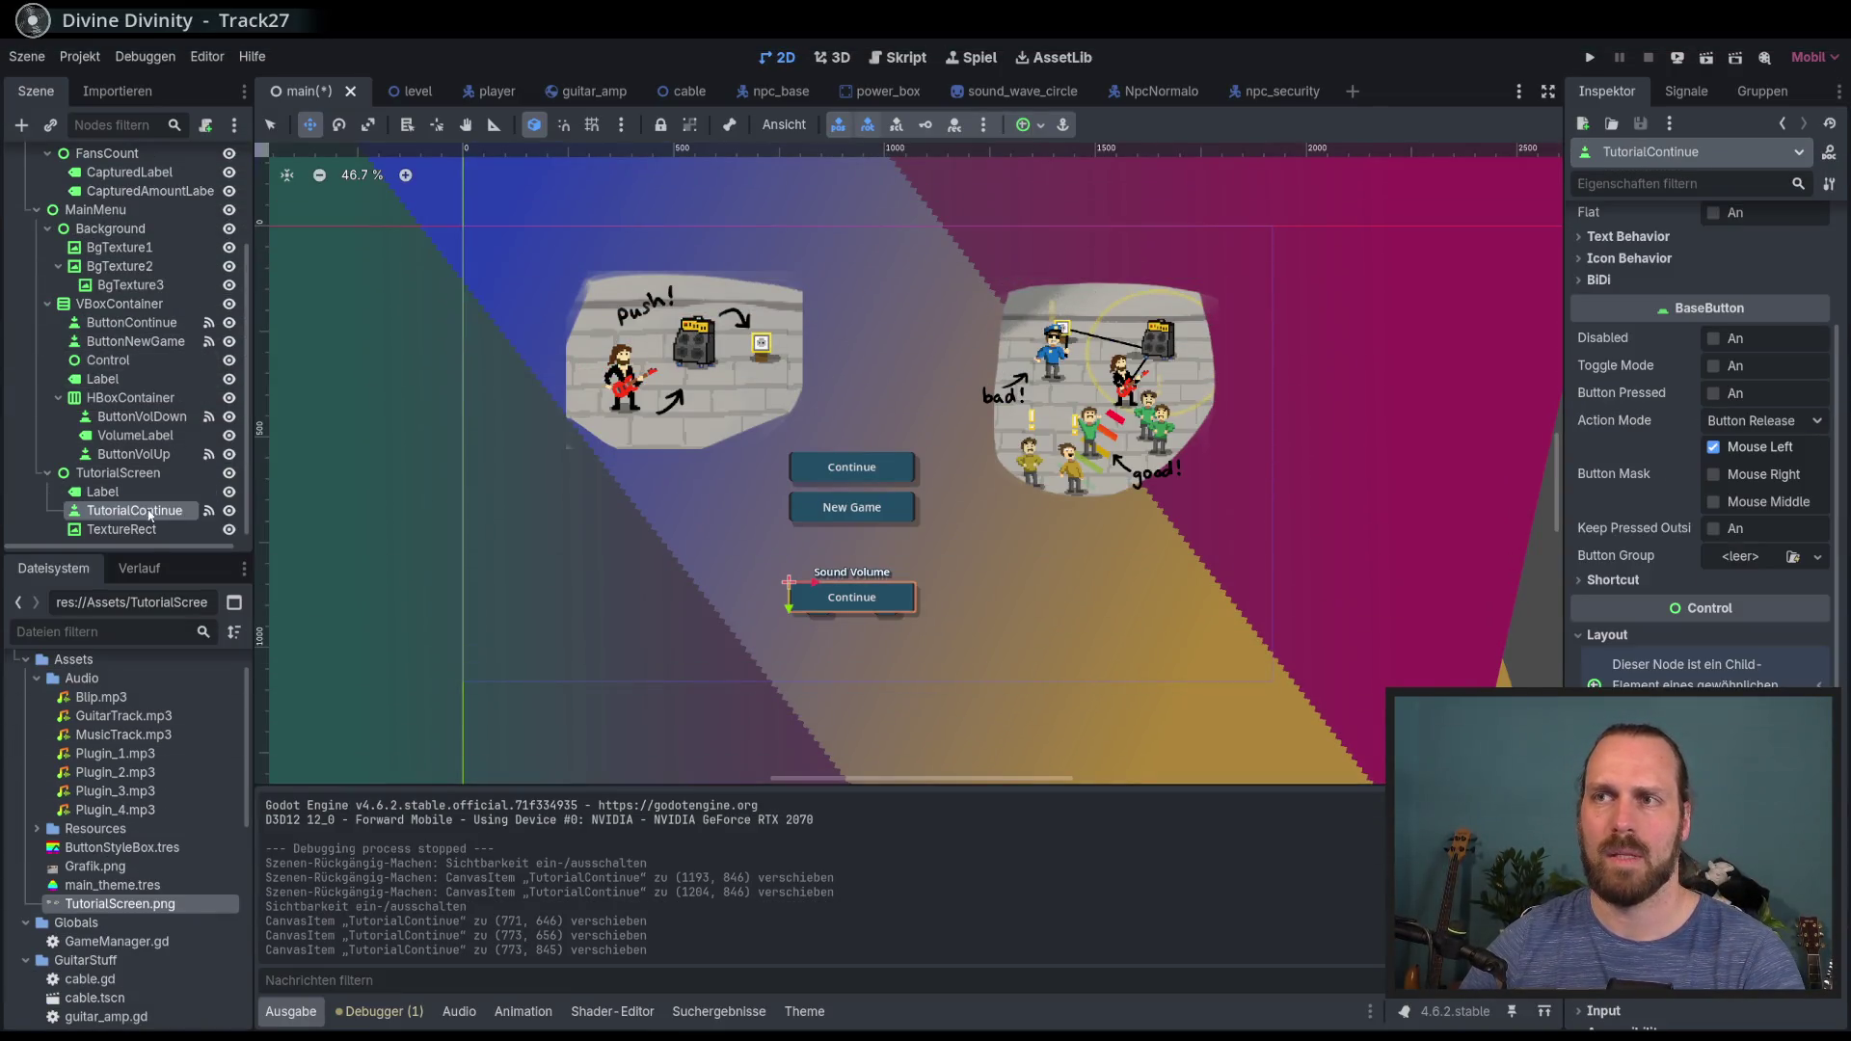
Step: Nudge the TextureRect tutorial image slightly left, then test-run and stop the game
click(123, 494)
click(122, 529)
drag(593, 264, 564, 269)
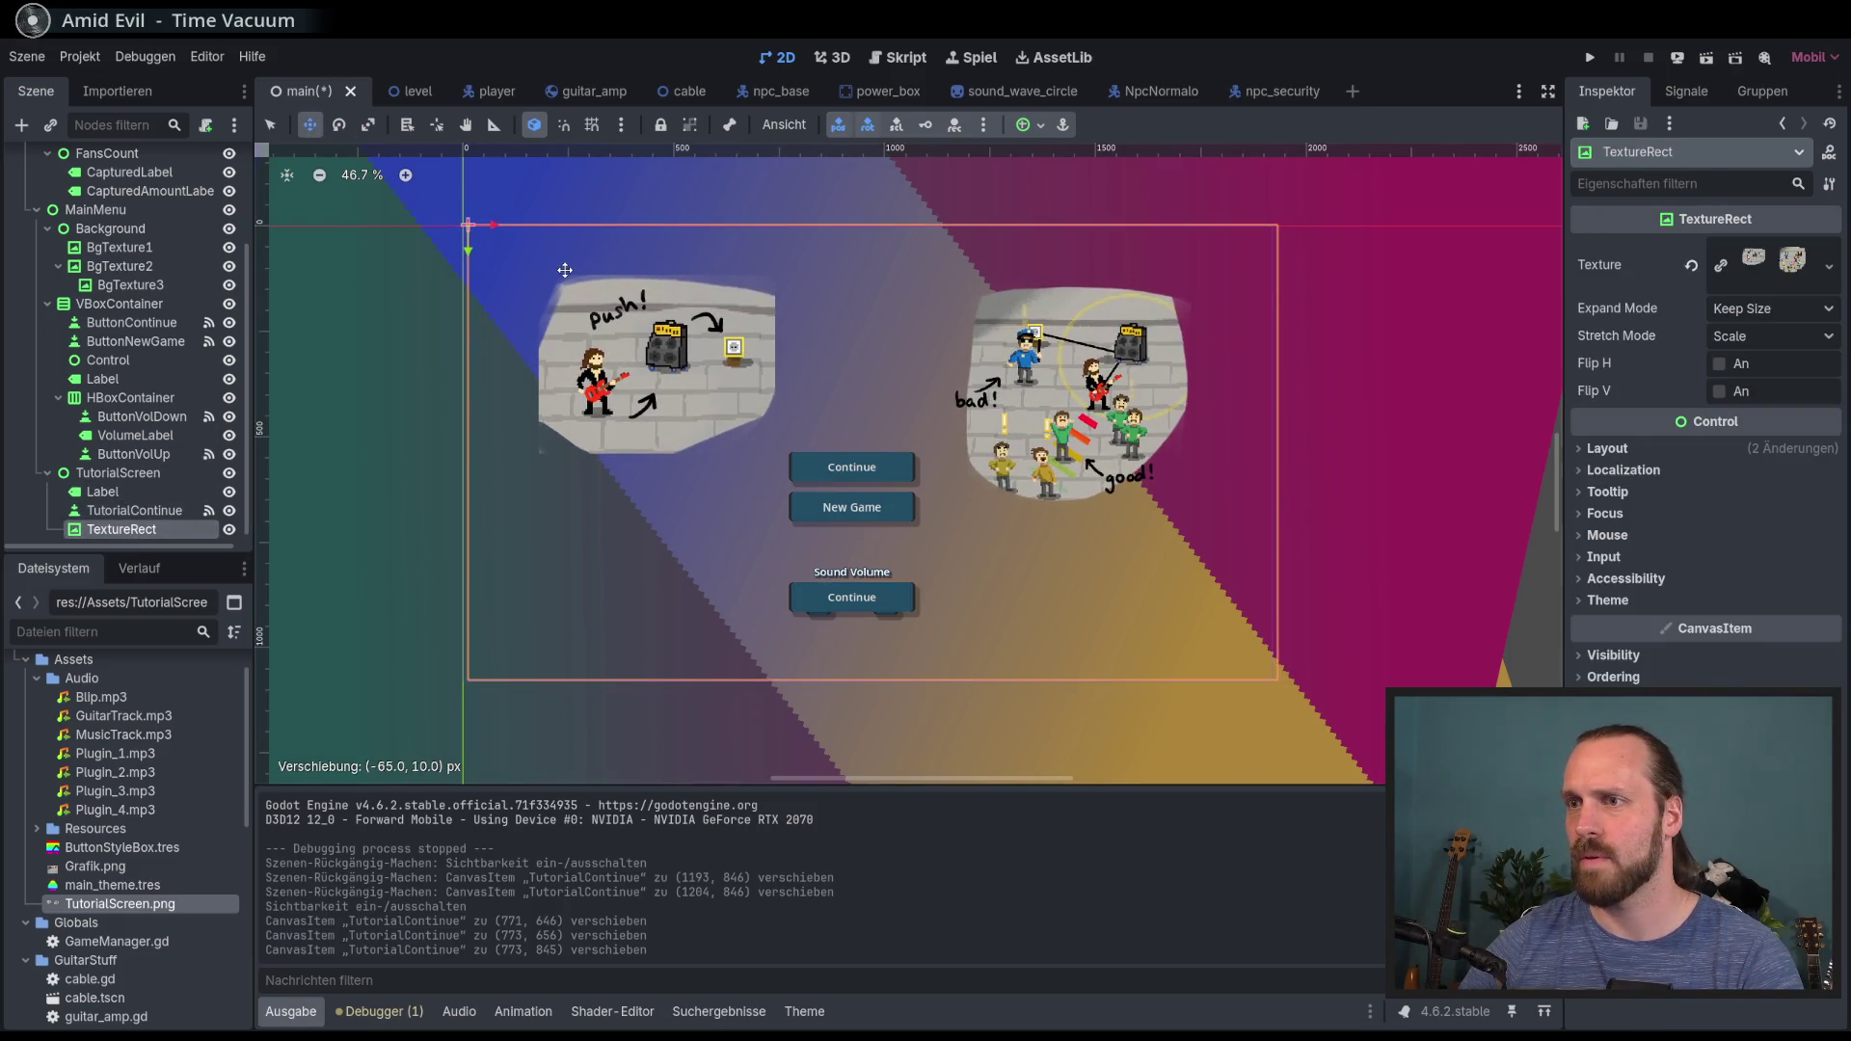
key(F5)
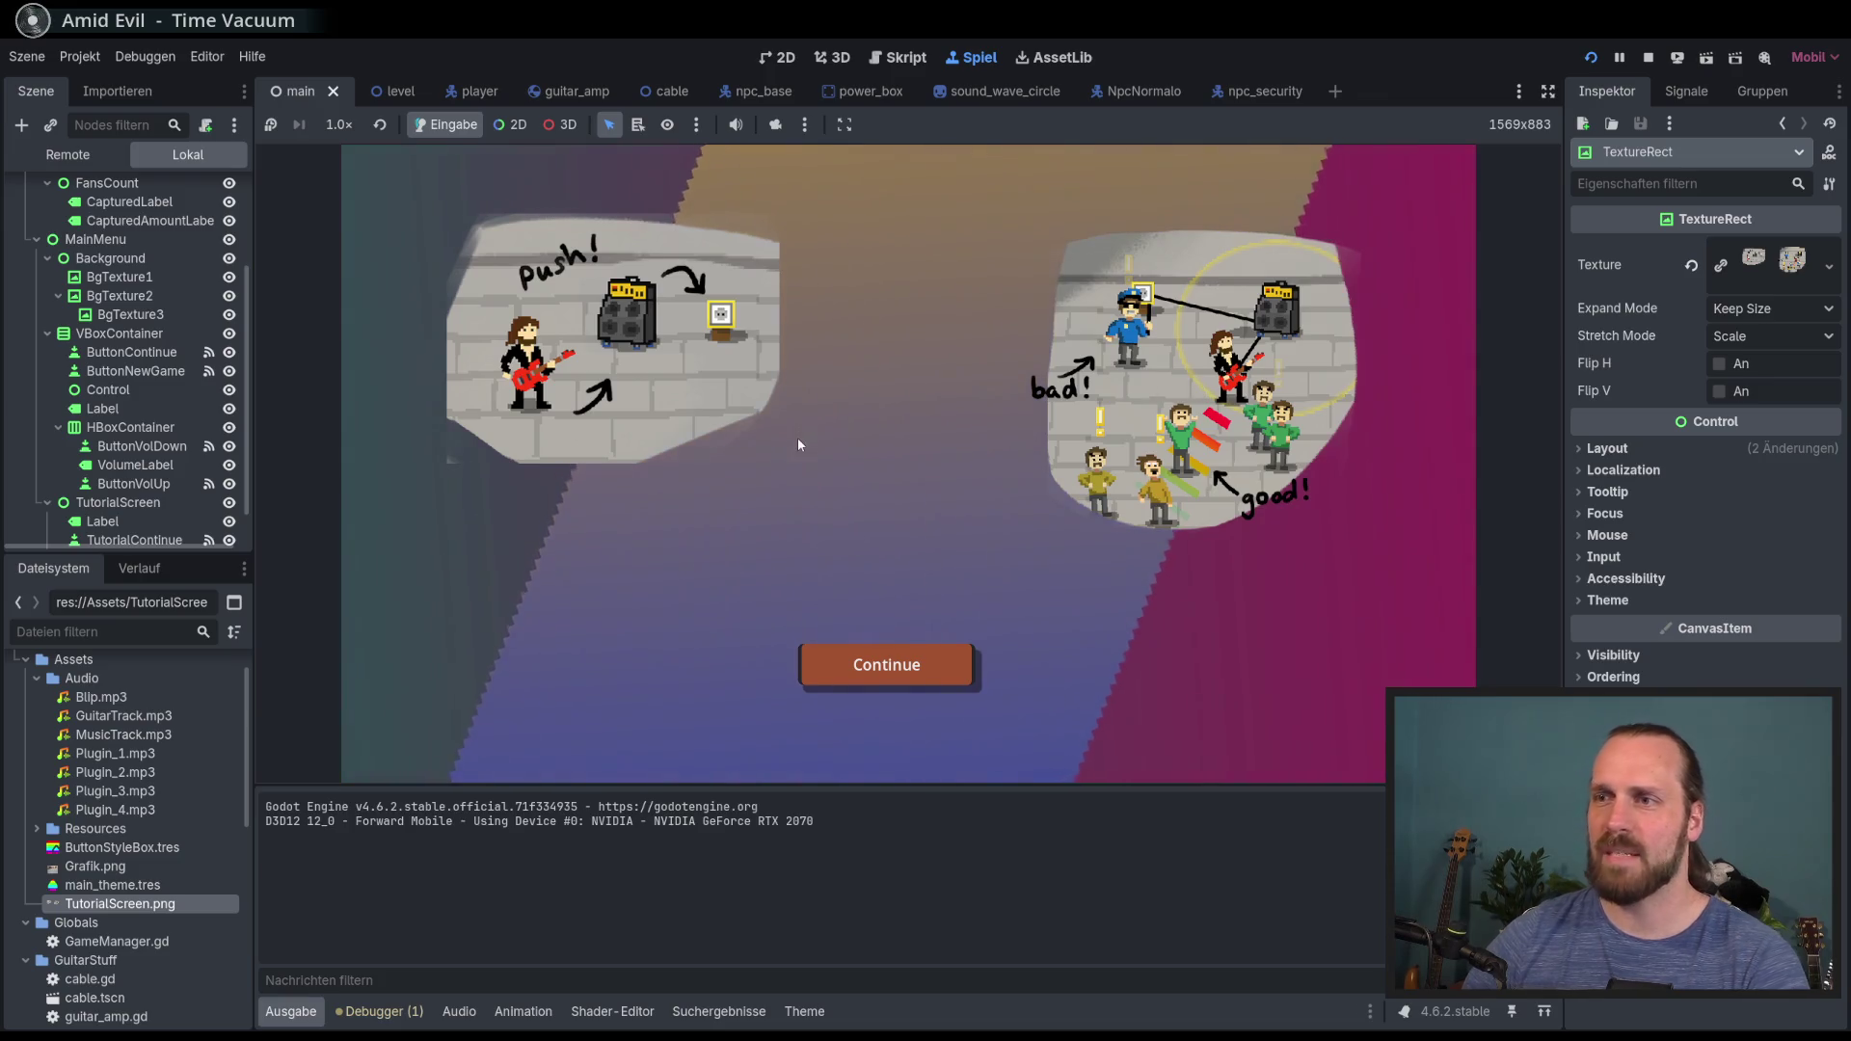
key(F8)
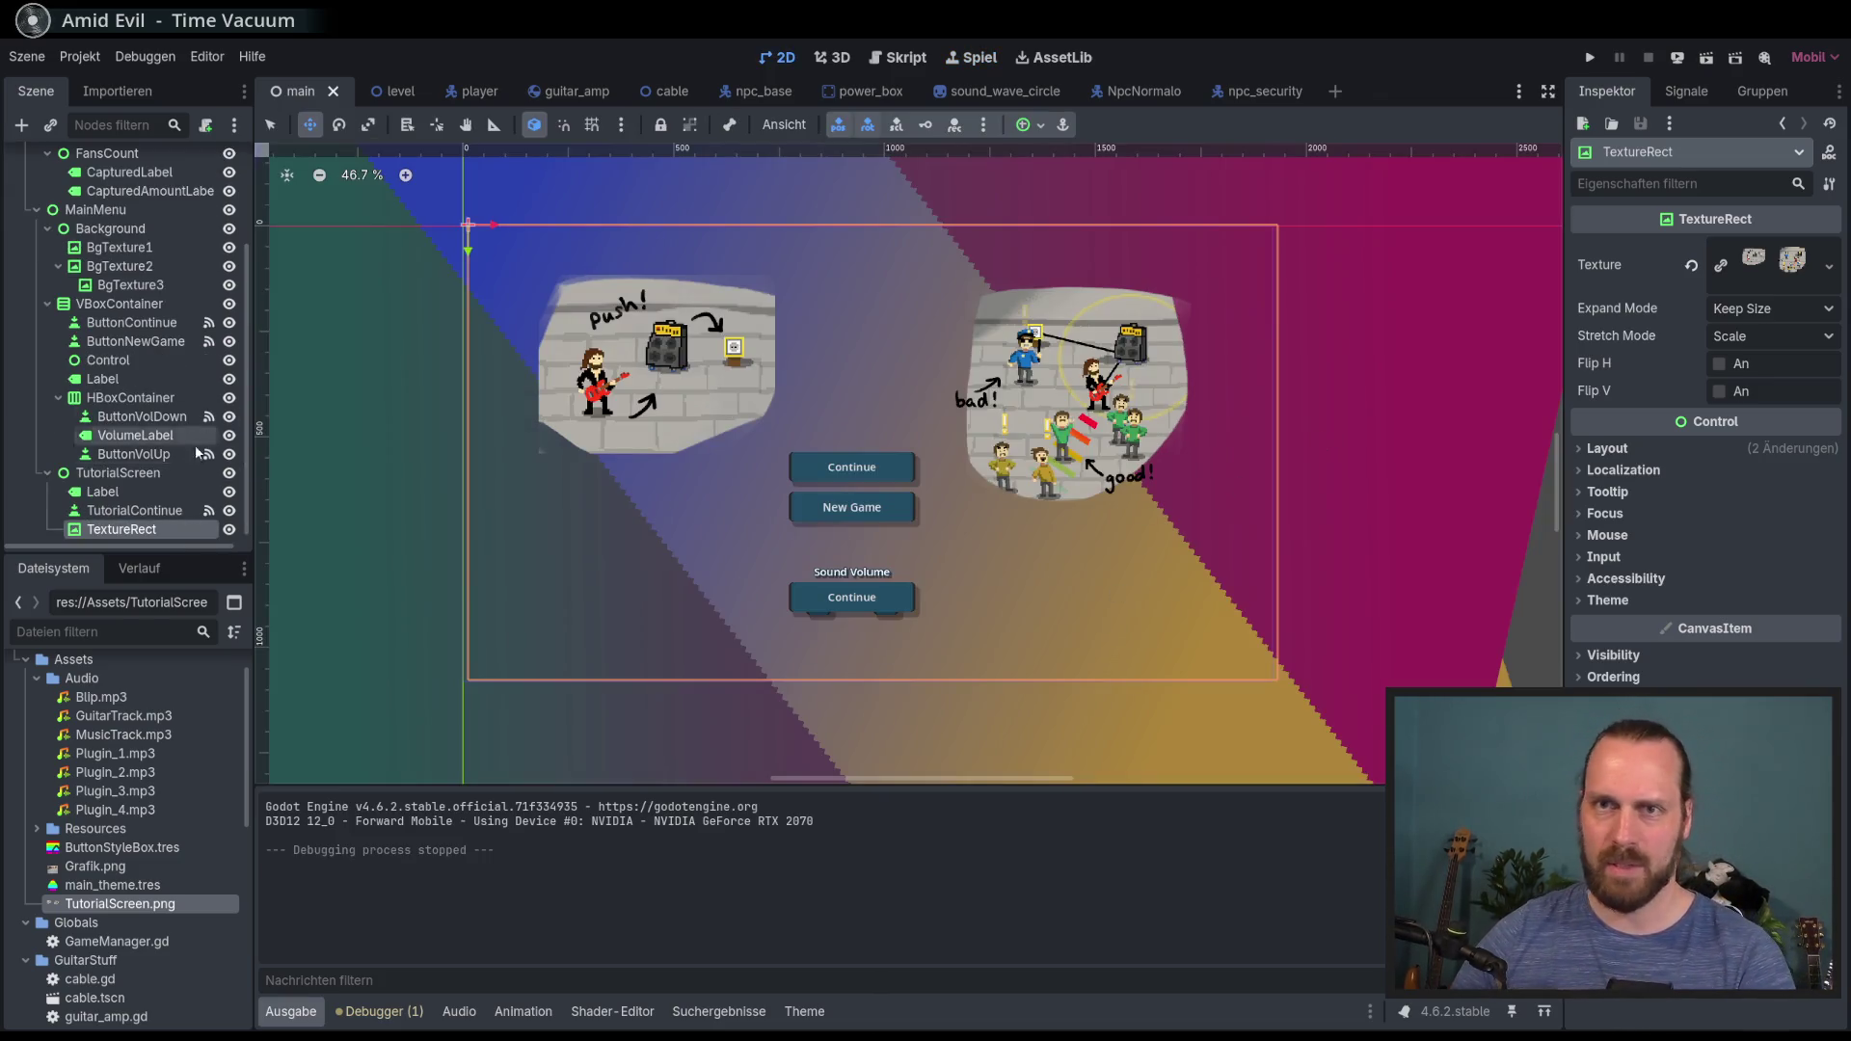
Step: Move the TutorialContinue button right, clear of the volume controls, and slightly down
click(134, 510)
drag(608, 419, 814, 421)
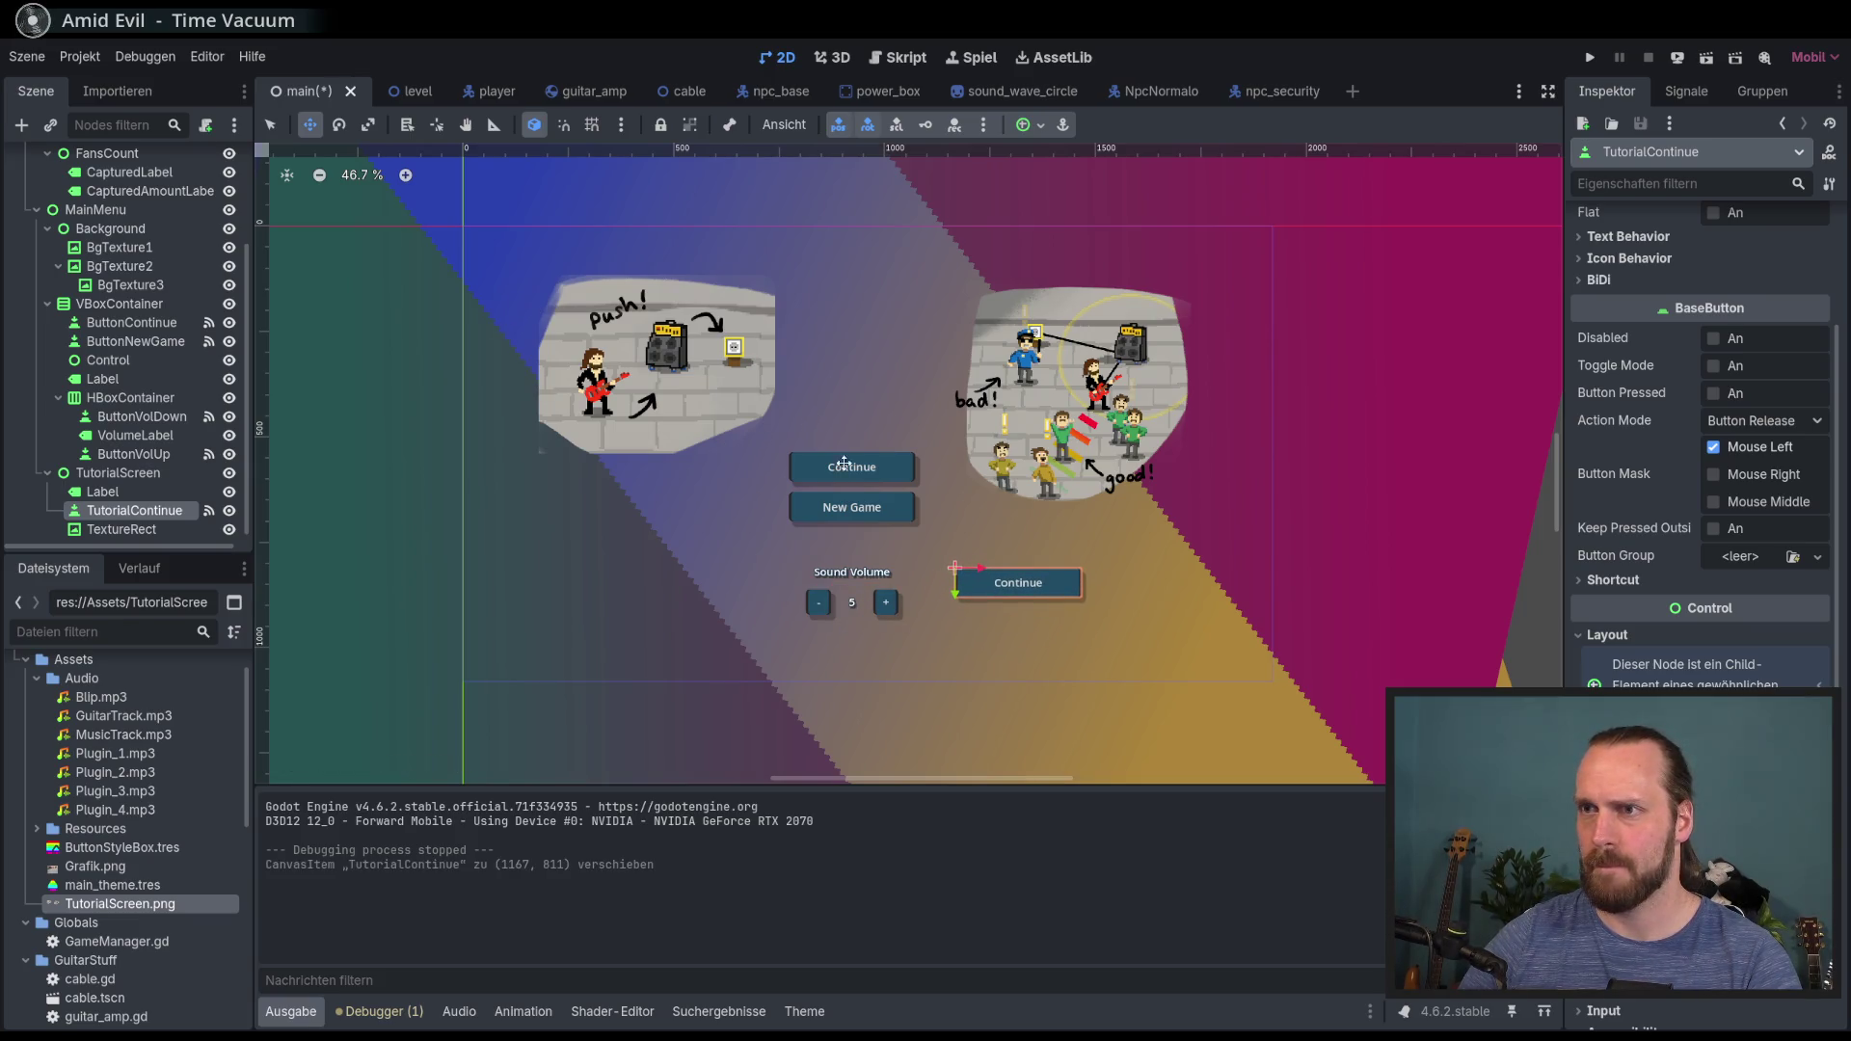
drag(1000, 543, 1017, 547)
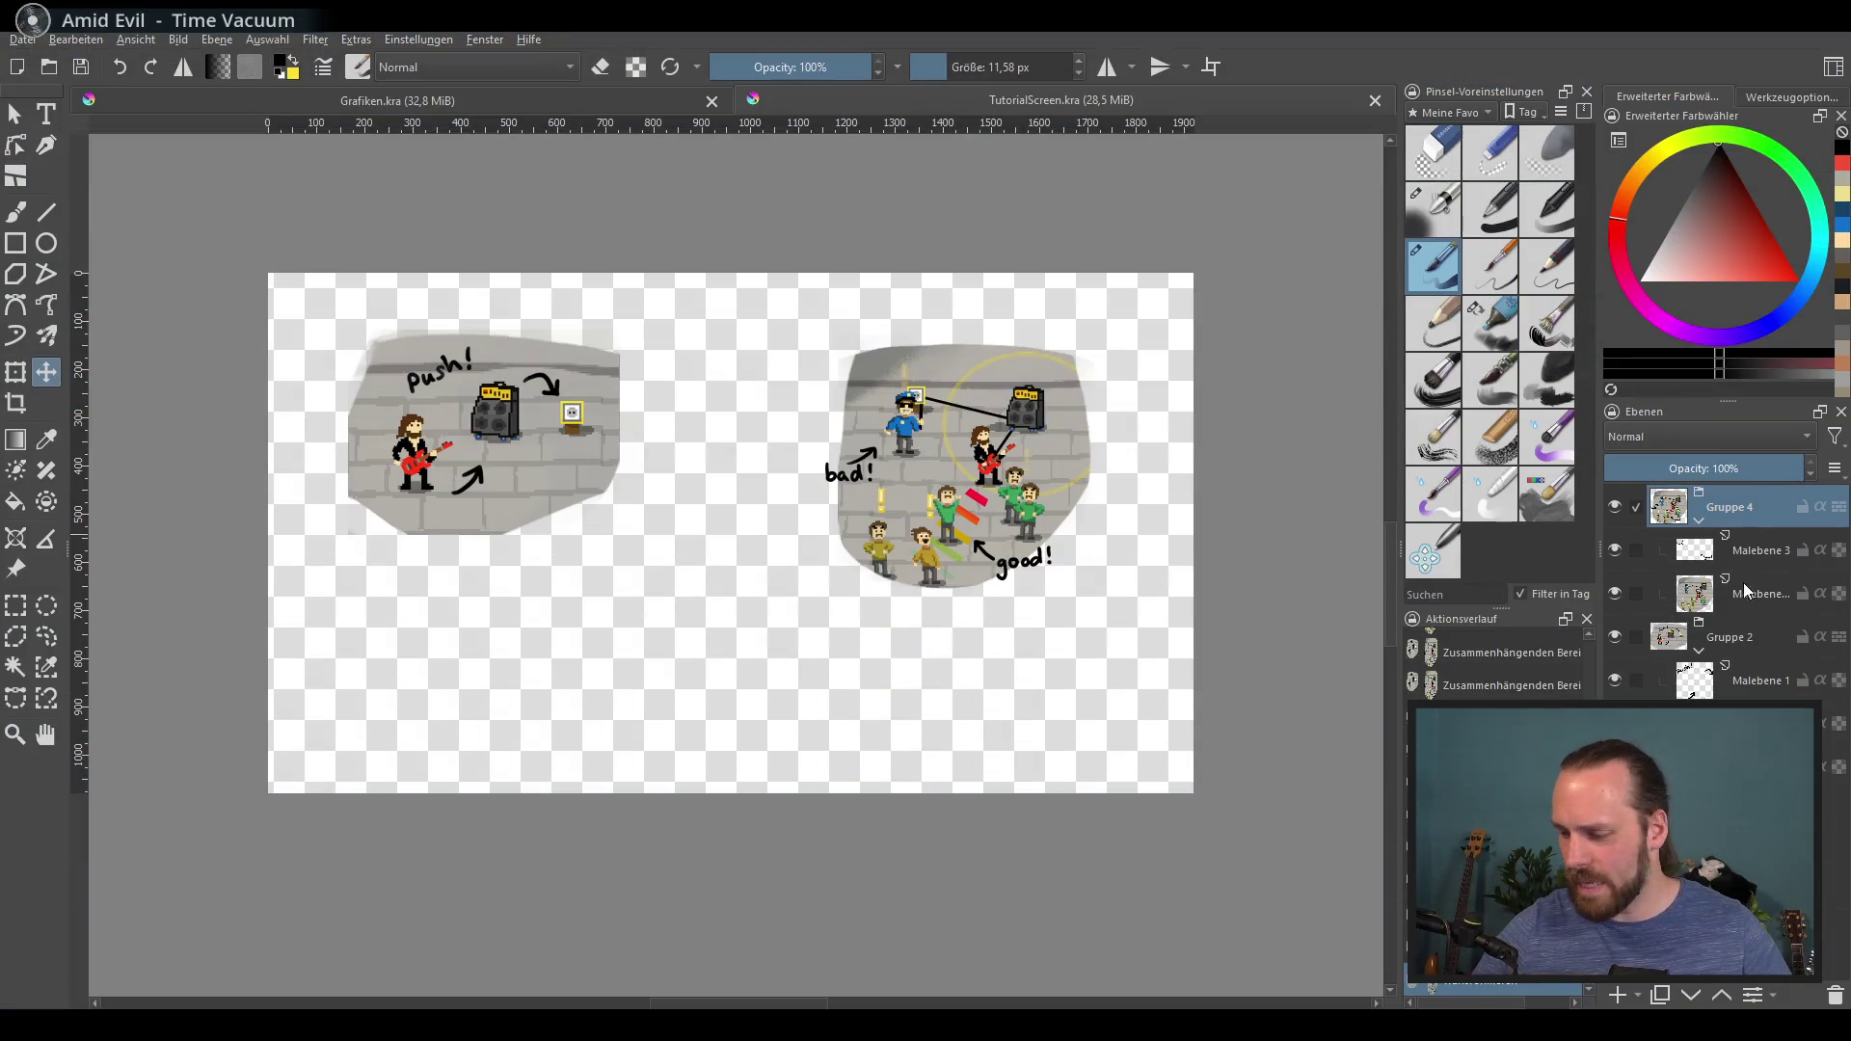
Step: Select the Malebene paint layer in Krita, then list Godot's new texture types for the TextureRect
click(1765, 597)
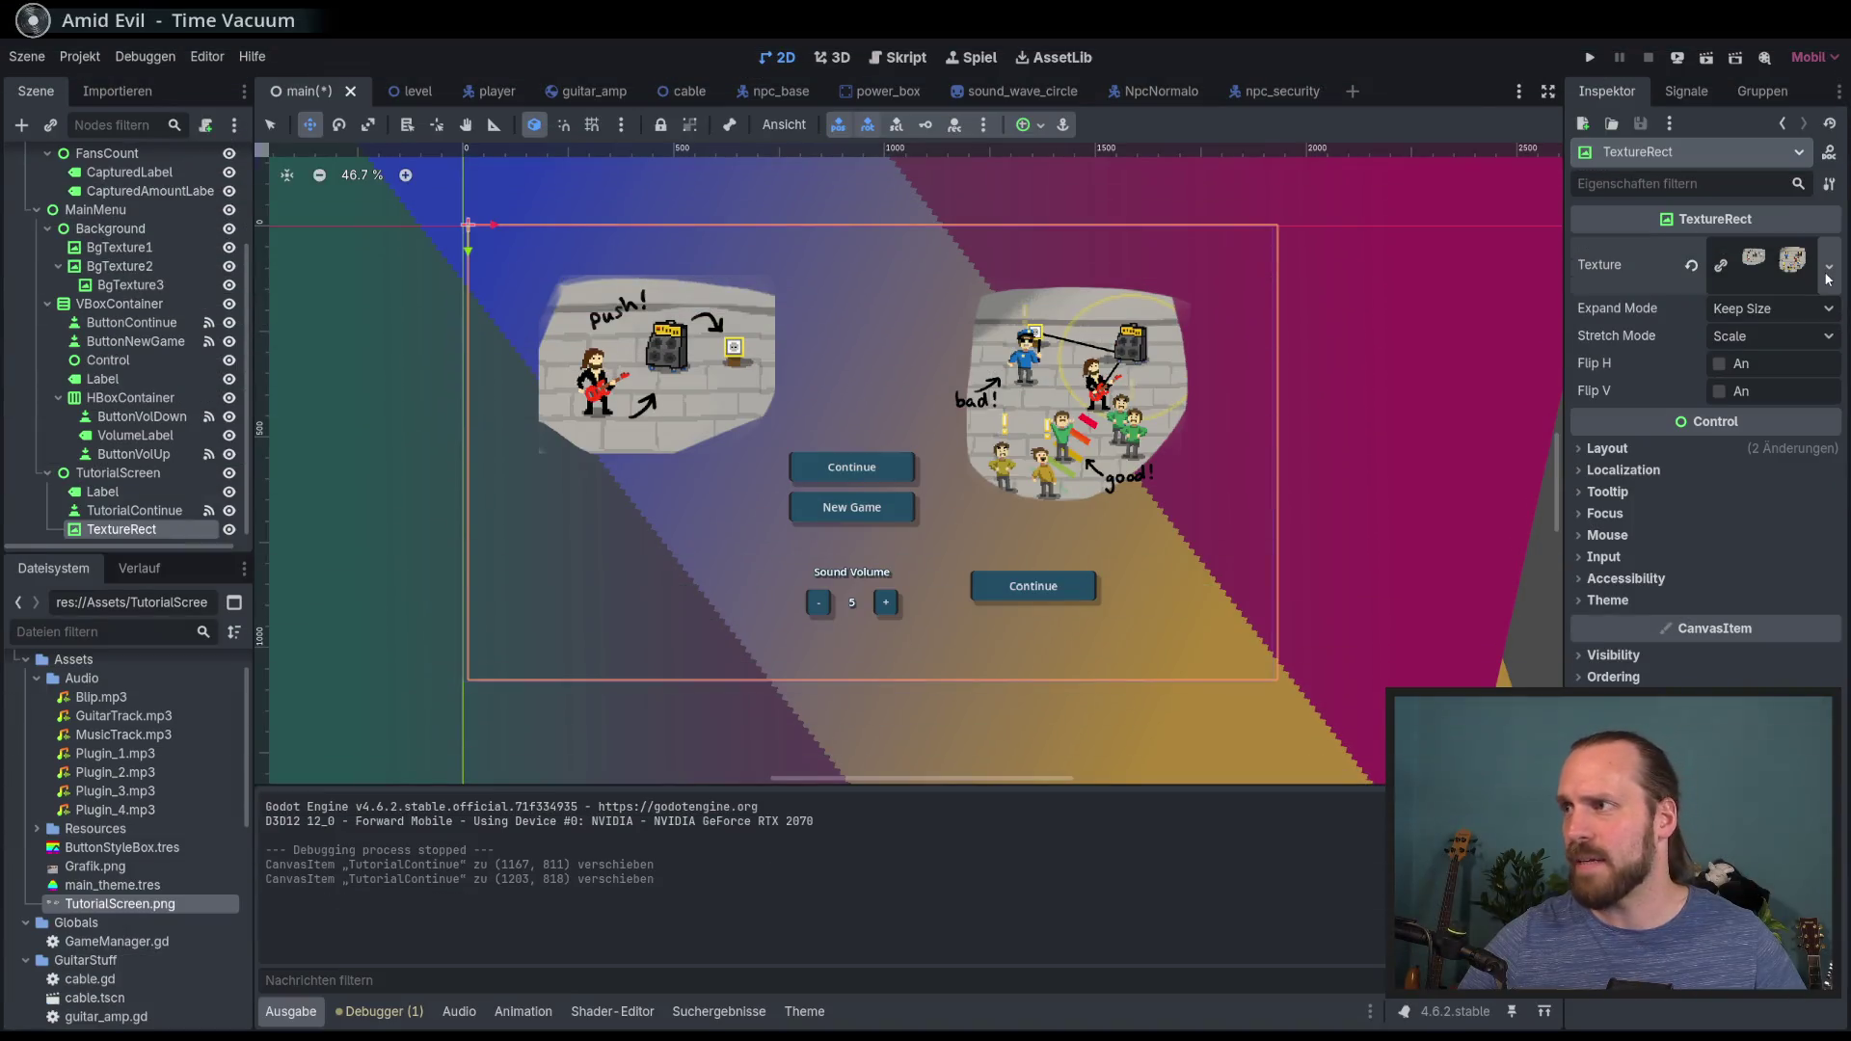
click(1829, 266)
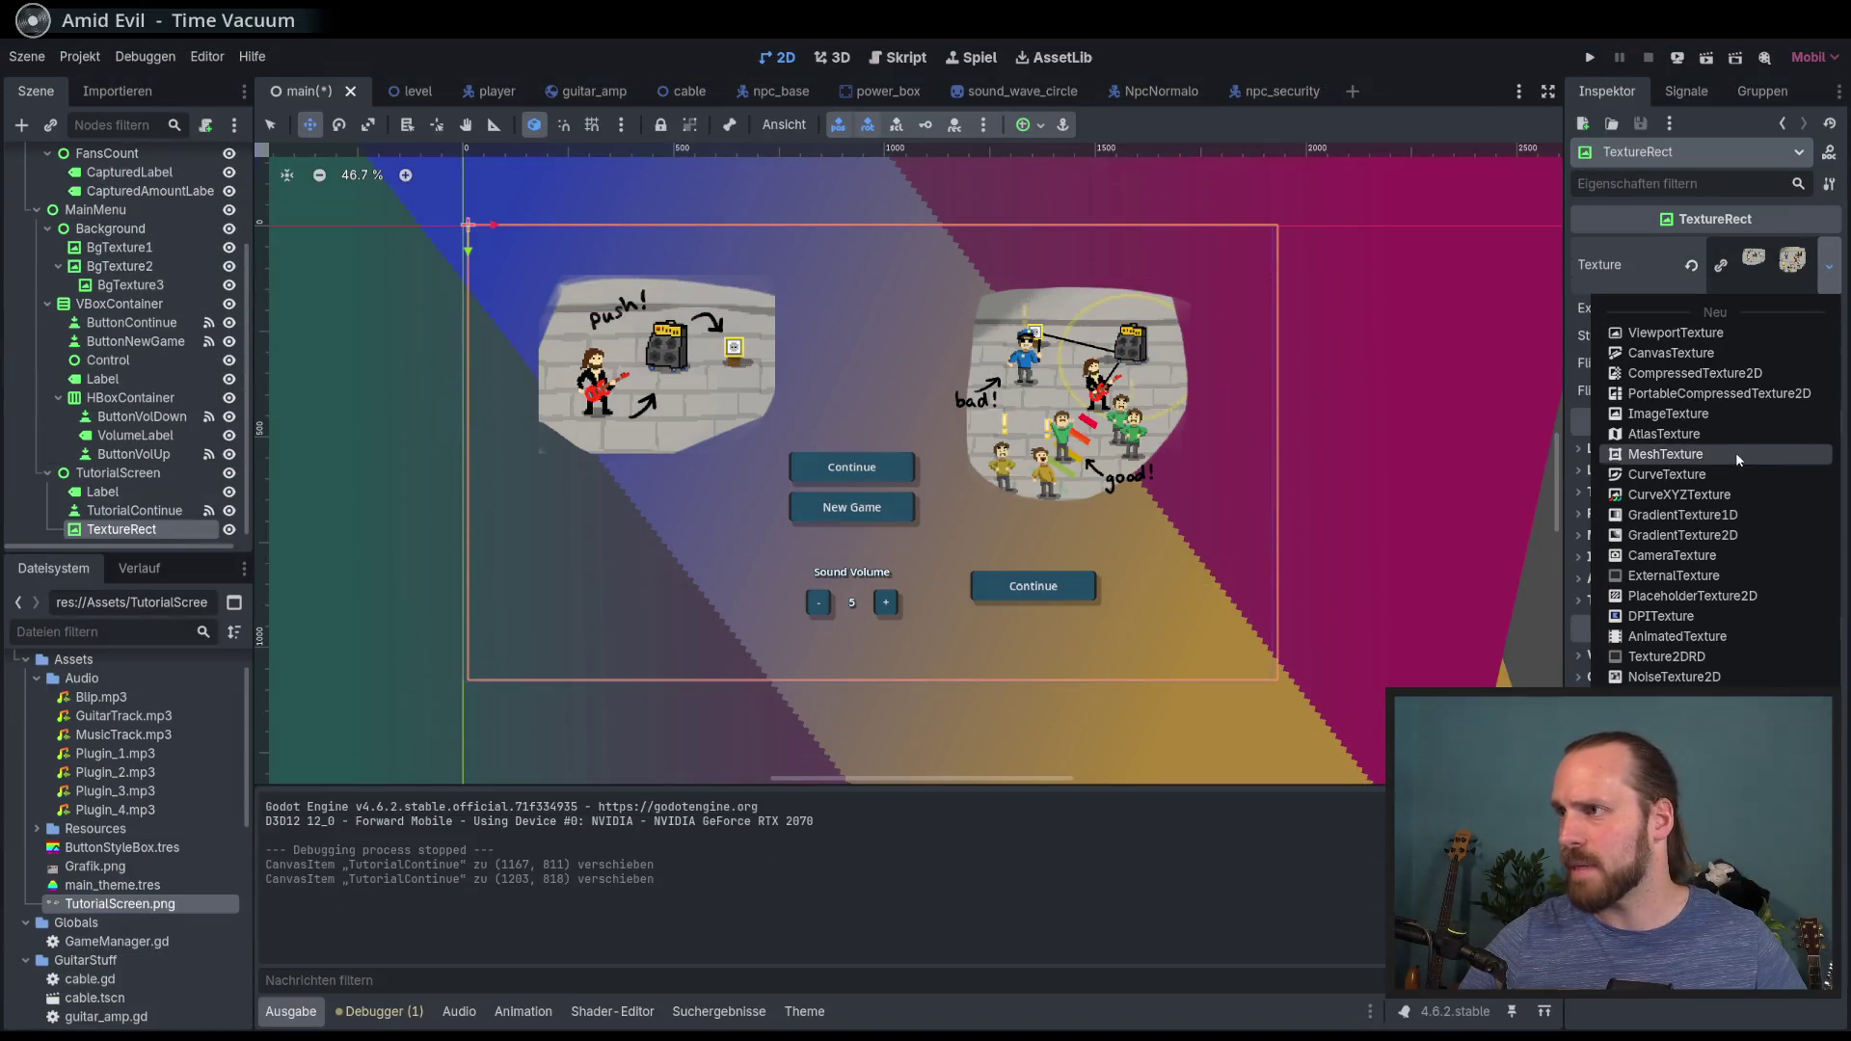
Step: Give the TextureRect an AtlasTexture from TutorialScreen.png, cropped to the push! picture region
click(1689, 435)
click(1793, 255)
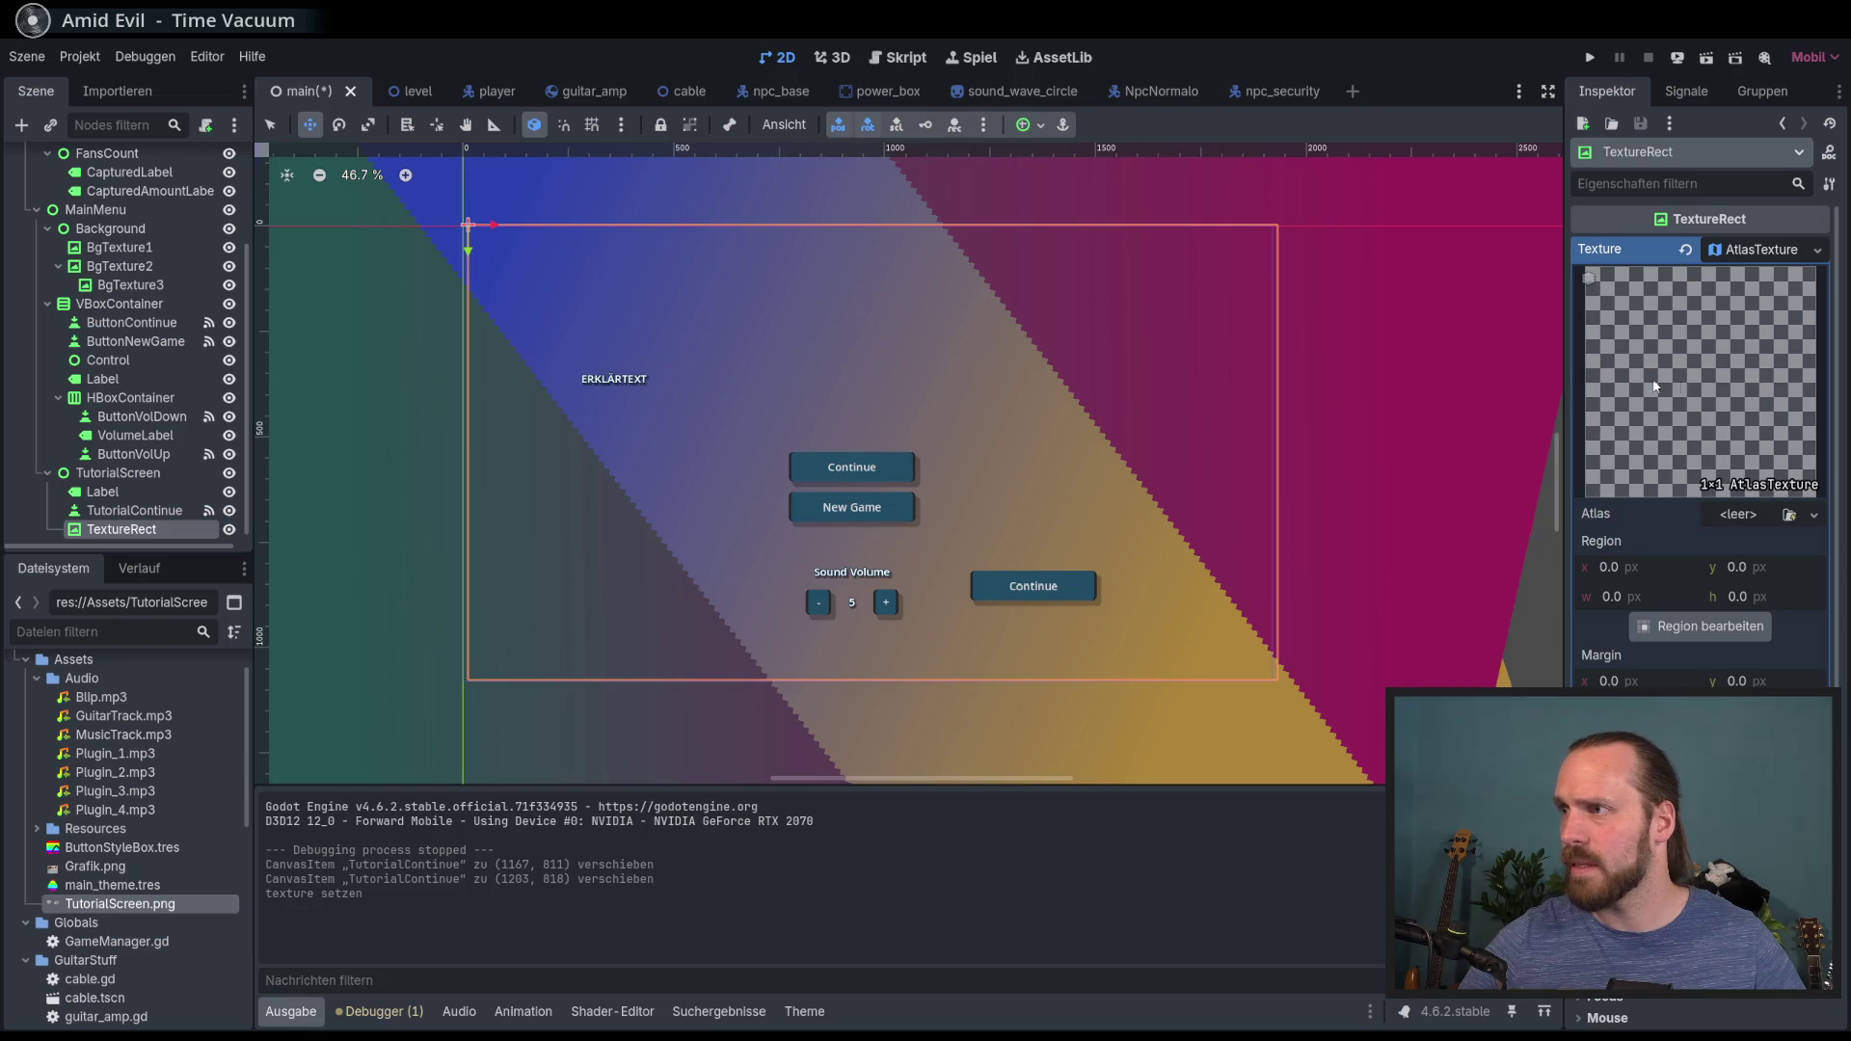
click(1814, 514)
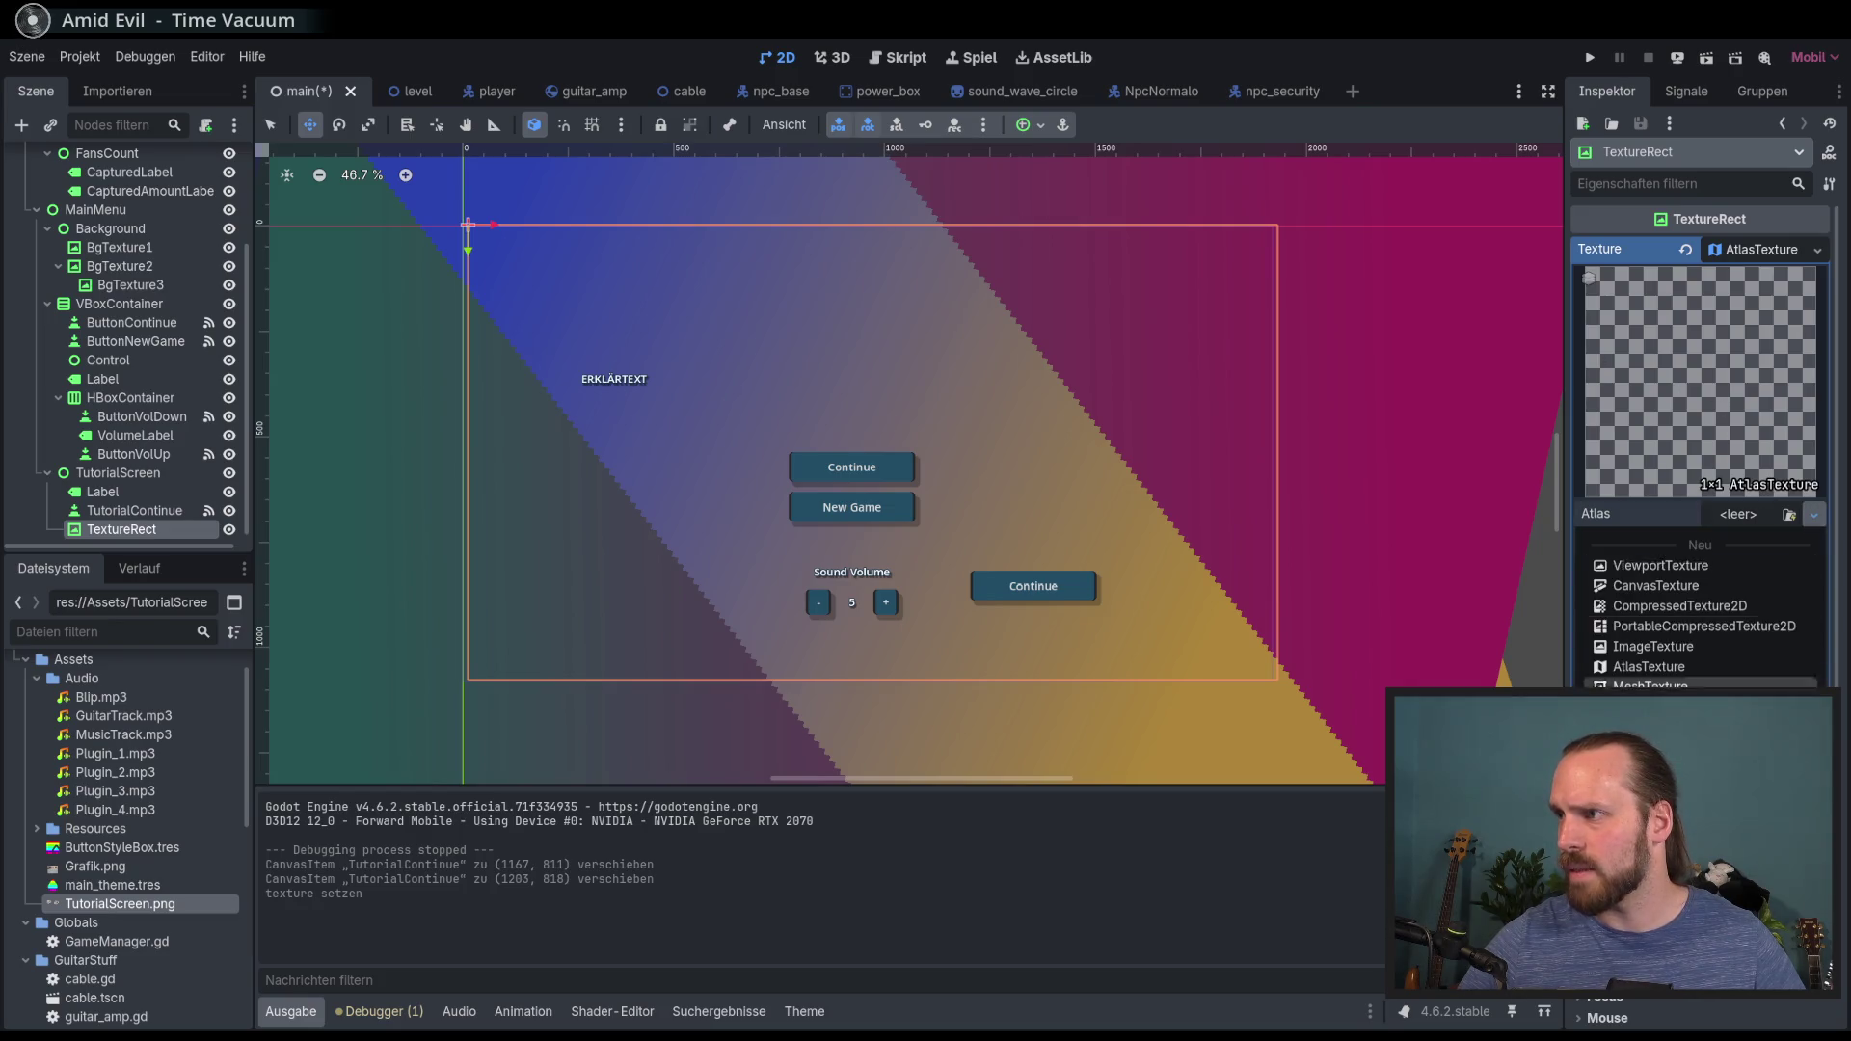
click(1658, 733)
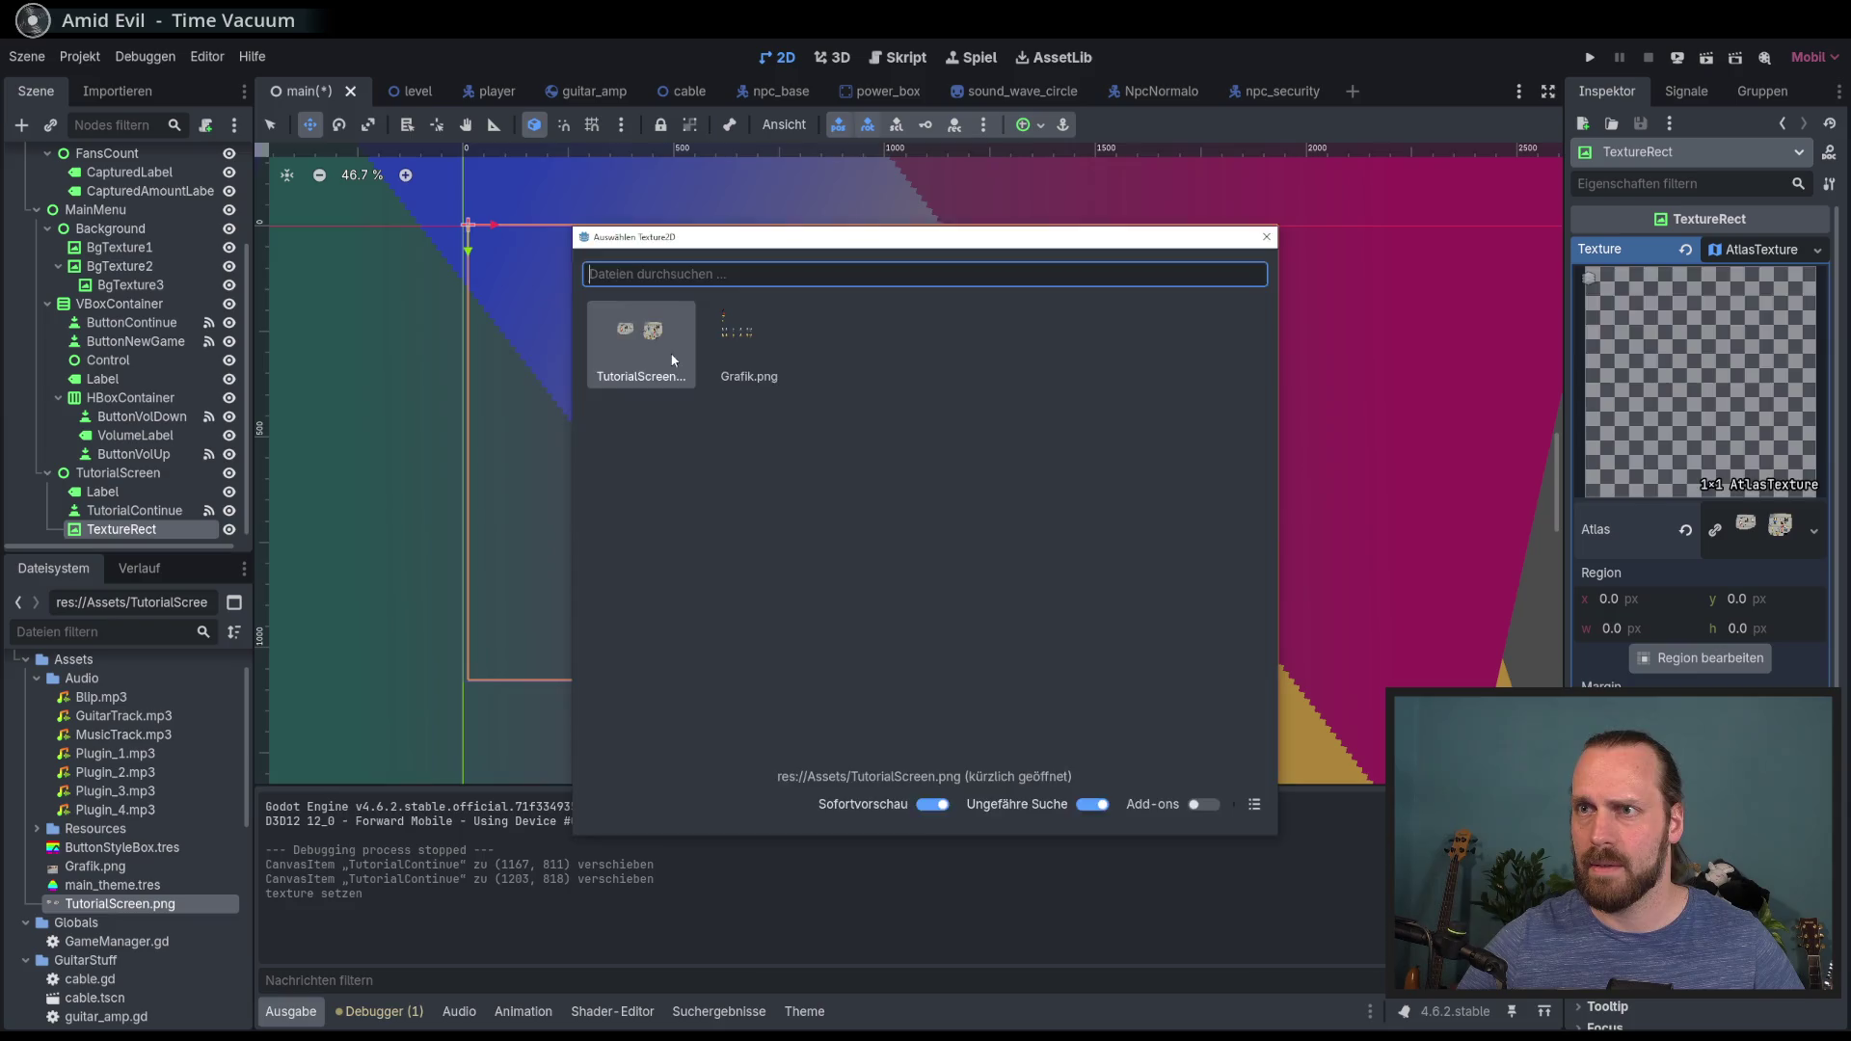
double_click(641, 331)
click(1705, 658)
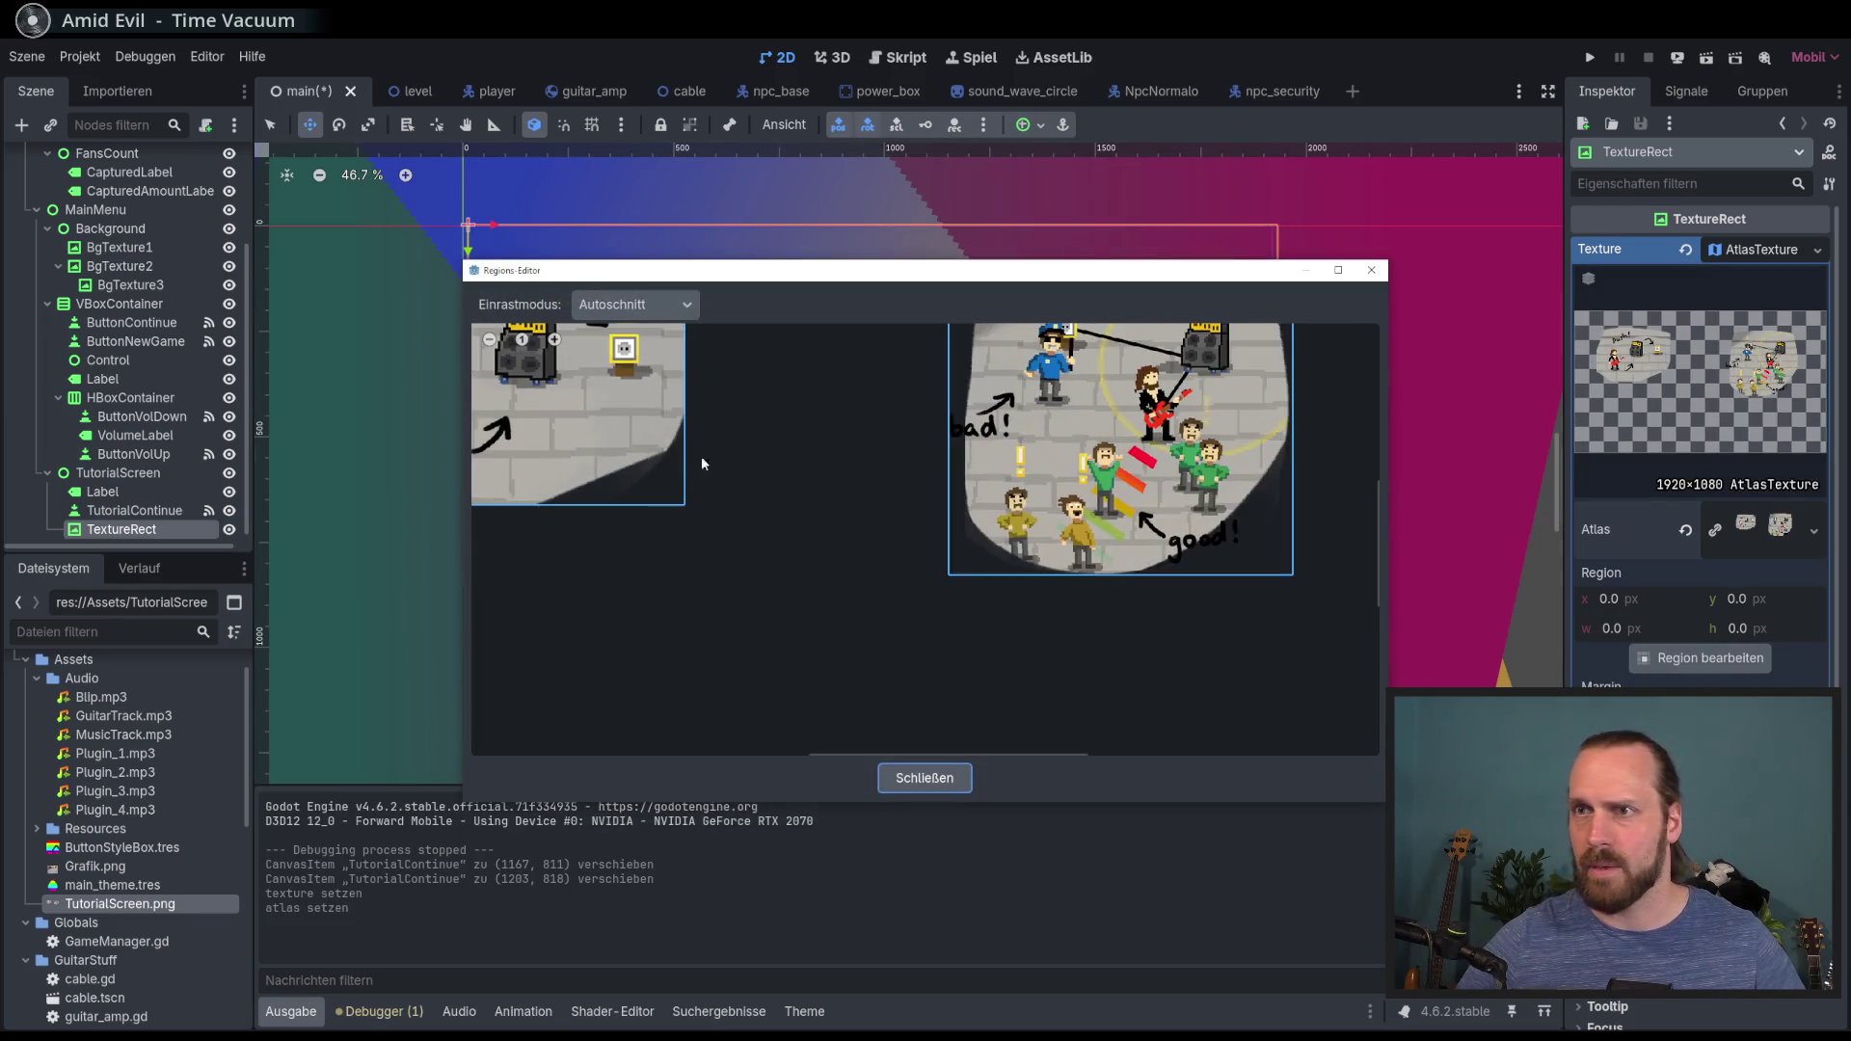
click(675, 453)
click(925, 778)
Step: Shrink the TextureRect to the picture's size, move it above the menu, and duplicate it
scroll(782, 460, down, 3)
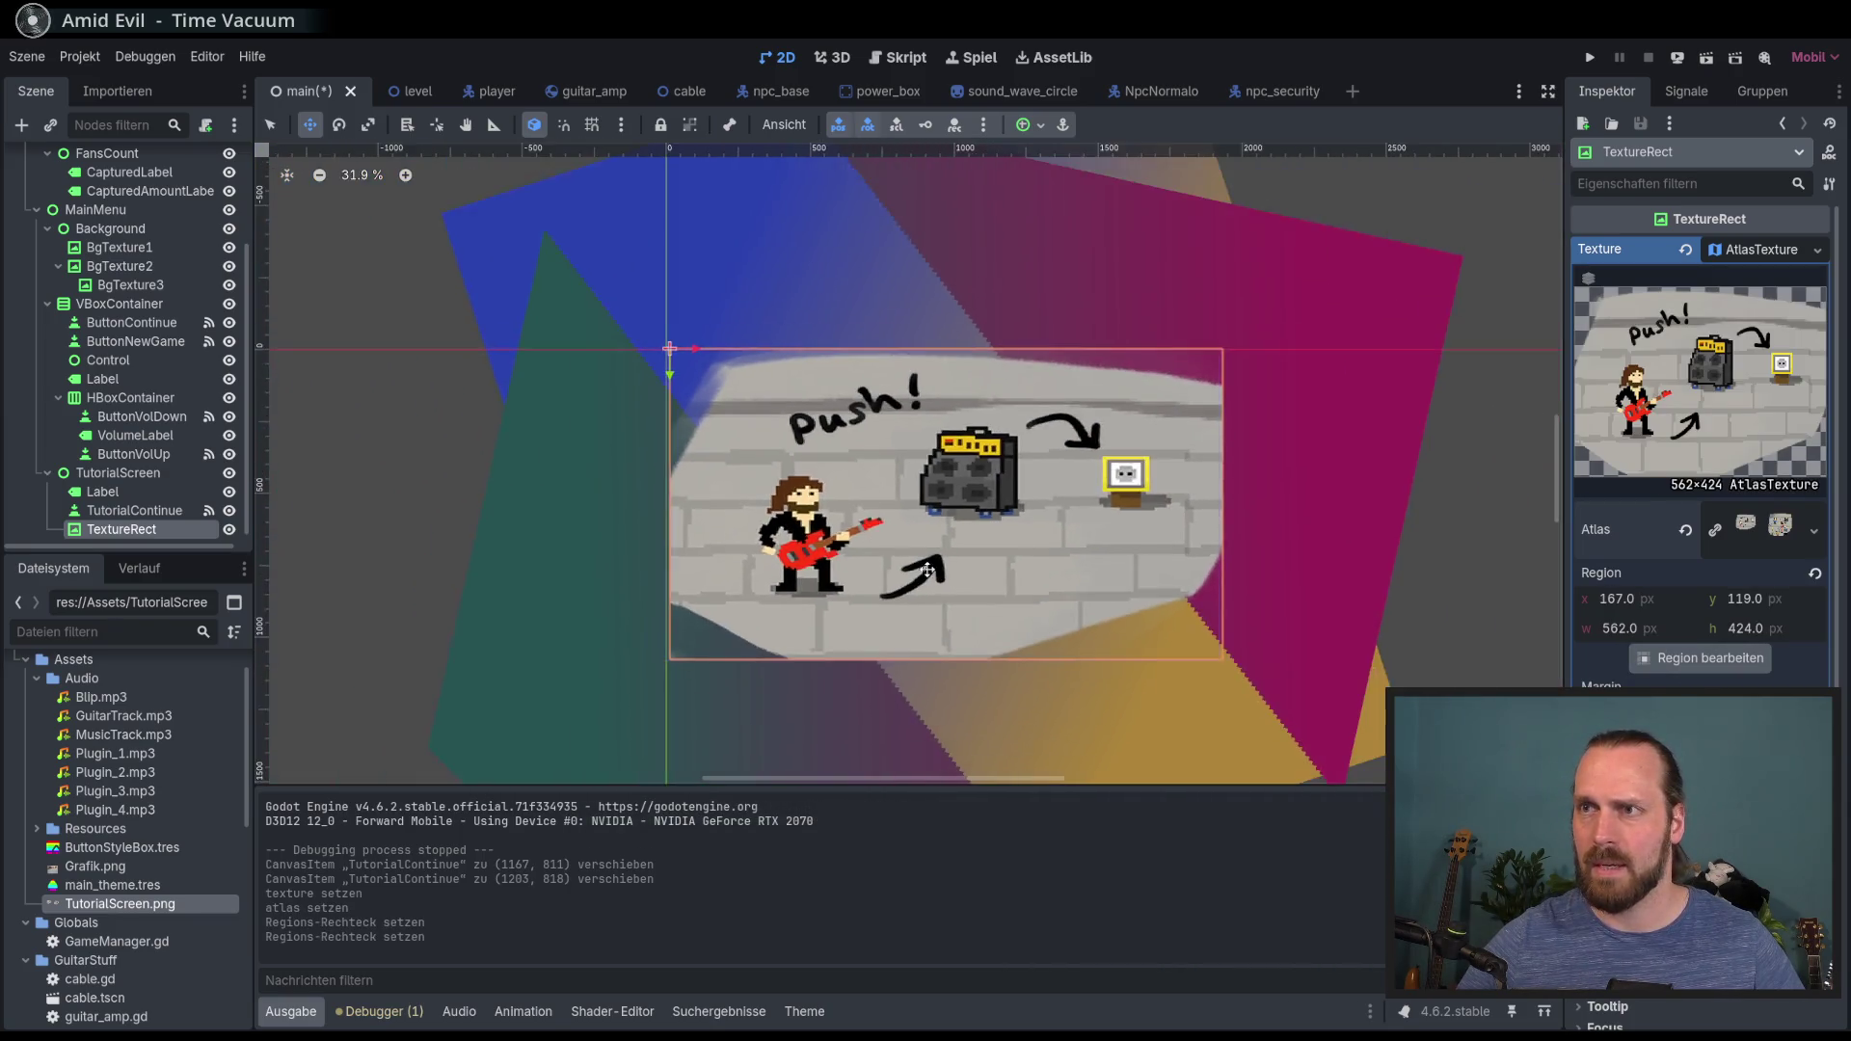
scroll(1702, 434, down, 3)
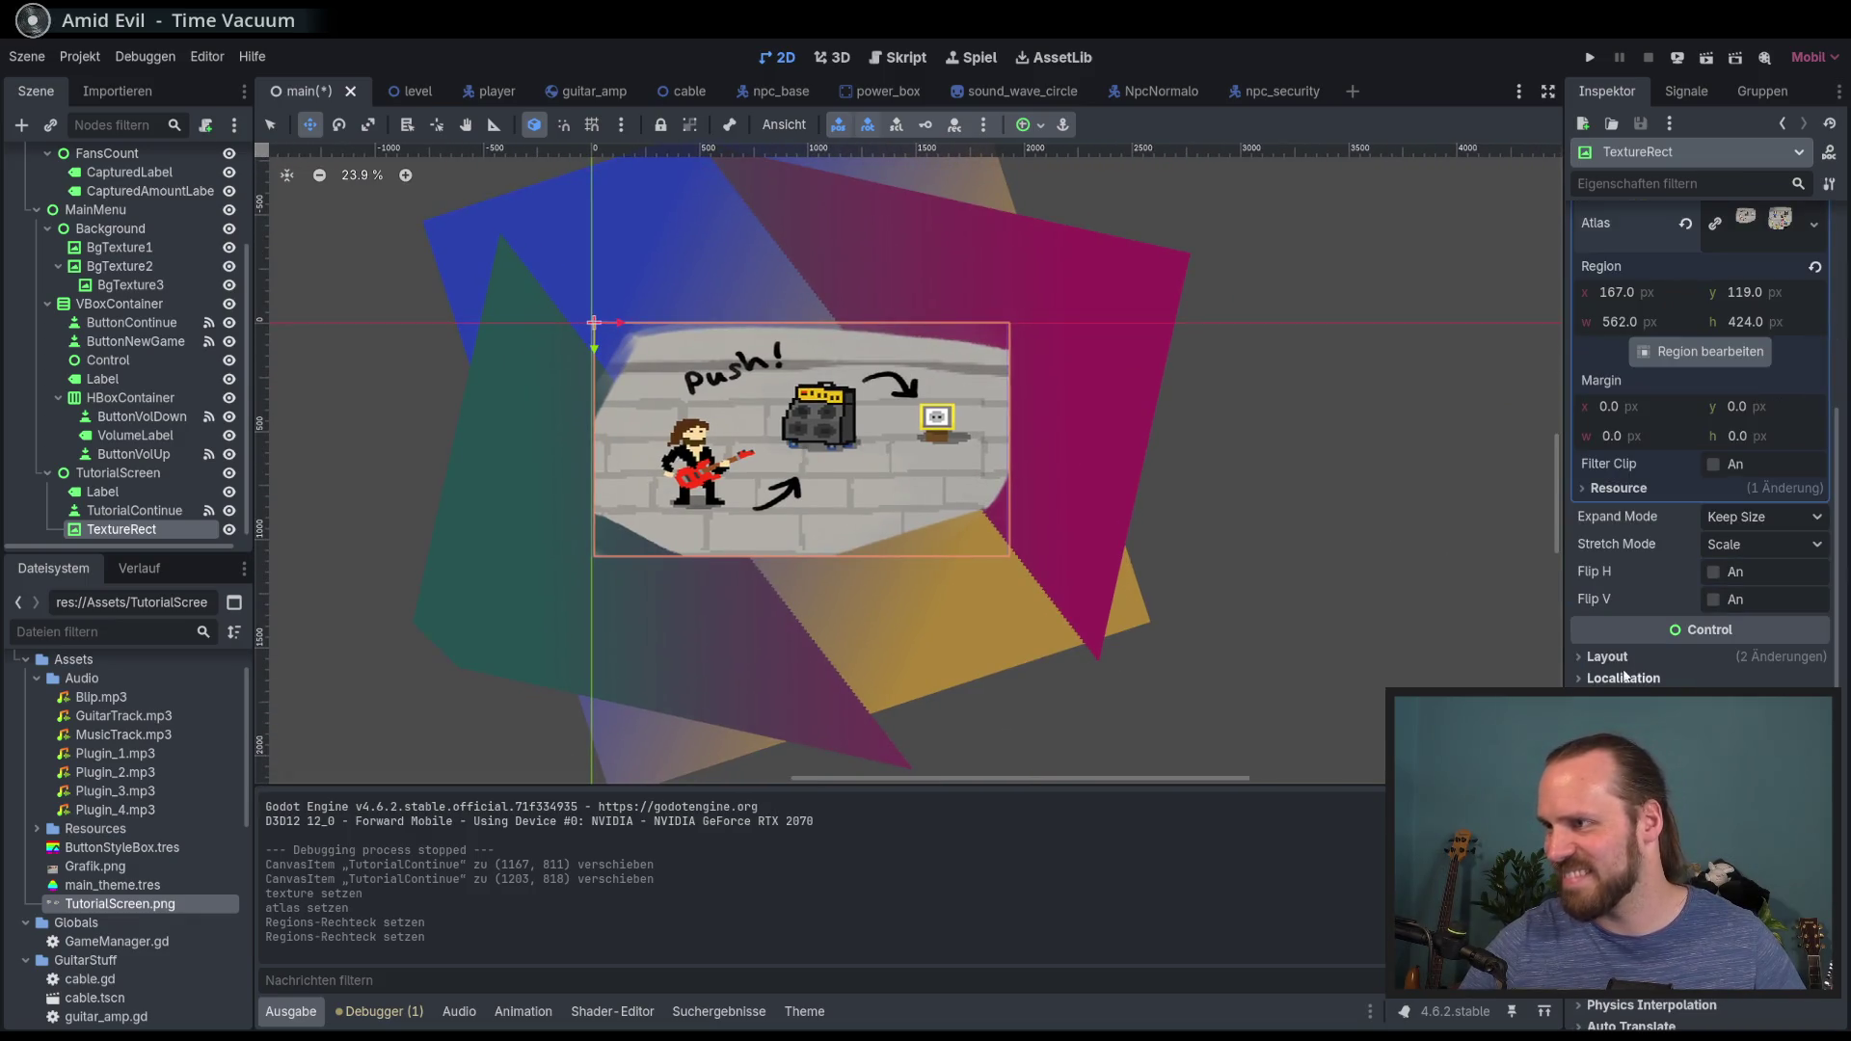
scroll(1626, 485, up, 3)
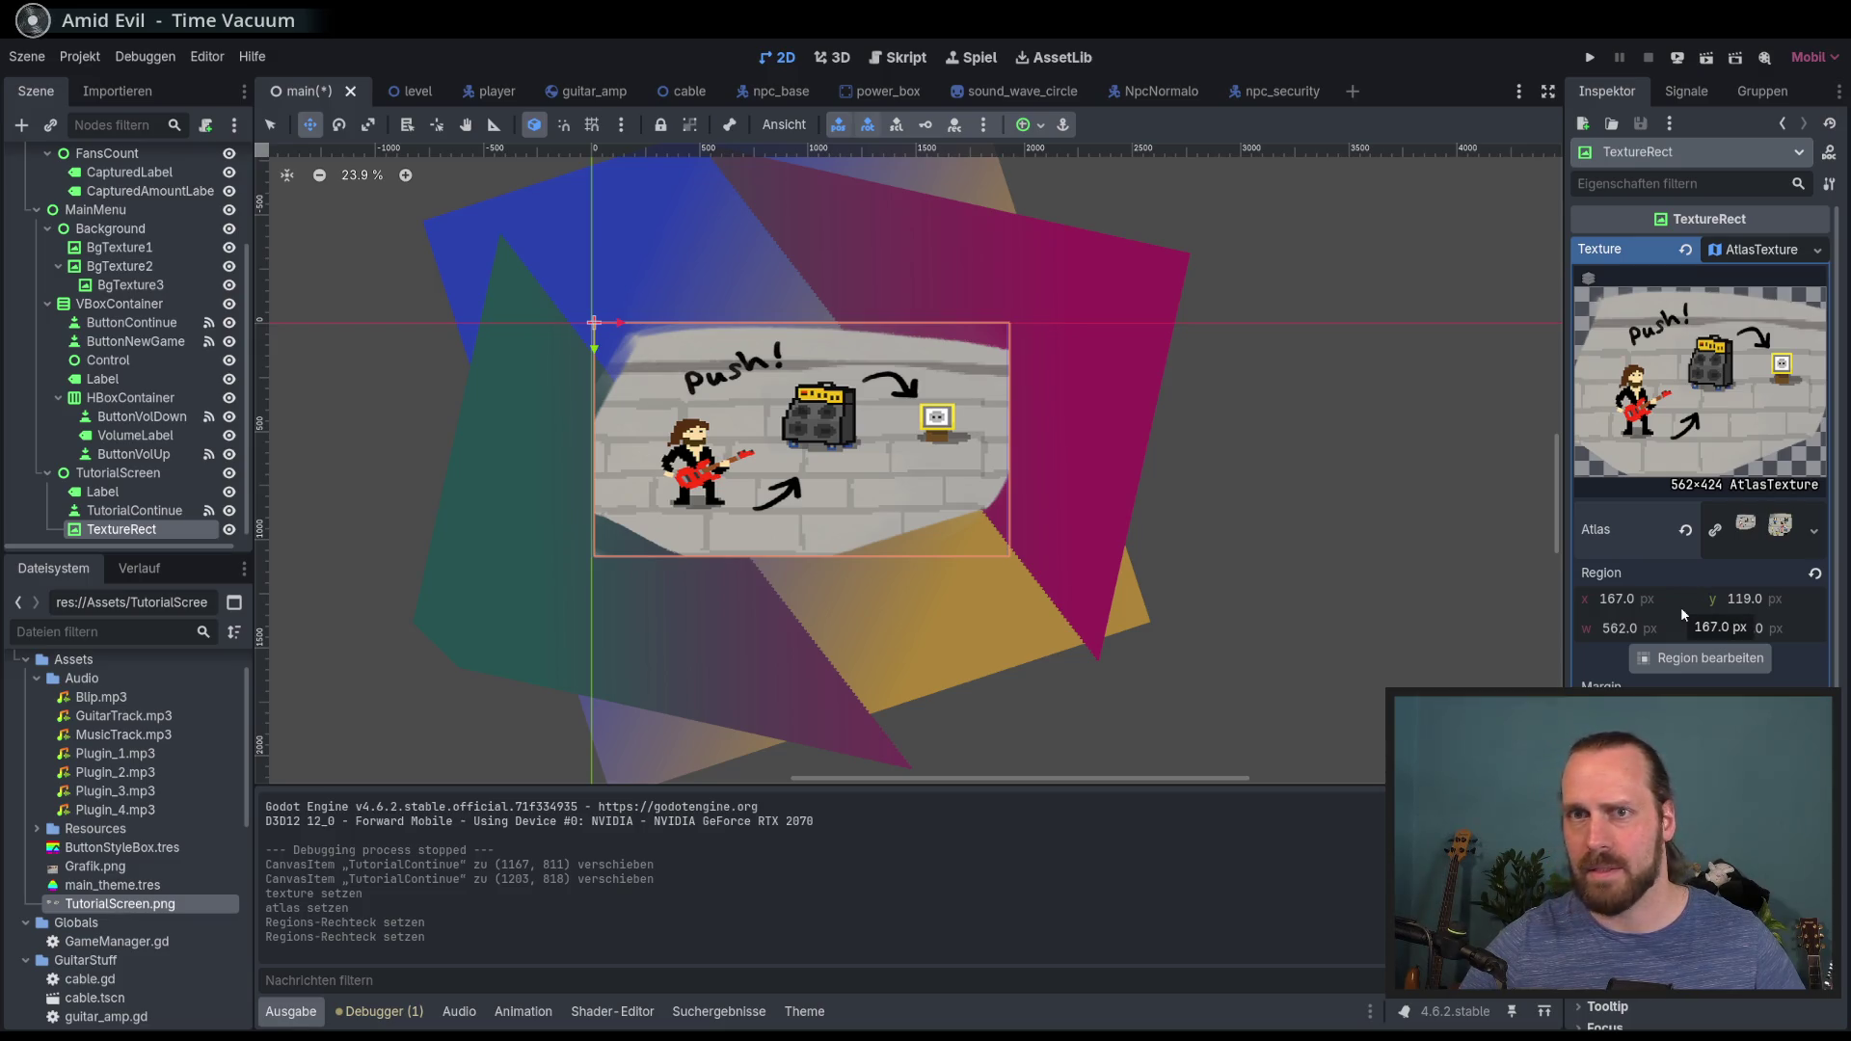
scroll(1691, 596, down, 3)
scroll(1674, 663, up, 3)
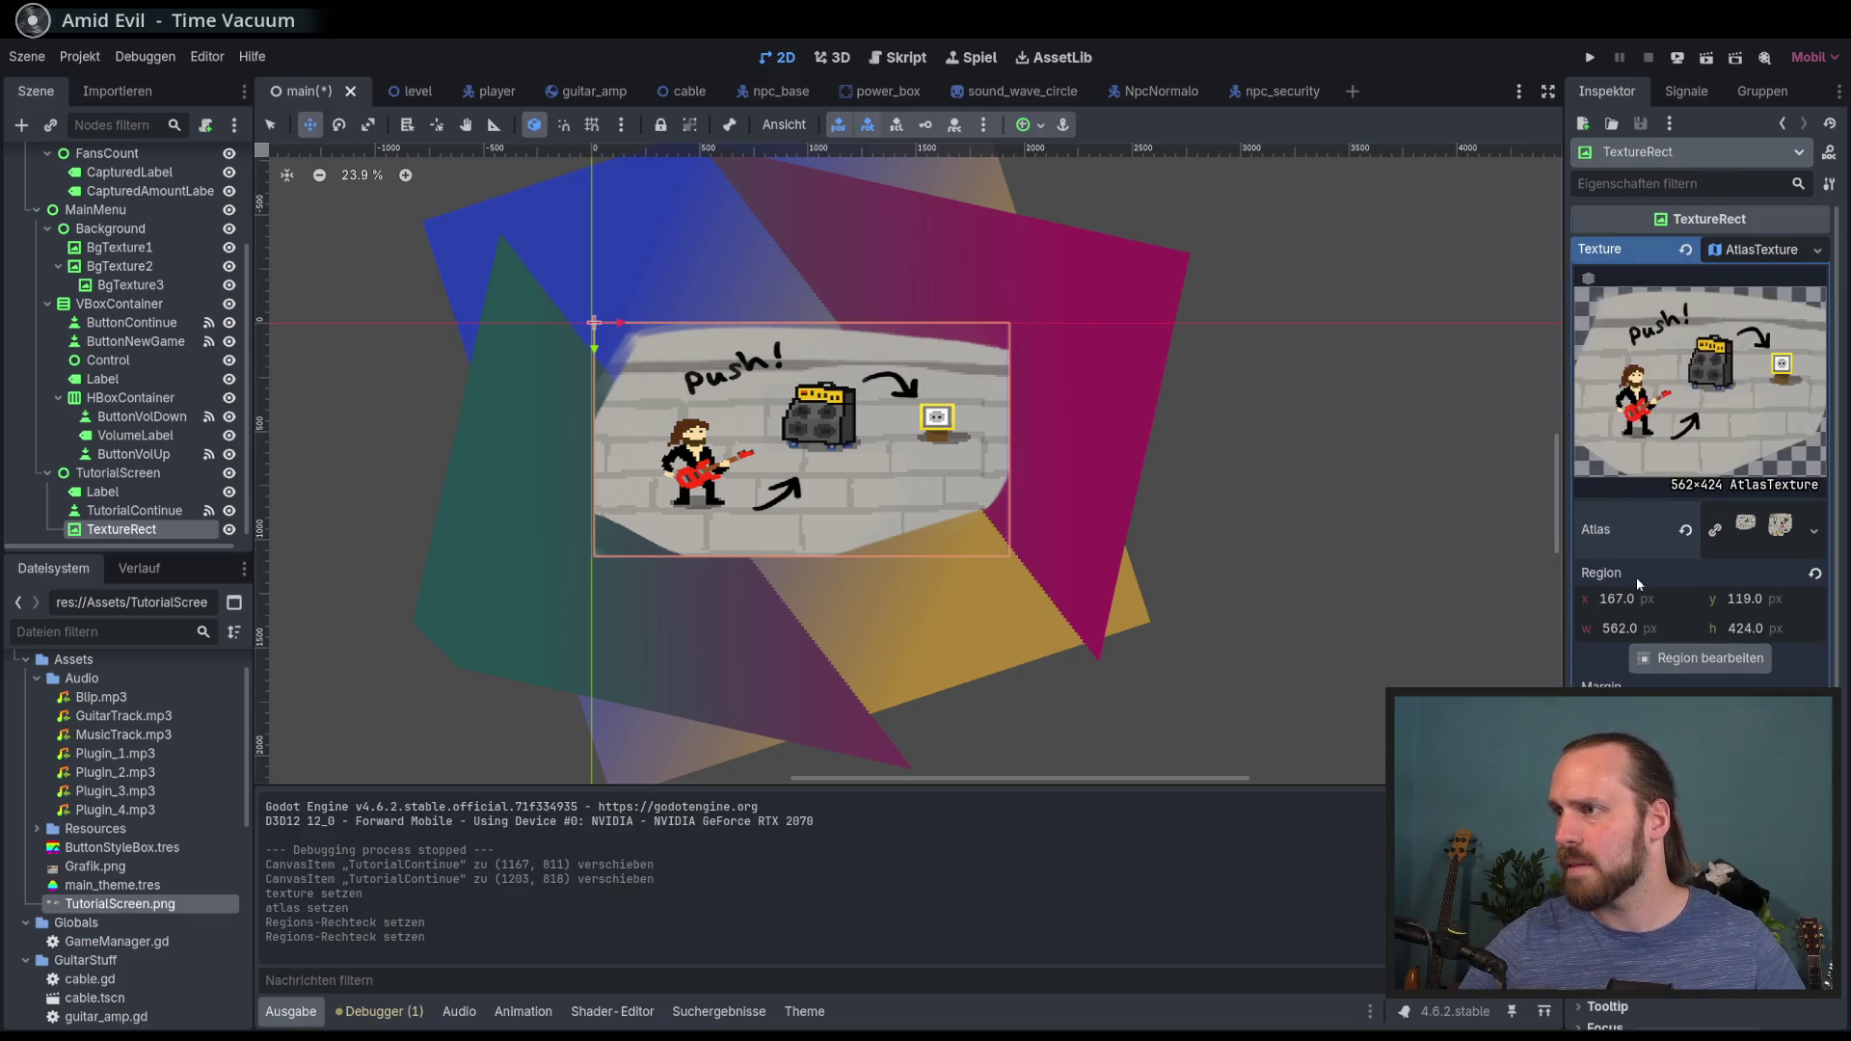
scroll(1637, 582, down, 3)
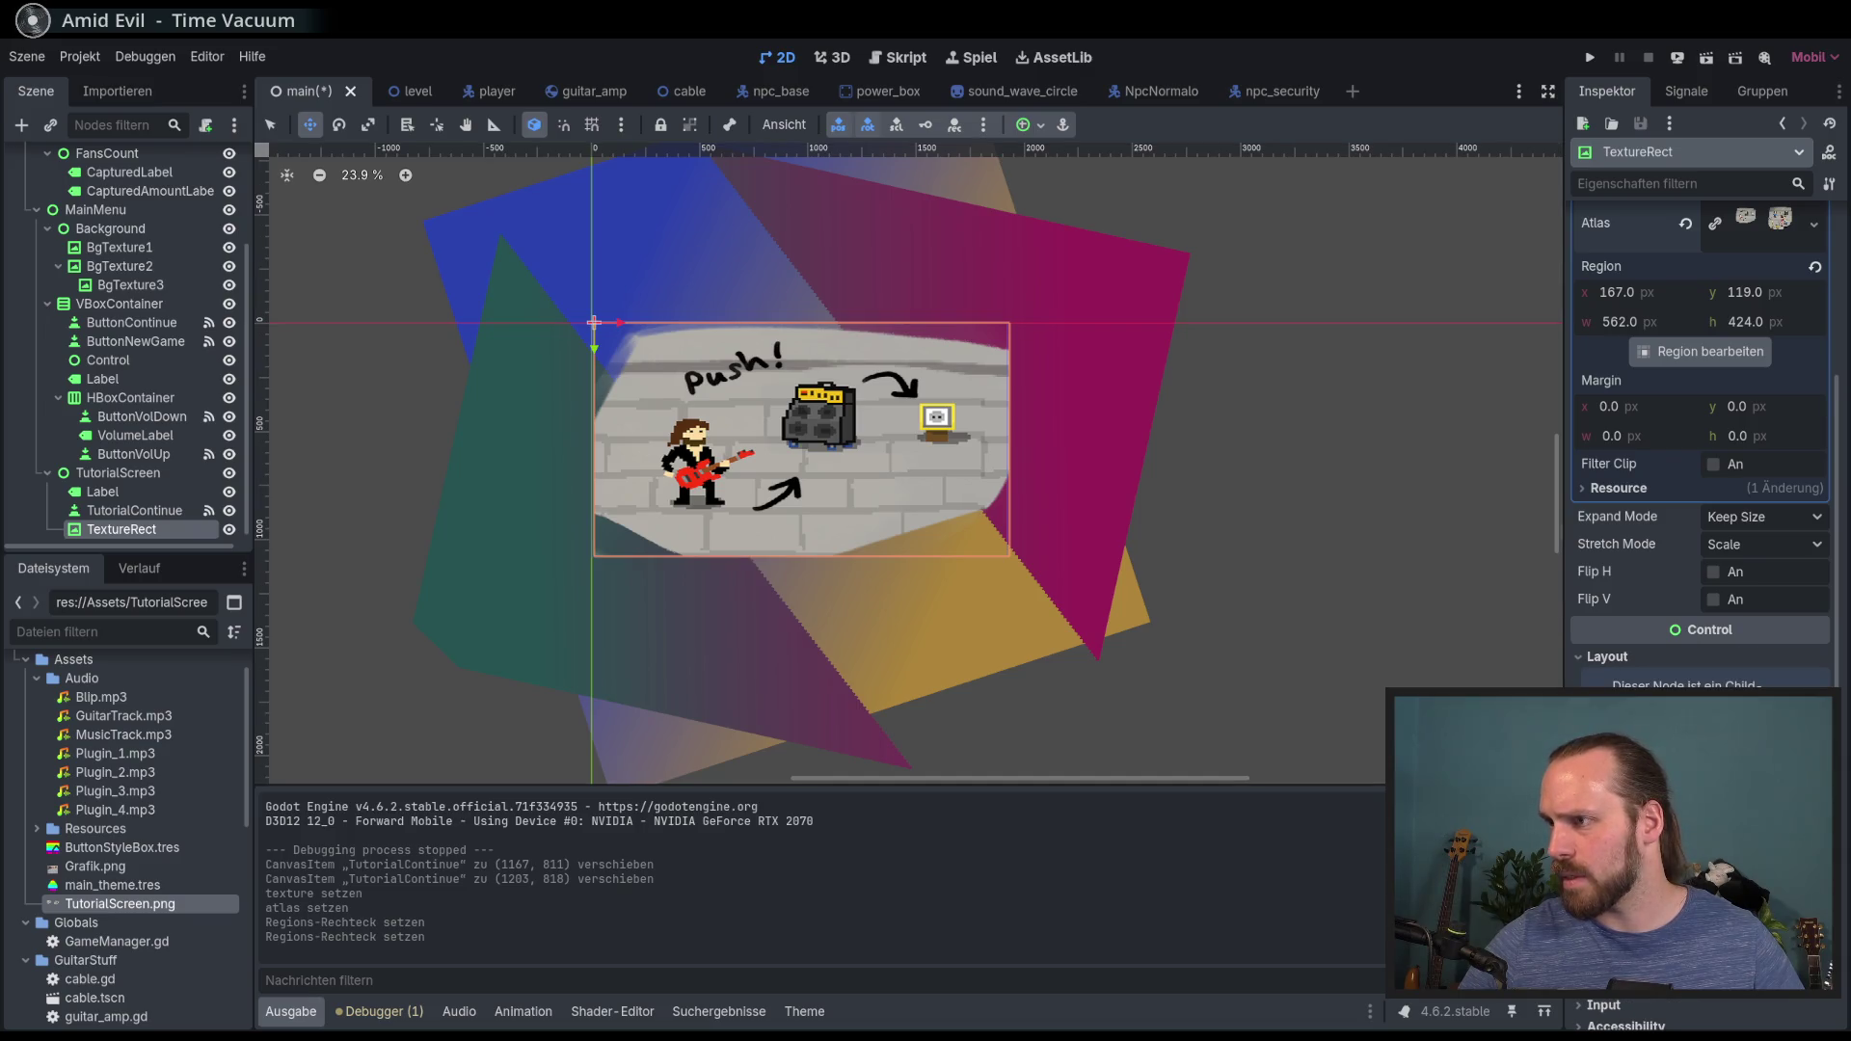
scroll(1701, 434, down, 2)
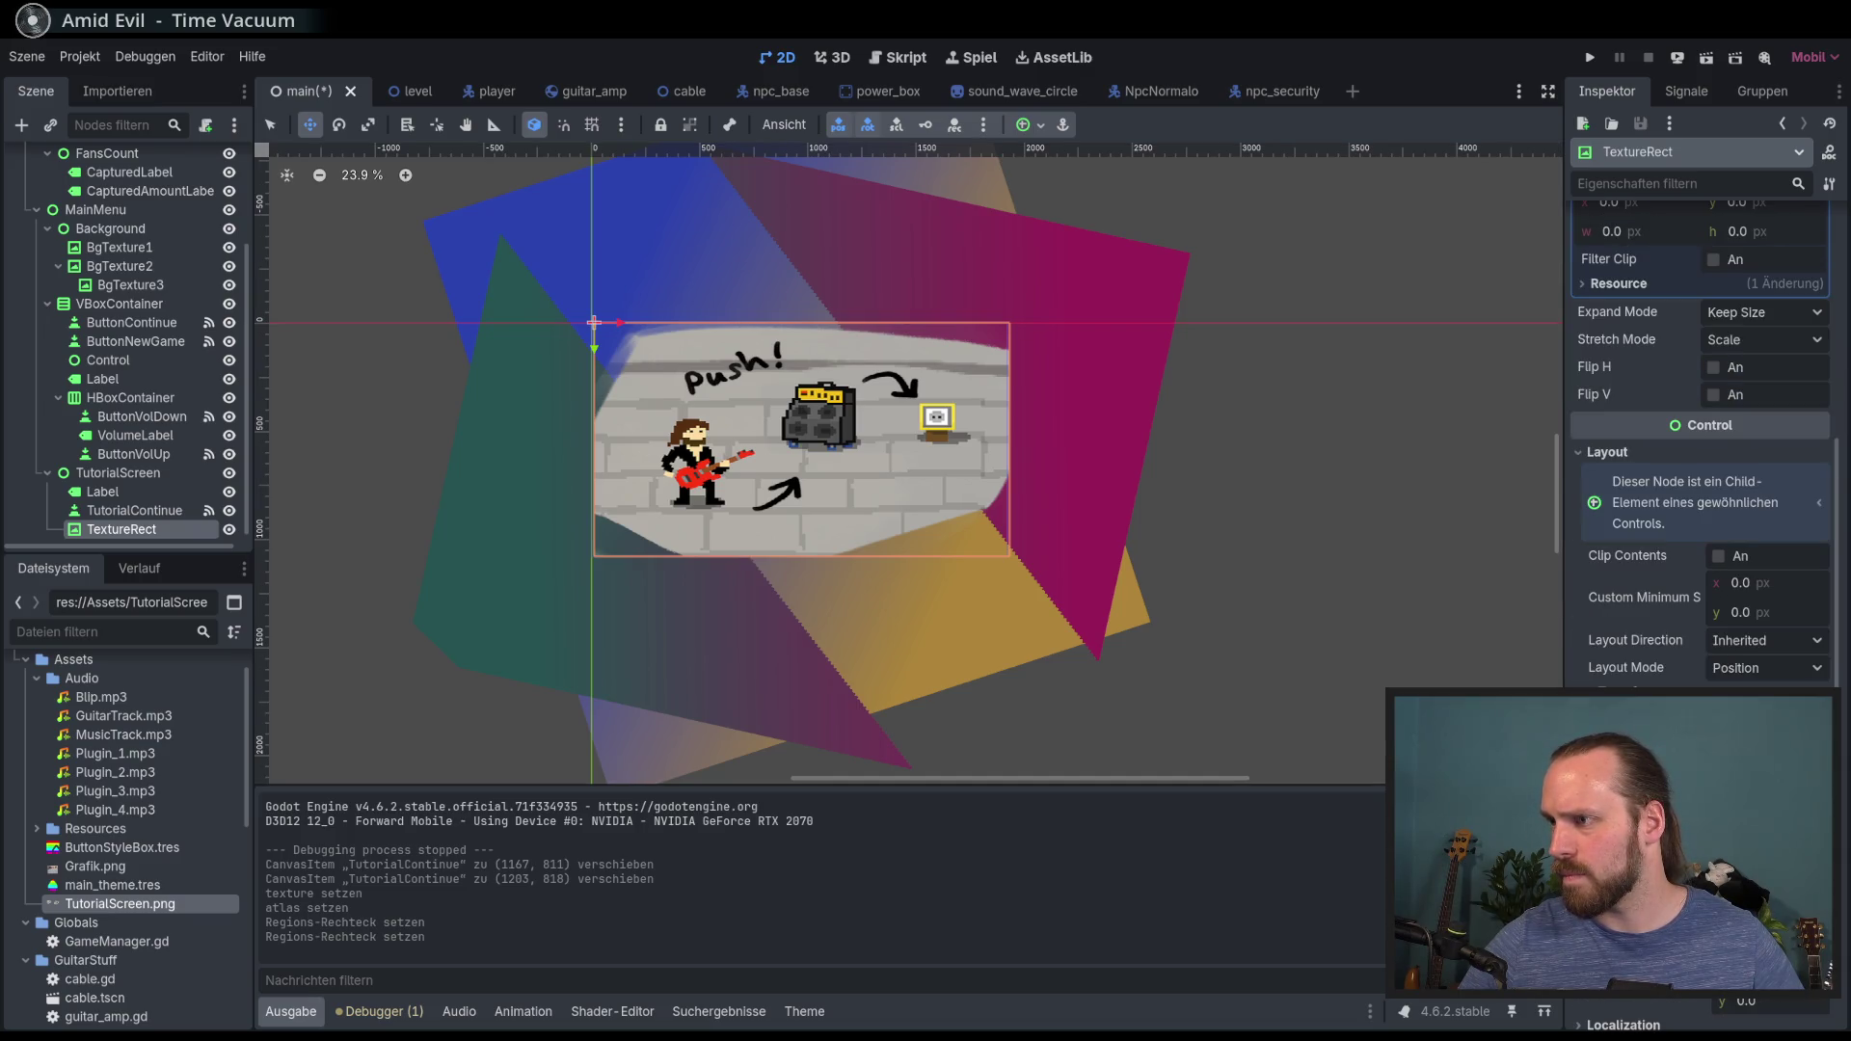
click(1624, 761)
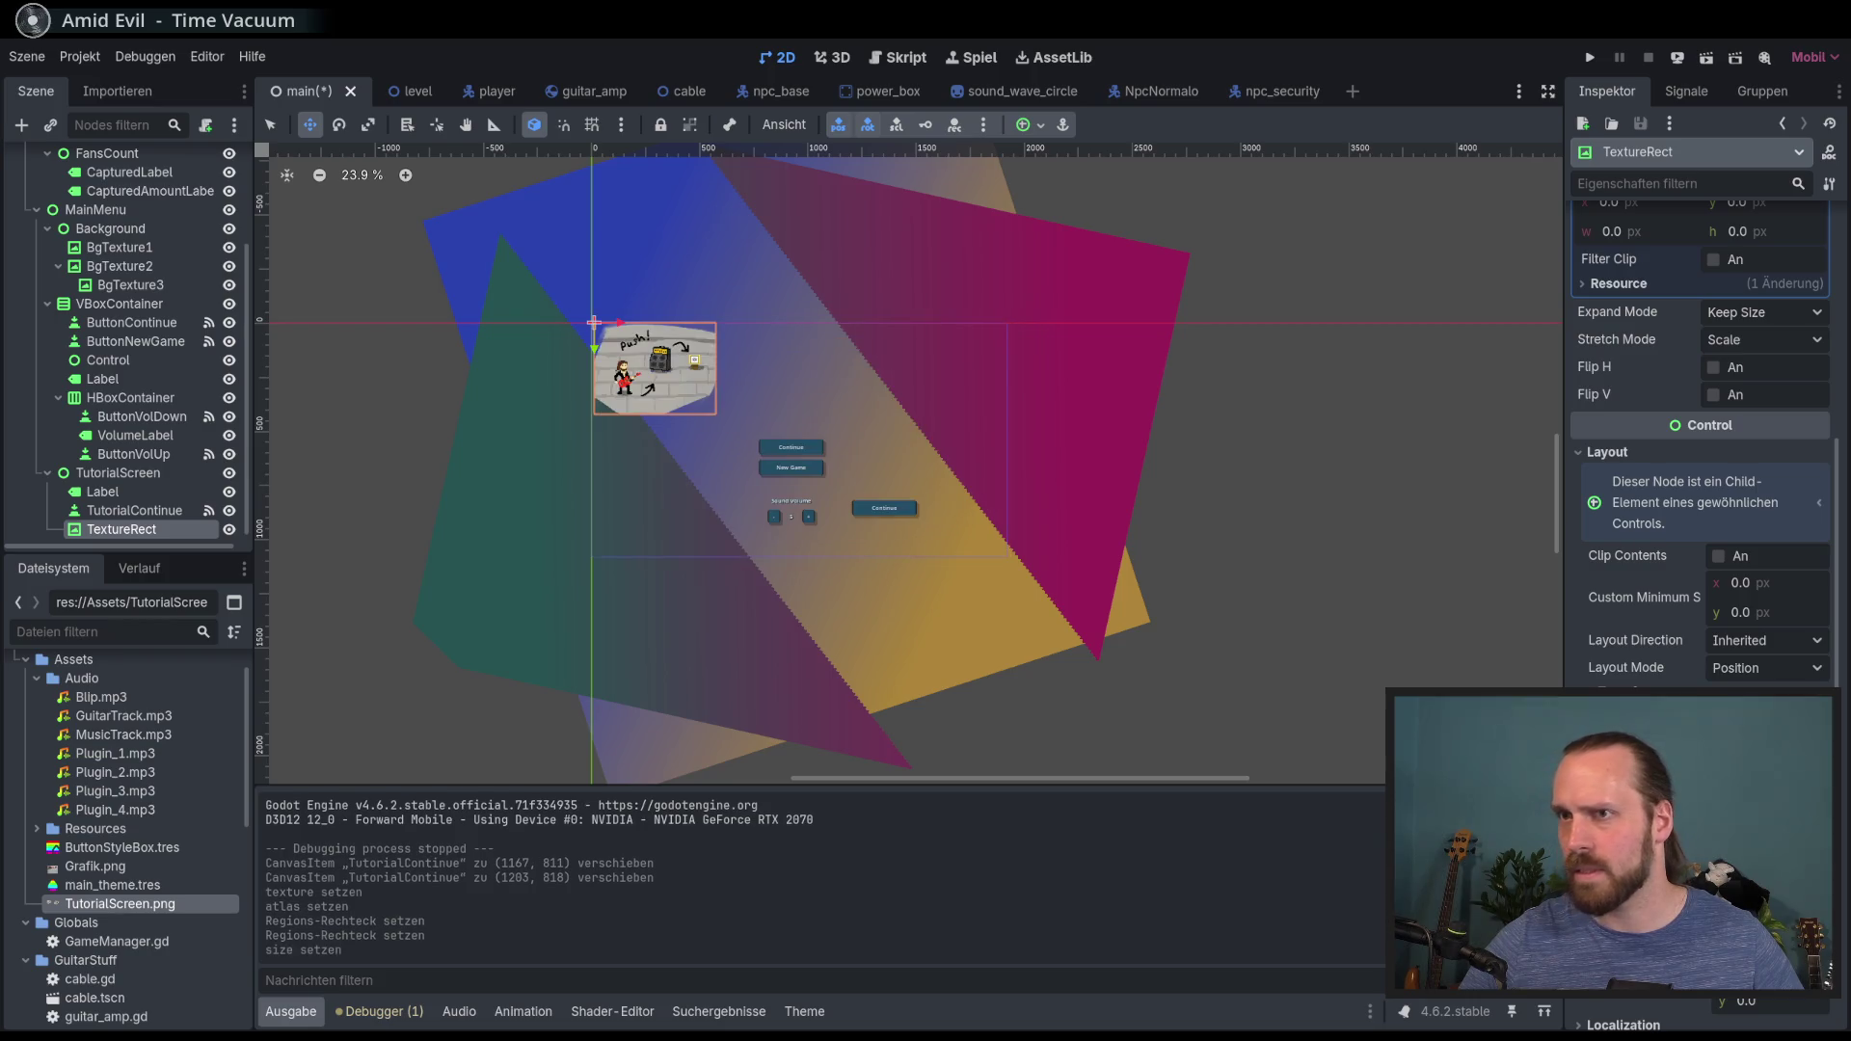
scroll(733, 375, up, 7)
mouse_move(684, 394)
mouse_down()
mouse_move(757, 439)
mouse_move(743, 421)
mouse_up()
drag(982, 404, 1020, 409)
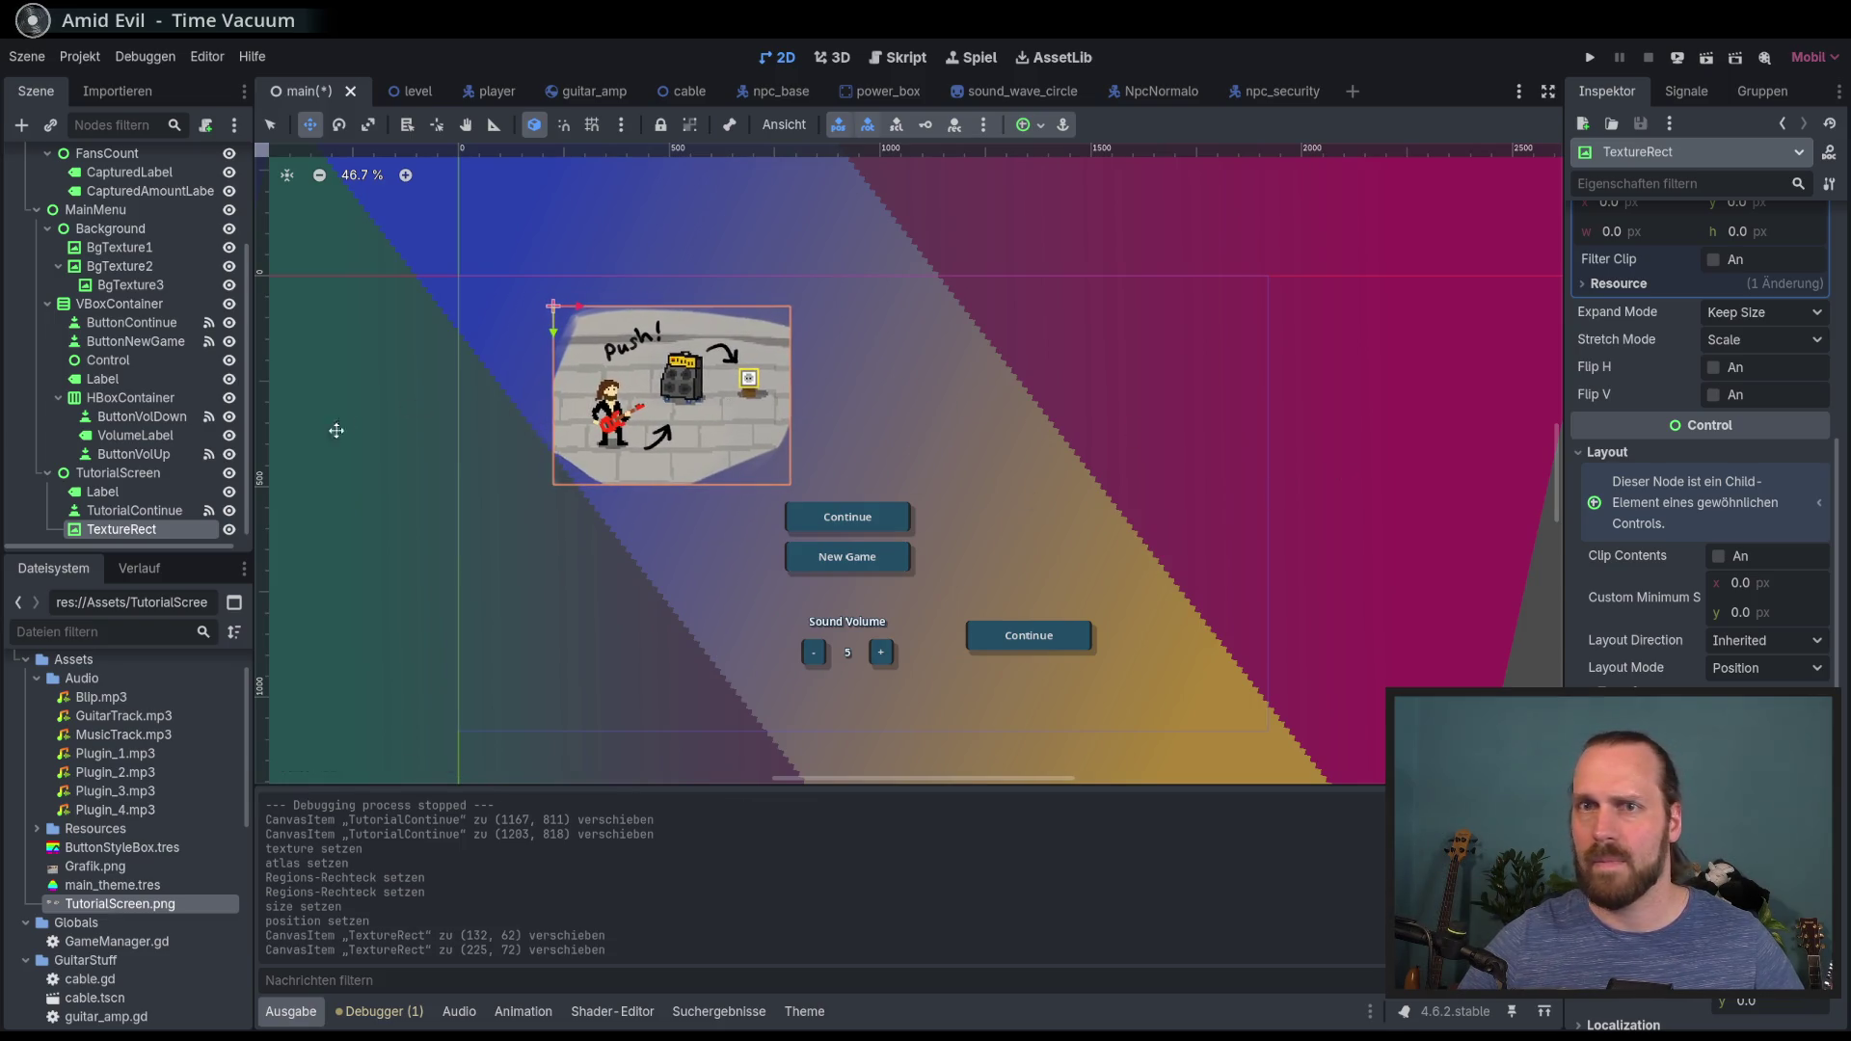
scroll(143, 518, down, 1)
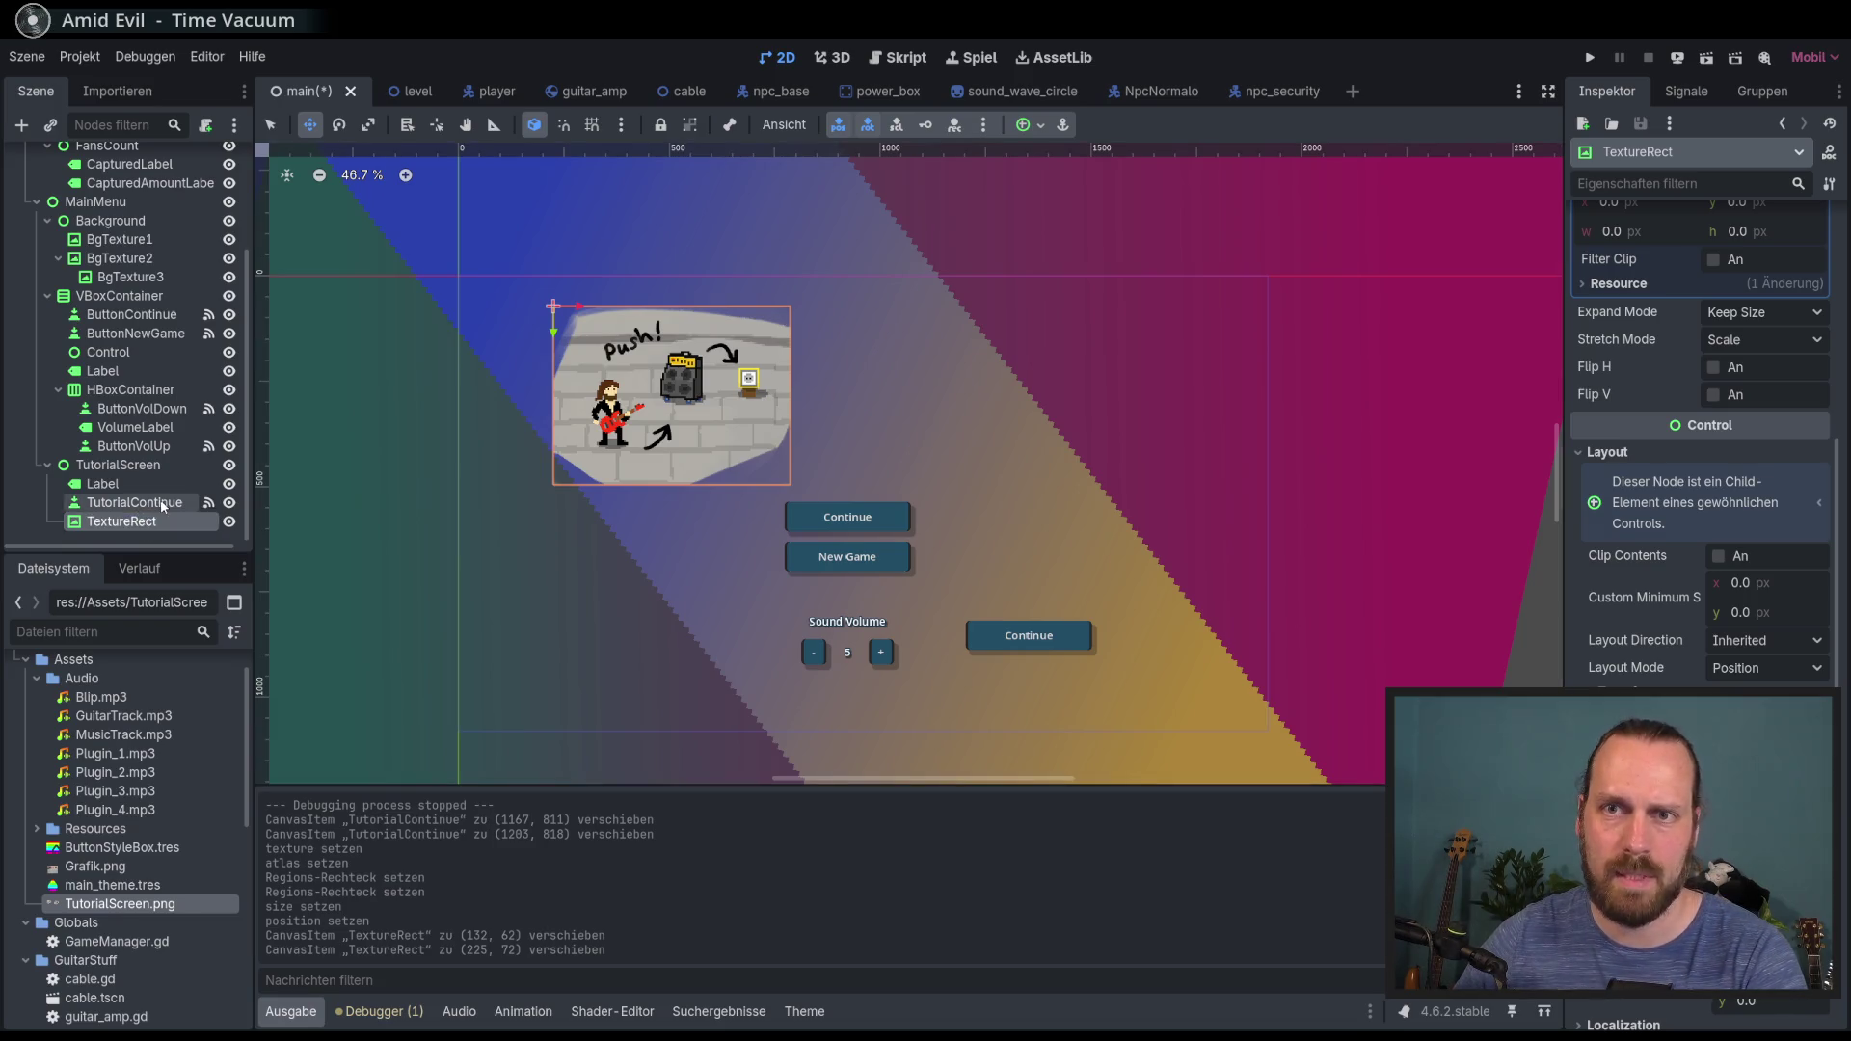
key(ctrl+d)
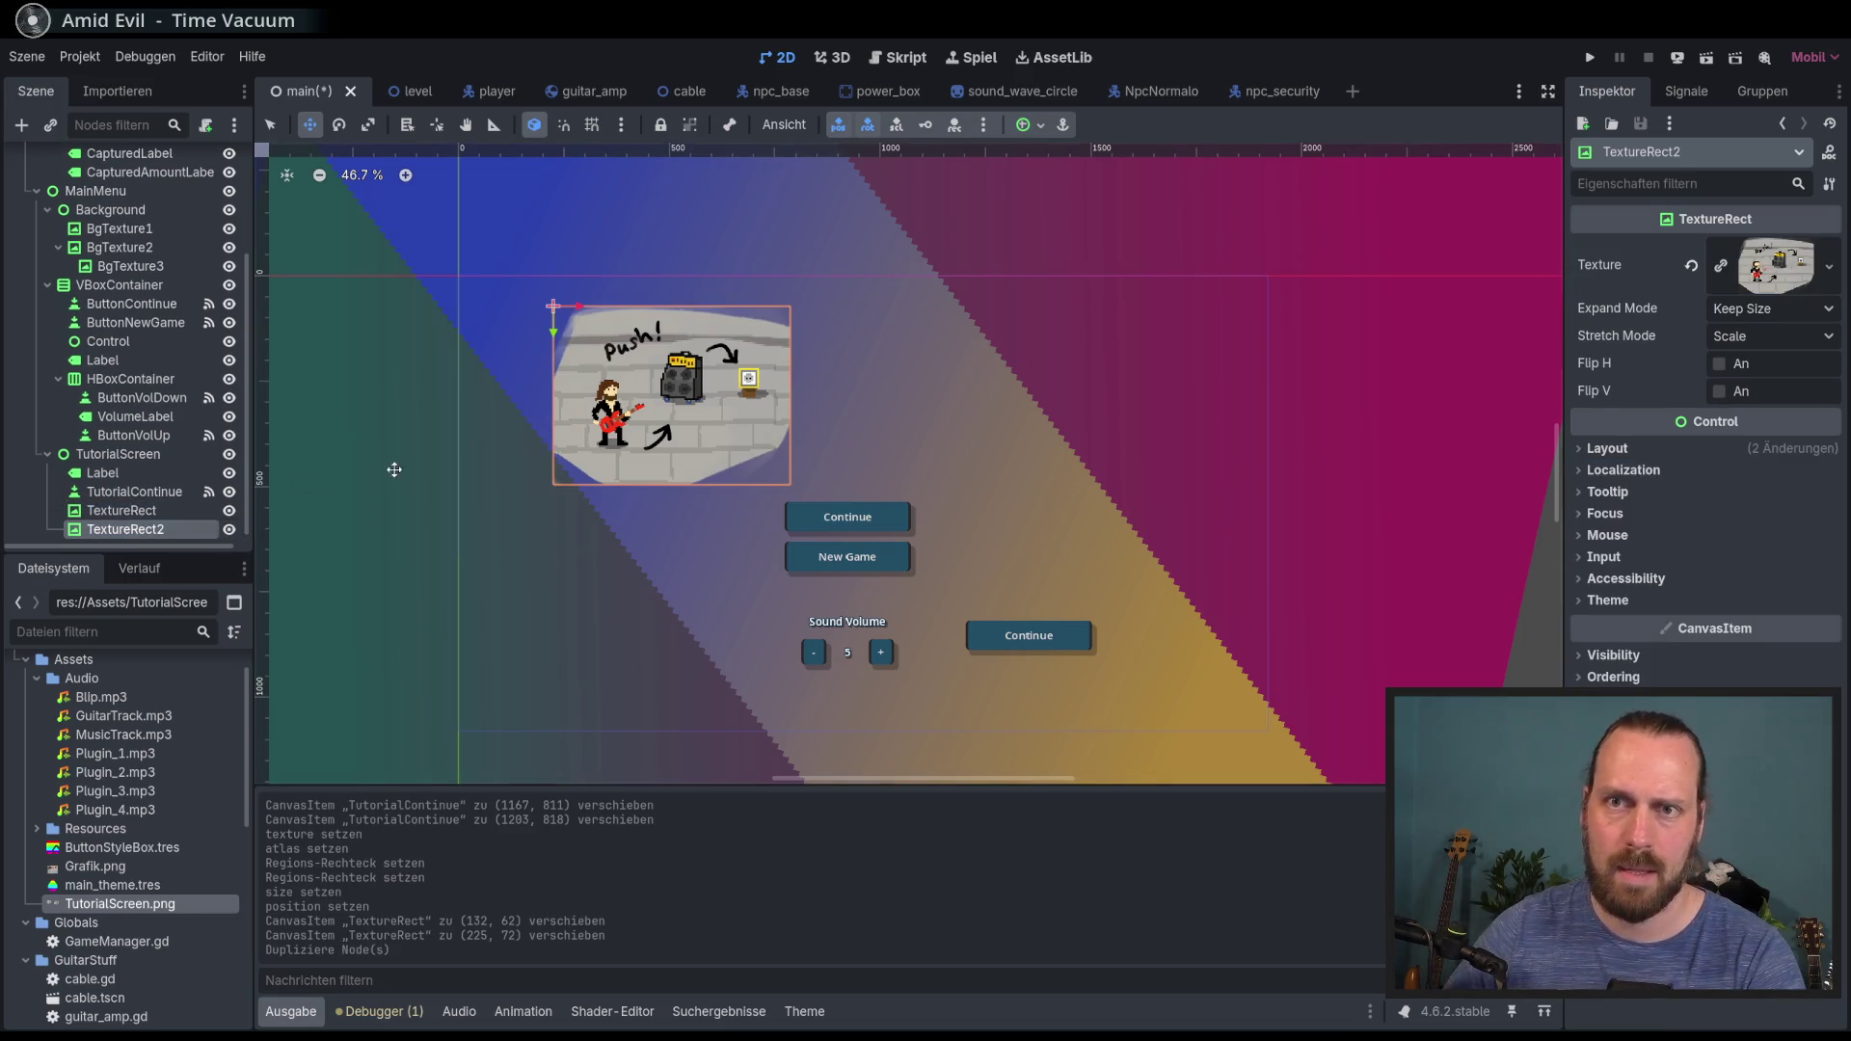
Step: Move TextureRect2 below the original, set its region to bad!/good!, and make its texture unique
drag(696, 399, 681, 573)
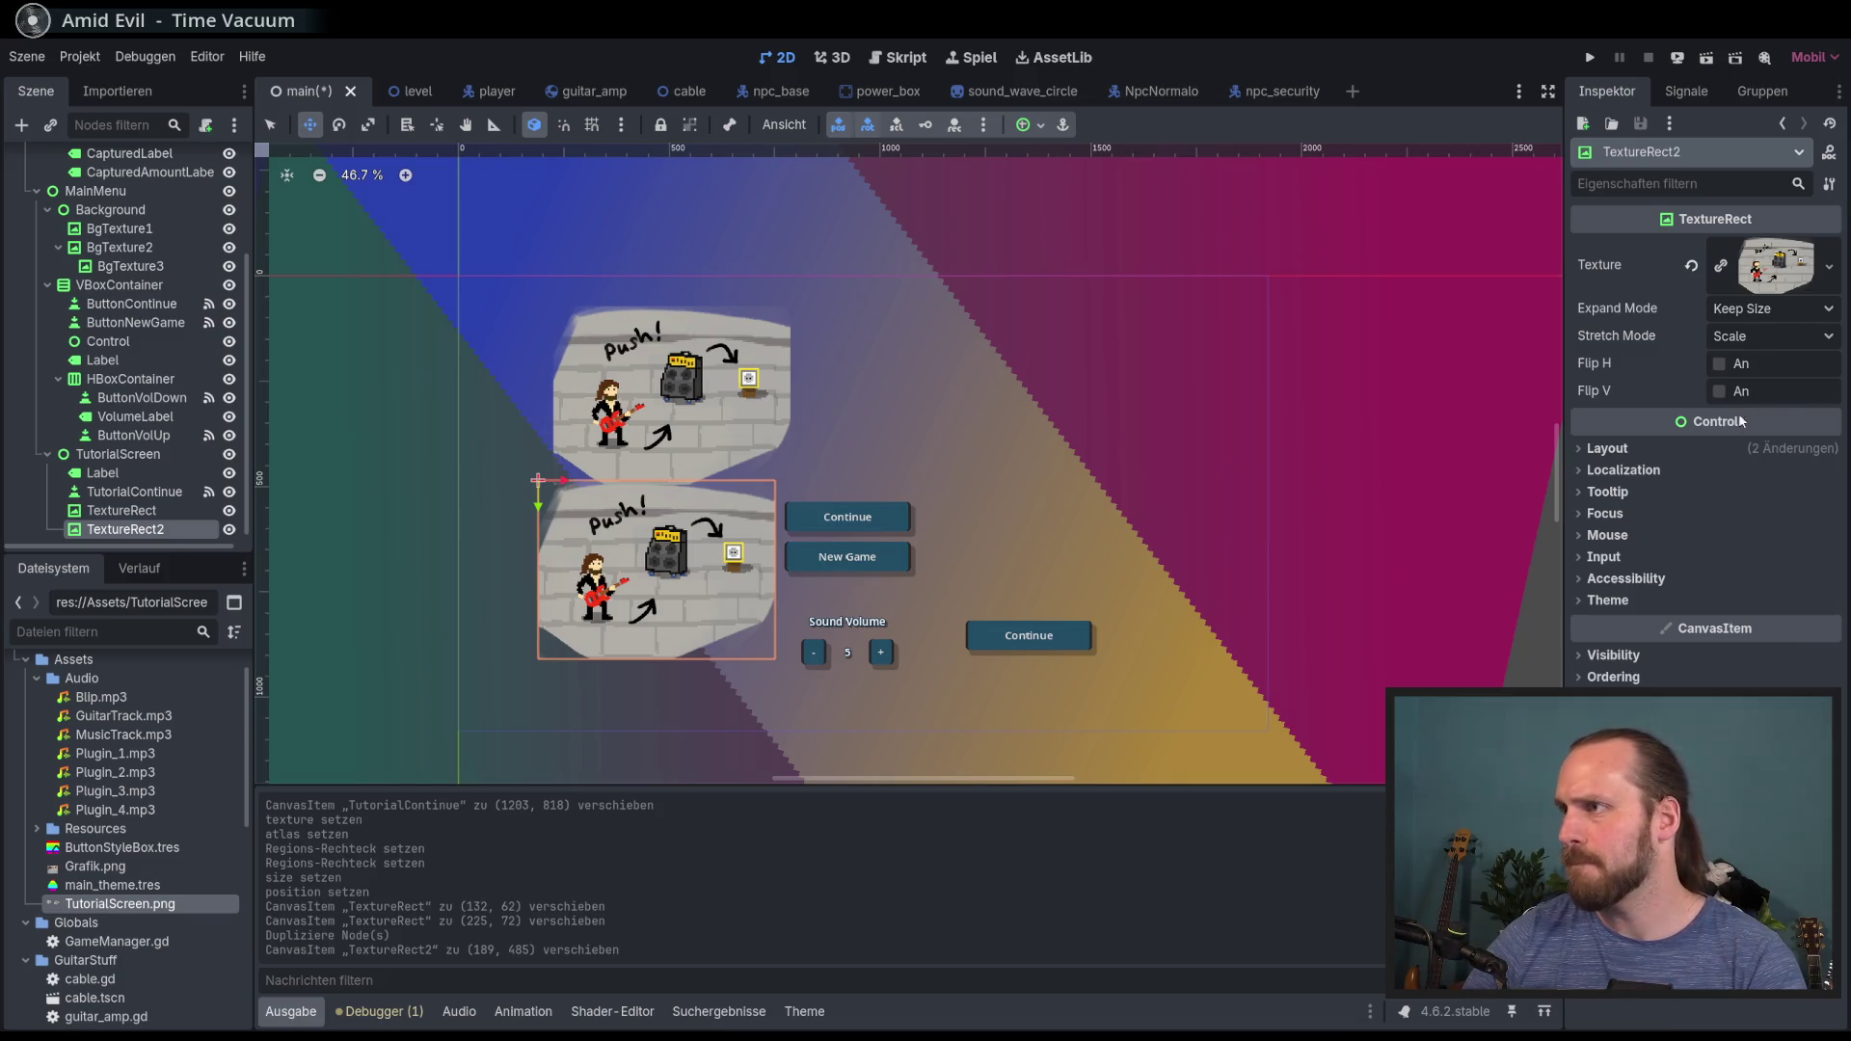
click(1790, 285)
click(1700, 683)
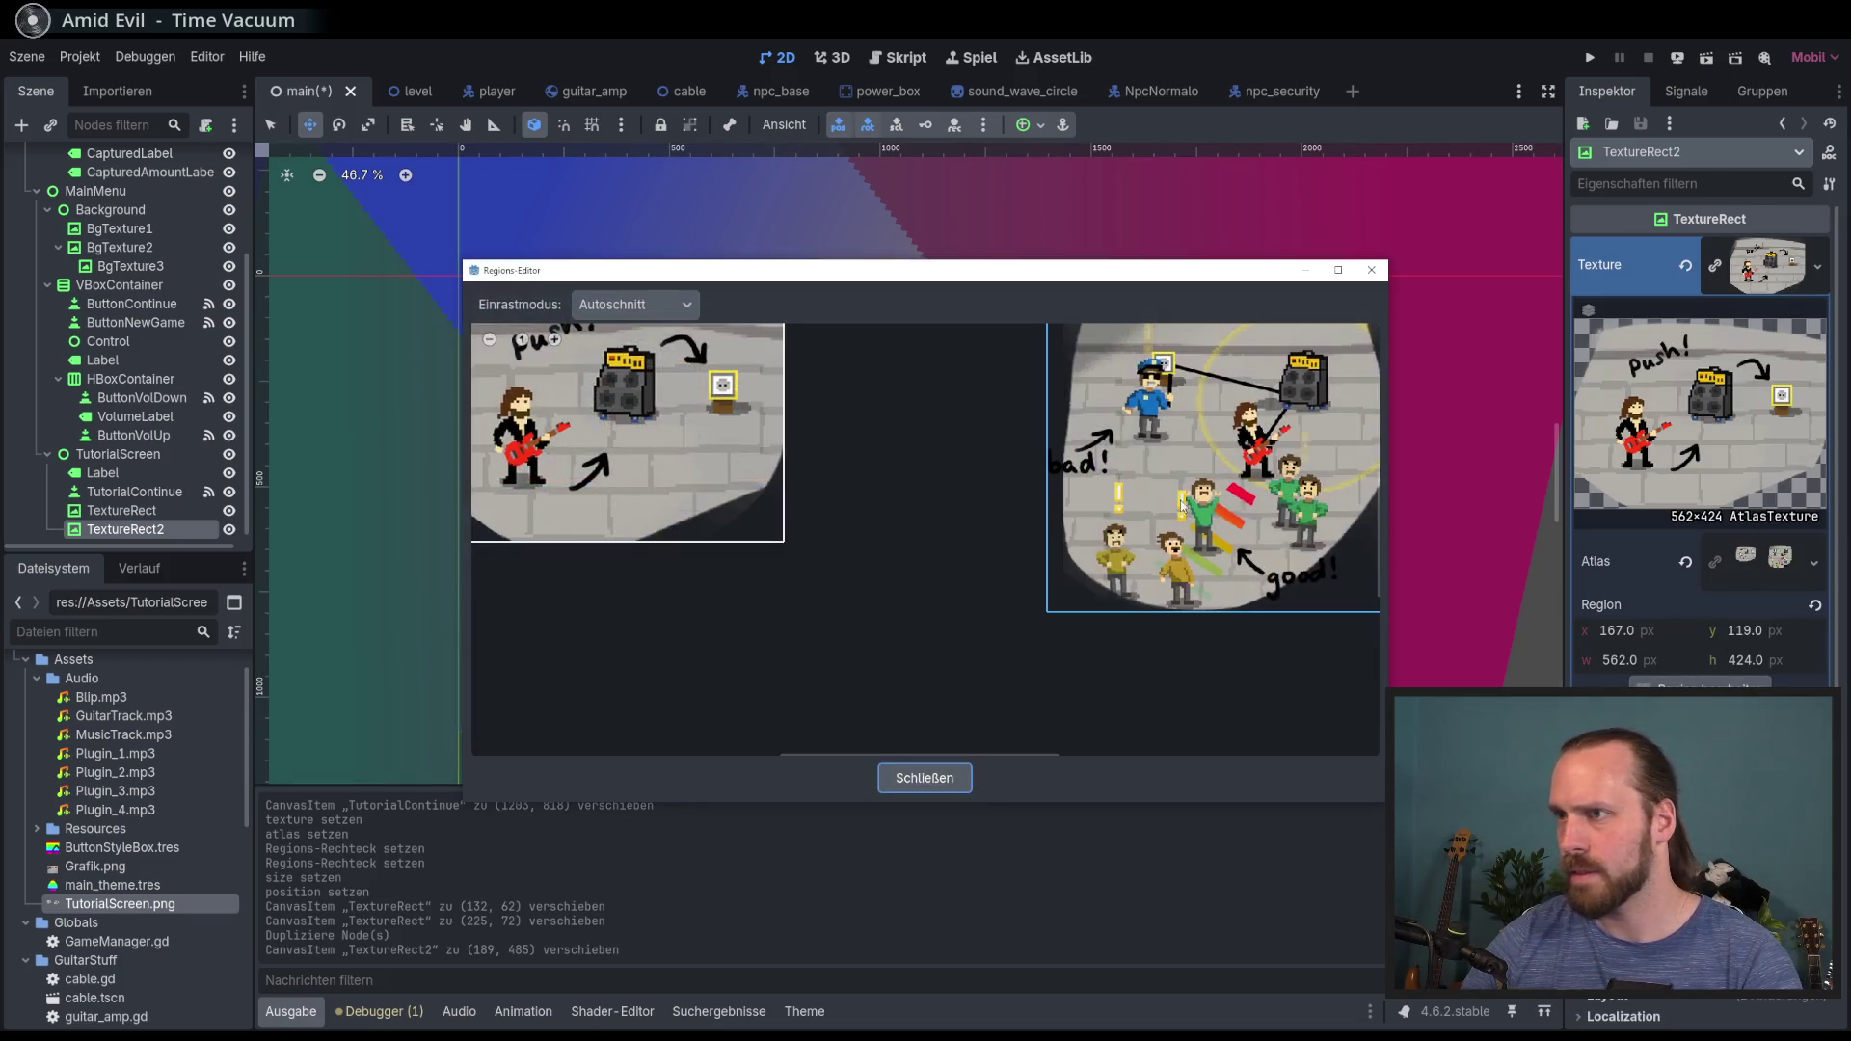
click(1216, 472)
click(922, 772)
drag(718, 559, 706, 546)
click(1701, 268)
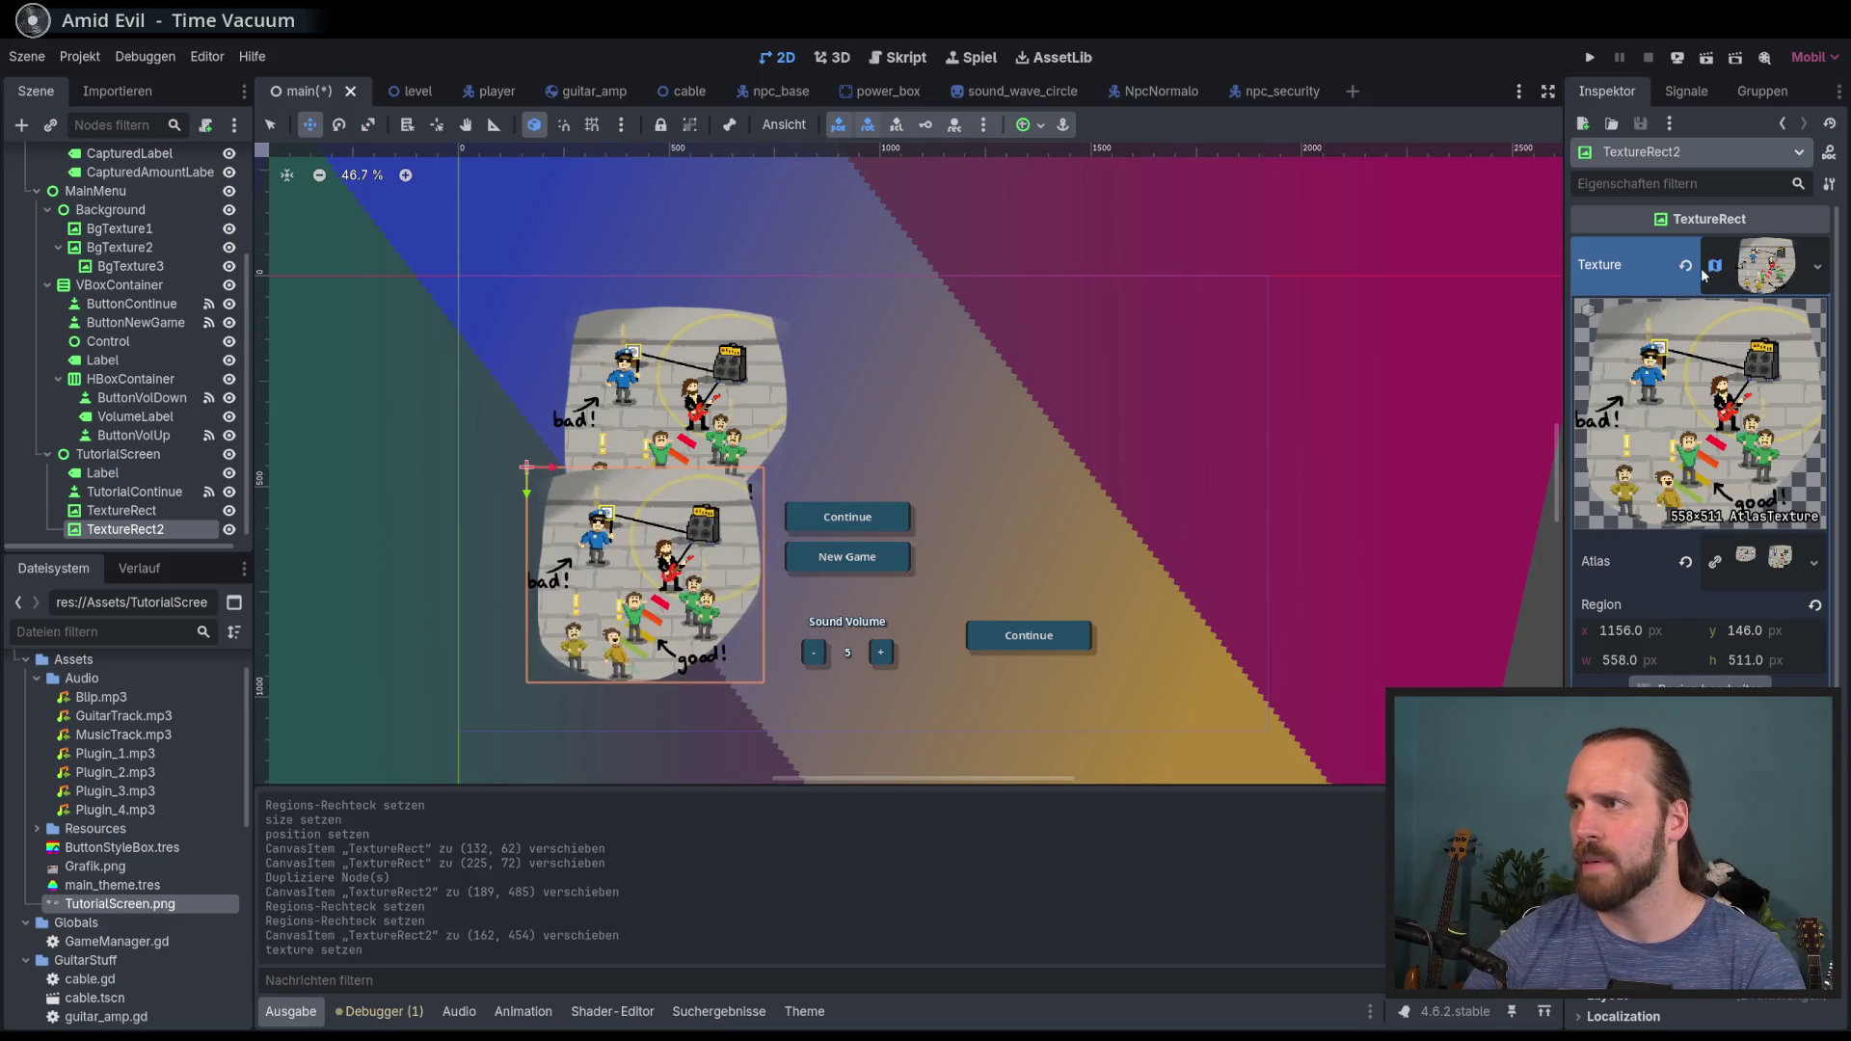
Step: Make the original's atlas unique, restore its push! region, nudge it, and hide the menu buttons
click(122, 510)
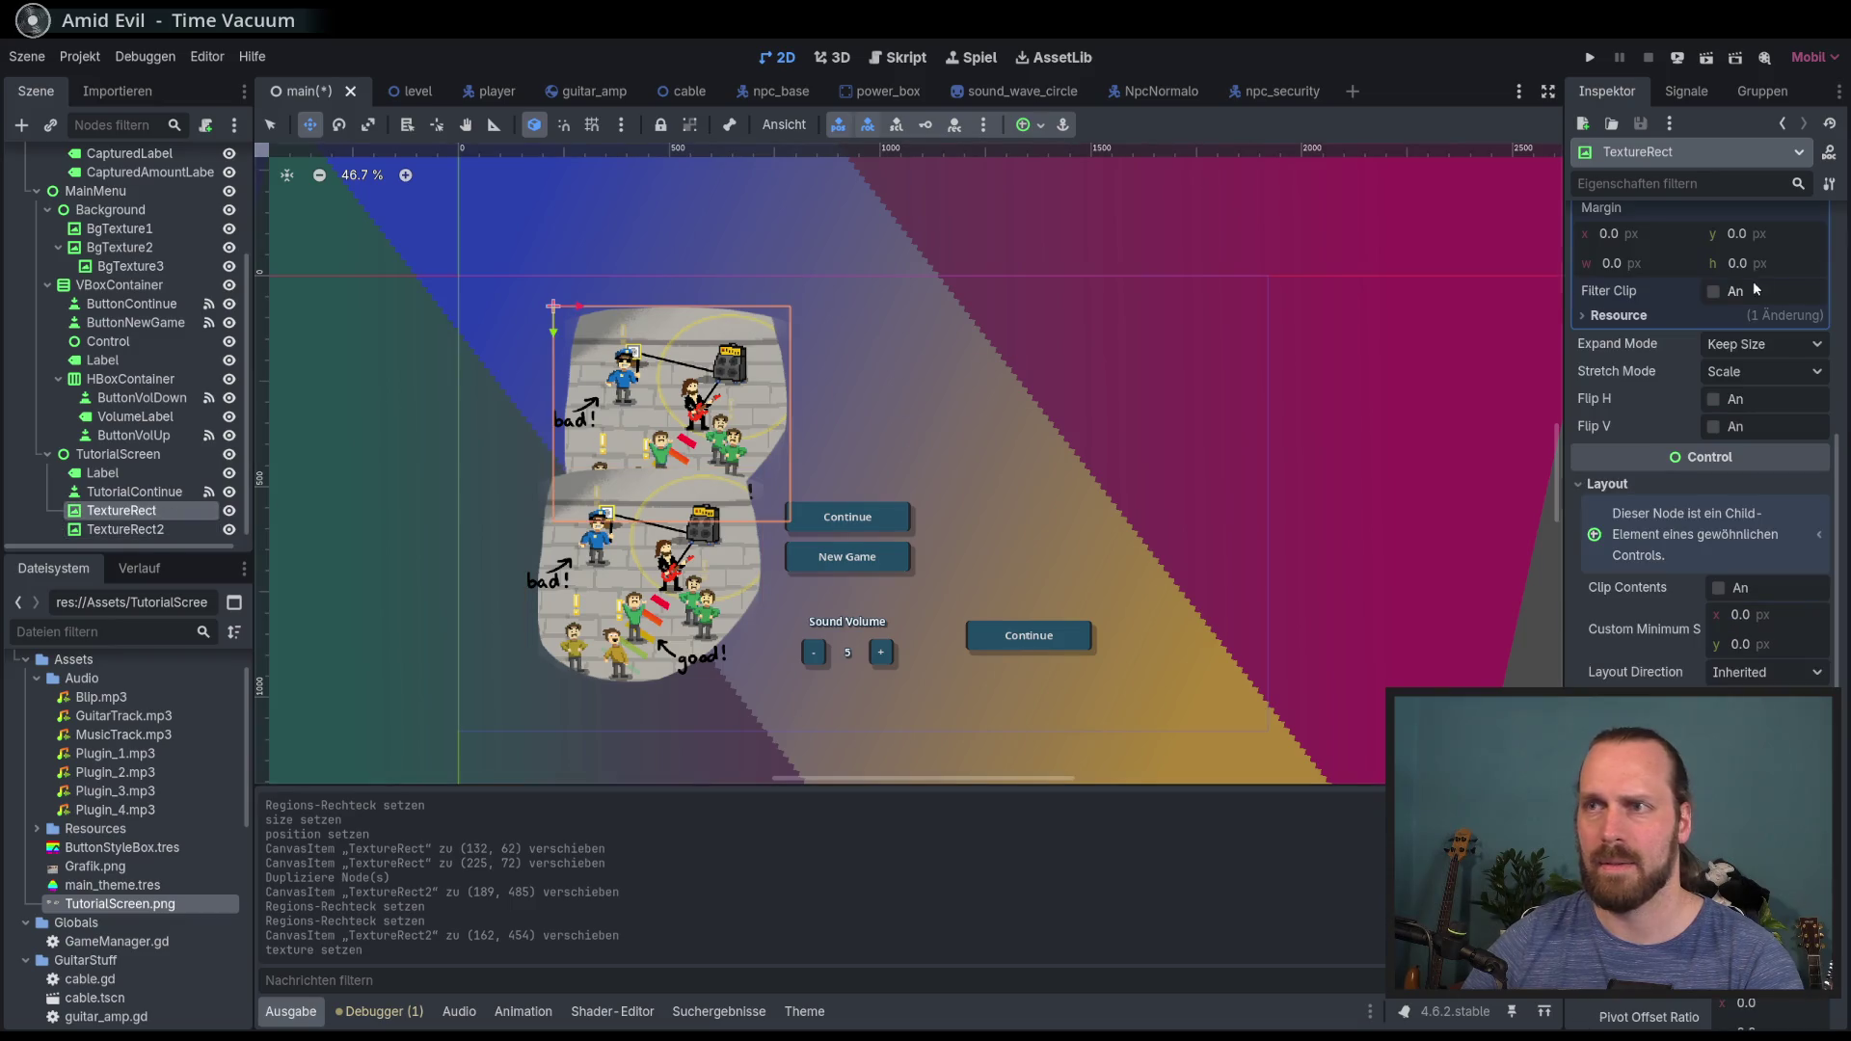
scroll(1775, 449, up, 5)
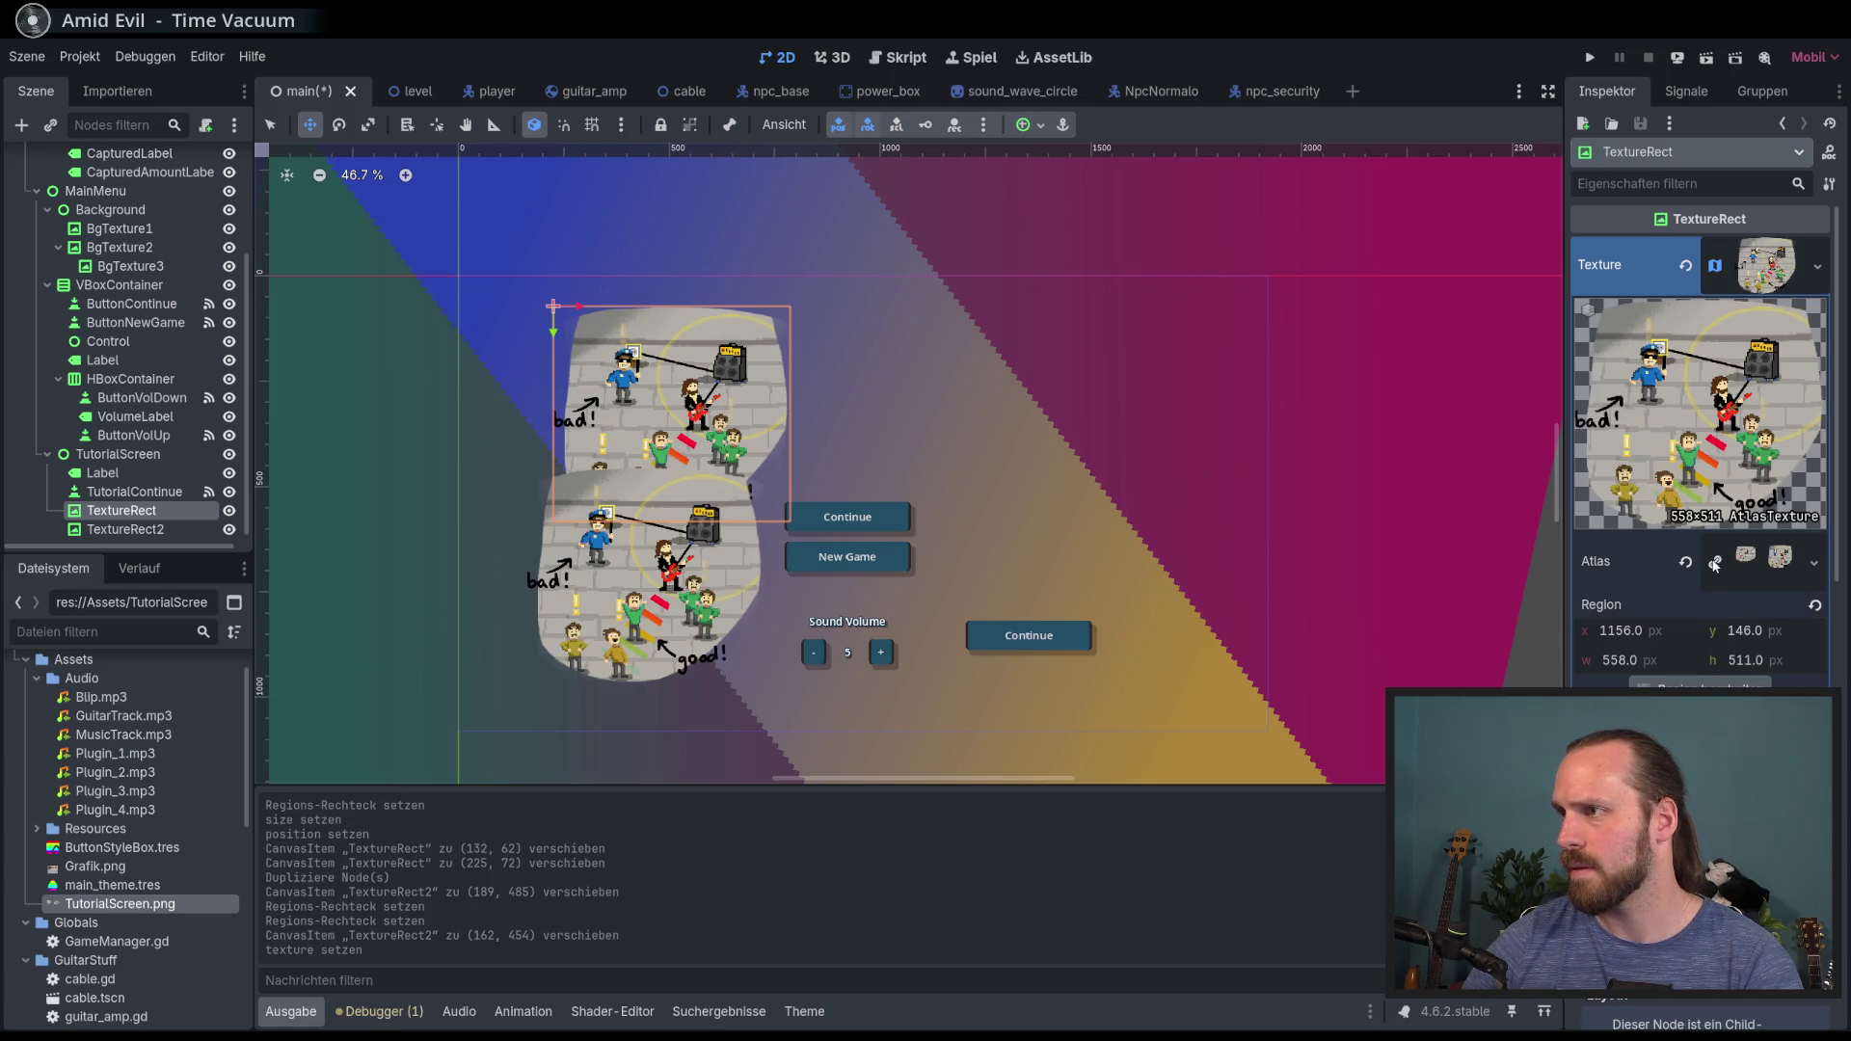
click(1716, 565)
click(1700, 683)
click(692, 465)
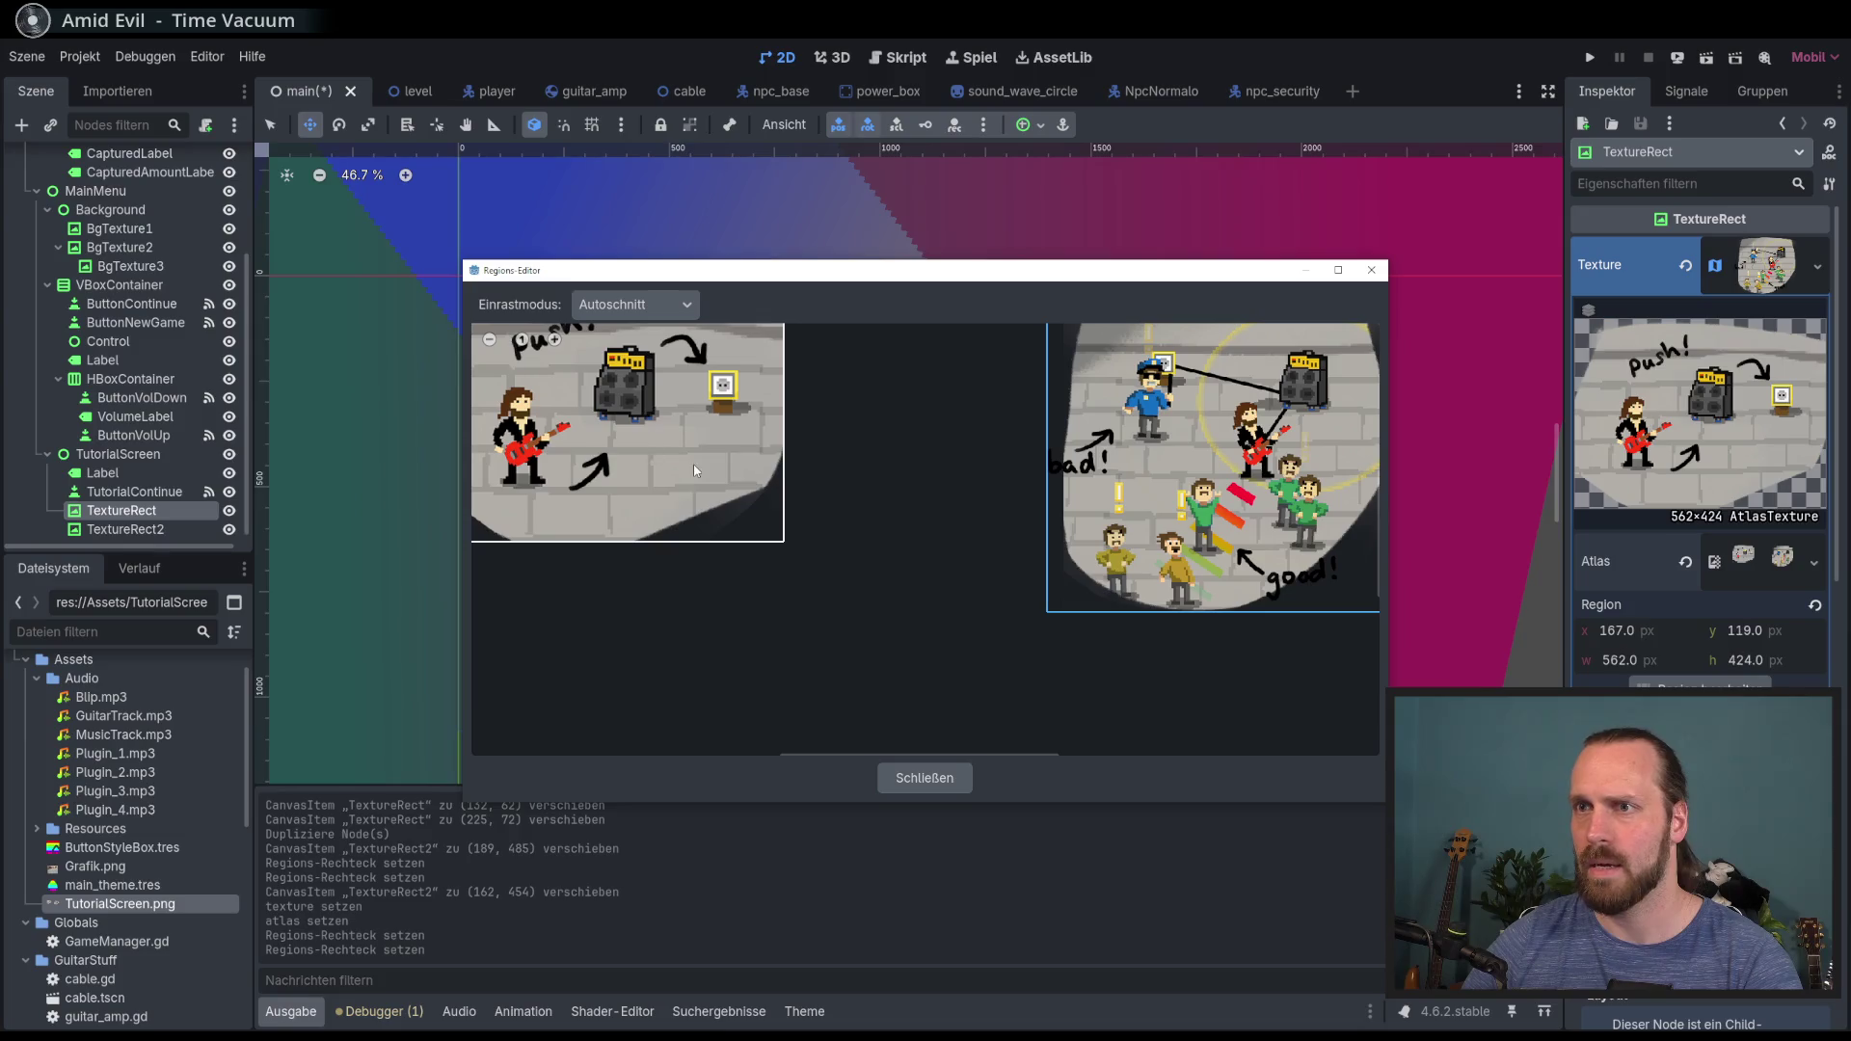
click(920, 776)
mouse_move(656, 405)
mouse_down()
mouse_move(644, 392)
mouse_move(603, 426)
mouse_move(719, 410)
mouse_move(665, 410)
mouse_up()
click(229, 284)
click(102, 473)
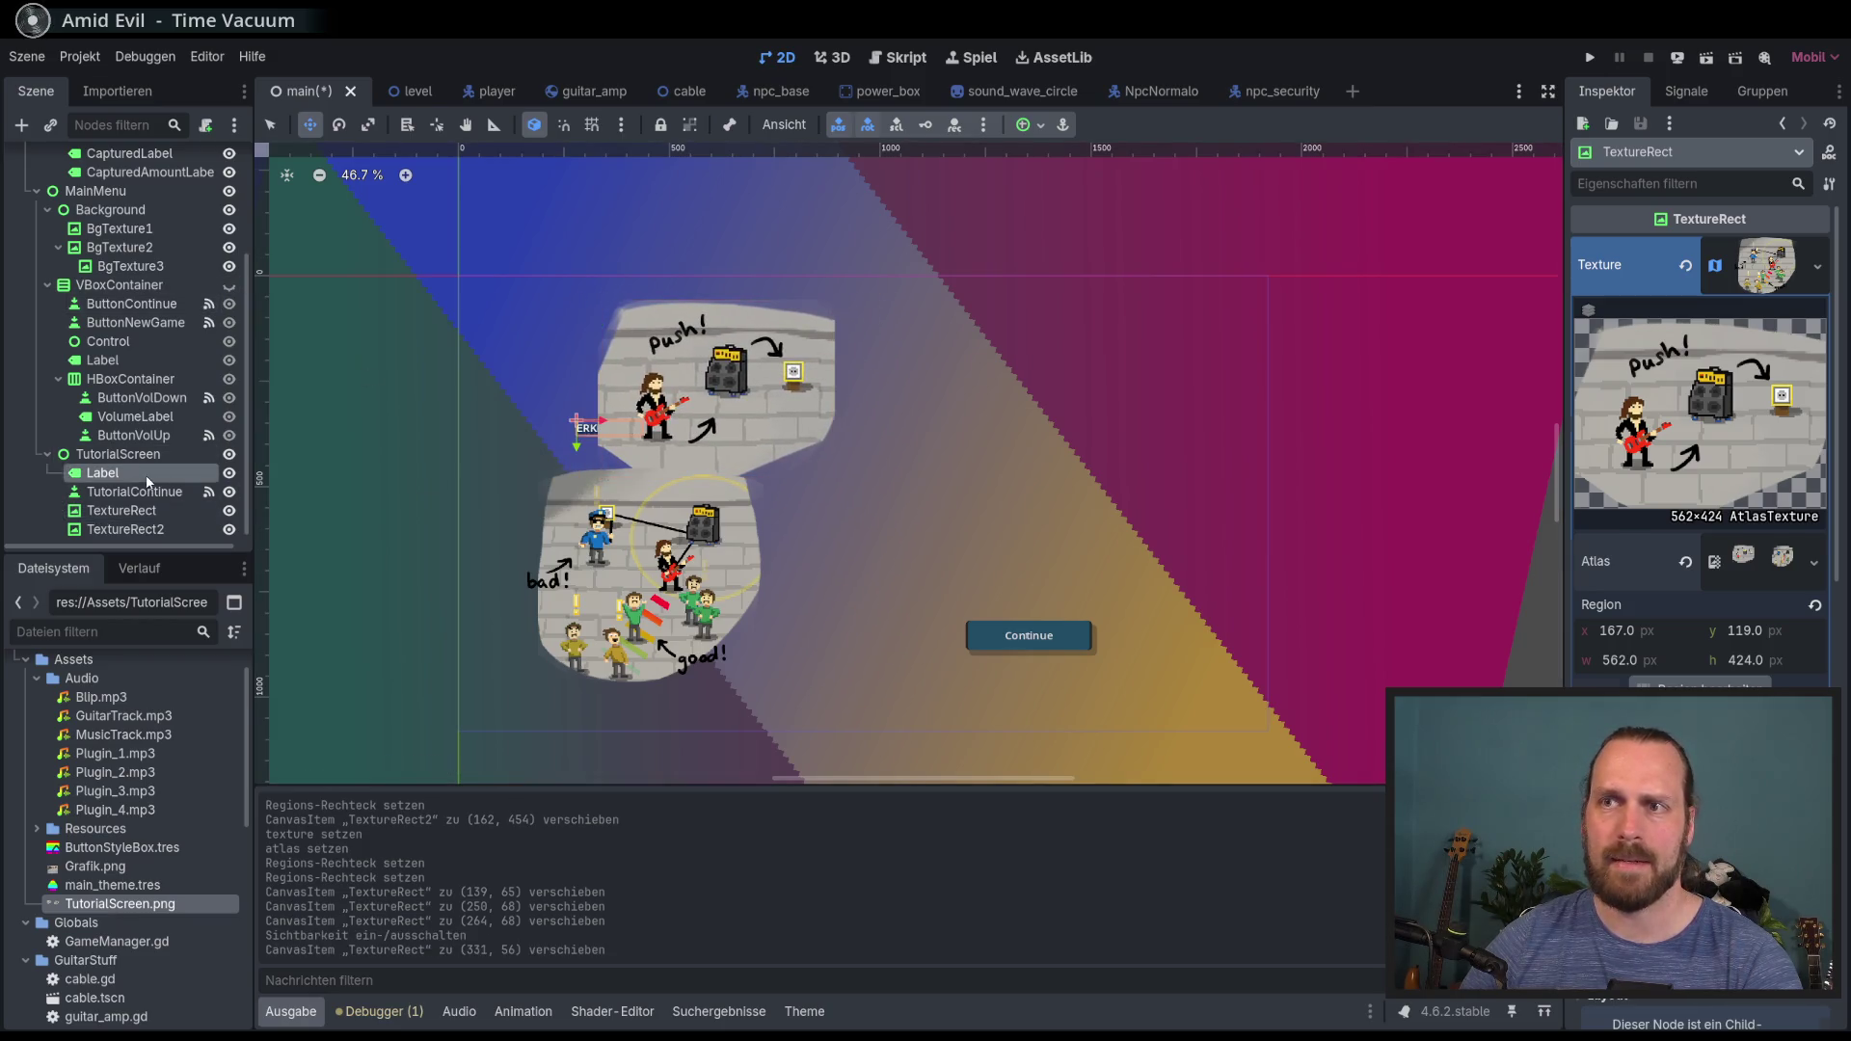
Step: Move the ERKLÄRTEXT label right and scale the push! picture to 0.7, shifting it down
mouse_move(576, 366)
mouse_down()
mouse_move(1022, 360)
mouse_move(1002, 341)
mouse_up()
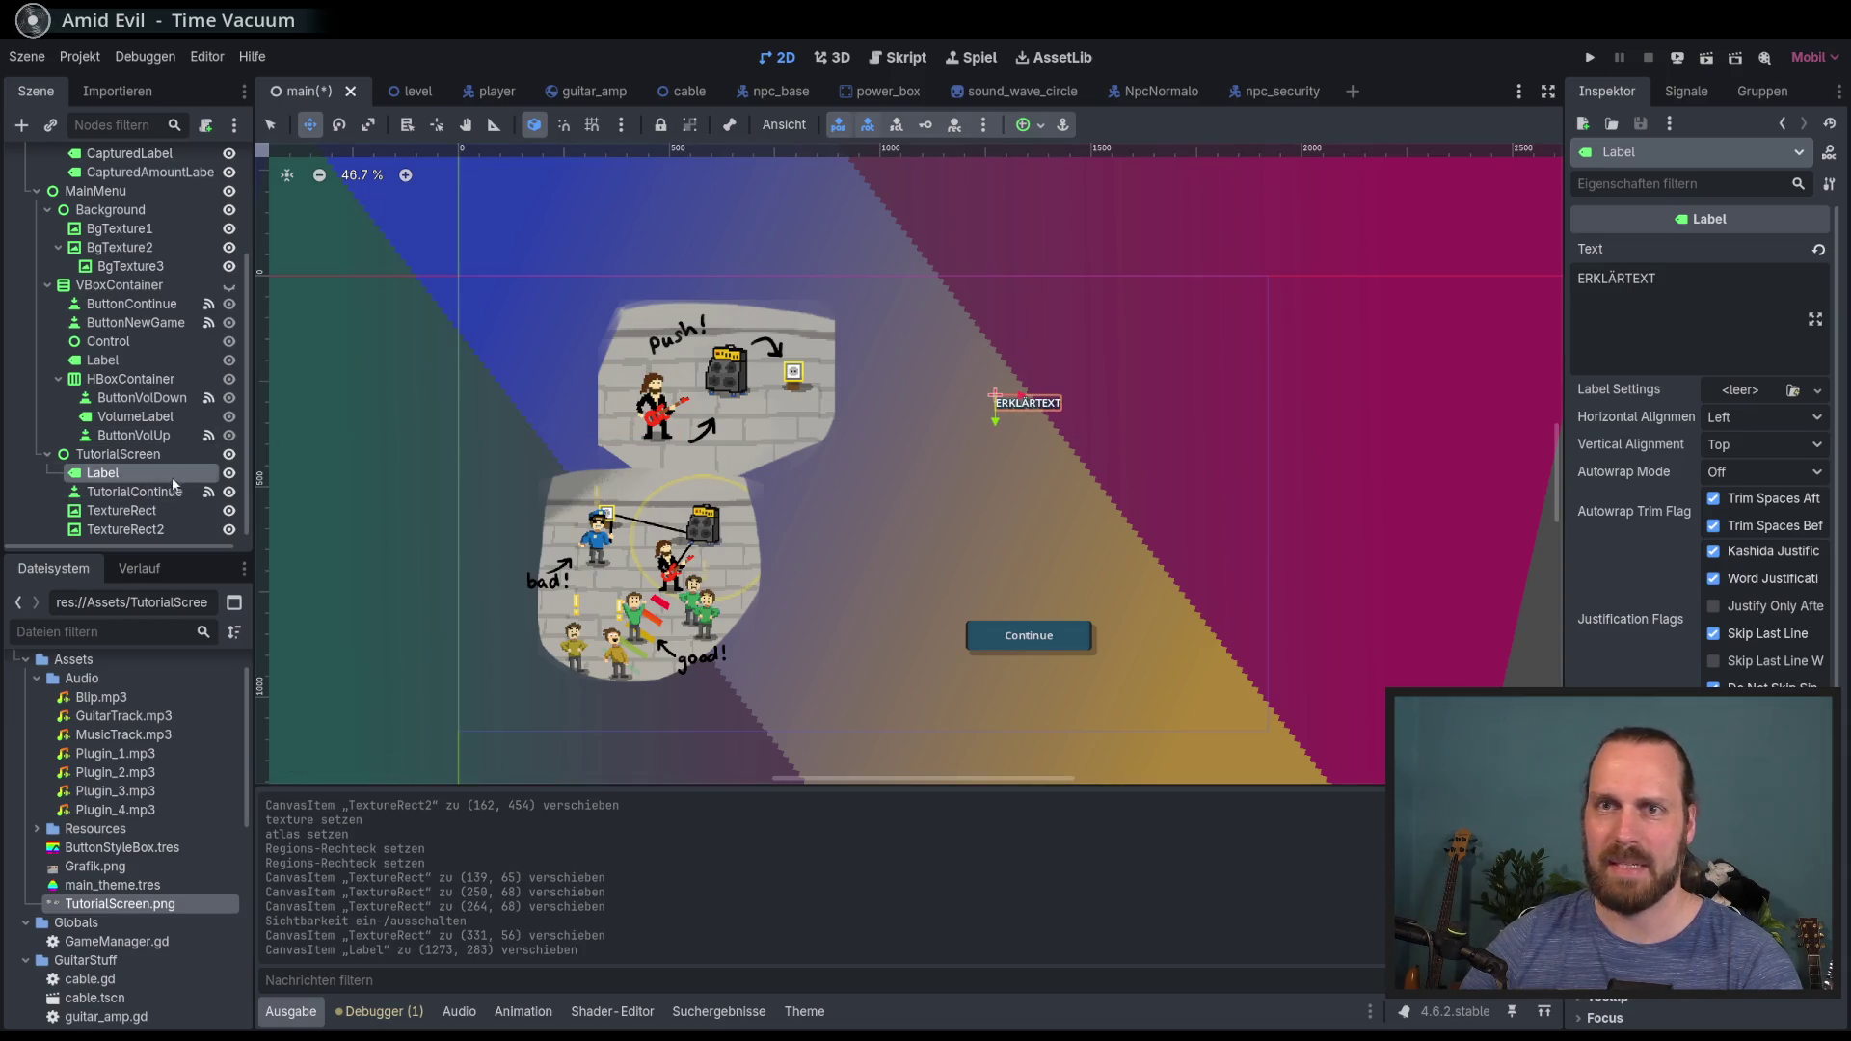
click(122, 510)
key(q)
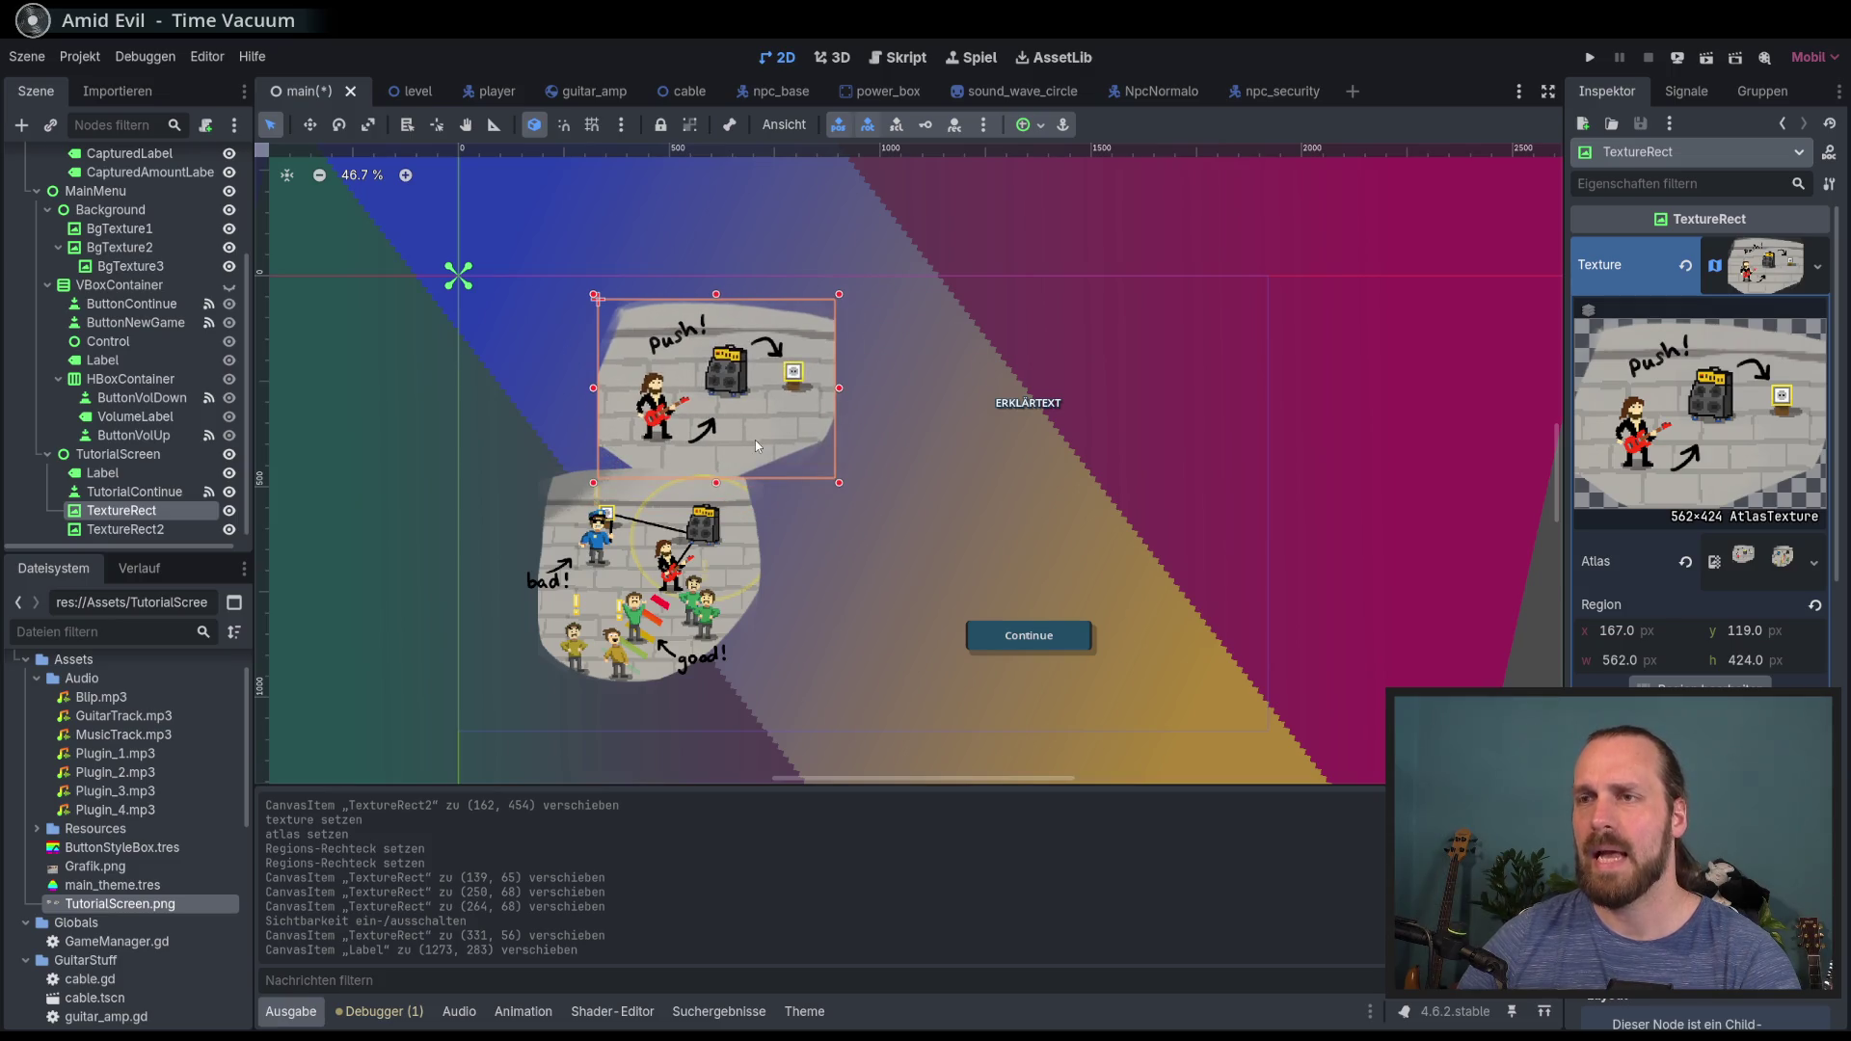
scroll(1702, 434, down, 10)
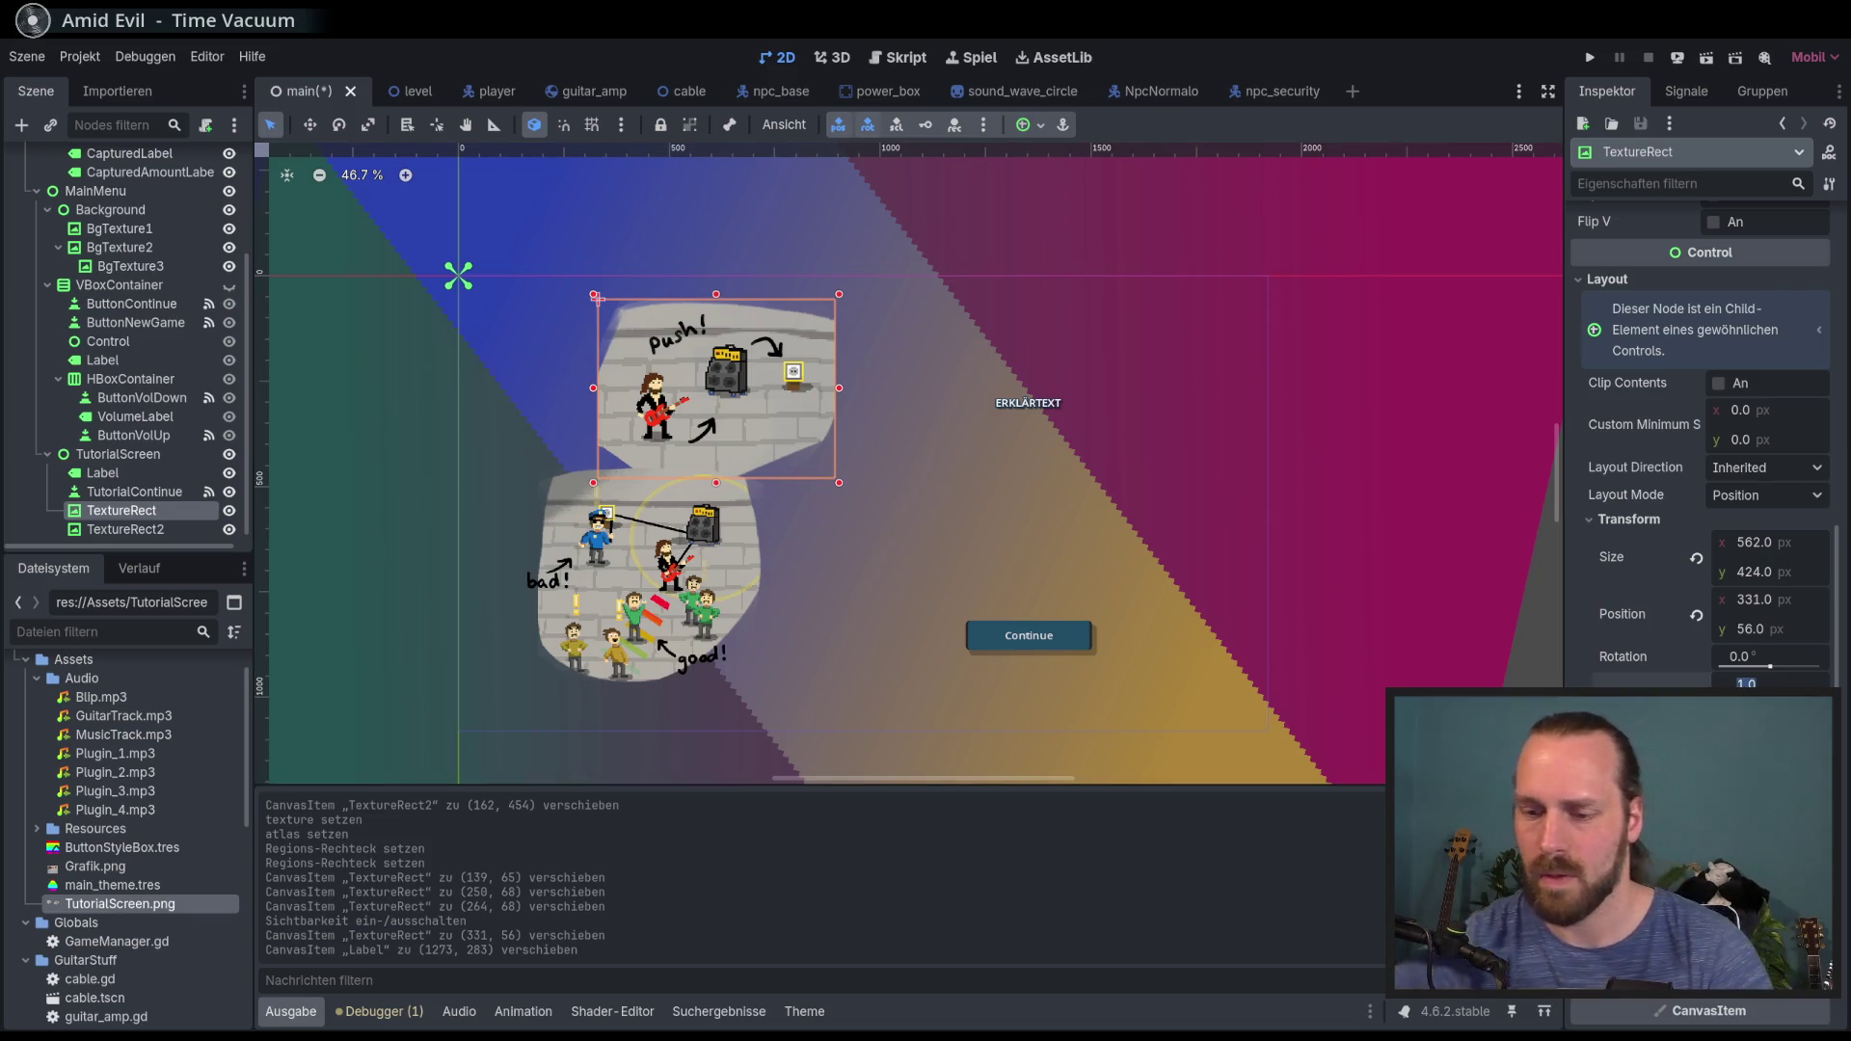
text(0.7)
key(Return)
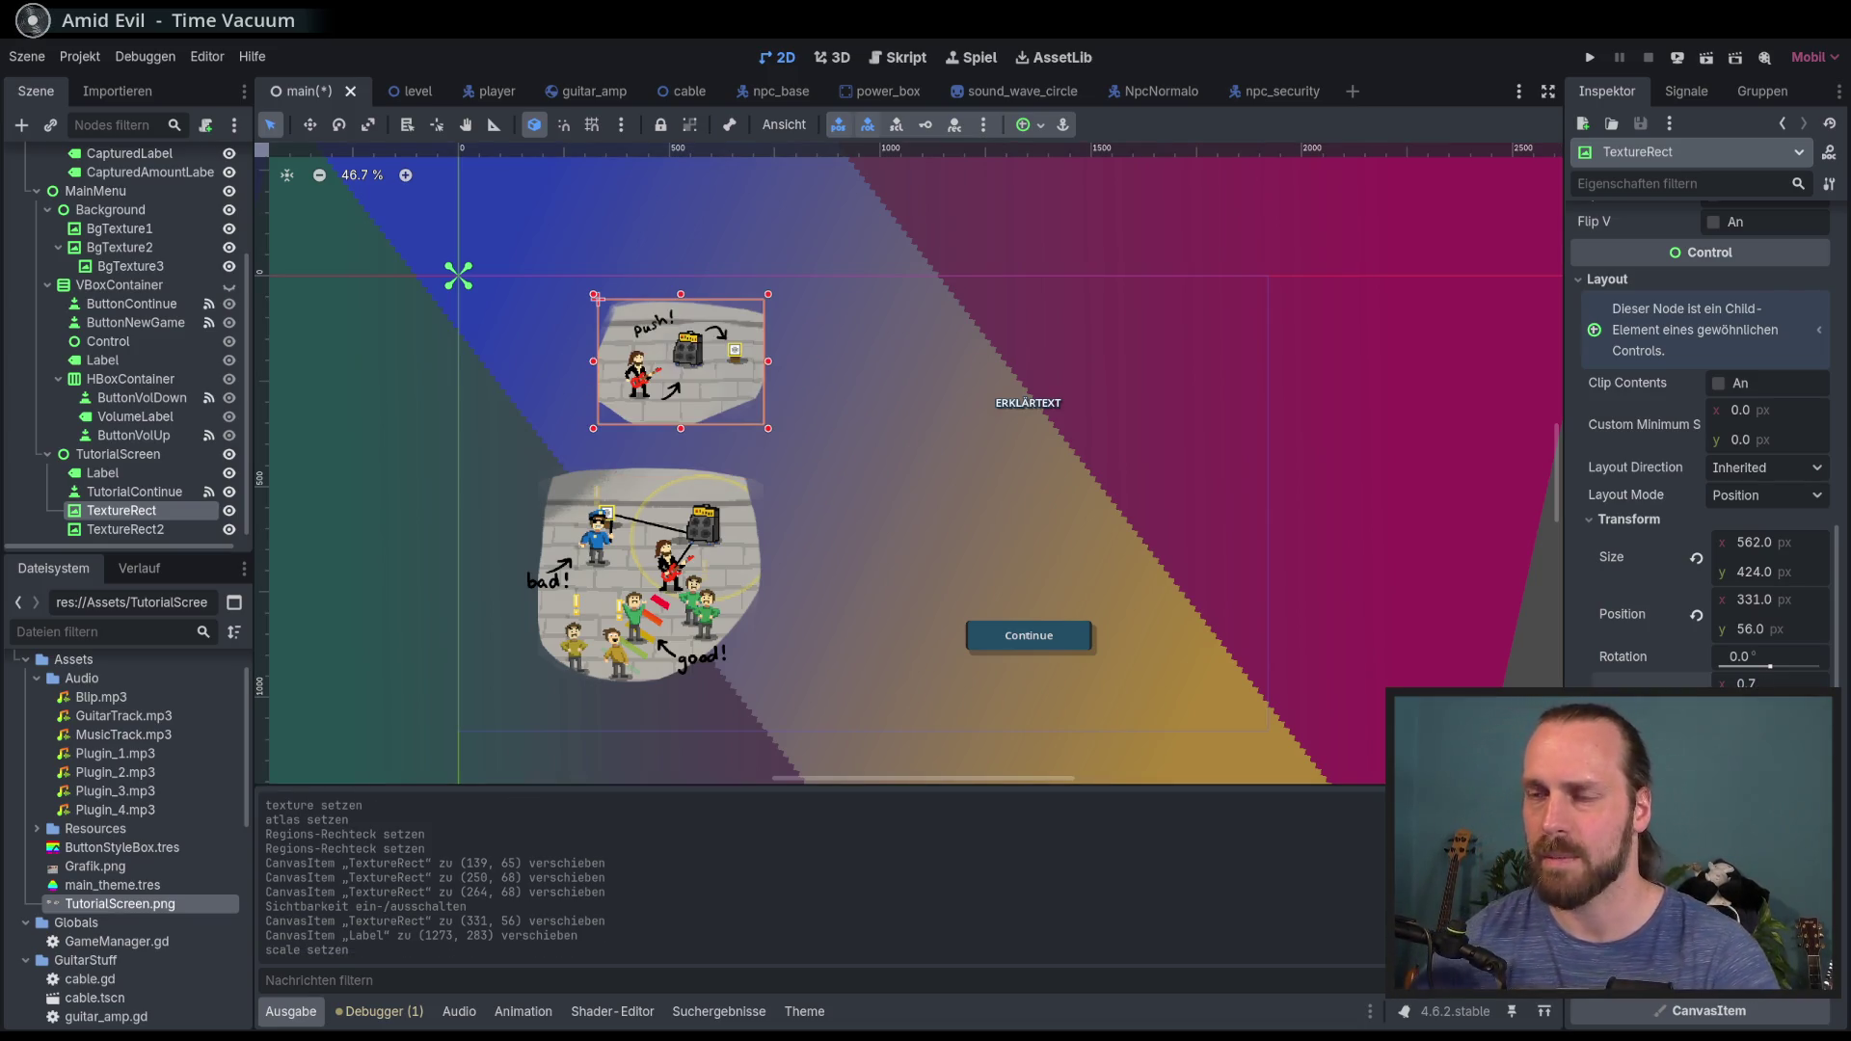
drag(712, 386, 715, 403)
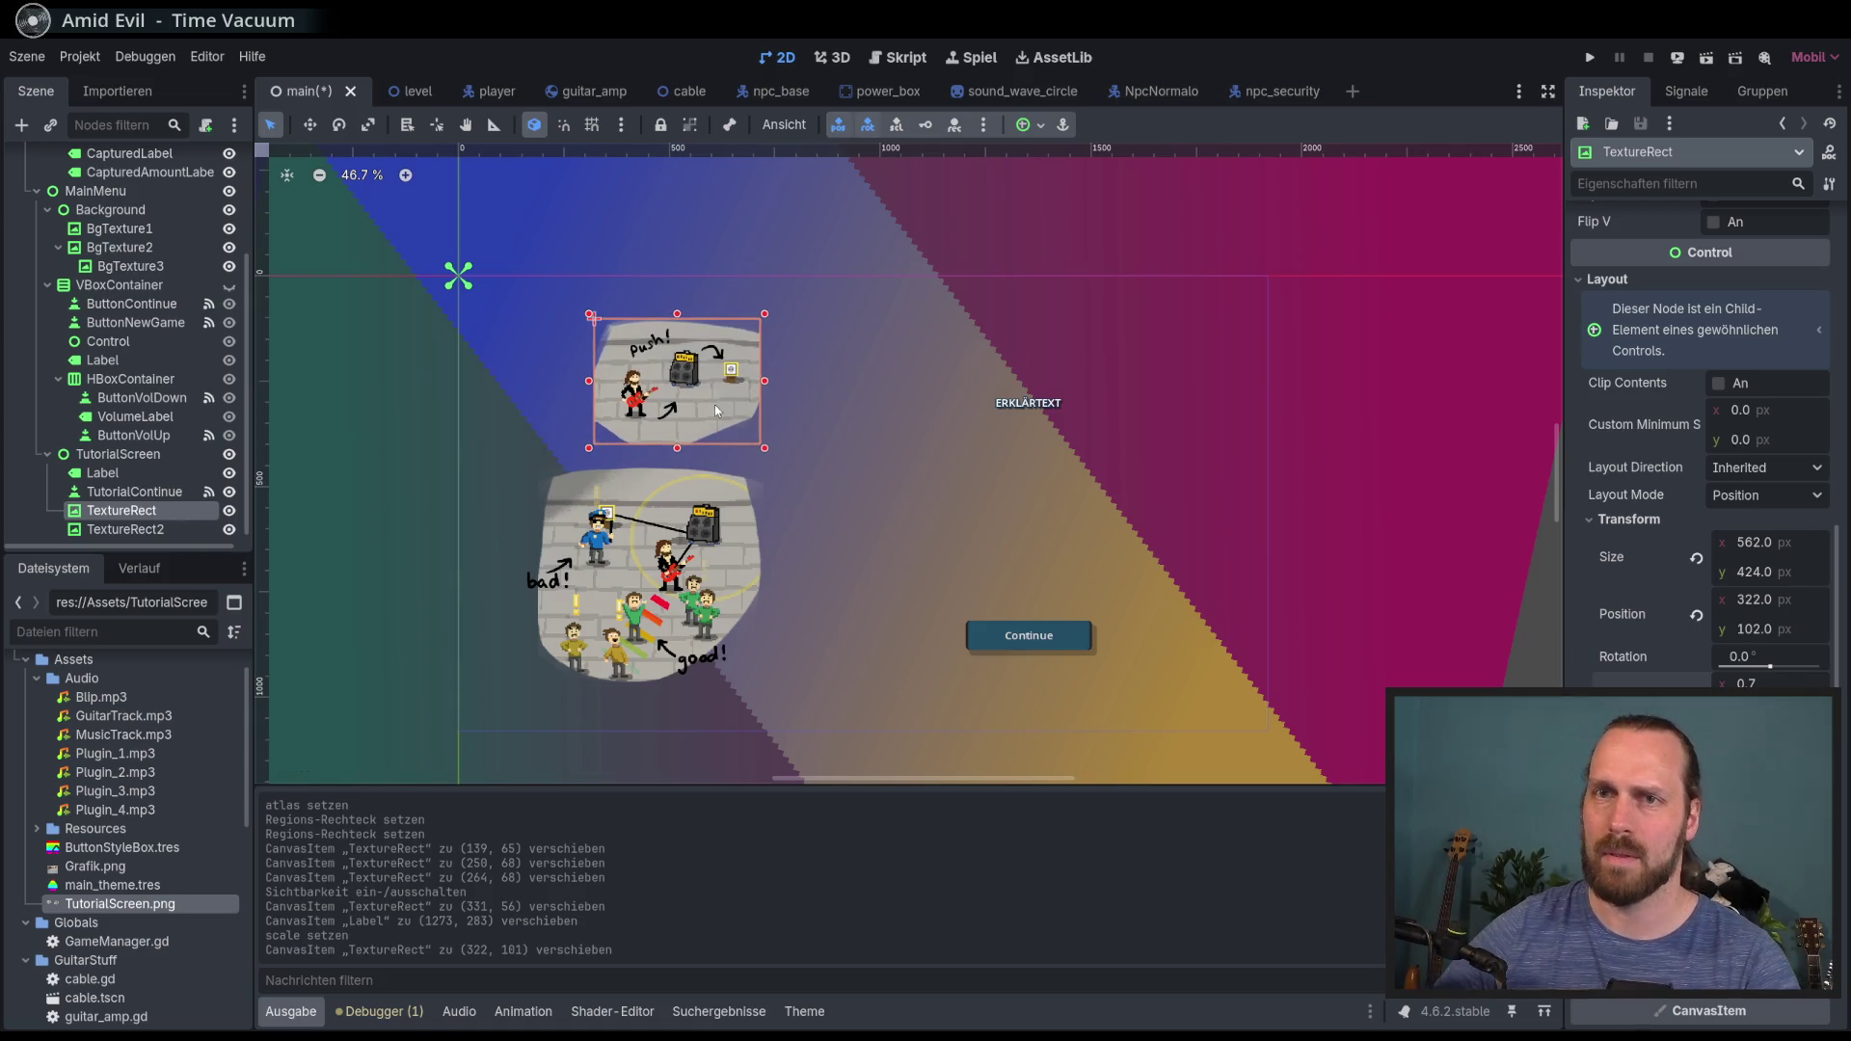
Step: Shrink the bad!/good! picture by about a fifth and arrange both tutorial pictures in place
click(125, 529)
scroll(1702, 414, down, 3)
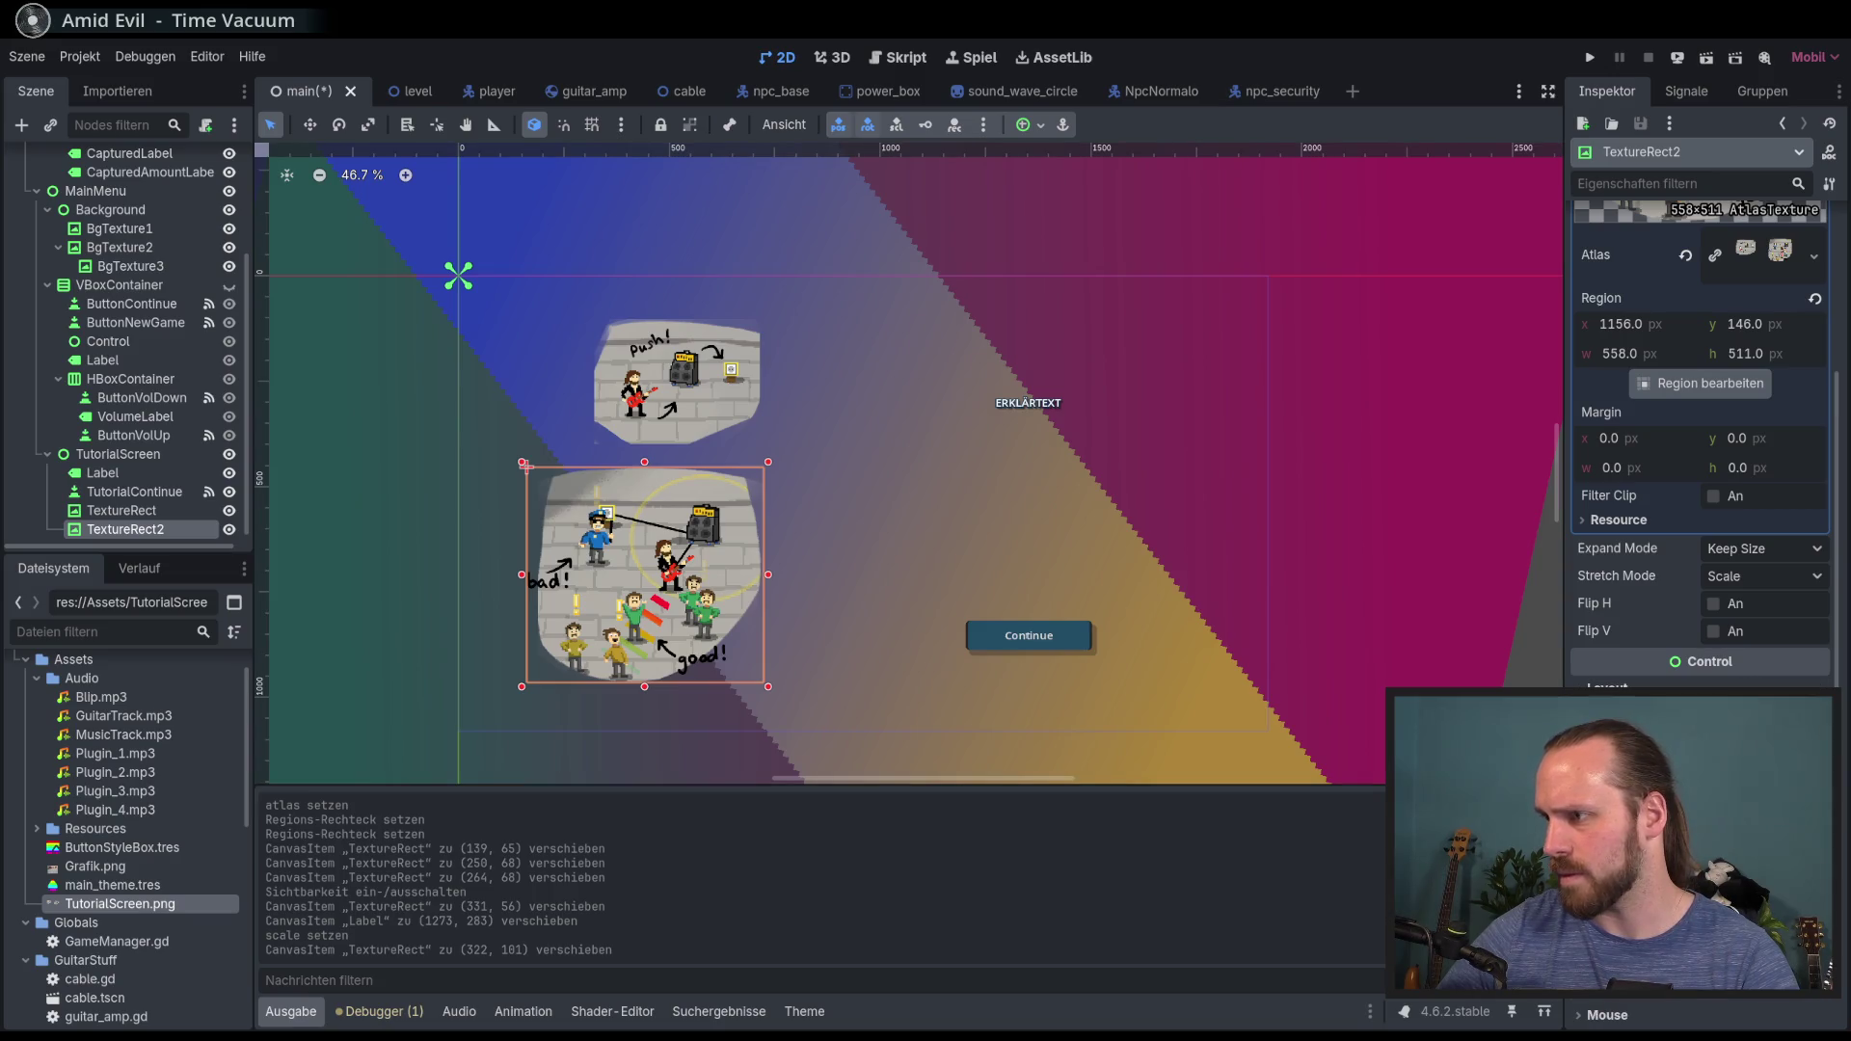
scroll(1702, 415, down, 3)
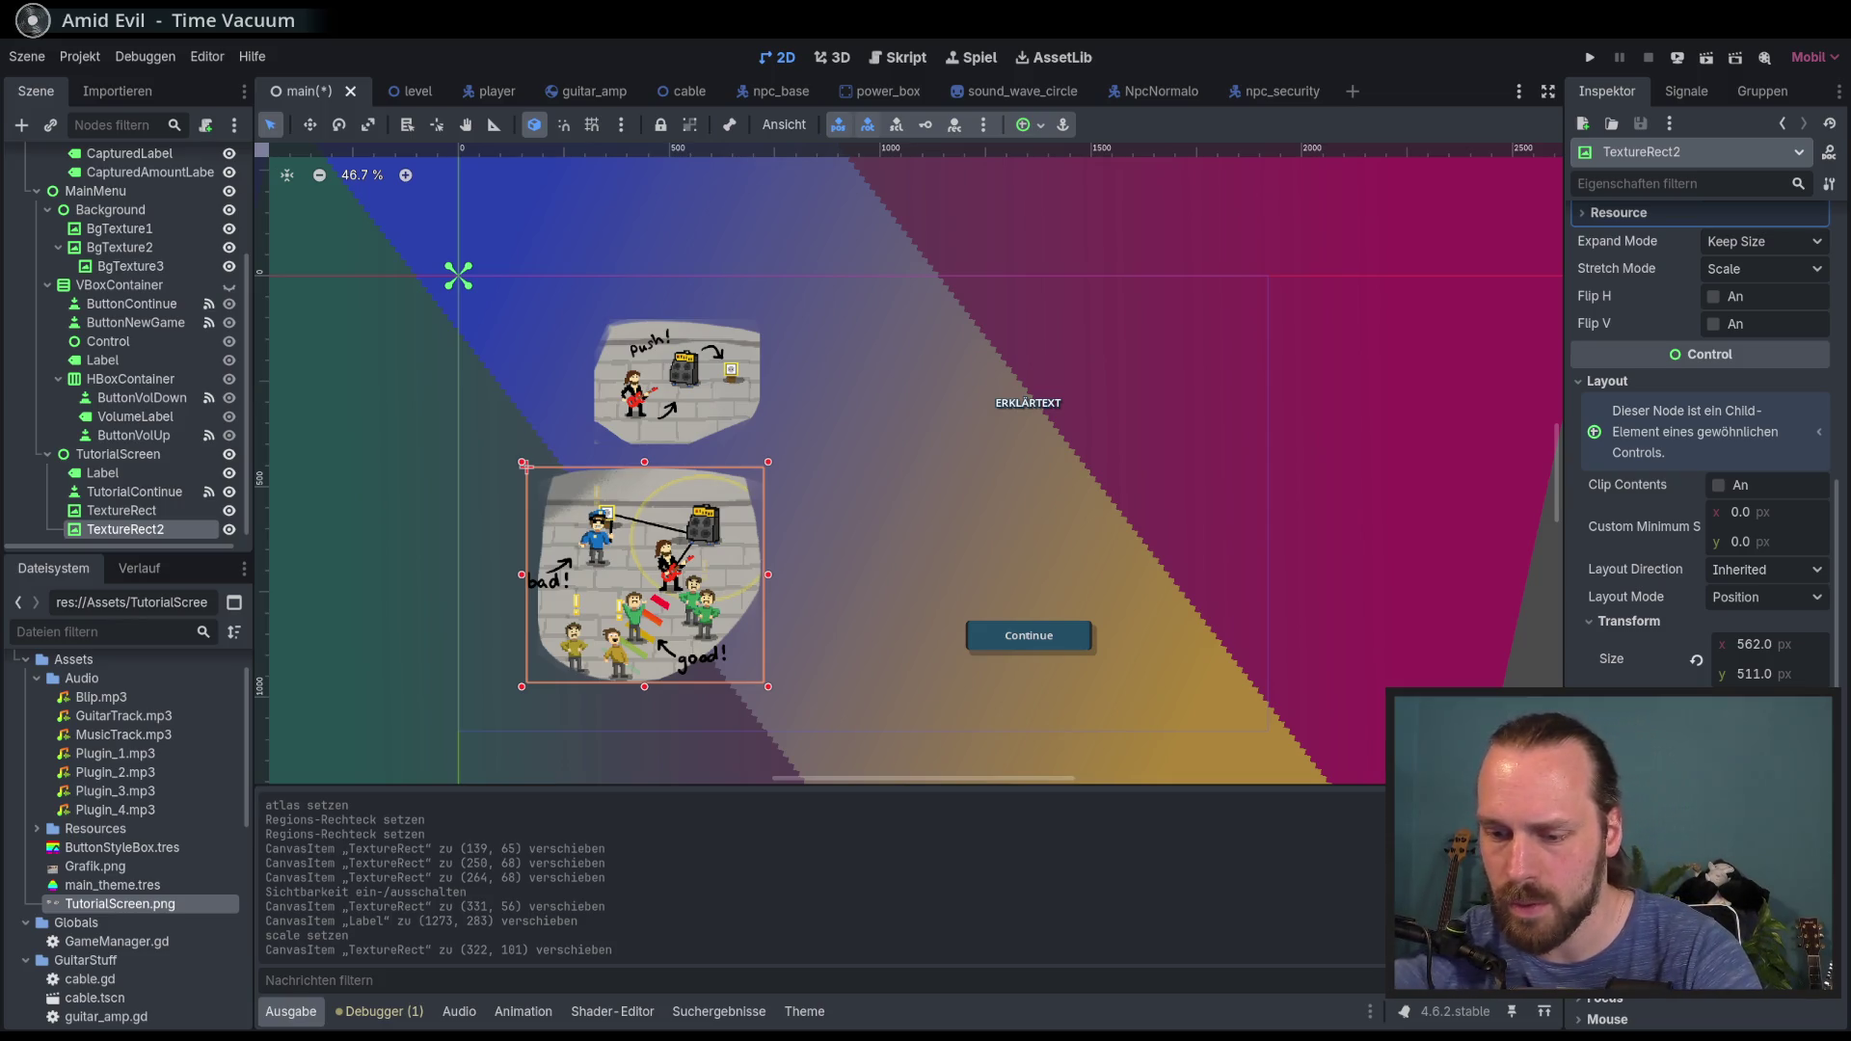
drag(1765, 704, 1726, 704)
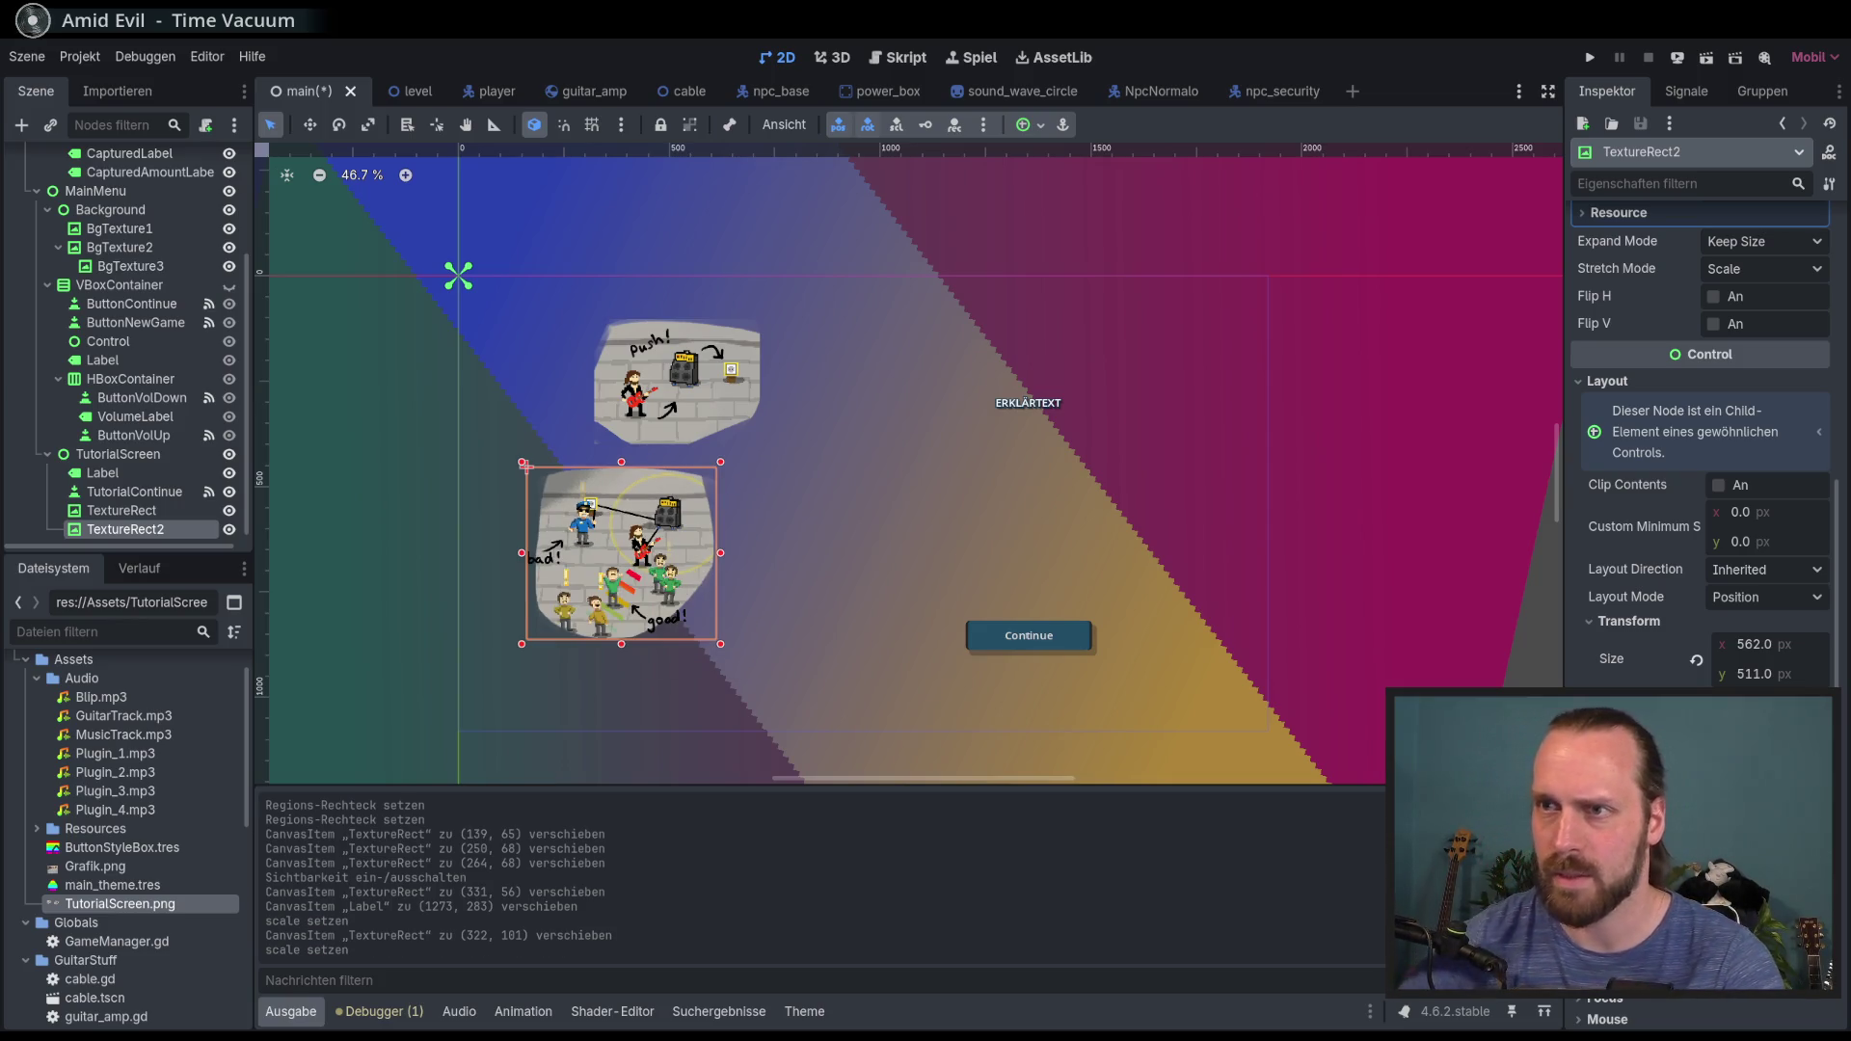
drag(675, 559, 706, 577)
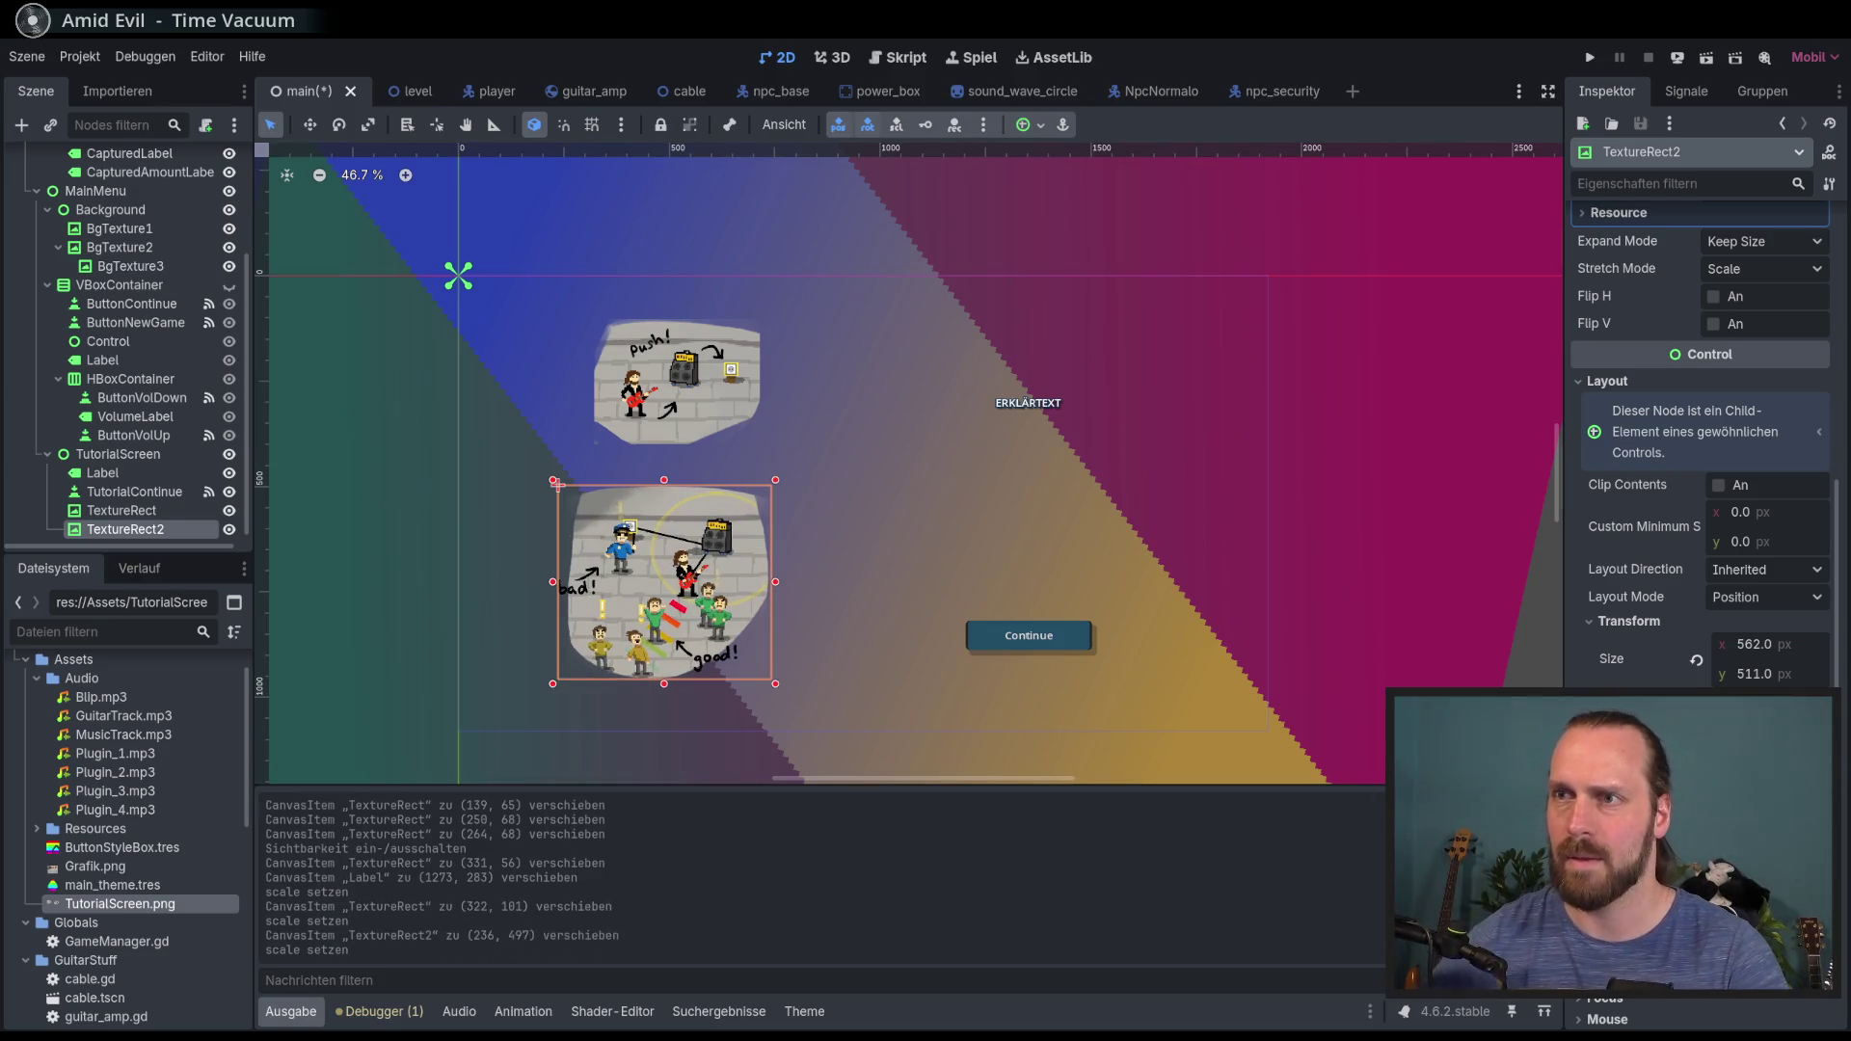
drag(726, 573, 719, 567)
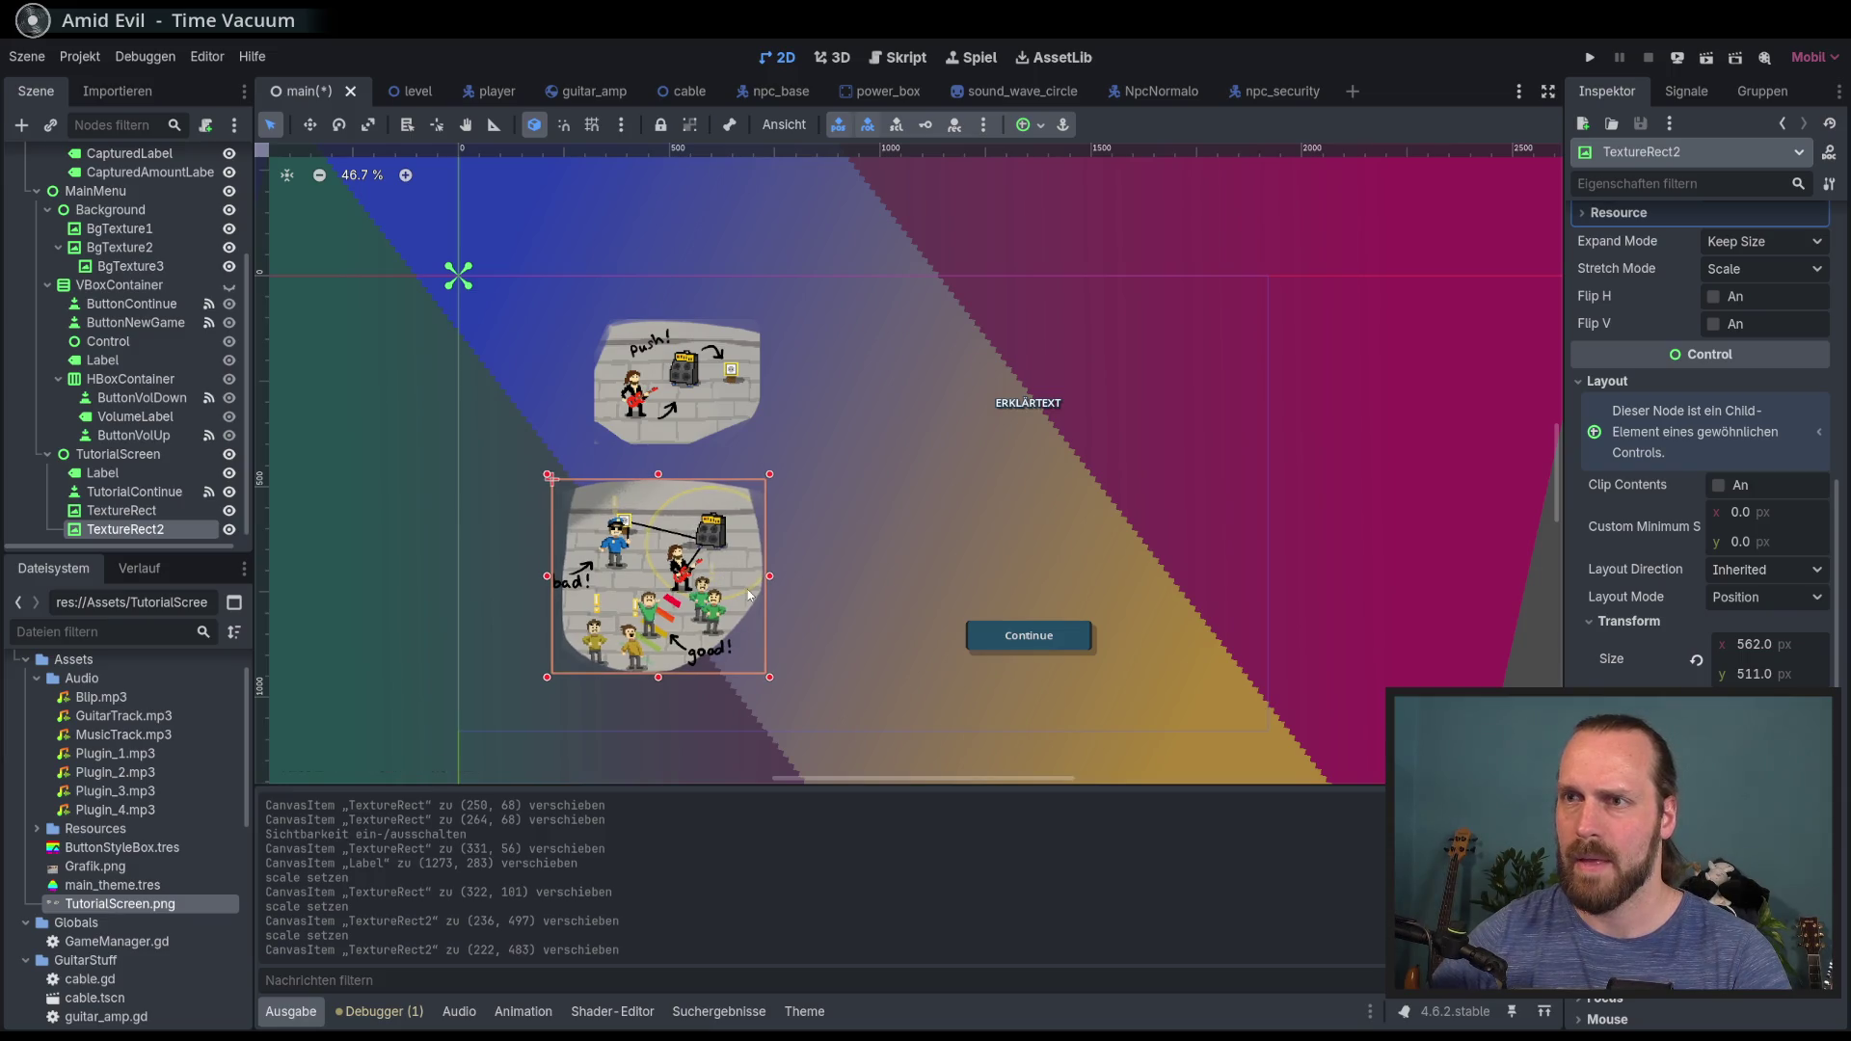
click(660, 410)
drag(660, 410, 629, 409)
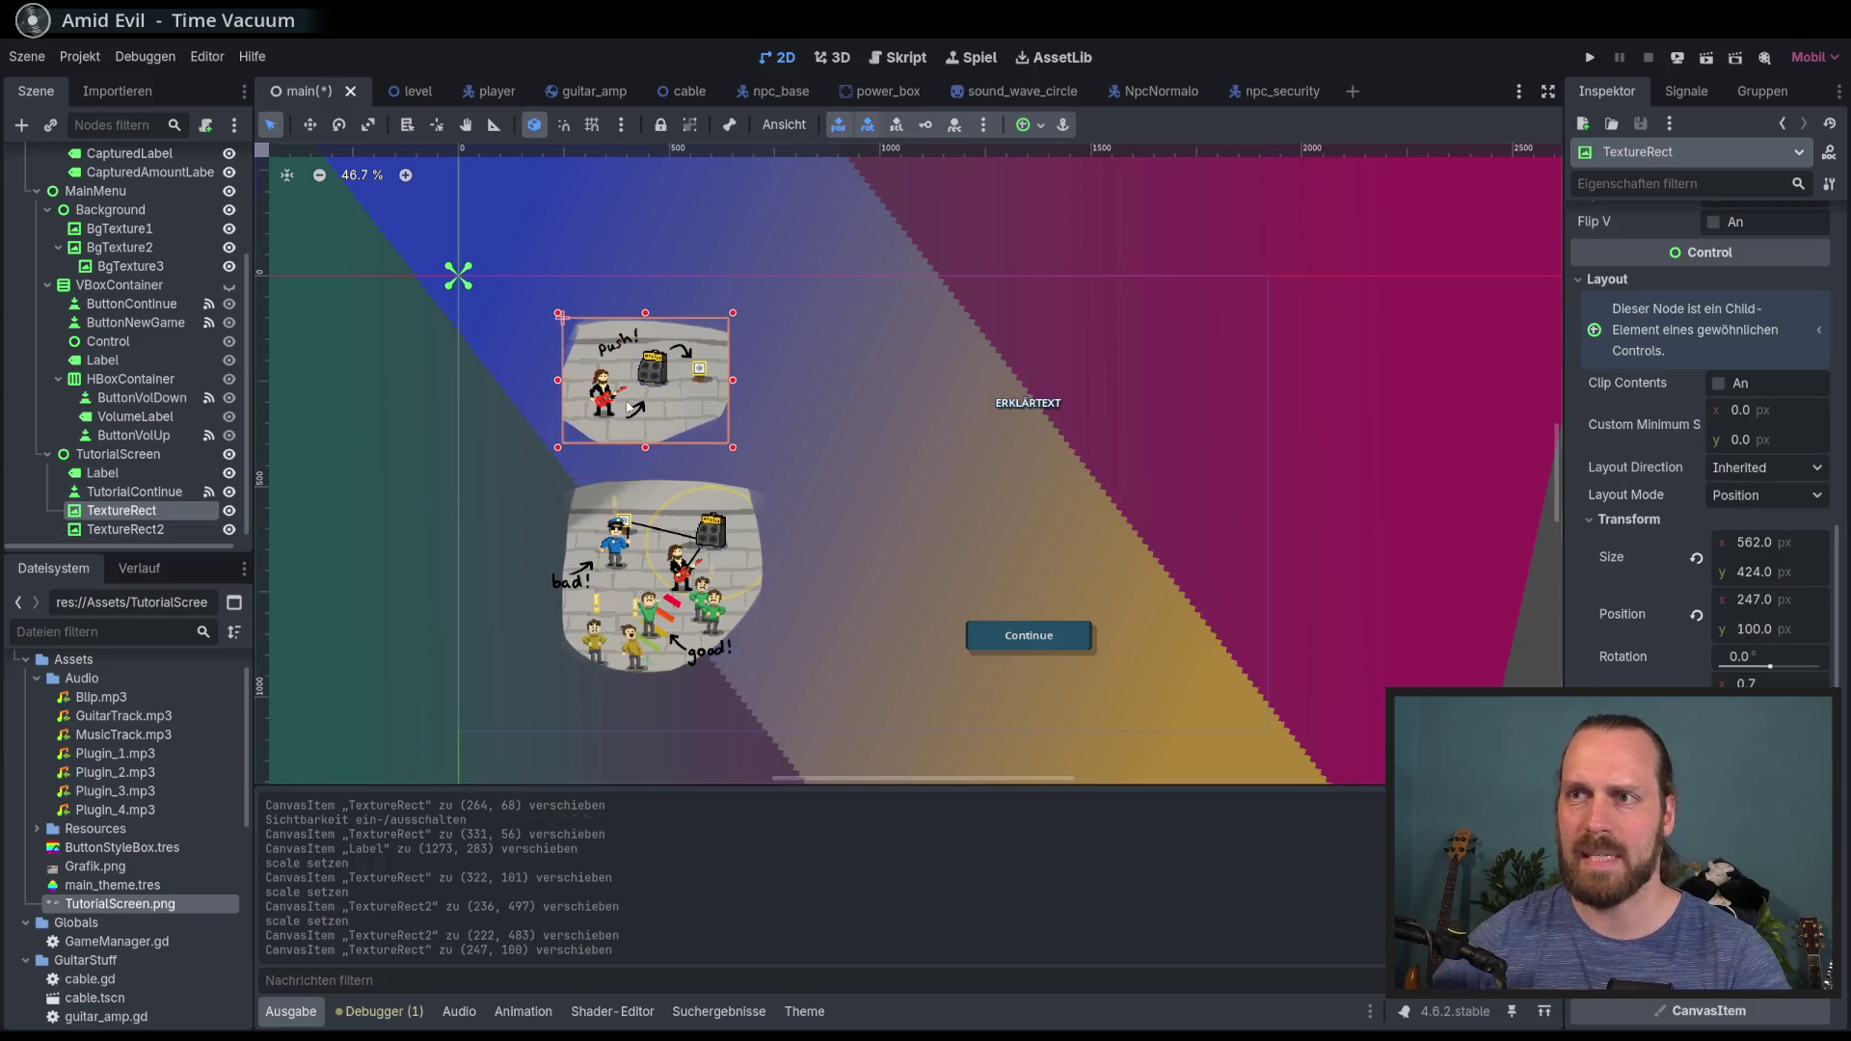
drag(665, 576, 759, 569)
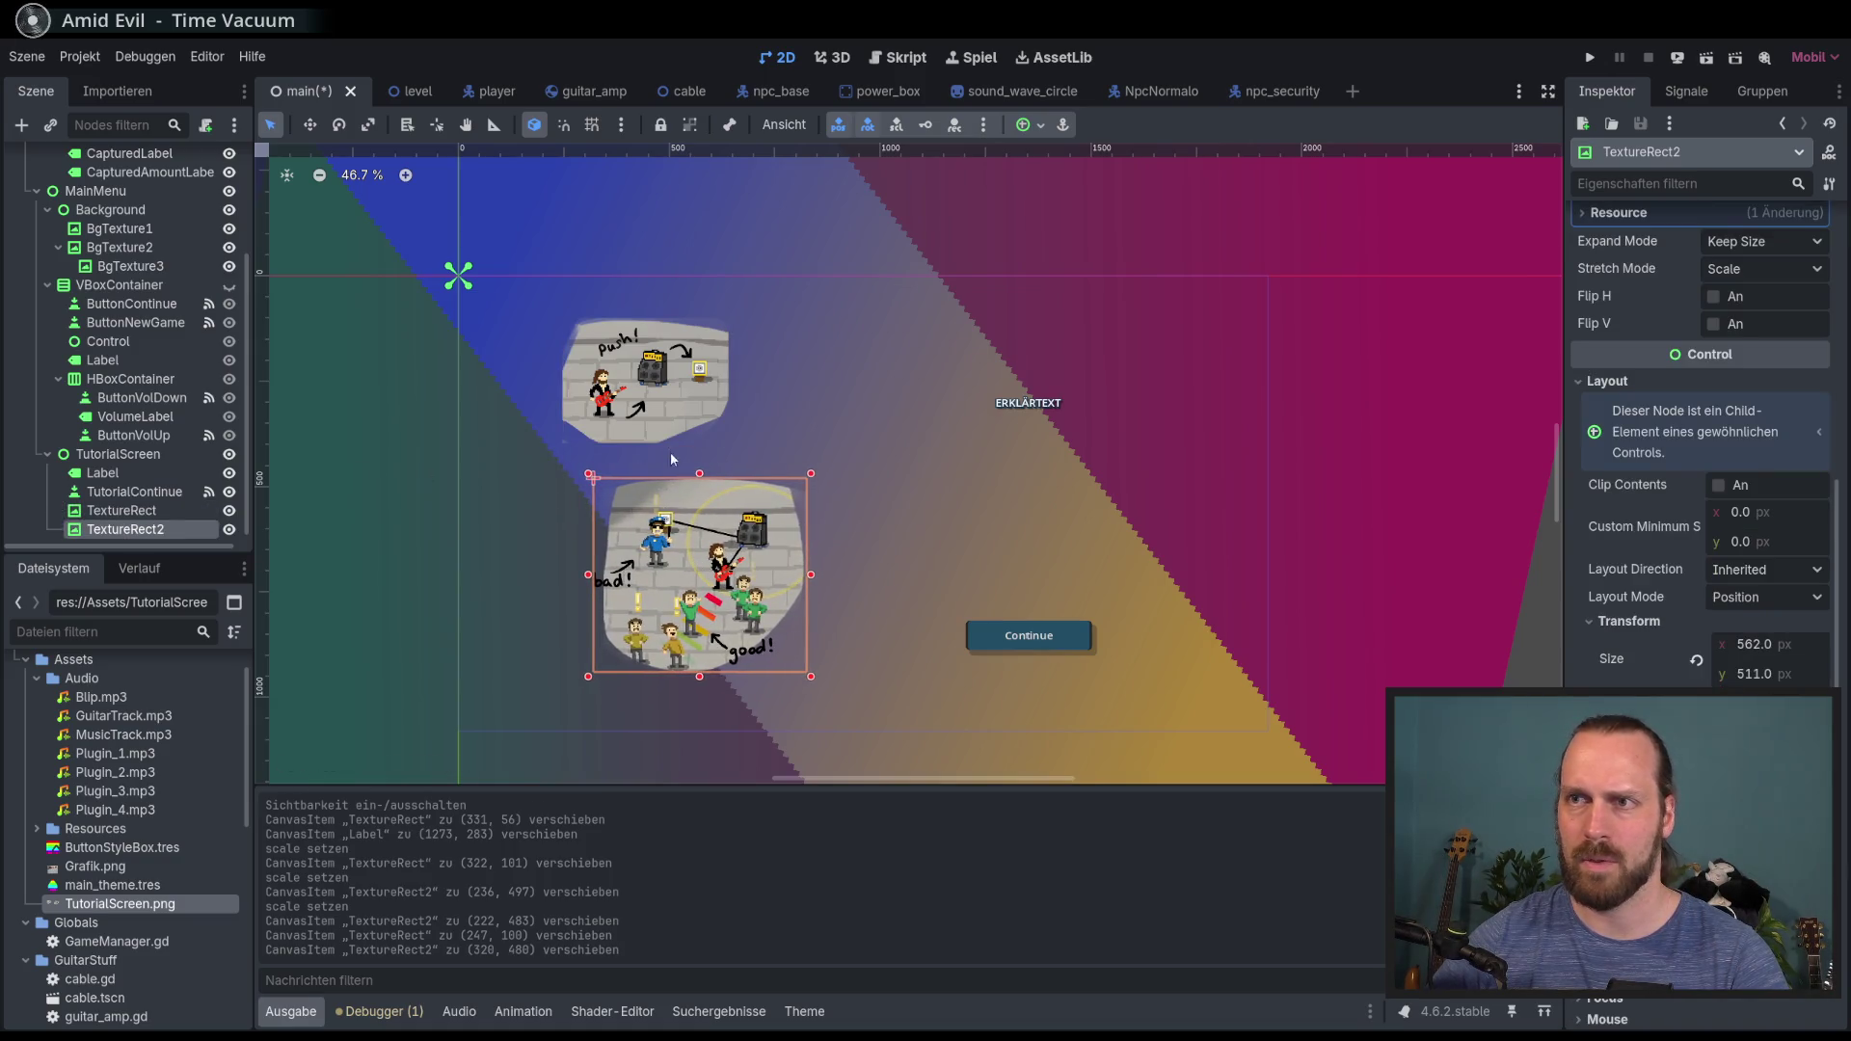
drag(666, 424, 659, 431)
drag(719, 567, 688, 571)
Step: Move the ERKLÄRTEXT label up and left, show the menu buttons again, and save the scene
click(150, 505)
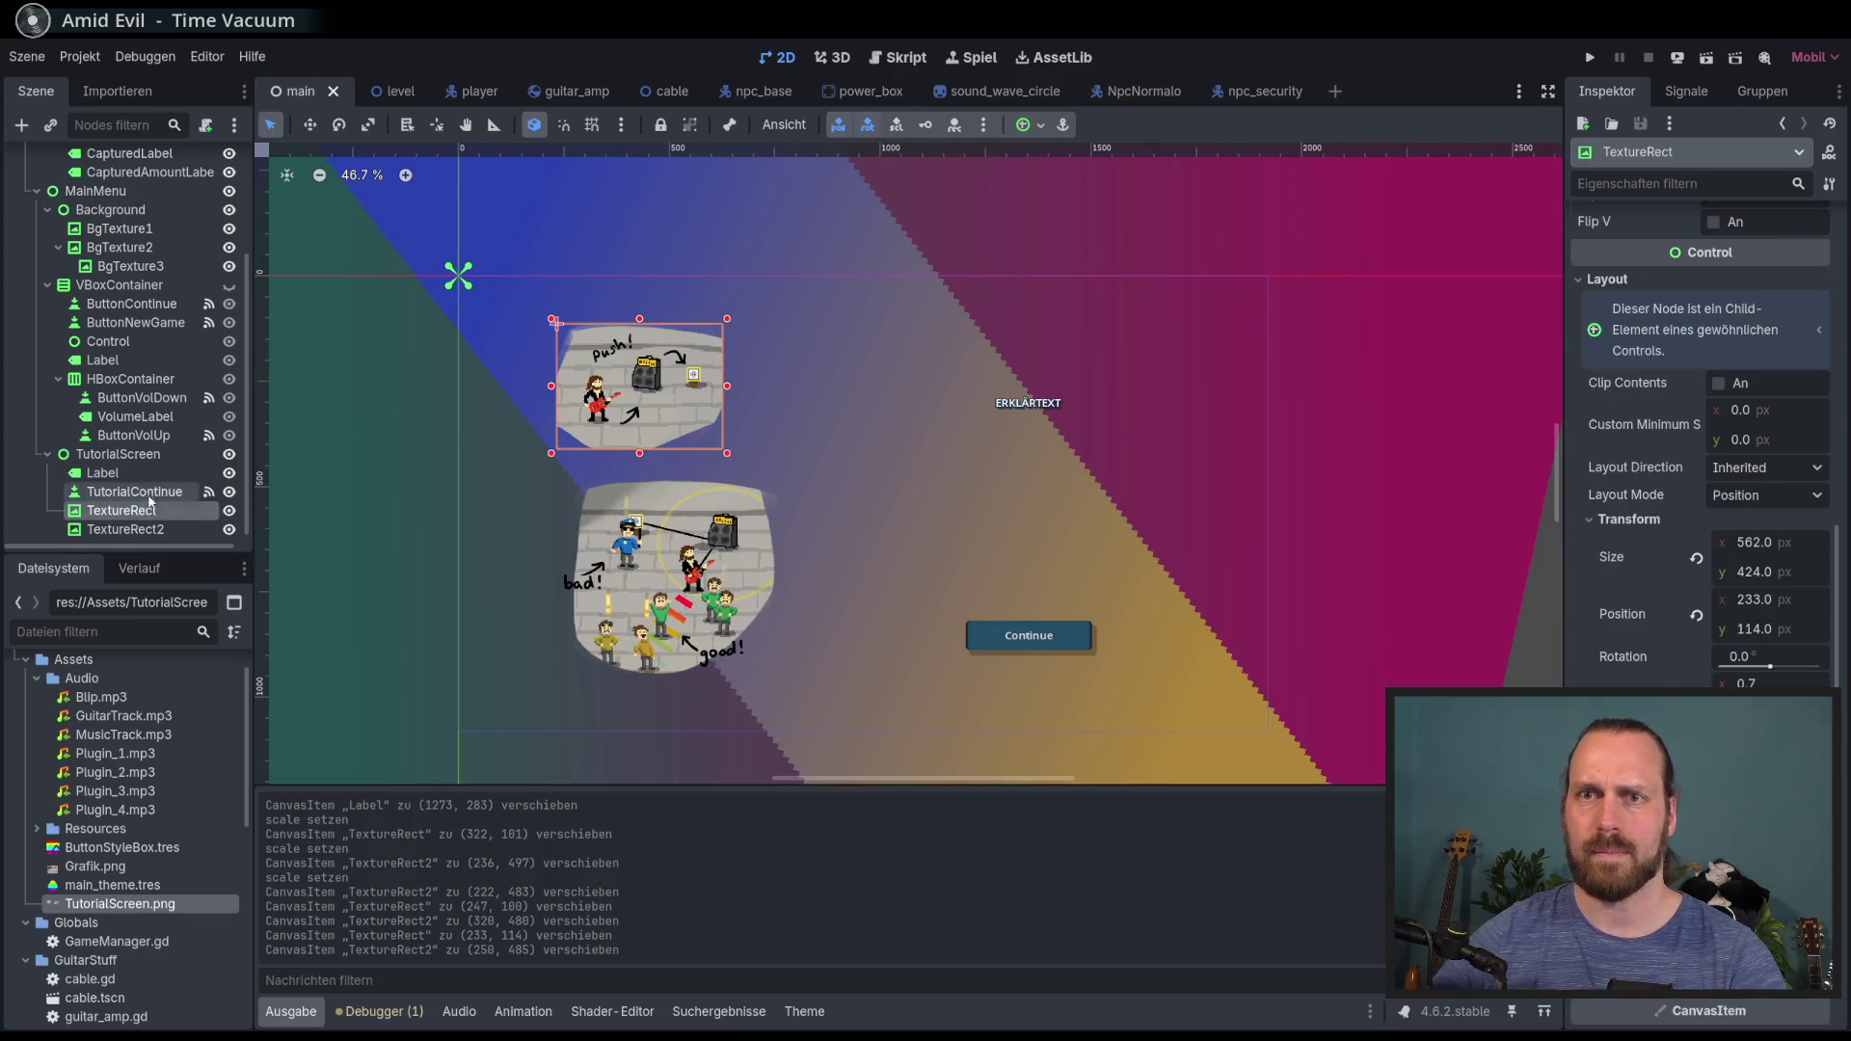
click(135, 492)
click(103, 473)
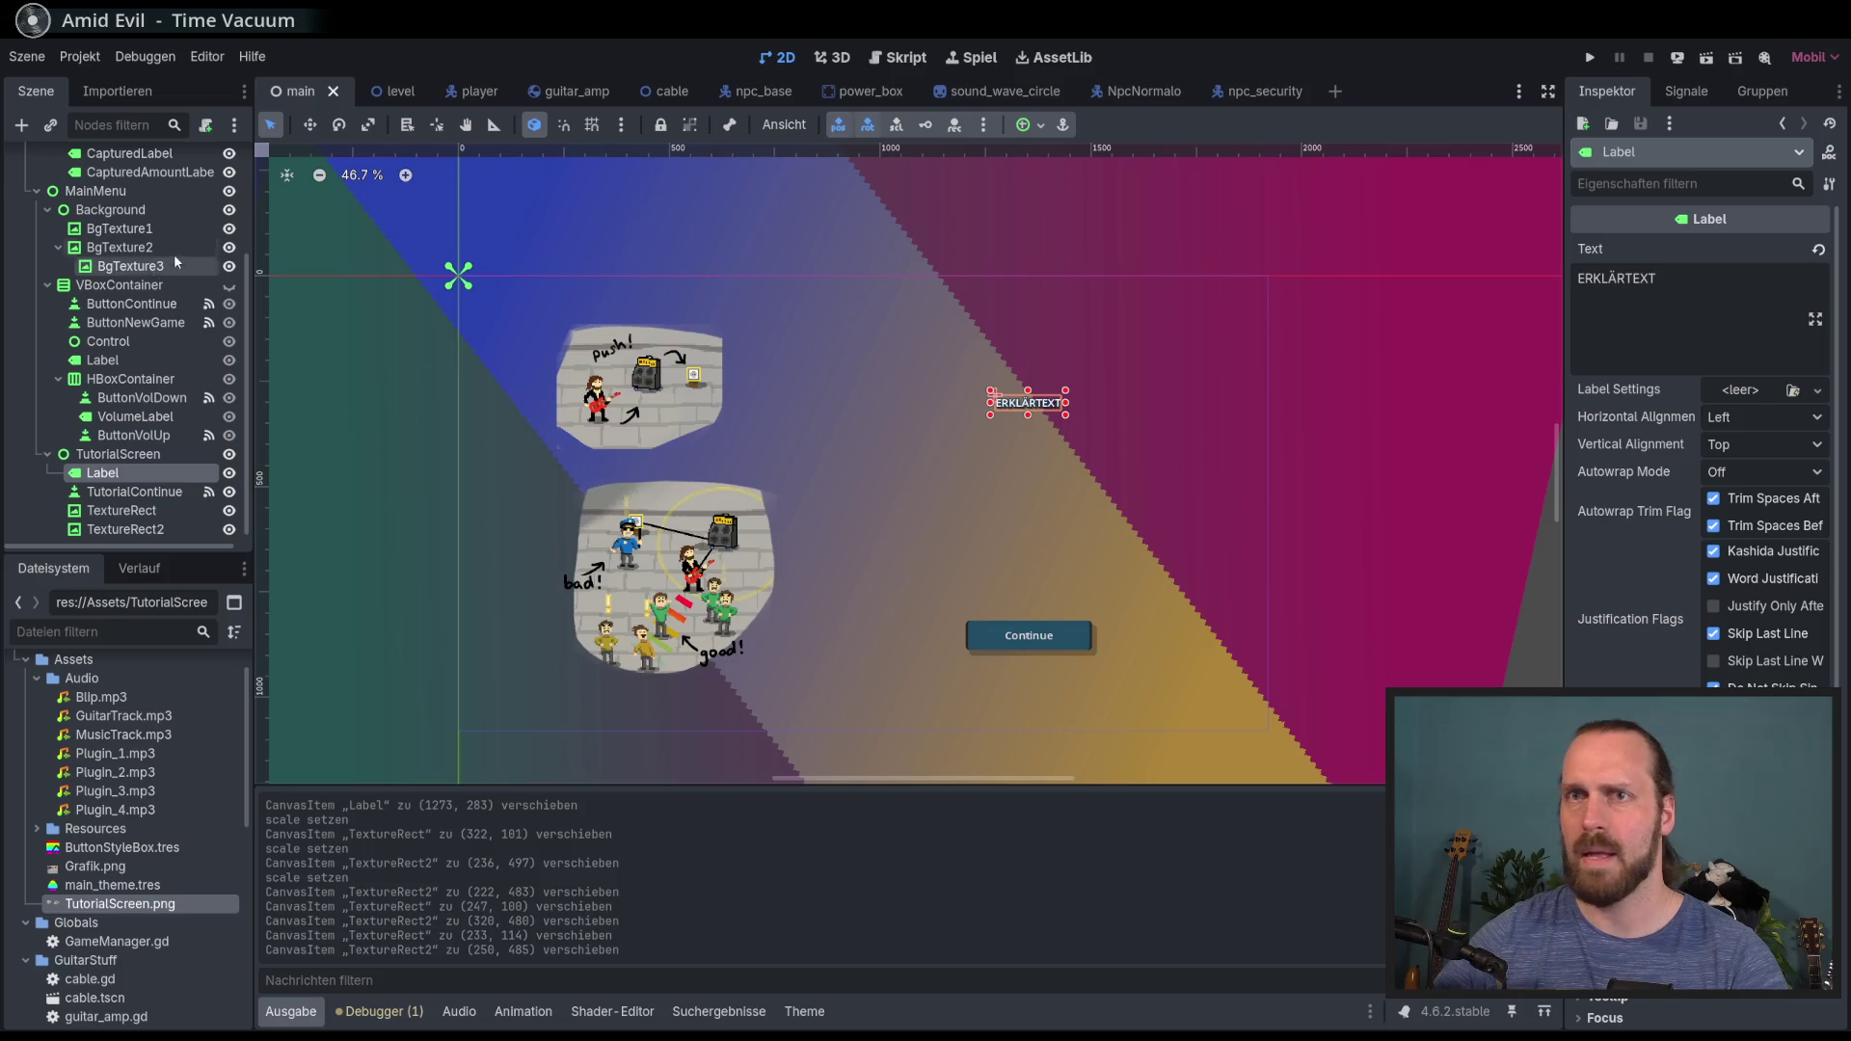
click(309, 124)
drag(1027, 402, 871, 376)
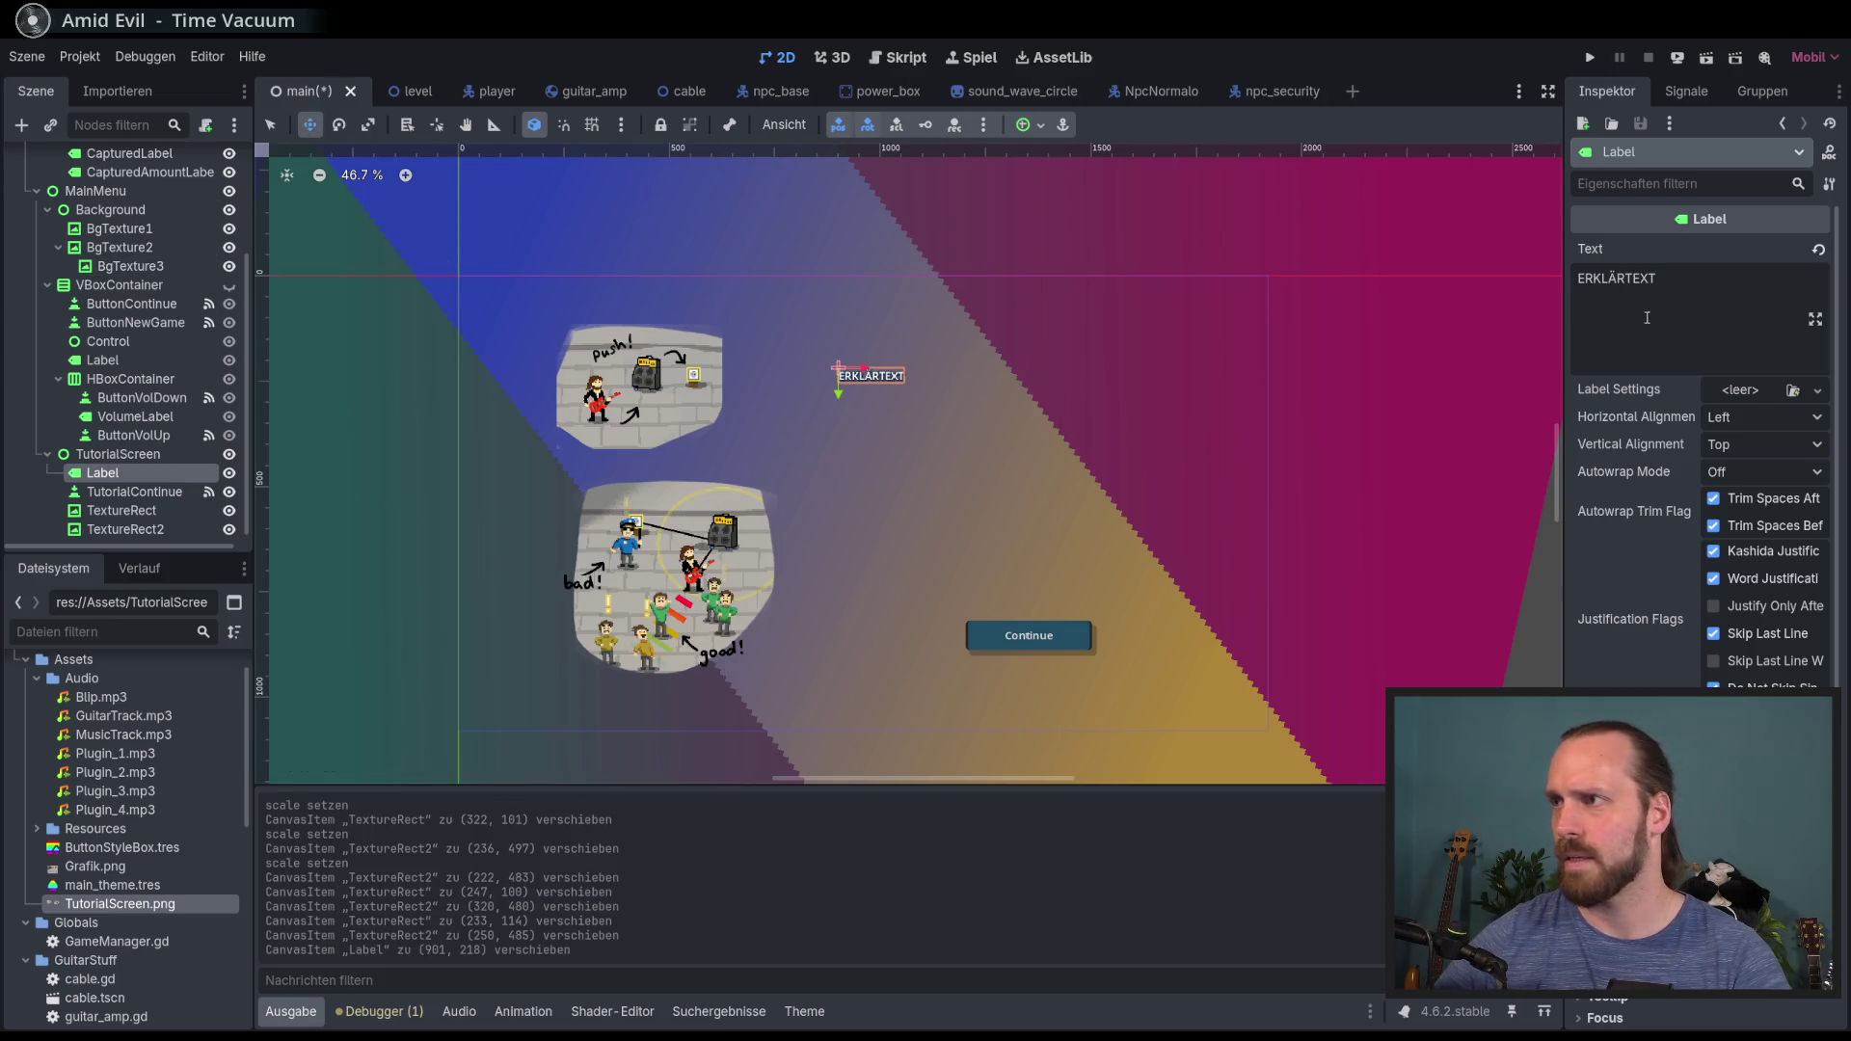
double_click(1647, 318)
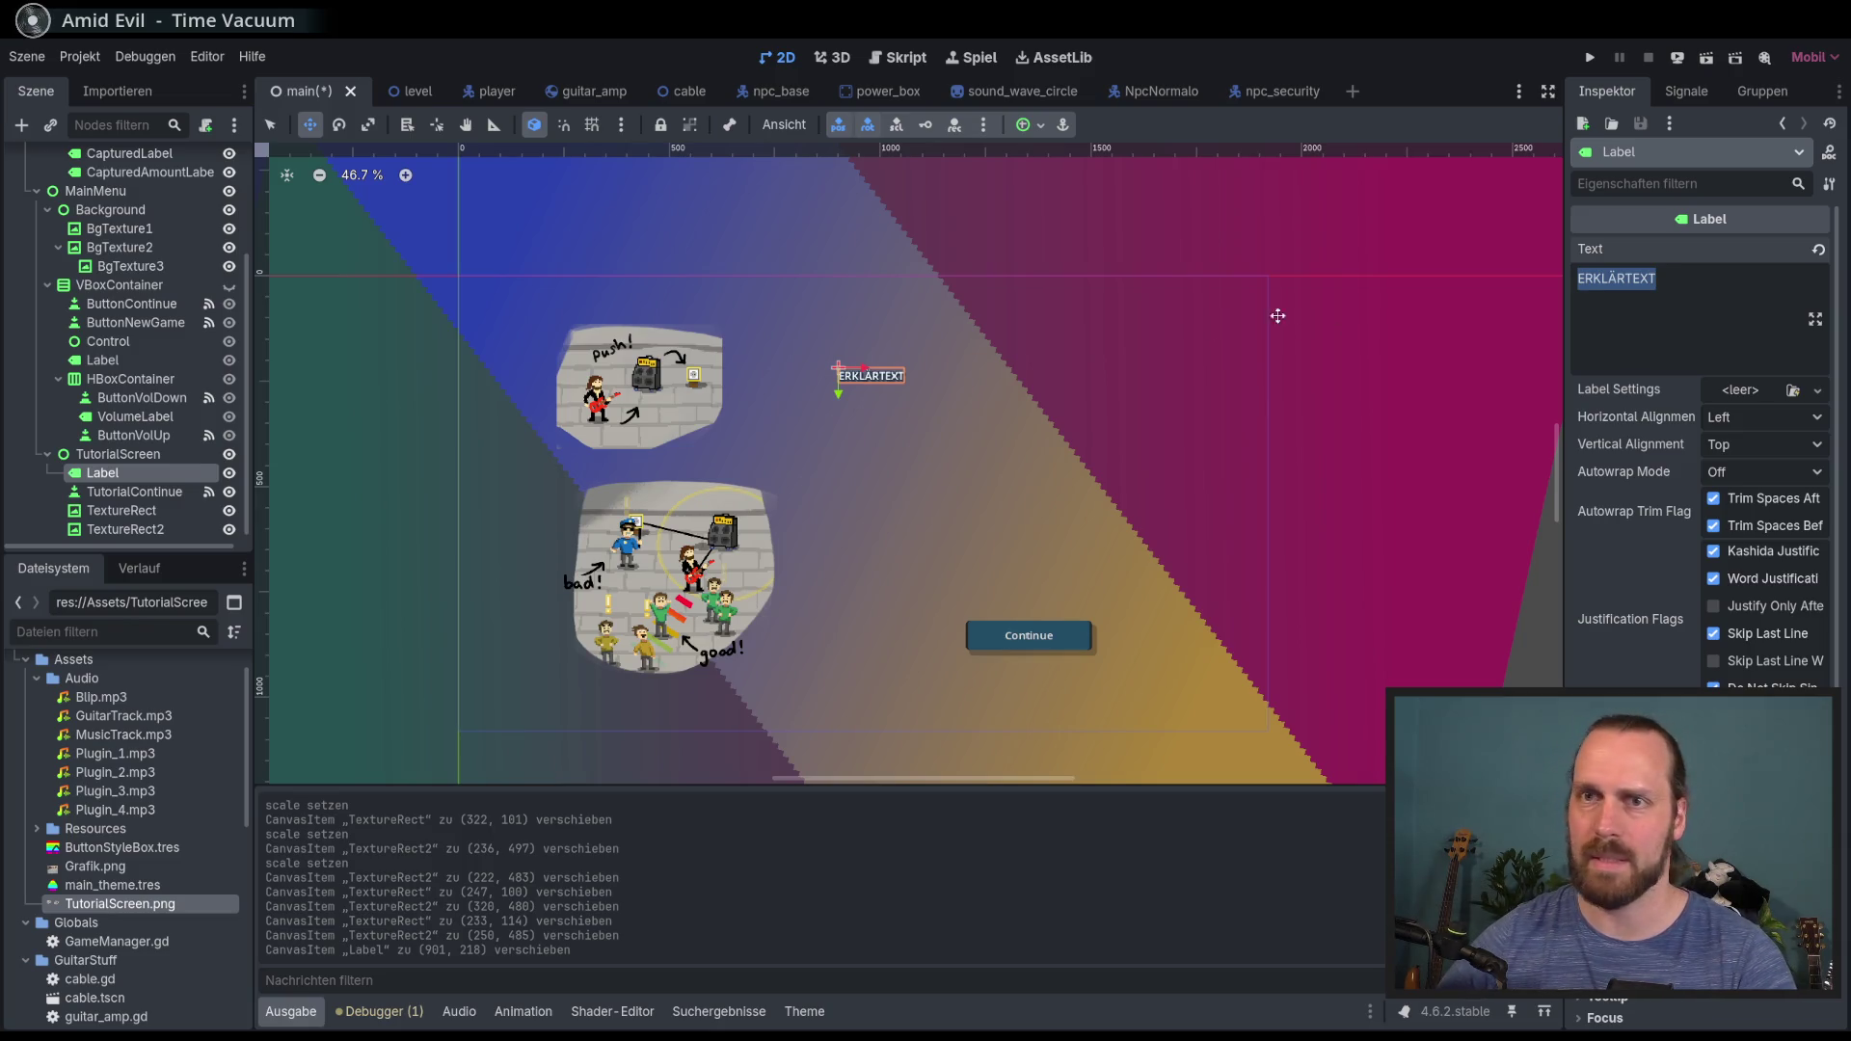
click(229, 284)
key(ctrl+s)
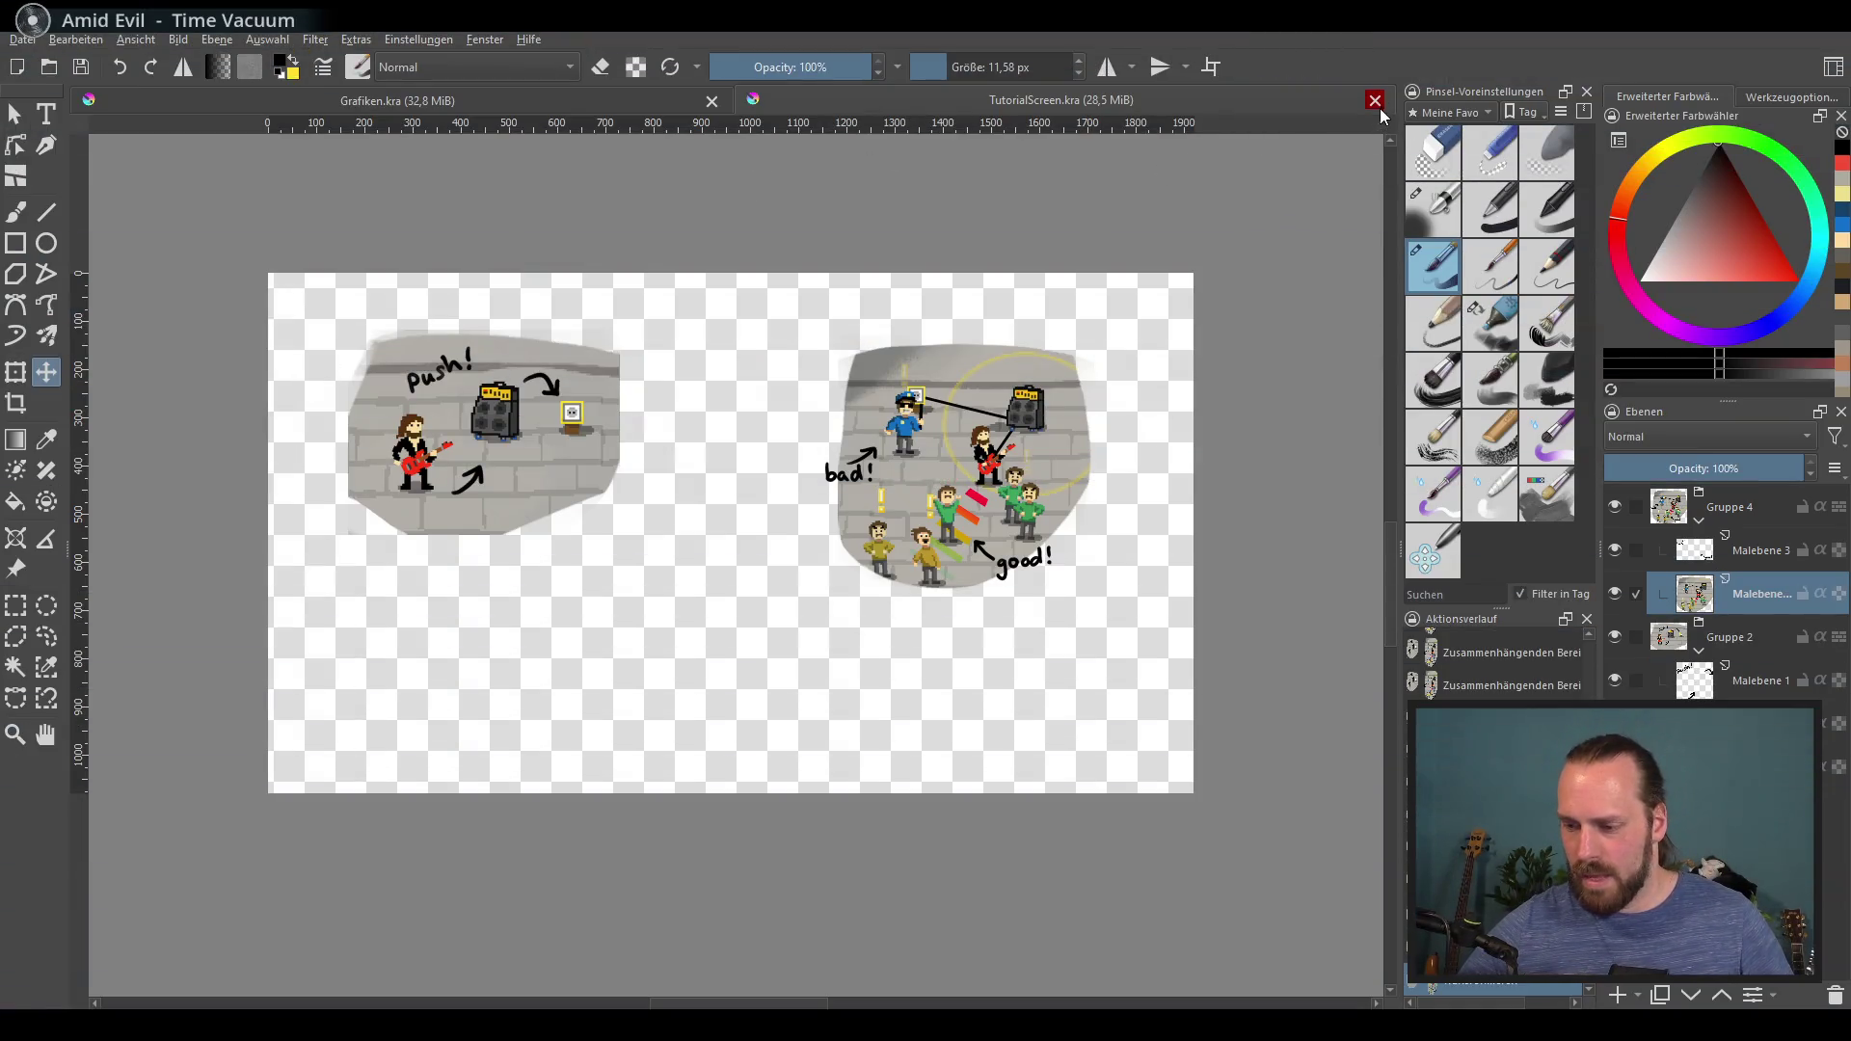
Step: Close TutorialScreen.kra and pan around Grafiken.kra to view the police and crowd sprites
scroll(353, 573, up, 2)
scroll(353, 572, down, 2)
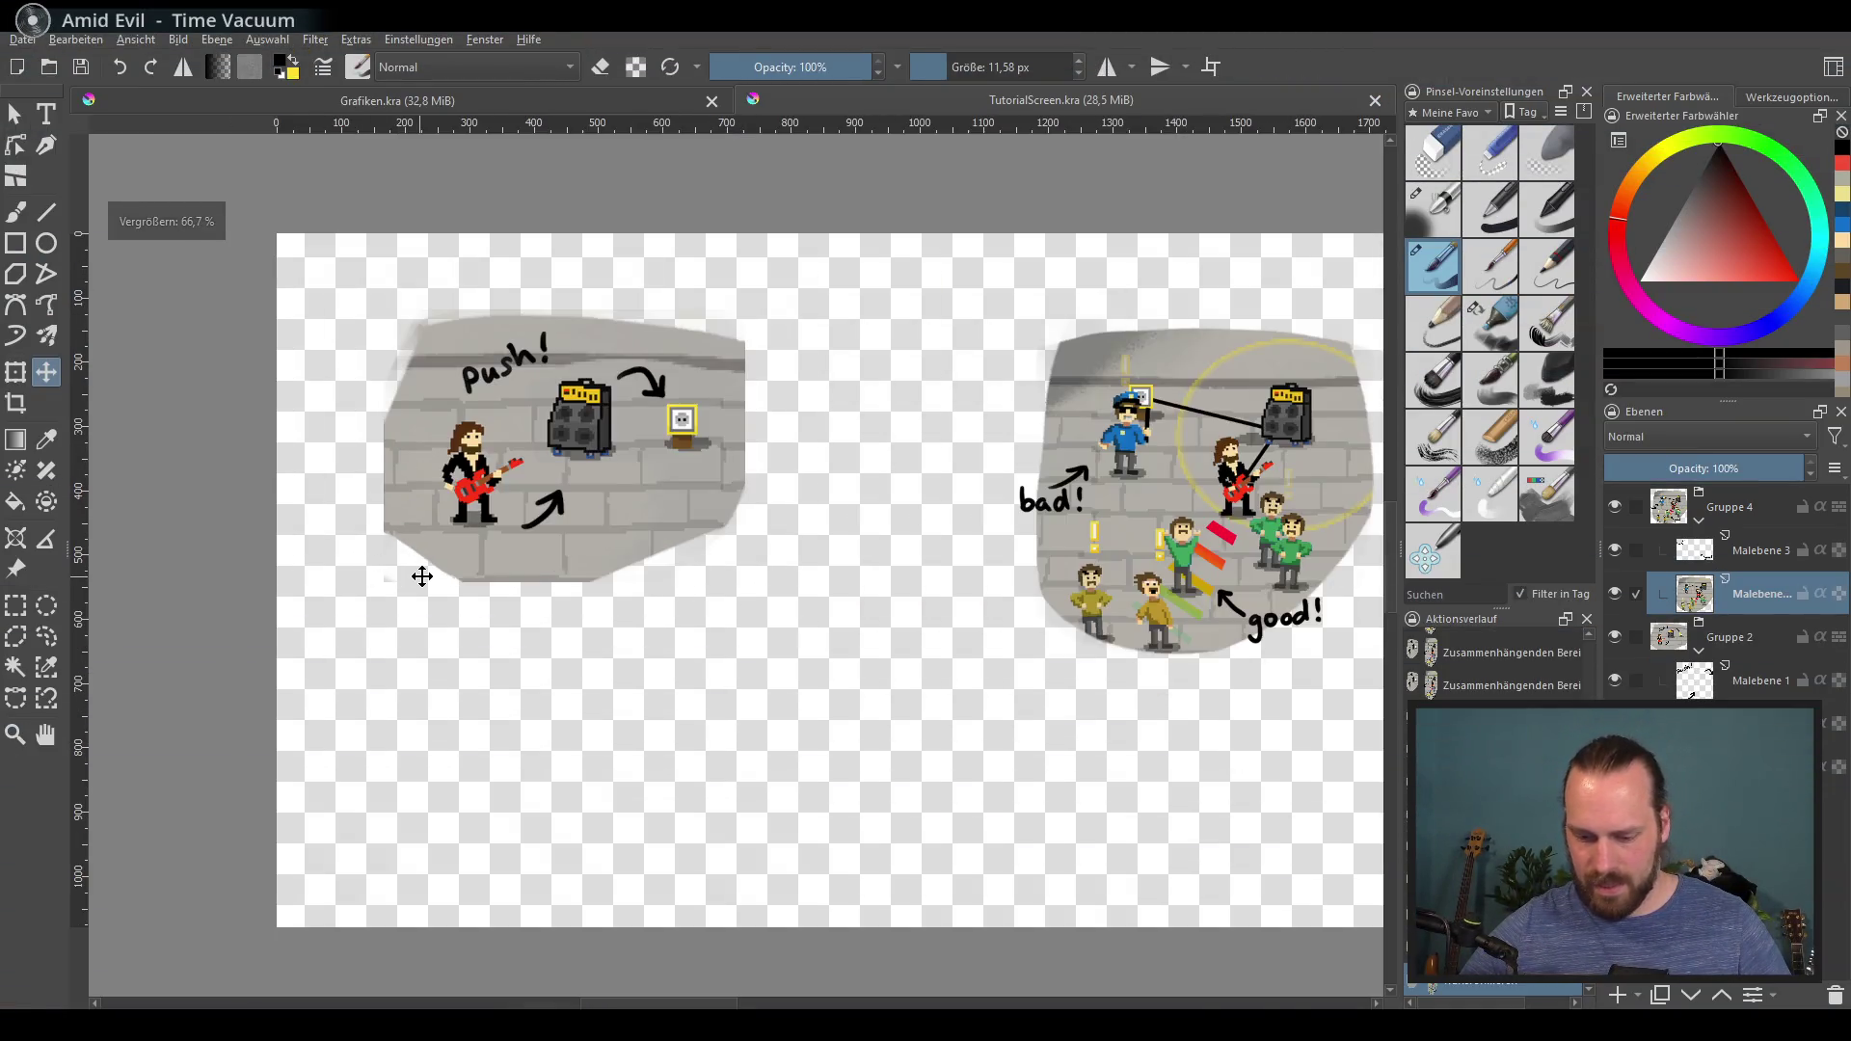
scroll(422, 575, up, 2)
click(1375, 101)
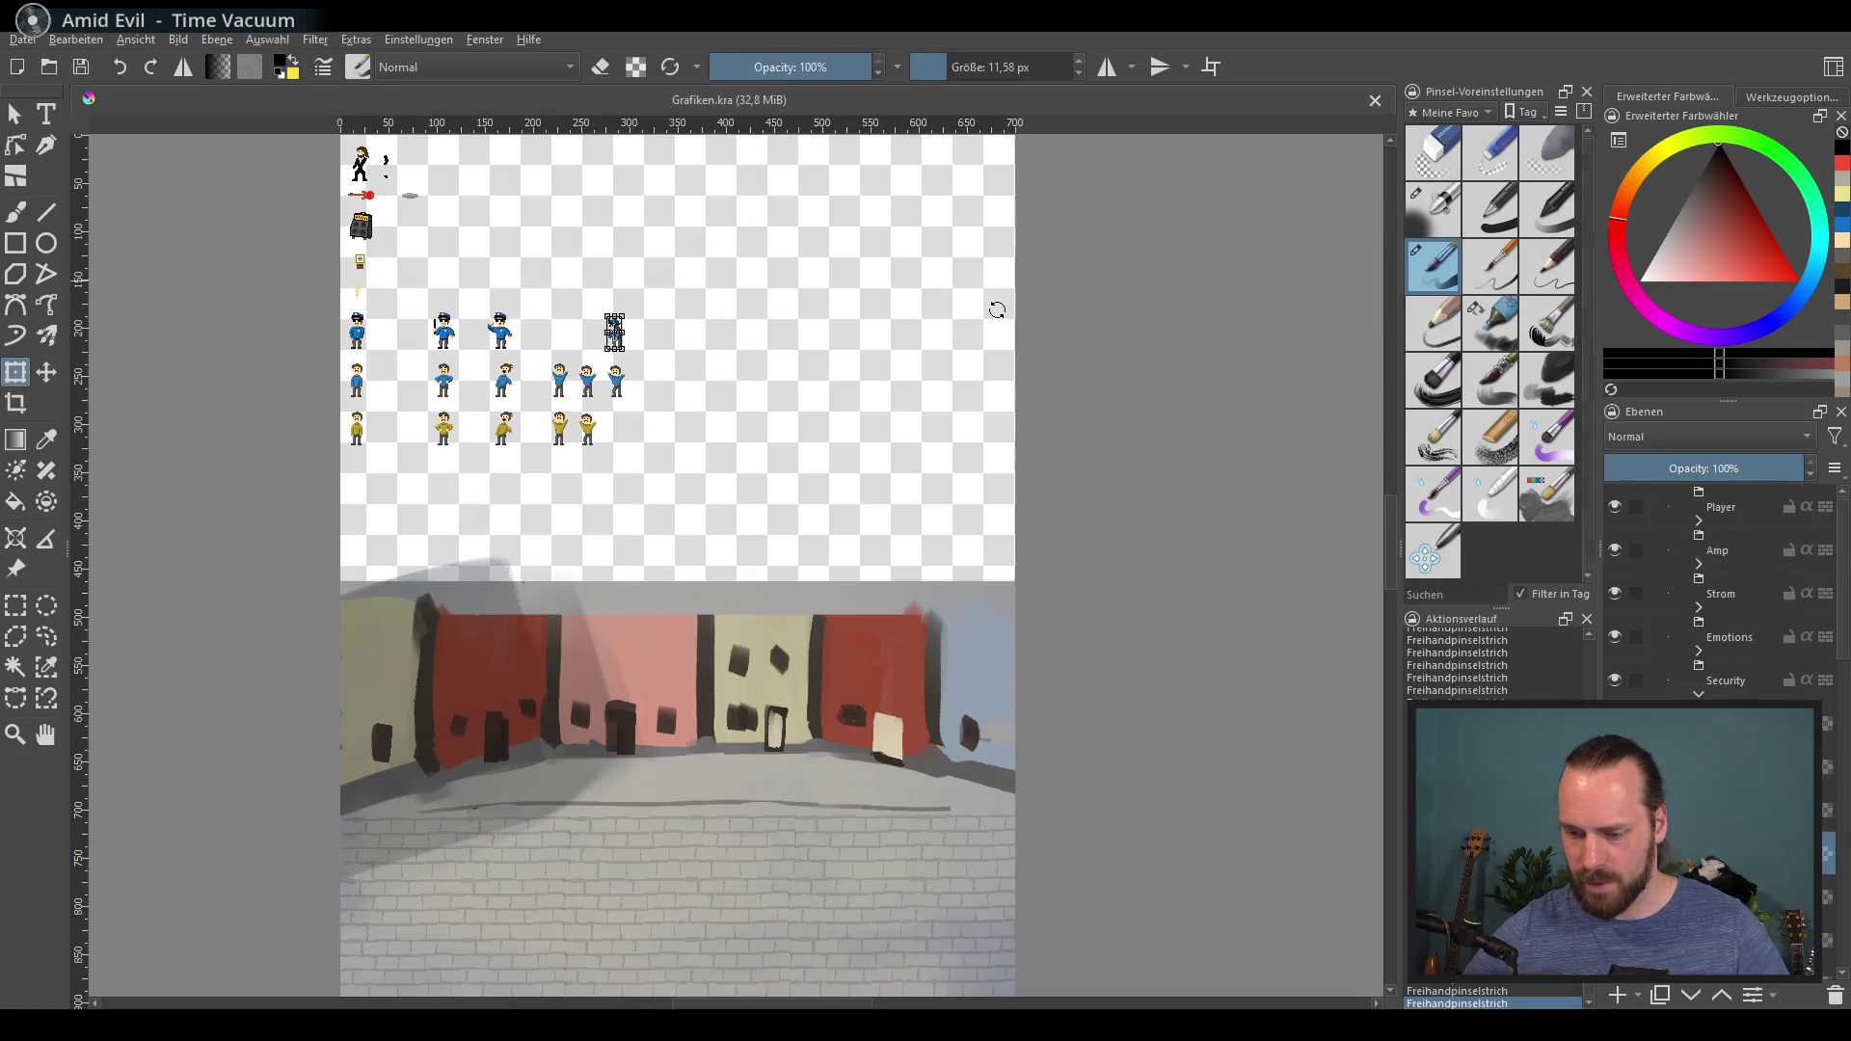
key(ctrl+t)
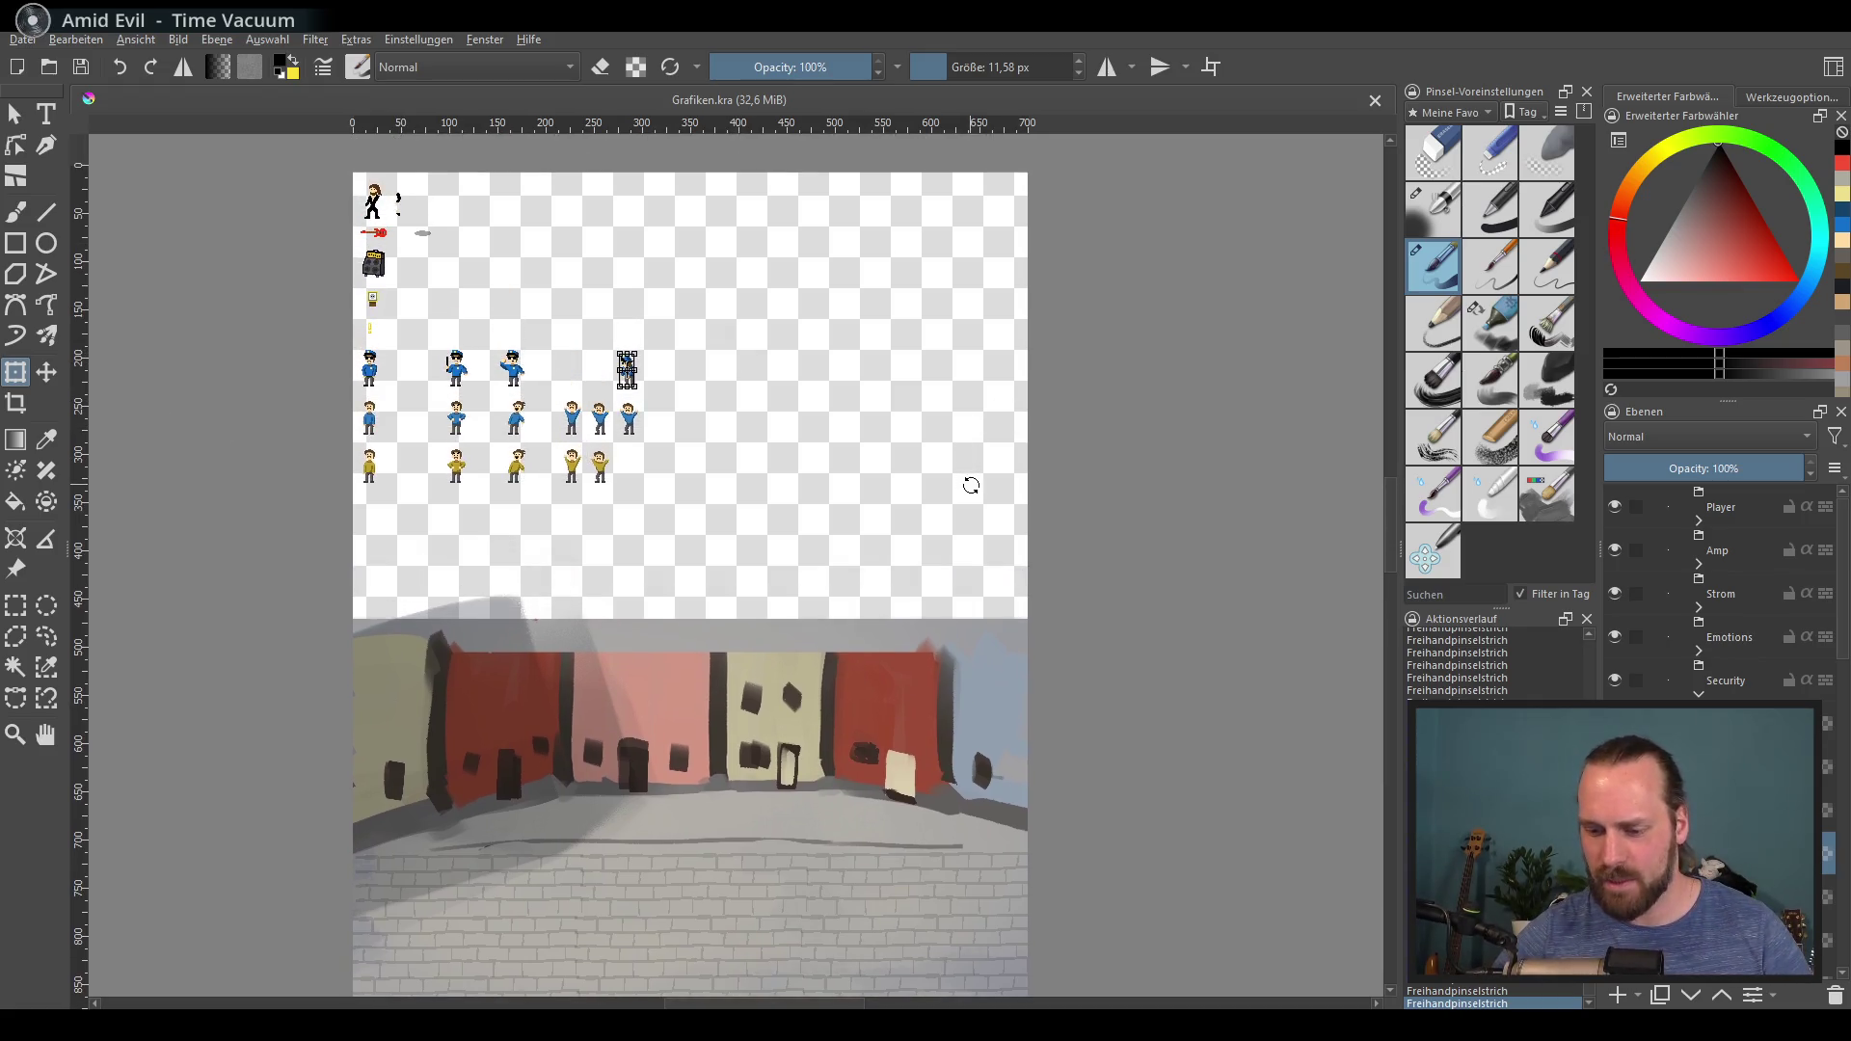
ctrl+scroll(714, 444, up, 3)
drag(714, 443, 922, 517)
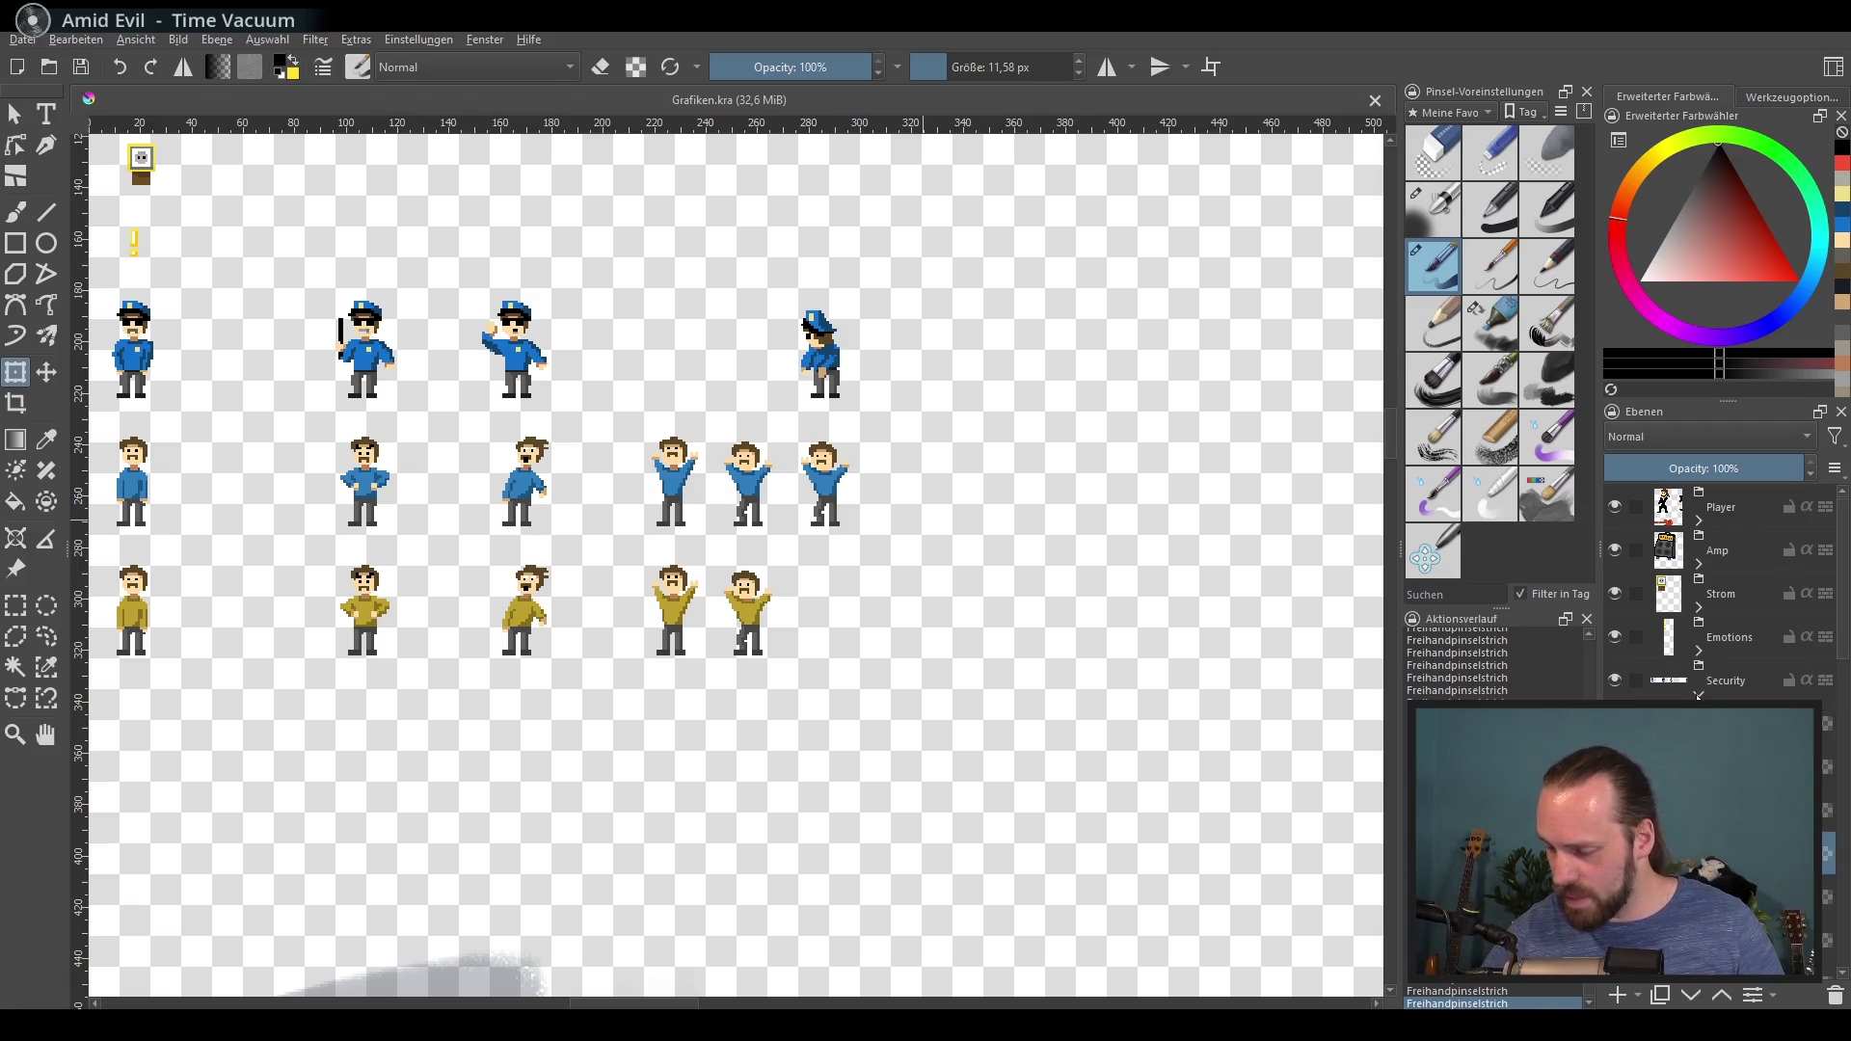
scroll(1835, 694, down, 5)
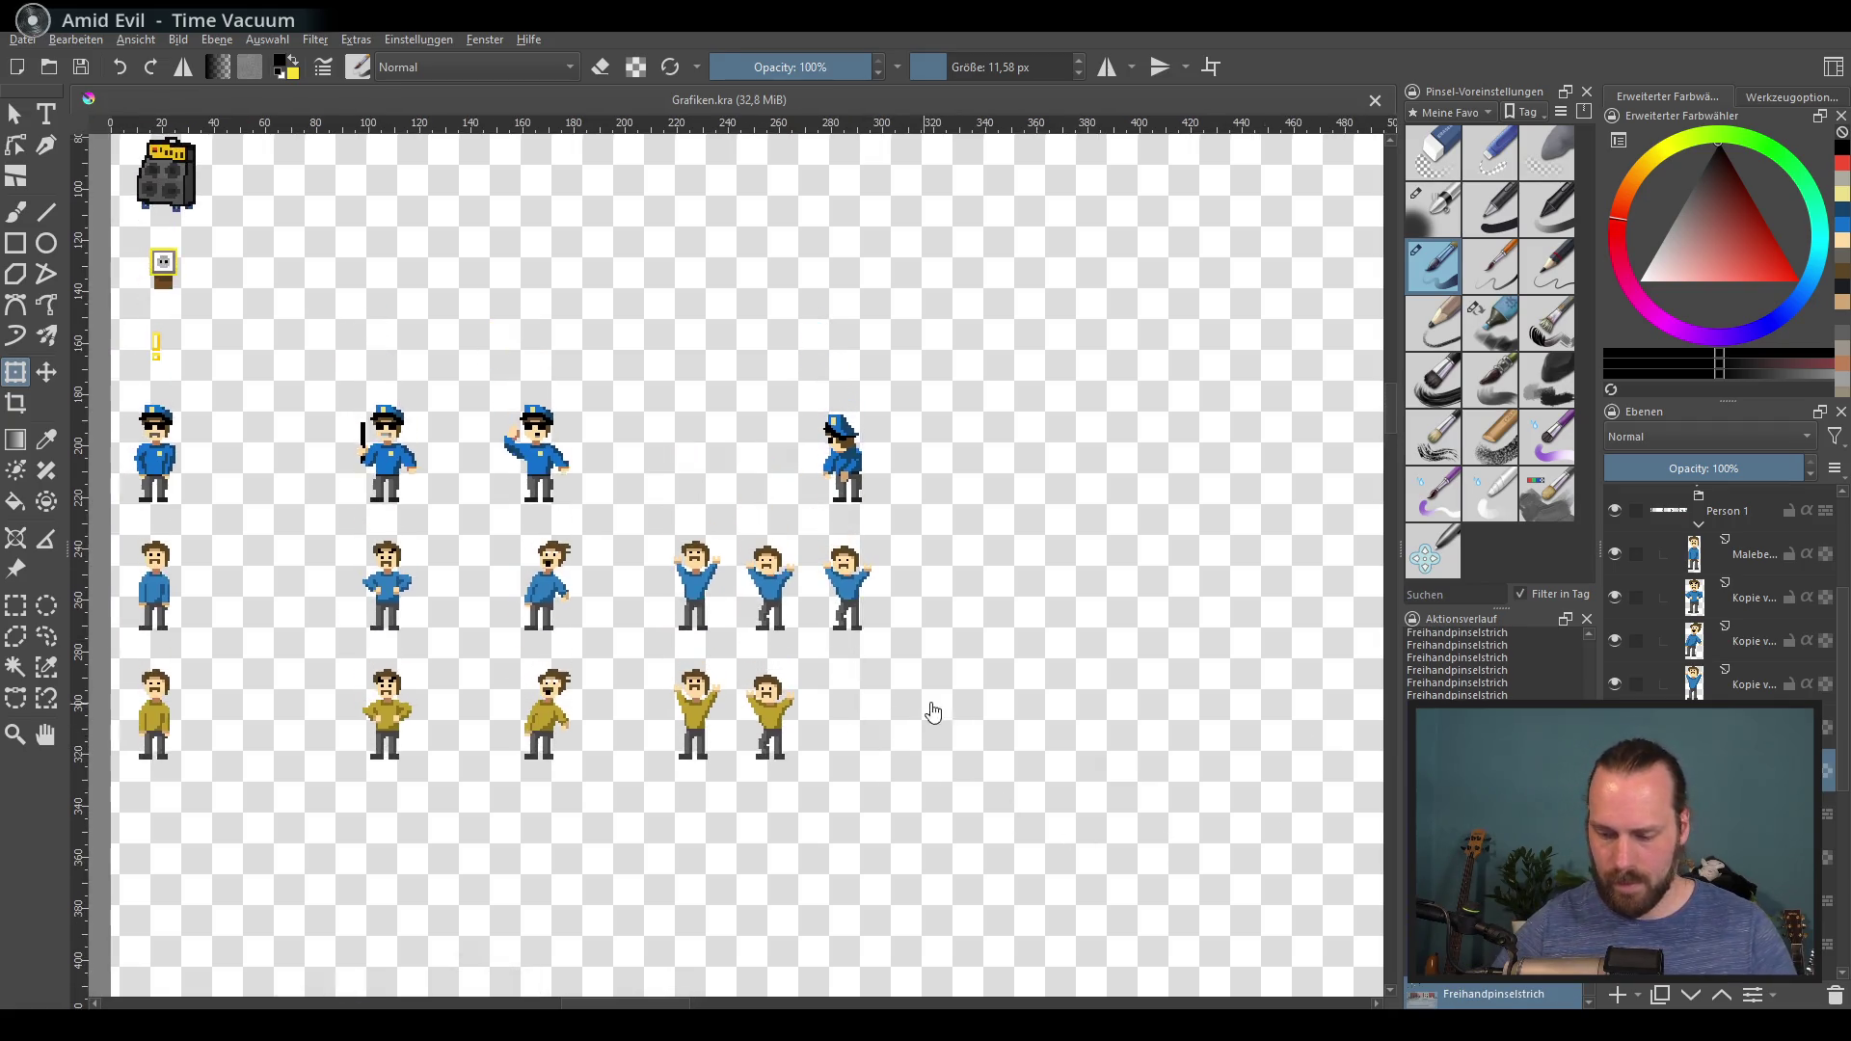
scroll(1000, 710, up, 2)
scroll(878, 723, up, 2)
scroll(873, 718, up, 3)
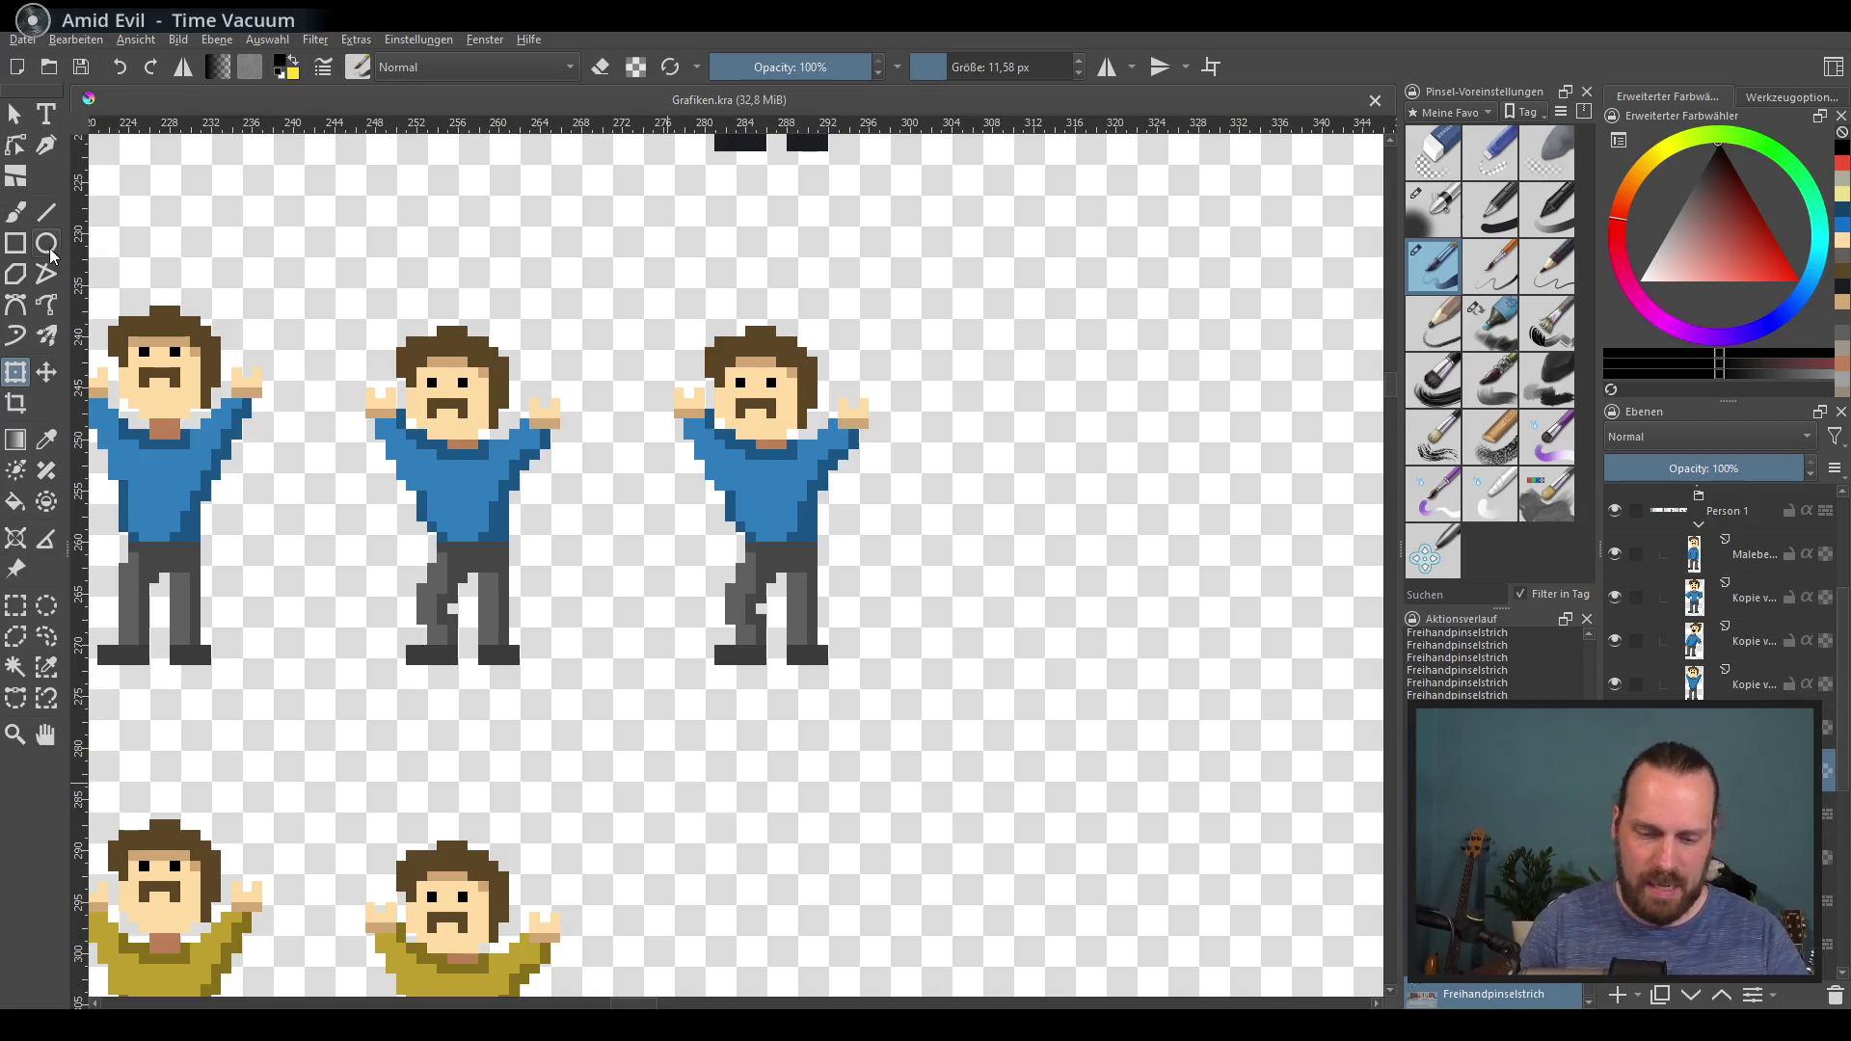
scroll(675, 560, down, 7)
mouse_move(694, 537)
mouse_down()
mouse_move(1001, 653)
mouse_move(1048, 655)
mouse_move(1045, 625)
mouse_up()
scroll(1024, 642, down, 2)
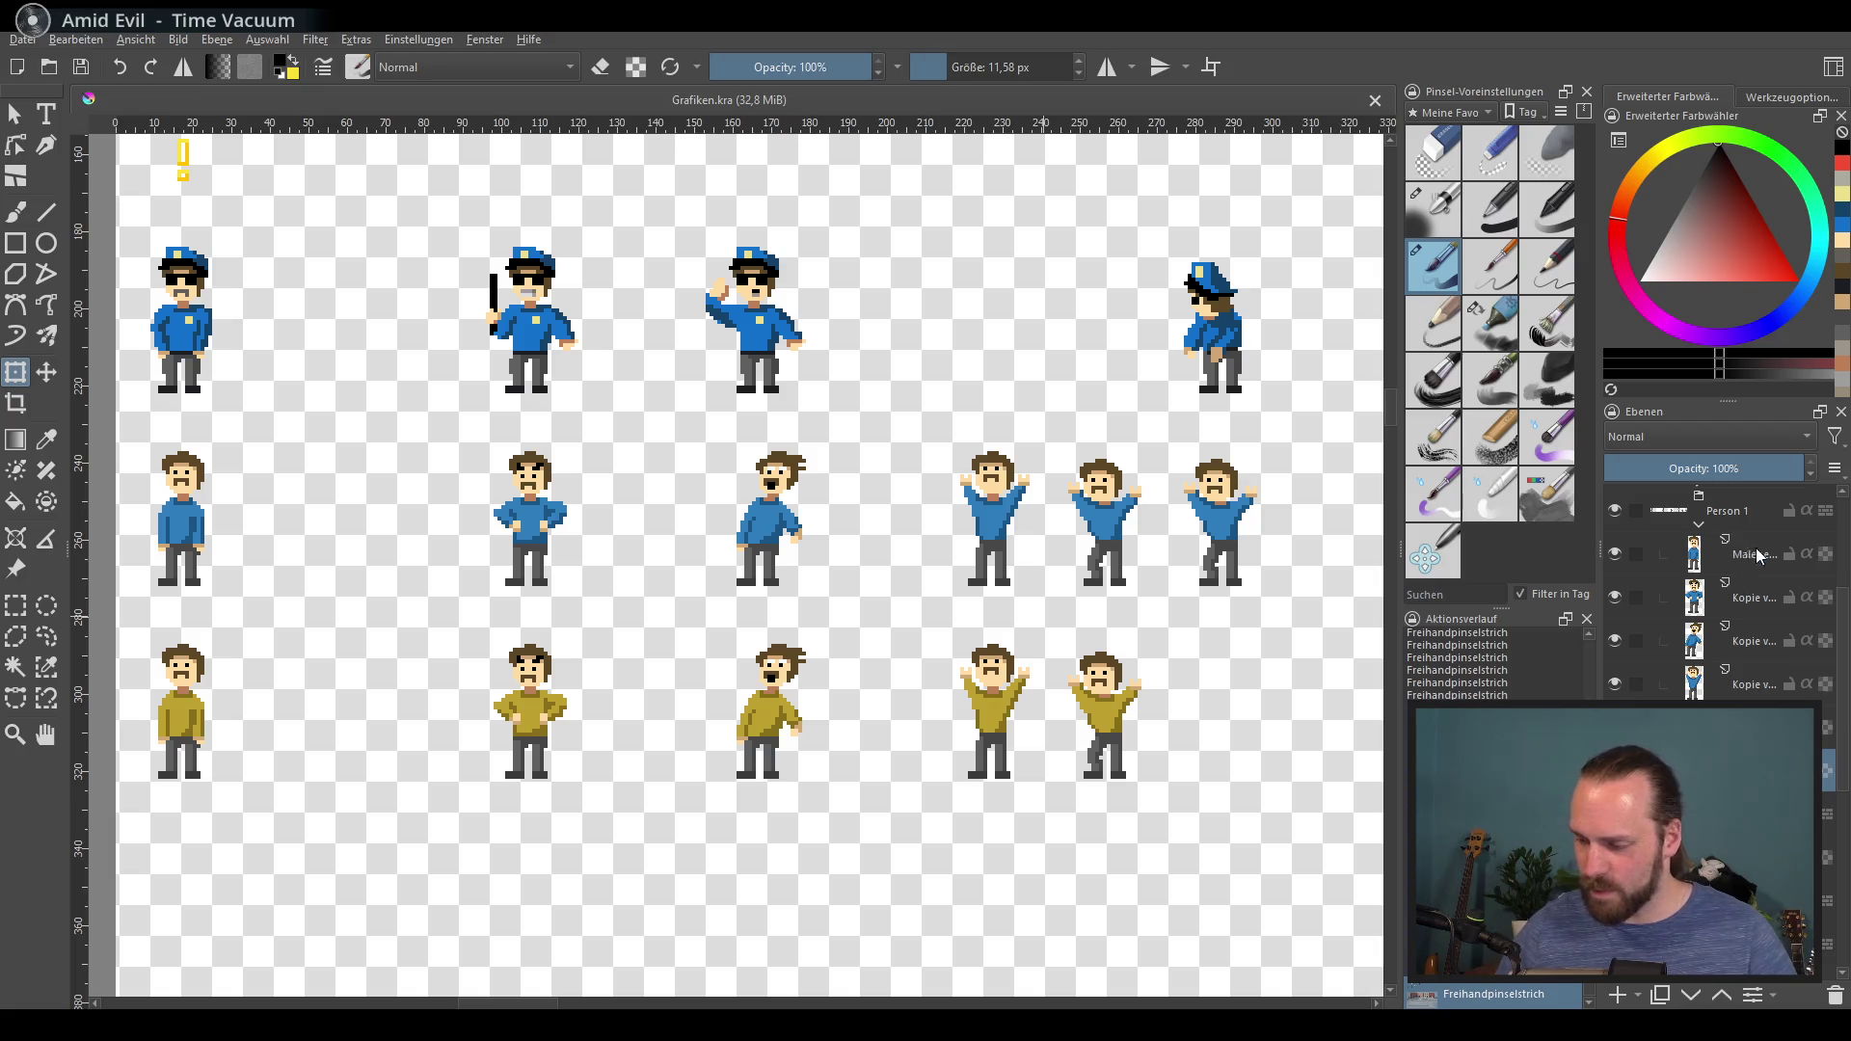
Step: On the first blue-shirt figure's layer, magic-wand the whole shirt including its darker shading
click(1756, 549)
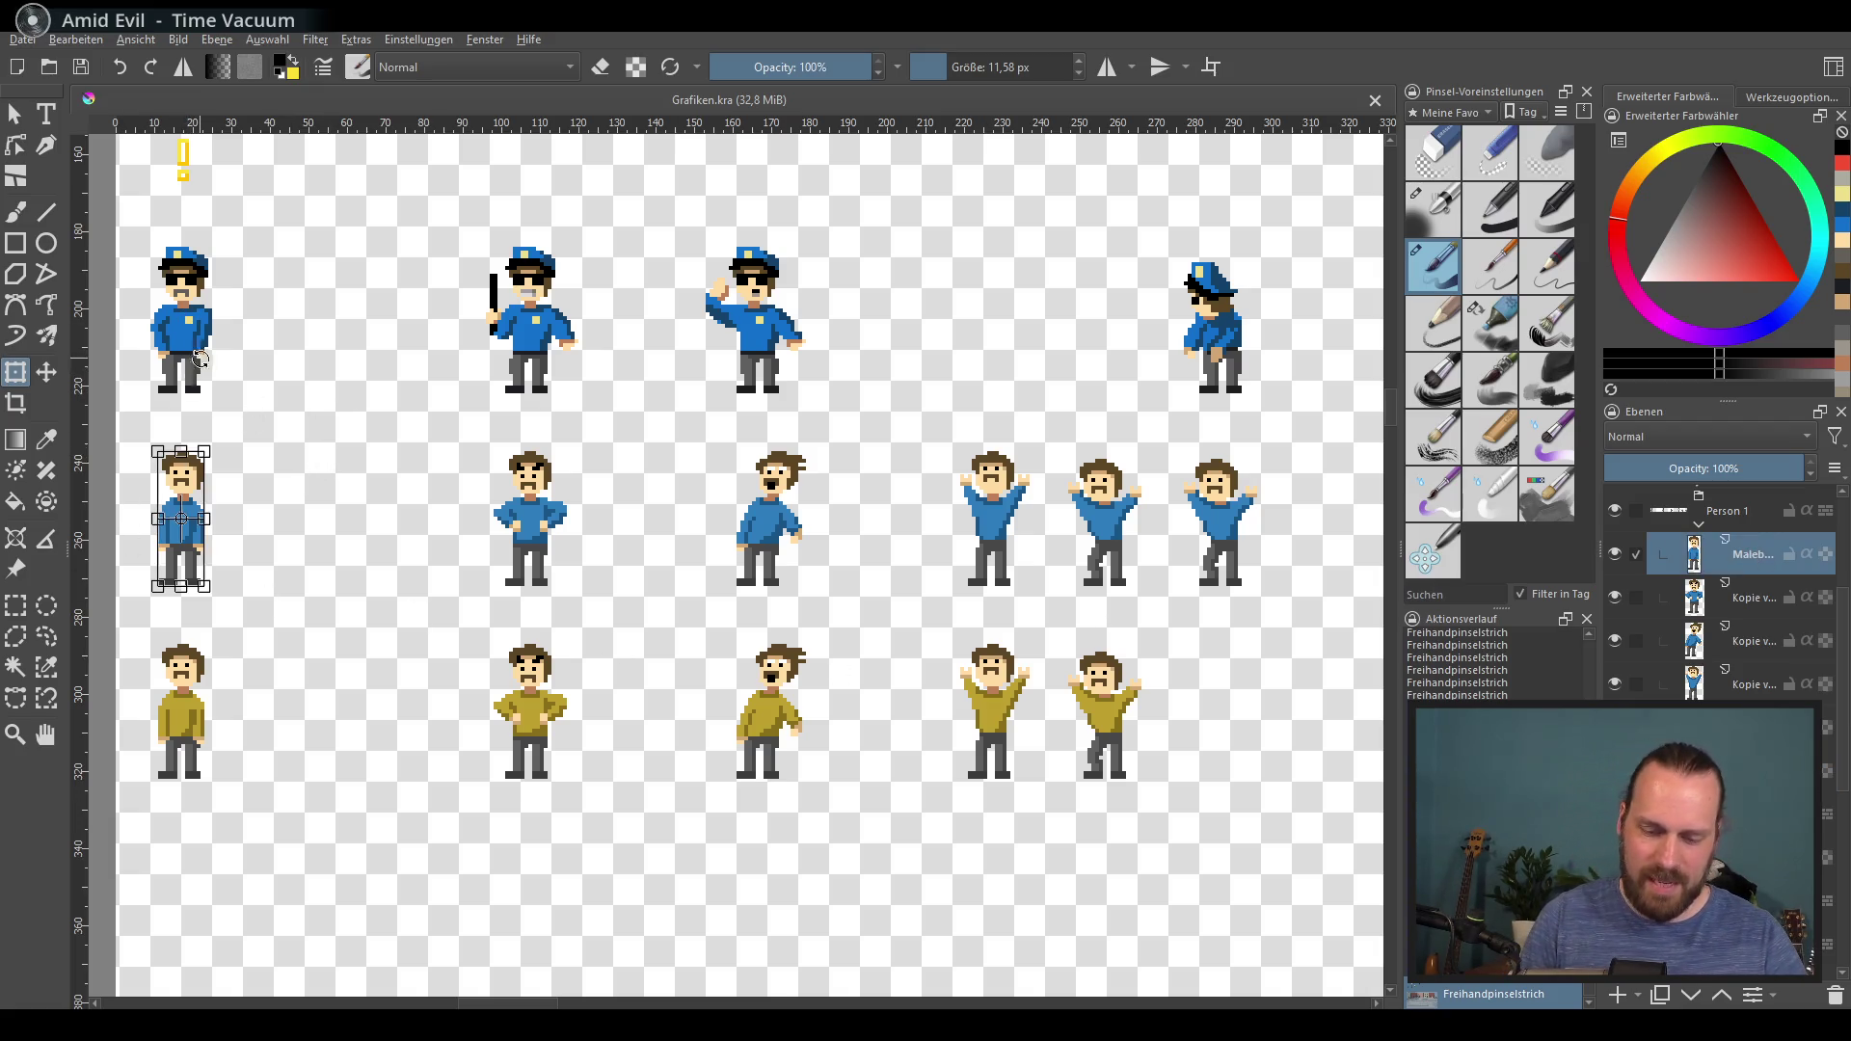
key(b)
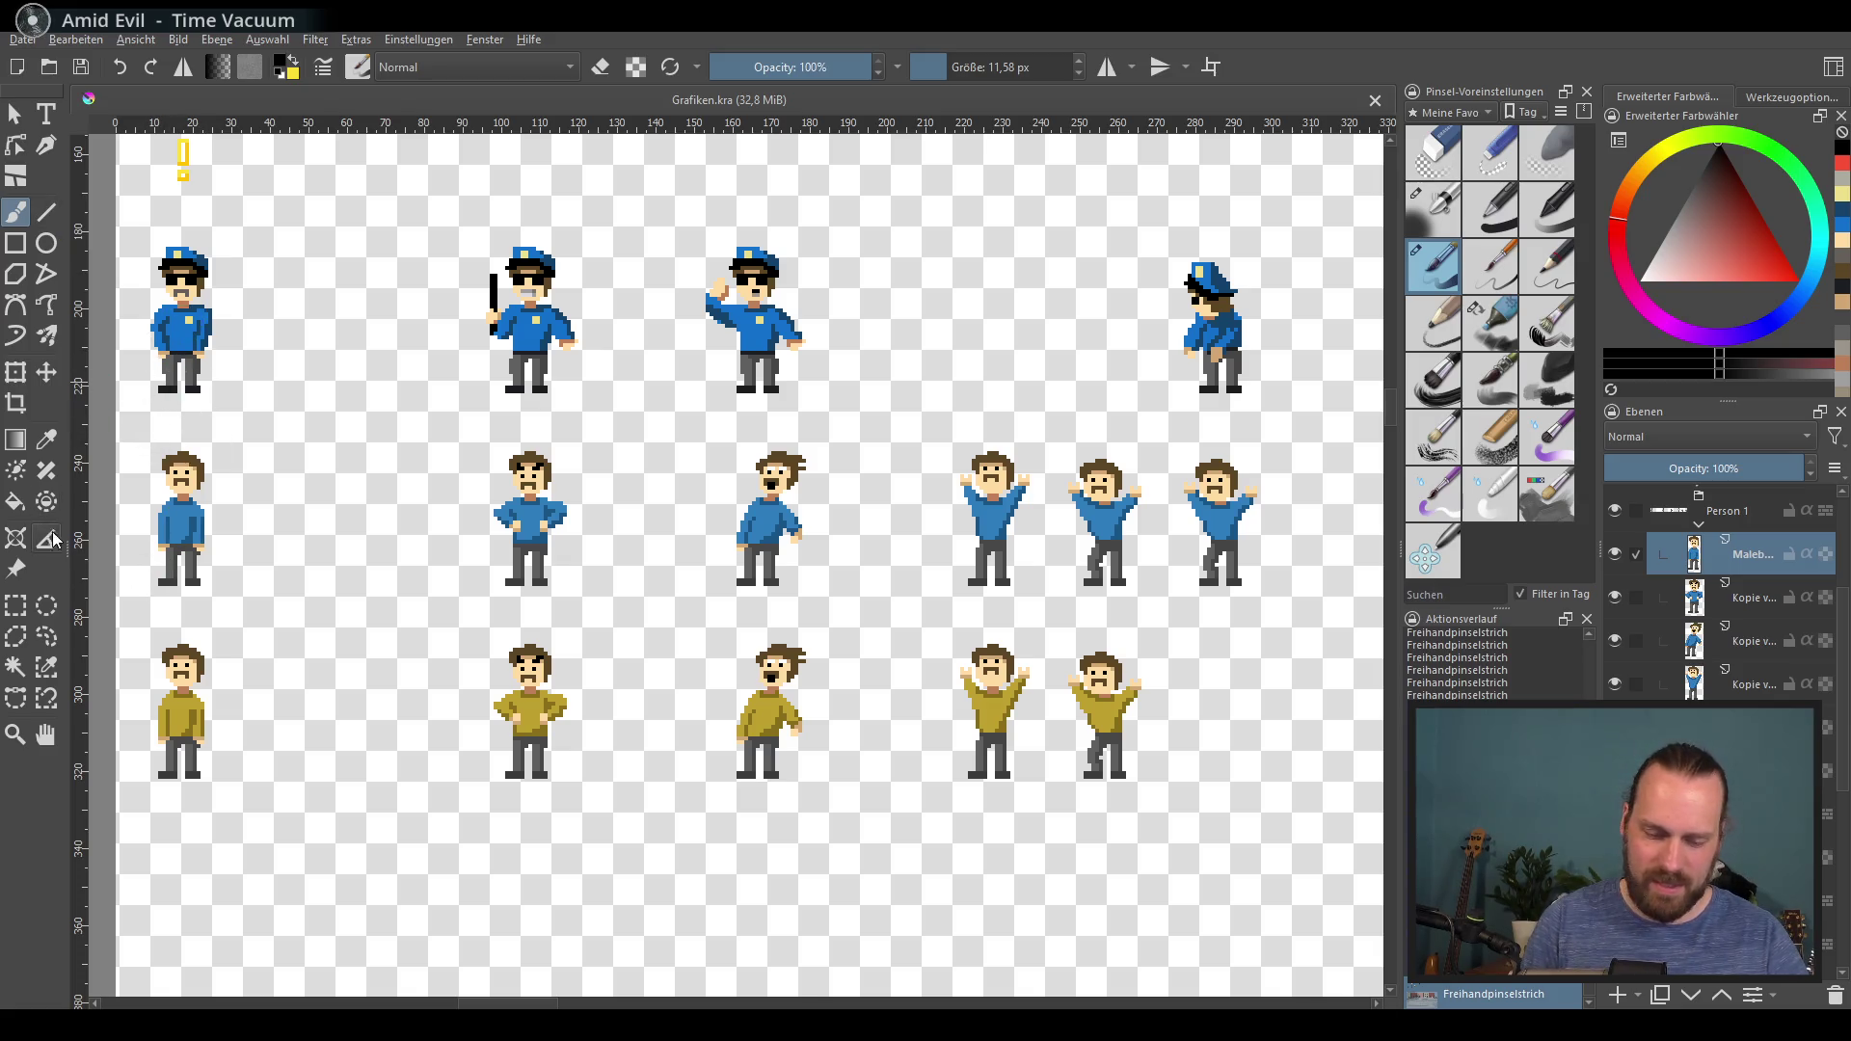
click(16, 665)
scroll(290, 617, up, 1)
scroll(453, 598, up, 2)
click(352, 525)
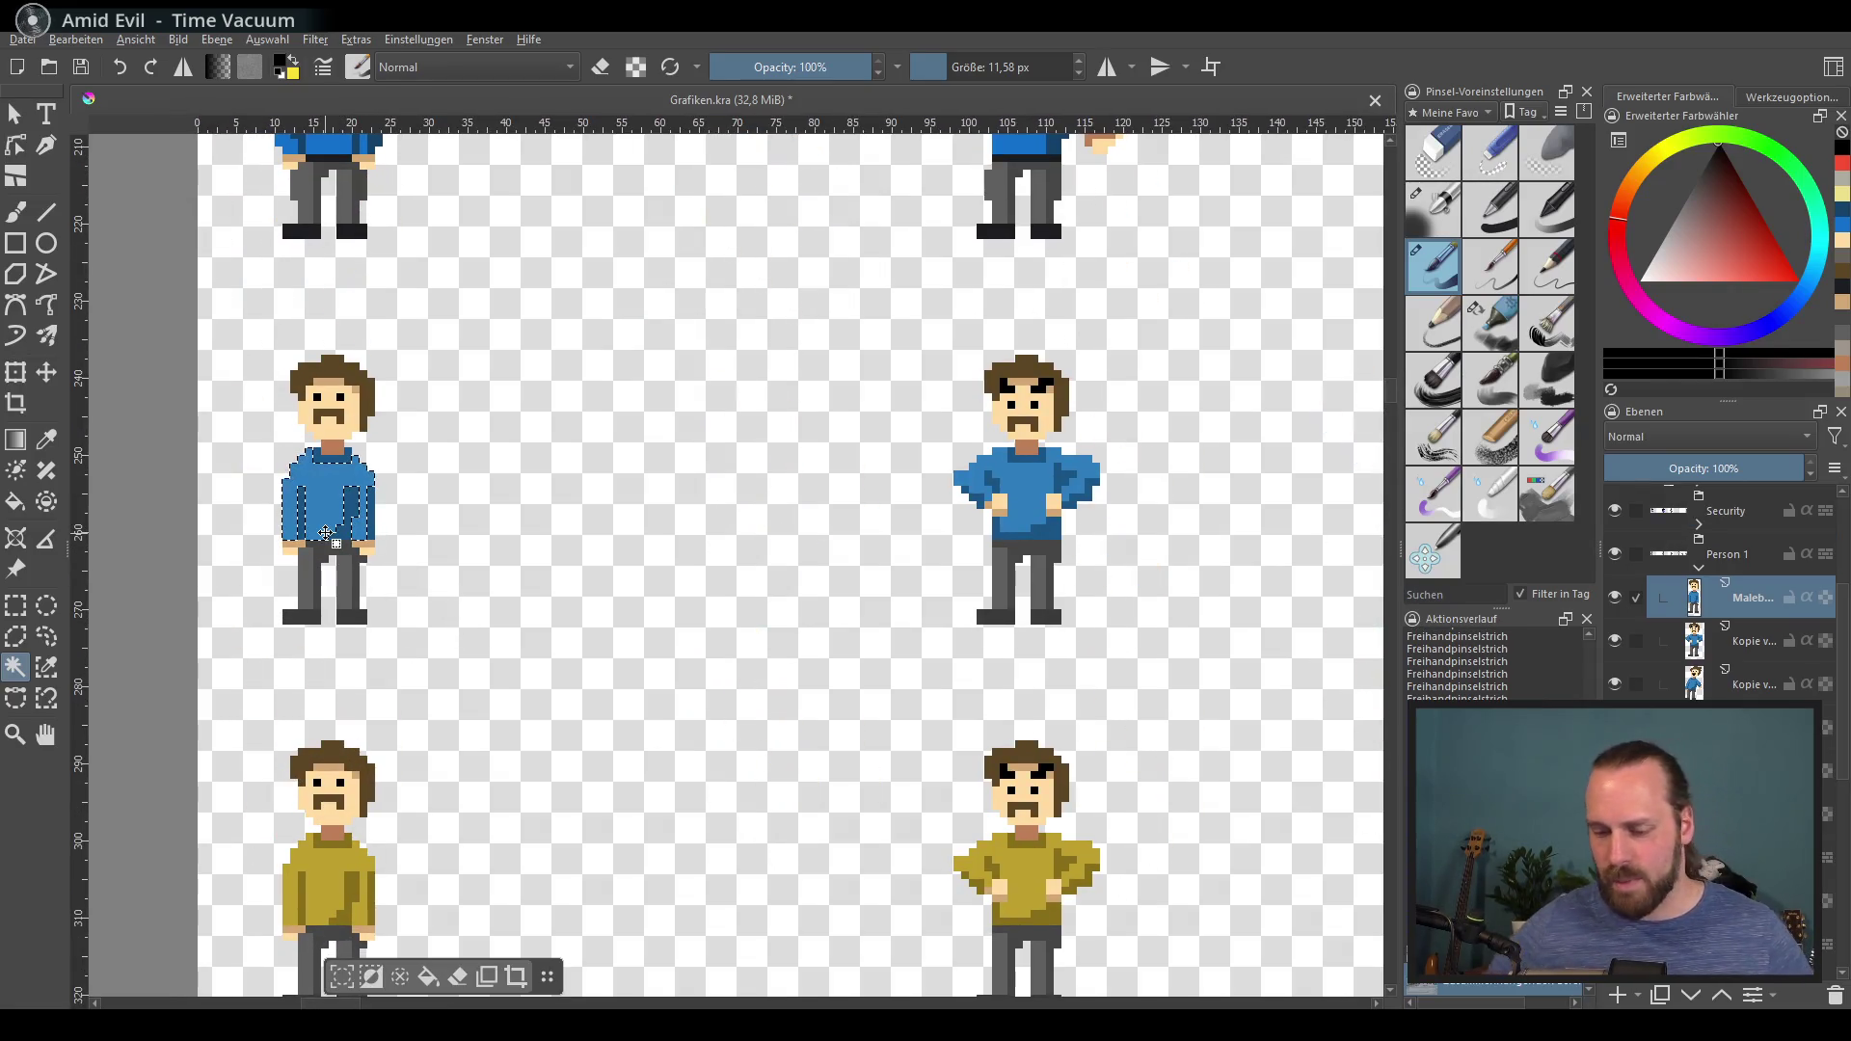
scroll(309, 555, up, 2)
click(304, 562)
click(434, 612)
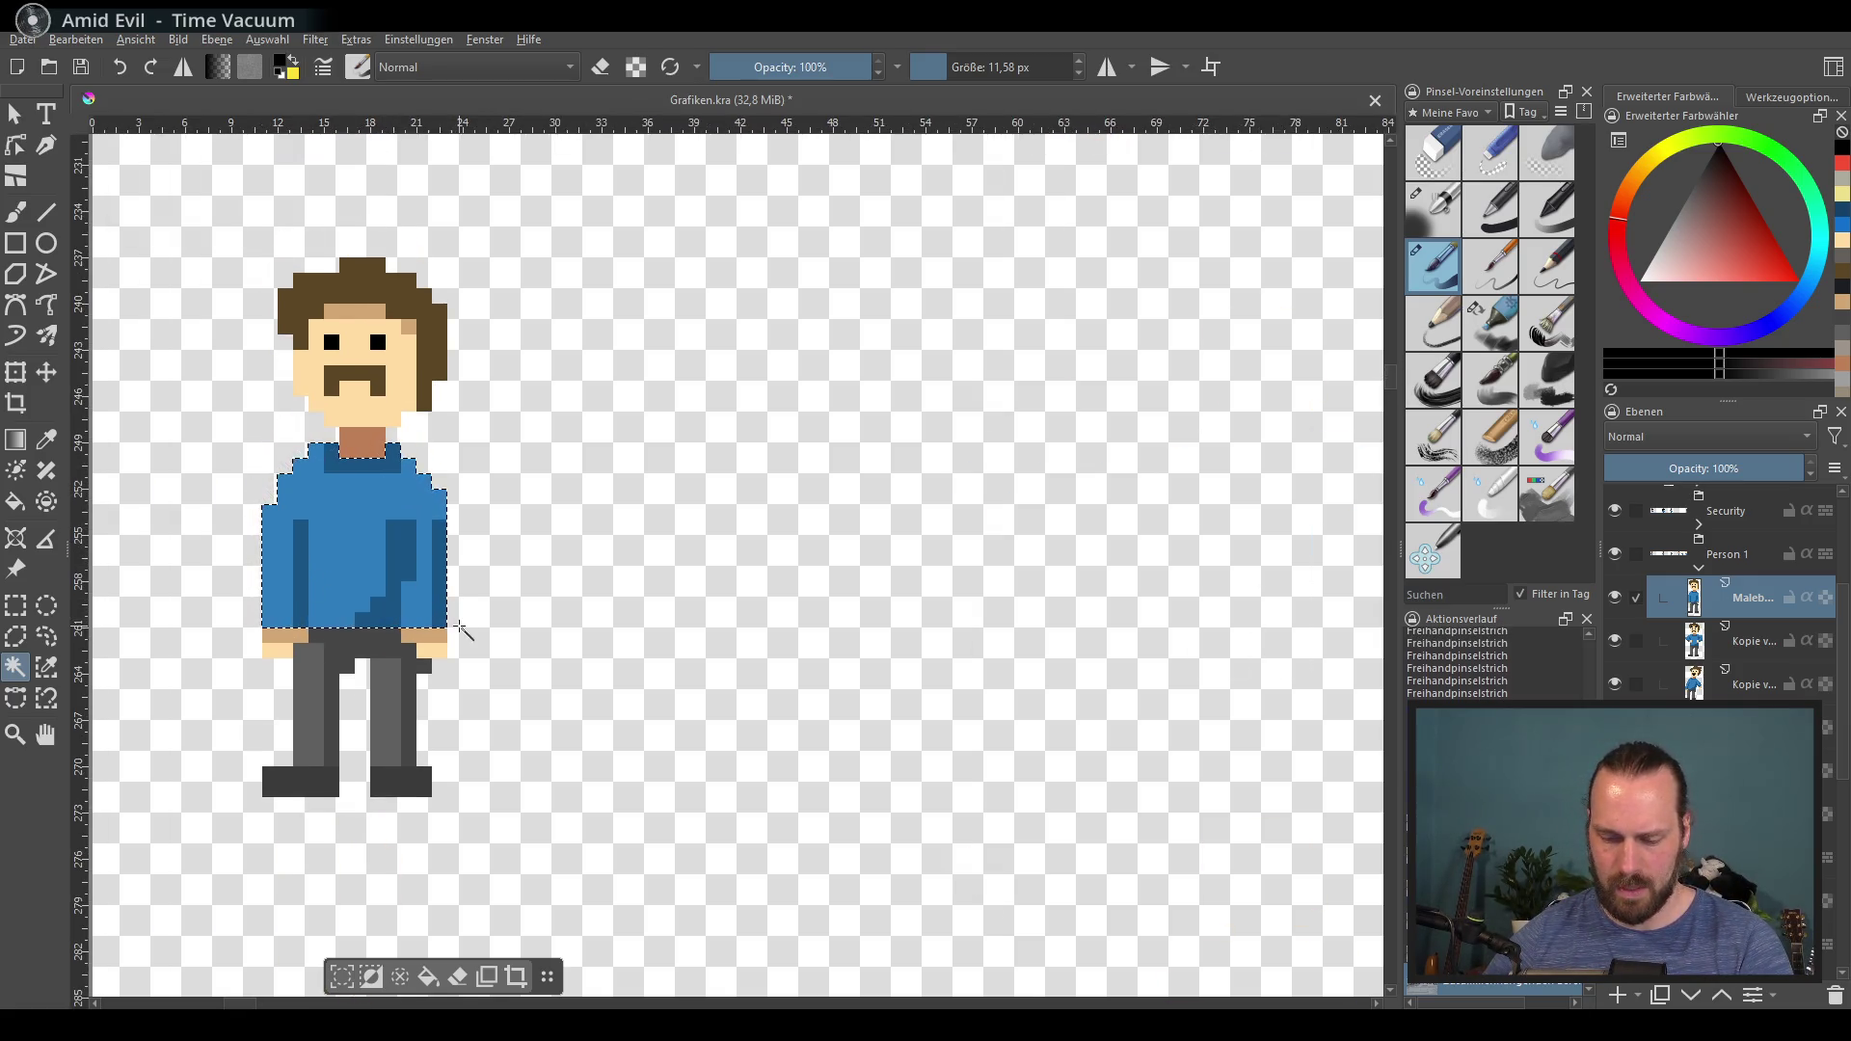
scroll(453, 627, down, 4)
scroll(704, 615, up, 2)
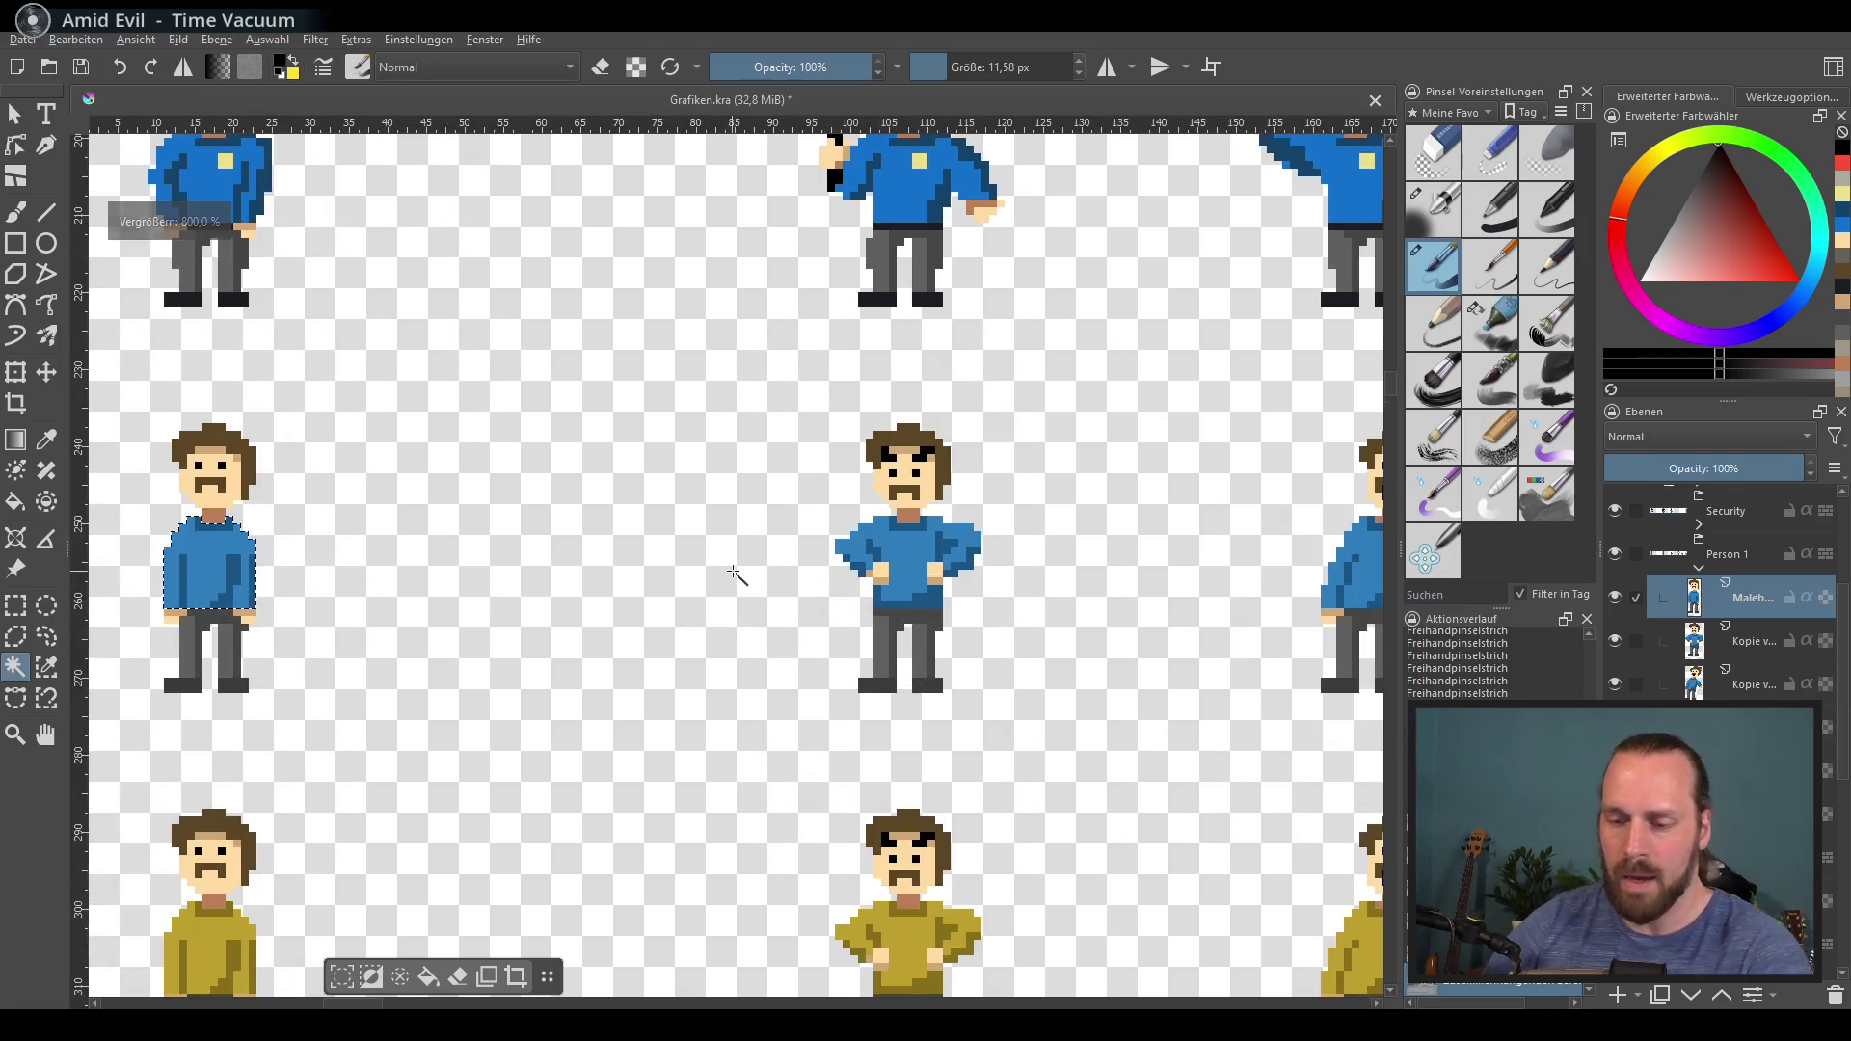
key(ctrl+u)
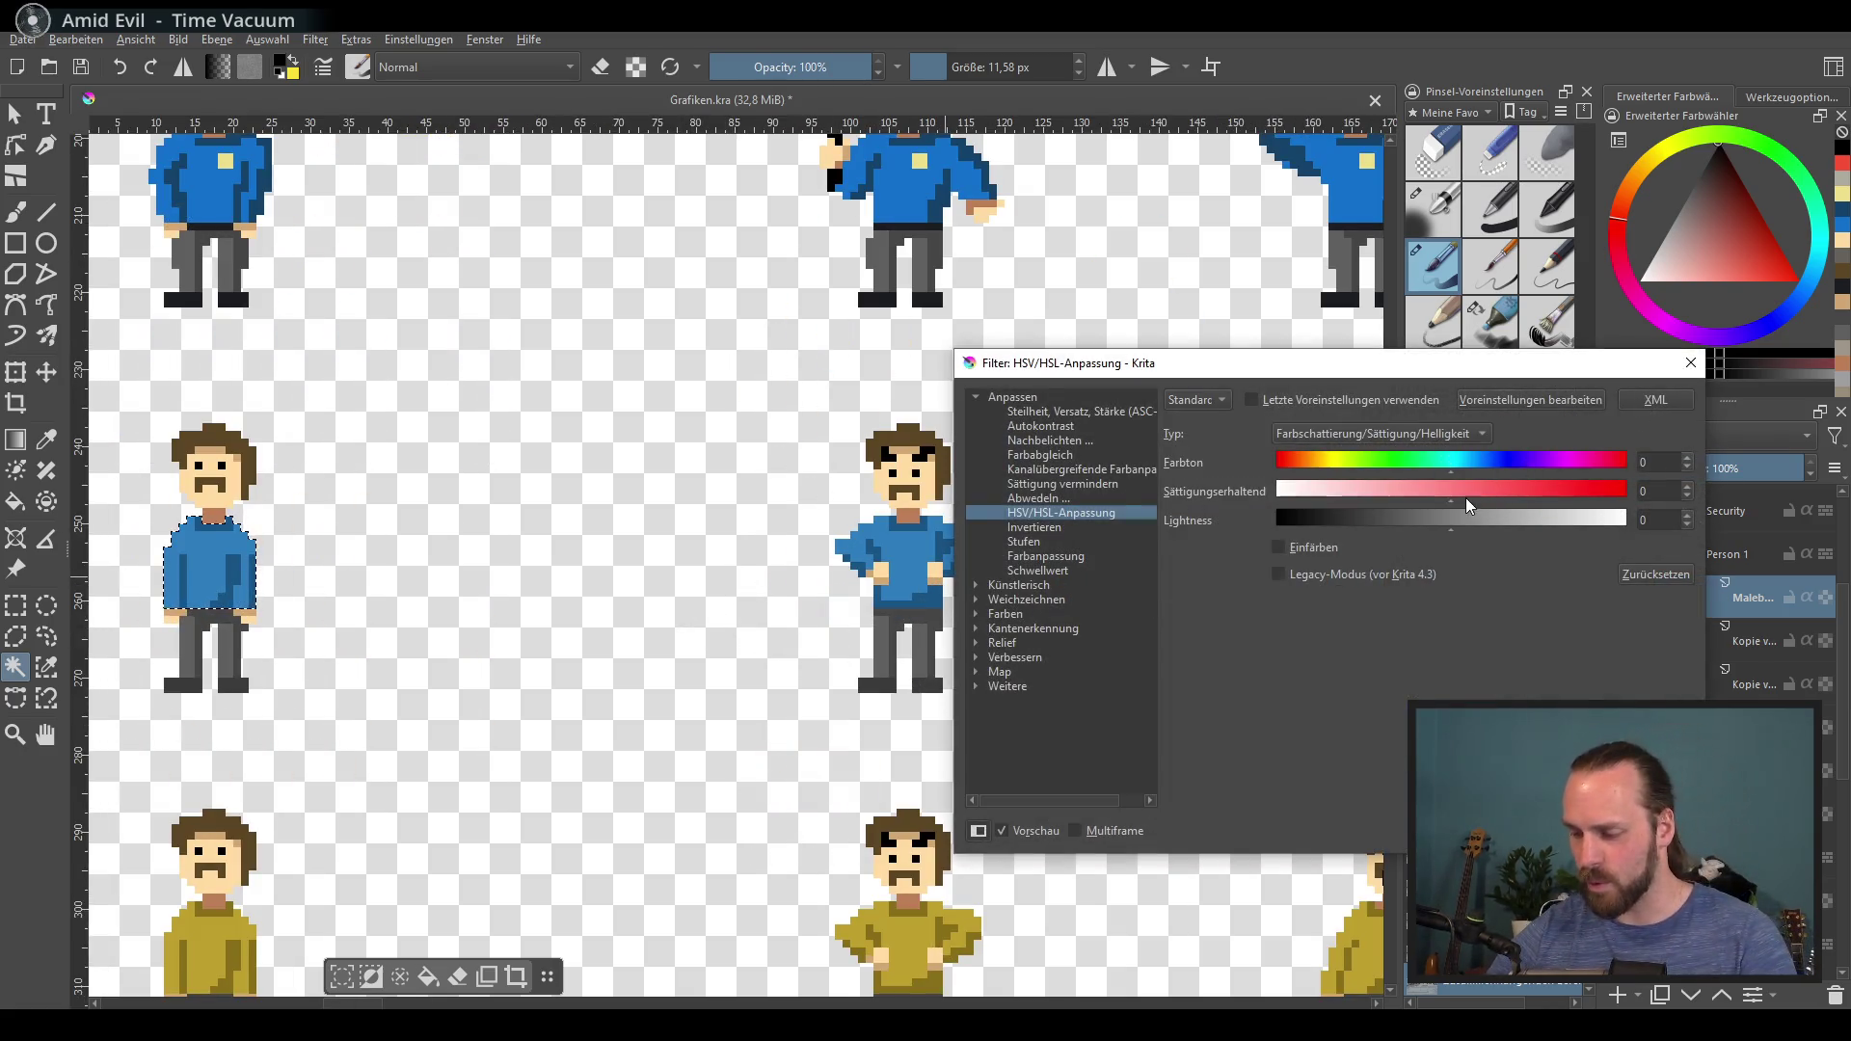
Step: Recolour the first figure's shirt green with hue -80 and saturation -30
mouse_move(1514, 500)
mouse_down()
mouse_move(1391, 491)
mouse_move(1368, 461)
mouse_up()
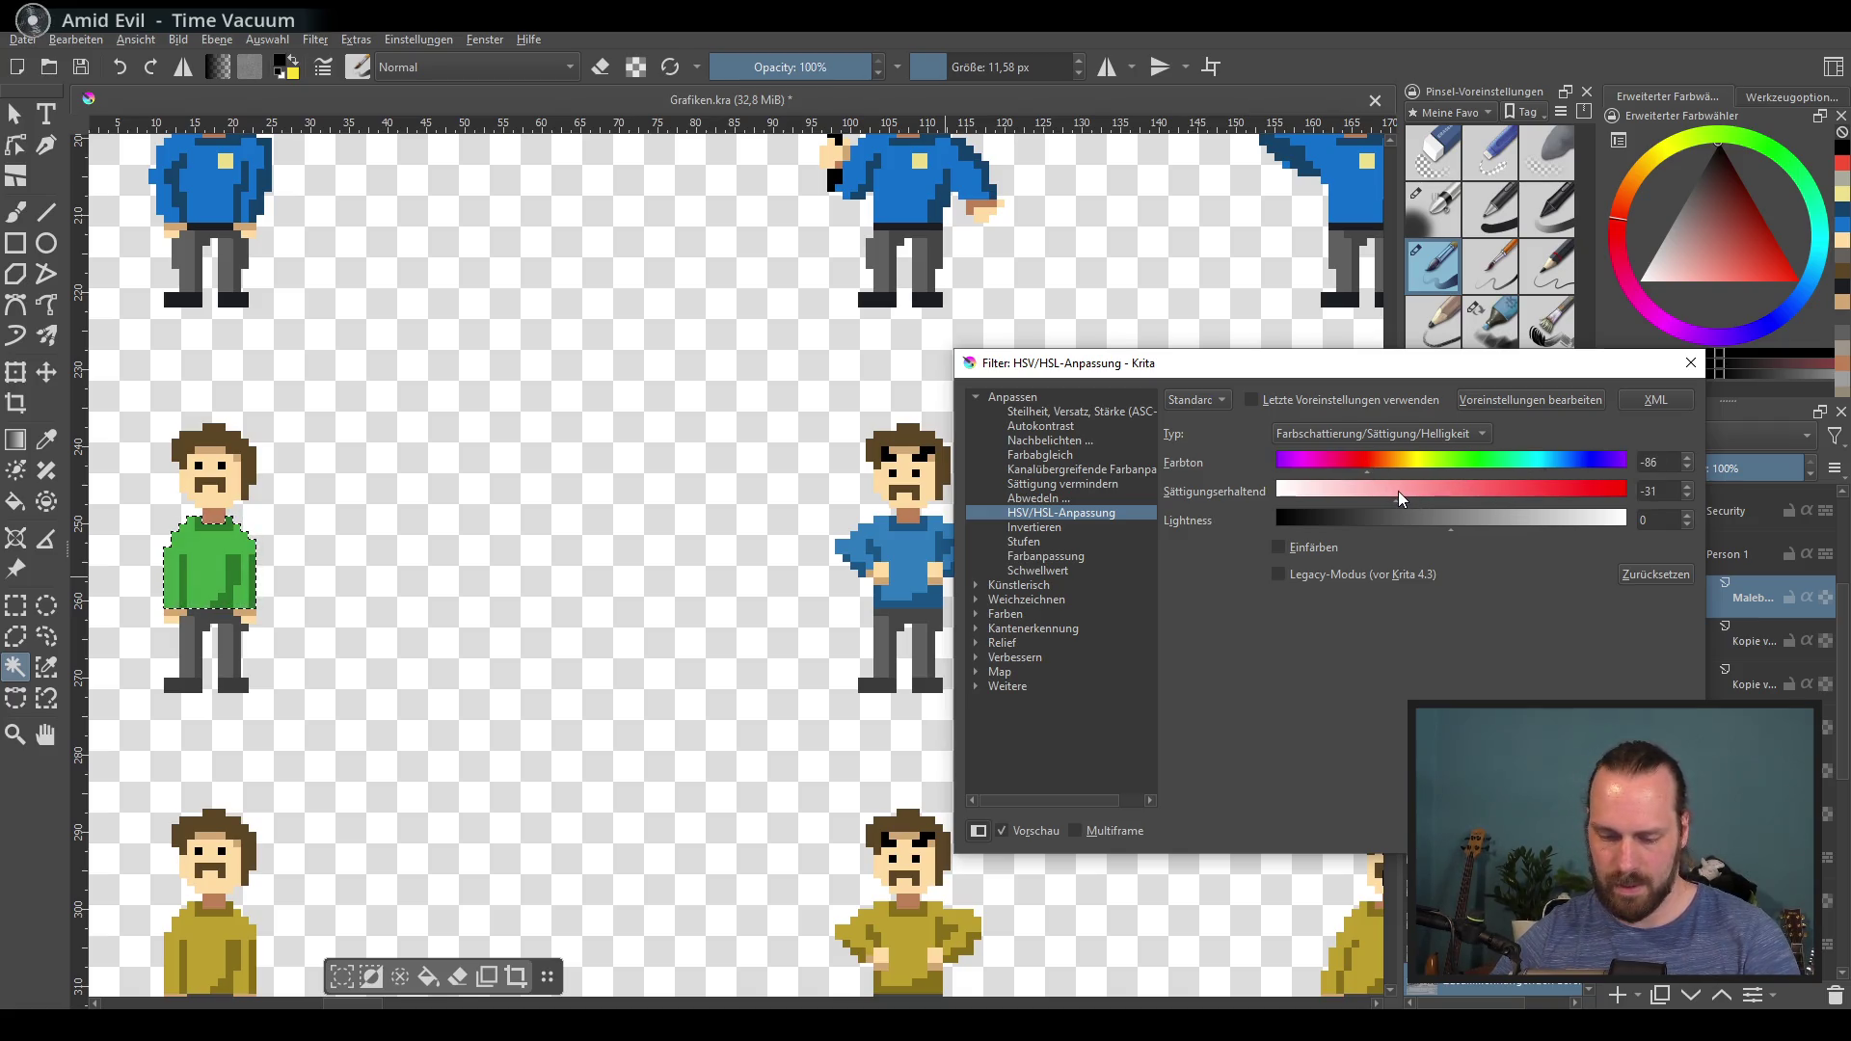
drag(1421, 520, 1439, 518)
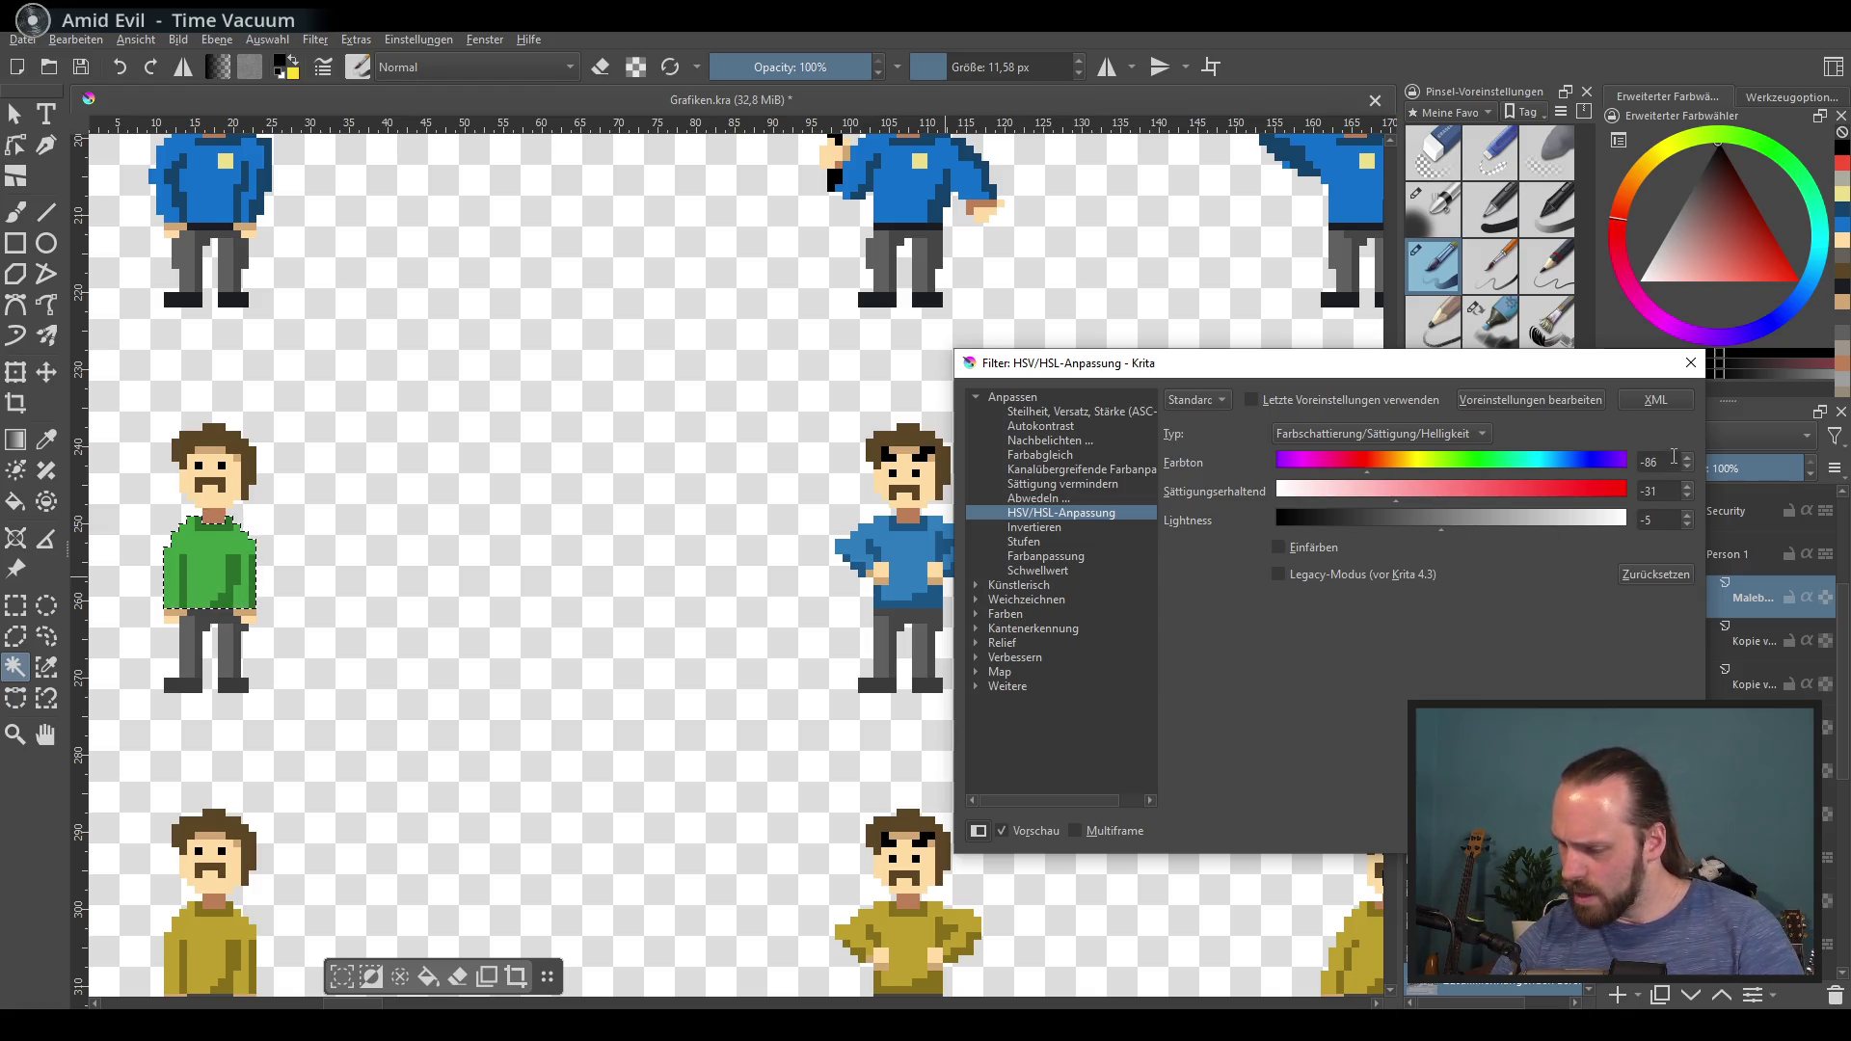
key(BackSpace)
key(BackSpace)
text(80)
click(1665, 494)
click(1663, 521)
key(Return)
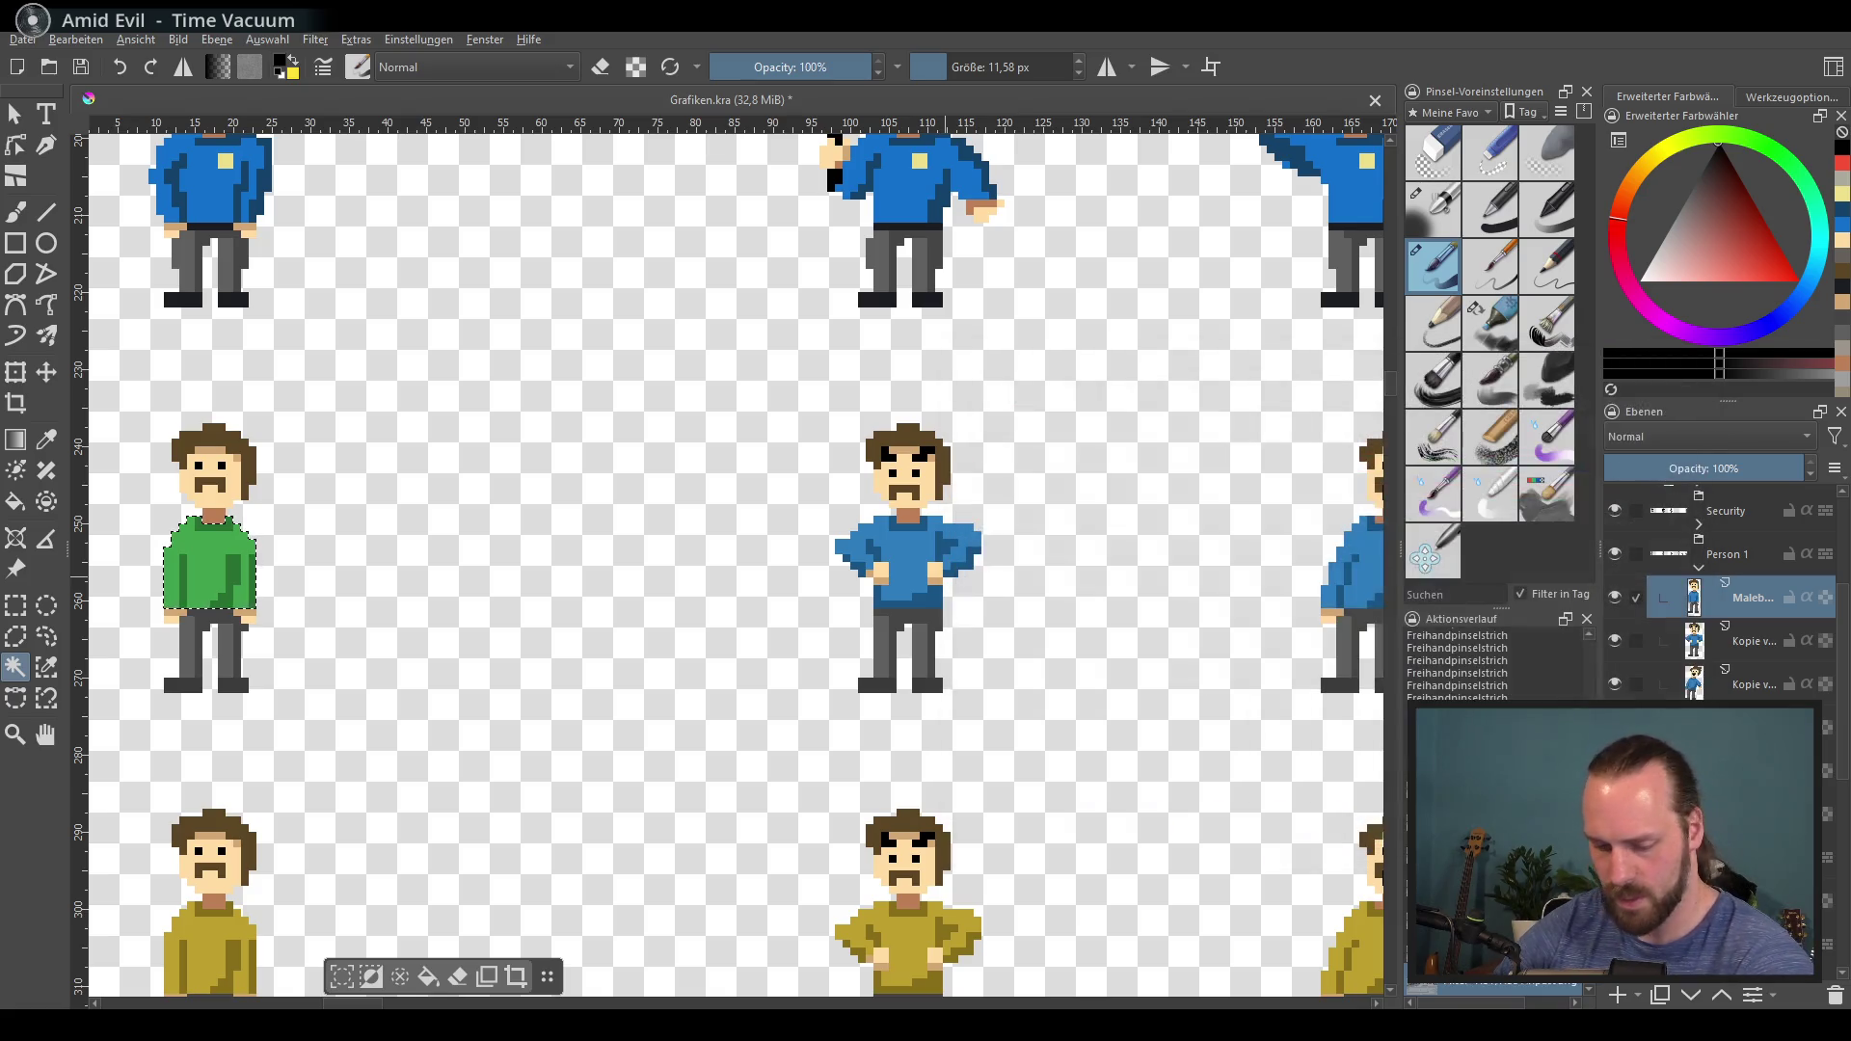
Step: Select the middle figure's blue shirt and recolour it green with hue -80, saturation -30
click(1747, 645)
scroll(1109, 579, right, 2)
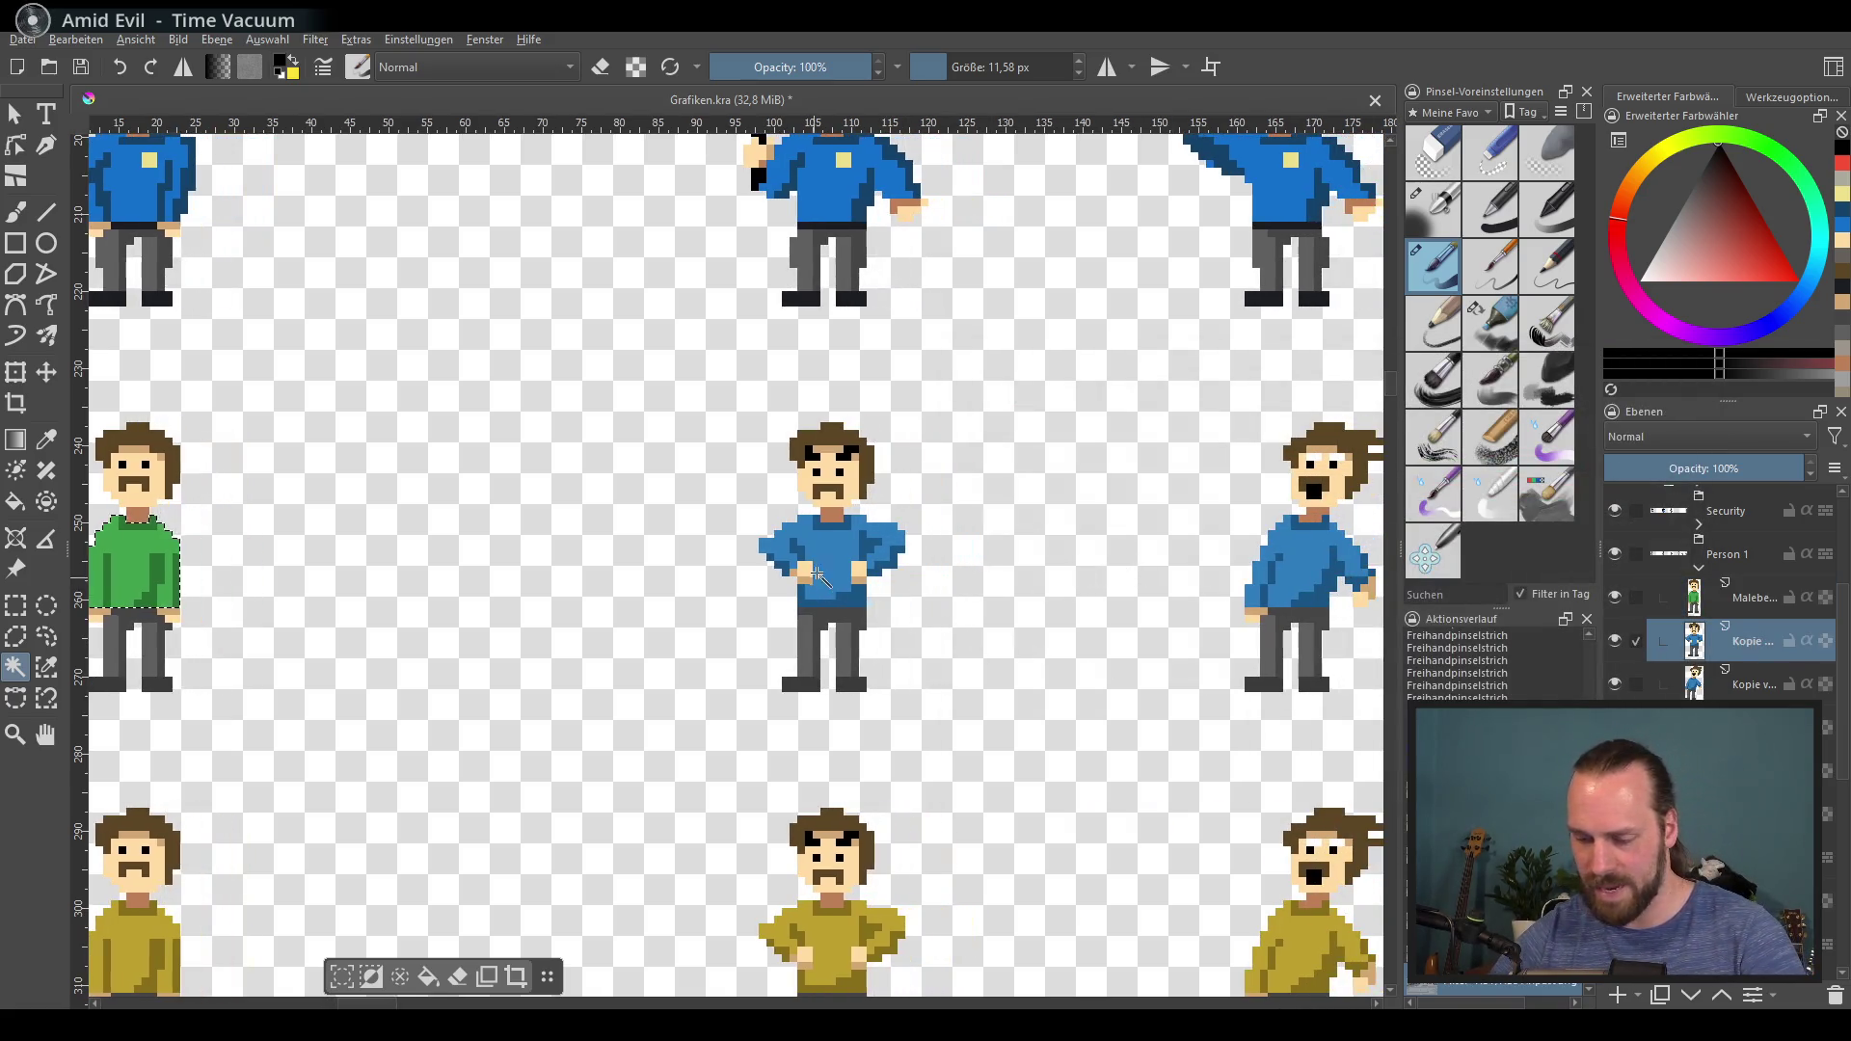
click(821, 556)
scroll(803, 553, up, 2)
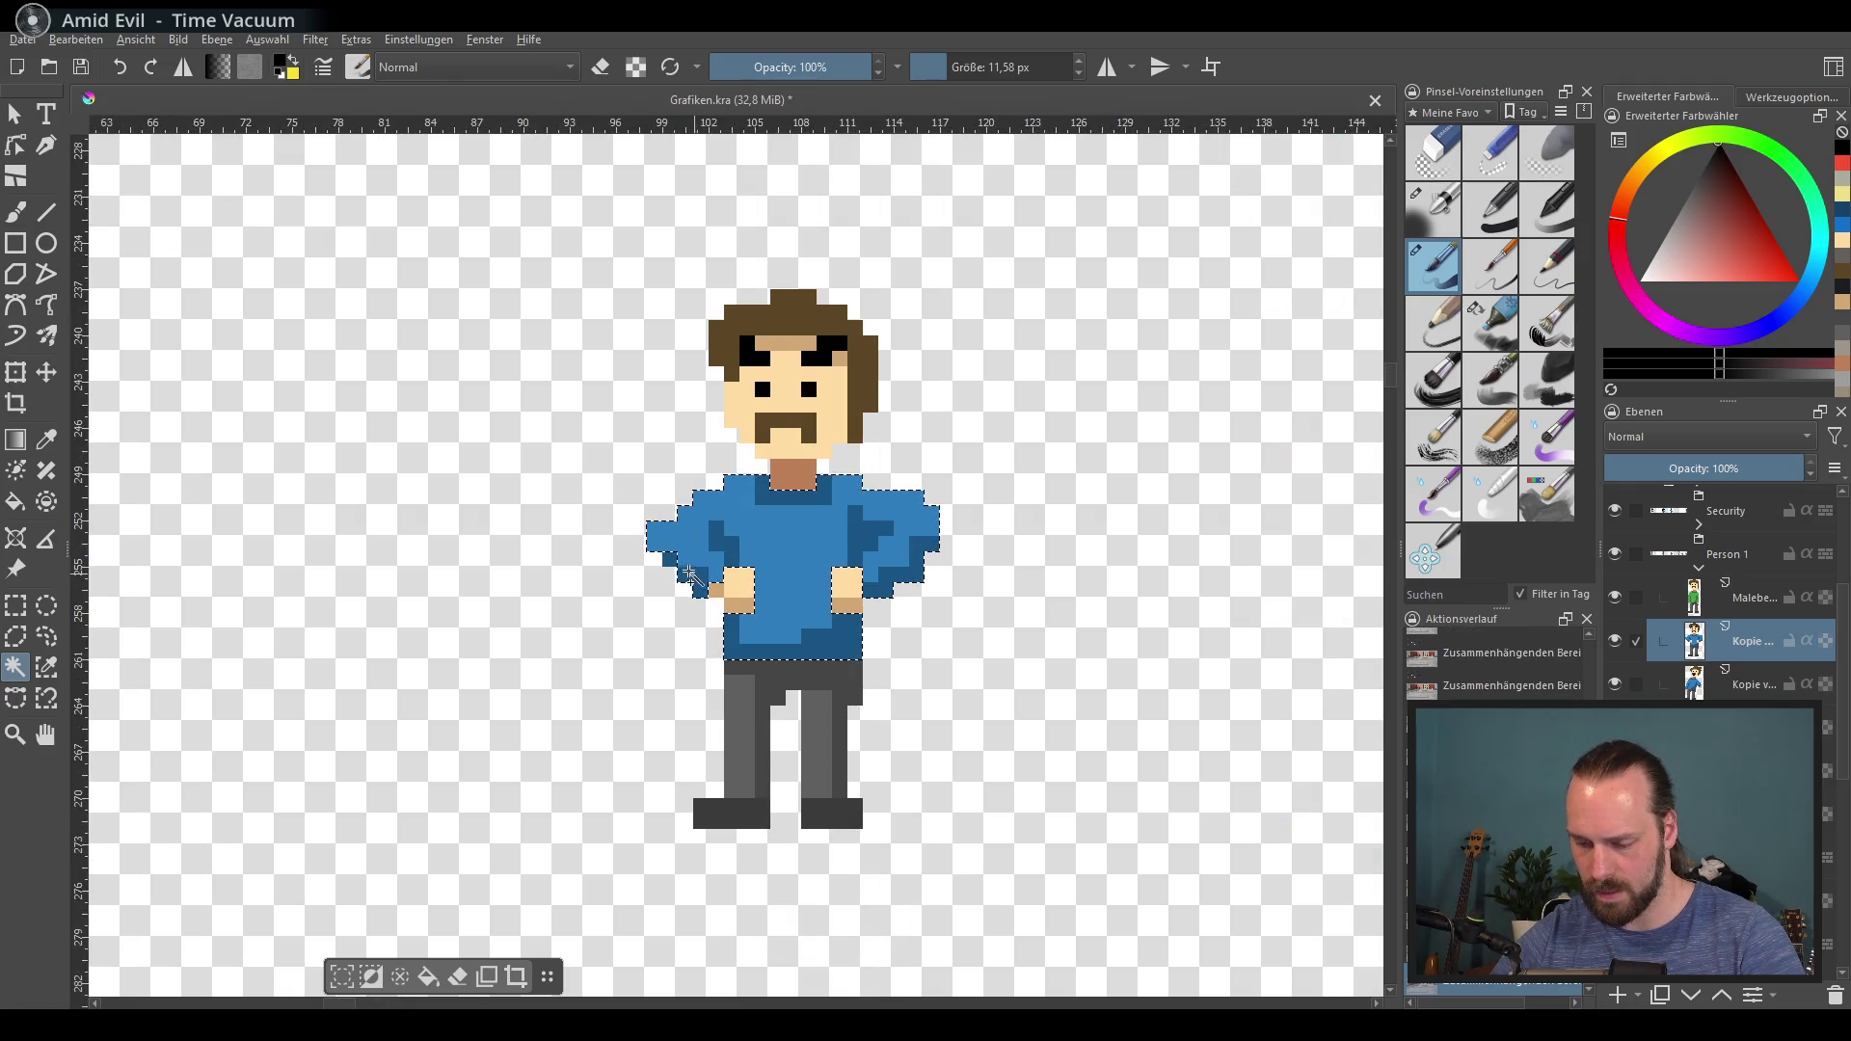
scroll(964, 576, down, 1)
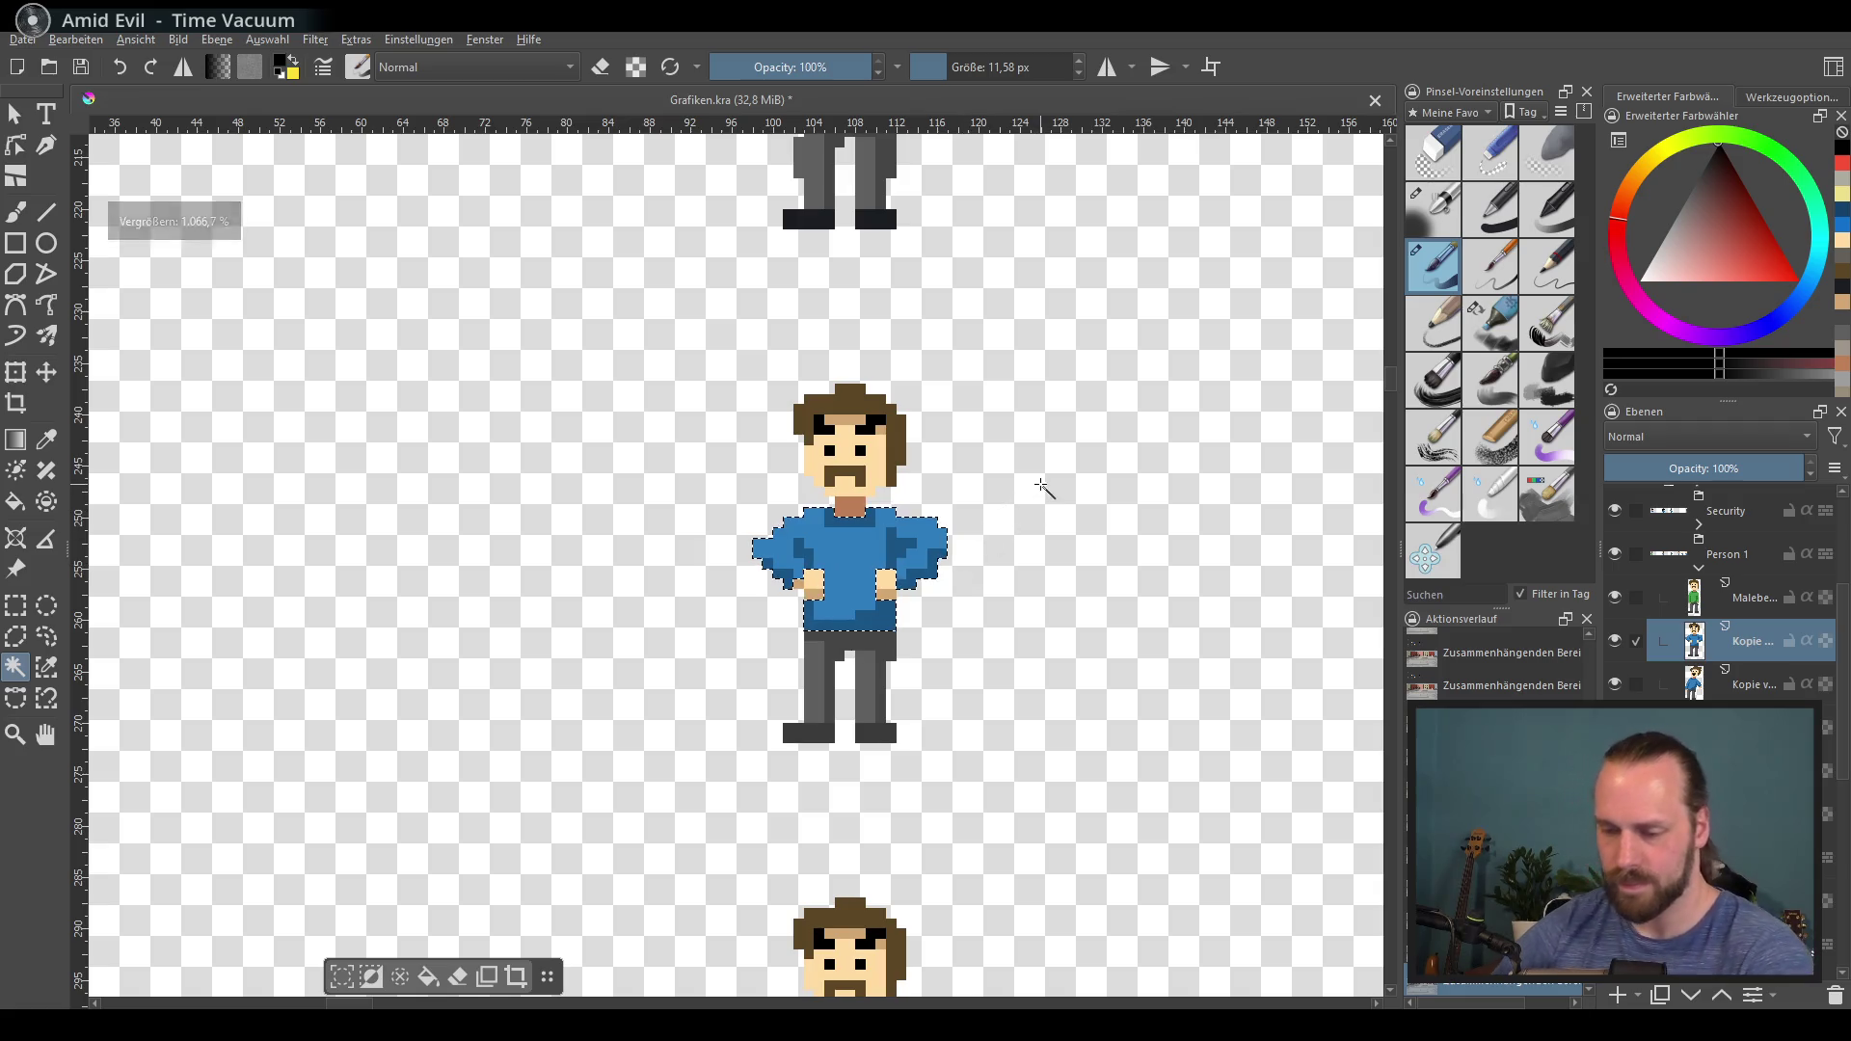
key(ctrl+u)
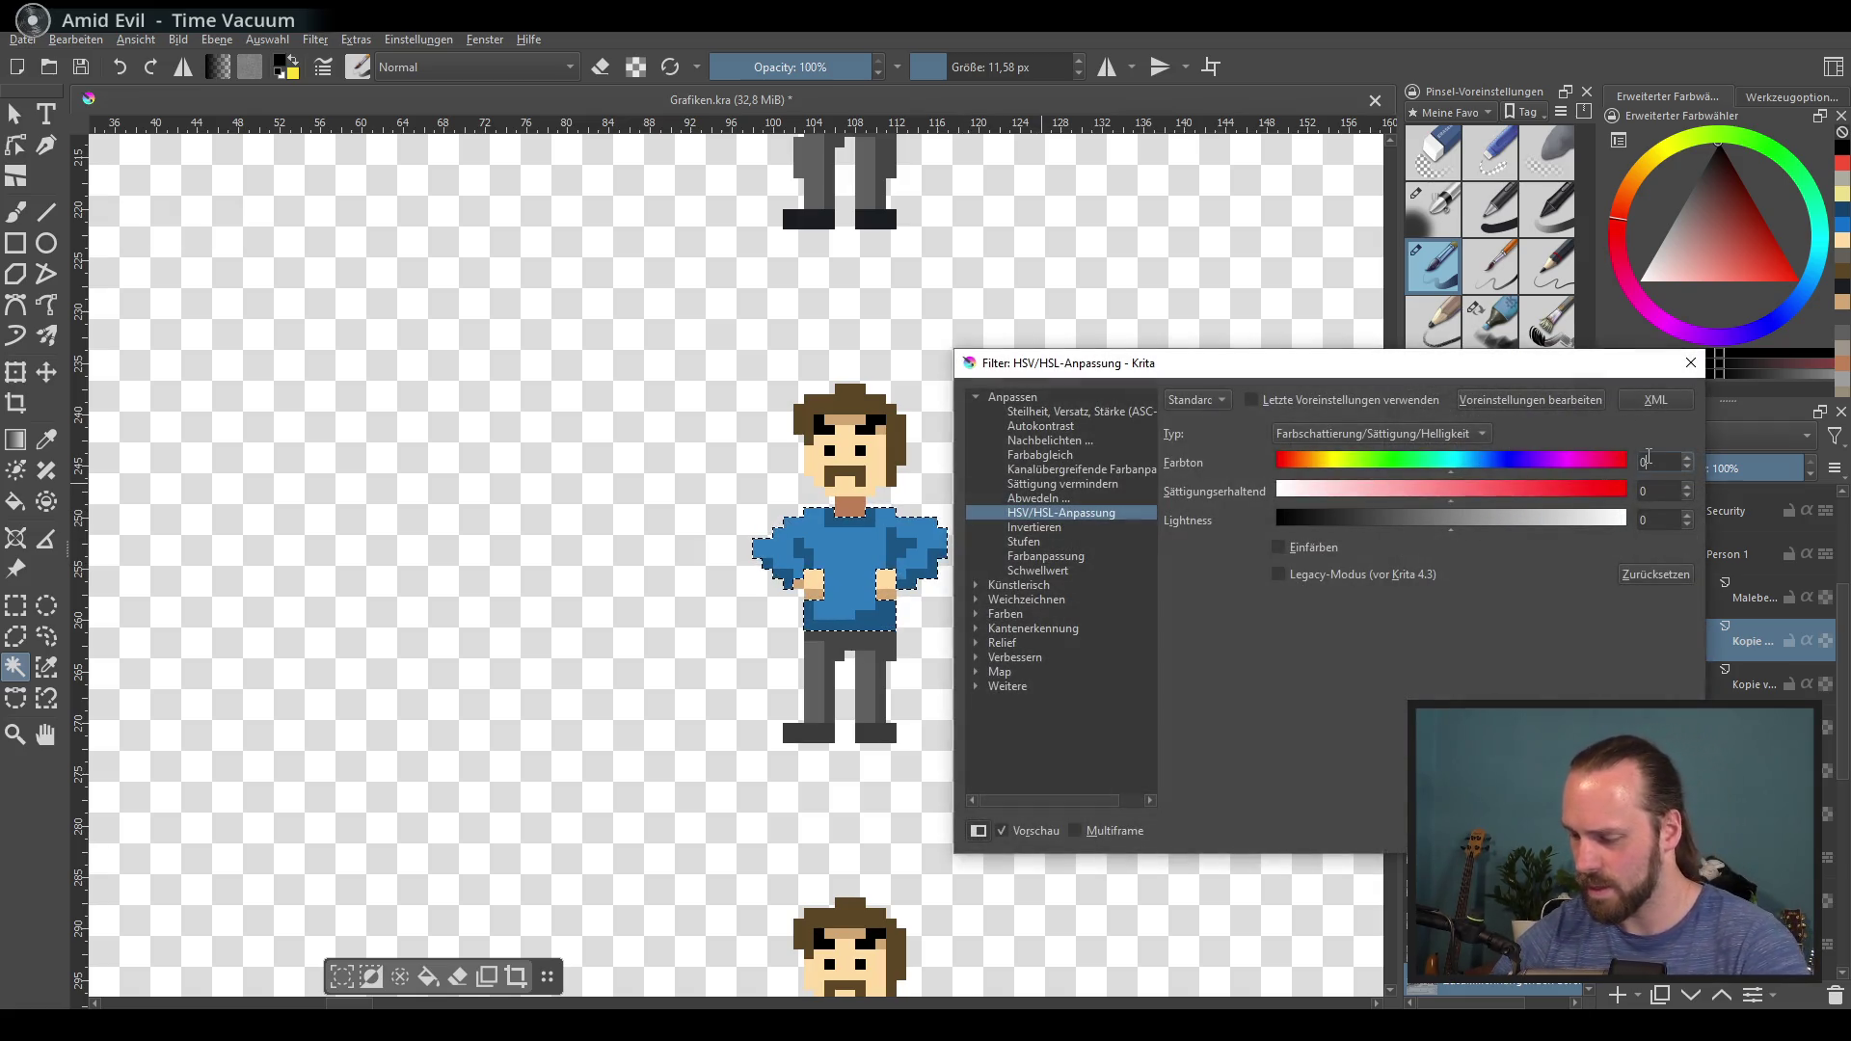
text(-80)
click(1657, 493)
text(-30)
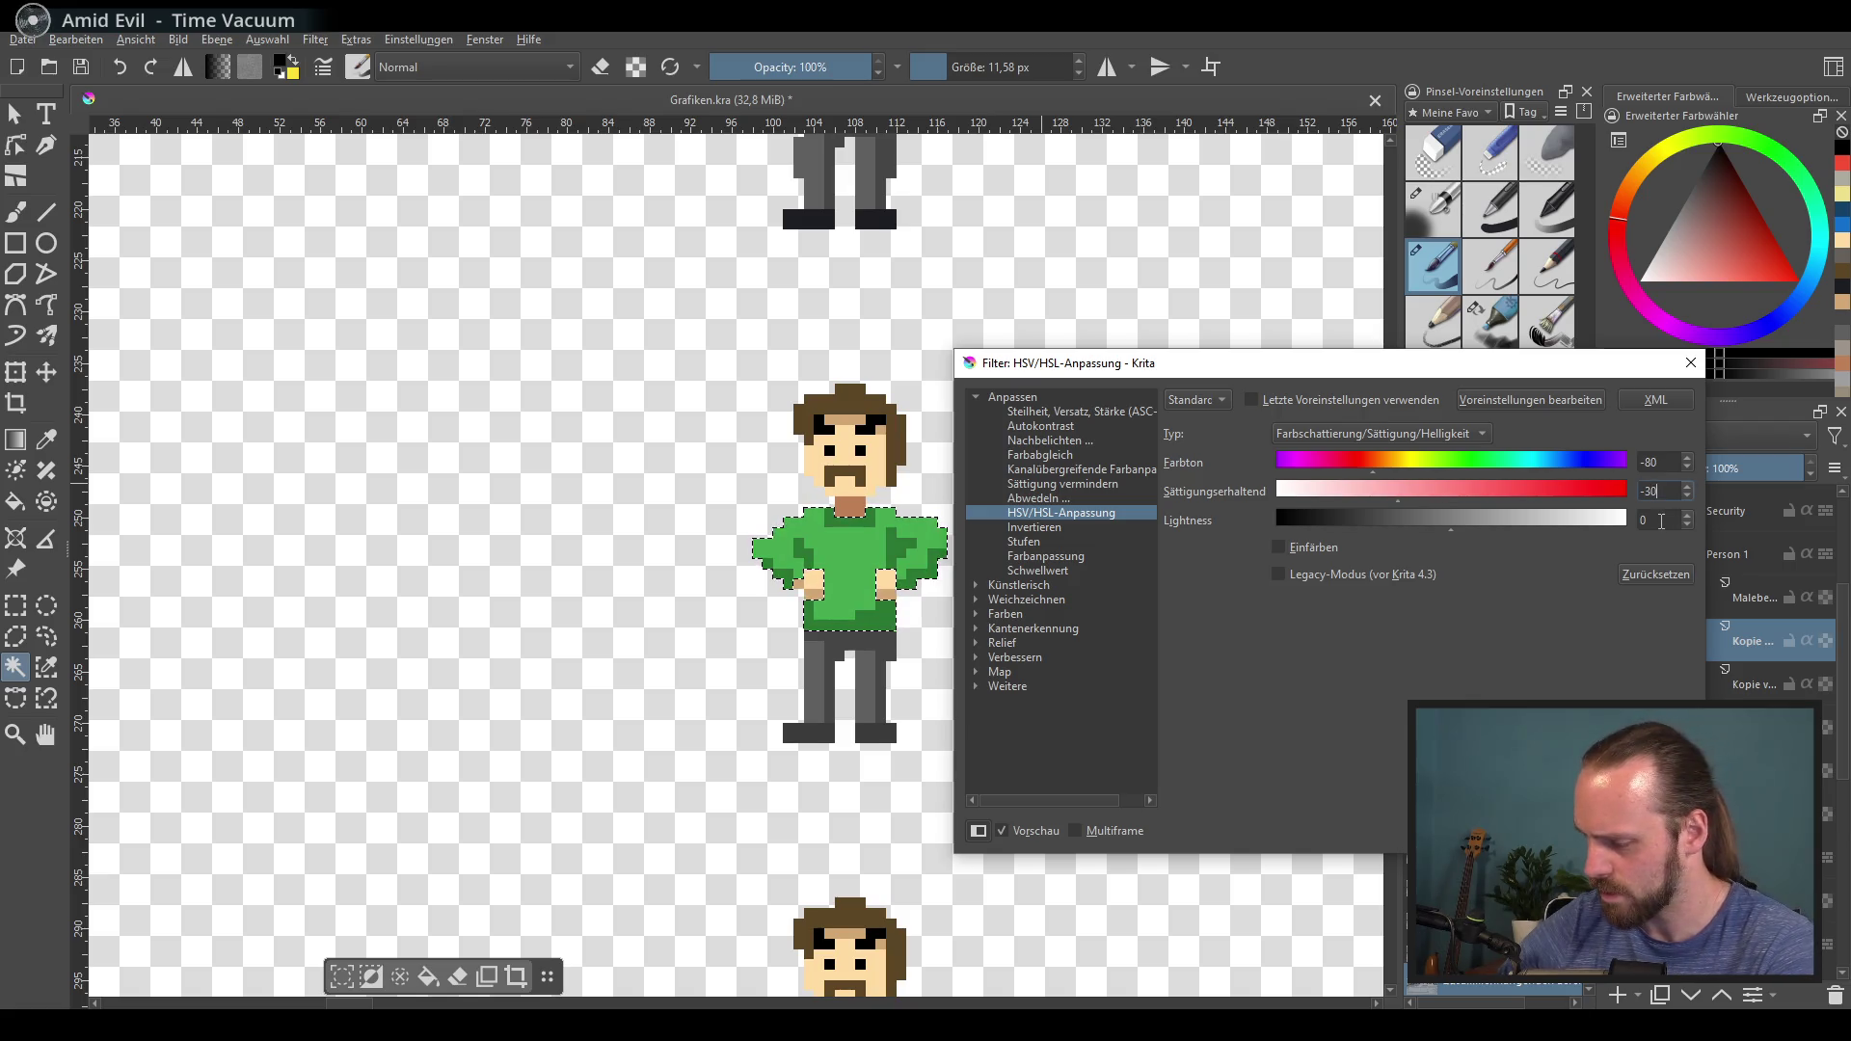
key(Tab)
text(-5)
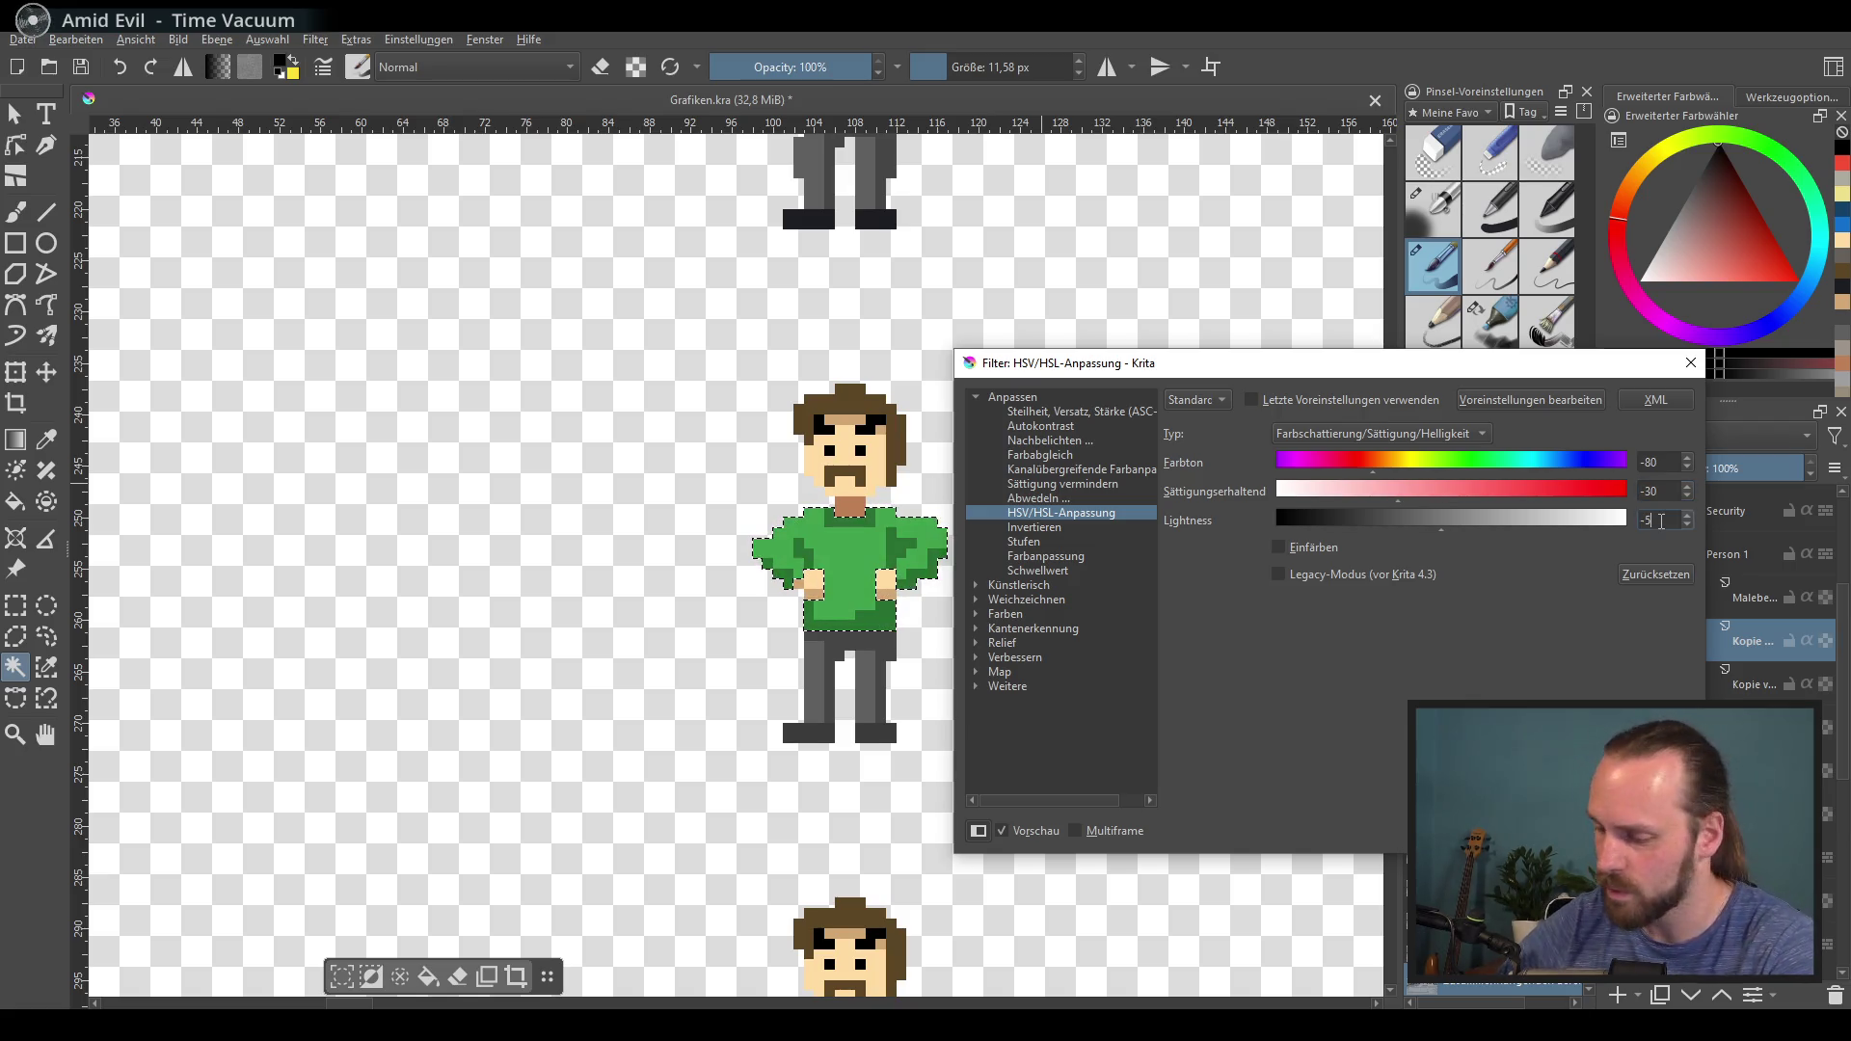
key(Return)
scroll(839, 515, down, 3)
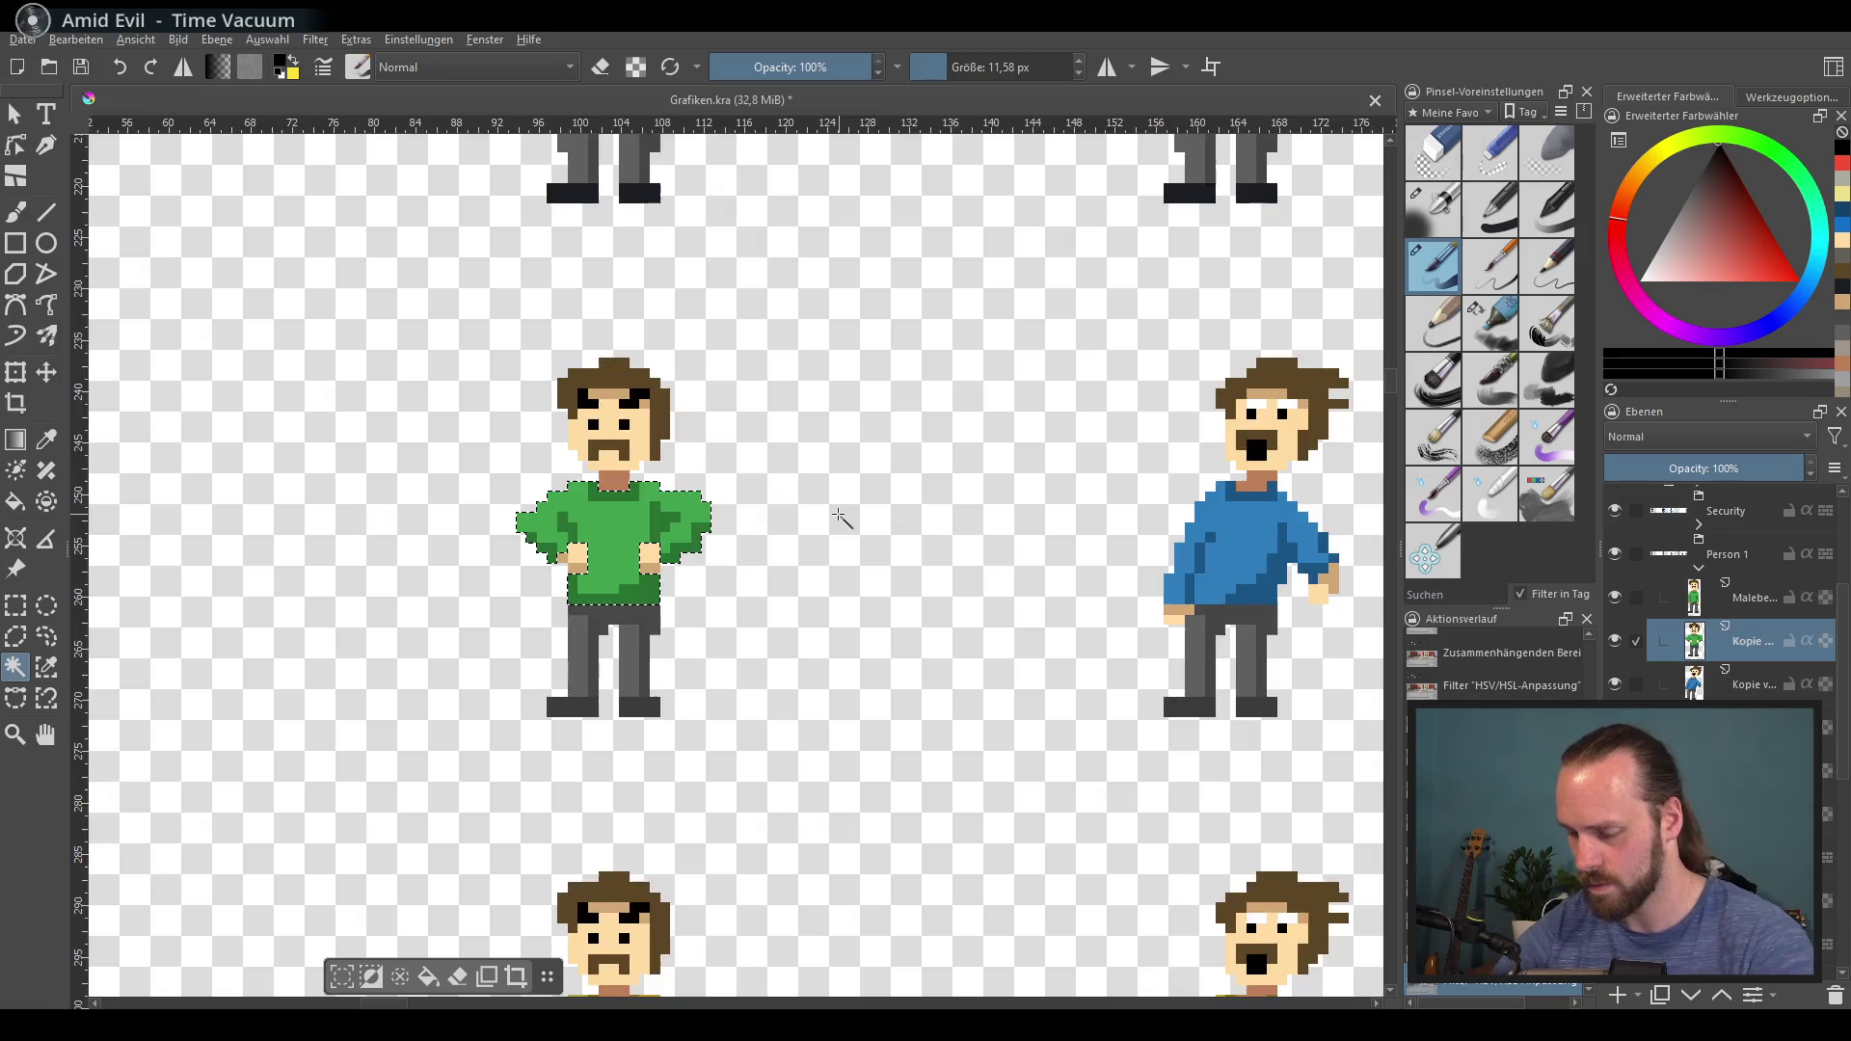
Step: Select the side-pose figure's blue shirt and recolour it with hue -80, saturation -30, lightness -5
scroll(838, 516, up, 4)
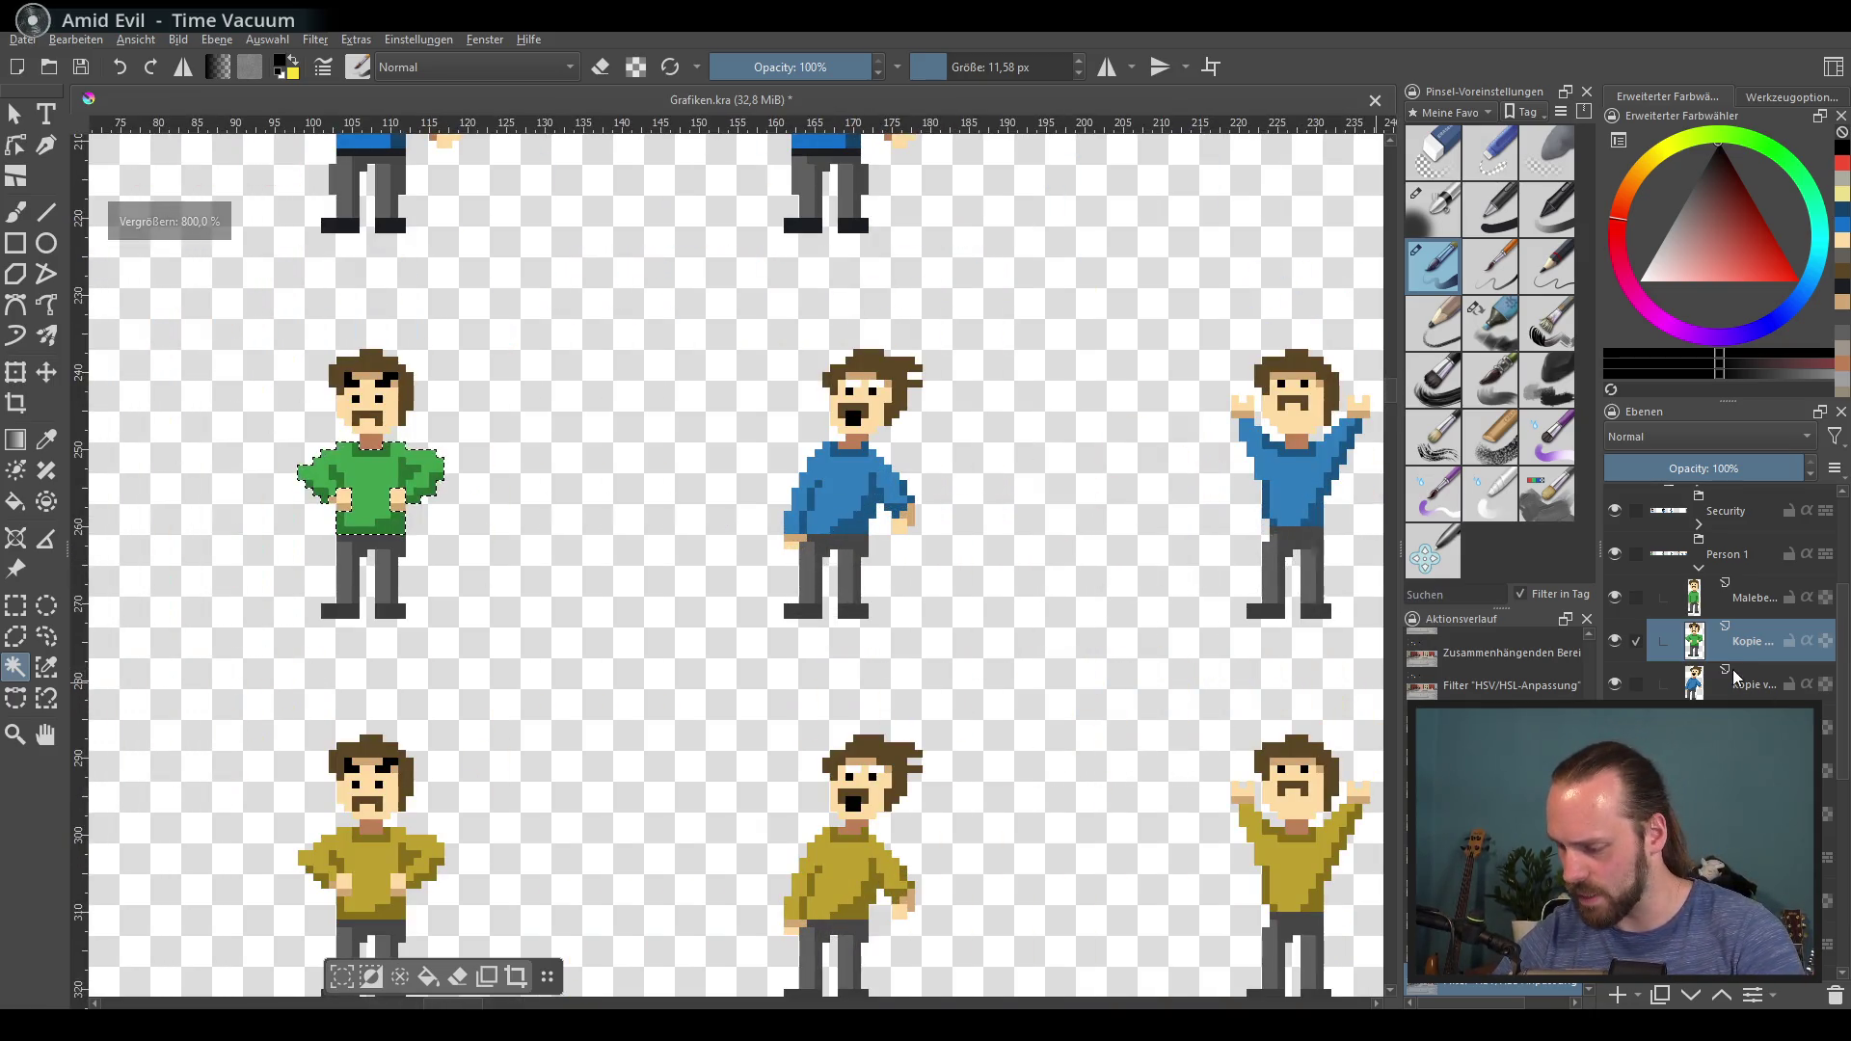
click(1736, 685)
click(806, 511)
scroll(806, 511, up, 1)
click(787, 504)
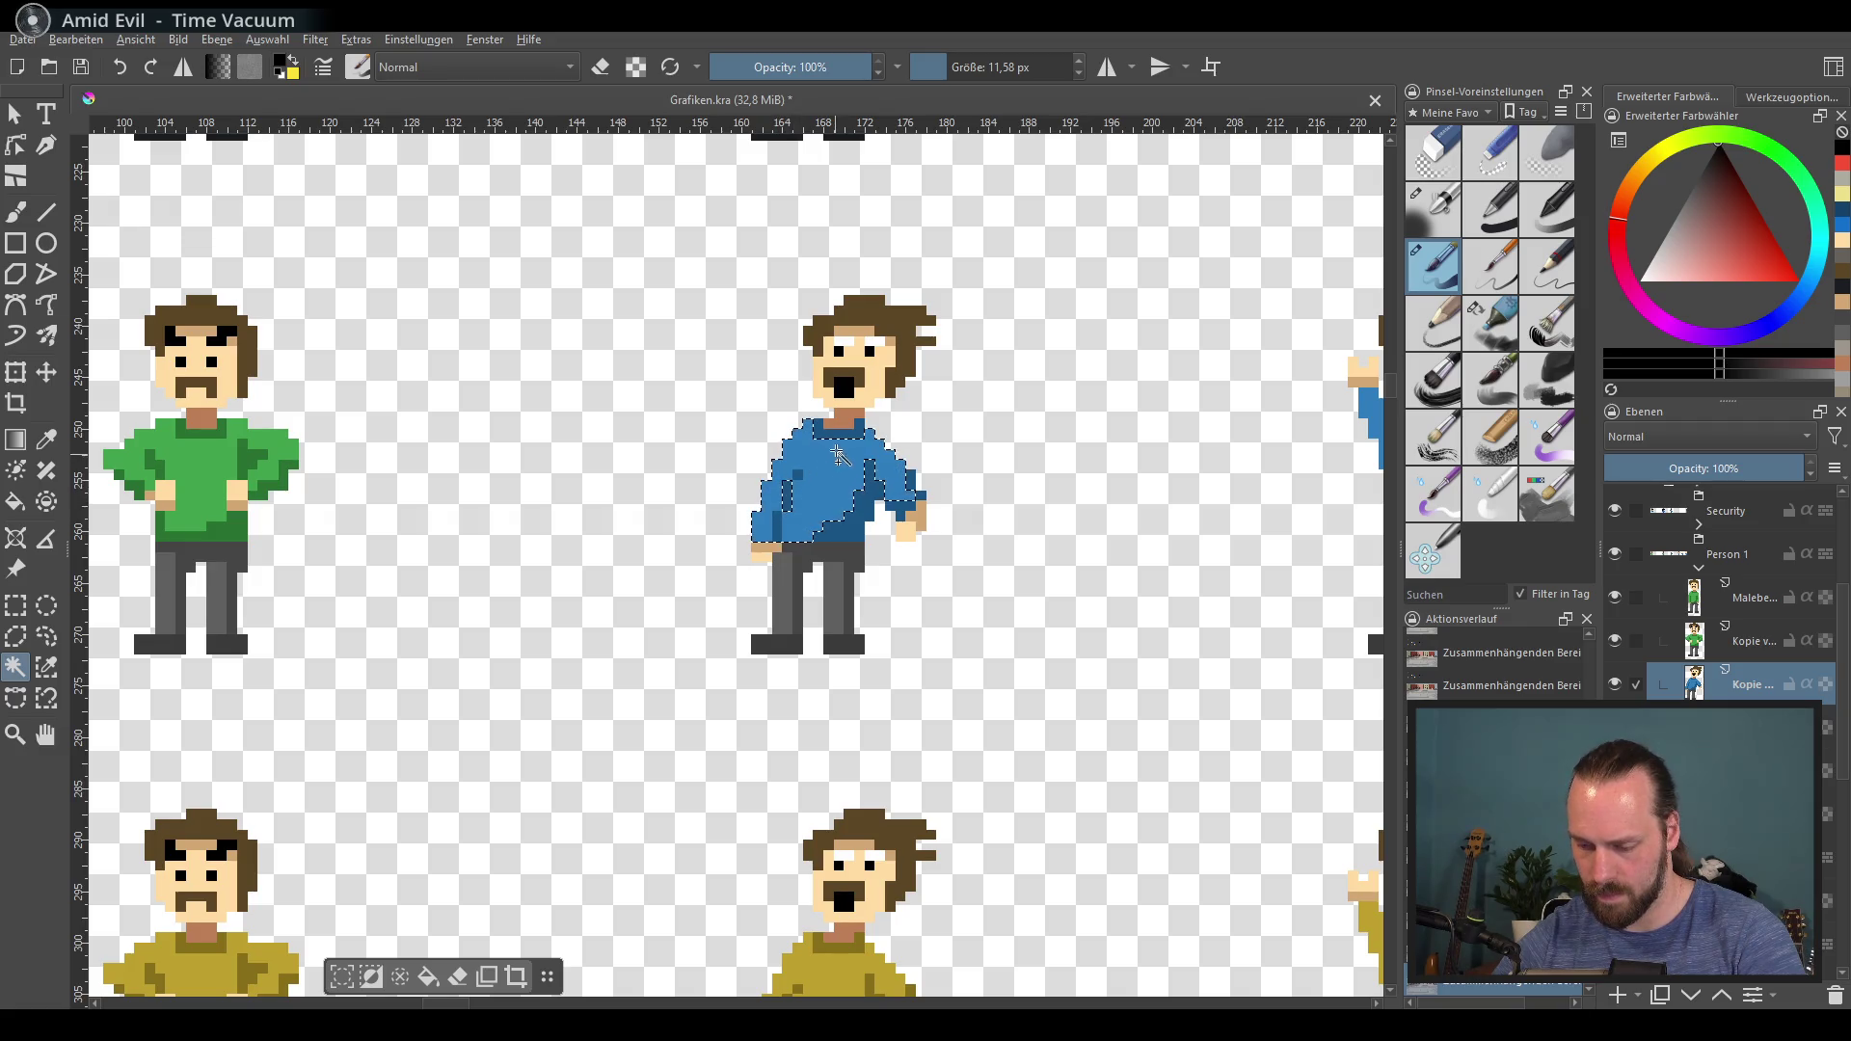
click(919, 496)
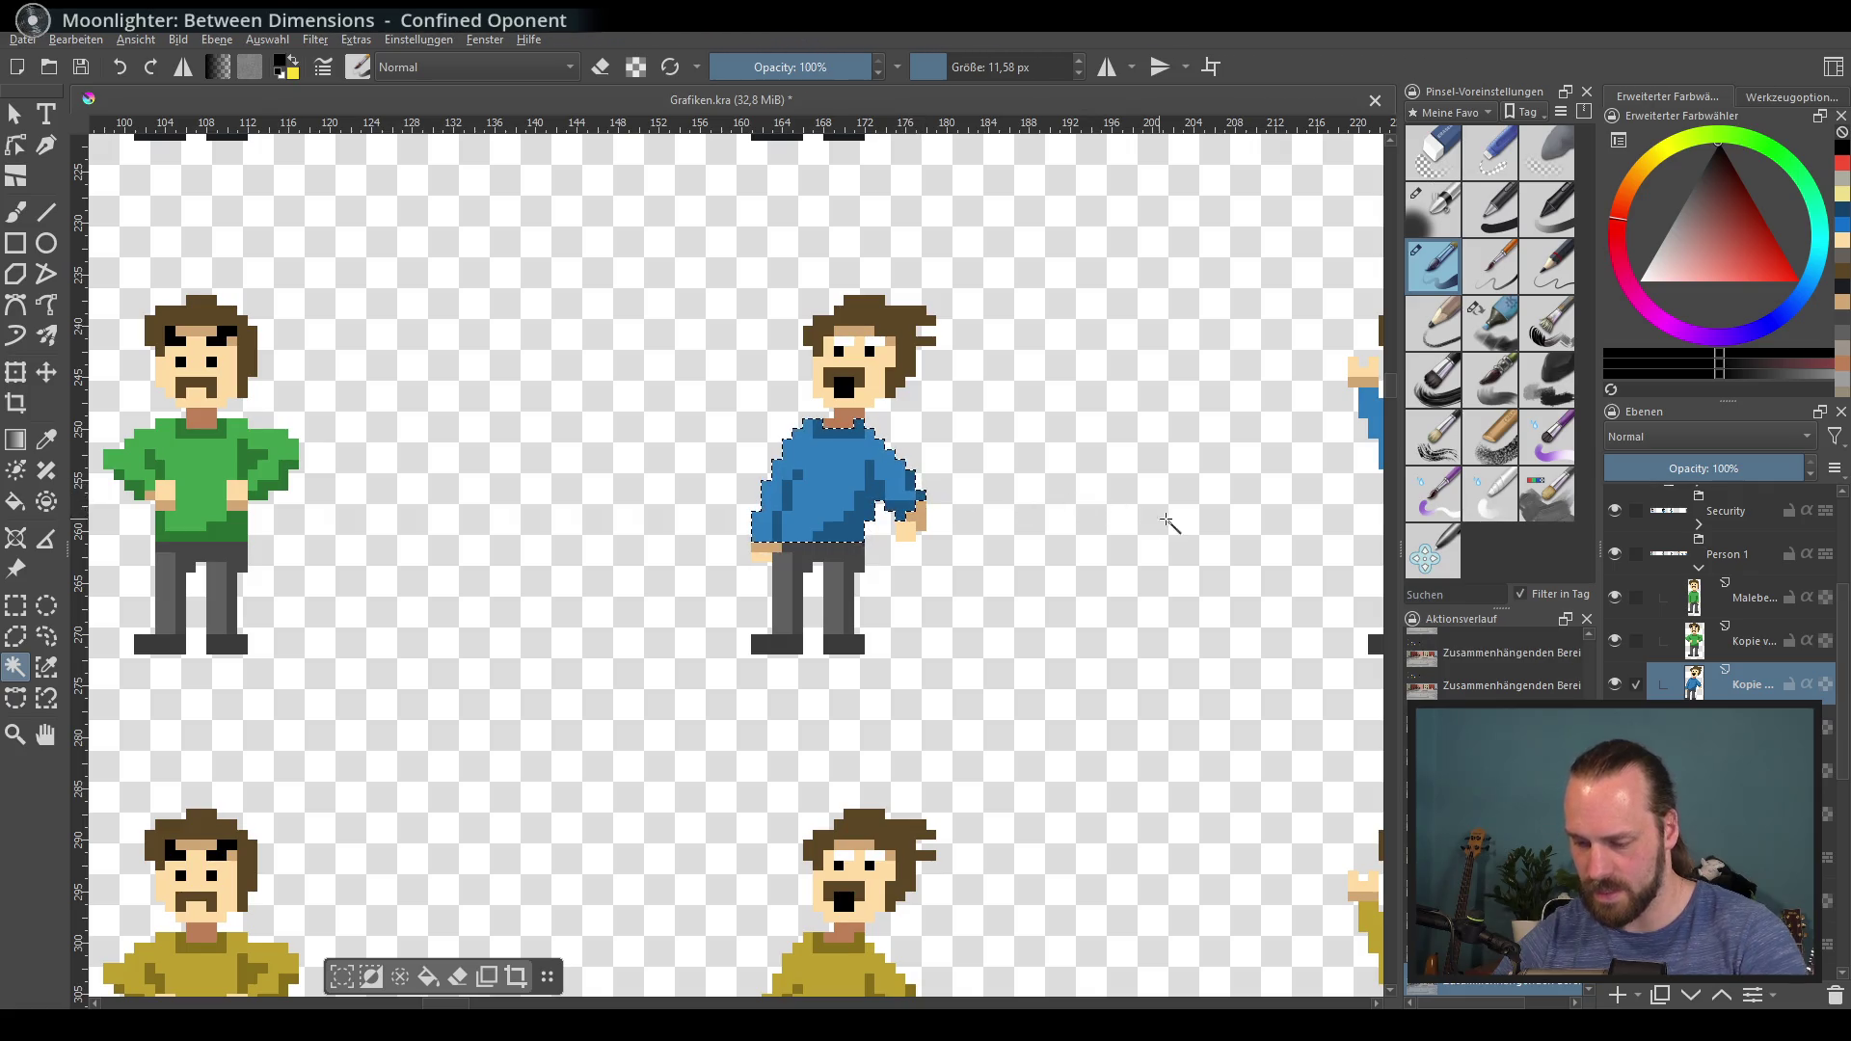
key(ctrl+u)
click(1659, 462)
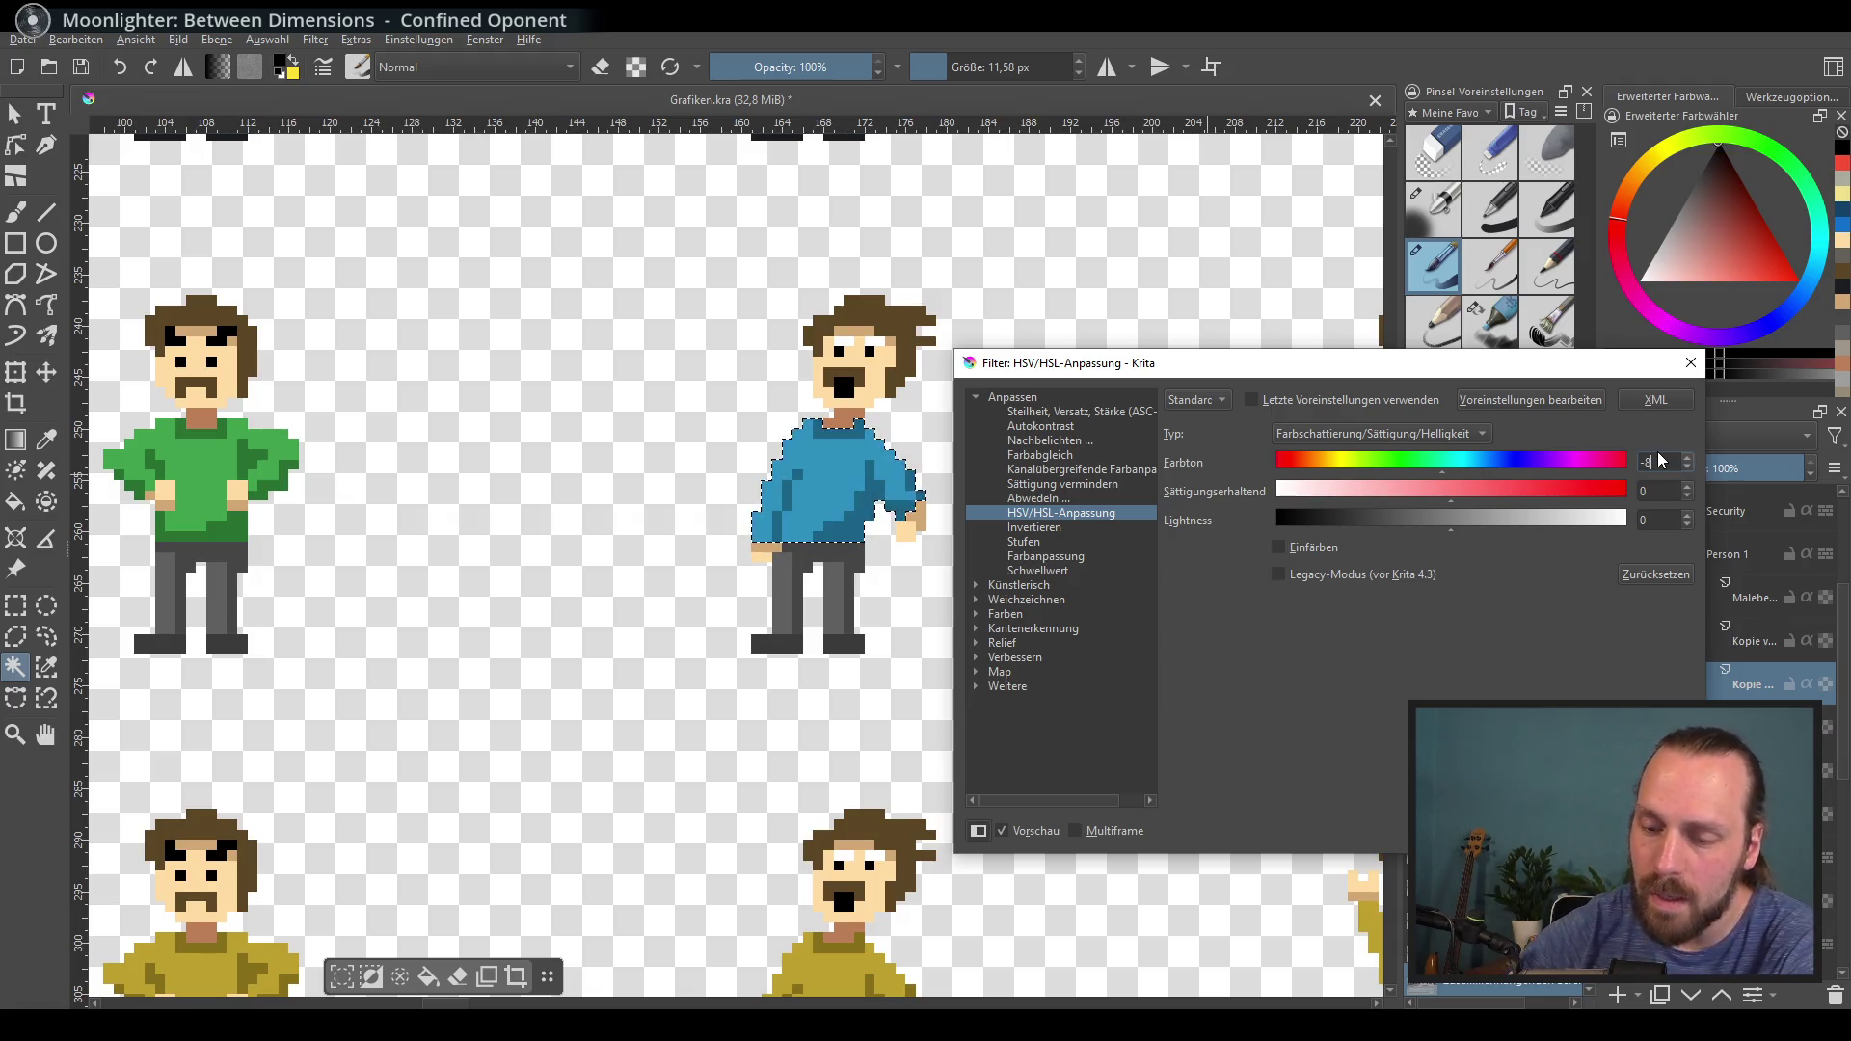
text(-80)
click(1651, 491)
text(-30)
key(Tab)
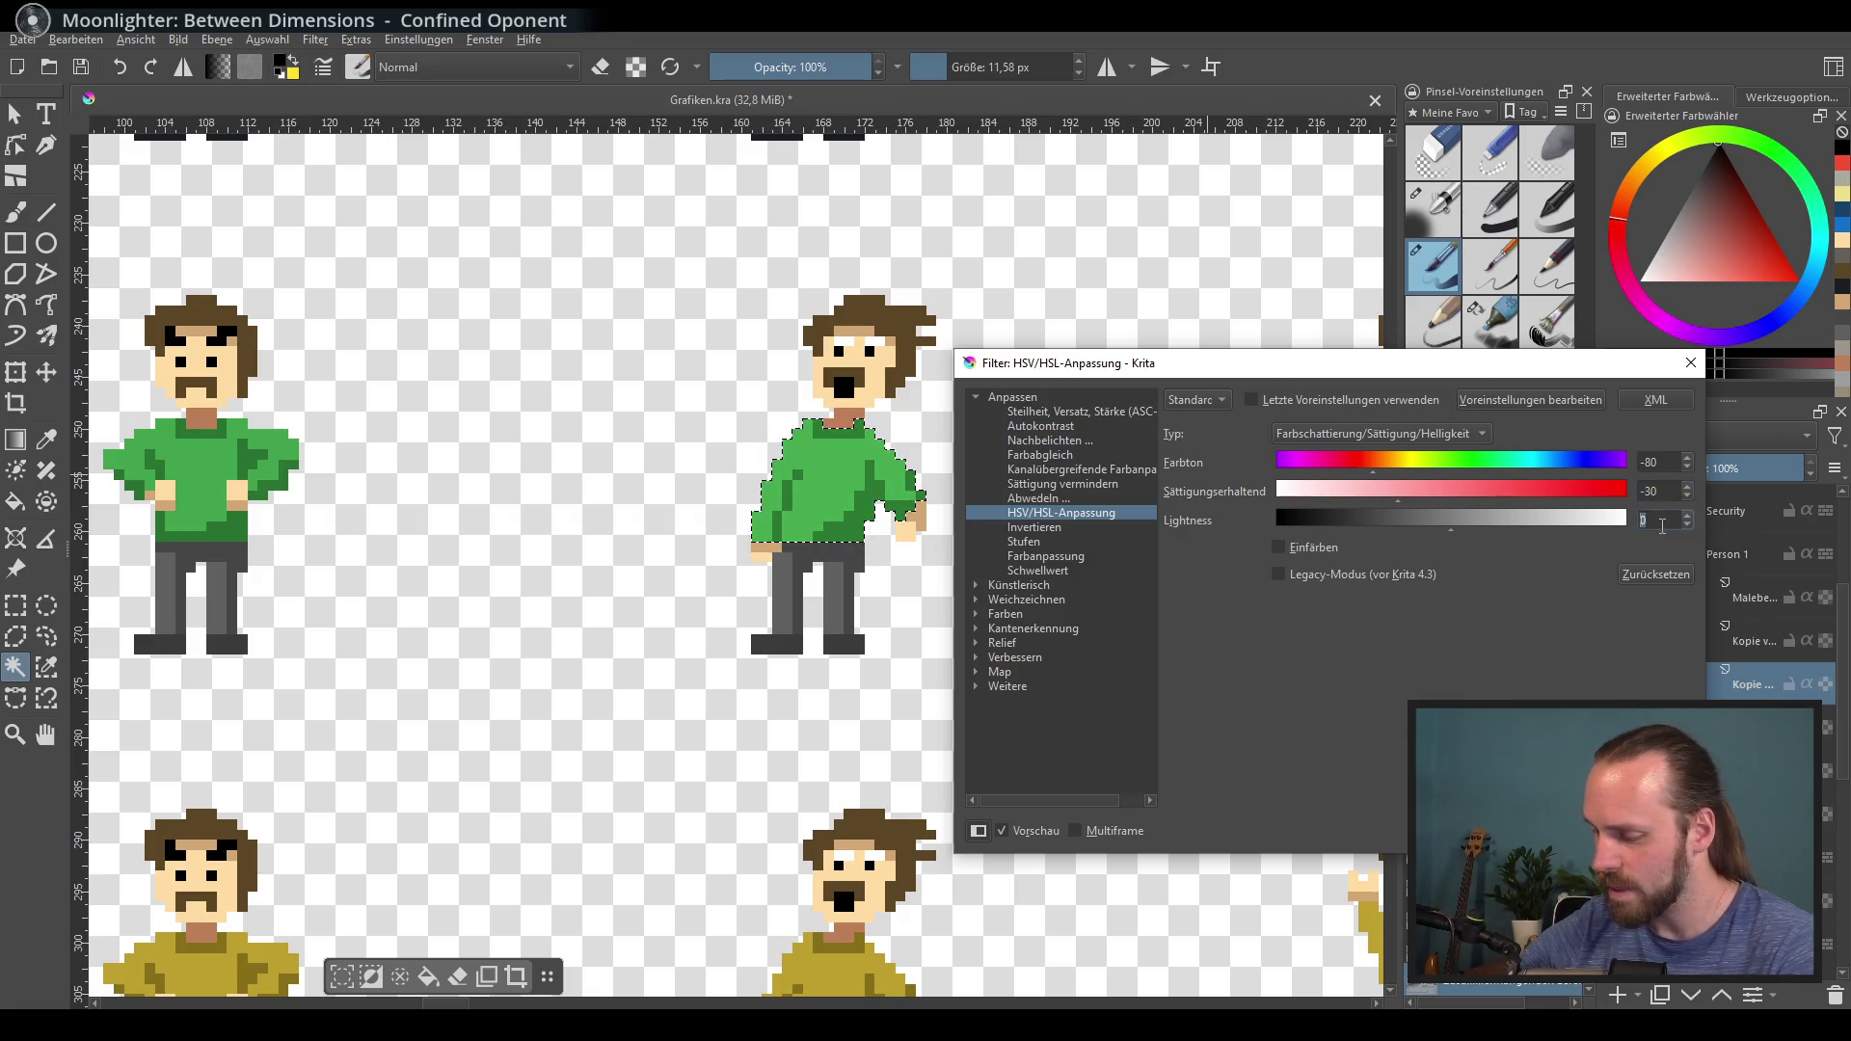
text(-5)
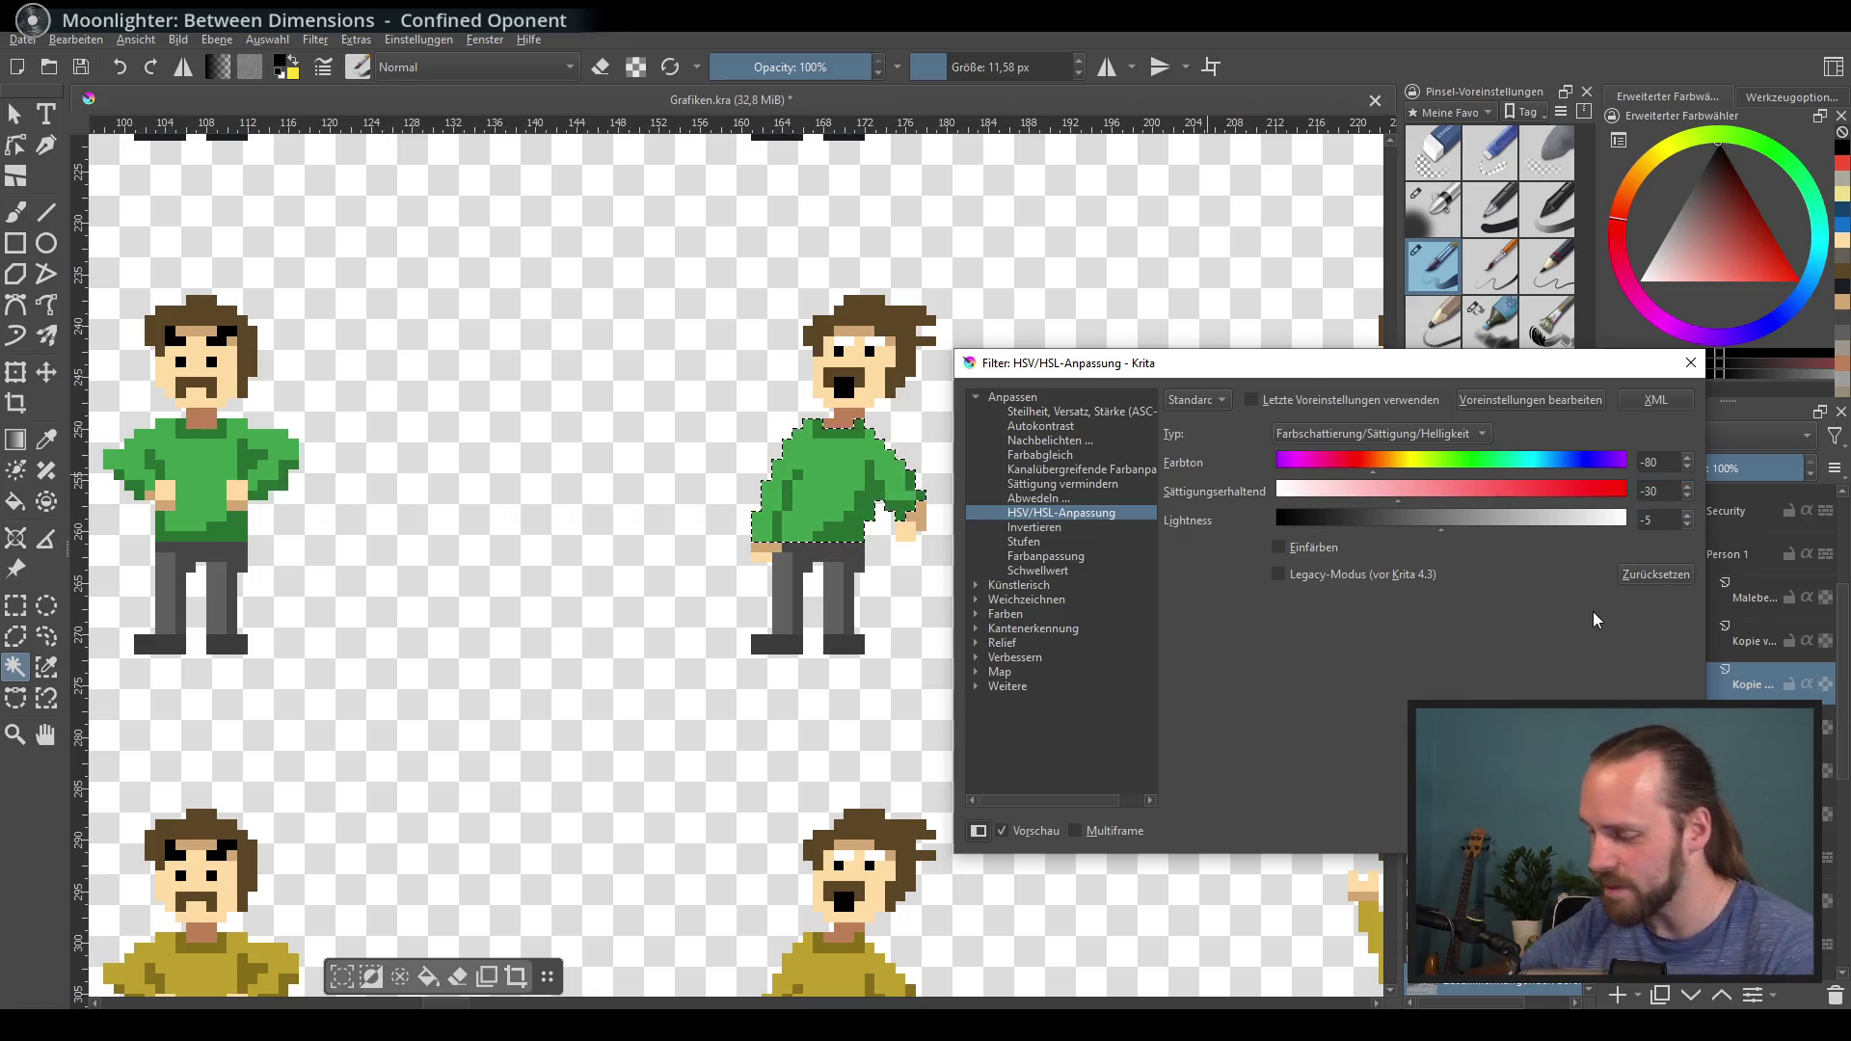
key(Return)
Step: Recolour the first arms-raised figure's shirt green with hue -80, saturation -30, lightness -5
key(minus)
key(minus)
key(minus)
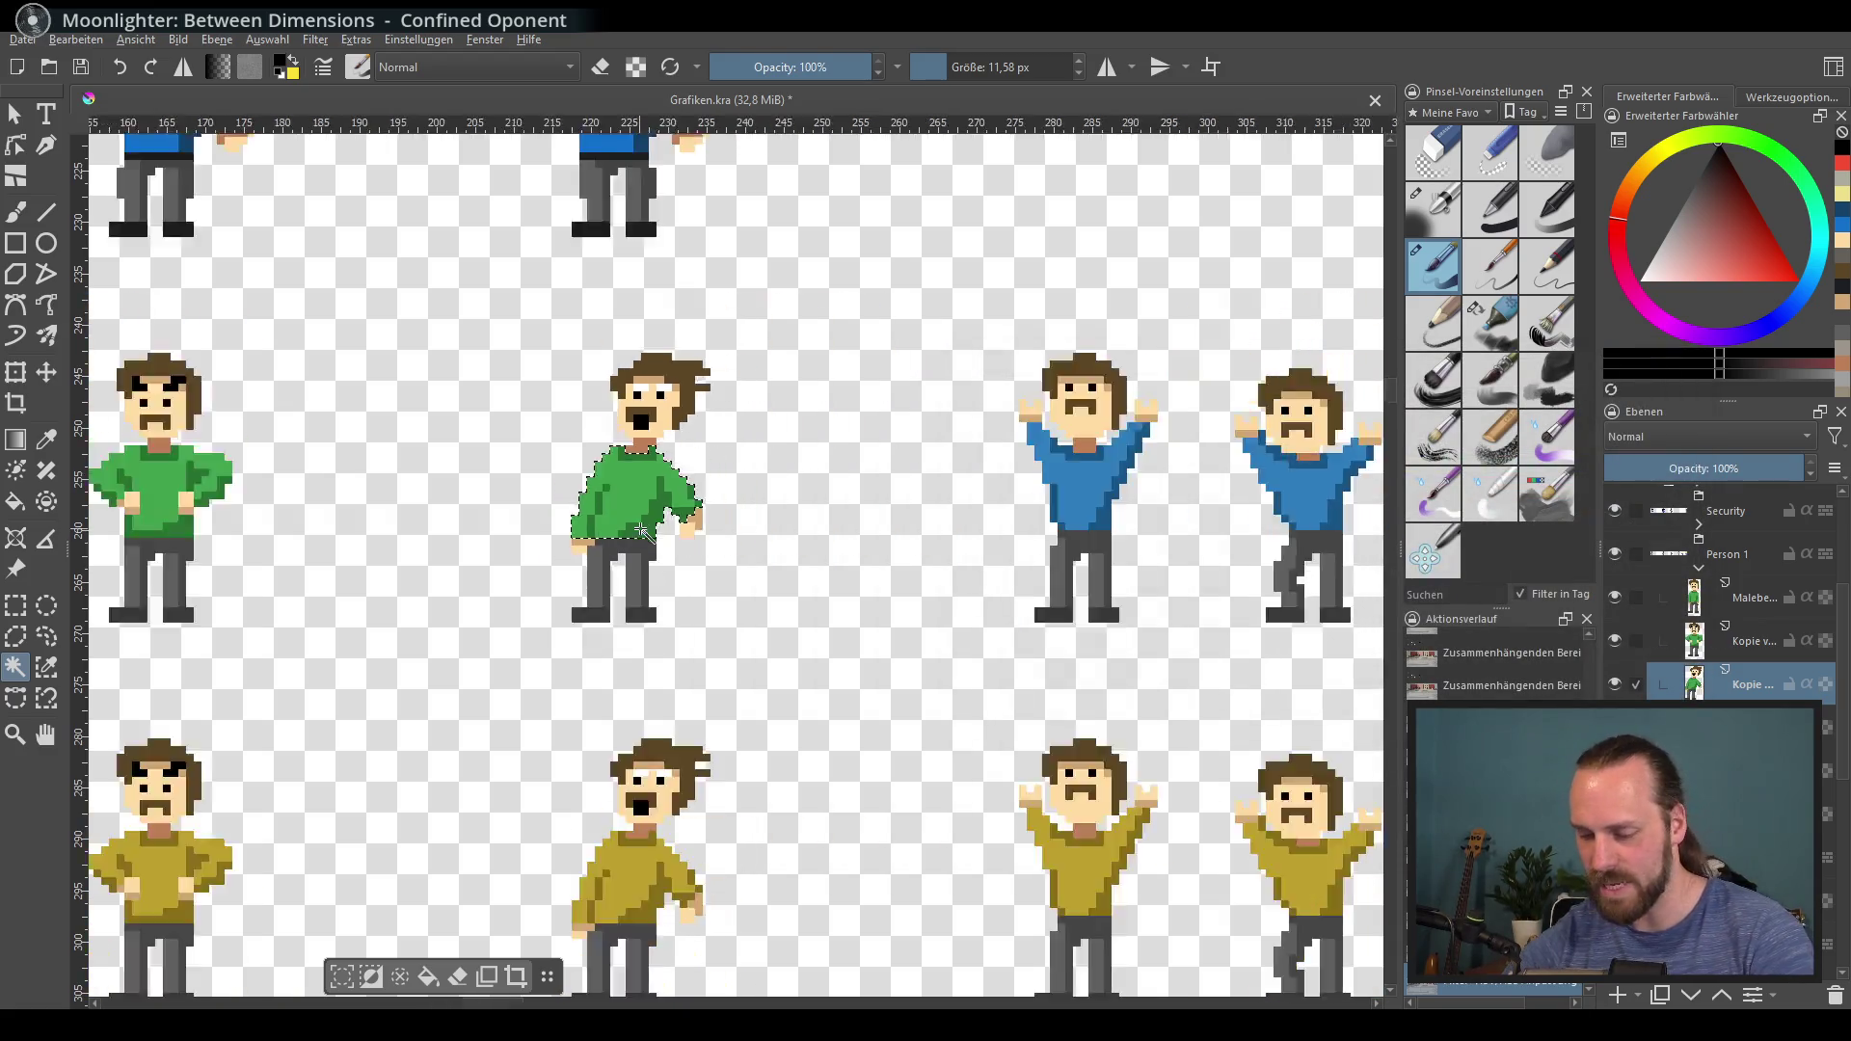
key(plus)
key(plus)
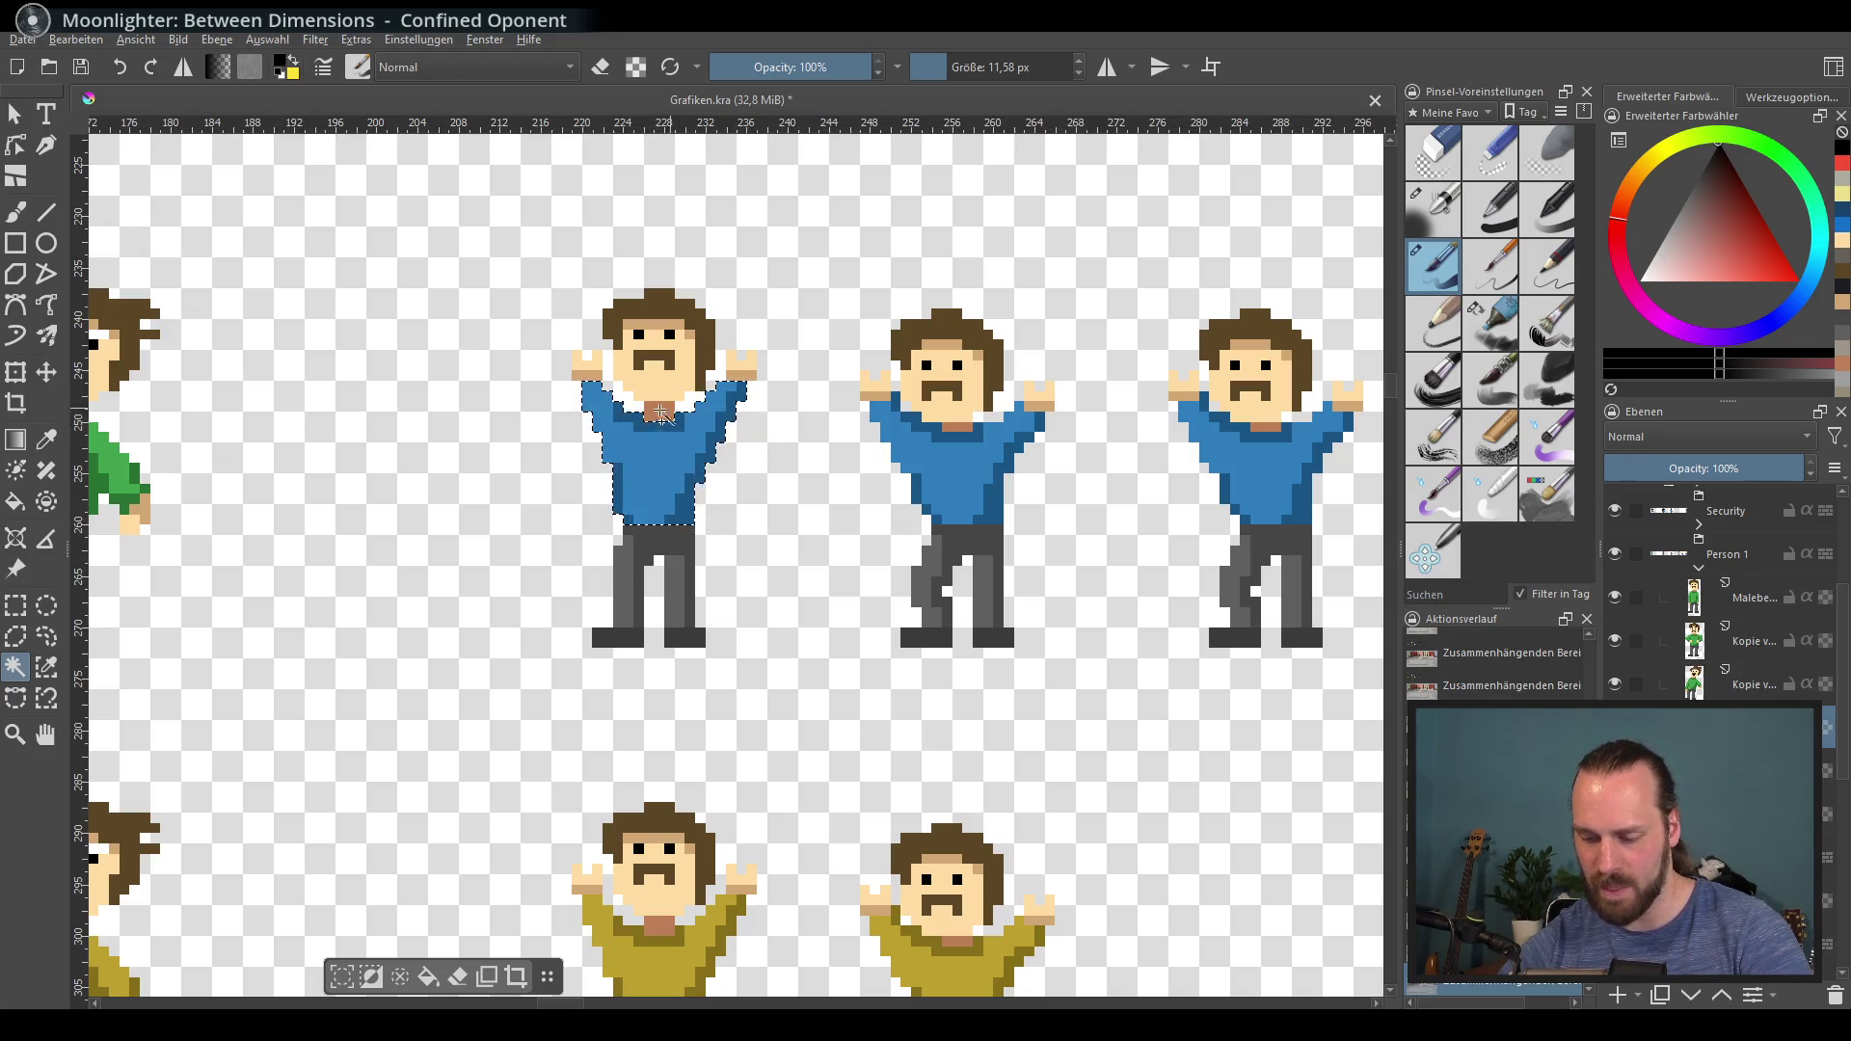
key(ctrl+u)
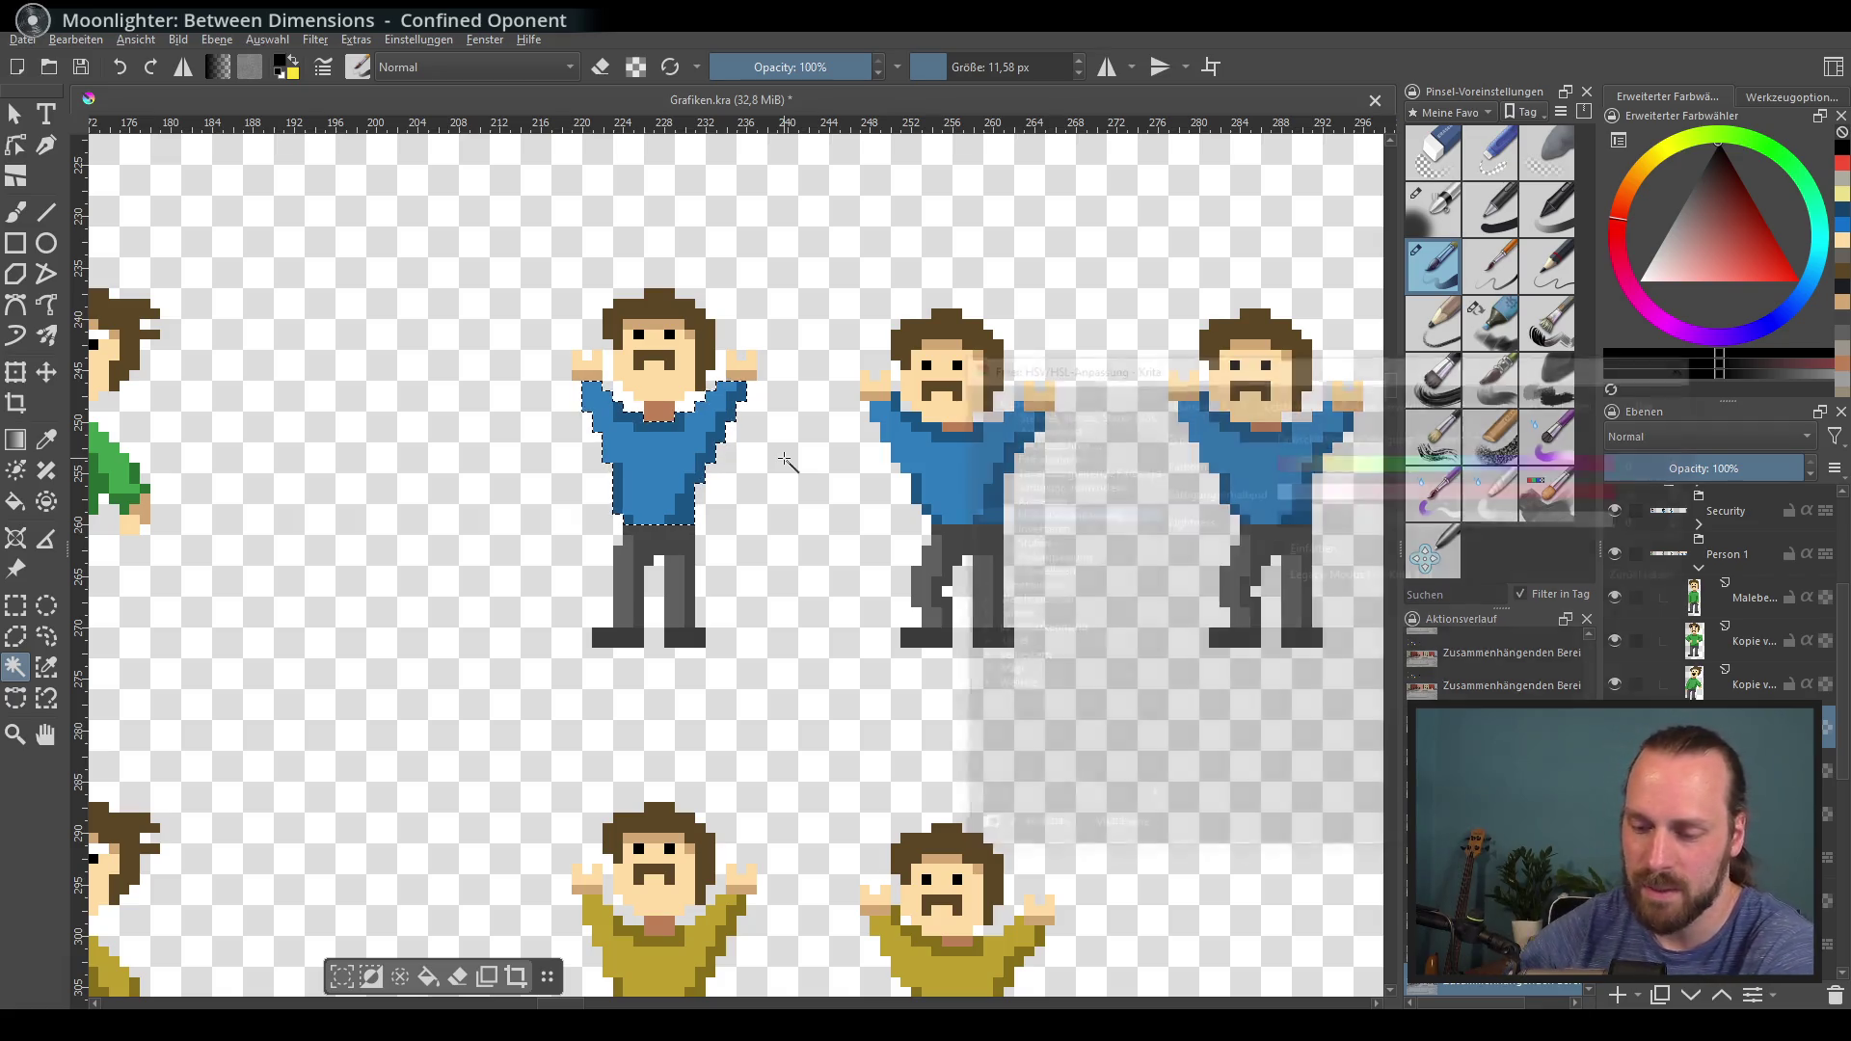
double_click(1656, 464)
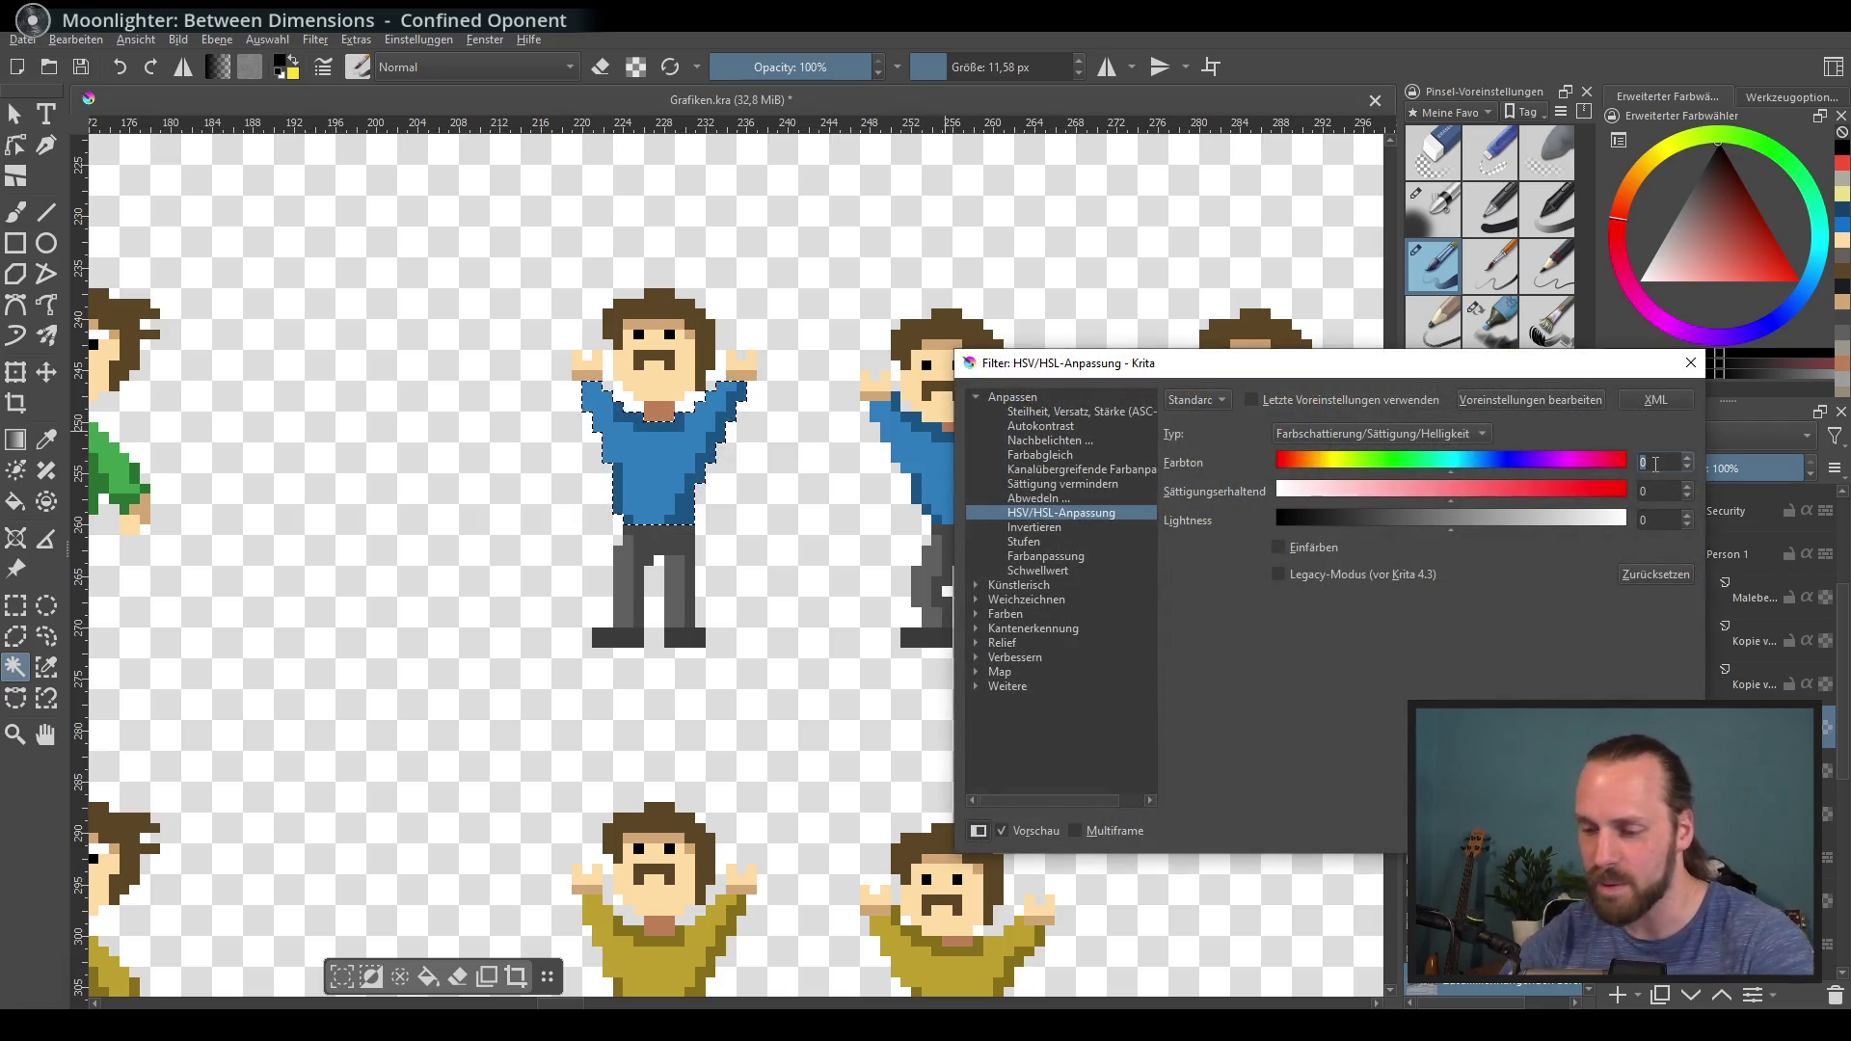
text(-80)
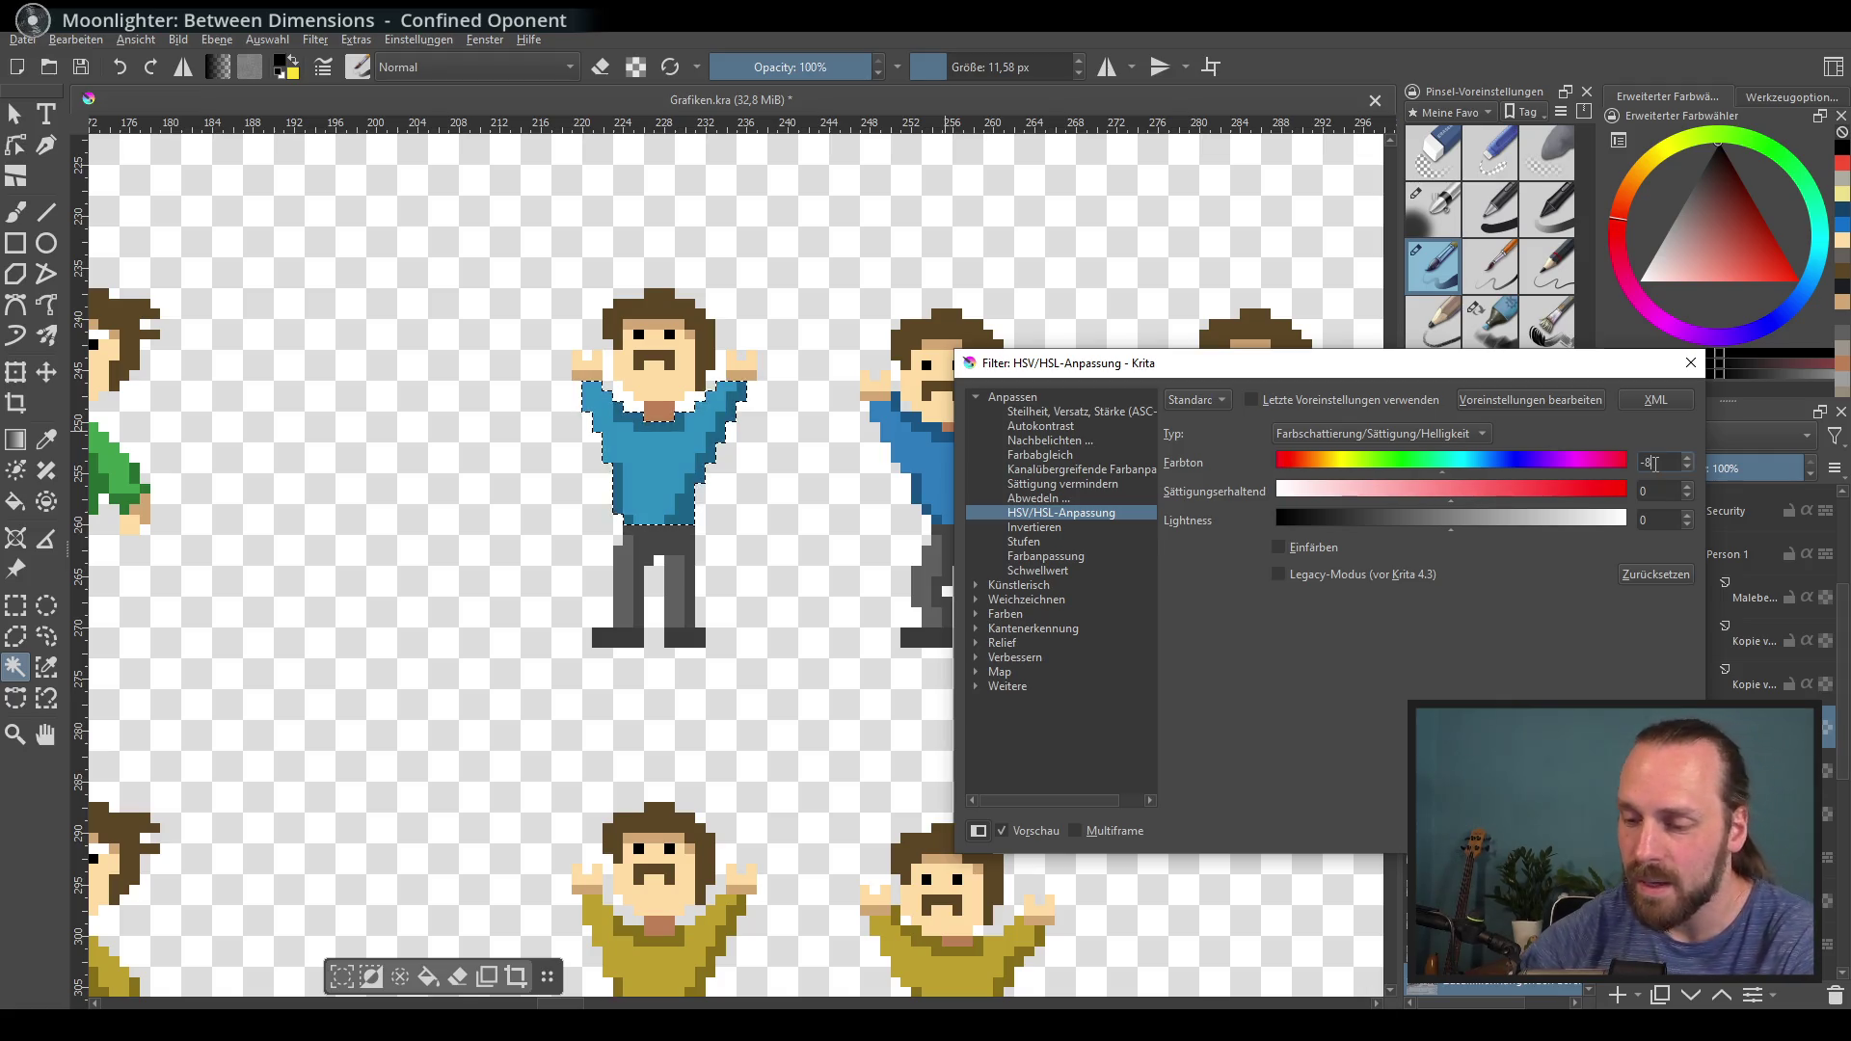
double_click(1654, 492)
text(-3)
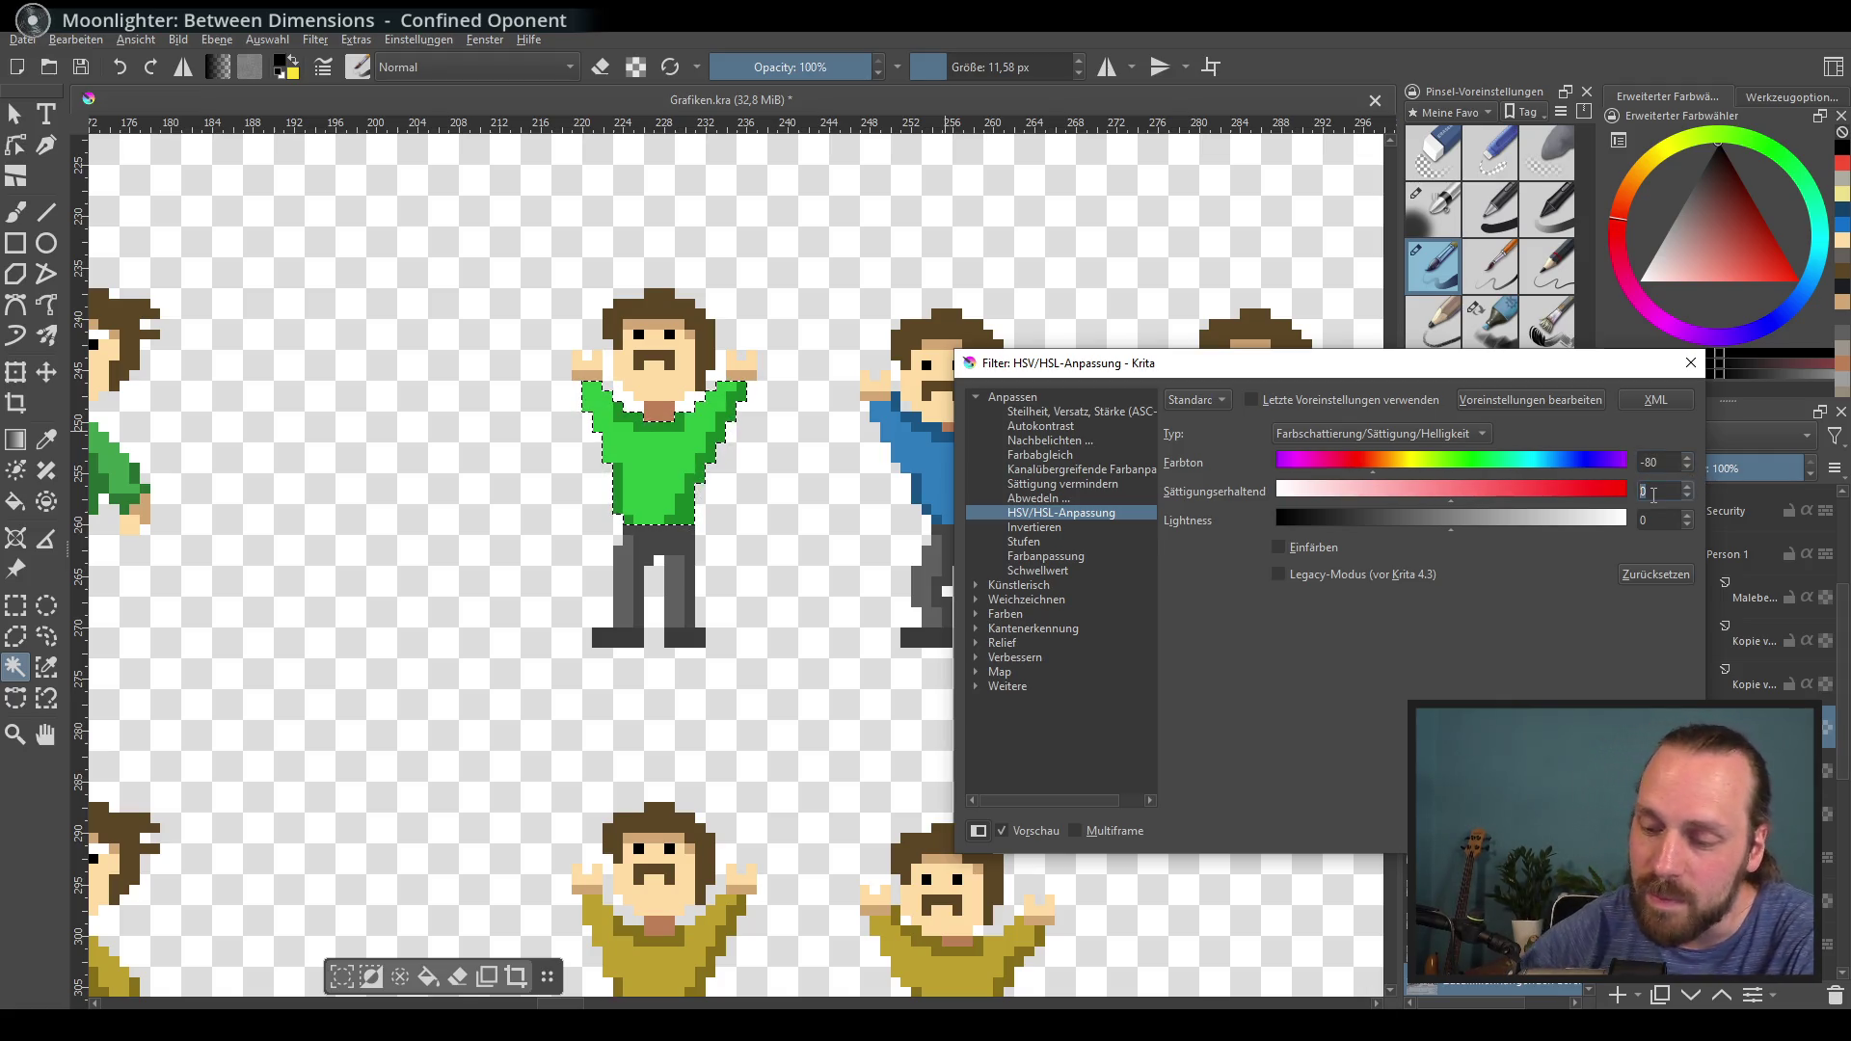
text(0)
double_click(1646, 521)
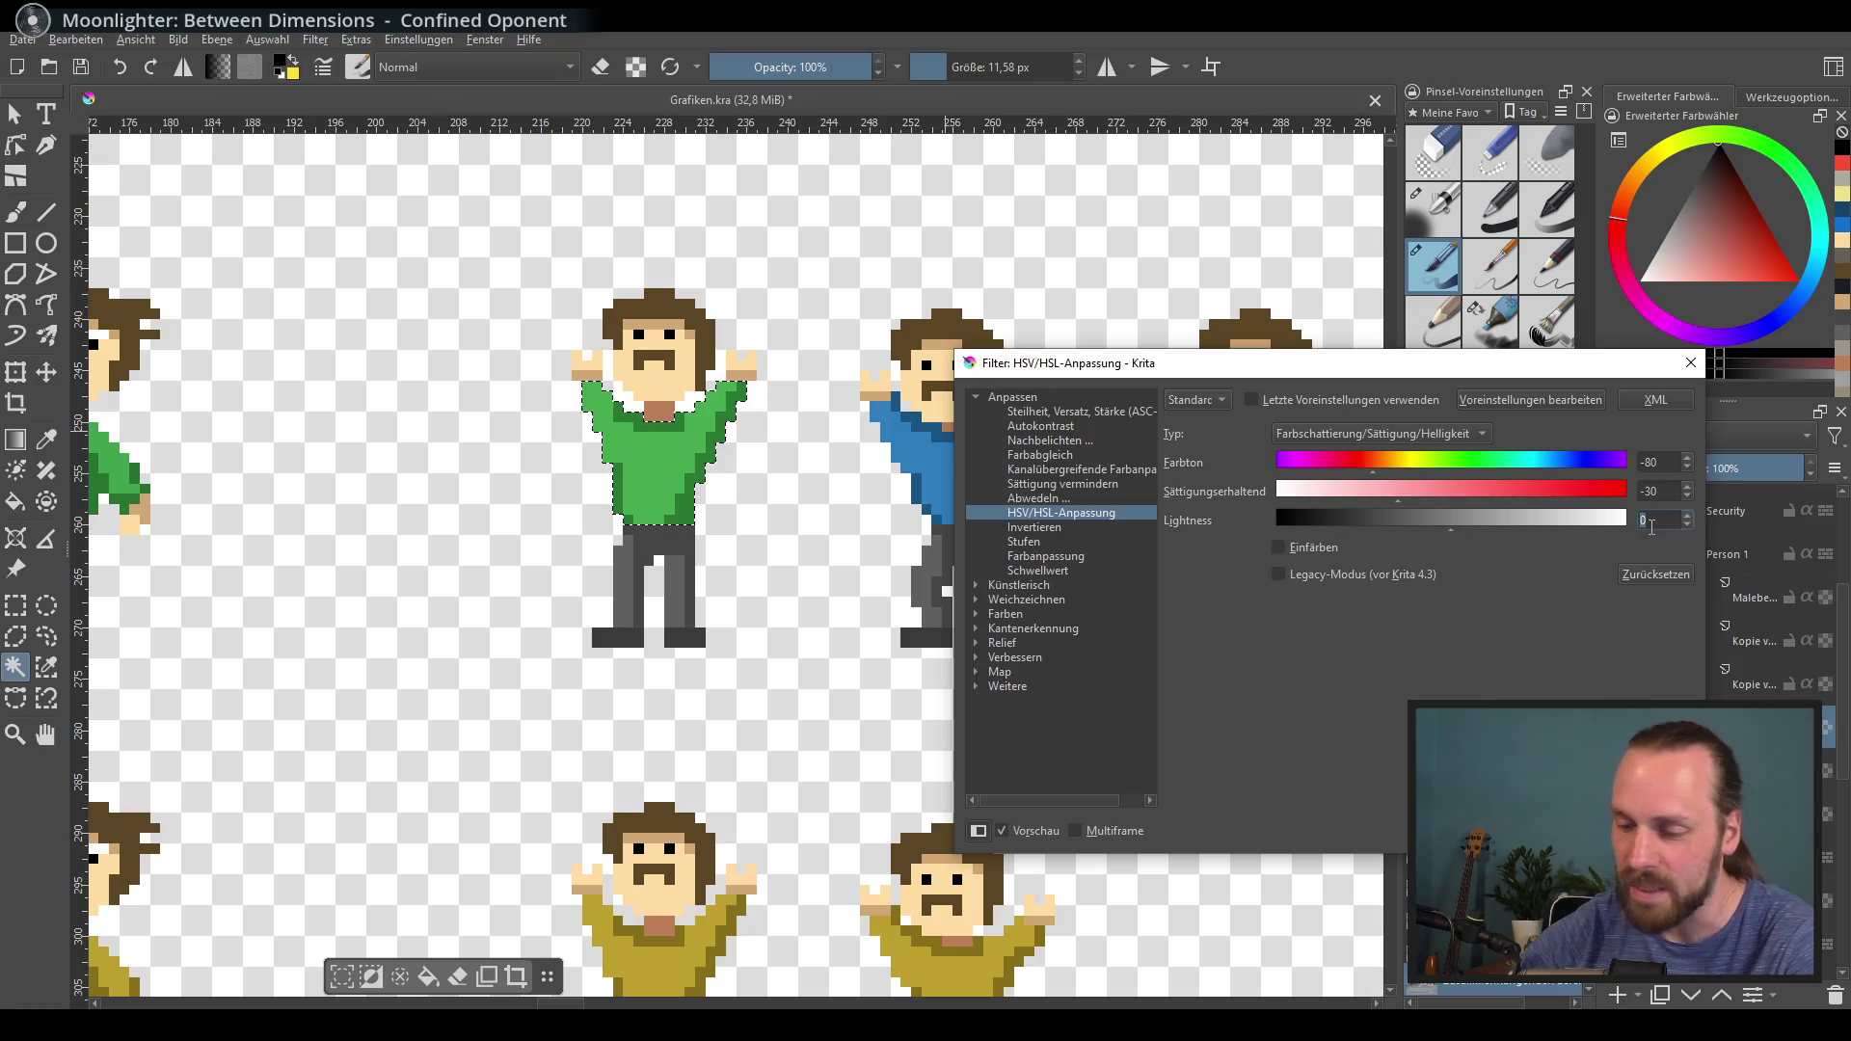
text(-5)
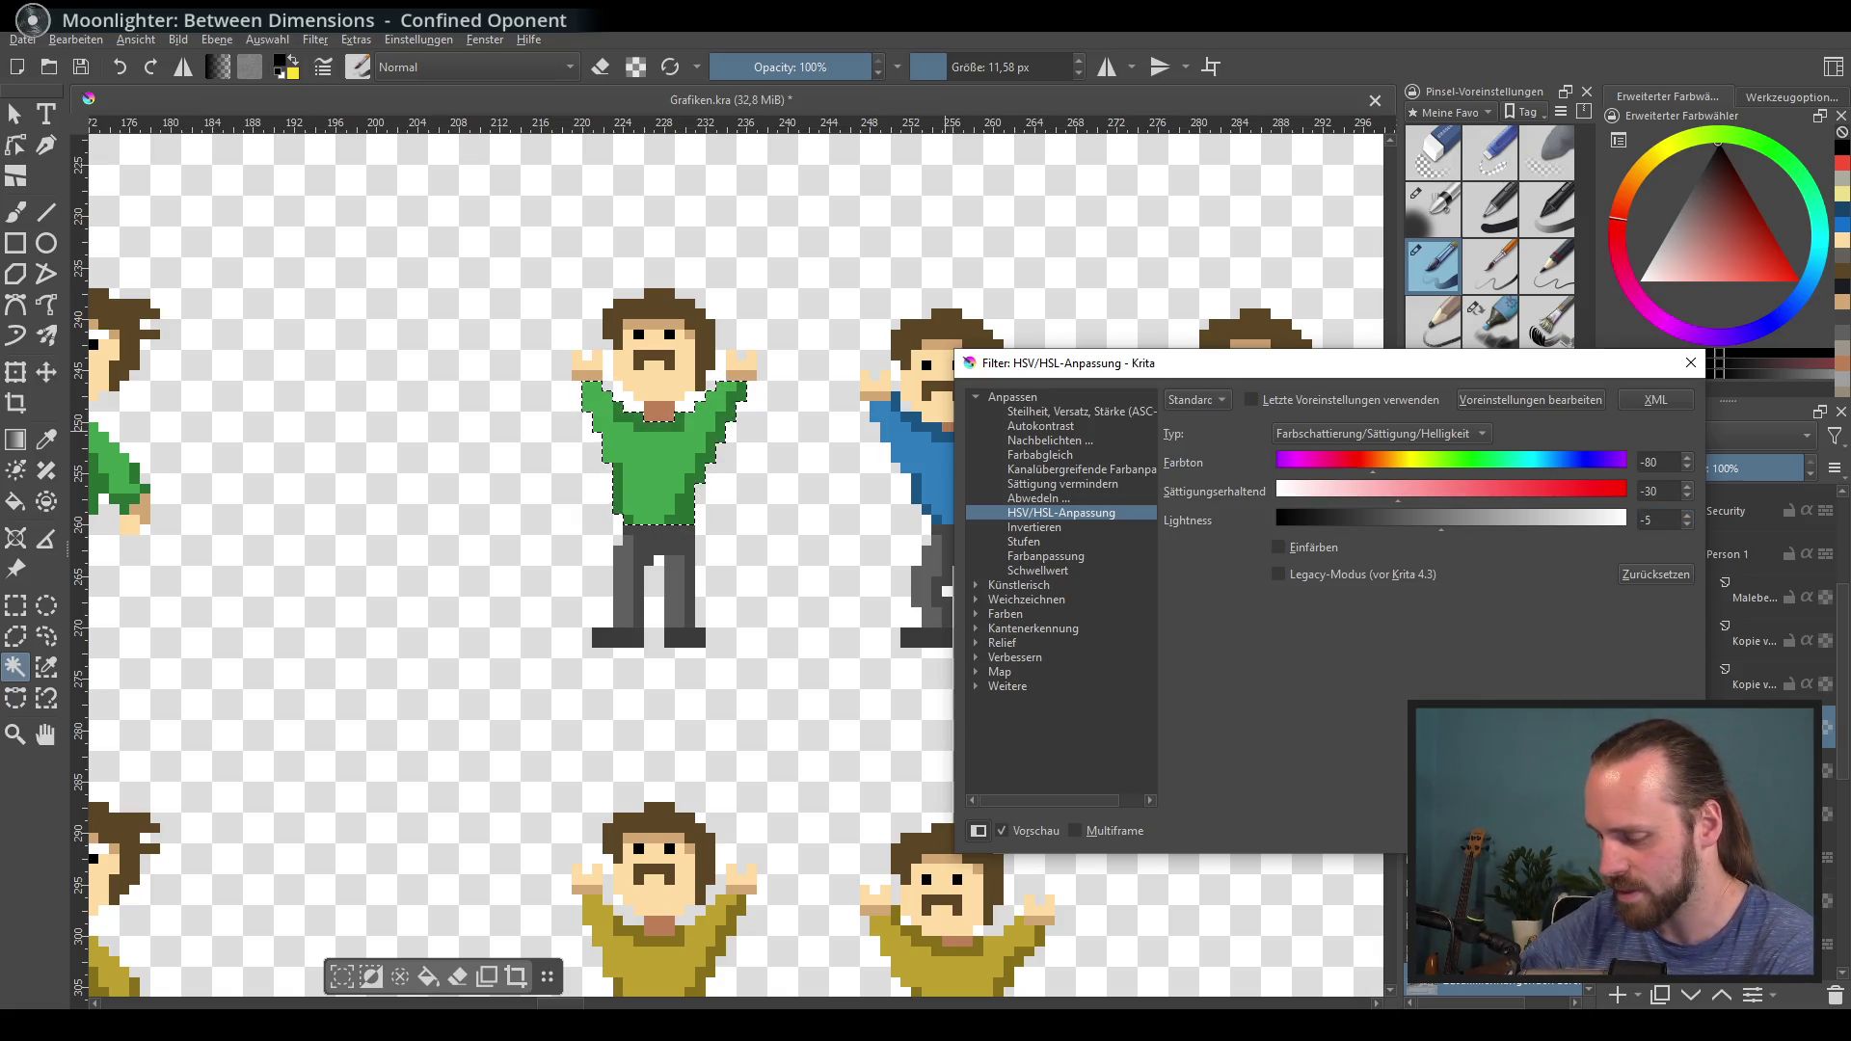
key(Return)
scroll(1046, 674, right, 3)
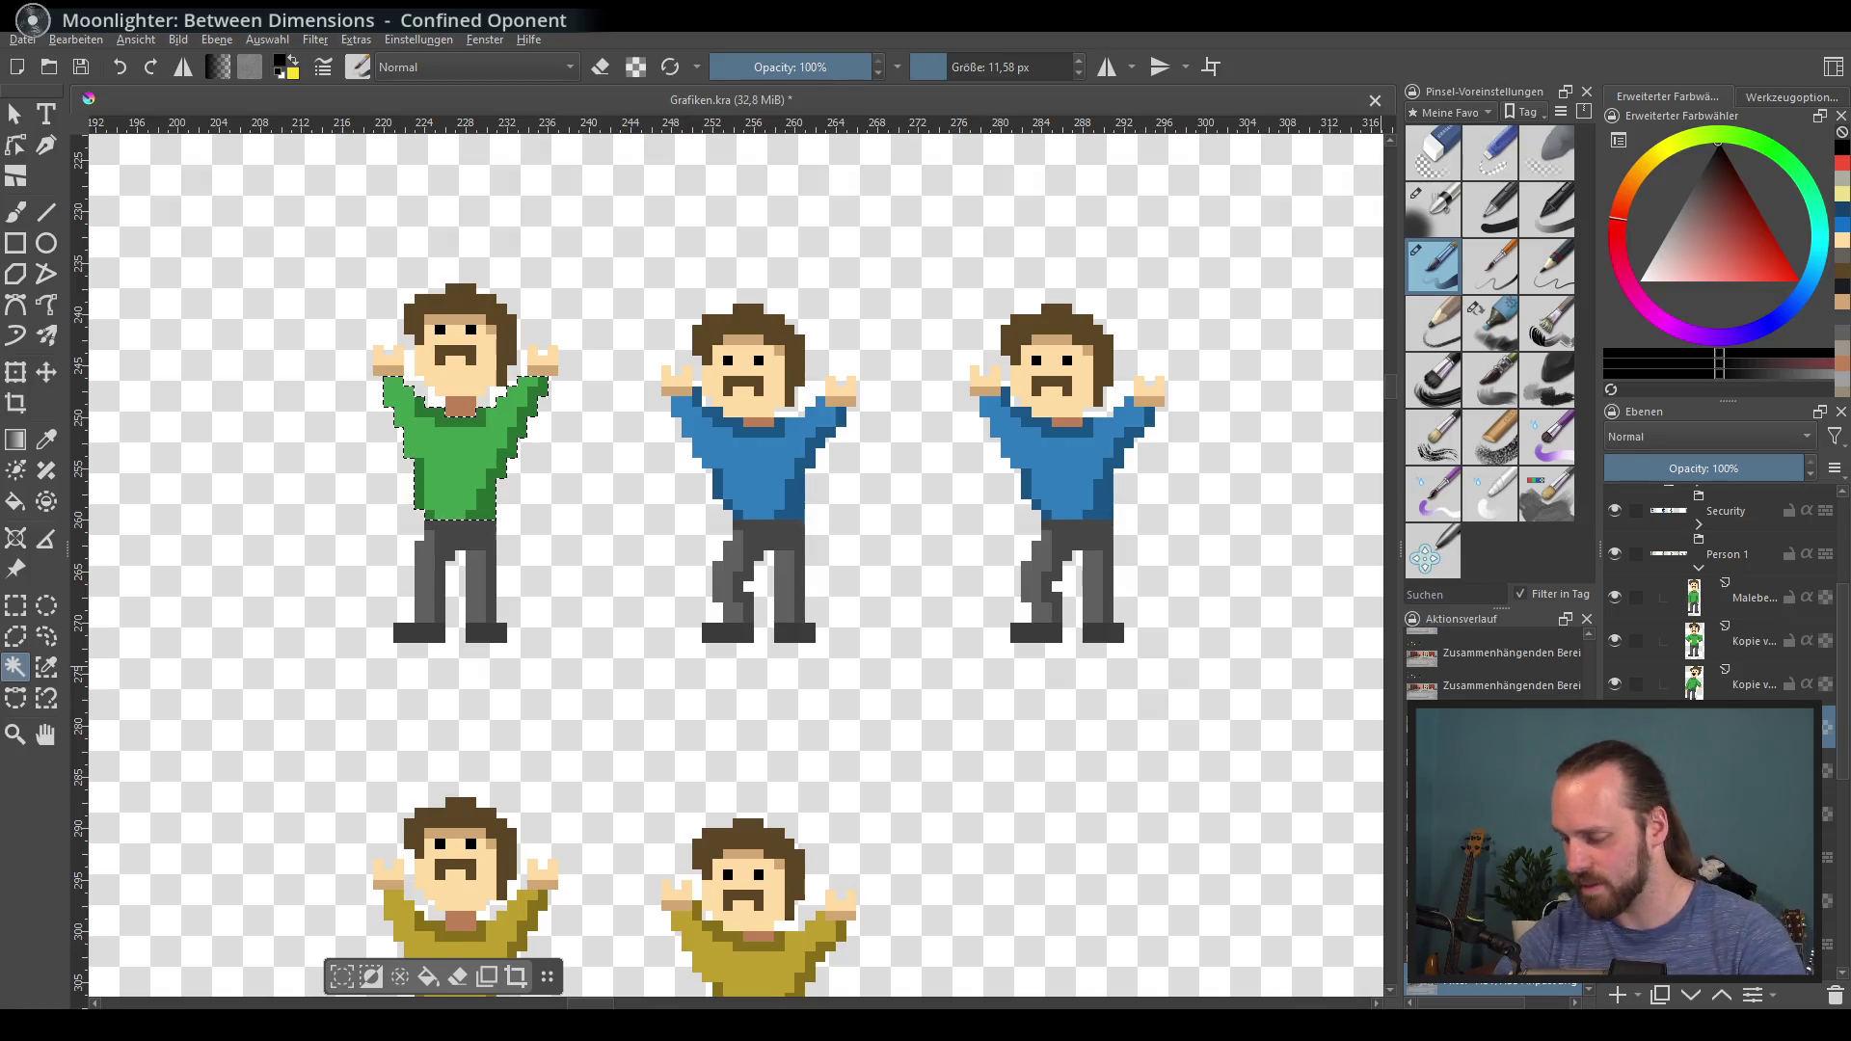
Step: Recolour the middle arms-raised figure's blue shirt green using Hue -80, Saturation -30, Lightness -5
click(737, 443)
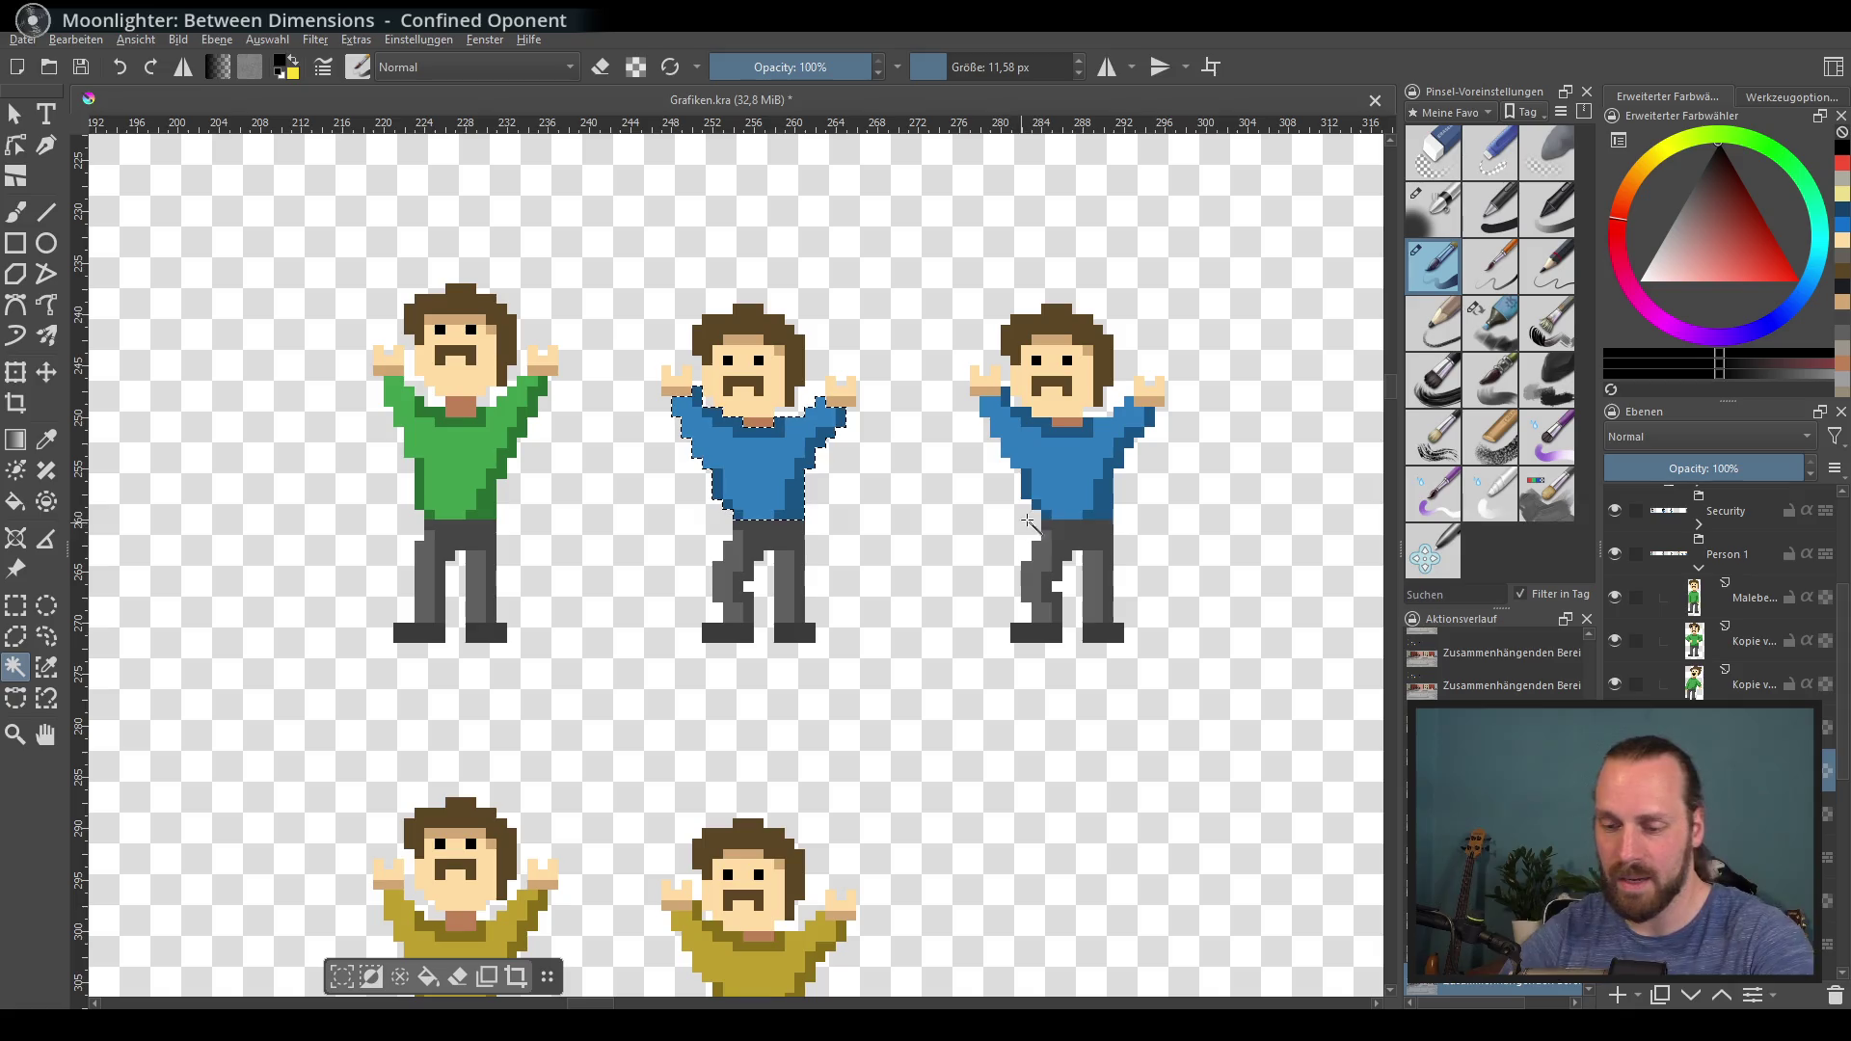
key(ctrl+u)
click(1649, 462)
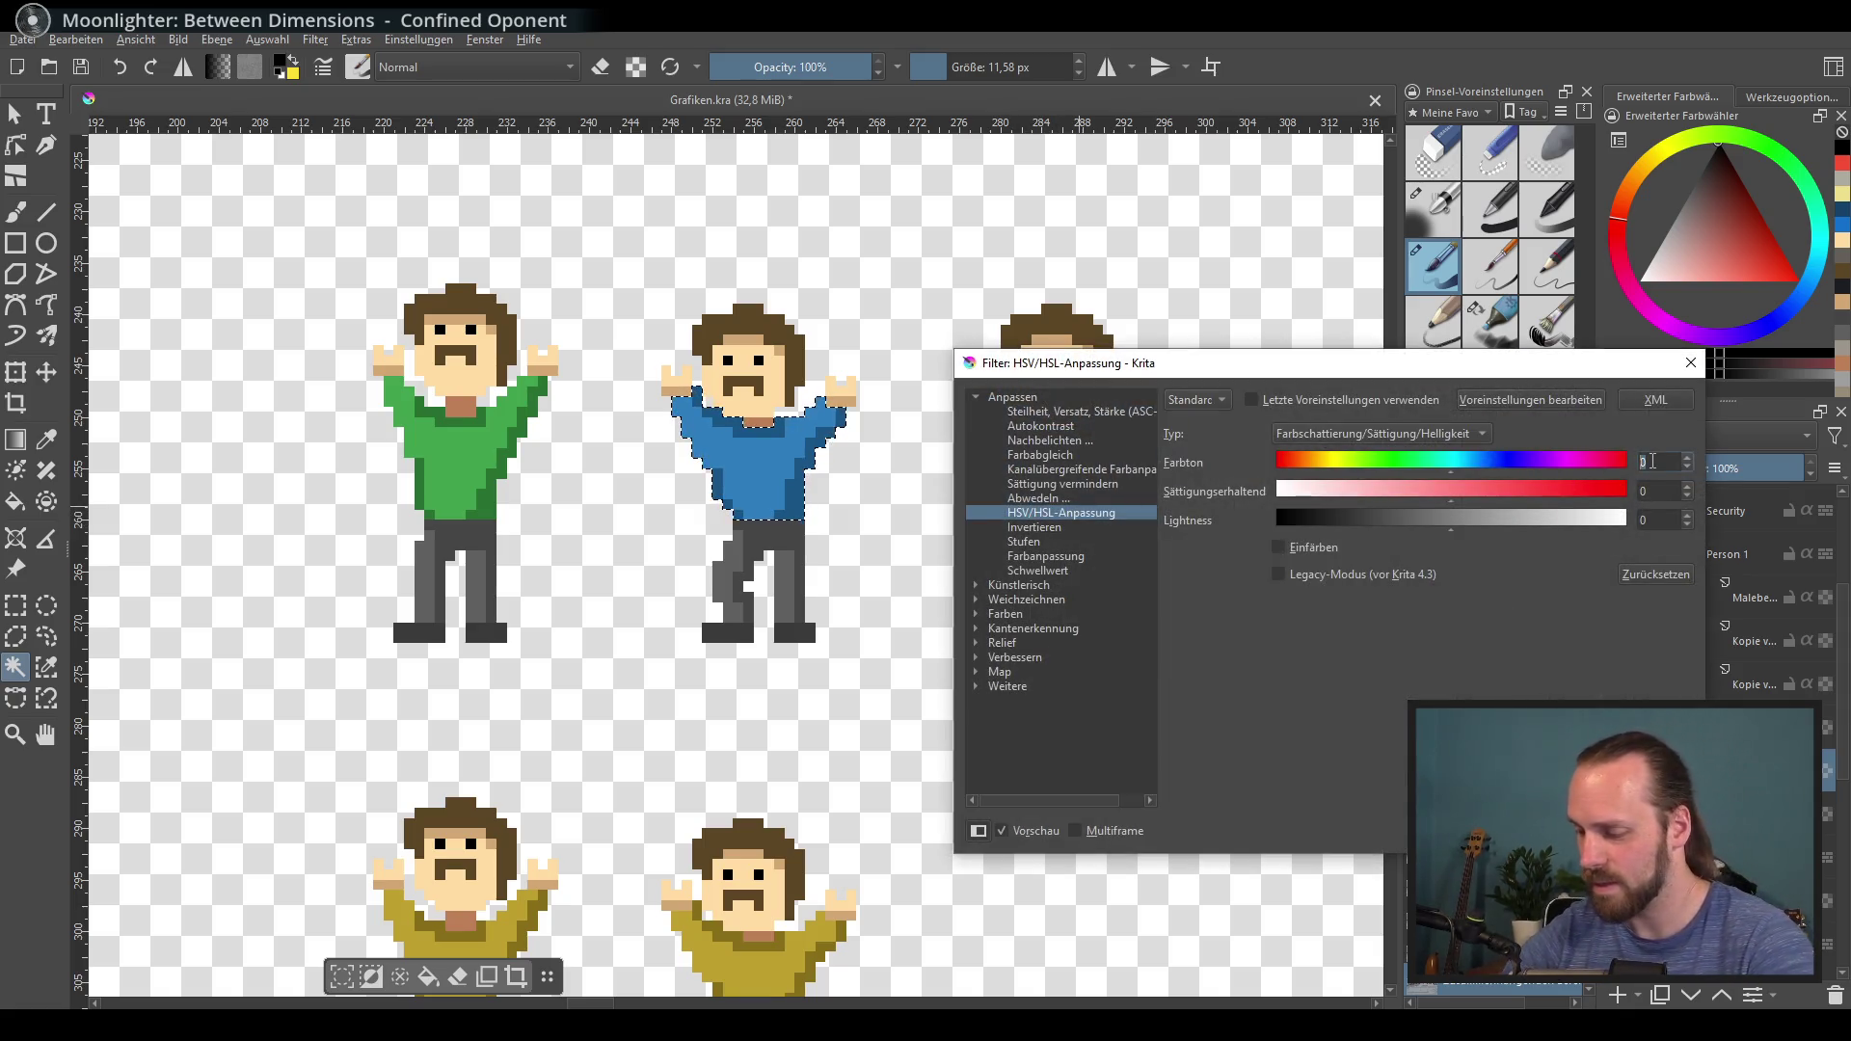
text(-80)
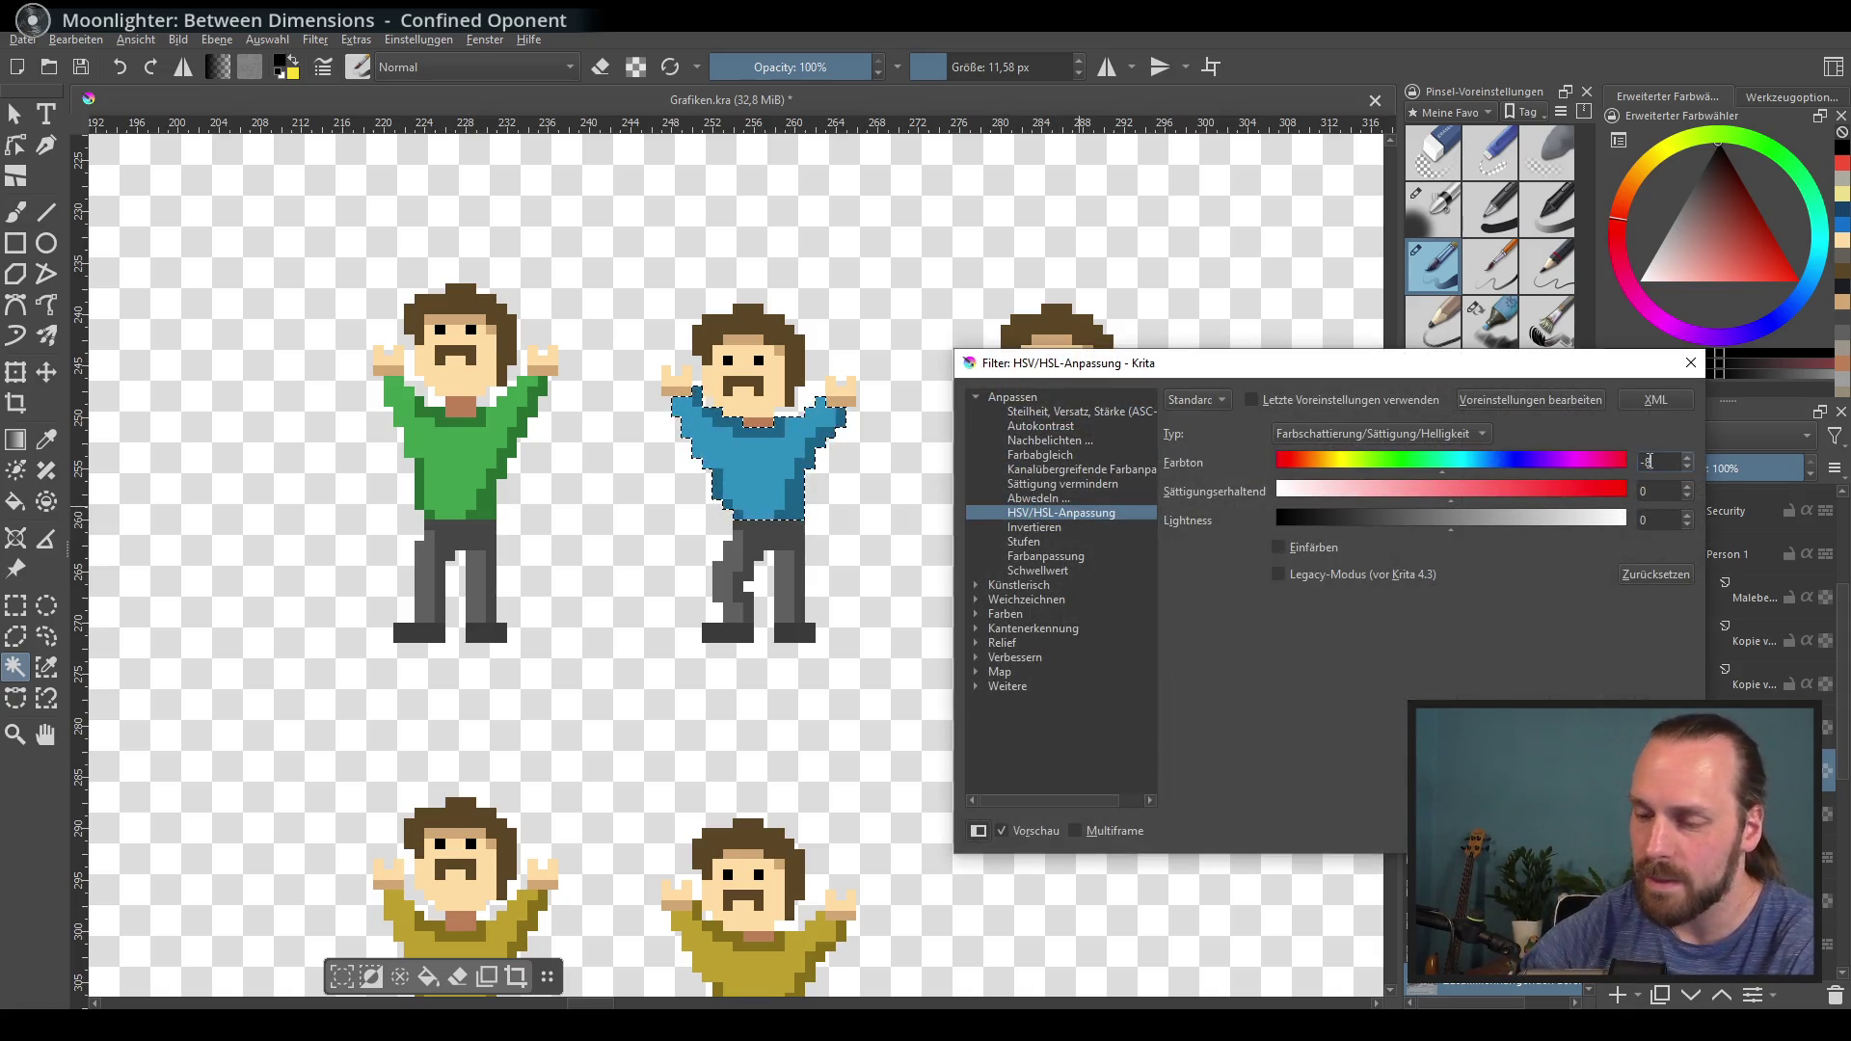
key(Tab)
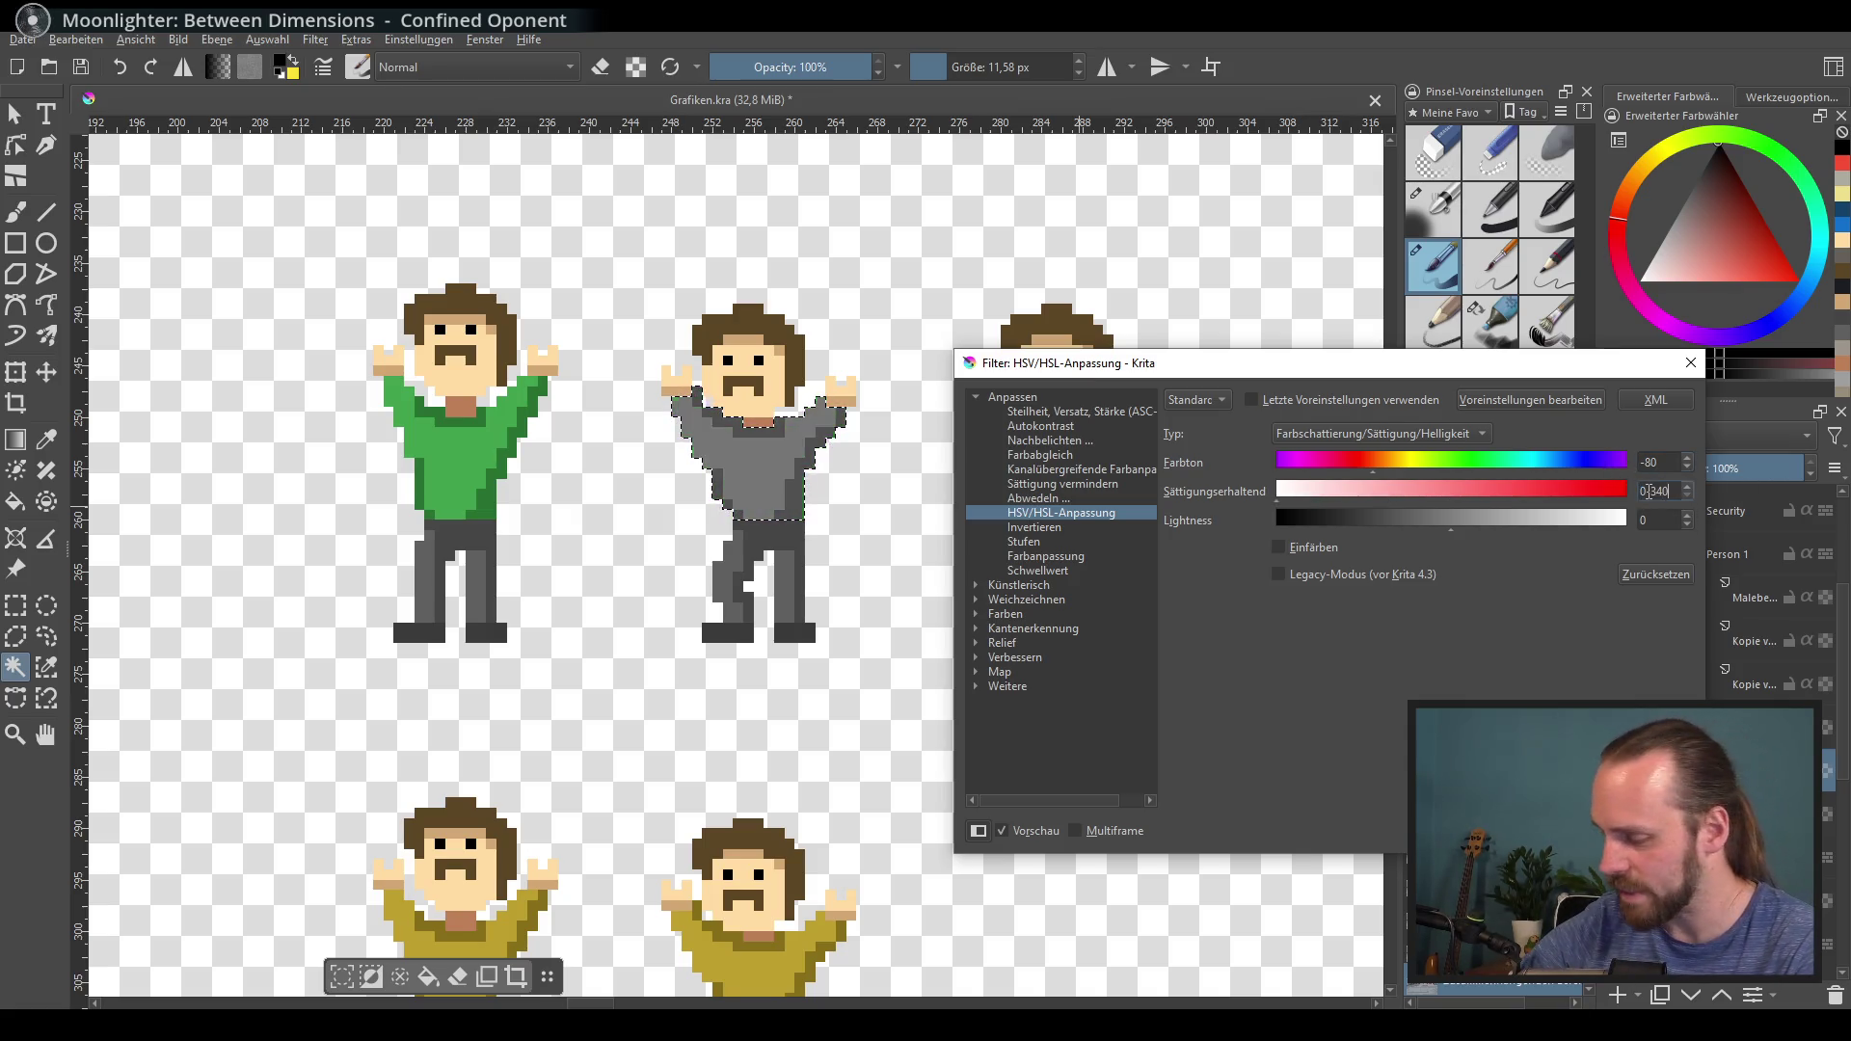
drag(1671, 492, 1620, 507)
text(-30)
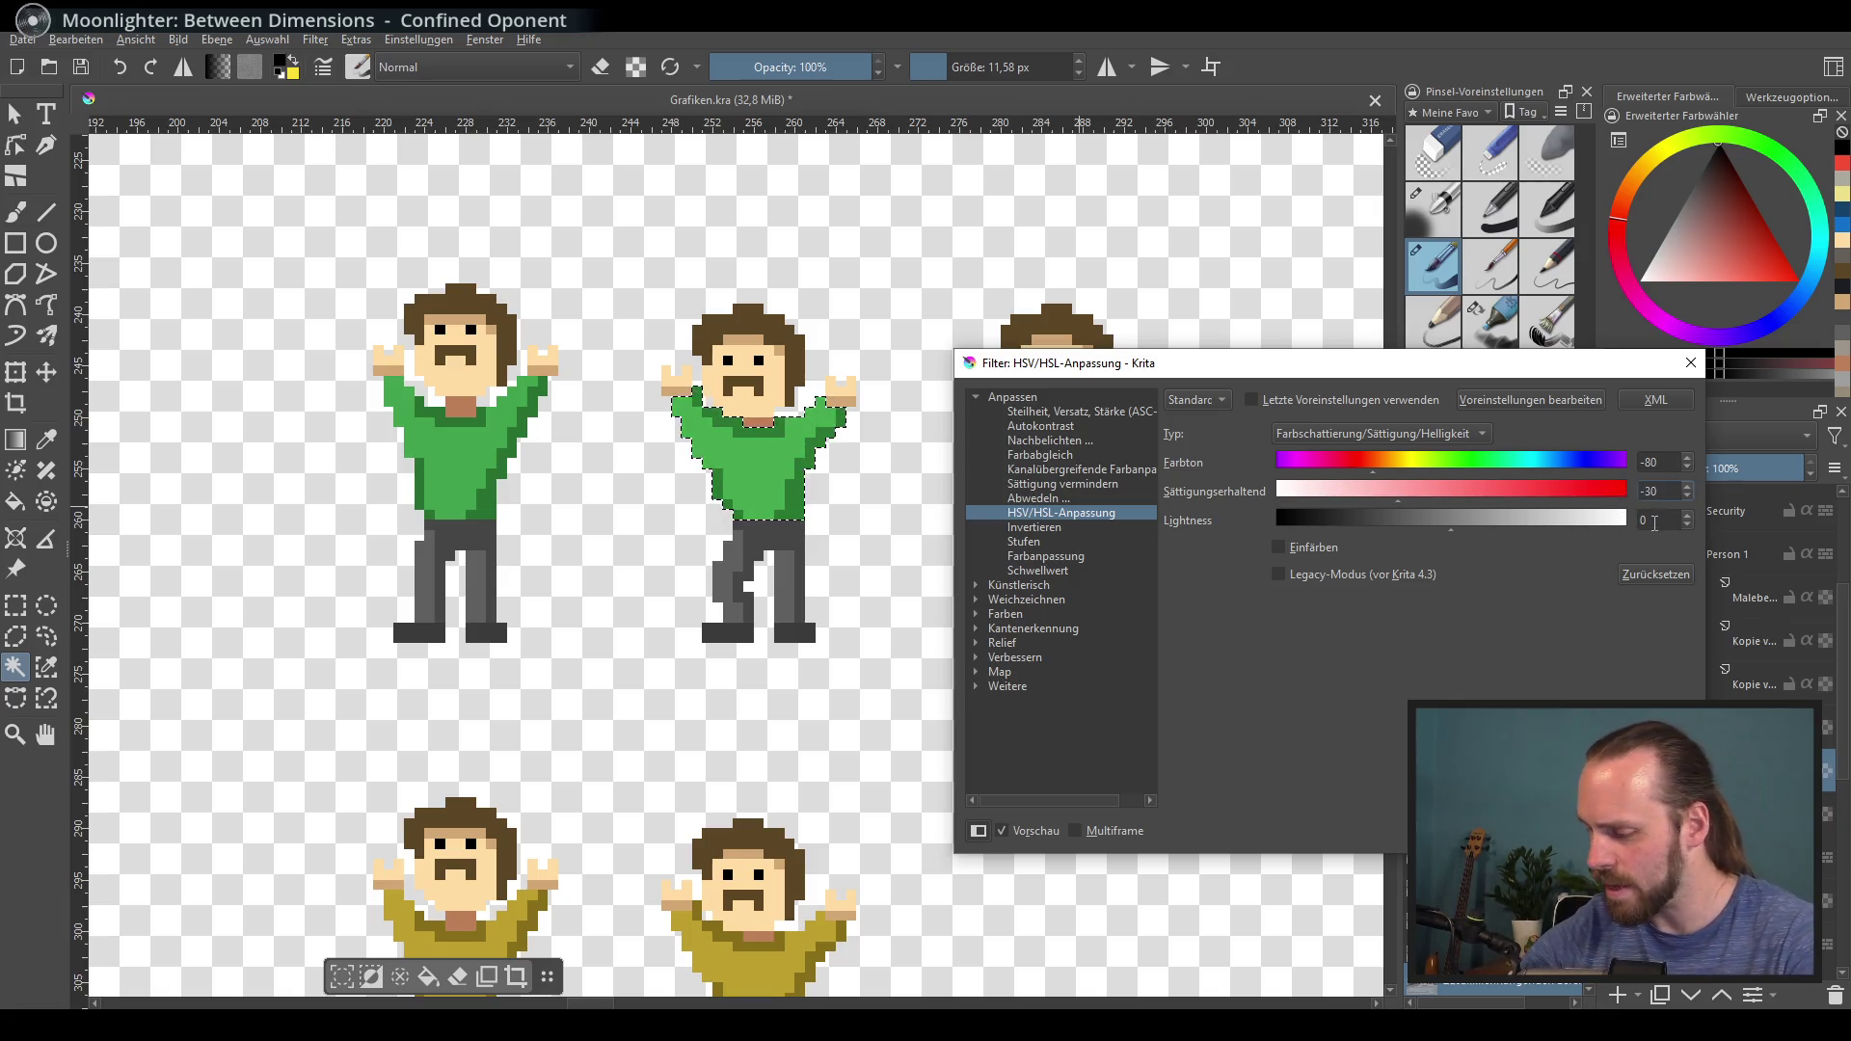
click(1658, 520)
text(-5)
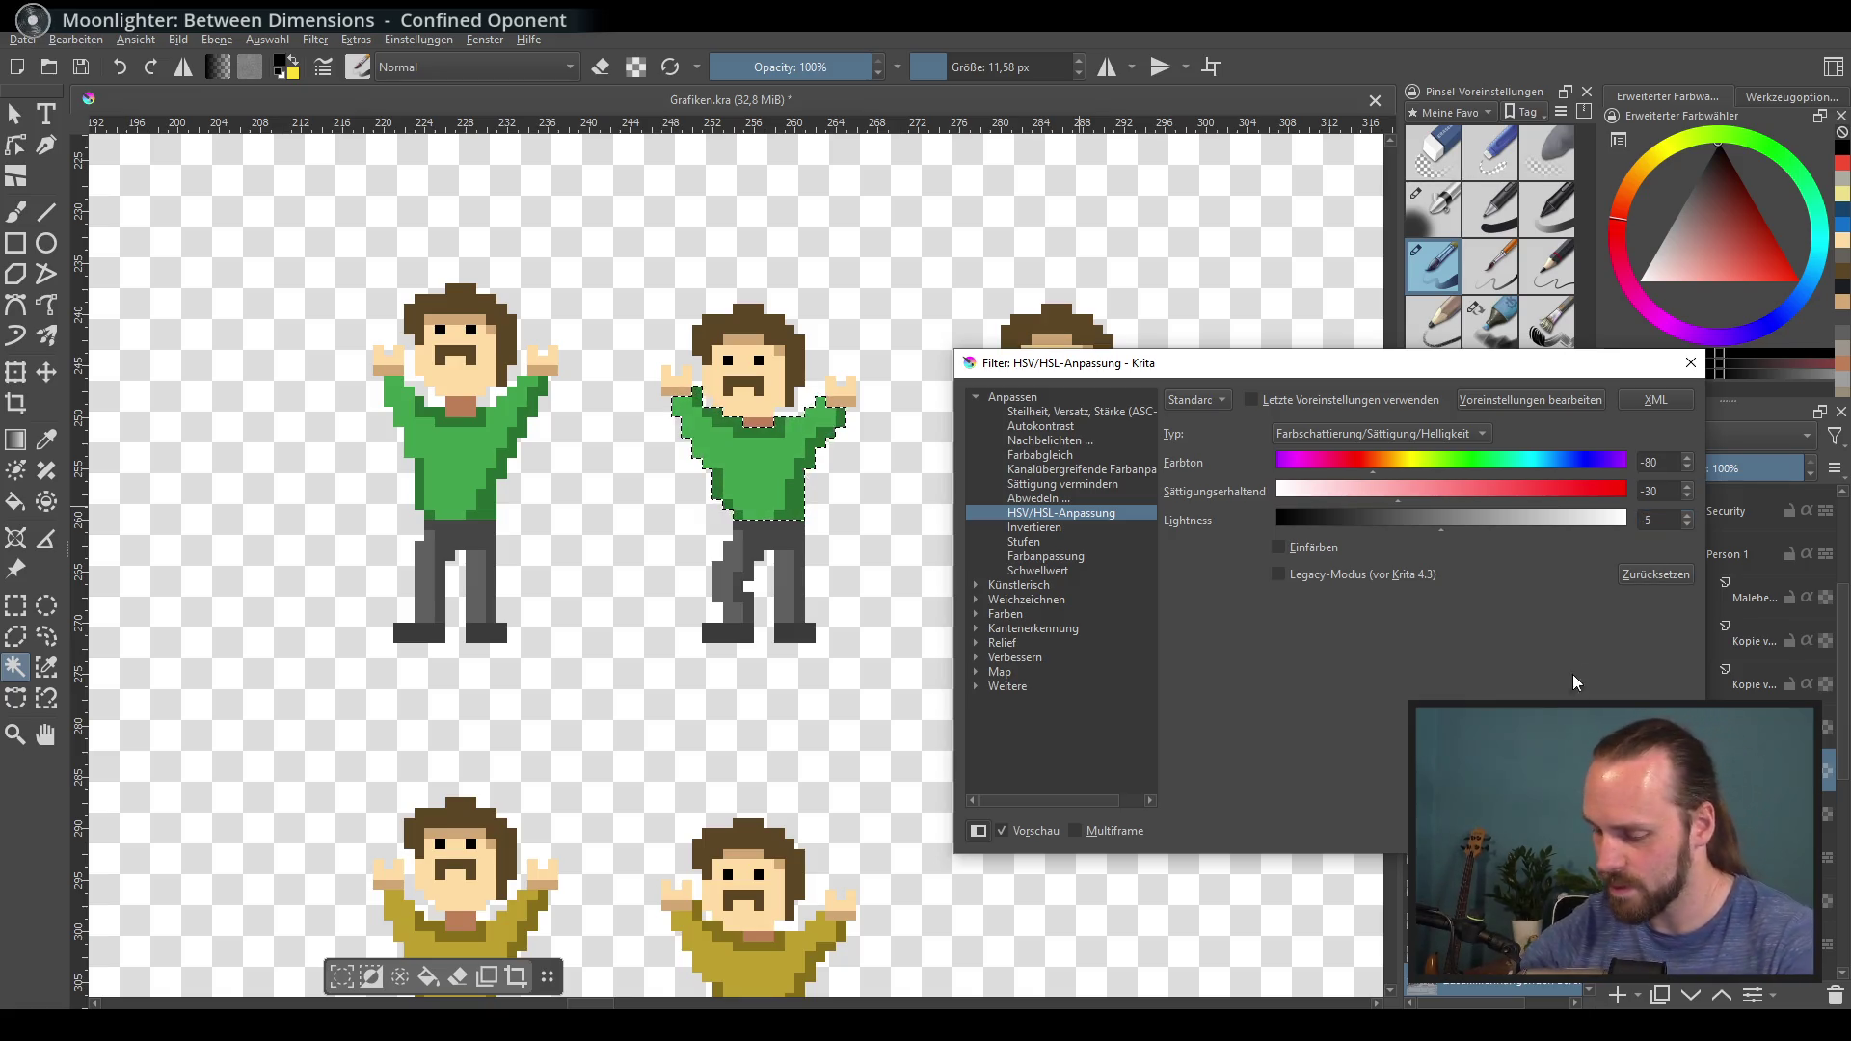
key(Return)
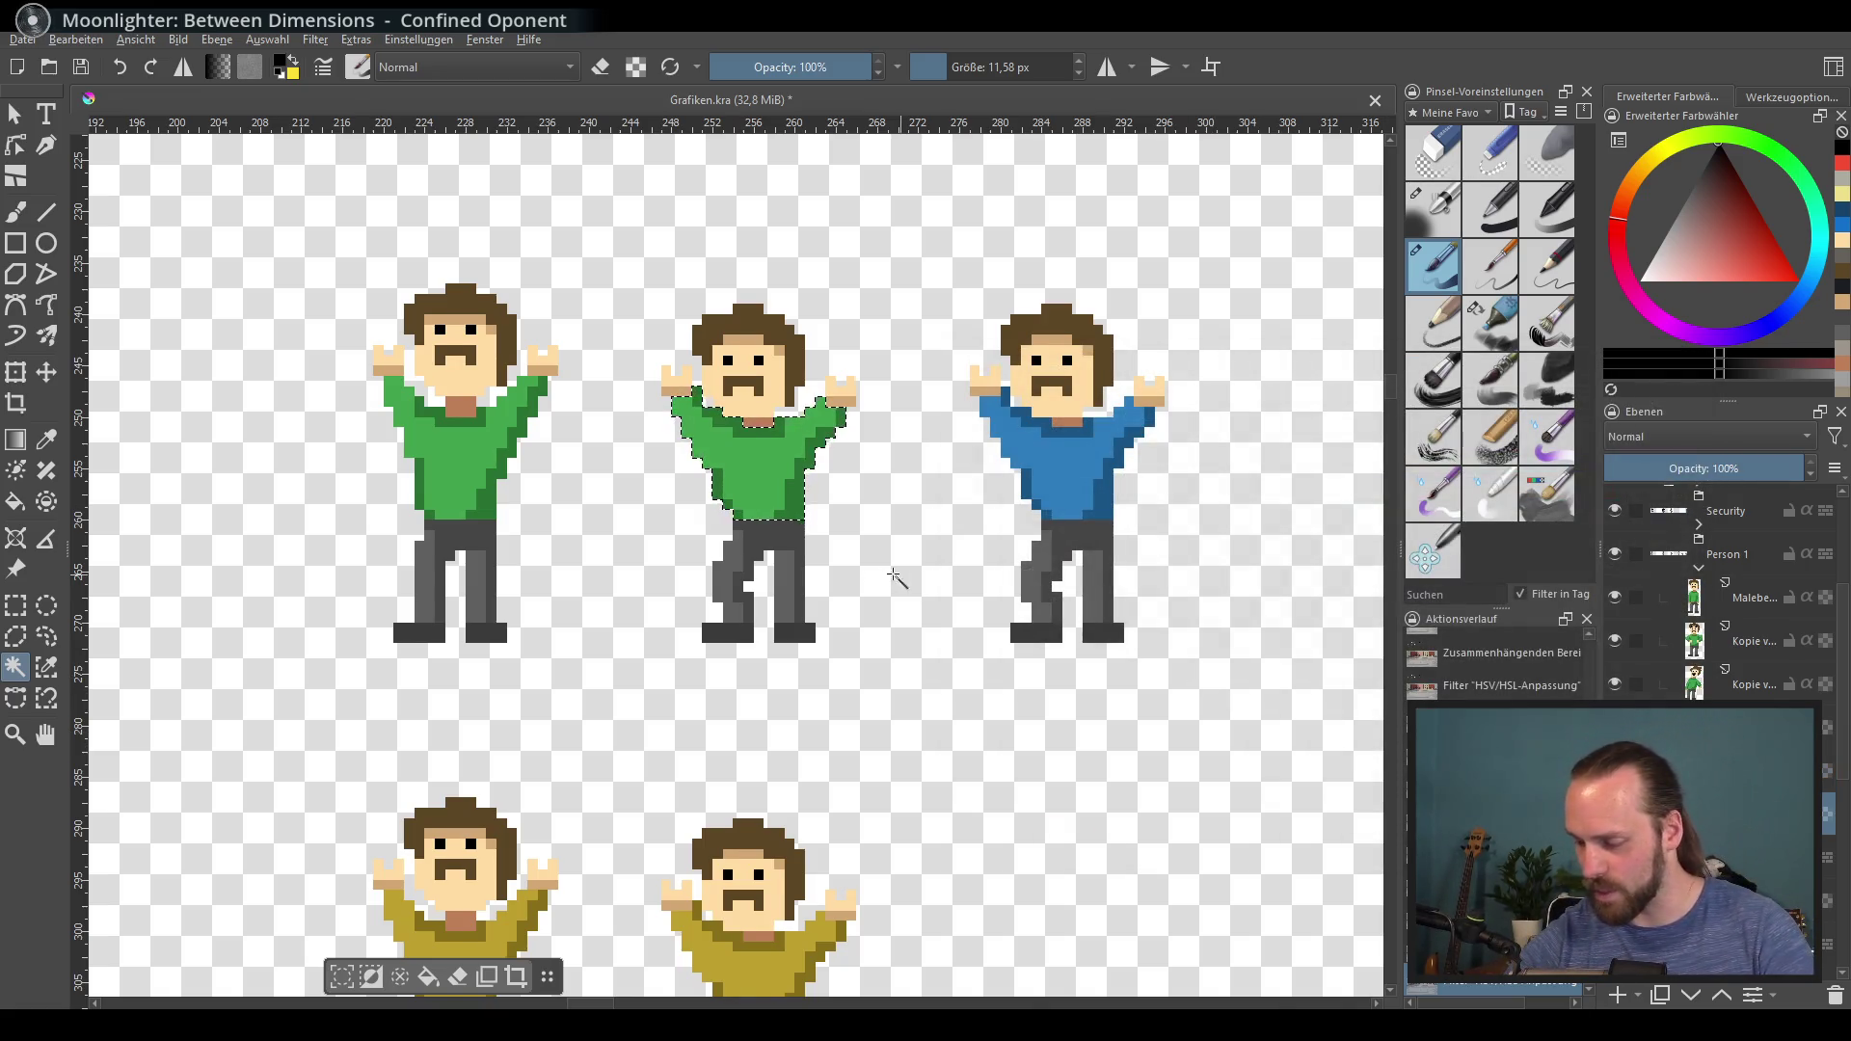
Step: Turn the third figure's blue shirt green with the same Hue -80, Saturation -30, Lightness -5 adjustment
scroll(897, 578, right, 2)
click(925, 434)
click(926, 418)
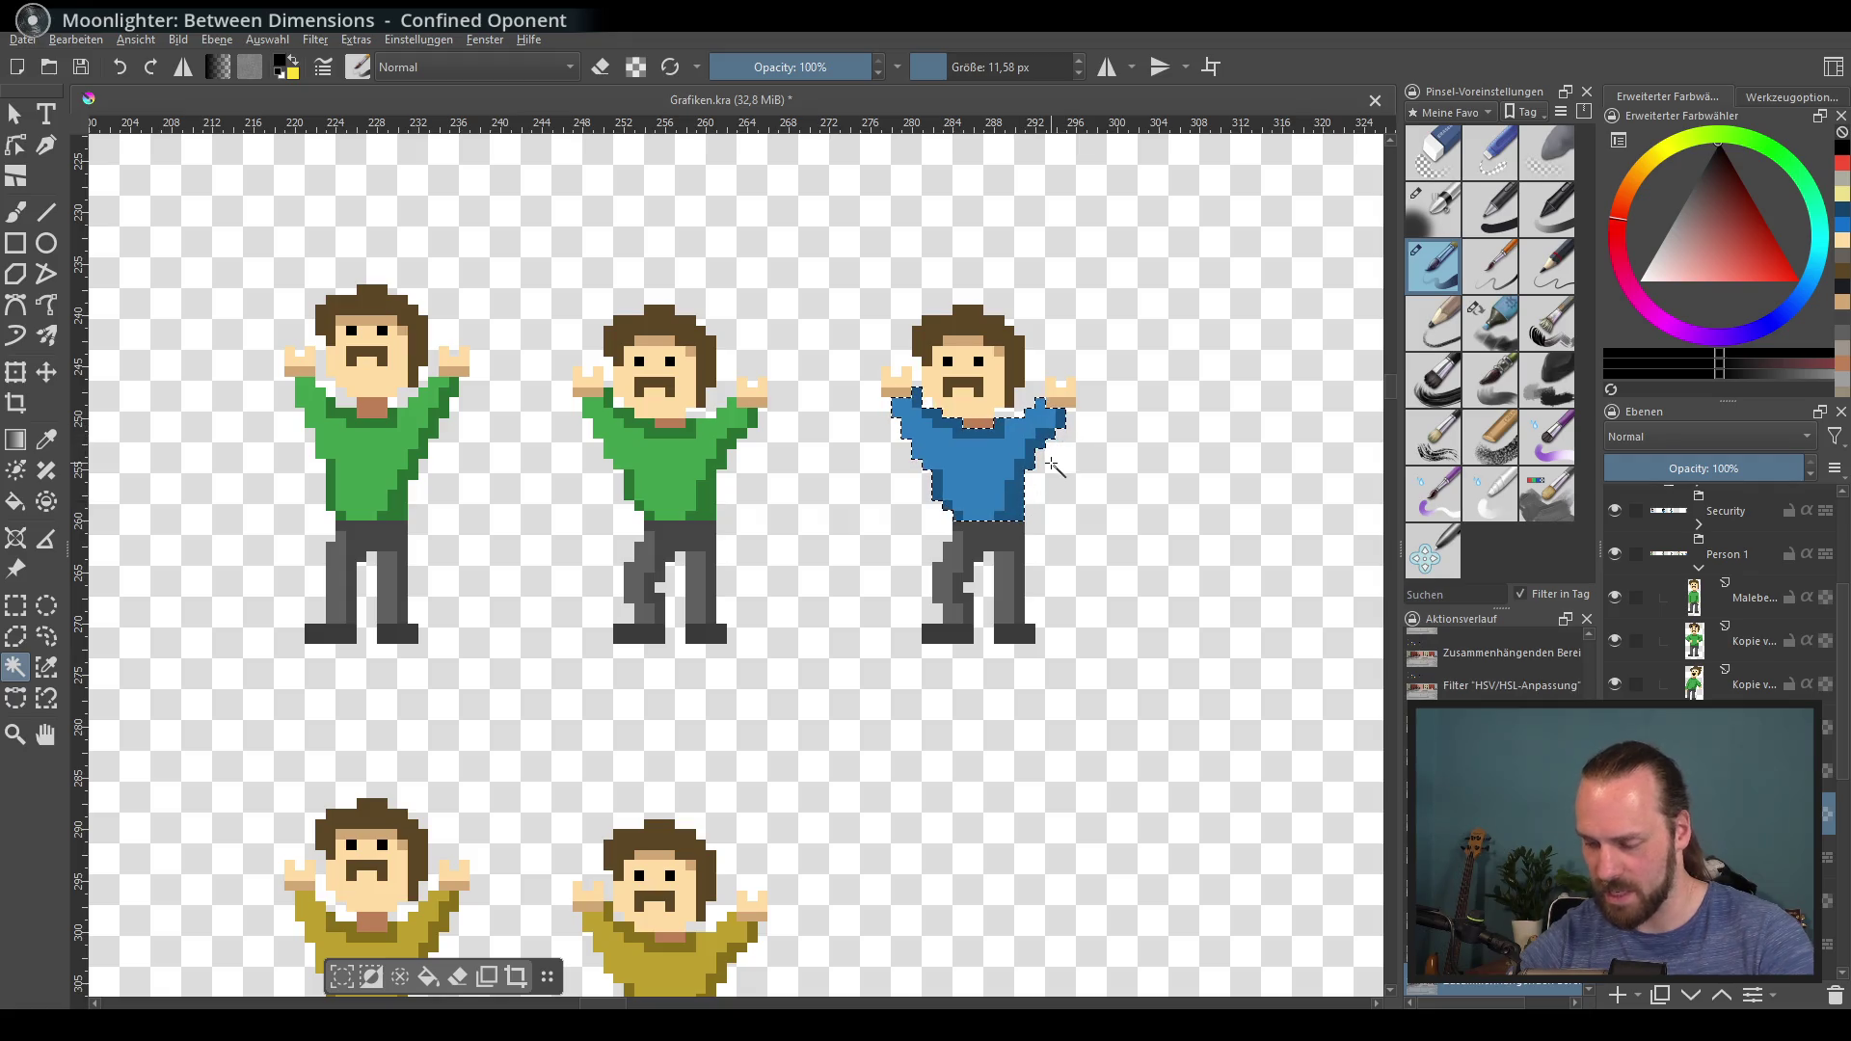
key(ctrl+u)
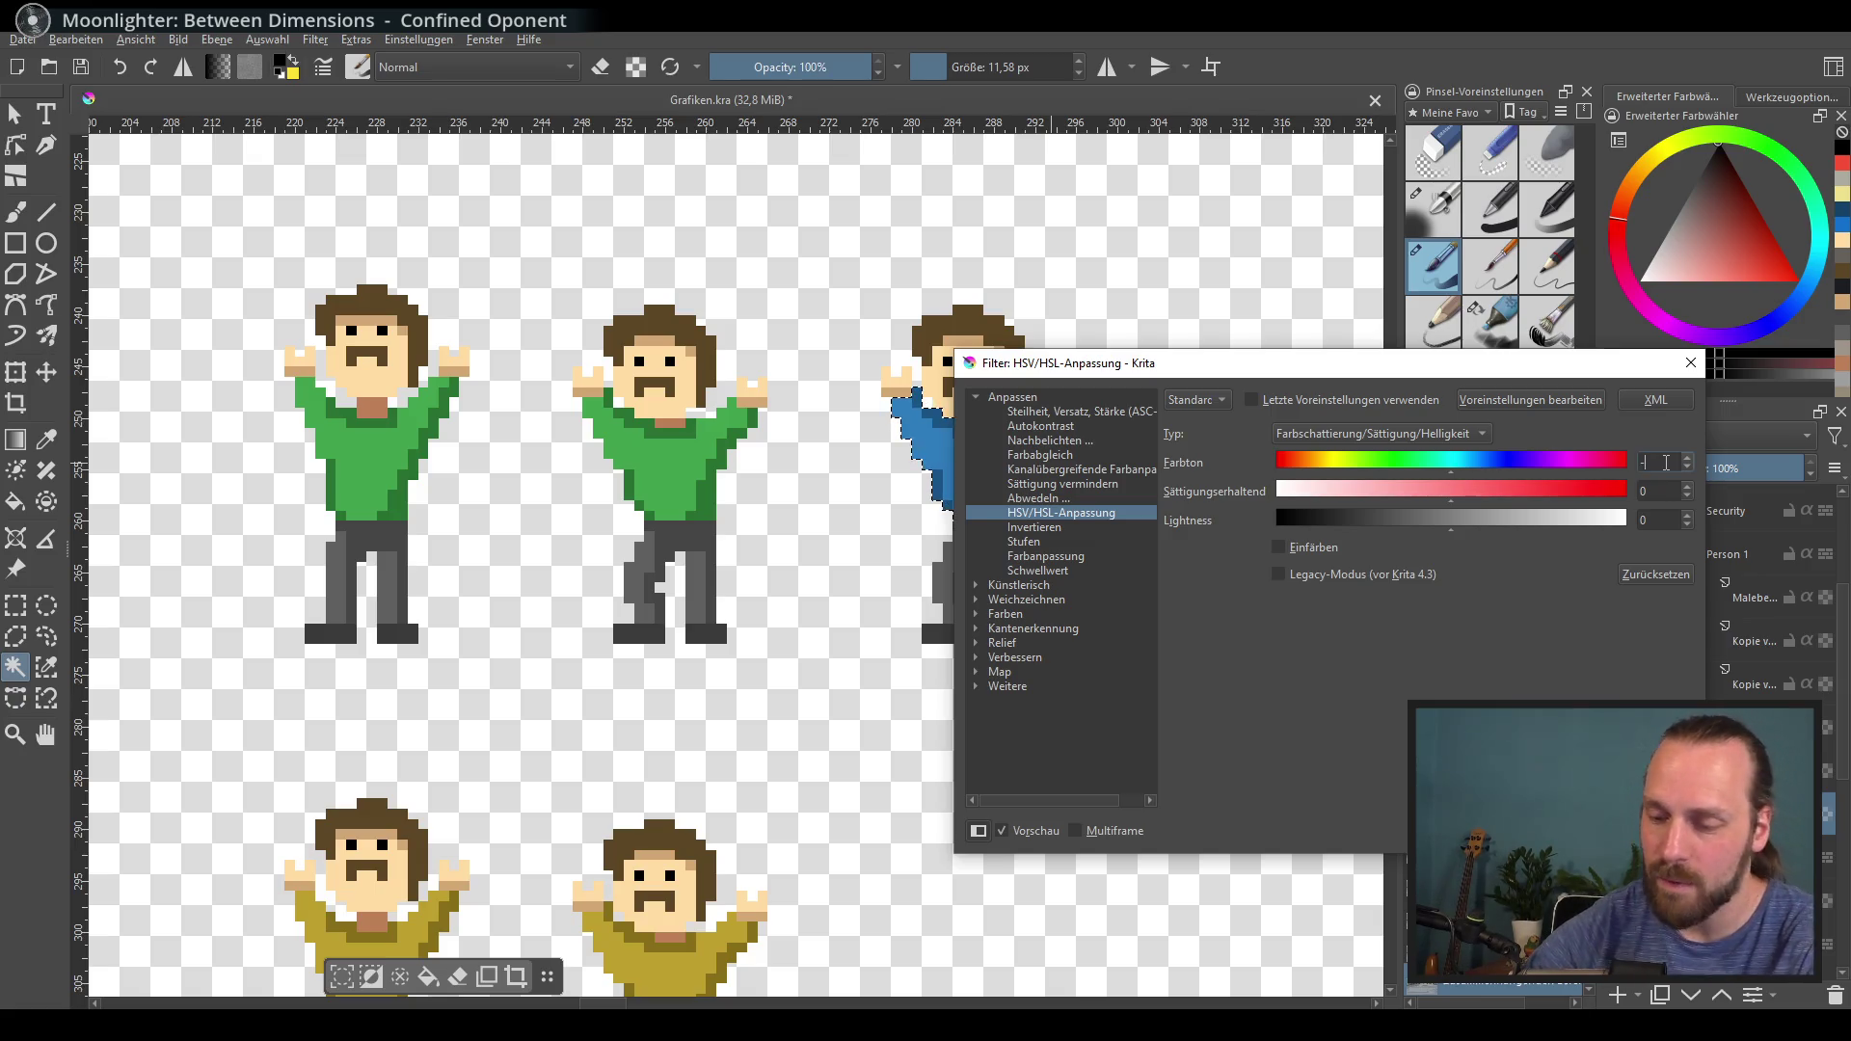
text(80)
click(1673, 496)
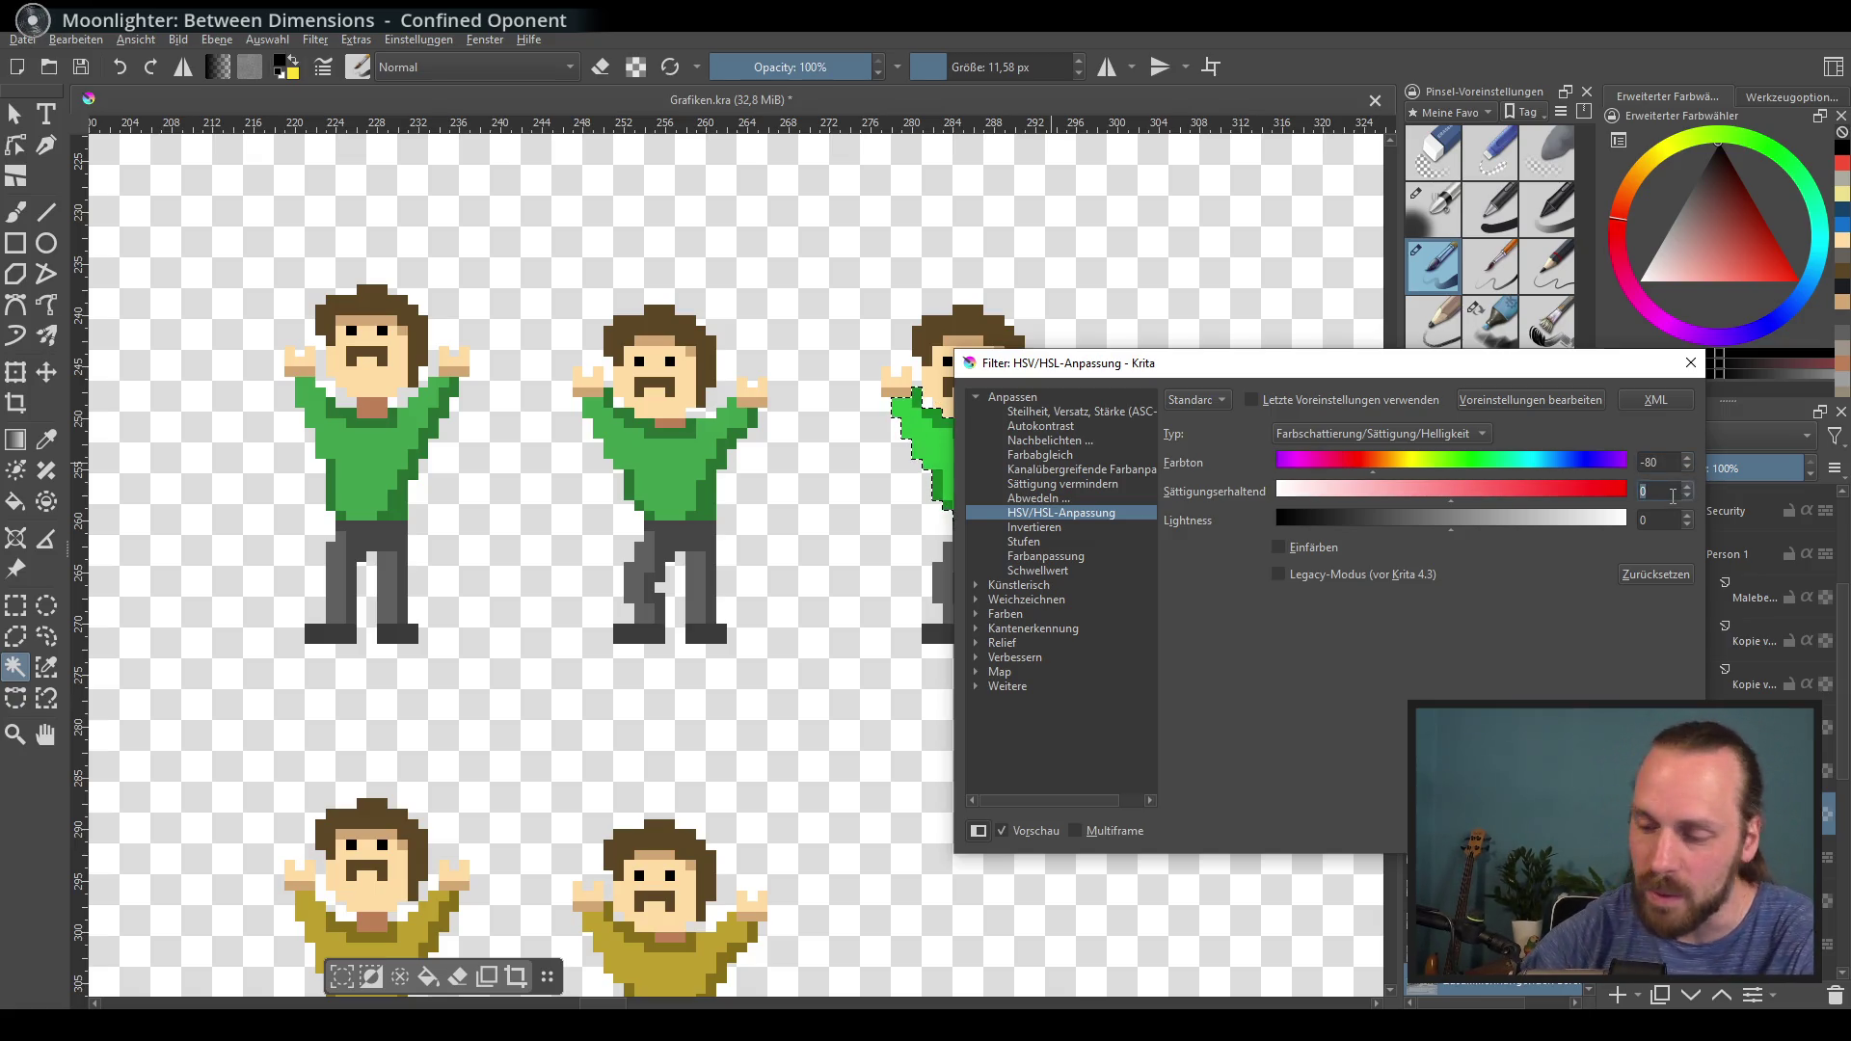
text(-30)
click(1662, 519)
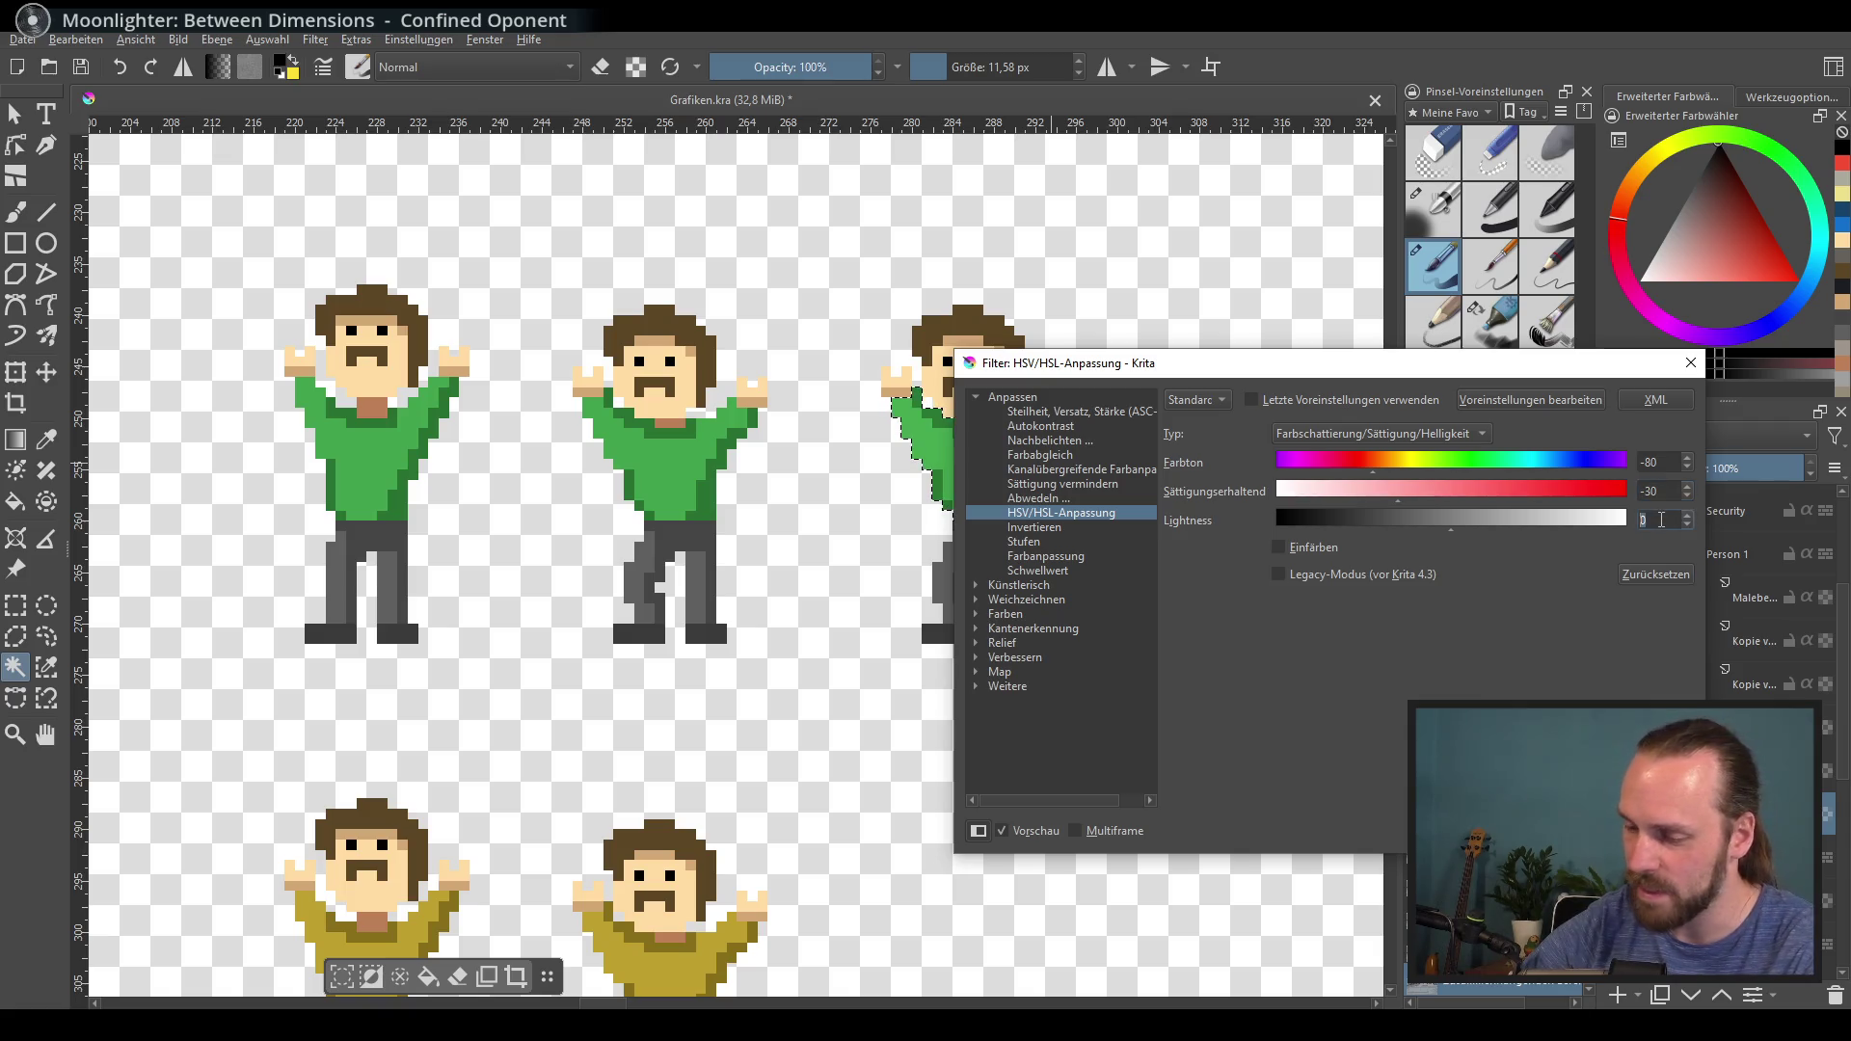
text(-5)
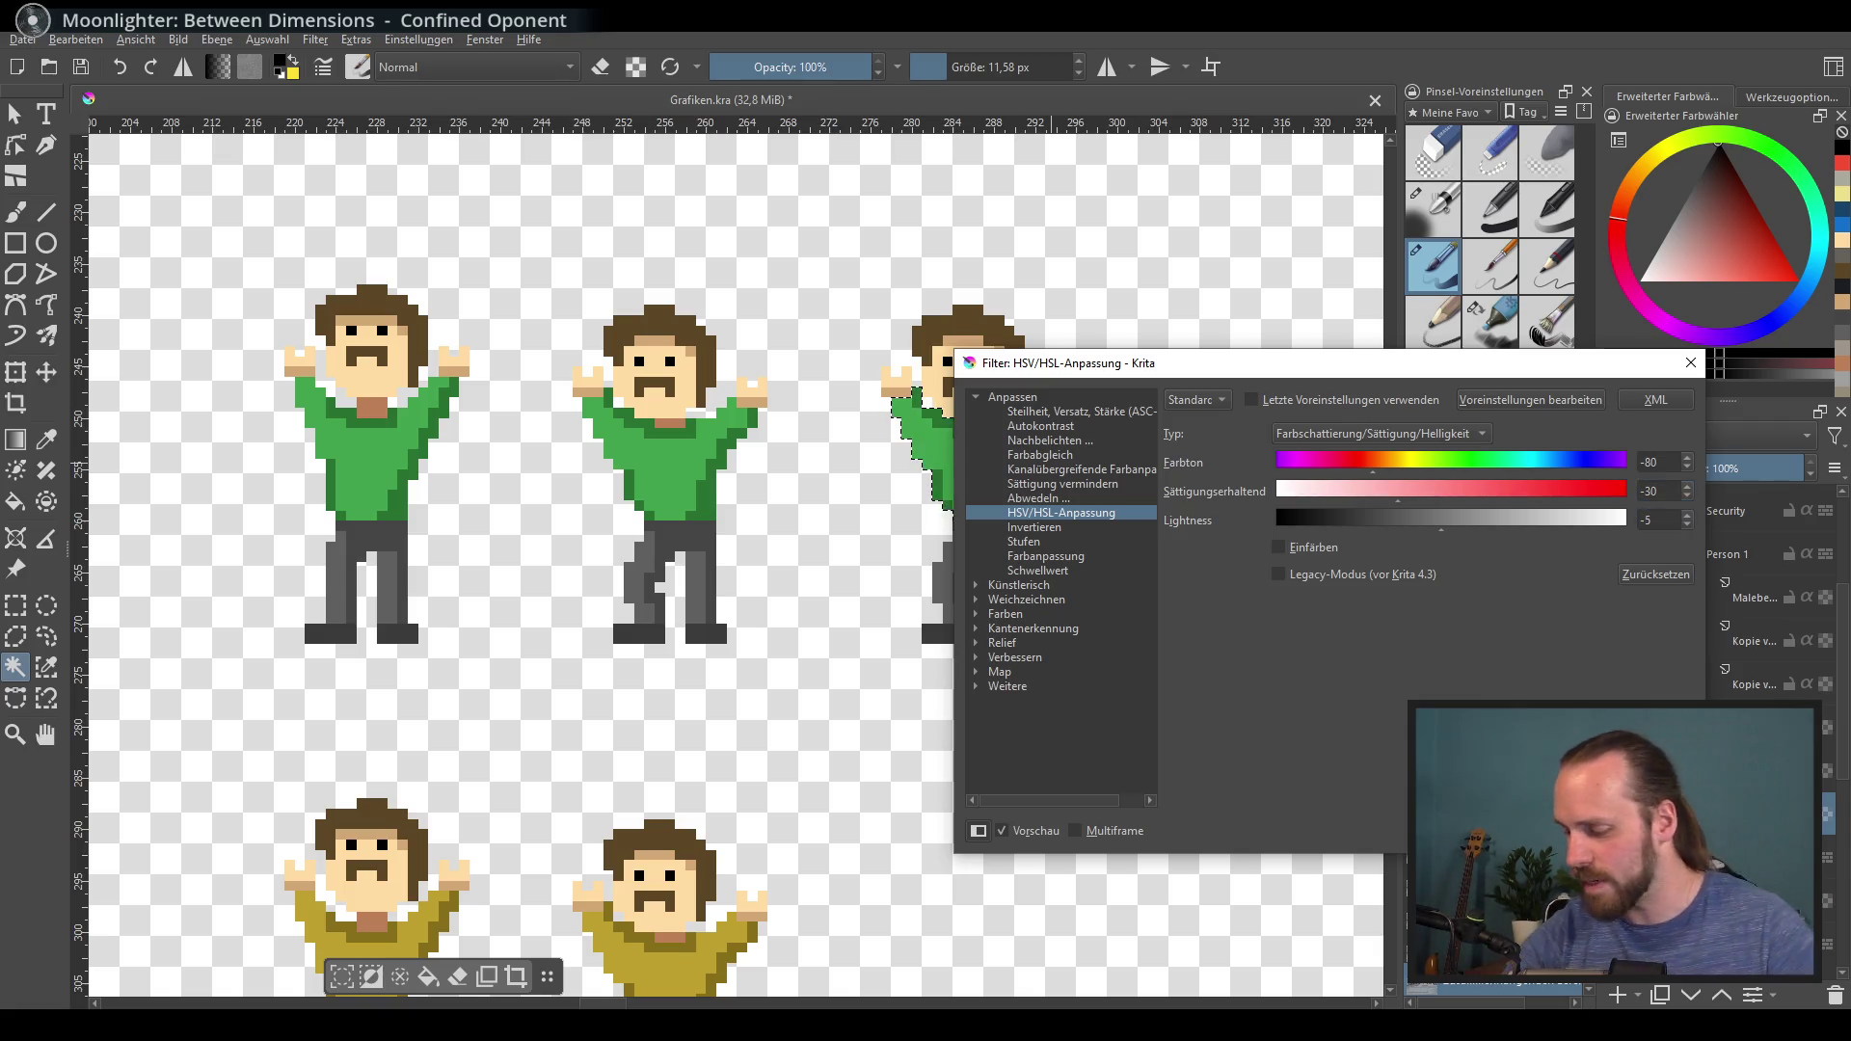
key(Return)
scroll(1094, 603, down, 3)
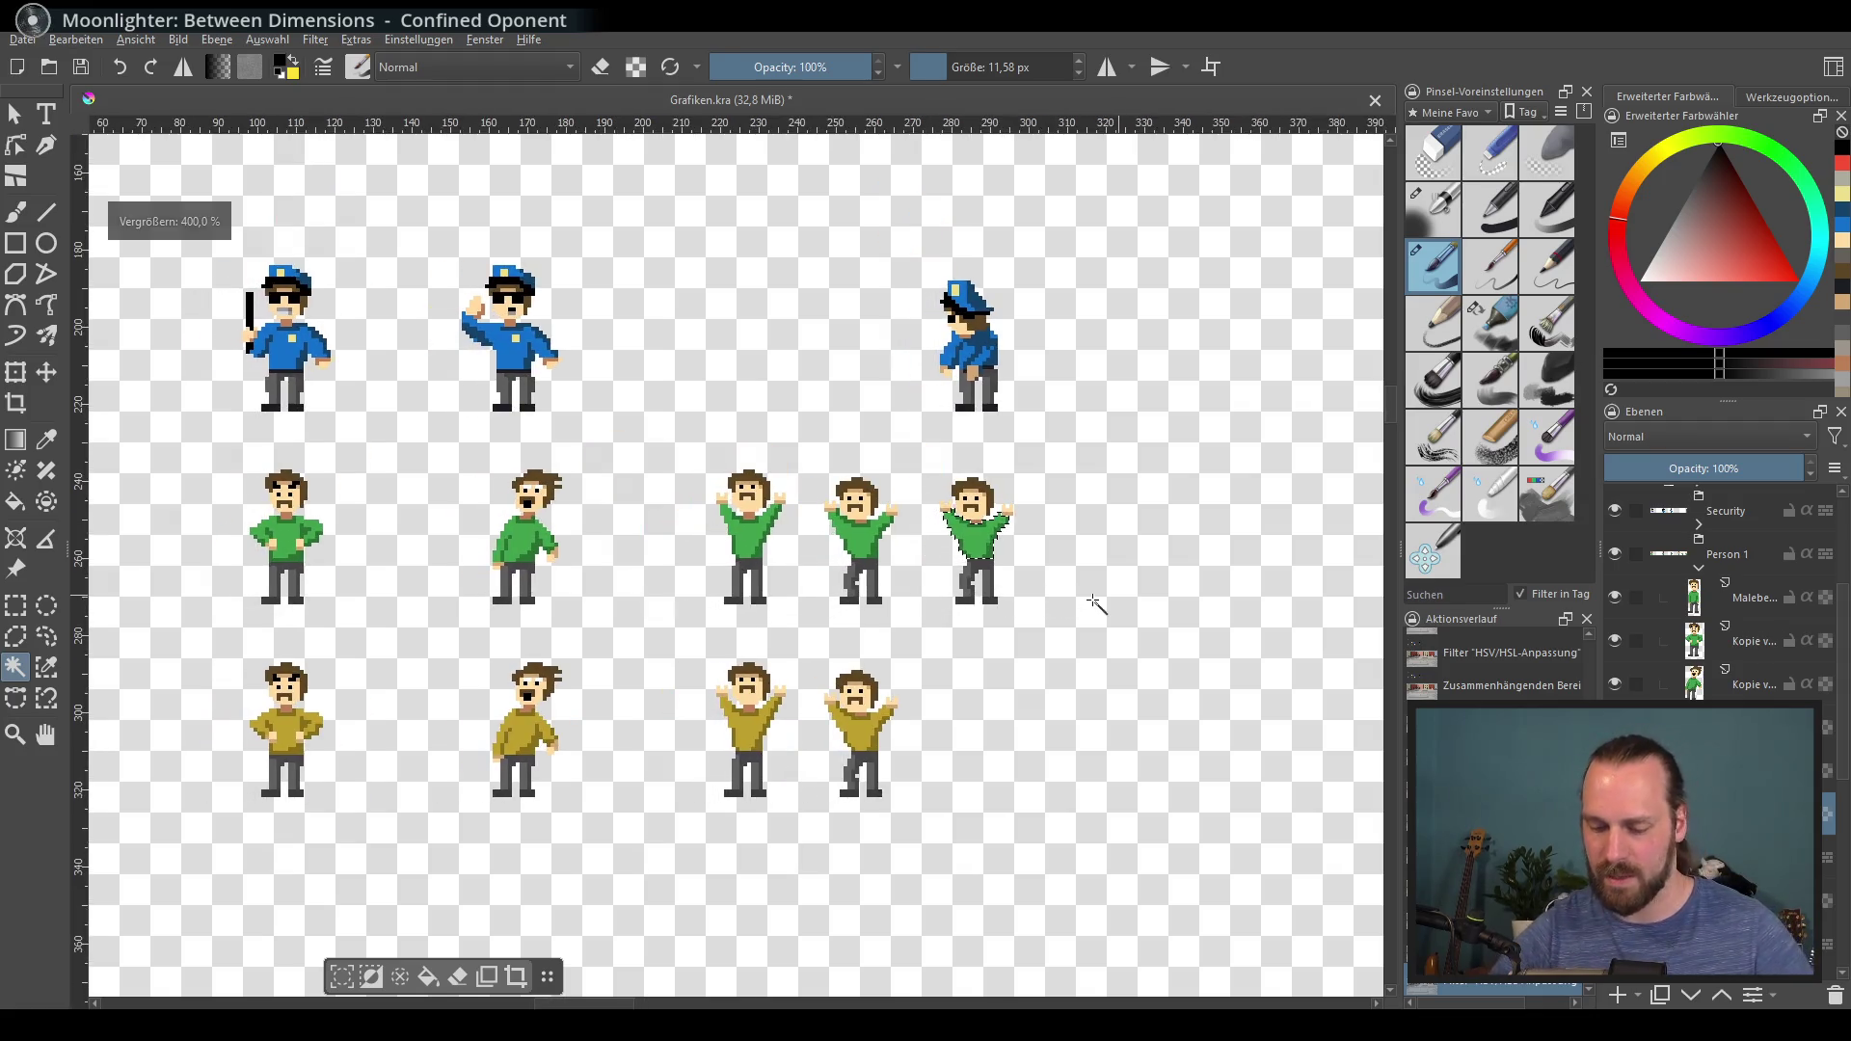
Step: Deselect, zoom in on the green figures and open the Brush Presets tag dropdown
key(ctrl+shift+a)
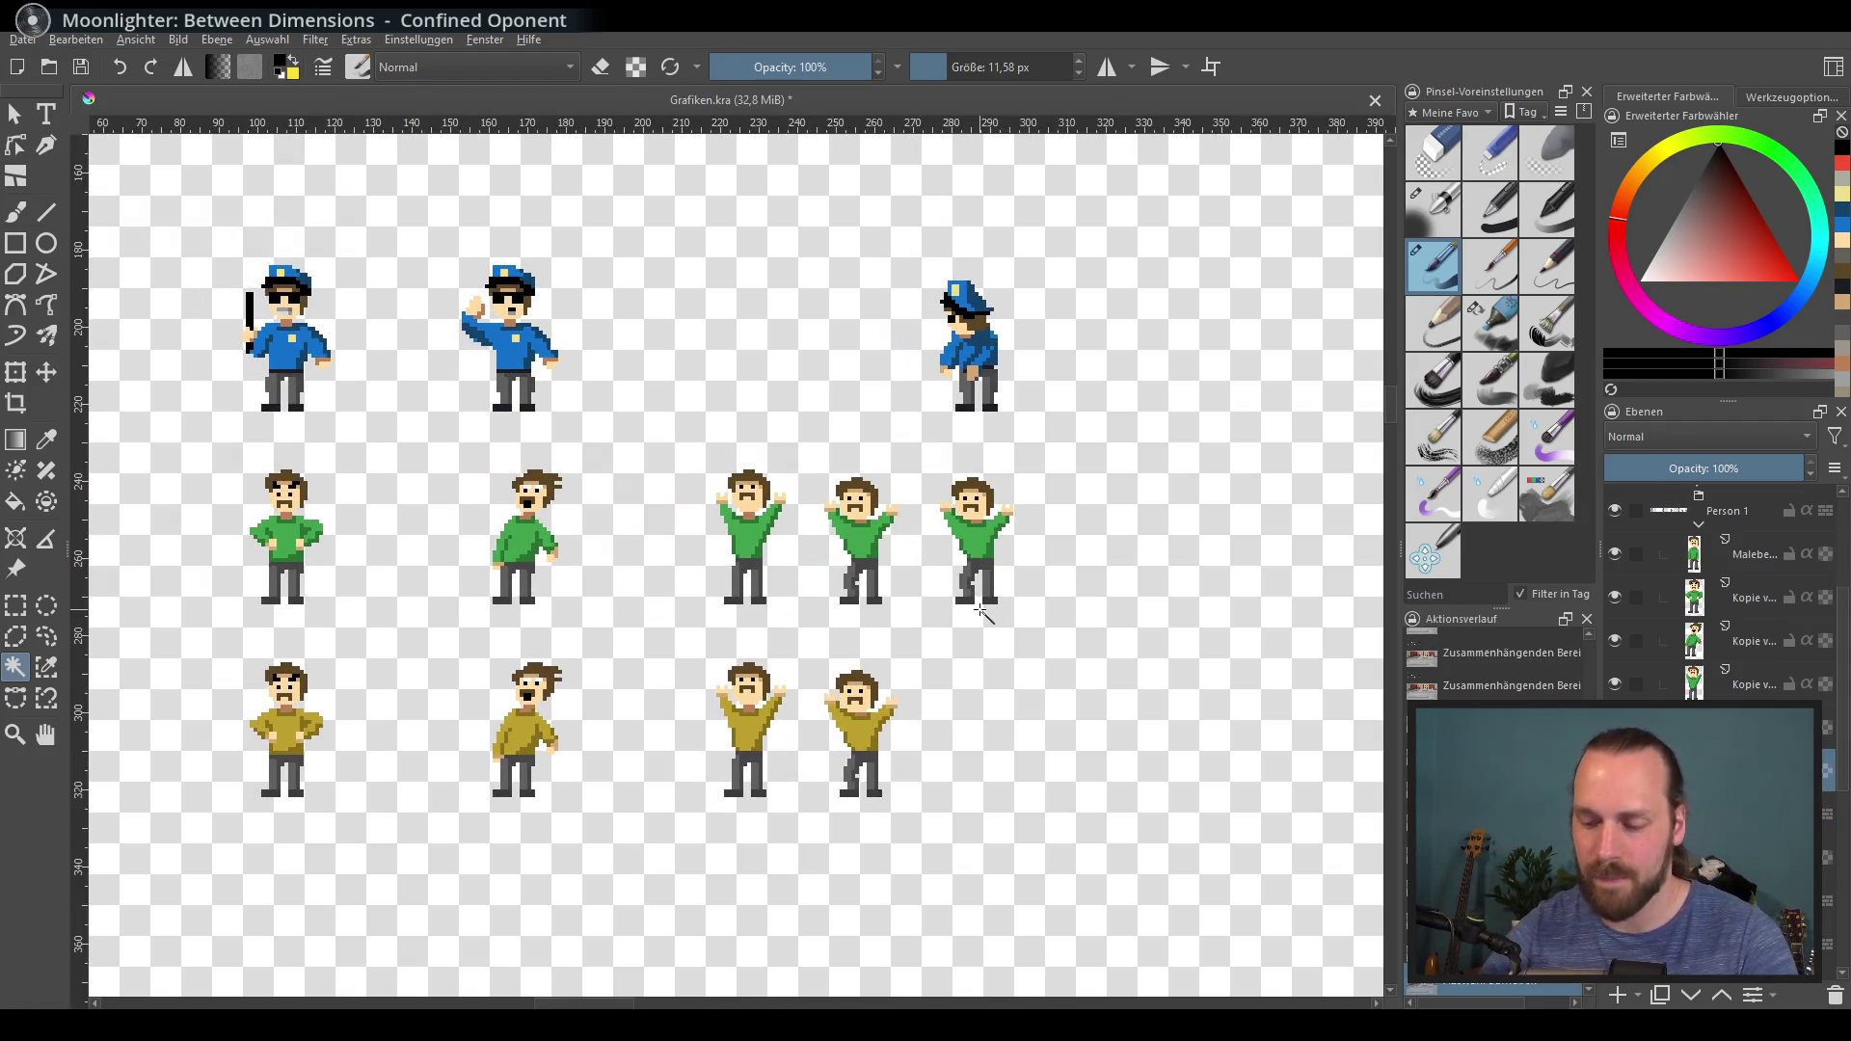
scroll(919, 564, down, 5)
scroll(750, 565, up, 4)
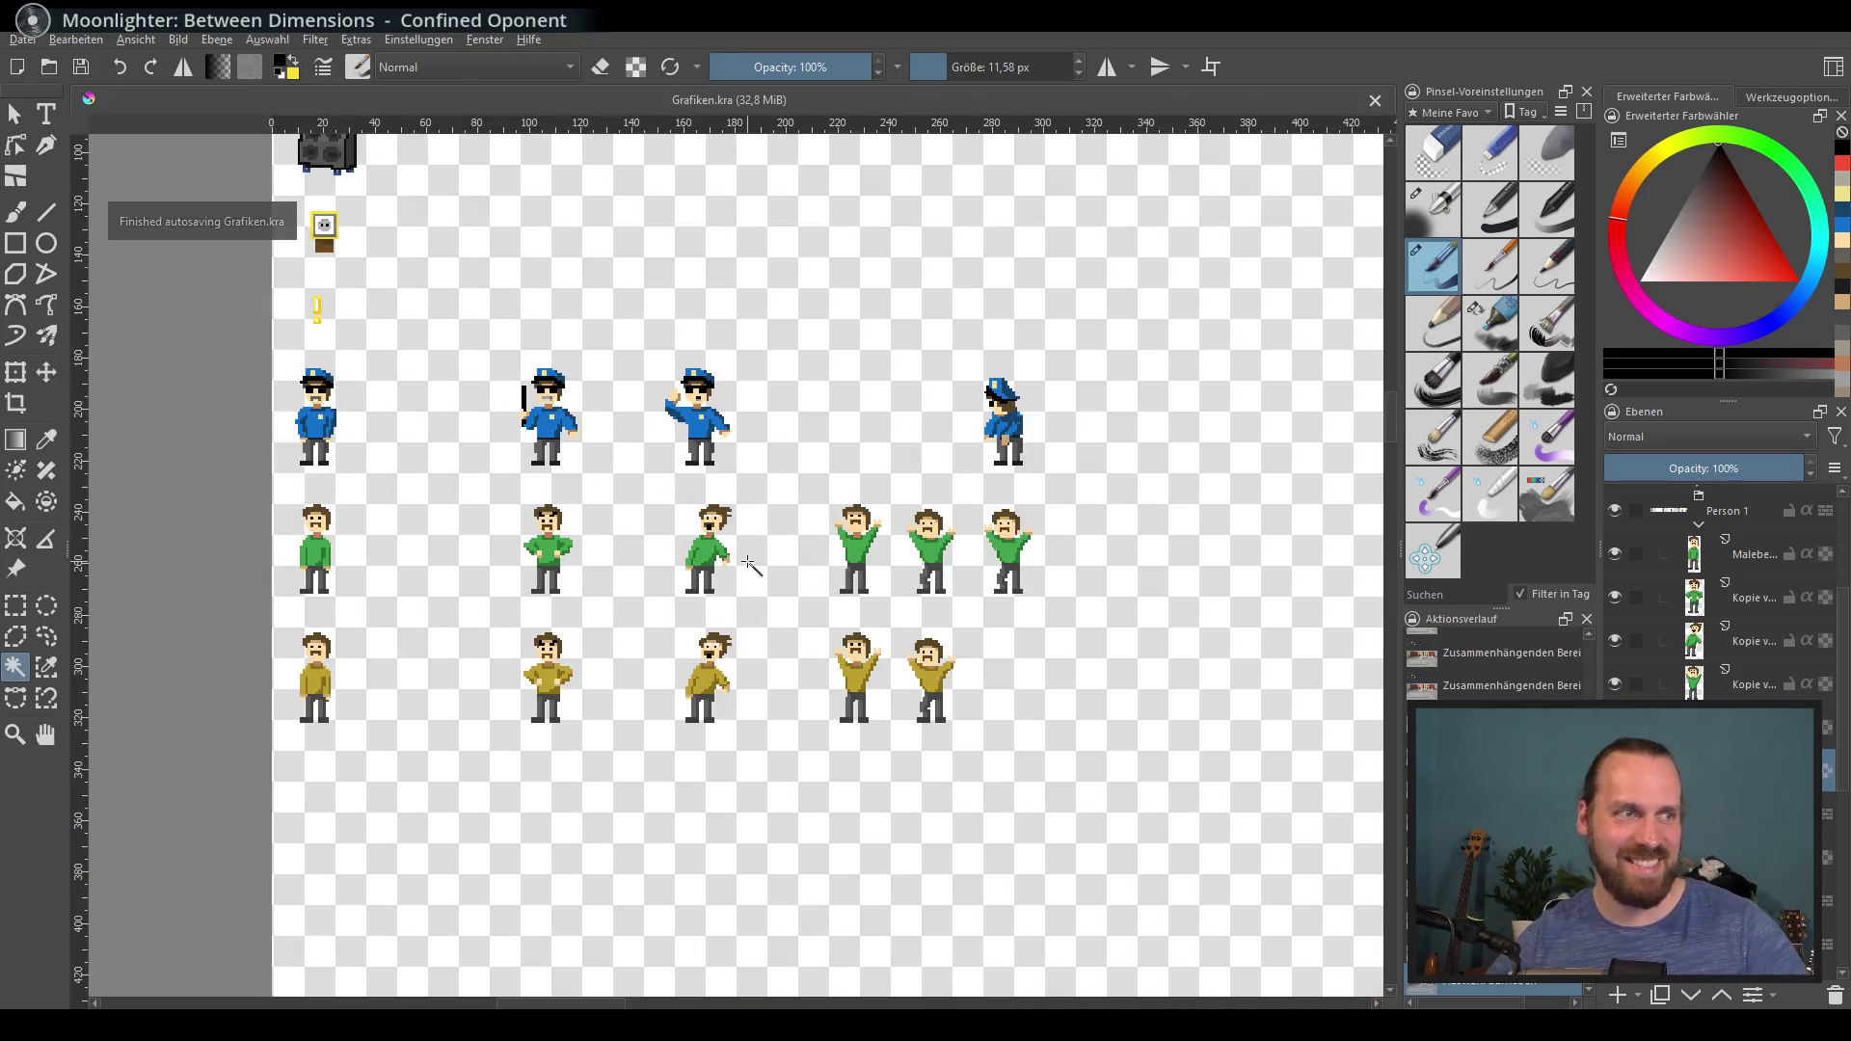
scroll(761, 611, down, 2)
scroll(761, 611, left, 1)
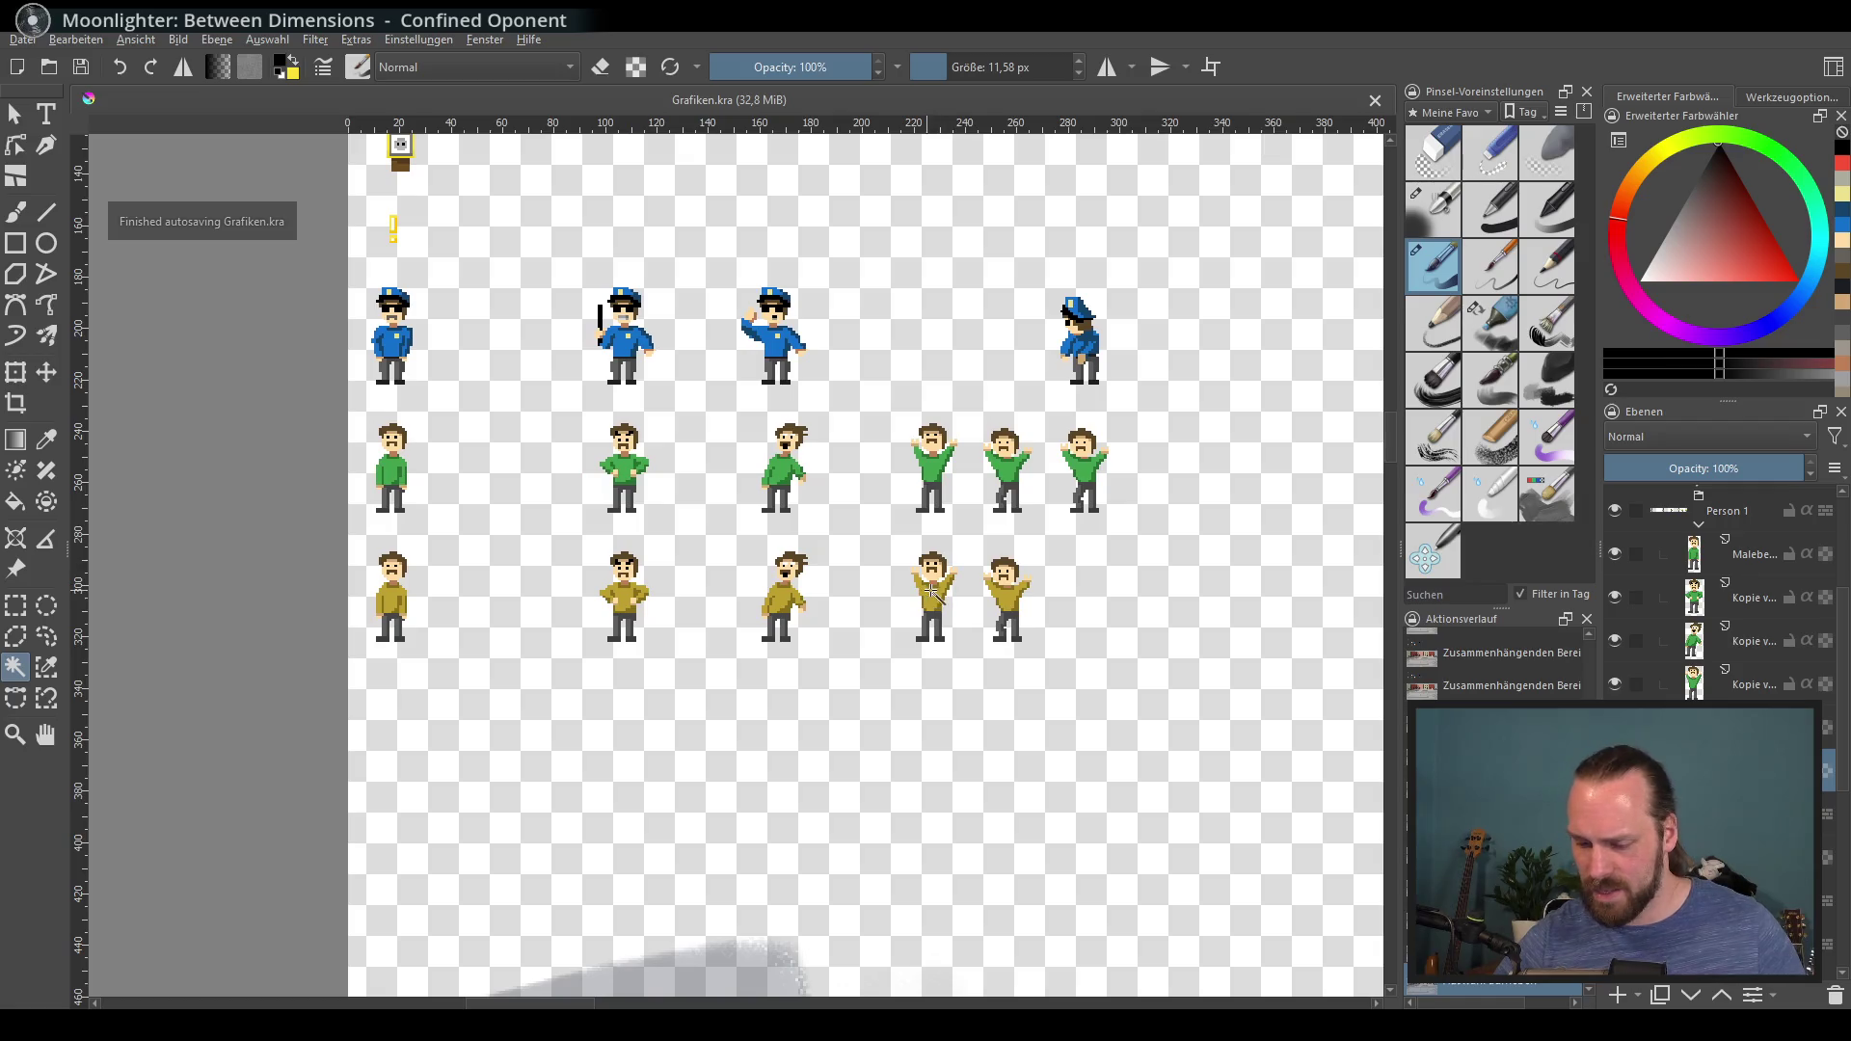
scroll(1036, 596, up, 4)
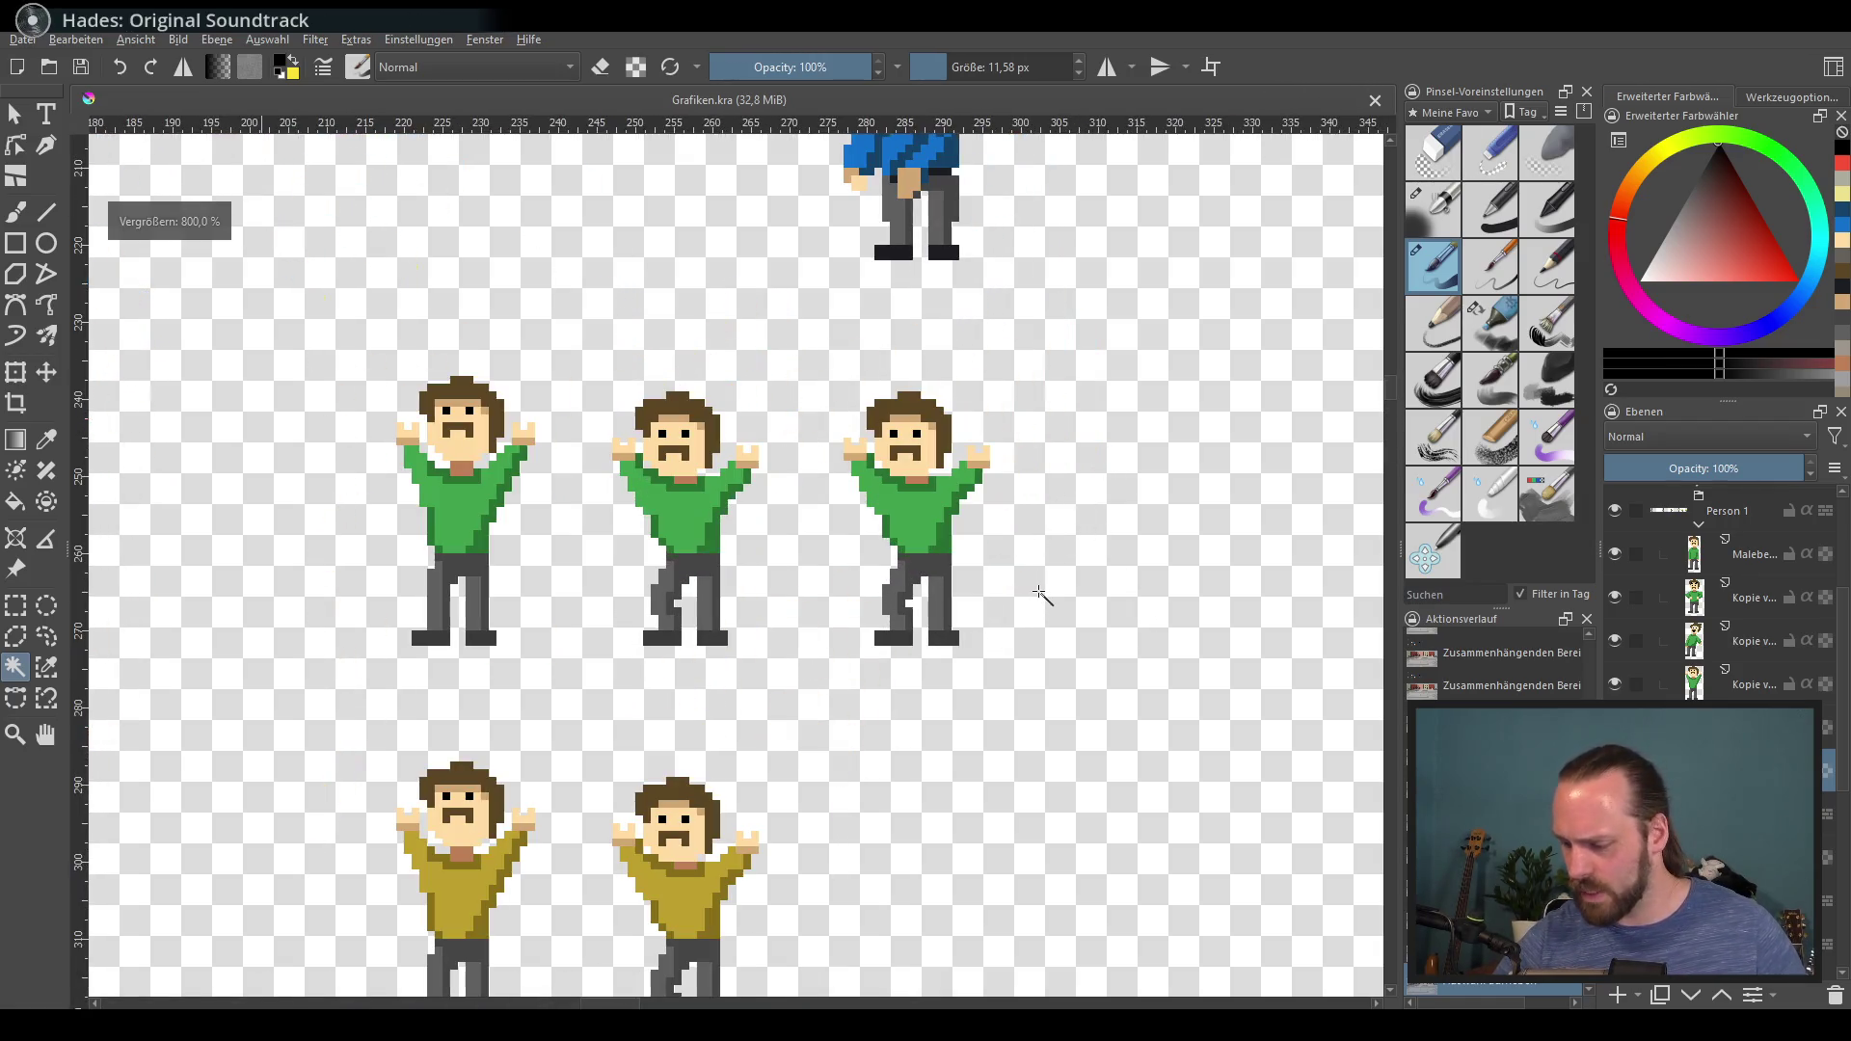
scroll(1039, 590, up, 2)
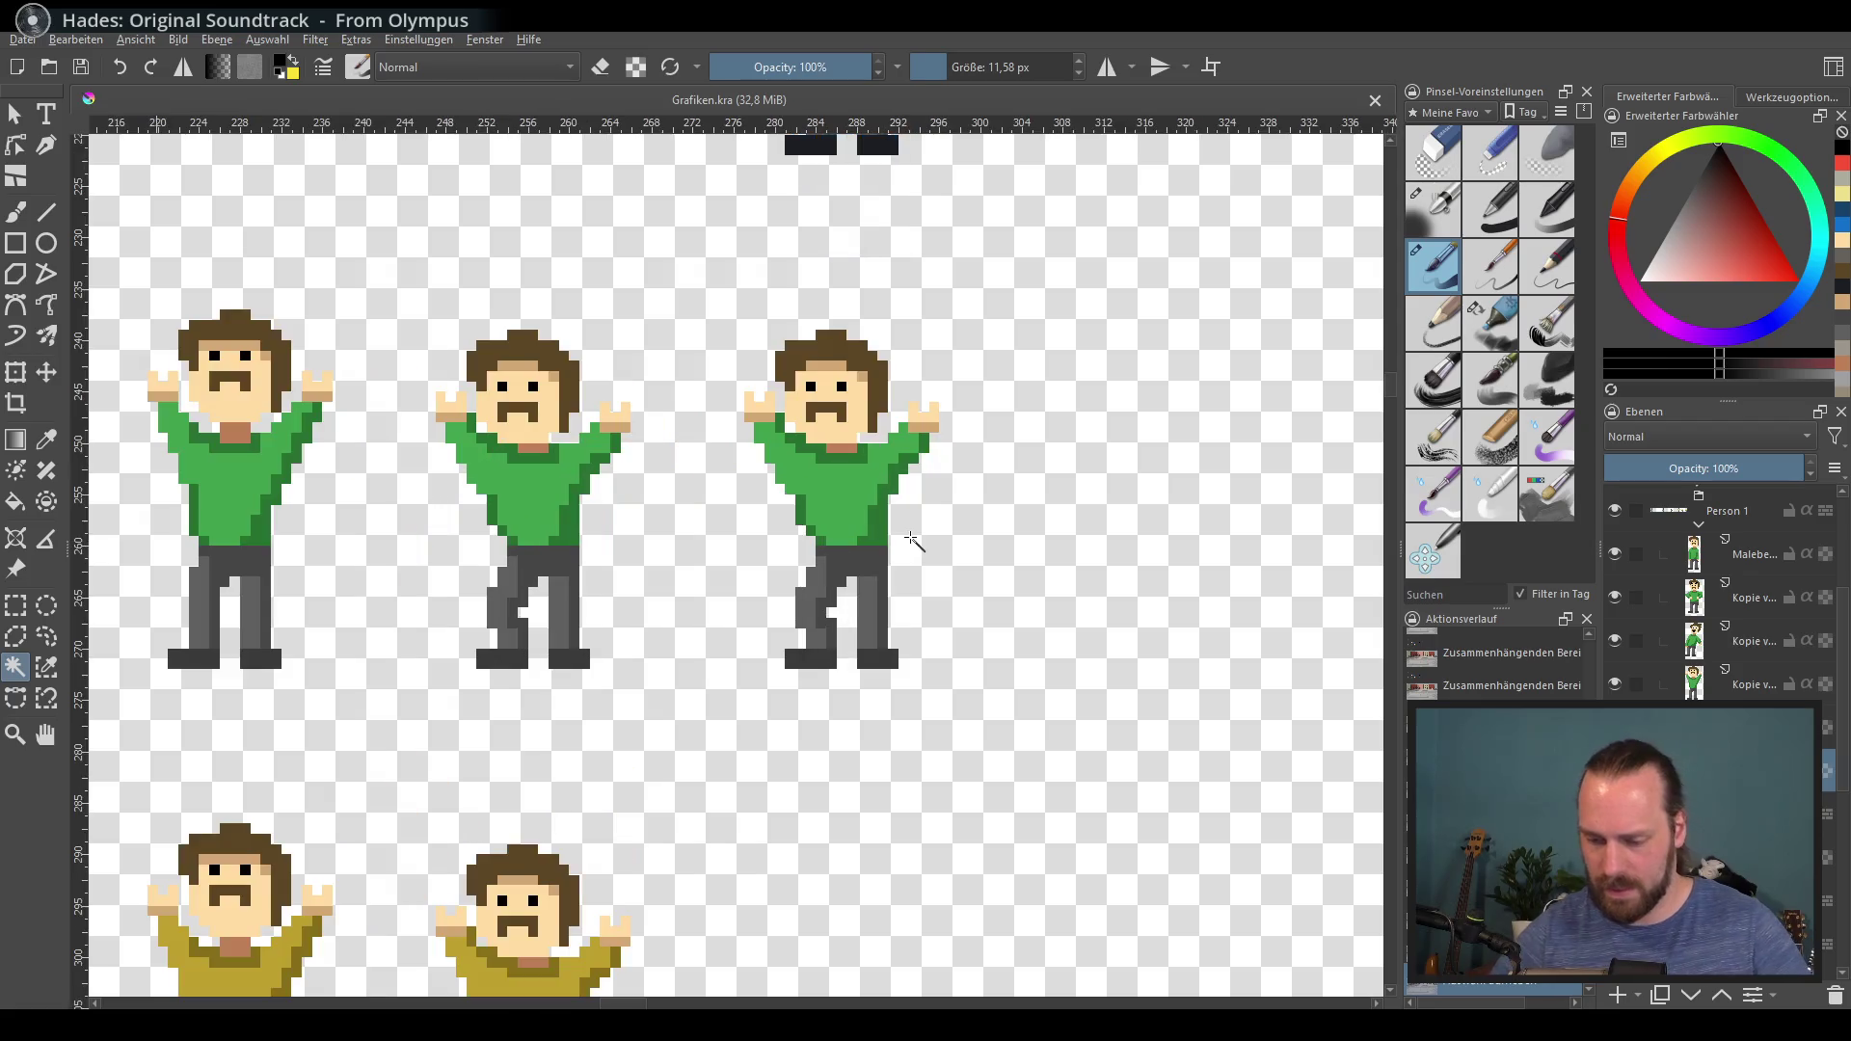
drag(1025, 676, 1003, 698)
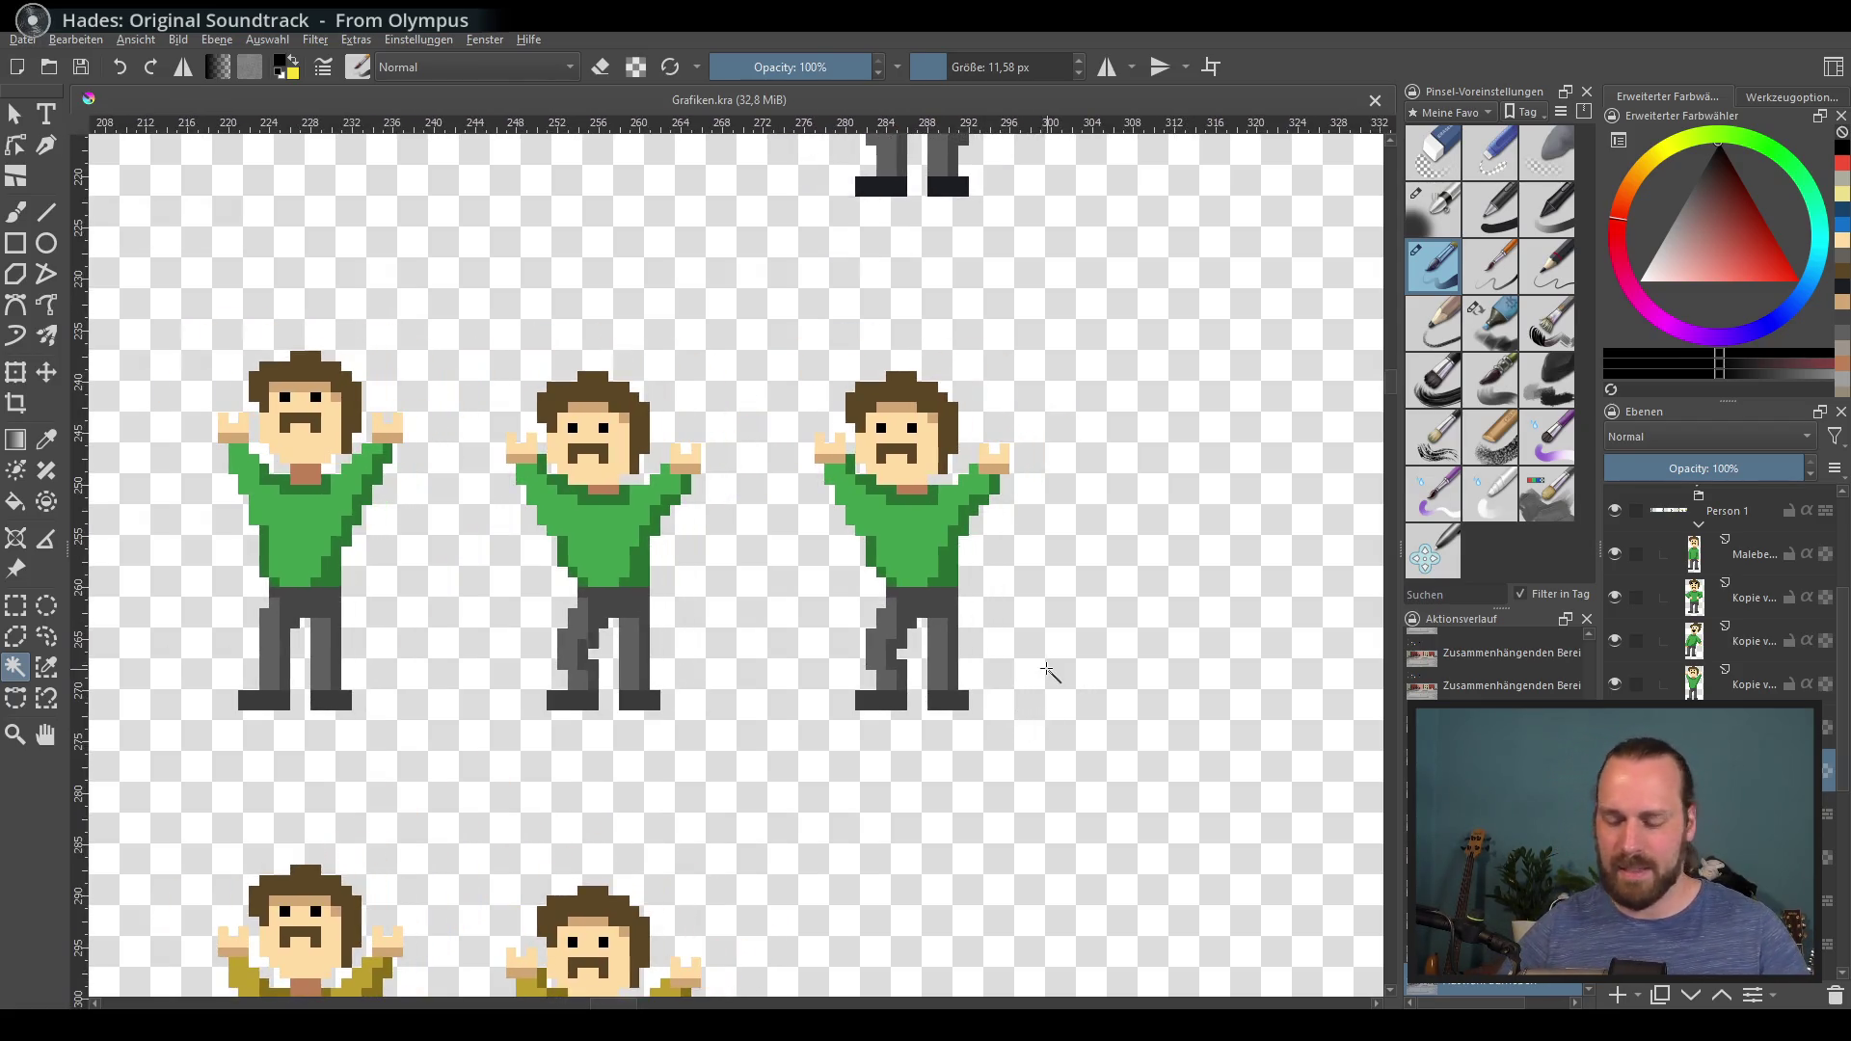
scroll(1050, 654, up, 3)
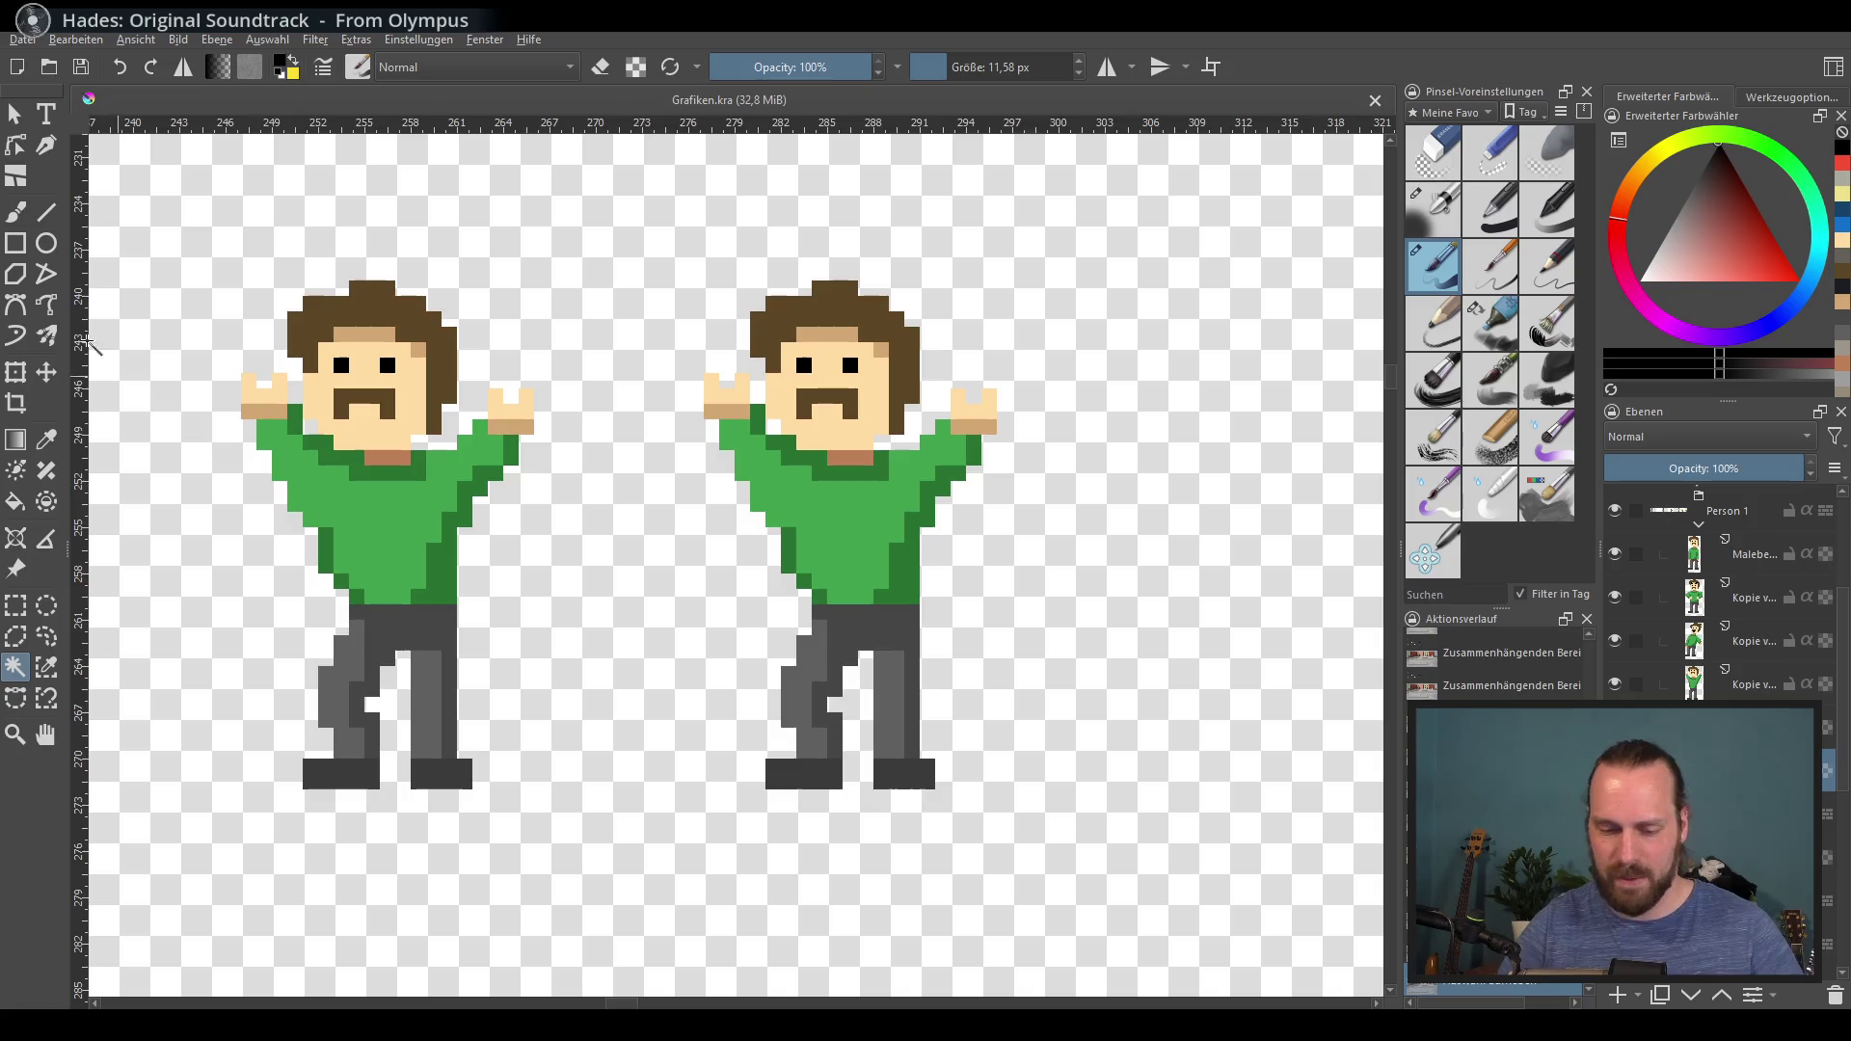
scroll(1002, 559, down, 2)
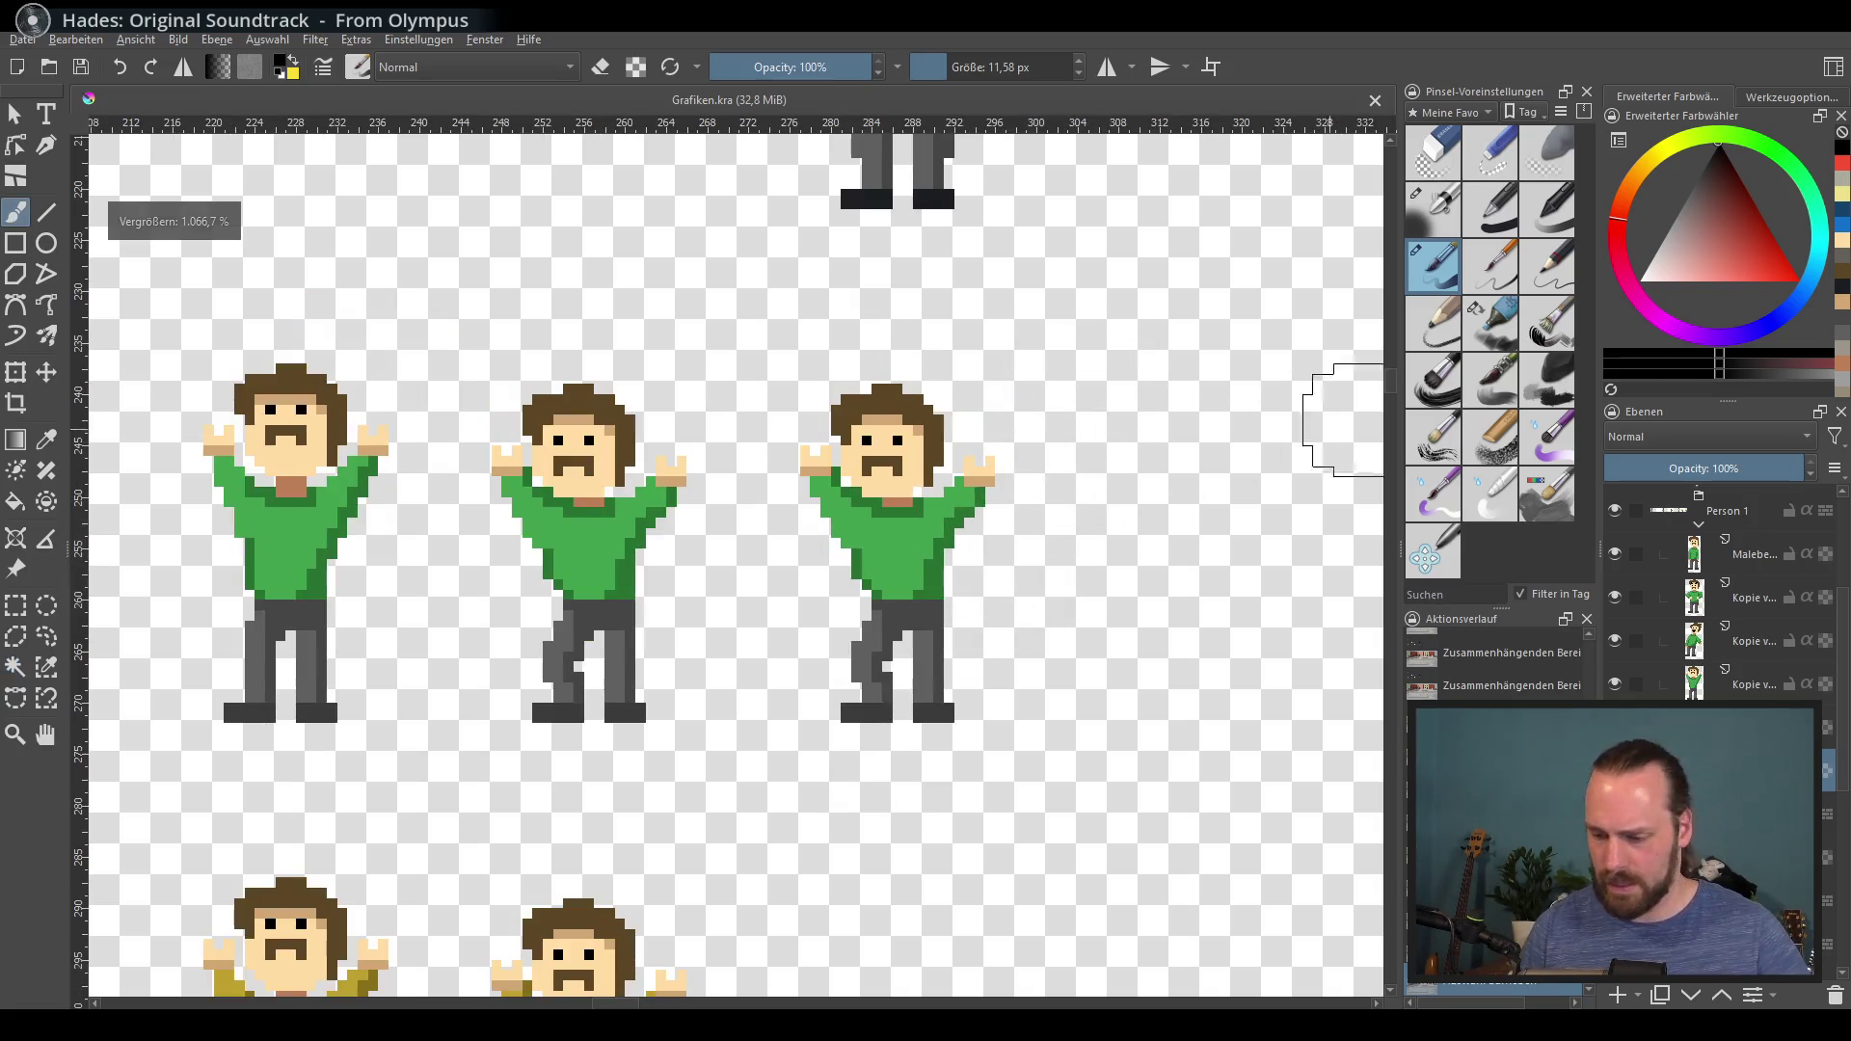
click(1461, 112)
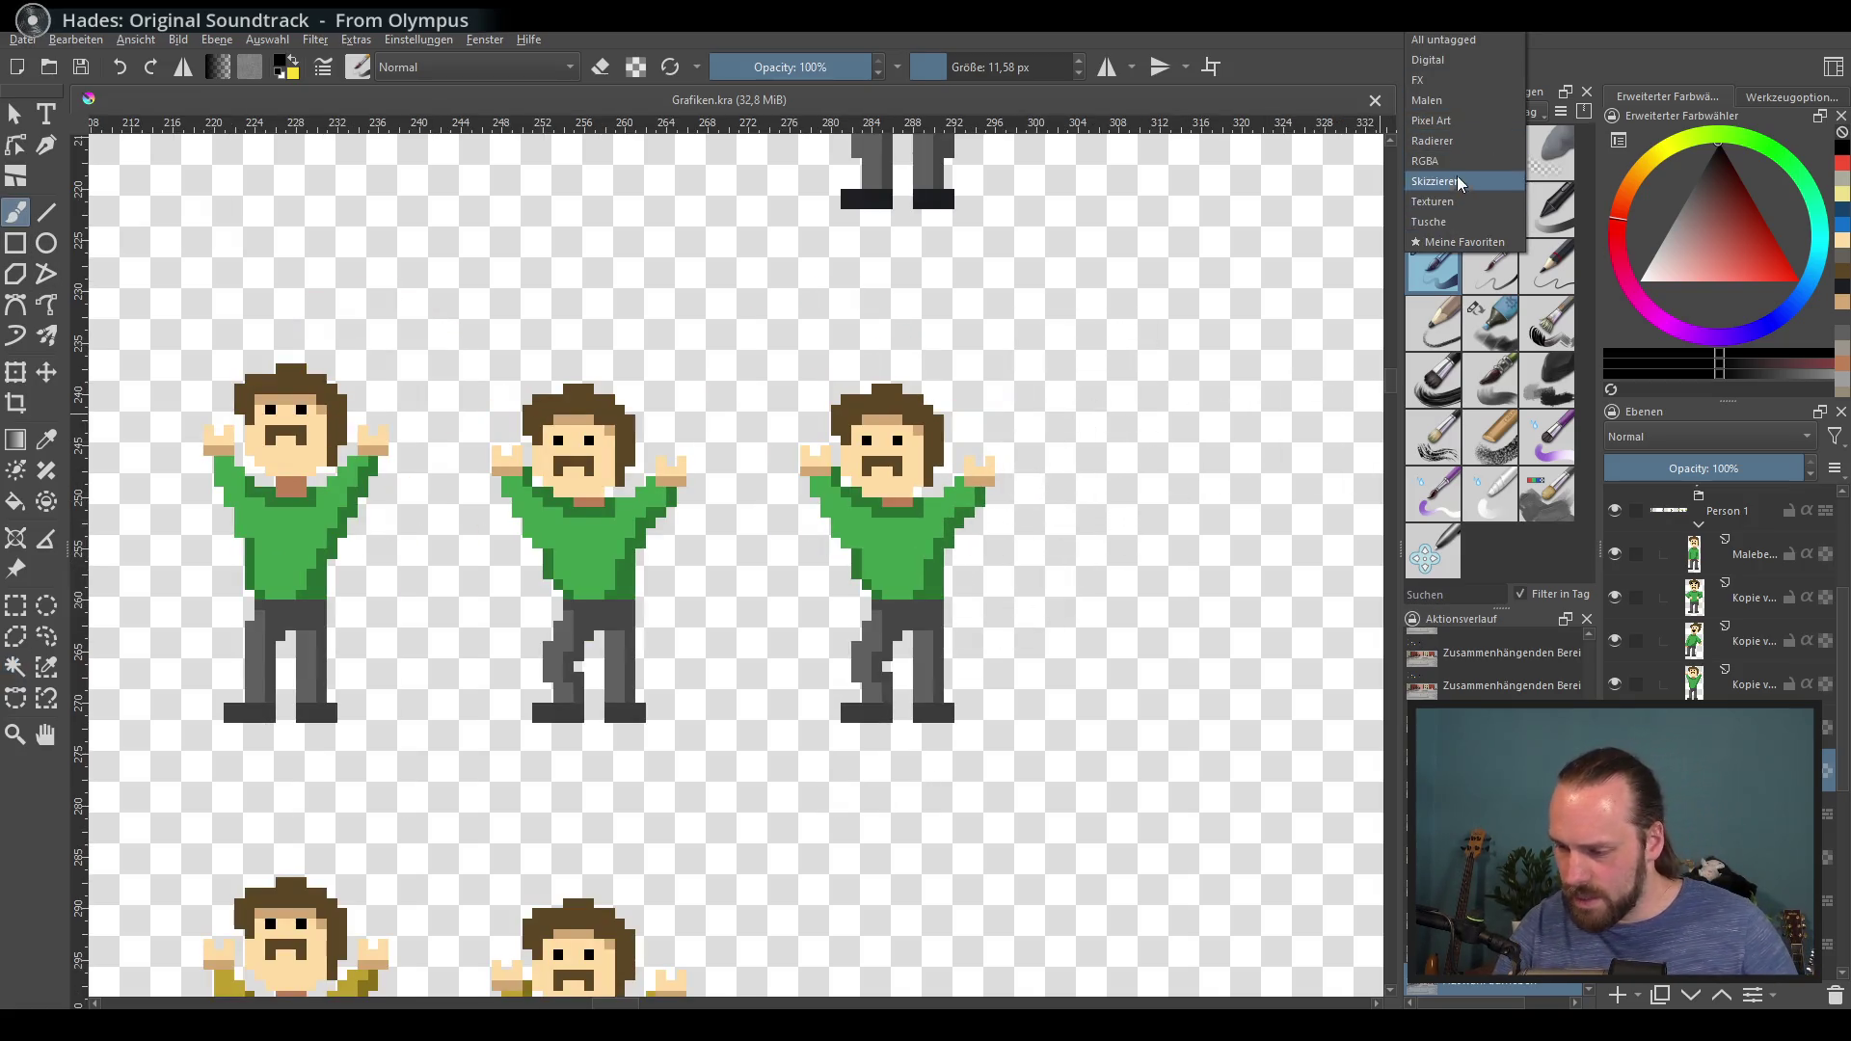
Step: Filter the Brush Presets to the Pixel Art tag and widen the docker
click(1464, 123)
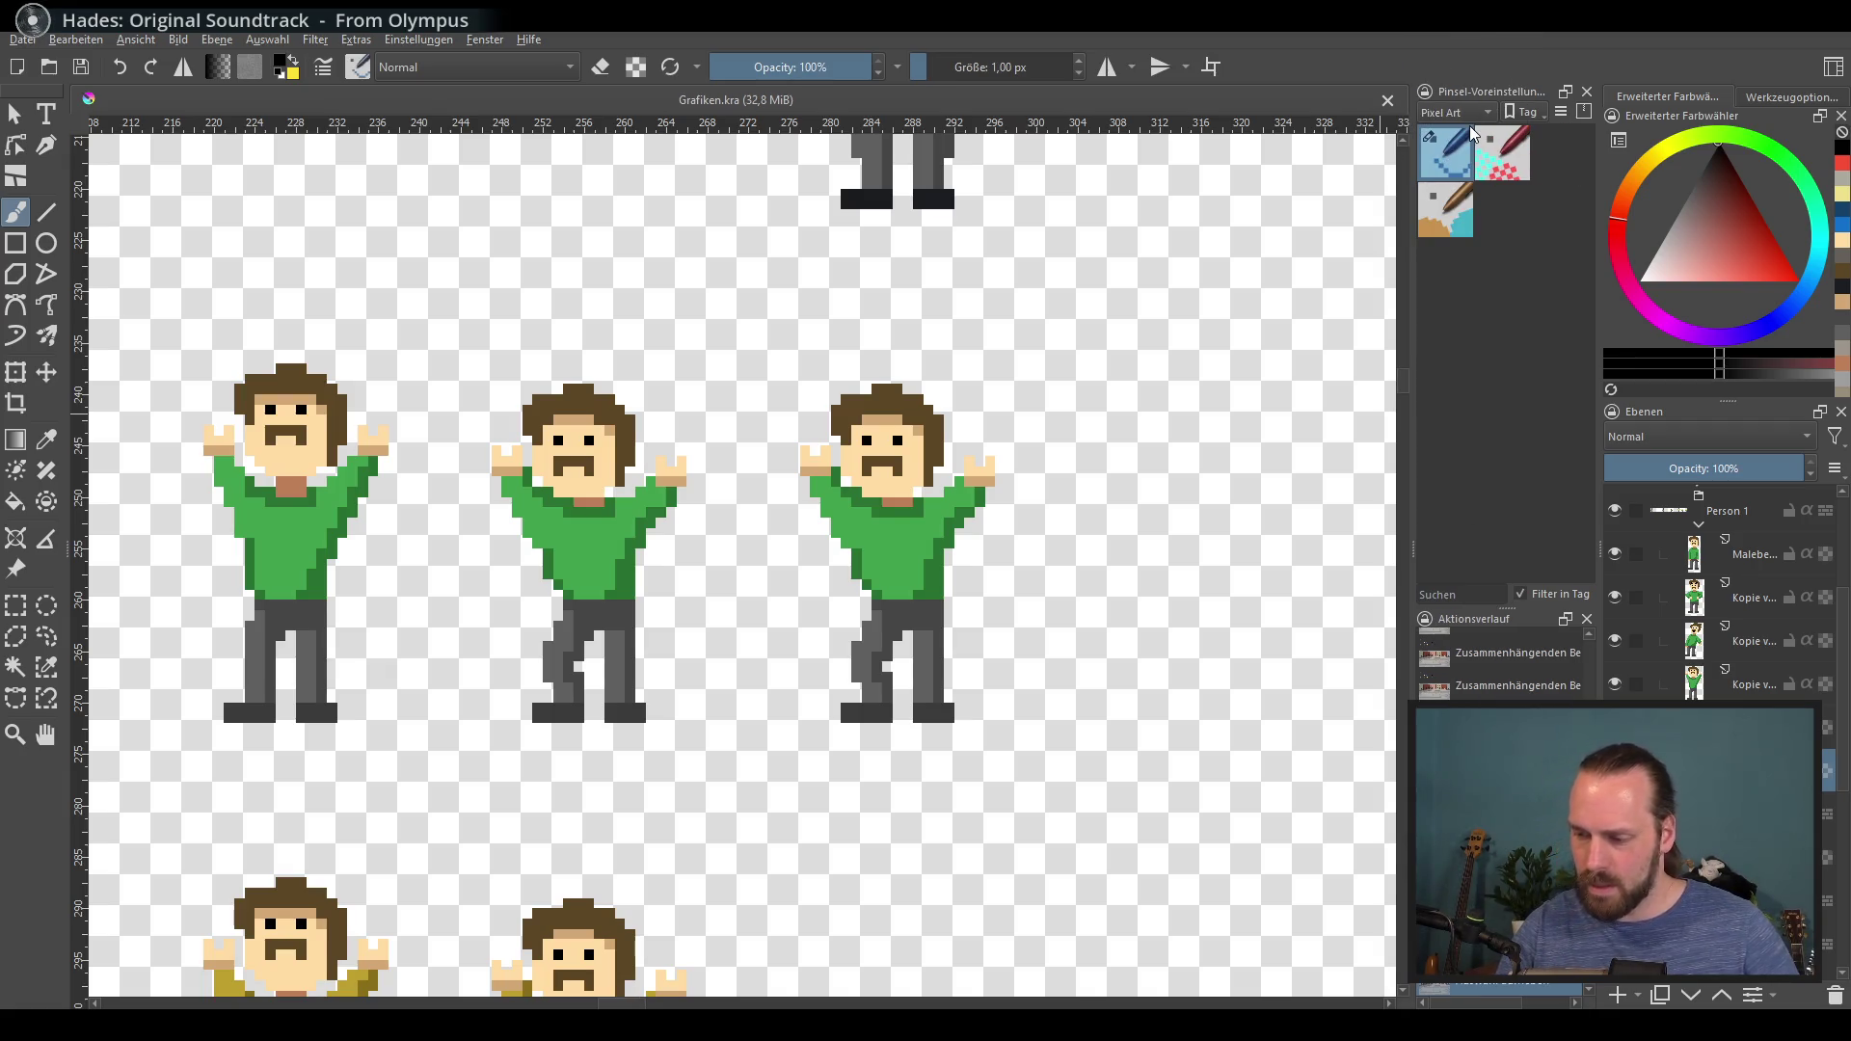
drag(1414, 209, 1390, 212)
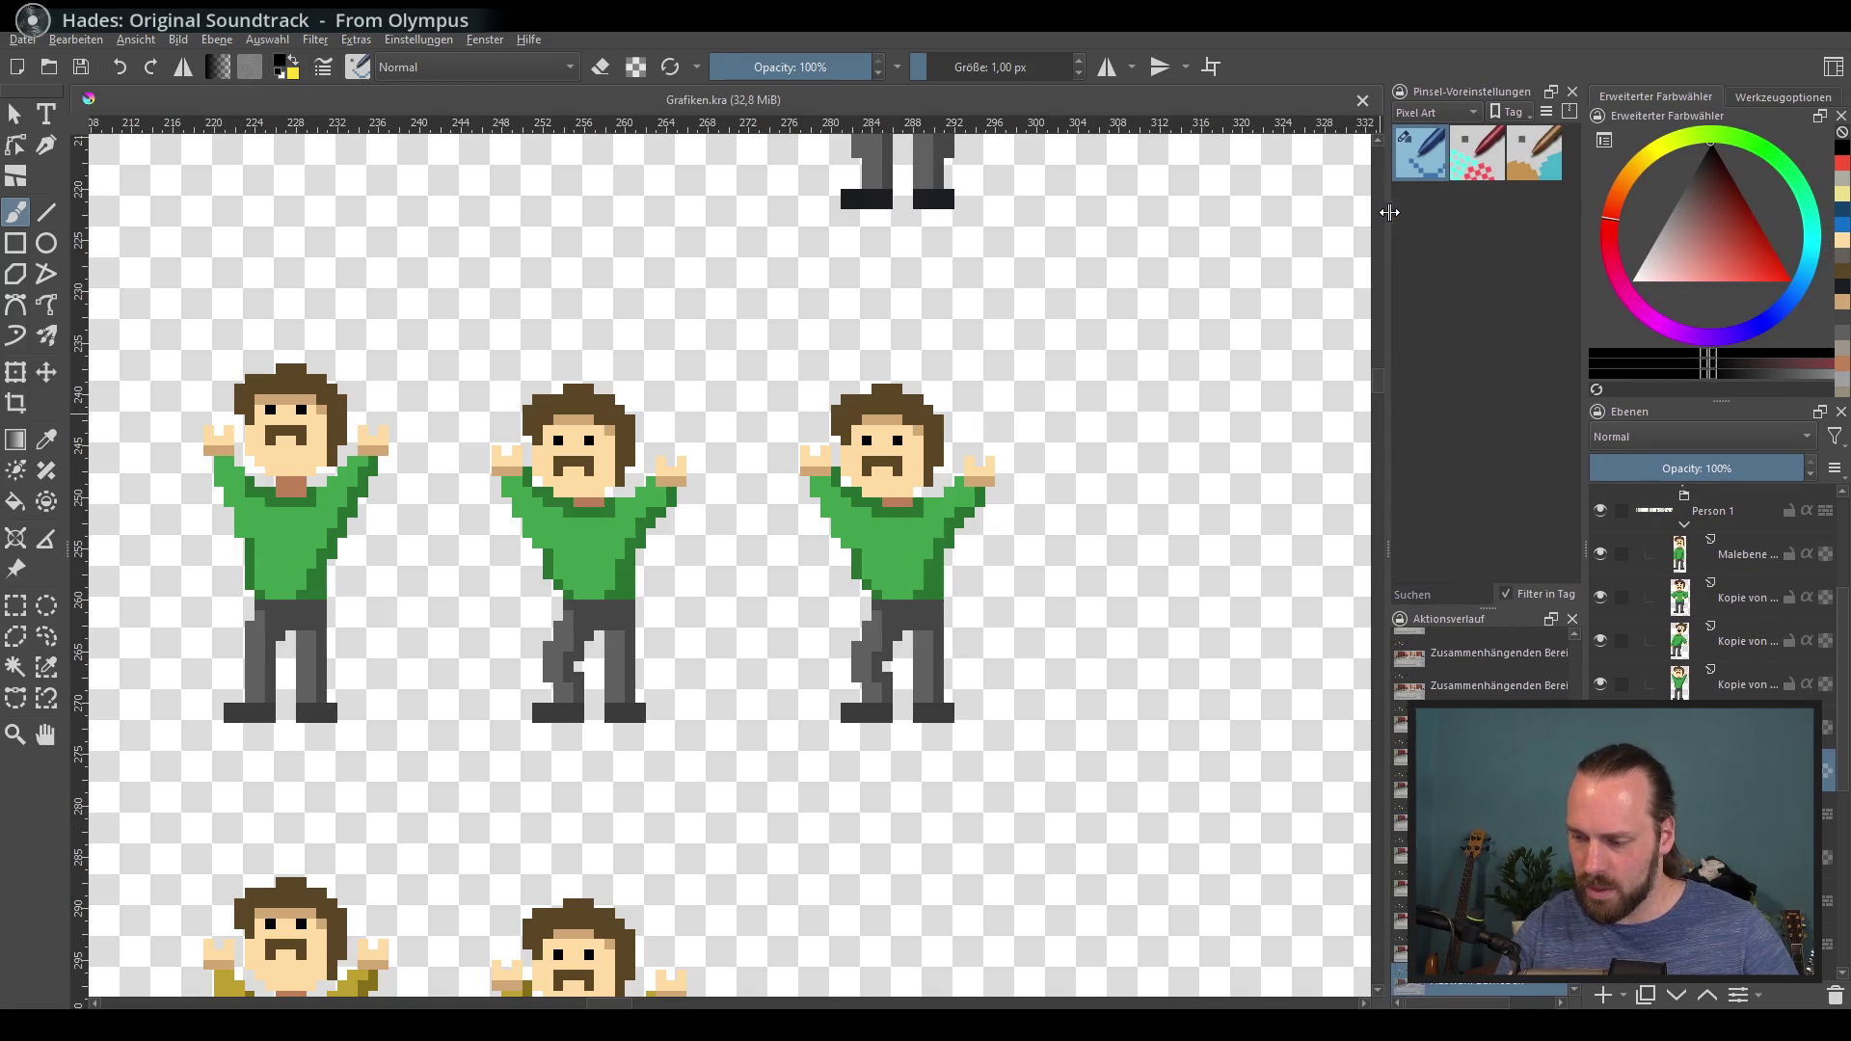
drag(998, 561, 976, 561)
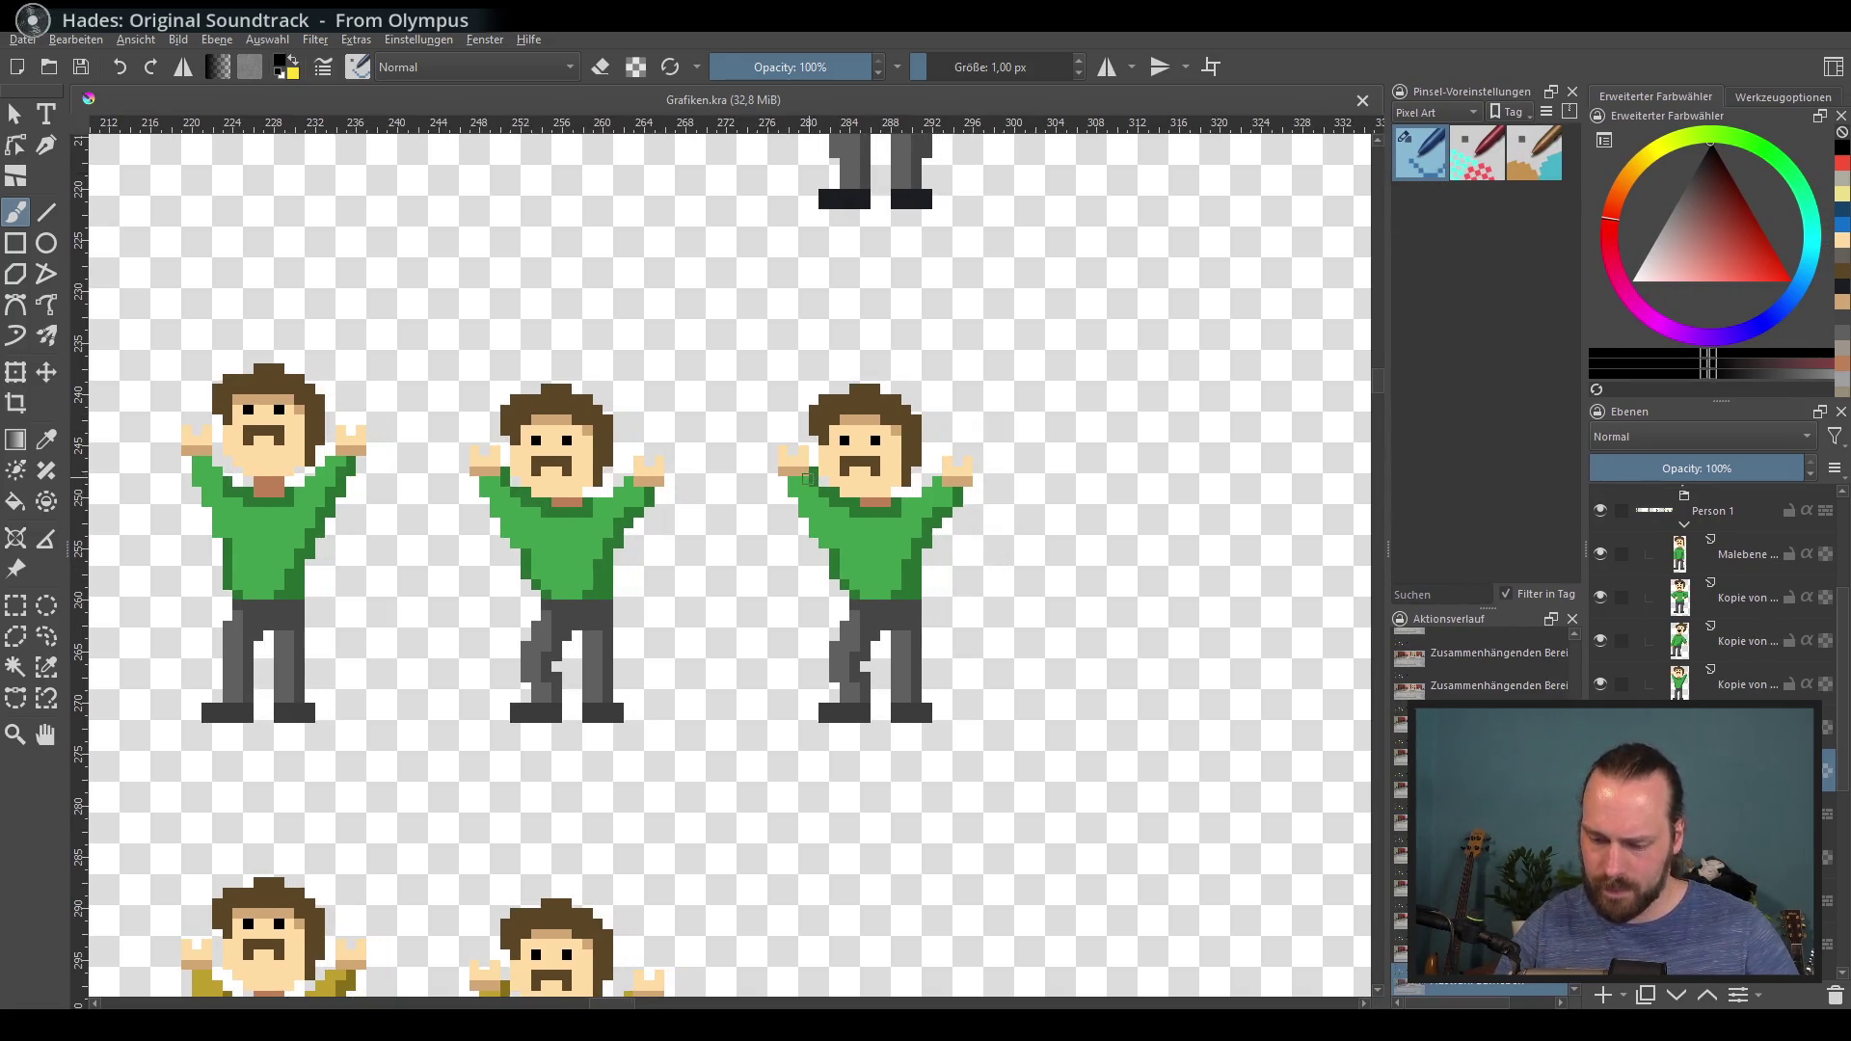
Step: Erase the third figure's raised arm and paint a lowered green arm with a skin-toned hand
key(e)
mouse_move(783, 500)
mouse_down()
mouse_move(830, 530)
mouse_move(814, 600)
mouse_move(839, 573)
mouse_up()
key(e)
ctrl+click(848, 565)
ctrl+click(832, 577)
ctrl+click(827, 576)
ctrl+click(871, 471)
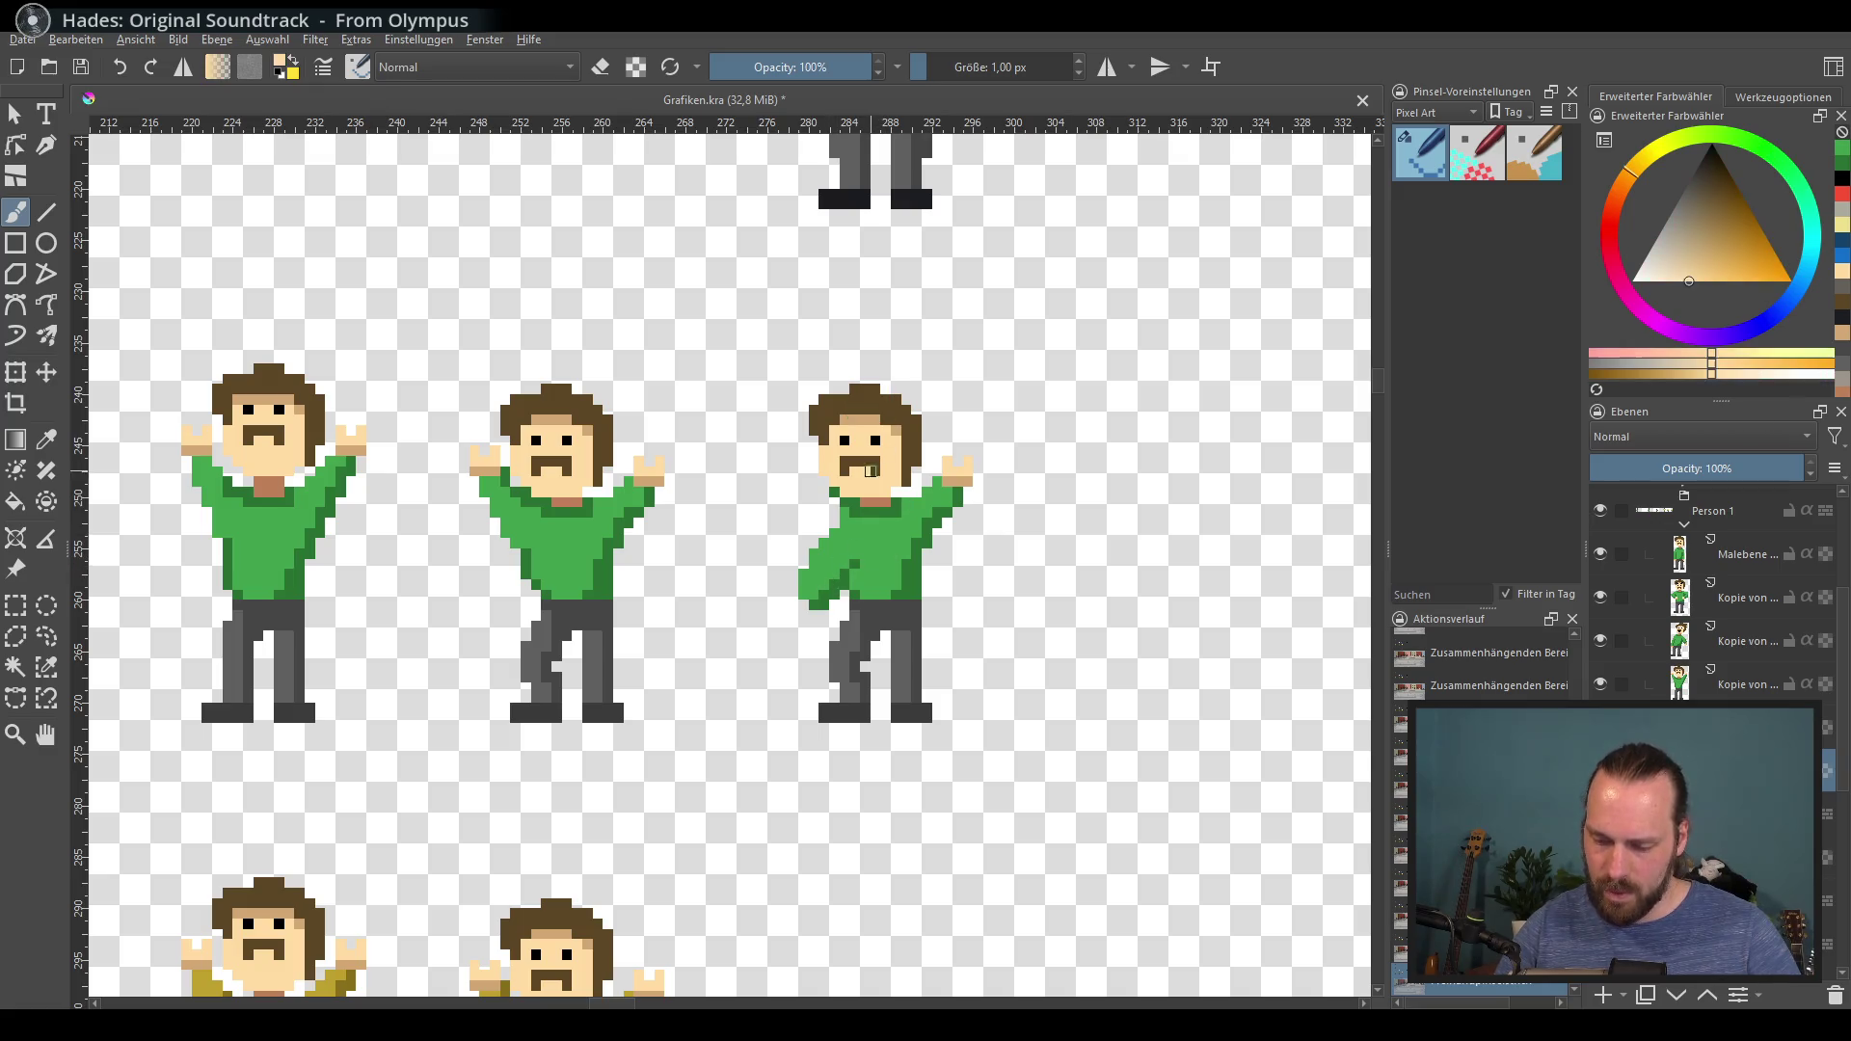
click(799, 611)
Step: Erase the figure's other raised arm and hand
ctrl+click(841, 581)
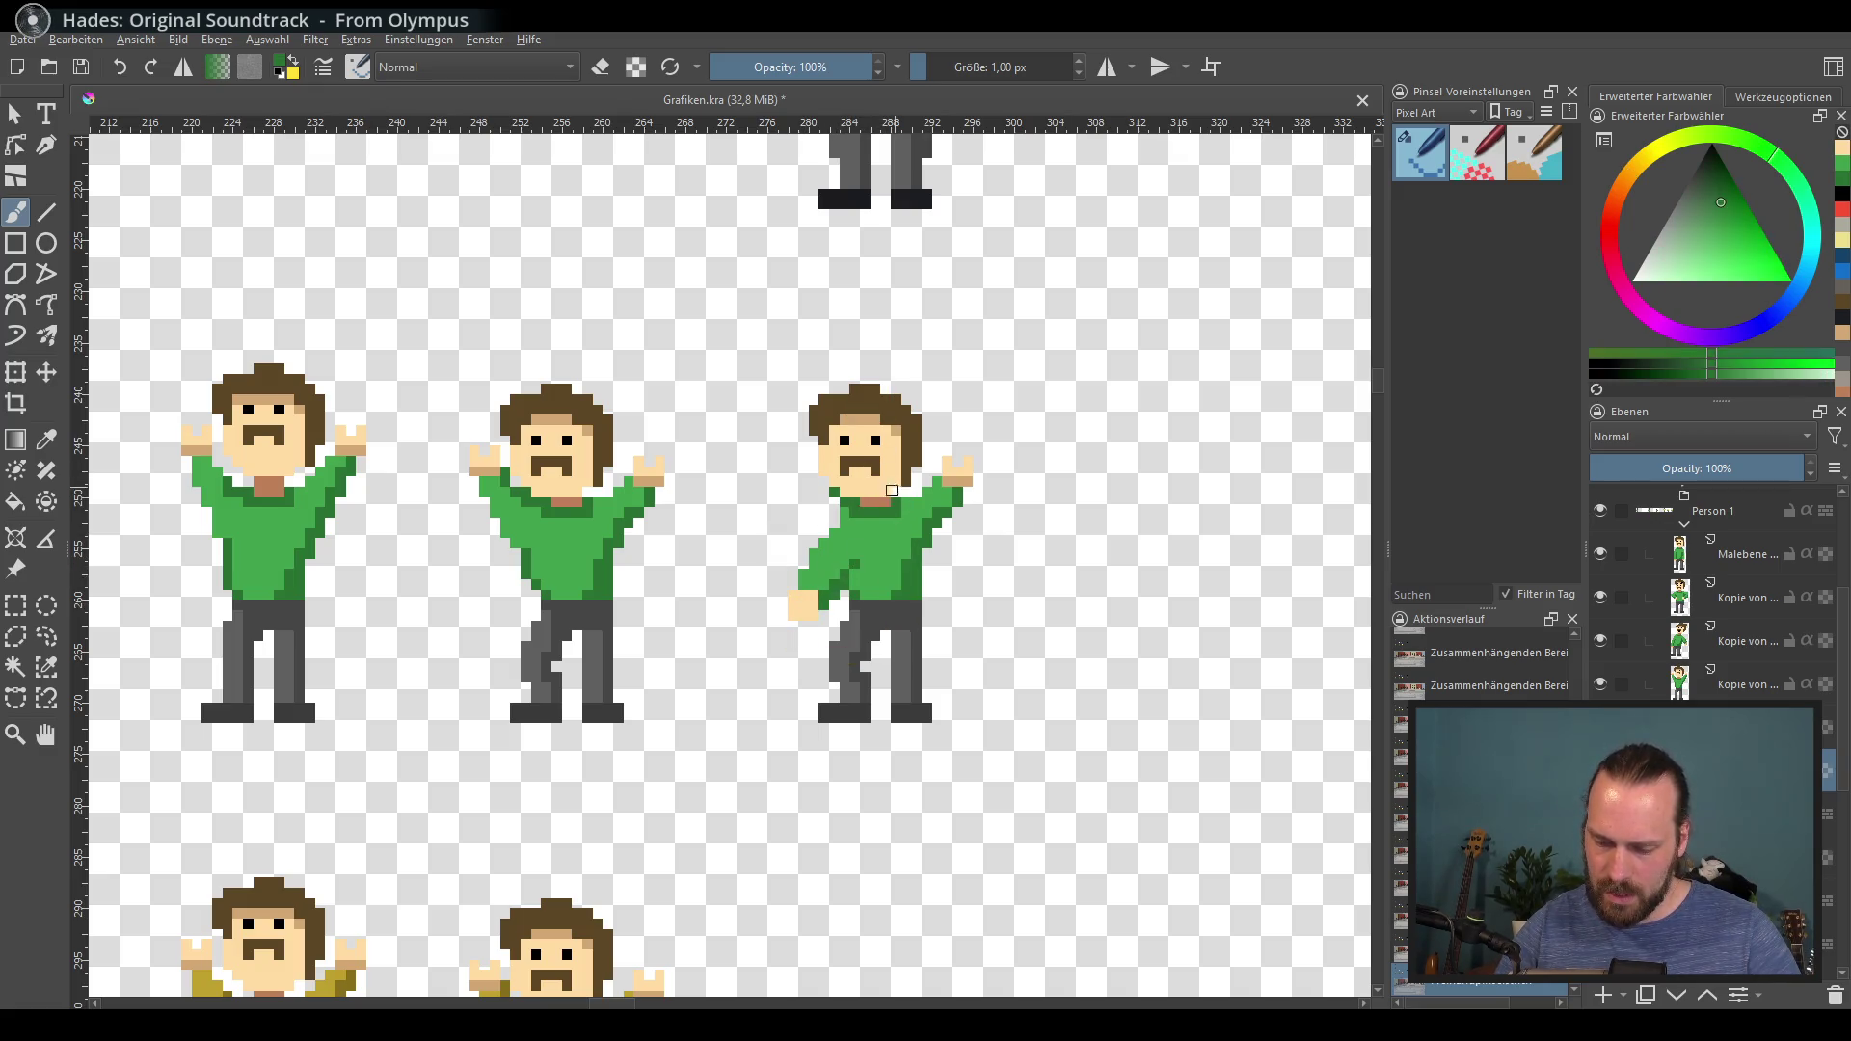
ctrl+click(886, 500)
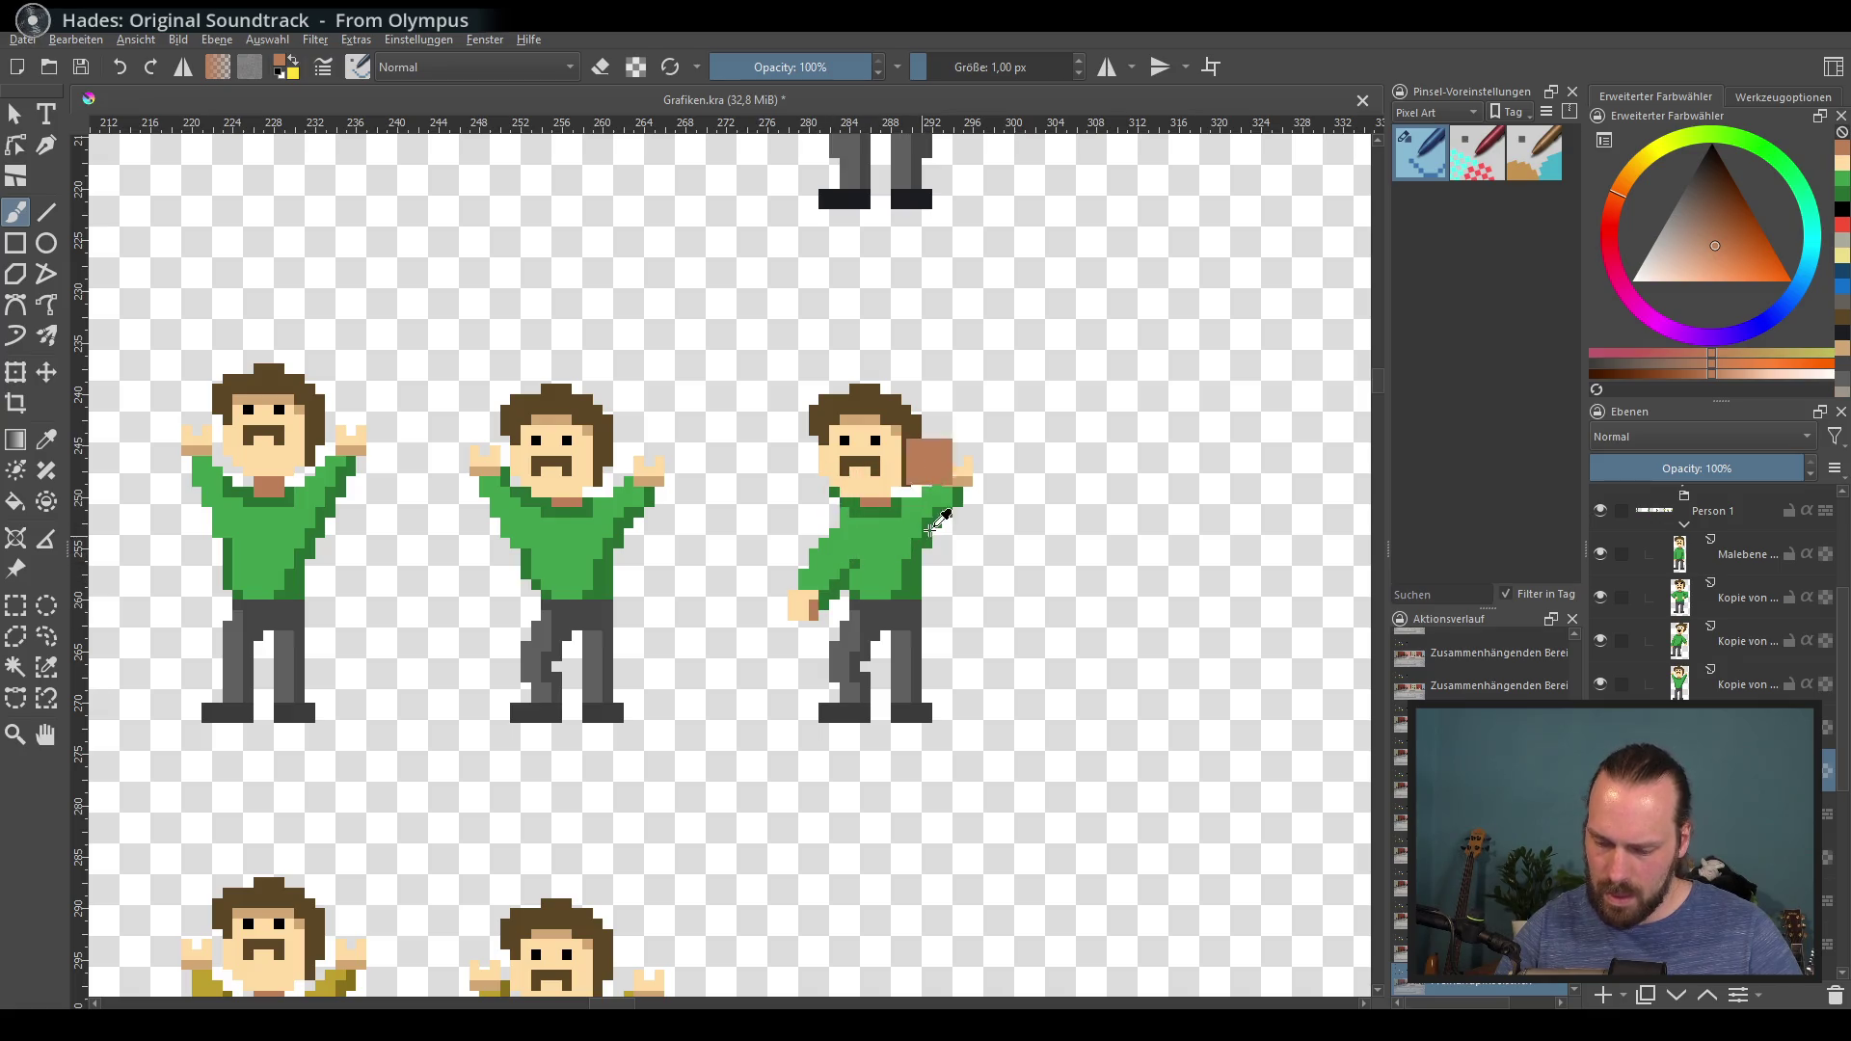
ctrl+click(962, 469)
key(e)
mouse_move(964, 474)
mouse_down()
mouse_move(914, 529)
mouse_move(930, 531)
mouse_up()
key(e)
Step: Redraw the legs in trouser greys as a striding pose
key(e)
mouse_move(833, 634)
mouse_down()
mouse_move(835, 680)
mouse_move(831, 659)
mouse_up()
key(e)
ctrl+click(849, 675)
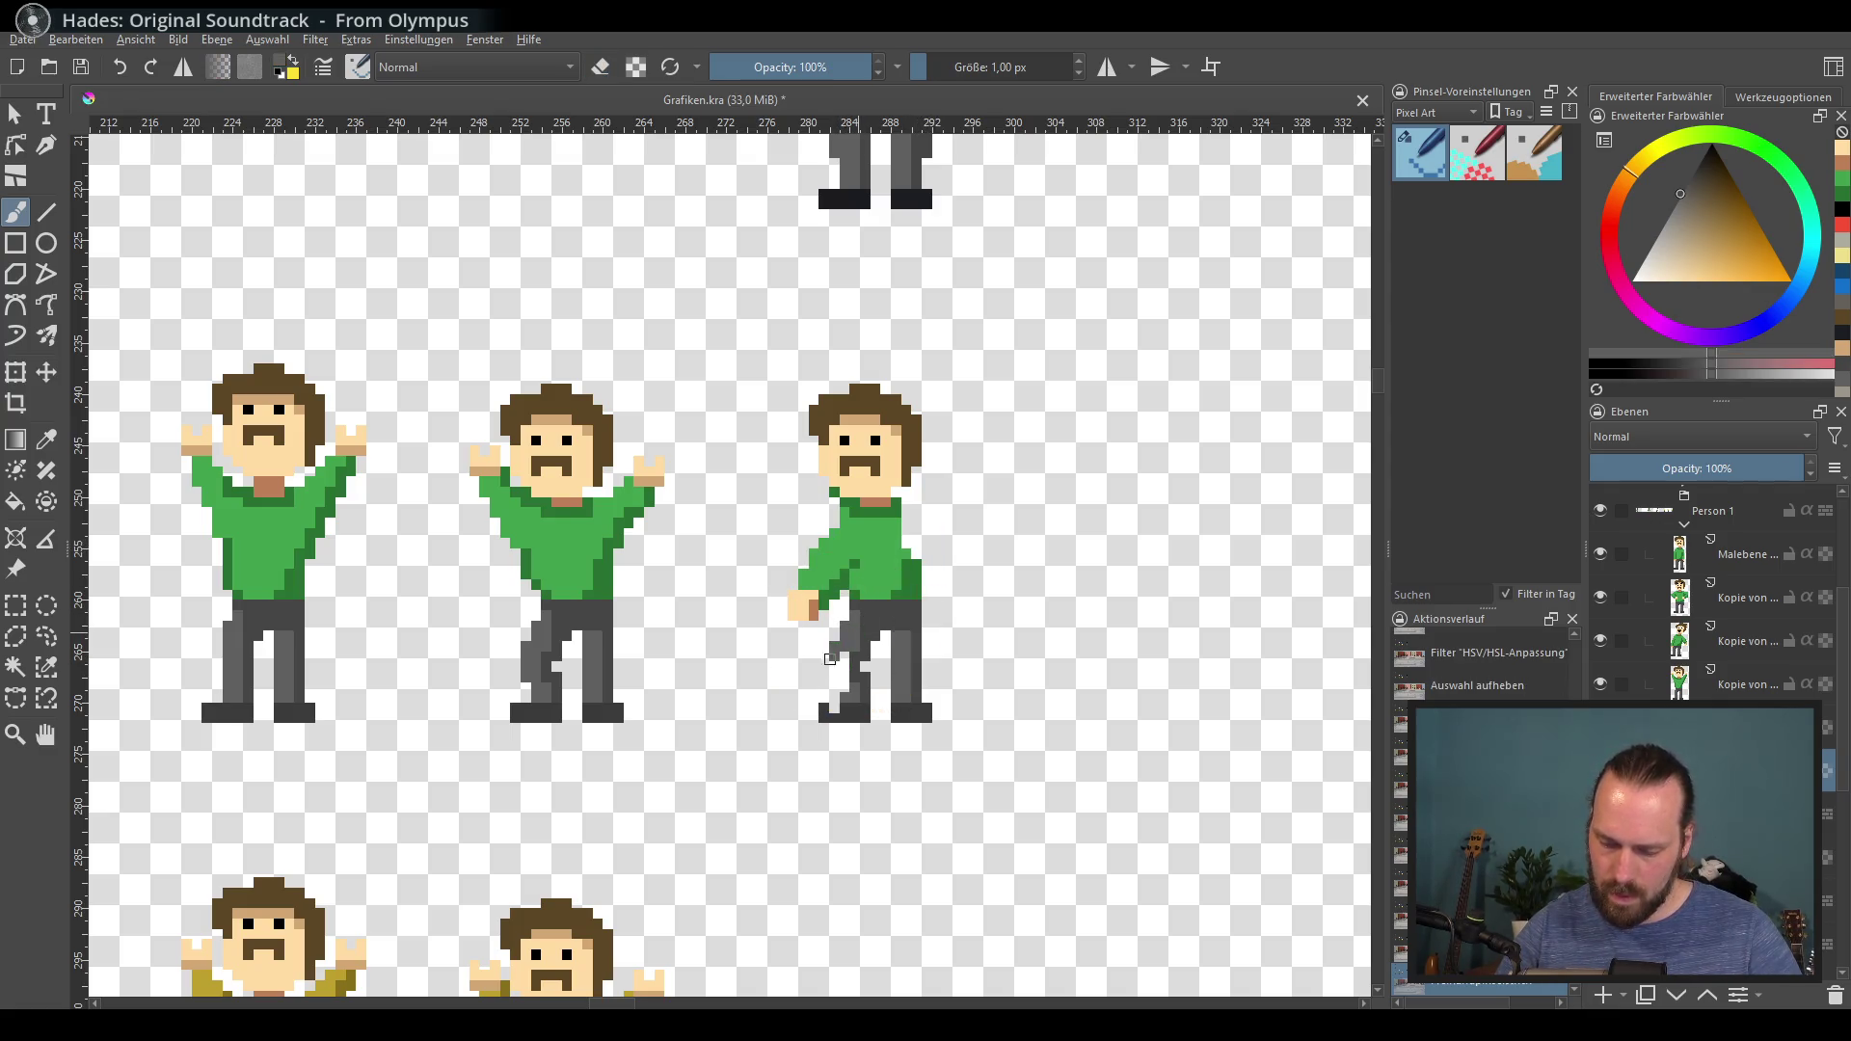
ctrl+click(872, 627)
click(853, 645)
click(845, 712)
ctrl+click(907, 650)
drag(878, 640, 911, 686)
key(e)
key(e)
ctrl+click(916, 675)
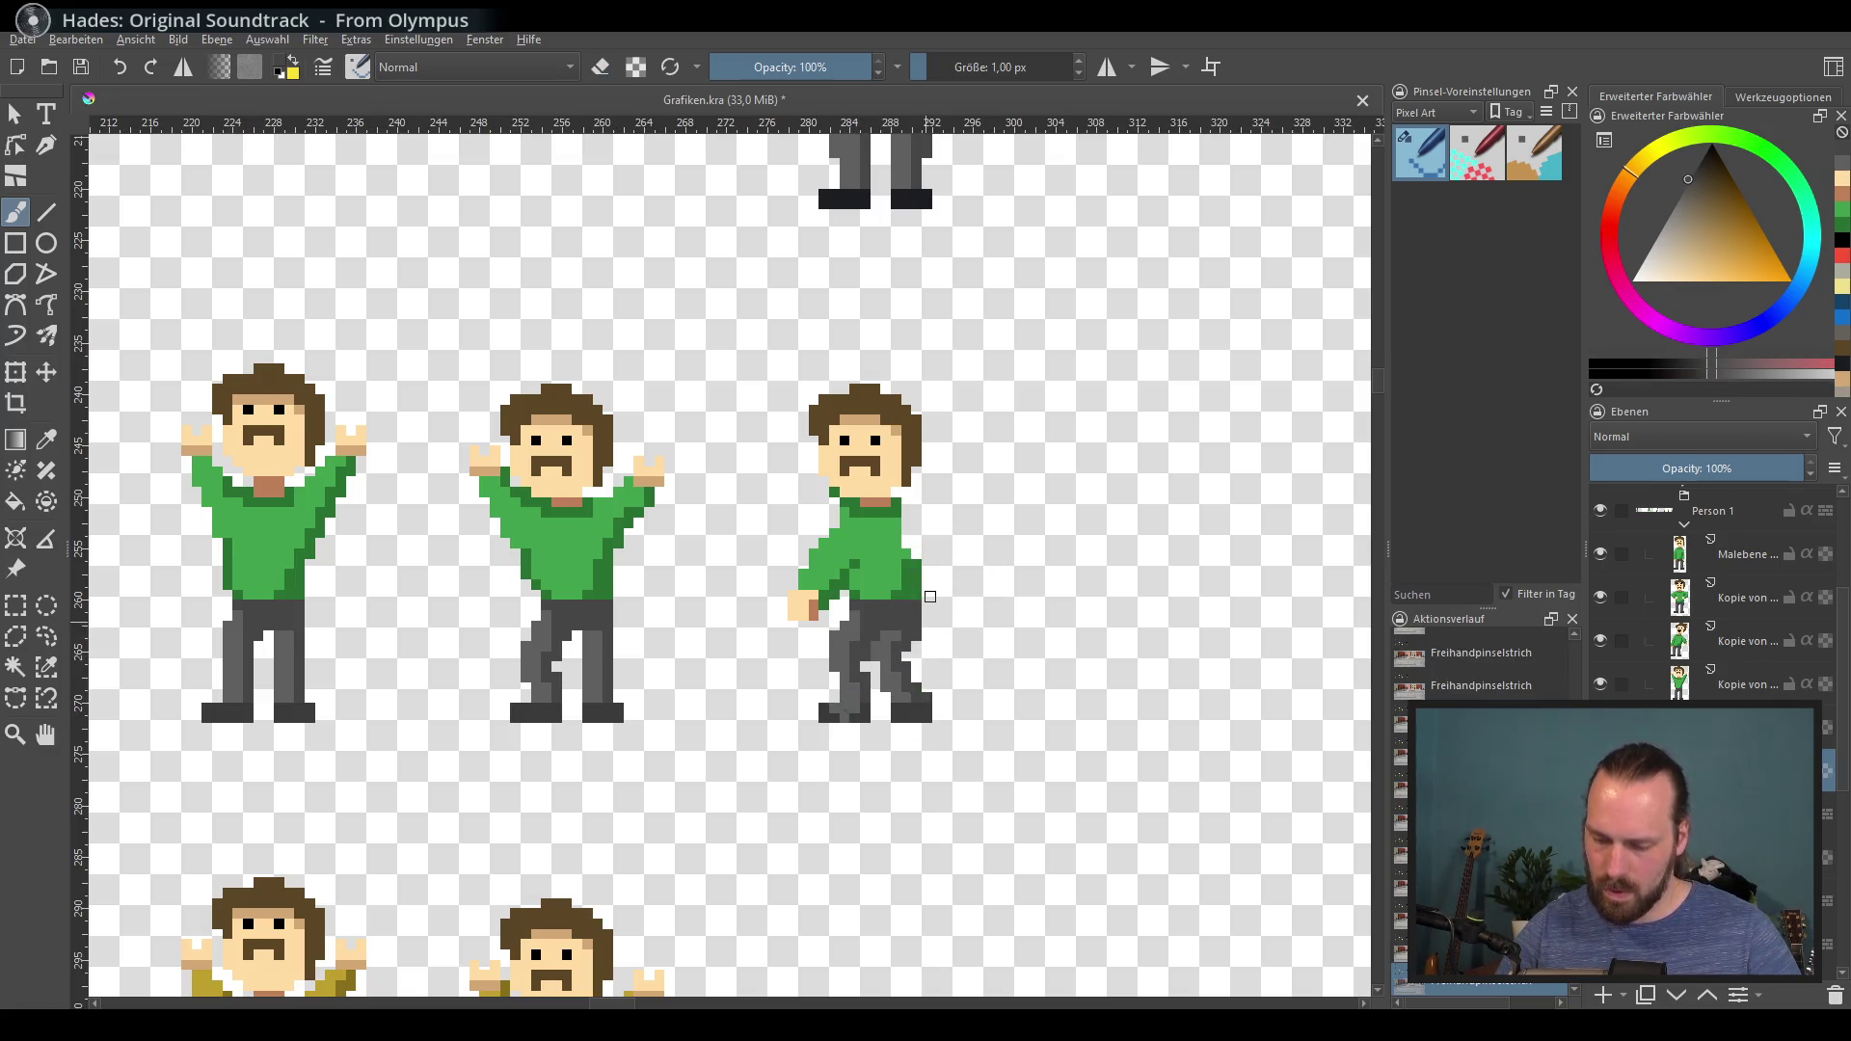
Step: Shade the shirt with darker green and paint skin pixels across the arm
ctrl+click(906, 535)
mouse_move(902, 530)
mouse_down()
mouse_move(854, 606)
mouse_move(889, 611)
mouse_up()
ctrl+click(888, 545)
click(888, 553)
ctrl+click(888, 579)
key(x)
ctrl+click(894, 595)
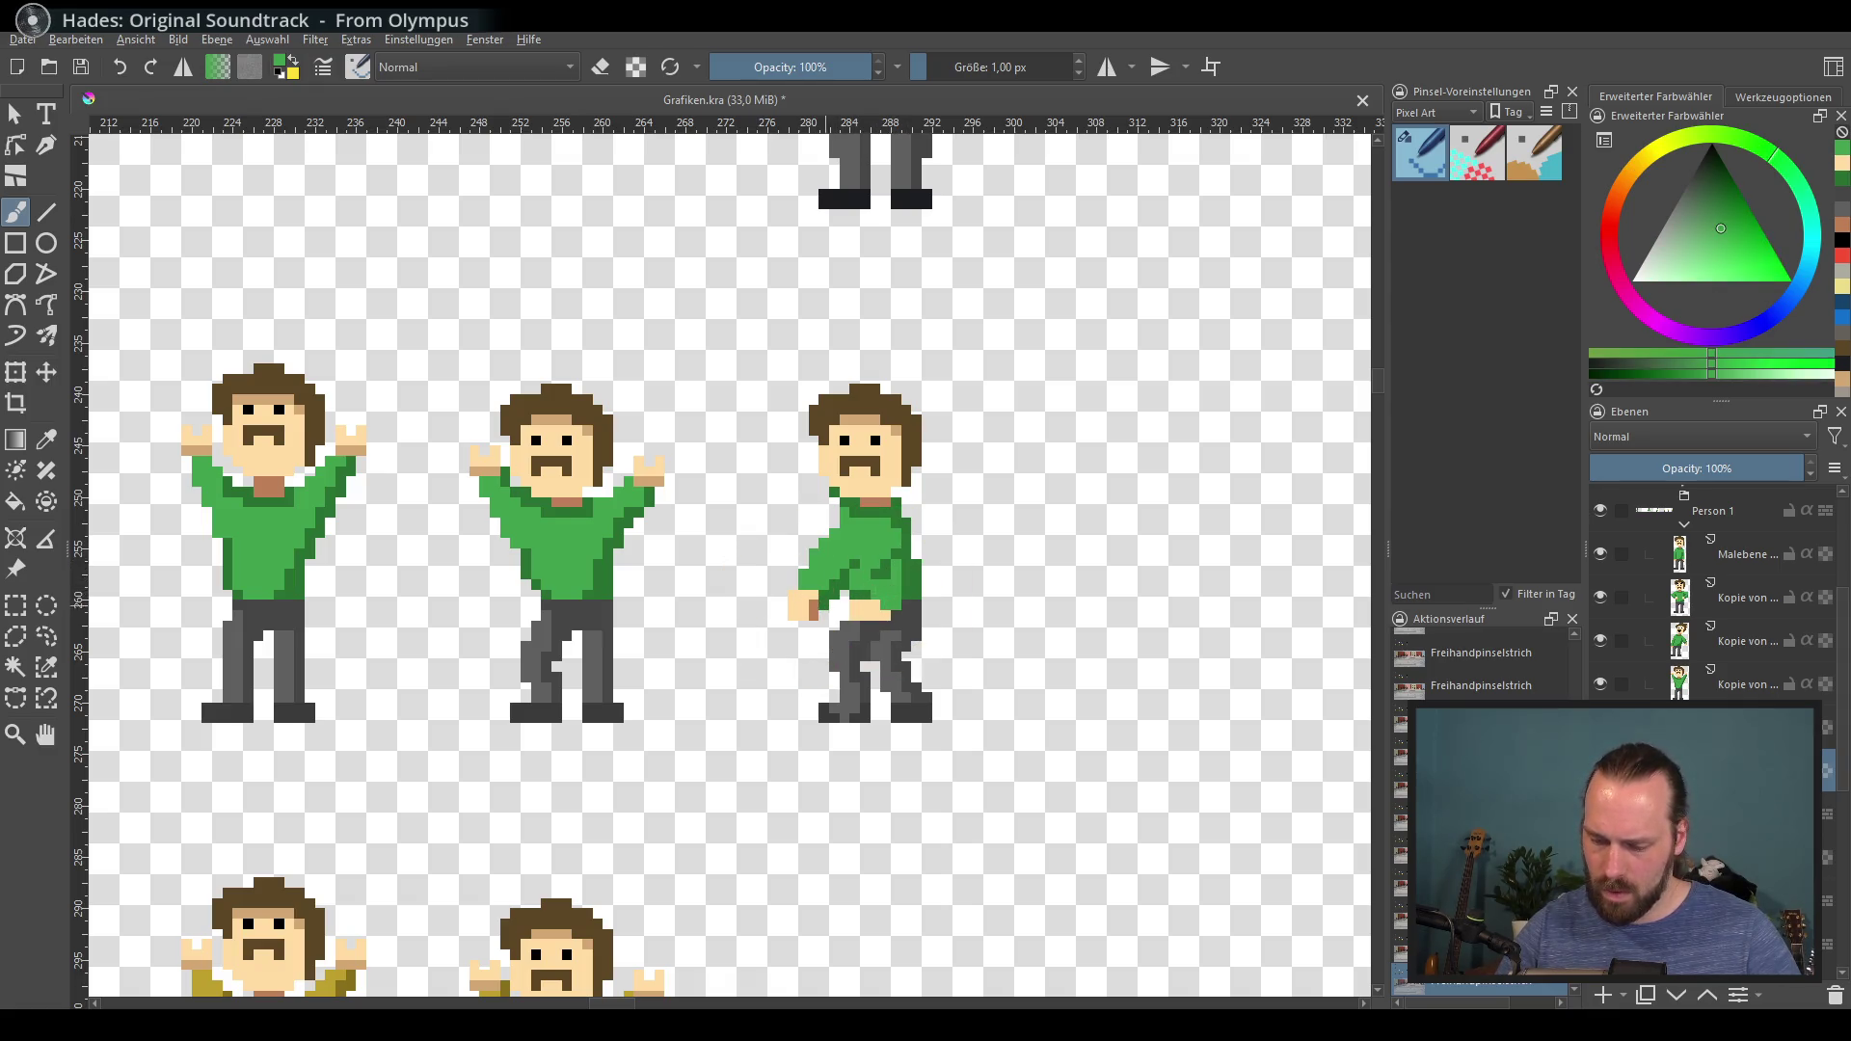
ctrl+click(815, 610)
click(880, 609)
Step: Refine the shirt with darker shading and extend its edge in bright green
ctrl+click(893, 586)
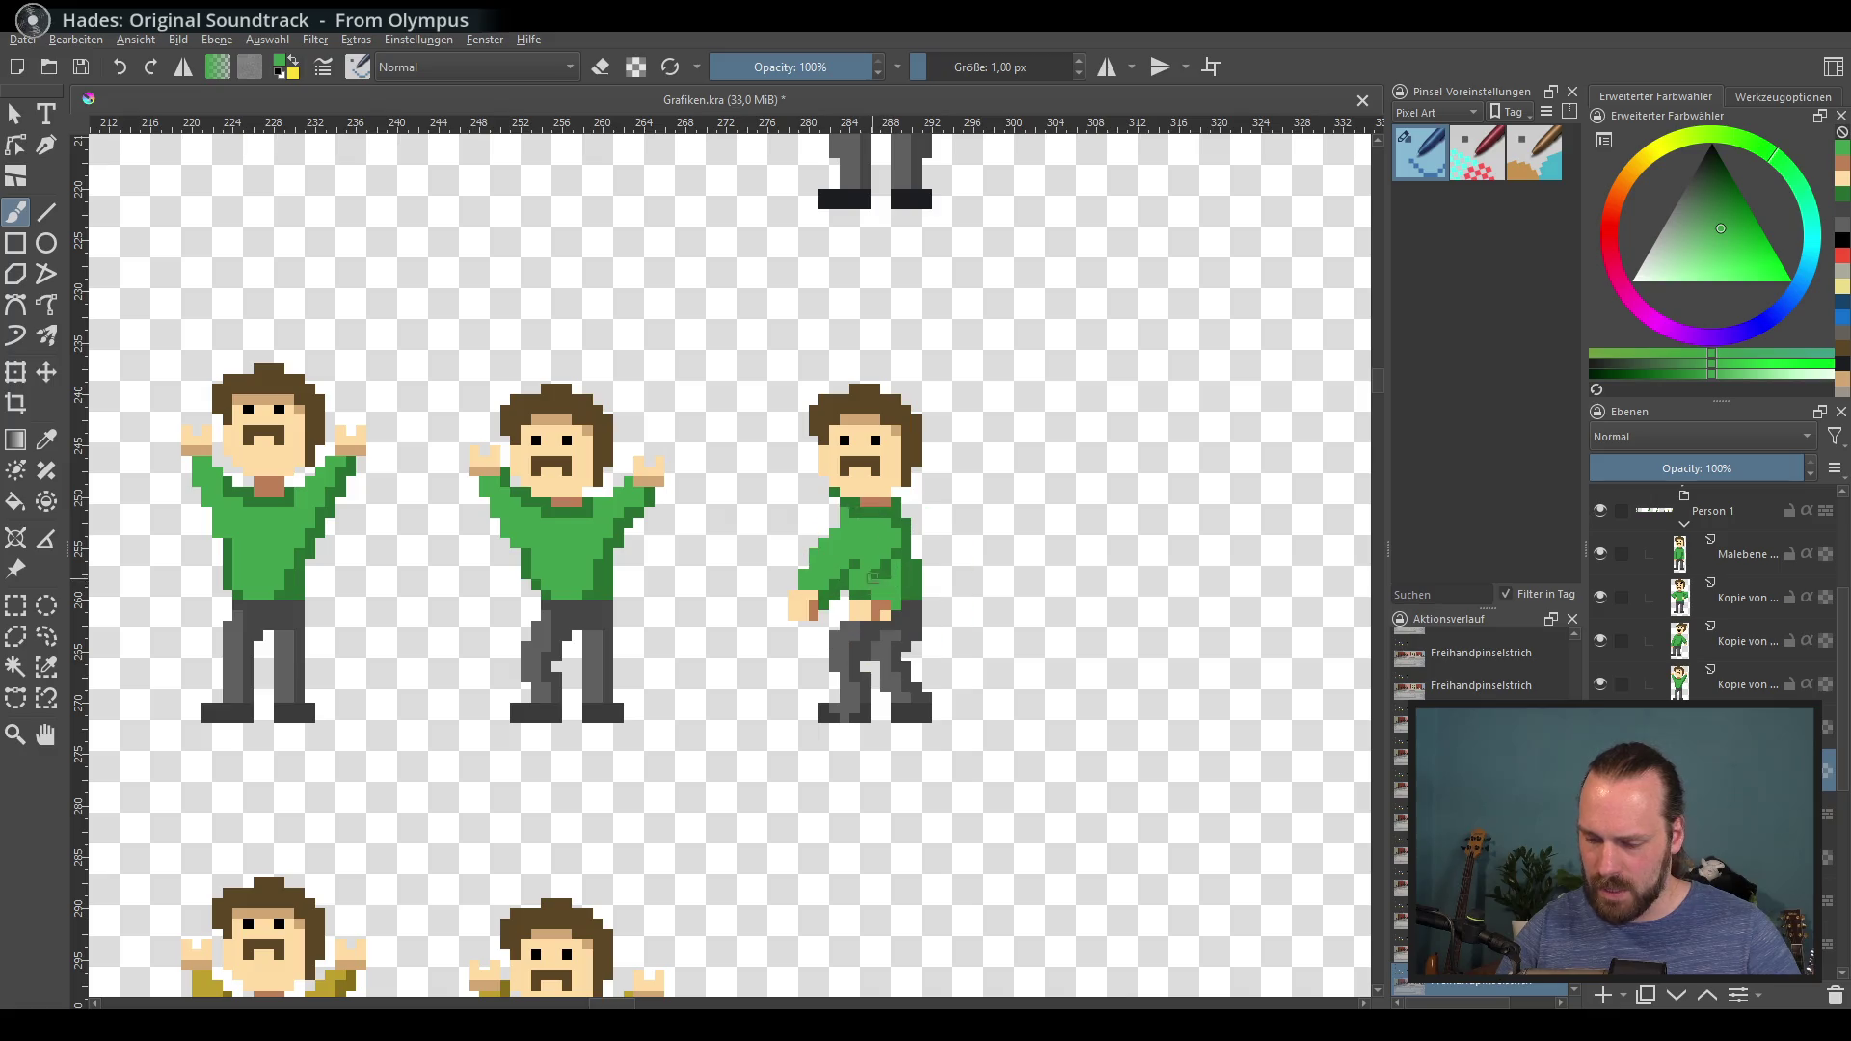
ctrl+click(907, 551)
click(868, 590)
click(911, 550)
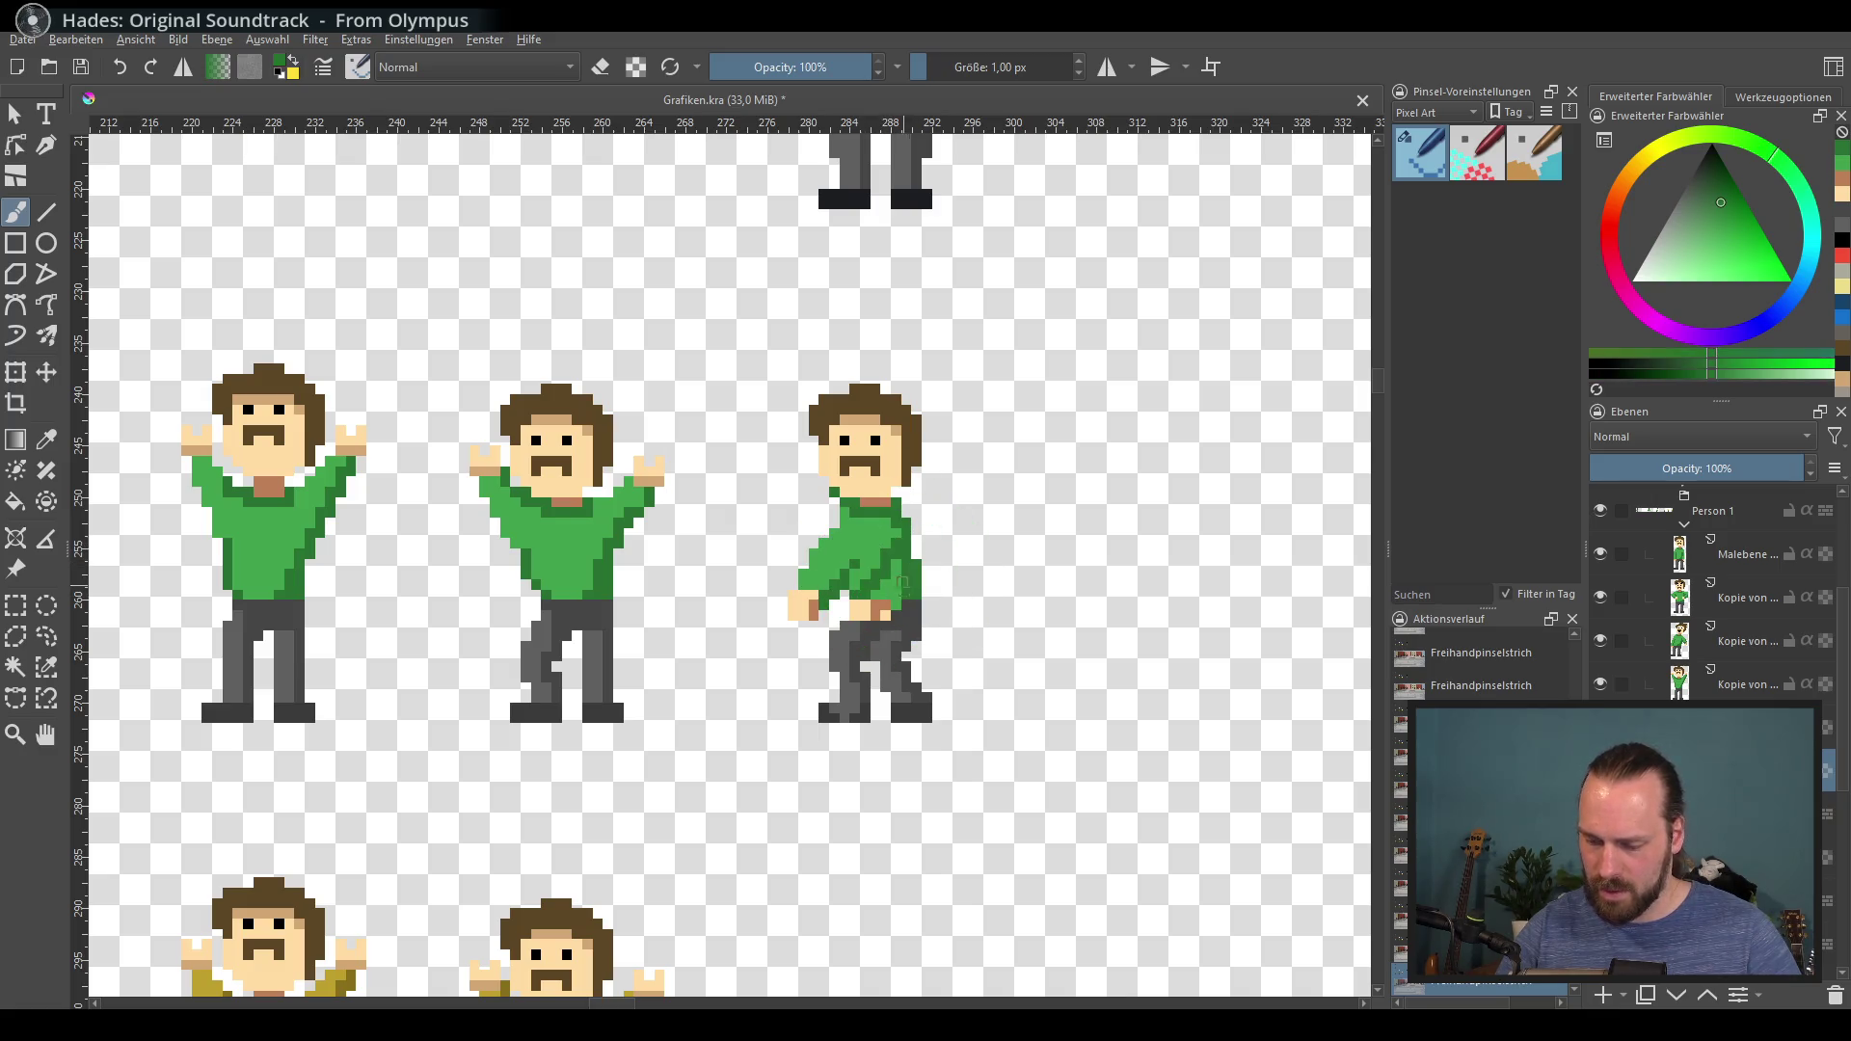
ctrl+click(907, 529)
drag(917, 532, 917, 543)
ctrl+click(906, 595)
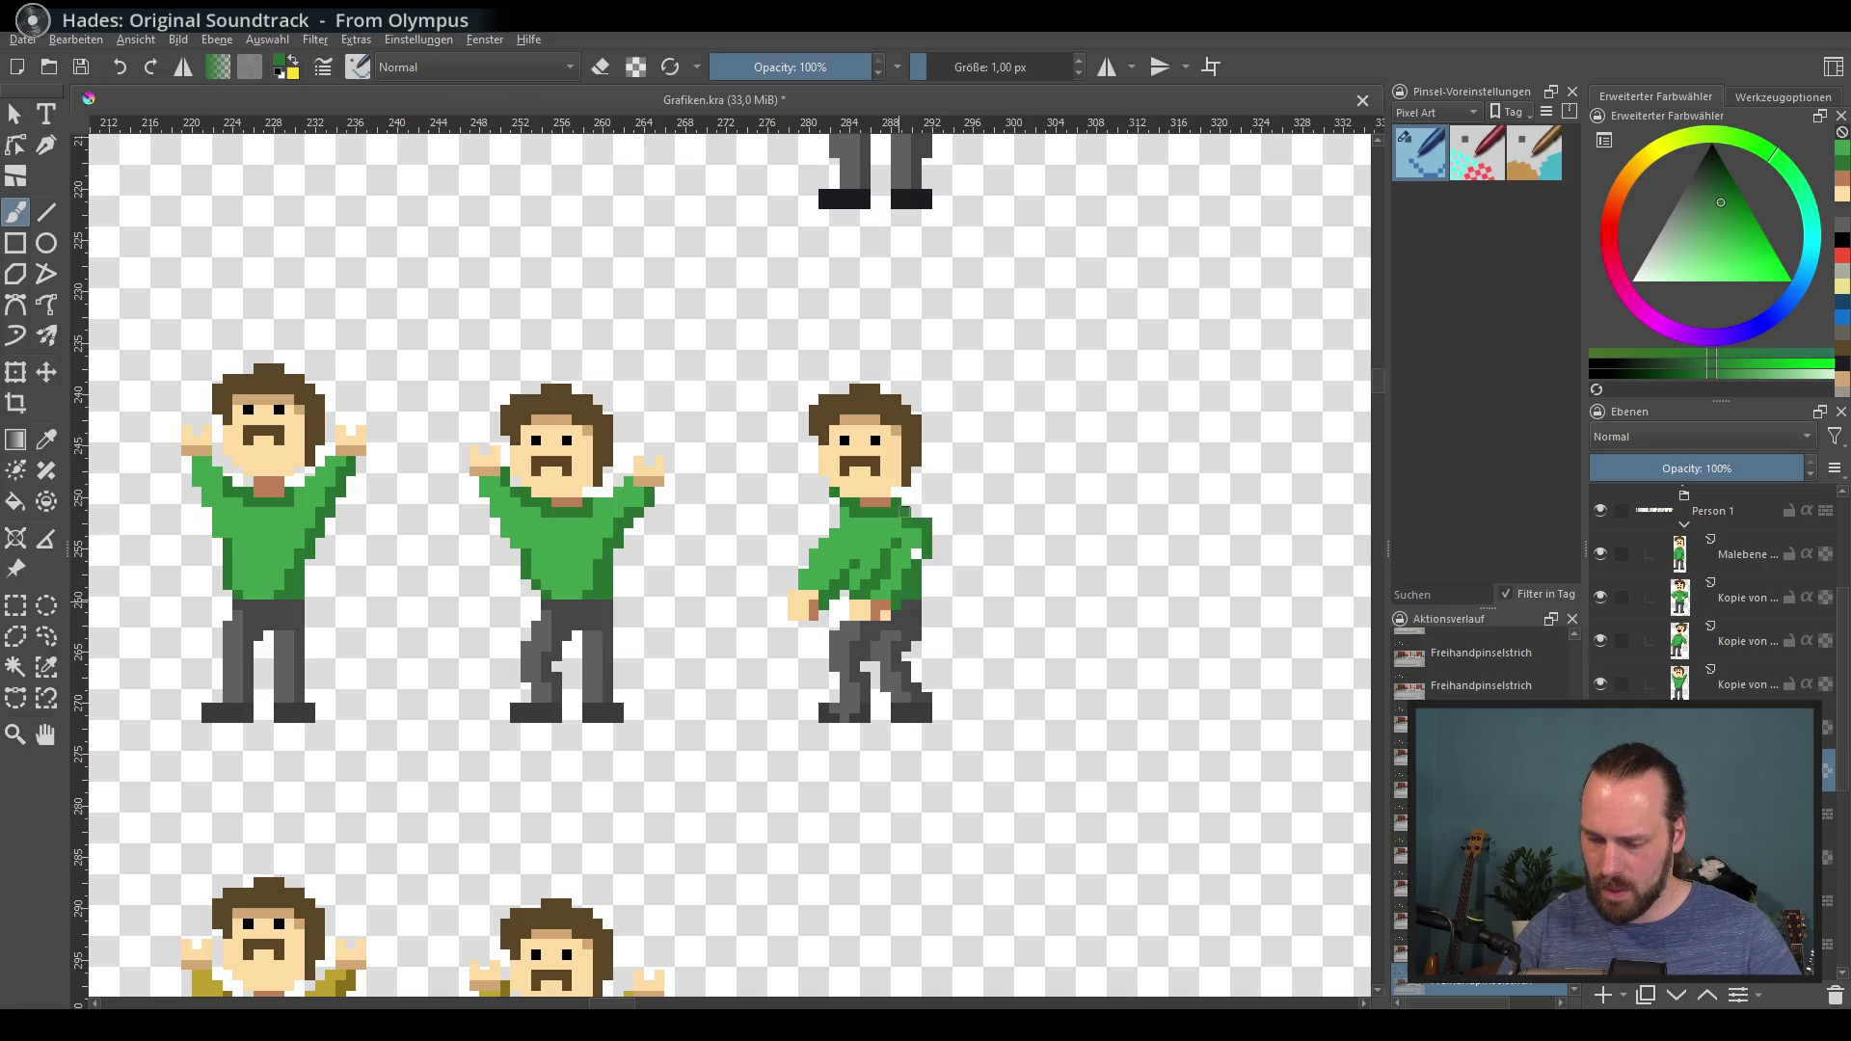
ctrl+click(907, 569)
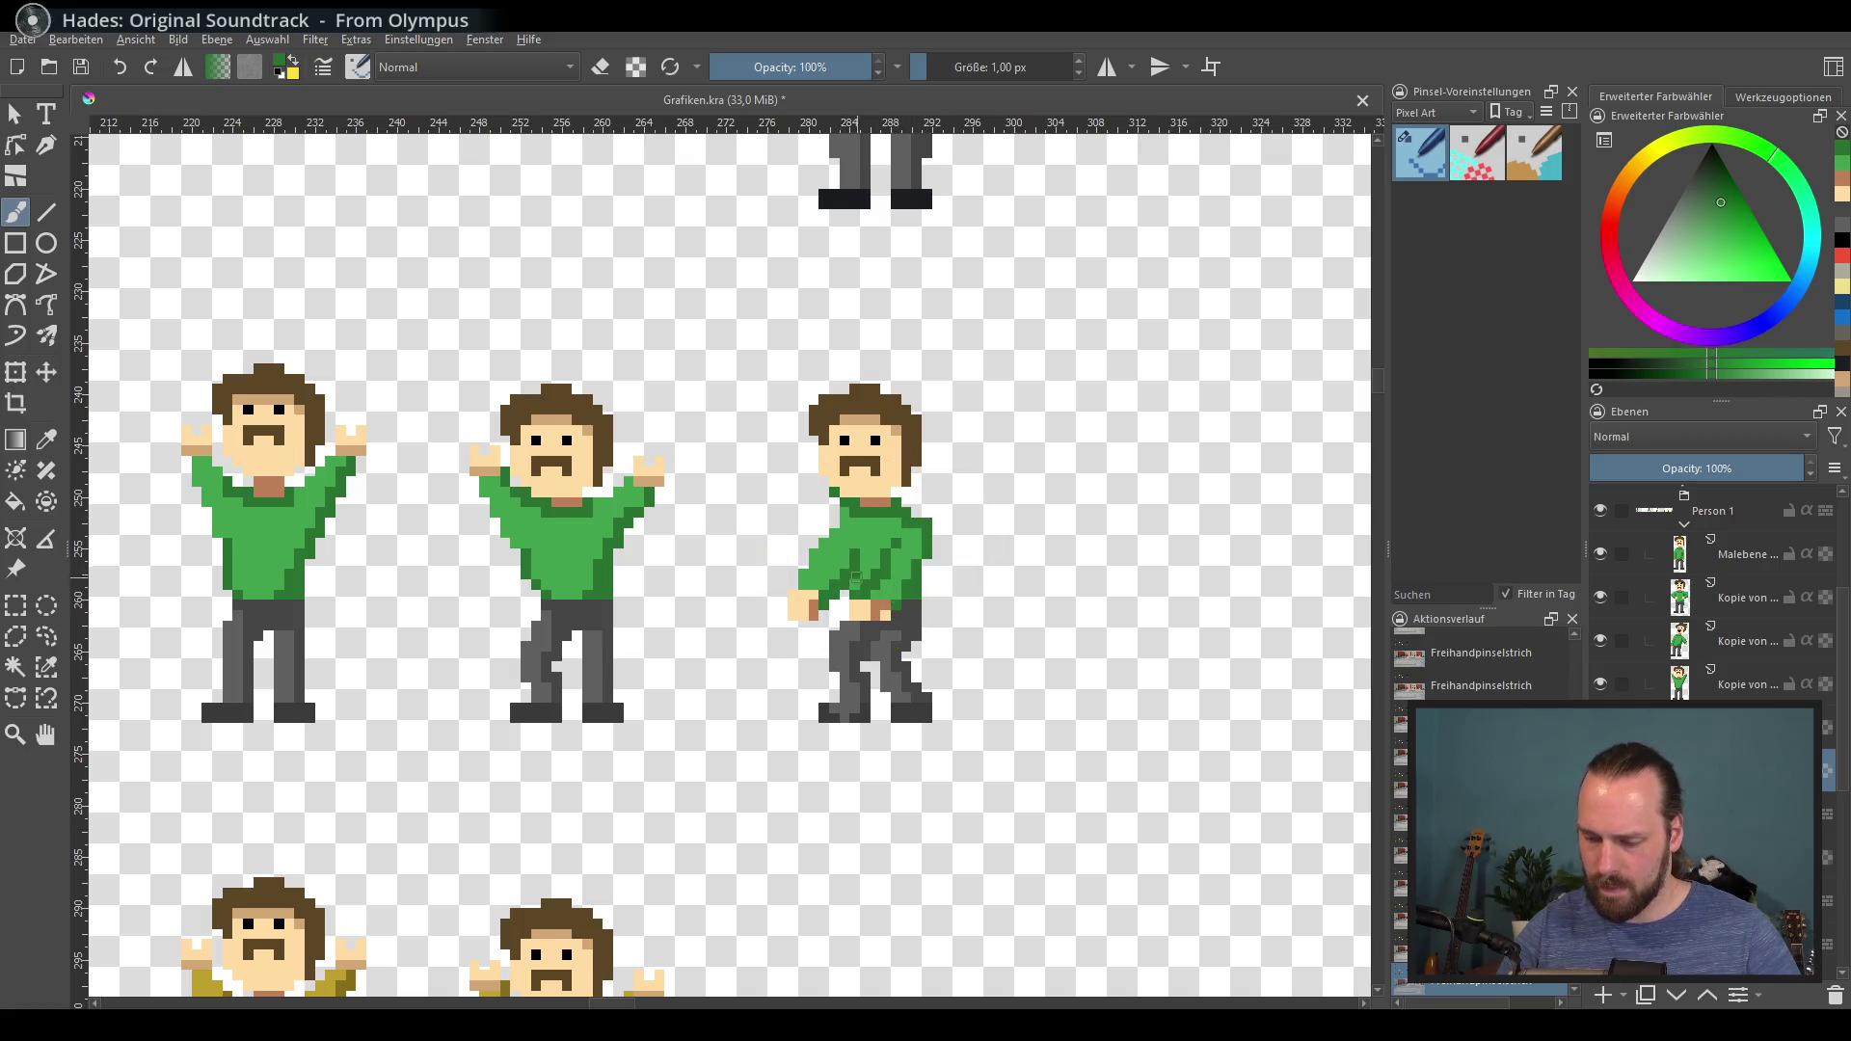
ctrl+click(869, 544)
ctrl+click(853, 530)
Step: Paint brown hair over the left side of the figure's face
mouse_move(853, 530)
mouse_down()
mouse_move(1231, 446)
mouse_move(1248, 495)
mouse_move(871, 568)
mouse_move(806, 640)
mouse_move(954, 611)
mouse_move(839, 589)
mouse_up()
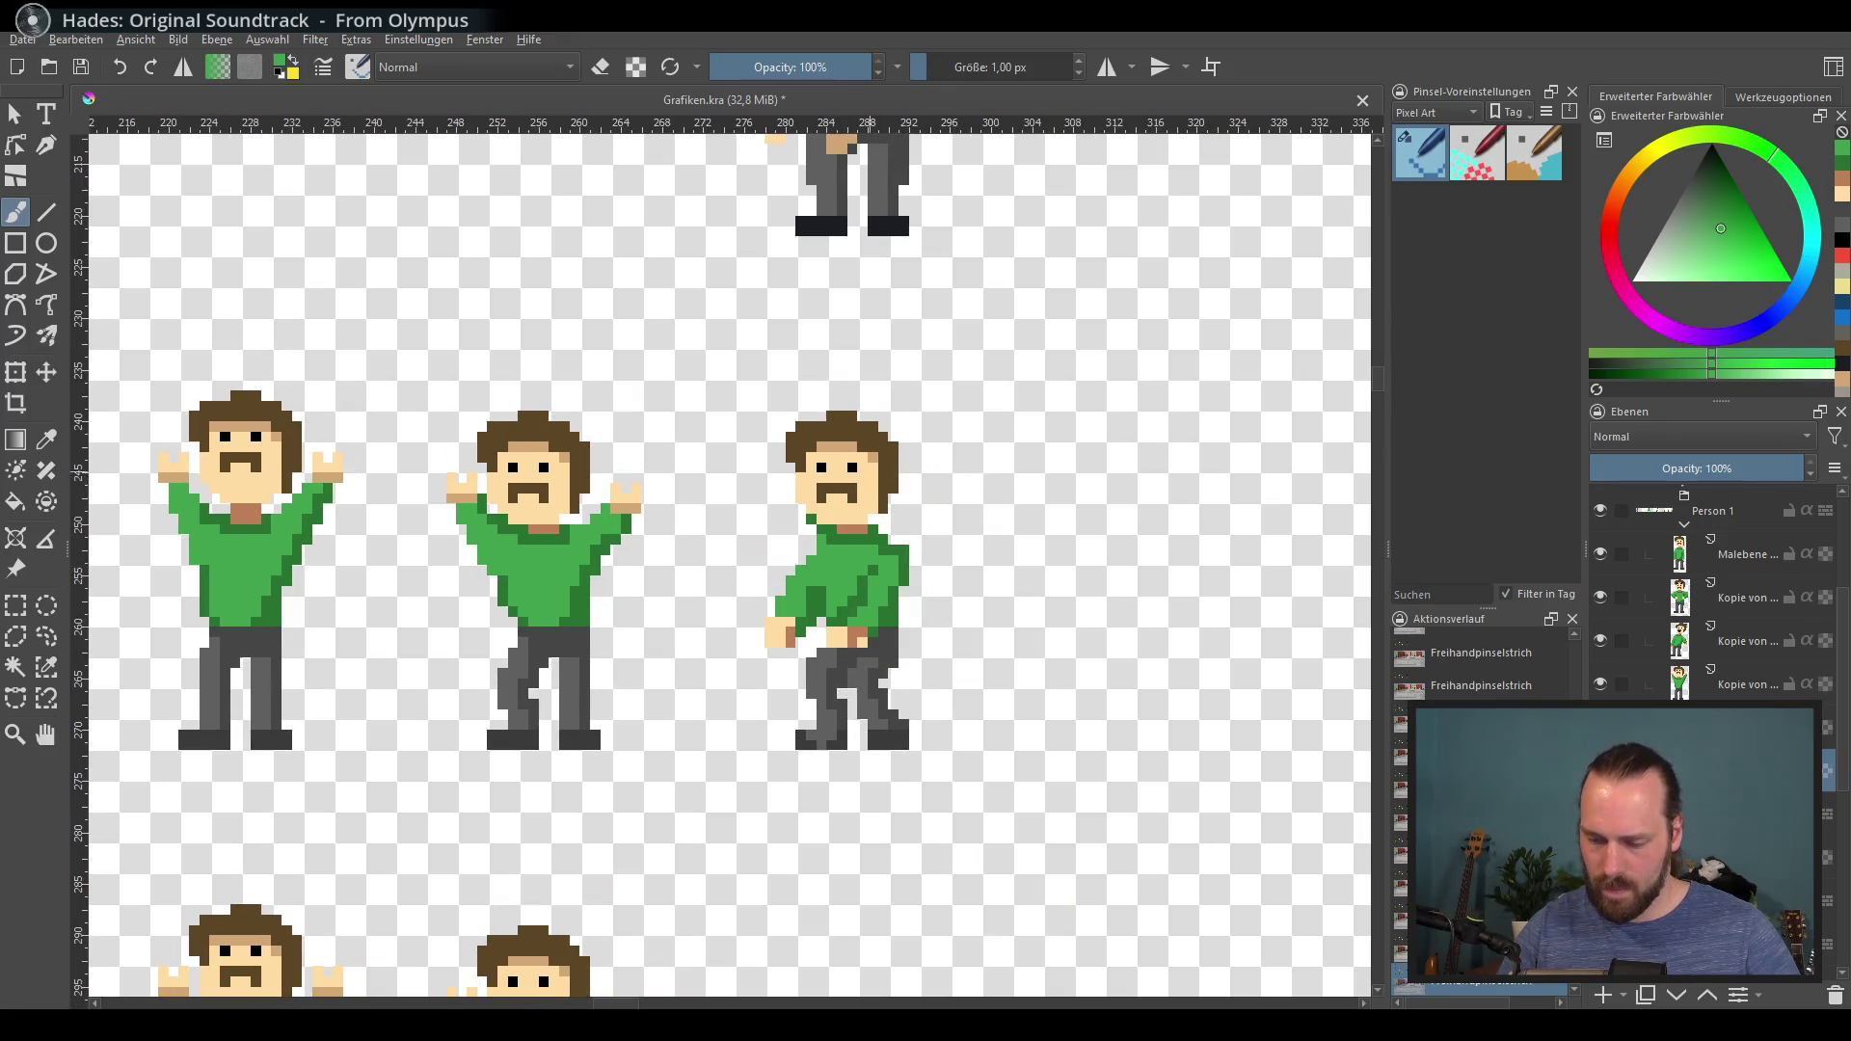
ctrl+click(865, 446)
drag(803, 461, 829, 501)
Step: Paint a profile face with a black eye pixel and a brown moustache and hairline
ctrl+click(810, 492)
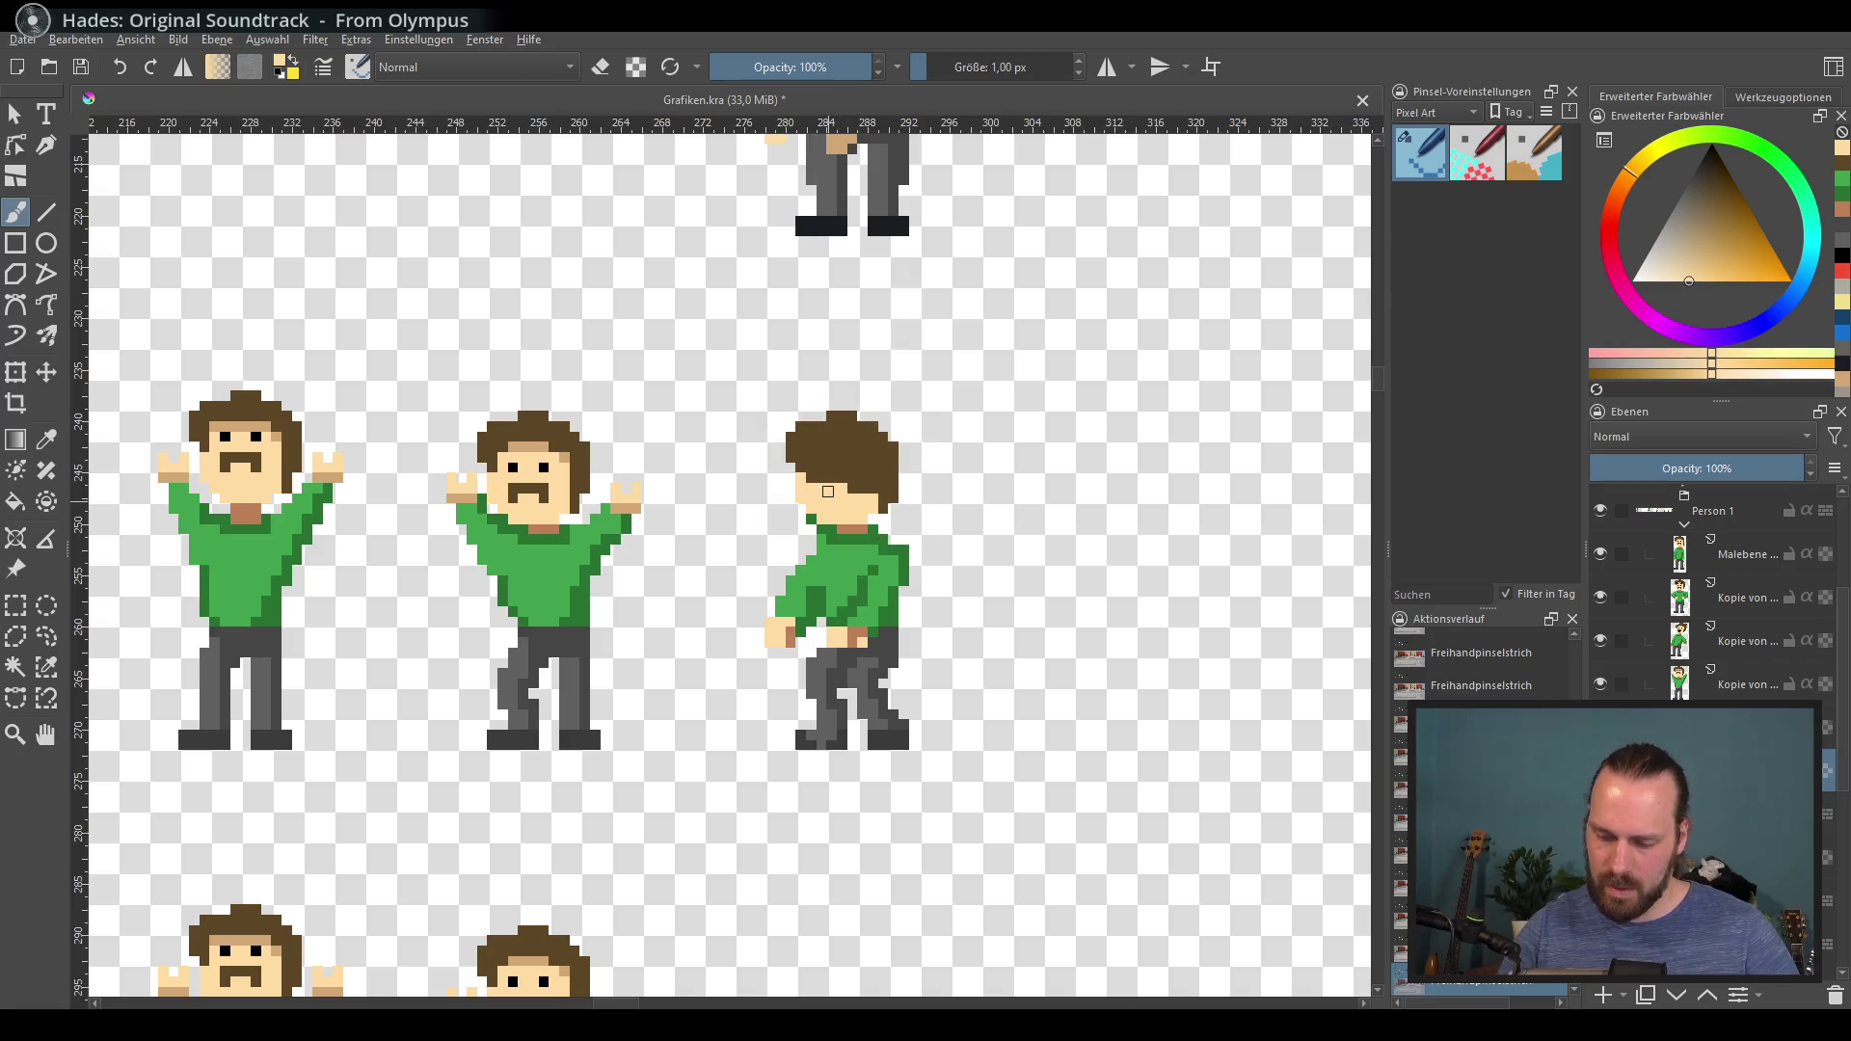
ctrl+click(543, 468)
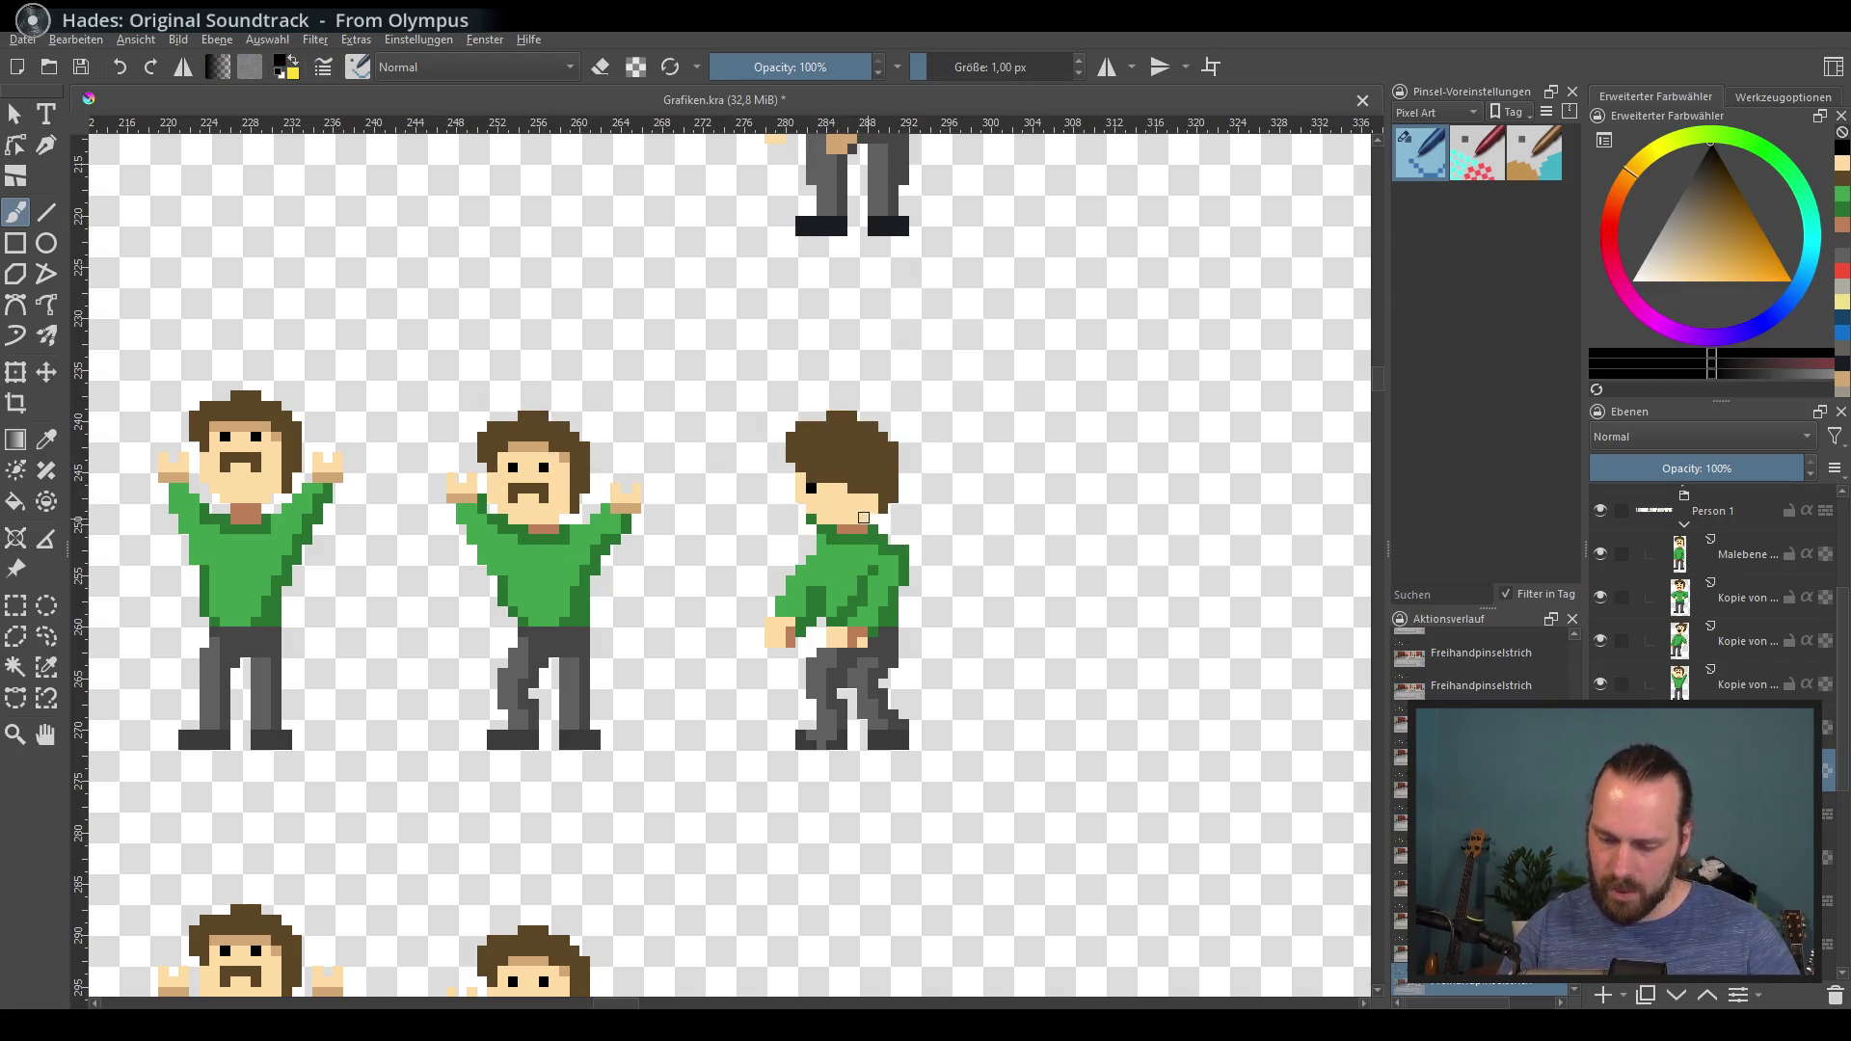
click(825, 499)
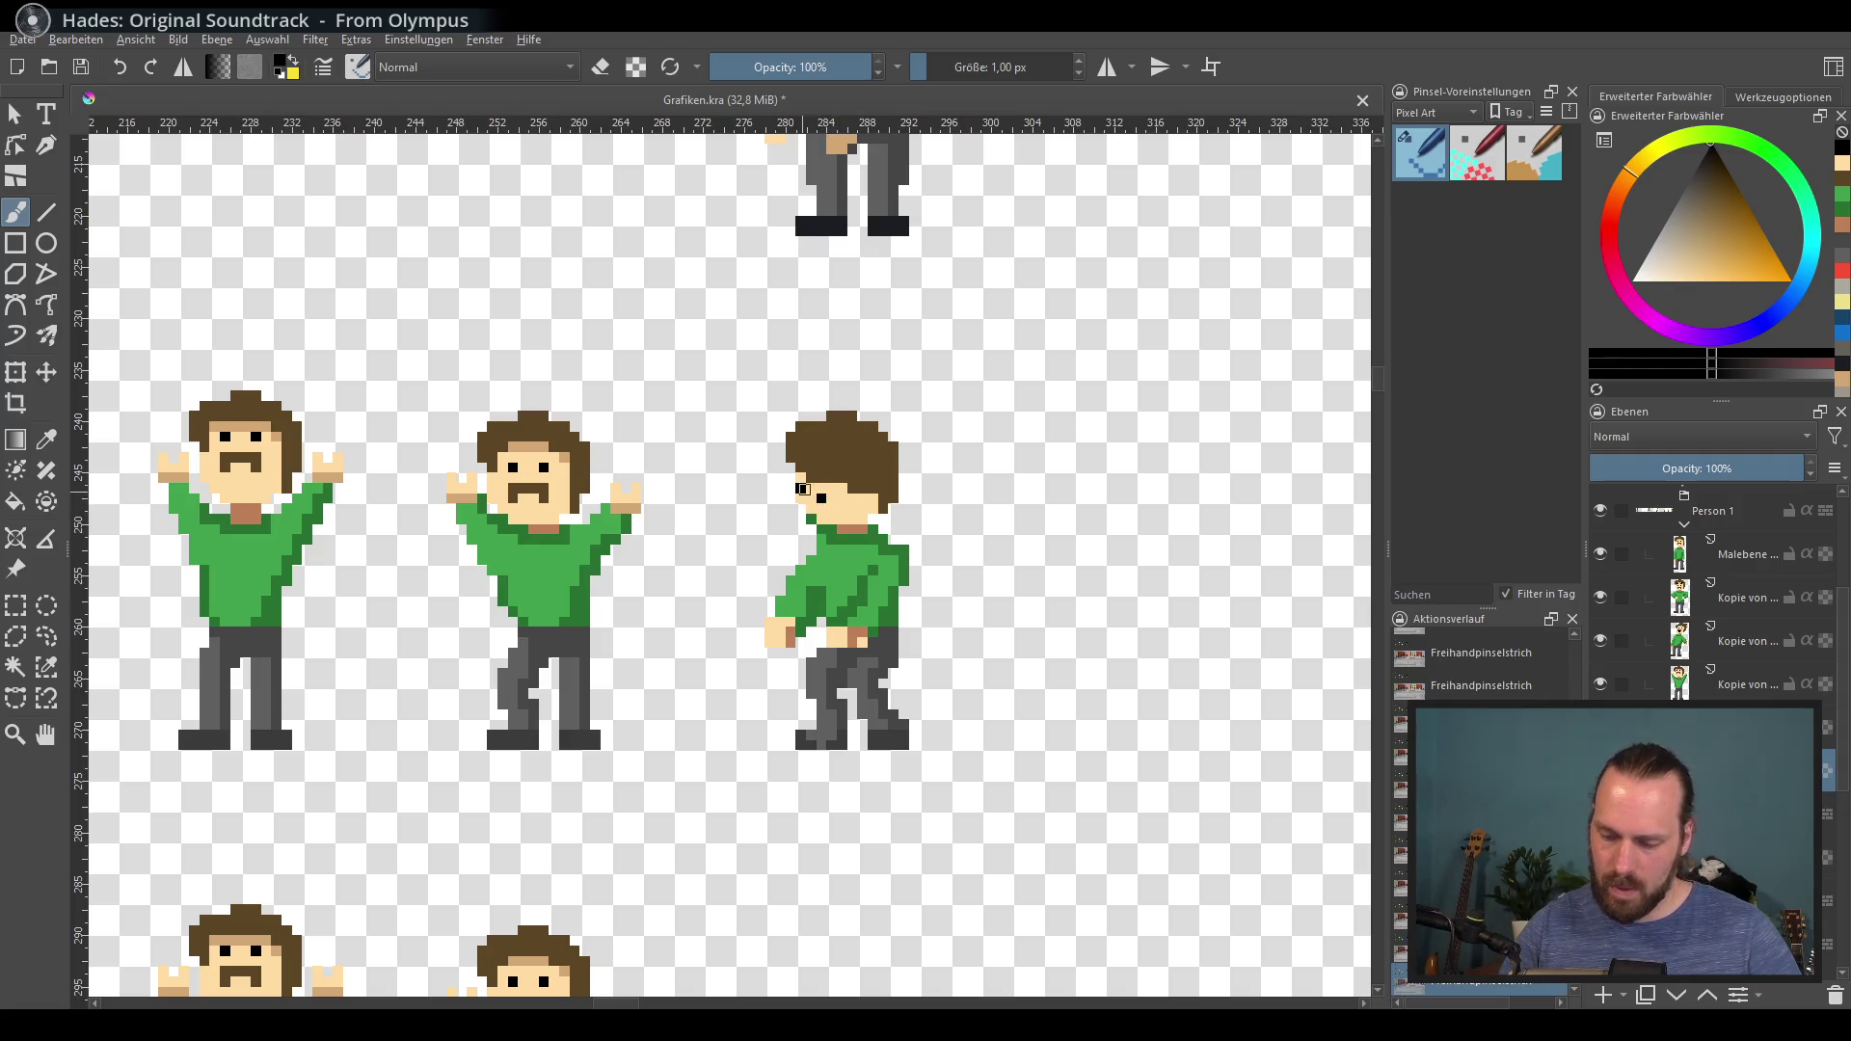
ctrl+click(852, 478)
drag(815, 506, 826, 524)
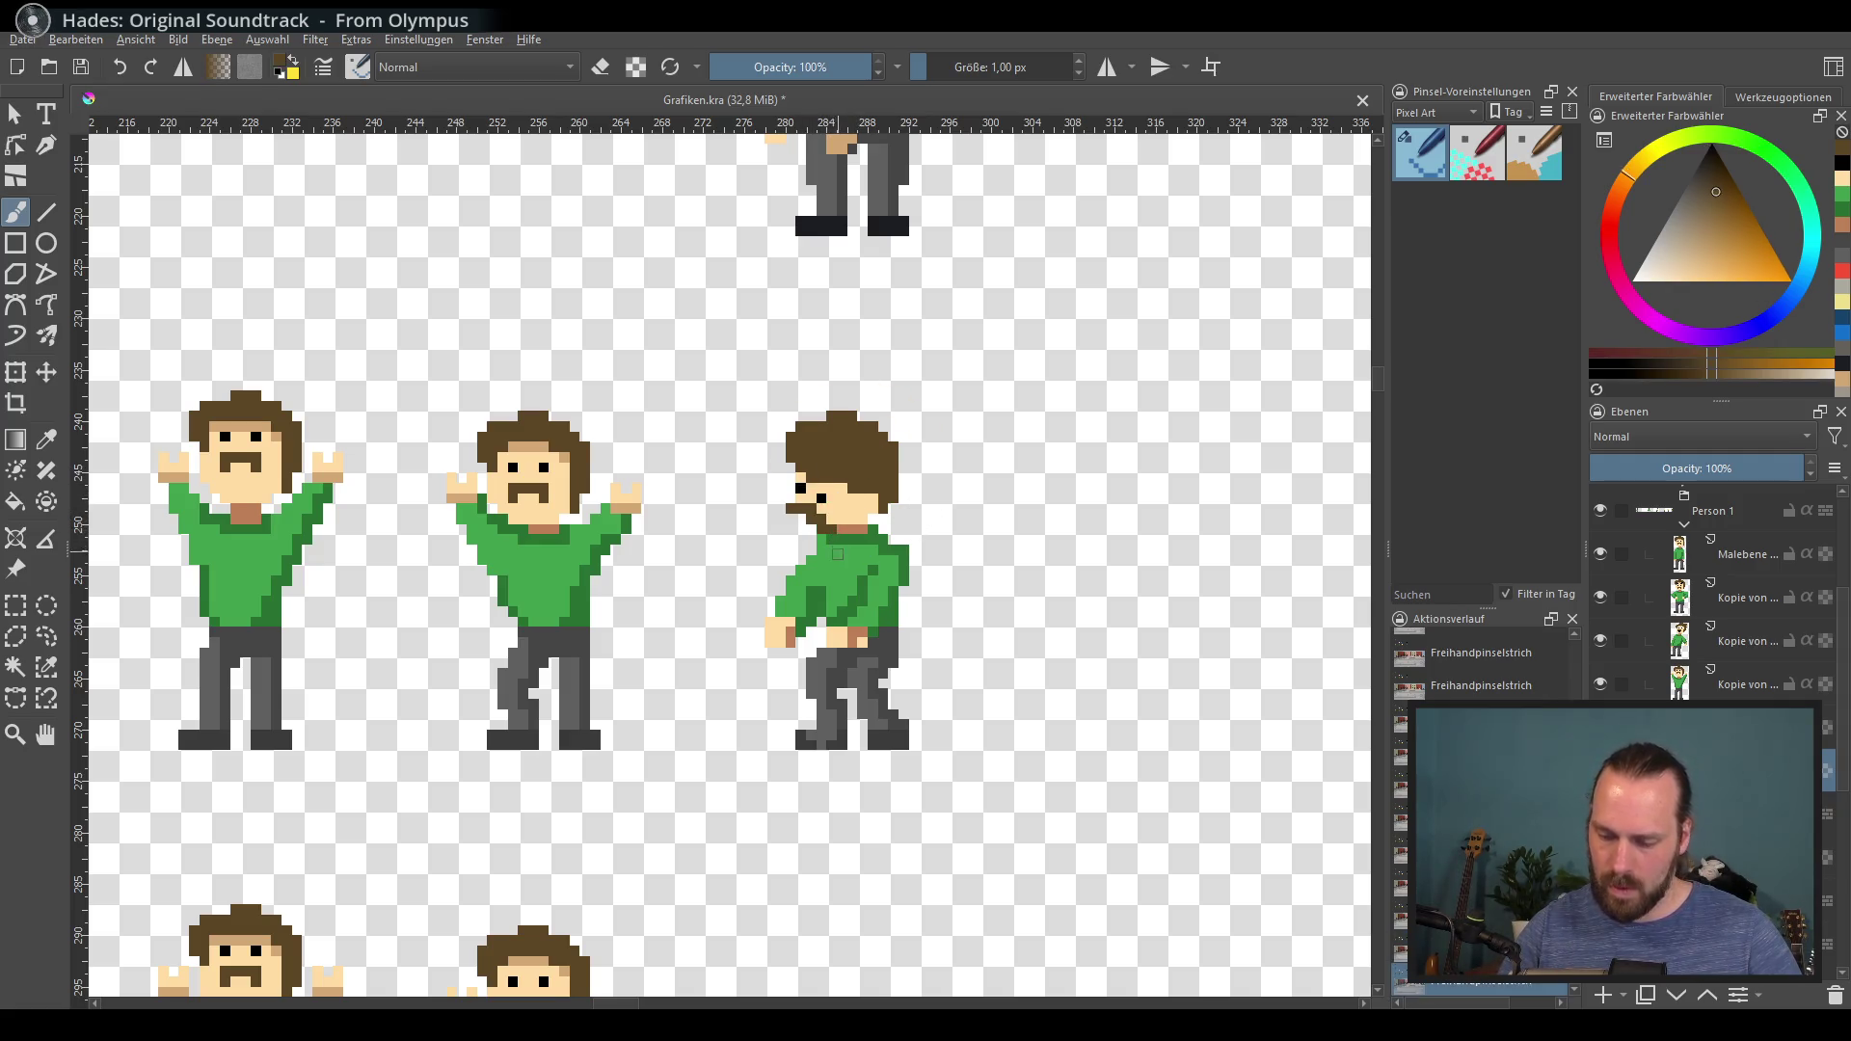
Step: Touch up the waist with brown pixels and add a skin pixel to the hand
ctrl+click(851, 529)
drag(868, 639, 854, 644)
ctrl+click(840, 636)
click(840, 635)
ctrl+click(887, 633)
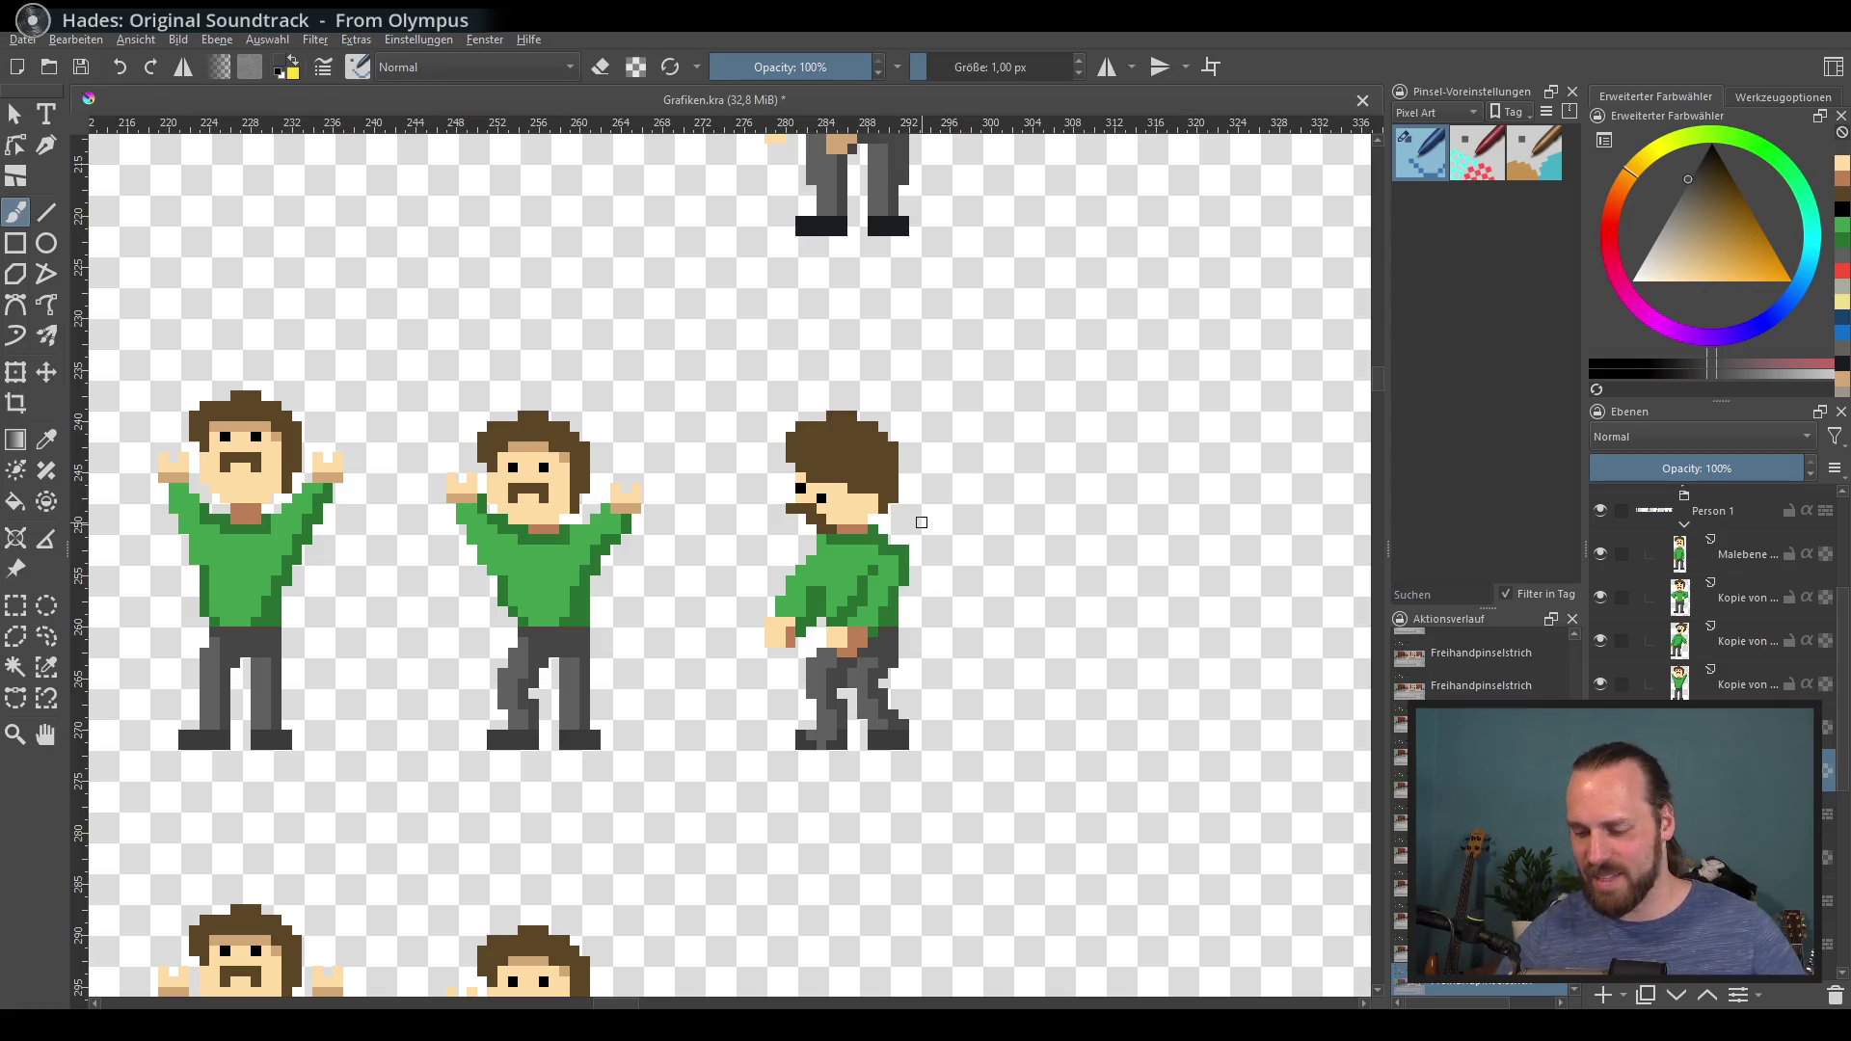
scroll(827, 488, down, 3)
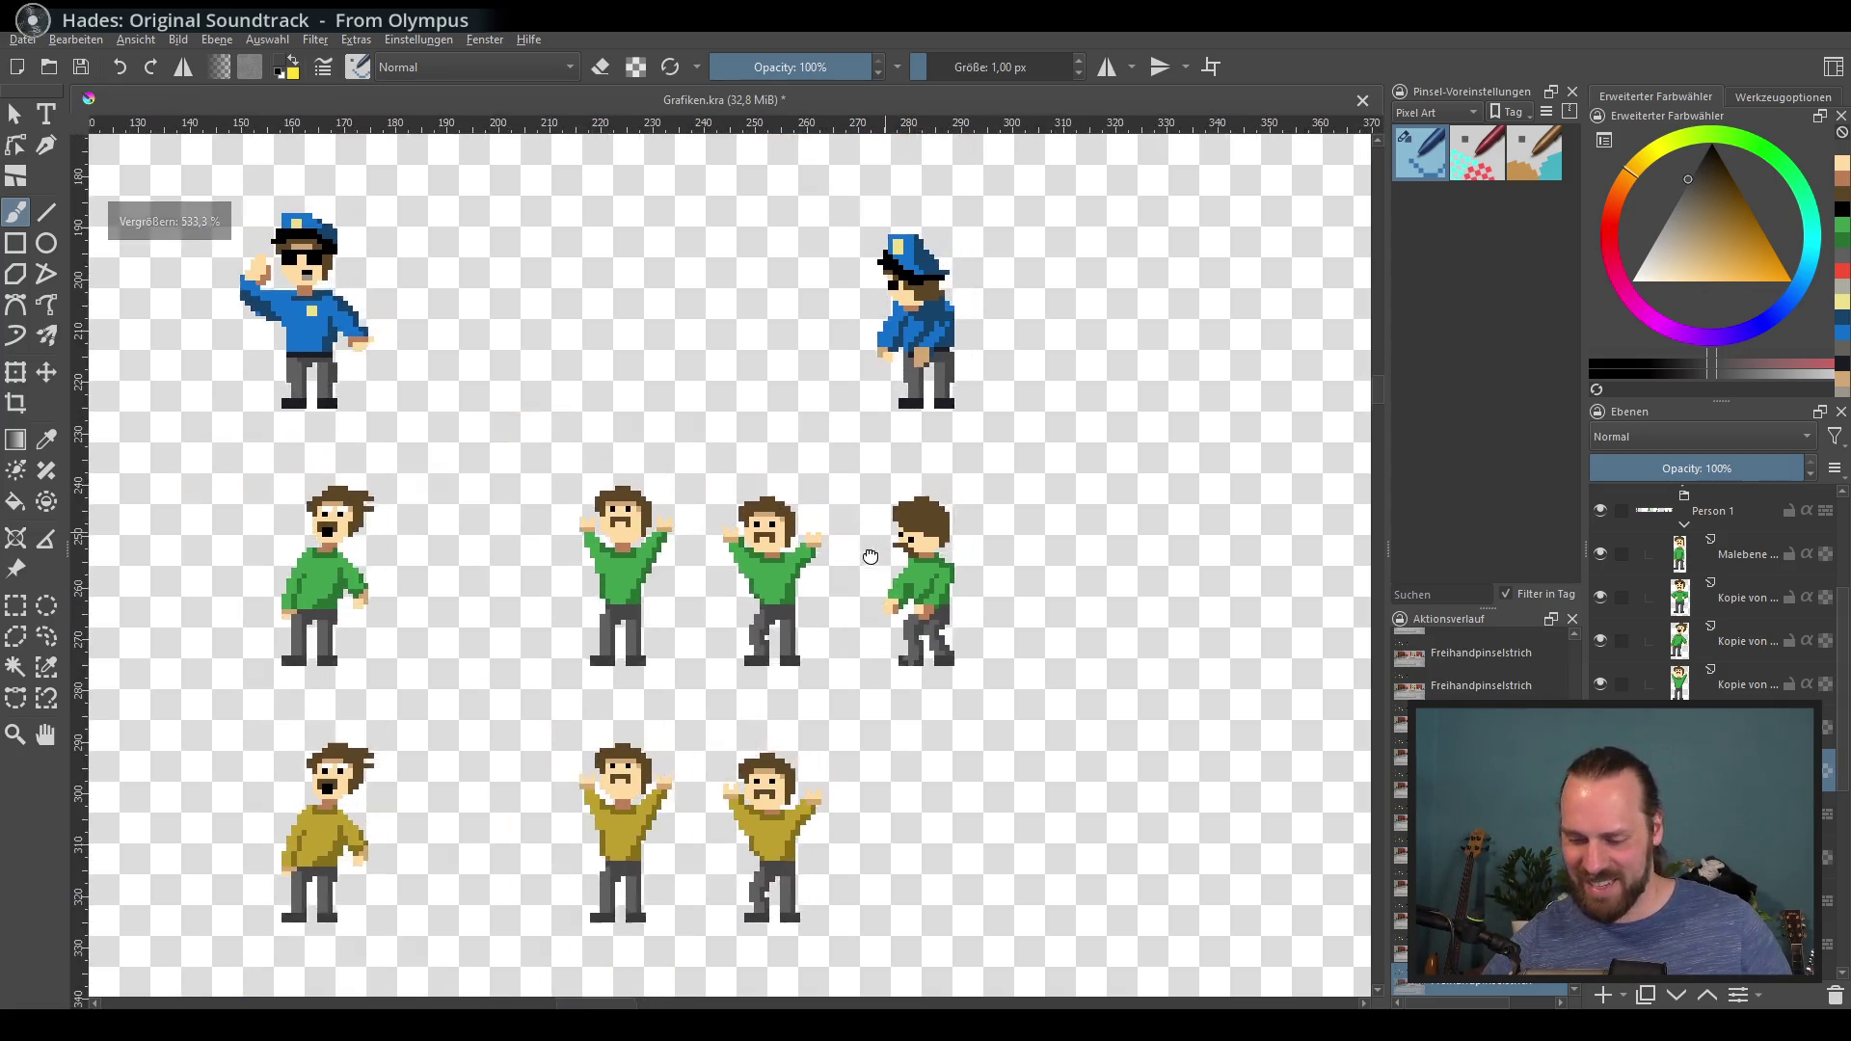
Step: Rectangle-select the side-facing figure's head, move it down about 3 px, then deselect
scroll(871, 557, up, 2)
scroll(871, 556, up, 1)
drag(664, 573, 587, 573)
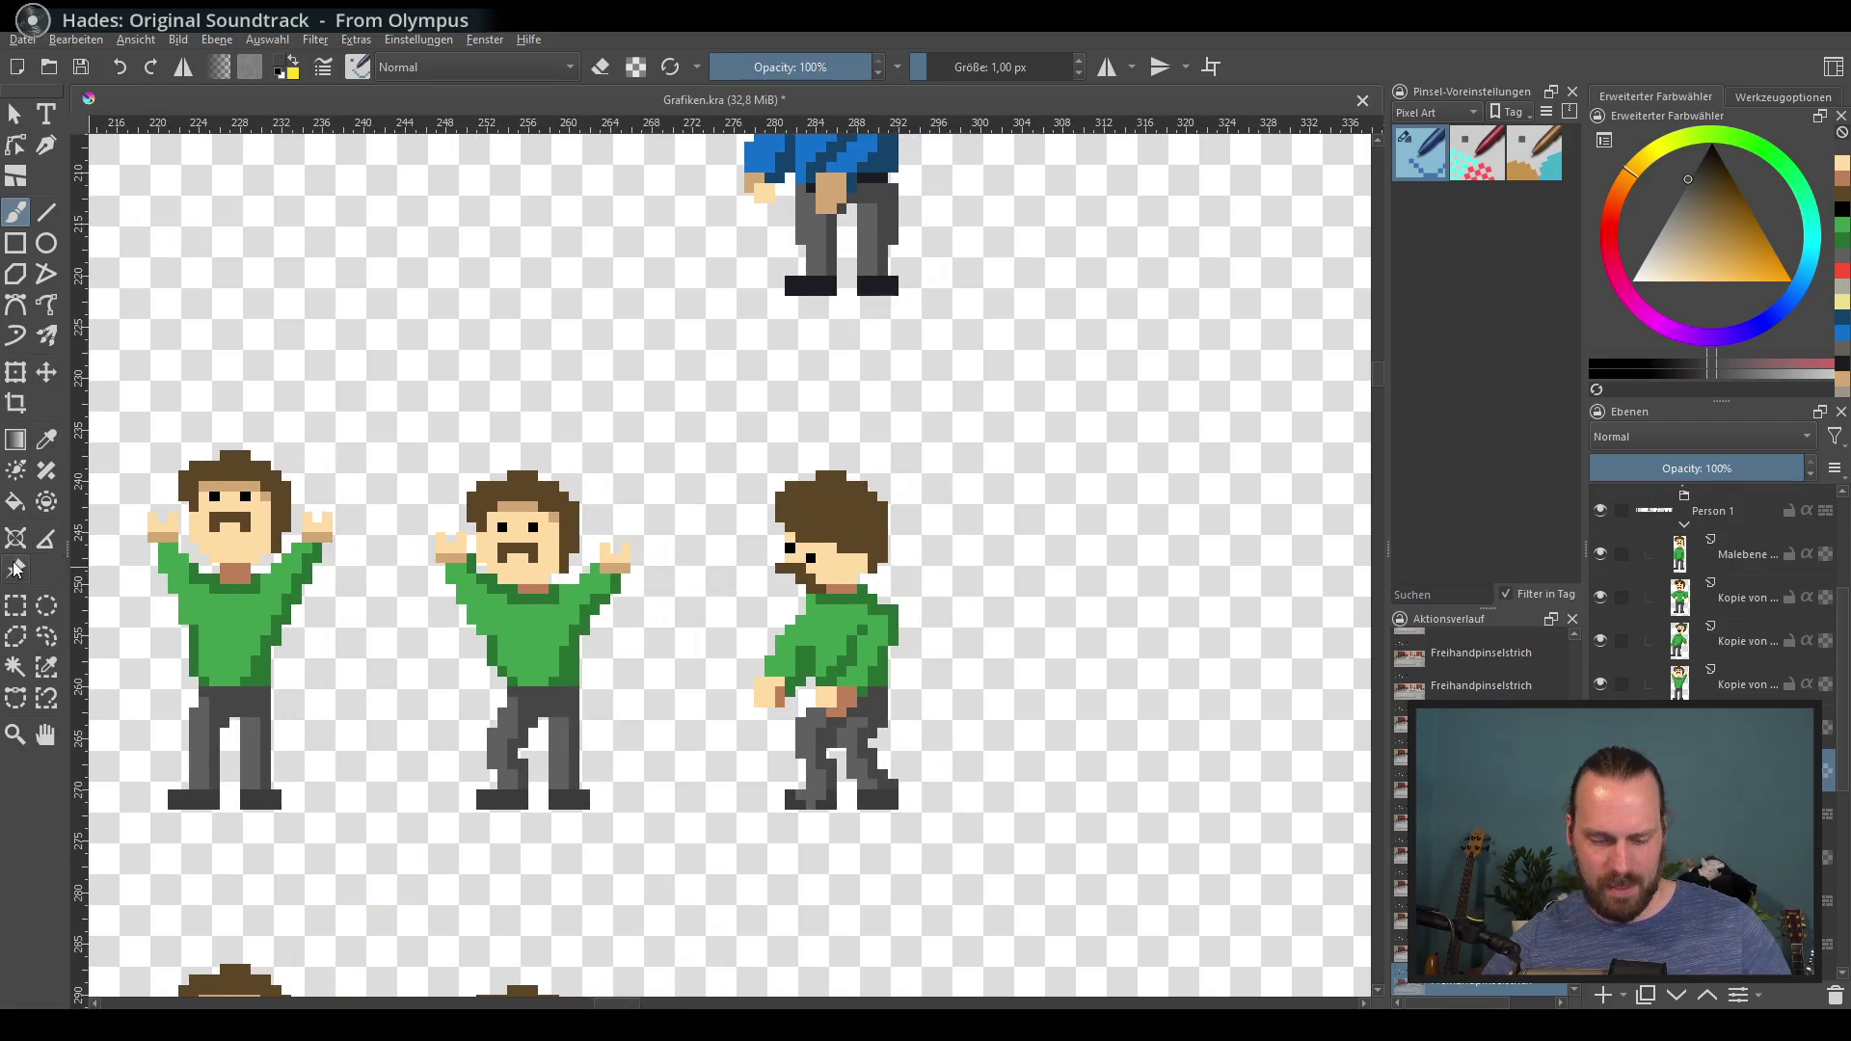
click(16, 606)
mouse_move(684, 434)
mouse_down()
mouse_move(917, 620)
mouse_move(917, 599)
mouse_move(845, 587)
mouse_move(845, 603)
mouse_up()
click(46, 373)
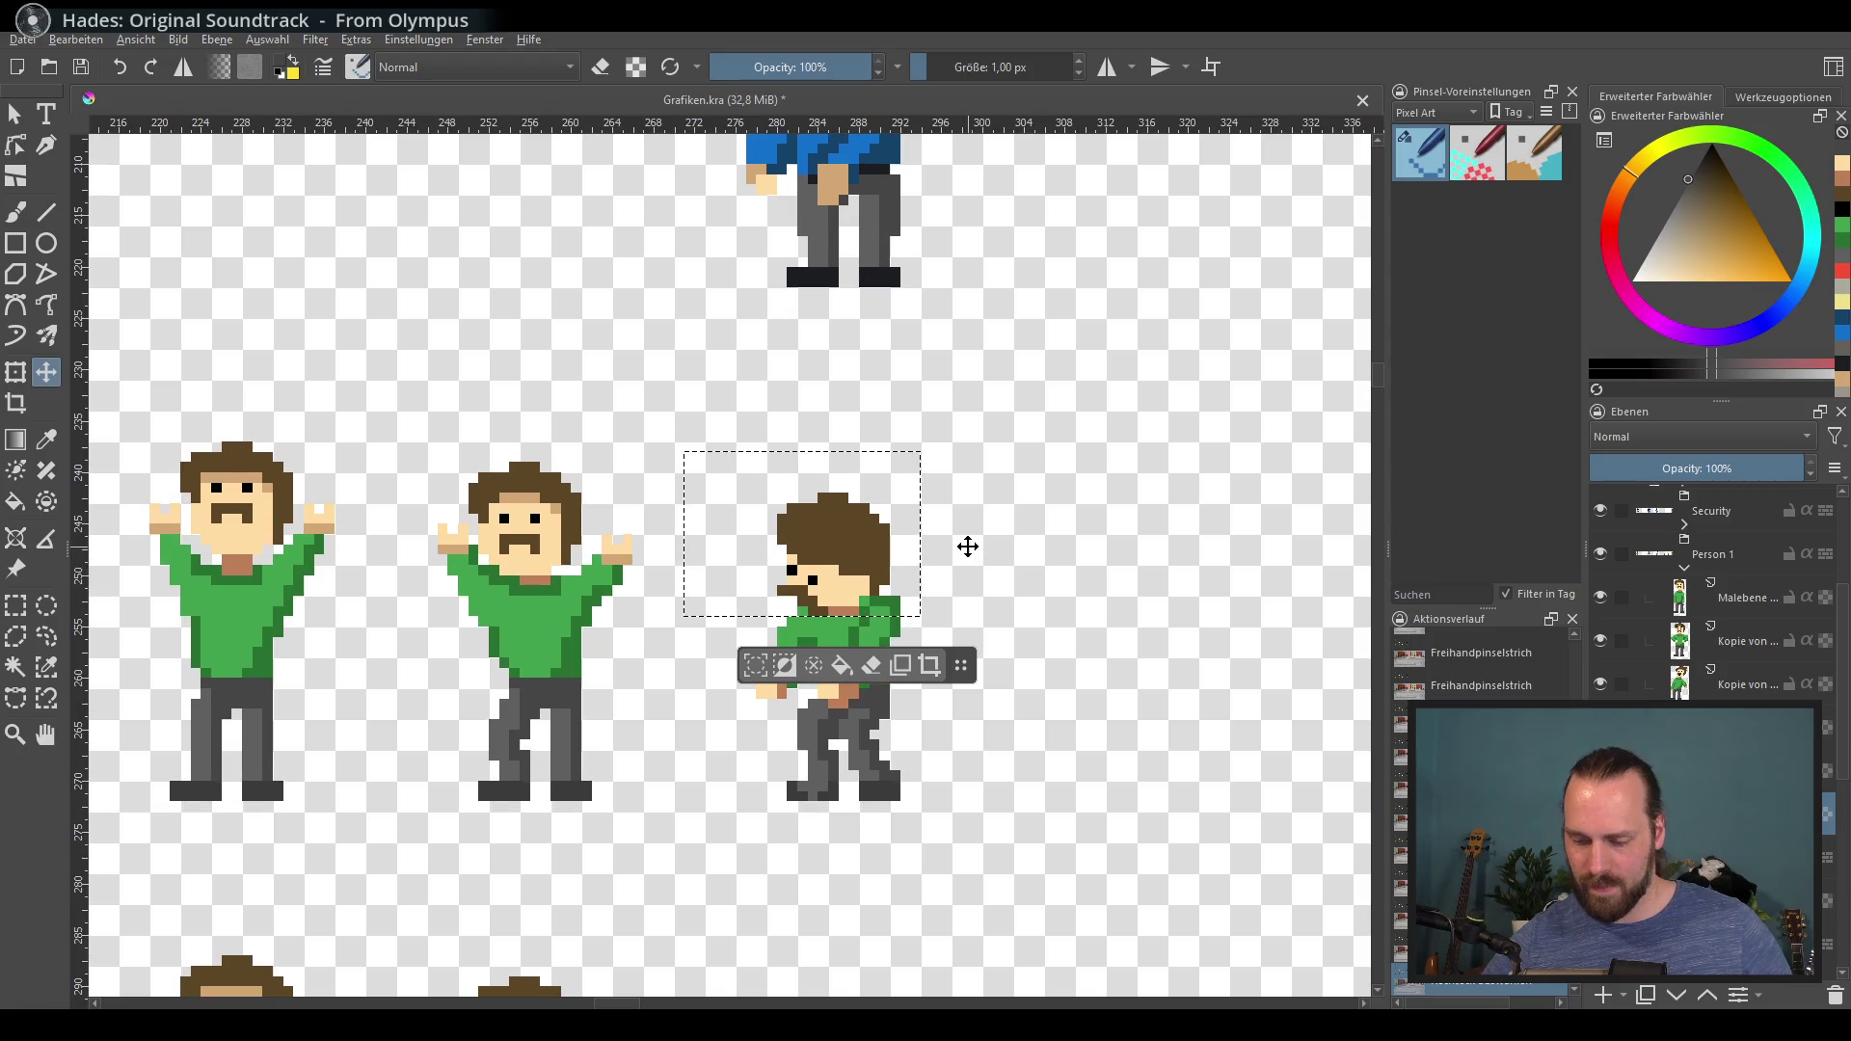
key(ctrl+shift+a)
scroll(954, 541, down, 3)
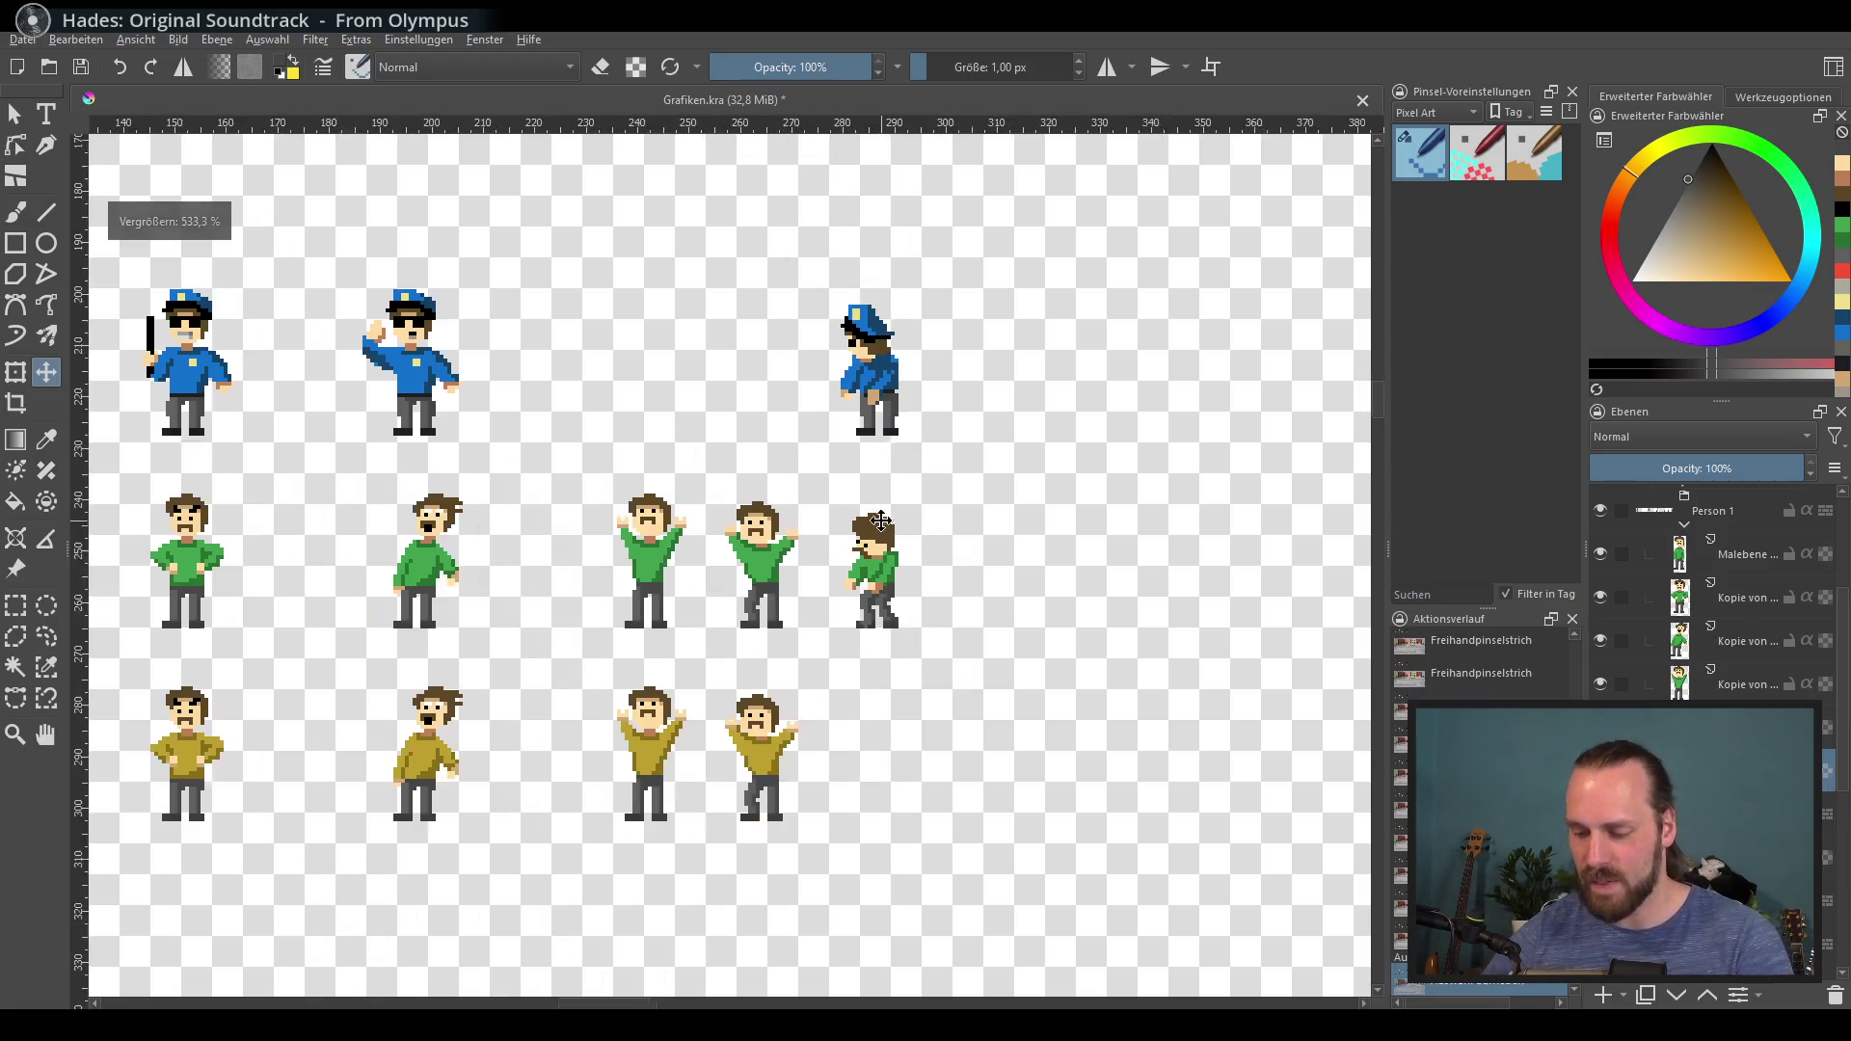
mouse_move(864, 517)
mouse_down()
mouse_move(1003, 517)
mouse_move(870, 531)
mouse_up()
scroll(1685, 559, up, 2)
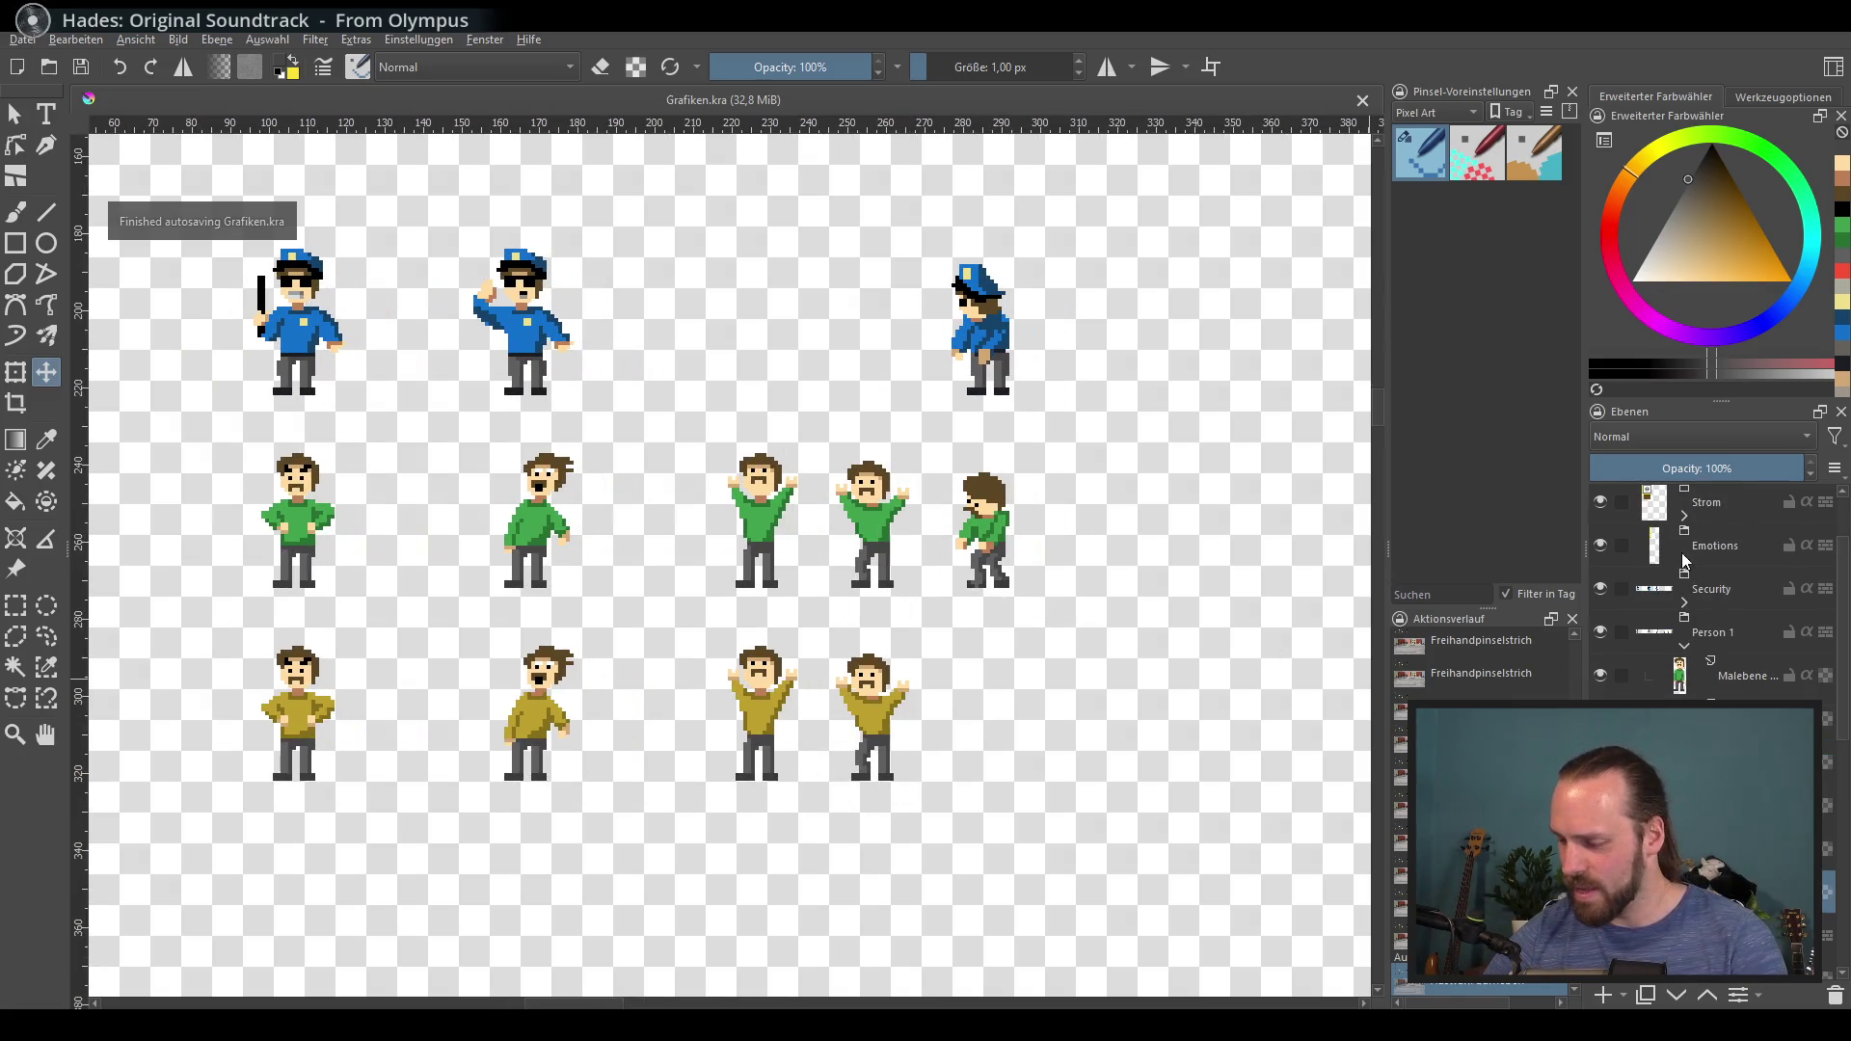
Step: Toggle the Person 2 group's visibility to identify which figures it holds
scroll(1071, 627, down, 2)
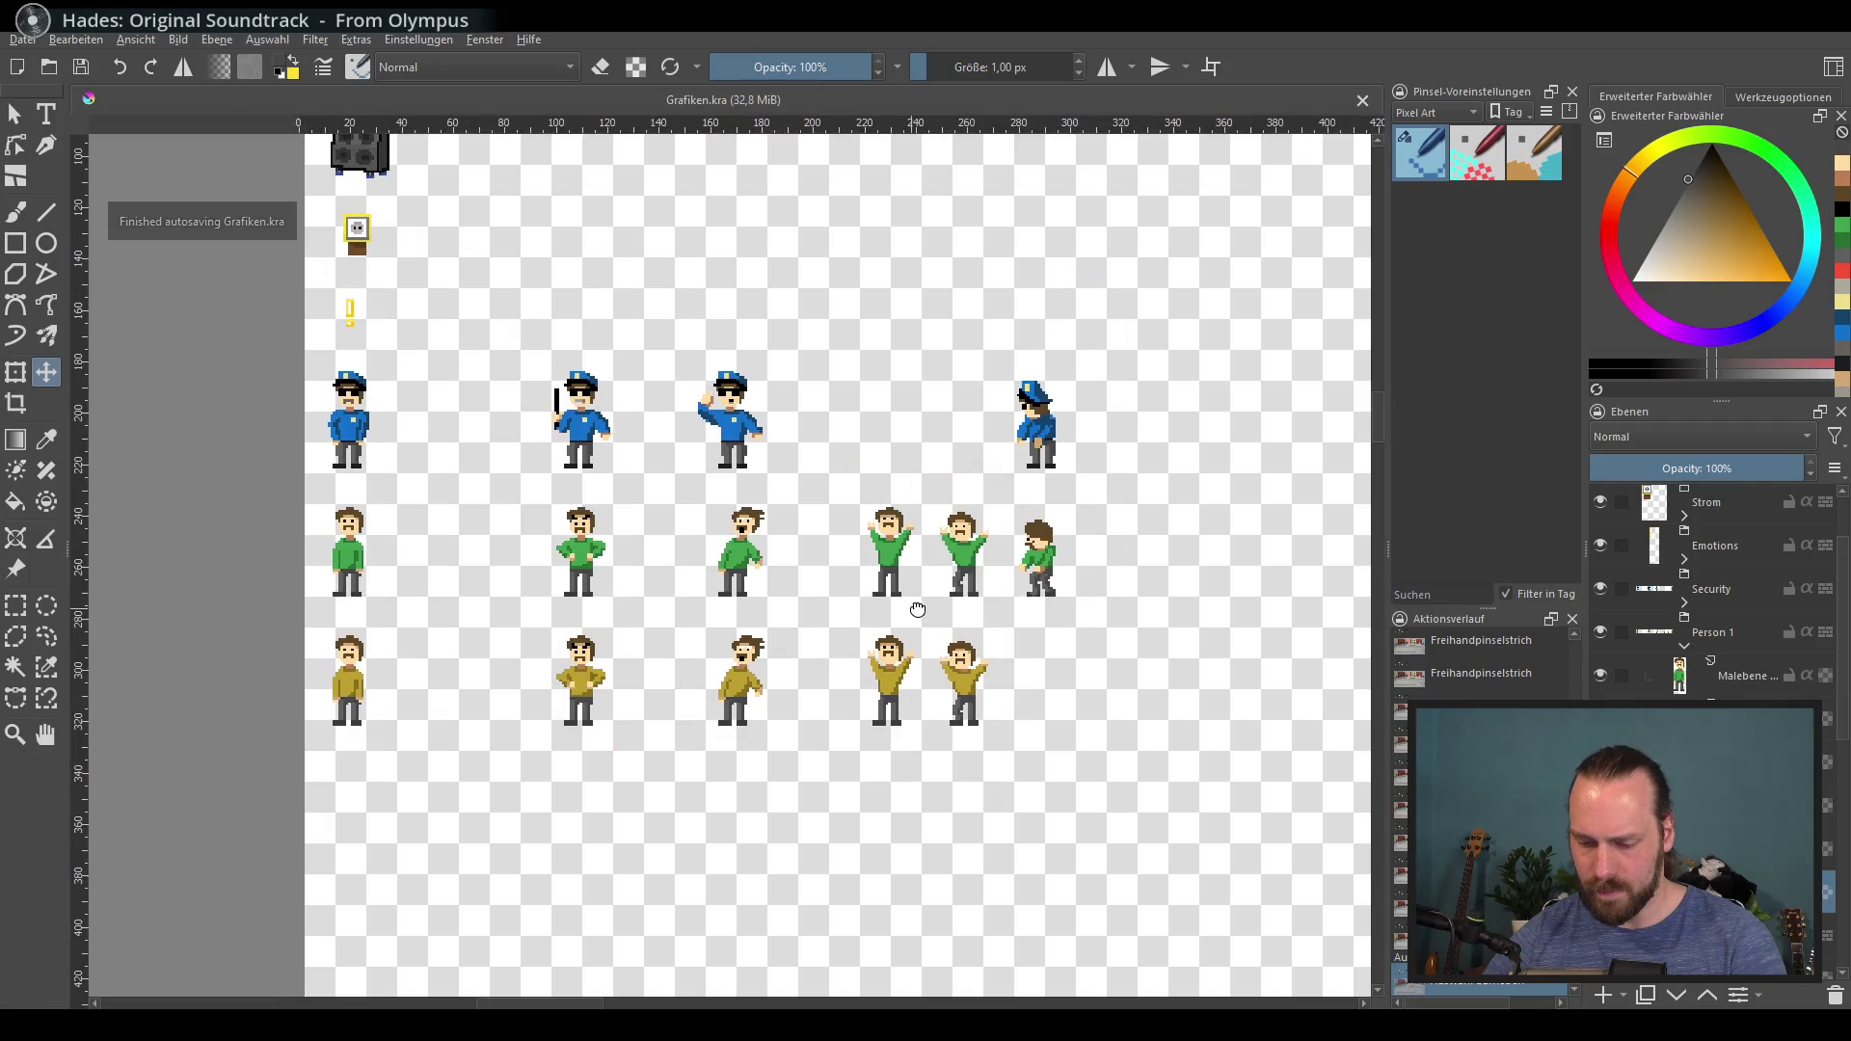
scroll(1712, 593, down, 3)
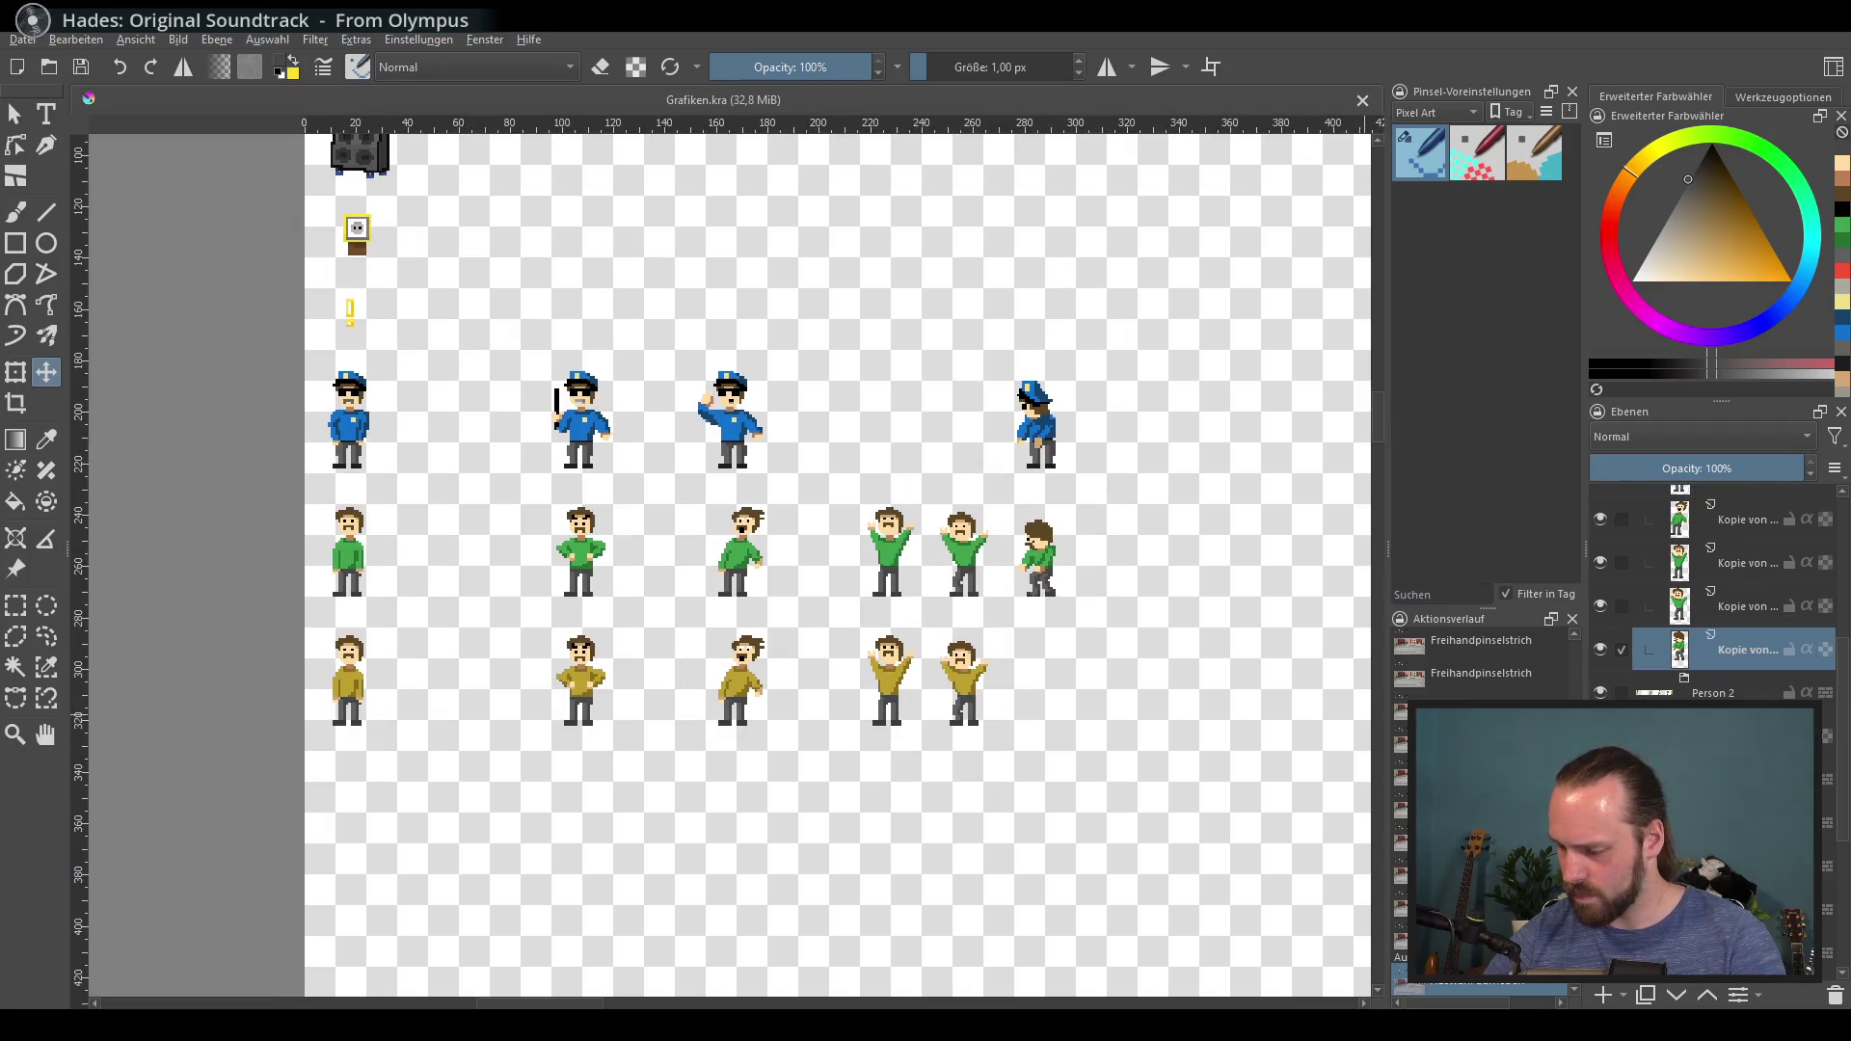
click(1713, 692)
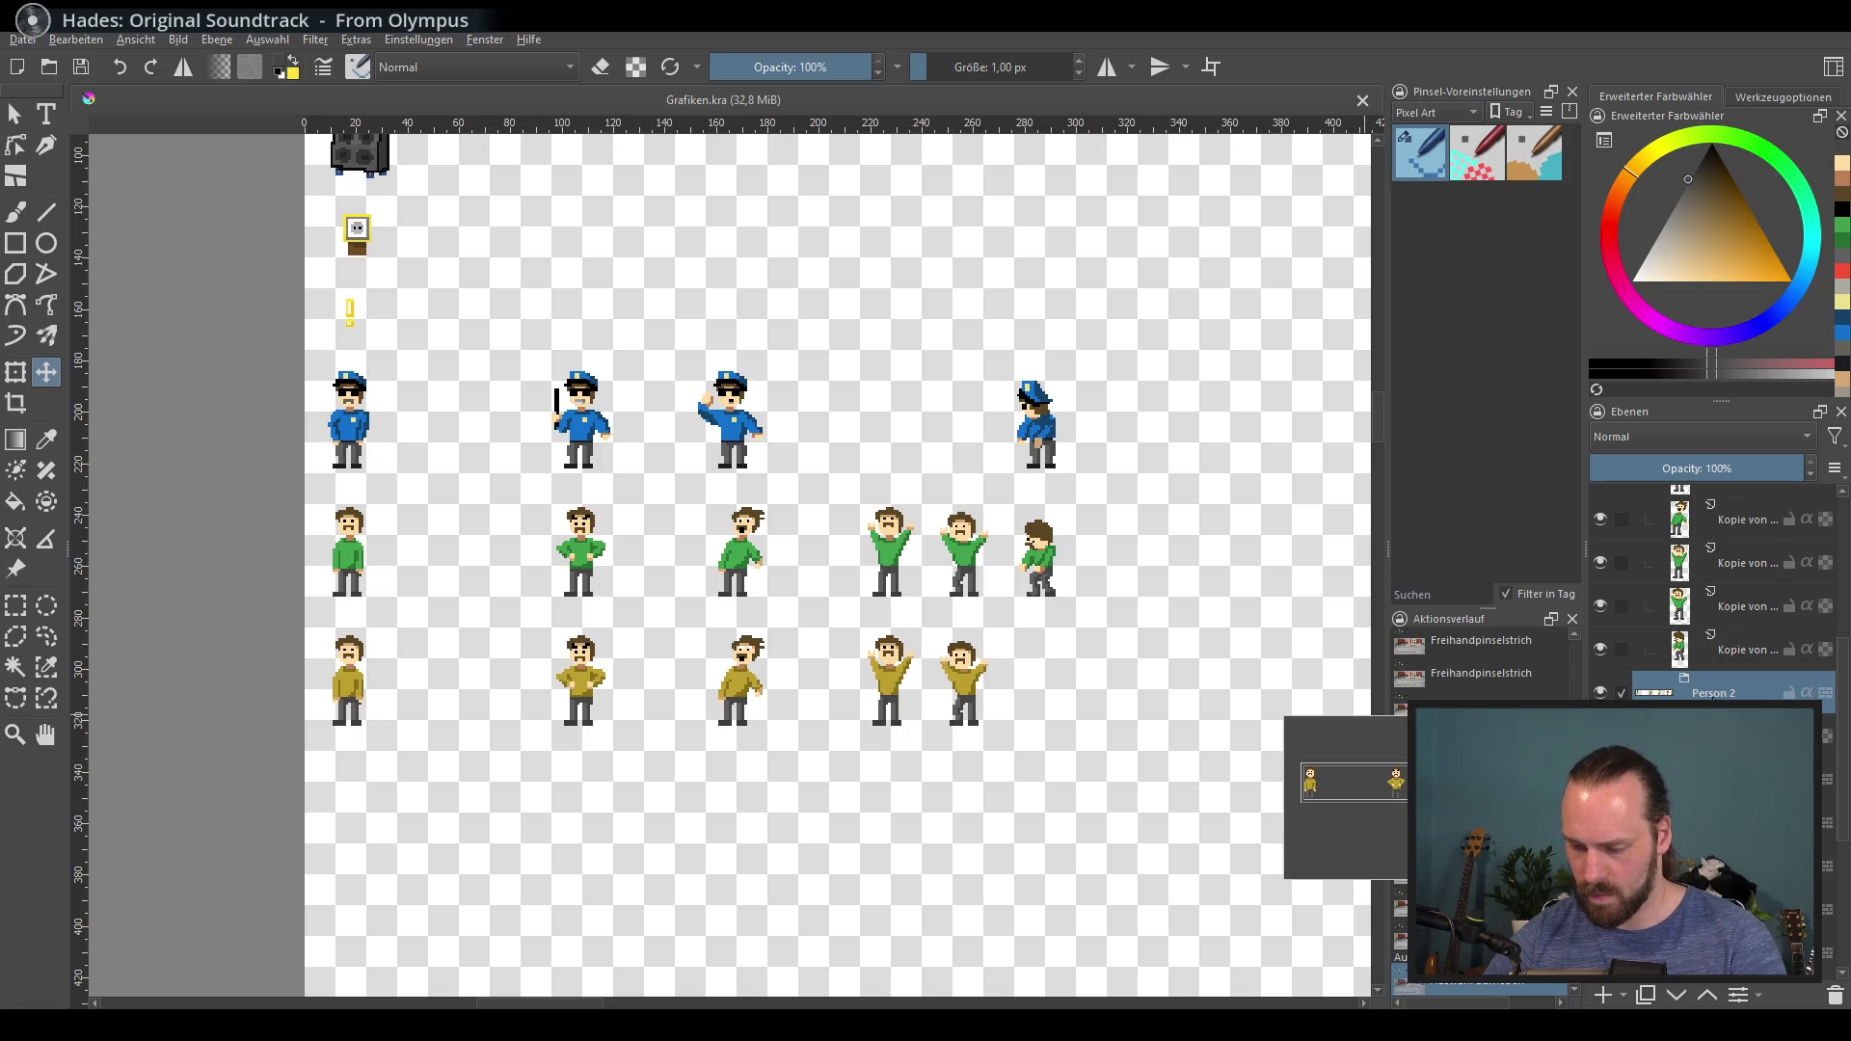
click(1601, 692)
click(1601, 692)
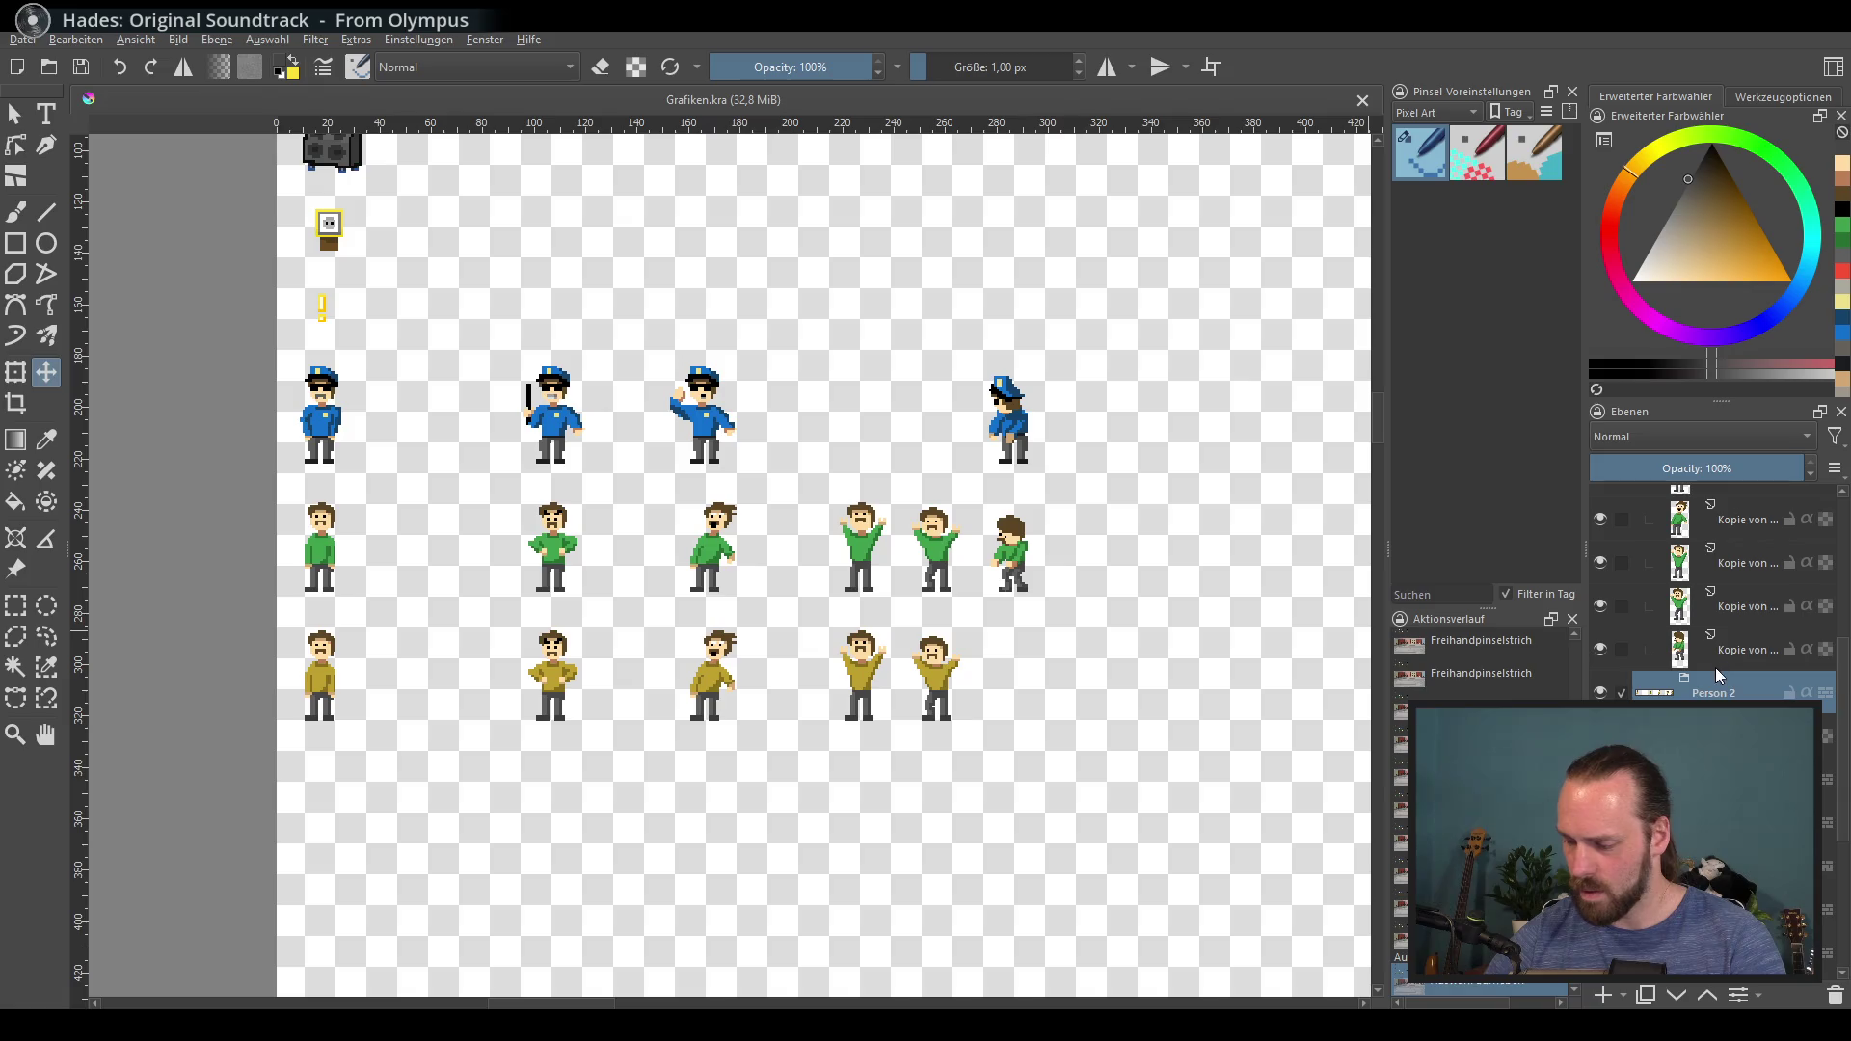
Step: Move the copied side-pose layer into Person 2 and nudge it down into the yellow row
click(1744, 657)
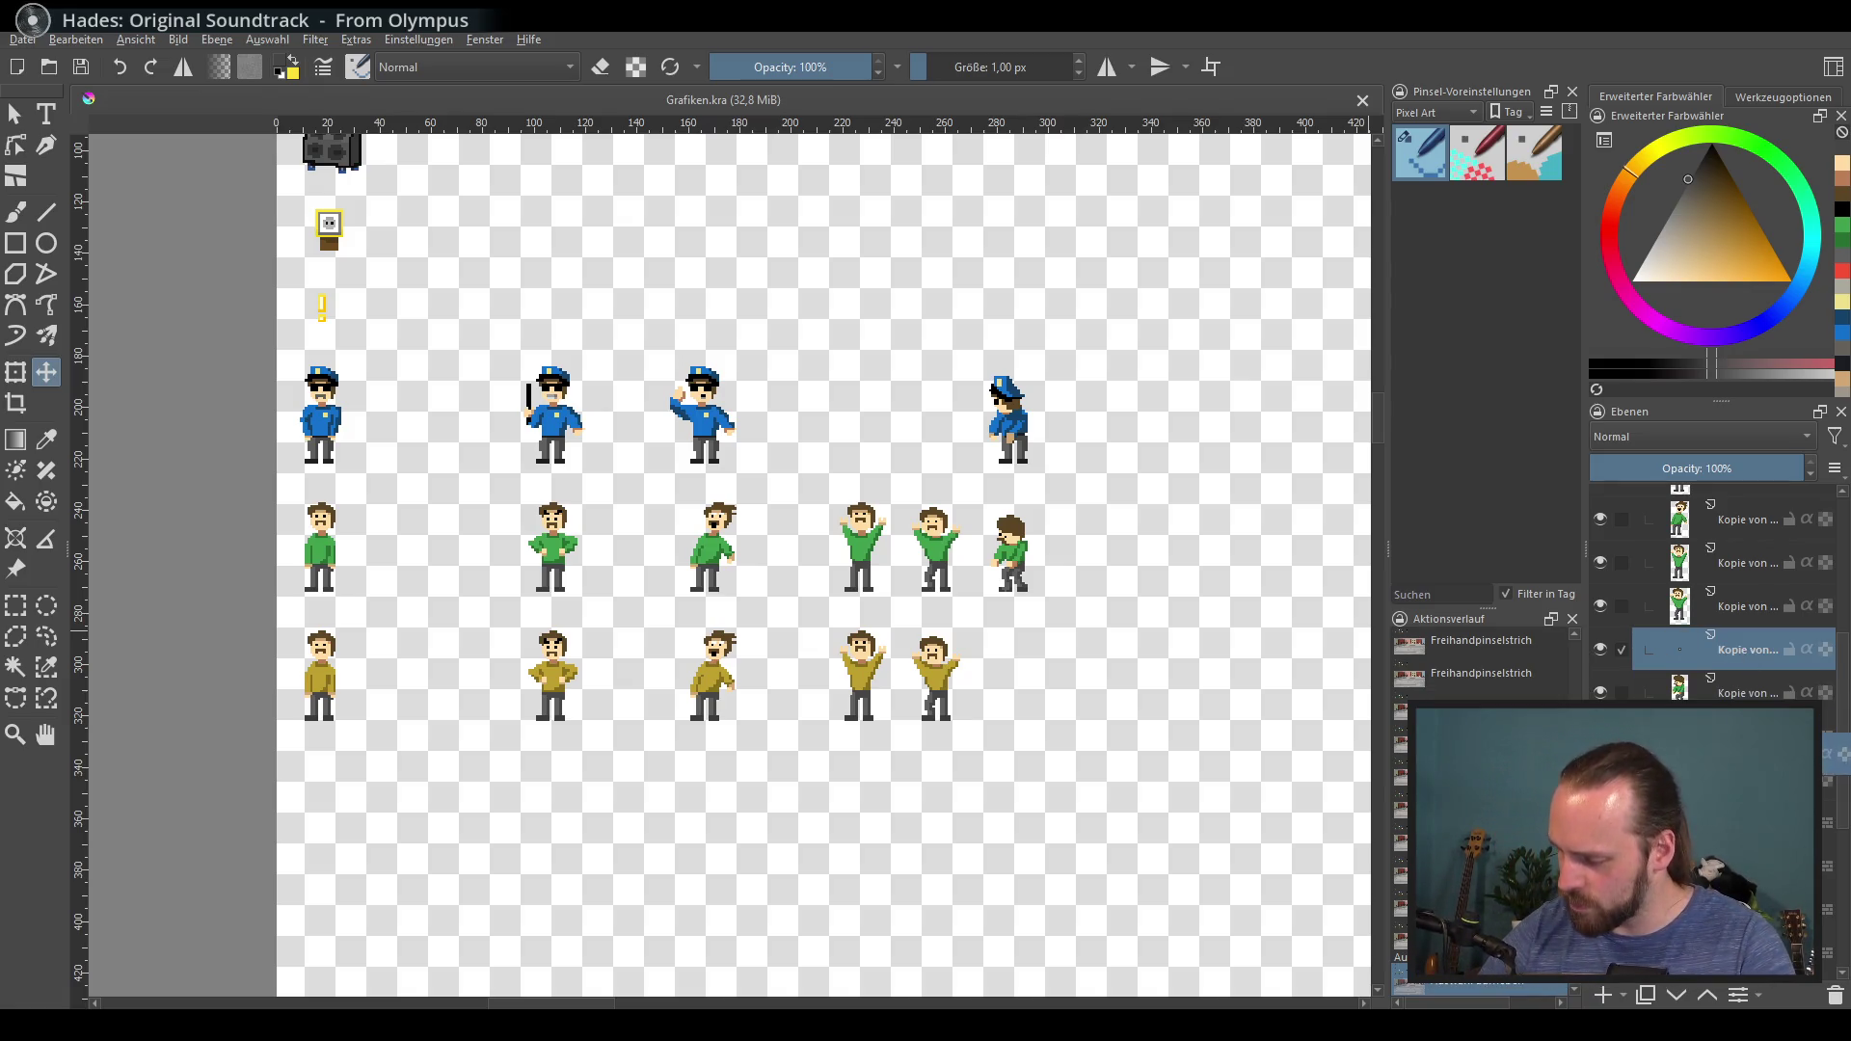
key(ctrl+Page_Down)
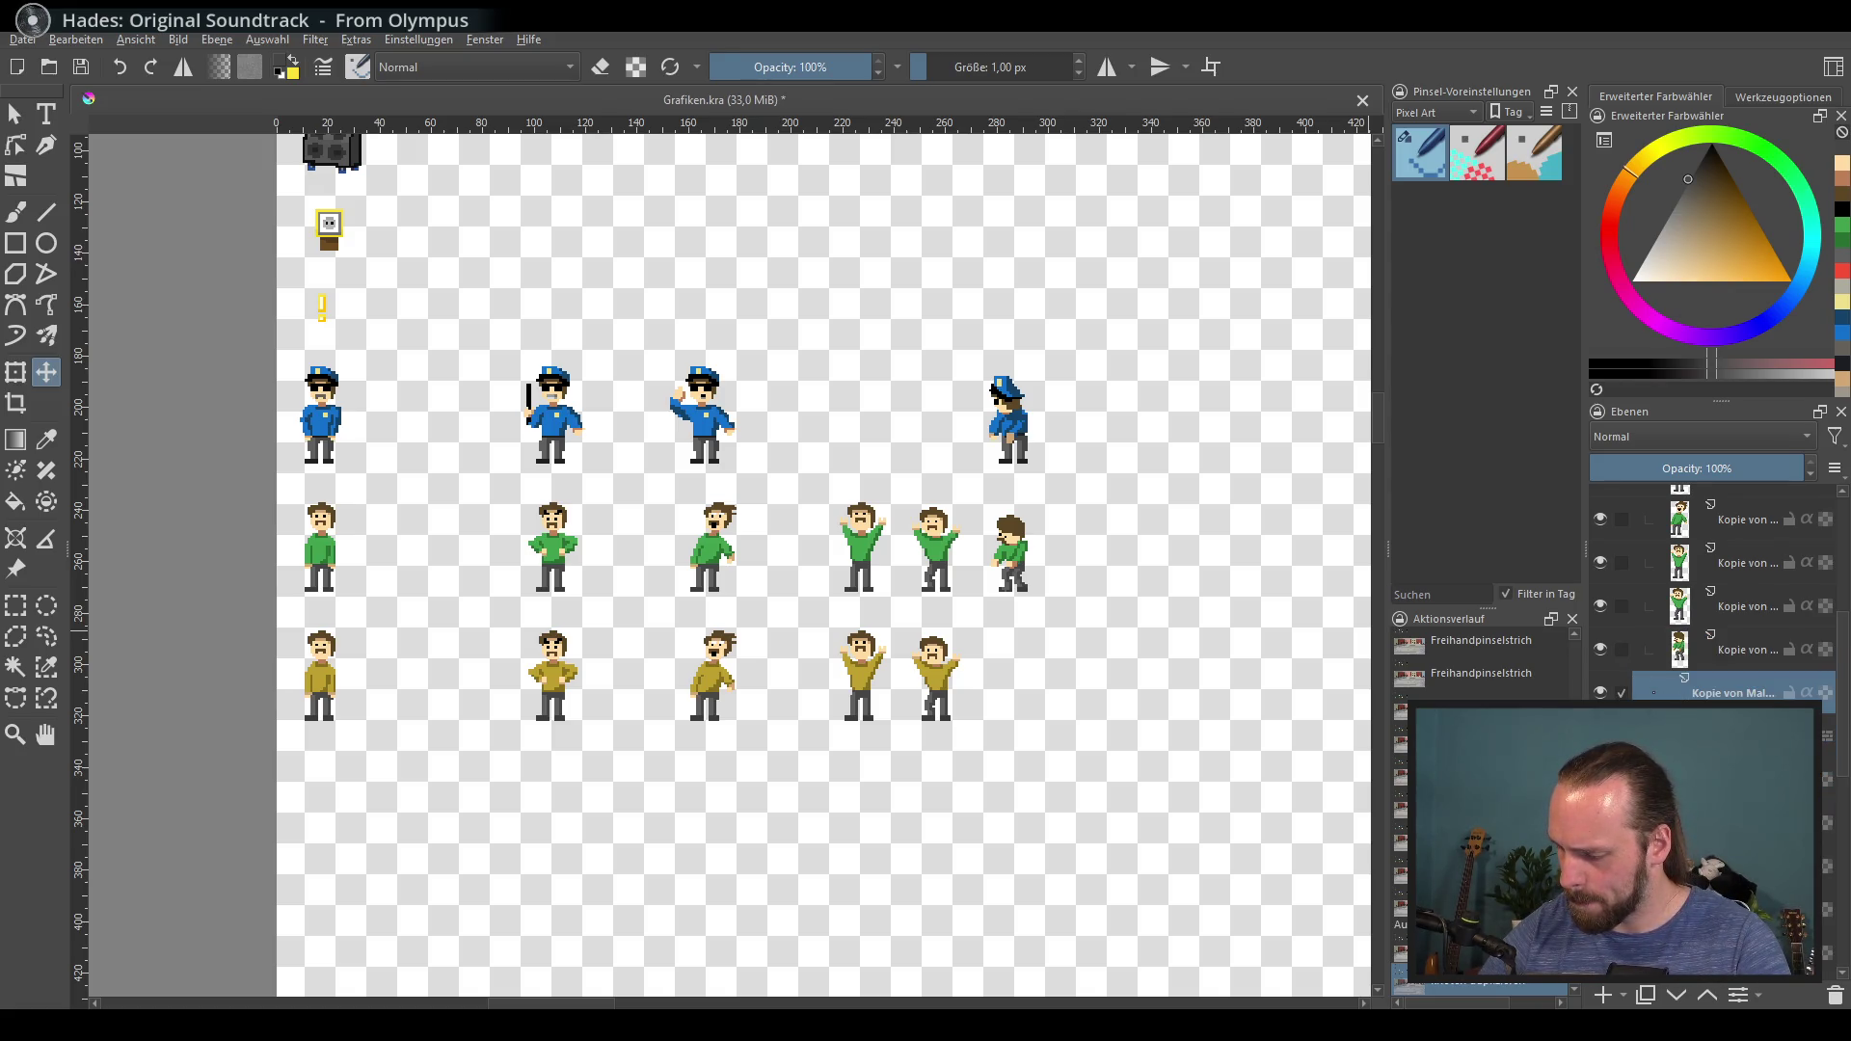
scroll(1712, 598, down, 3)
drag(1726, 585, 1726, 832)
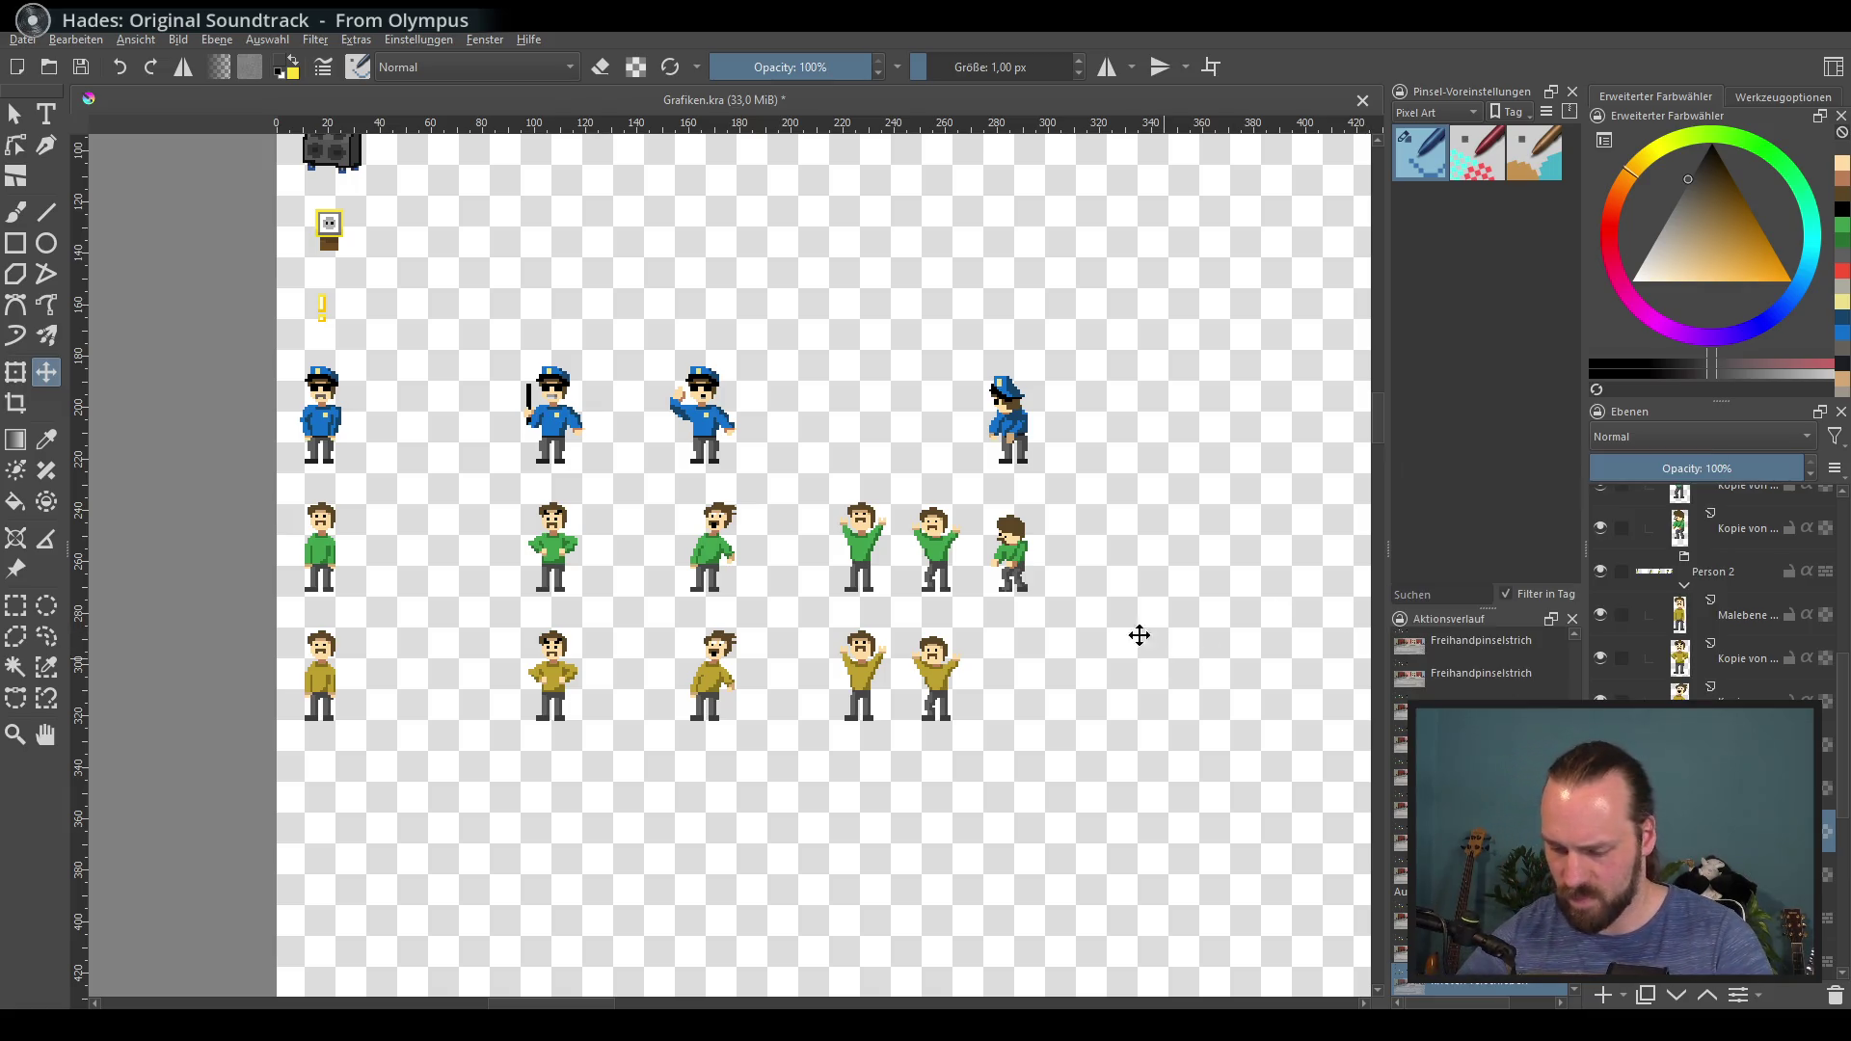
key(shift+Down)
key(shift+Down)
key(shift+Down)
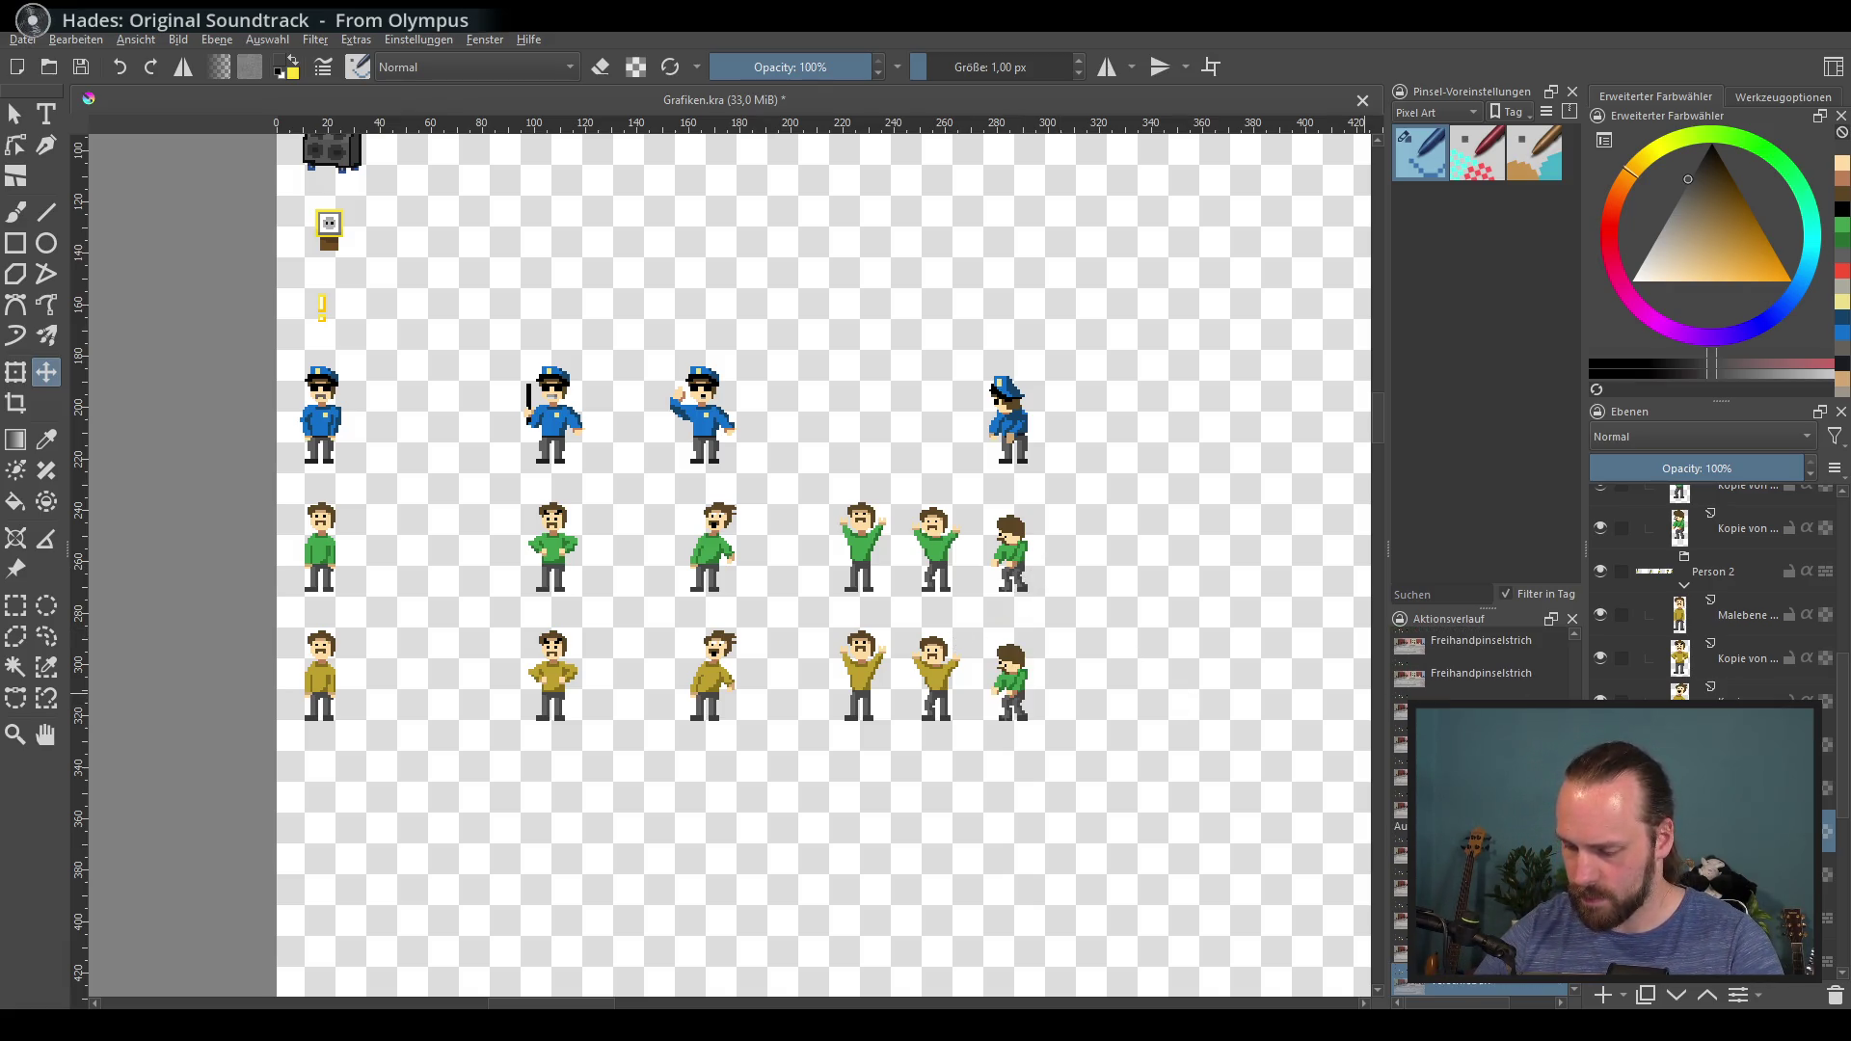
scroll(917, 694, up, 5)
drag(1088, 641, 97, 193)
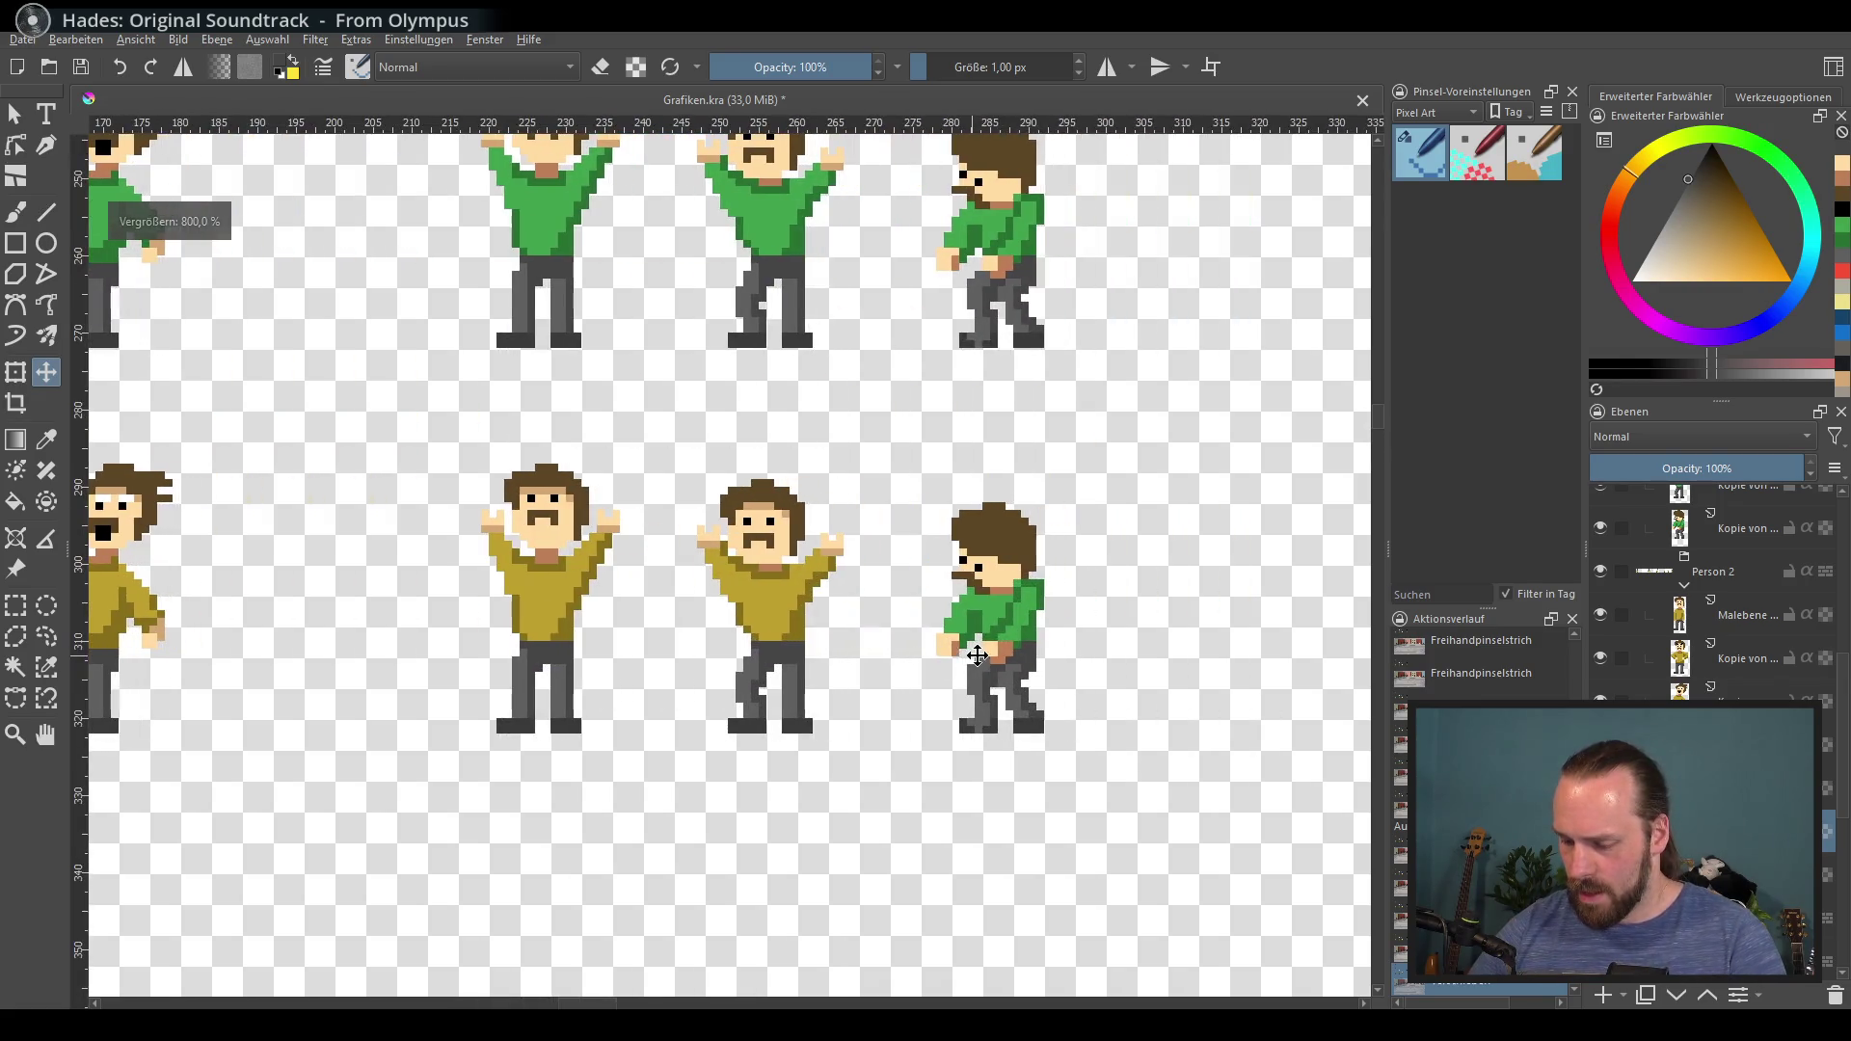
Step: Select the copy's green torso and try a hue shift toward brown, then cancel it
click(16, 666)
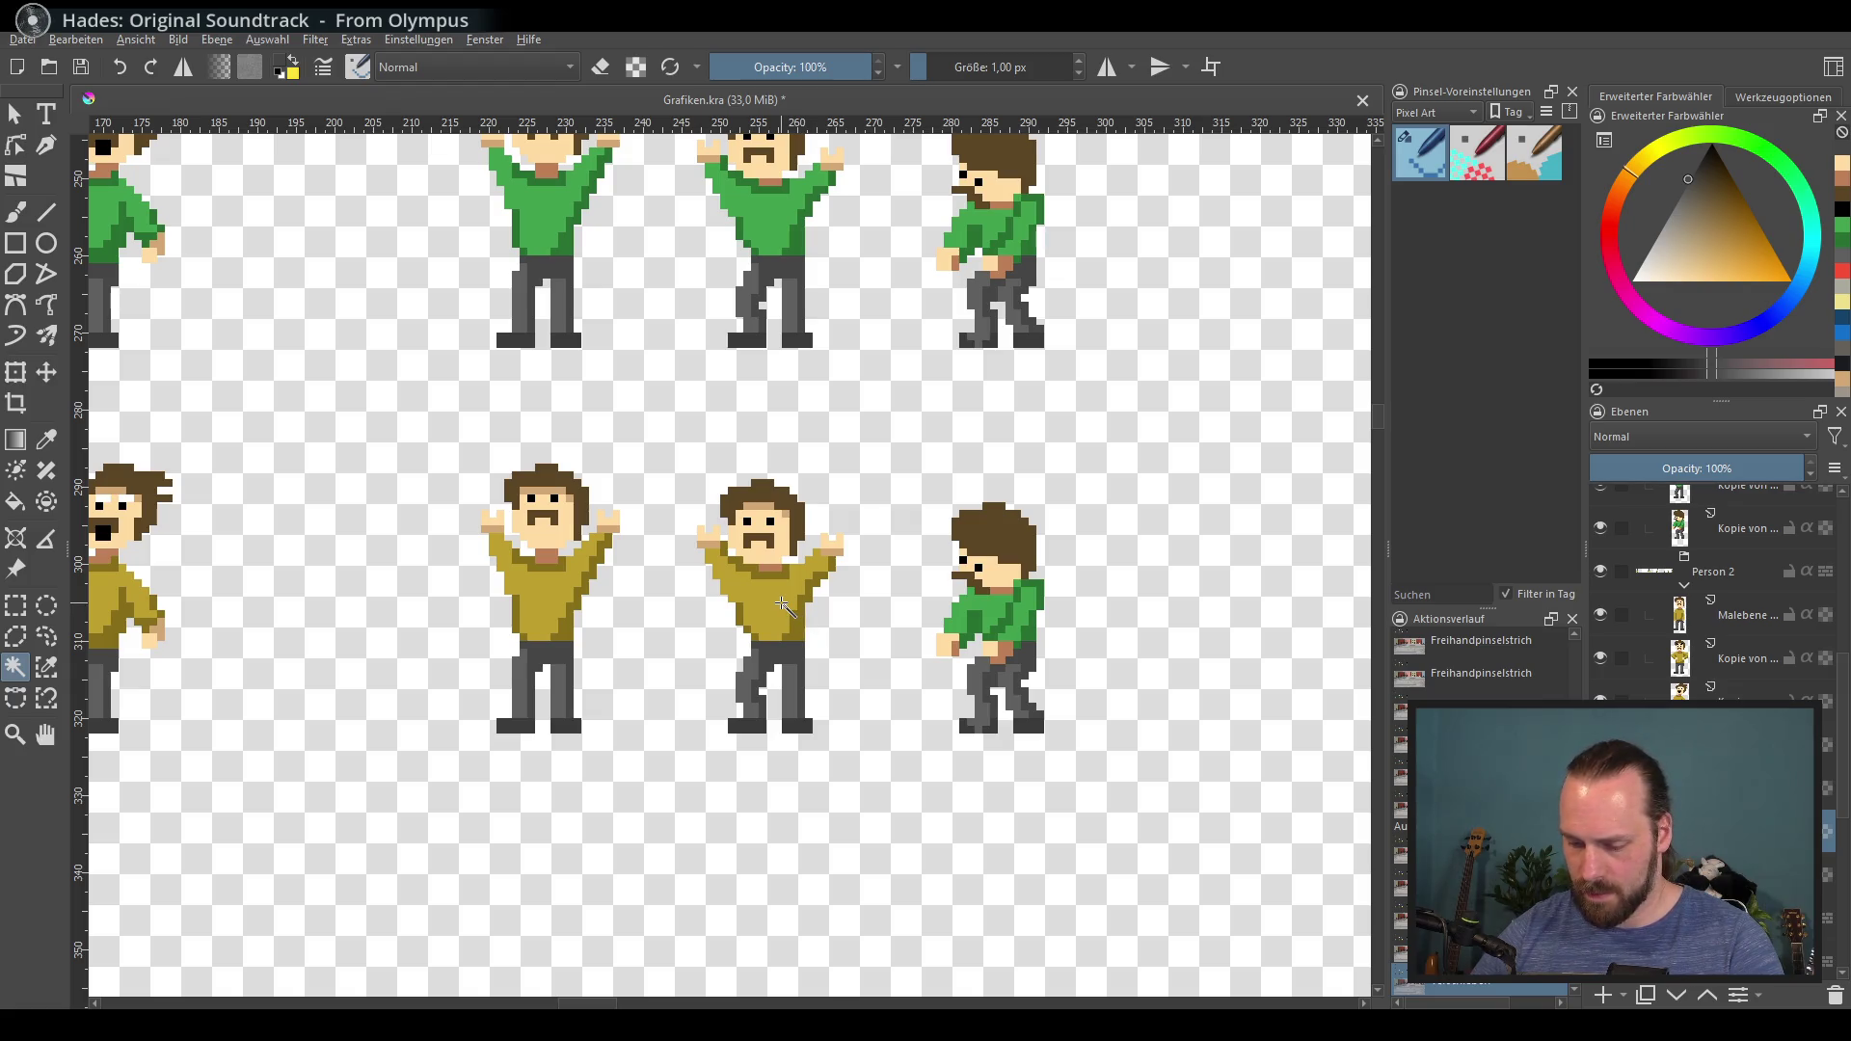
click(994, 618)
scroll(994, 619, up, 1)
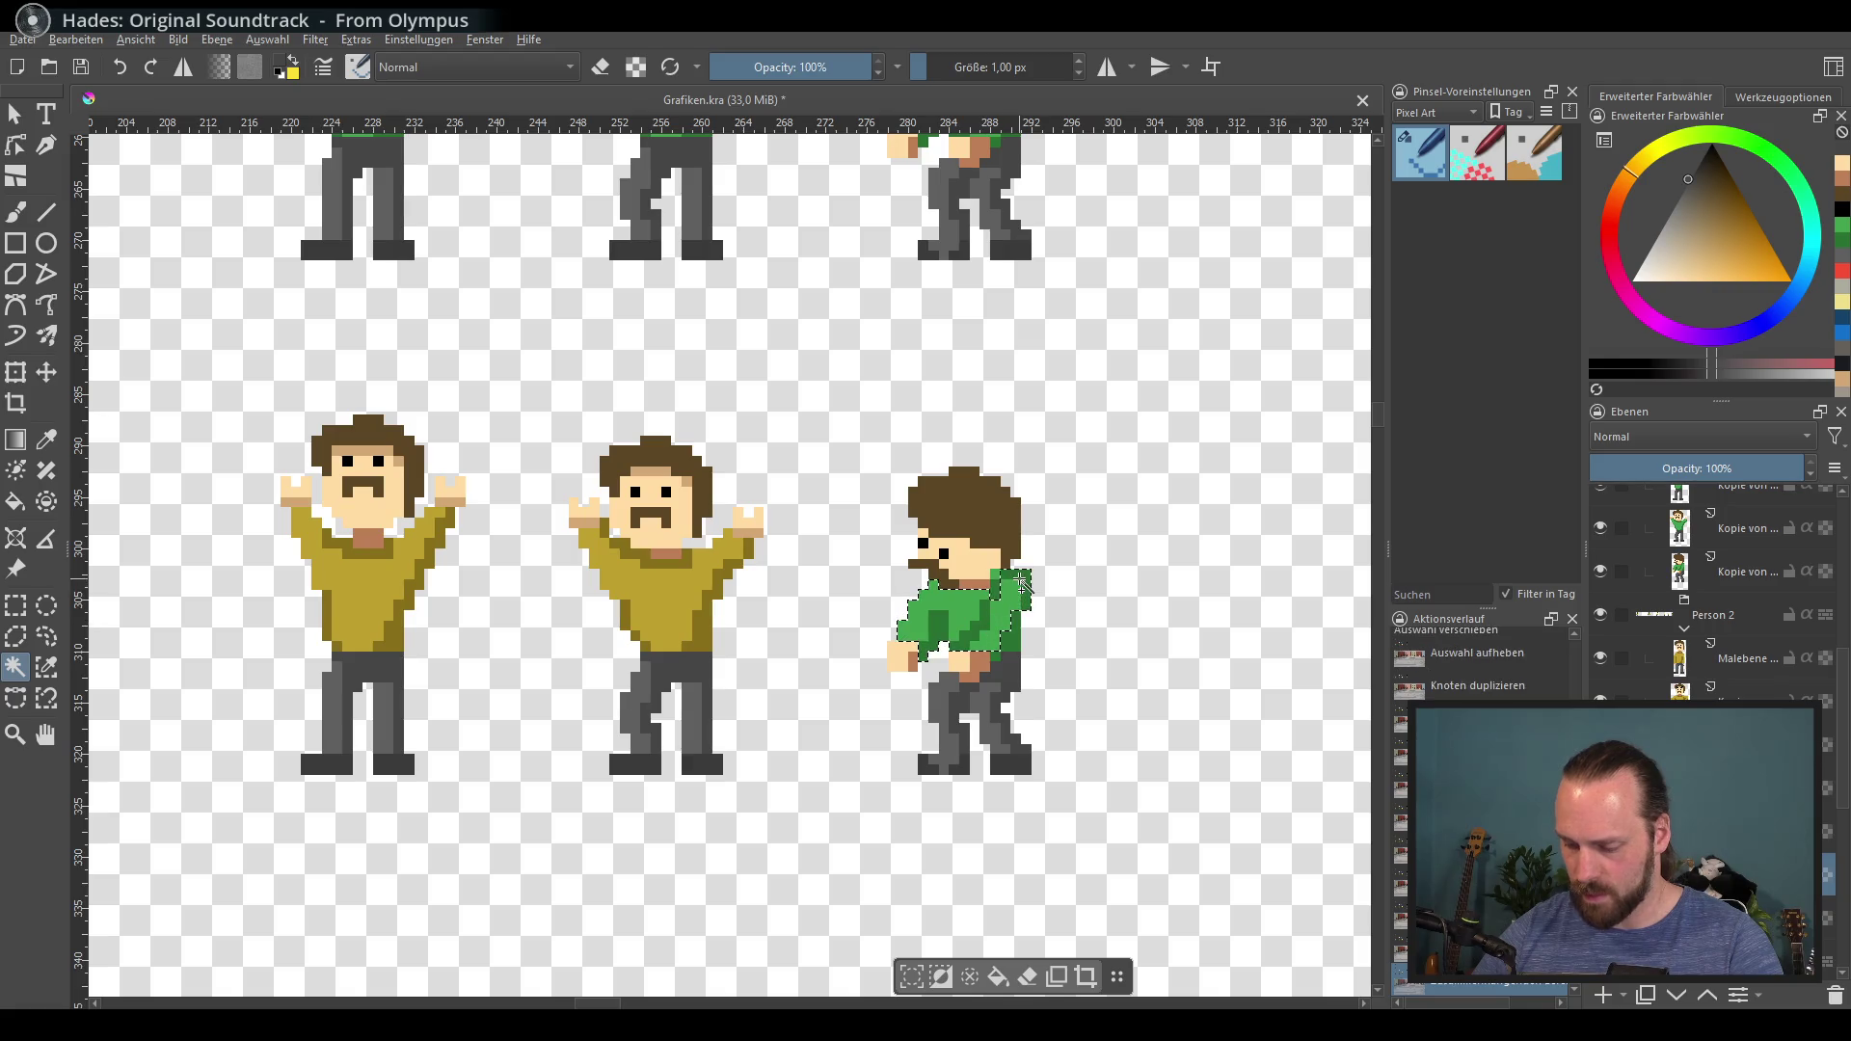
click(1017, 642)
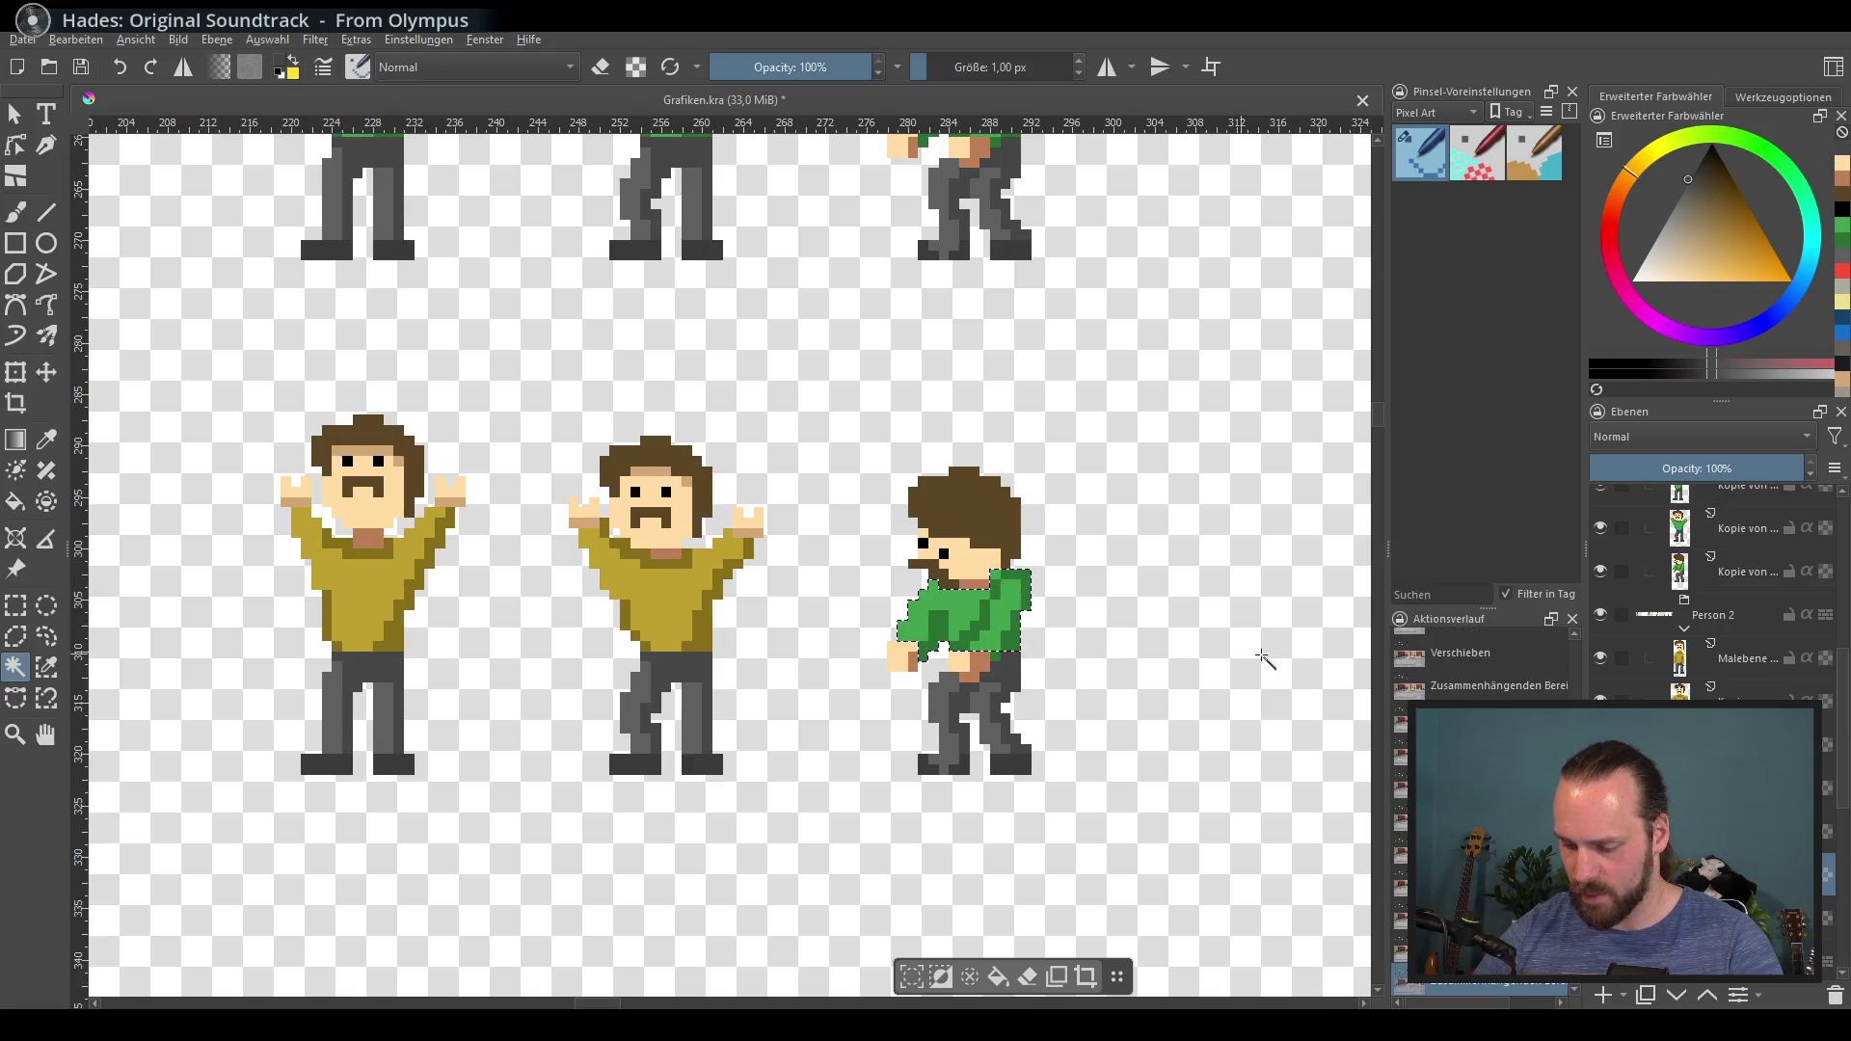
click(999, 659)
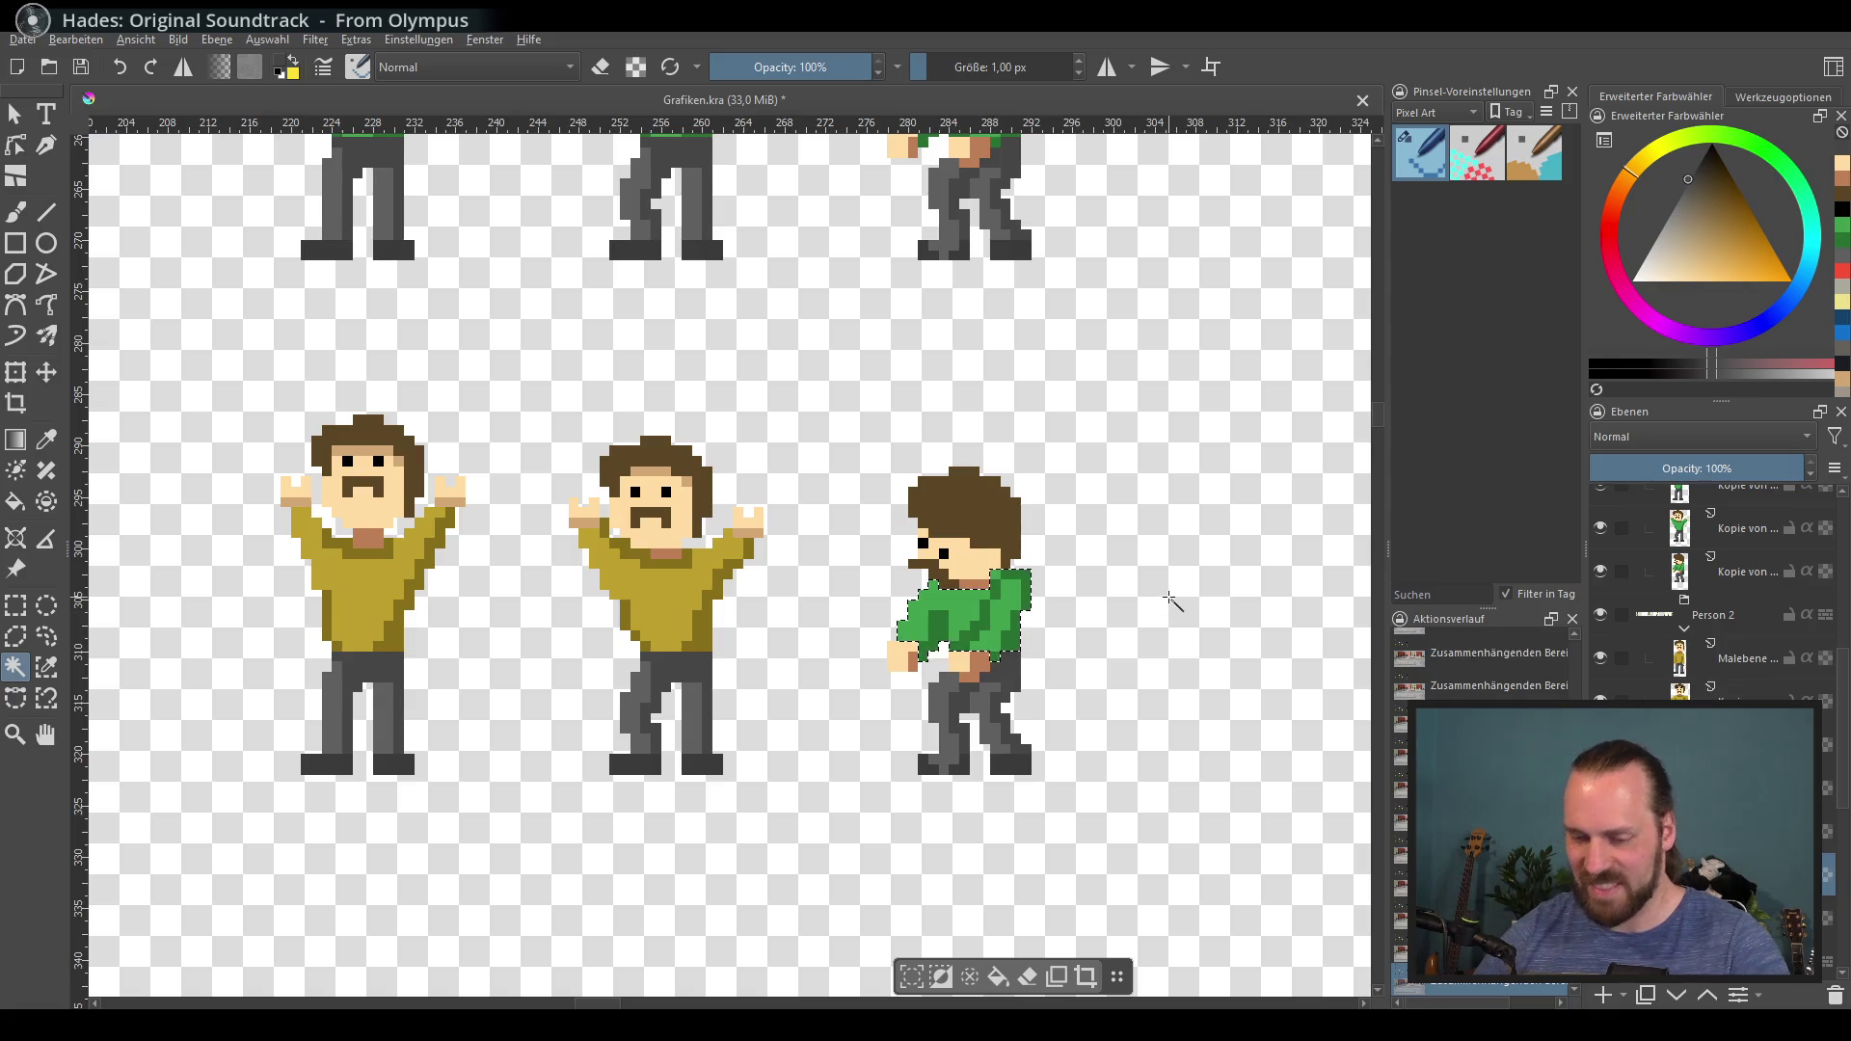
key(ctrl+u)
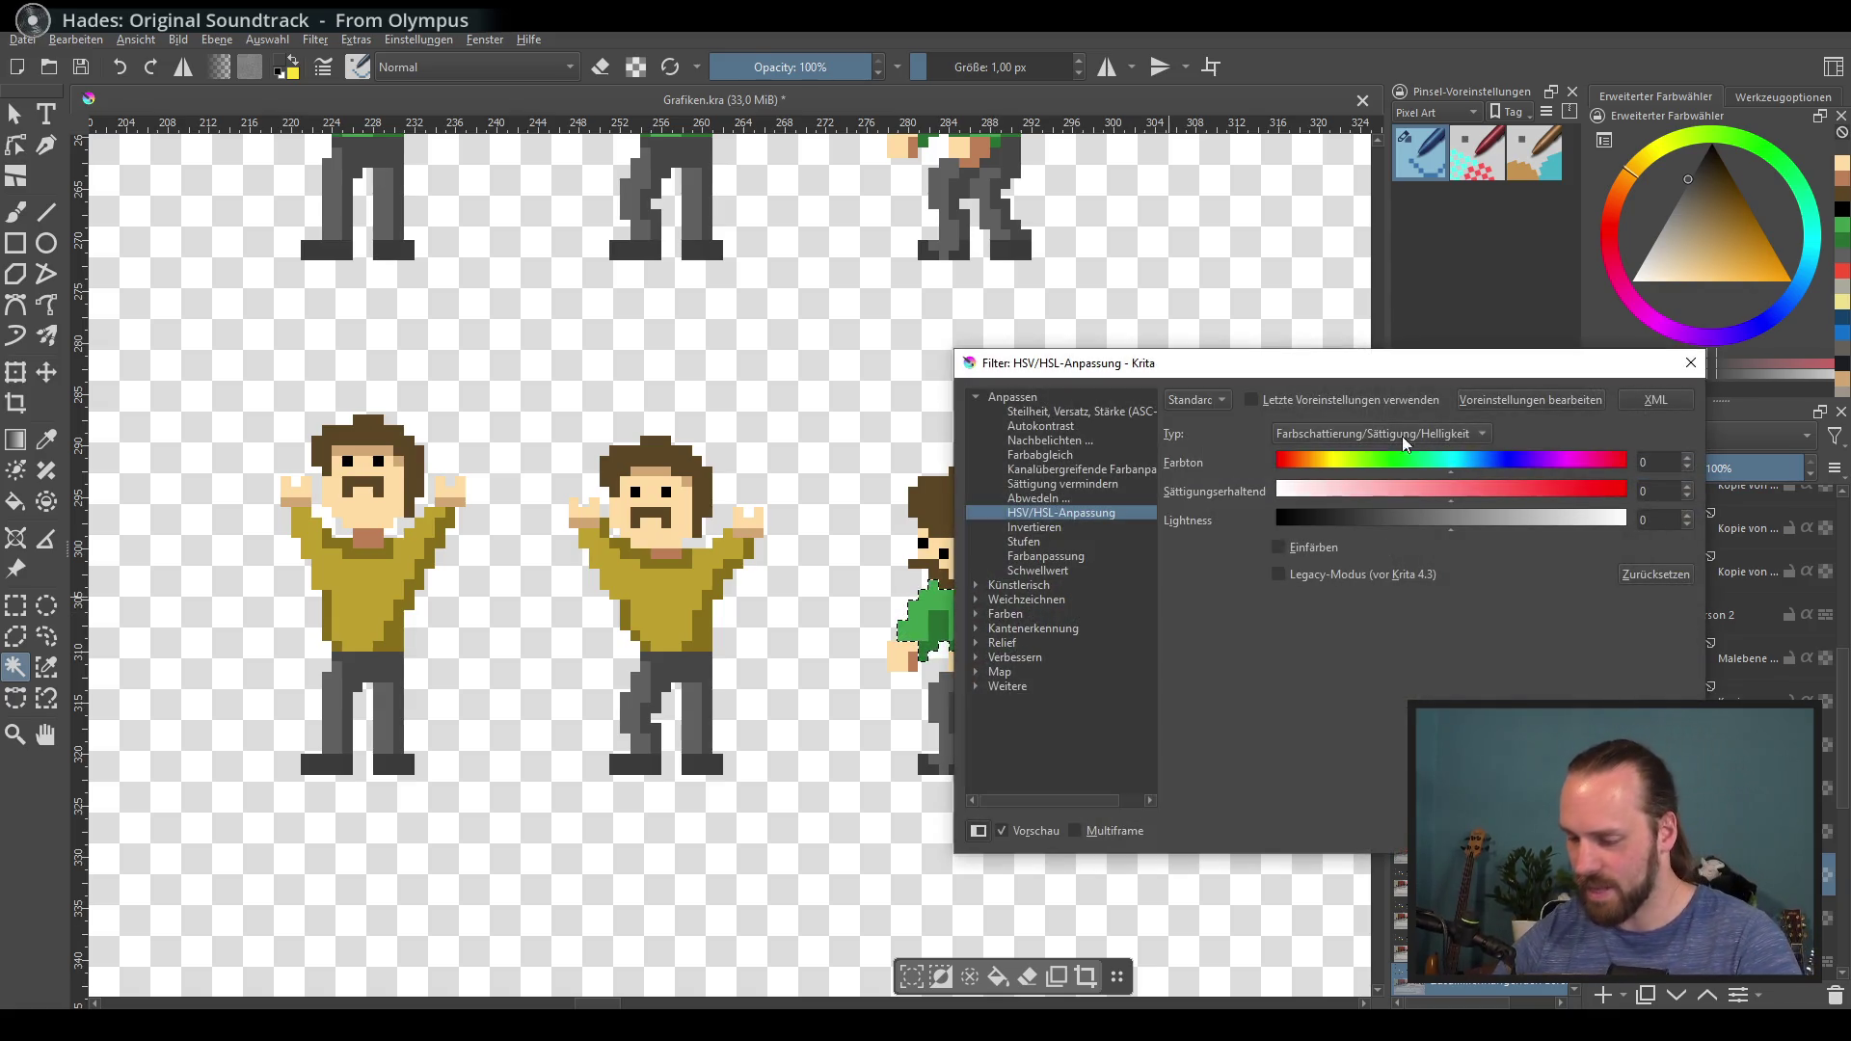
drag(1402, 372, 1548, 391)
mouse_move(1583, 483)
mouse_down()
mouse_move(1525, 490)
mouse_move(1560, 476)
mouse_move(1571, 507)
mouse_move(1497, 479)
mouse_up()
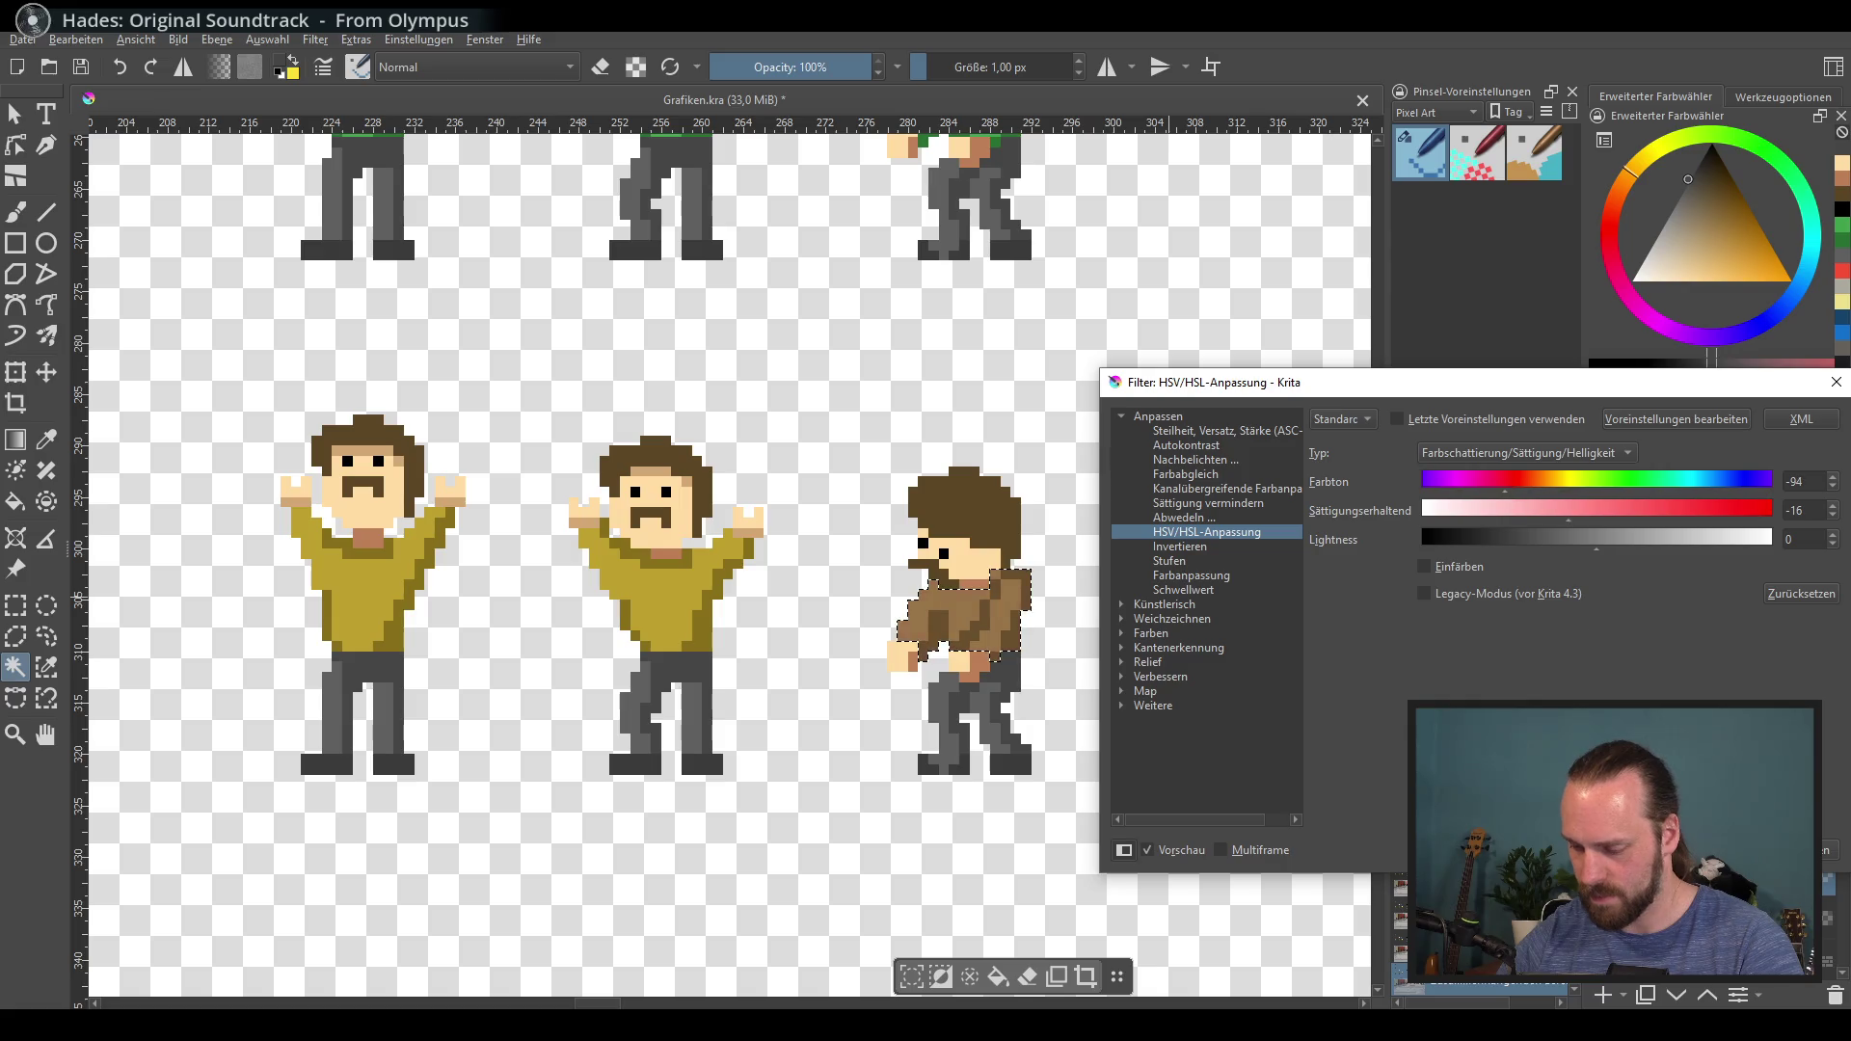
key(Escape)
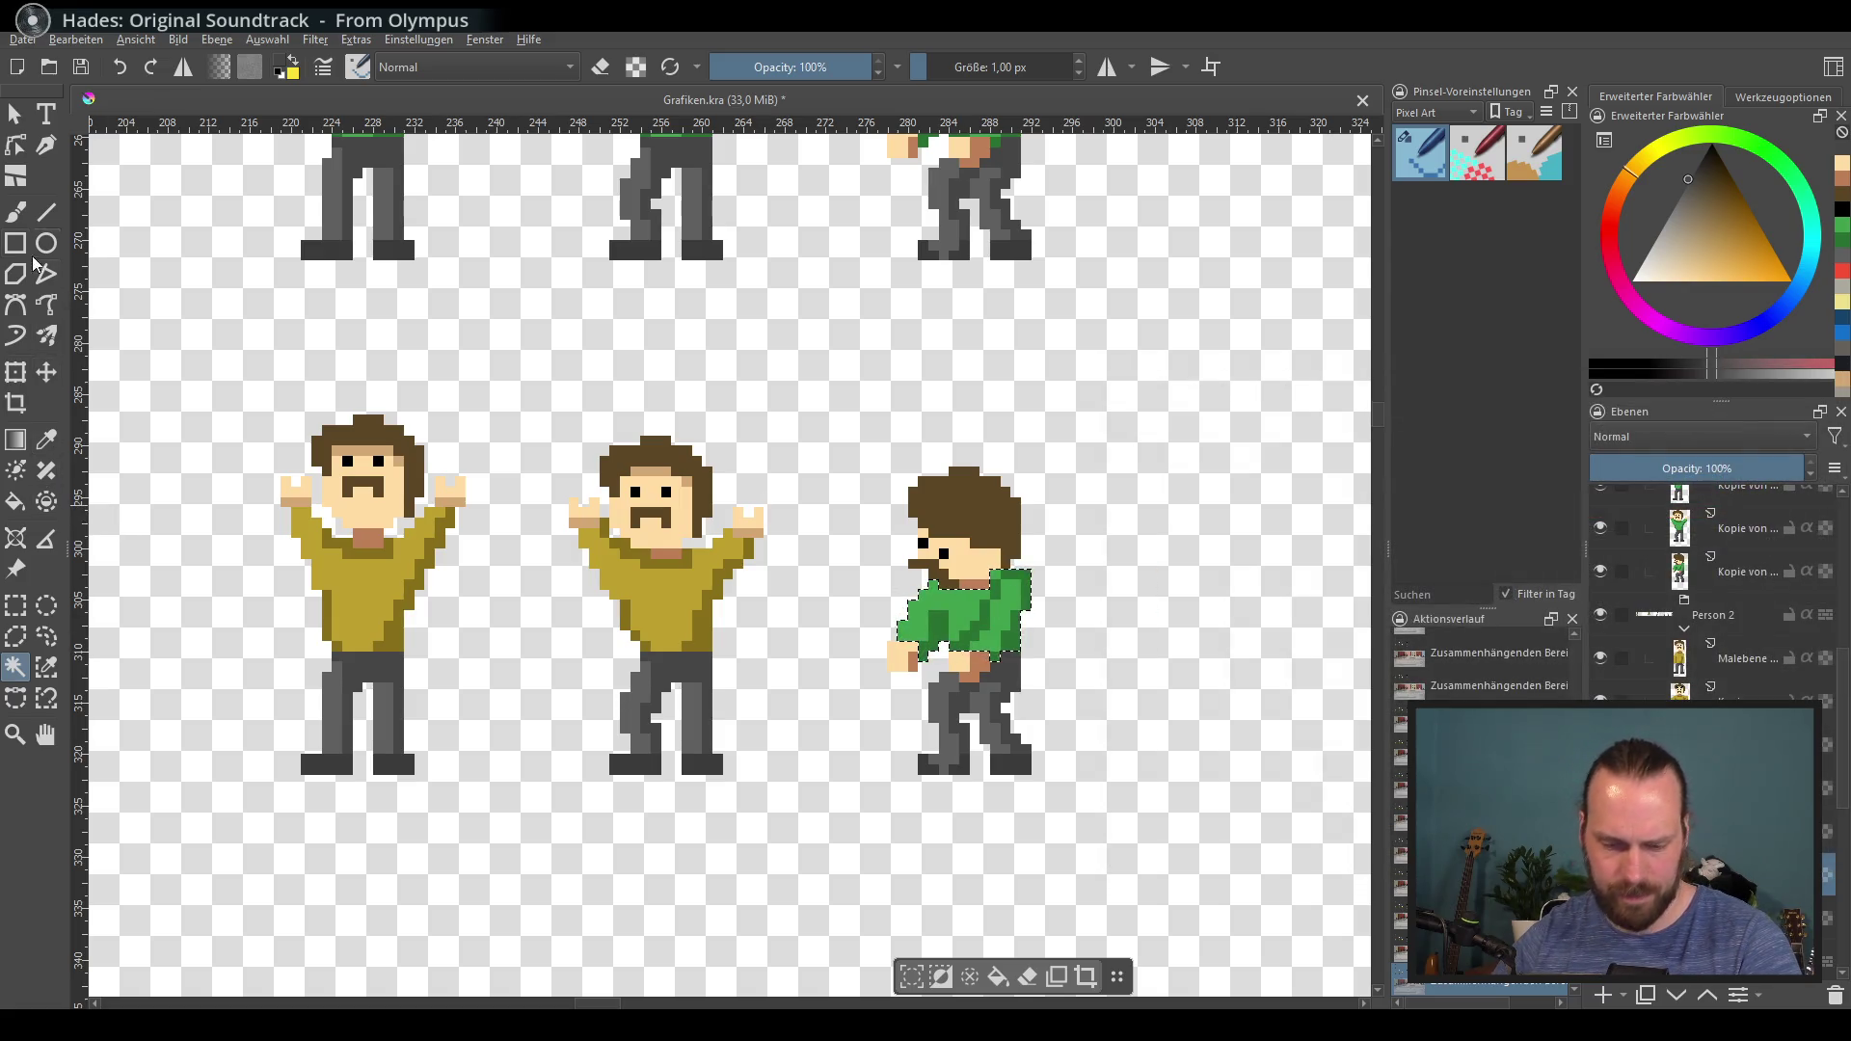
Step: Fill the green torso with olive yellow and darker olive picked from neighbouring sweaters
key(b)
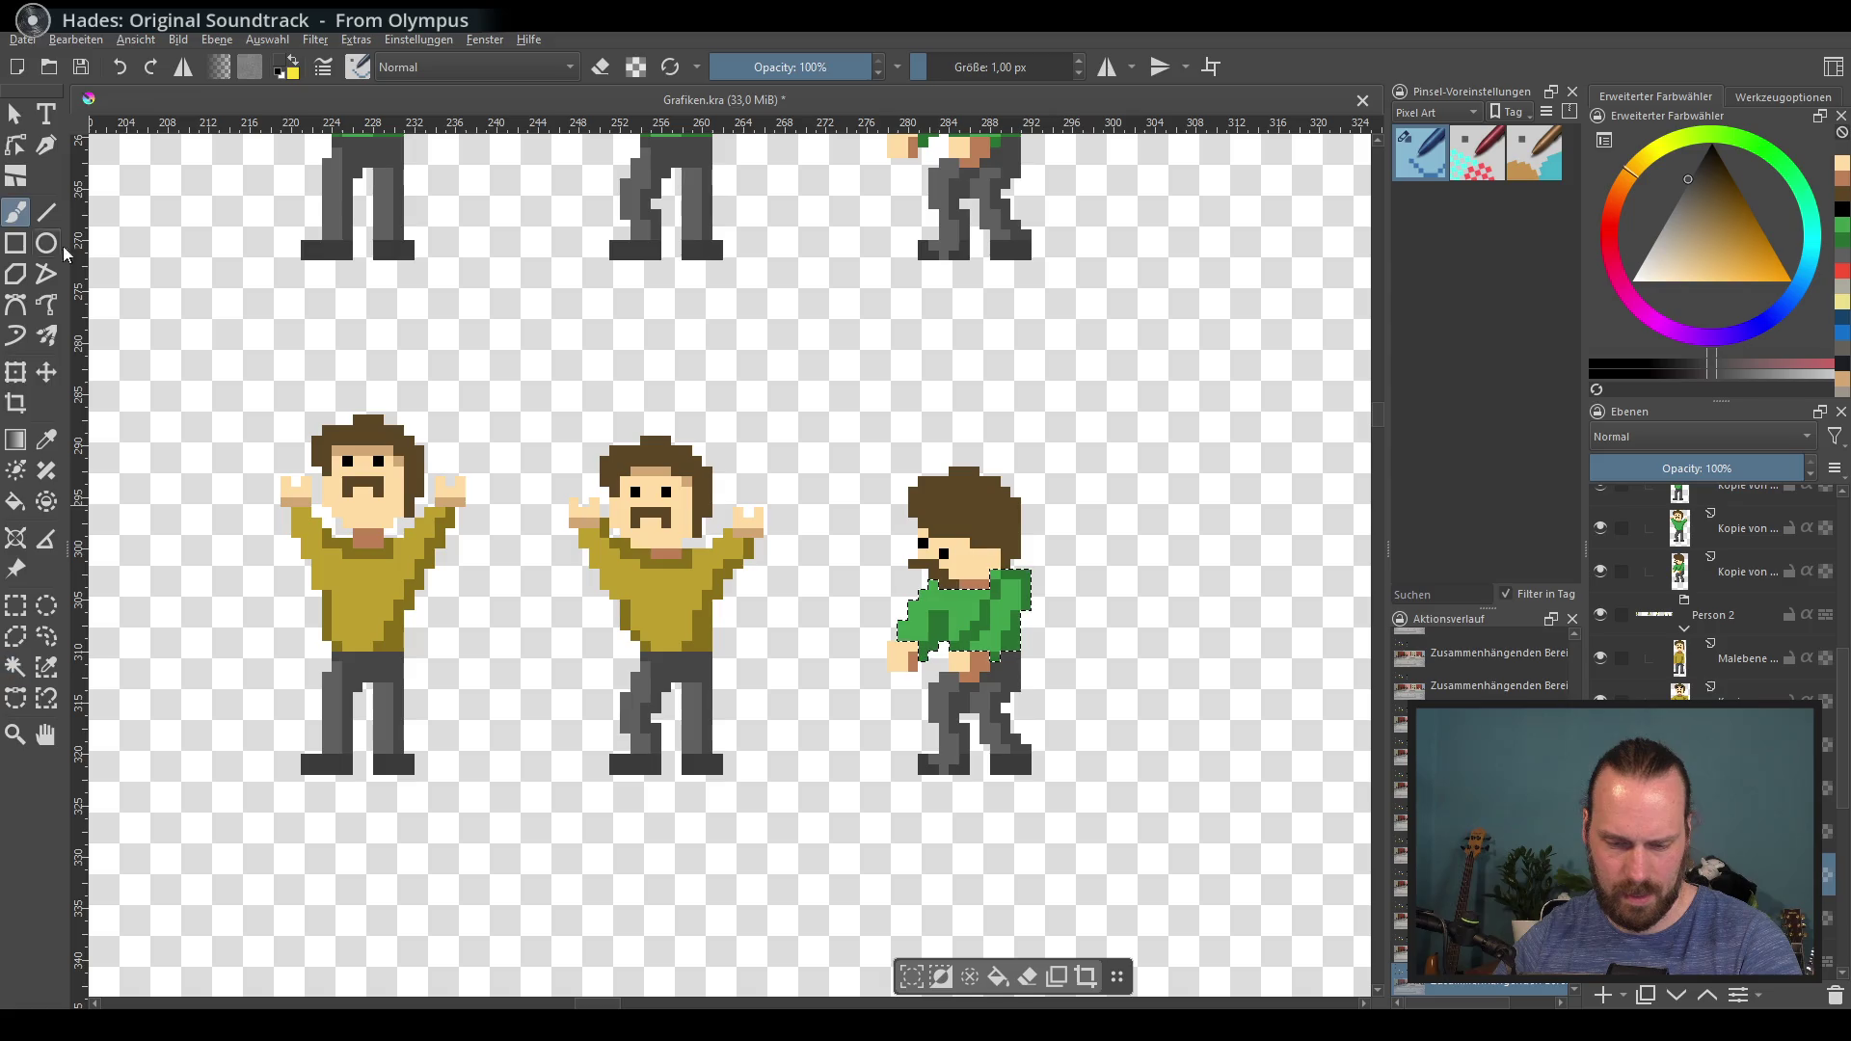
key(ctrl+shift+a)
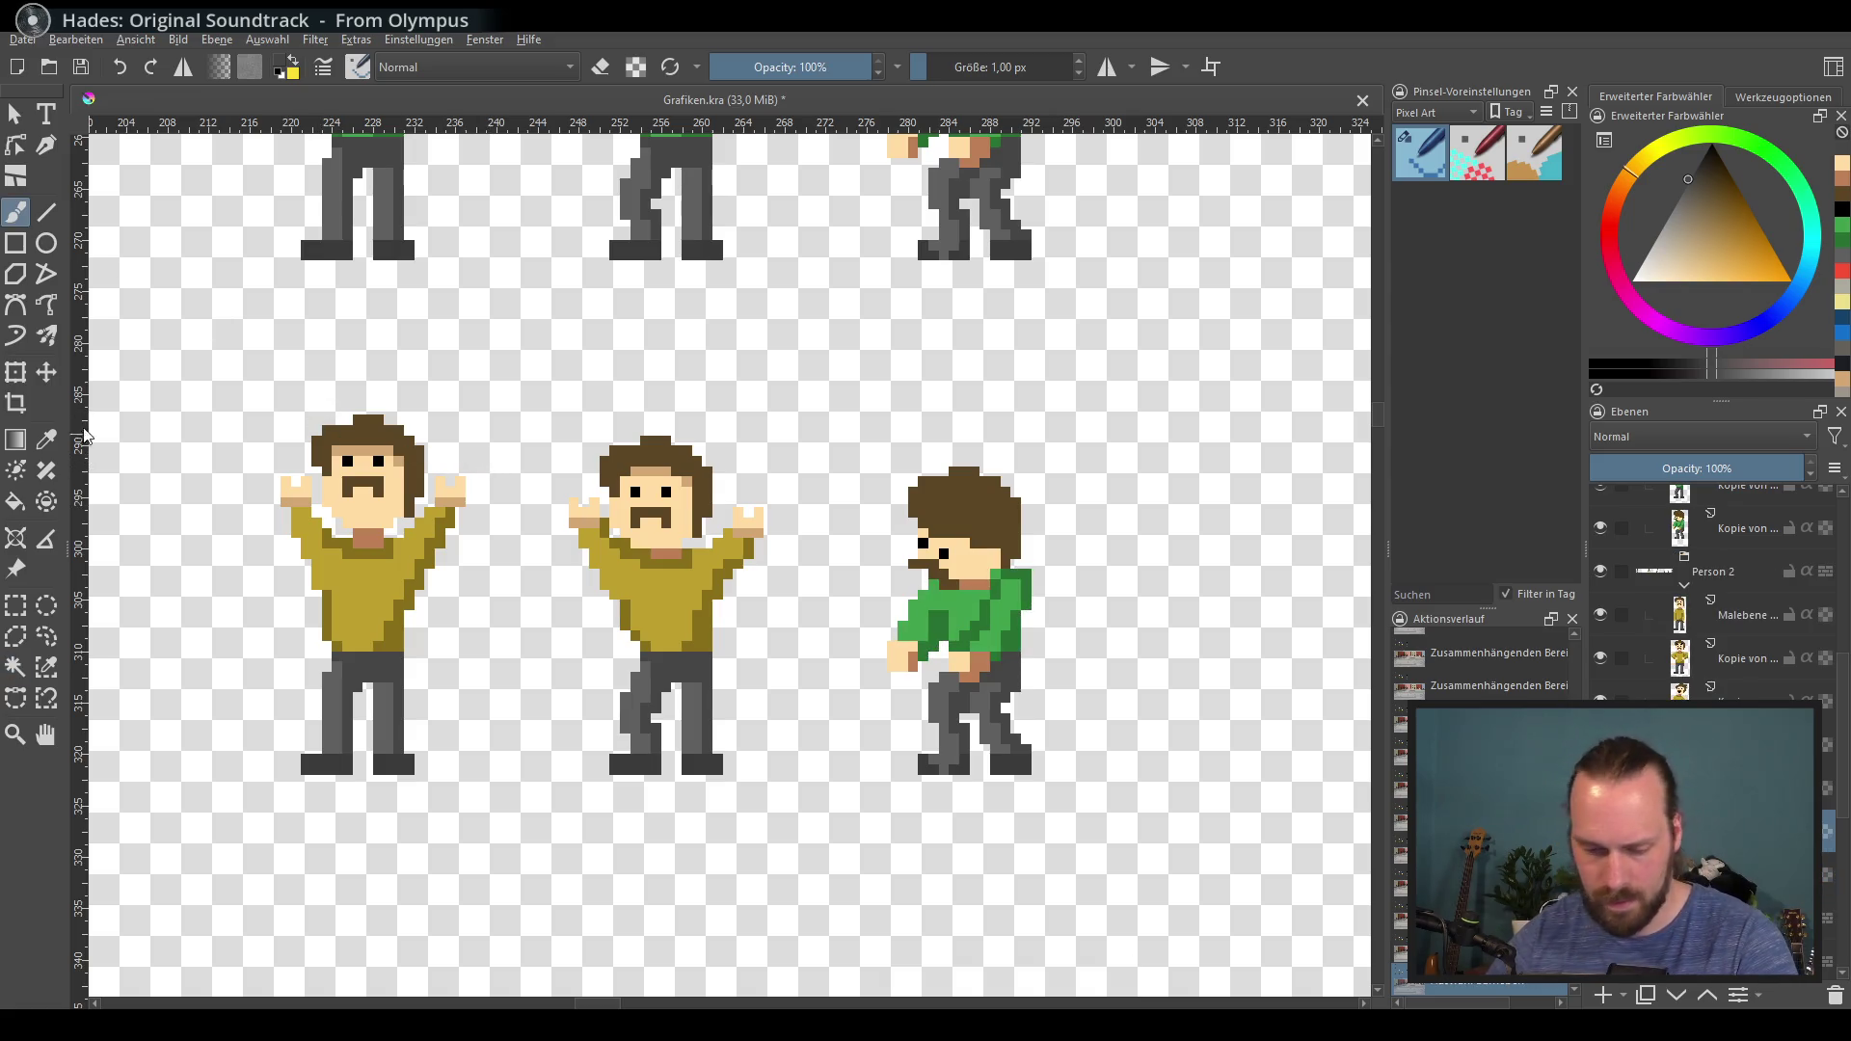
click(56, 443)
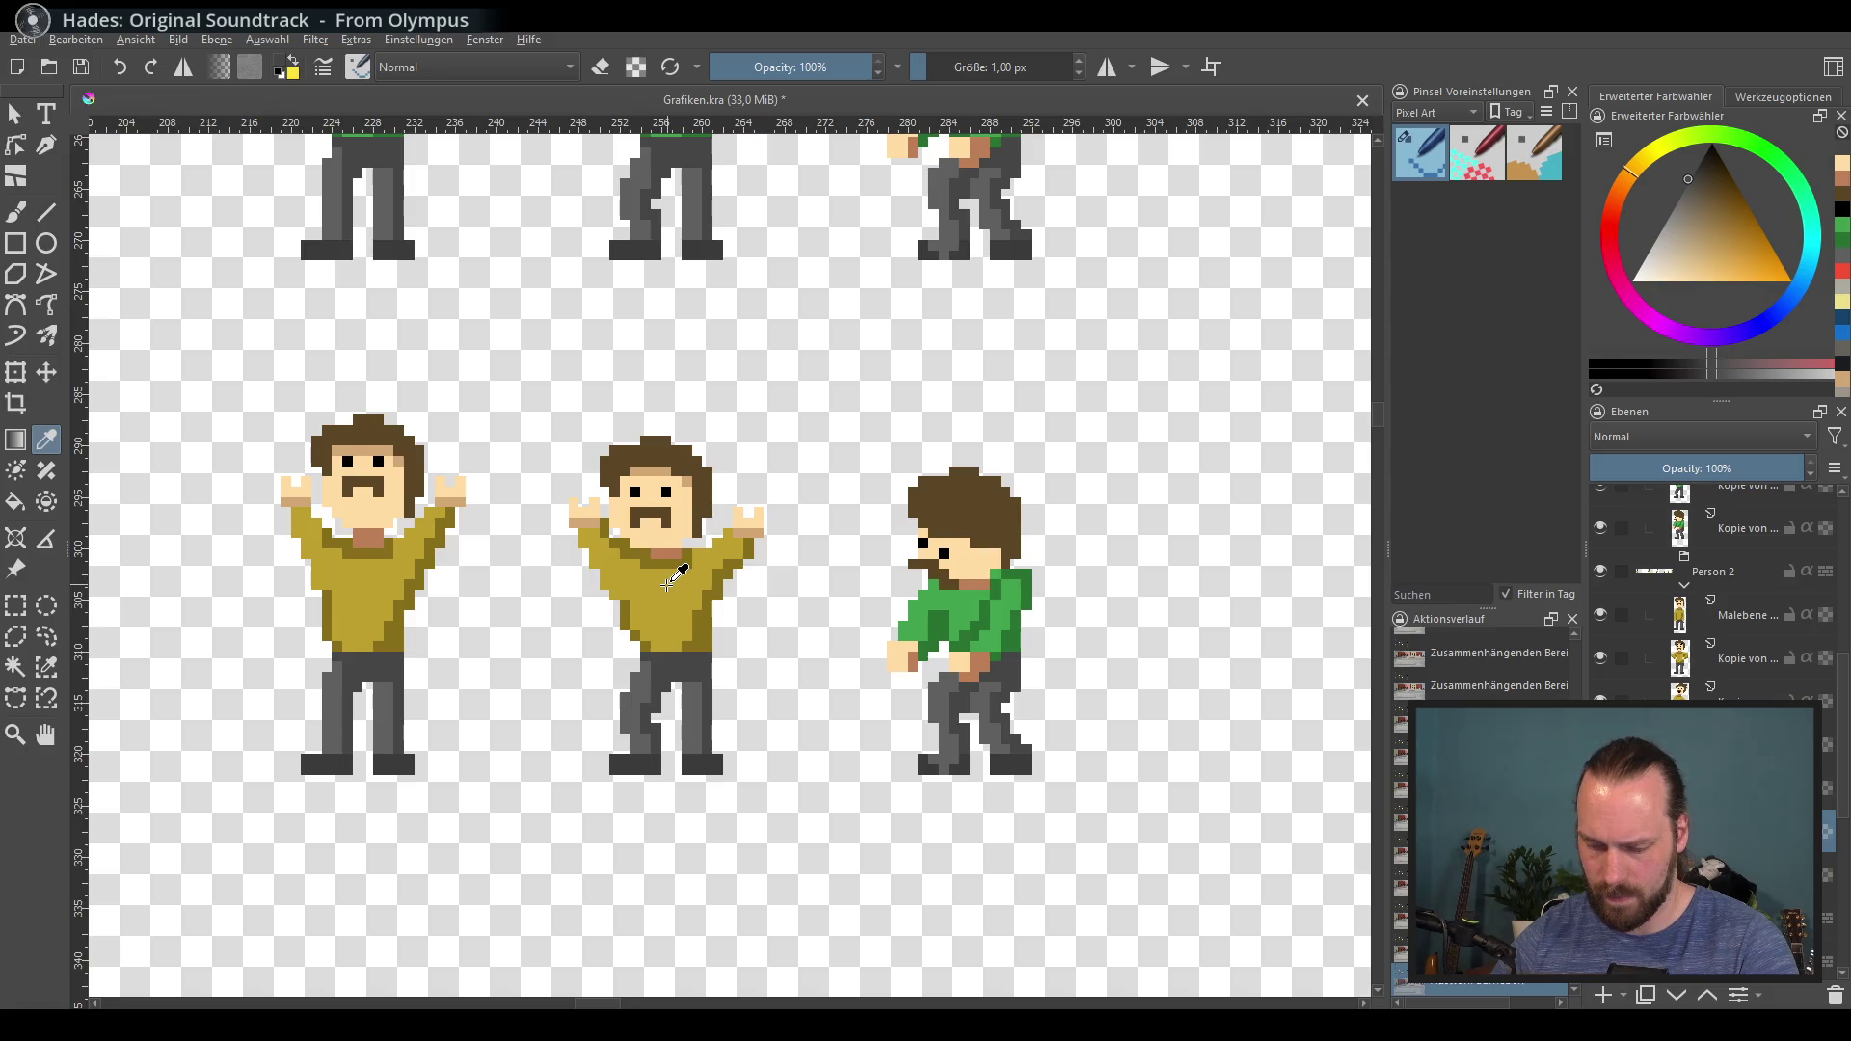
click(637, 623)
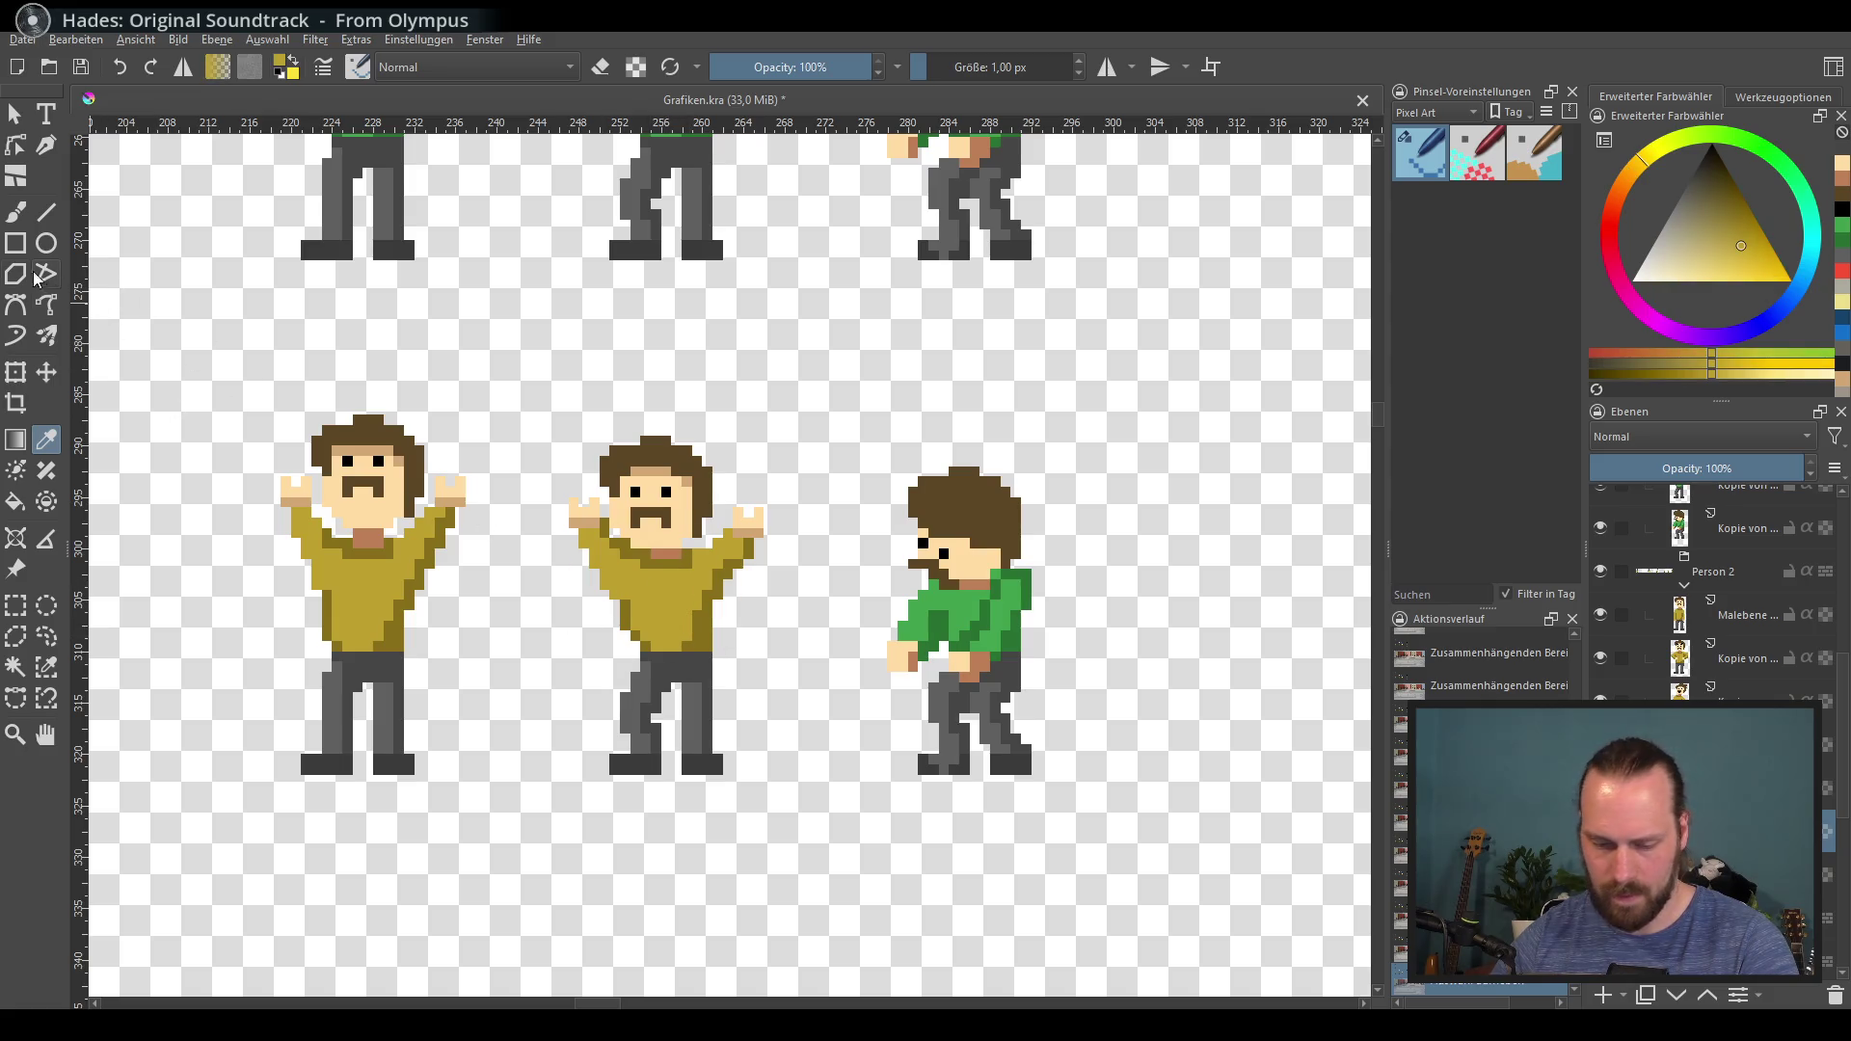
click(15, 500)
click(954, 602)
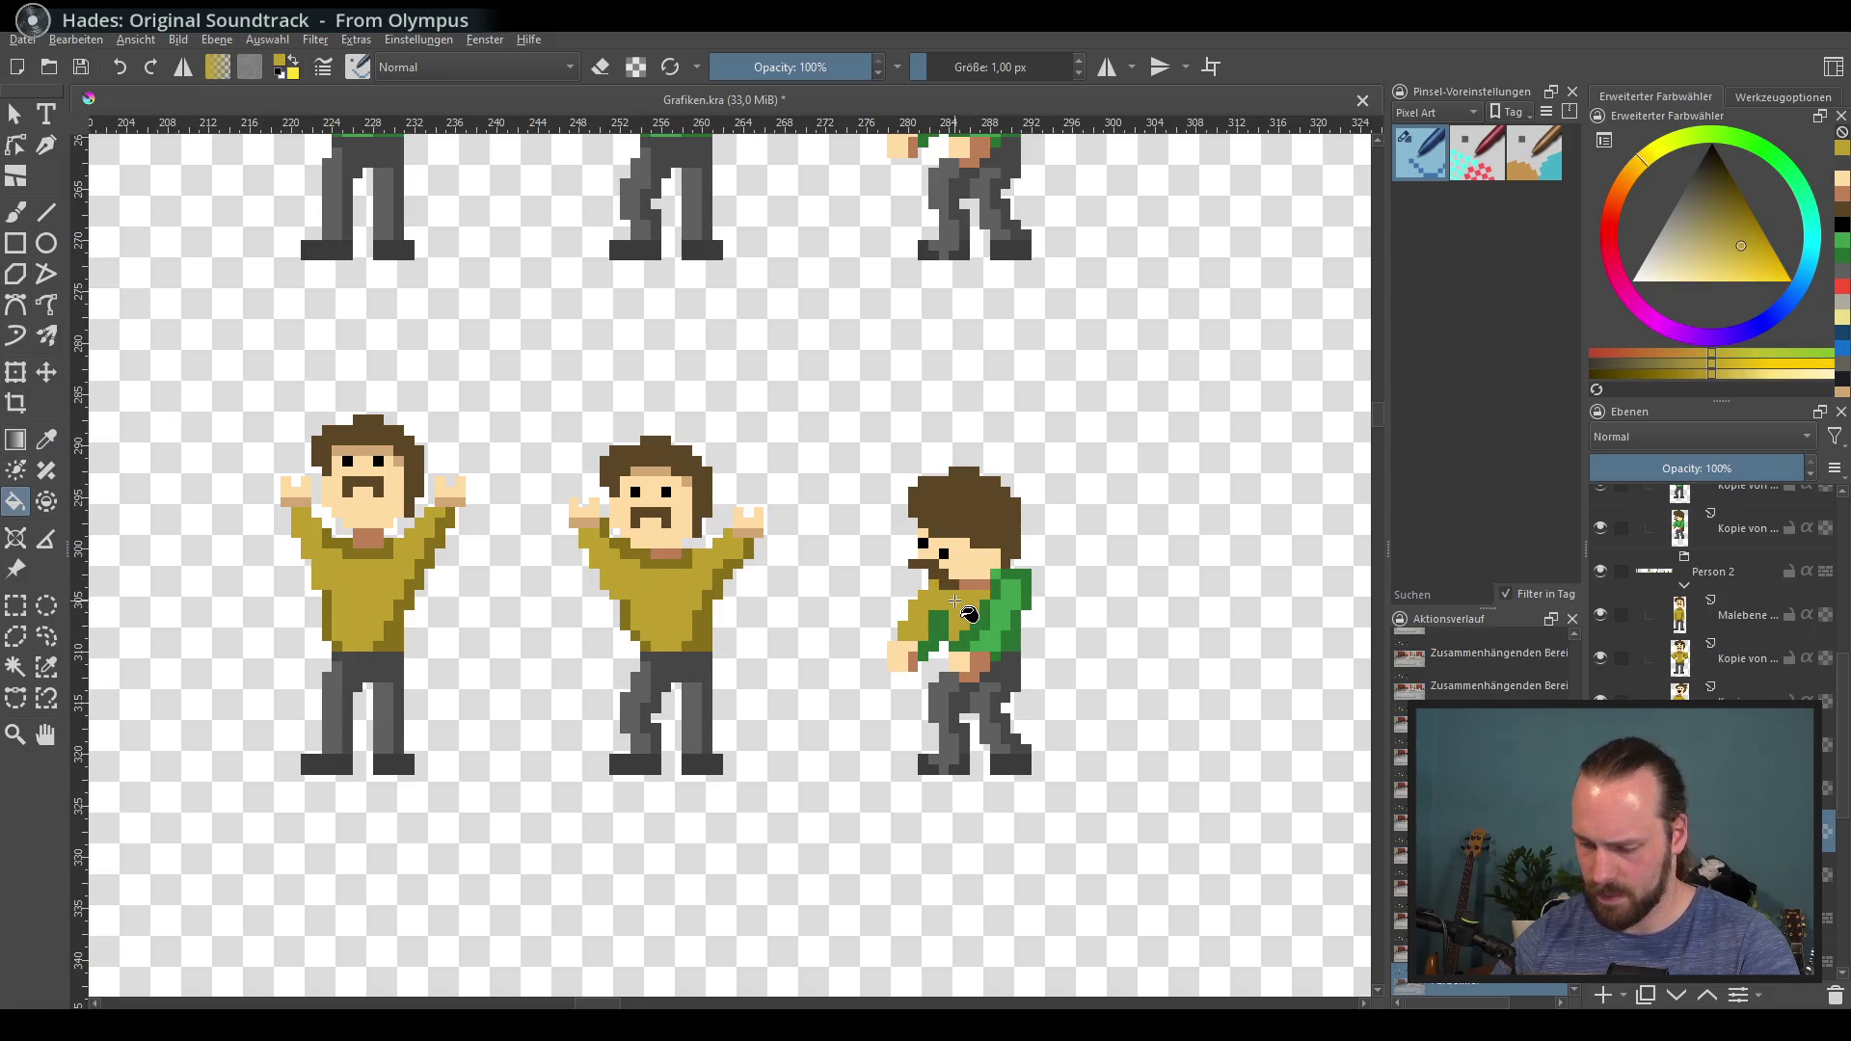
click(996, 636)
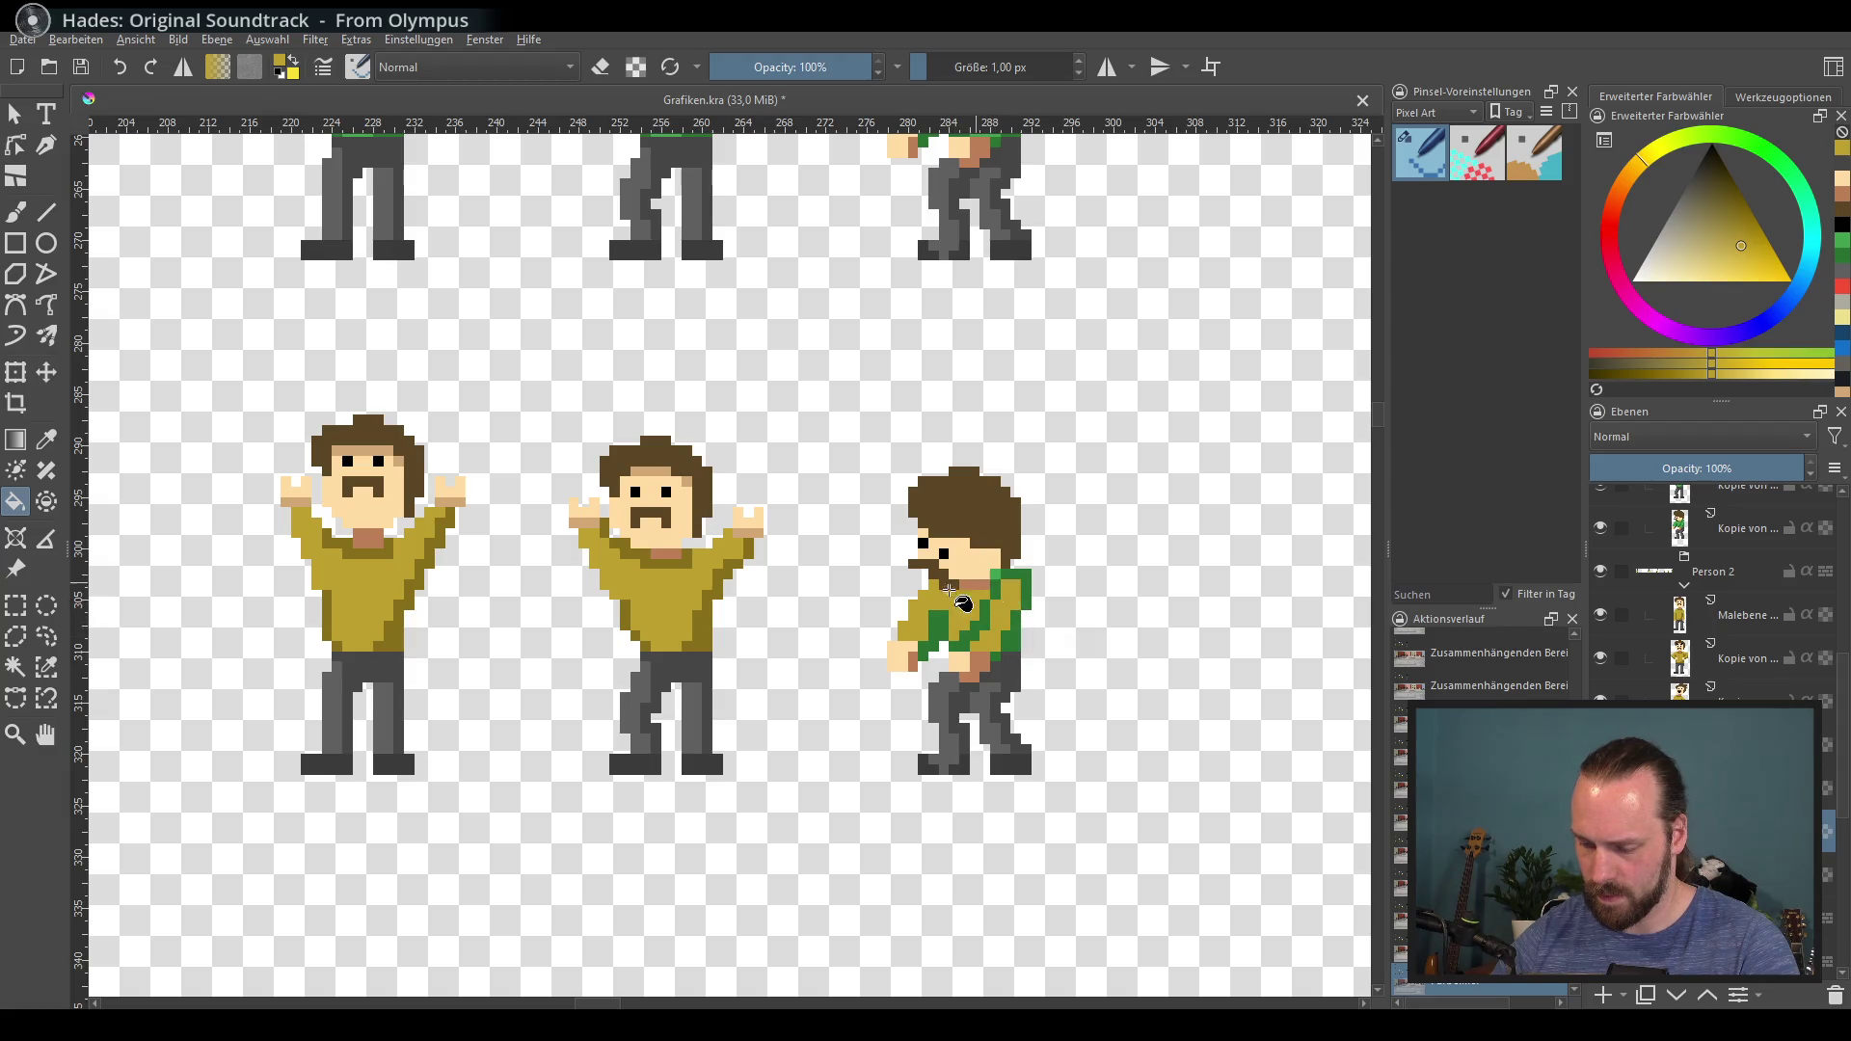
ctrl+click(396, 608)
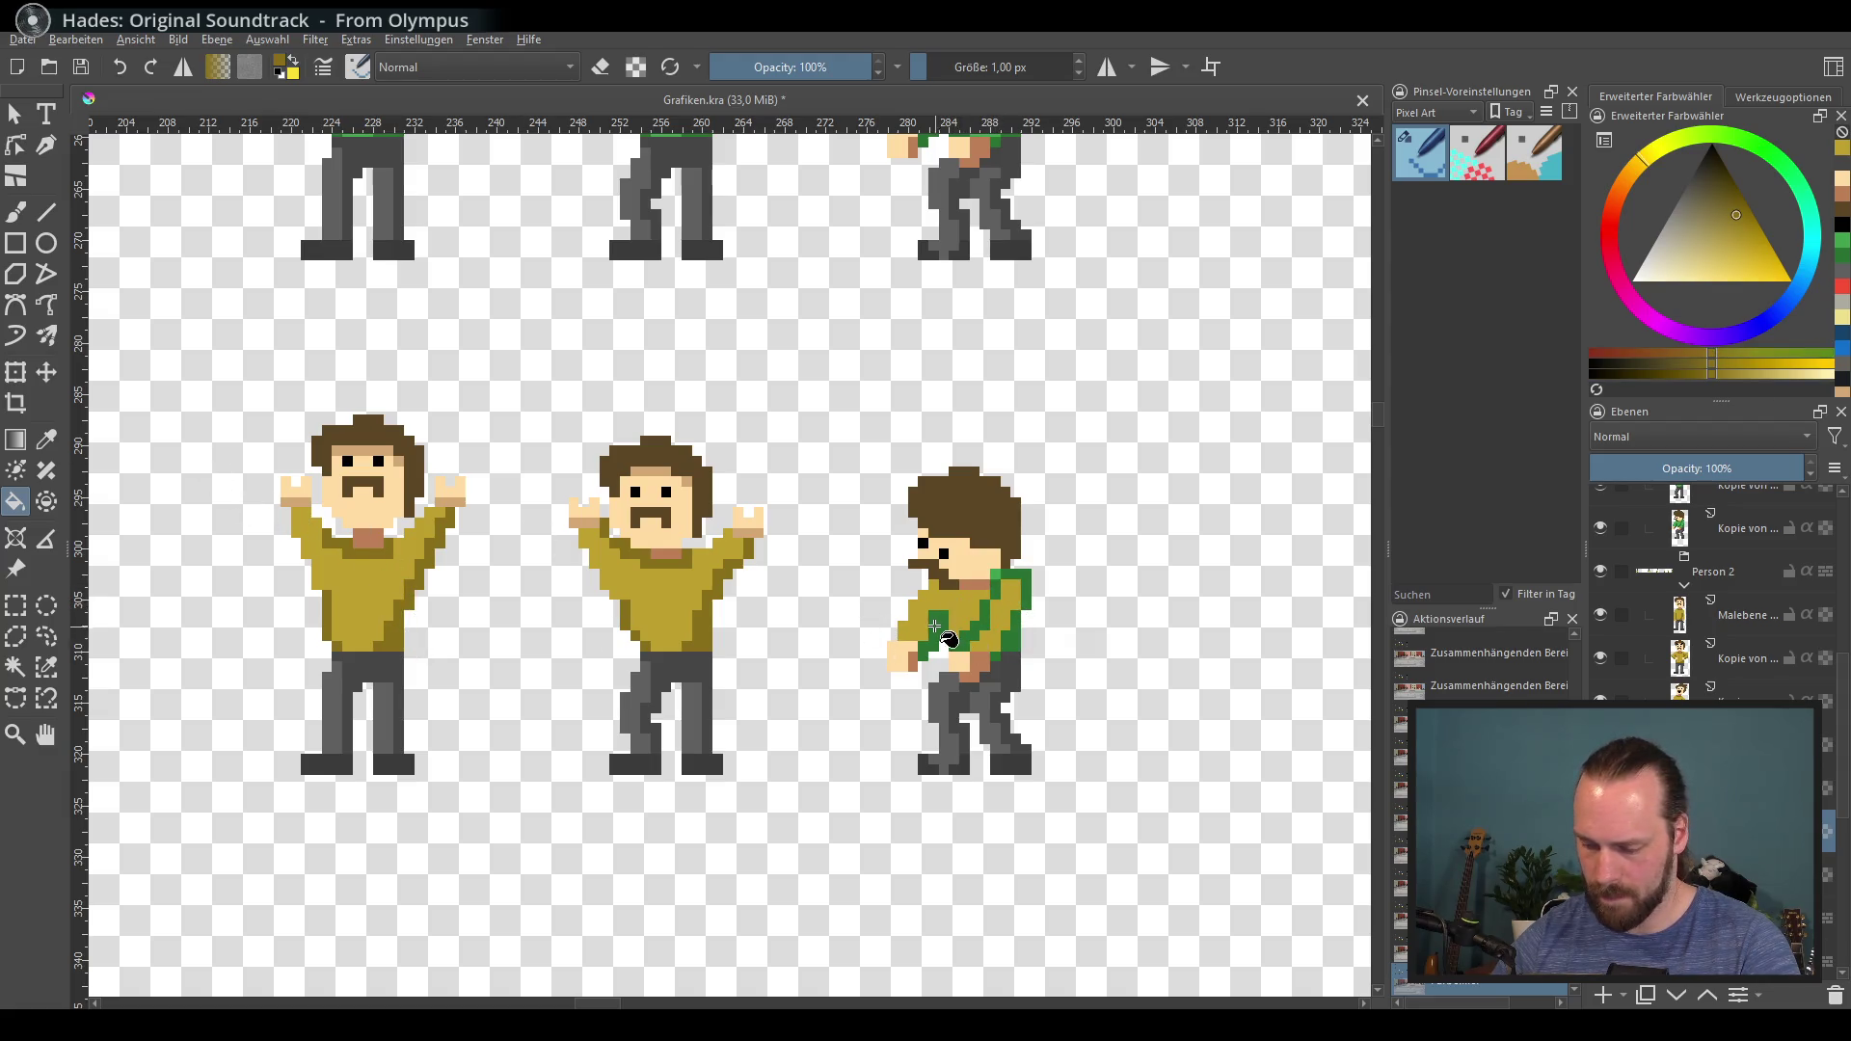
click(1015, 590)
click(1011, 643)
key(ctrl+shift+a)
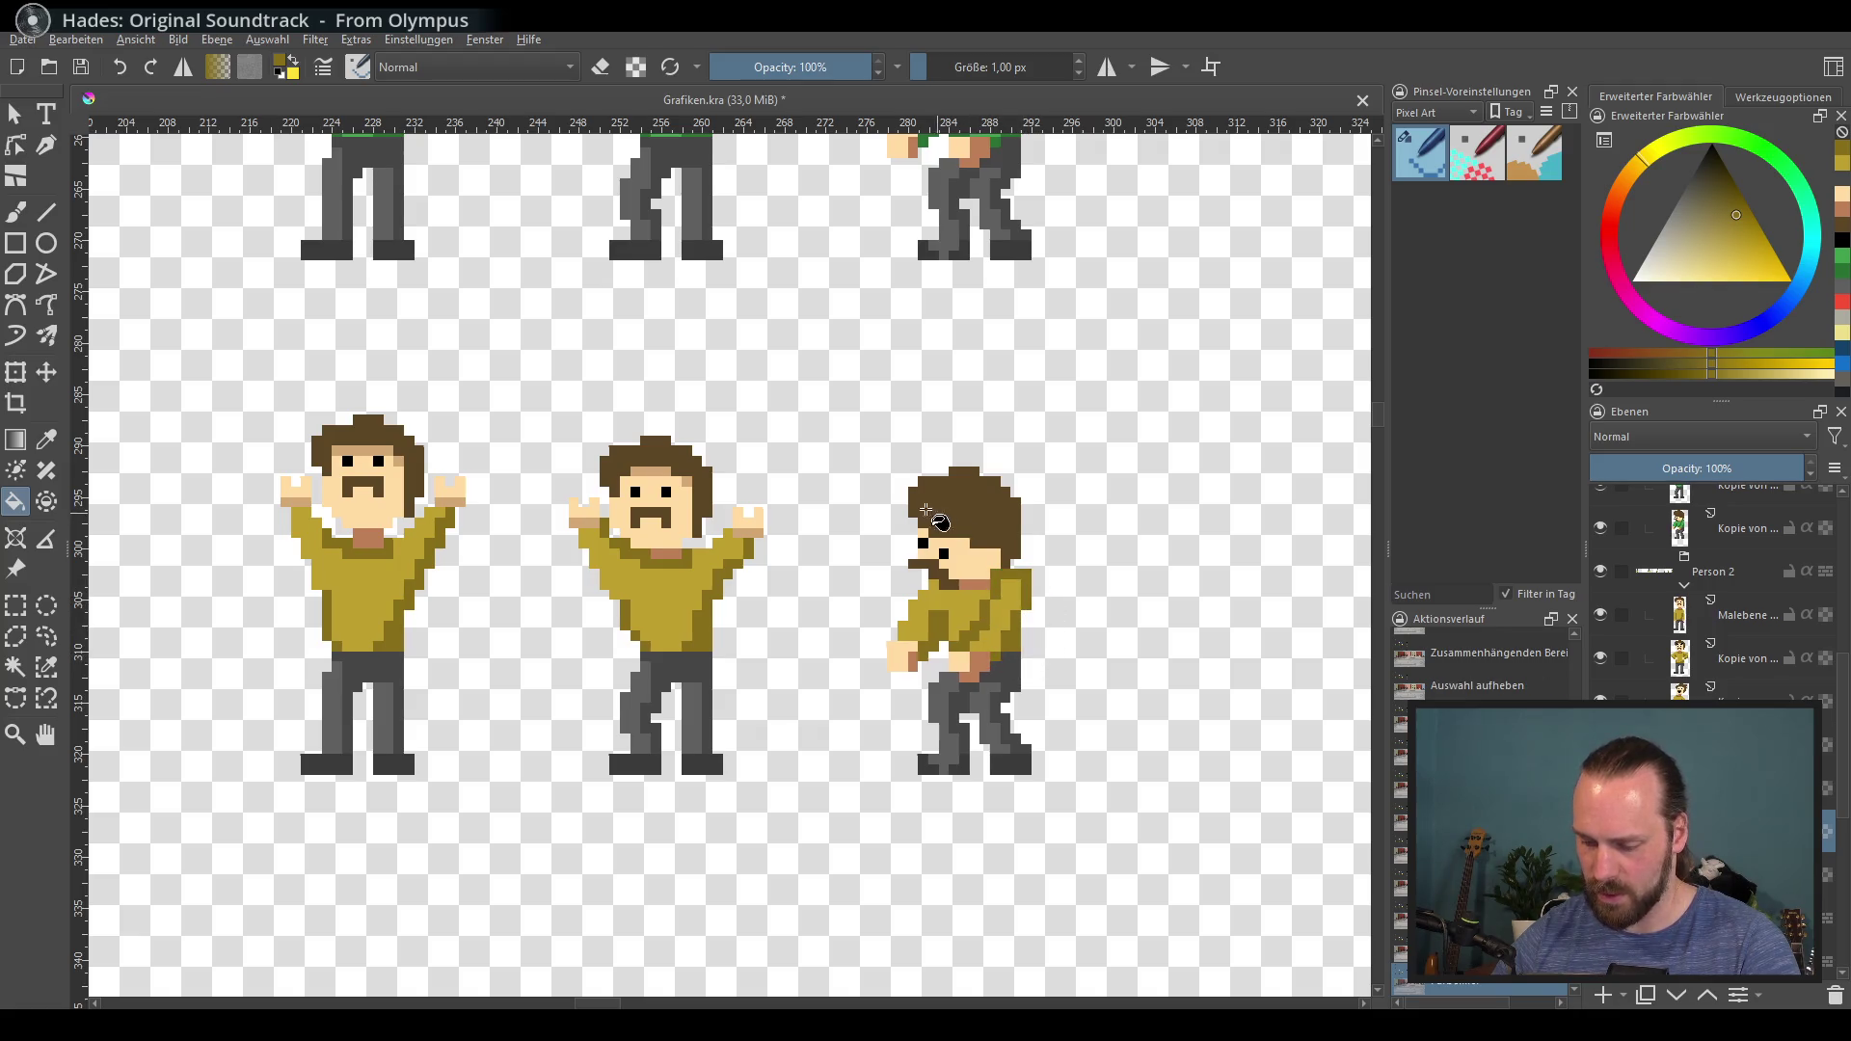
scroll(1063, 577, down, 3)
drag(1064, 577, 1422, 590)
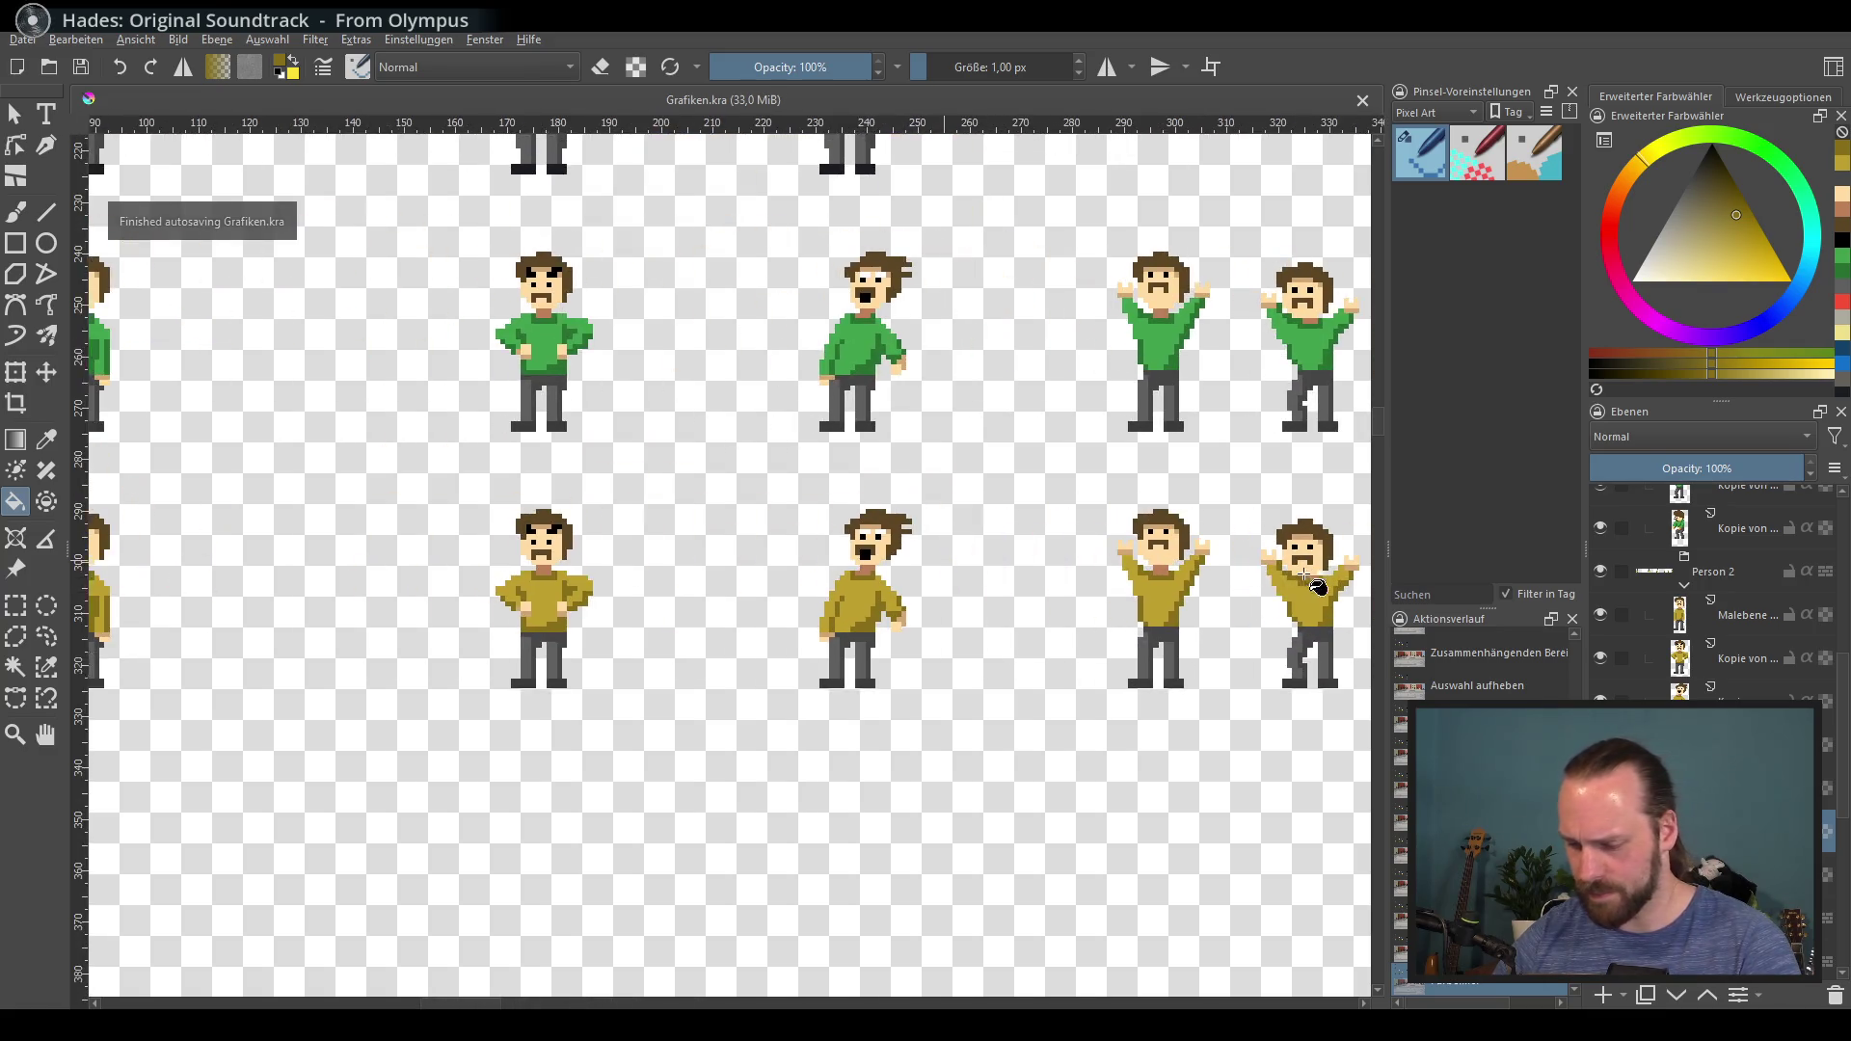
Step: Select the front-facing yellow figure's paint layer and zoom in on that standing figure
click(1731, 617)
mouse_move(1025, 541)
mouse_down()
mouse_move(993, 540)
mouse_move(1022, 752)
mouse_up()
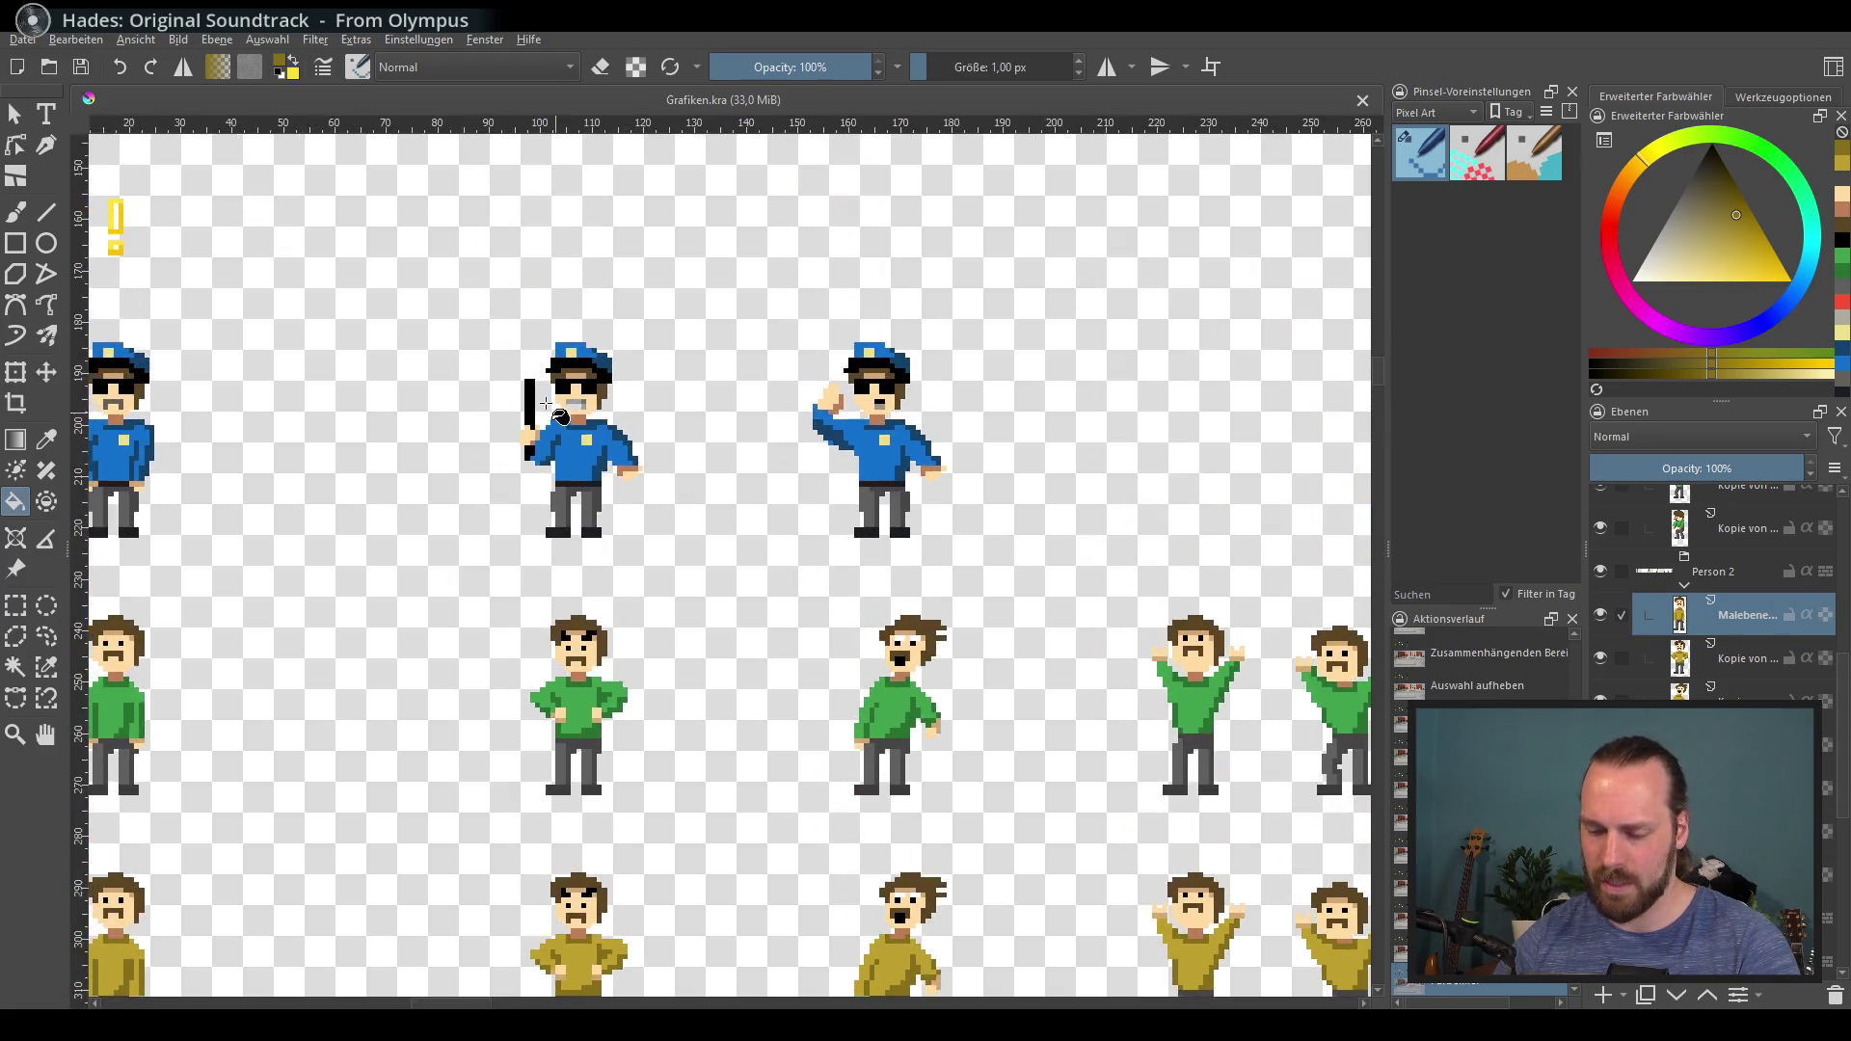
scroll(1062, 629, up, 4)
drag(1062, 628, 761, 608)
scroll(888, 640, down, 5)
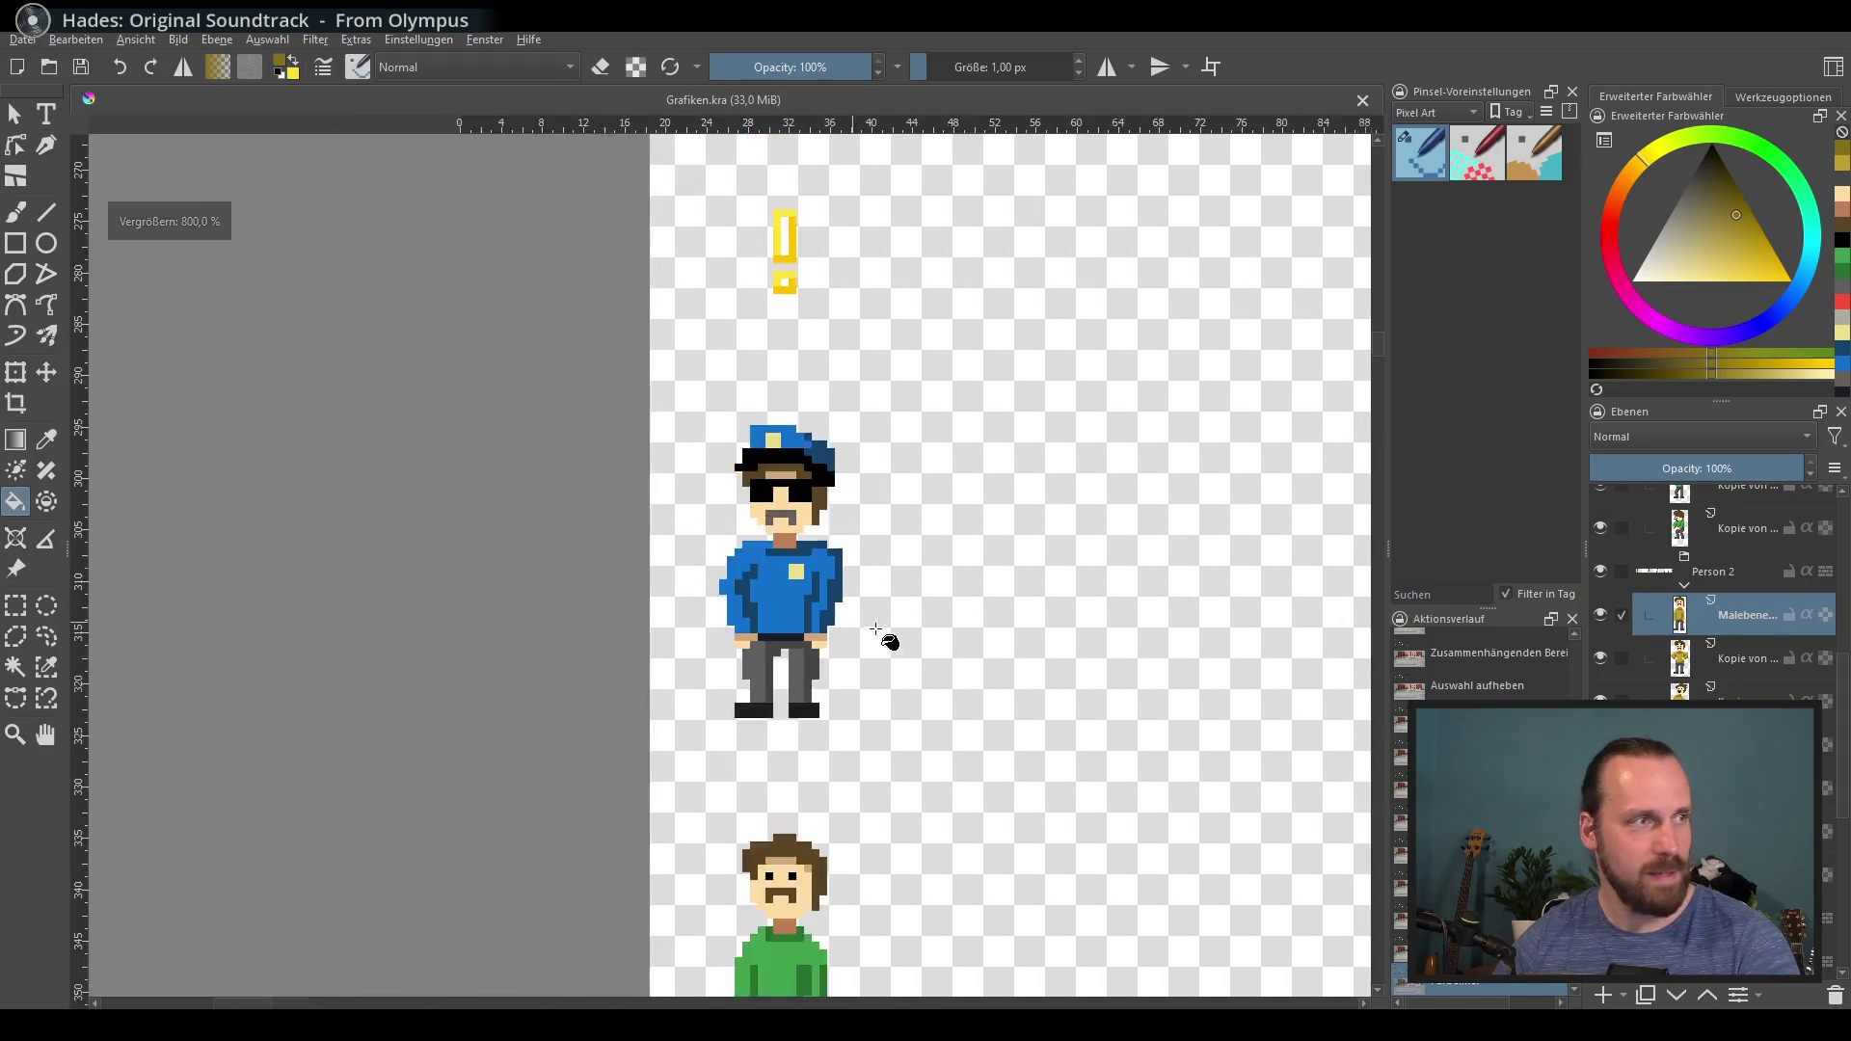
scroll(662, 557, up, 3)
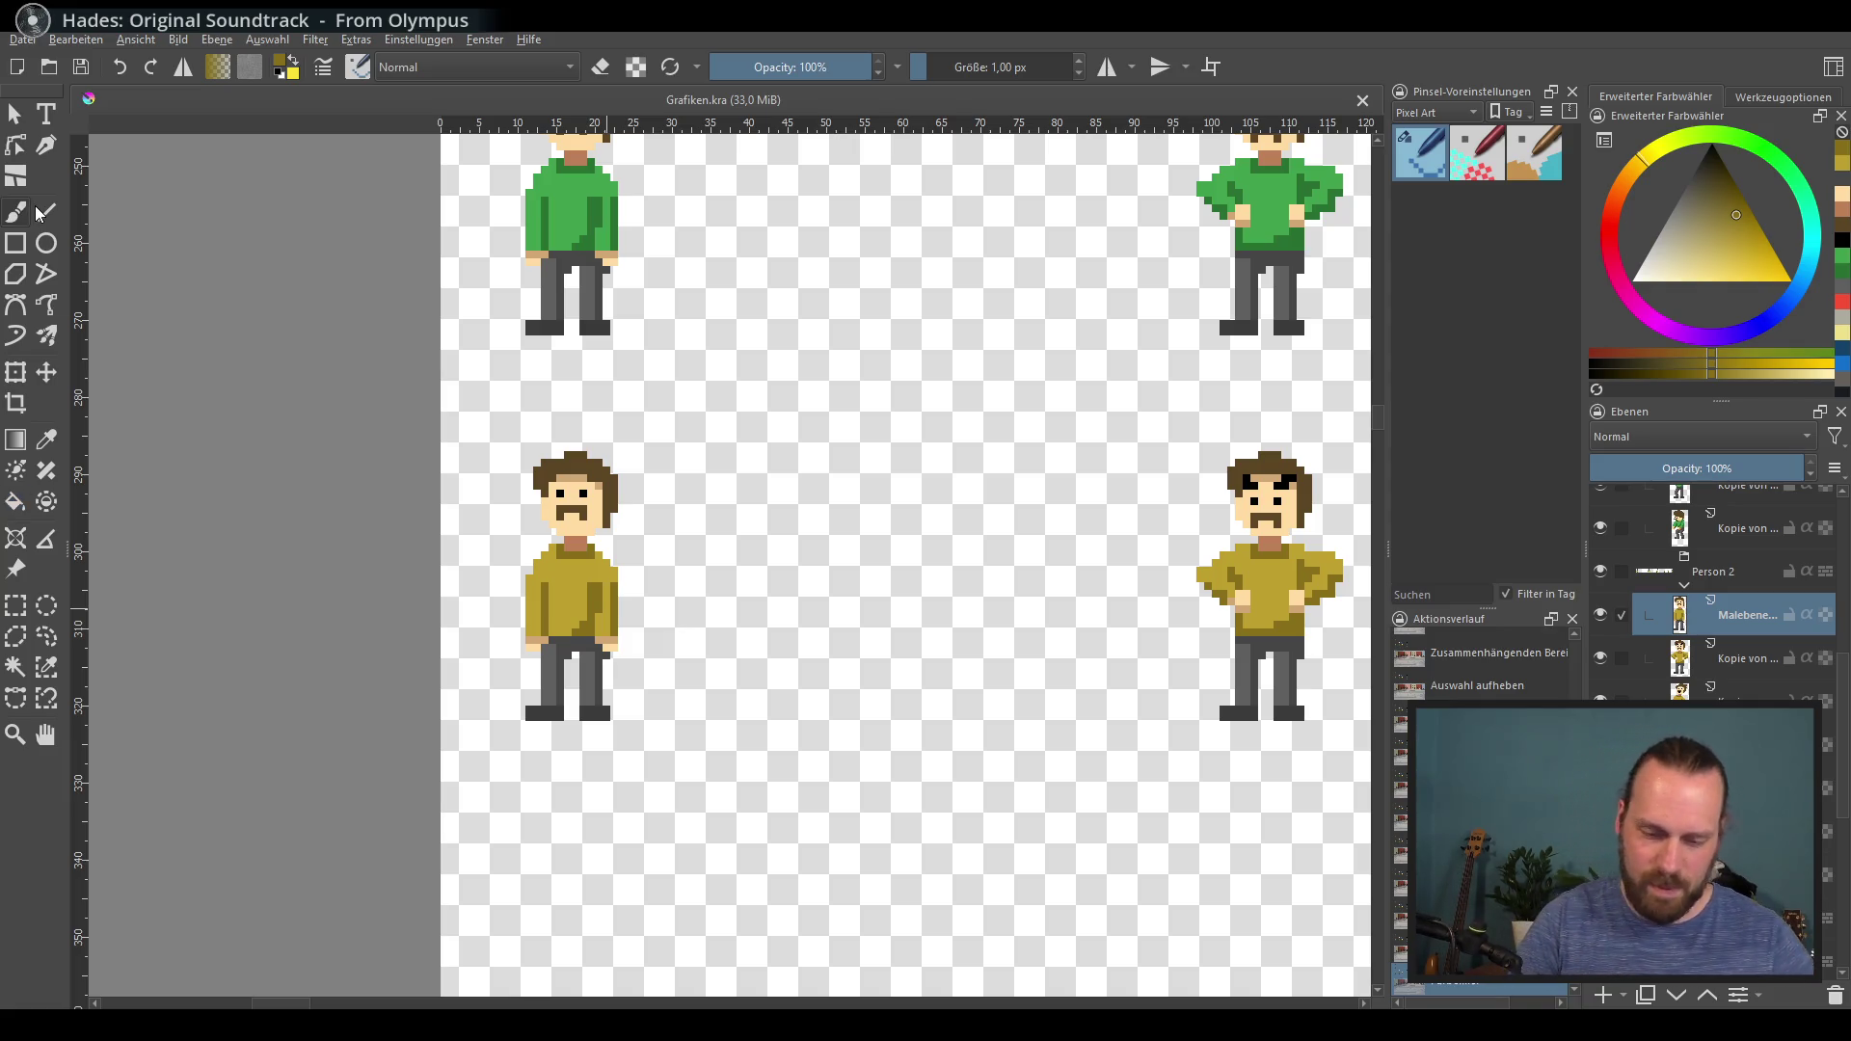
scroll(730, 704, up, 2)
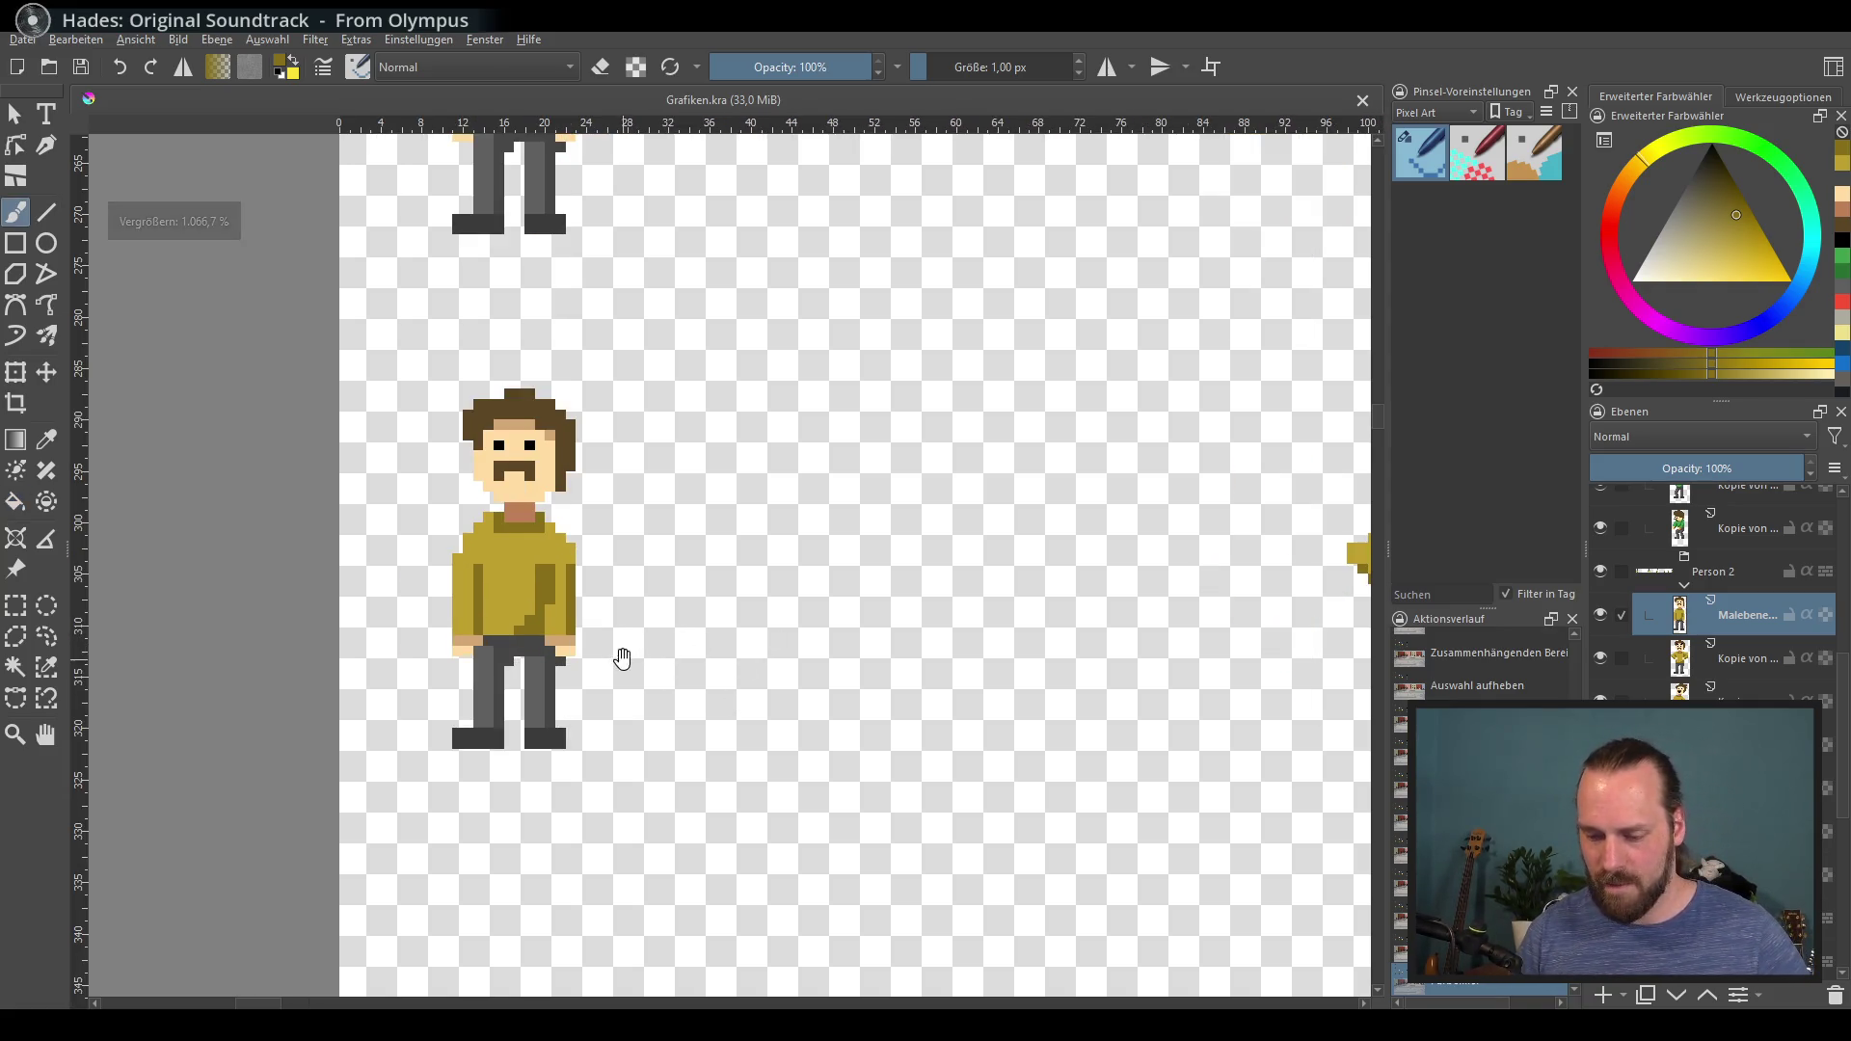
drag(661, 578, 657, 607)
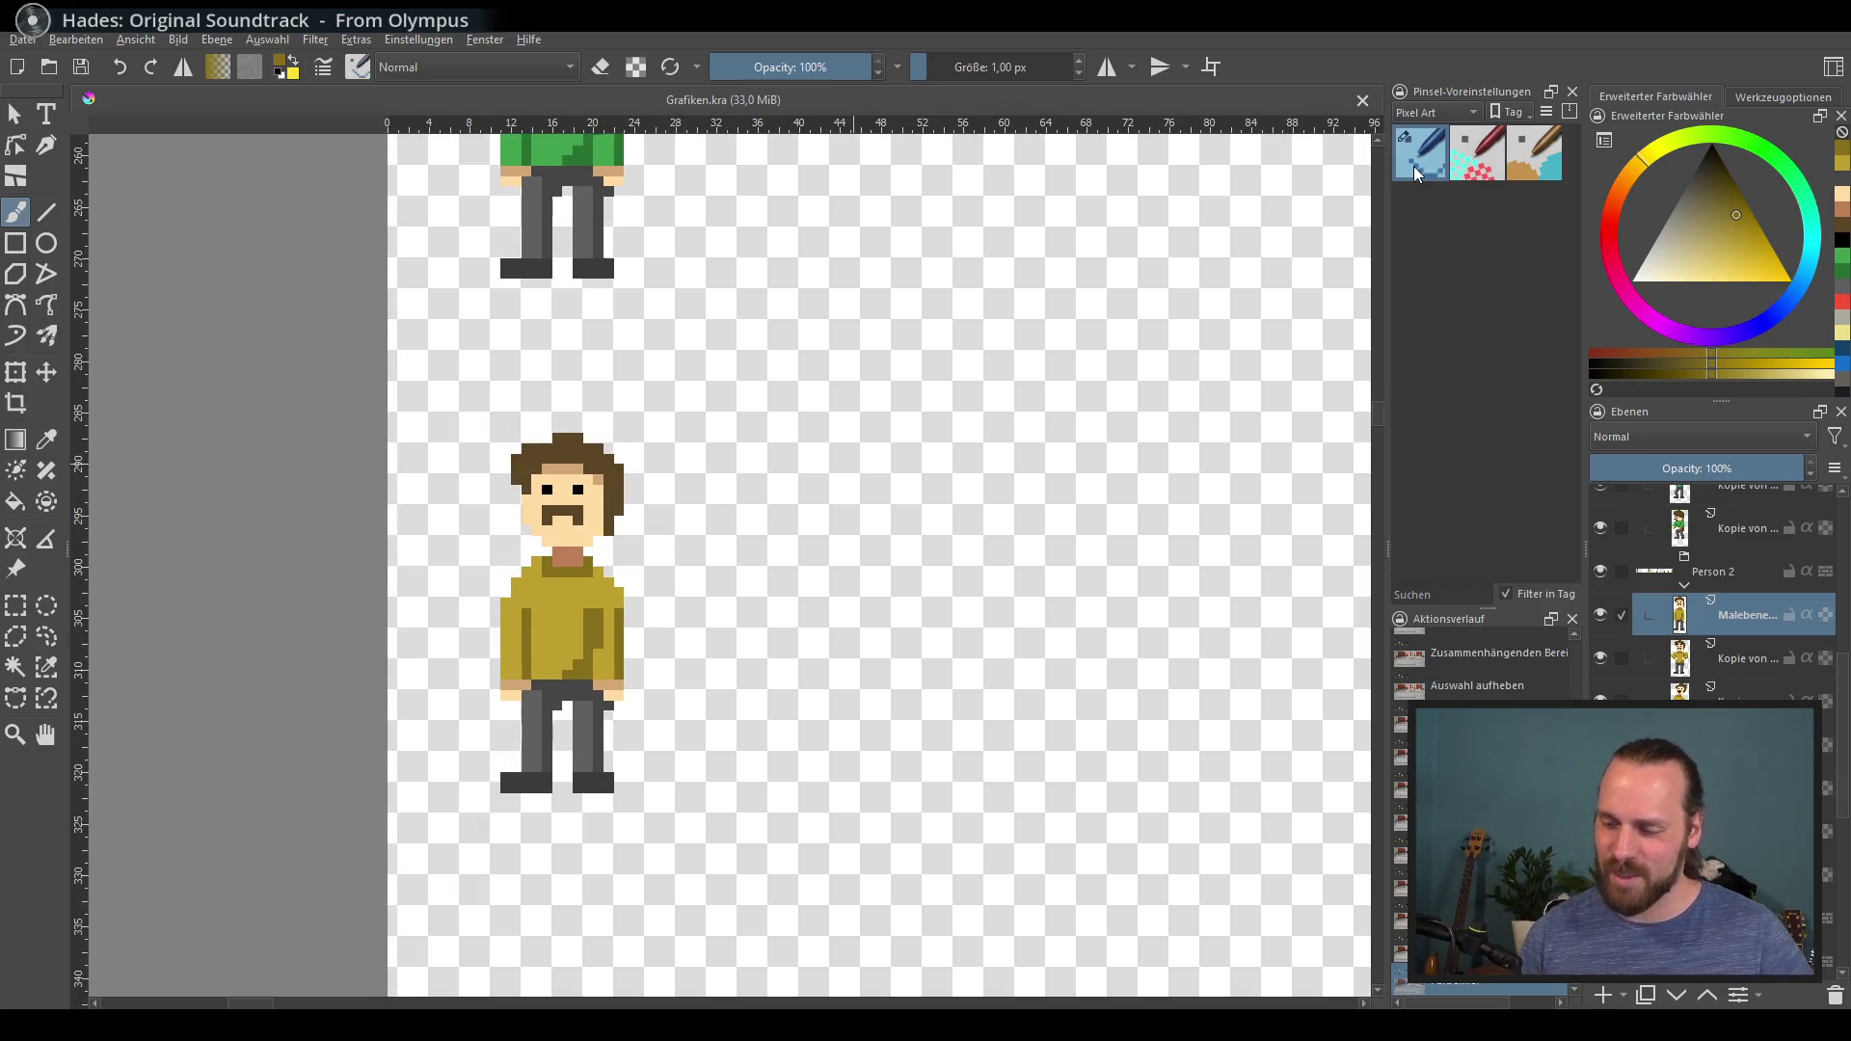
scroll(652, 600, up, 1)
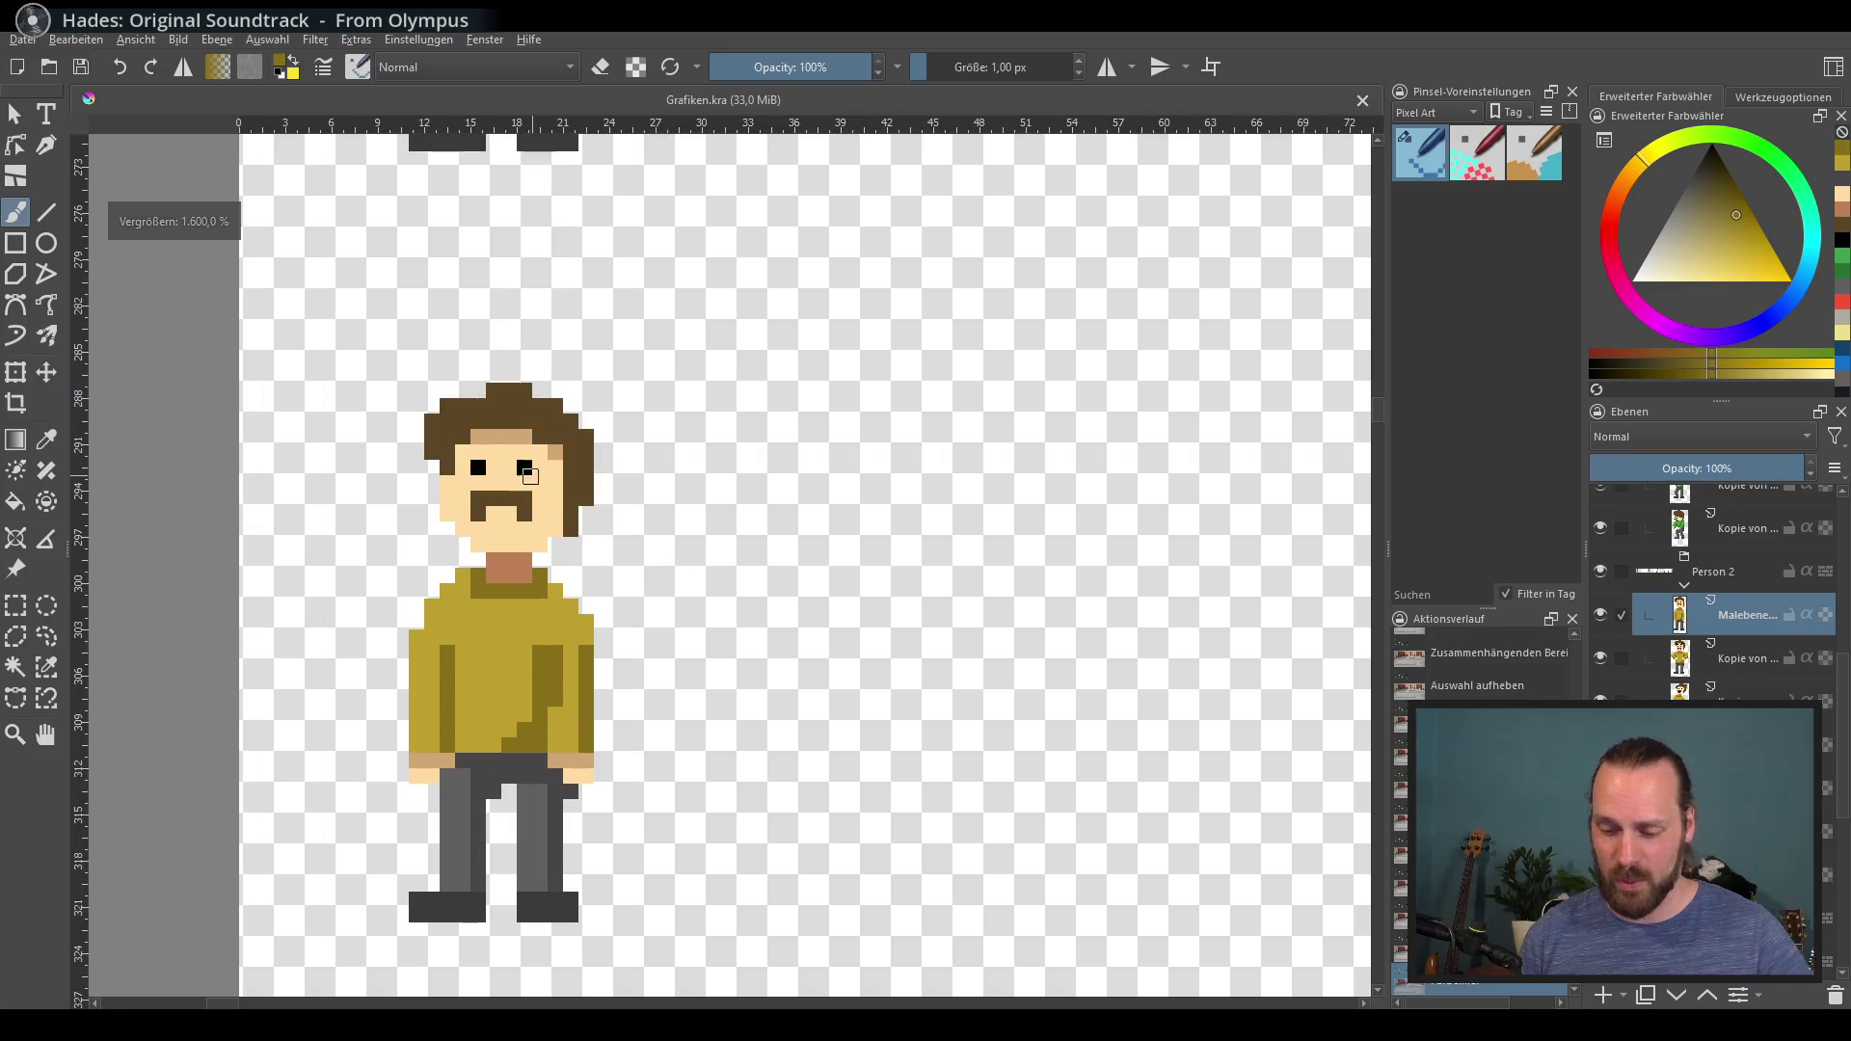
Step: Cover the mustache with skin tone and paint a red mouth bar
ctrl+click(502, 487)
drag(526, 500, 479, 515)
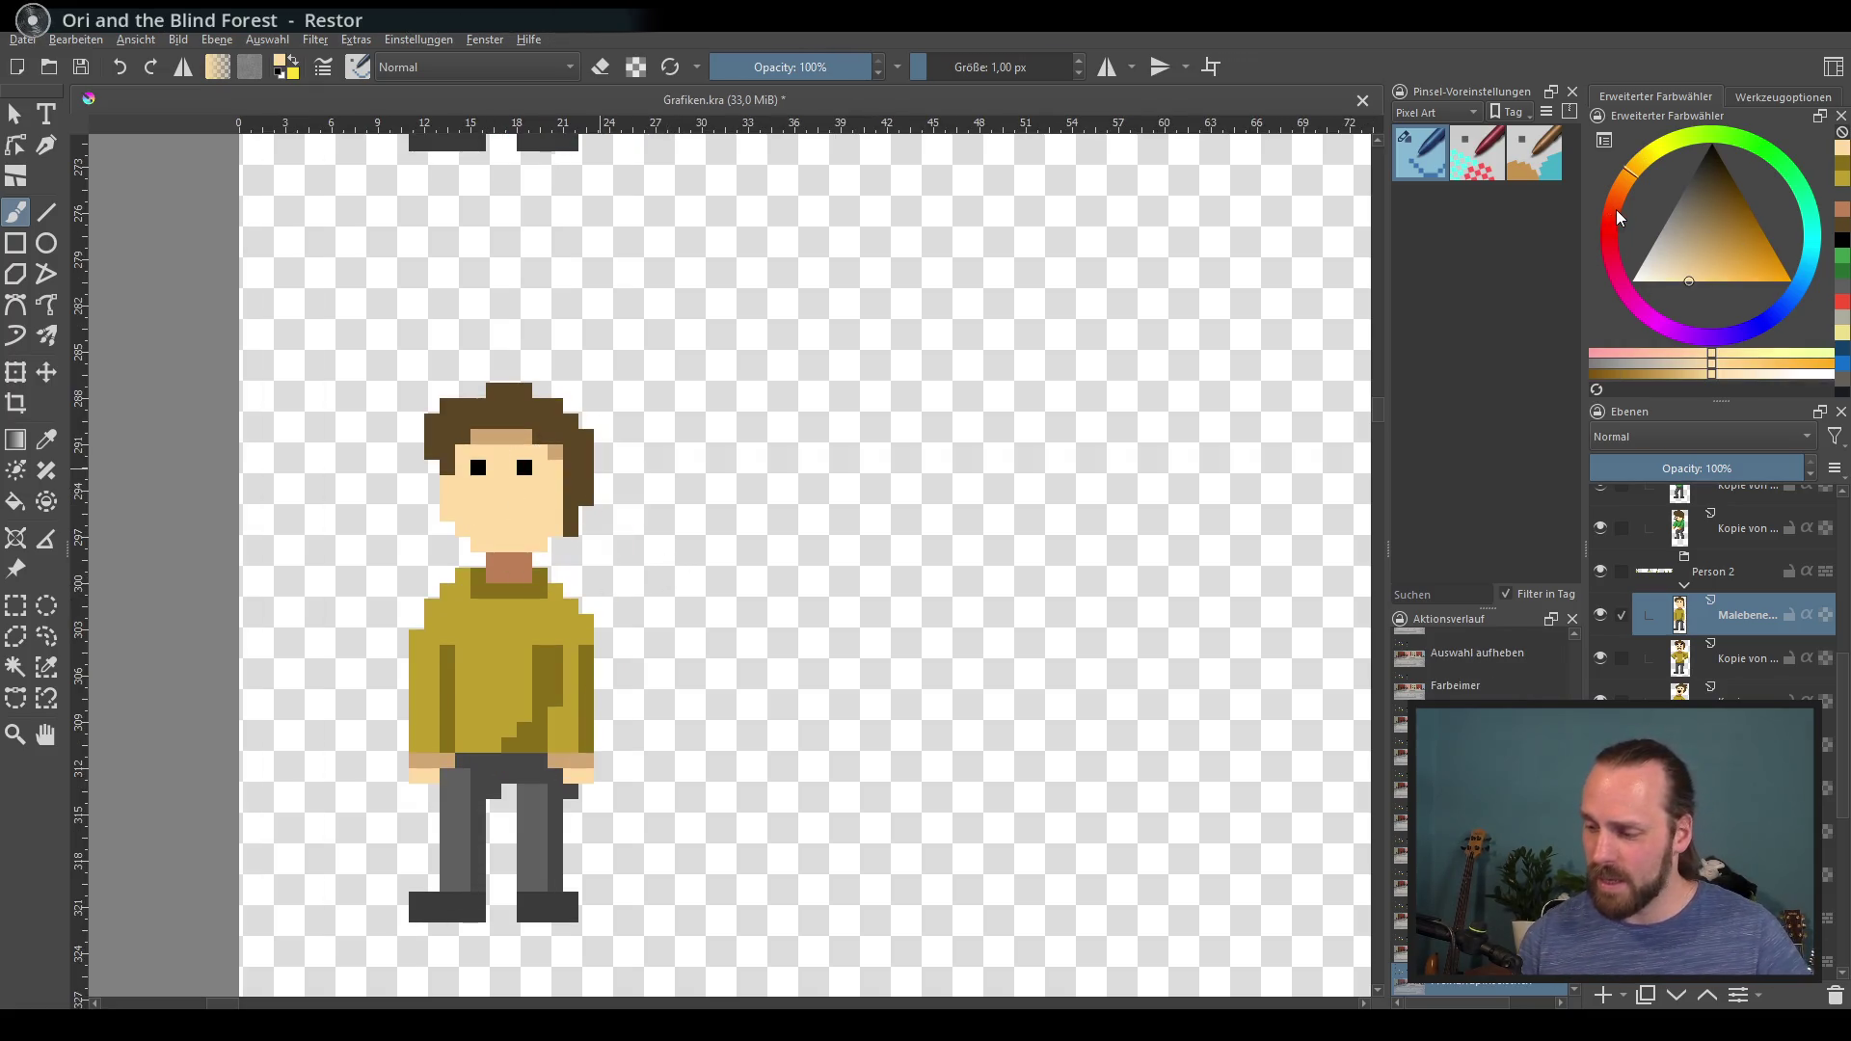
click(1610, 215)
drag(1741, 258, 1745, 265)
drag(494, 521, 529, 514)
key(ctrl+z)
key(ctrl+shift+z)
key(ctrl+z)
key(ctrl+shift+z)
key(ctrl+z)
key(ctrl+shift+z)
Step: Try painting darker brown hair down the sides of the face, then switch to the eraser
ctrl+click(463, 424)
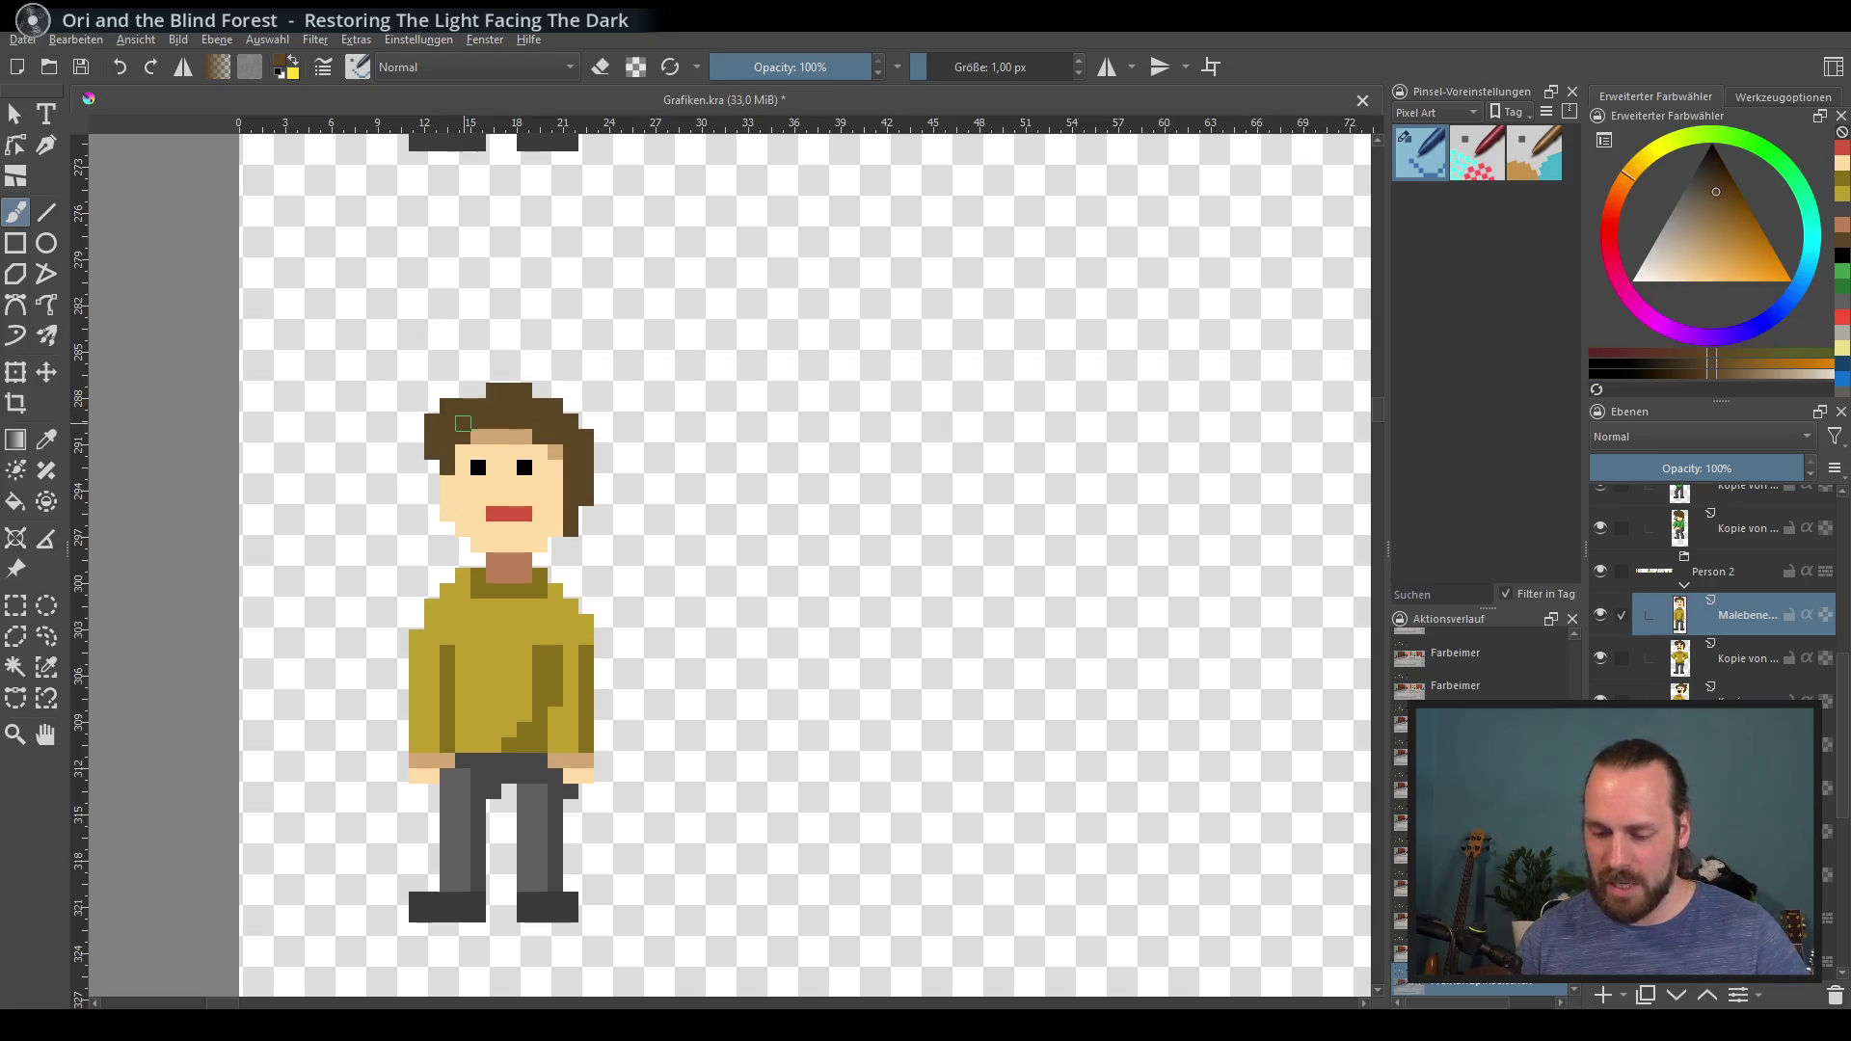
click(1712, 171)
drag(509, 405, 427, 512)
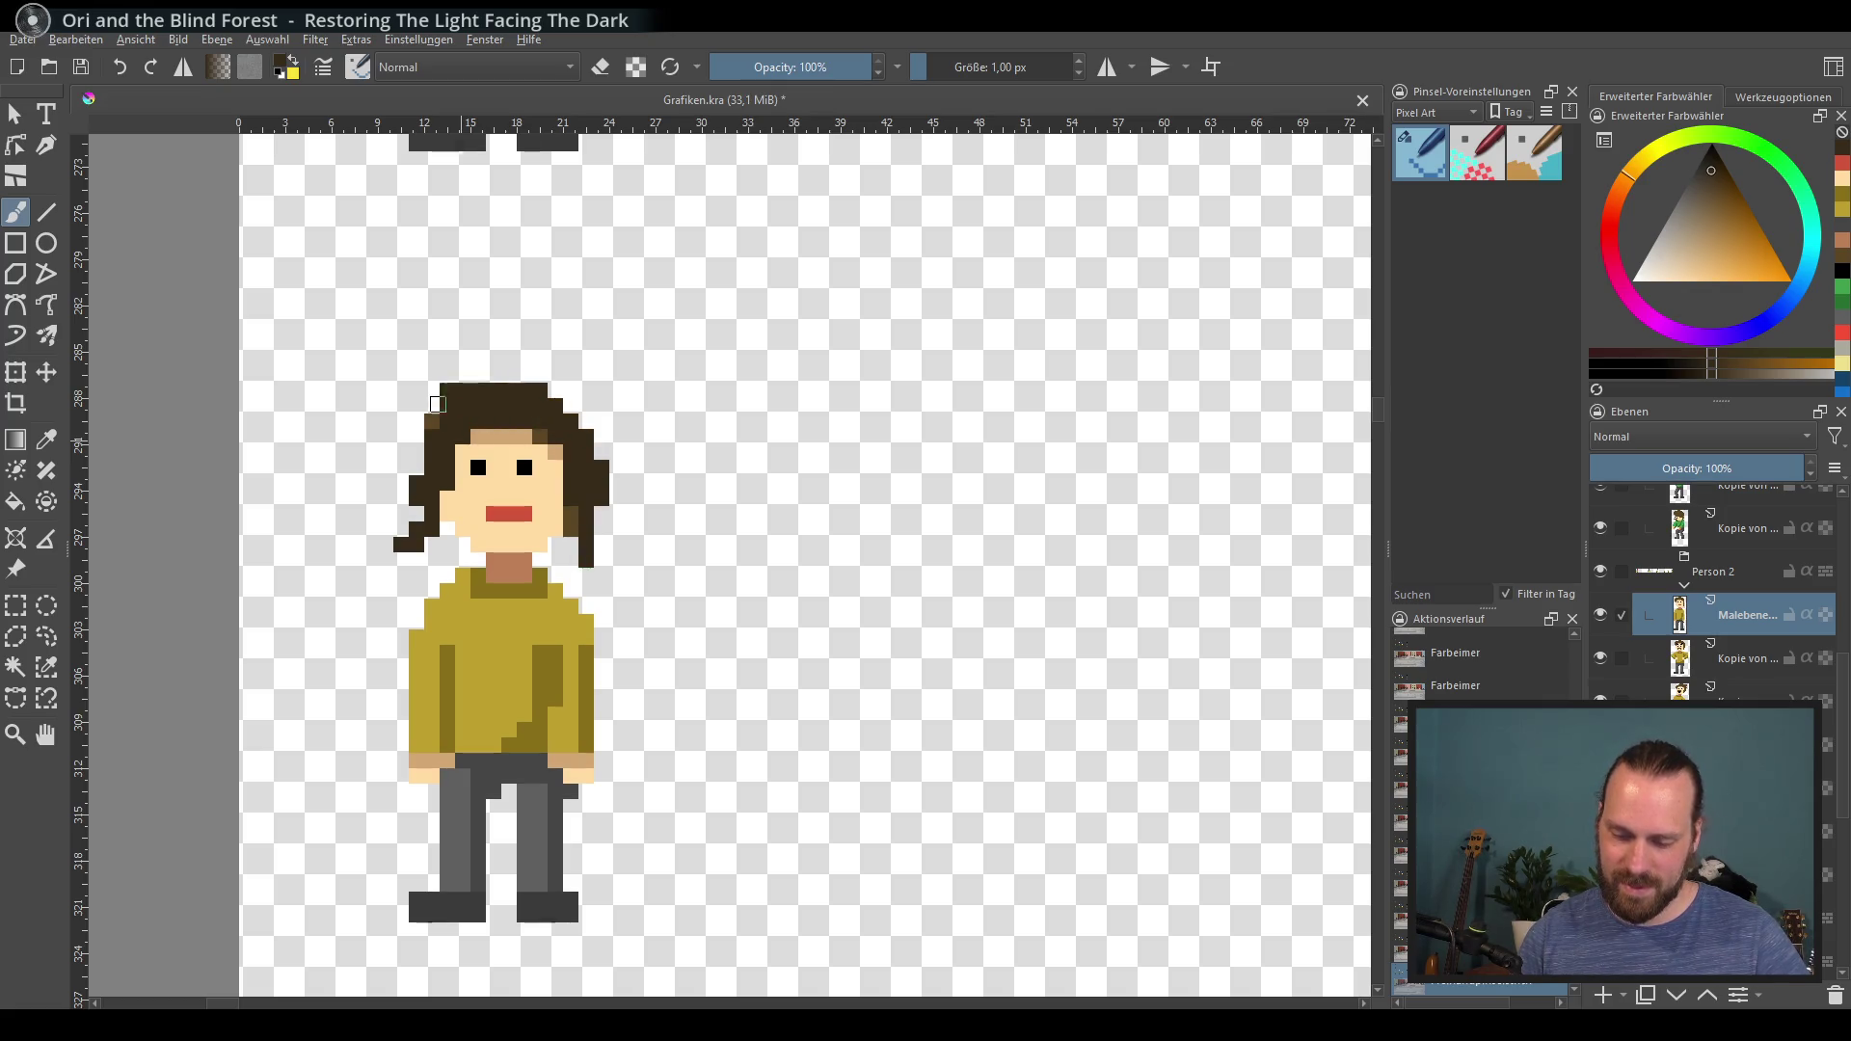
key(ctrl+z)
drag(448, 463, 463, 560)
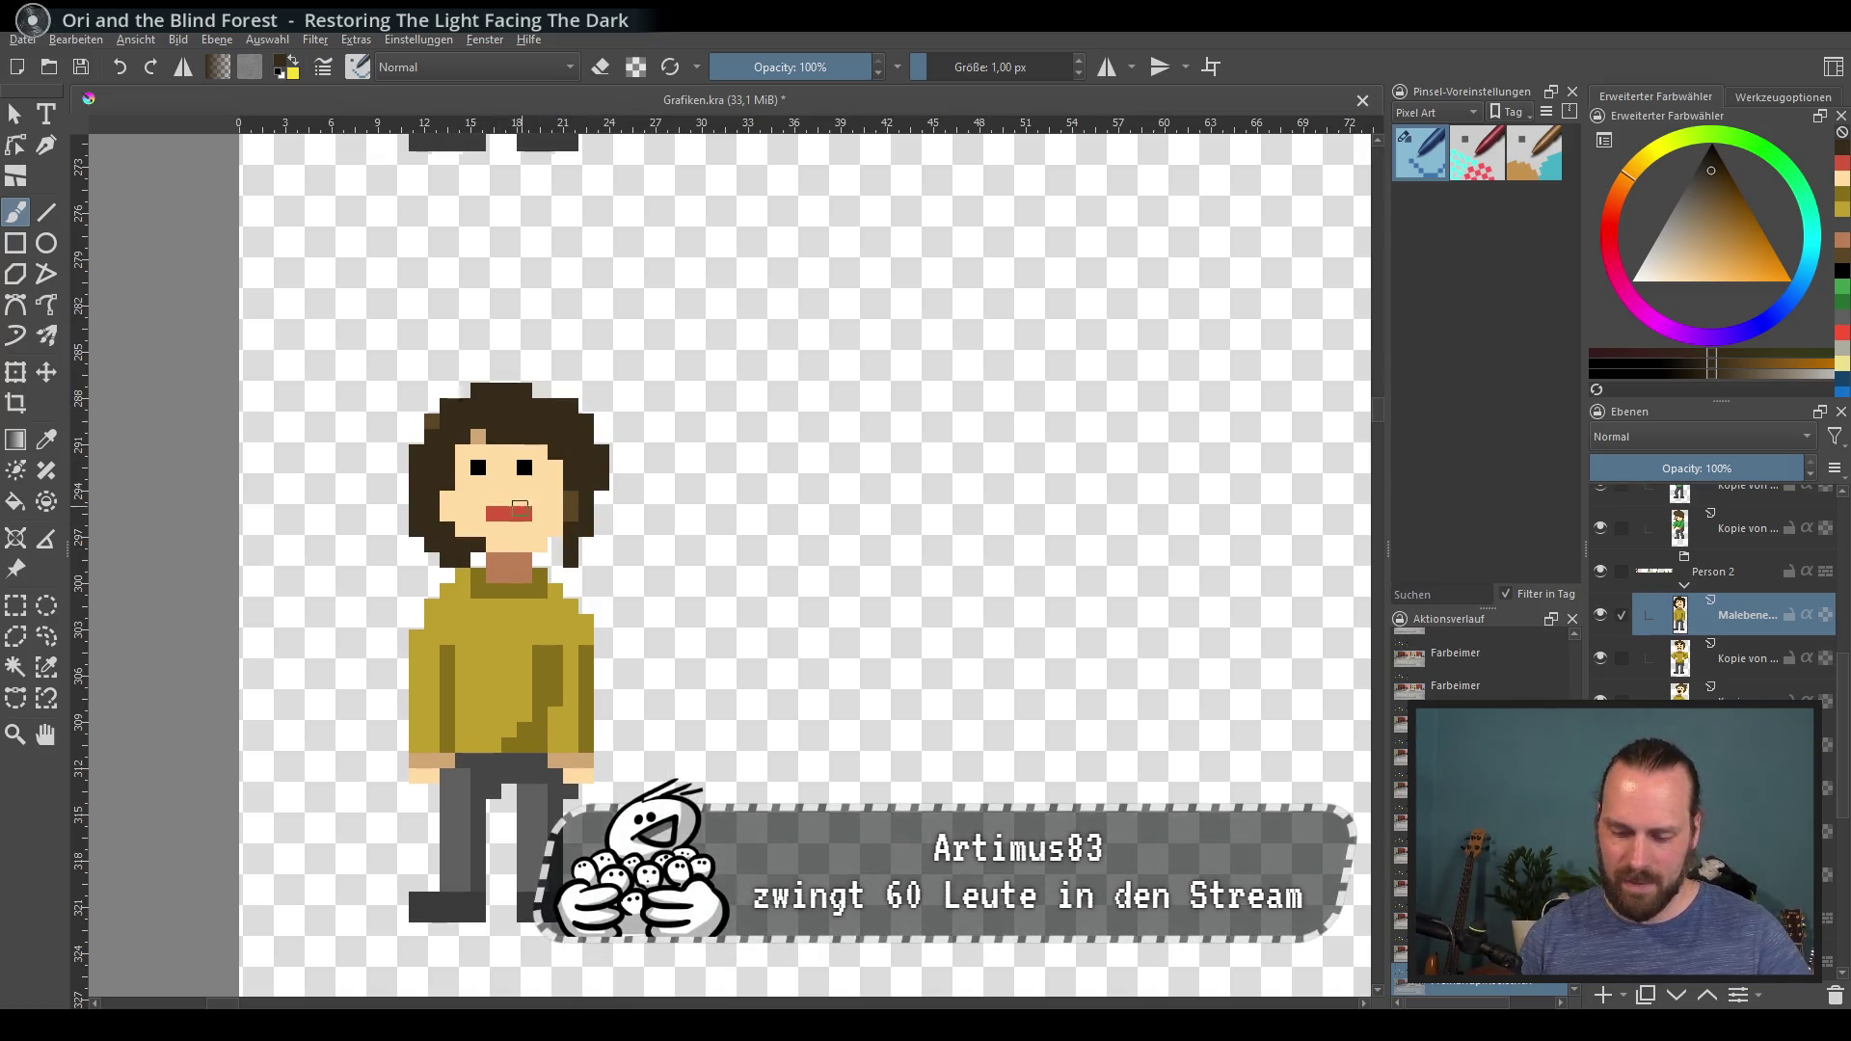
key(ctrl+z)
key(e)
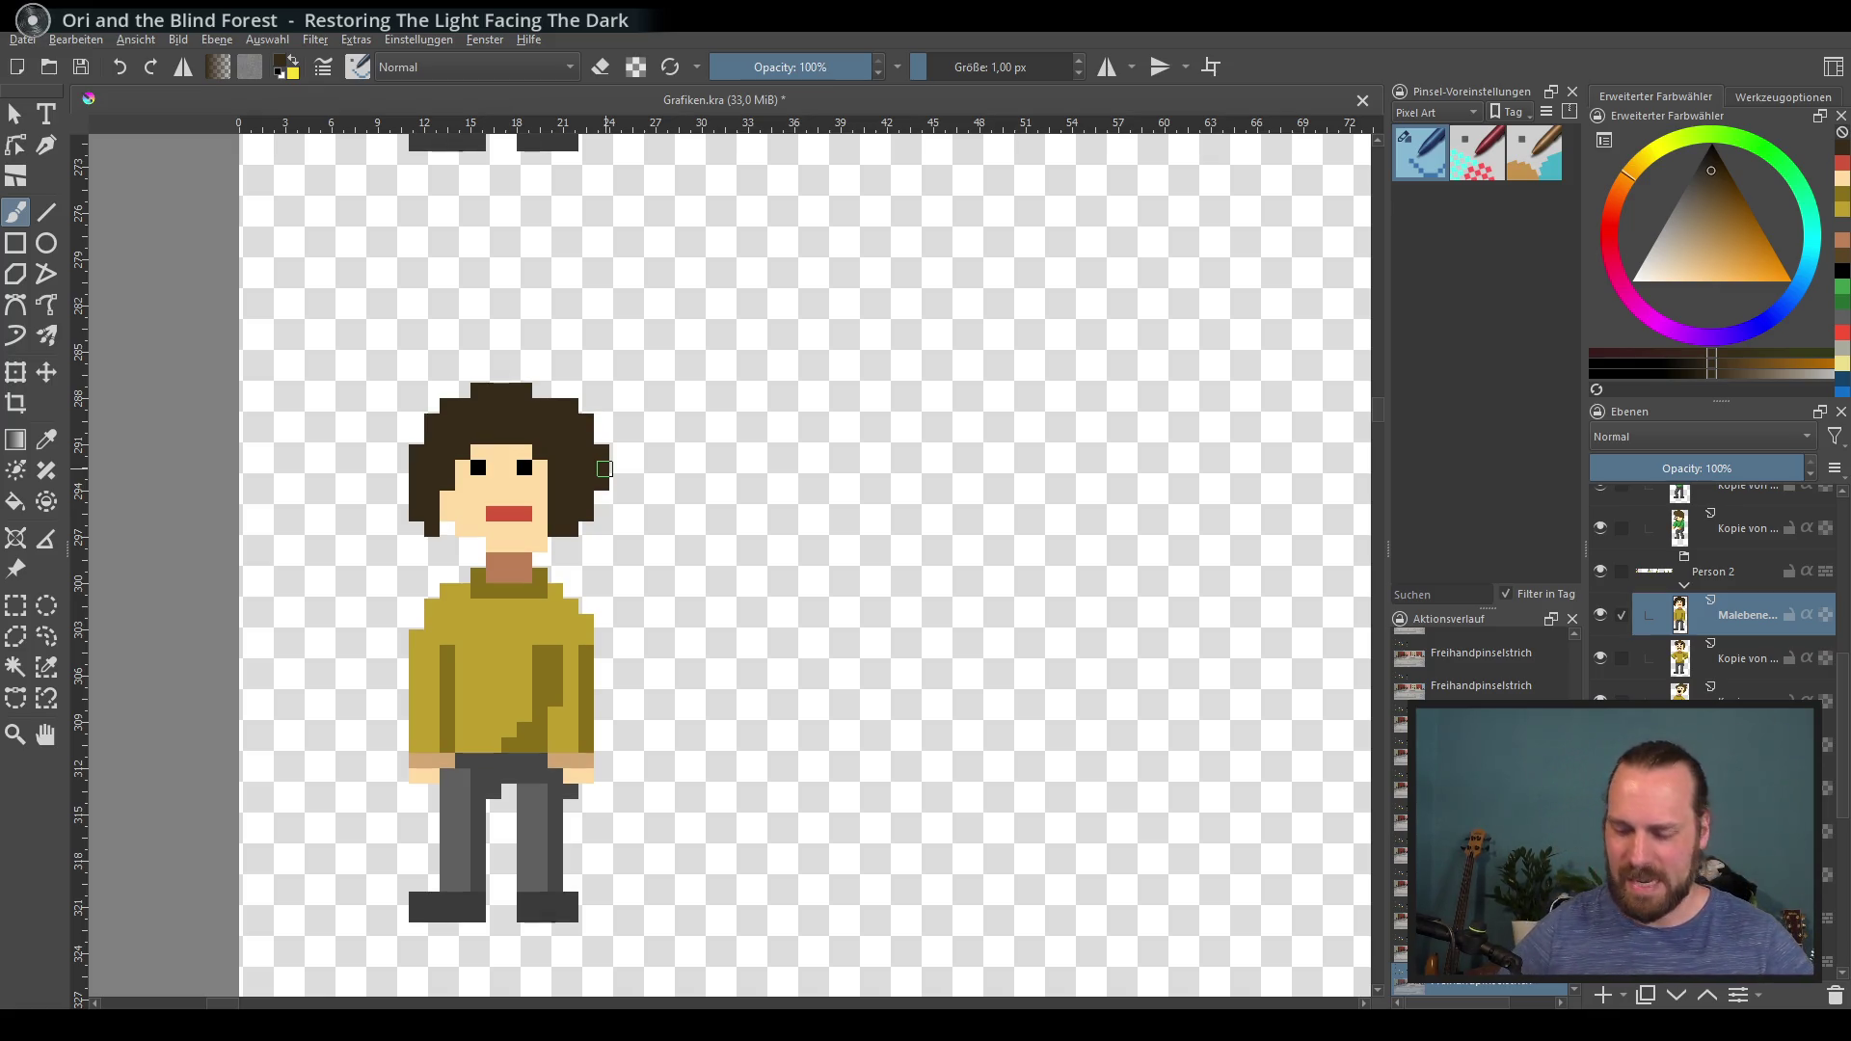
Step: Paint a skin-coloured V neckline into the top of the yellow shirt
drag(682, 629, 680, 594)
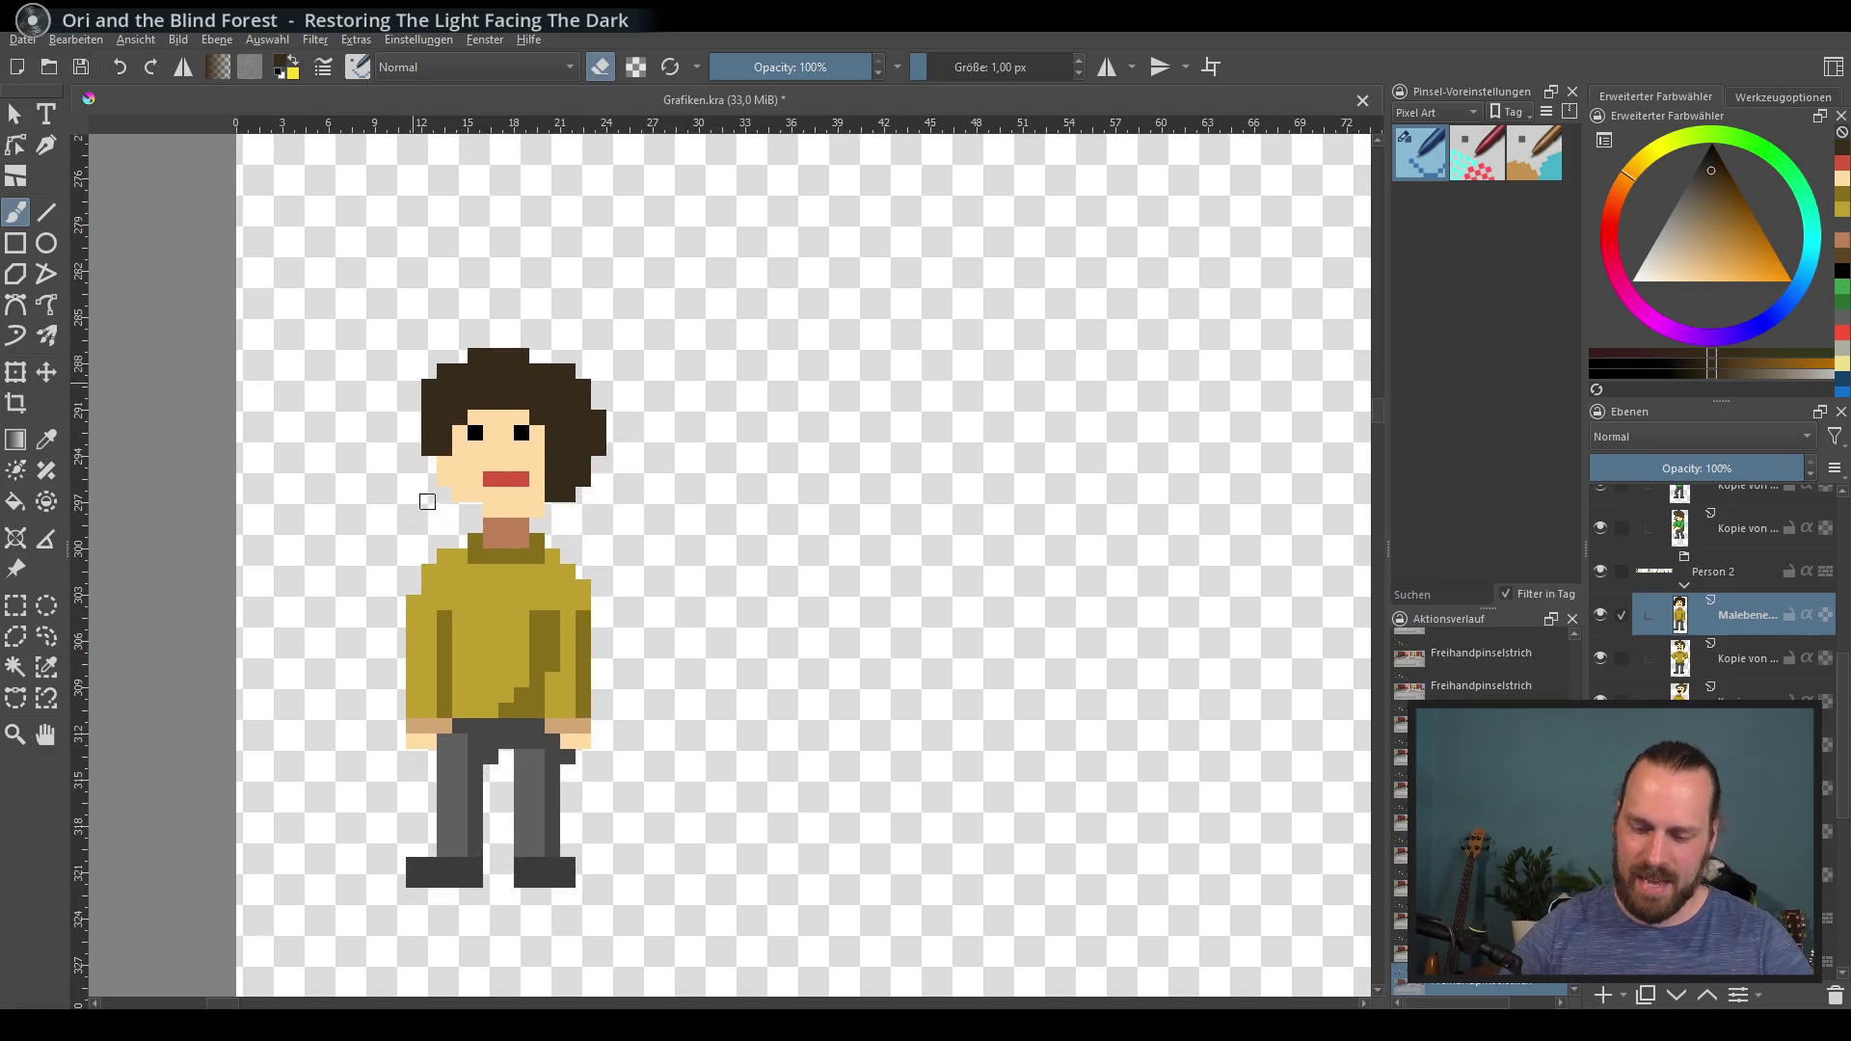
key(e)
ctrl+click(452, 447)
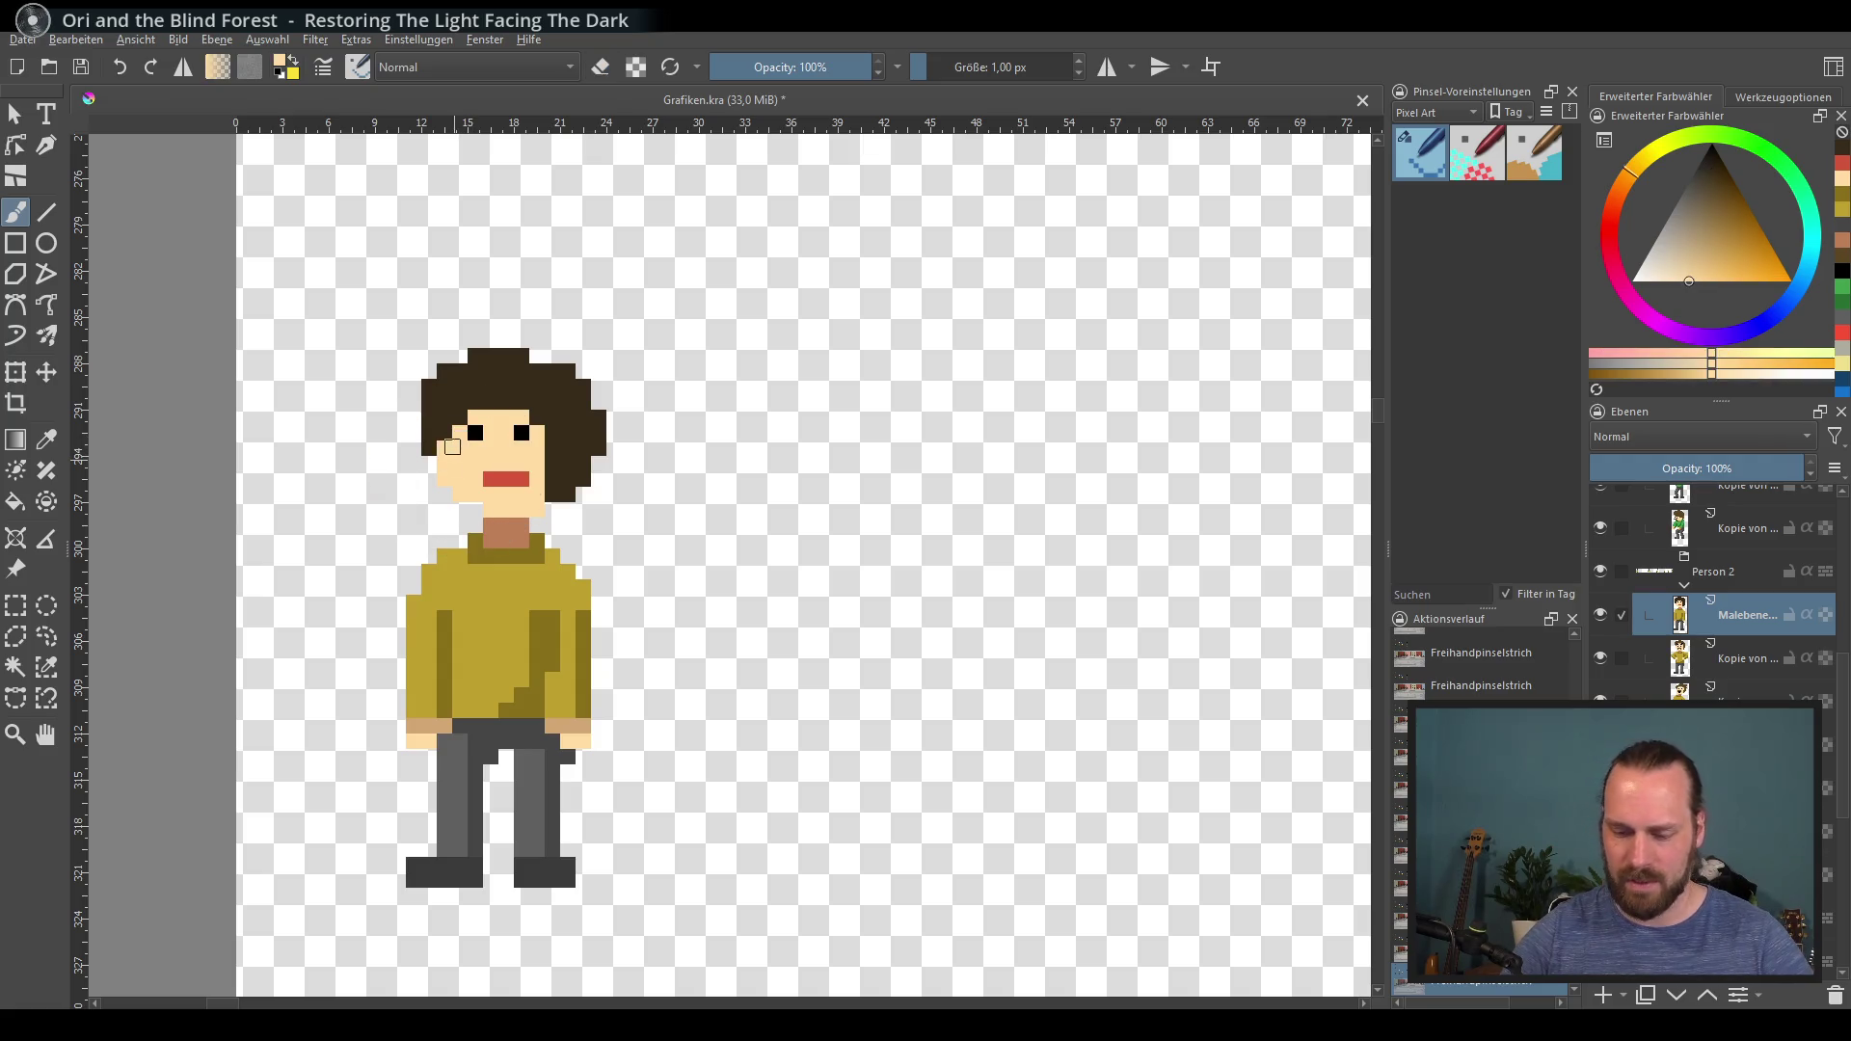
ctrl+click(574, 445)
ctrl+click(571, 450)
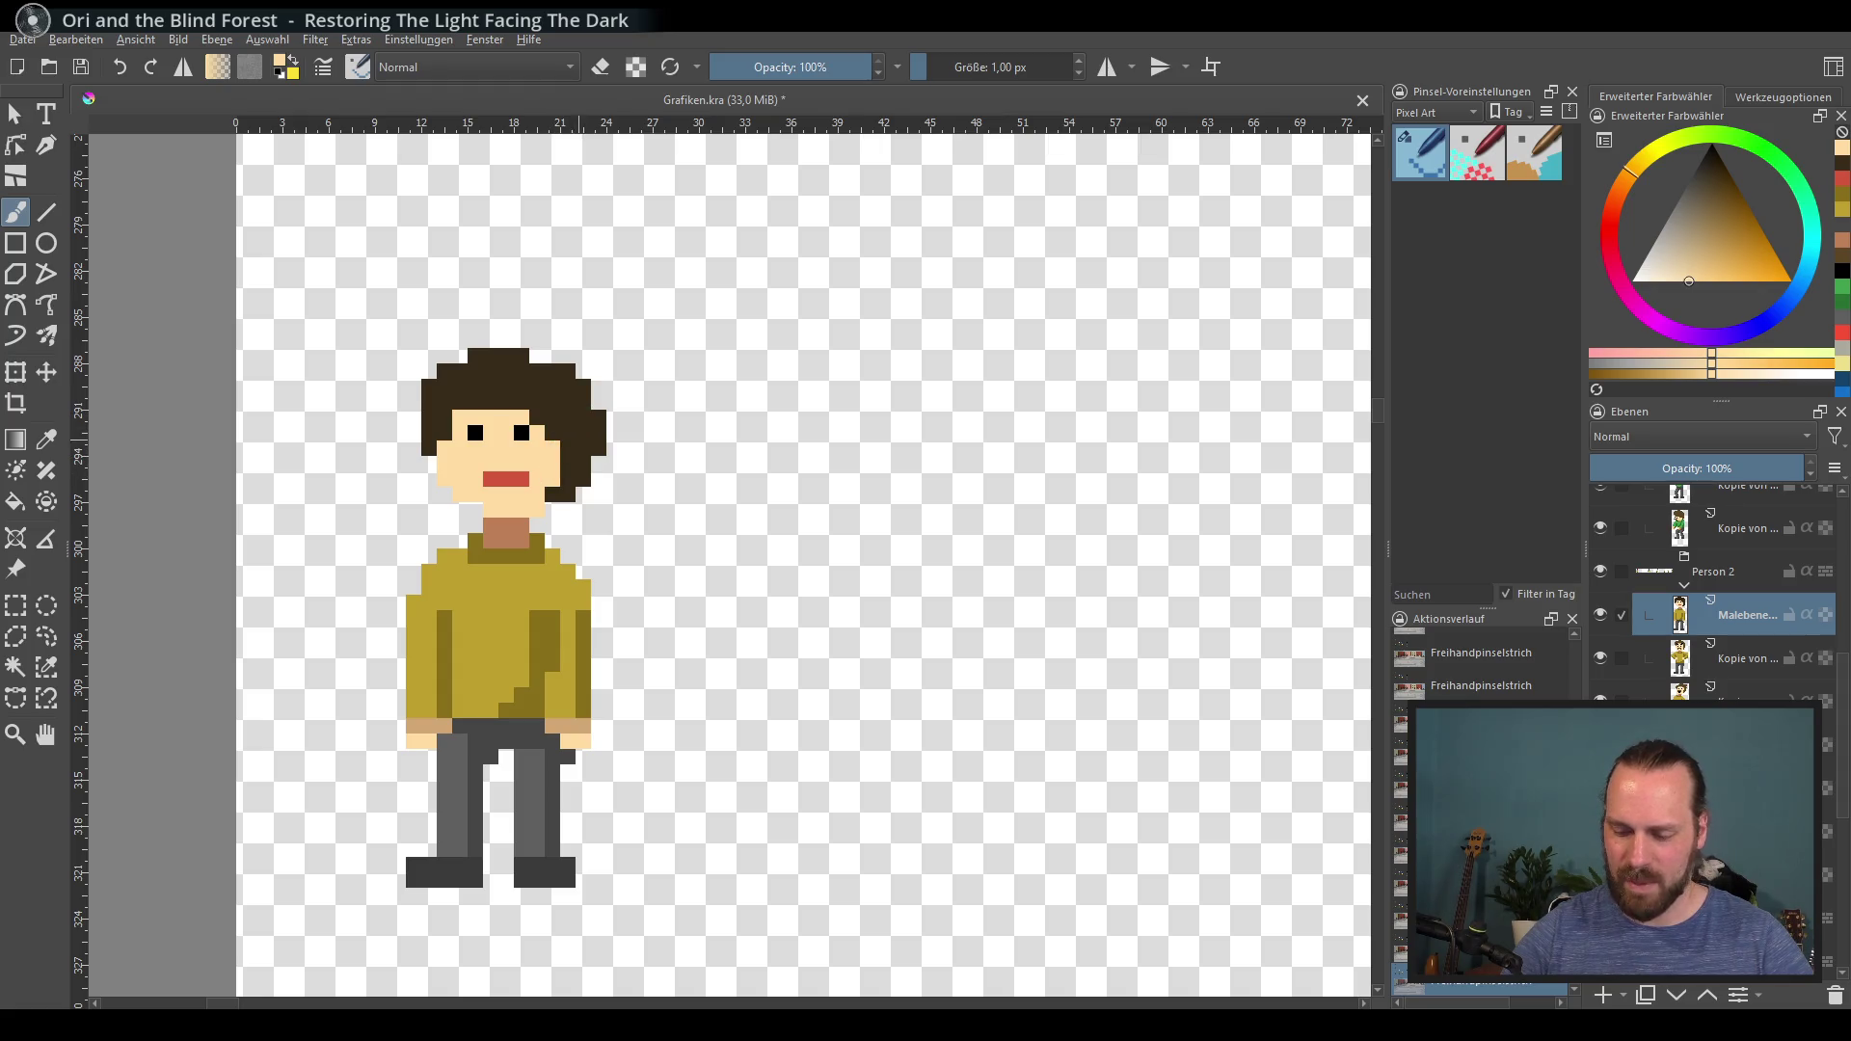
ctrl+click(594, 398)
ctrl+click(550, 474)
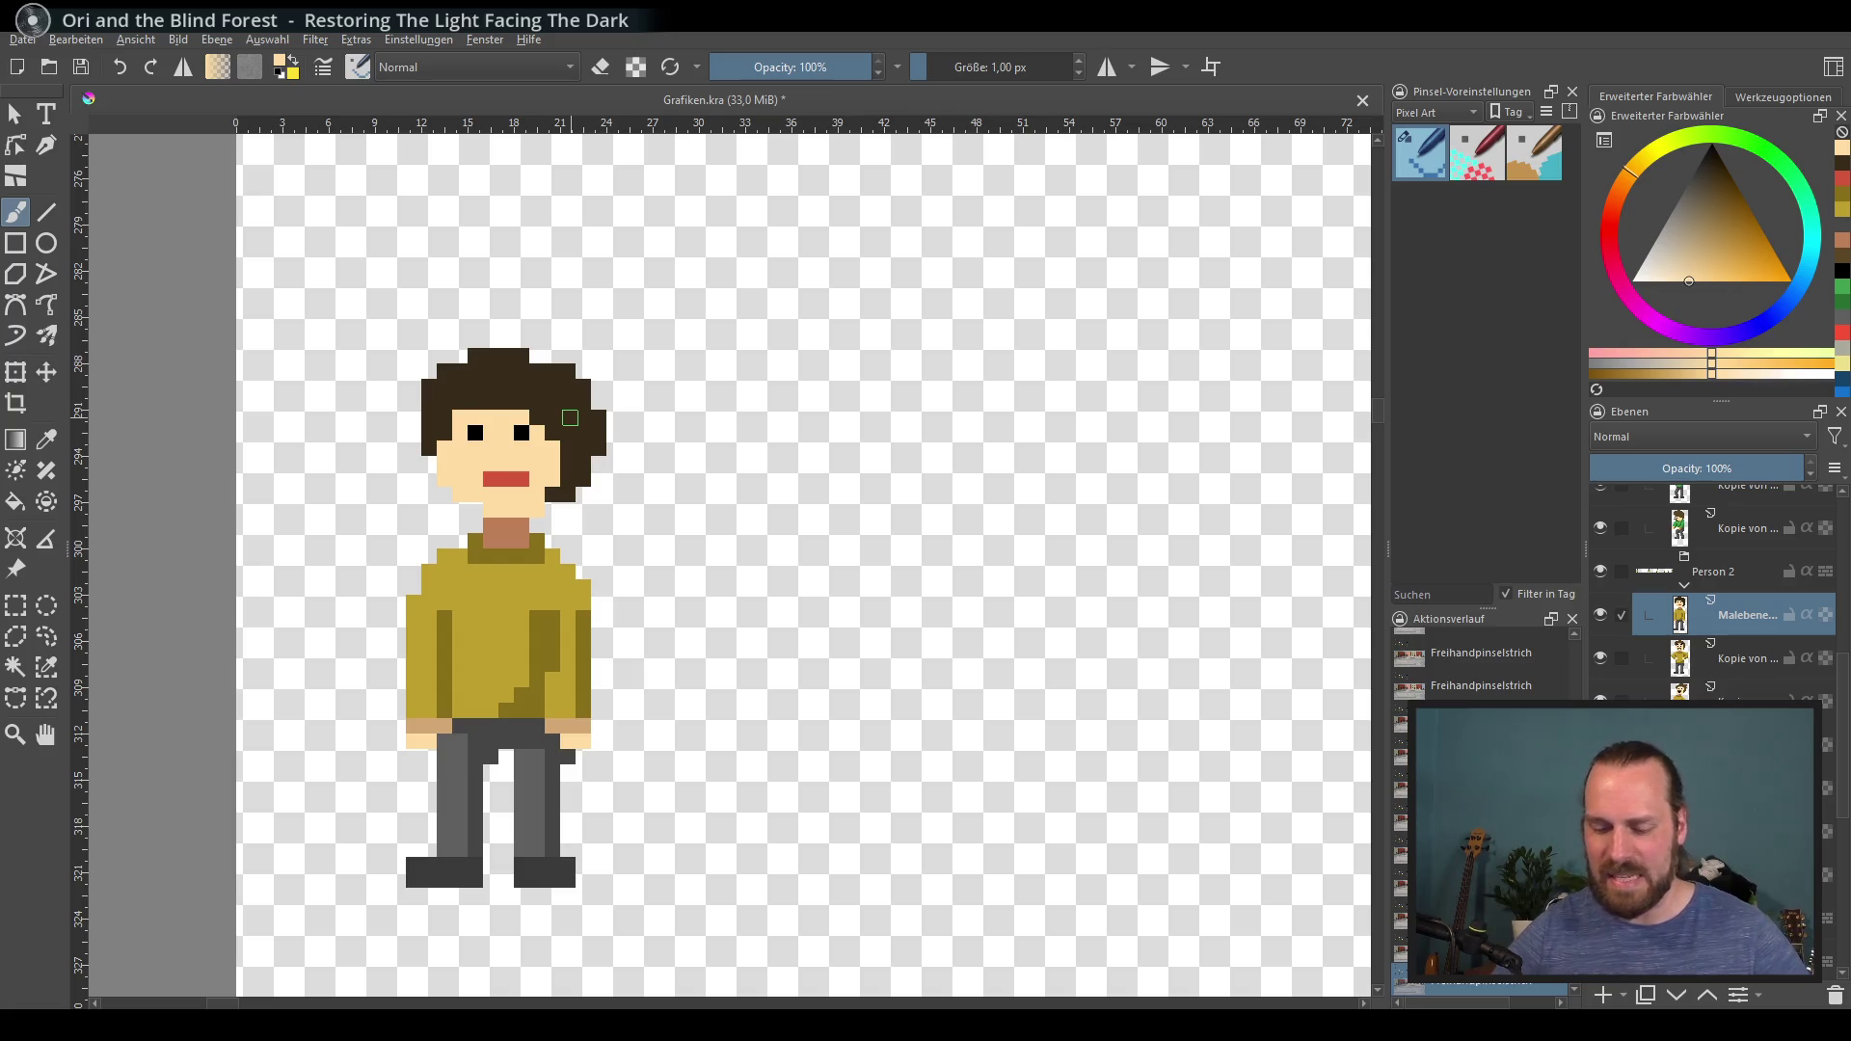
ctrl+click(512, 605)
ctrl+click(494, 536)
ctrl+click(519, 509)
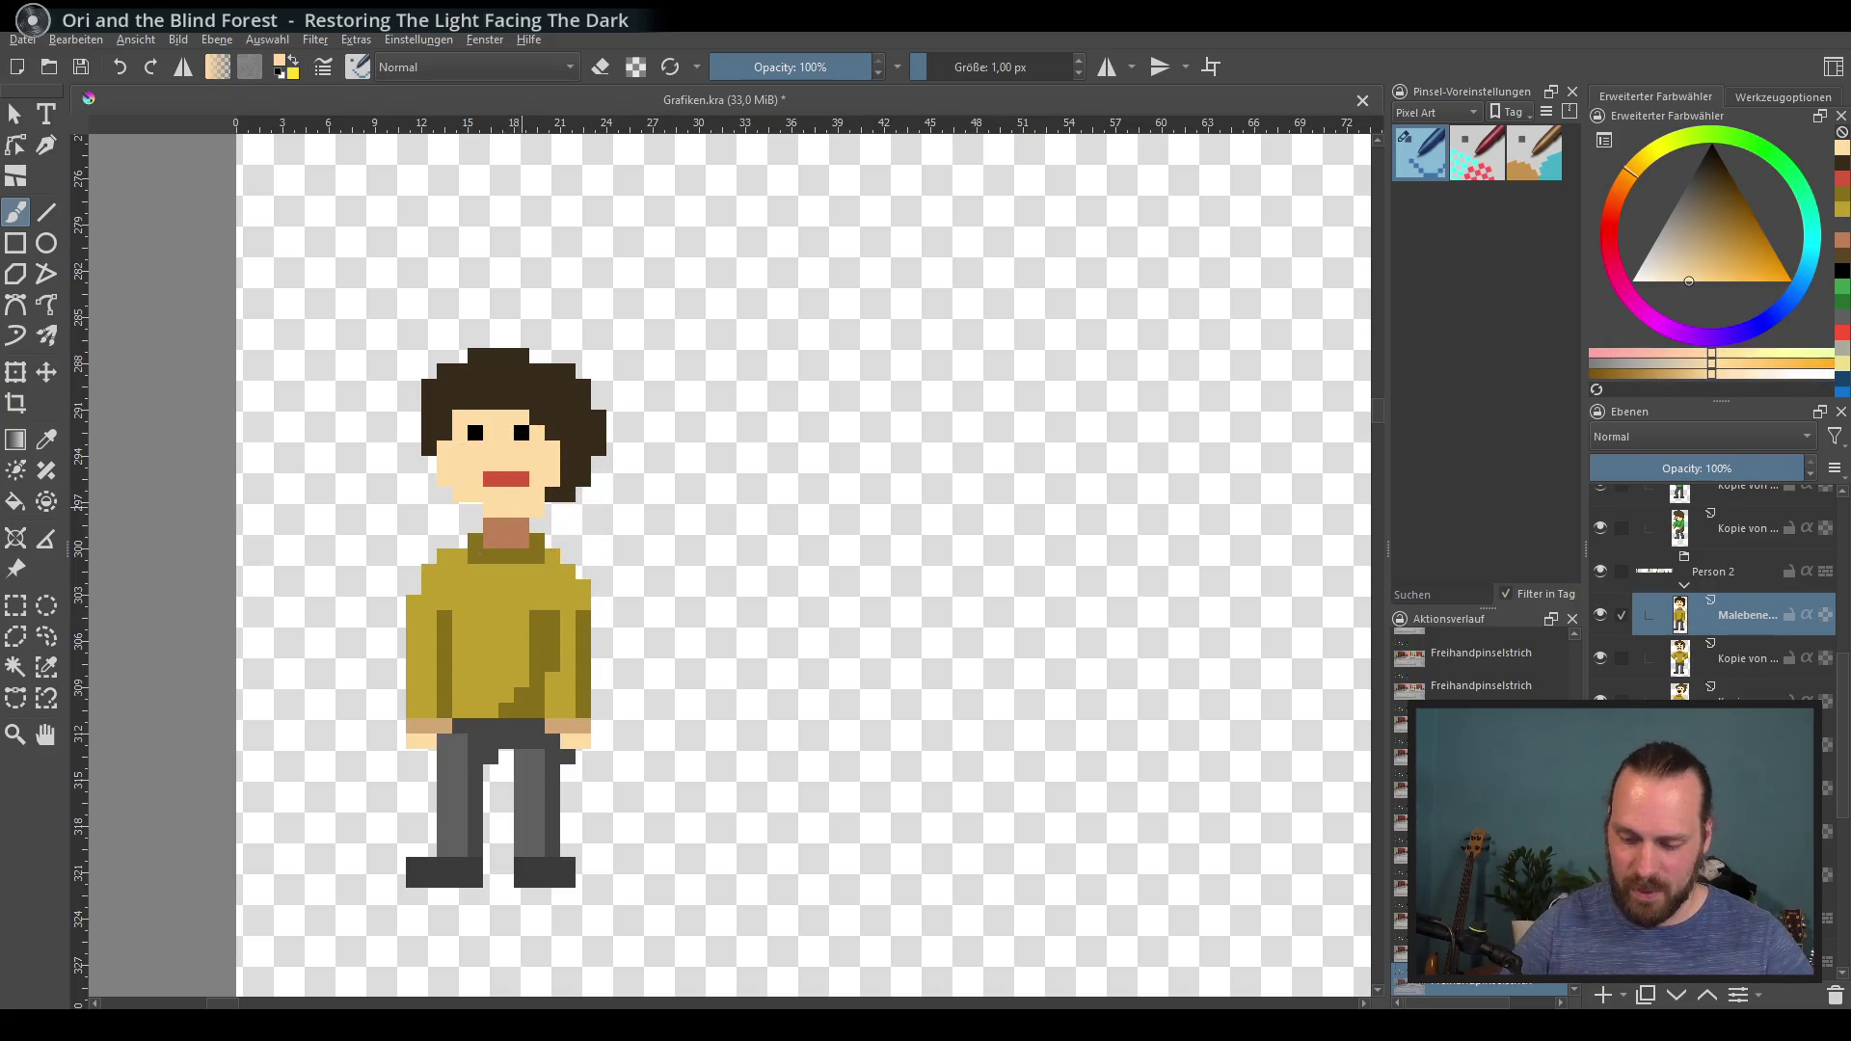
ctrl+click(463, 576)
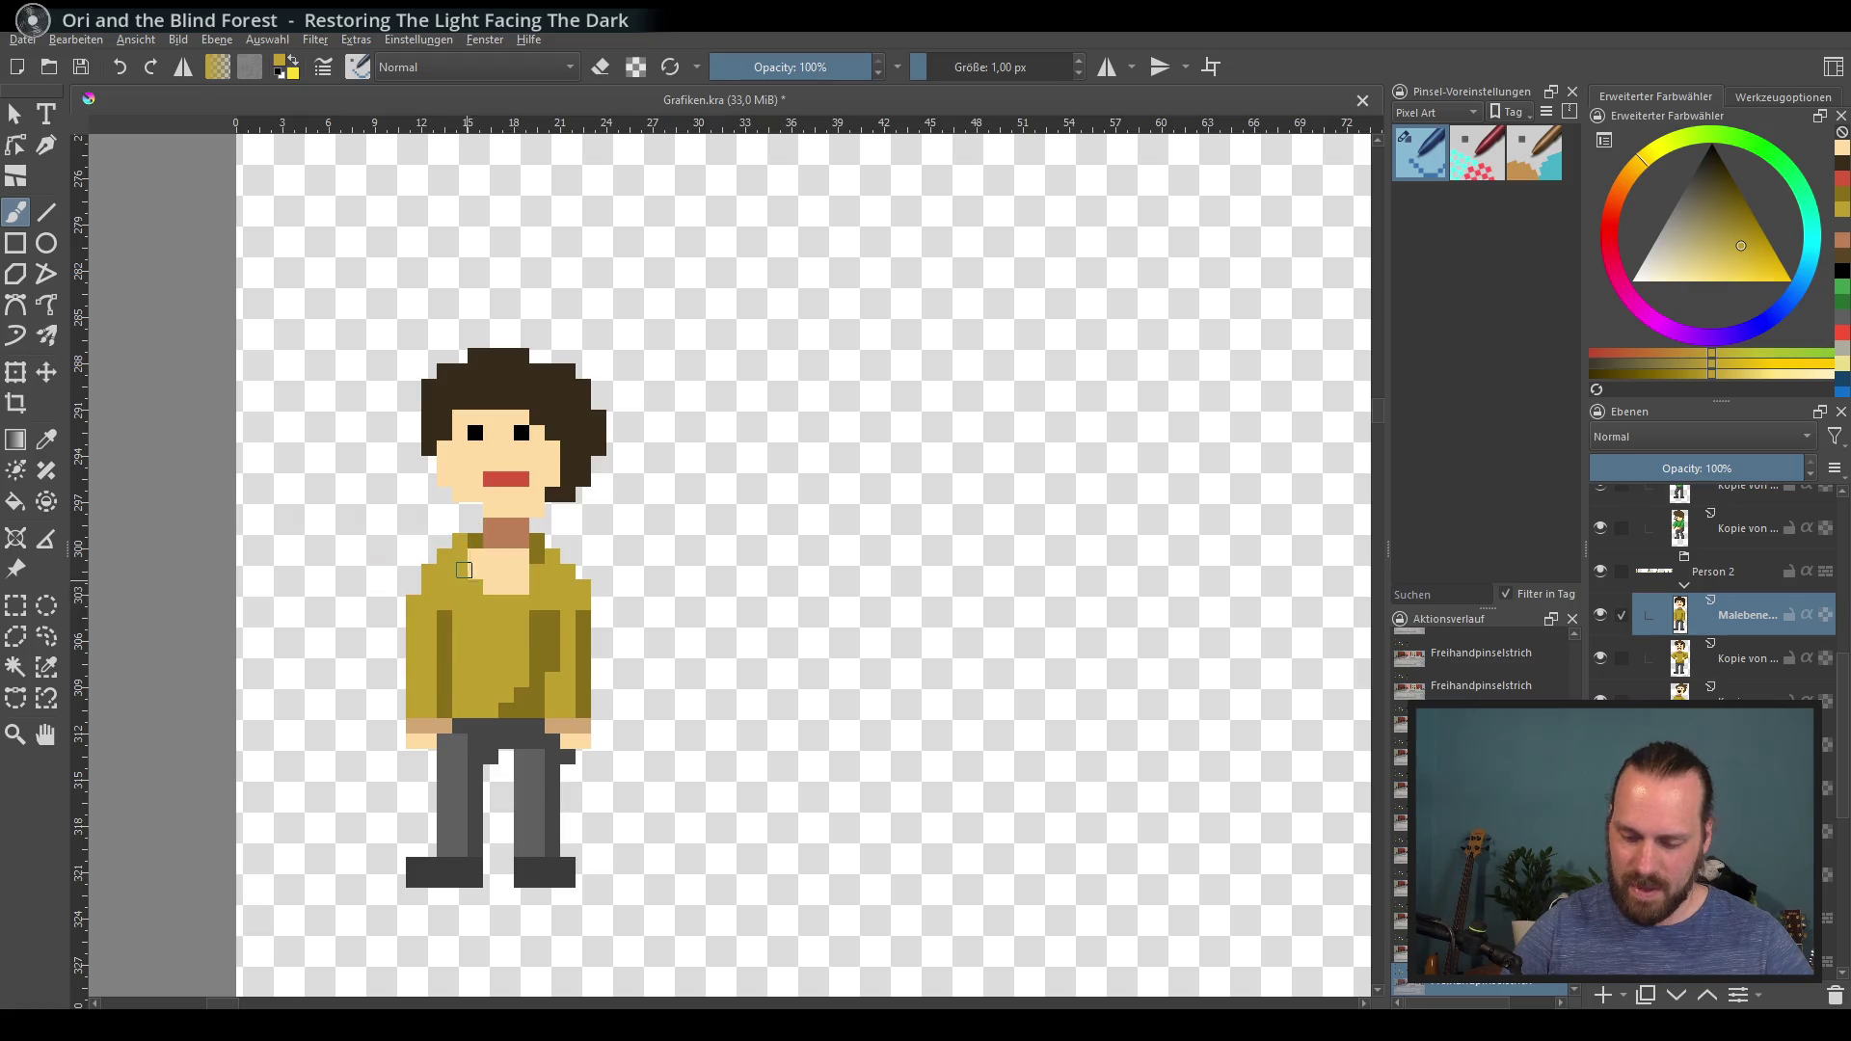
Step: Add dark-yellow shading folds and extend the shirt yellow down over the belt
ctrl+click(541, 619)
drag(522, 603, 537, 558)
ctrl+click(529, 590)
ctrl+click(545, 569)
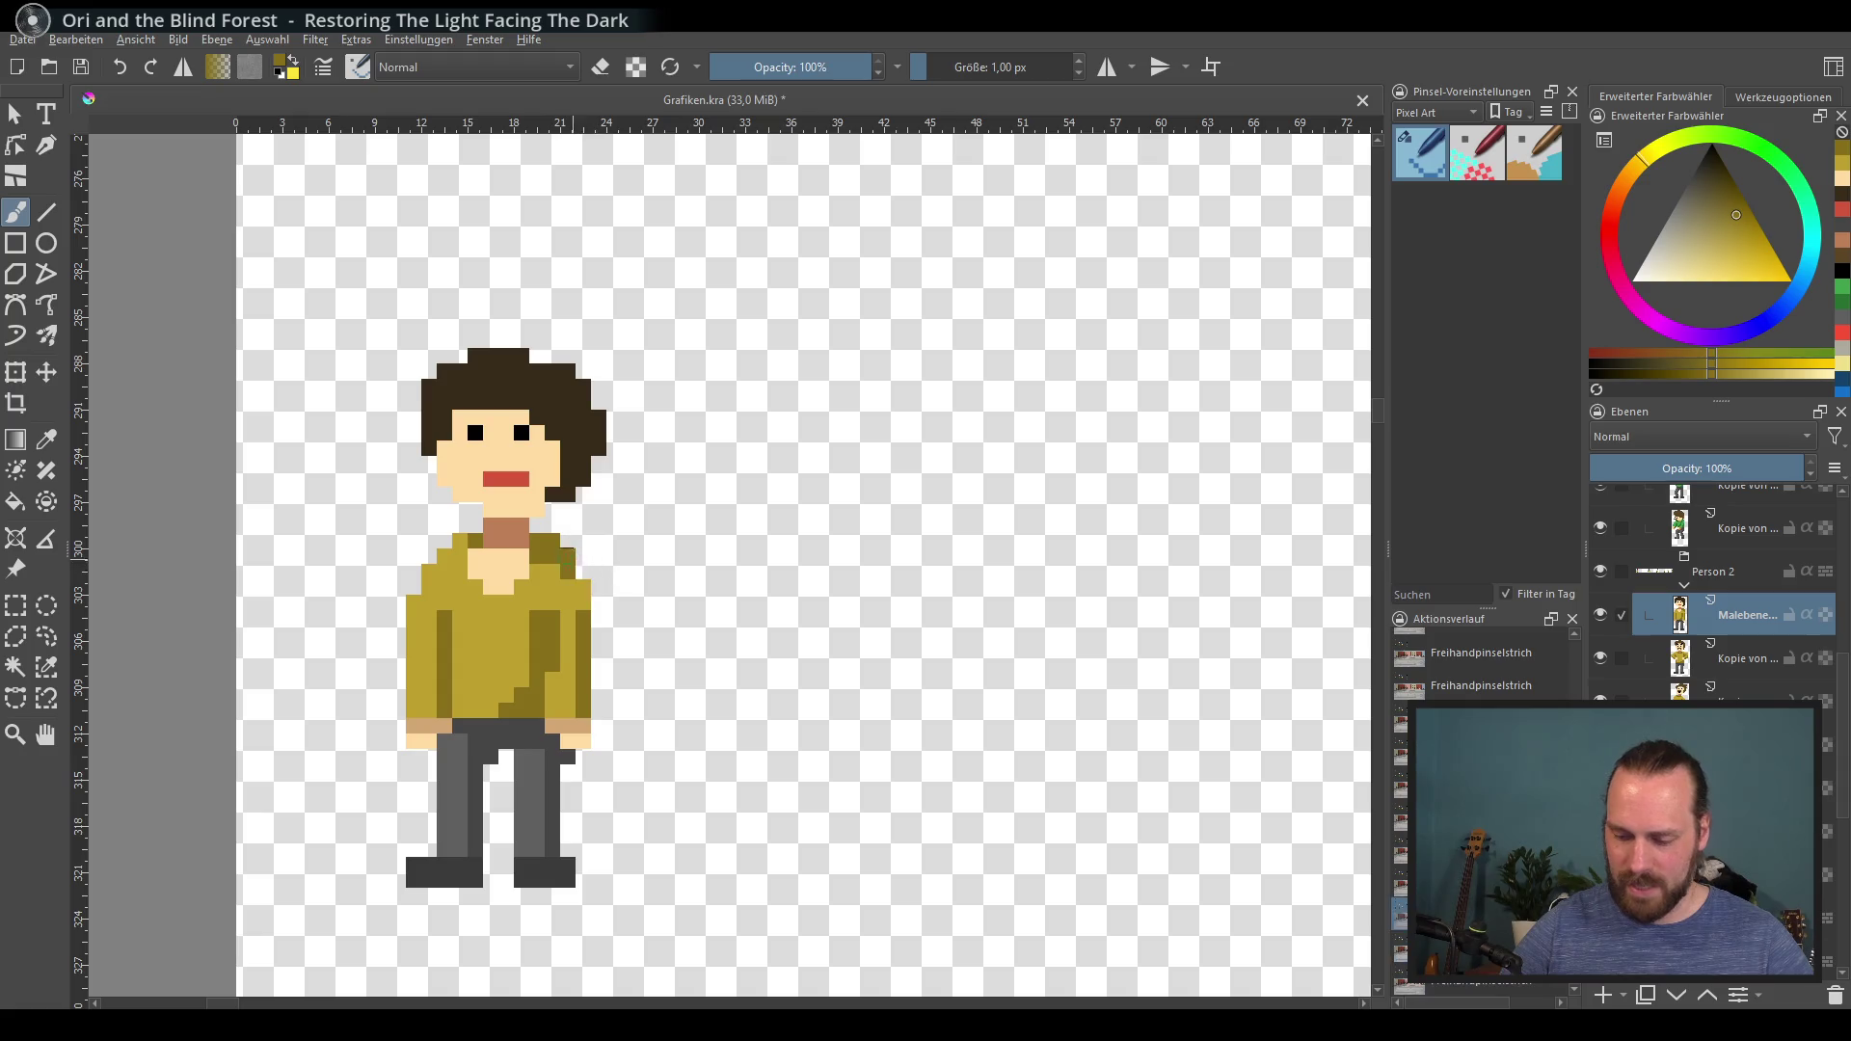
drag(525, 642, 506, 696)
ctrl+click(475, 694)
drag(453, 757, 461, 731)
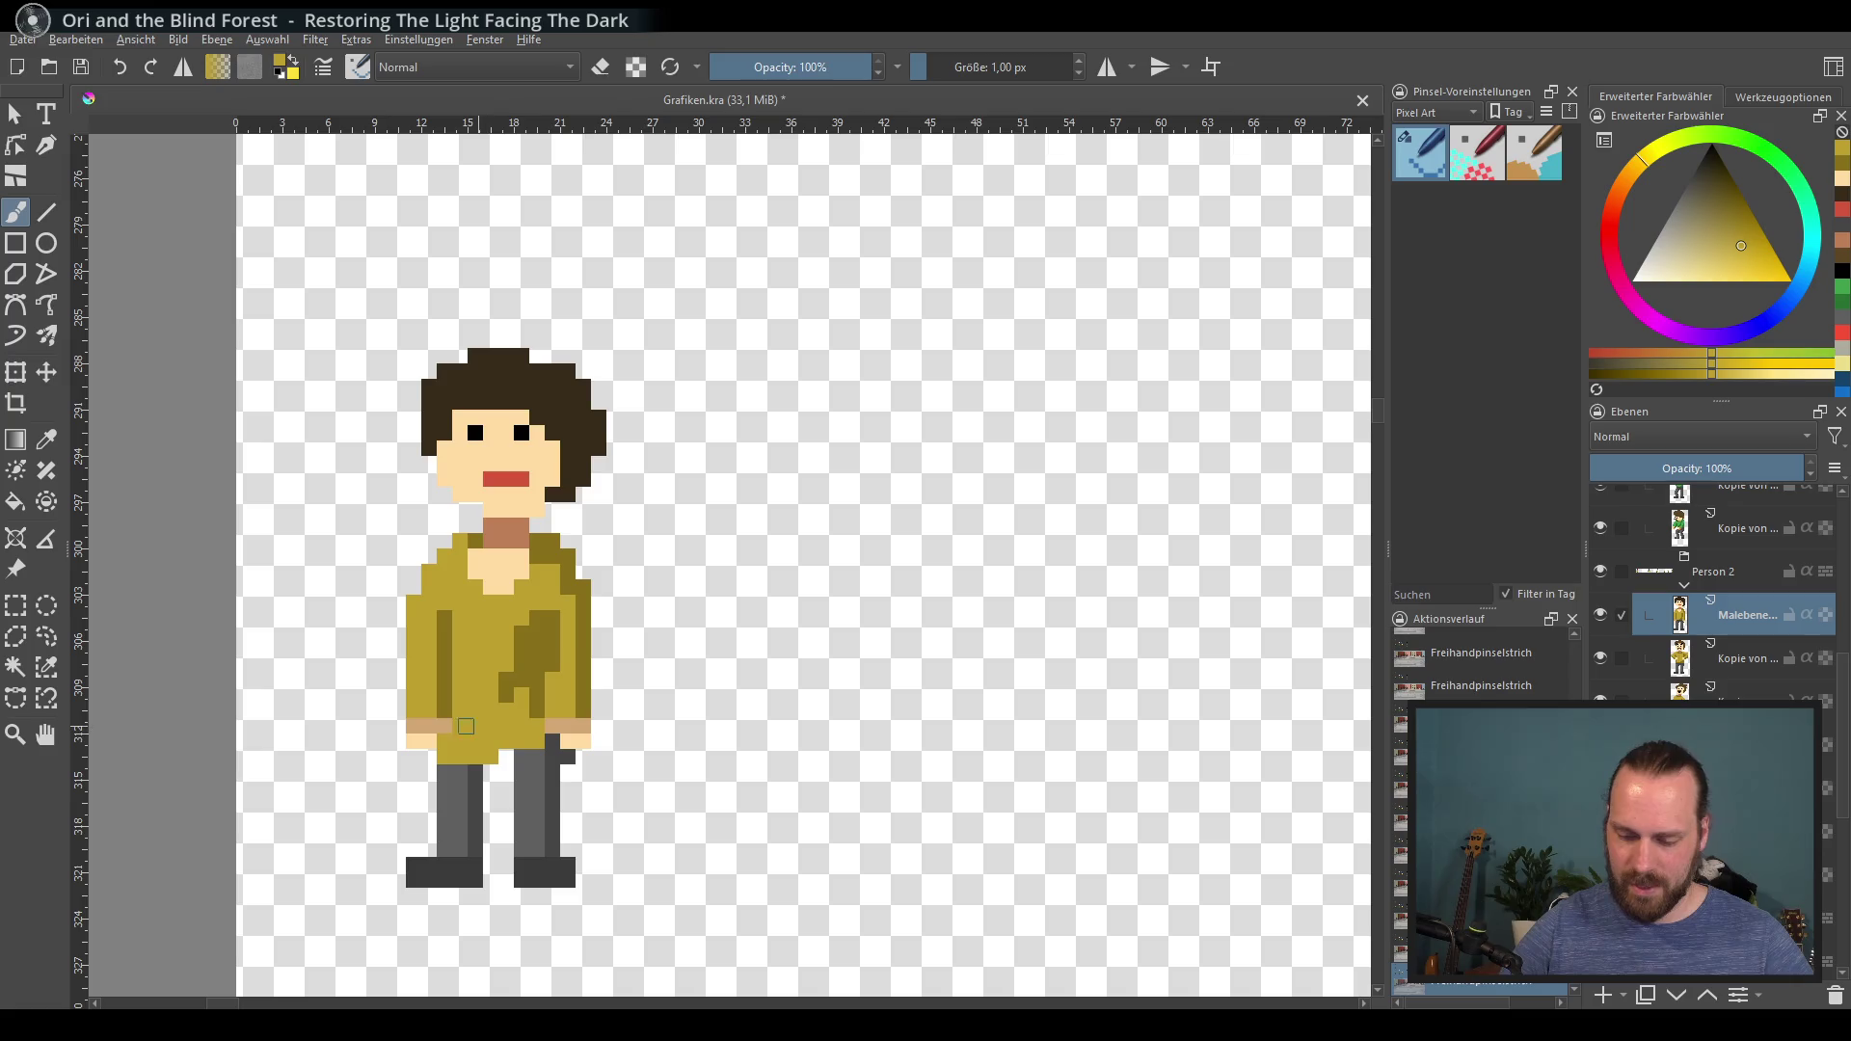
ctrl+click(529, 681)
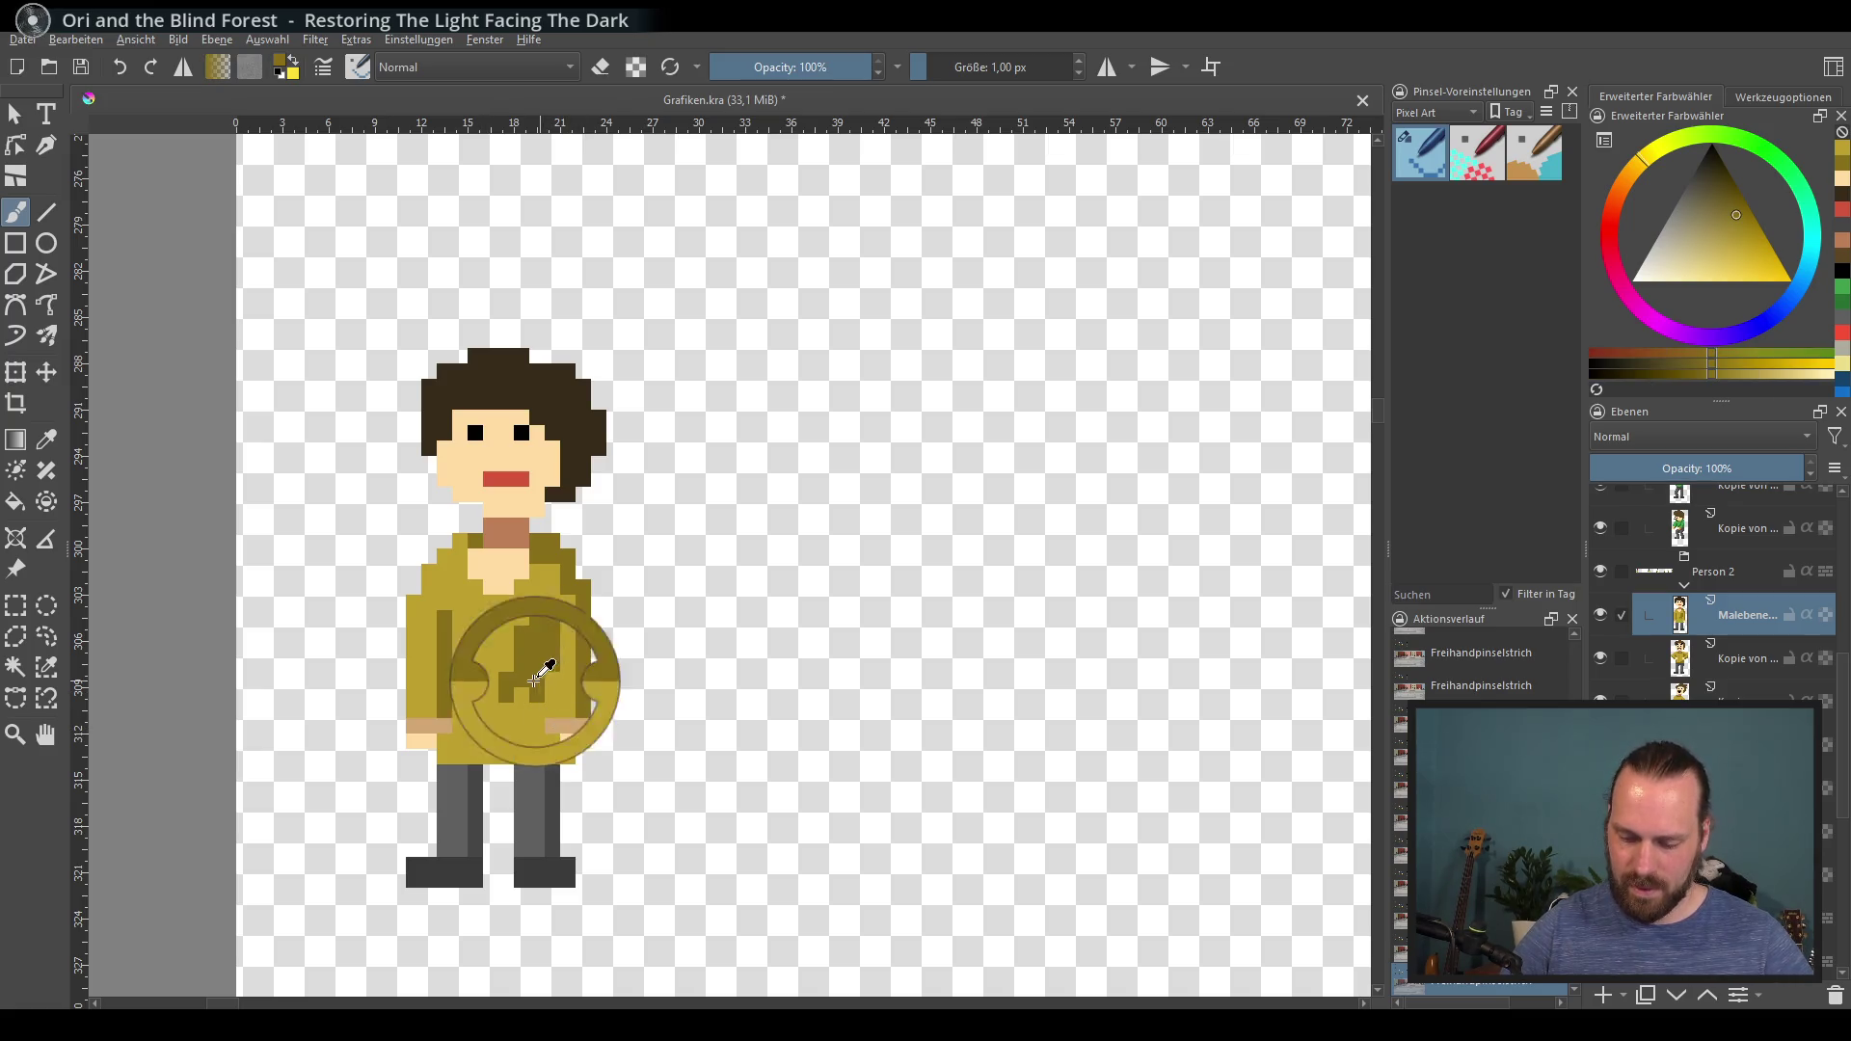
drag(538, 708, 545, 742)
ctrl+click(514, 618)
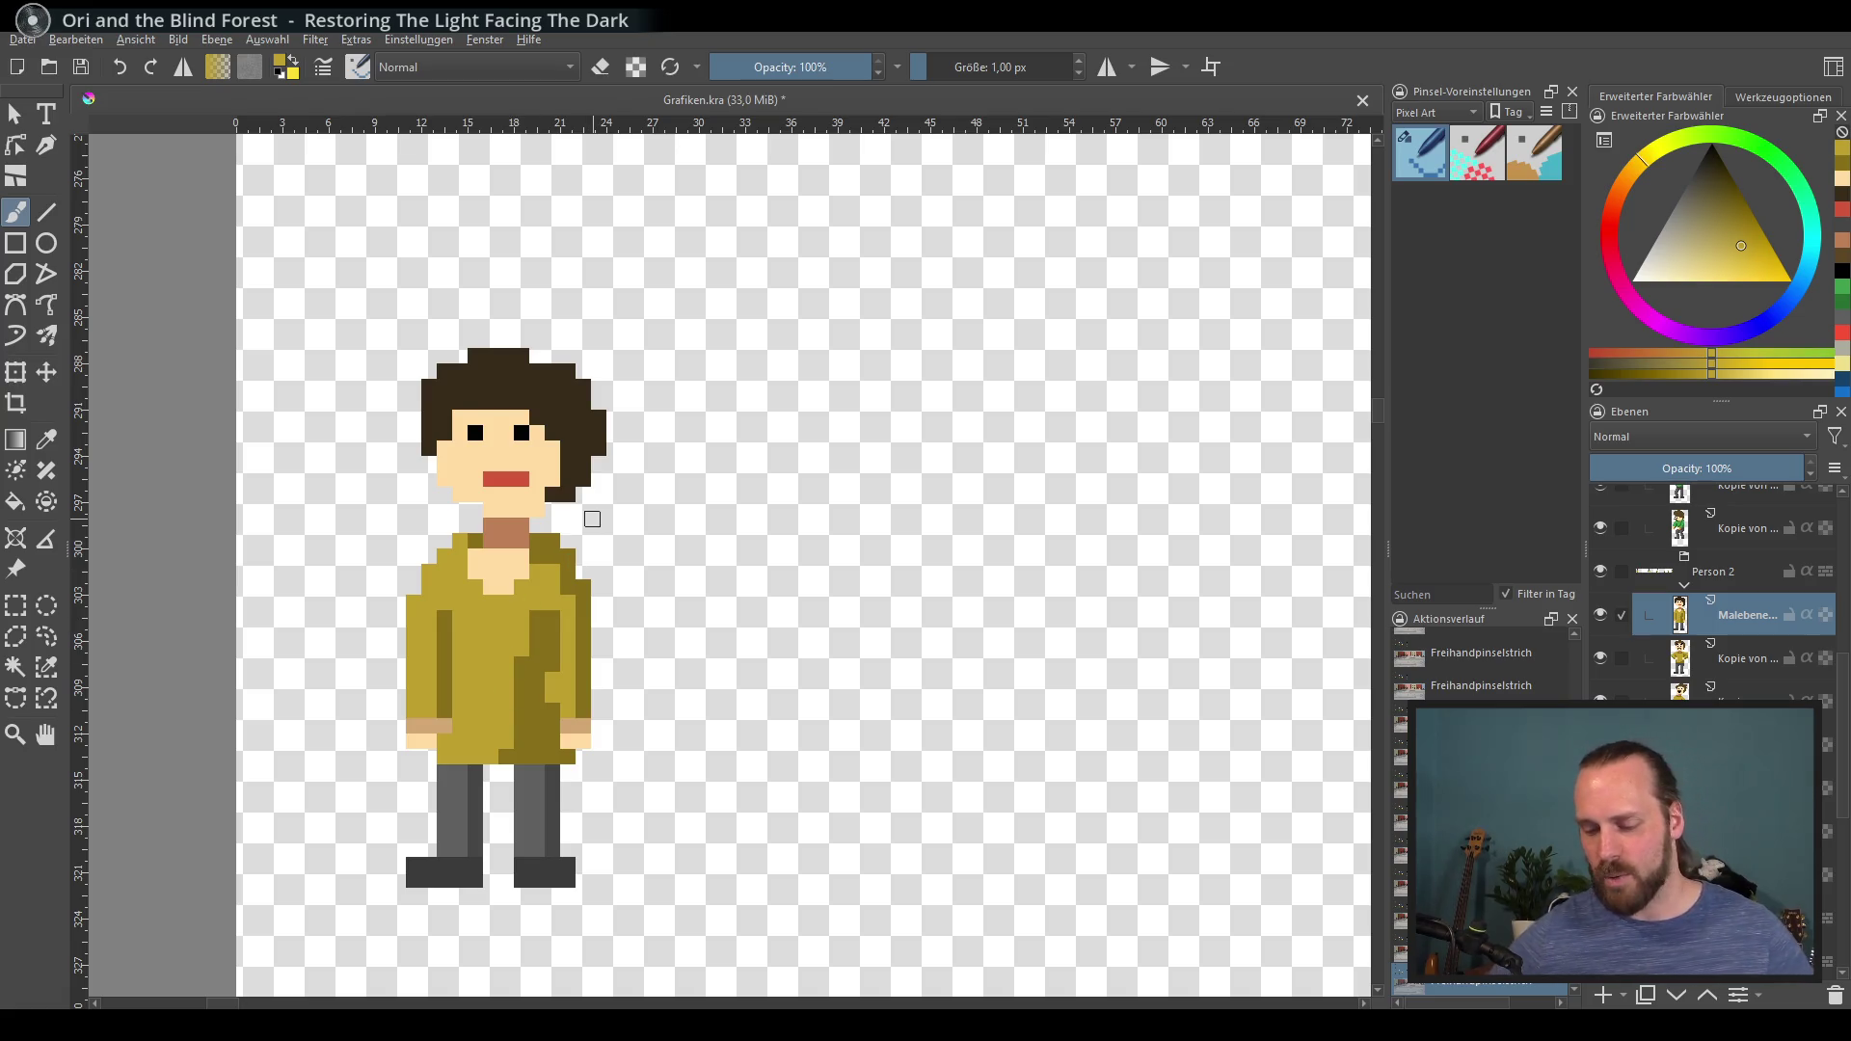
scroll(685, 437, down, 3)
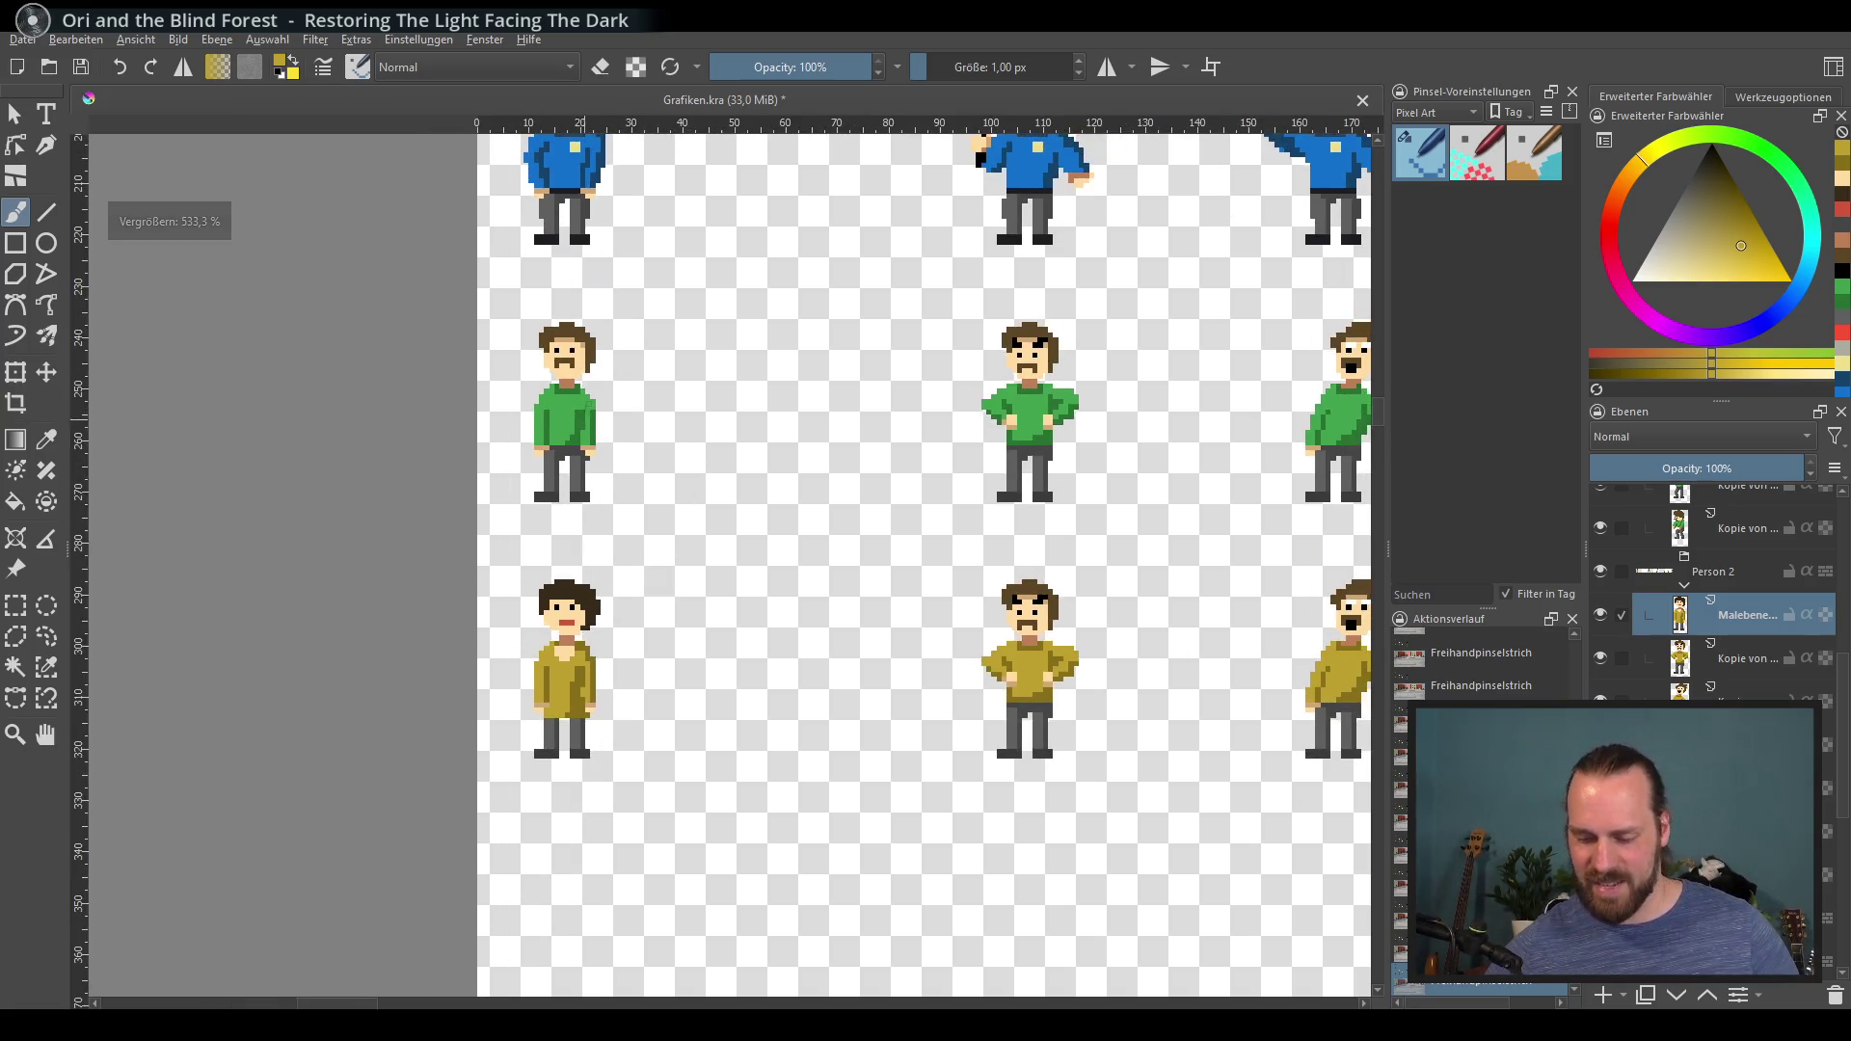
Step: Check the whole sheet, then choose a bright red in the colour selector
scroll(640, 458, up, 1)
scroll(666, 463, right, 1)
scroll(675, 463, down, 3)
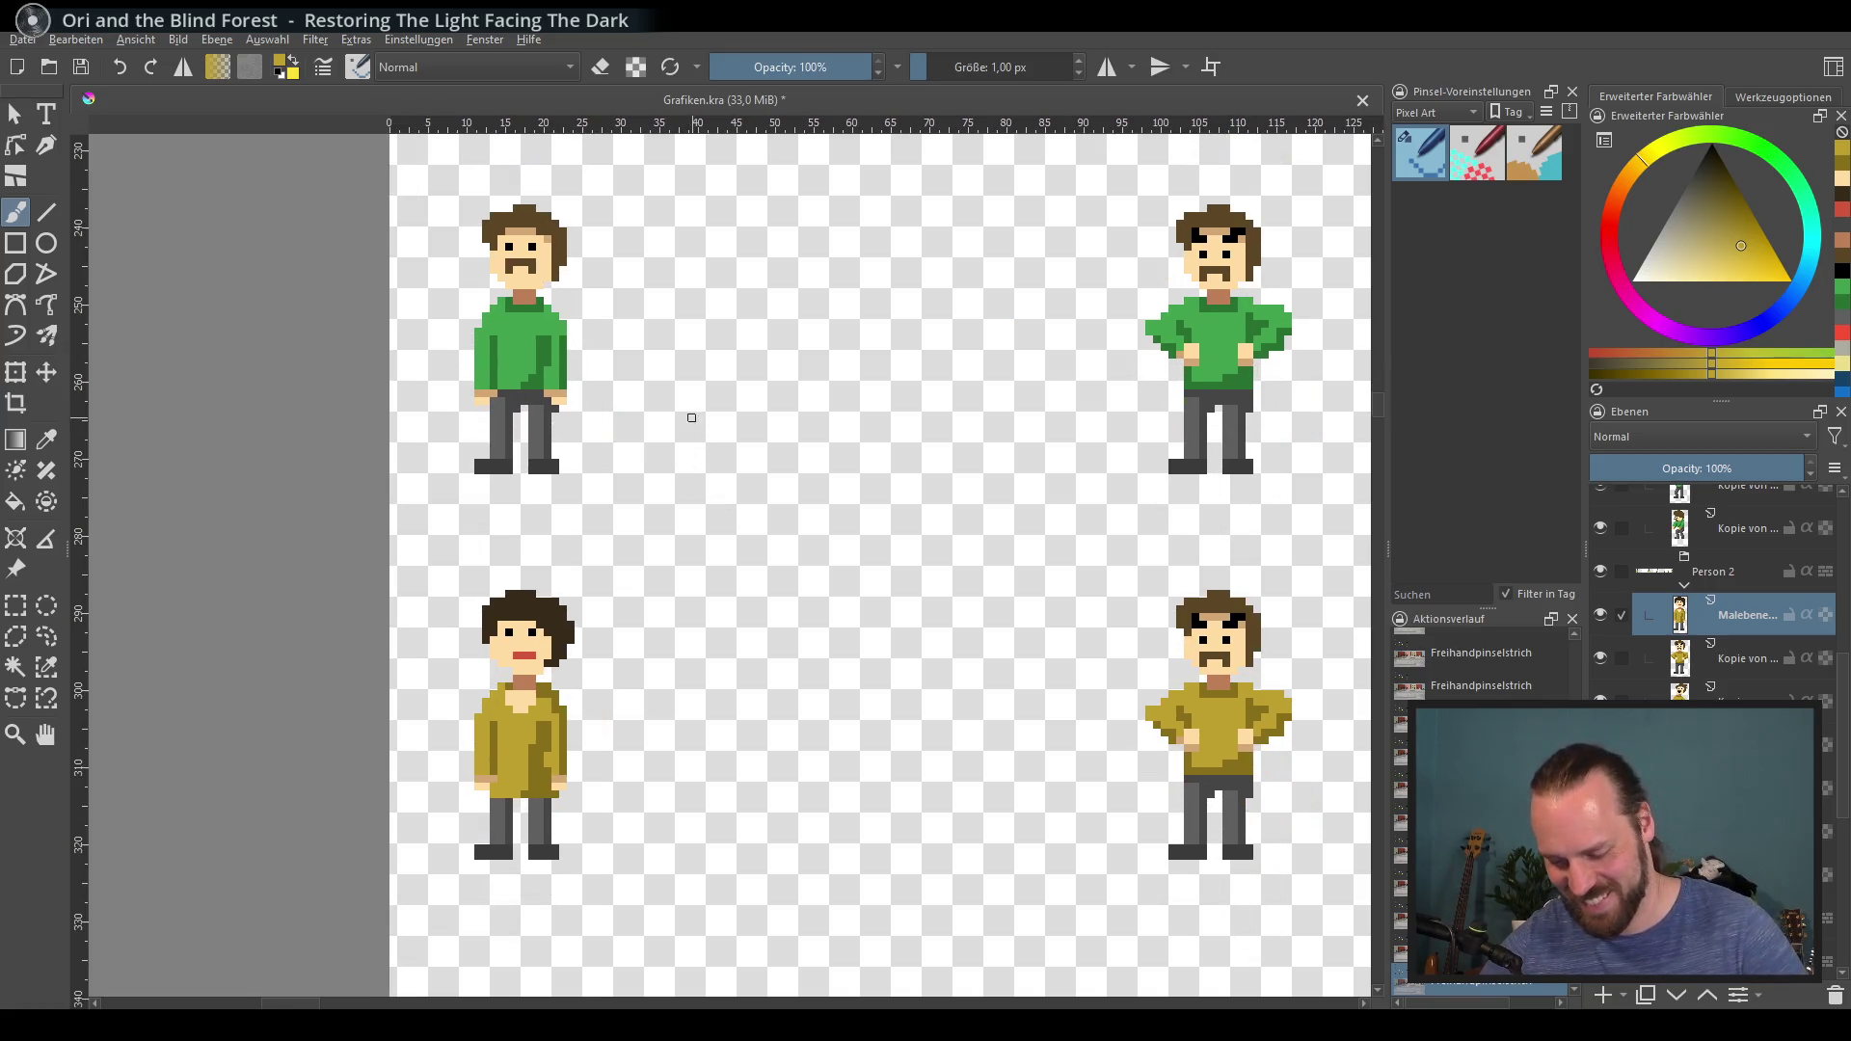
scroll(639, 465, up, 2)
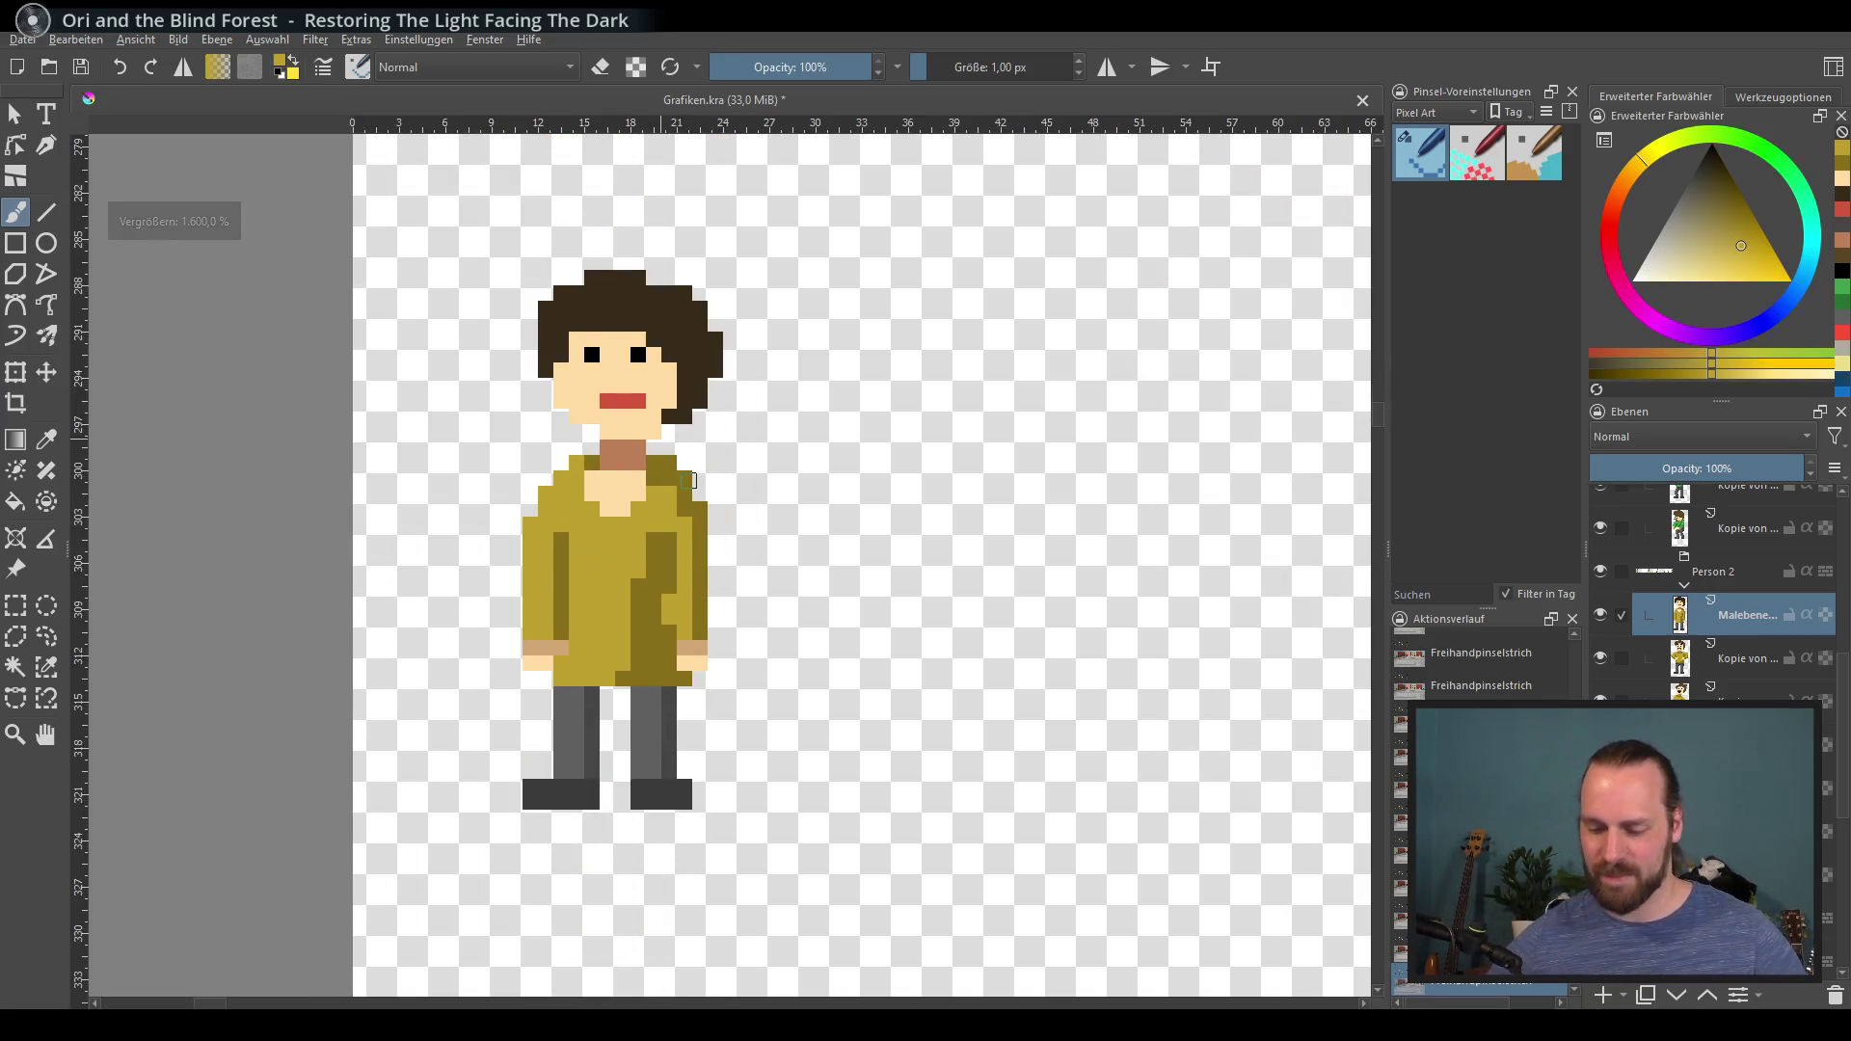
ctrl+click(575, 733)
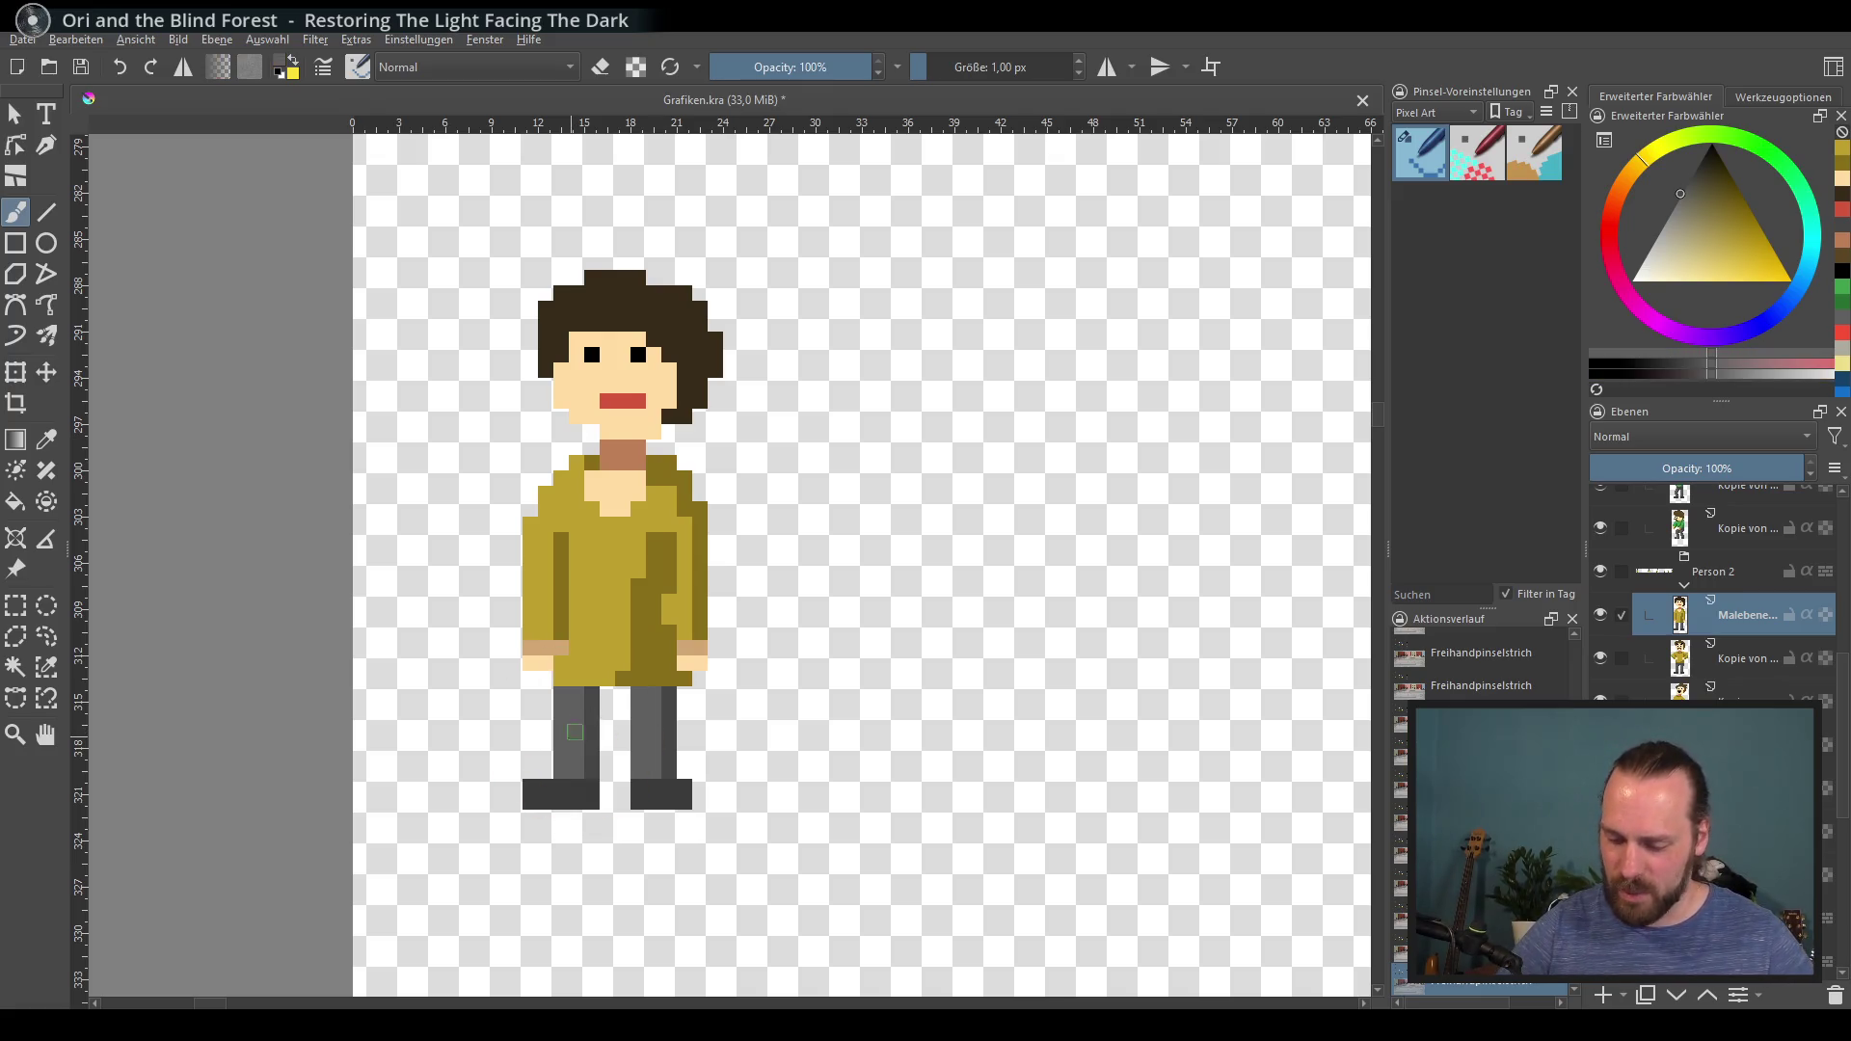
click(1617, 220)
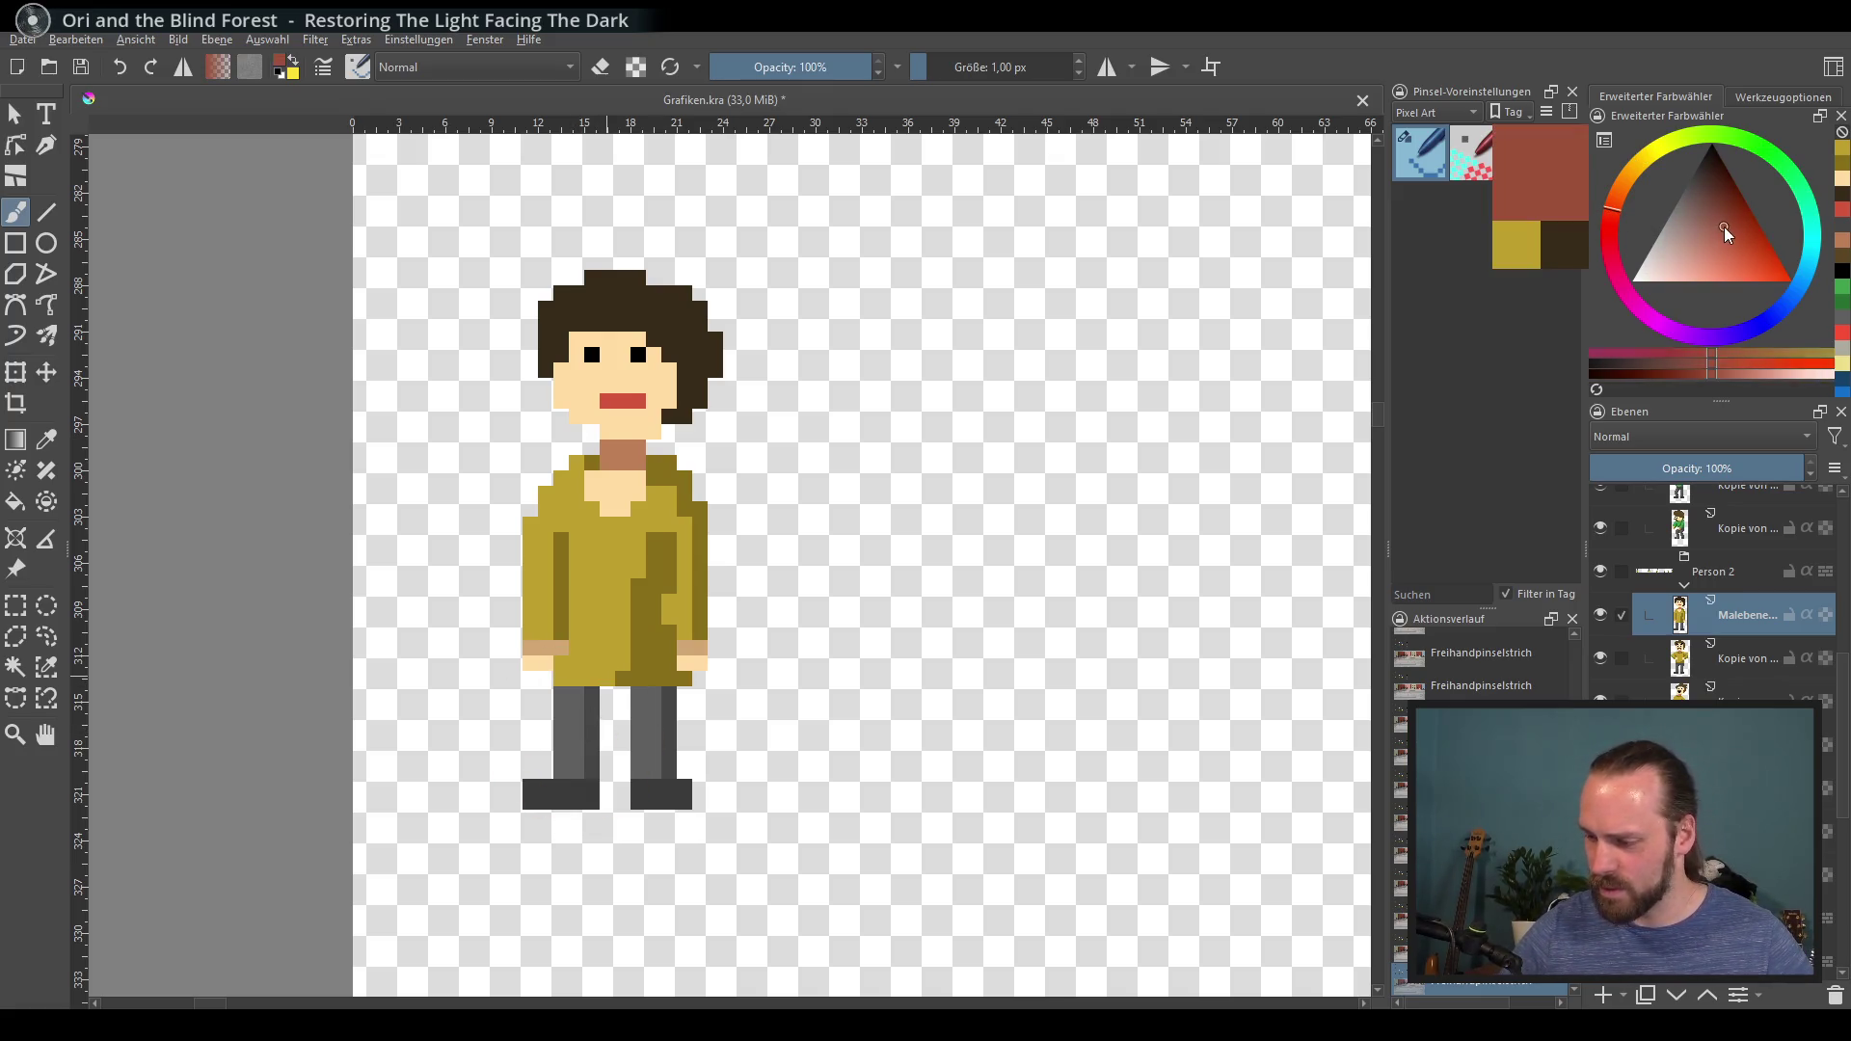
click(1716, 198)
click(1752, 227)
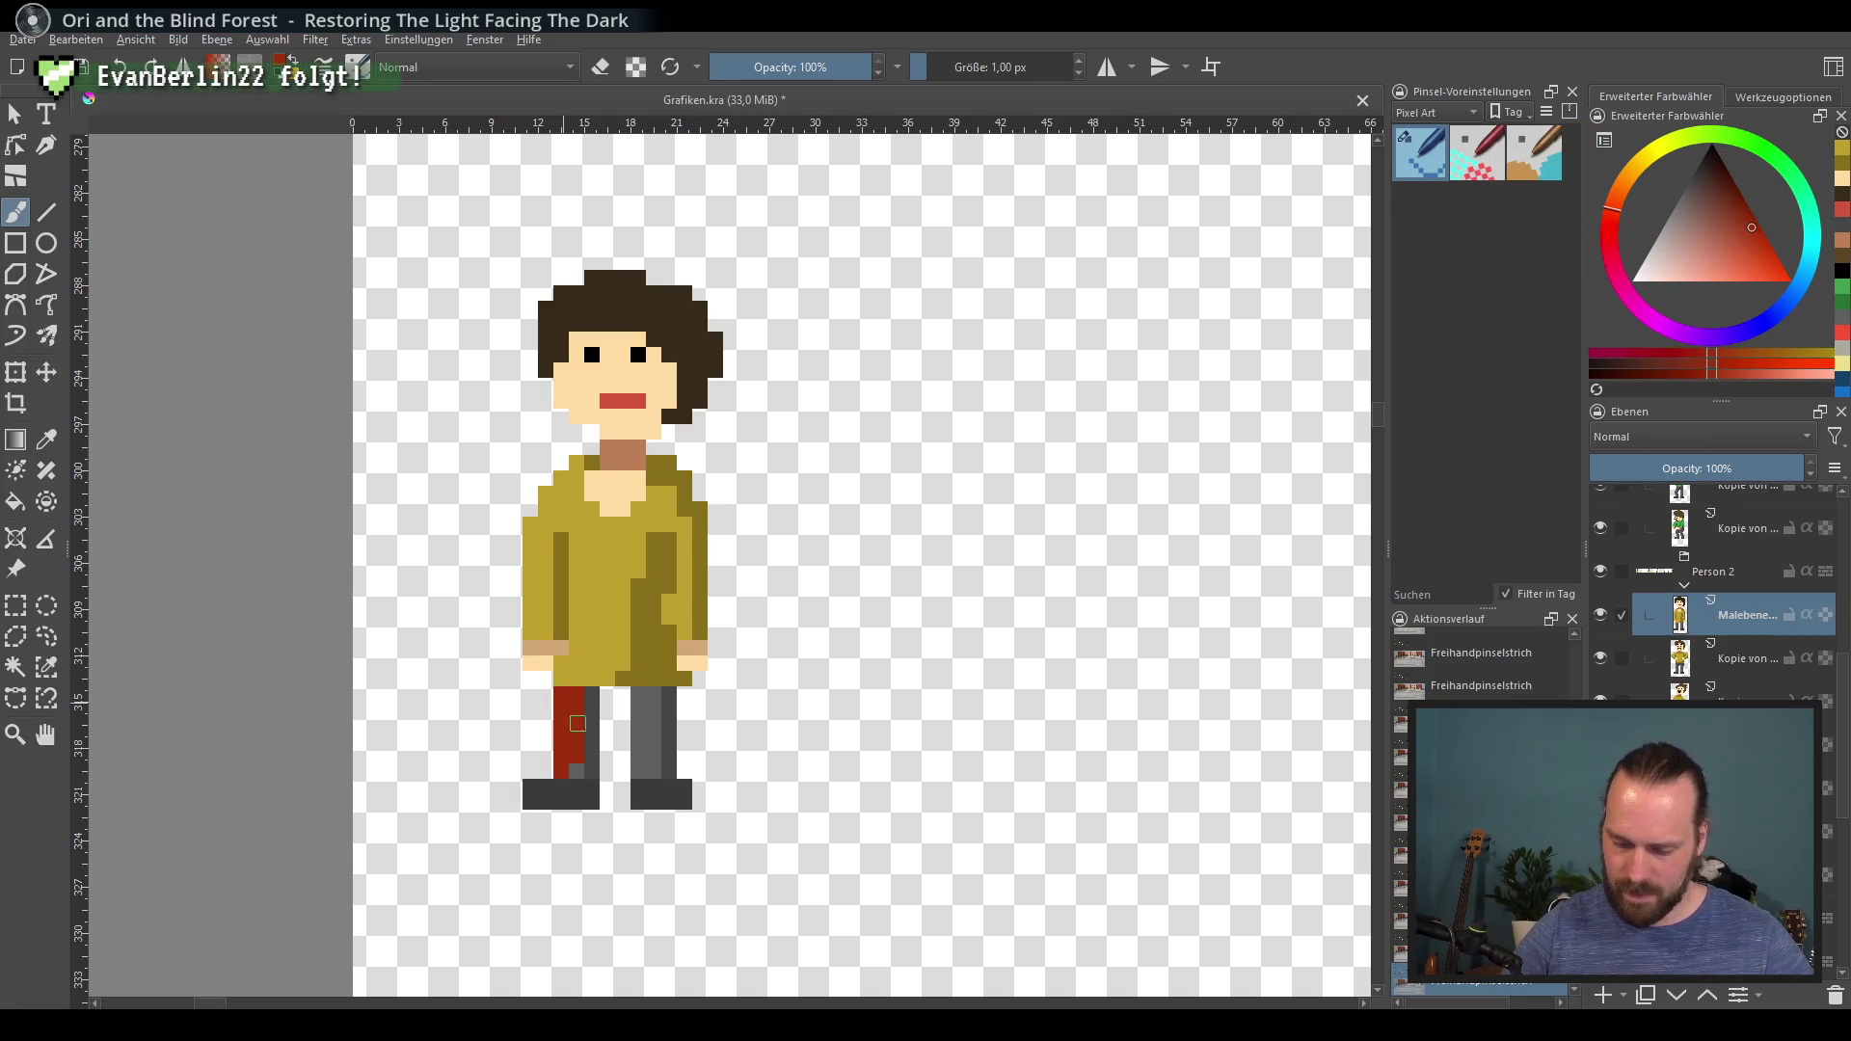
Step: Paint the trouser legs in red and darker red
click(653, 709)
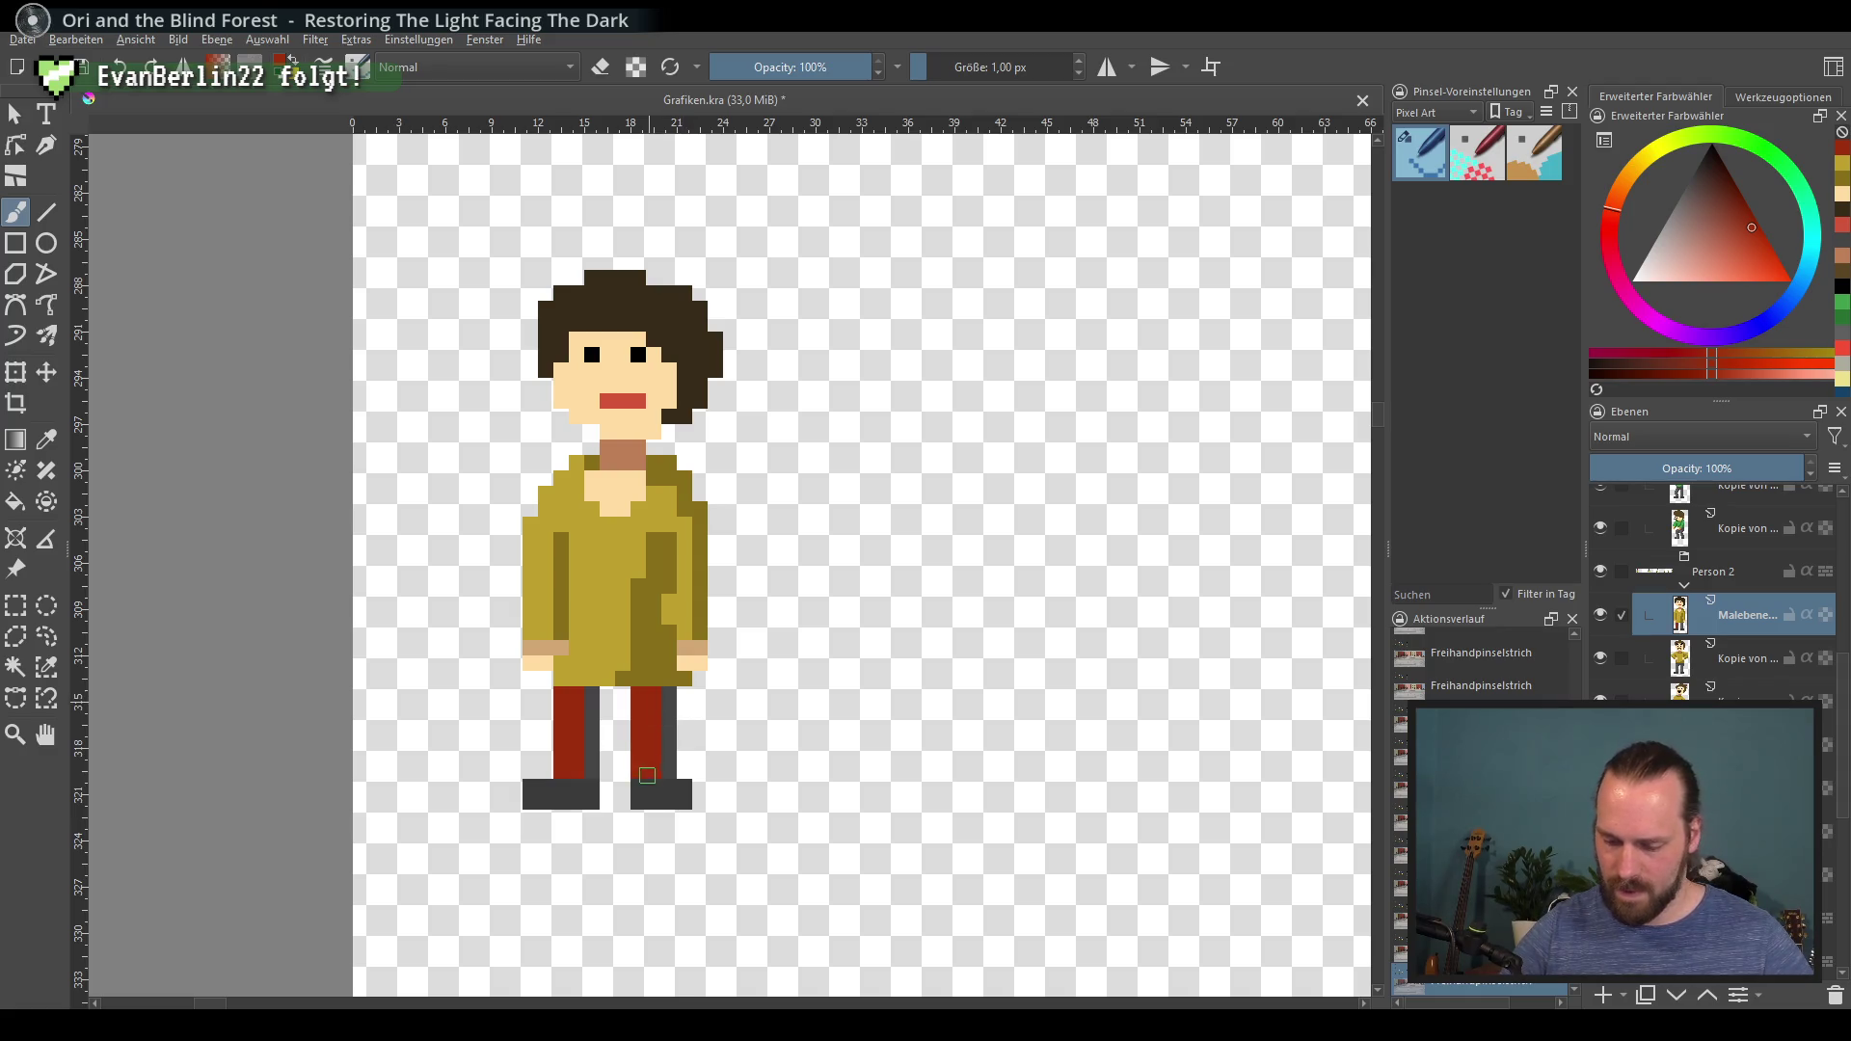
click(1730, 204)
click(592, 700)
drag(607, 750, 608, 772)
key(ctrl+z)
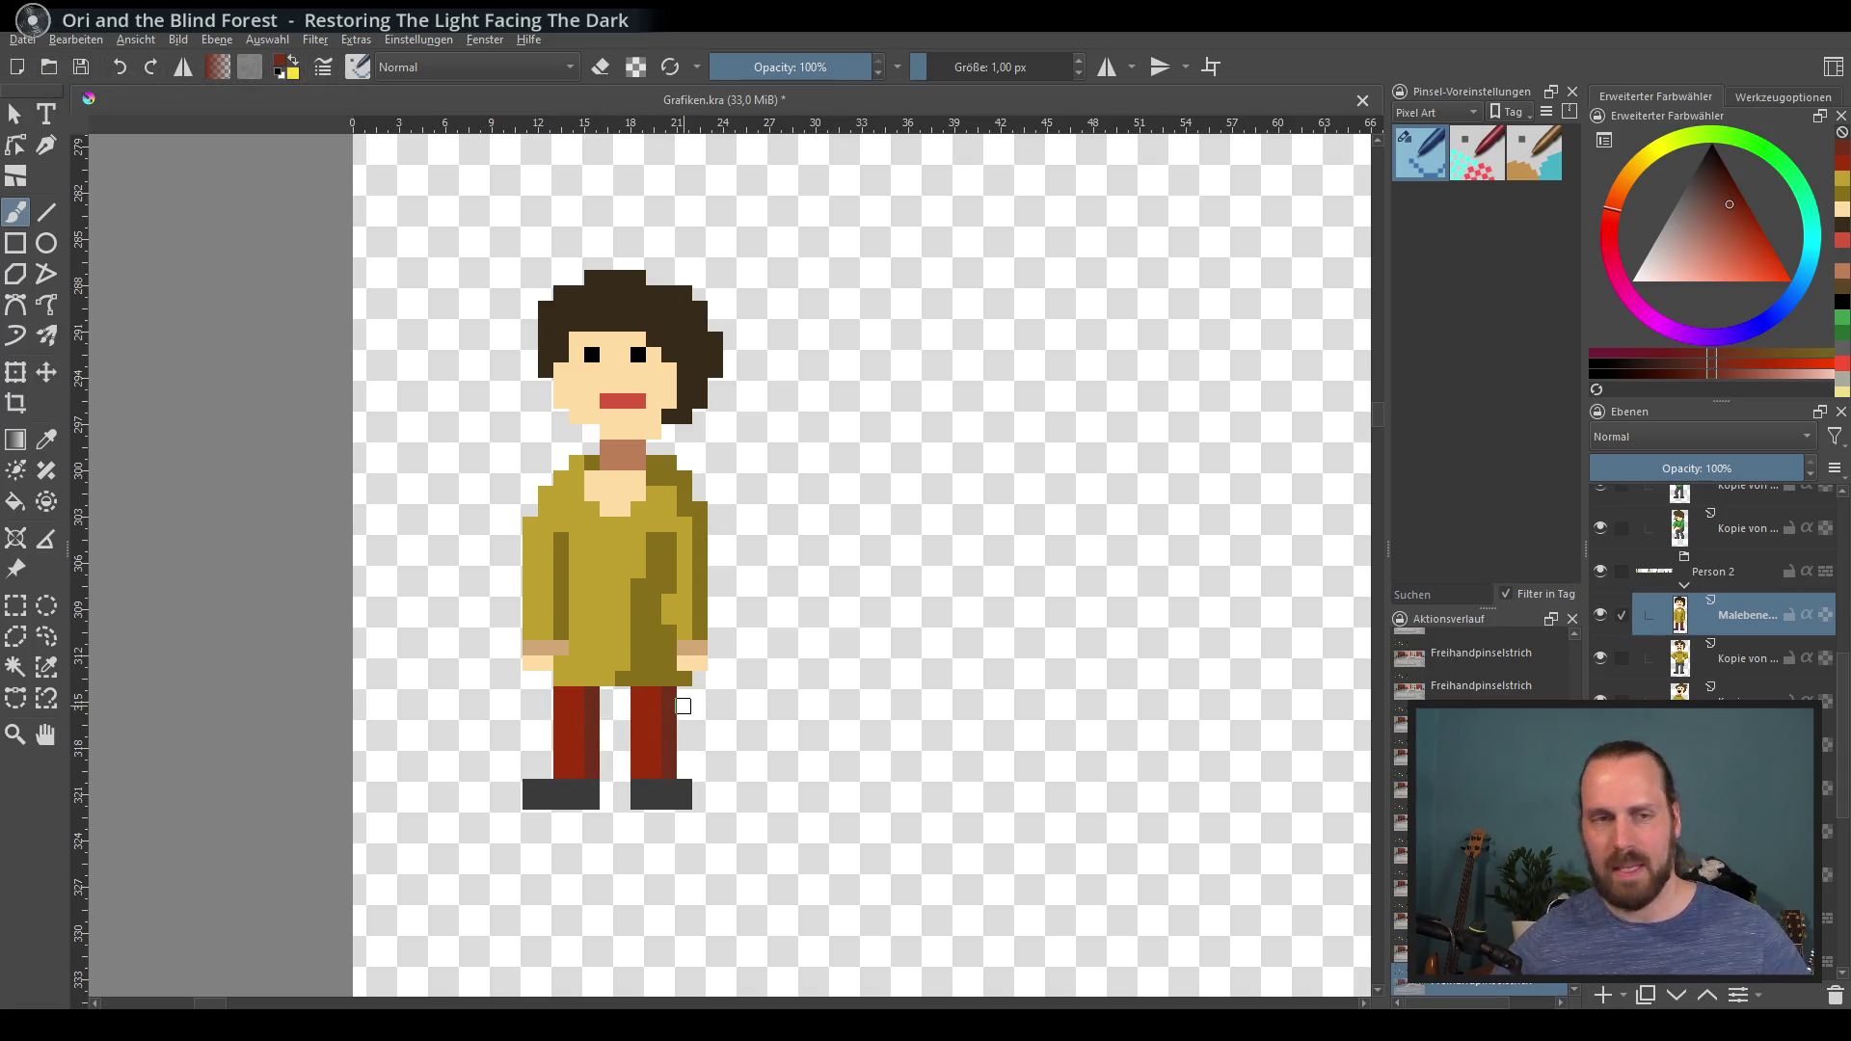
drag(700, 680, 634, 688)
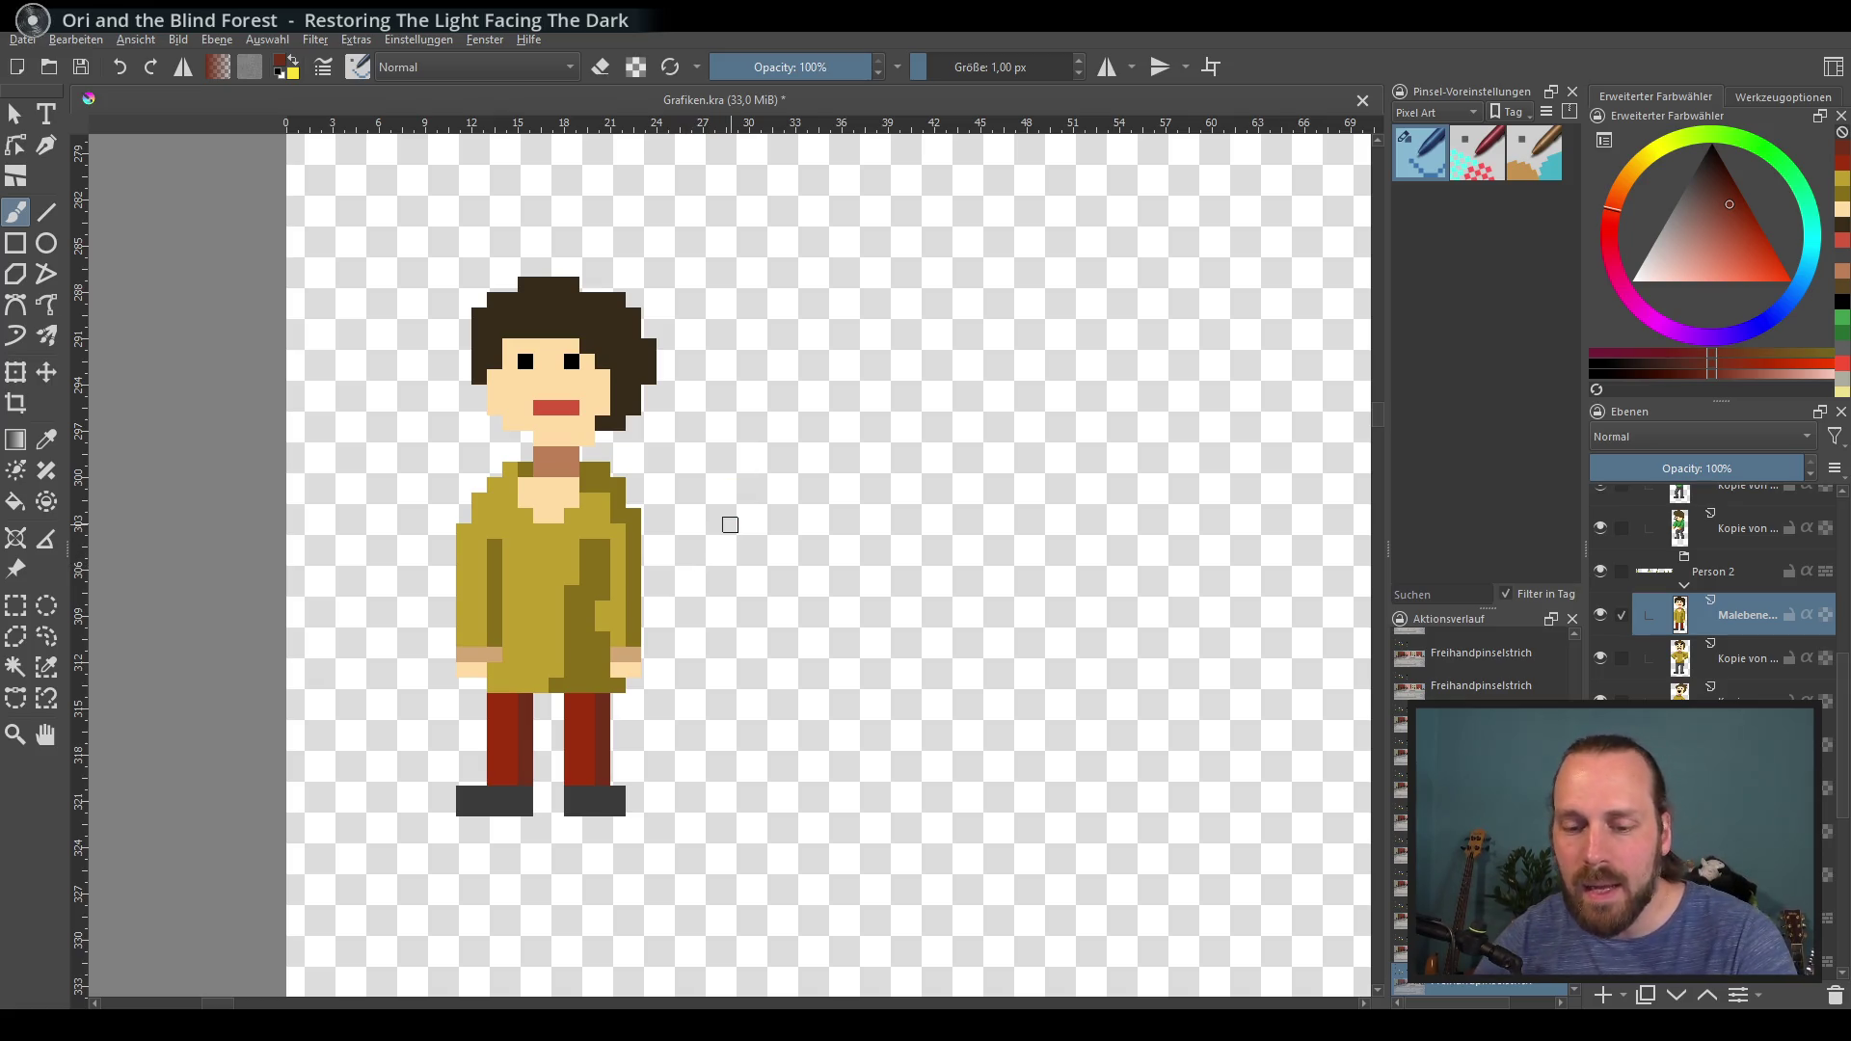
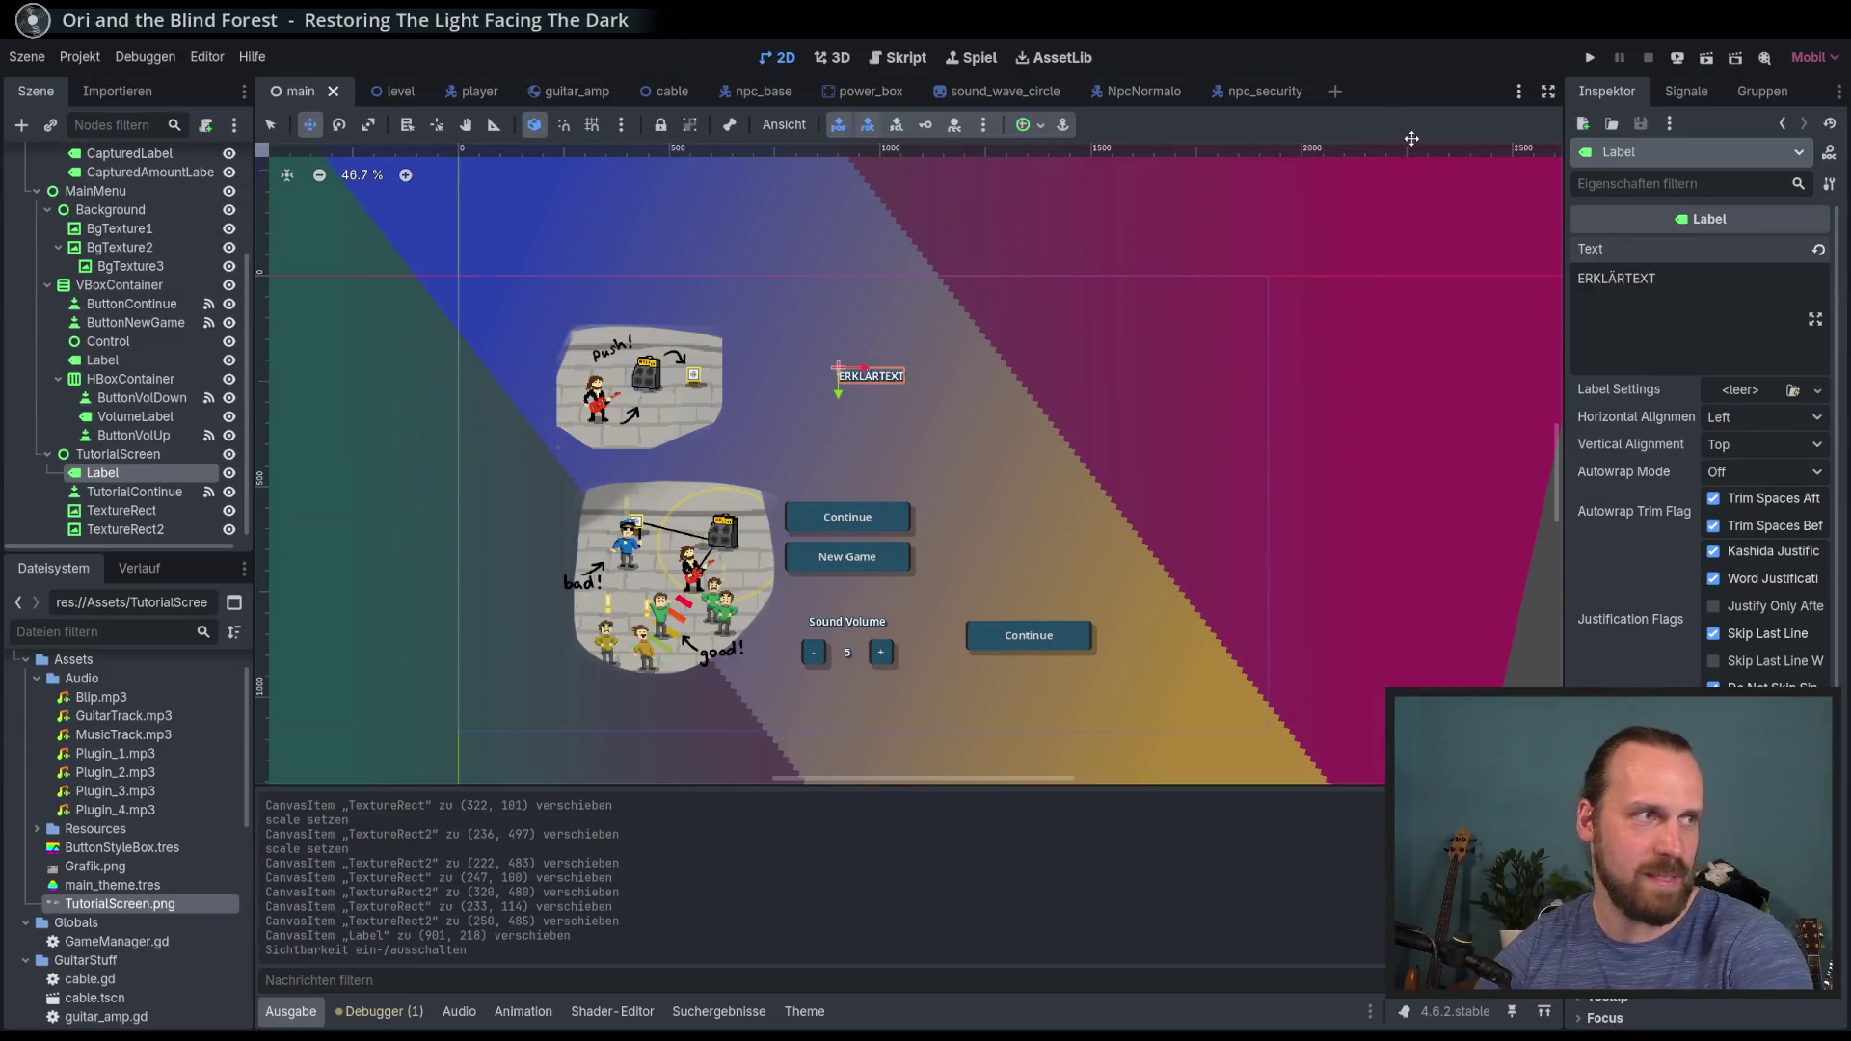
Step: Run the project with F5 and untick 'Spiel beim nächsten Start einbetten' in the embed options
key(F5)
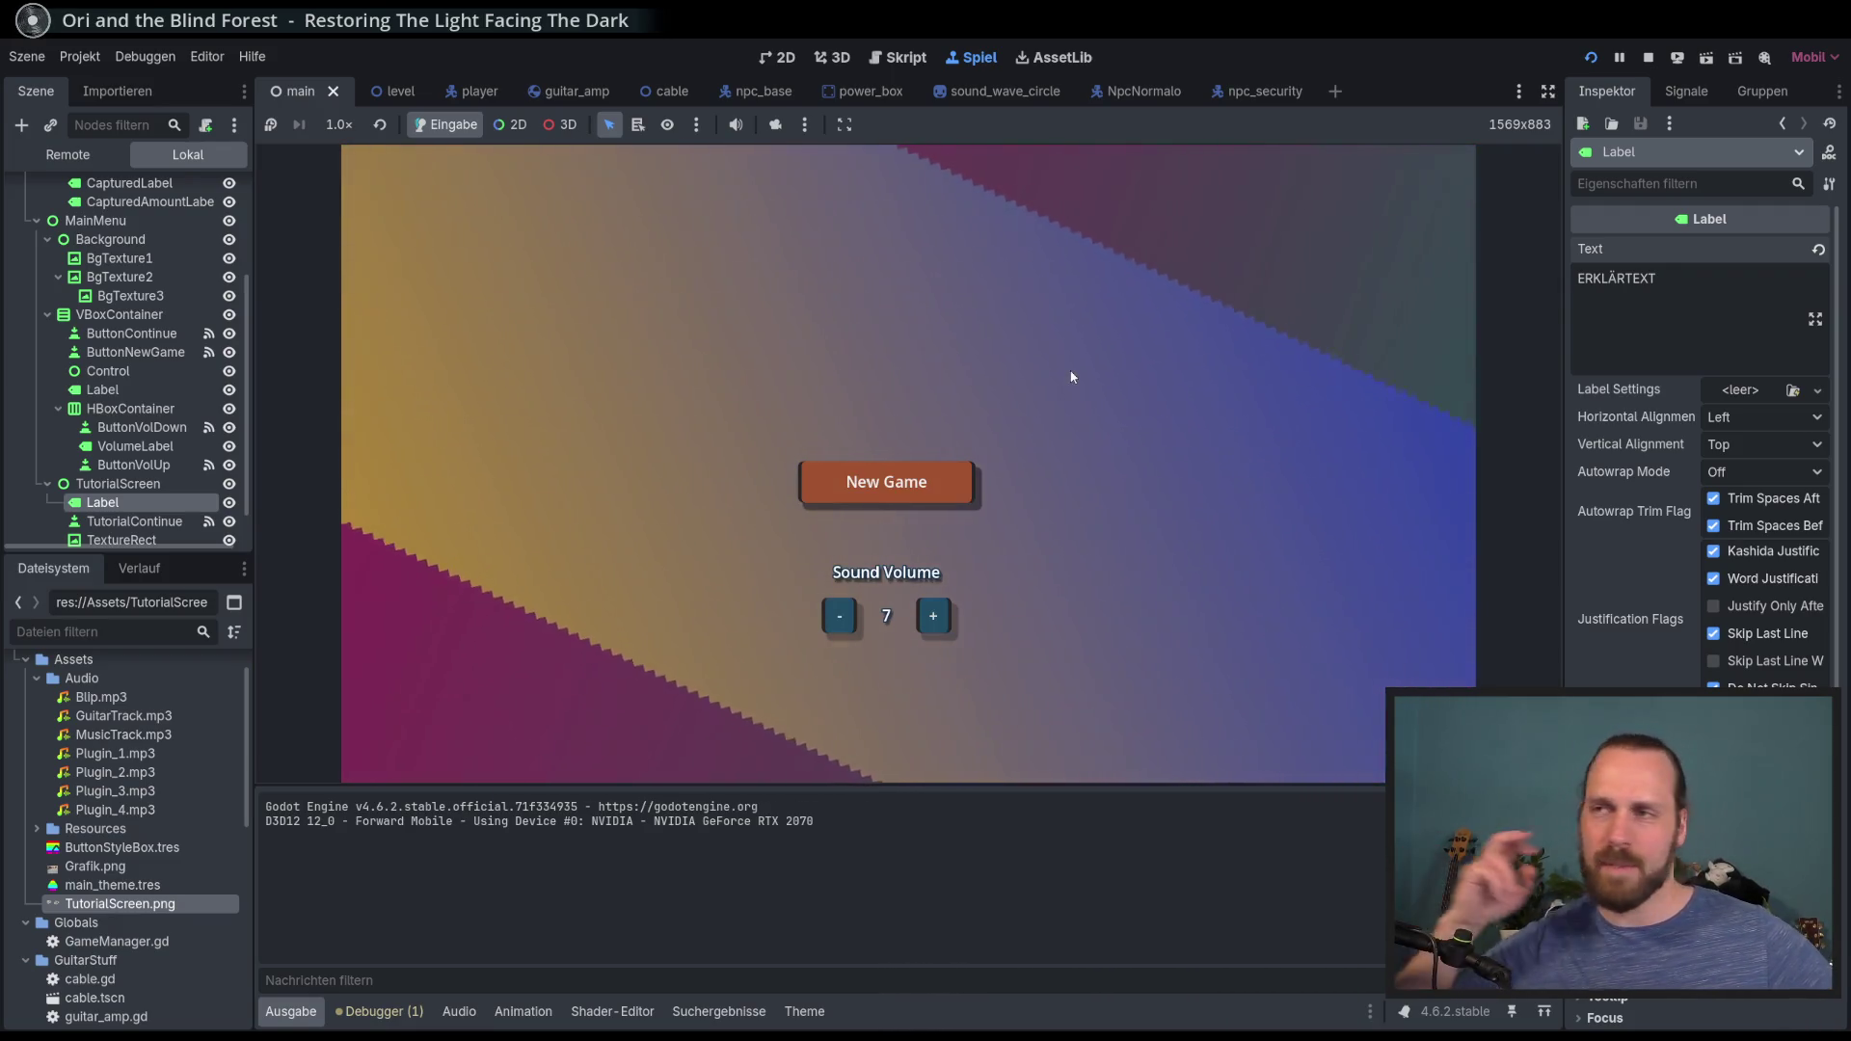
click(844, 124)
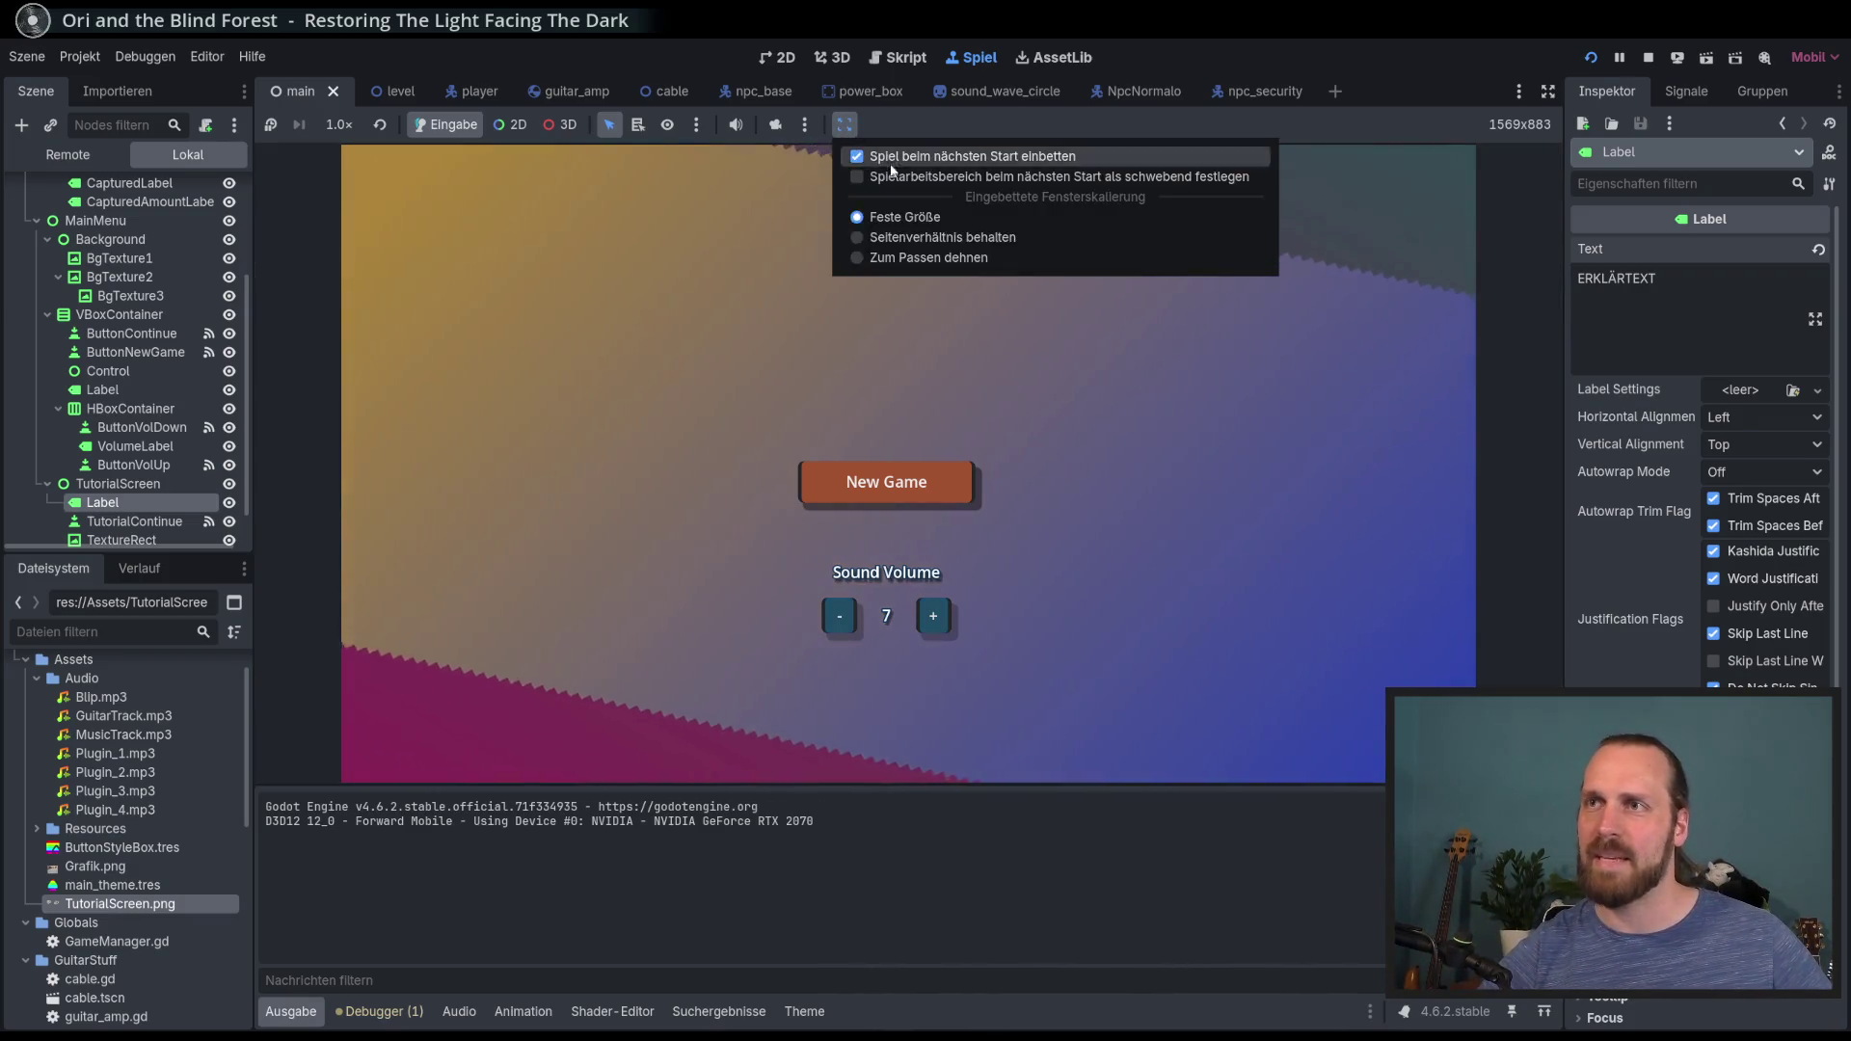
click(901, 154)
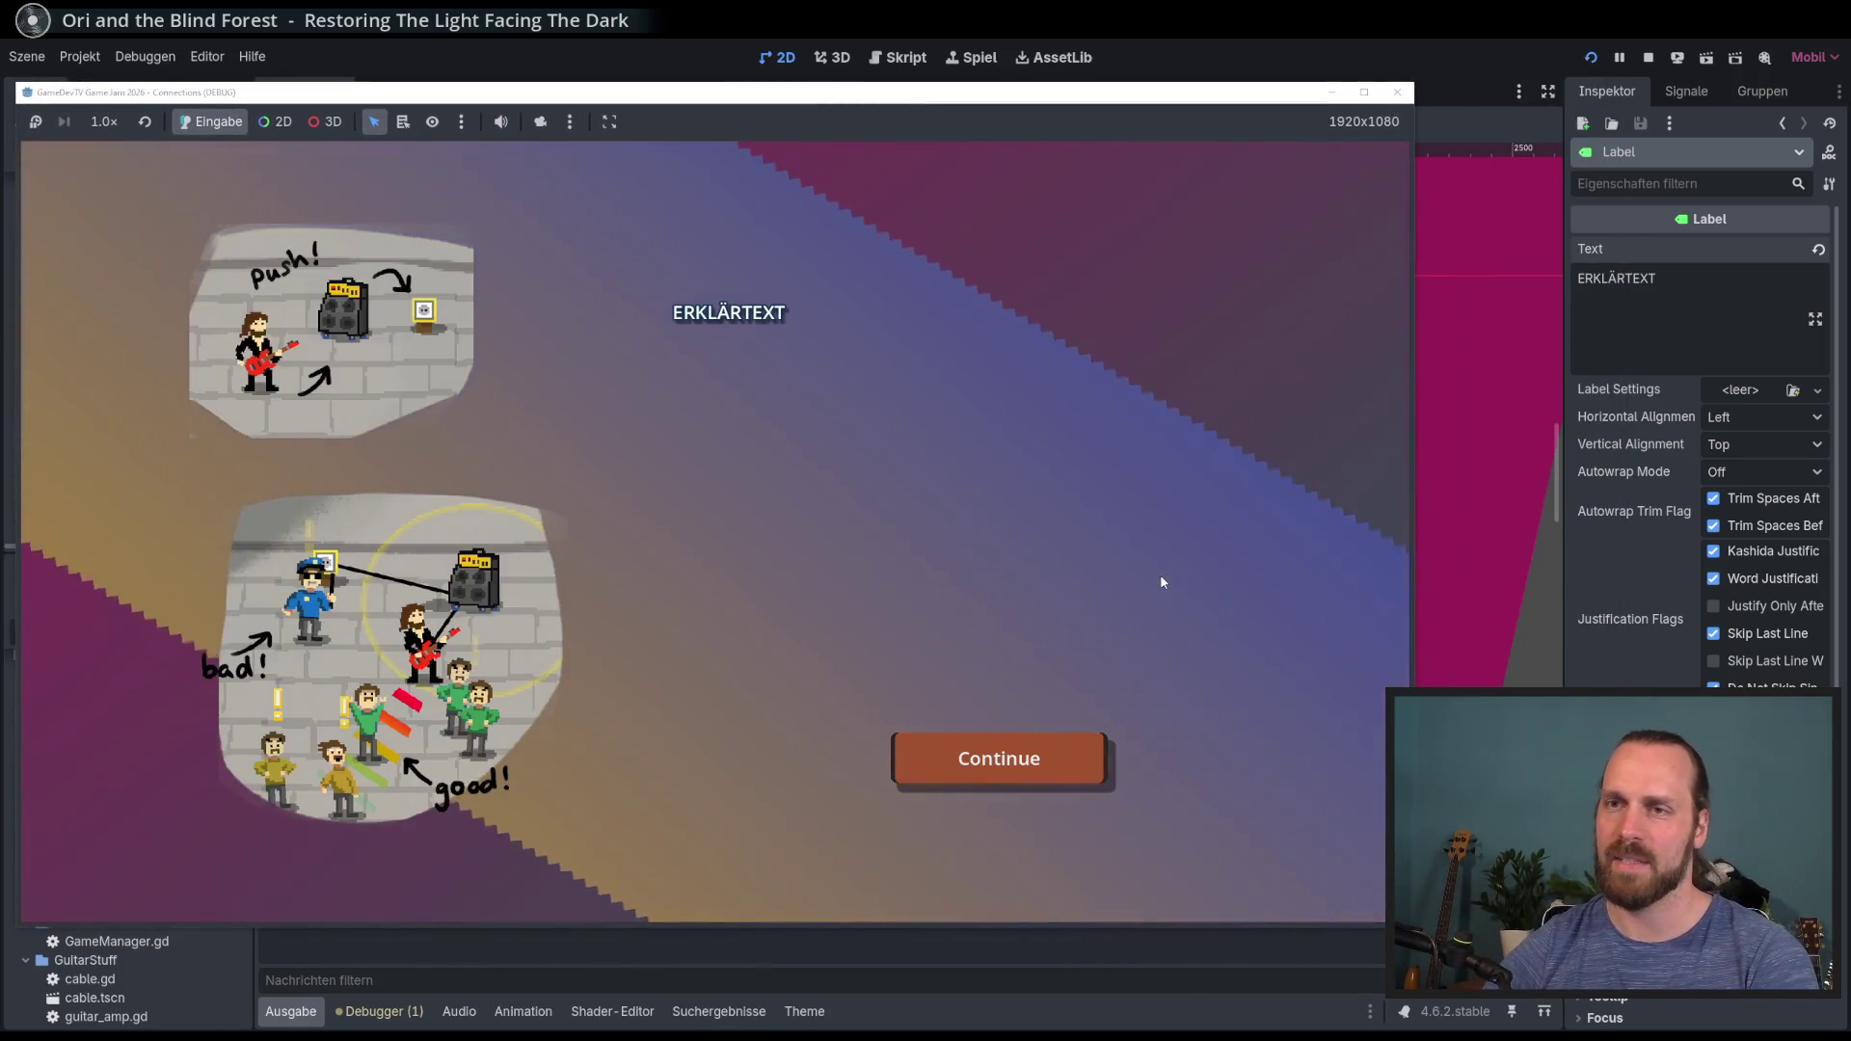
Step: Leave the tutorial screen, walk briefly, then pause with Esc and resume via Continue
click(996, 573)
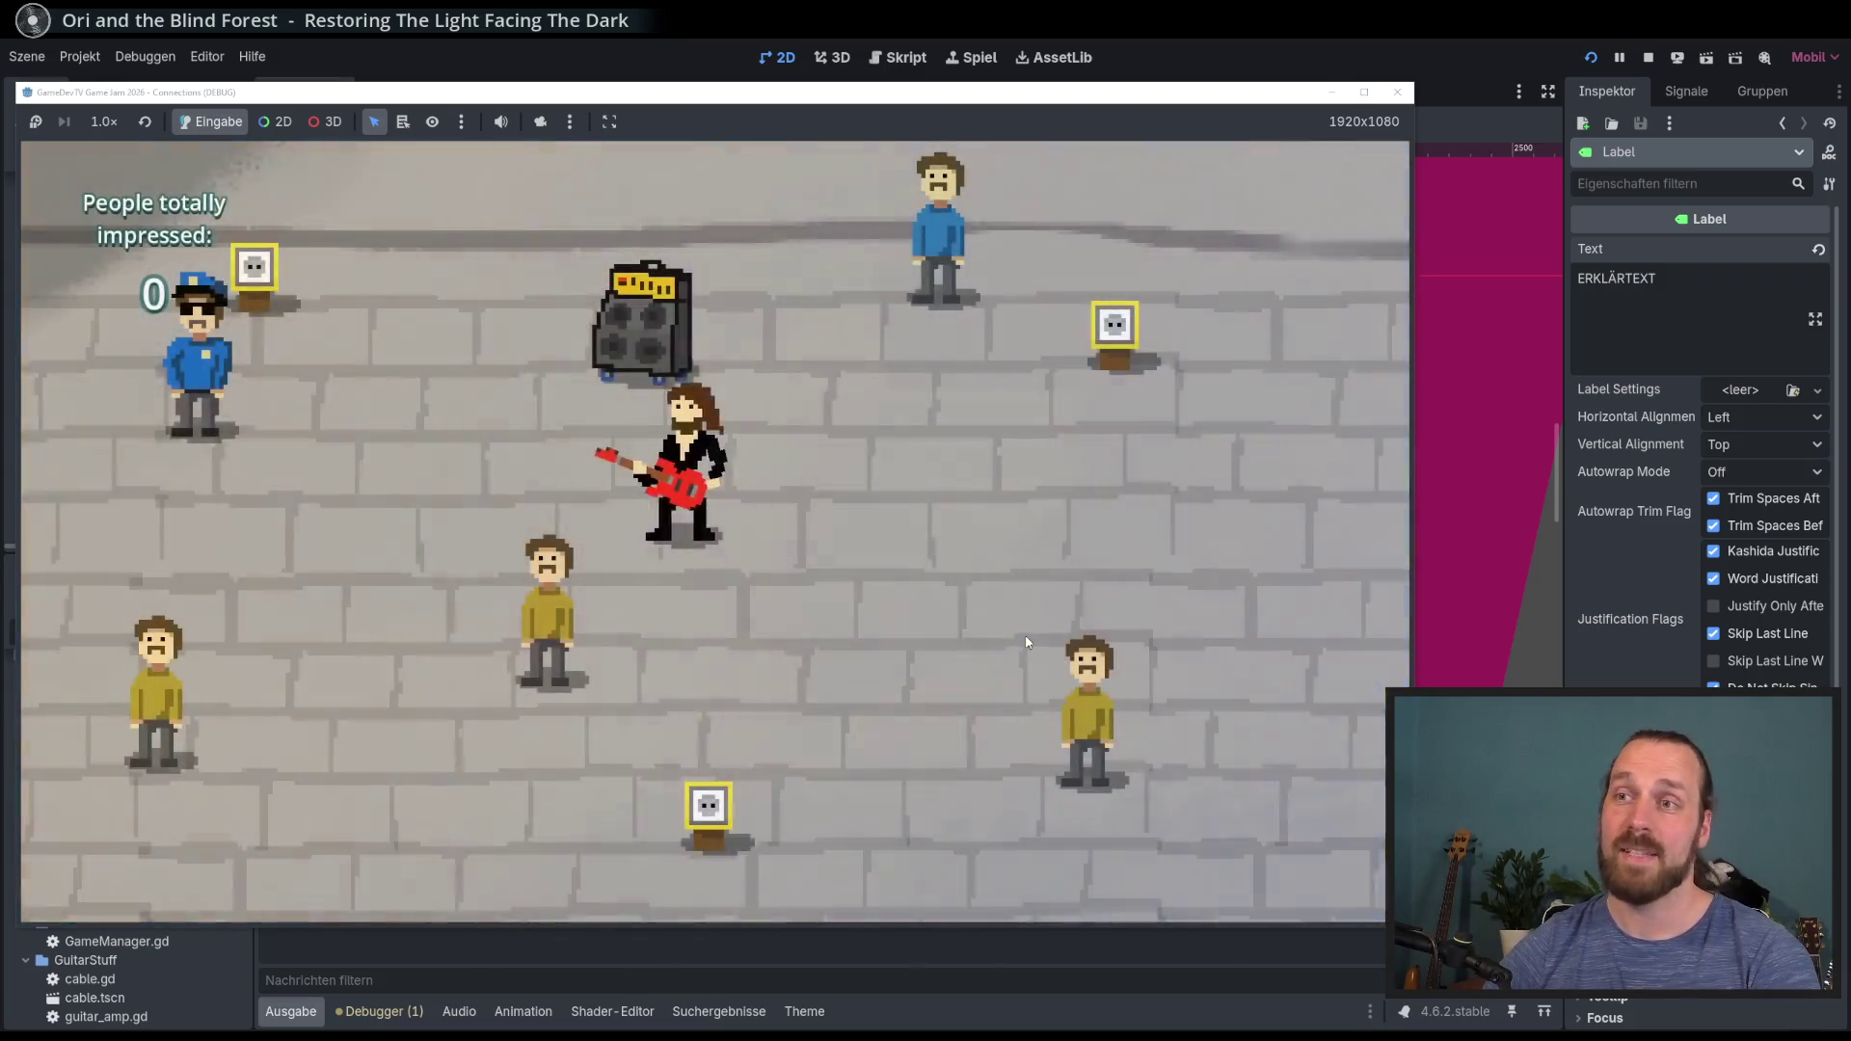
key(w)
key(a)
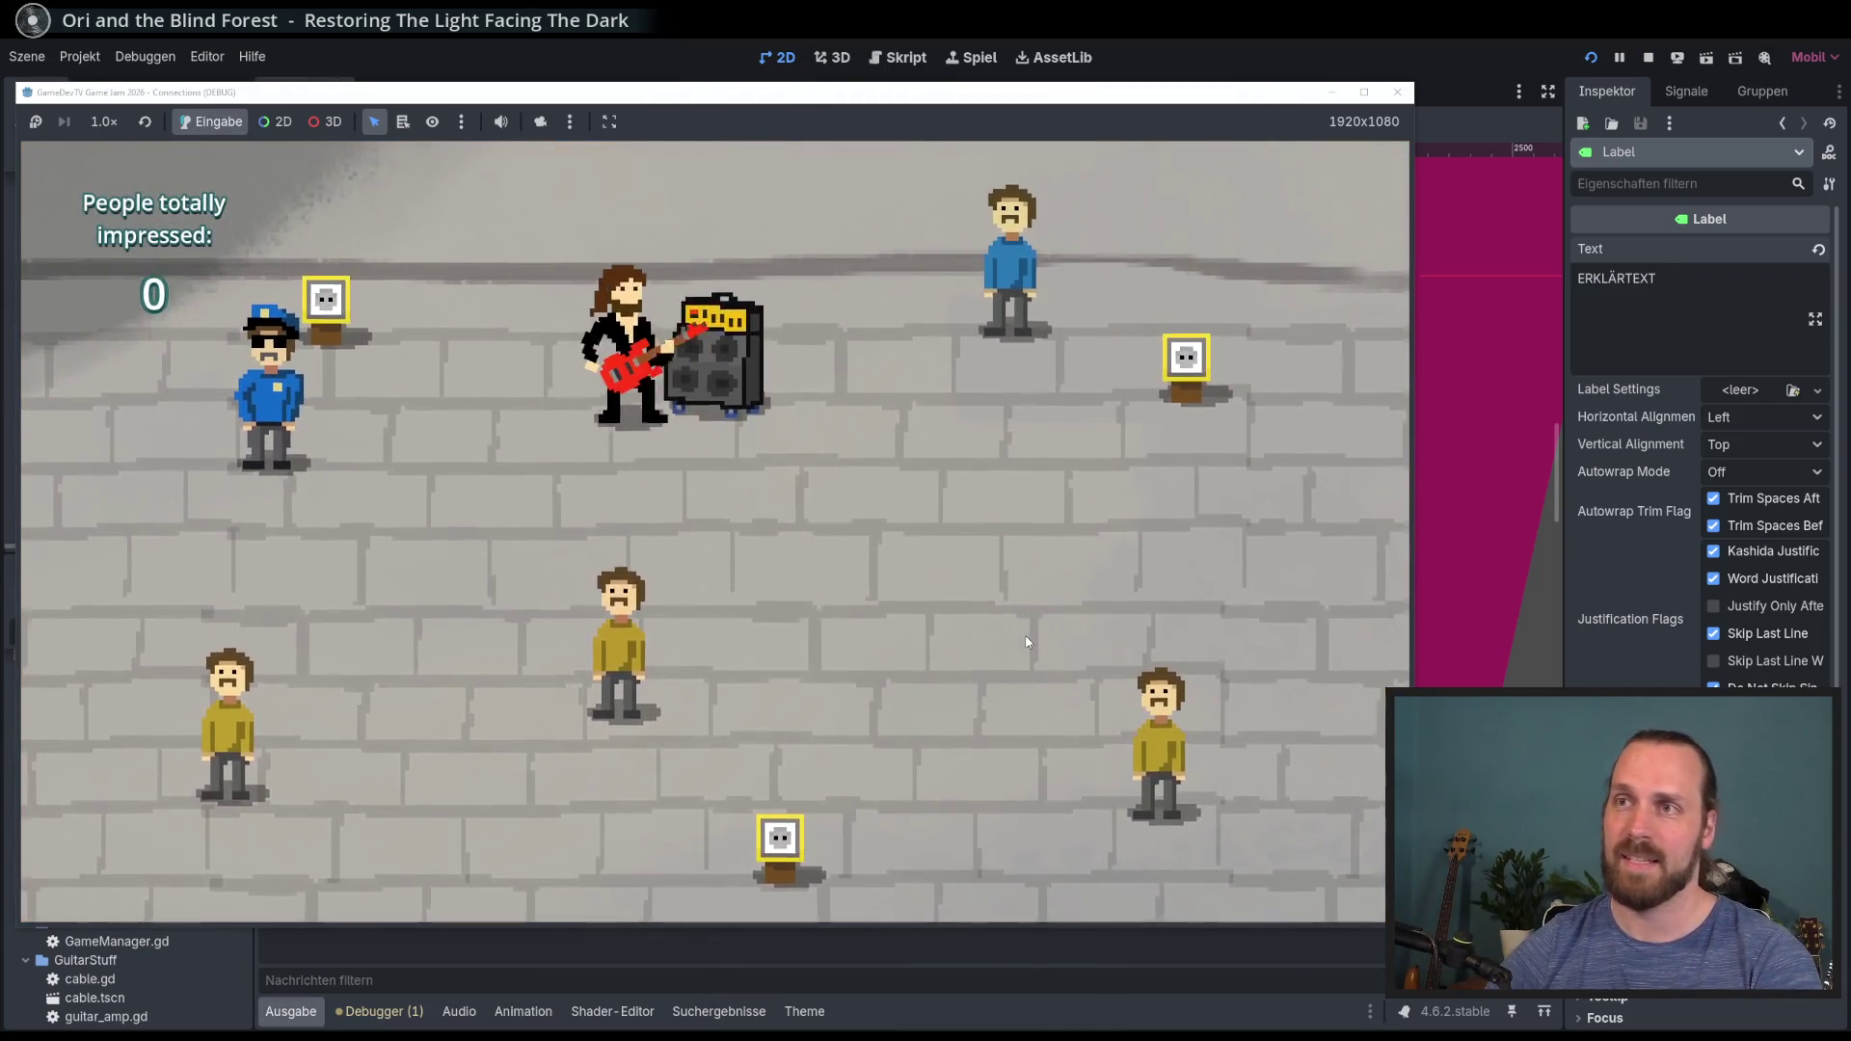
key(d)
key(Escape)
key(Down)
key(Up)
key(Up)
key(Return)
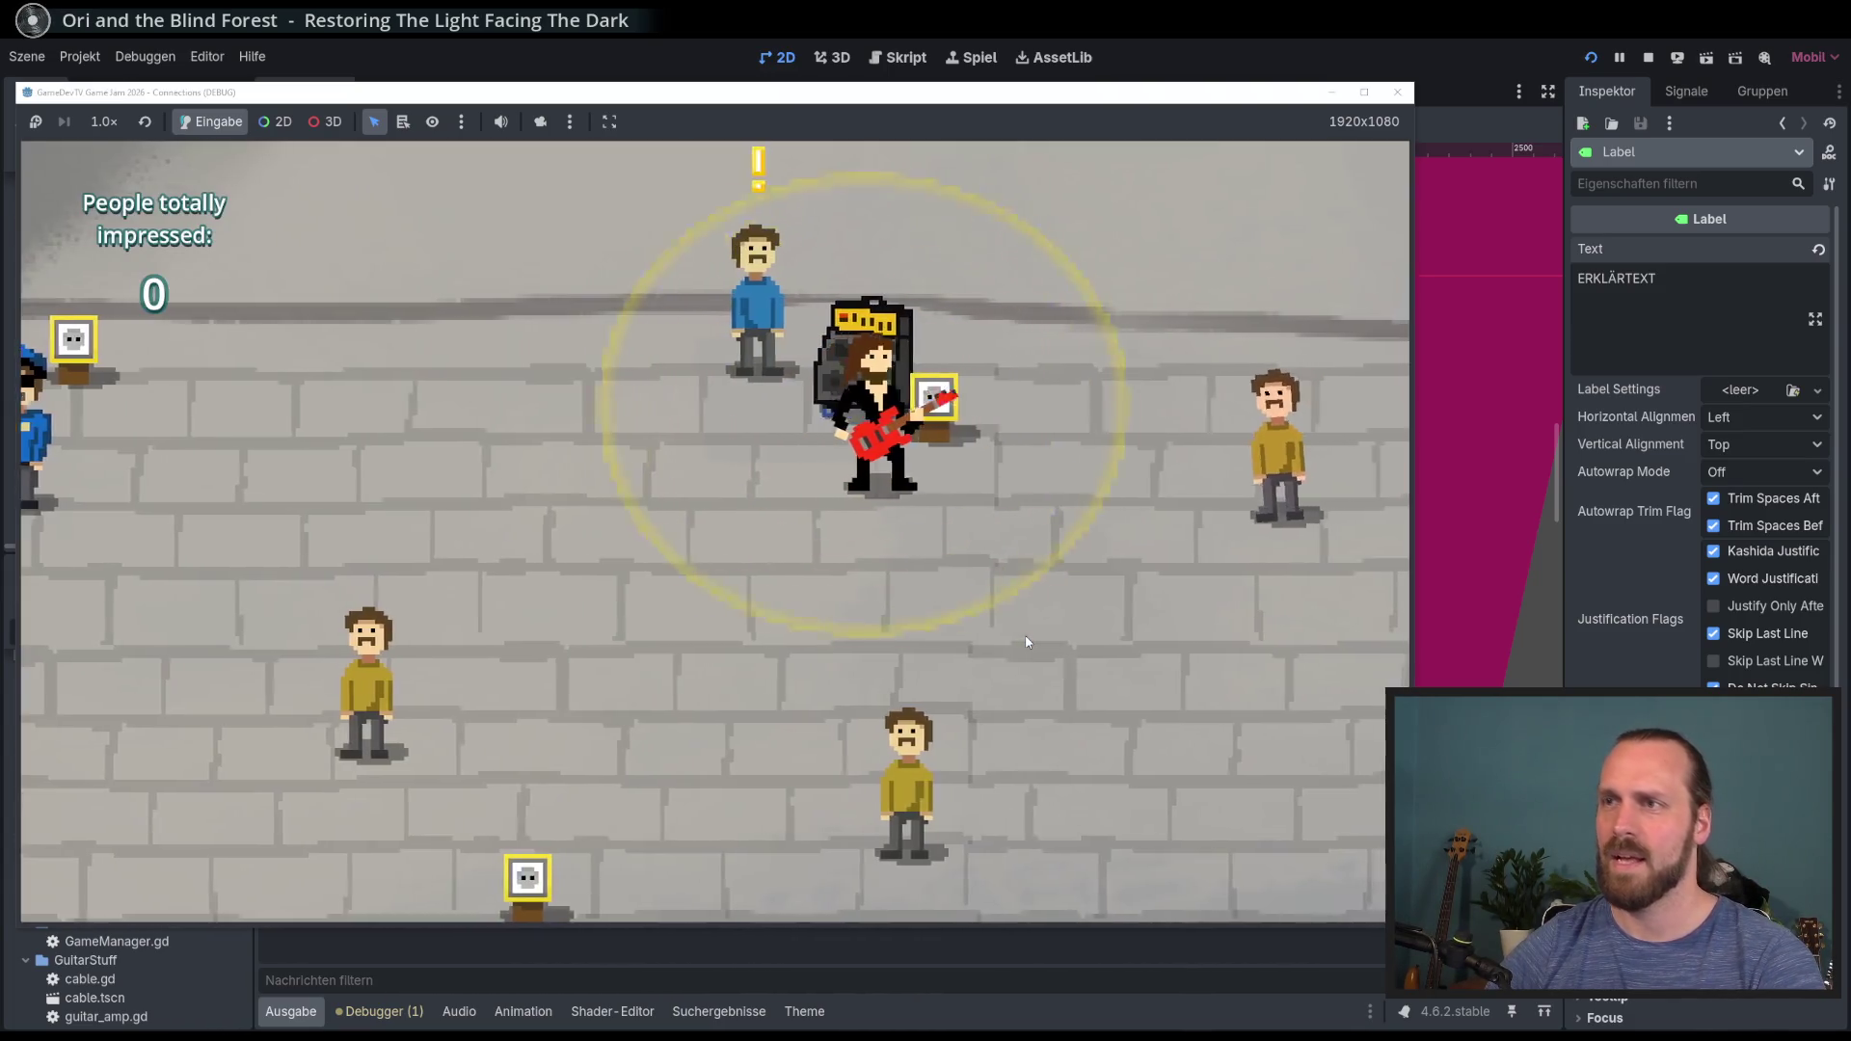
Step: Walk the guitarist around the street with WASD toward the listeners
key(d)
key(w)
key(s)
key(a)
key(d)
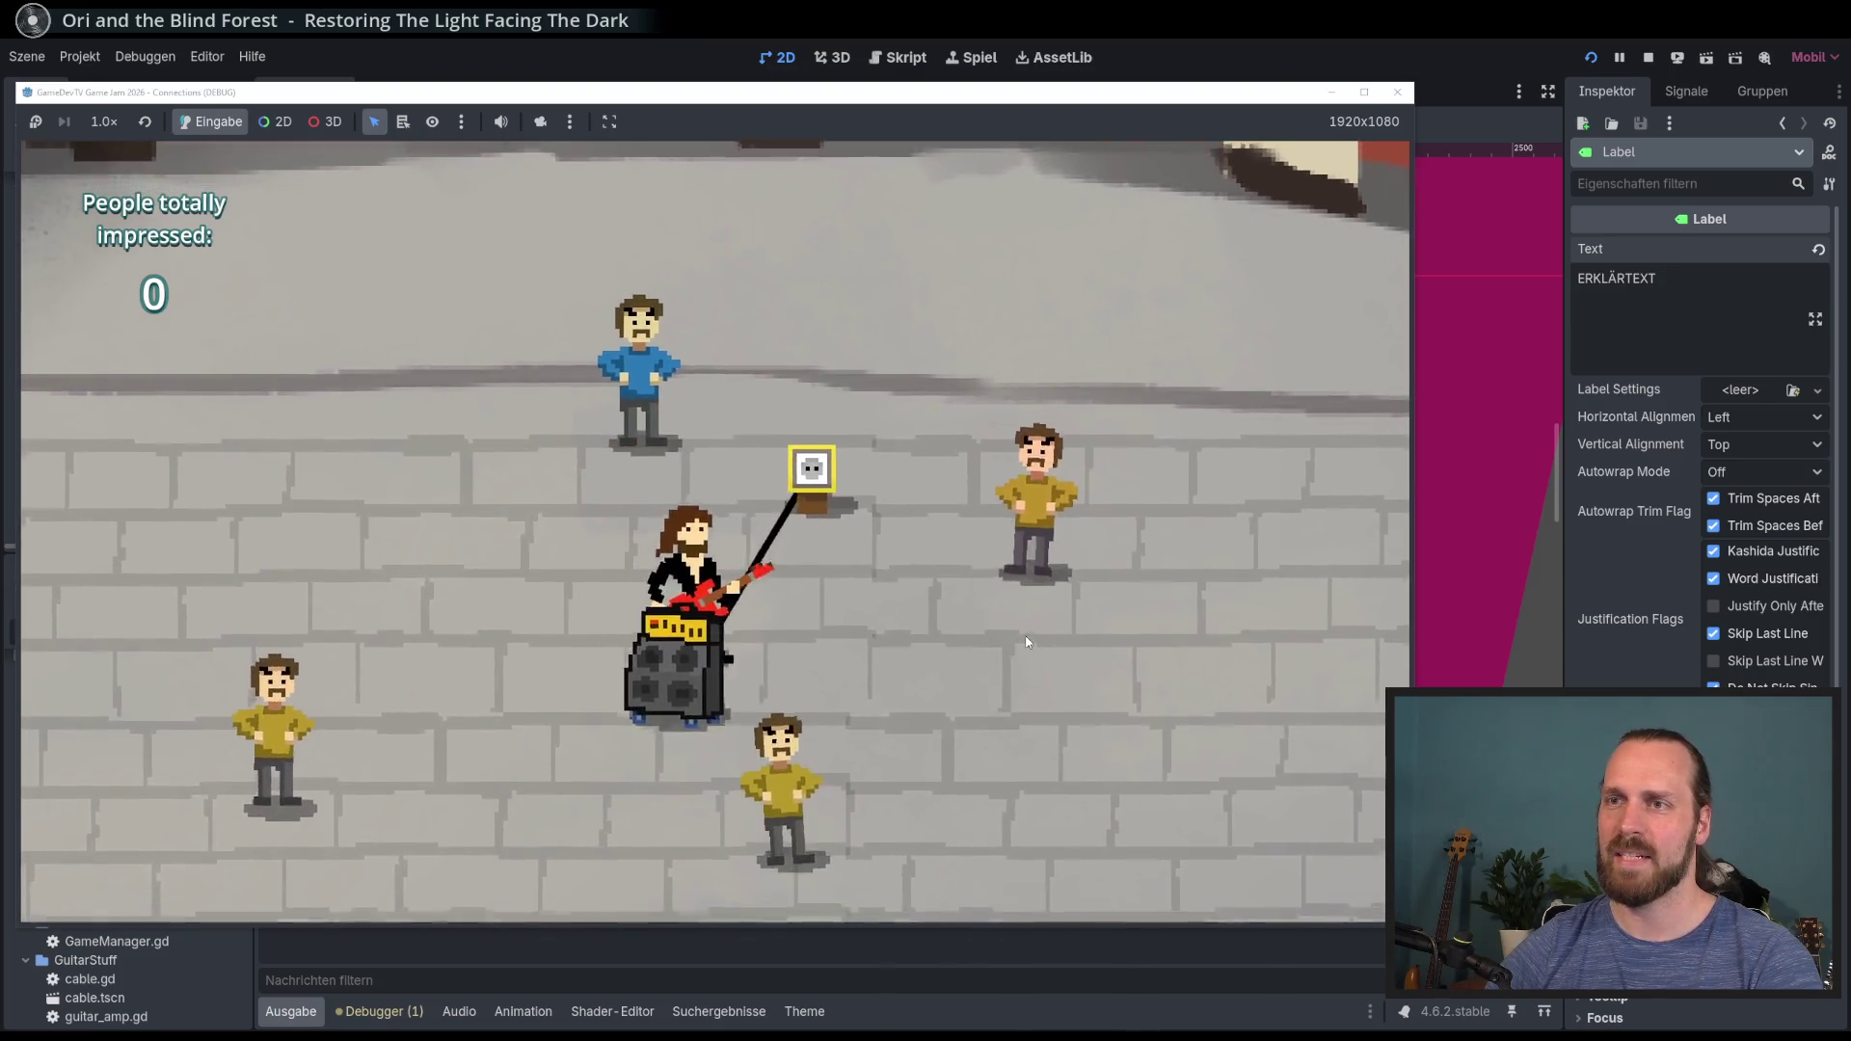
key(a)
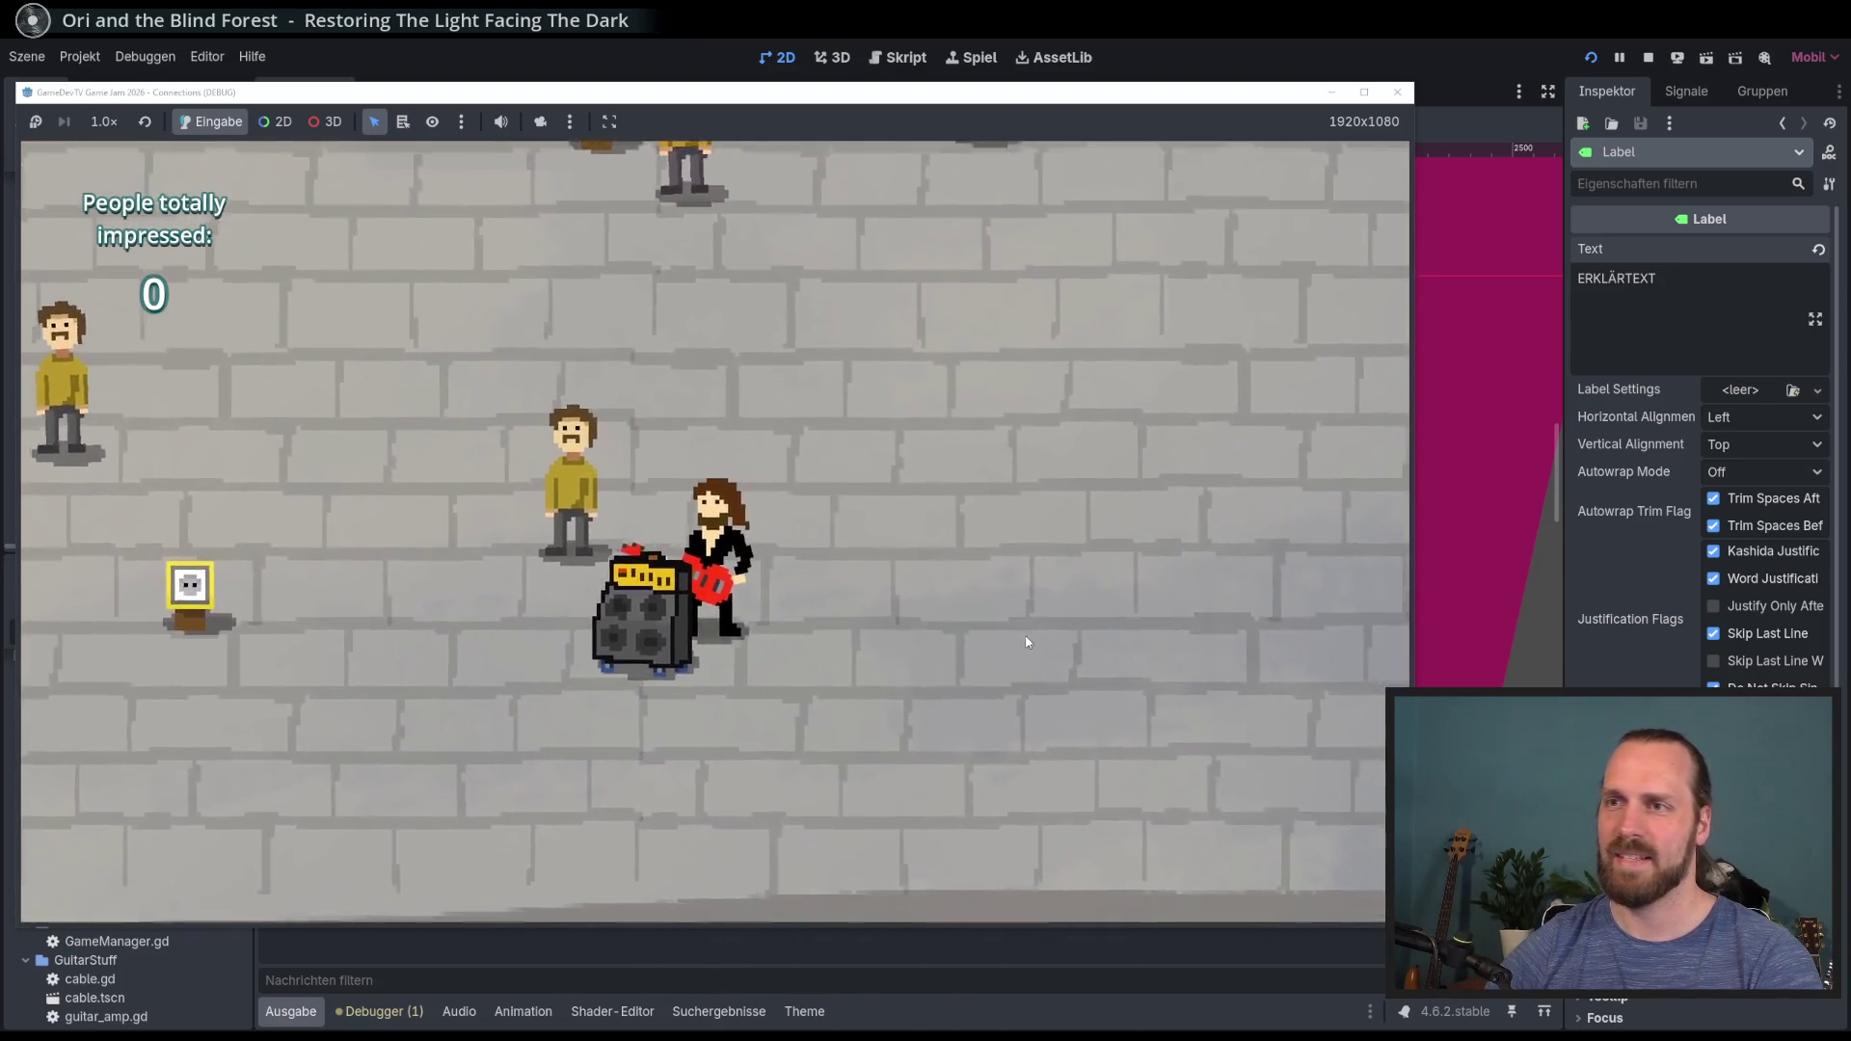
key(s)
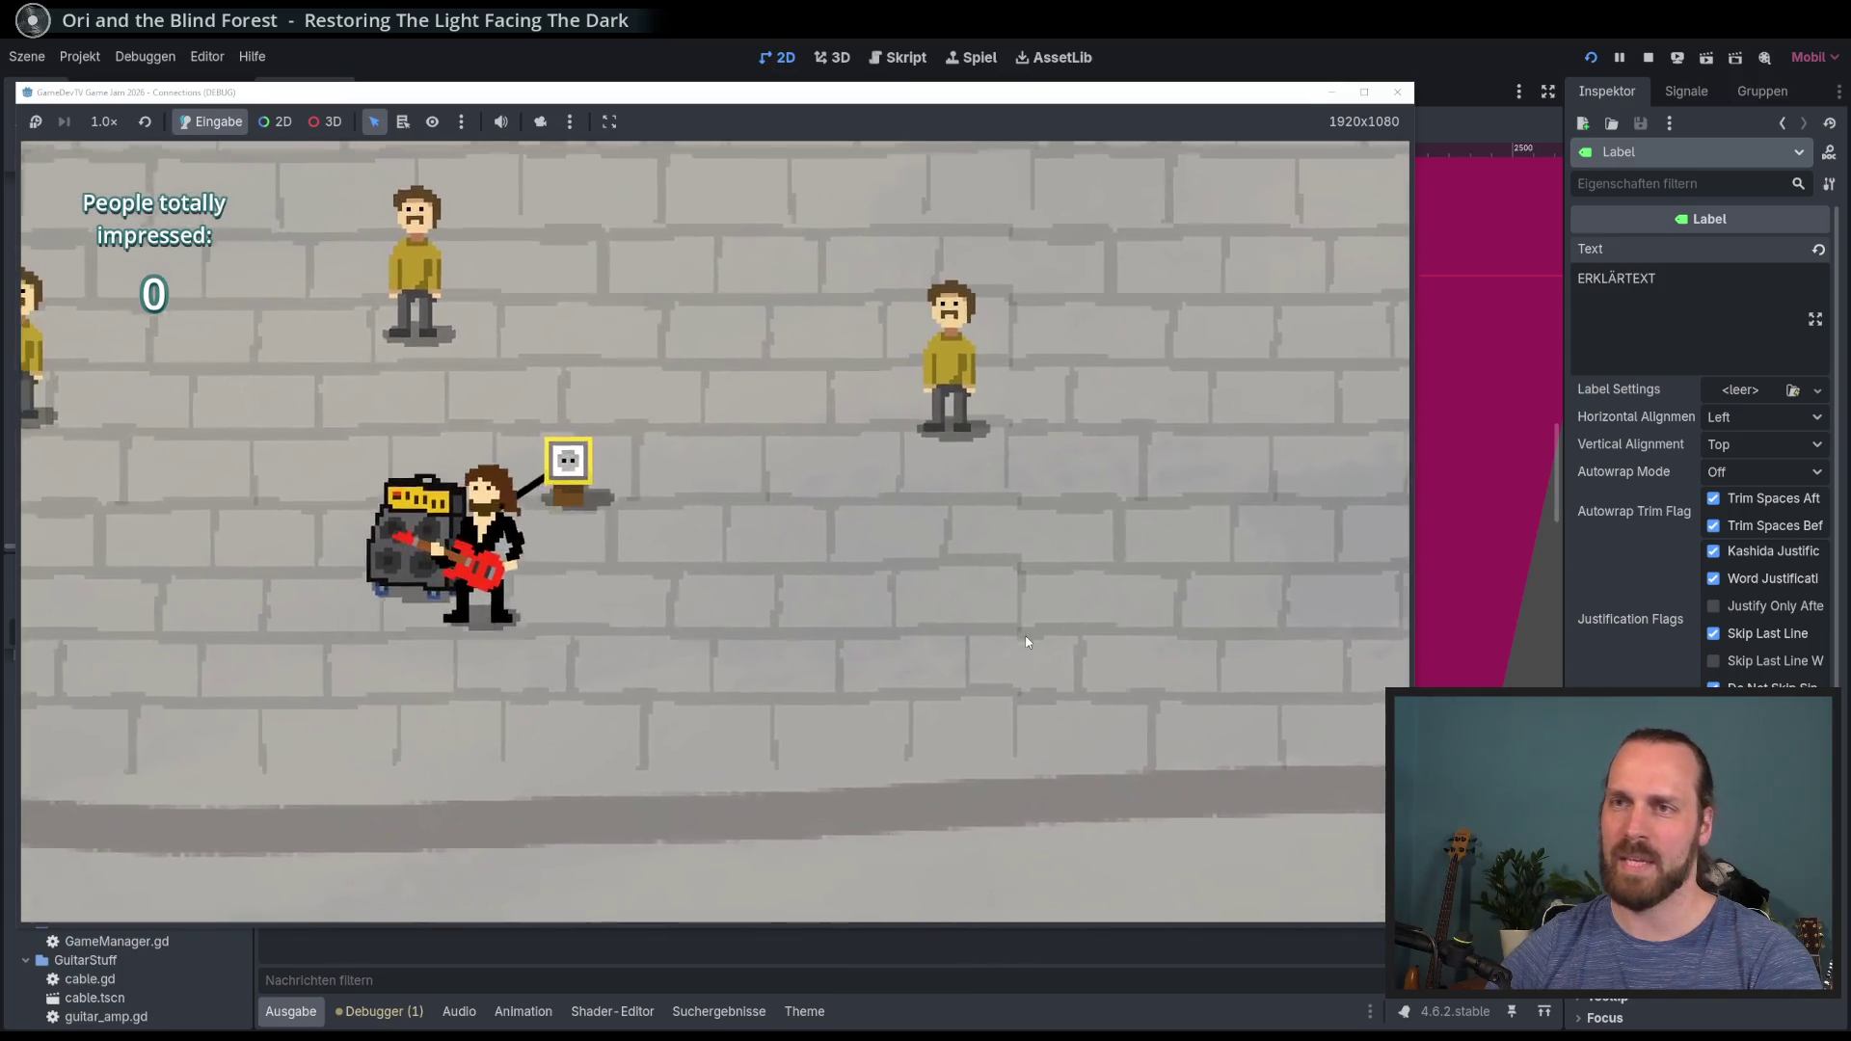
key(w)
key(a)
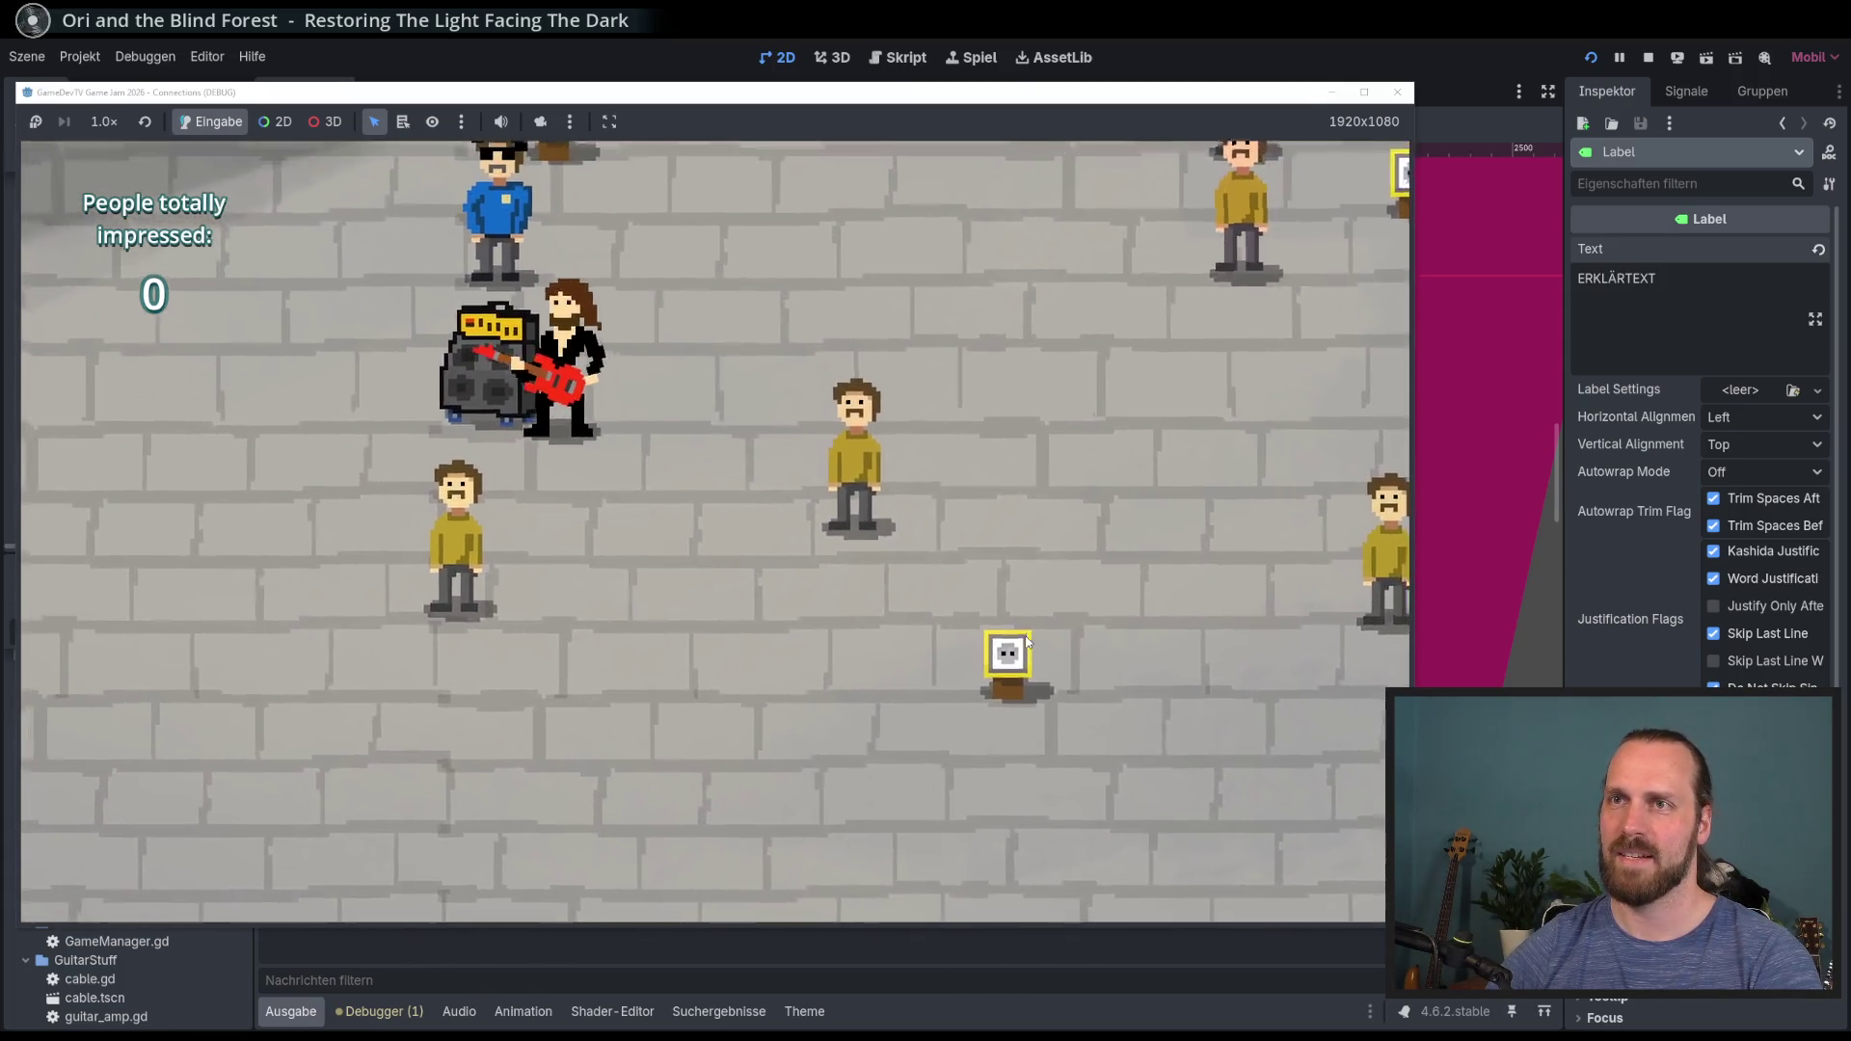
key(w)
key(d)
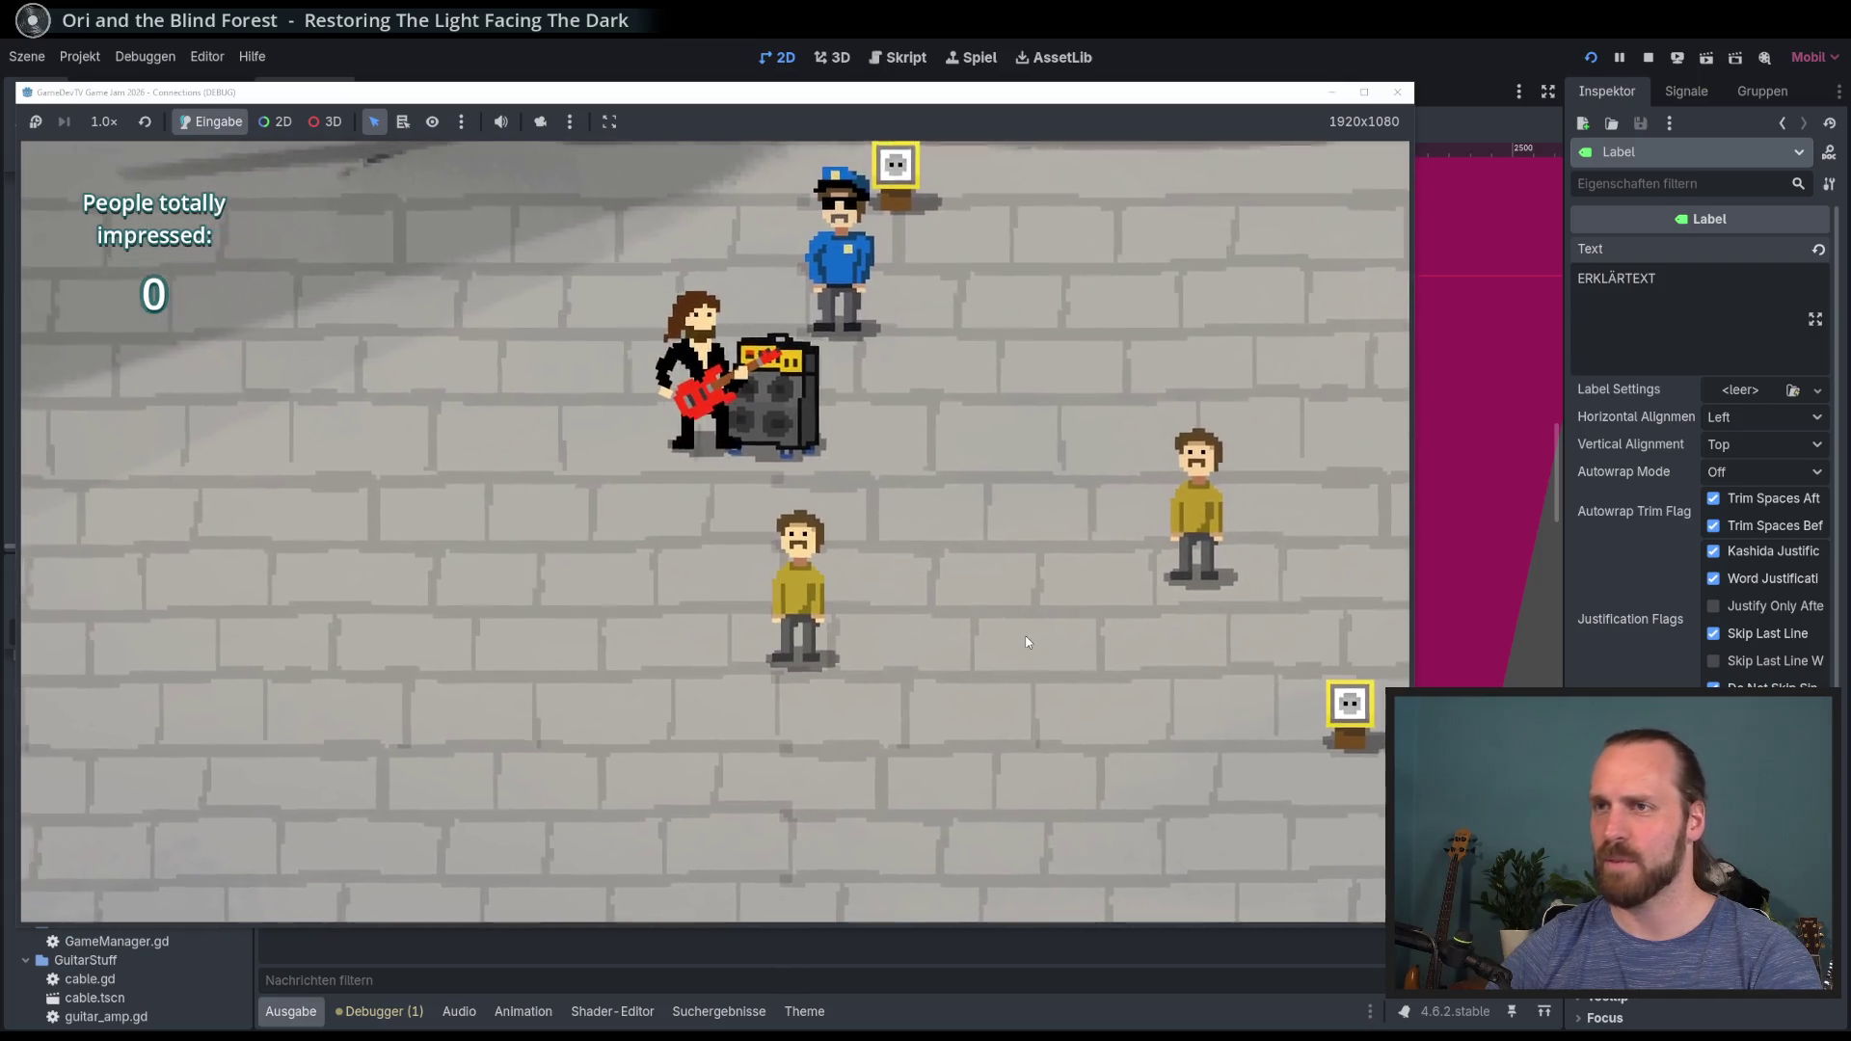
key(s)
key(a)
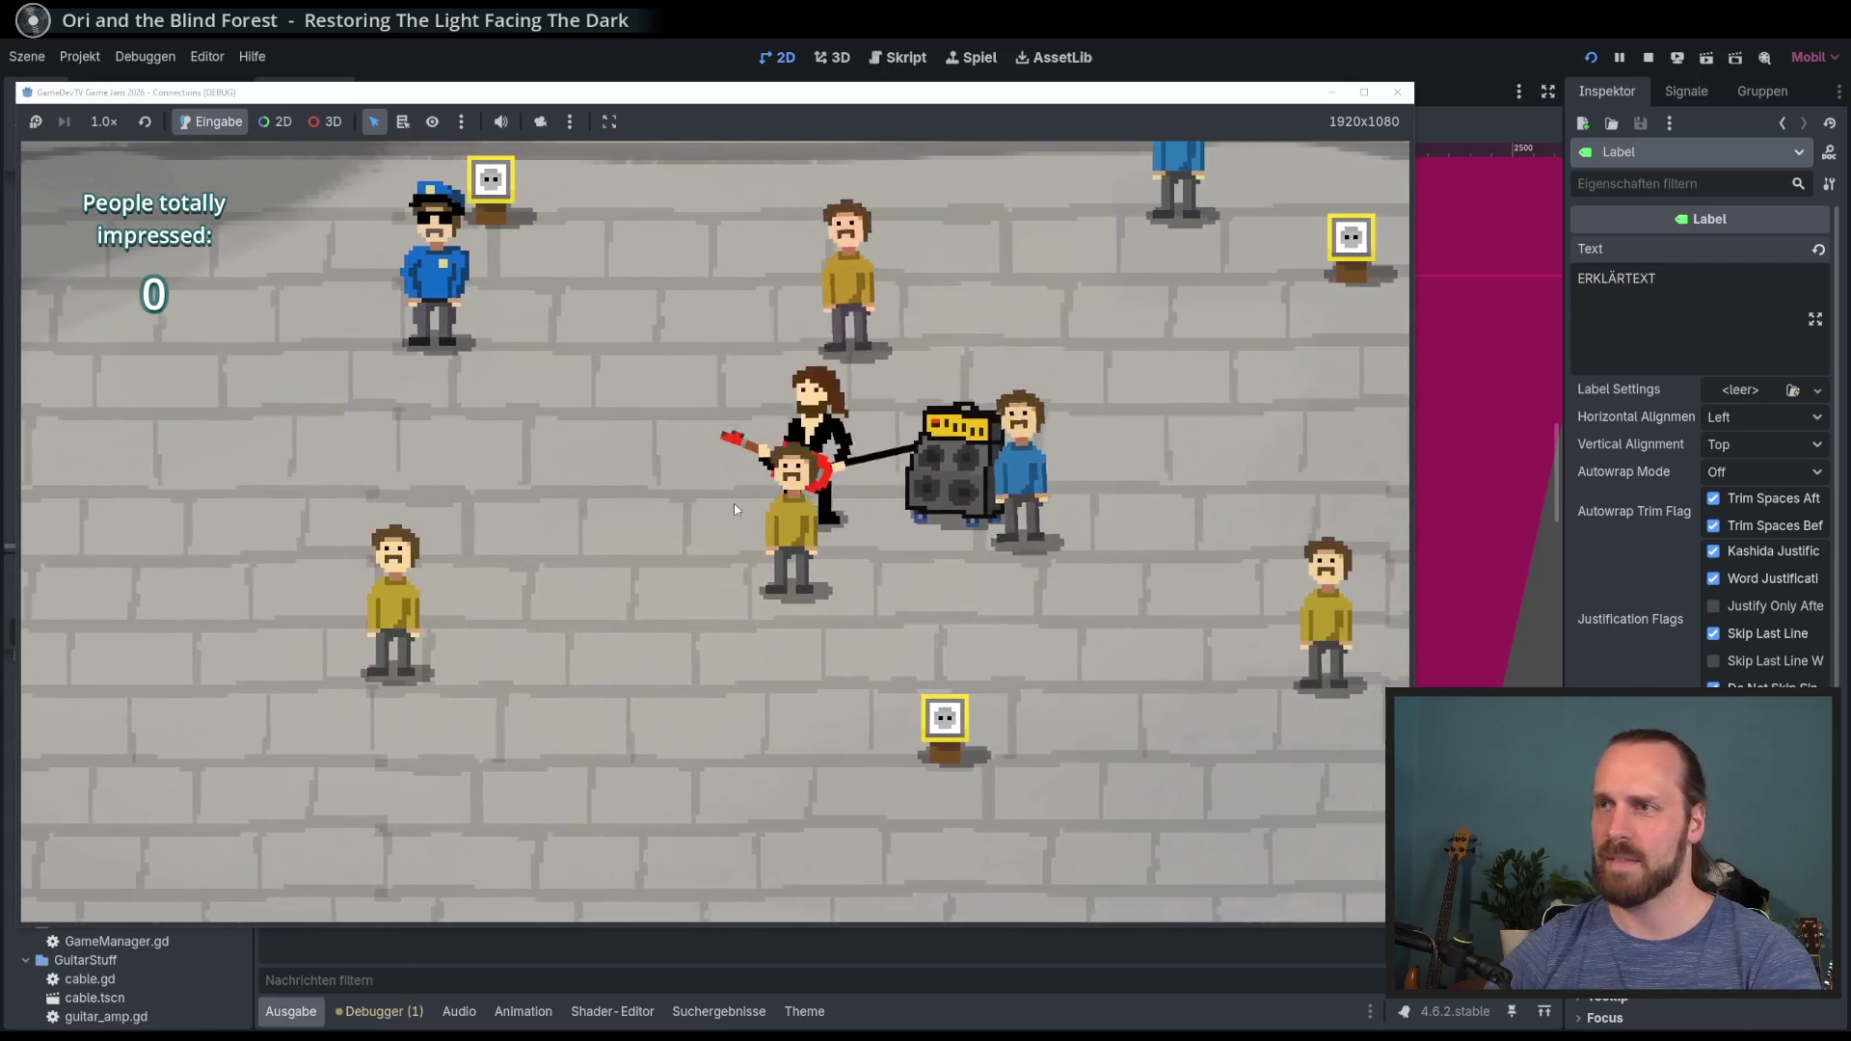
key(d)
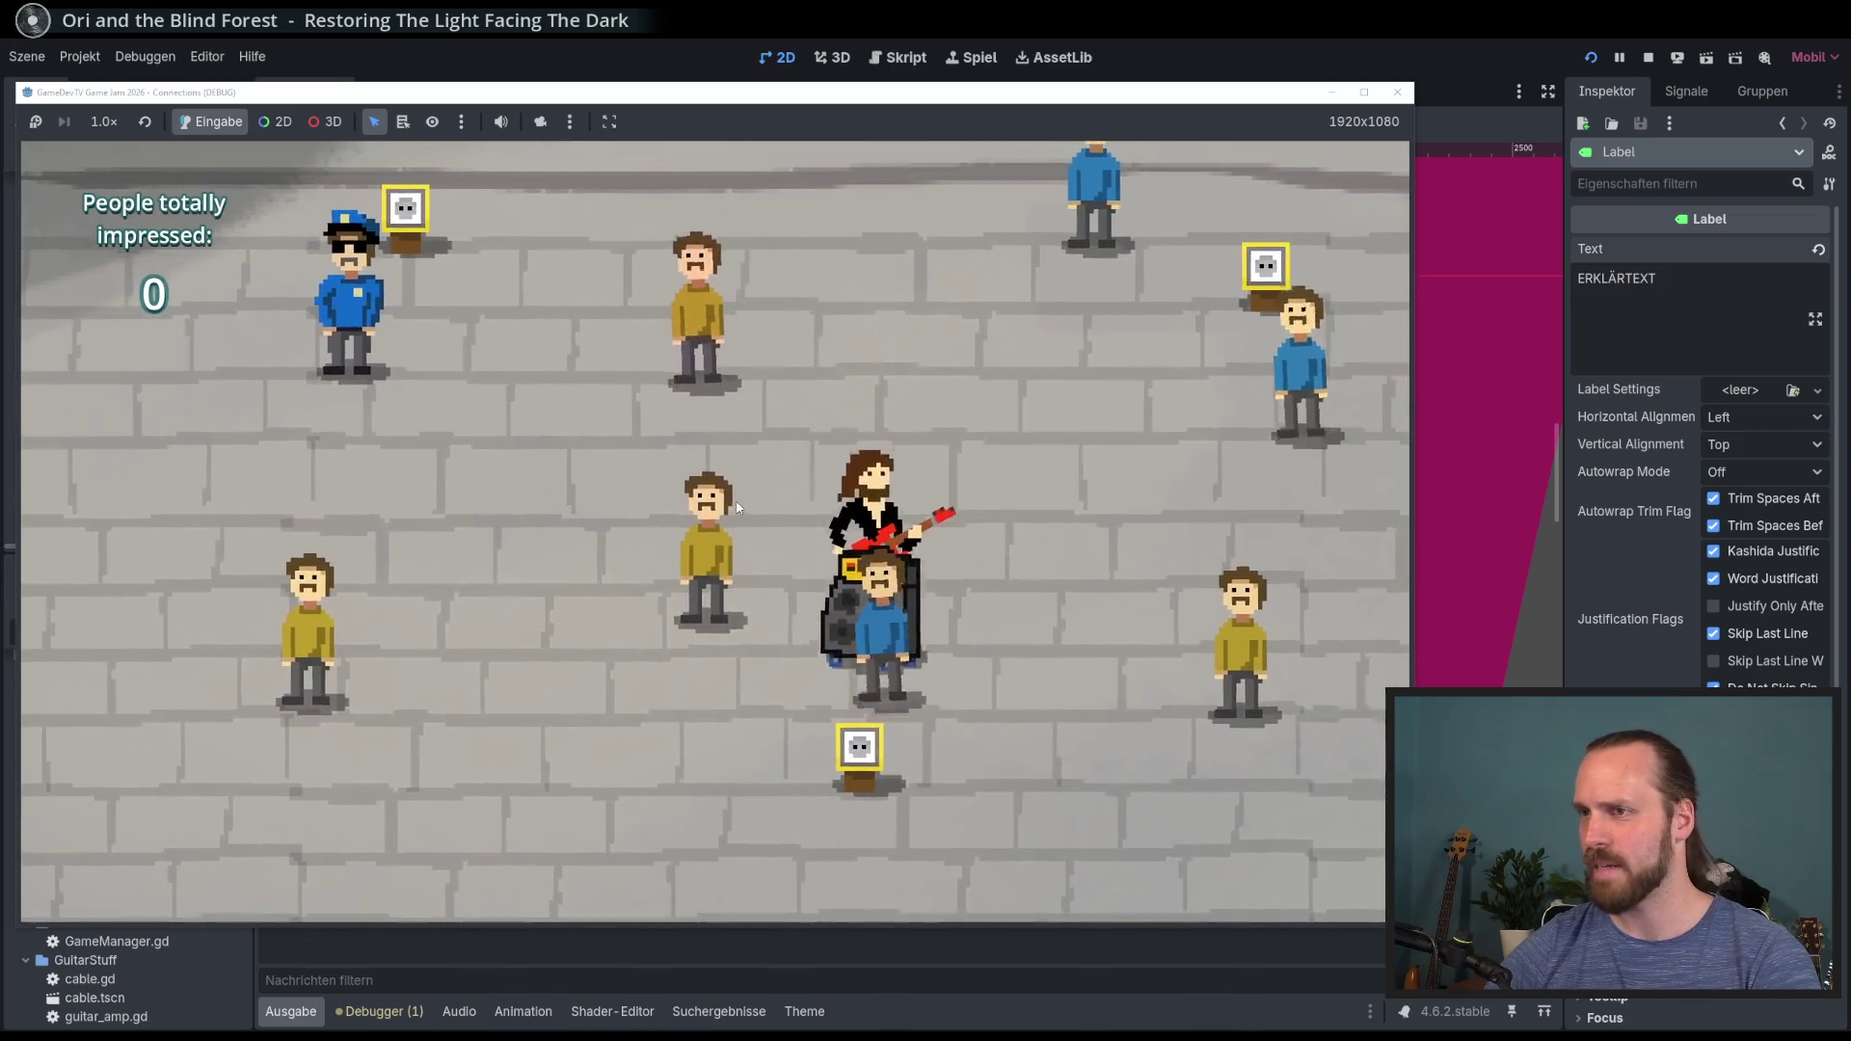
key(s)
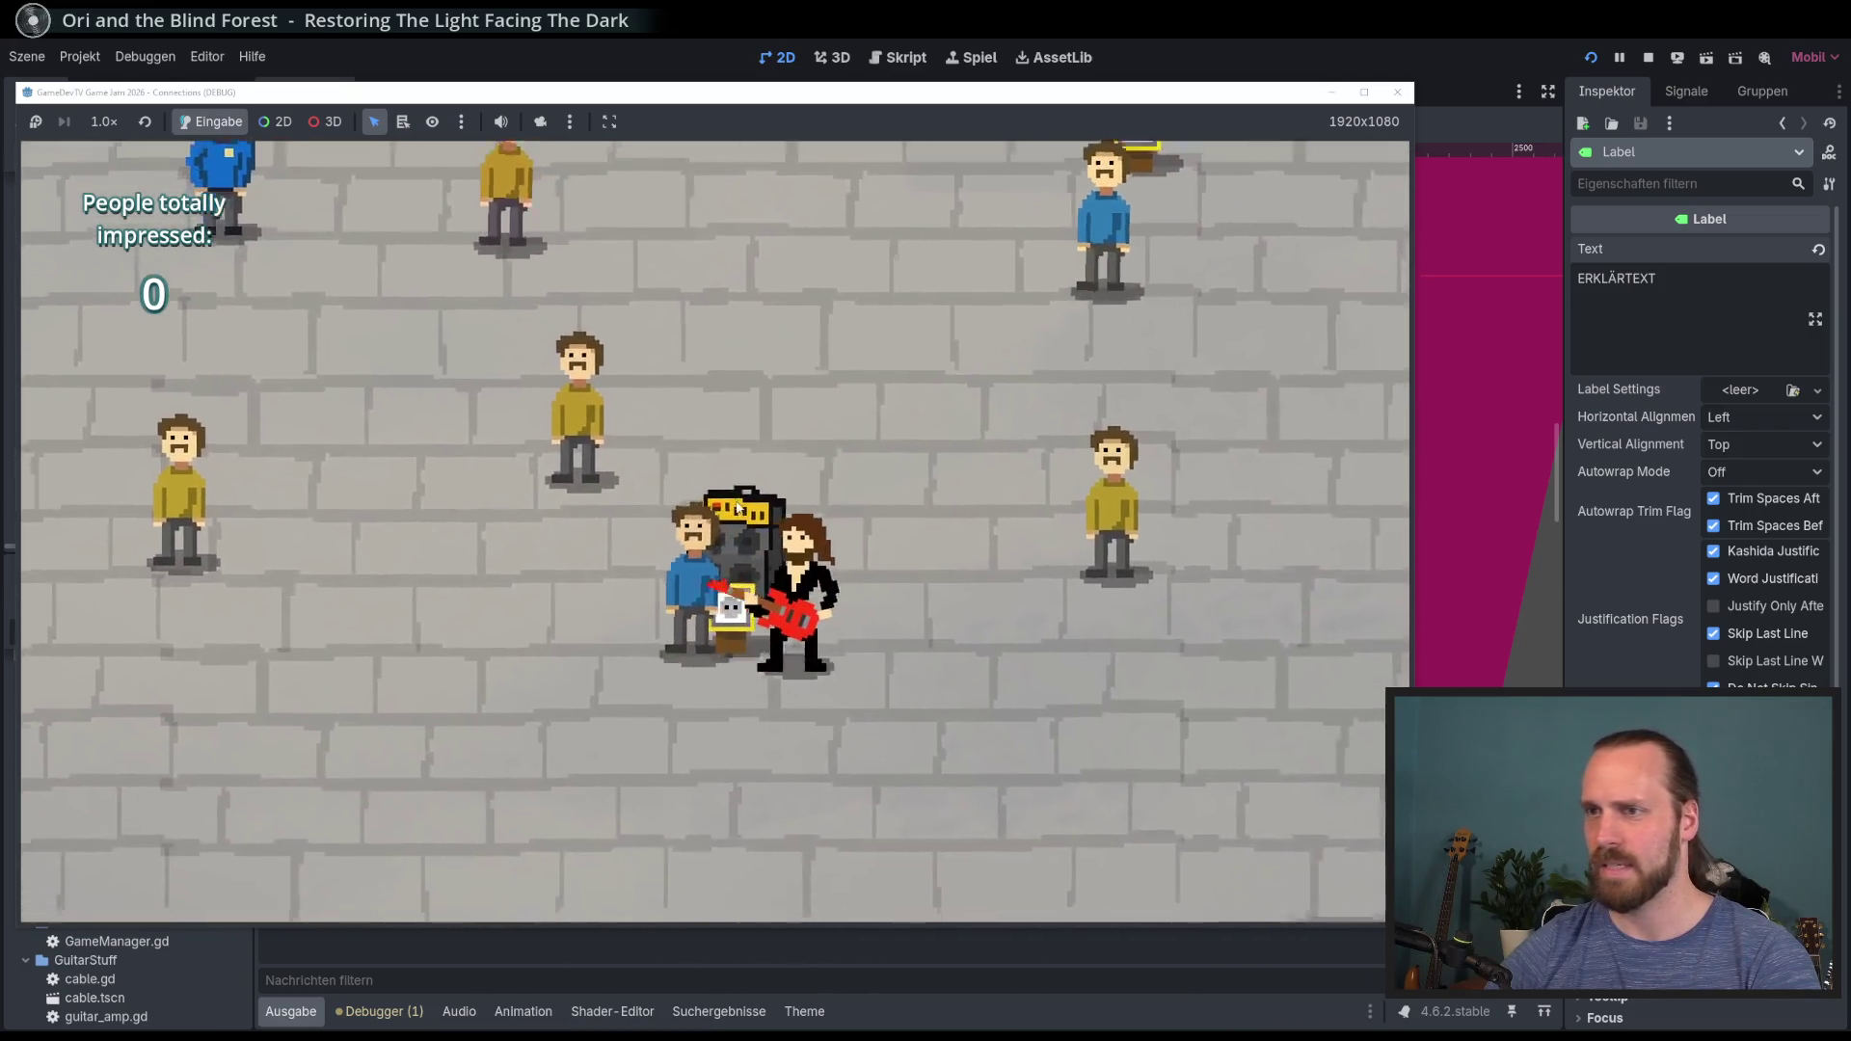
key(w)
key(d)
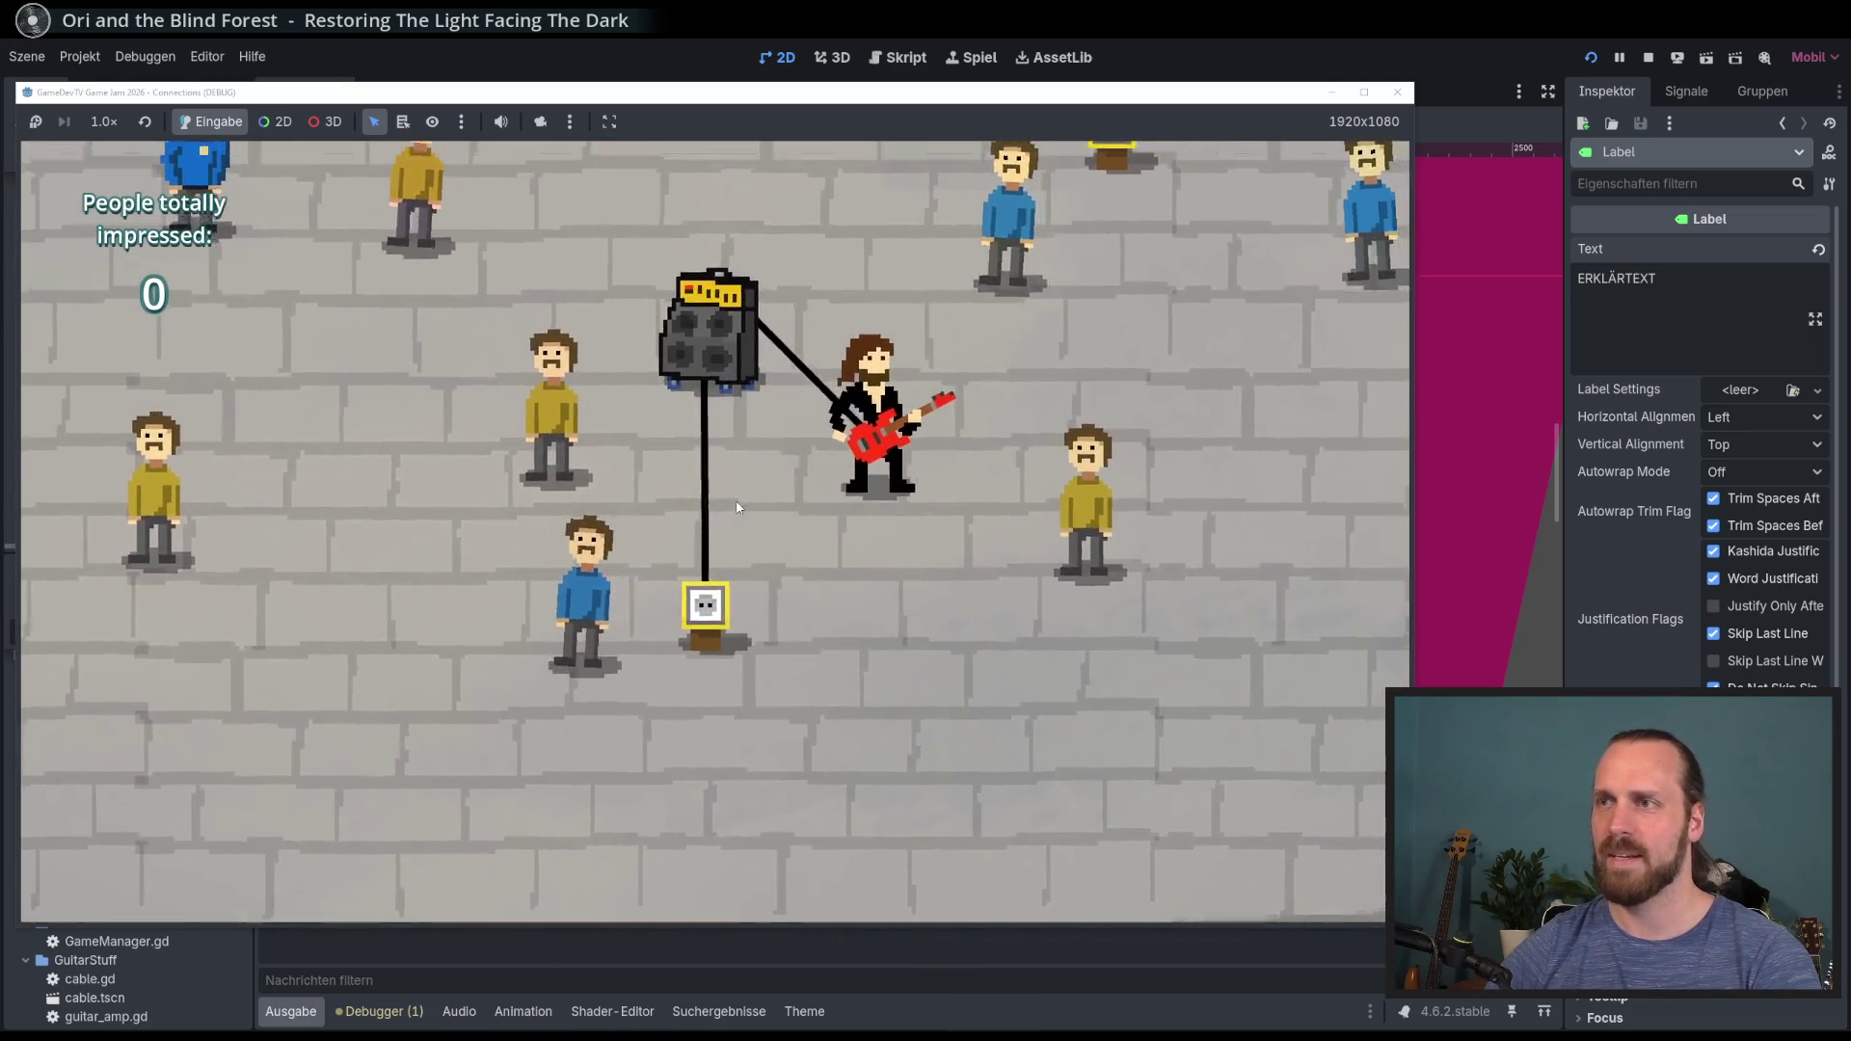
Step: Play guitar toward the listeners, drag the amp around and plug its cable into the socket
click(966, 577)
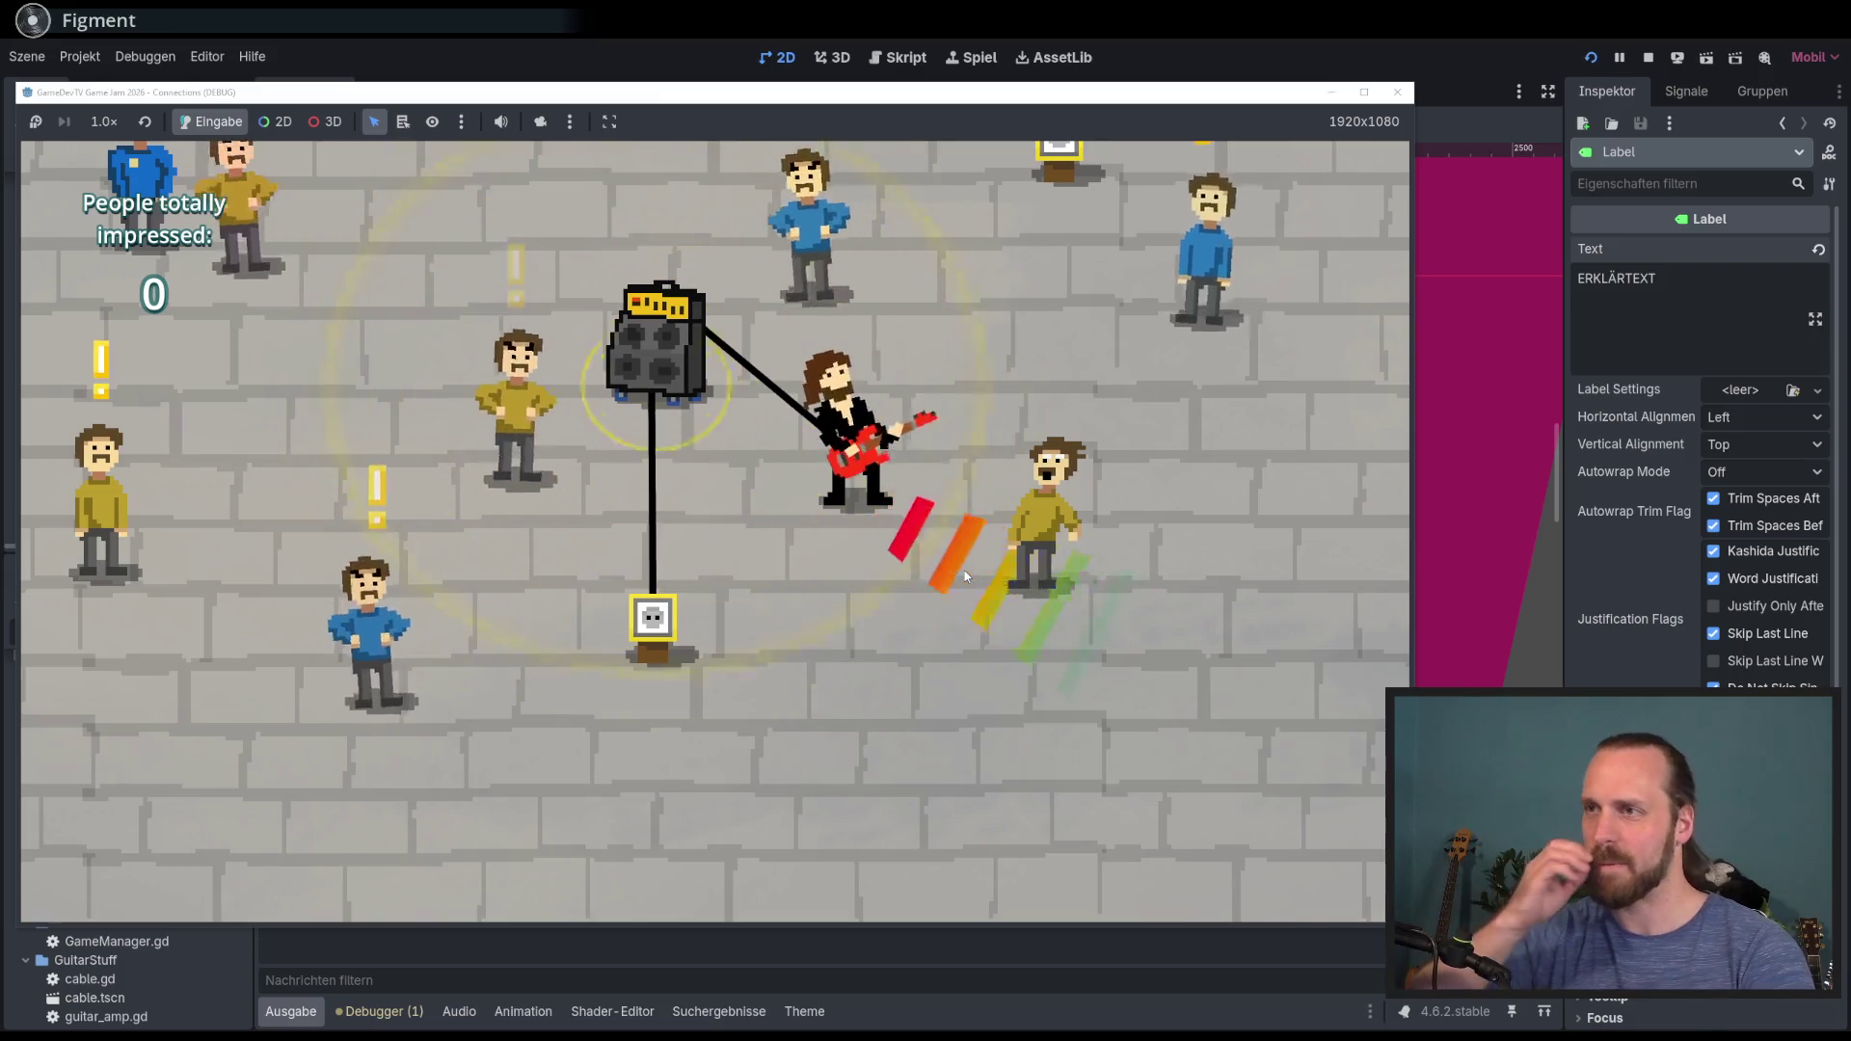
key(a)
key(w)
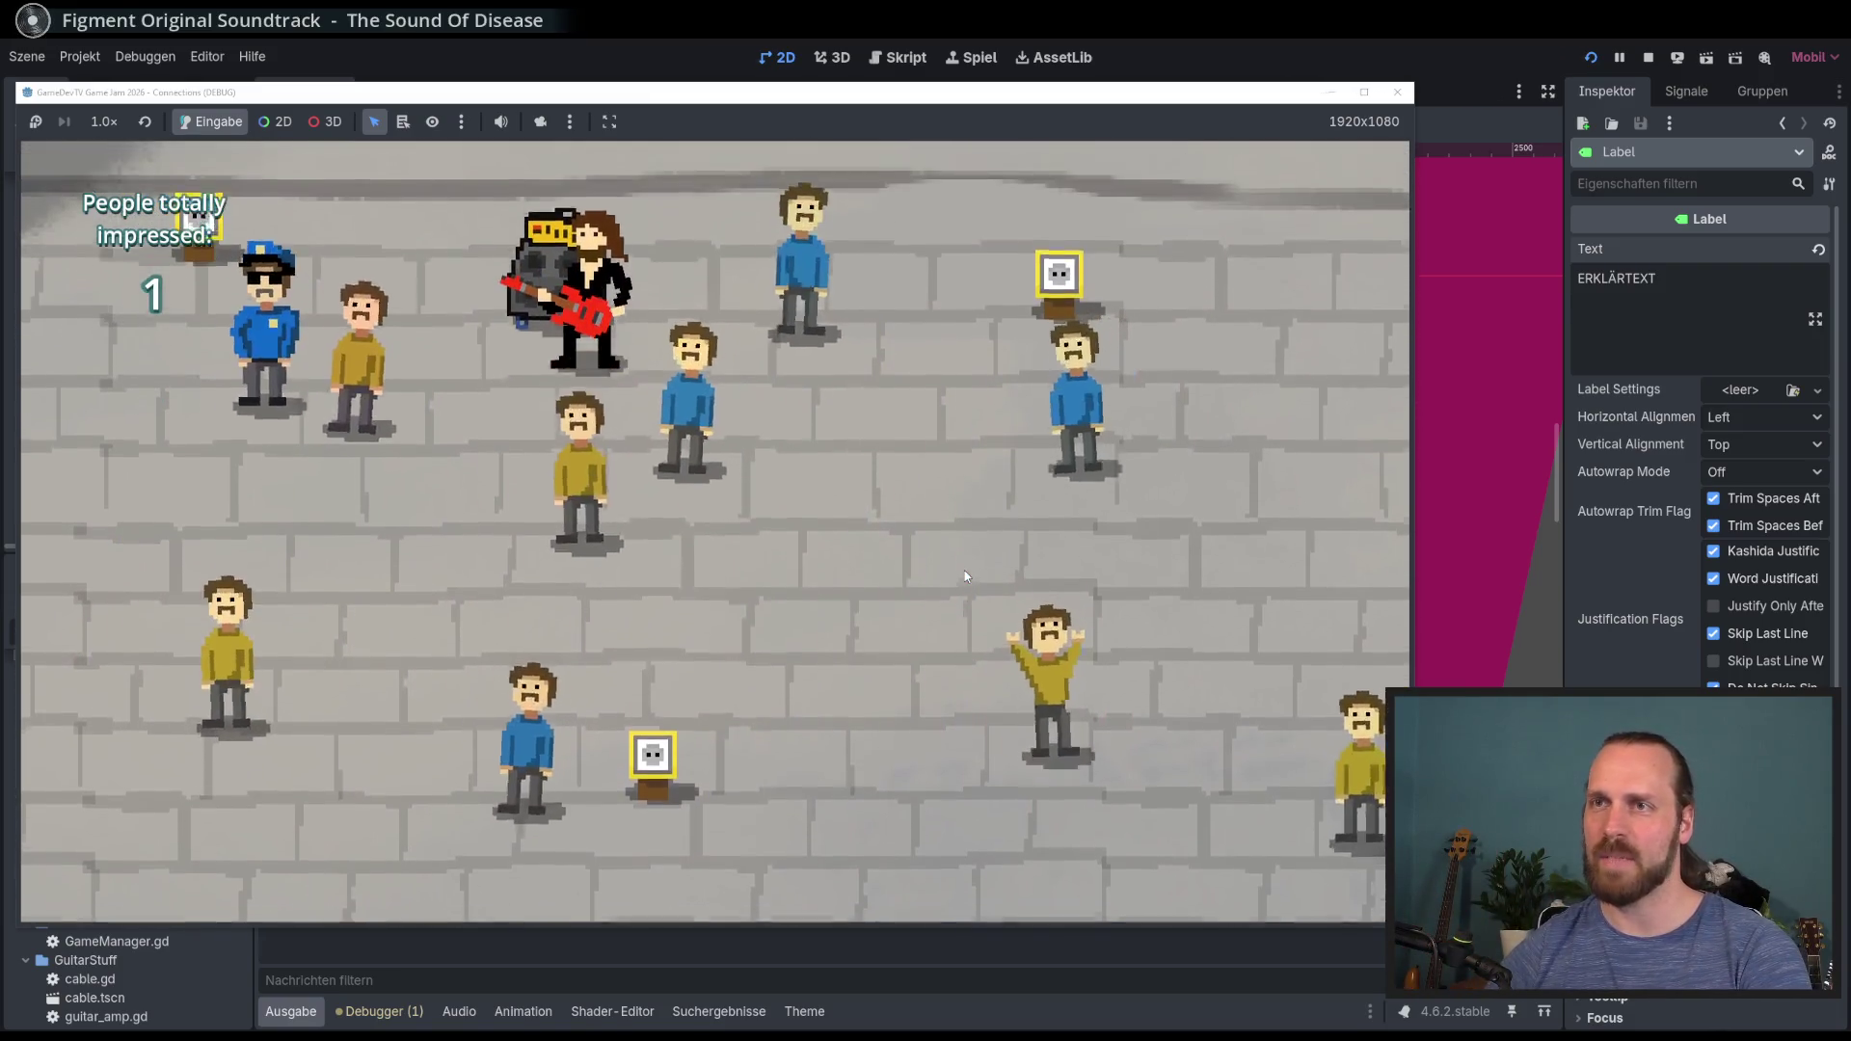
key(d)
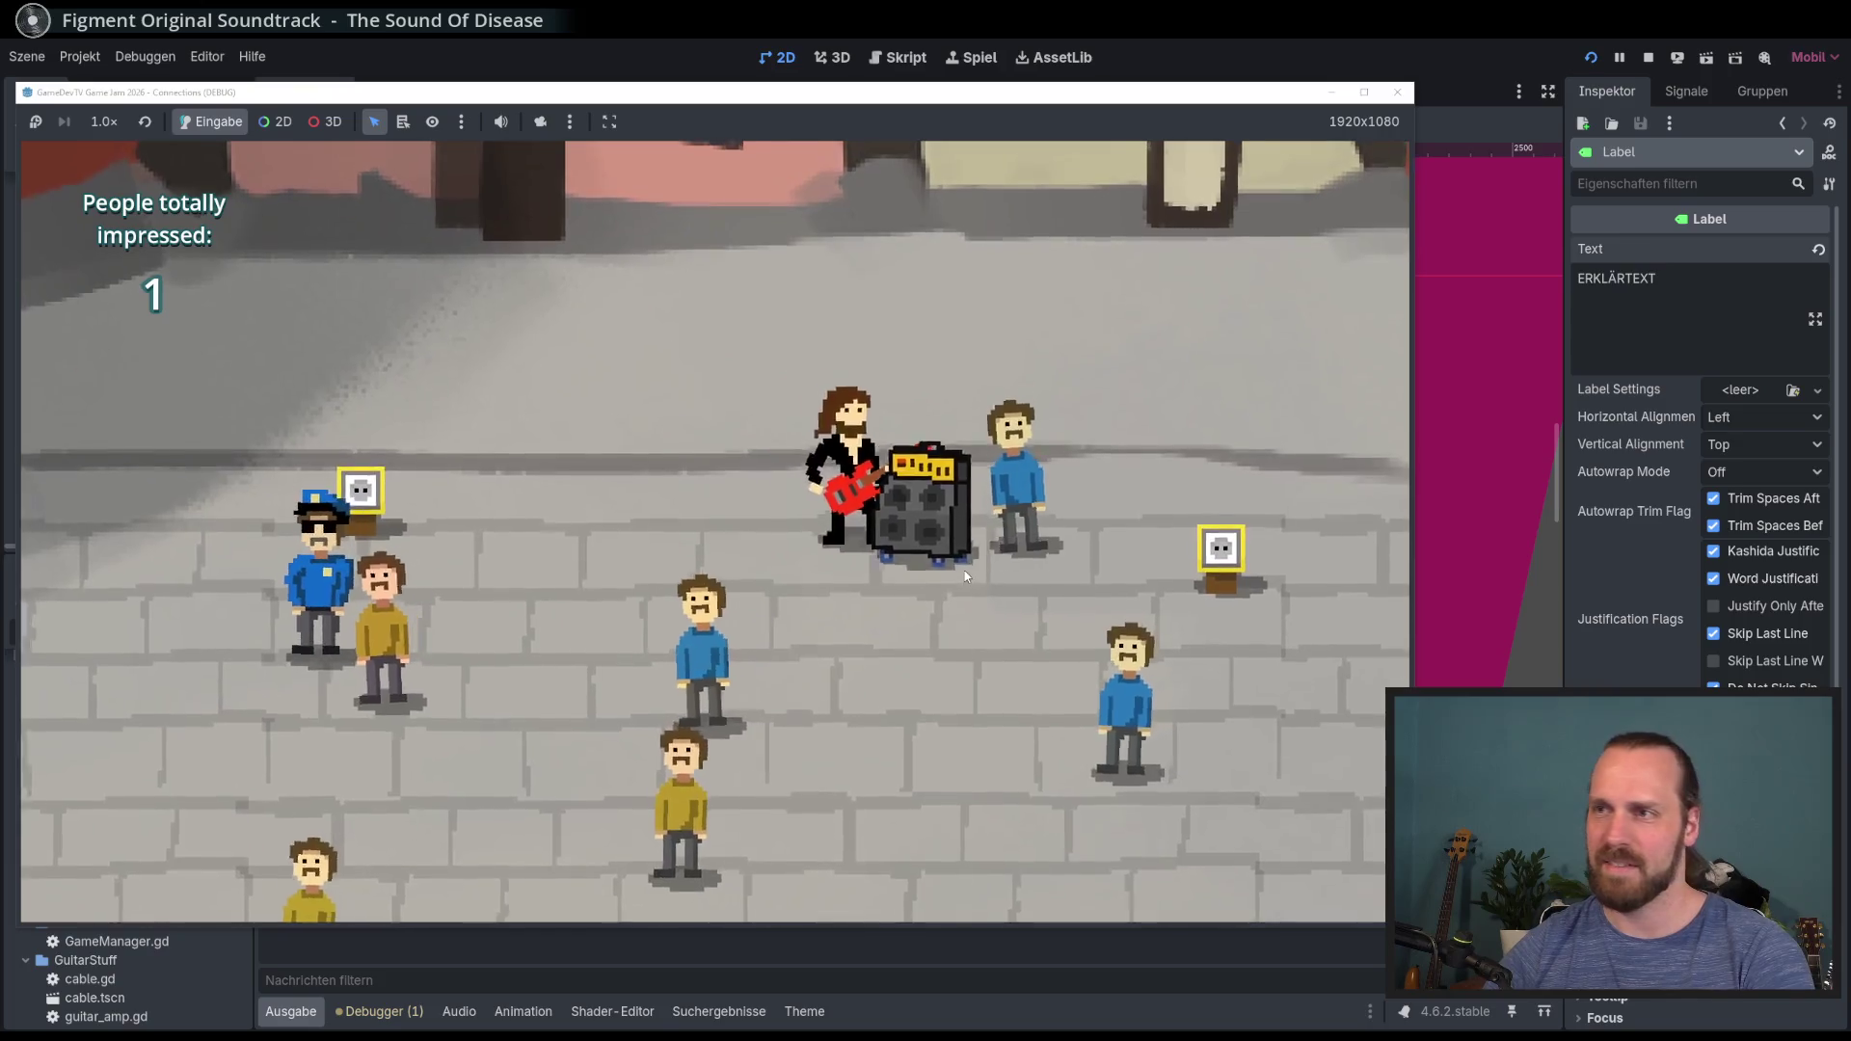
key(s)
key(a)
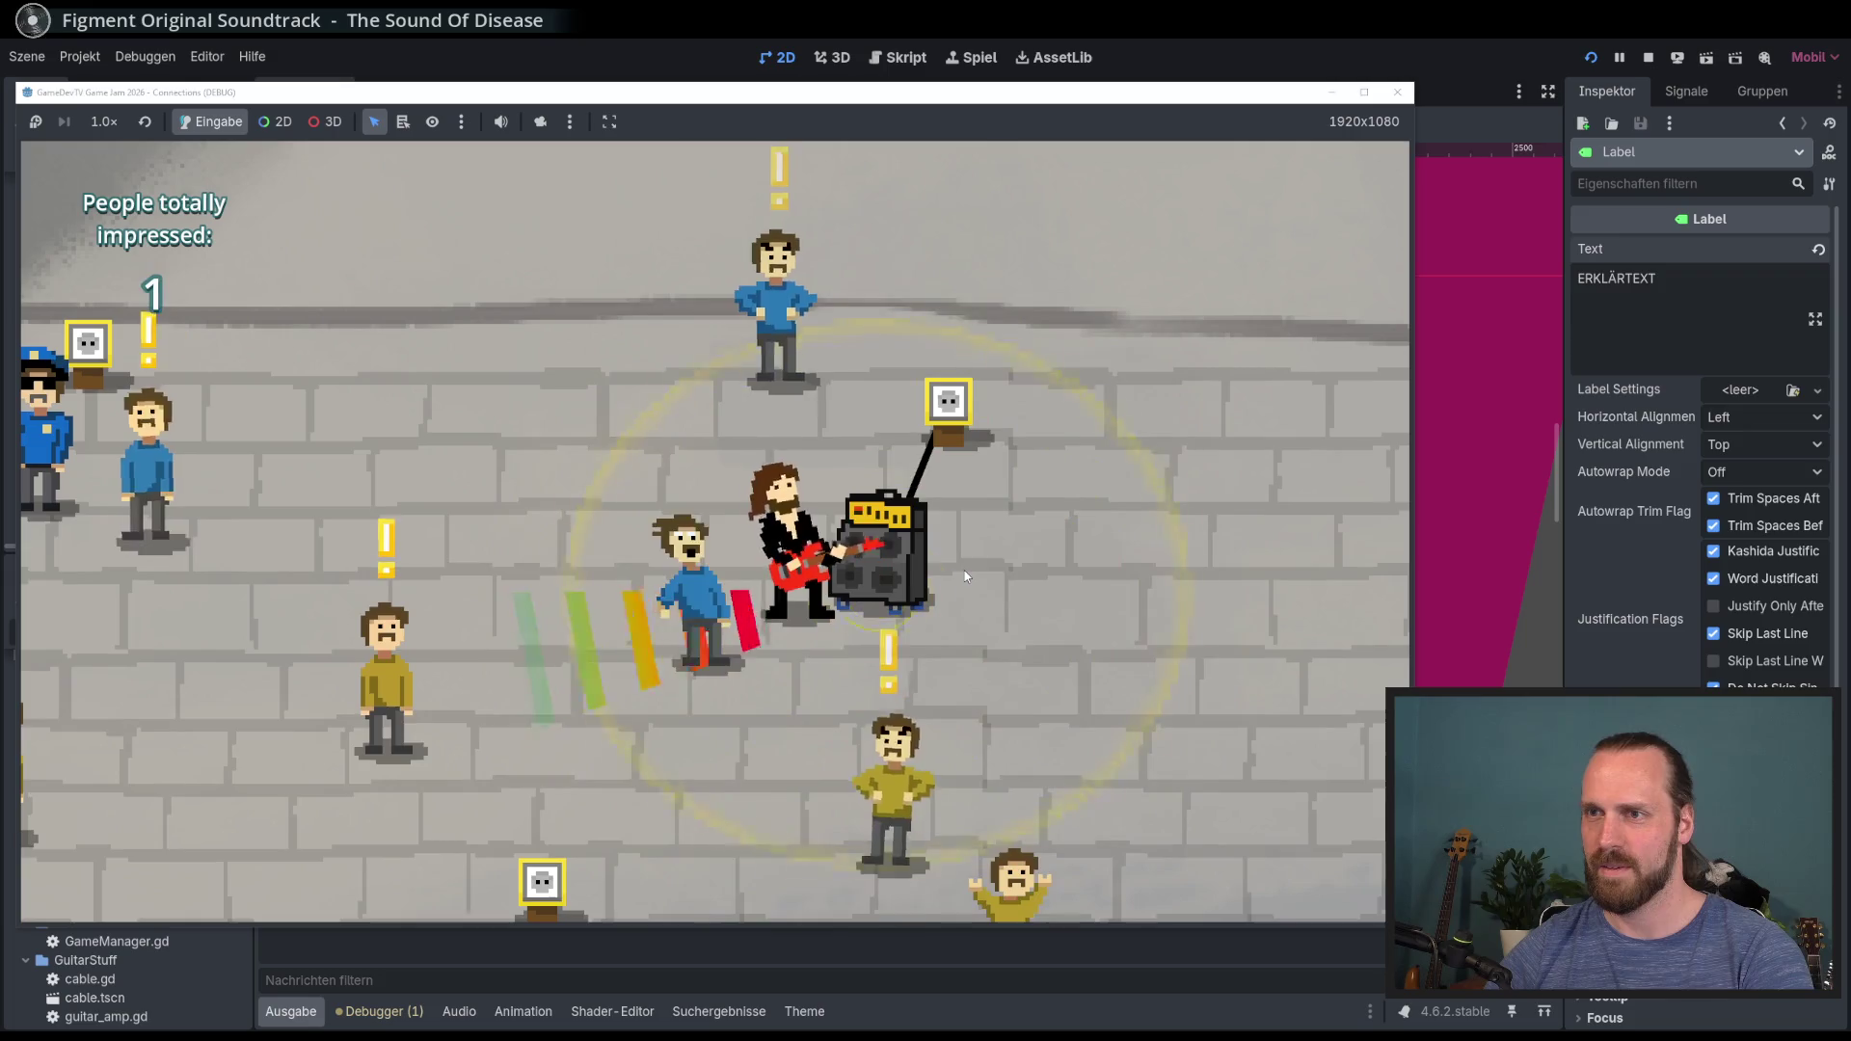
key(d)
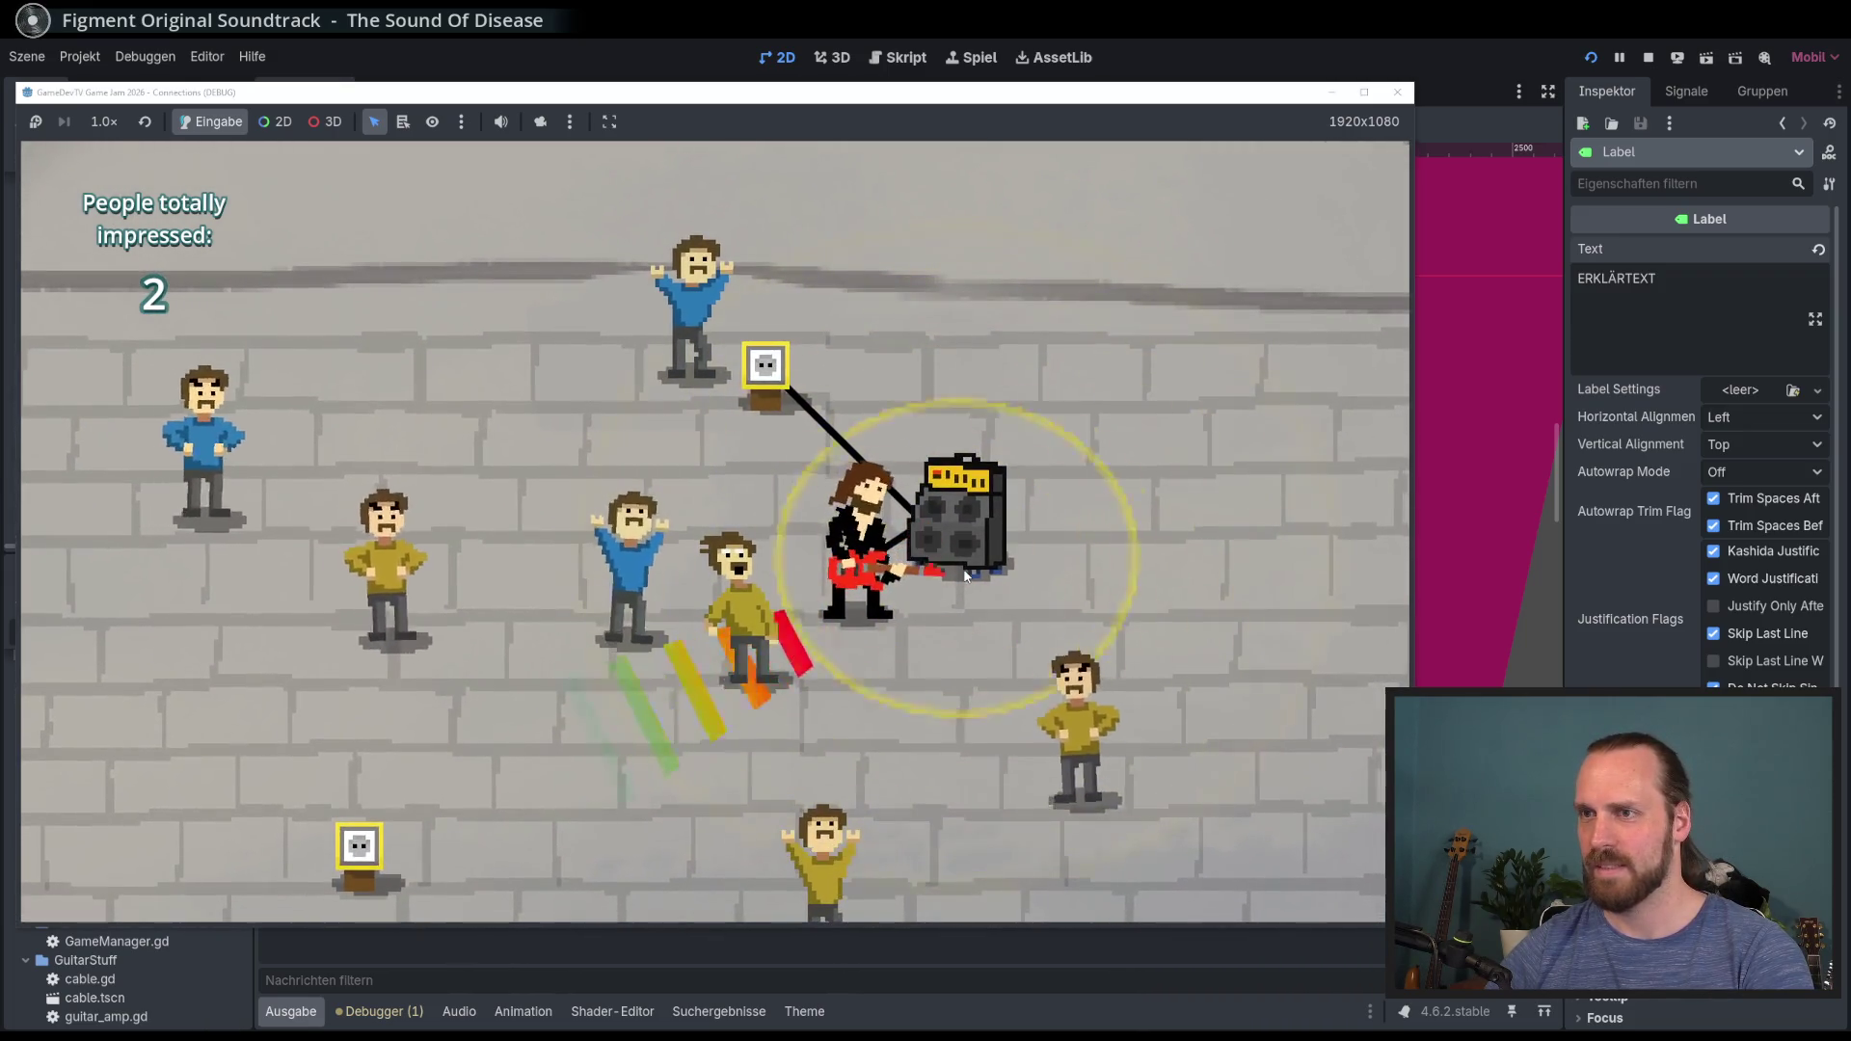
key(w)
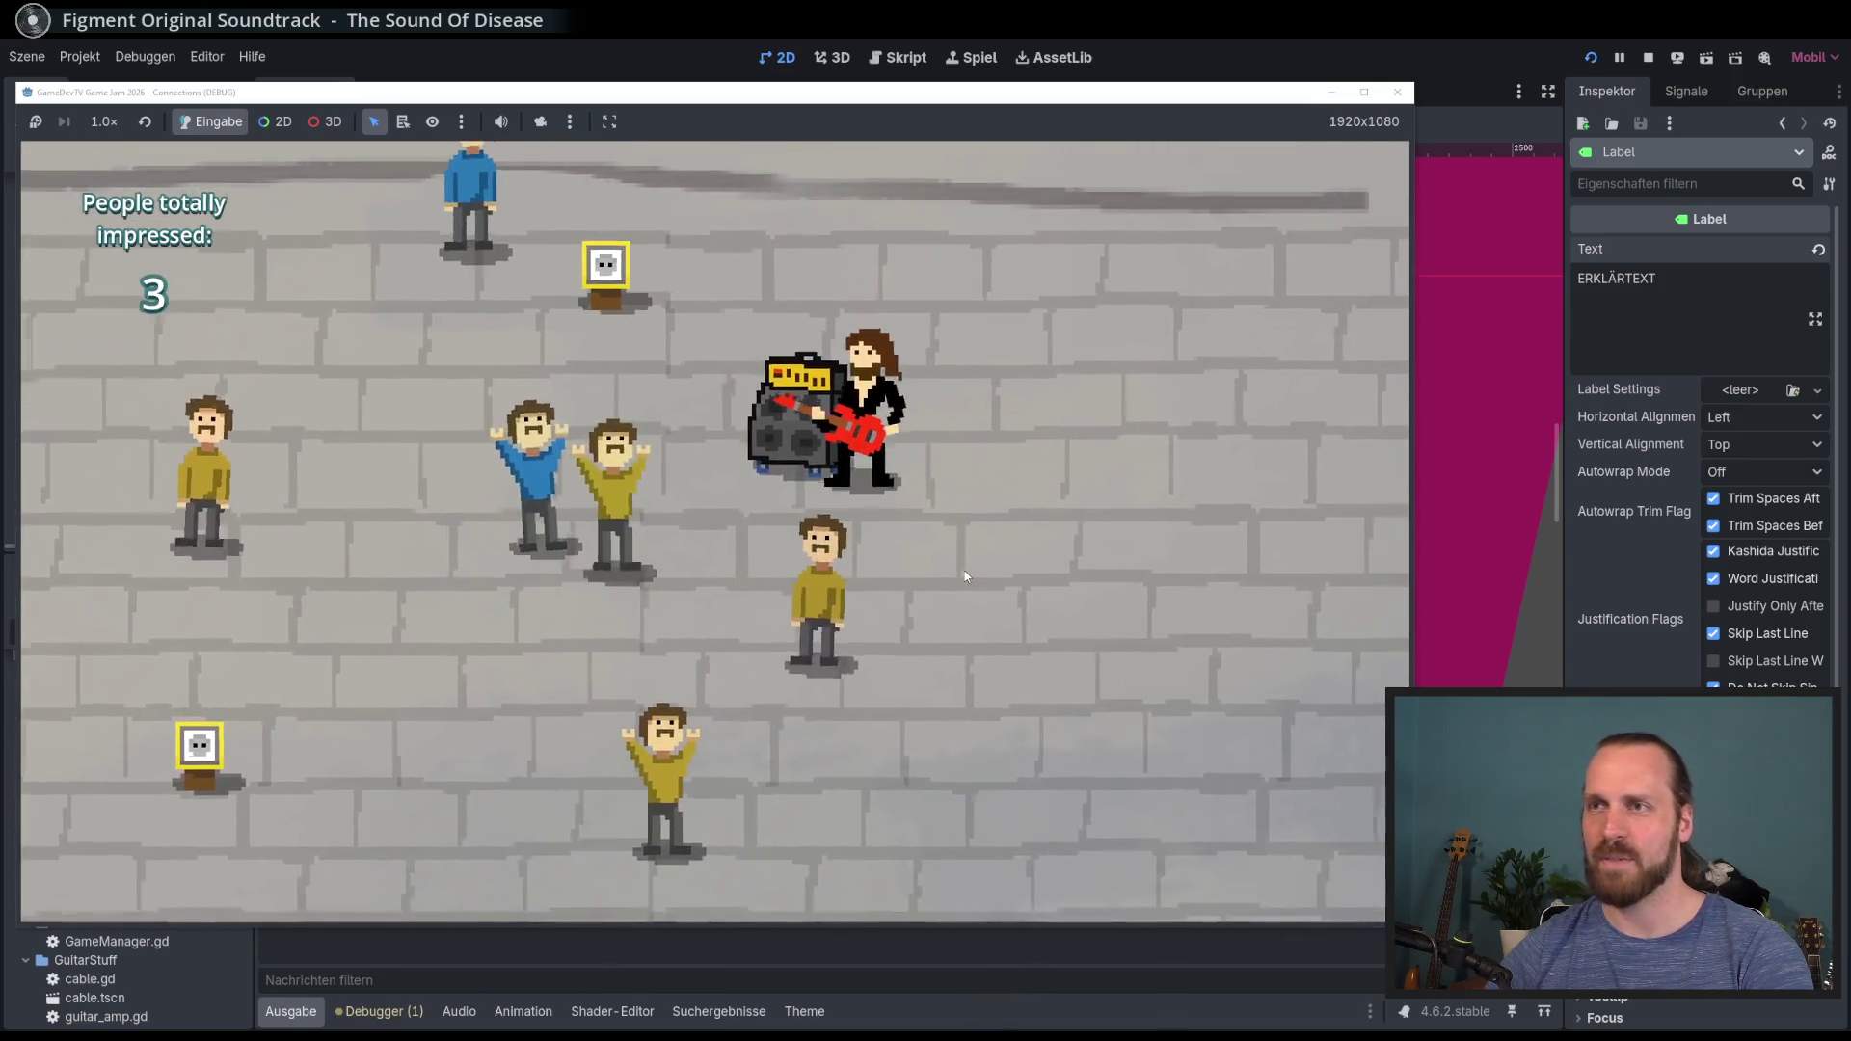
key(a)
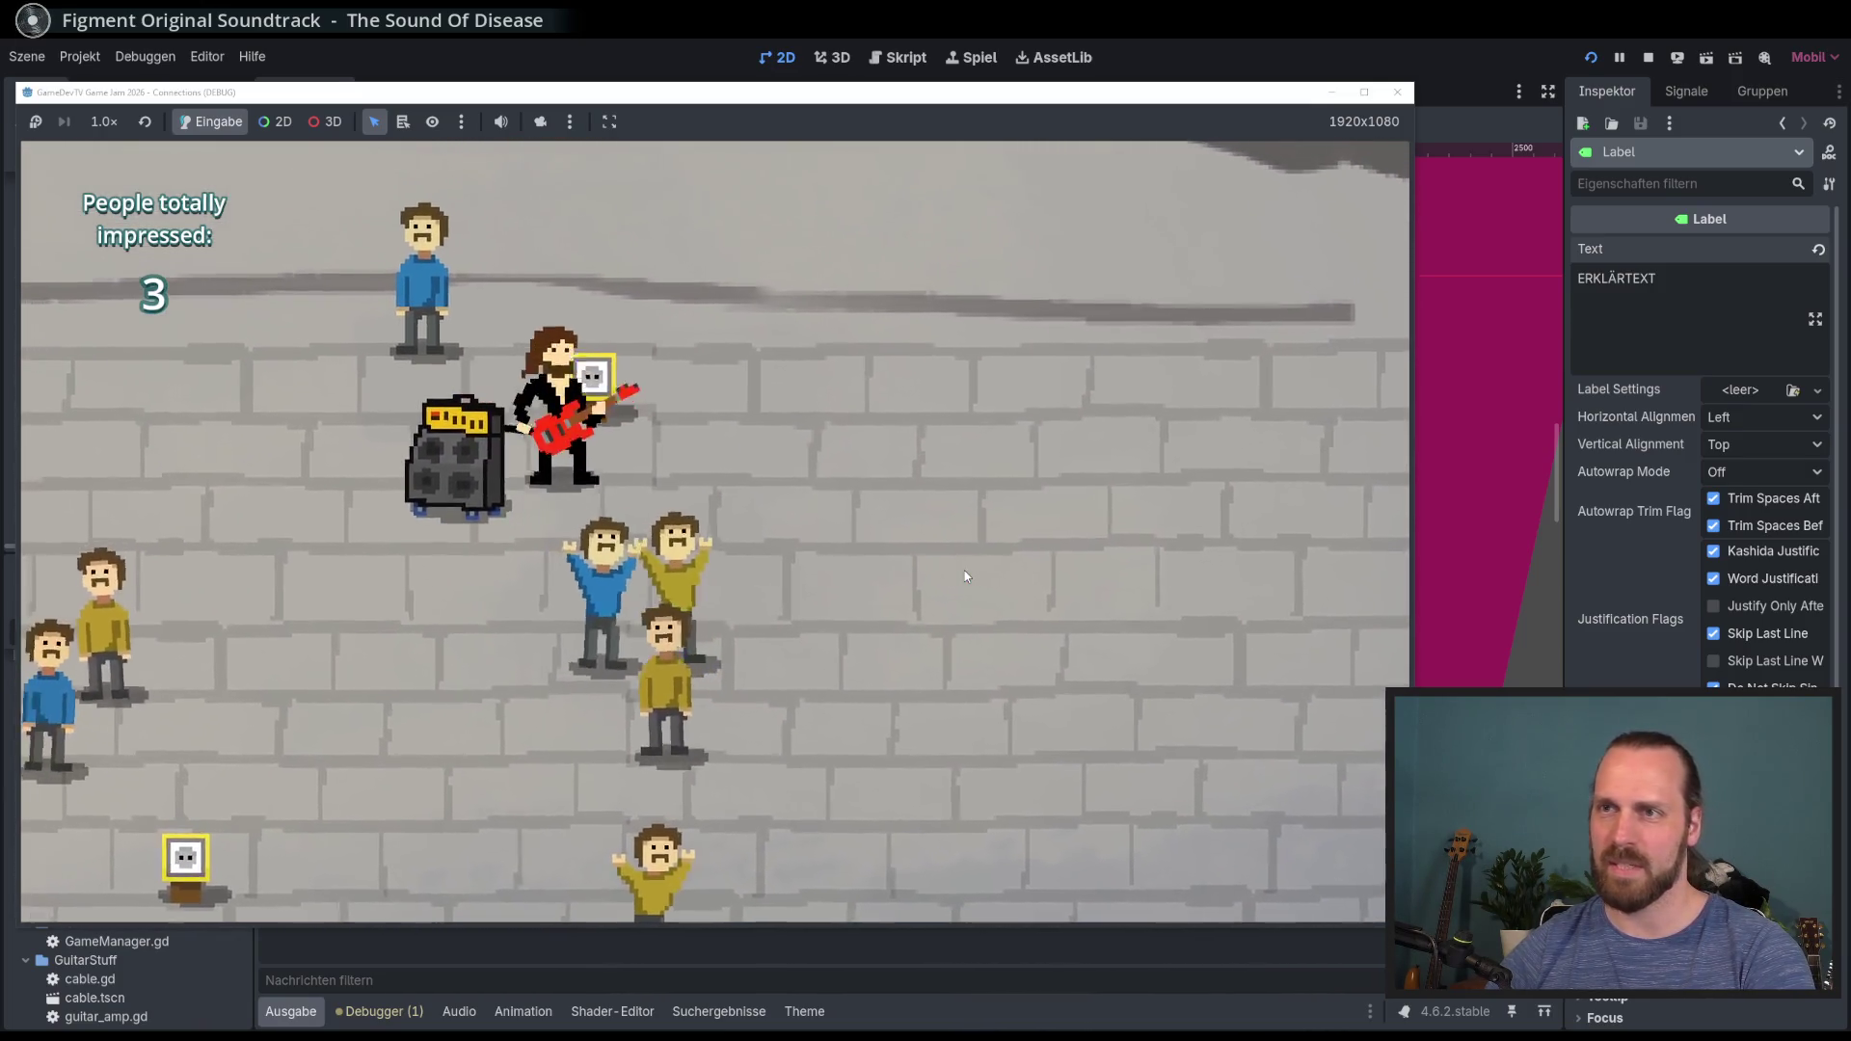
key(d)
key(w)
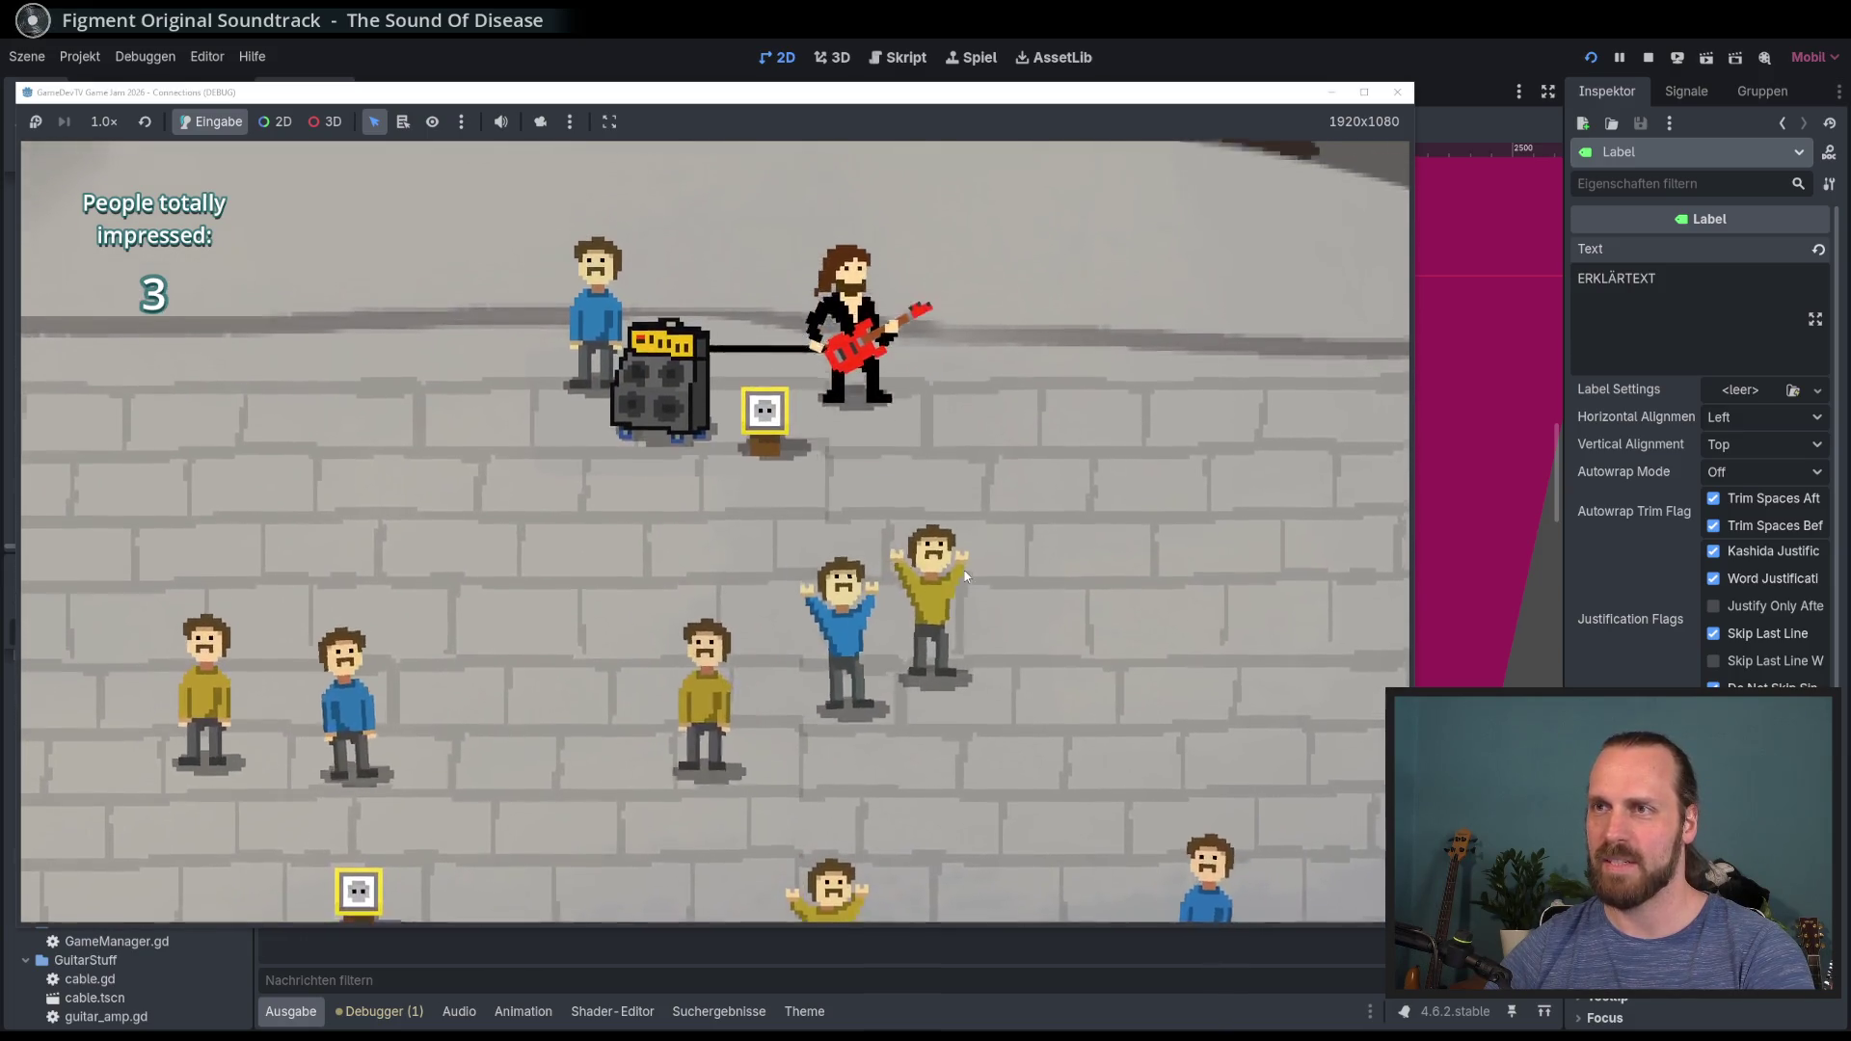
key(a)
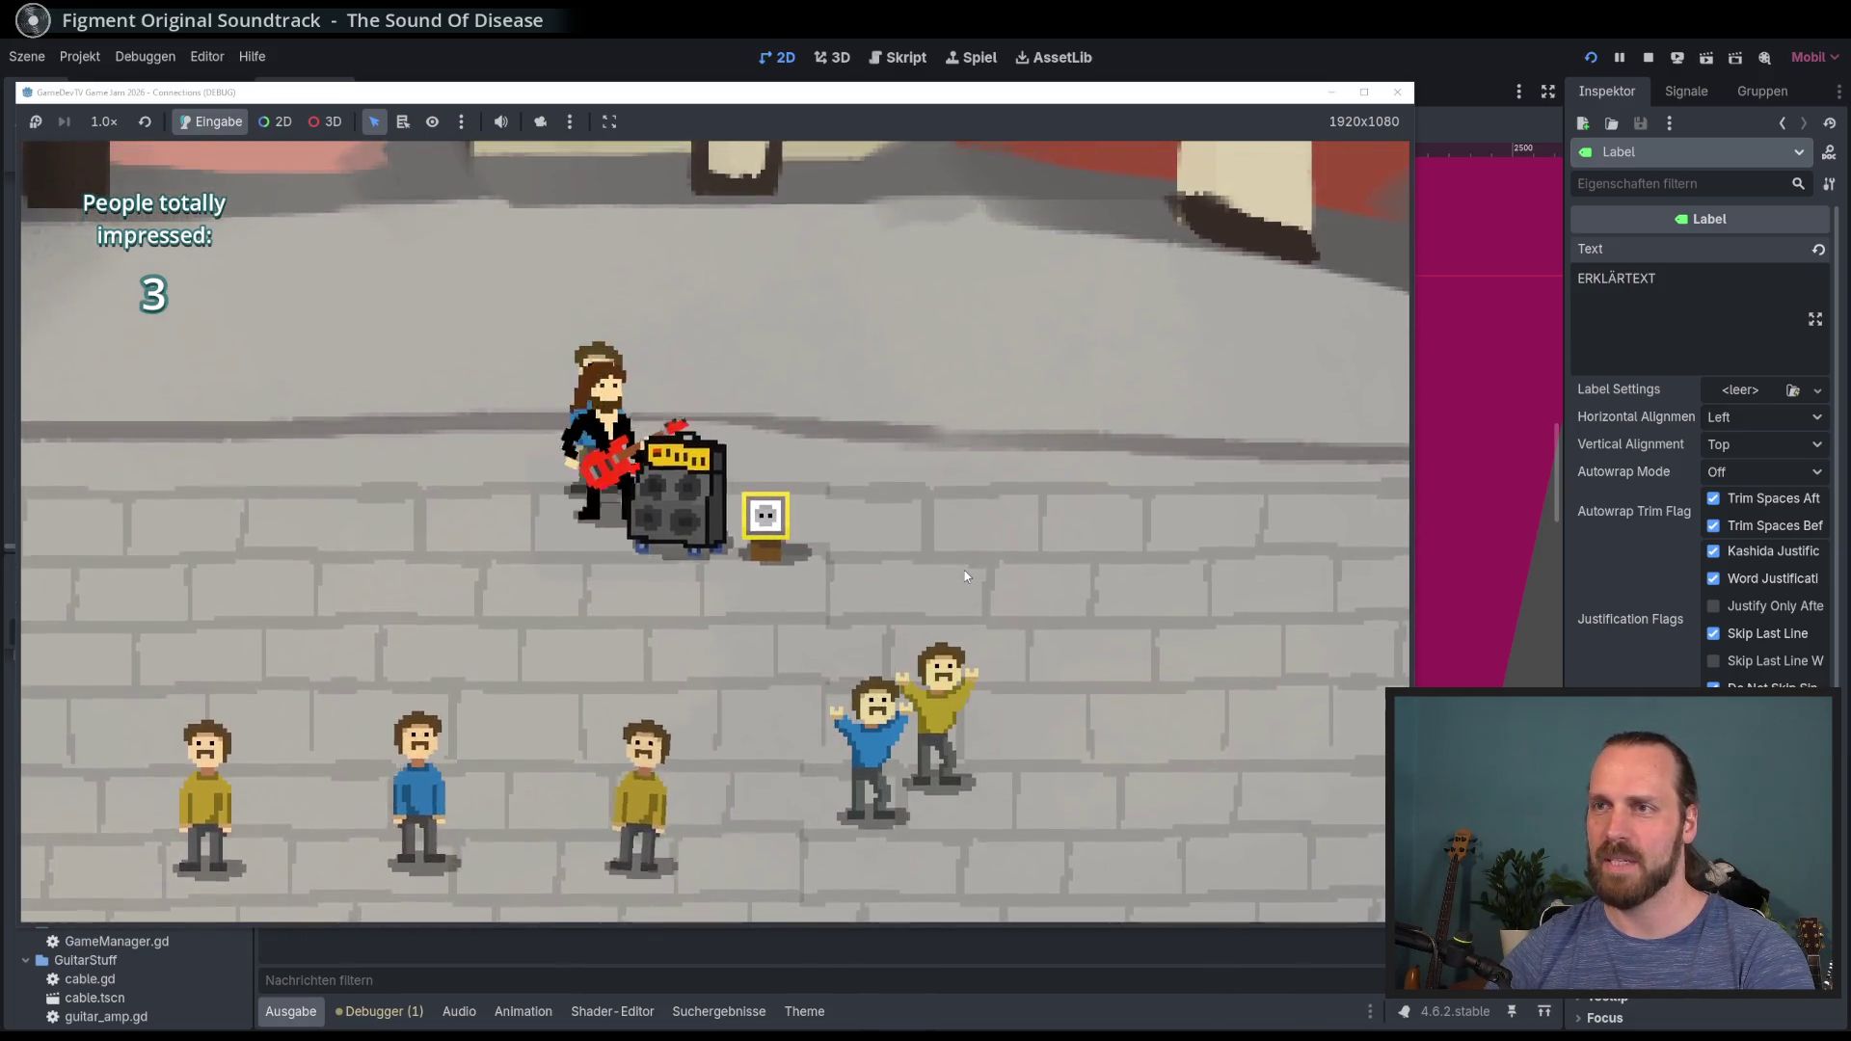
key(d)
key(s)
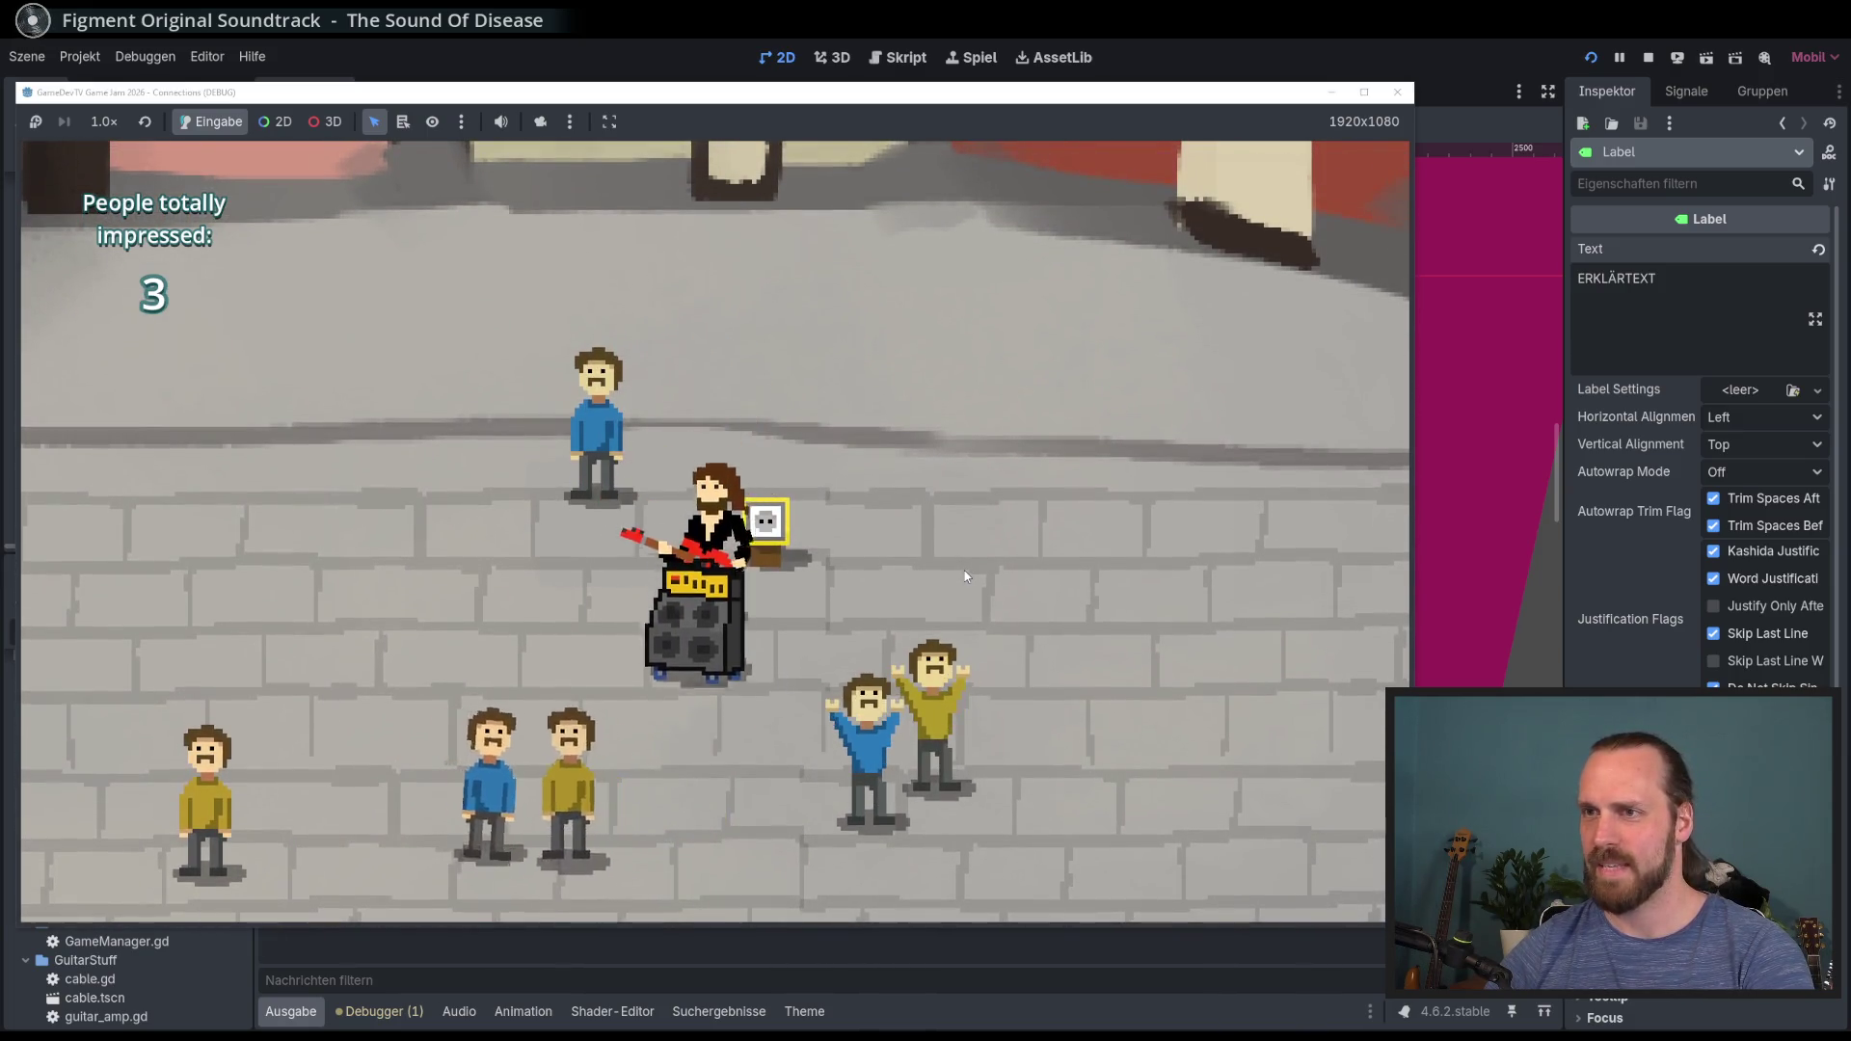
key(a)
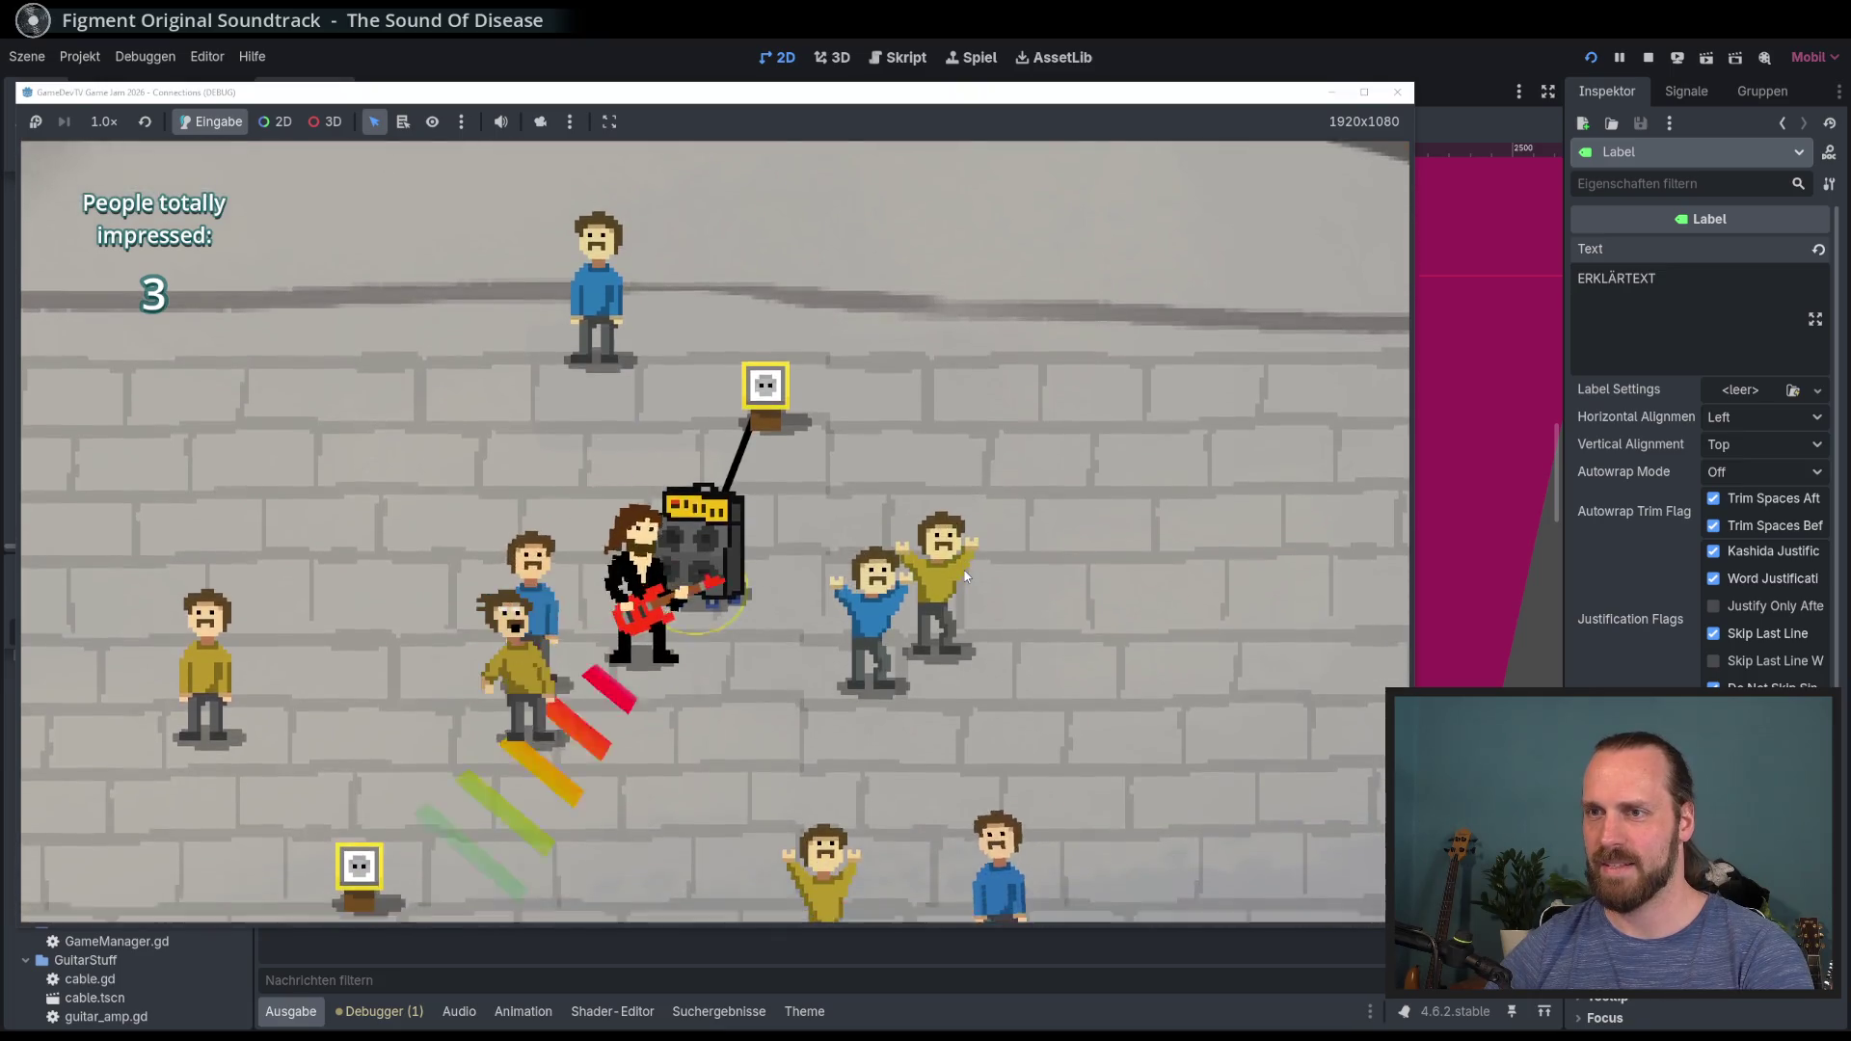
key(w)
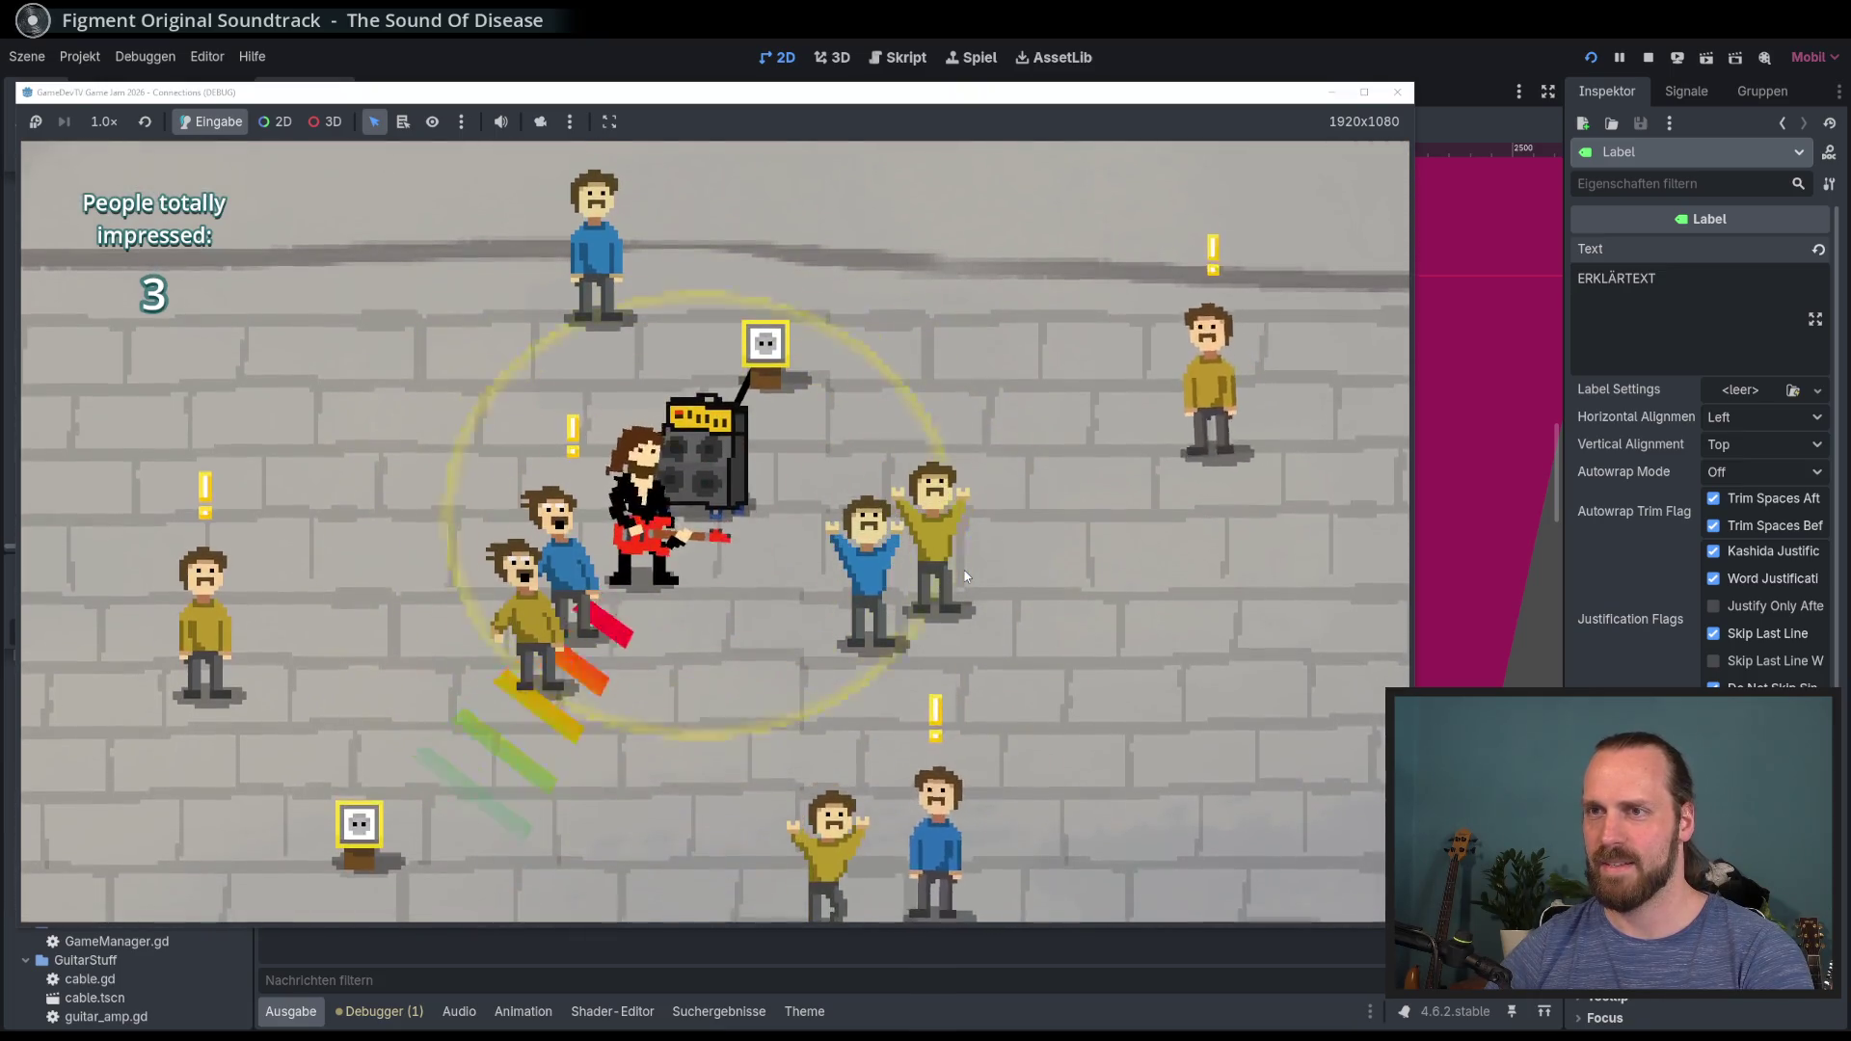
Step: Play for the crowd with Space until Game Over at 6 people impressed
key(d)
key(a)
key(w)
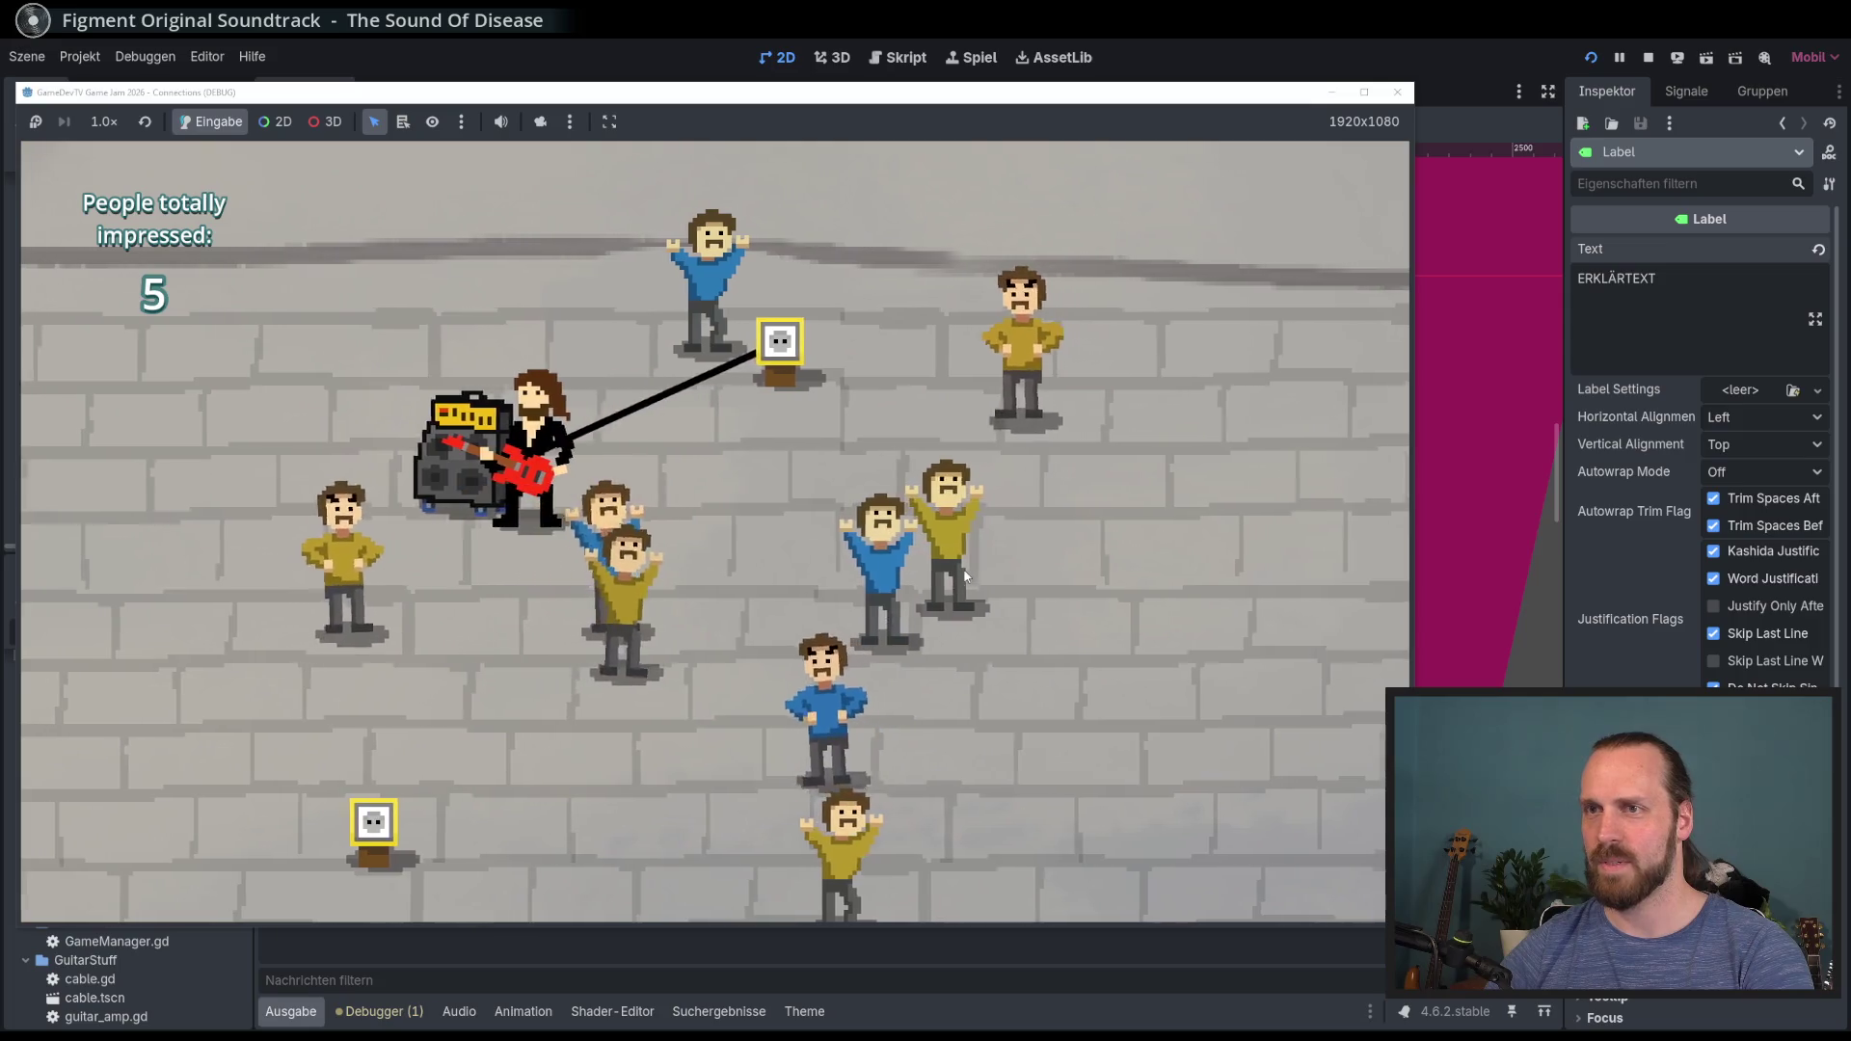
key(a)
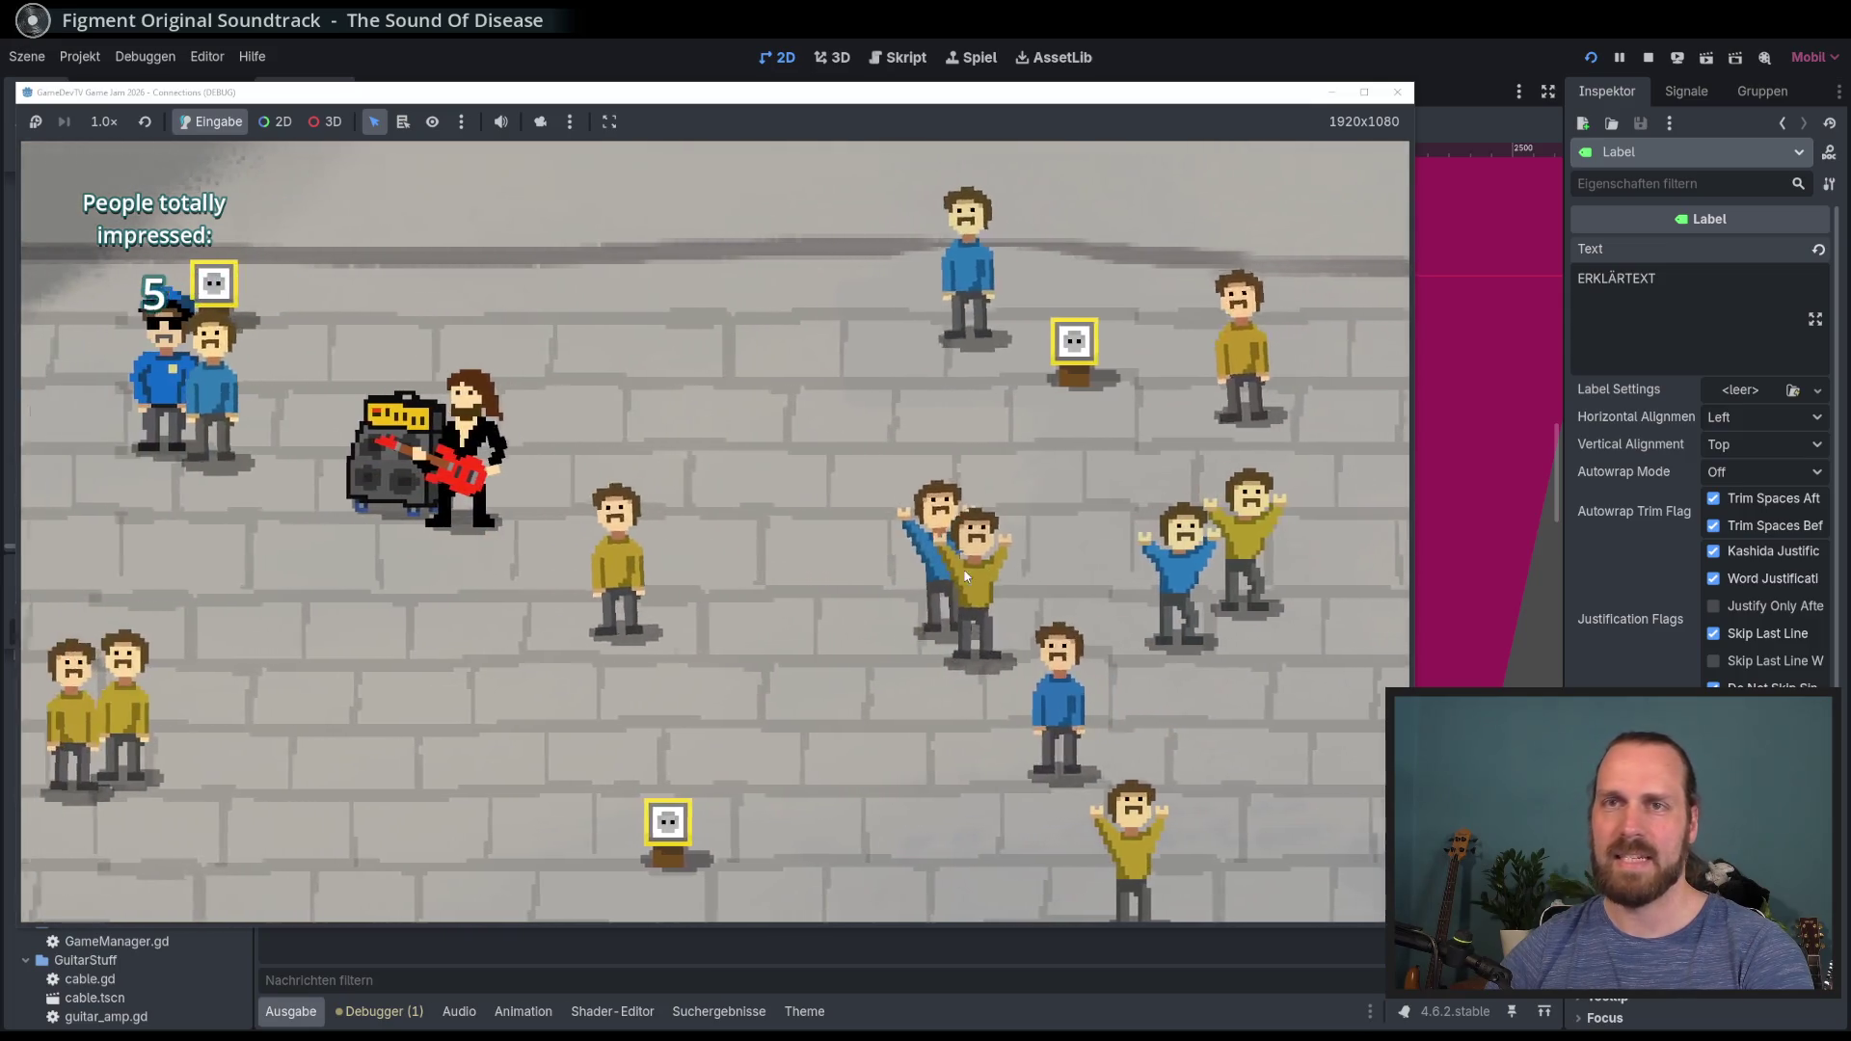
key(w)
key(w)
key(a)
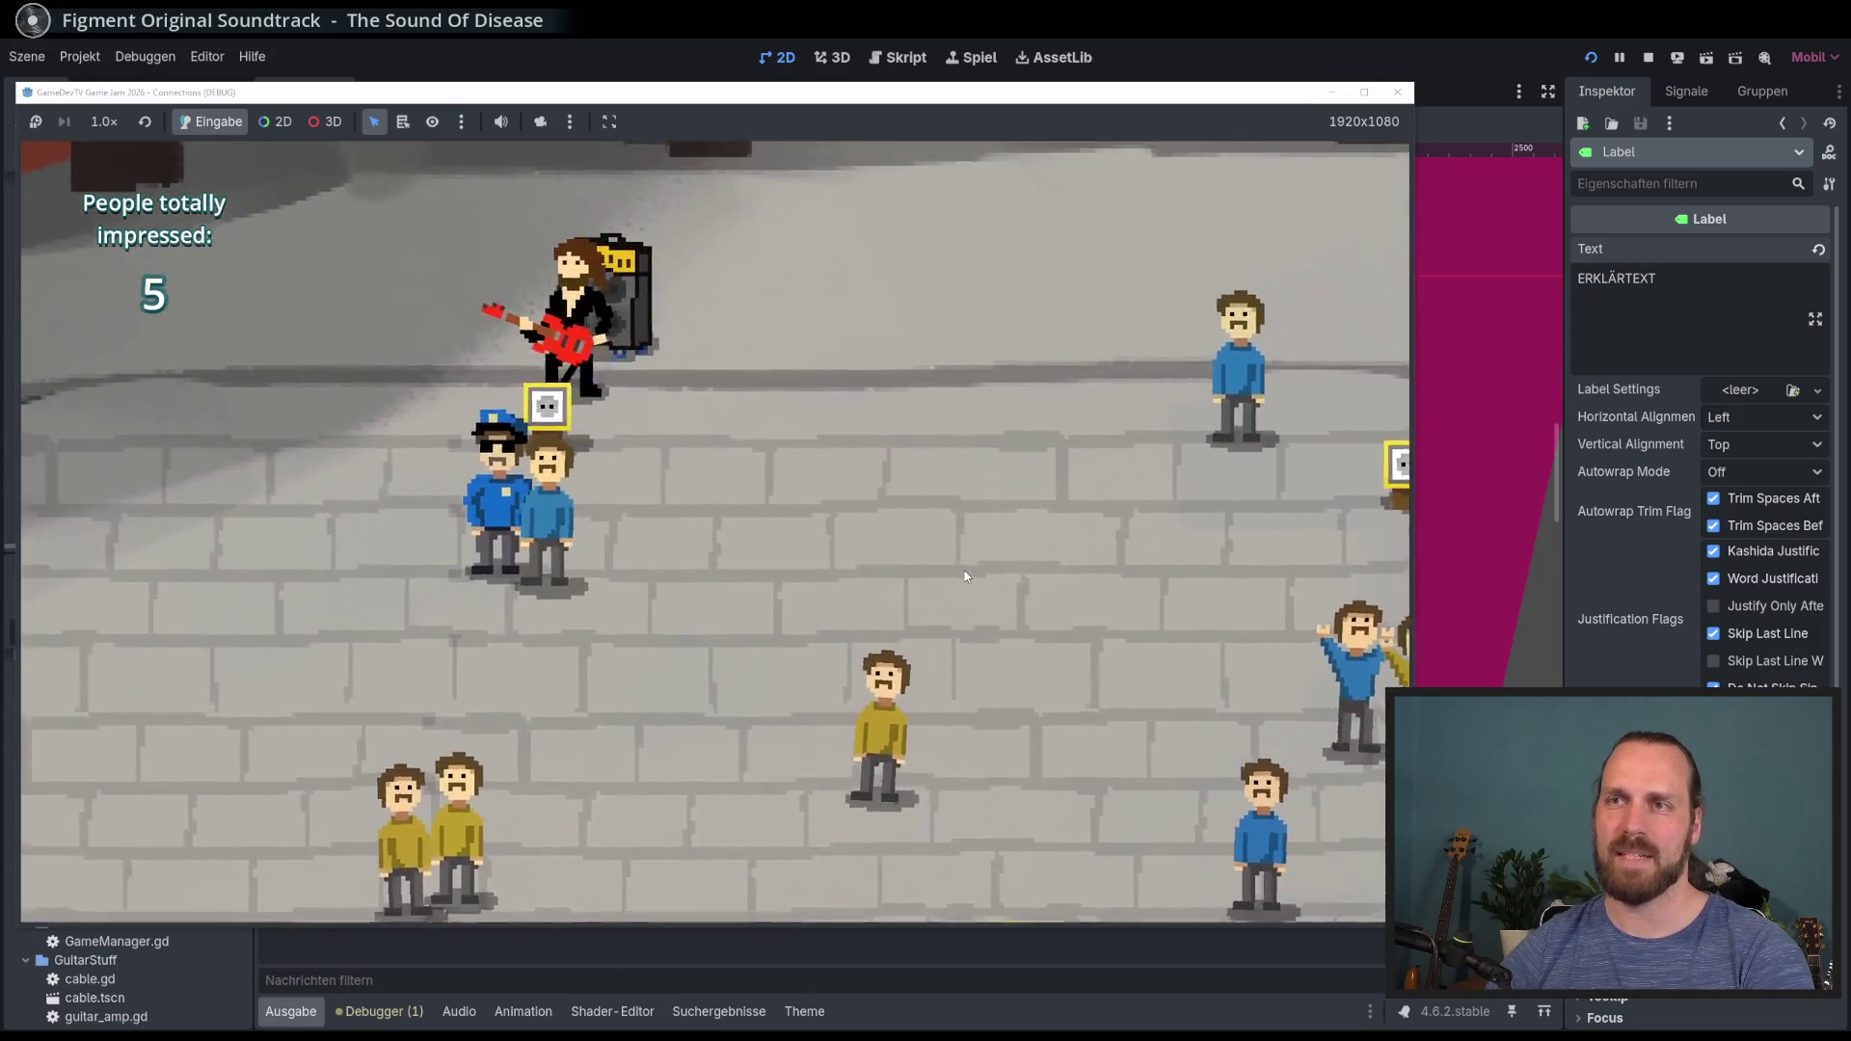
key(d)
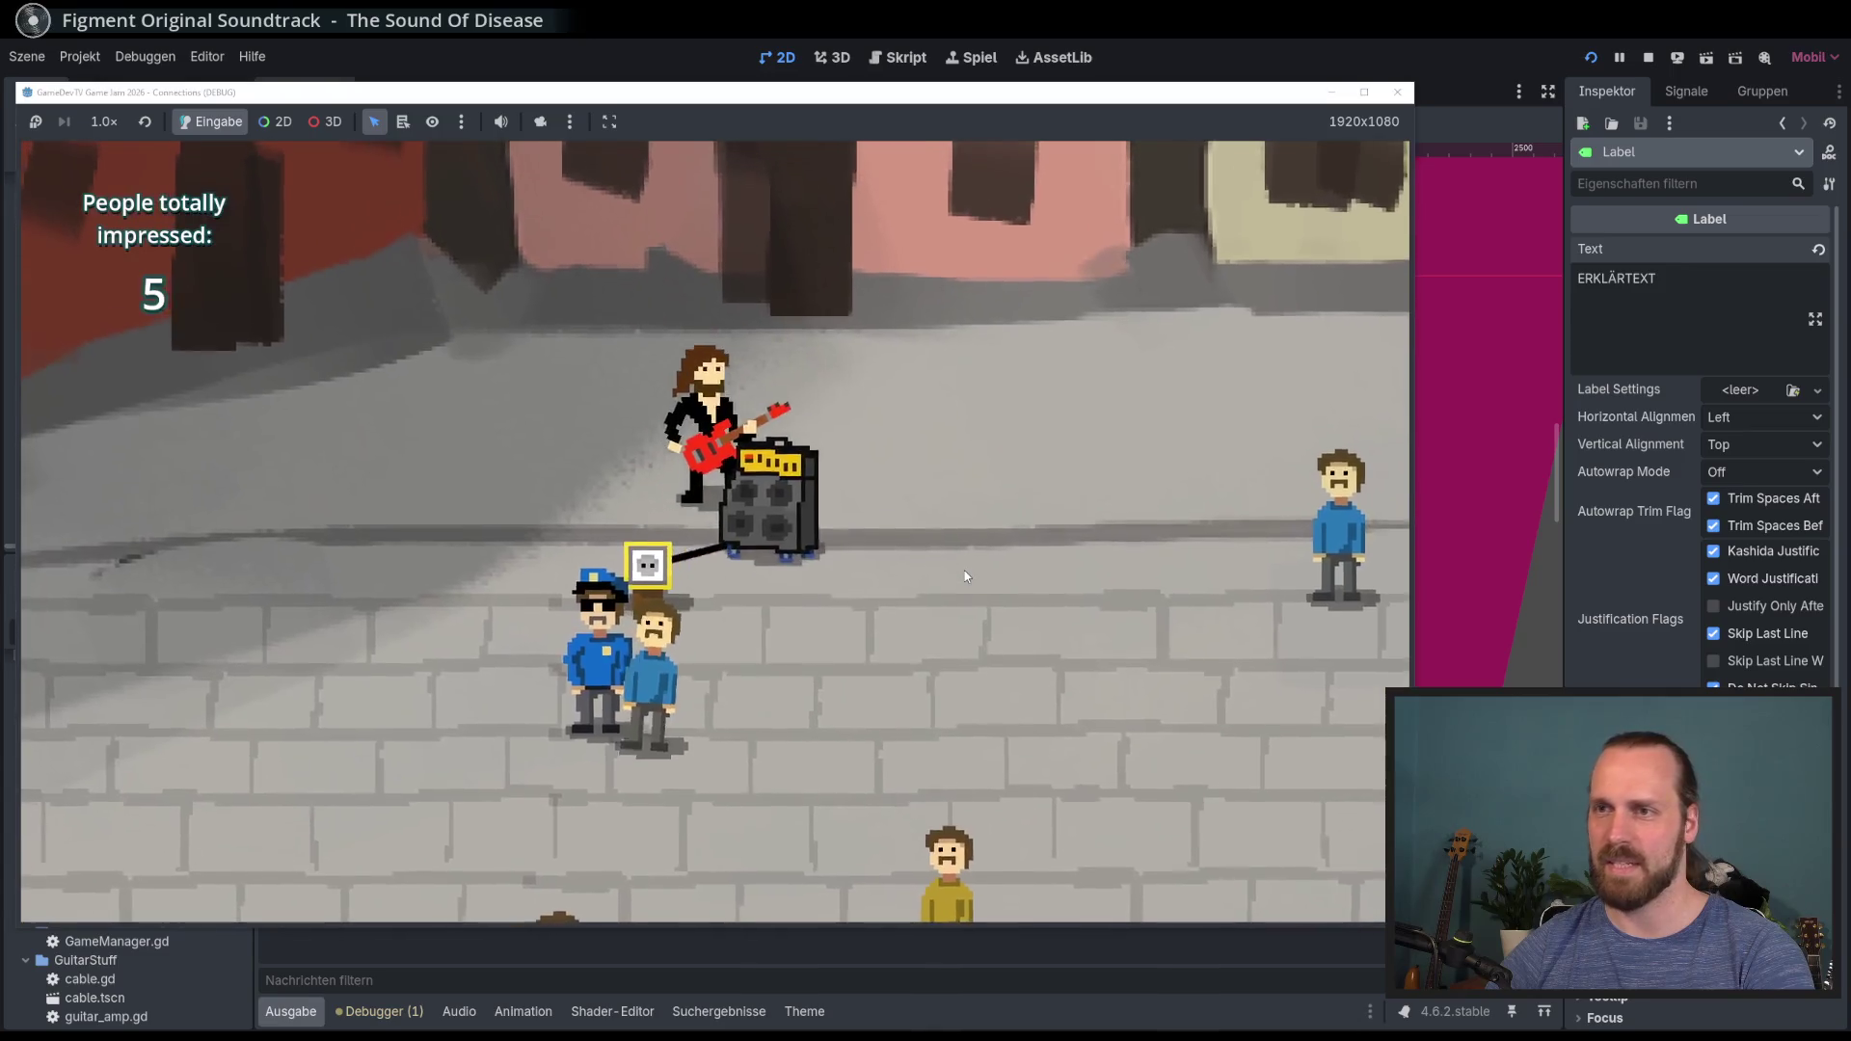
key(s)
key(space)
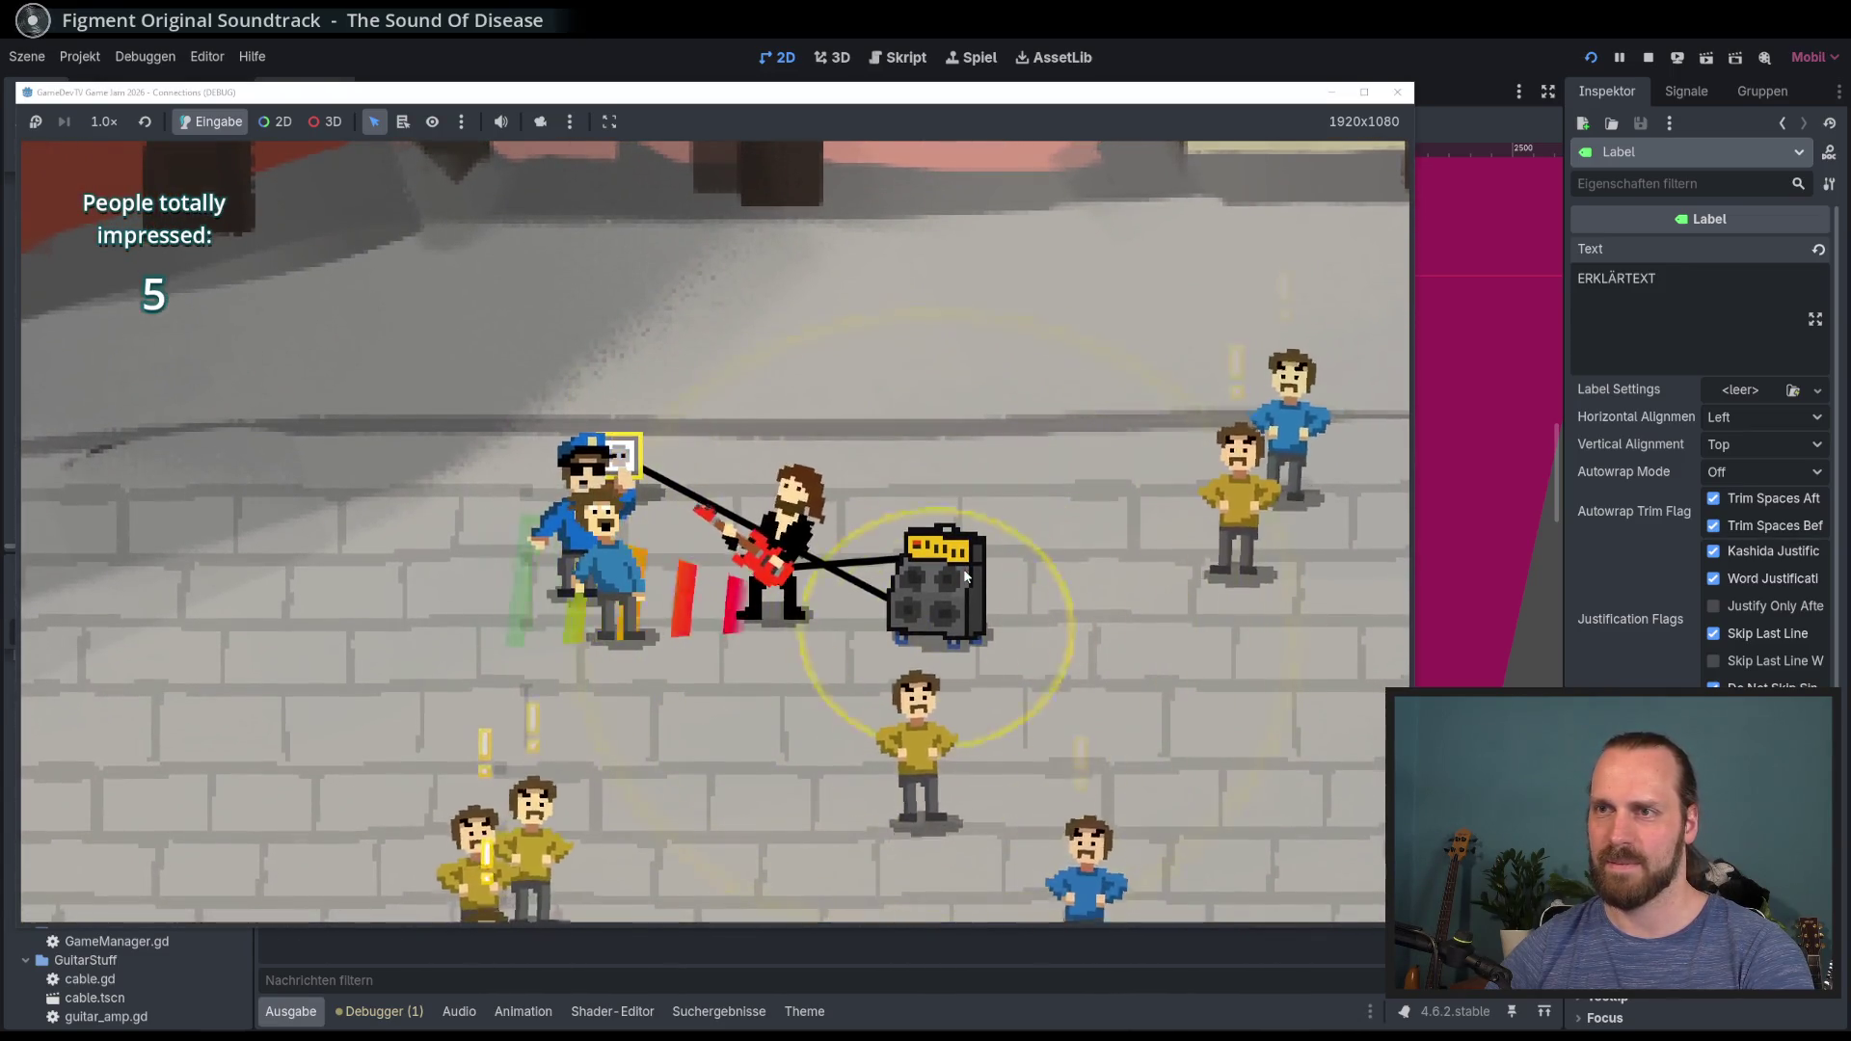
key(s)
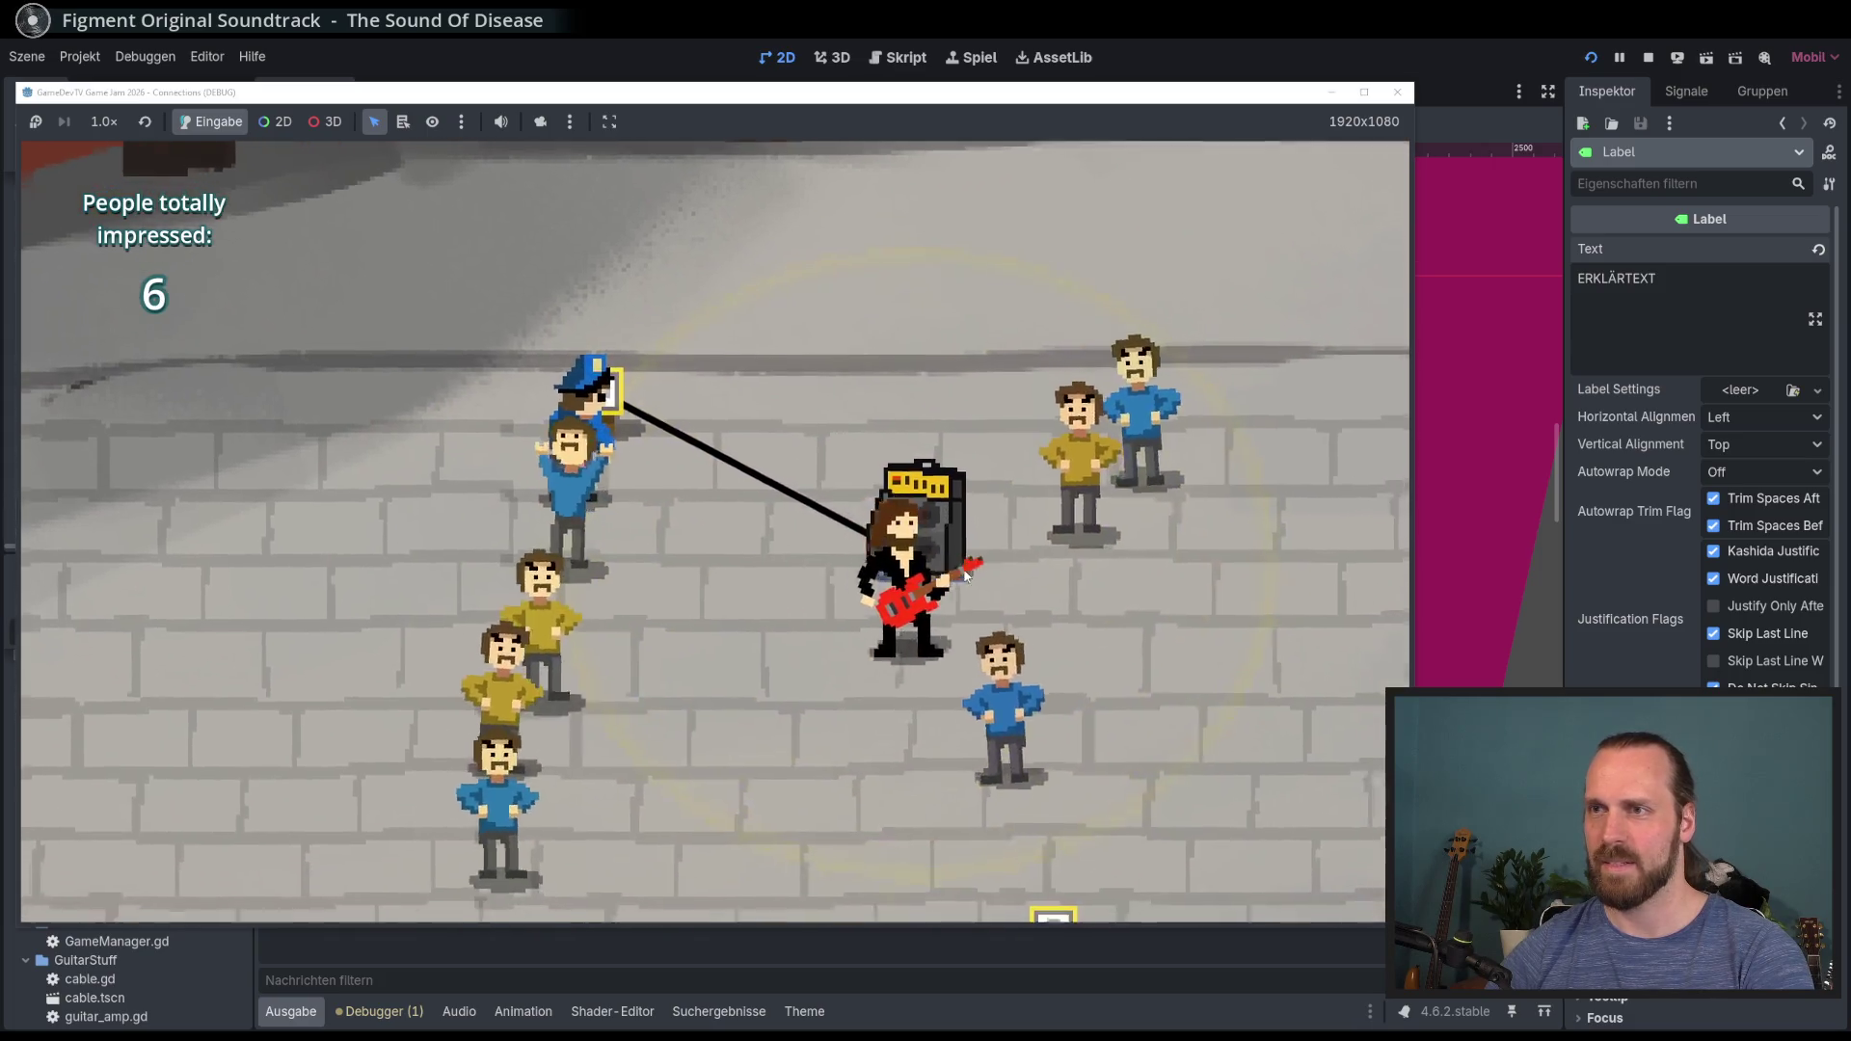
key(w)
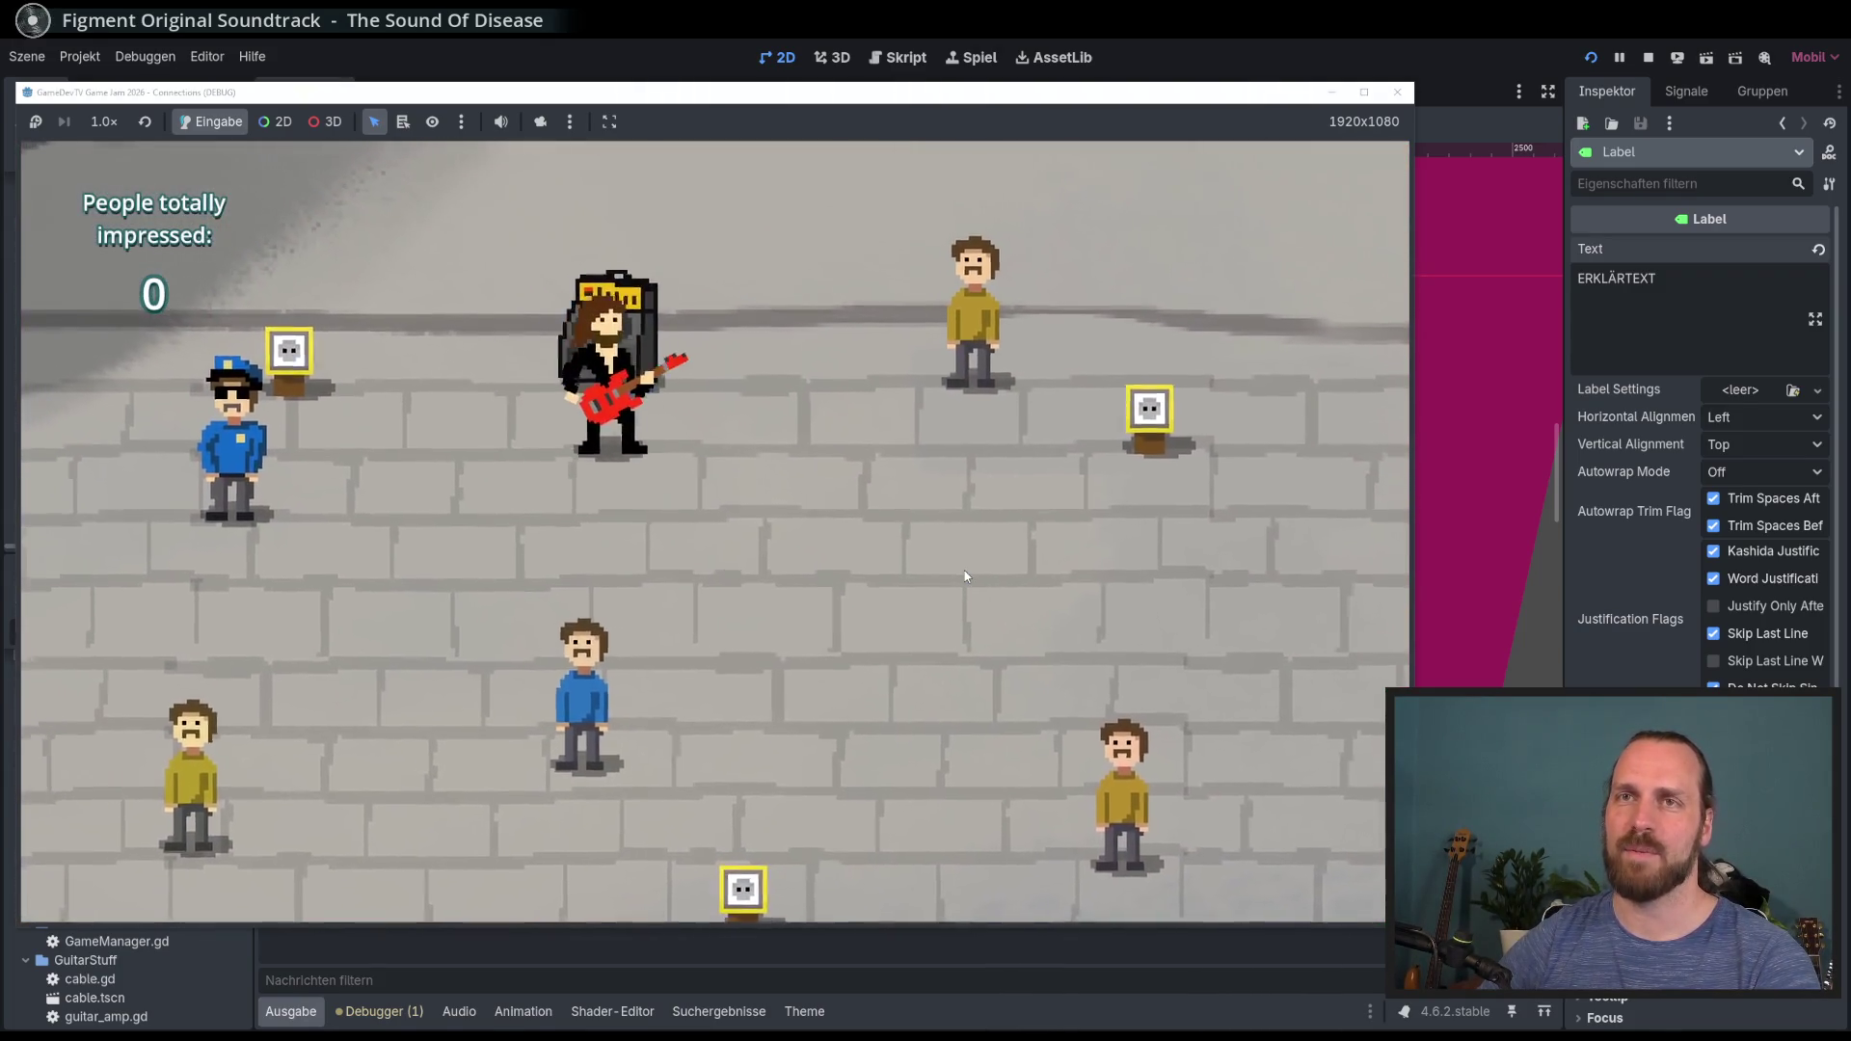
Step: Send out a sound ring, then drag the amp to the upper-right outlet and plug in
key(a)
key(w)
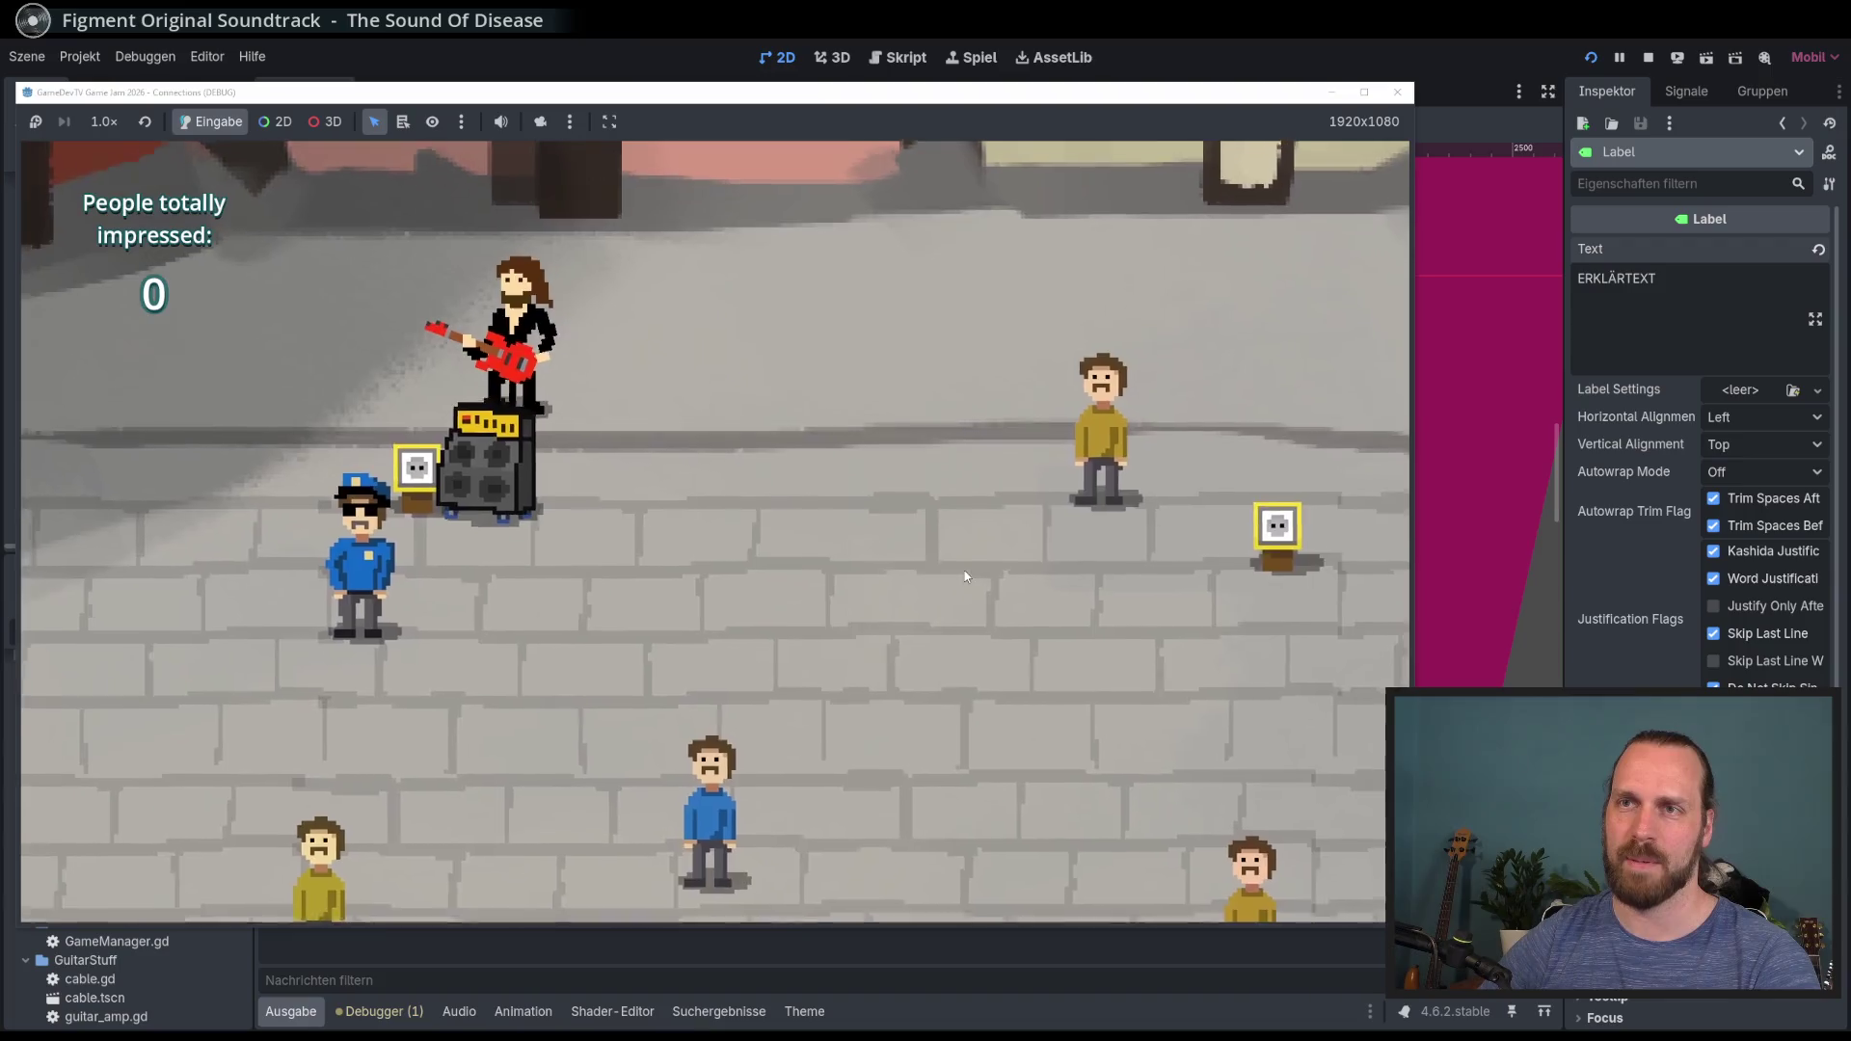
key(s)
key(d)
key(space)
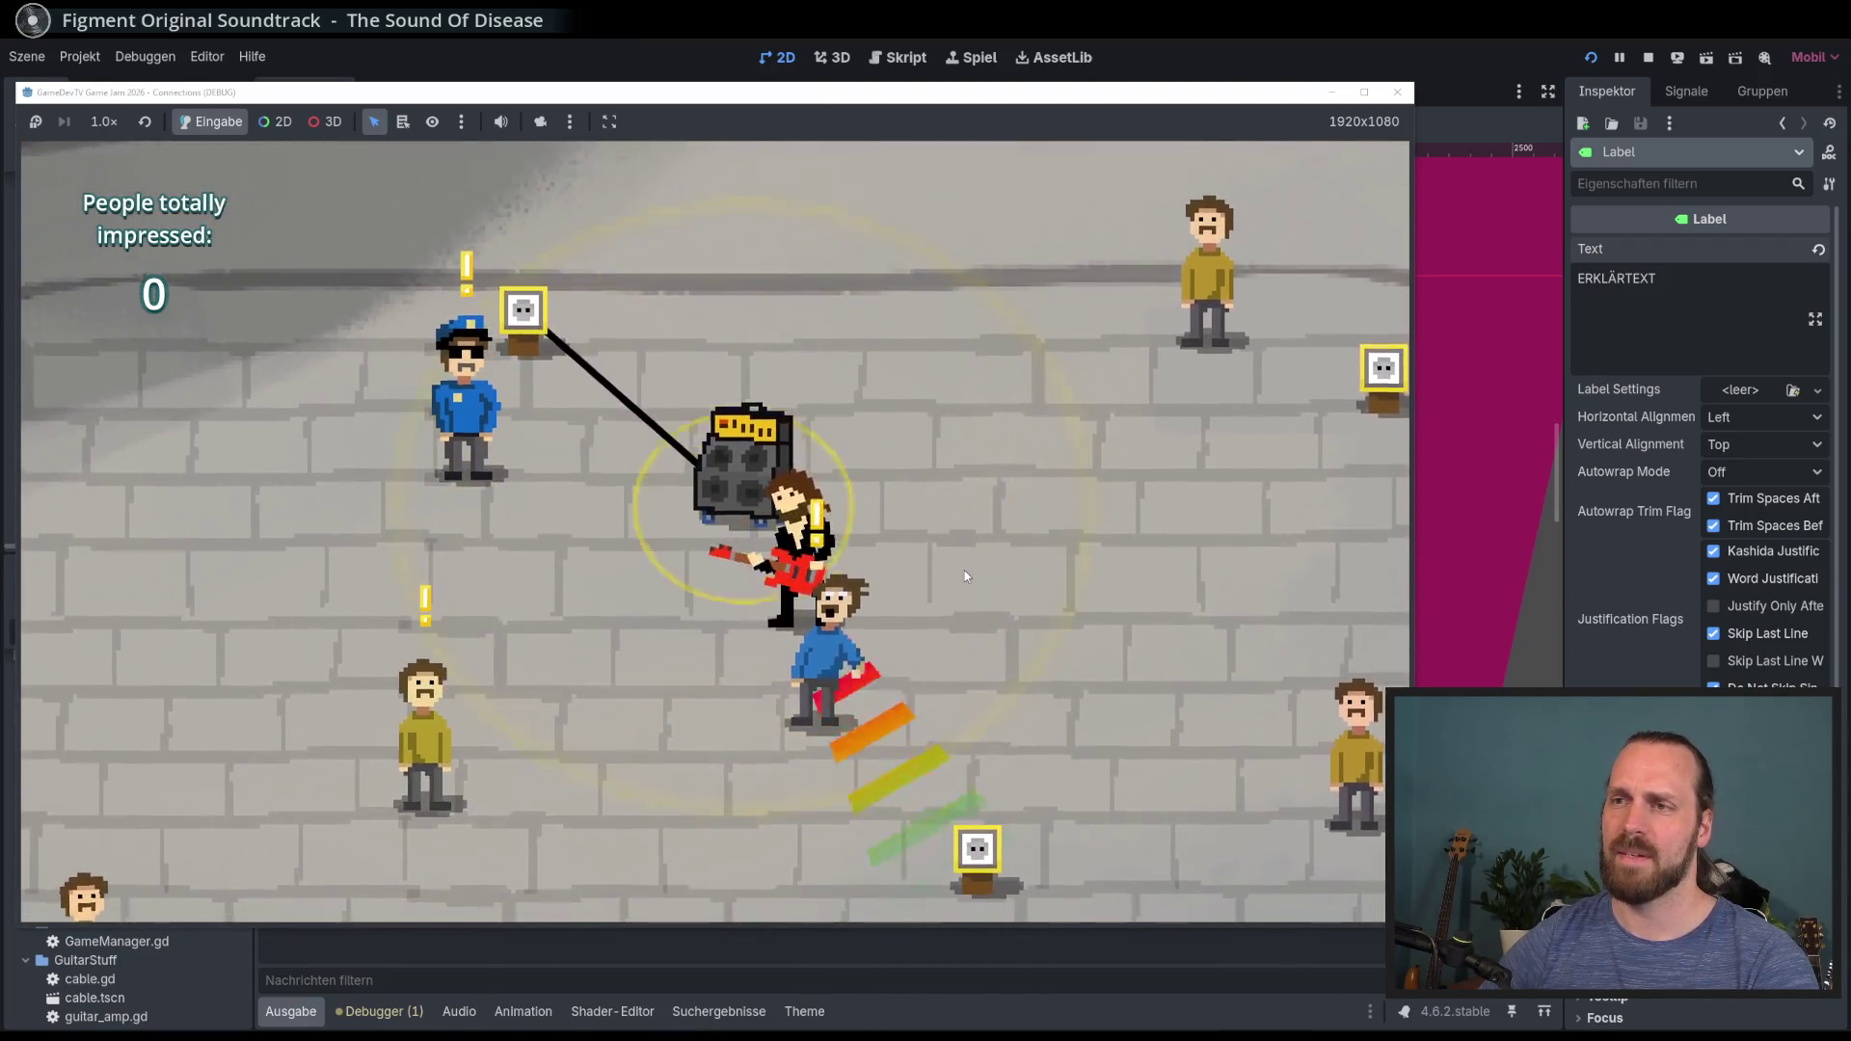
key(d)
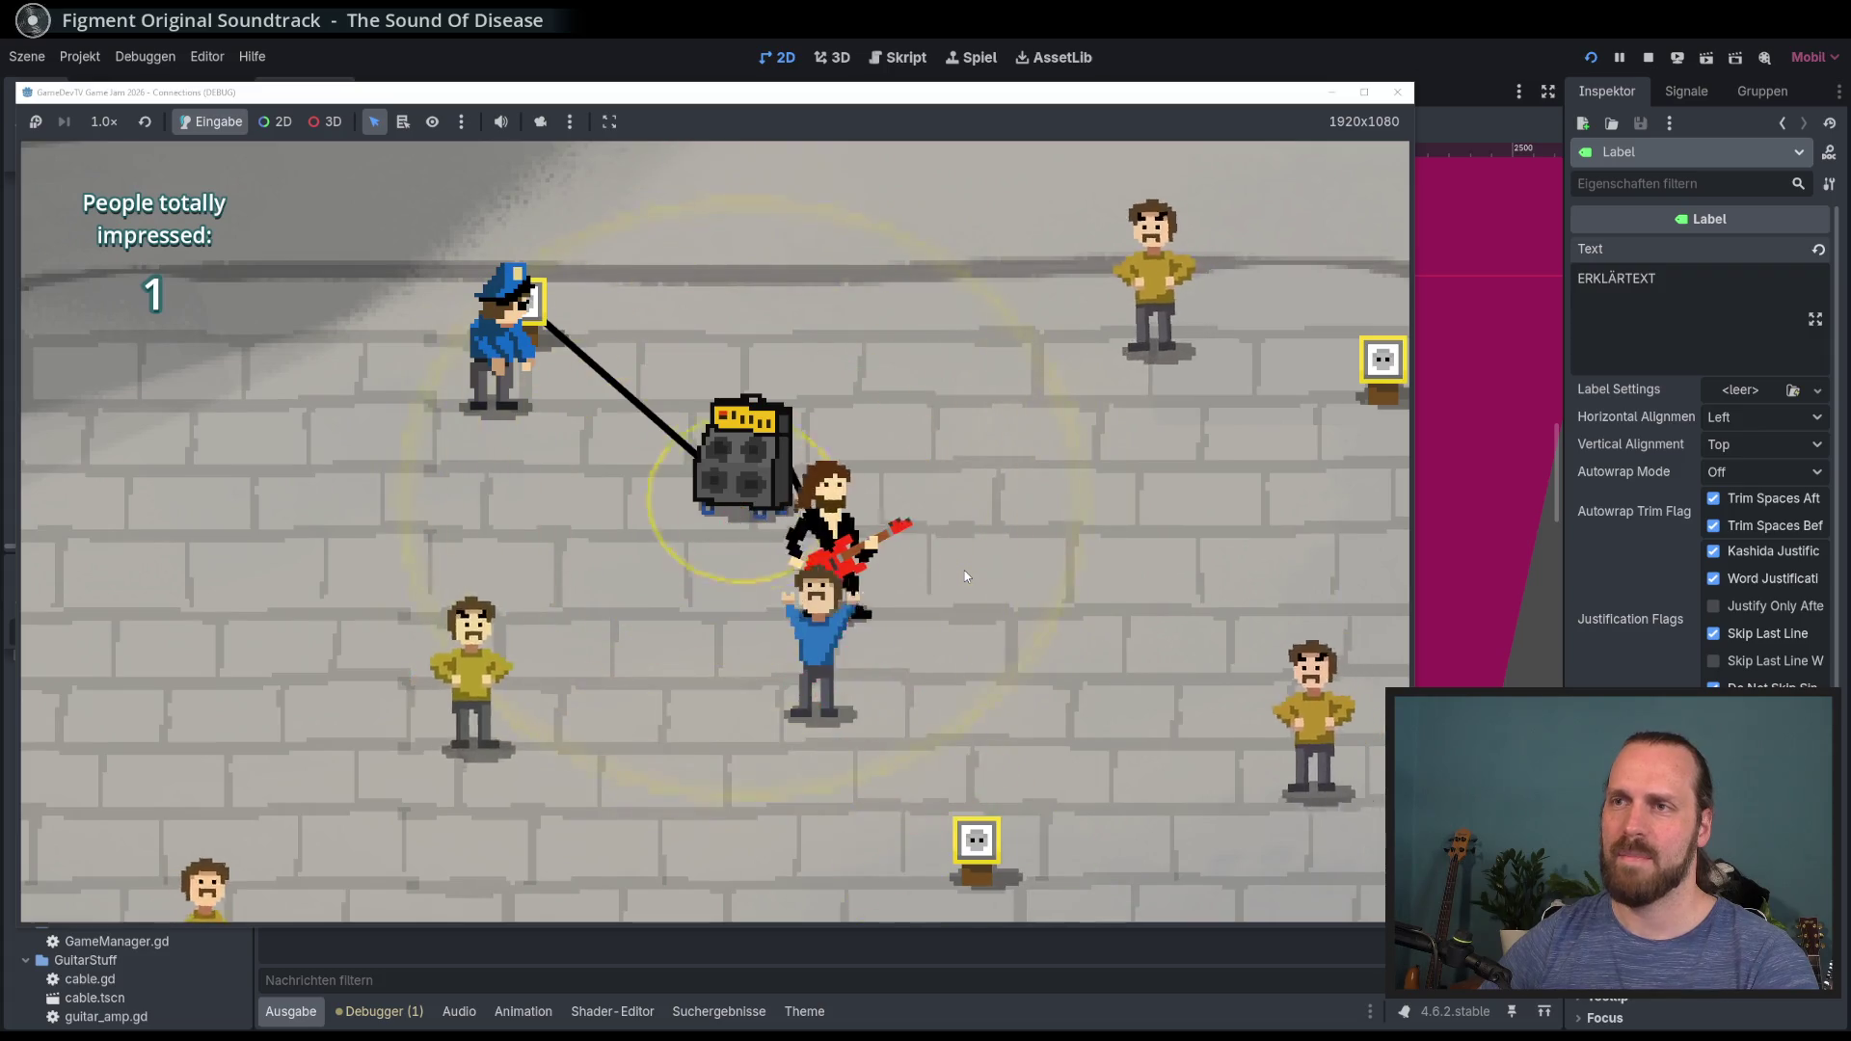
key(a)
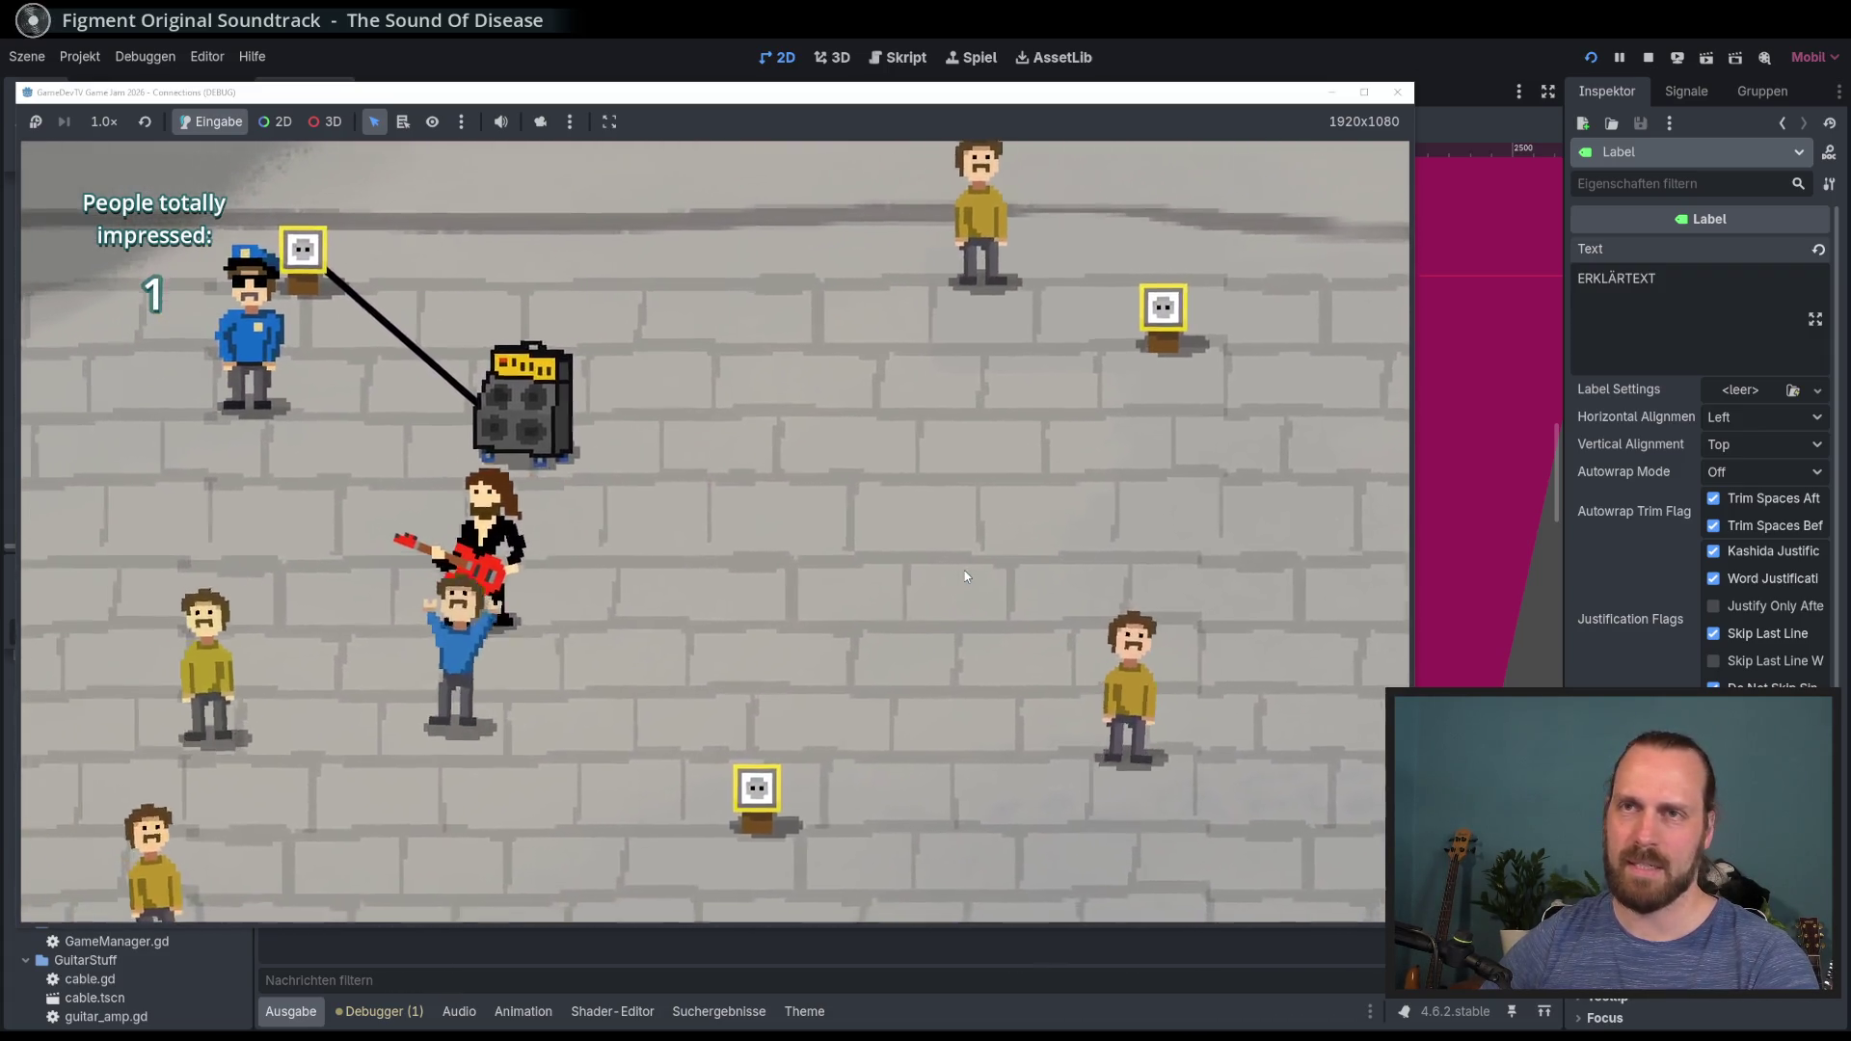
key(w)
key(d)
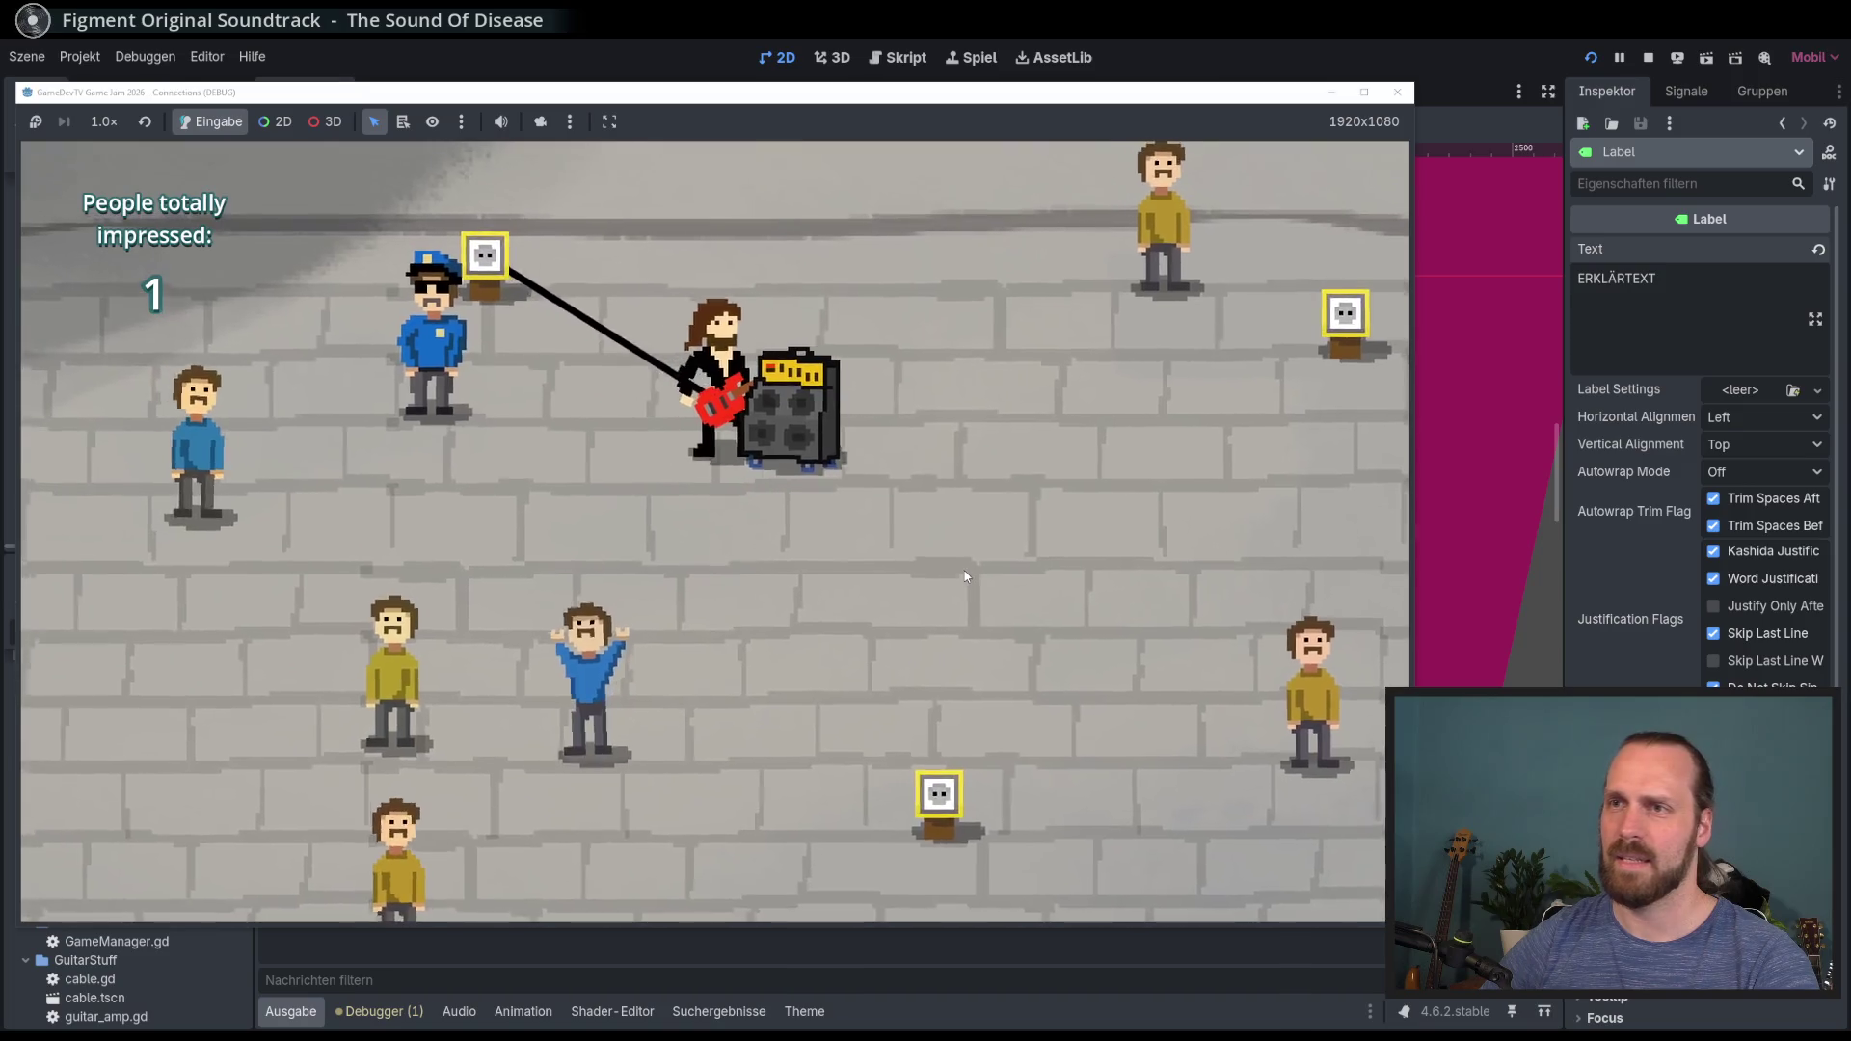
key(d)
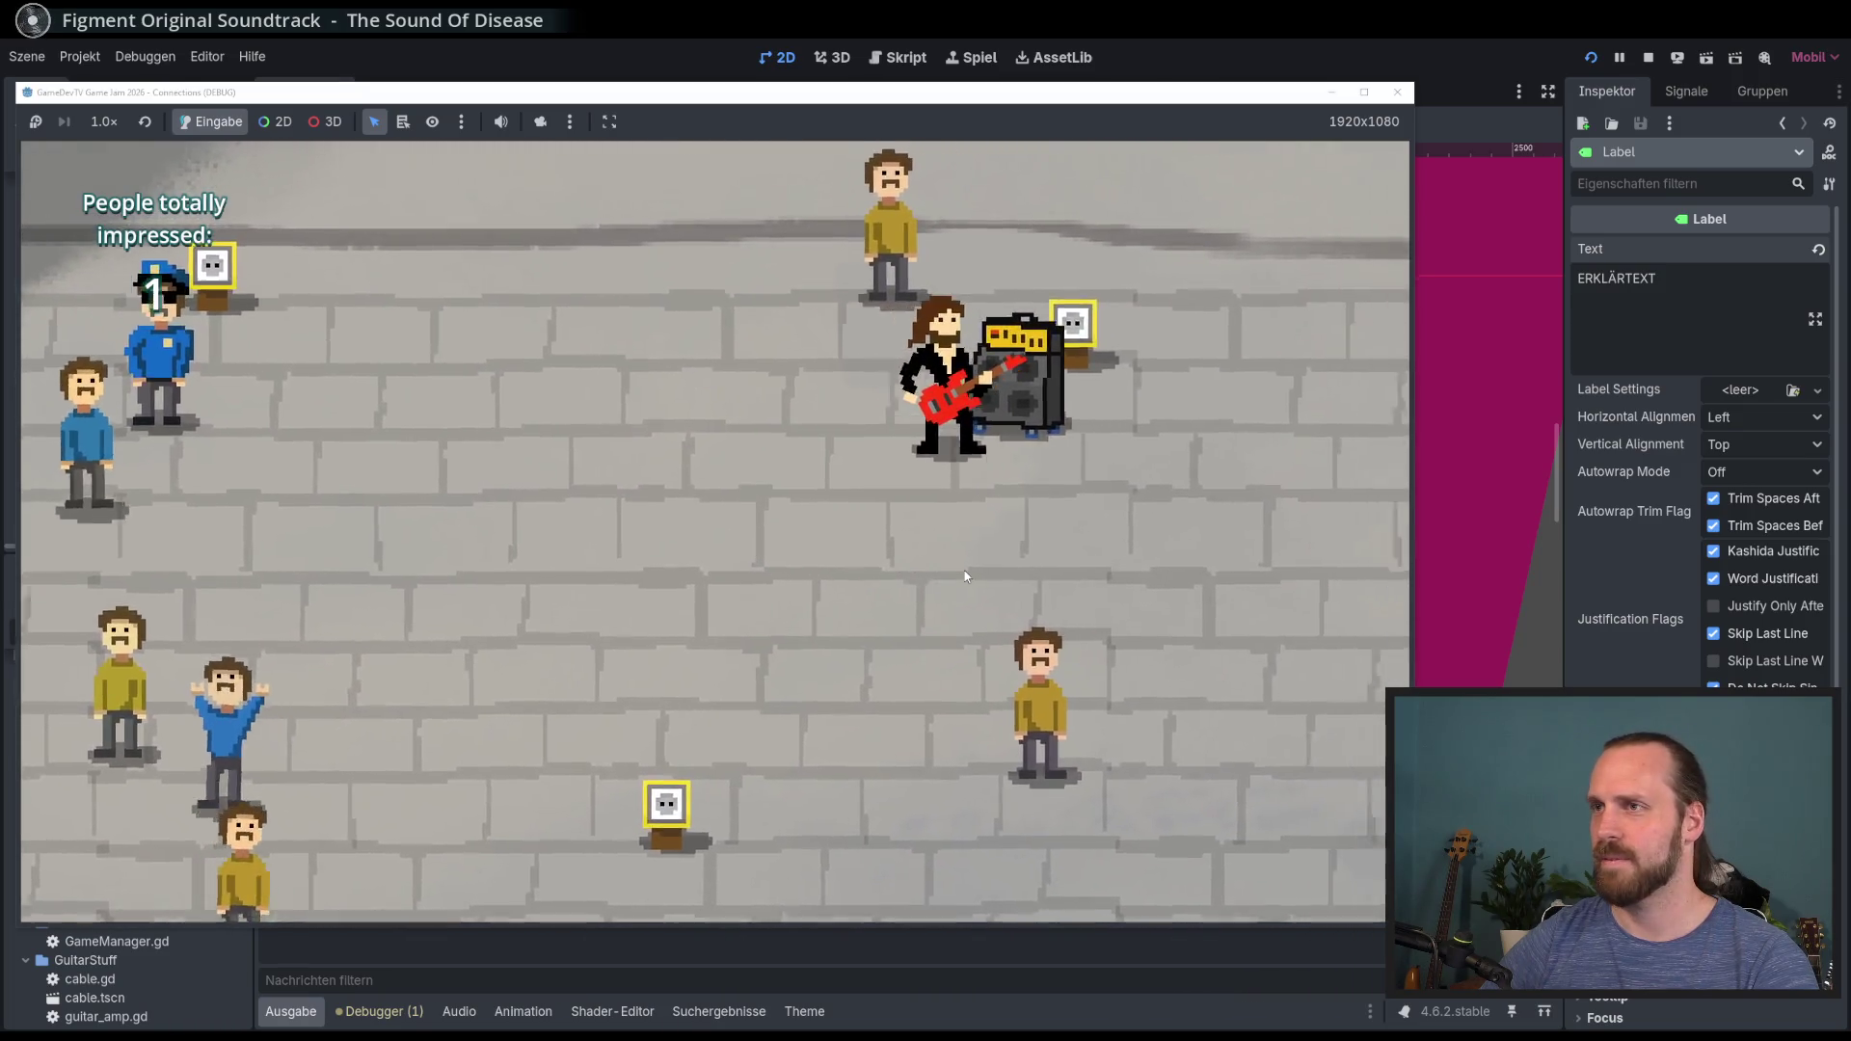
Step: Drag the amp down-left and down-right playing for the crowd, then bring it back near the outlet
key(w)
key(a)
key(s)
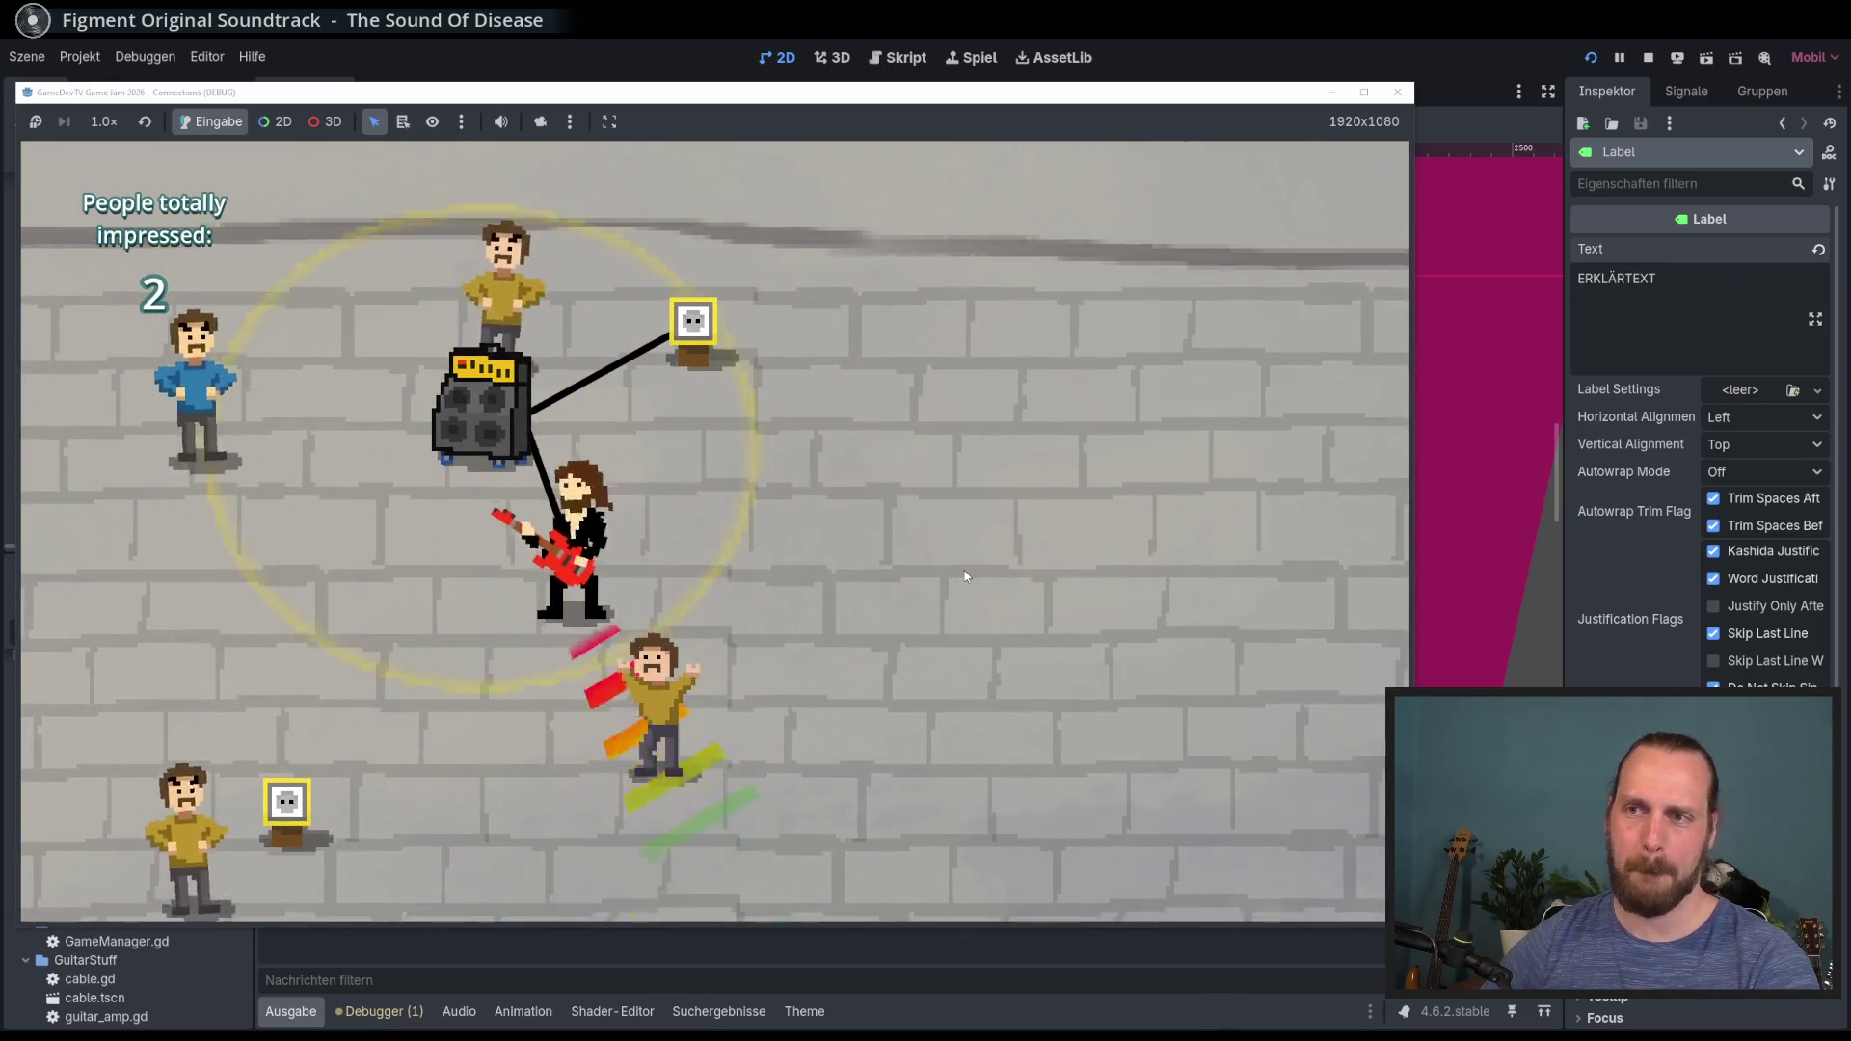
key(w)
key(a)
key(s)
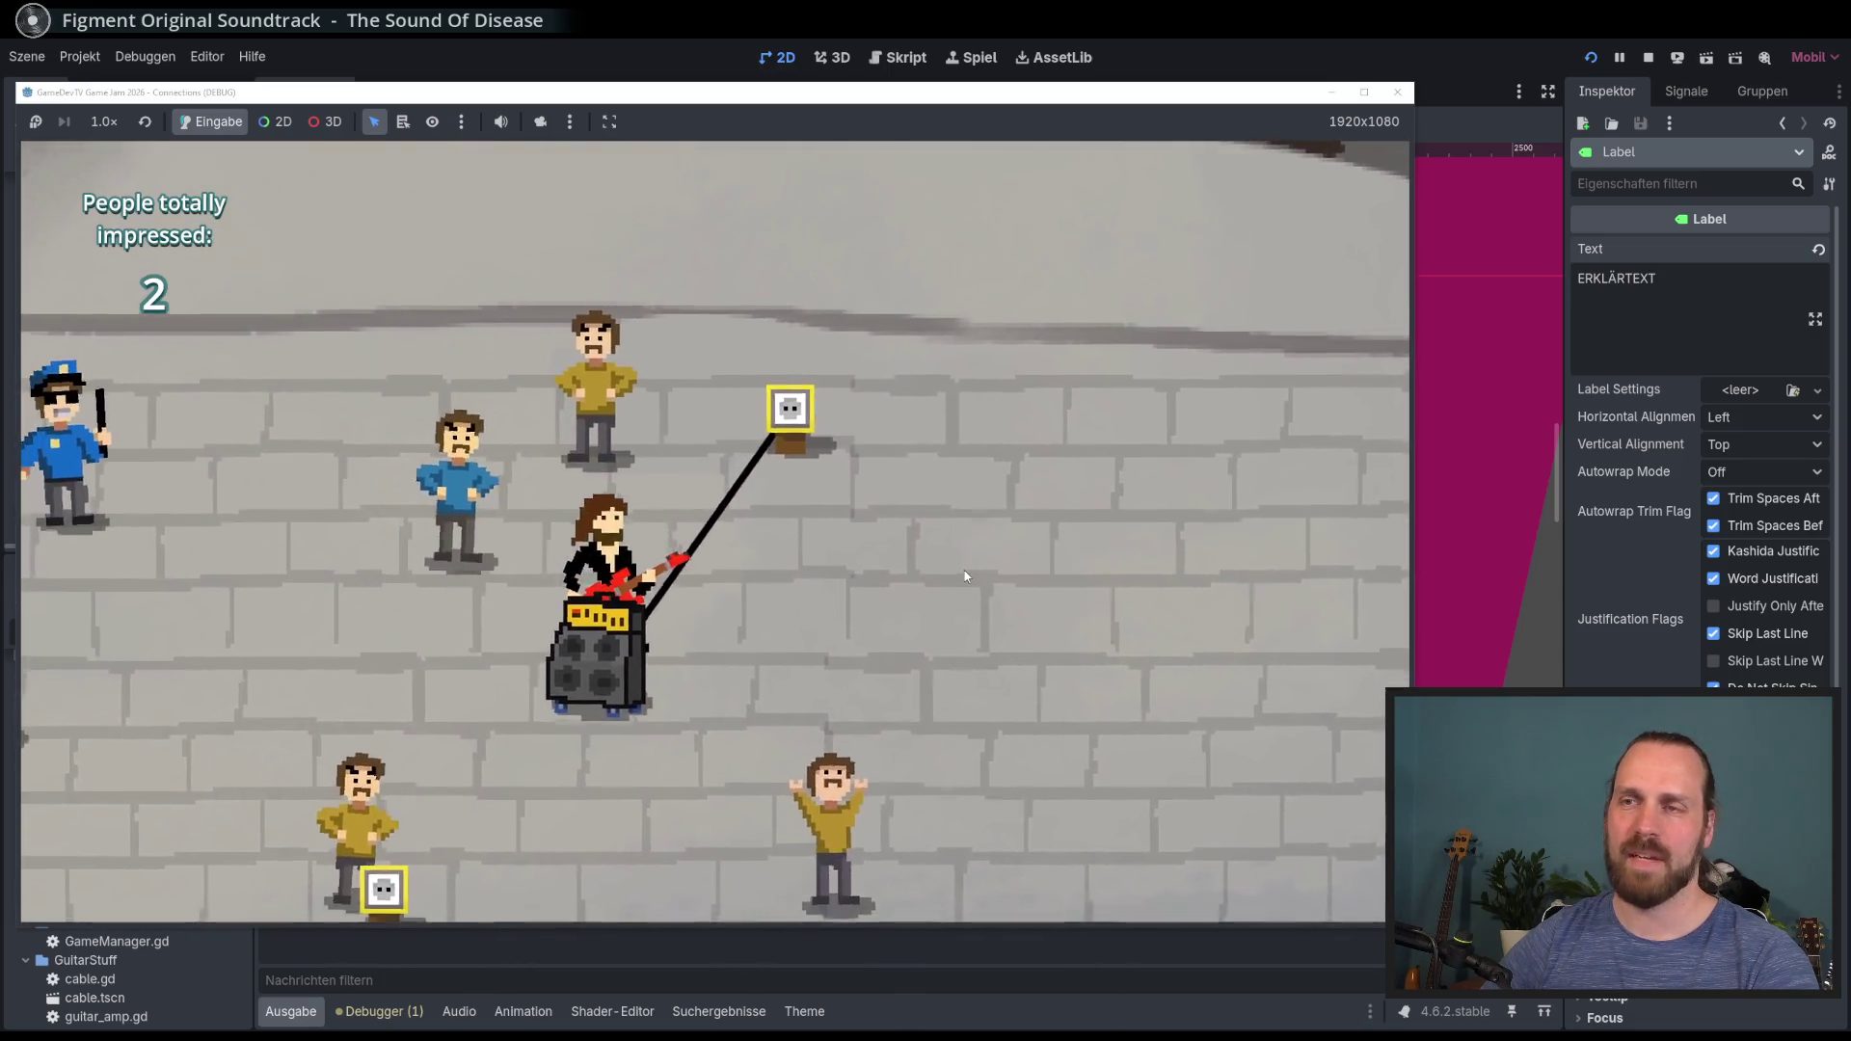
key(a)
key(s)
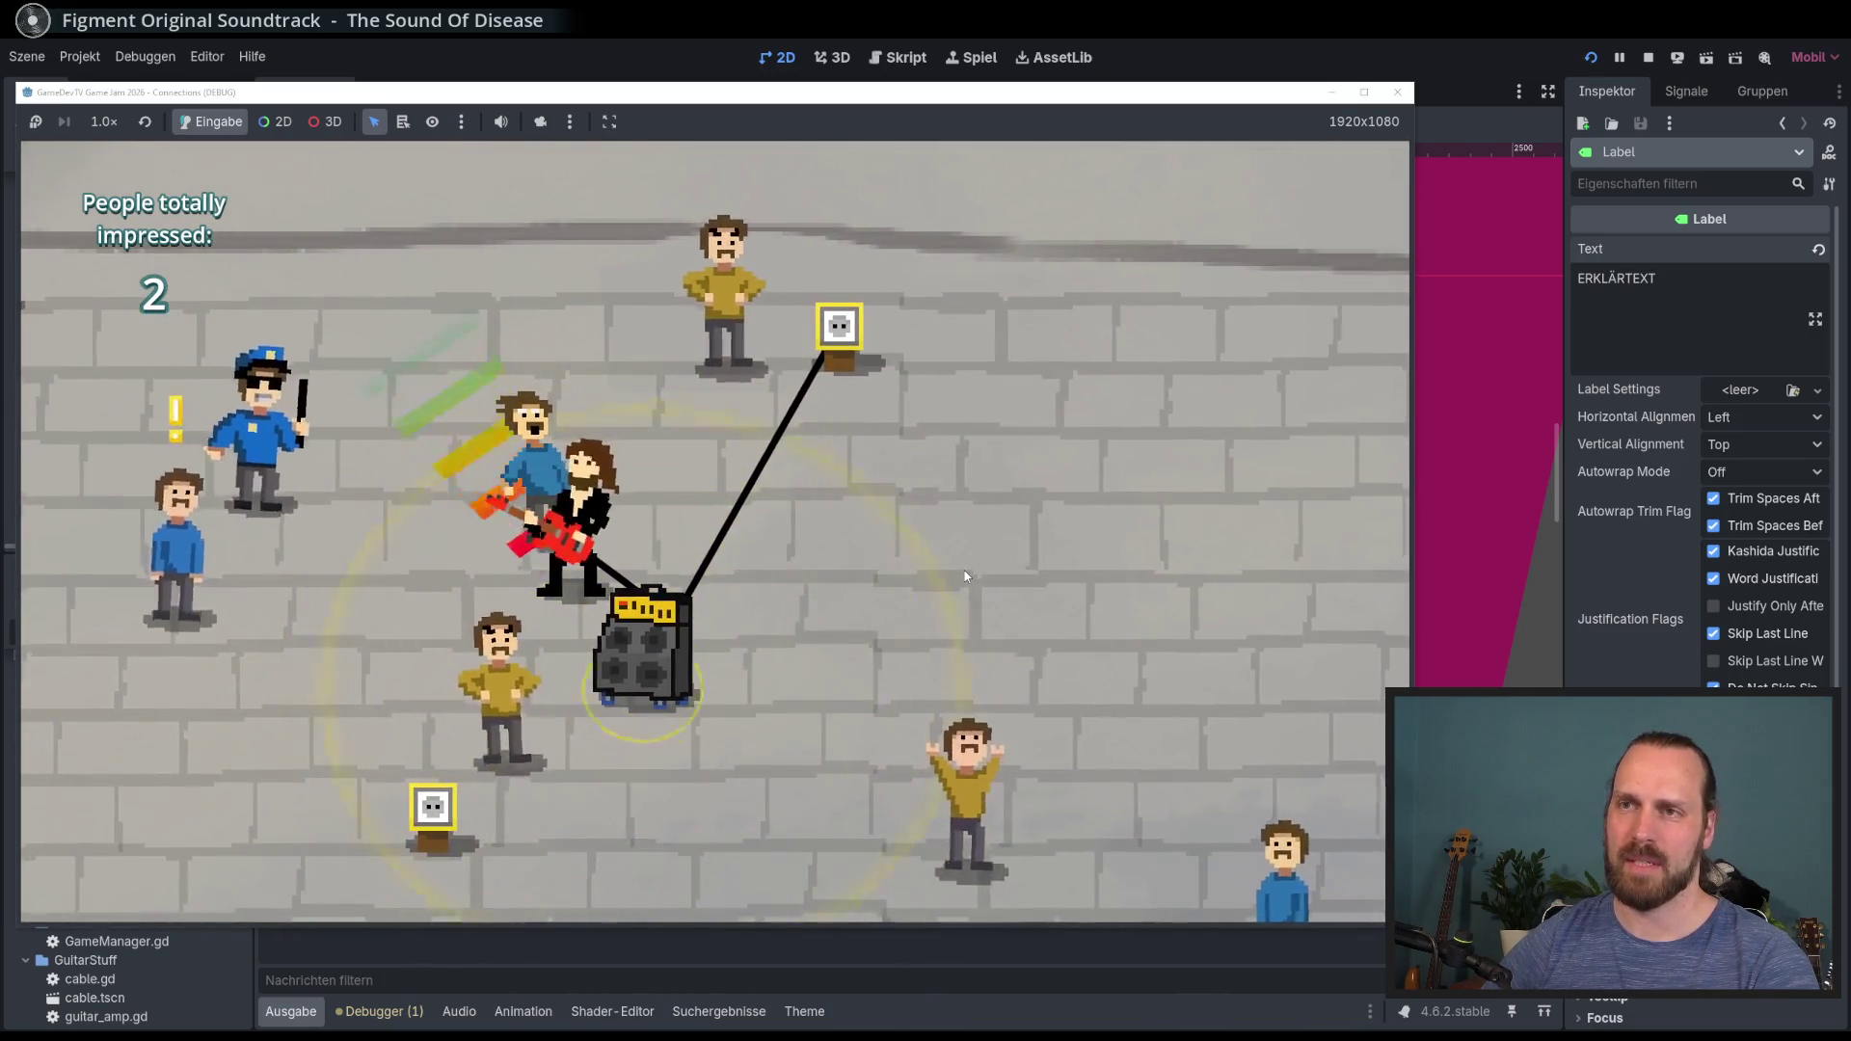
key(d)
key(s)
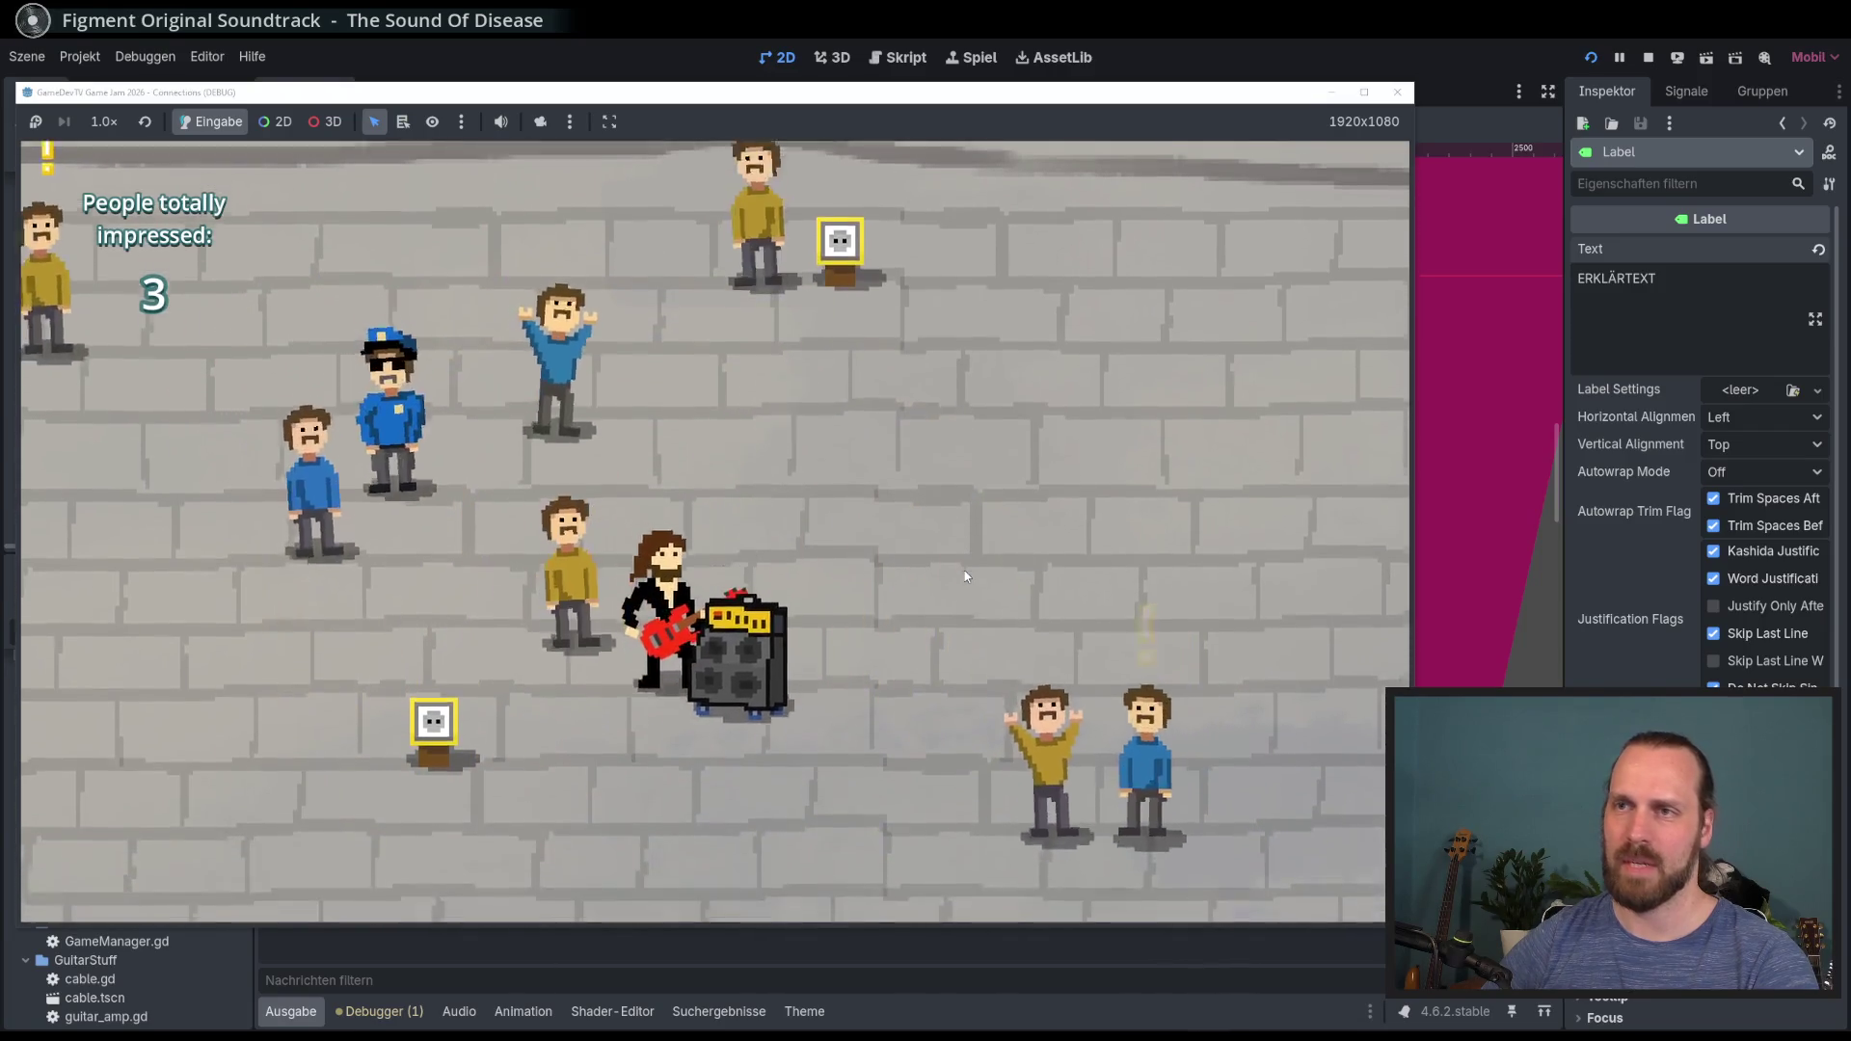
key(a)
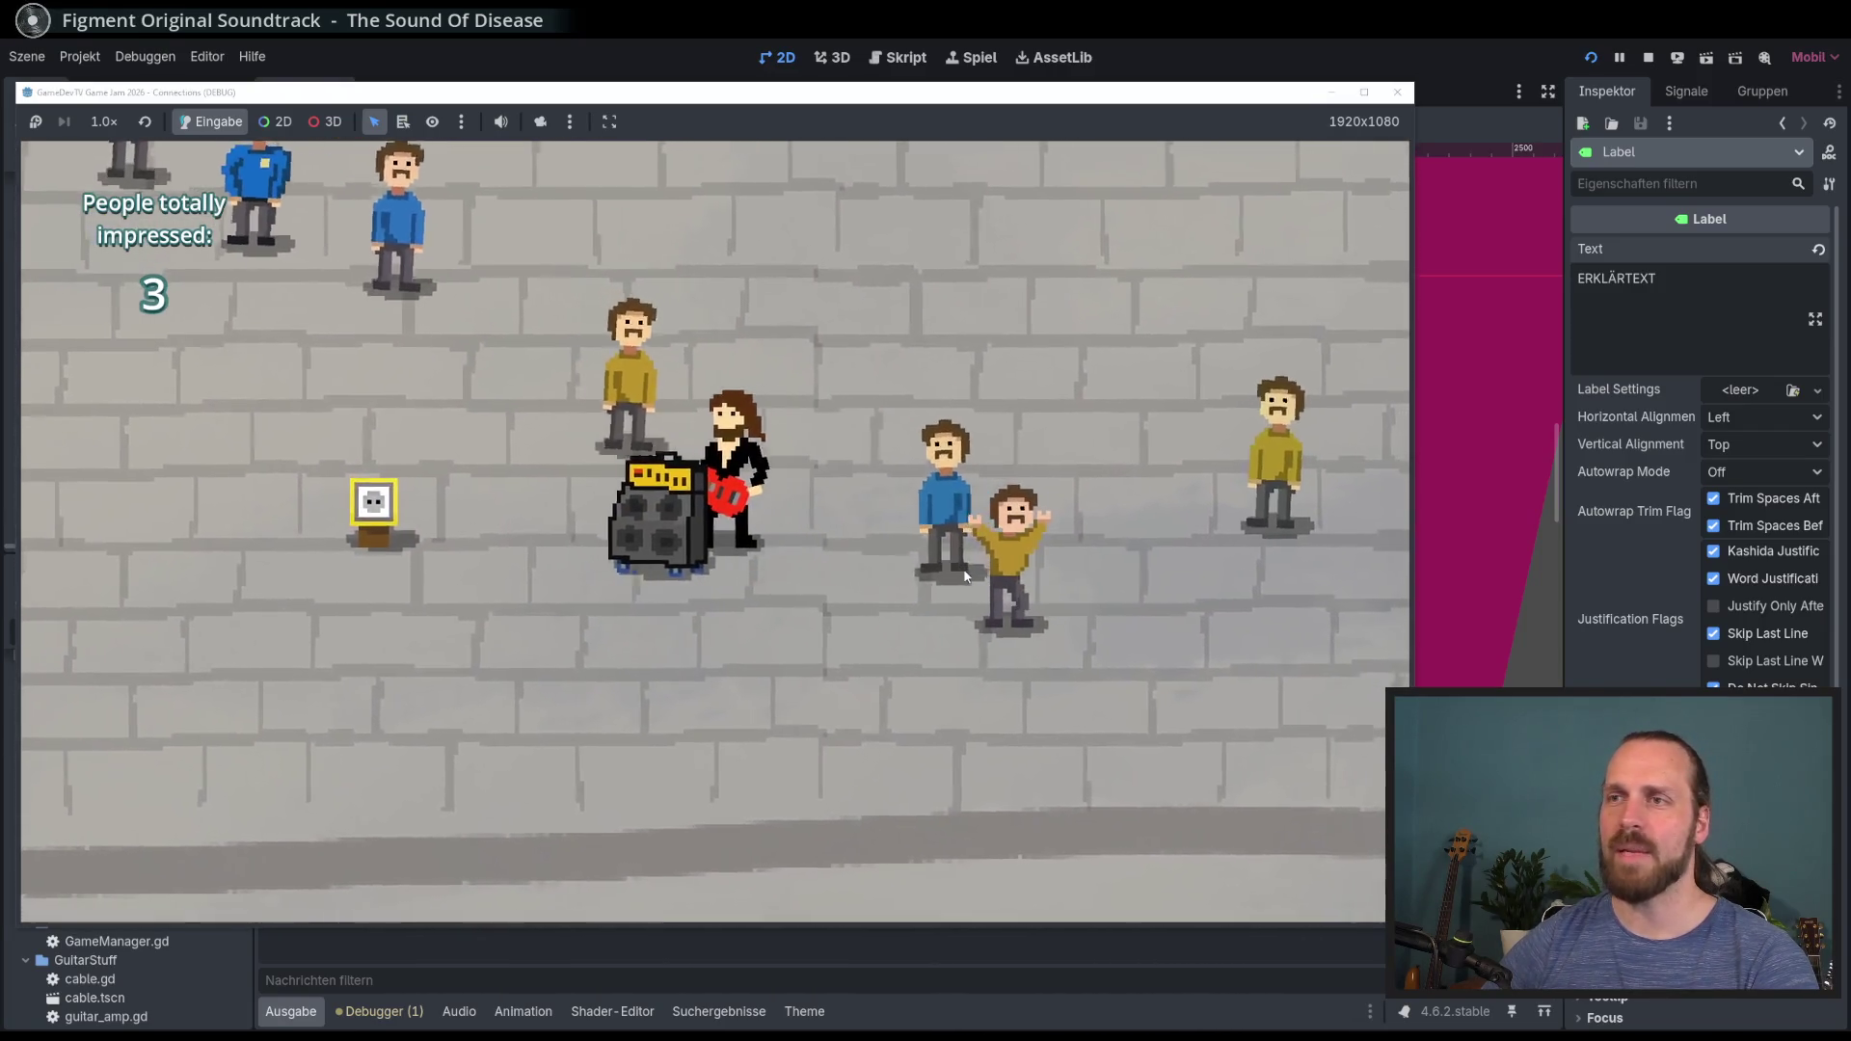
key(w)
Step: Play for the crowd until 3 people are impressed, then stop the game with F8
key(space)
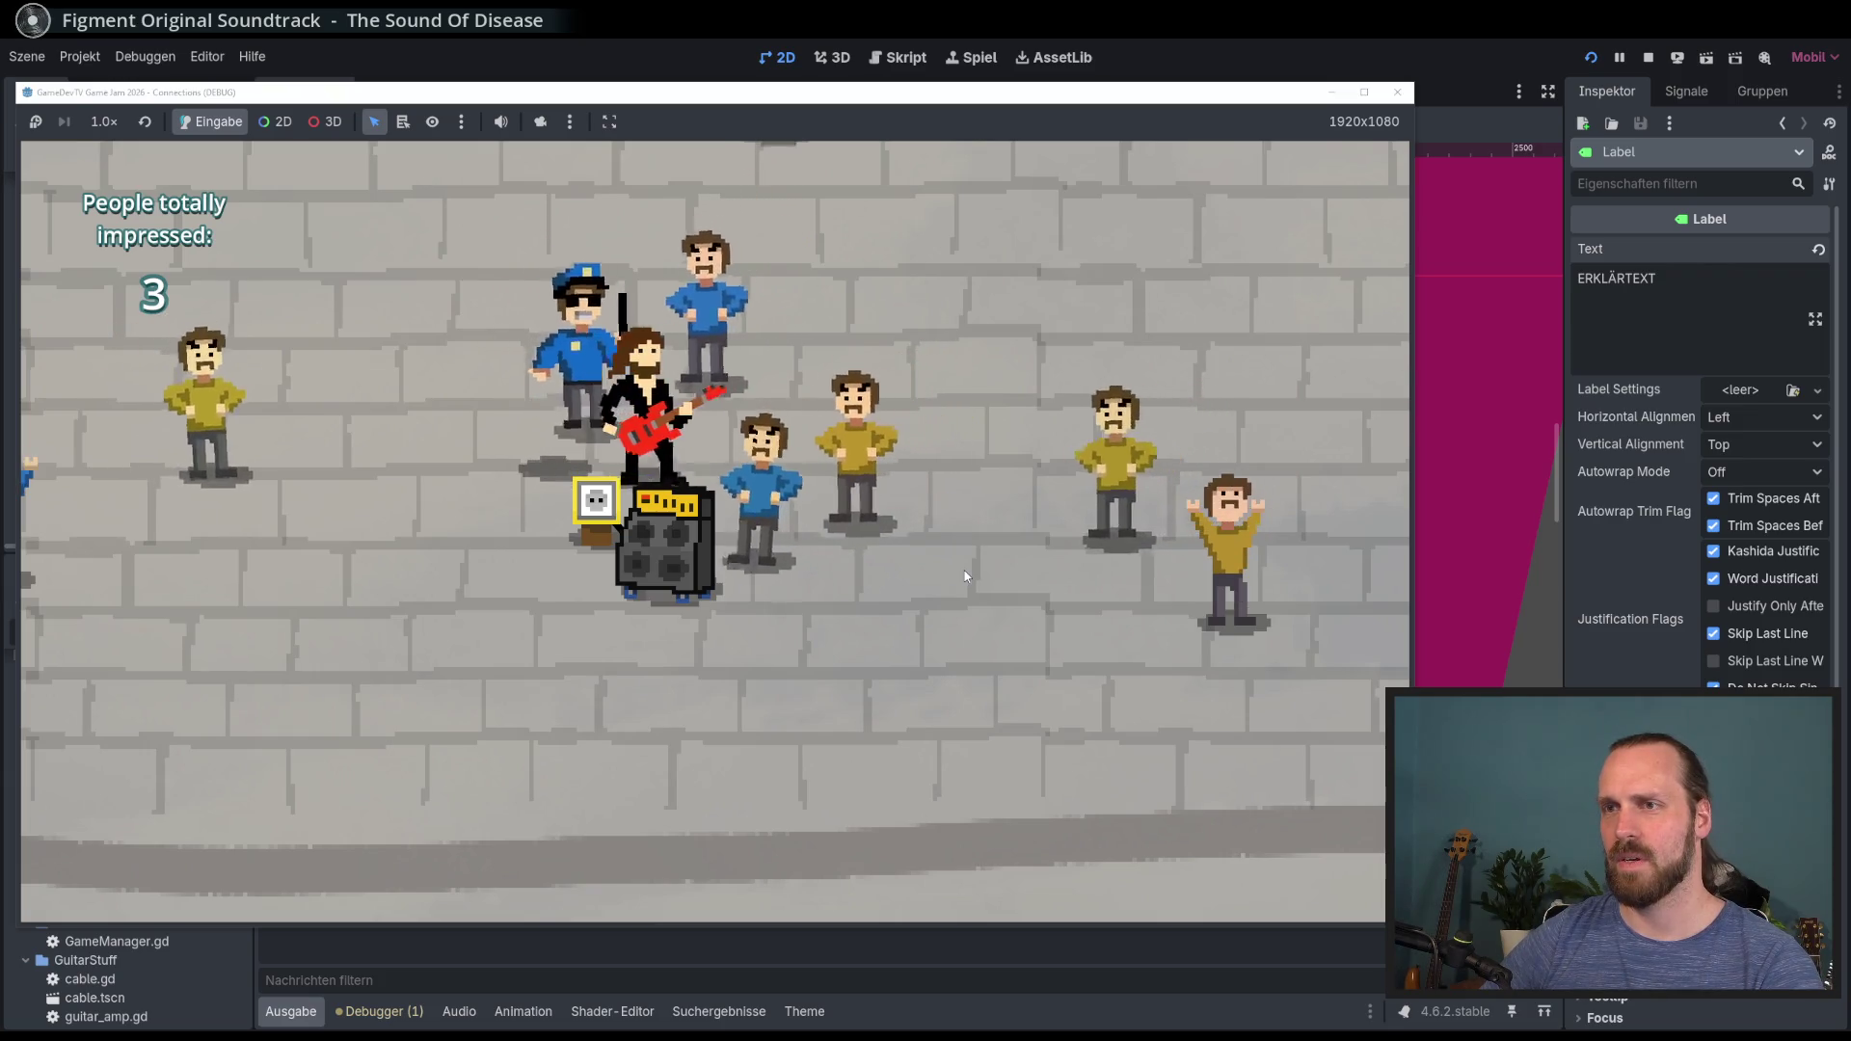
key(d)
key(s)
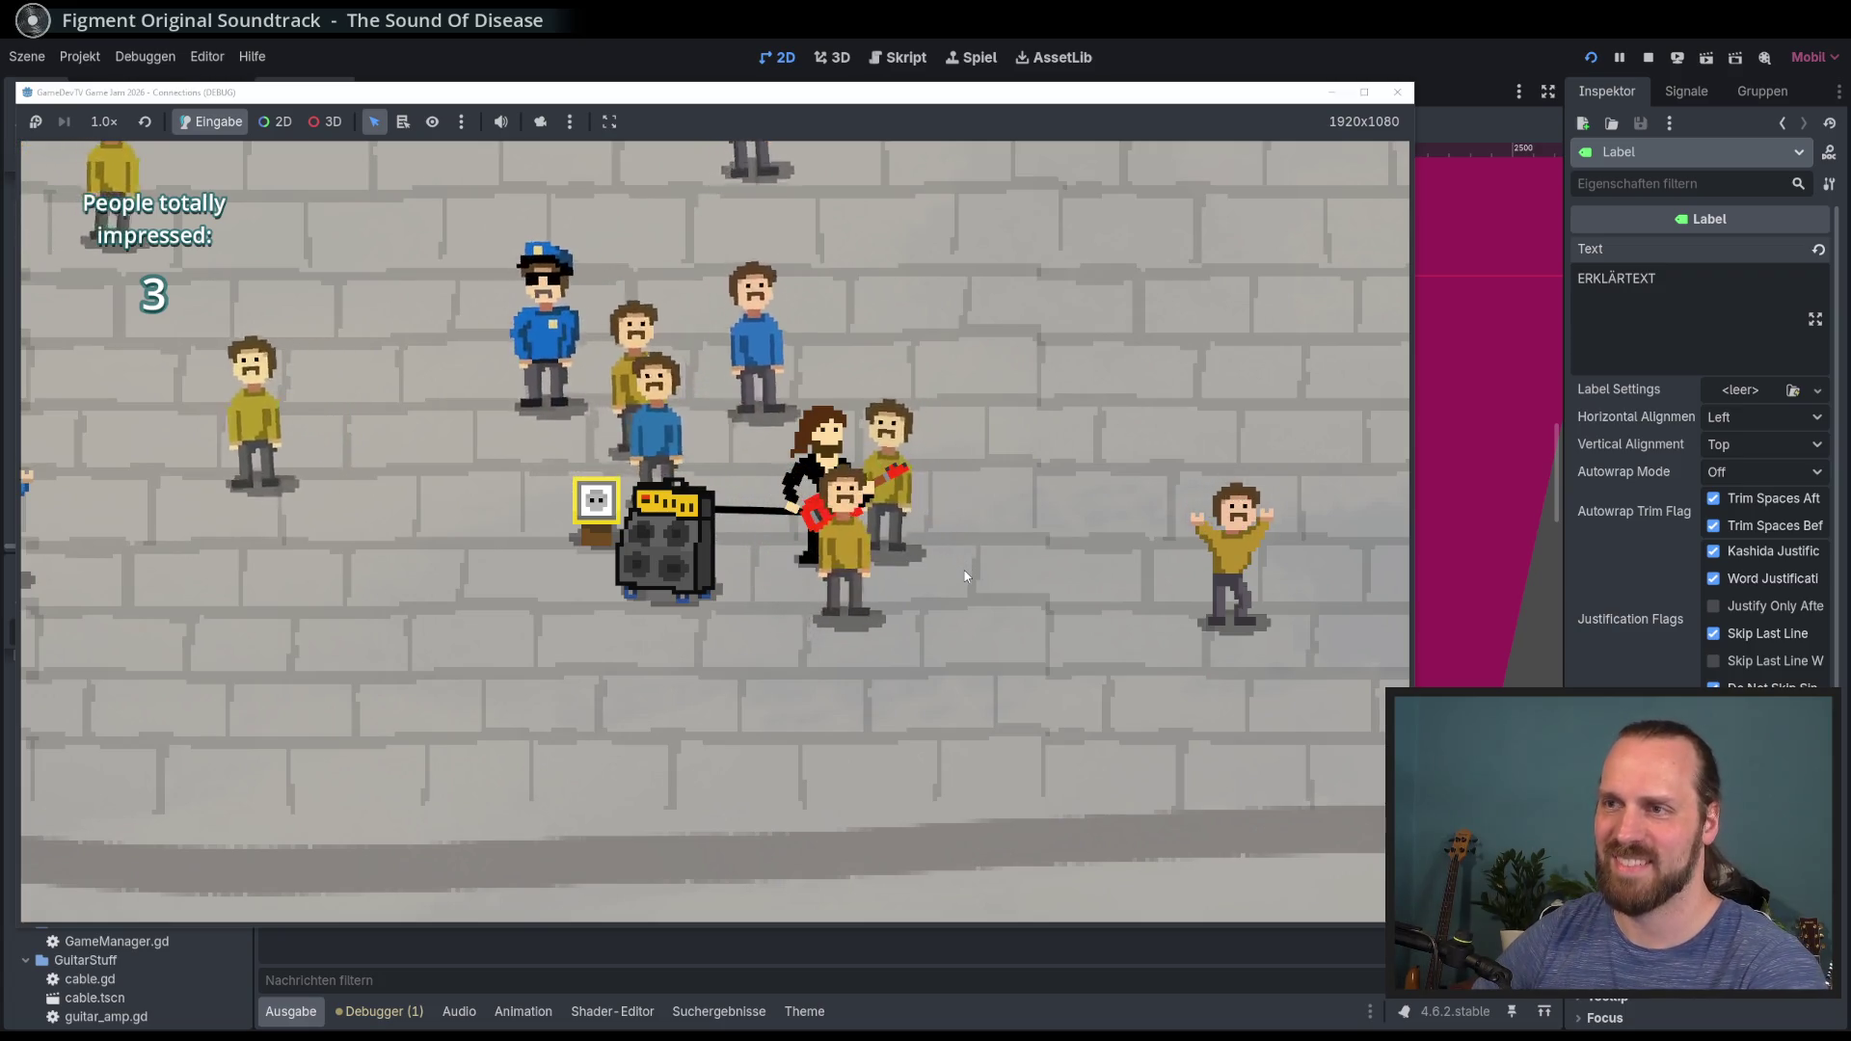
key(F8)
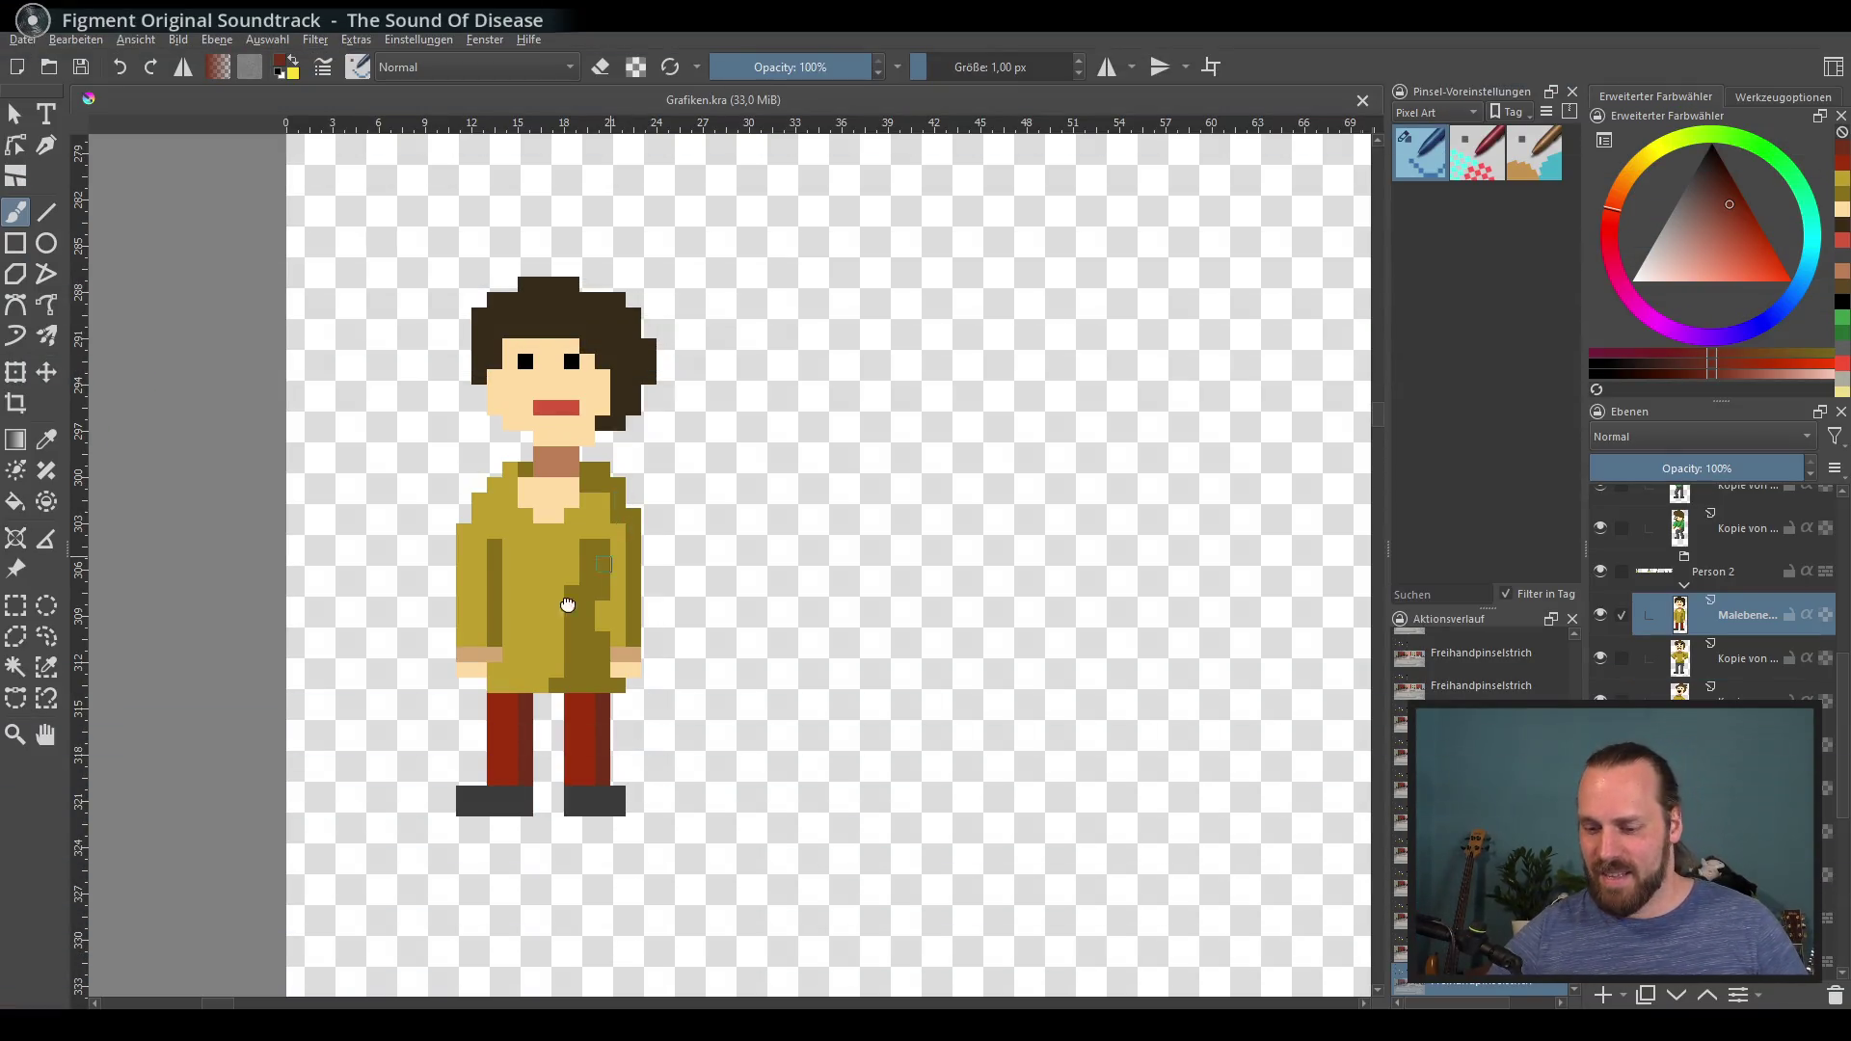
Step: Delete the two 'Kopie von' variant layers, then duplicate the yellow female character layer
scroll(568, 605, down, 5)
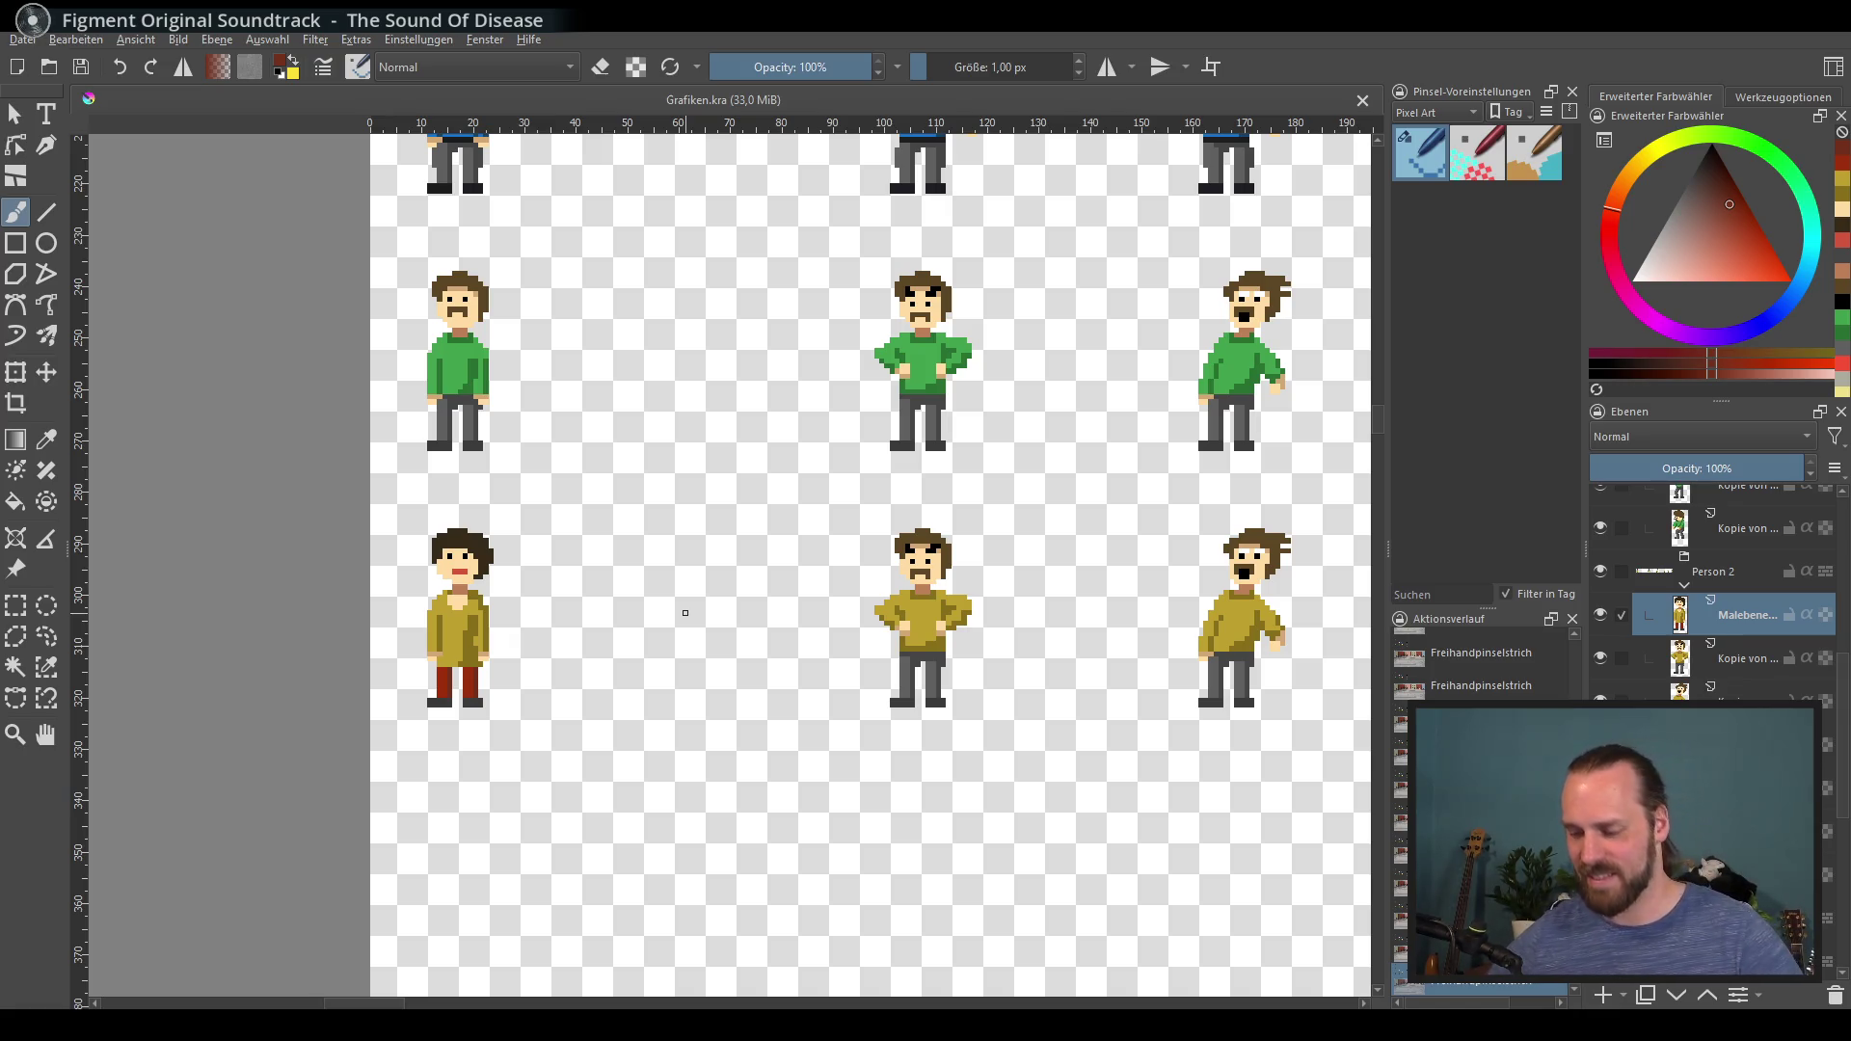
click(1744, 658)
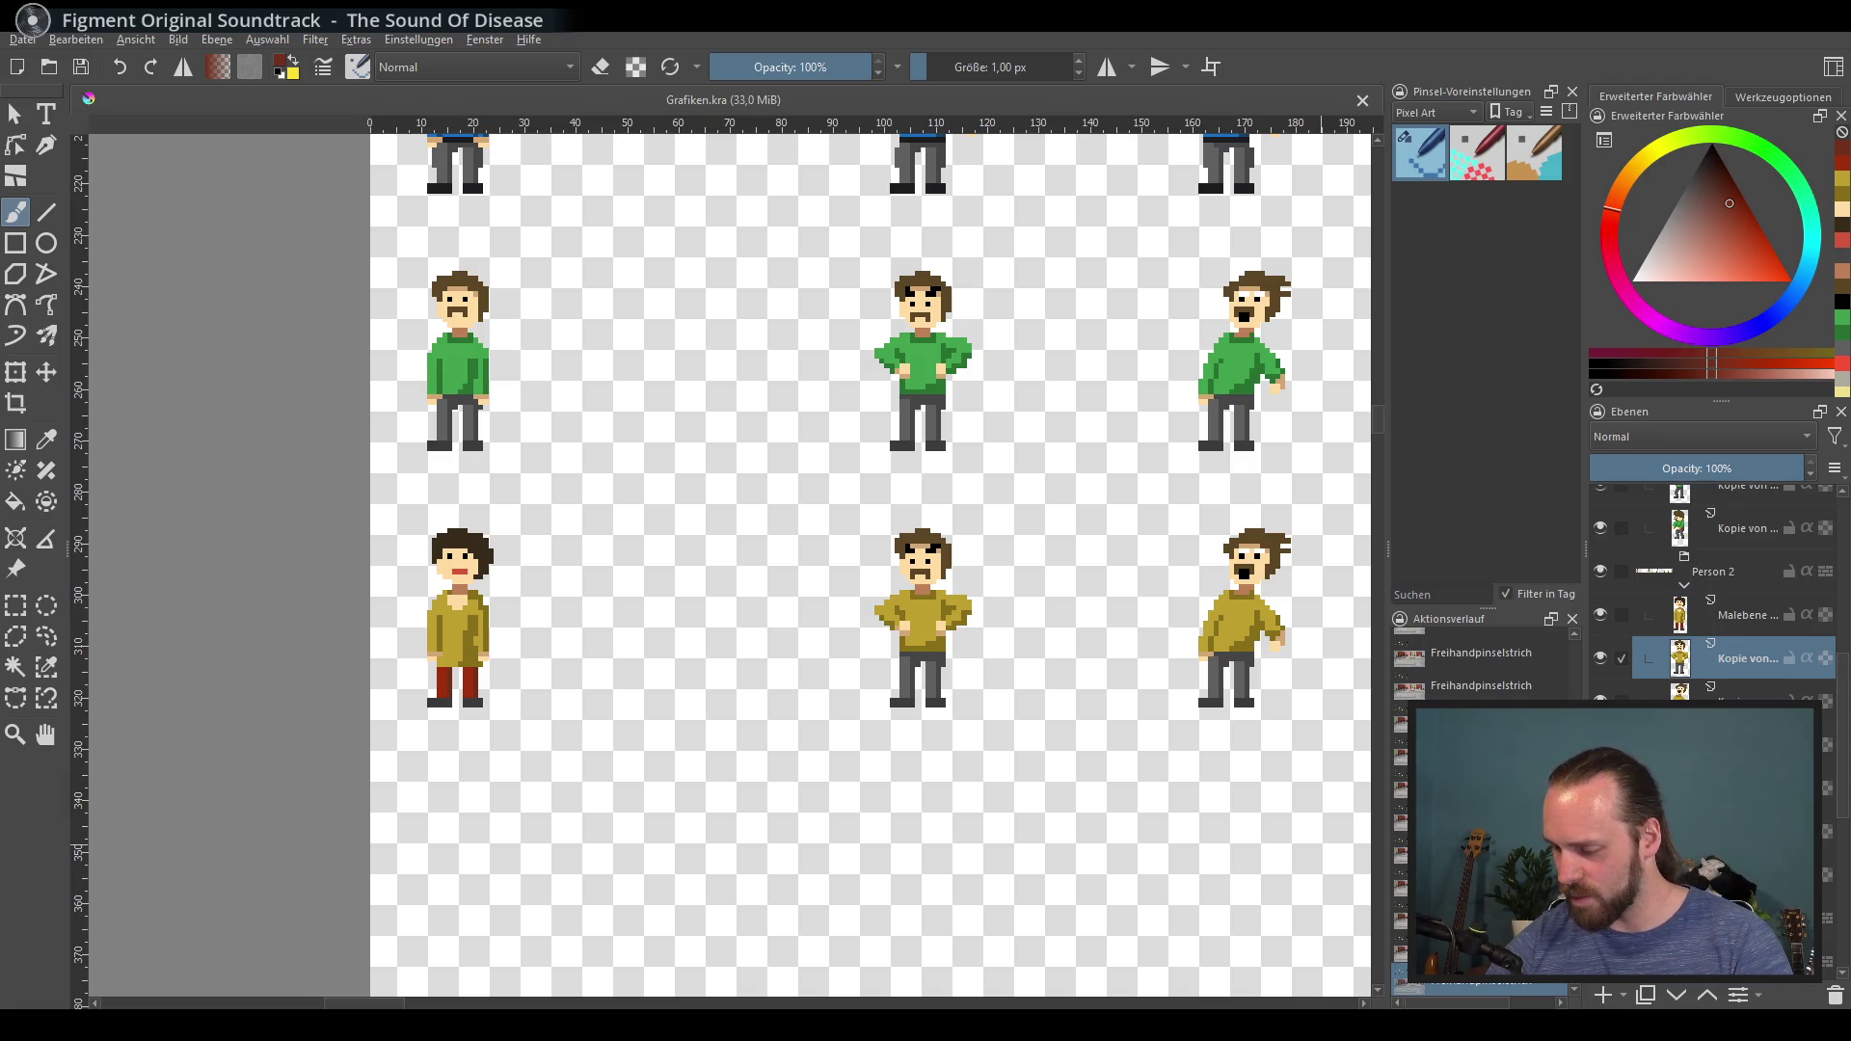
shift+click(1744, 832)
click(1836, 997)
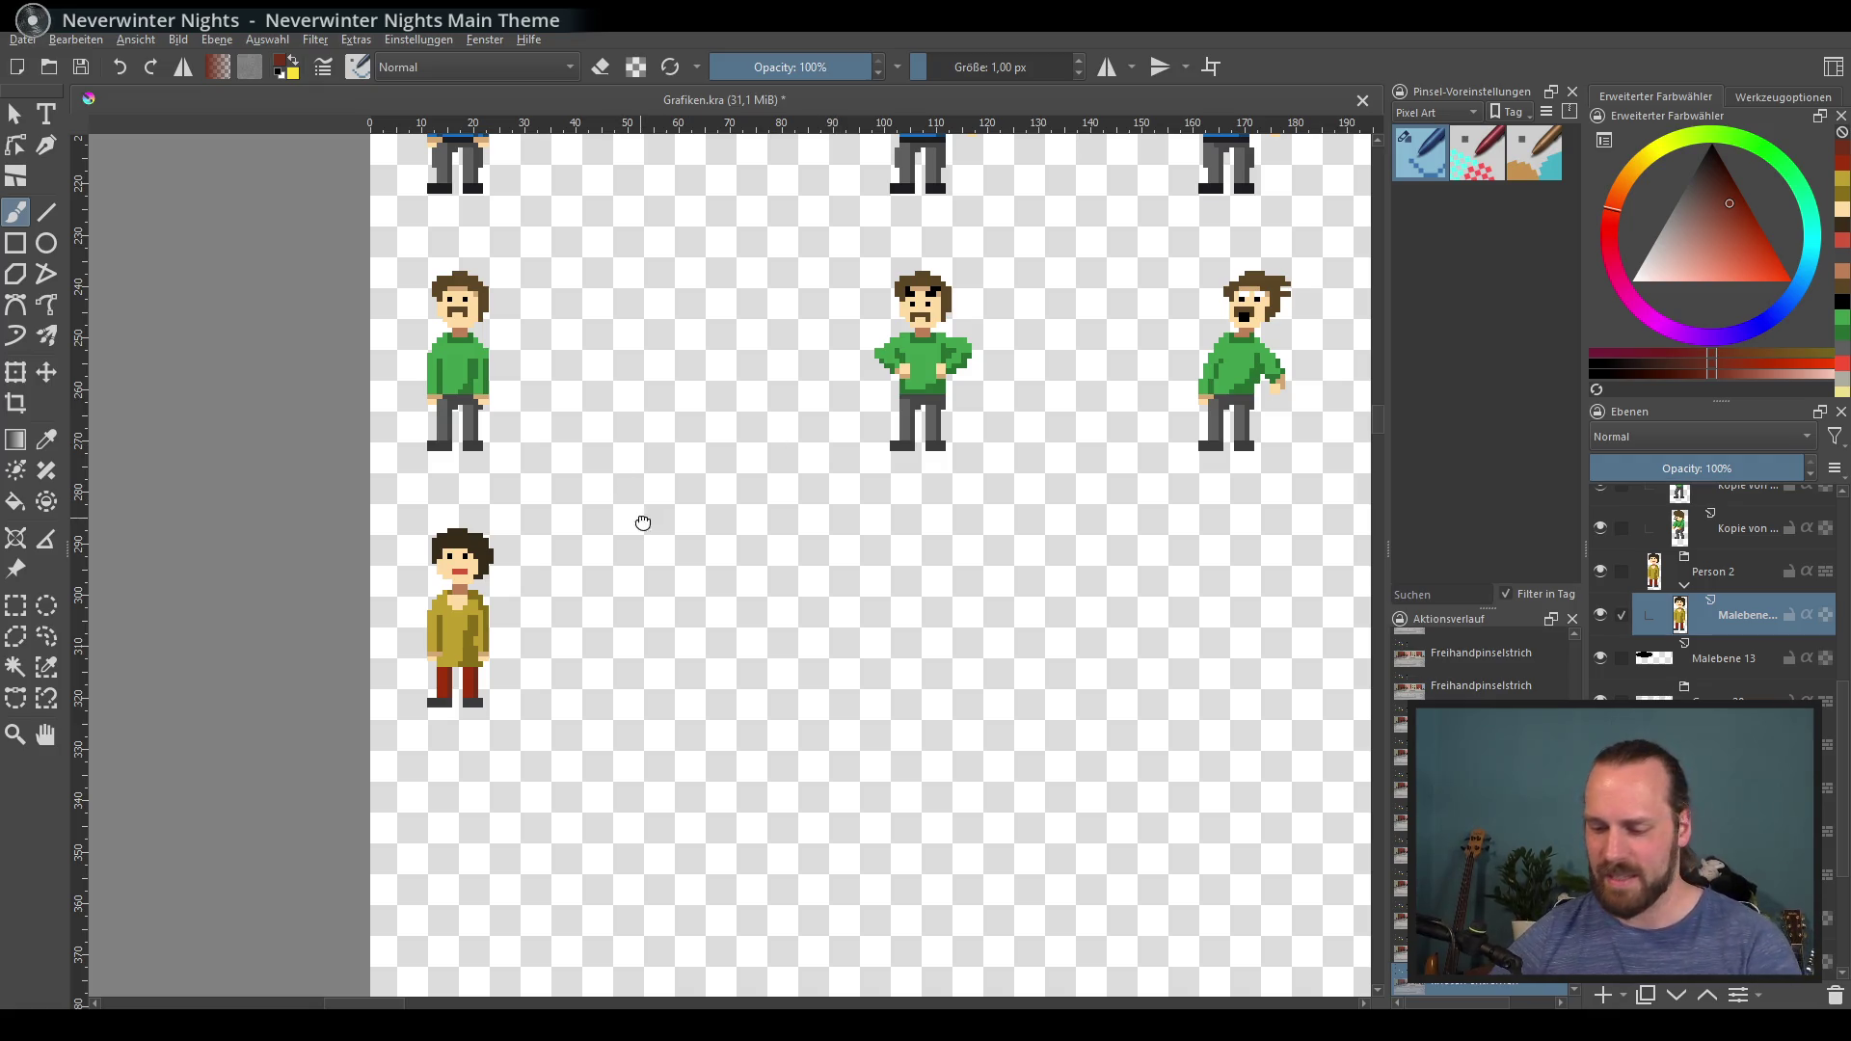
scroll(598, 540, up, 2)
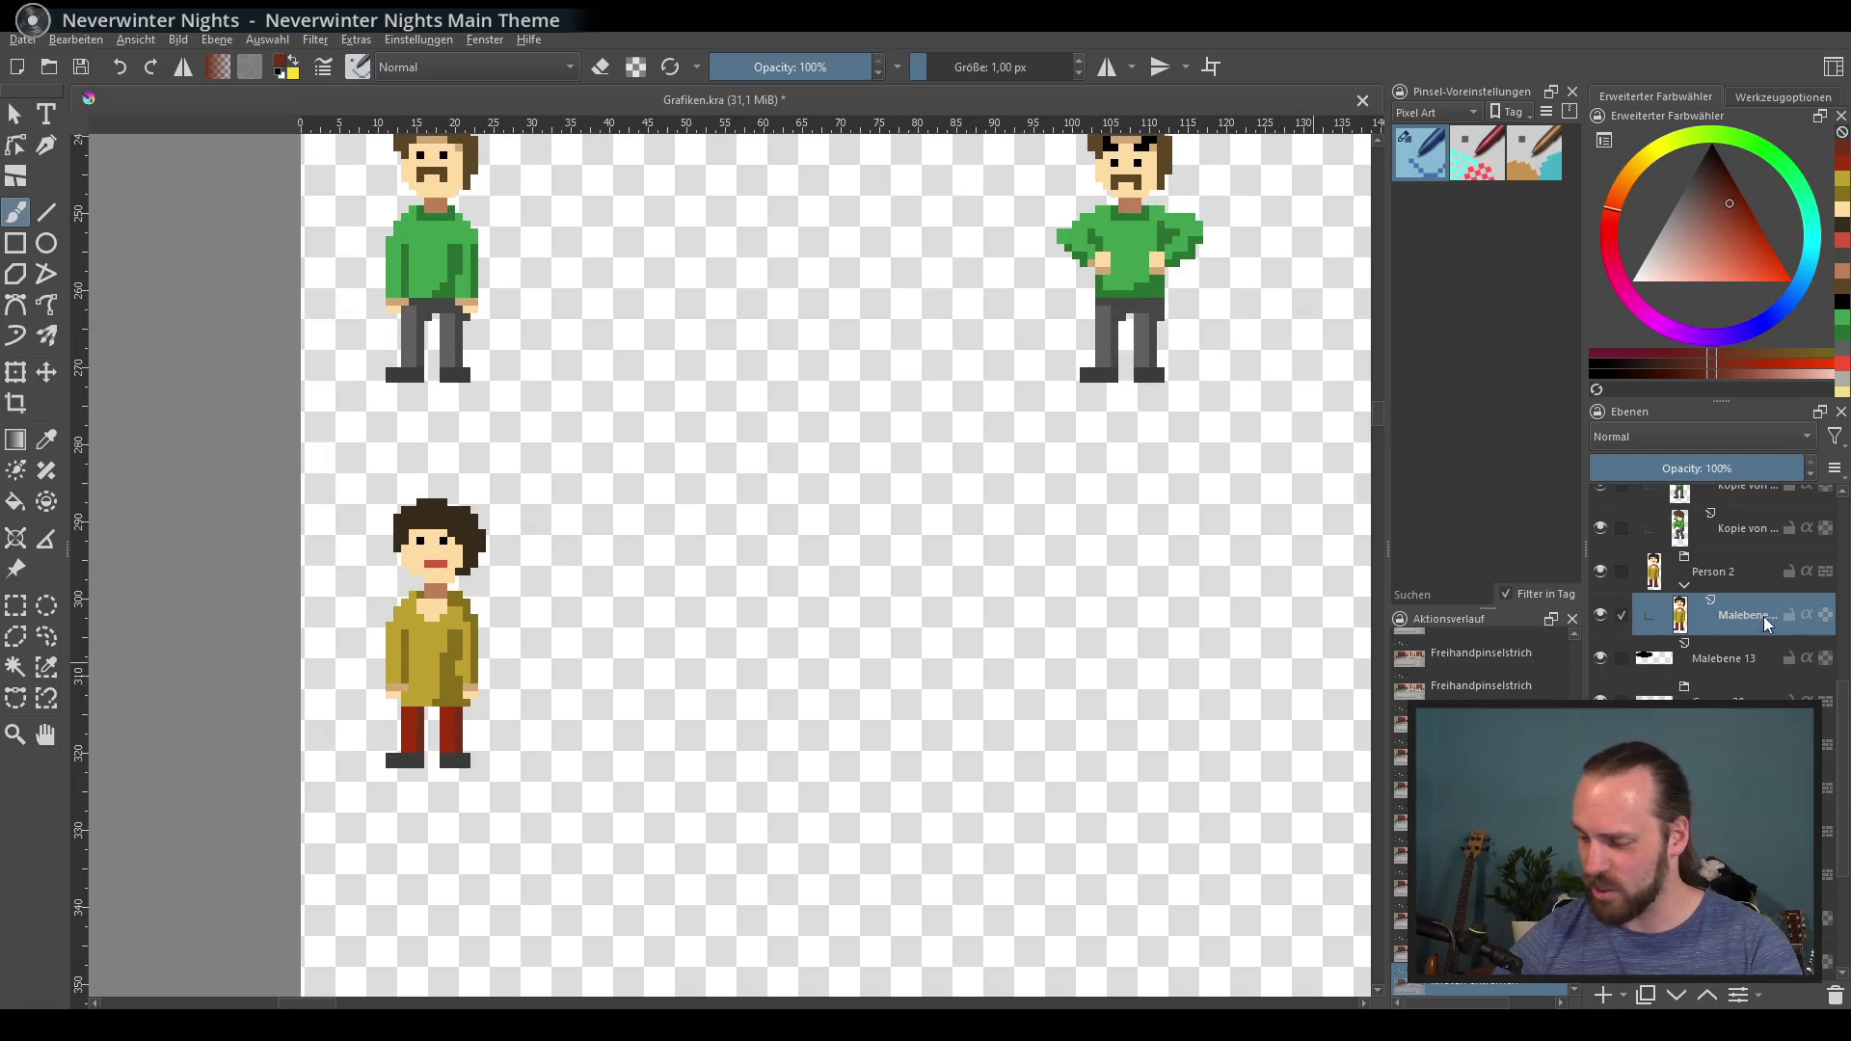
key(ctrl+j)
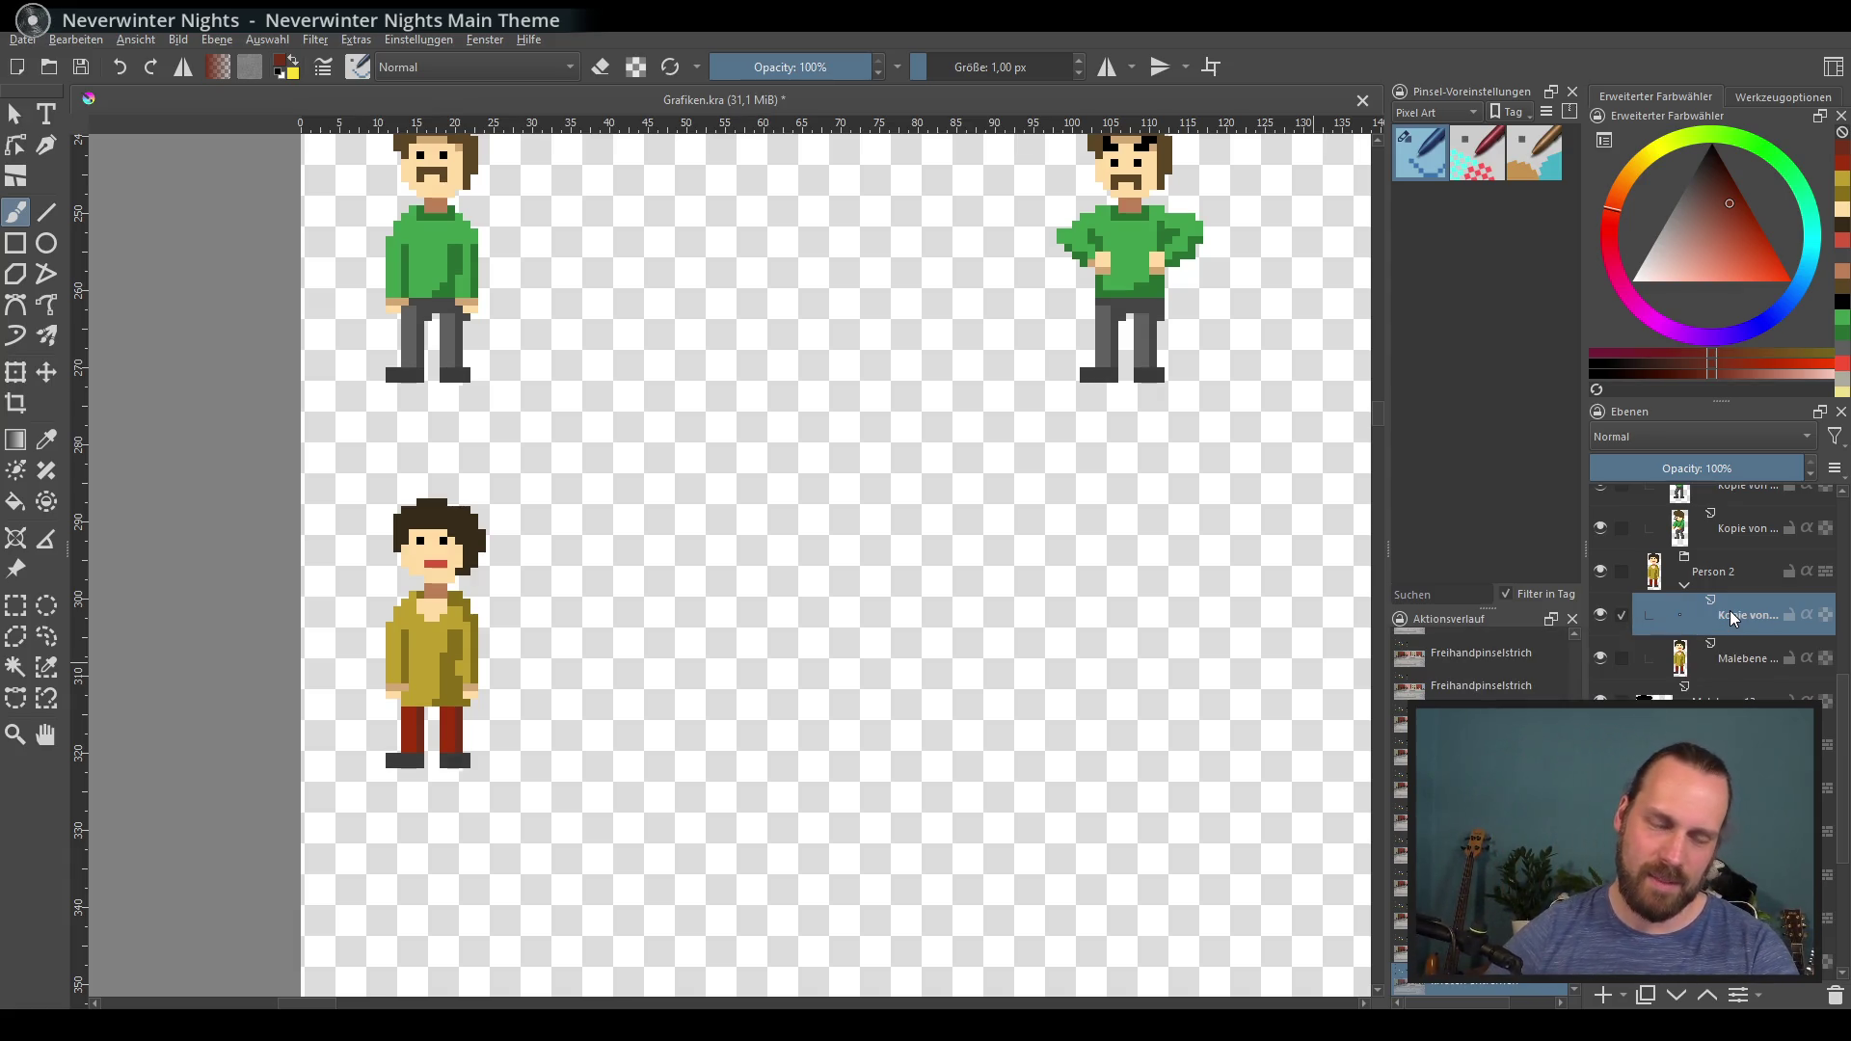
Step: Select the original character layer, toggle its visibility, and shift the copy right with the Move tool
click(1738, 662)
click(1601, 660)
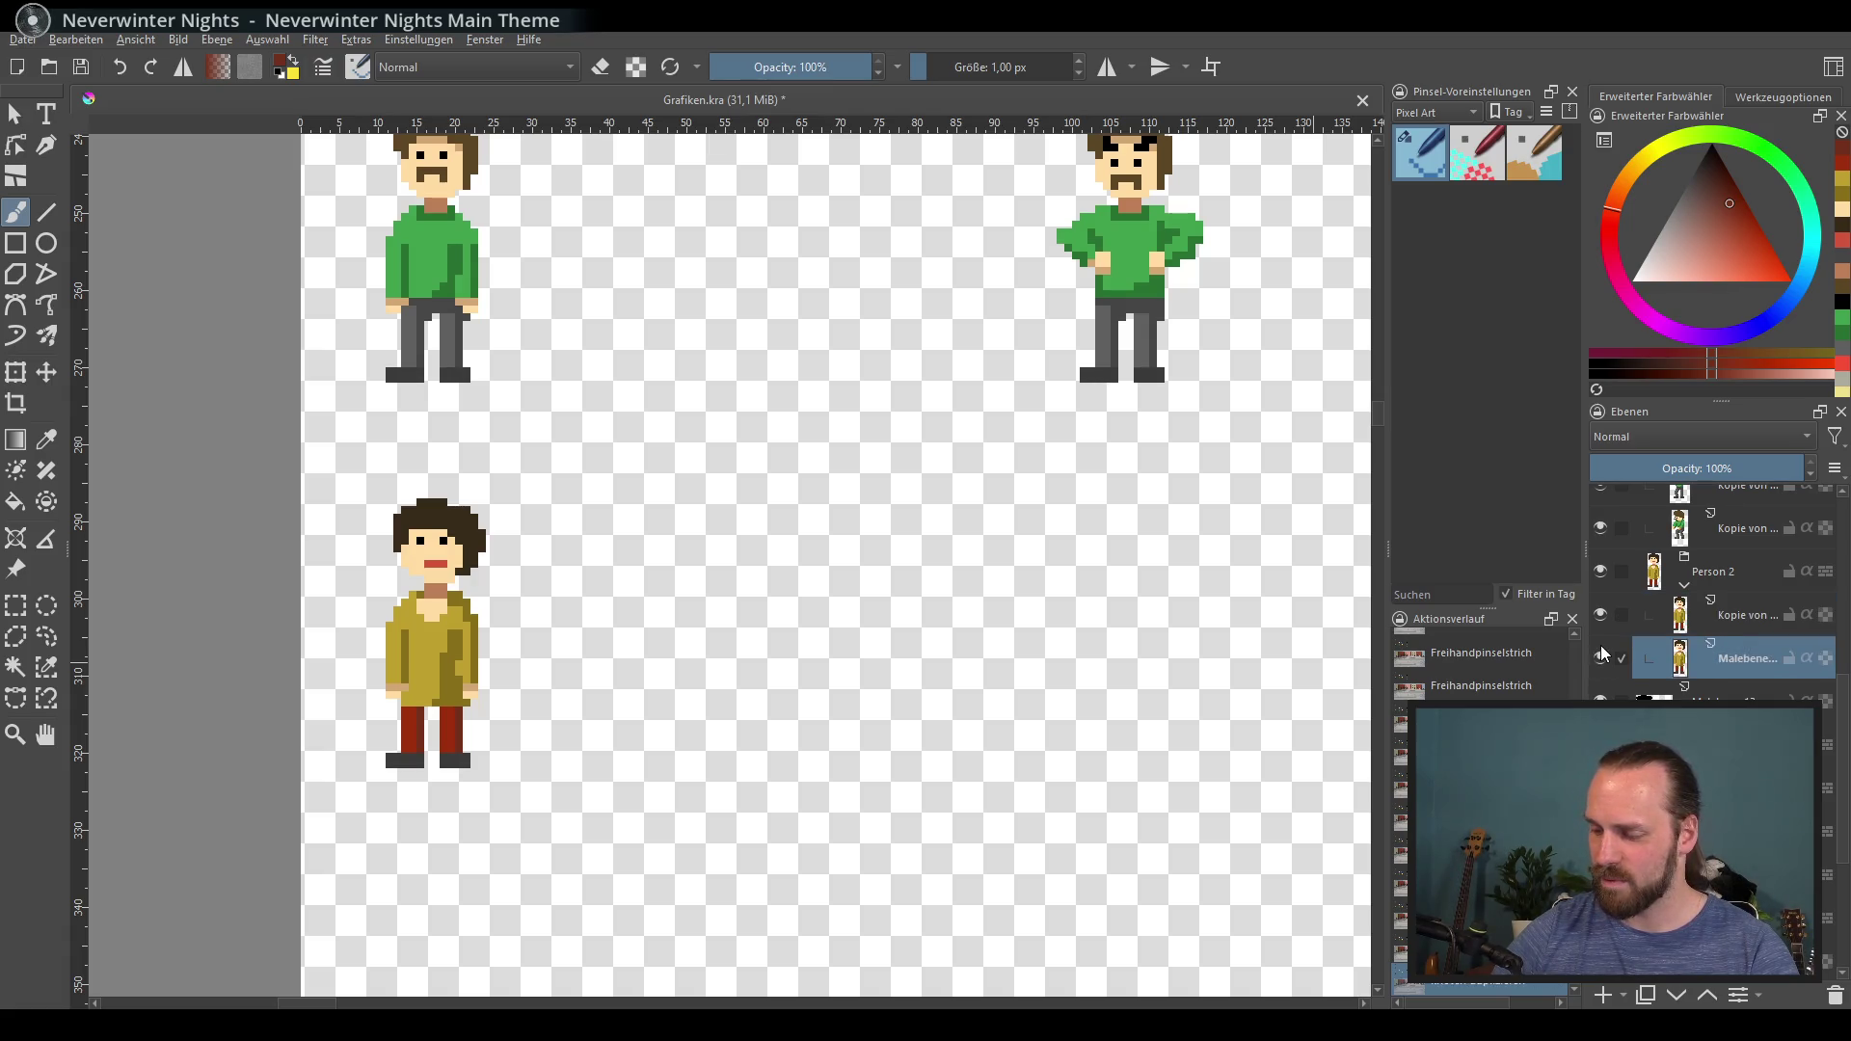
click(1602, 659)
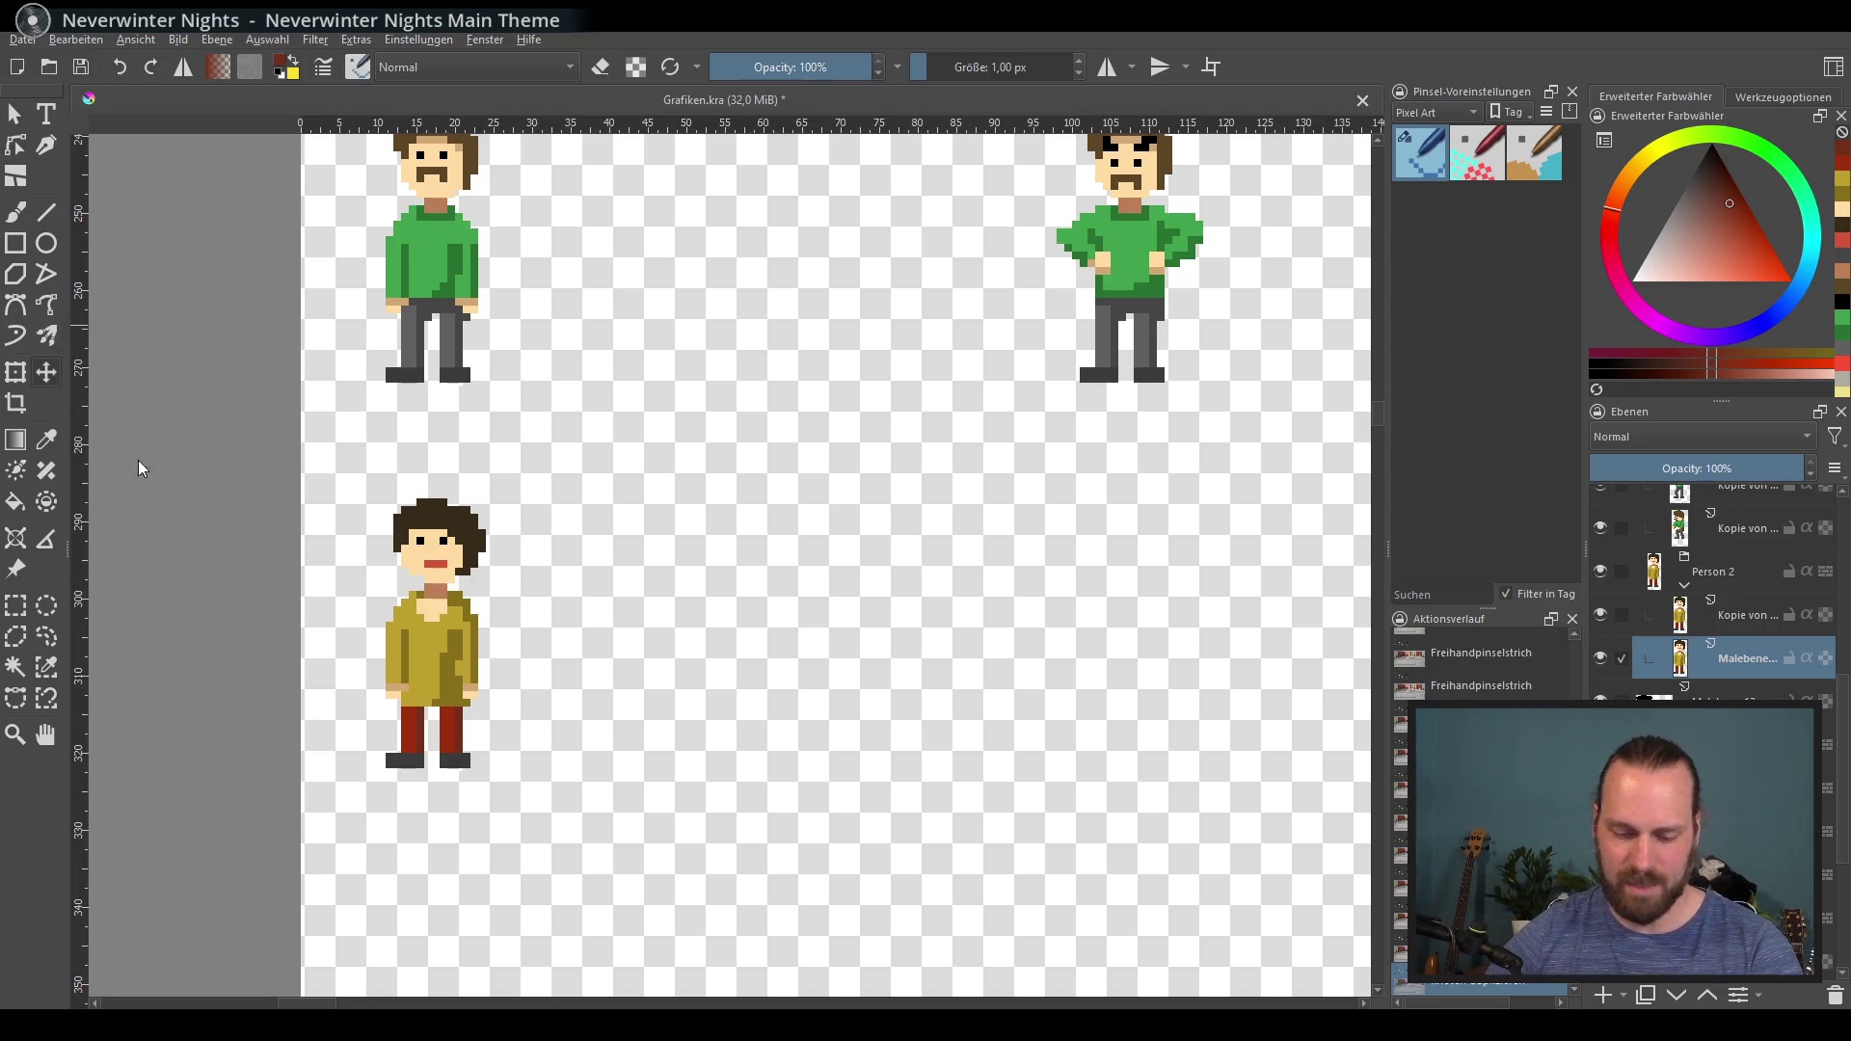
key(t)
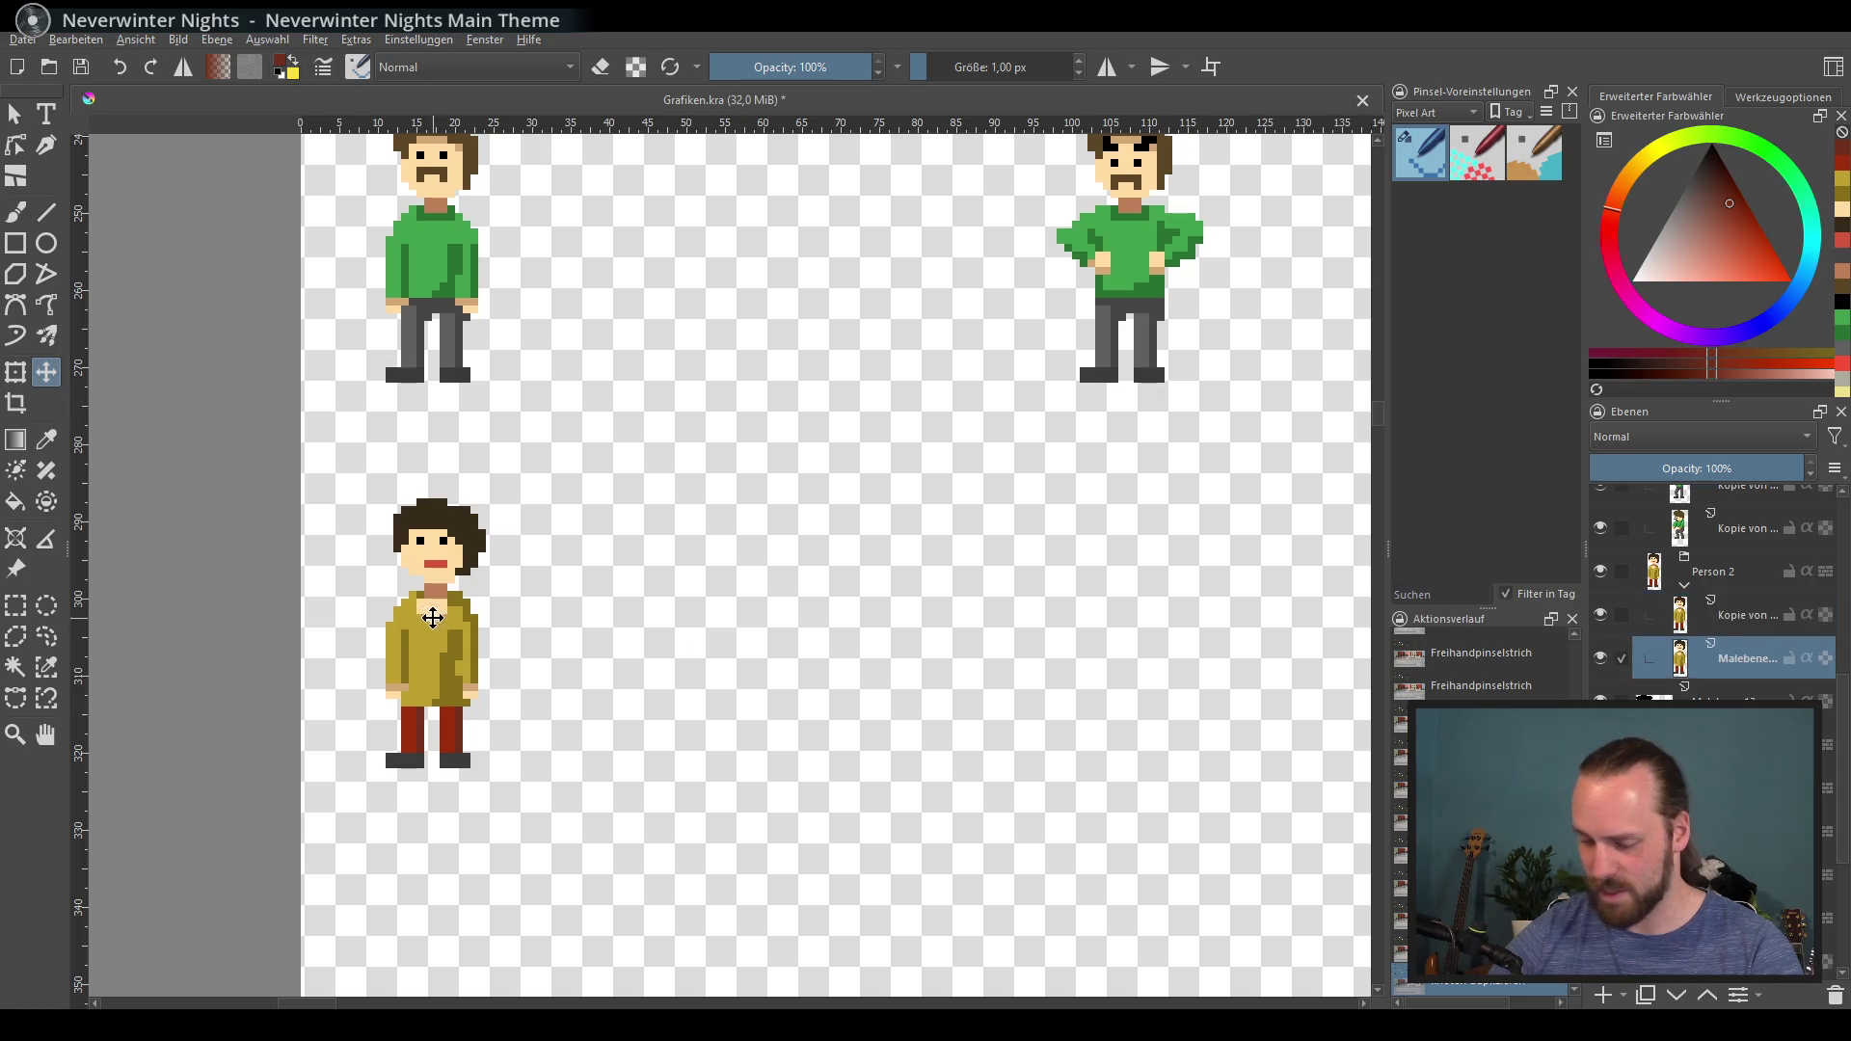
key(shift+Right)
key(shift+Right)
key(shift+Right)
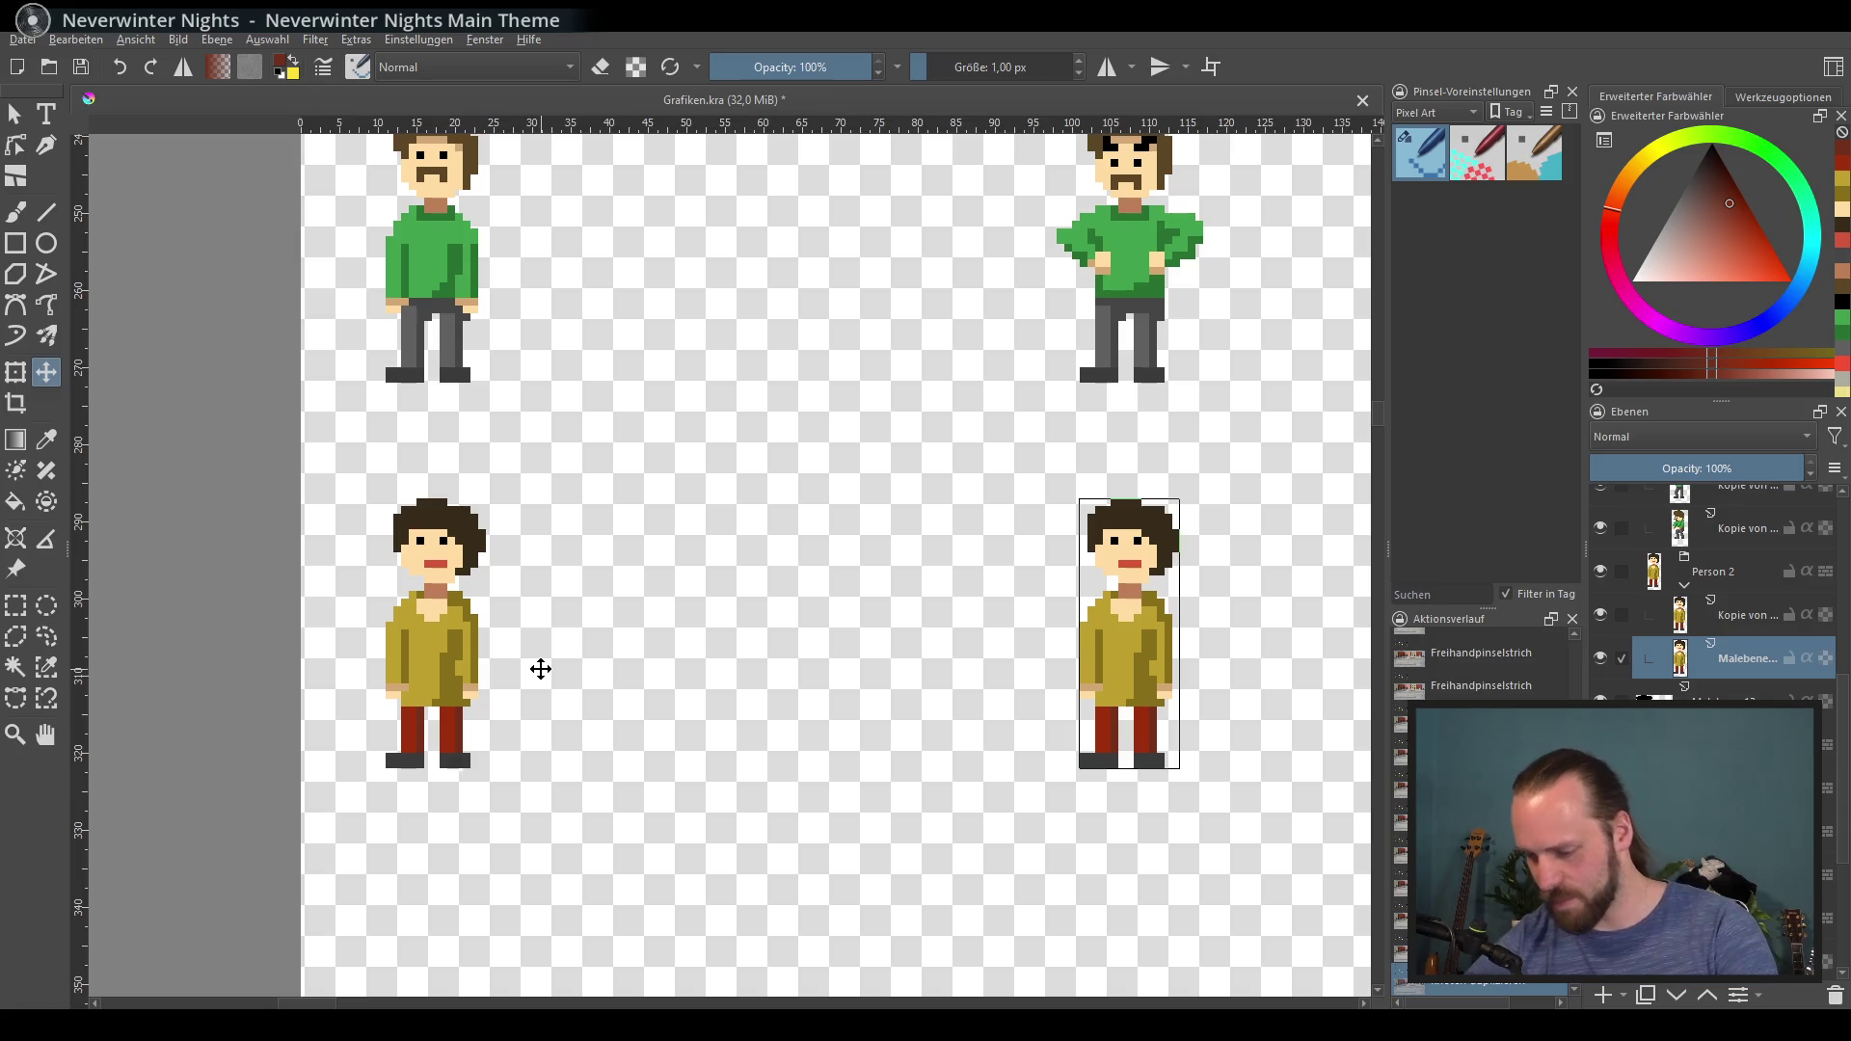
scroll(496, 557, right, 5)
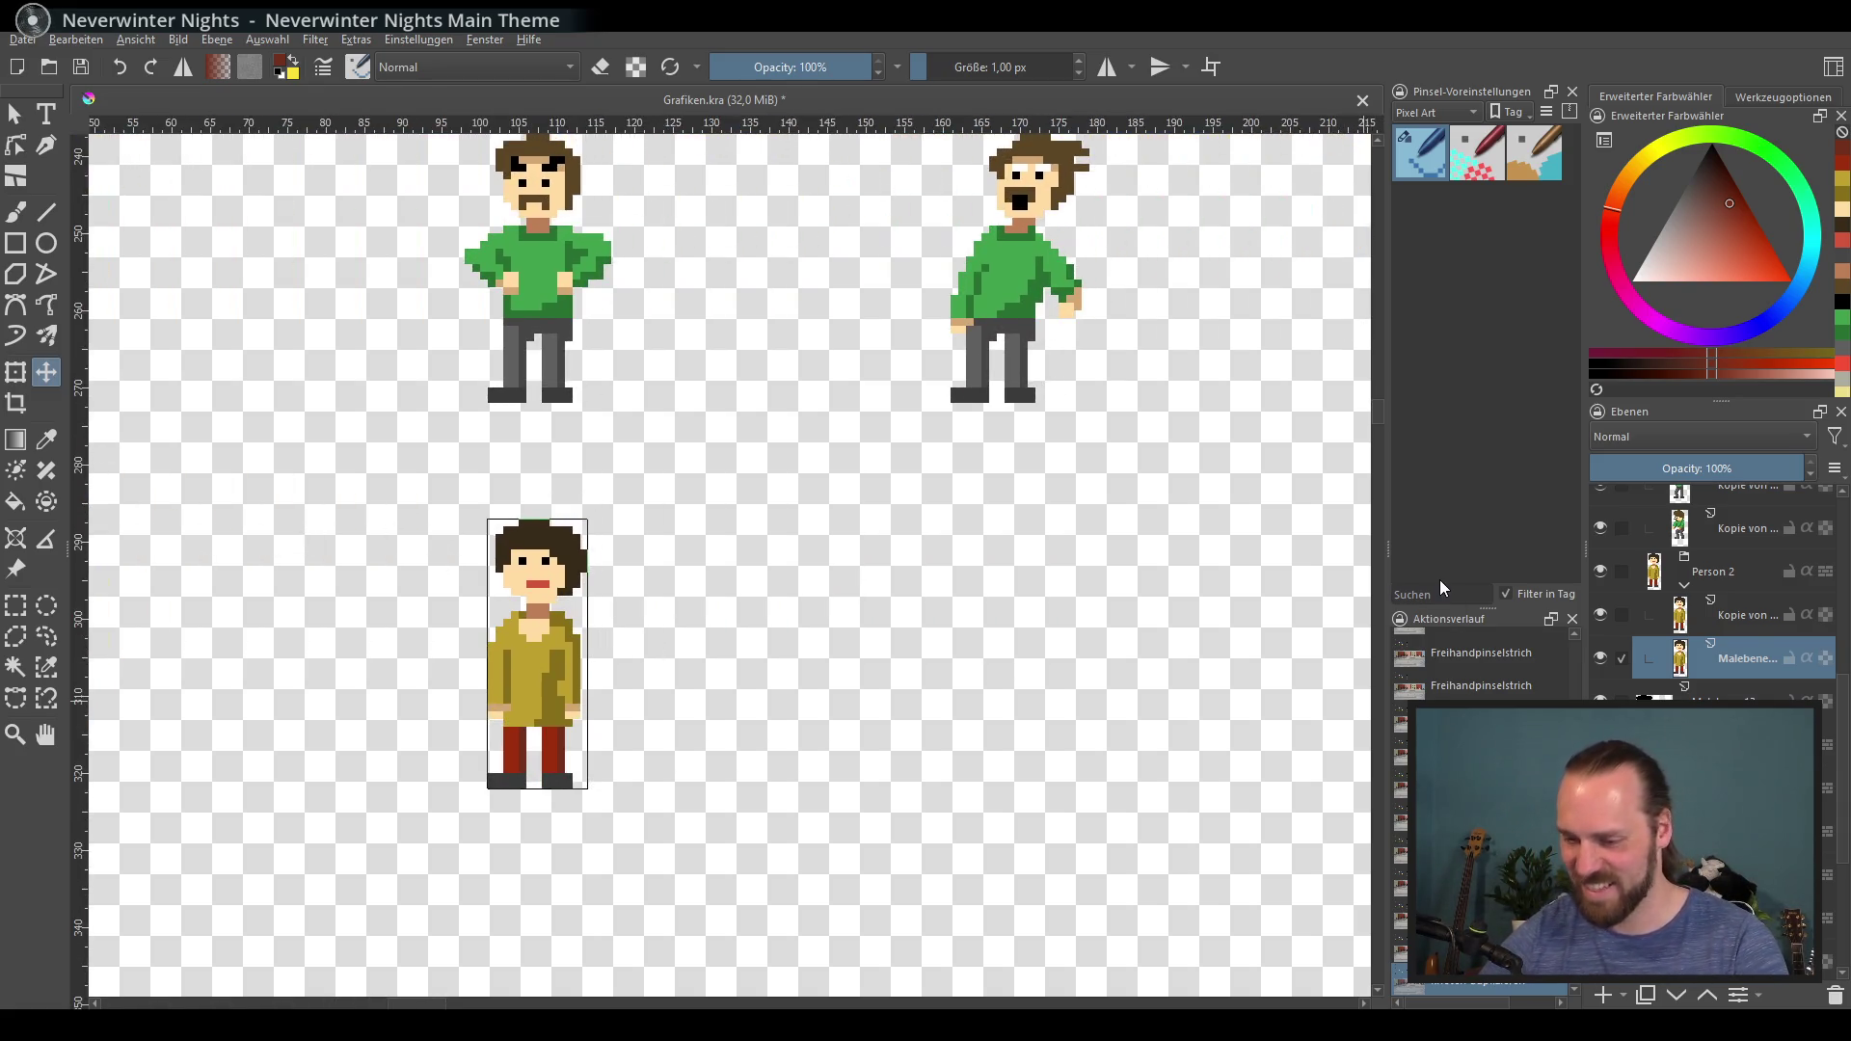
Step: Duplicate the character again and nudge the new copy right under the green poses
key(ctrl+j)
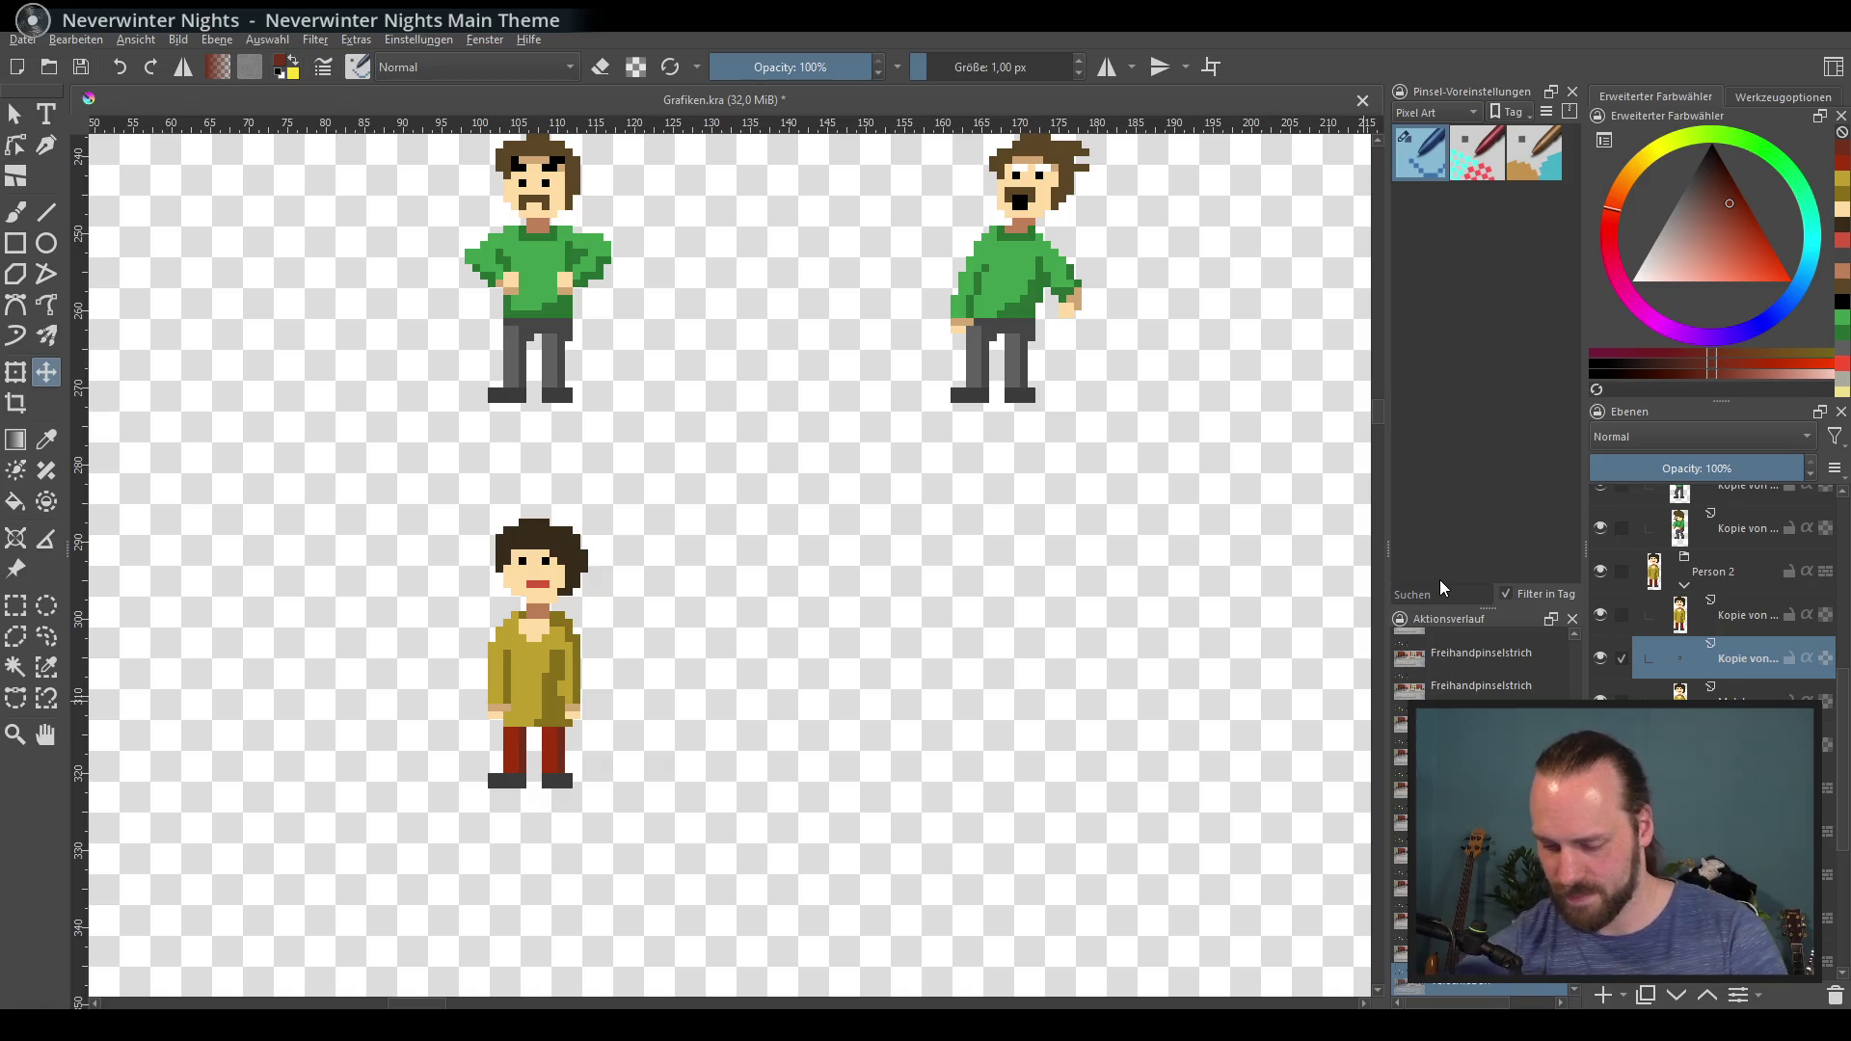
click(521, 659)
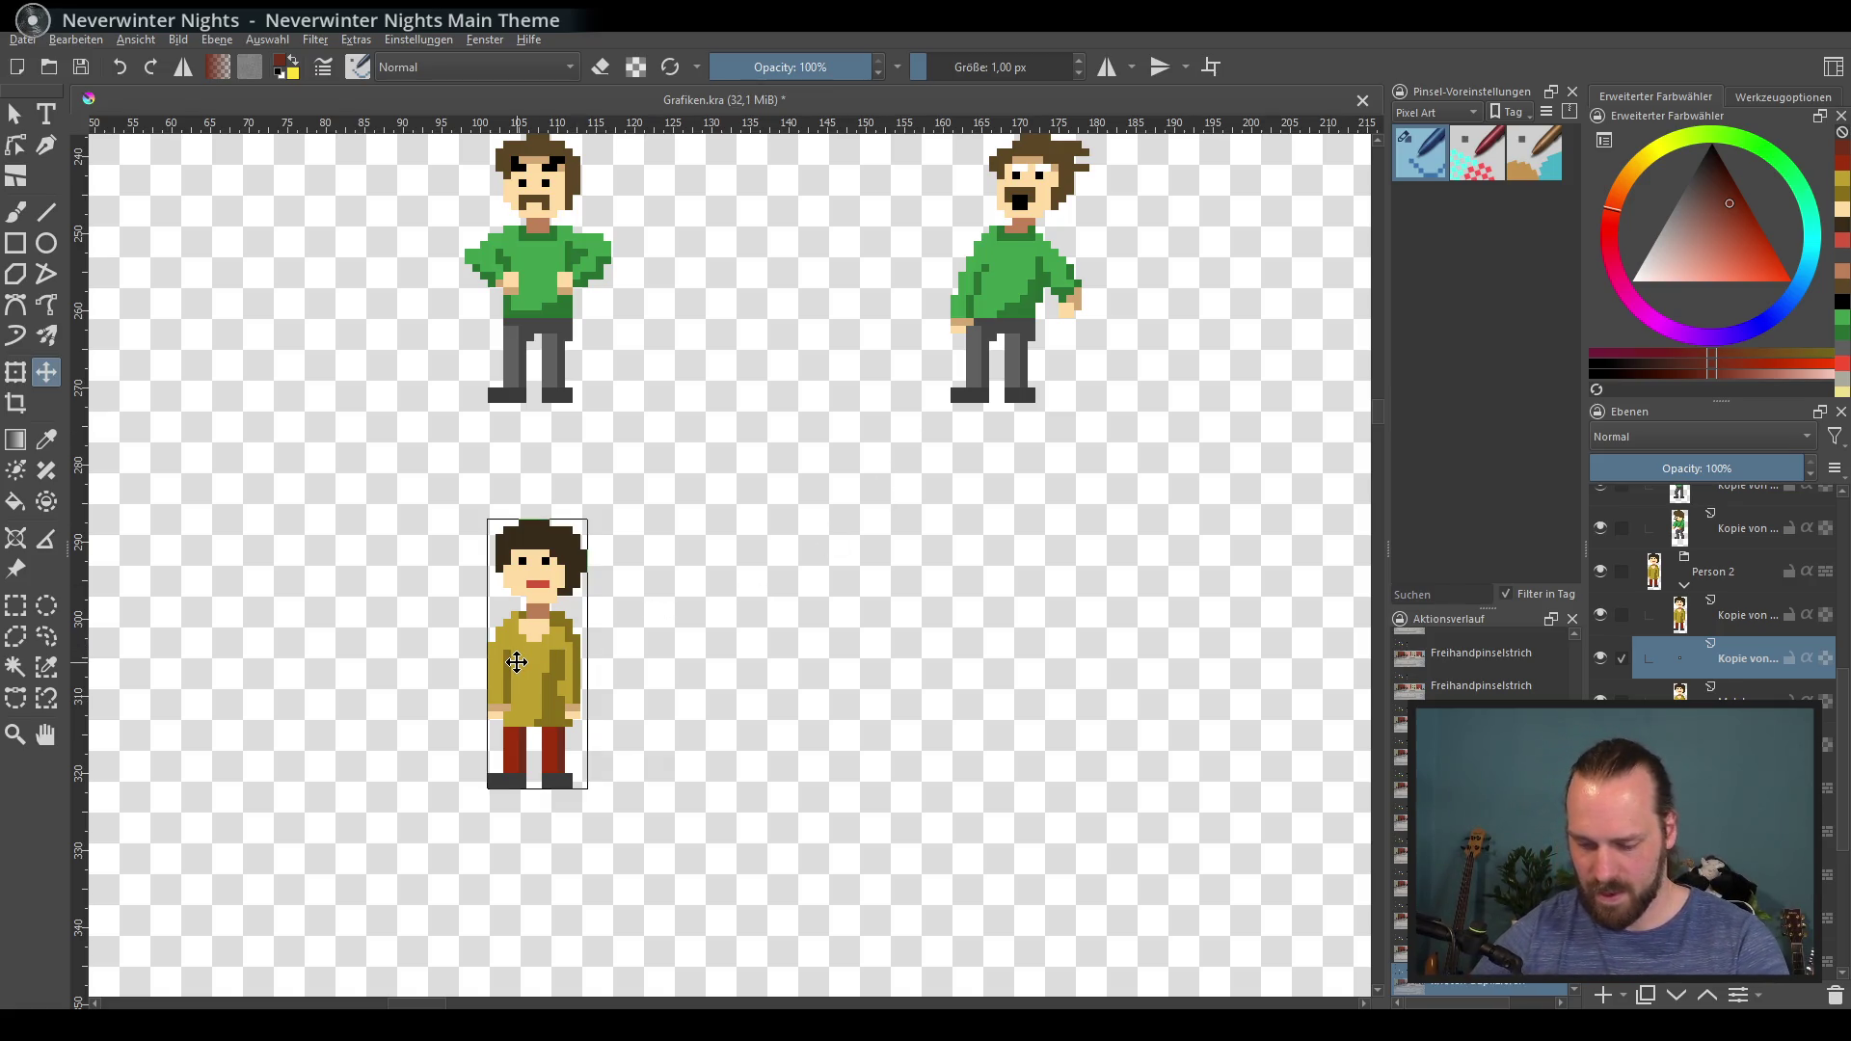
key(shift+Right)
key(shift+Right)
key(shift+Right)
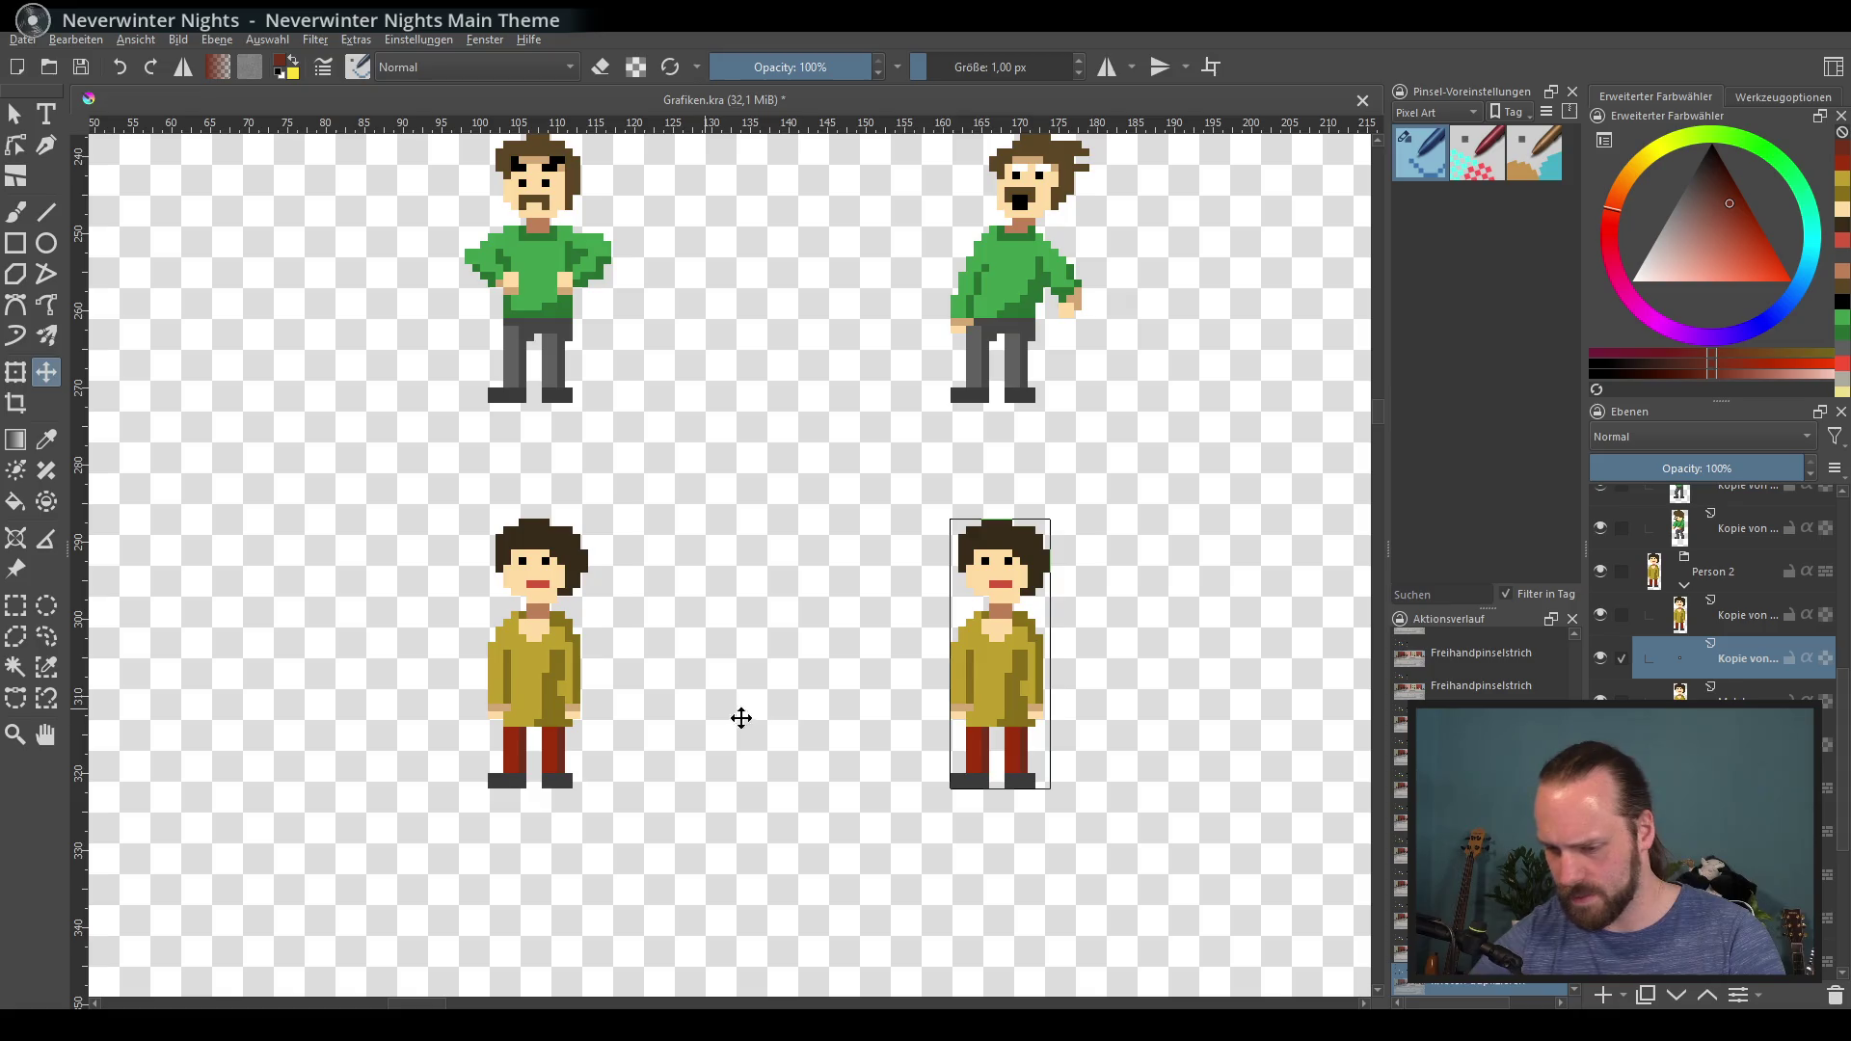
scroll(740, 718, right, 5)
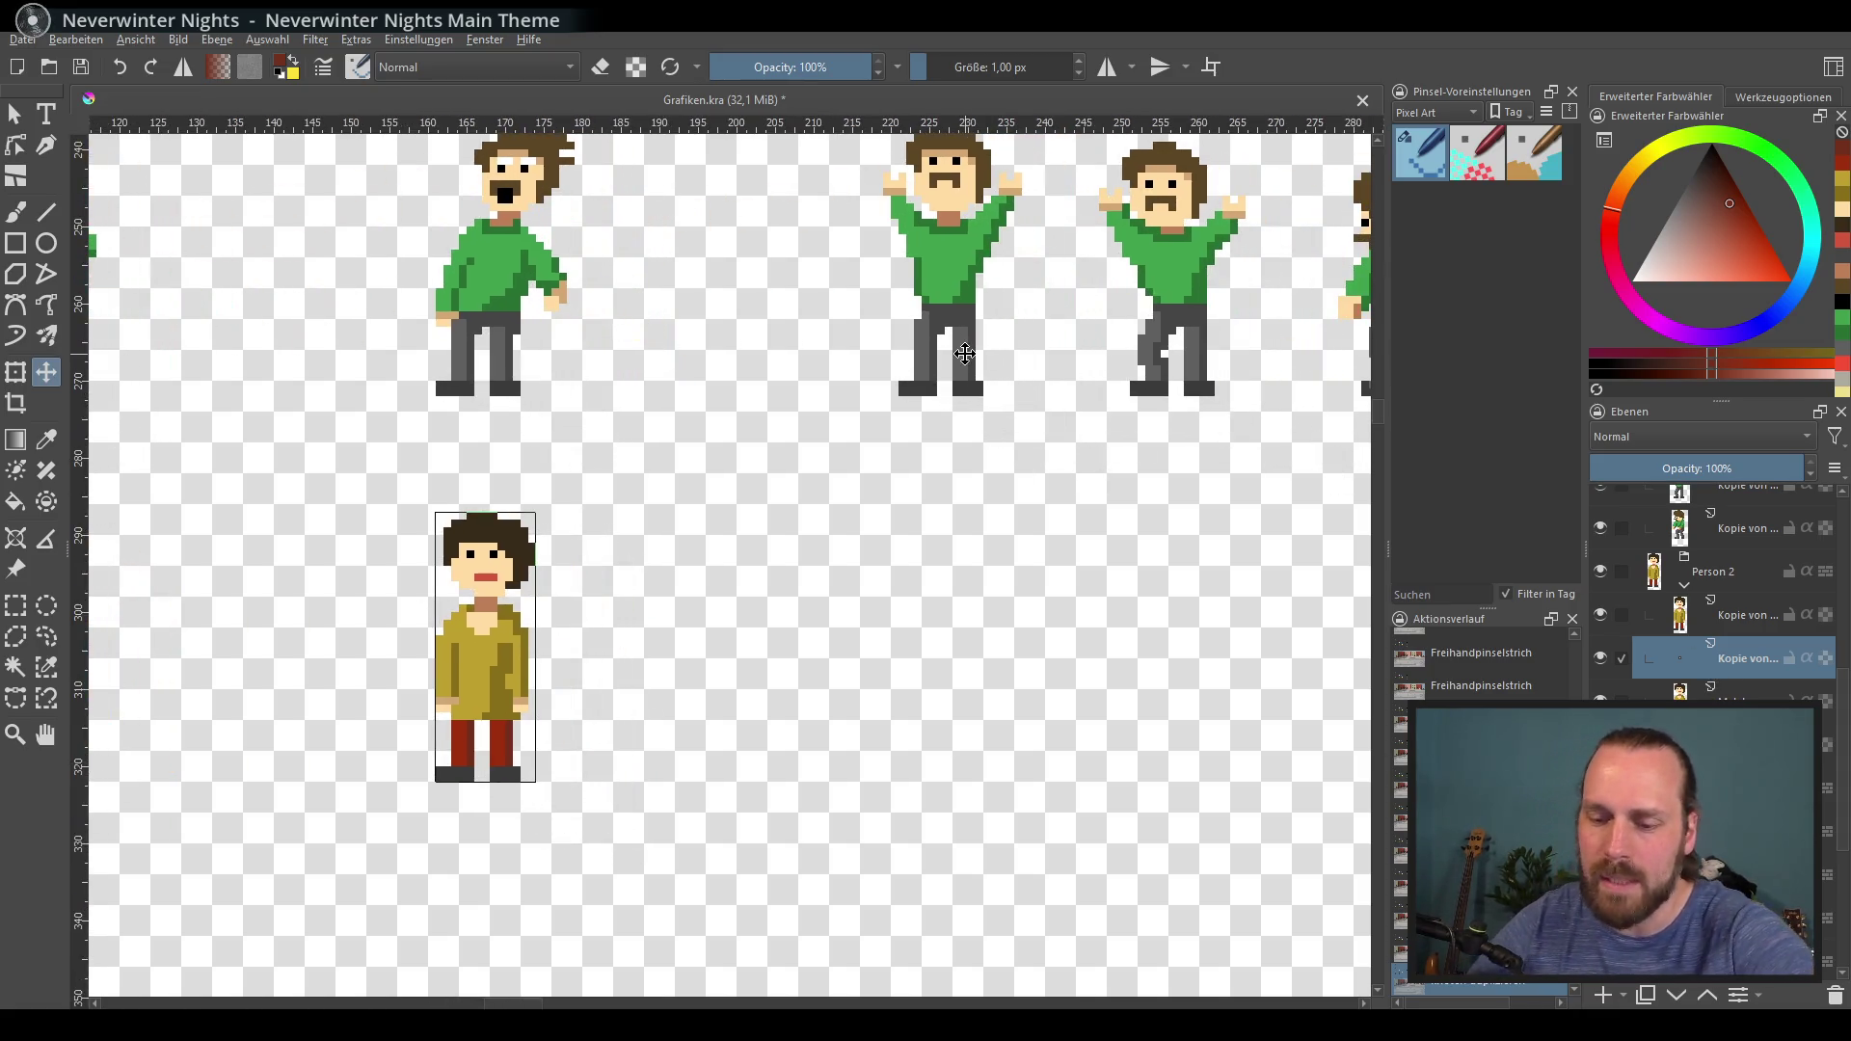
click(472, 659)
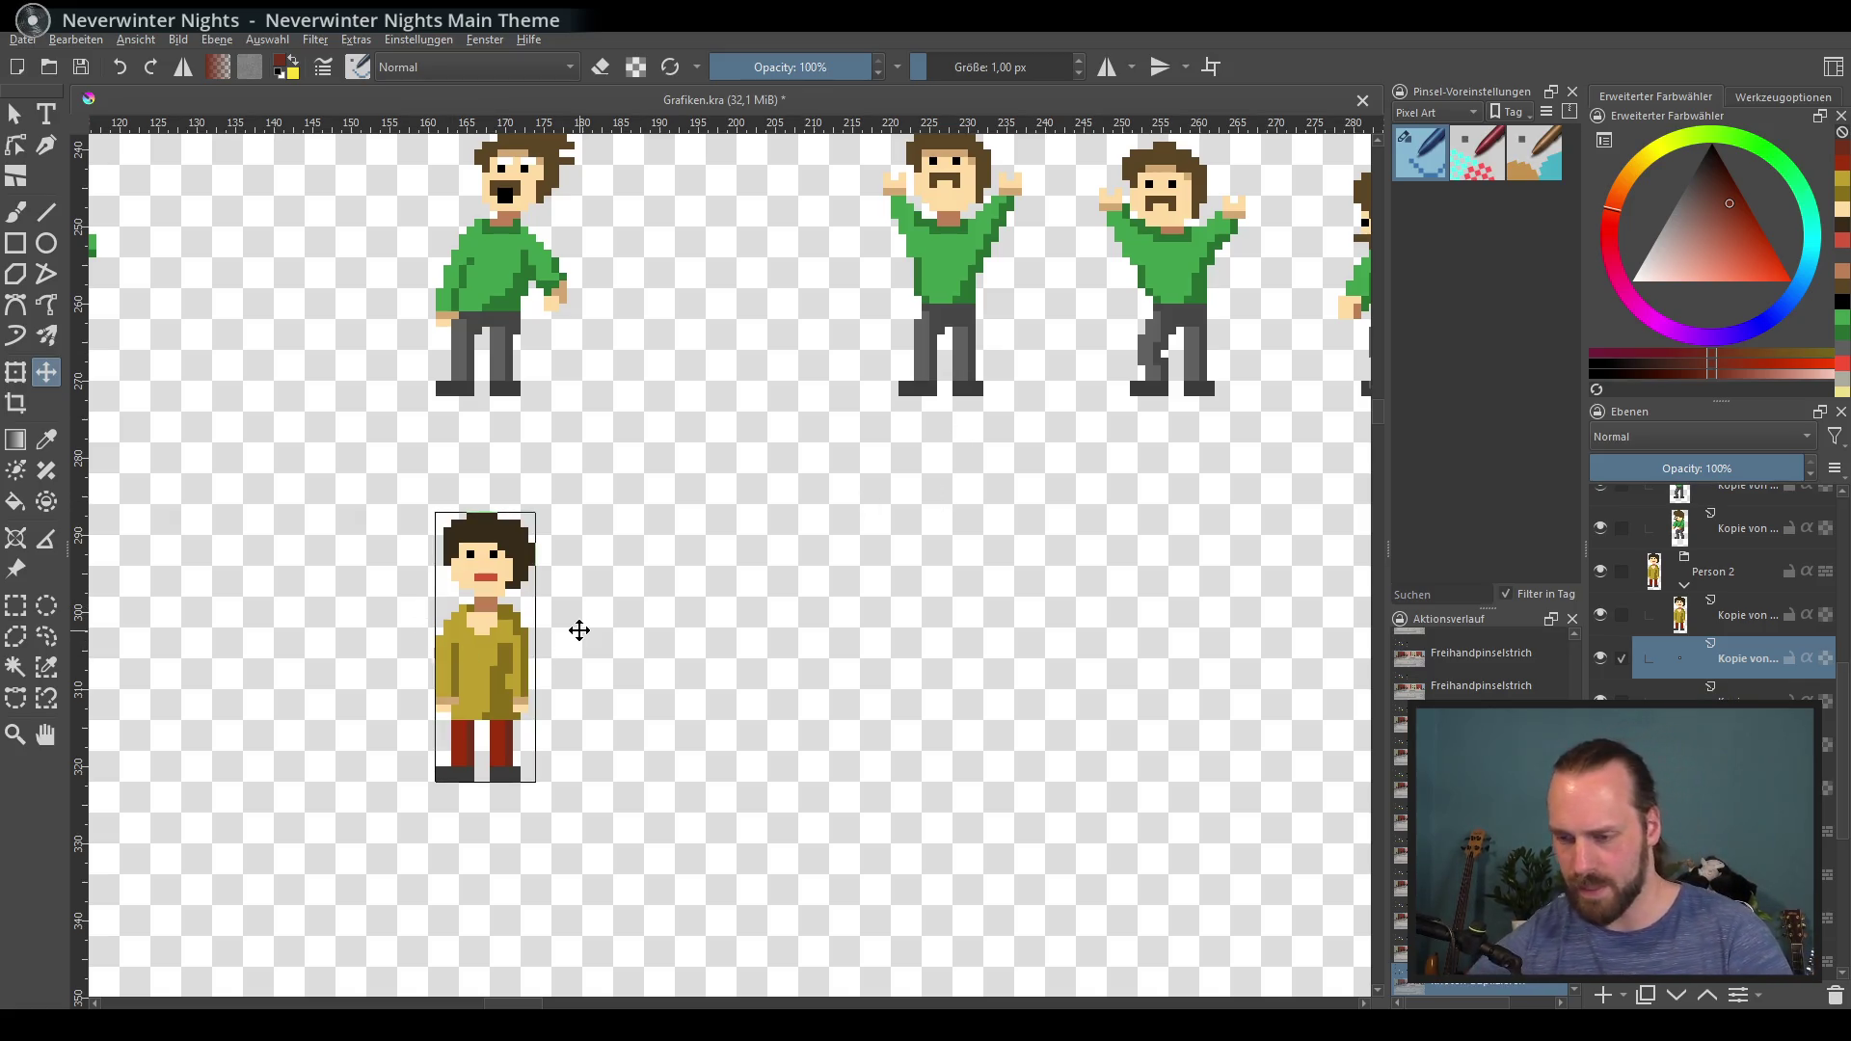
key(shift+Right)
key(shift+Right)
key(shift+Right)
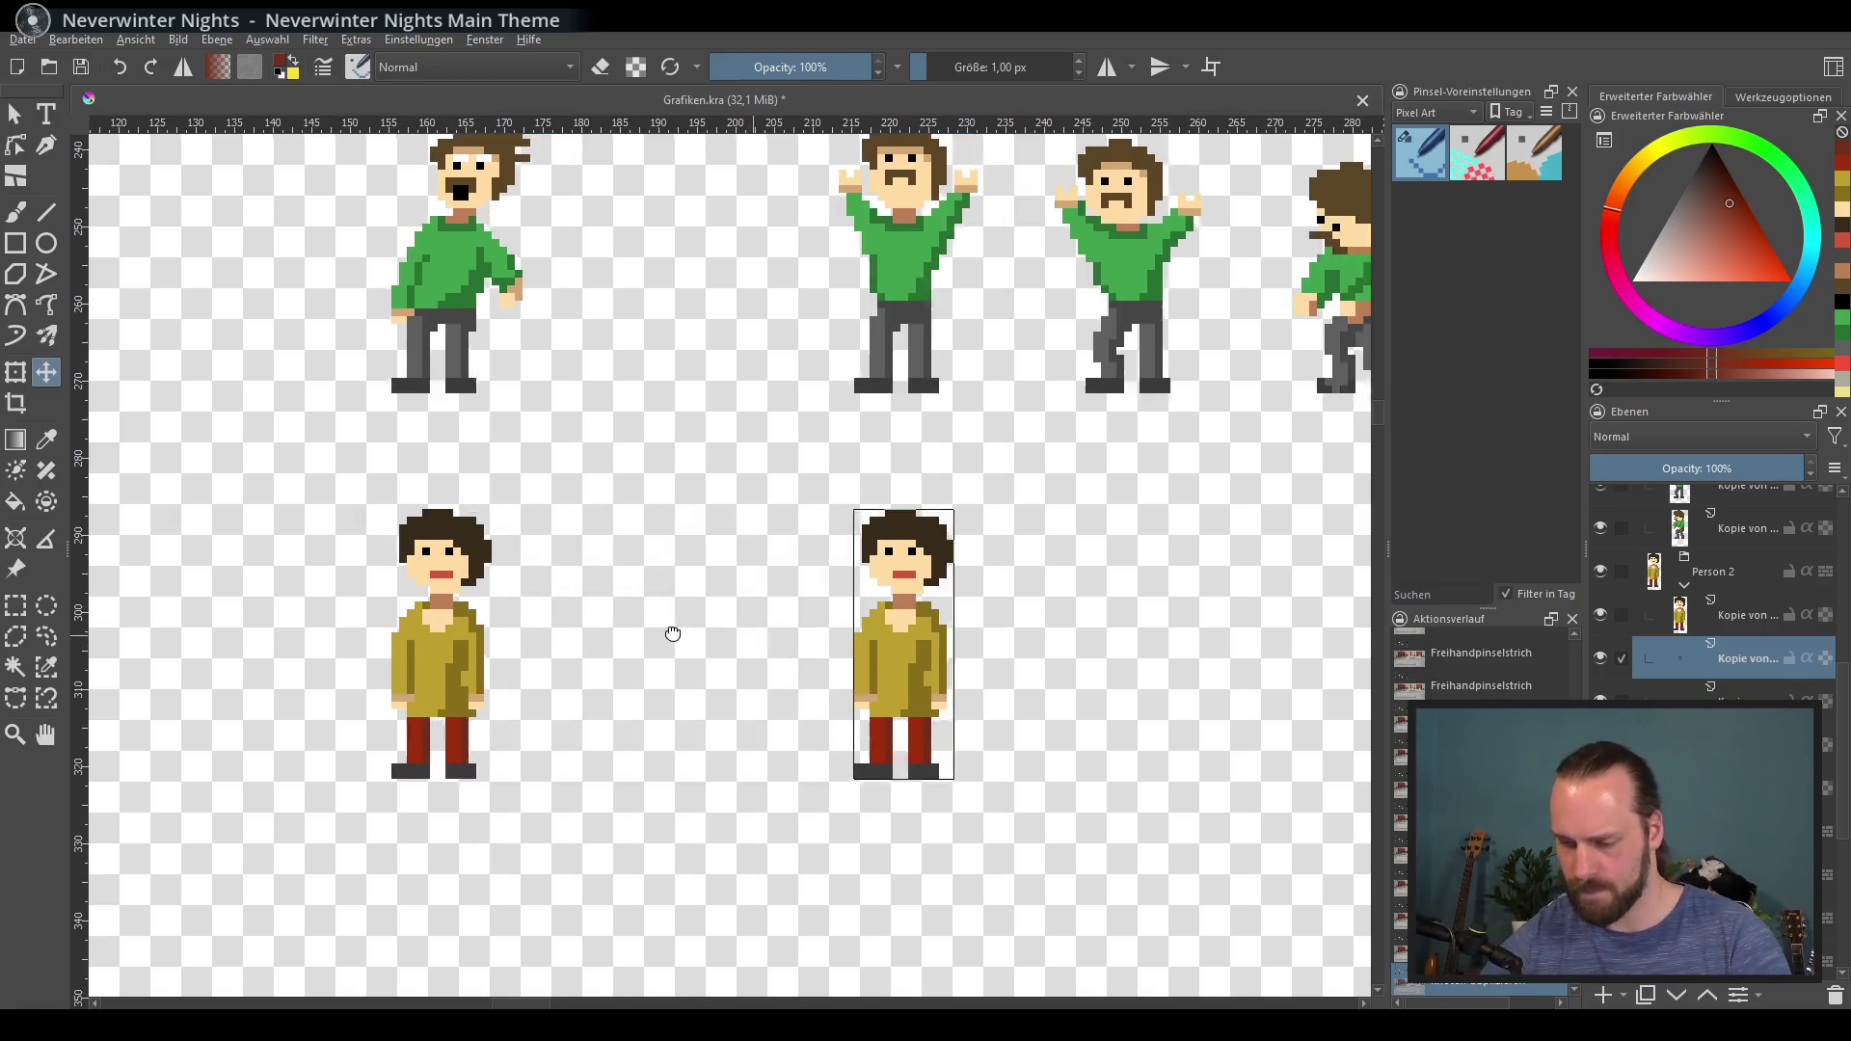
scroll(425, 638, right, 5)
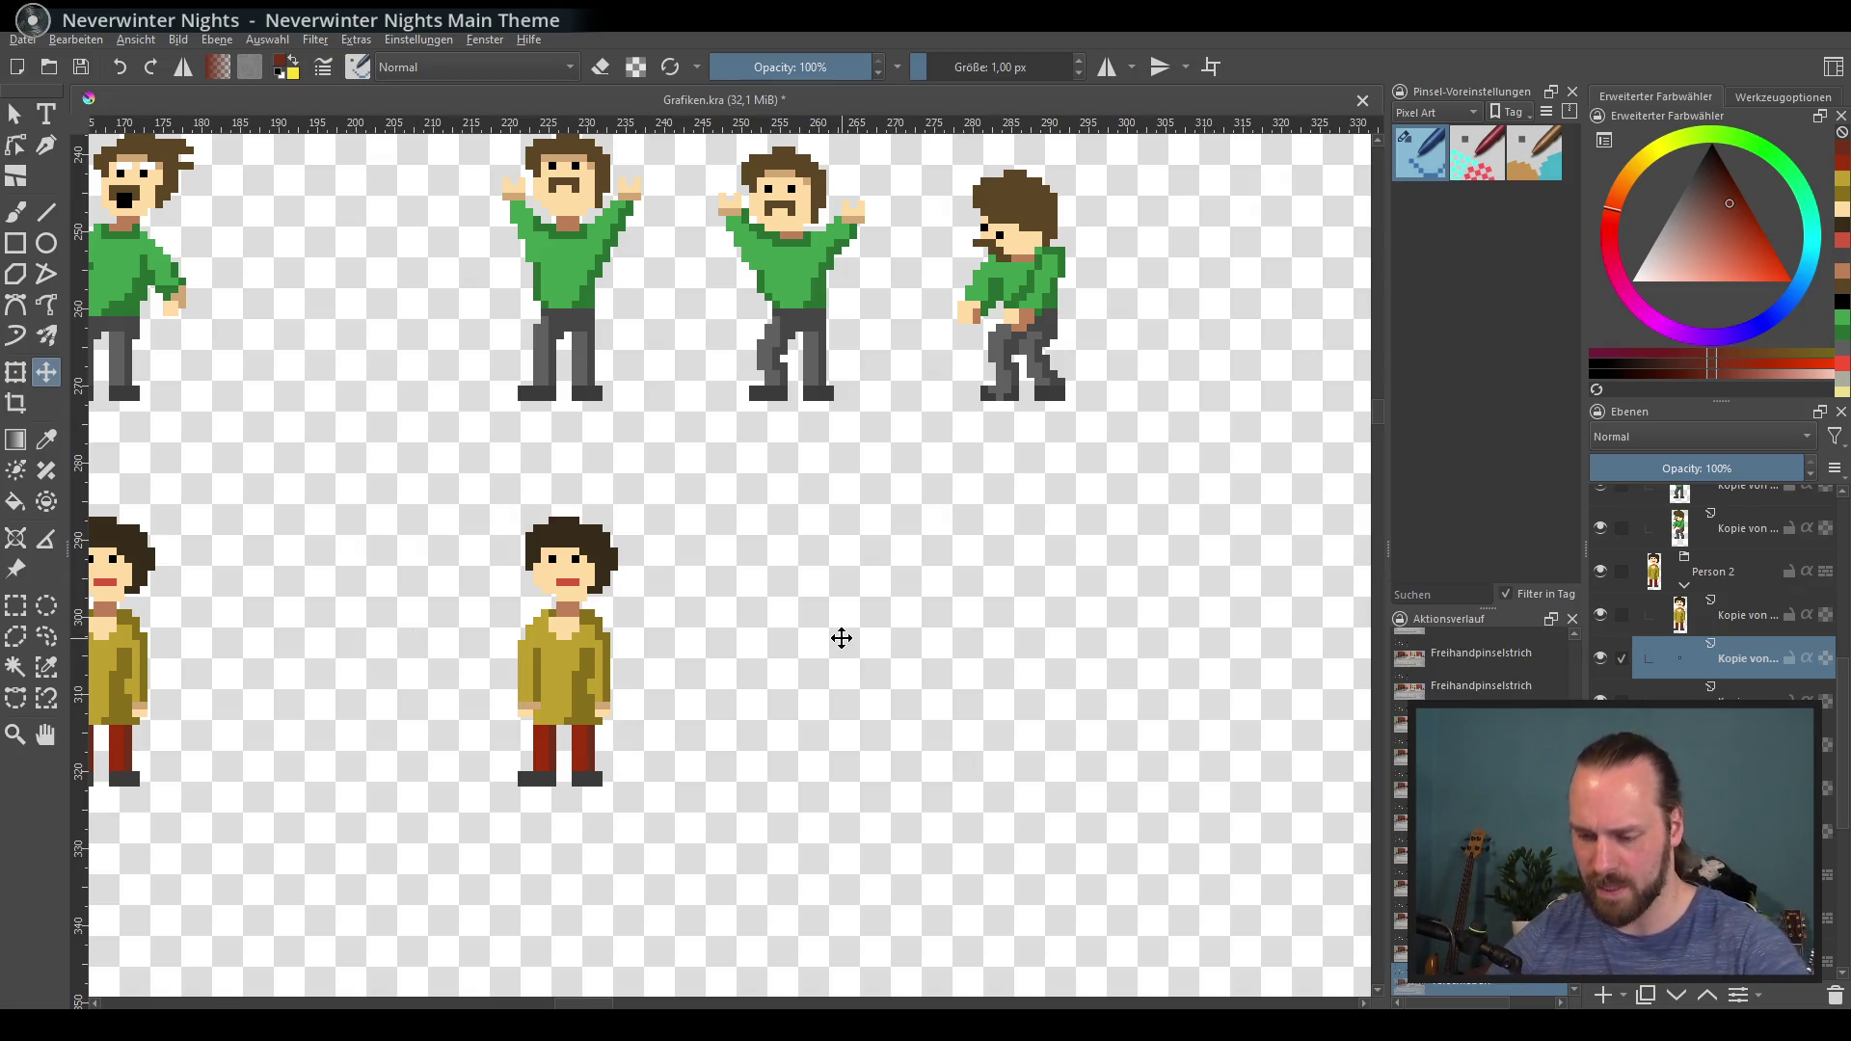
click(566, 650)
key(shift+Right)
key(shift+Right)
key(shift+Right)
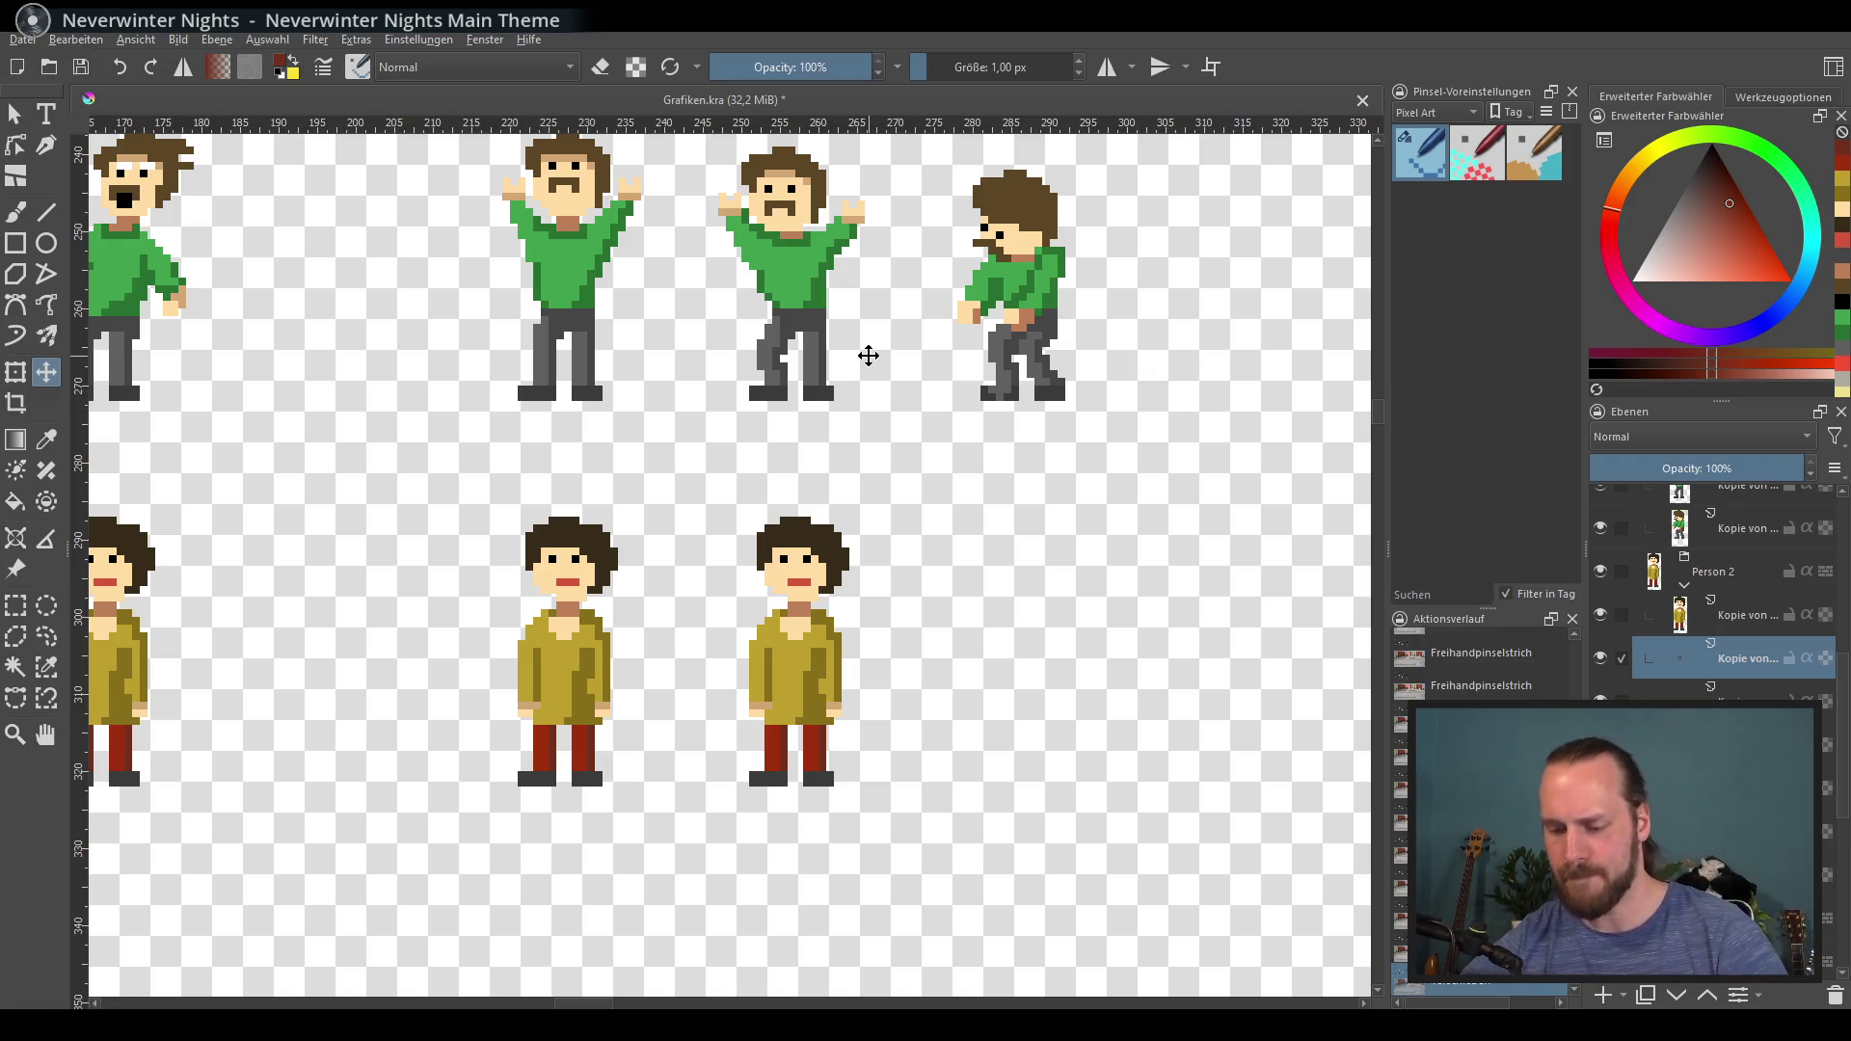
Step: Add another copy further right in the row, undoing the stray downward move
key(ctrl+j)
key(shift+Right)
key(shift+Right)
key(shift+Right)
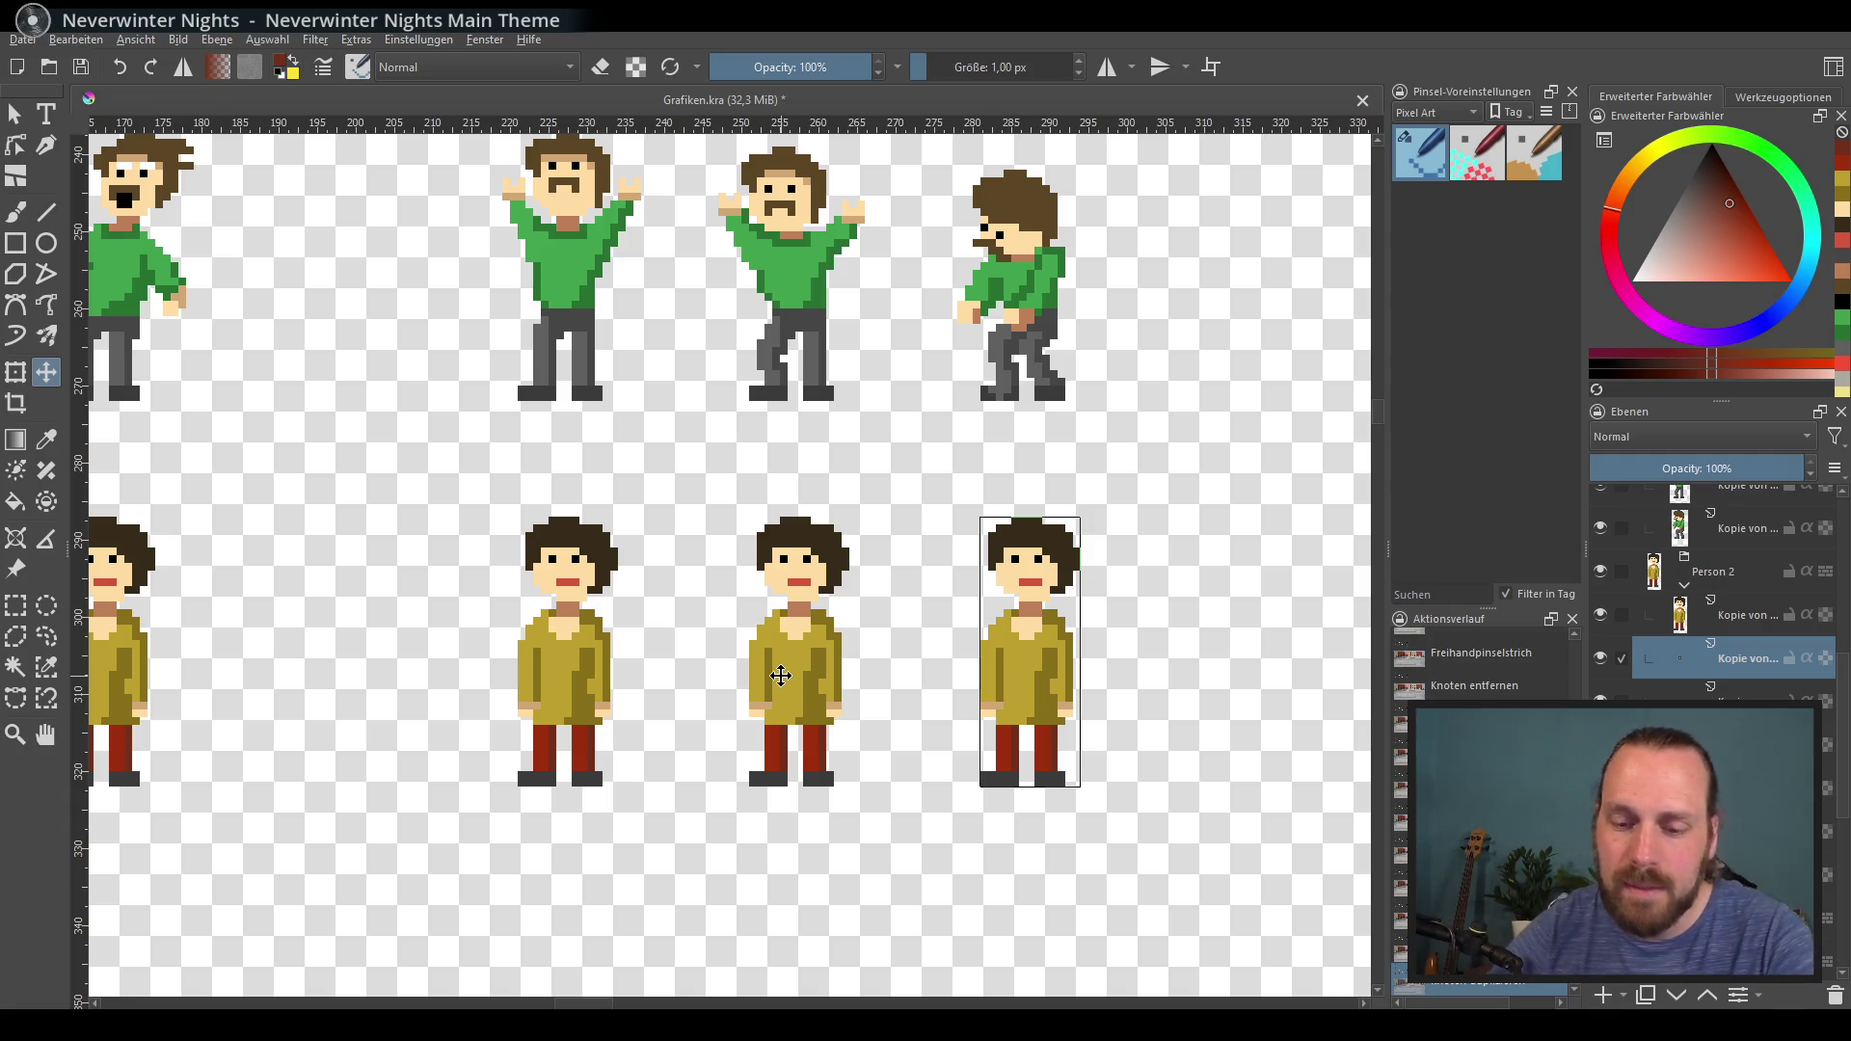
scroll(683, 674, down, 2)
scroll(777, 616, left, 3)
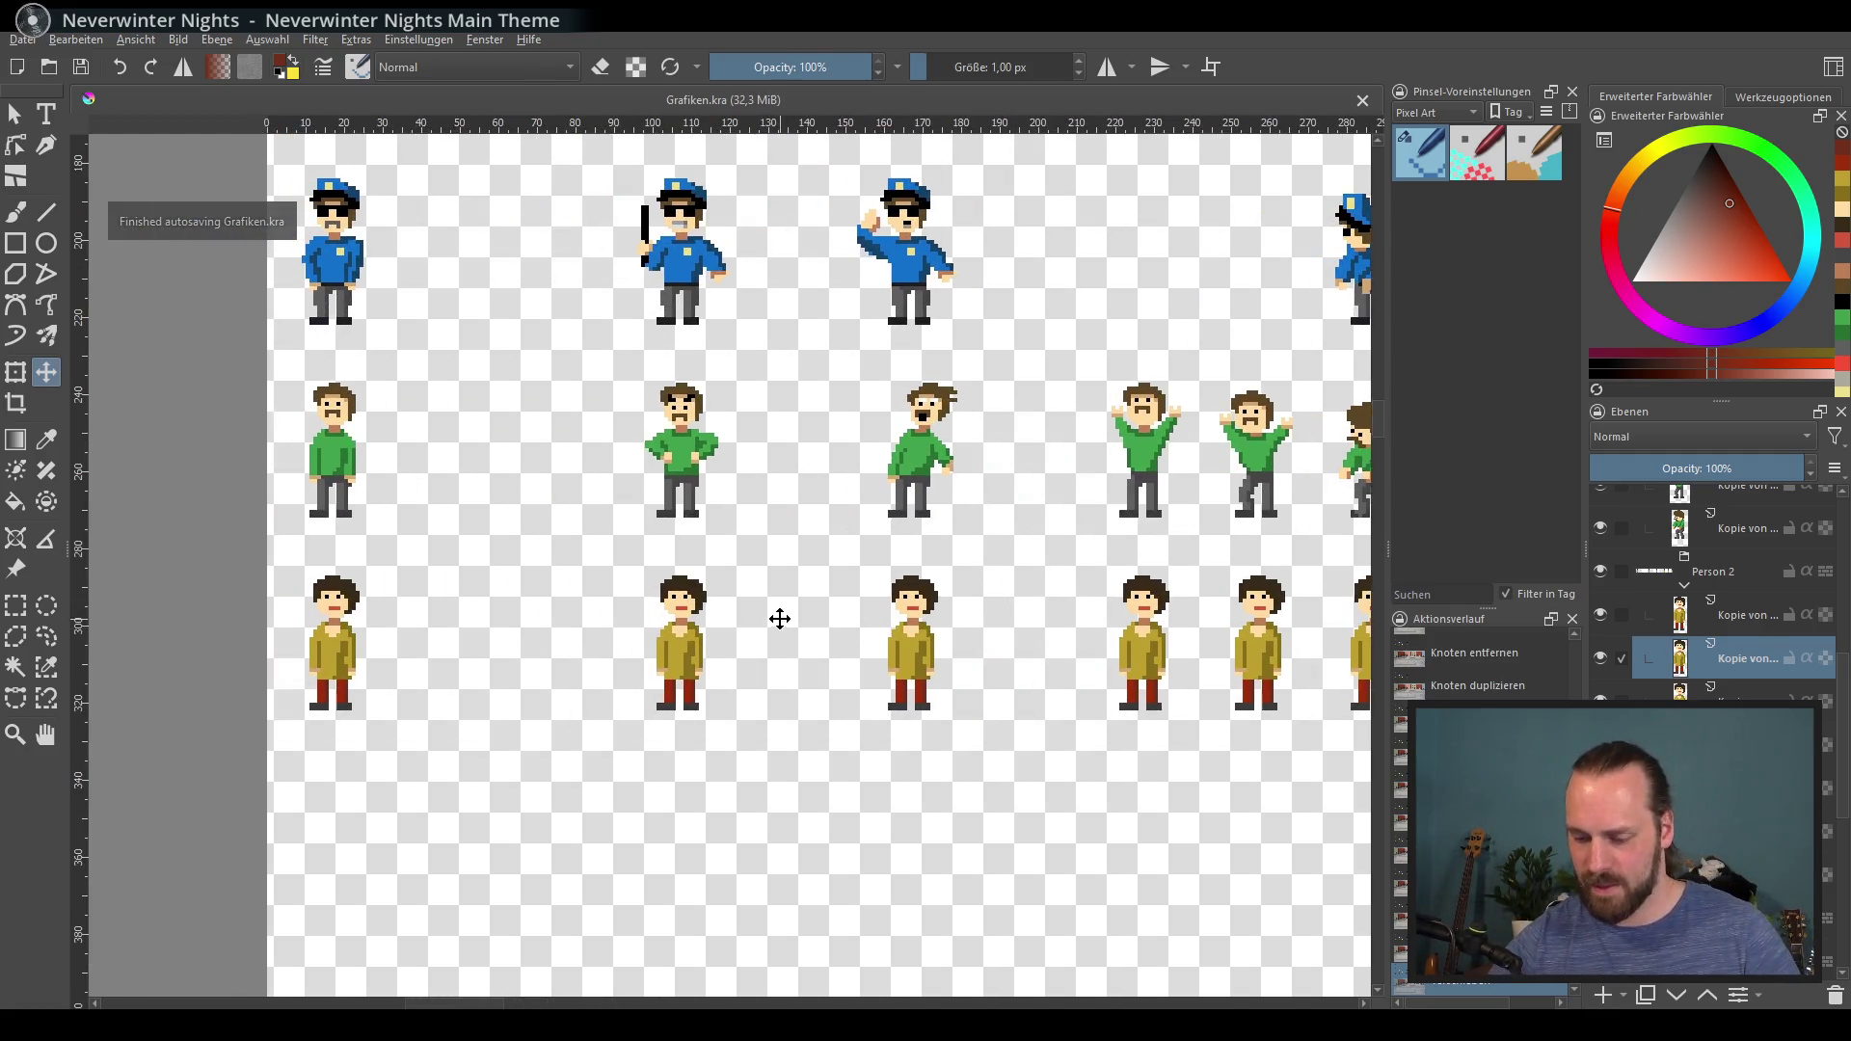
scroll(662, 611, up, 2)
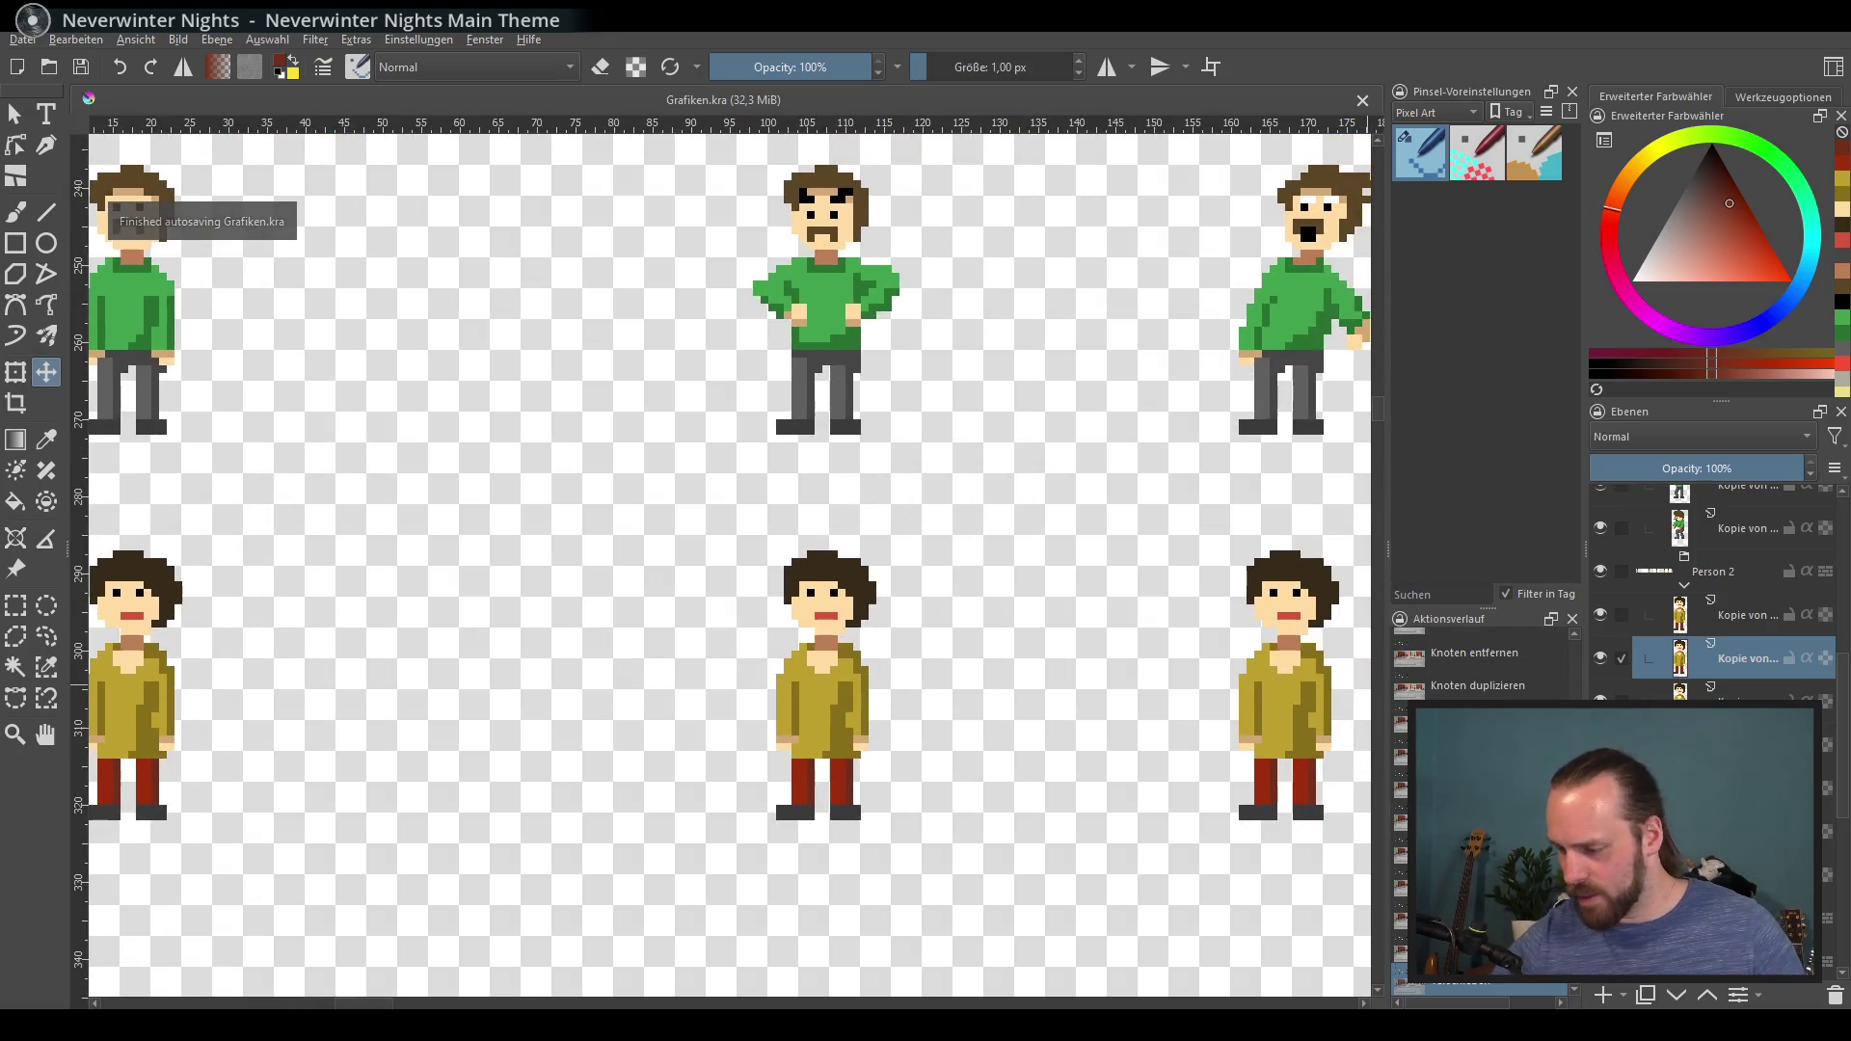
key(Down)
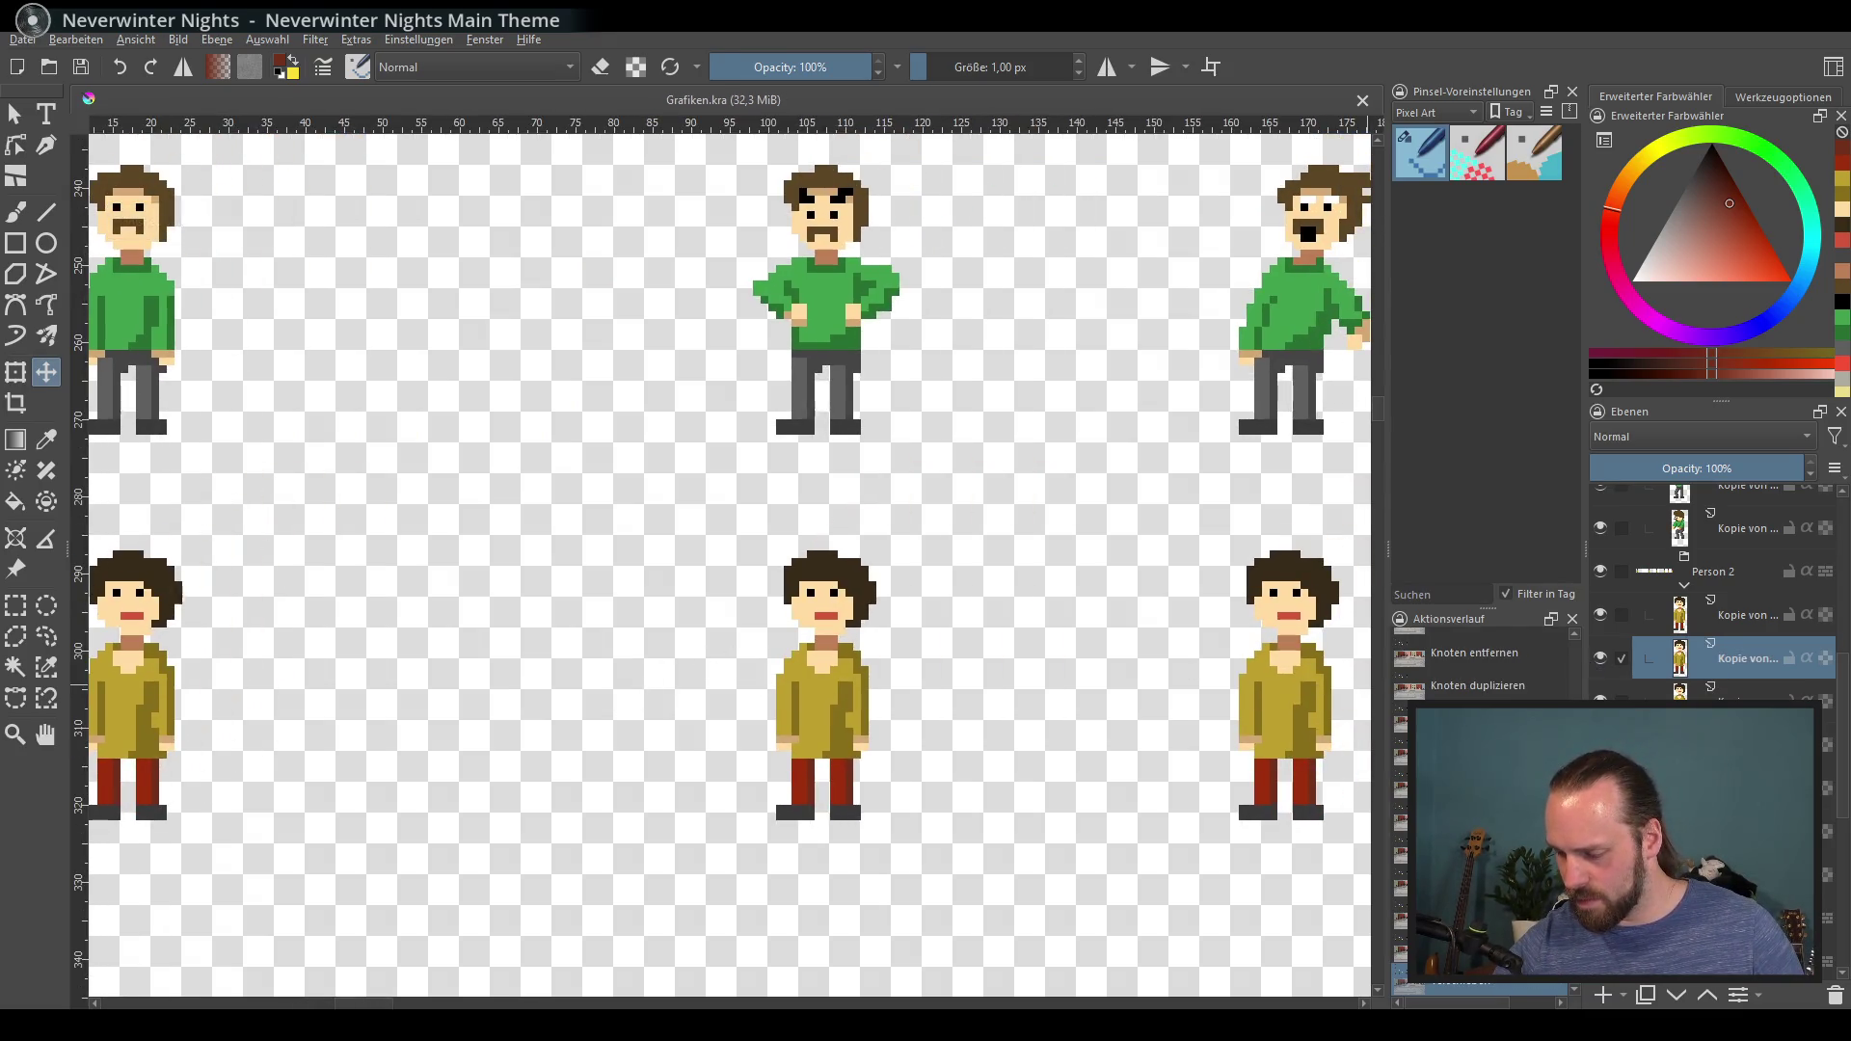
key(ctrl+z)
key(ctrl+z)
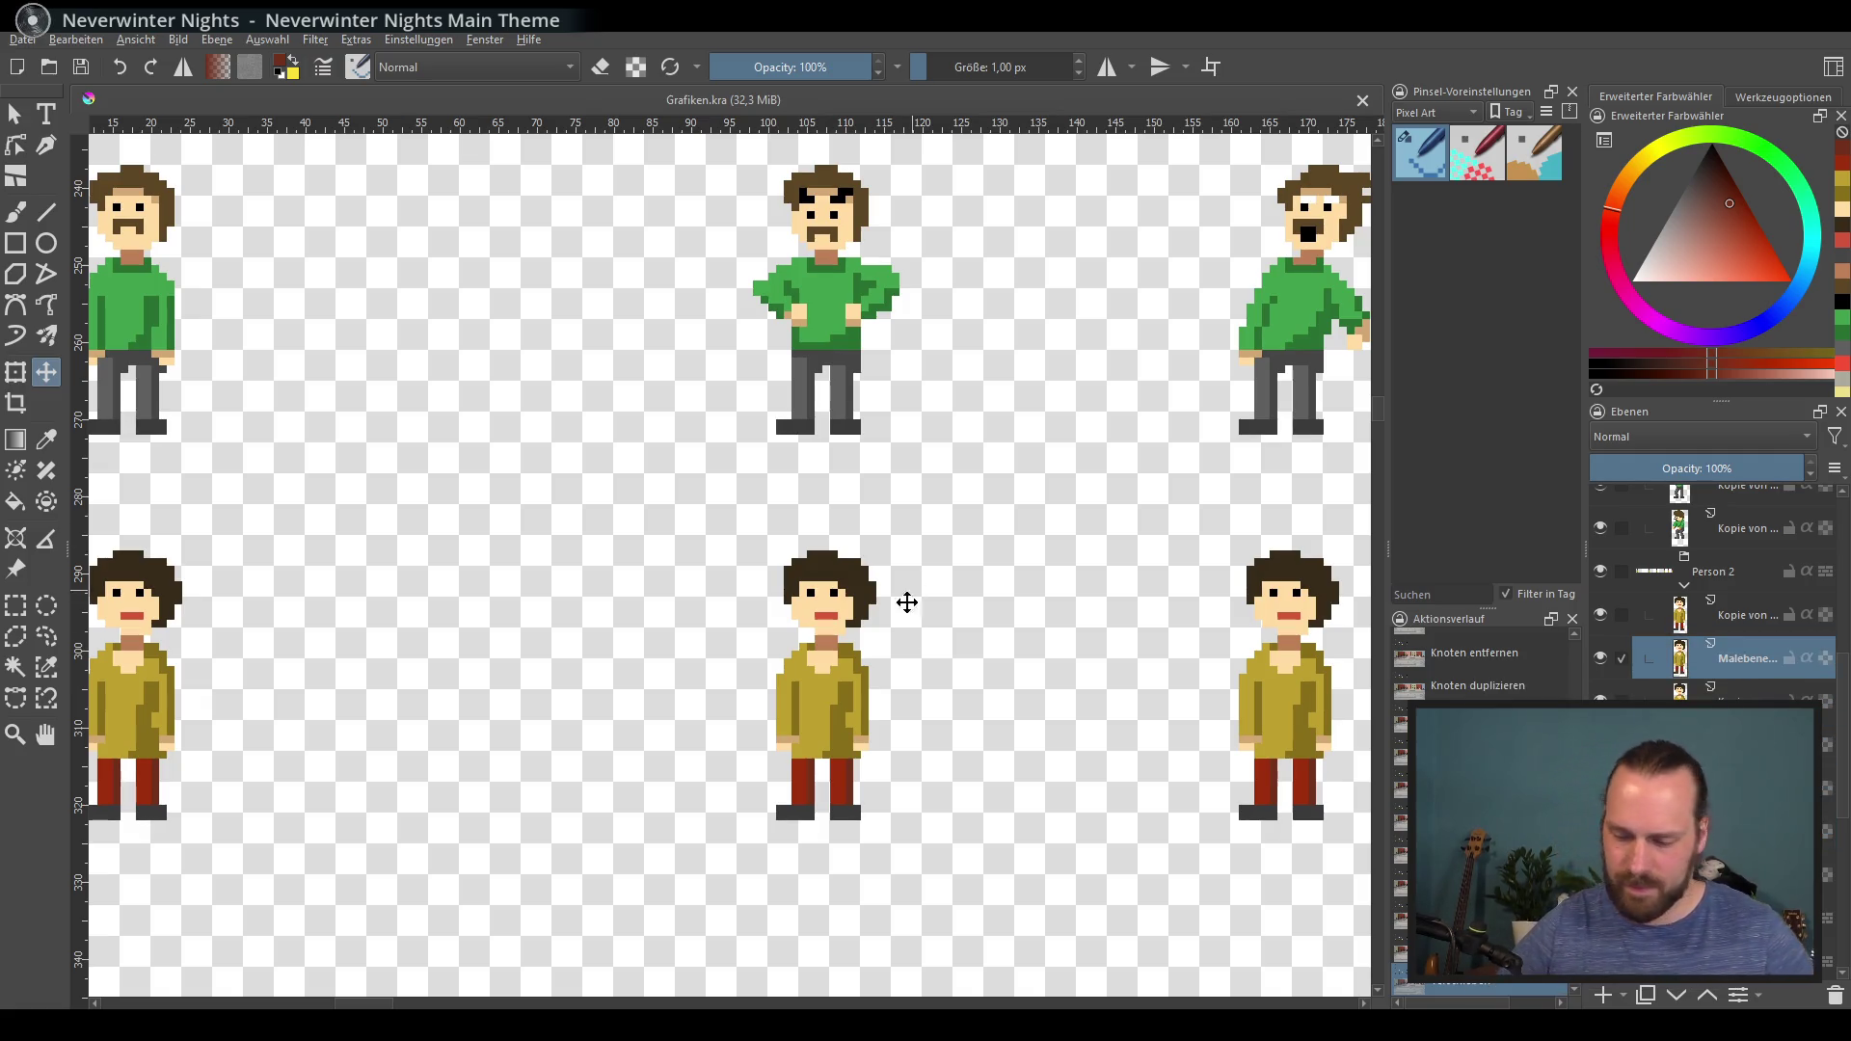
drag(917, 655, 804, 549)
scroll(873, 503, up, 2)
drag(624, 559, 675, 466)
Step: Sample face colours with the pixel brush and clean up a stray black pixel beside the eye with skin
key(b)
ctrl+click(600, 331)
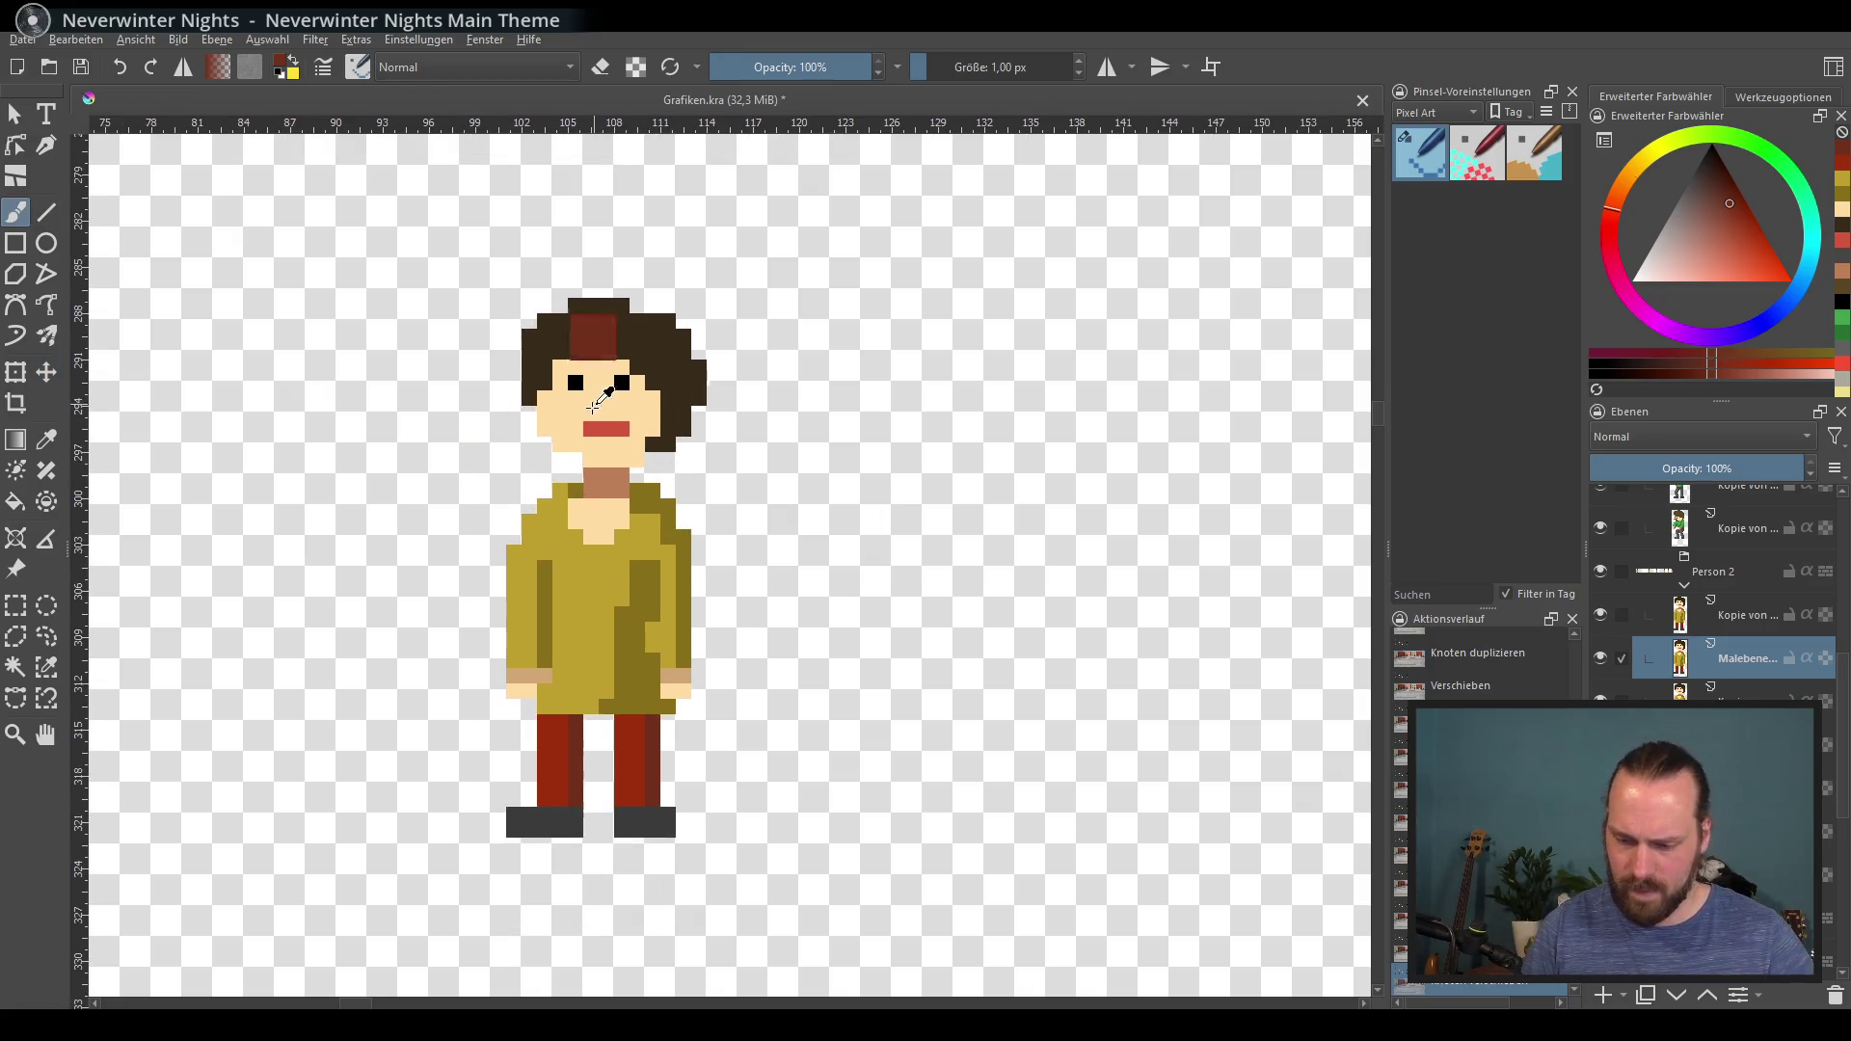
ctrl+click(576, 311)
ctrl+click(575, 383)
ctrl+click(596, 388)
ctrl+click(625, 383)
click(624, 383)
ctrl+click(598, 374)
click(606, 383)
ctrl+click(599, 365)
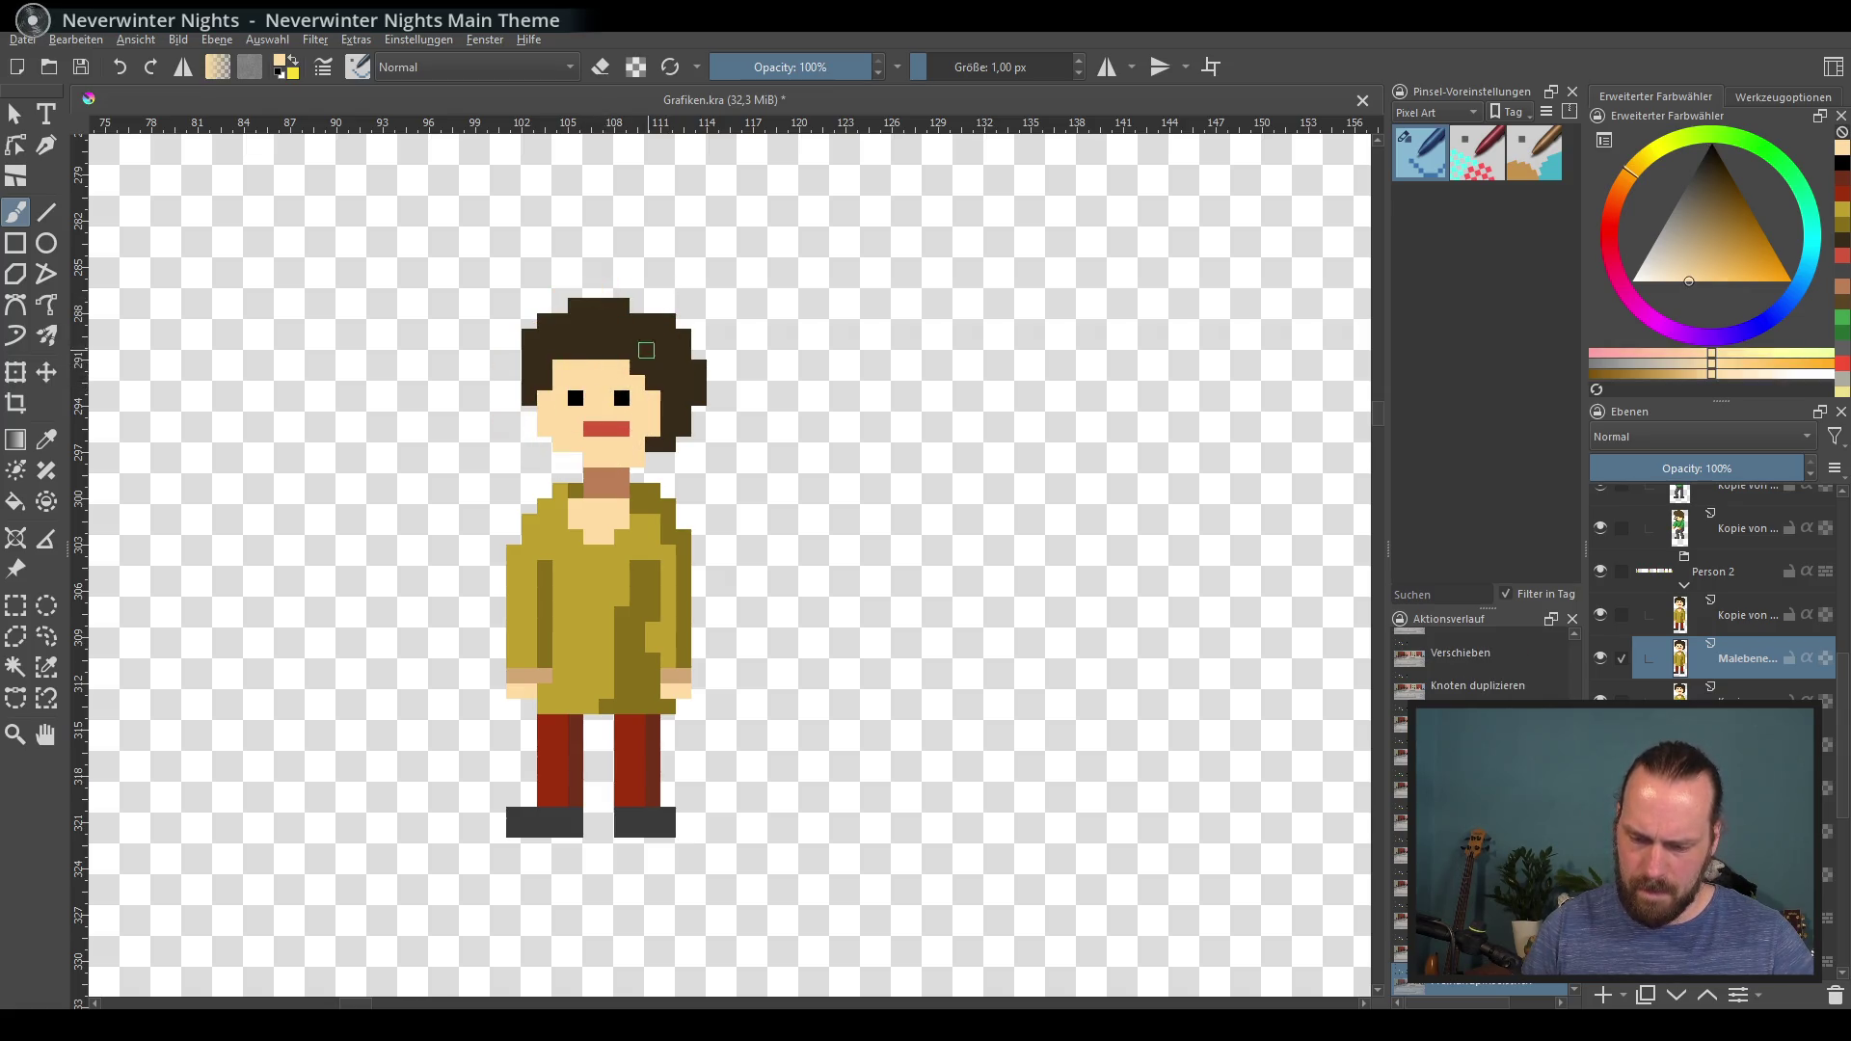
Step: Draw a thick black eyebrow band across both eyes
ctrl+click(576, 397)
key(ctrl+z)
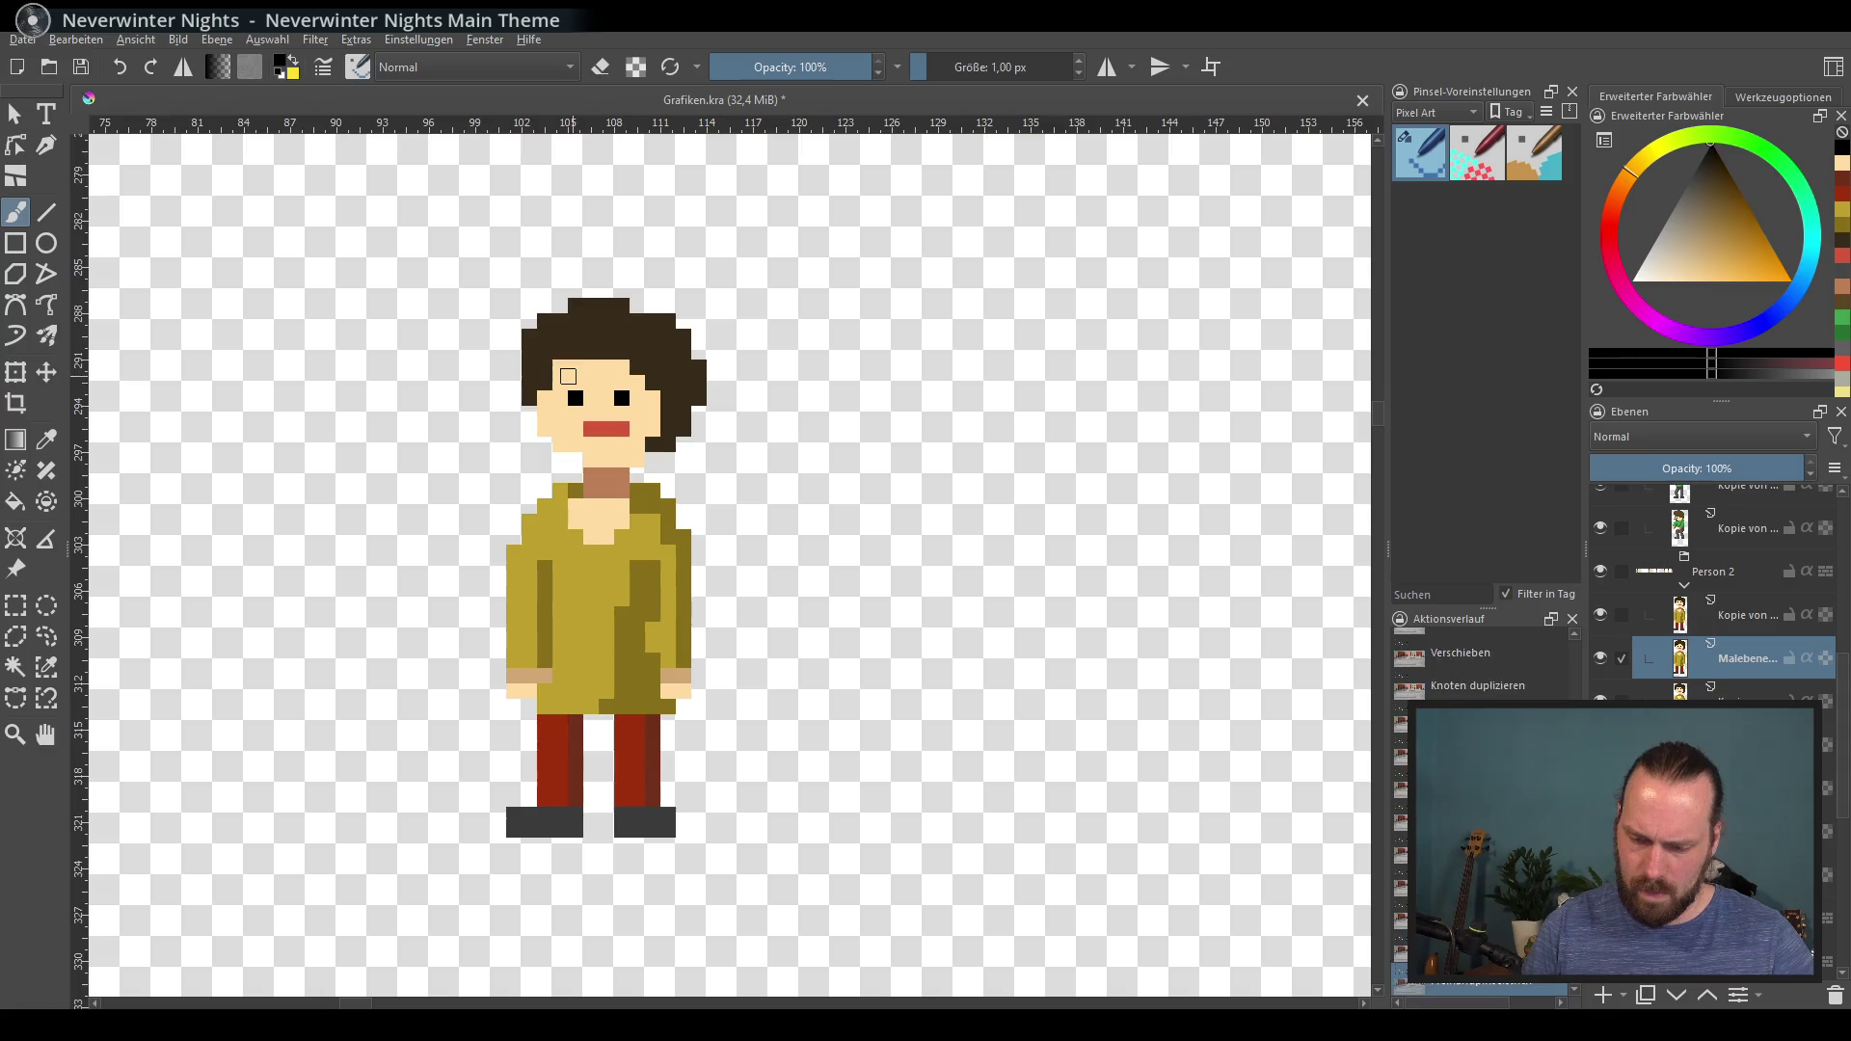
key(ctrl+z)
drag(592, 370, 577, 369)
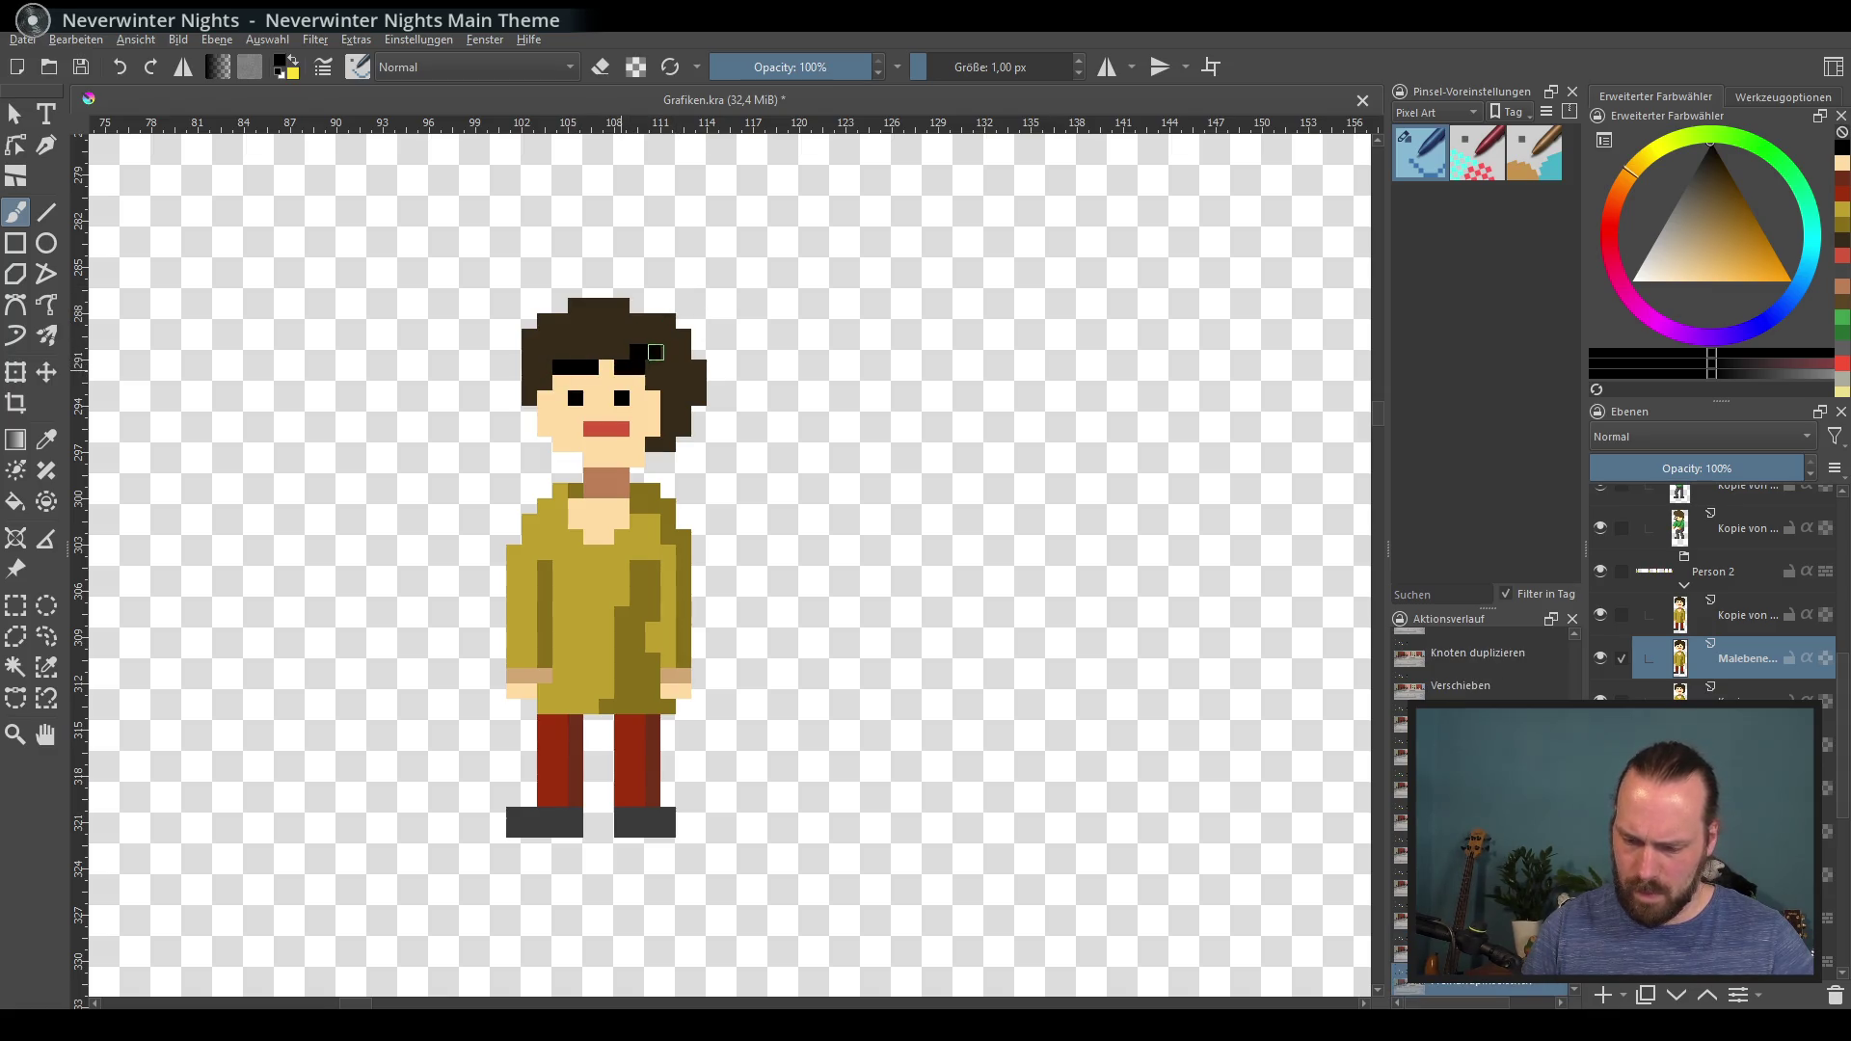
drag(753, 475, 735, 468)
drag(553, 362, 591, 360)
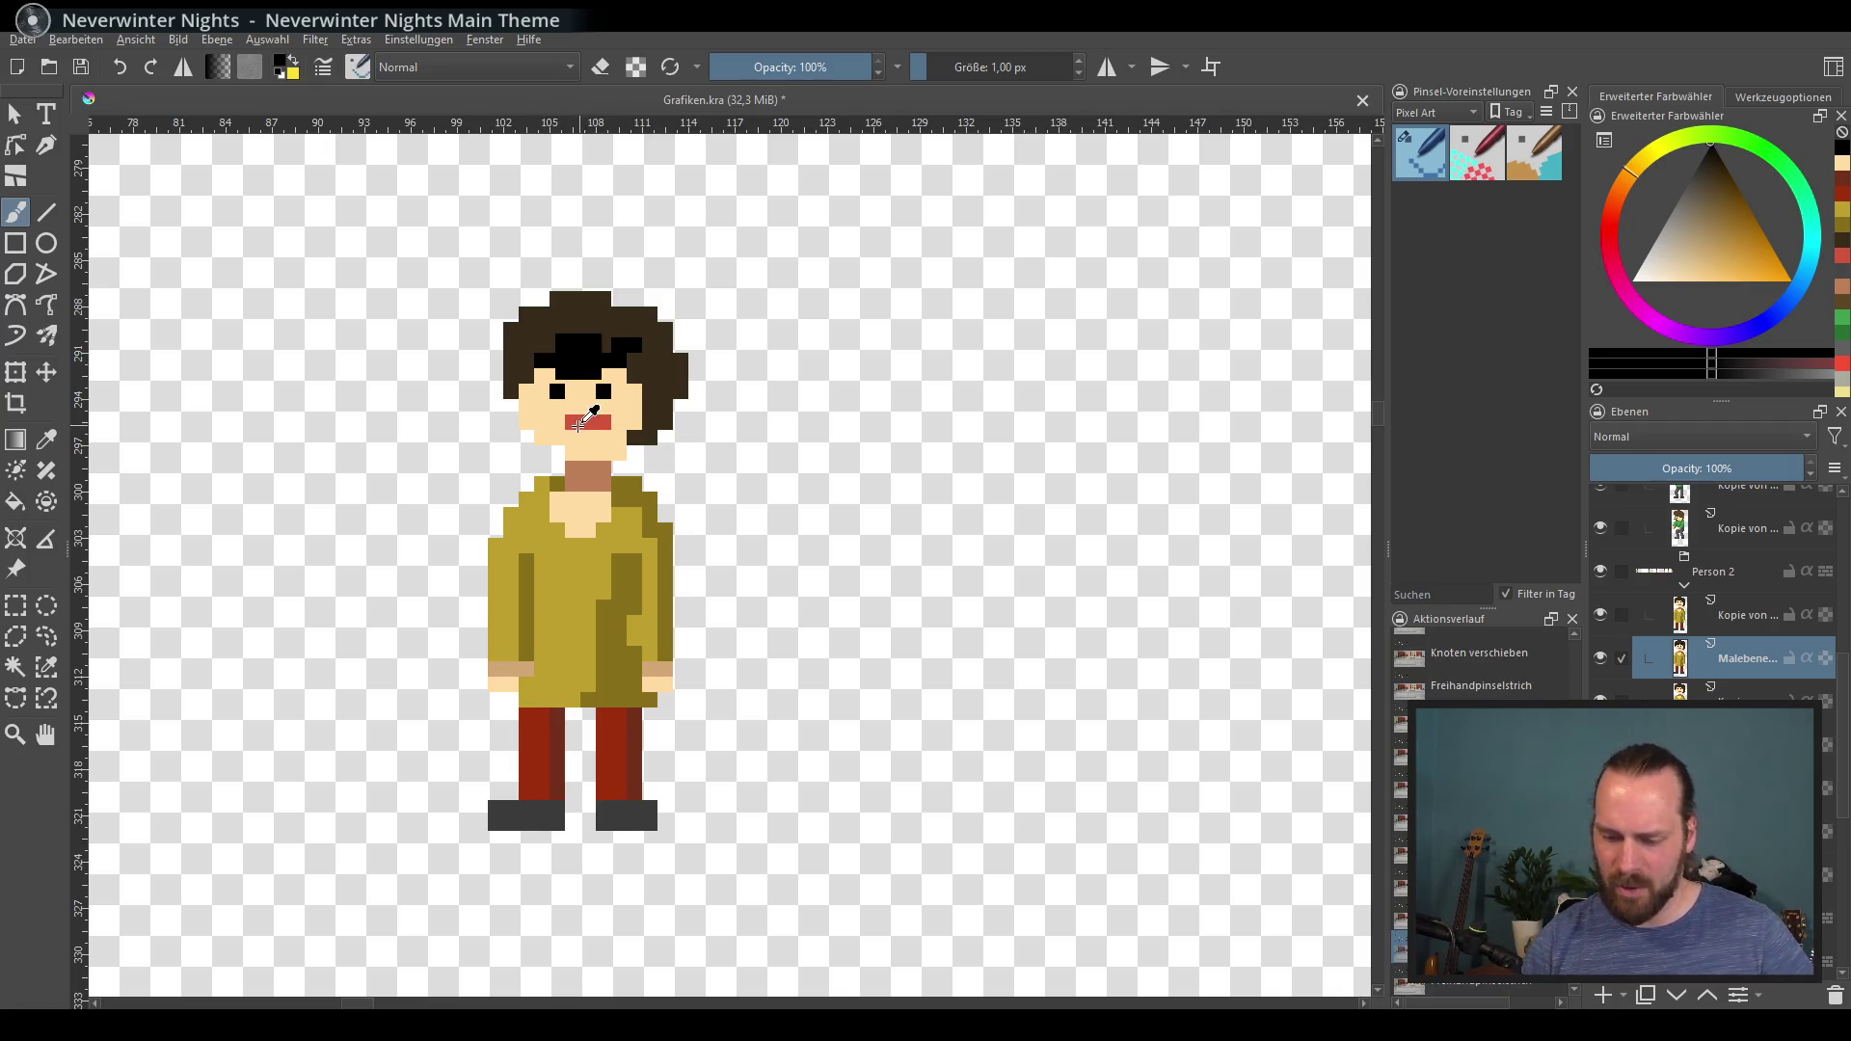
Step: Enlarge the mouth with red pixels below it
ctrl+click(588, 421)
click(602, 438)
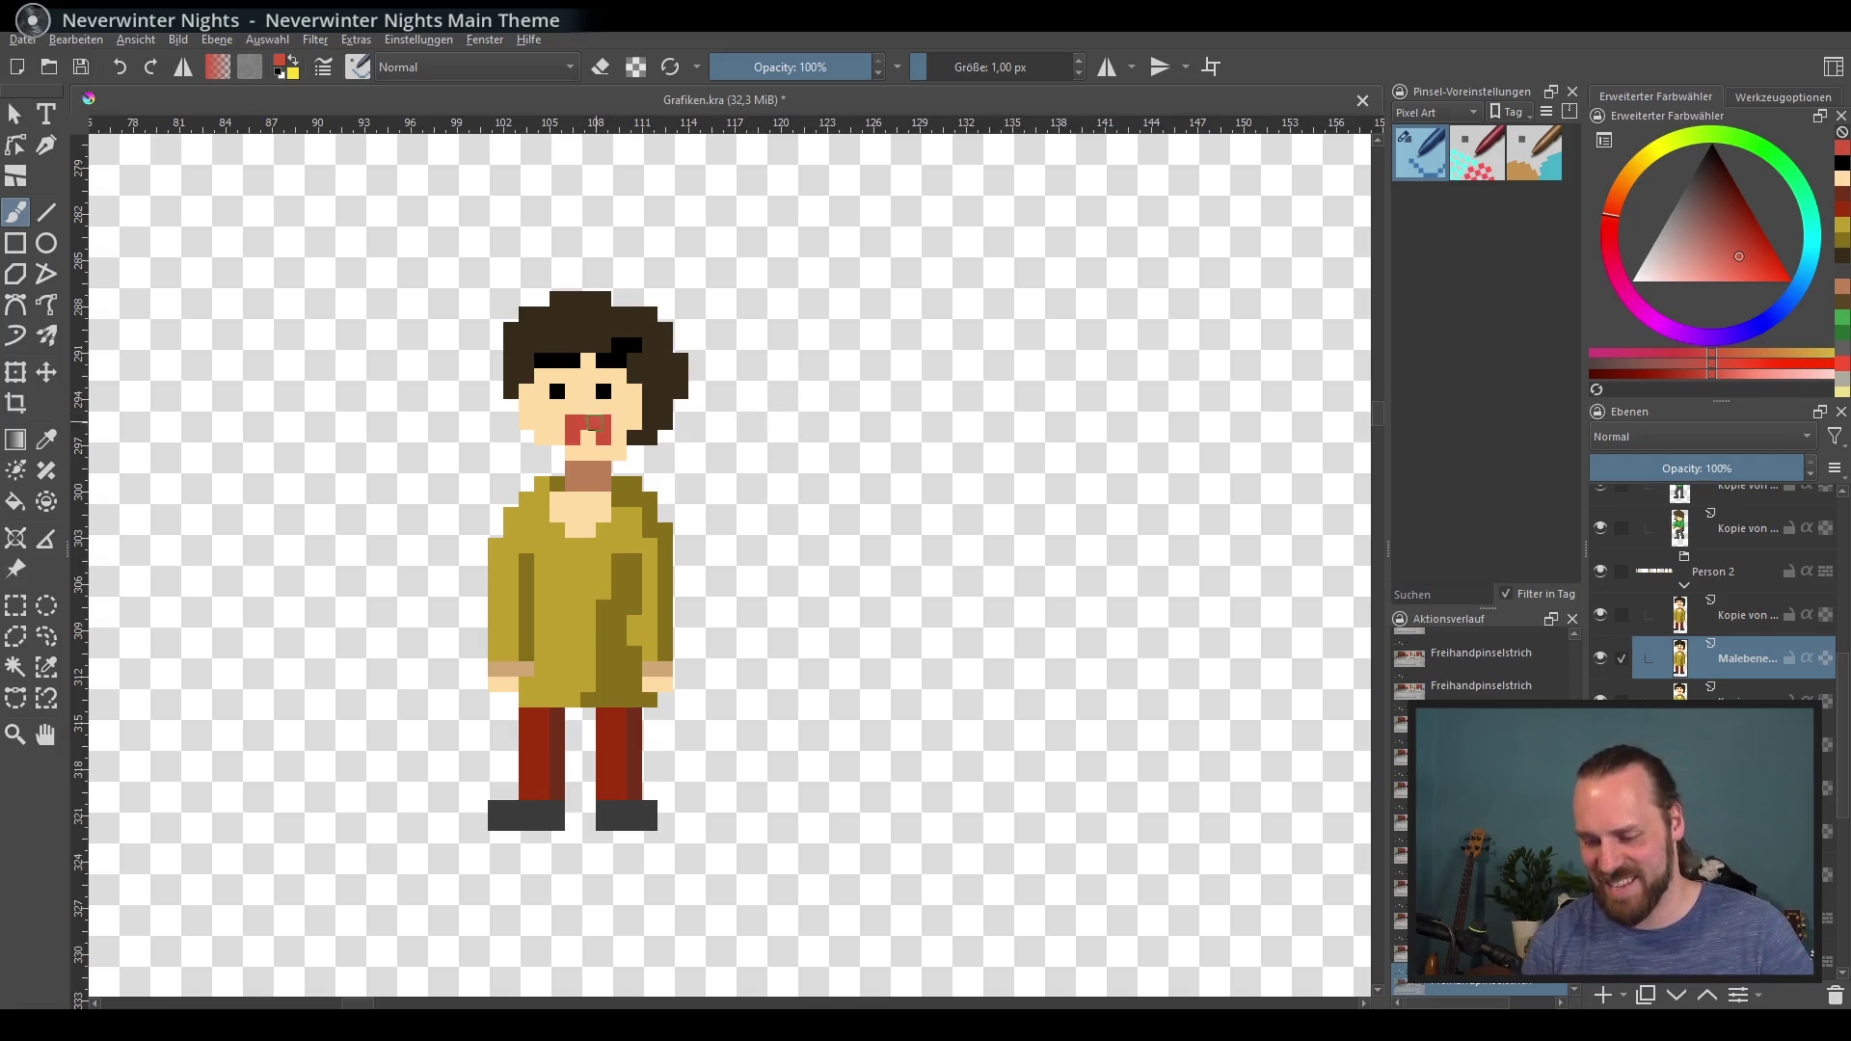
ctrl+click(578, 450)
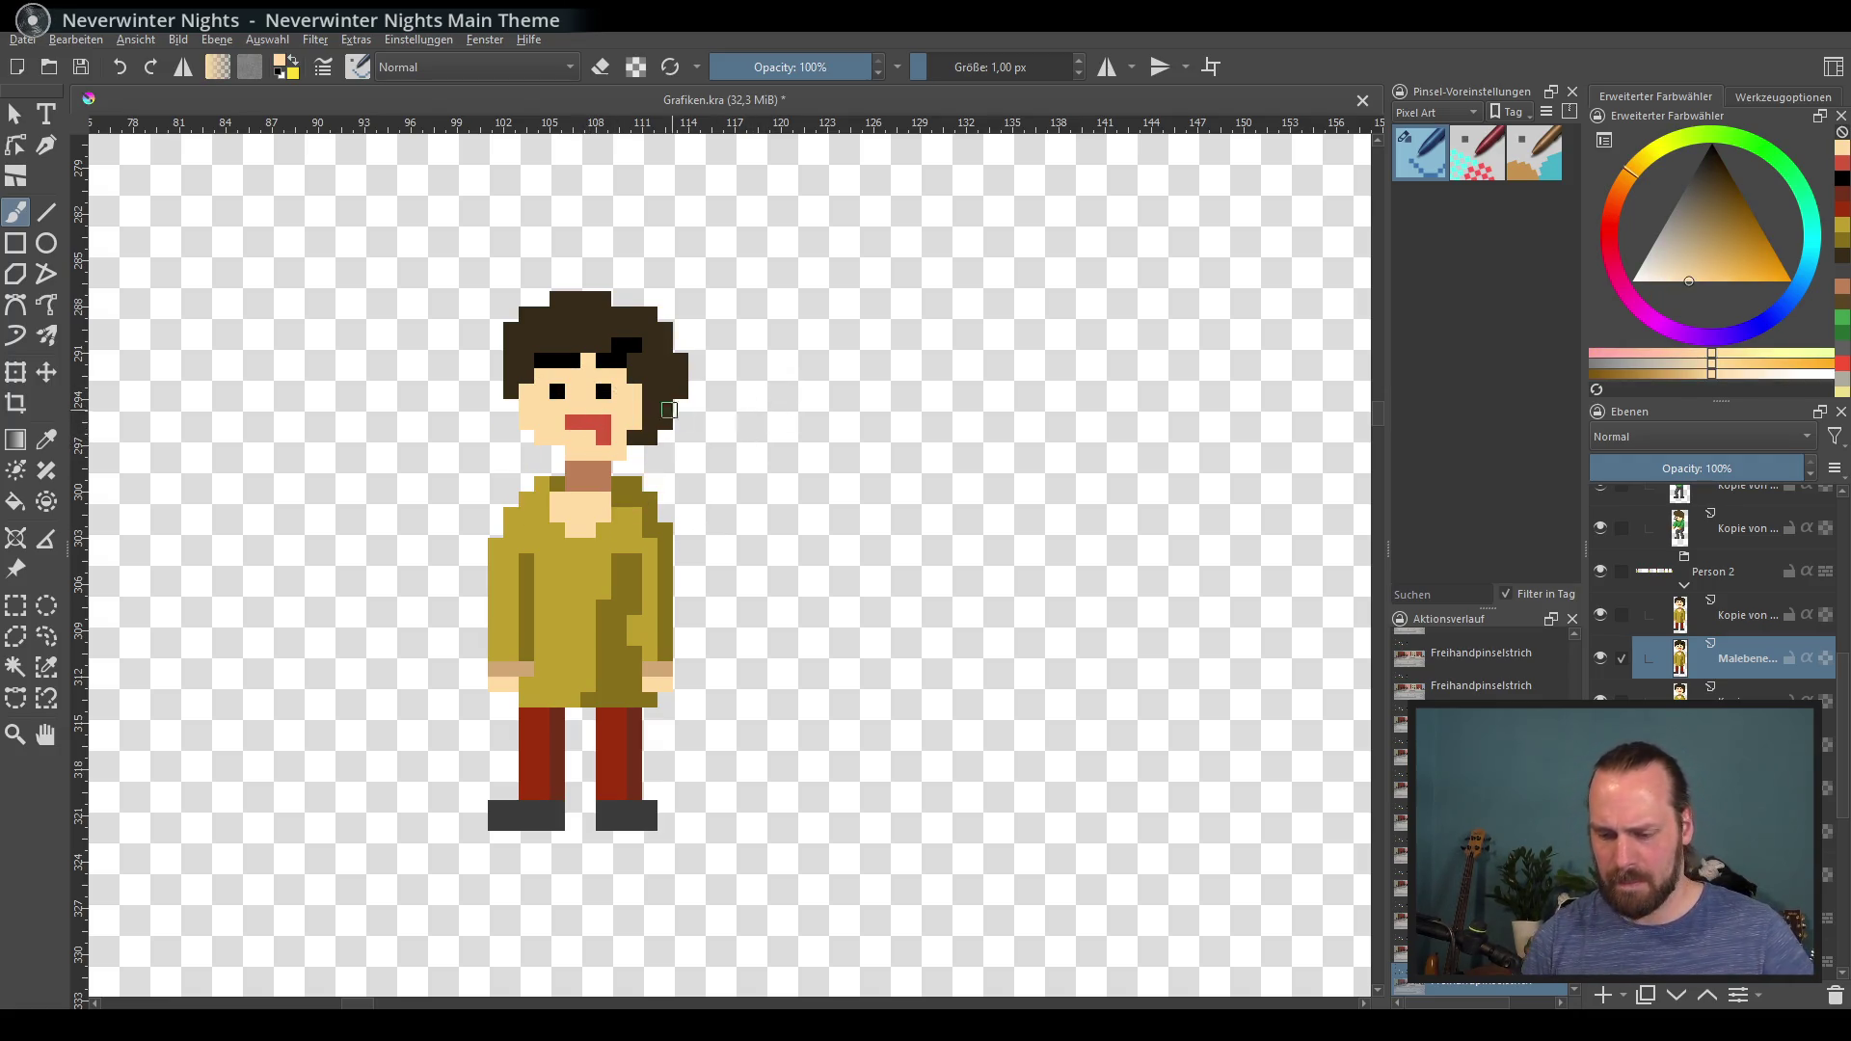
ctrl+click(566, 426)
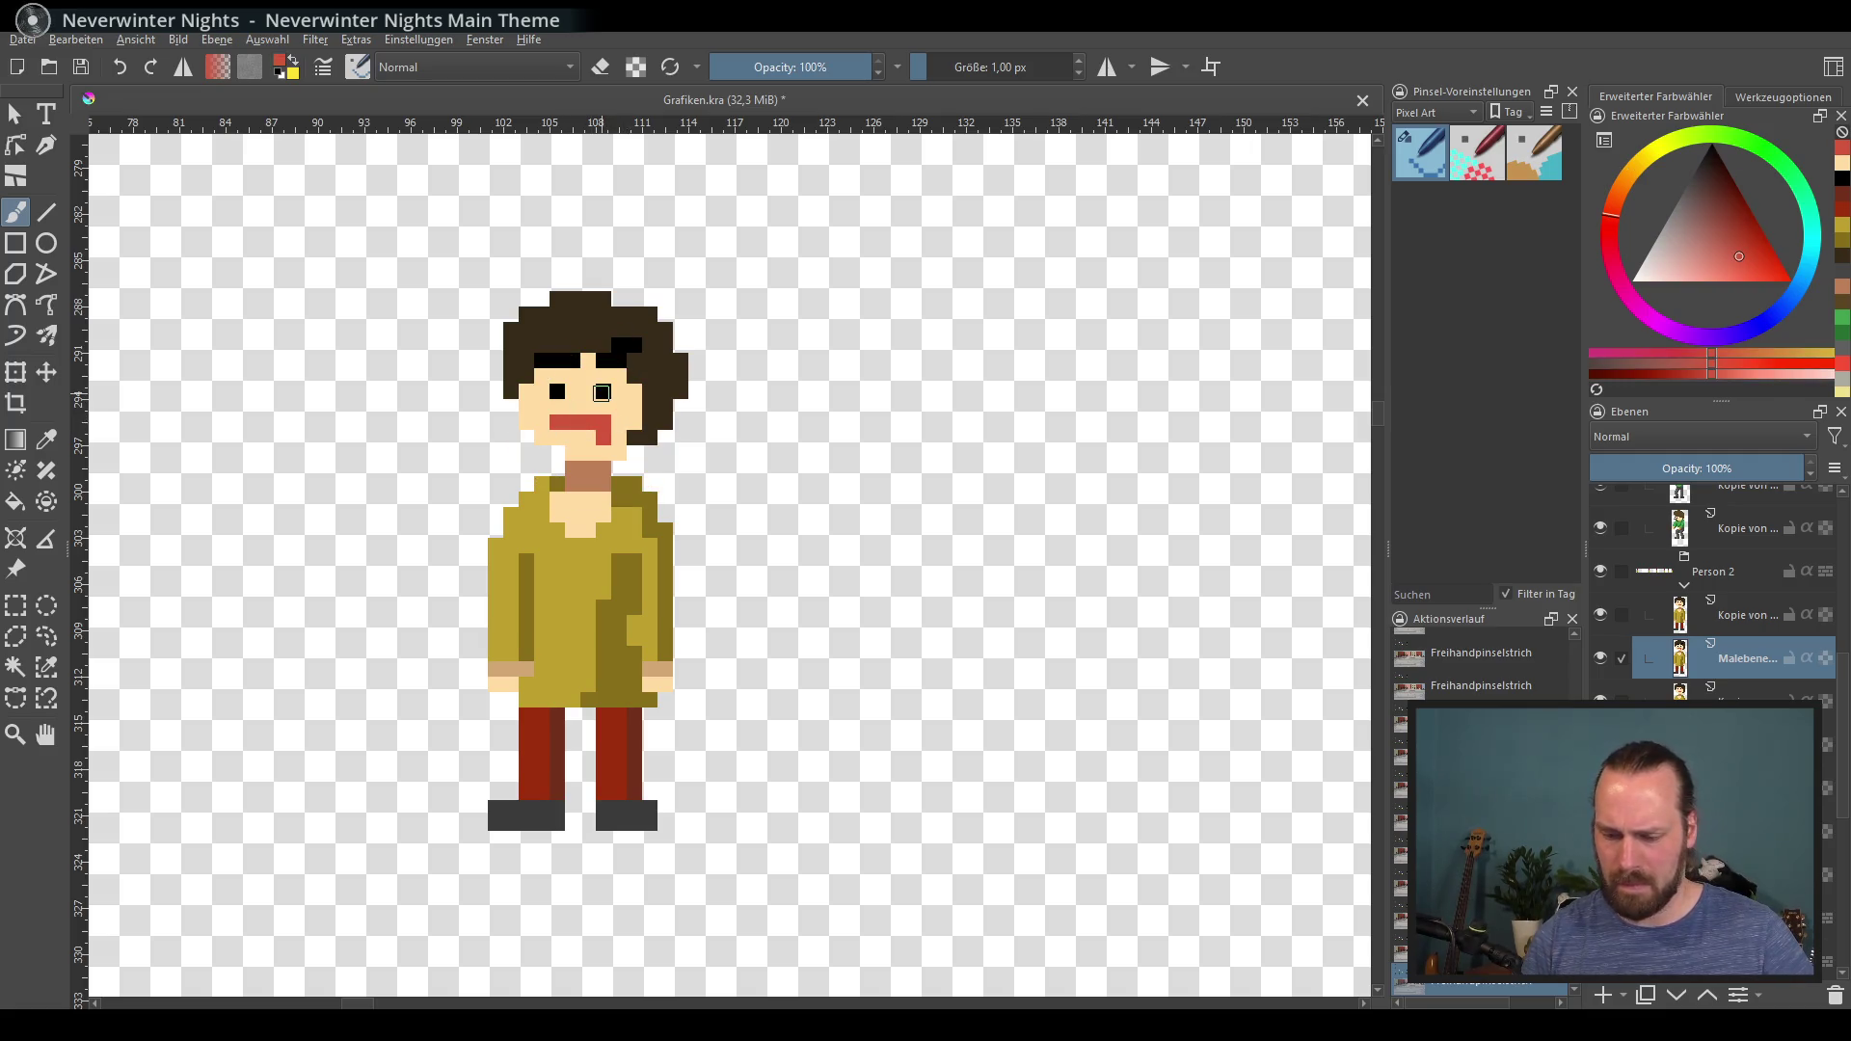
Step: Shade the yellow coat with a dark olive stripe, touching it up in lighter yellow
ctrl+click(518, 531)
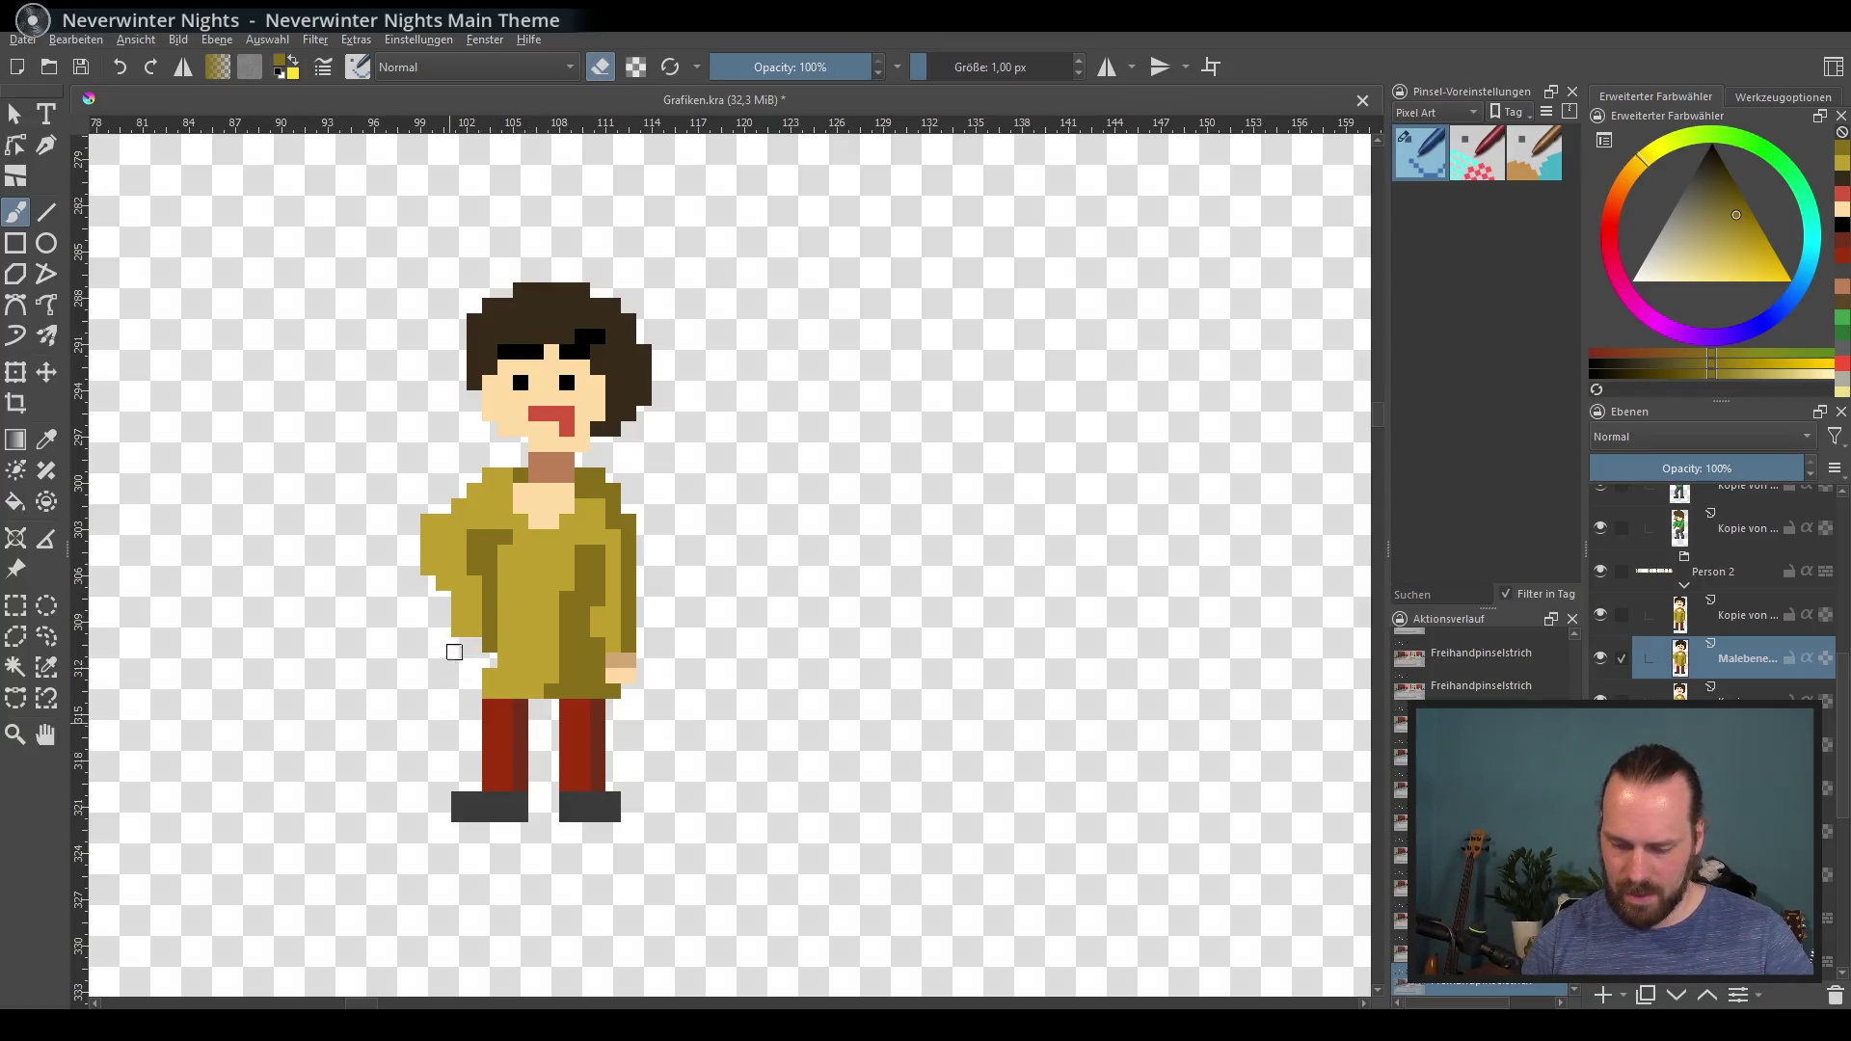
ctrl+click(477, 622)
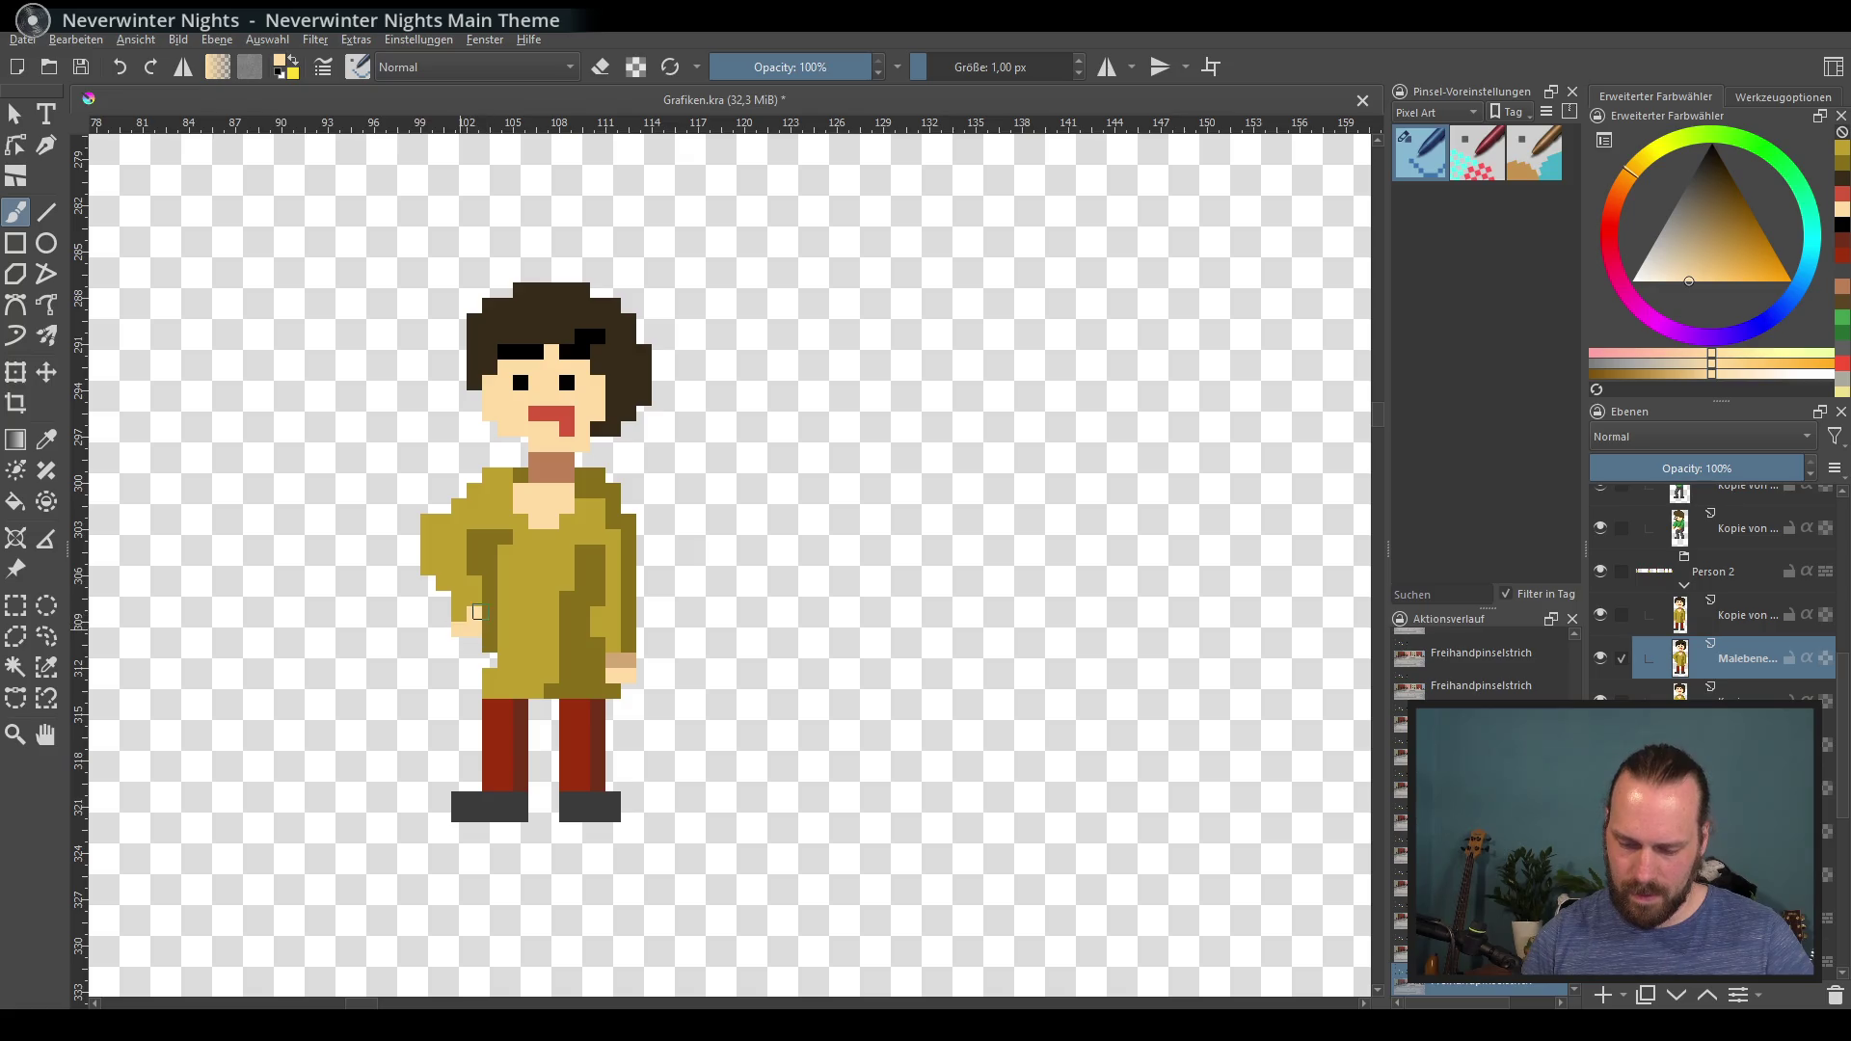
ctrl+click(526, 627)
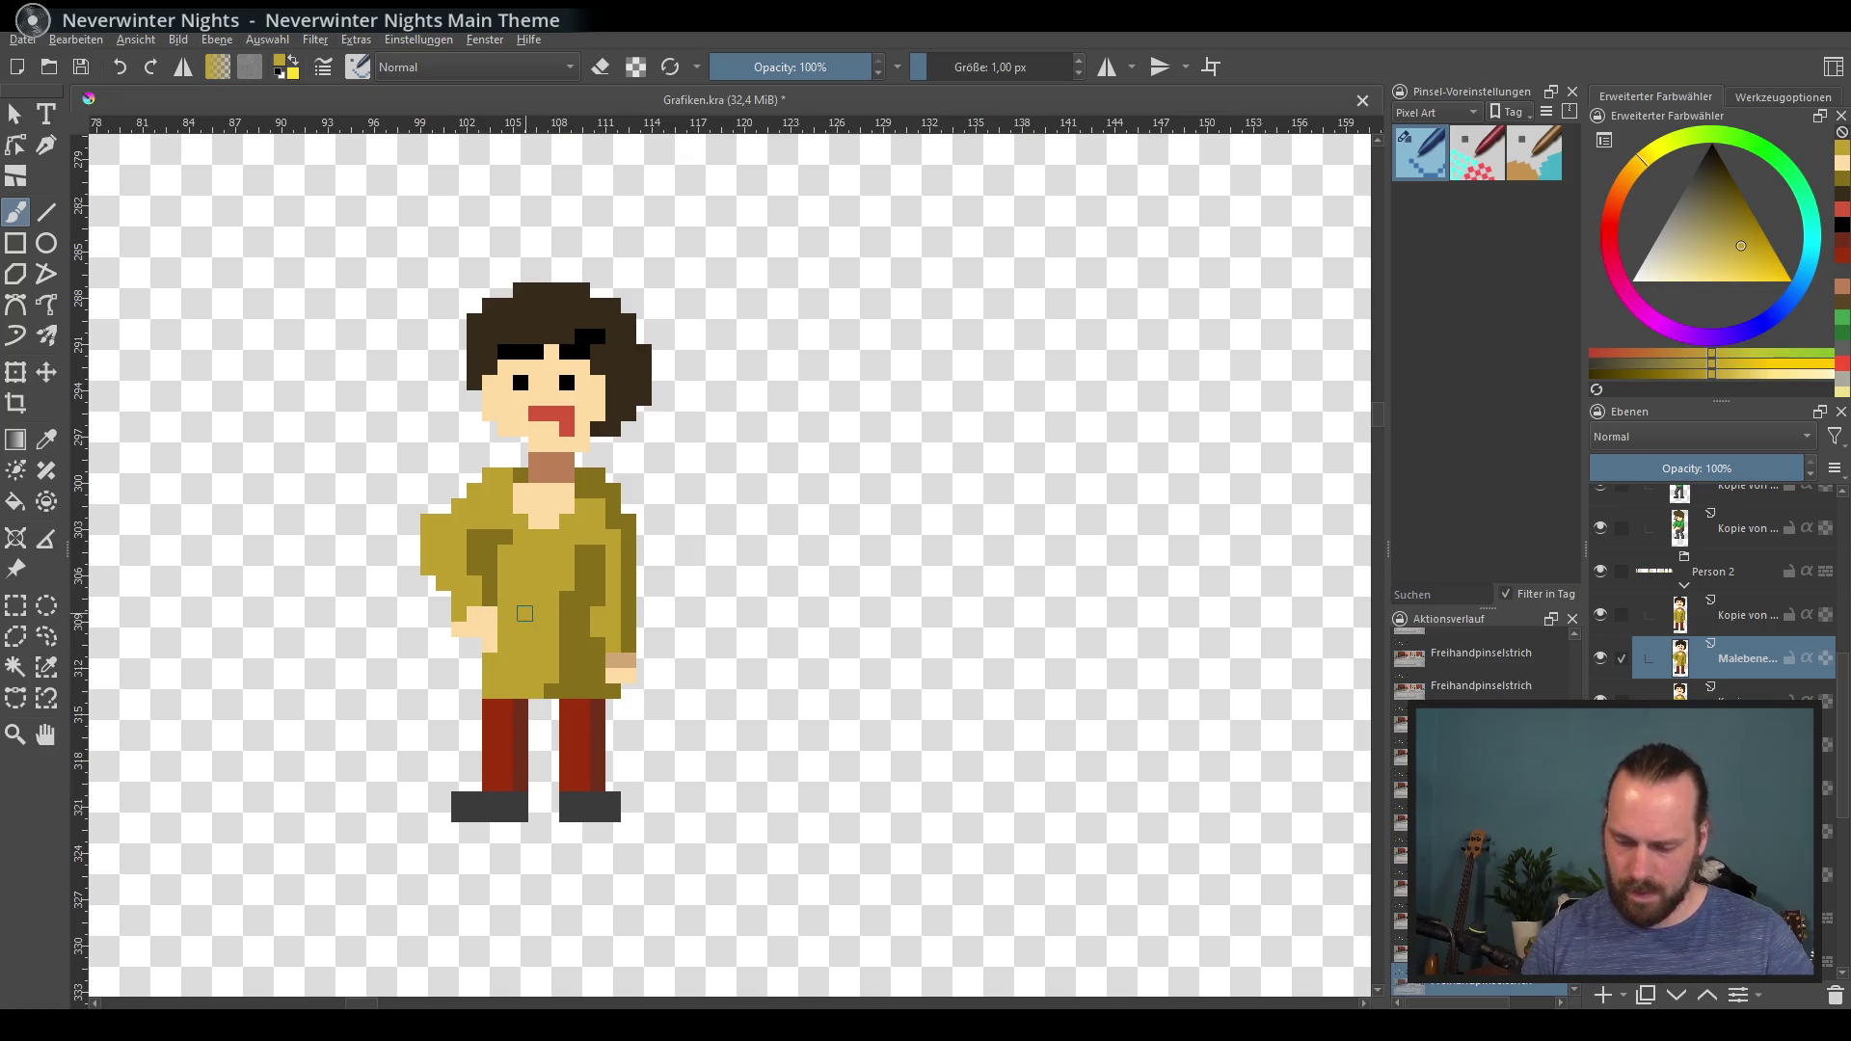
ctrl+click(625, 500)
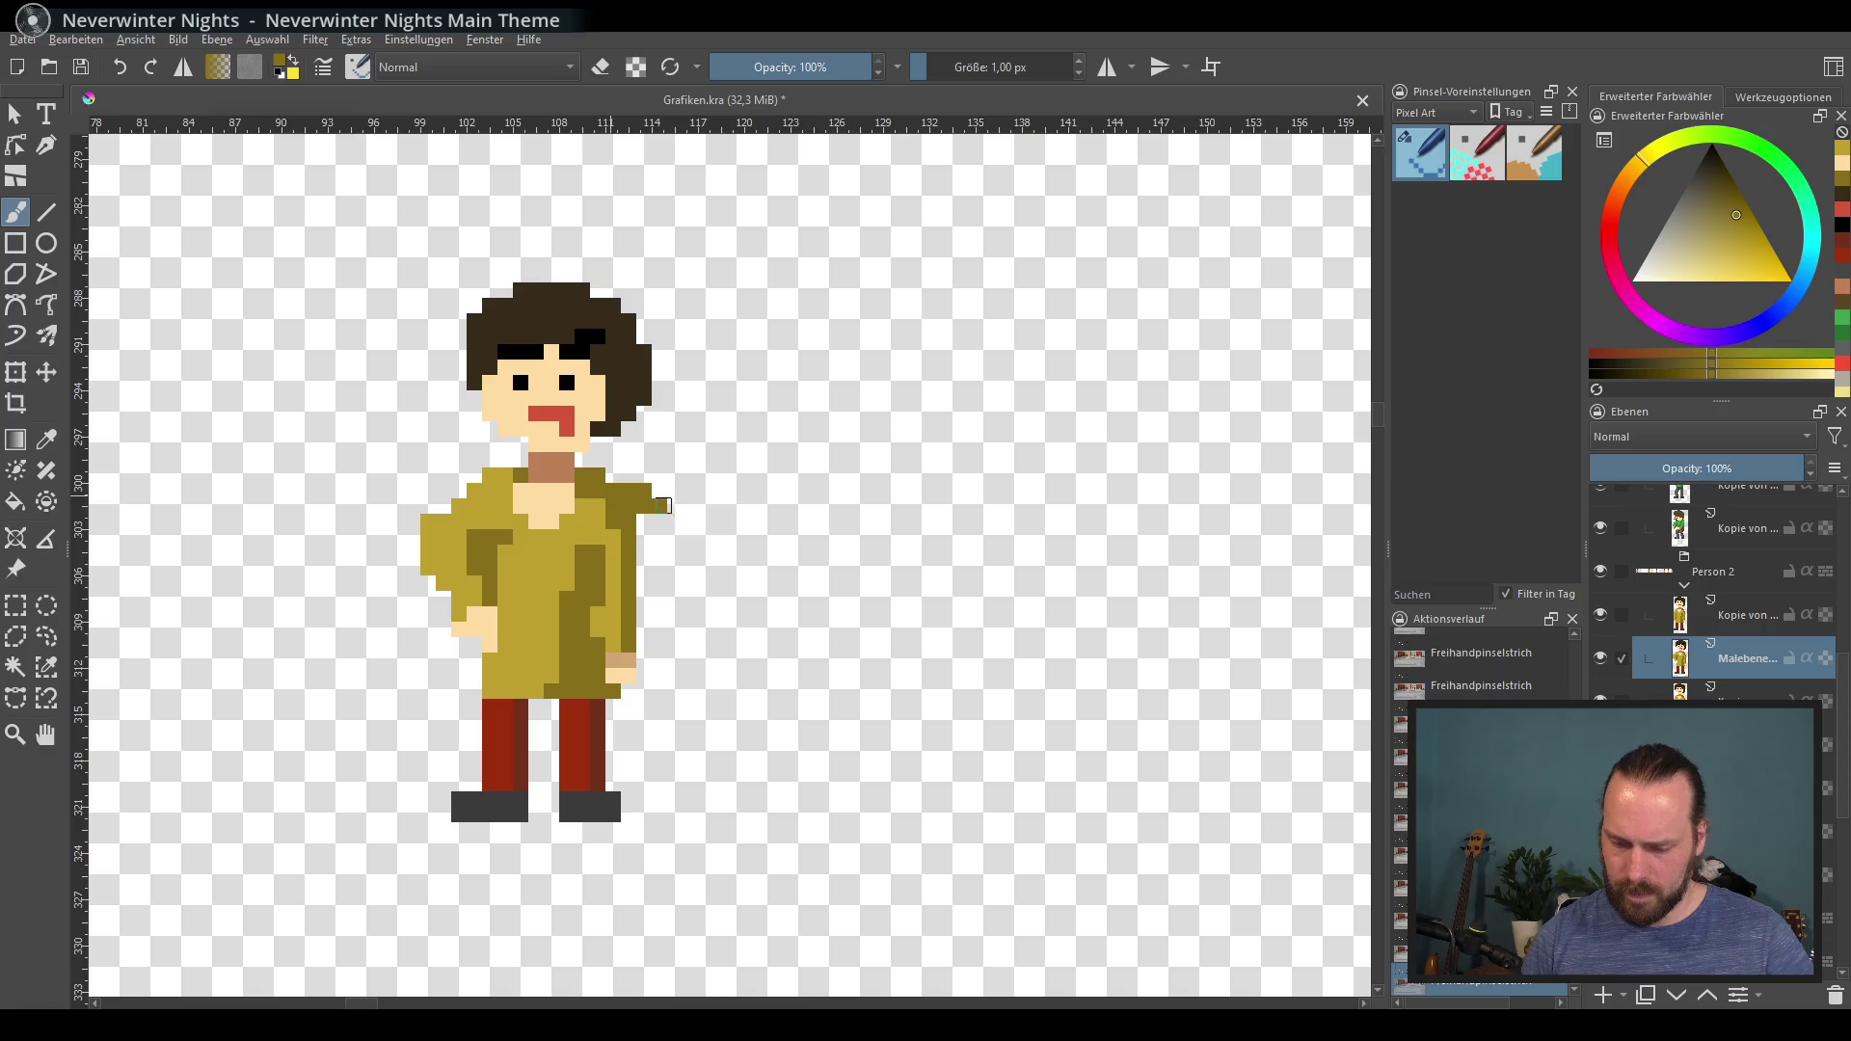
ctrl+click(599, 514)
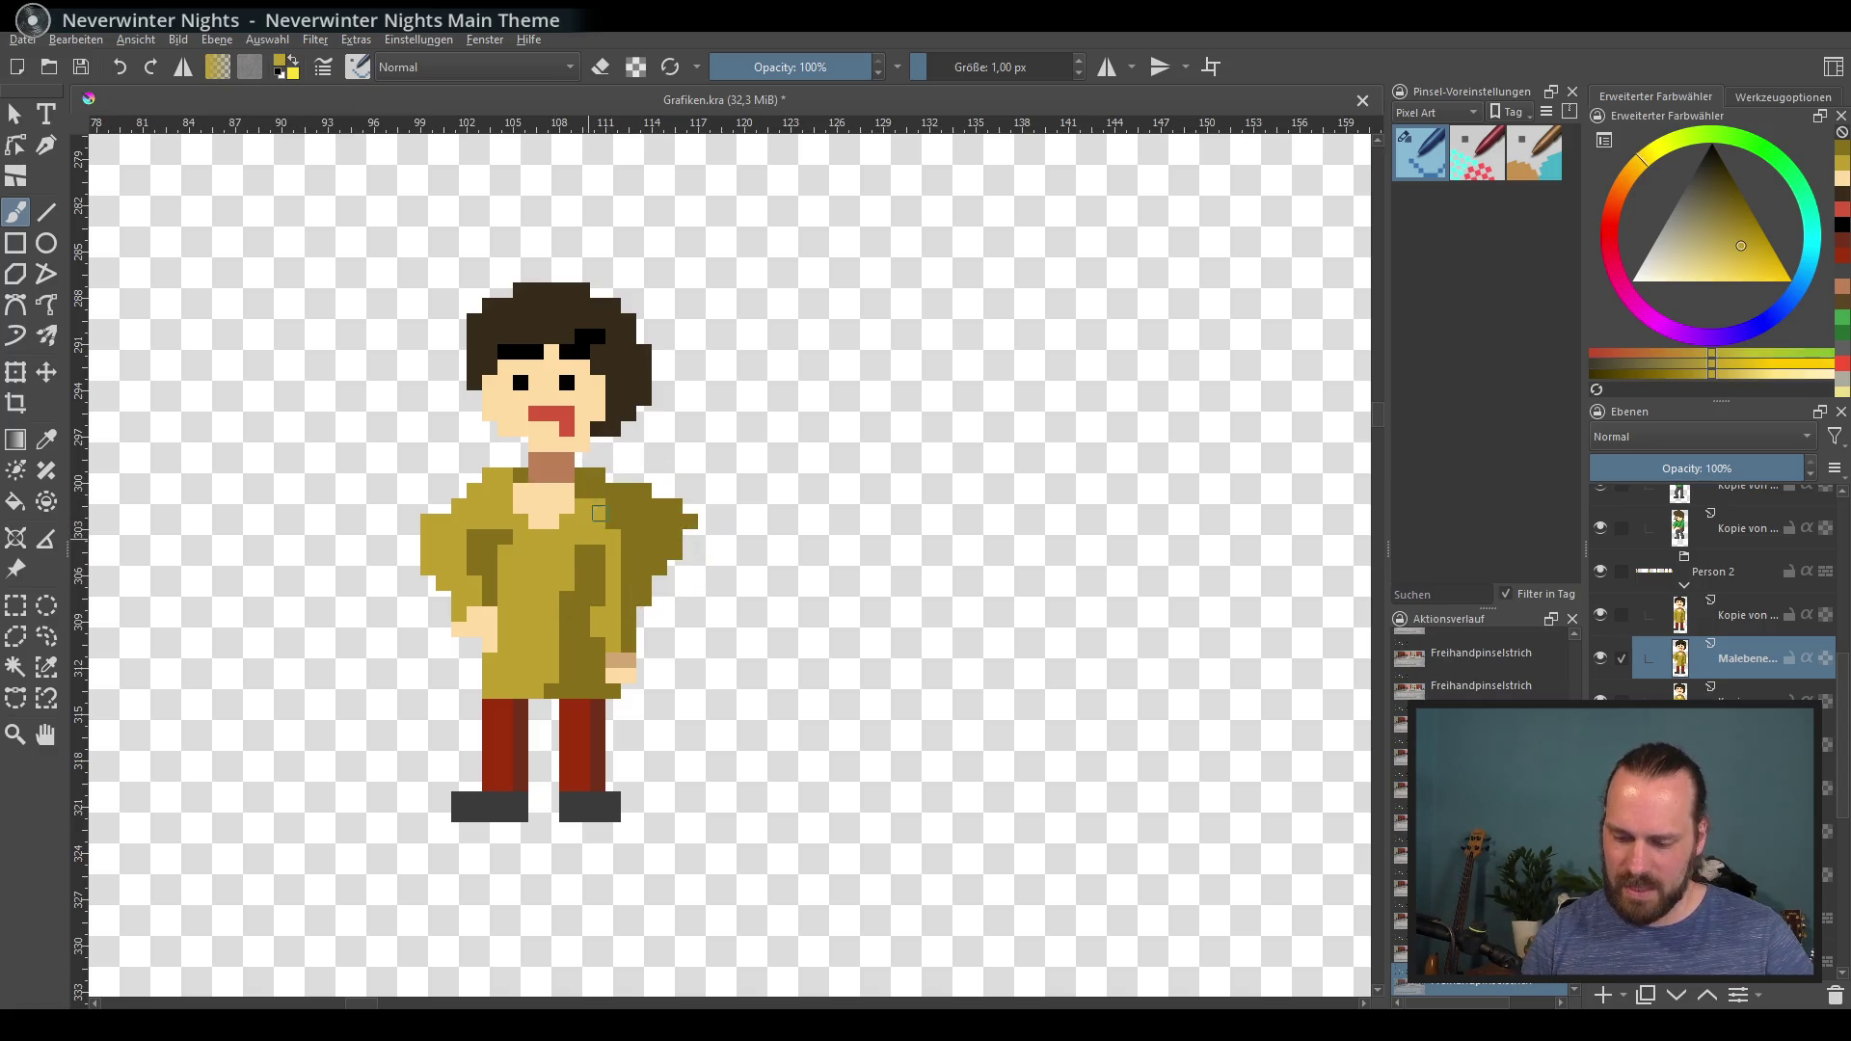
ctrl+click(601, 533)
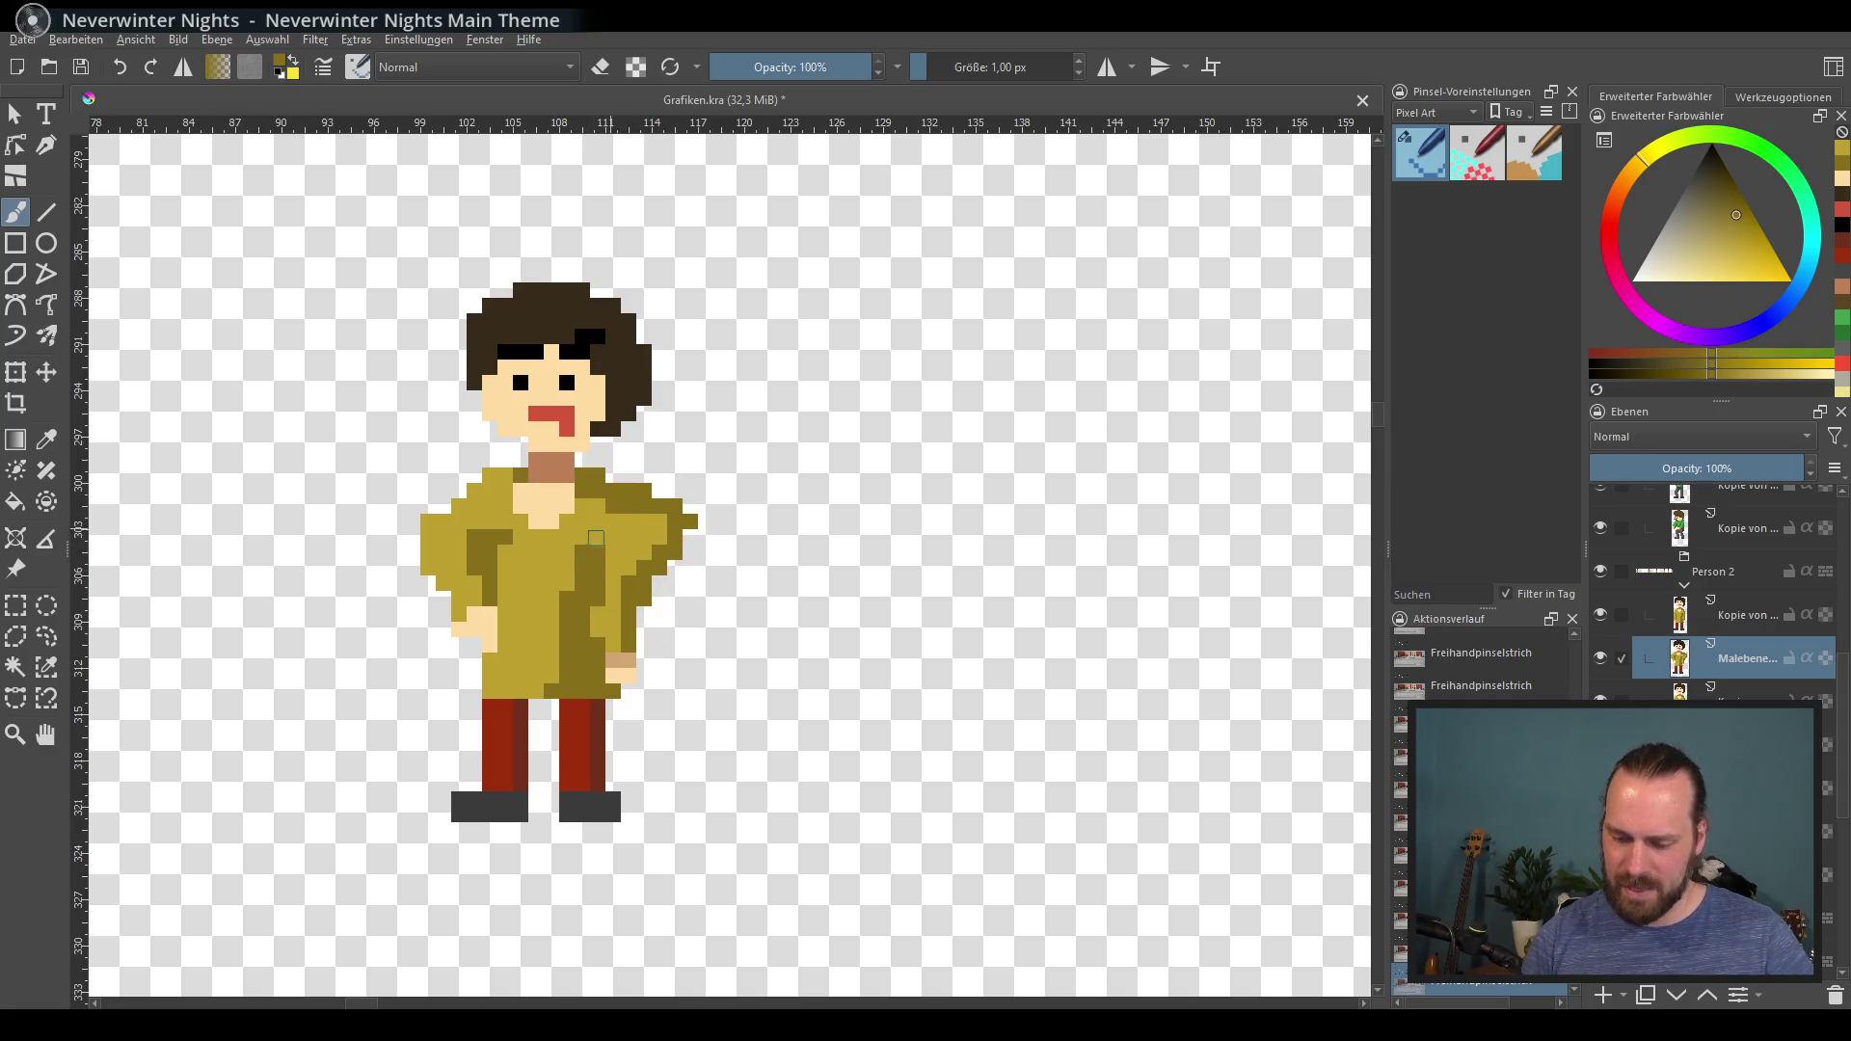
drag(597, 531, 537, 628)
ctrl+click(516, 545)
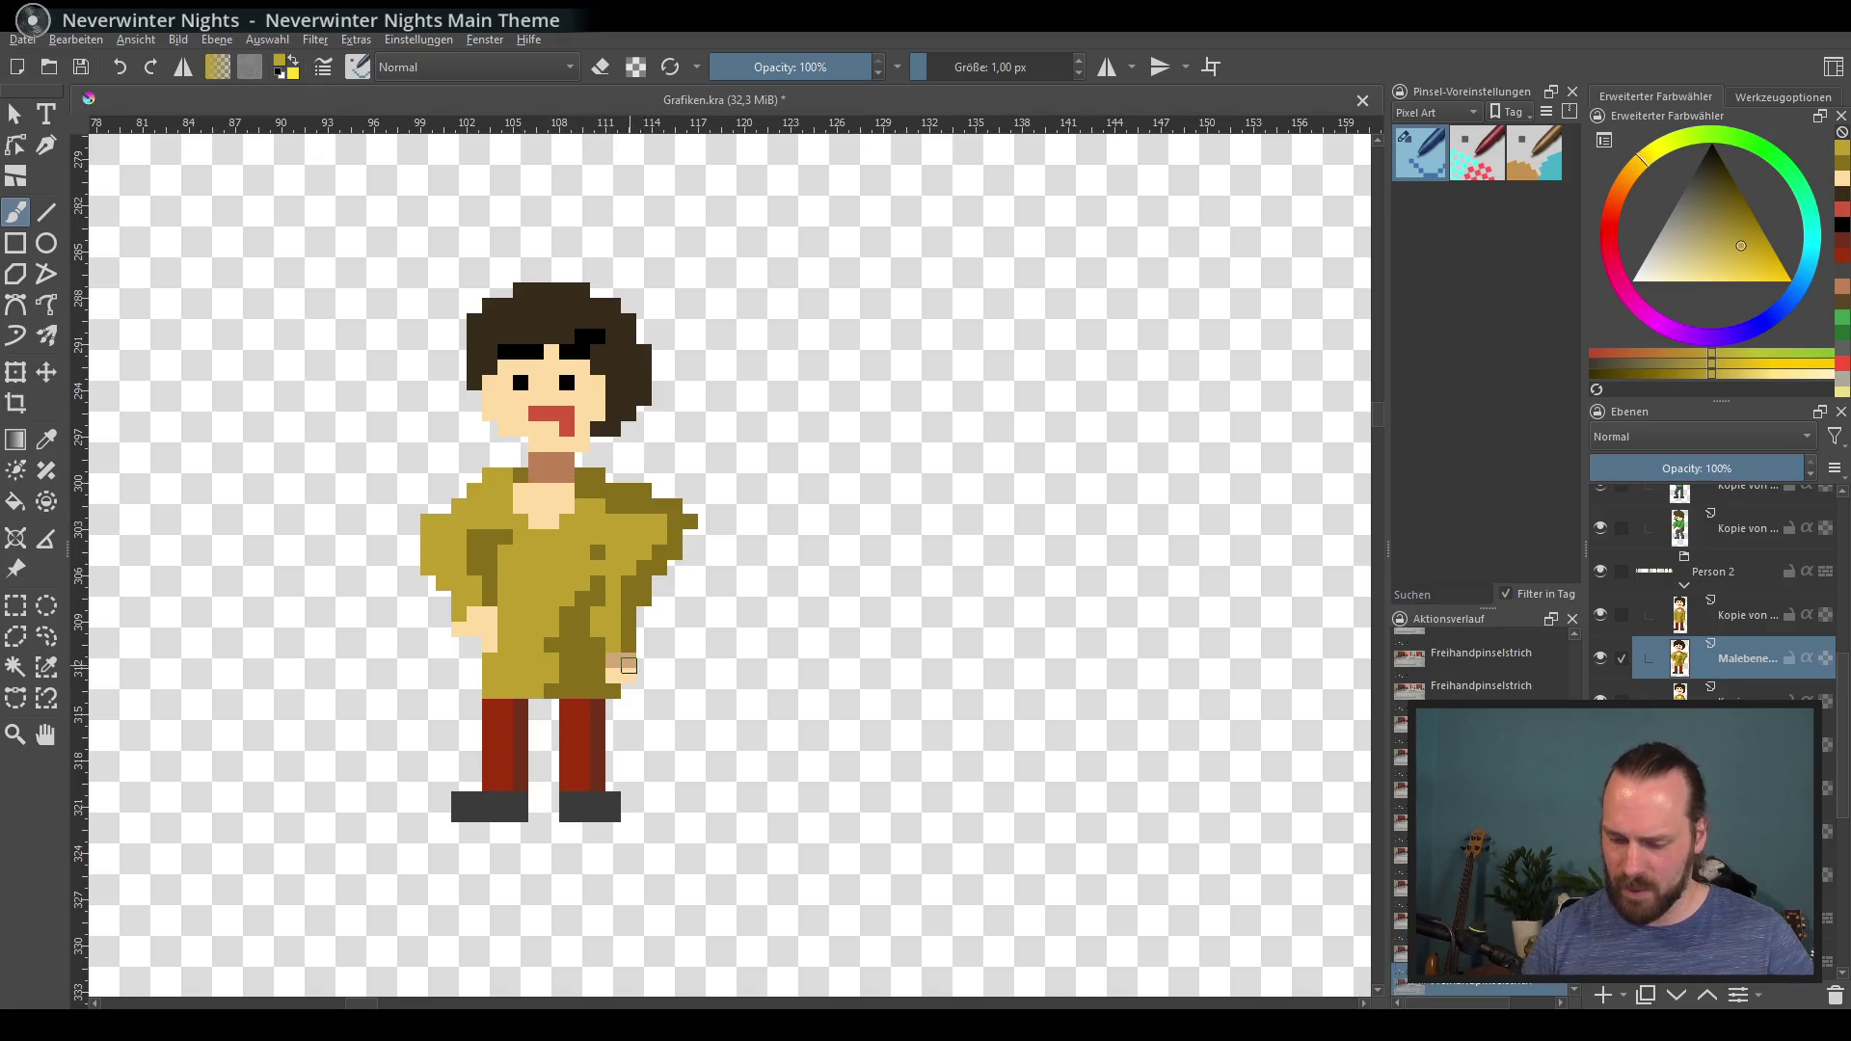
Step: Paint a tan hand onto the coat for the bent arm
ctrl+click(628, 665)
drag(614, 581, 625, 607)
ctrl+click(618, 583)
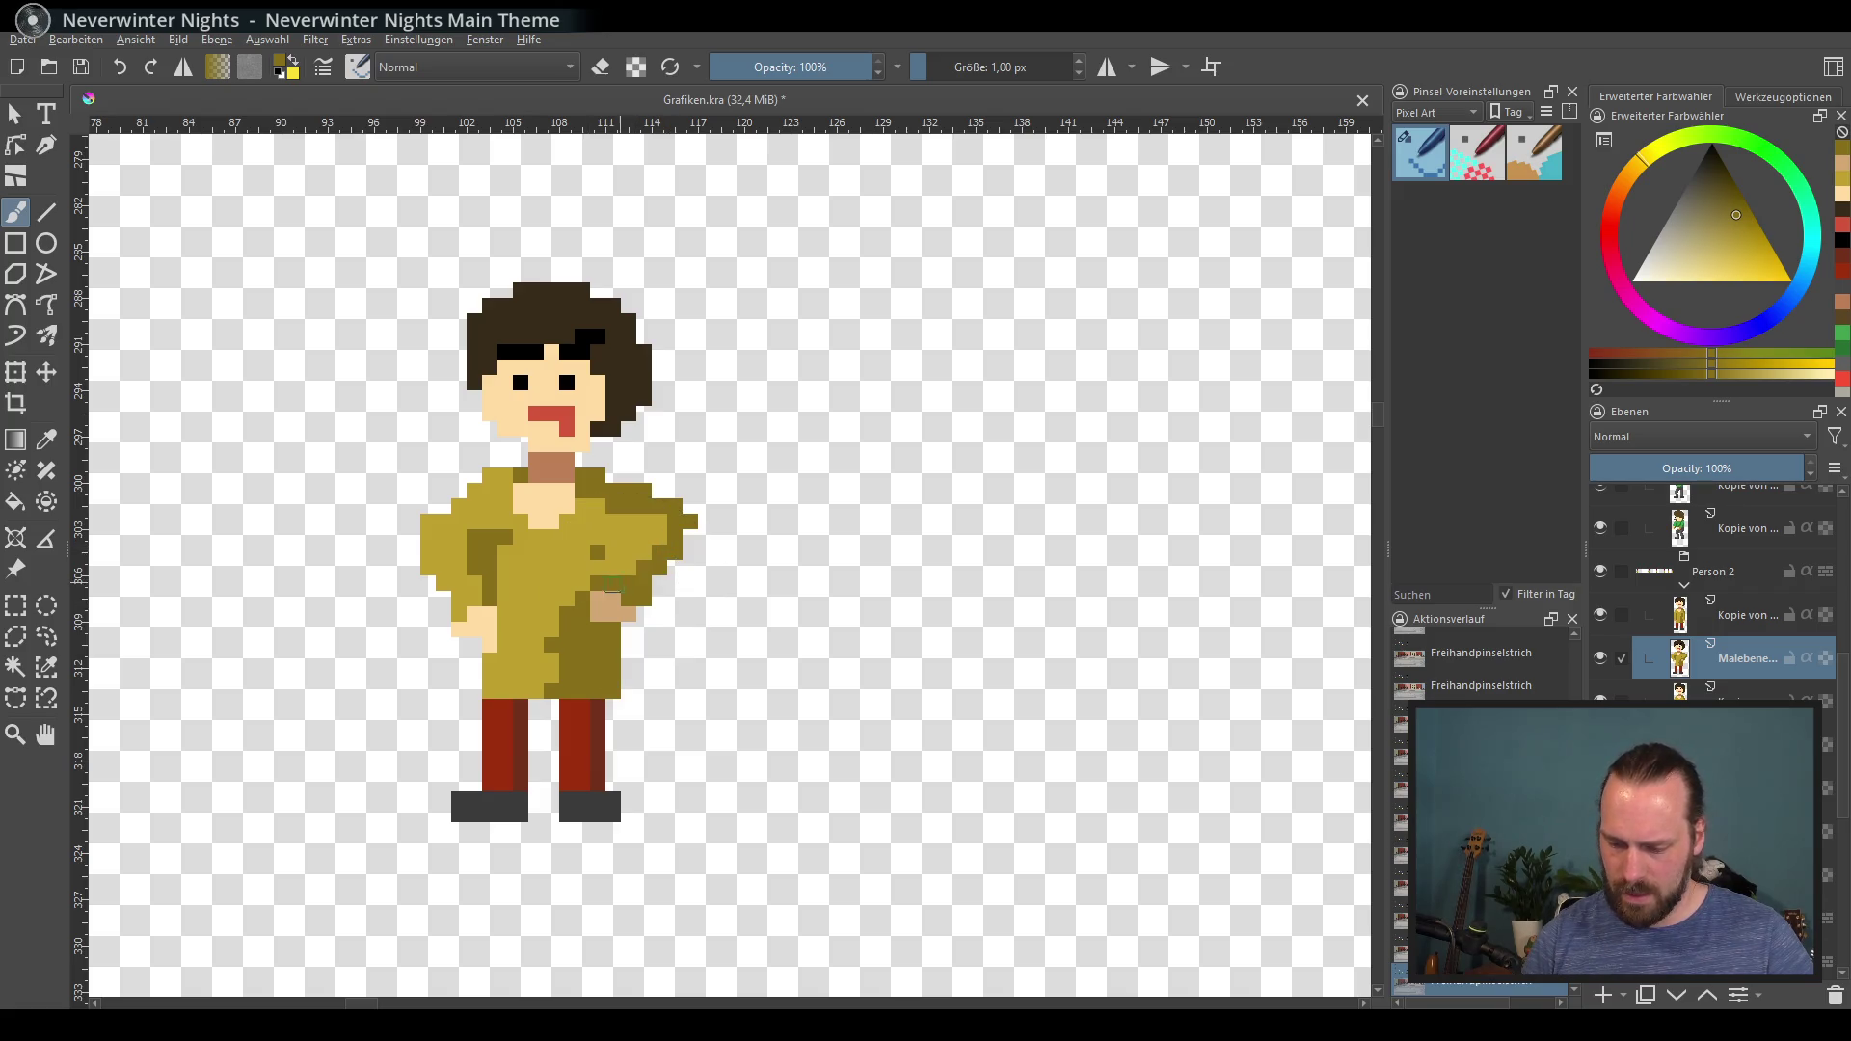
ctrl+click(598, 602)
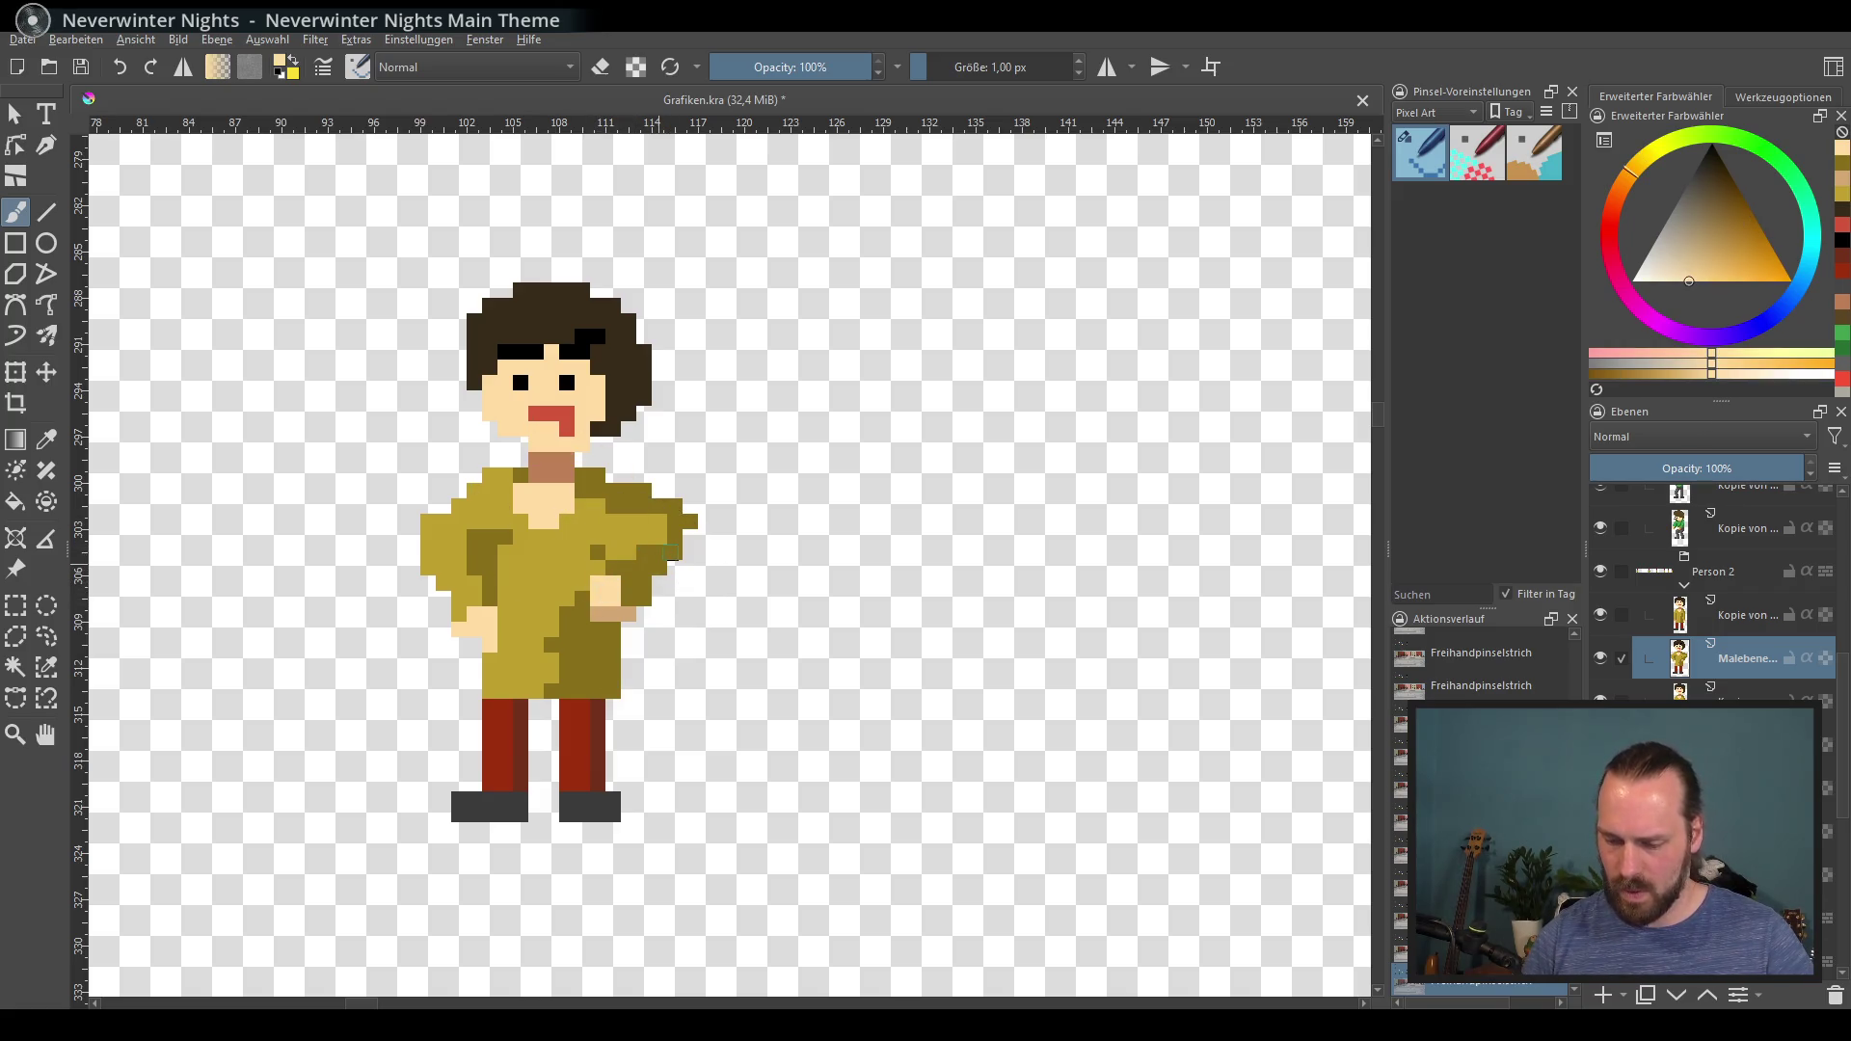
scroll(743, 562, down, 4)
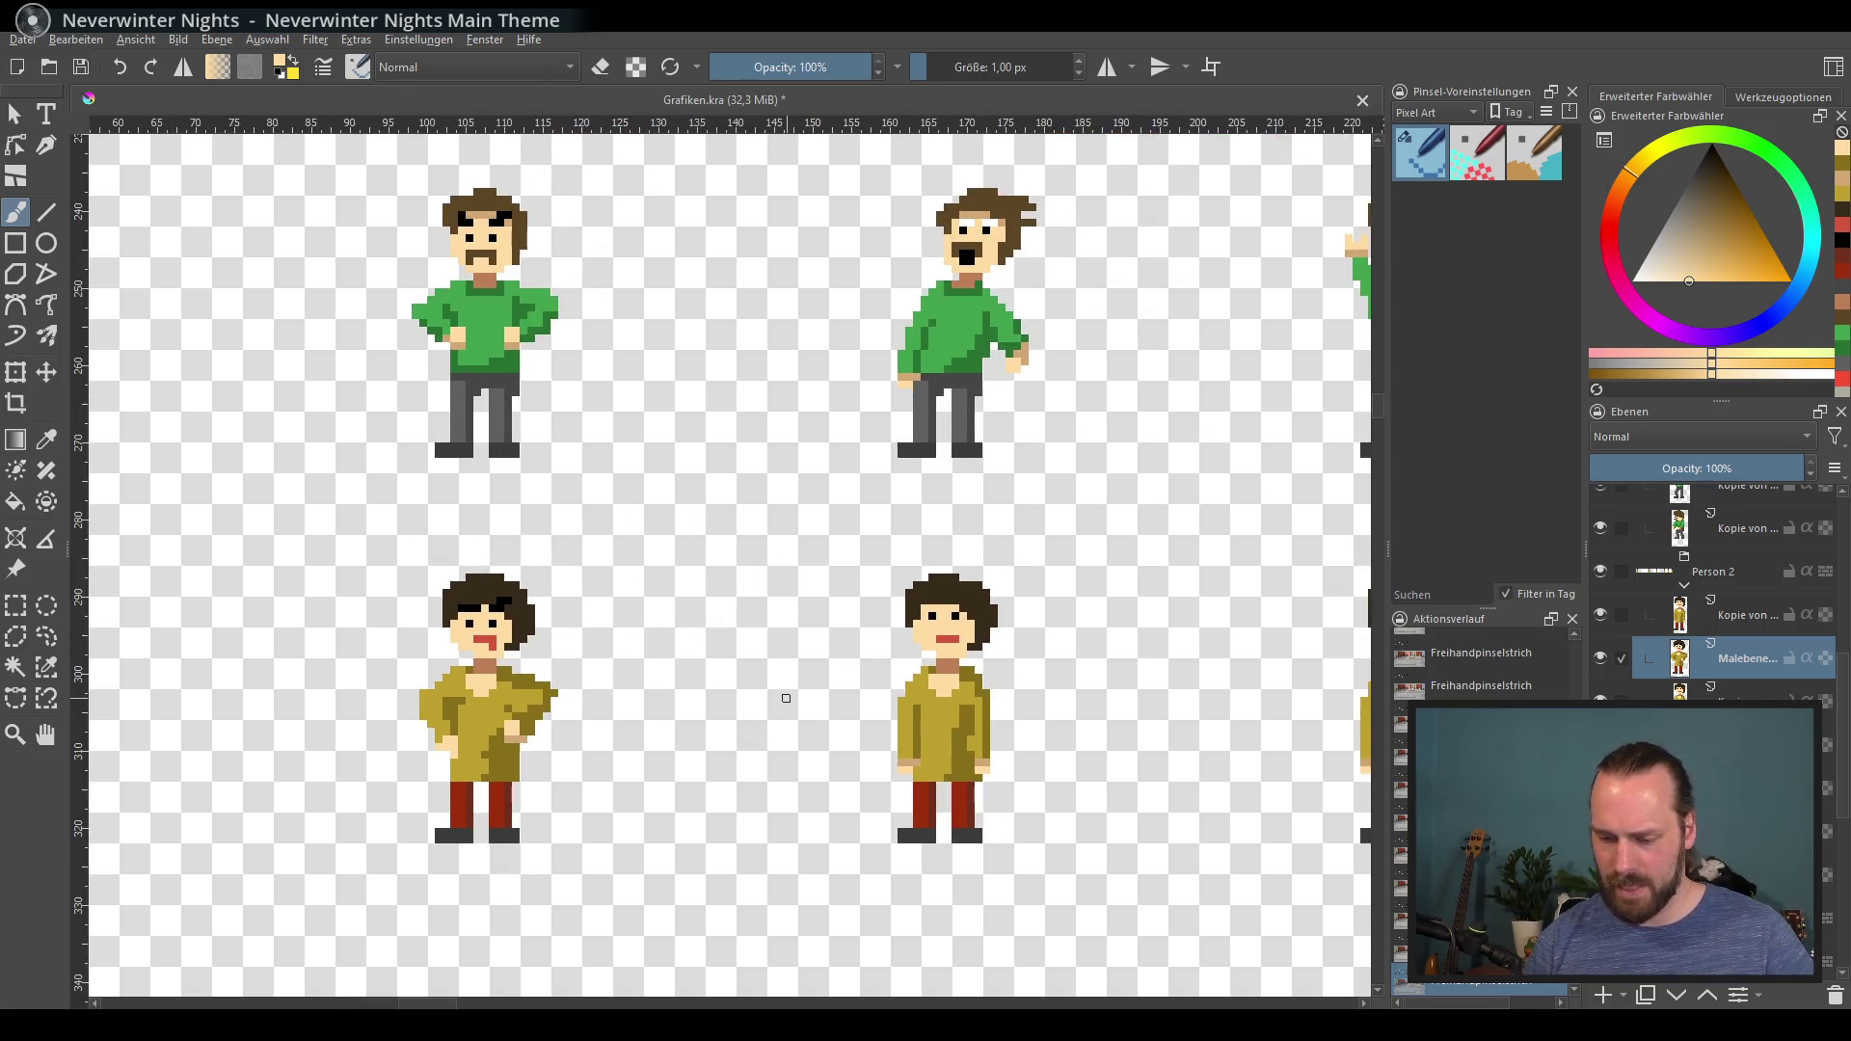
Step: Erase the stray pixel at the arm tip
scroll(785, 699, right, 3)
scroll(785, 698, down, 2)
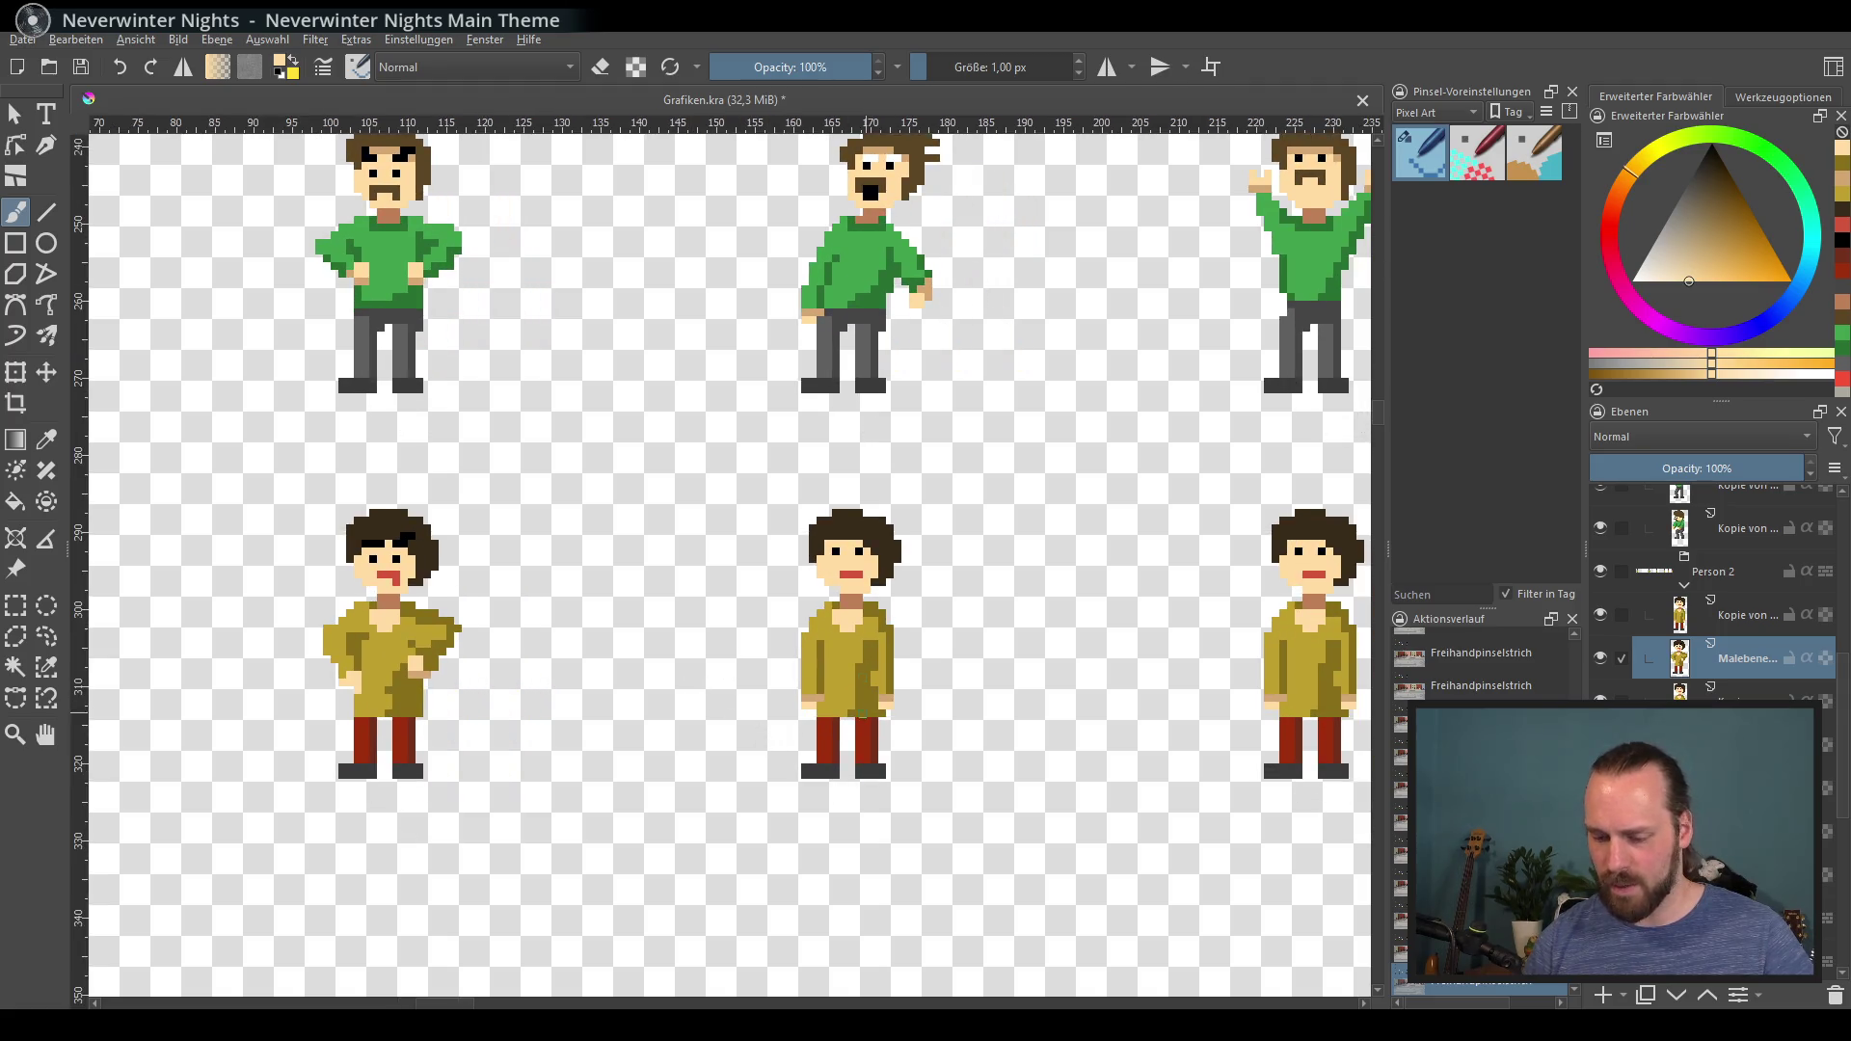
key(e)
click(421, 598)
Step: Move to the next yellow character and try a dark brown hair strand, then undo it
scroll(848, 756, right, 4)
scroll(897, 674, up, 2)
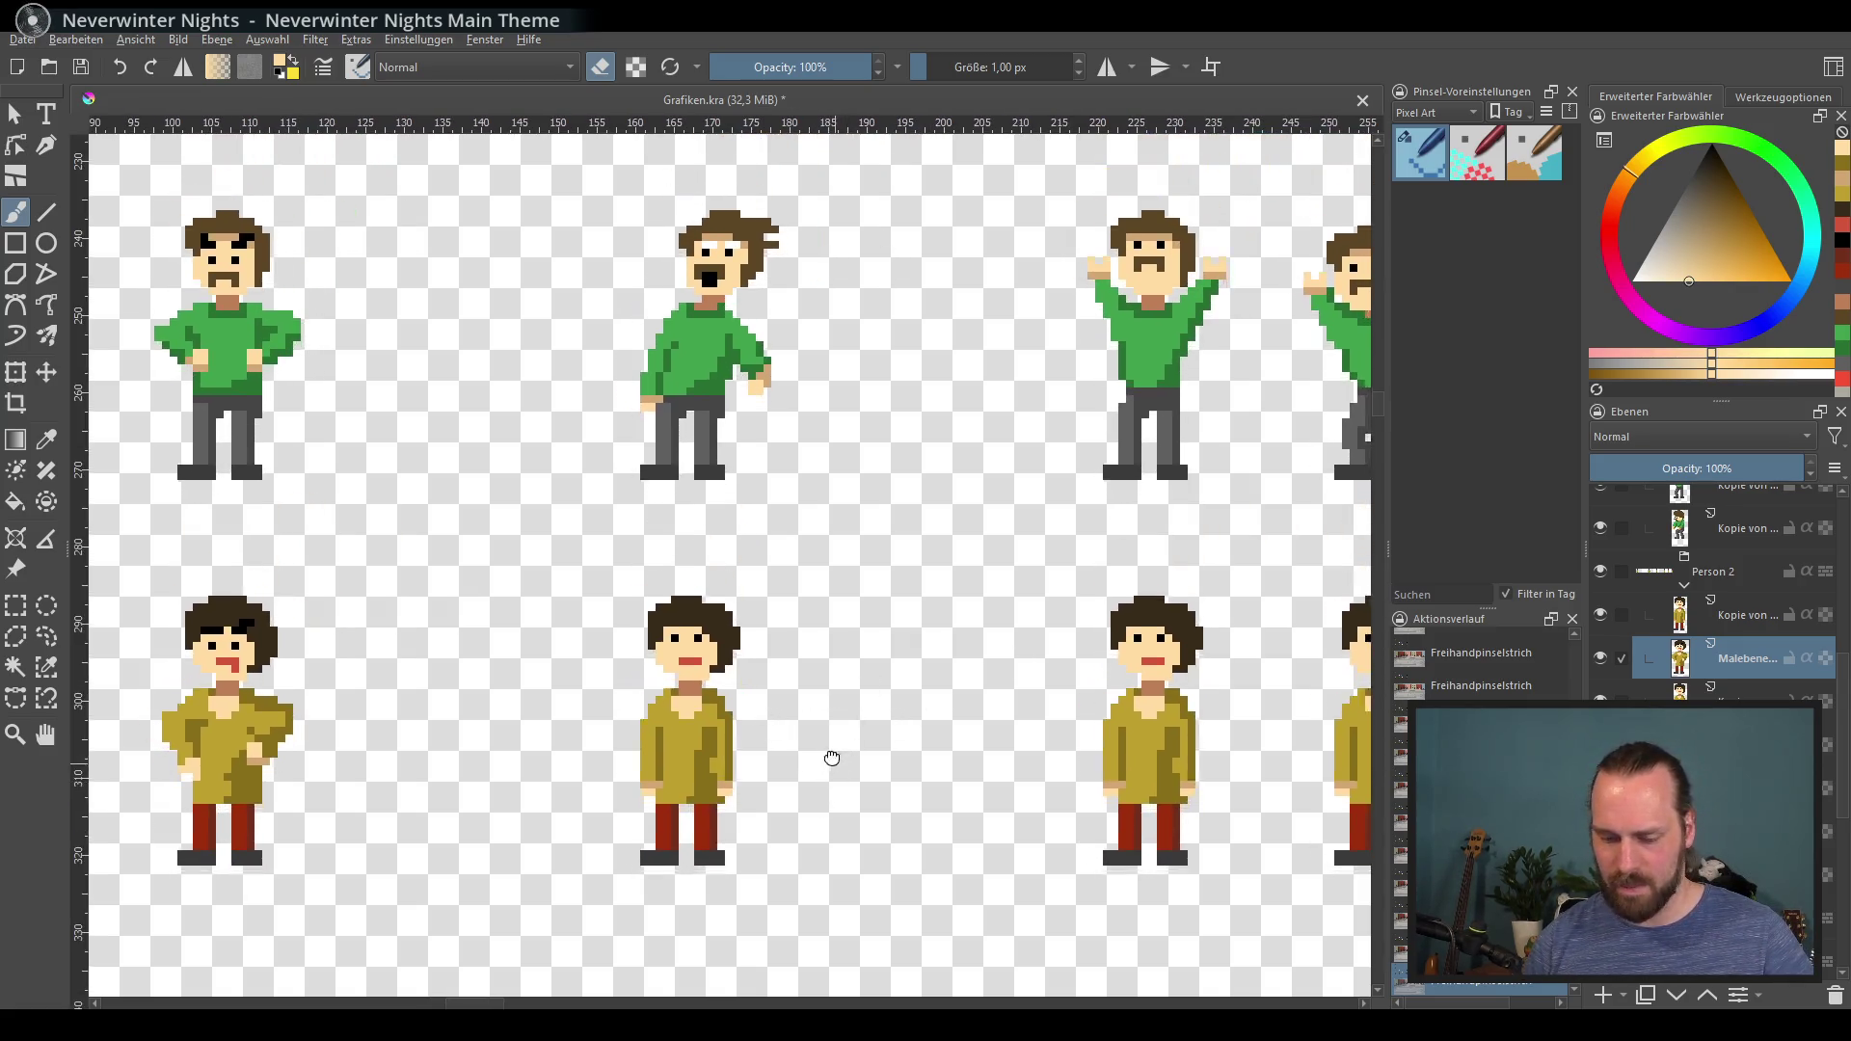
scroll(884, 669, up, 1)
drag(743, 669, 789, 665)
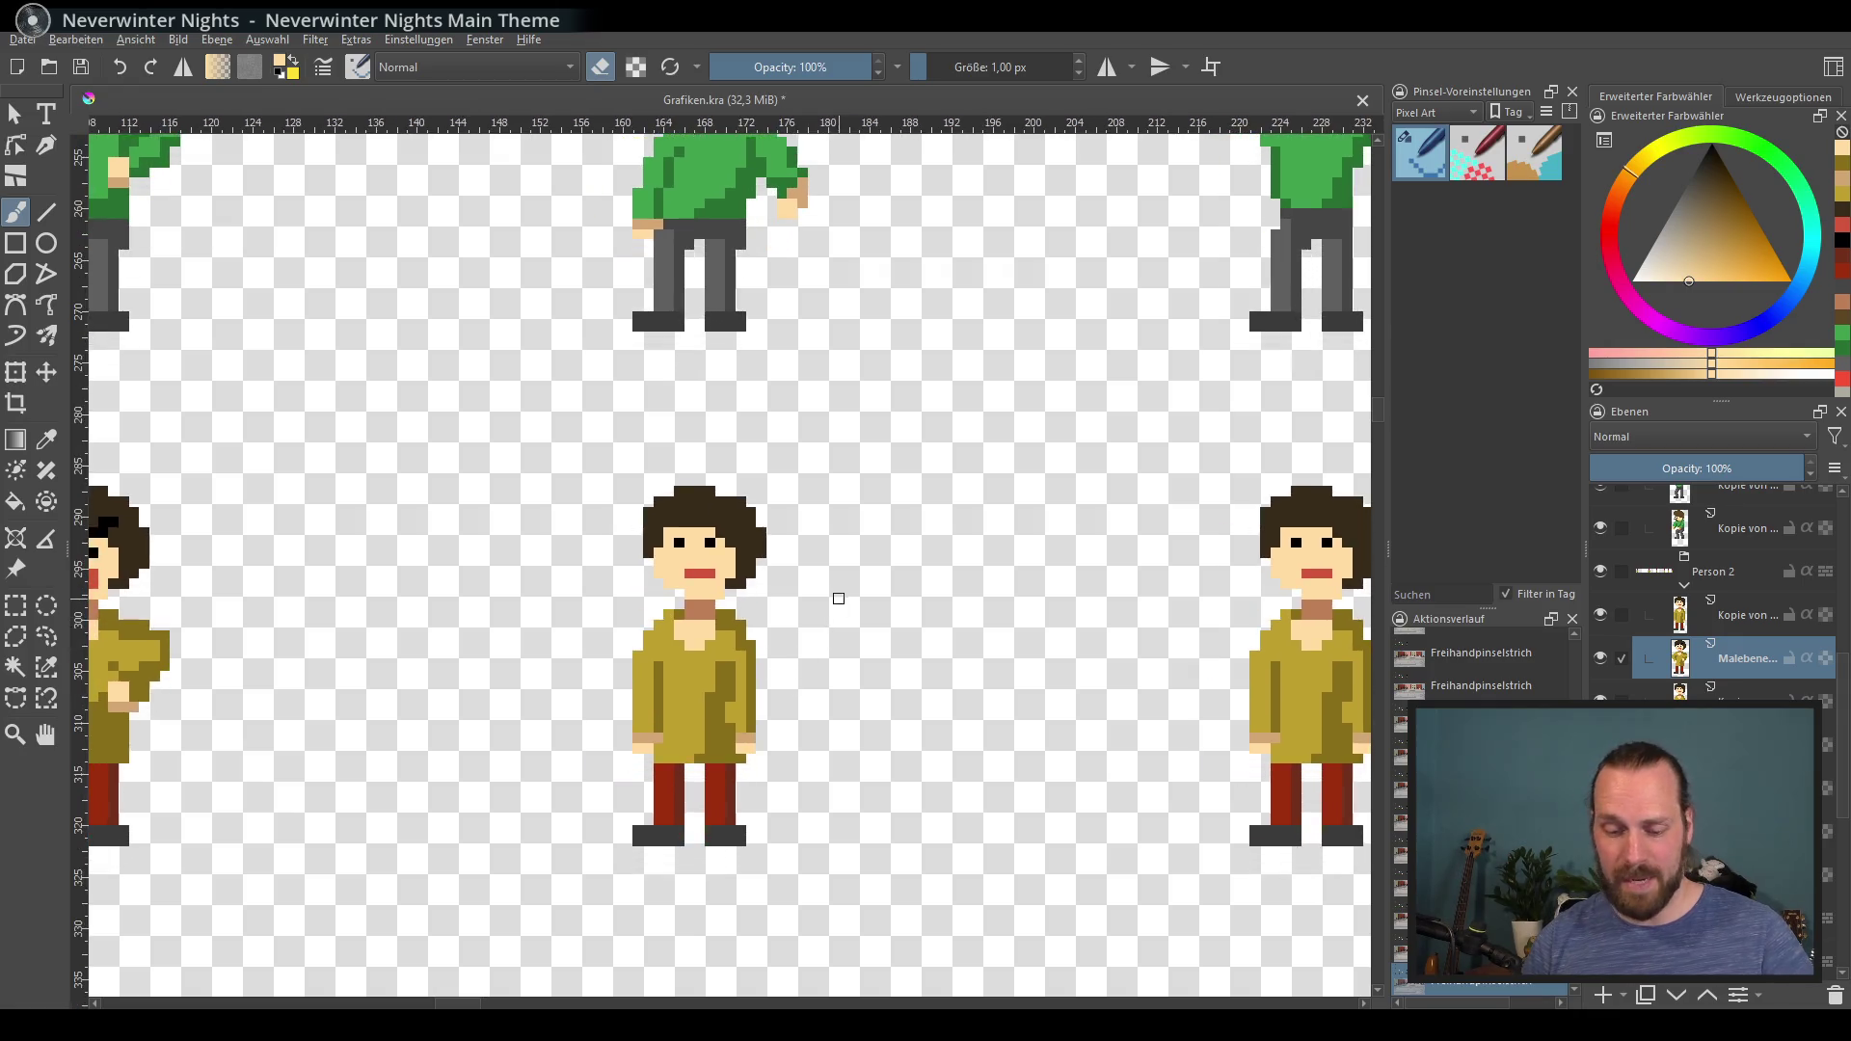
scroll(835, 595, up, 1)
key(e)
ctrl+click(678, 457)
mouse_move(684, 406)
mouse_down()
mouse_move(761, 434)
mouse_move(739, 454)
mouse_up()
click(730, 547)
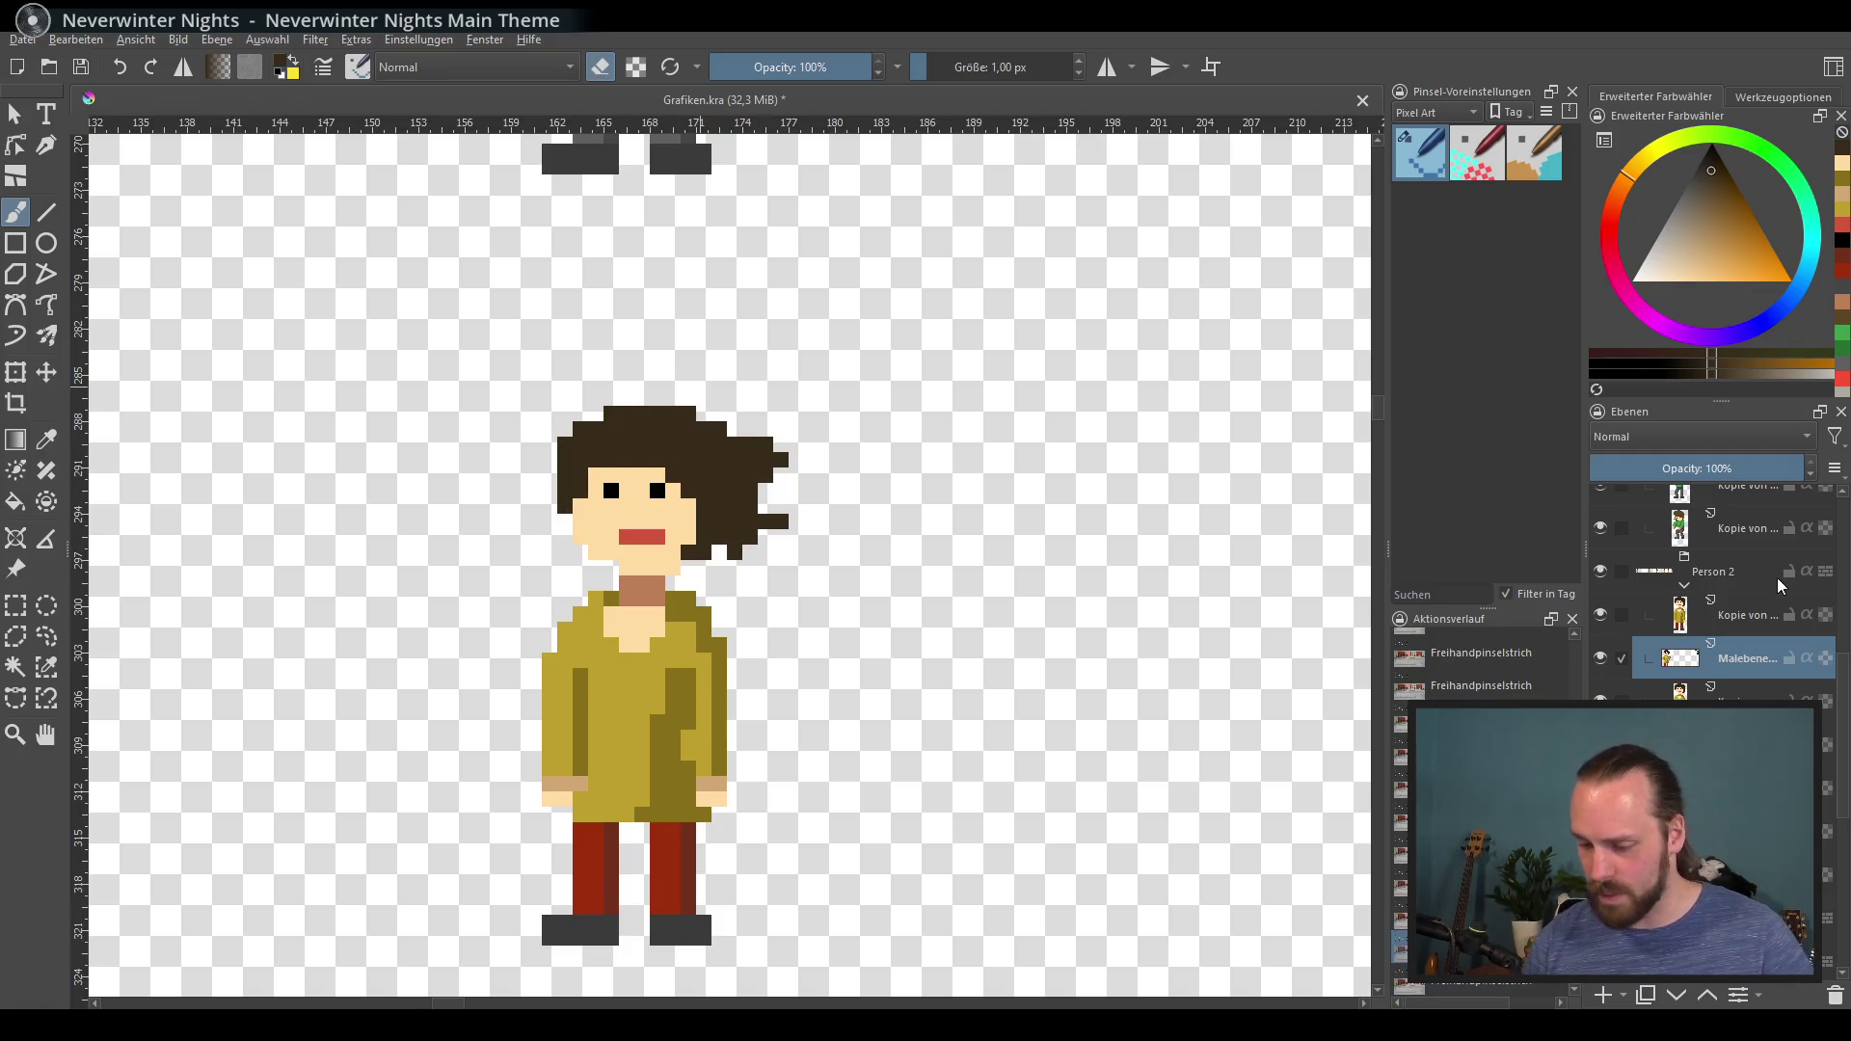
key(ctrl+z)
key(ctrl+z)
key(ctrl+z)
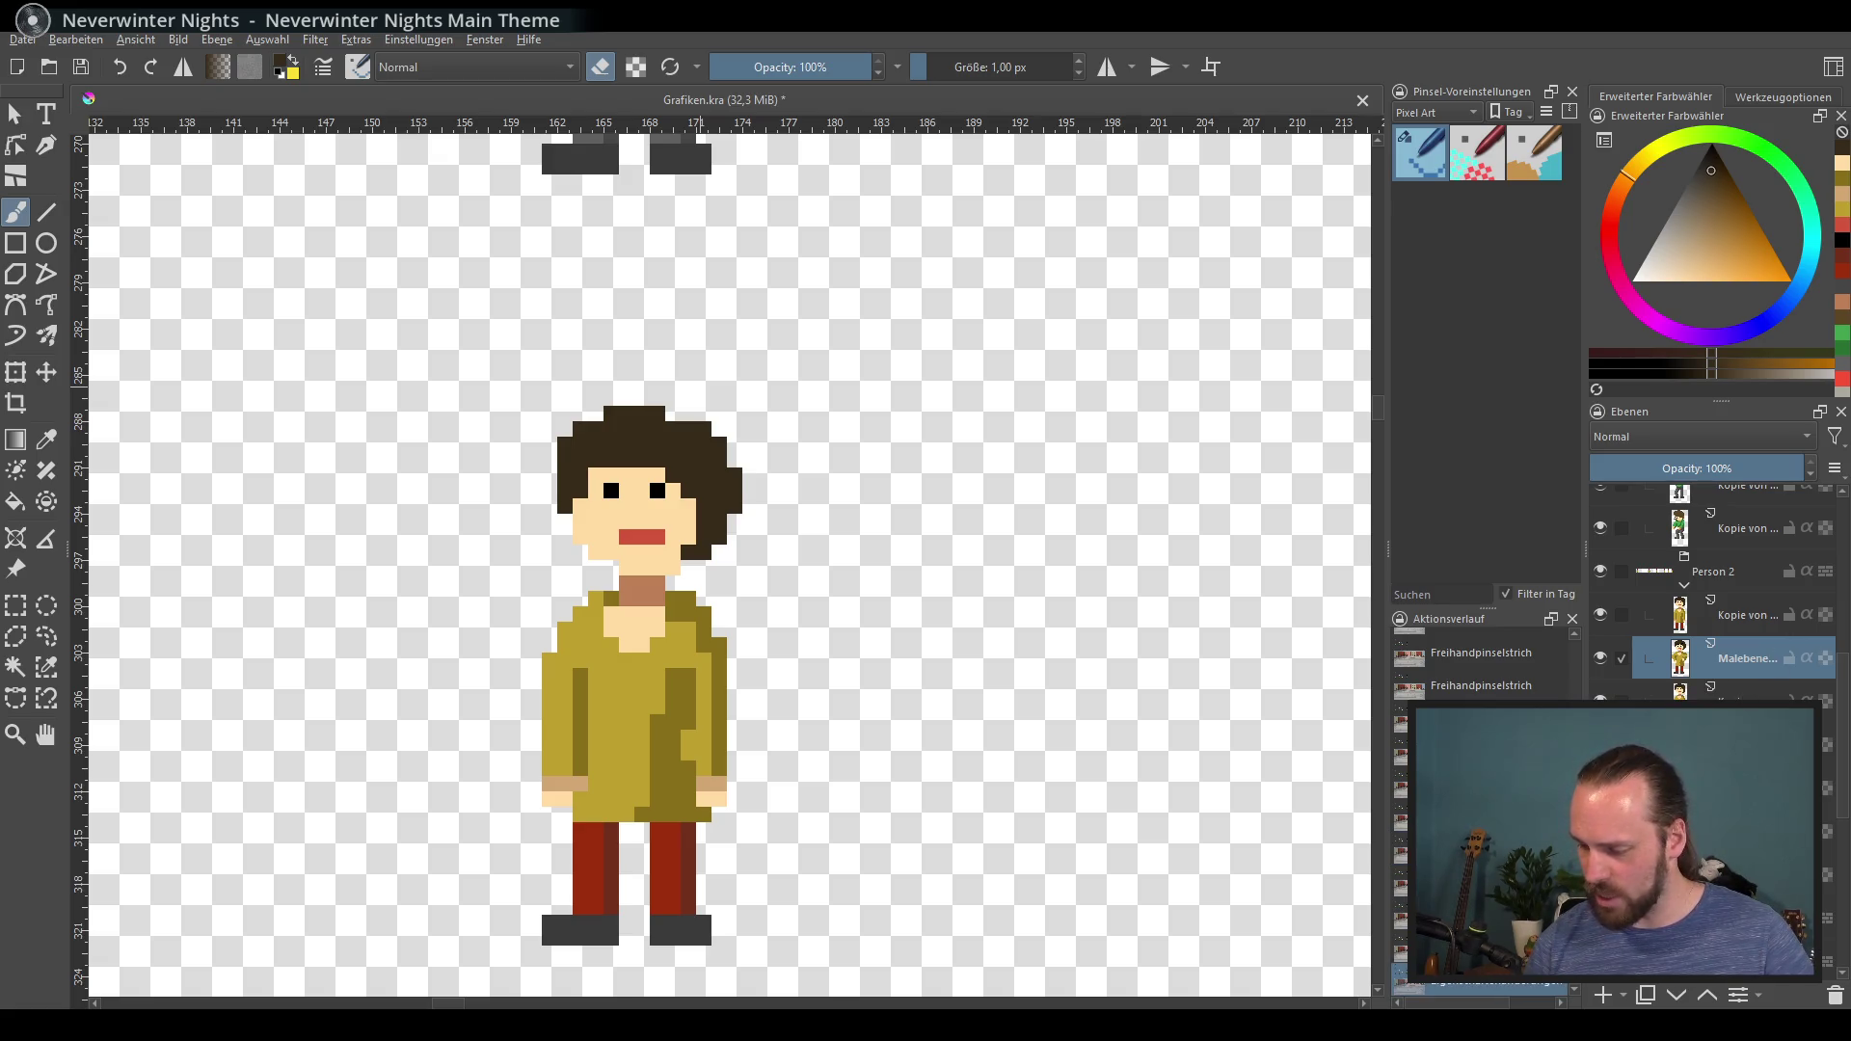
Step: On the layer below, paint and reshape a dark brown ponytail to the right of the head
click(1783, 686)
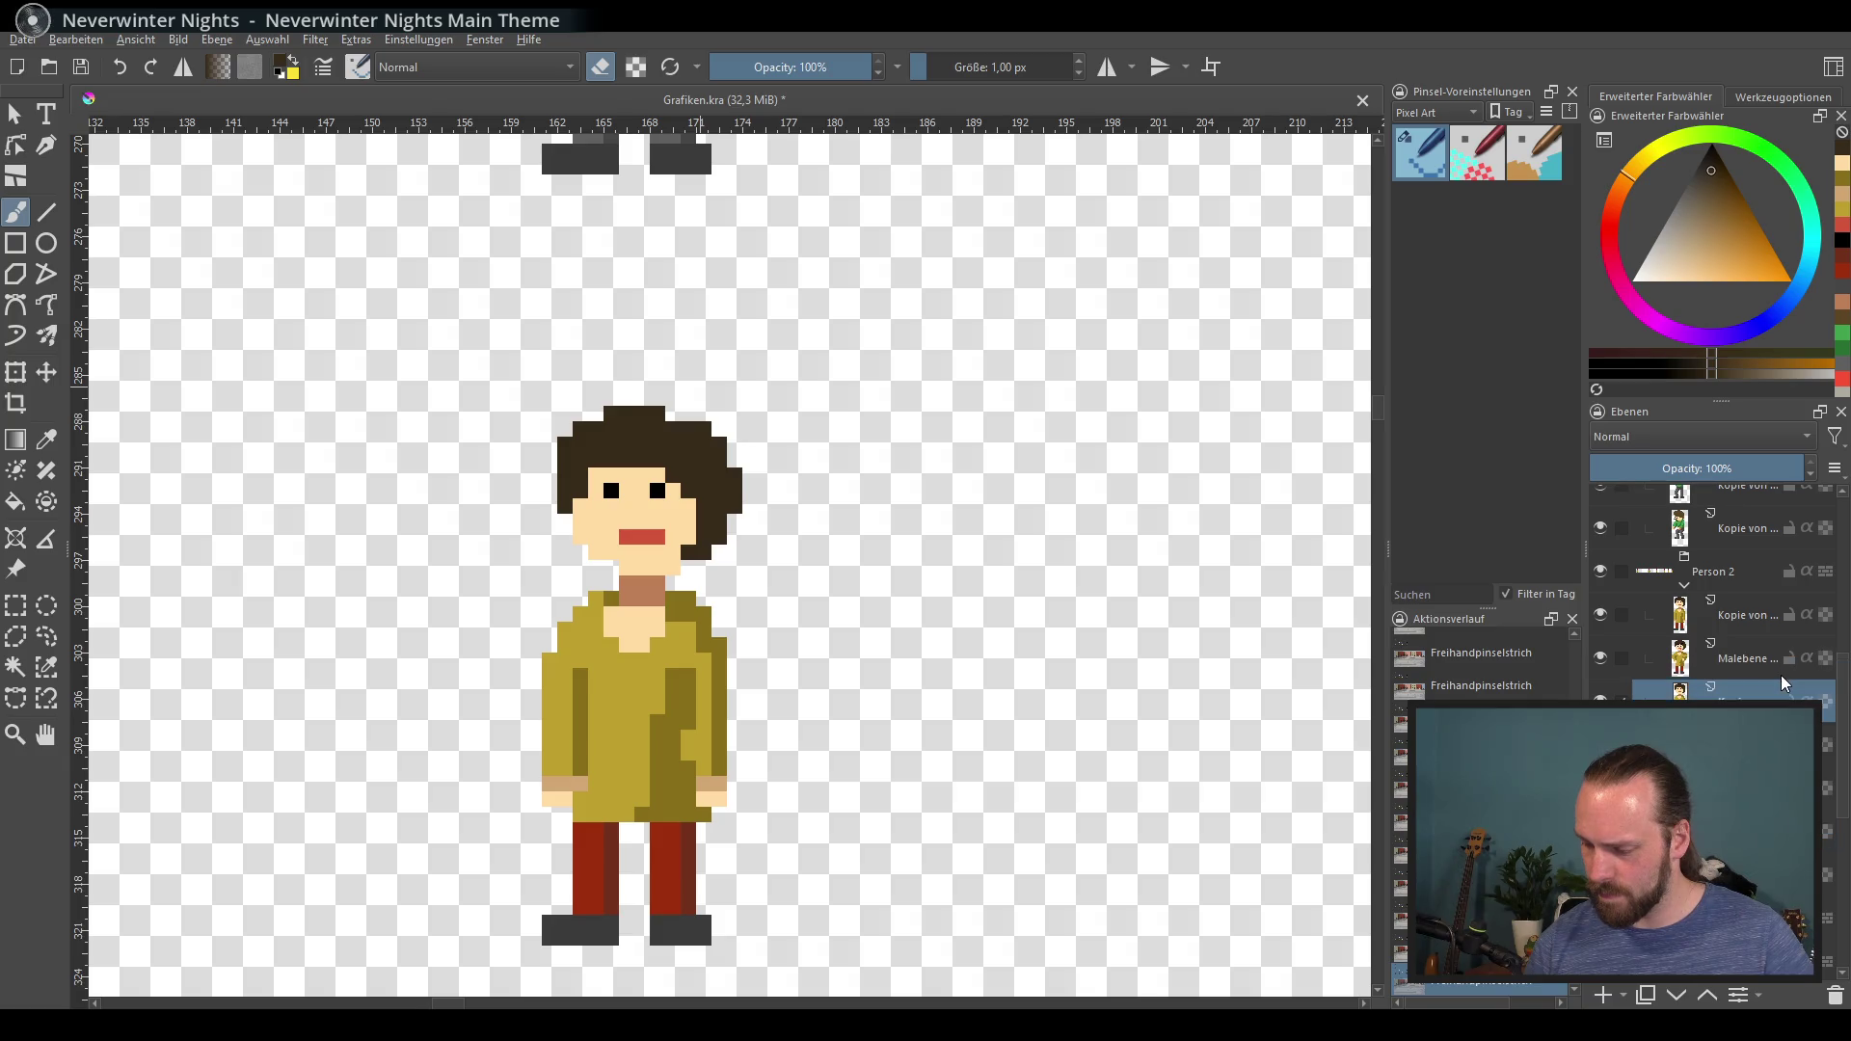
key(e)
mouse_move(552, 520)
mouse_down()
mouse_move(594, 453)
mouse_move(578, 449)
mouse_up()
key(ctrl+z)
key(ctrl+z)
key(e)
key(e)
mouse_move(673, 413)
mouse_down()
mouse_move(767, 448)
mouse_move(781, 489)
mouse_move(797, 472)
mouse_move(757, 482)
mouse_up()
key(e)
click(581, 429)
key(e)
mouse_move(714, 540)
mouse_down()
mouse_move(796, 501)
mouse_move(743, 434)
mouse_up()
key(e)
key(e)
Step: Reduce both eyes to single black pixels, covering extra eye pixels with skin
ctrl+click(635, 461)
mouse_move(608, 405)
mouse_down()
mouse_move(637, 429)
mouse_move(627, 491)
mouse_up()
key(ctrl+z)
ctrl+click(658, 491)
key(ctrl+z)
key(ctrl+z)
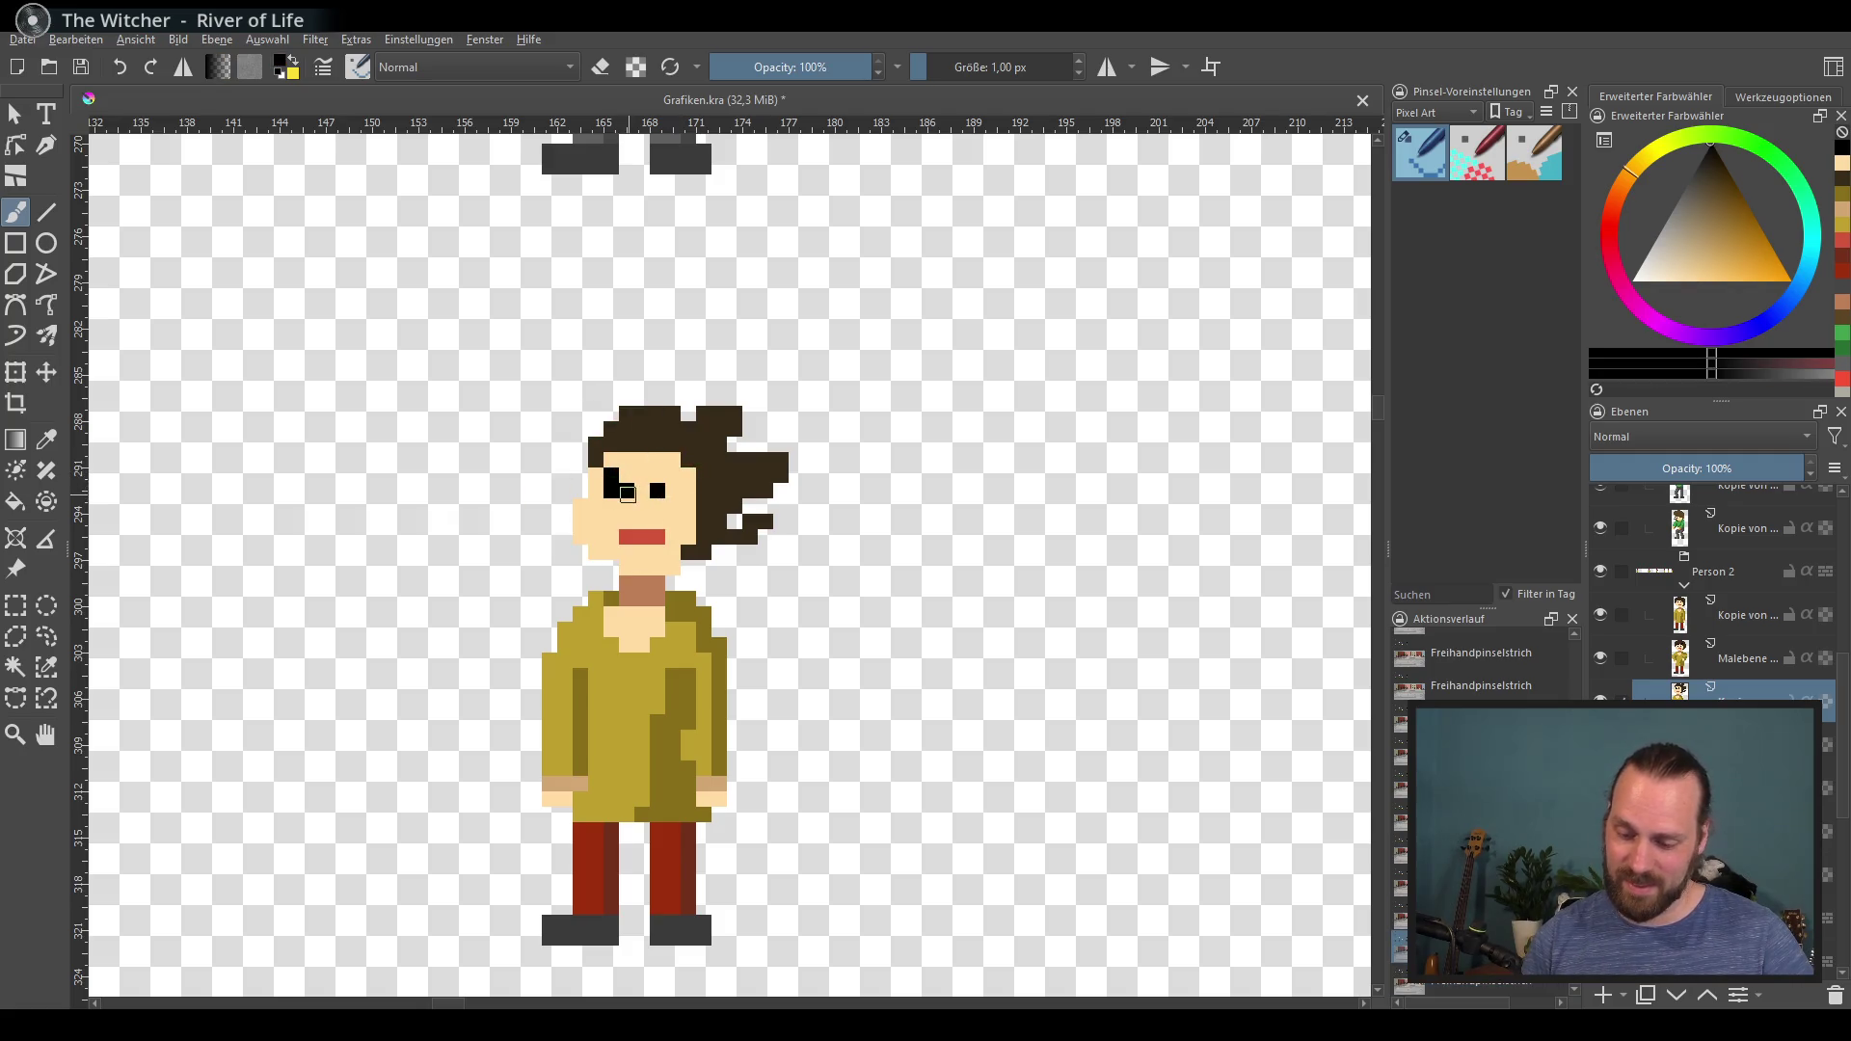
ctrl+click(612, 488)
click(627, 491)
ctrl+click(637, 511)
click(612, 491)
click(658, 491)
Step: Enlarge the mouth with a red row painted above it
click(1646, 281)
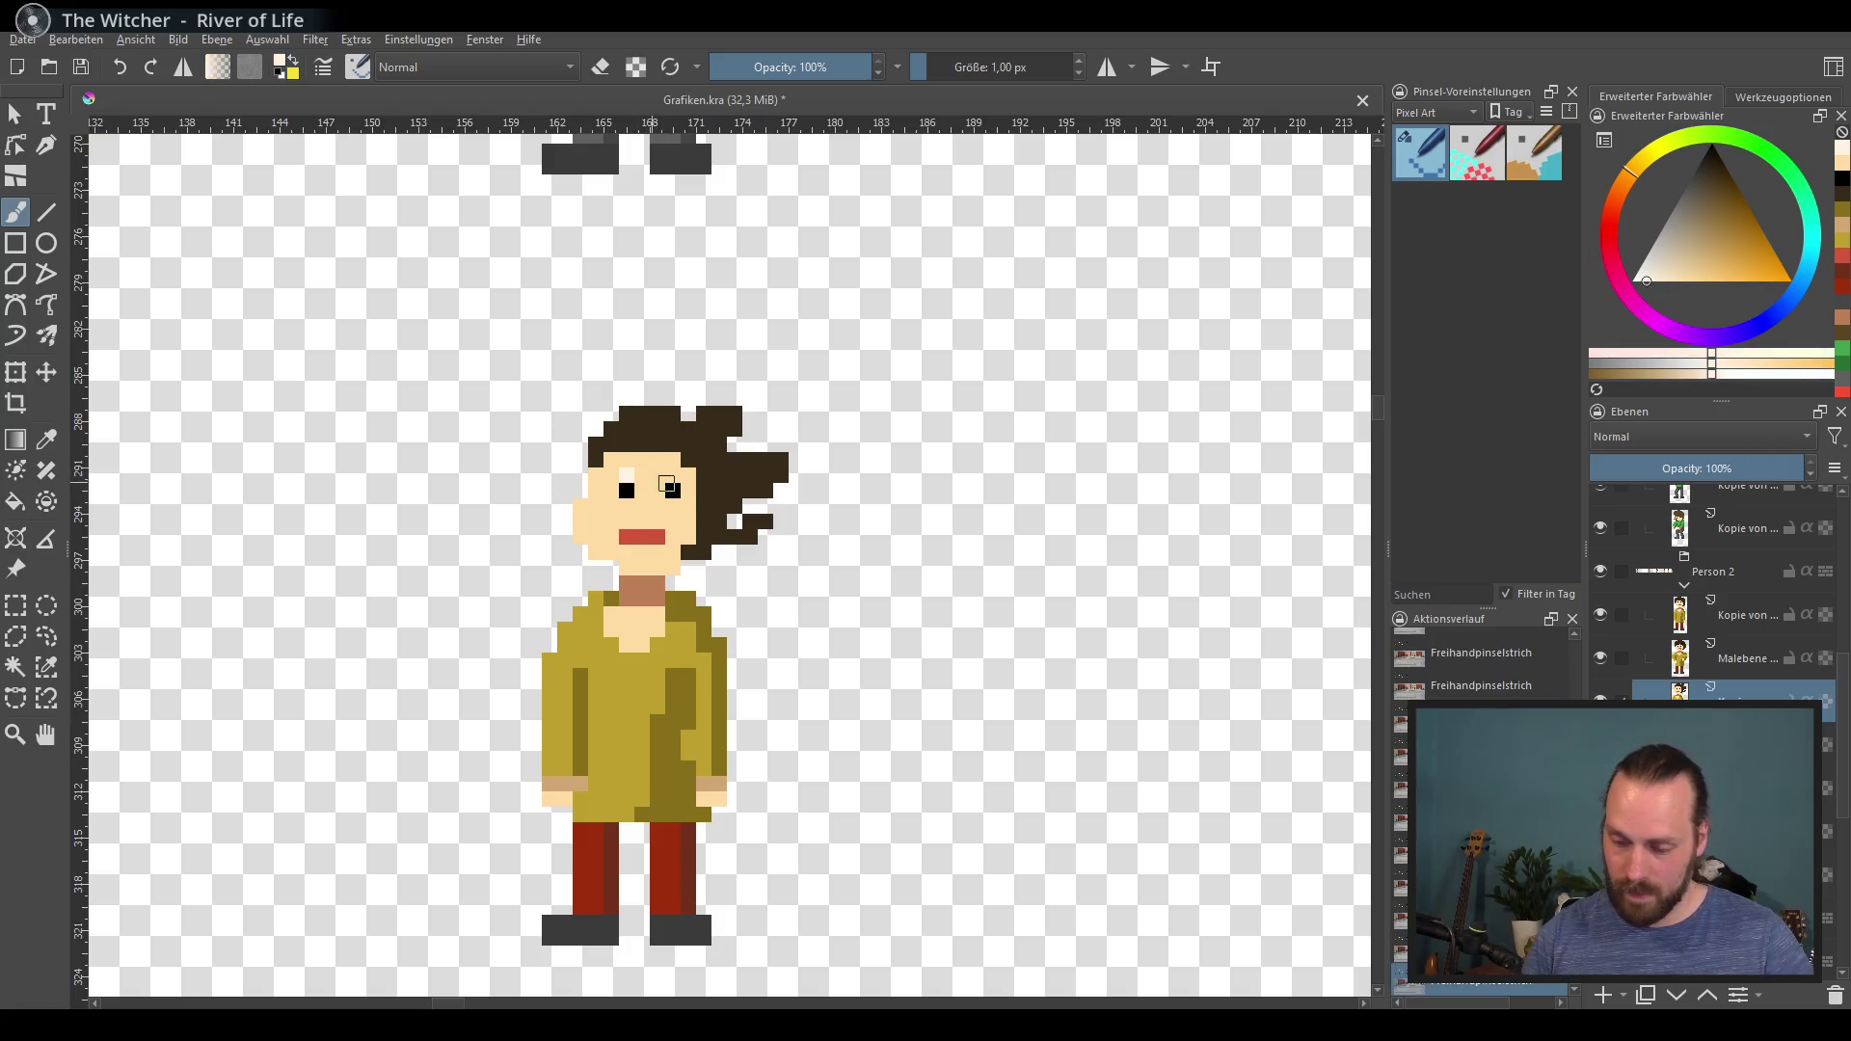
mouse_move(958, 402)
mouse_down()
mouse_move(743, 740)
mouse_move(756, 876)
mouse_move(951, 478)
mouse_up()
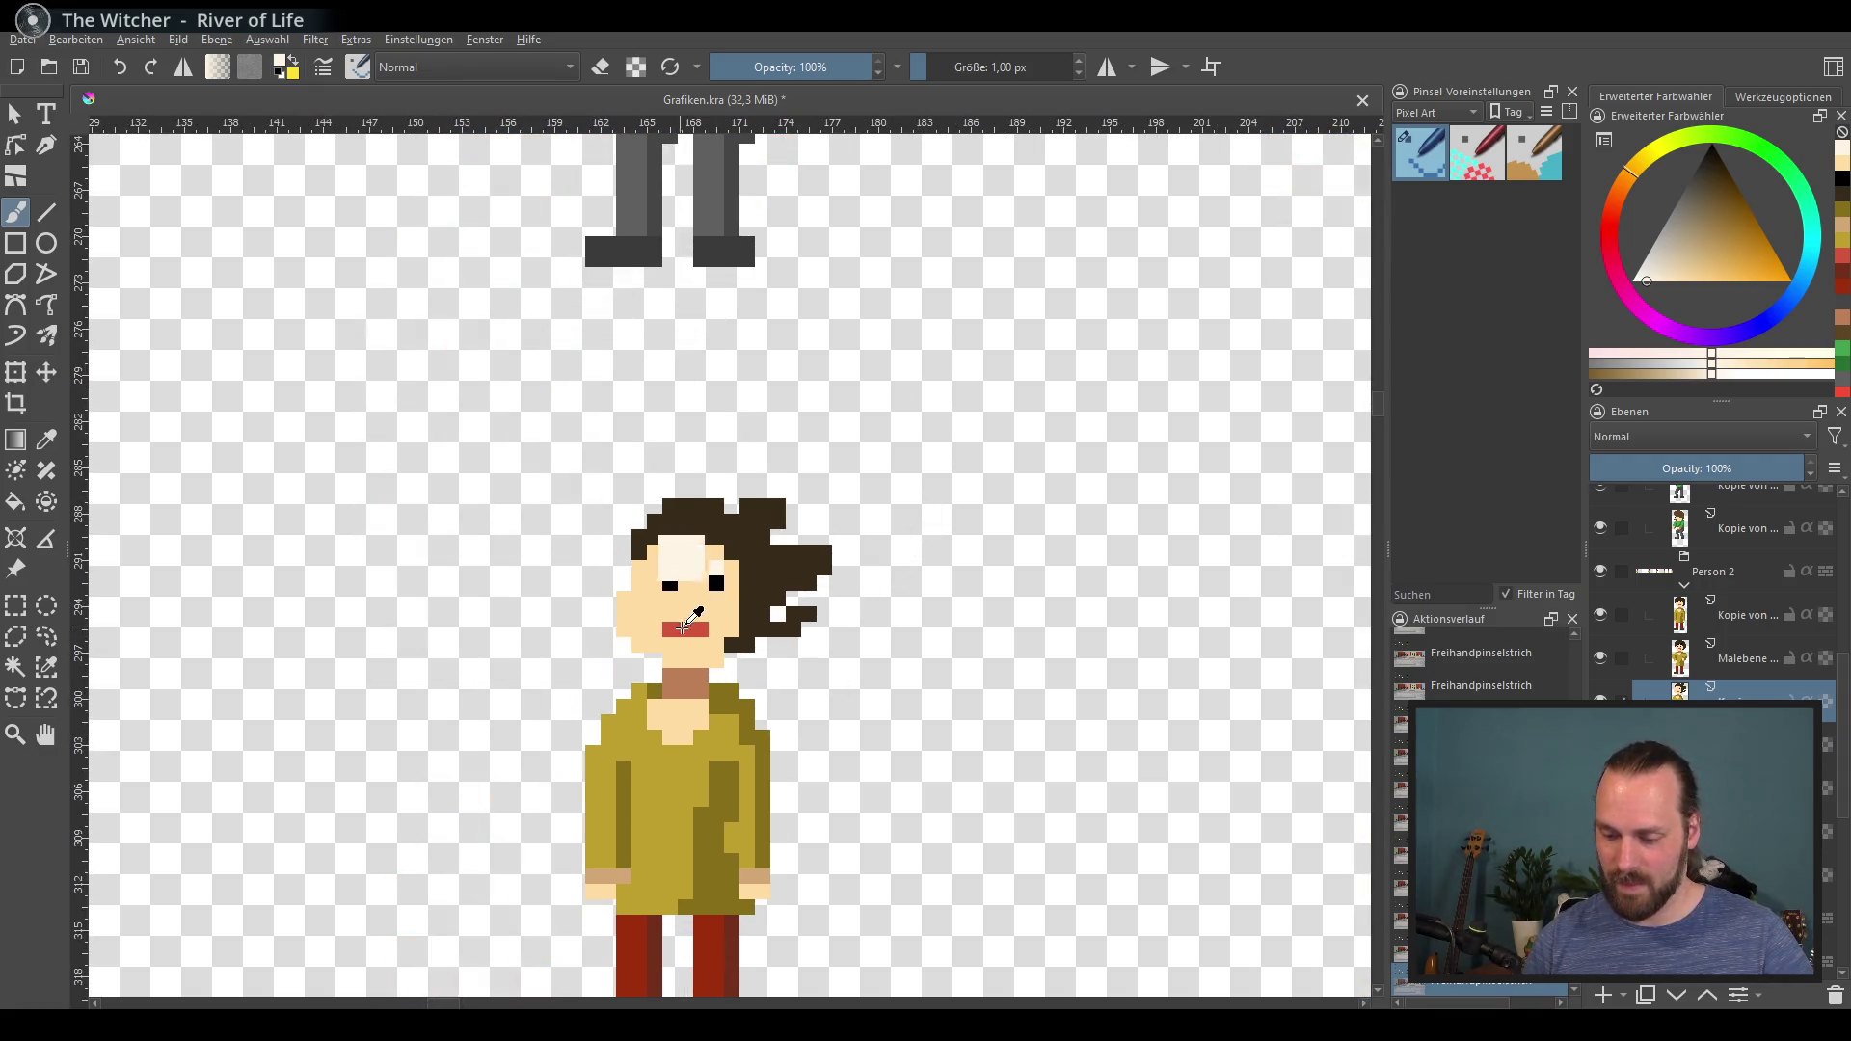
ctrl+click(686, 630)
drag(667, 614, 704, 614)
ctrl+click(723, 622)
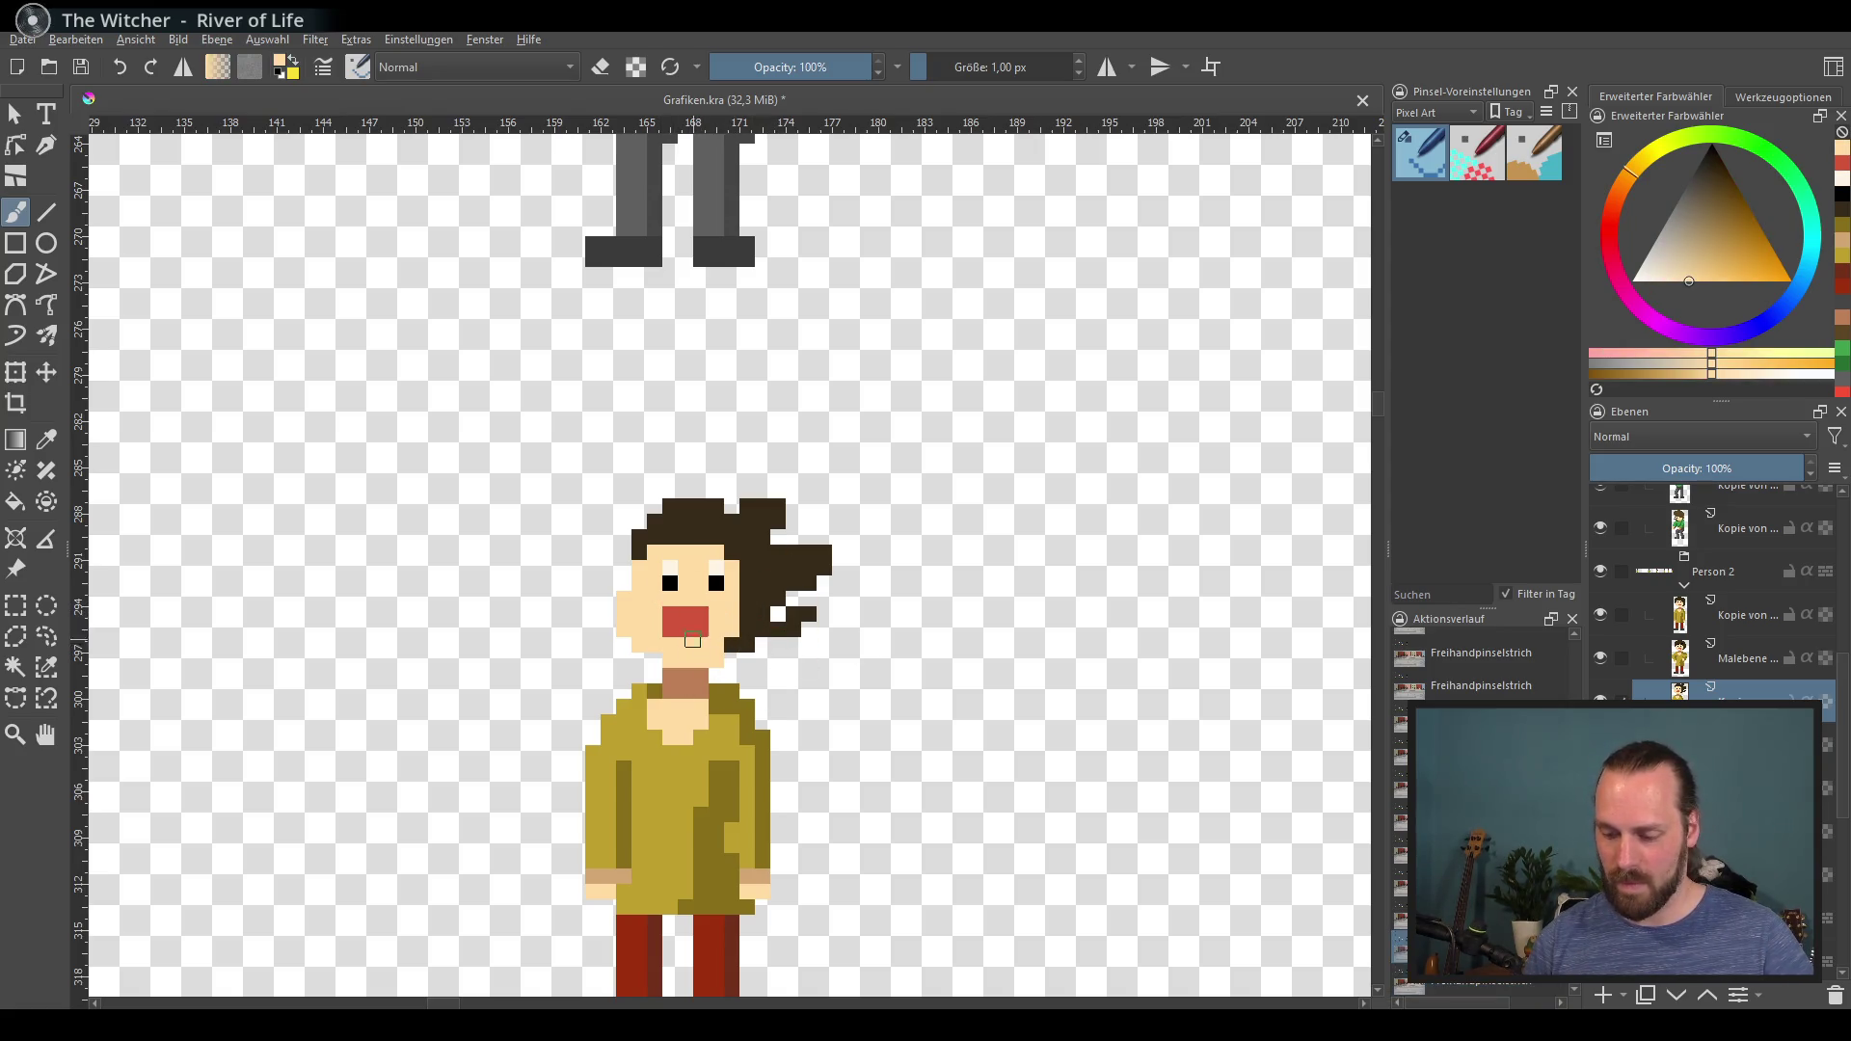
Step: Rectangle-select the woman's head
scroll(830, 680, down, 2)
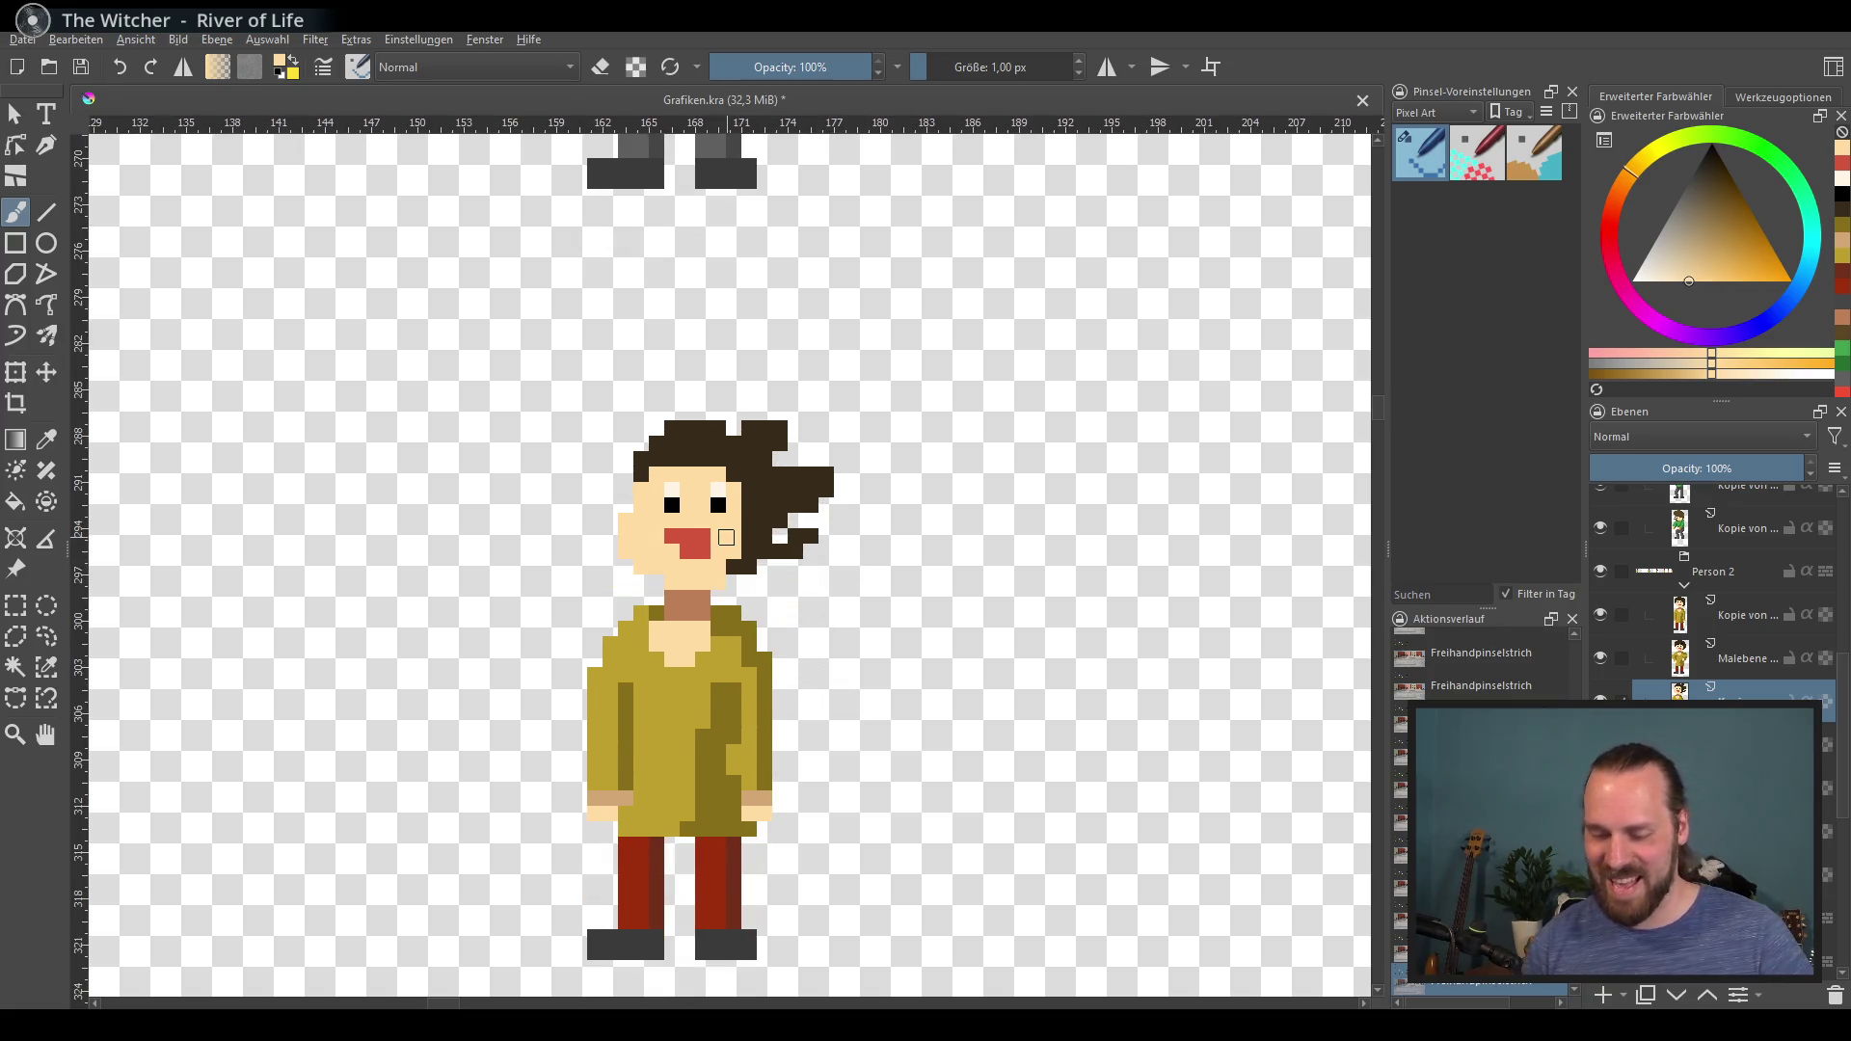
scroll(847, 652, down, 2)
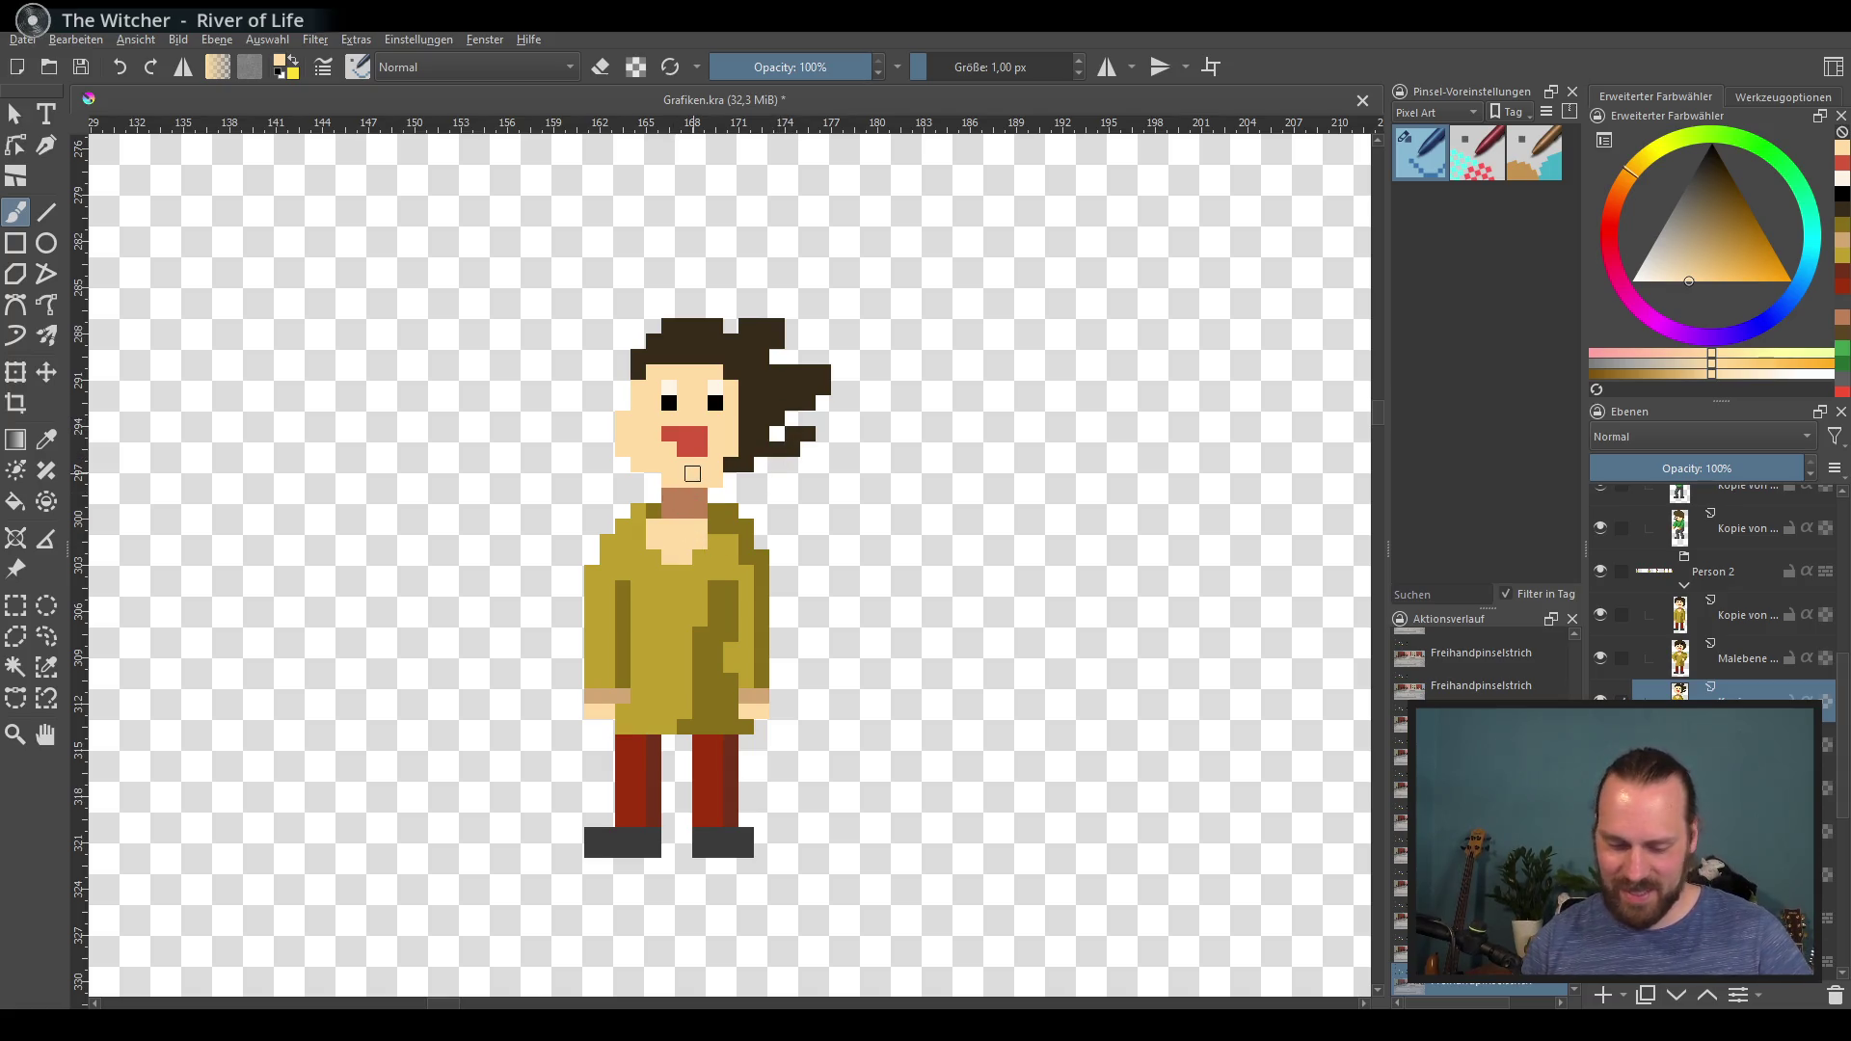
click(15, 605)
mouse_move(537, 272)
mouse_down()
mouse_move(783, 488)
mouse_move(846, 488)
mouse_up()
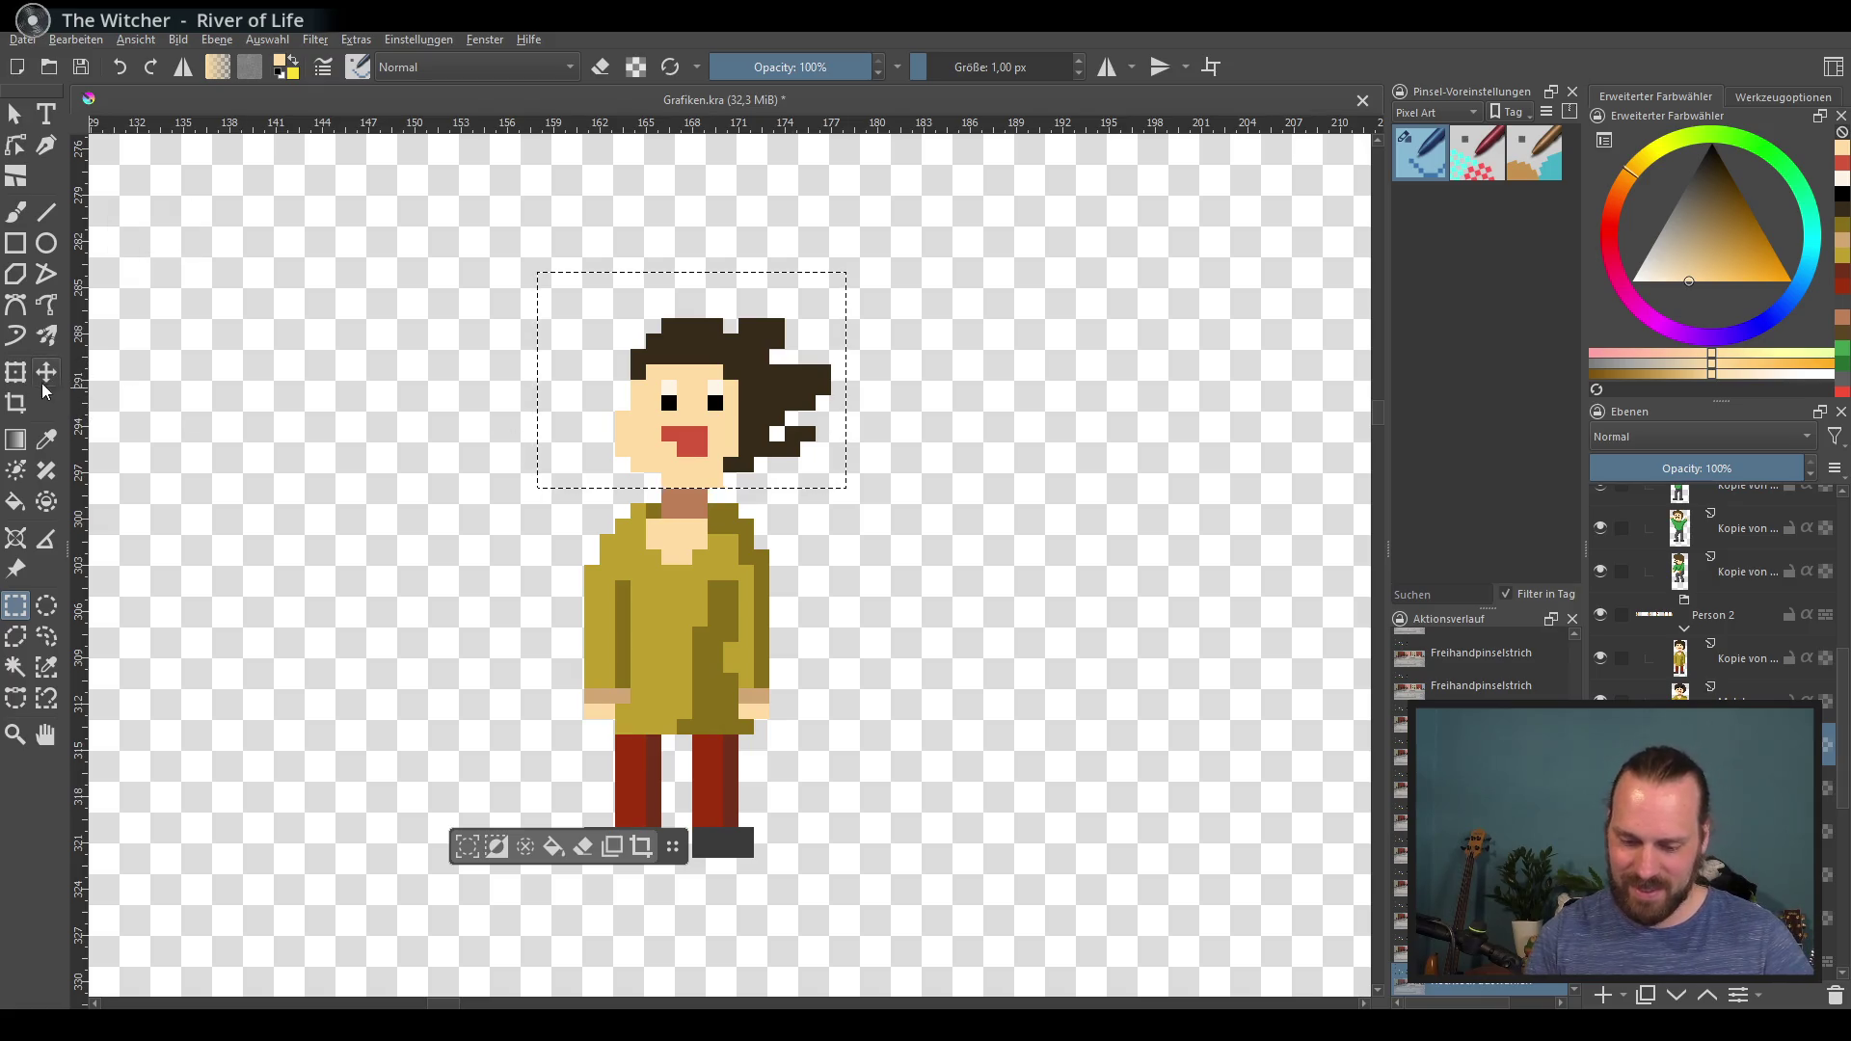
Step: Nudge the selected head slightly right, deselect, and extend the neck with a brown pixel
key(t)
drag(686, 473, 701, 472)
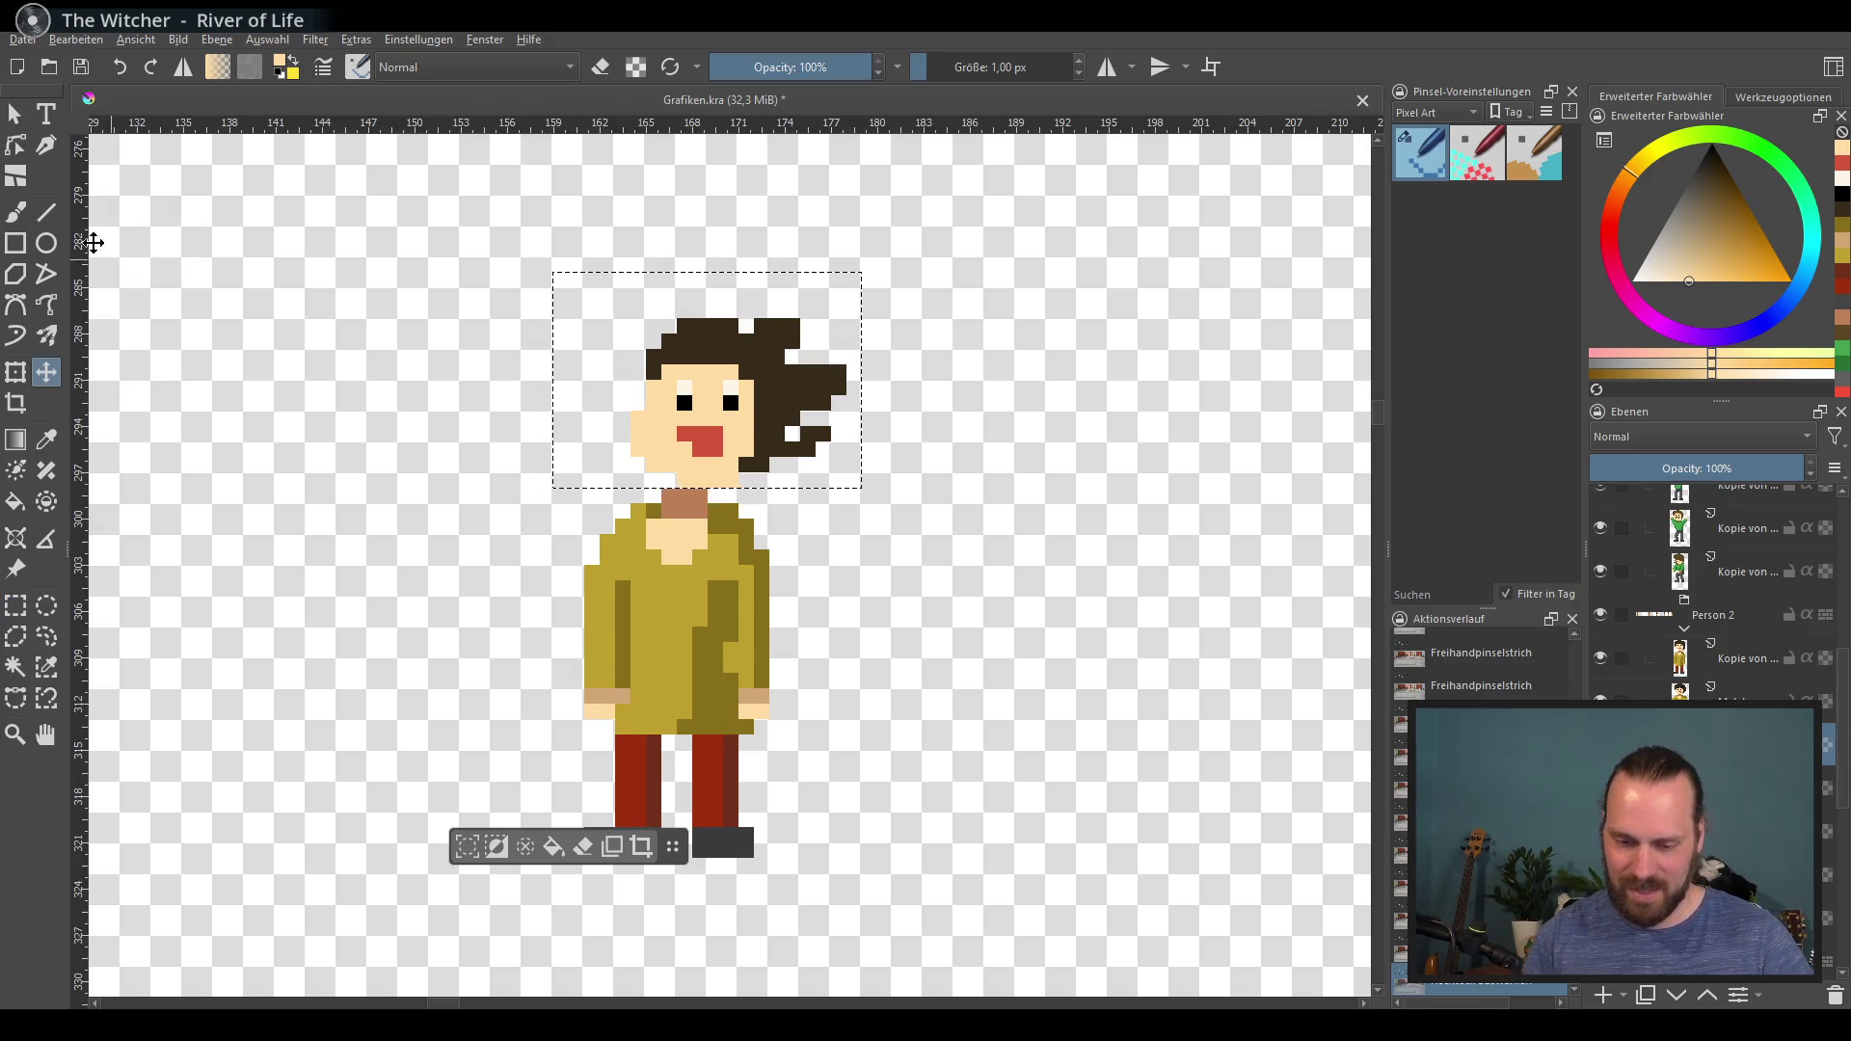
click(17, 214)
key(ctrl+shift+a)
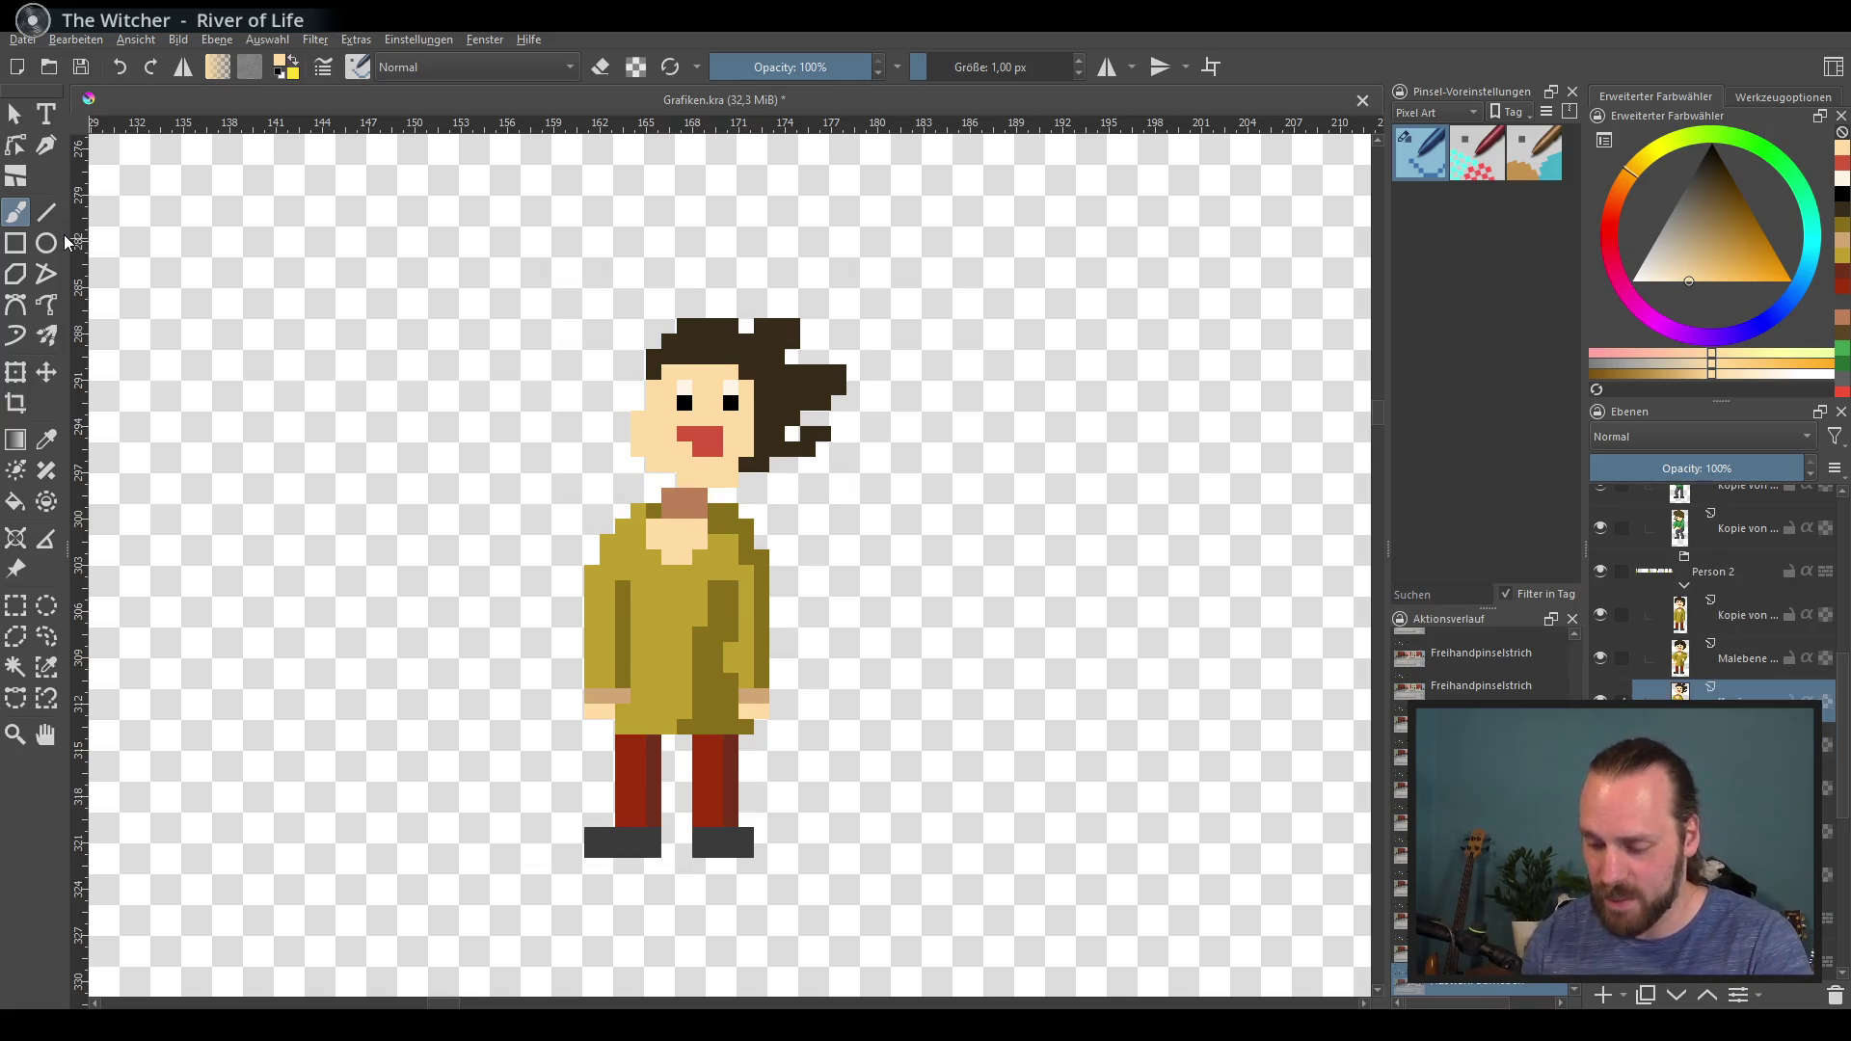
ctrl+click(687, 502)
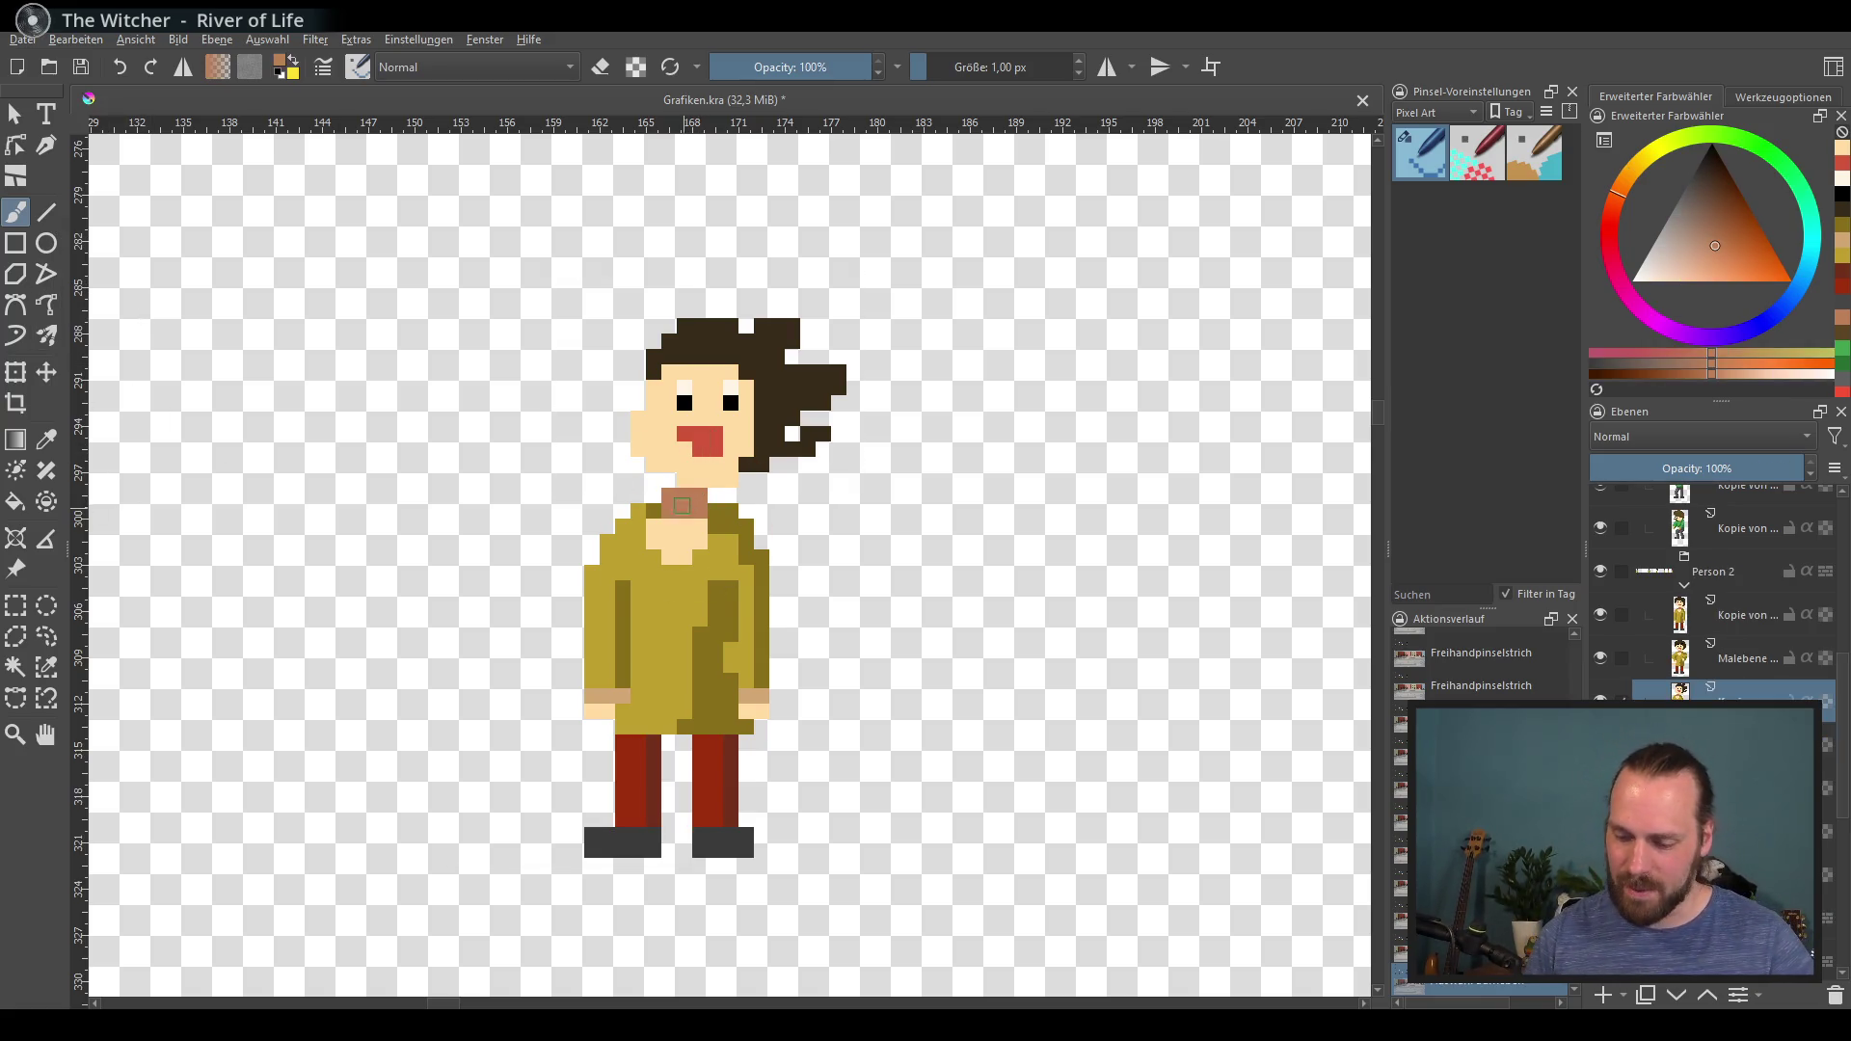
click(669, 480)
Step: Paint an olive sleeve with darker olive shading along the shirt's right edge
scroll(746, 516, down, 1)
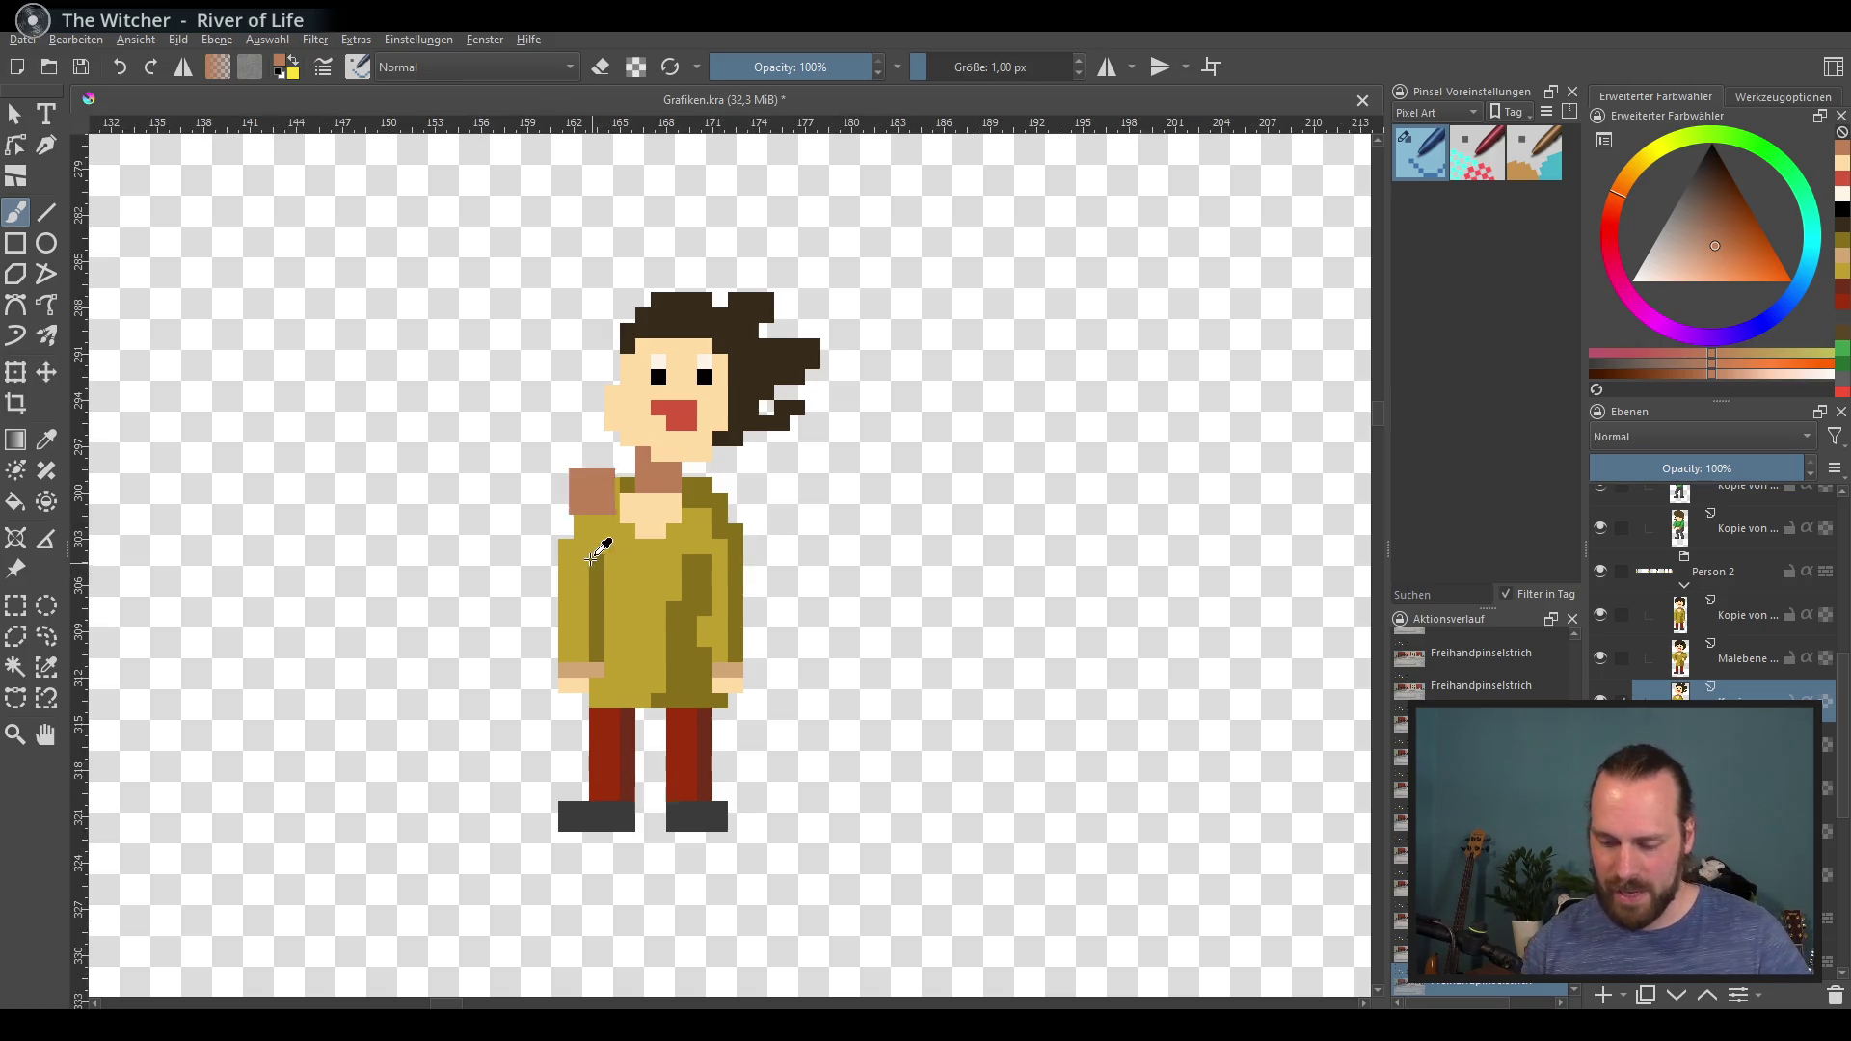
ctrl+click(677, 501)
mouse_move(853, 376)
mouse_down()
mouse_move(633, 880)
mouse_move(806, 550)
mouse_move(785, 440)
mouse_up()
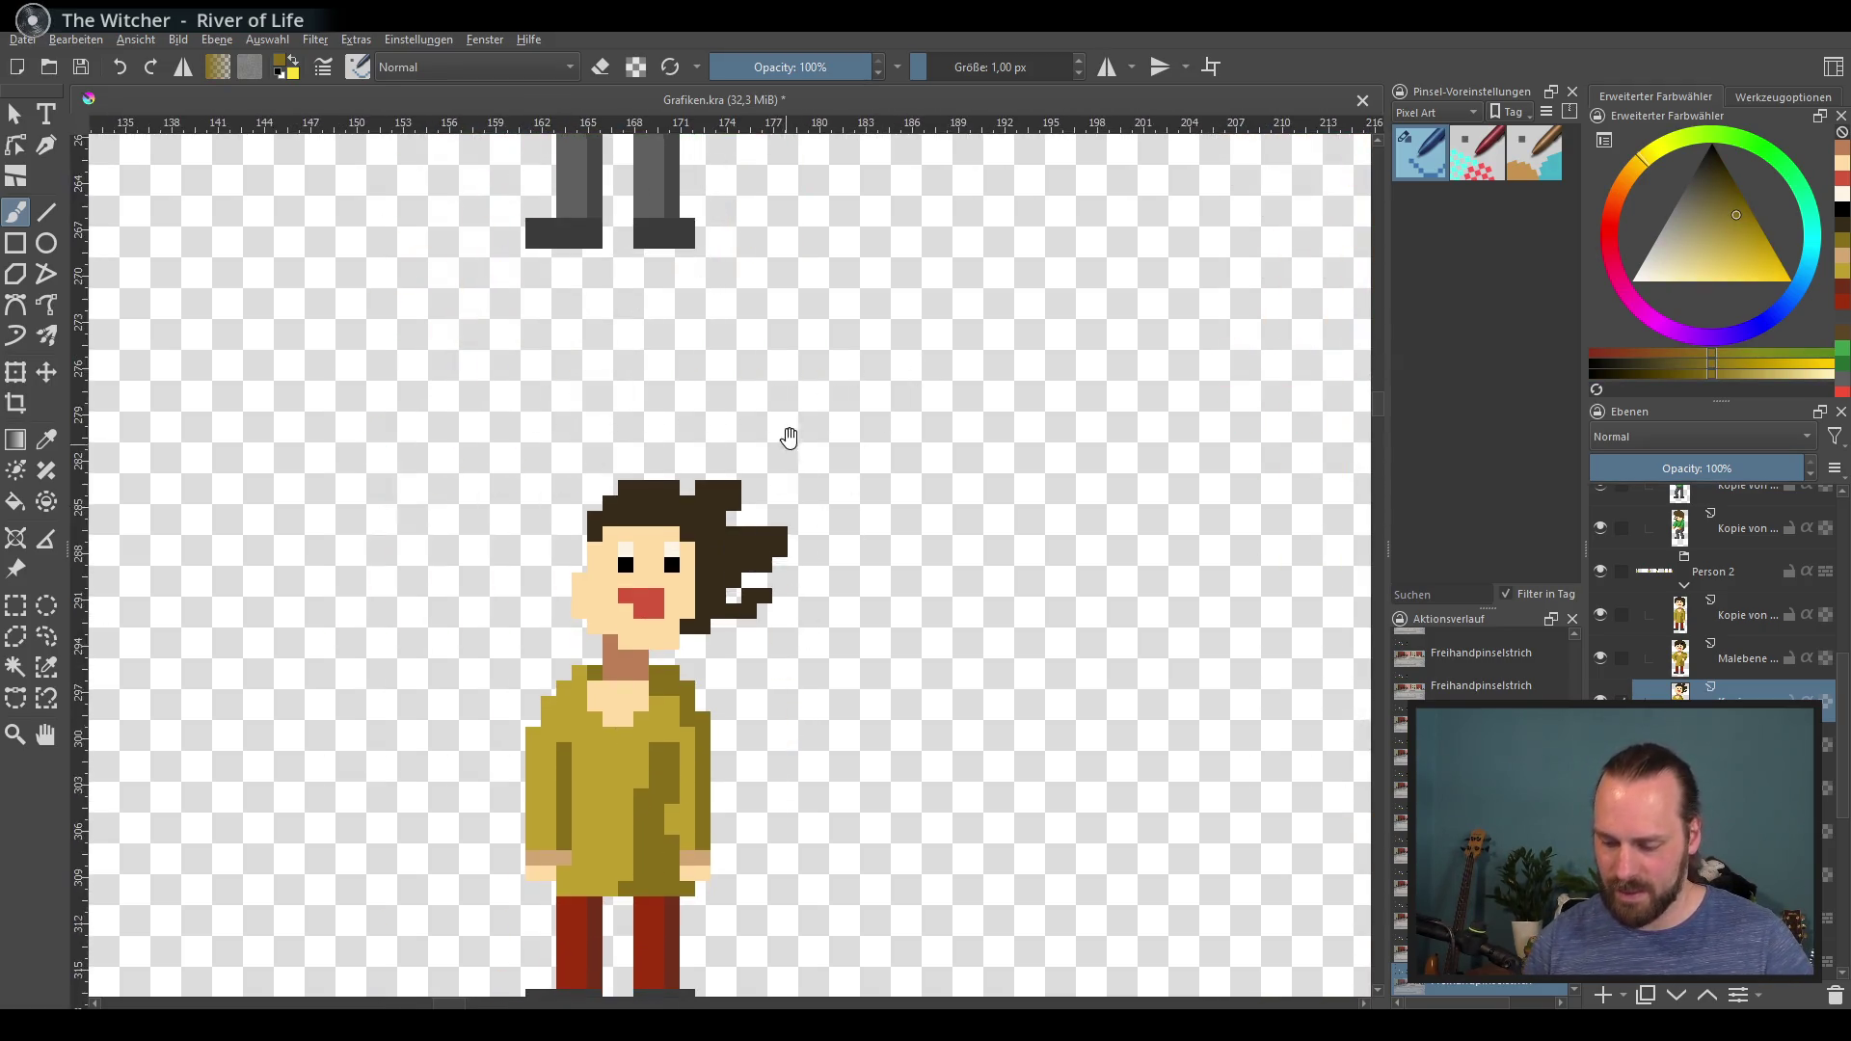
scroll(781, 591, down, 3)
drag(698, 618, 685, 752)
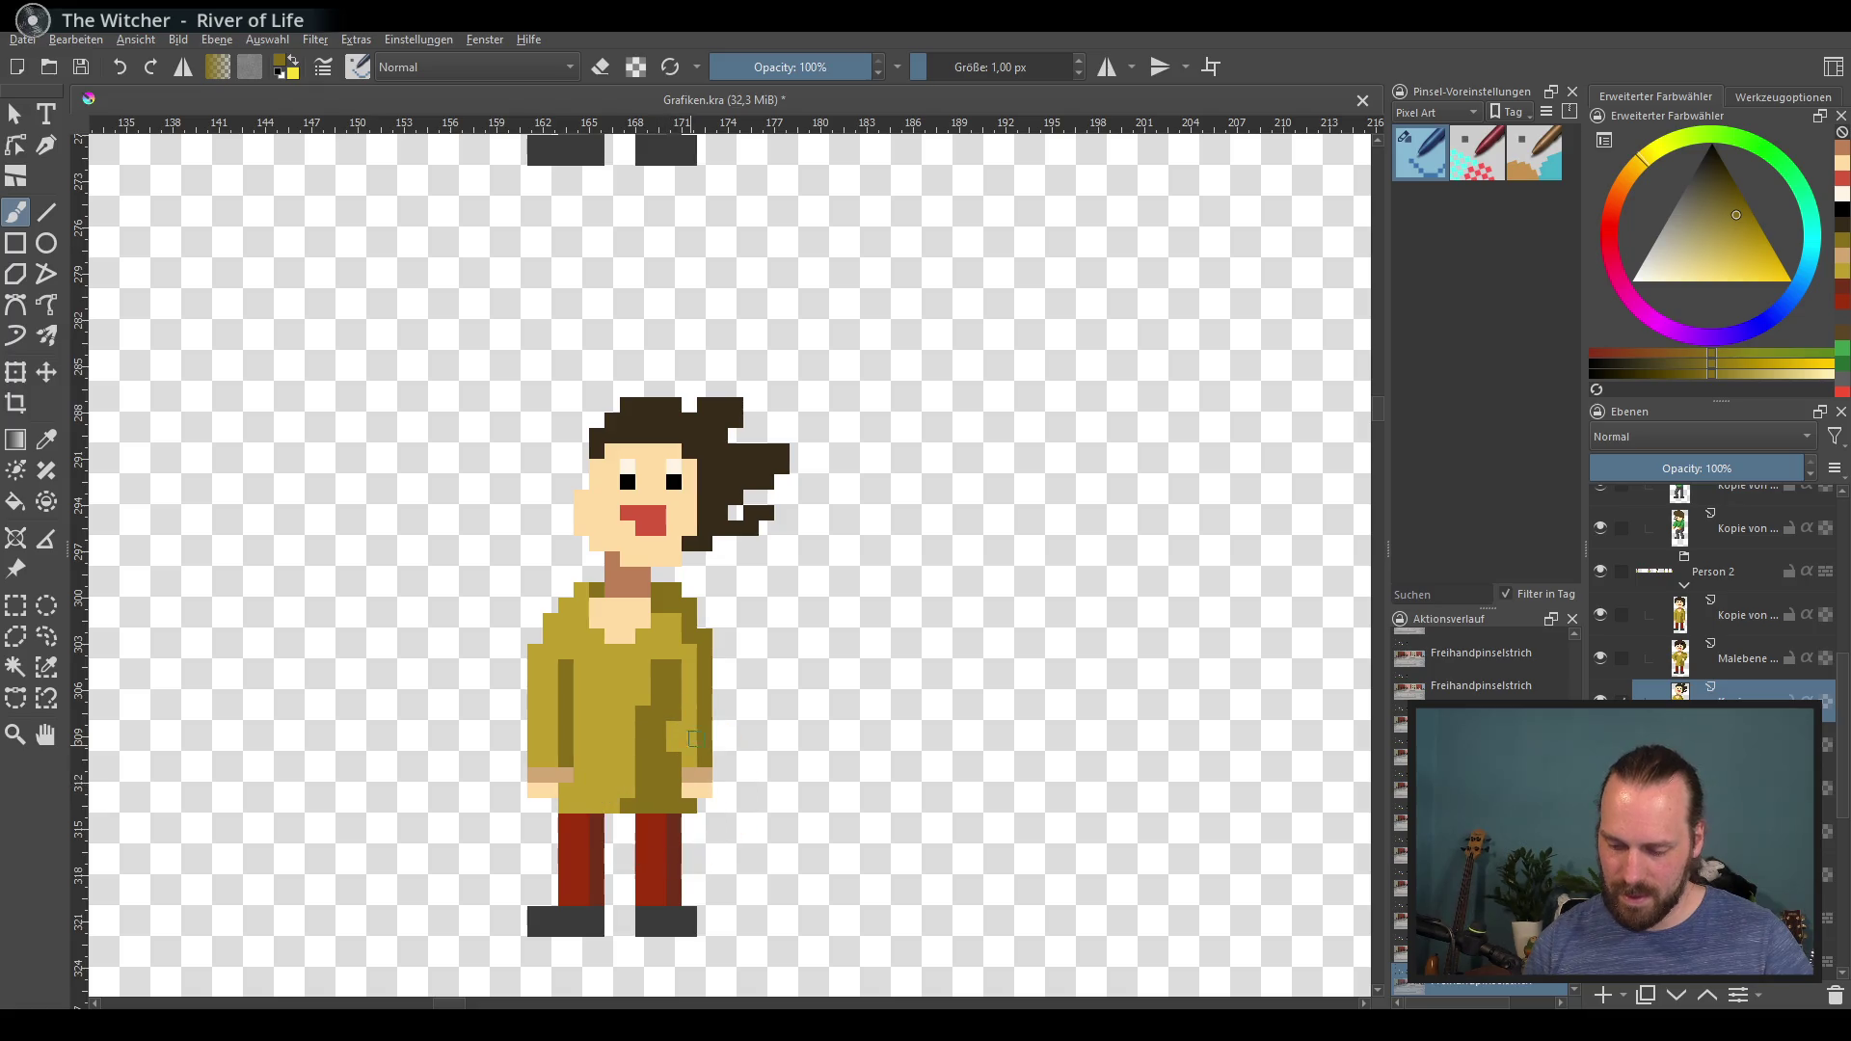
drag(721, 632, 721, 767)
ctrl+click(711, 675)
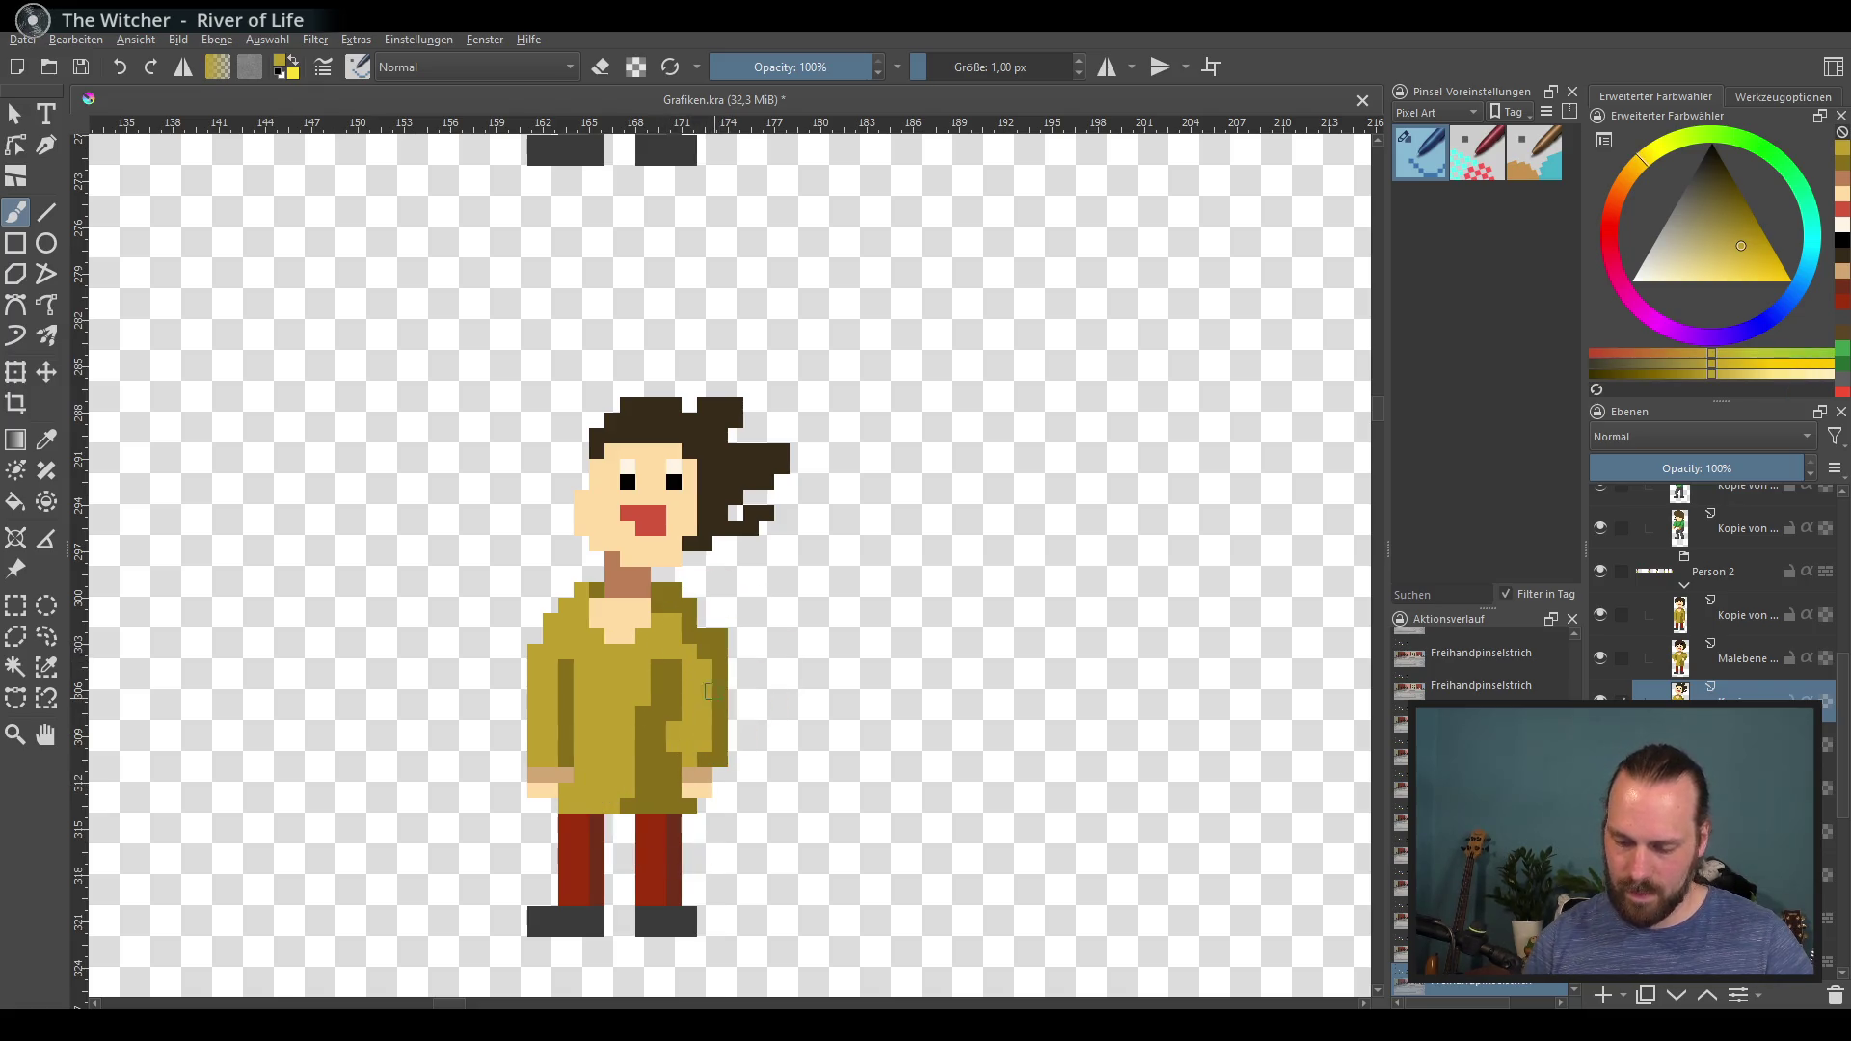
ctrl+click(666, 694)
mouse_move(743, 679)
mouse_down()
mouse_move(737, 646)
mouse_move(733, 689)
mouse_move(762, 738)
mouse_up()
ctrl+click(697, 726)
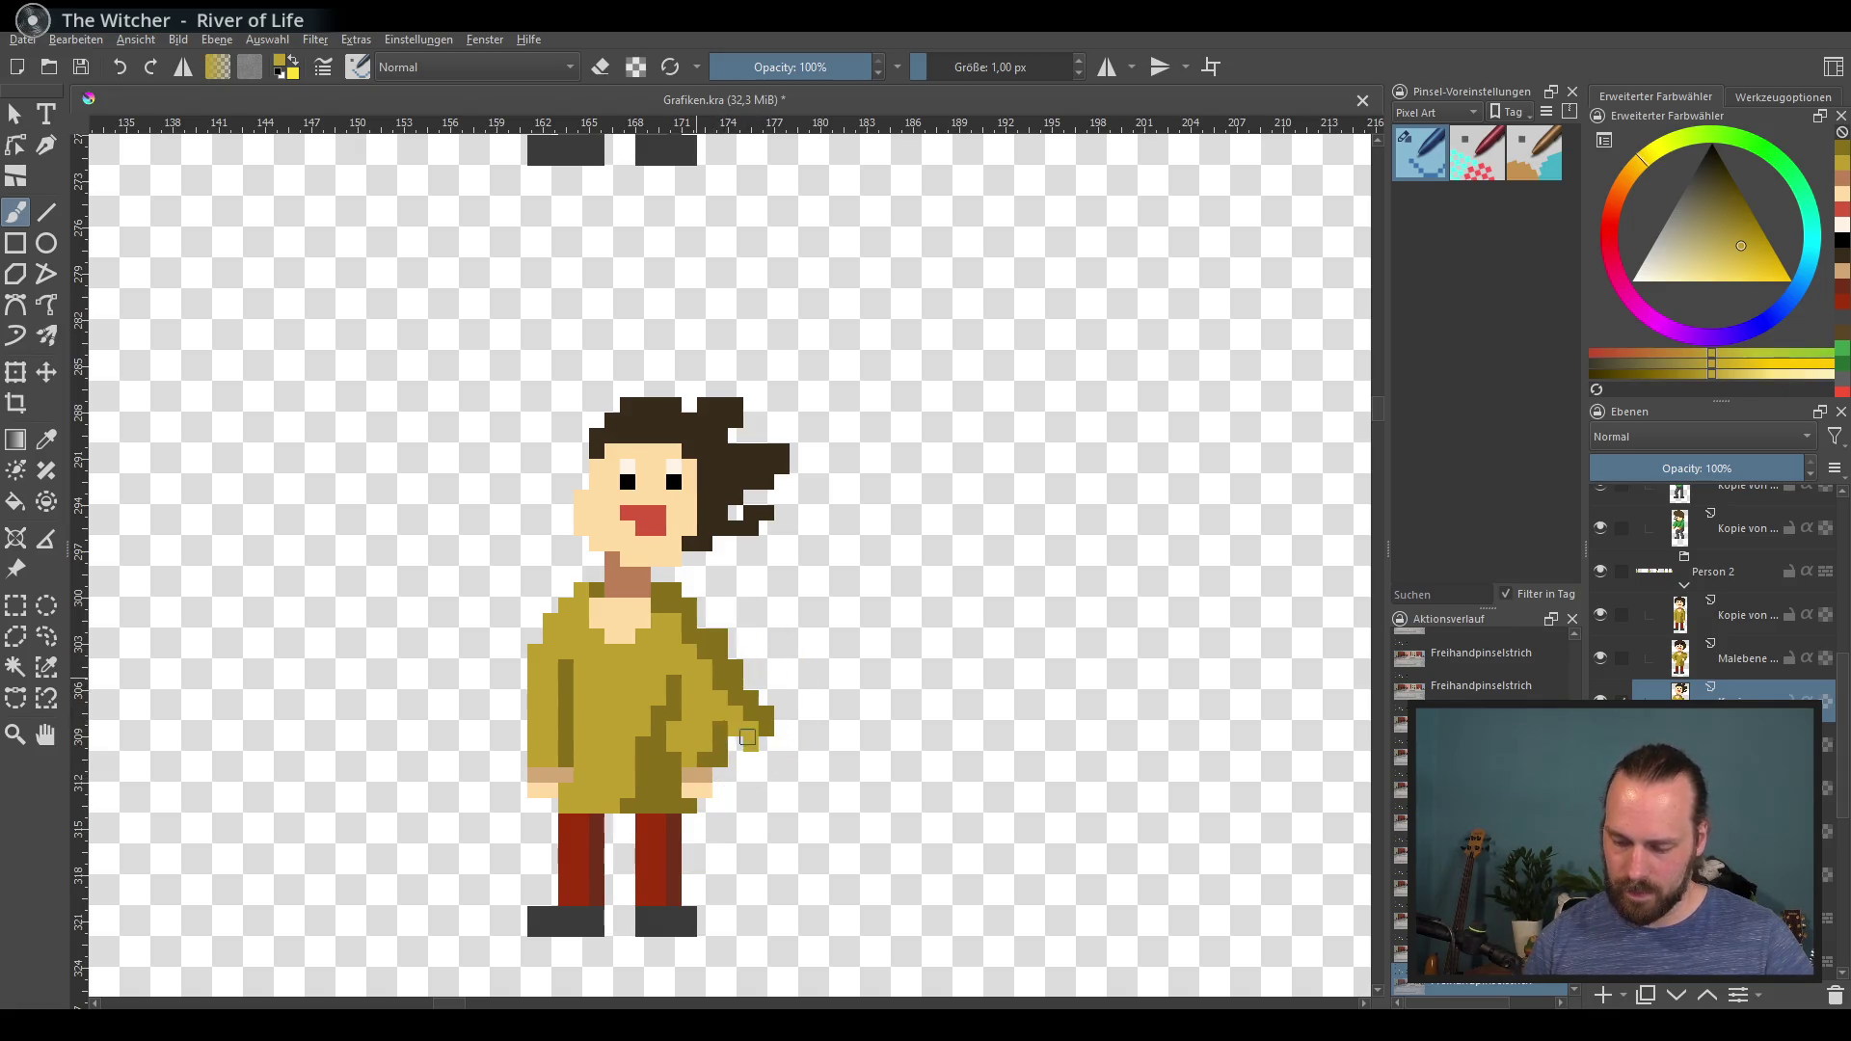
Step: Repaint the shirt-front stripe light olive and erase the outstretched right arm and hand
ctrl+click(660, 781)
ctrl+click(645, 710)
mouse_move(665, 684)
mouse_down()
mouse_move(692, 792)
mouse_move(689, 704)
mouse_up()
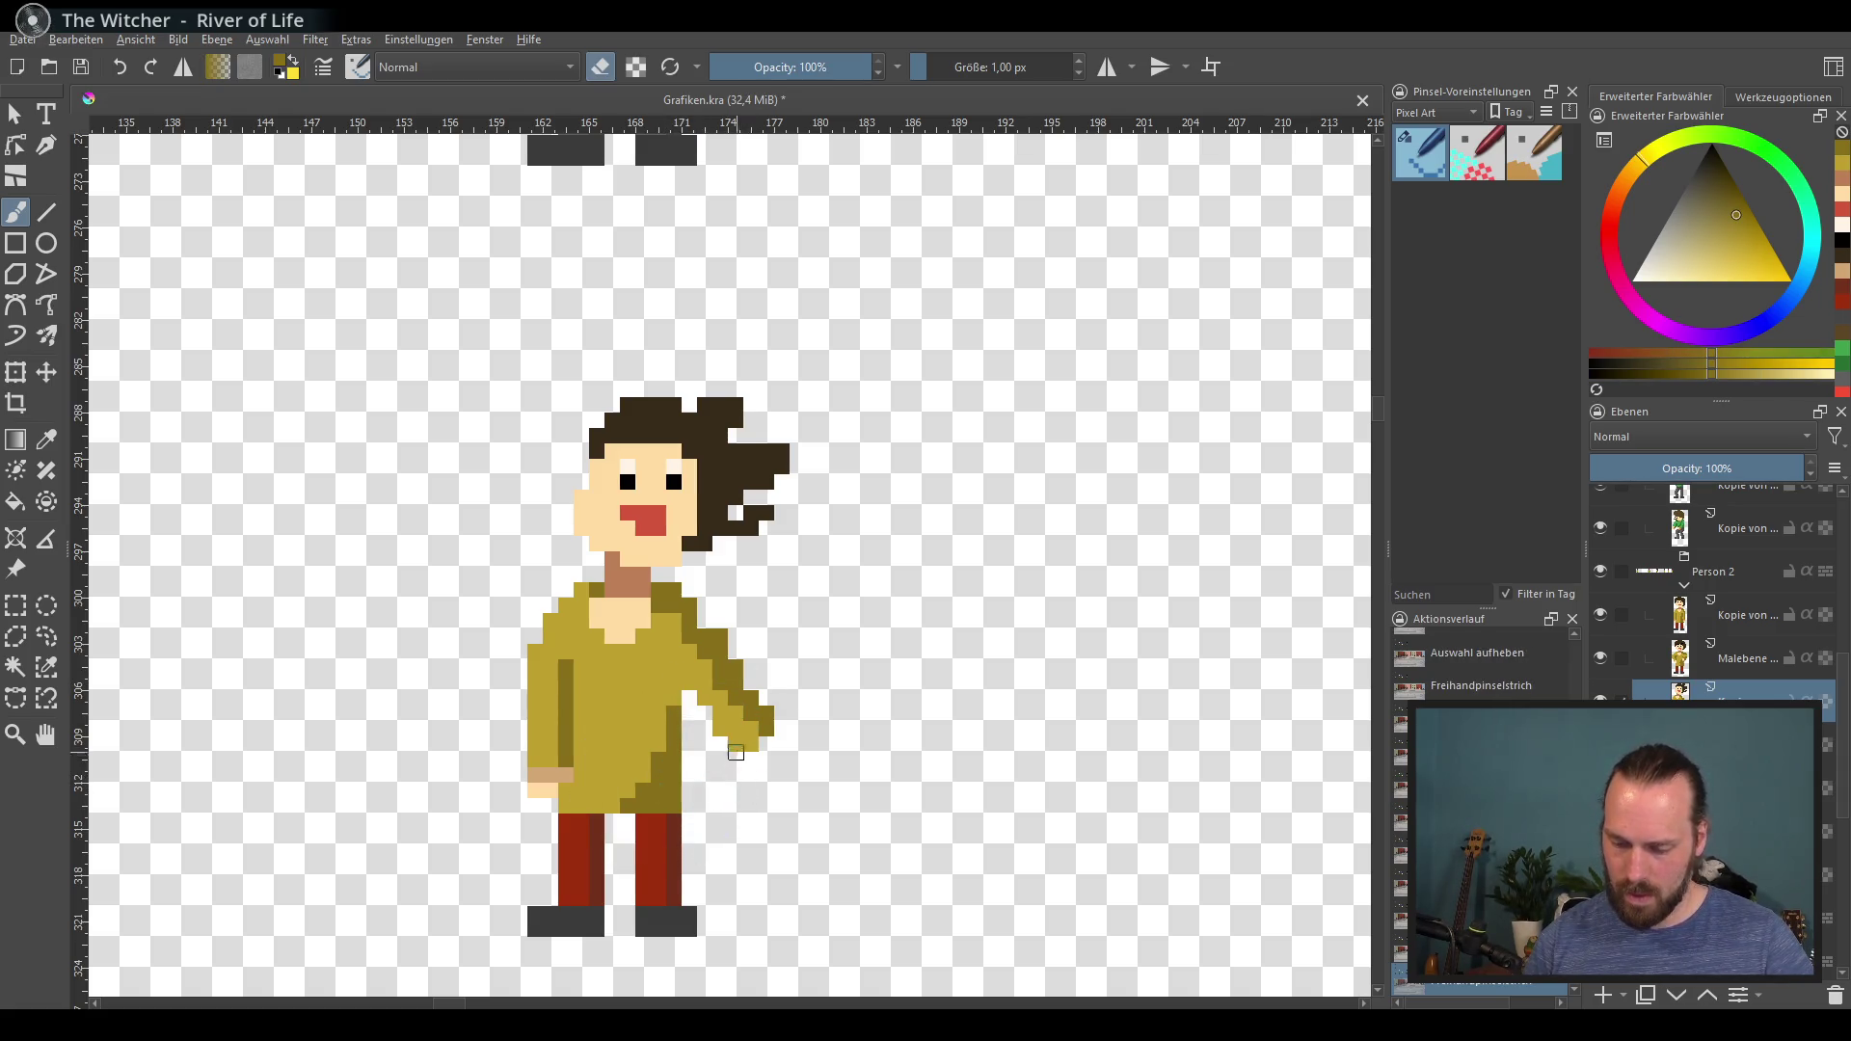
key(e)
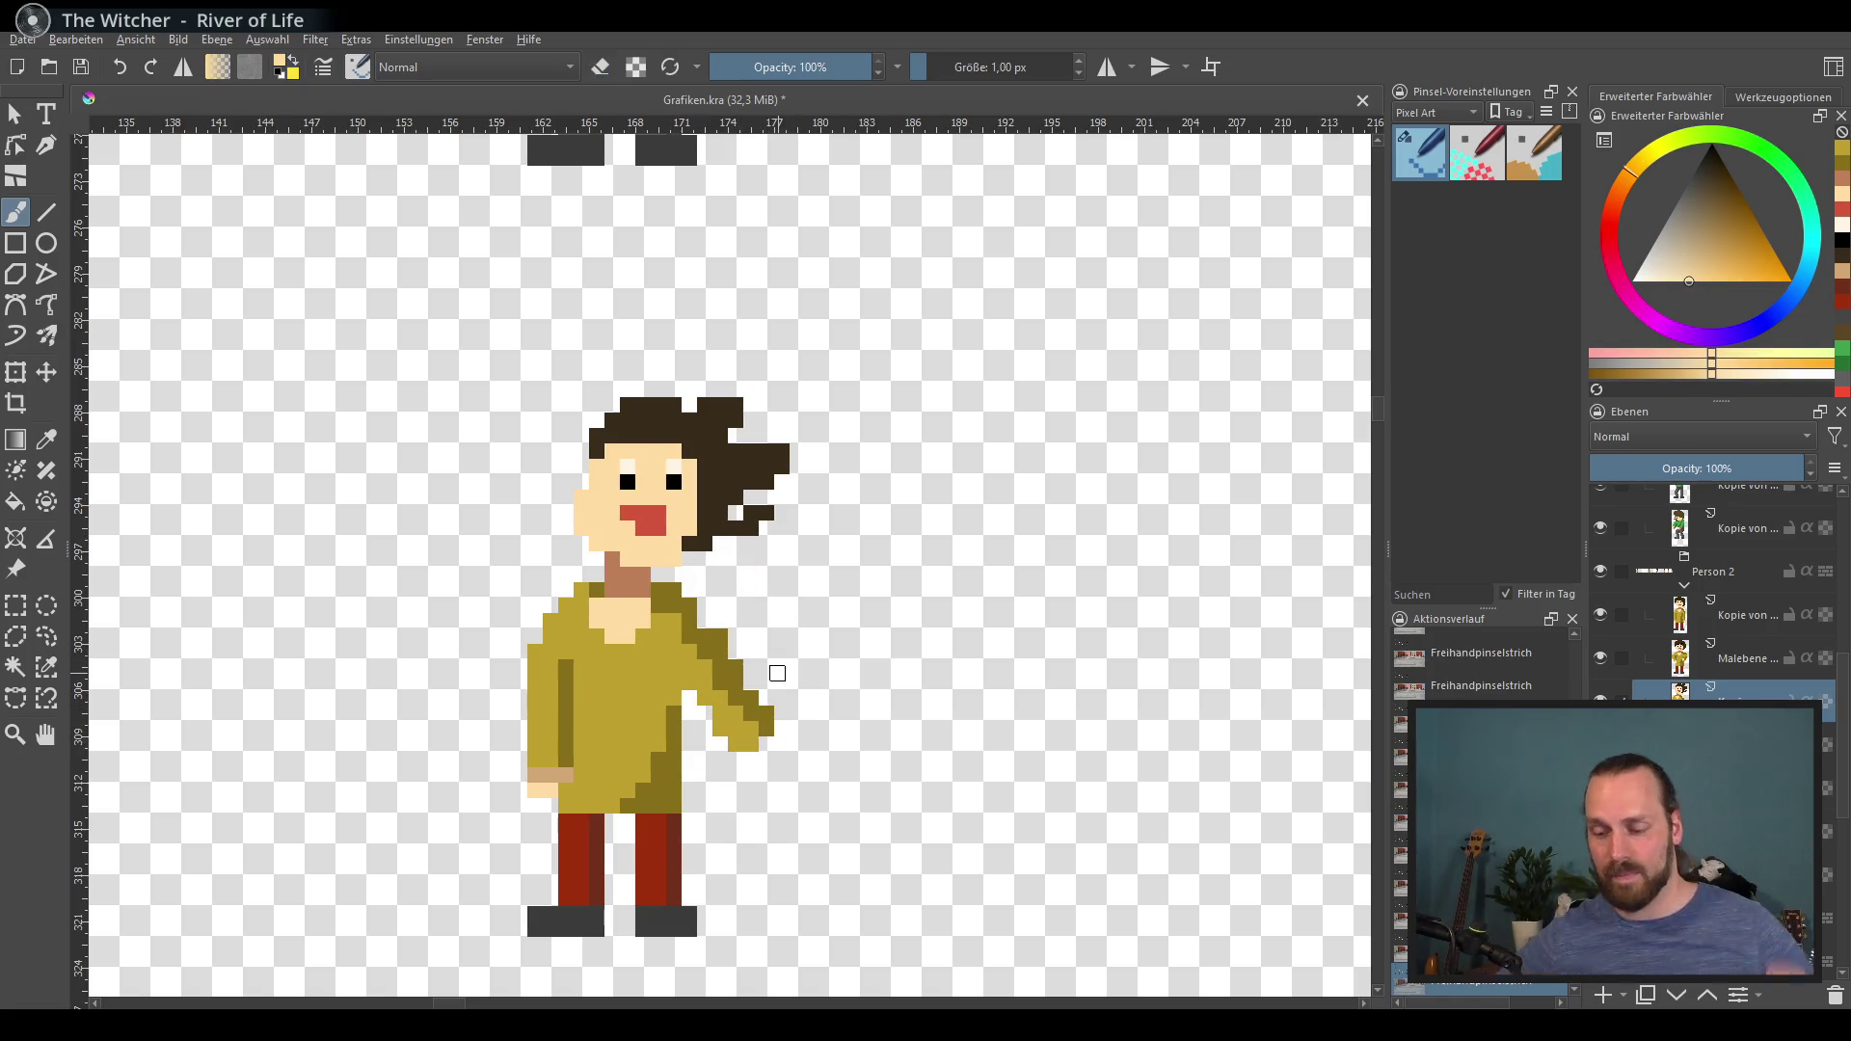
key(e)
mouse_move(771, 733)
mouse_down()
mouse_move(694, 628)
mouse_move(741, 761)
mouse_up()
Step: Erase the left arm and shade the shirt's right edge dark olive
mouse_move(526, 706)
mouse_down()
mouse_move(565, 781)
mouse_move(545, 656)
mouse_move(574, 791)
mouse_up()
key(e)
ctrl+click(584, 665)
ctrl+click(665, 743)
drag(673, 663, 691, 787)
Step: Paint a dark-olive-shaded arm raised toward the face with a skin-coloured hand
ctrl+click(579, 733)
mouse_move(545, 665)
mouse_down()
mouse_move(526, 579)
mouse_move(569, 549)
mouse_move(505, 593)
mouse_move(530, 623)
mouse_up()
ctrl+click(686, 709)
drag(555, 557, 579, 624)
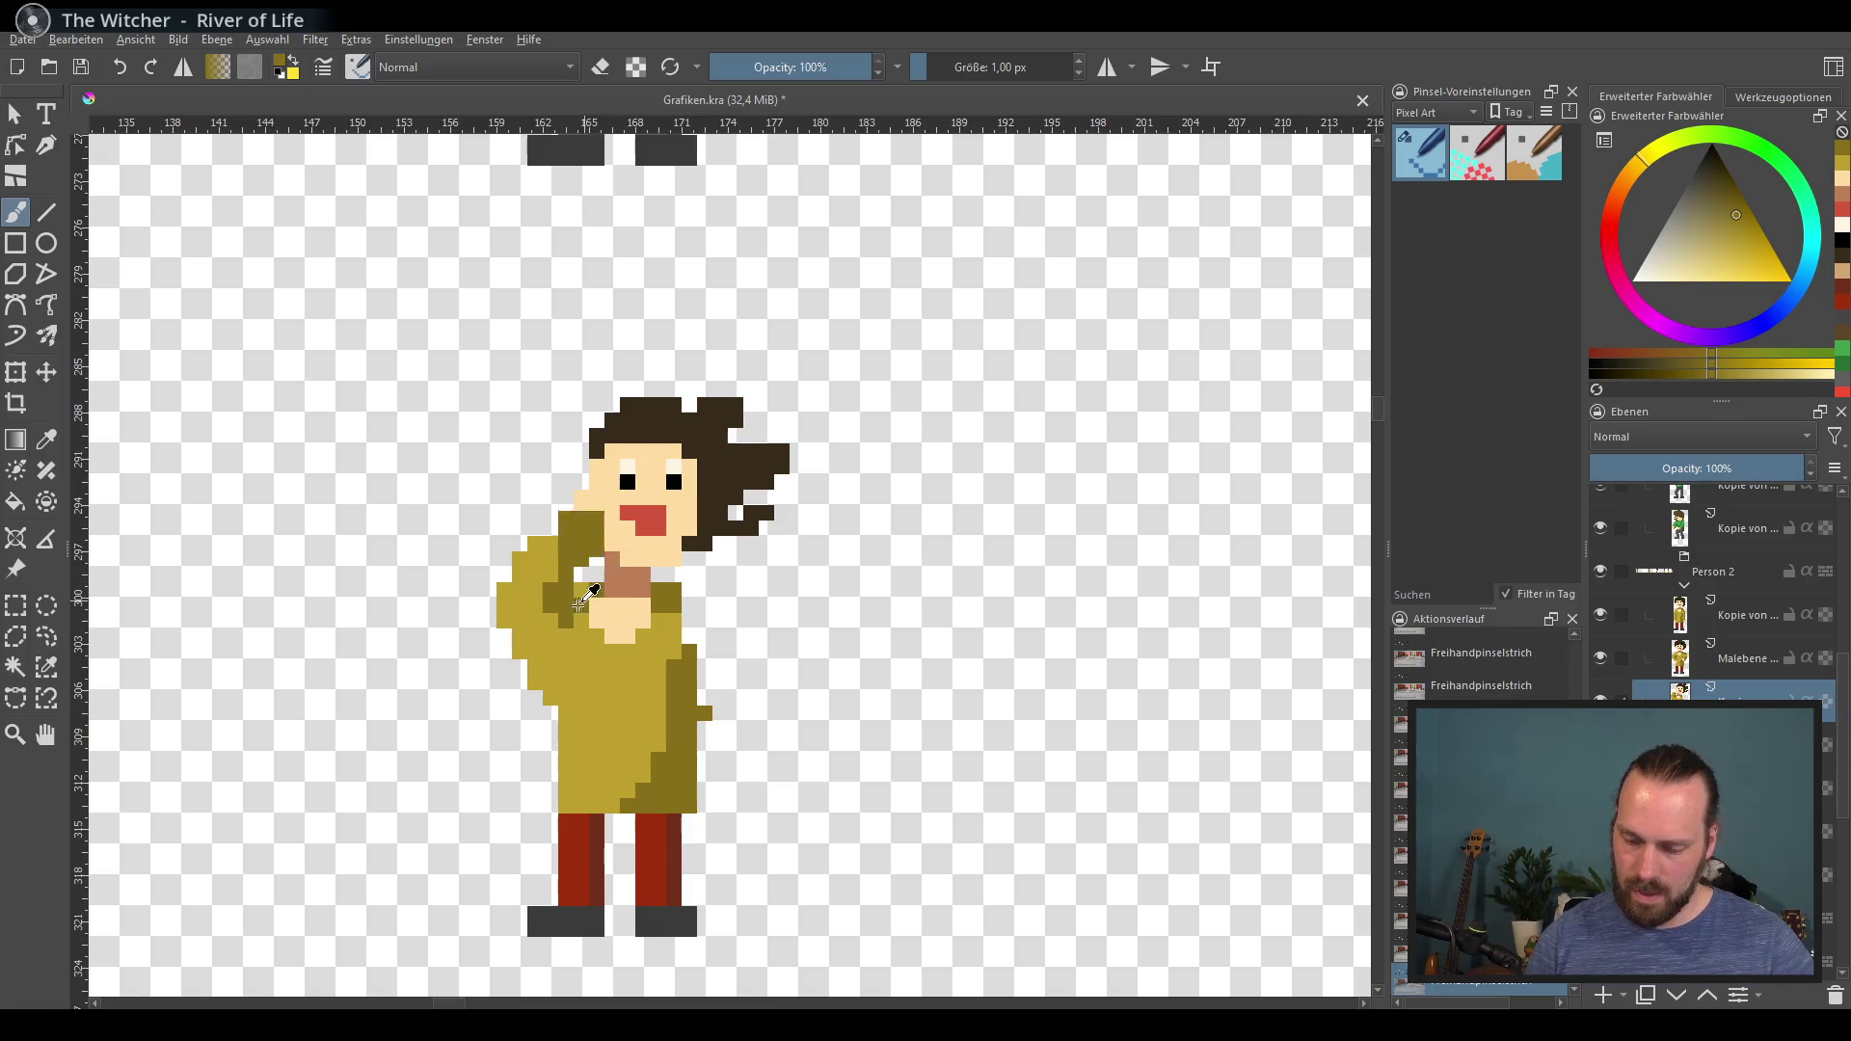
ctrl+click(587, 659)
ctrl+click(641, 467)
mouse_move(565, 545)
mouse_down()
mouse_move(554, 482)
mouse_move(583, 543)
mouse_up()
Step: Paint a second skin-coloured hand to the right of the neck
ctrl+click(631, 585)
key(ctrl+z)
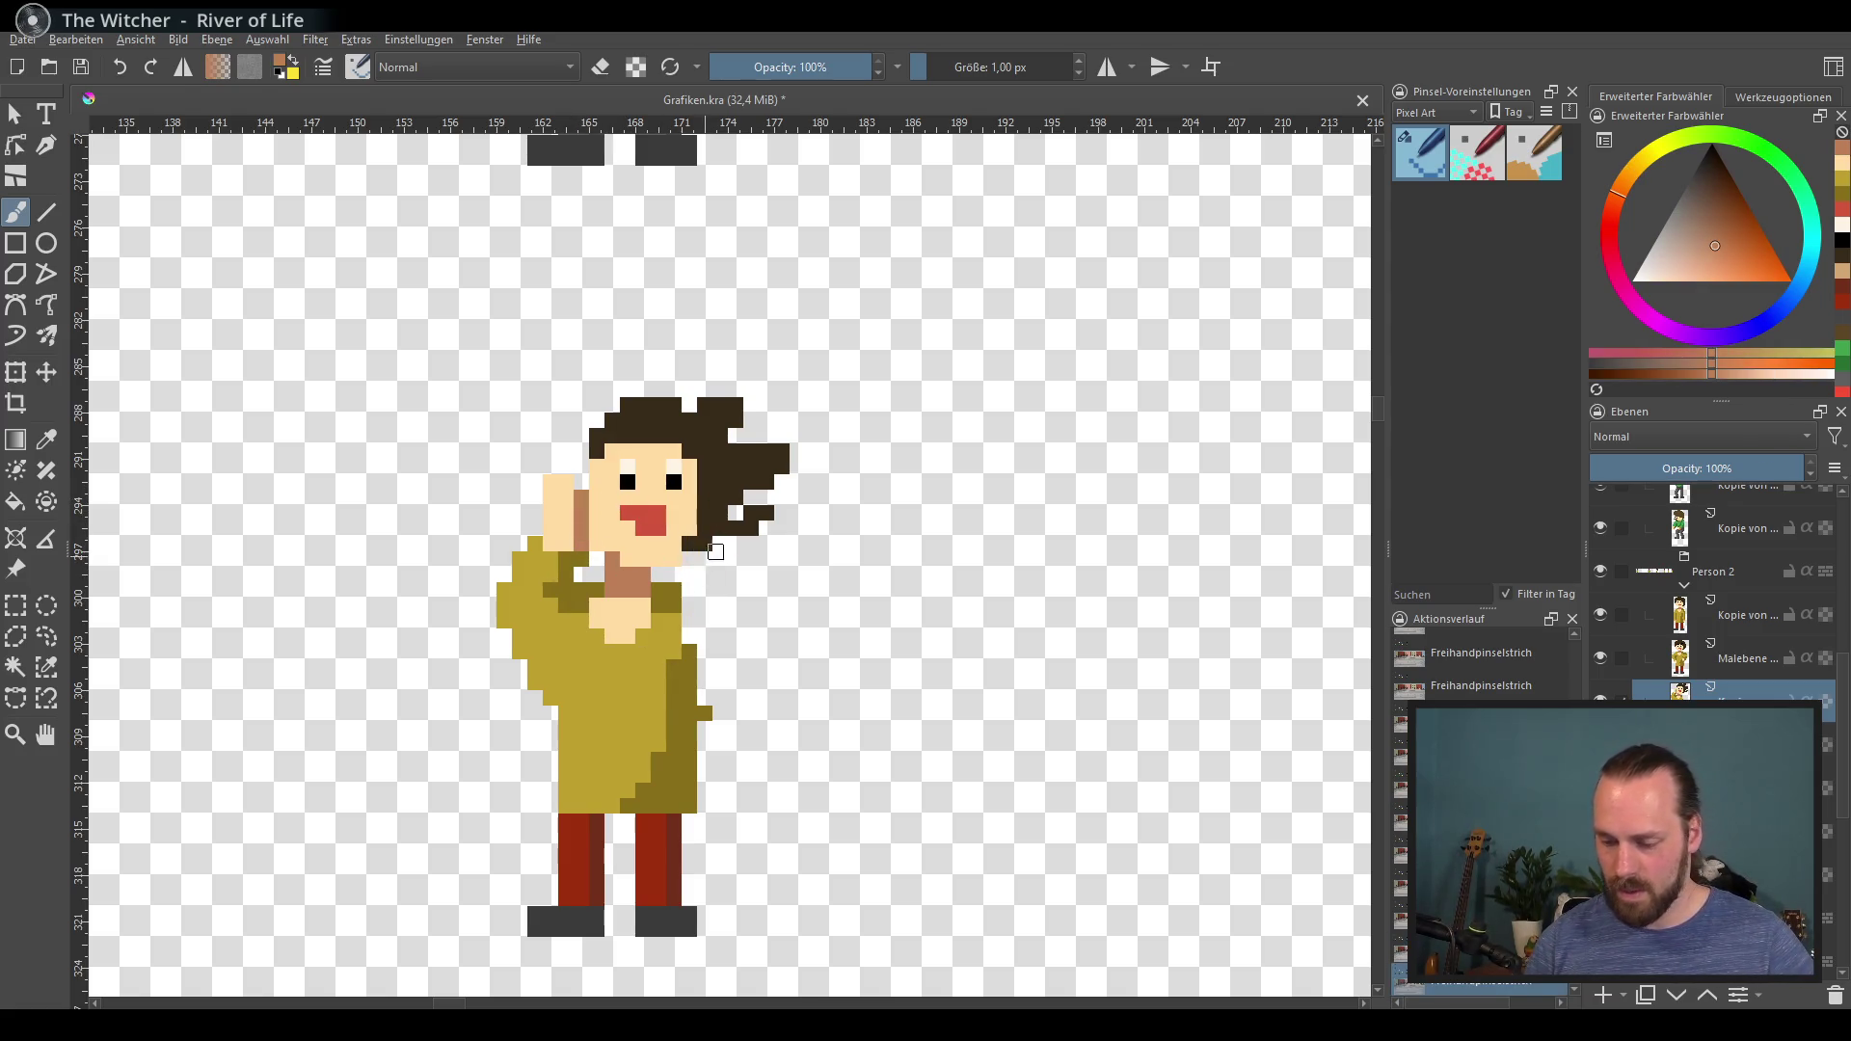
ctrl+click(675, 555)
mouse_move(743, 530)
mouse_down()
mouse_move(690, 583)
mouse_move(719, 526)
mouse_up()
ctrl+click(700, 463)
Step: Widen the coat beside the right hand and shade its right edge darker olive
ctrl+click(680, 578)
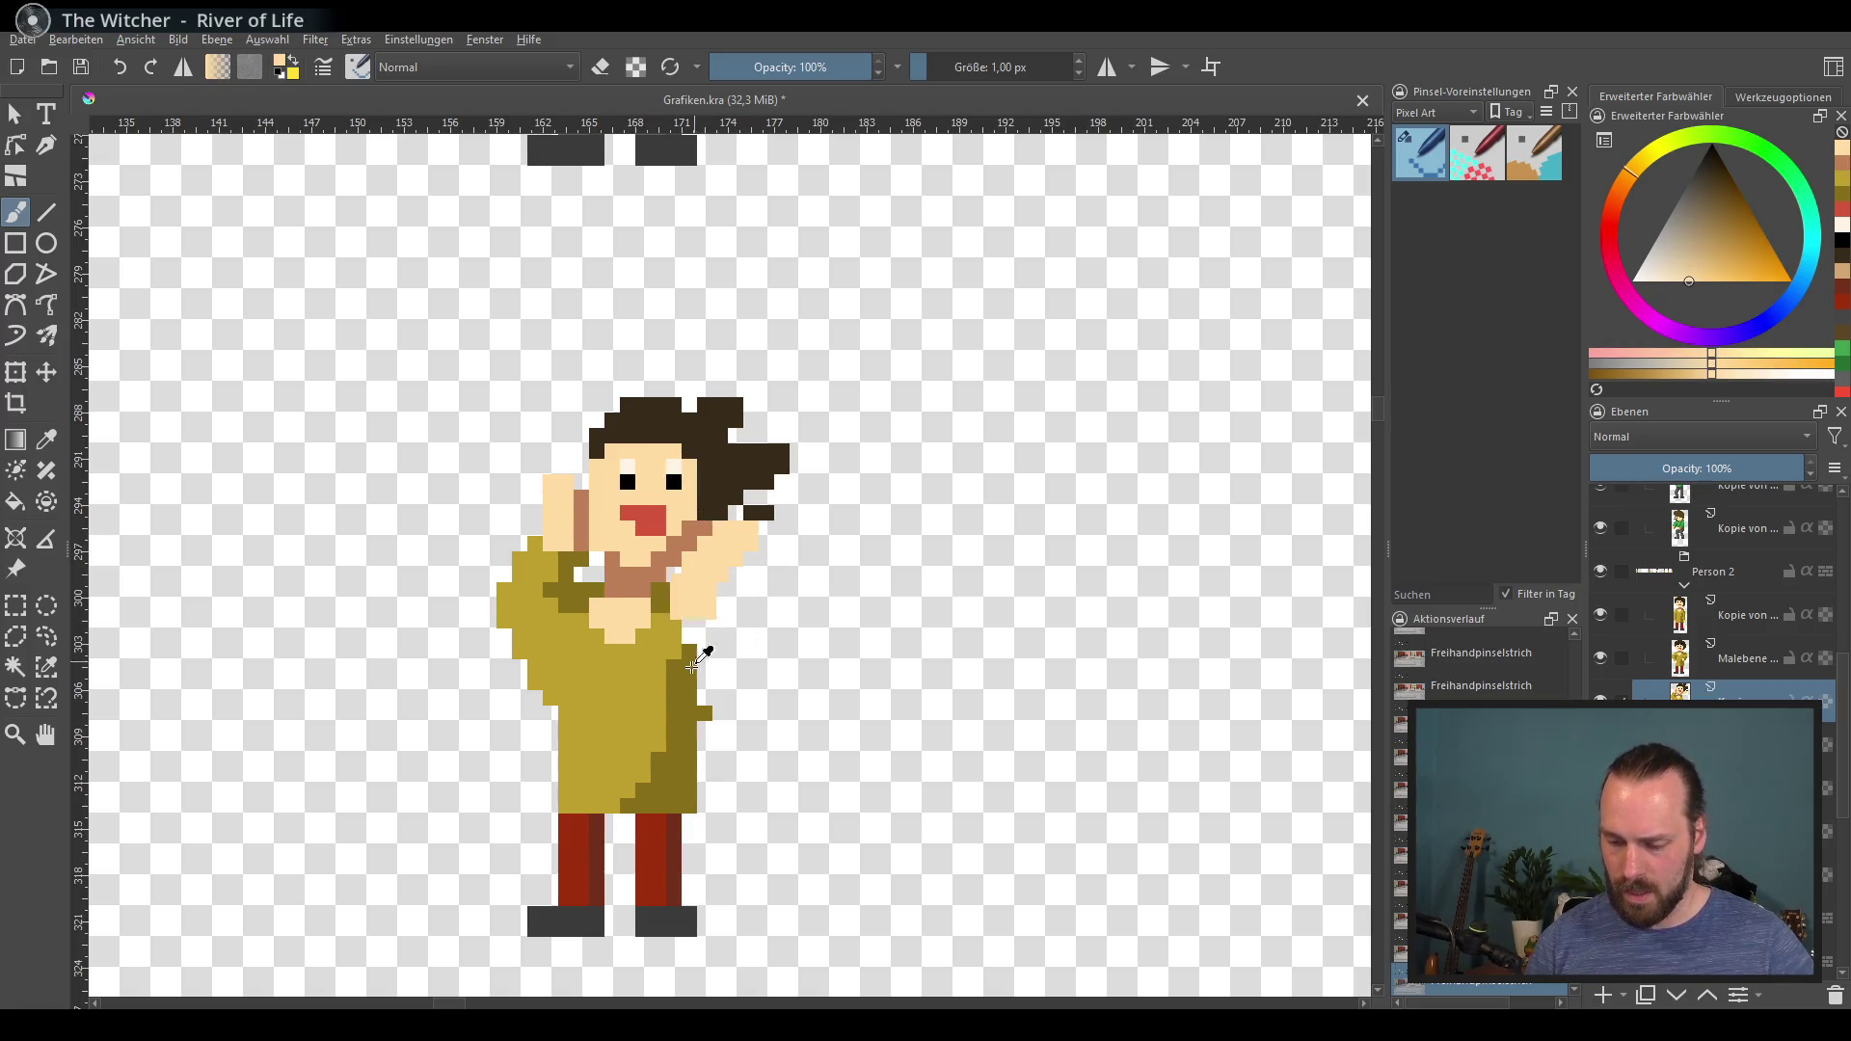
ctrl+click(706, 592)
mouse_move(706, 592)
mouse_down()
mouse_move(757, 596)
mouse_move(743, 631)
mouse_move(689, 636)
mouse_move(743, 656)
mouse_up()
ctrl+click(682, 717)
ctrl+click(665, 599)
drag(762, 583, 692, 610)
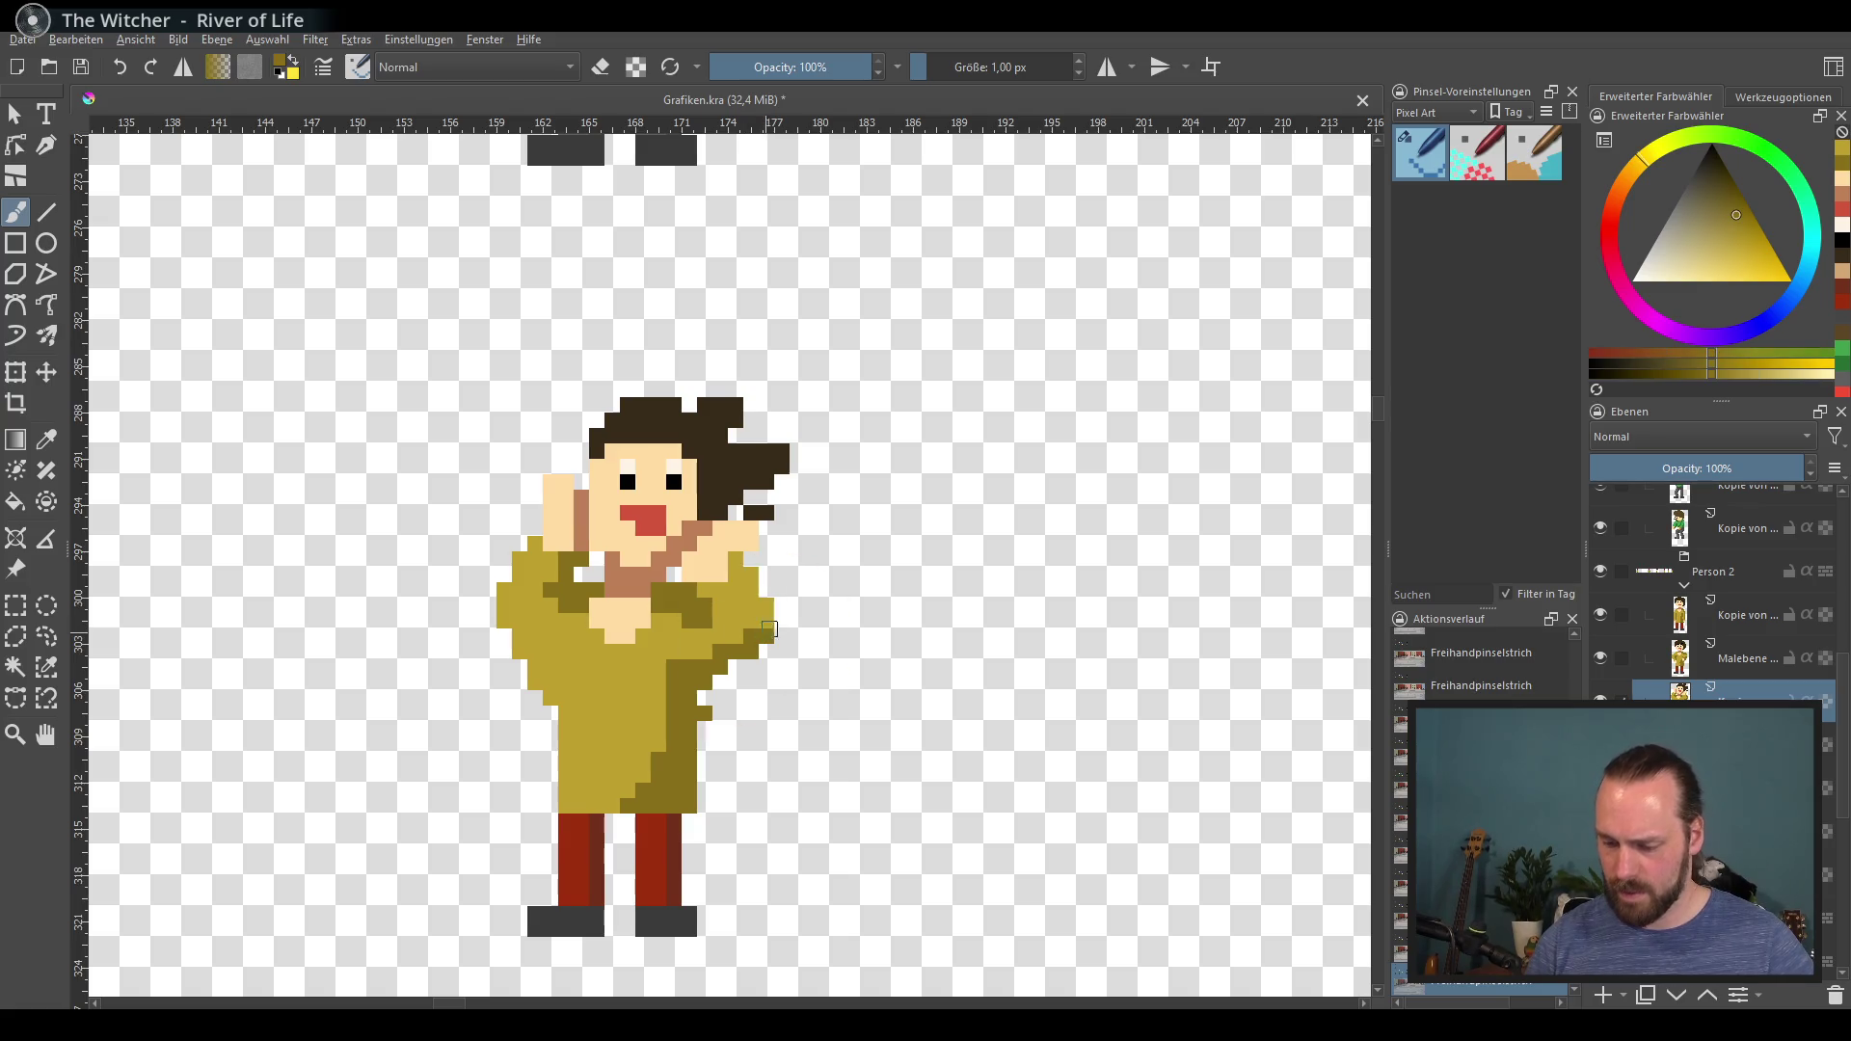
Step: Shade the right hand with brown and the coat below it with dark olive
ctrl+click(728, 556)
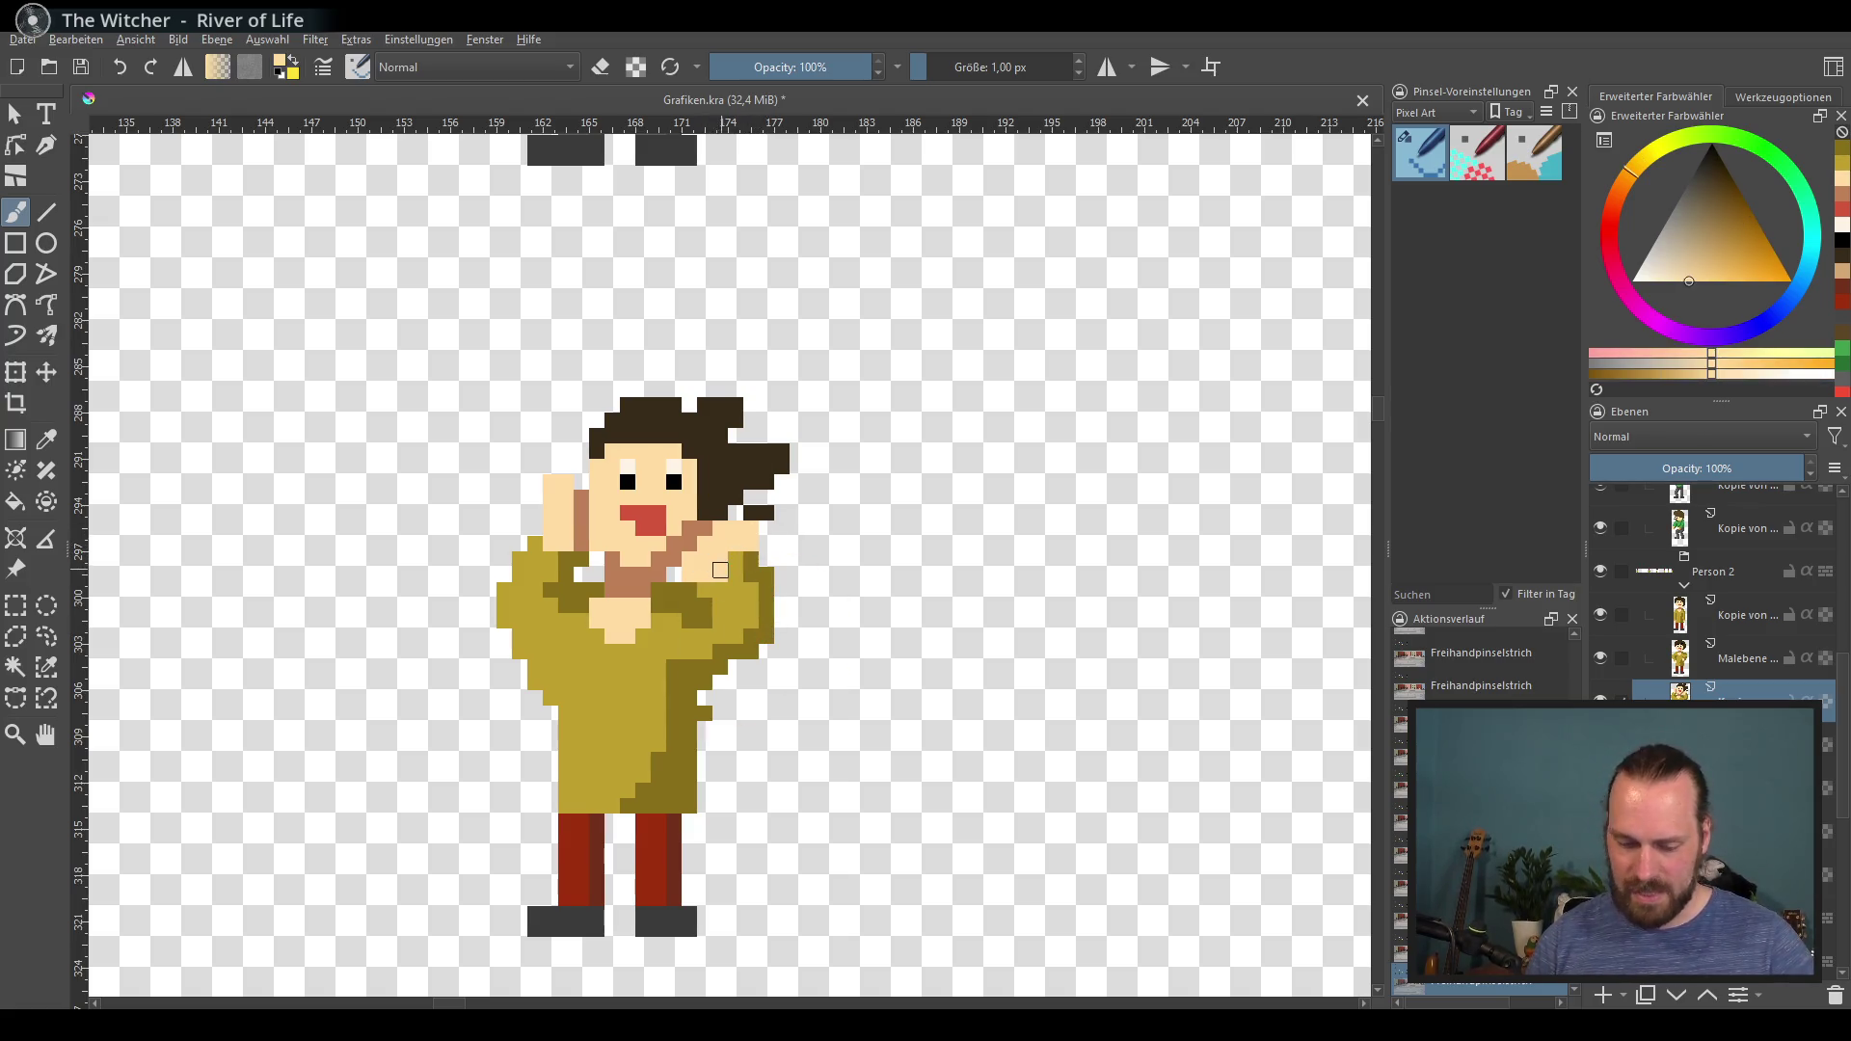
key(e)
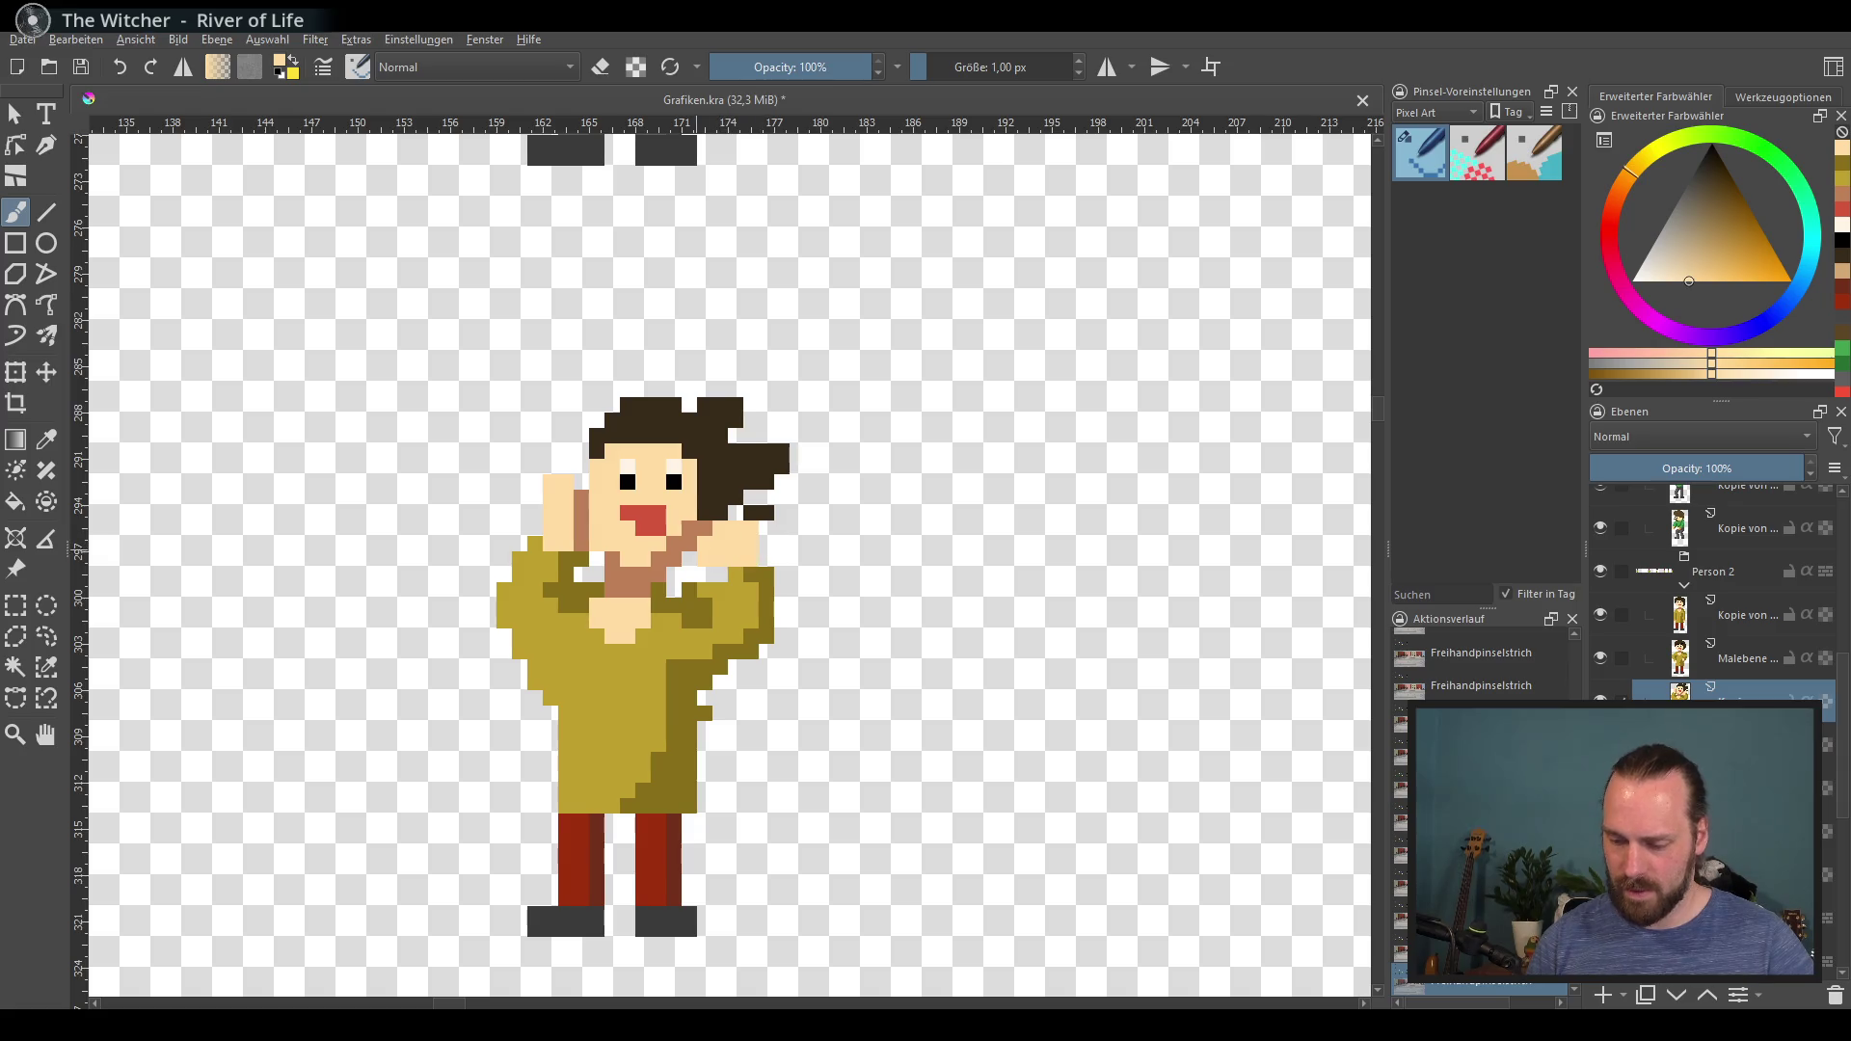
ctrl+click(680, 547)
drag(750, 560, 750, 575)
ctrl+click(709, 586)
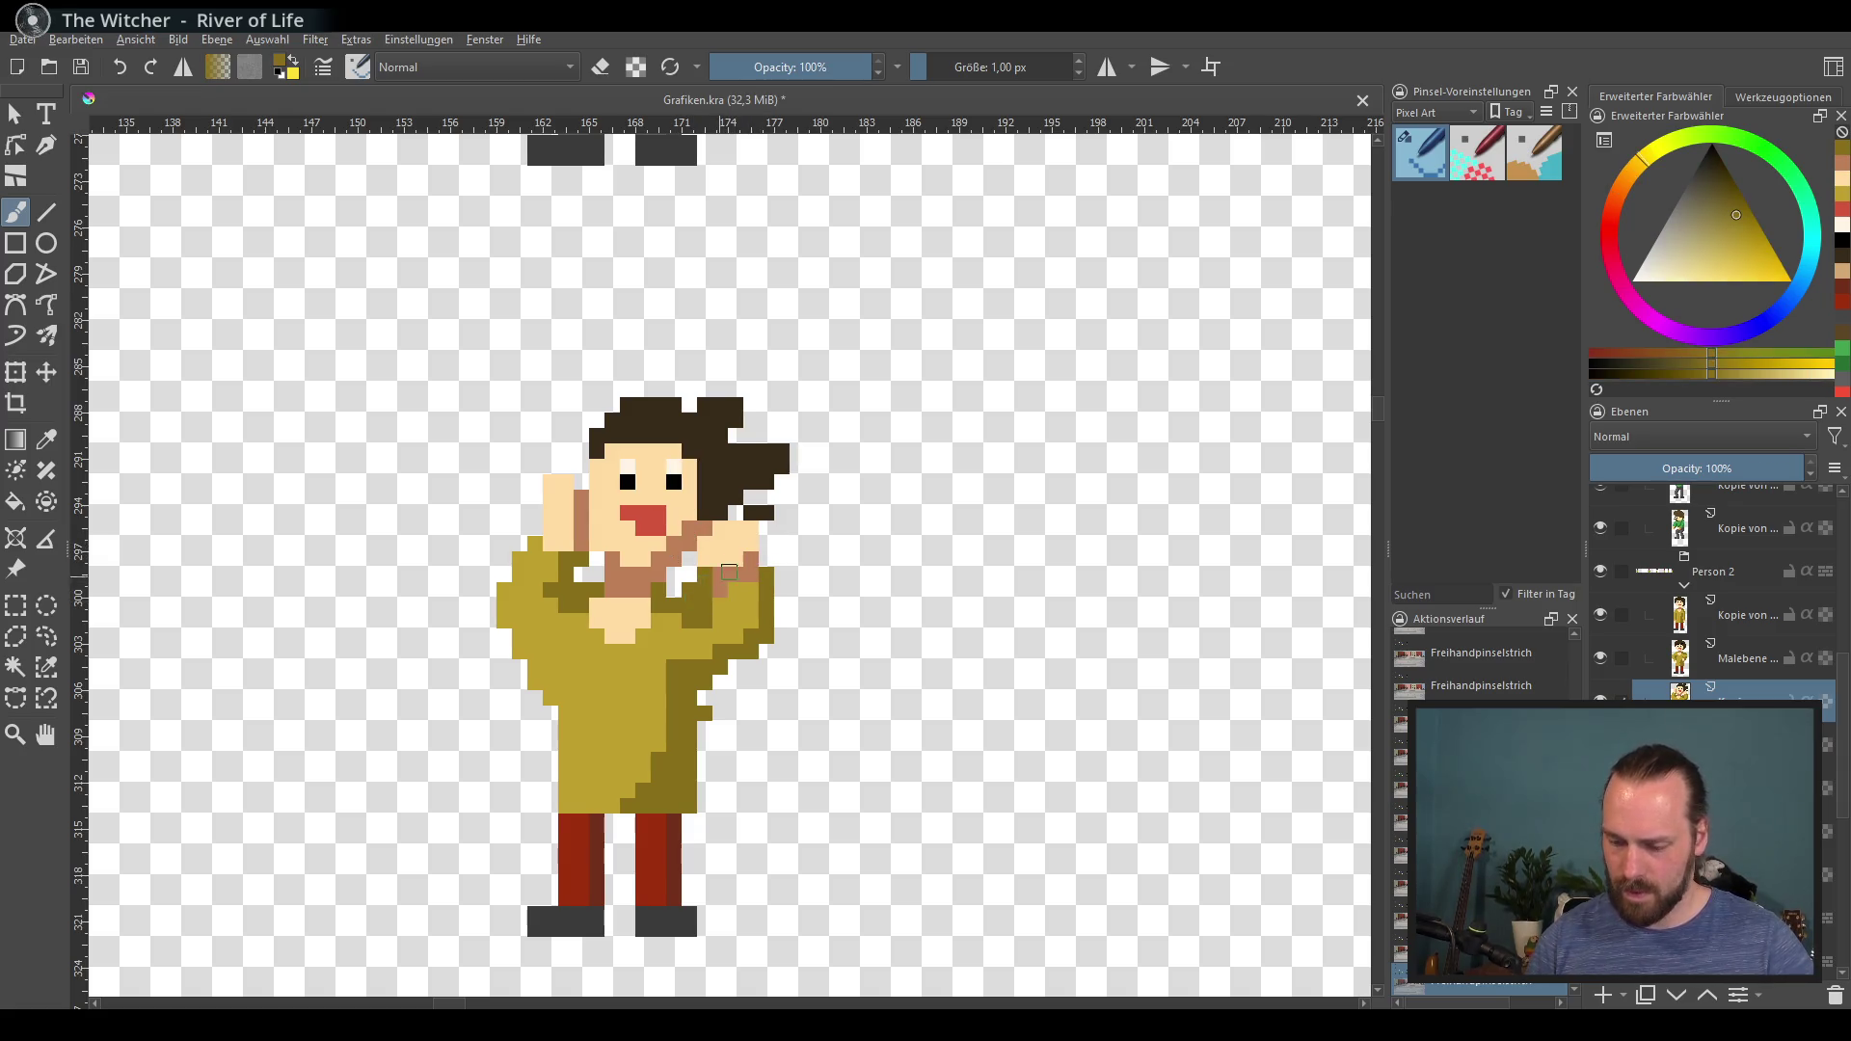
drag(733, 632, 749, 625)
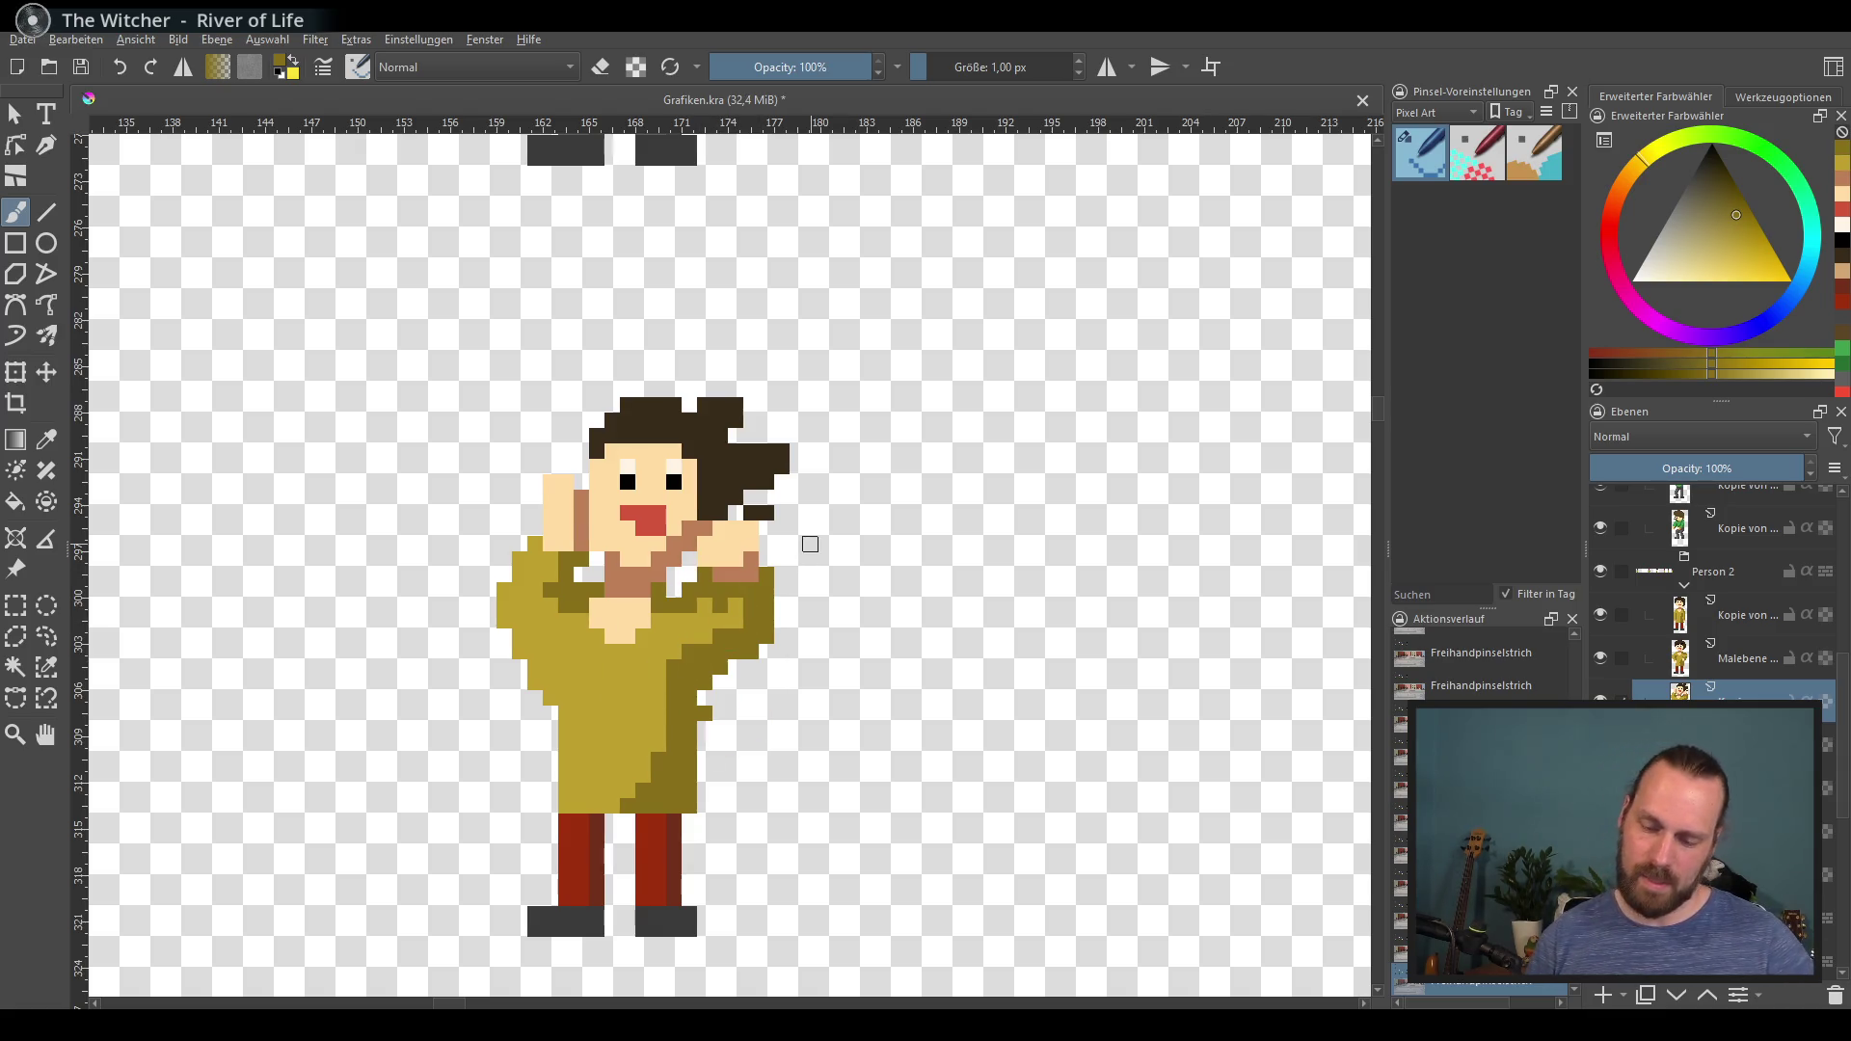
Step: Paint a dark-red band along the top of the trousers at the waist
scroll(810, 544, down, 1)
ctrl+click(578, 761)
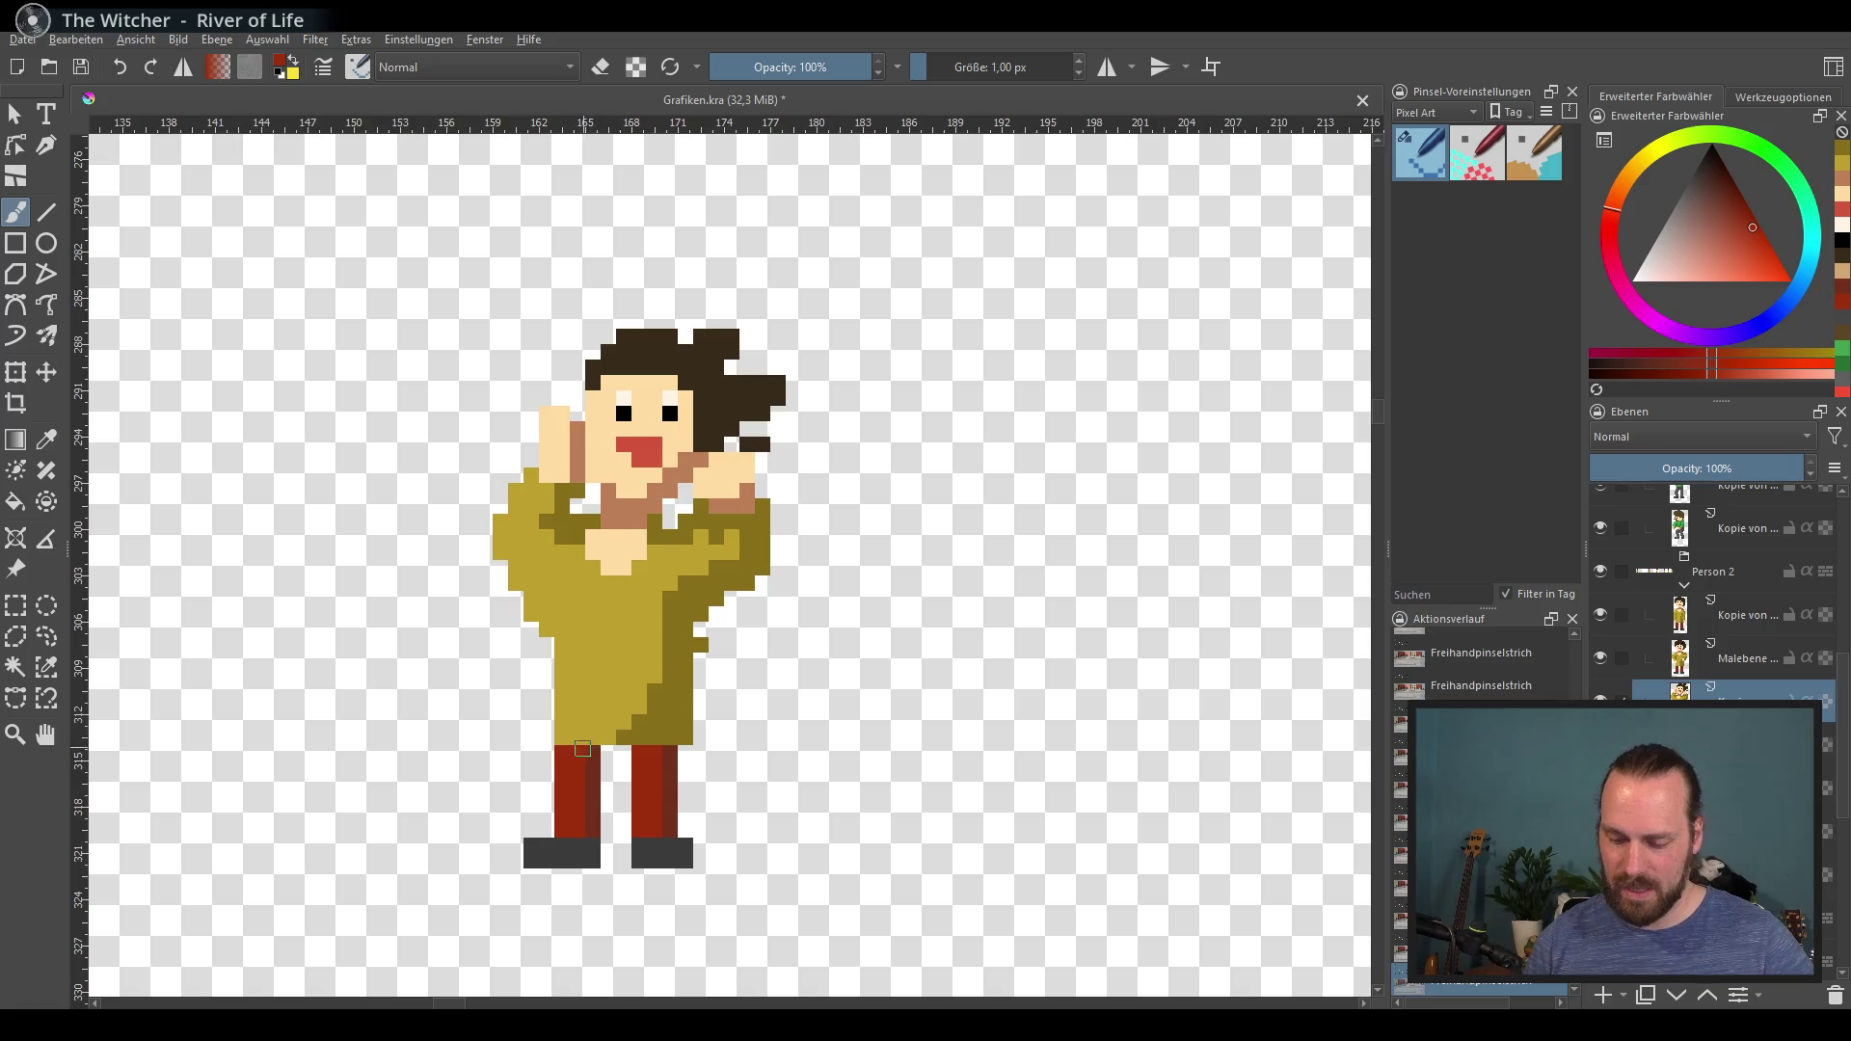
drag(622, 737, 564, 740)
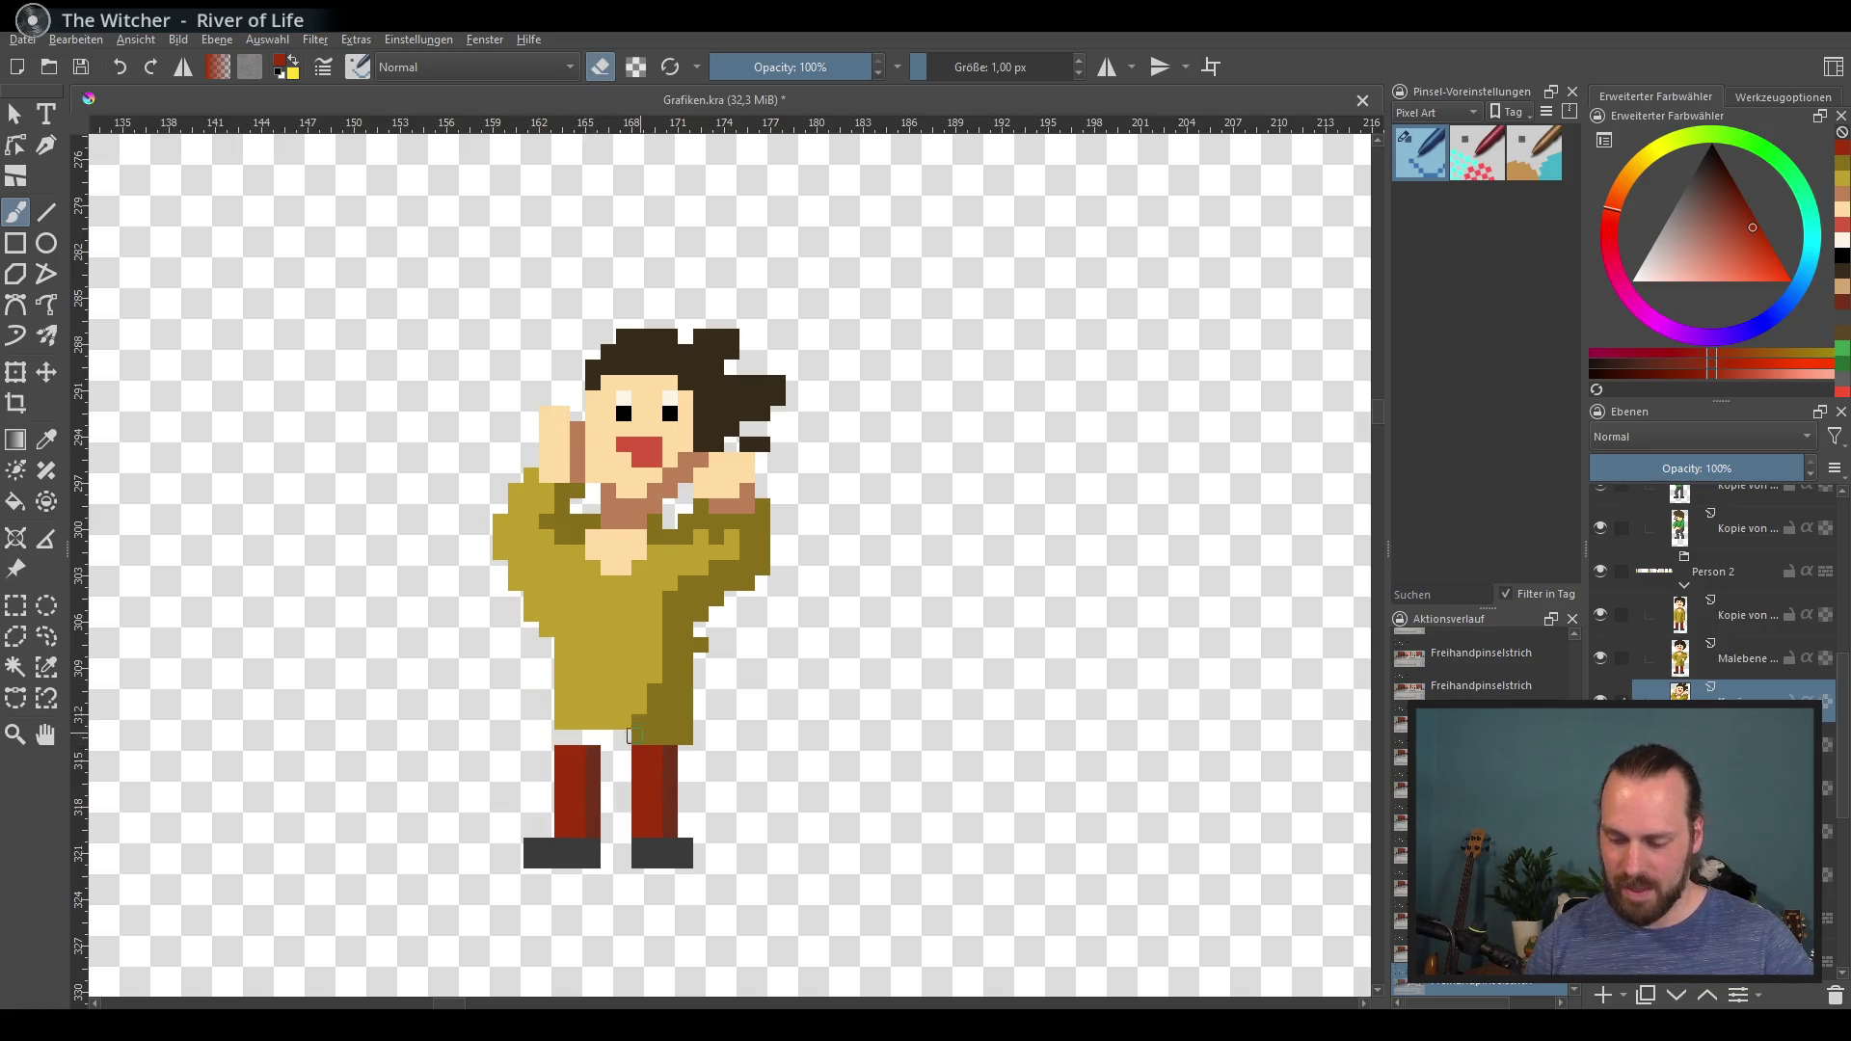
click(612, 740)
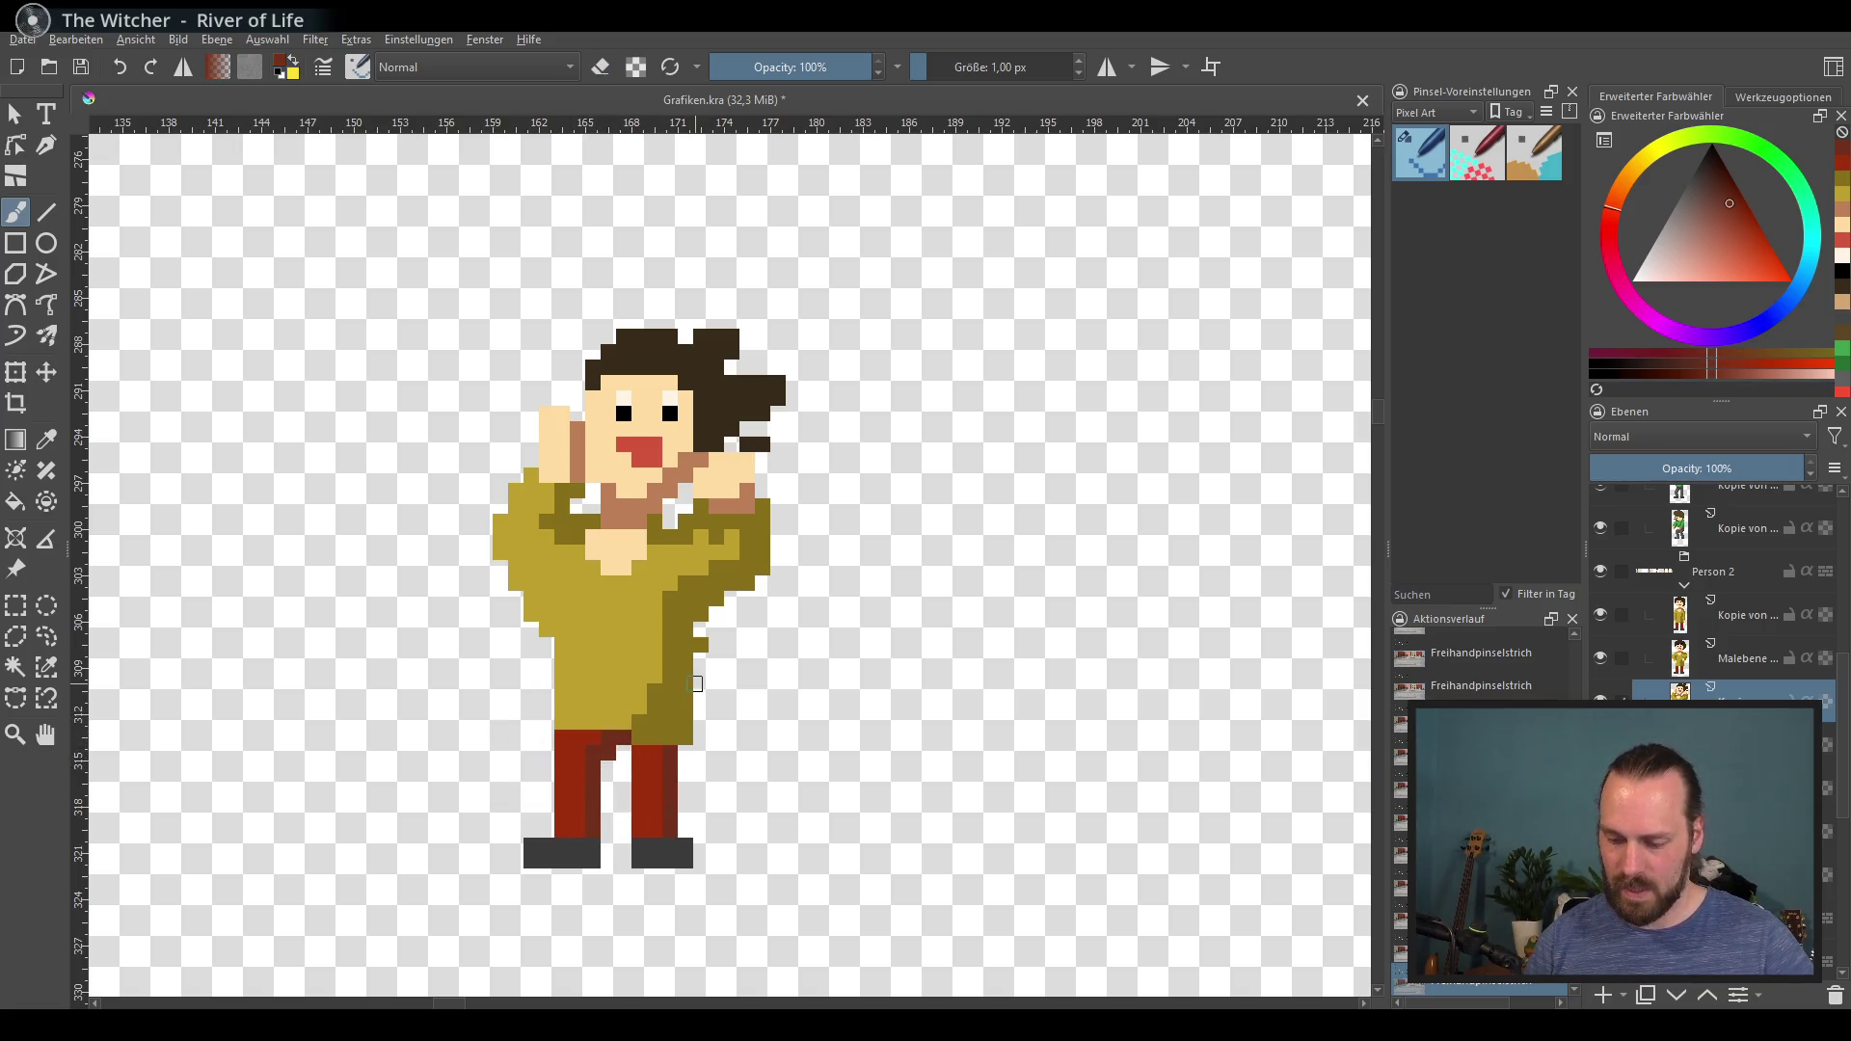
ctrl+click(697, 687)
ctrl+click(641, 754)
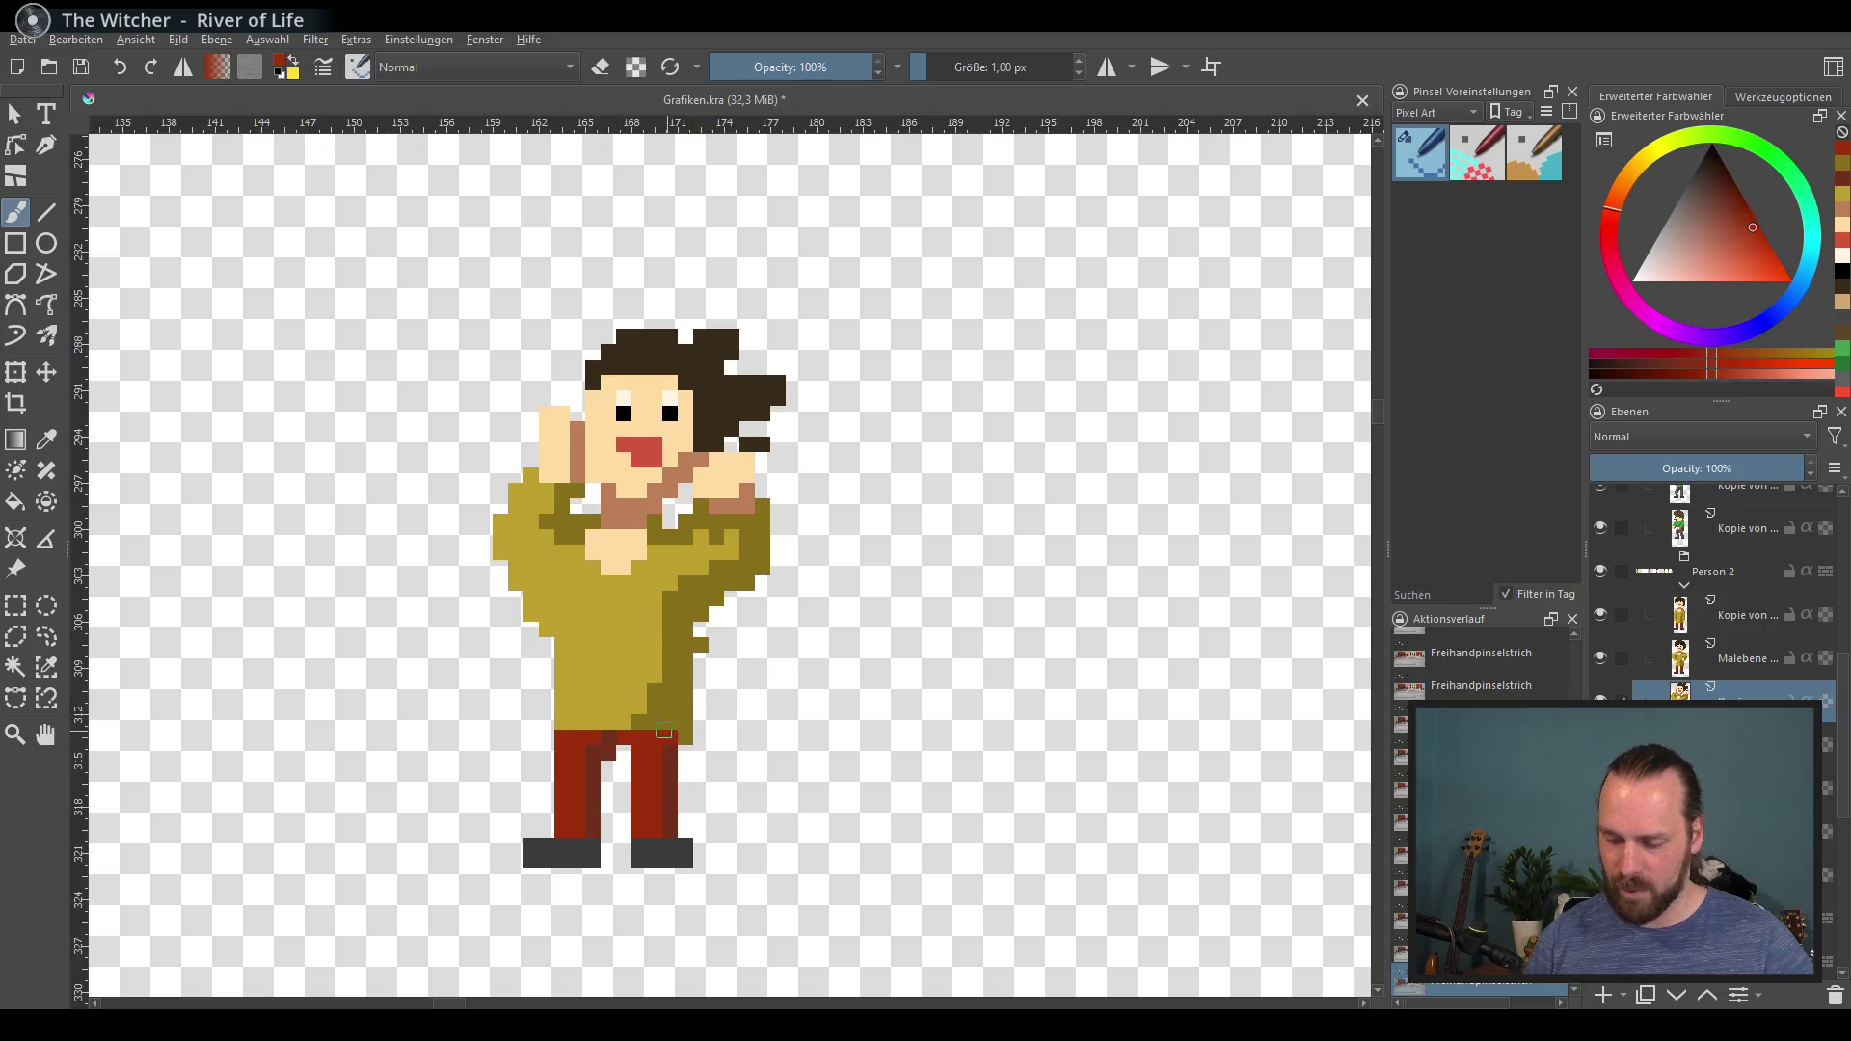
ctrl+click(591, 719)
ctrl+click(693, 681)
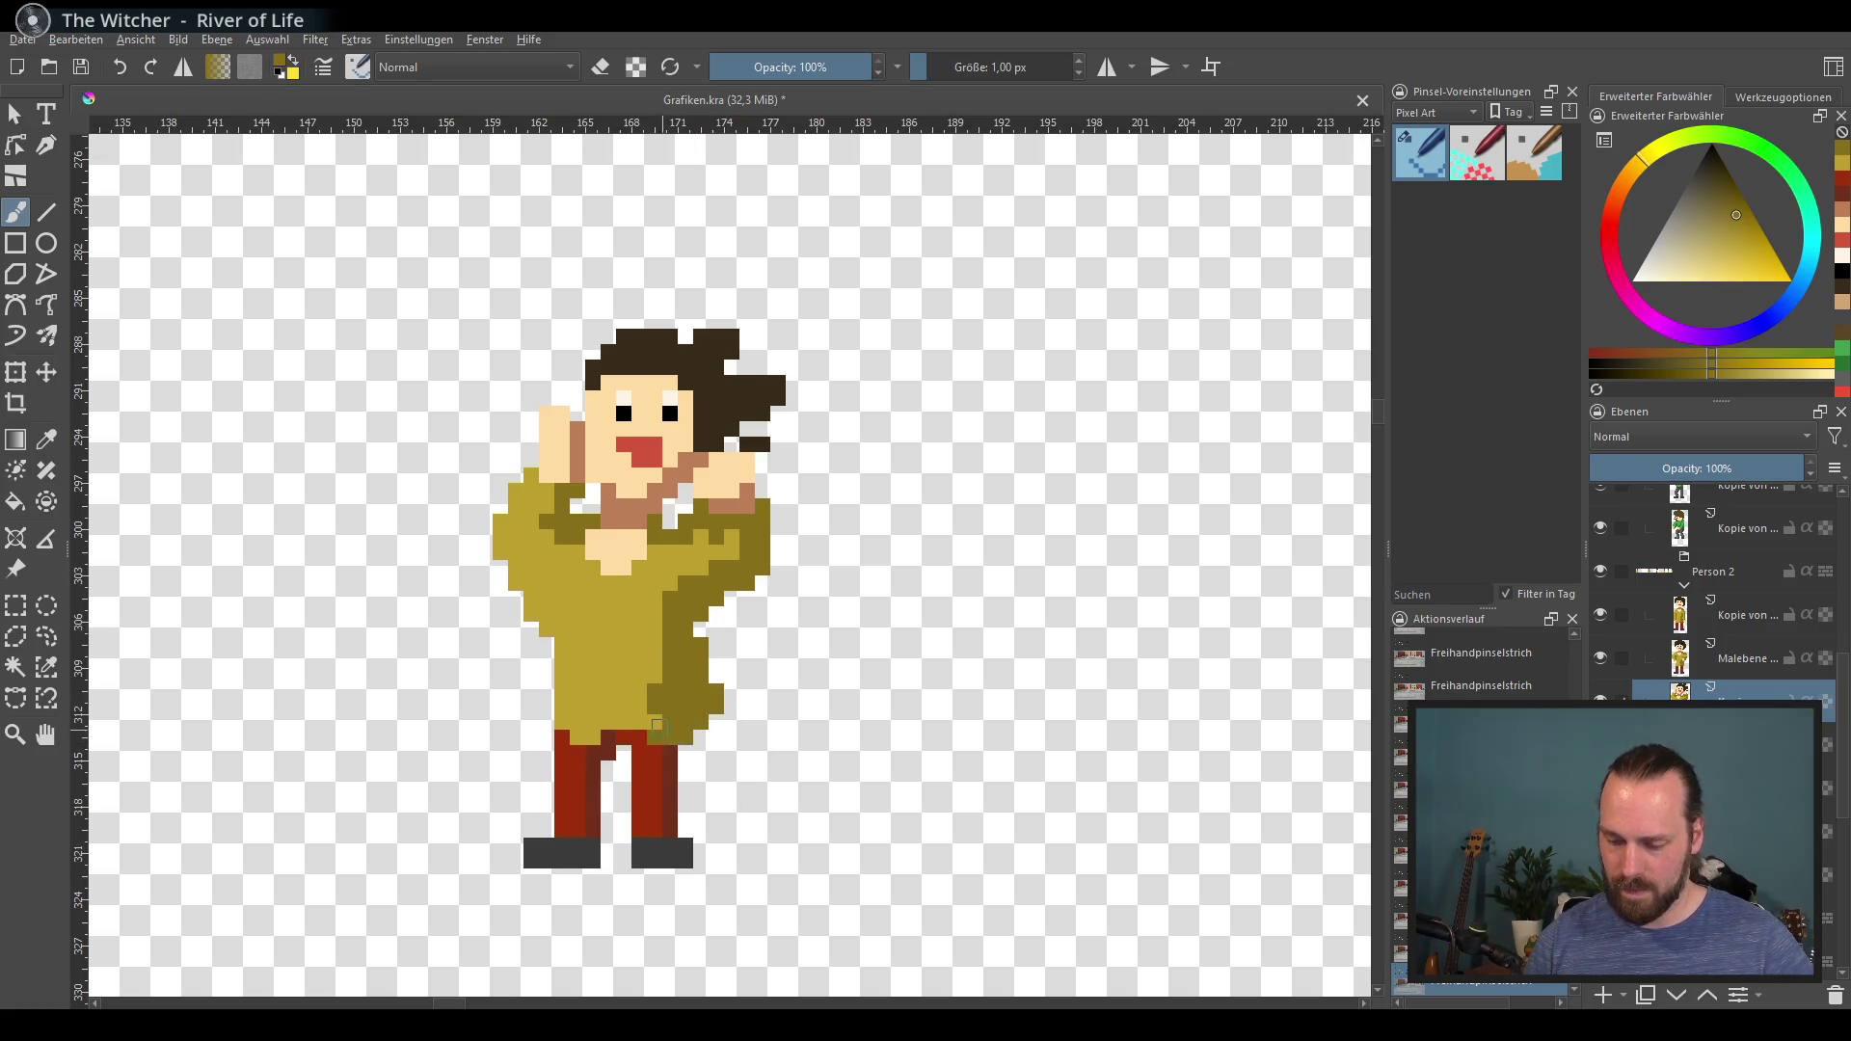
ctrl+click(665, 748)
drag(578, 740, 663, 744)
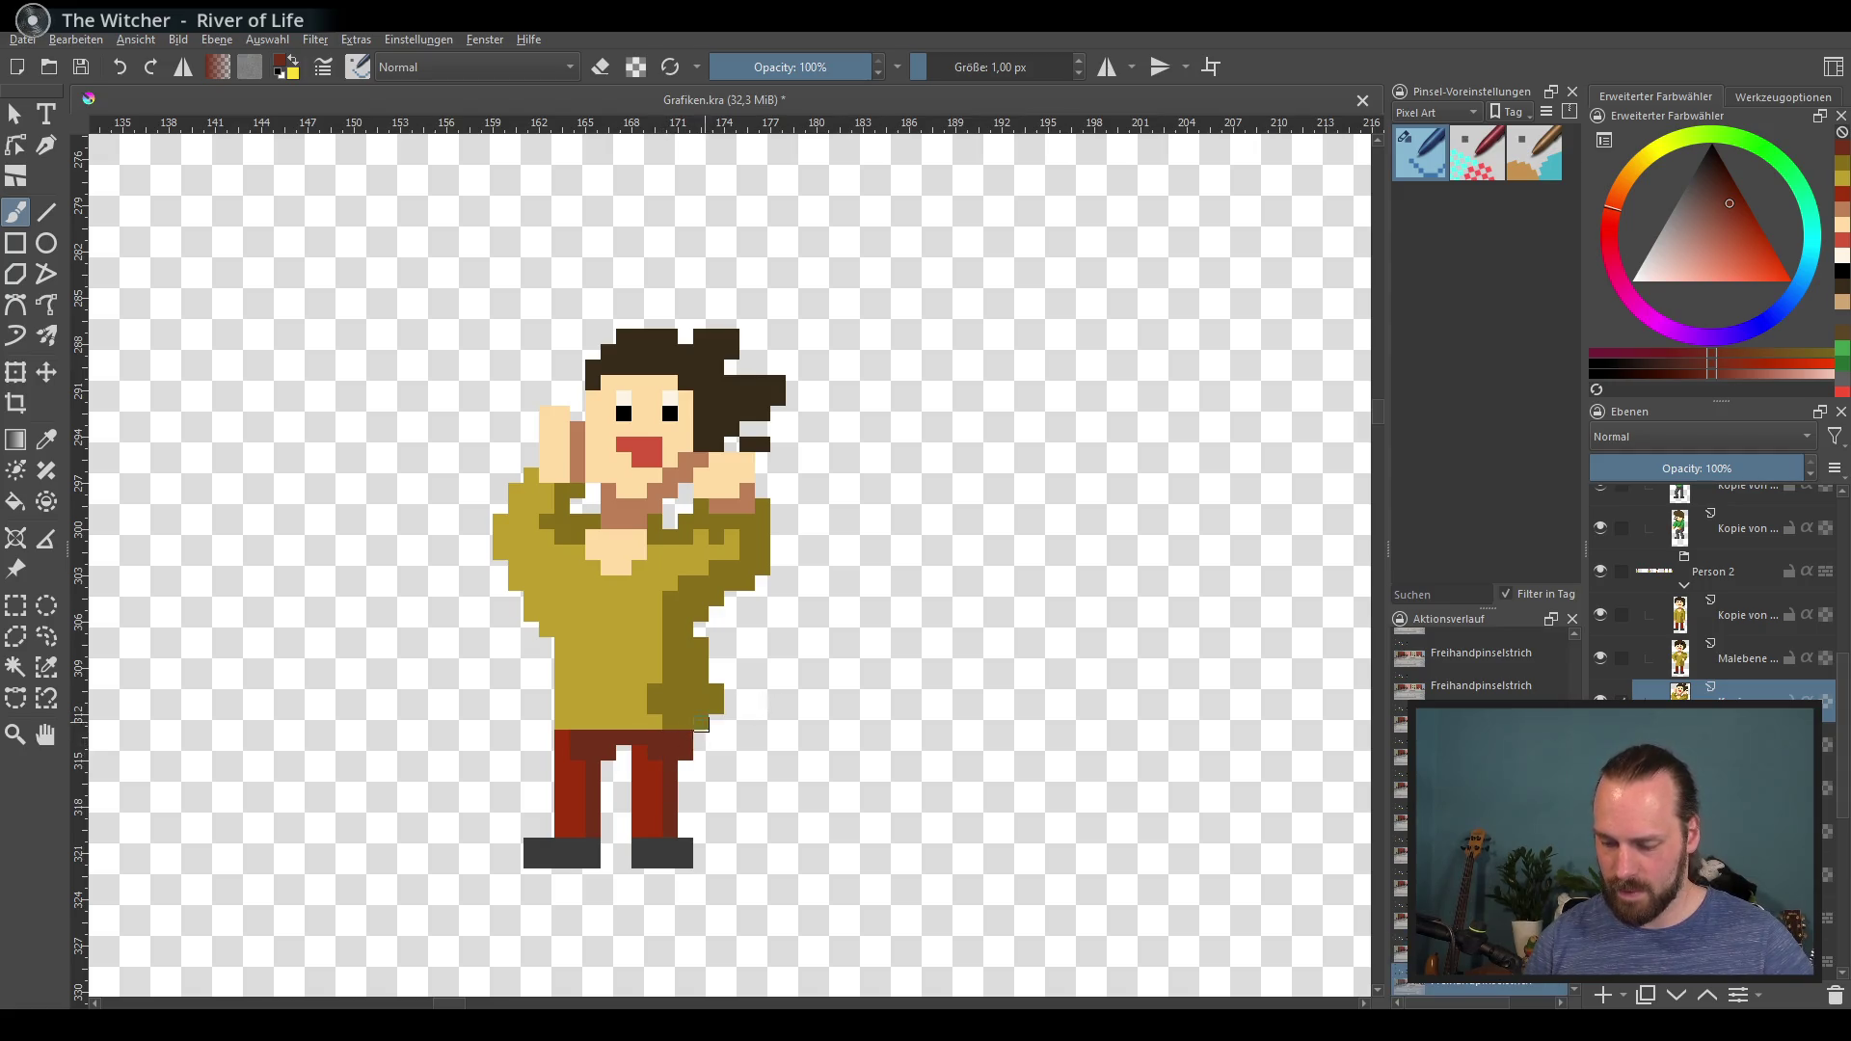
drag(678, 725, 608, 724)
scroll(695, 699, down, 3)
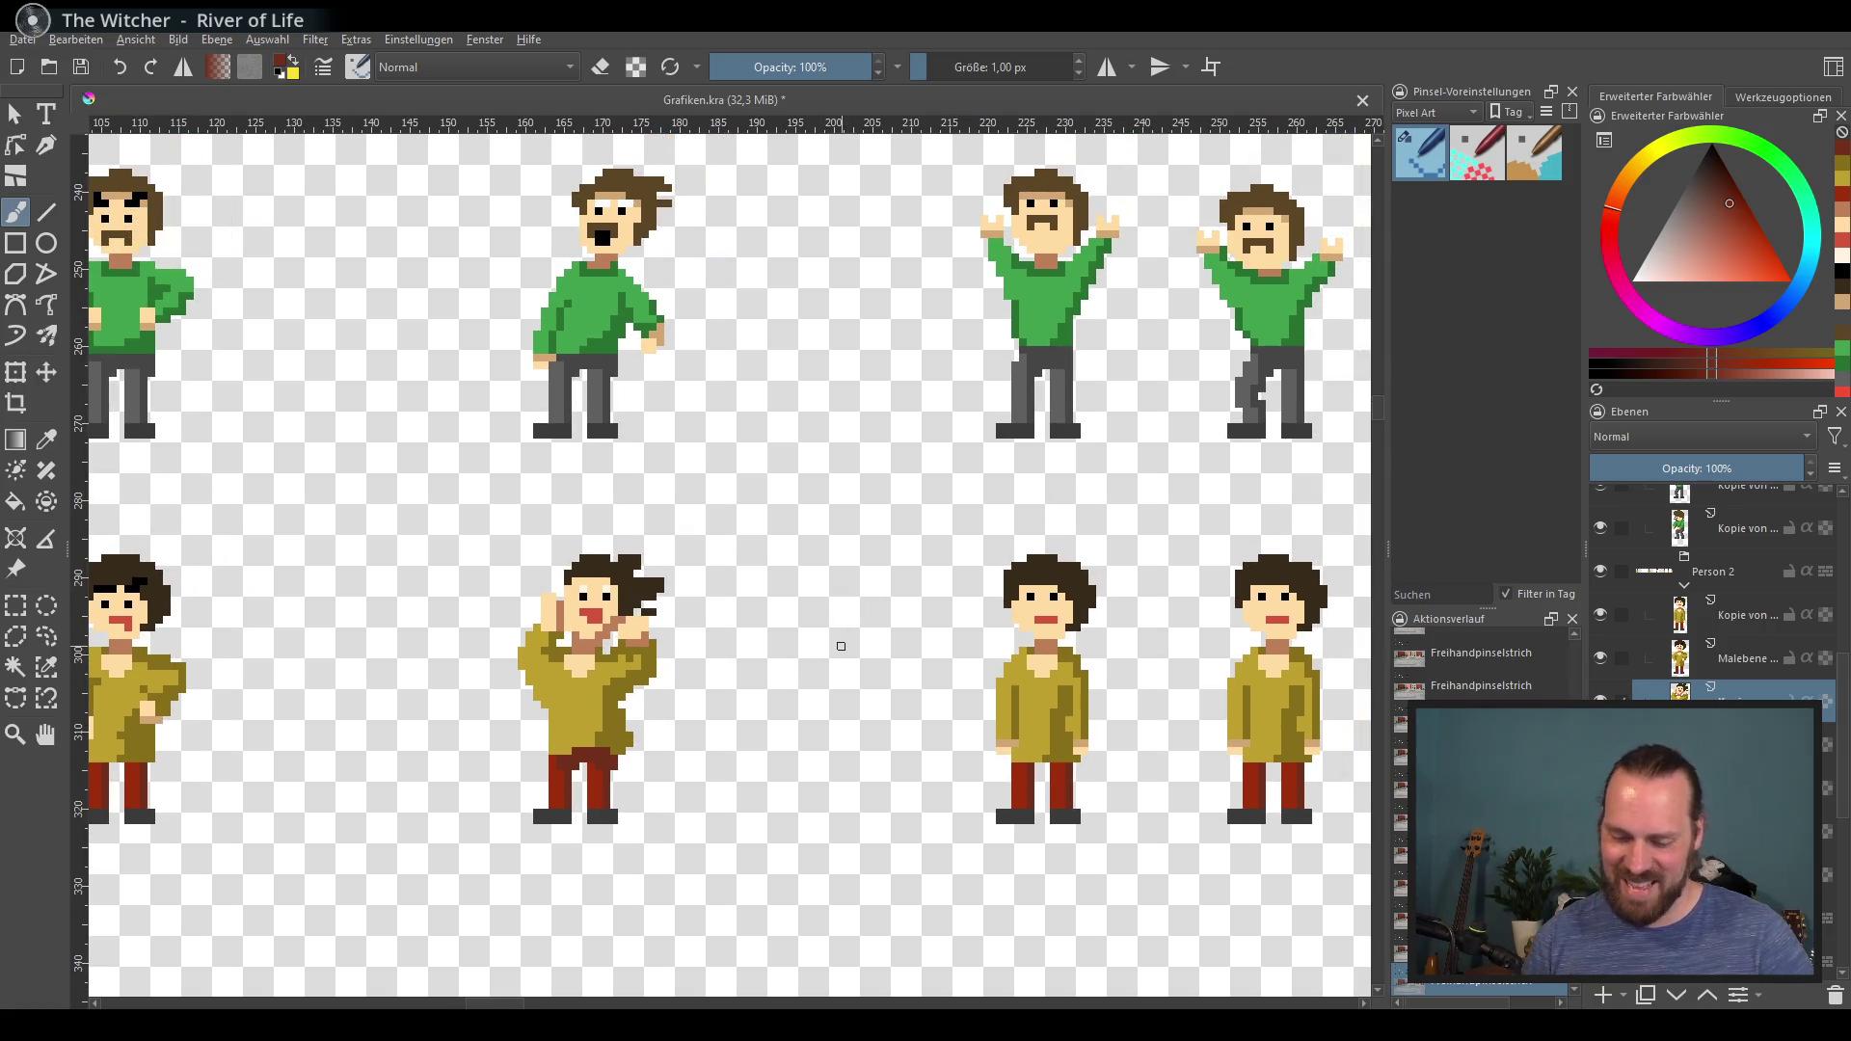
Step: Paint skin over the copied figure's hairline and redraw its black eyes higher on the face
drag(841, 646, 735, 652)
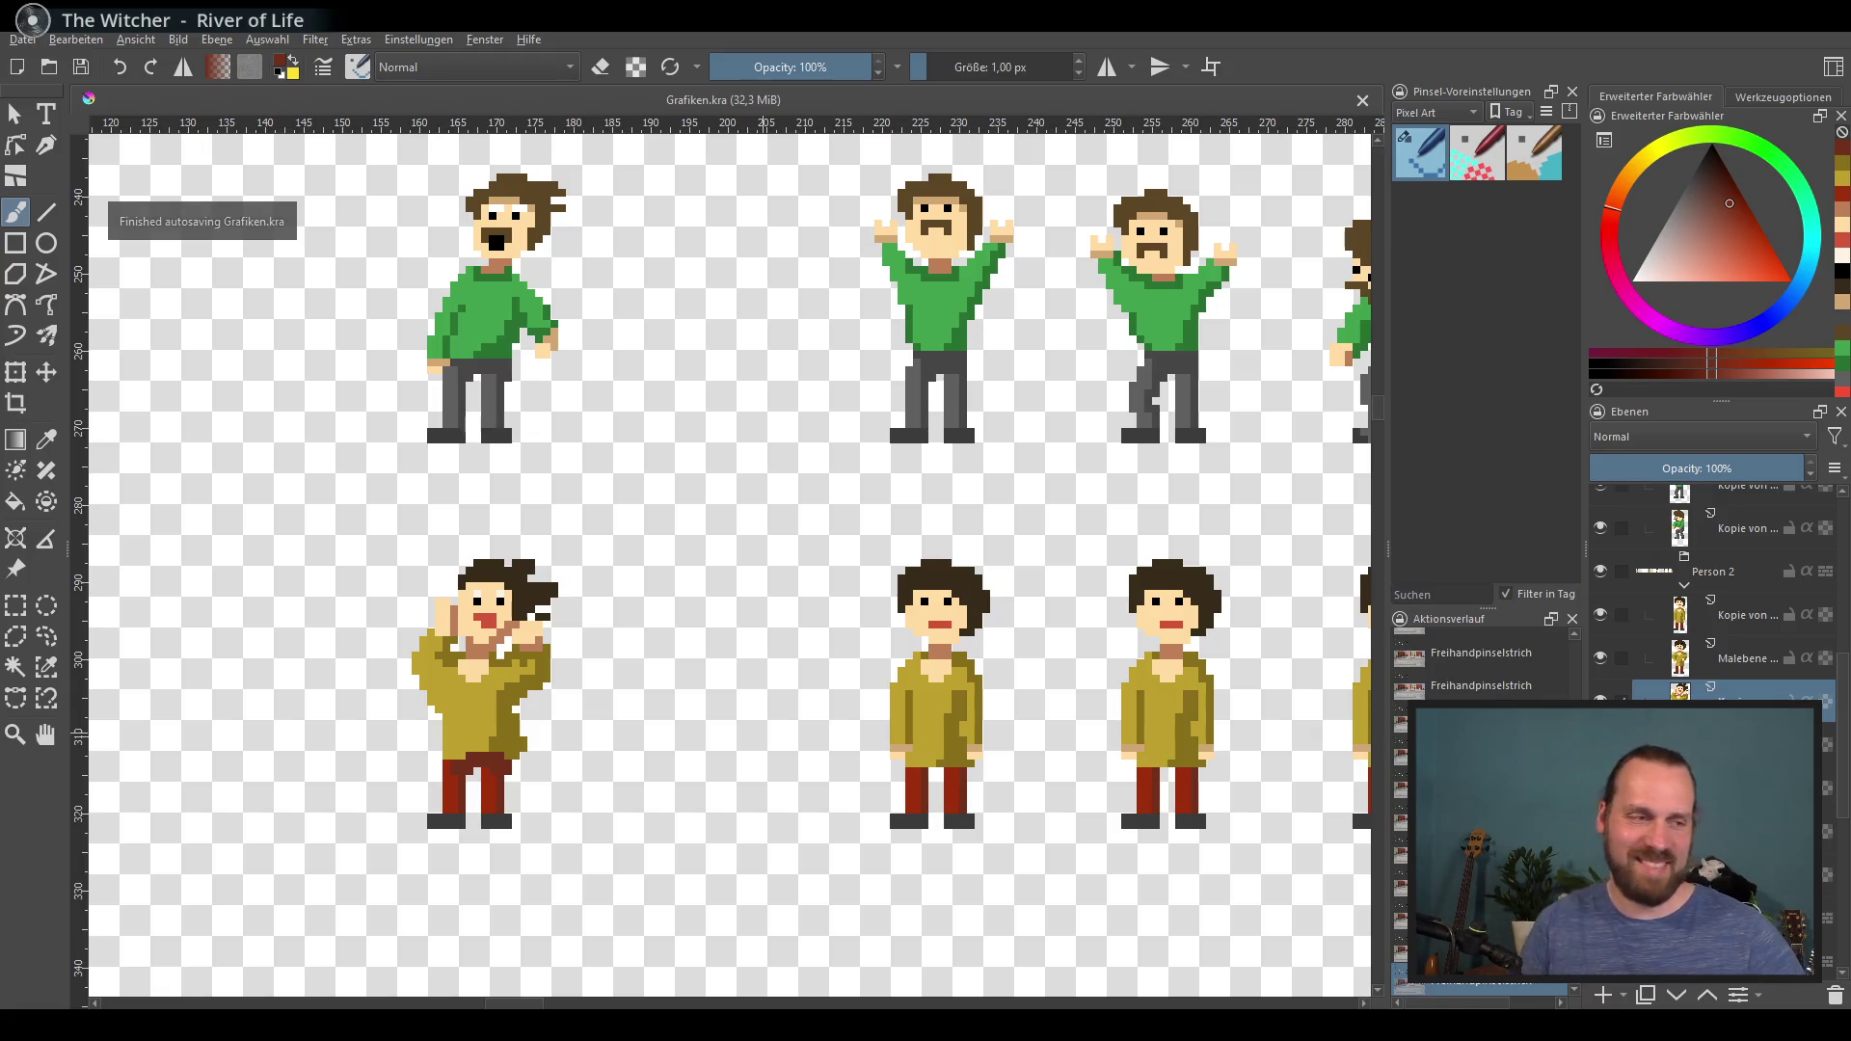
drag(1042, 752, 815, 748)
mouse_move(976, 822)
mouse_down()
mouse_move(947, 772)
mouse_move(884, 737)
mouse_up()
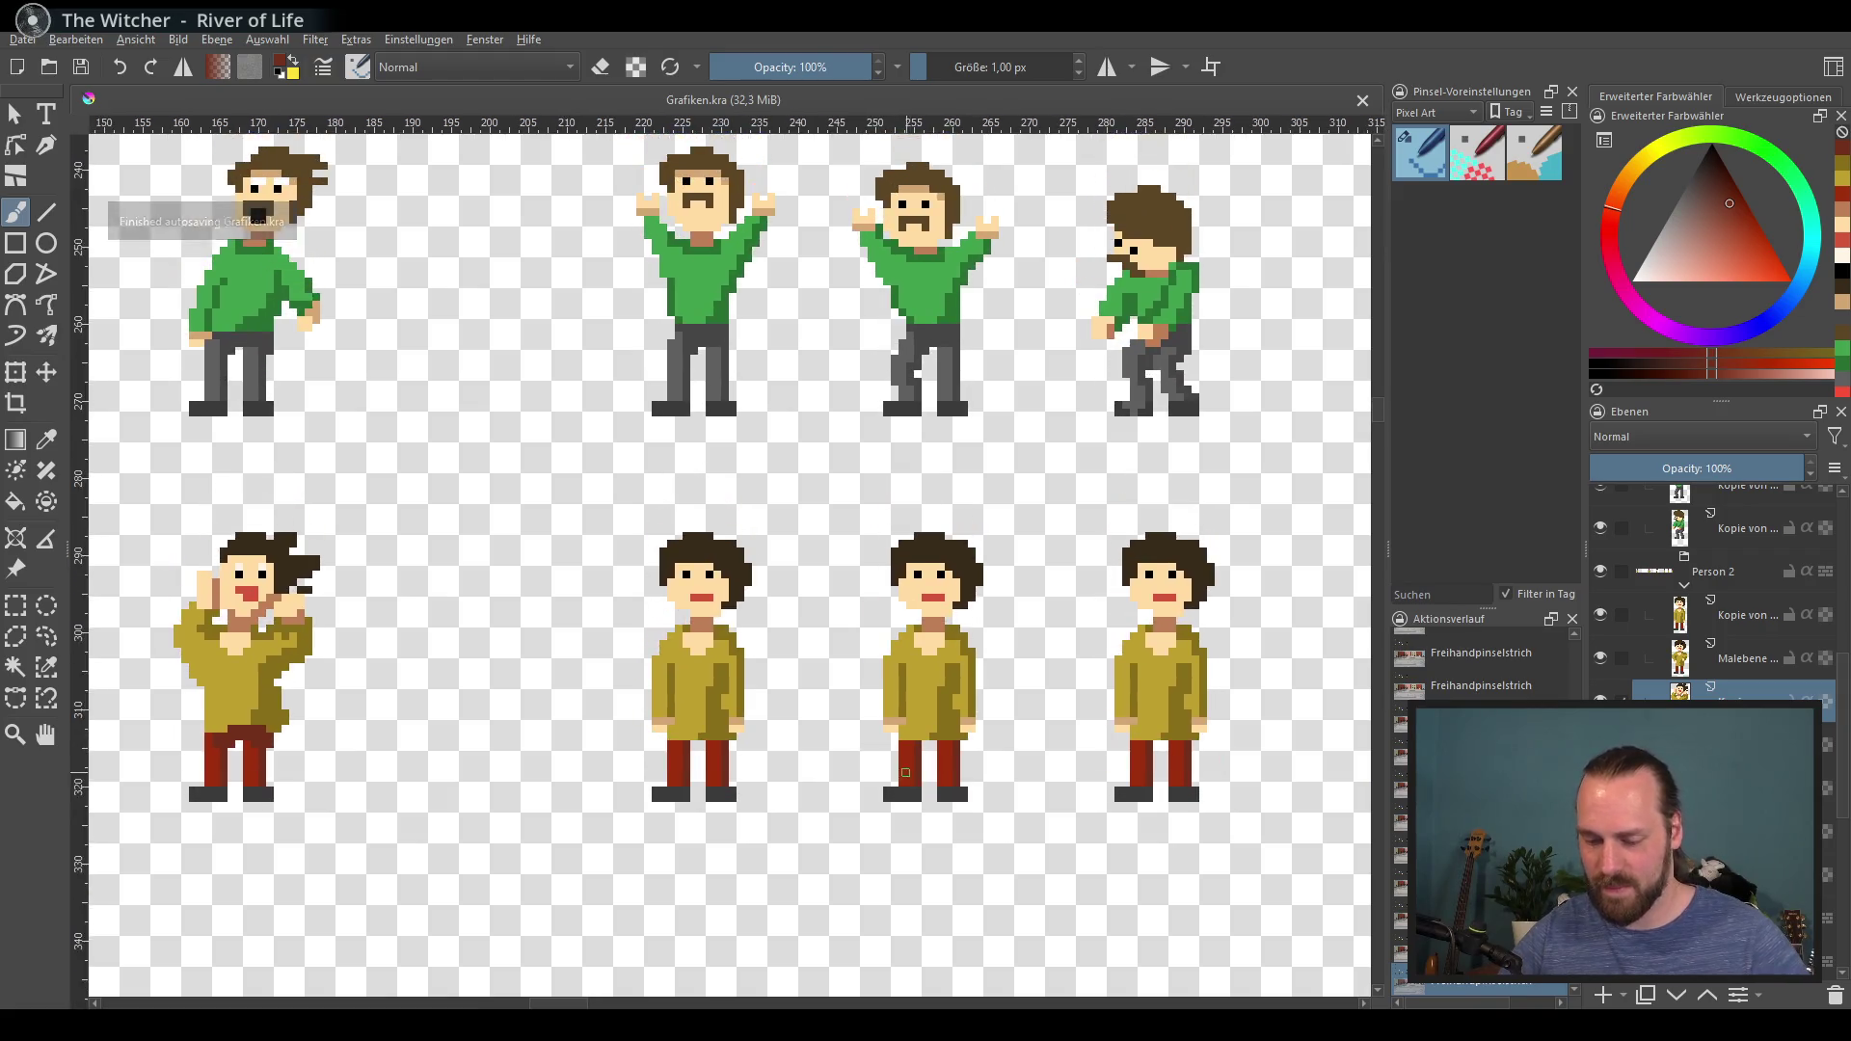
scroll(892, 733, up, 2)
ctrl+click(607, 569)
mouse_move(544, 530)
mouse_down()
mouse_move(544, 503)
mouse_move(661, 506)
mouse_move(591, 494)
mouse_move(635, 508)
mouse_up()
ctrl+click(576, 511)
ctrl+click(599, 526)
click(576, 510)
ctrl+click(584, 494)
ctrl+click(637, 520)
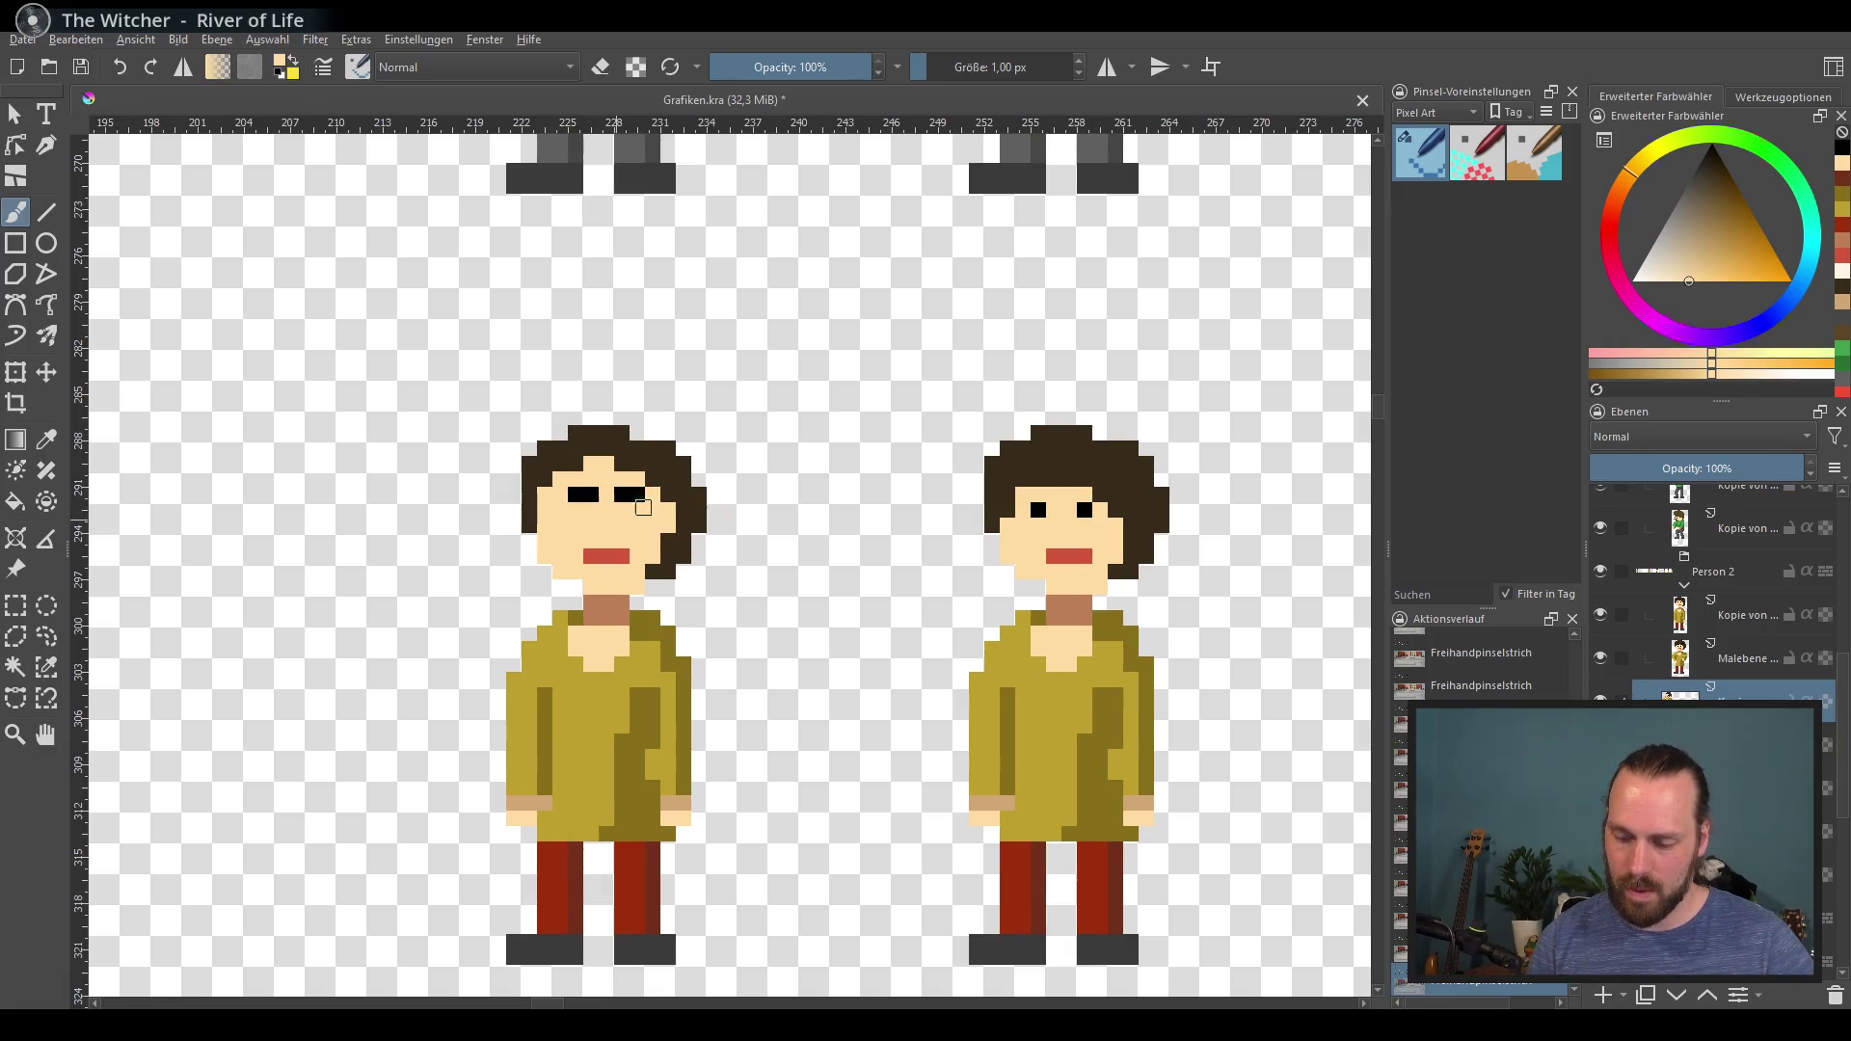
Step: Widen the figure's dark brown hair on the left and enlarge the red mouth
ctrl+click(622, 469)
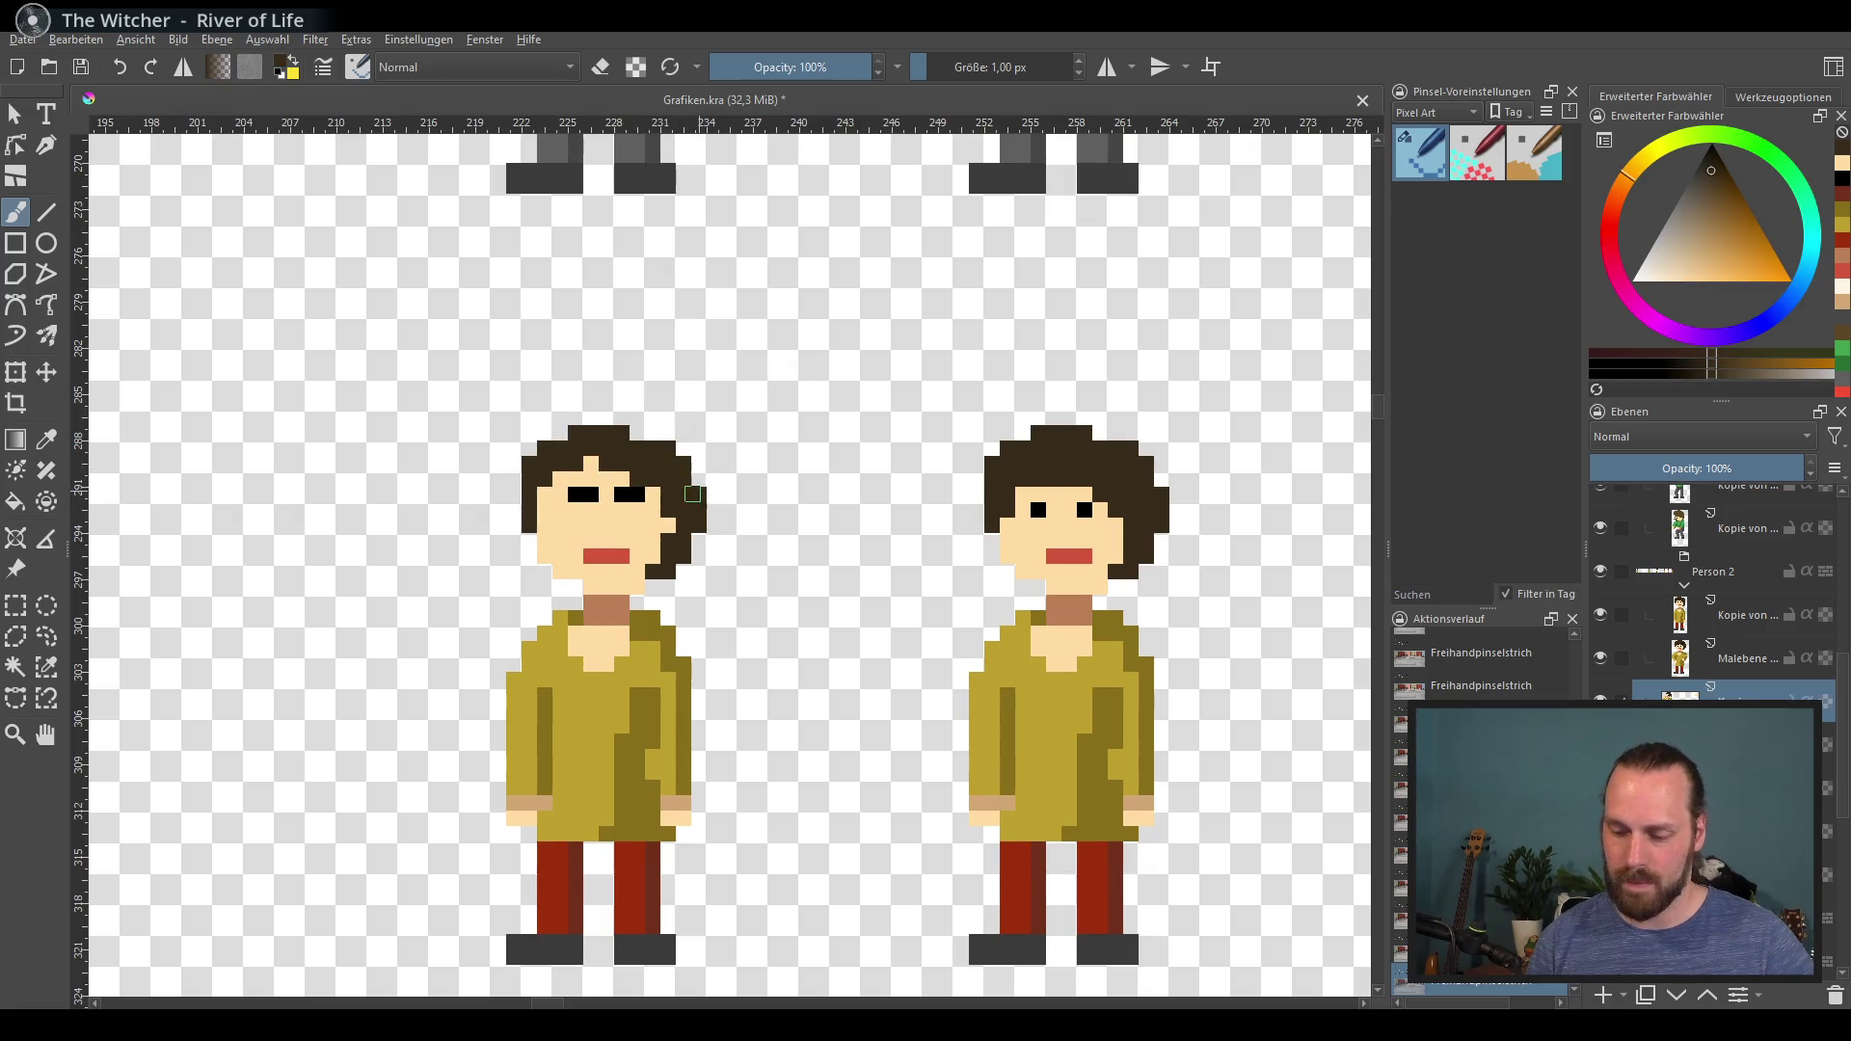
ctrl+click(625, 475)
ctrl+click(715, 497)
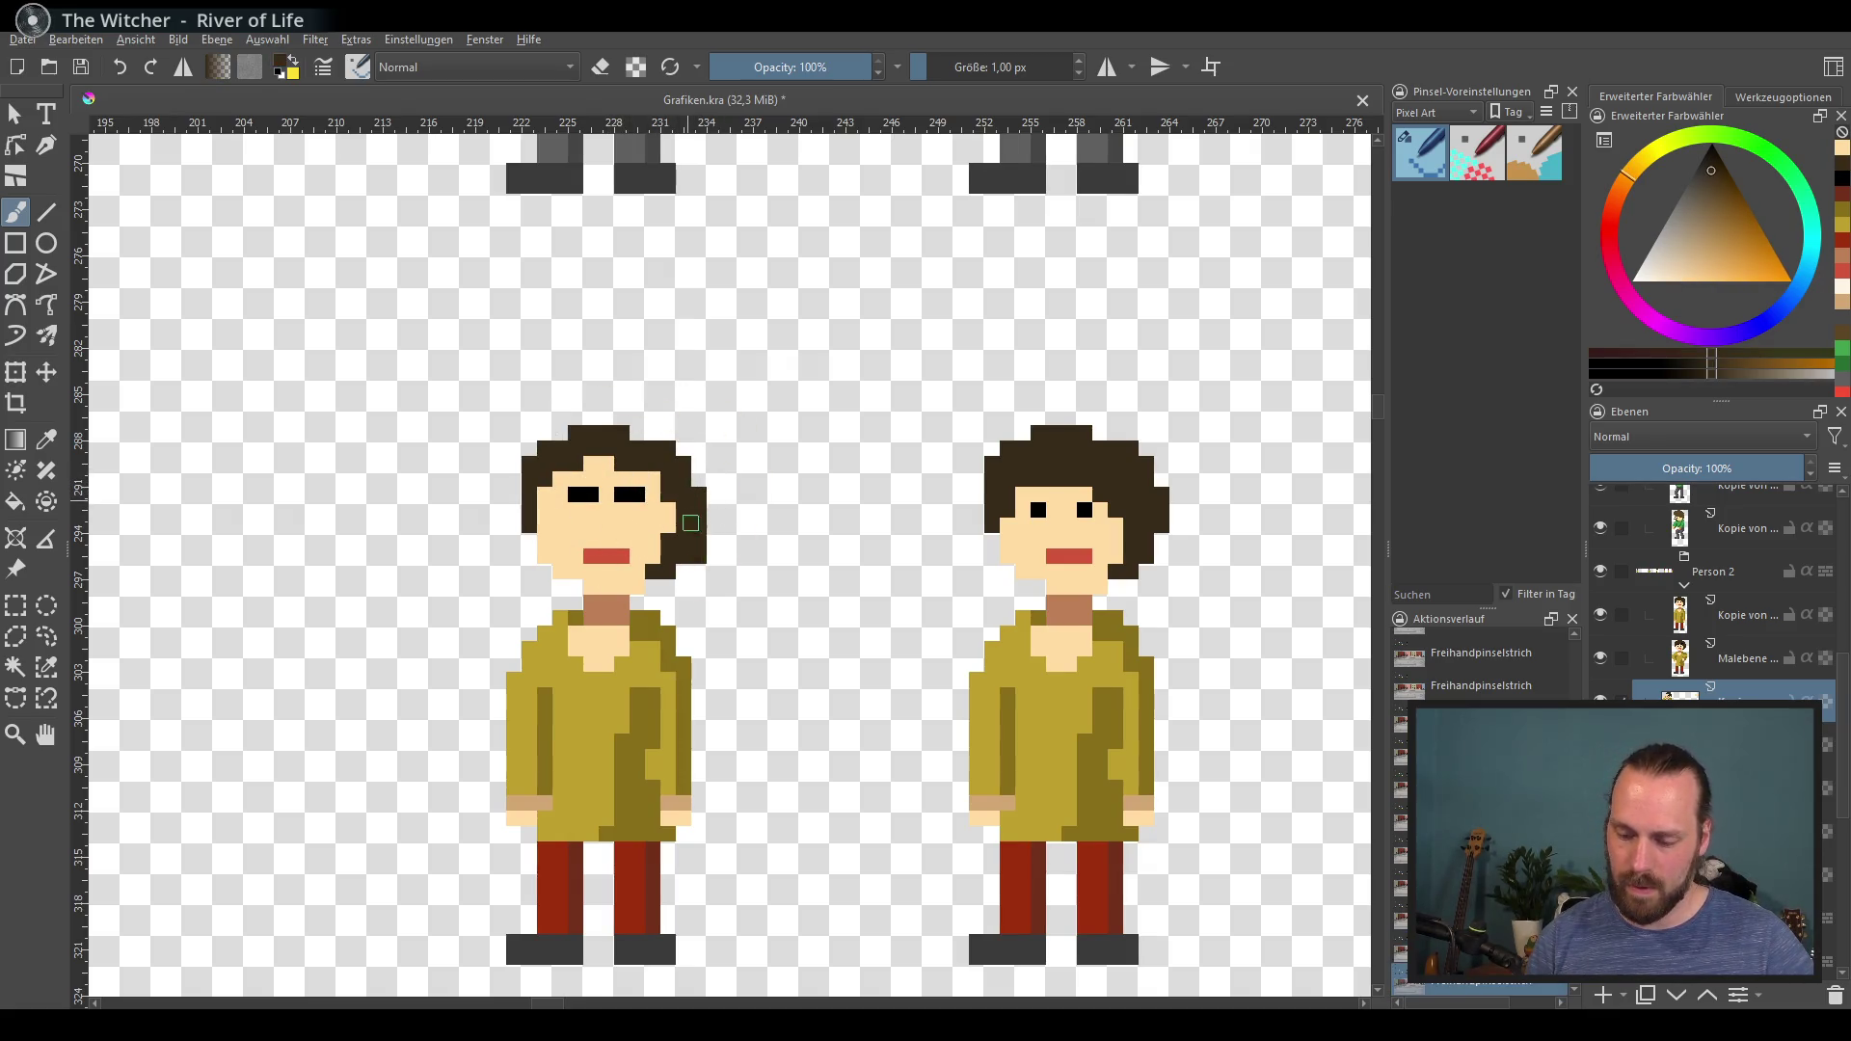
drag(522, 448, 510, 499)
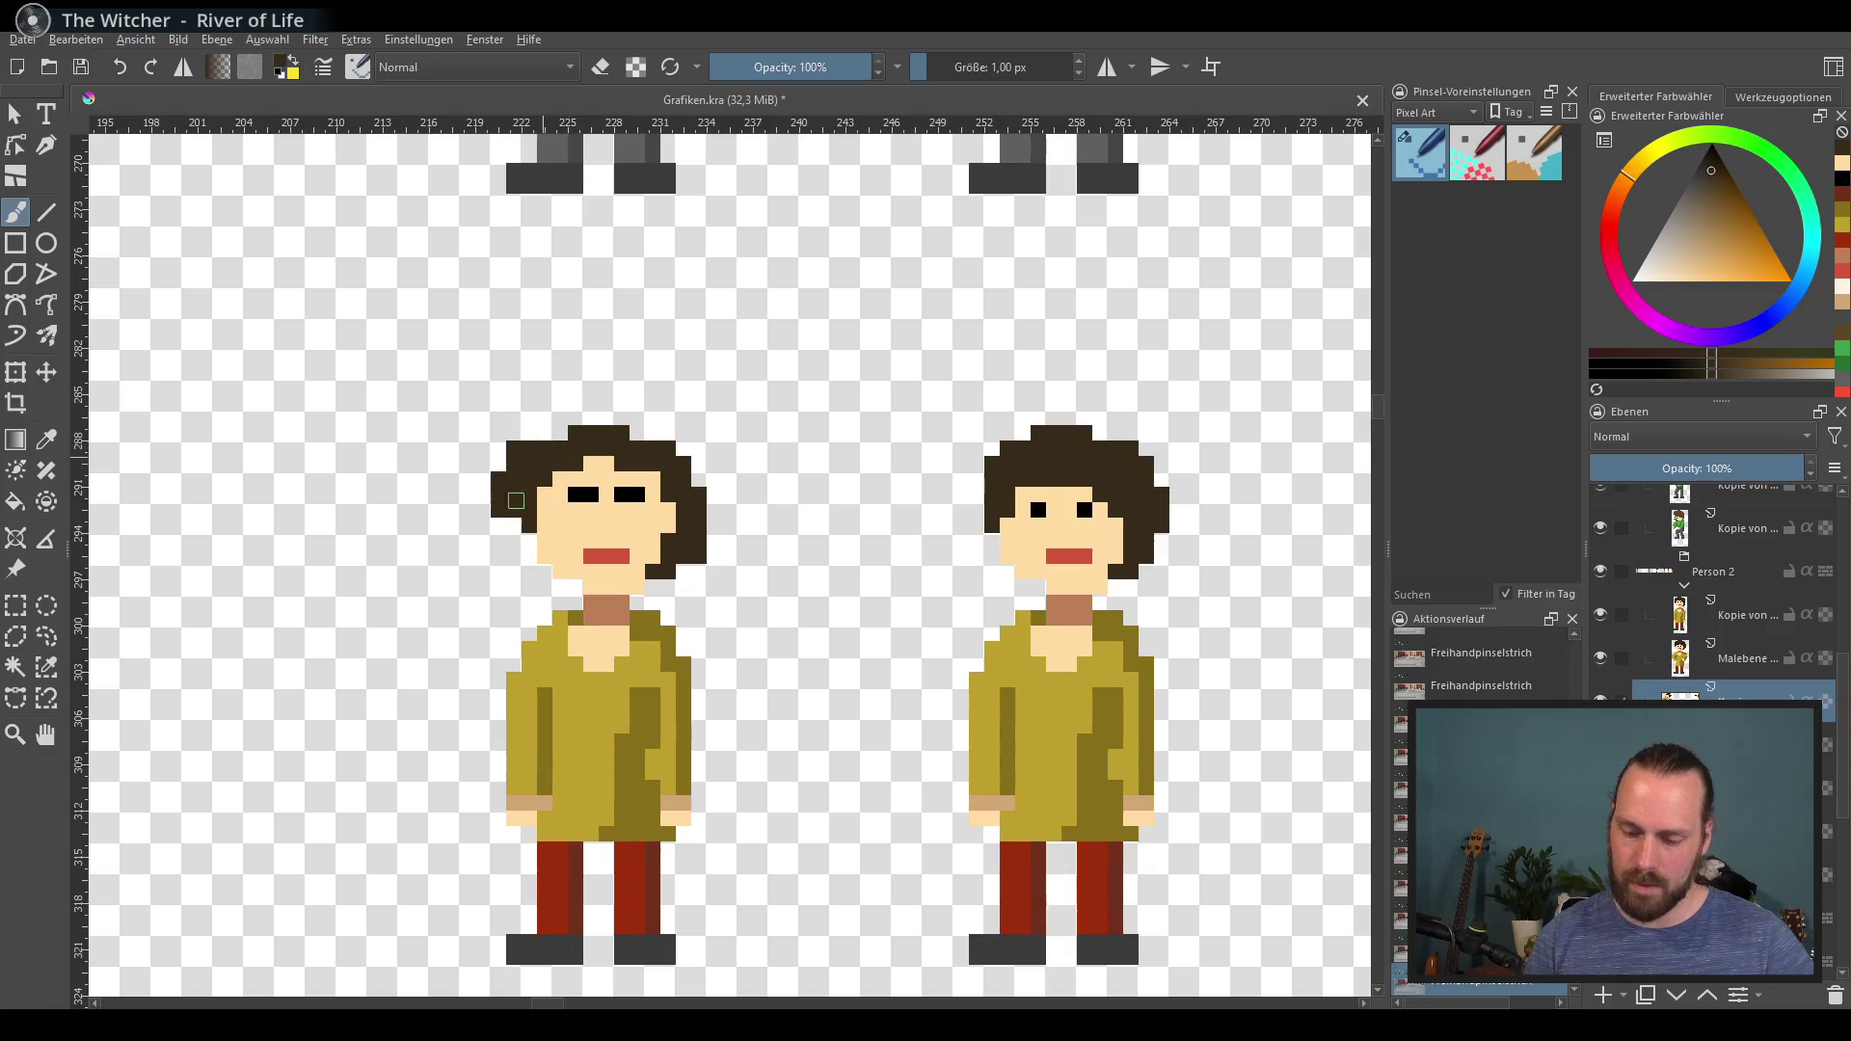
drag(950, 567, 845, 534)
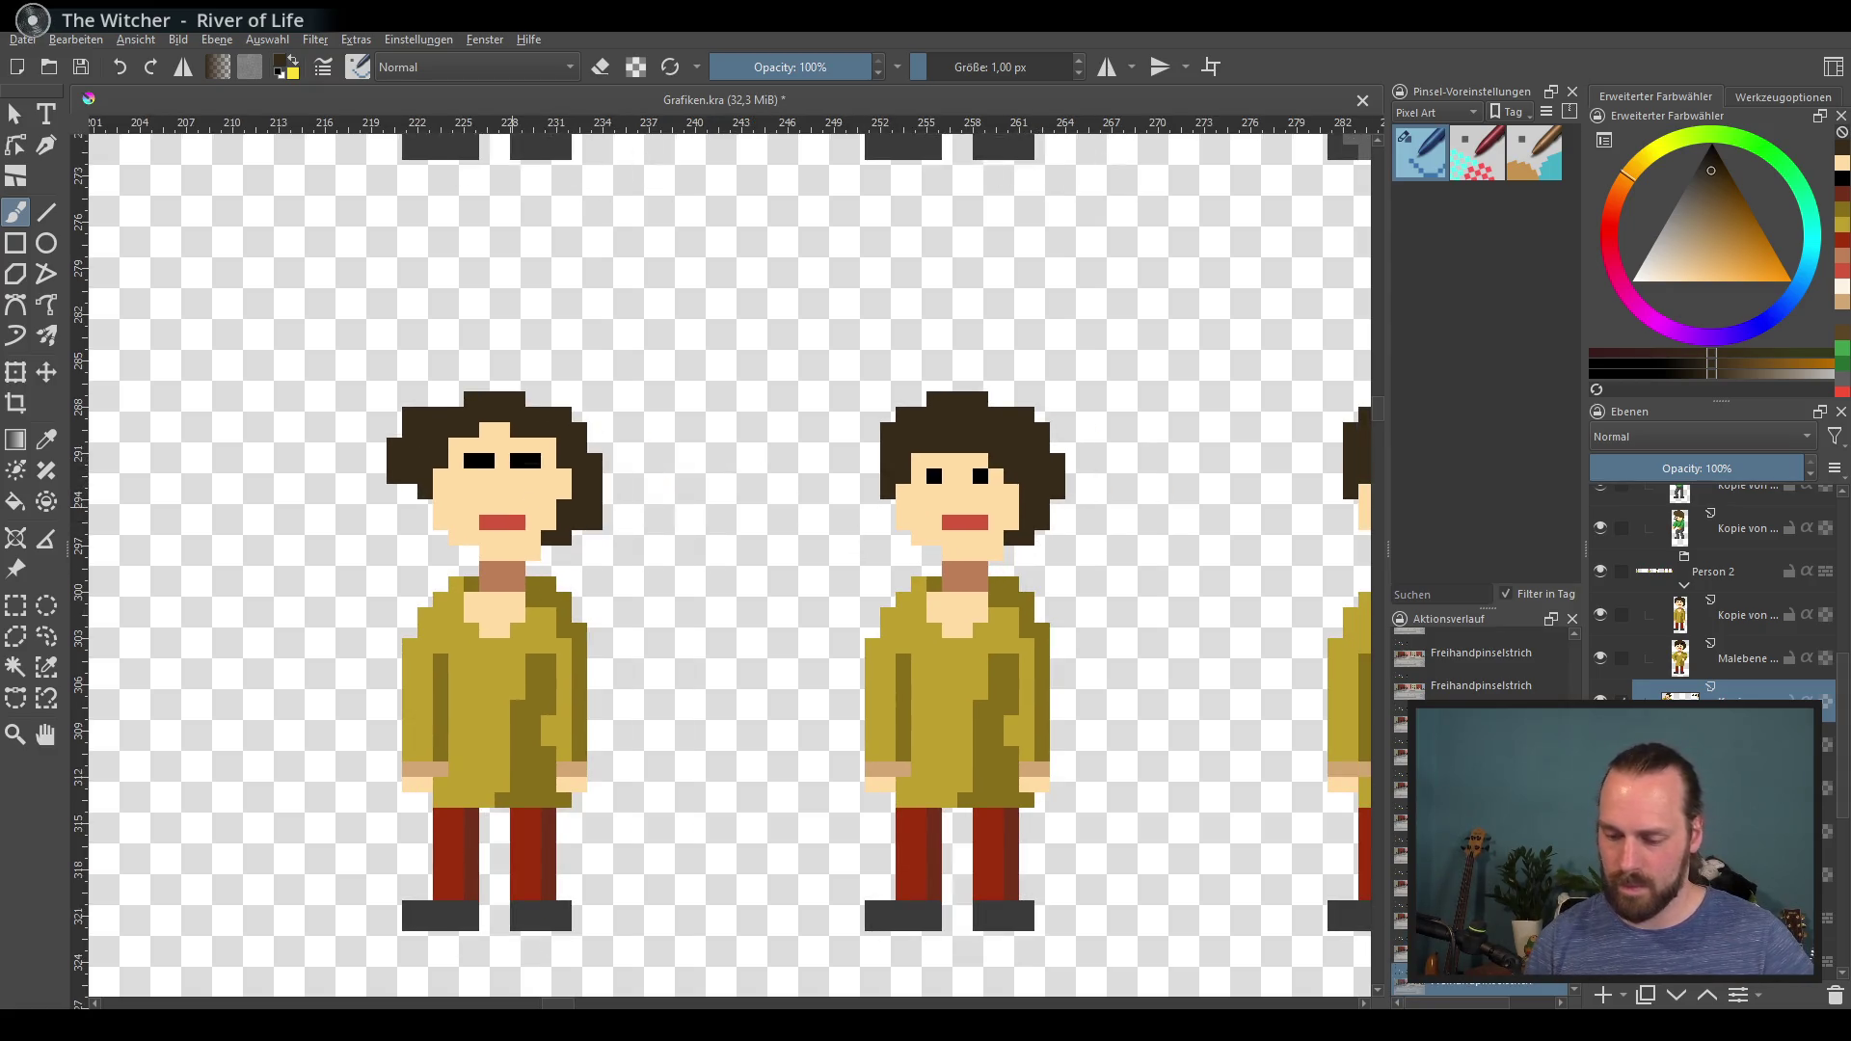
ctrl+click(501, 522)
drag(518, 507, 487, 508)
ctrl+click(488, 527)
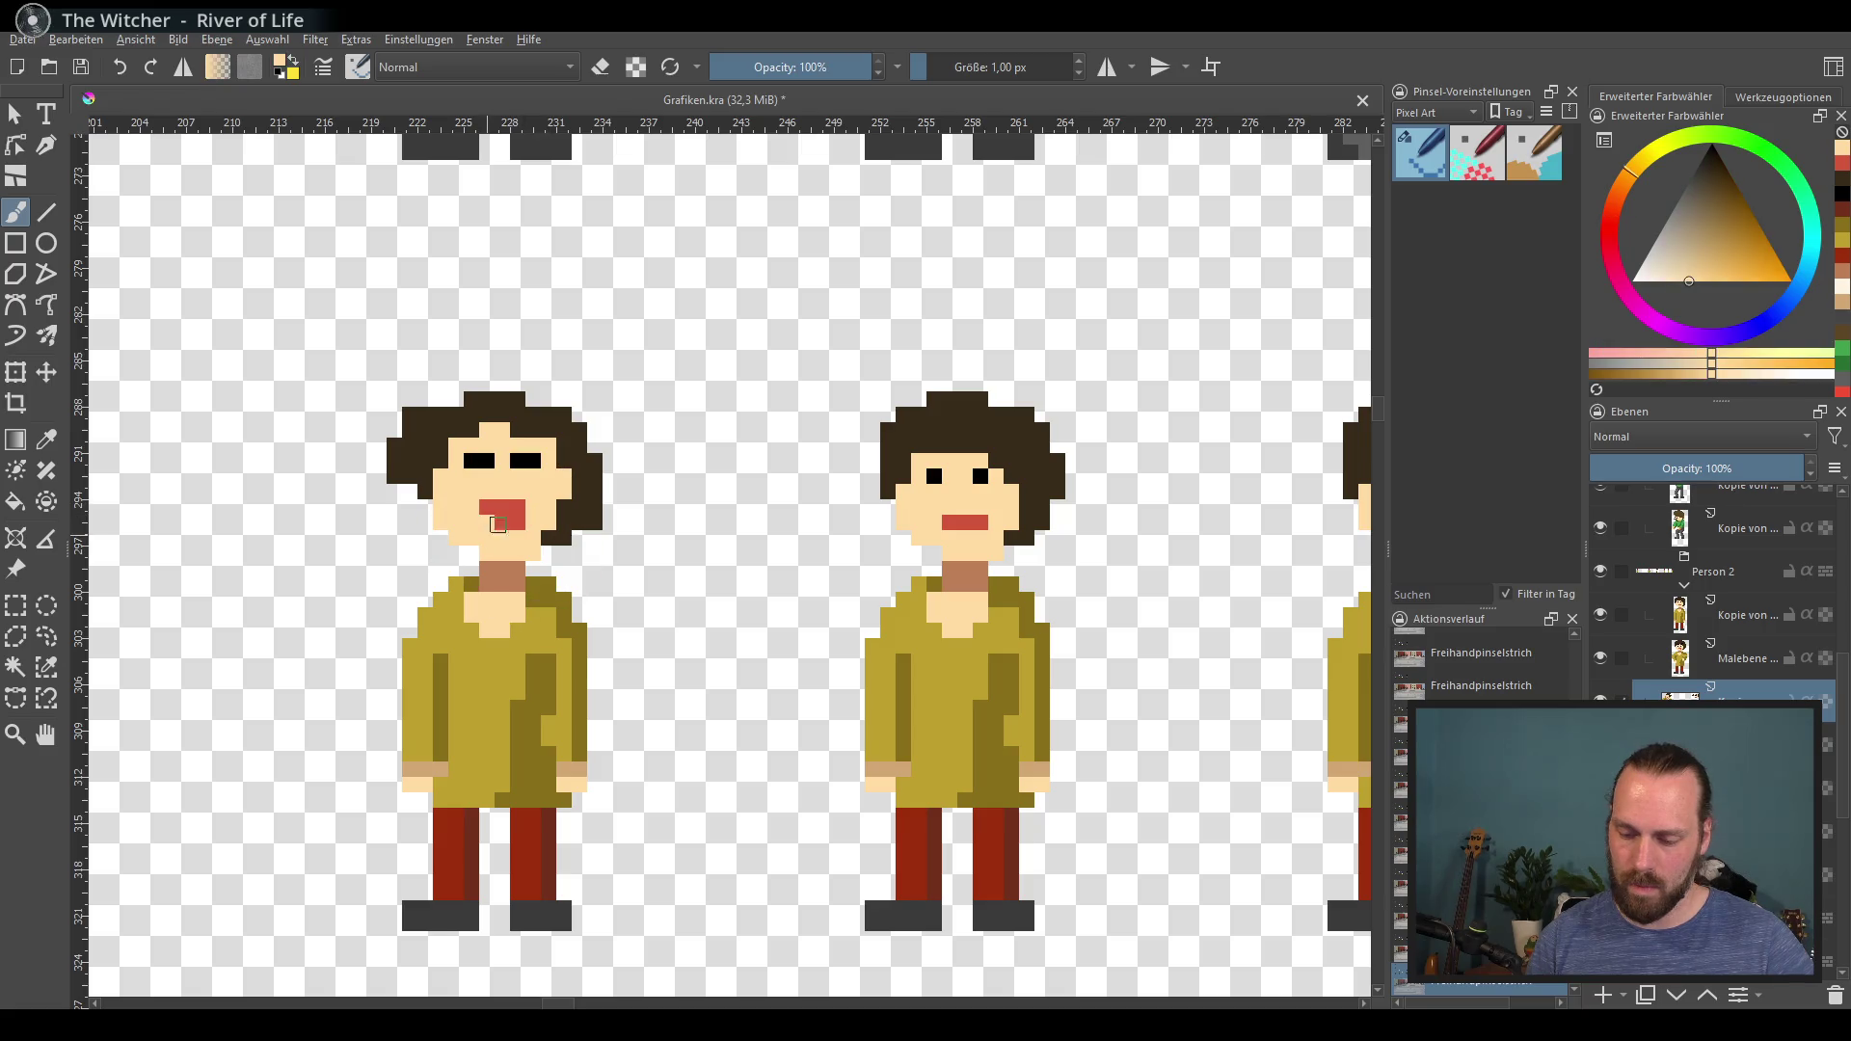
Step: Try a raised olive arm with dark shading, then undo the arm, mouth and hair edits
ctrl+click(443, 578)
mouse_move(424, 584)
mouse_down()
mouse_move(347, 506)
mouse_move(398, 610)
mouse_up()
key(ctrl+z)
right_click(443, 686)
ctrl+click(440, 680)
drag(344, 521, 410, 645)
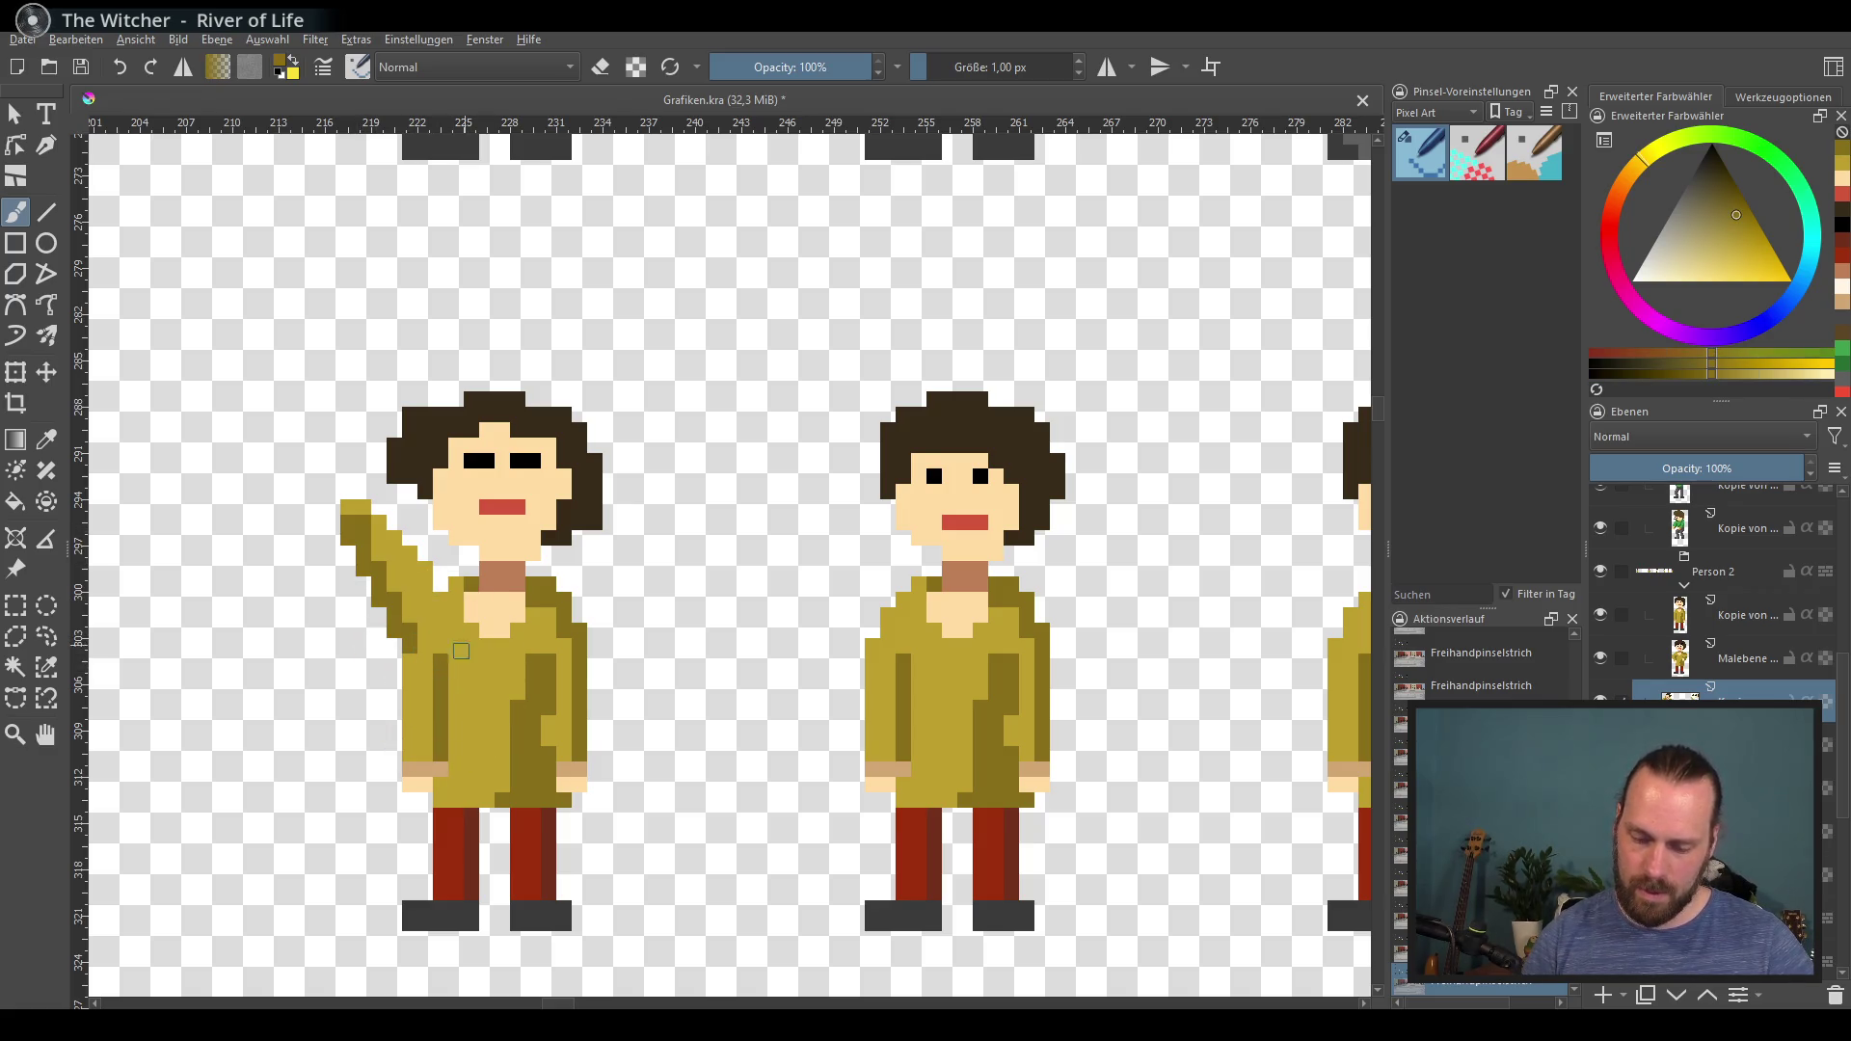
ctrl+click(458, 600)
drag(440, 732, 441, 672)
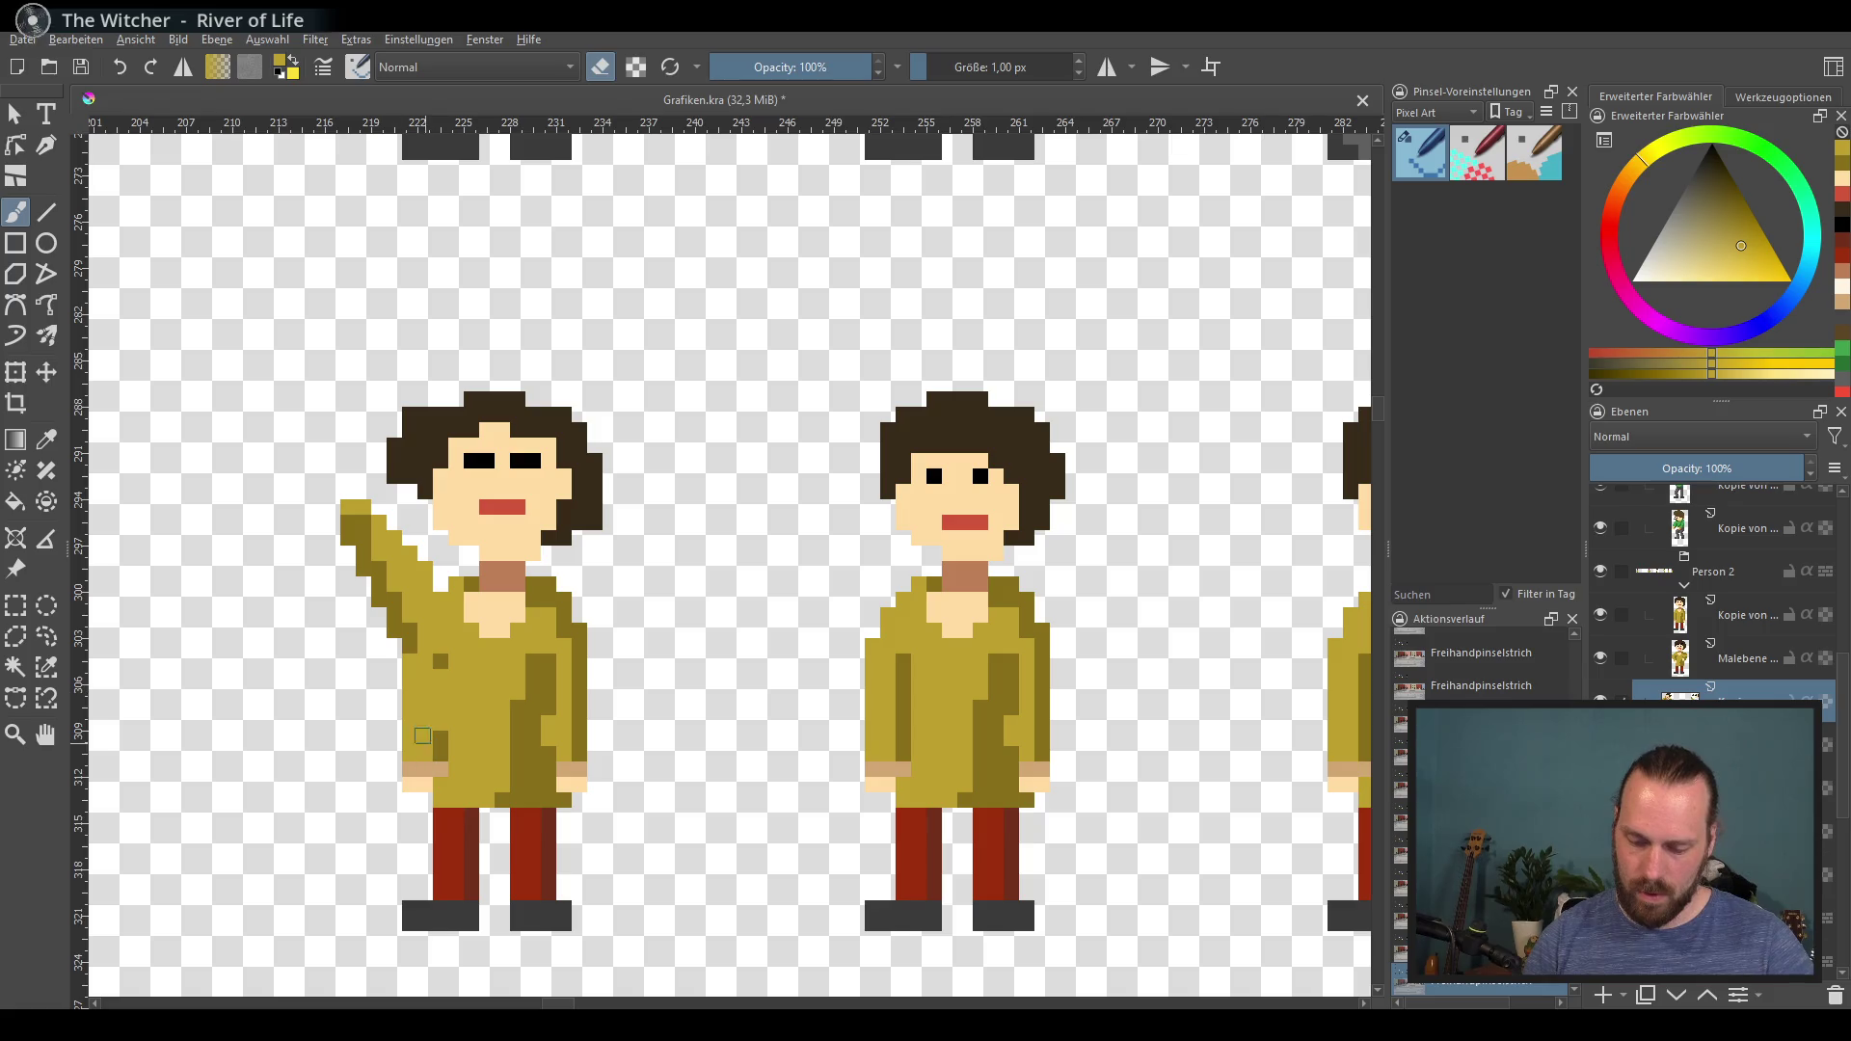
key(ctrl+z)
key(ctrl+z)
key(ctrl+z)
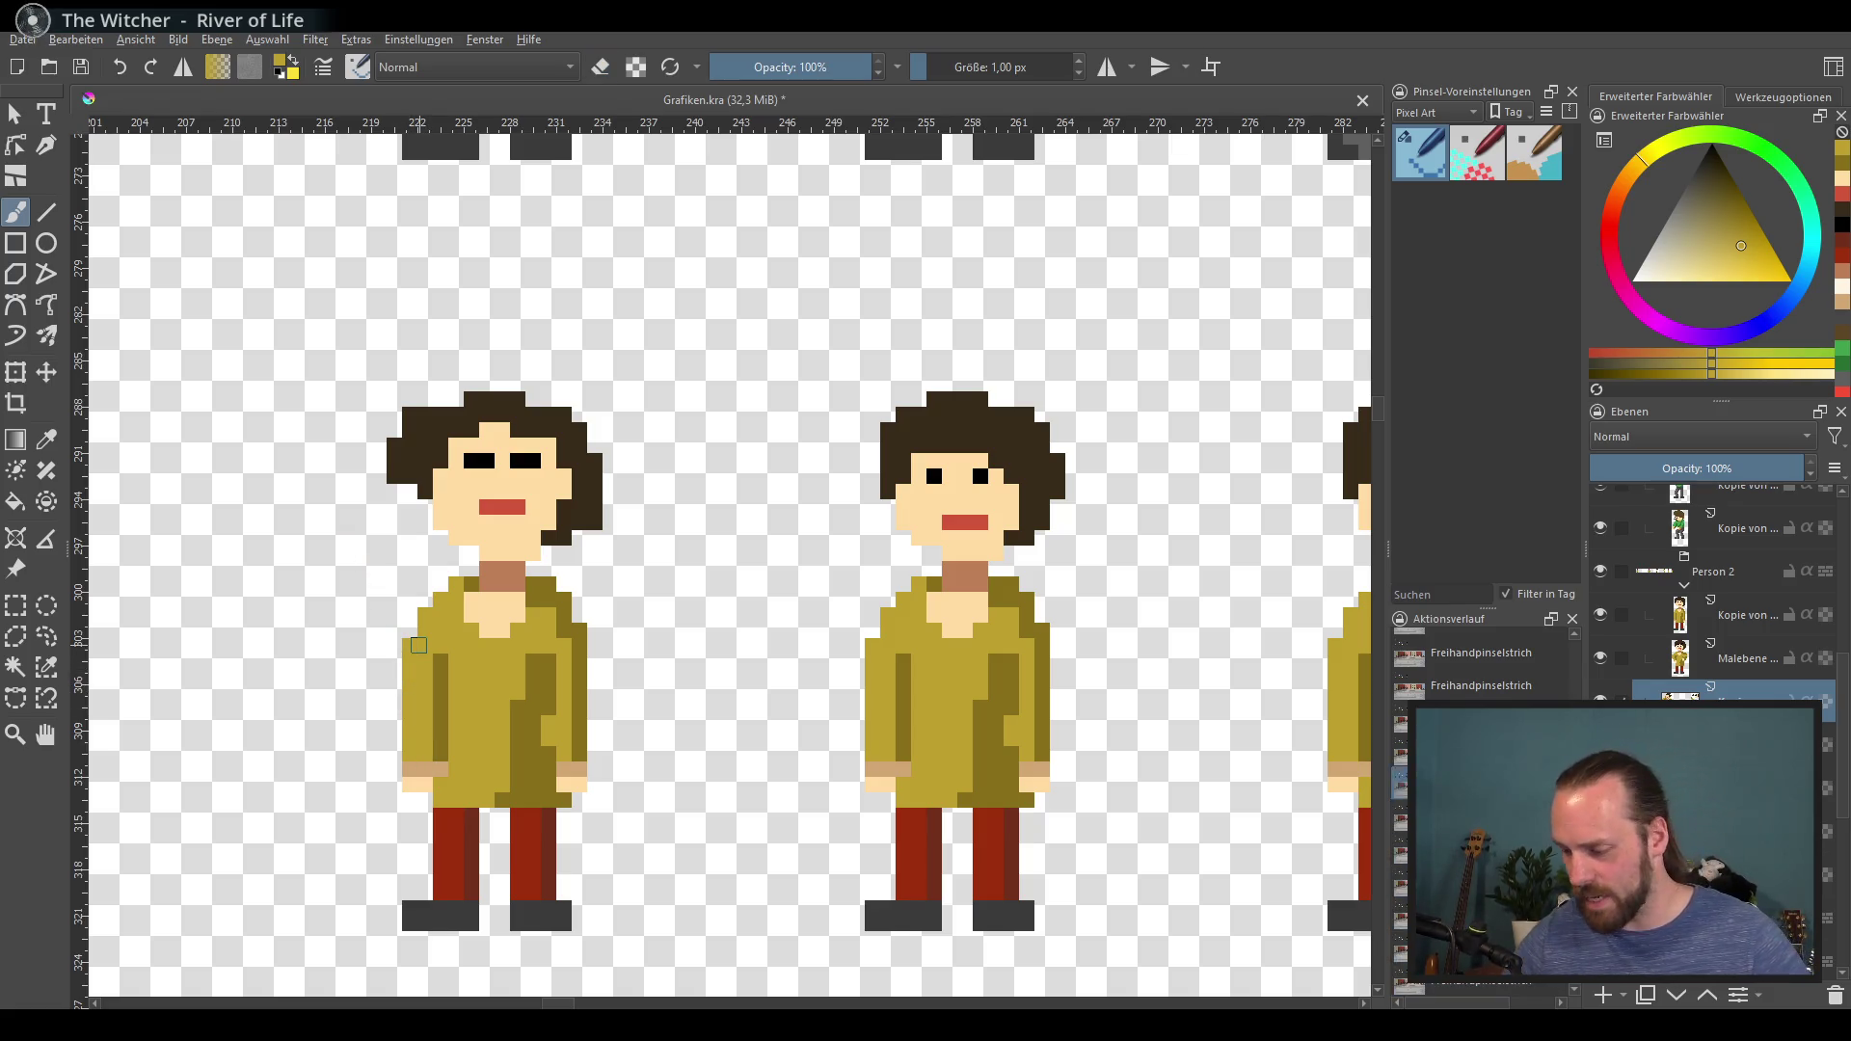
key(ctrl+z)
key(ctrl+z)
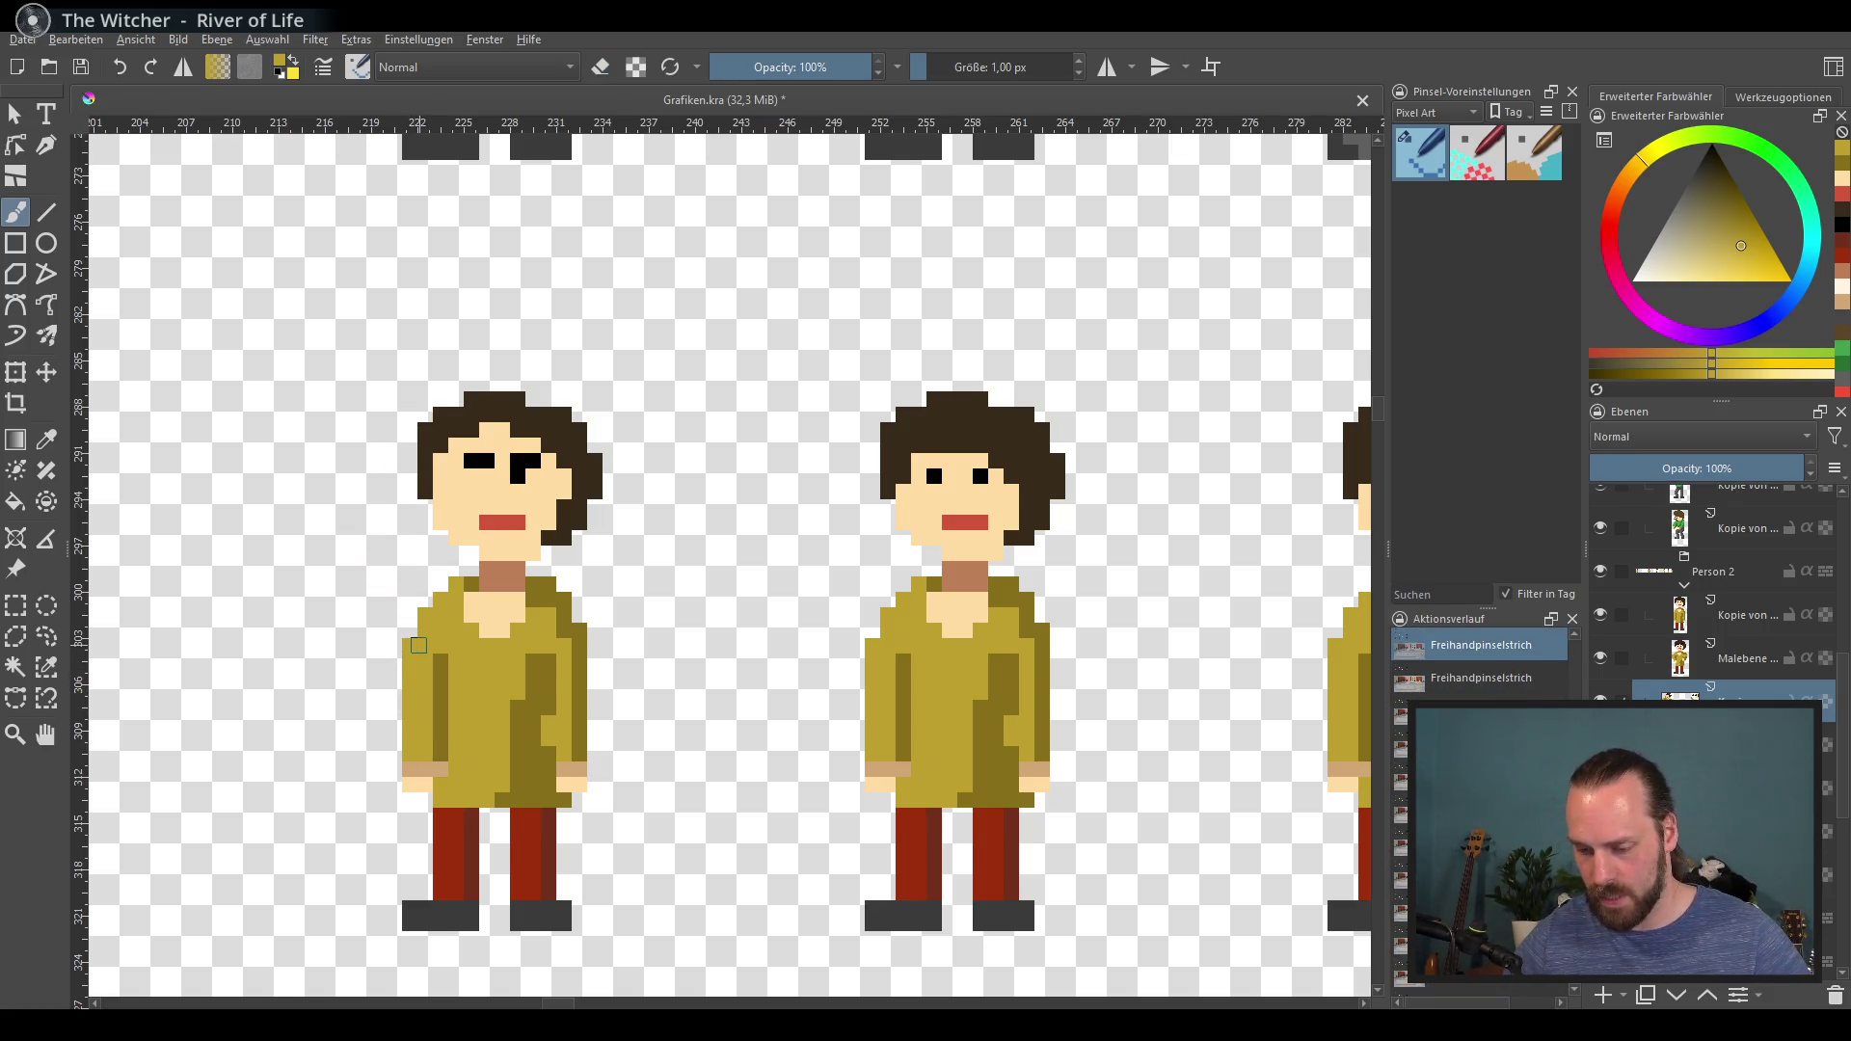
key(ctrl+z)
Step: Find which layer holds each figure by deleting and restoring their layer contents
drag(417, 644, 1083, 614)
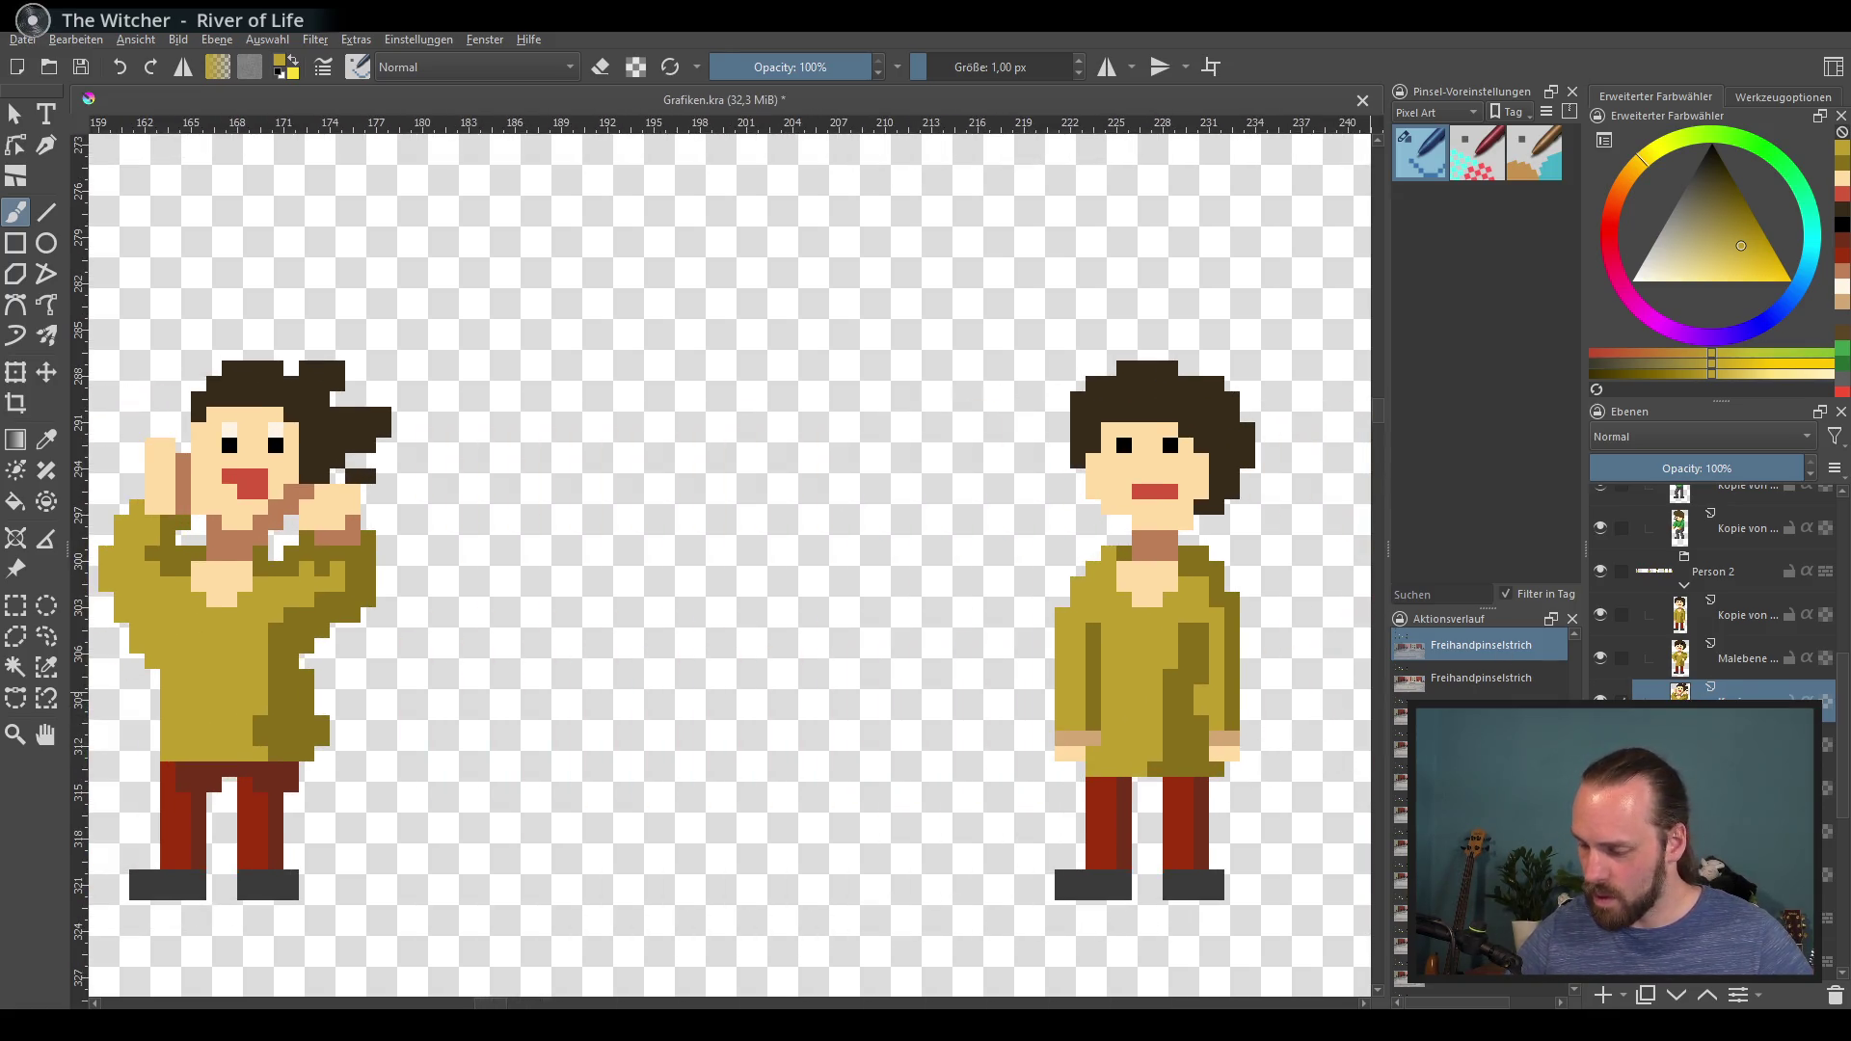
key(Delete)
key(ctrl+z)
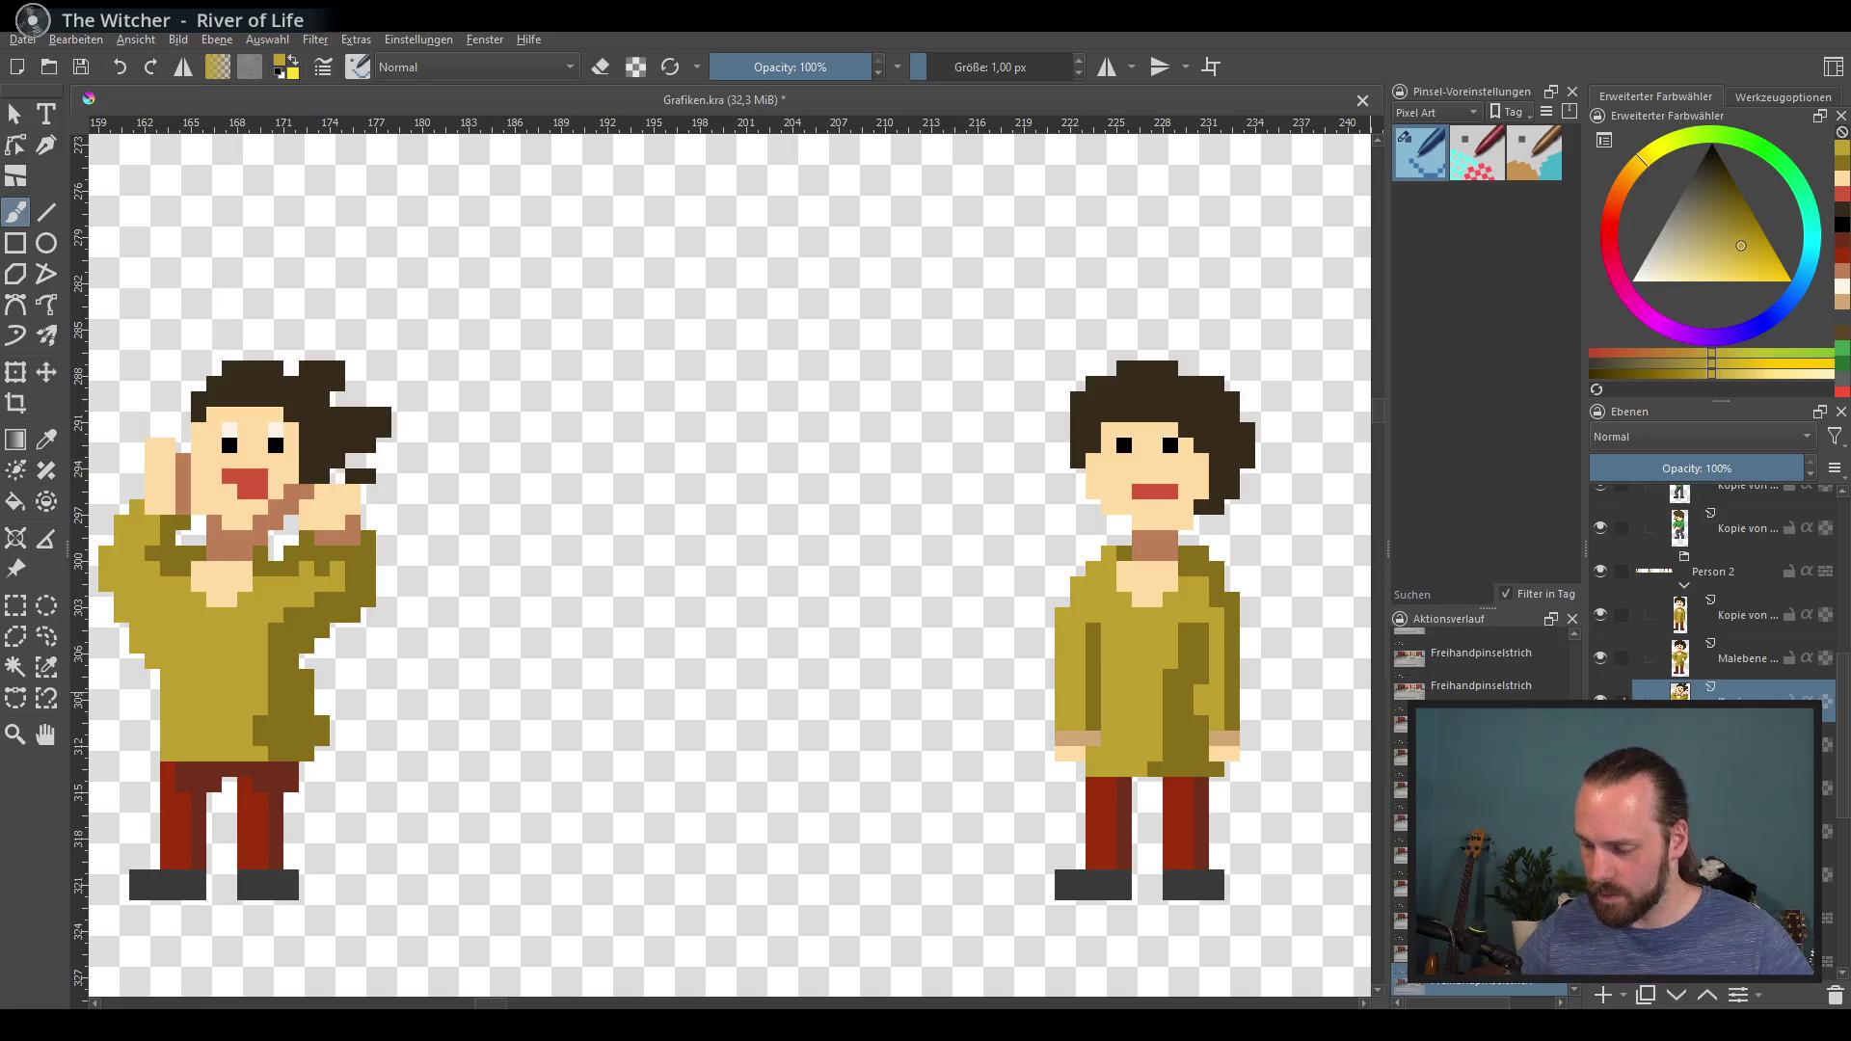
key(Delete)
key(ctrl+z)
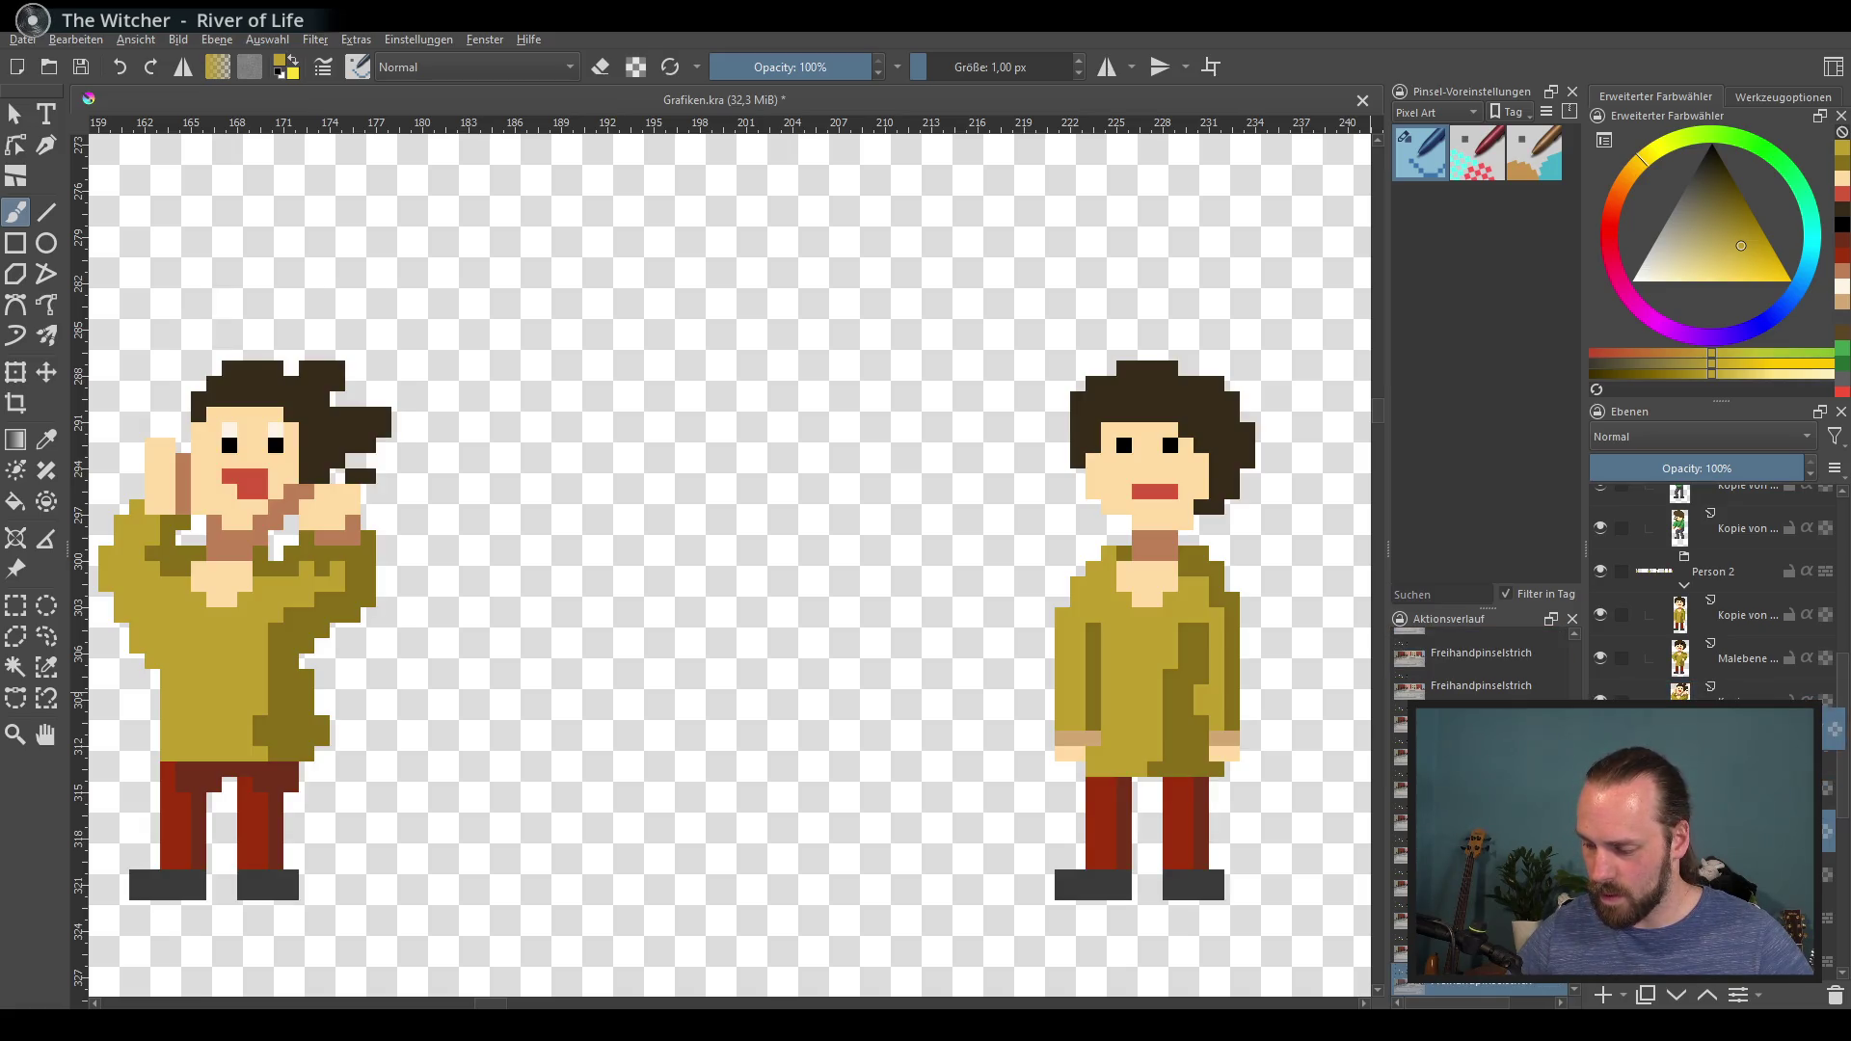
key(Delete)
key(ctrl+z)
scroll(839, 640, up, 3)
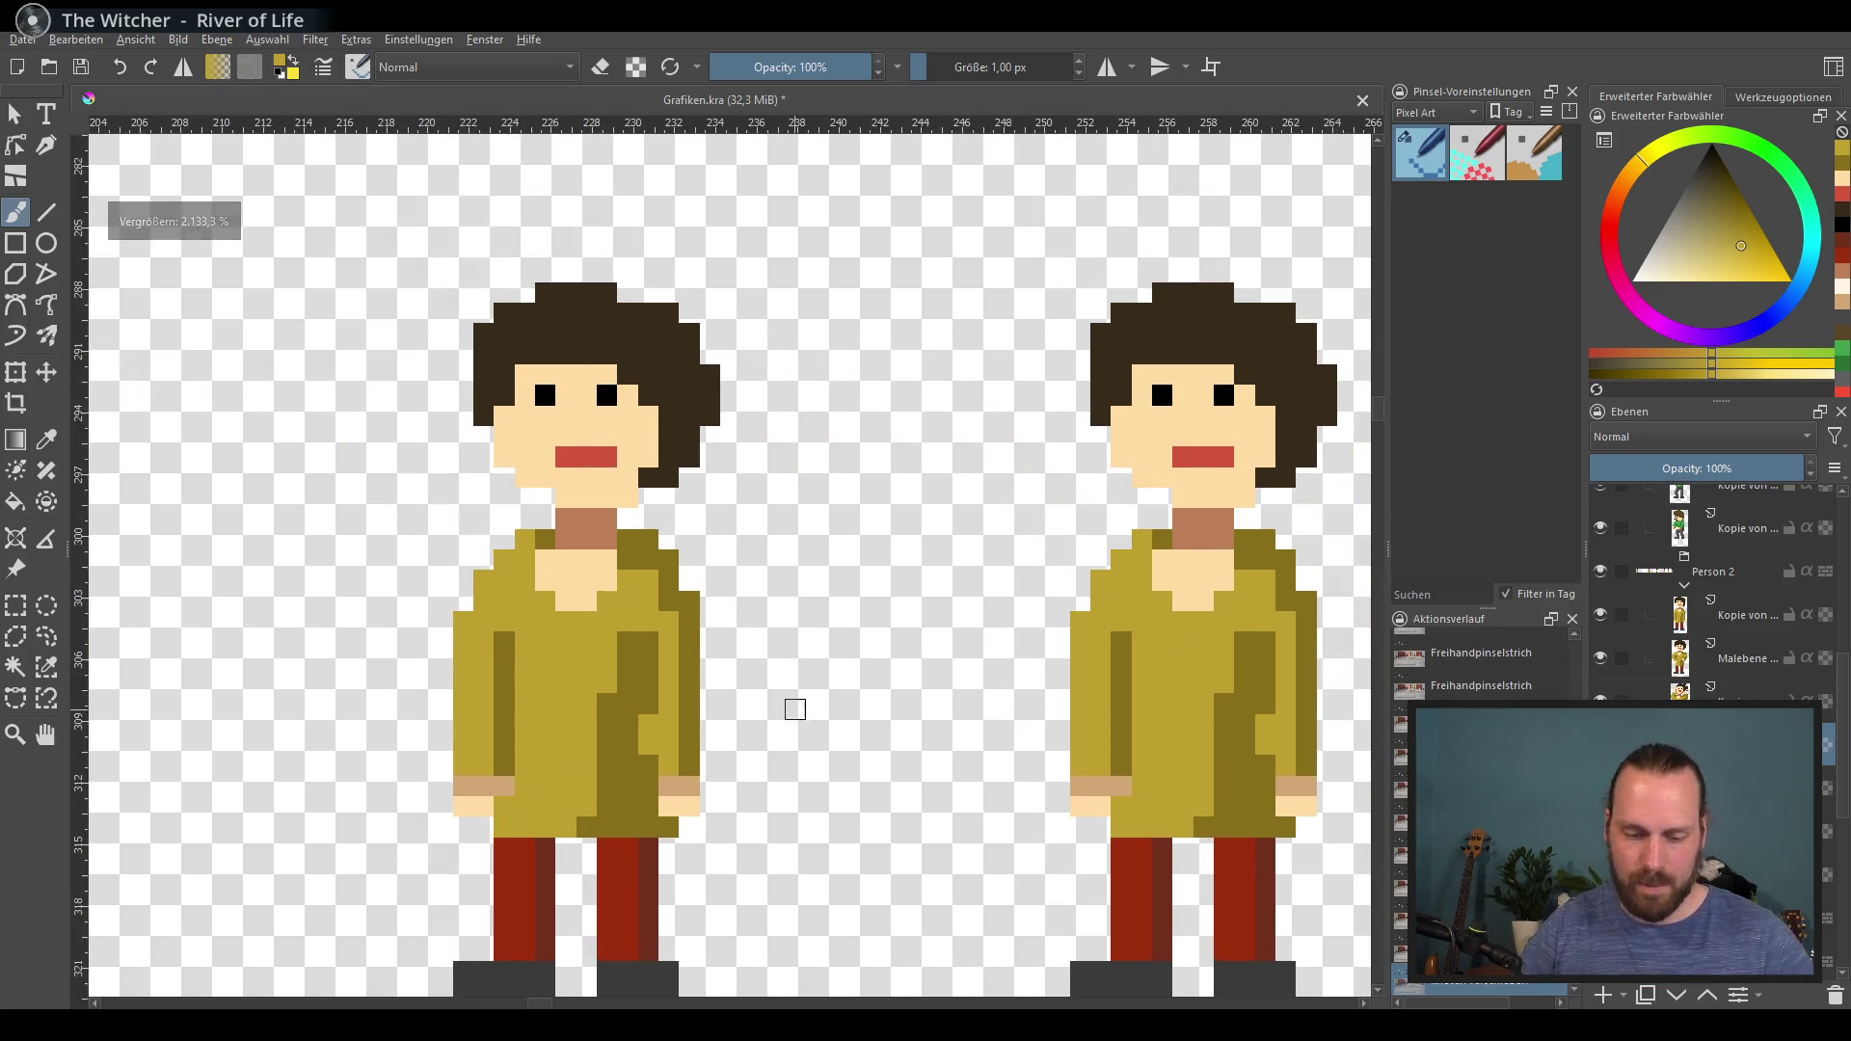
scroll(694, 488, down, 1)
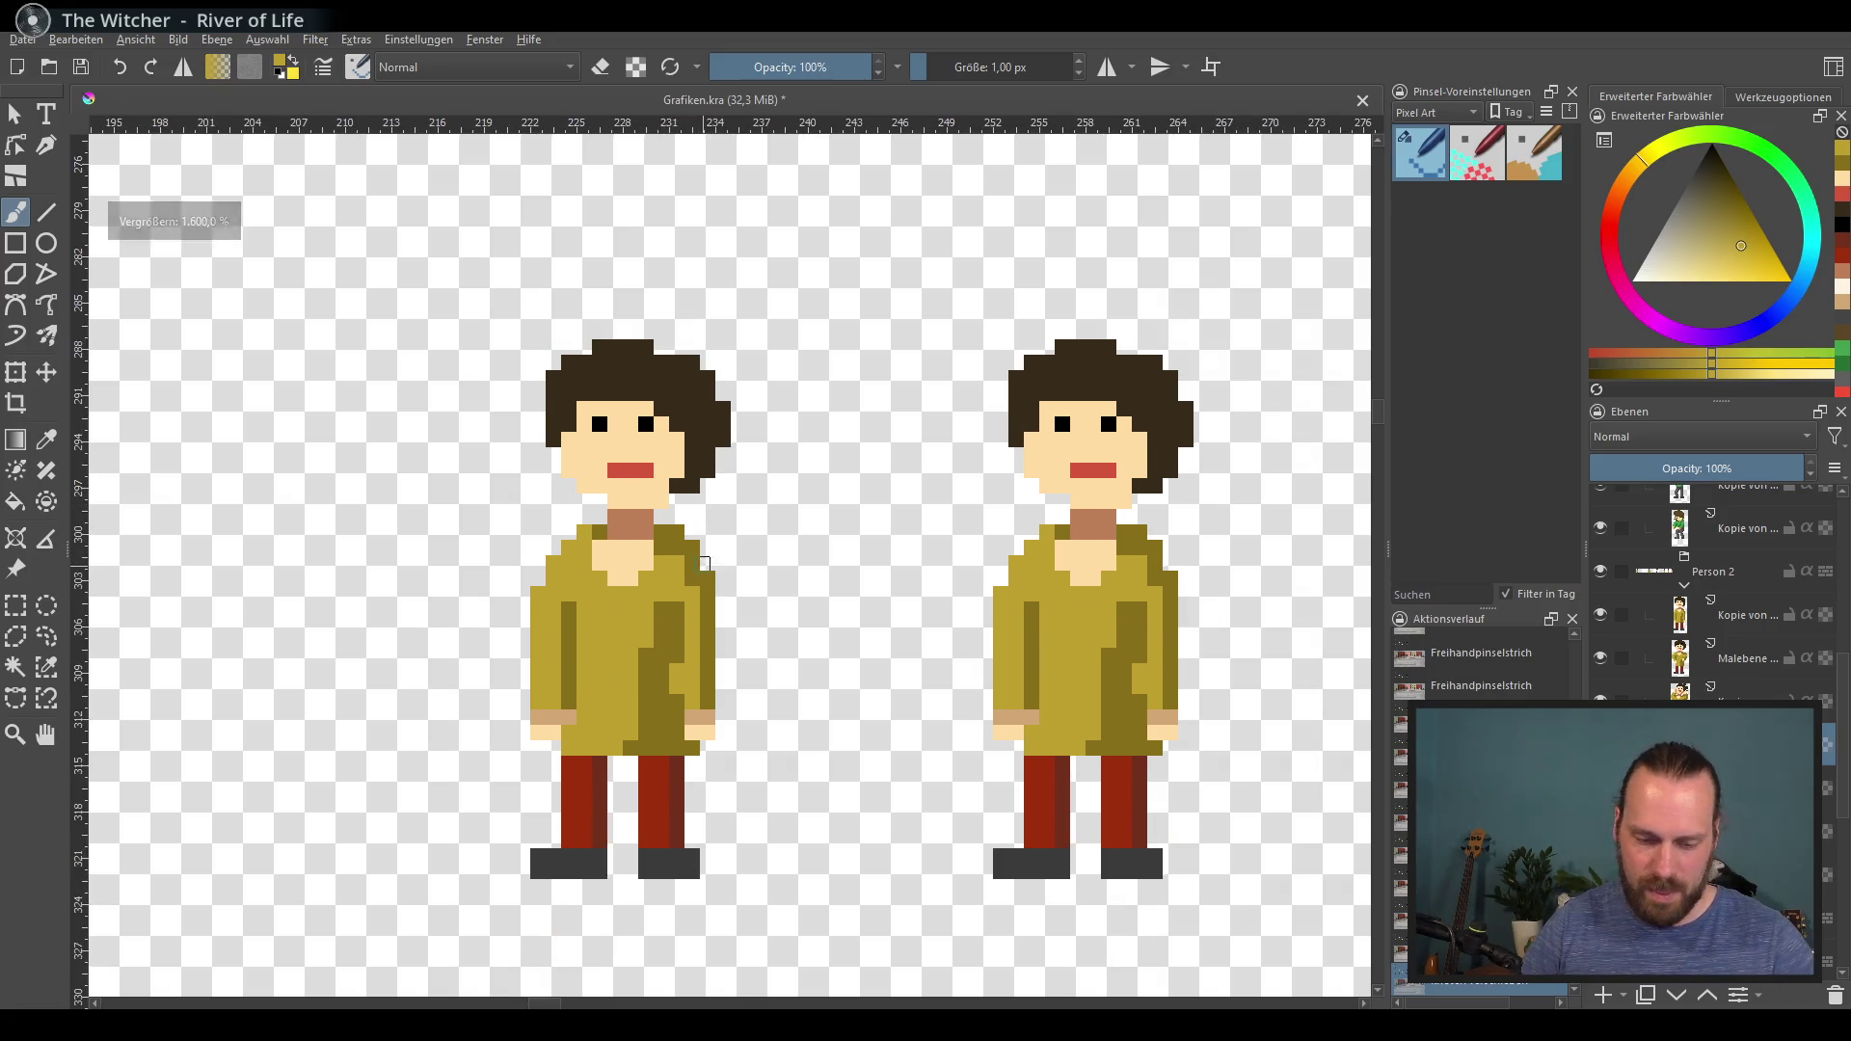
Step: Erase the left figure's lowered left arm and paint a raised olive arm with darker edge shading
key(e)
mouse_move(546, 476)
mouse_down()
mouse_move(567, 381)
mouse_move(574, 425)
mouse_up()
key(ctrl+z)
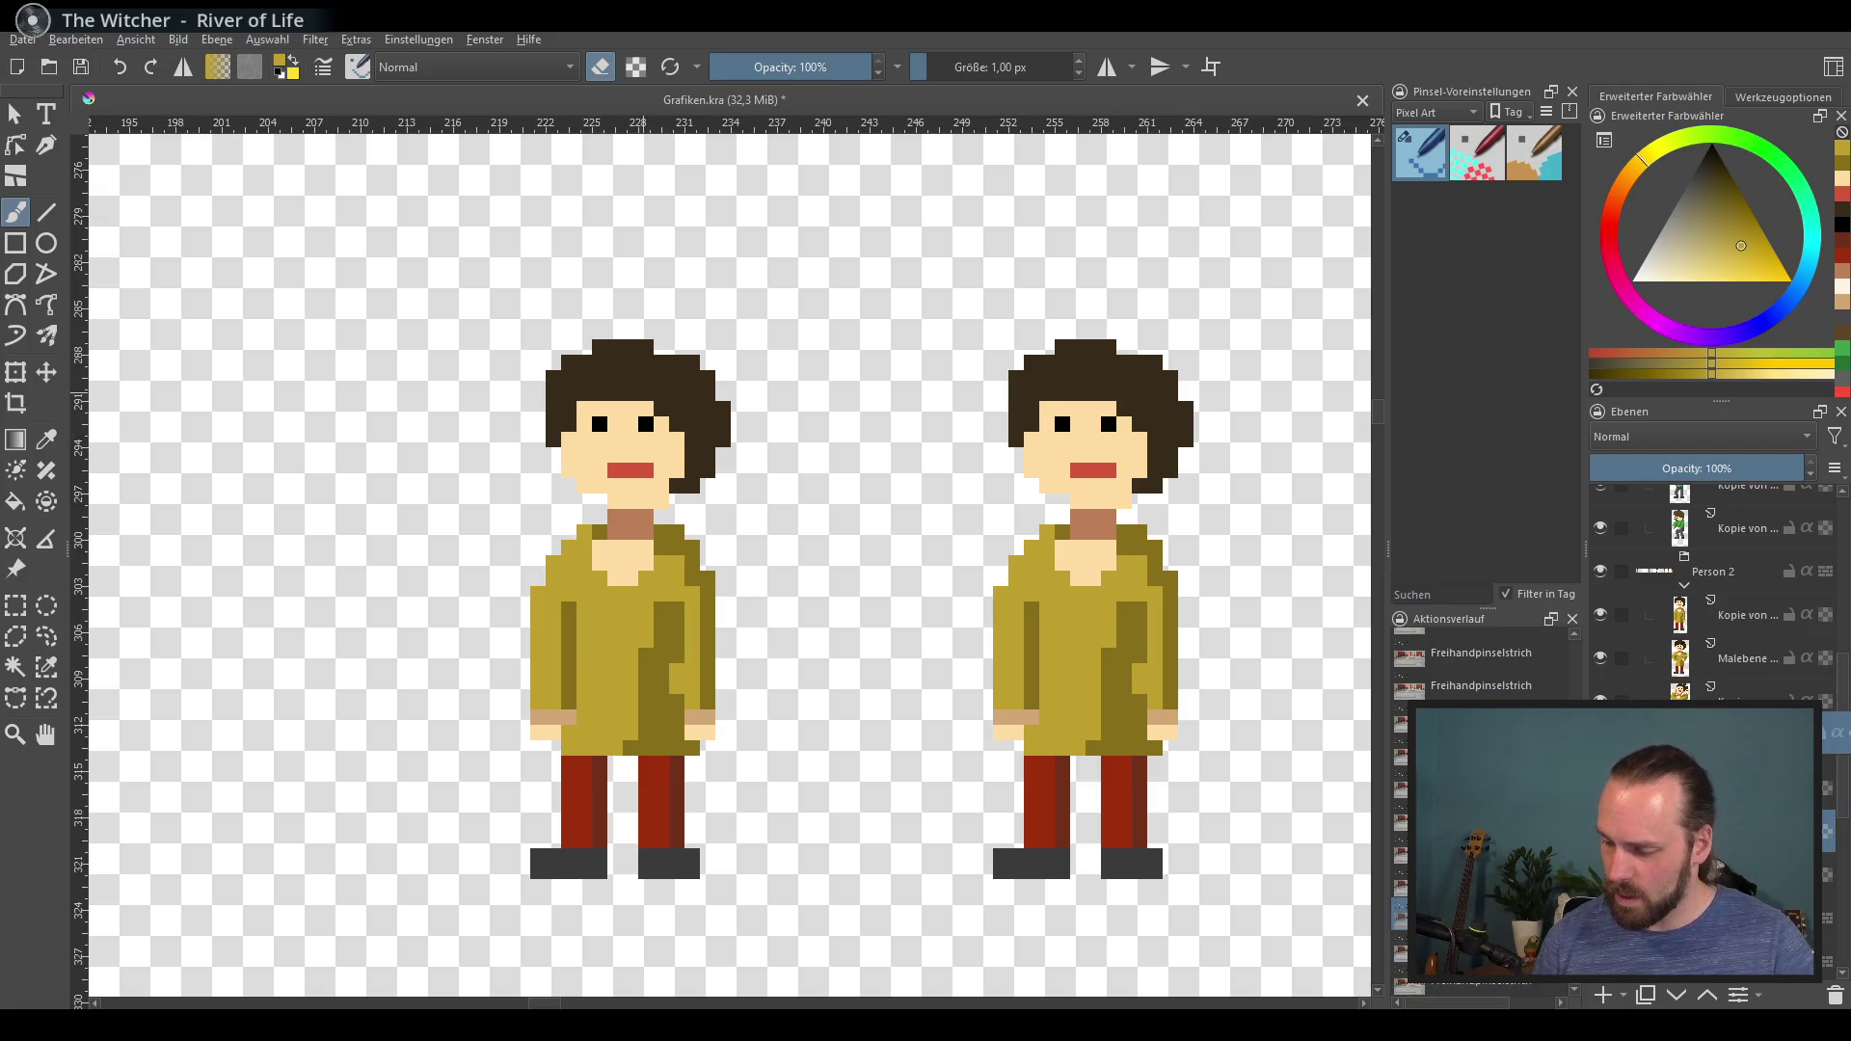
click(1600, 743)
click(1600, 742)
key(ctrl+z)
mouse_move(545, 622)
mouse_down()
mouse_move(540, 636)
mouse_move(546, 603)
mouse_move(570, 713)
mouse_up()
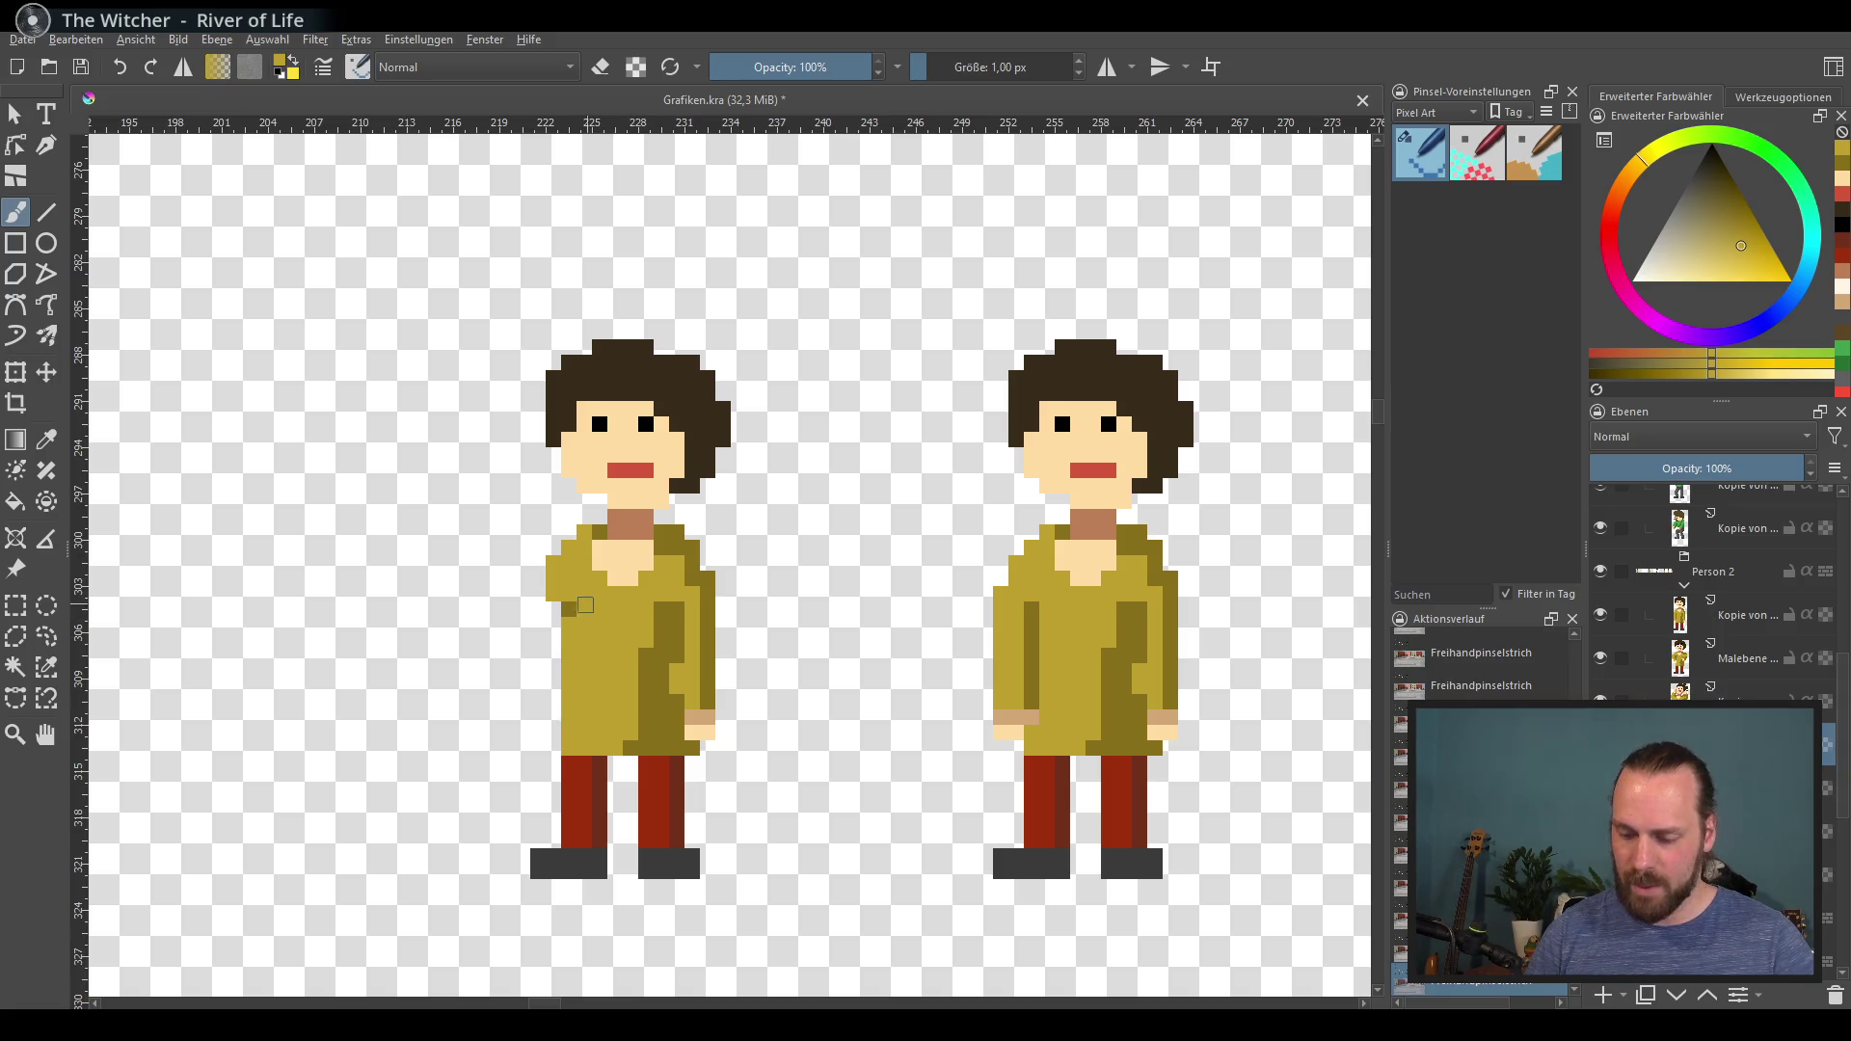
mouse_move(562, 590)
mouse_down()
mouse_move(509, 484)
mouse_move(564, 514)
mouse_up()
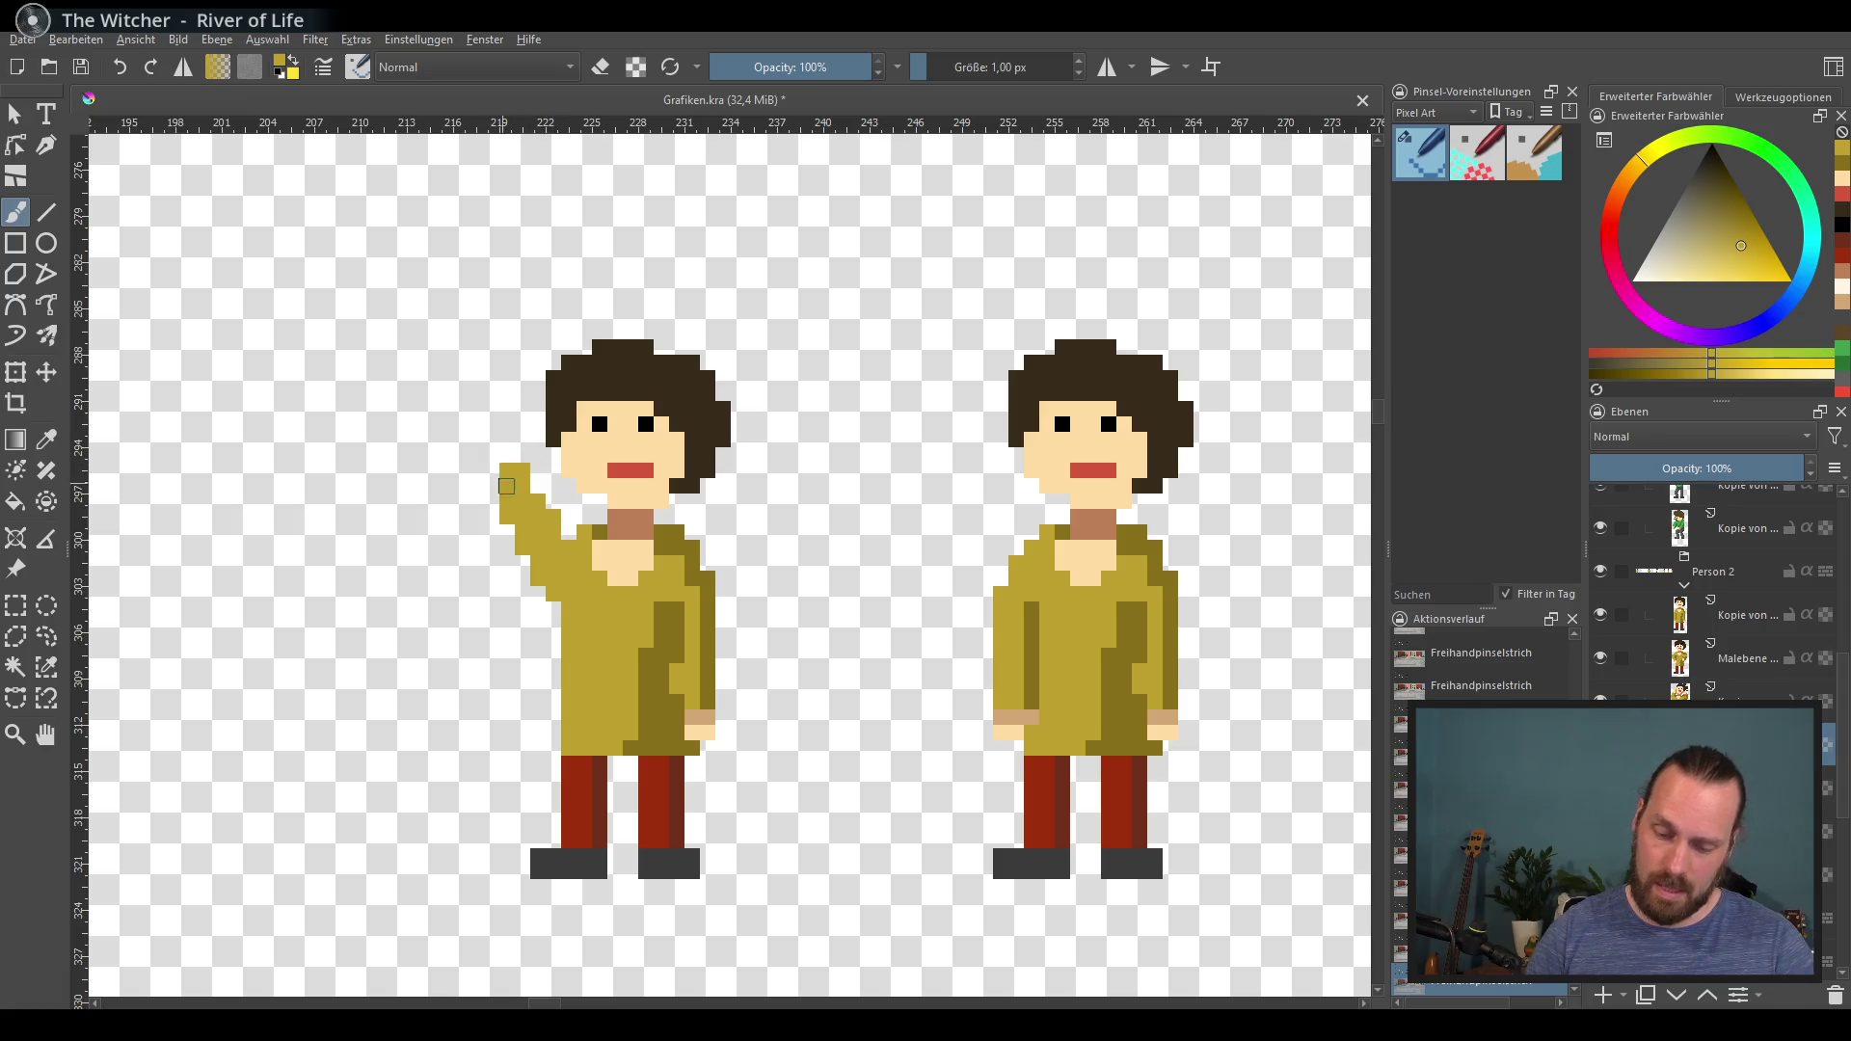
ctrl+click(666, 578)
drag(521, 475, 569, 550)
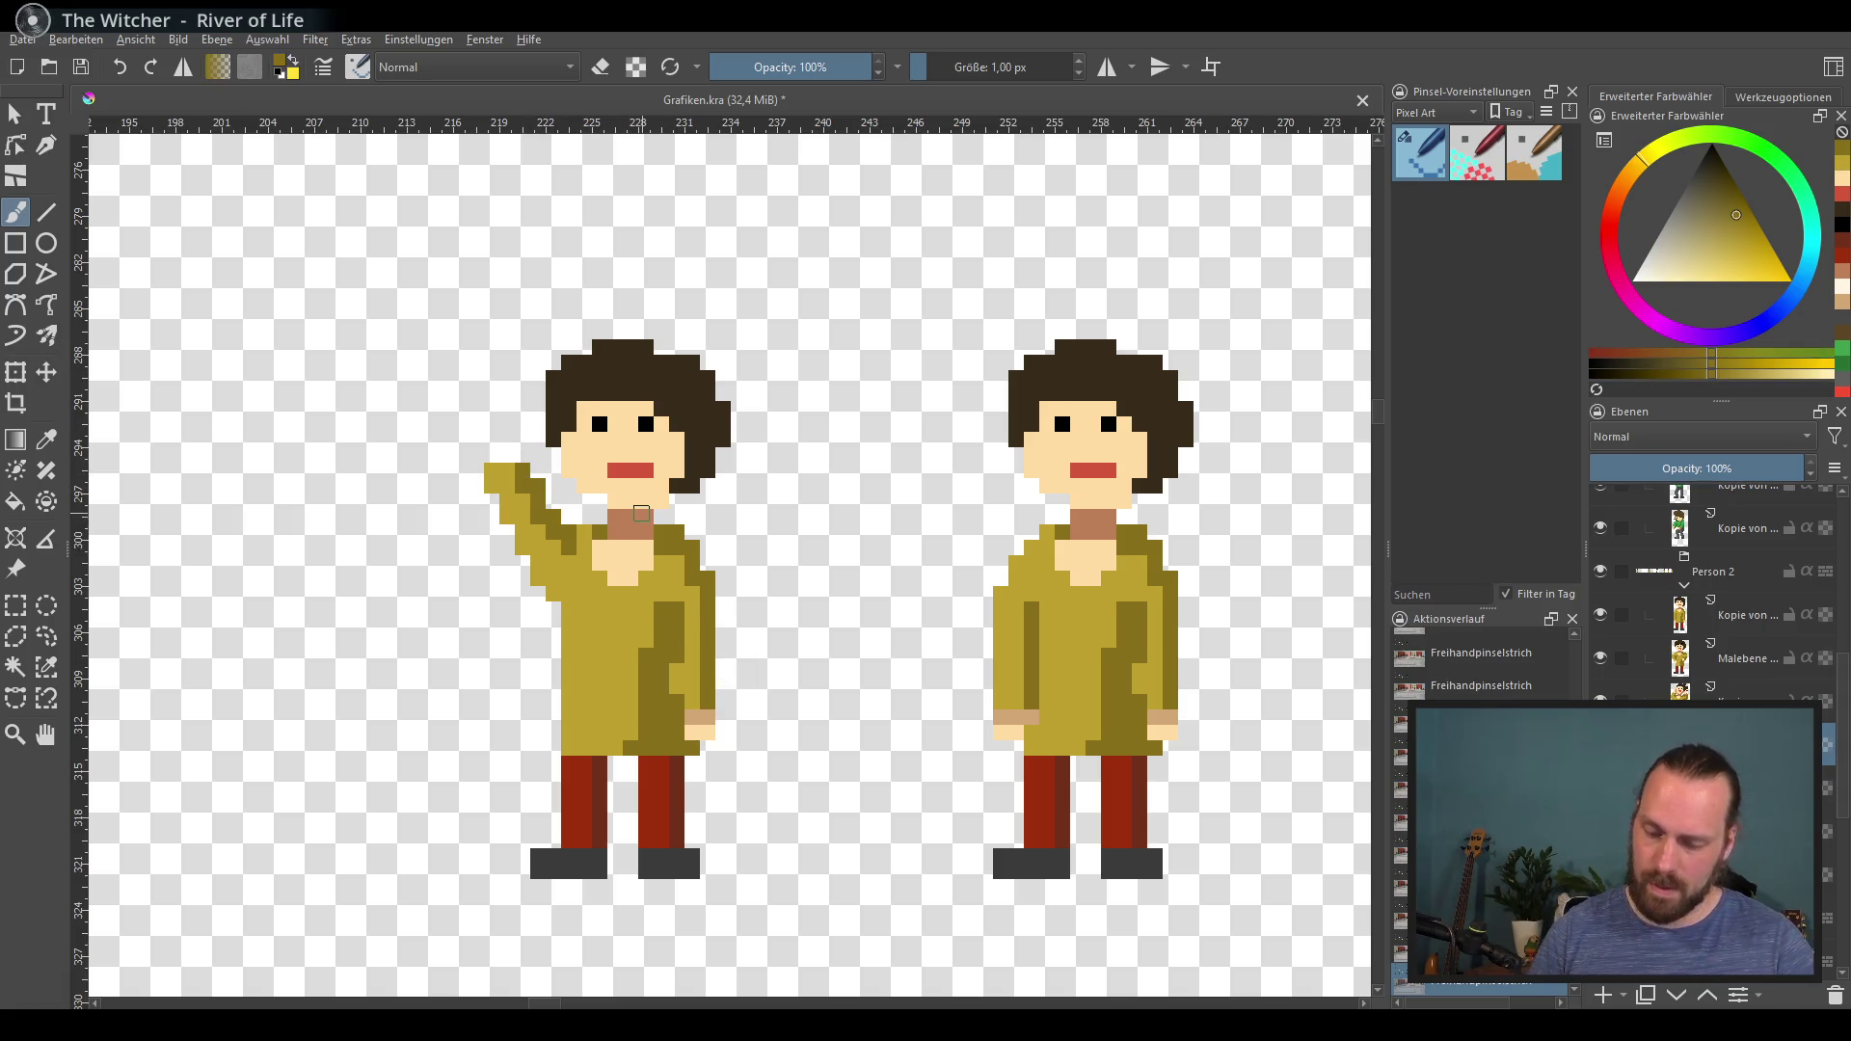
Step: Paint a raised olive right arm beside the head, shade it dark olive and erase stray pixels
ctrl+click(666, 591)
drag(694, 560, 737, 458)
key(ctrl+z)
drag(695, 554, 741, 454)
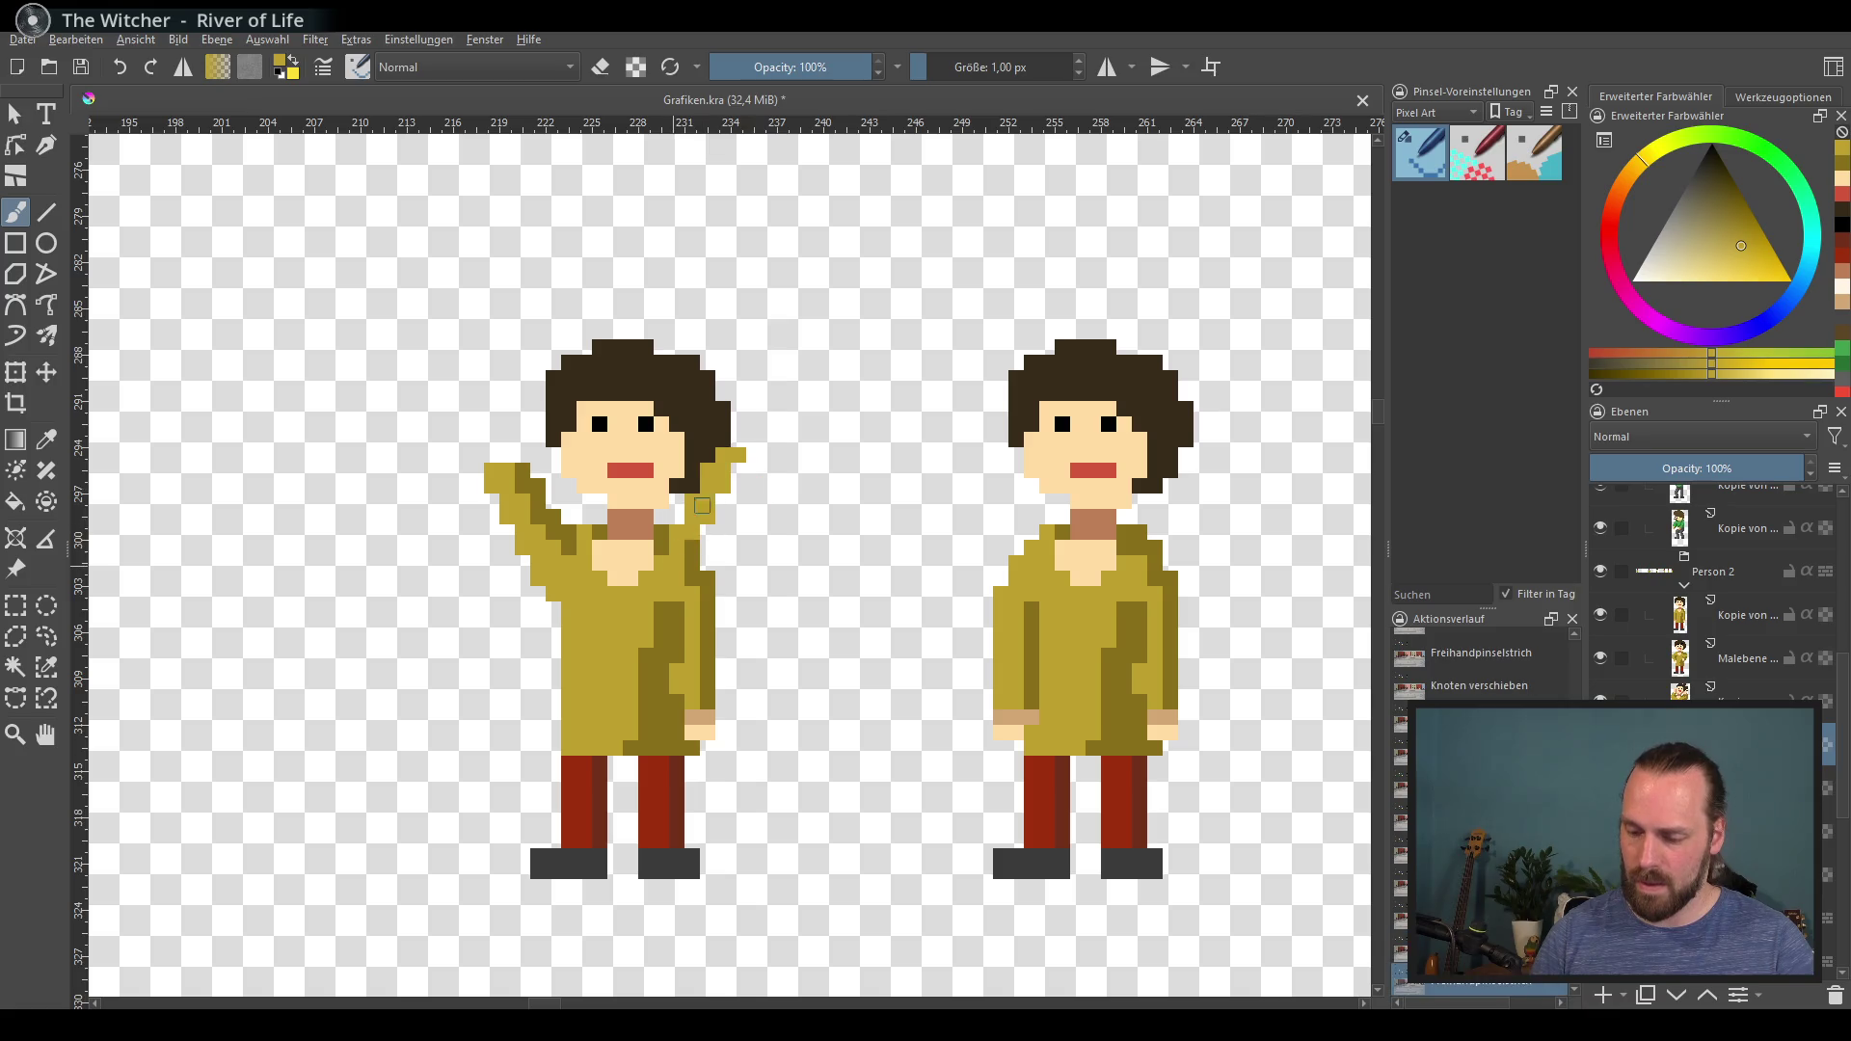
drag(700, 583, 714, 540)
ctrl+click(728, 535)
mouse_move(754, 458)
mouse_down()
mouse_move(715, 570)
mouse_move(711, 718)
mouse_up()
key(e)
mouse_move(691, 608)
mouse_down()
mouse_move(702, 708)
mouse_move(676, 670)
mouse_up()
key(e)
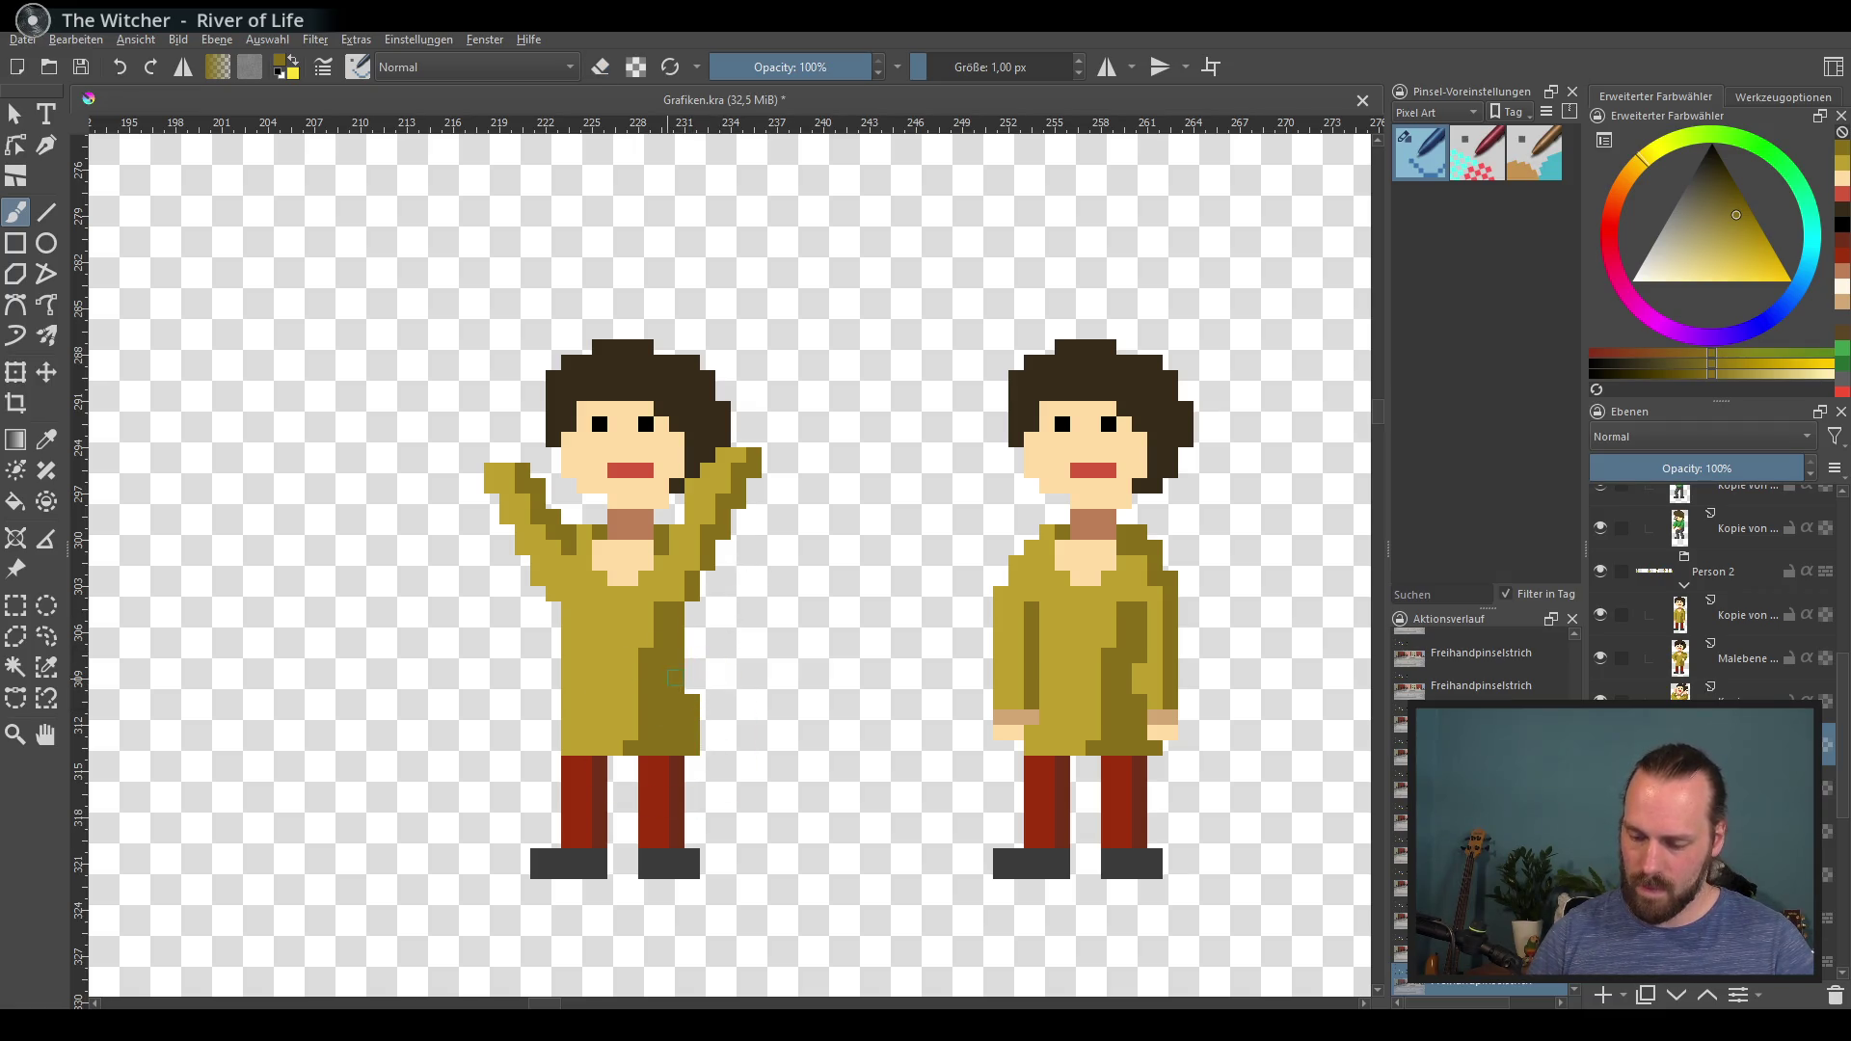
Step: Move the left trouser leg outward with dark-red inner shading and the shoe further left
ctrl+click(579, 801)
drag(554, 771, 551, 835)
ctrl+click(601, 799)
mouse_move(590, 762)
mouse_down()
mouse_move(569, 845)
mouse_move(584, 853)
mouse_move(507, 873)
mouse_up()
ctrl+click(560, 802)
ctrl+click(540, 863)
ctrl+click(556, 804)
drag(567, 789, 535, 837)
key(e)
mouse_move(598, 776)
mouse_down()
mouse_move(584, 810)
mouse_move(569, 733)
mouse_move(600, 750)
mouse_move(569, 853)
mouse_up()
key(e)
Step: Fill red at the top of the left leg and add a dark-red stripe down it
ctrl+click(578, 735)
click(571, 735)
ctrl+click(574, 757)
ctrl+click(670, 797)
Step: Move the right leg further right, shade its inner top dark red and extend the right shoe
key(e)
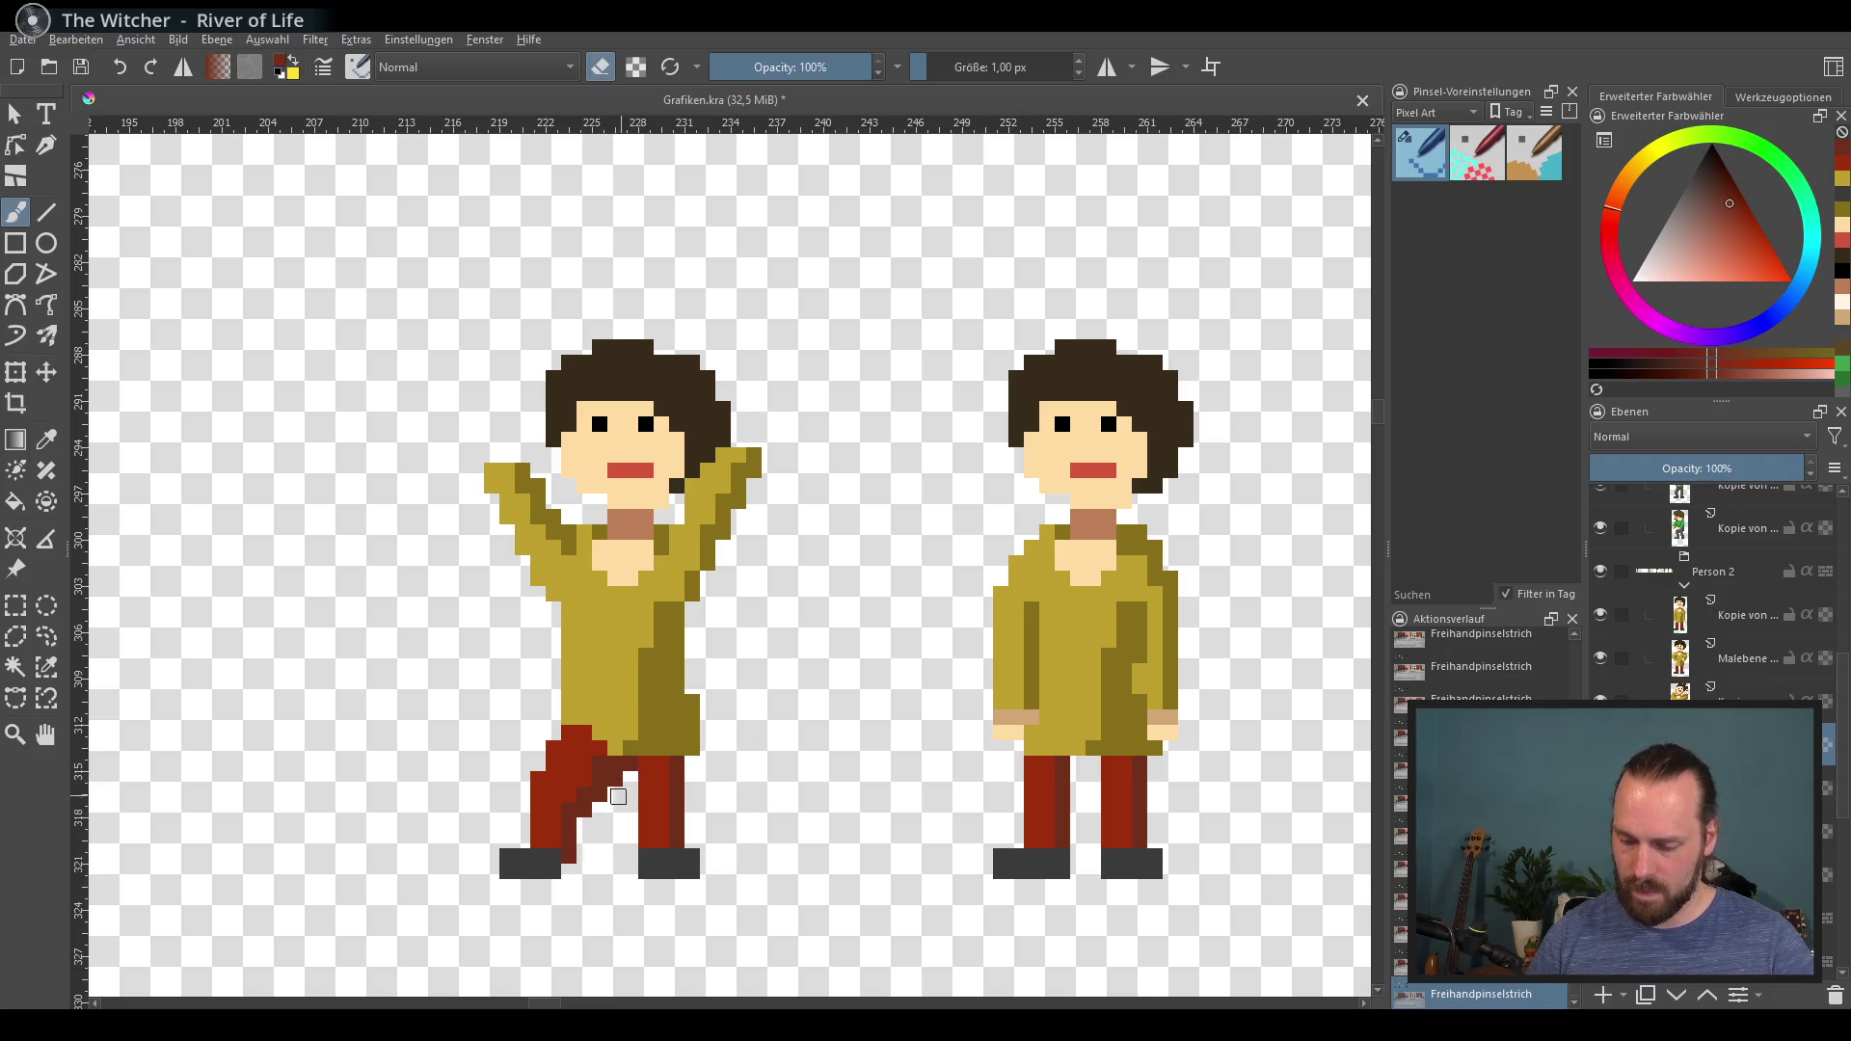
ctrl+click(682, 761)
drag(692, 777, 692, 849)
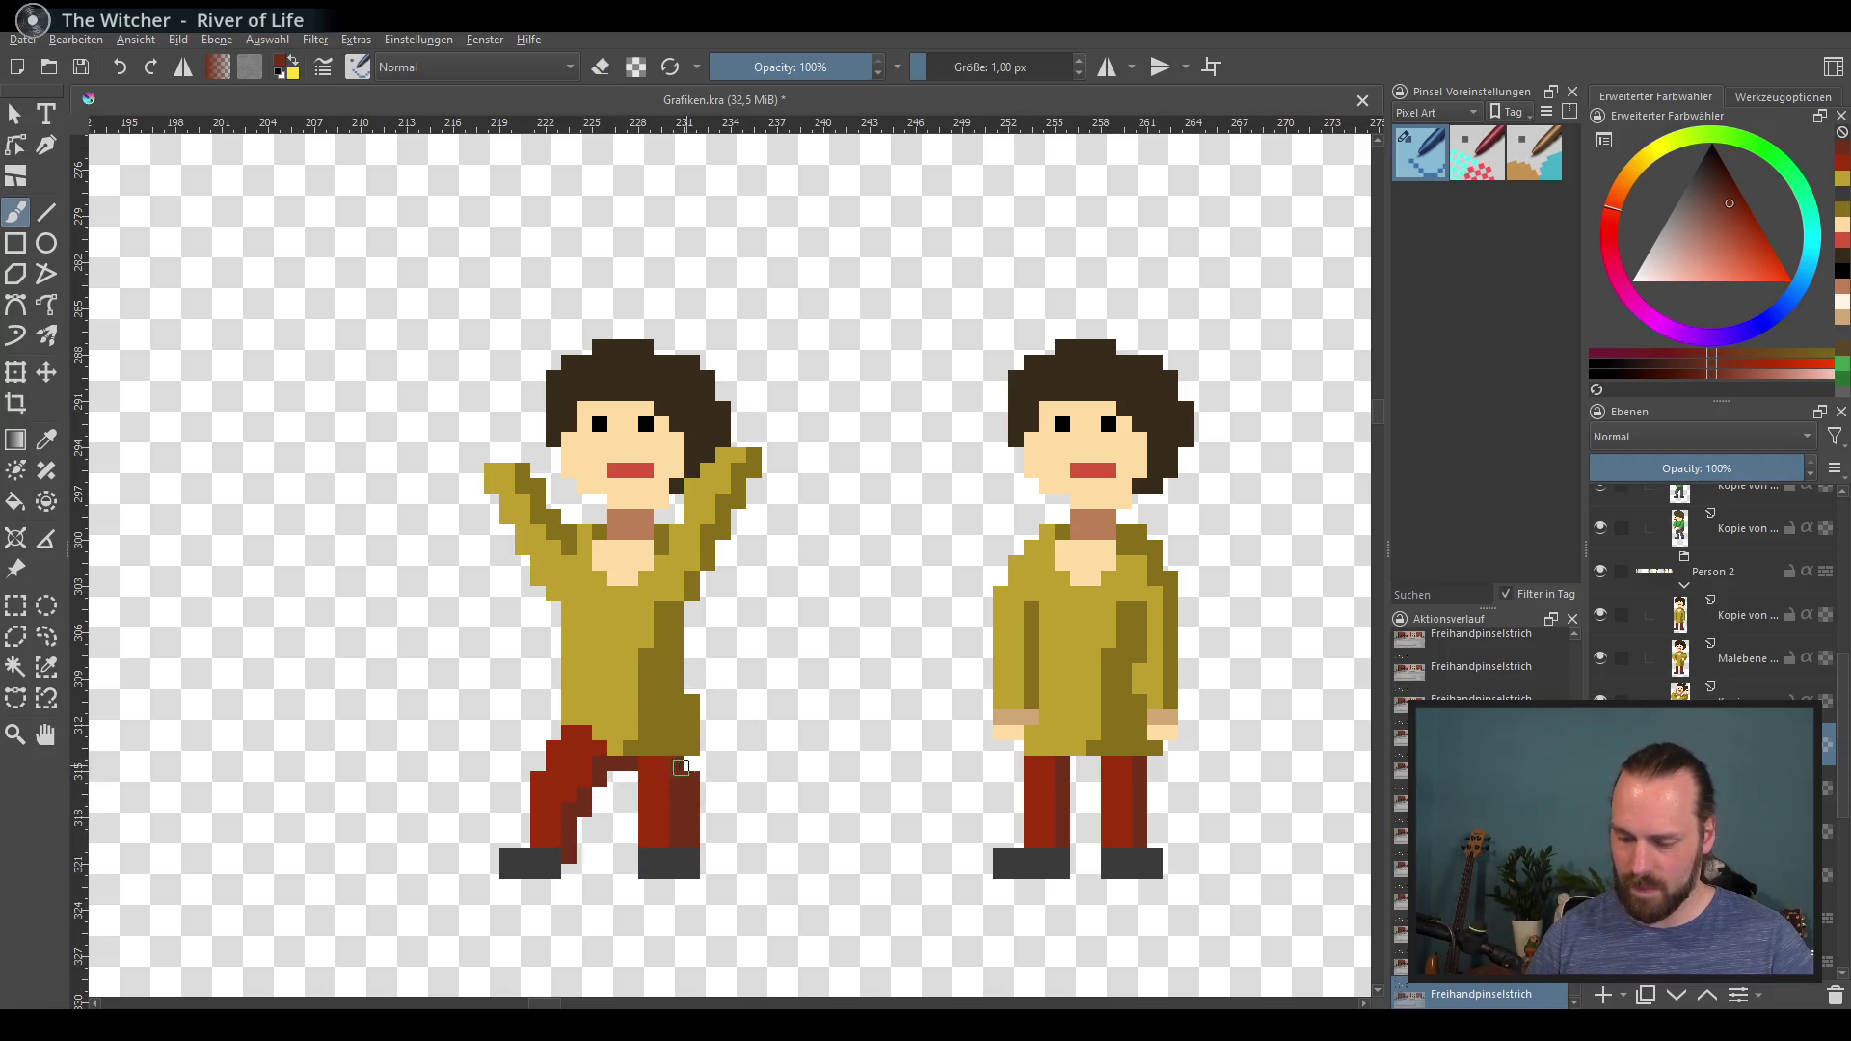
key(e)
drag(646, 781, 646, 849)
key(e)
mouse_move(661, 767)
mouse_down()
mouse_move(685, 796)
mouse_move(646, 892)
mouse_move(729, 863)
mouse_up()
key(e)
key(e)
key(e)
key(e)
ctrl+click(680, 863)
ctrl+click(646, 760)
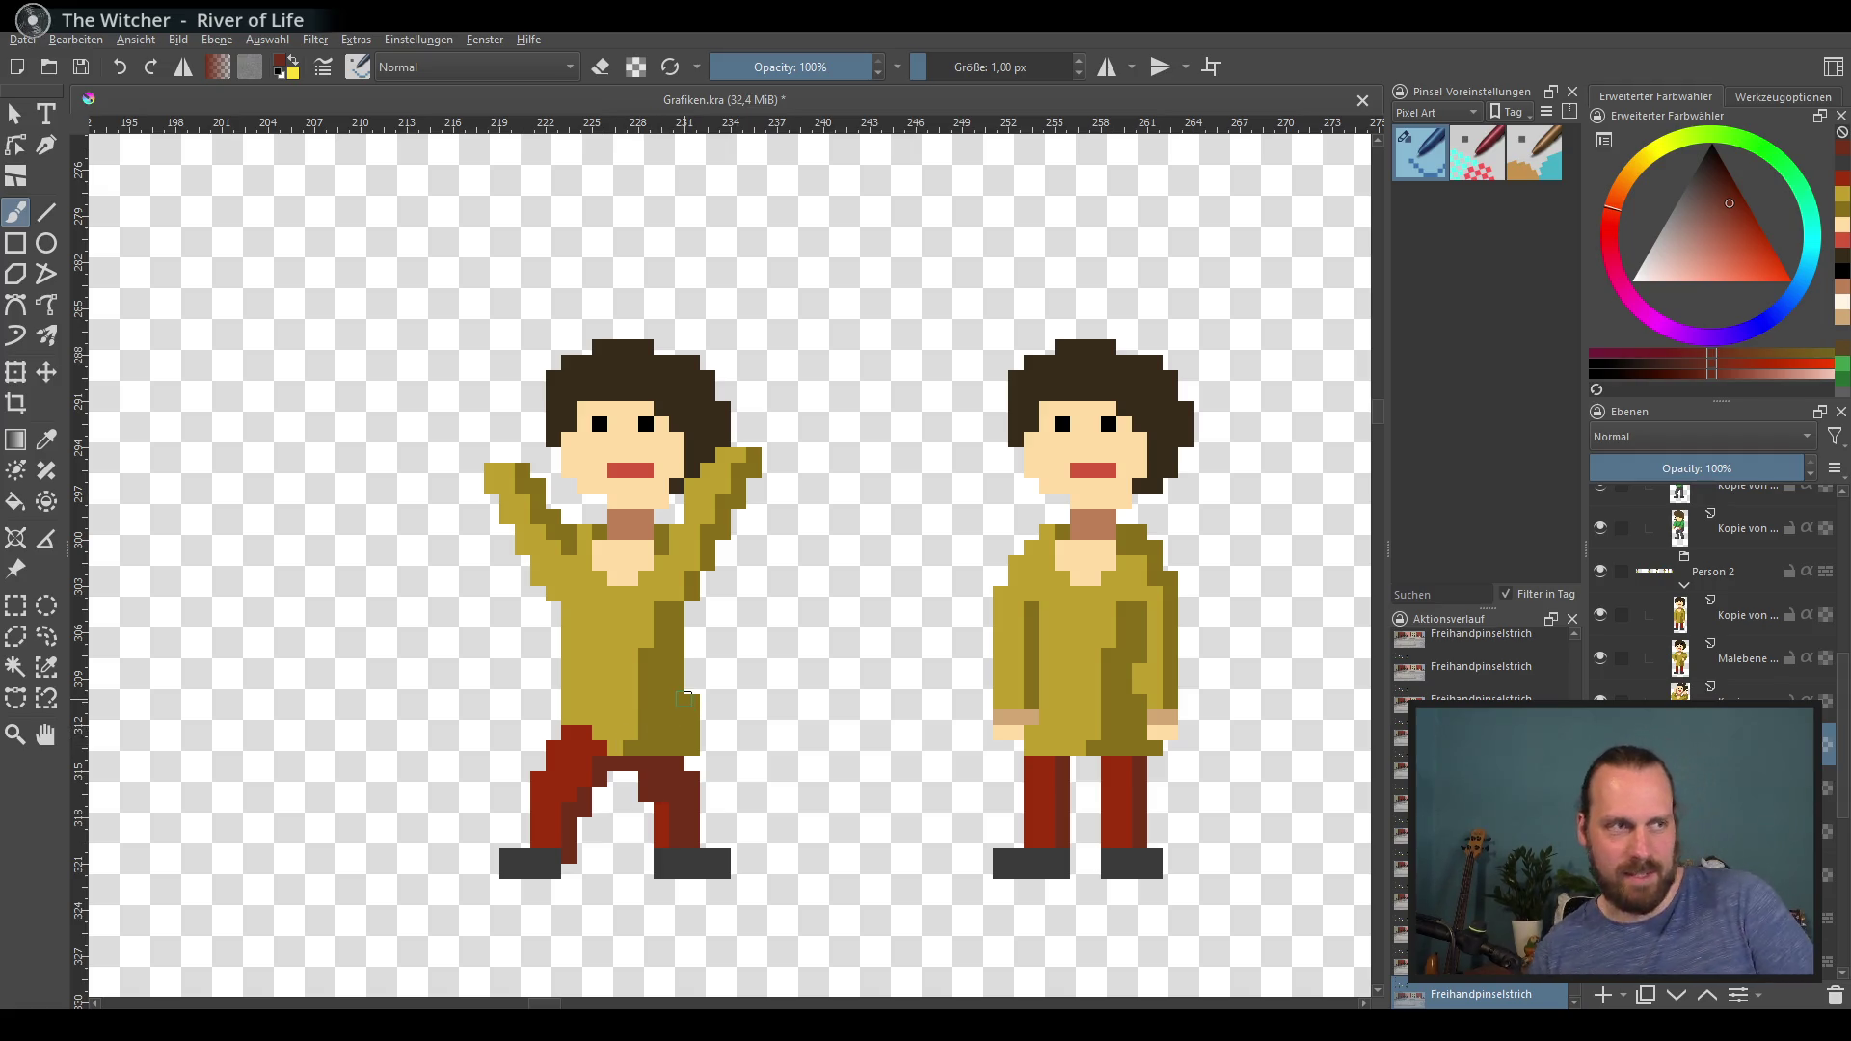
ctrl+click(642, 755)
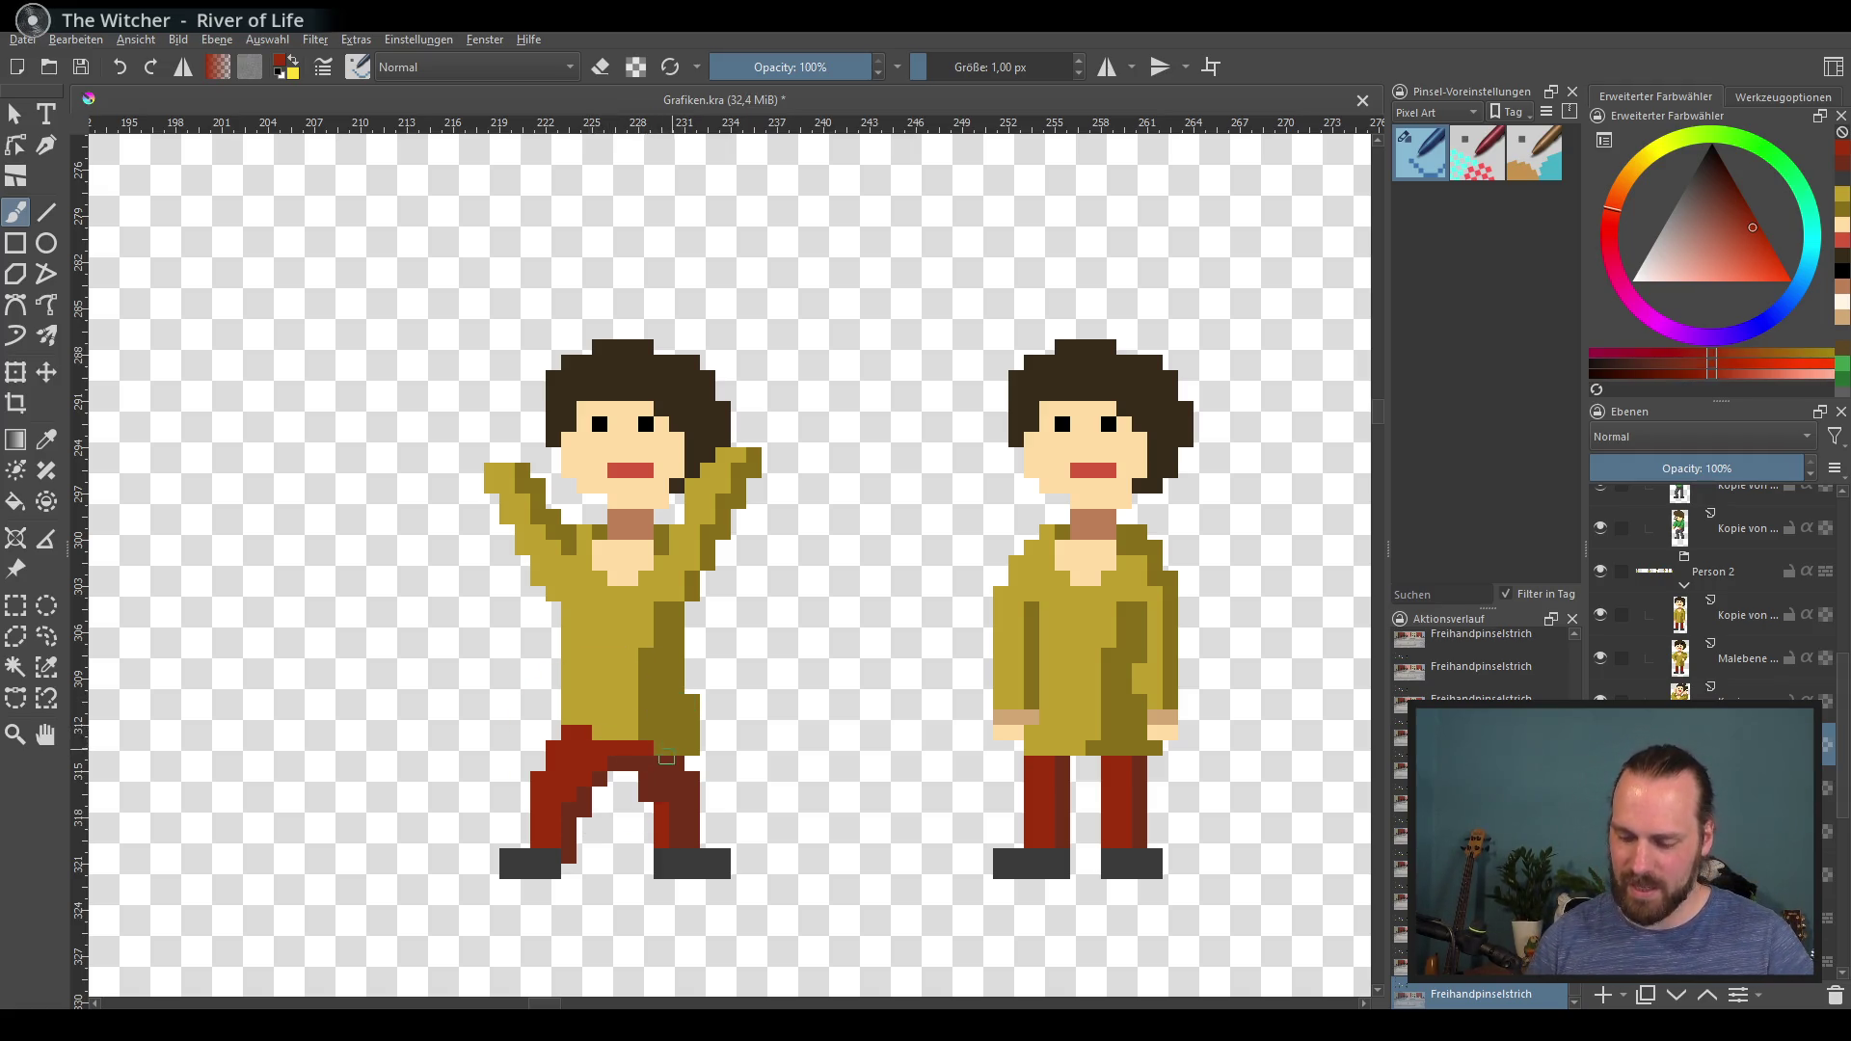
Step: Widen the figure's eyes in black and extend its brown hair outward on one side
ctrl+click(661, 752)
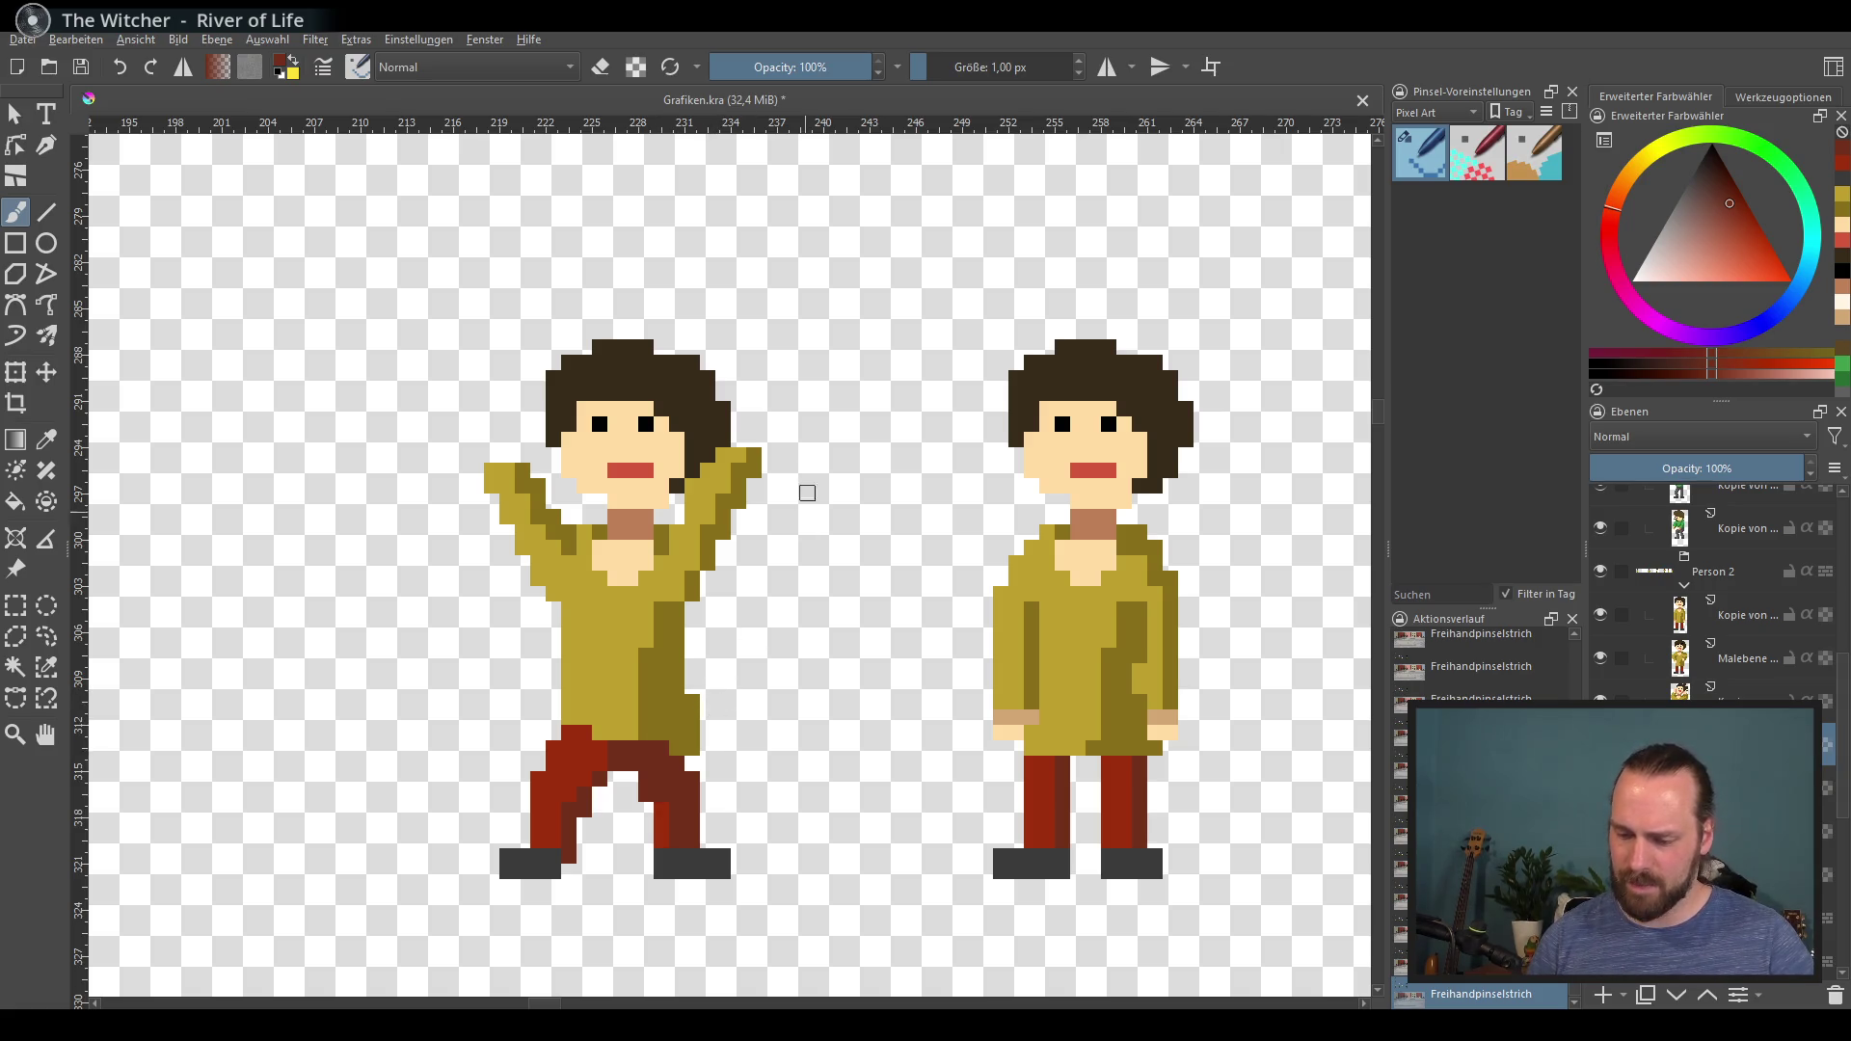
ctrl+click(670, 414)
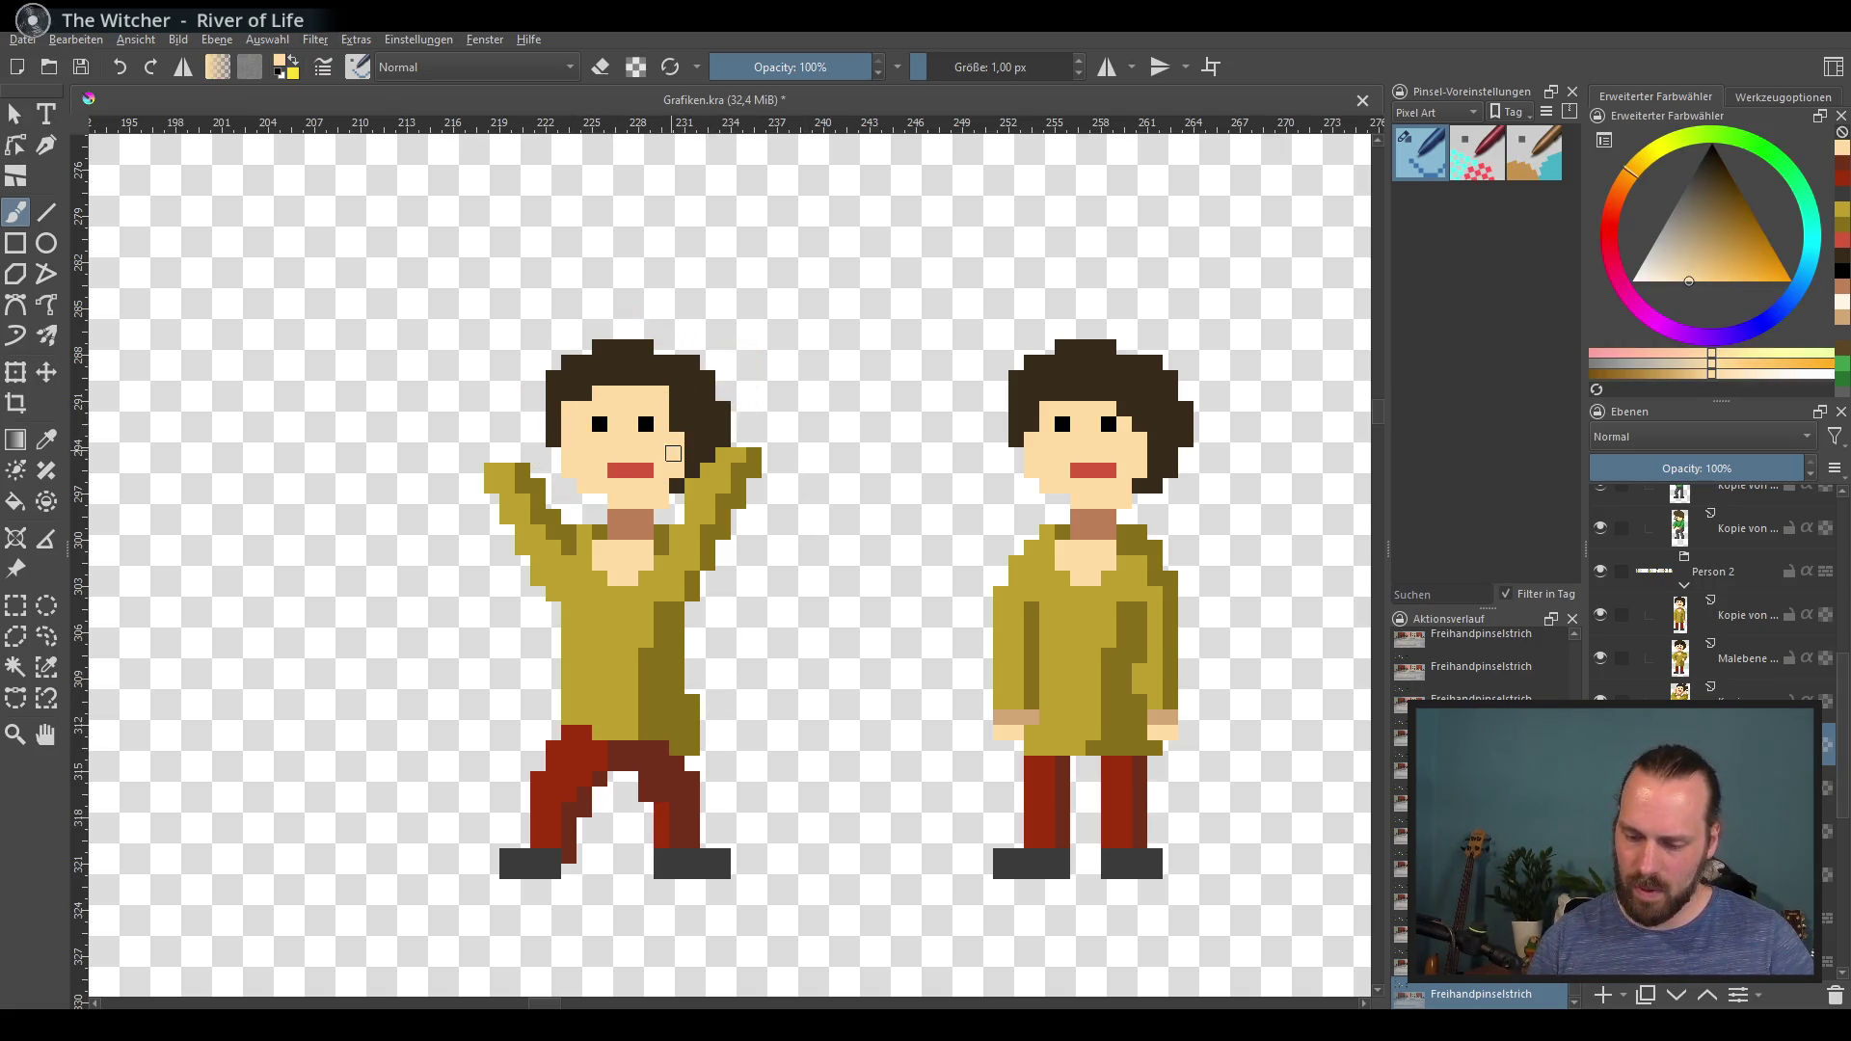
ctrl+click(600, 422)
mouse_move(598, 407)
mouse_down()
mouse_move(617, 425)
mouse_move(678, 408)
mouse_move(598, 426)
mouse_up()
ctrl+click(657, 436)
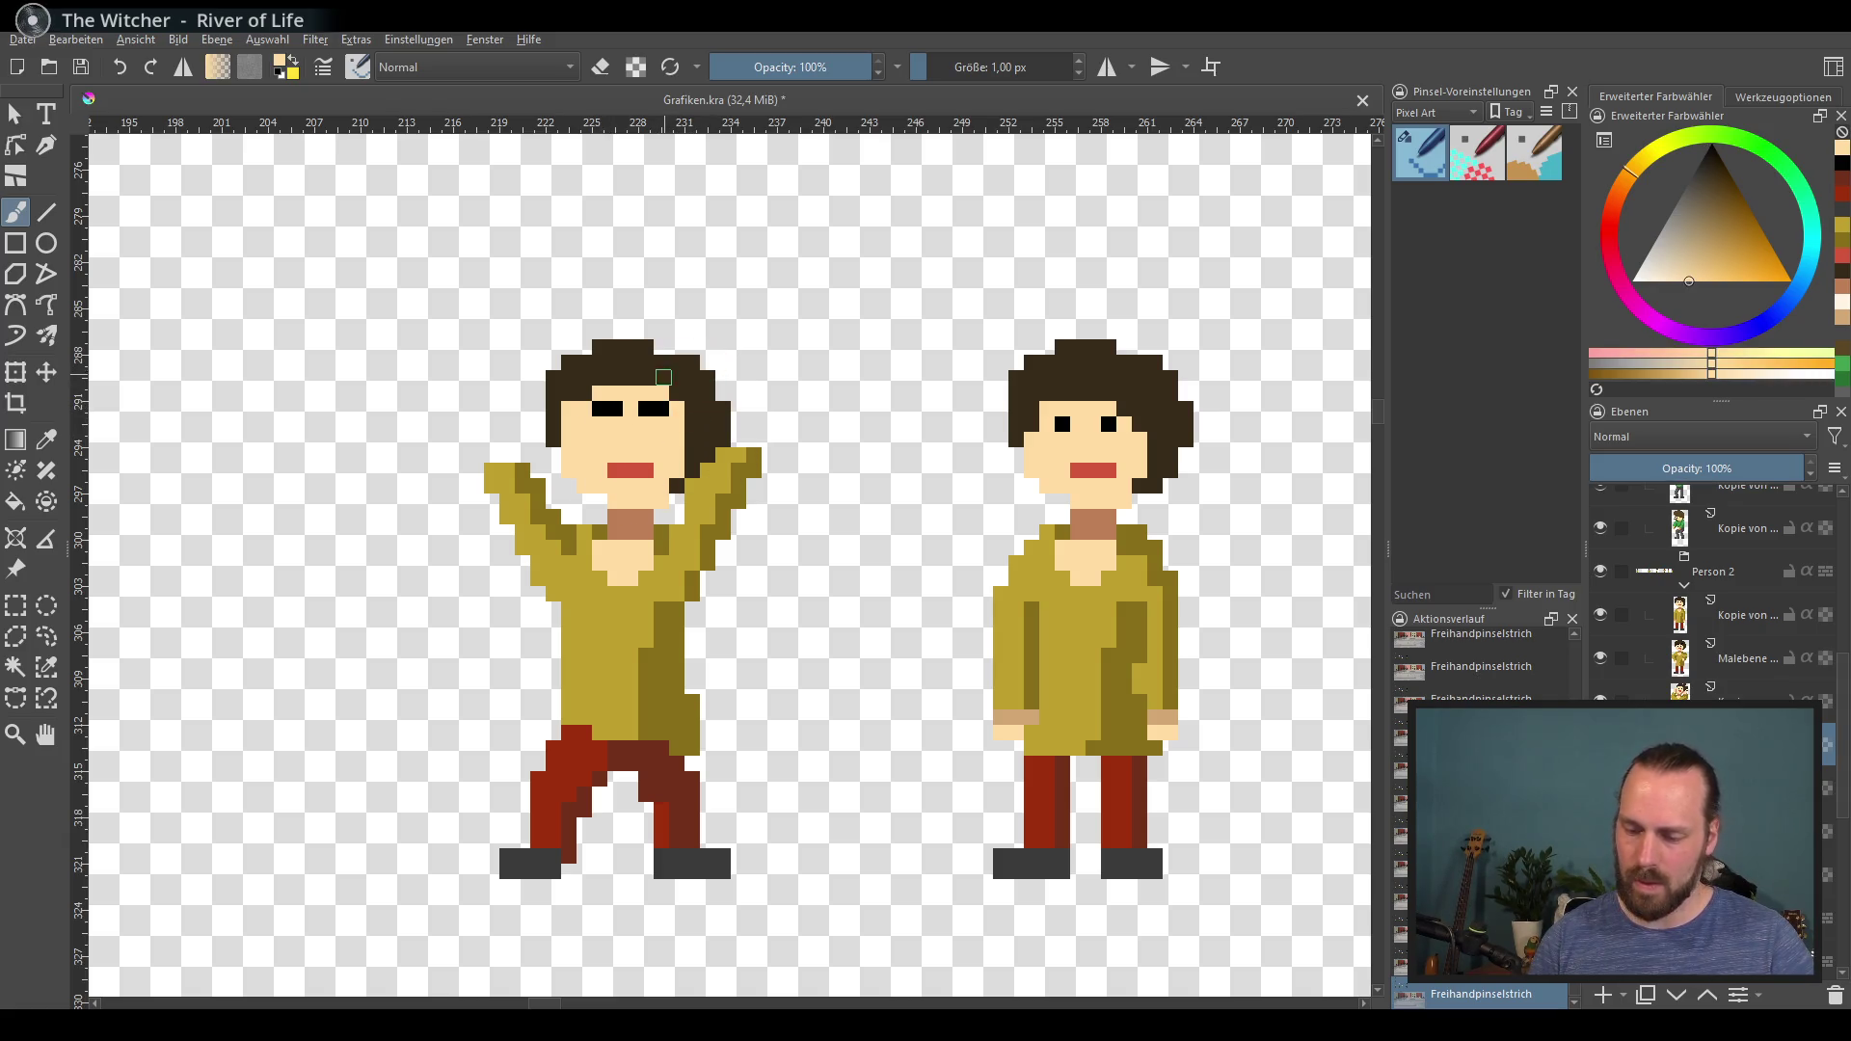
ctrl+click(705, 371)
mouse_move(743, 401)
mouse_down()
mouse_move(739, 430)
mouse_move(719, 393)
mouse_move(763, 402)
mouse_up()
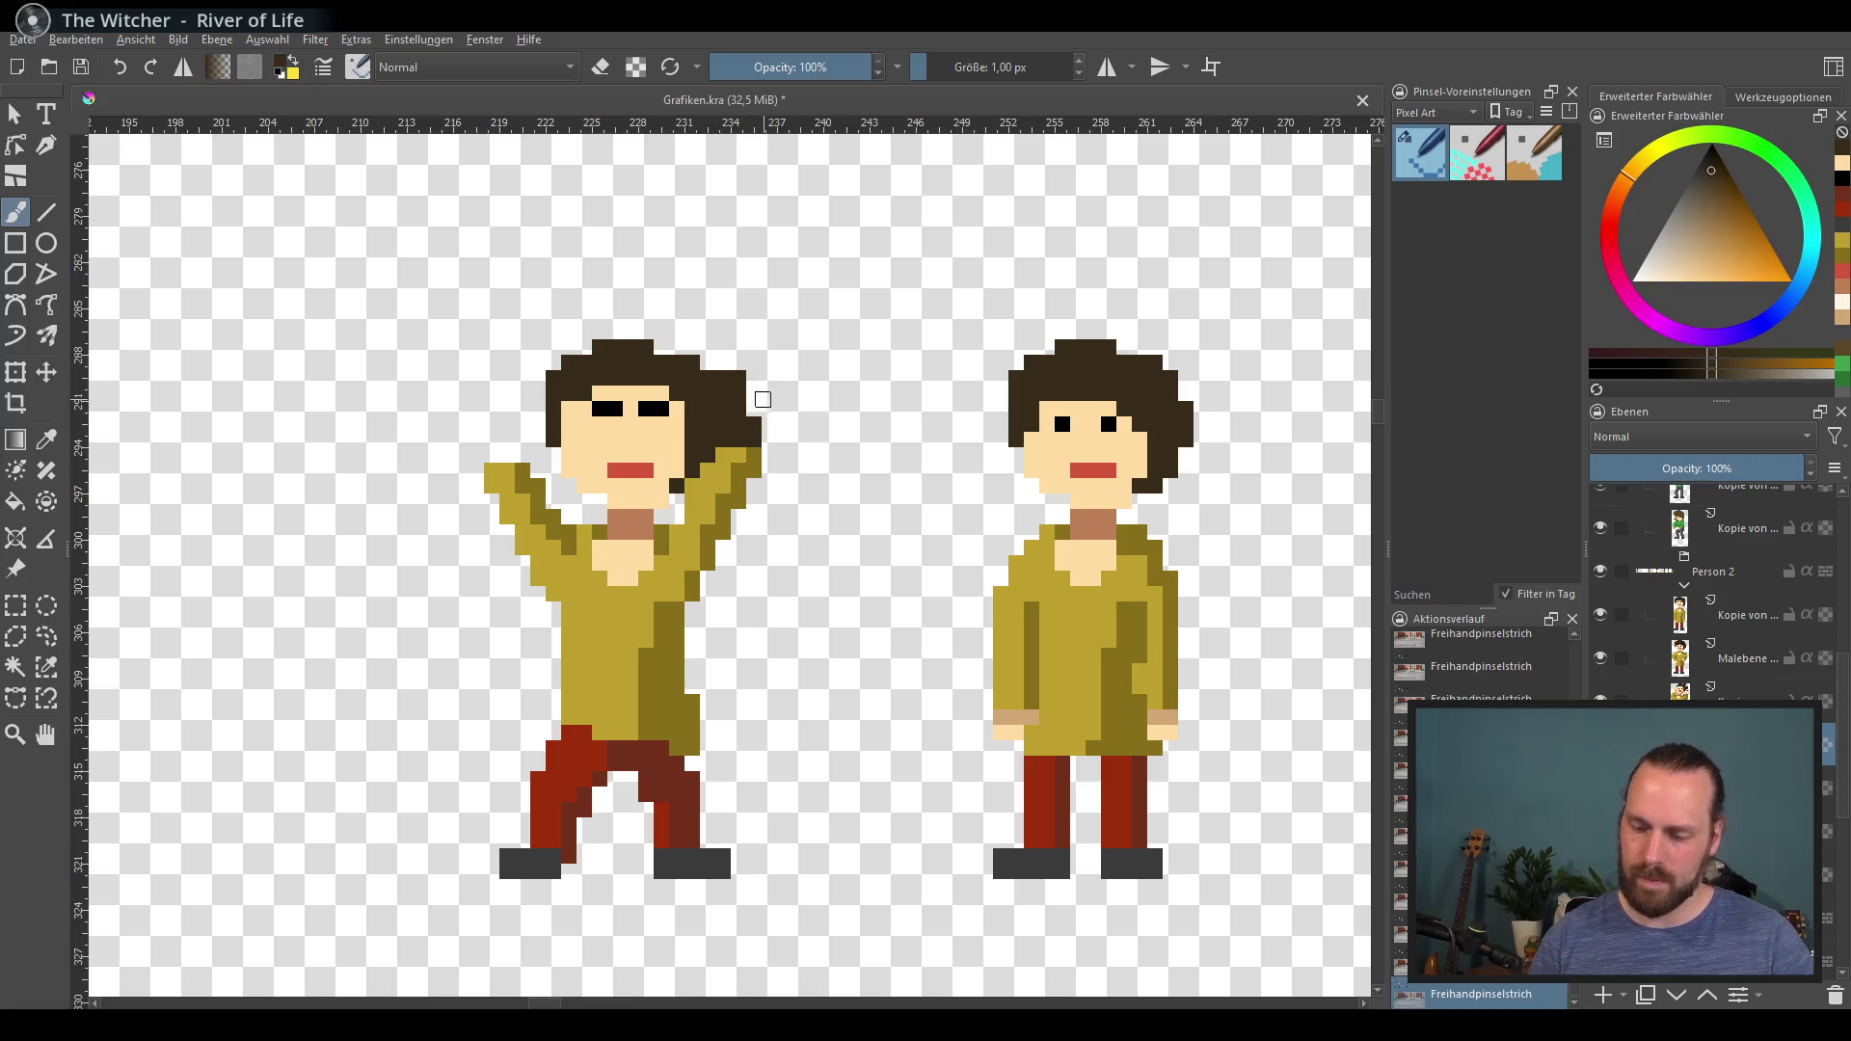
Step: Paint skin-toned hands on both raised arms, with brown shading and a raised thumb
ctrl+click(622, 487)
drag(500, 465, 521, 439)
drag(743, 453, 766, 441)
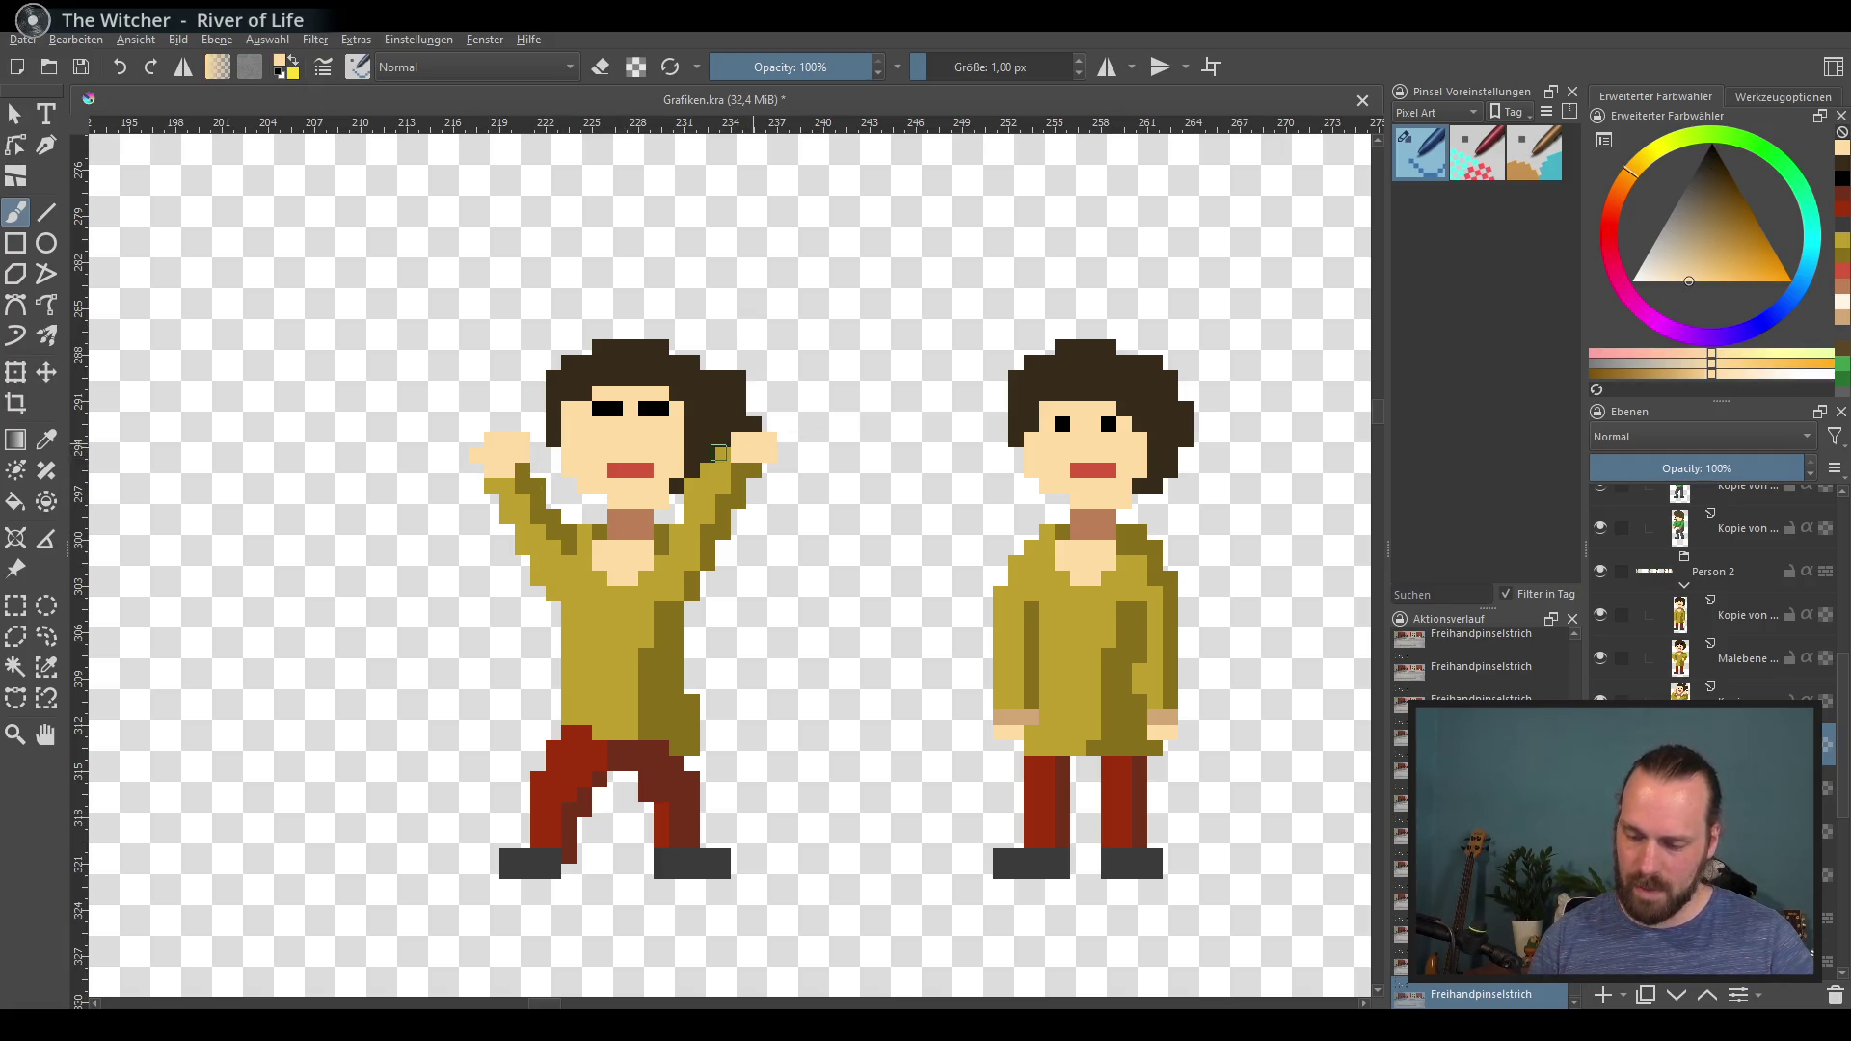
ctrl+click(641, 516)
mouse_move(491, 485)
mouse_down()
mouse_move(521, 453)
mouse_move(516, 405)
mouse_up()
ctrl+click(520, 431)
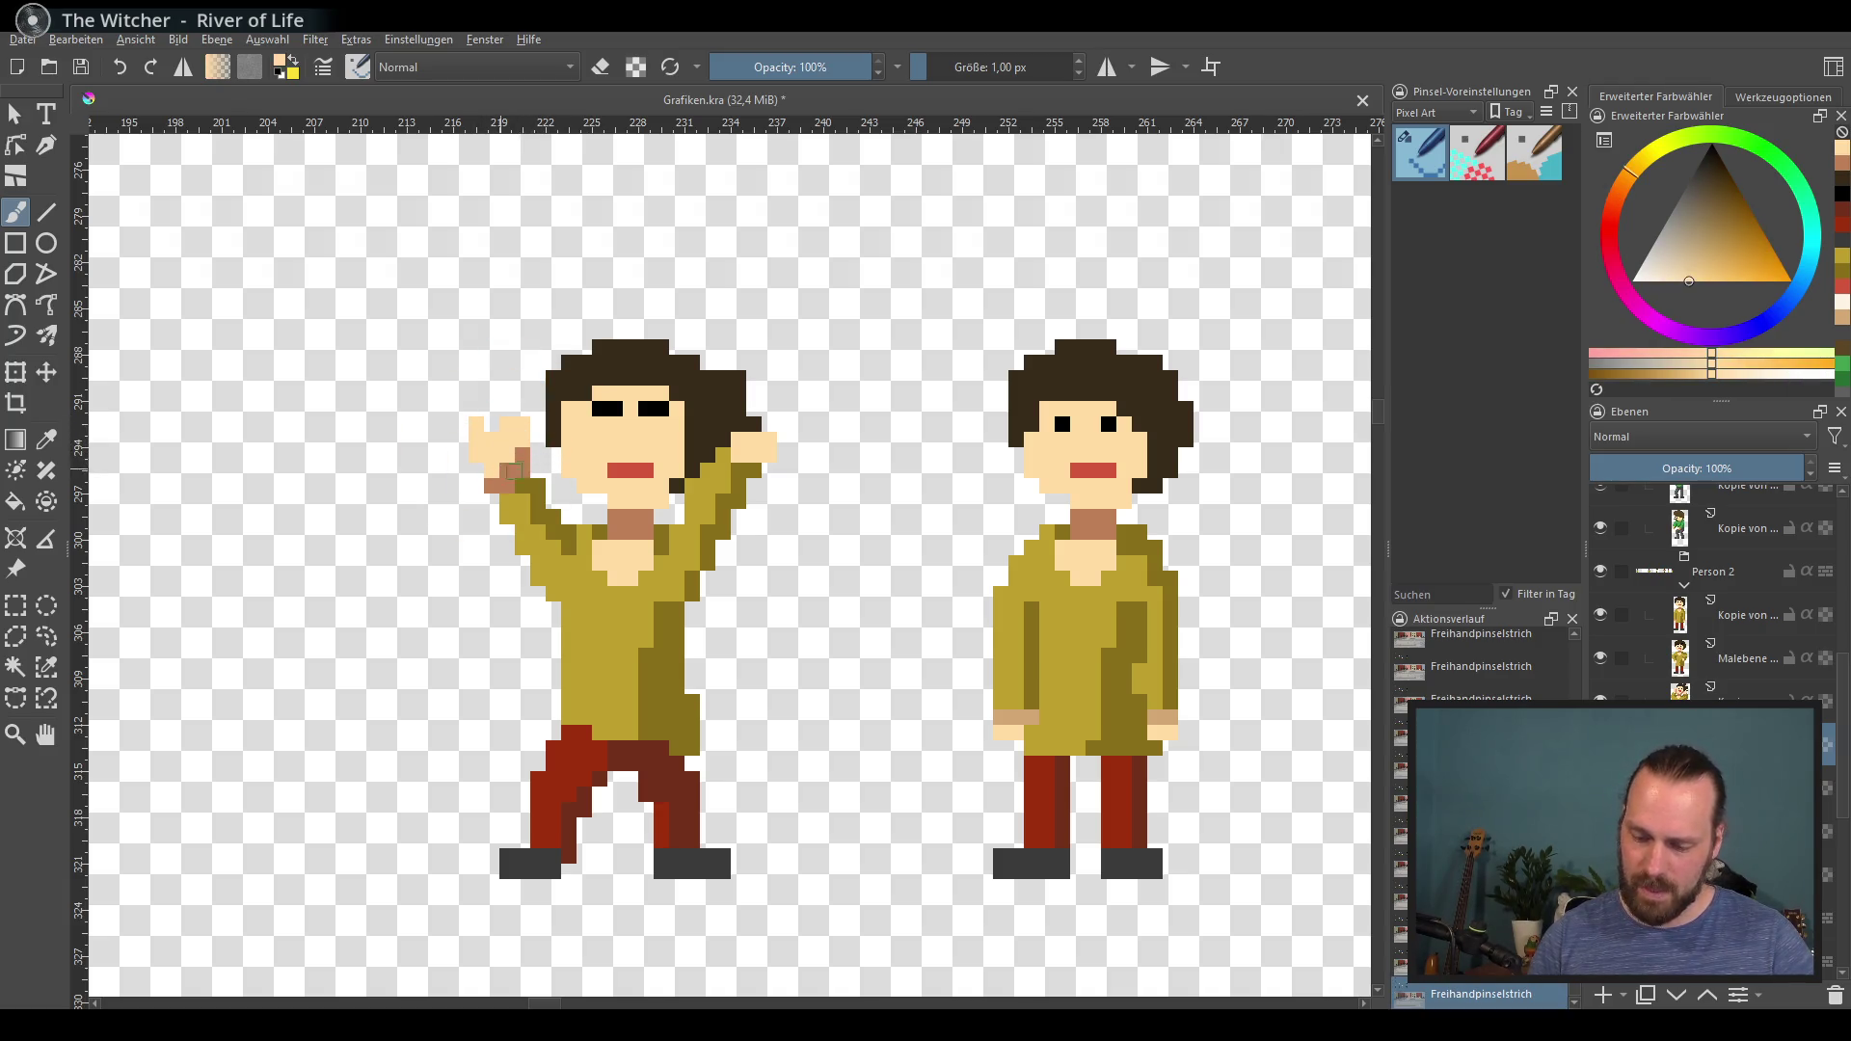
Step: Repaint the arm's brown pixels olive, fill skin where the hand meets the hair, and erase a dark pixel
key(e)
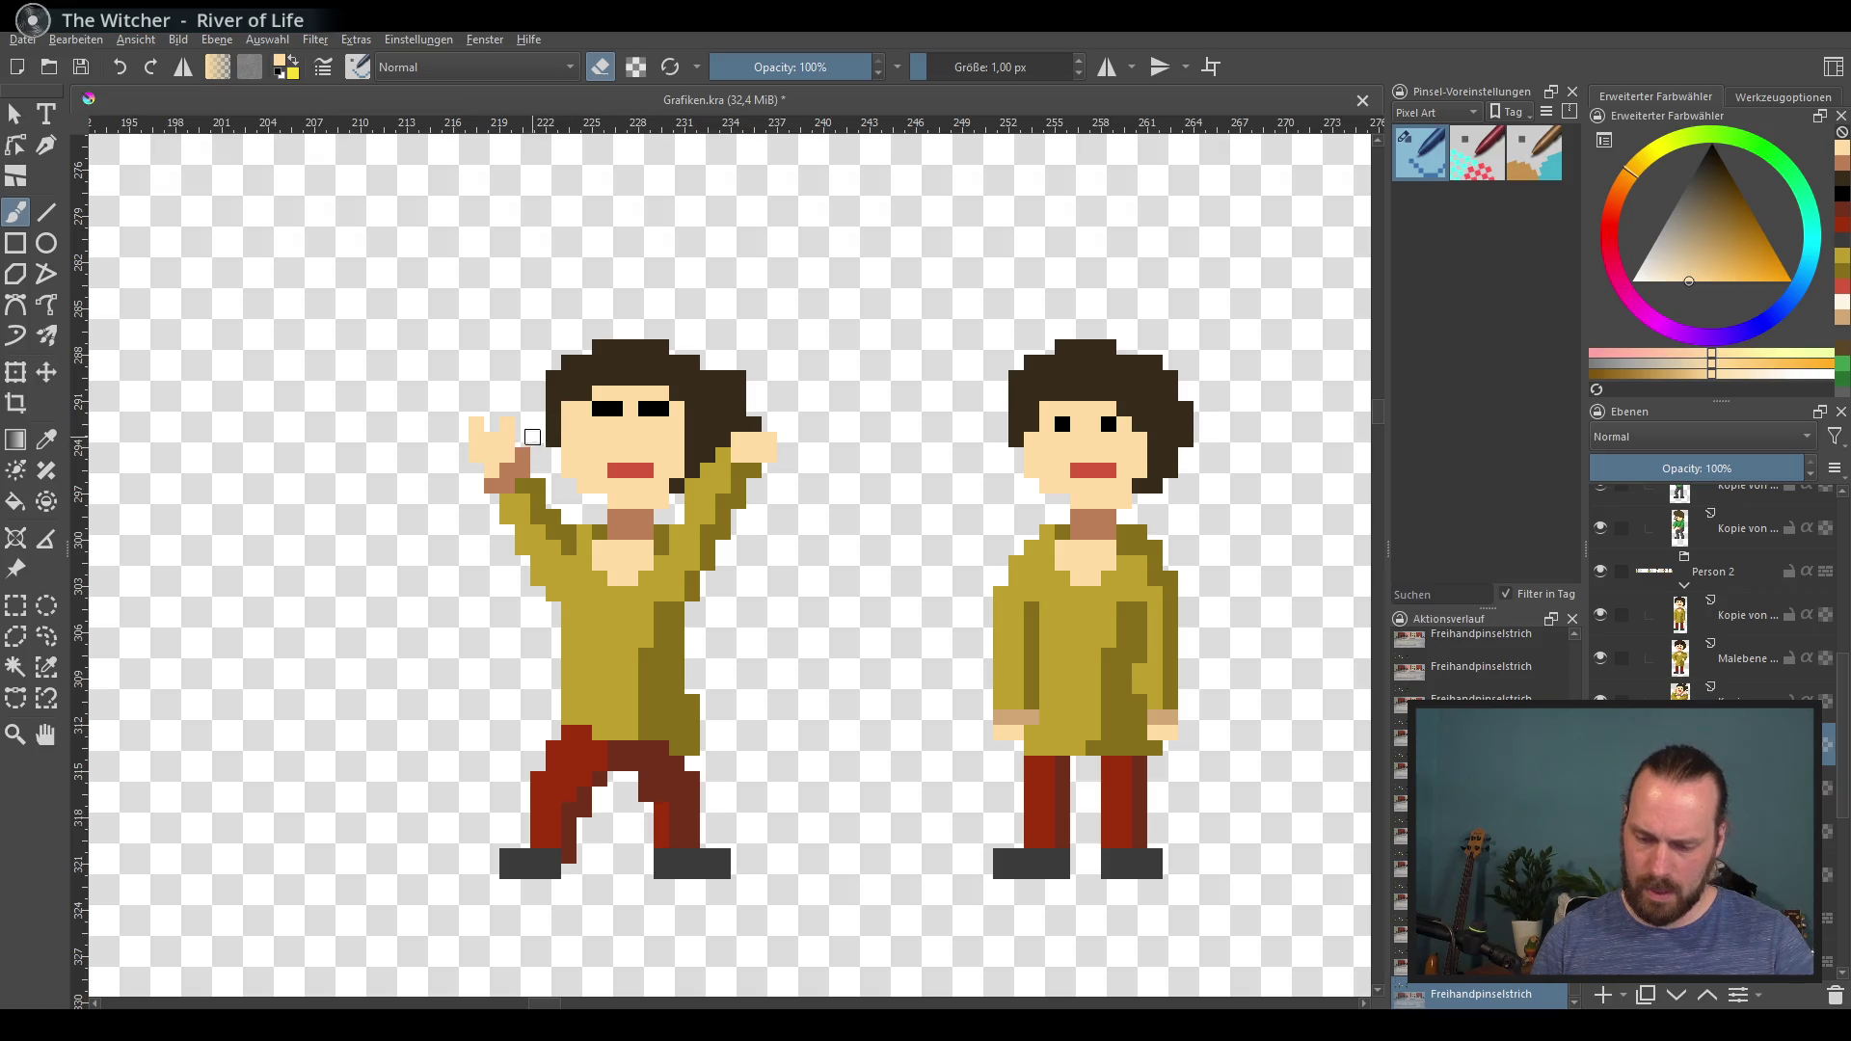
key(e)
ctrl+click(526, 486)
drag(516, 484, 518, 515)
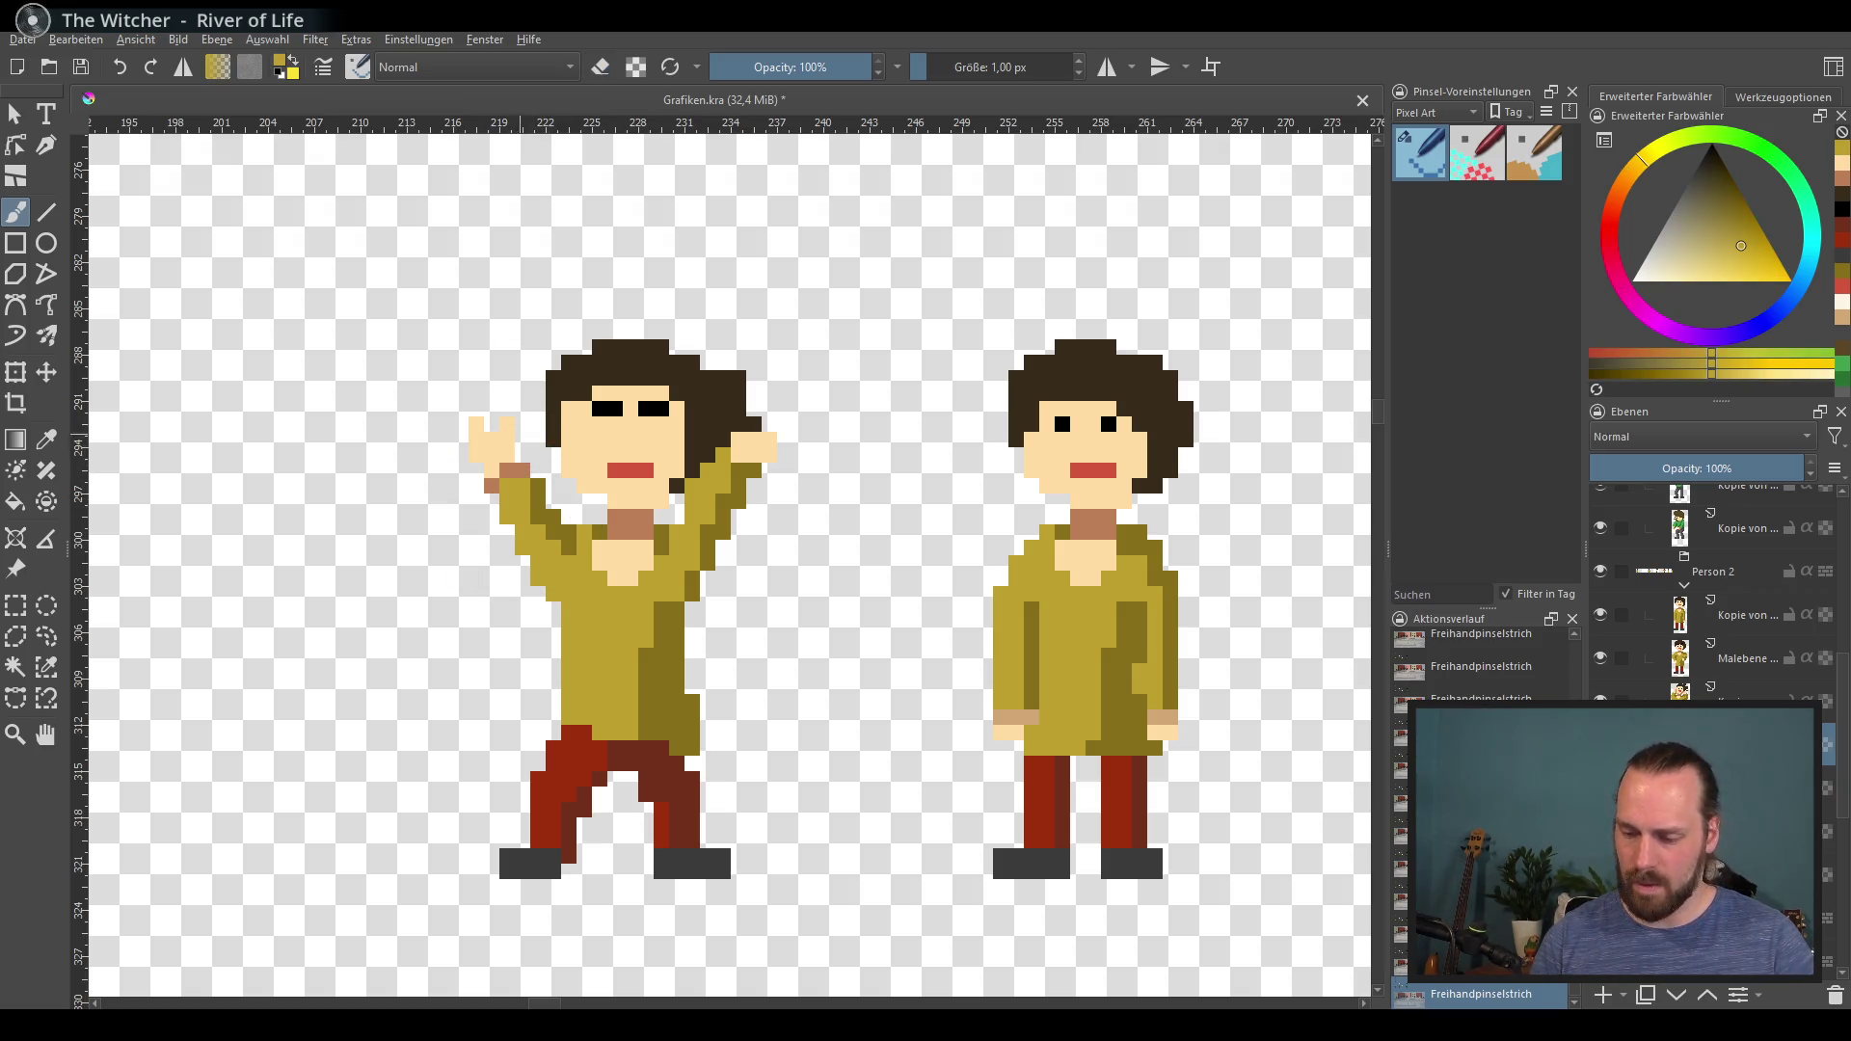
ctrl+click(760, 433)
drag(739, 403, 745, 434)
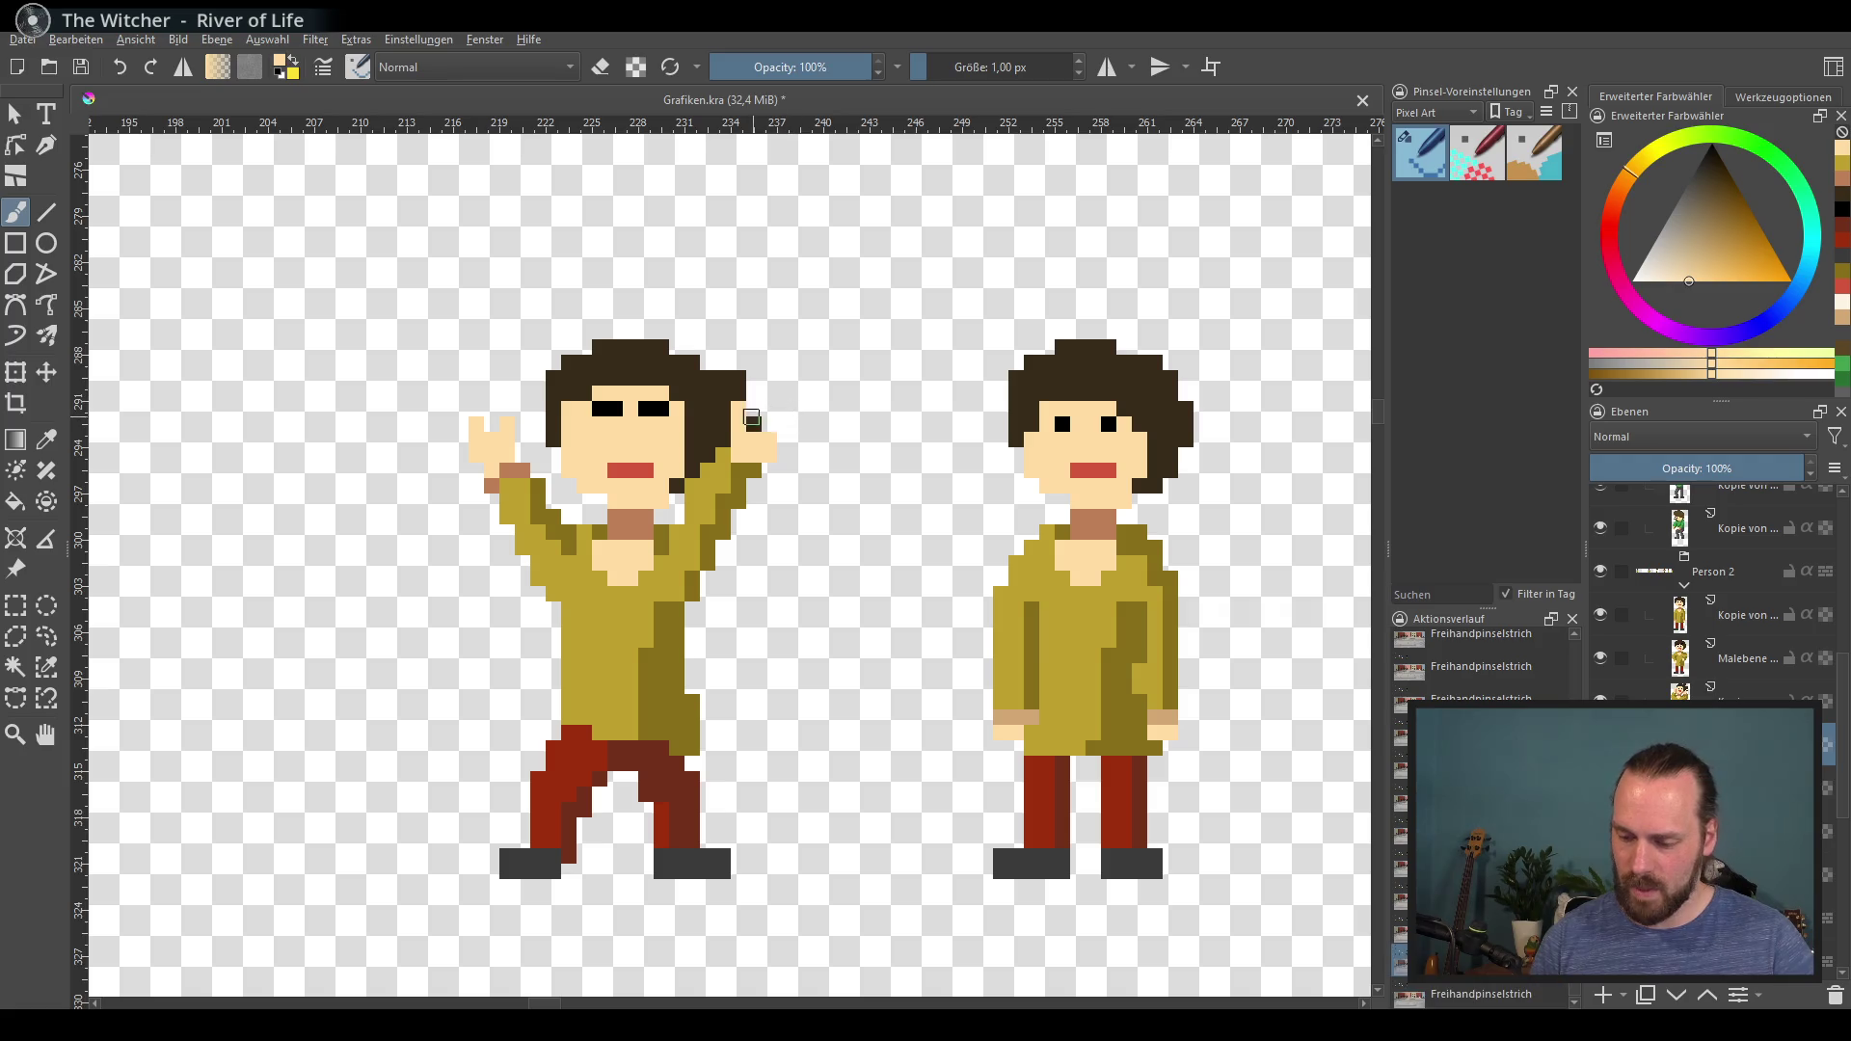
key(e)
click(754, 425)
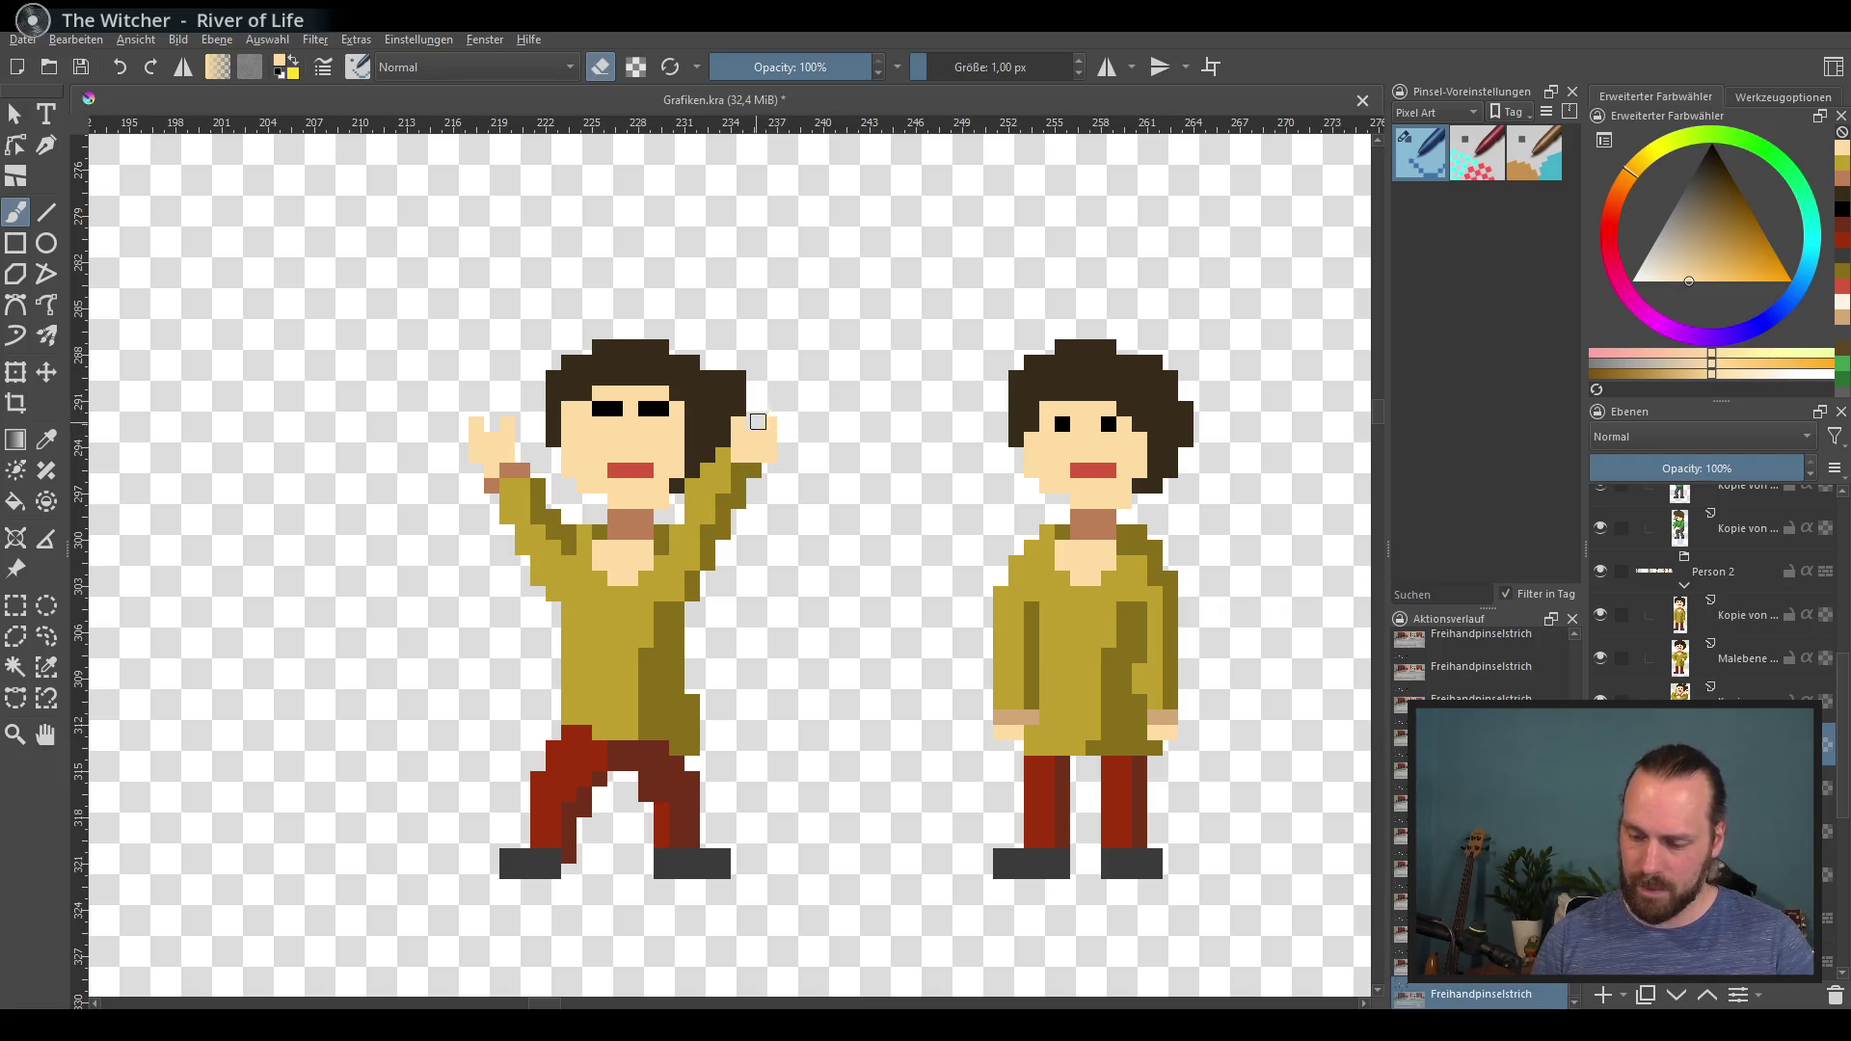
drag(804, 677, 547, 626)
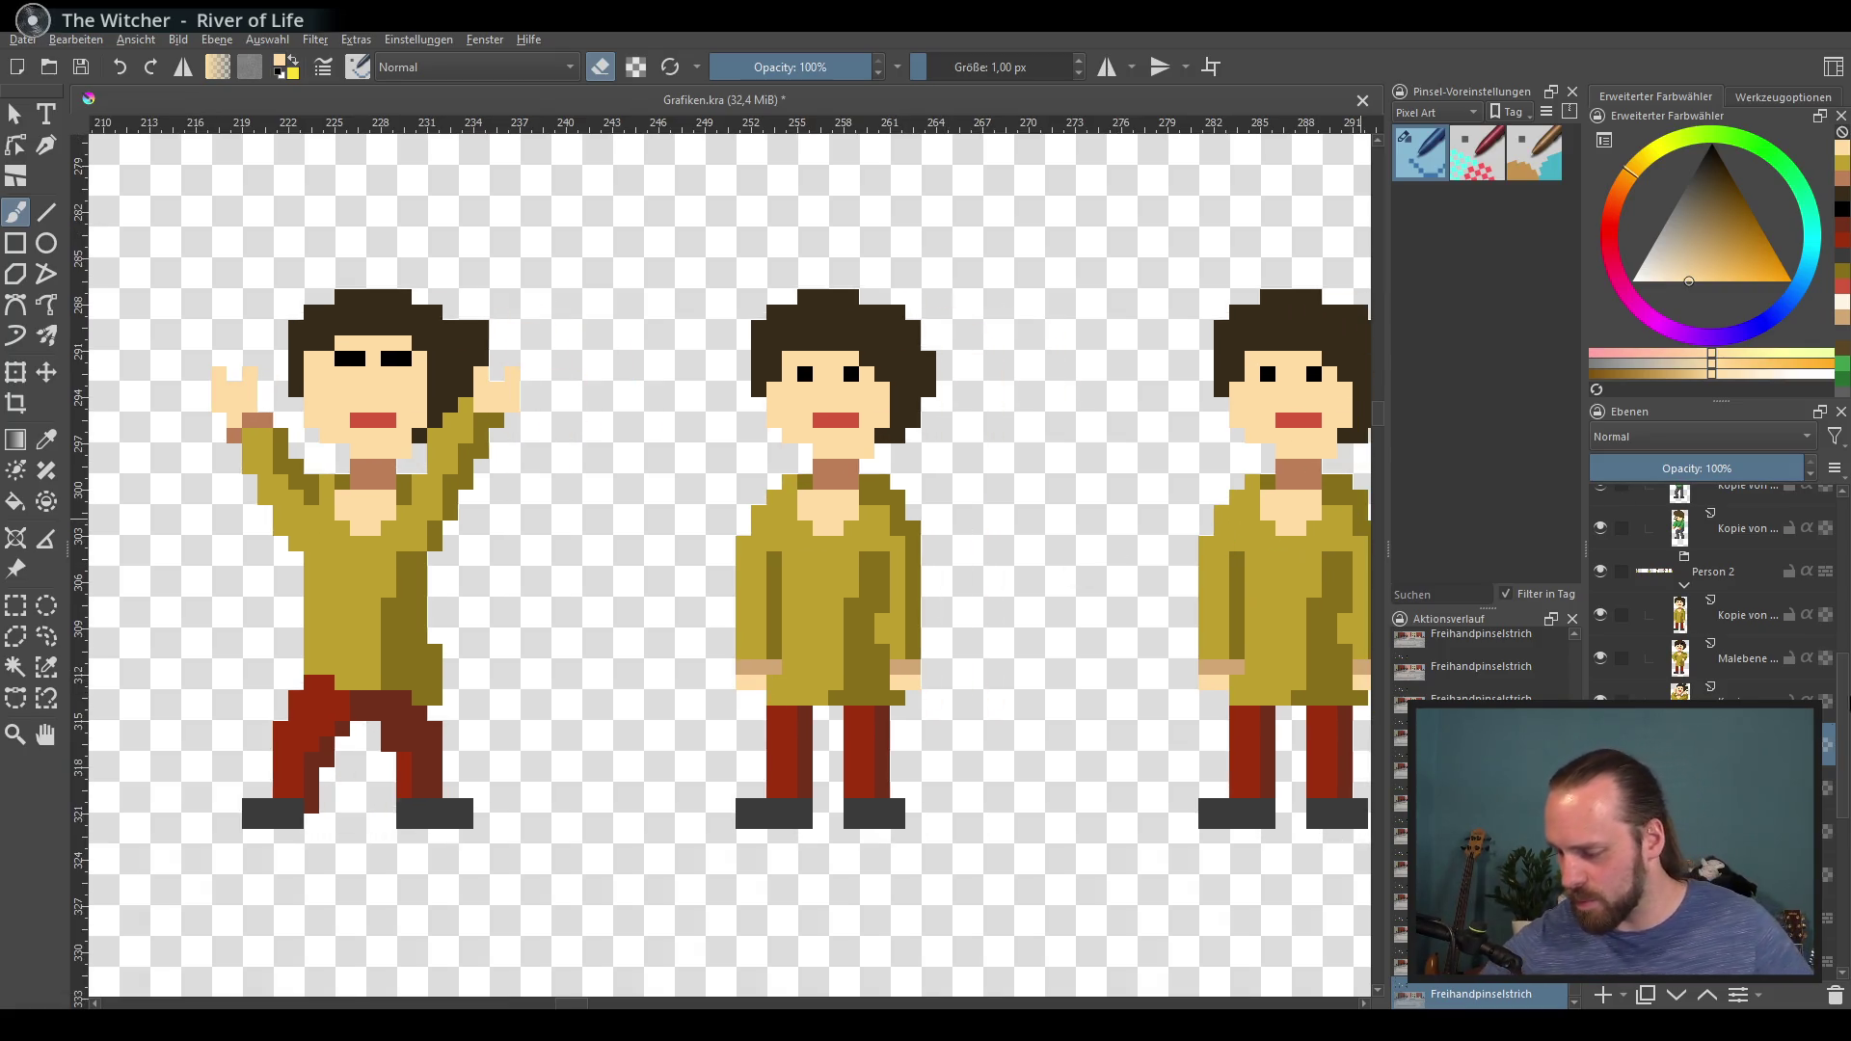
Step: Delete the middle figure, duplicate the cheering figure's layer, shift the copy right and select its upper body
key(ctrl+z)
key(ctrl+shift+z)
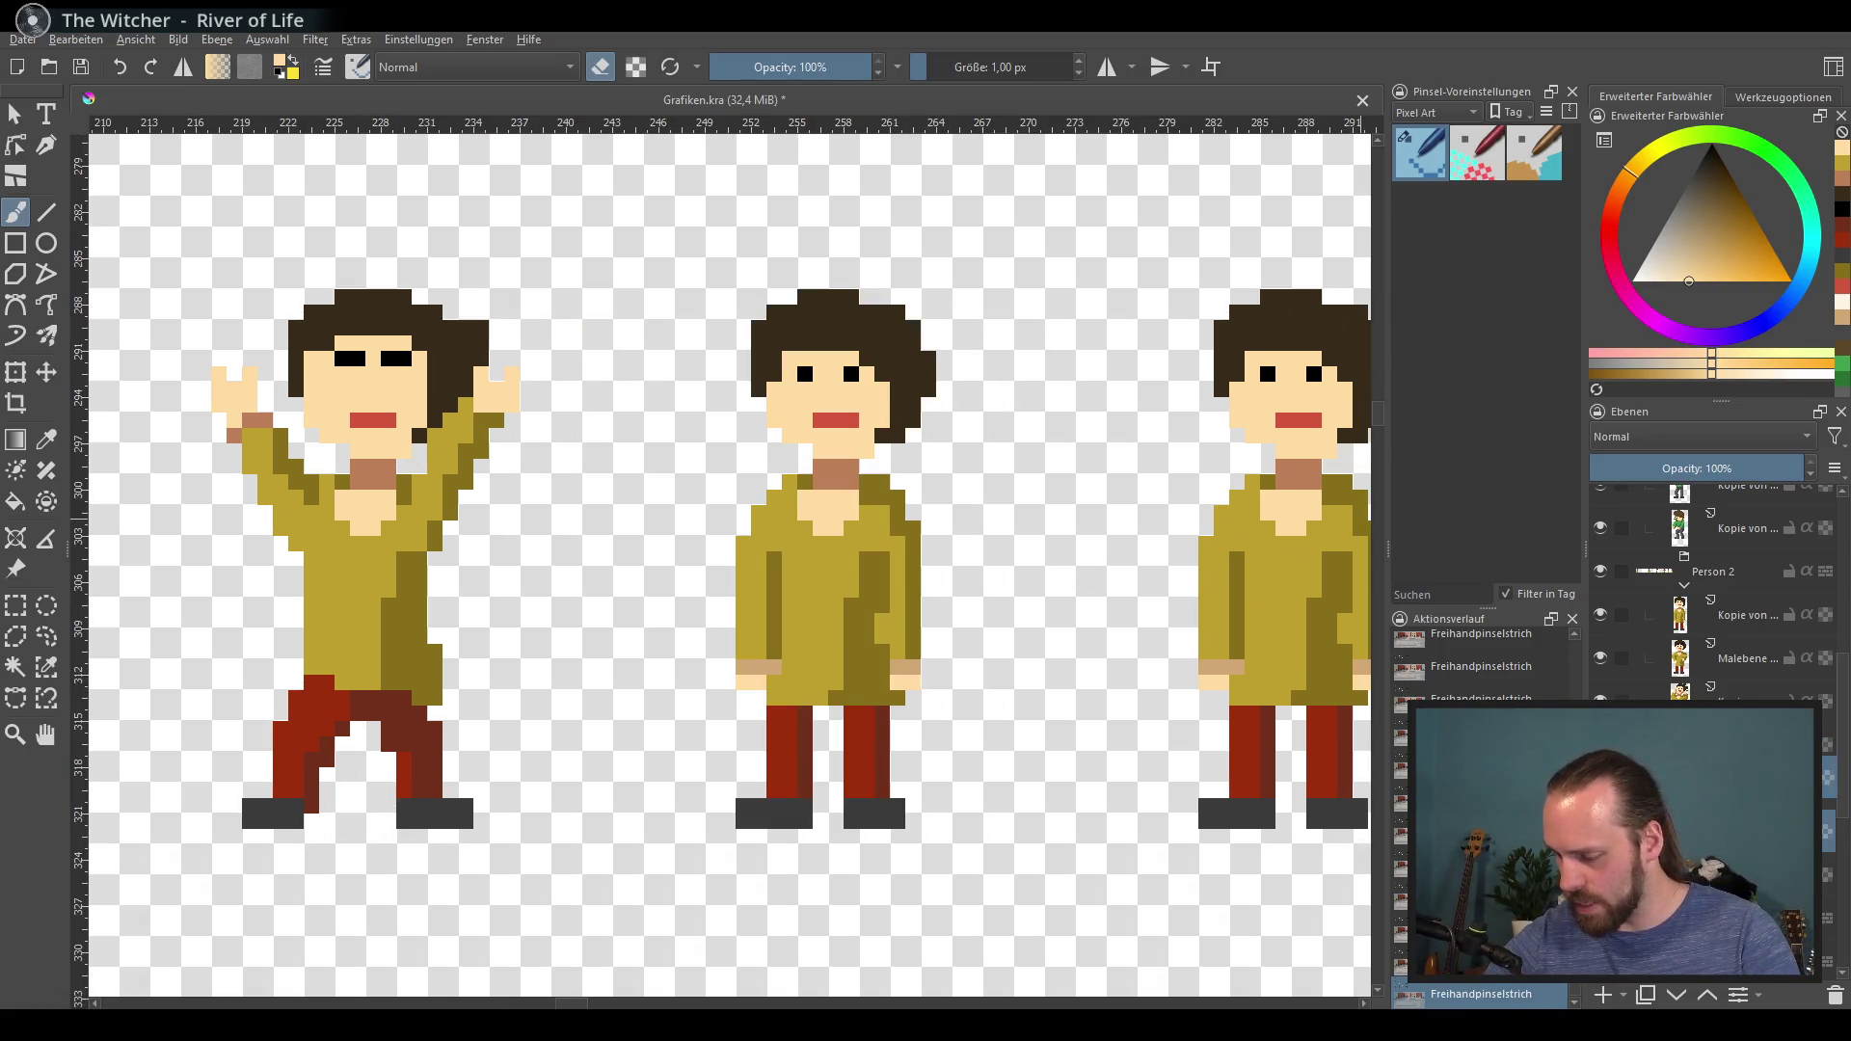
key(ctrl+z)
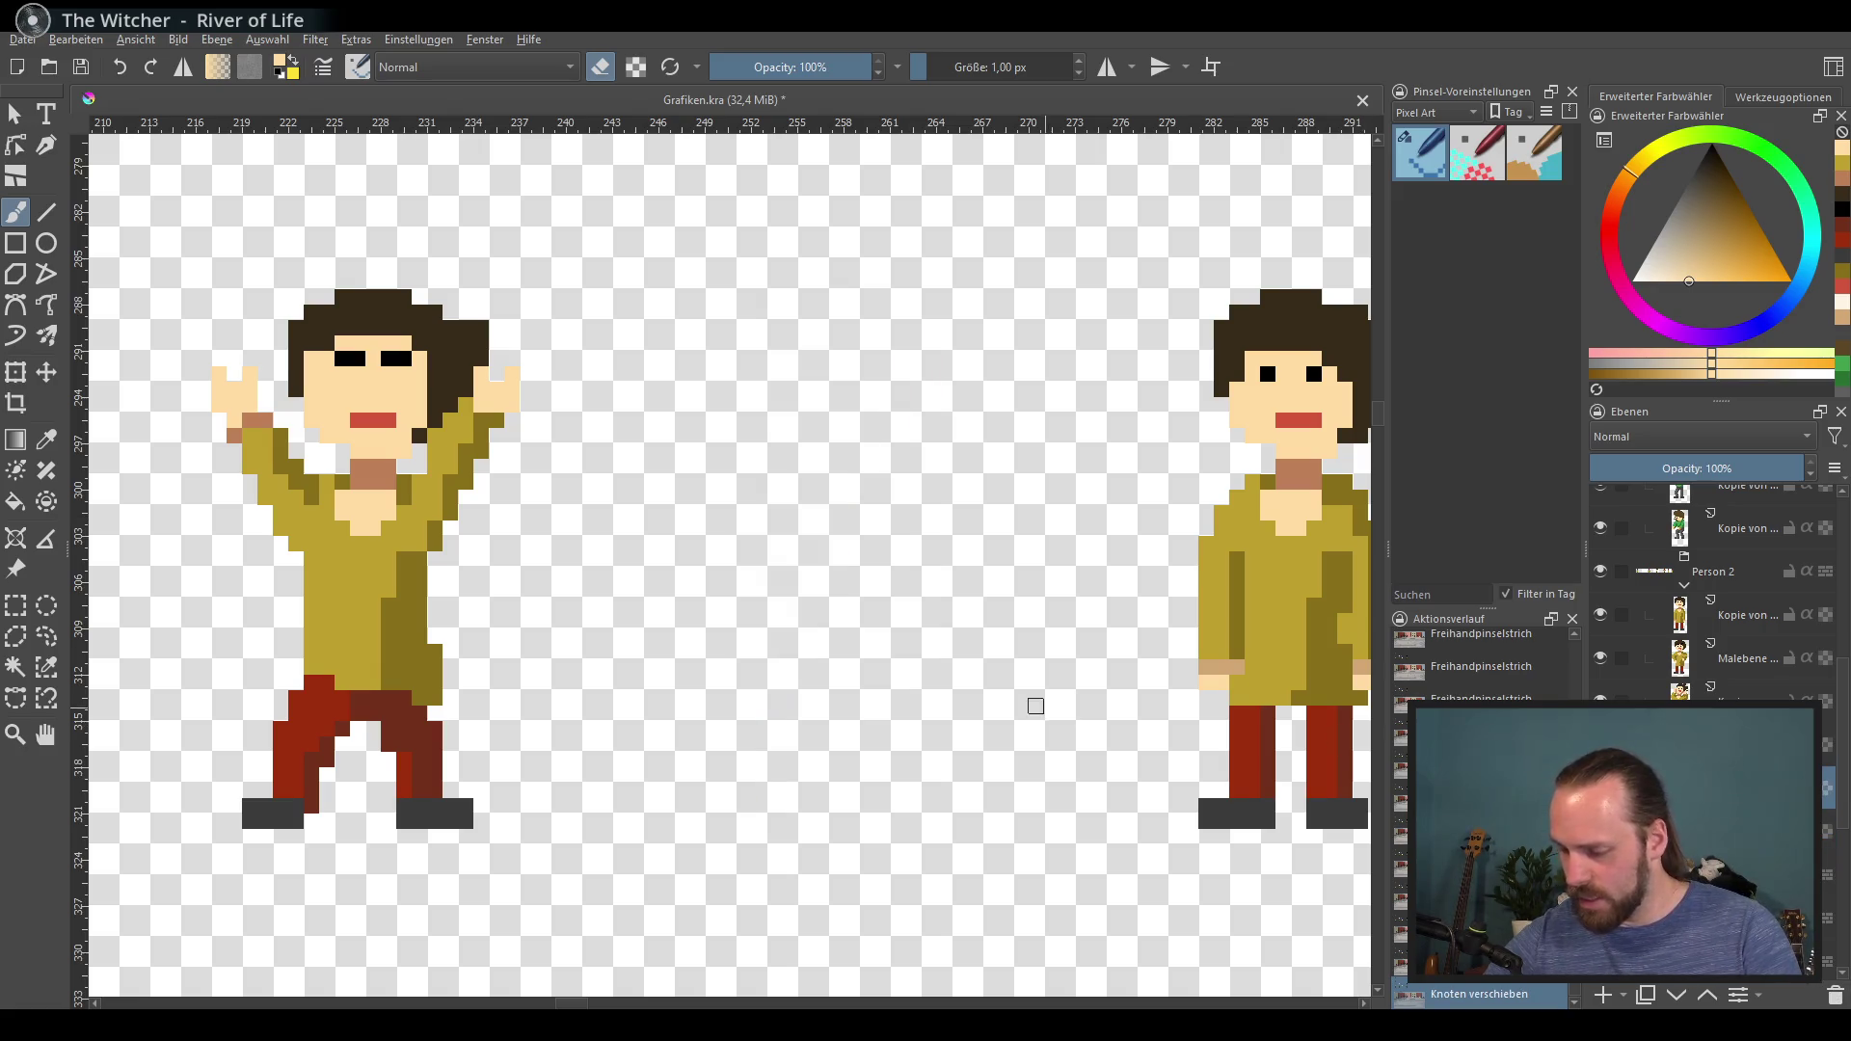
right_click(1716, 615)
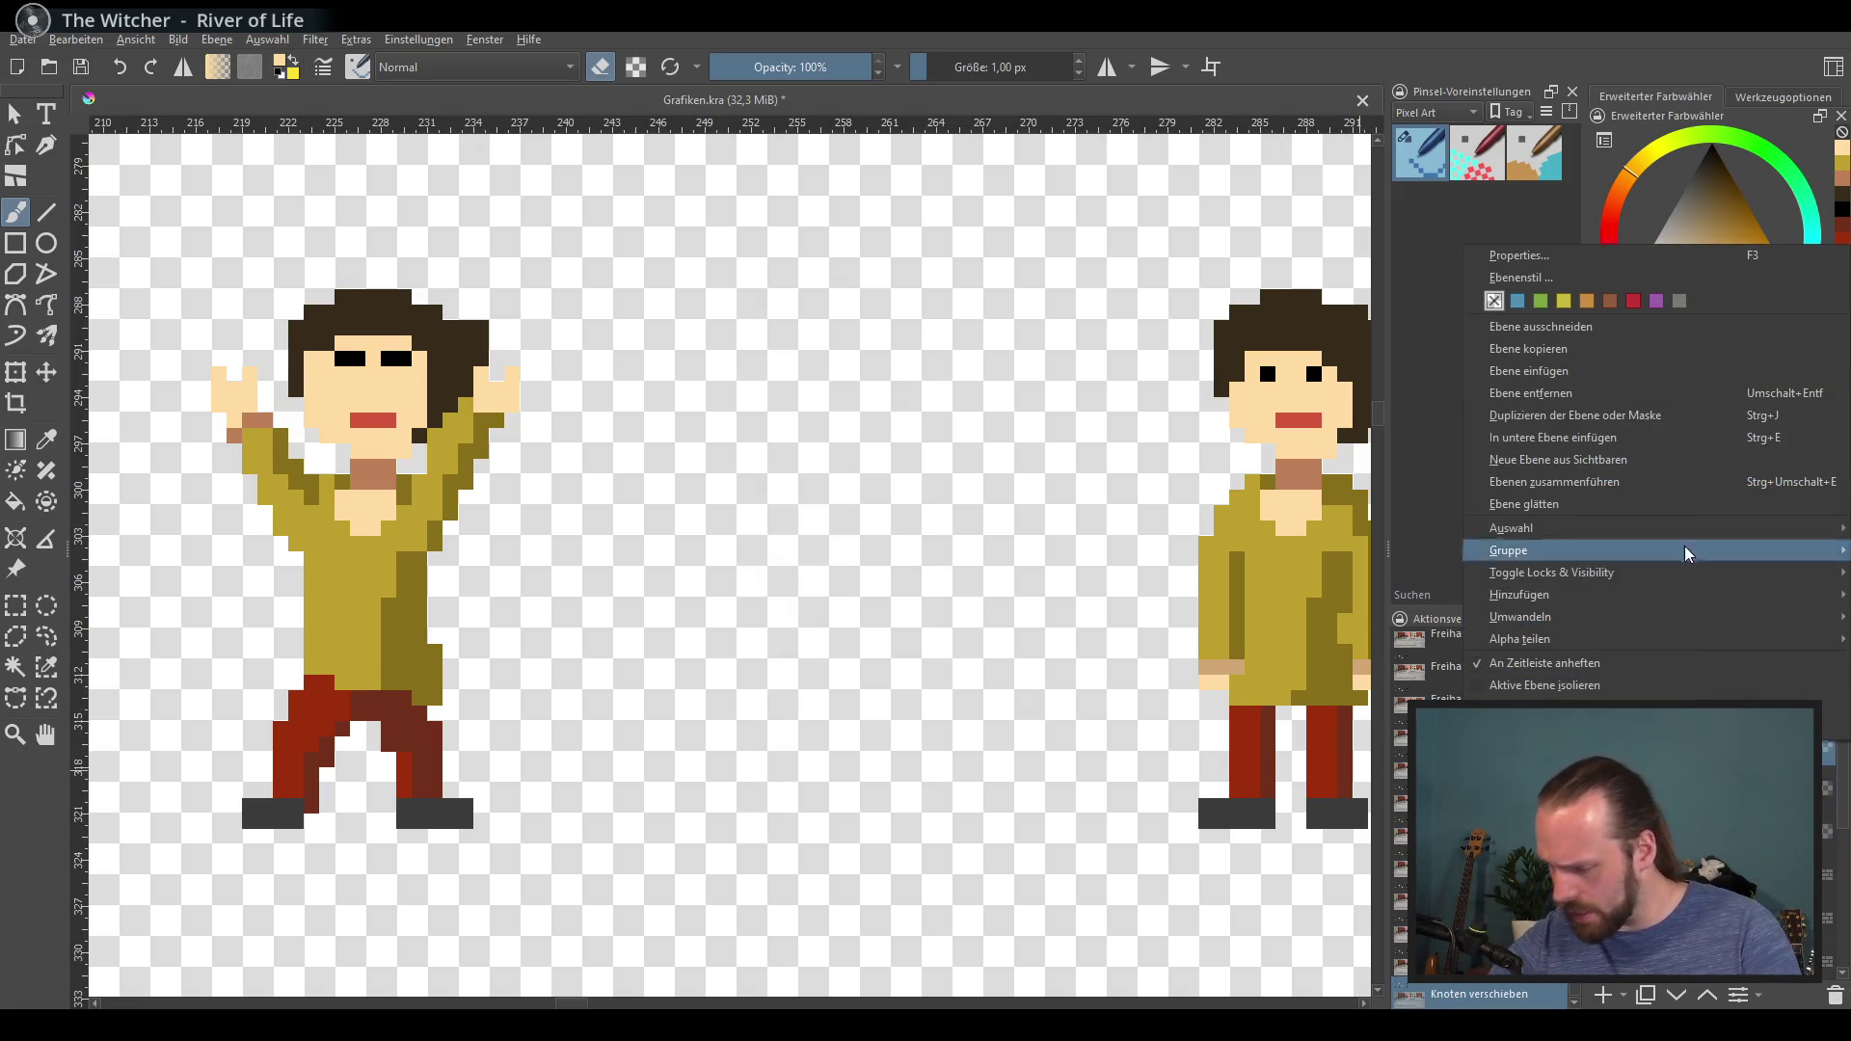
click(1661, 415)
click(45, 373)
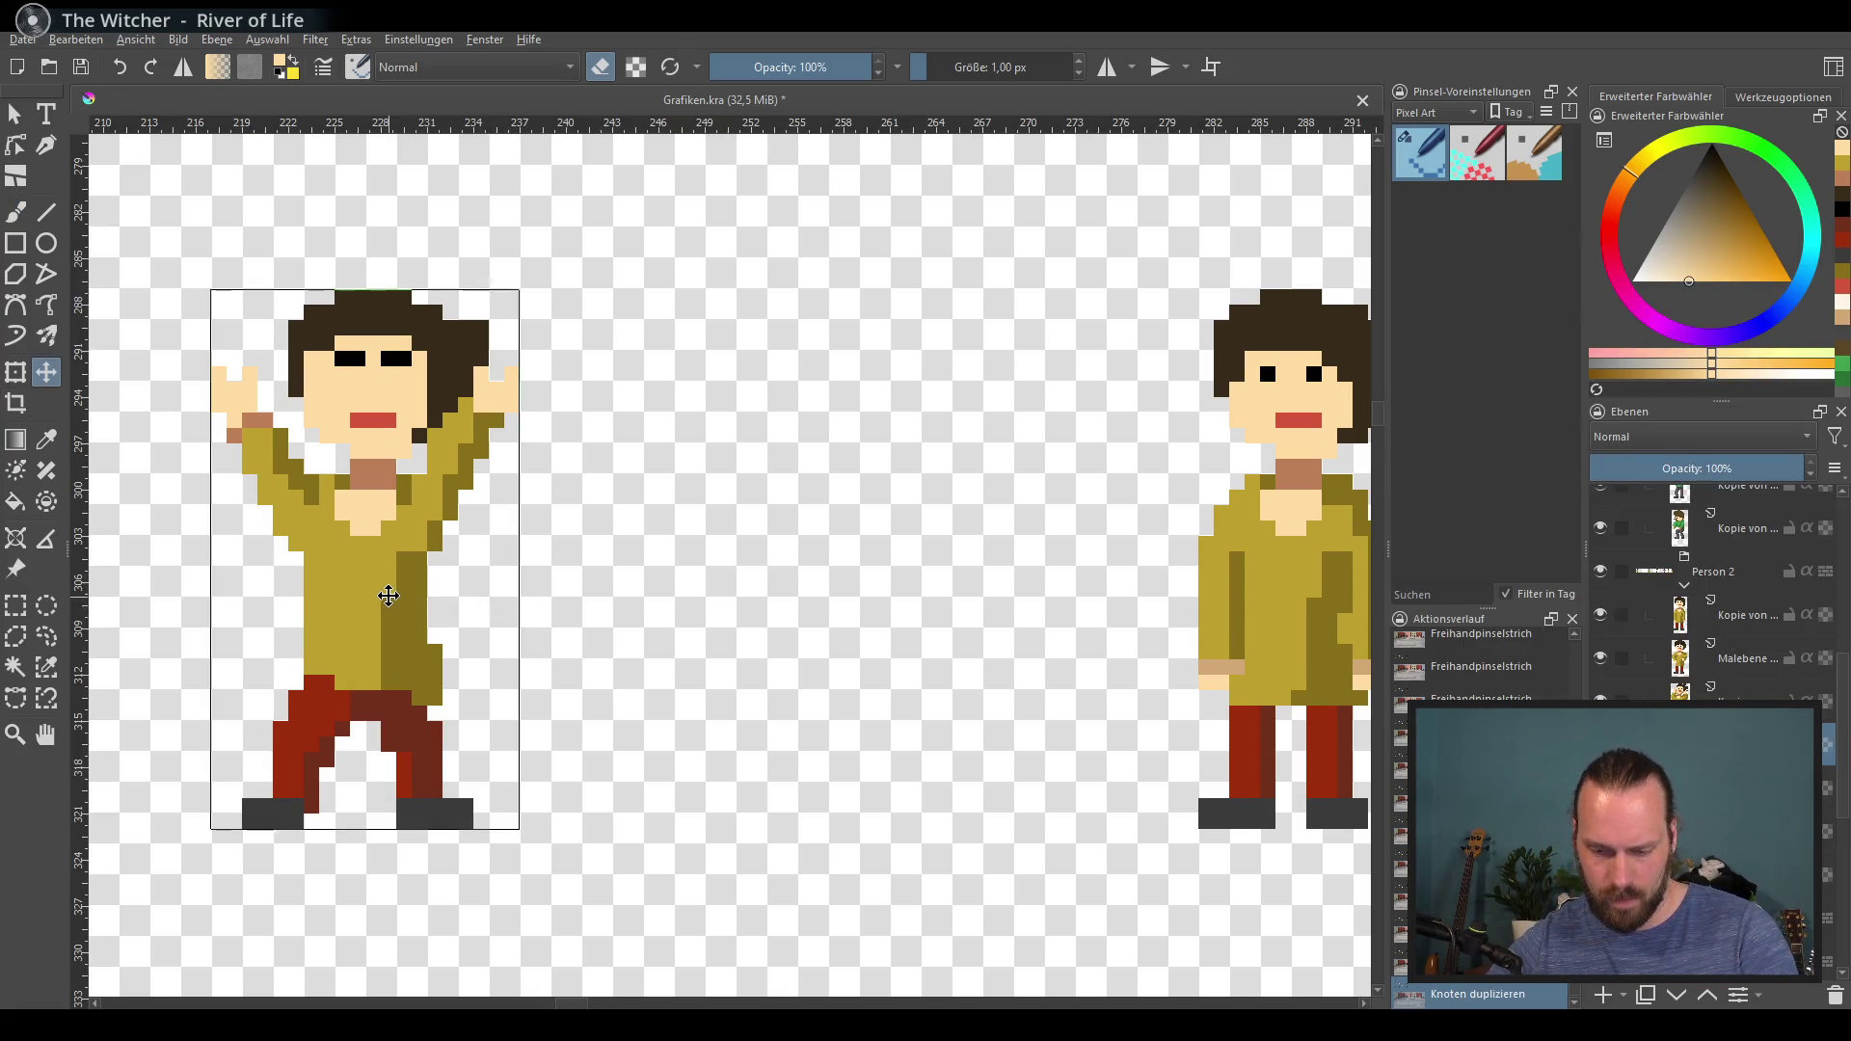
key(shift+Right)
key(shift+Right)
key(shift+Right)
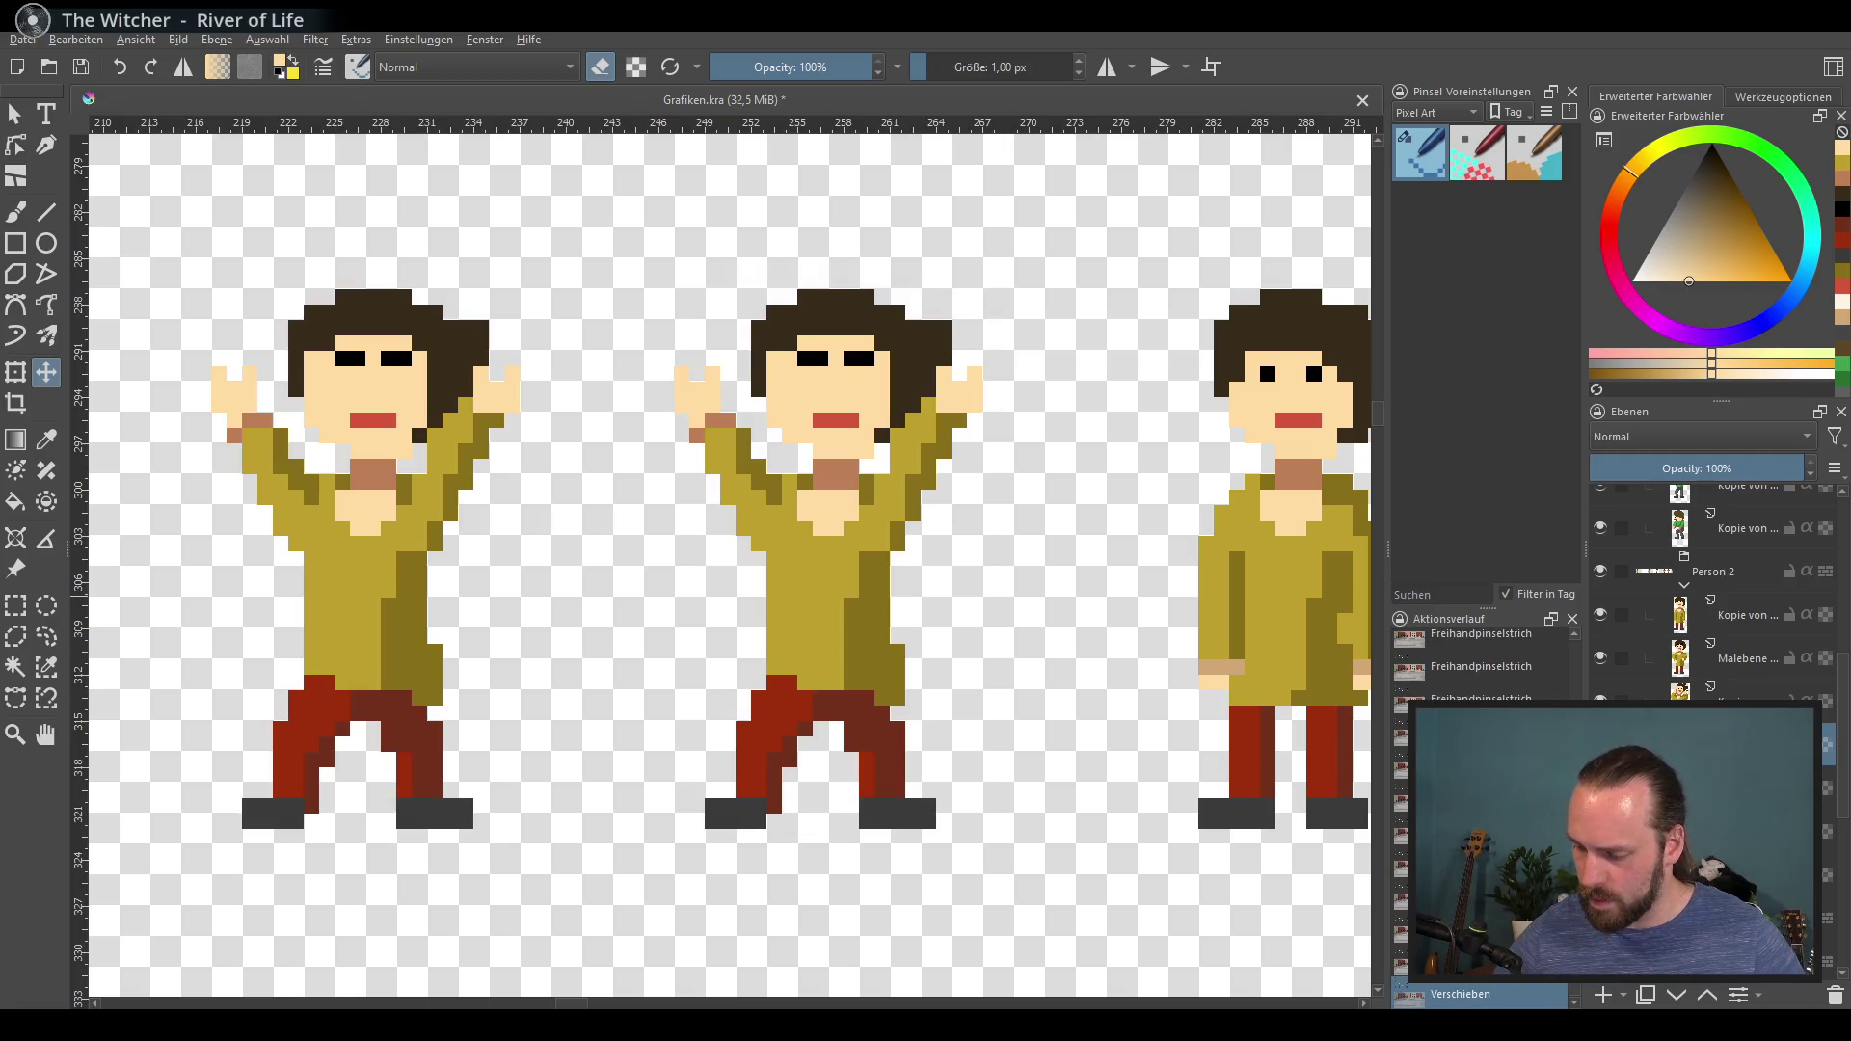
click(15, 606)
drag(631, 262, 1020, 567)
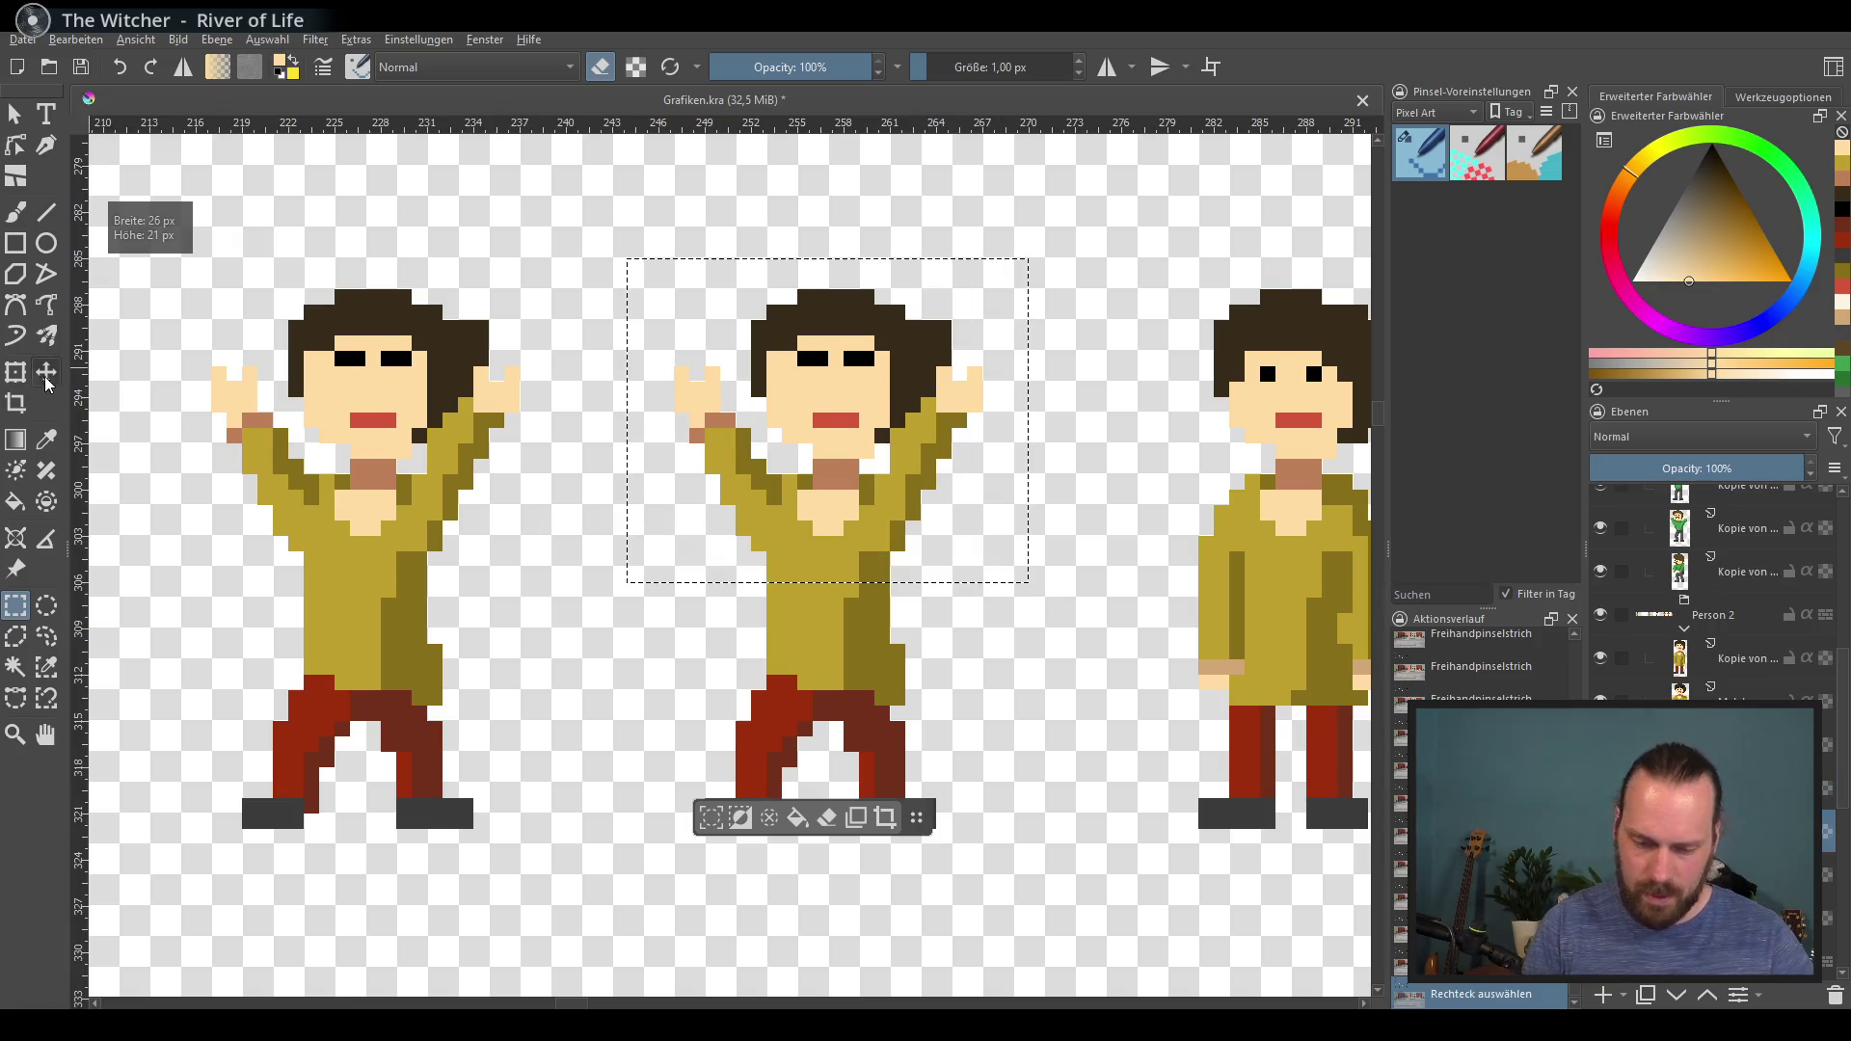
Step: Nudge the copy's selected upper body one pixel left and down, twice
key(t)
key(Left)
key(Down)
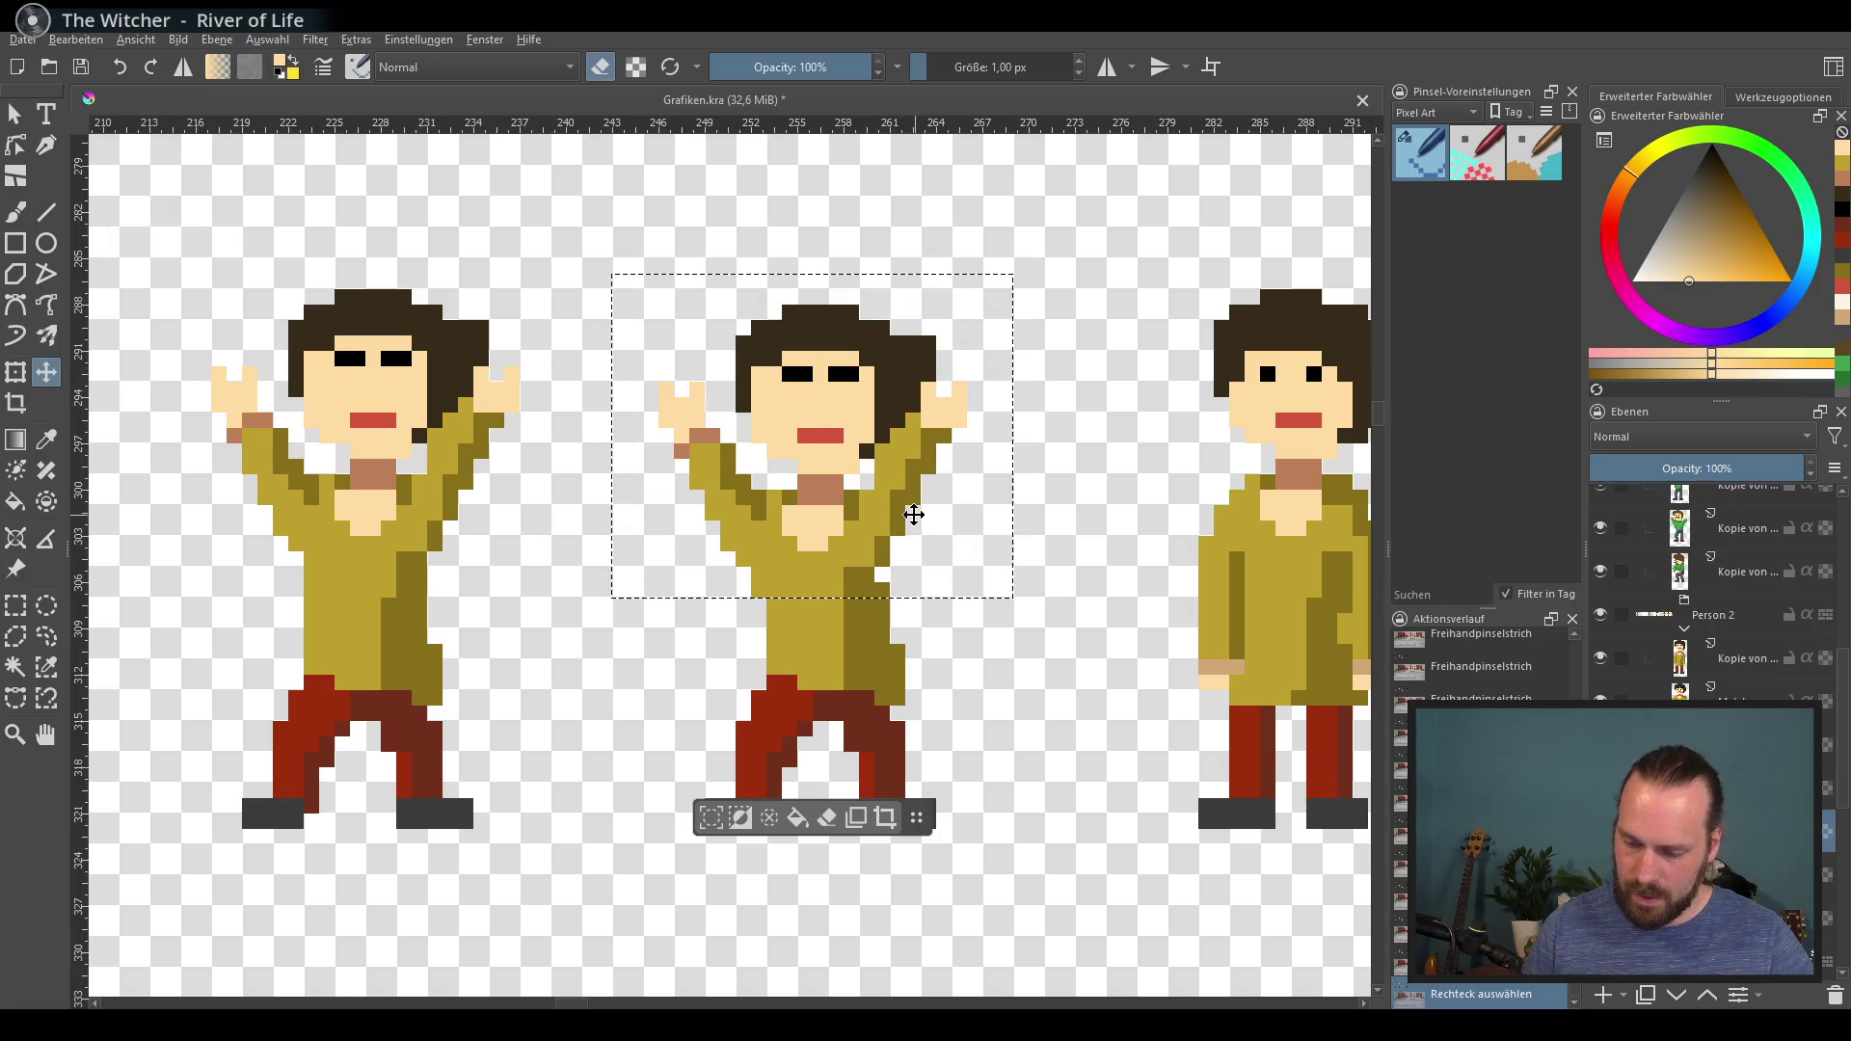
click(15, 606)
mouse_move(583, 231)
mouse_down()
mouse_move(1020, 632)
mouse_move(1020, 725)
mouse_up()
click(46, 375)
key(Left)
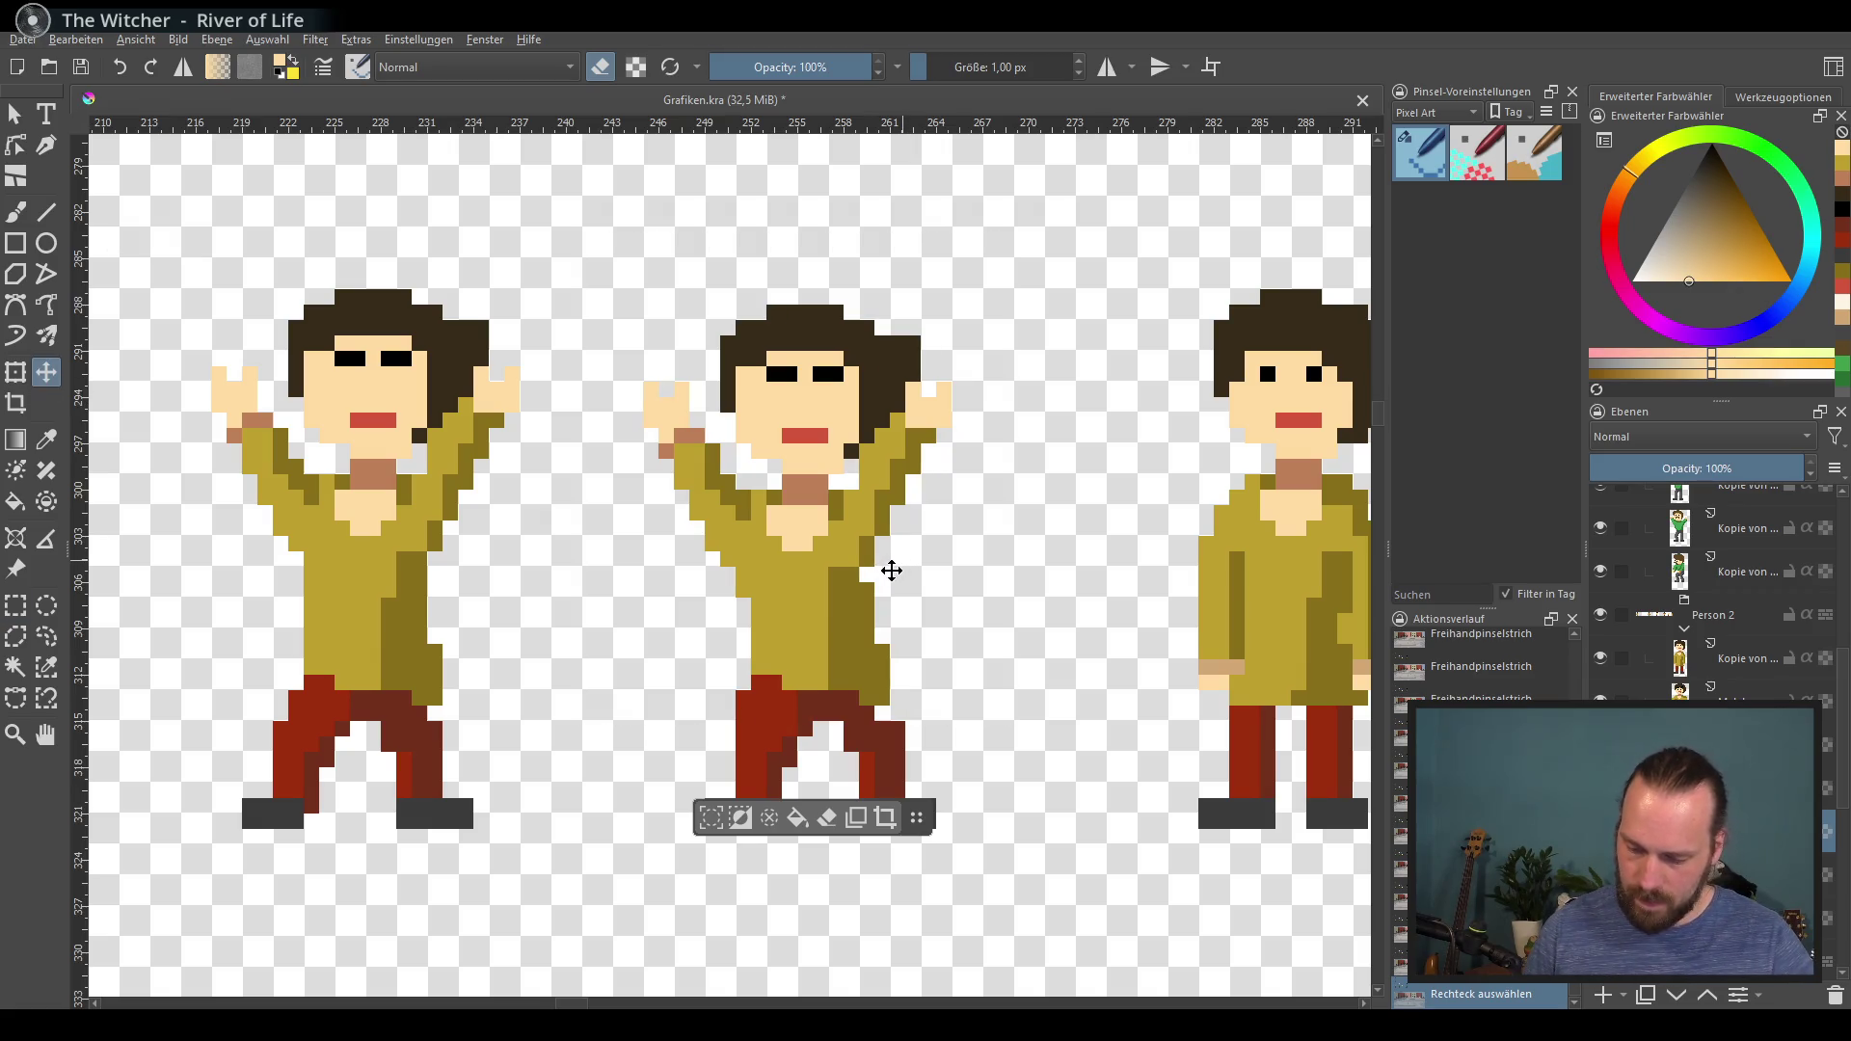
key(Down)
Step: Select the copy's face, deselect, and repaint both eyes one pixel further left
click(16, 605)
mouse_move(715, 316)
mouse_down()
mouse_move(899, 477)
mouse_move(945, 477)
mouse_move(838, 476)
mouse_up()
click(45, 372)
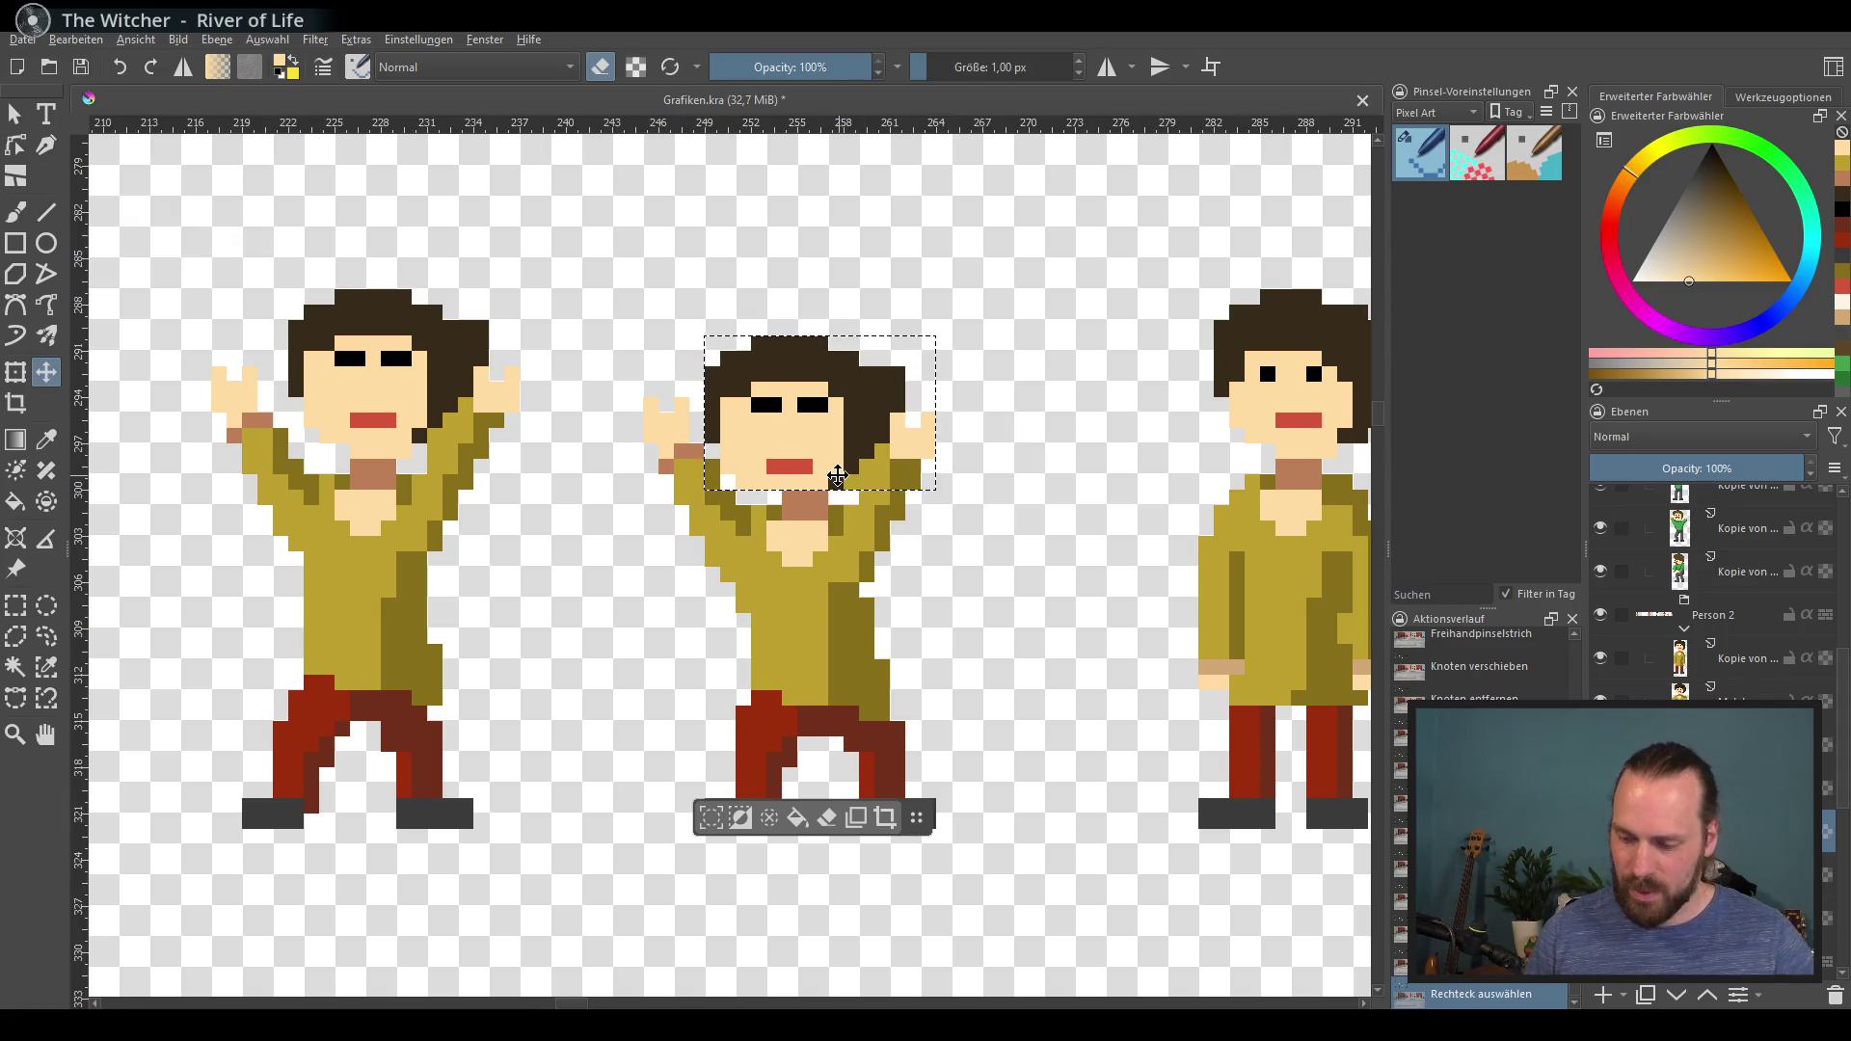
key(ctrl+shift+a)
key(b)
ctrl+click(775, 404)
click(743, 404)
ctrl+click(774, 424)
click(774, 404)
click(821, 404)
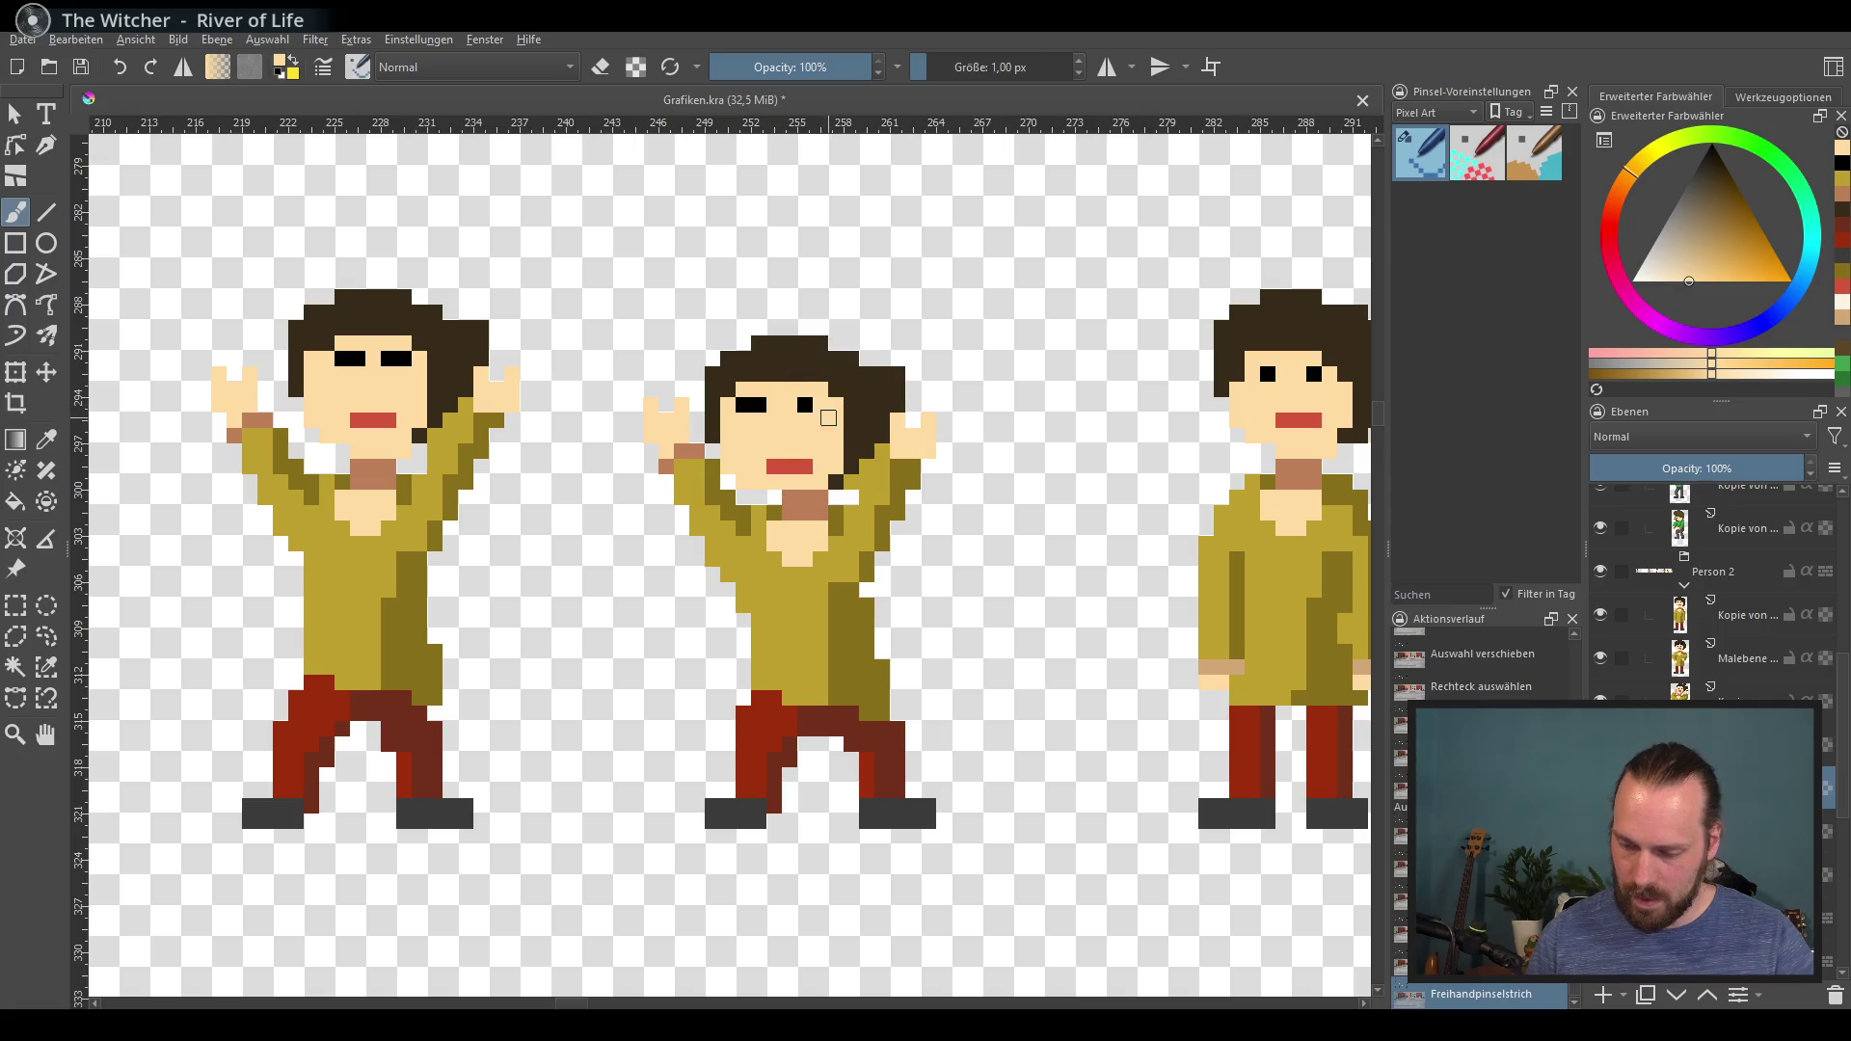
Step: Shift the middle figure's right eye one pixel left and add spiky dark hair tufts on top
ctrl+click(805, 404)
click(790, 404)
ctrl+click(829, 391)
click(848, 425)
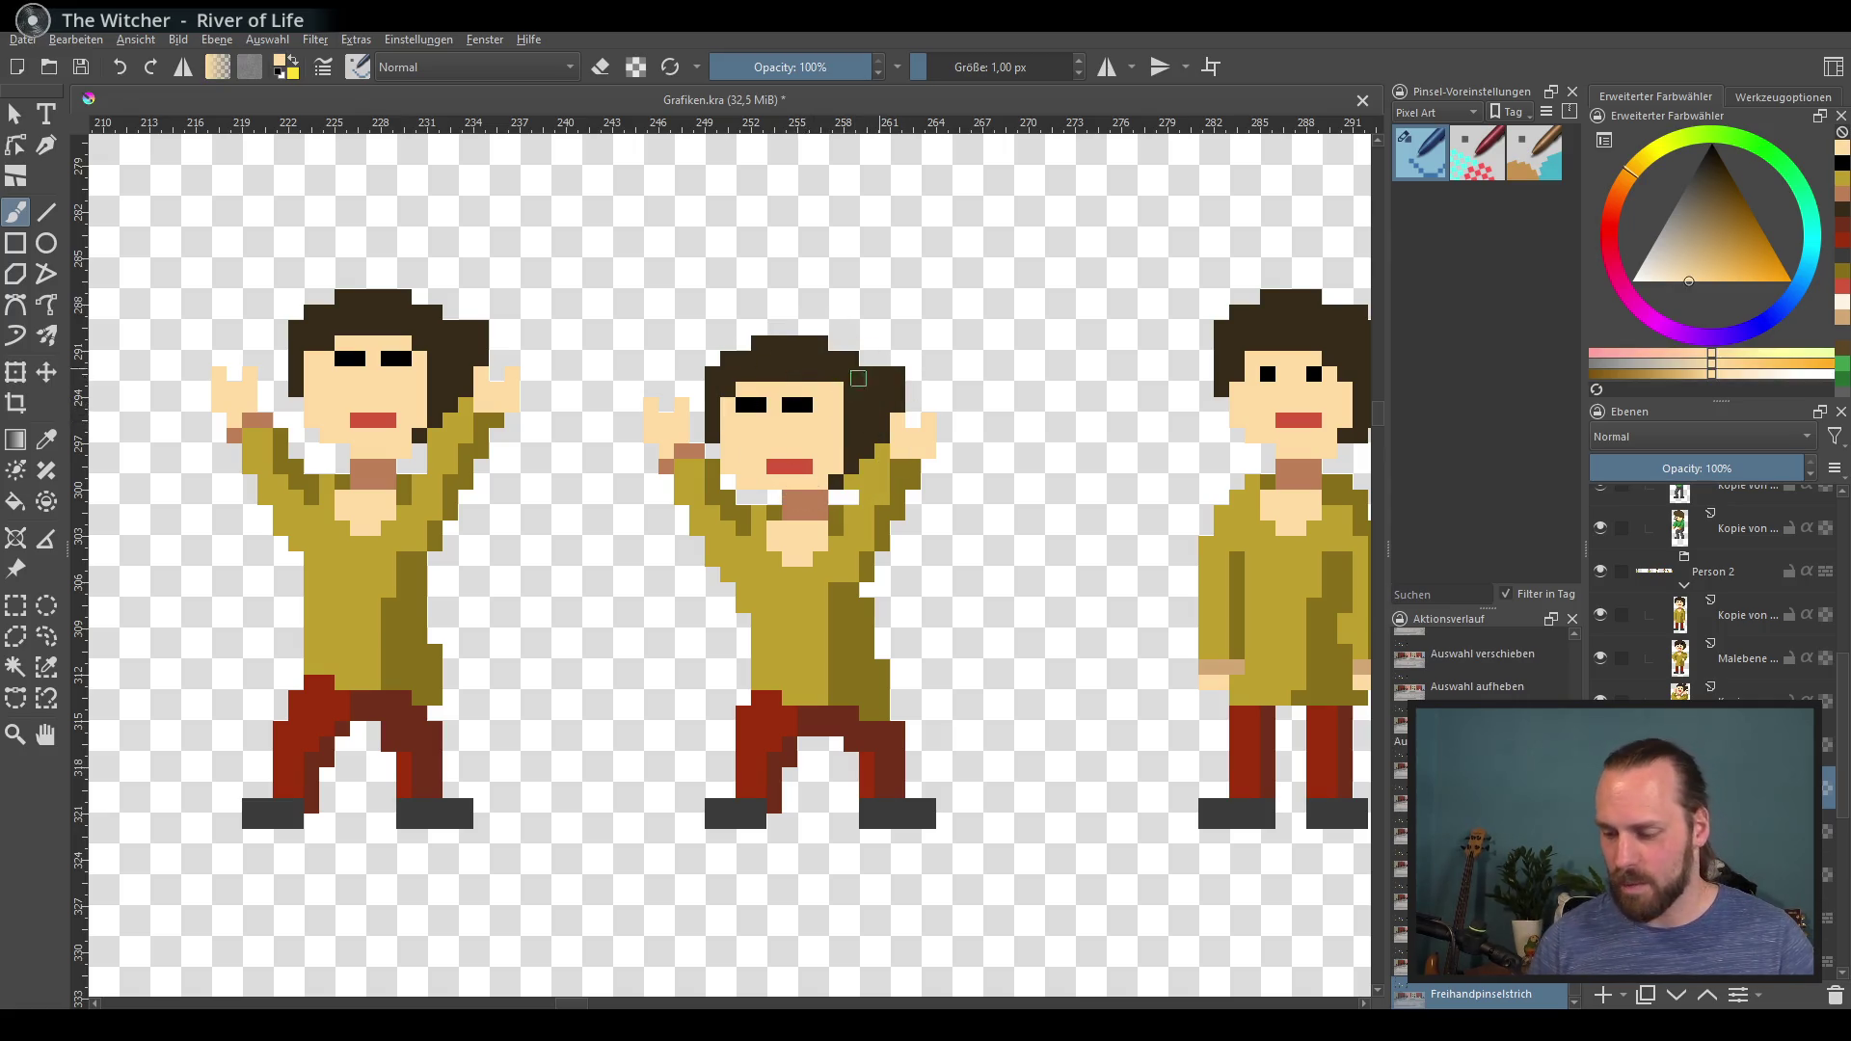
ctrl+click(873, 386)
mouse_move(835, 344)
mouse_down()
mouse_move(881, 328)
mouse_move(773, 311)
mouse_up()
click(866, 314)
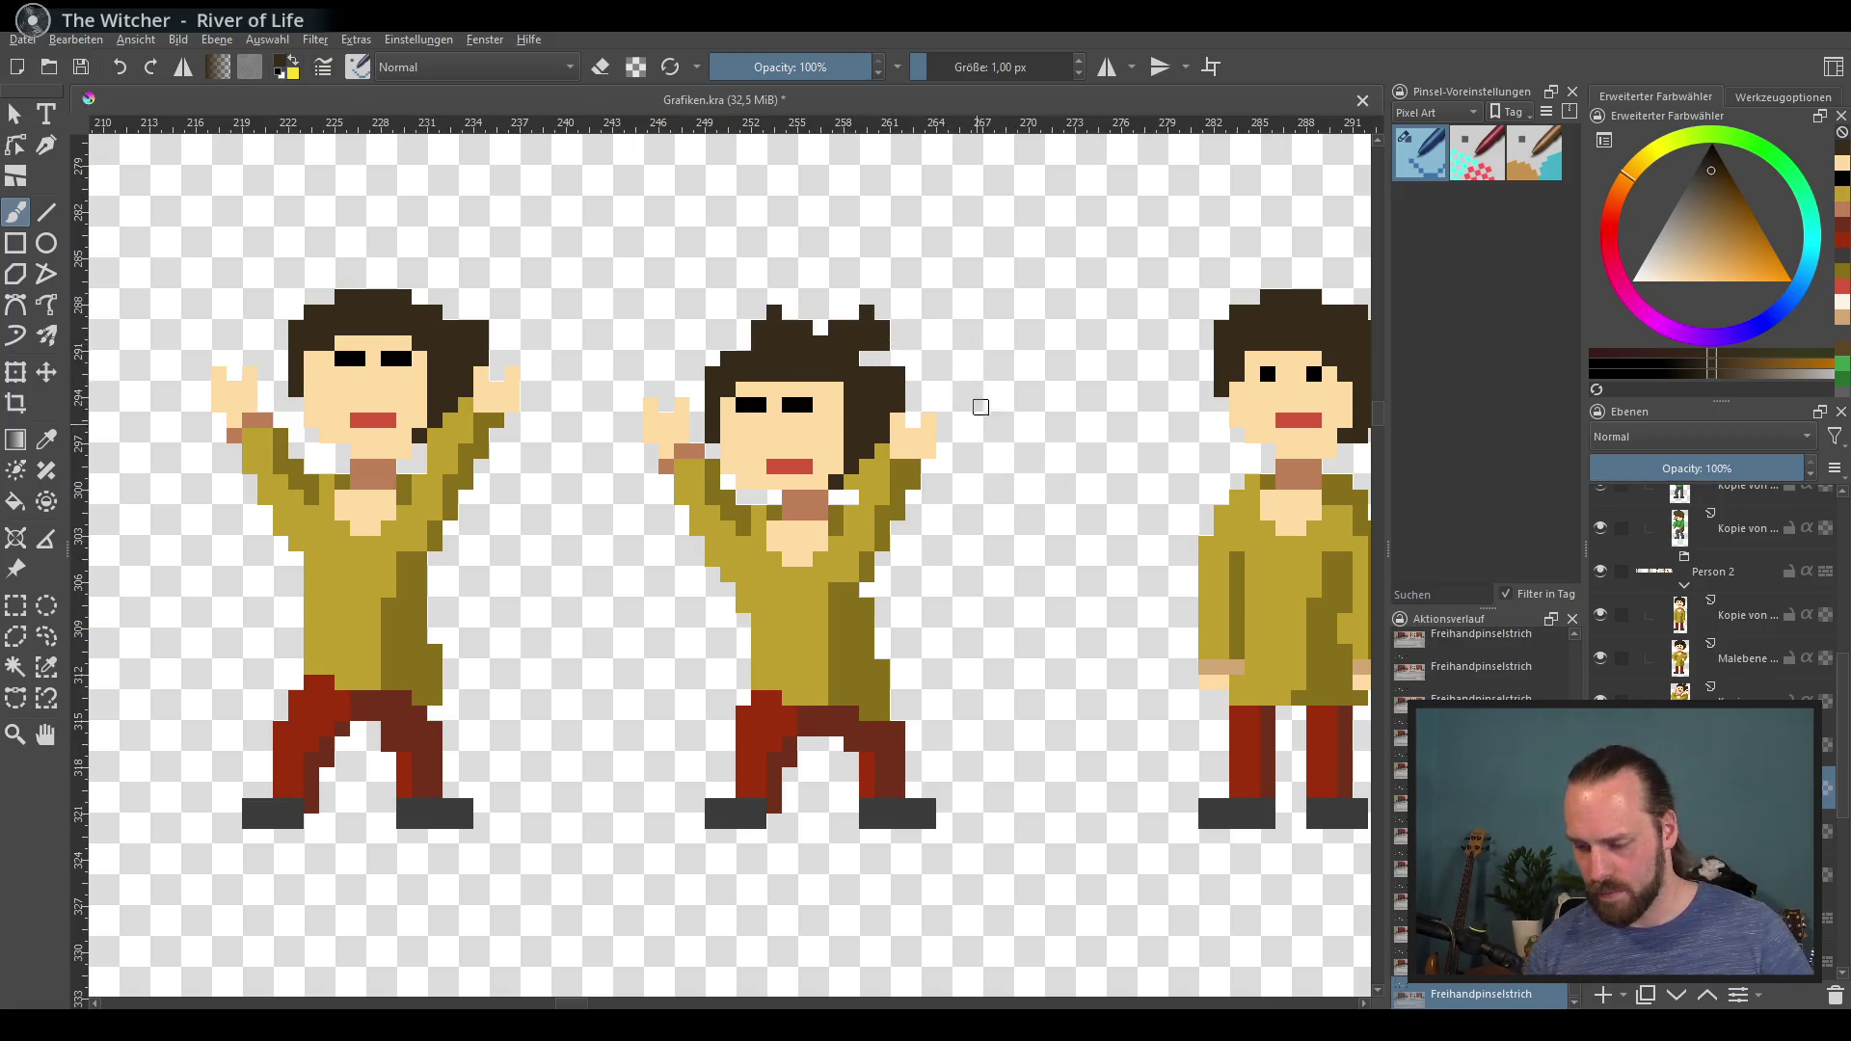
Step: Repaint the shirt pixels yellow-olive and reshape the neck and collar in peach and brown
ctrl+click(765, 537)
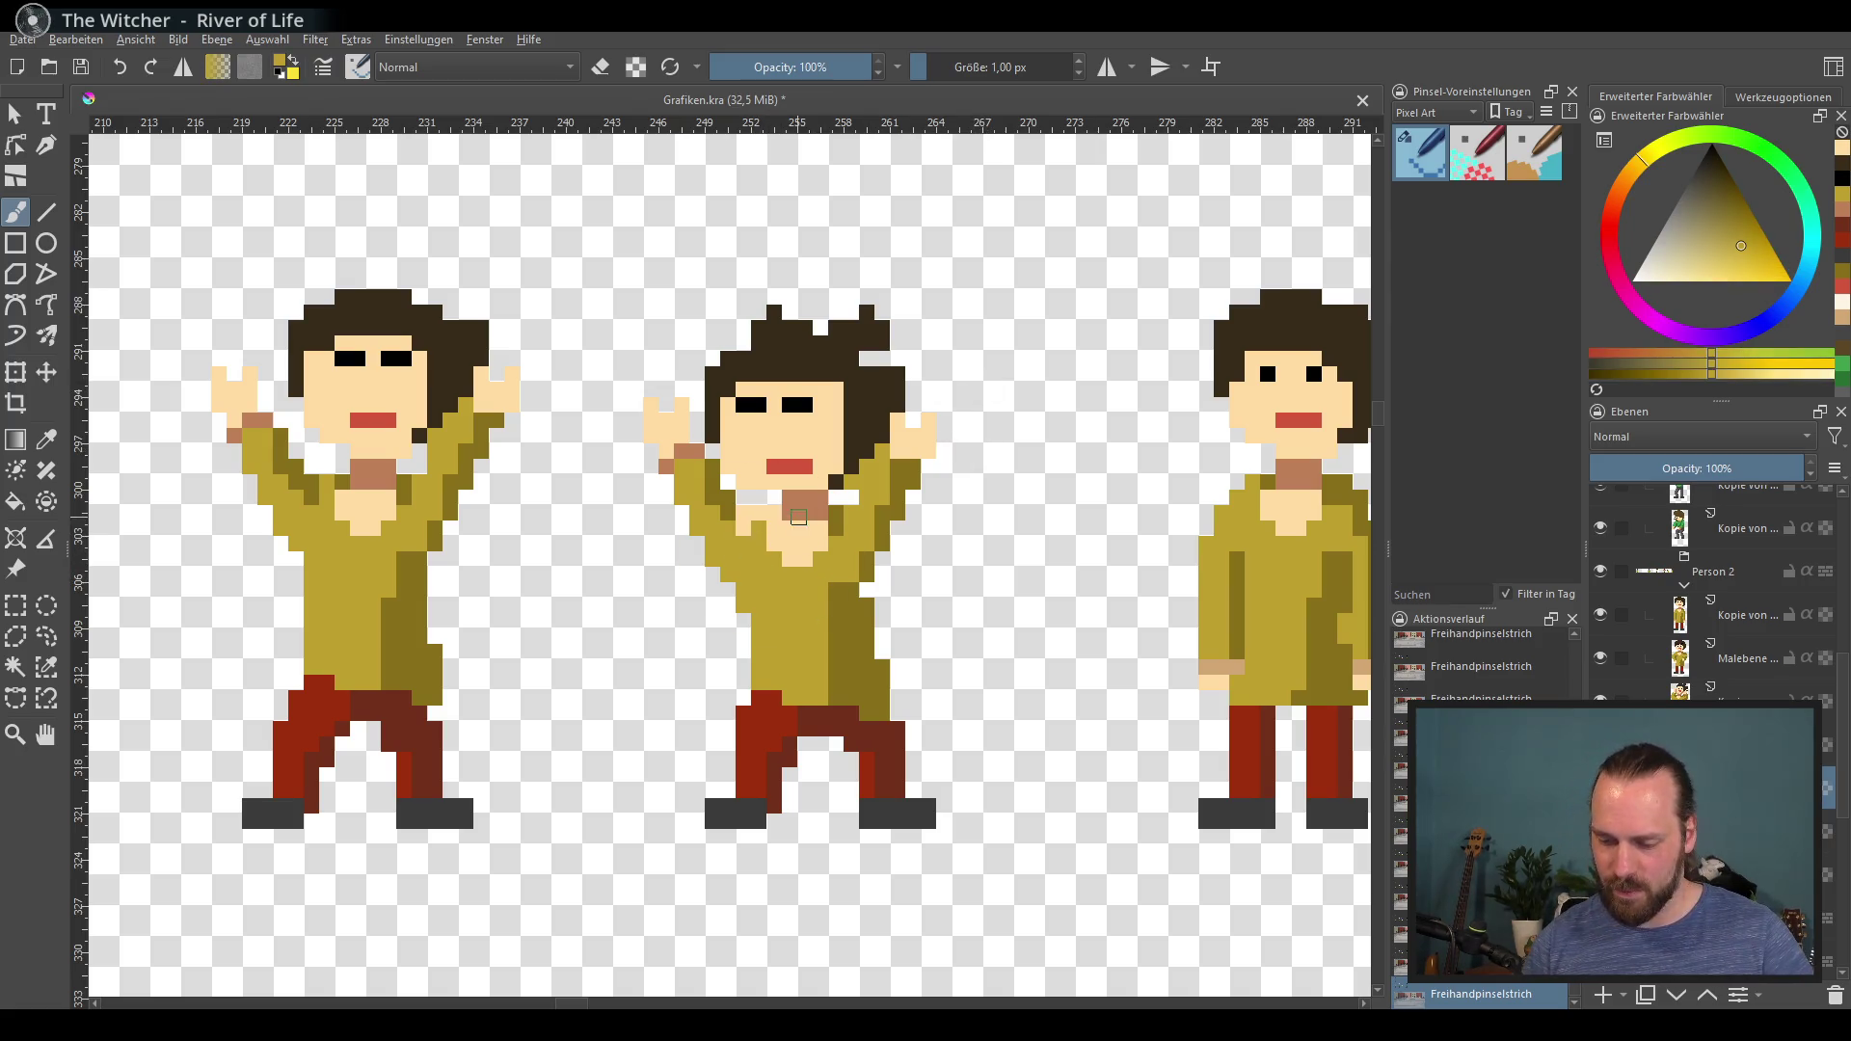
drag(746, 518, 785, 525)
ctrl+click(777, 504)
click(777, 504)
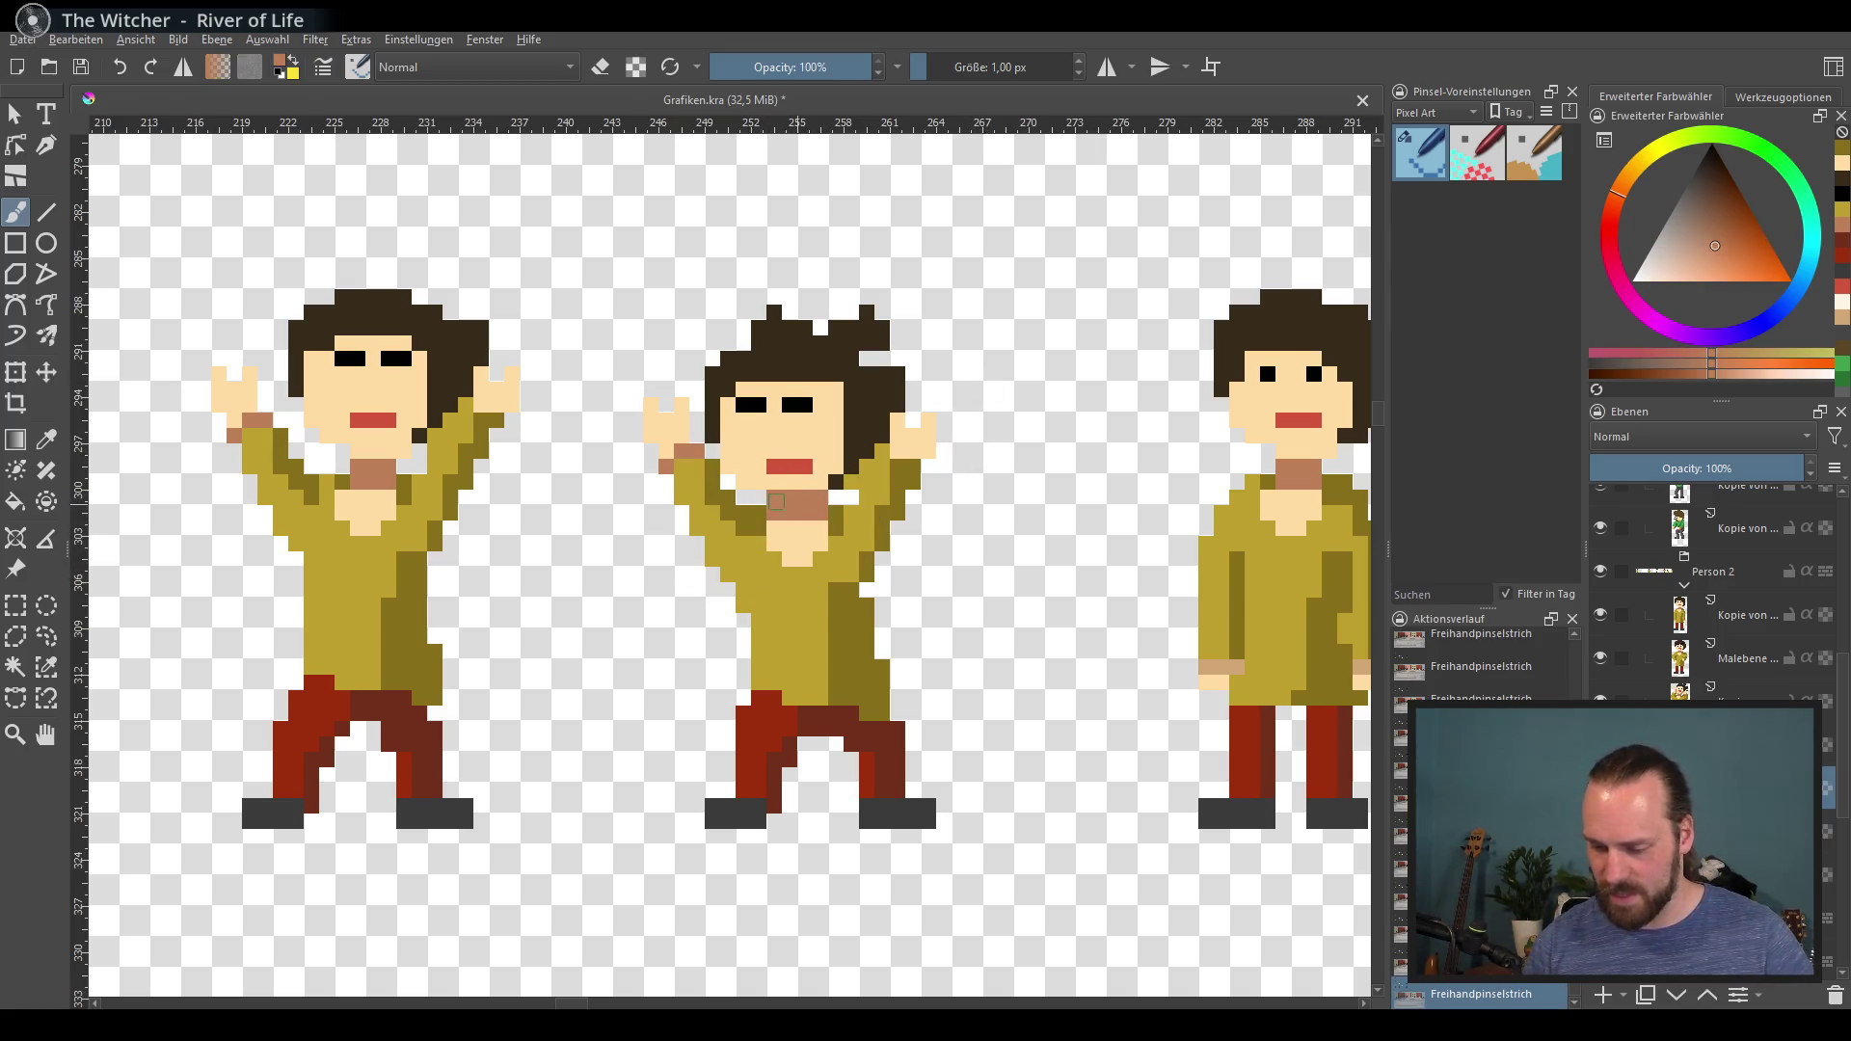
click(822, 506)
drag(822, 498, 821, 513)
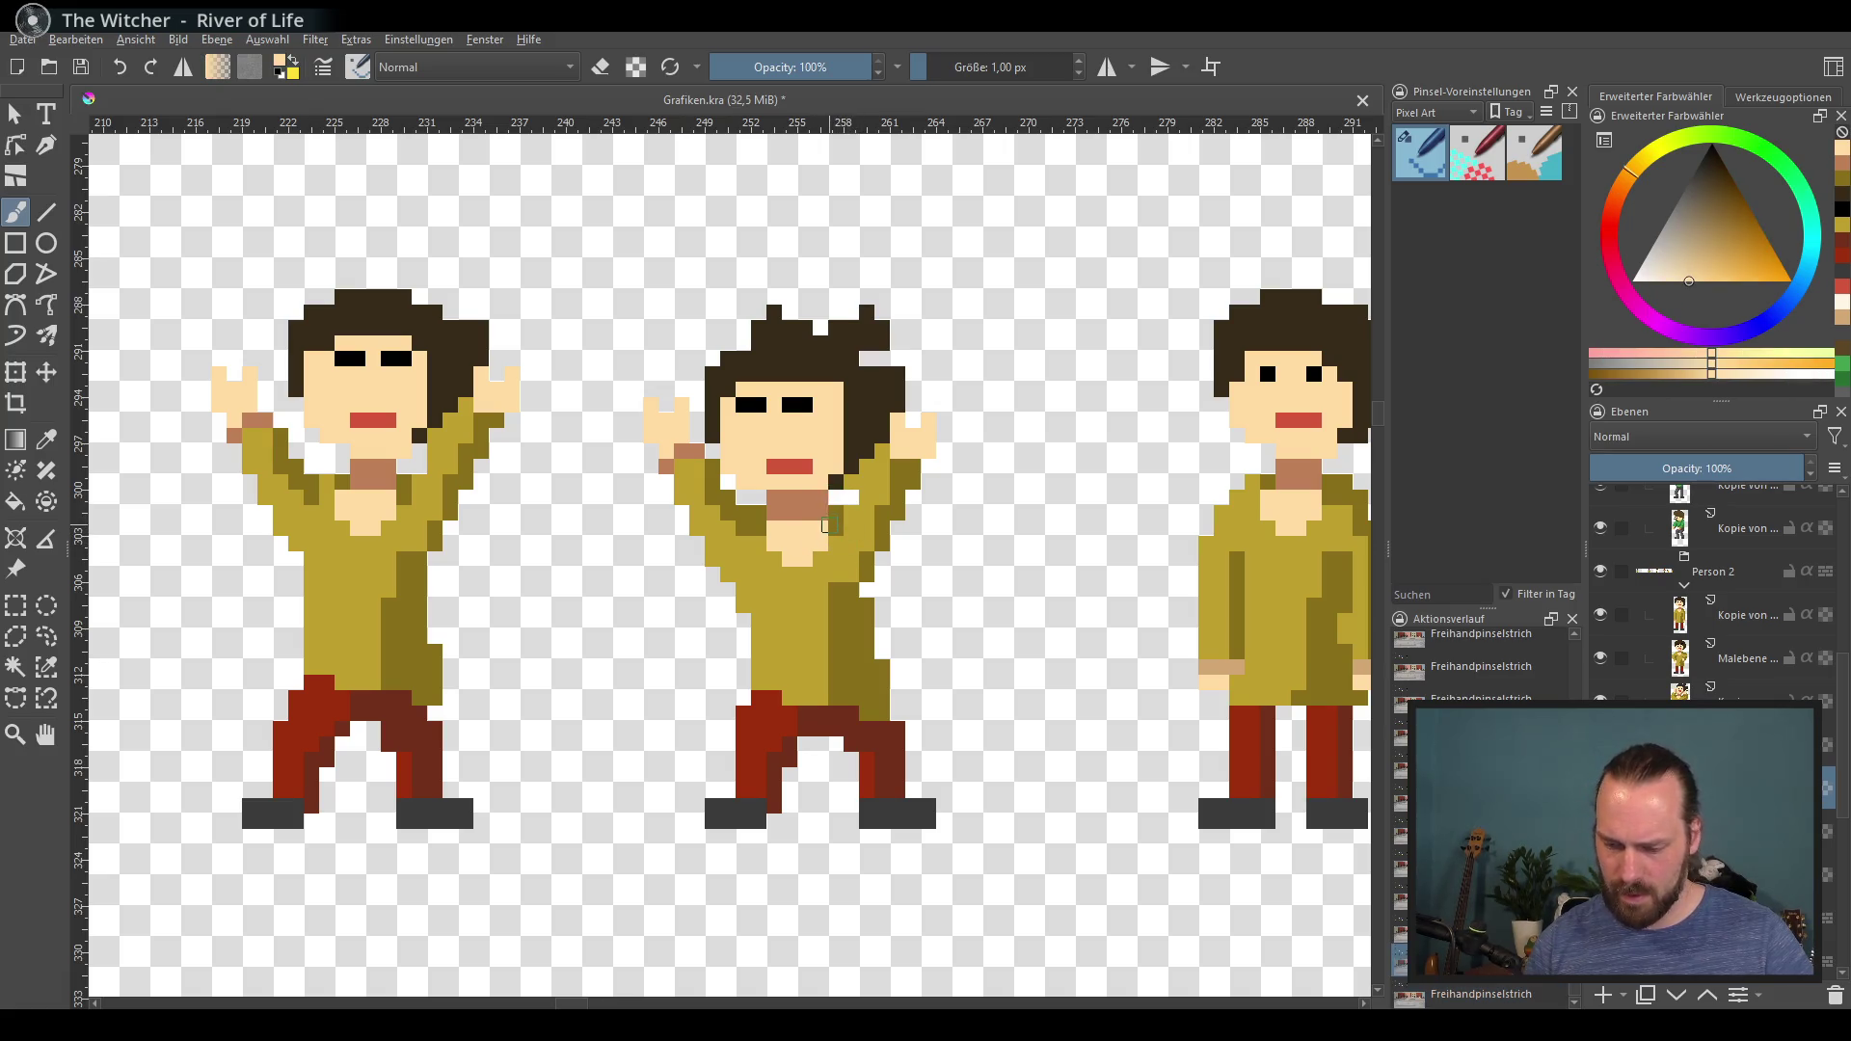
key(e)
click(821, 498)
key(e)
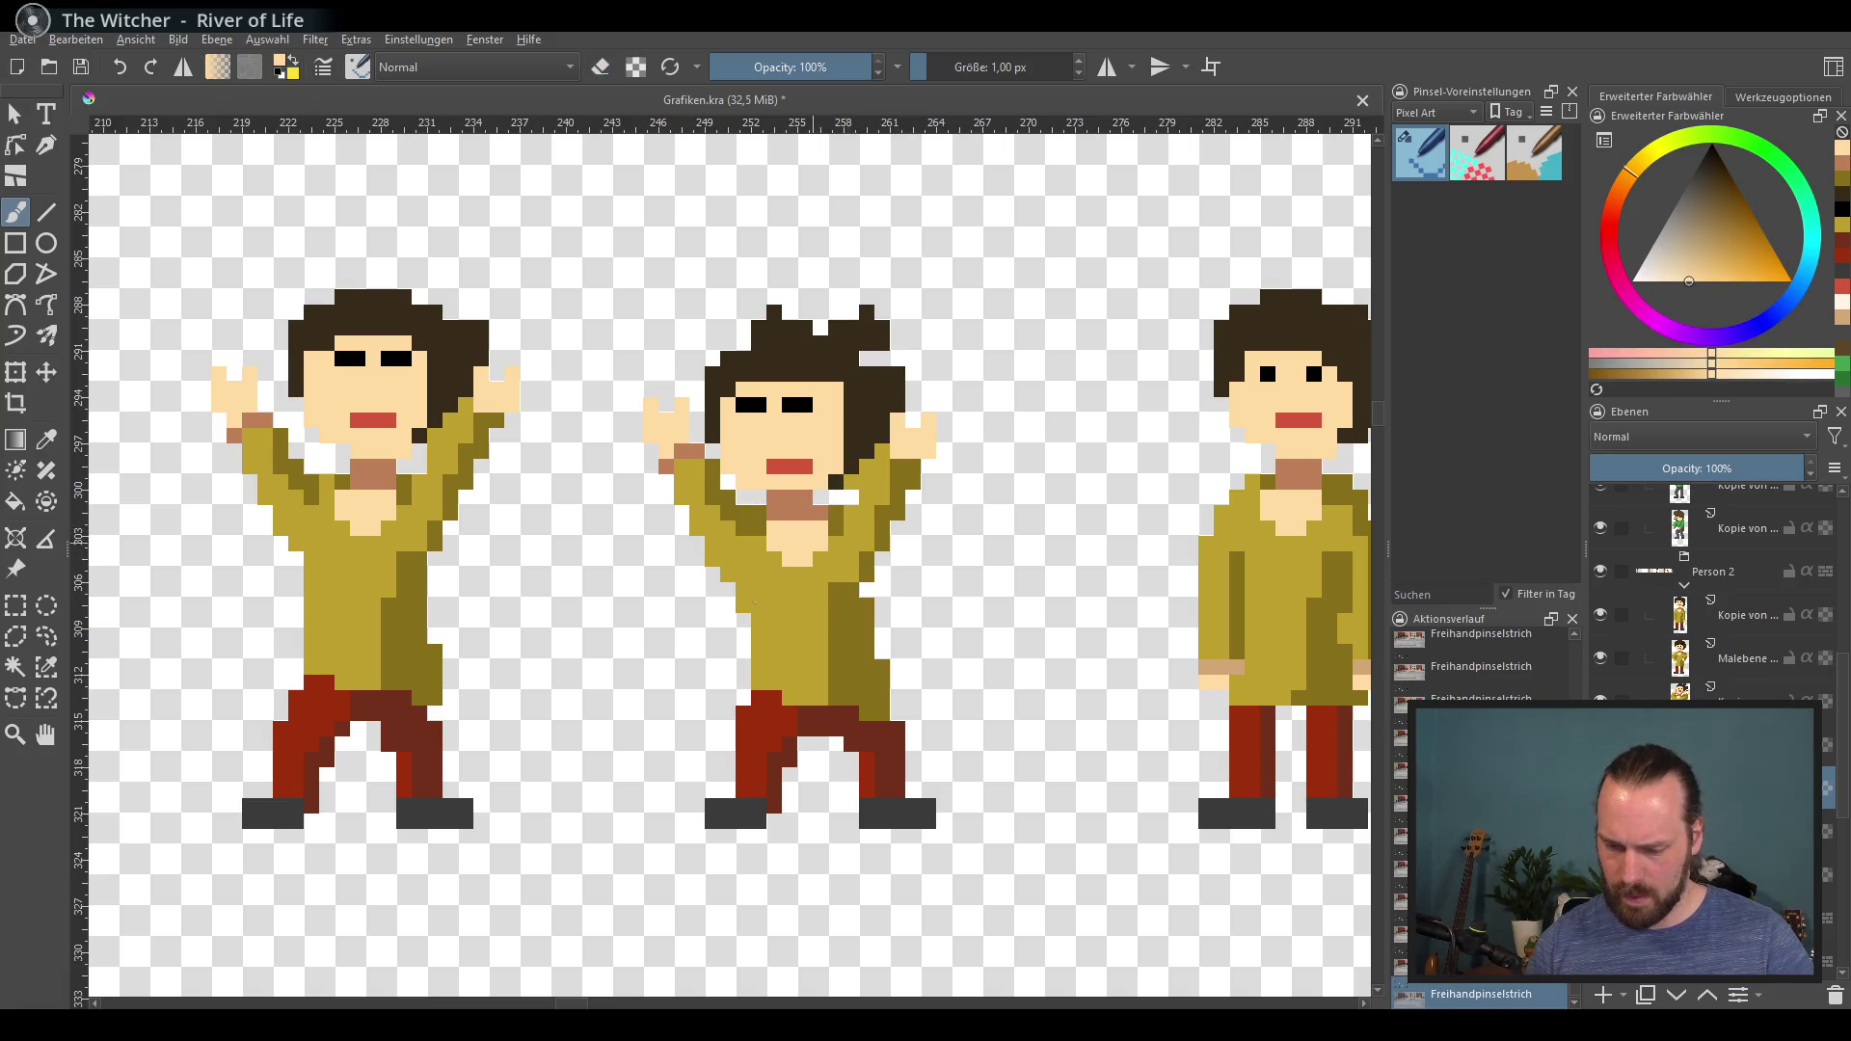
Step: Touch up the trouser-to-shirt border in red and the shirt's right edge in olive
ctrl+click(814, 716)
drag(800, 699, 844, 713)
ctrl+click(876, 669)
right_click(826, 723)
click(839, 711)
ctrl+click(883, 675)
click(882, 631)
click(868, 590)
click(882, 558)
key(ctrl+z)
key(ctrl+z)
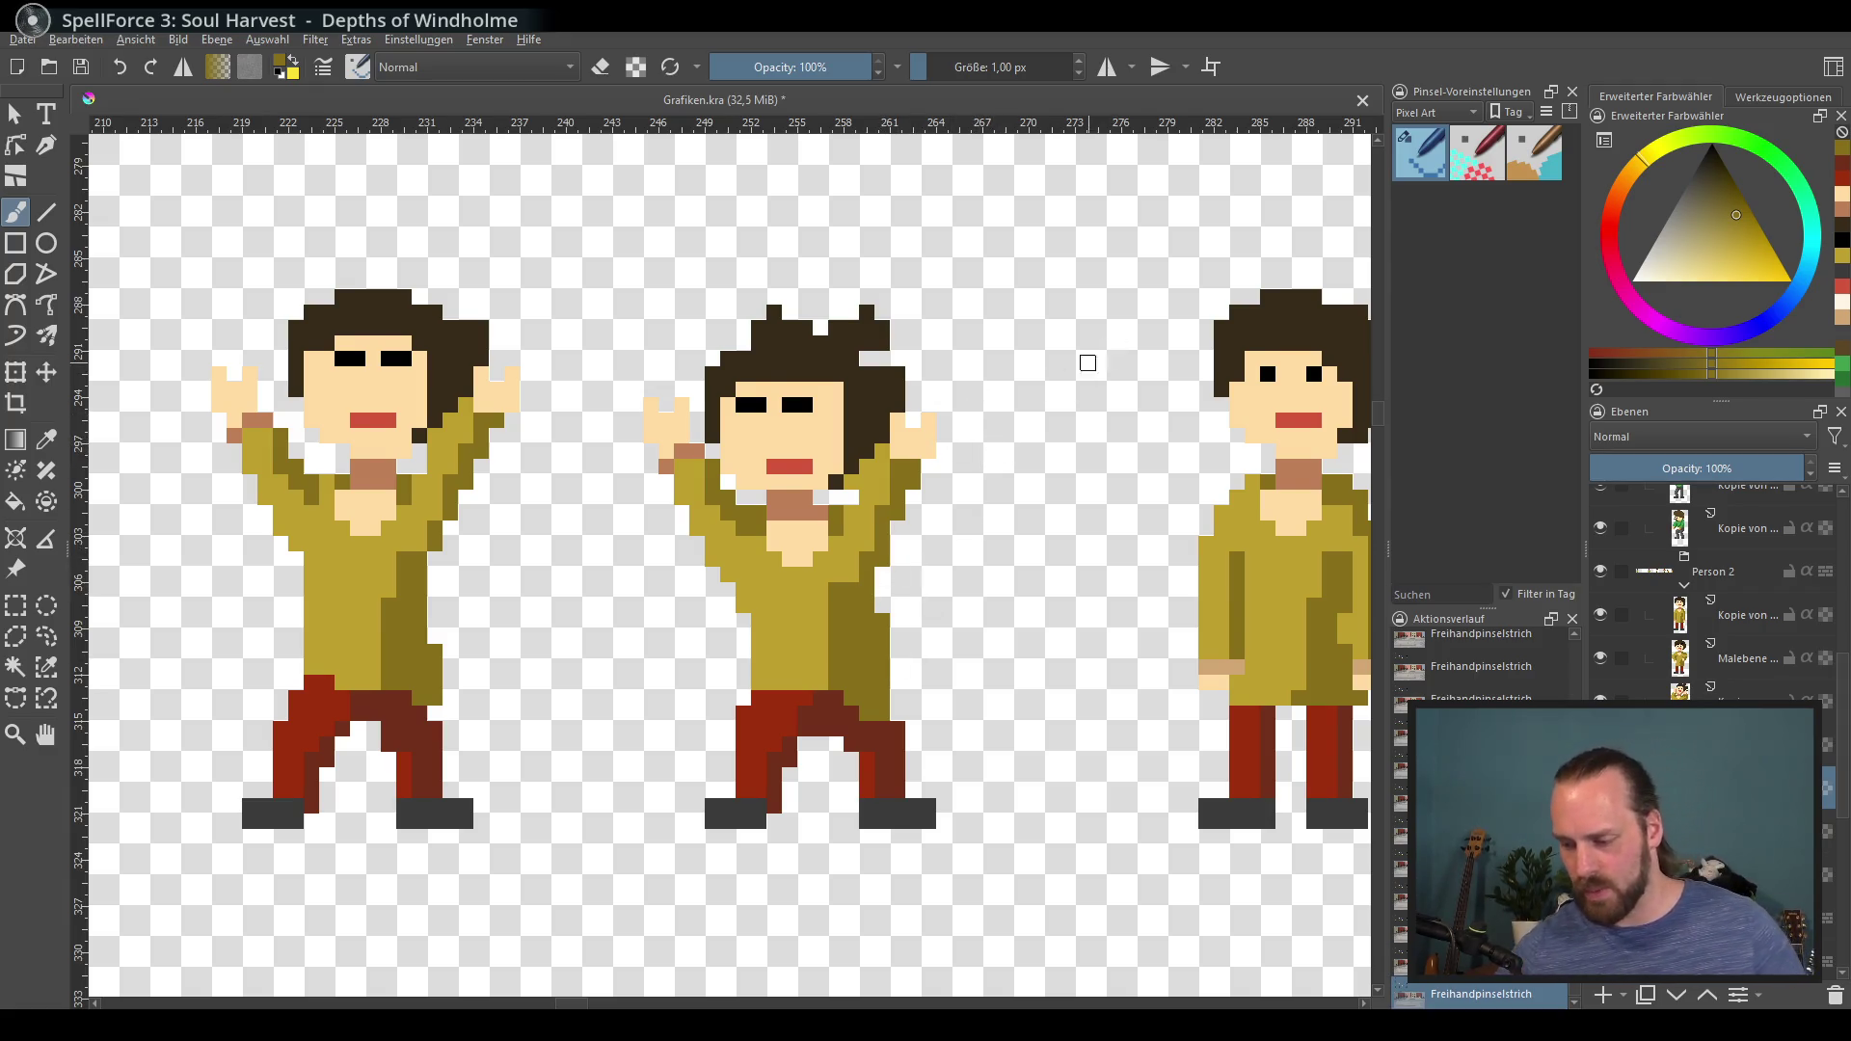
Step: Undo and redo the last edit, then scroll the canvas over to the right figure
scroll(617, 479, down, 4)
scroll(703, 597, up, 4)
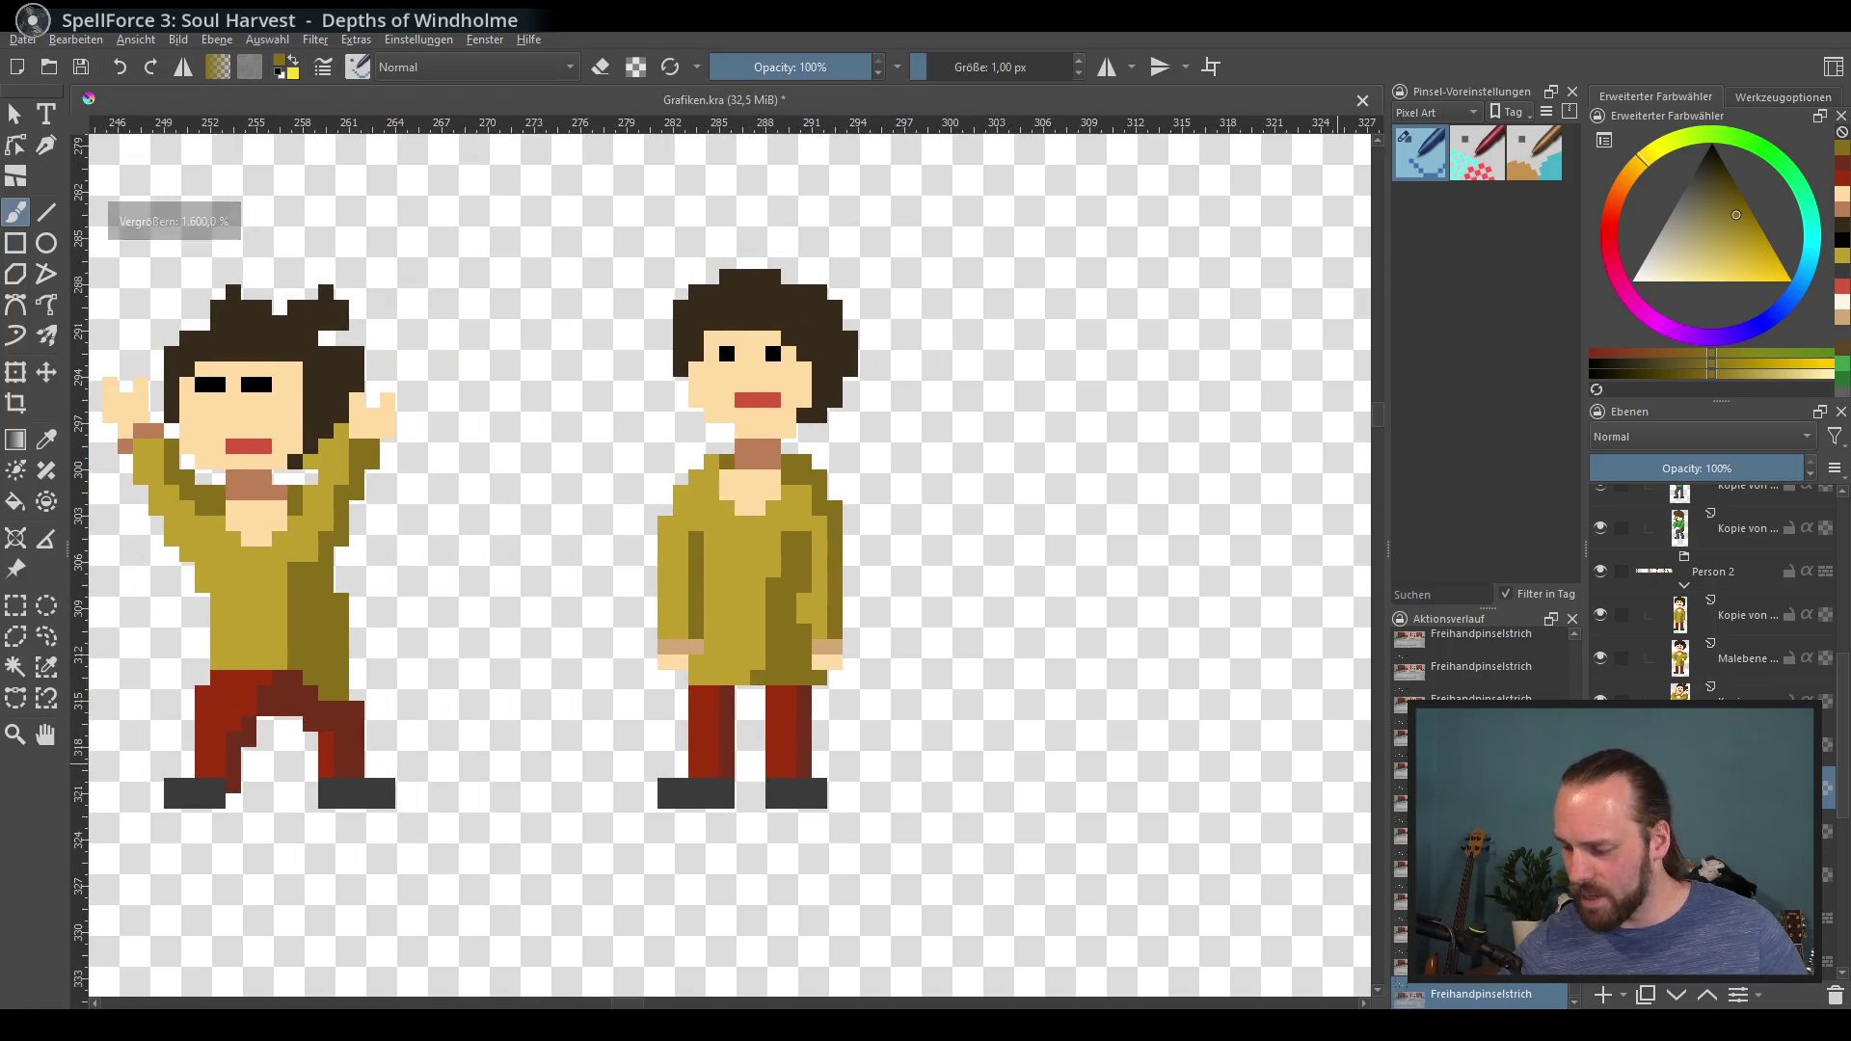
key(ctrl+z)
key(ctrl+shift+z)
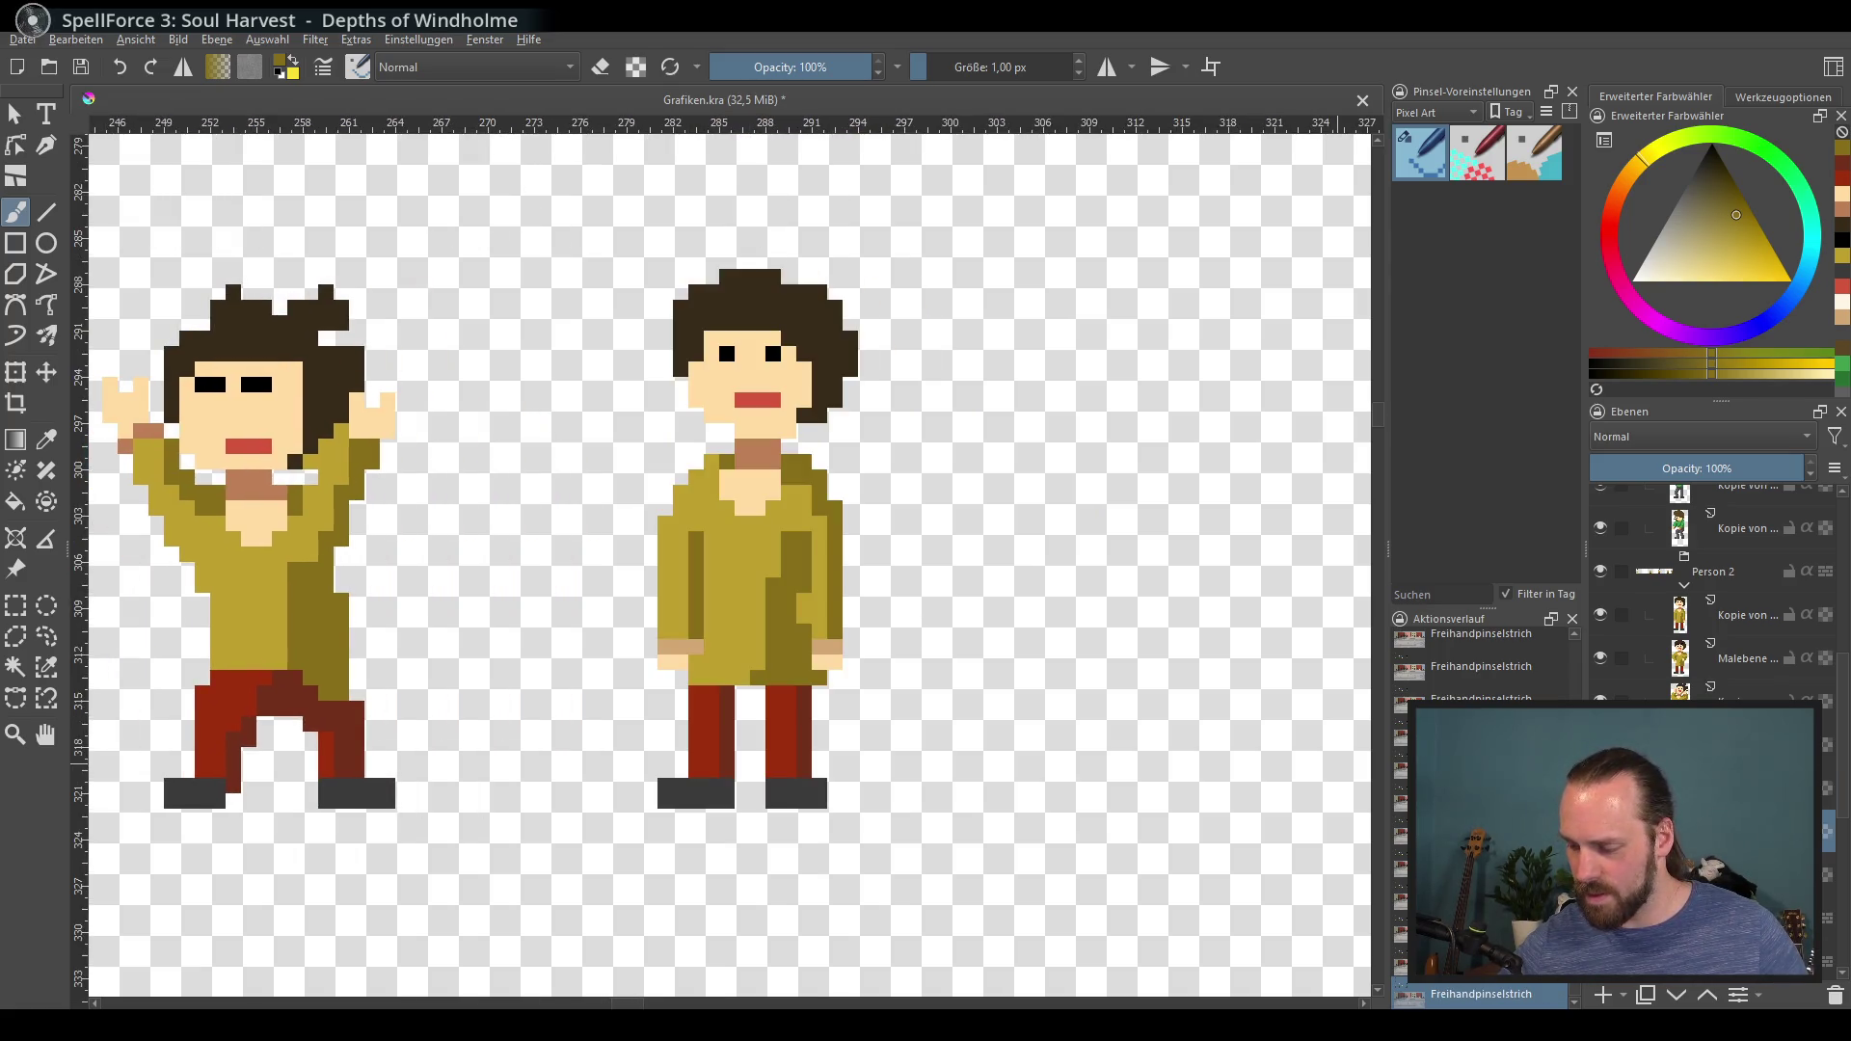
mouse_move(1735, 702)
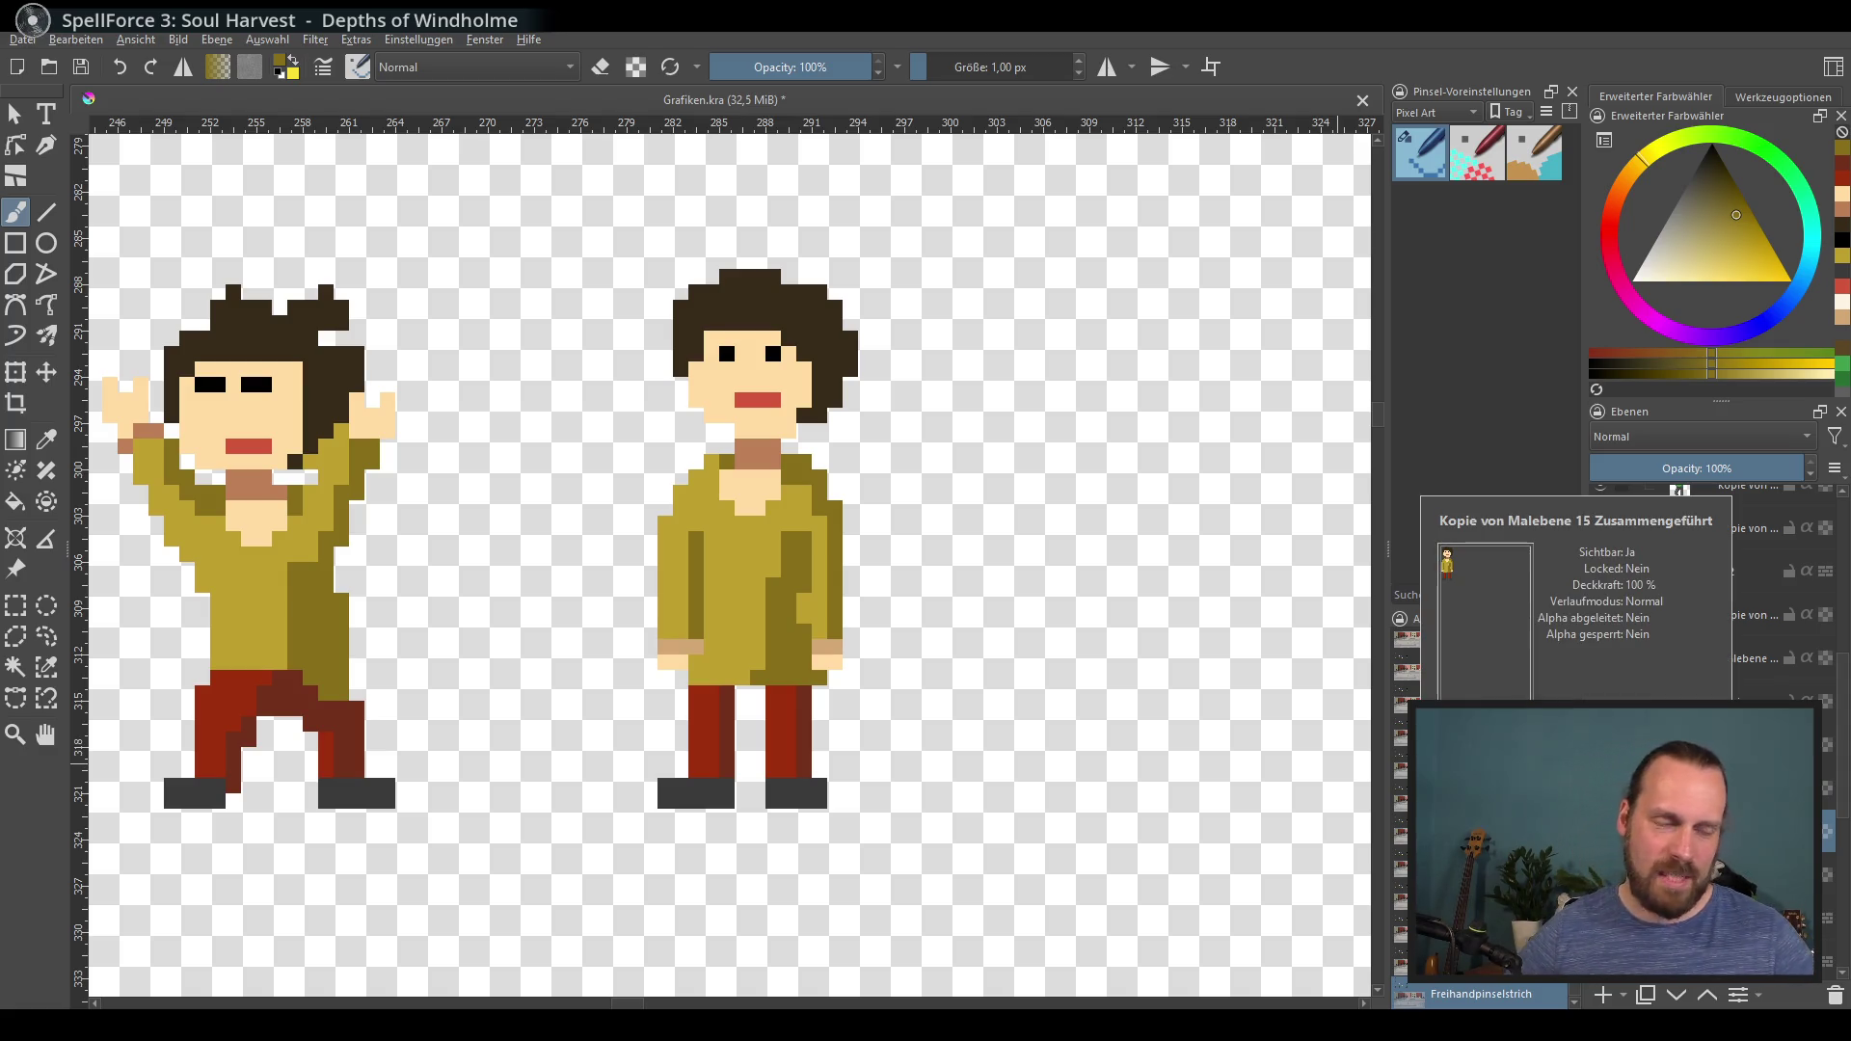
scroll(560, 626, left, 2)
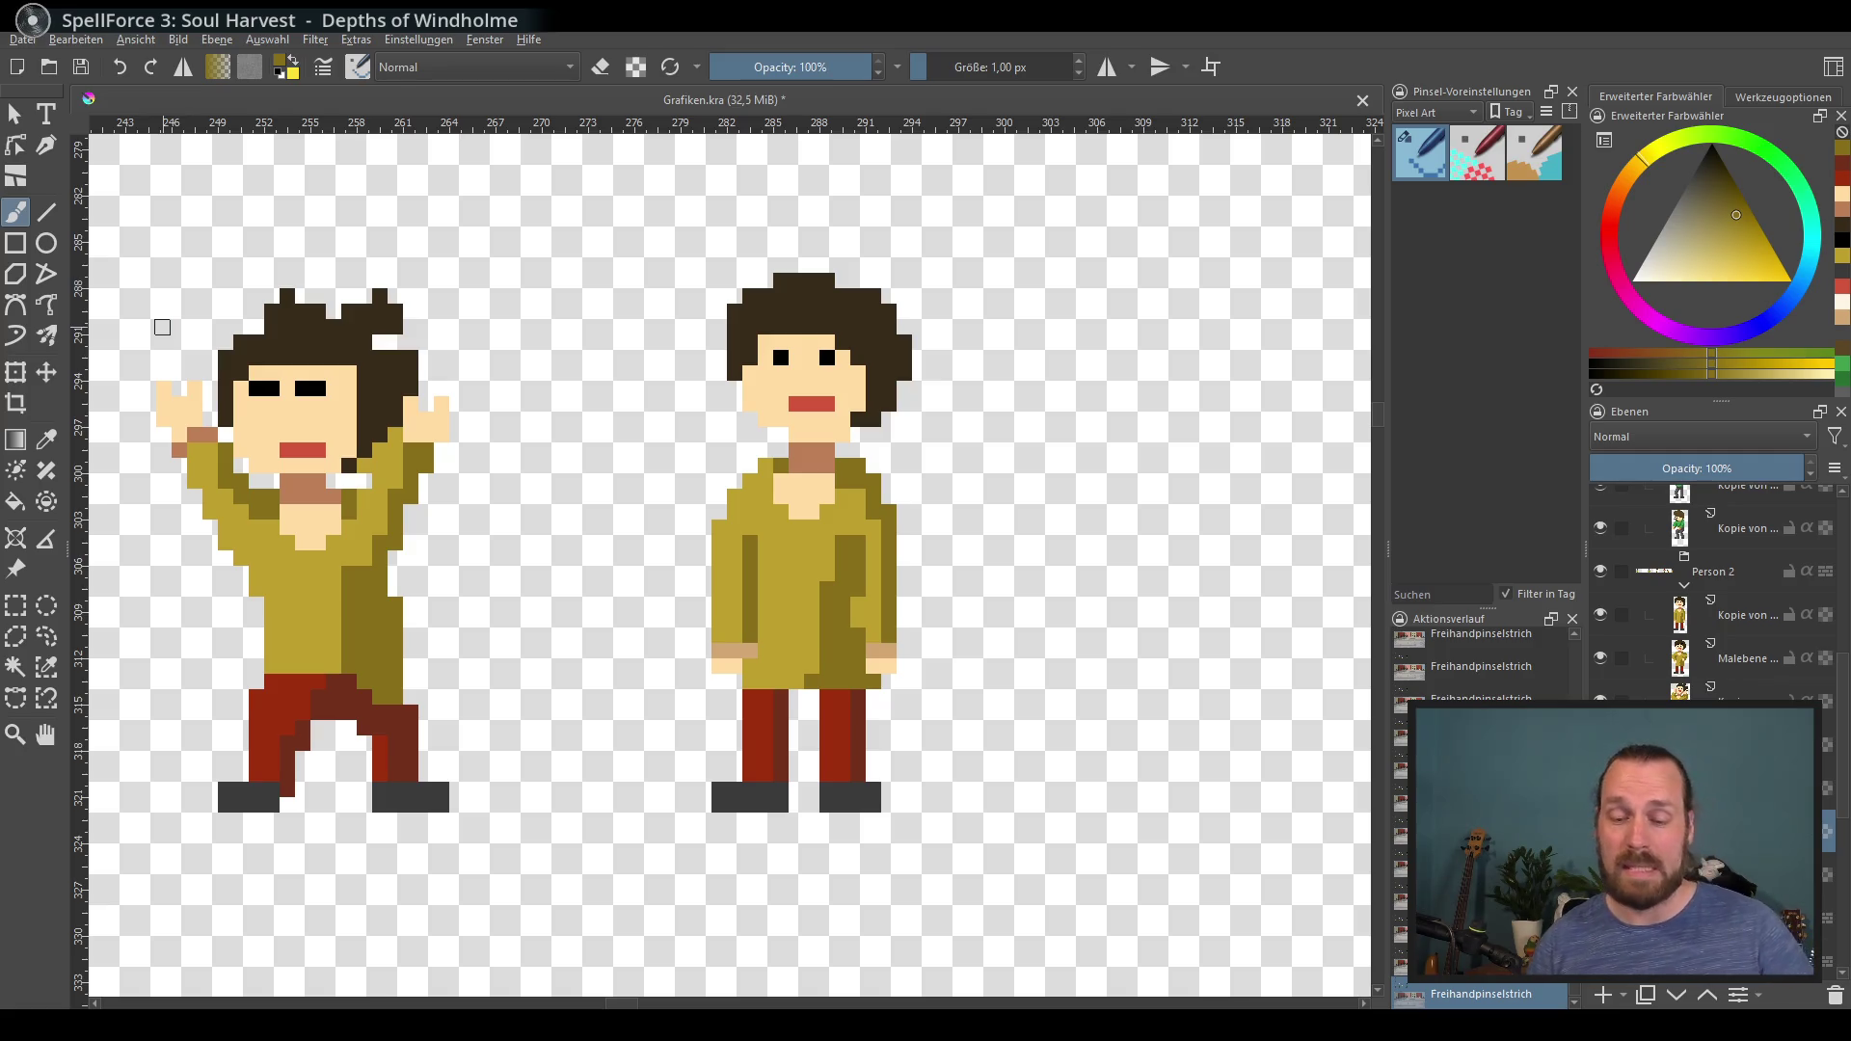
scroll(793, 705, right, 1)
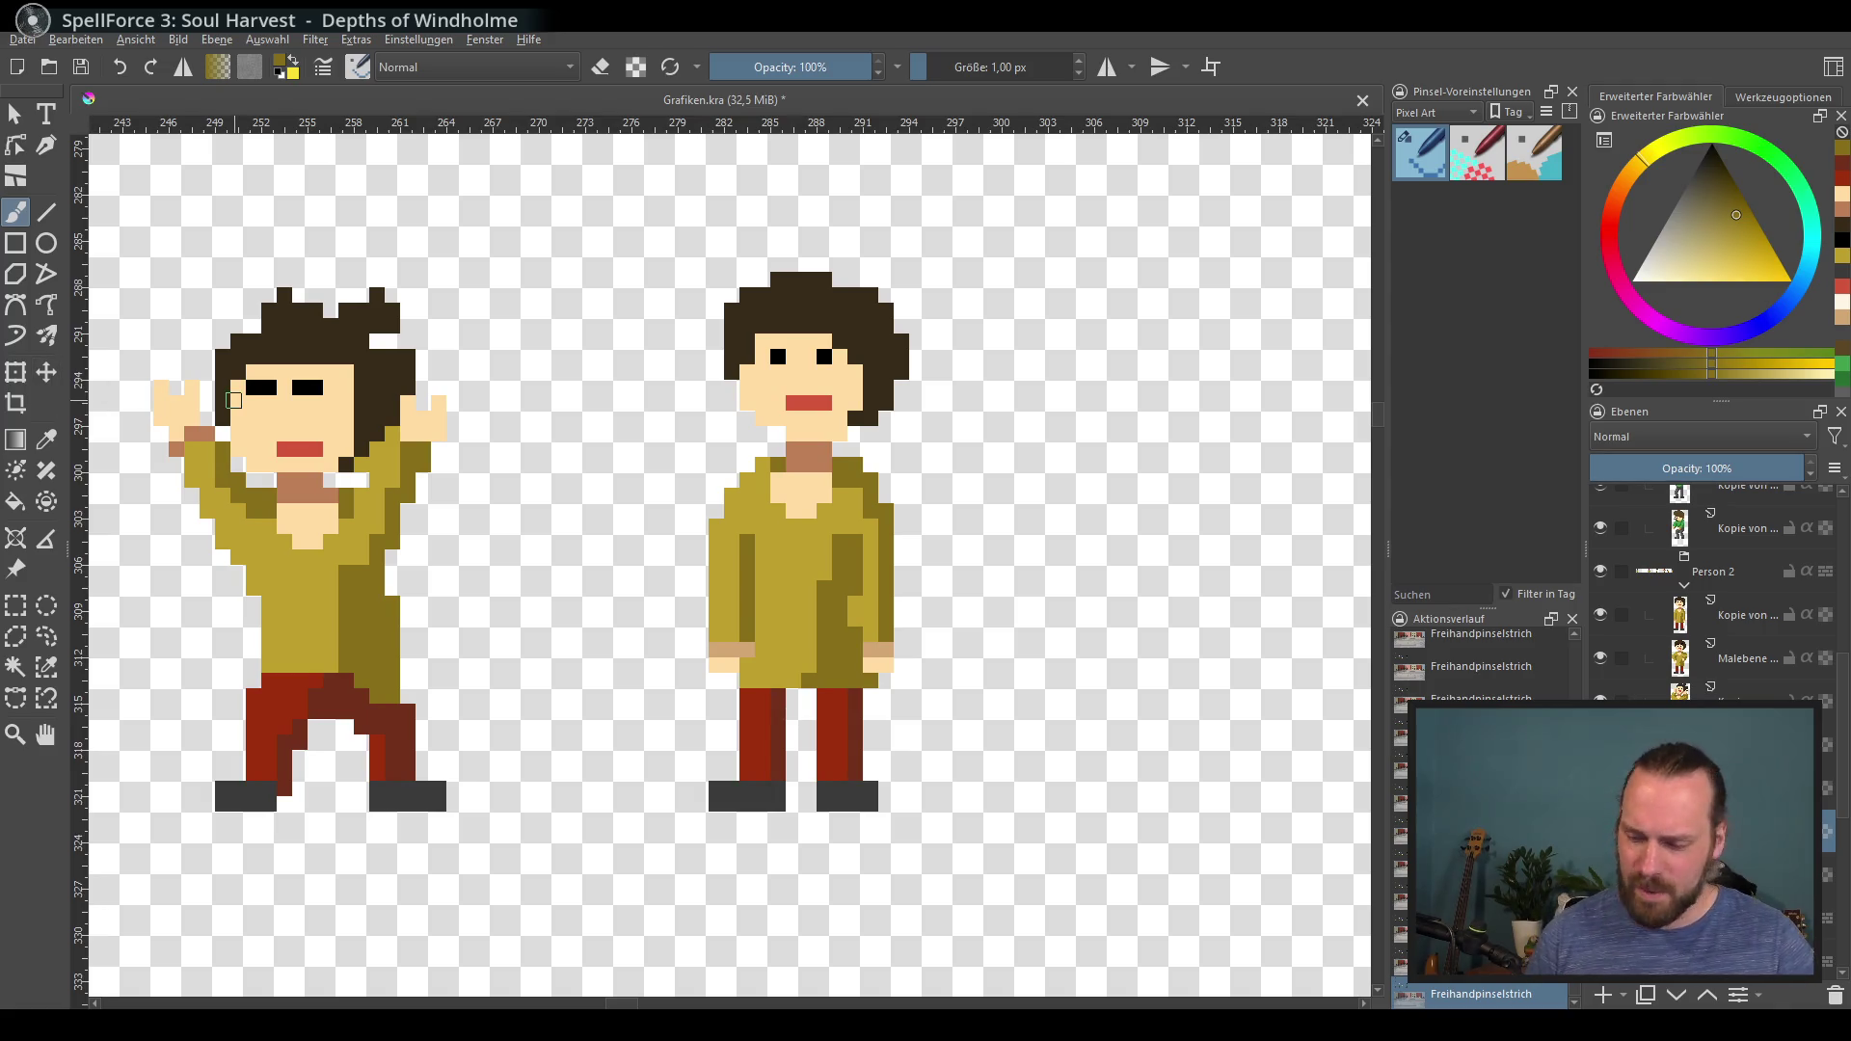
scroll(979, 594, up, 1)
scroll(979, 594, right, 1)
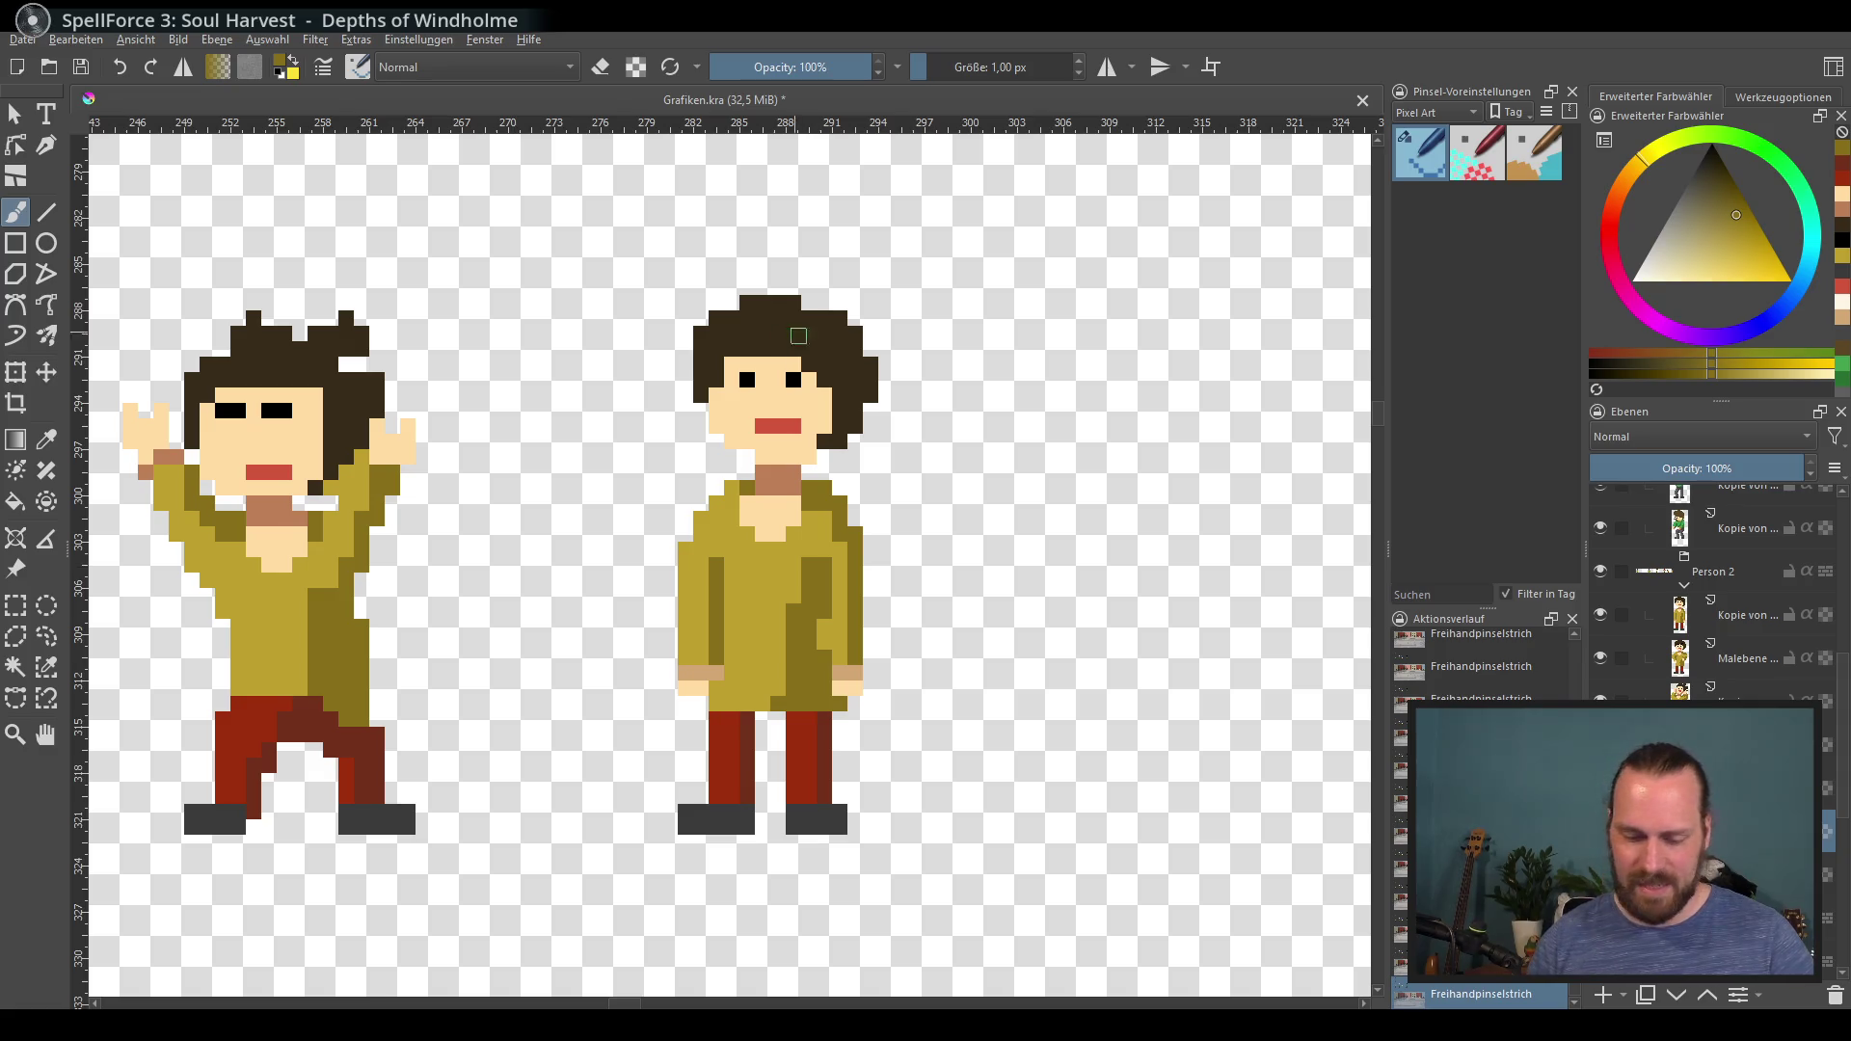
Step: Paint dark brown hair down over the right figure's face, undo it, and dab a red mouth
ctrl+click(779, 346)
click(789, 340)
mouse_move(795, 354)
mouse_down()
mouse_move(772, 401)
mouse_move(743, 400)
mouse_move(707, 344)
mouse_move(733, 425)
mouse_move(786, 414)
mouse_move(839, 463)
mouse_move(833, 426)
mouse_move(731, 441)
mouse_up()
key(ctrl+z)
key(ctrl+z)
key(ctrl+z)
ctrl+click(269, 472)
Step: Repaint the side-view face with skin tone, a lower red mouth and a dark eye pixel
ctrl+click(764, 446)
click(747, 442)
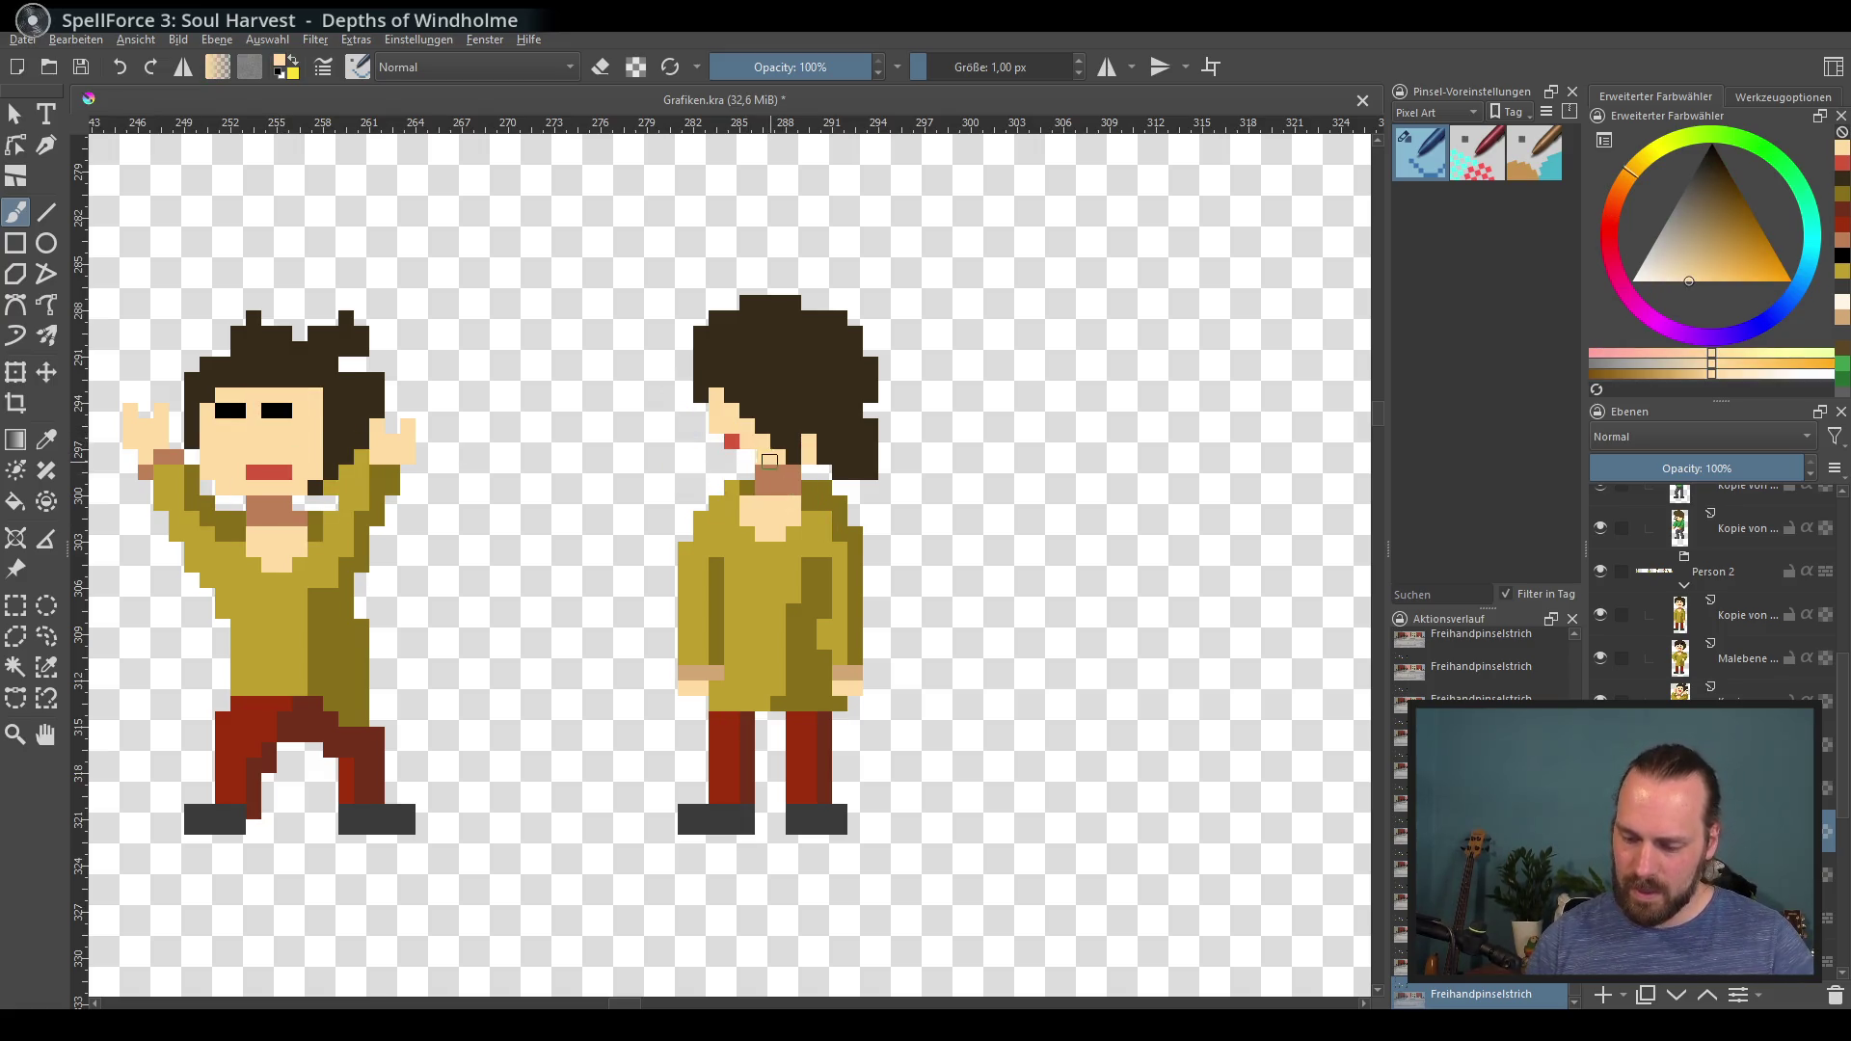
ctrl+click(731, 441)
click(747, 455)
ctrl+click(745, 424)
click(733, 441)
ctrl+click(334, 402)
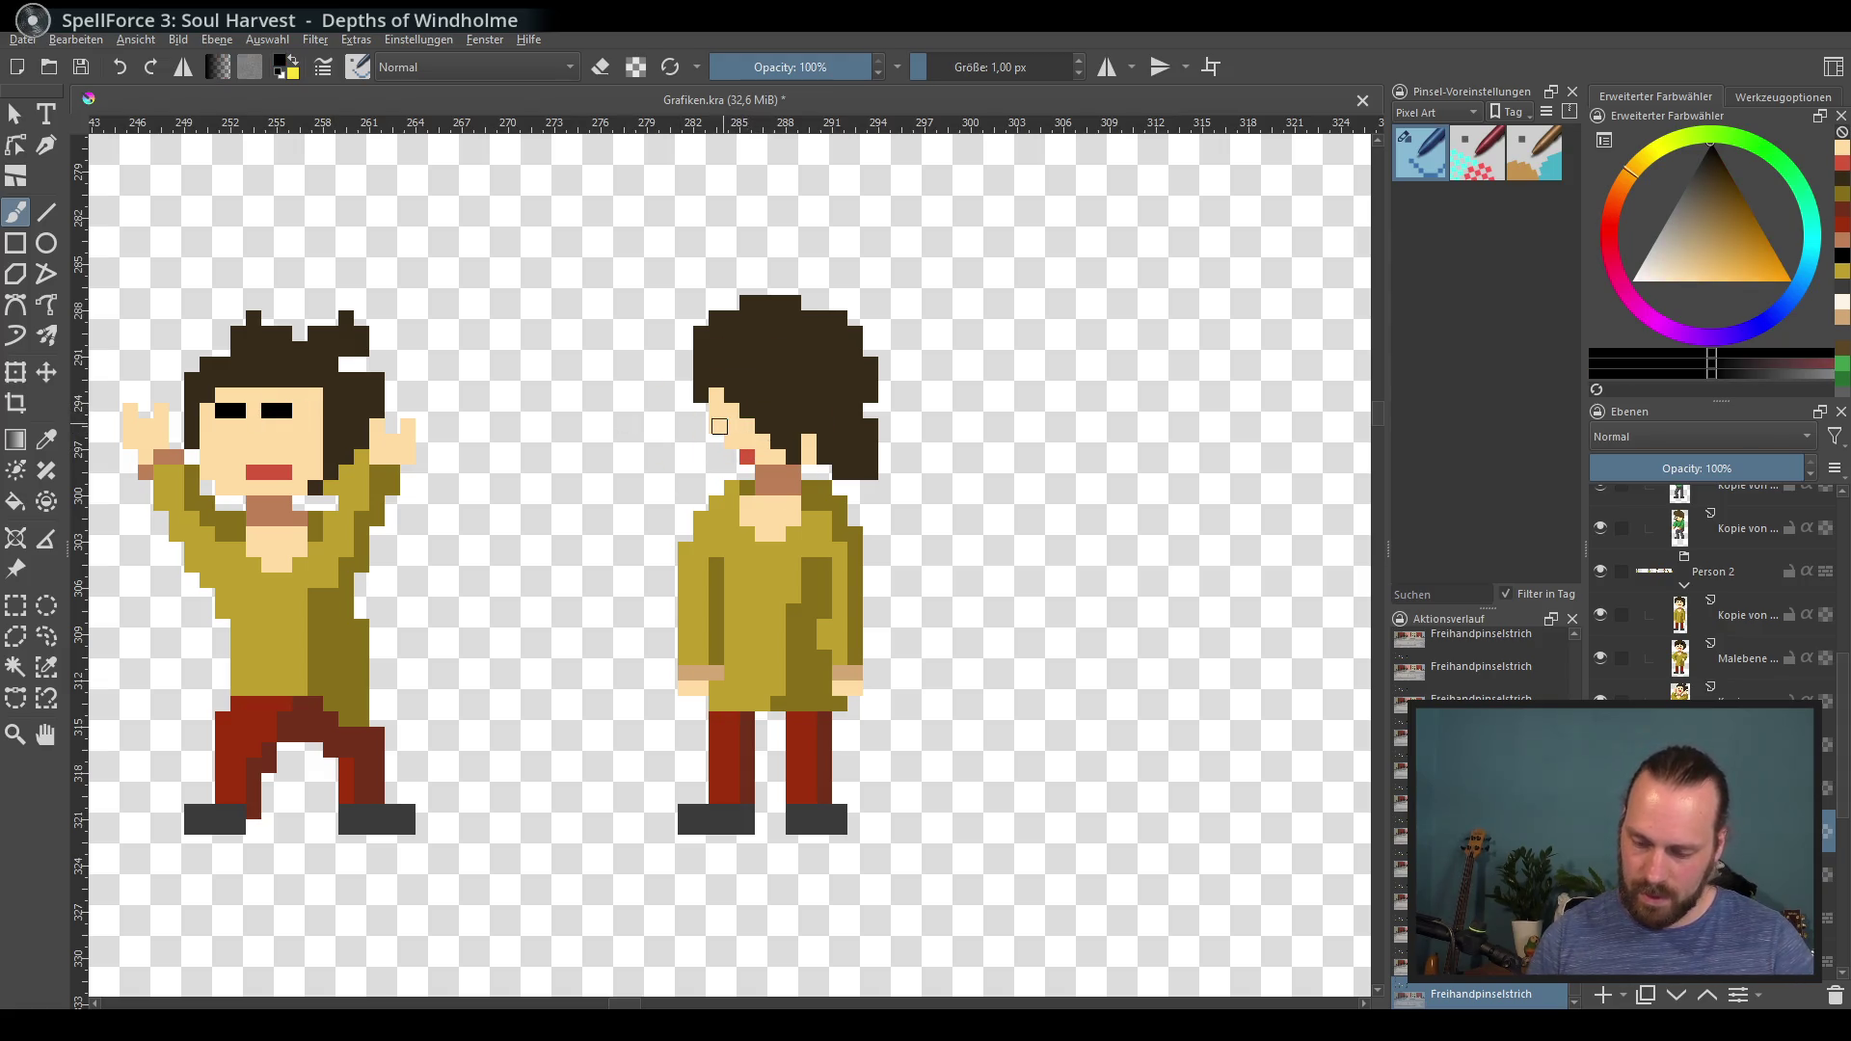
click(716, 426)
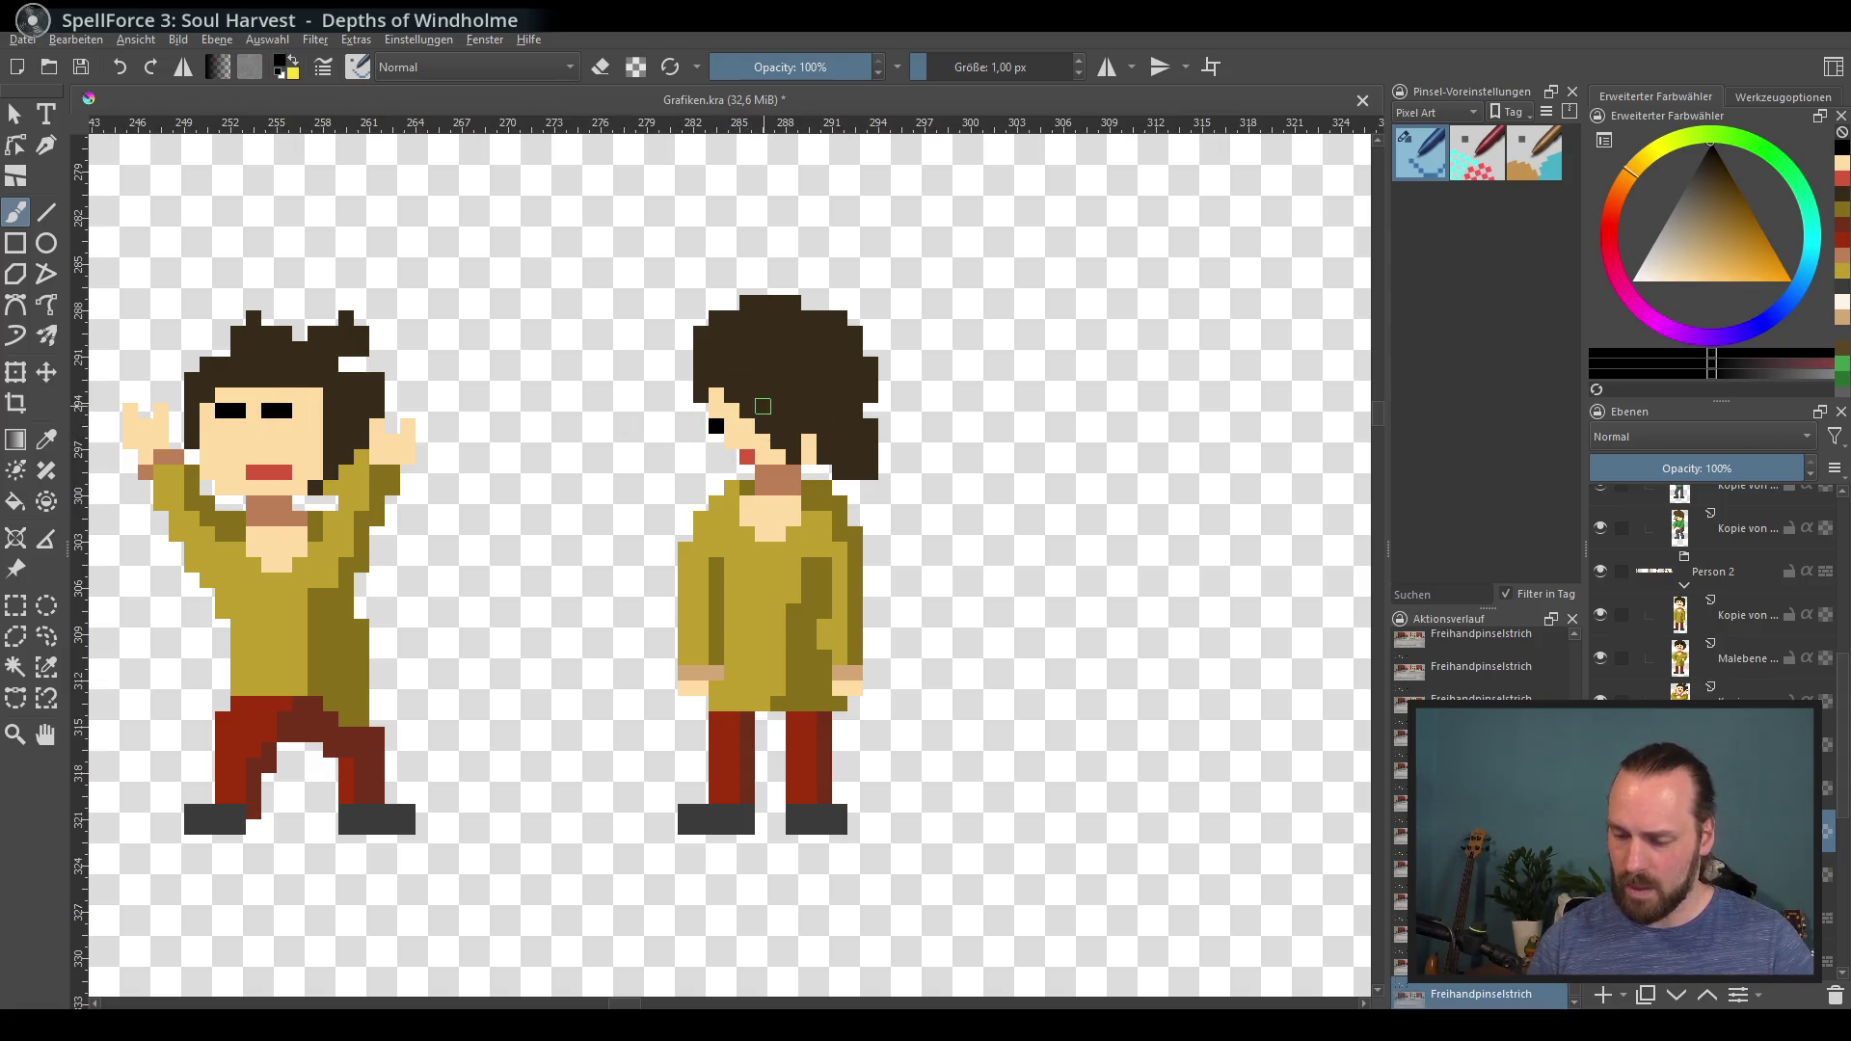
ctrl+click(824, 471)
drag(747, 472, 793, 471)
ctrl+click(805, 461)
key(ctrl+z)
Step: Extend the coat's left edge into an olive forward arm with a skin-tone hand, trimming with the eraser
ctrl+click(695, 578)
mouse_move(671, 545)
mouse_down()
mouse_move(670, 658)
mouse_move(666, 579)
mouse_move(666, 636)
mouse_move(694, 593)
mouse_up()
ctrl+click(689, 687)
ctrl+click(696, 620)
key(ctrl+z)
ctrl+click(675, 579)
ctrl+click(675, 579)
key(e)
mouse_move(705, 479)
mouse_down()
mouse_move(689, 578)
mouse_move(723, 582)
mouse_move(664, 659)
mouse_move(697, 709)
mouse_up()
key(e)
key(e)
key(e)
ctrl+click(679, 618)
mouse_move(666, 607)
mouse_down()
mouse_move(733, 579)
mouse_move(686, 644)
mouse_move(640, 628)
mouse_move(654, 642)
mouse_up()
Step: Shade the coat with dark olive zigzags, trim its back edge, and paint a tan hand at the front
ctrl+click(766, 521)
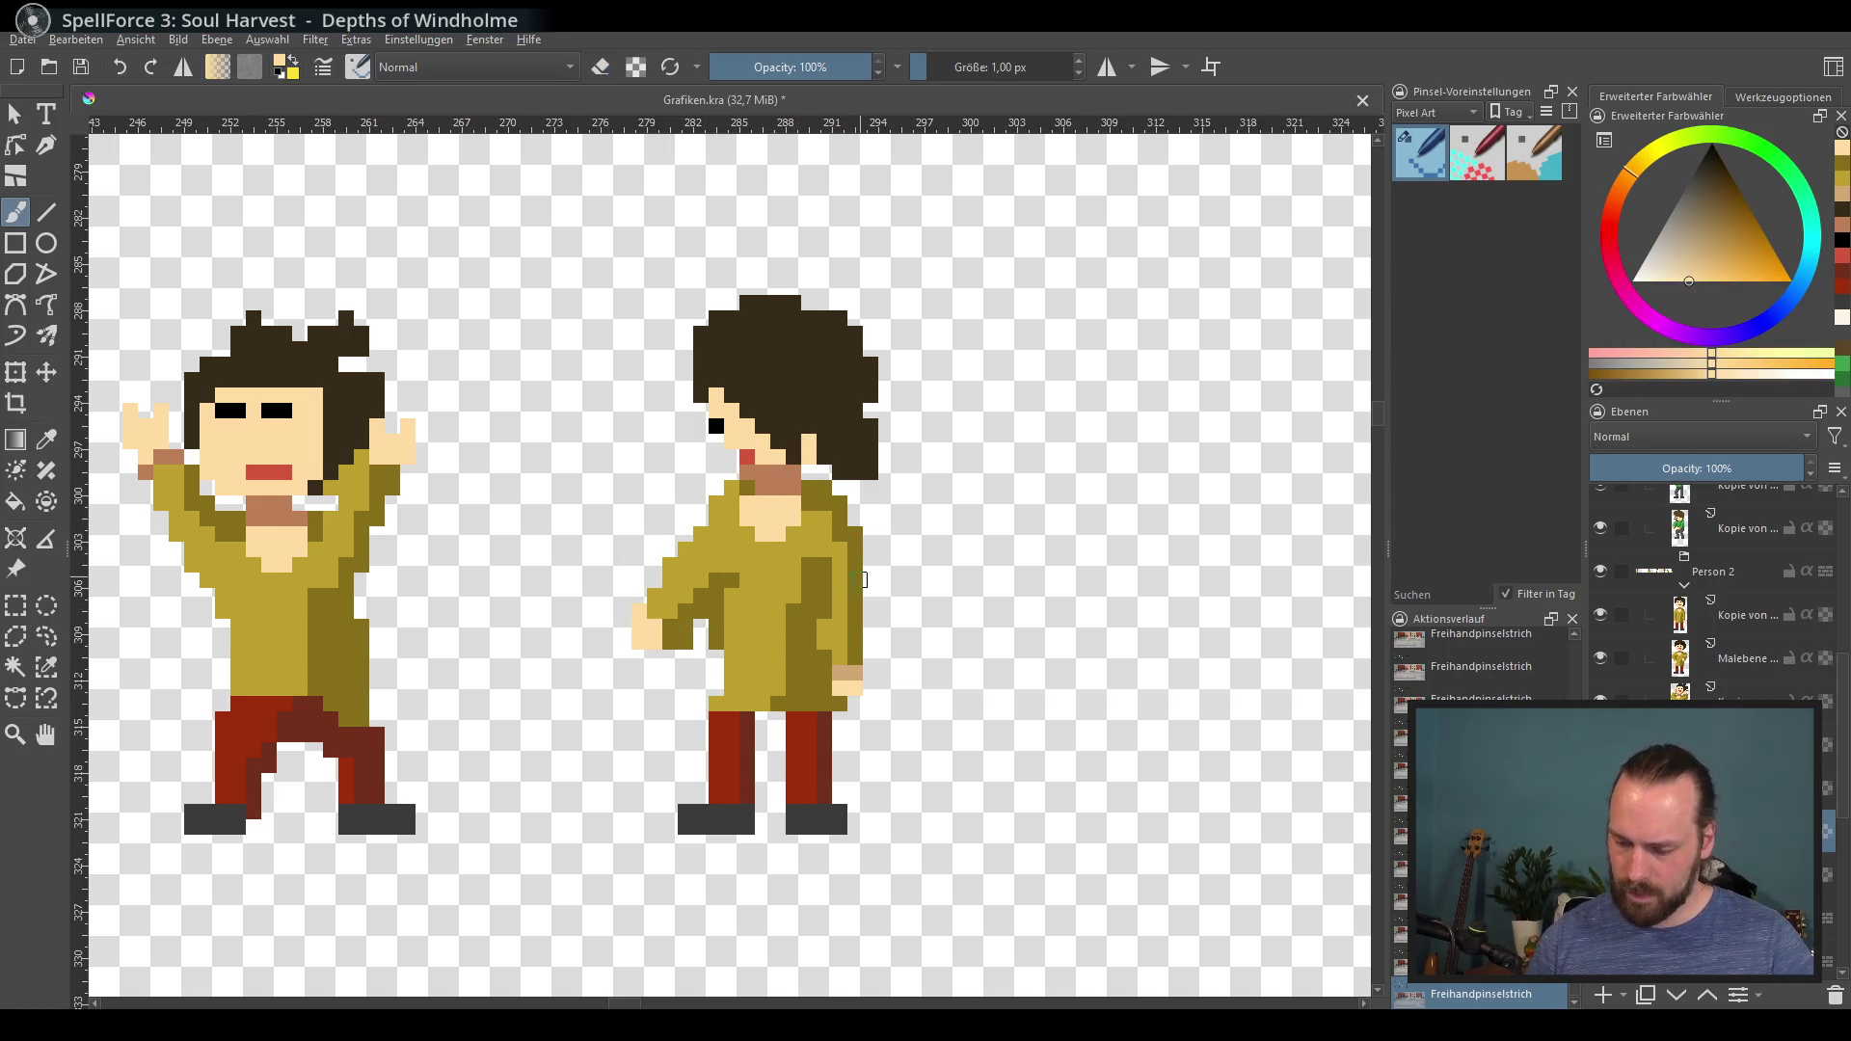
key(e)
mouse_move(853, 686)
mouse_down()
mouse_move(841, 593)
mouse_move(836, 633)
mouse_up()
key(e)
ctrl+click(822, 529)
mouse_move(727, 654)
mouse_down()
mouse_move(762, 655)
mouse_move(810, 593)
mouse_move(790, 646)
mouse_move(849, 556)
mouse_up()
ctrl+click(786, 617)
ctrl+click(829, 598)
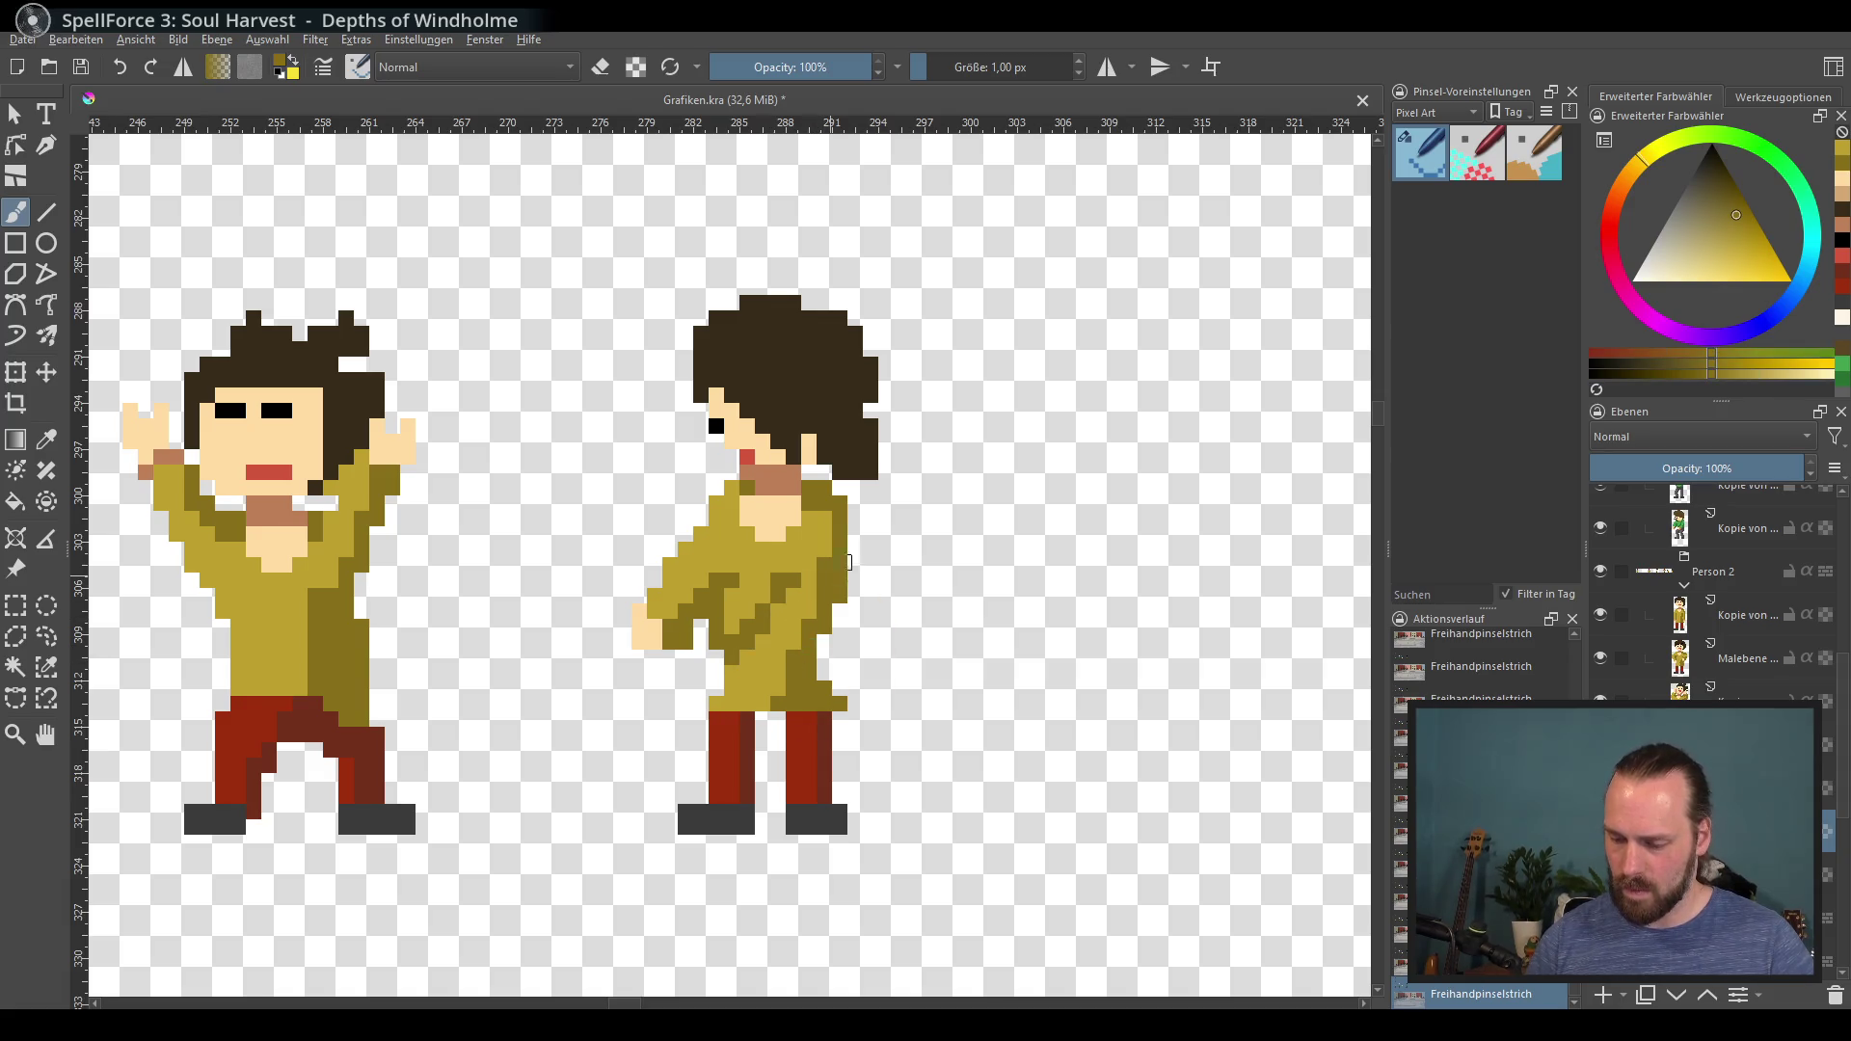
mouse_move(715, 588)
mouse_down()
mouse_move(752, 675)
mouse_move(702, 671)
mouse_move(733, 655)
mouse_move(670, 624)
mouse_up()
ctrl+click(773, 519)
ctrl+click(772, 550)
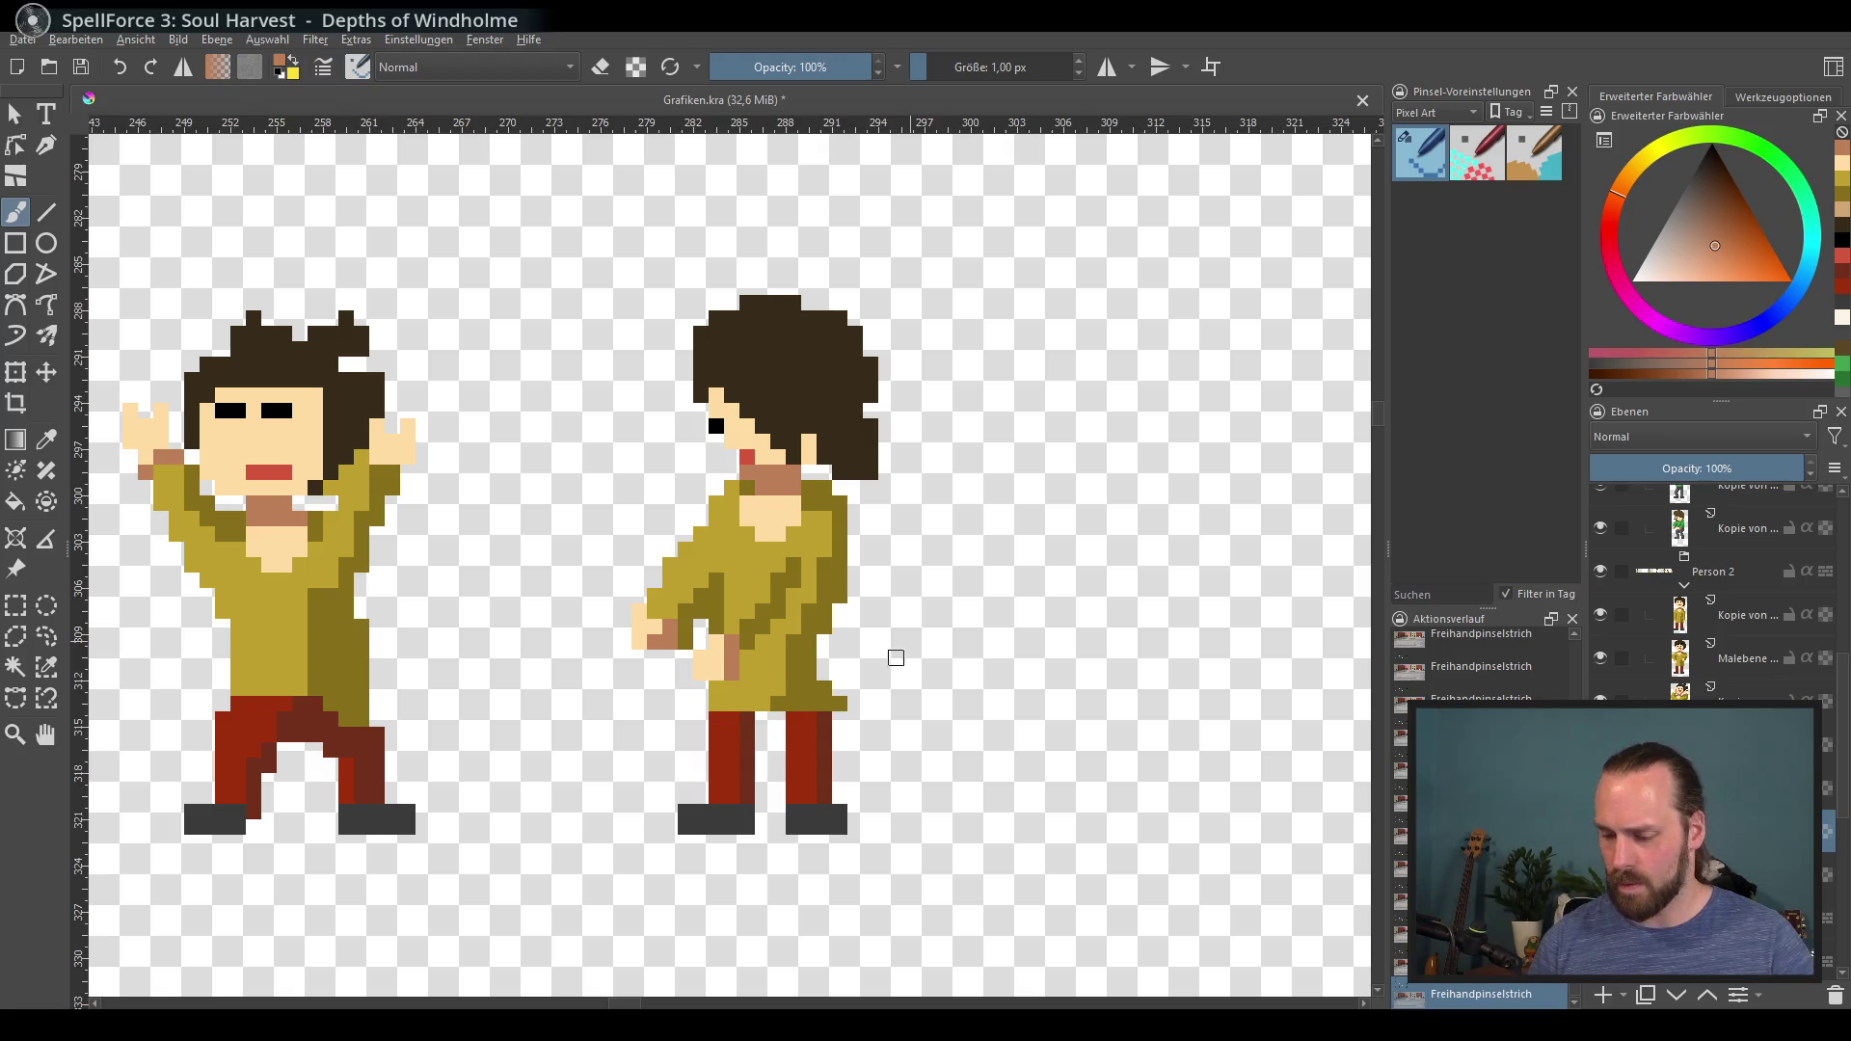
ctrl+click(839, 660)
mouse_move(824, 675)
mouse_down()
mouse_move(825, 644)
mouse_move(839, 690)
mouse_up()
Step: Repaint both red trouser legs into a walking stride with darker red shading
ctrl+click(705, 724)
mouse_move(705, 724)
mouse_down()
mouse_move(686, 770)
mouse_move(698, 789)
mouse_move(739, 785)
mouse_up()
key(e)
click(747, 750)
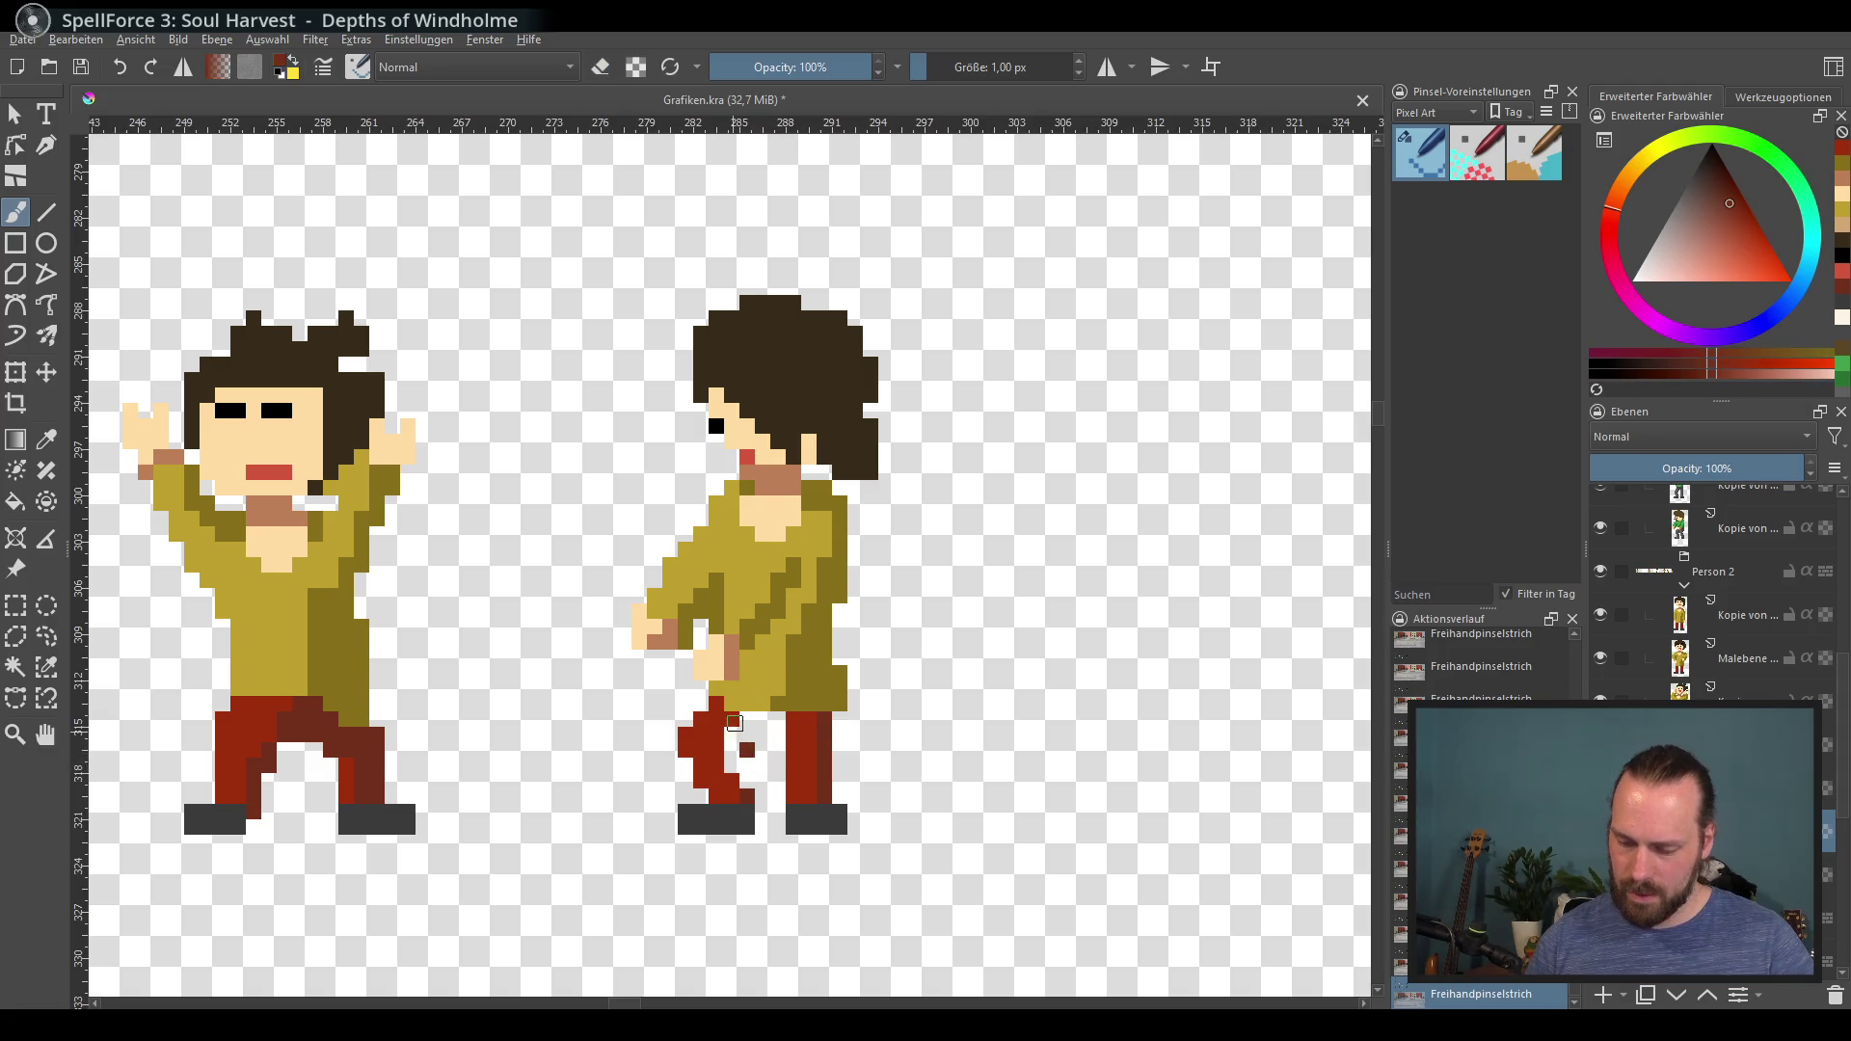
drag(725, 702, 748, 783)
key(e)
ctrl+click(819, 719)
key(e)
mouse_move(776, 731)
mouse_down()
mouse_move(786, 798)
mouse_move(829, 728)
mouse_move(815, 786)
mouse_move(786, 743)
mouse_move(806, 719)
mouse_up()
key(e)
key(e)
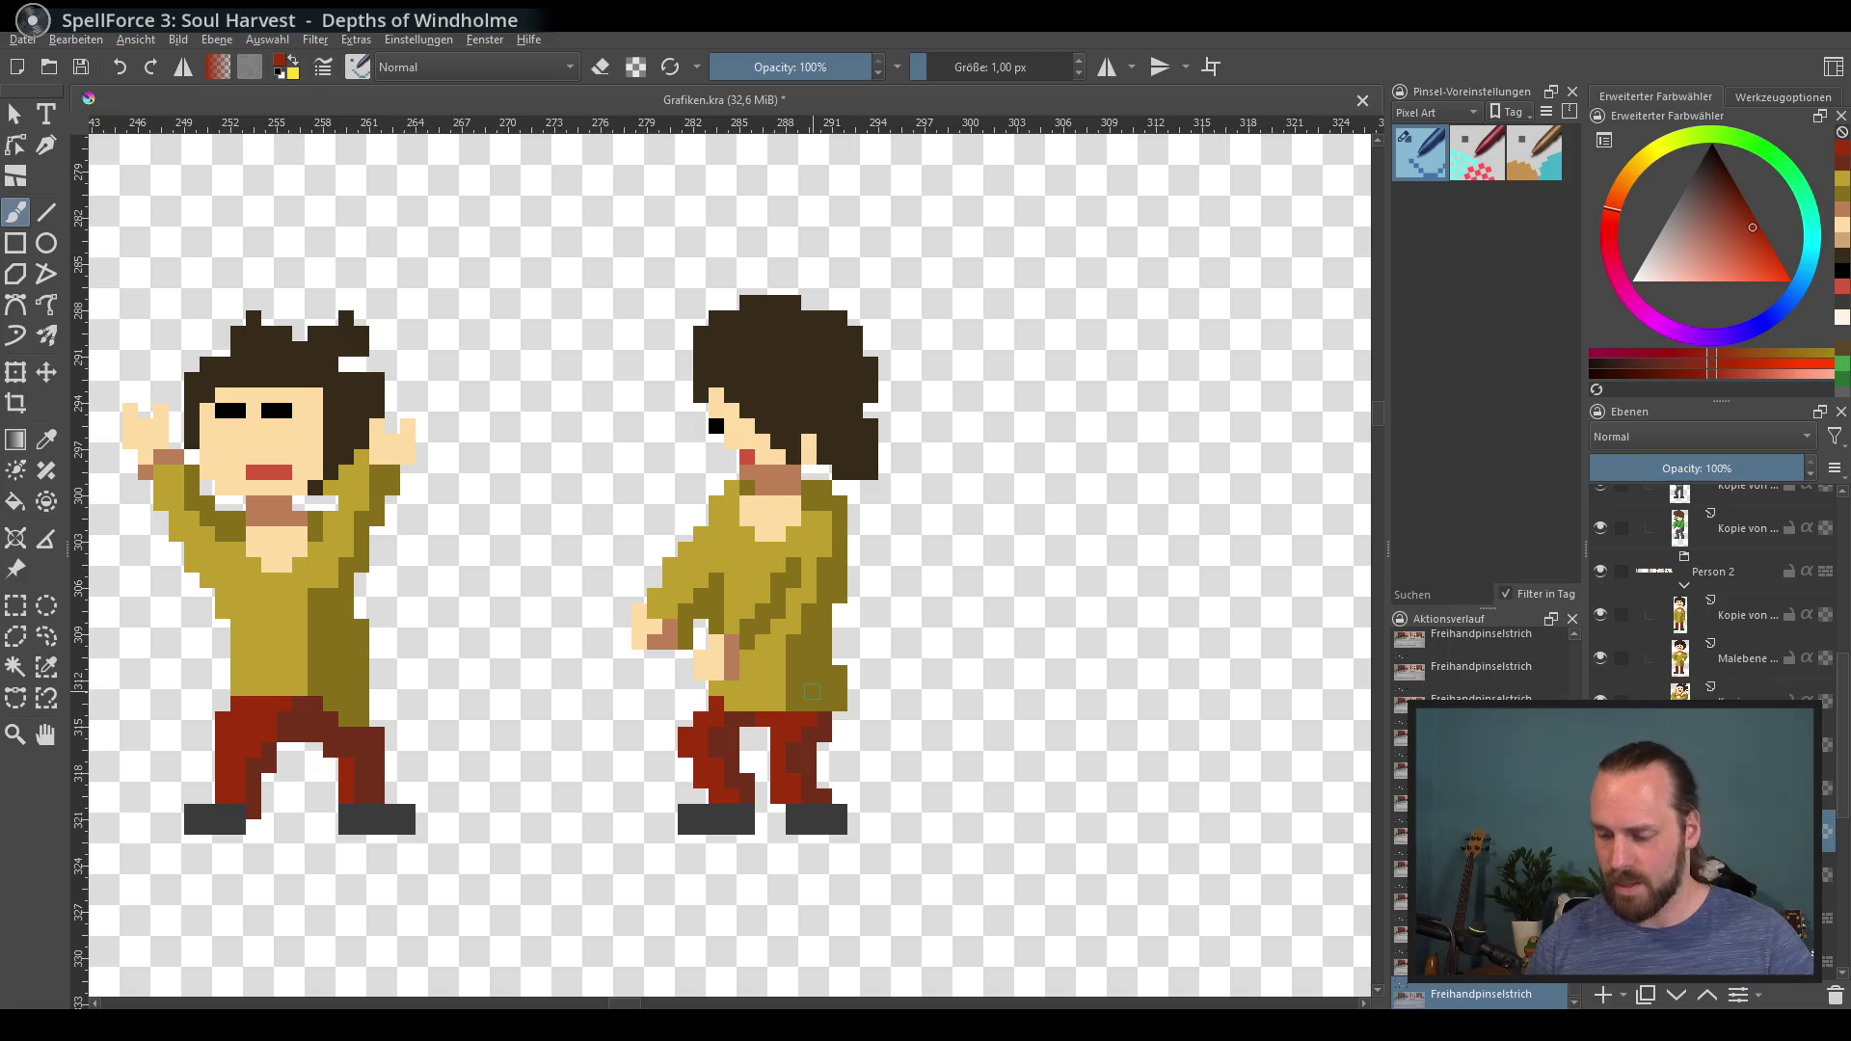
Step: Select the right figure's head and transform it to shift left and down
click(15, 605)
mouse_move(646, 264)
mouse_down()
mouse_move(893, 443)
mouse_move(908, 480)
mouse_up()
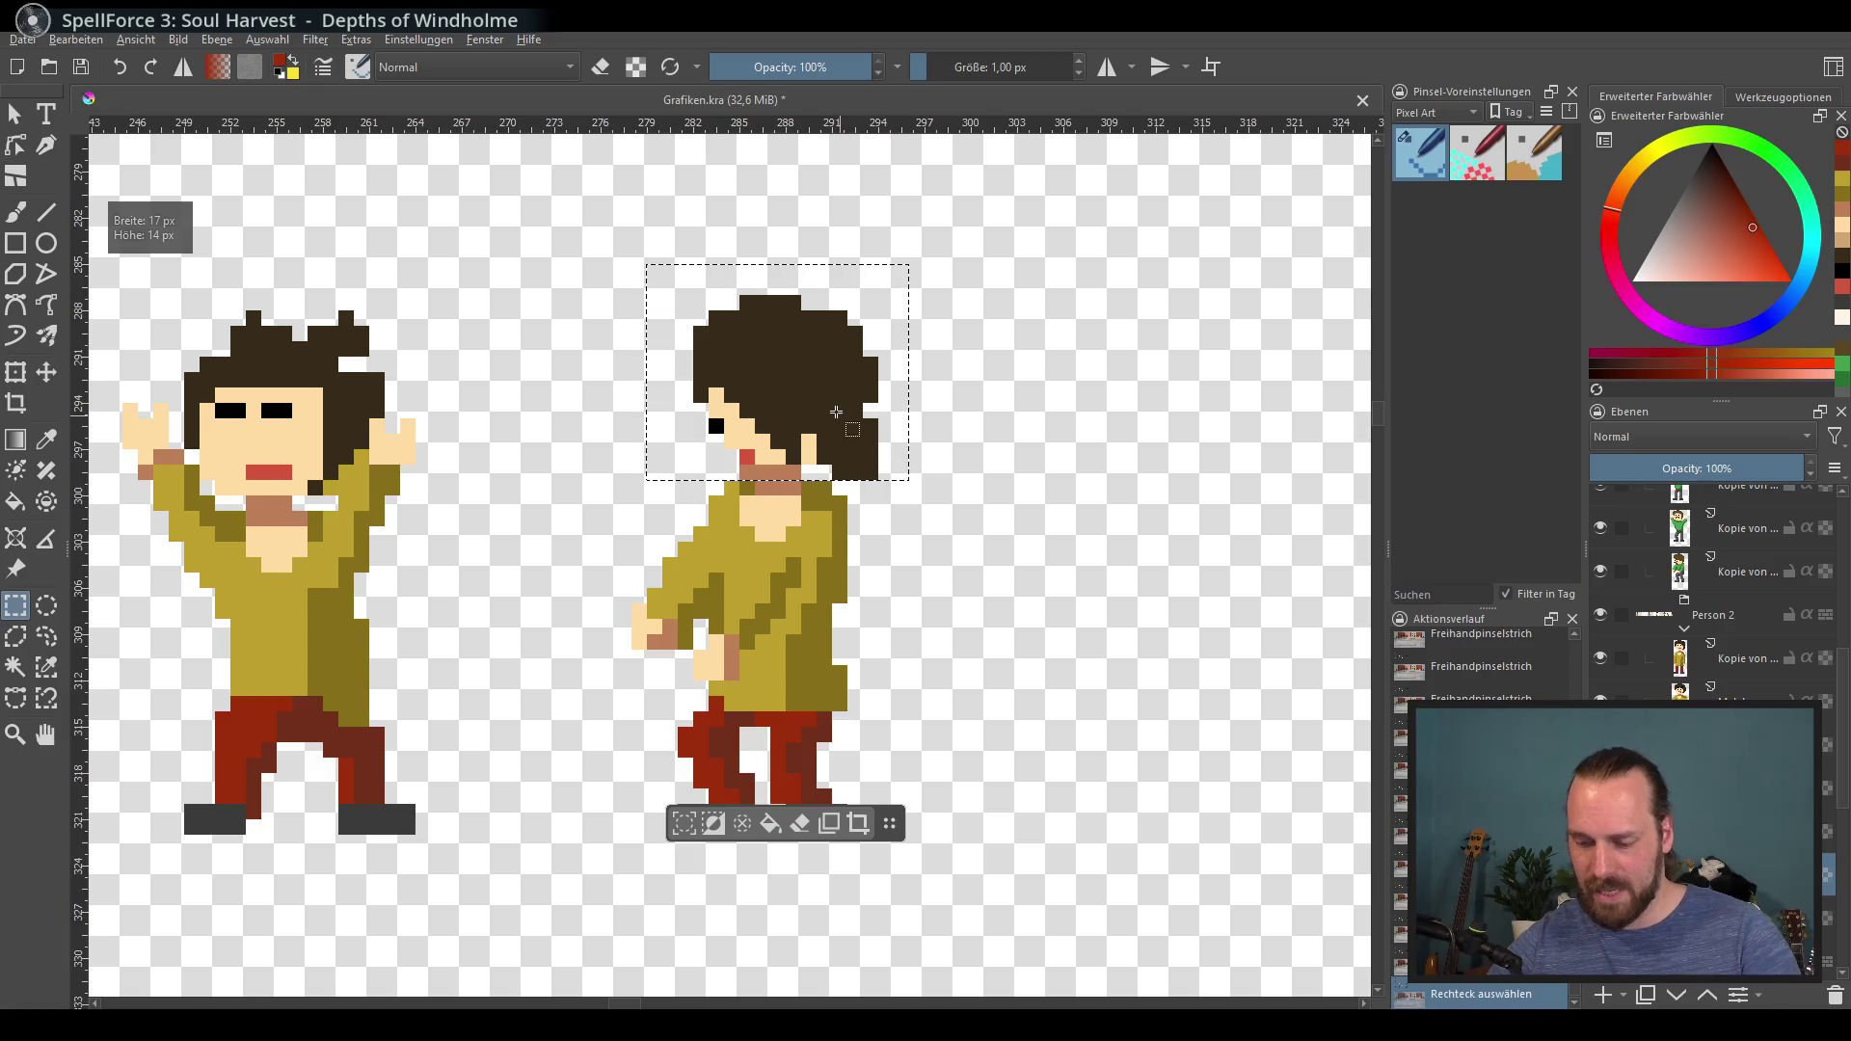
click(778, 395)
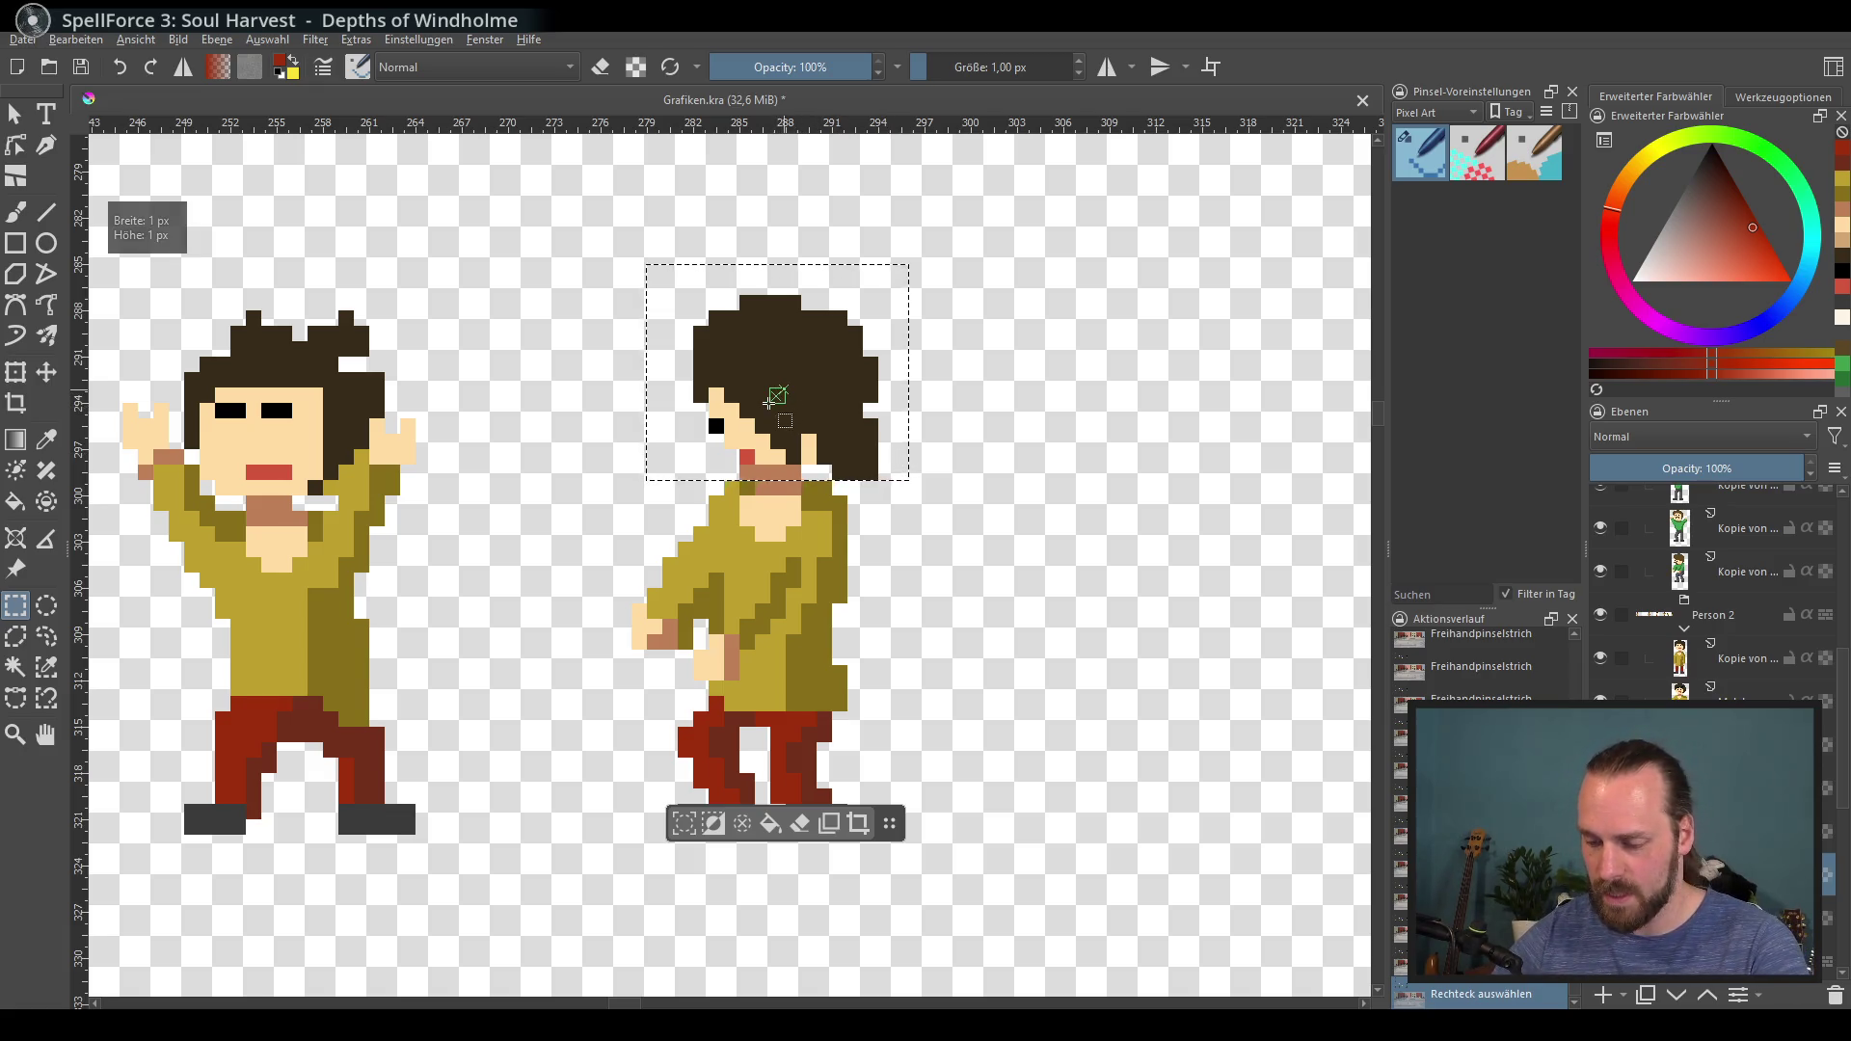
drag(646, 264, 902, 473)
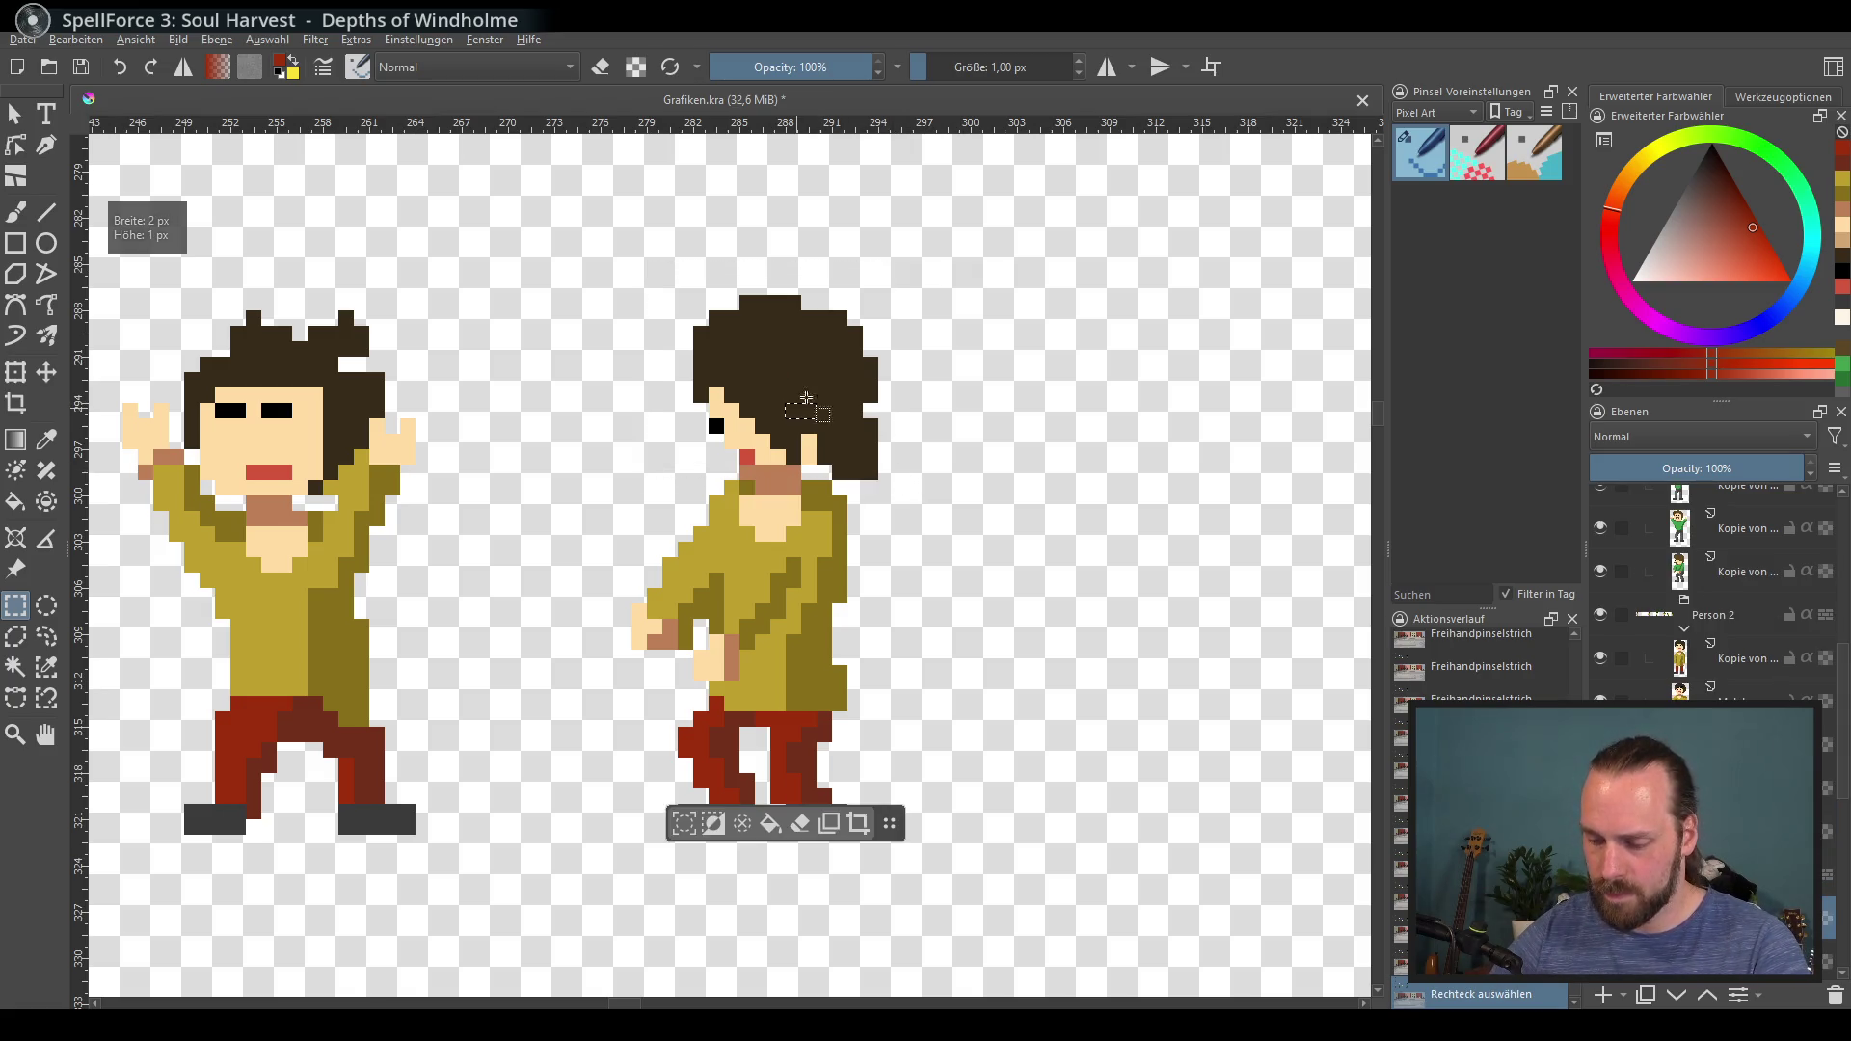
drag(615, 280, 908, 480)
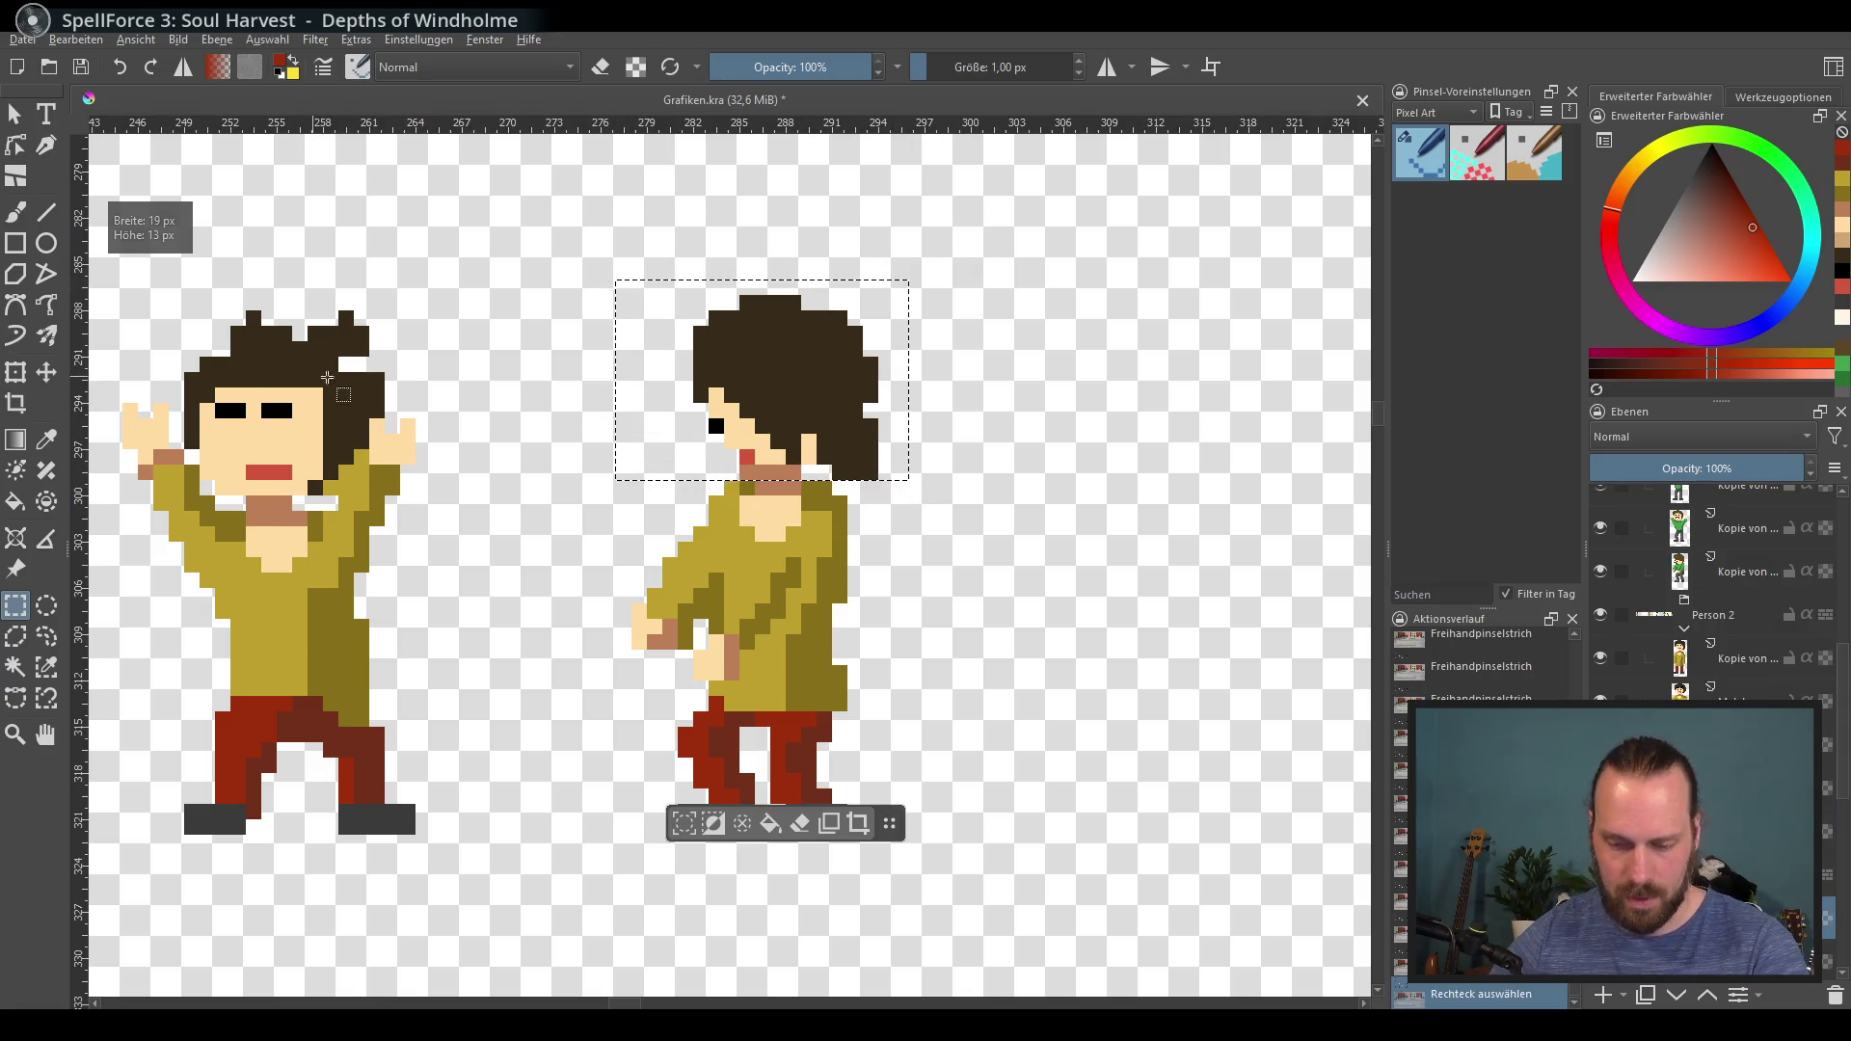
key(ctrl+t)
mouse_move(831, 391)
mouse_down()
mouse_move(800, 427)
mouse_move(790, 405)
mouse_move(810, 414)
mouse_up()
mouse_move(813, 493)
mouse_down()
mouse_move(798, 507)
mouse_move(822, 494)
mouse_up()
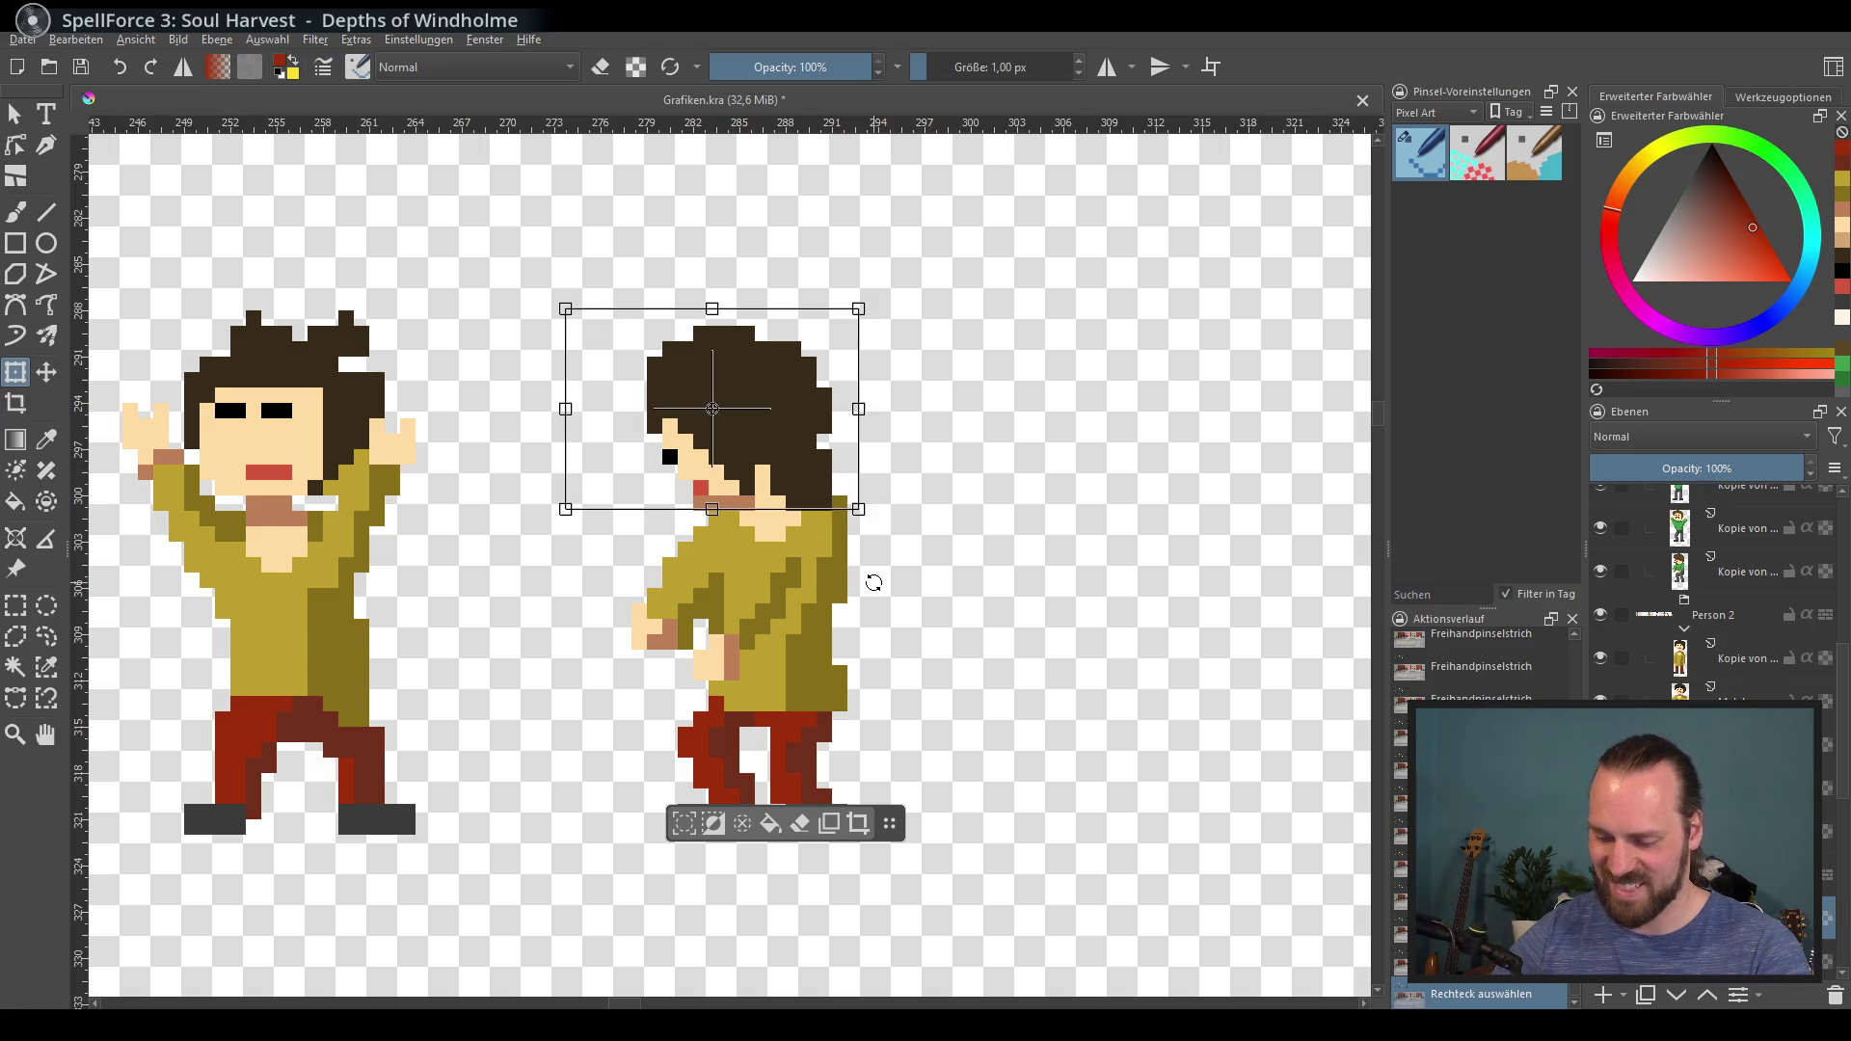
Step: Lower the selected head and upper body by one pixel with the Move tool, then deselect
click(15, 605)
mouse_move(524, 258)
mouse_down()
mouse_move(894, 558)
mouse_move(898, 713)
mouse_move(909, 681)
mouse_up()
click(45, 366)
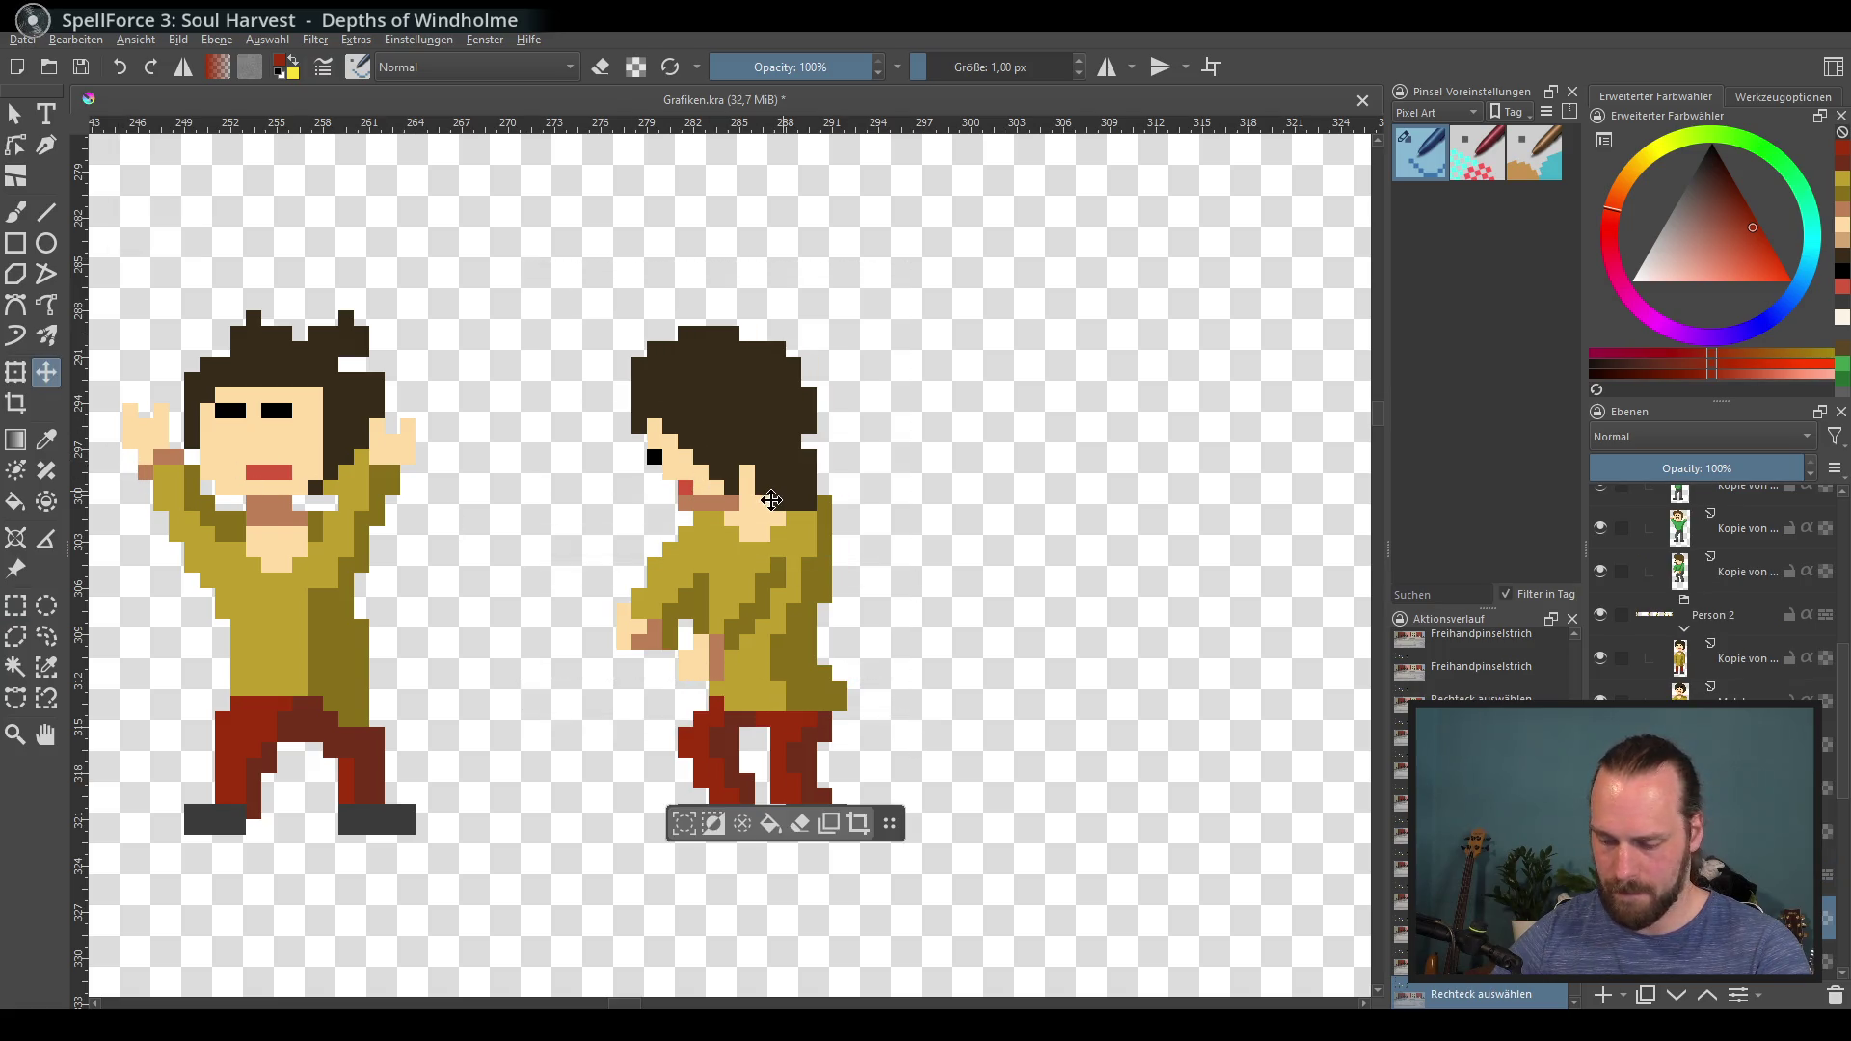
drag(770, 501, 798, 510)
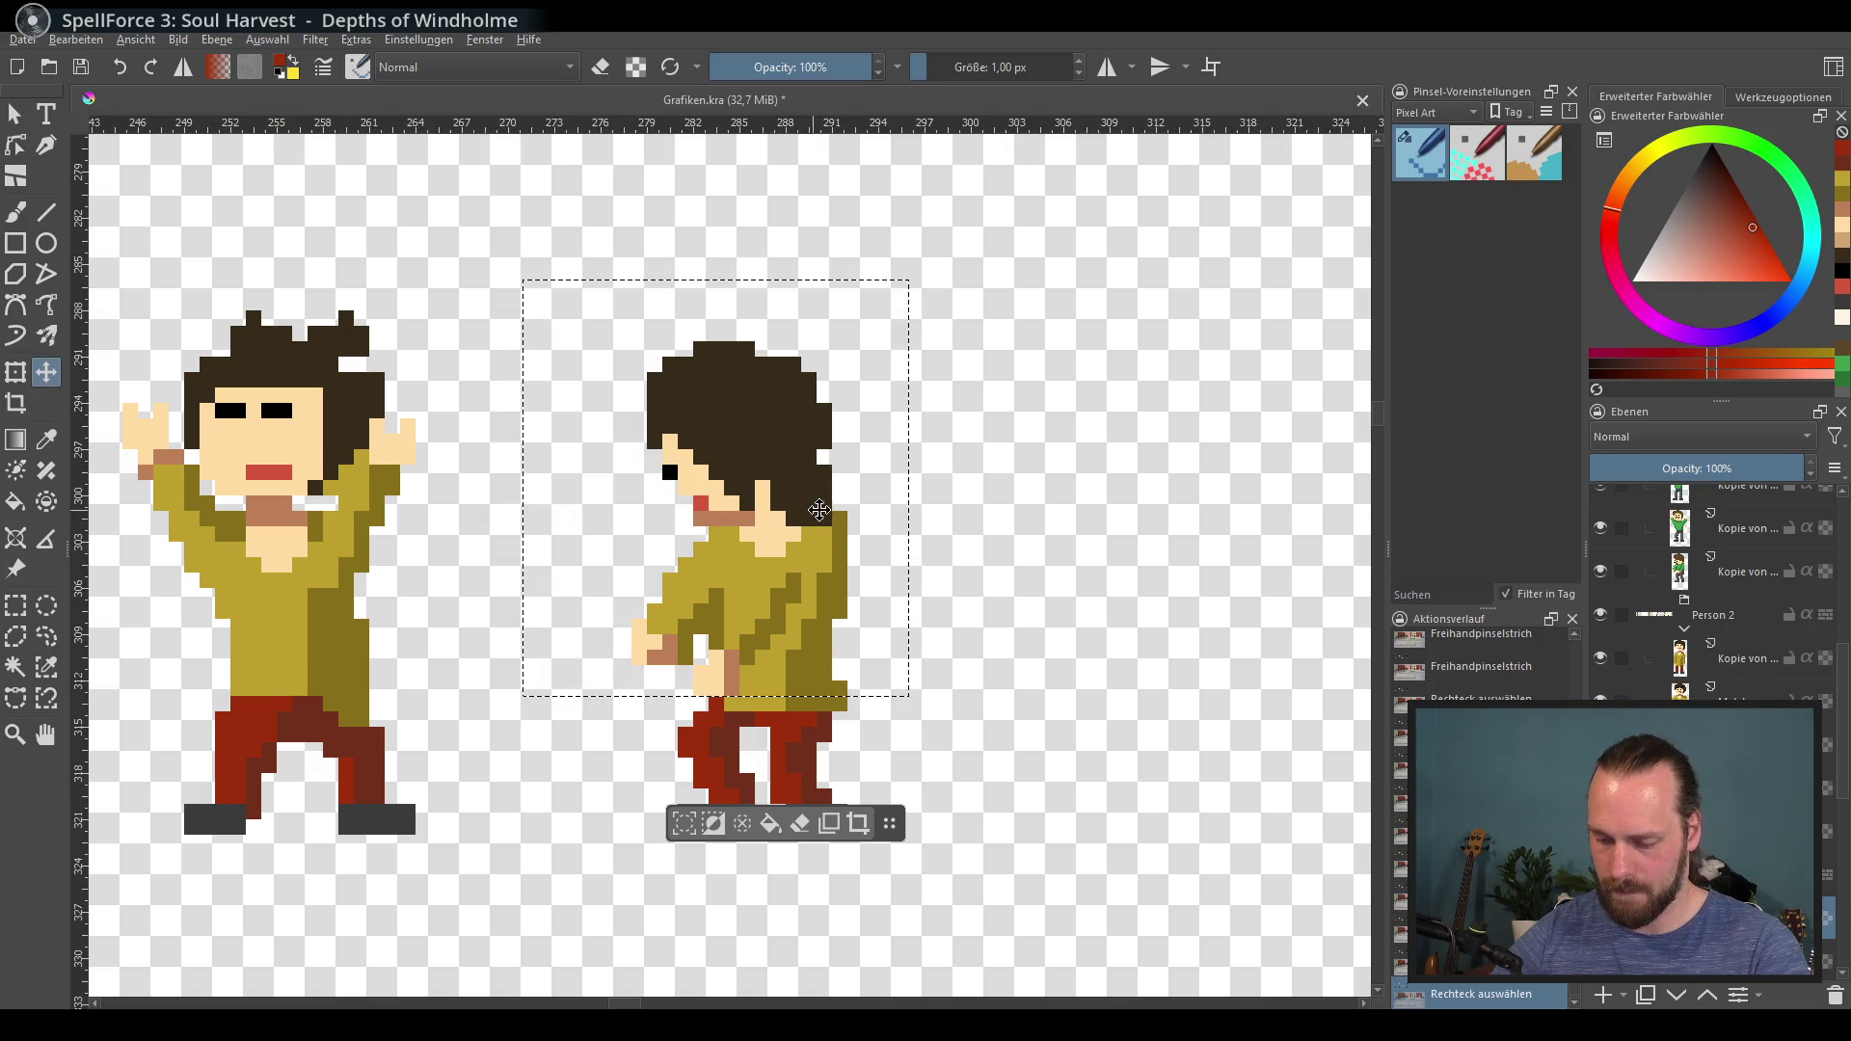
key(ctrl+shift+a)
ctrl+scroll(1013, 463, down, 4)
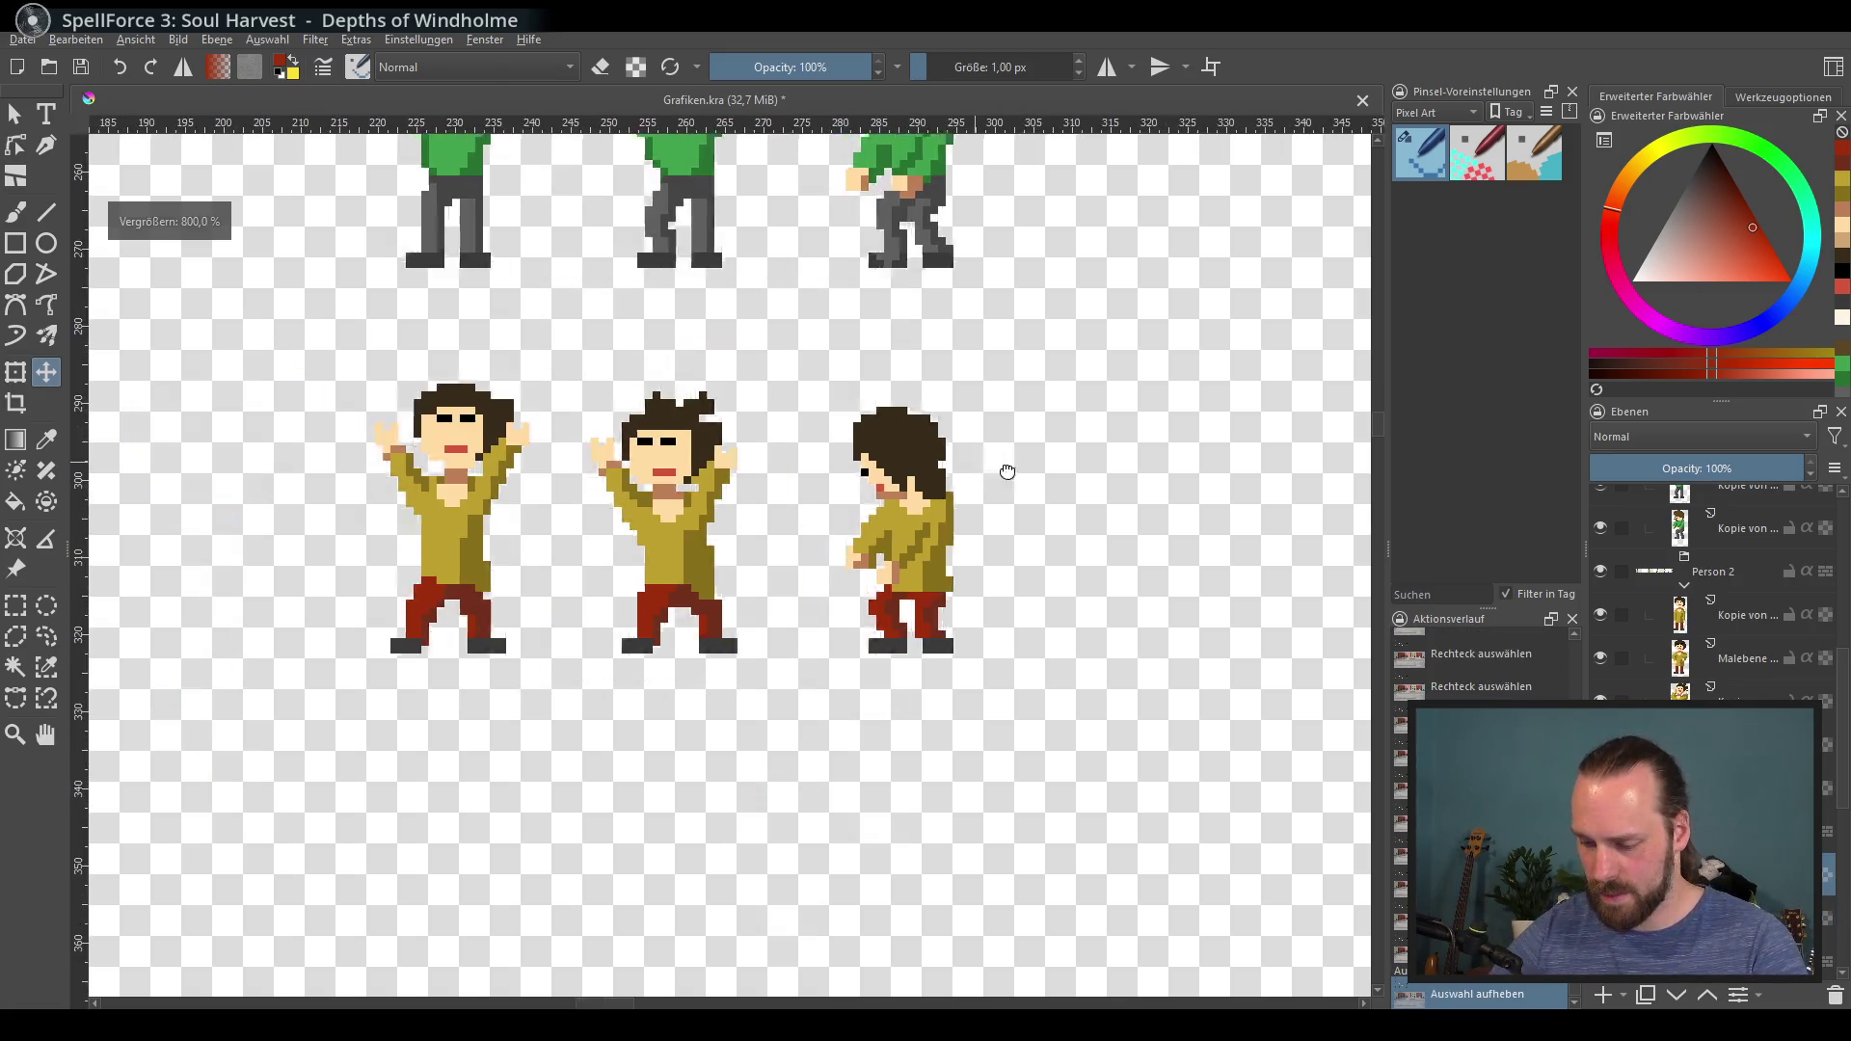
Step: Select all and export the sprite sheet over Grafik.png, accepting the PNG export settings
key(ctrl+a)
mouse_move(997, 430)
mouse_down()
mouse_move(939, 553)
mouse_move(1140, 589)
mouse_up()
ctrl+scroll(1065, 590, down, 2)
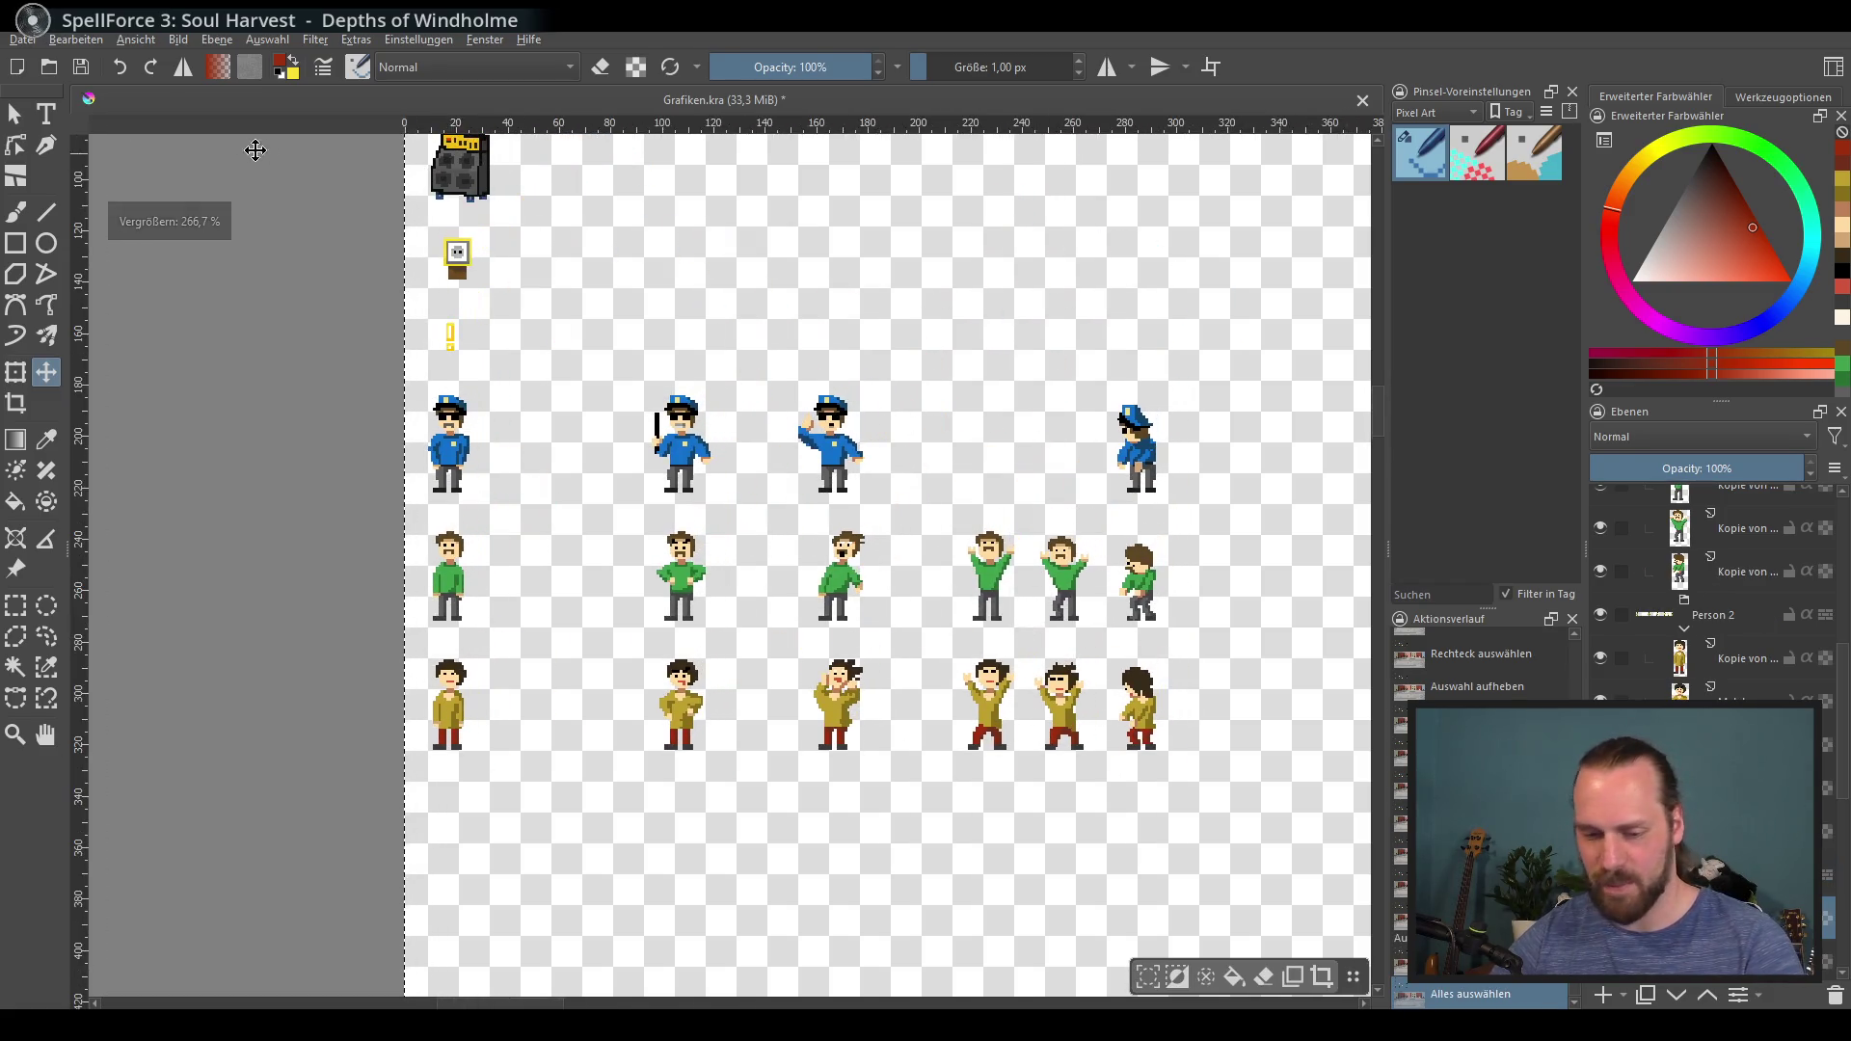
click(23, 40)
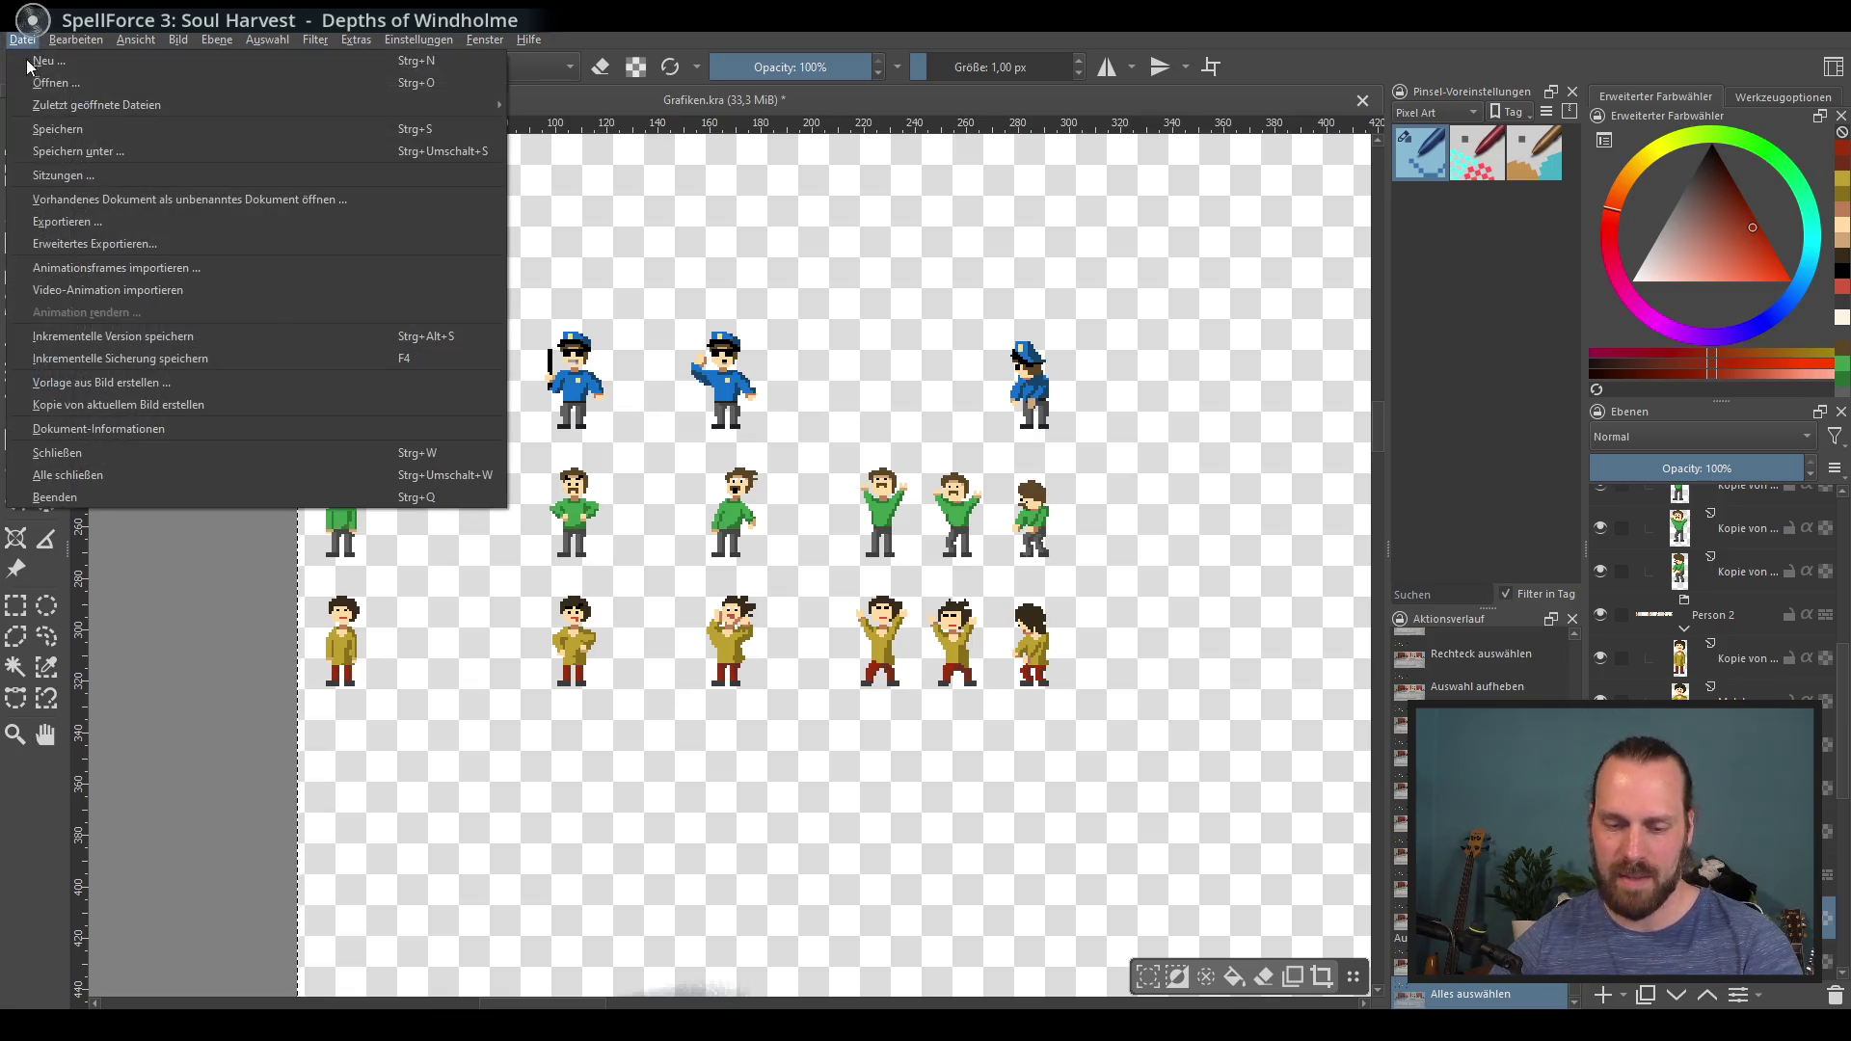
click(208, 231)
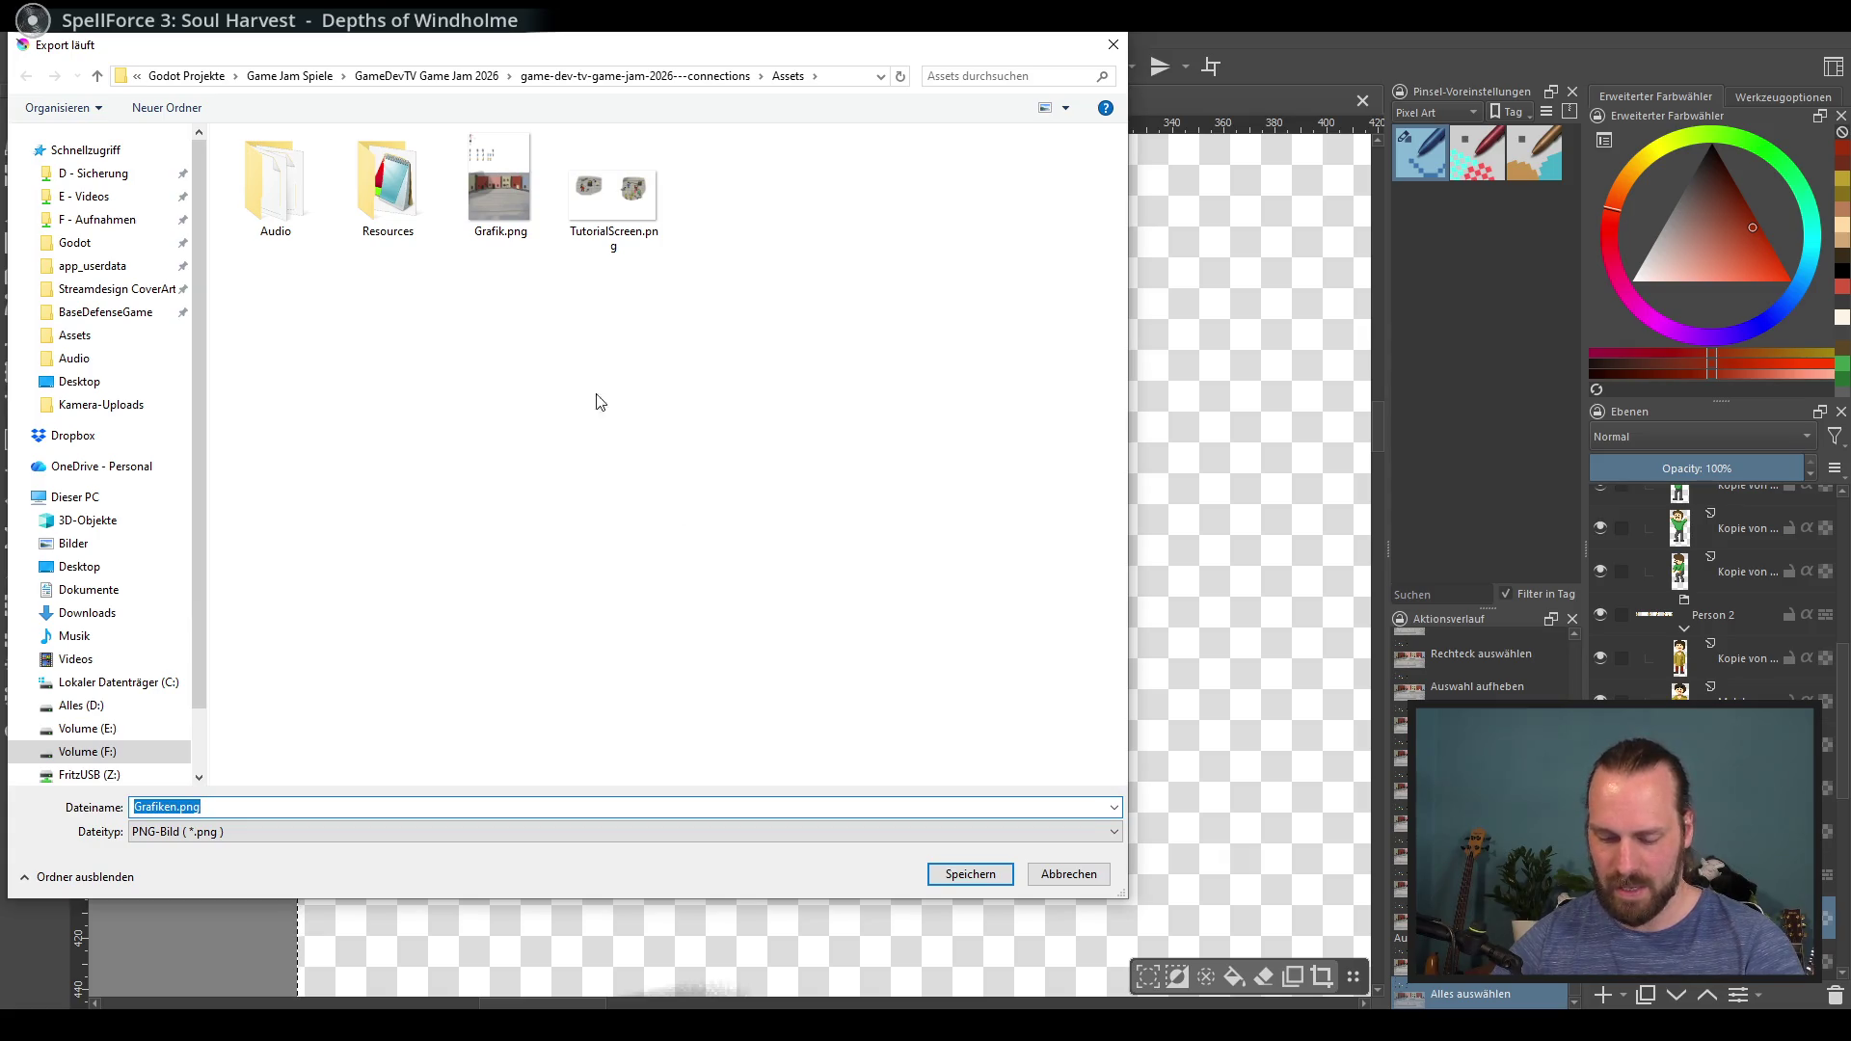
click(500, 193)
key(Return)
click(967, 517)
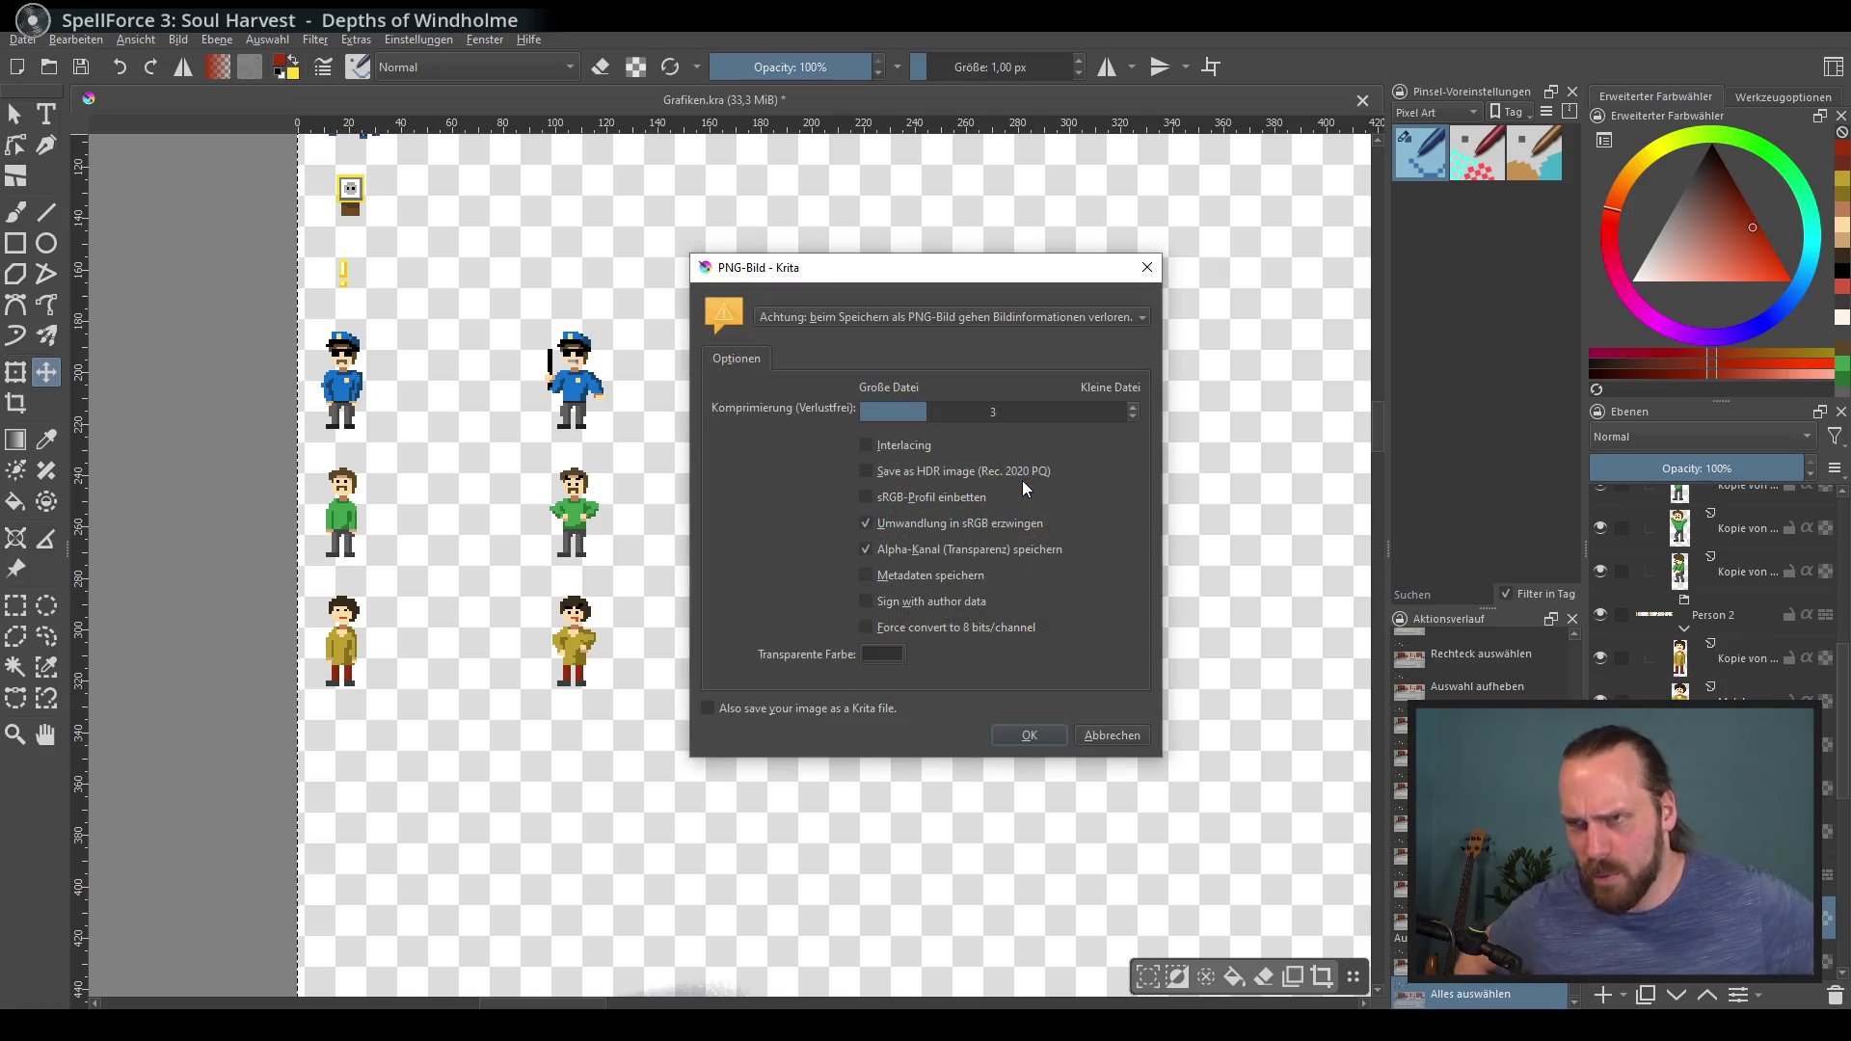
click(1030, 736)
scroll(732, 406, down, 5)
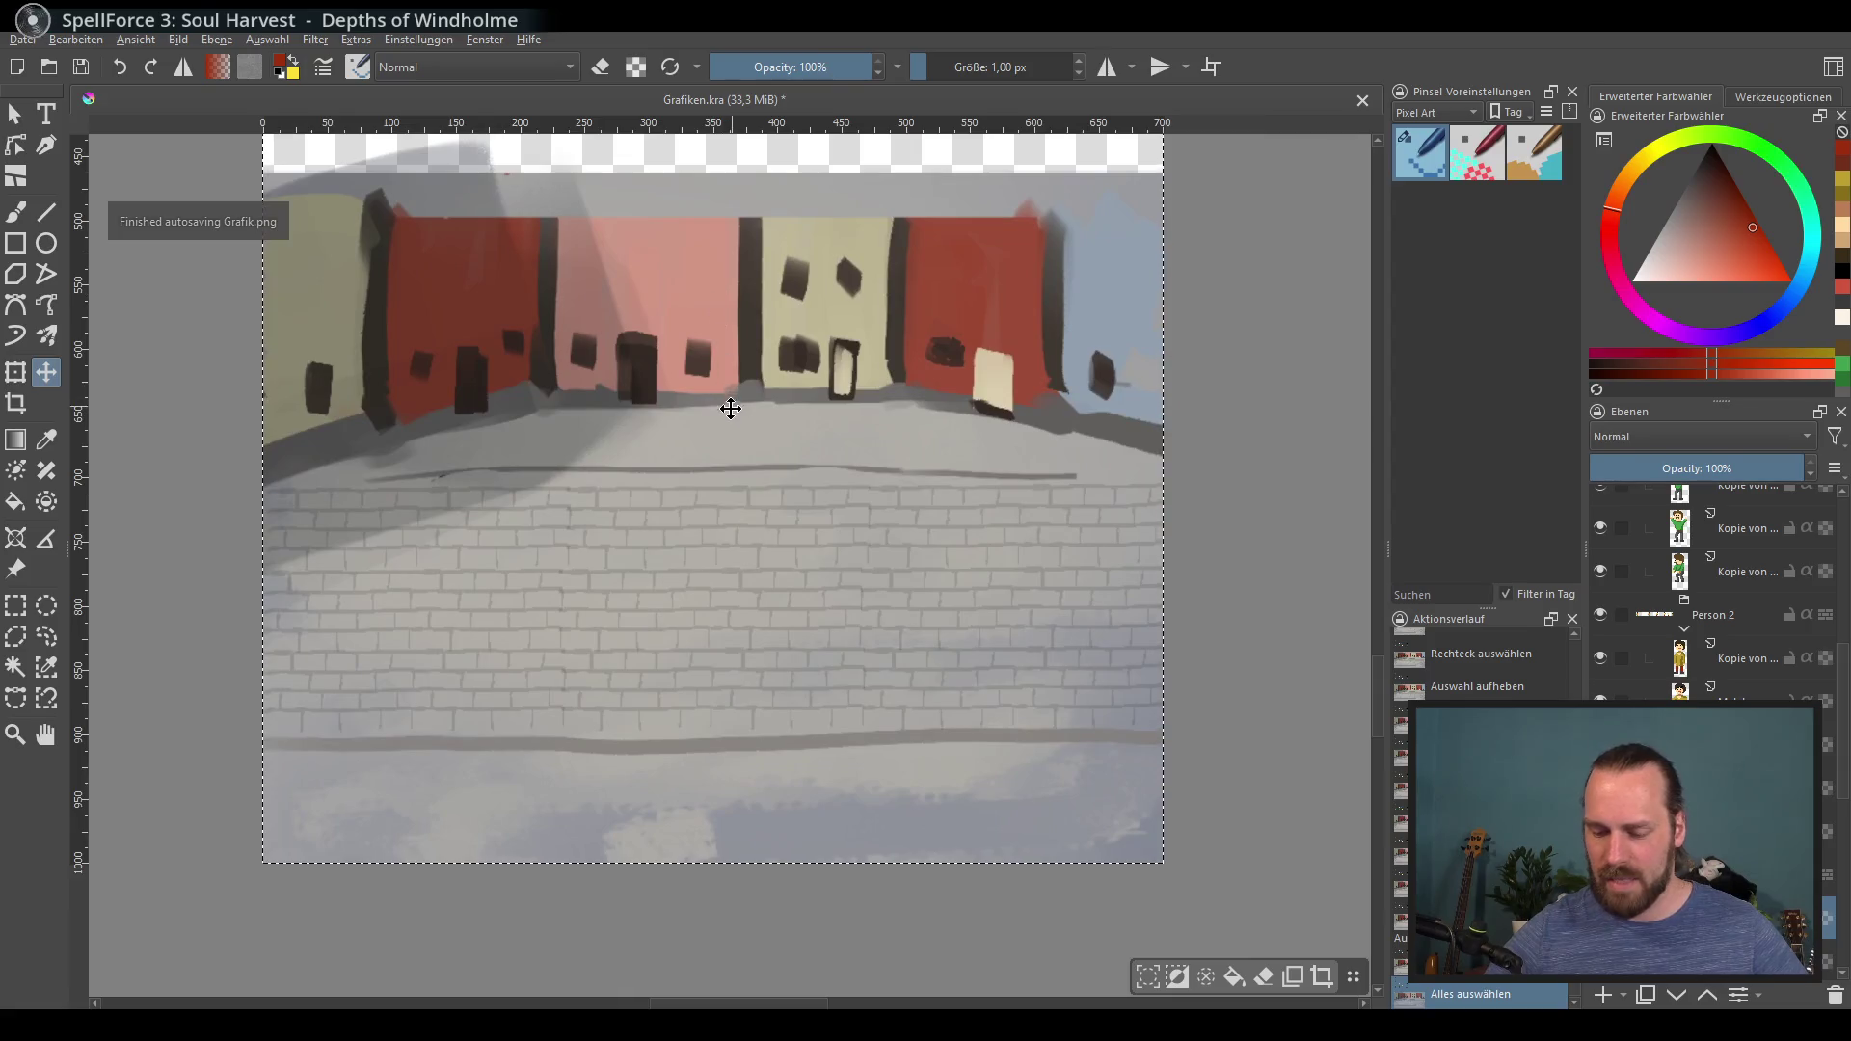
Step: Add a new layer and clear the selection
scroll(660, 536, up, 2)
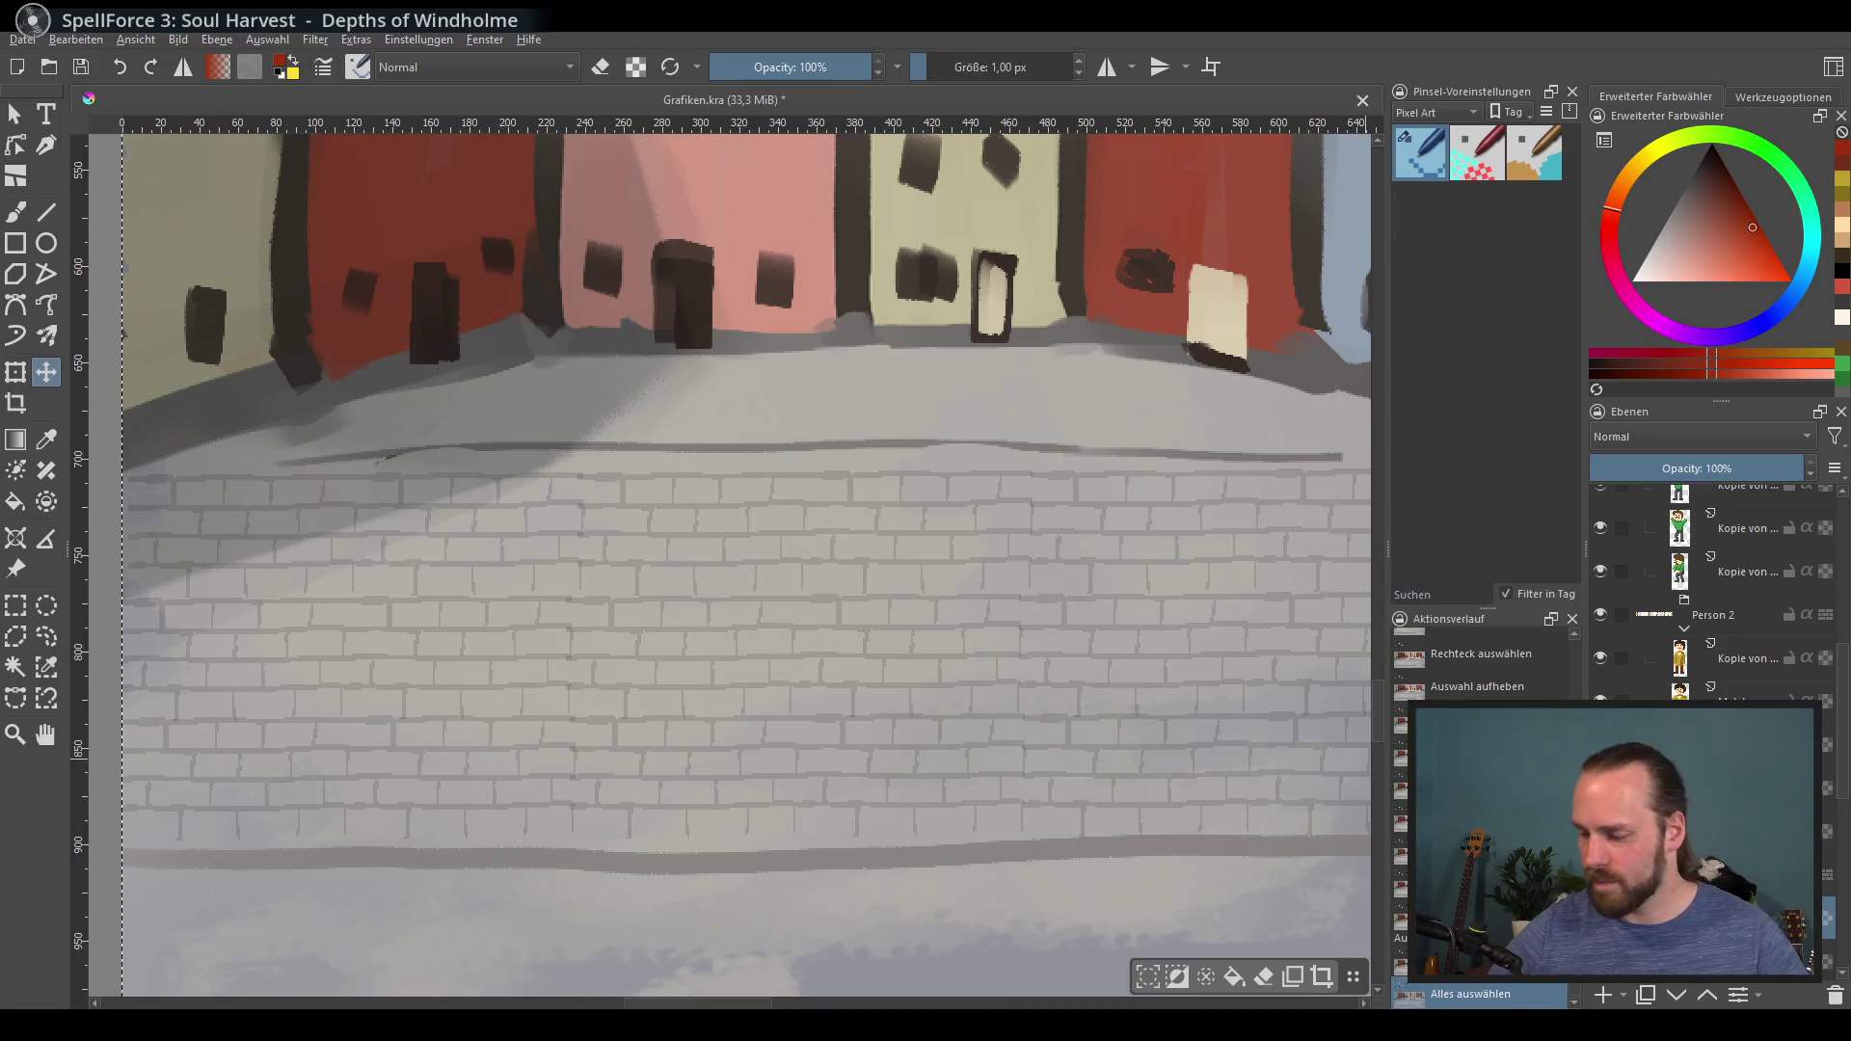
scroll(1707, 588, down, 5)
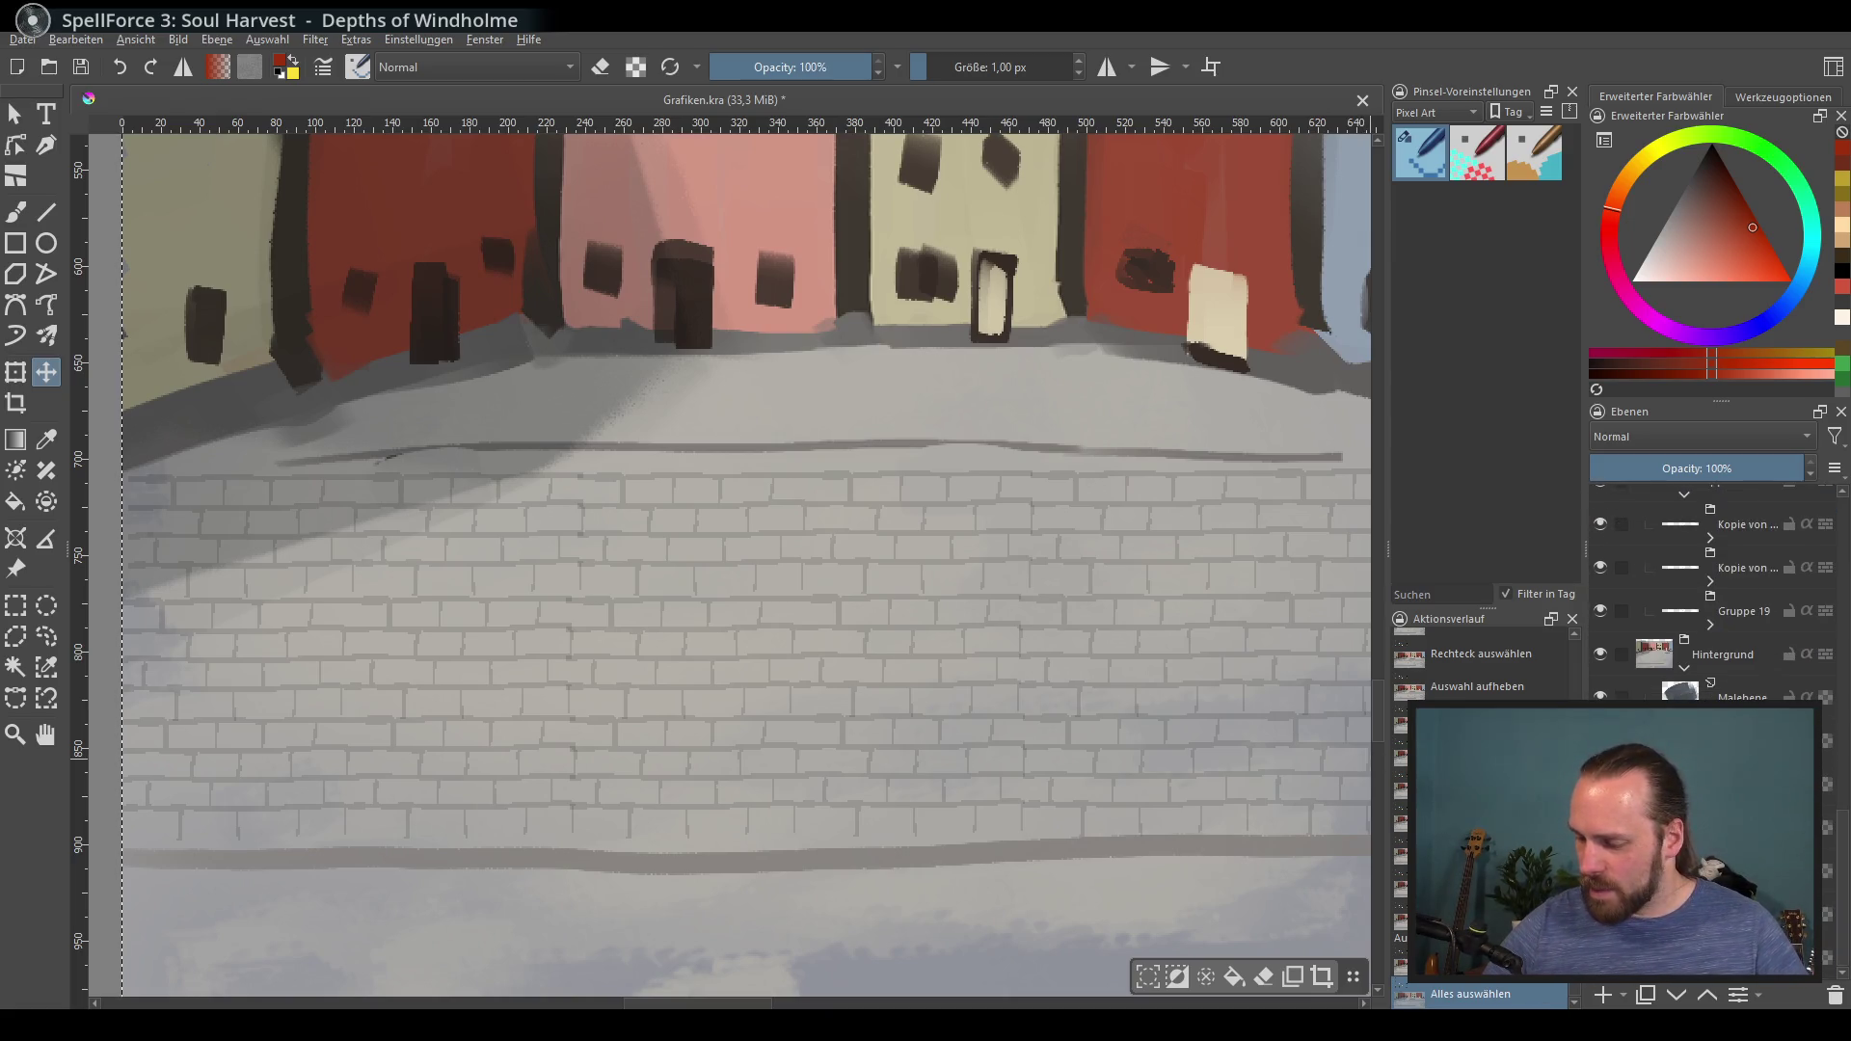
click(1605, 995)
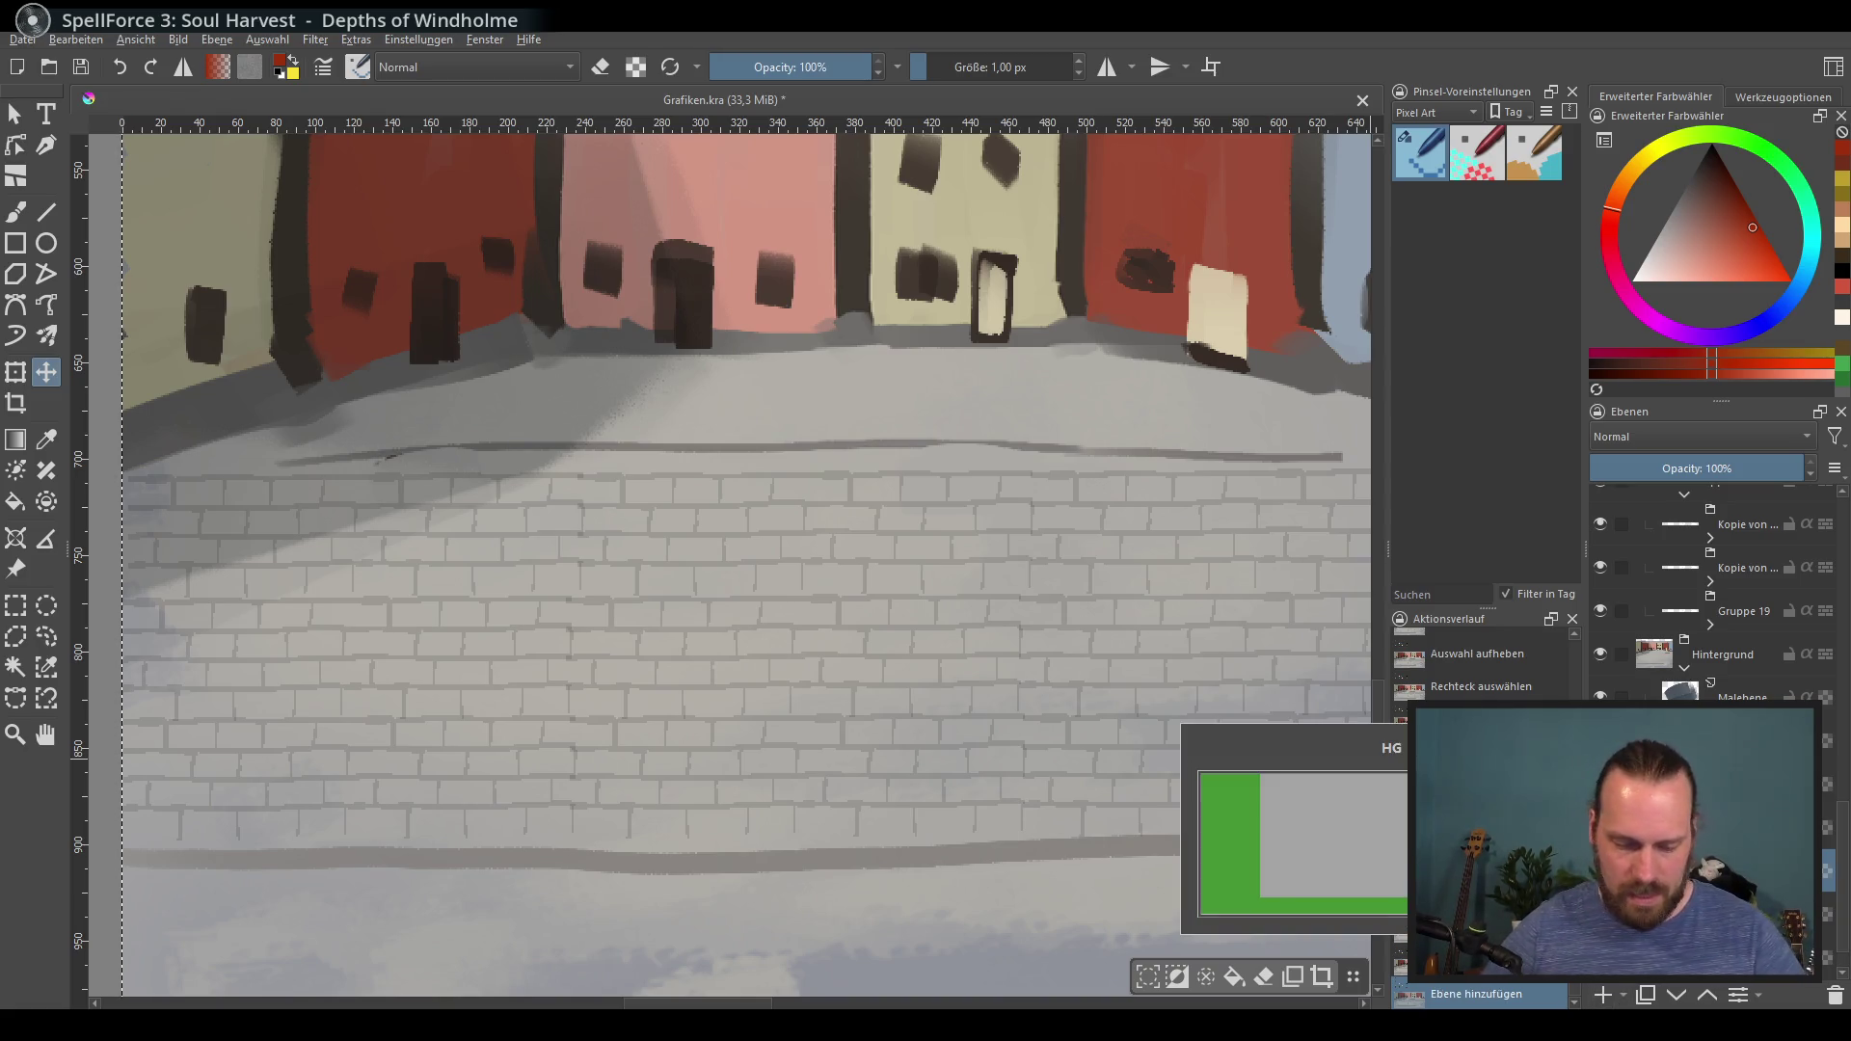
scroll(727, 635, down, 2)
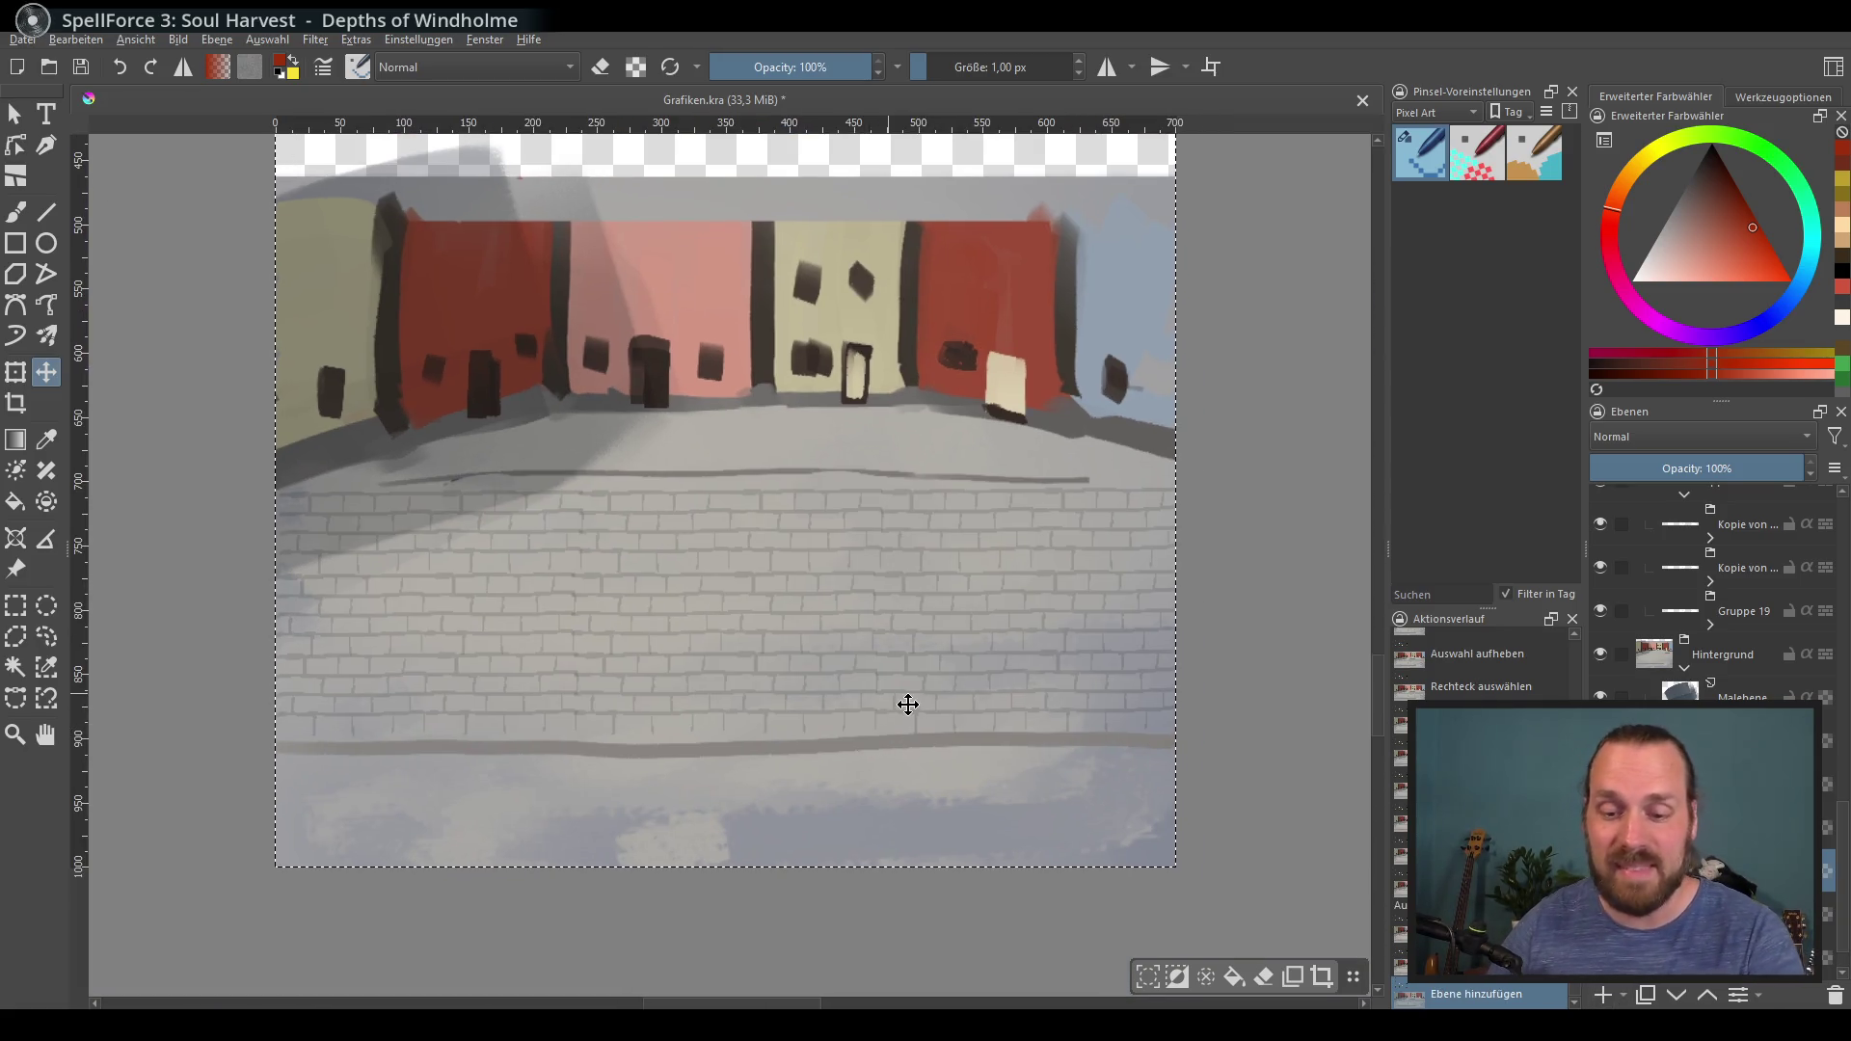
key(ctrl+shift+a)
scroll(848, 628, up, 2)
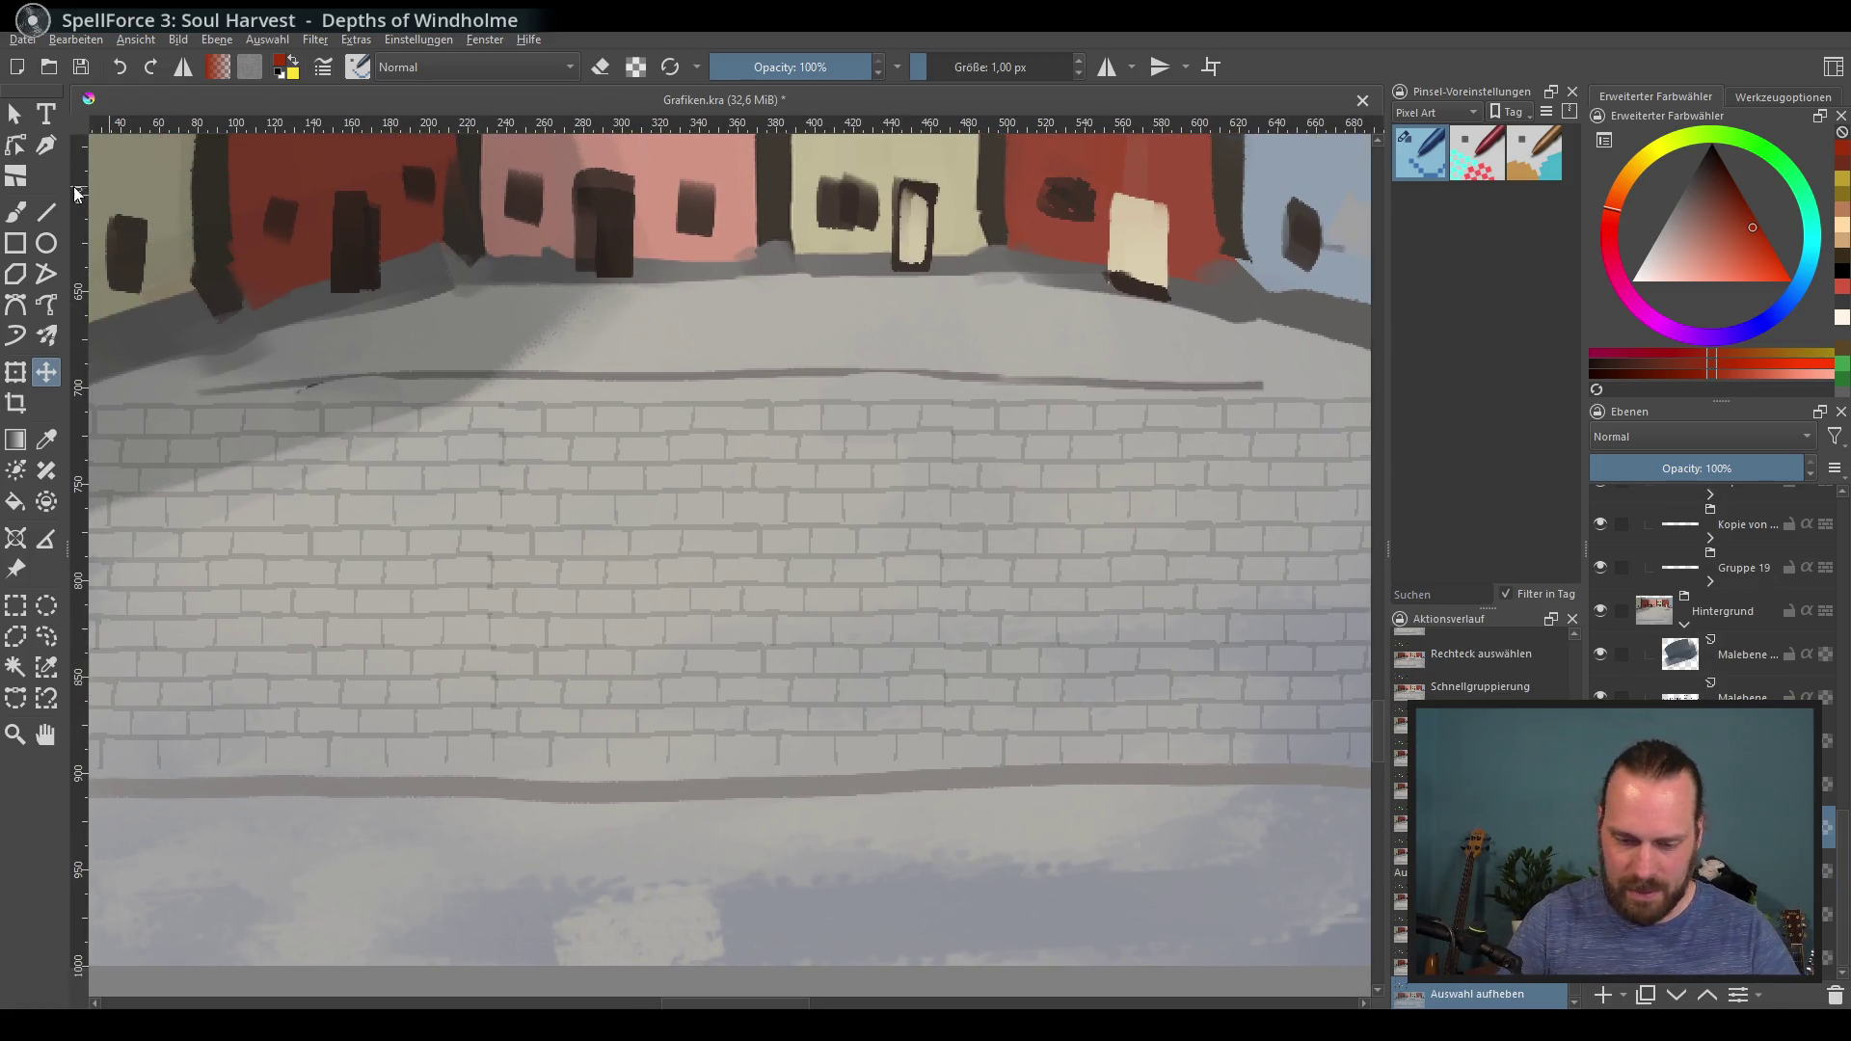
Step: Set up a Meine Favoriten brush preset in near-black at about 7 px, testing and undoing one stroke
click(16, 211)
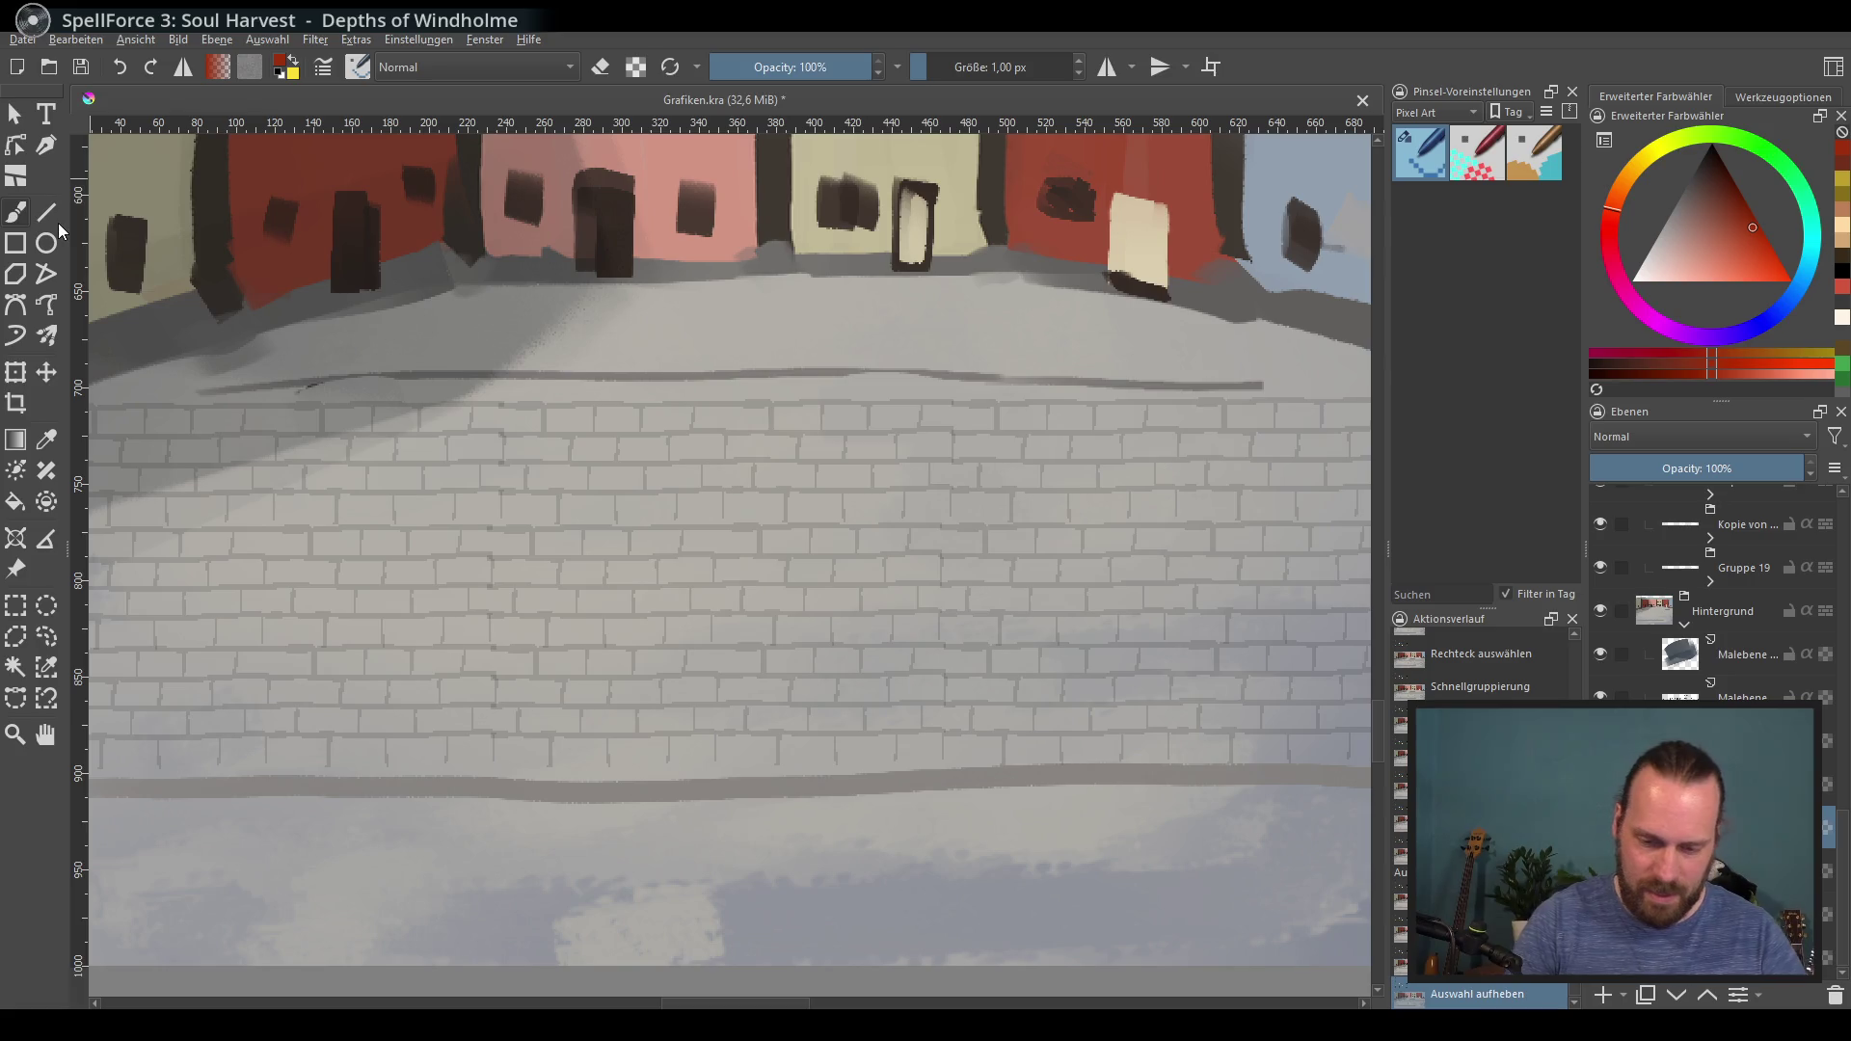
click(1466, 111)
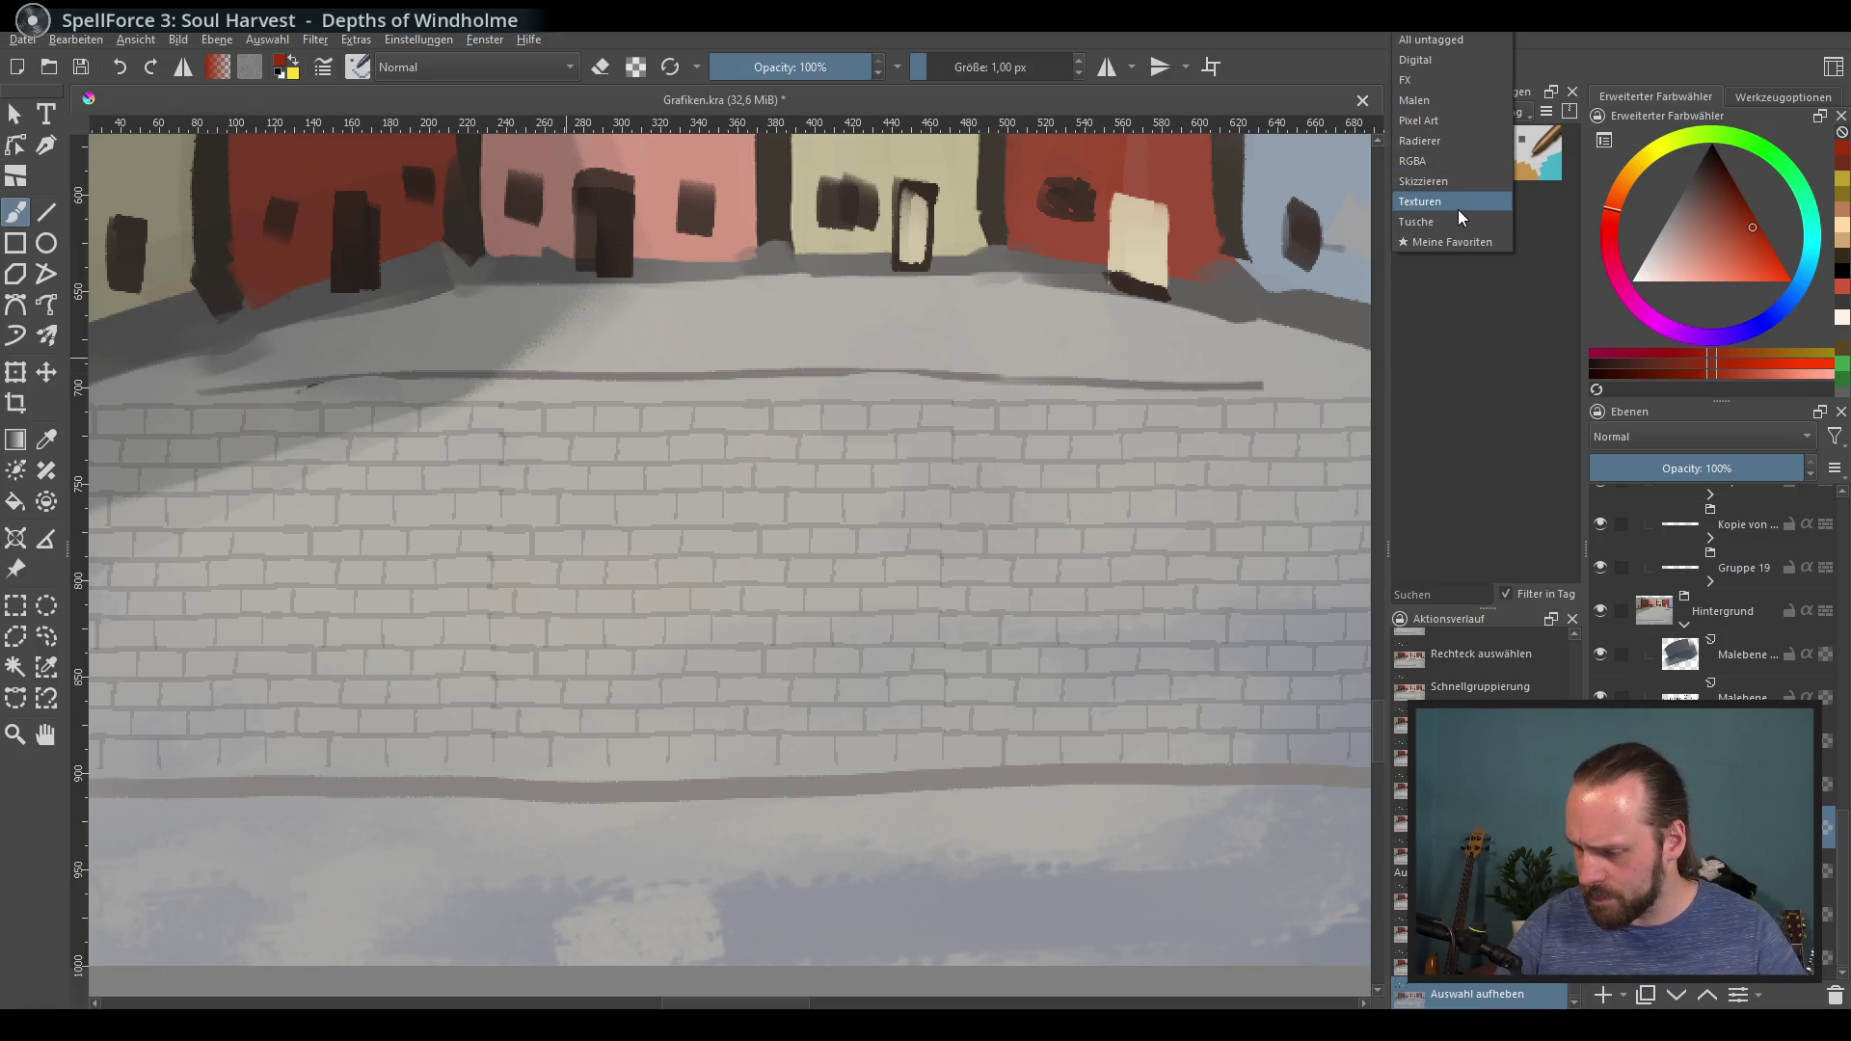
click(1447, 241)
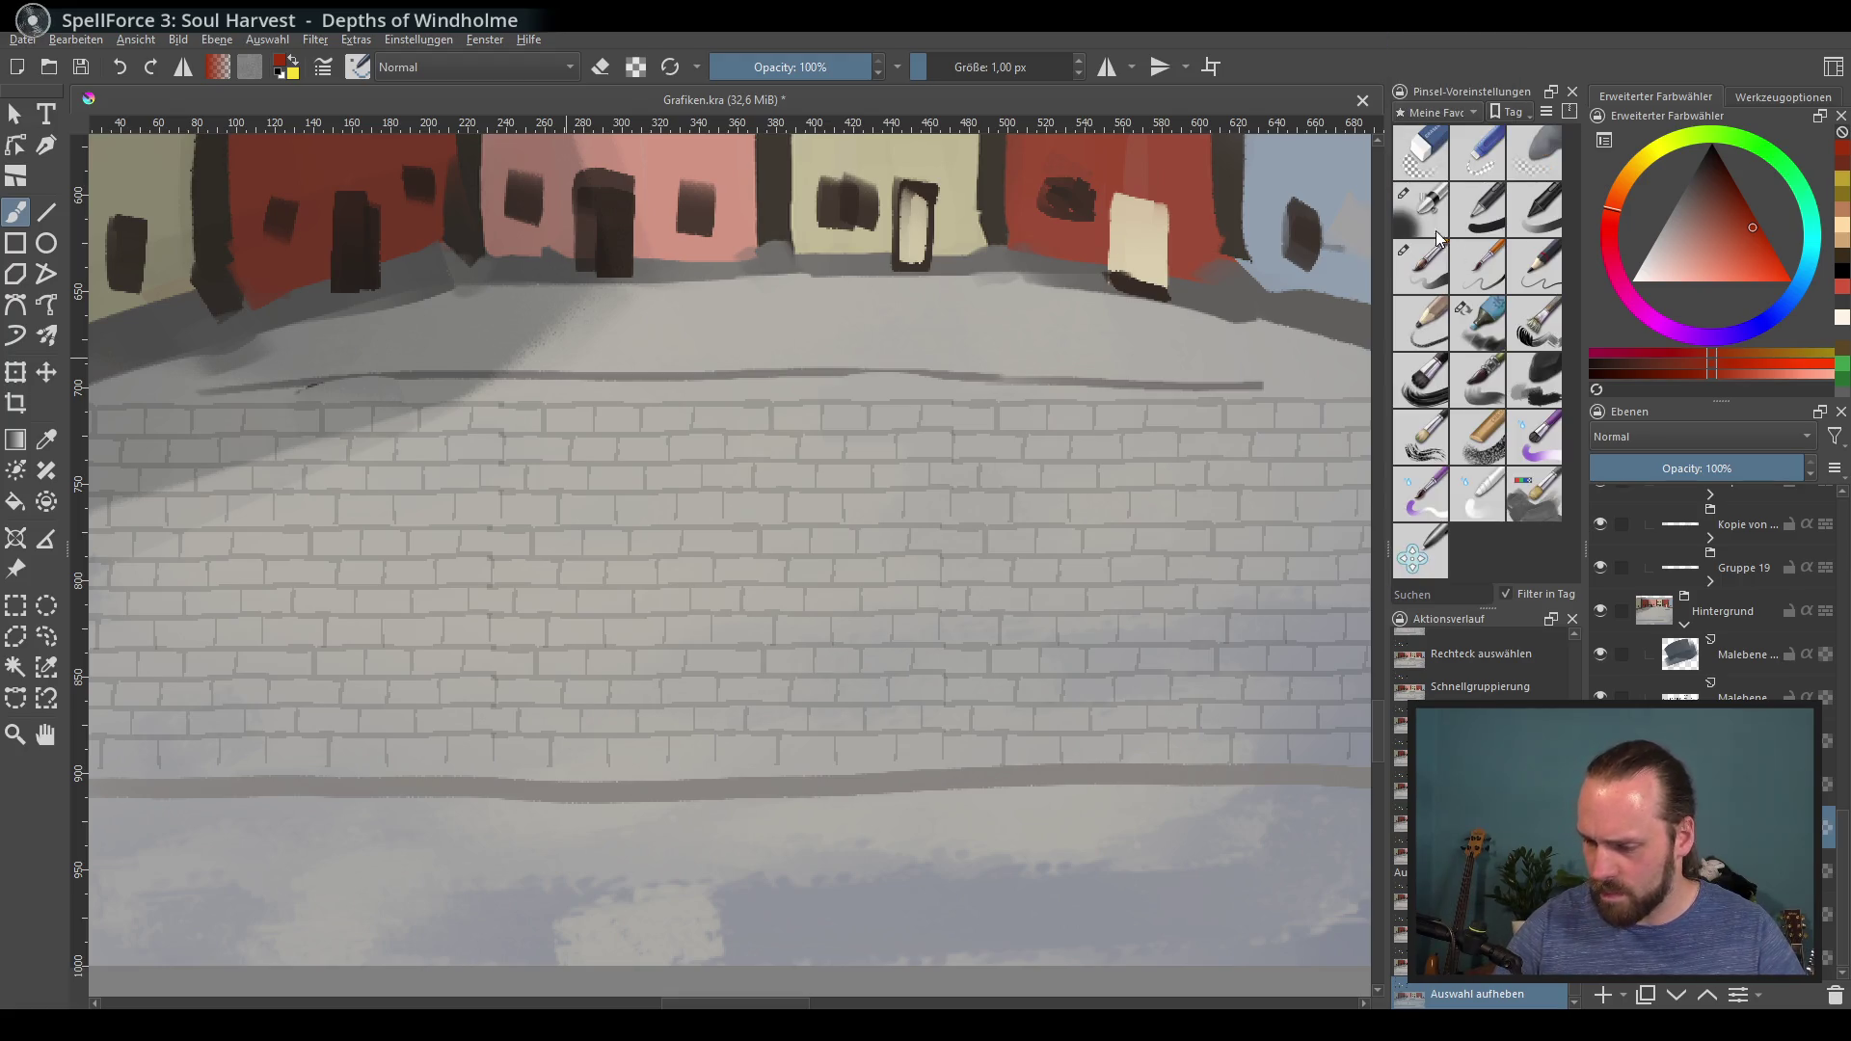
click(1478, 323)
drag(537, 484, 517, 653)
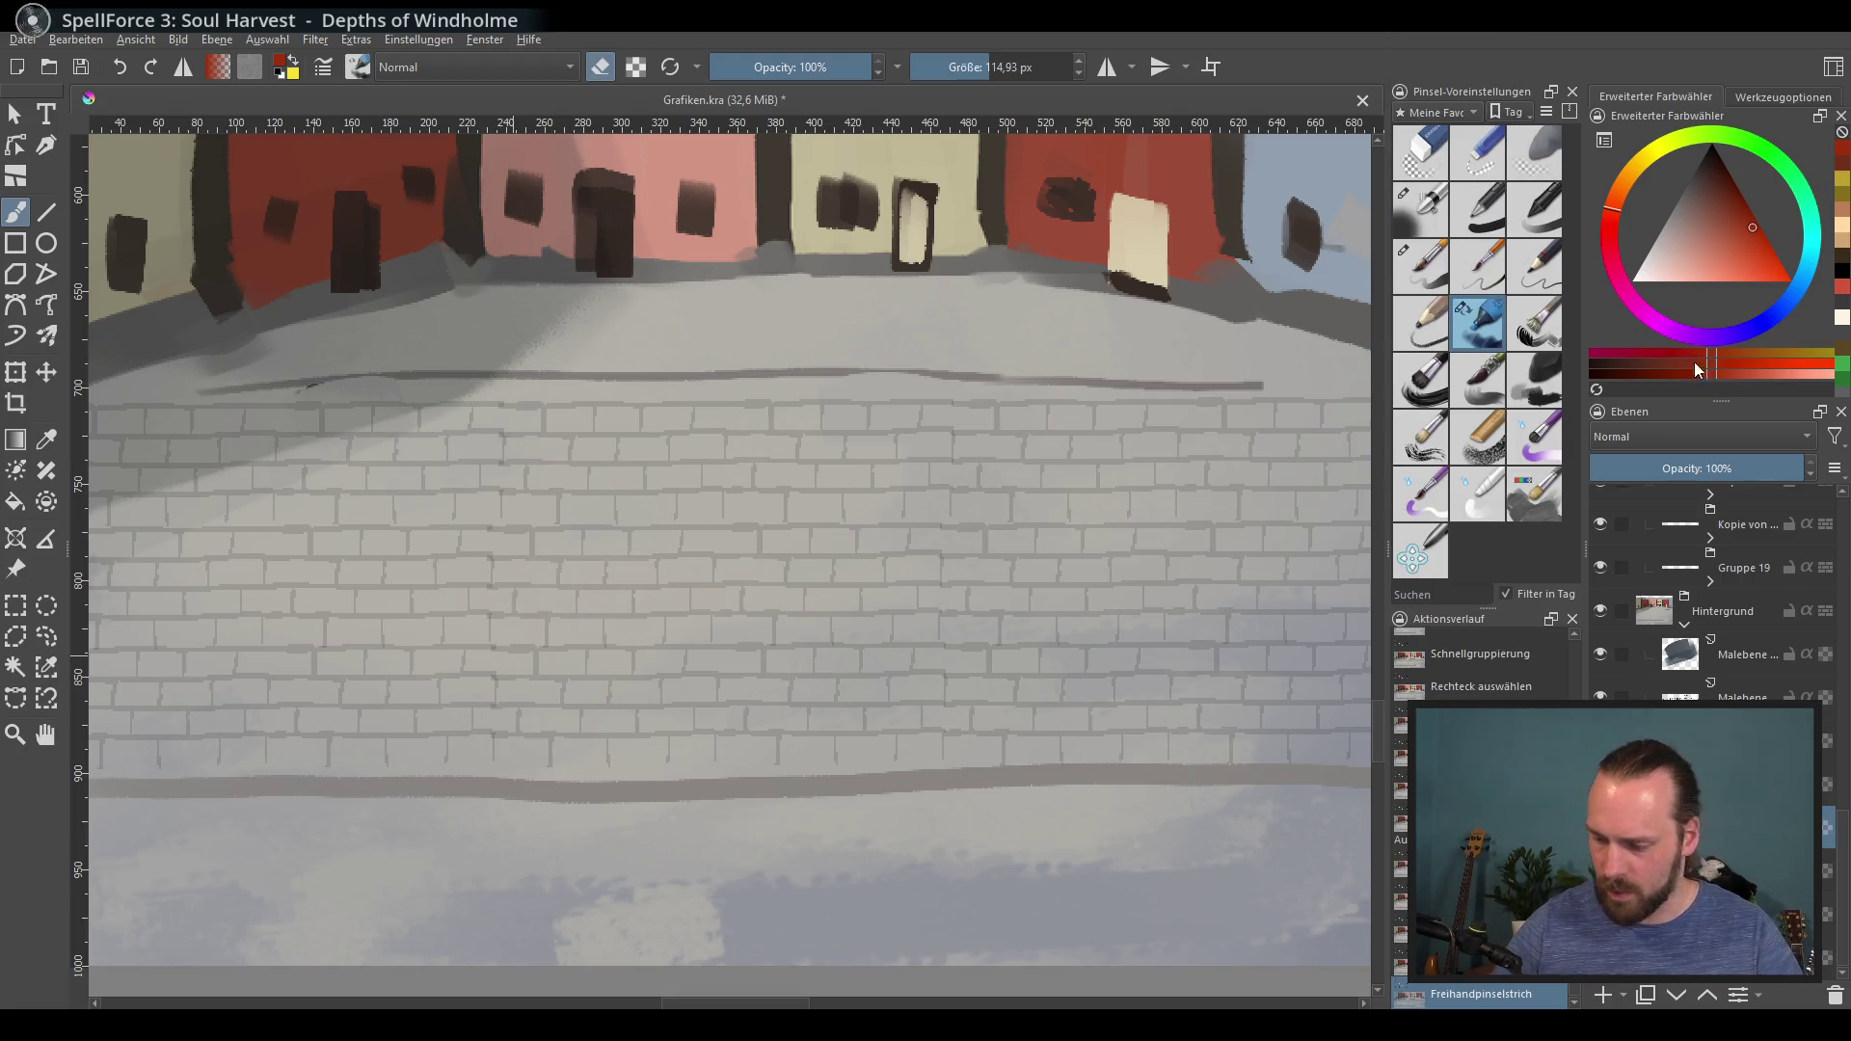
drag(1664, 197, 1701, 125)
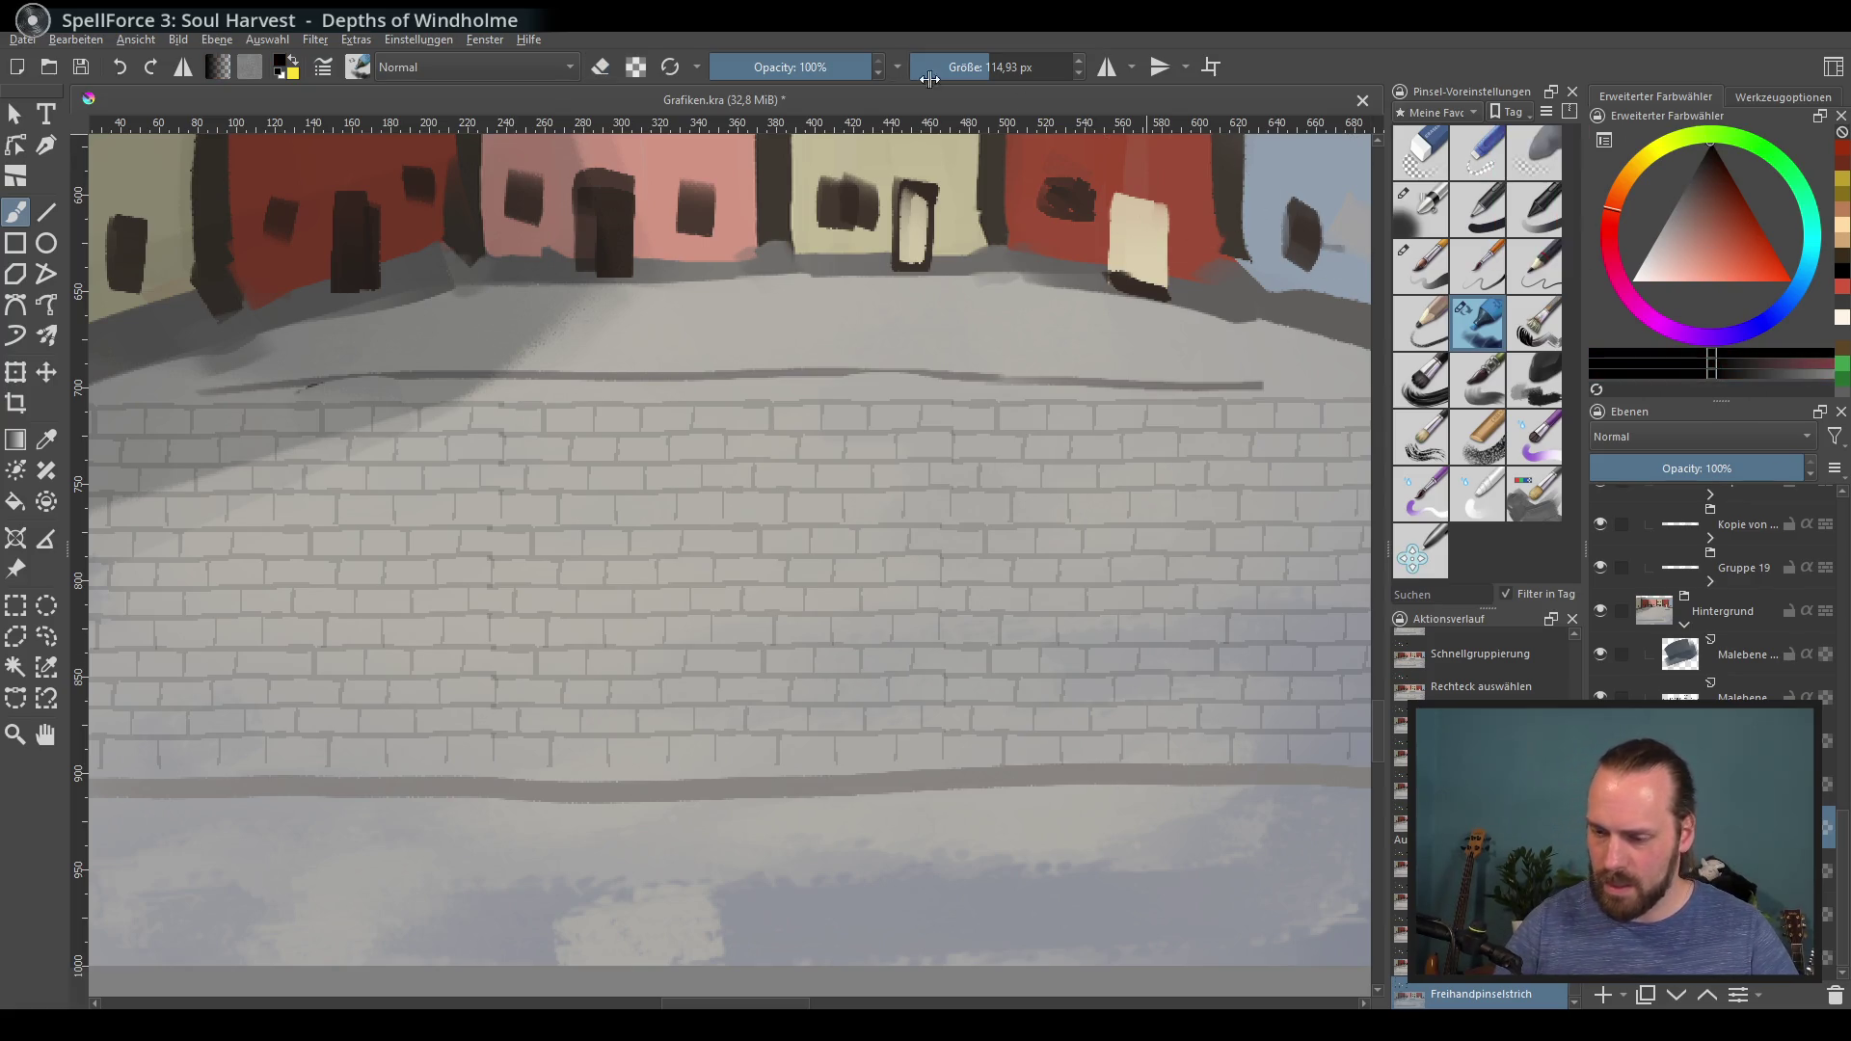
drag(996, 67, 928, 68)
drag(517, 409, 504, 752)
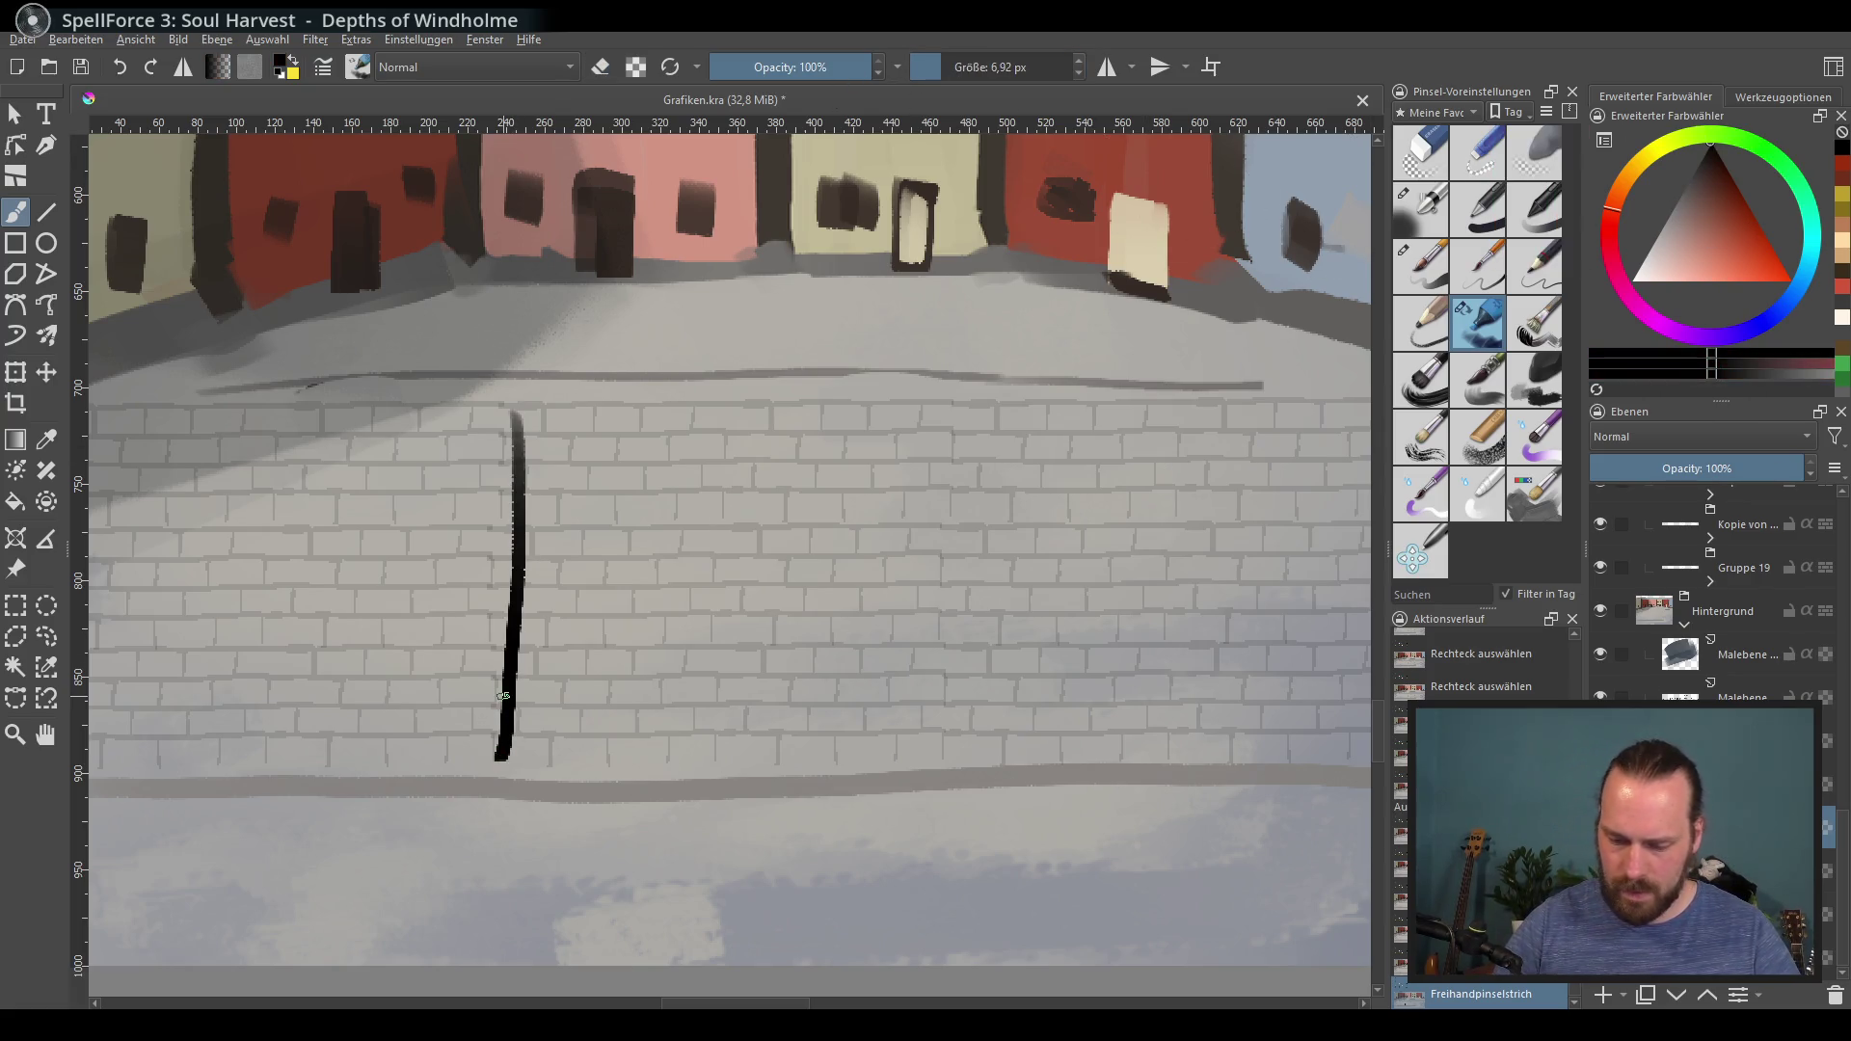
key(ctrl+z)
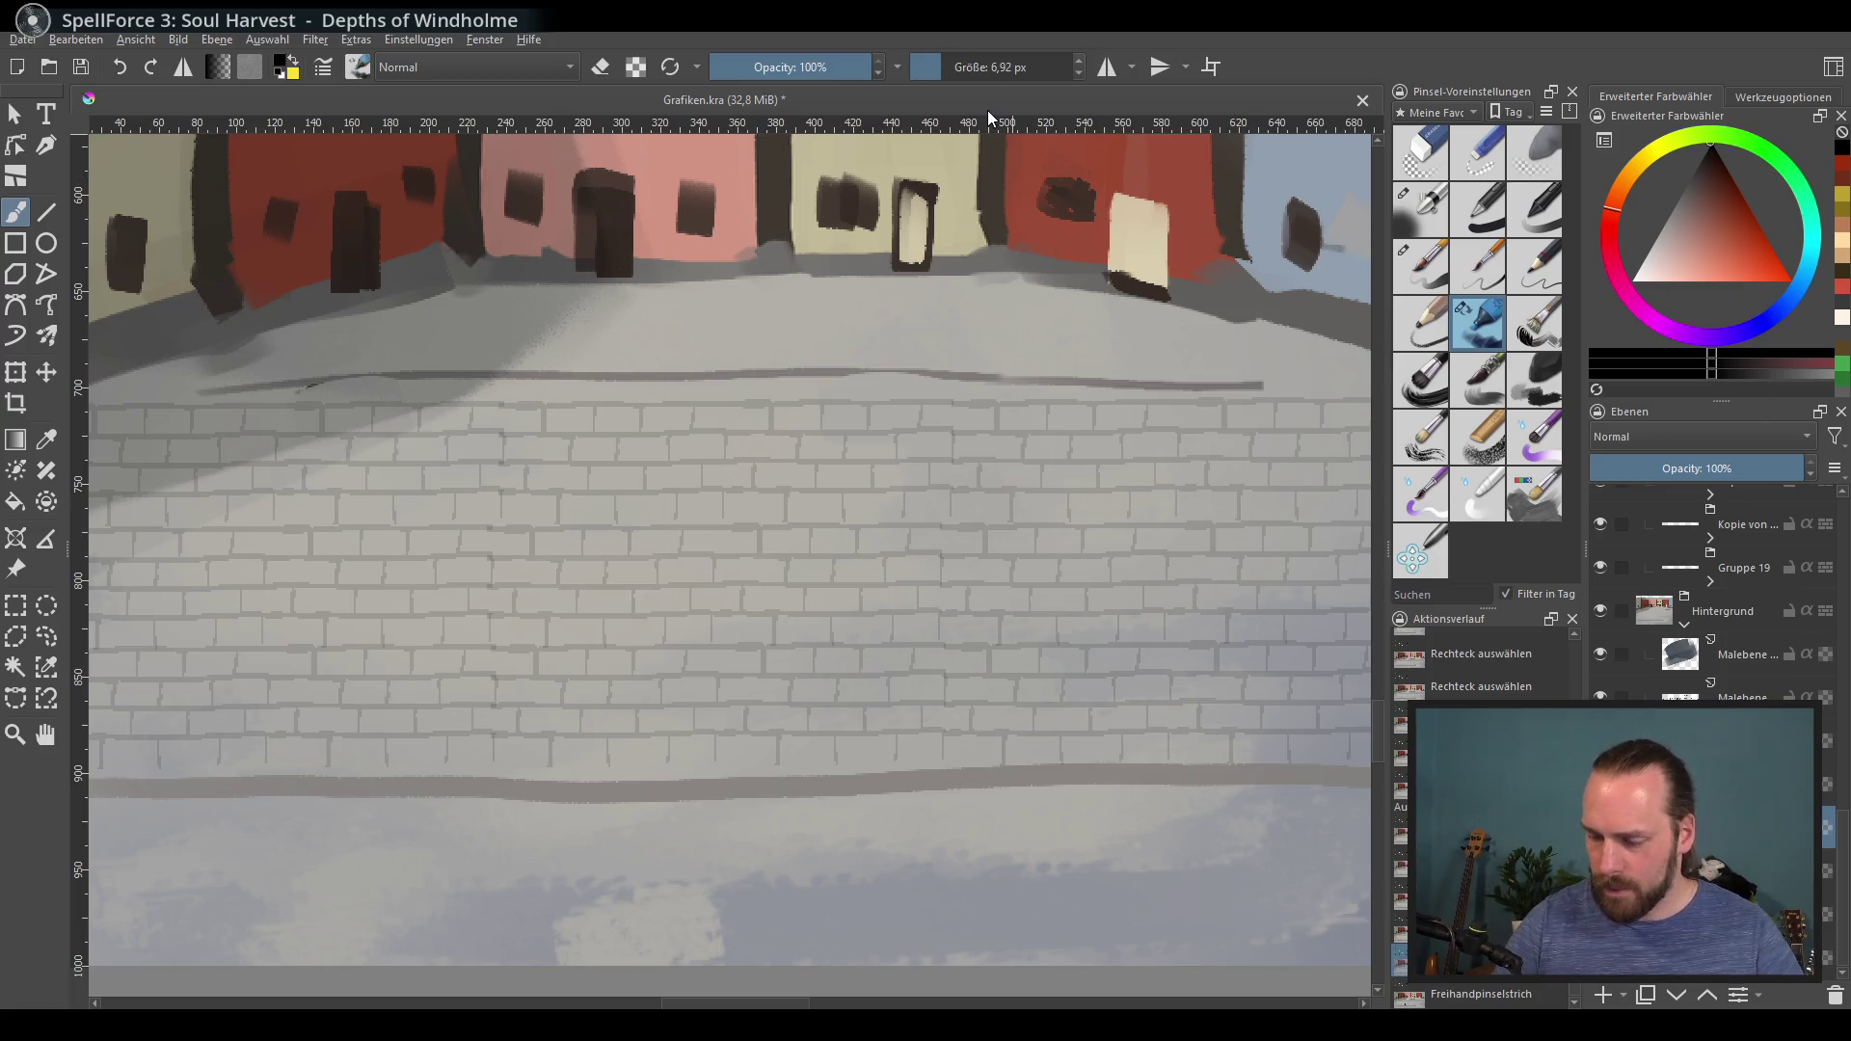
drag(1044, 70, 936, 70)
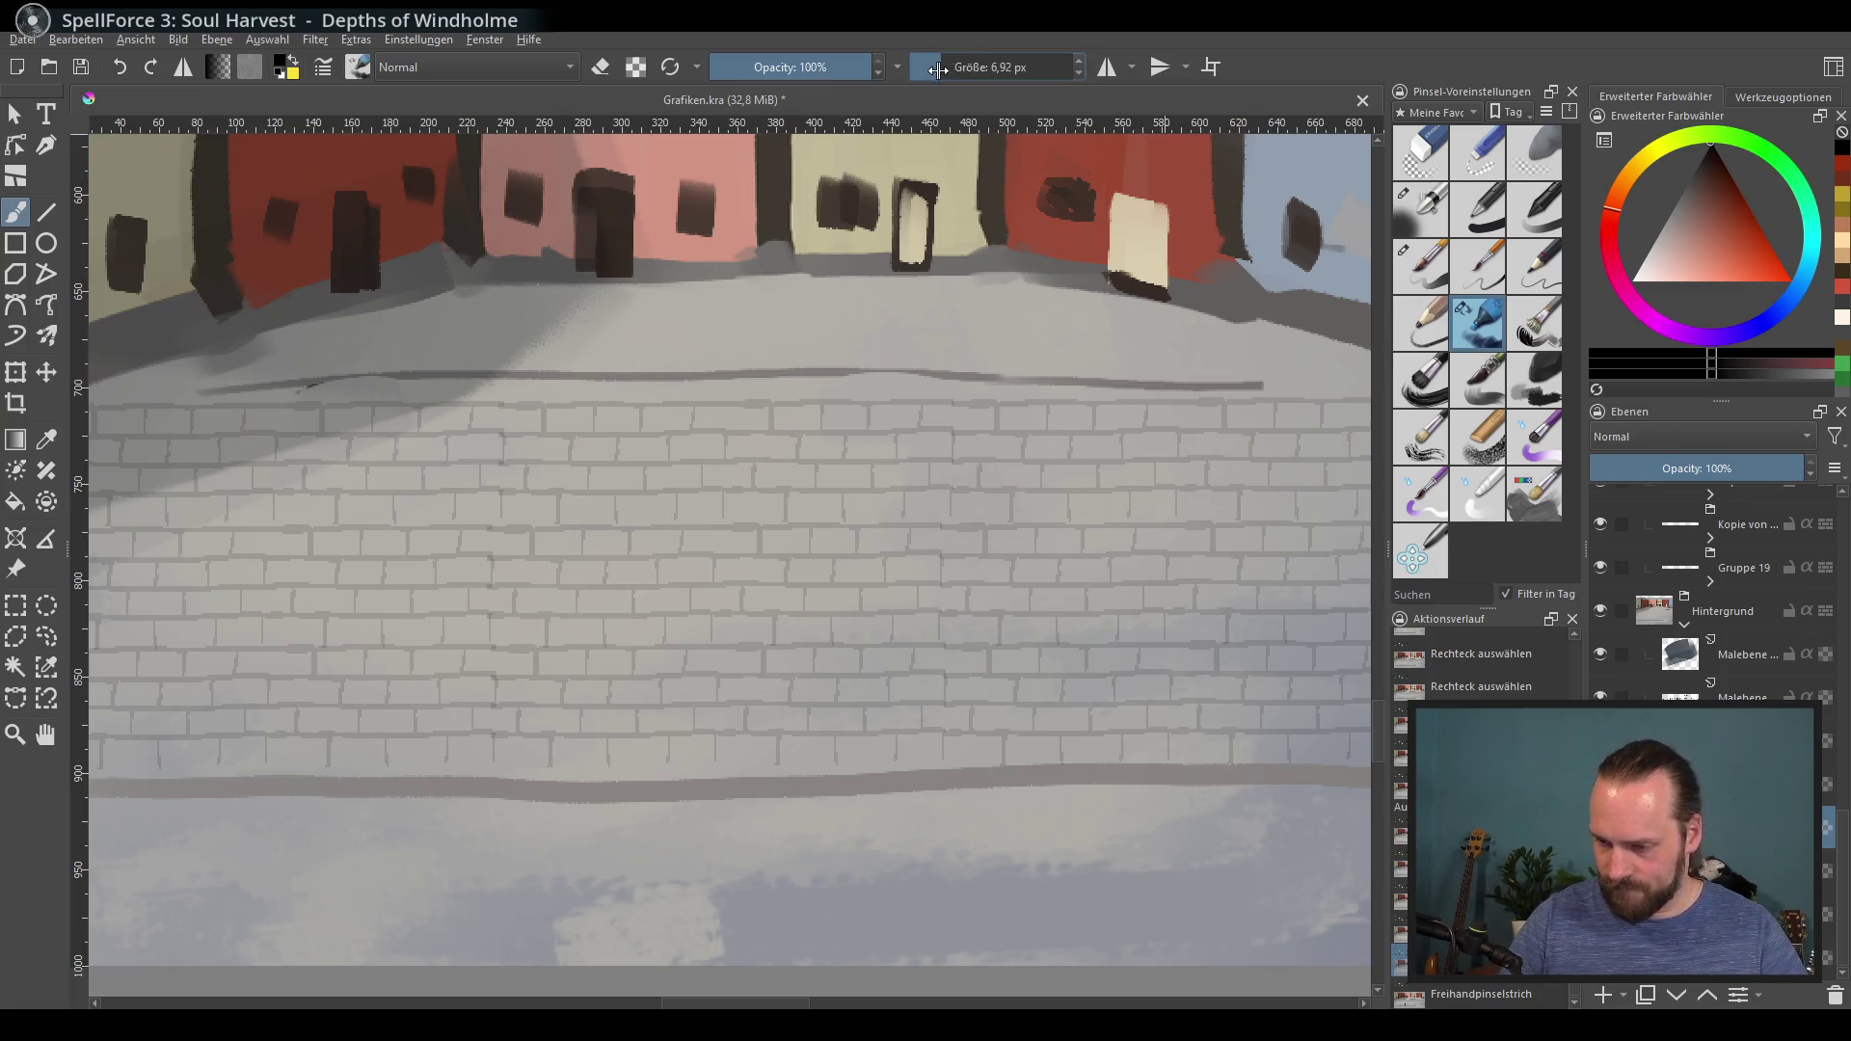
mouse_move(1704, 228)
mouse_down()
mouse_move(1664, 230)
mouse_move(1710, 144)
mouse_up()
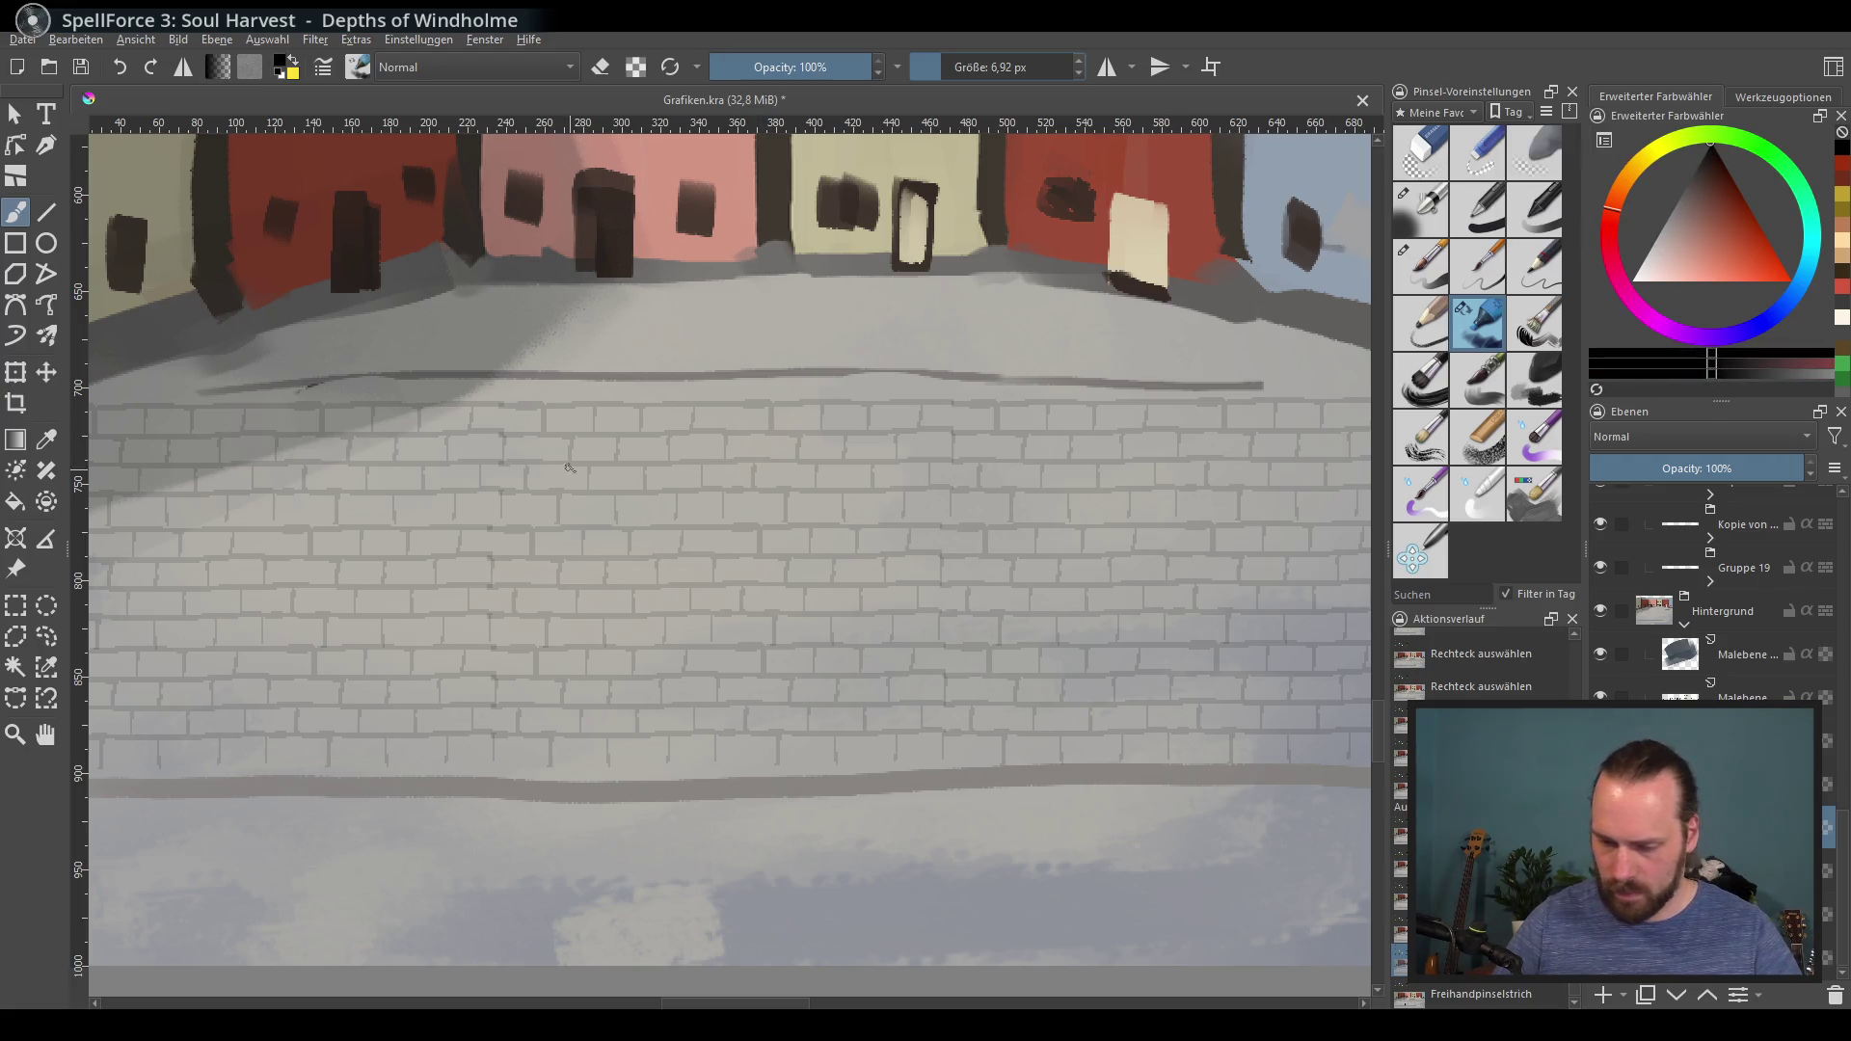
scroll(661, 681, down, 1)
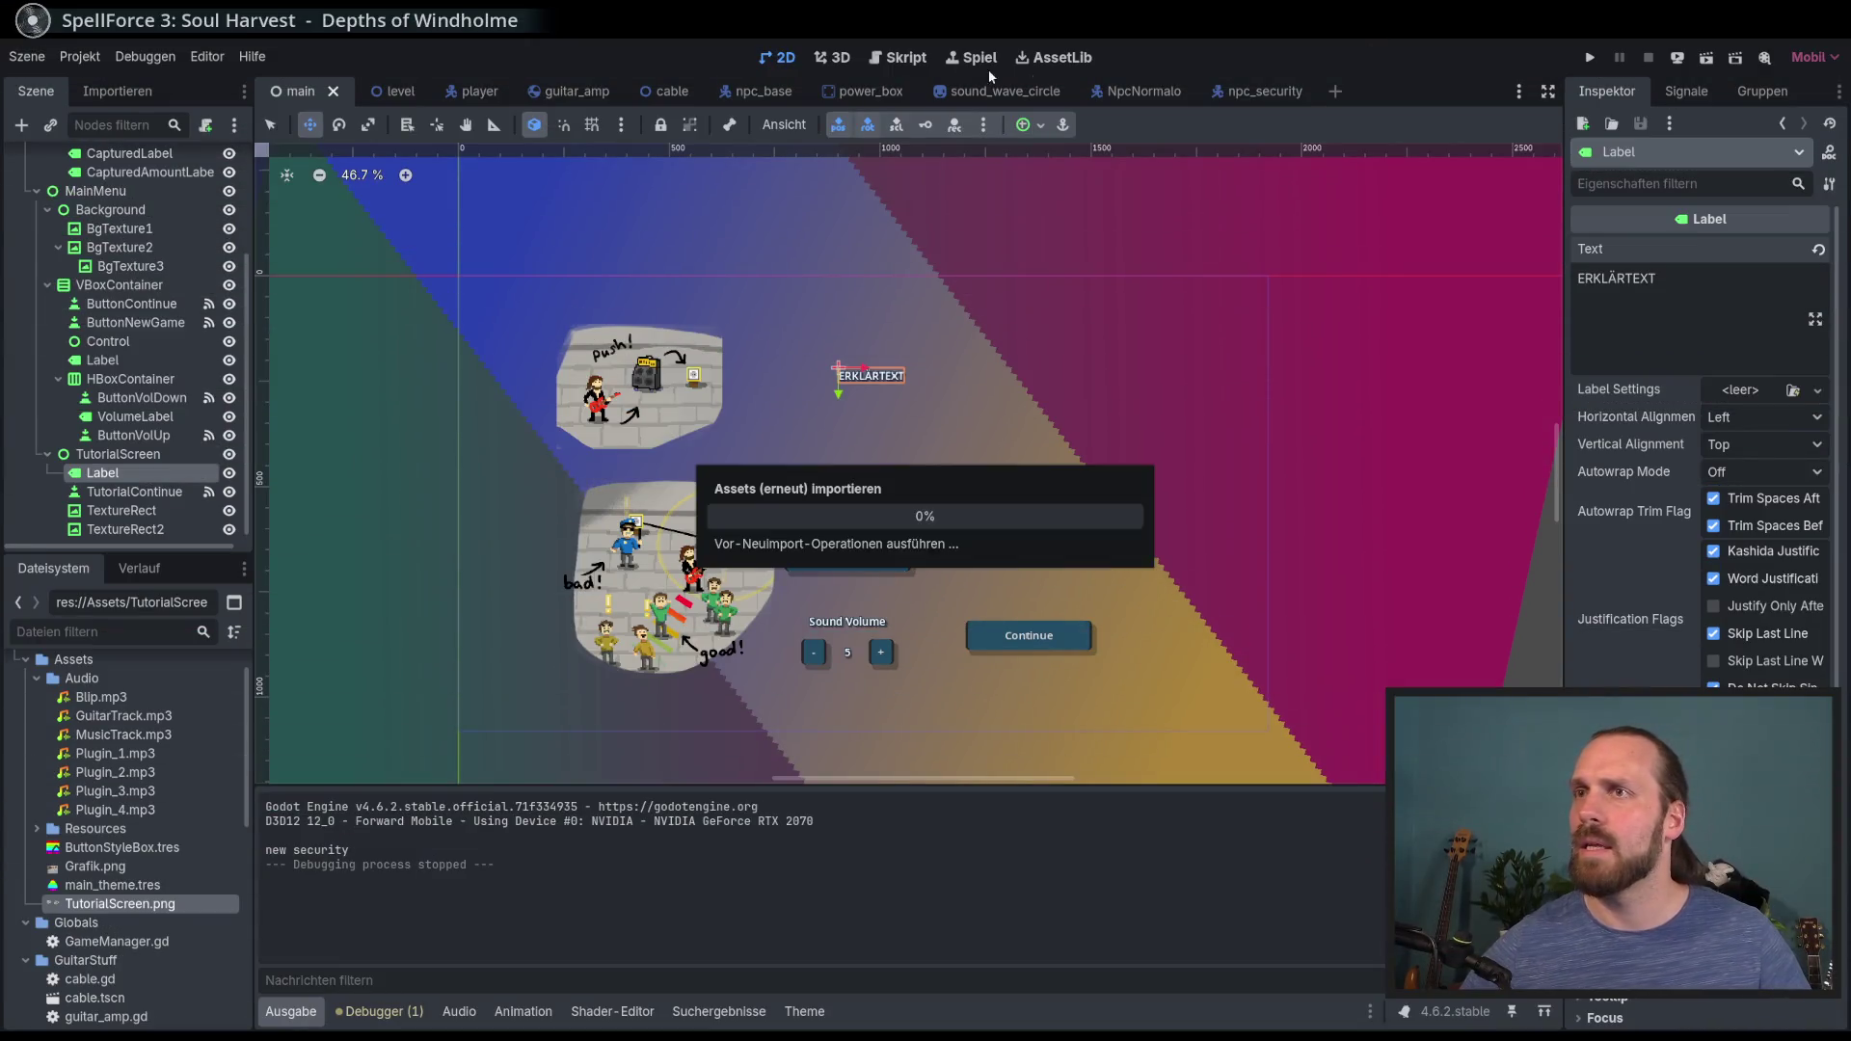
Step: Switch to the level scene and pan and zoom out to view the floor background
click(375, 91)
drag(815, 467, 906, 464)
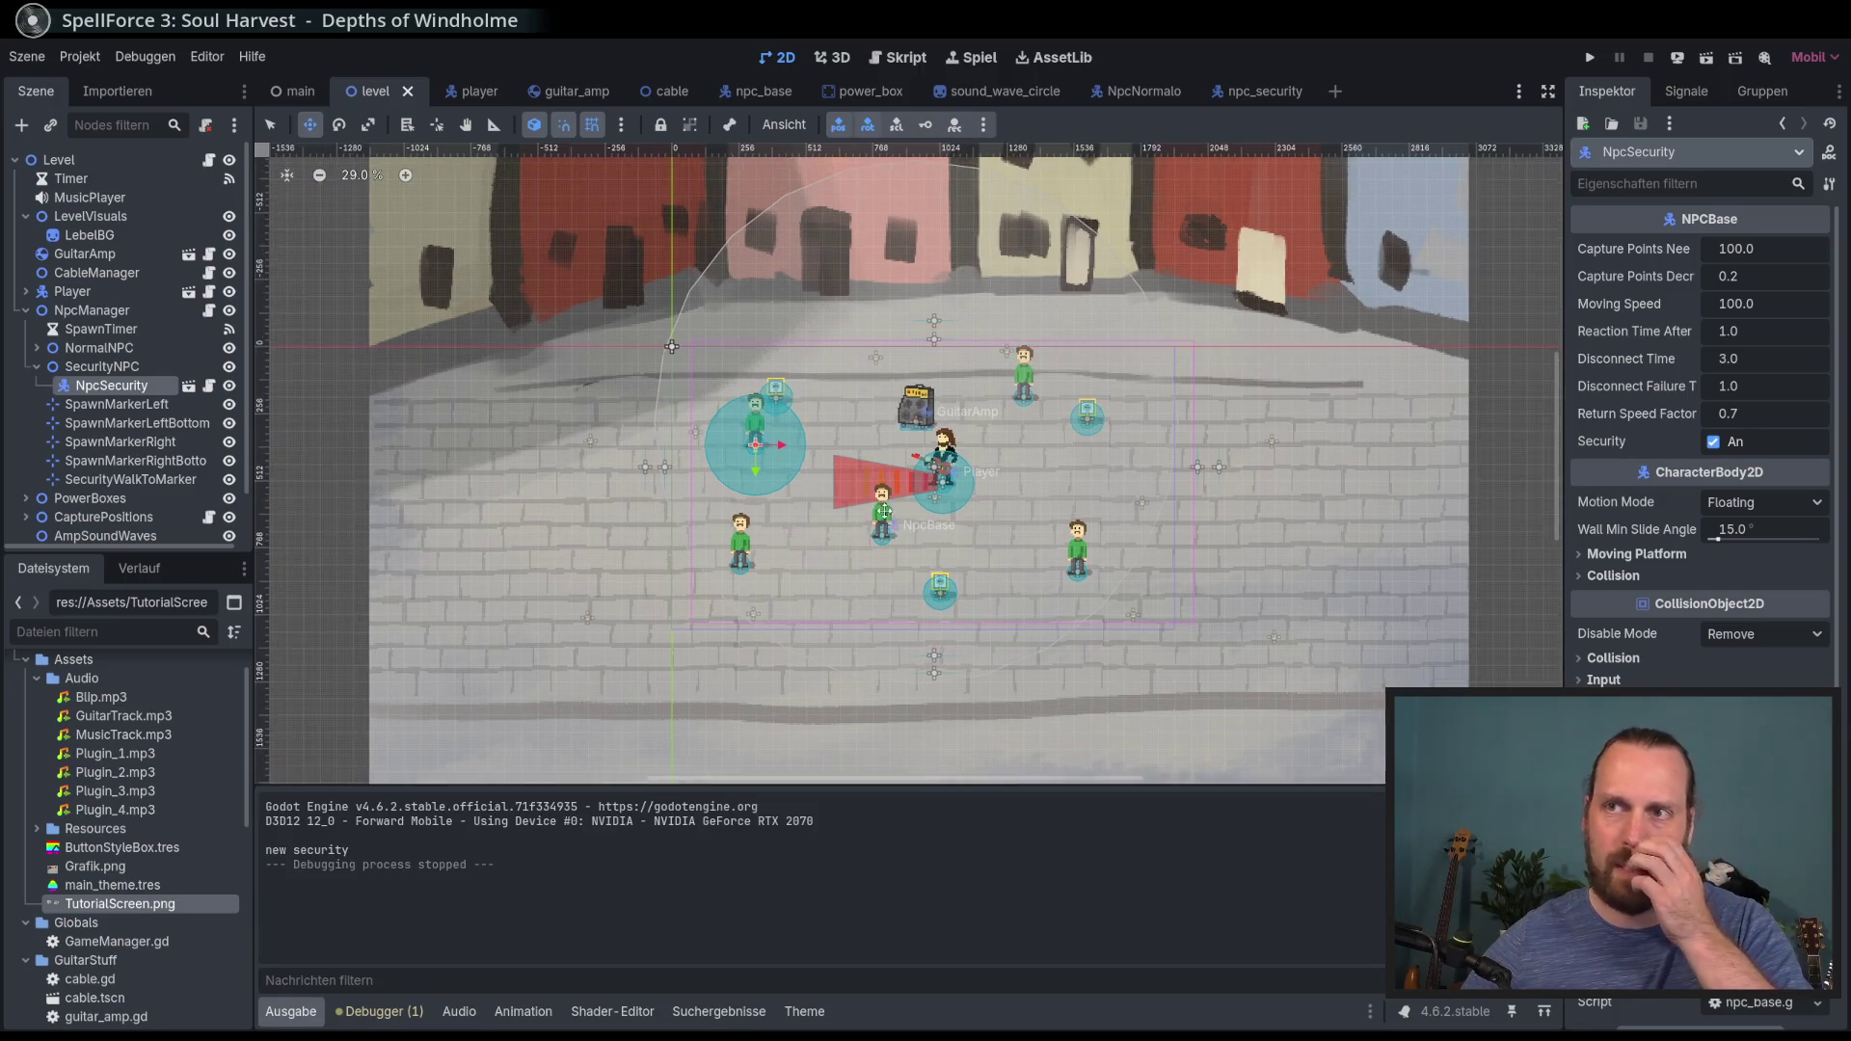
scroll(675, 472, down, 1)
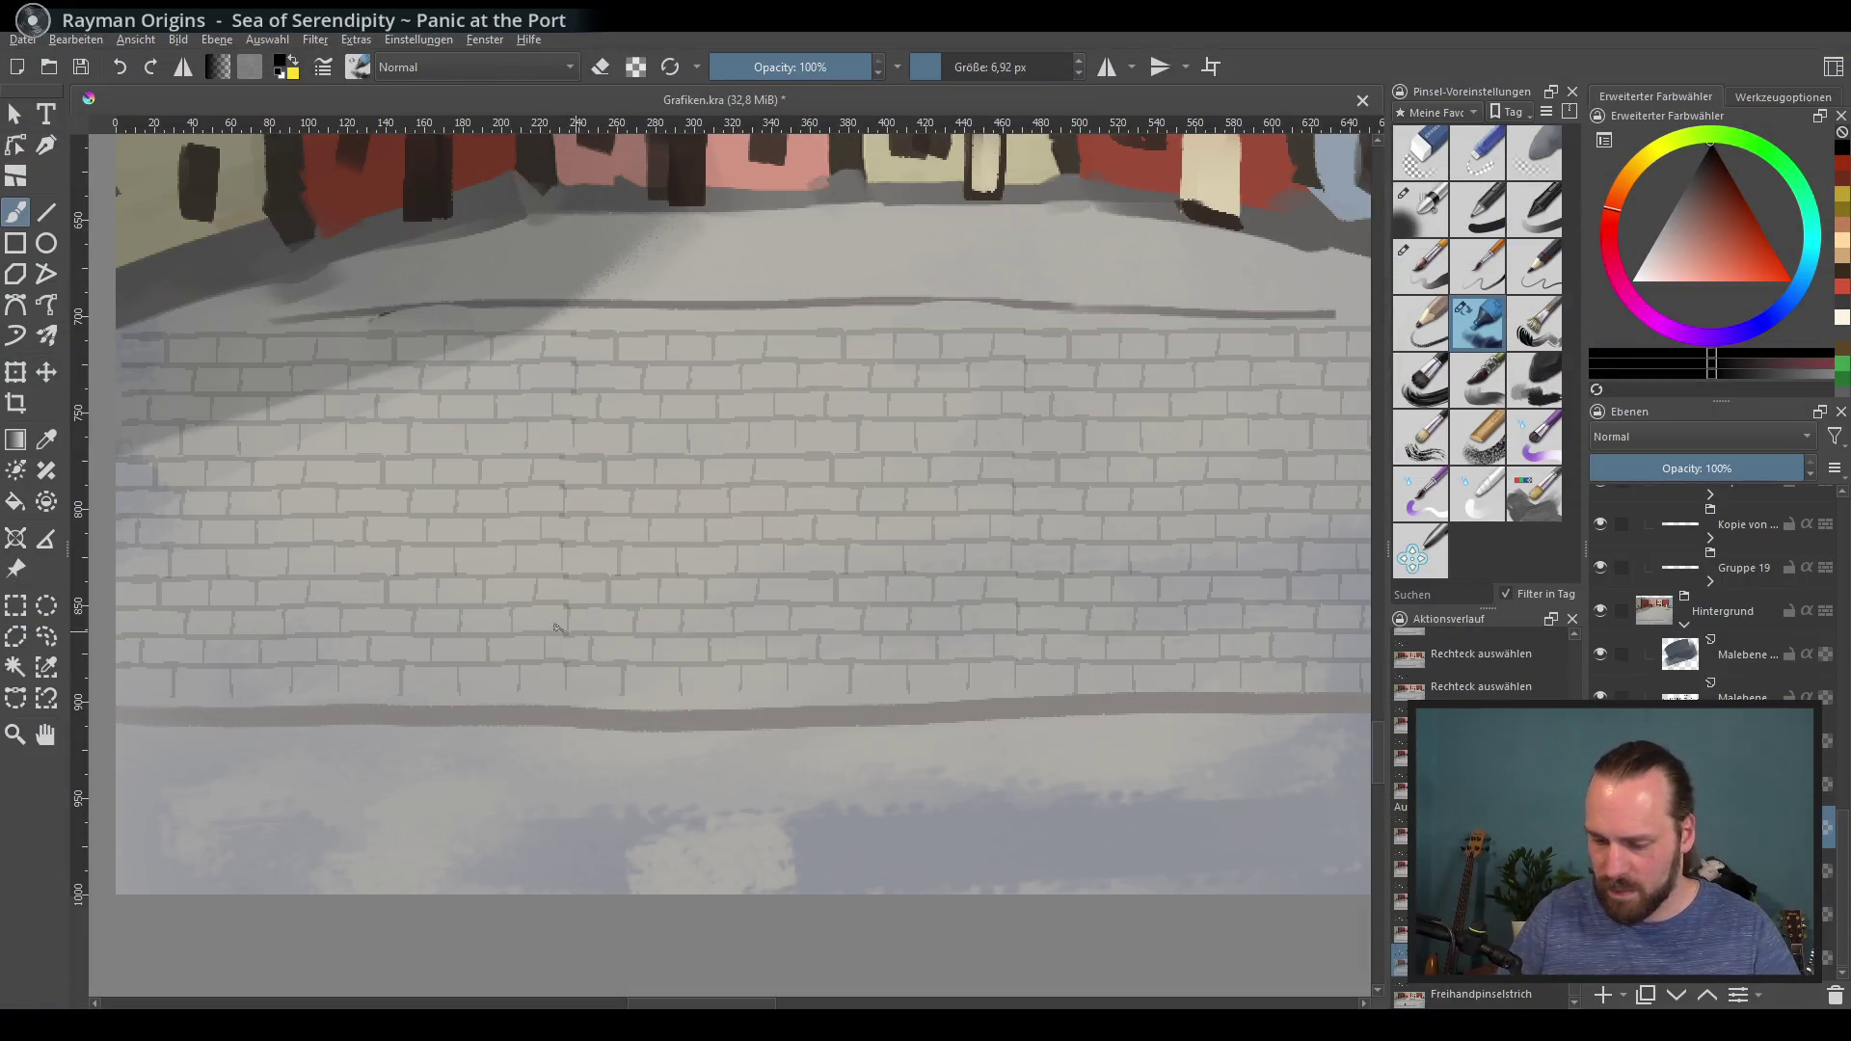
Step: Test crack strokes on the bricks, undoing them, and thin the brush to about 3 px
click(706, 613)
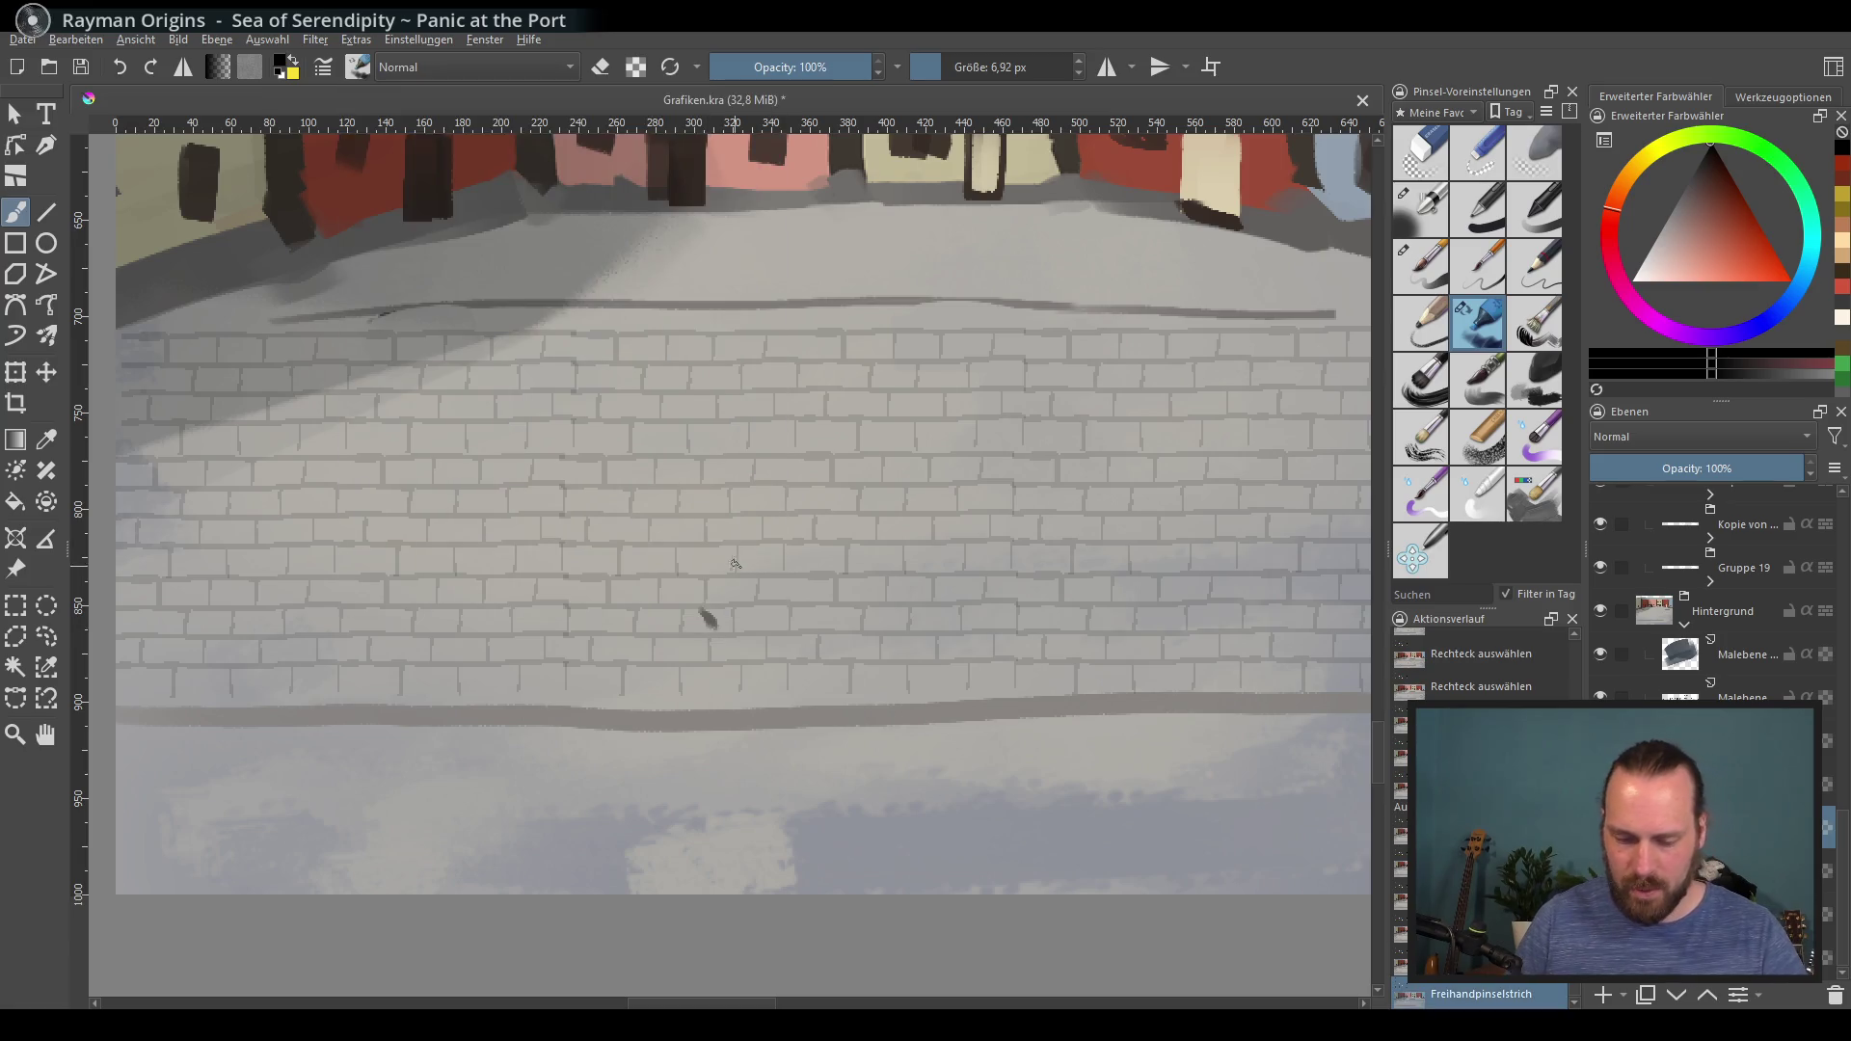
key(minus)
drag(803, 637, 791, 626)
key(ctrl+z)
mouse_move(524, 419)
mouse_down()
mouse_move(530, 622)
mouse_move(556, 605)
mouse_up()
key(ctrl+z)
key(ctrl+z)
click(933, 74)
key(ctrl+z)
drag(563, 420, 550, 631)
key(ctrl+z)
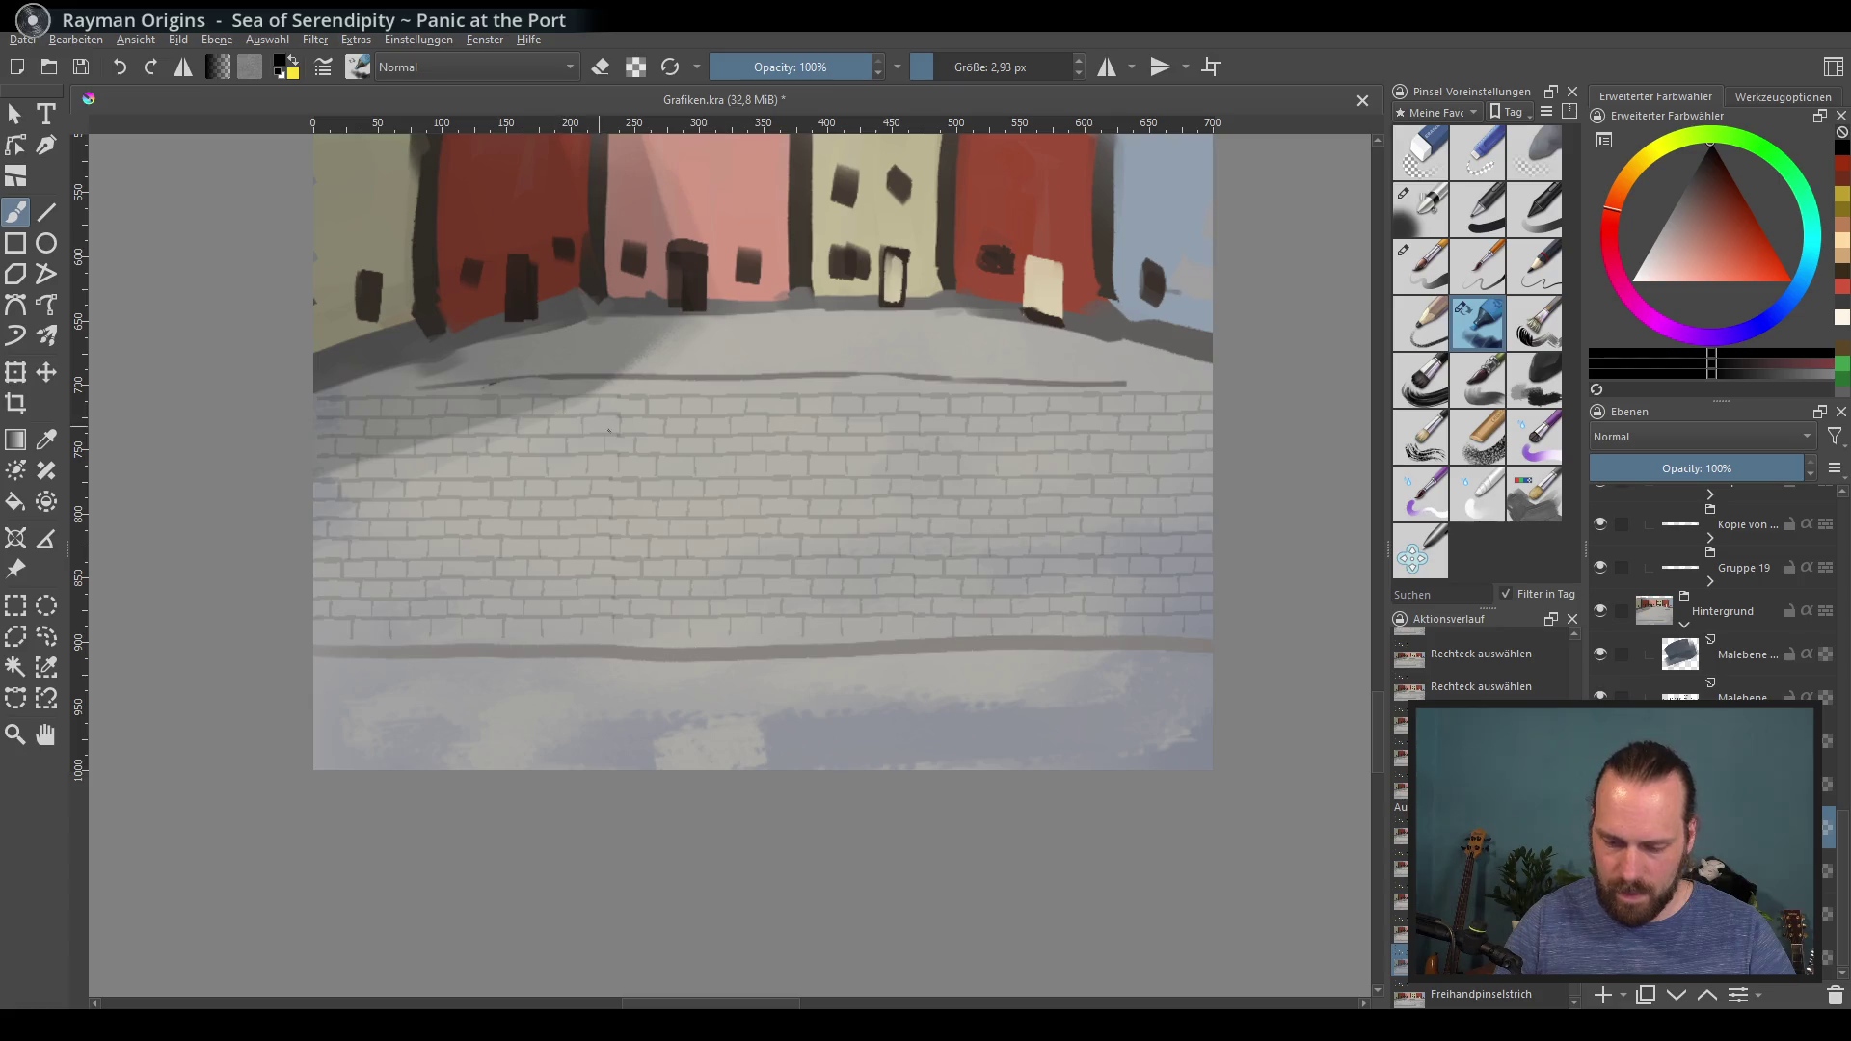
scroll(579, 613, up, 1)
drag(574, 549, 570, 638)
Step: Draw jagged left and right vertical cracks on the brick floor and fade them to 43% opacity
mouse_move(540, 359)
mouse_down()
mouse_move(515, 405)
mouse_move(532, 623)
mouse_up()
drag(1176, 456, 1051, 518)
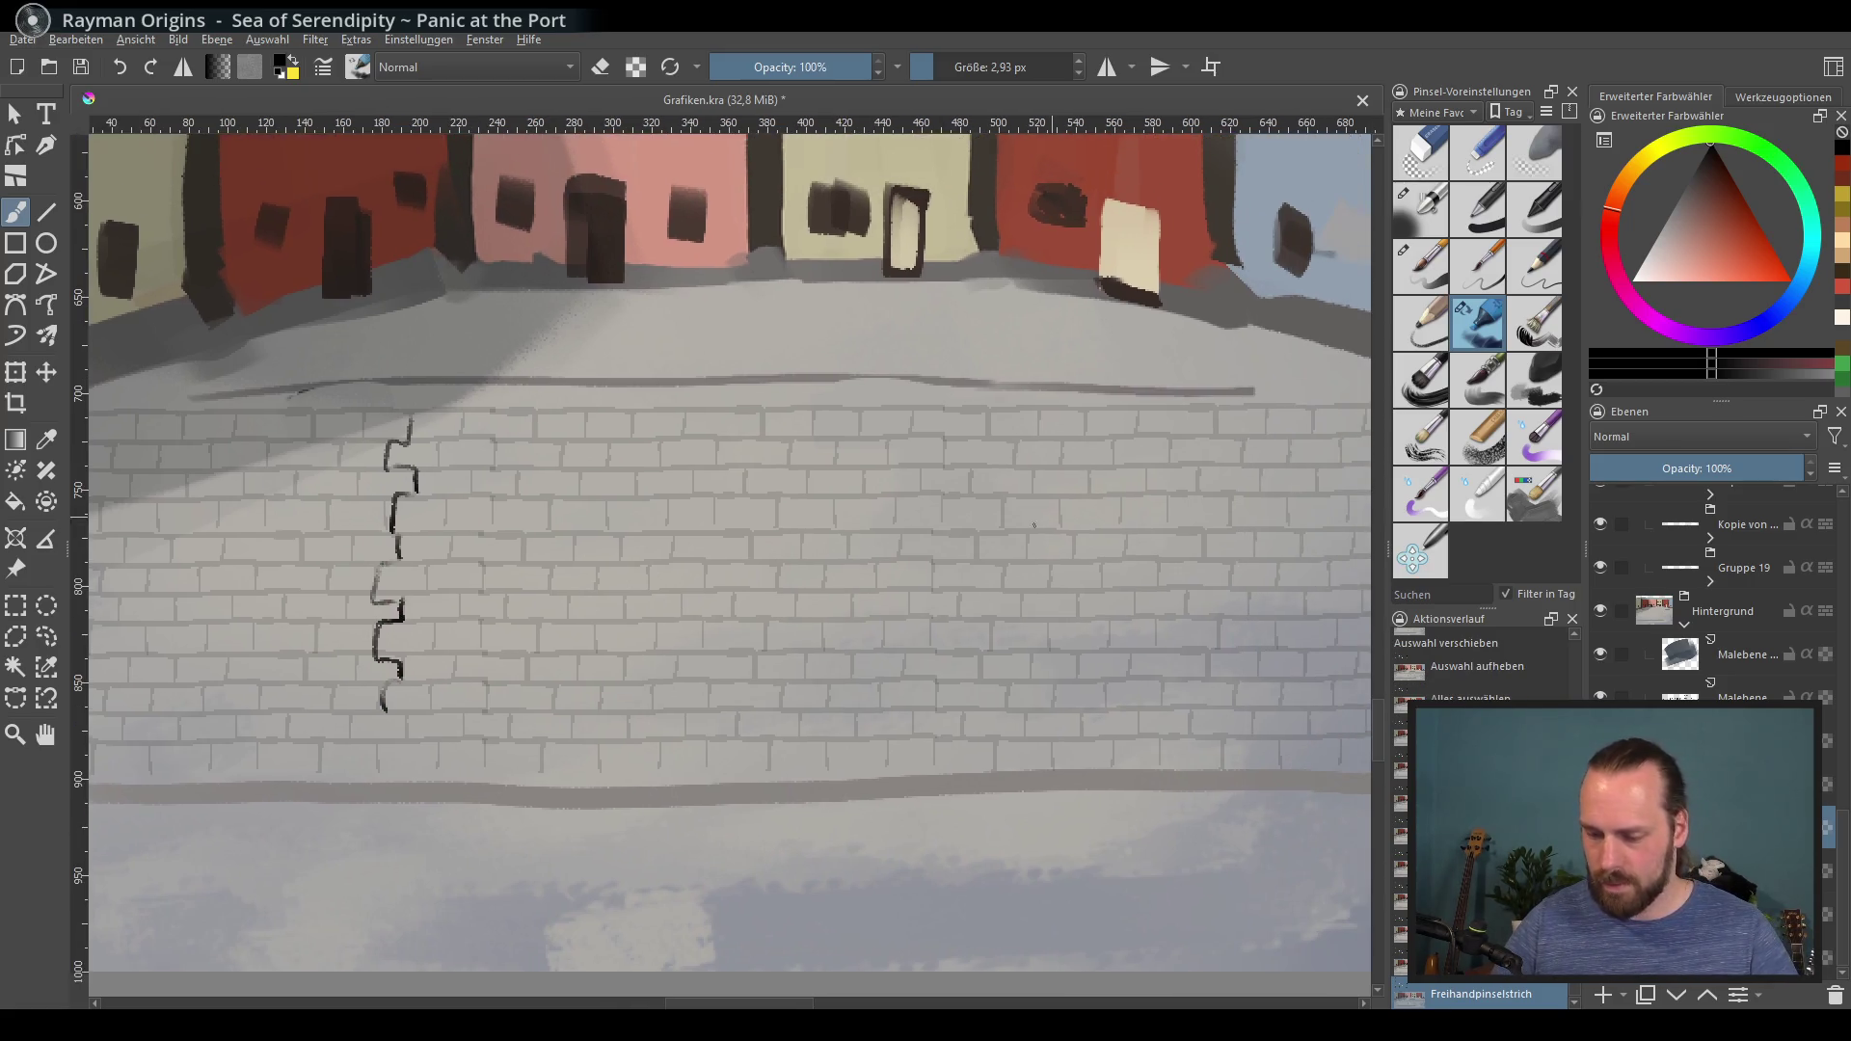
mouse_move(1149, 678)
mouse_down()
mouse_move(946, 736)
mouse_move(983, 731)
mouse_up()
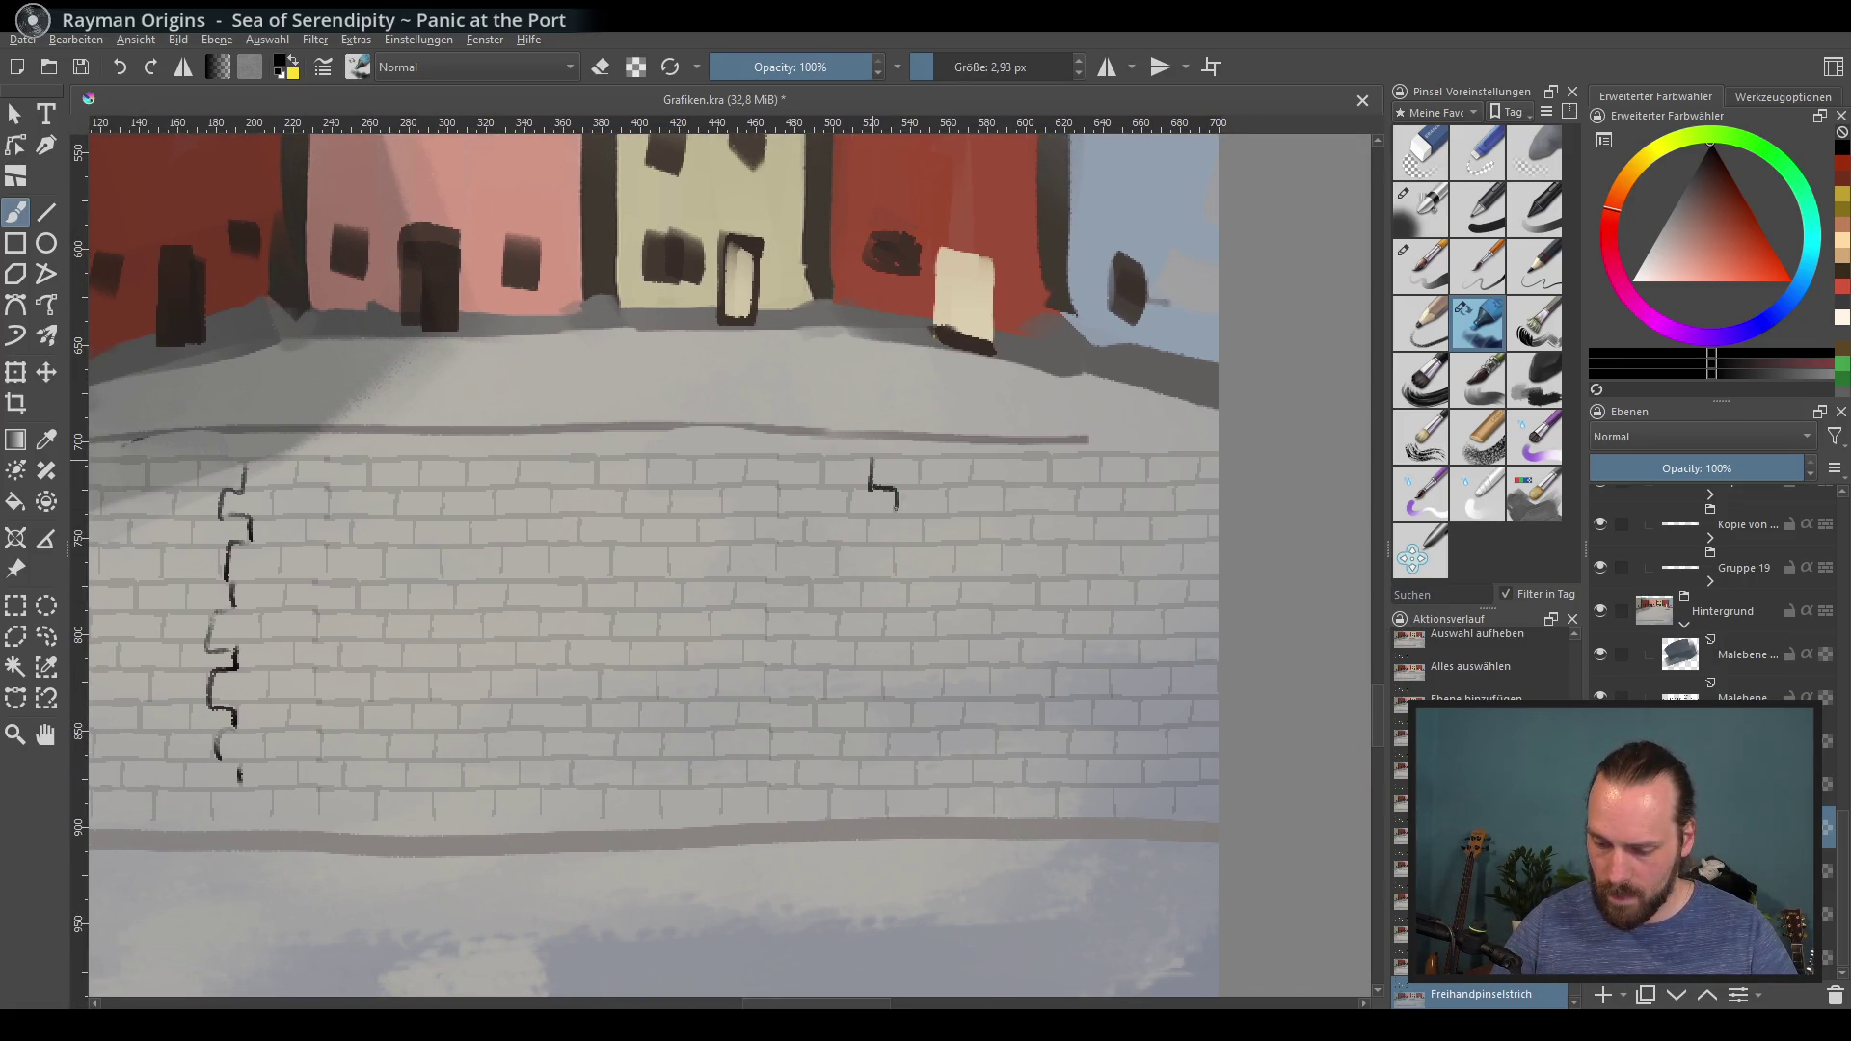
mouse_move(870, 535)
mouse_down()
mouse_move(897, 574)
mouse_move(880, 665)
mouse_up()
drag(882, 675, 885, 745)
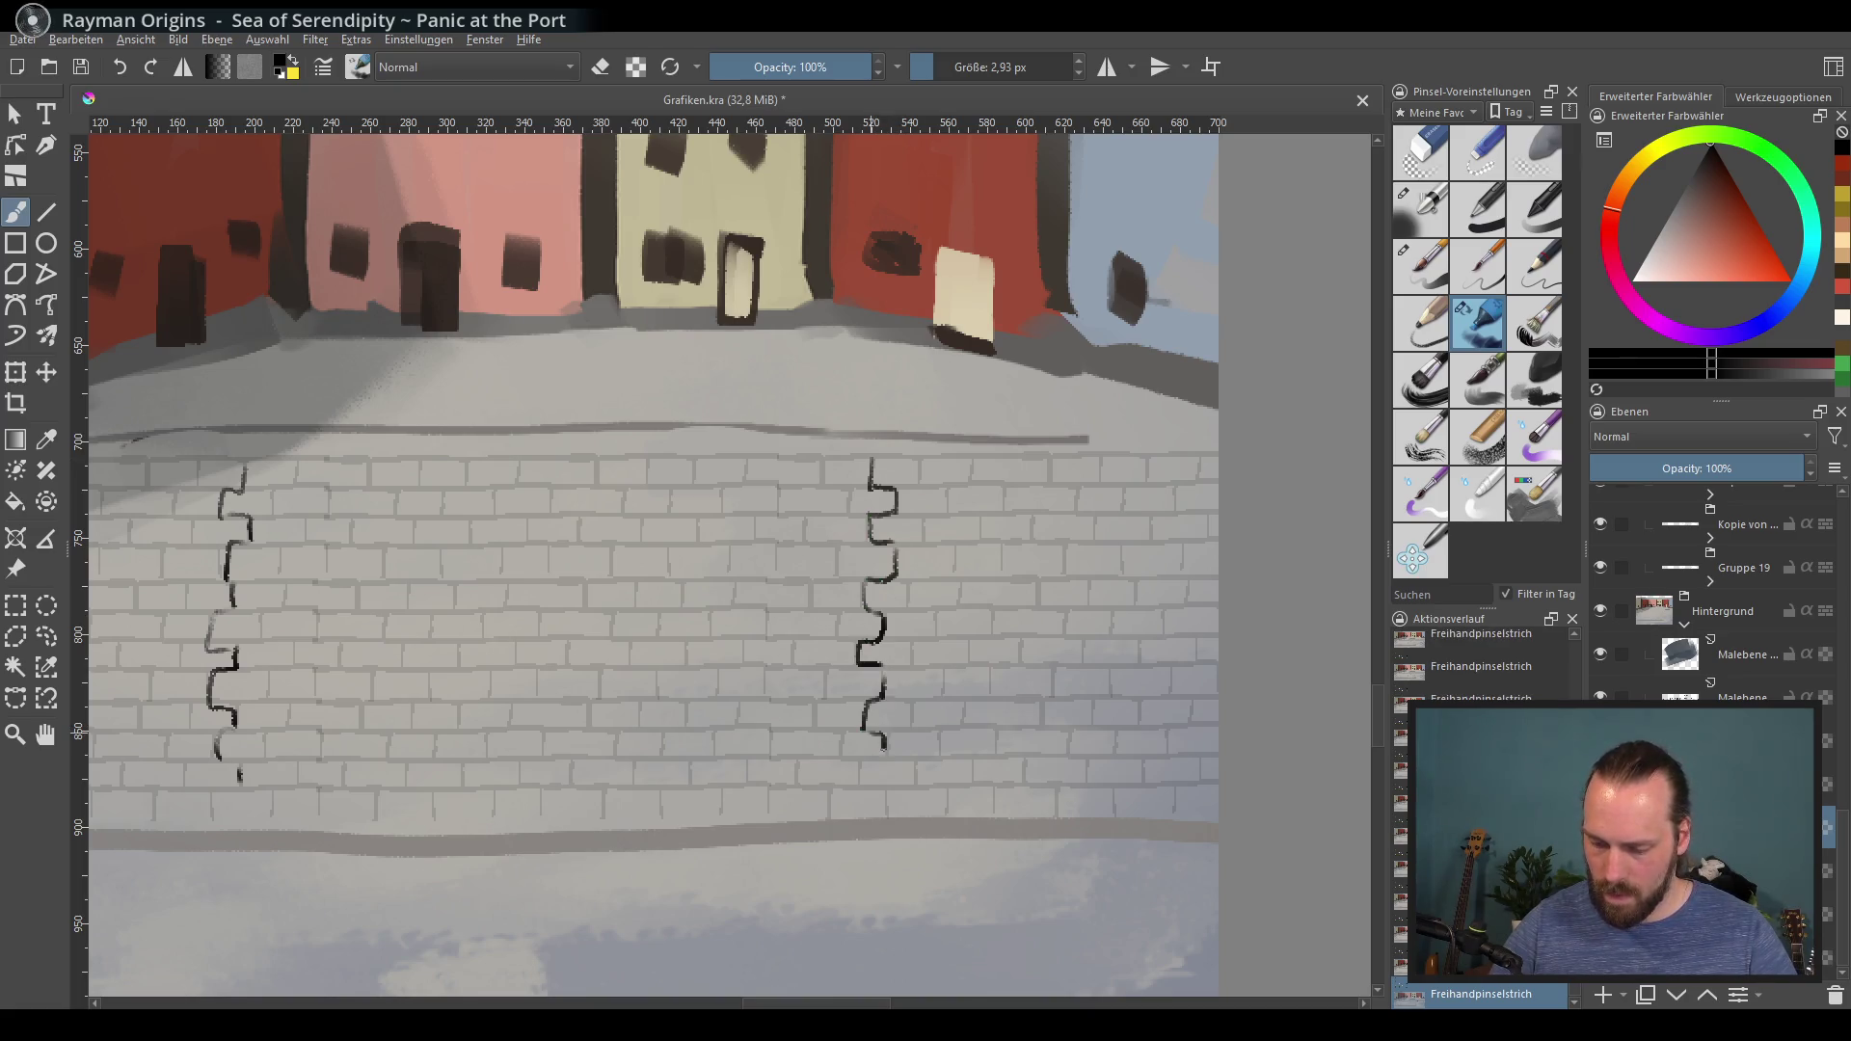
drag(993, 721, 1054, 735)
drag(1793, 468, 1673, 468)
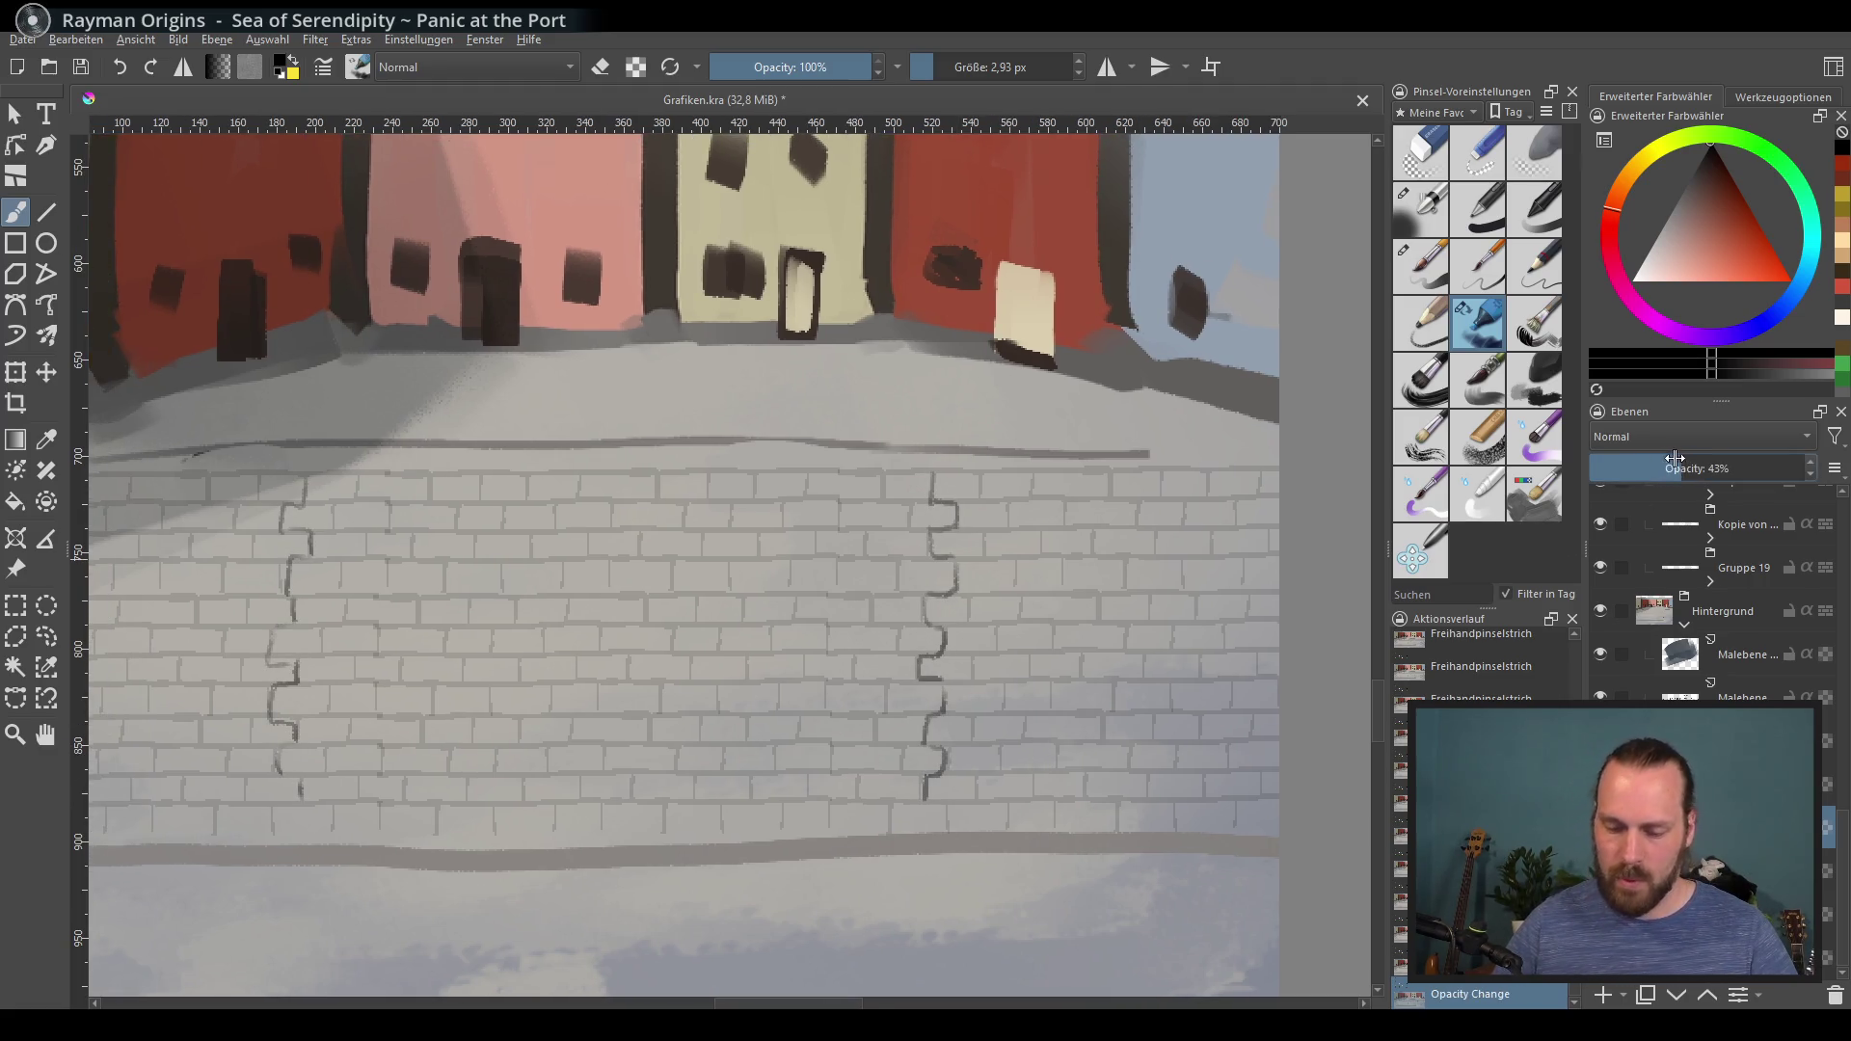
Step: Draw a long crack joining the bottoms of the two vertical cracks
drag(534, 793, 593, 772)
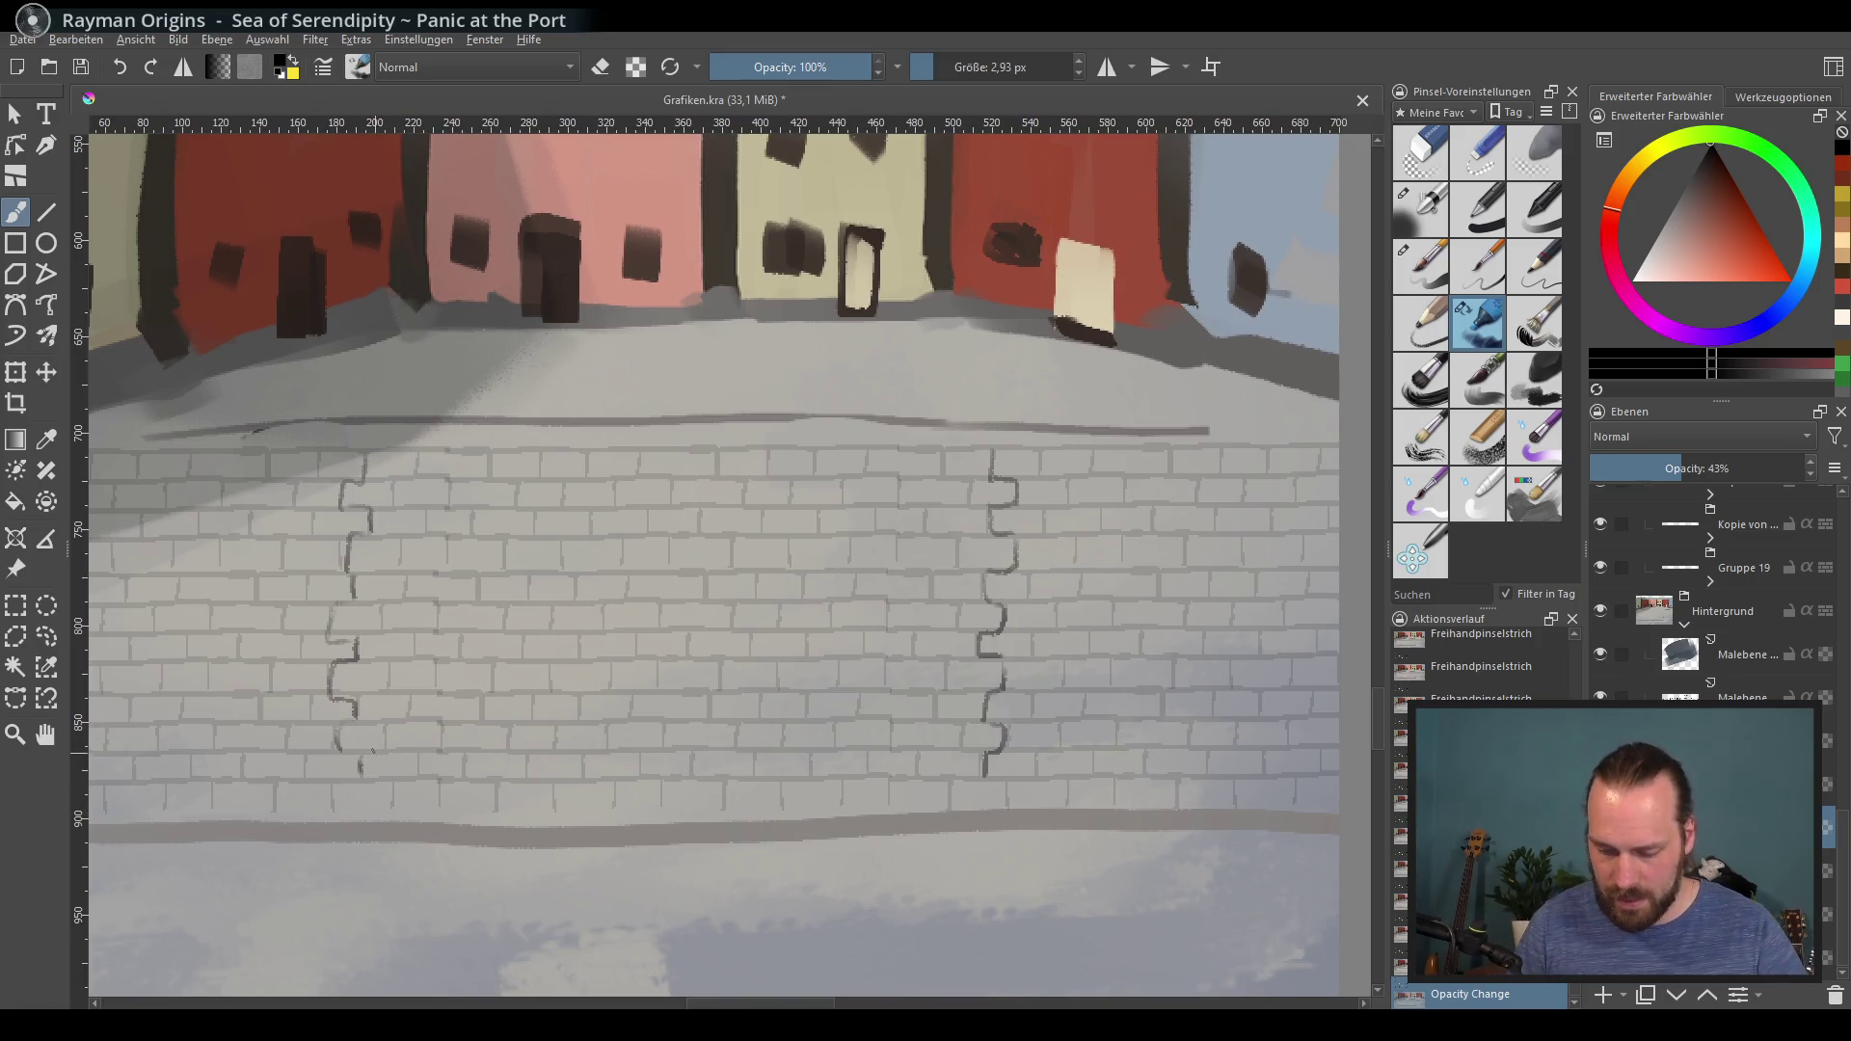
key(ctrl+z)
drag(376, 777, 981, 775)
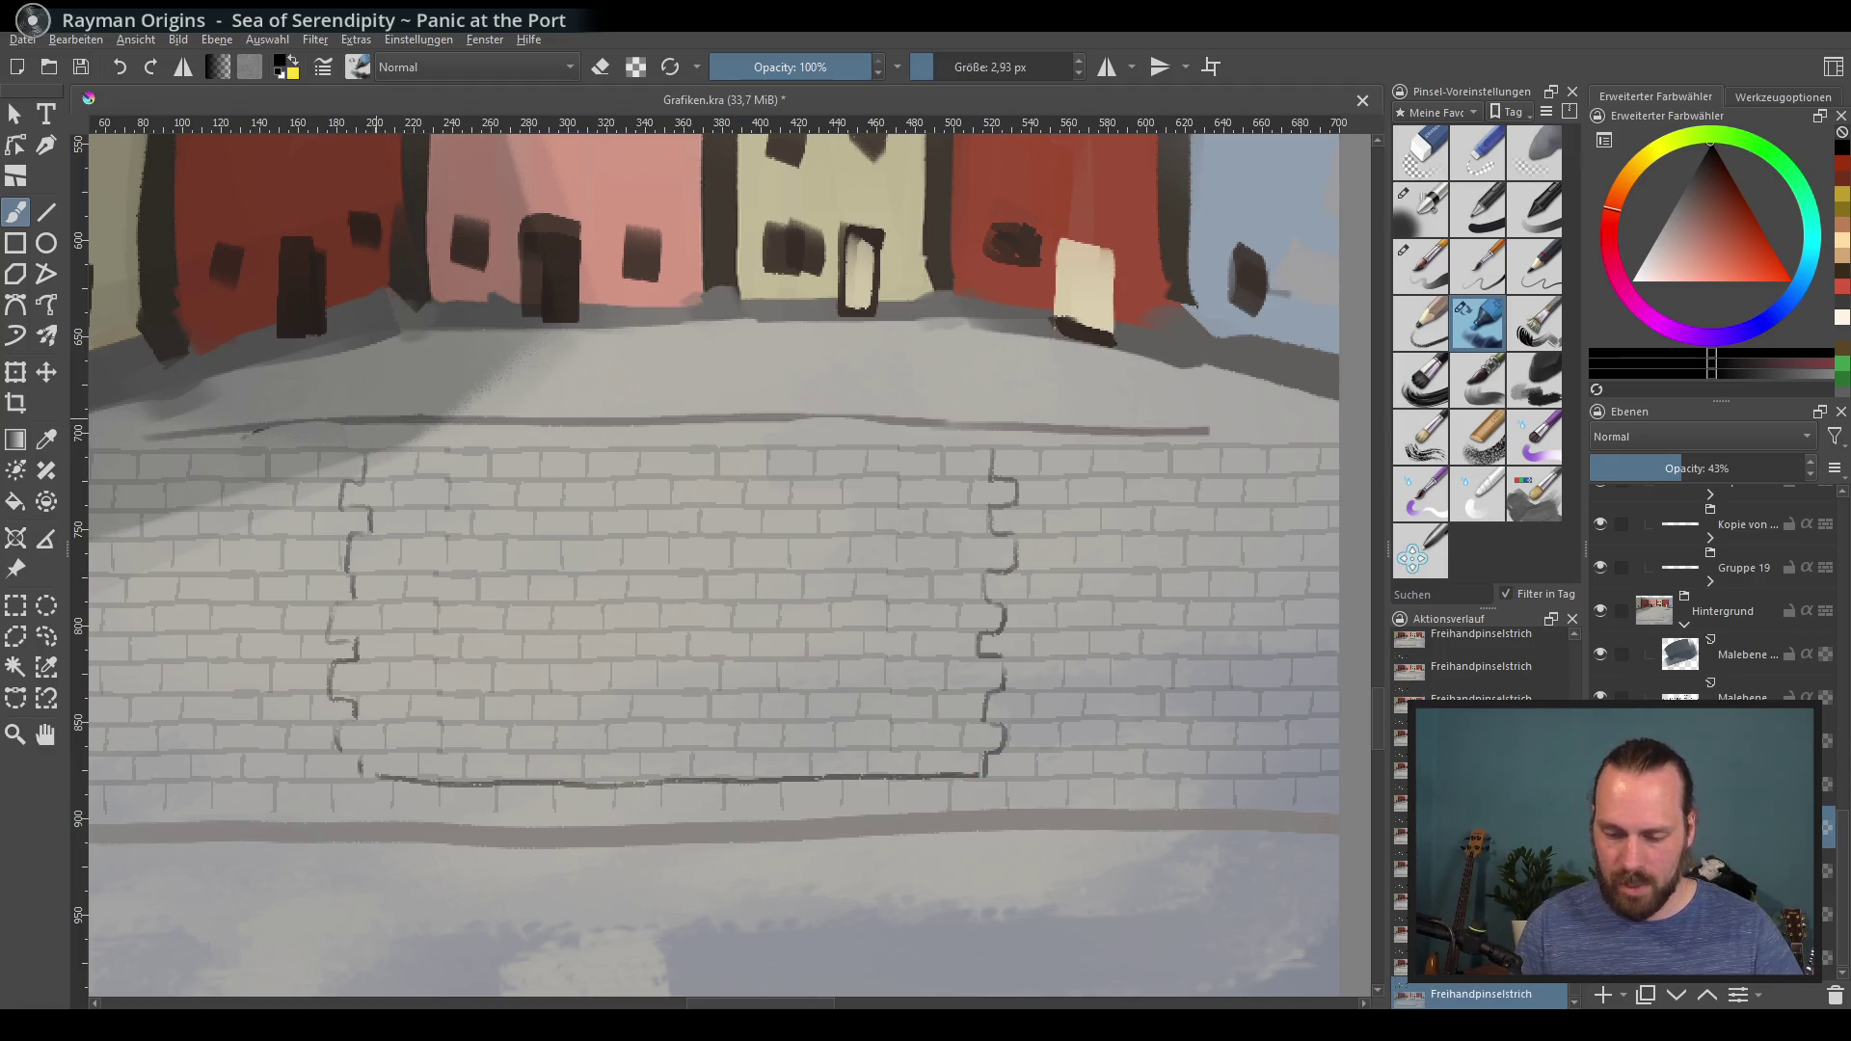
drag(666, 425, 792, 421)
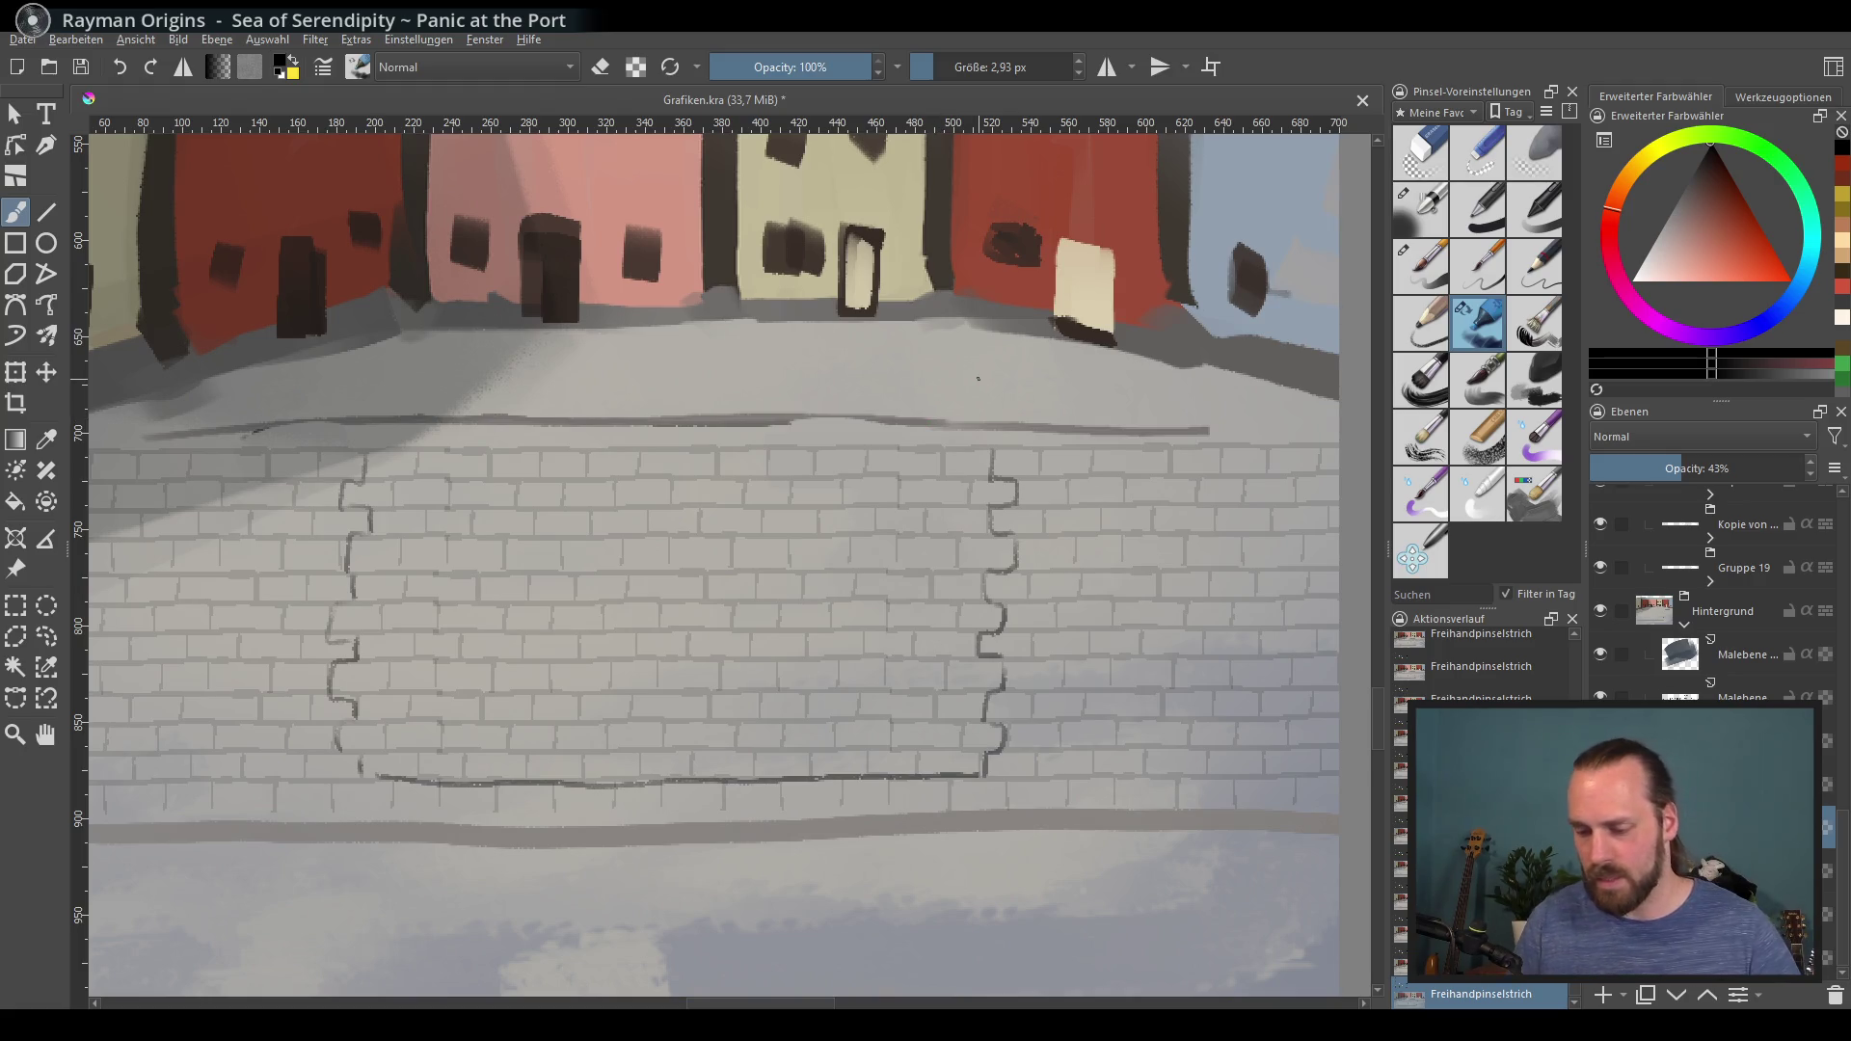
scroll(711, 267, down, 5)
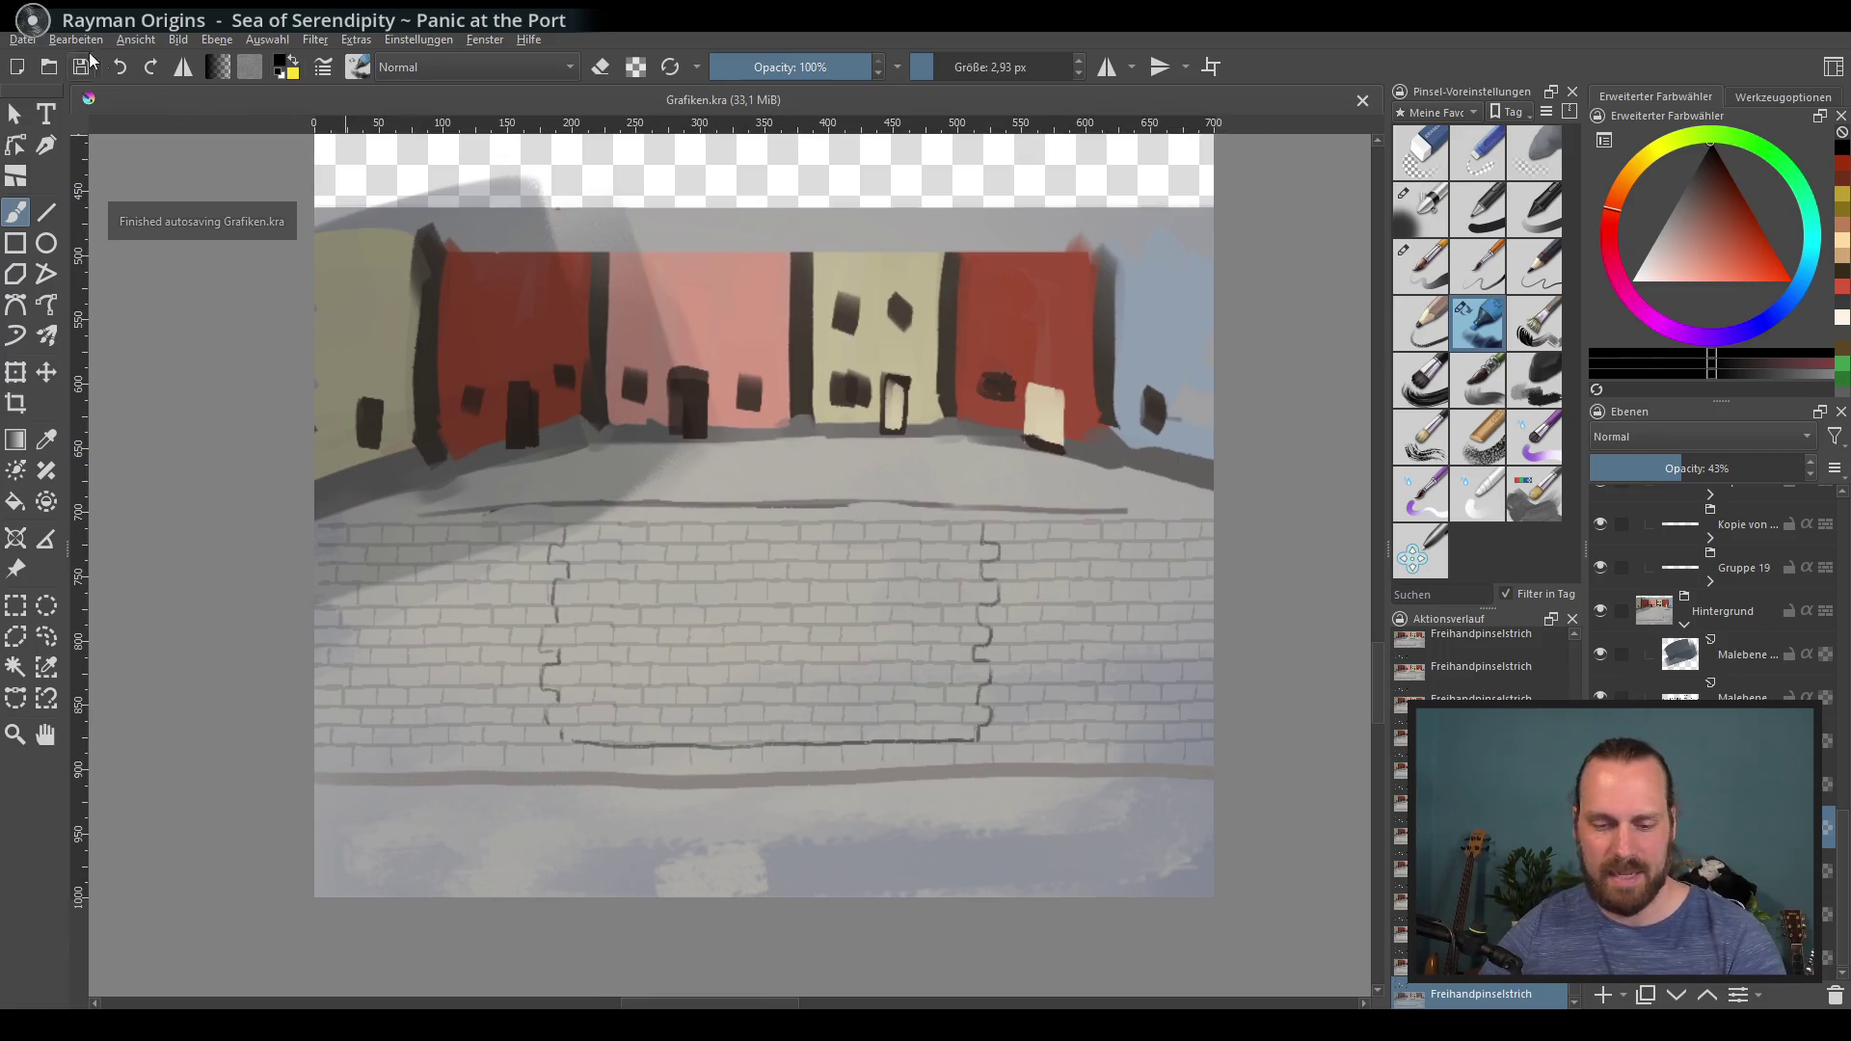
click(22, 40)
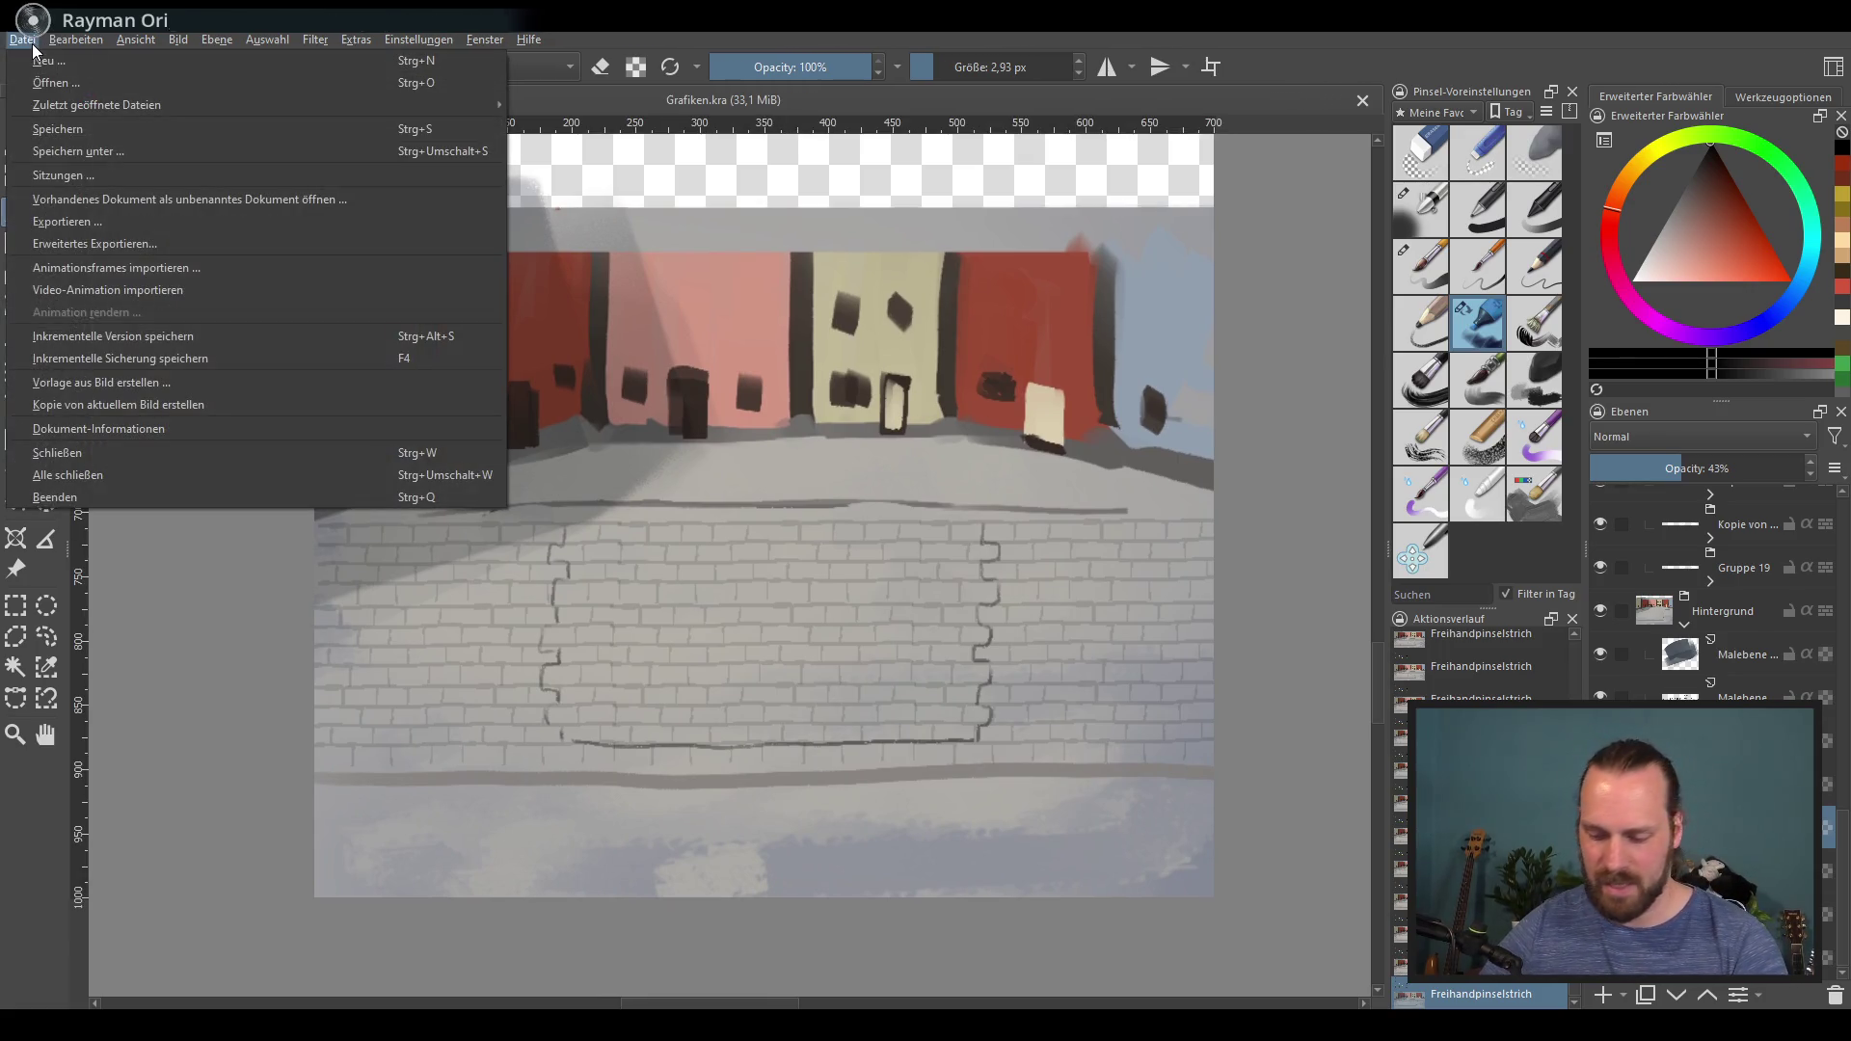
Step: Export the painting over the existing Grafik.png, confirming the overwrite and default PNG settings
click(213, 228)
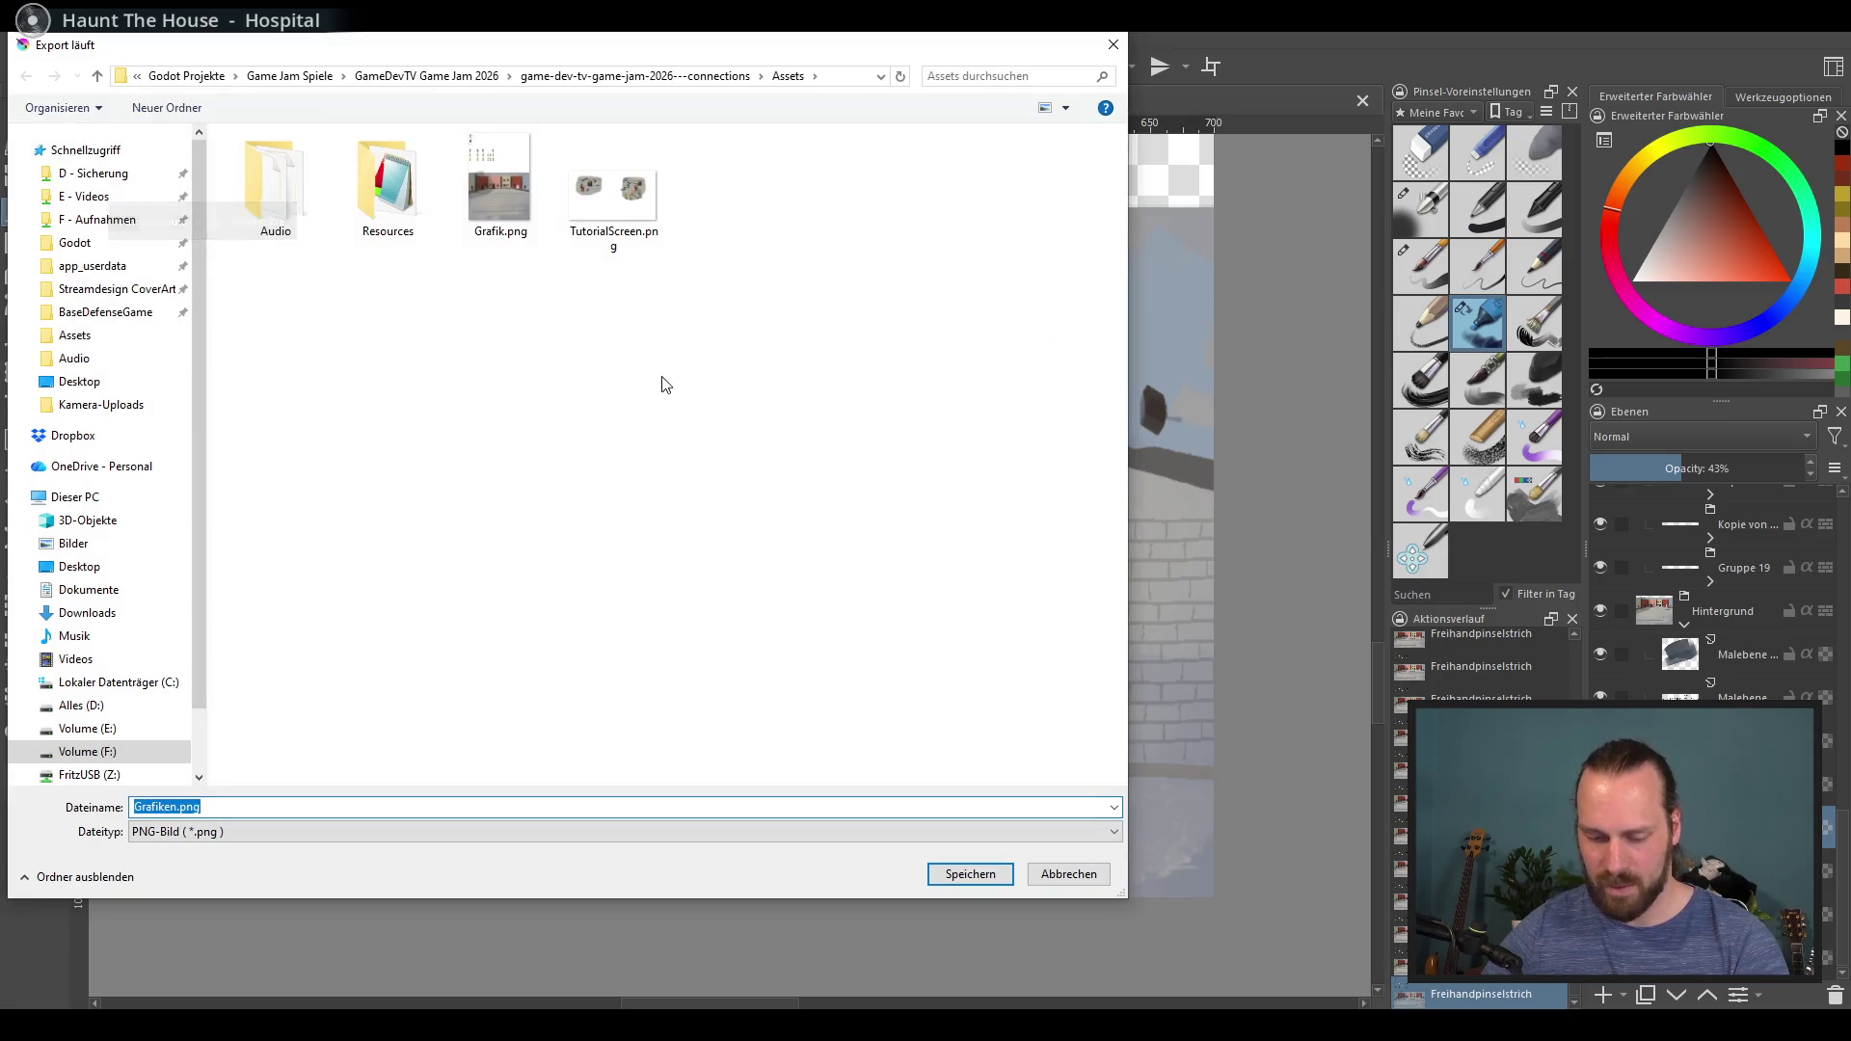
click(971, 874)
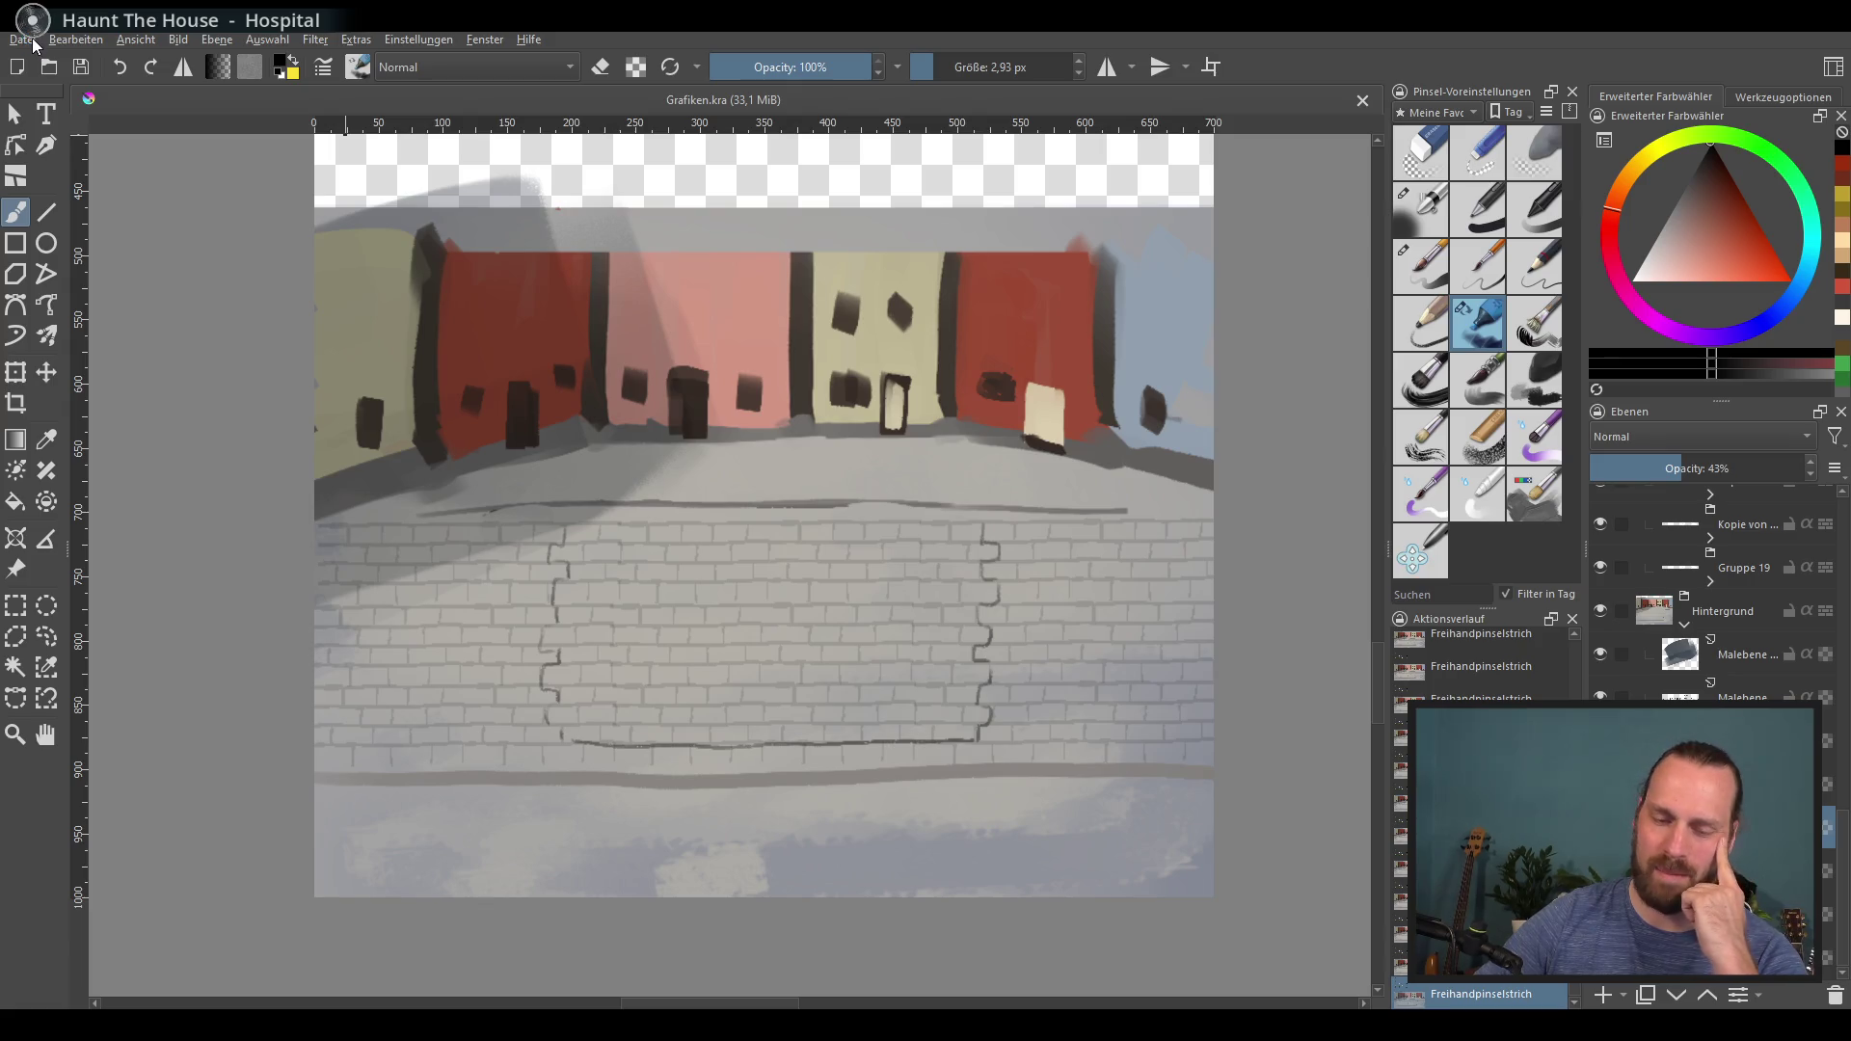
click(1113, 731)
click(23, 39)
click(142, 227)
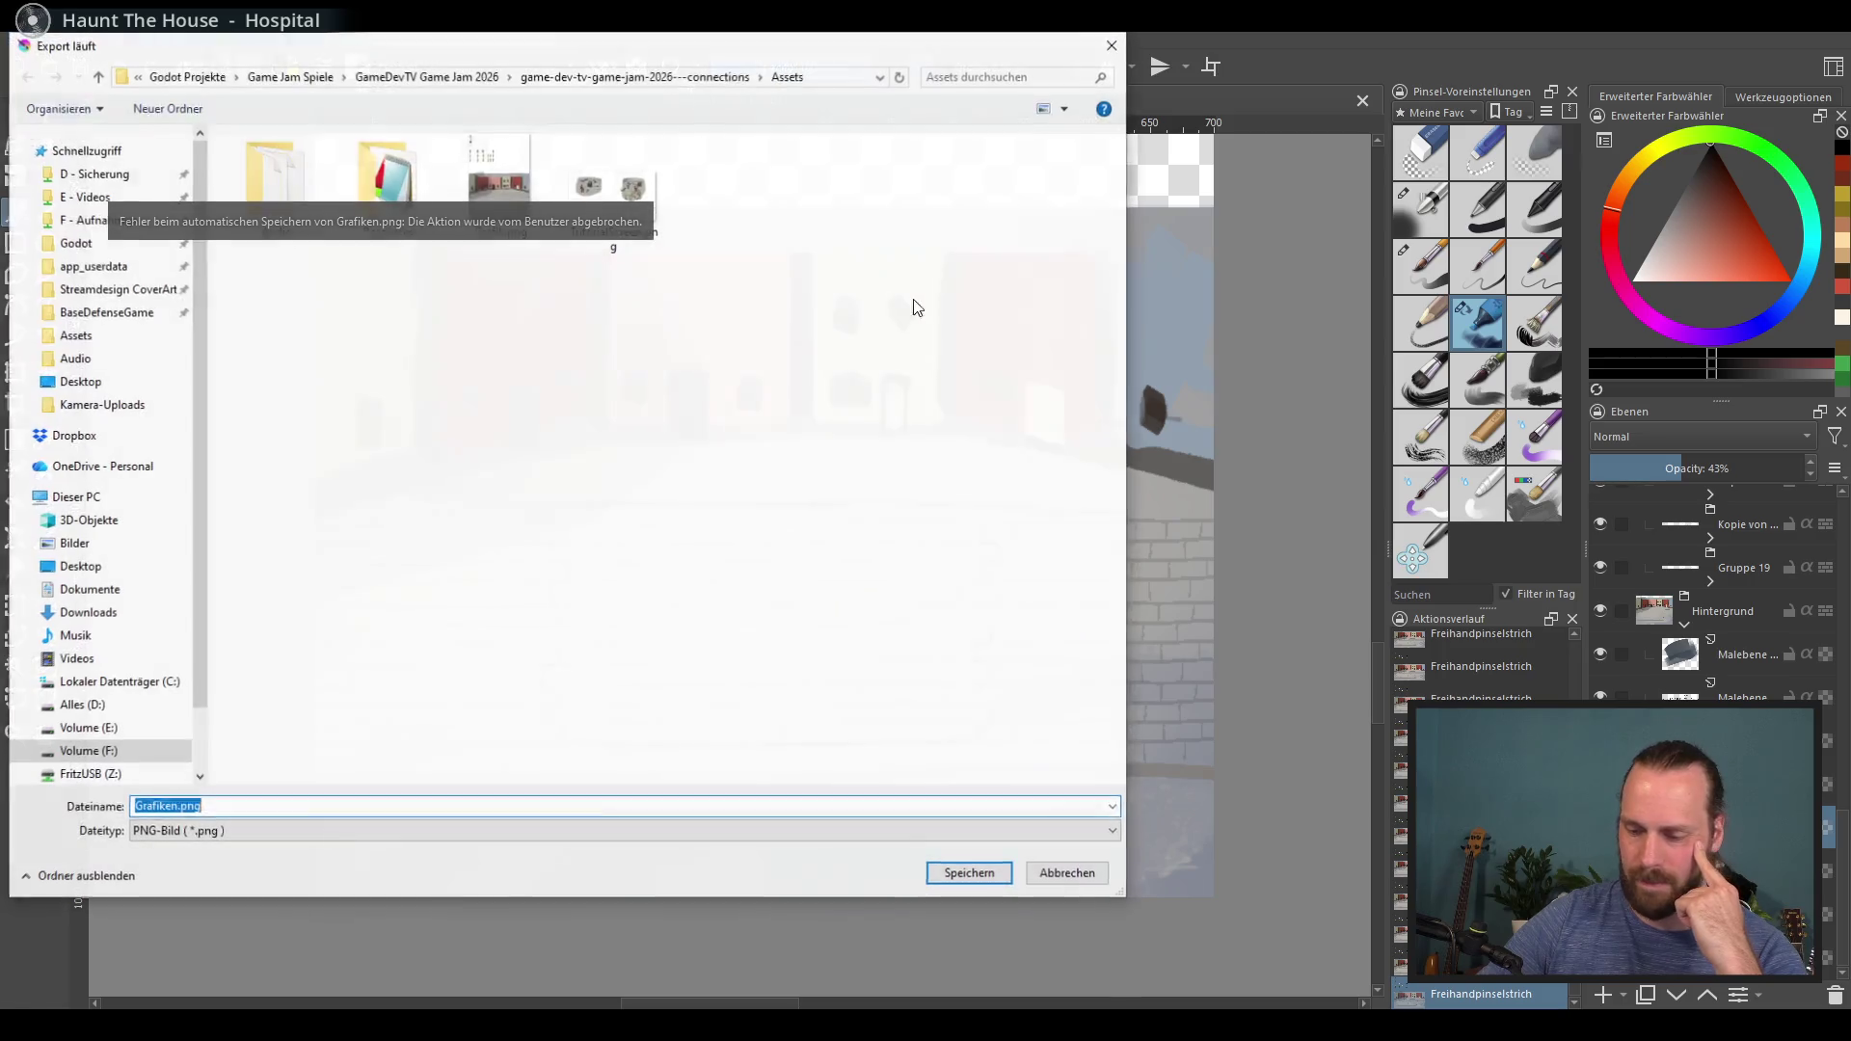
double_click(500, 189)
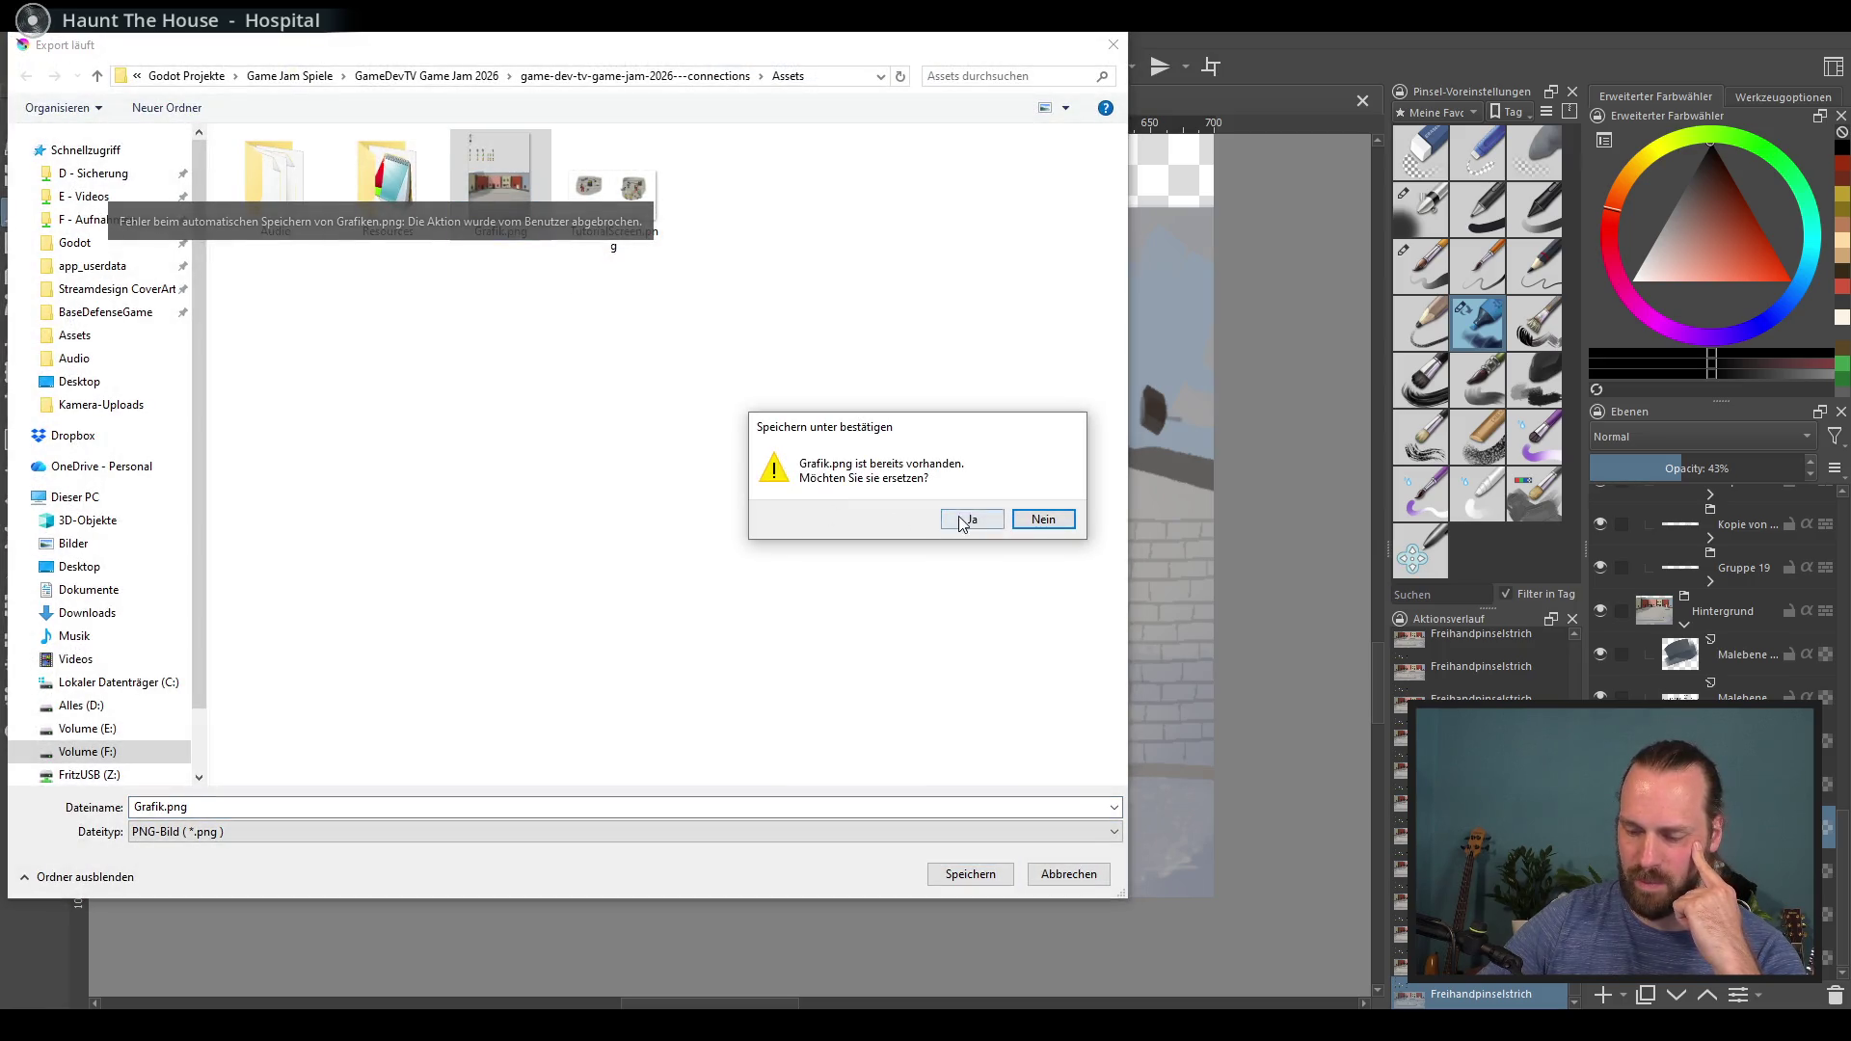
click(962, 518)
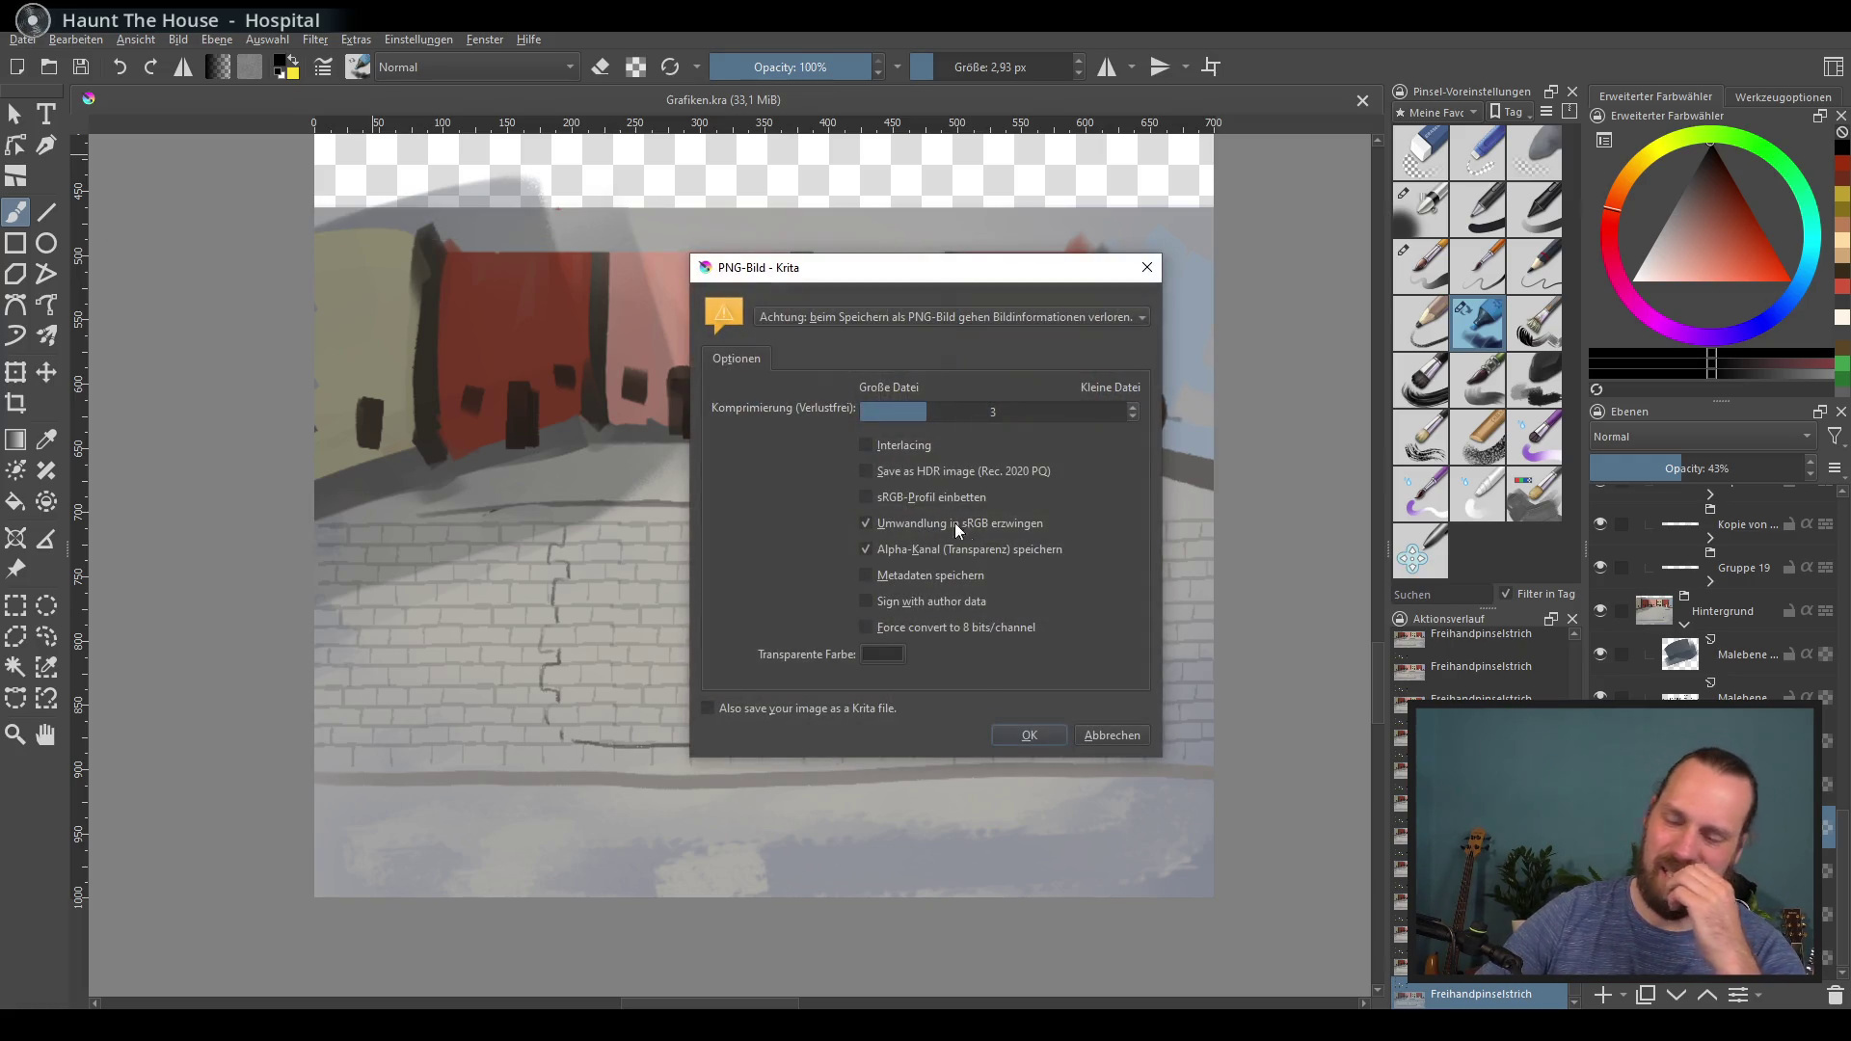
click(1024, 735)
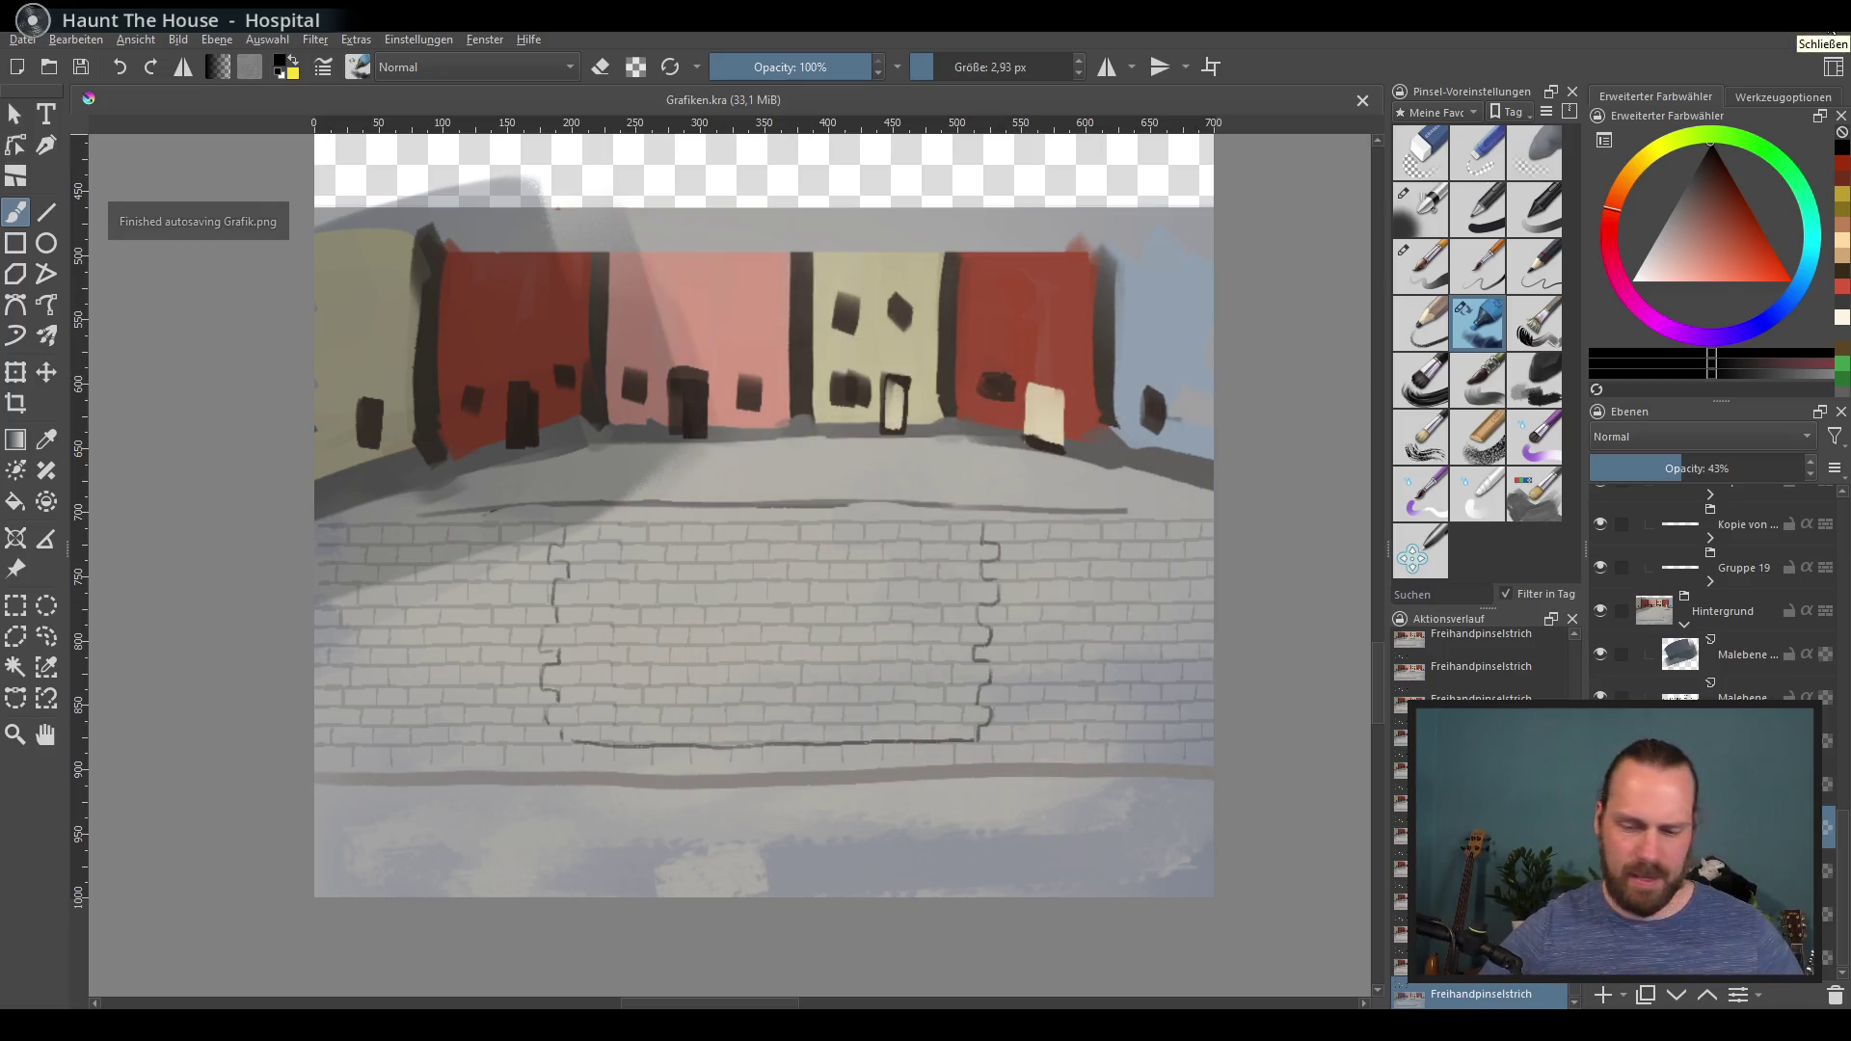
Step: Add a new empty paint layer, Malebene 23, above the Security group
scroll(961, 385, up, 8)
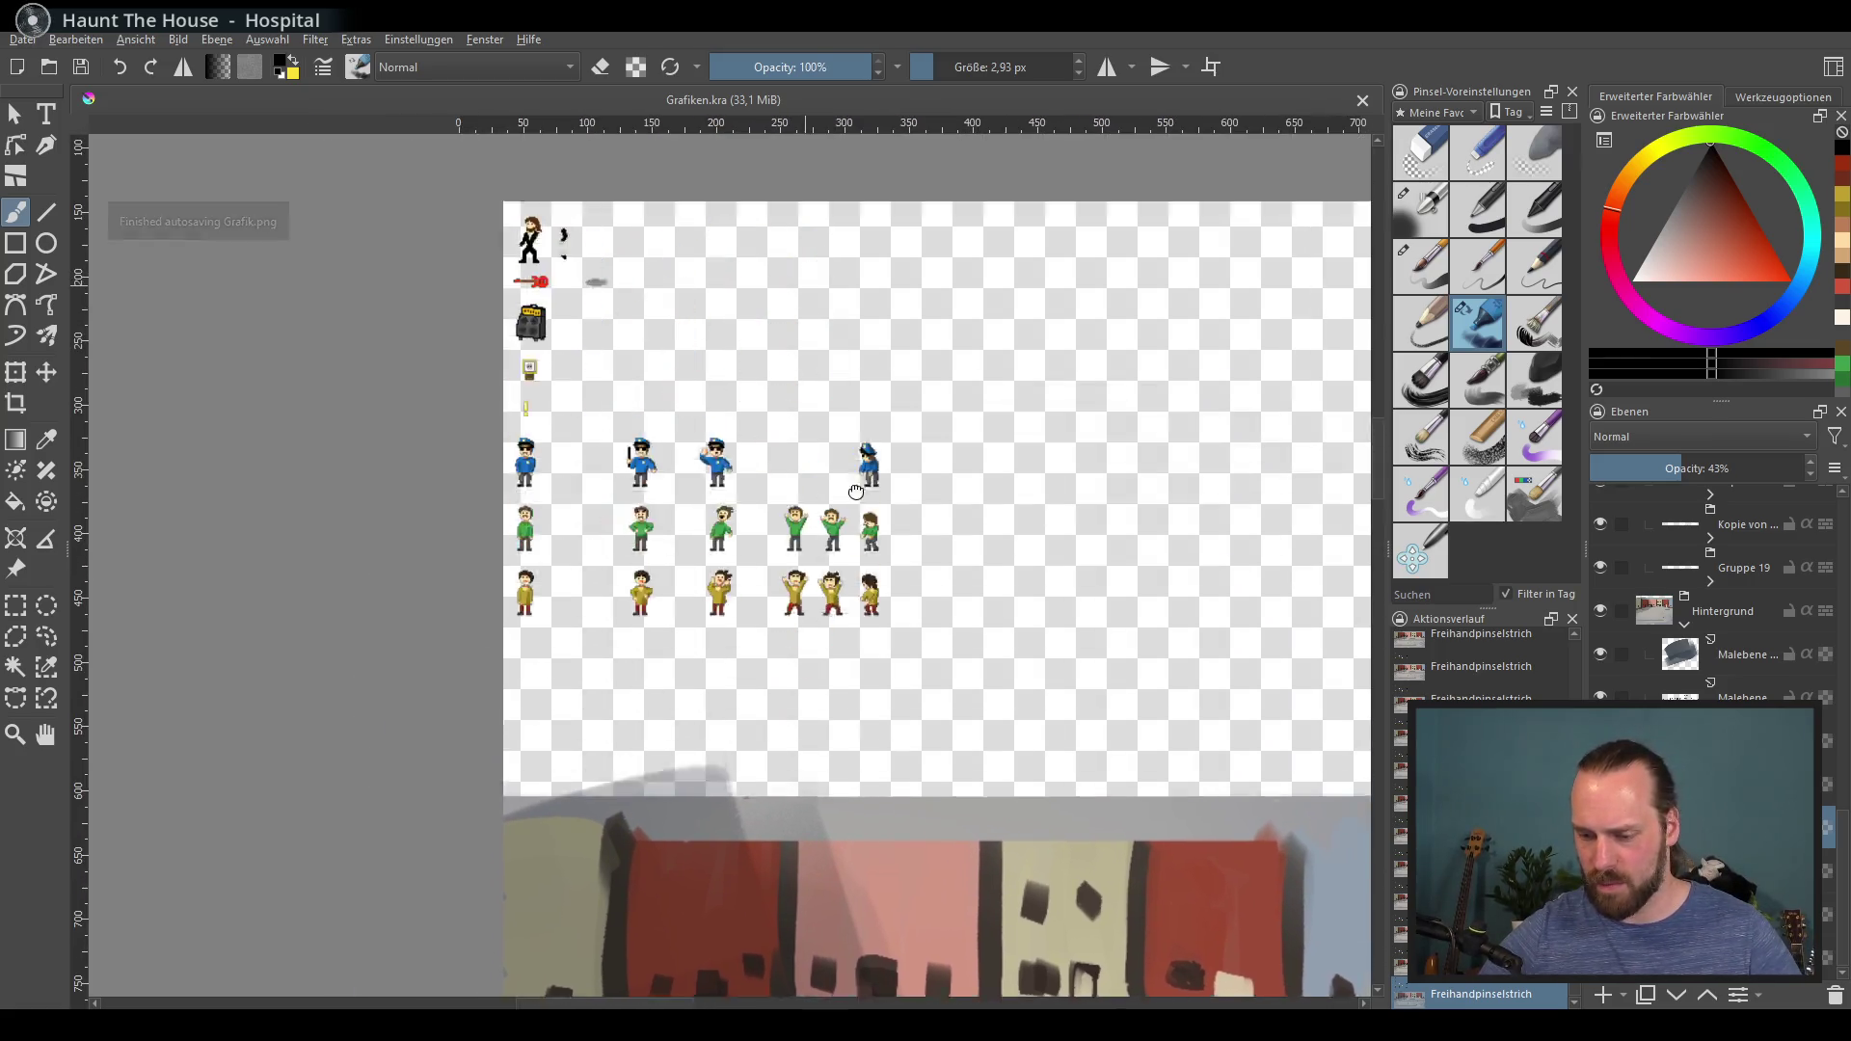
scroll(756, 521, up, 3)
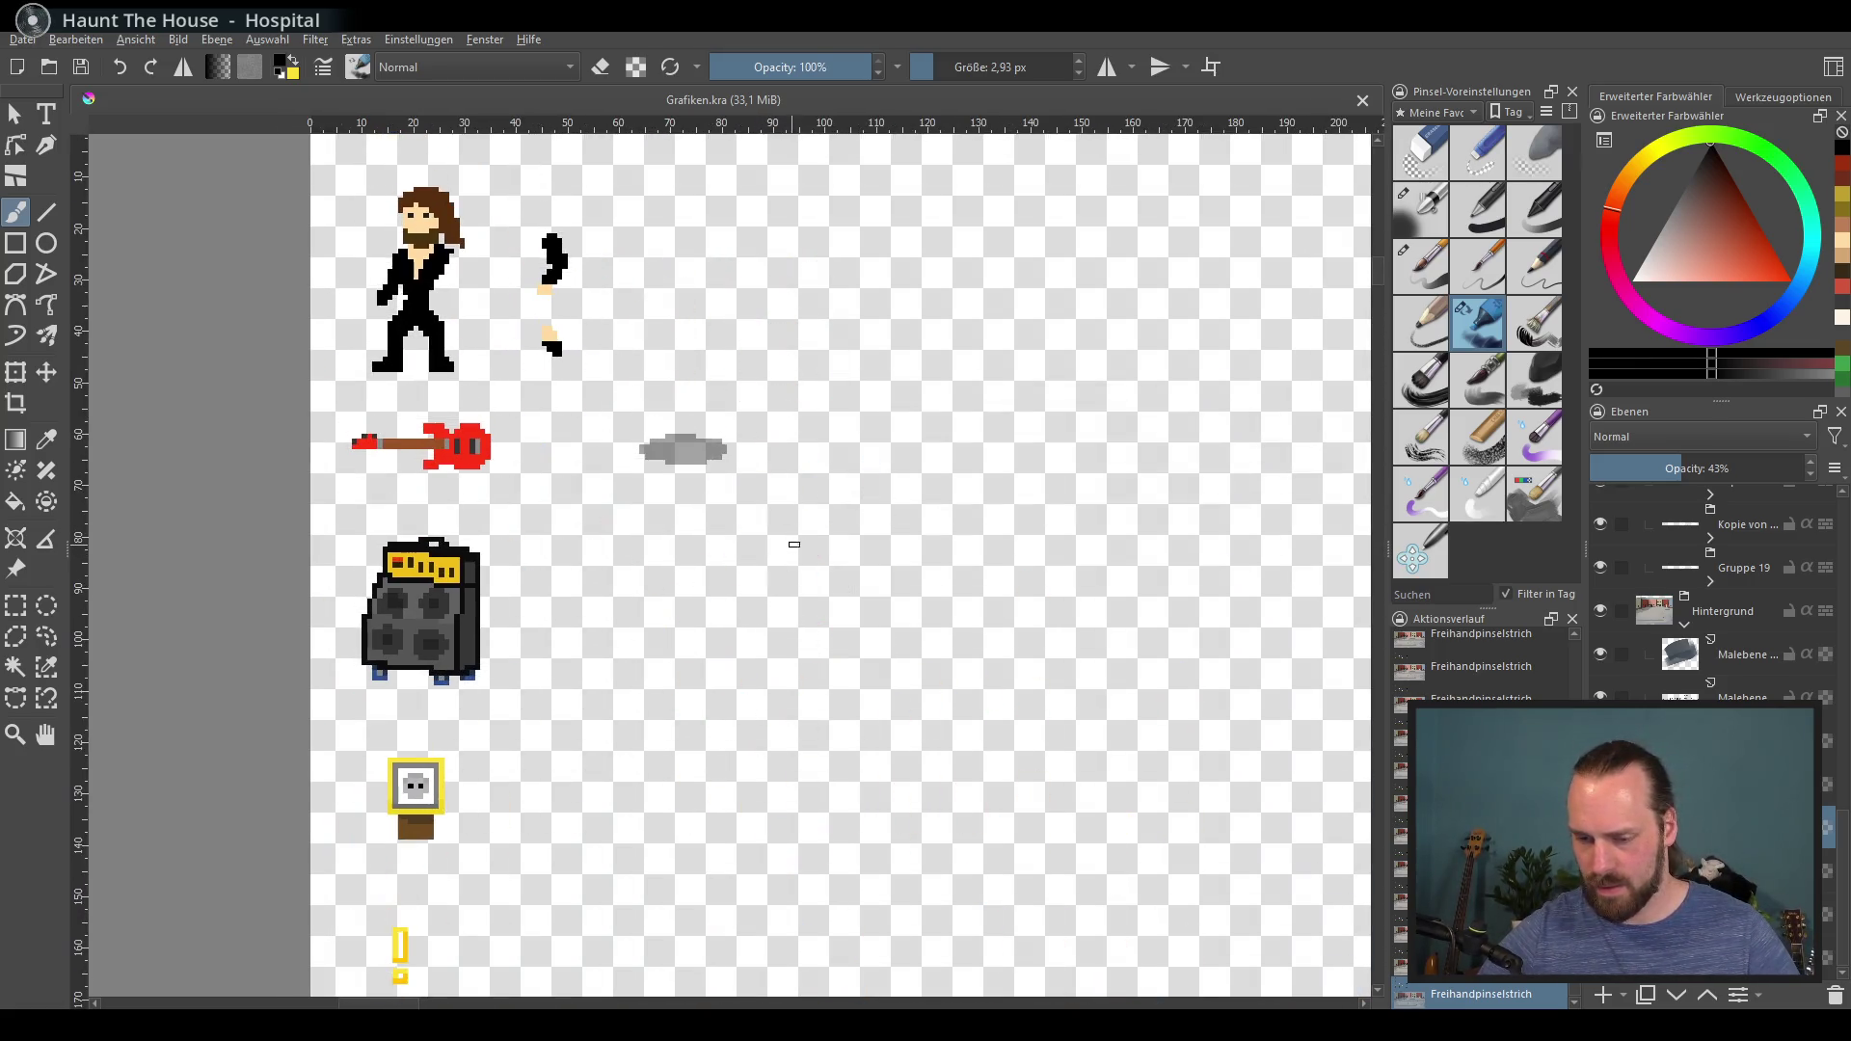
scroll(1753, 658, up, 5)
scroll(1753, 657, up, 5)
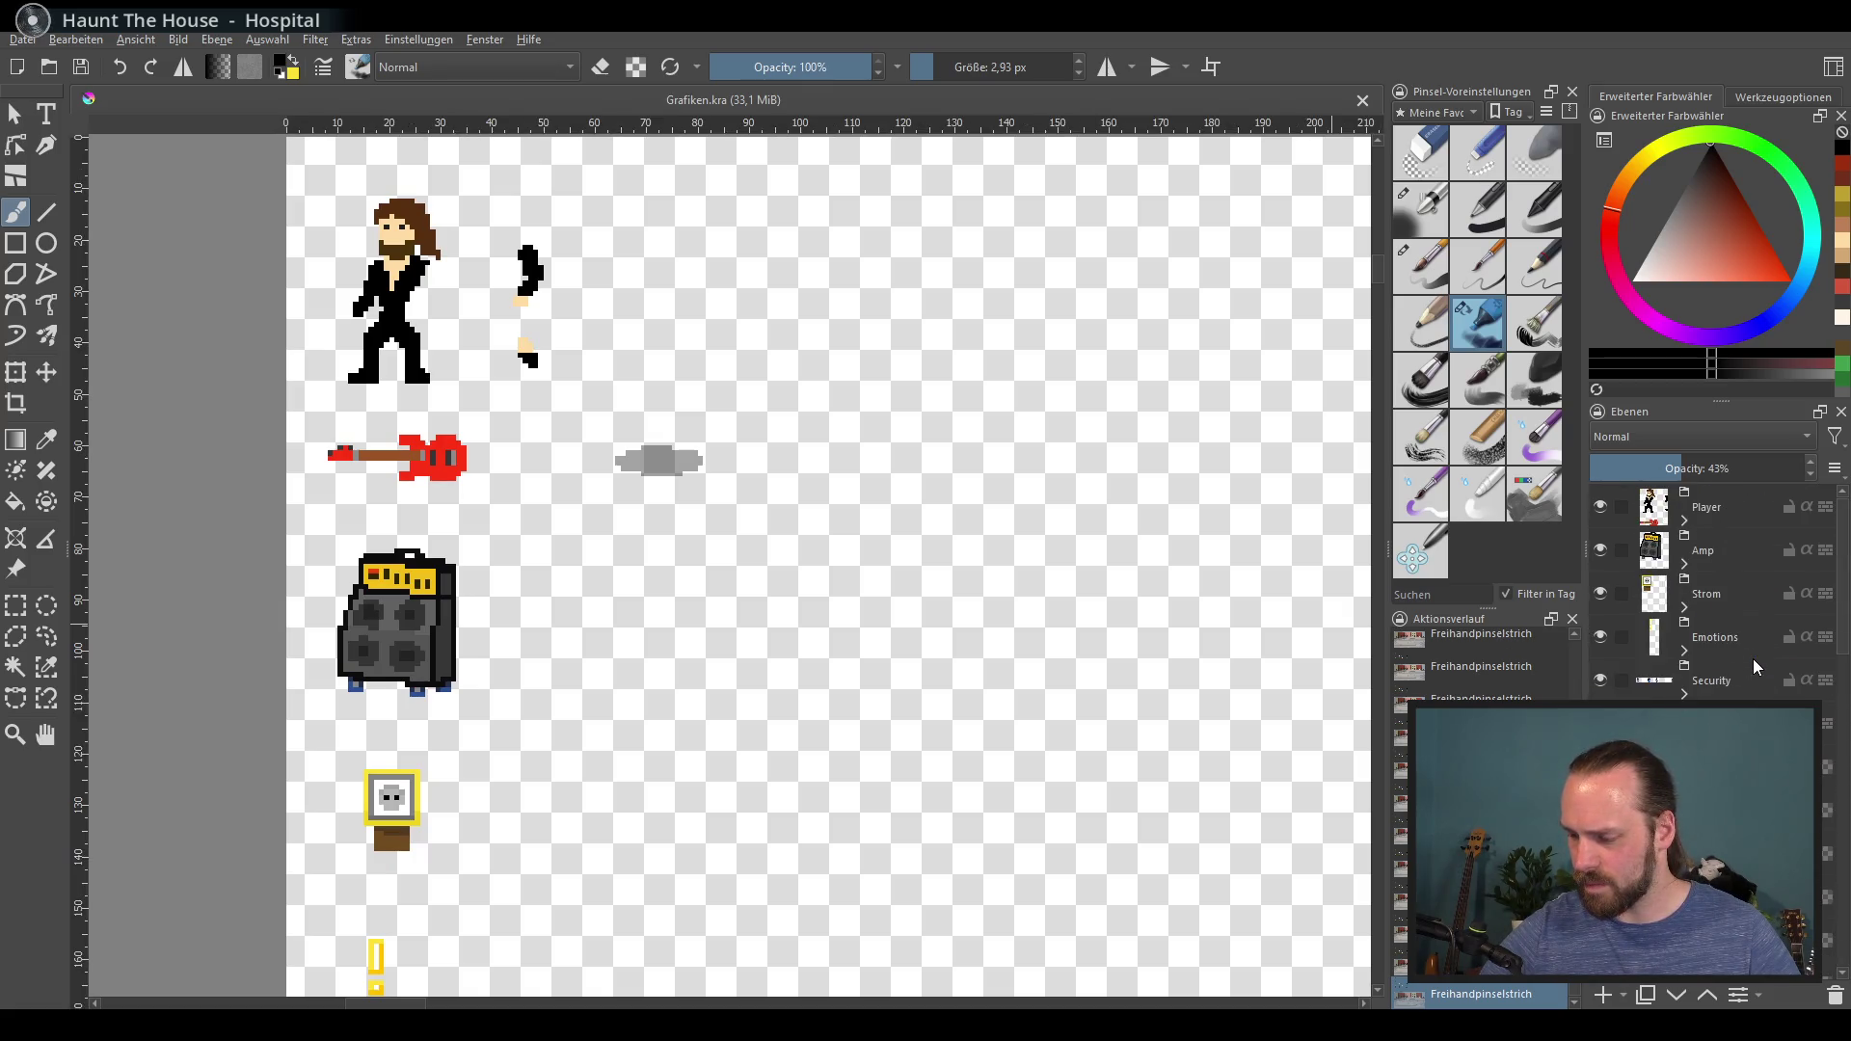
scroll(1773, 552, down, 3)
click(1741, 561)
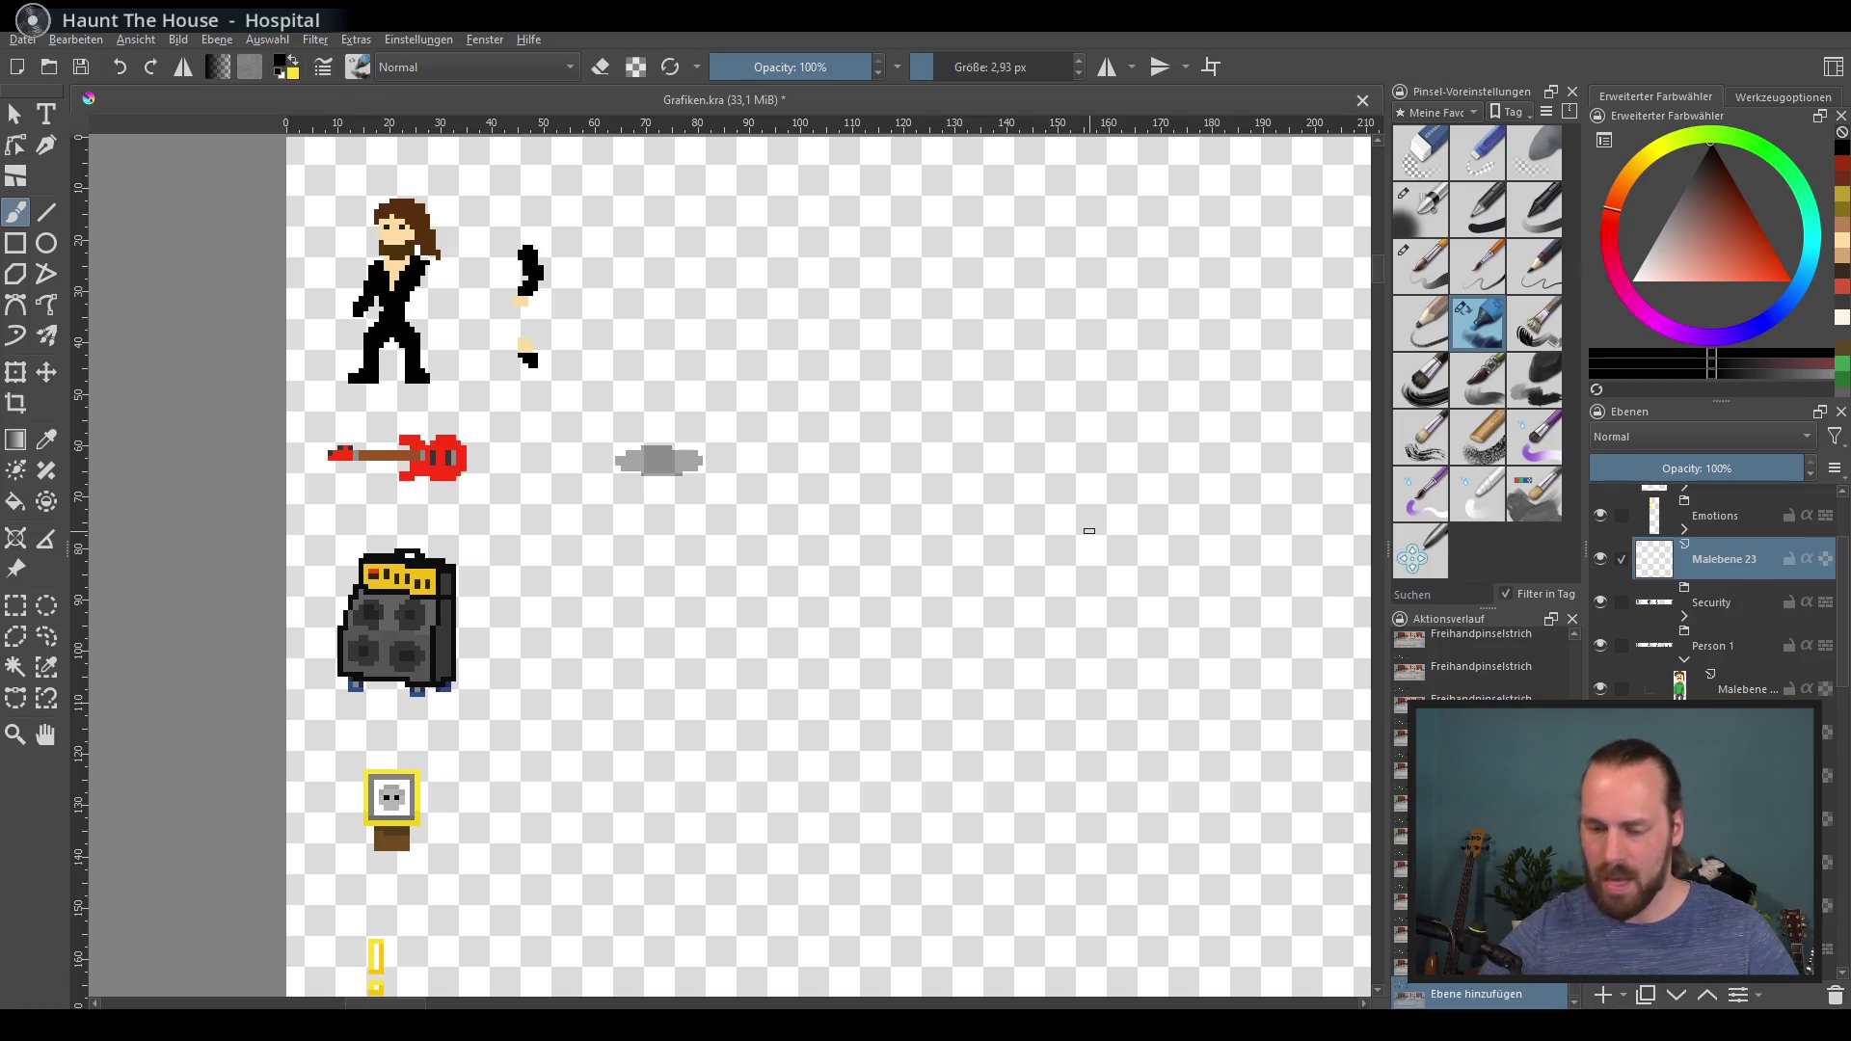
Step: Filter the brush presets list to the Pixel Art tag
scroll(728, 599, up, 5)
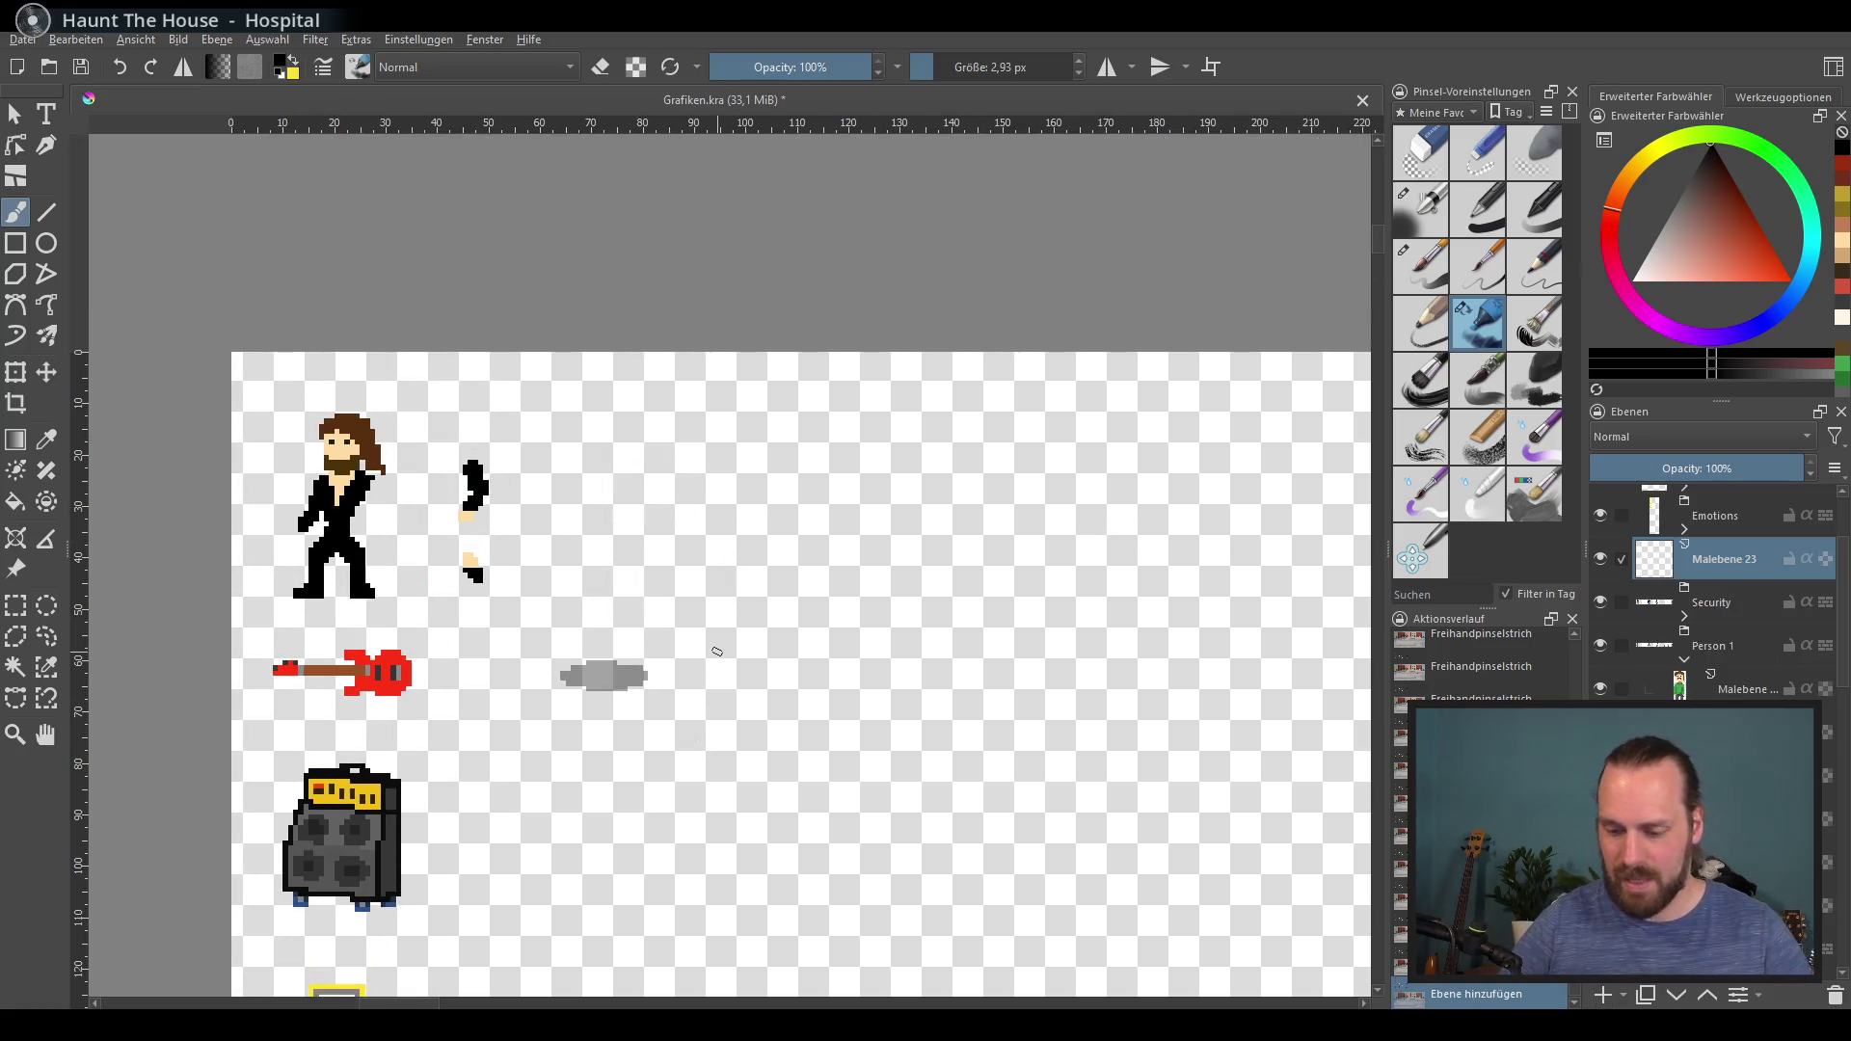
scroll(717, 651, up, 1)
drag(799, 597, 862, 616)
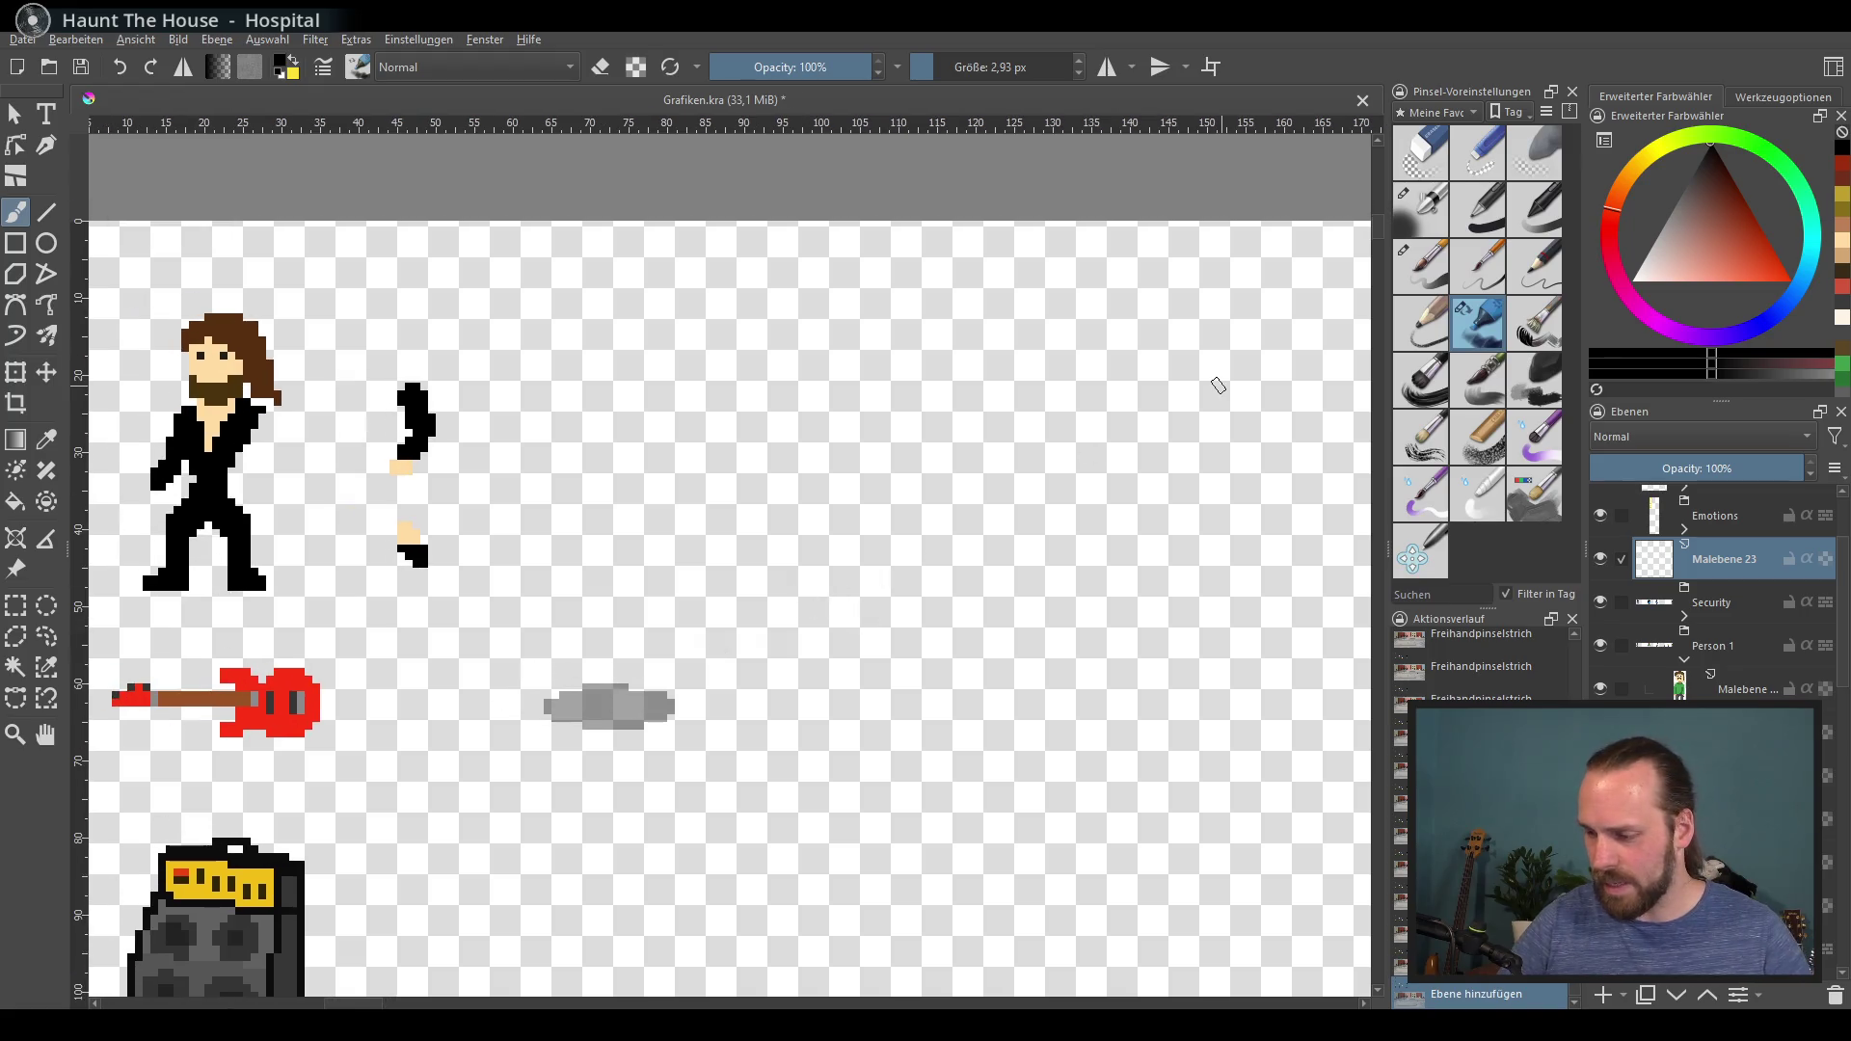
click(1471, 113)
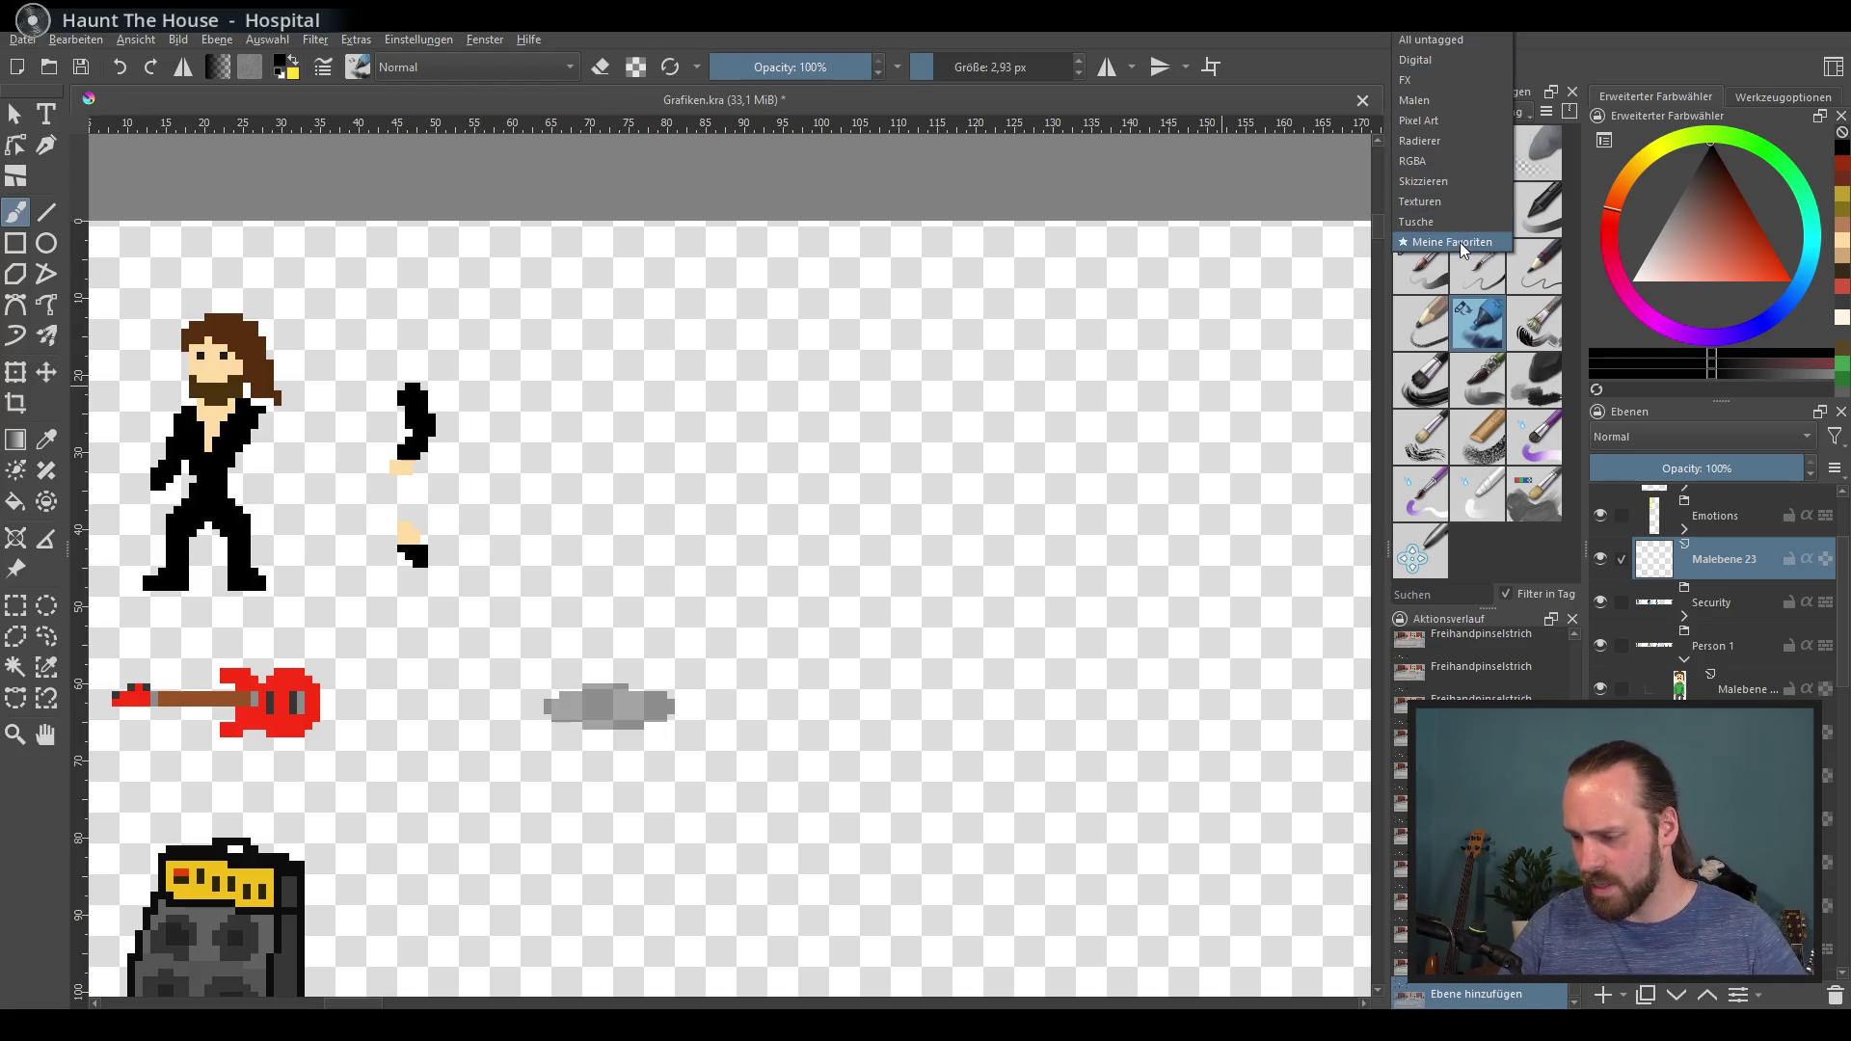
click(1444, 121)
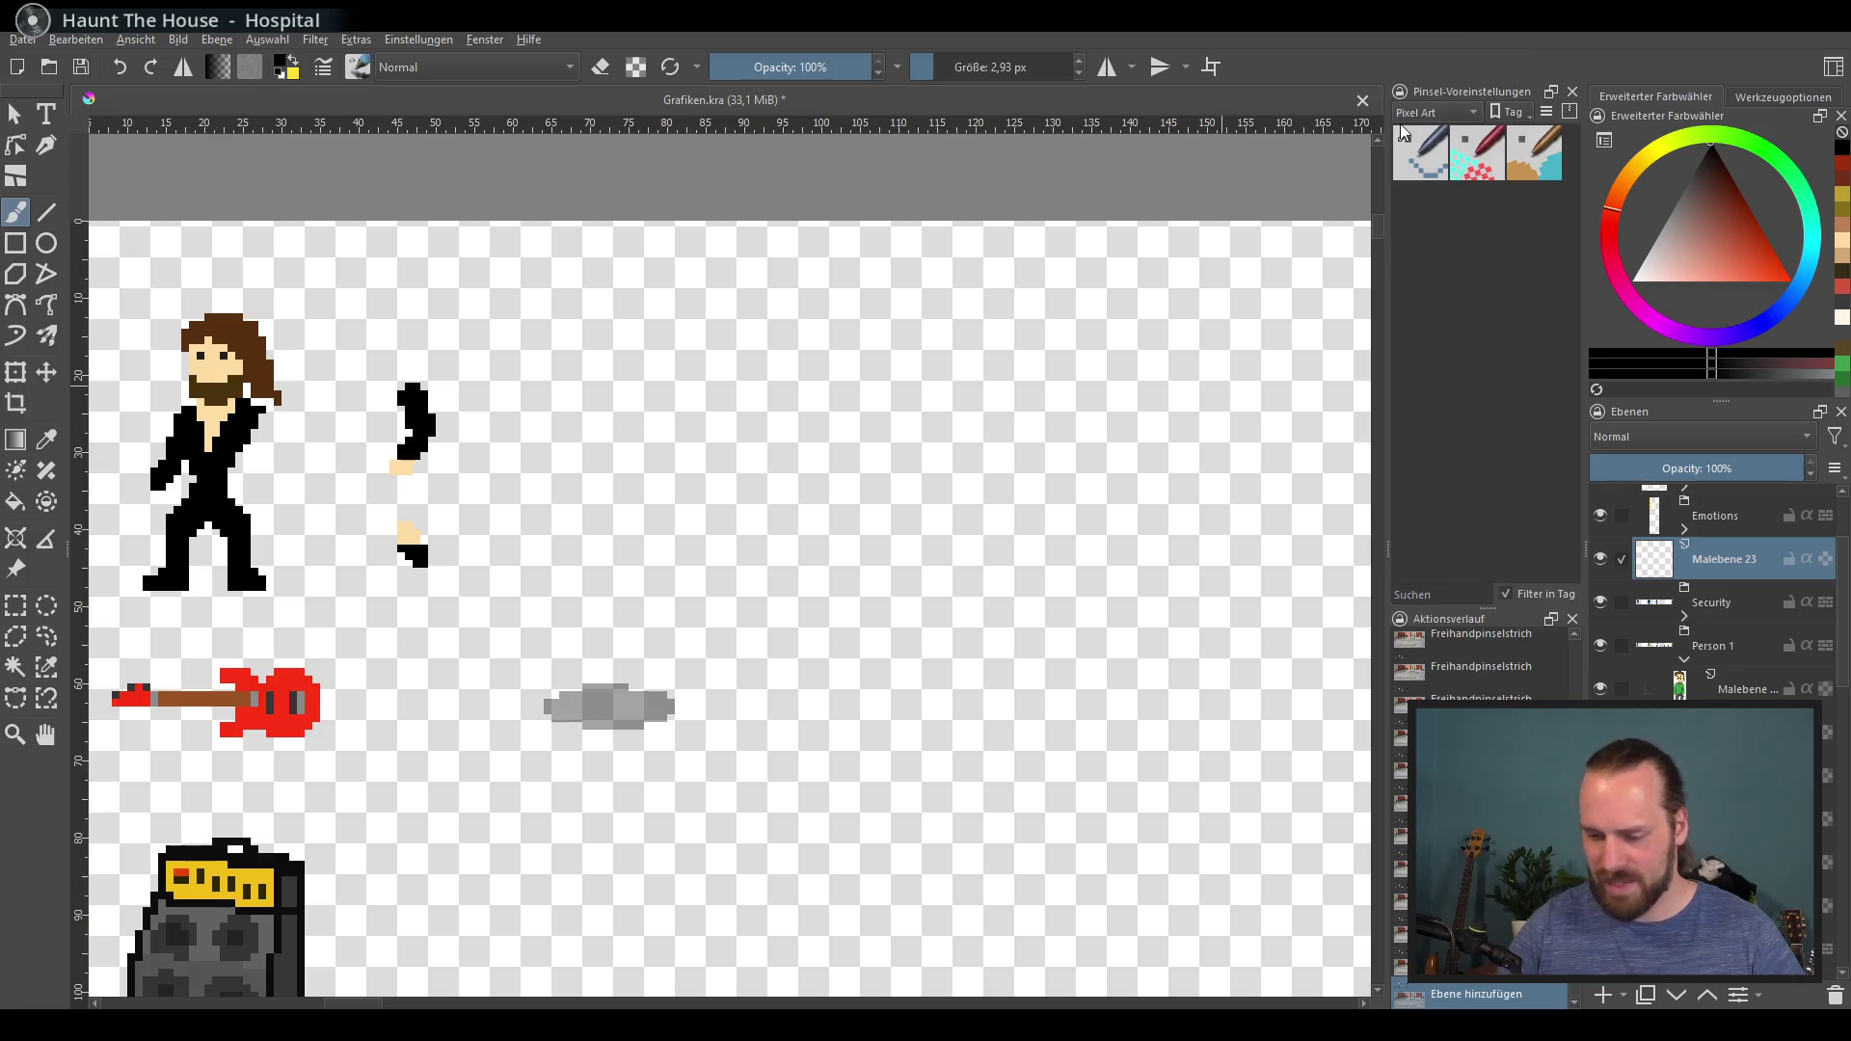
Step: Try a white test stroke on the new layer, then undo it
scroll(909, 488, up, 3)
drag(1697, 248, 1605, 316)
scroll(1046, 340, right, 1)
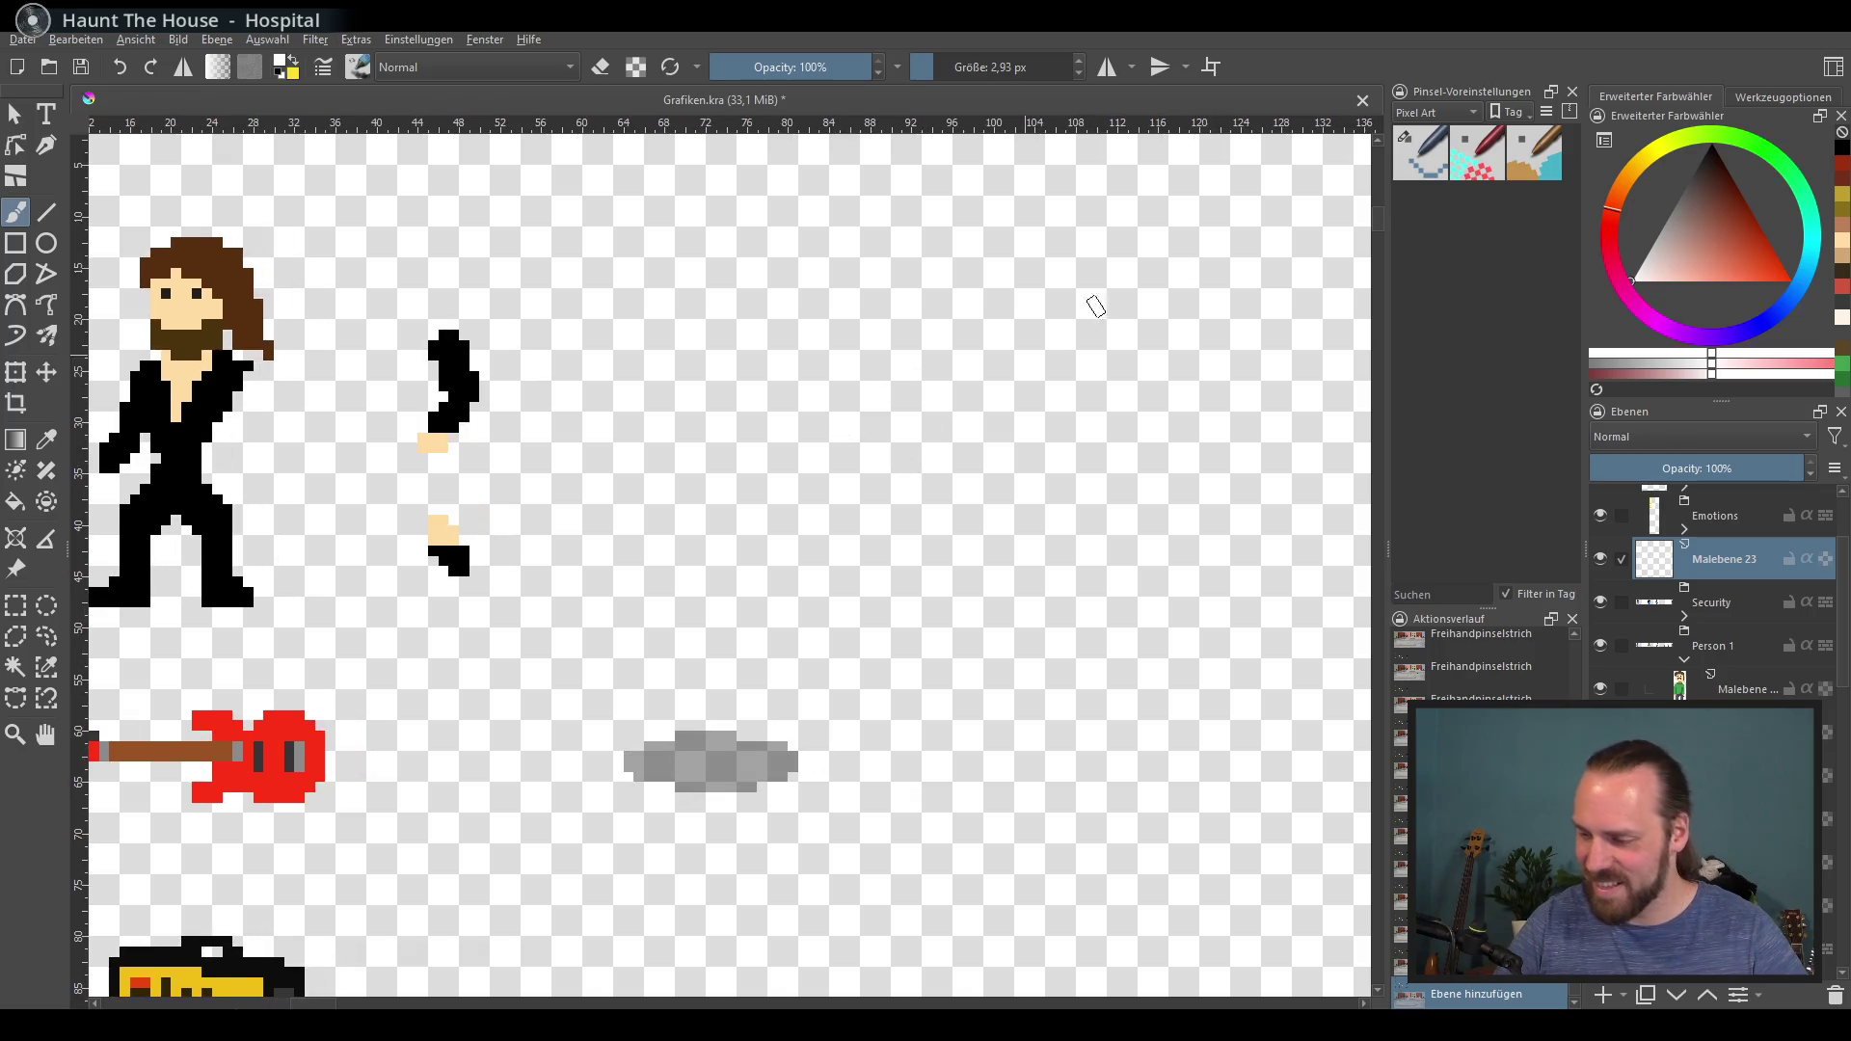
scroll(772, 492, up, 2)
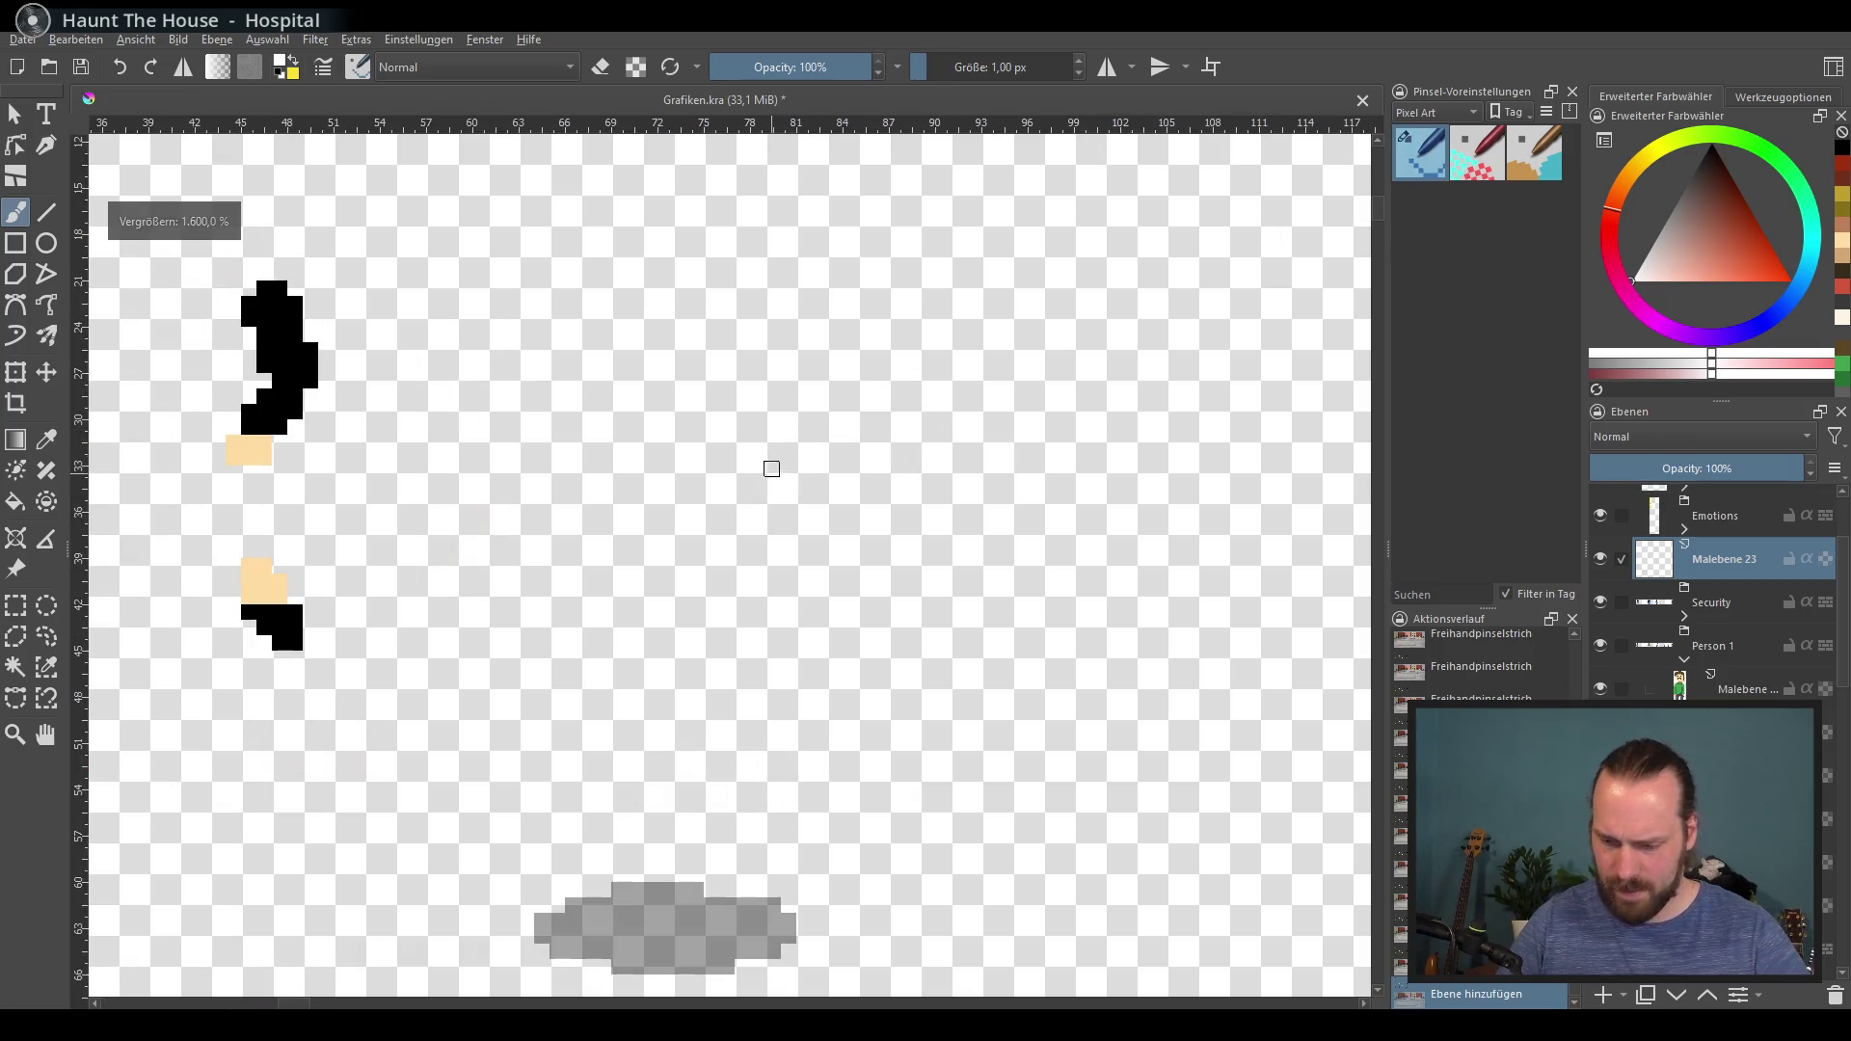
drag(758, 484, 773, 505)
key(ctrl+z)
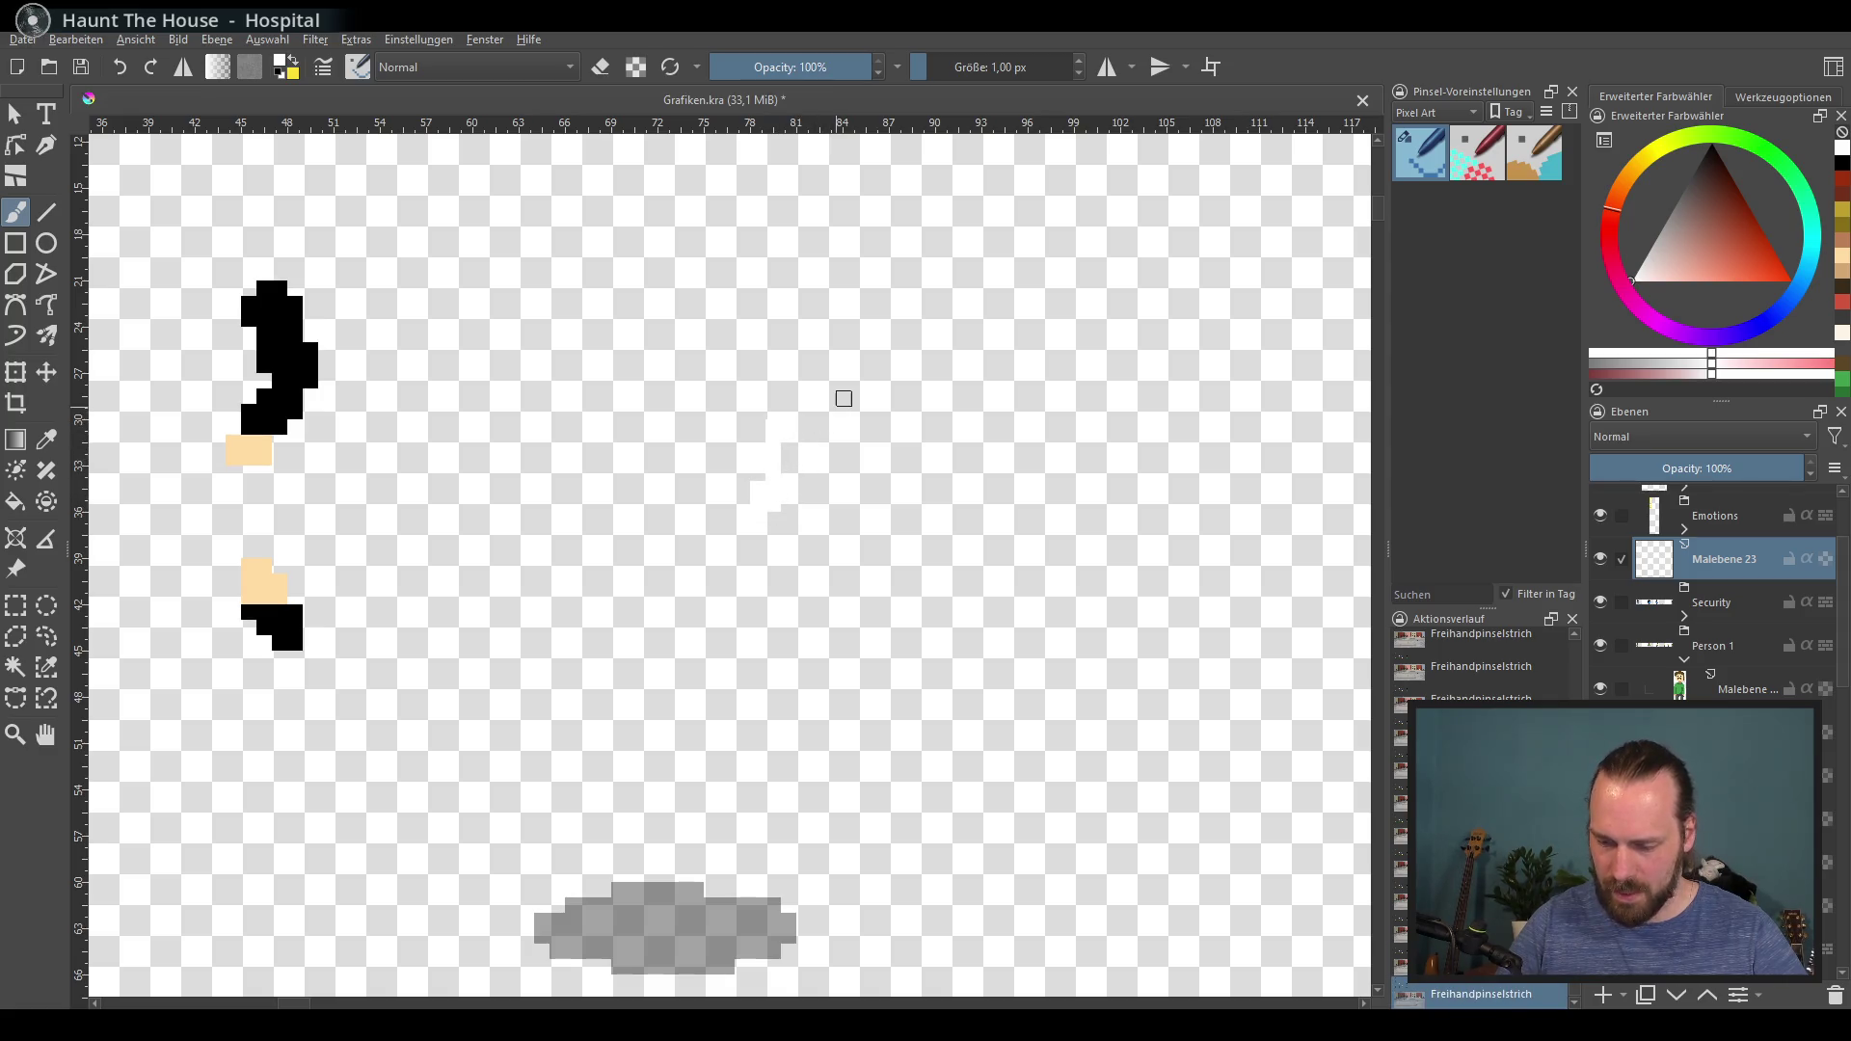
Step: Switch to black and draw the pixel music note's stem and flag, fixing strokes with undo
click(1711, 145)
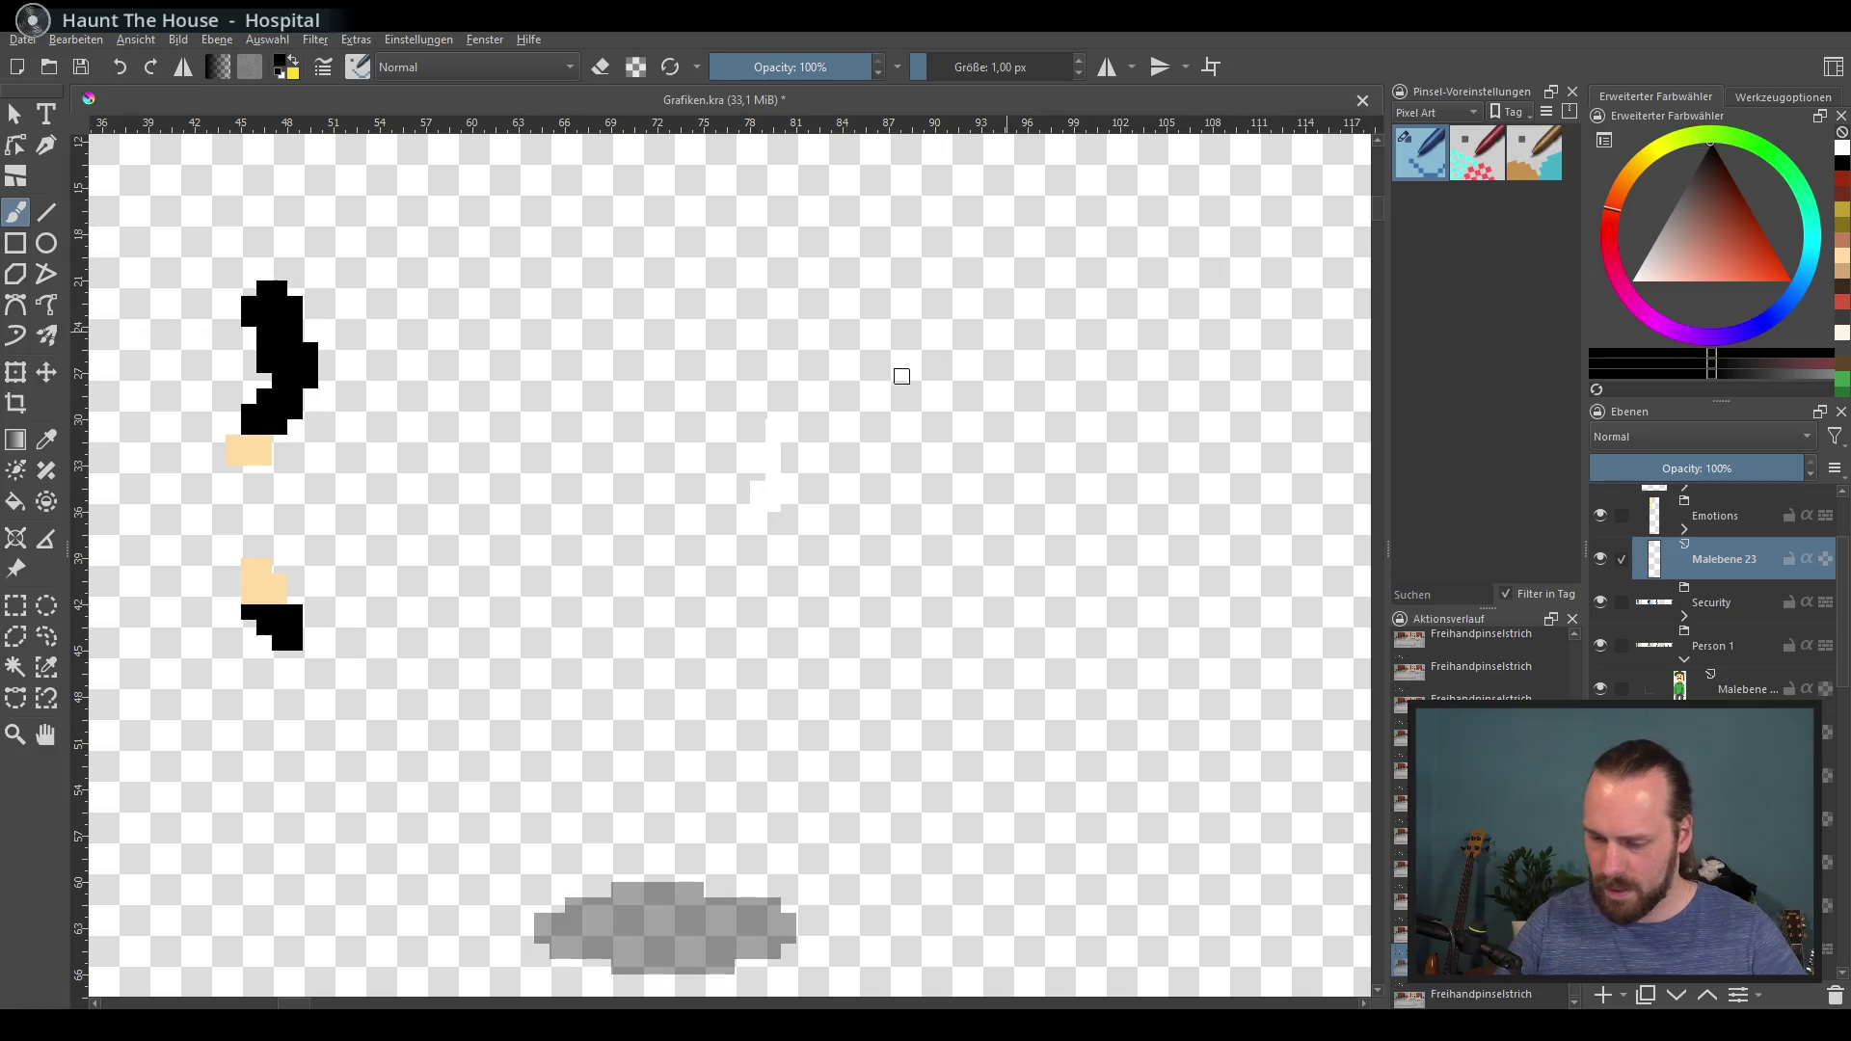
drag(773, 453, 774, 425)
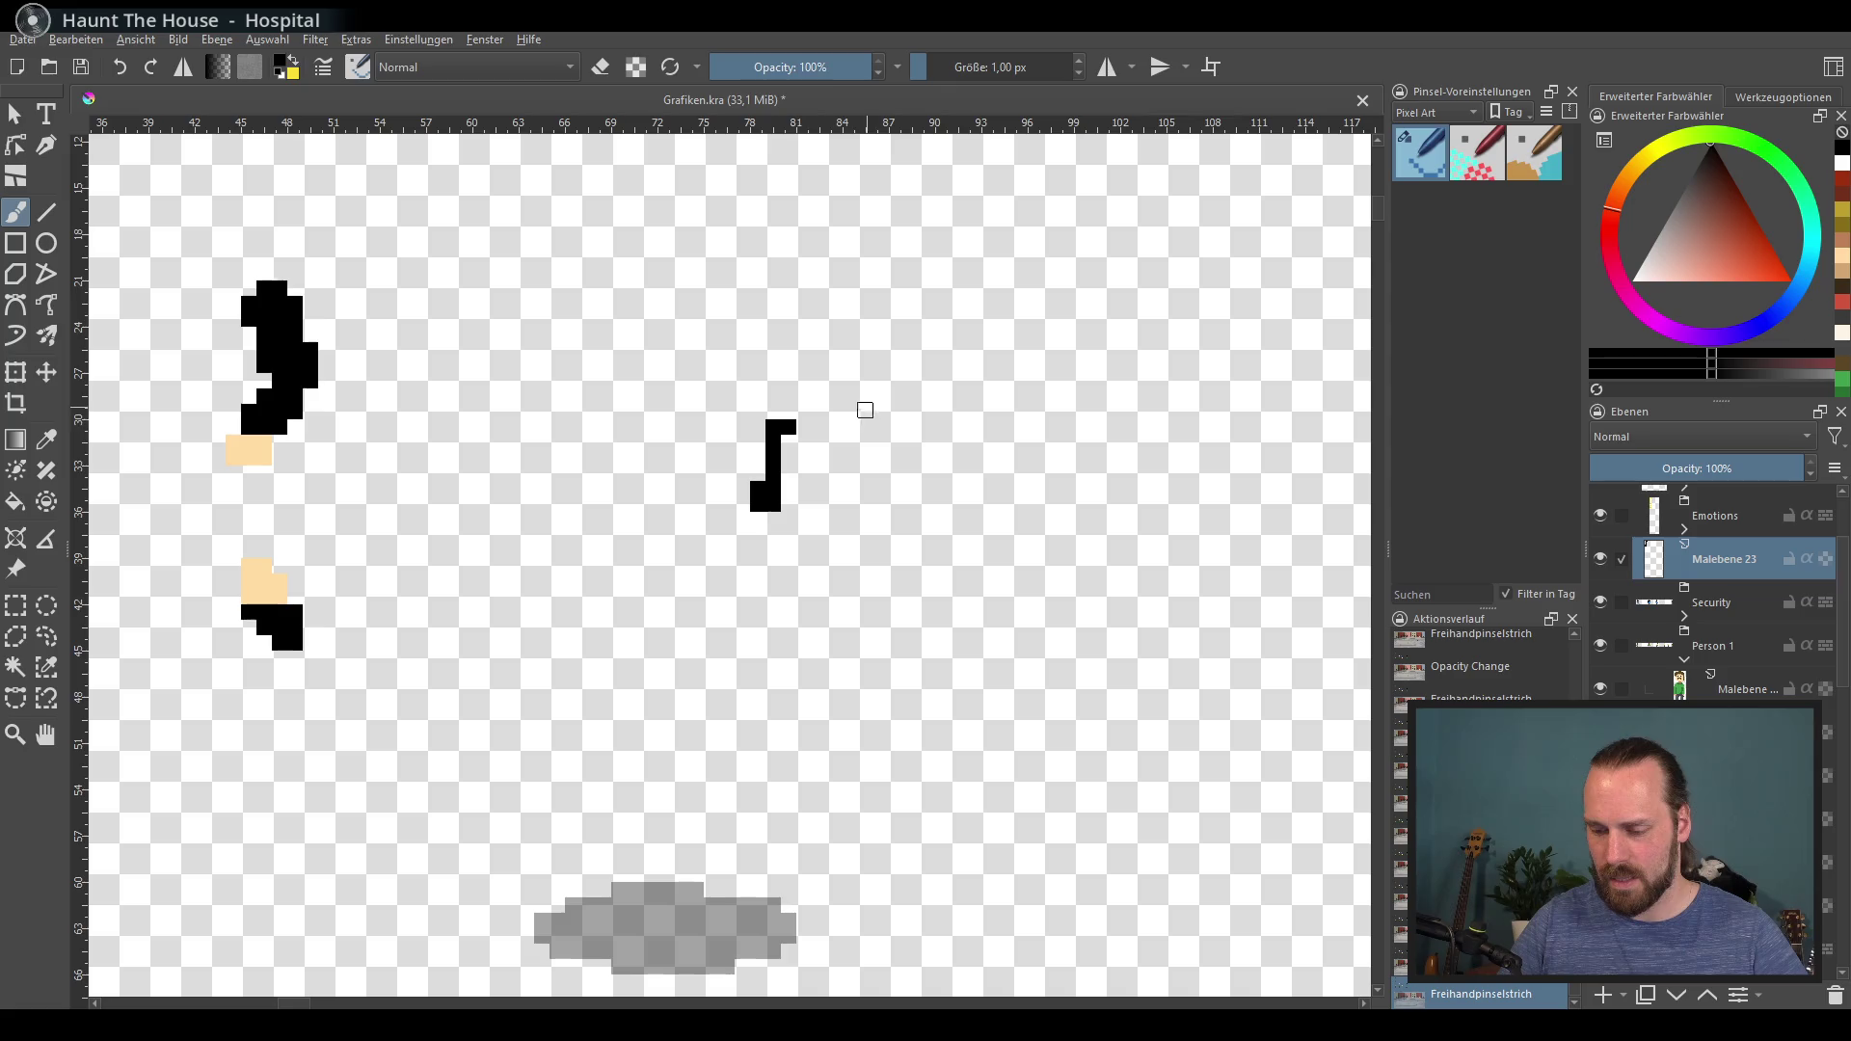
key(ctrl+z)
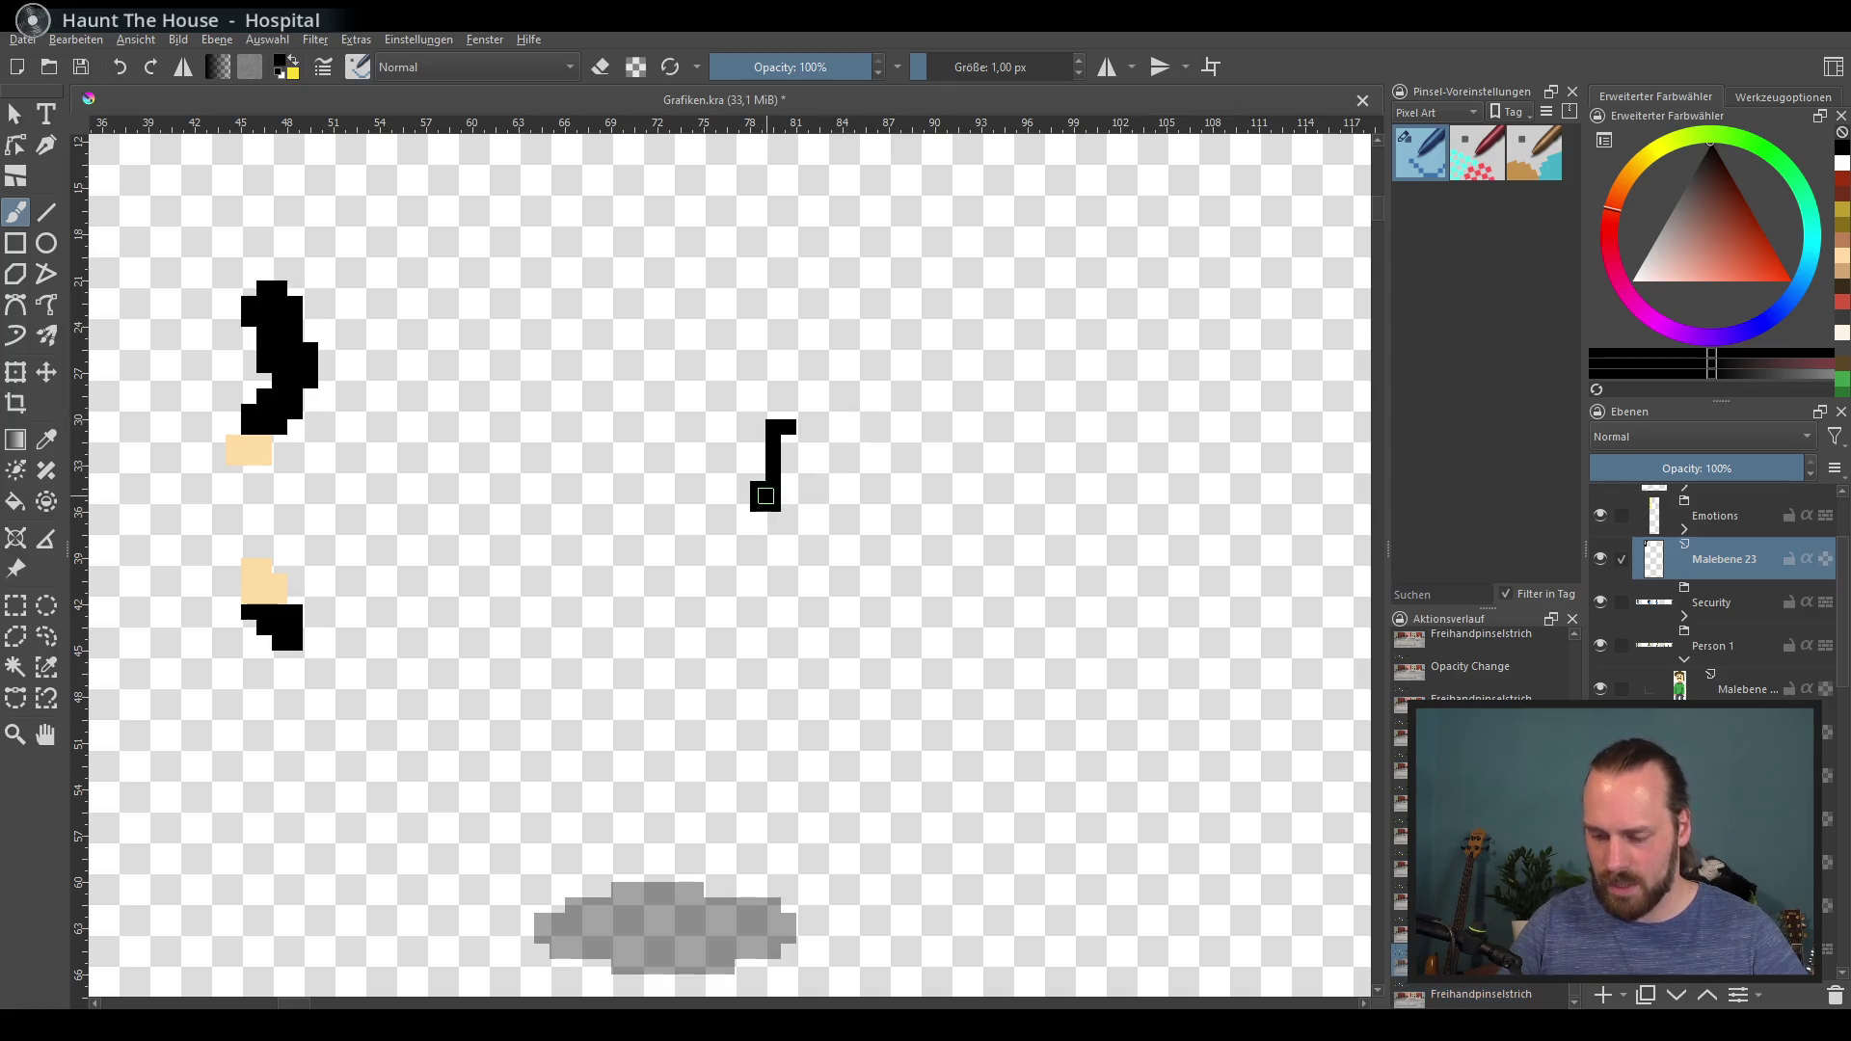
click(774, 488)
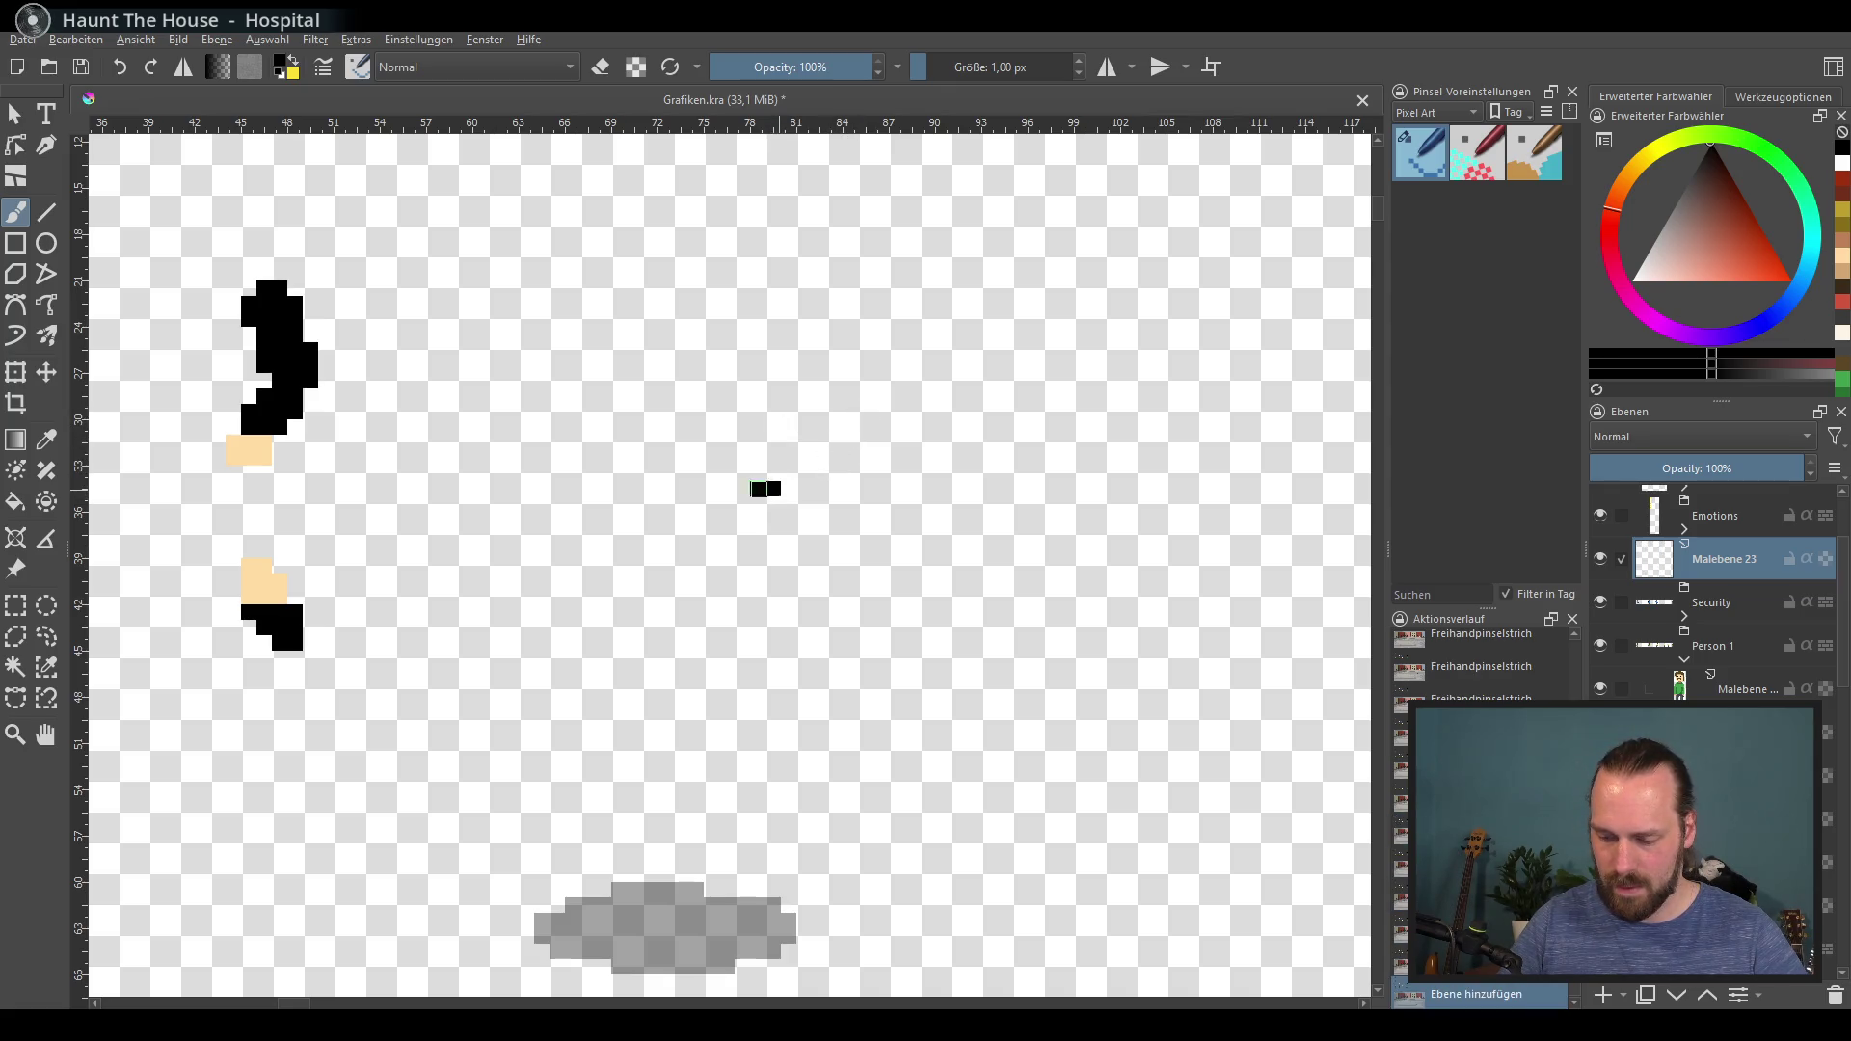
key(ctrl+z)
key(ctrl+z)
key(ctrl+shift+z)
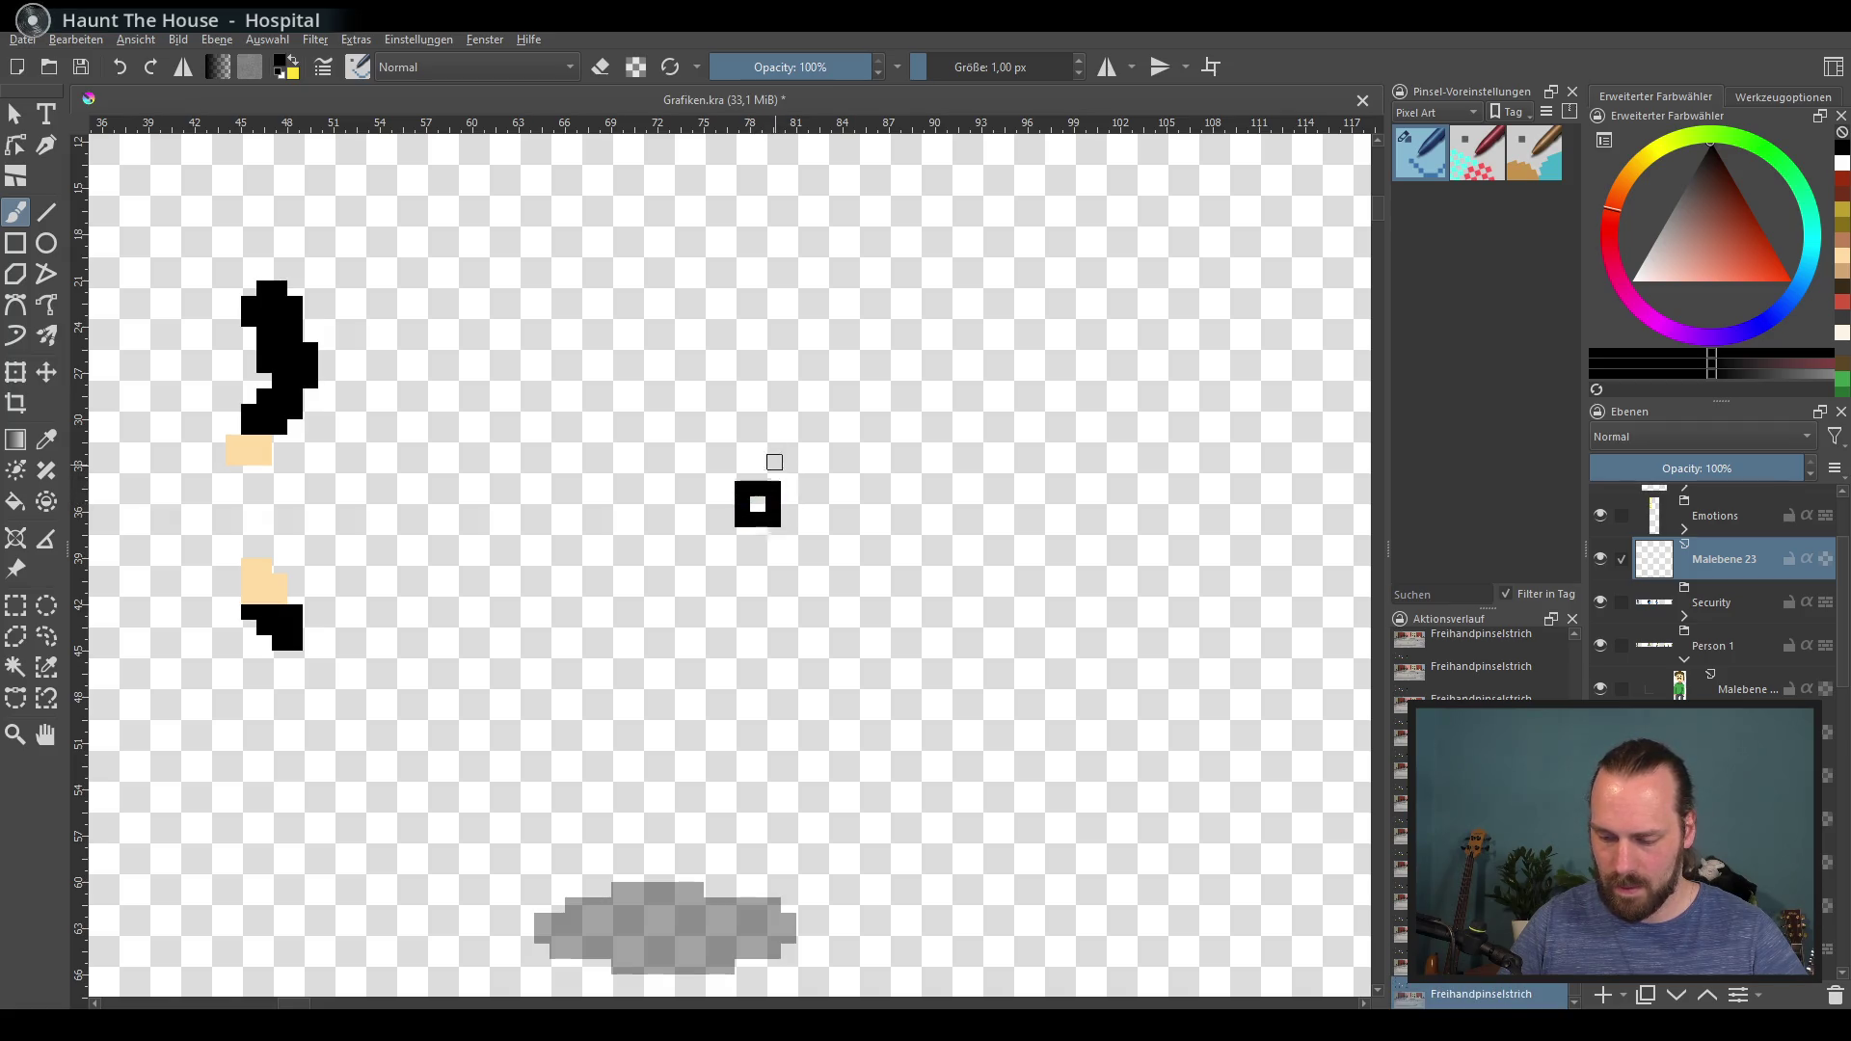
key(ctrl+z)
drag(771, 407, 771, 474)
key(ctrl+z)
key(ctrl+z)
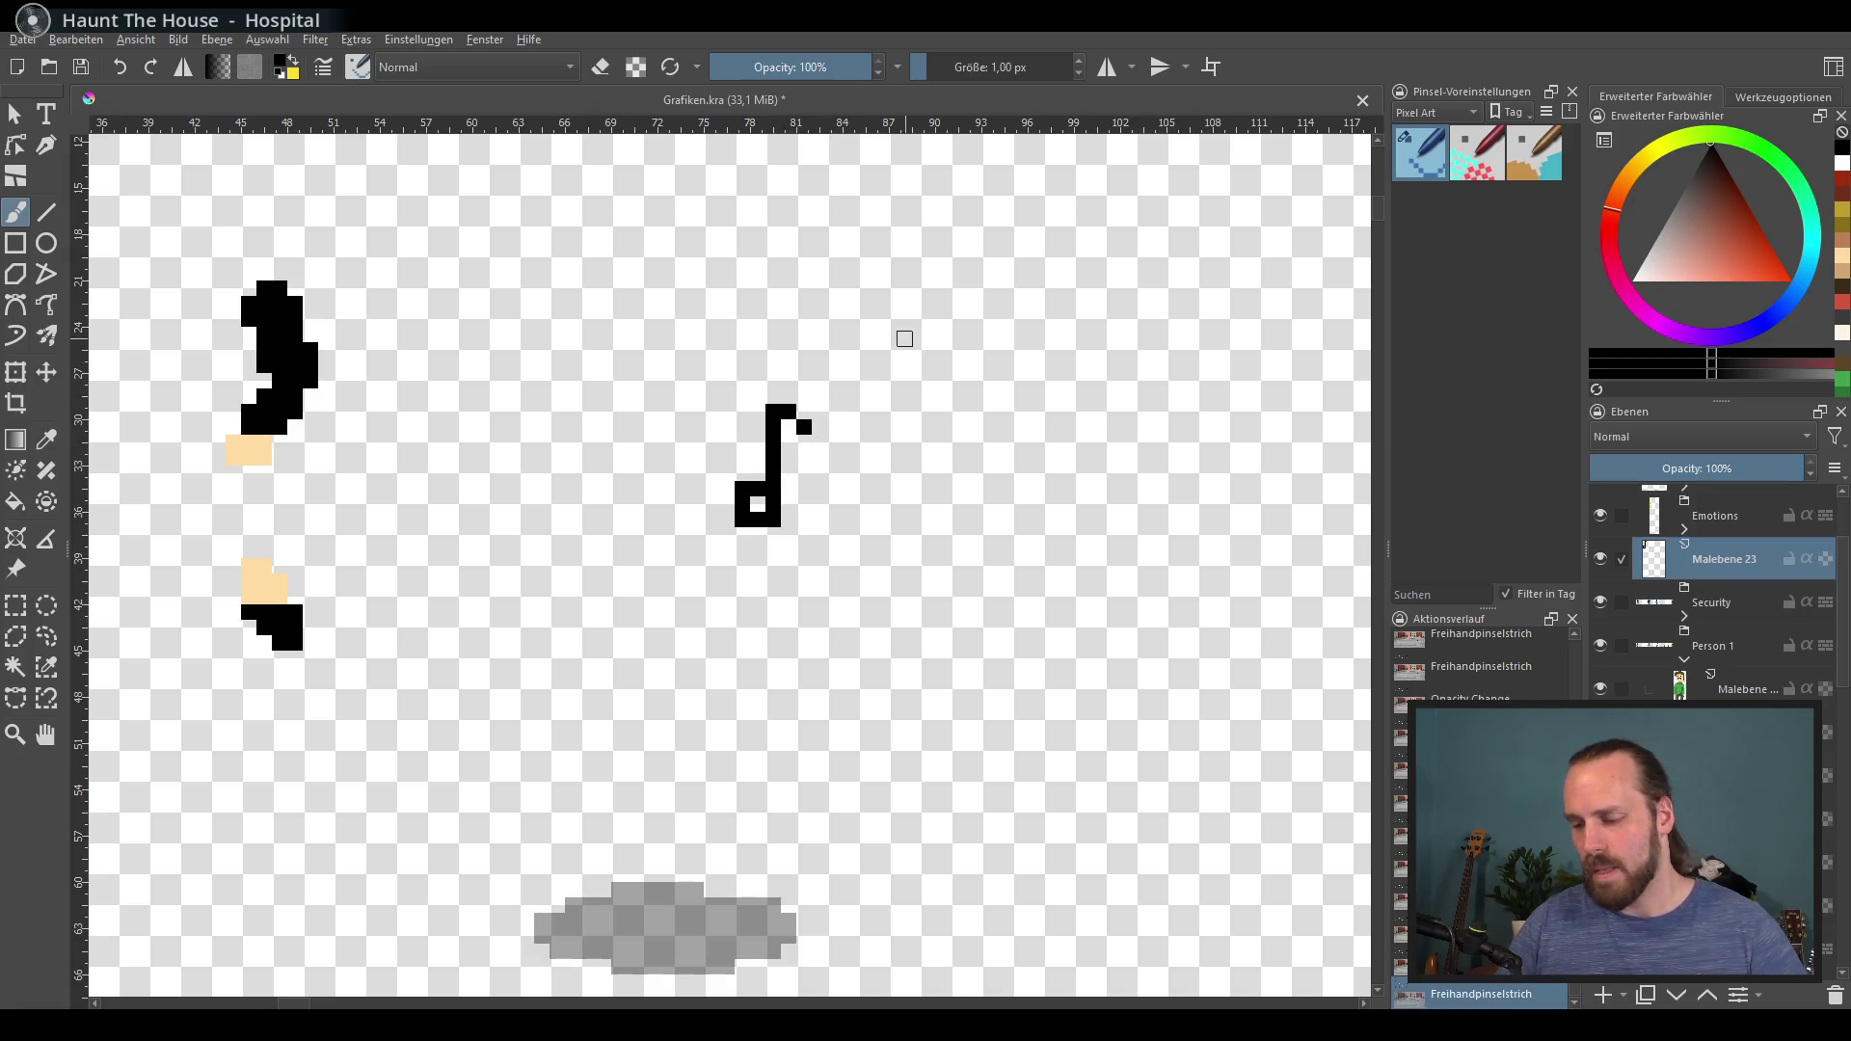
scroll(853, 476, up, 1)
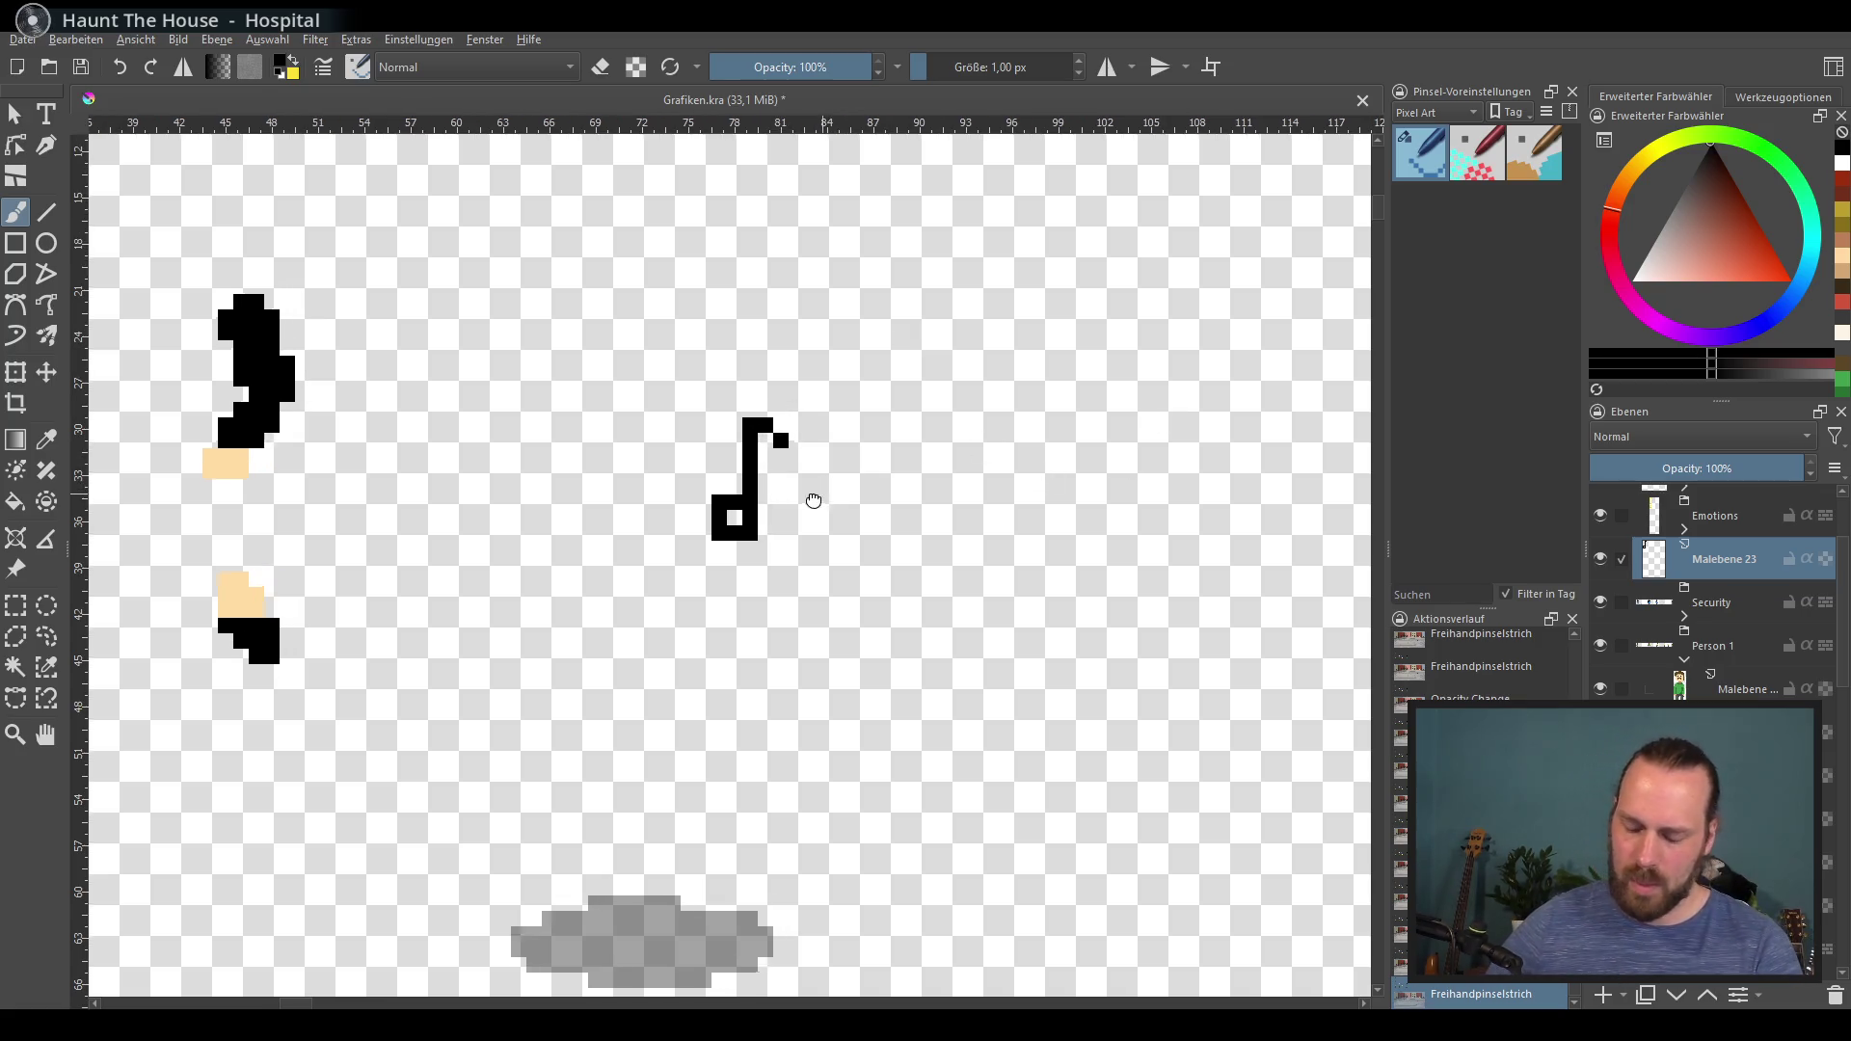
scroll(815, 497, right, 1)
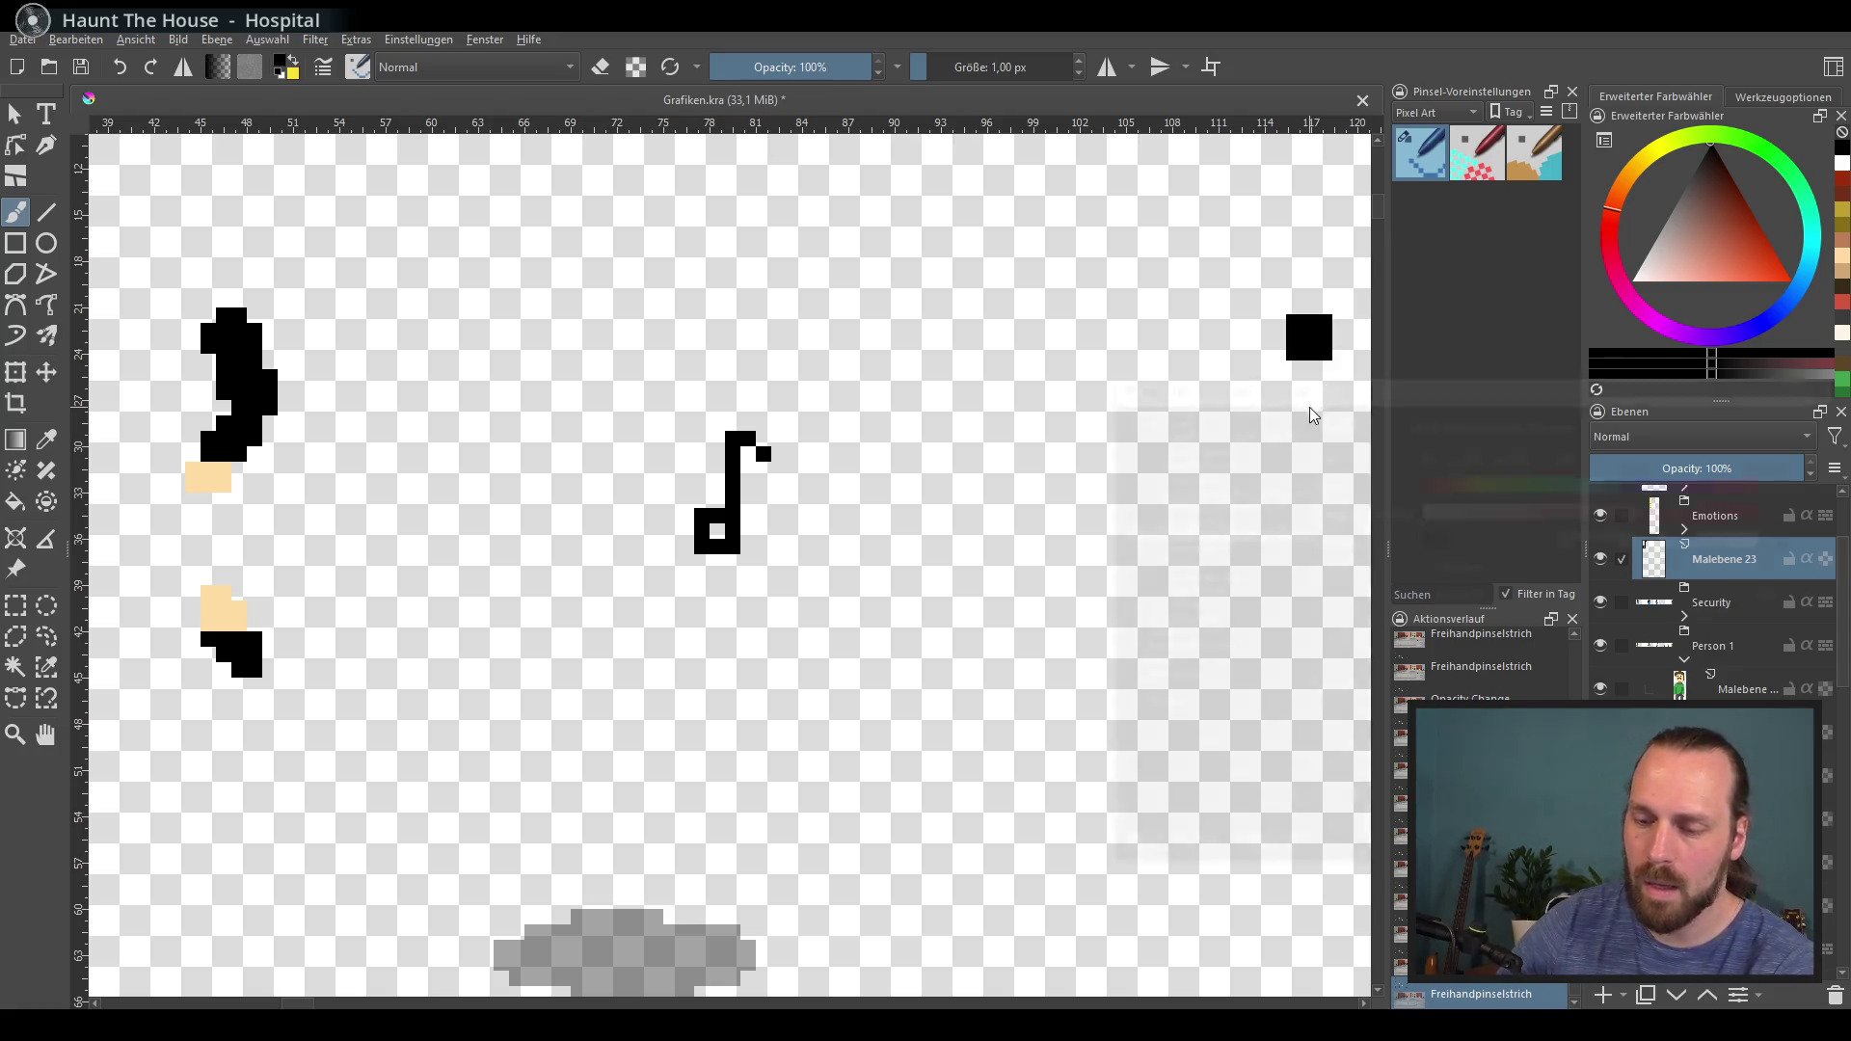
key(ctrl+u)
Step: Set the note's lightness to 100 to turn it white
text(100)
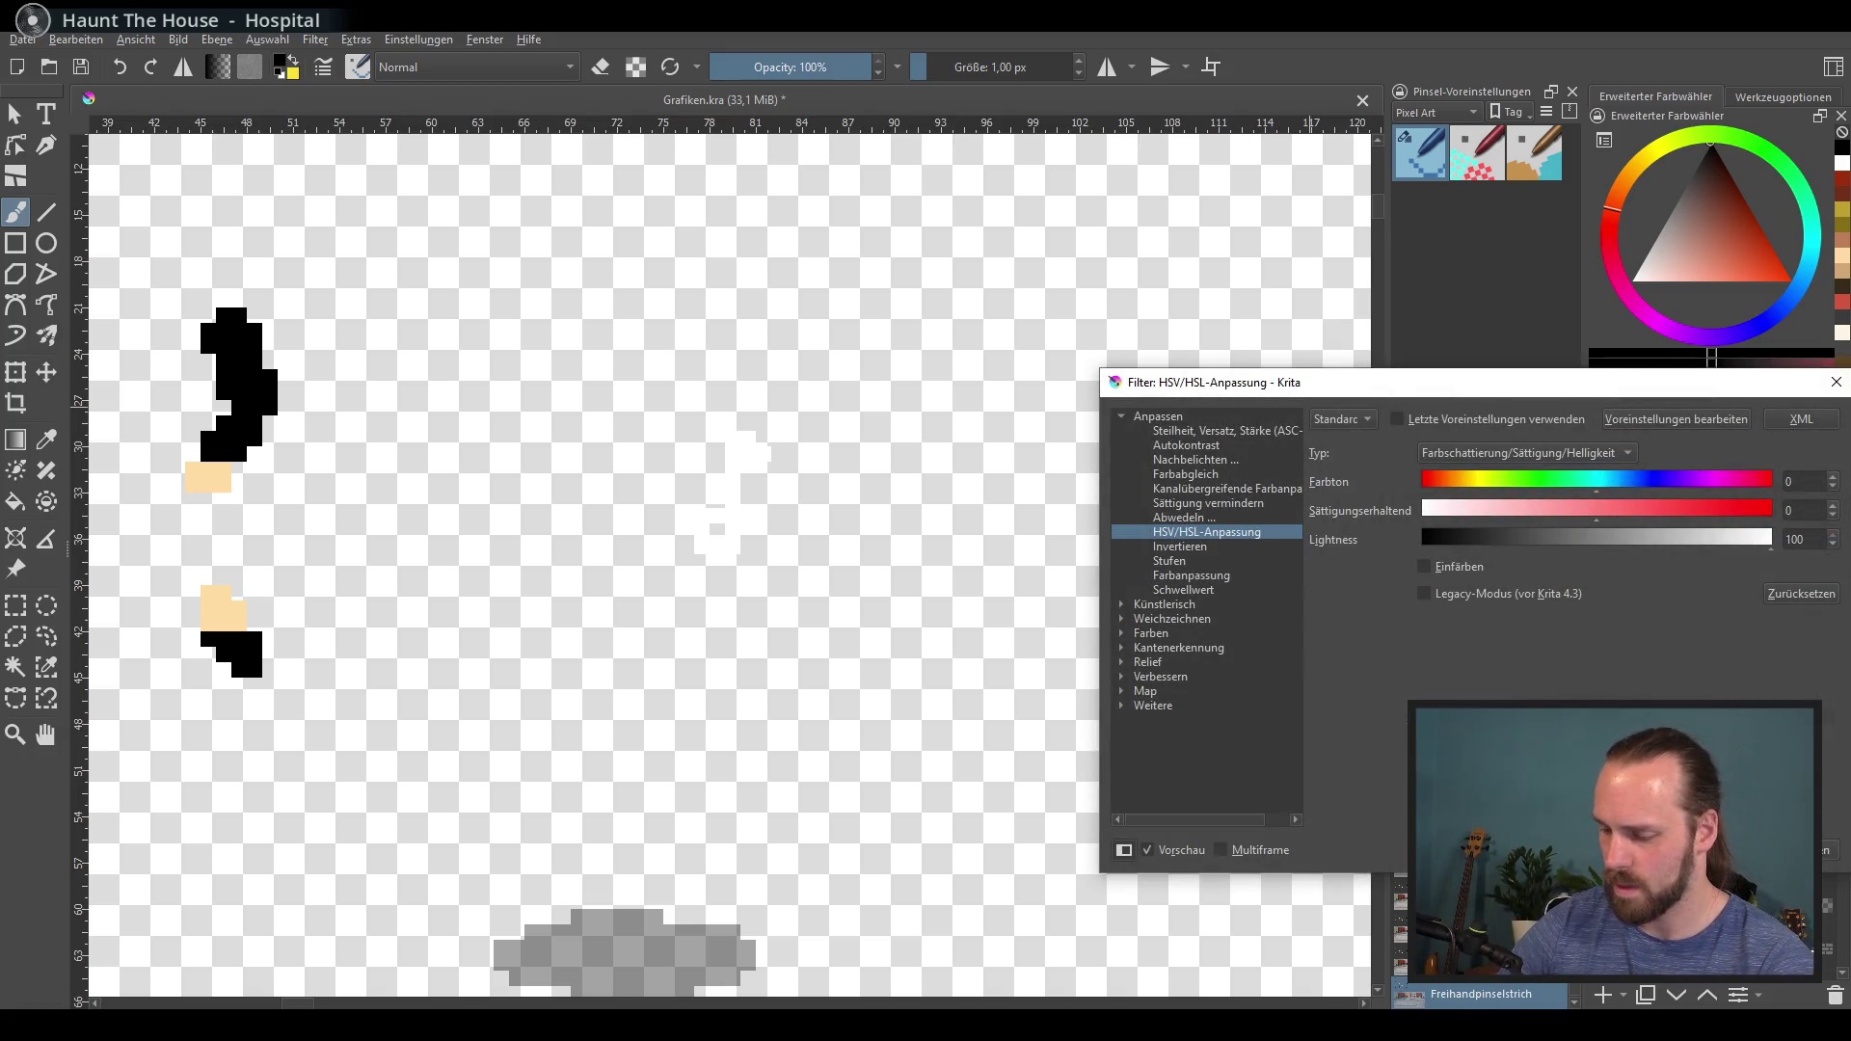
key(Return)
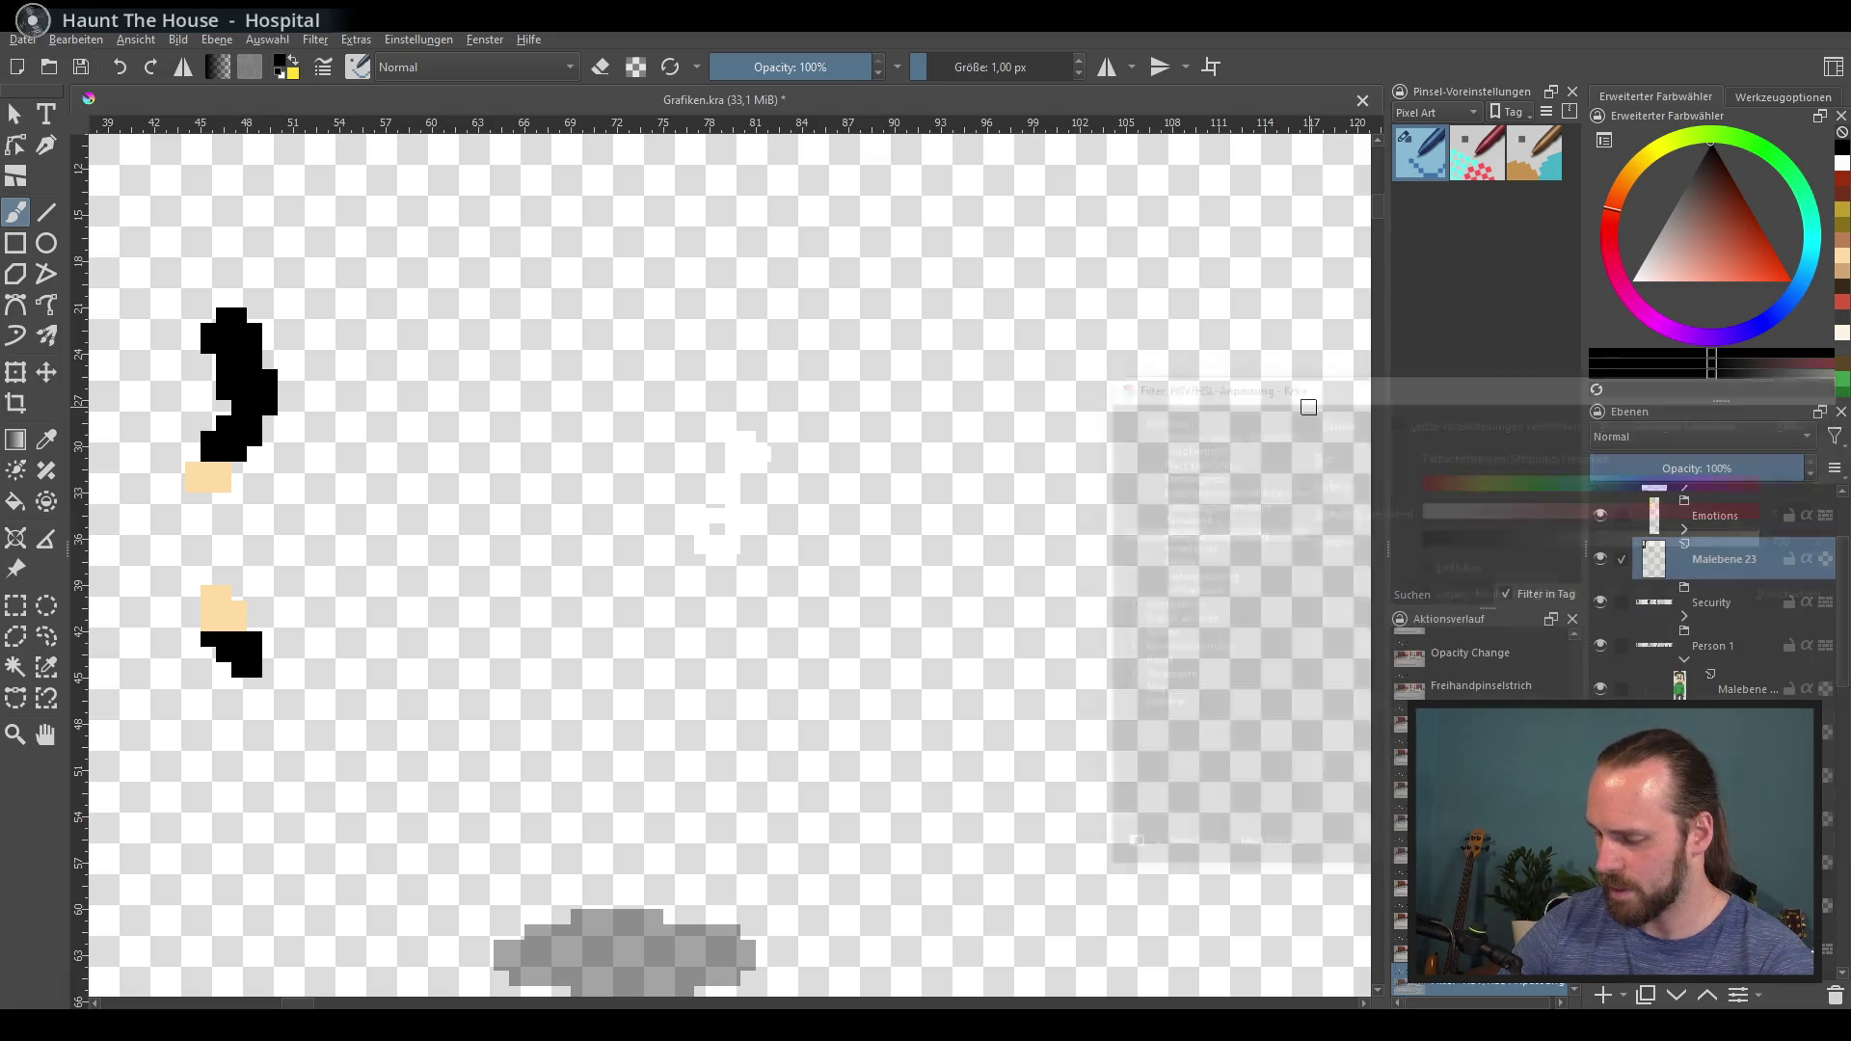
scroll(988, 562, down, 1)
scroll(973, 550, right, 1)
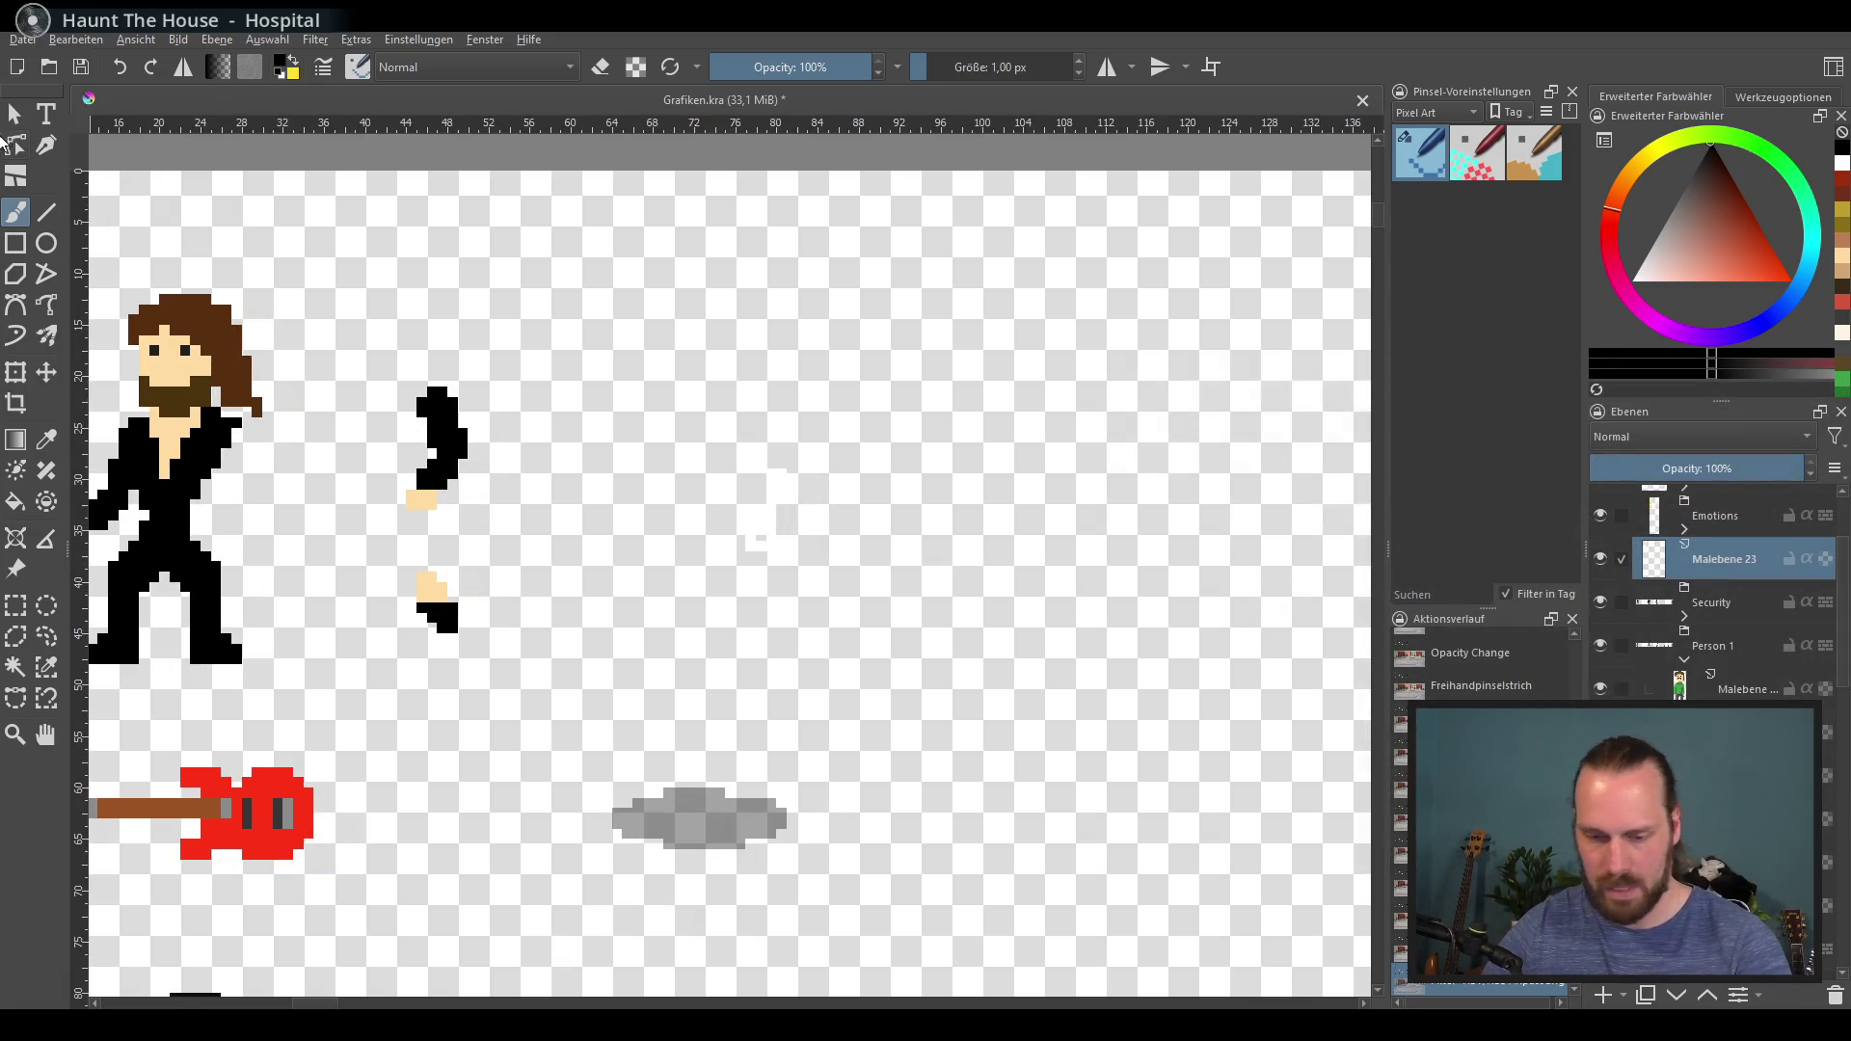
Step: Export over Grafik.png again, then close Krita, saving Grafiken.kra
click(29, 41)
click(131, 235)
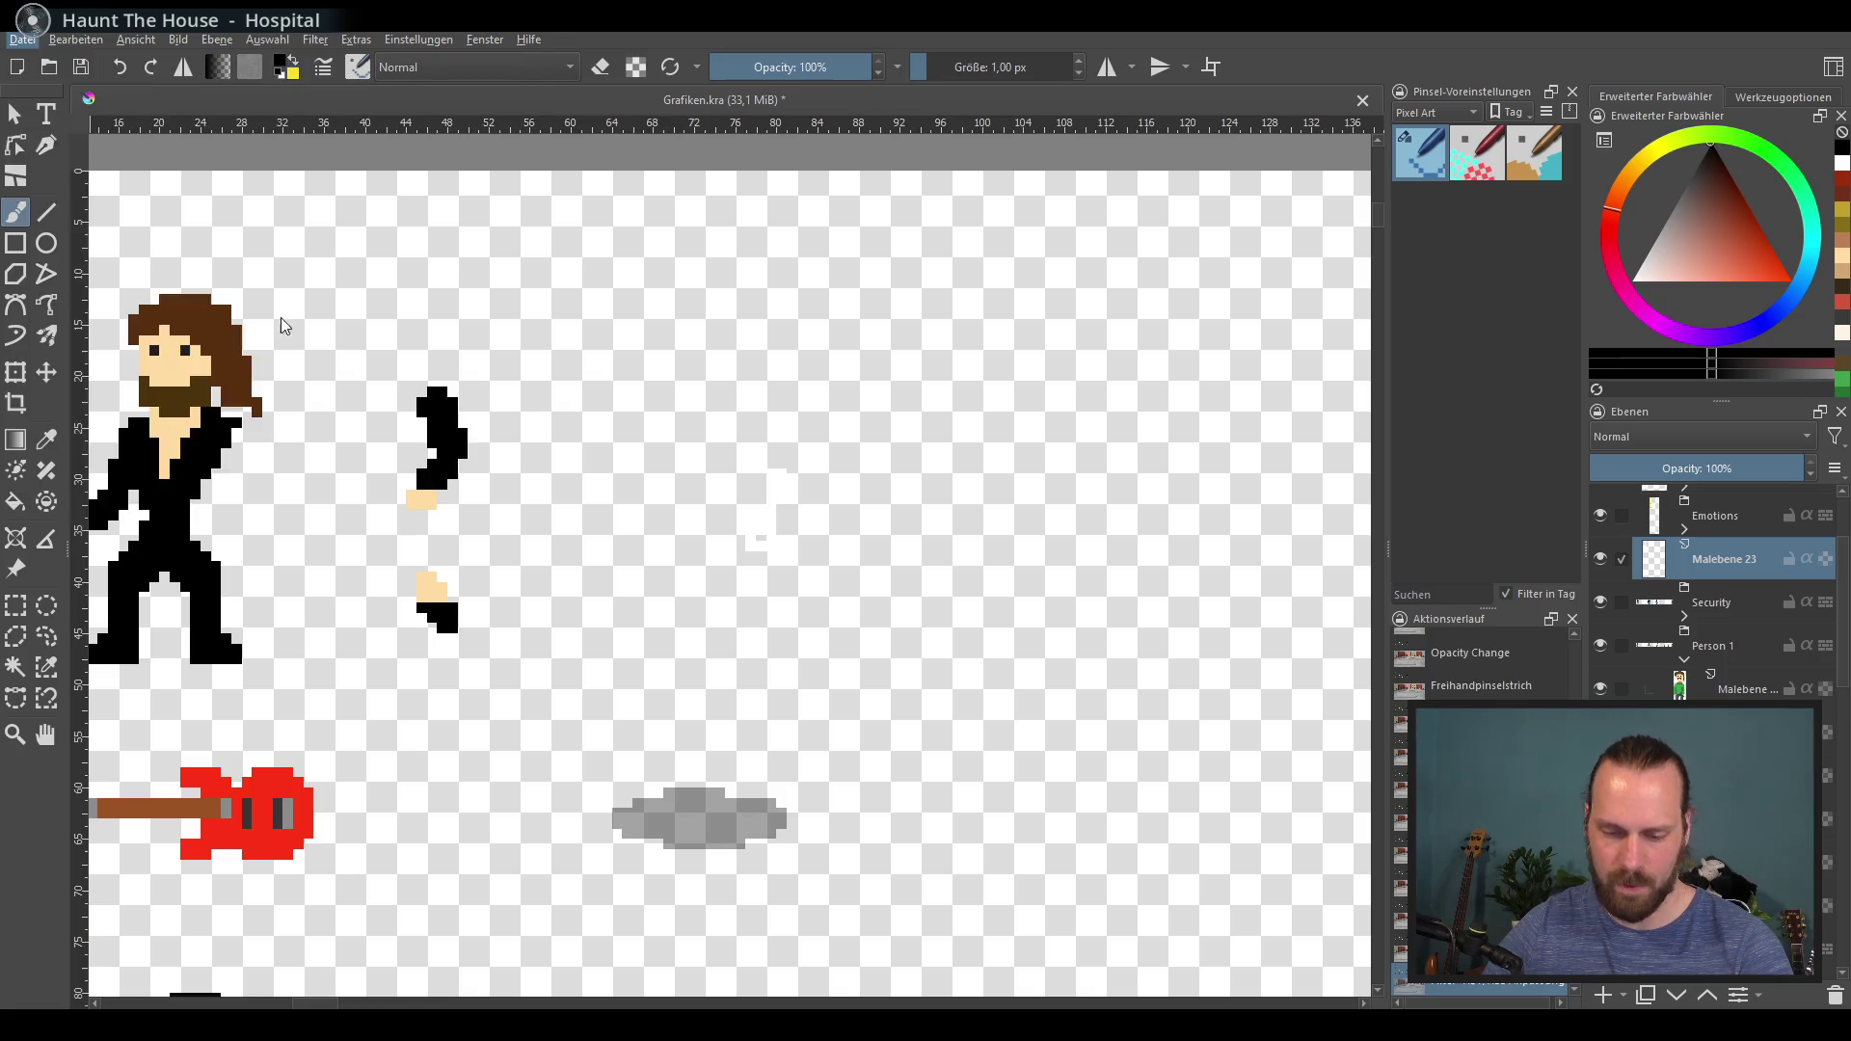
double_click(476, 187)
click(964, 523)
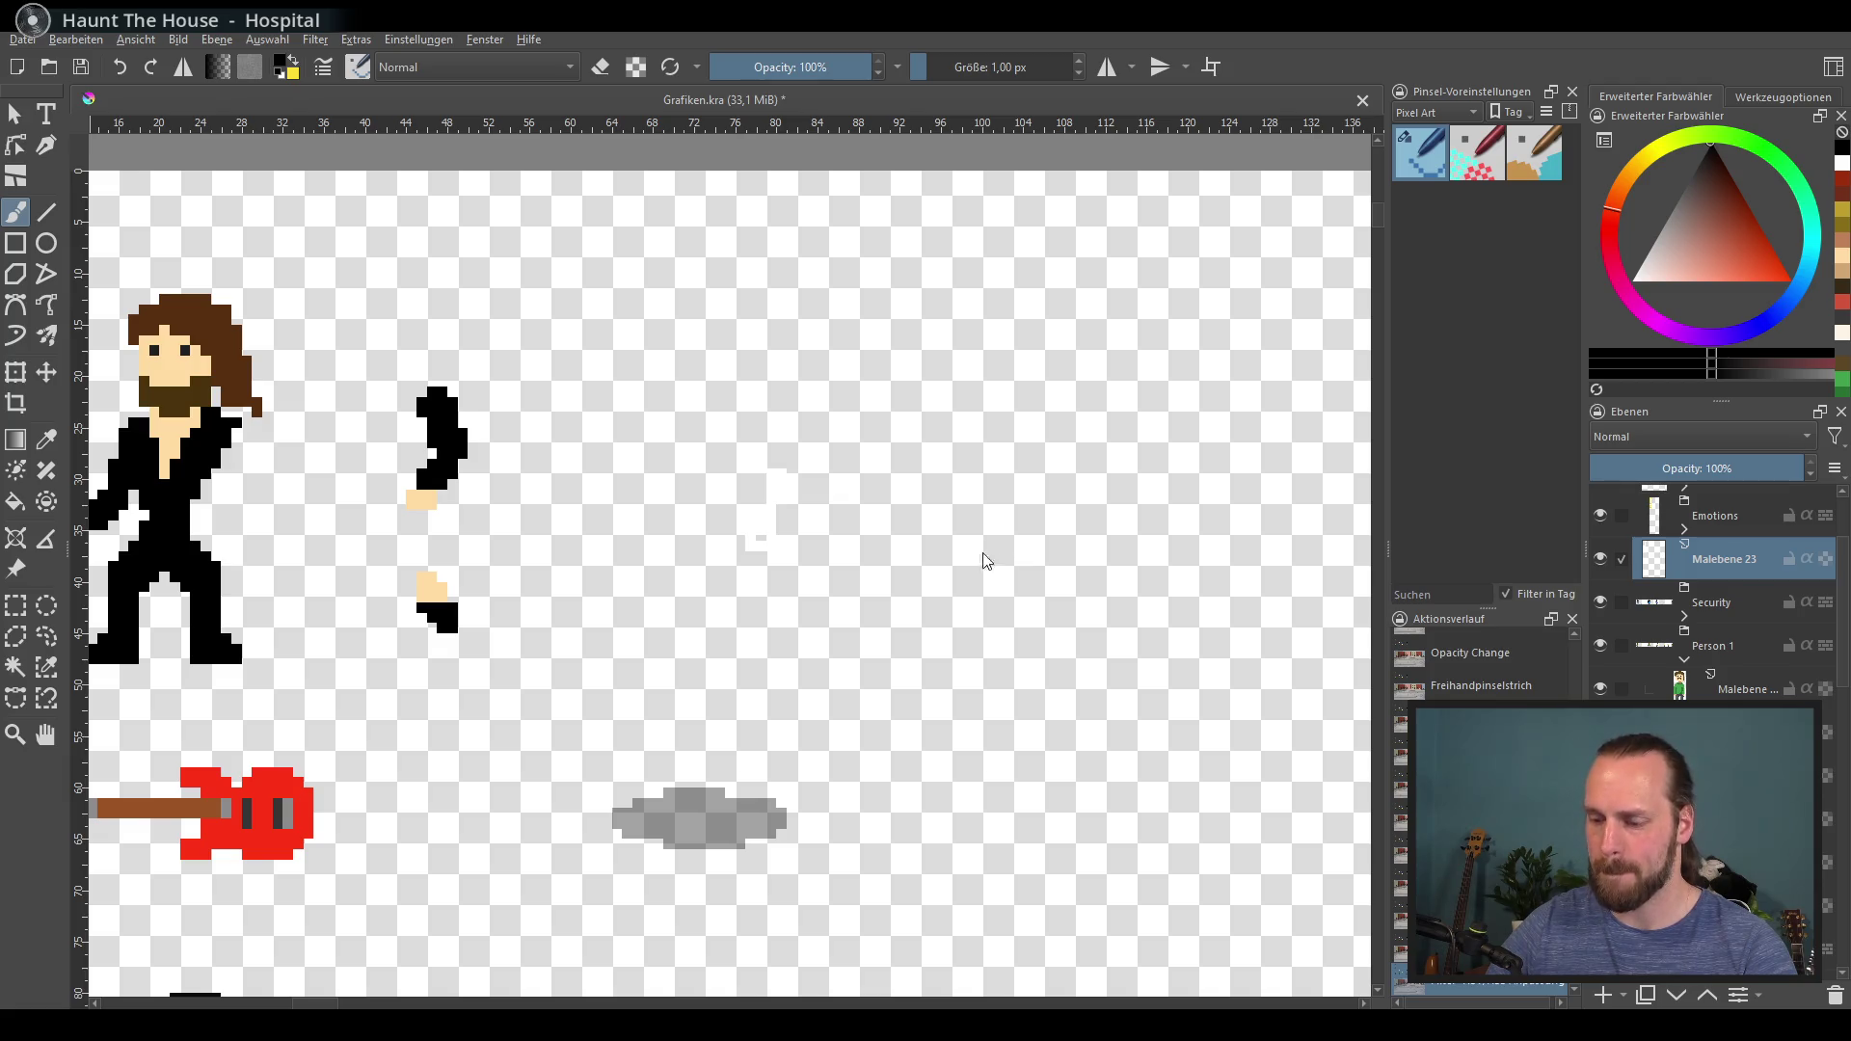
click(1029, 736)
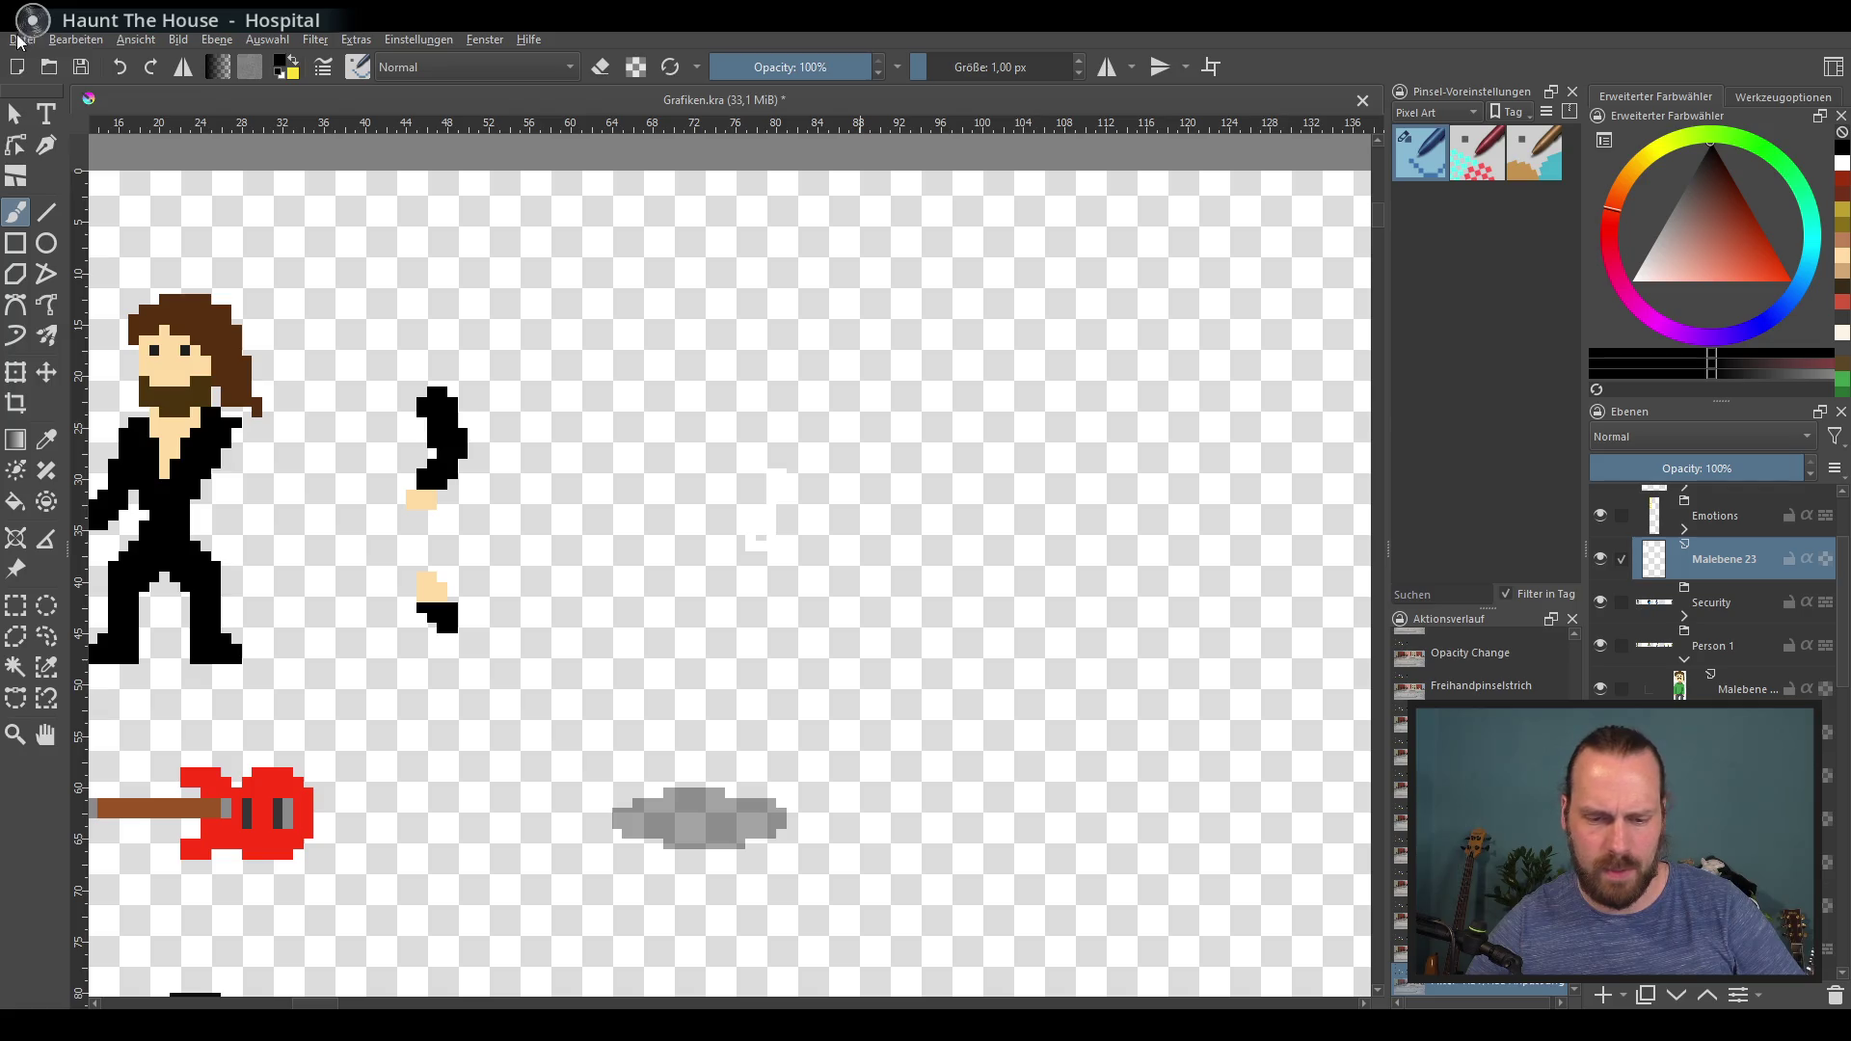
key(ctrl+w)
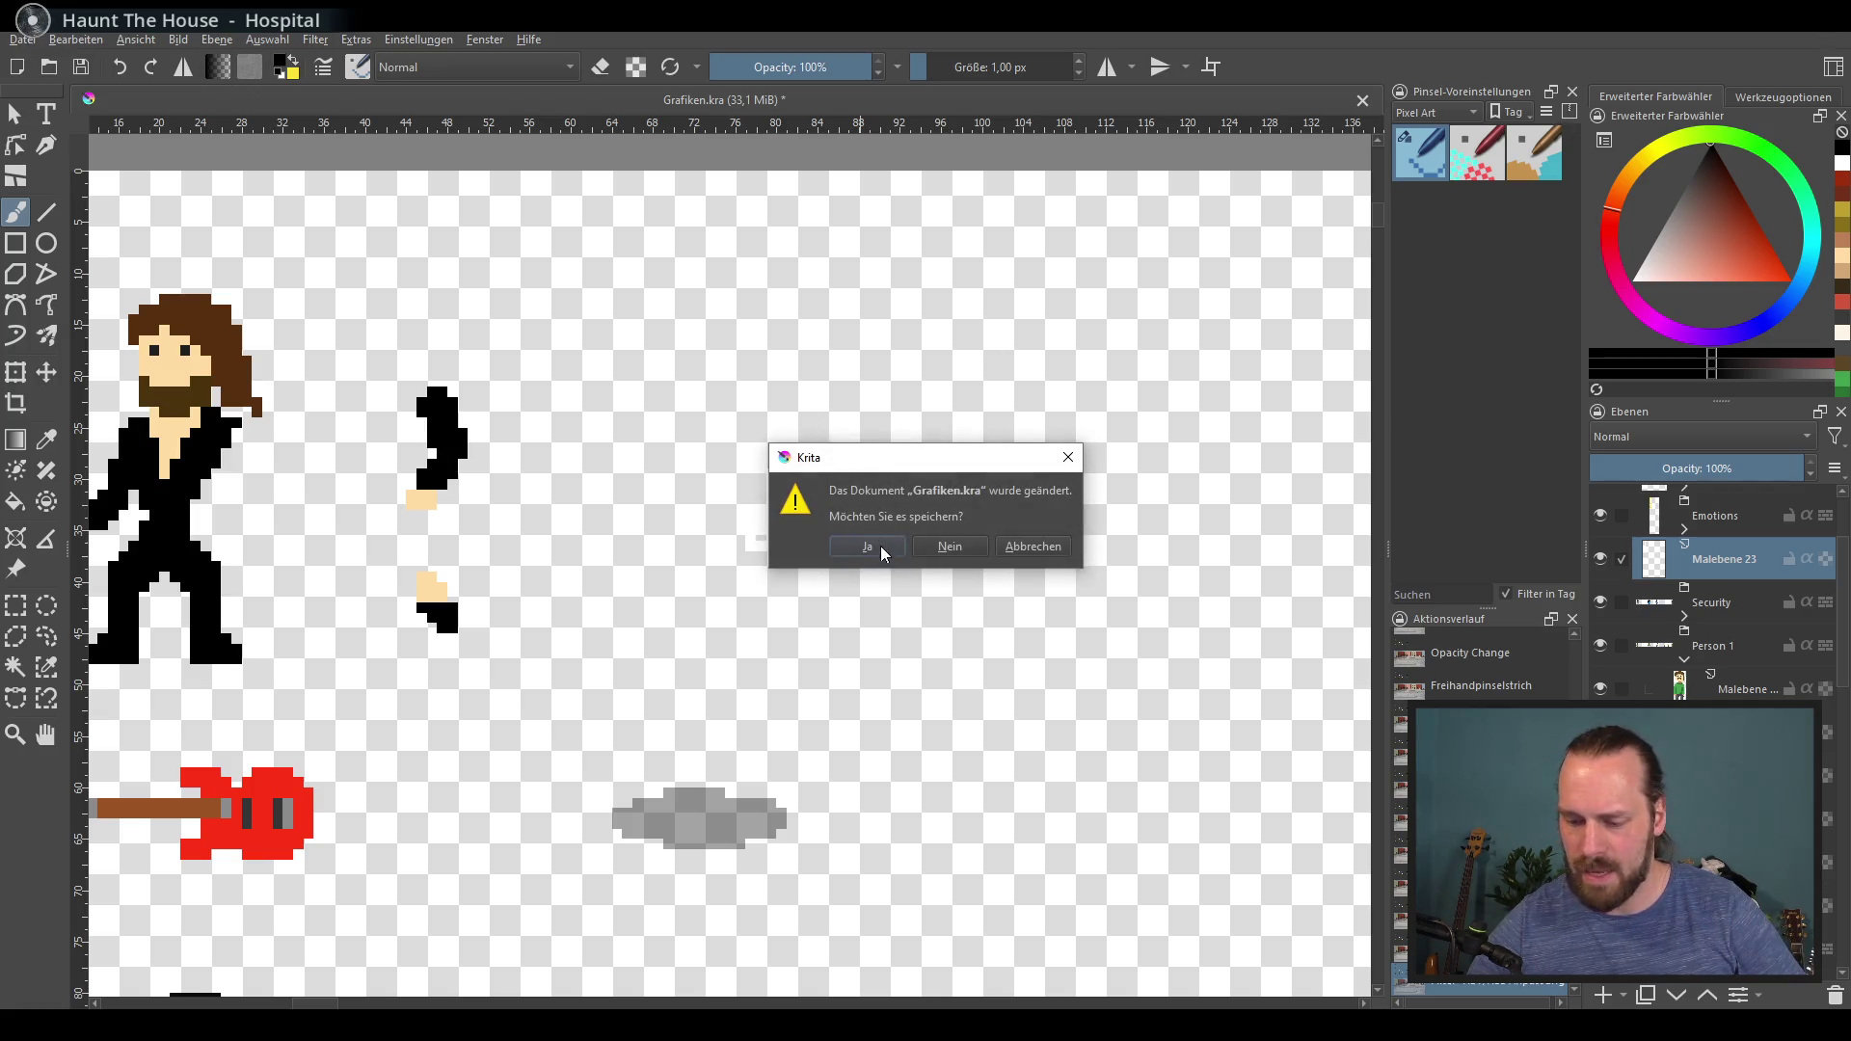
click(883, 548)
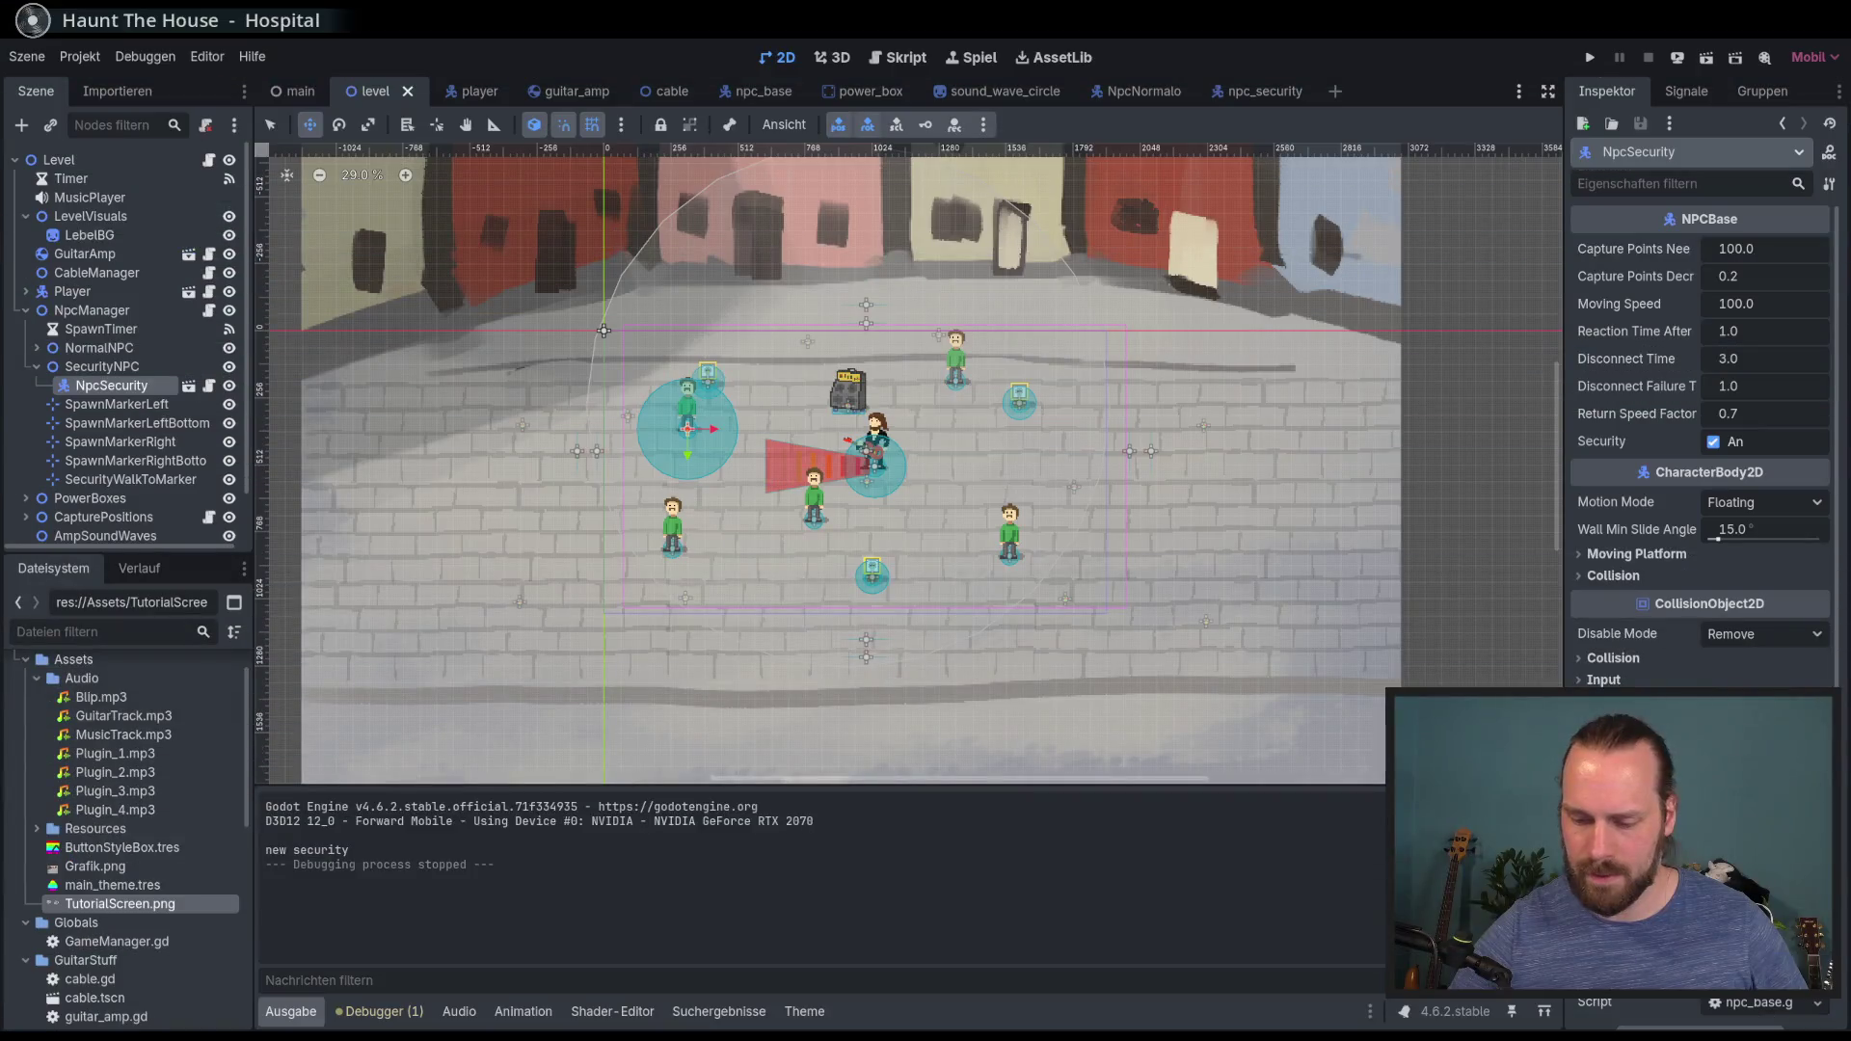
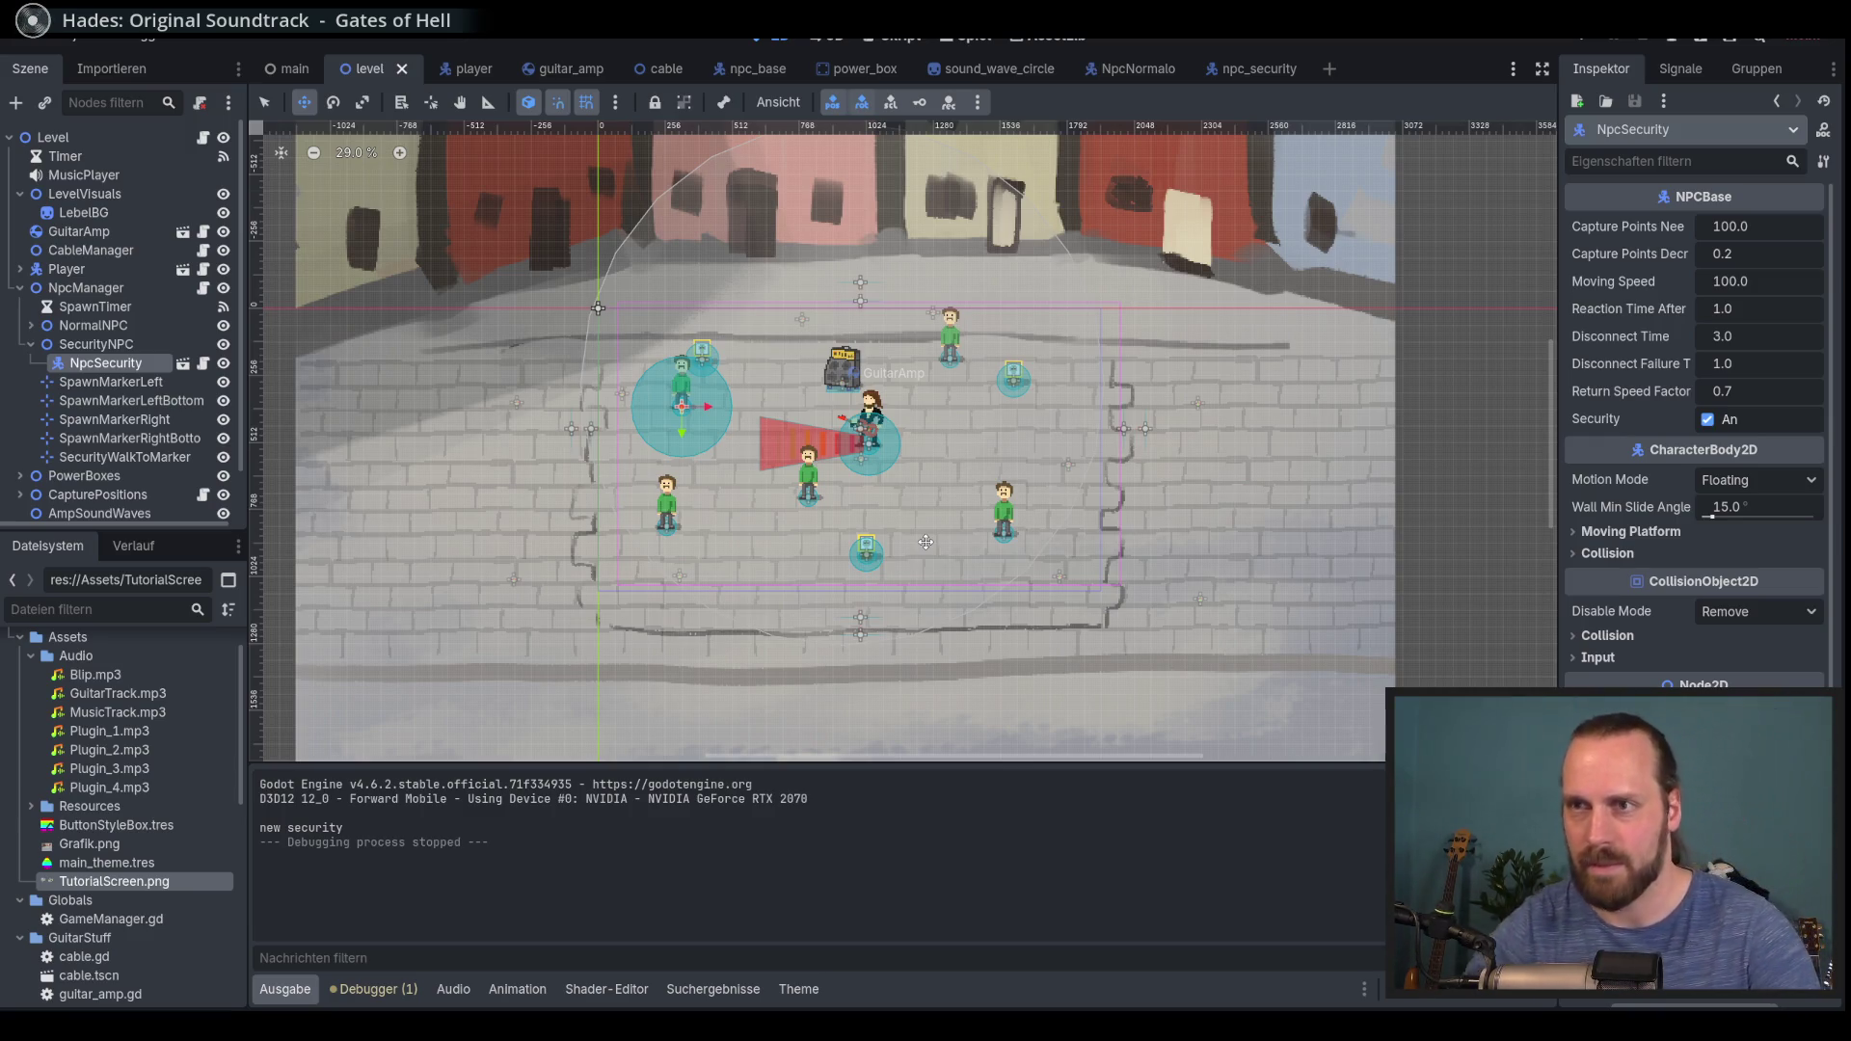
Step: Expand PowerBoxes and move PowerBox2 up to (376, 160)
scroll(1175, 252, up, 1)
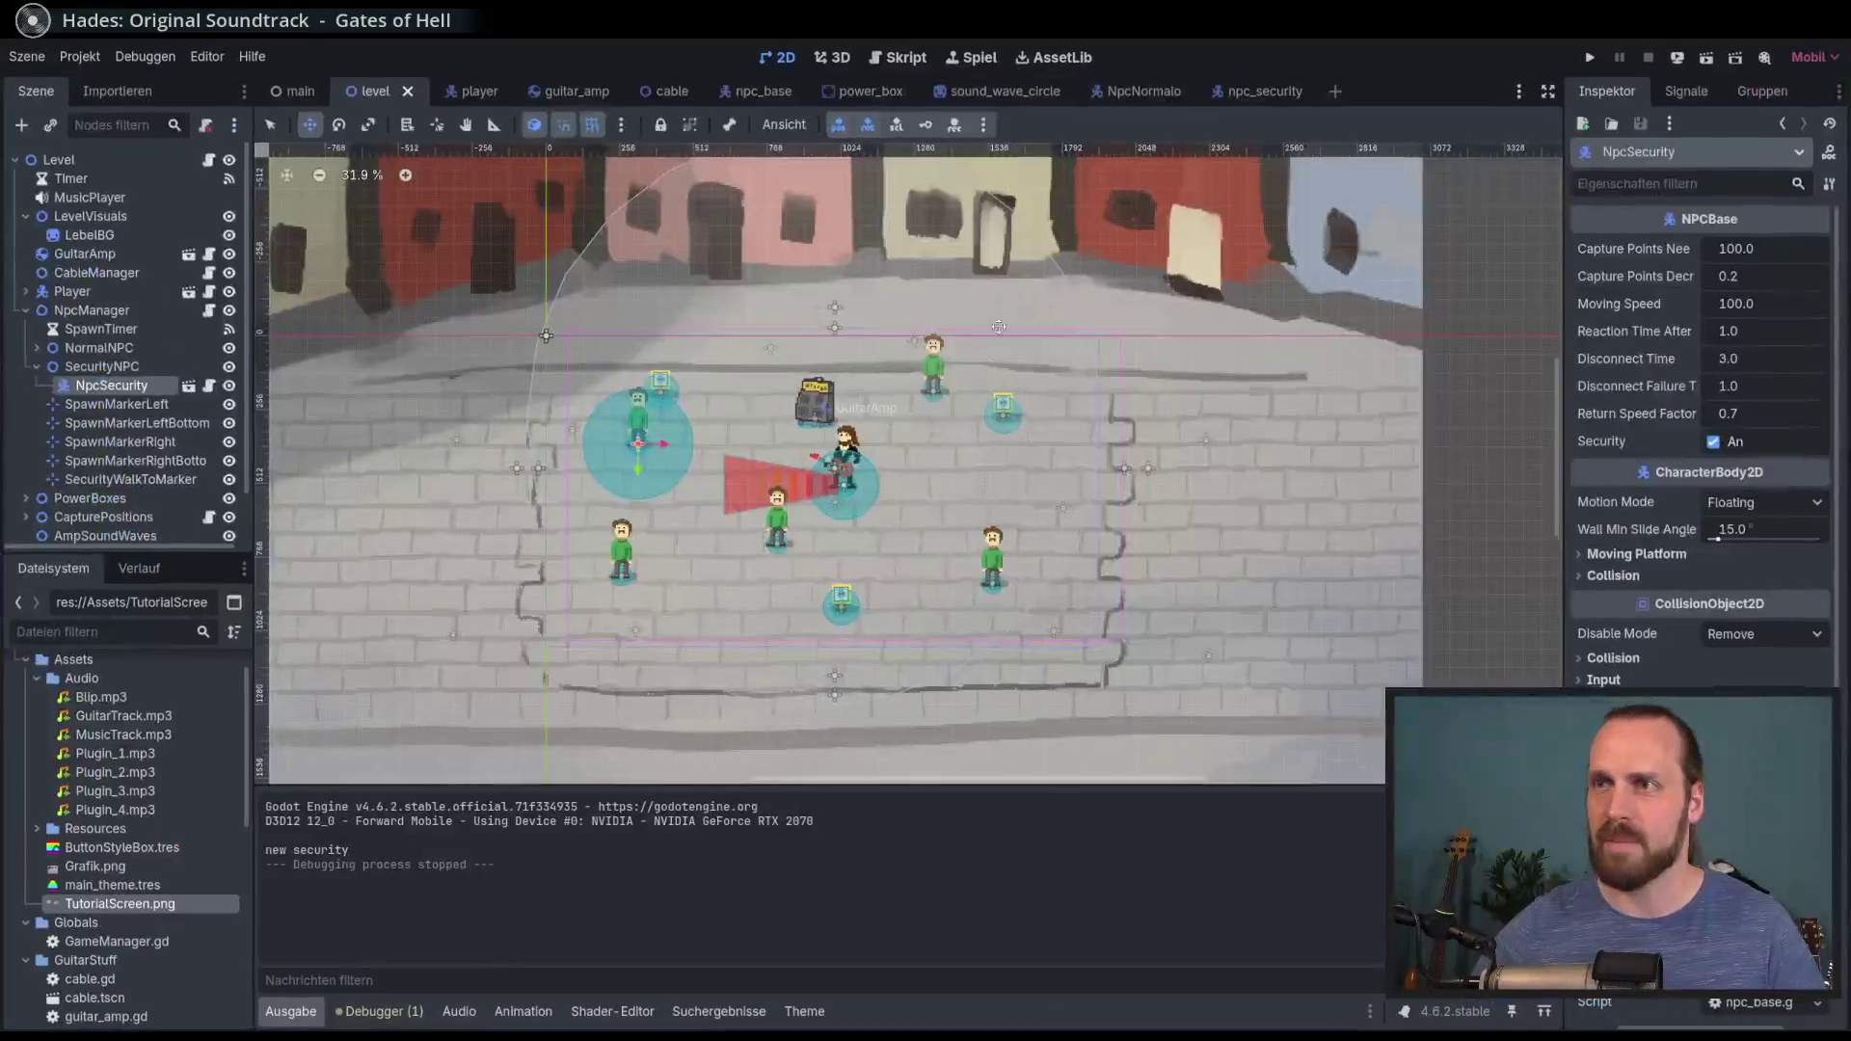
scroll(890, 404, up, 2)
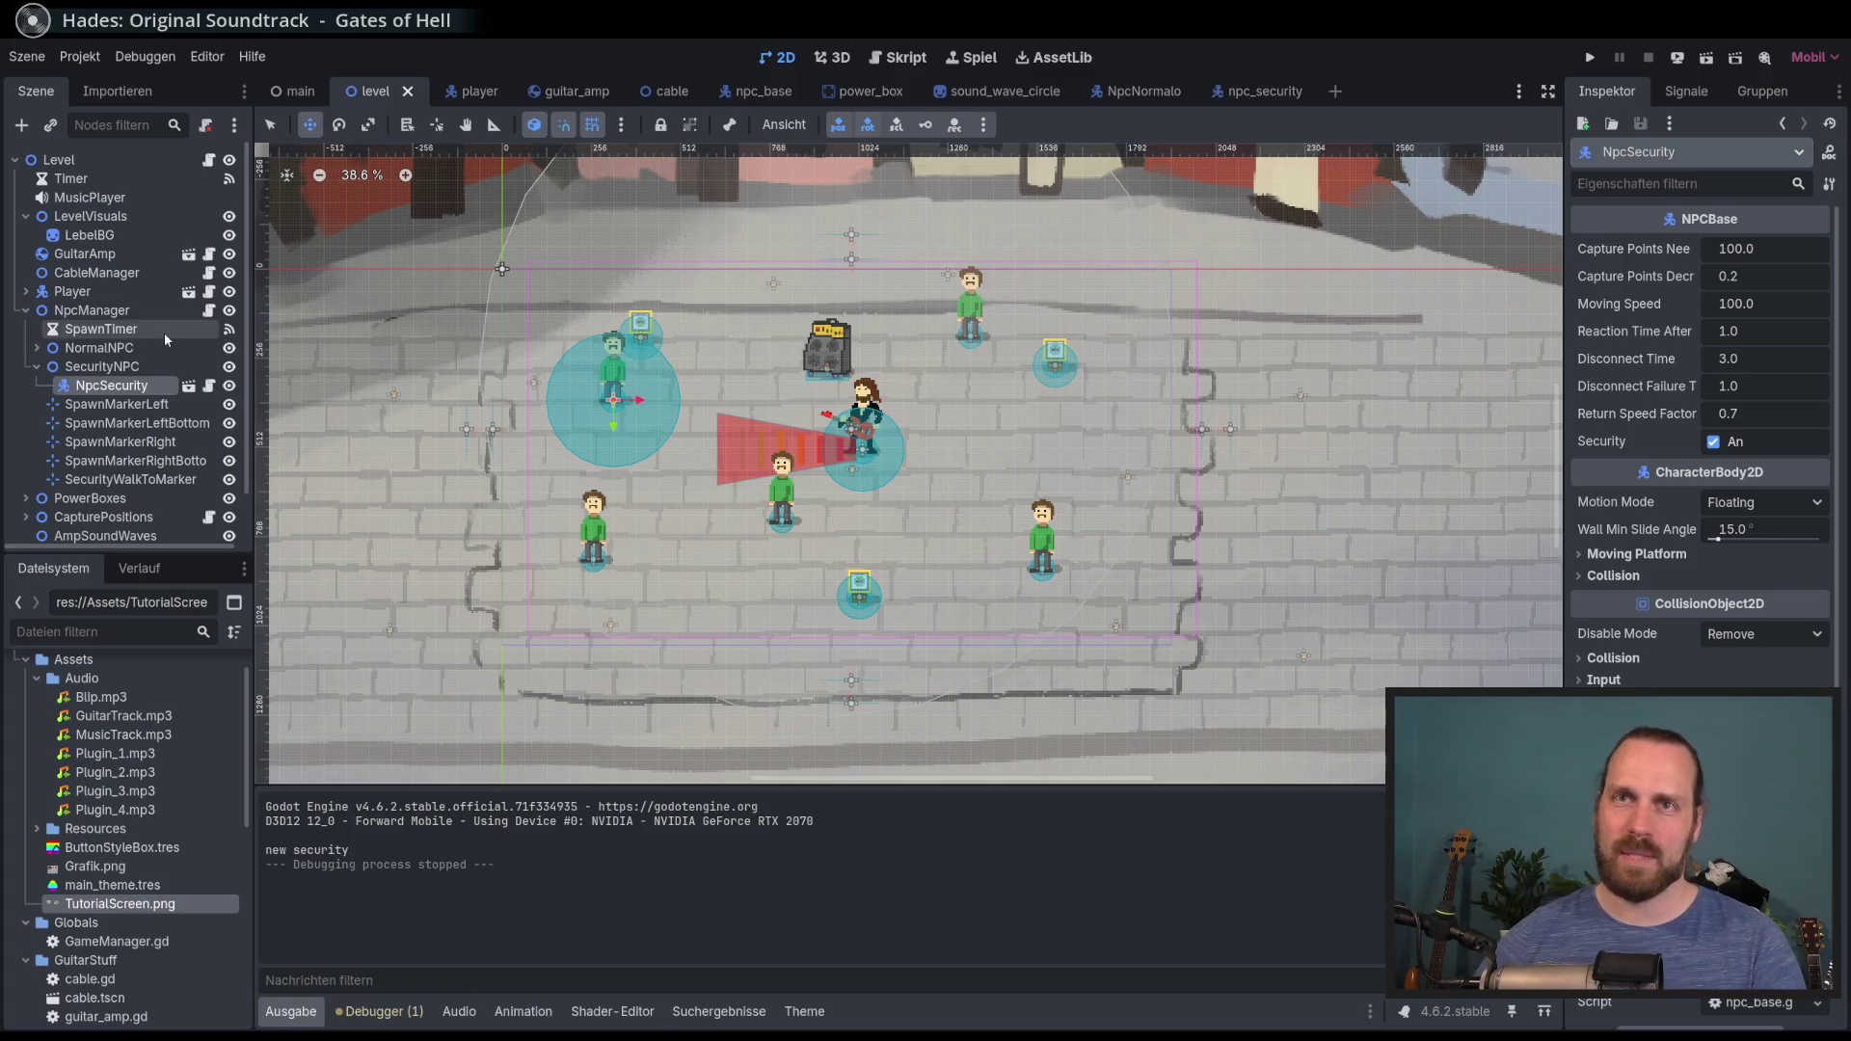
click(25, 498)
scroll(104, 472, down, 2)
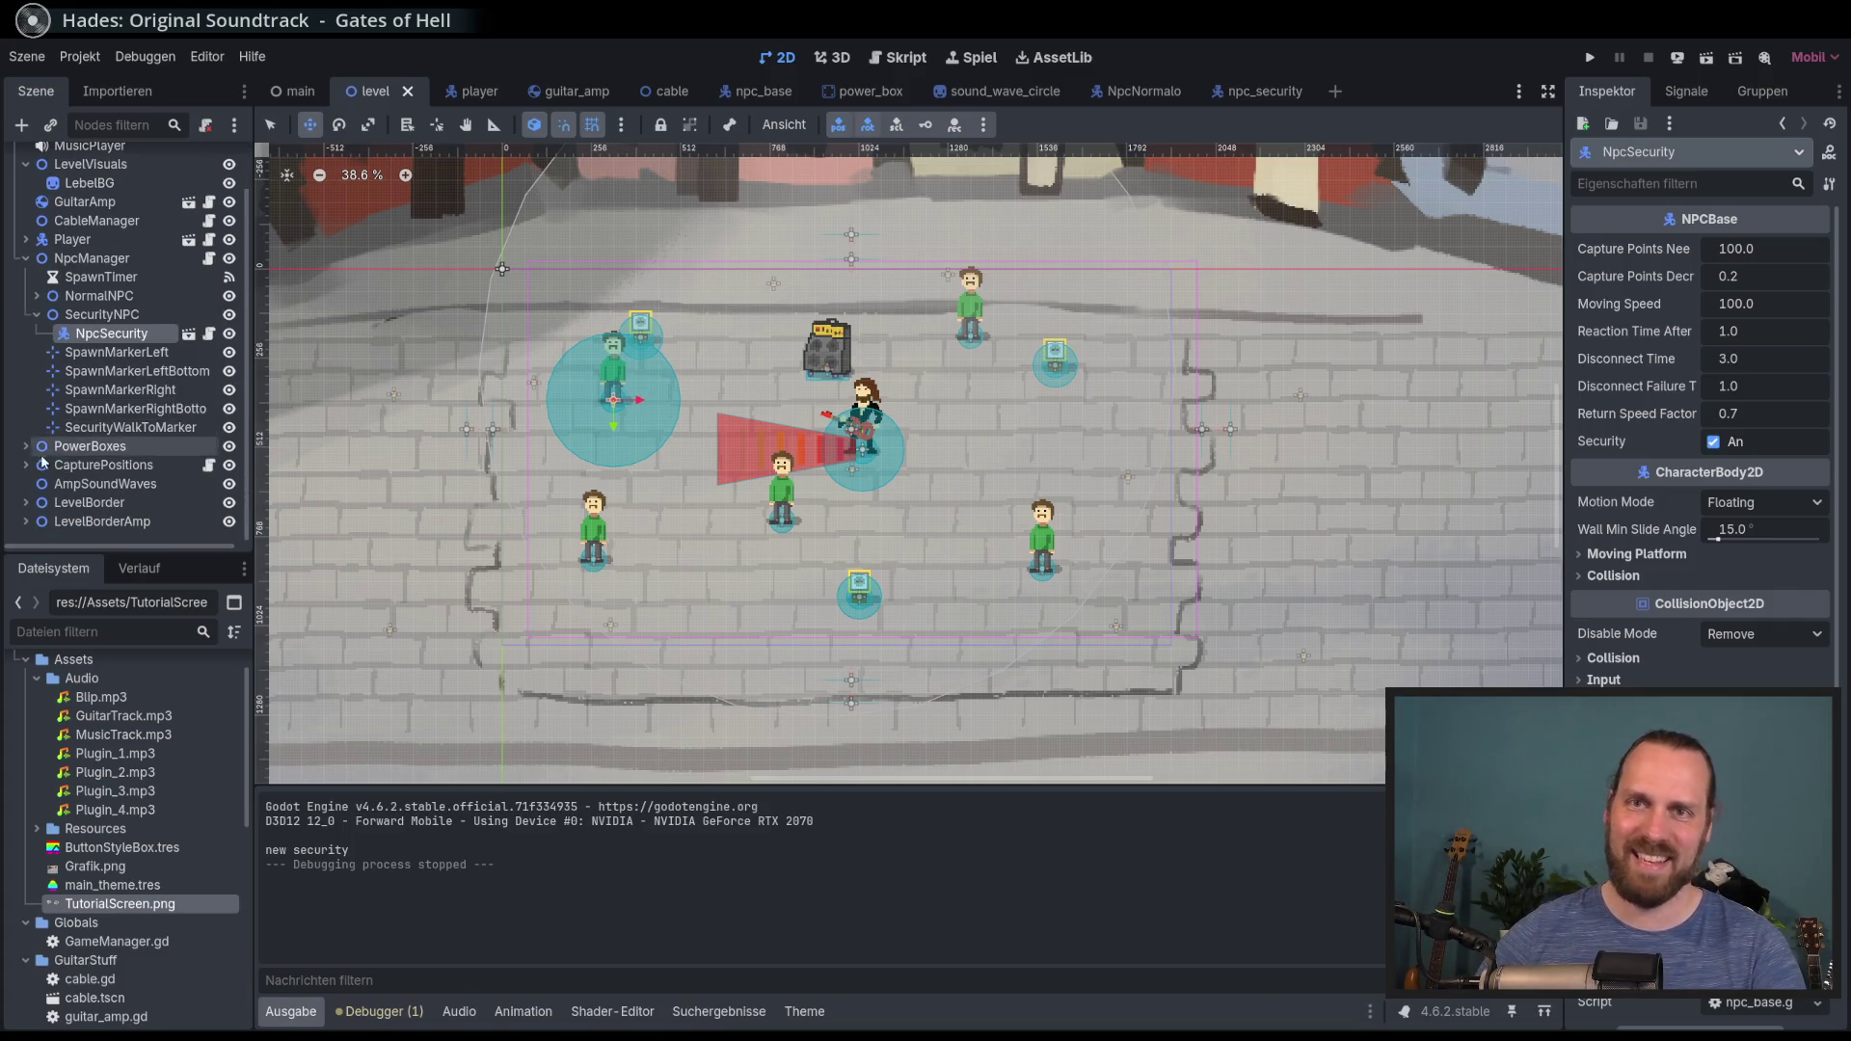
click(96, 484)
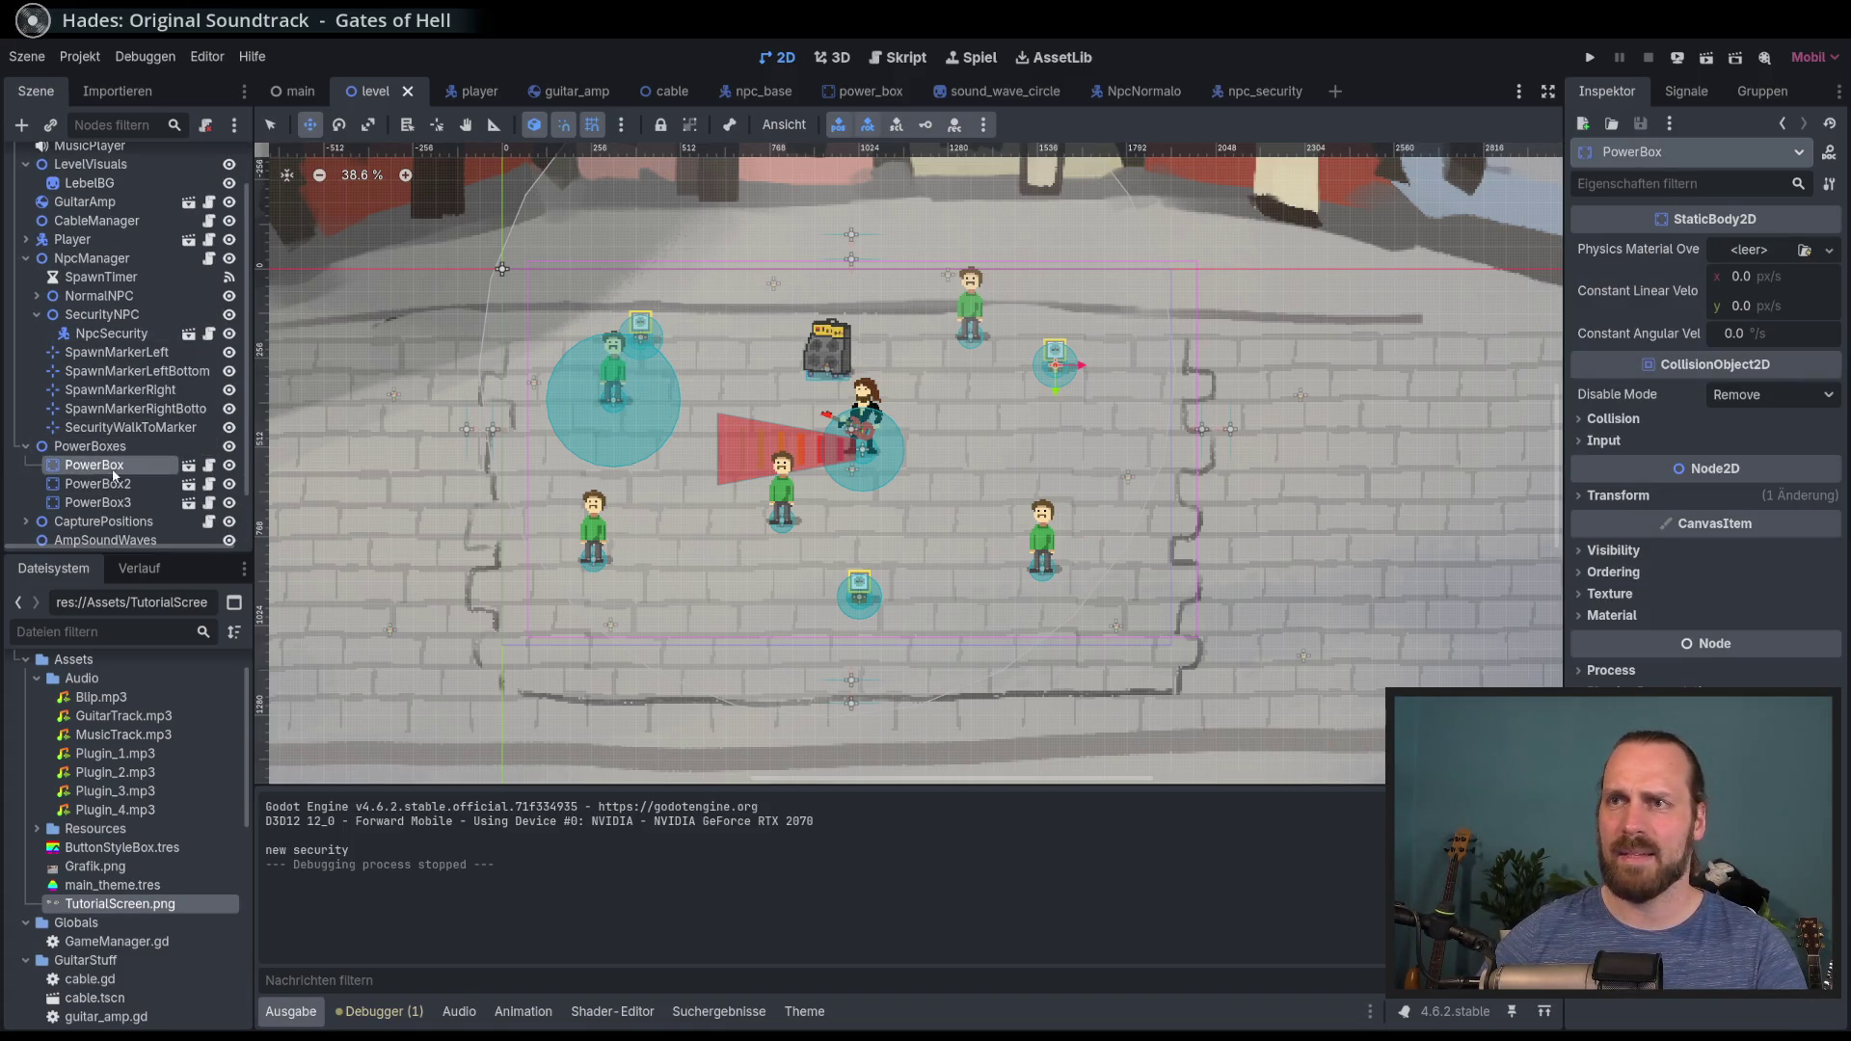
scroll(512, 323, up, 2)
drag(694, 412, 682, 395)
Step: Raise PowerBox to (1576, 160), then save and run the game with F5
click(97, 503)
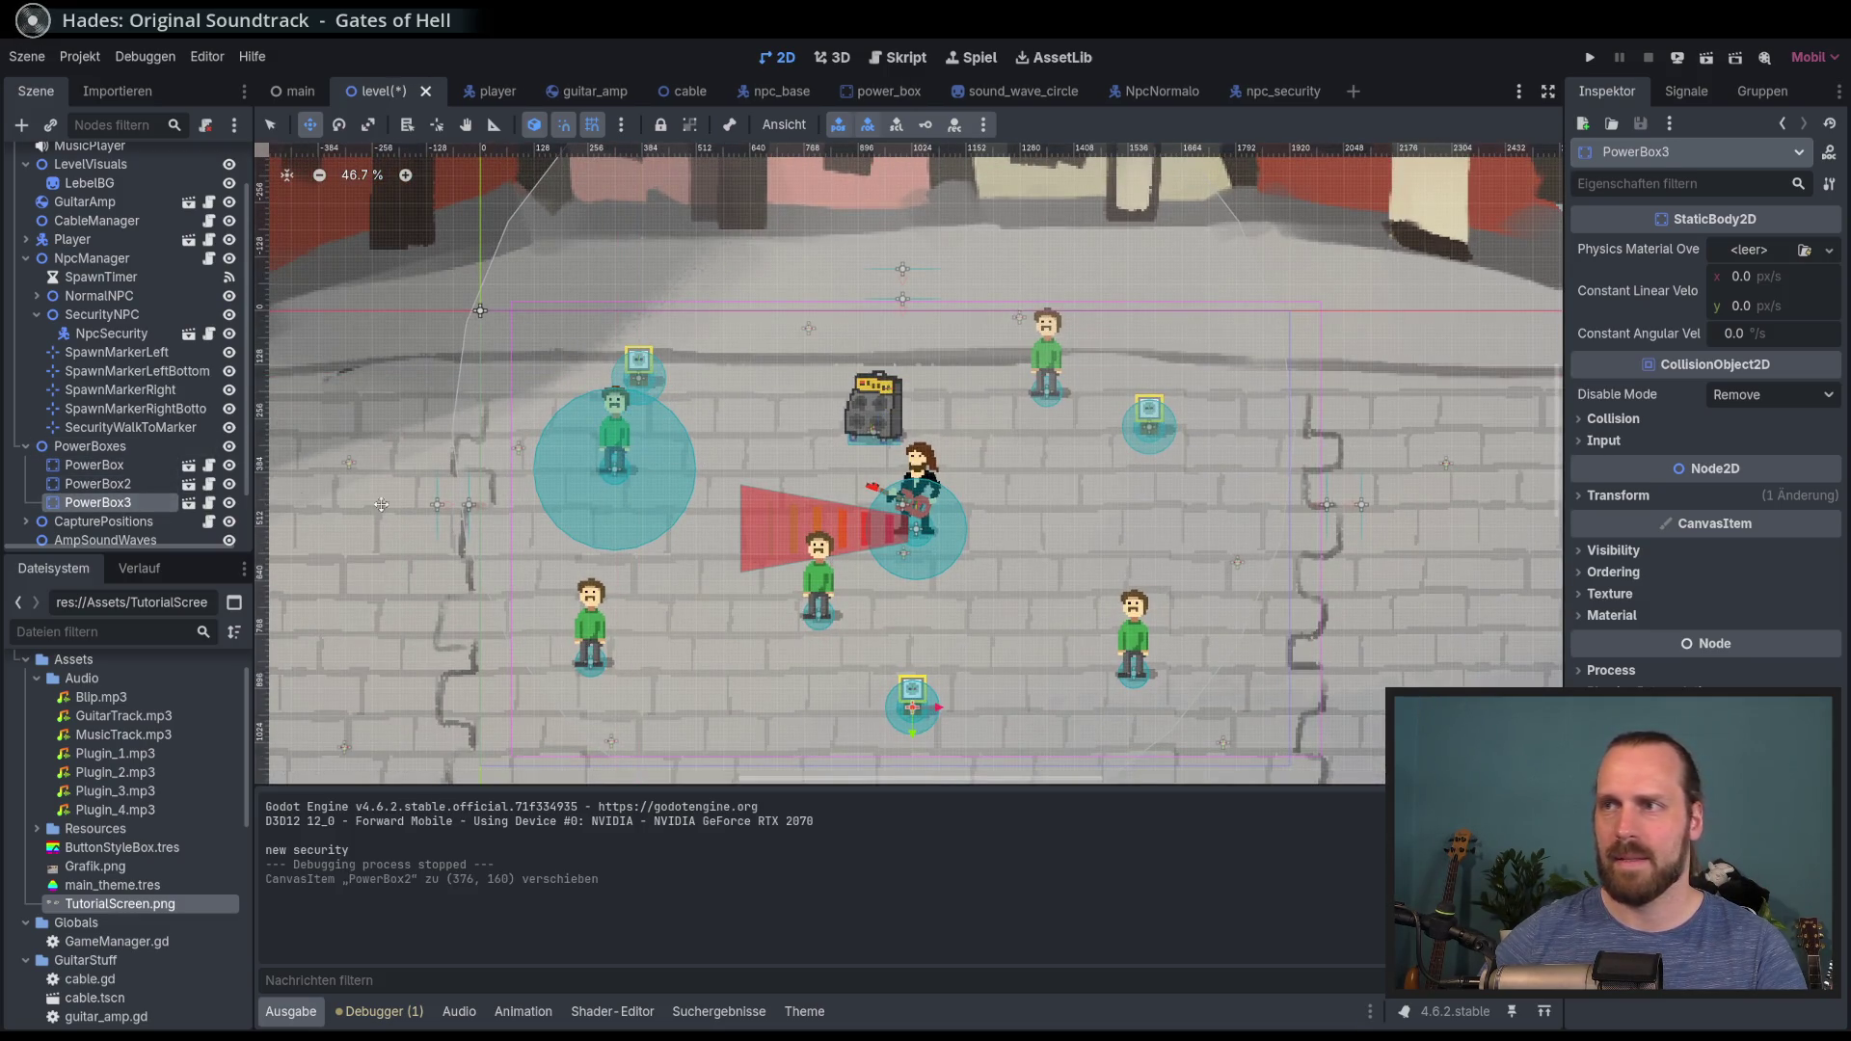
click(95, 465)
drag(976, 515, 973, 462)
scroll(1032, 429, down, 2)
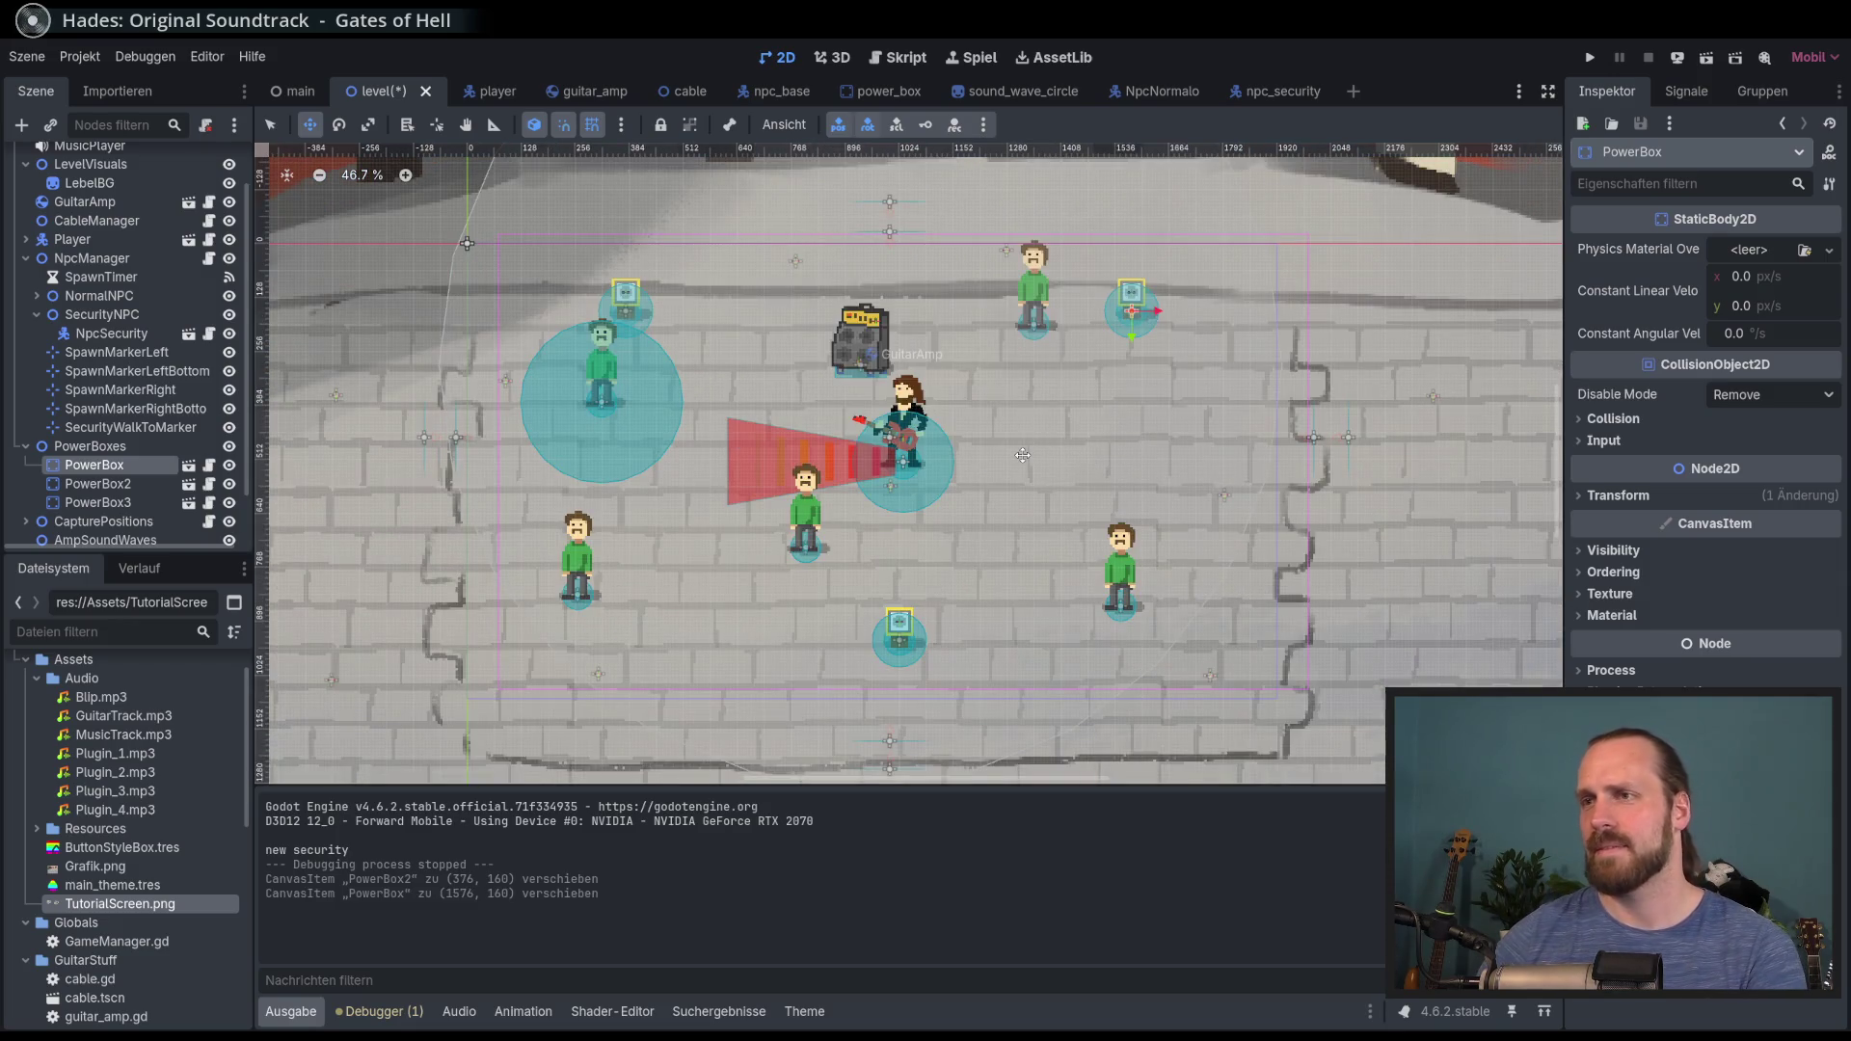
key(F5)
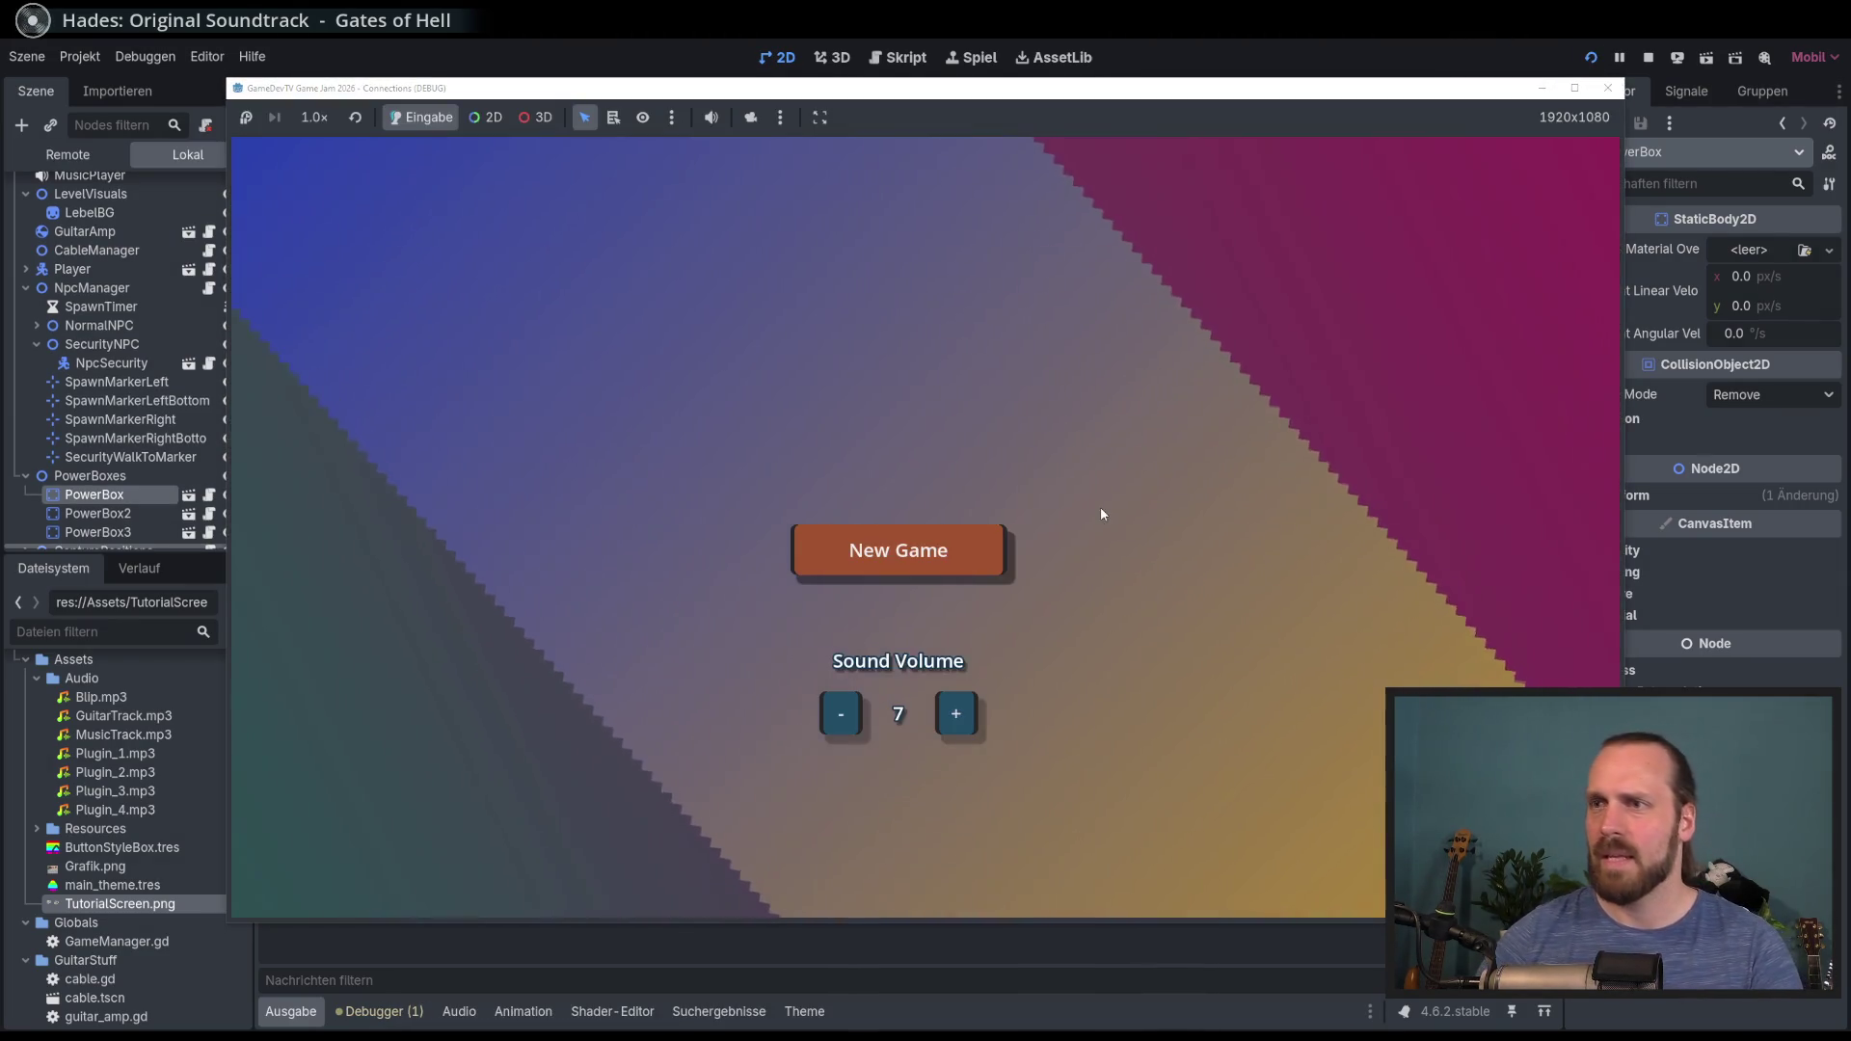
Step: Start a new game and carry the amp over to a power box to connect it
key(Return)
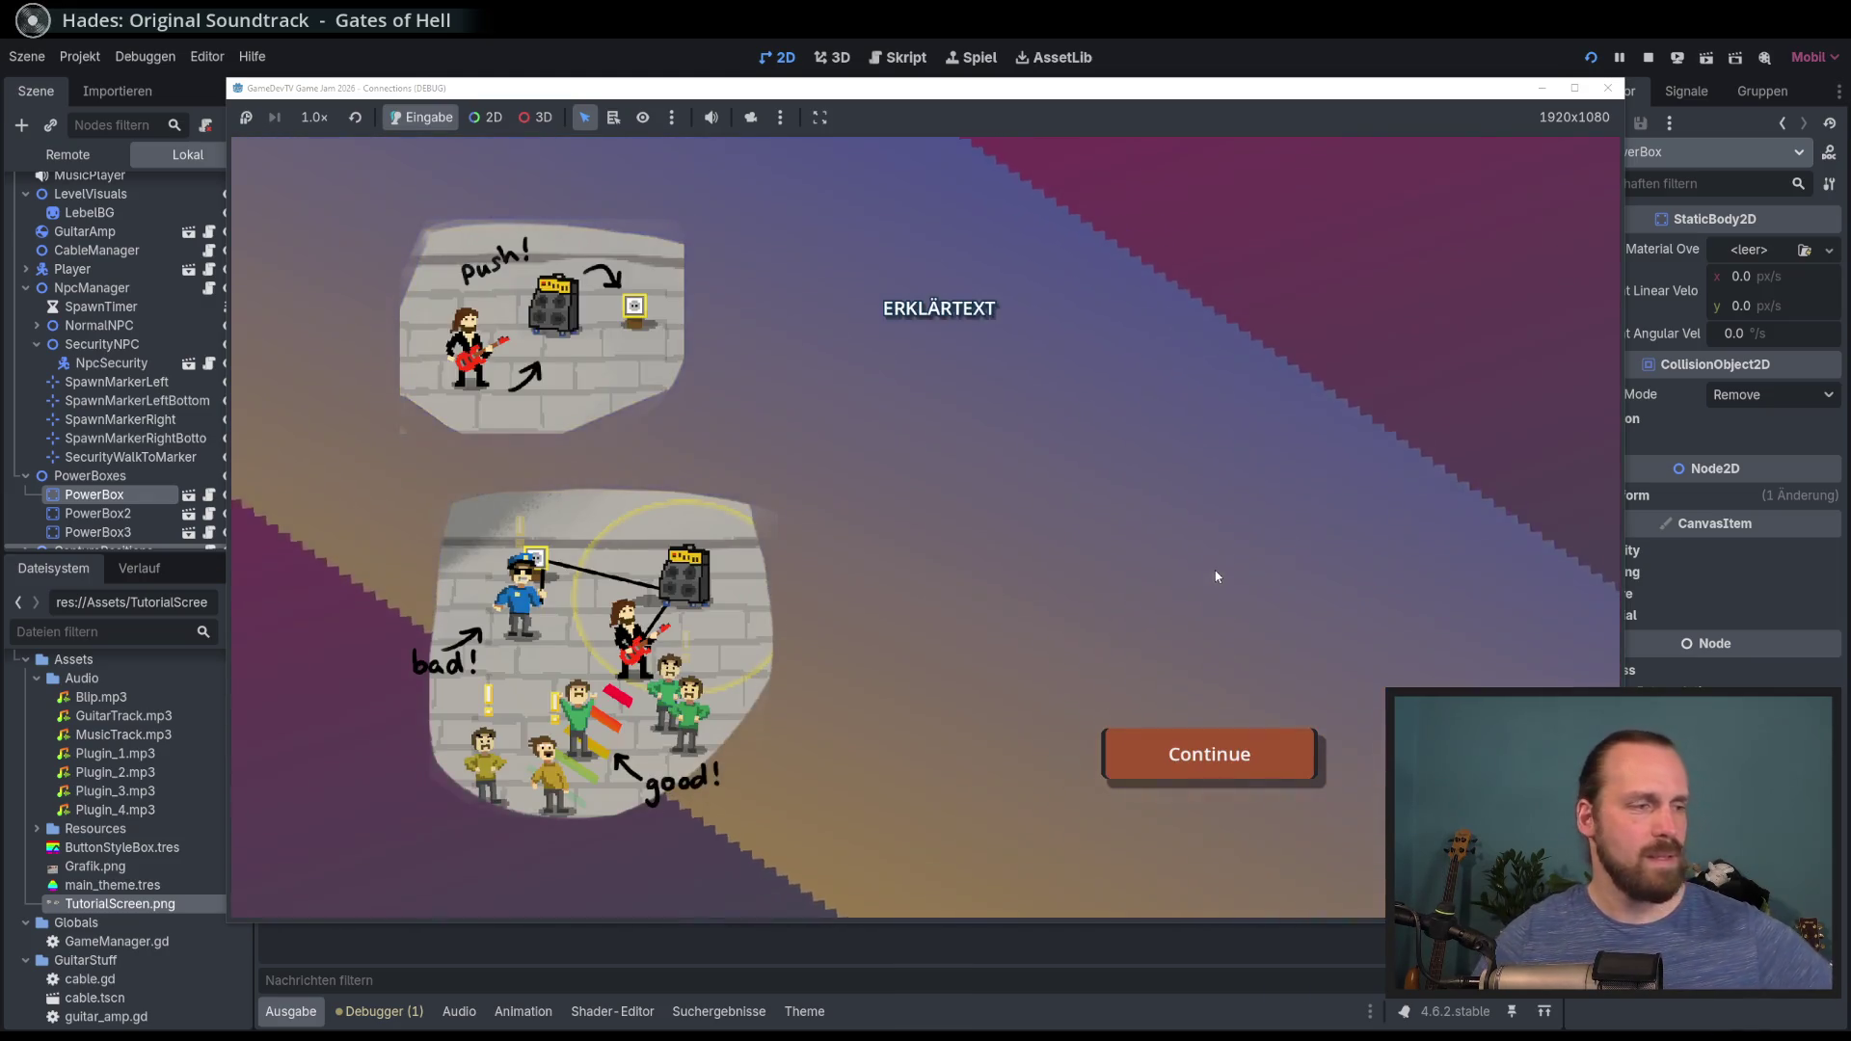
key(Return)
key(a)
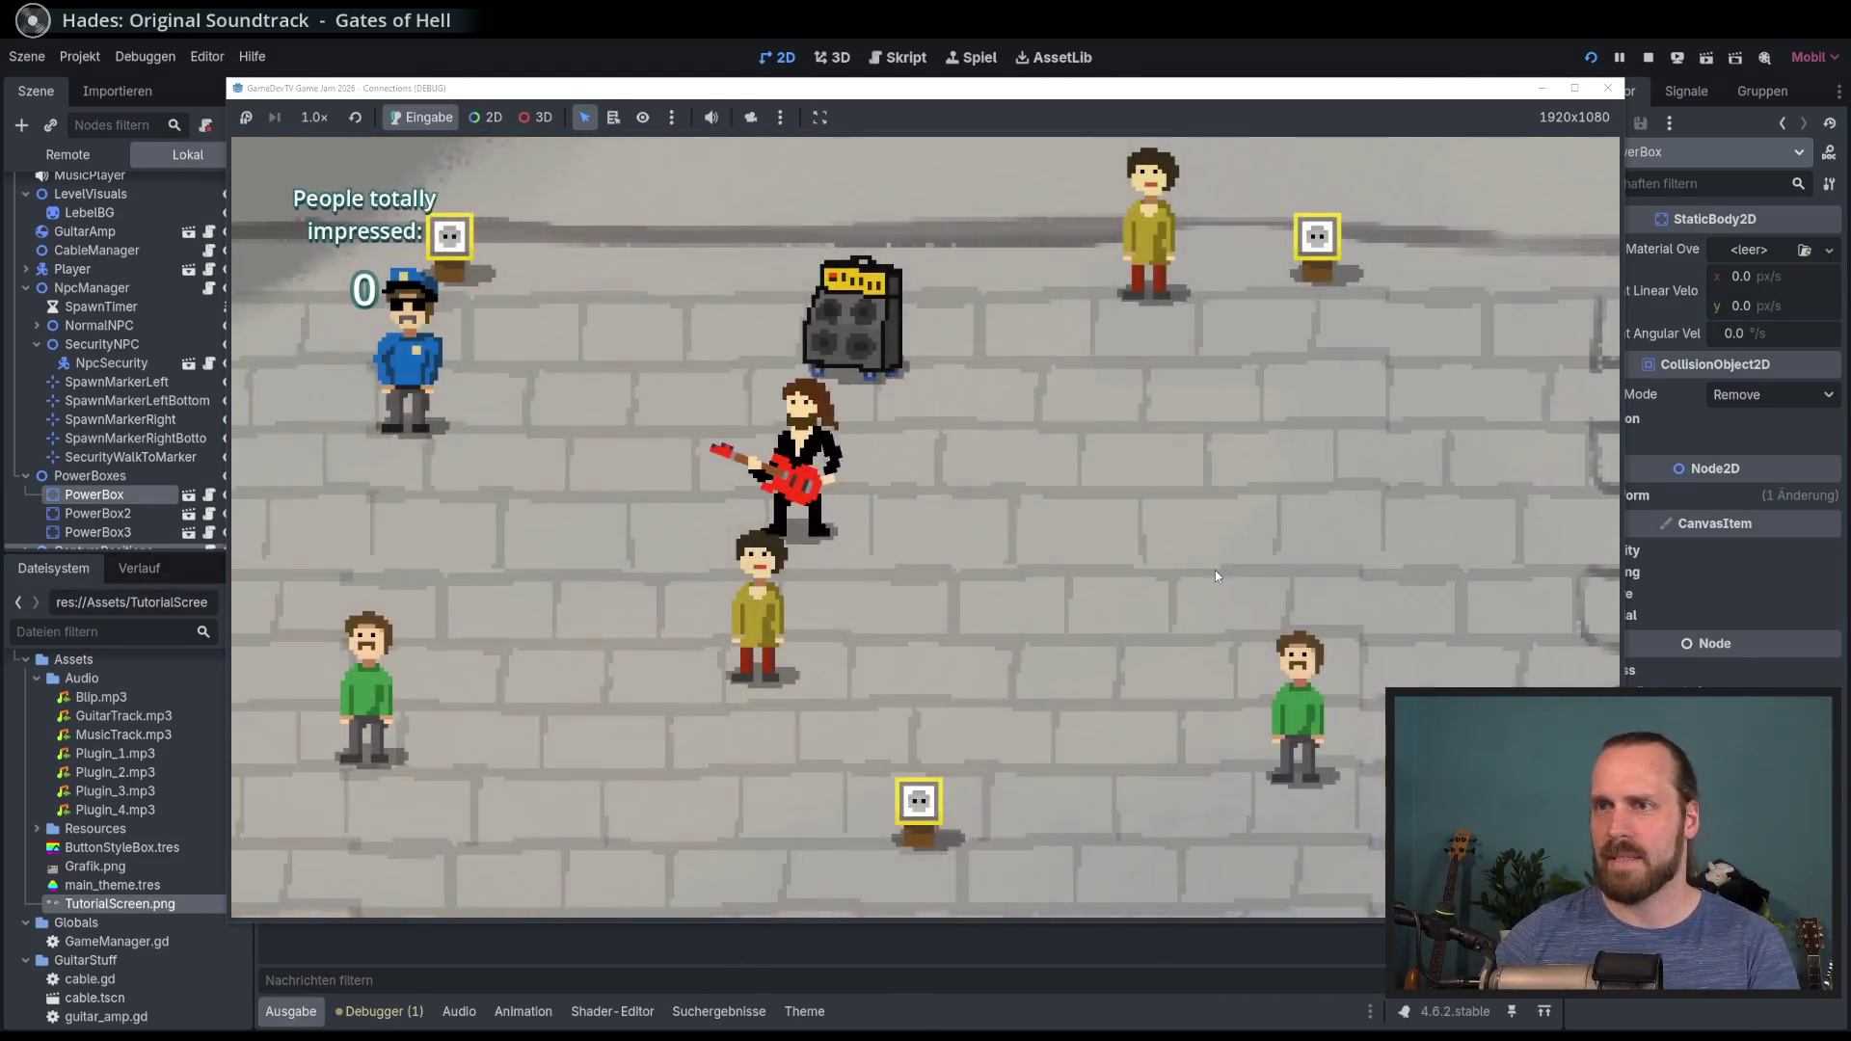
key(d)
key(w)
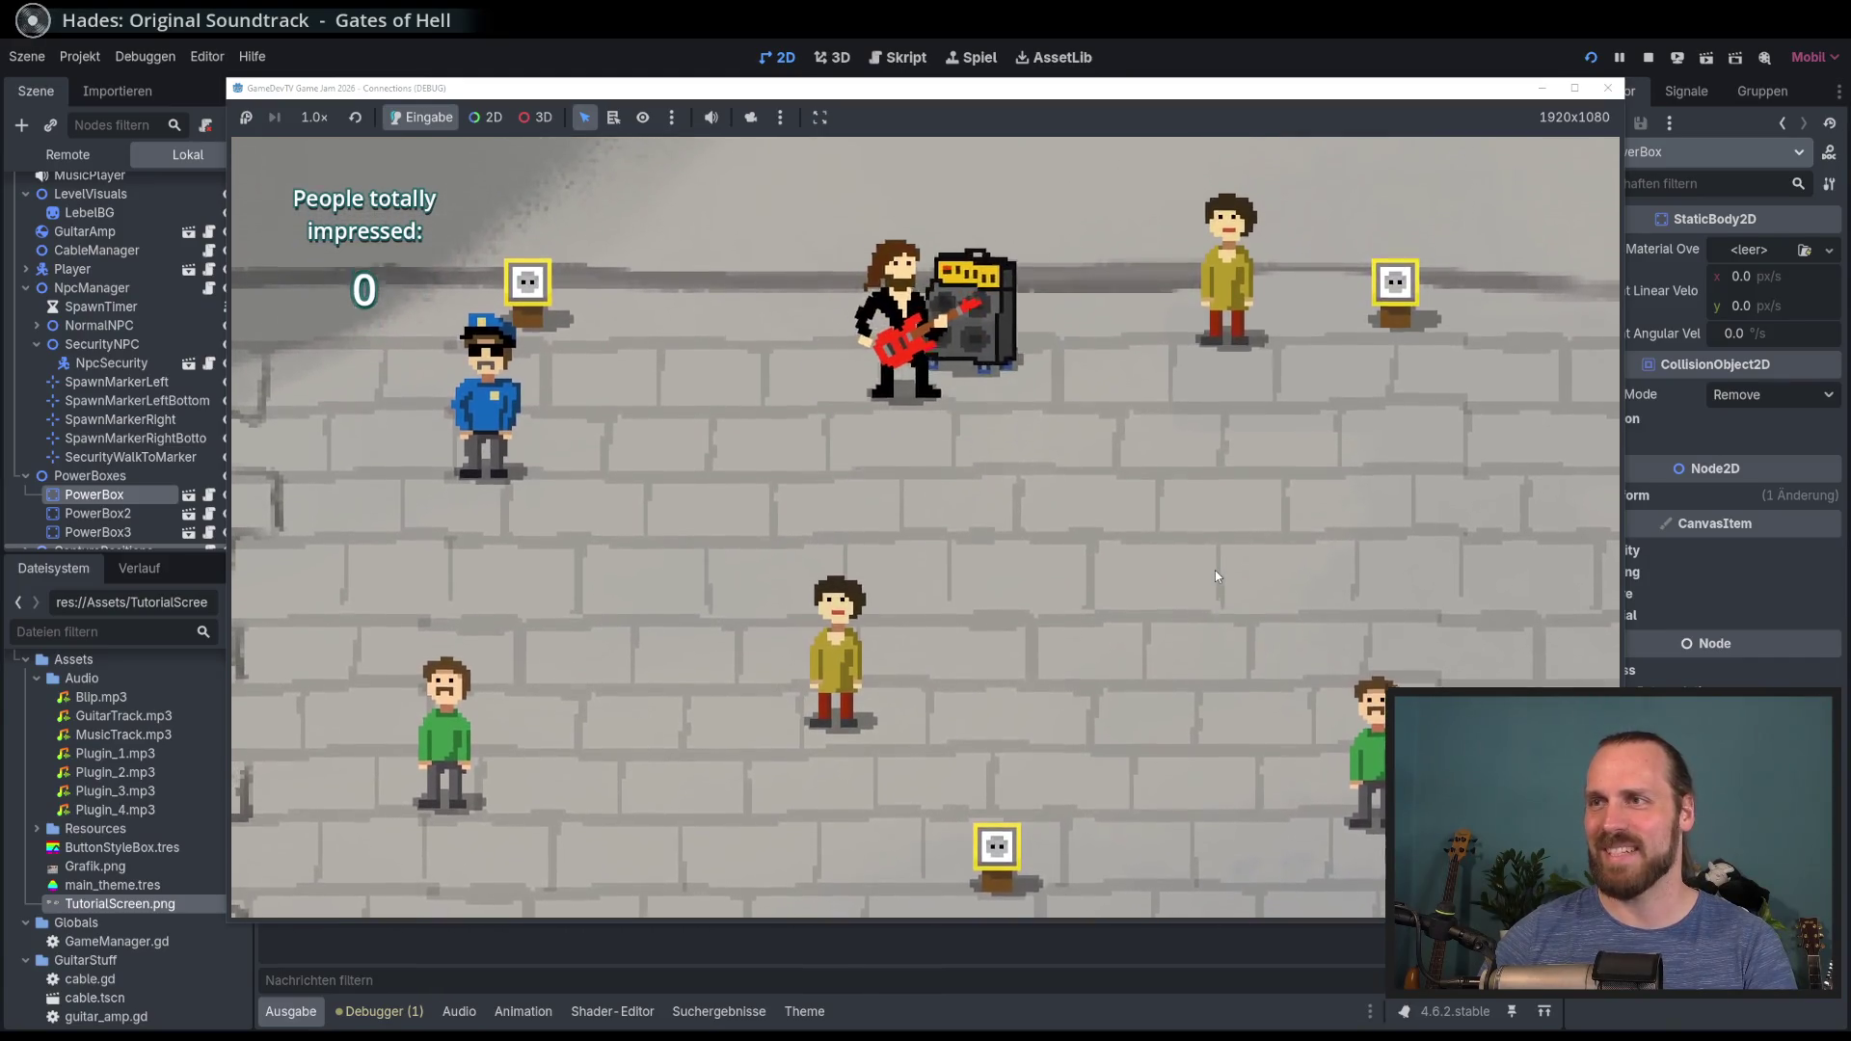
key(d)
key(s)
key(a)
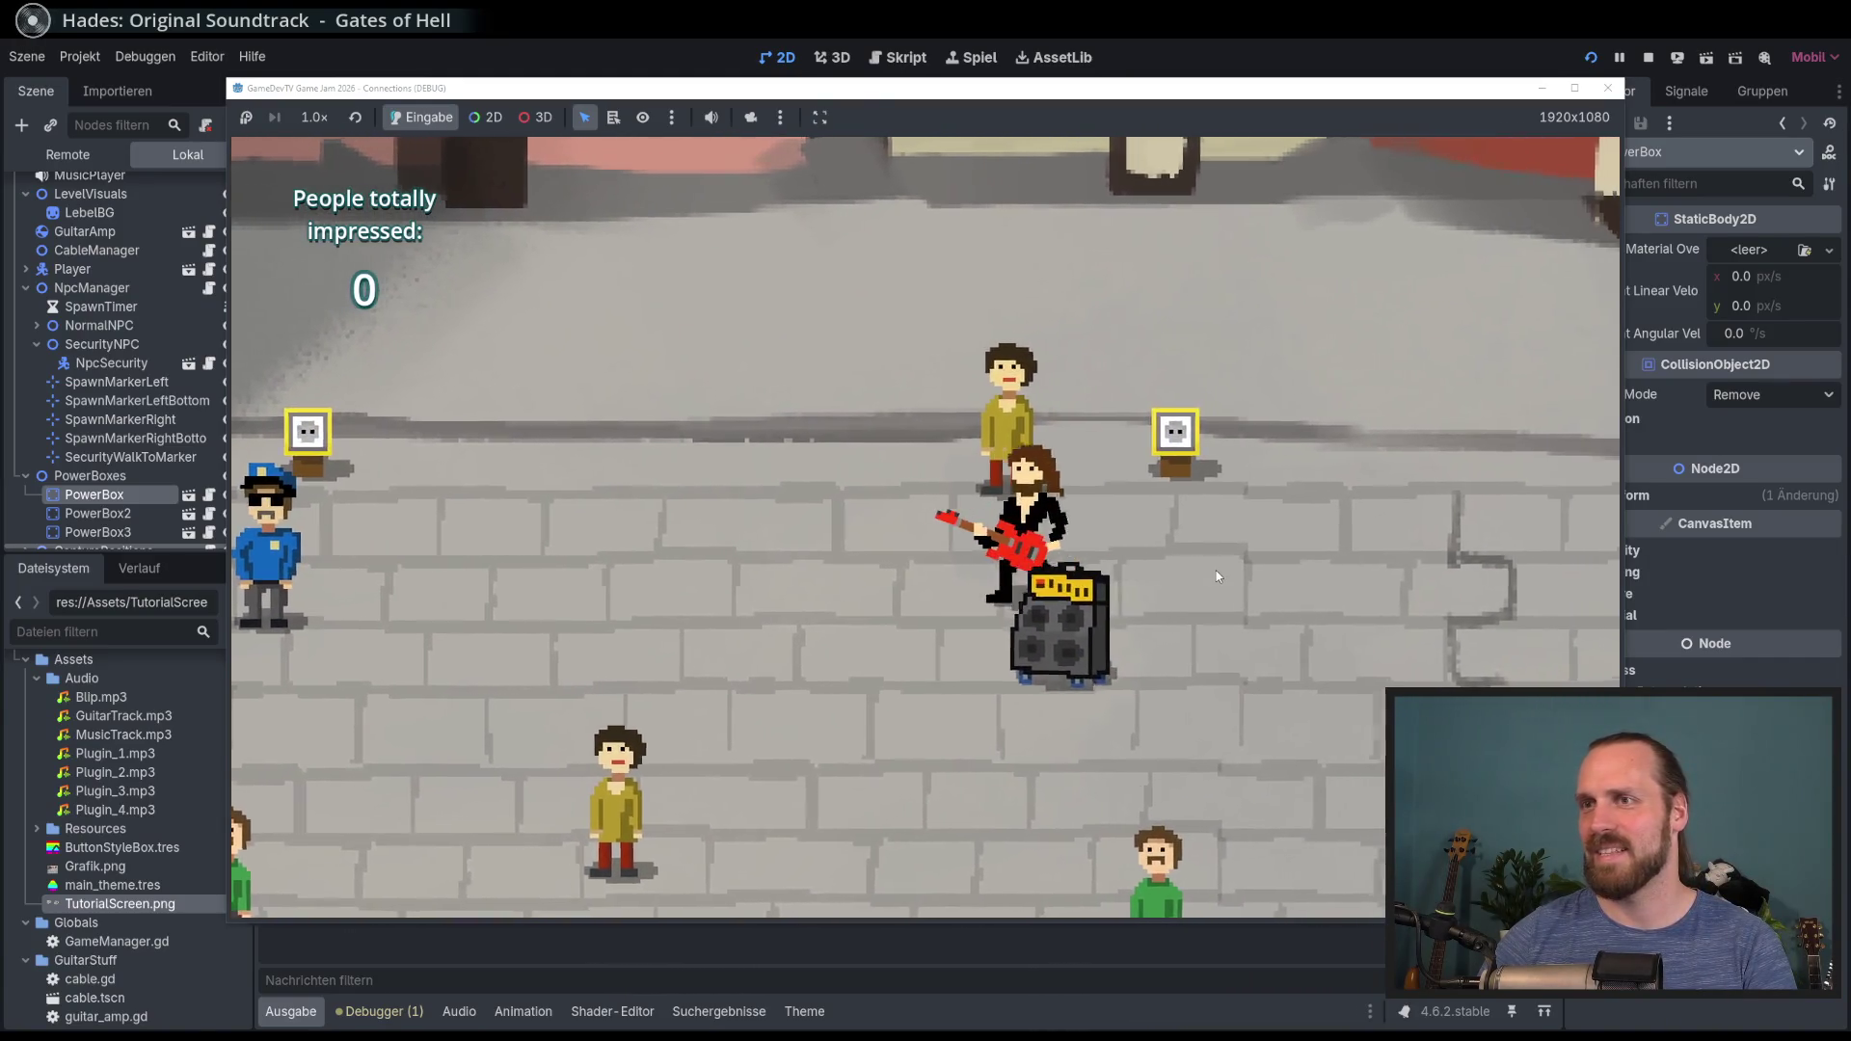
key(w)
key(d)
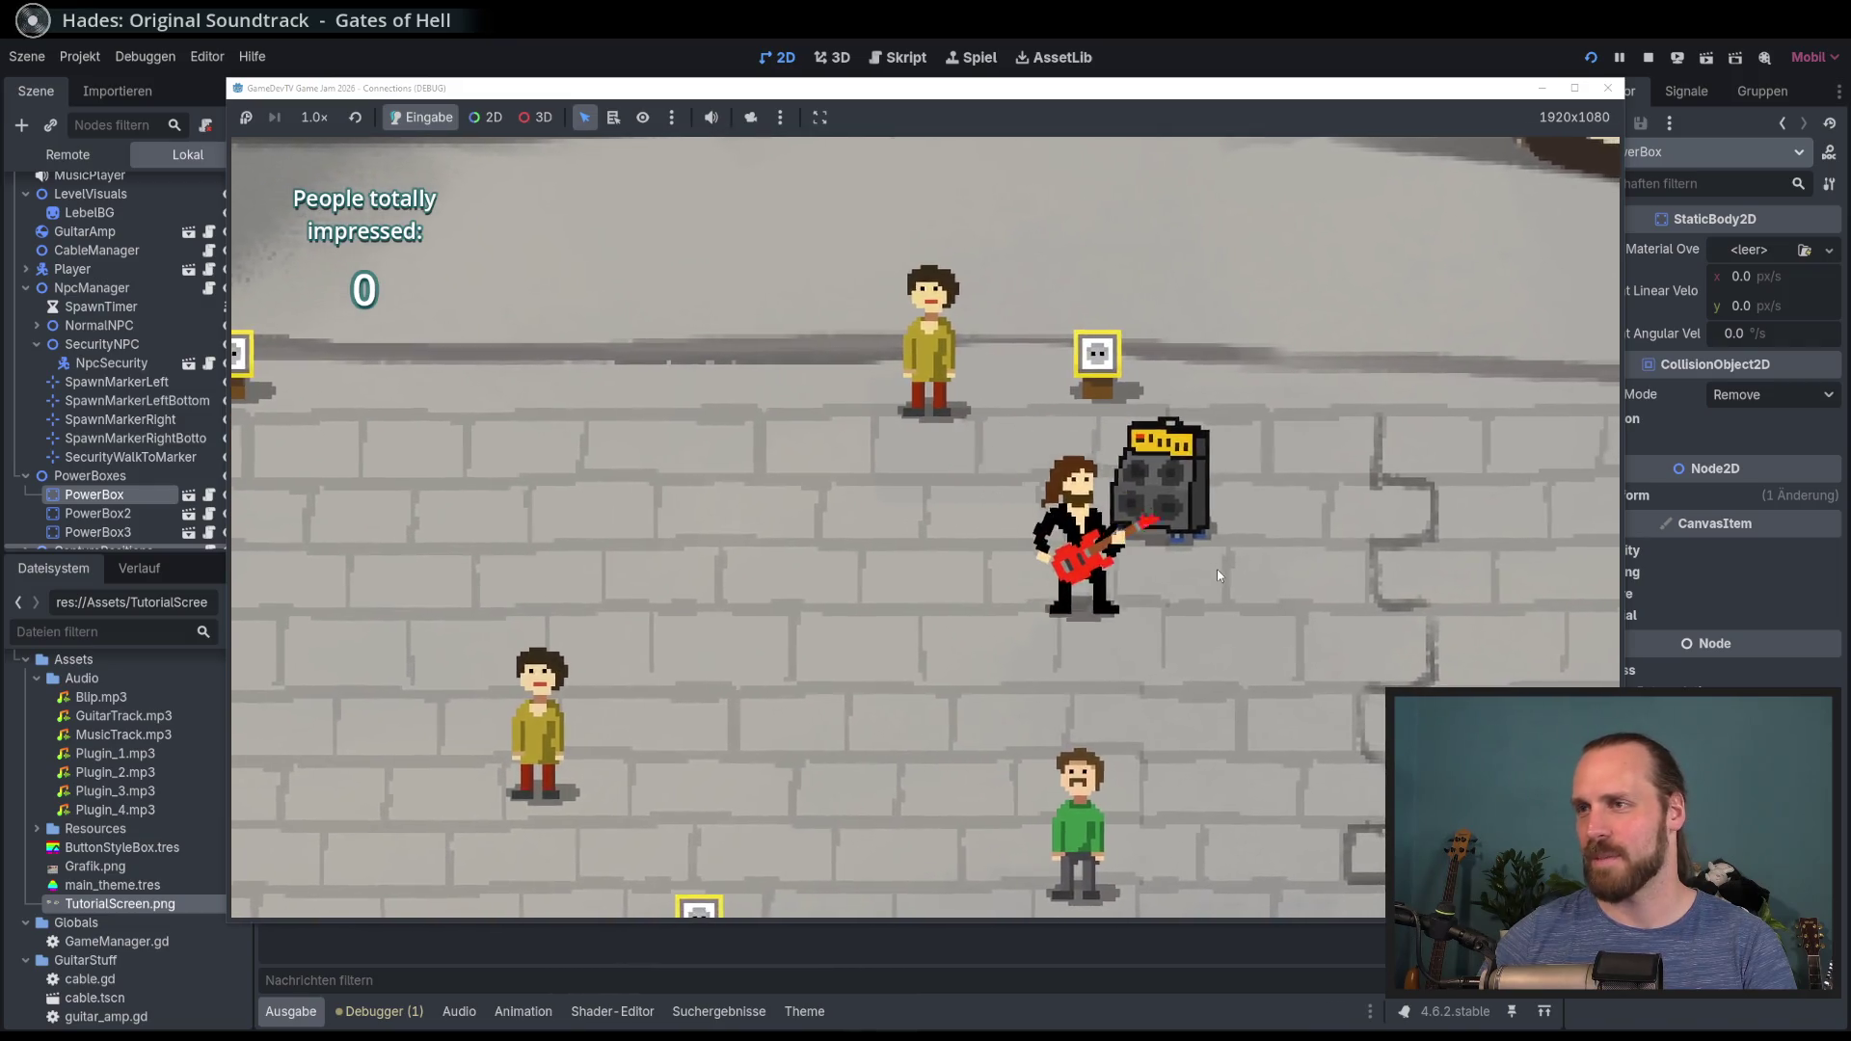
key(e)
key(a)
Step: Pick the connected amp back up and carry it away until the cable disconnects
key(s)
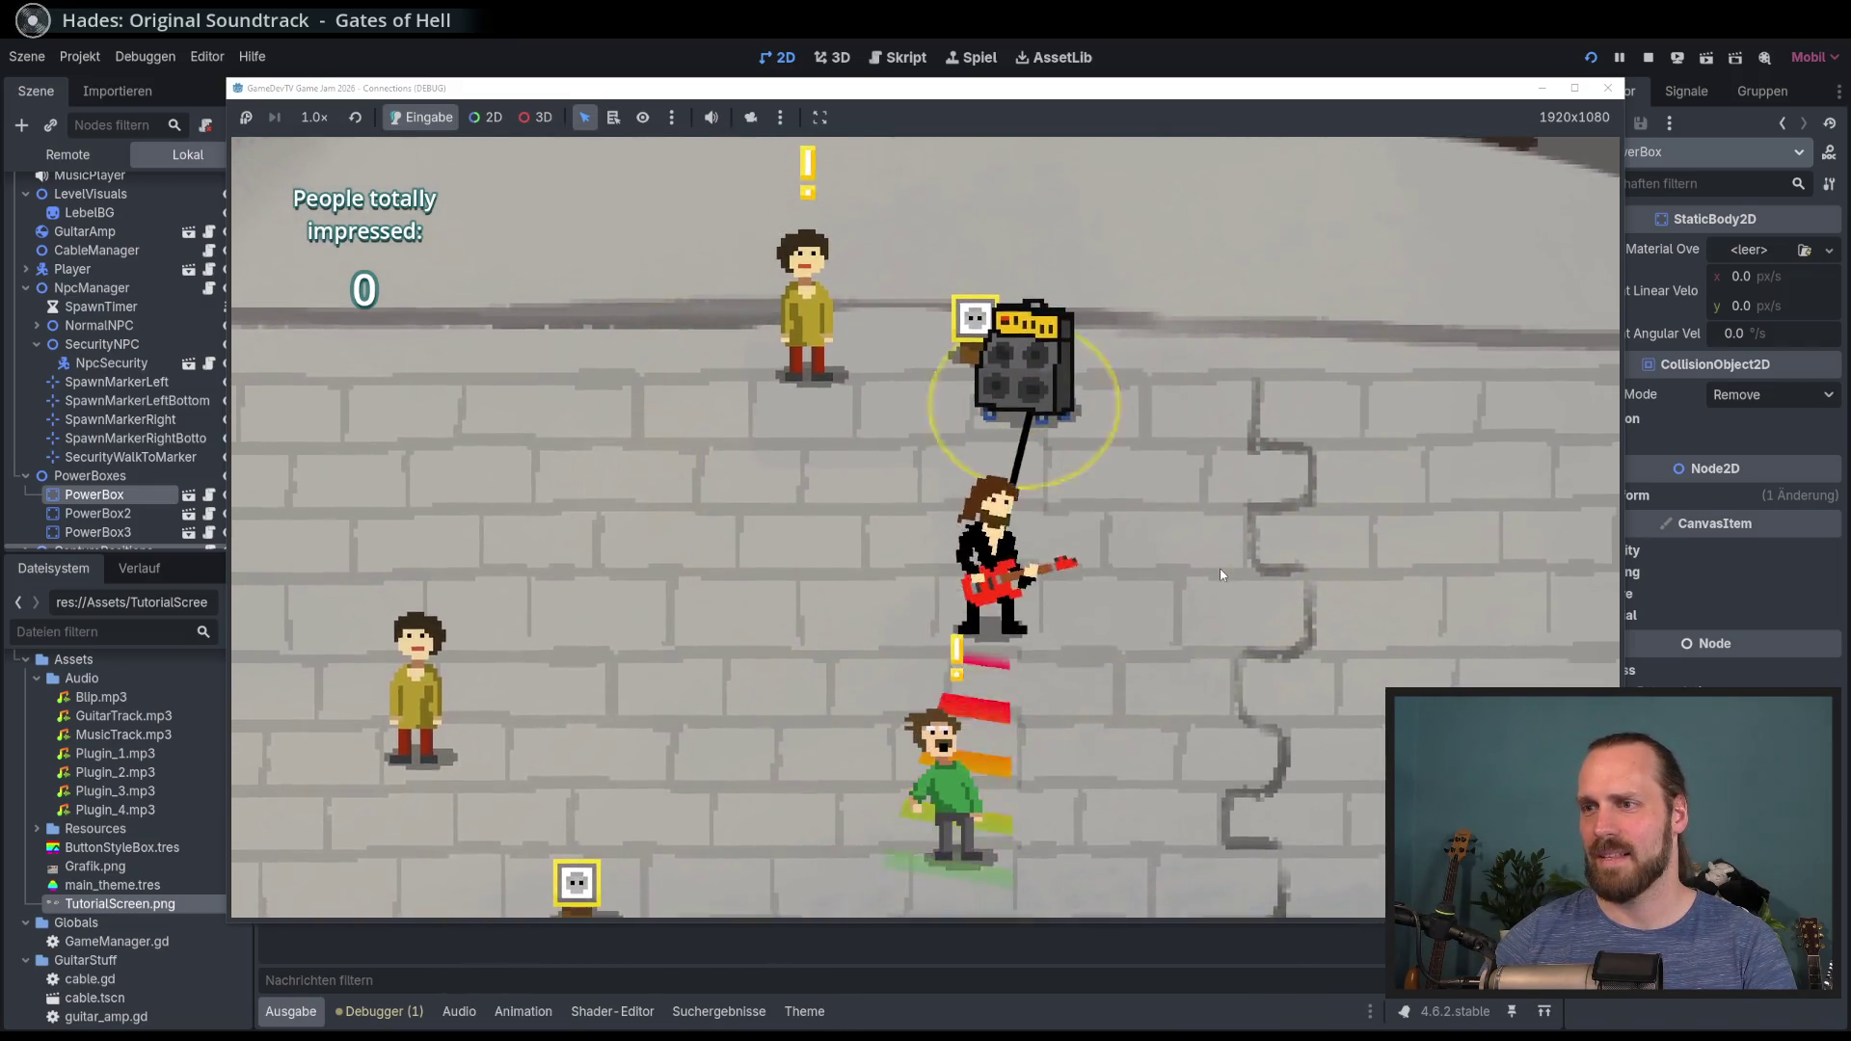
key(w)
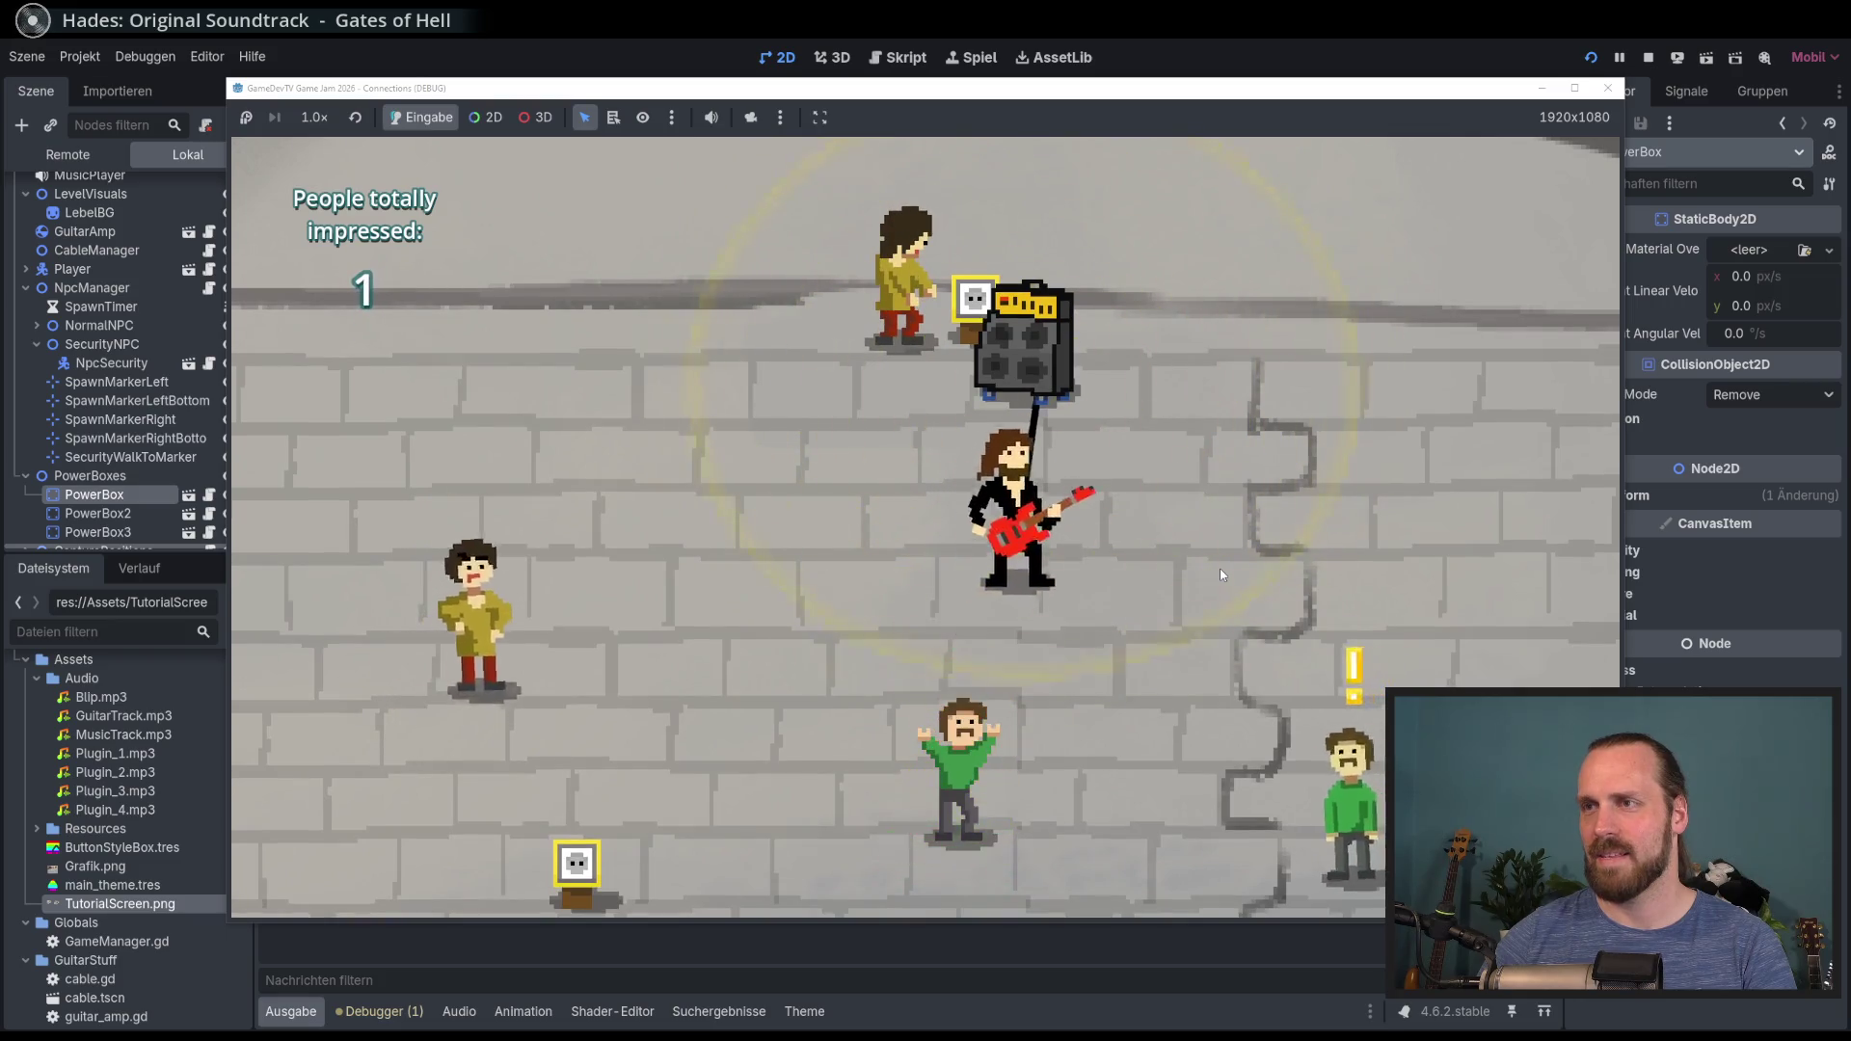
key(d)
key(e)
key(a)
key(s)
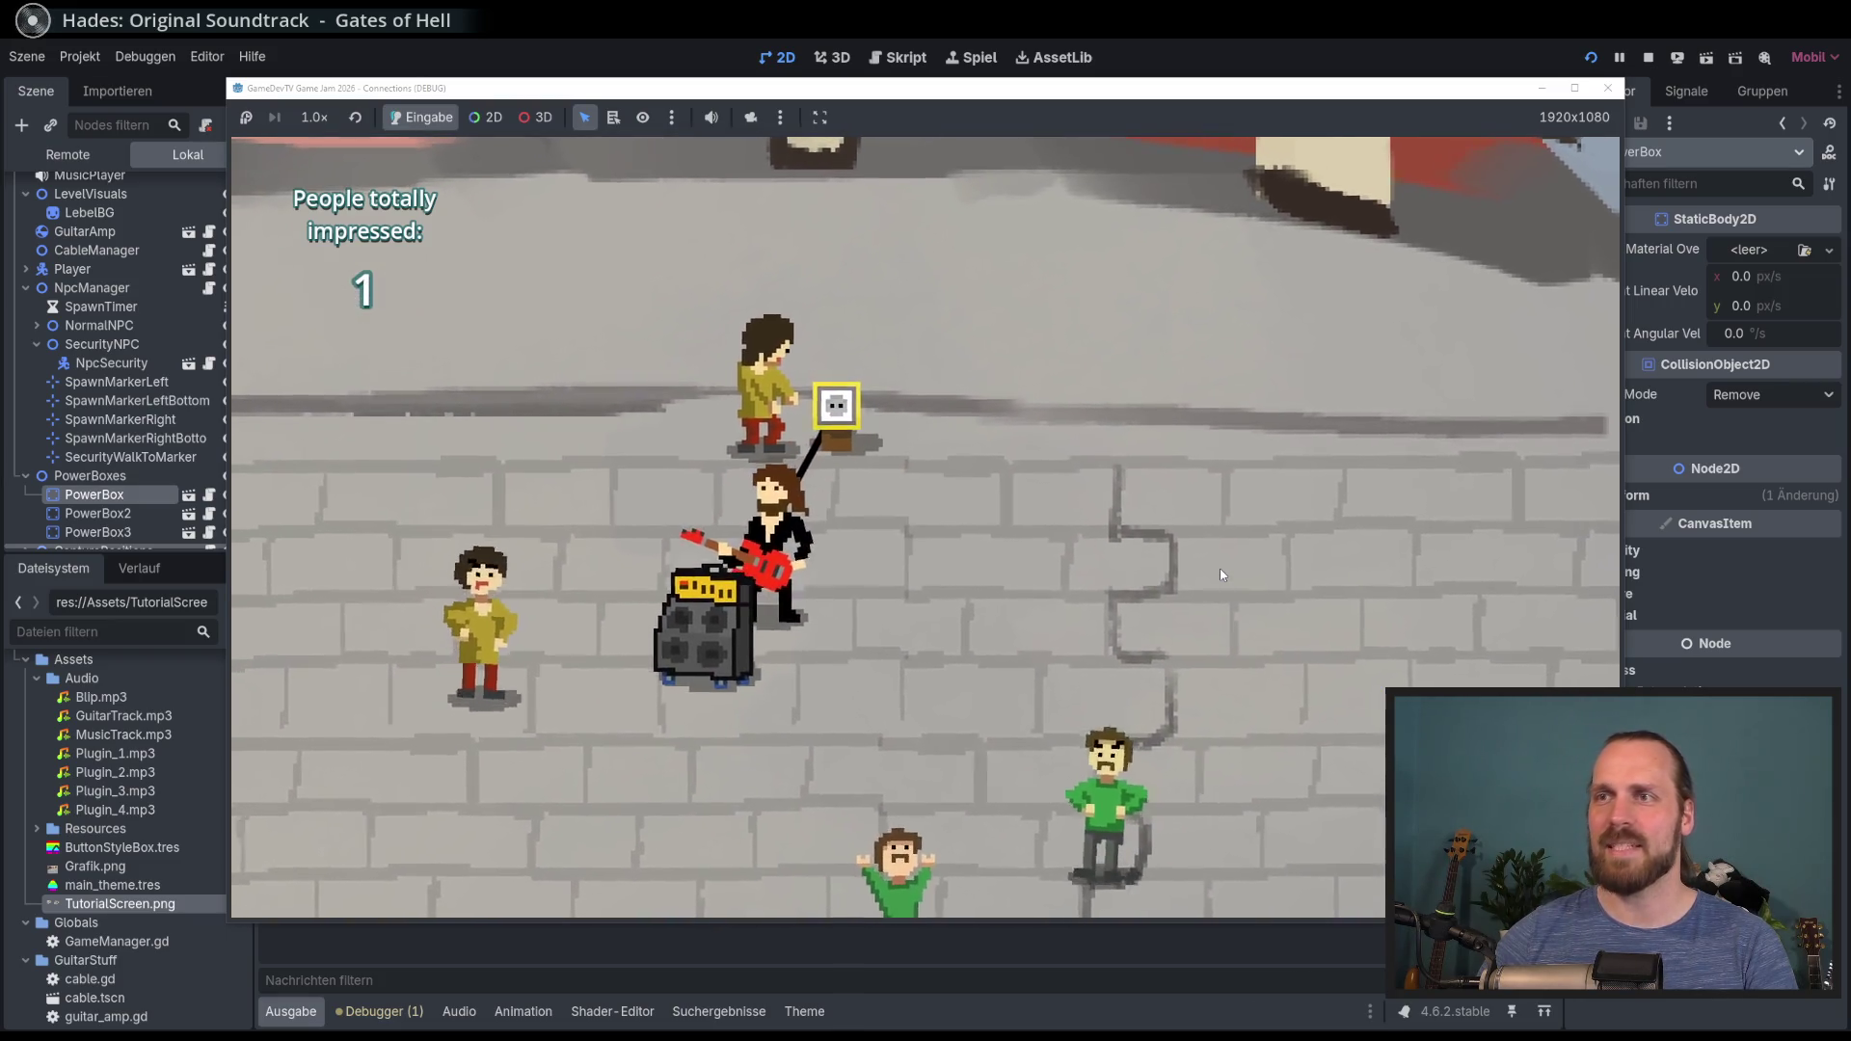
key(s)
Step: Connect the amp to a second power box, then walk the guitarist away and back
key(a)
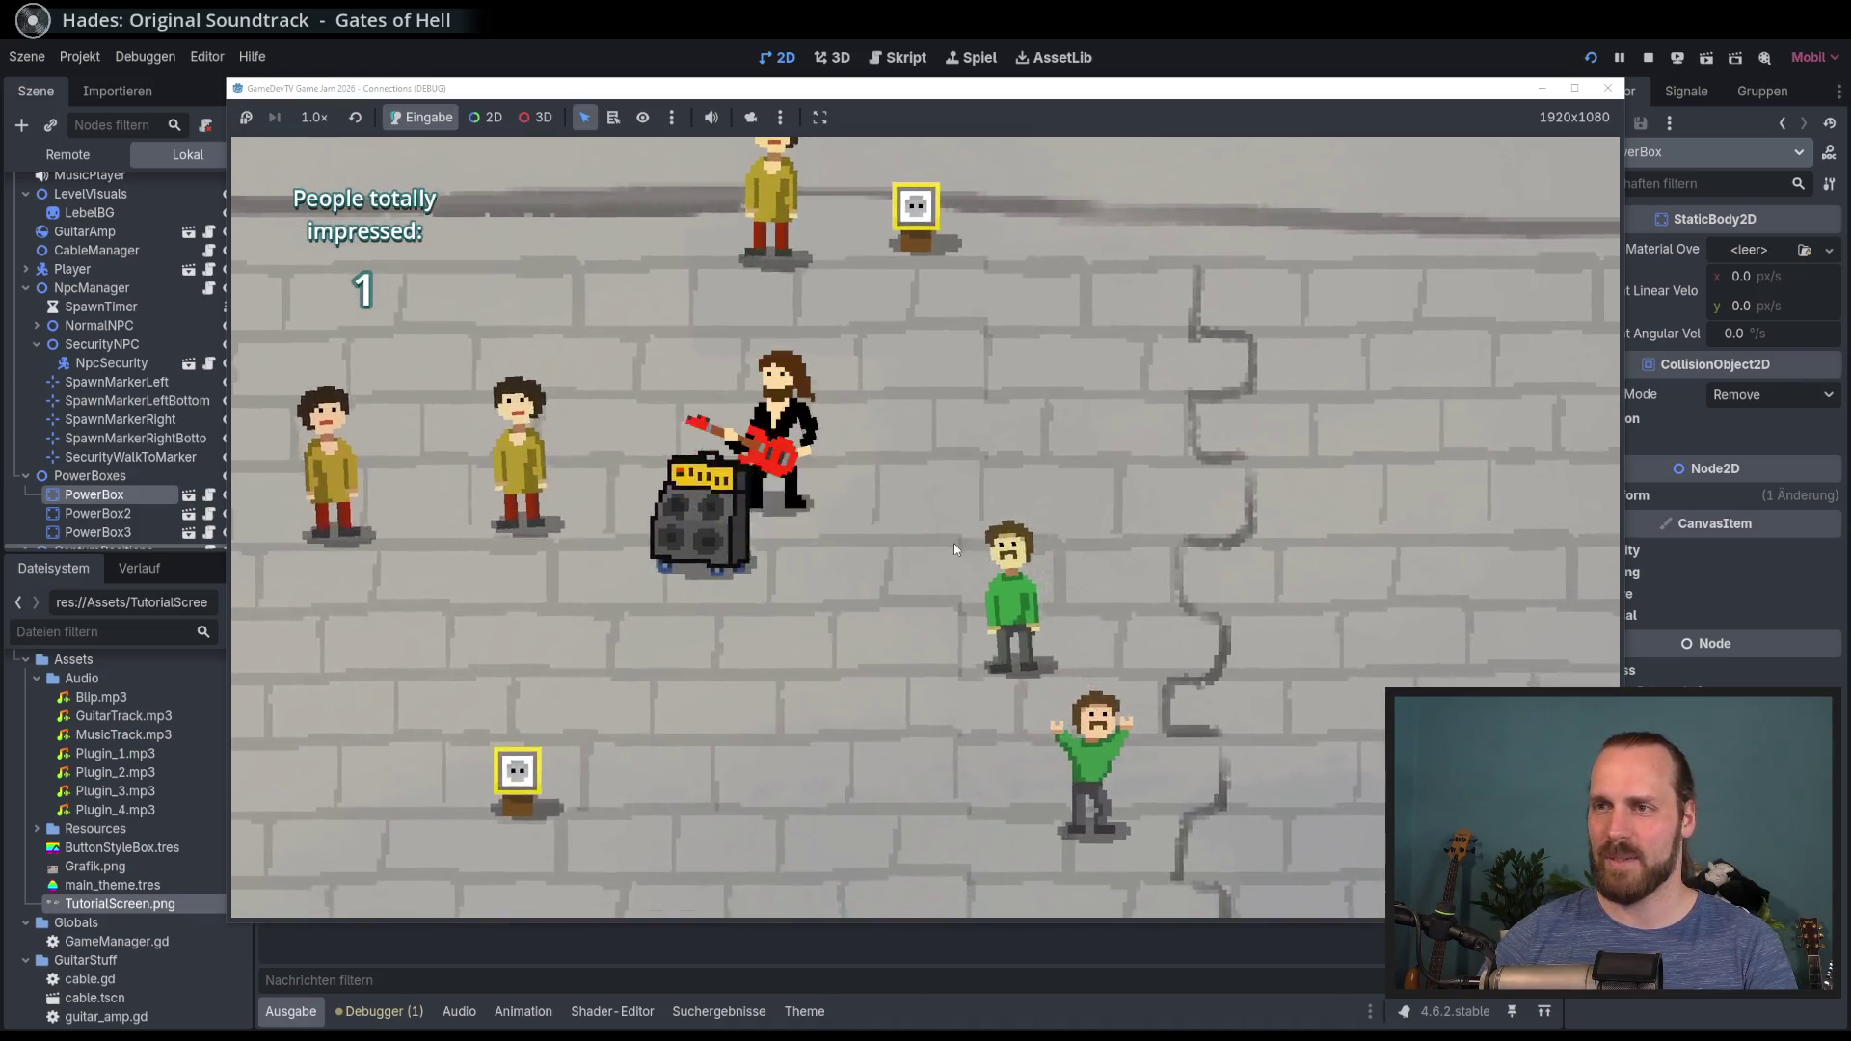
key(s)
key(a)
key(e)
key(s)
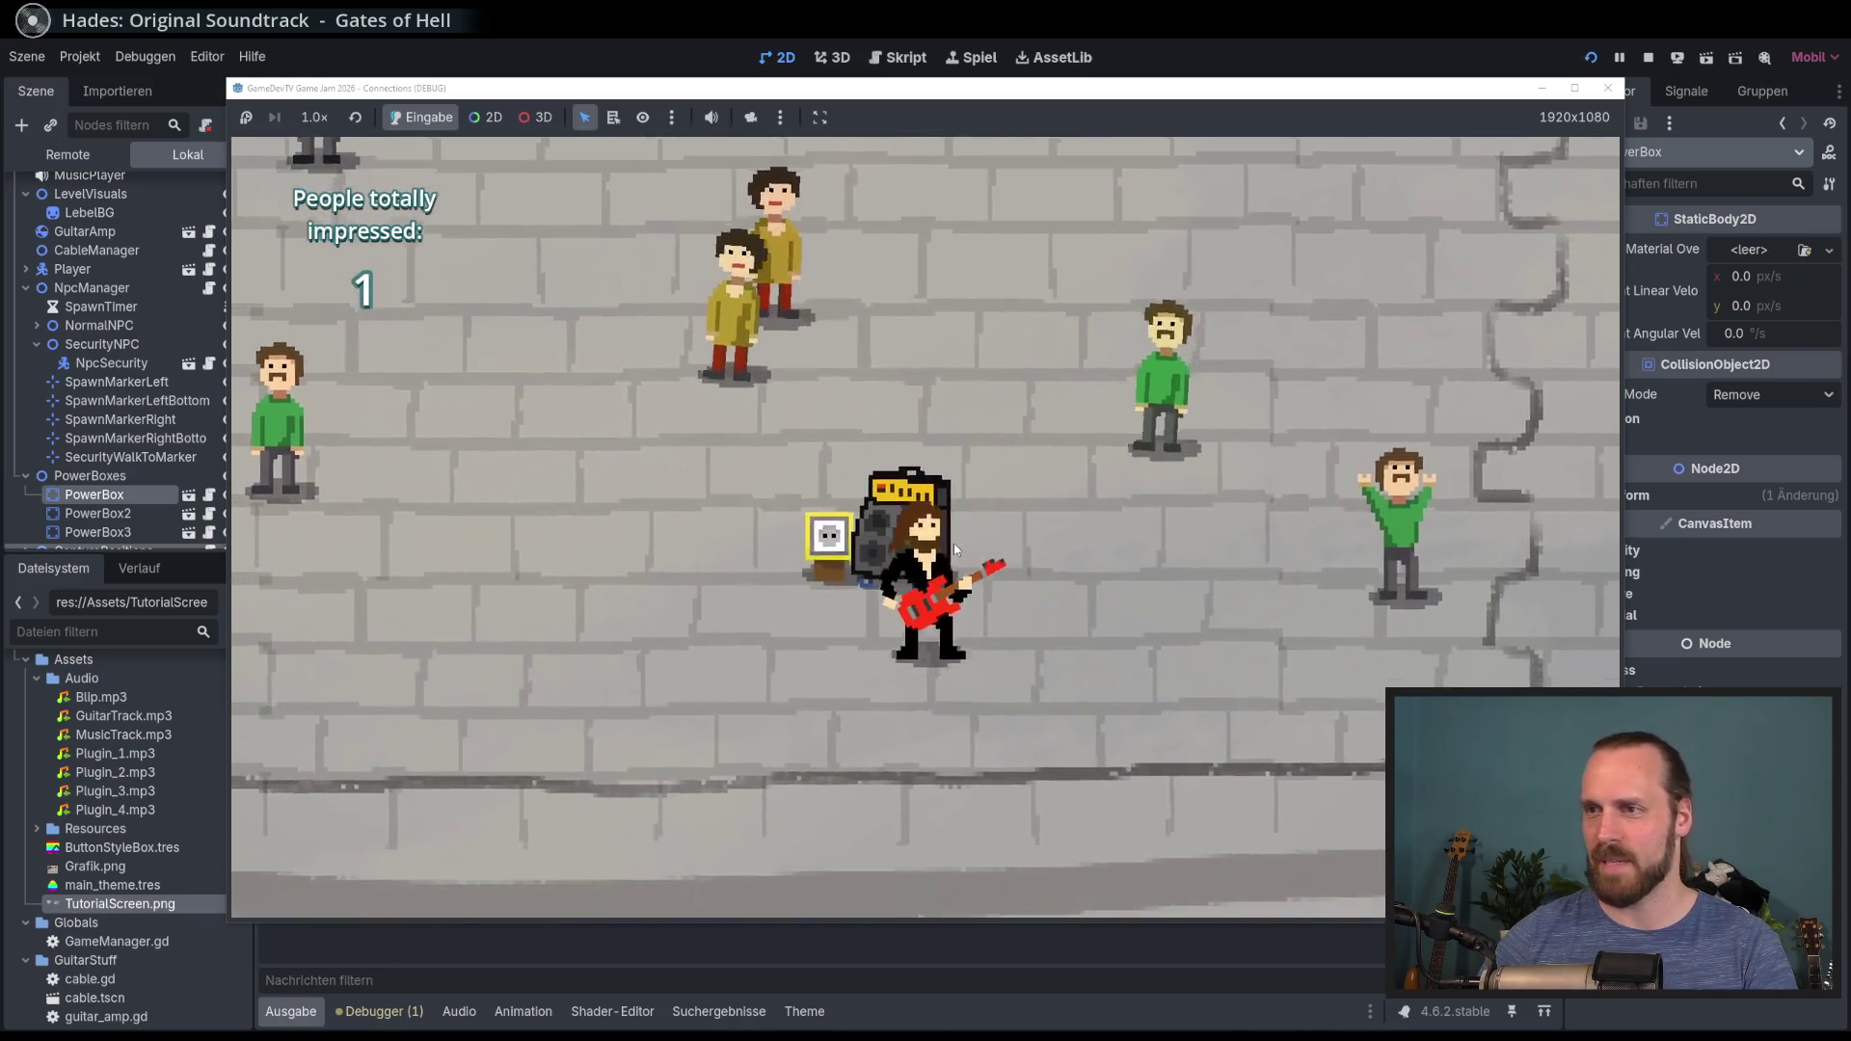
key(d)
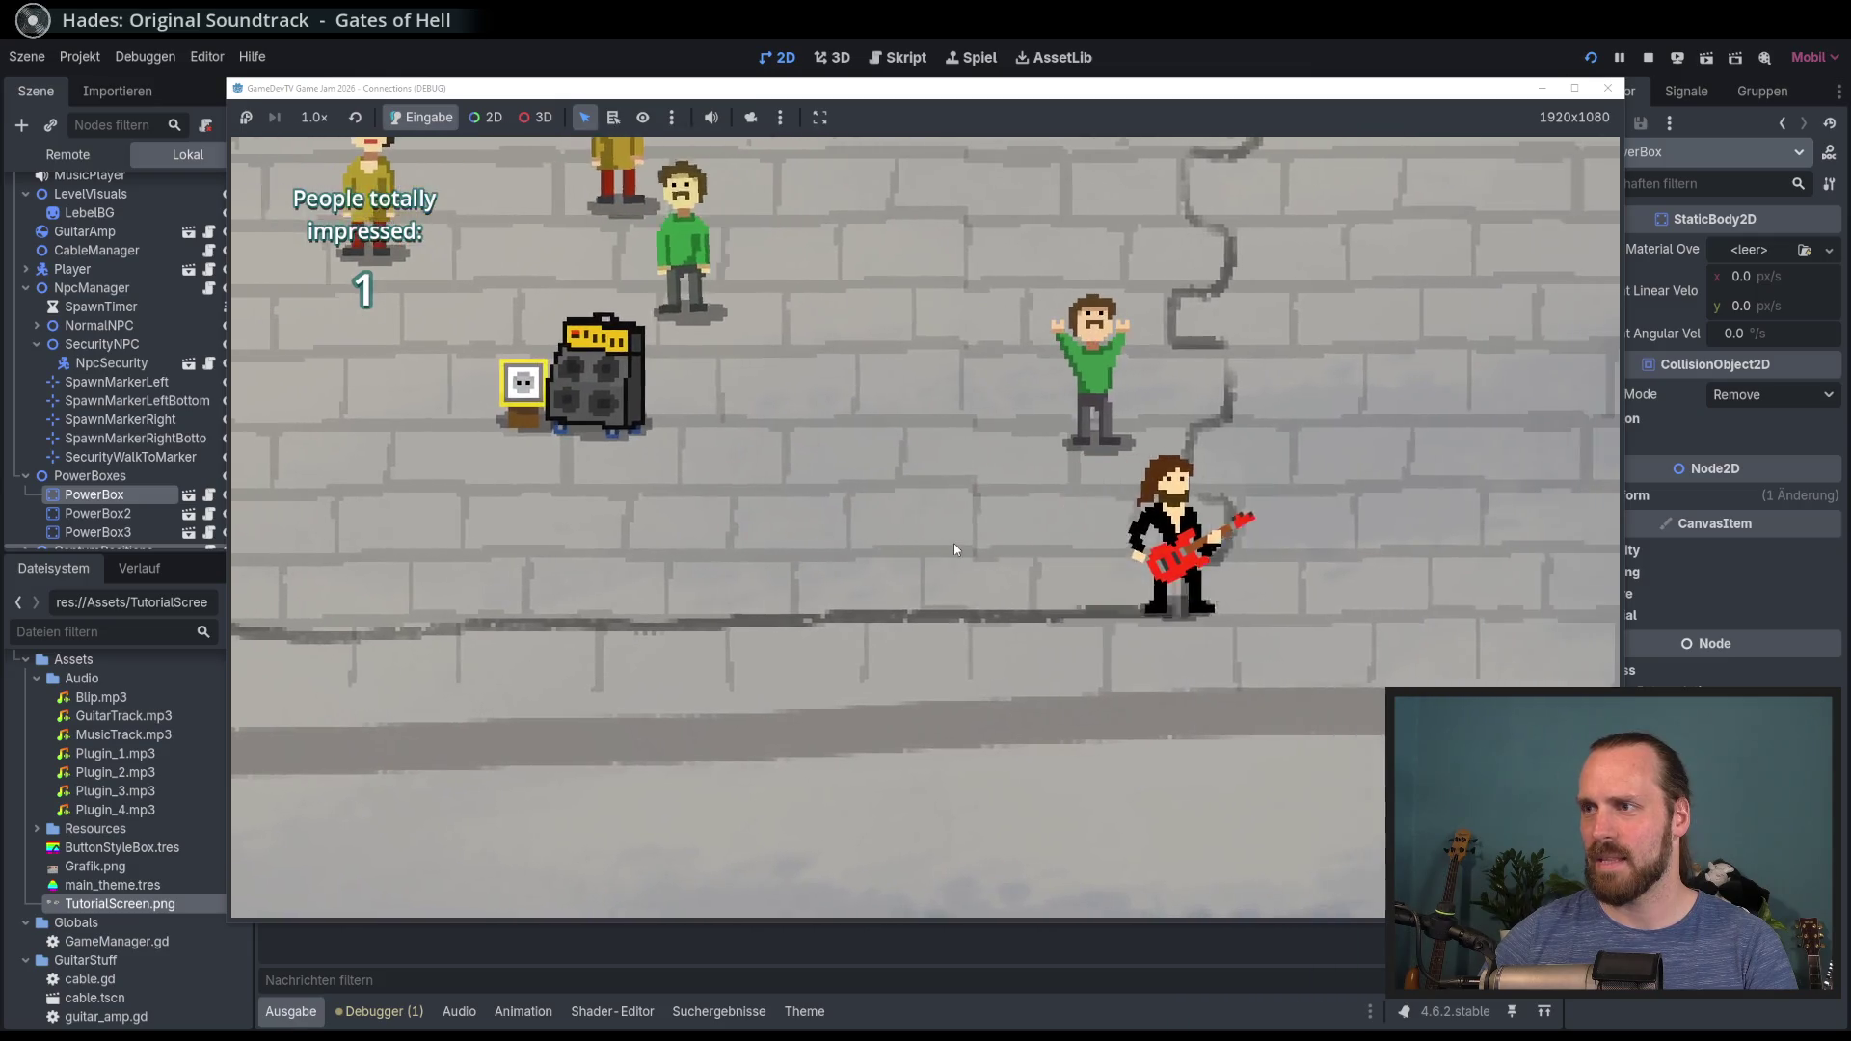
key(w)
key(w)
key(a)
key(s)
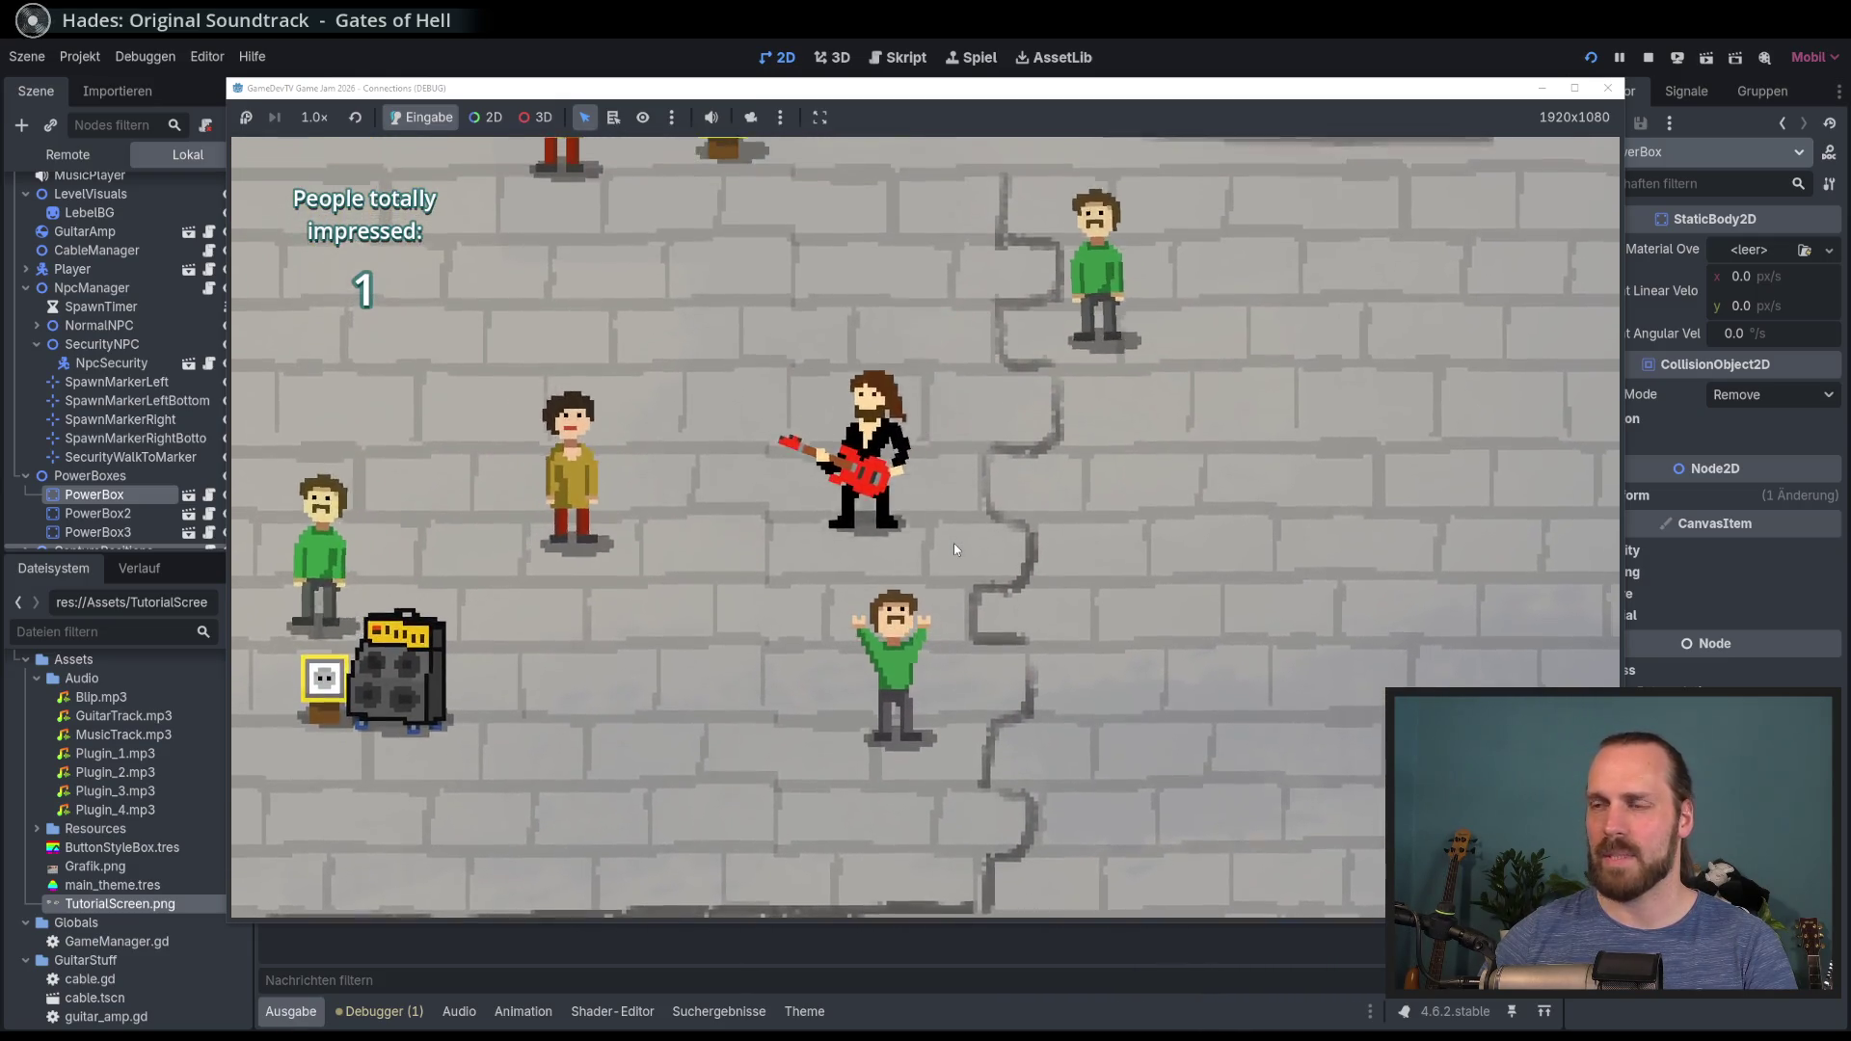
key(a)
Step: Move the amp upward, set it down, and play guitar beside it
key(e)
key(w)
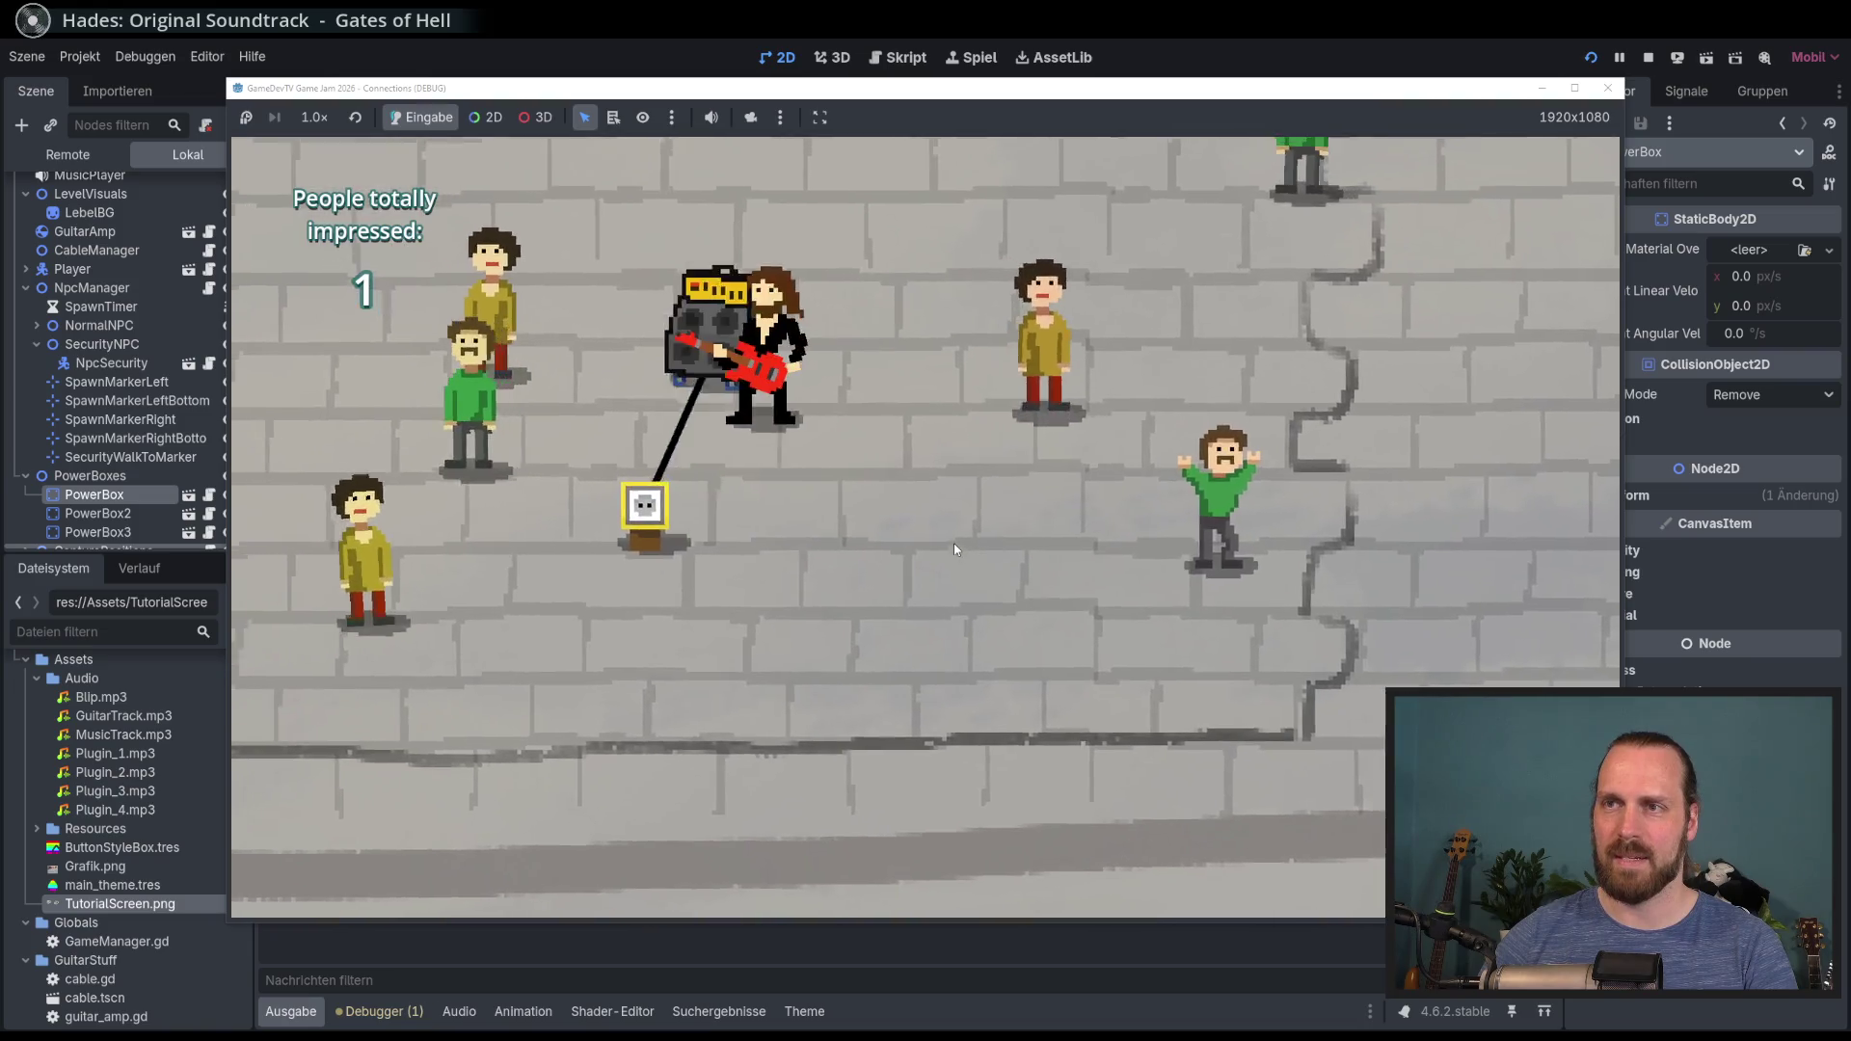
key(w)
key(e)
key(a)
key(space)
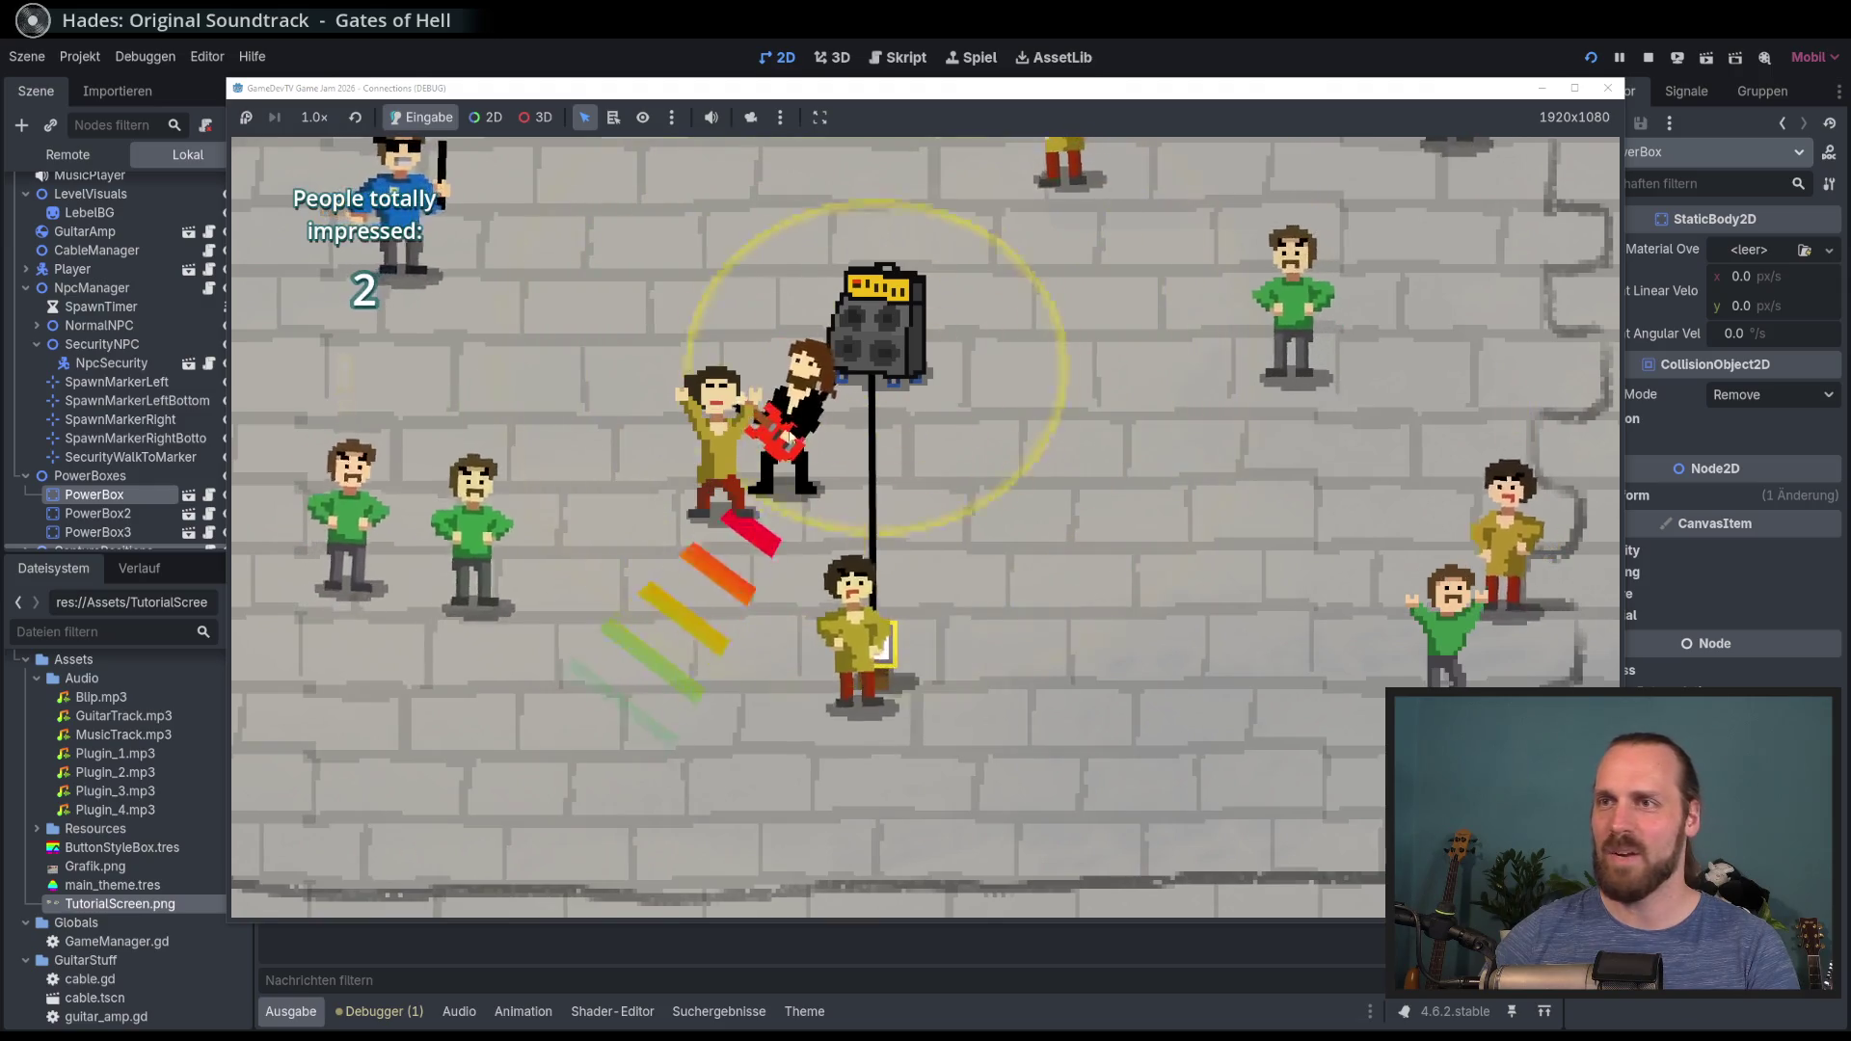
key(d)
Step: Carry the amp up-left, leave it, and walk the guitarist down-left
key(e)
key(w)
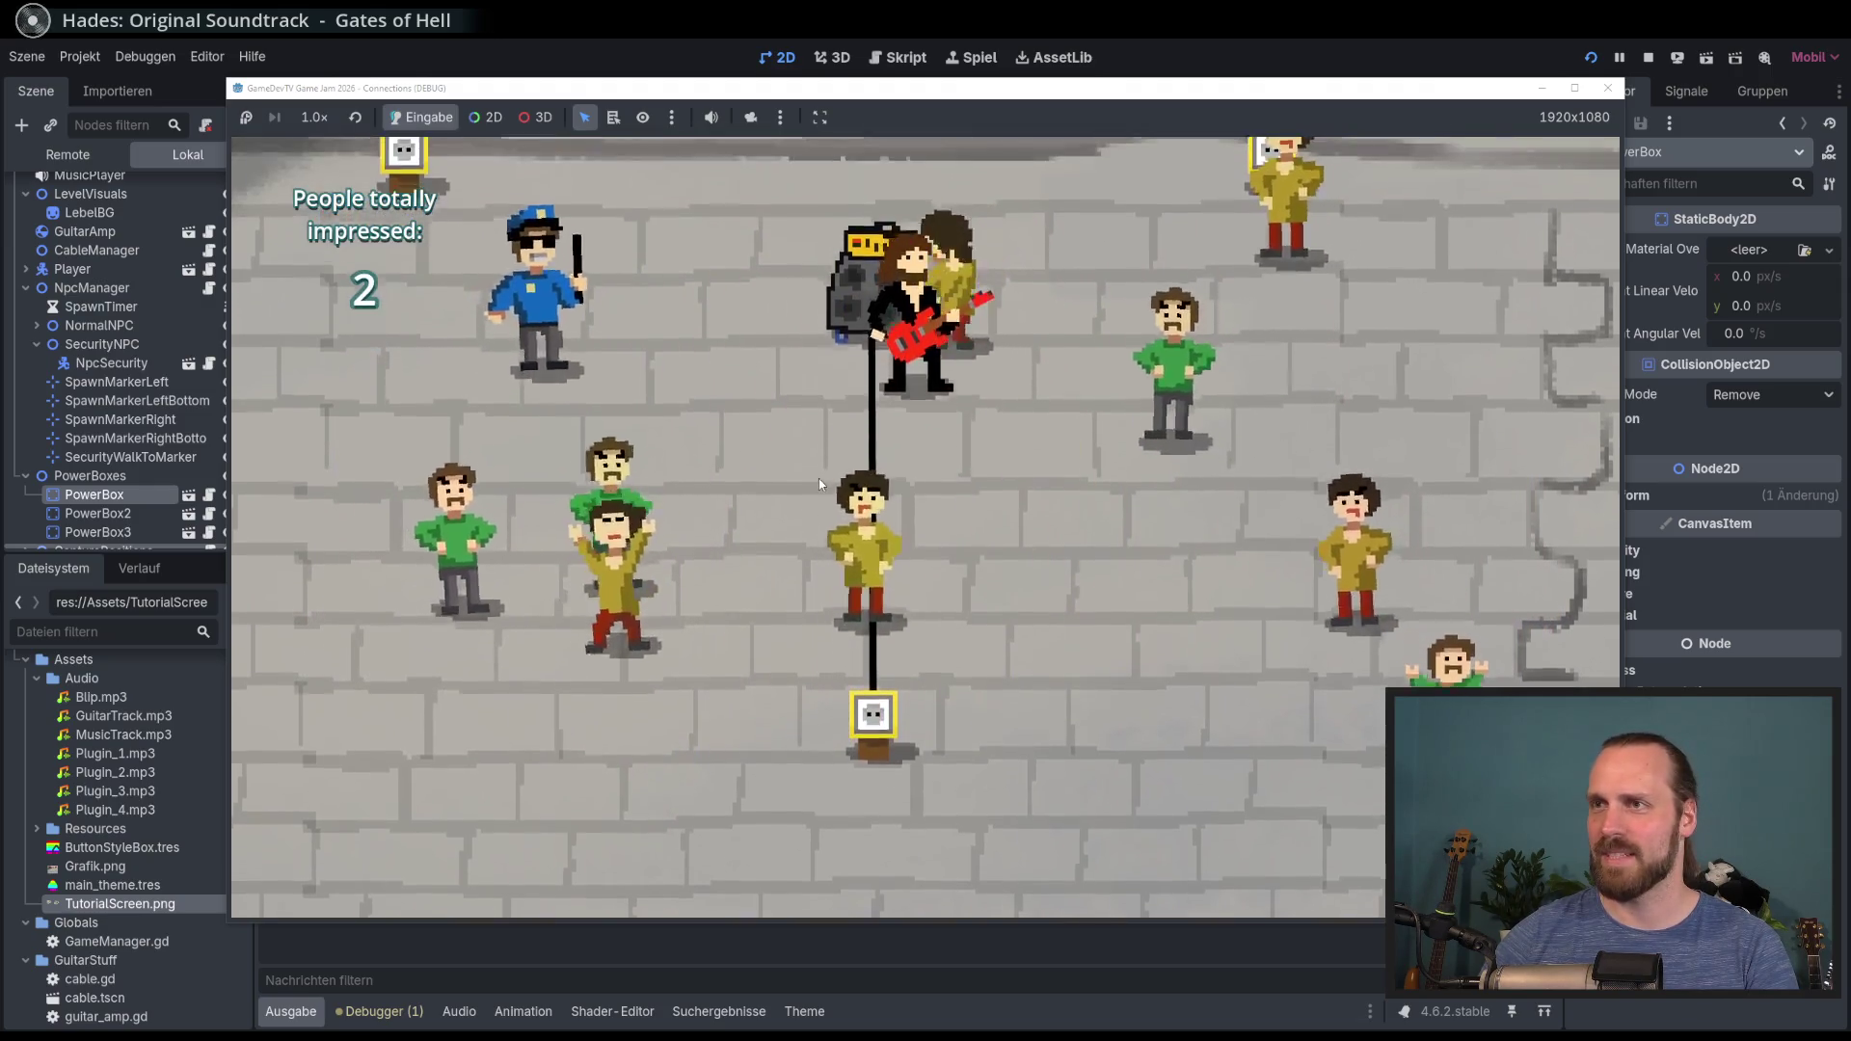
key(a)
key(e)
key(s)
key(a)
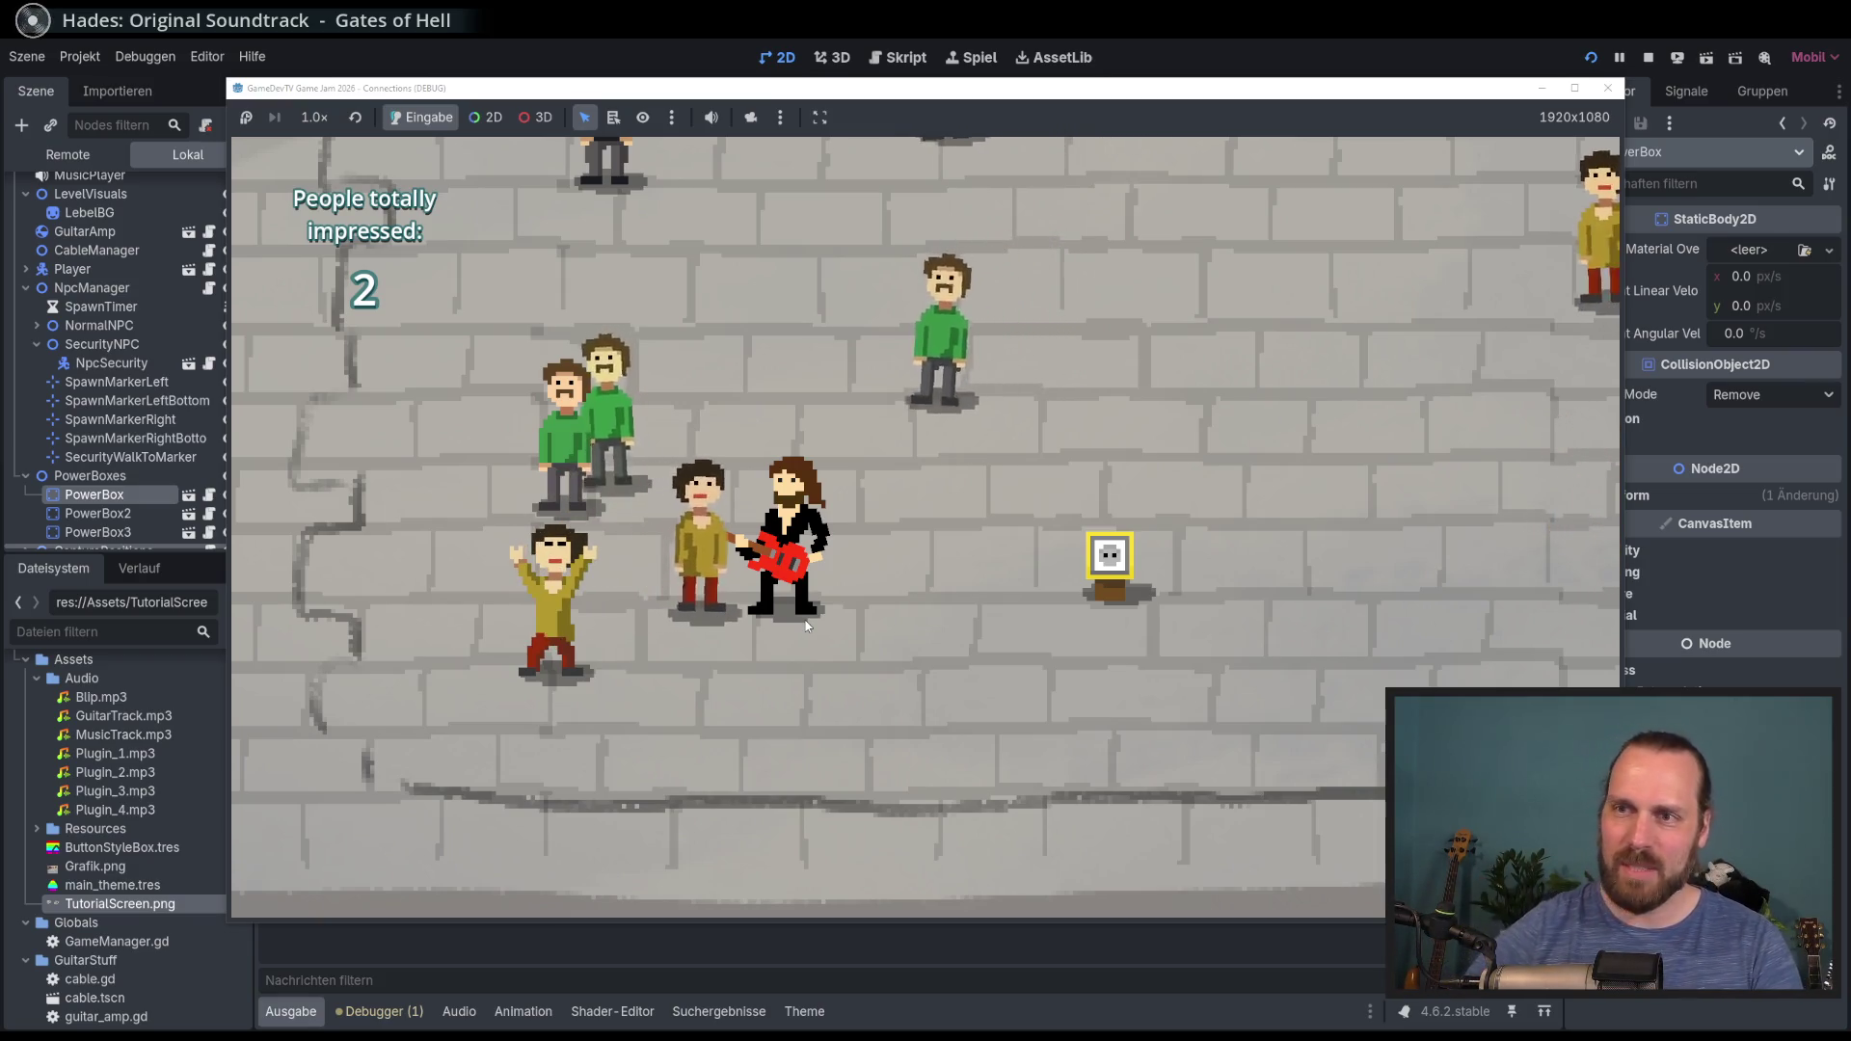
Step: Using the arrow keys, play guitar beside the amp and reposition it up-left
key(Right)
key(Up)
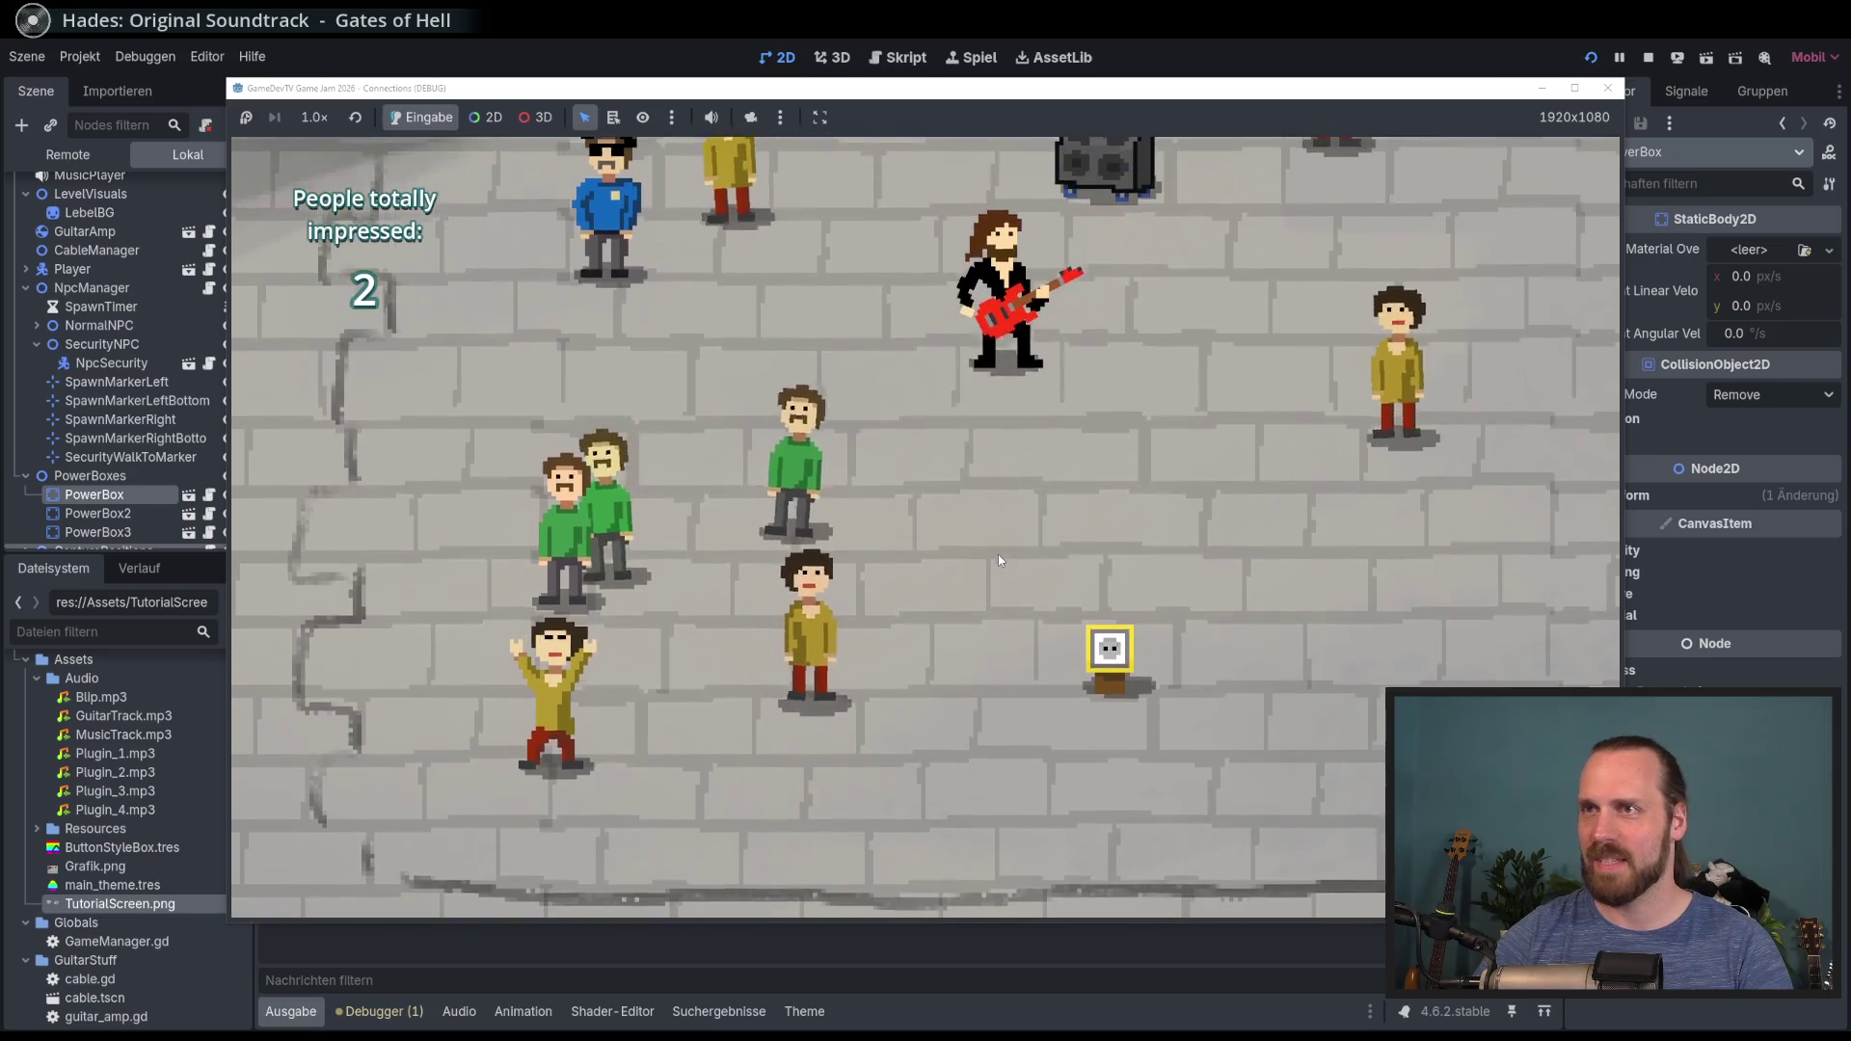
key(Up)
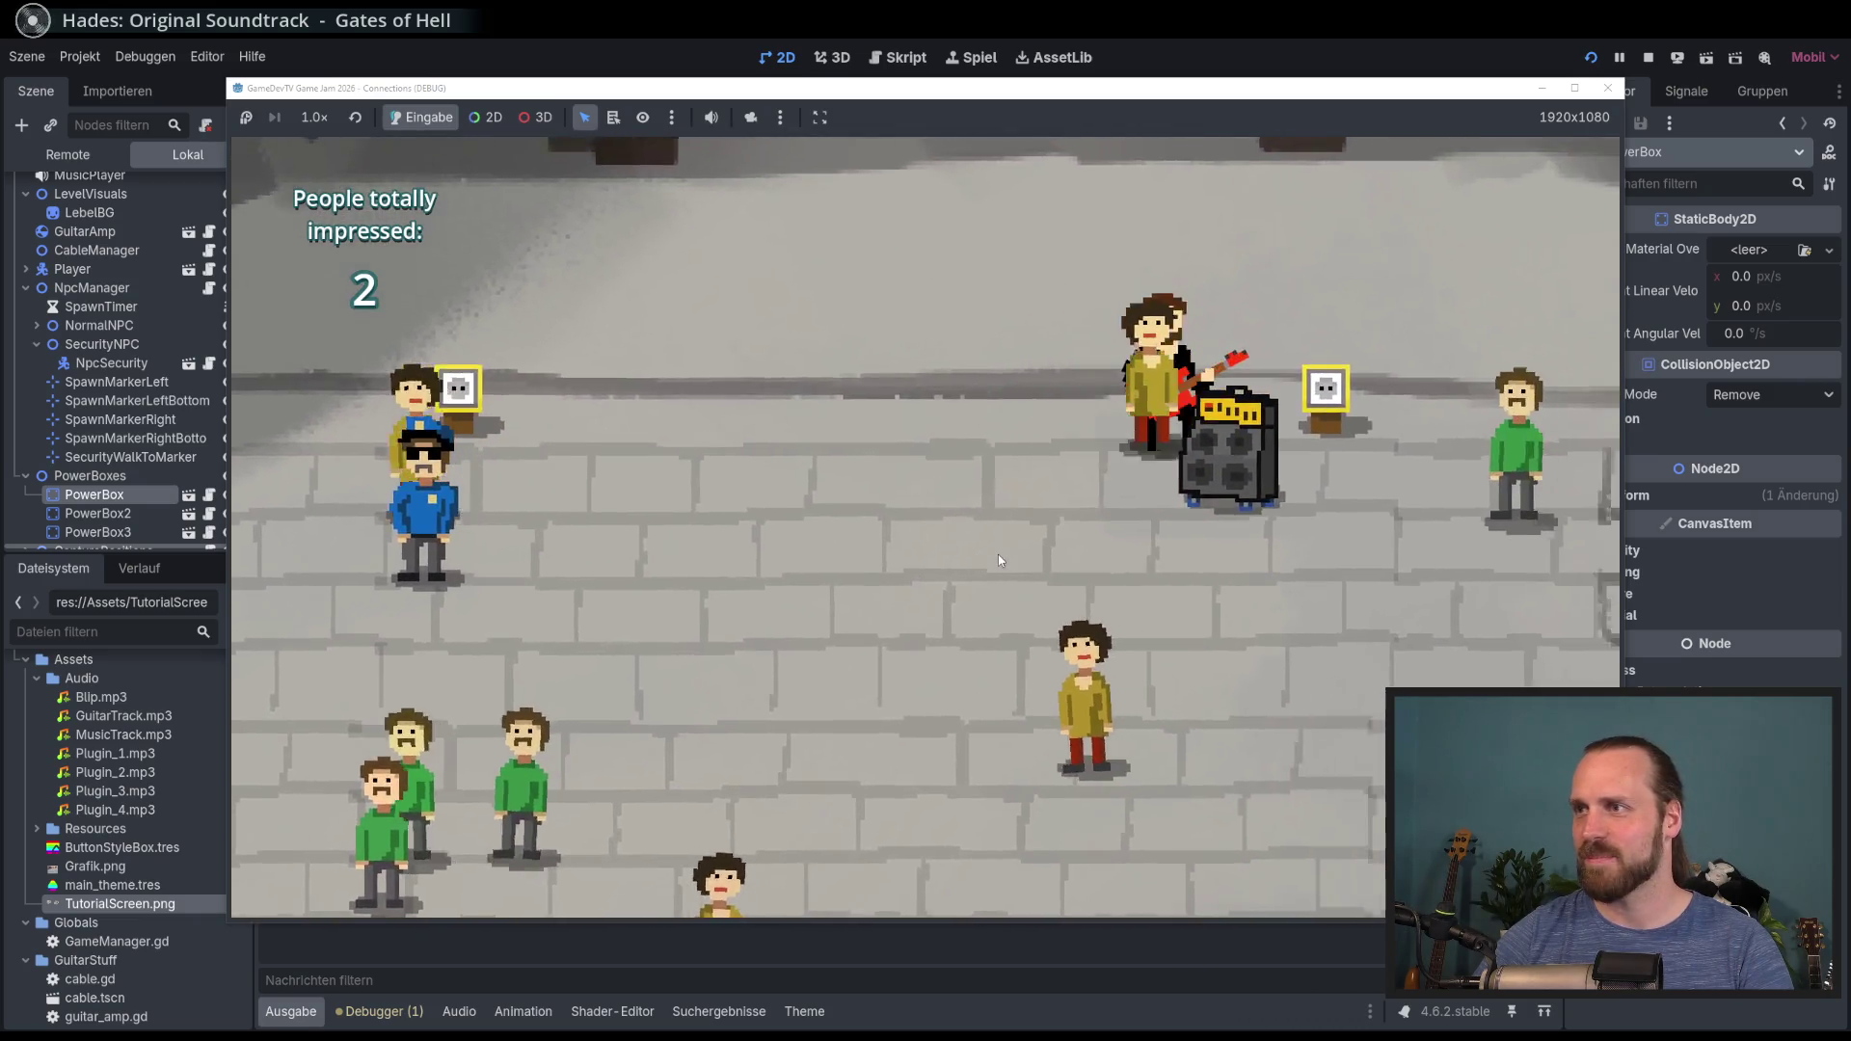
click(998, 560)
key(Left)
key(Down)
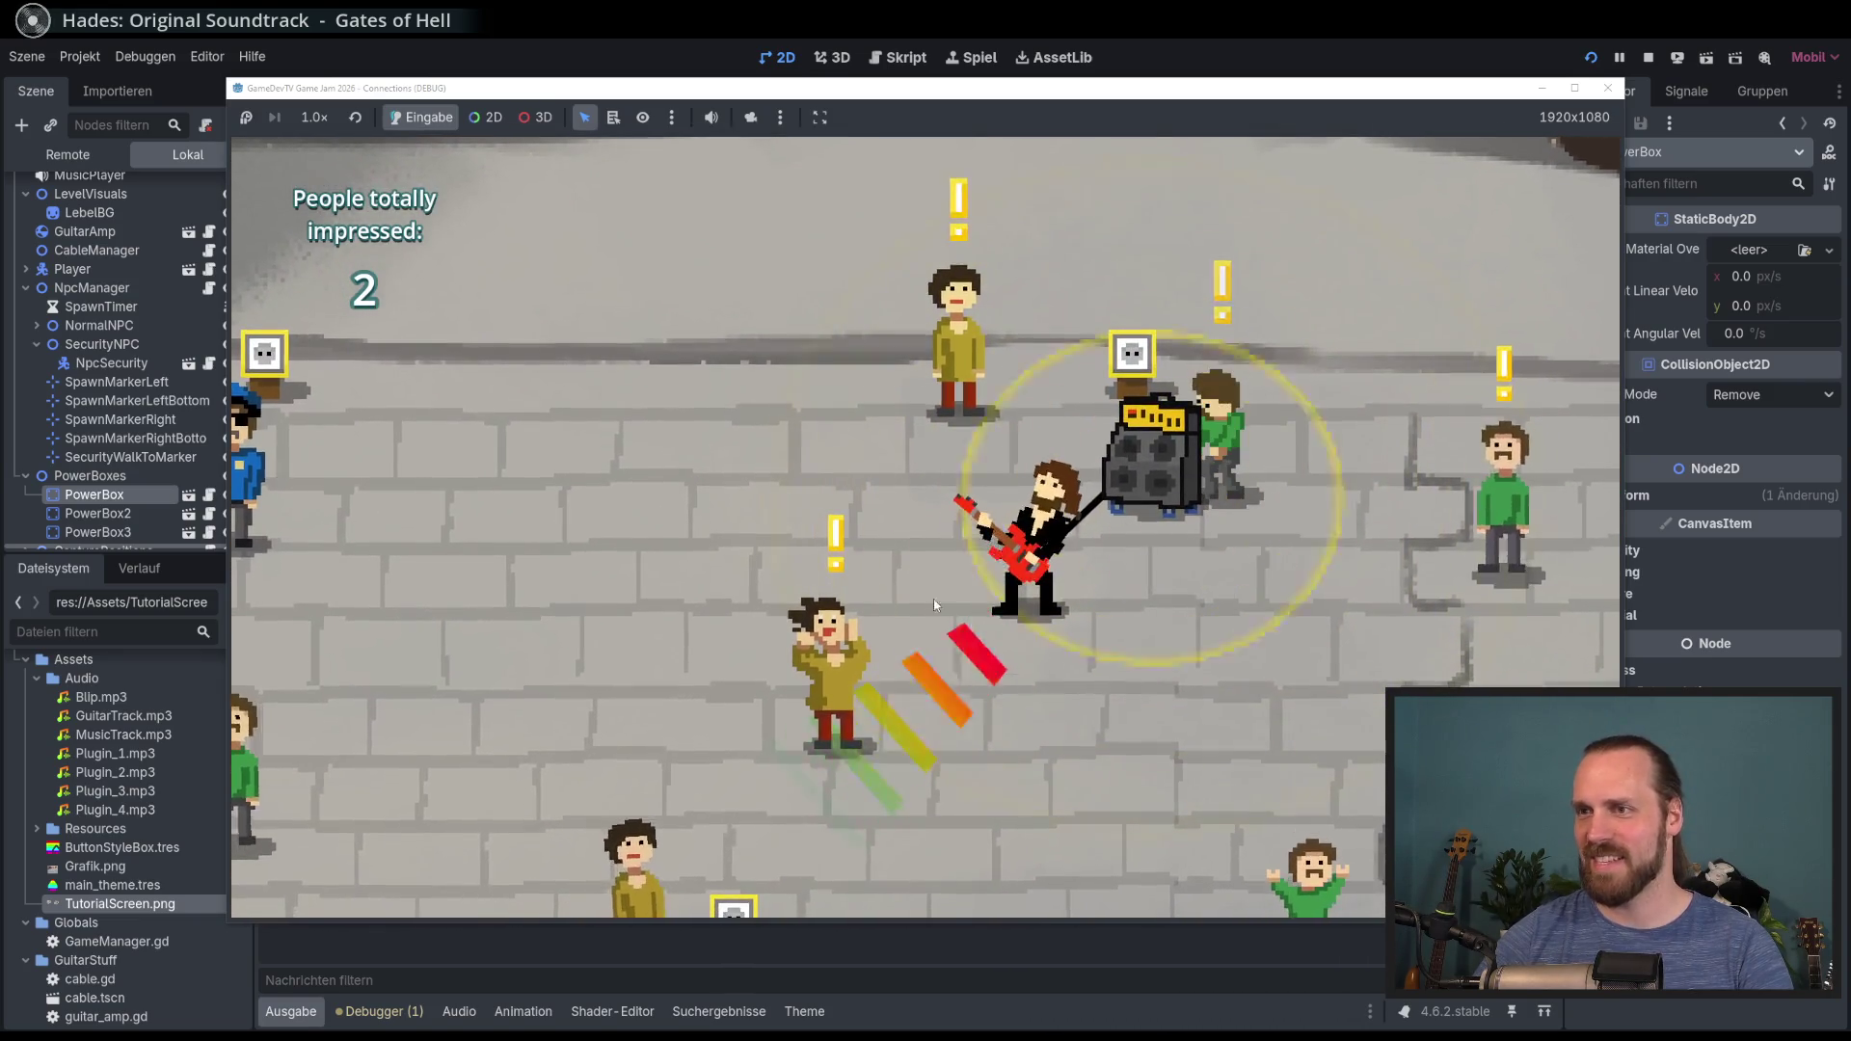
key(Left)
key(Up)
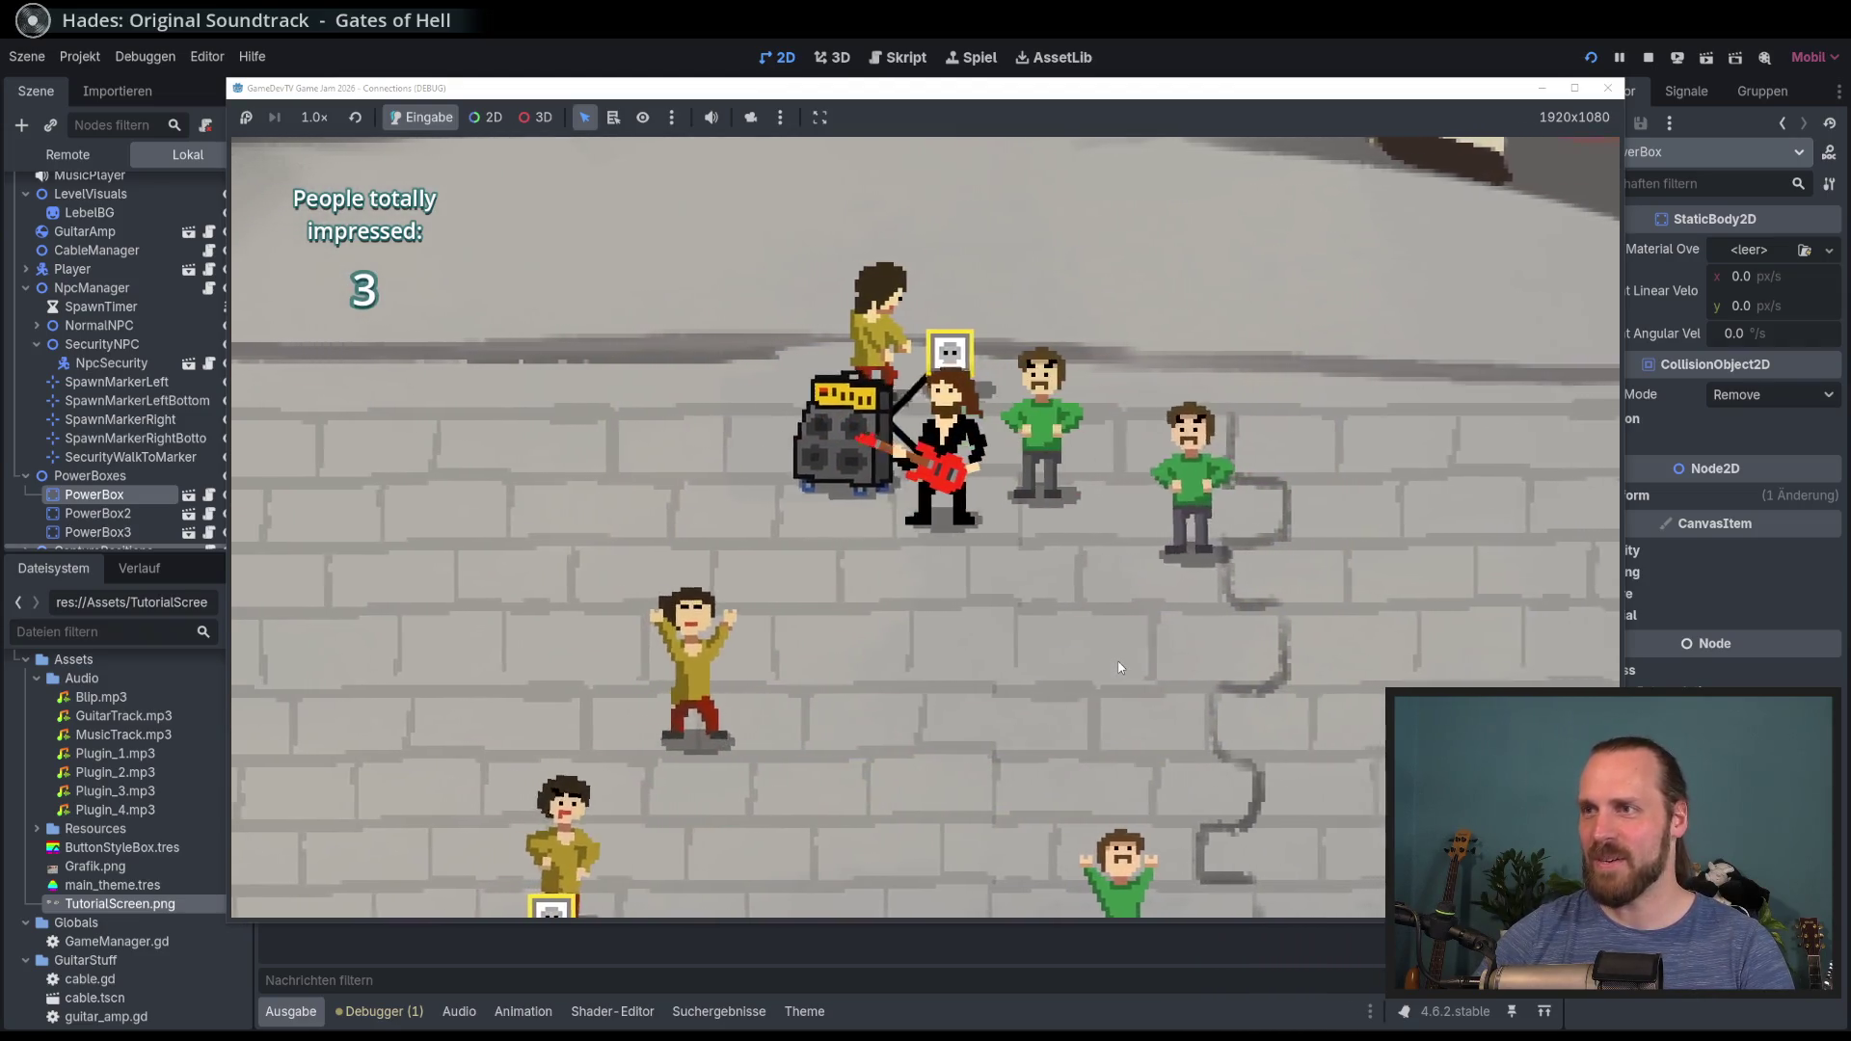
key(Right)
click(1119, 656)
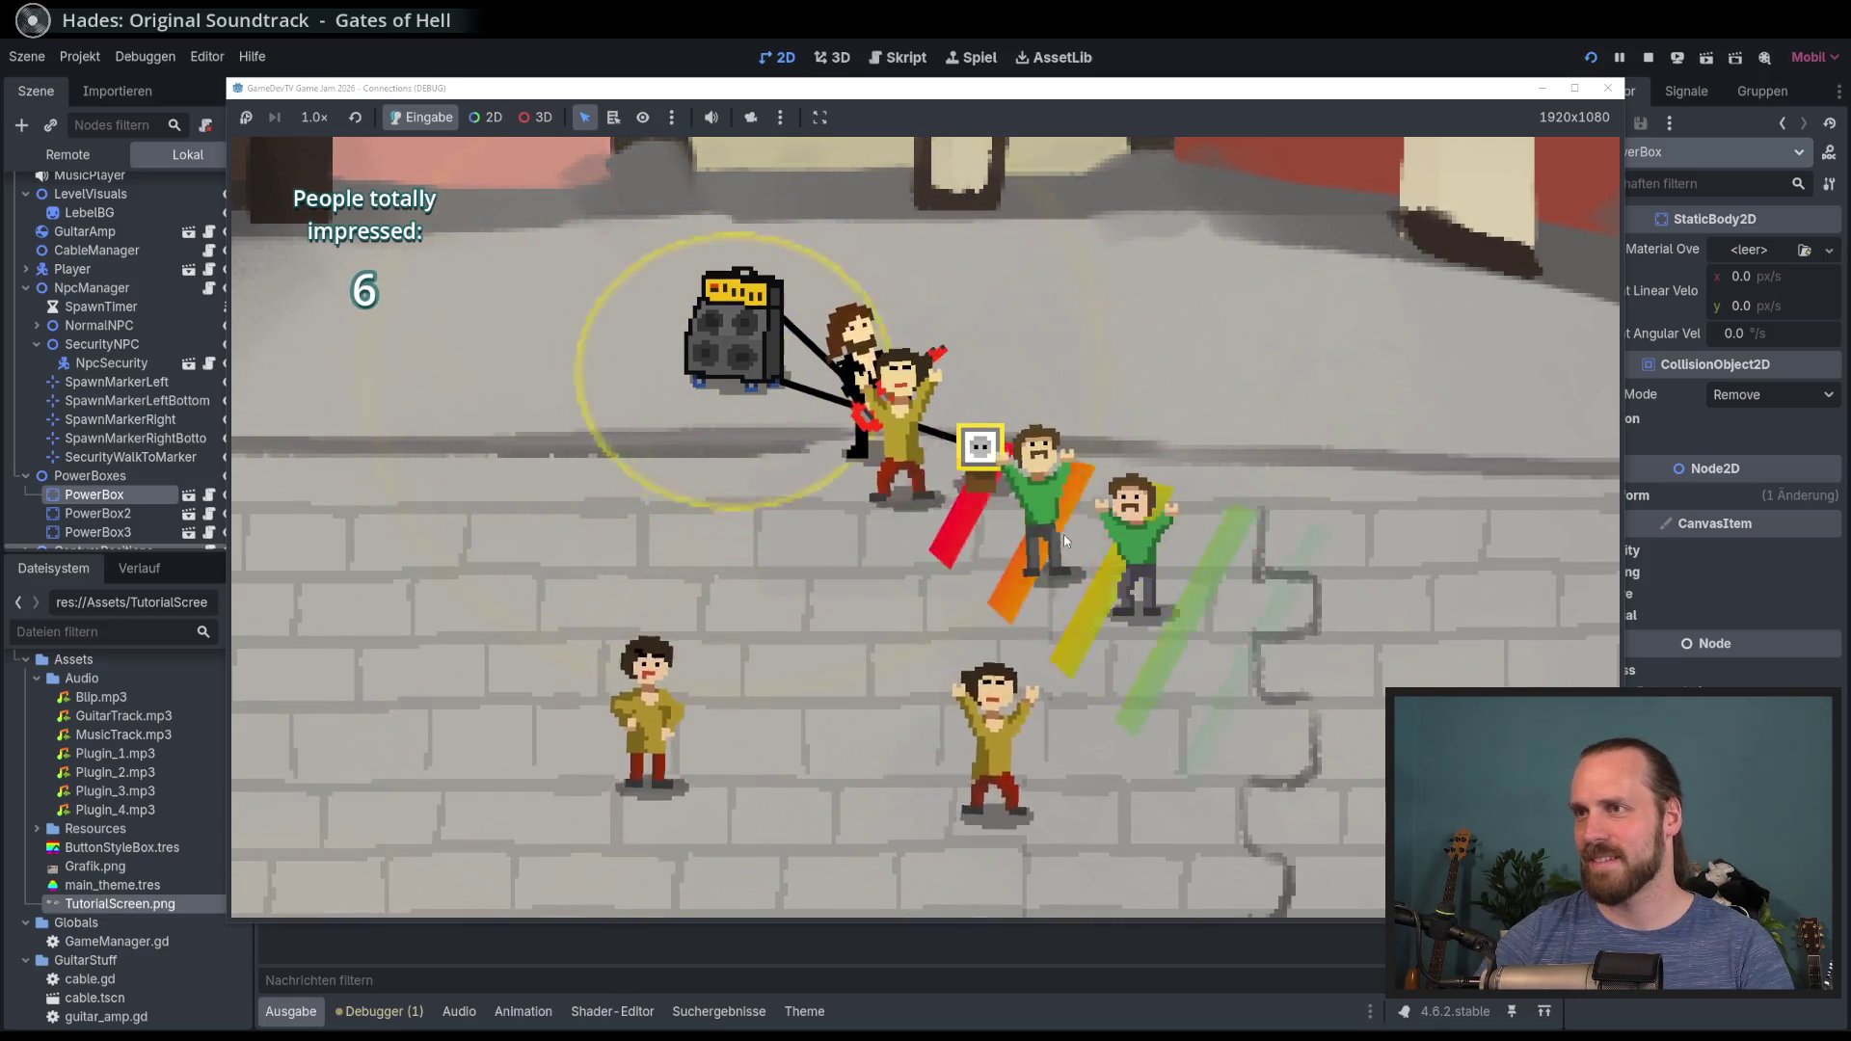
Step: Carry the amp down-left and plug it into a power box
key(Up)
key(Down)
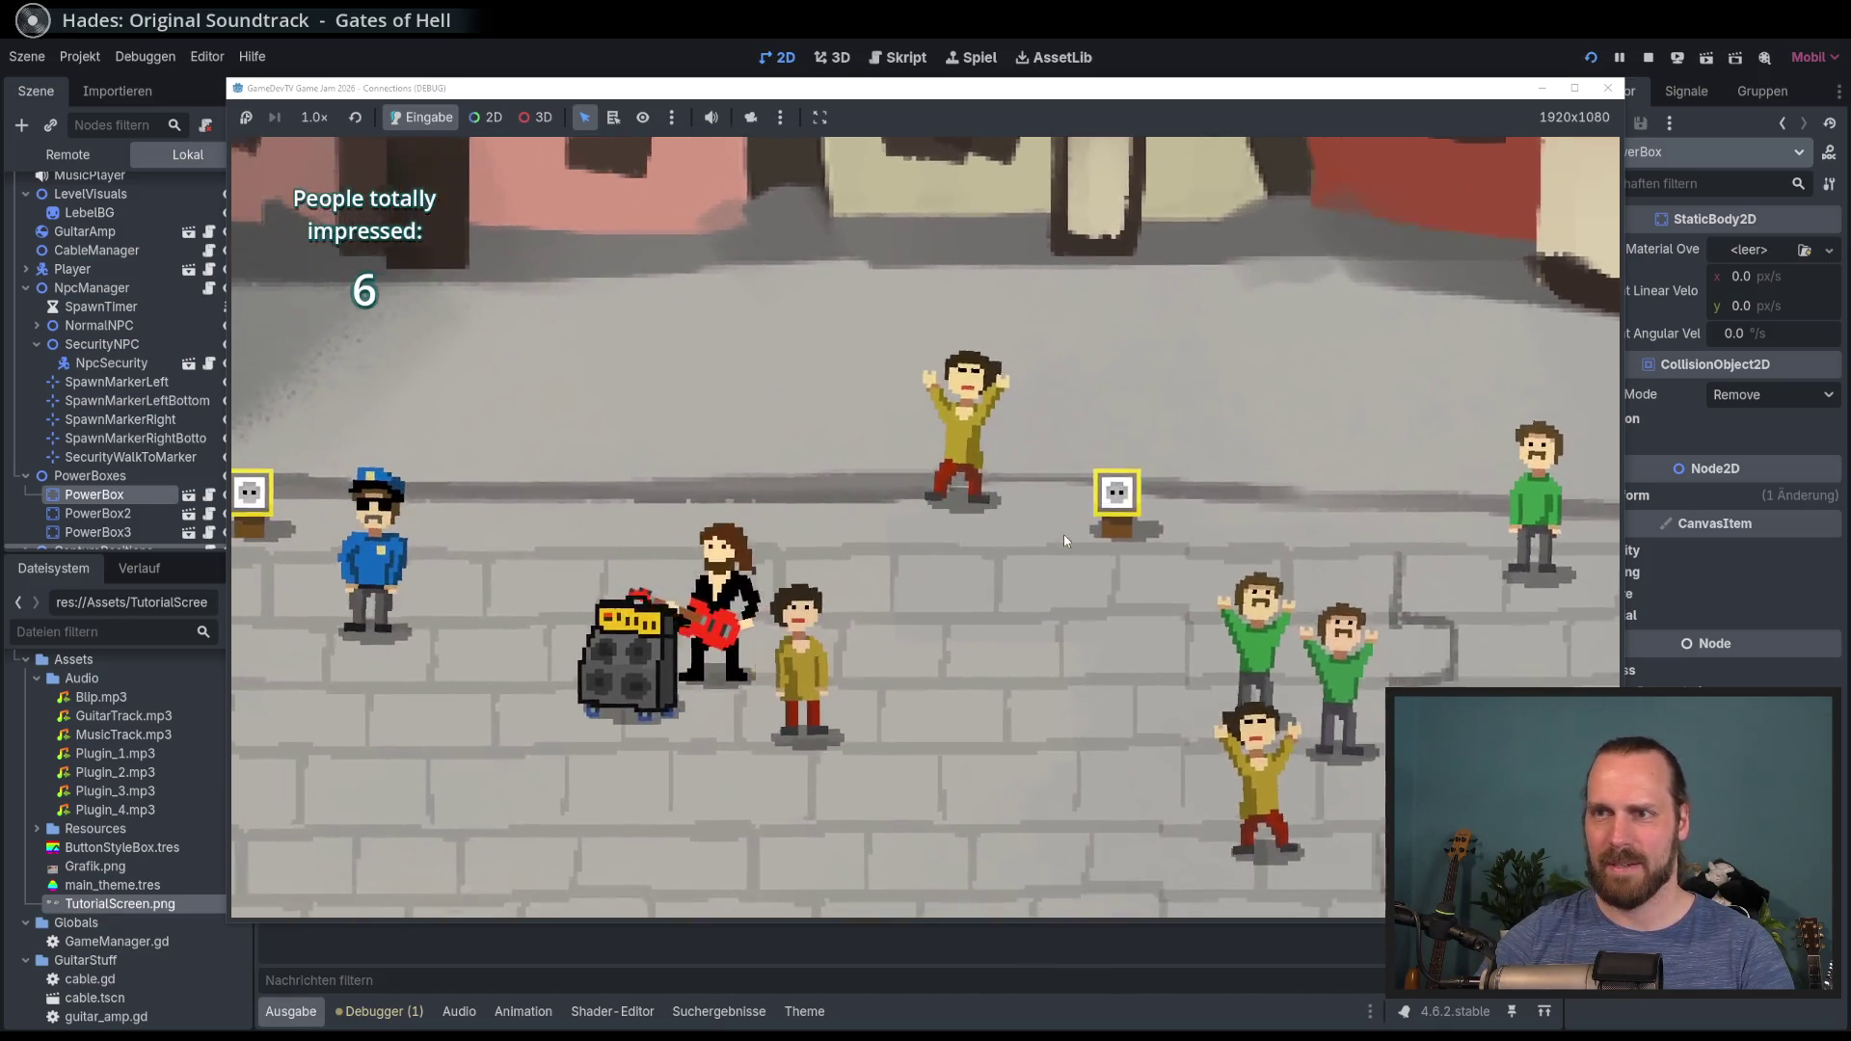
key(Down)
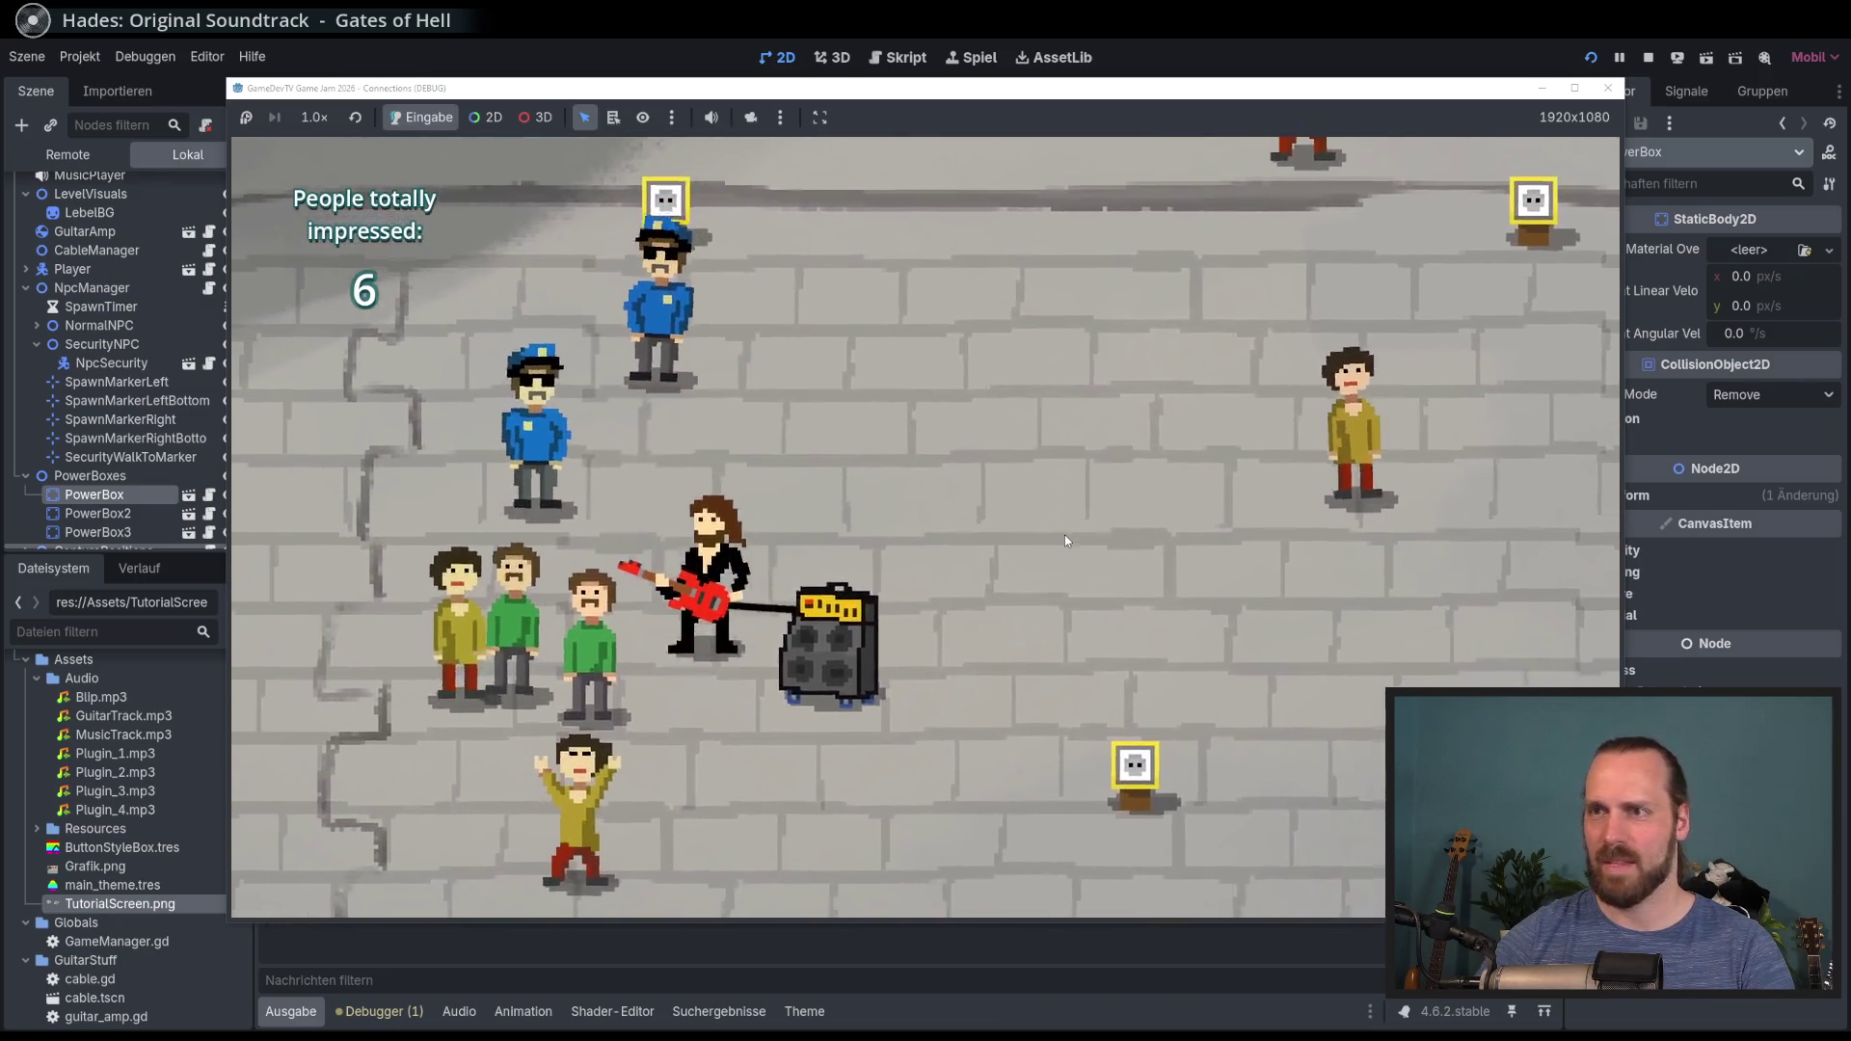
key(Right)
key(Up)
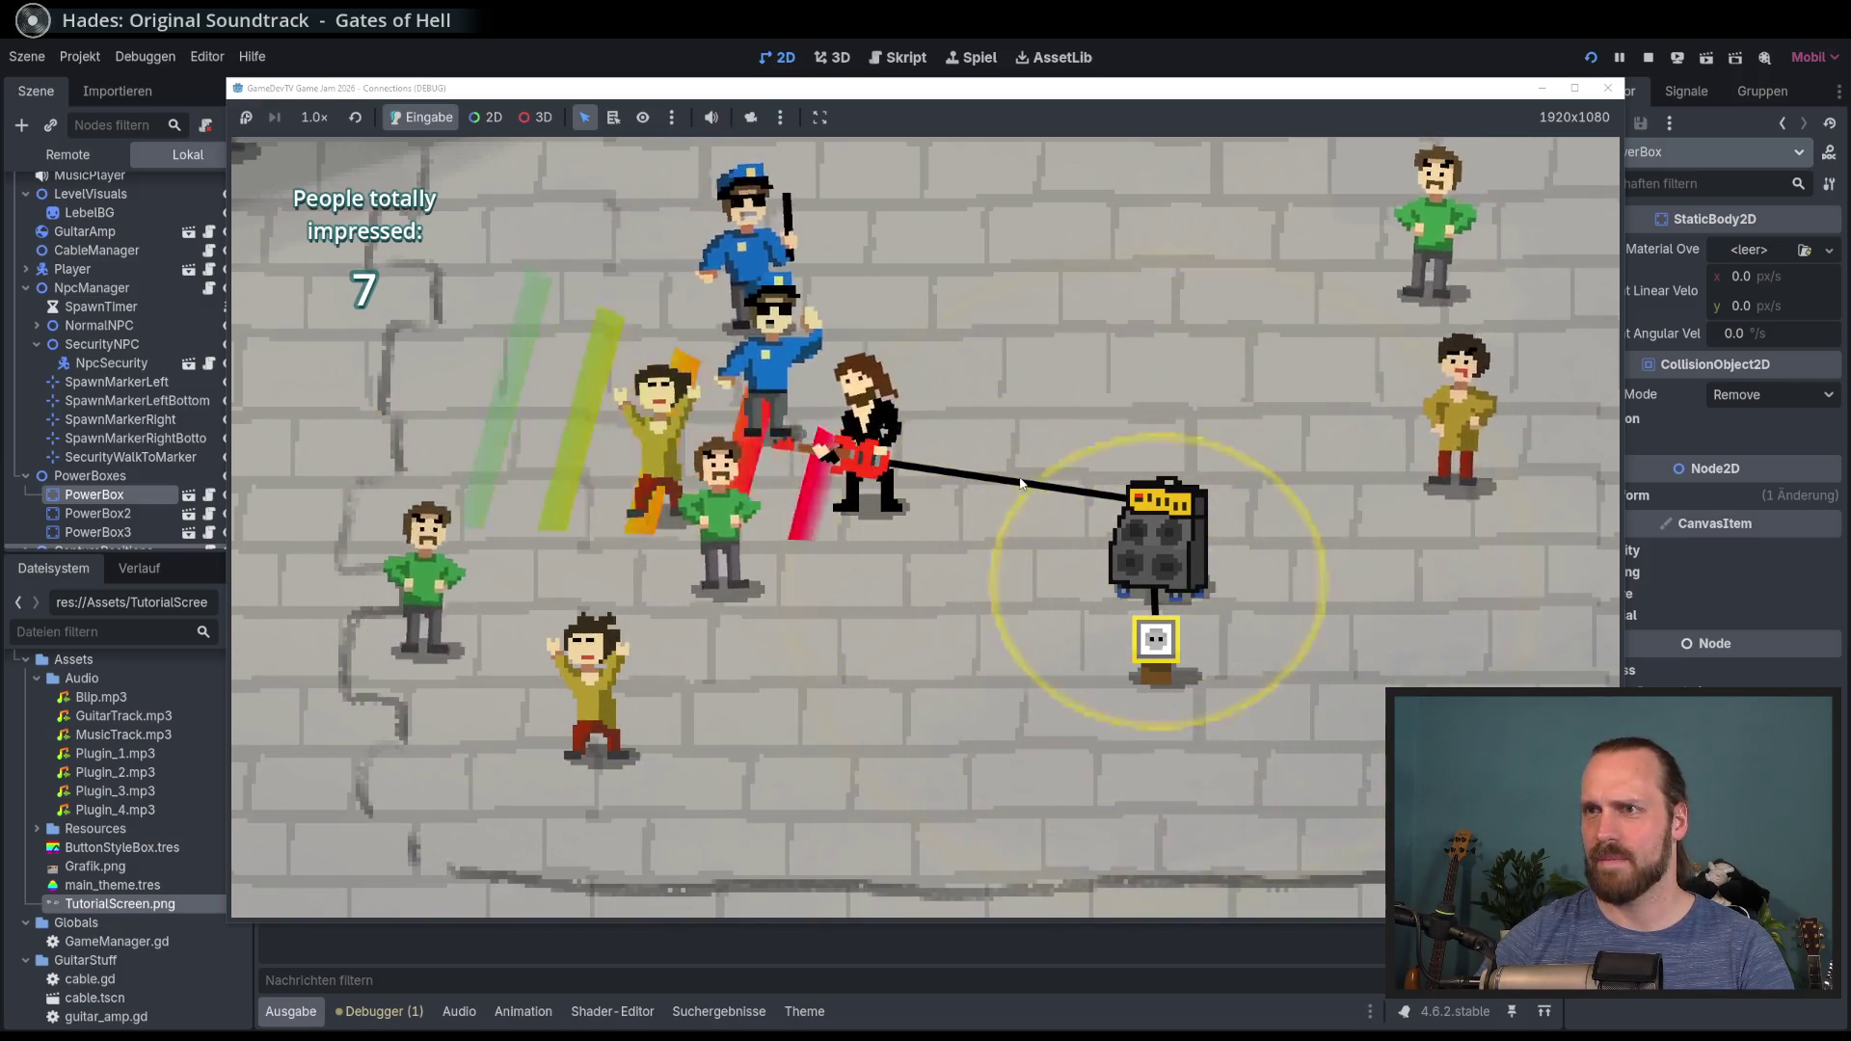
Step: Unplug the amp and plug it into the top power box instead
key(Right)
key(Down)
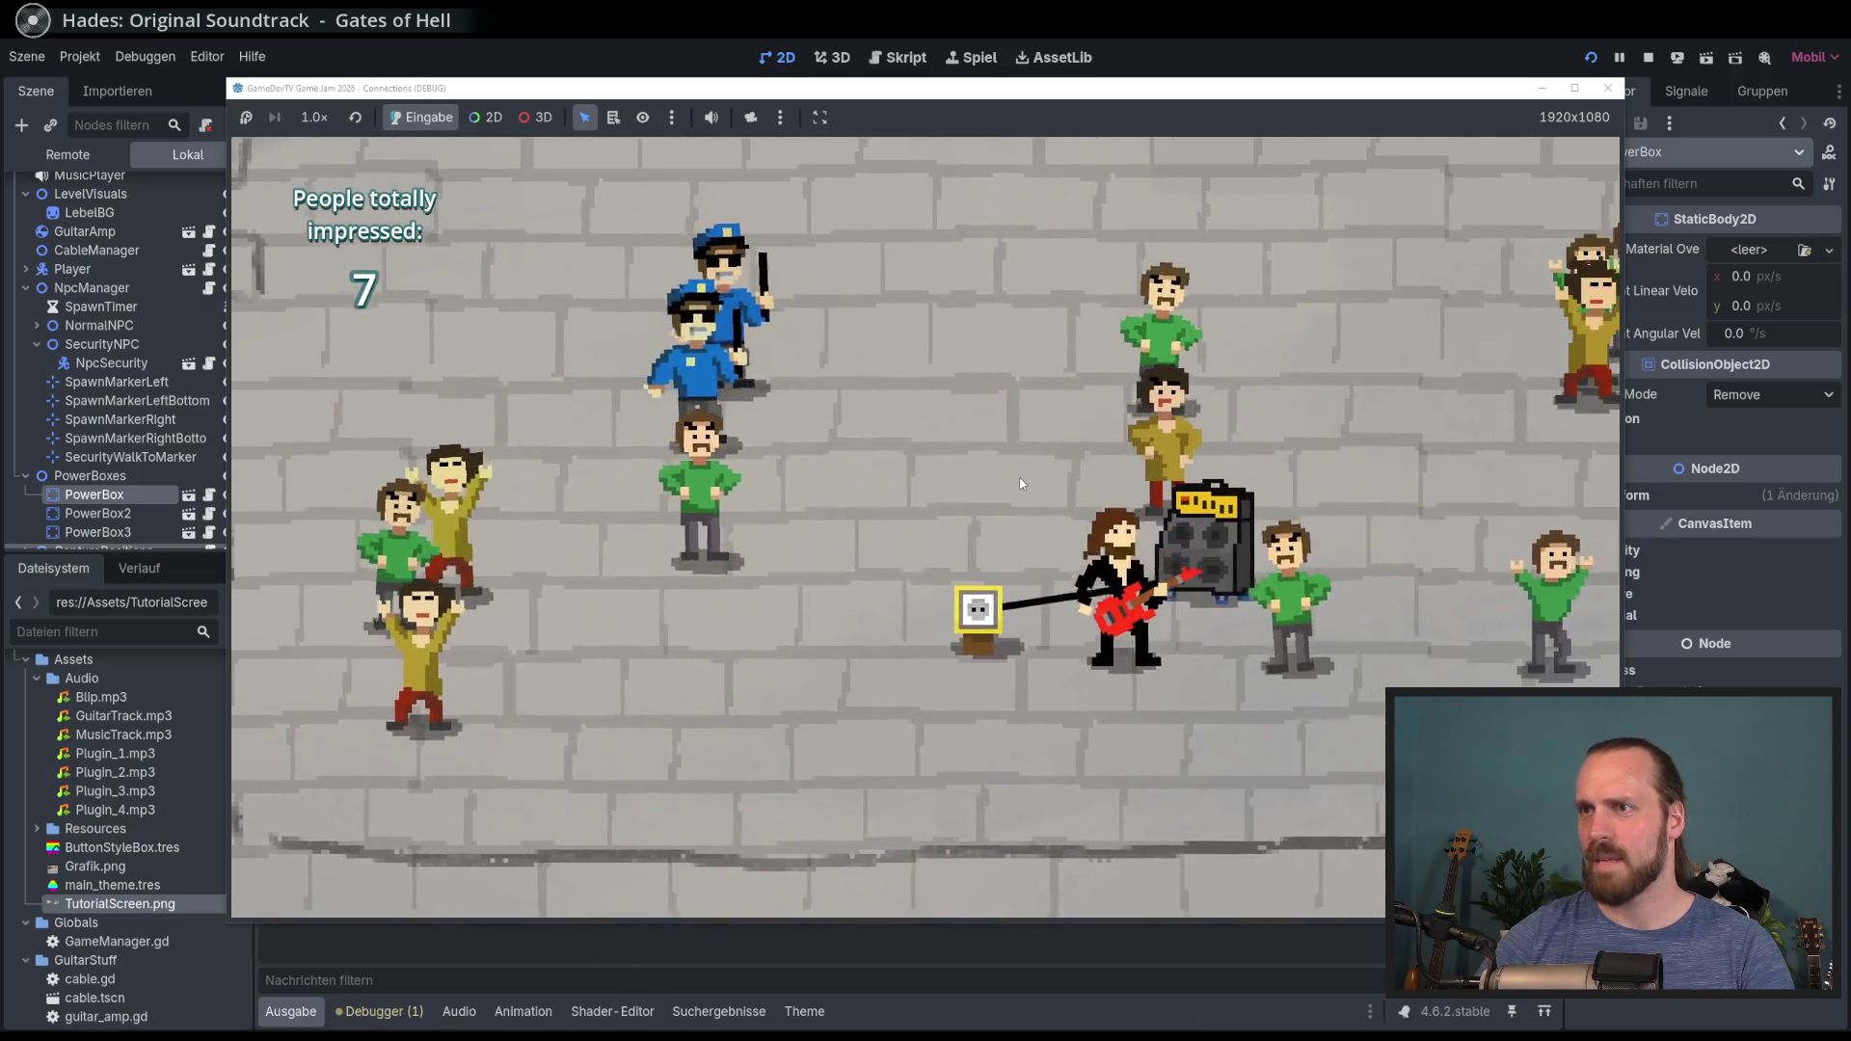
key(Up)
key(Right)
key(Down)
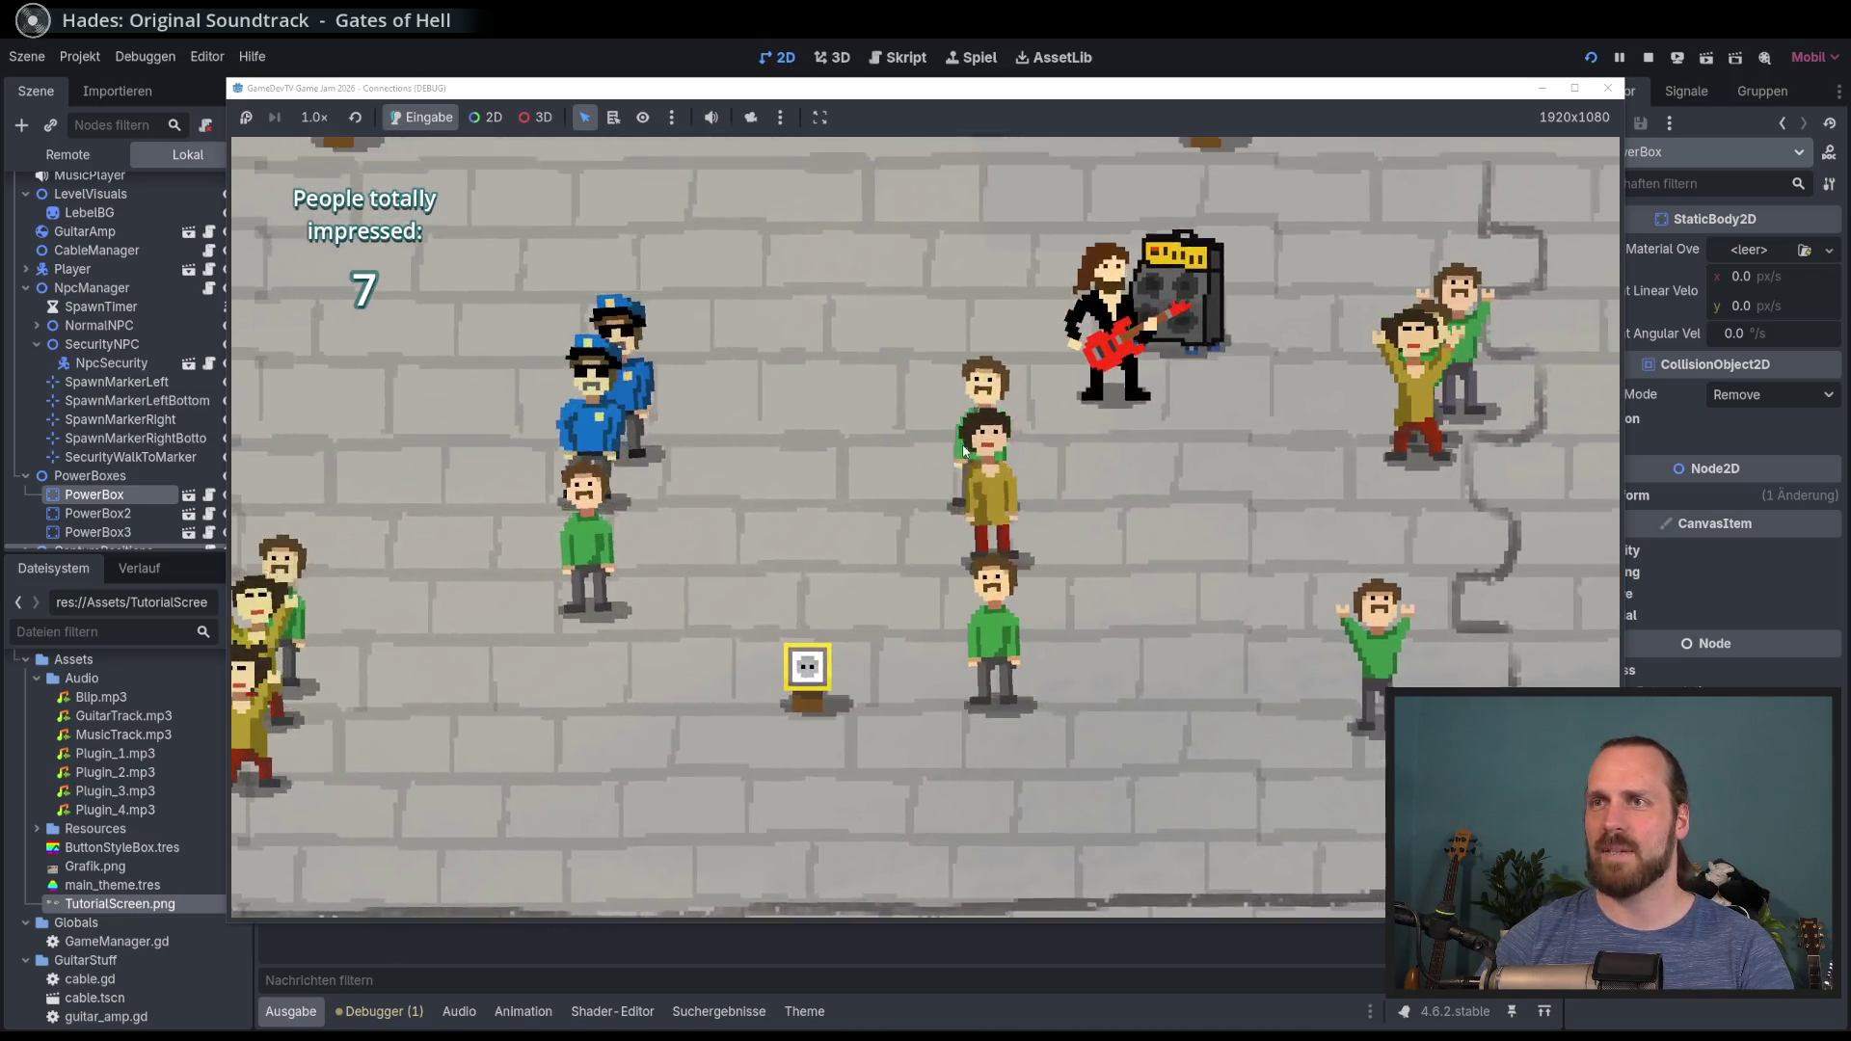
key(Up)
key(Left)
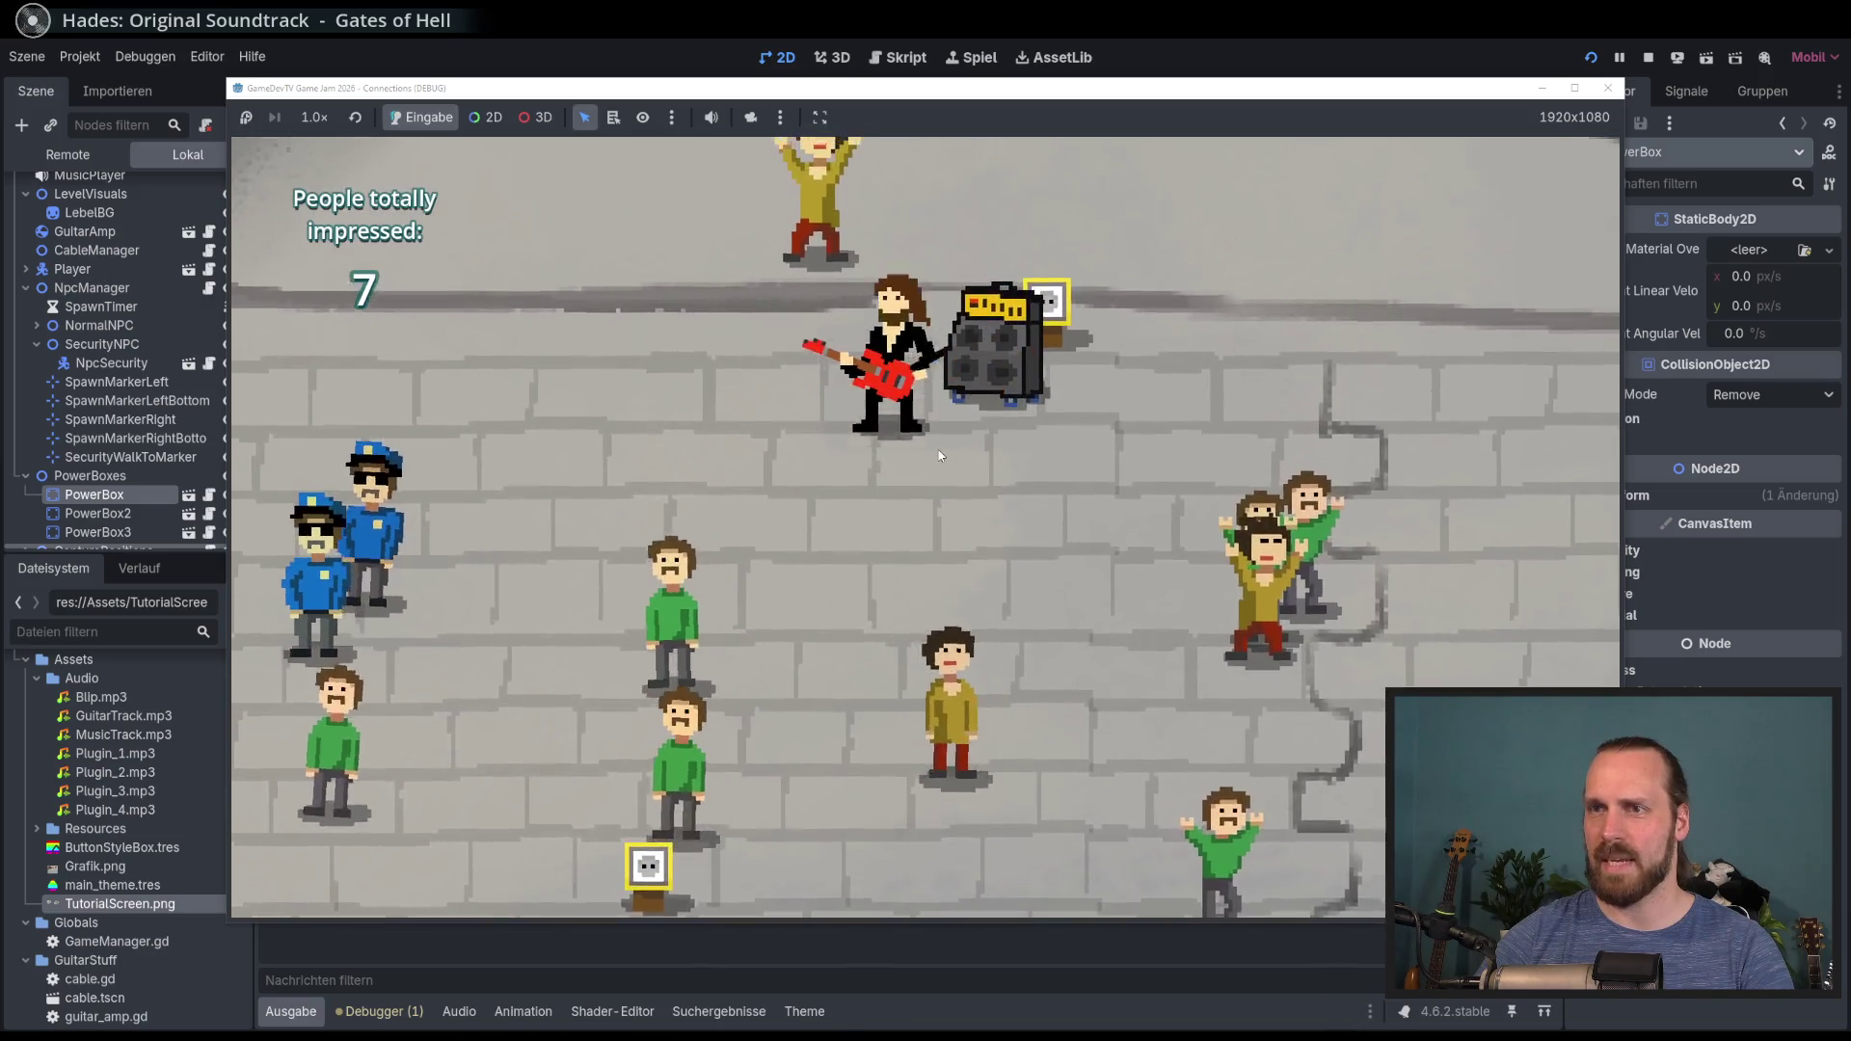
key(Right)
key(Down)
key(Left)
Step: Walk around with the connected amp to impress the crowd
key(Right)
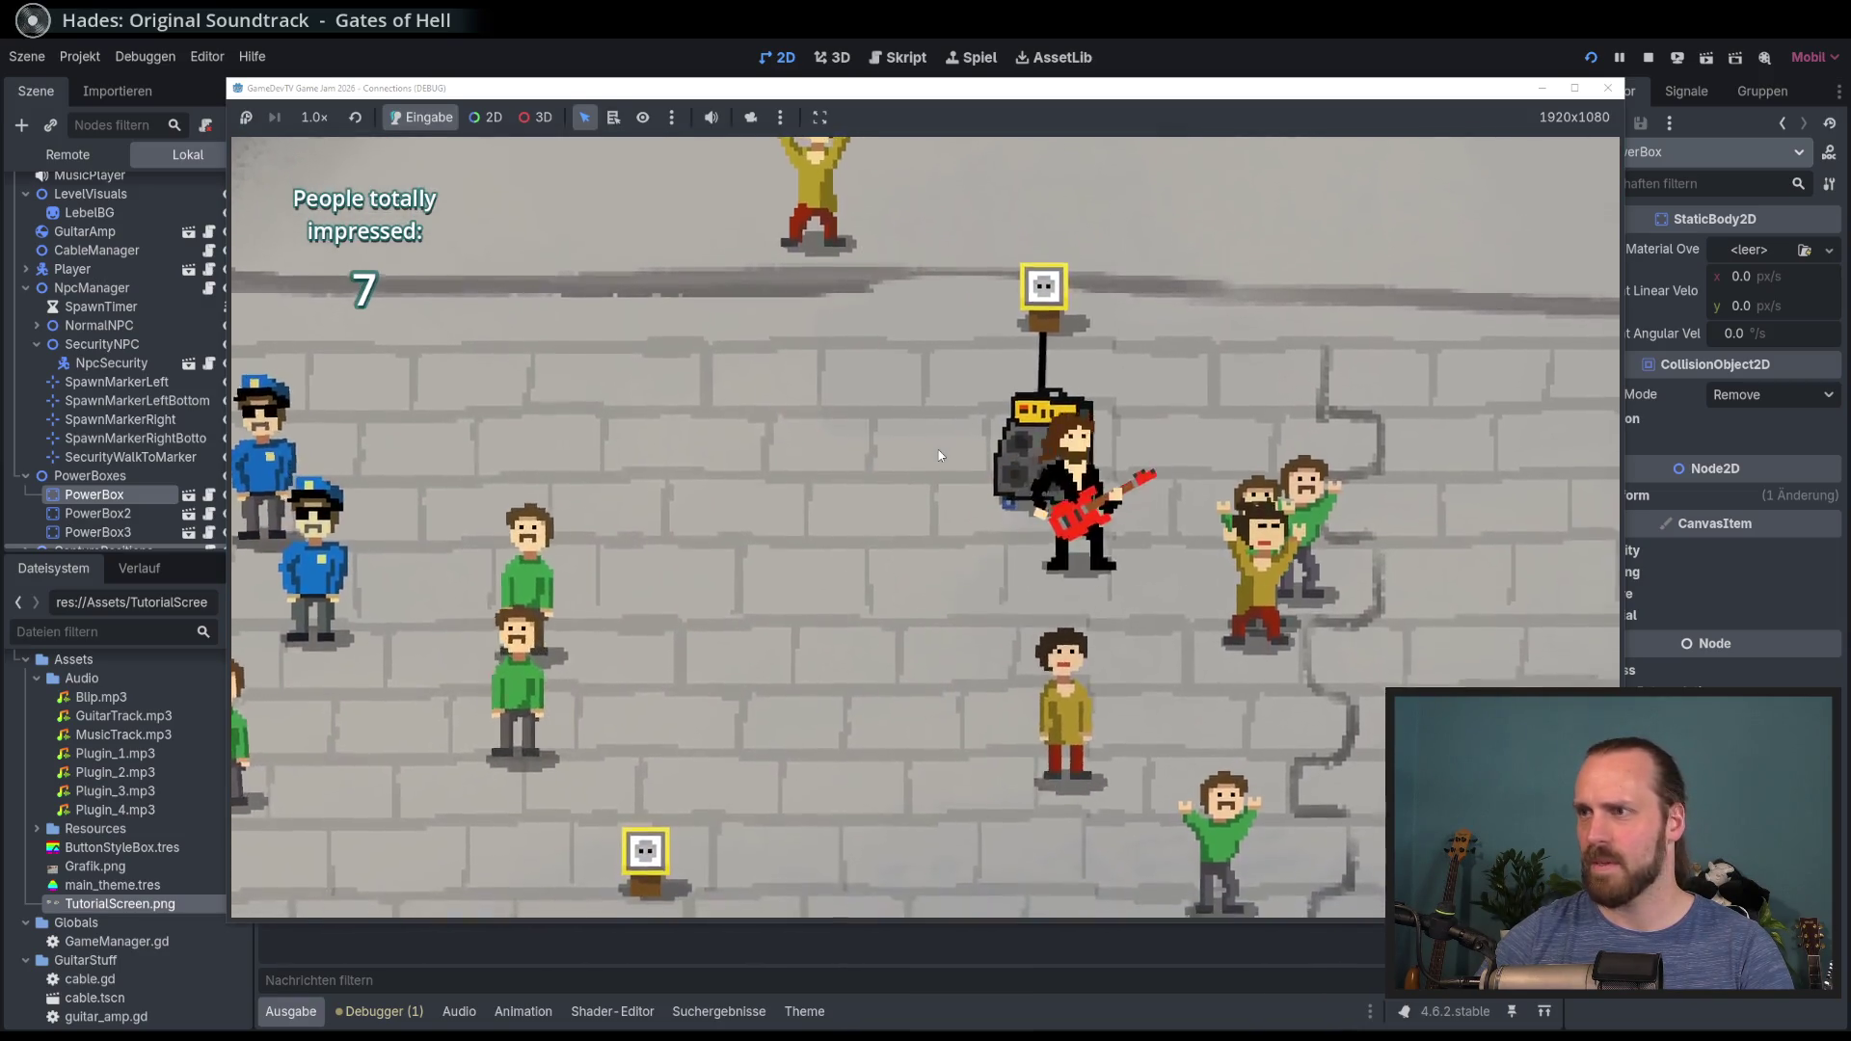
key(Left)
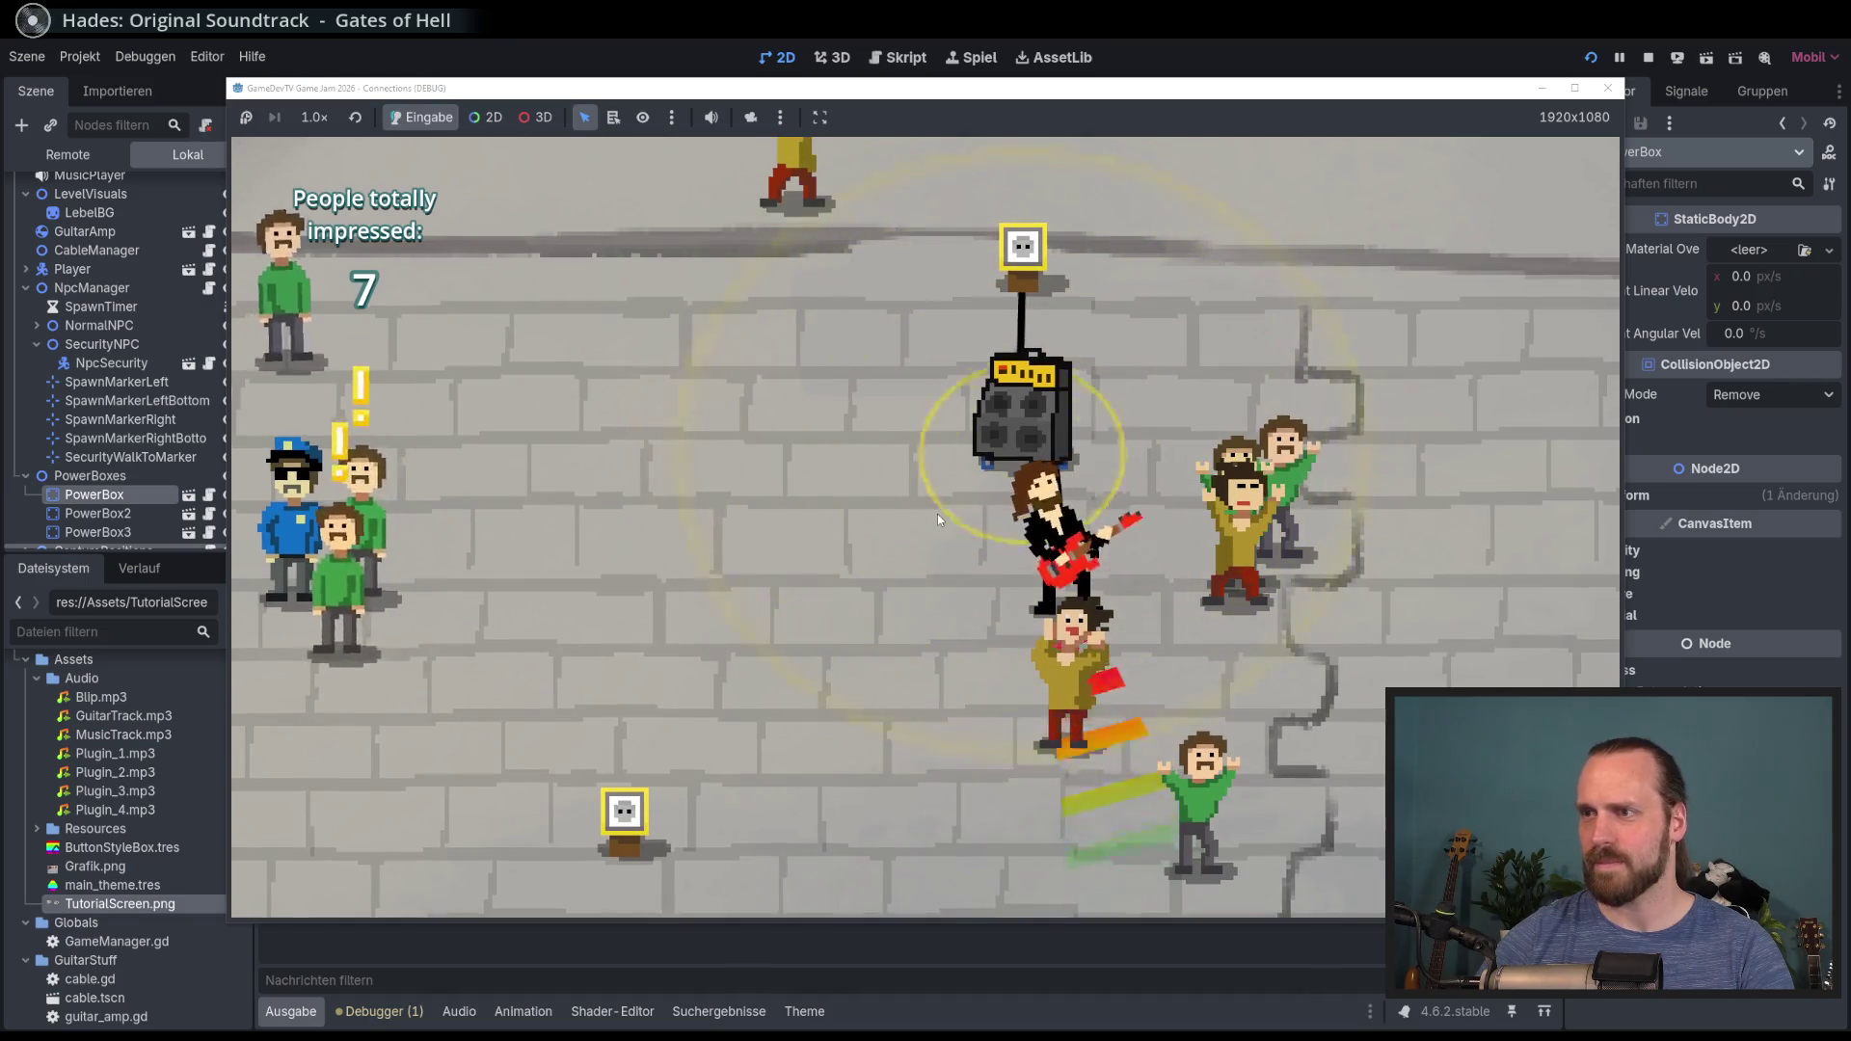
key(w)
key(a)
key(d)
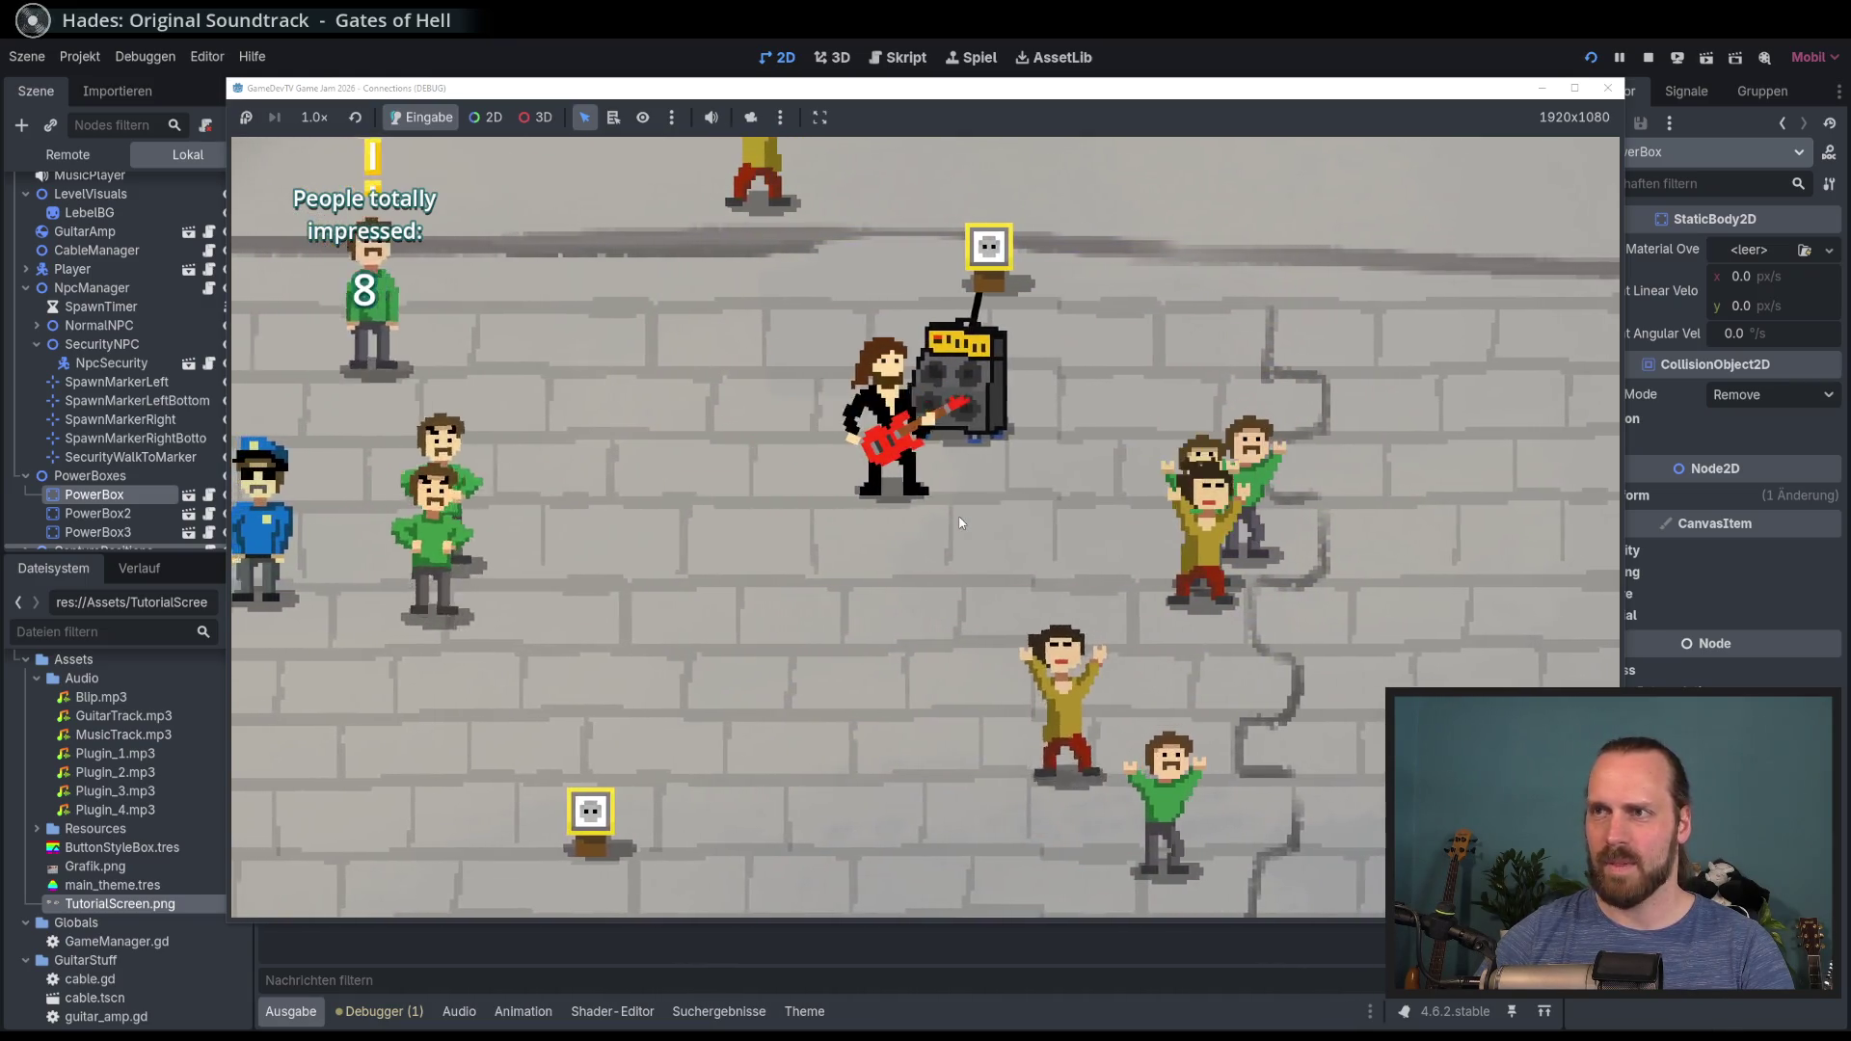
key(a)
key(s)
key(w)
key(a)
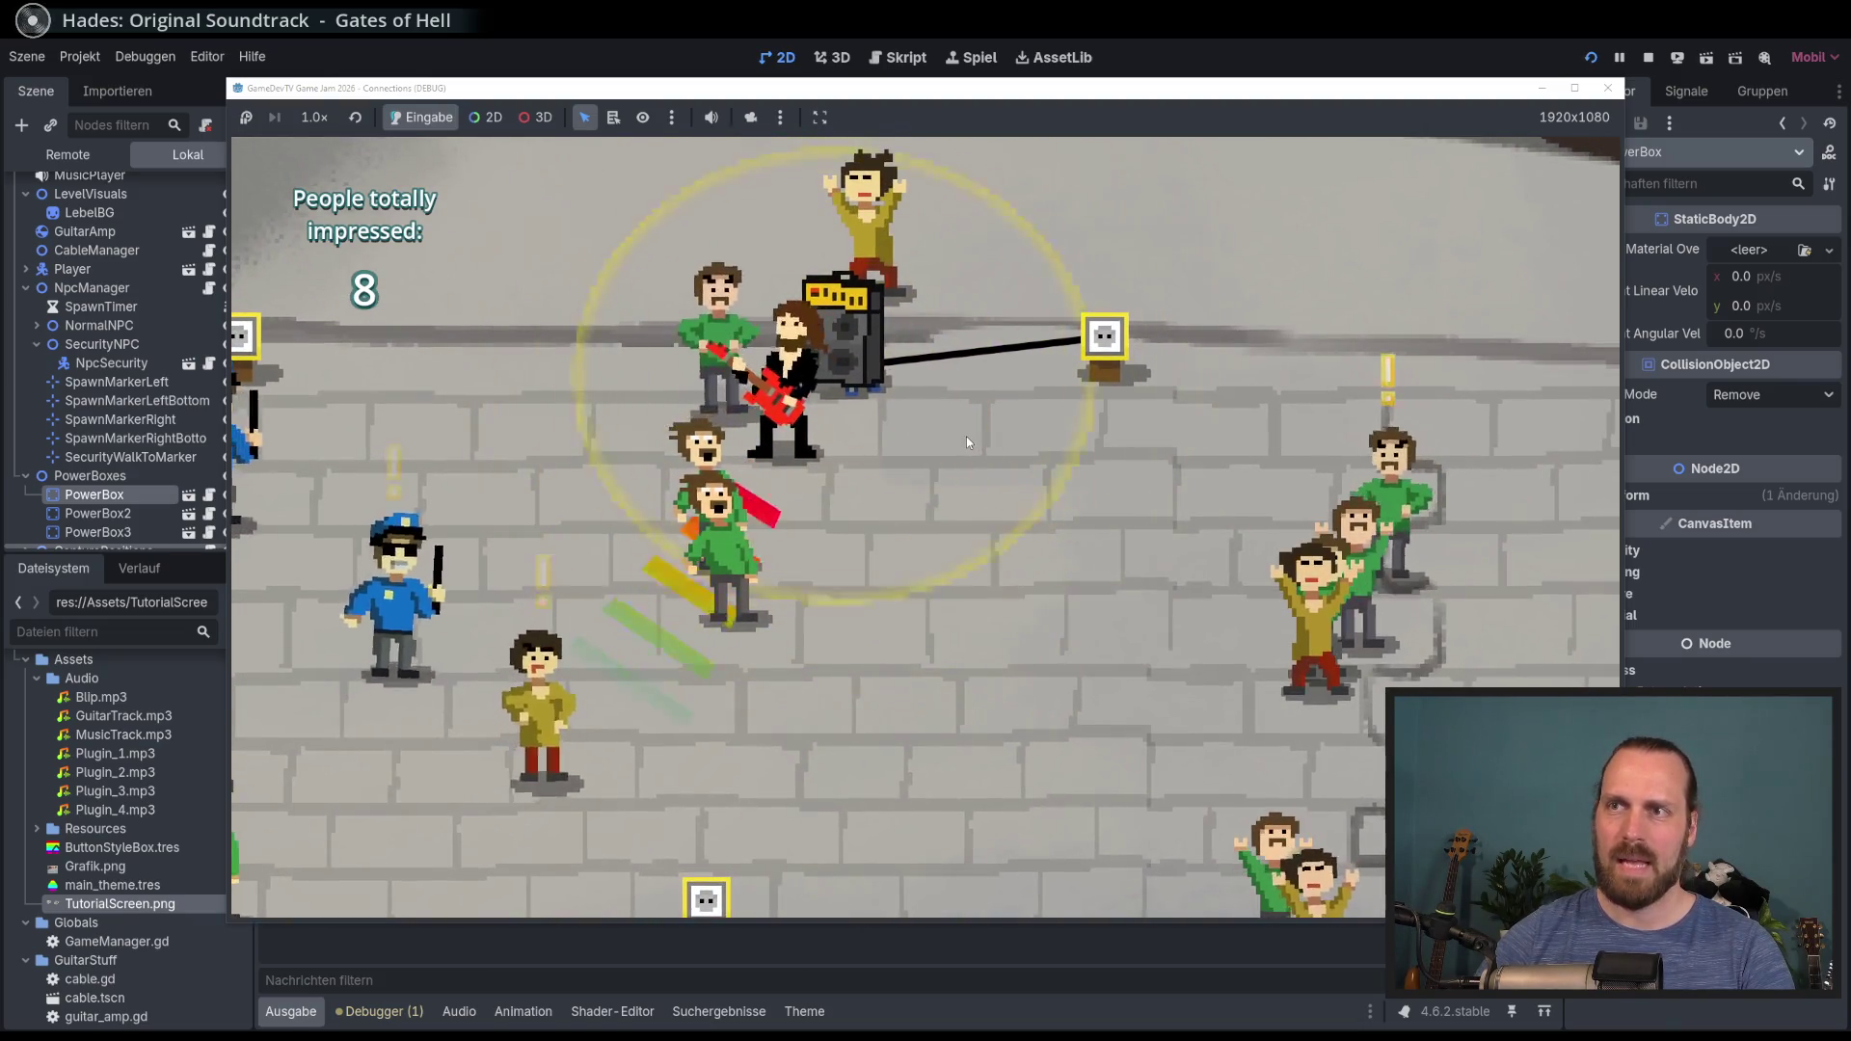
key(w)
key(d)
key(d)
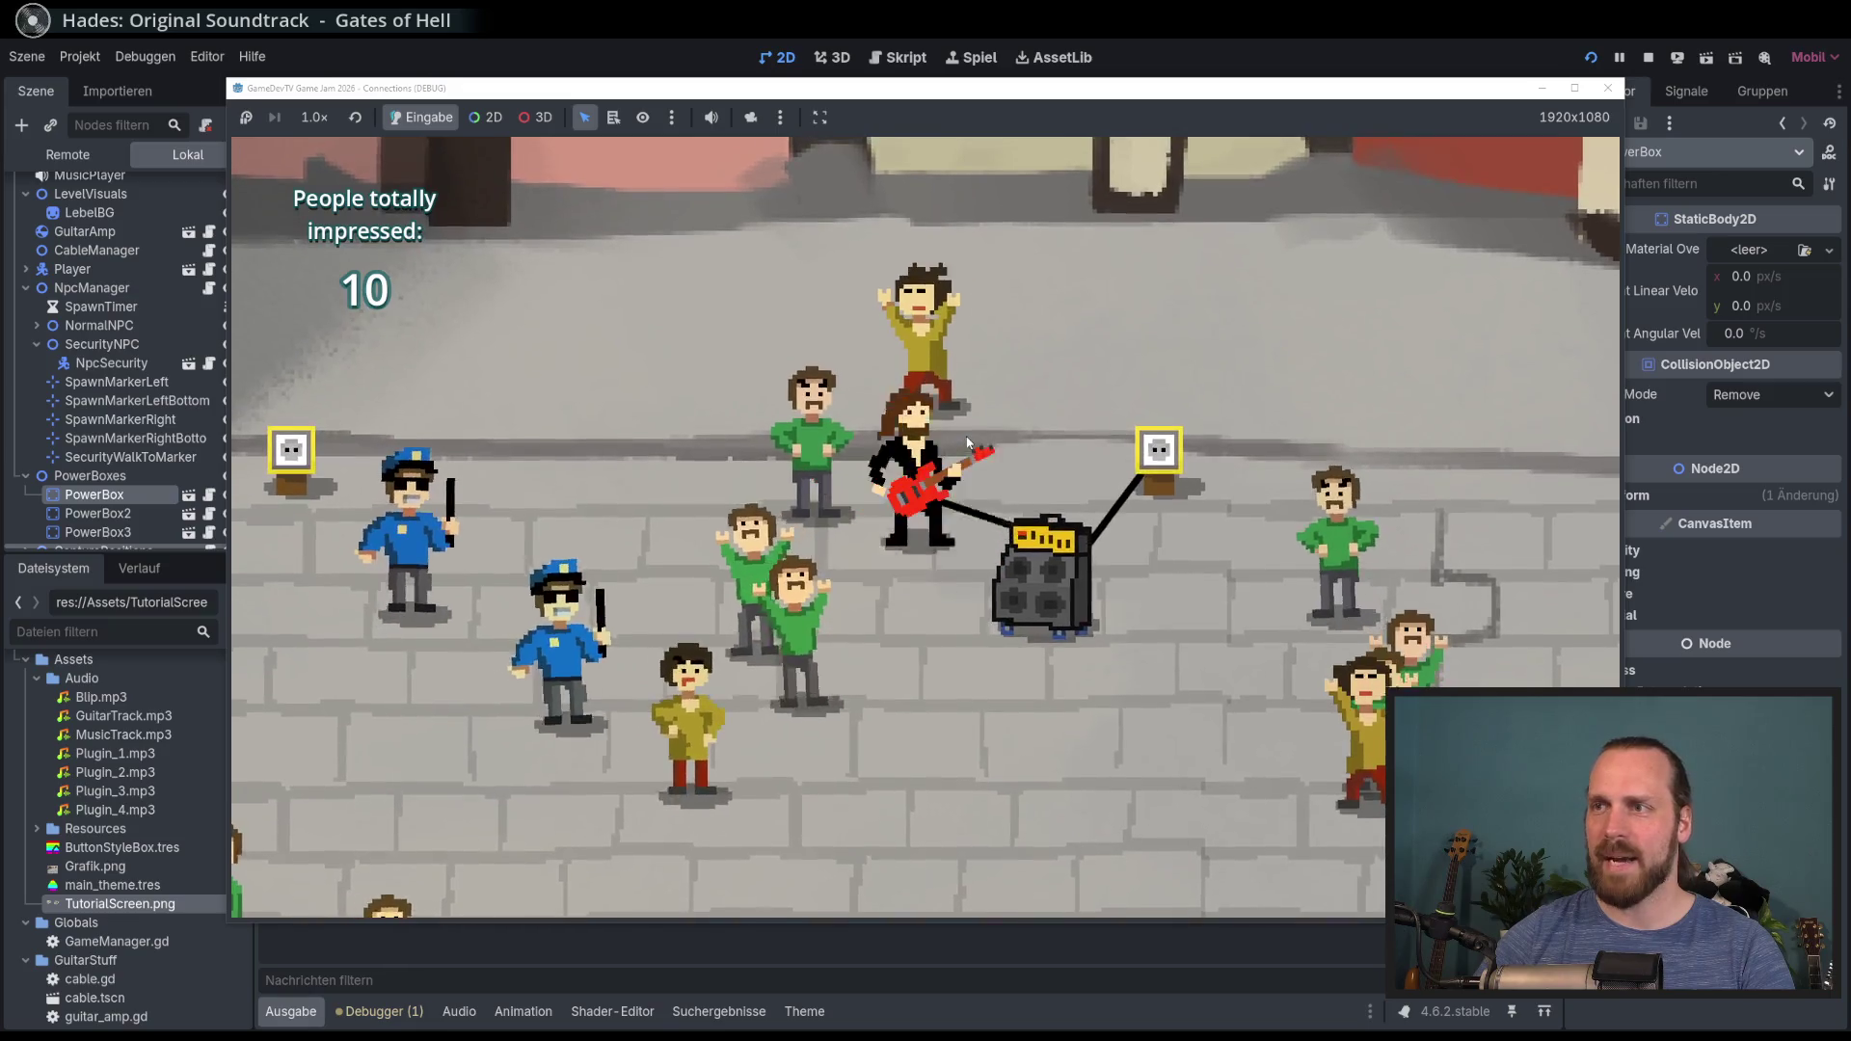
Step: Stretch the cable until it disconnects, reconnect the amp, and play guitar
key(s)
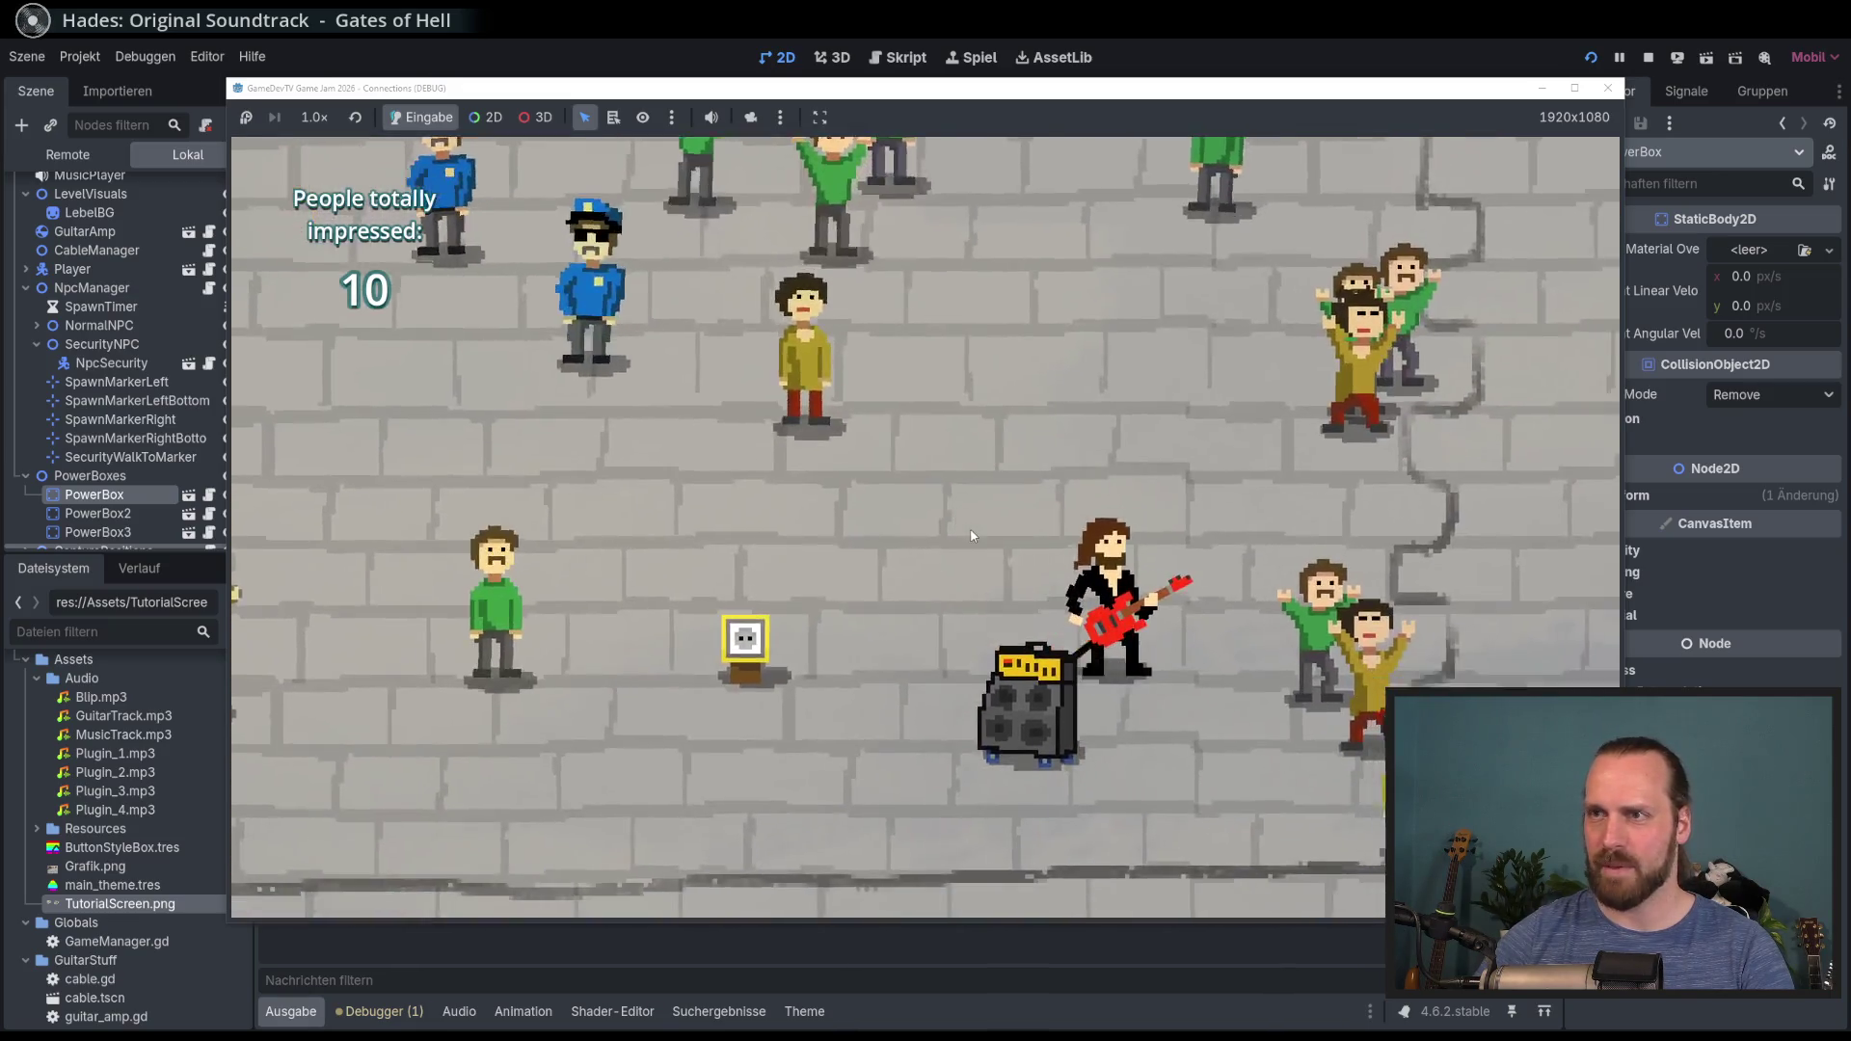
key(a)
key(w)
key(a)
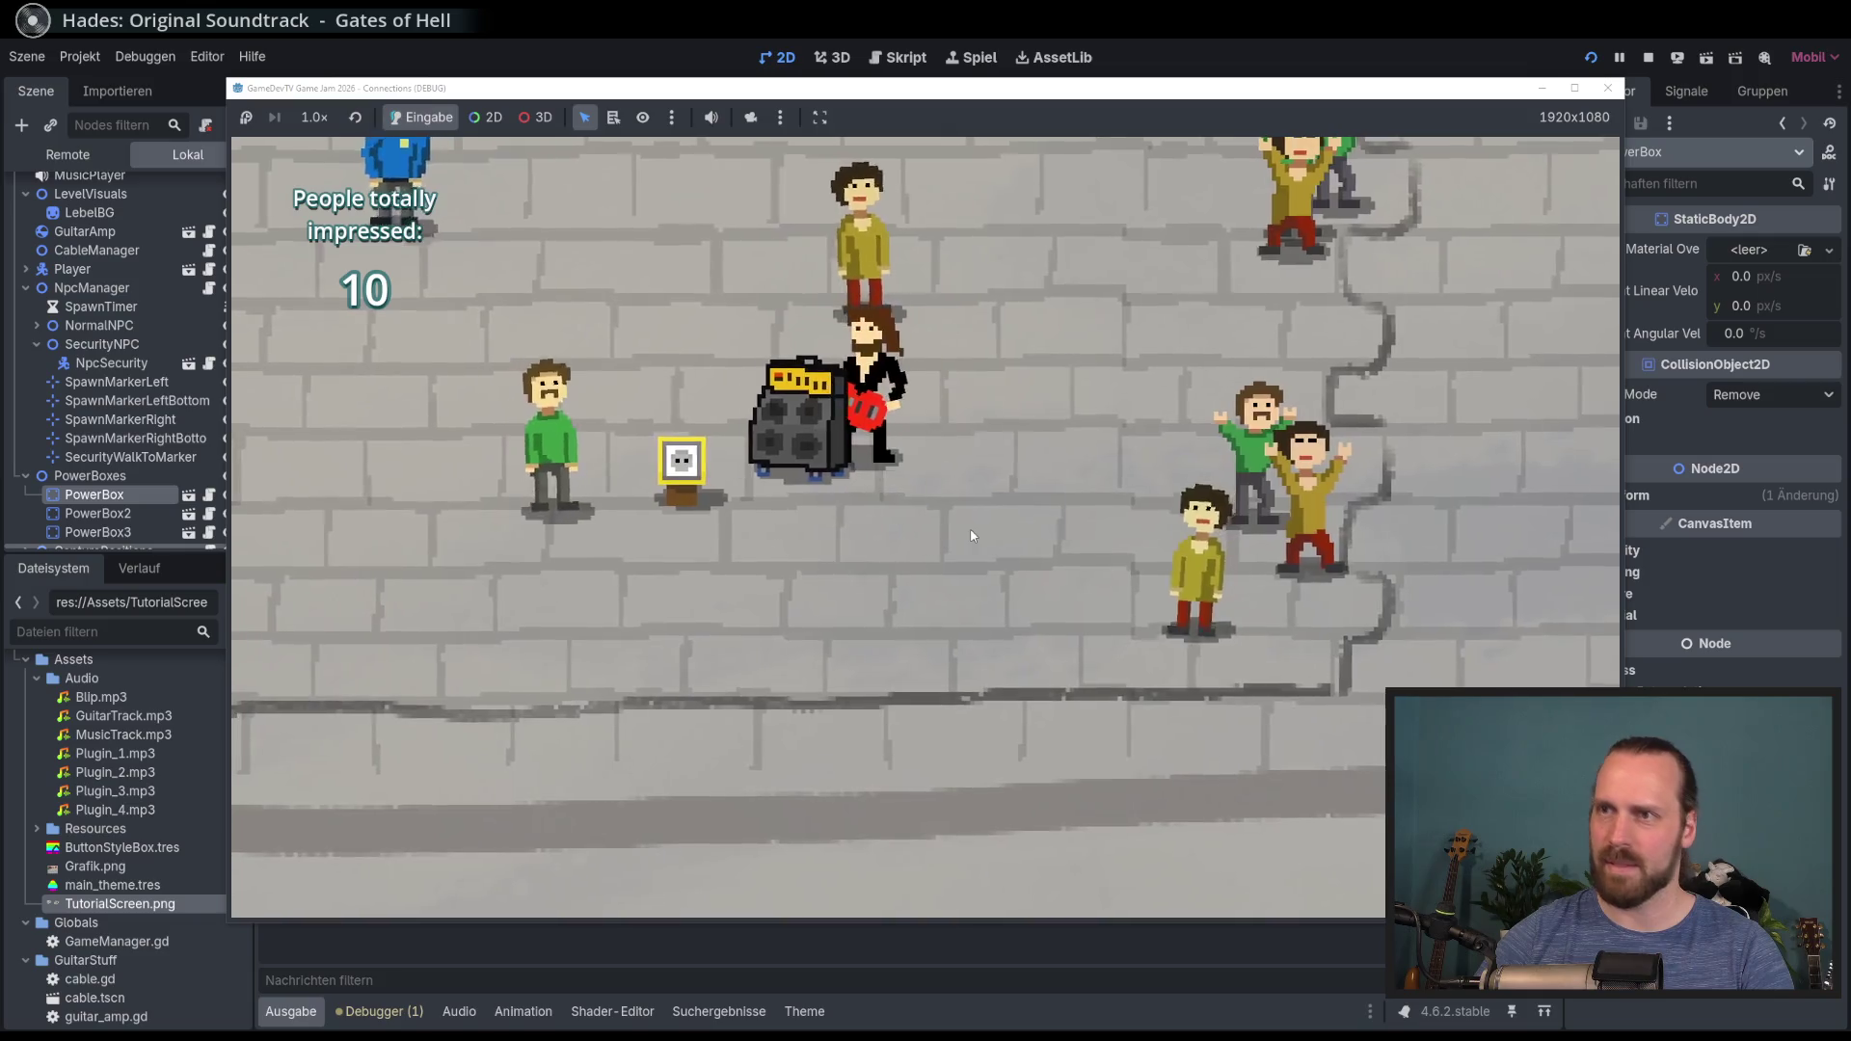
key(a)
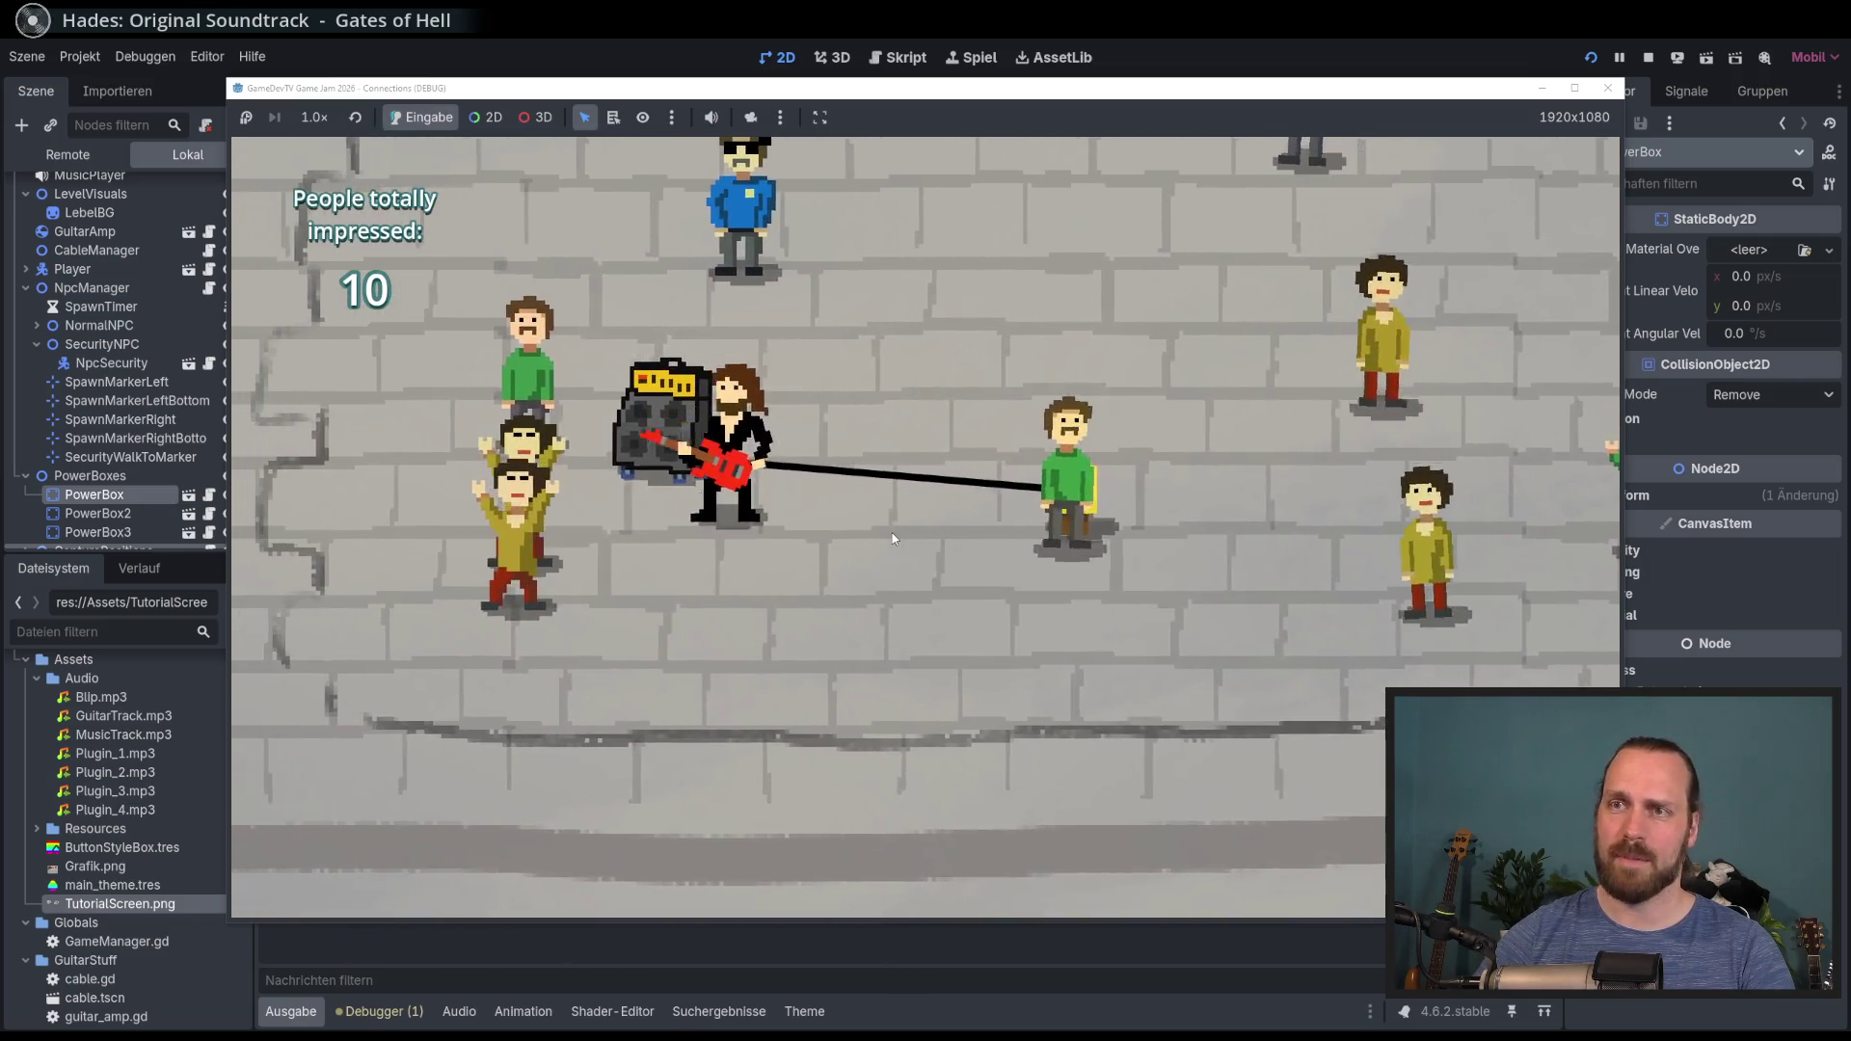
key(space)
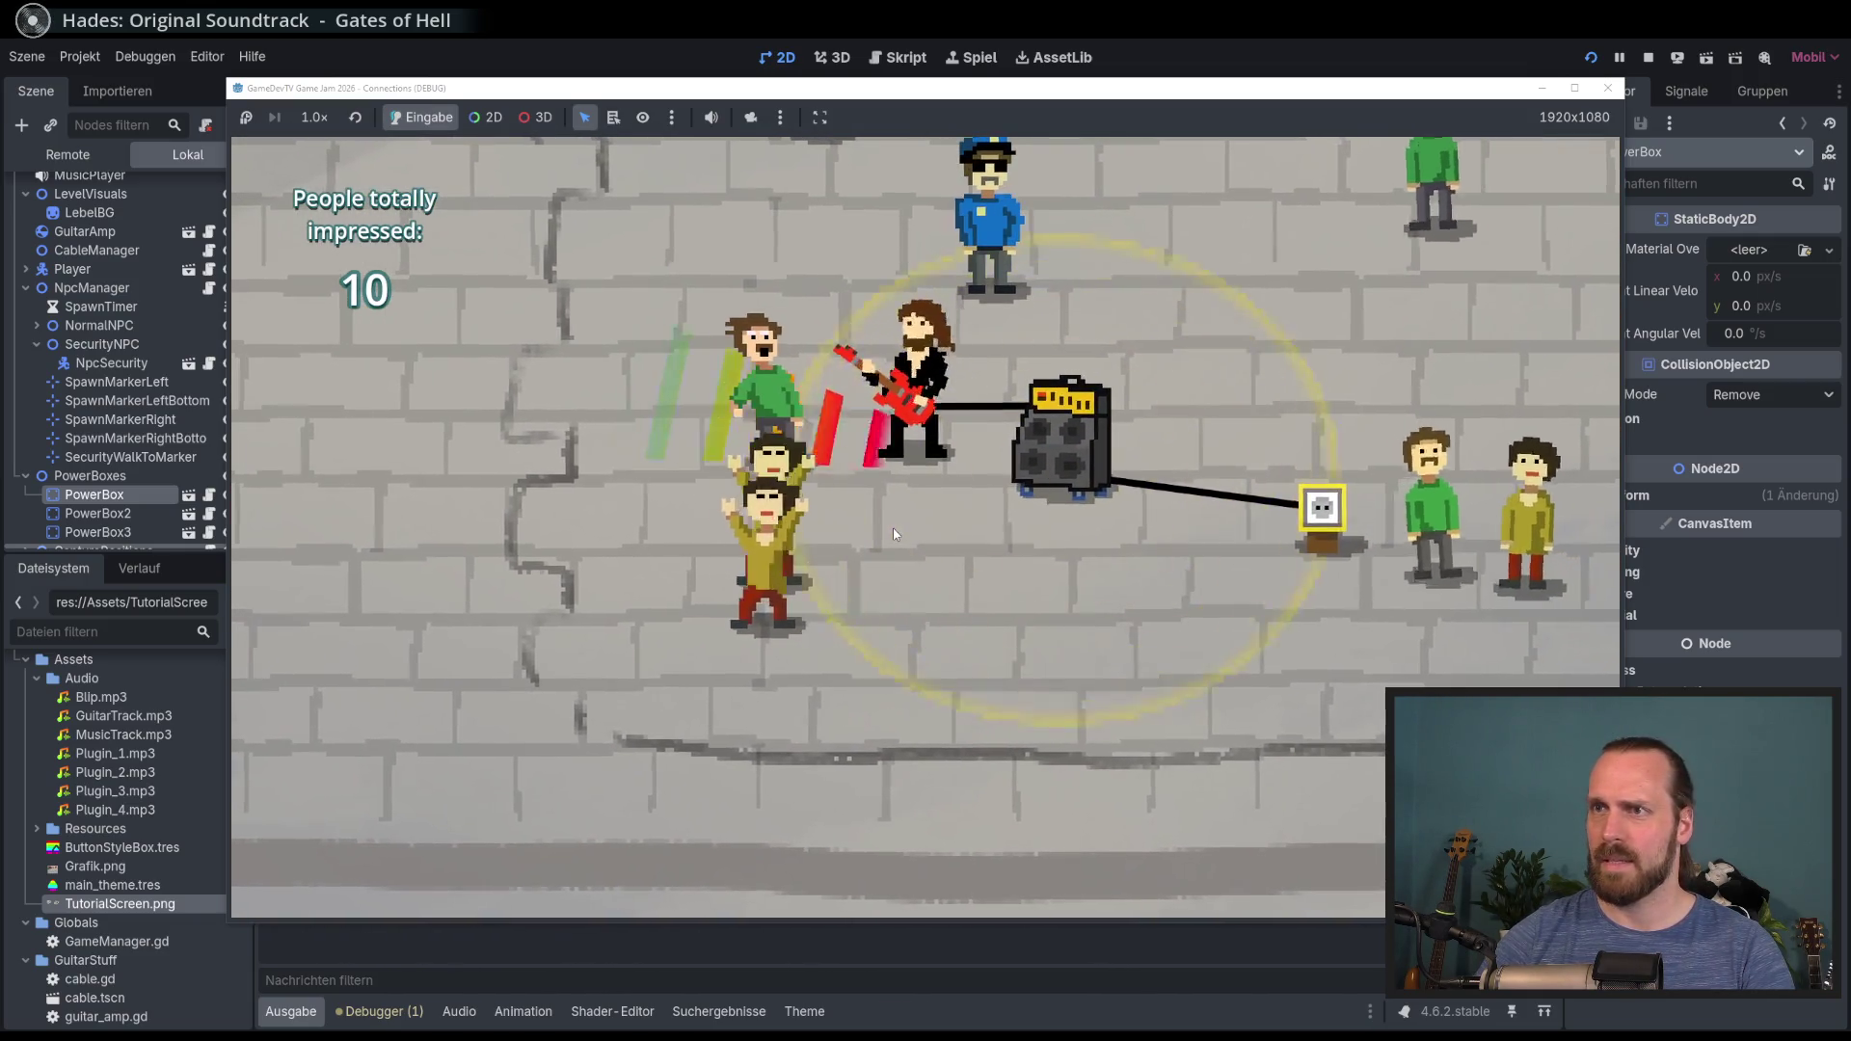
Step: Drag the amp past the power box and back, reconnecting it
key(d)
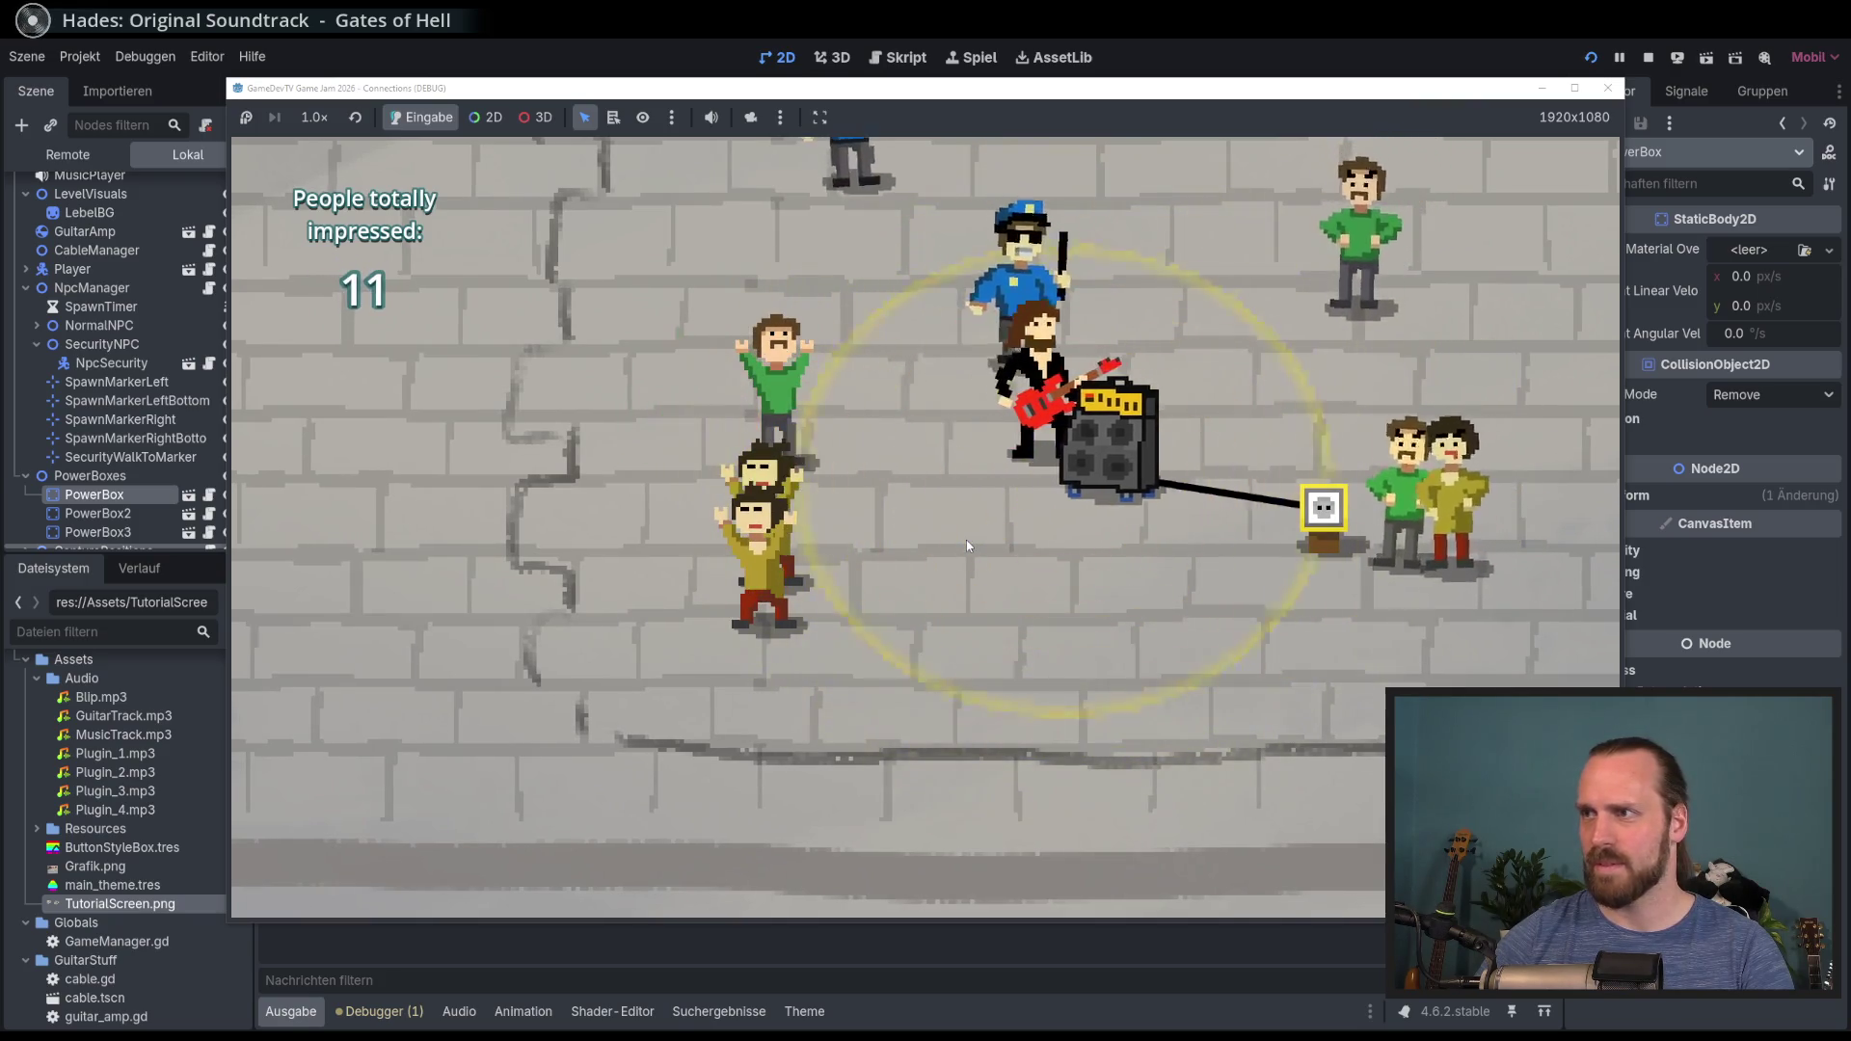
key(d)
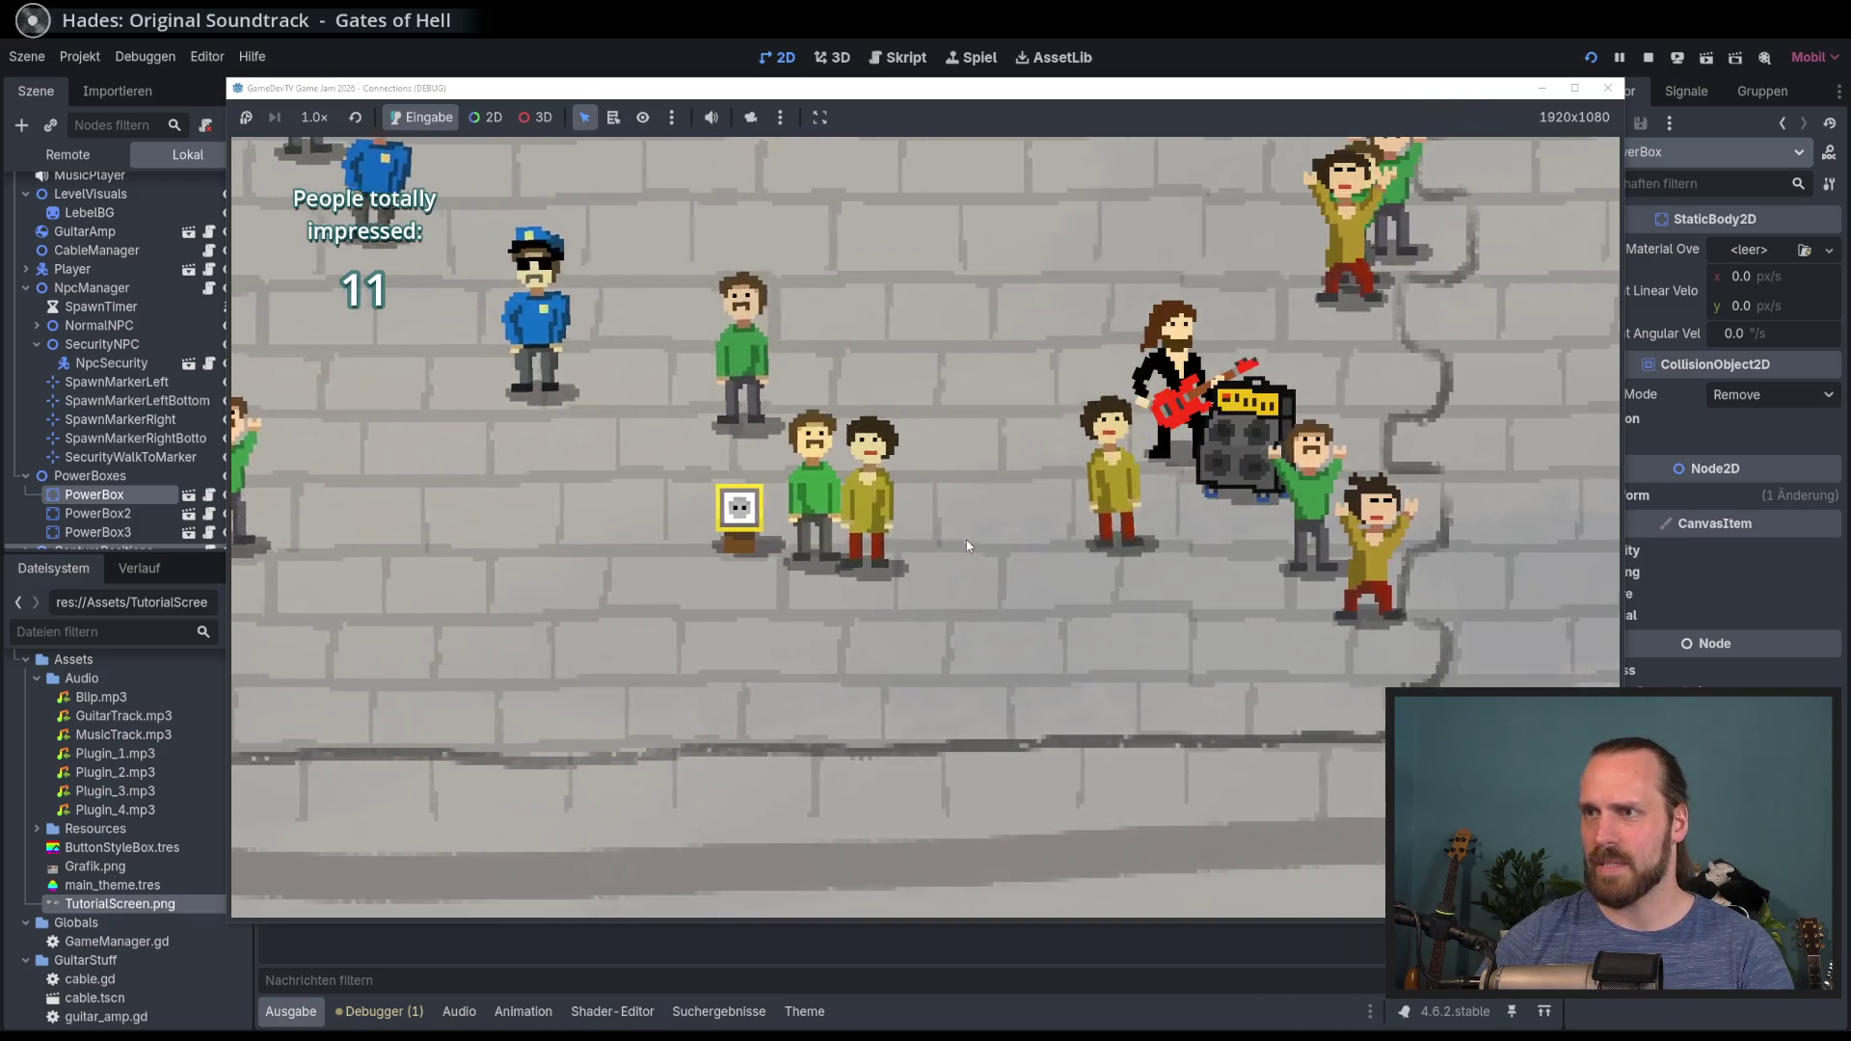
key(a)
key(w)
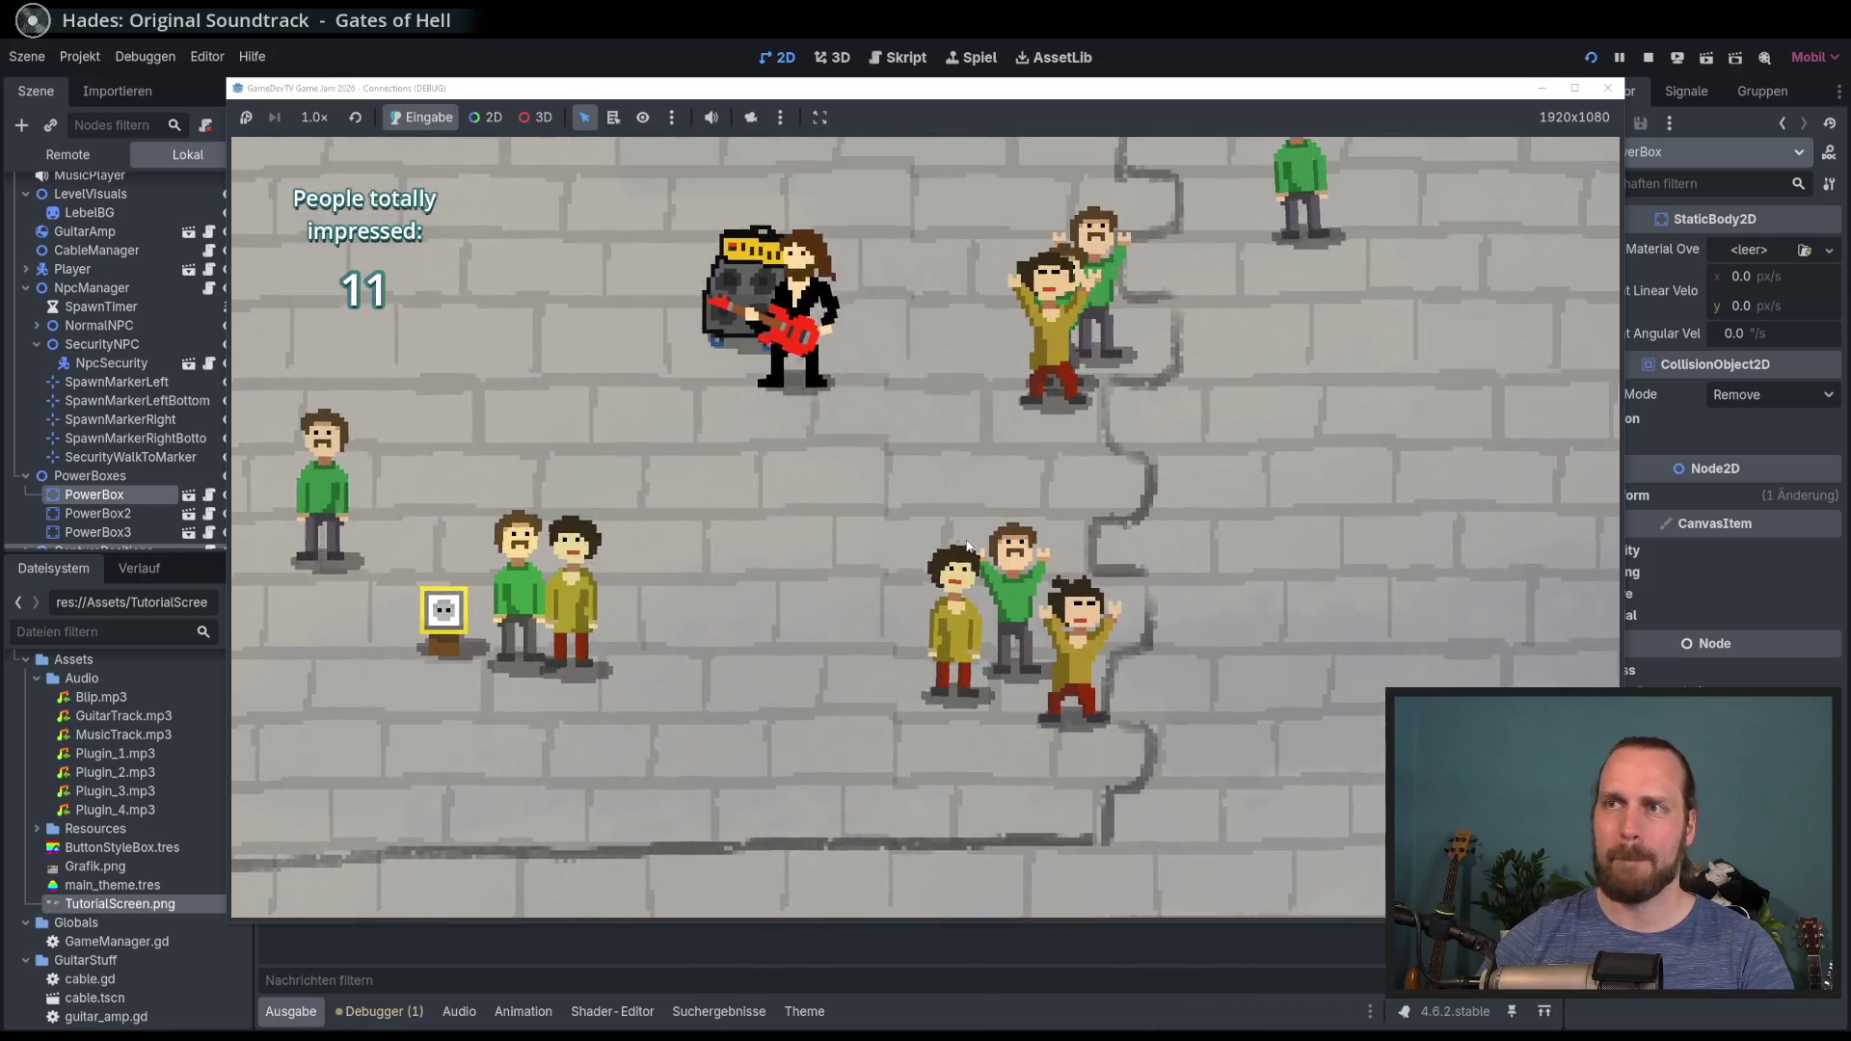
key(s)
key(a)
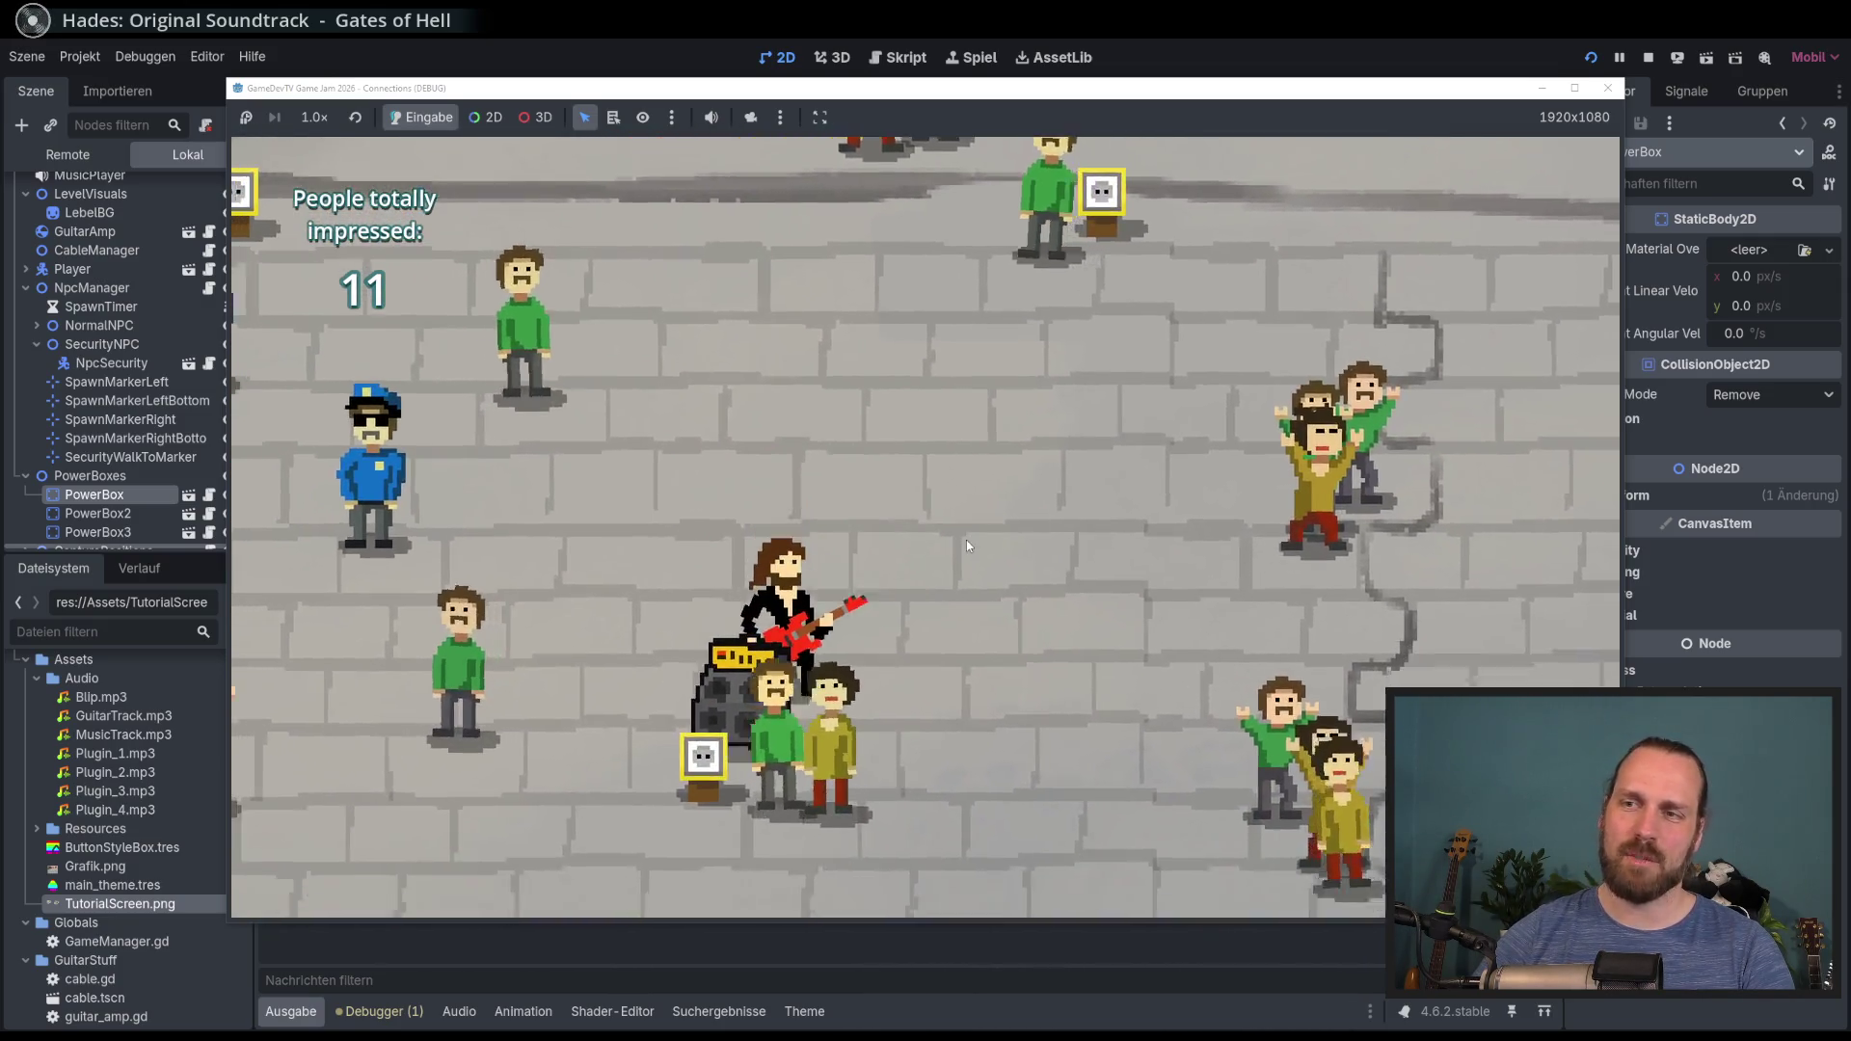
key(w)
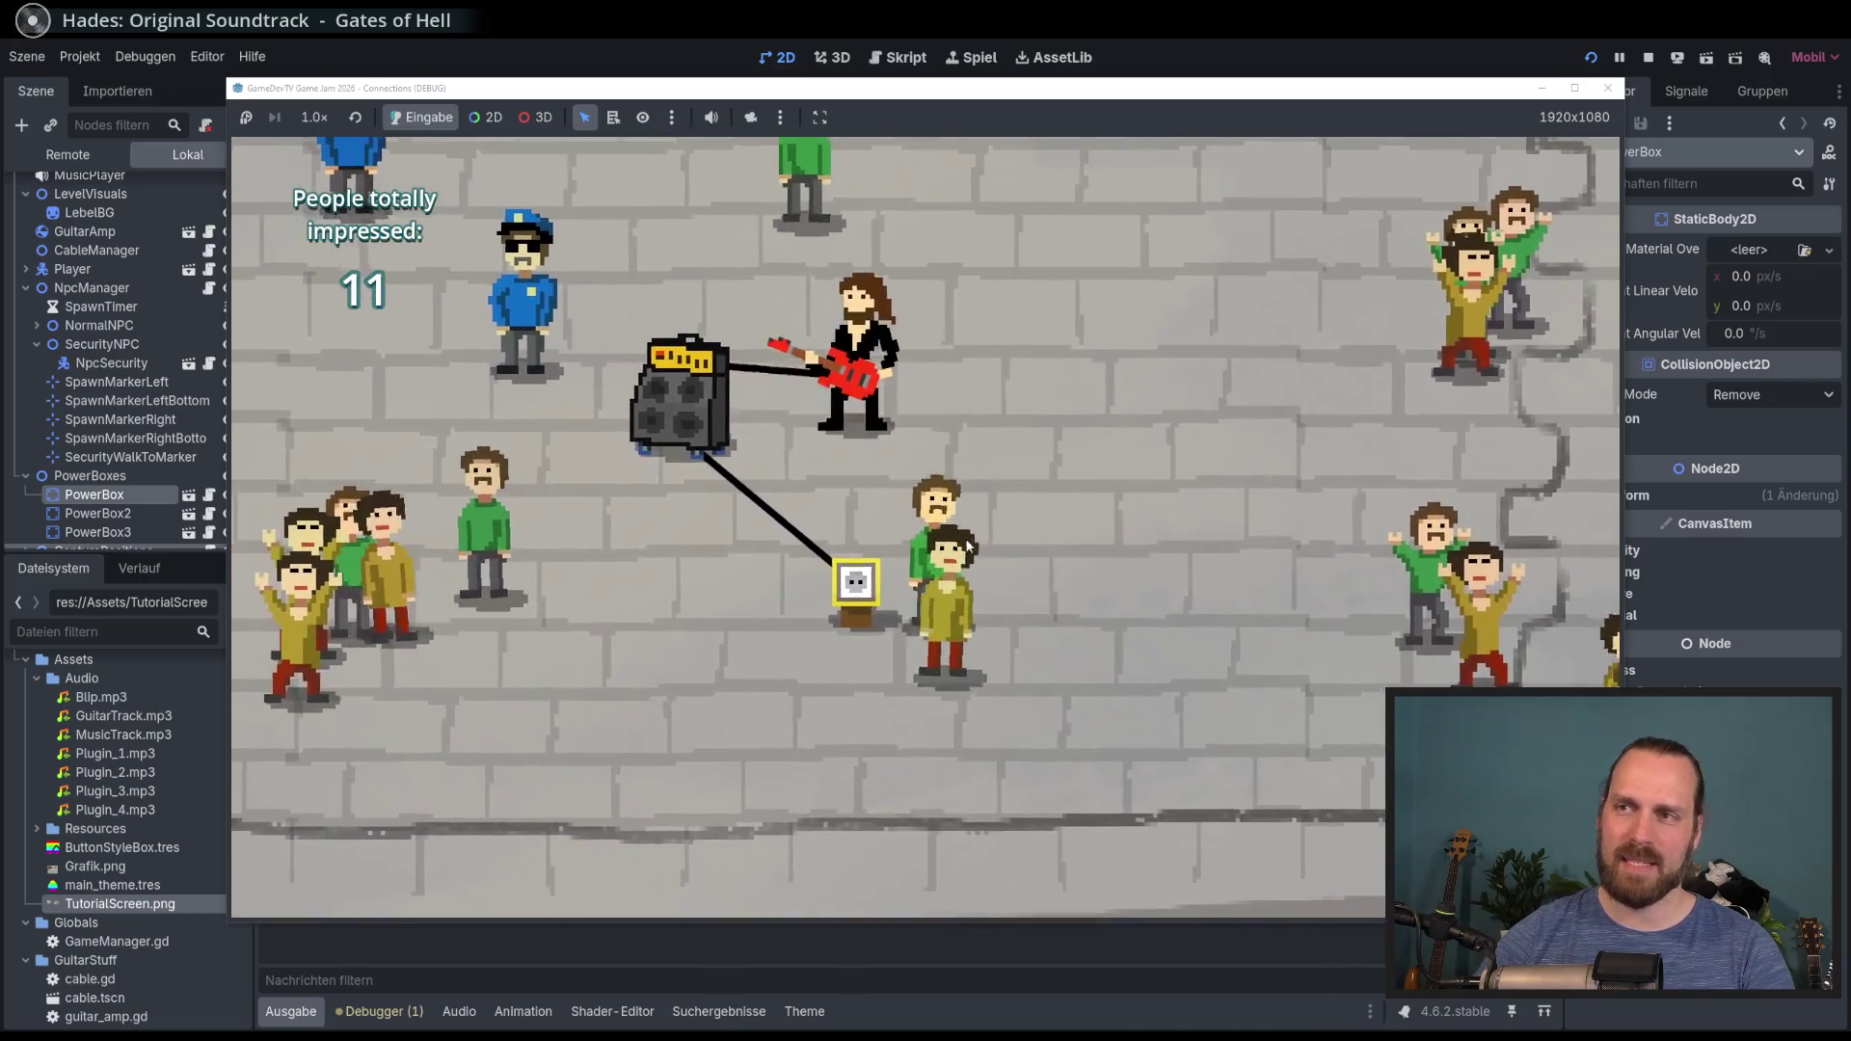
key(a)
Step: Walk off with the connected amp until the cable unplugs, then stop the game with F8
key(d)
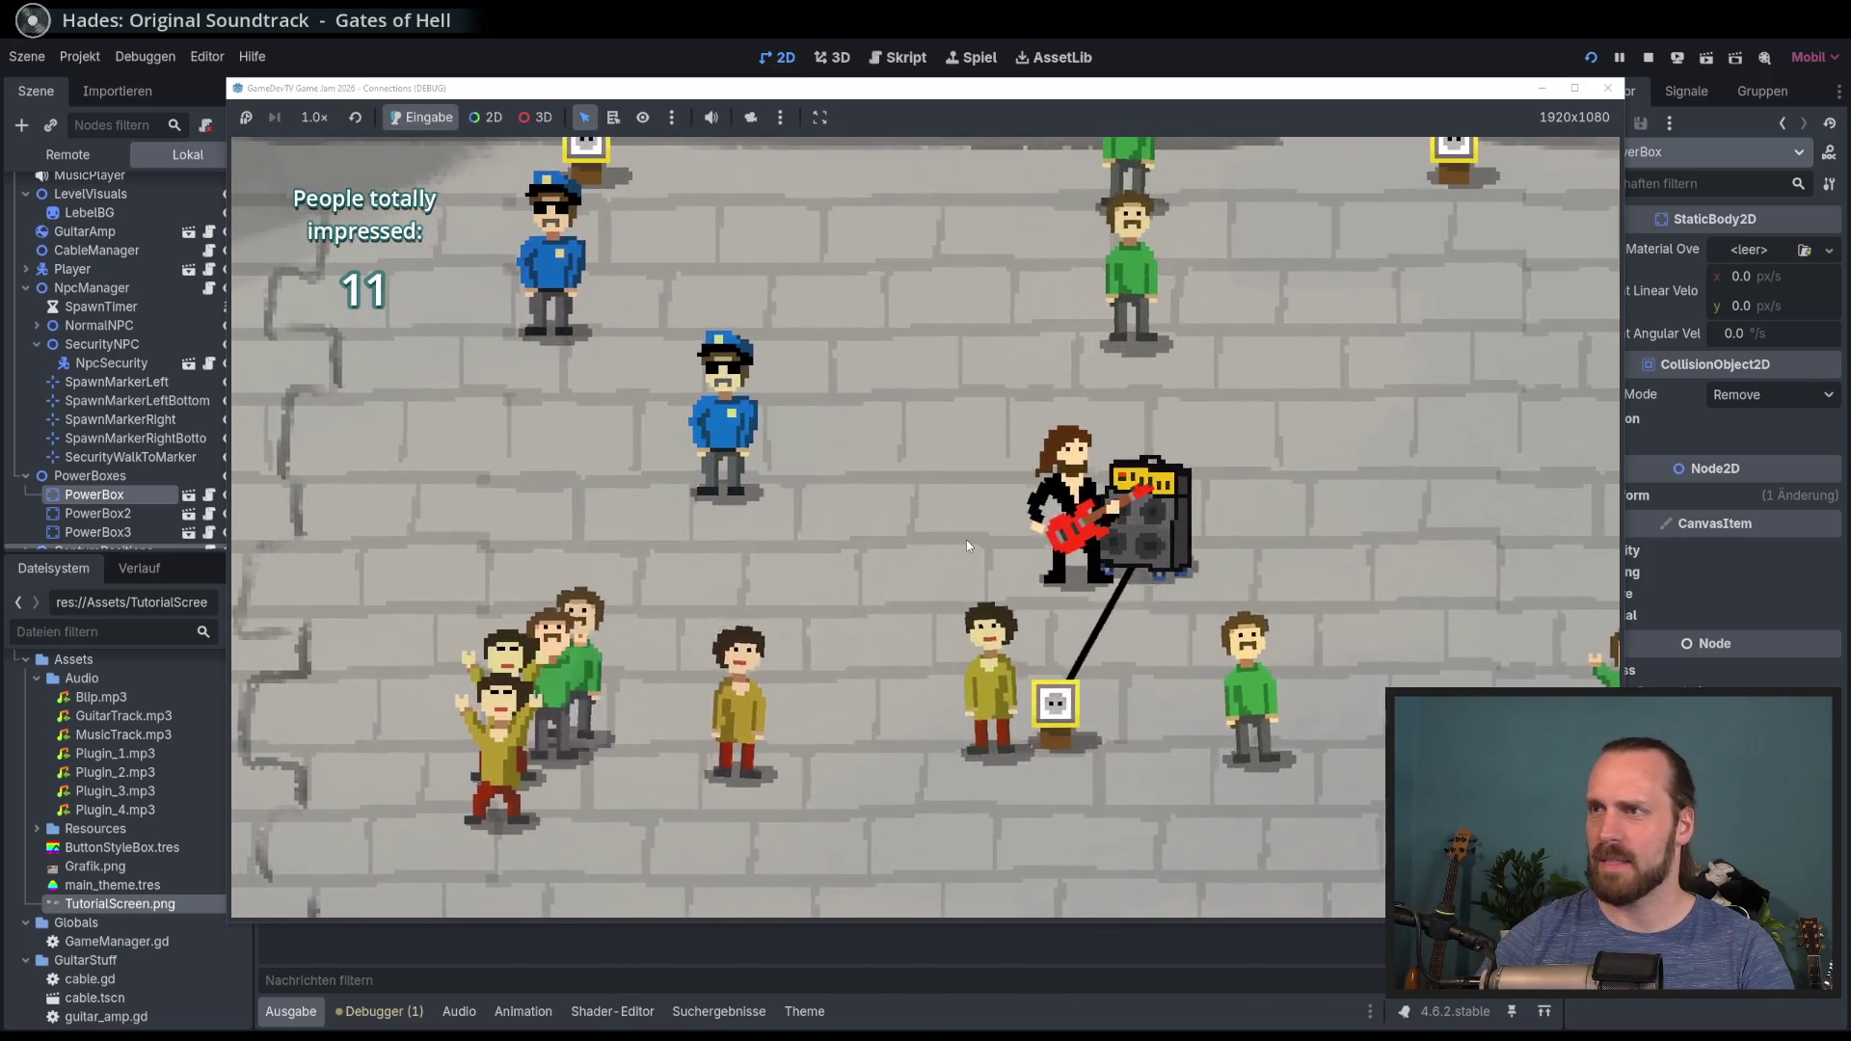
key(w)
key(s)
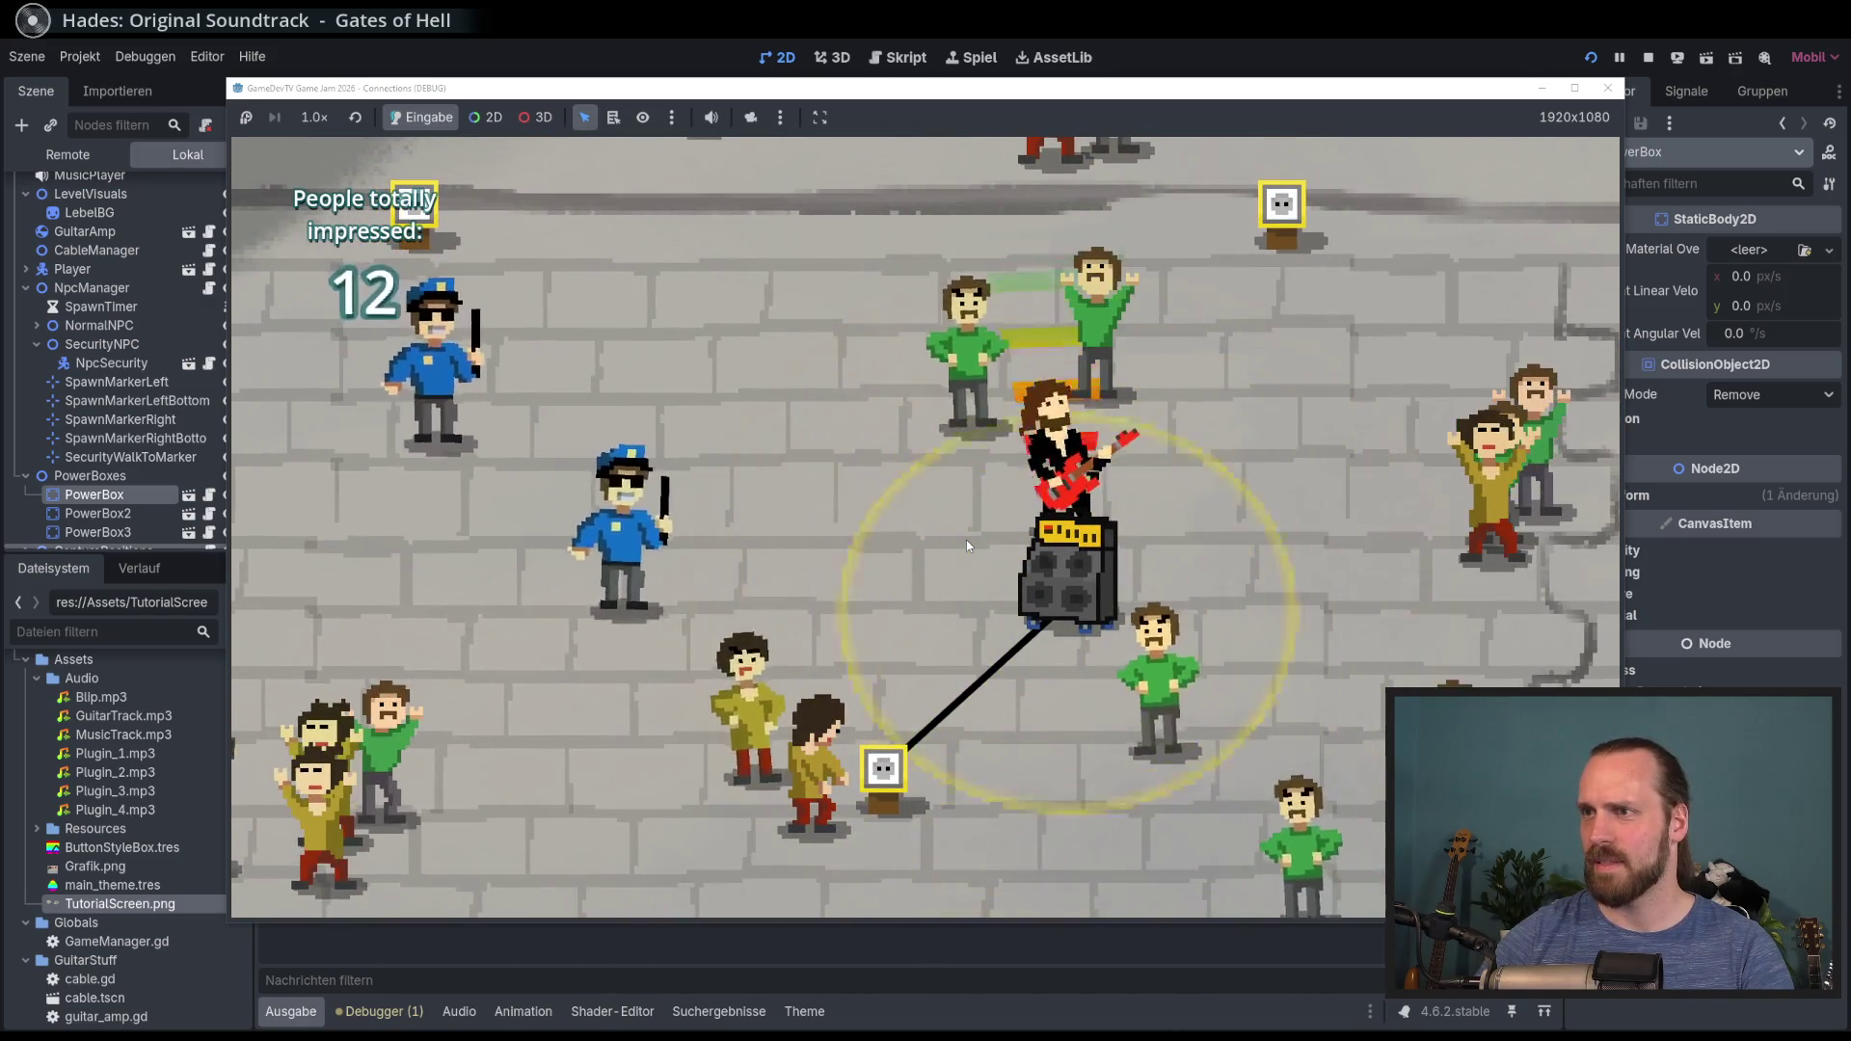
key(a)
key(s)
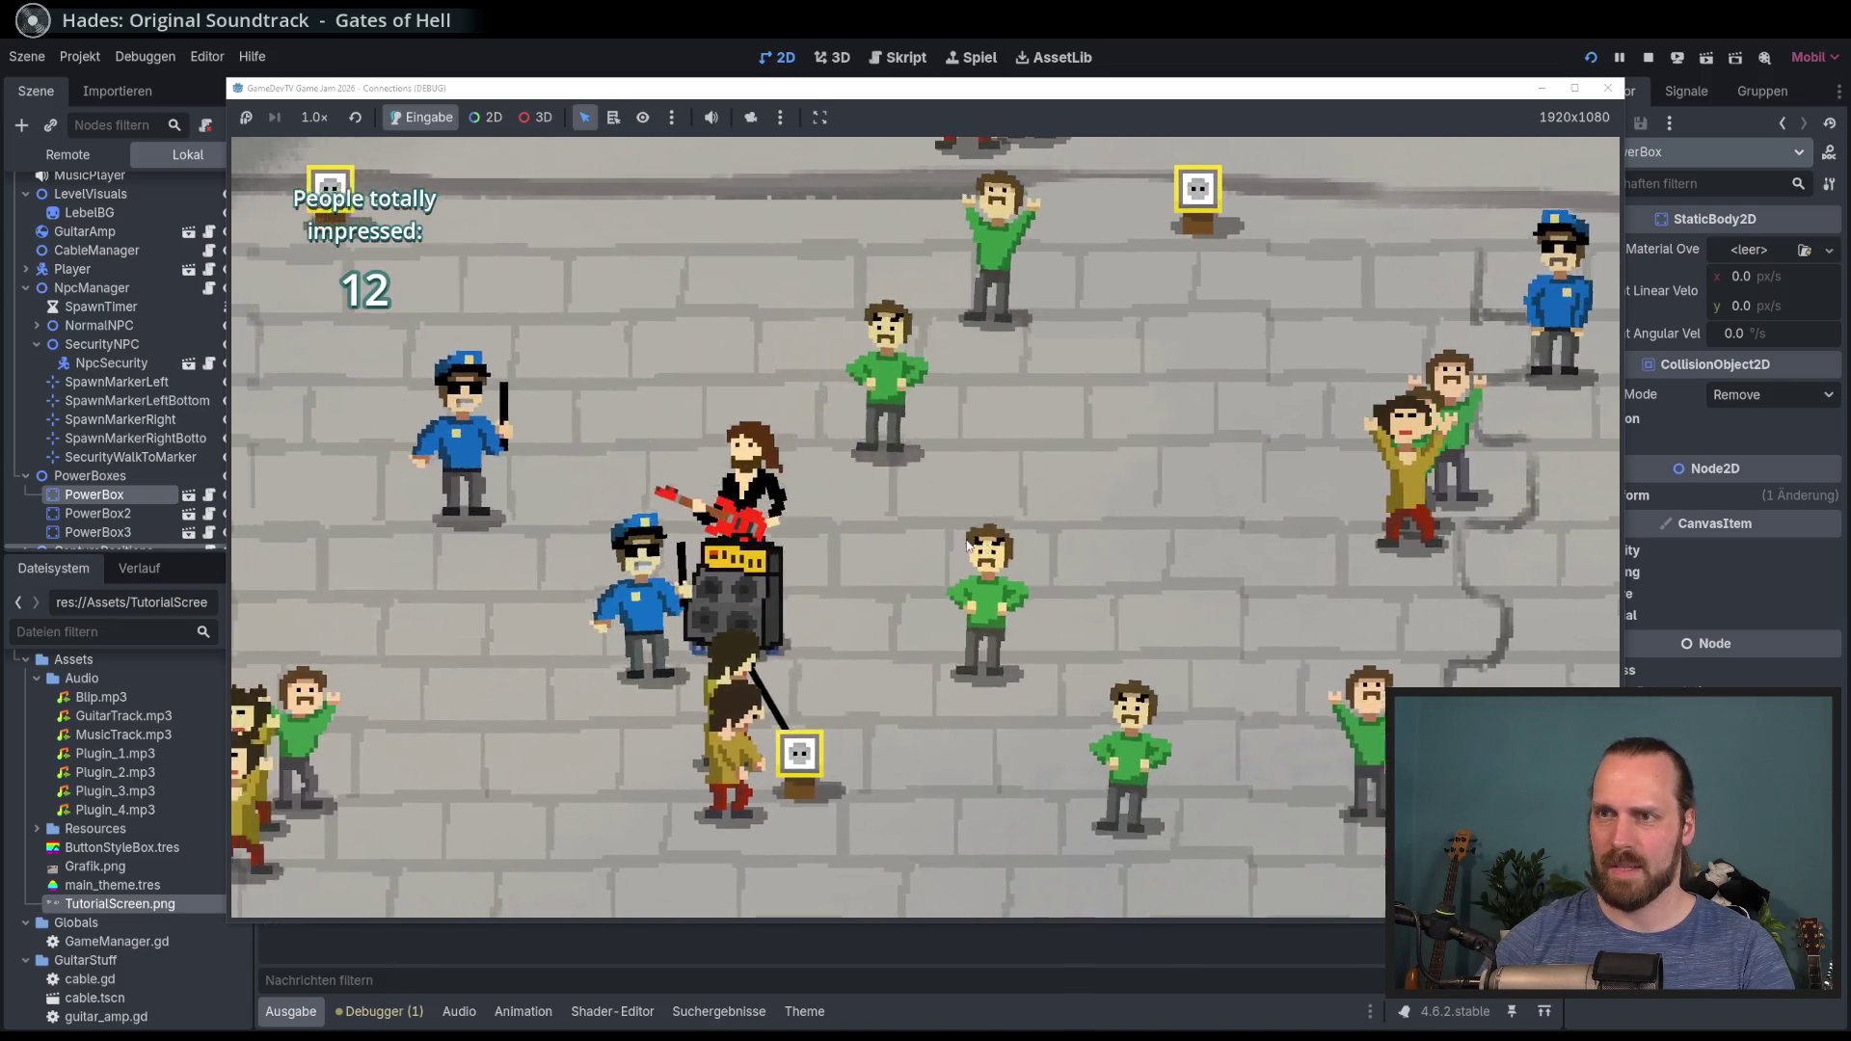
key(w)
key(d)
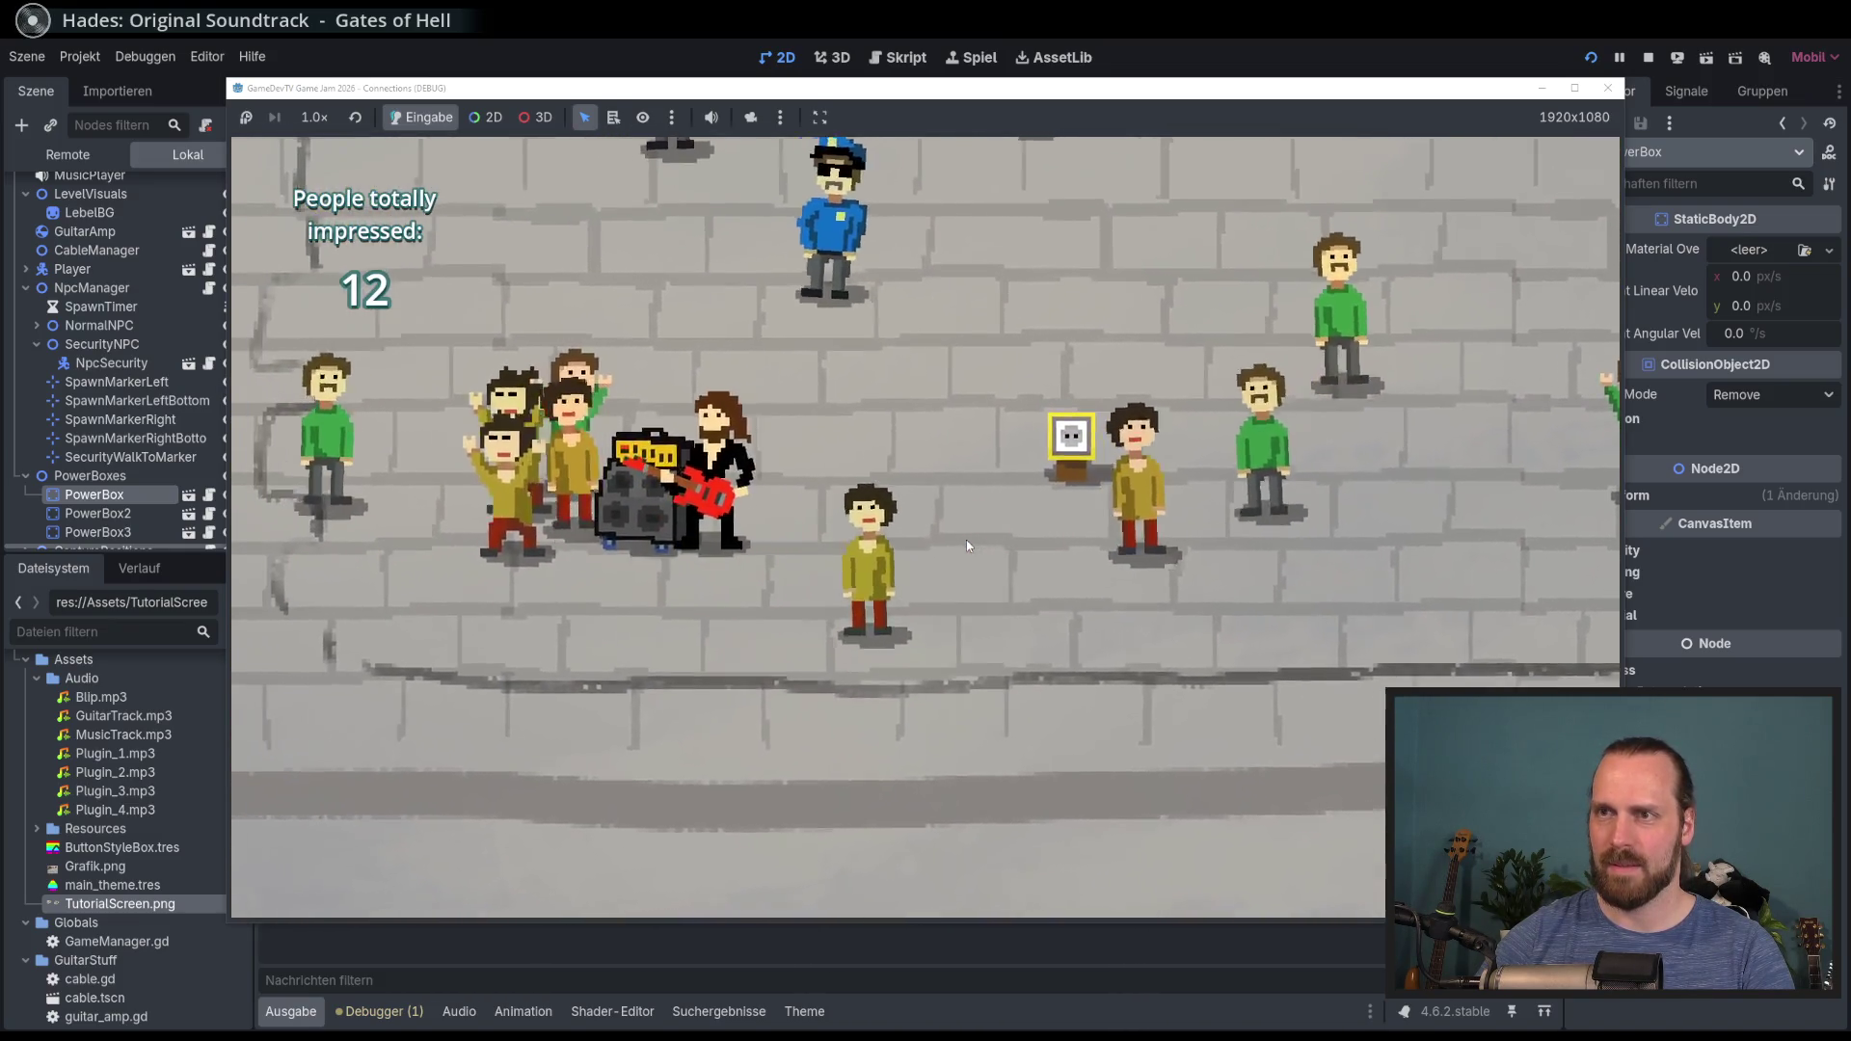
key(w)
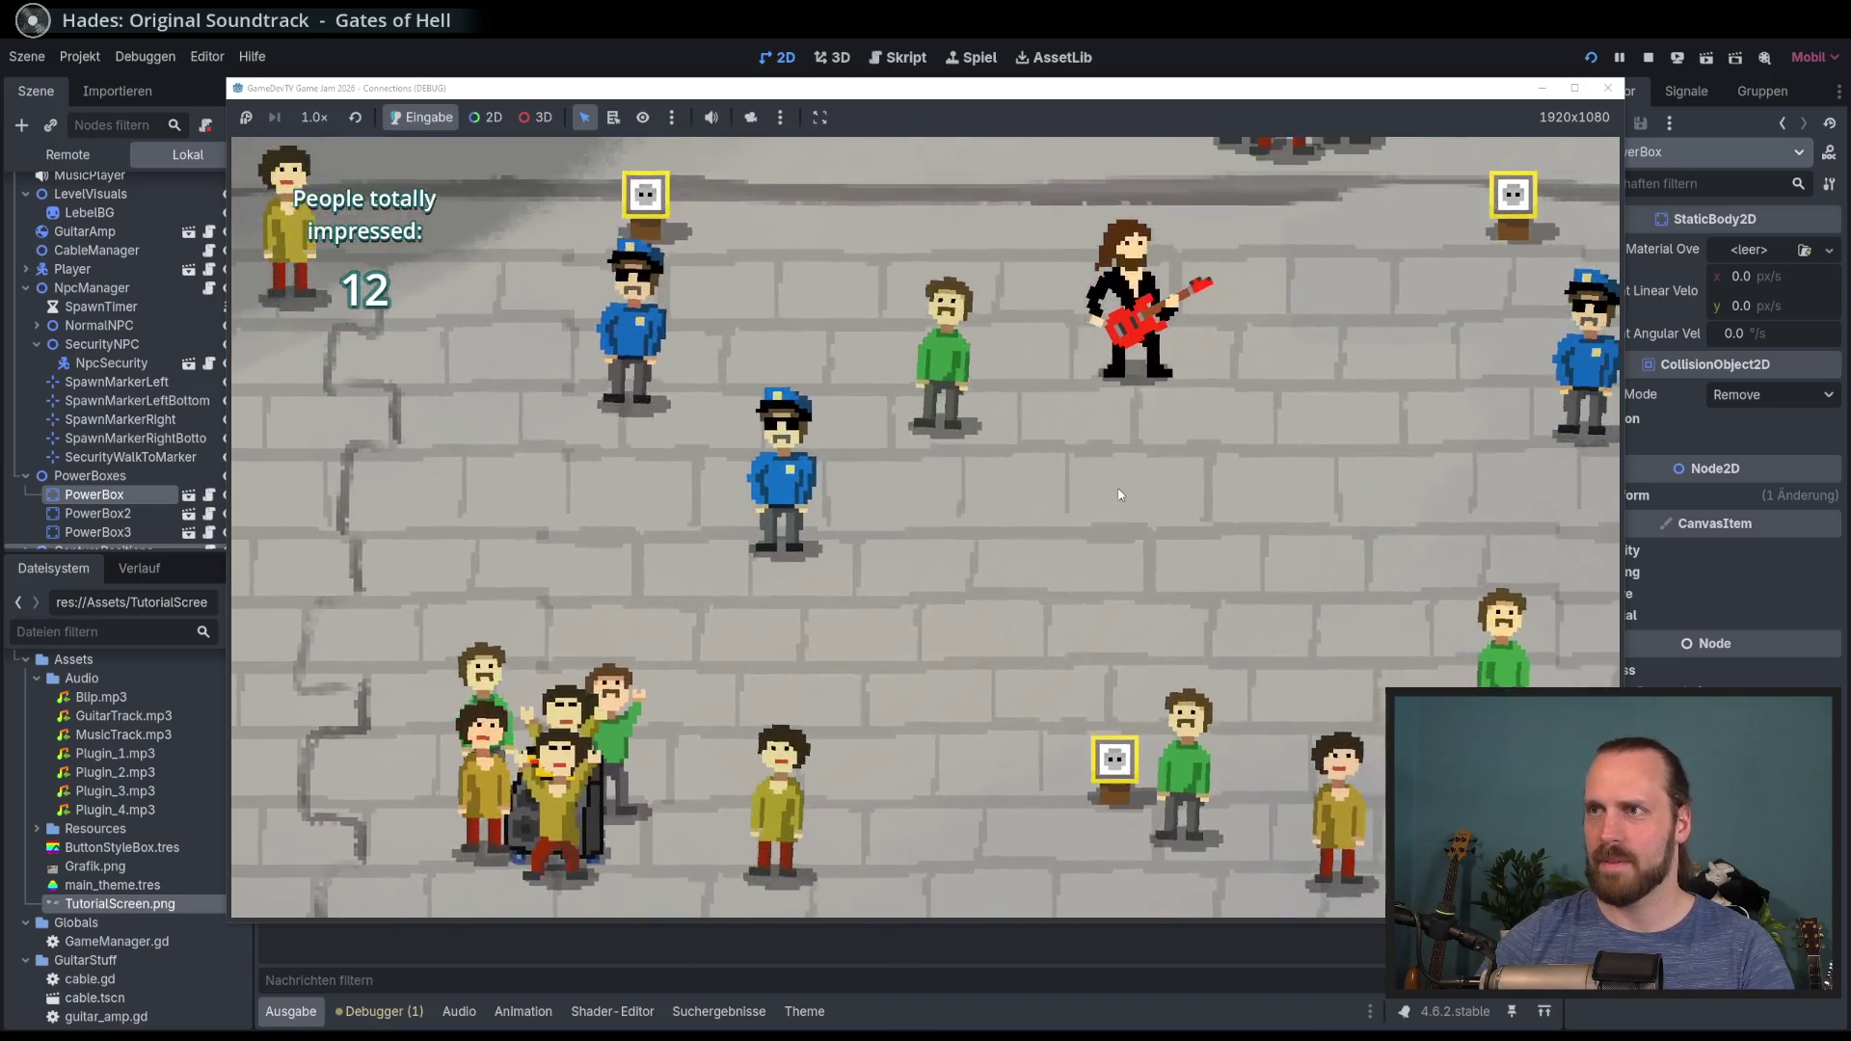
key(F8)
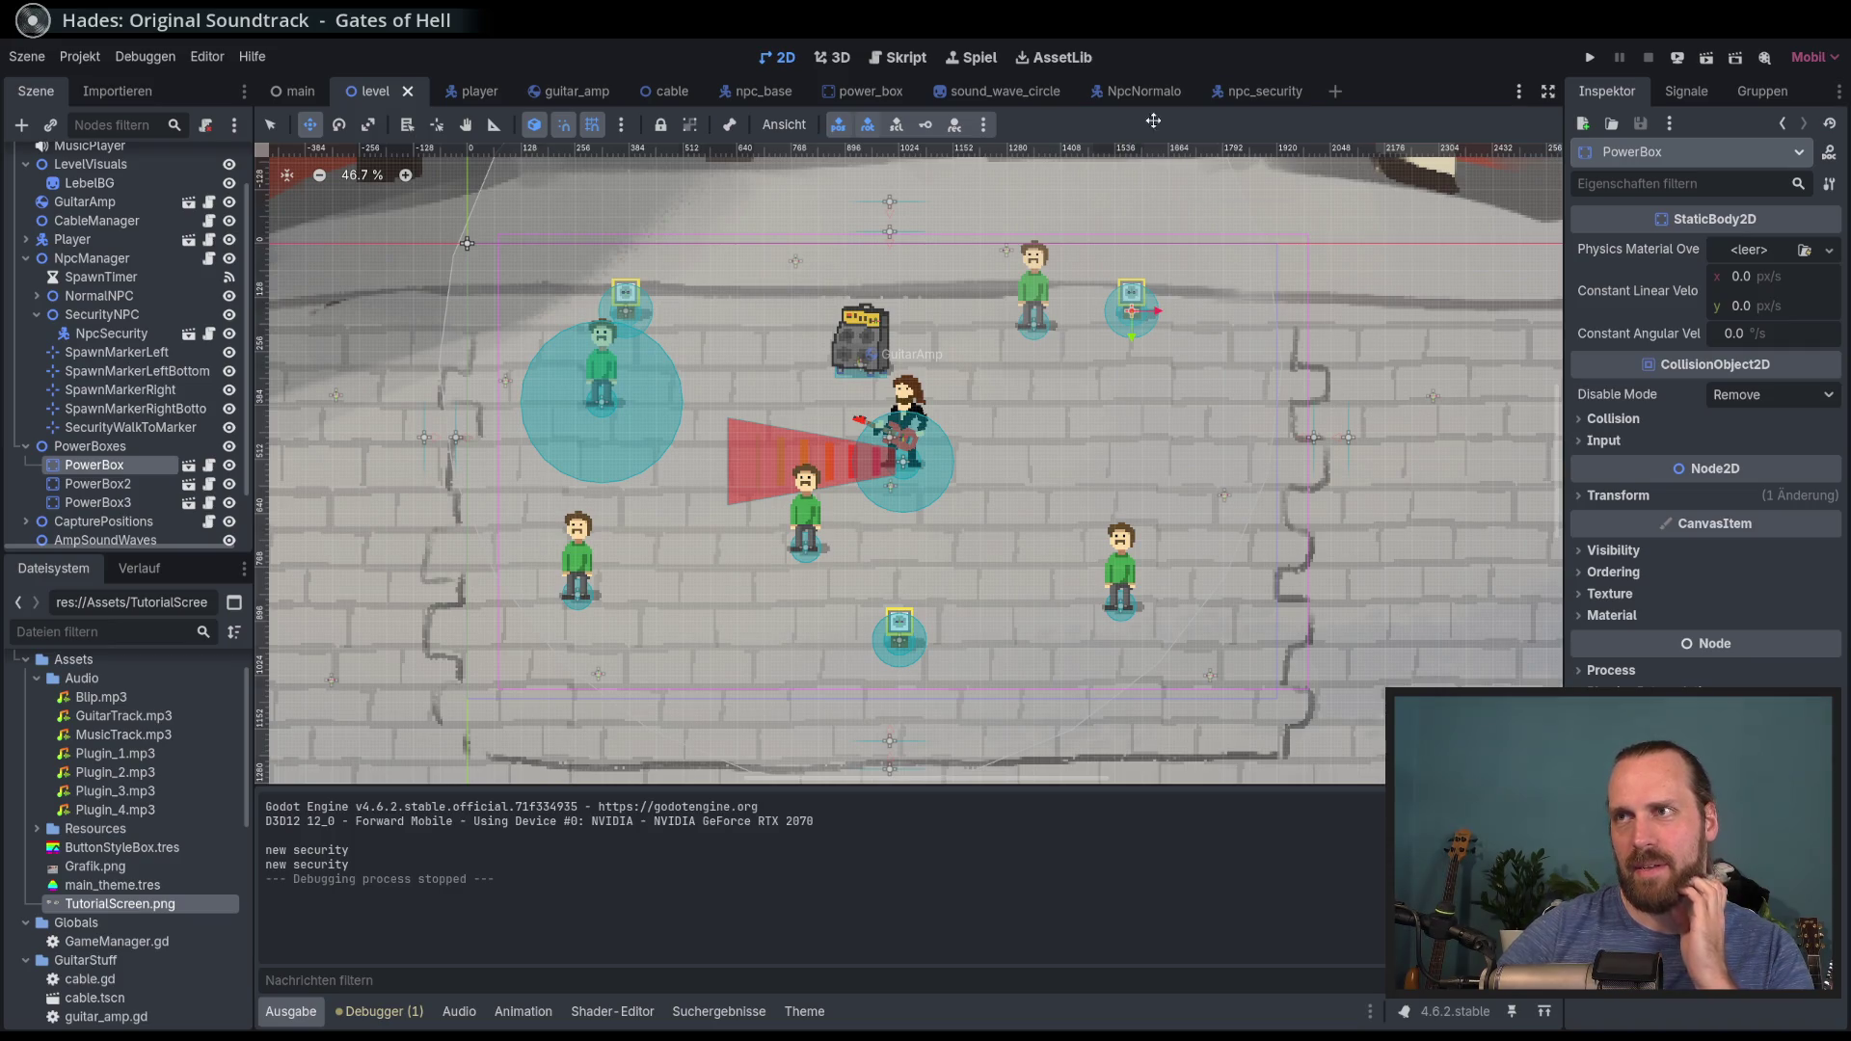
Step: Open the guitar_amp scene and select its GuitarAmp root node for a new child
click(576, 92)
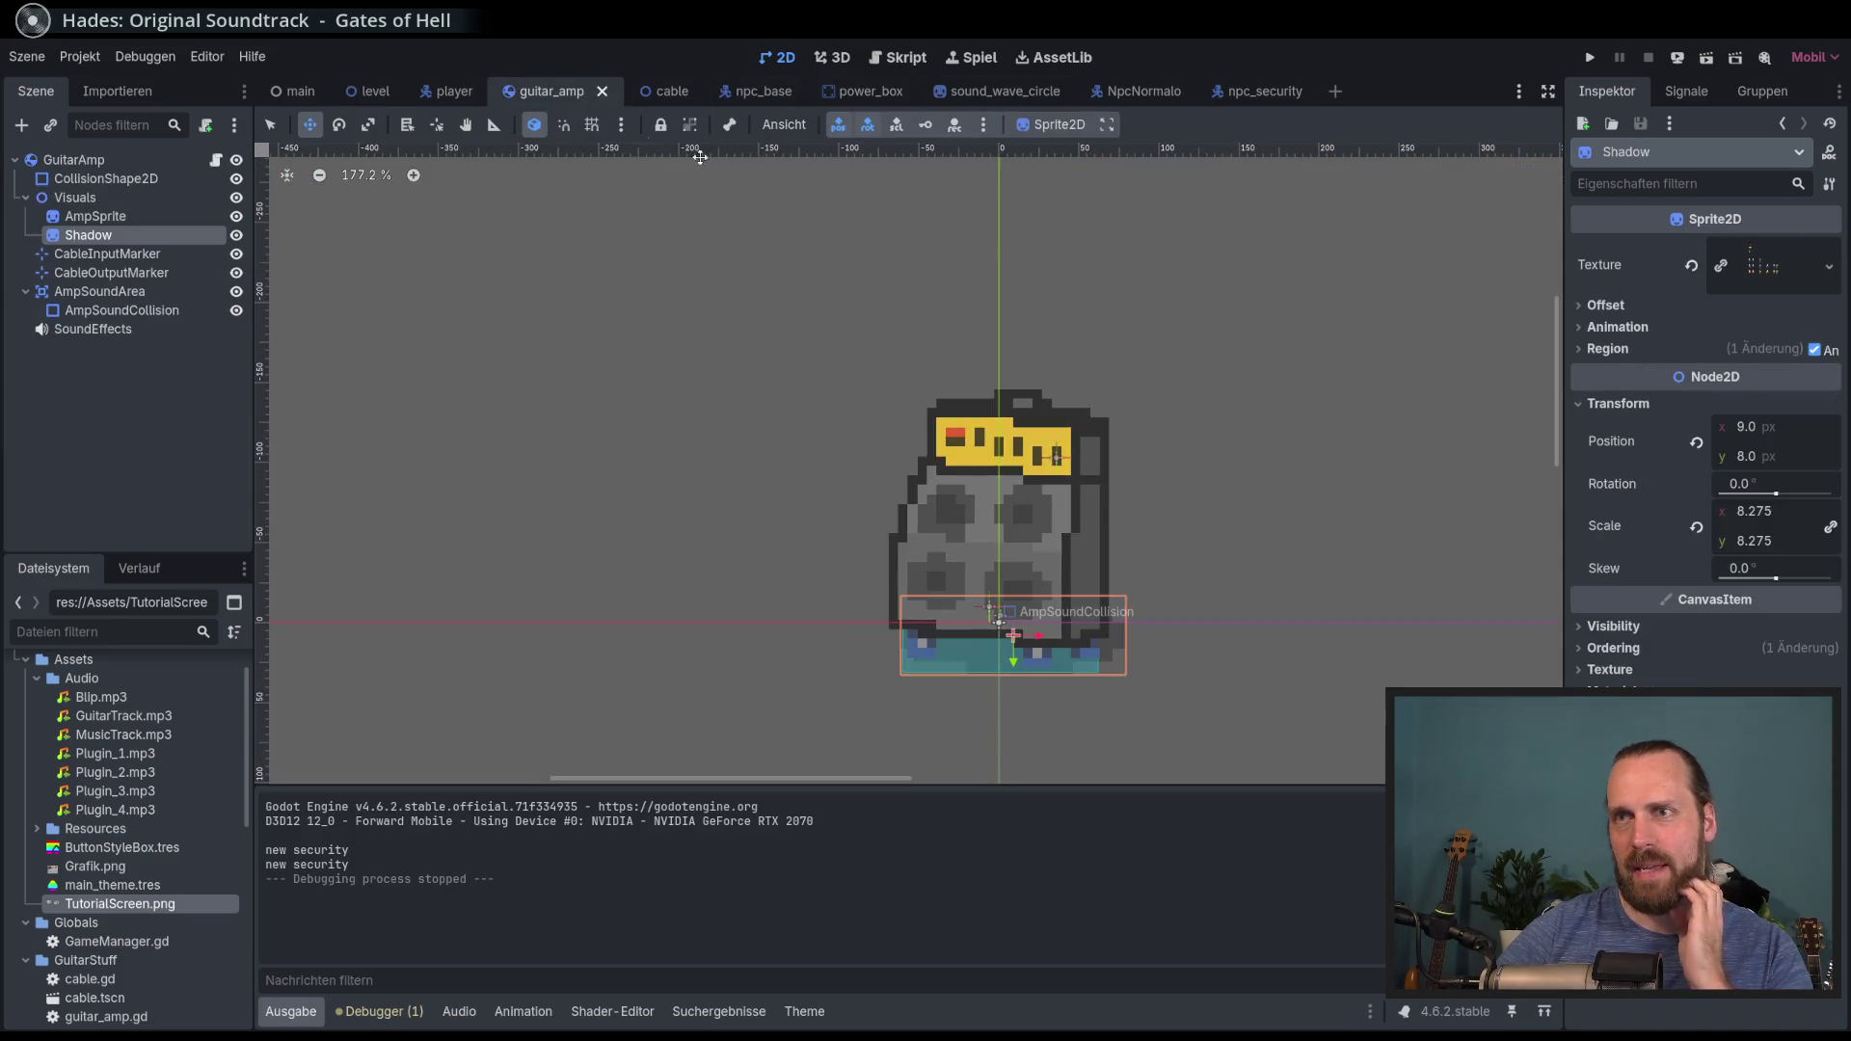
scroll(699, 301, up, 1)
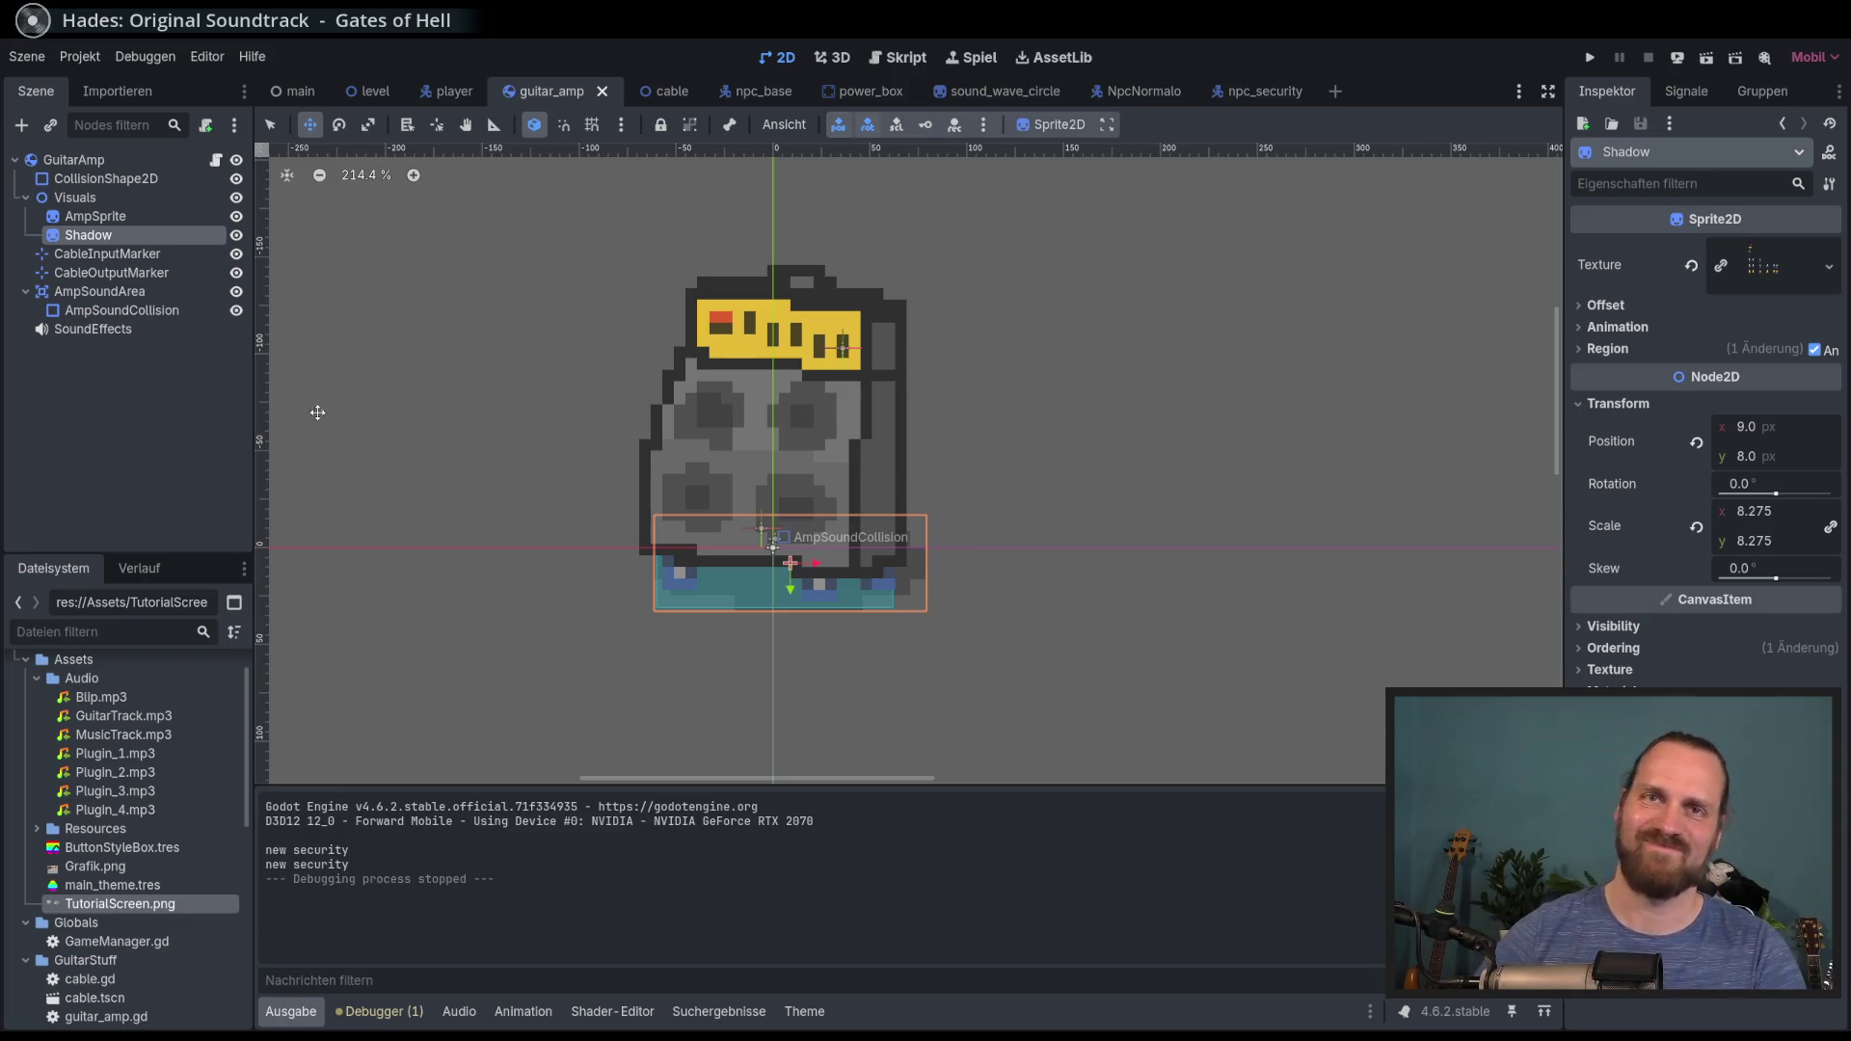
click(67, 161)
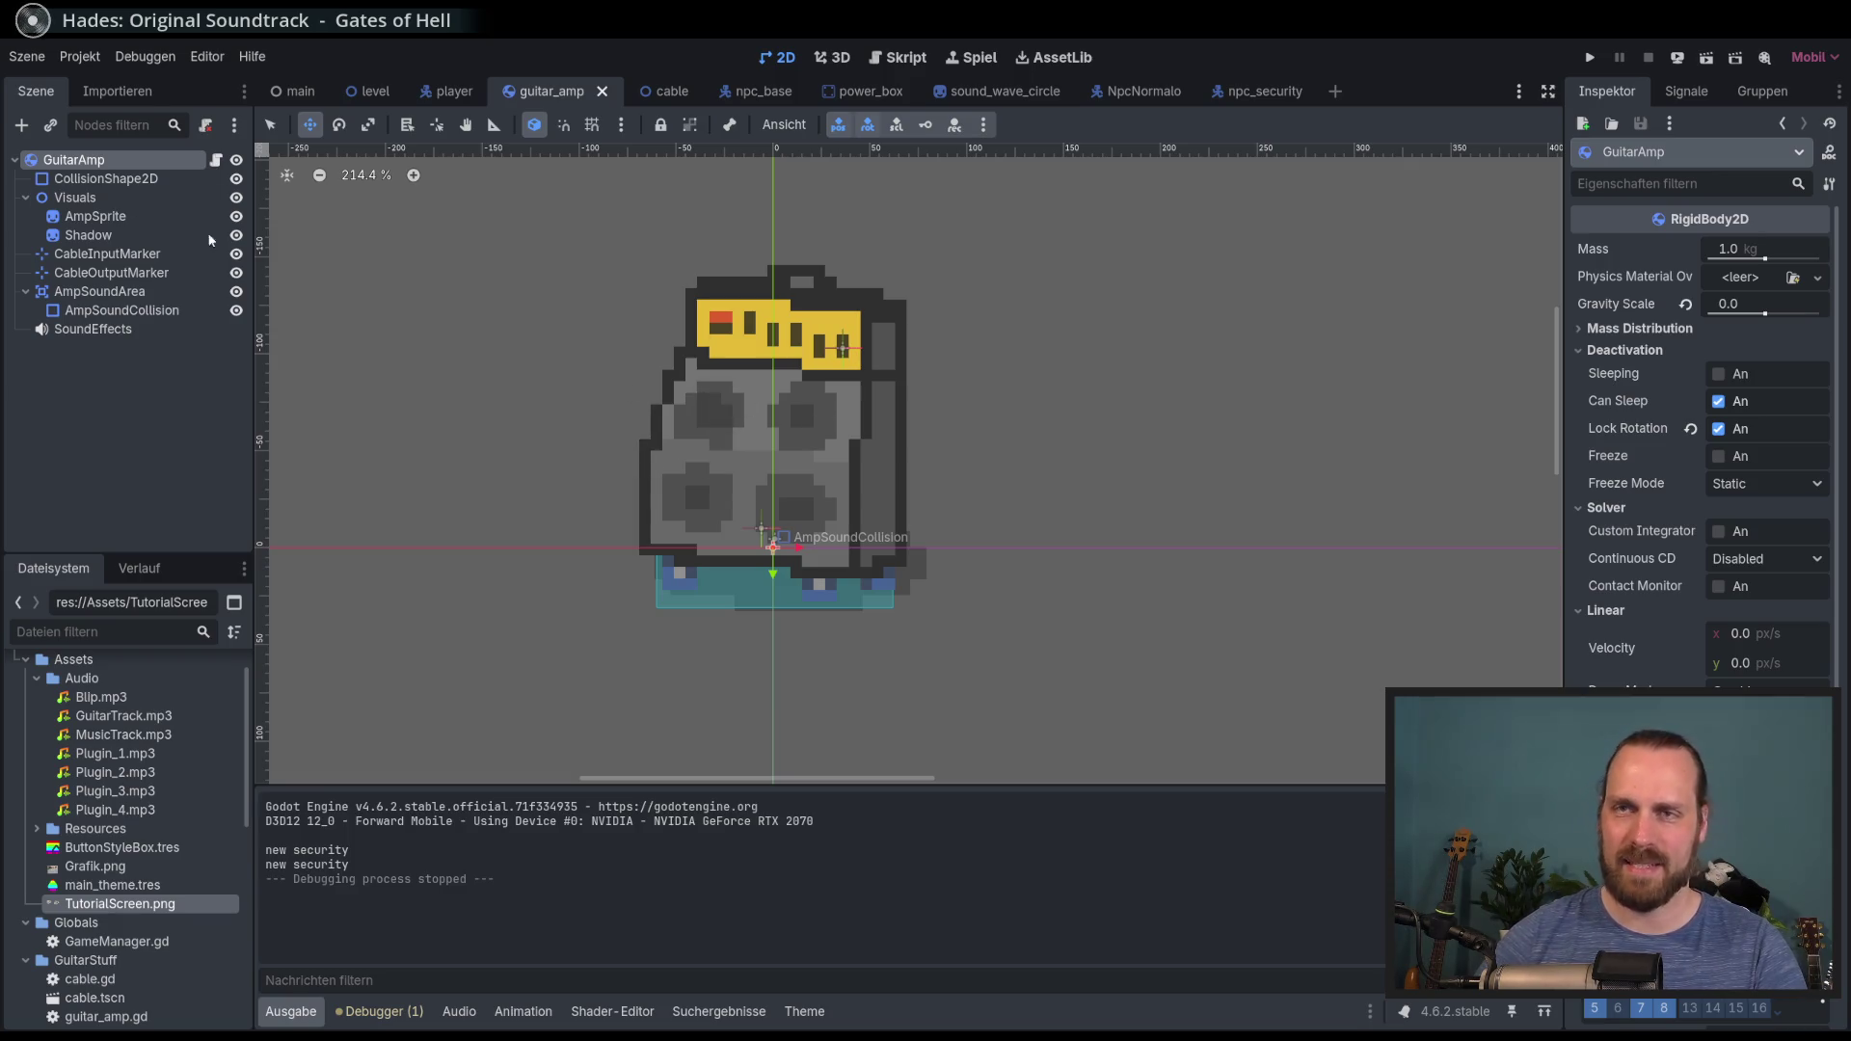
click(173, 411)
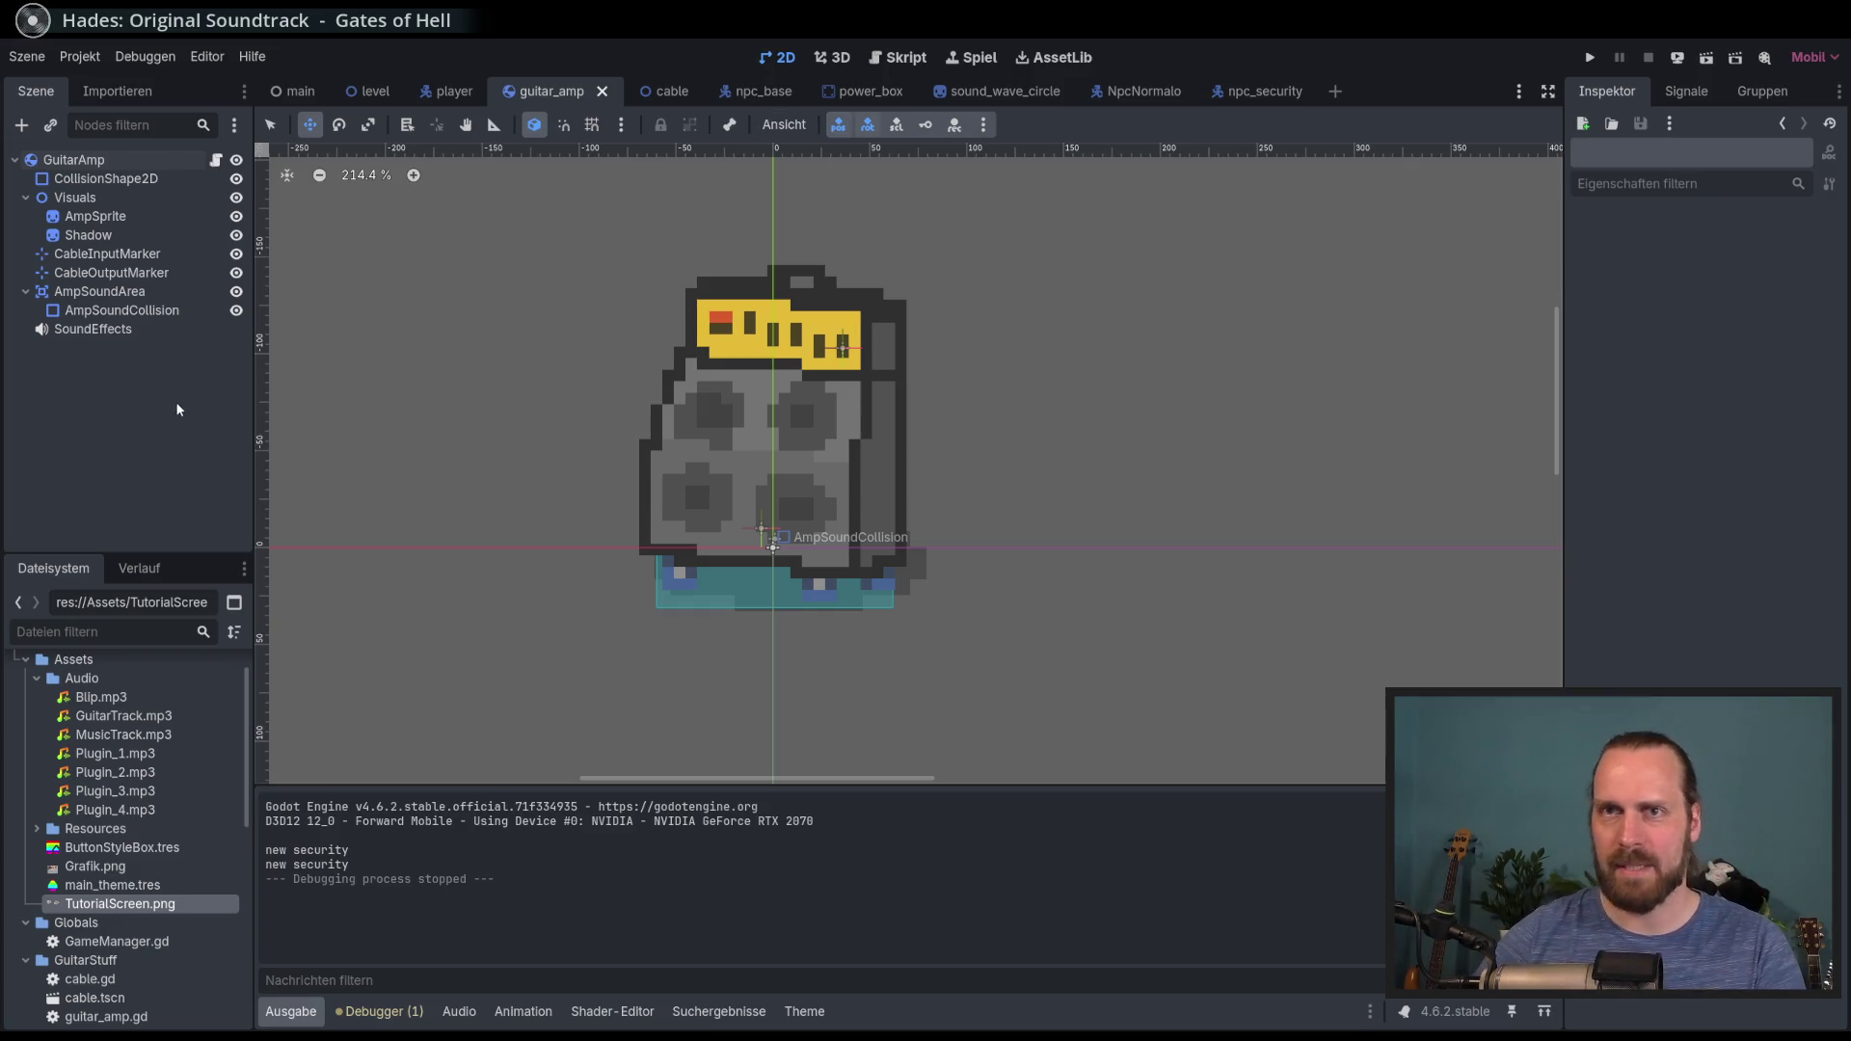
click(75, 160)
click(96, 178)
click(97, 162)
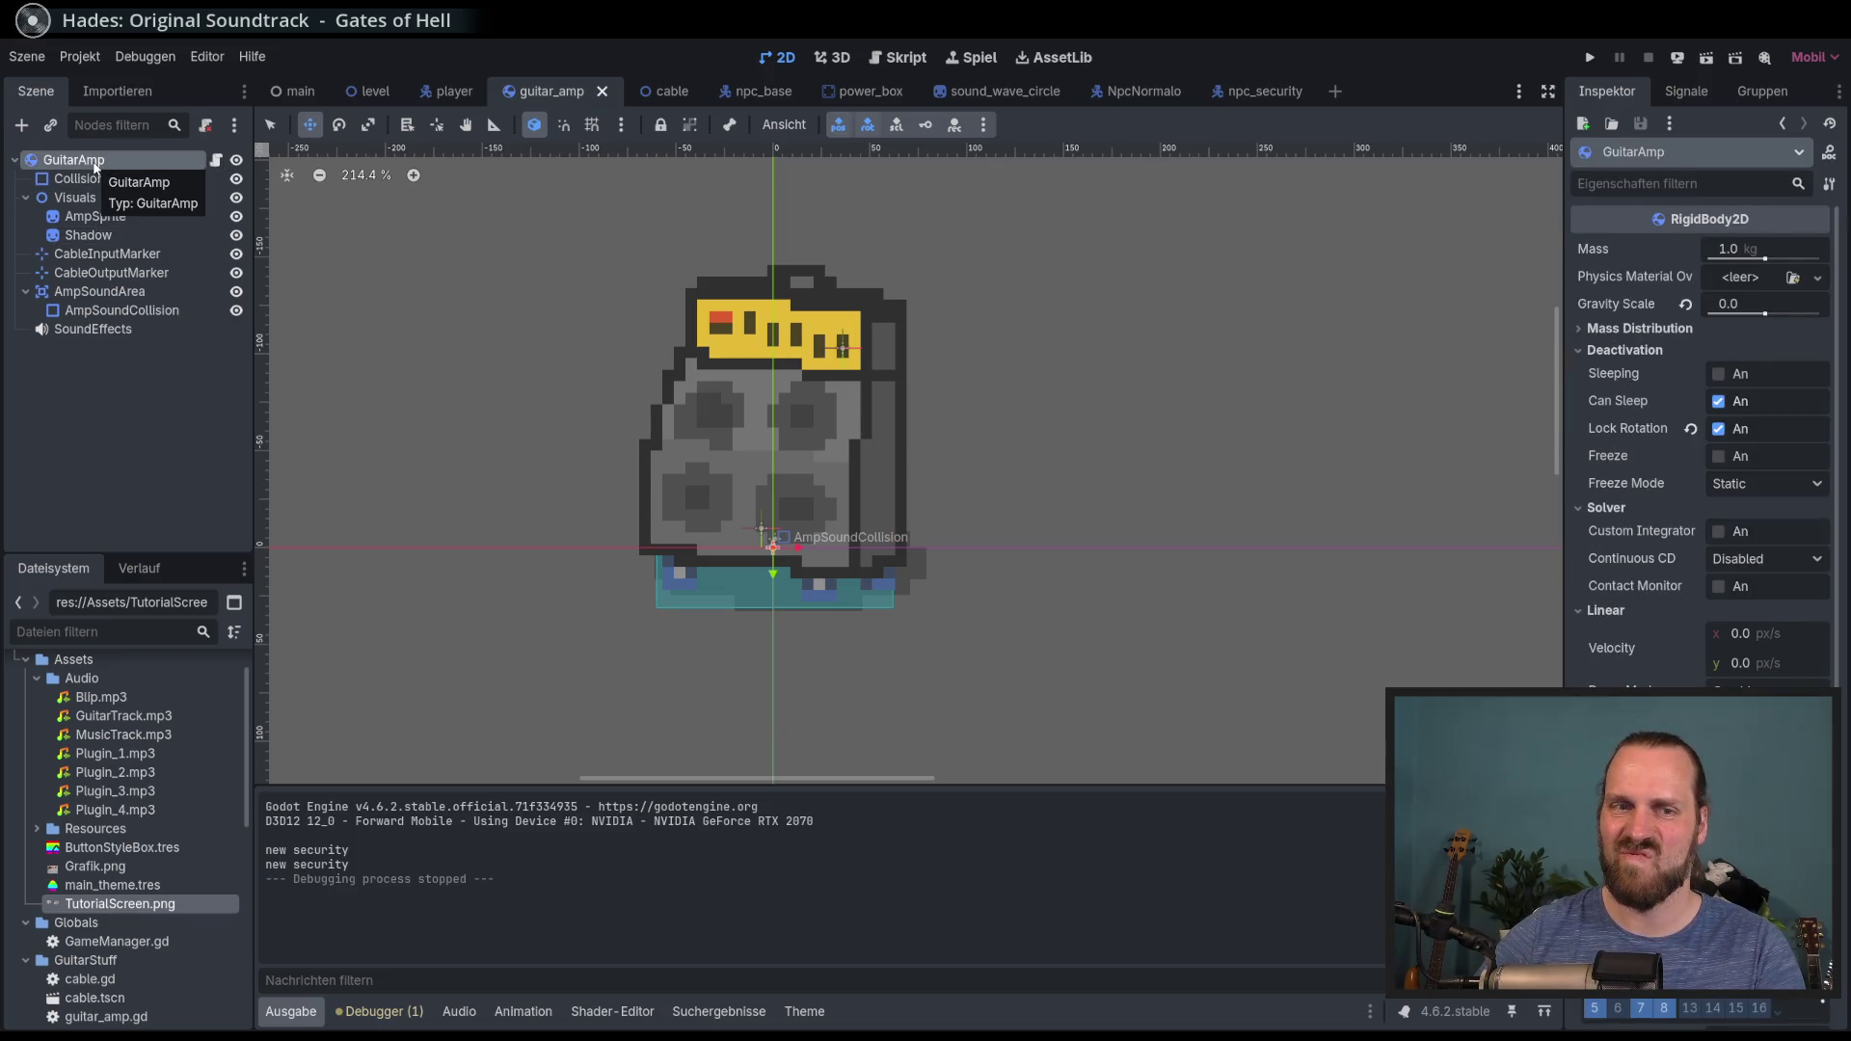
click(97, 178)
click(96, 160)
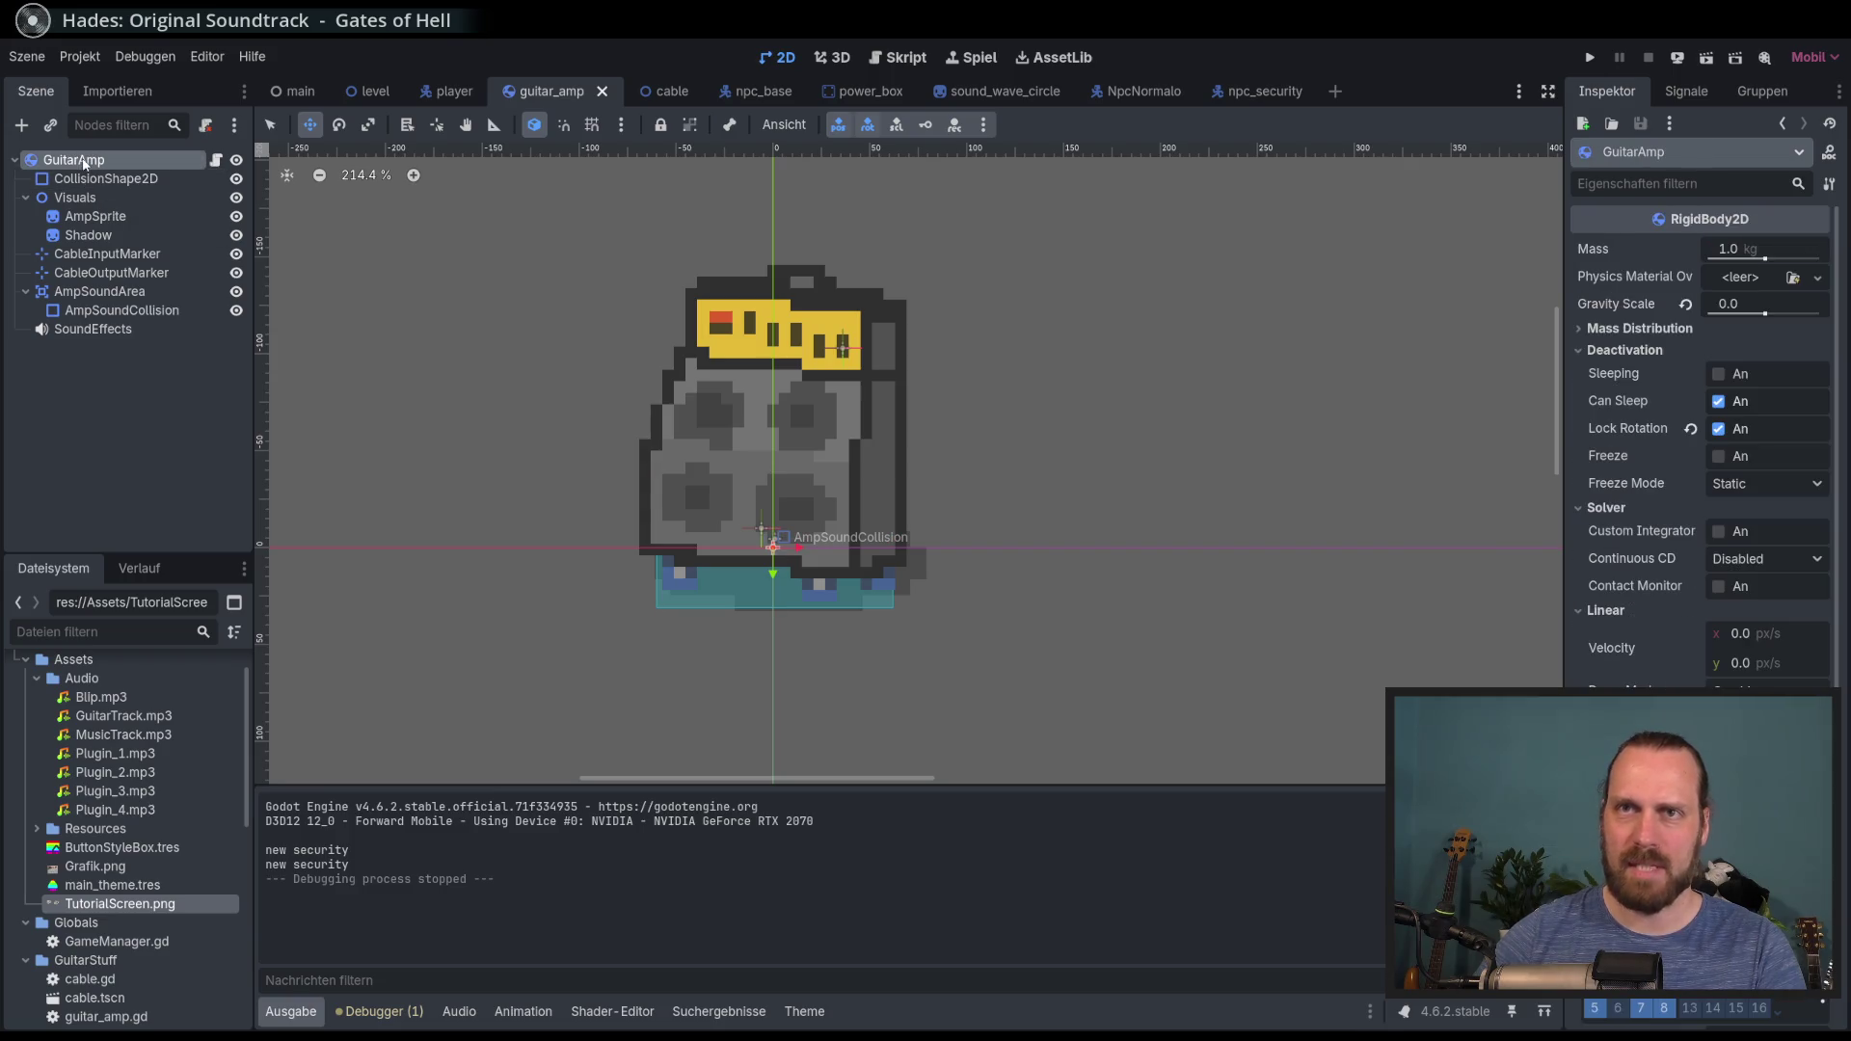
click(106, 392)
click(73, 160)
Step: Search 'part' in the Create Node dialog and add CPUParticles2D under GuitarAmp
click(21, 126)
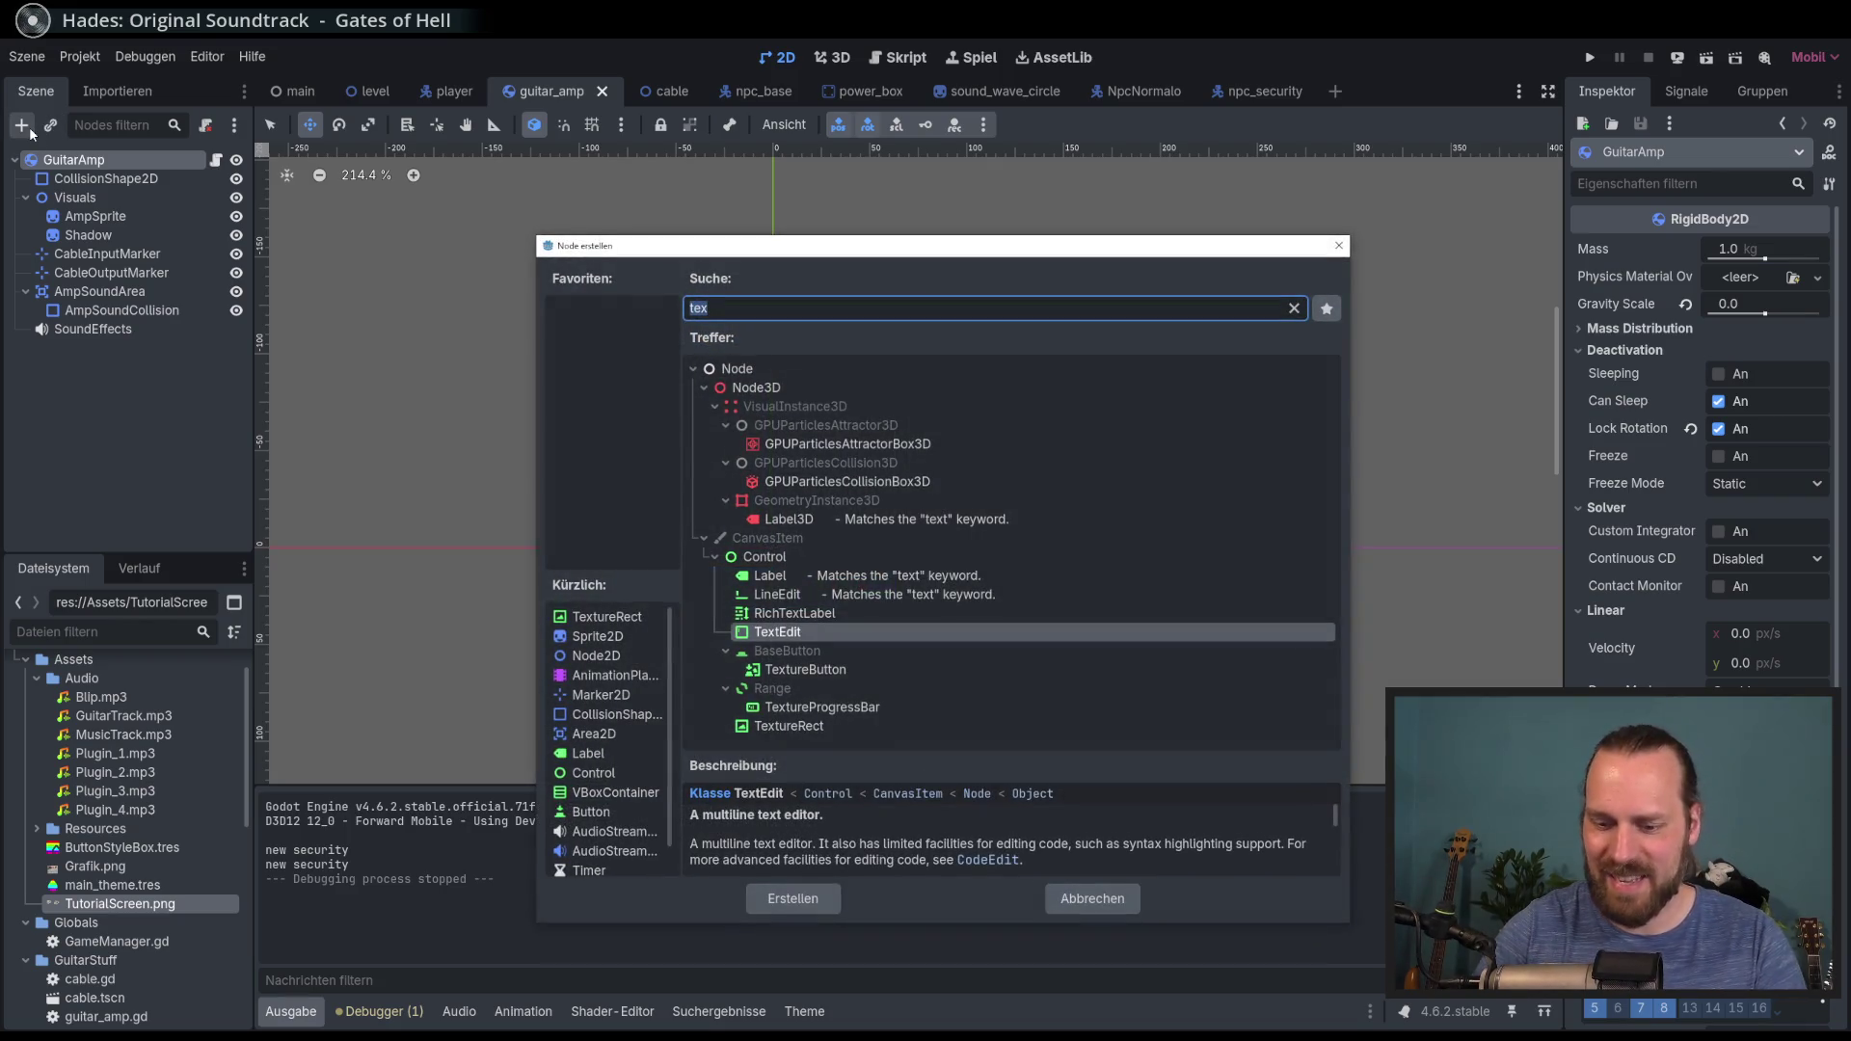
text(pa)
text(rci)
text(t)
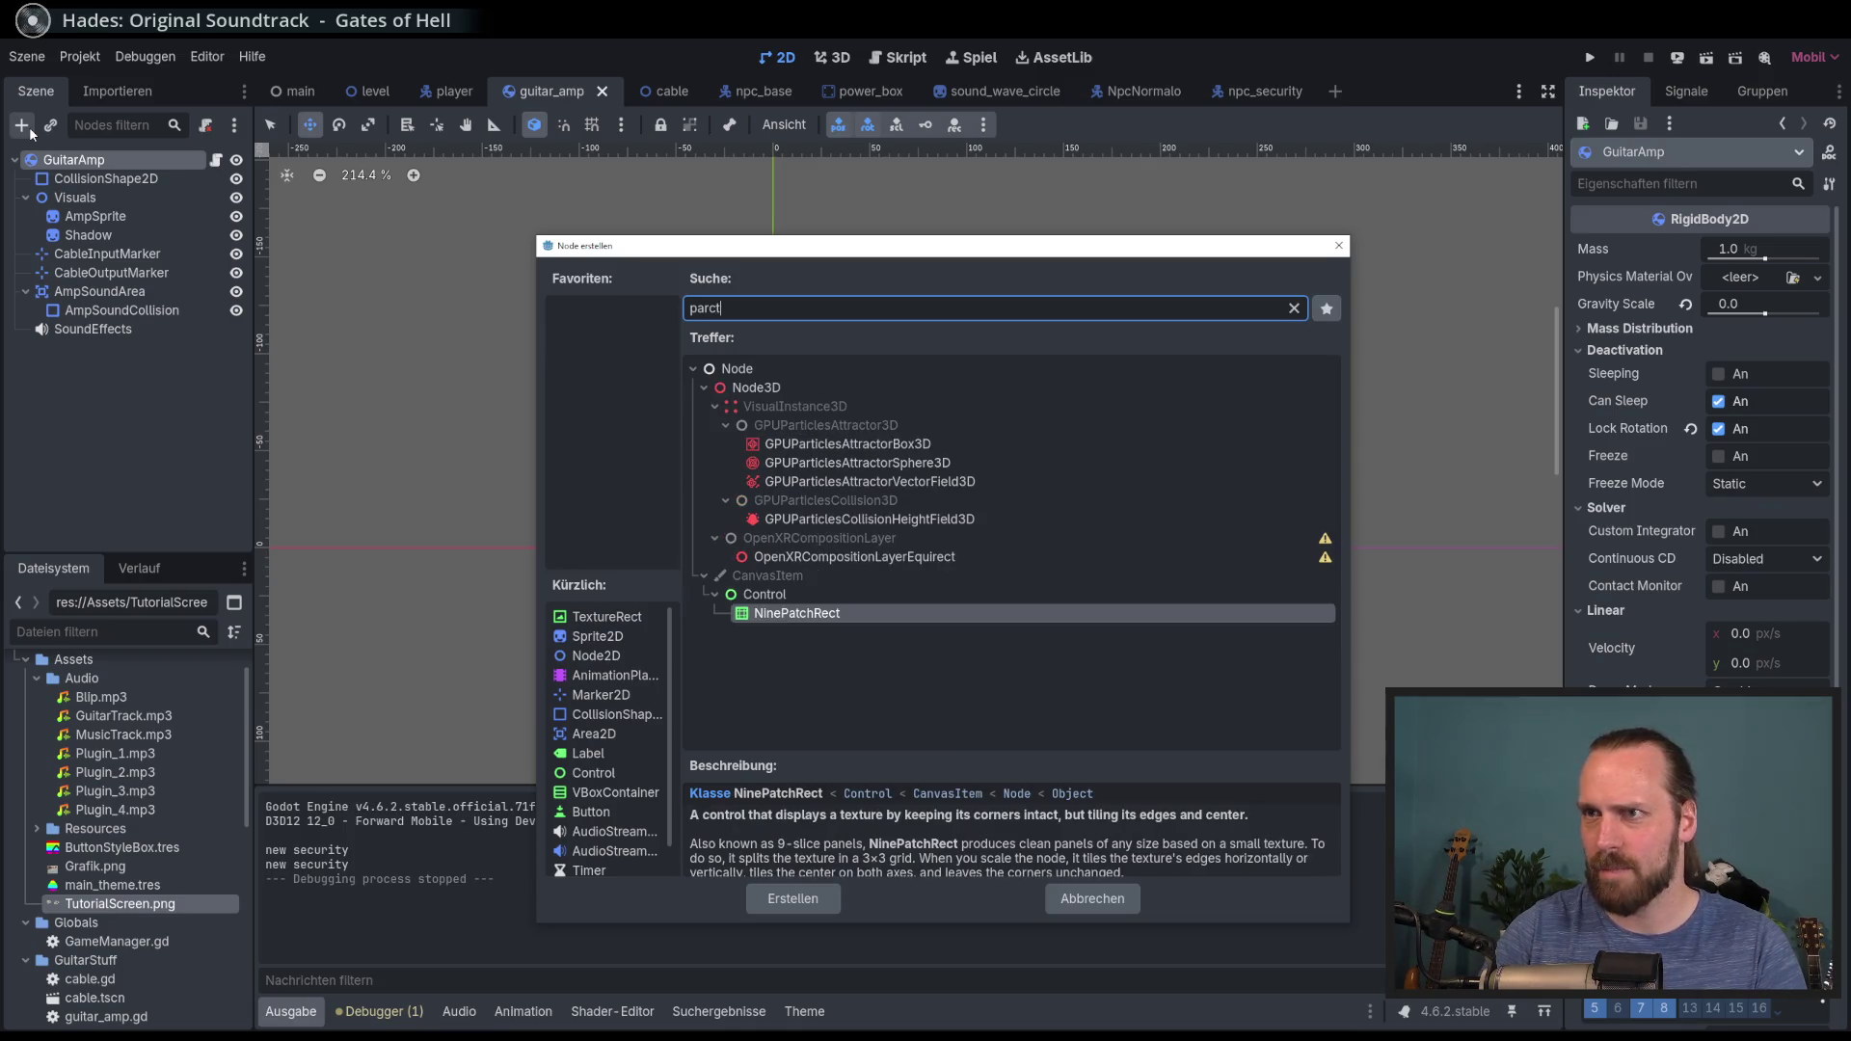
key(BackSpace)
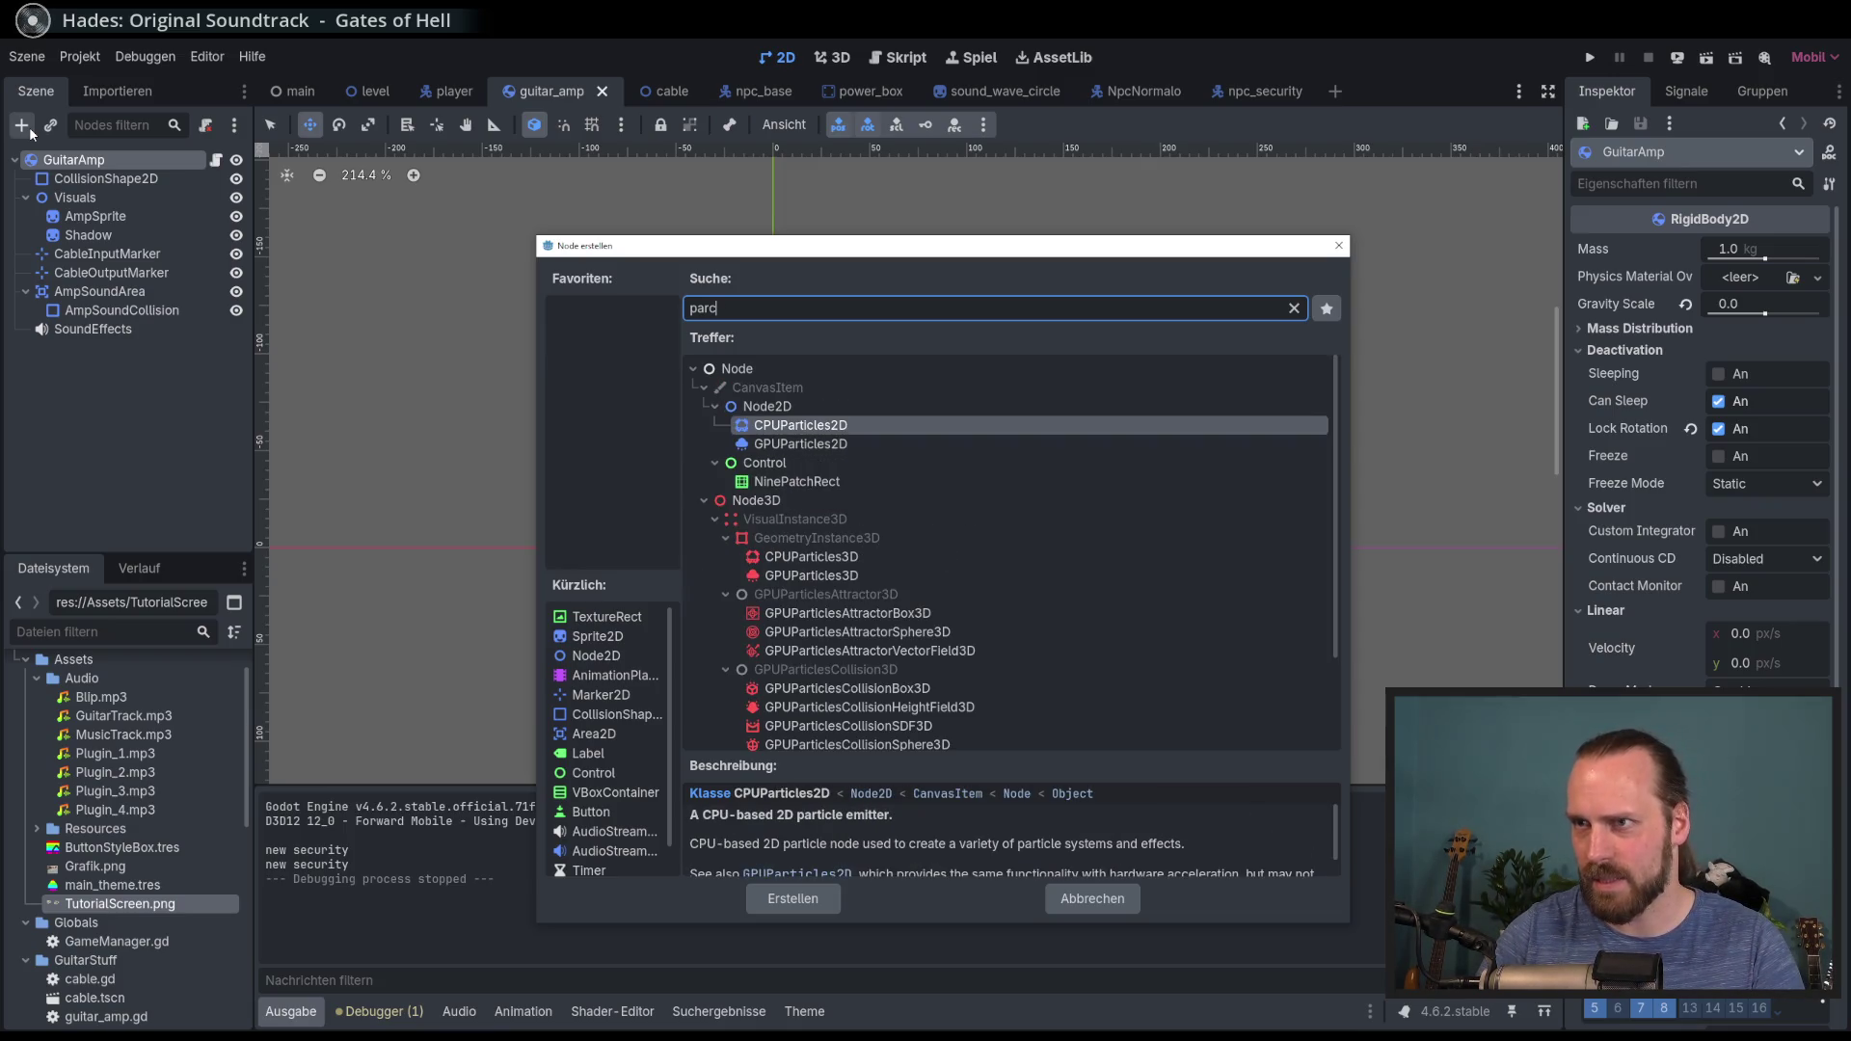
key(BackSpace)
text(t)
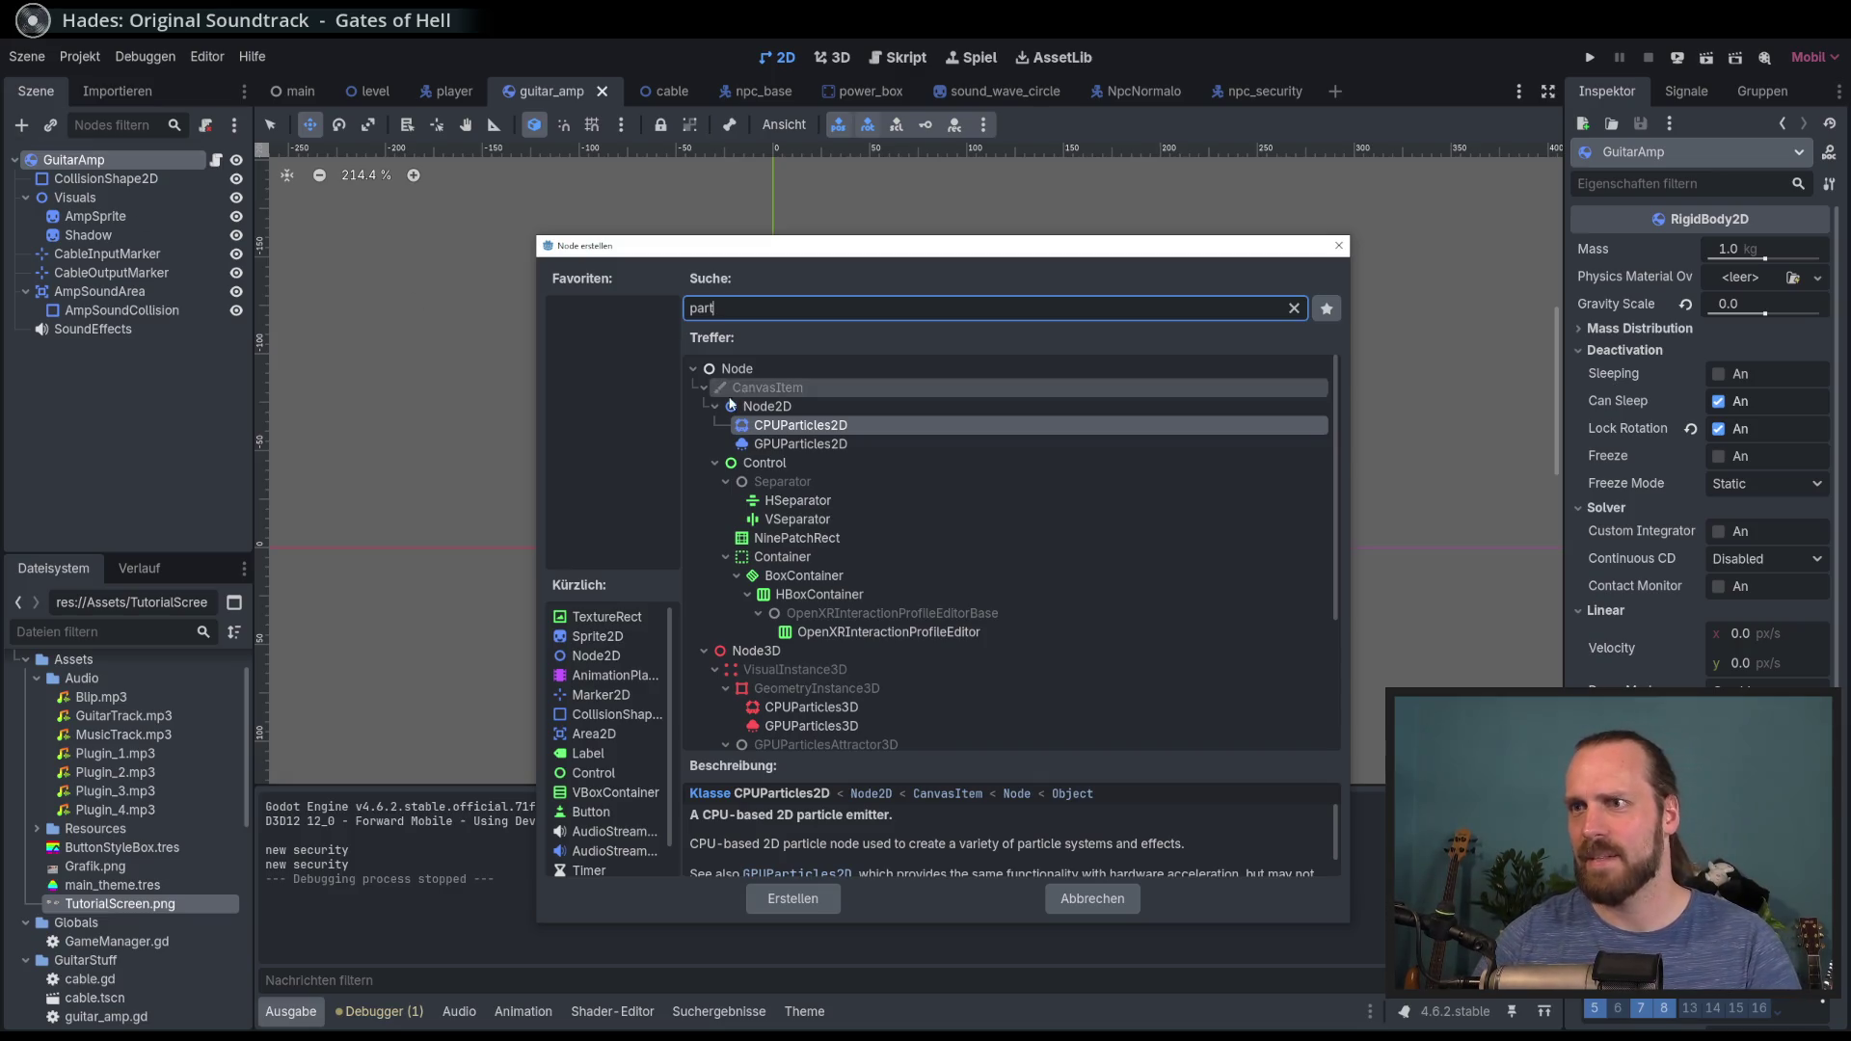
double_click(803, 430)
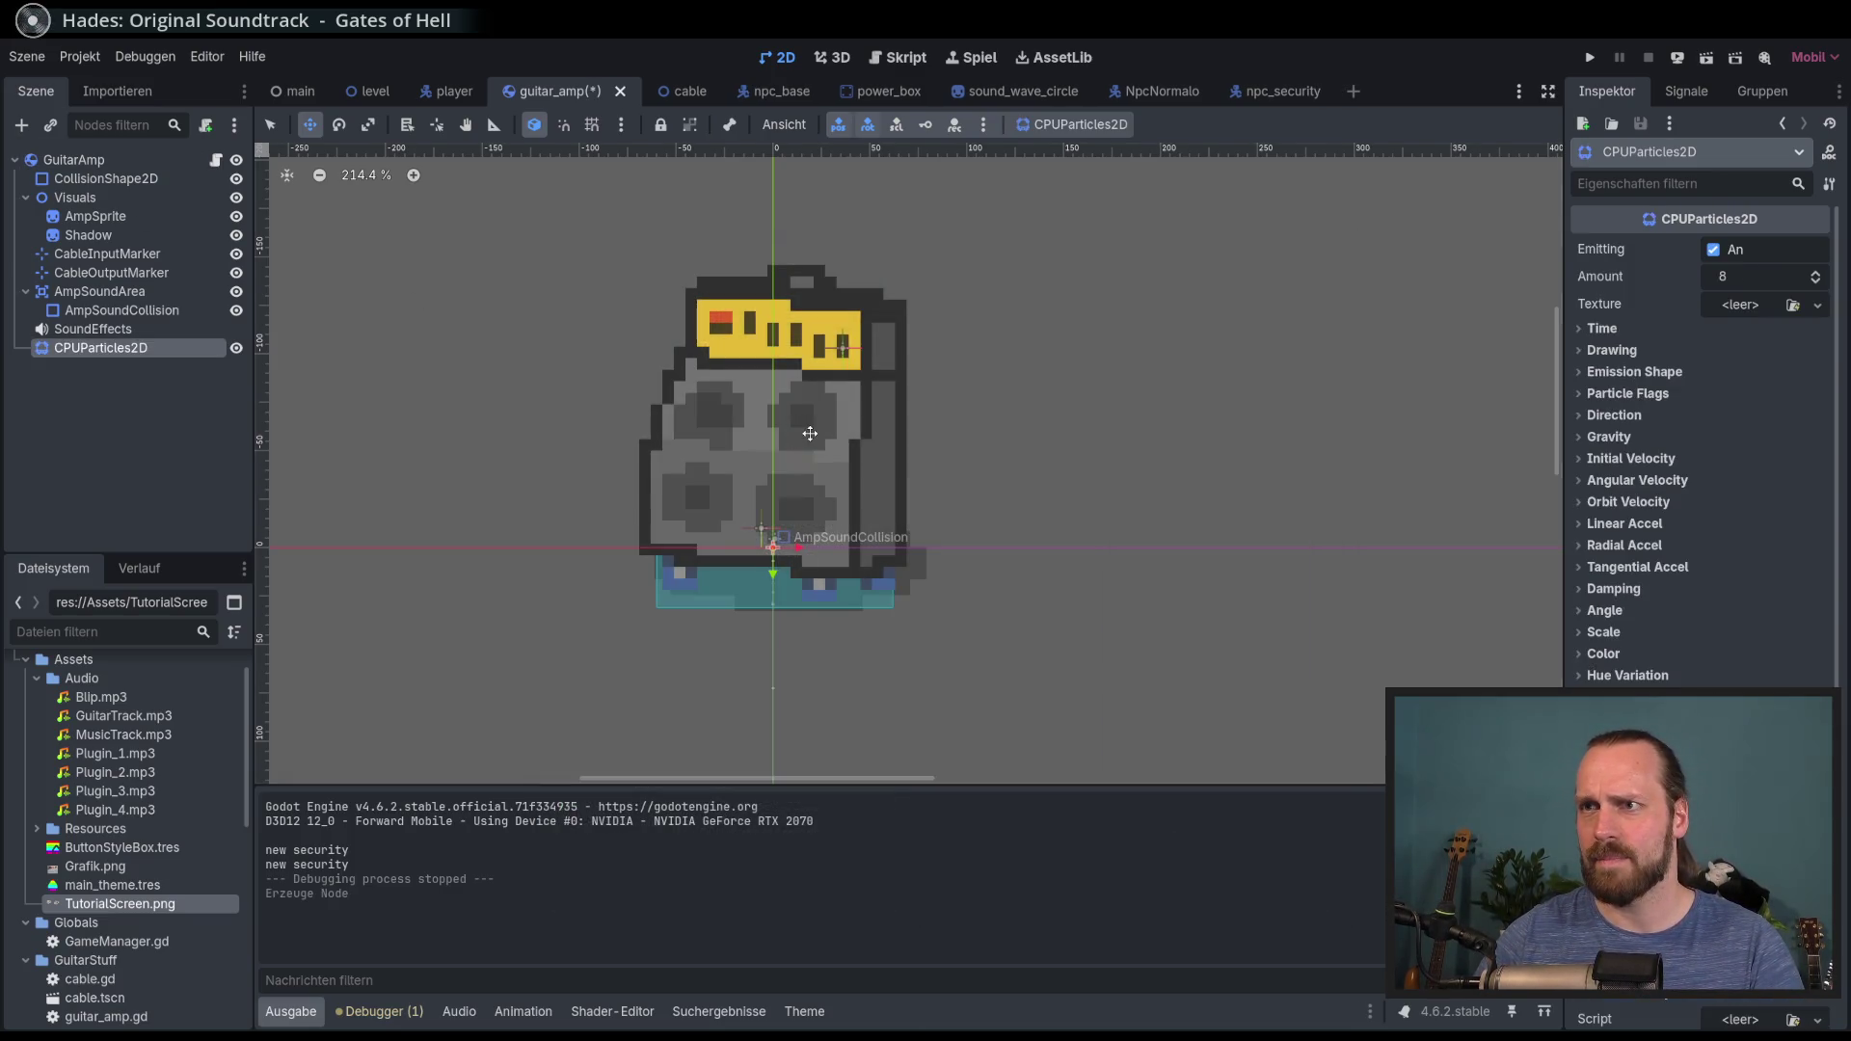
Step: Move the emitter to the amp's top at (-3, -113), try One Shot, and re-enable Emitting
drag(735, 563, 733, 333)
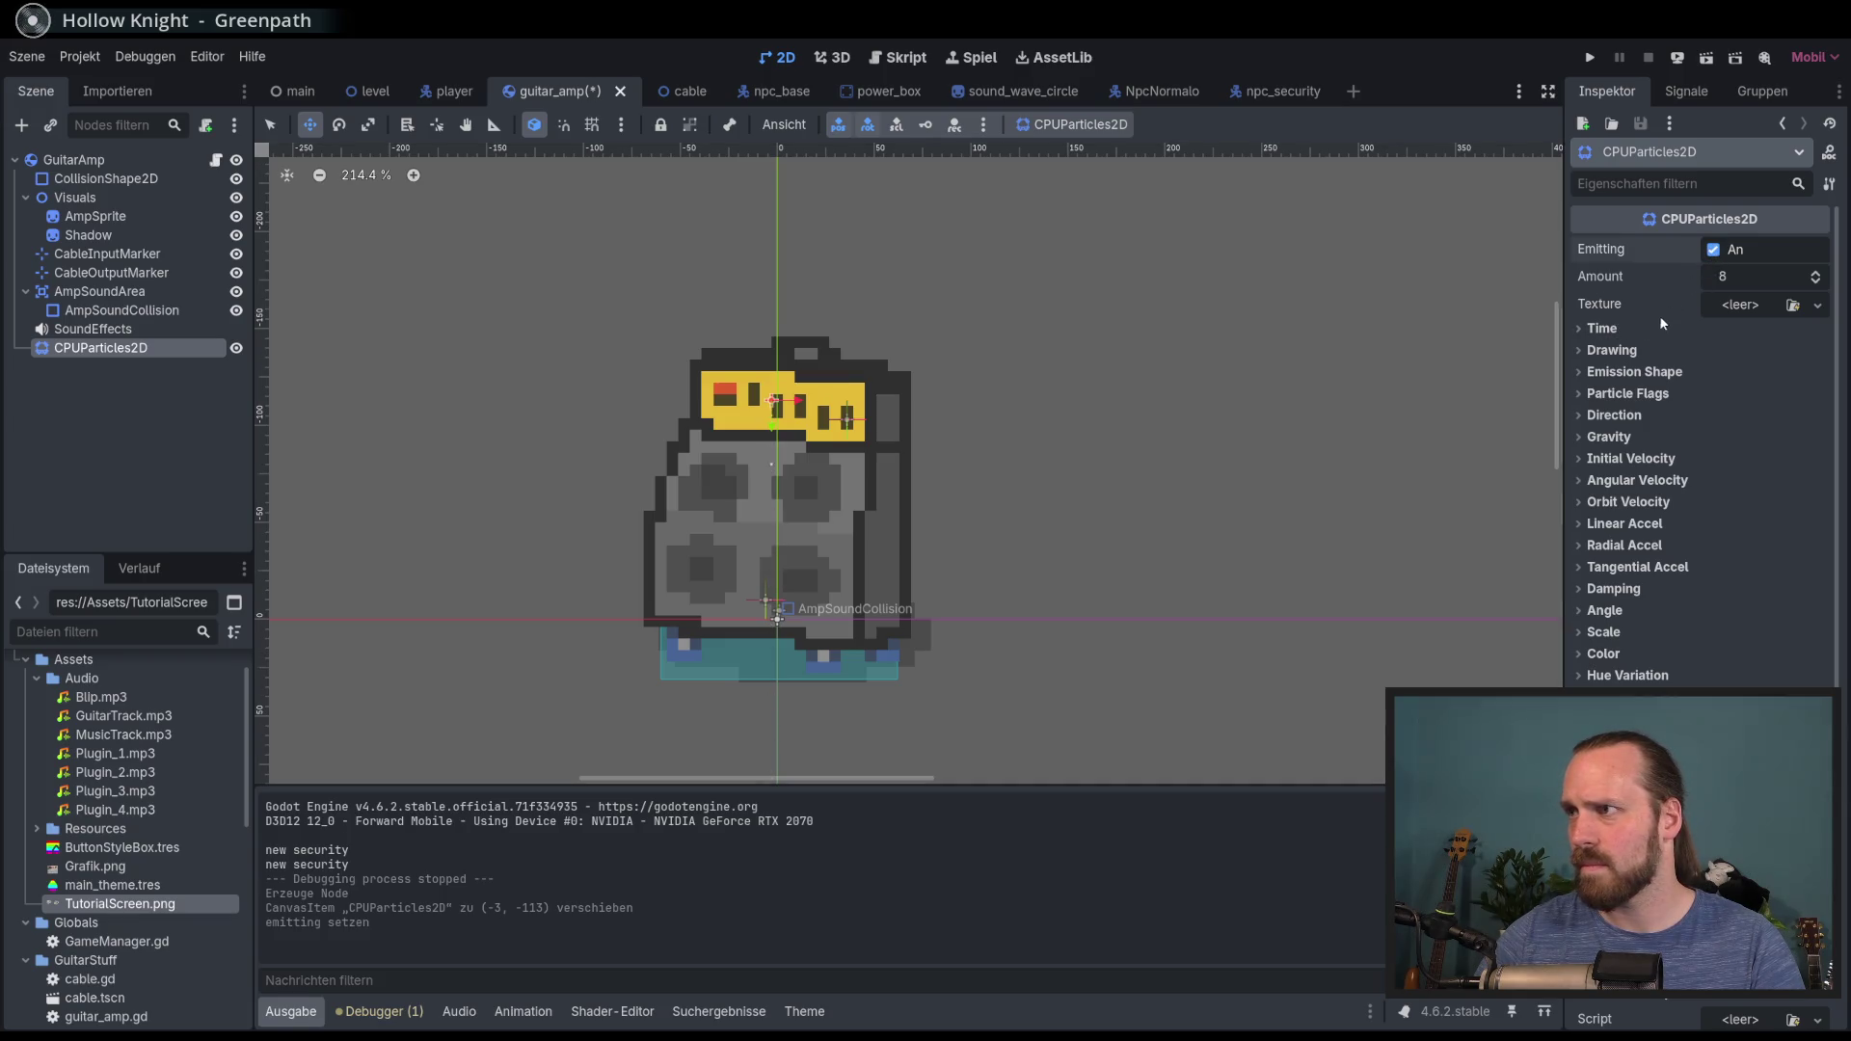
click(1624, 326)
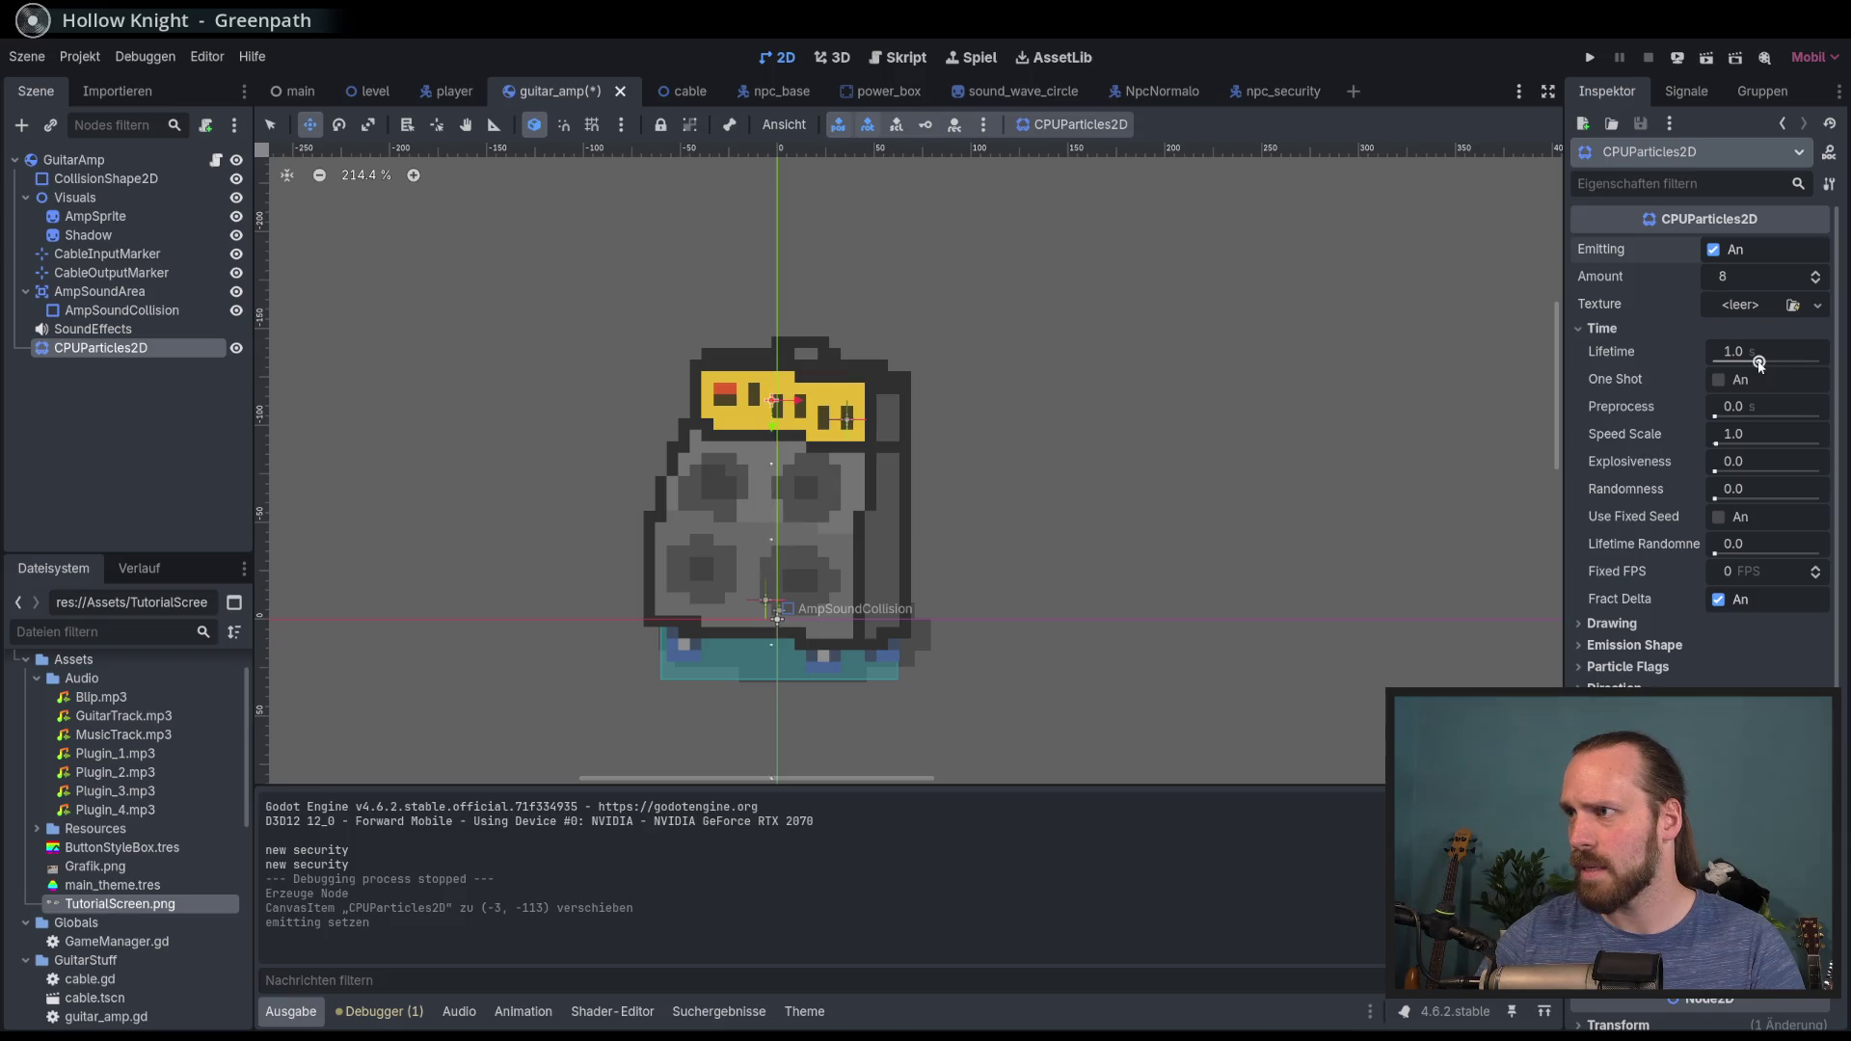
click(1718, 380)
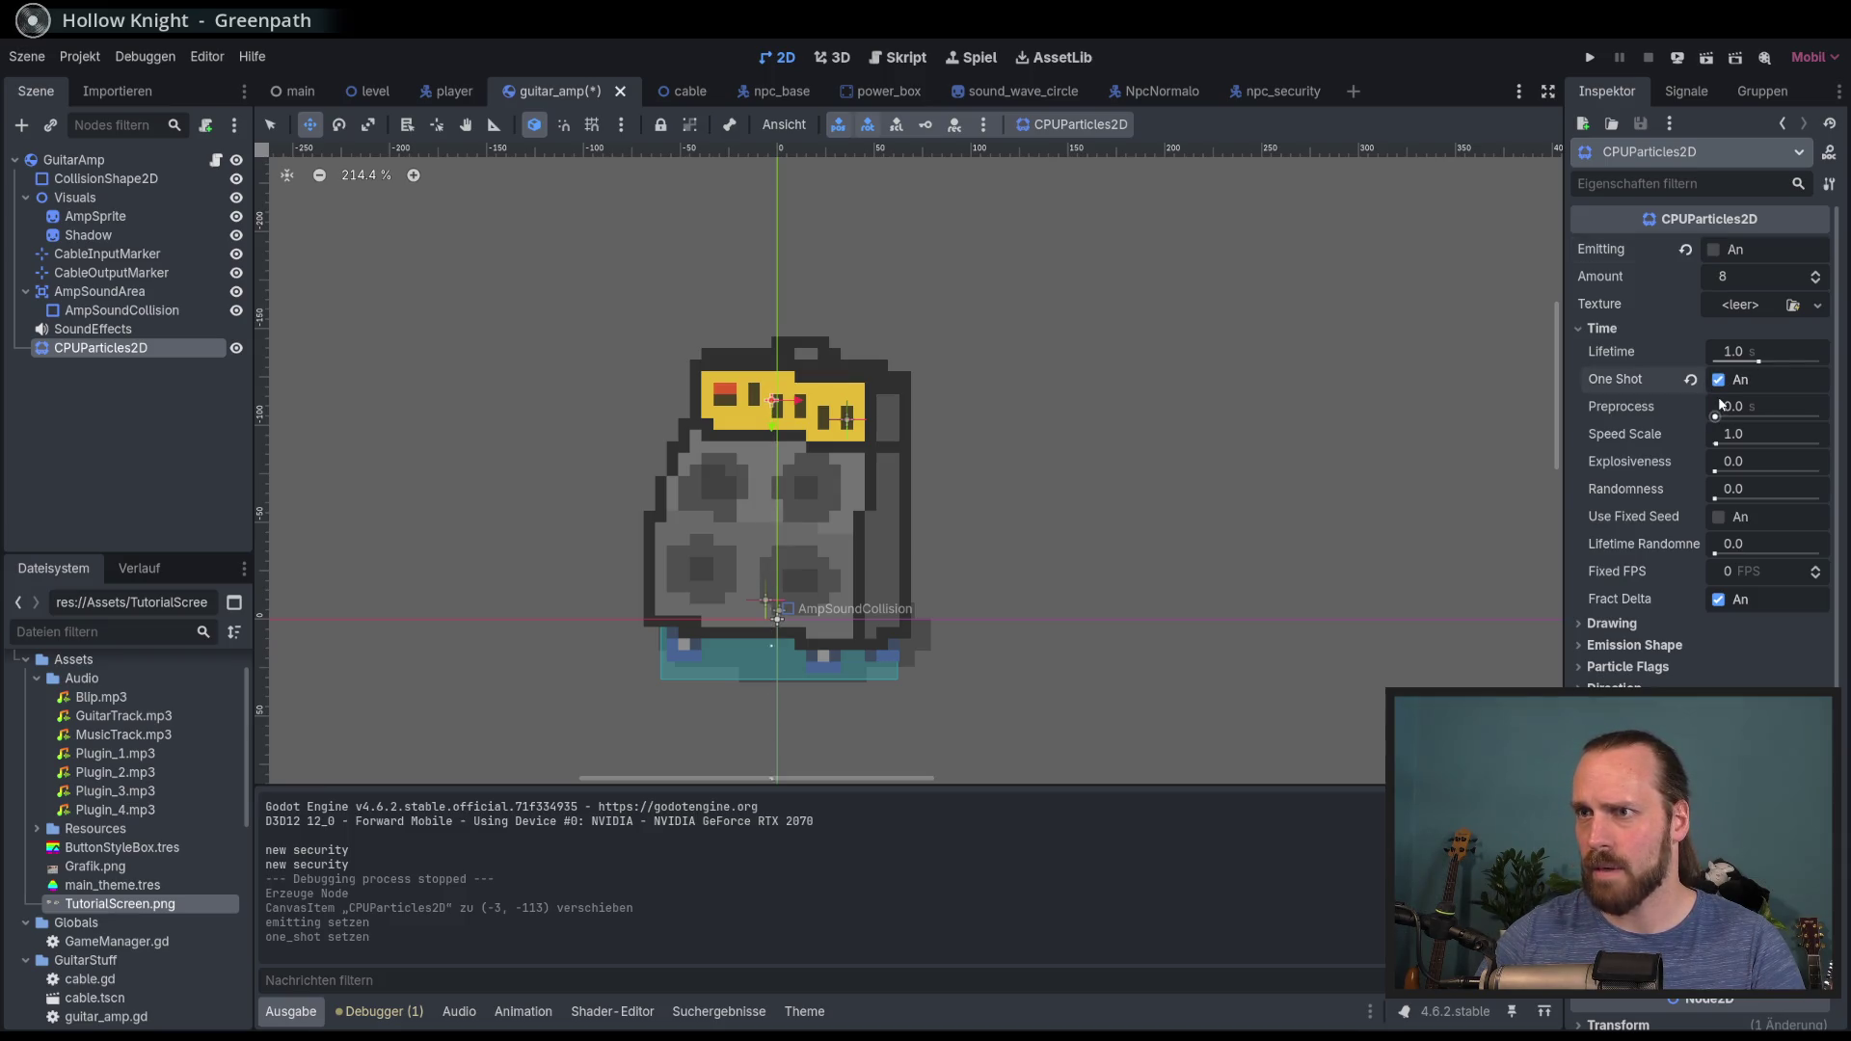
click(1719, 380)
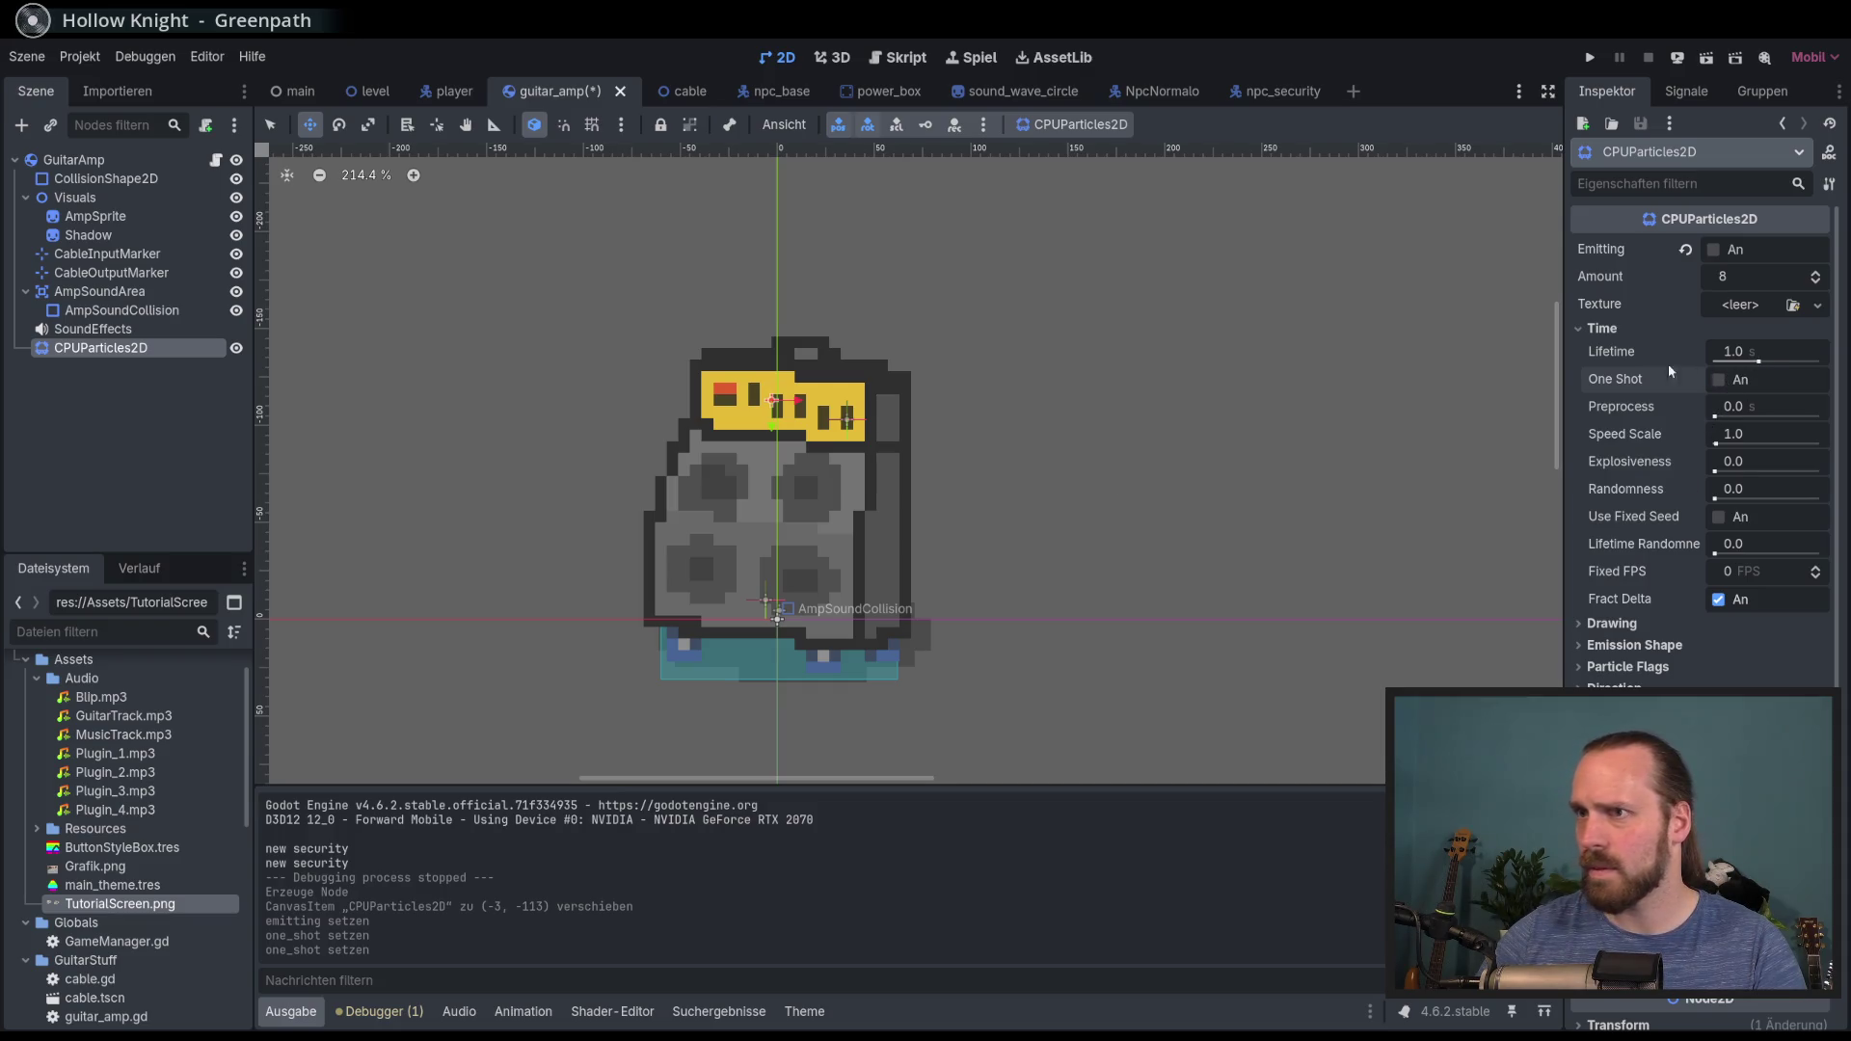
click(1713, 250)
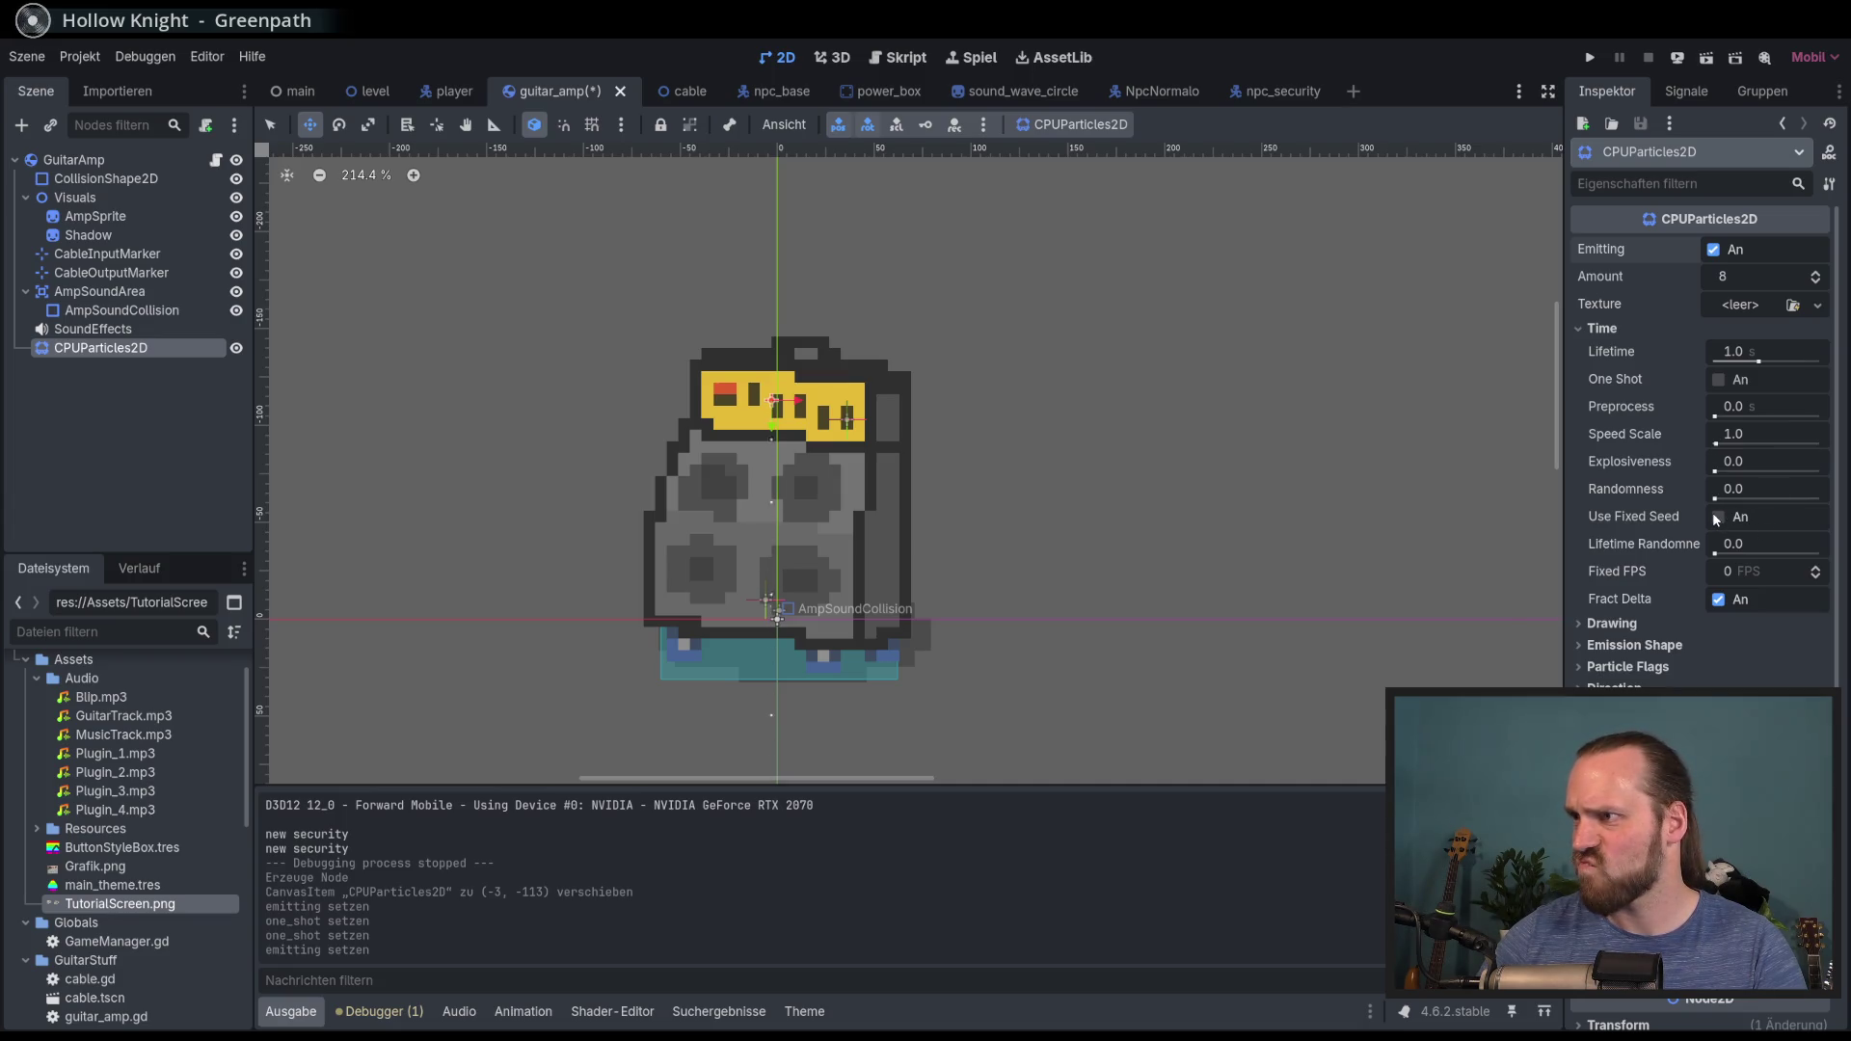
Step: Try a Randomness of 0.49 and expand the Time and Gravity settings
drag(1716, 500, 1767, 498)
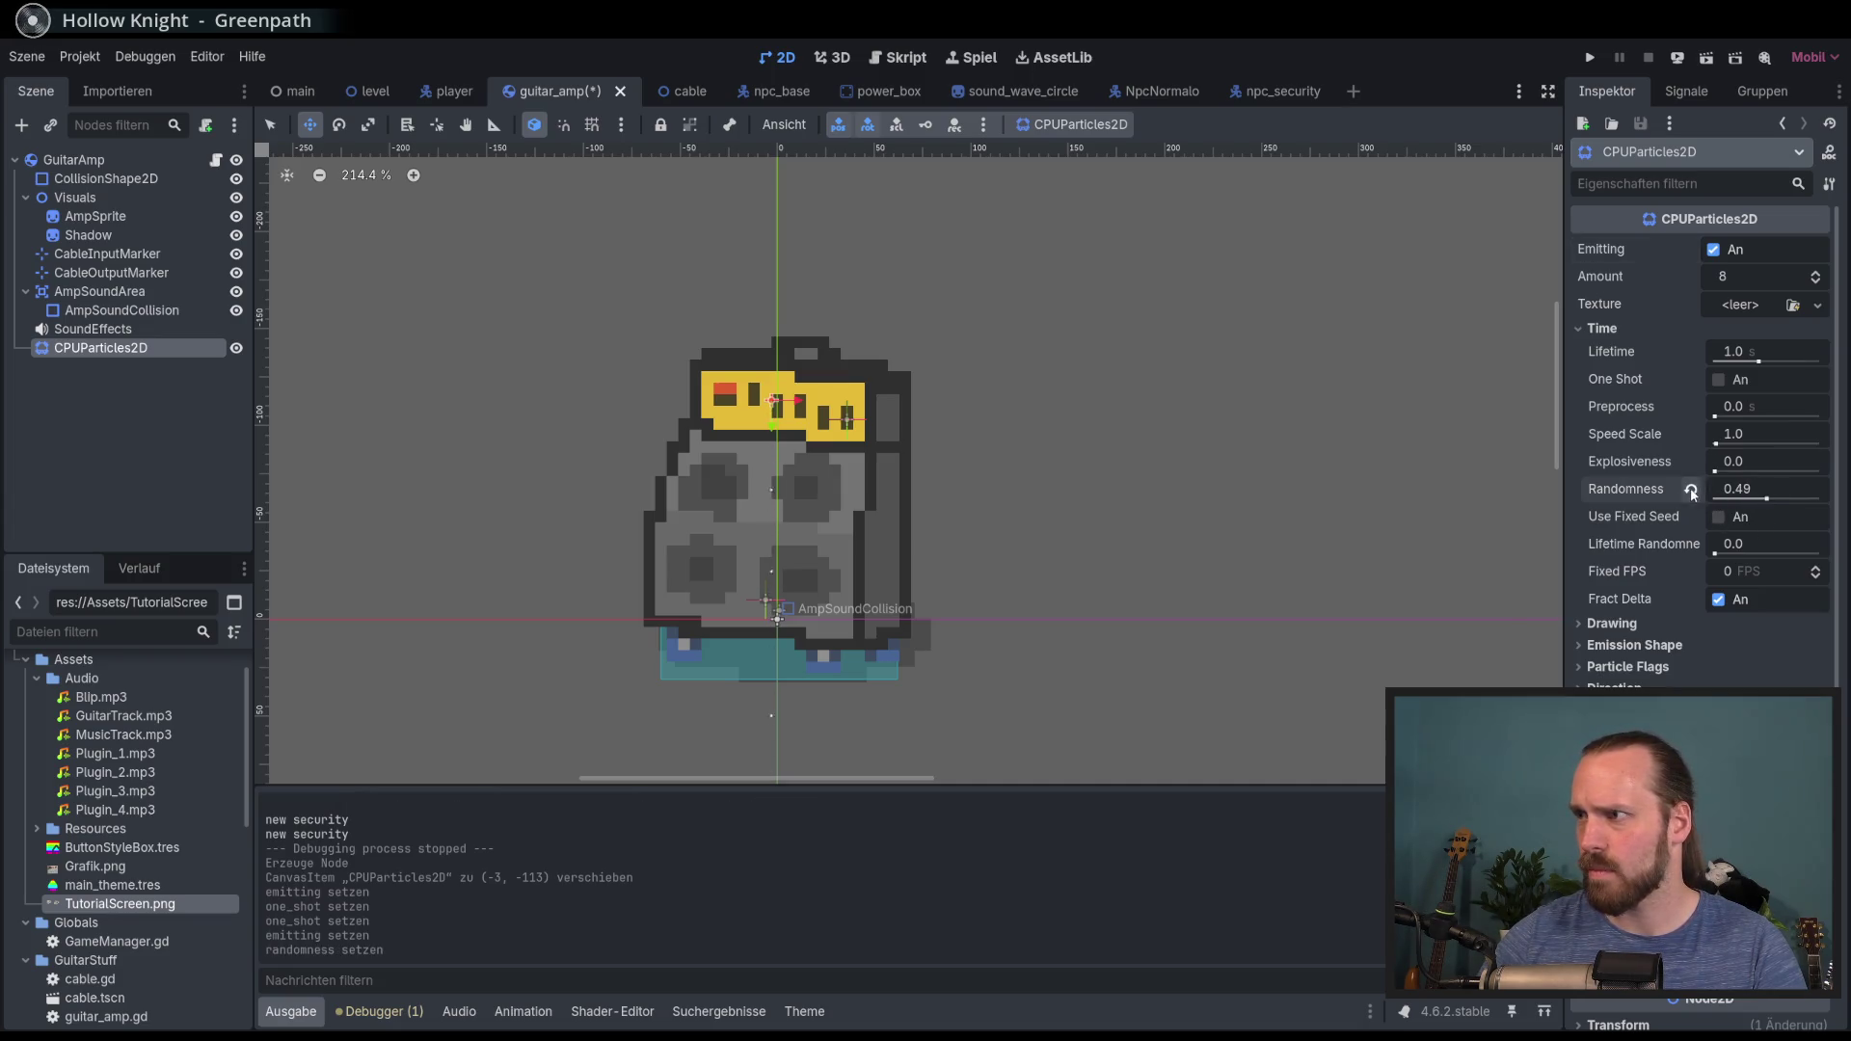
scroll(1627, 634, down, 3)
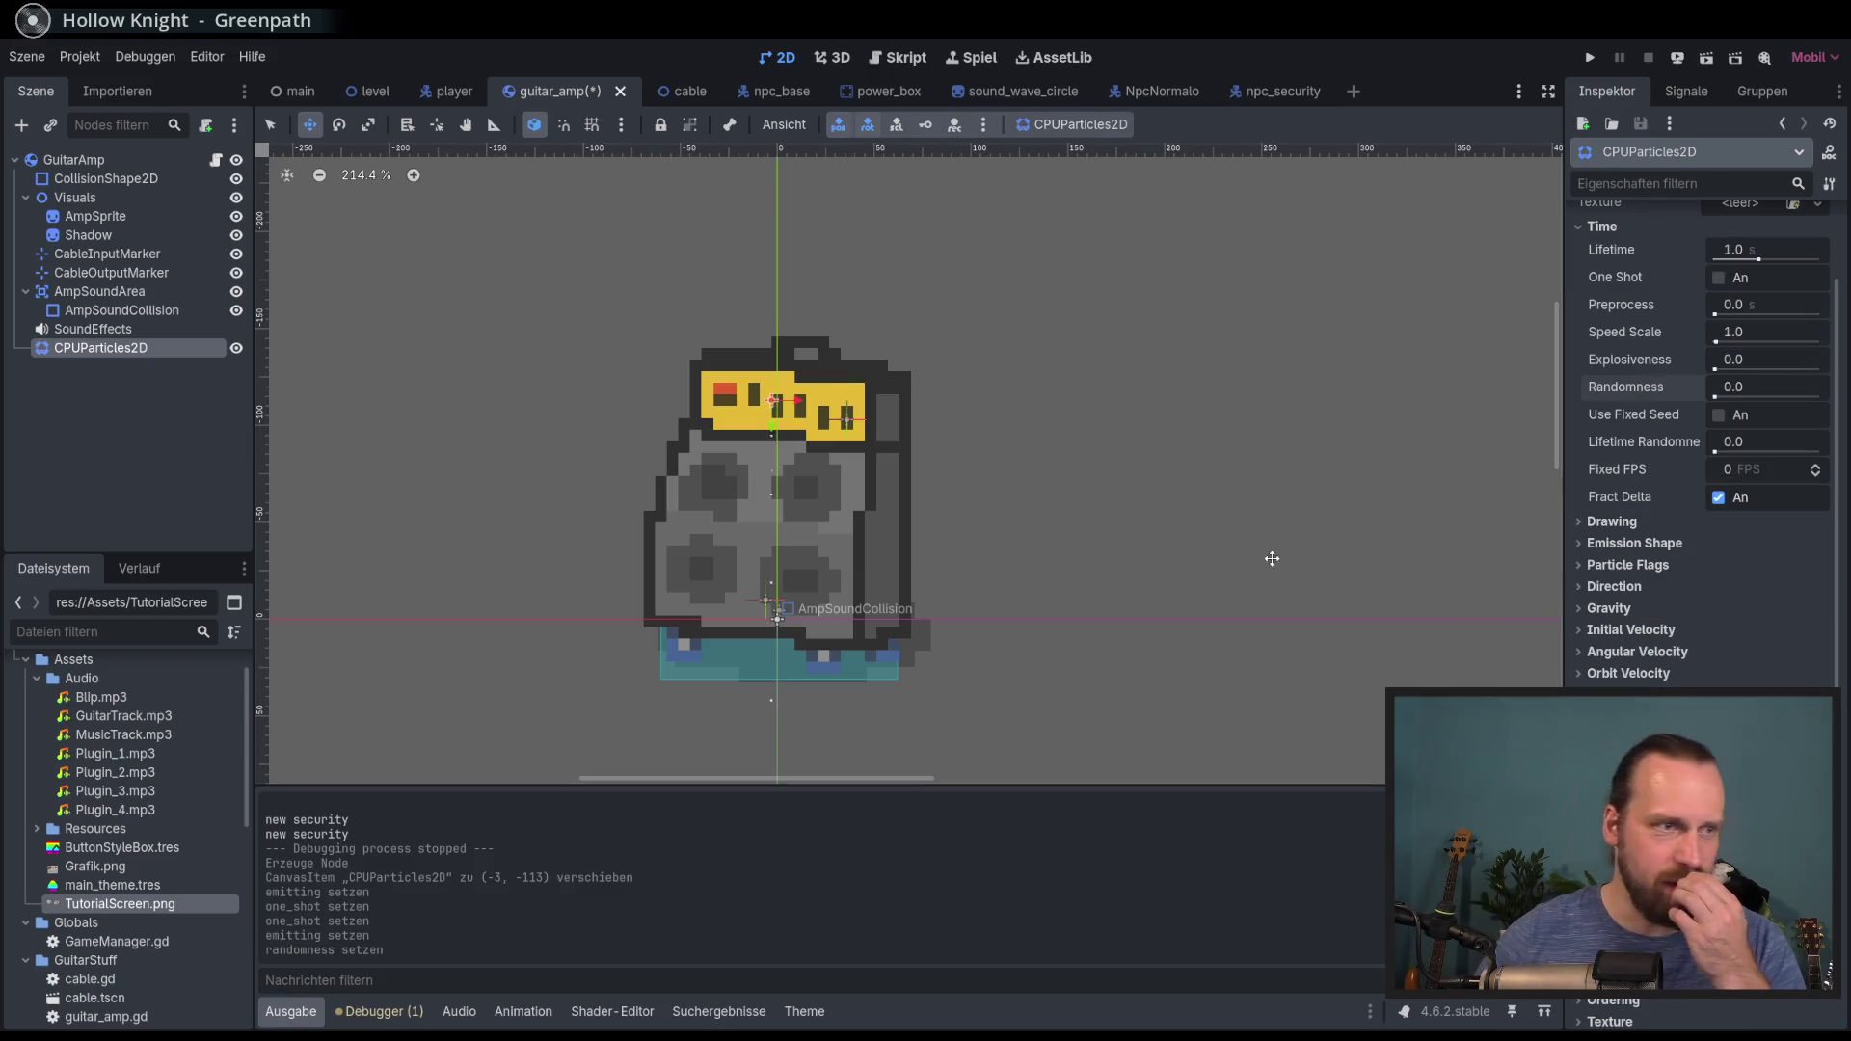
scroll(1023, 518, up, 1)
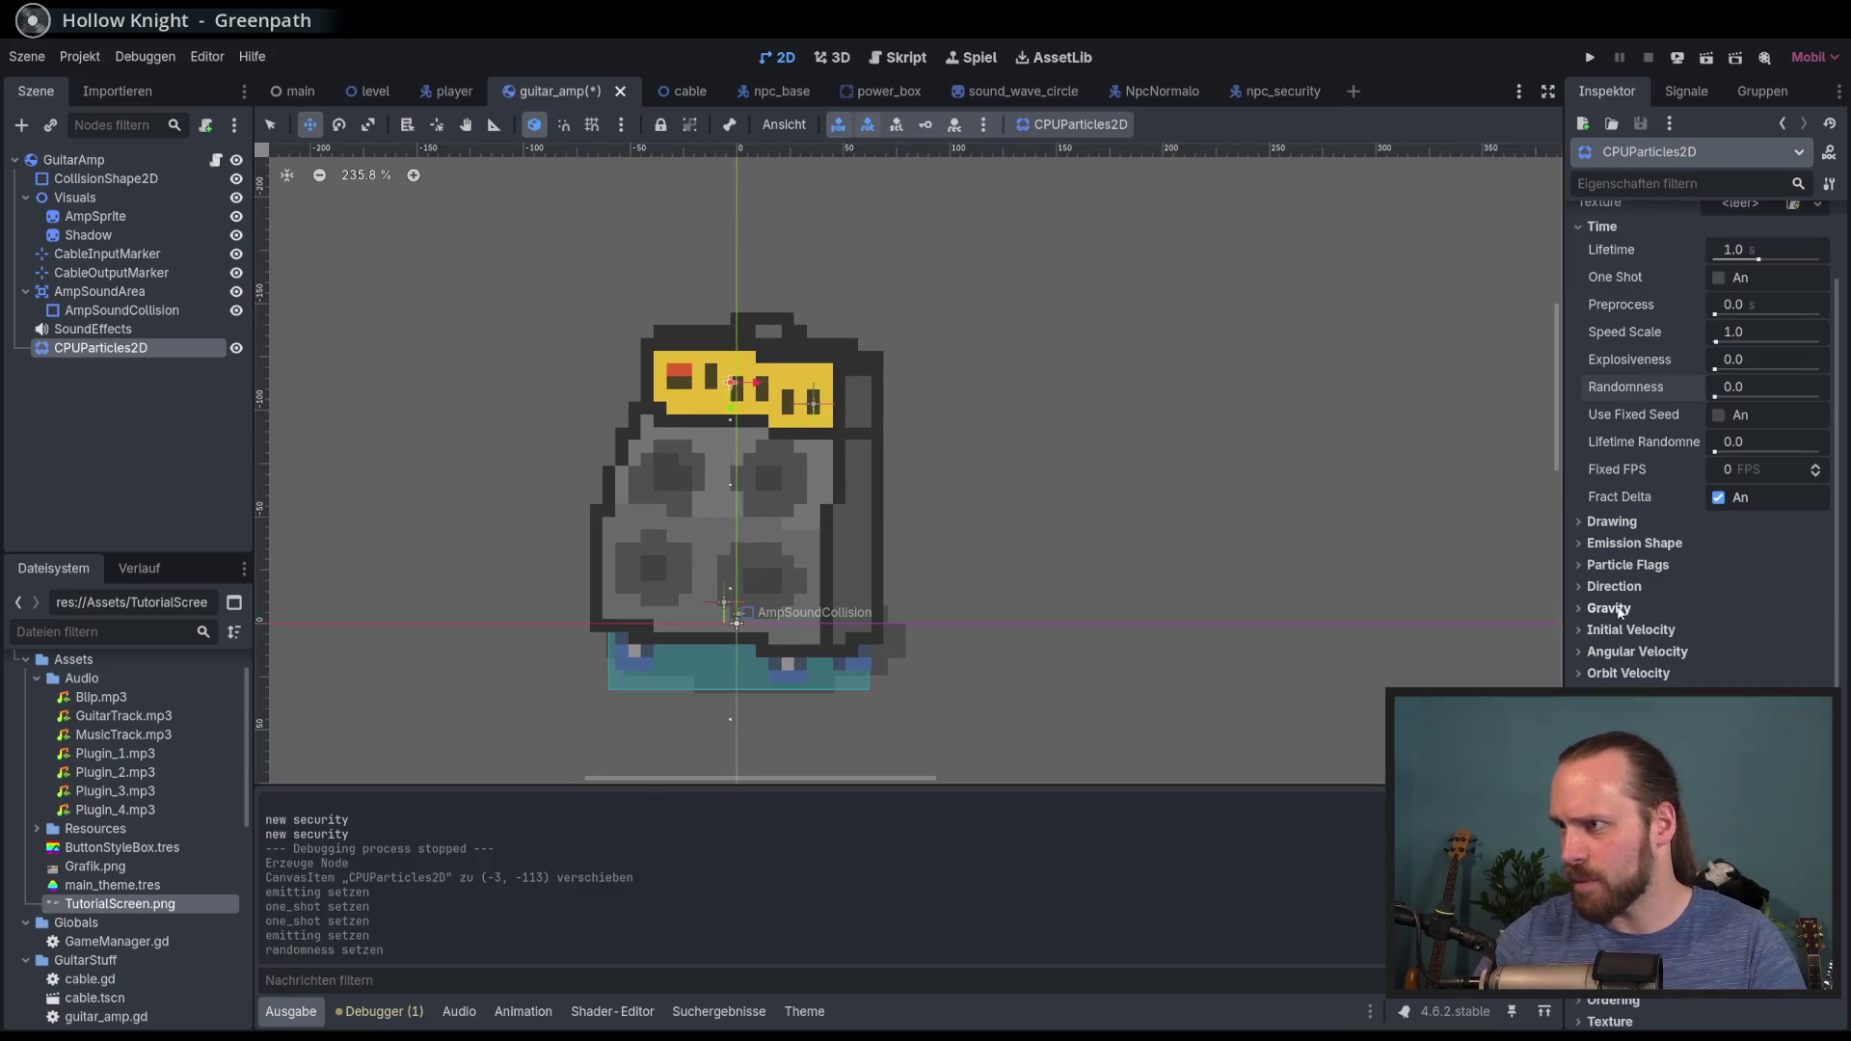
scroll(1177, 475, left, 3)
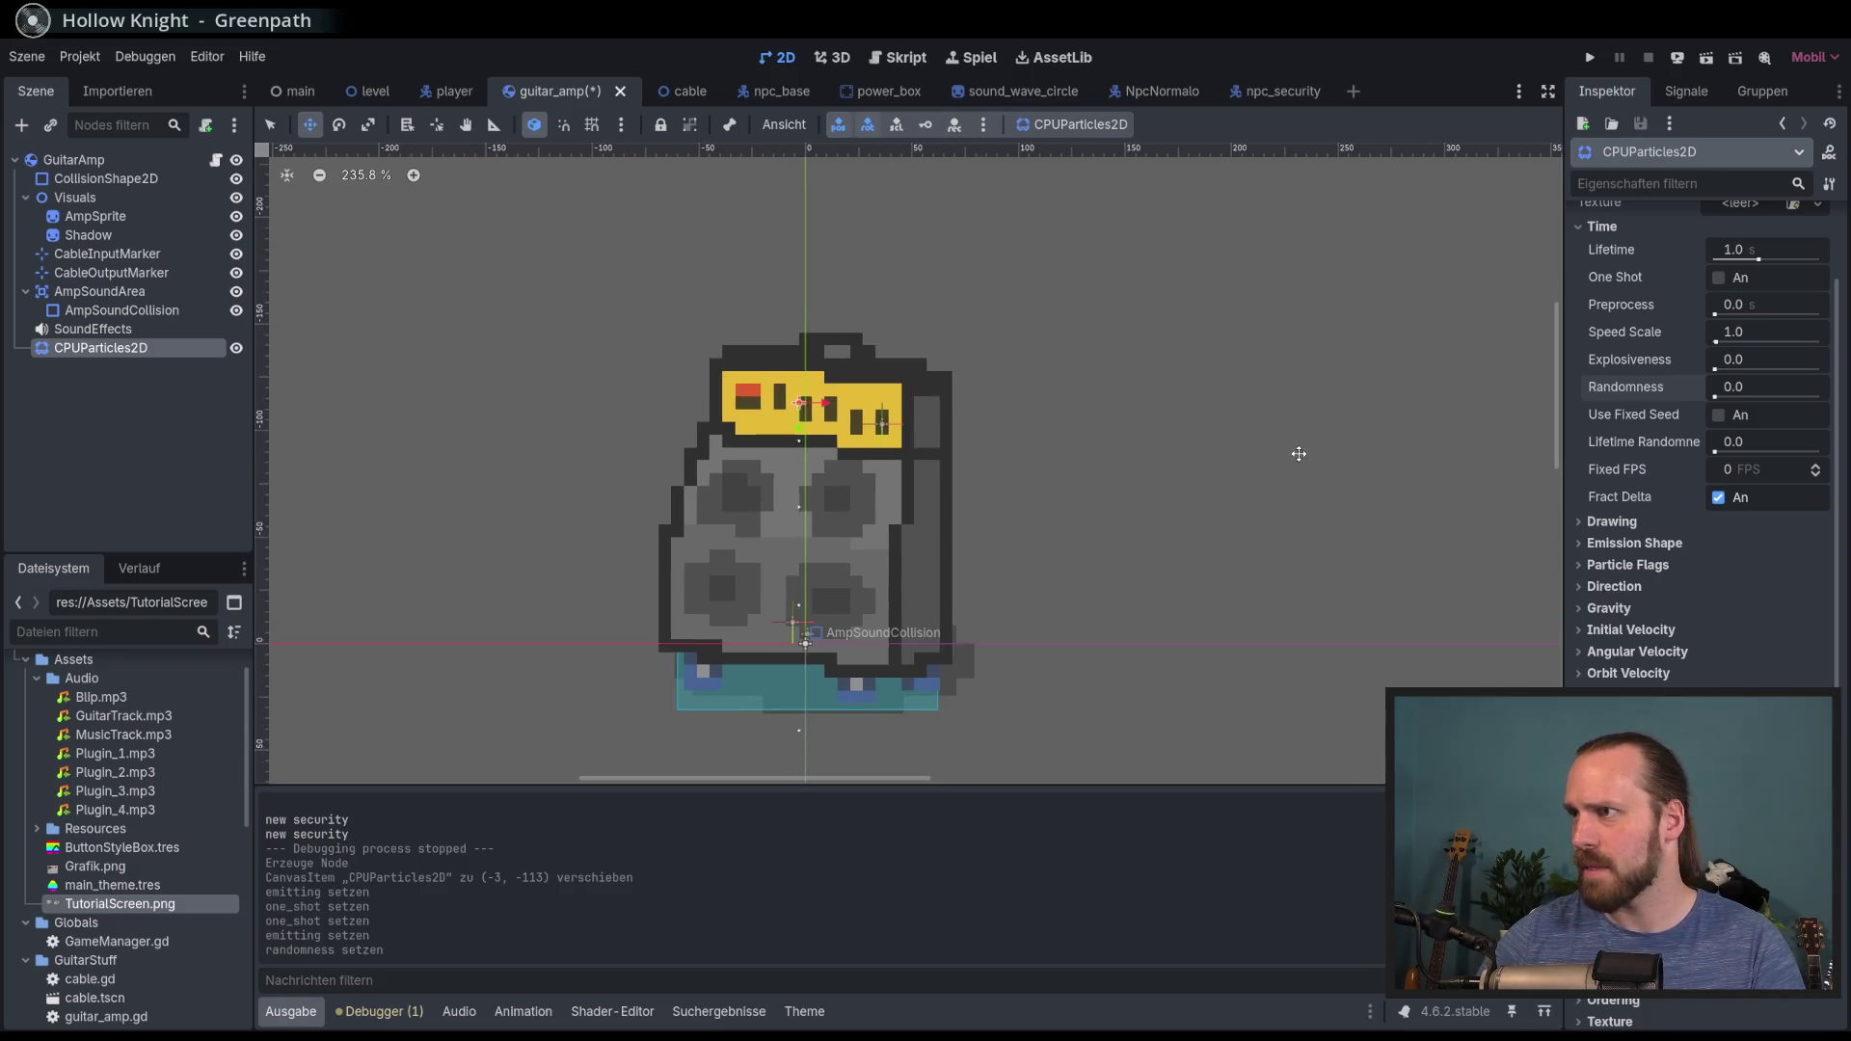
click(1601, 609)
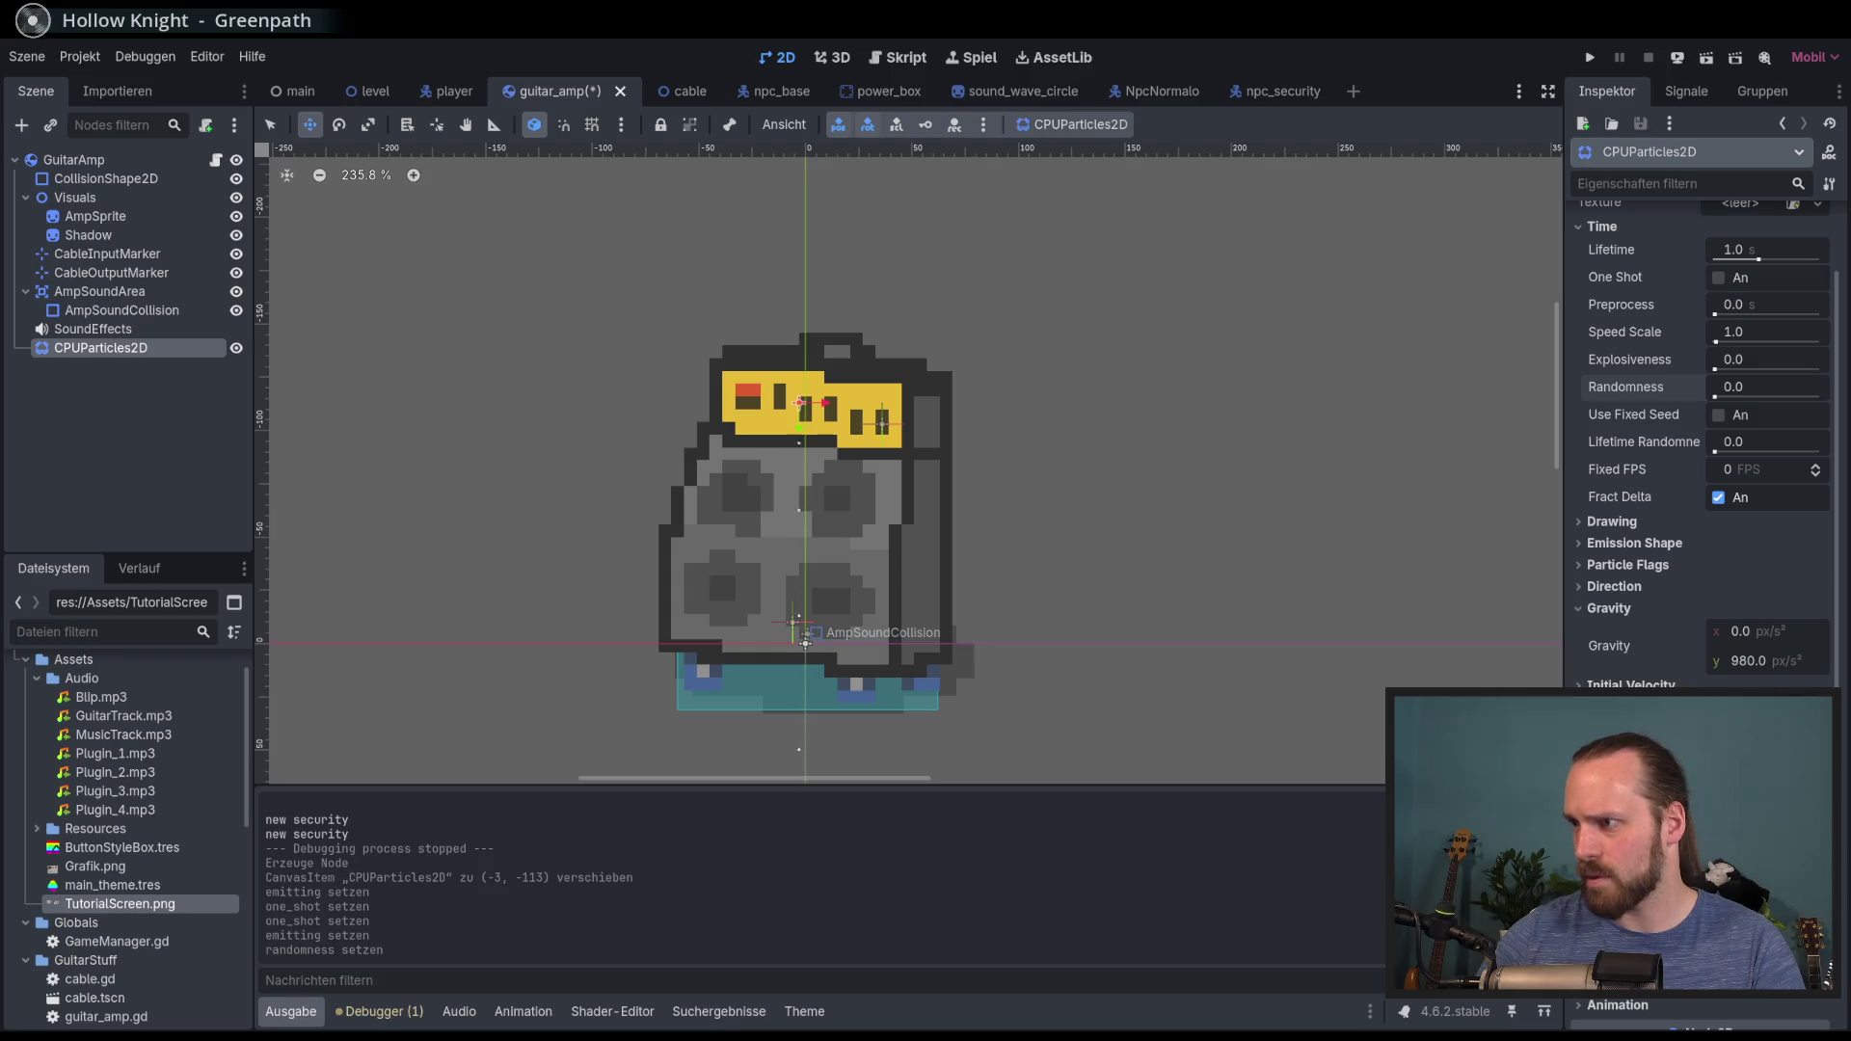
Step: Try a wide random Angle range on the particles, then reset Angle Min and Max to 0
scroll(1645, 485, down, 5)
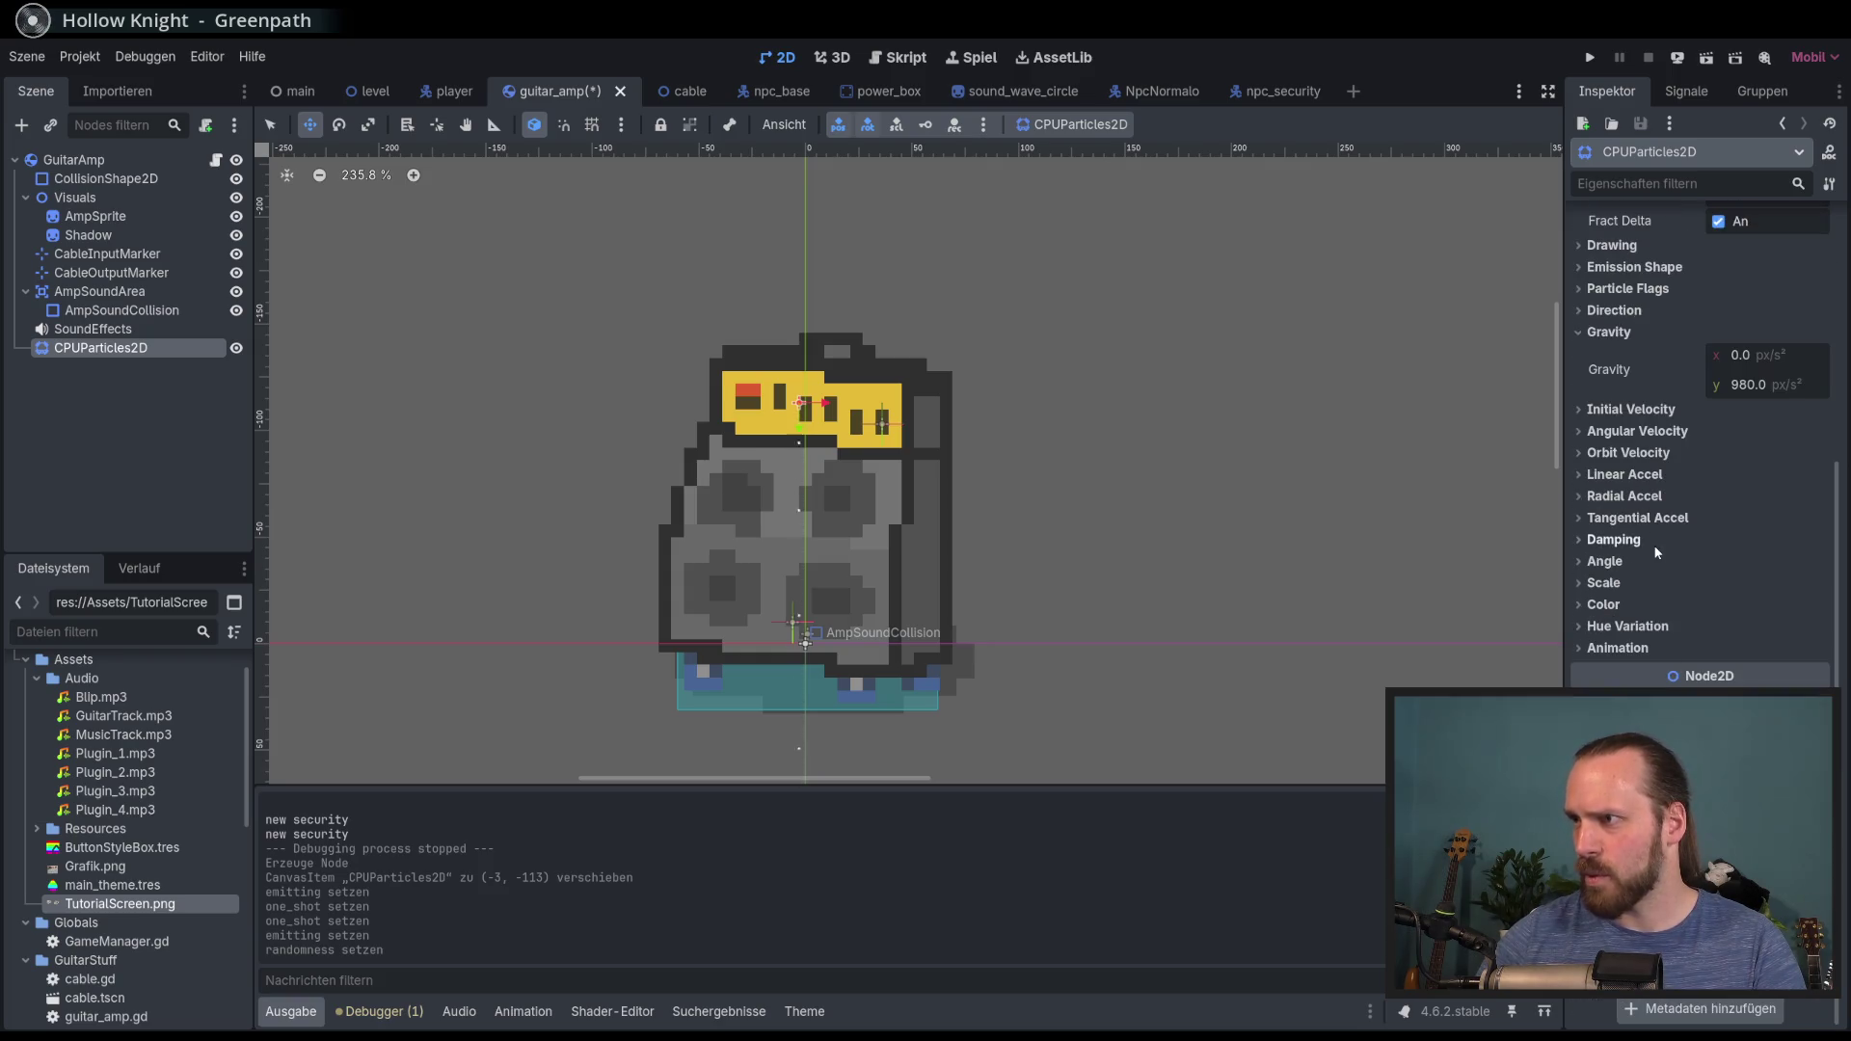
click(1606, 562)
mouse_move(1748, 596)
mouse_down()
mouse_move(1817, 591)
mouse_move(1750, 592)
mouse_up()
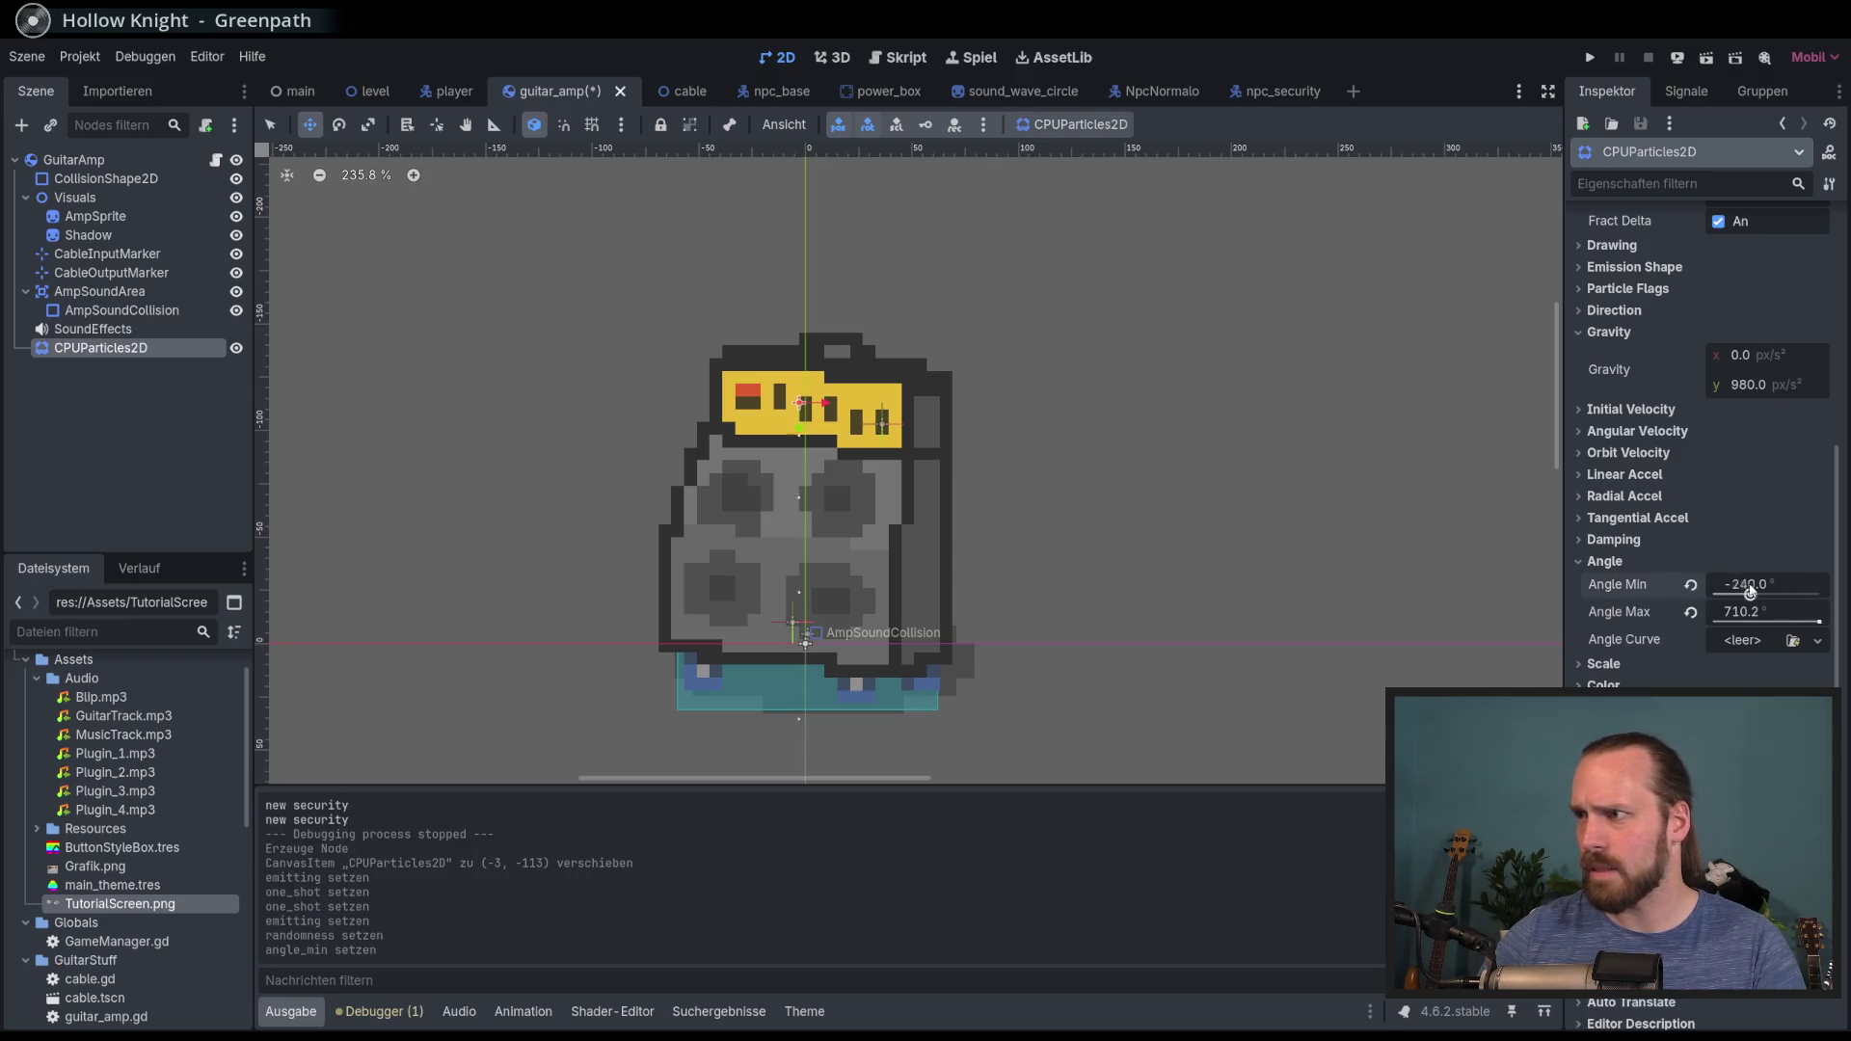
click(1692, 586)
click(1690, 613)
Step: Enlarge the particles with a bigger Scale Amount range, then select the Lifetime value
click(1604, 665)
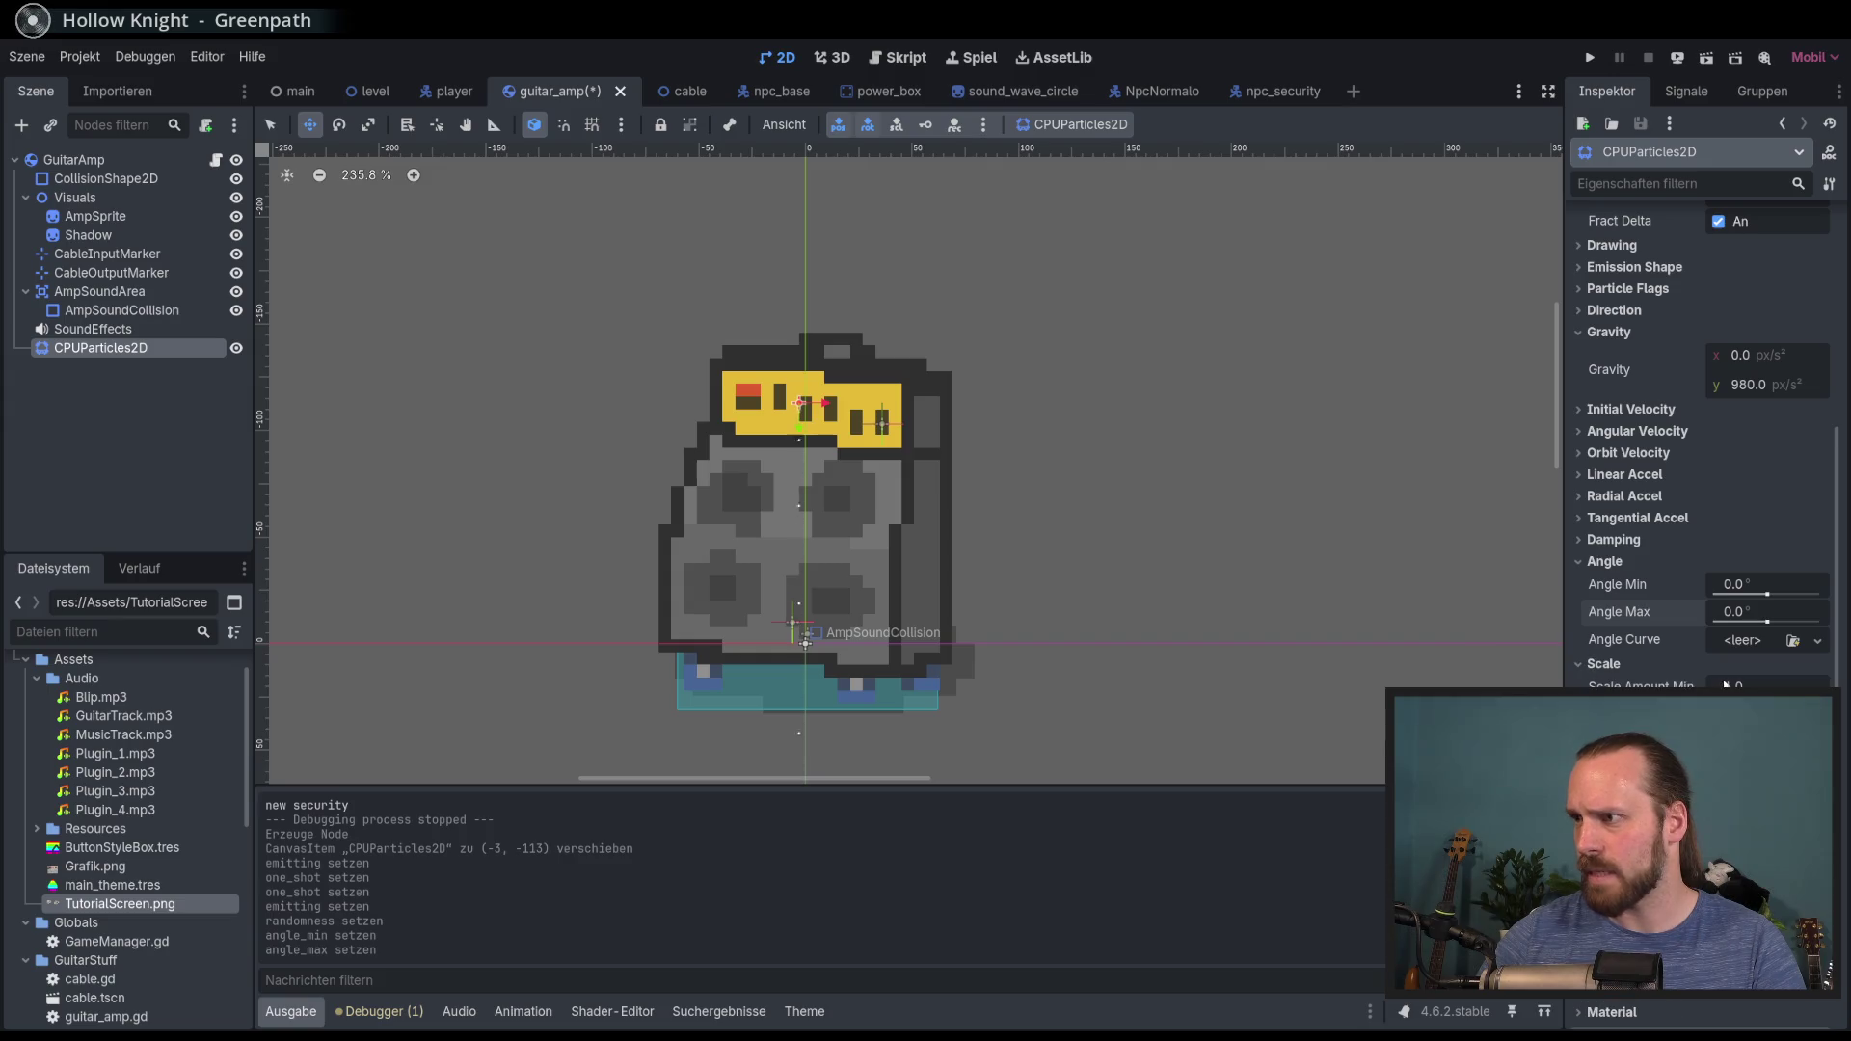
mouse_move(1736, 687)
mouse_down()
mouse_move(1784, 687)
mouse_move(1735, 714)
mouse_up()
scroll(1225, 528, right, 1)
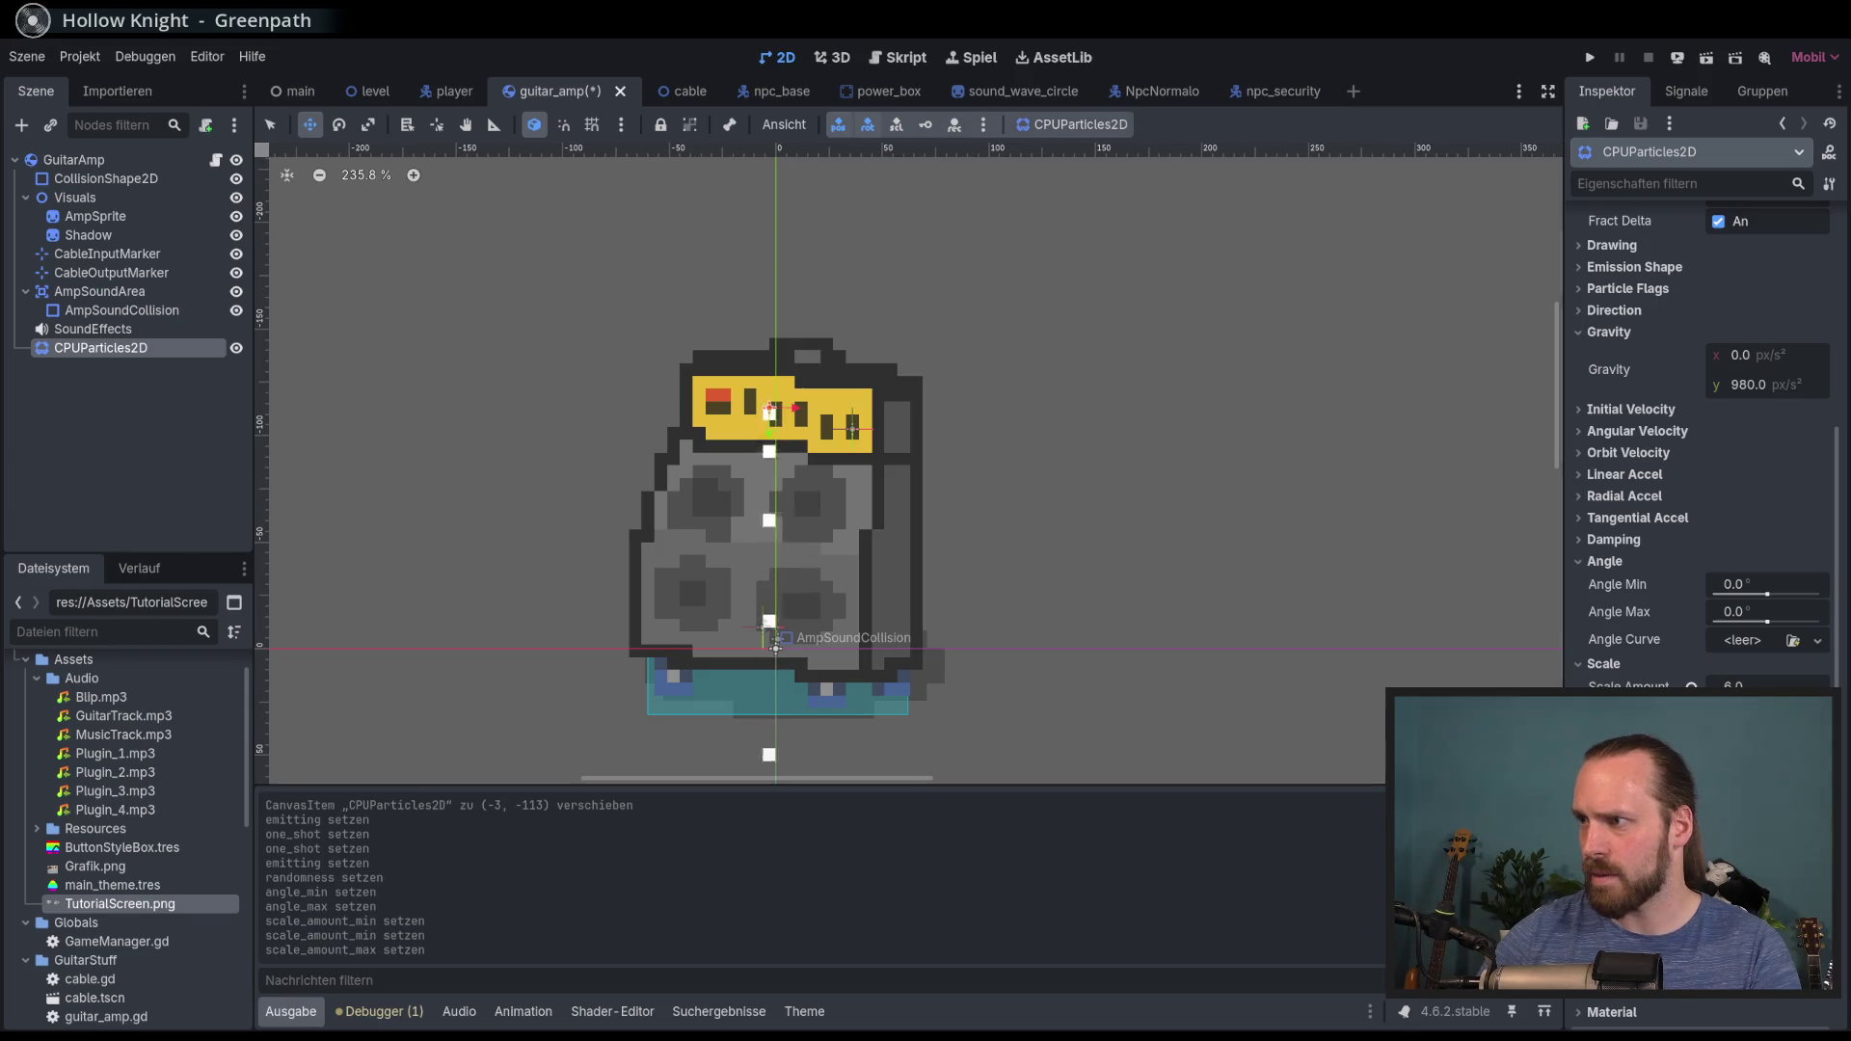
drag(1765, 714, 1751, 713)
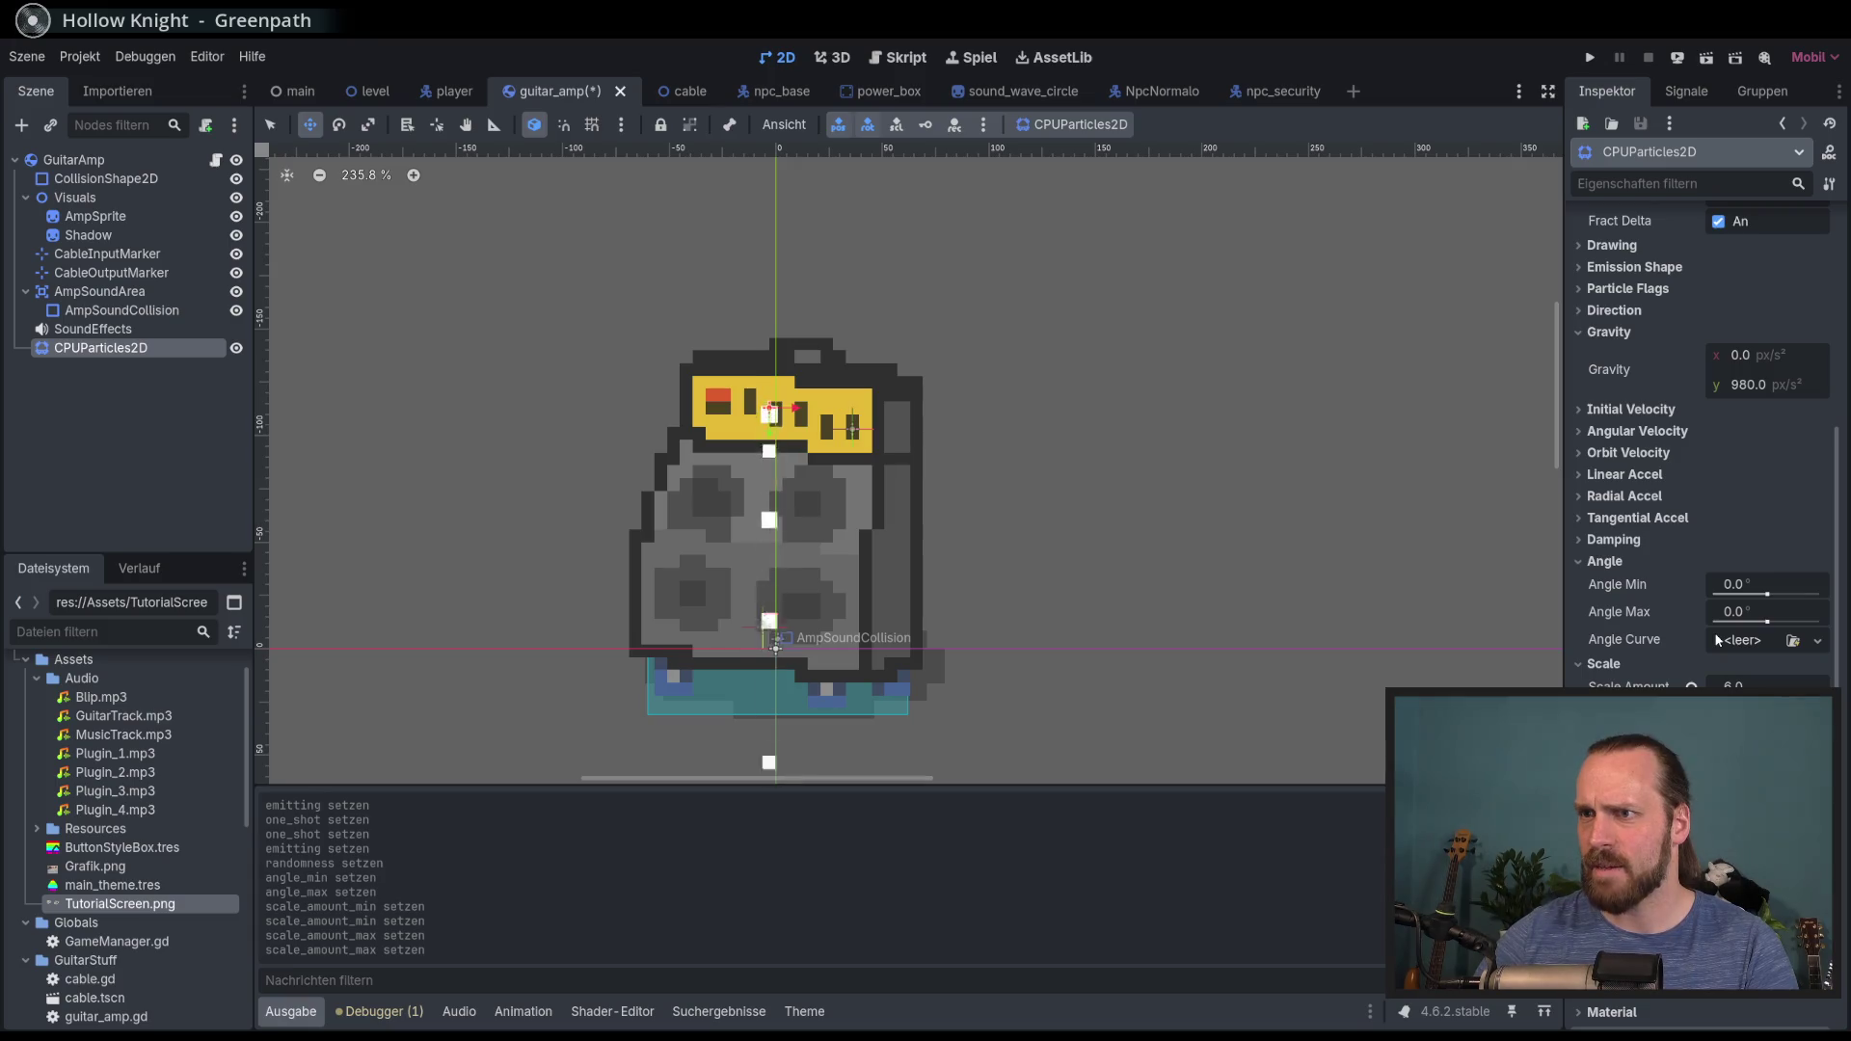
scroll(1844, 496, up, 3)
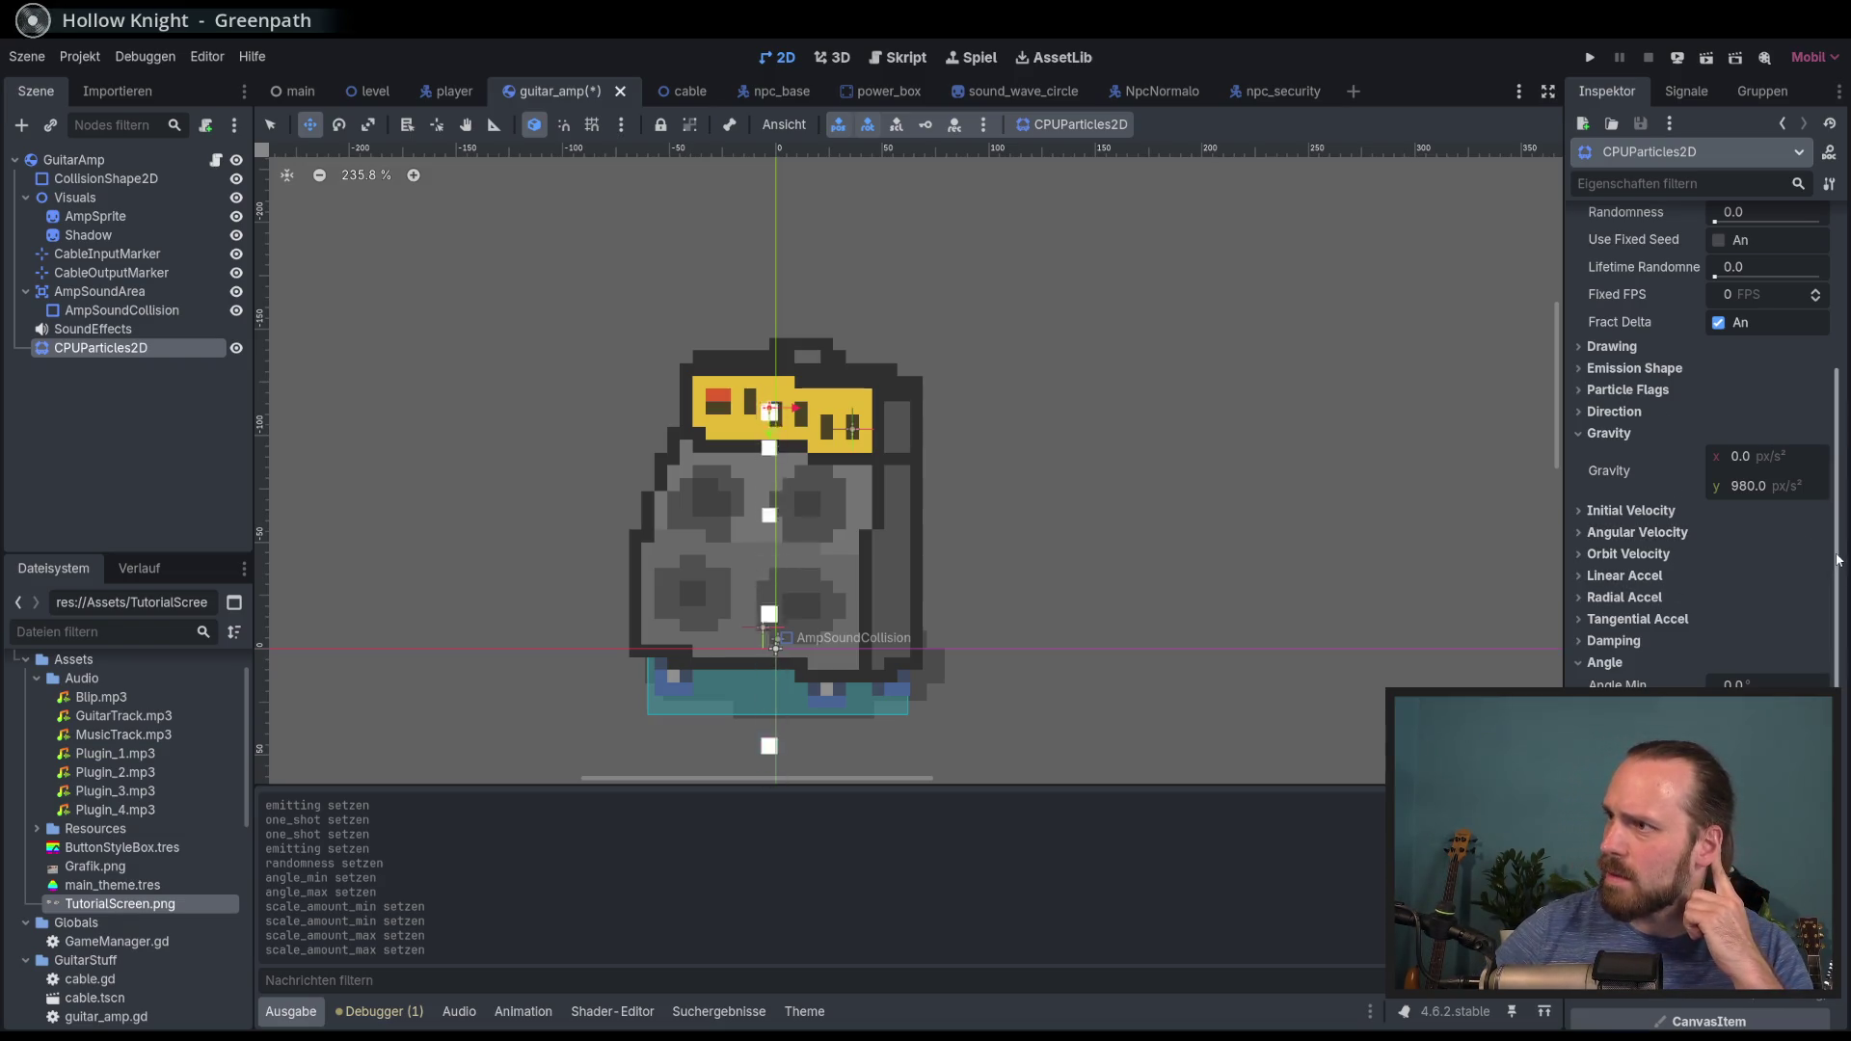
scroll(1838, 559, up, 5)
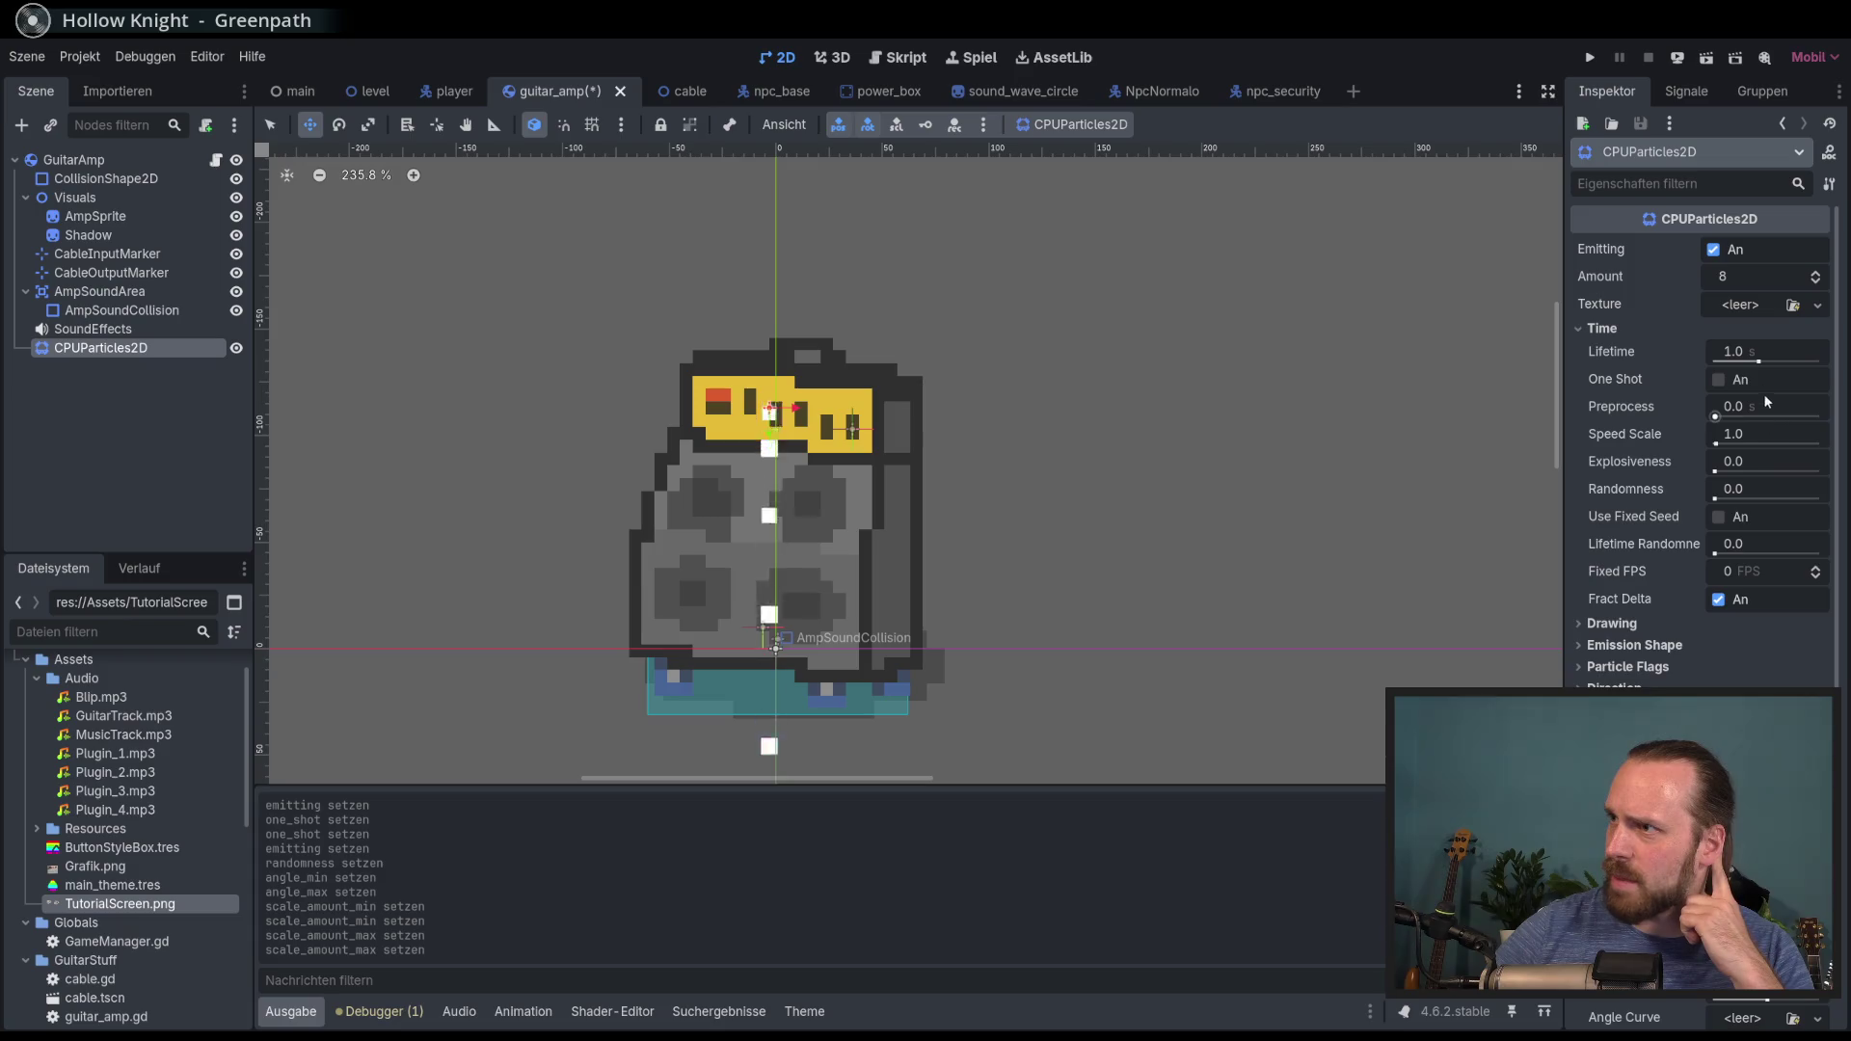
click(1771, 354)
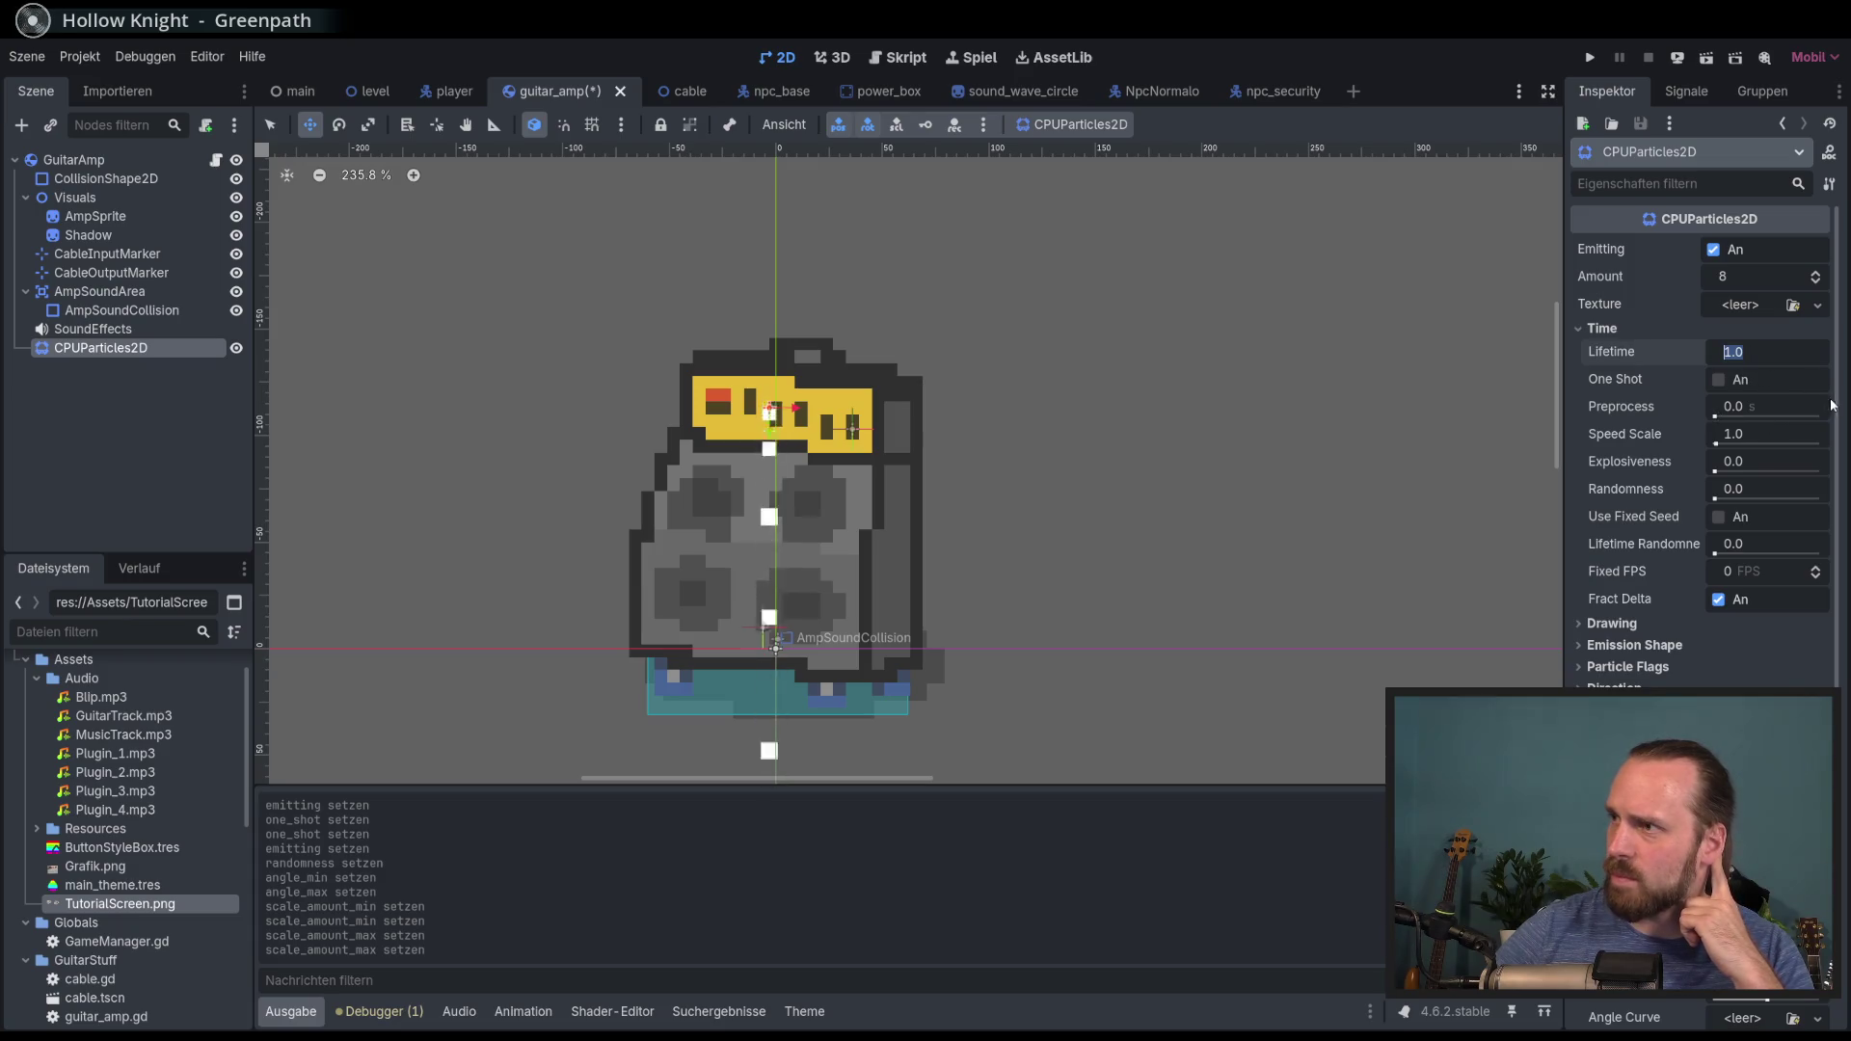
Step: Test a radial acceleration, then reset Radial Accel Min and Max to 0 and collapse it
scroll(1832, 403, down, 4)
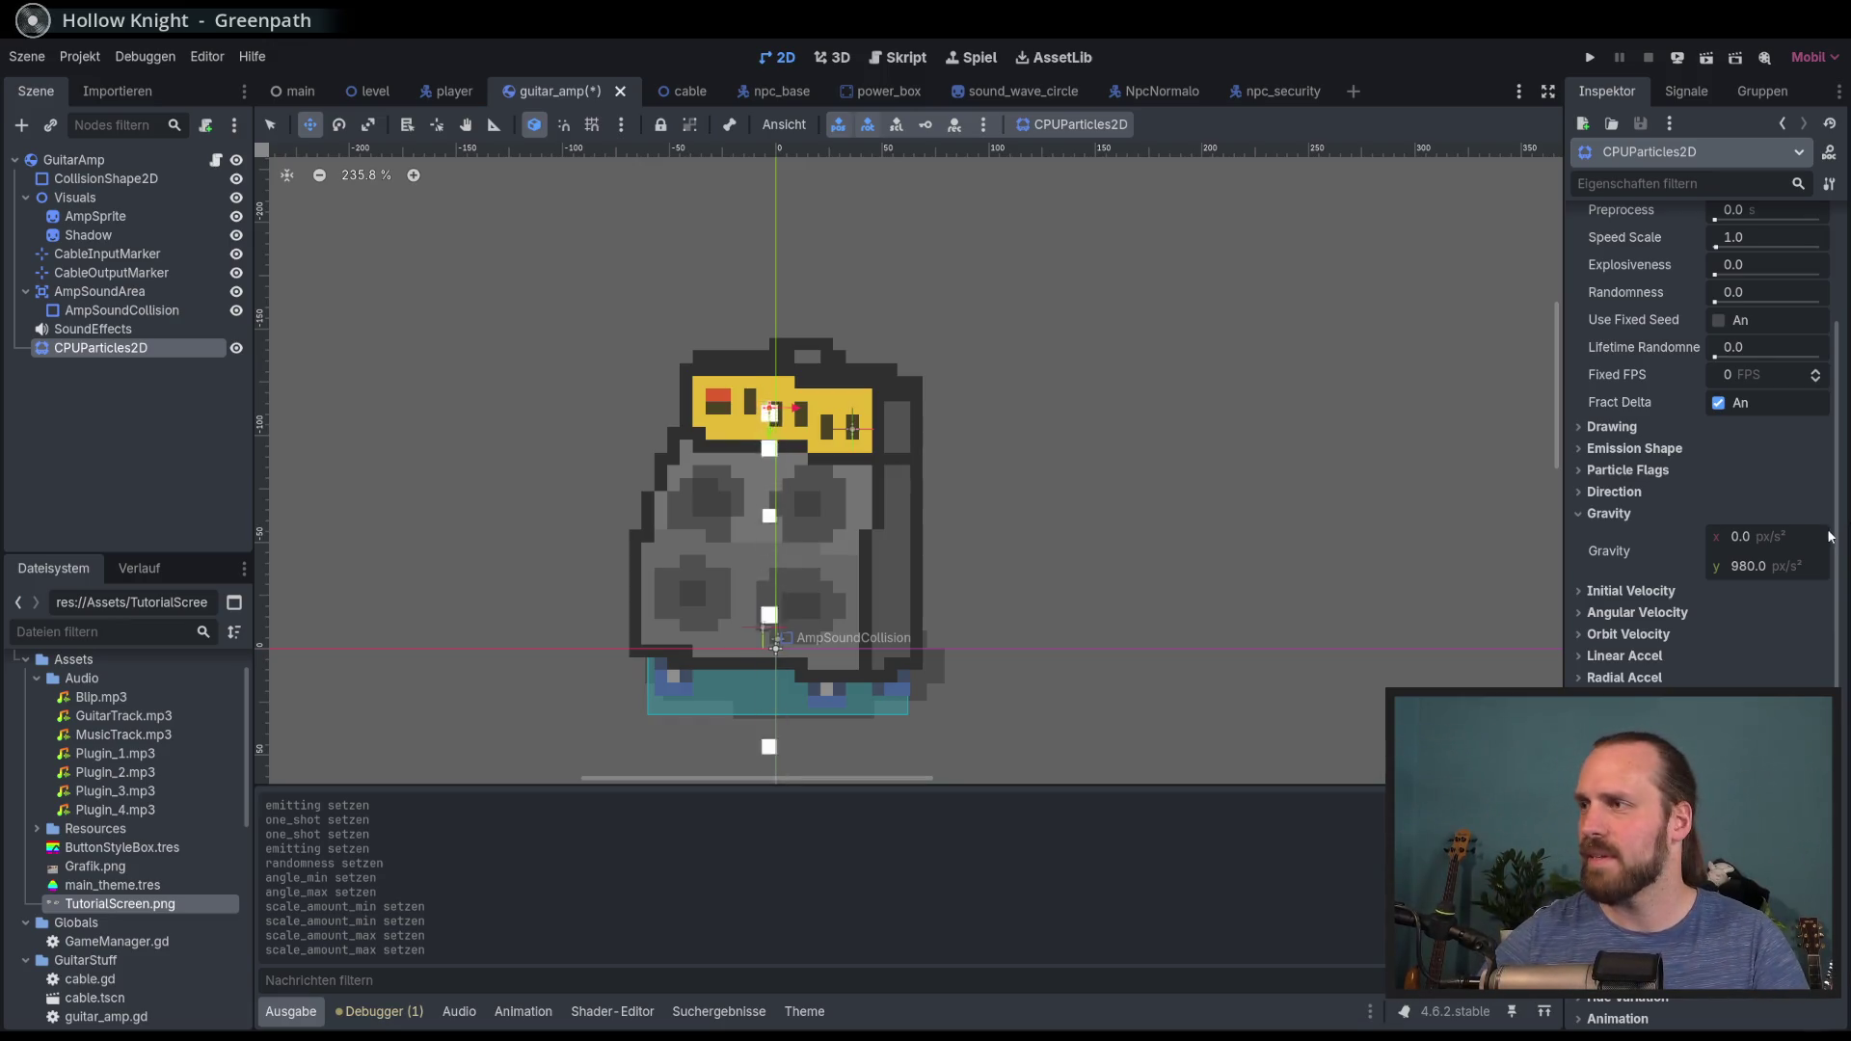
scroll(1639, 579, down, 3)
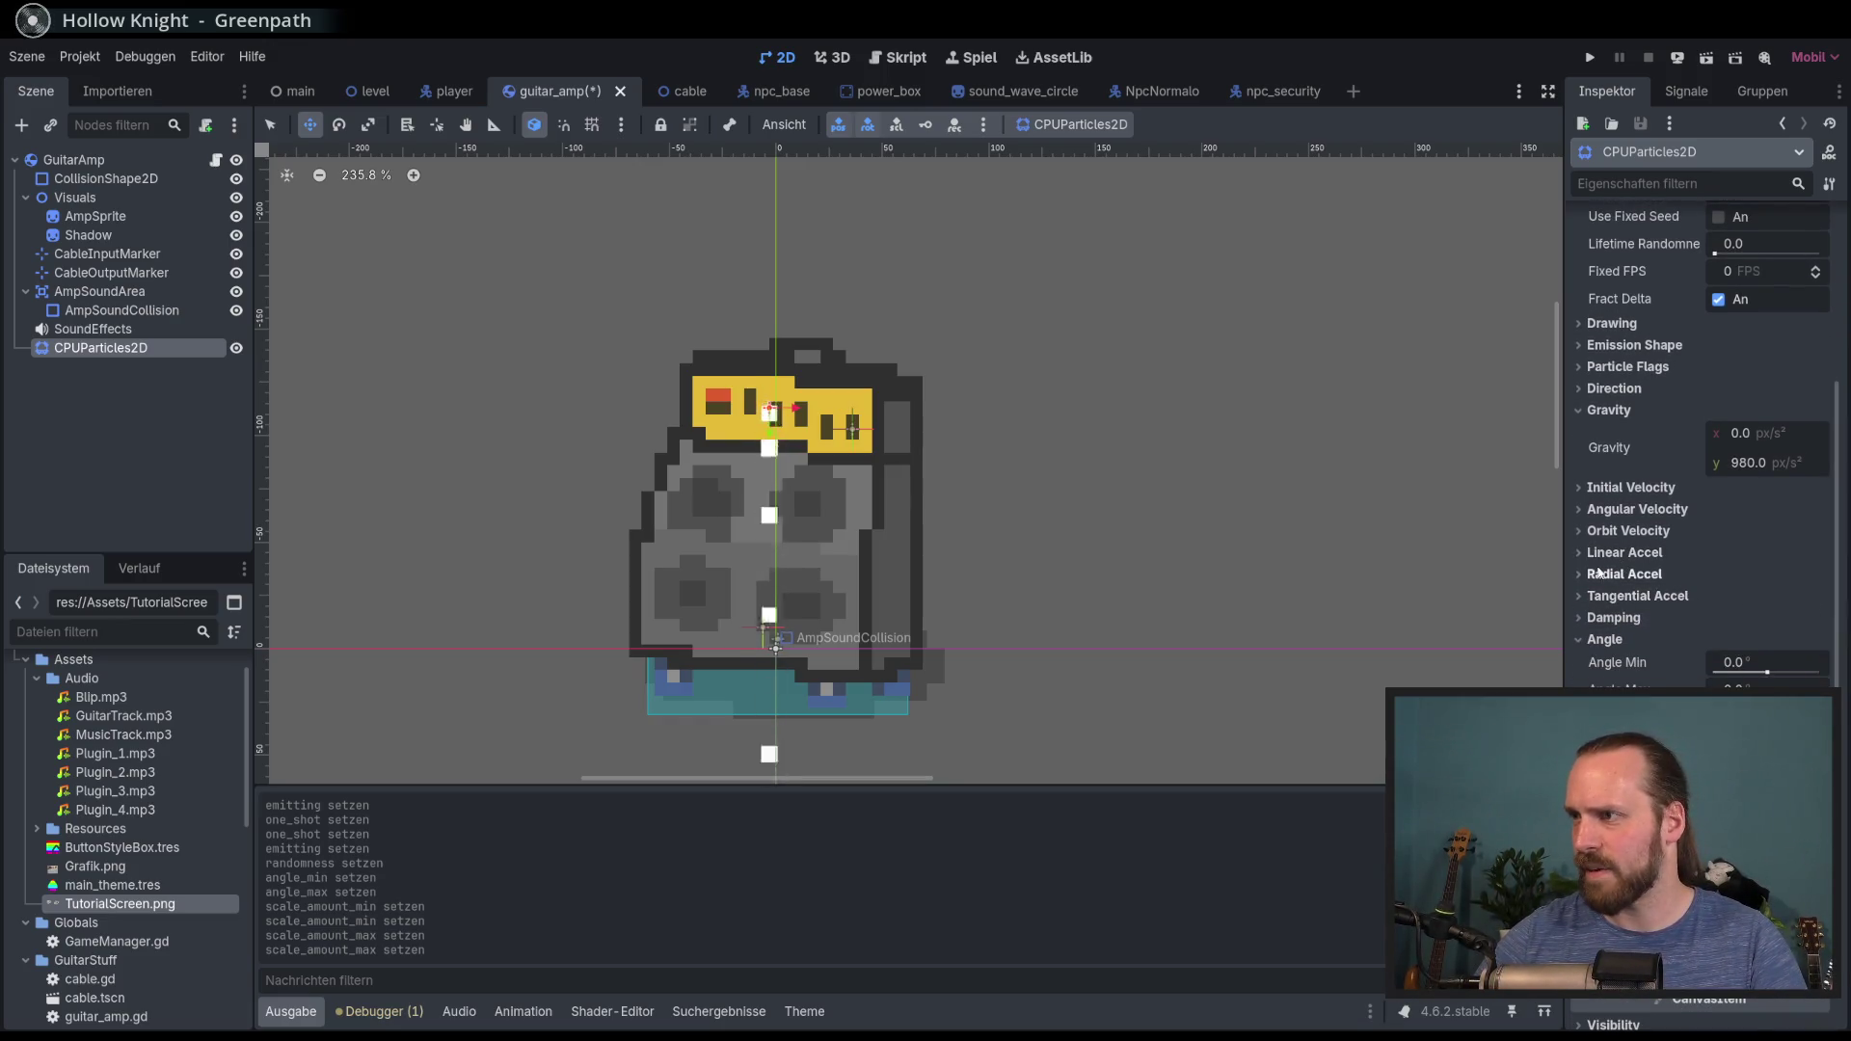
click(1576, 596)
click(1575, 594)
click(1577, 575)
drag(1766, 607, 1752, 611)
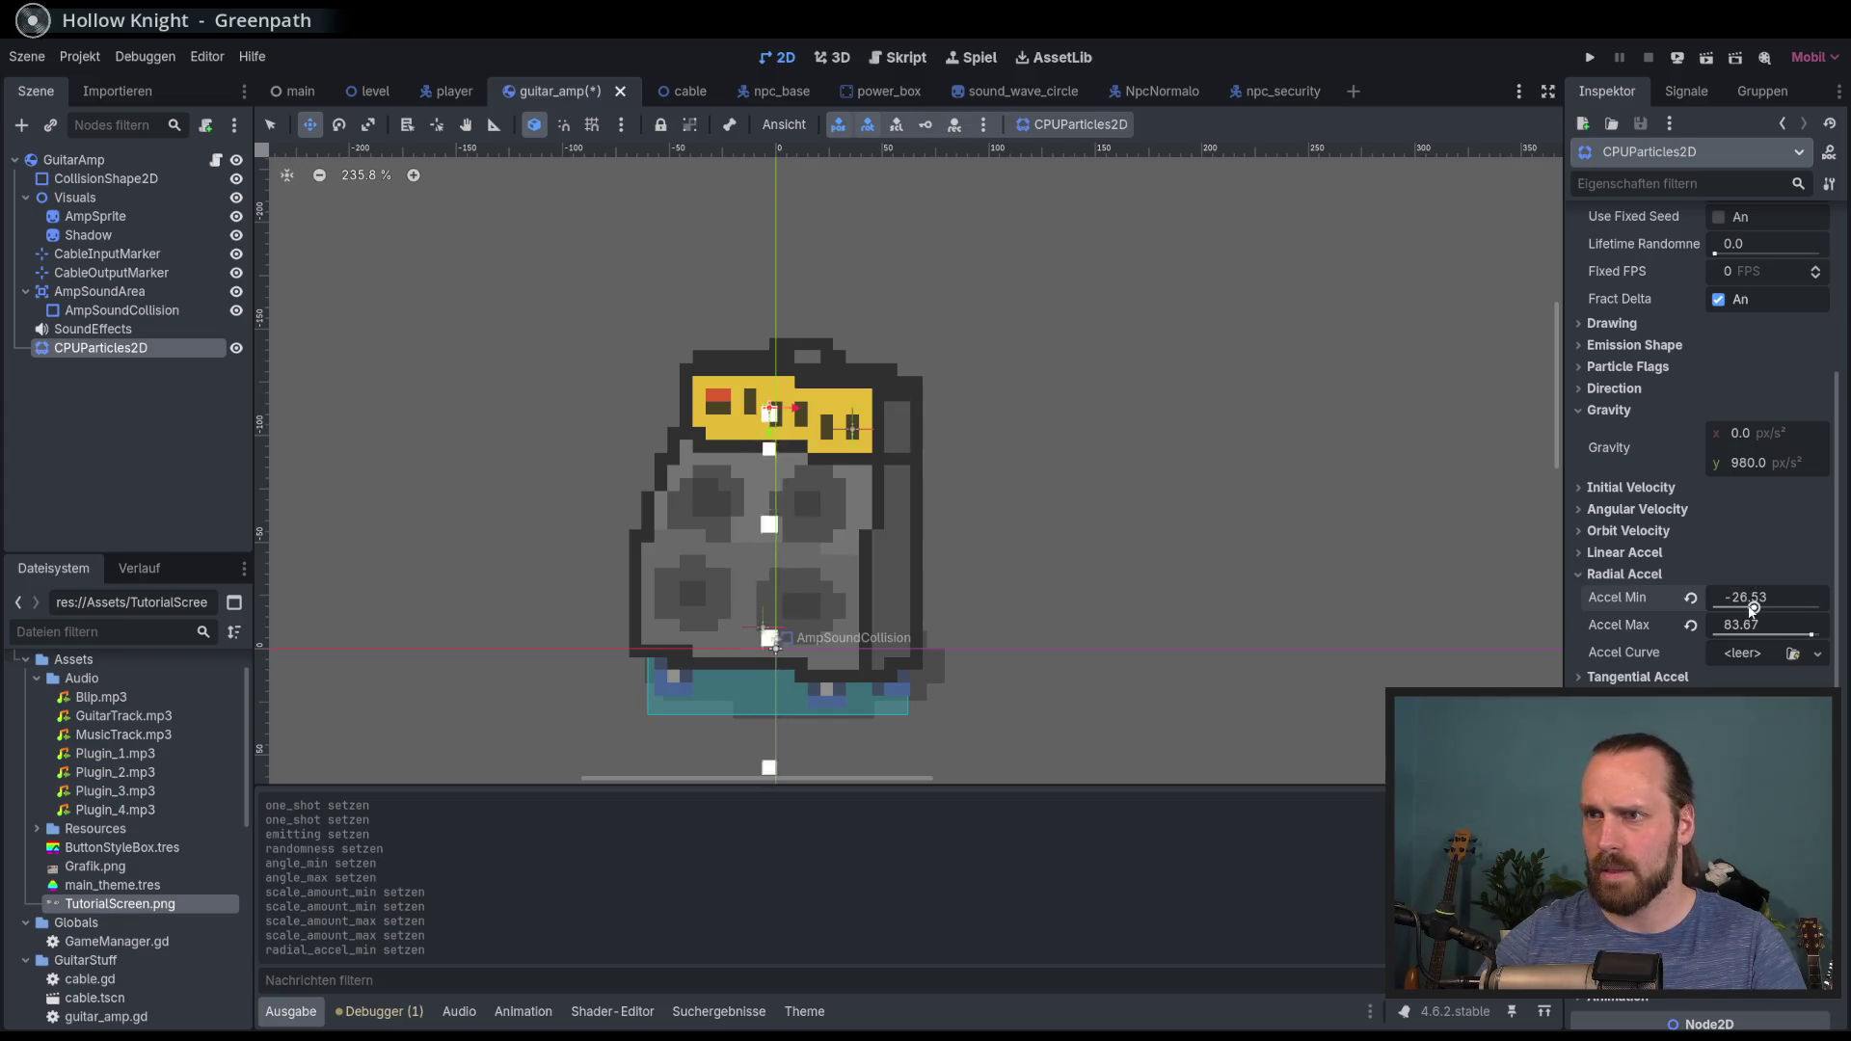
click(1691, 598)
click(1692, 625)
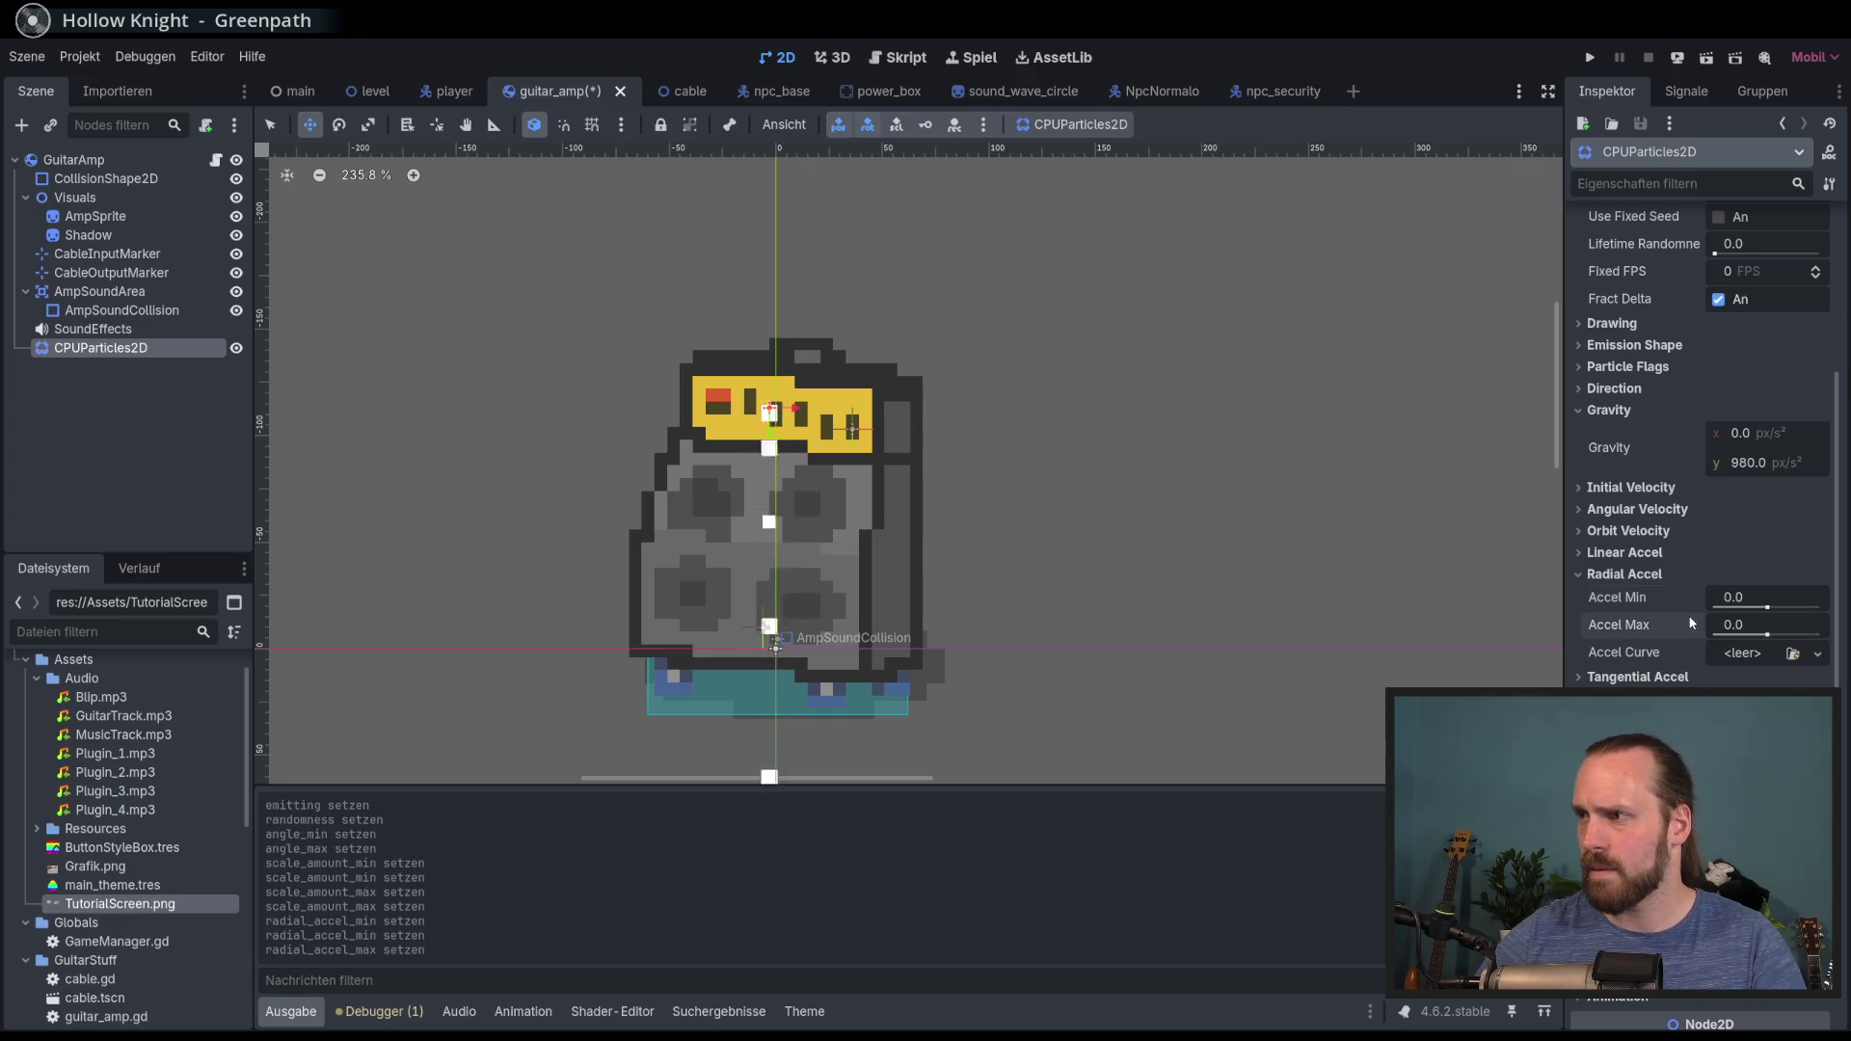
click(1579, 574)
Step: Try orbit velocities on the particles, then return Orbit Velocity Min and Max to 0
click(1585, 532)
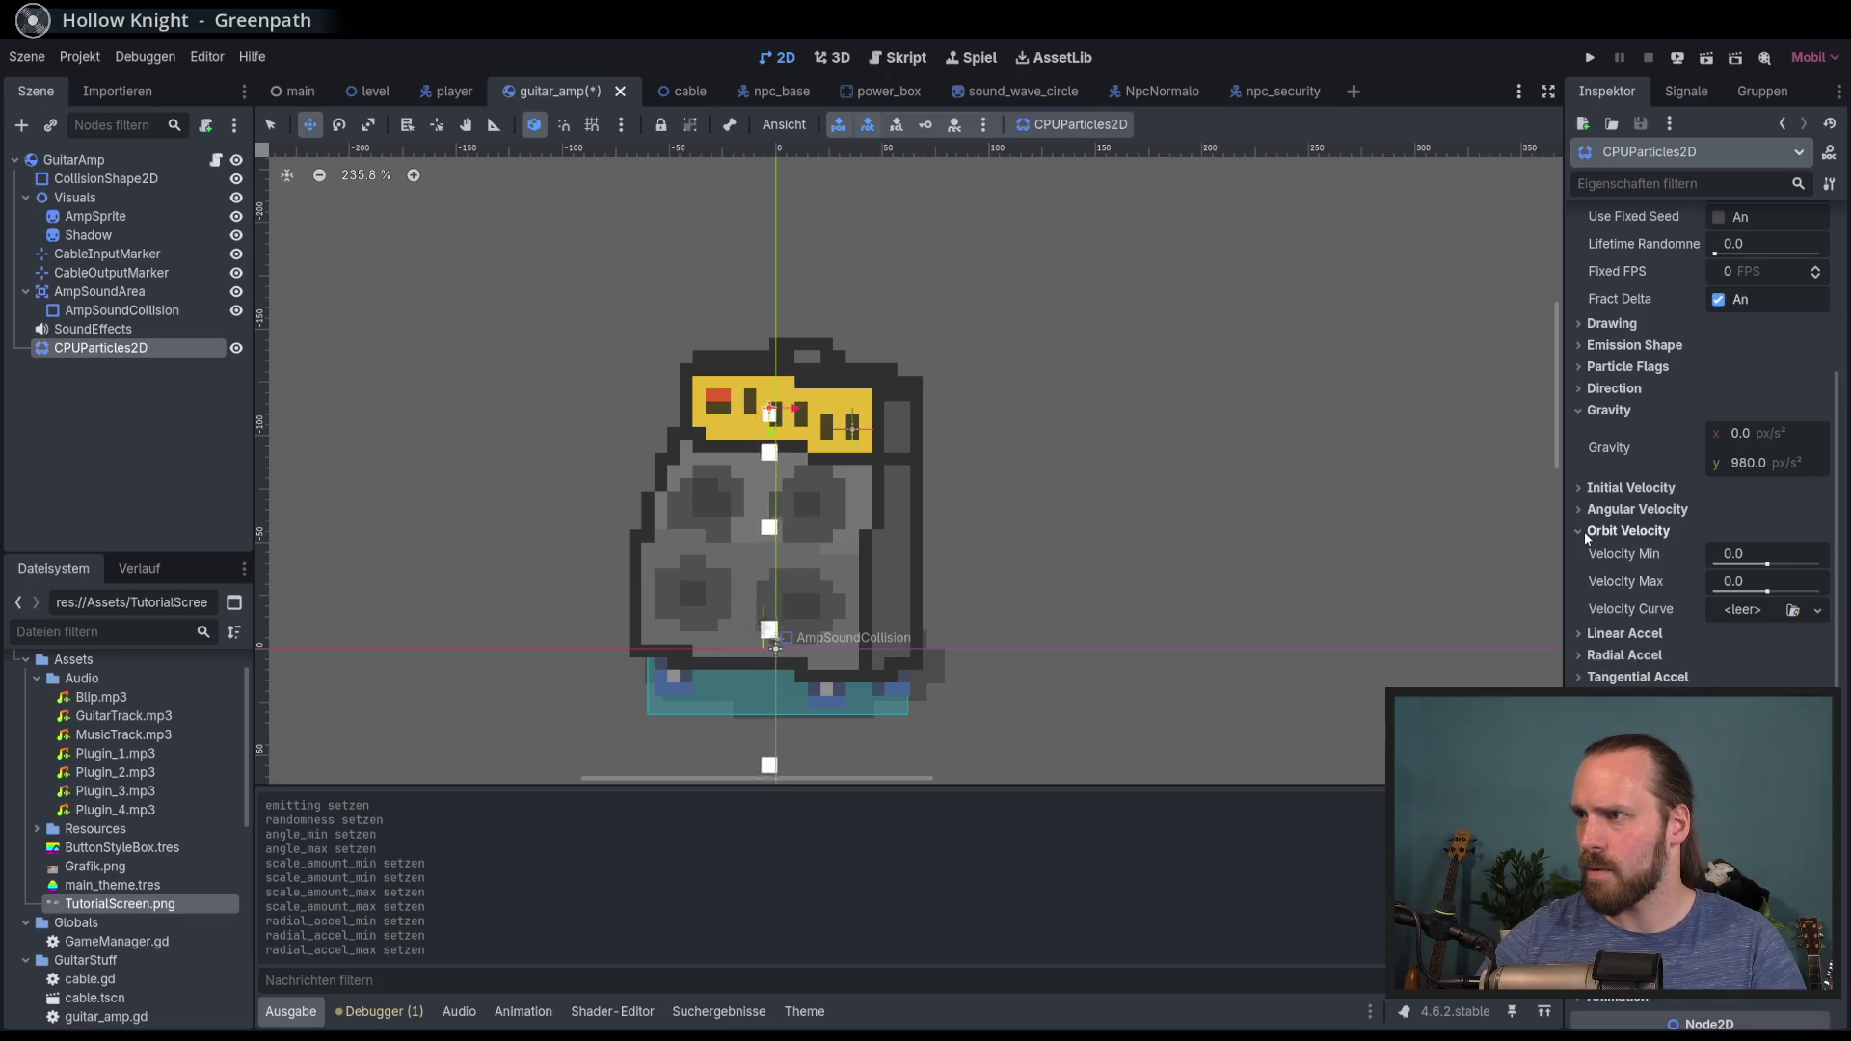
mouse_move(1762, 564)
mouse_down()
mouse_move(1780, 564)
mouse_move(1670, 575)
mouse_up()
click(1691, 554)
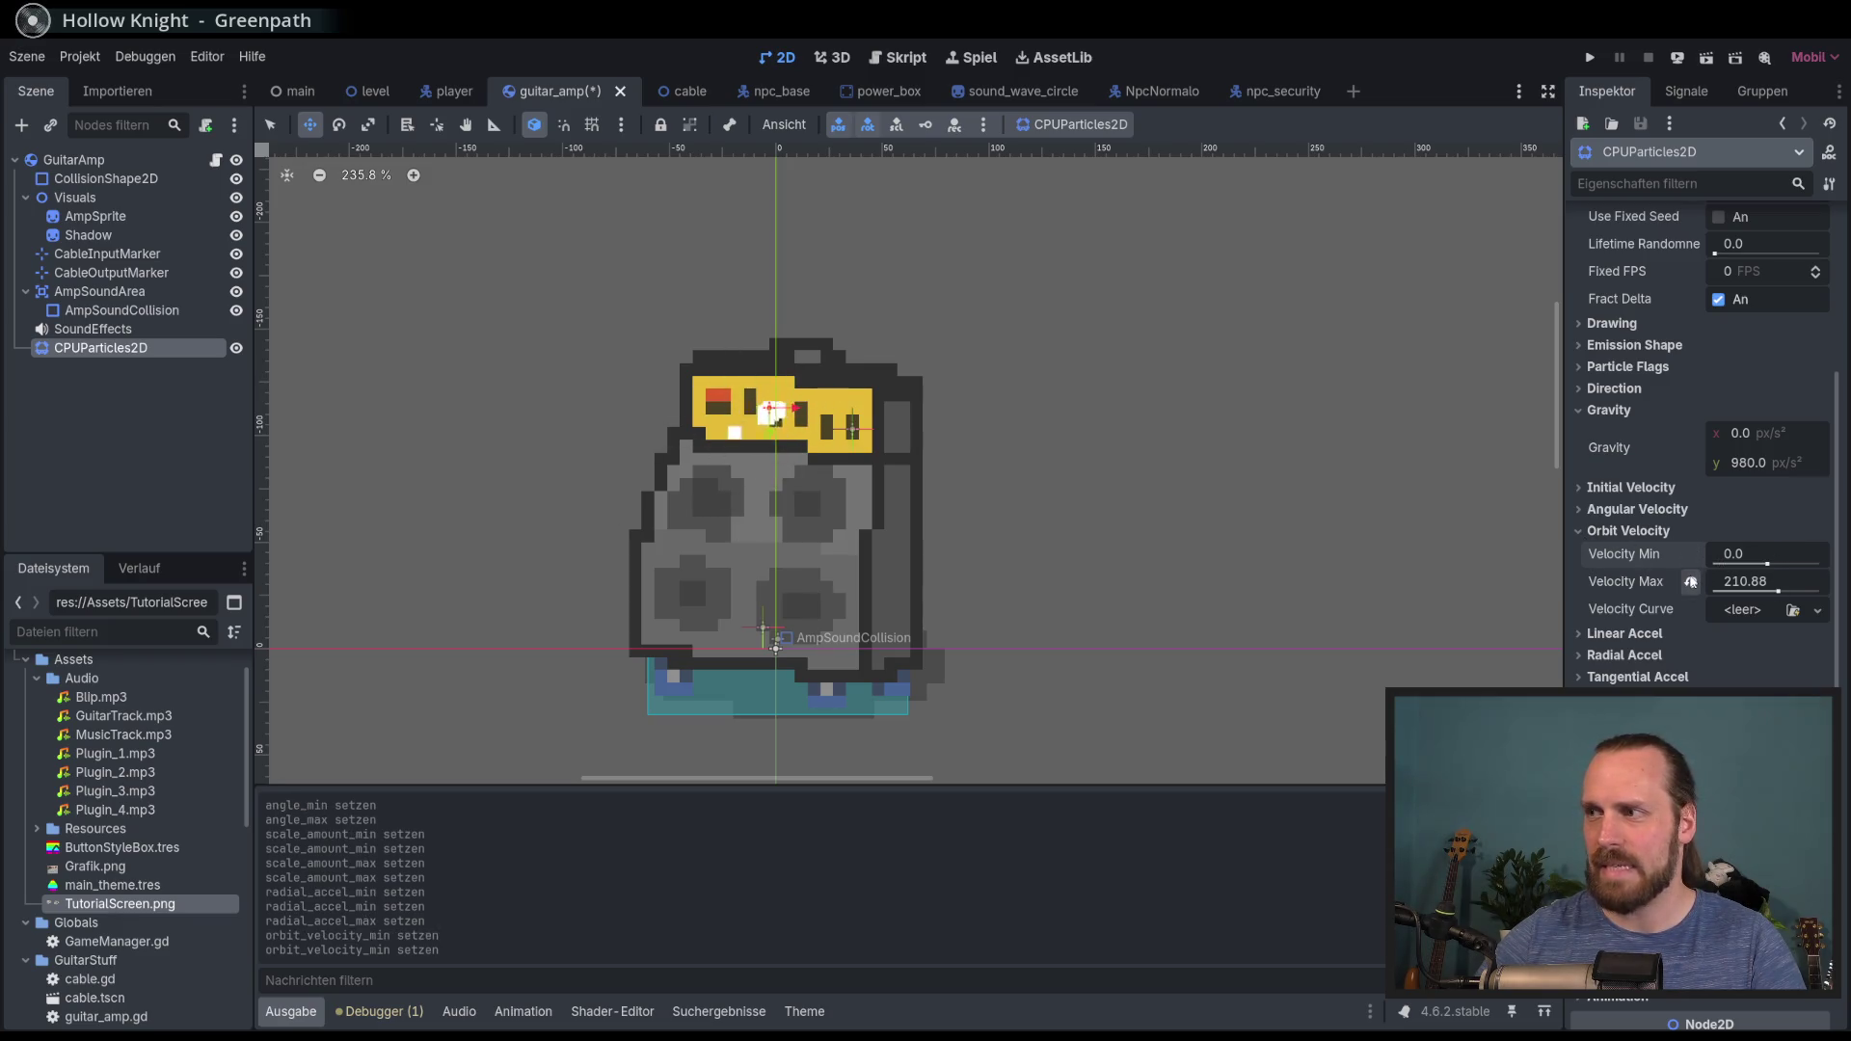
click(1690, 583)
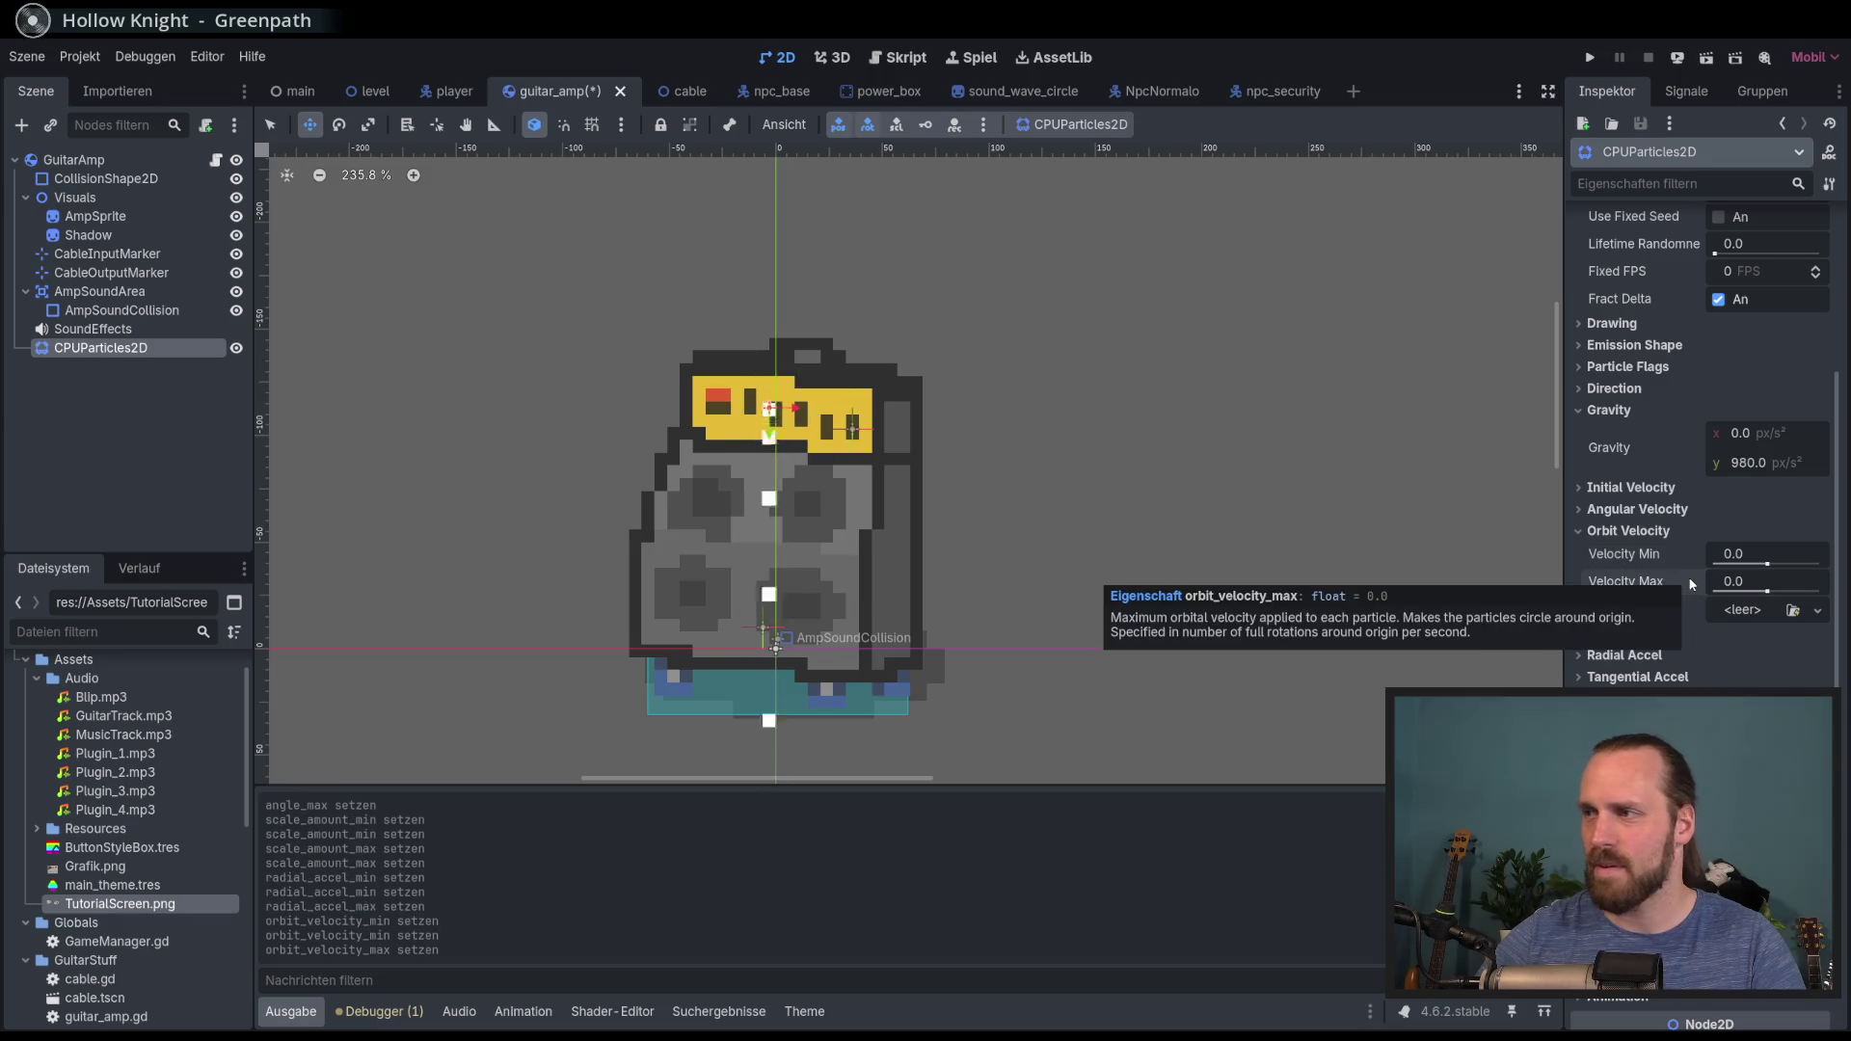
click(1768, 567)
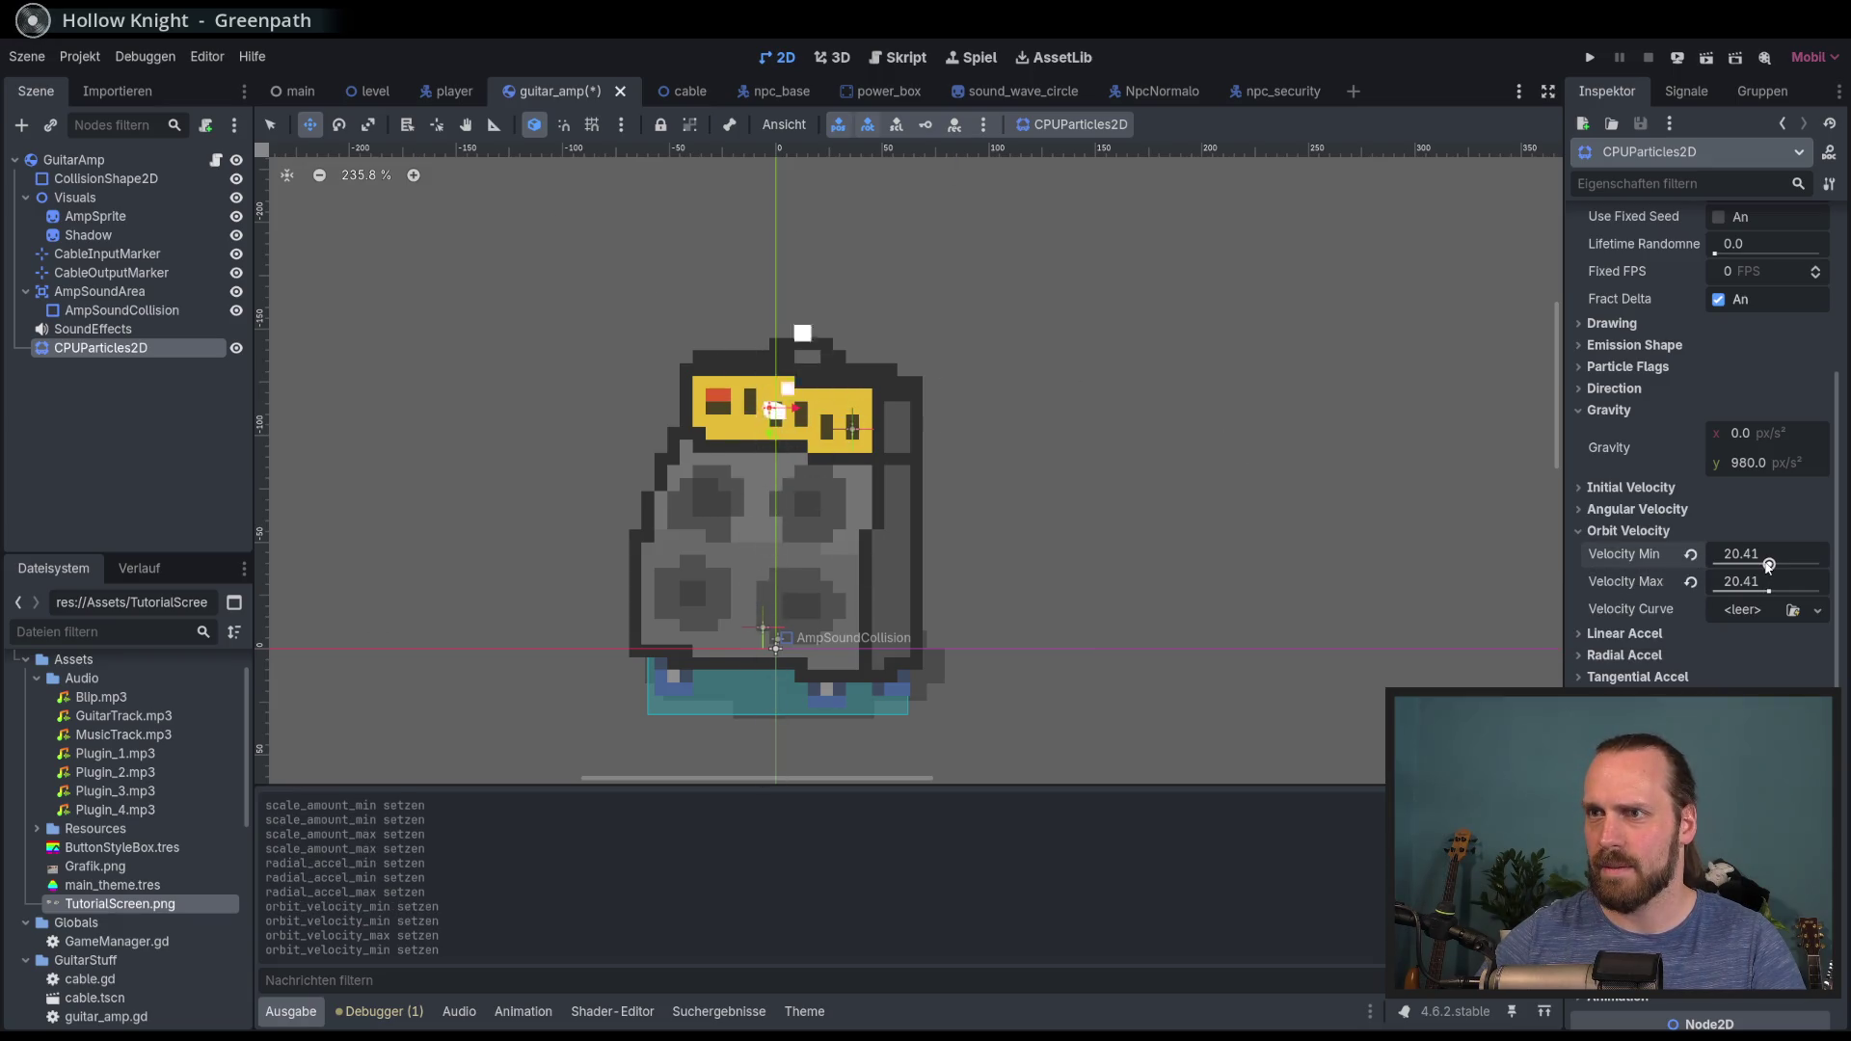
click(1690, 554)
click(1691, 582)
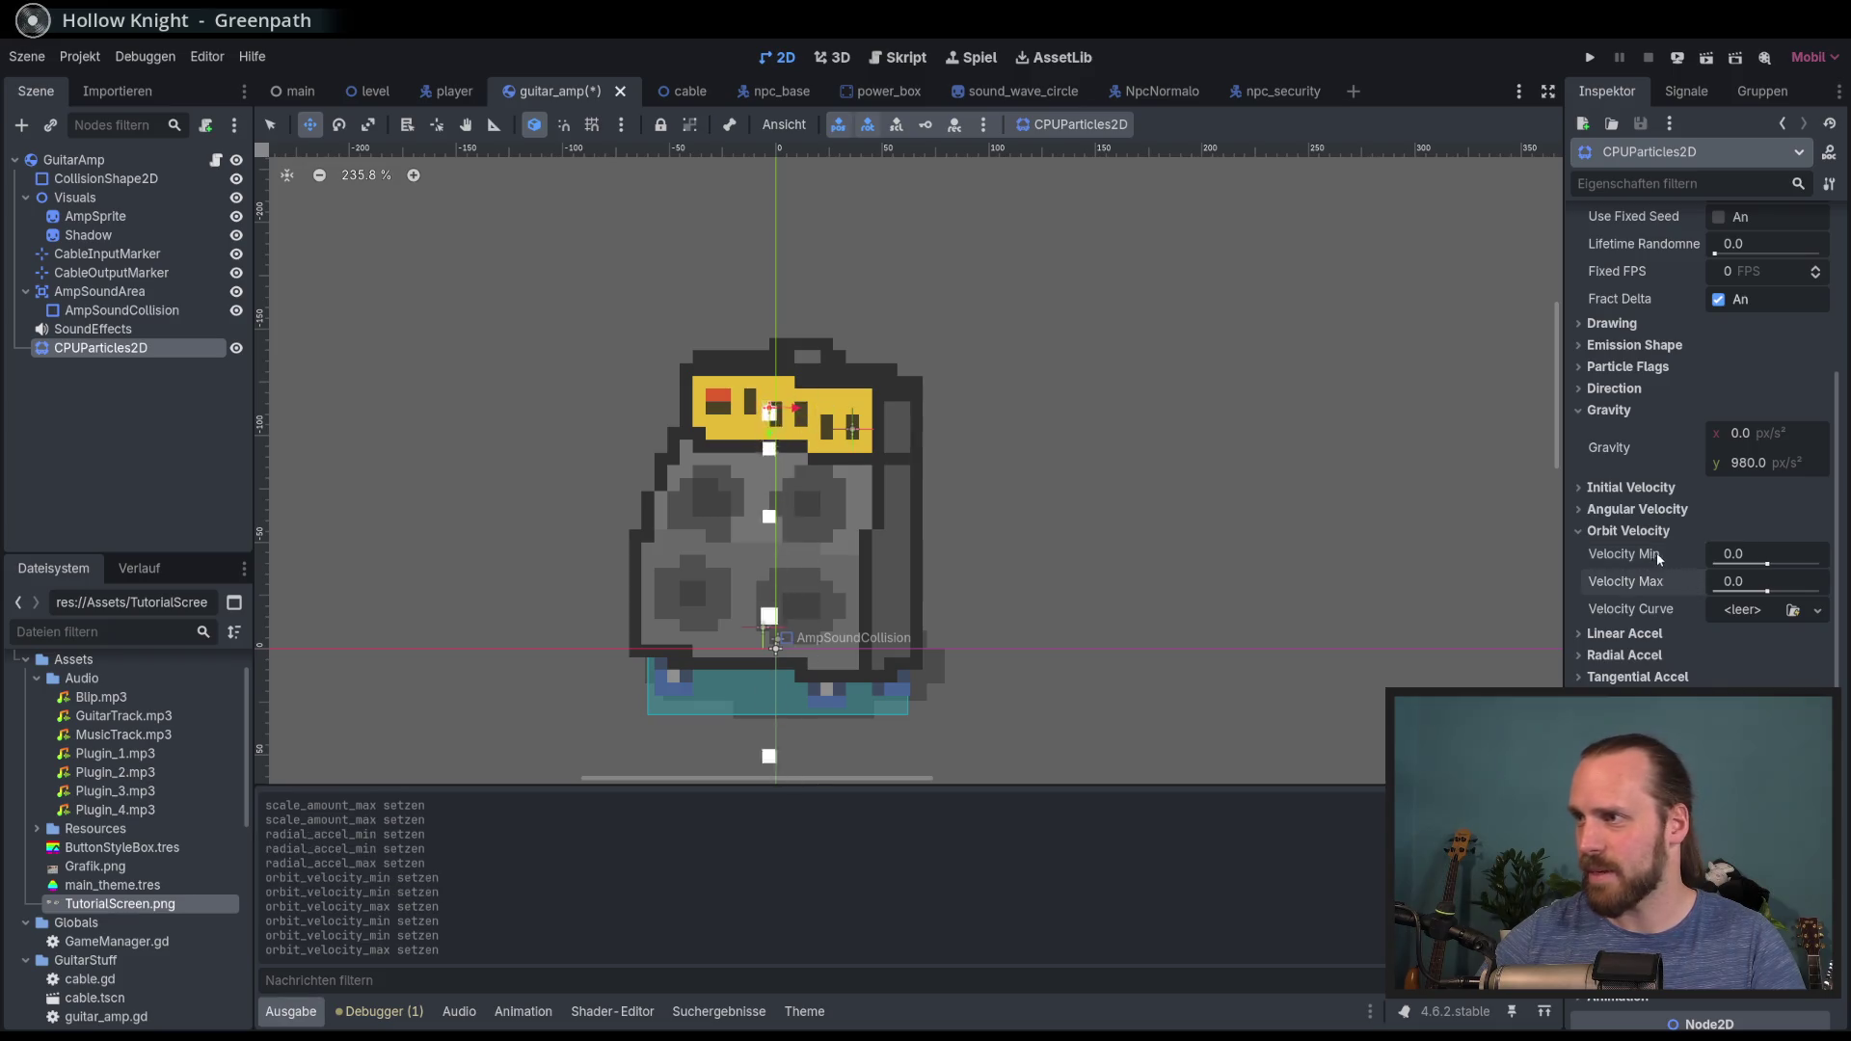
click(1586, 531)
Step: Make the particles spin with Angular Velocity Min -112.65 and Max 102.86
click(1639, 510)
drag(1762, 546, 1775, 546)
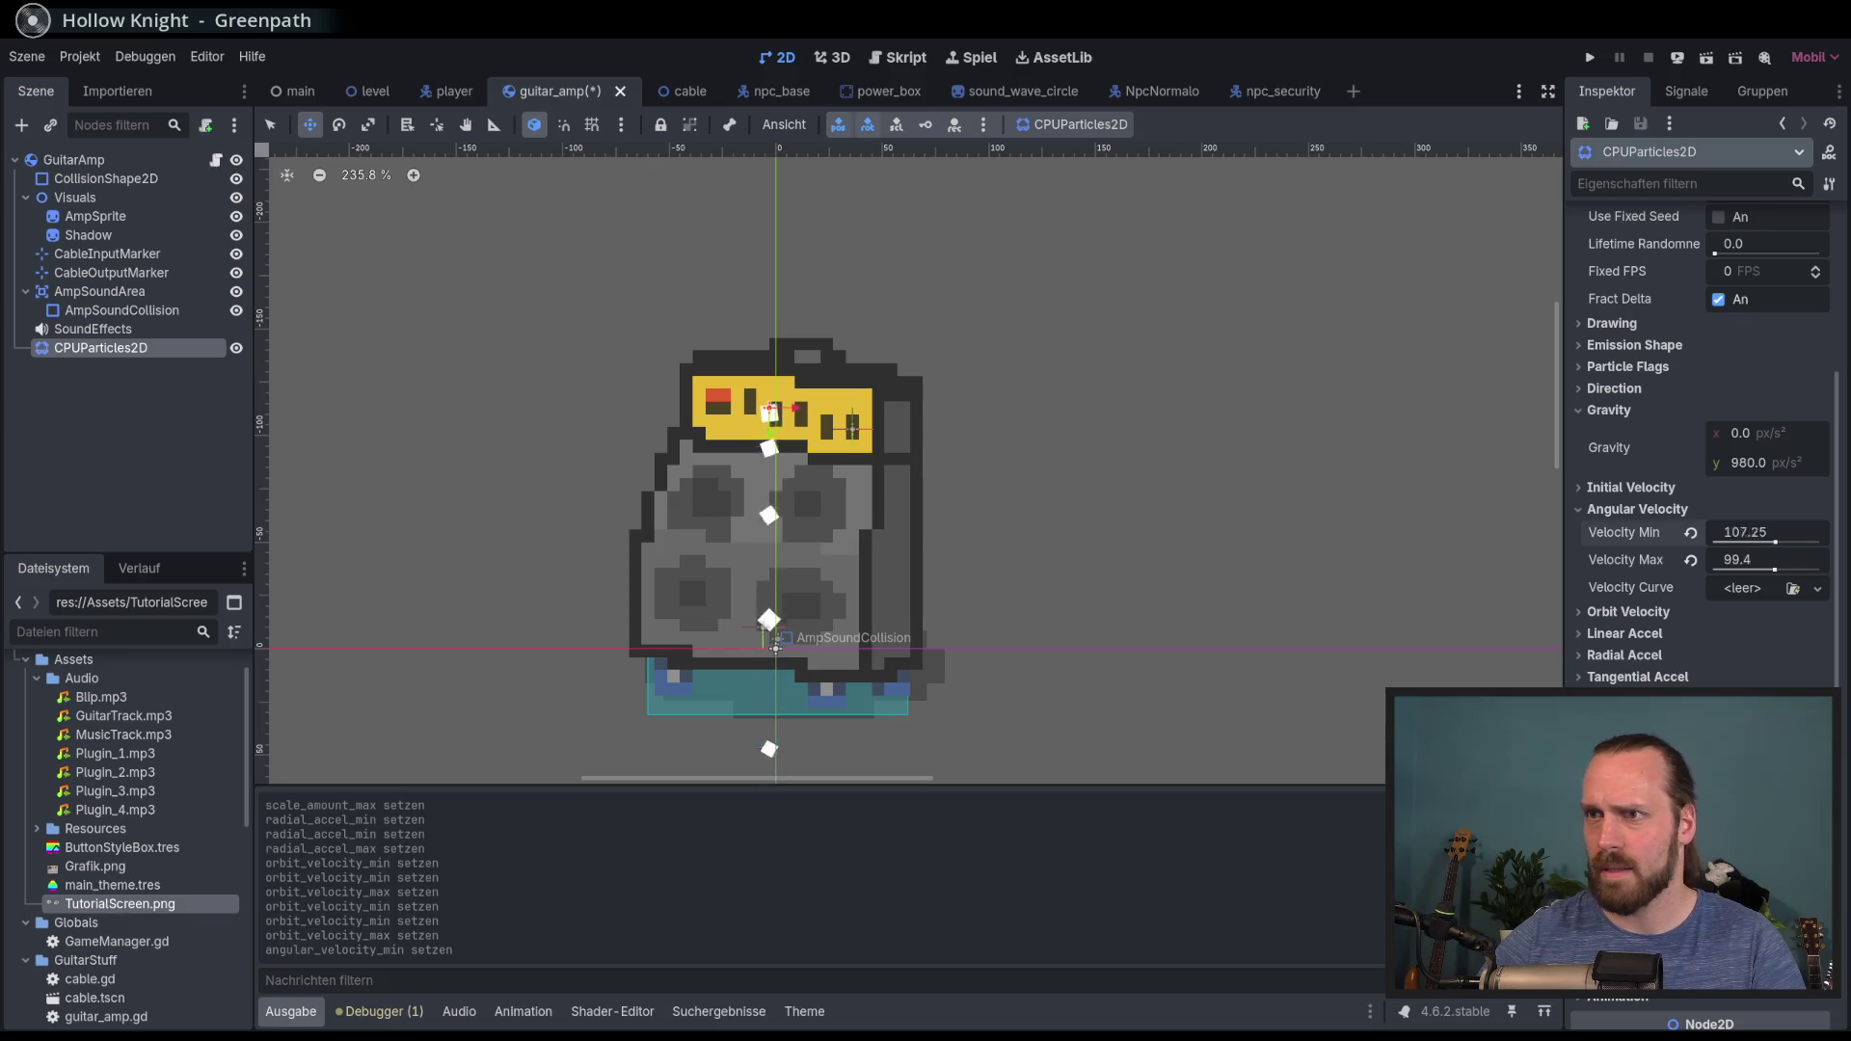
click(1691, 534)
click(1691, 560)
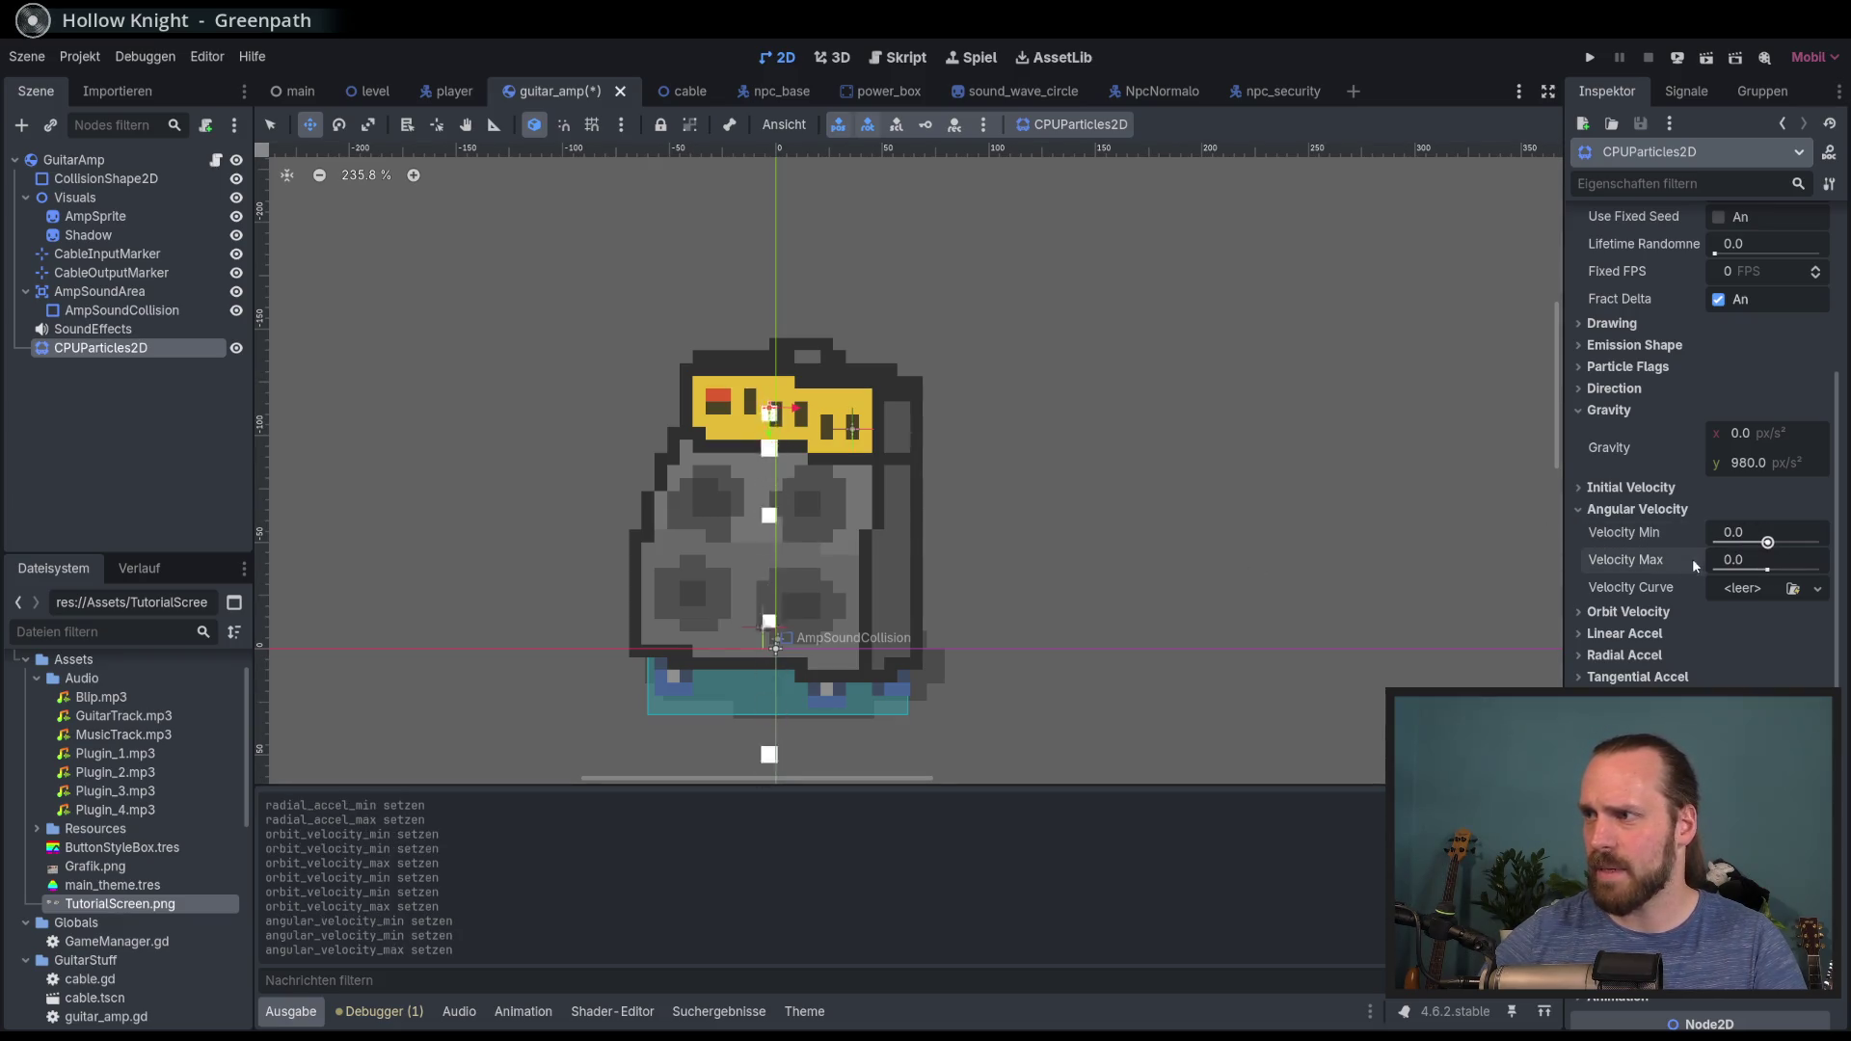
click(1767, 543)
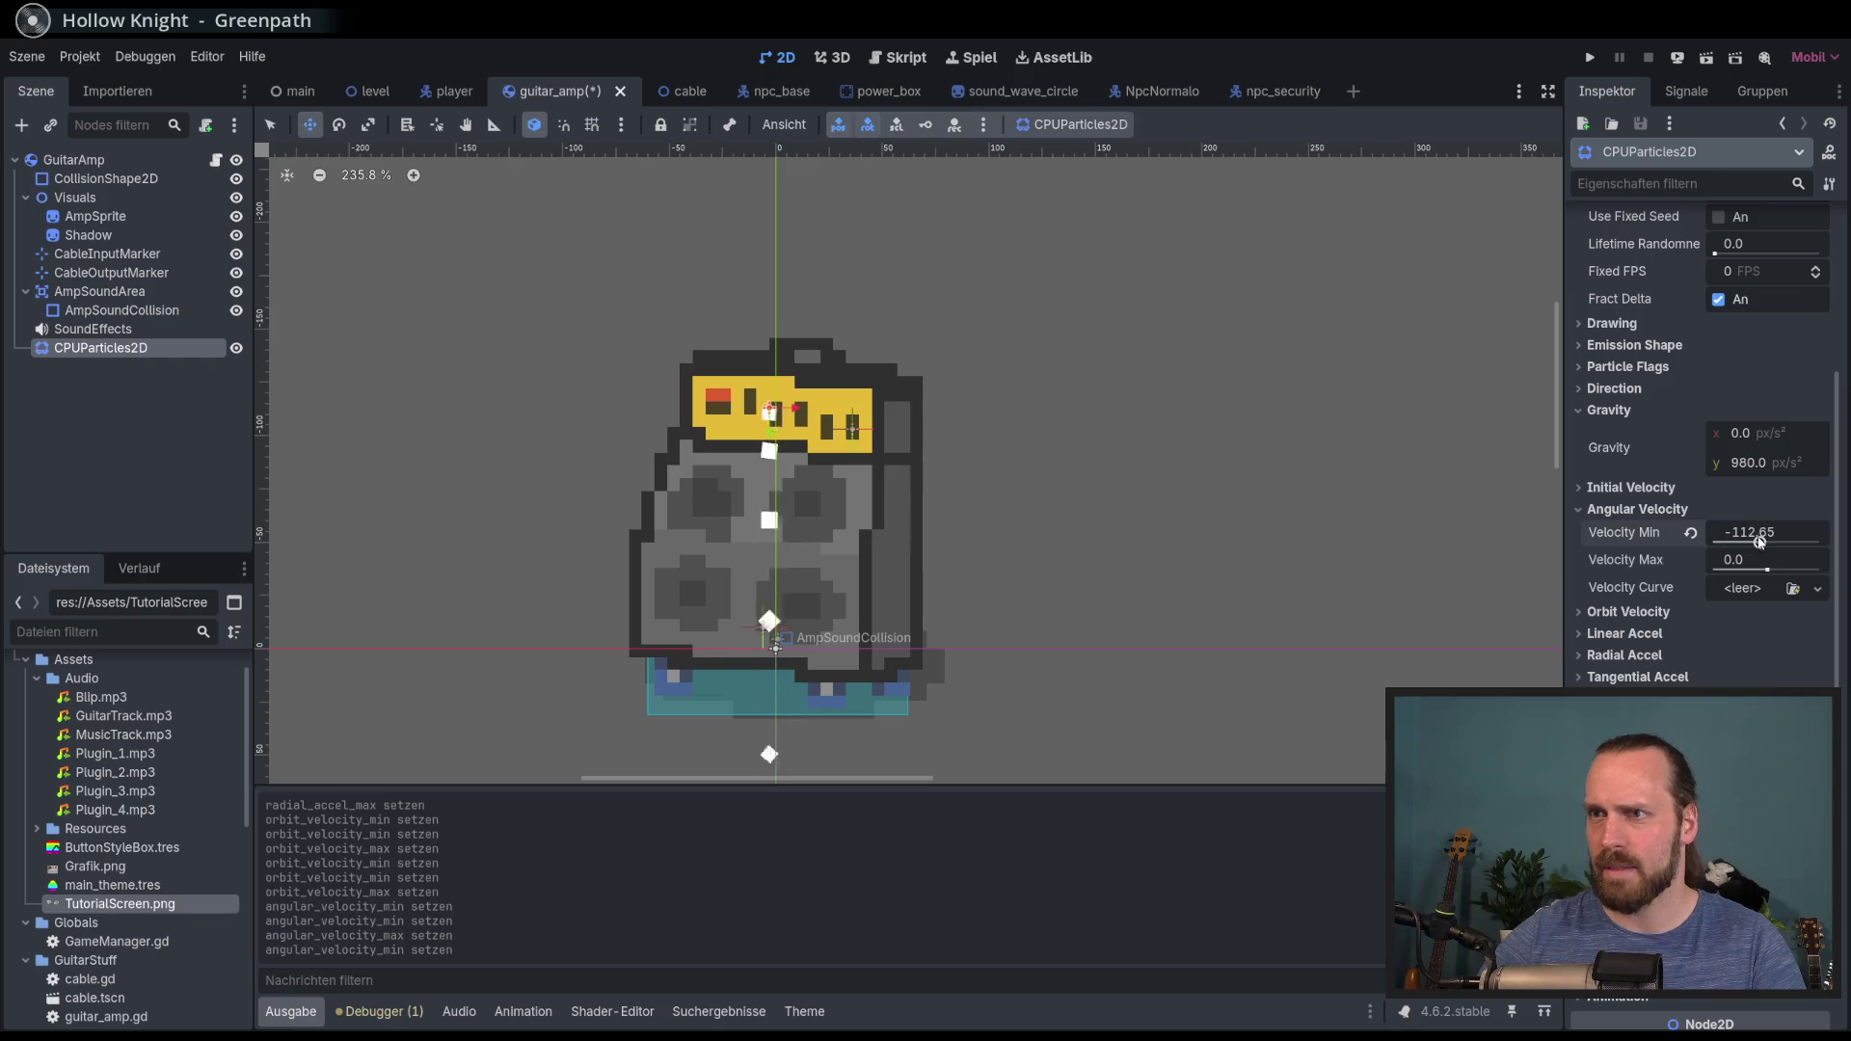
drag(1768, 570, 1782, 571)
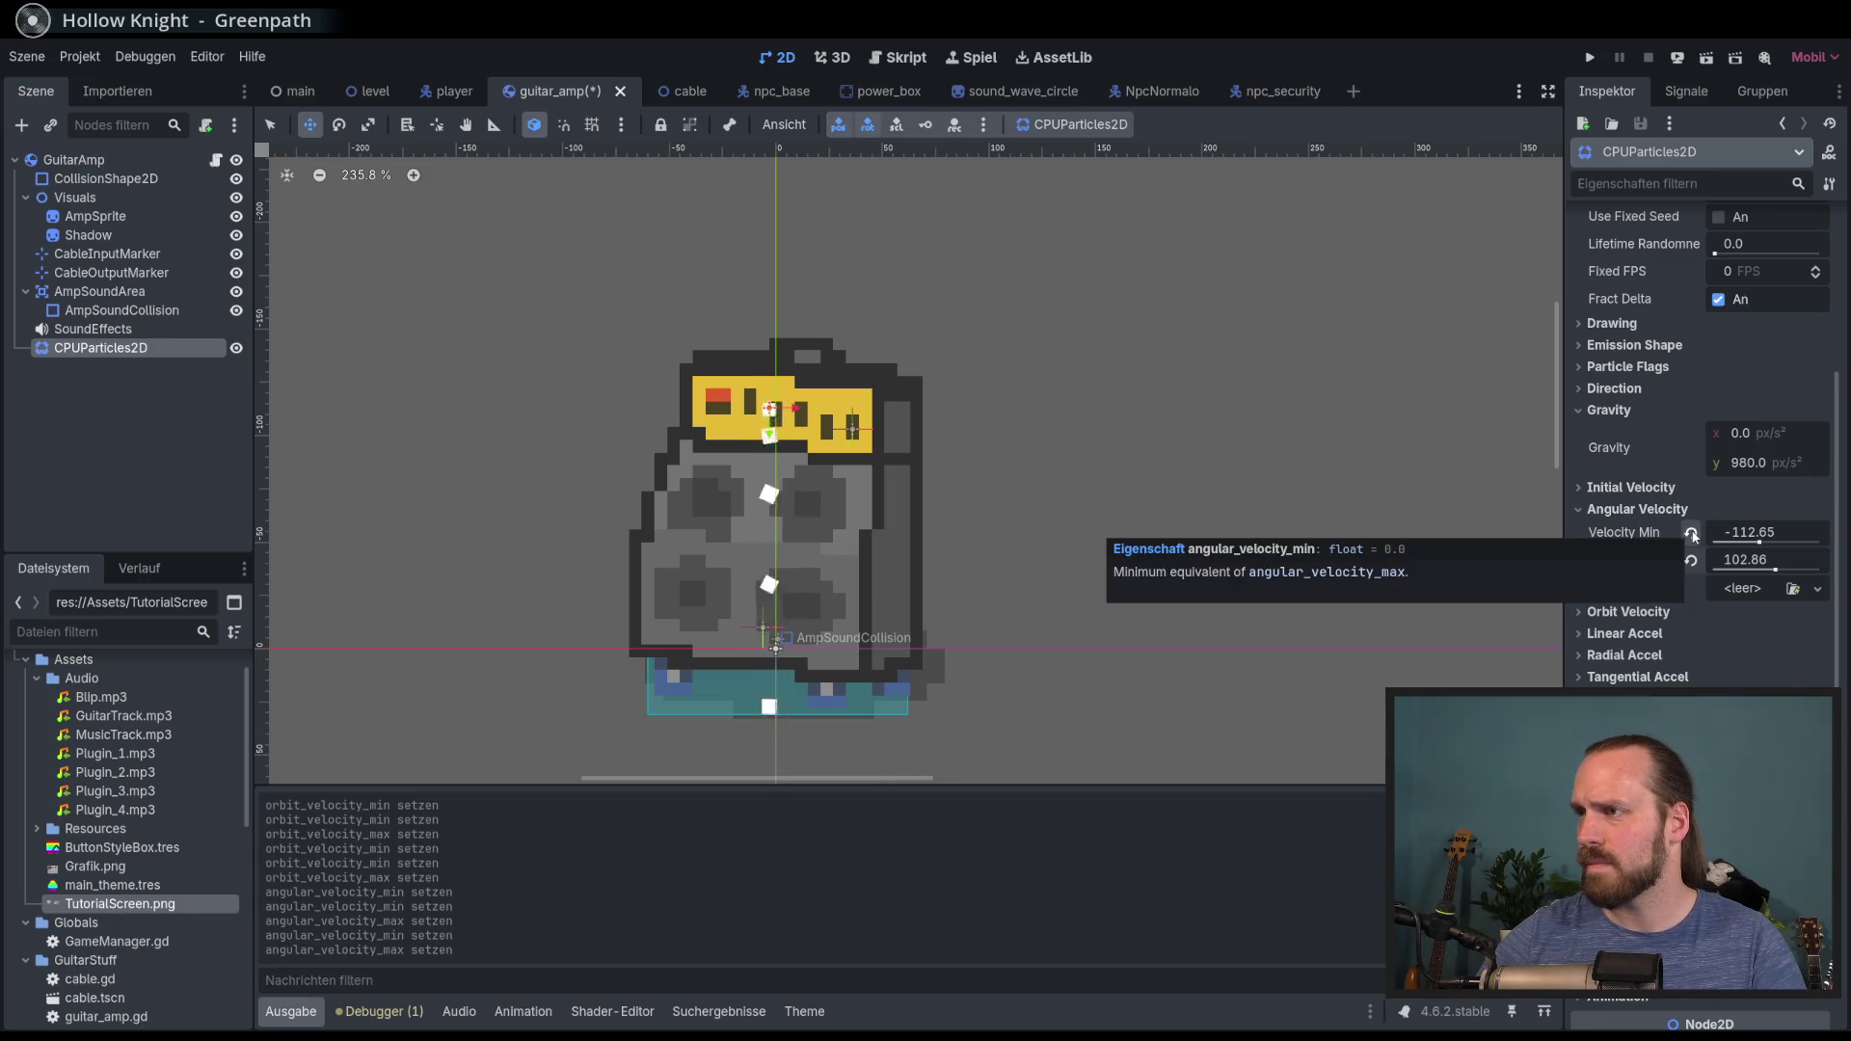
scroll(1669, 531, up, 5)
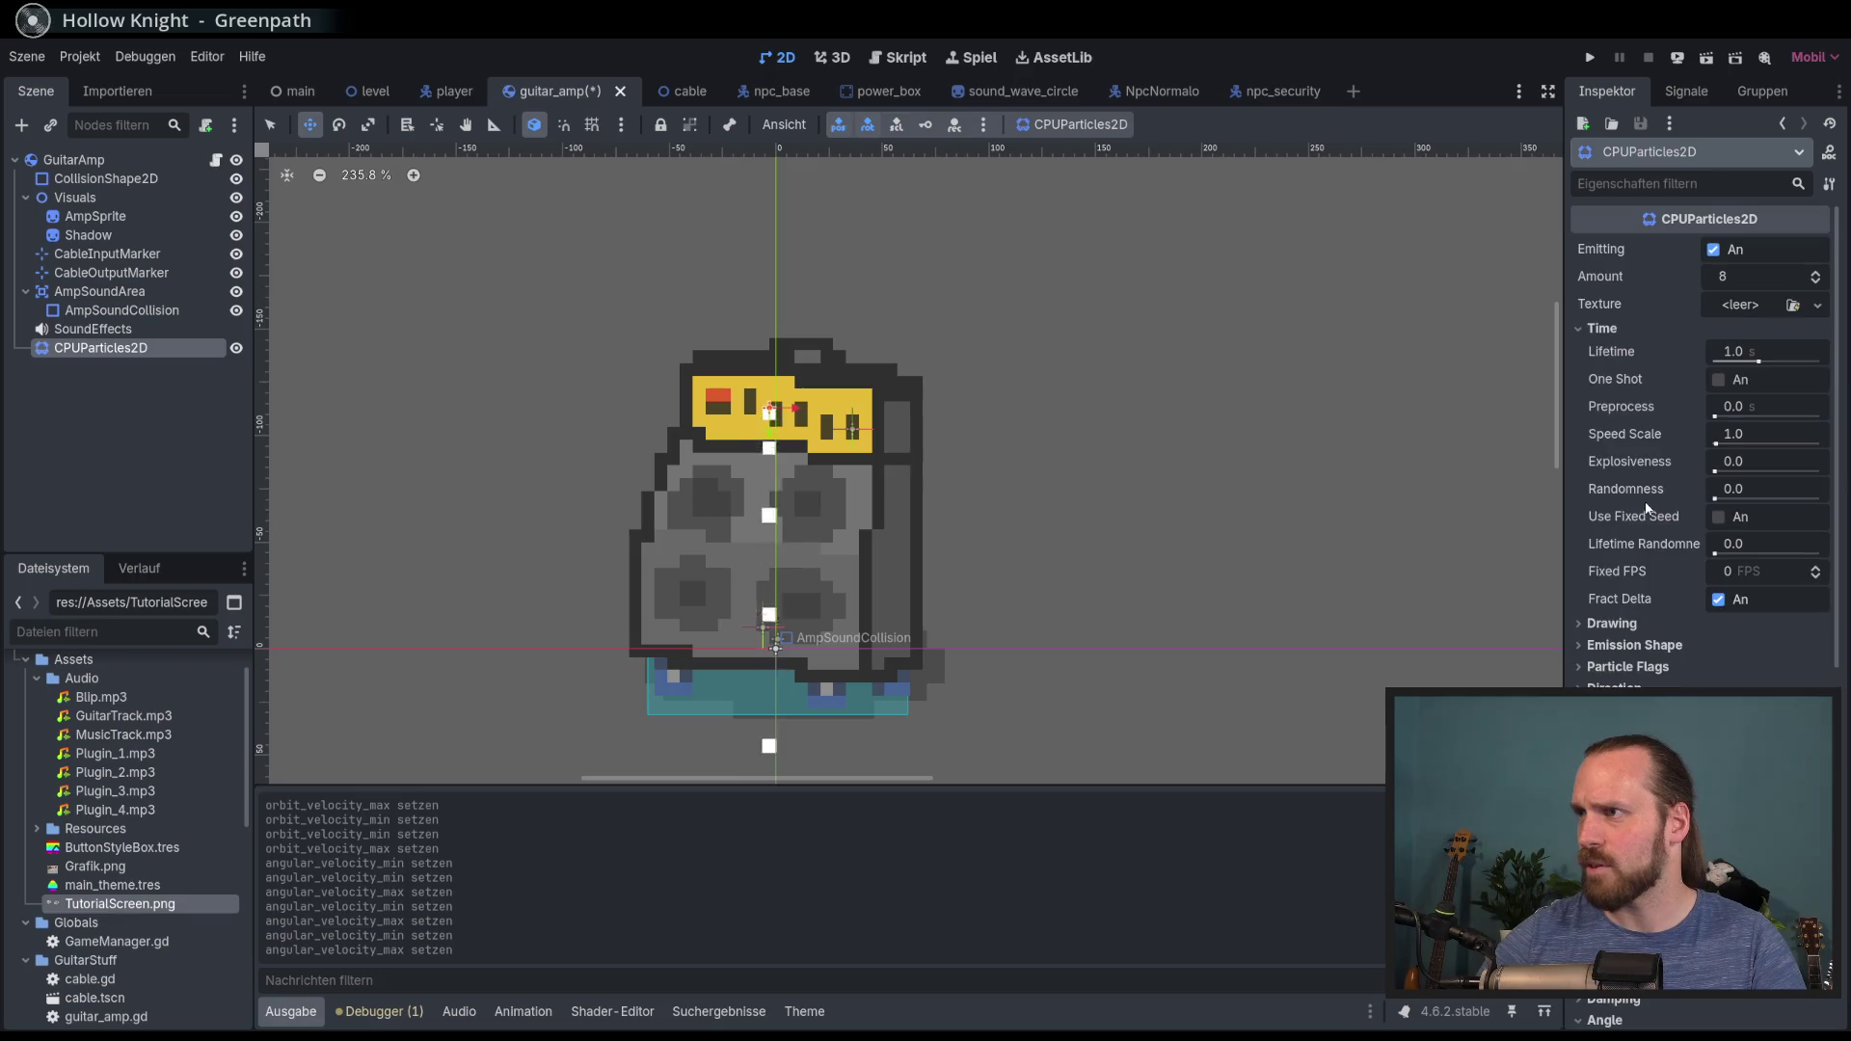
Step: Toggle One Shot on the amp's particles and preview the burst via Emitting
scroll(1661, 540, down, 2)
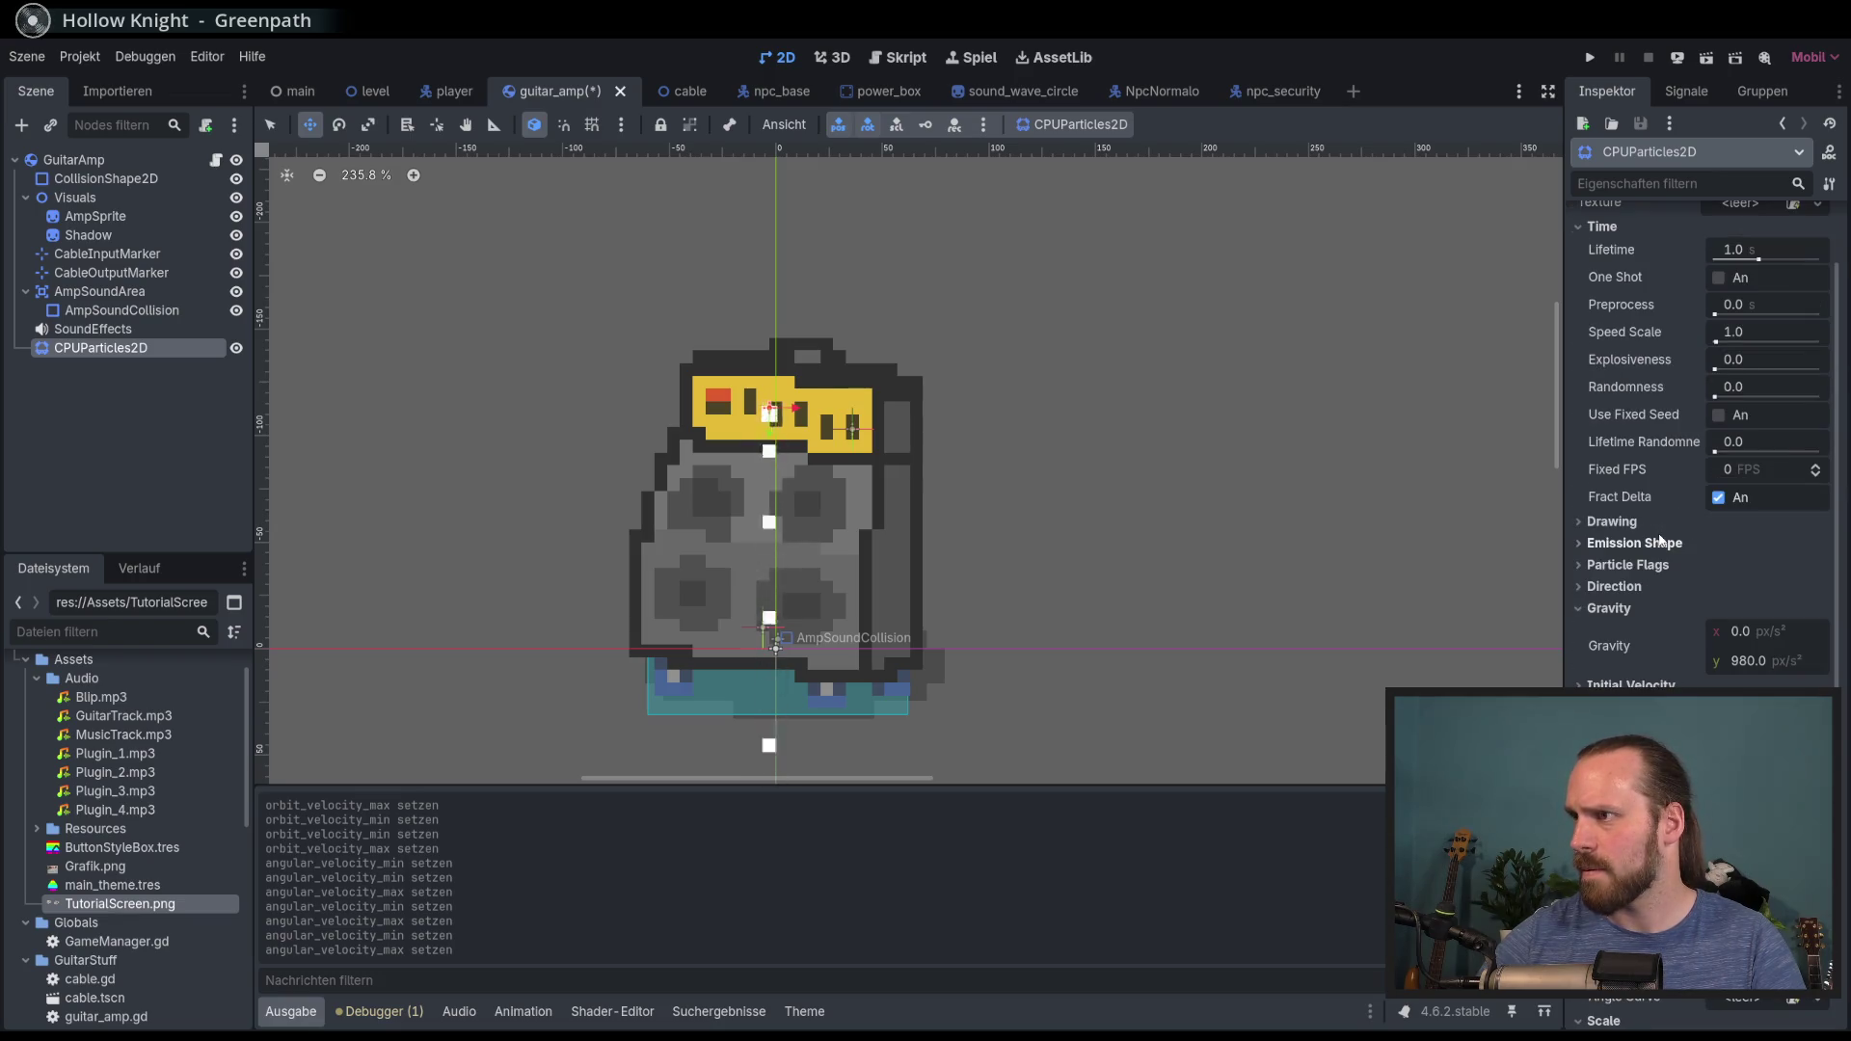
scroll(1661, 540, down, 4)
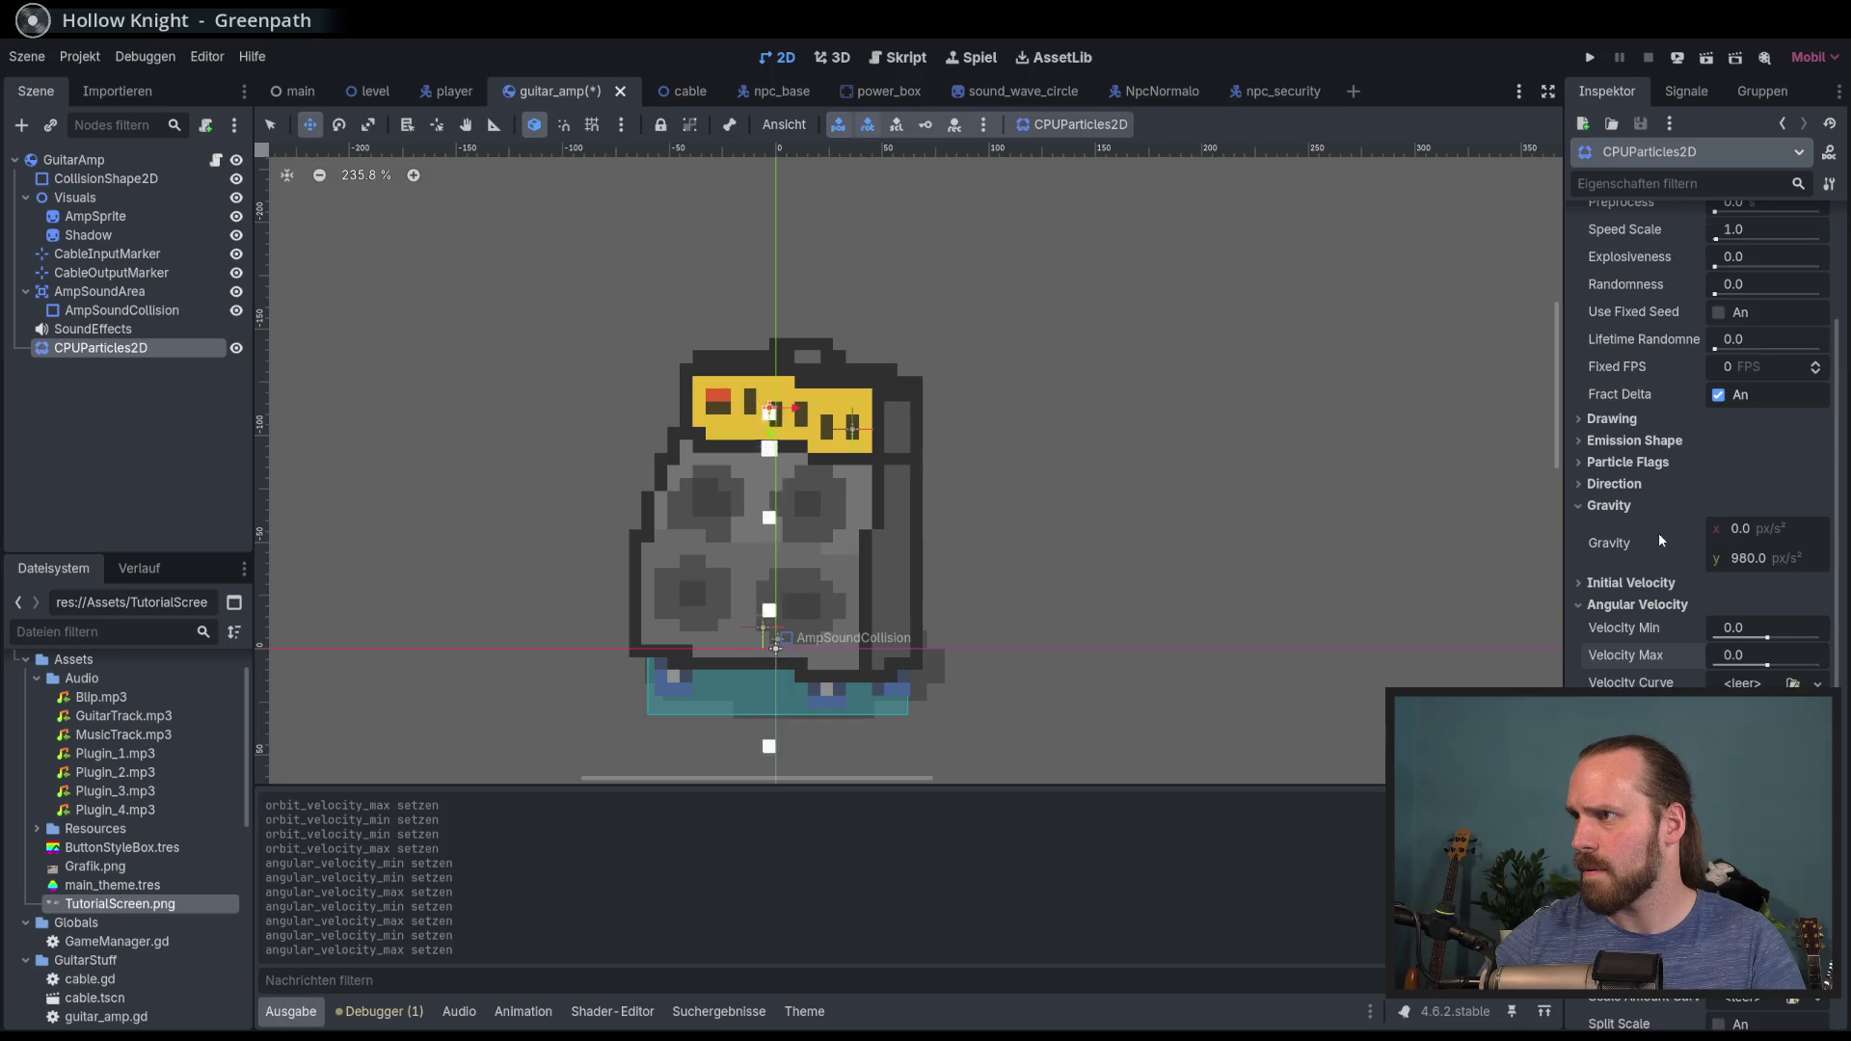
scroll(1736, 663, up, 6)
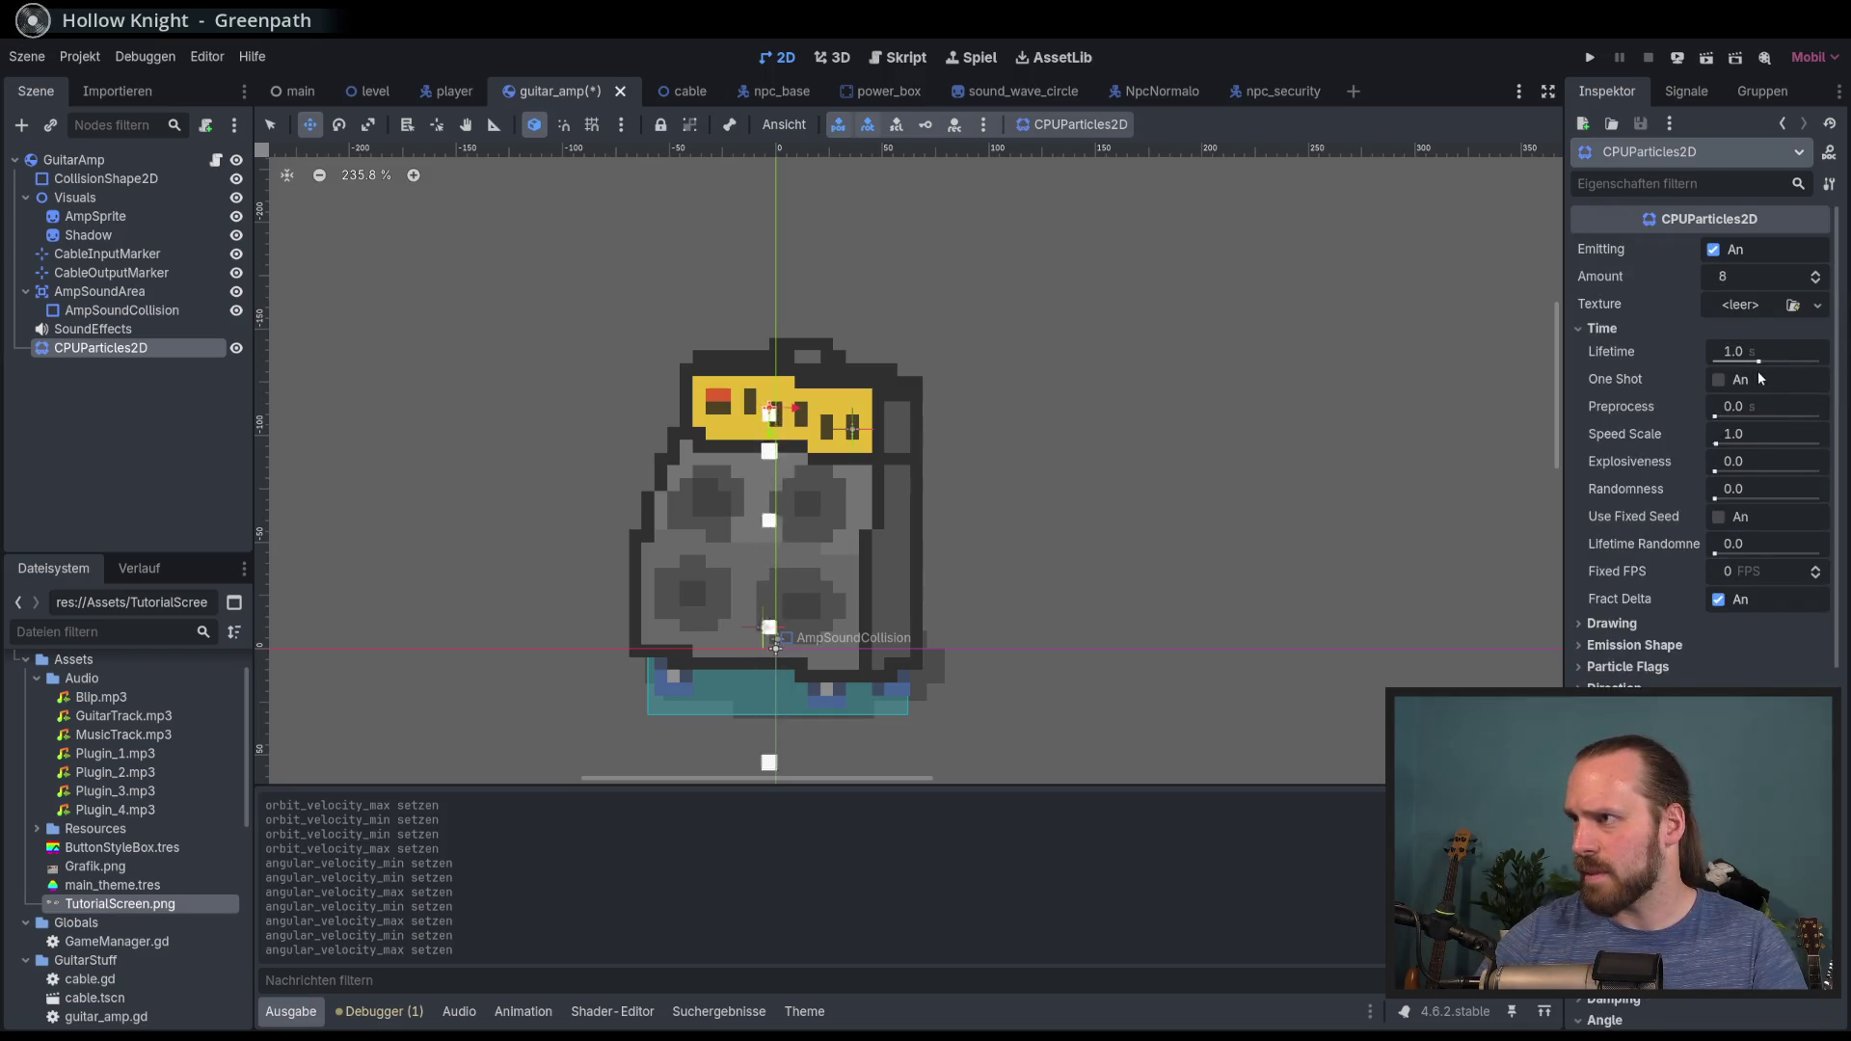
click(1716, 384)
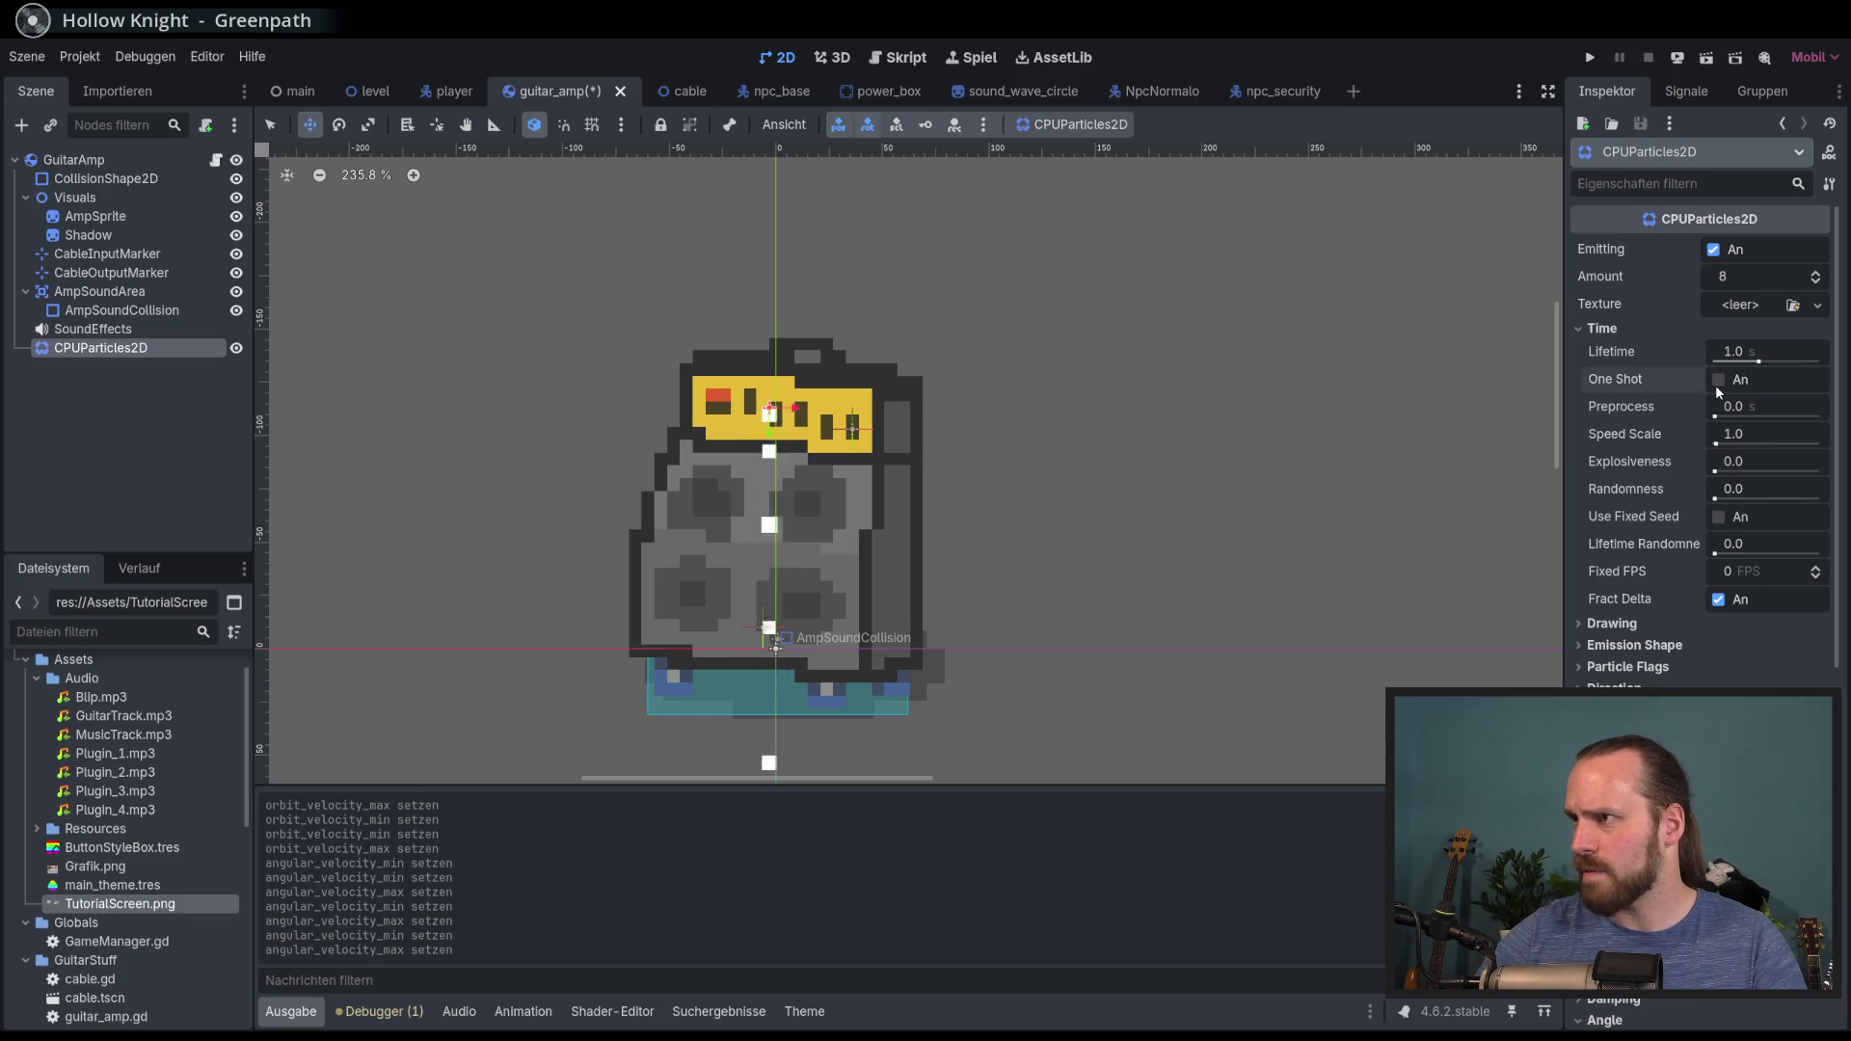
click(1718, 382)
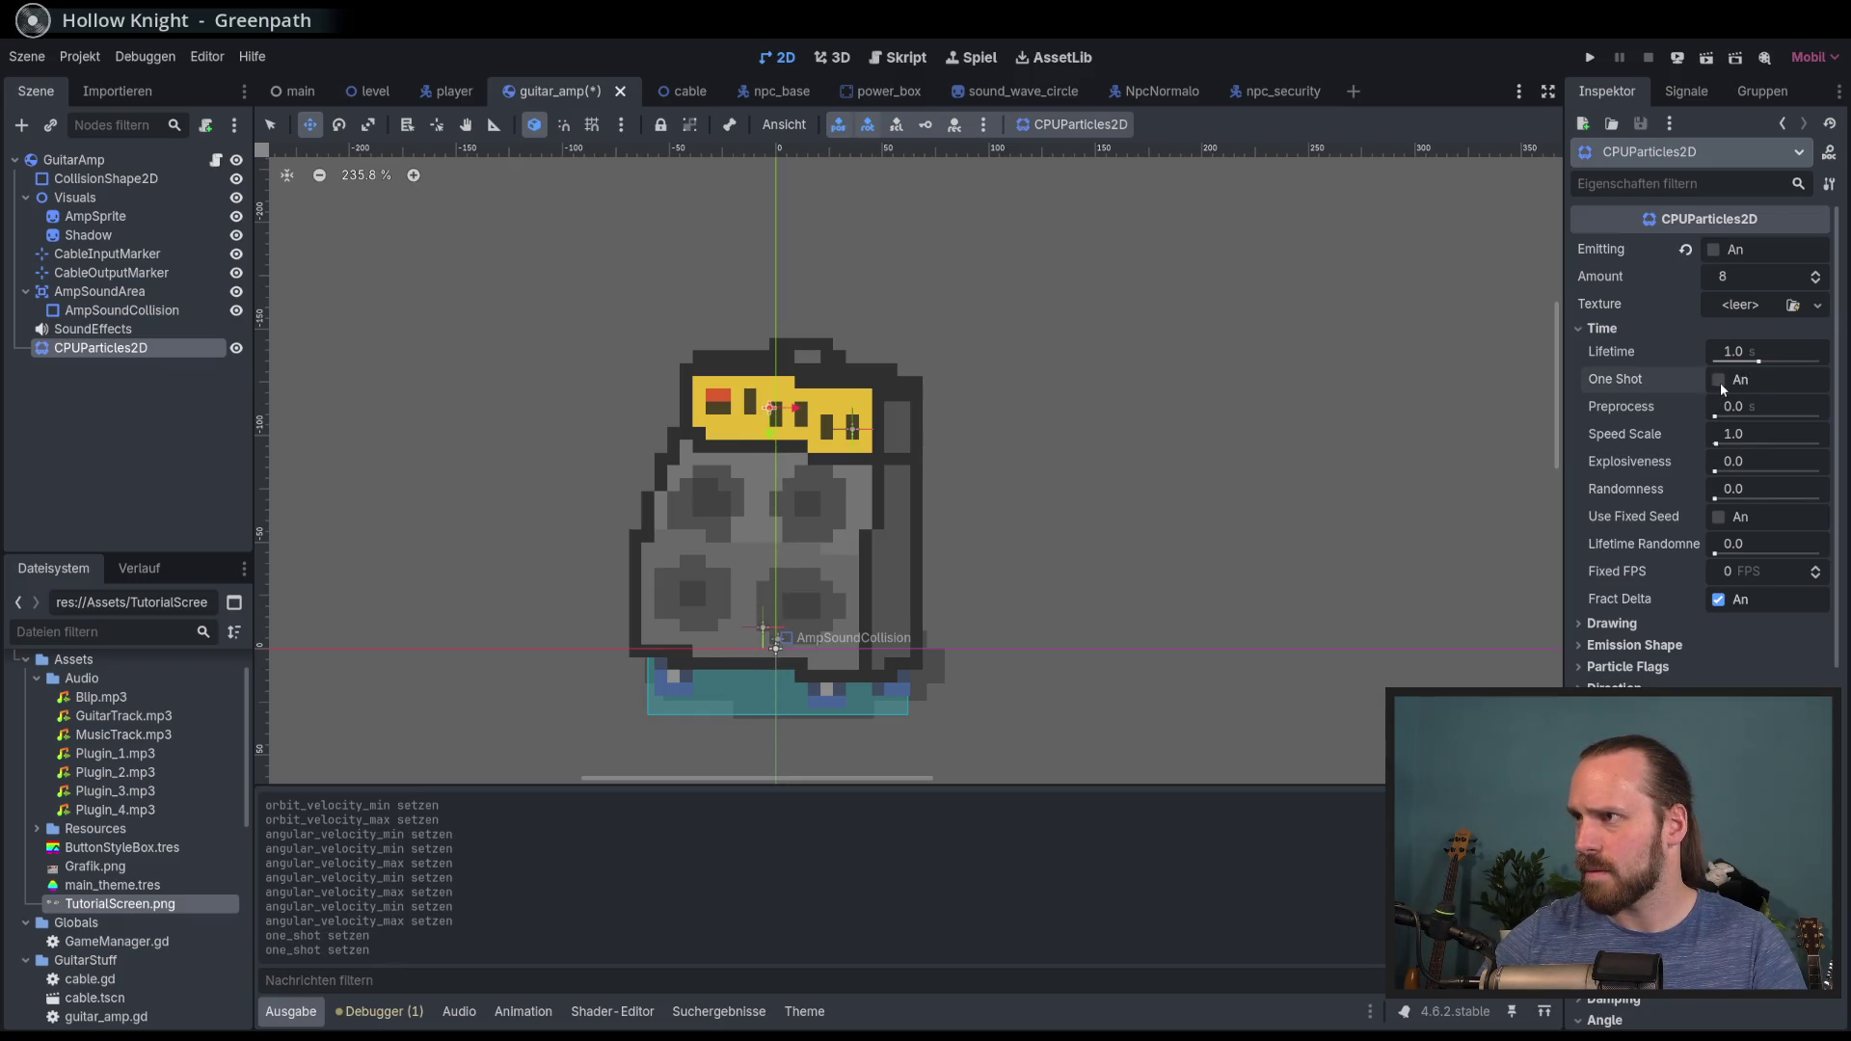
click(1715, 251)
click(1714, 251)
Step: Try particle lifetimes of 0.1 s and 0.3 s, settling on 0.2 s
click(1752, 349)
text(0.1)
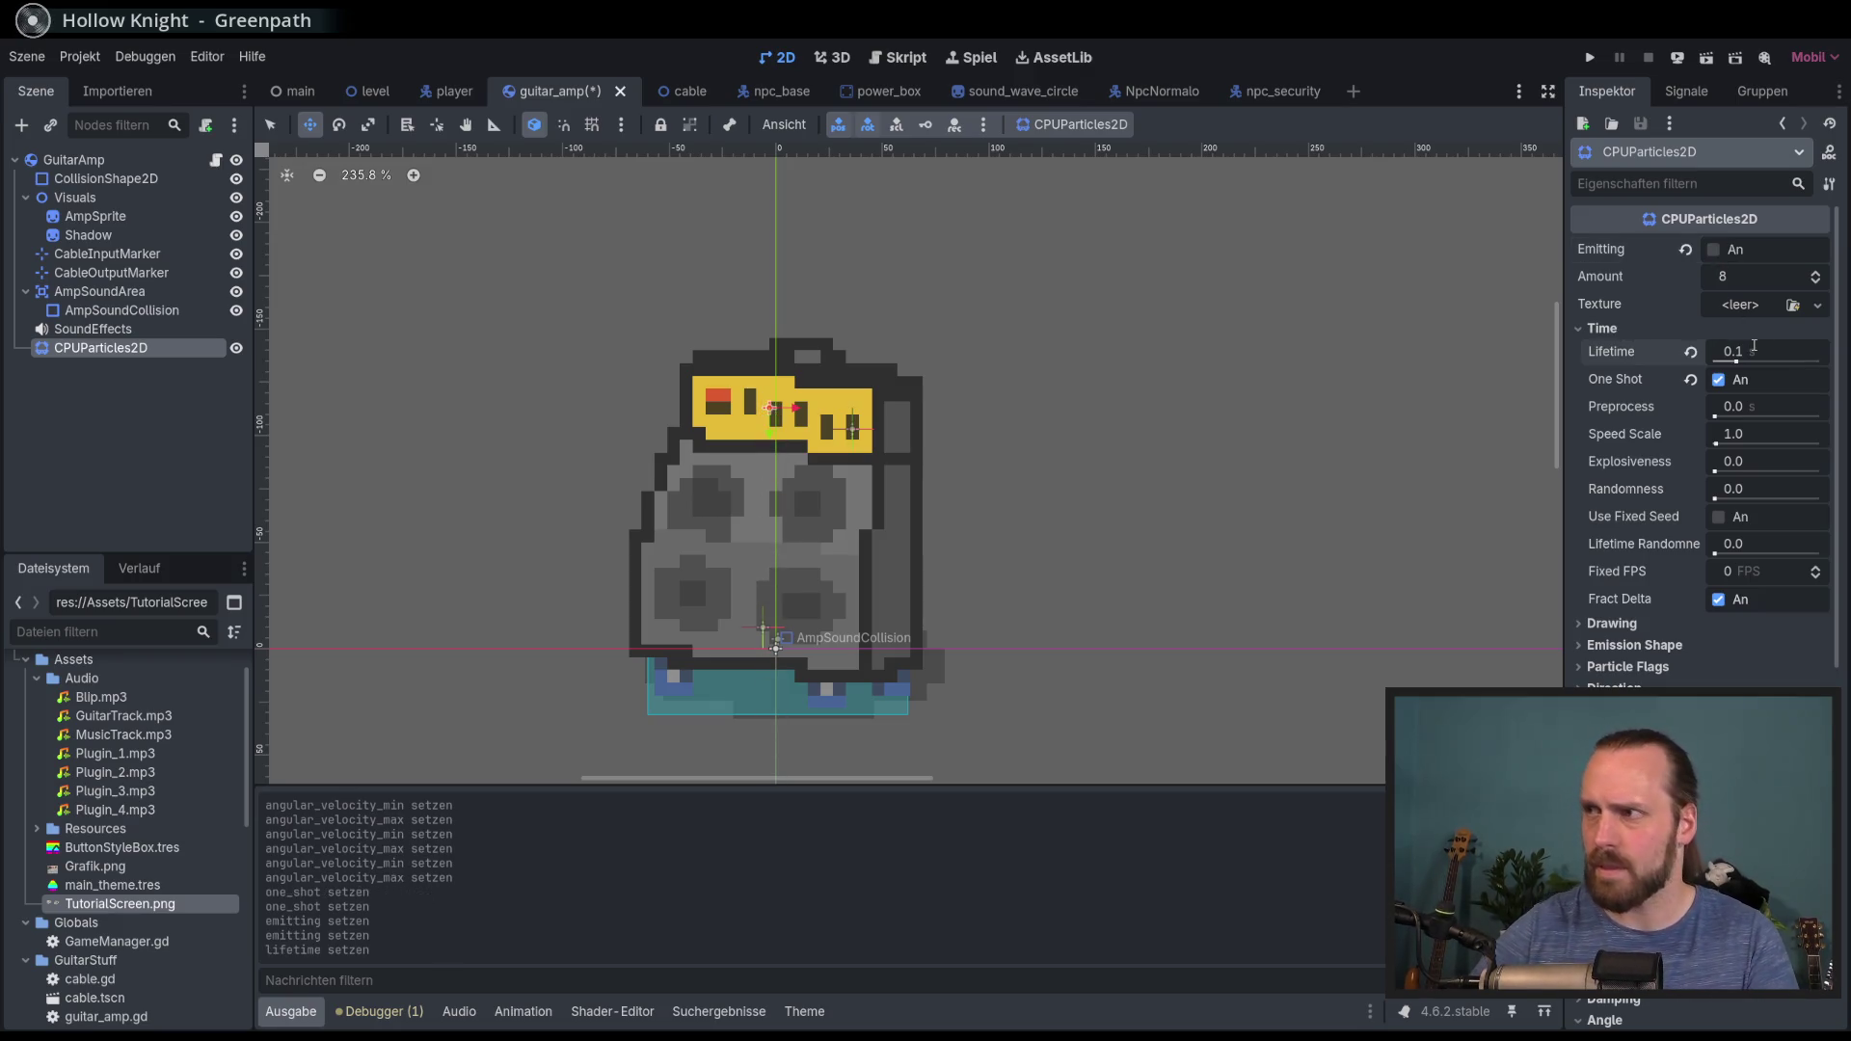
click(1714, 250)
click(1716, 251)
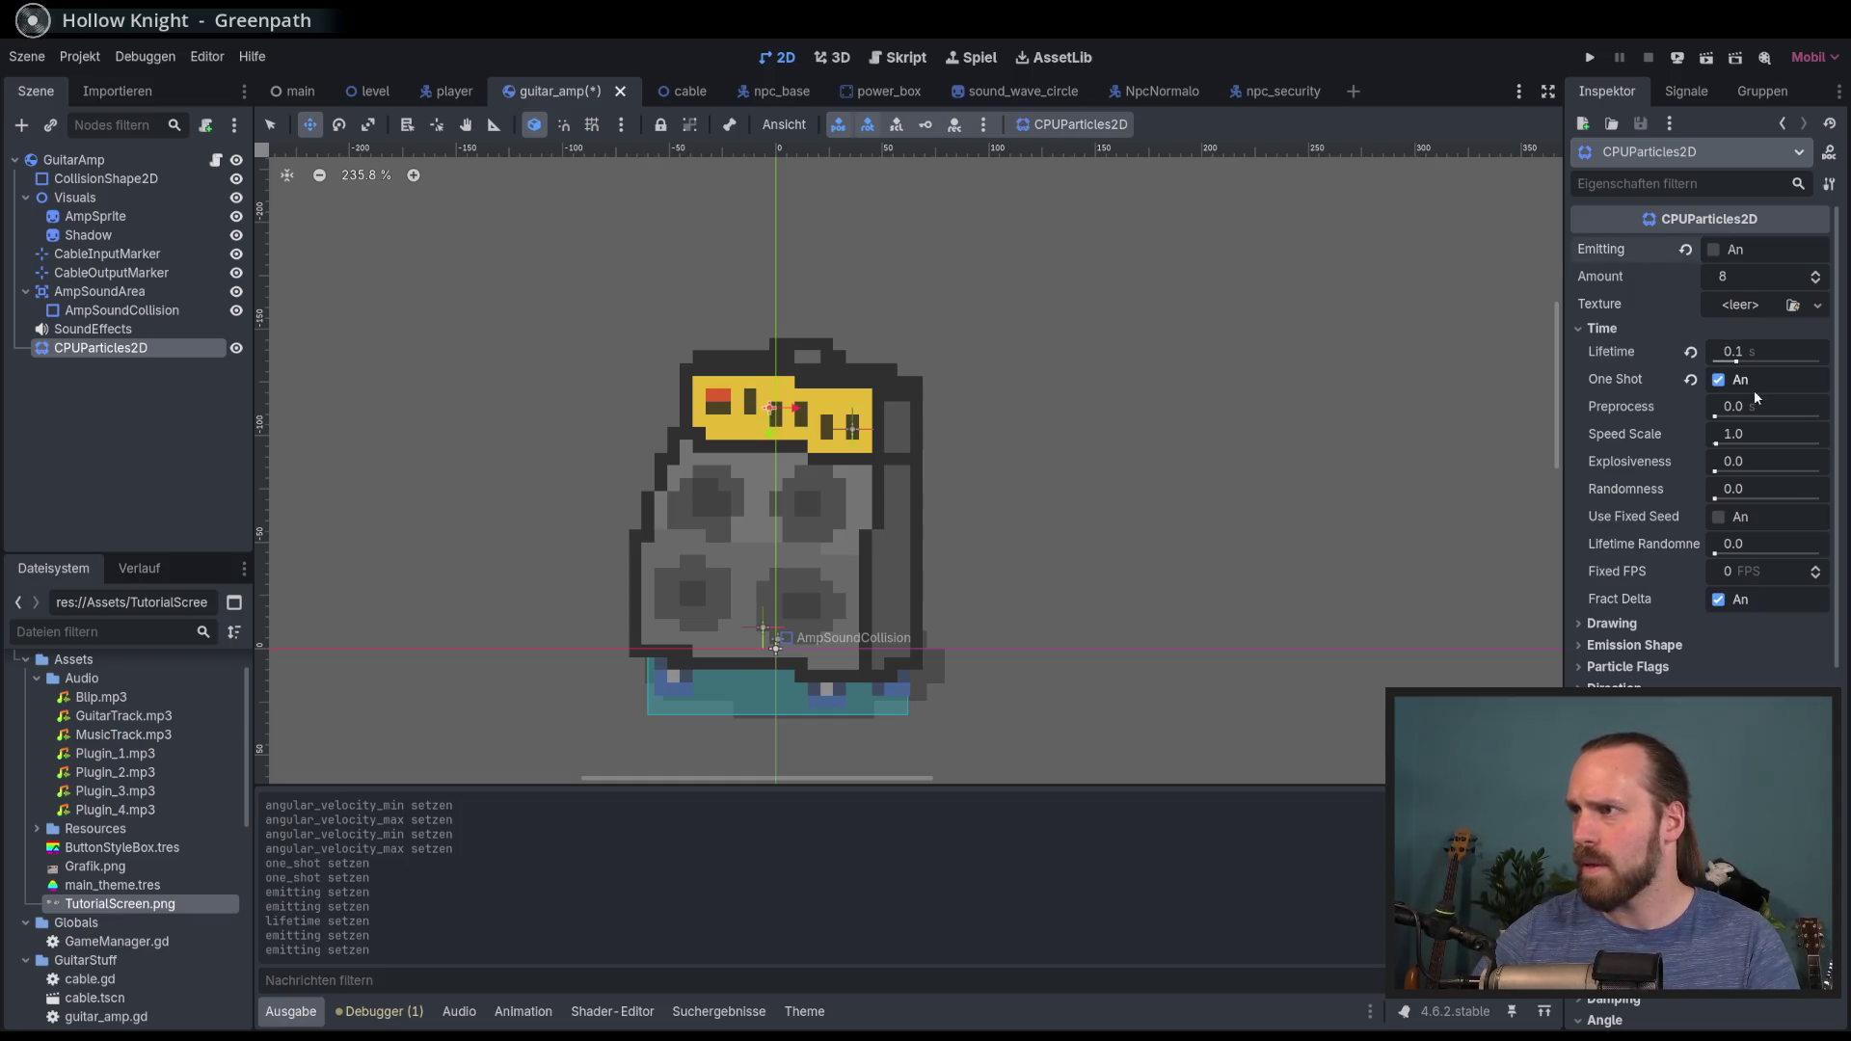
click(1738, 360)
text(0.)
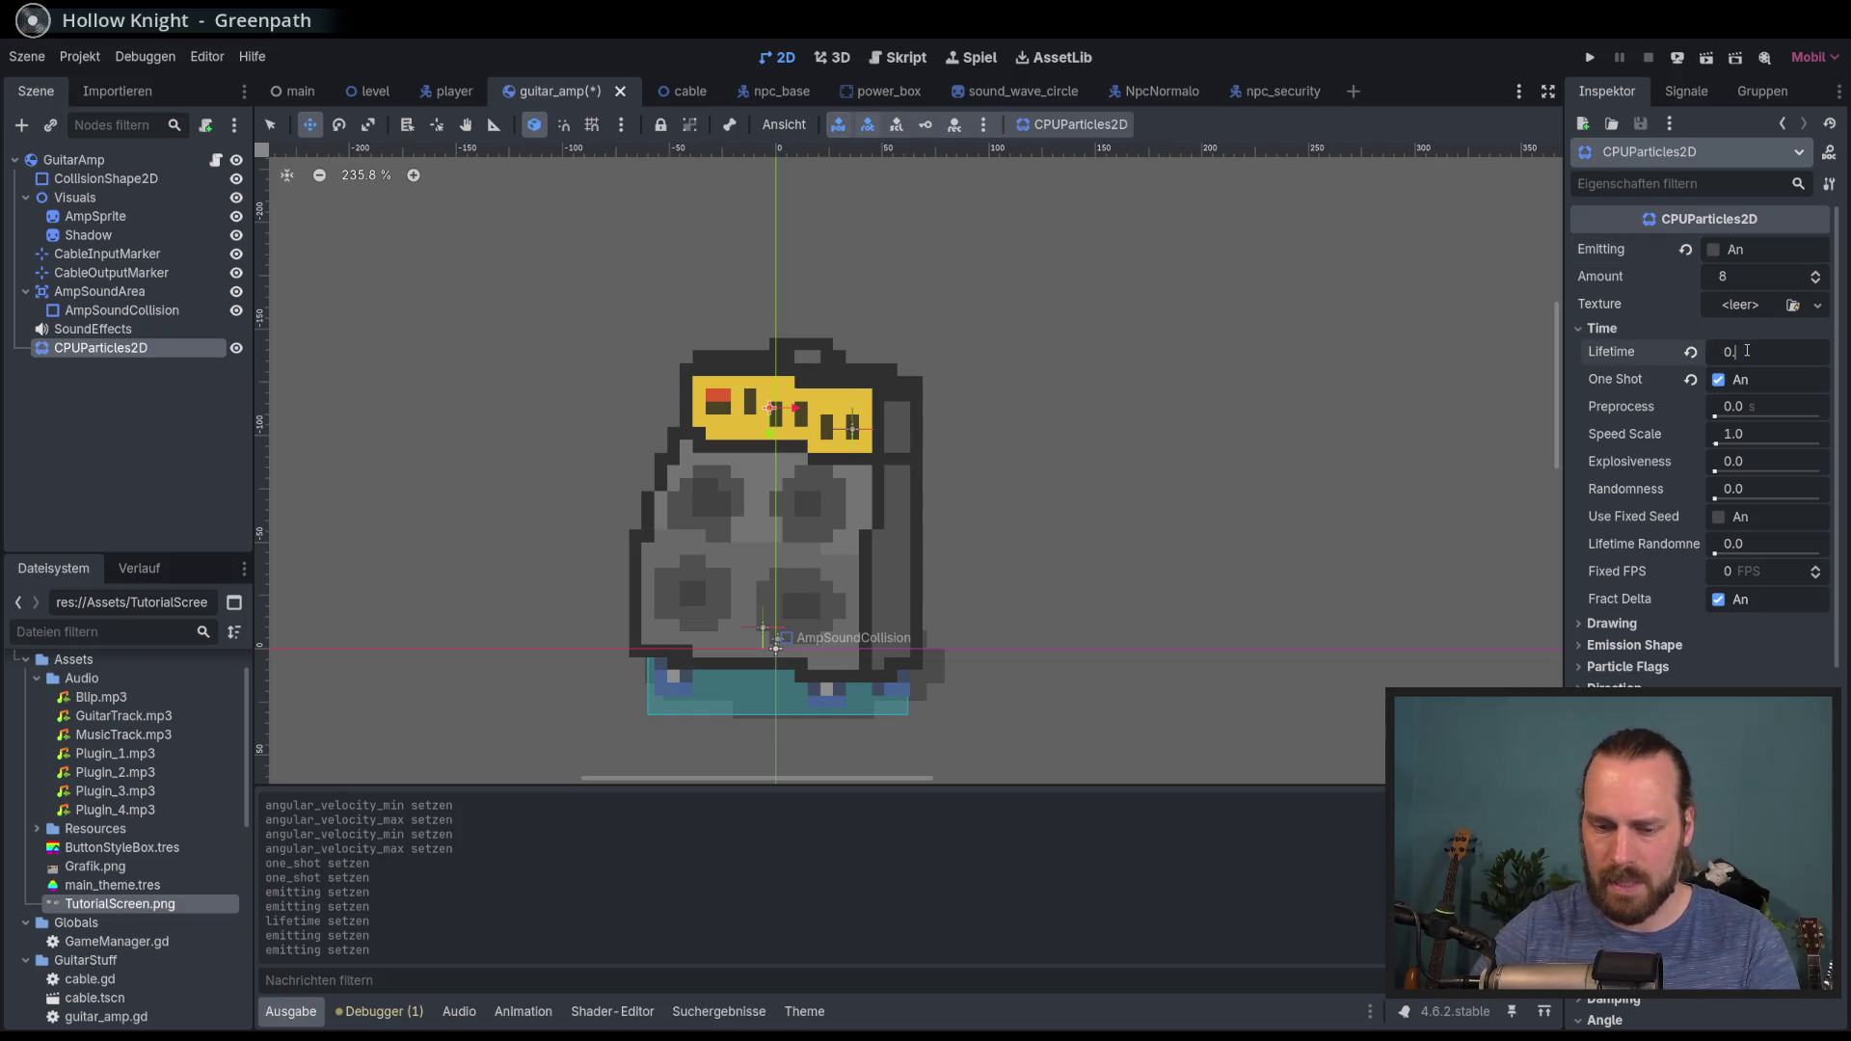
text(3)
click(1687, 252)
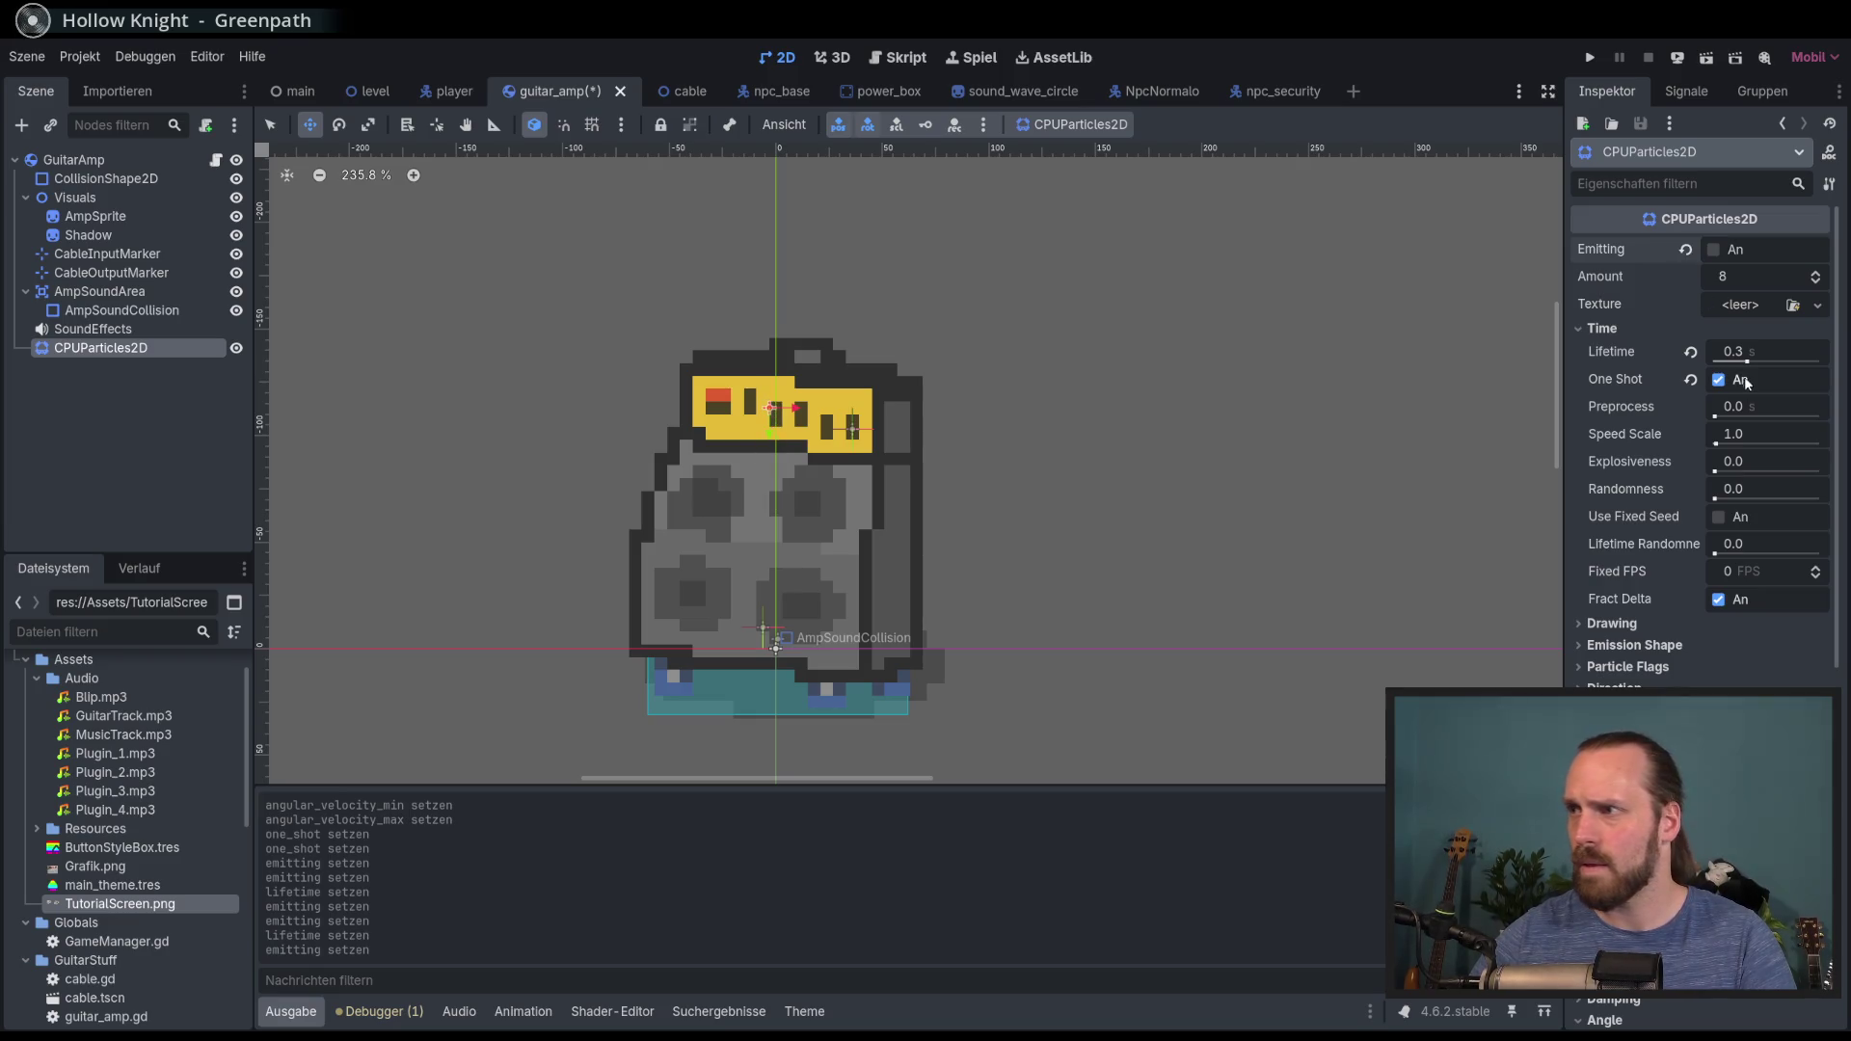
drag(1763, 349, 1746, 349)
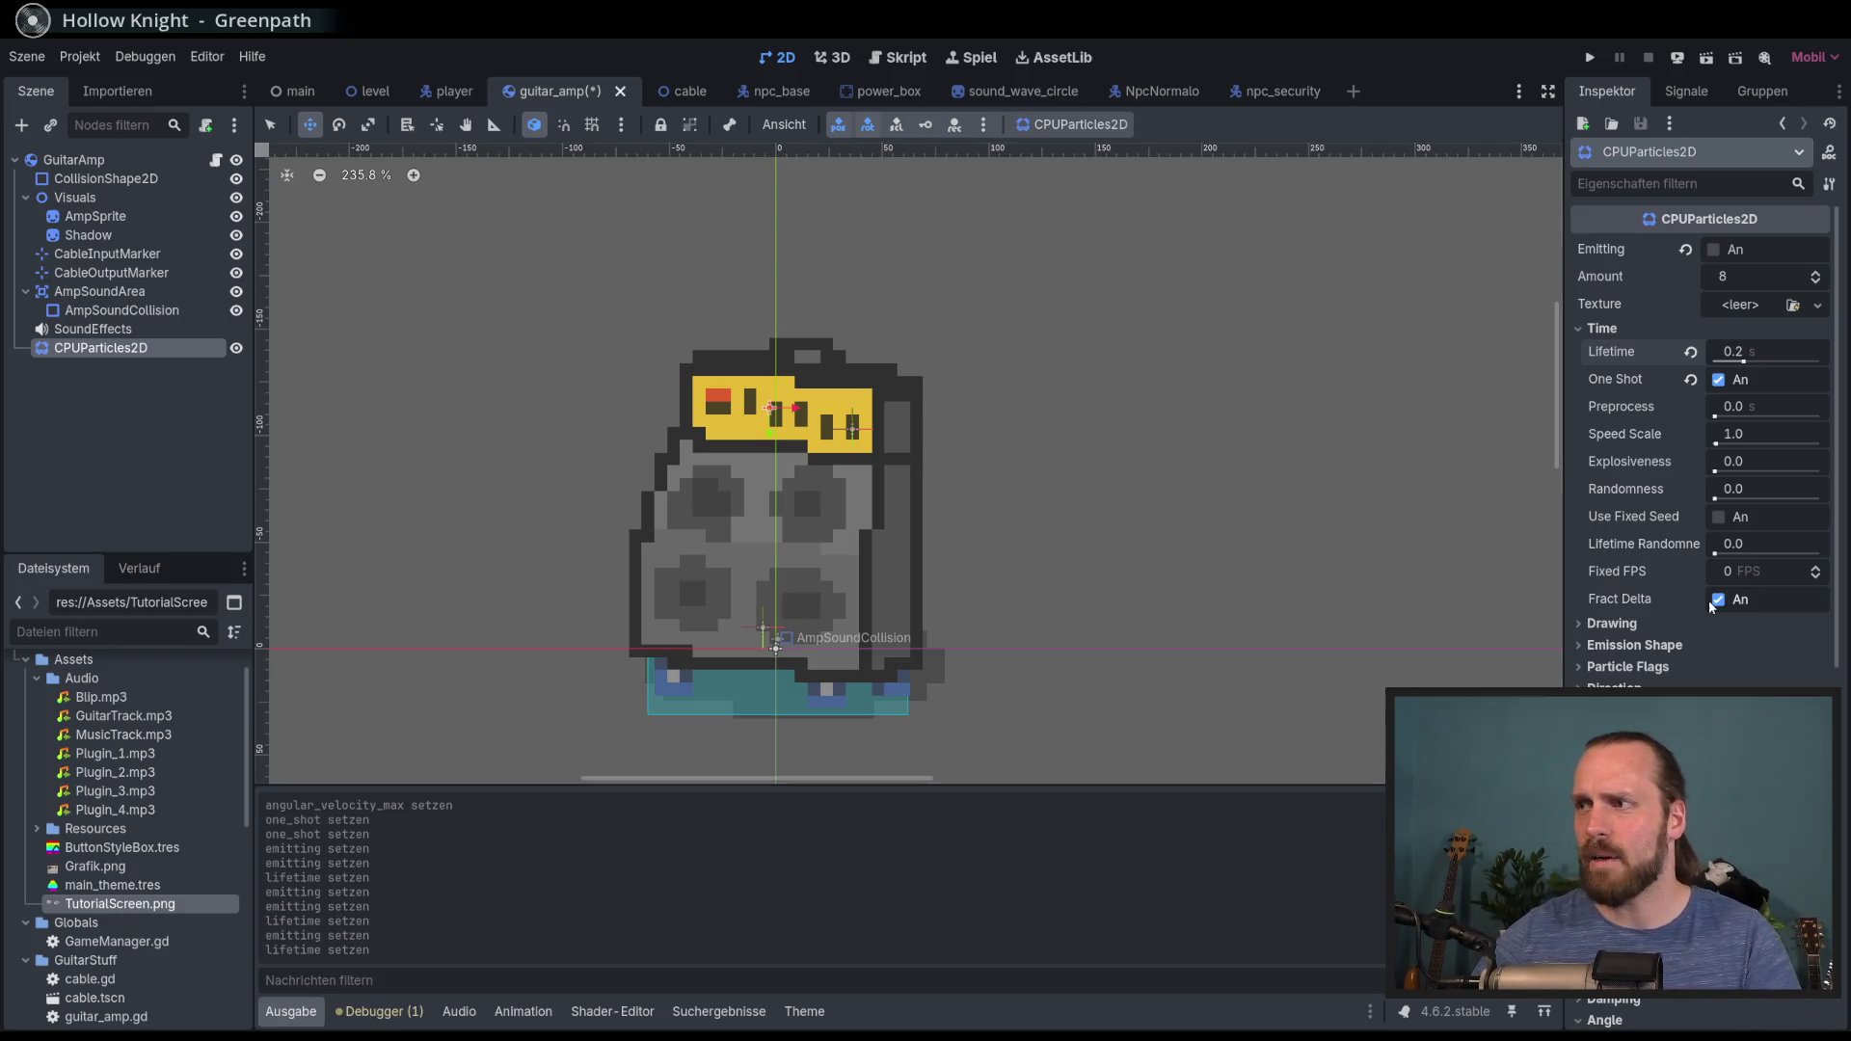
scroll(1705, 598, down, 3)
scroll(1697, 628, down, 2)
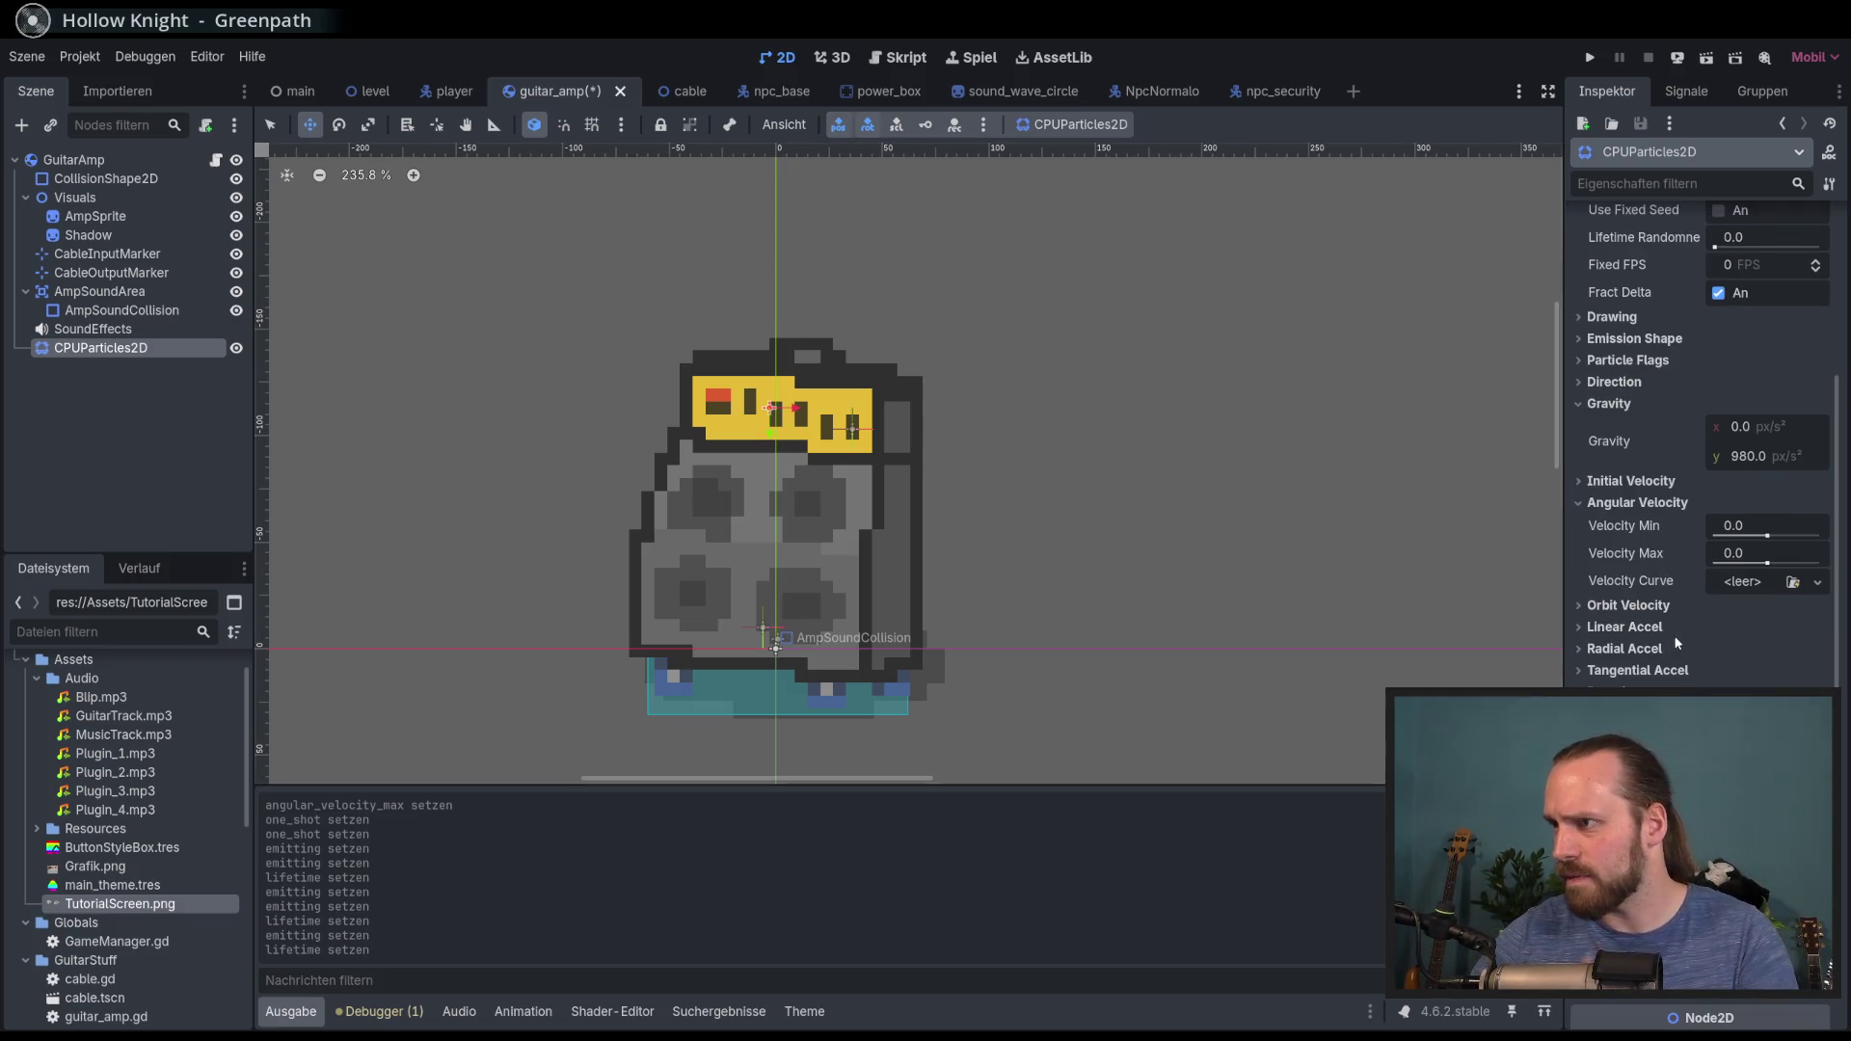
Step: Give the particles an Initial Velocity of 221.09 px/s and replay the burst several times
click(1639, 502)
click(1629, 481)
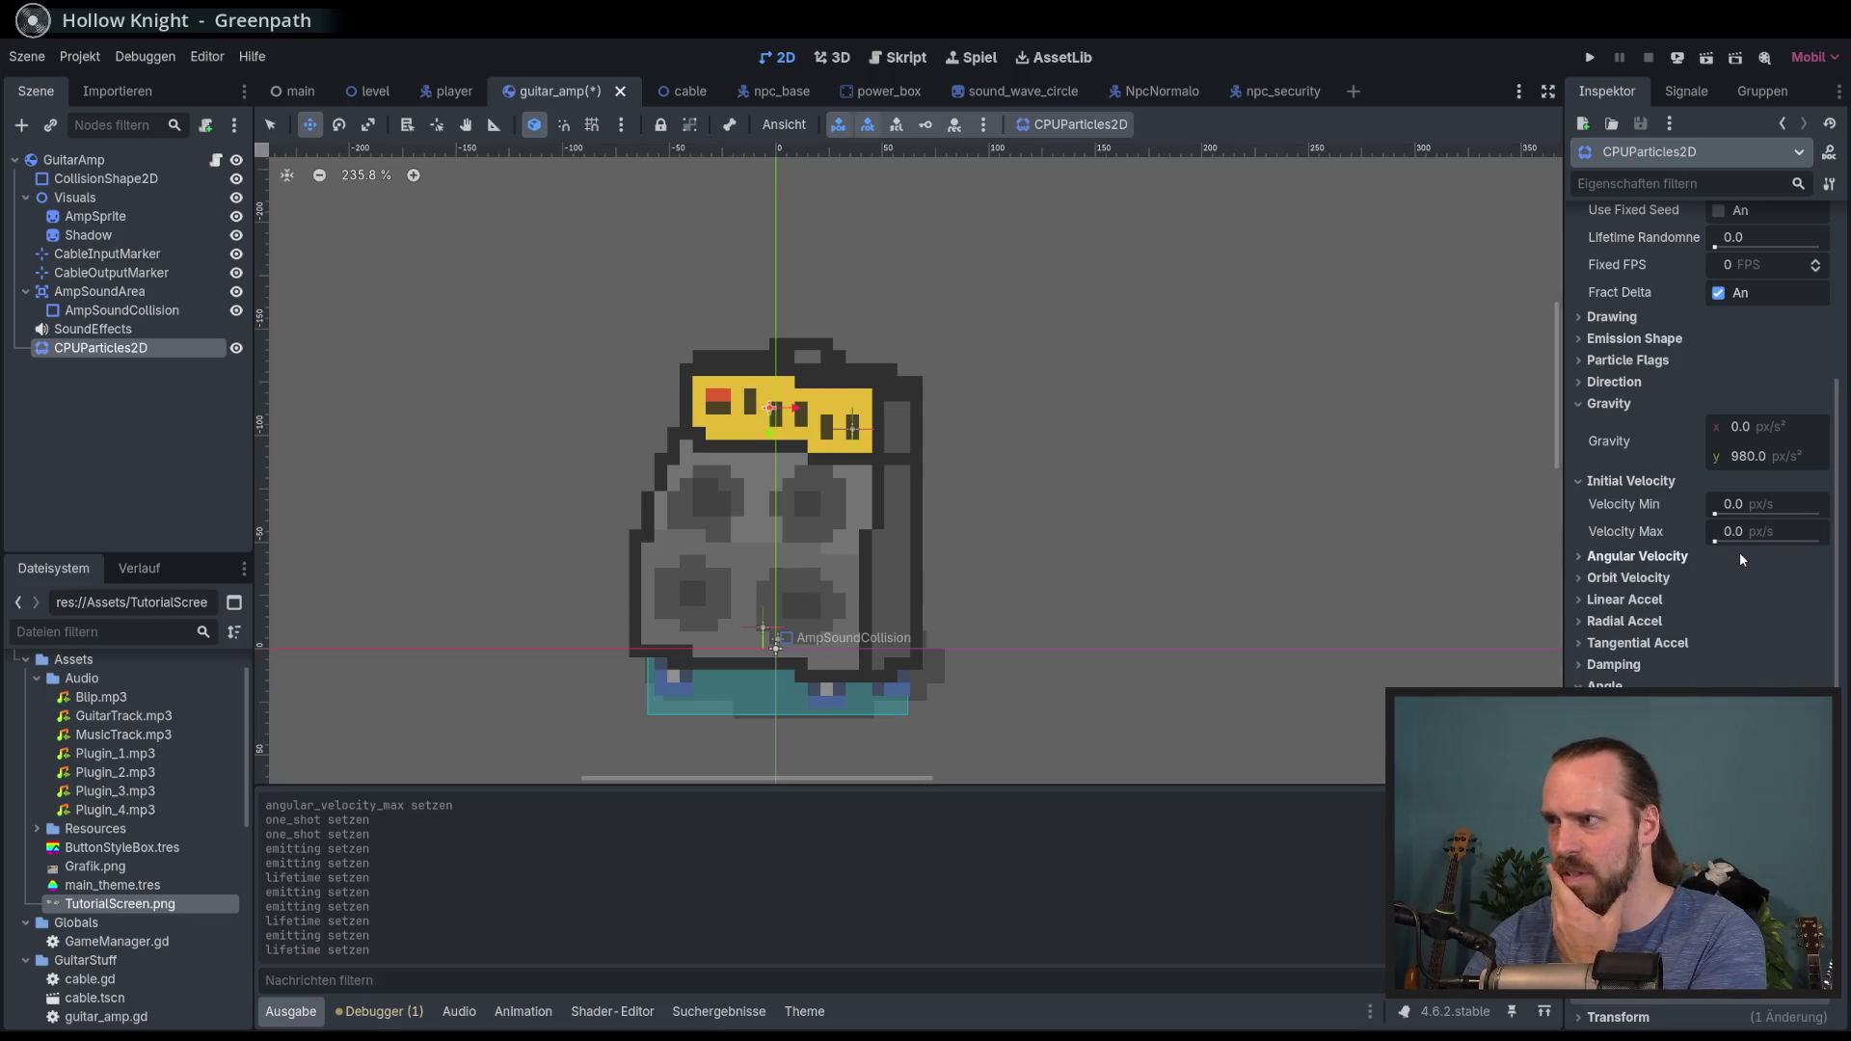
drag(1715, 541, 1726, 541)
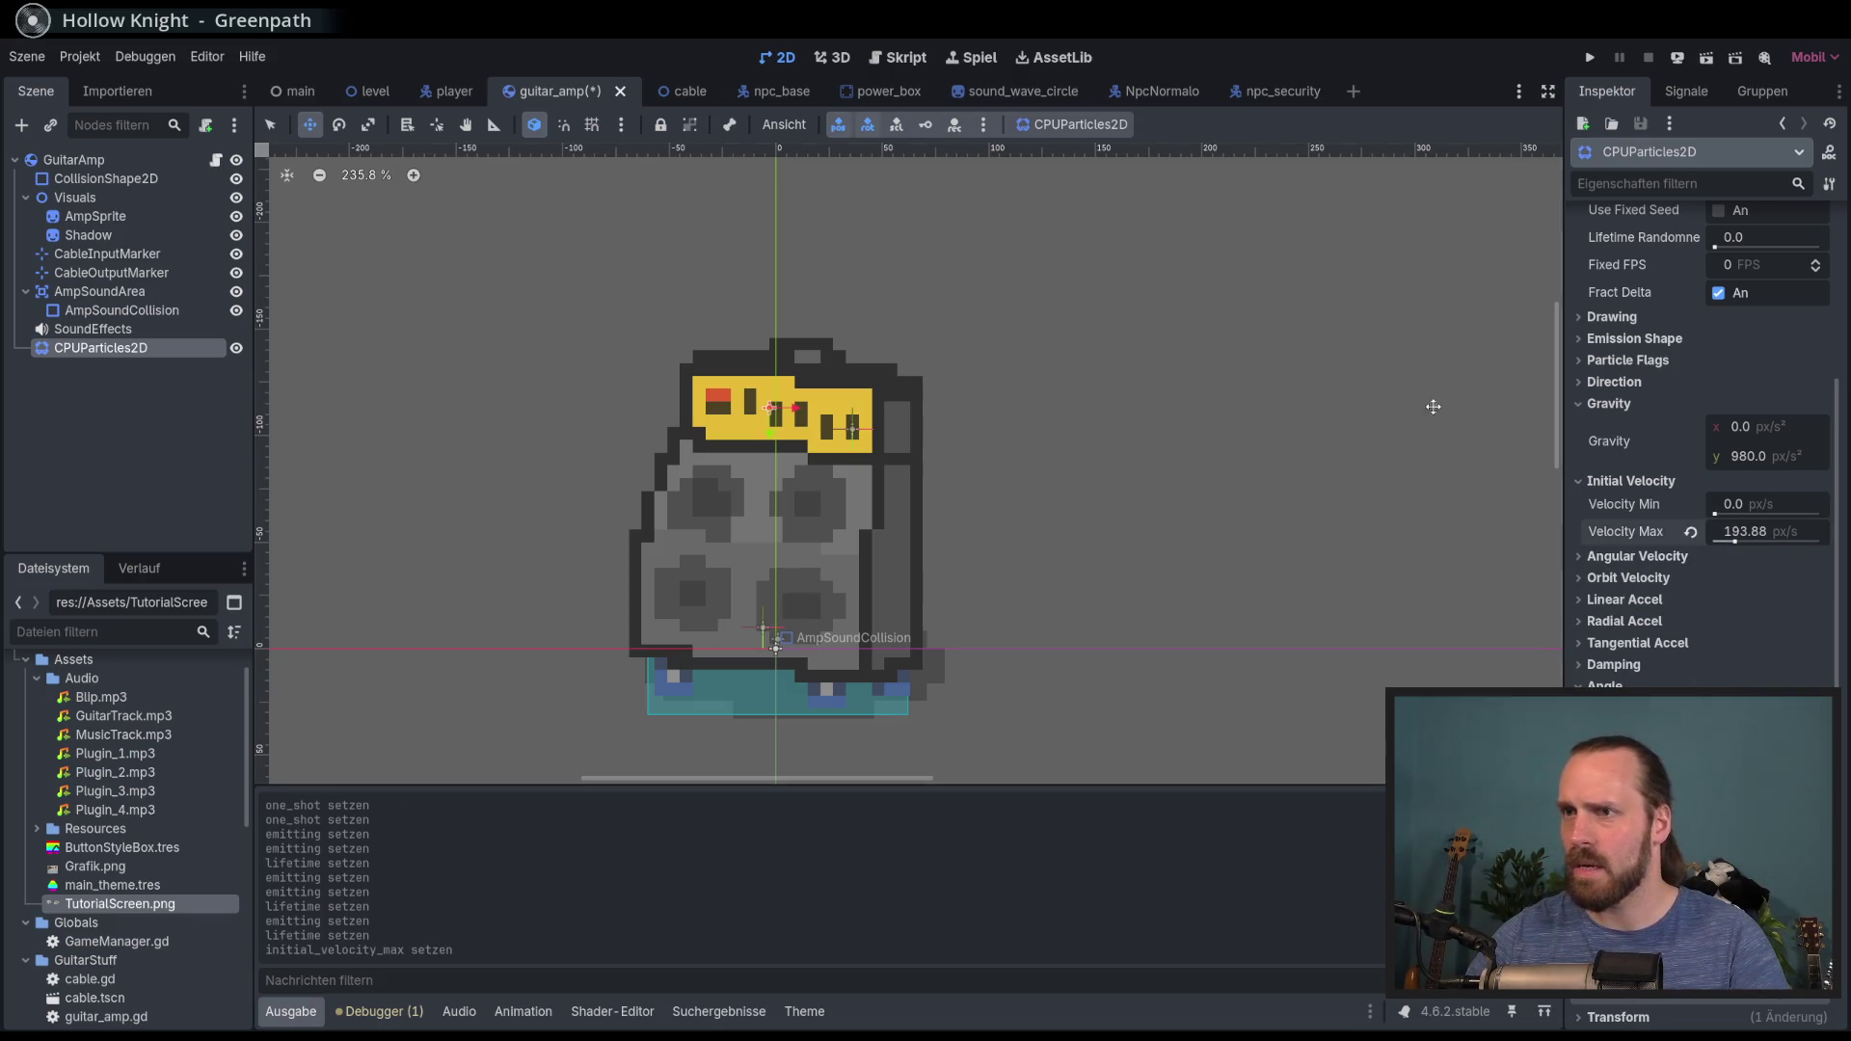
scroll(1694, 349, up, 6)
click(1717, 250)
click(1717, 250)
click(1717, 250)
click(1717, 249)
click(1717, 250)
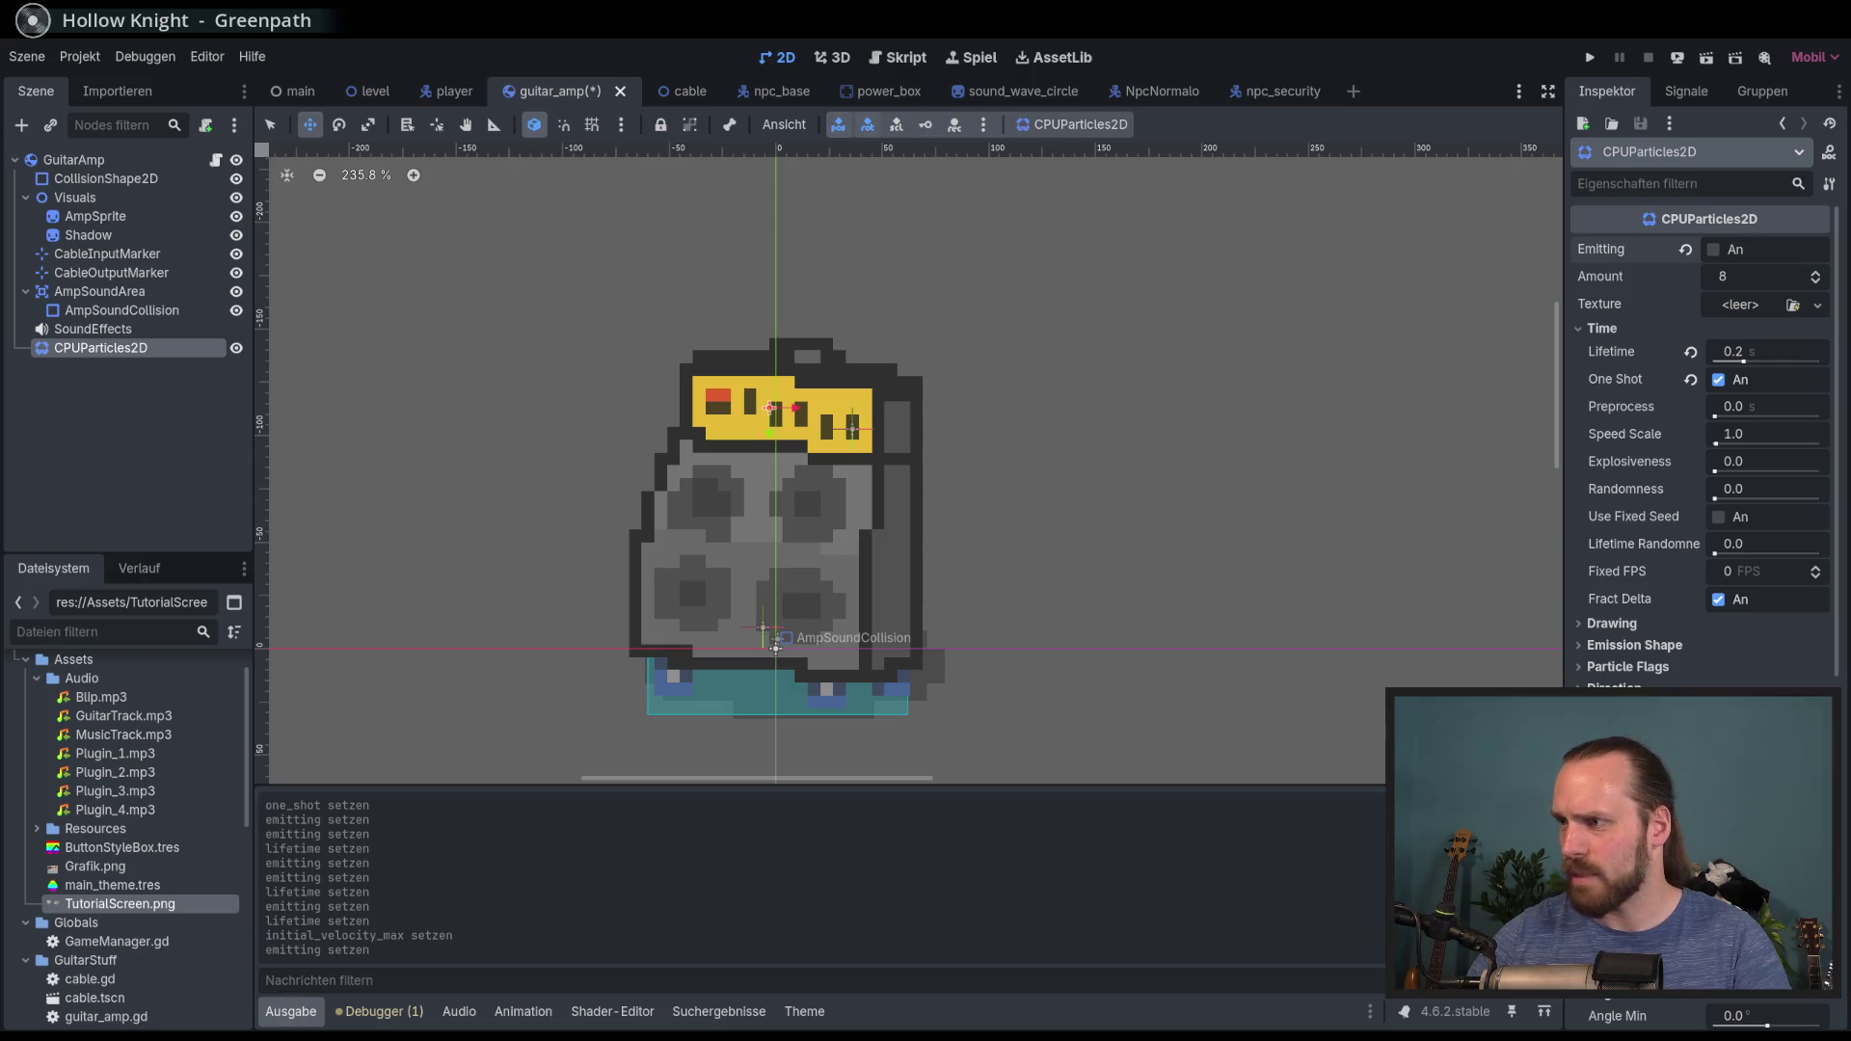
click(1699, 252)
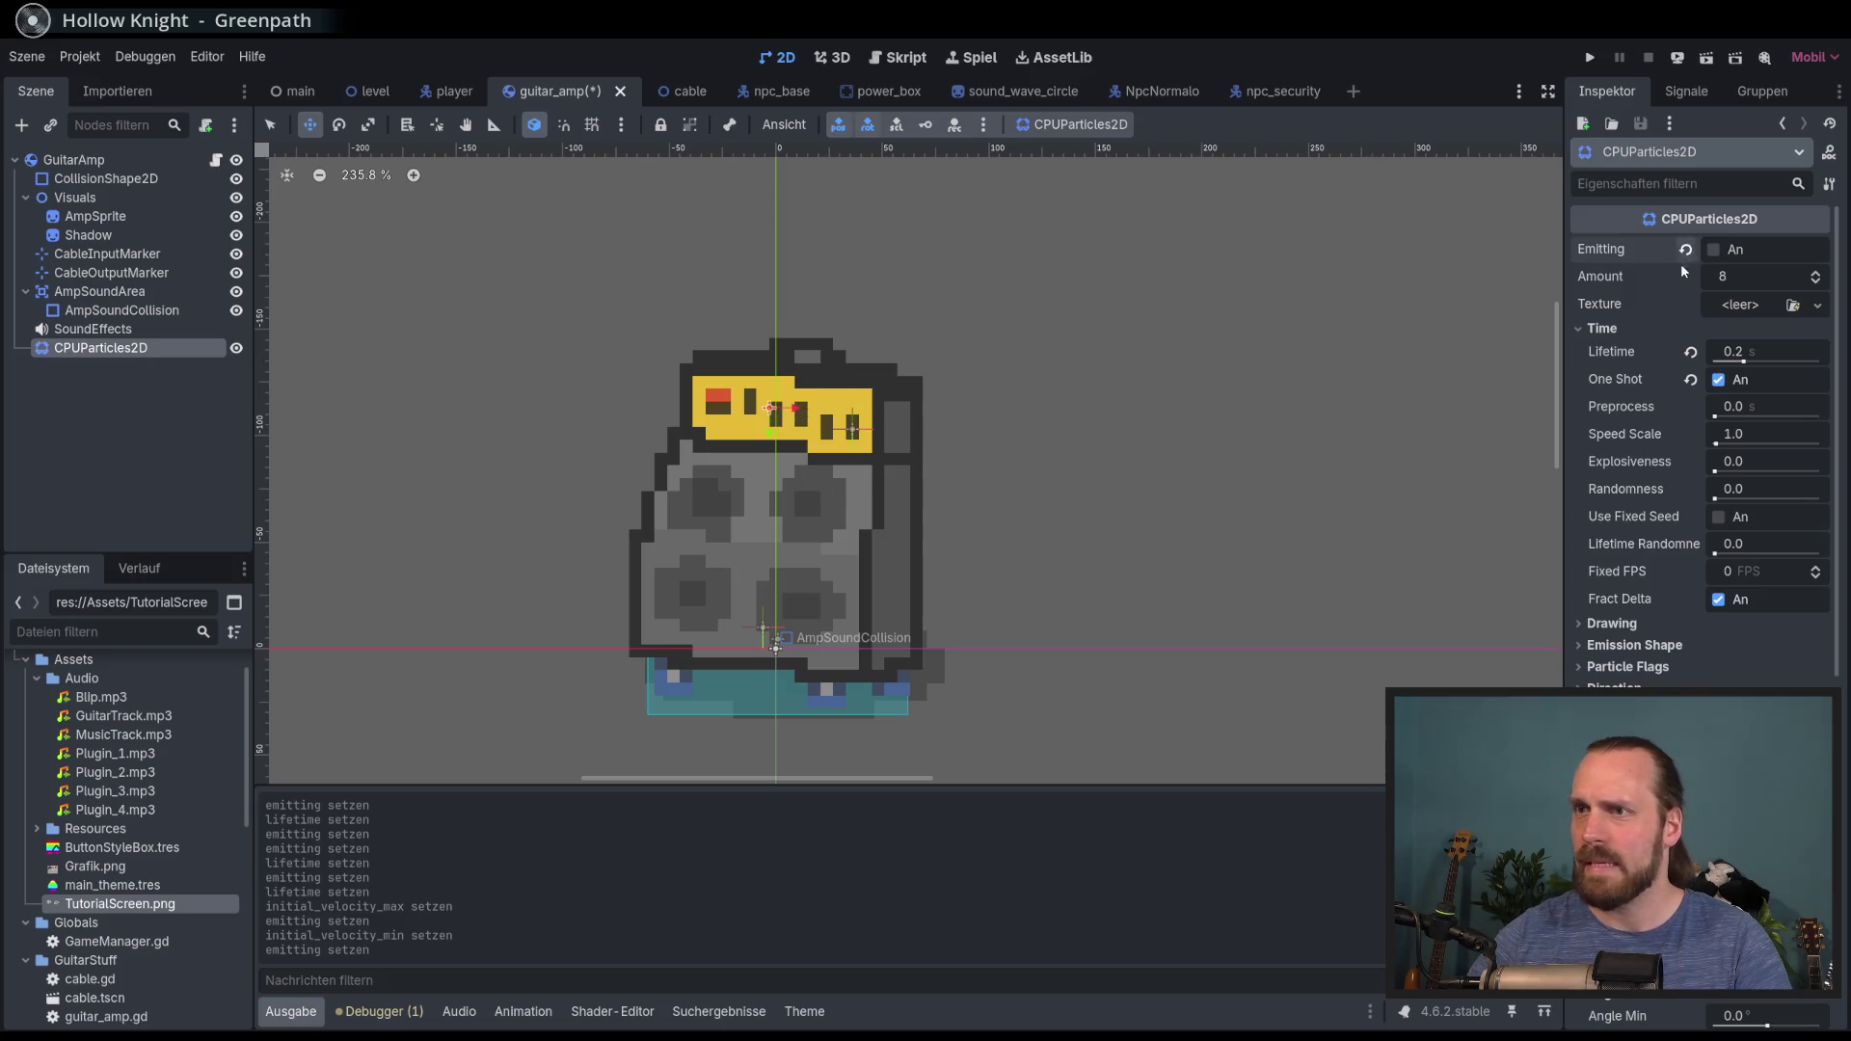
Step: Set the emission Direction to x 0, y -1 and preview the upward burst
scroll(1687, 611, down, 4)
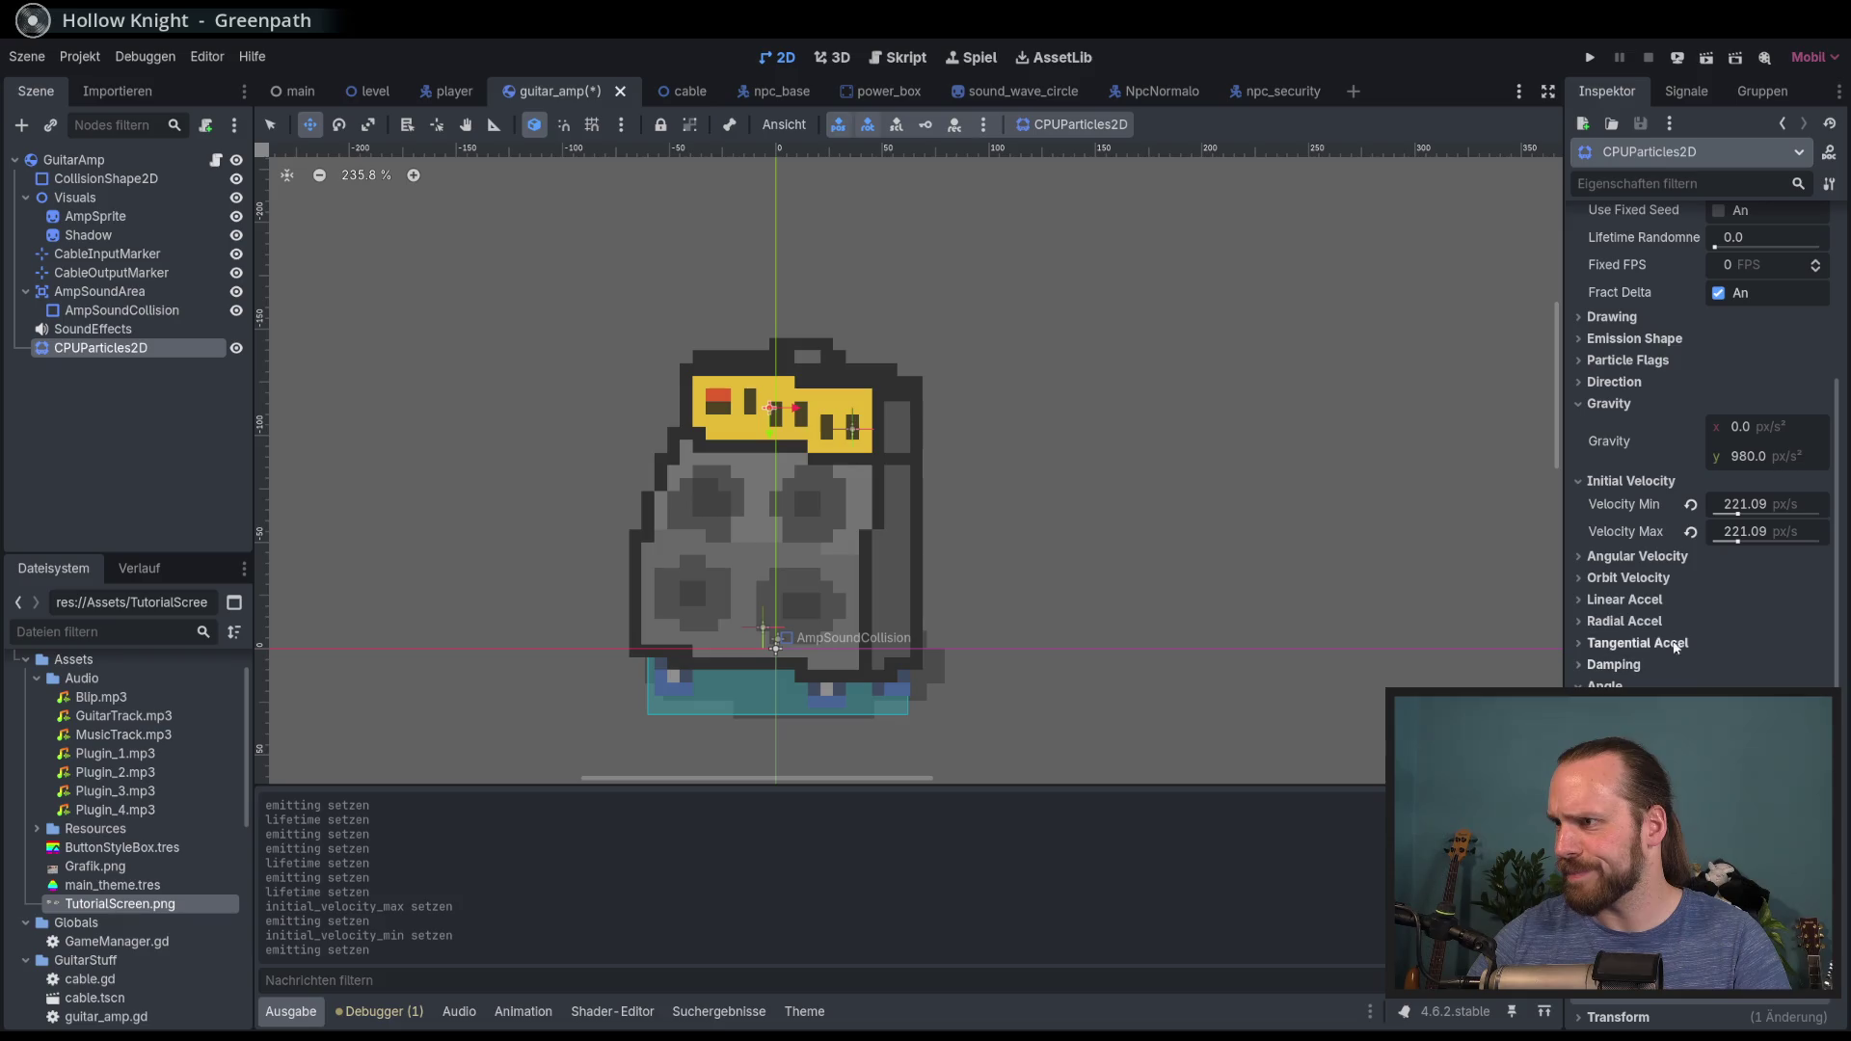
click(1675, 555)
click(1675, 555)
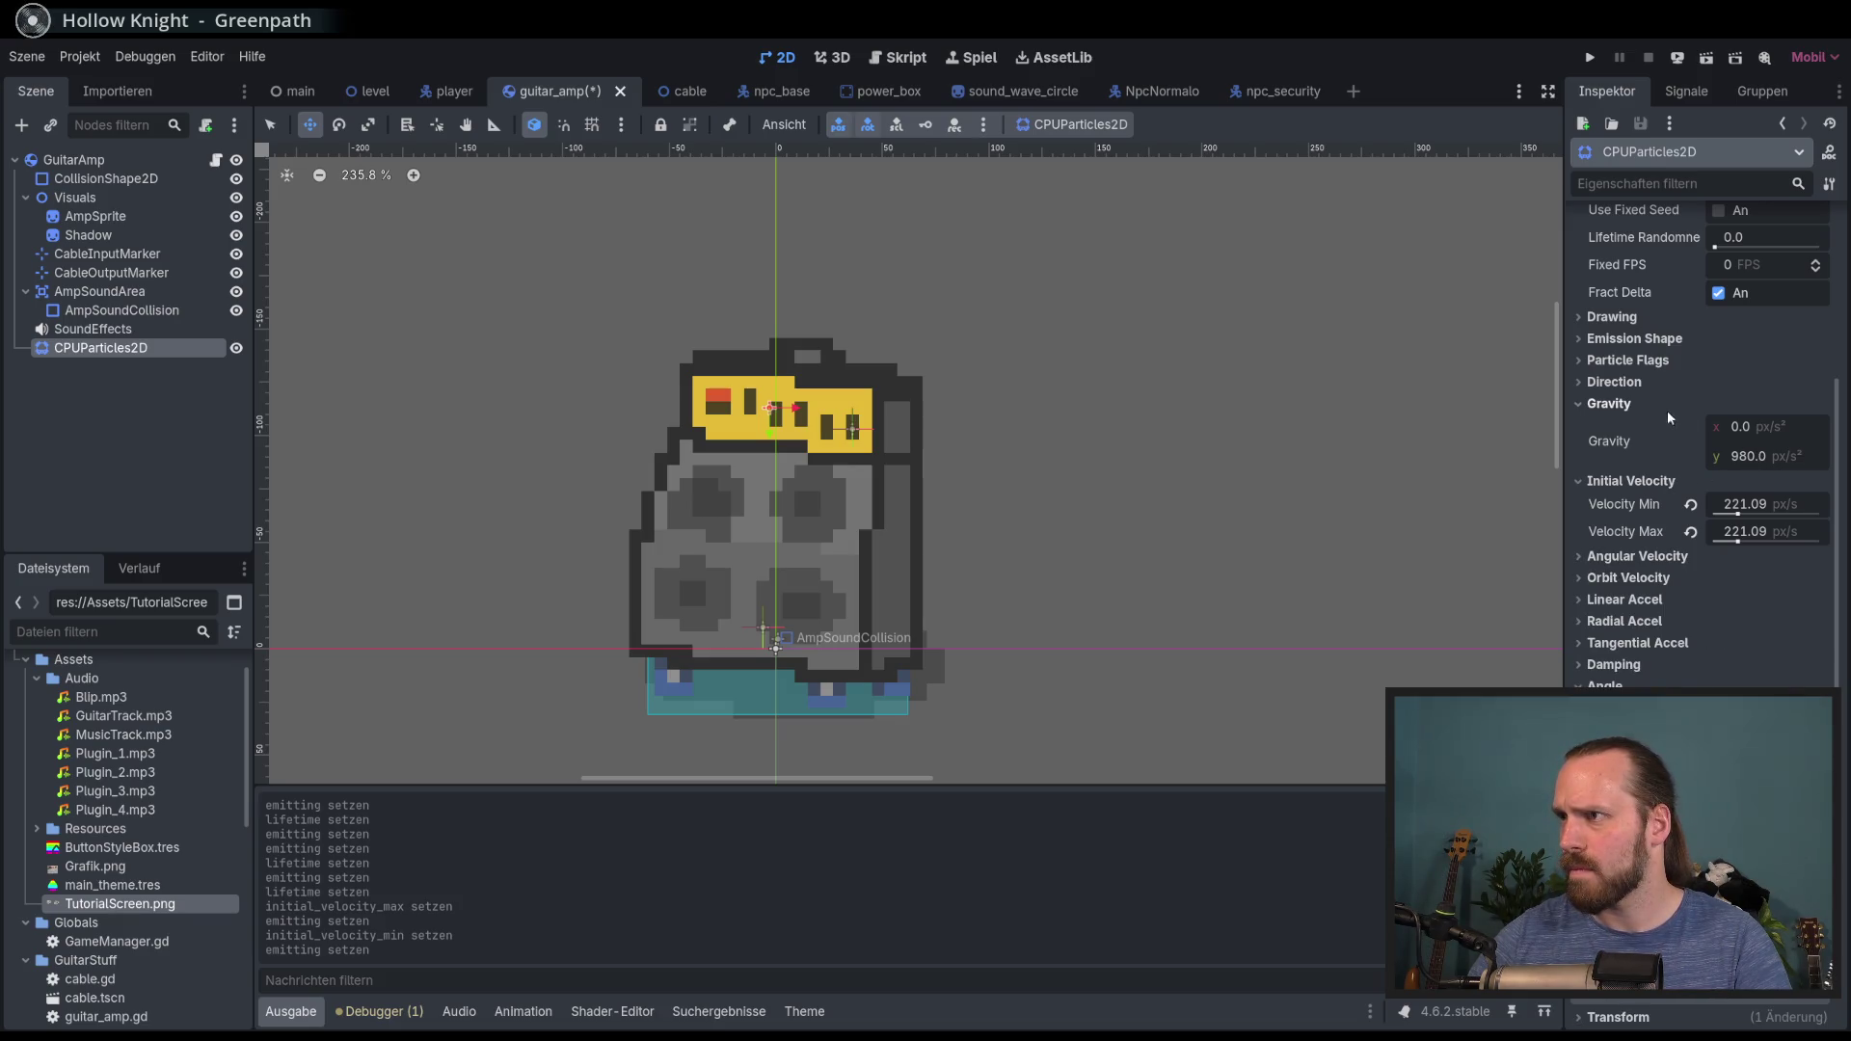
click(1627, 385)
click(1740, 406)
text(0)
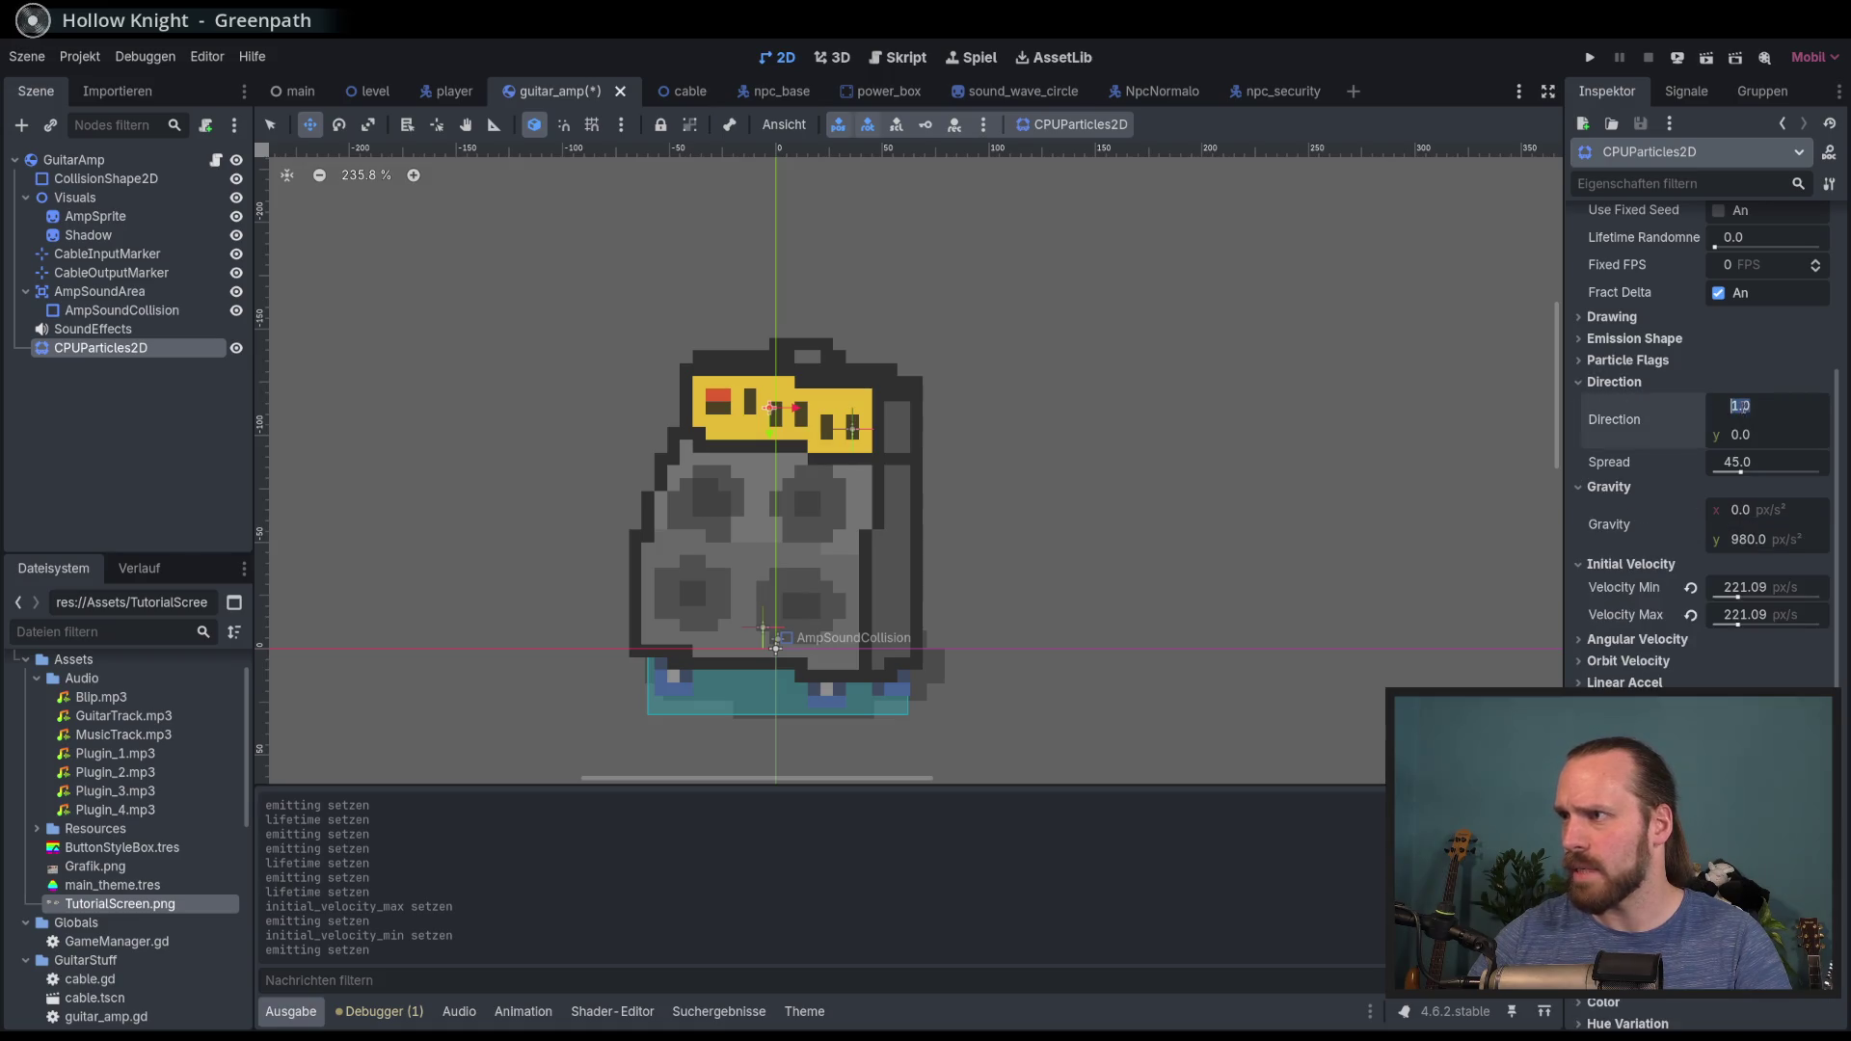
click(1763, 436)
text(-1)
key(Return)
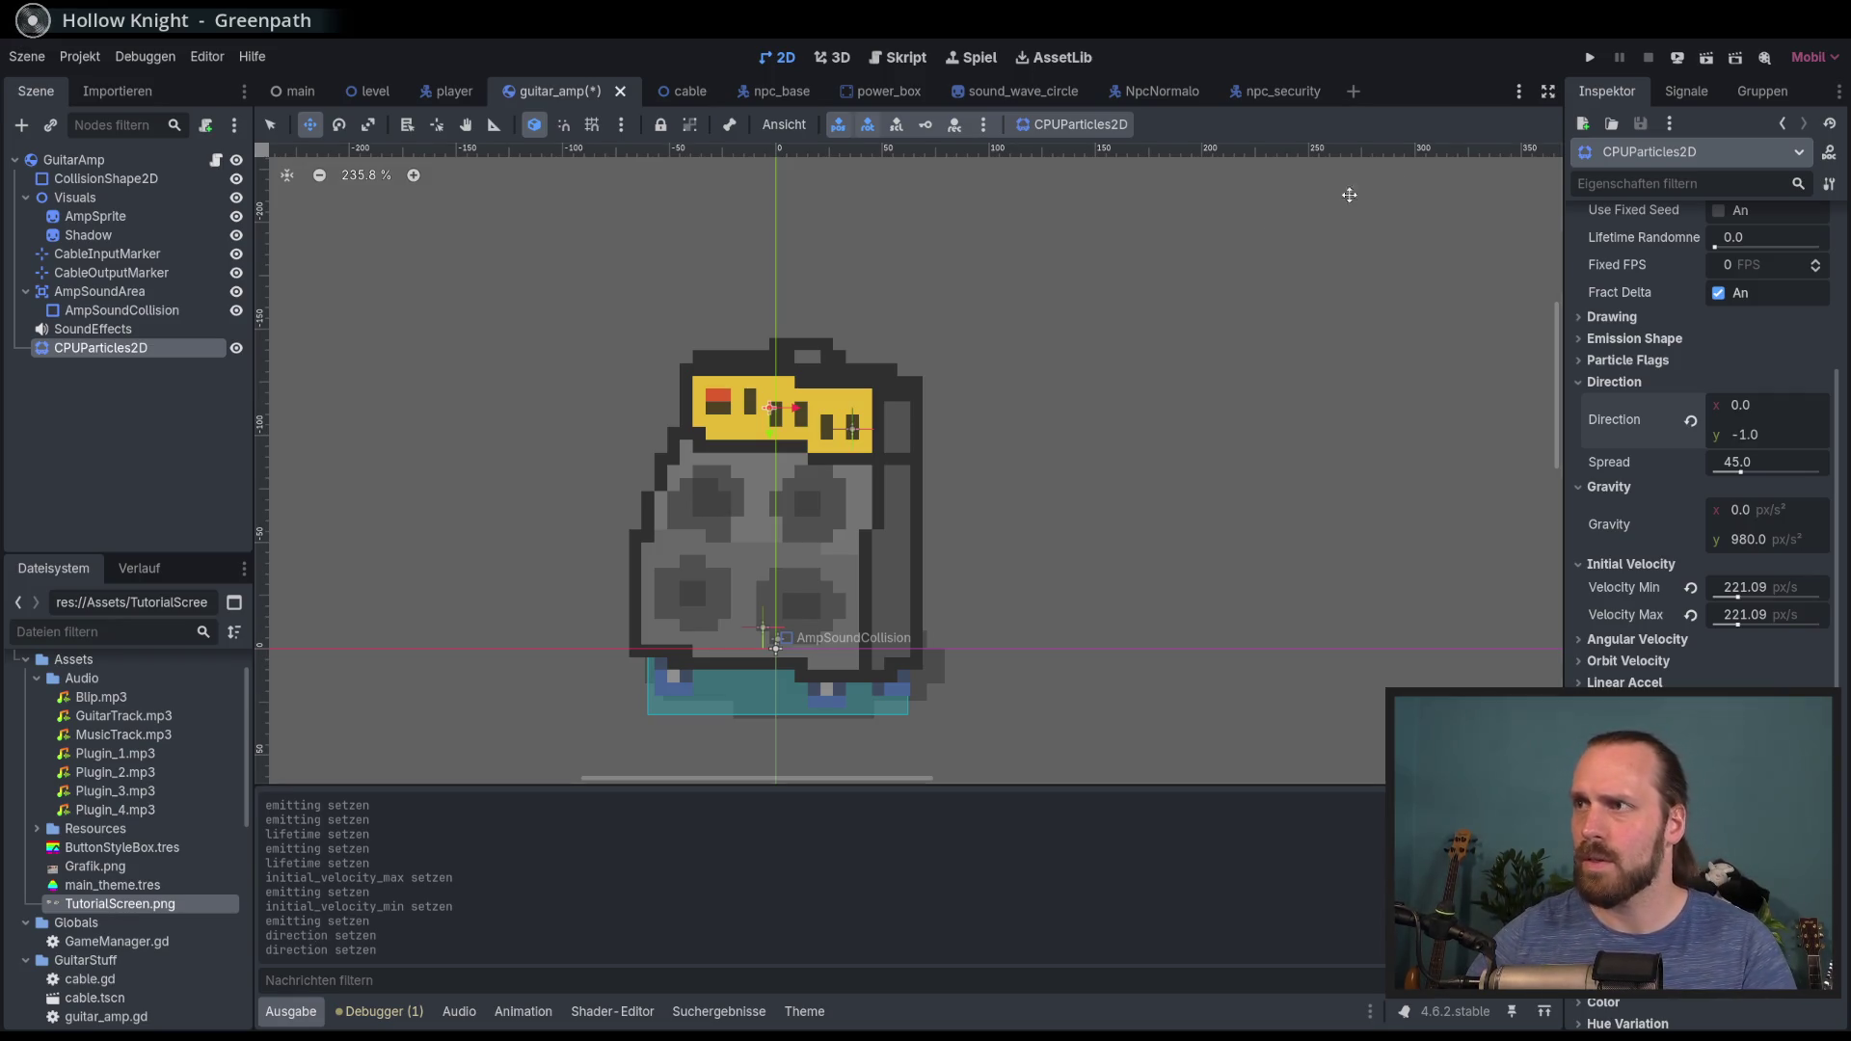
scroll(1653, 378, up, 4)
click(1709, 249)
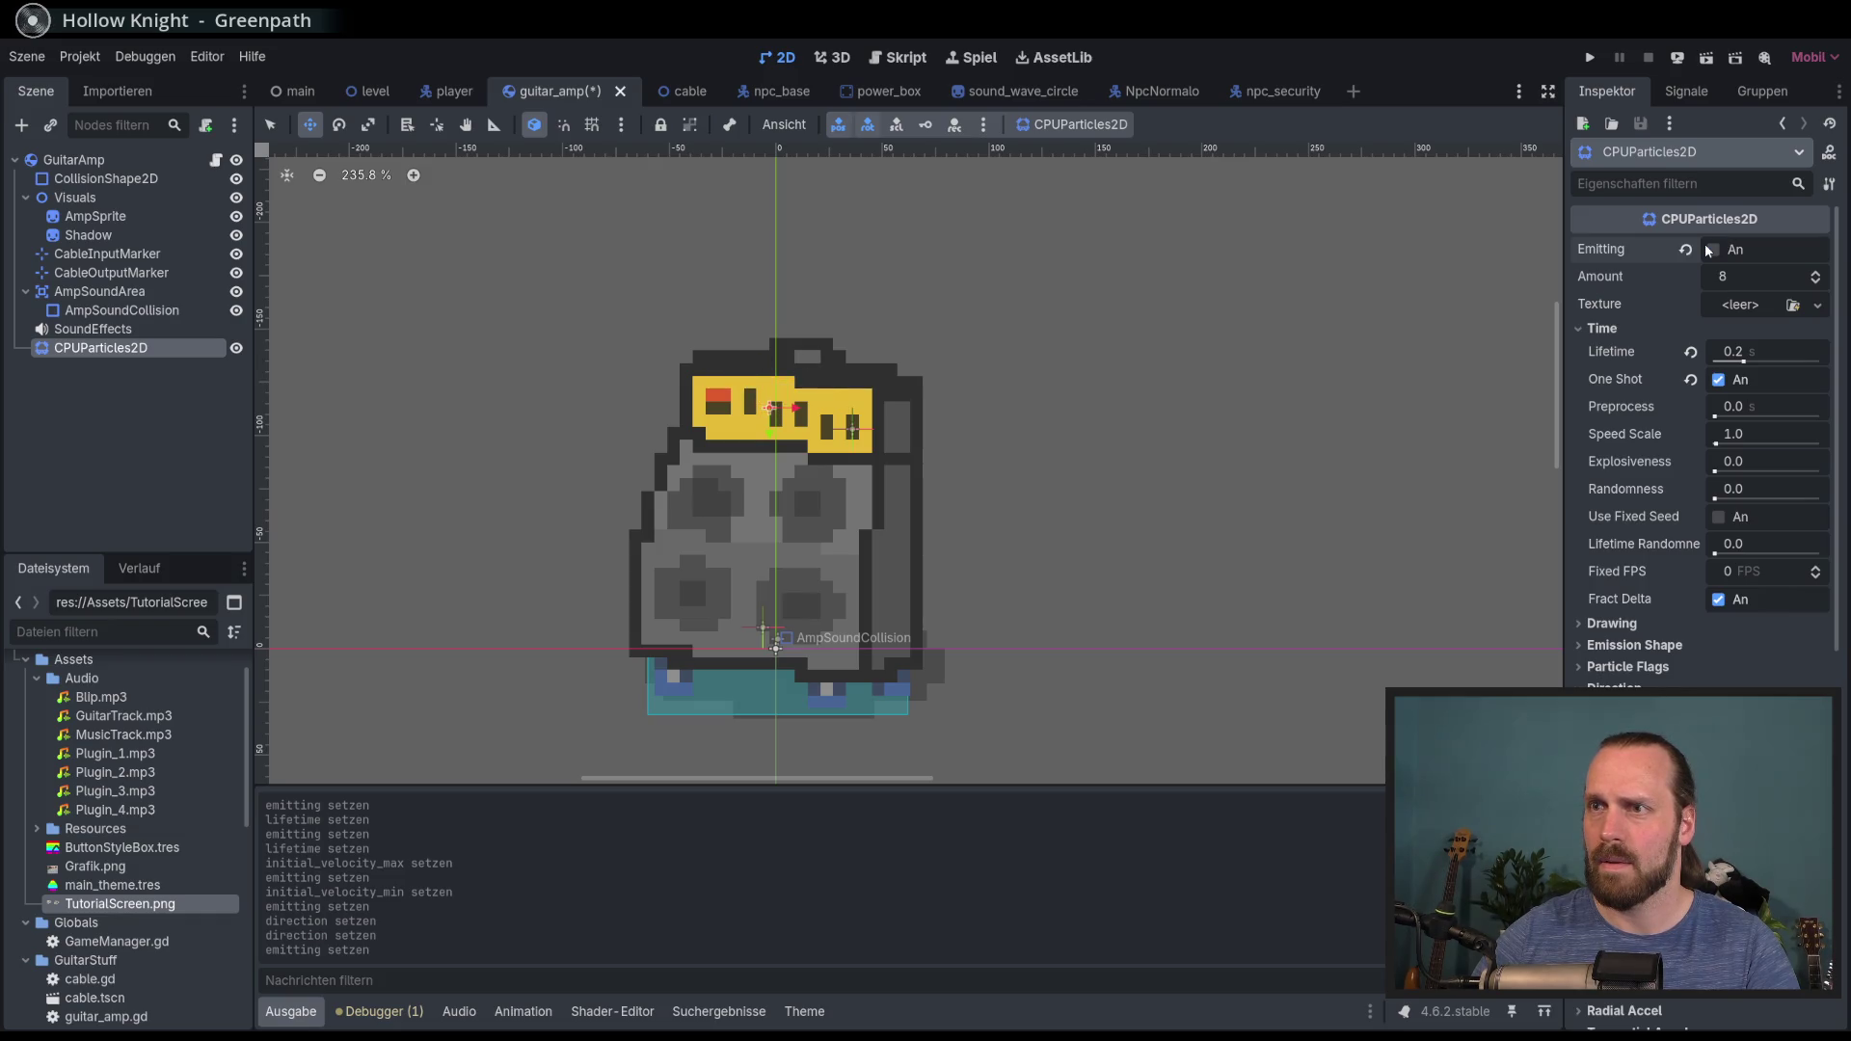
Step: Tune Explosiveness toward 0.8 and lengthen Lifetime to 1.0 s, replaying the burst to compare
click(1708, 249)
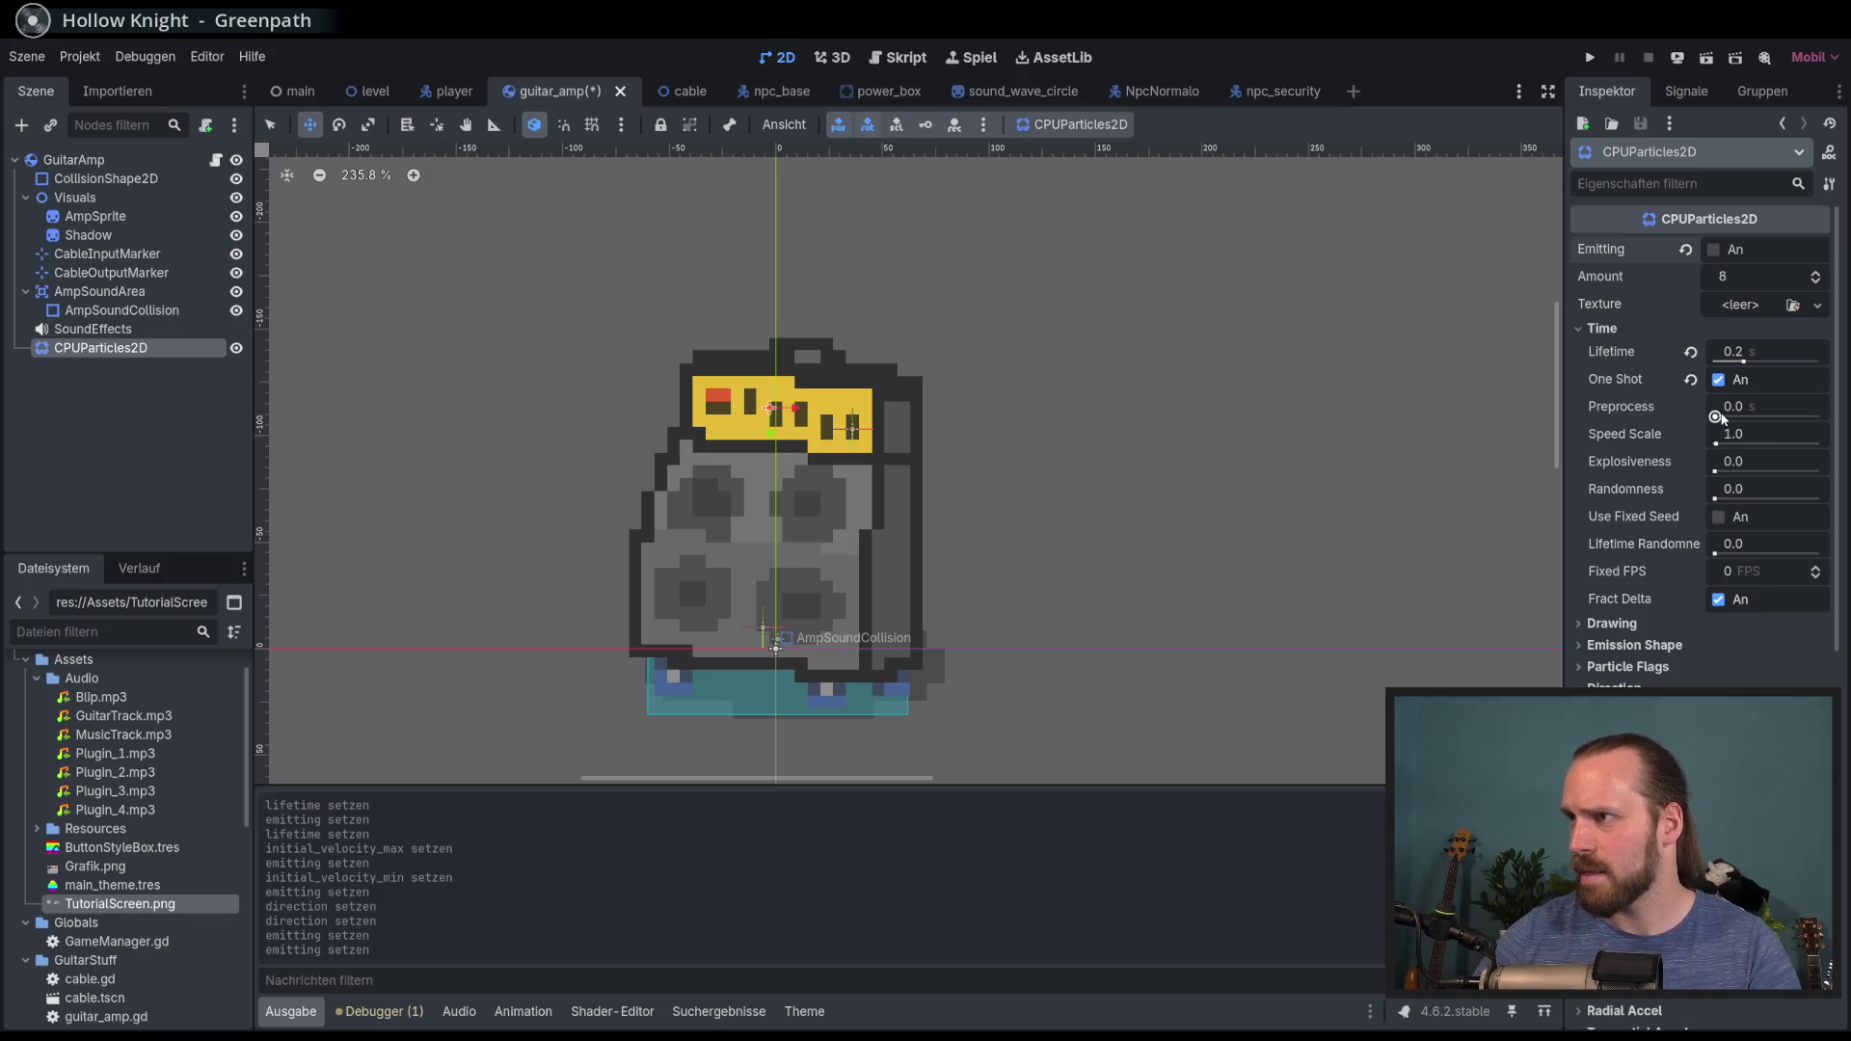
mouse_move(1628, 468)
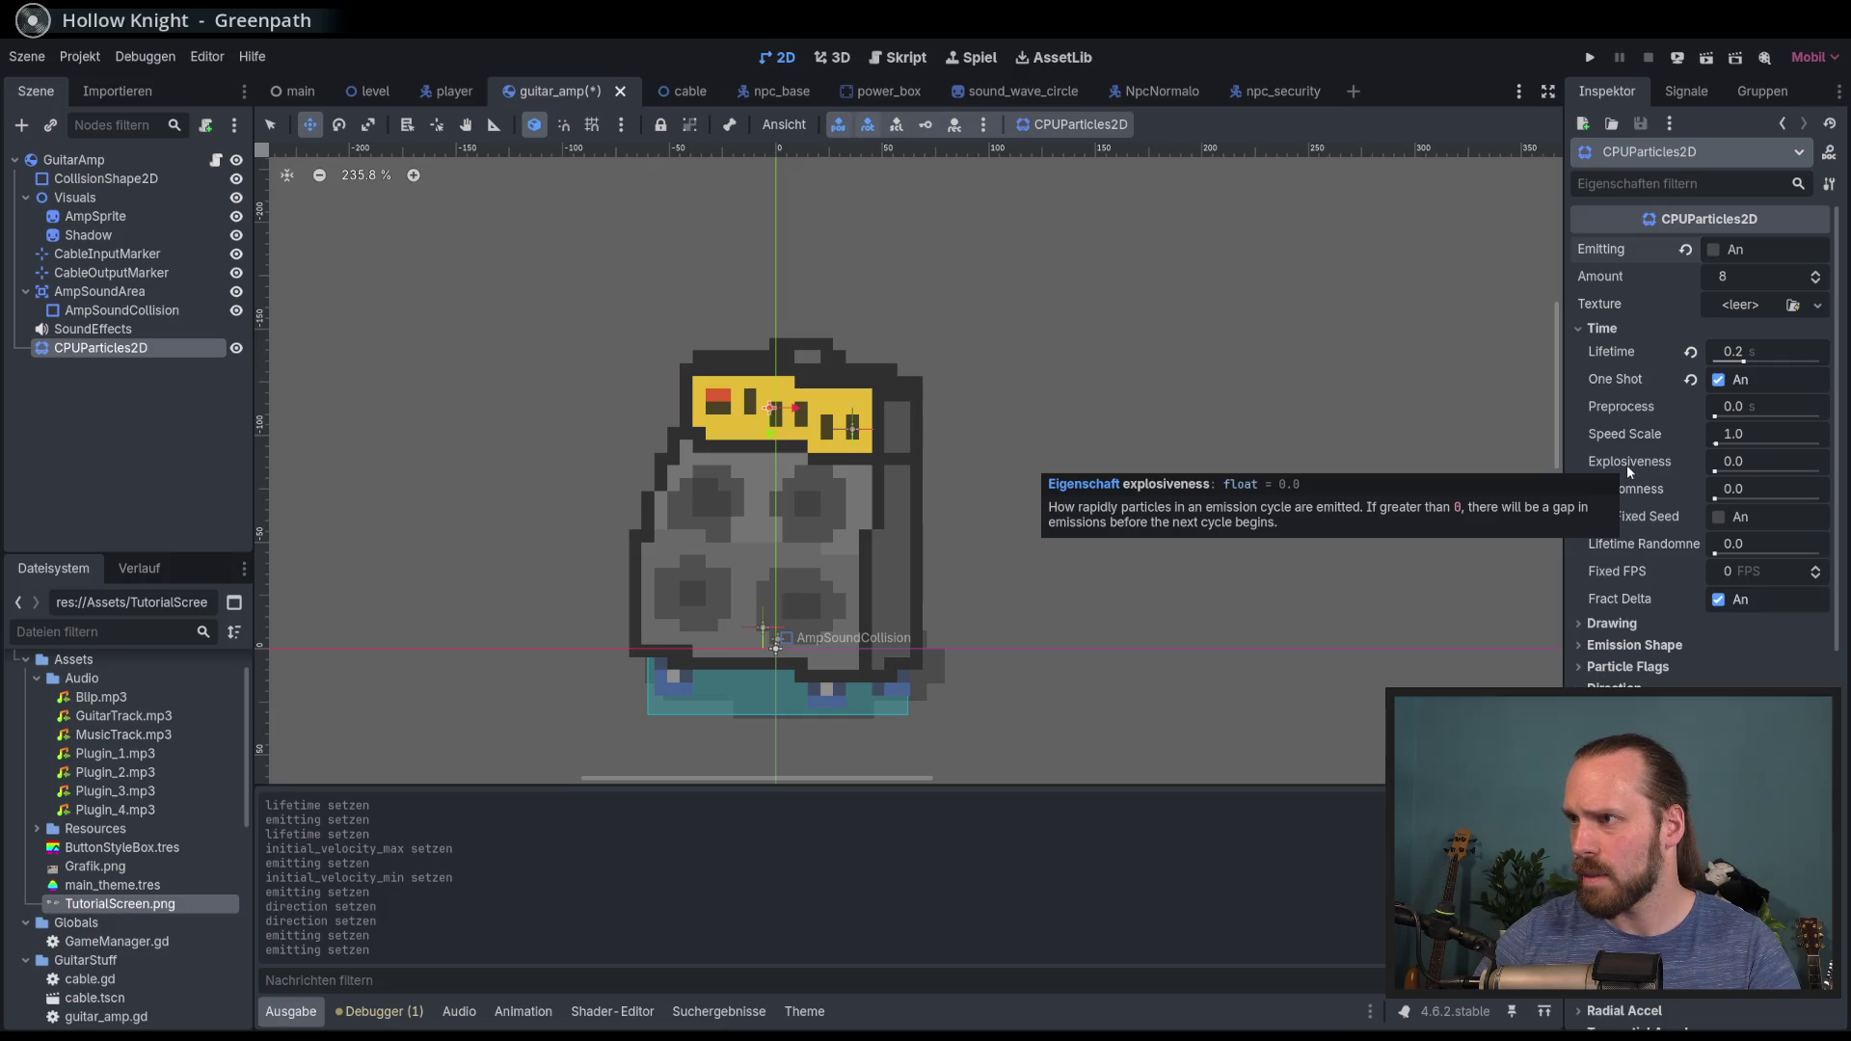
drag(1716, 461, 1821, 461)
drag(1726, 352, 1758, 352)
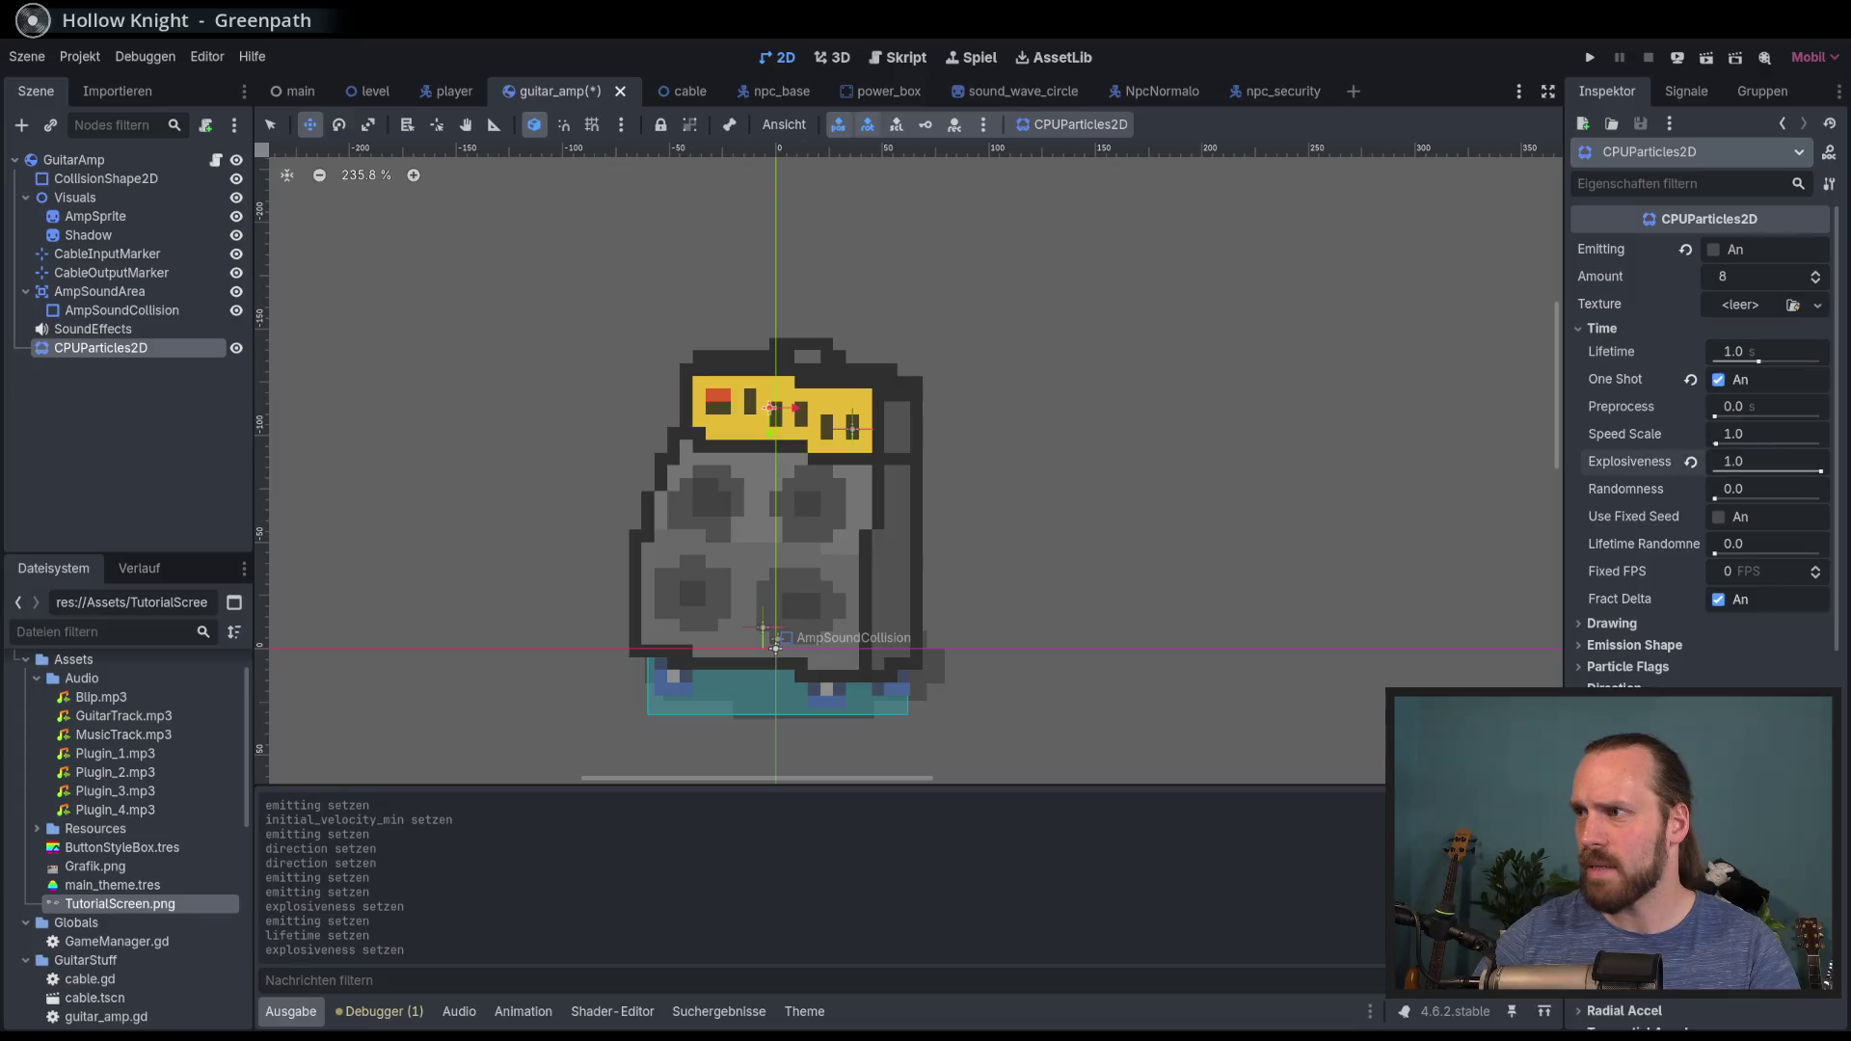
click(1690, 250)
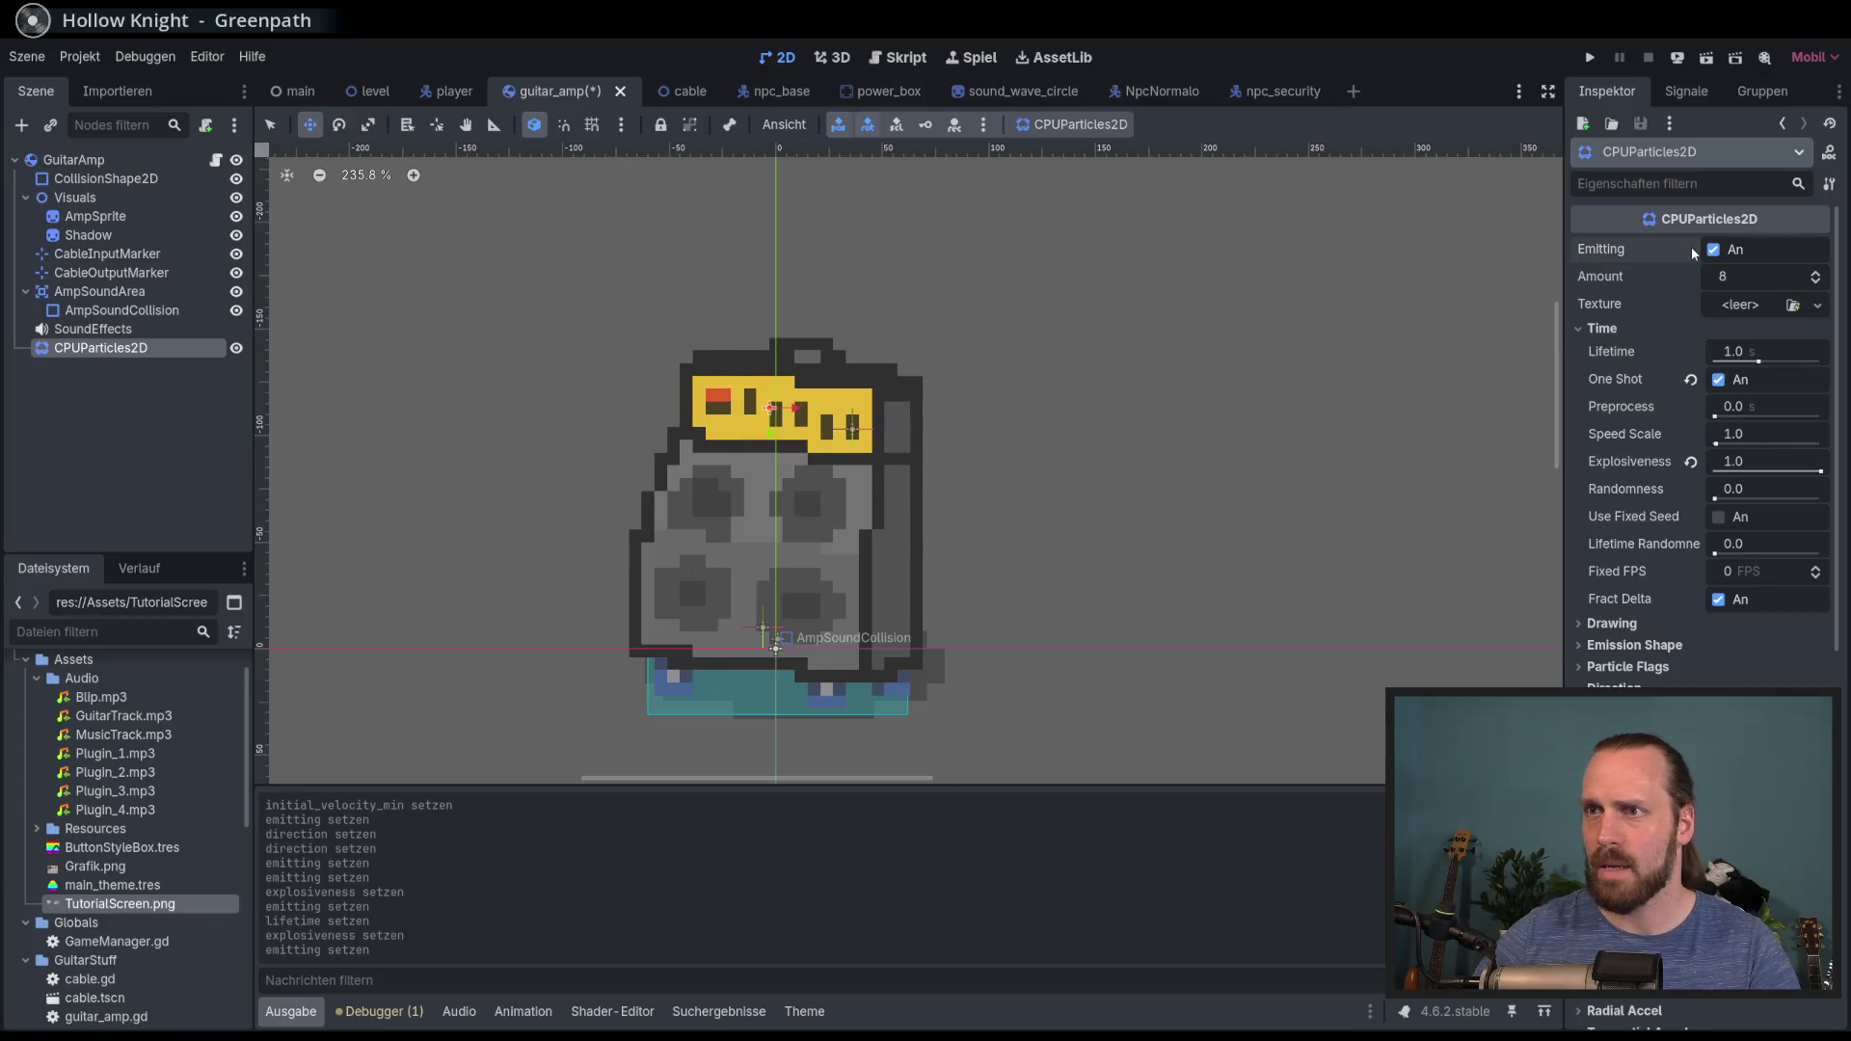
click(1707, 253)
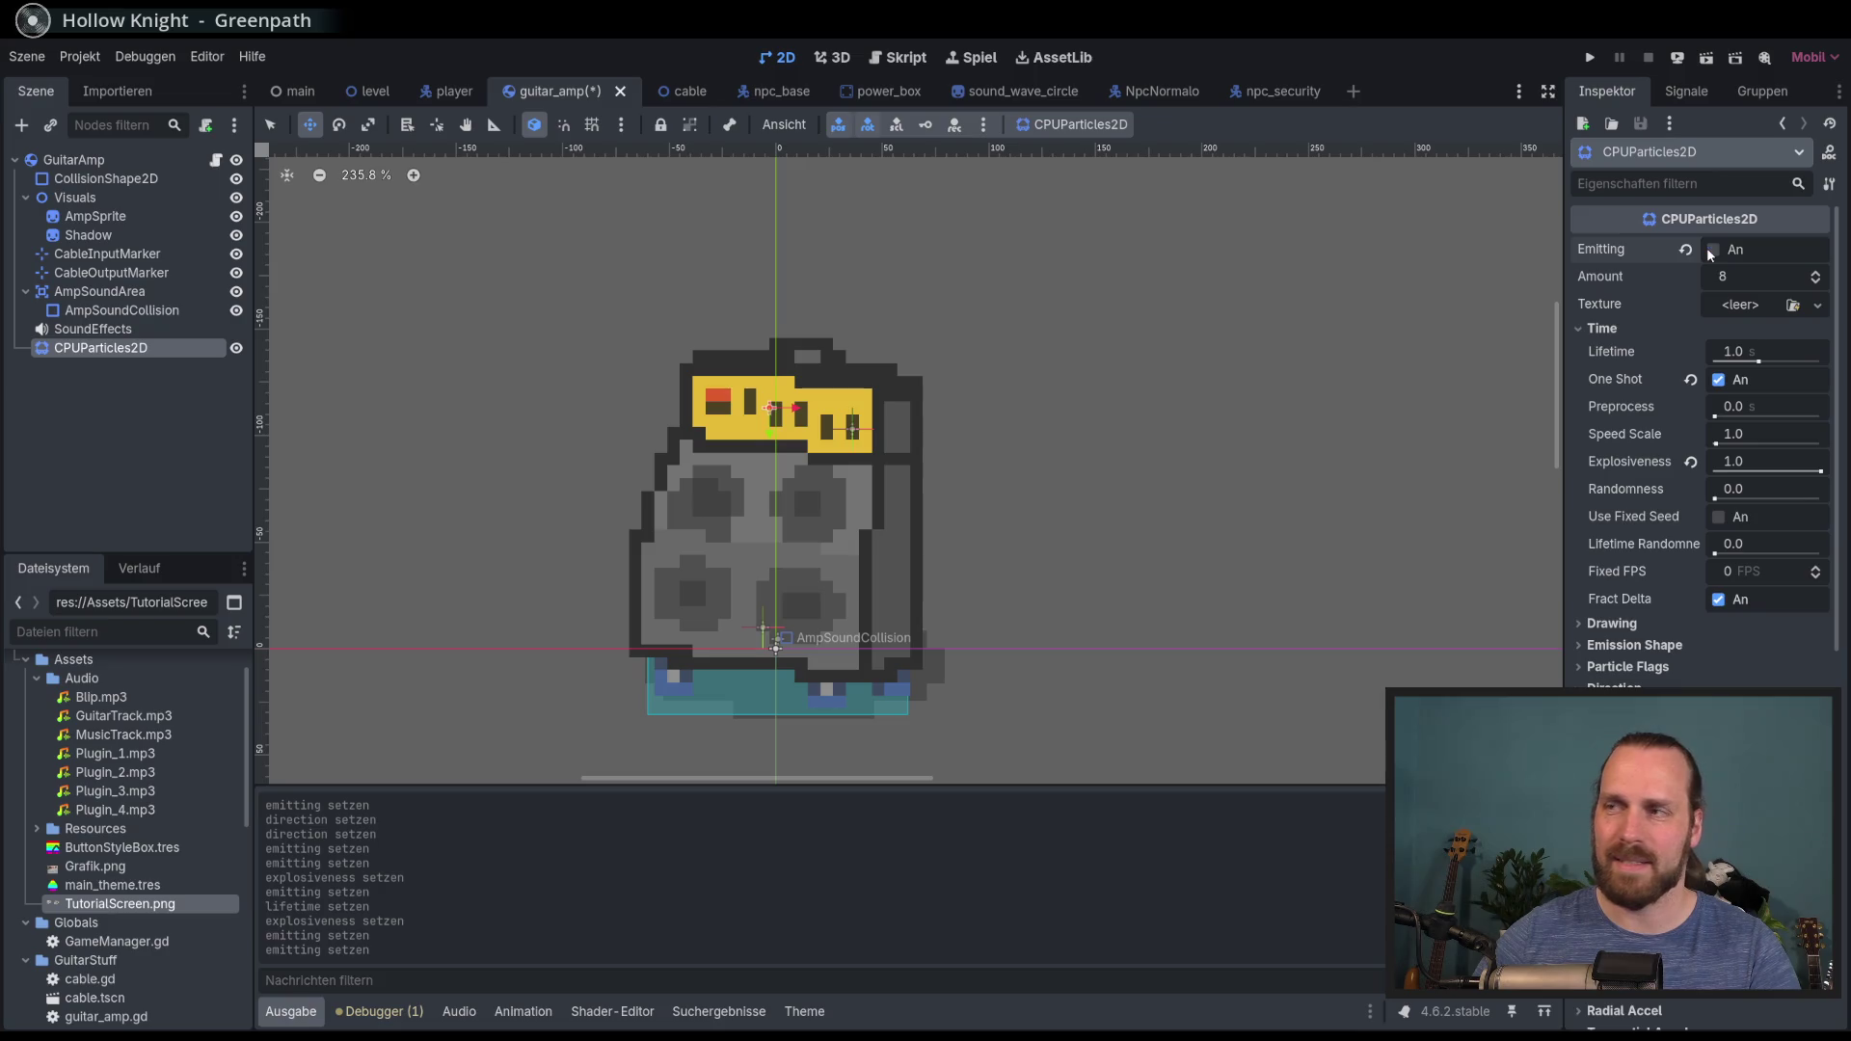
click(1713, 251)
drag(1807, 473, 1737, 471)
click(1714, 252)
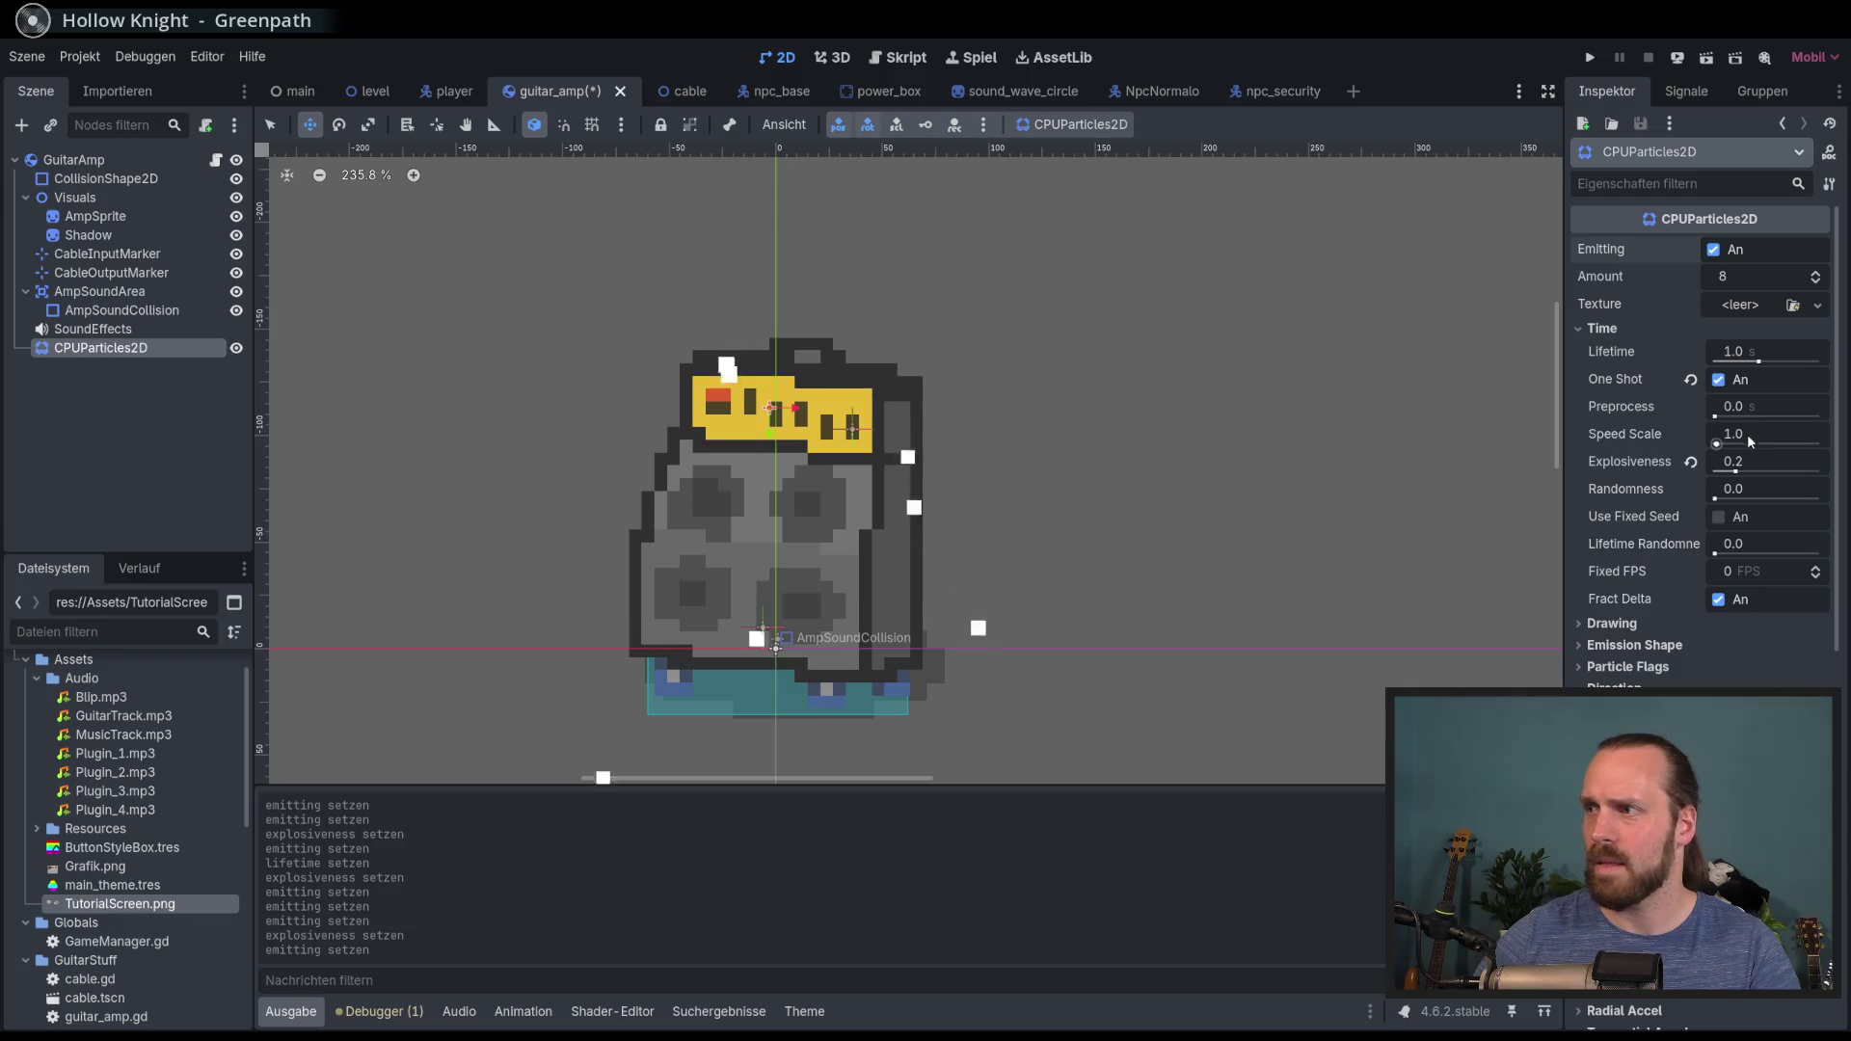
click(1768, 472)
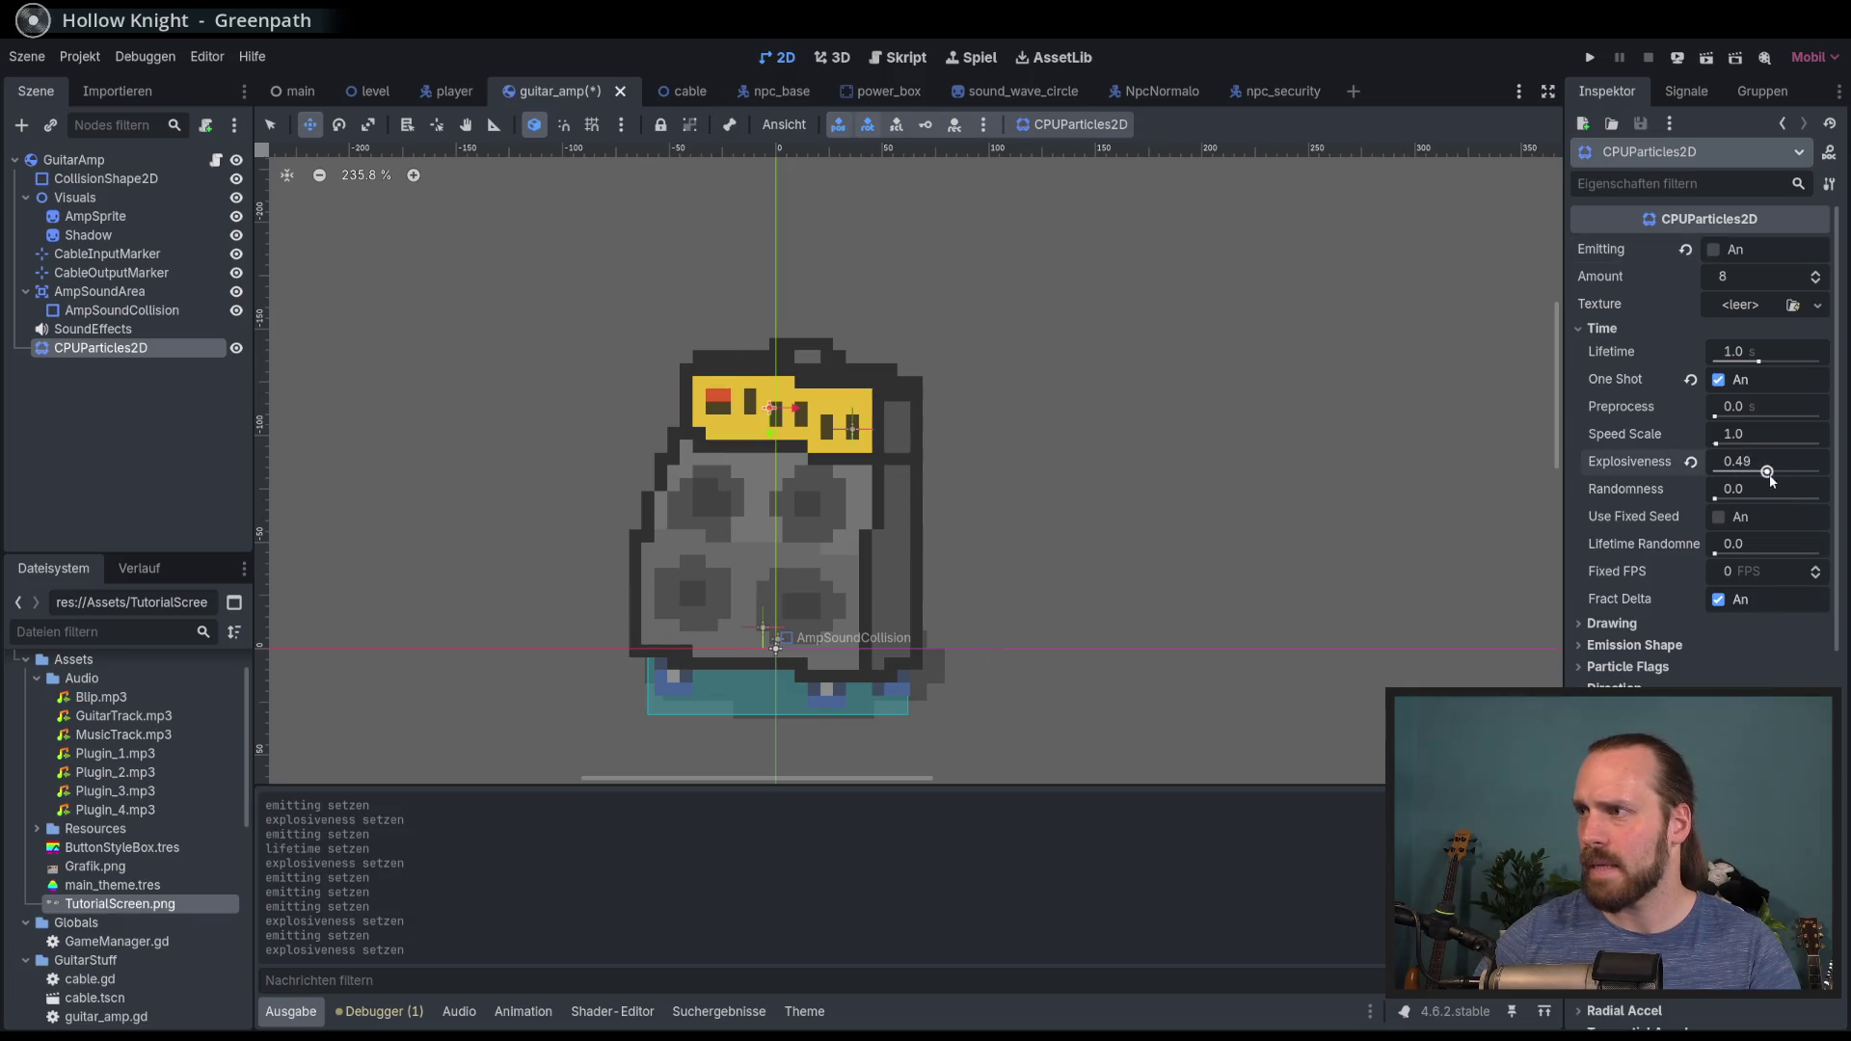
click(1705, 253)
click(1712, 251)
click(1711, 249)
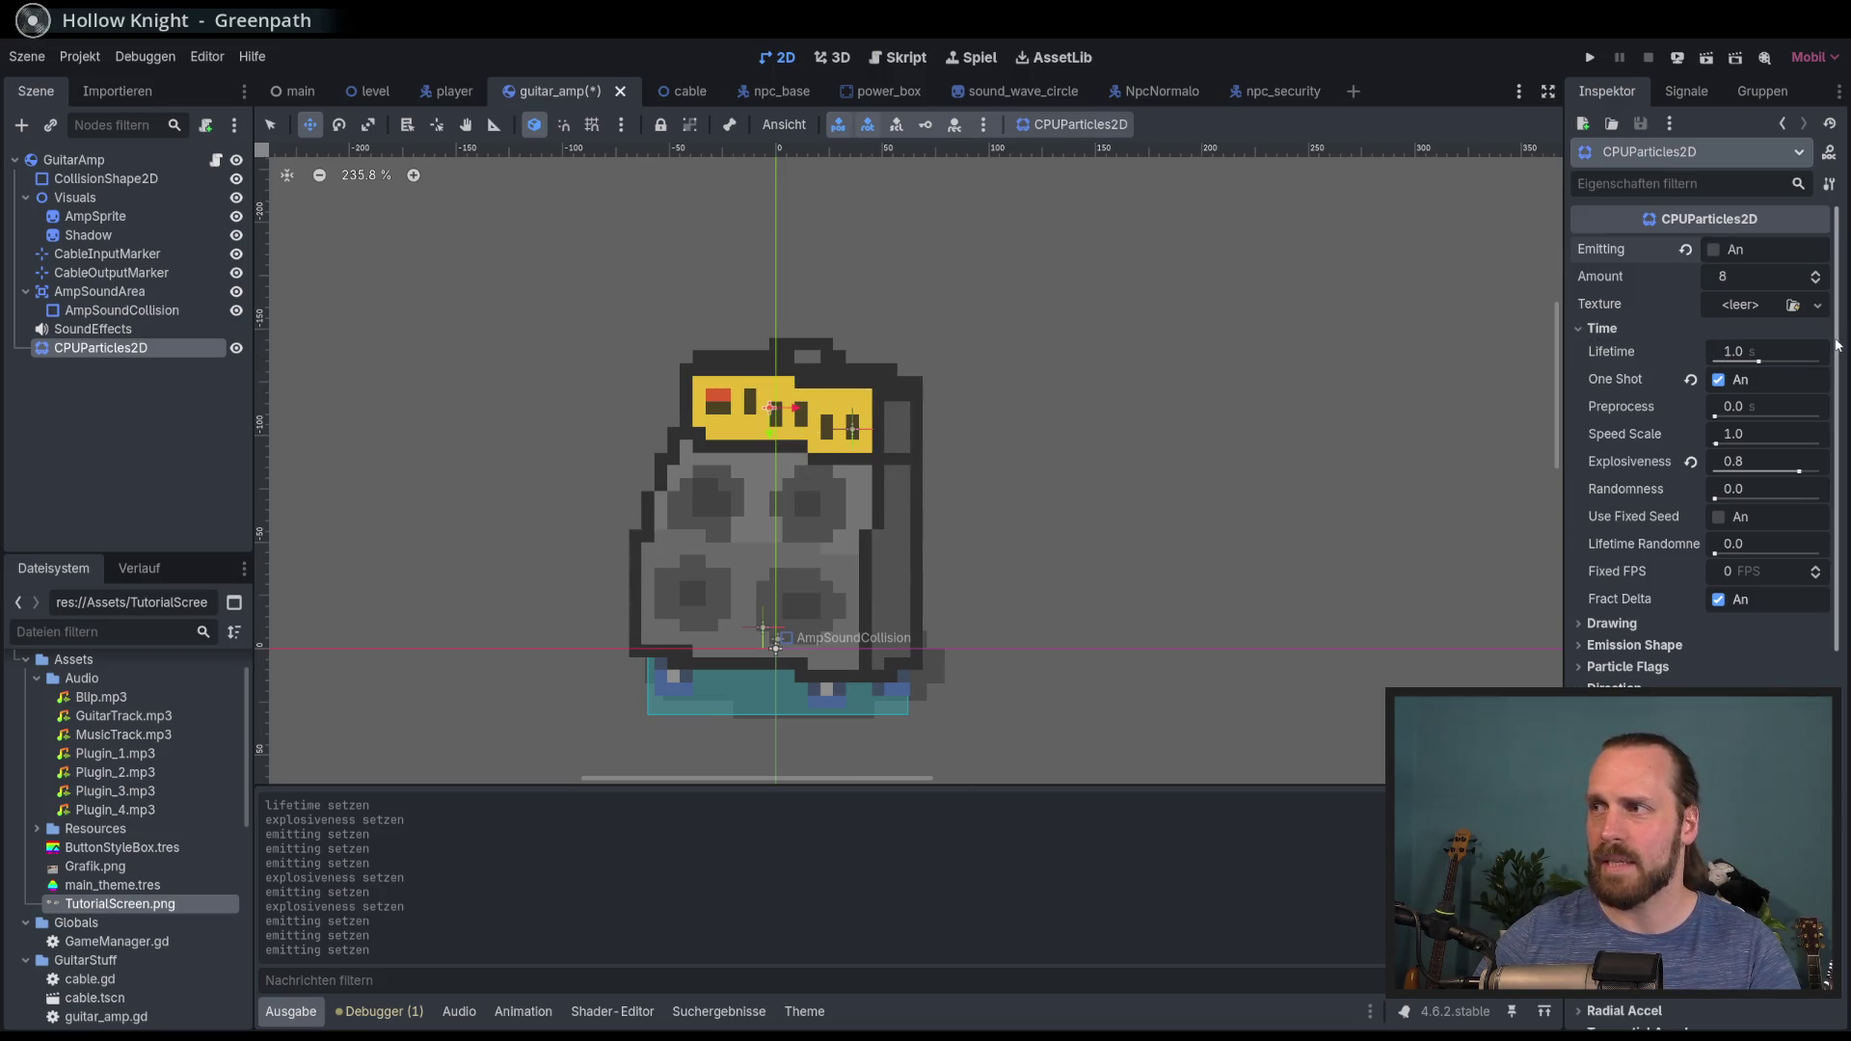
Step: Set Randomness to 0.29 and raise Initial Velocity Min slightly, previewing each change
scroll(1832, 357, down, 1)
scroll(1832, 366, up, 1)
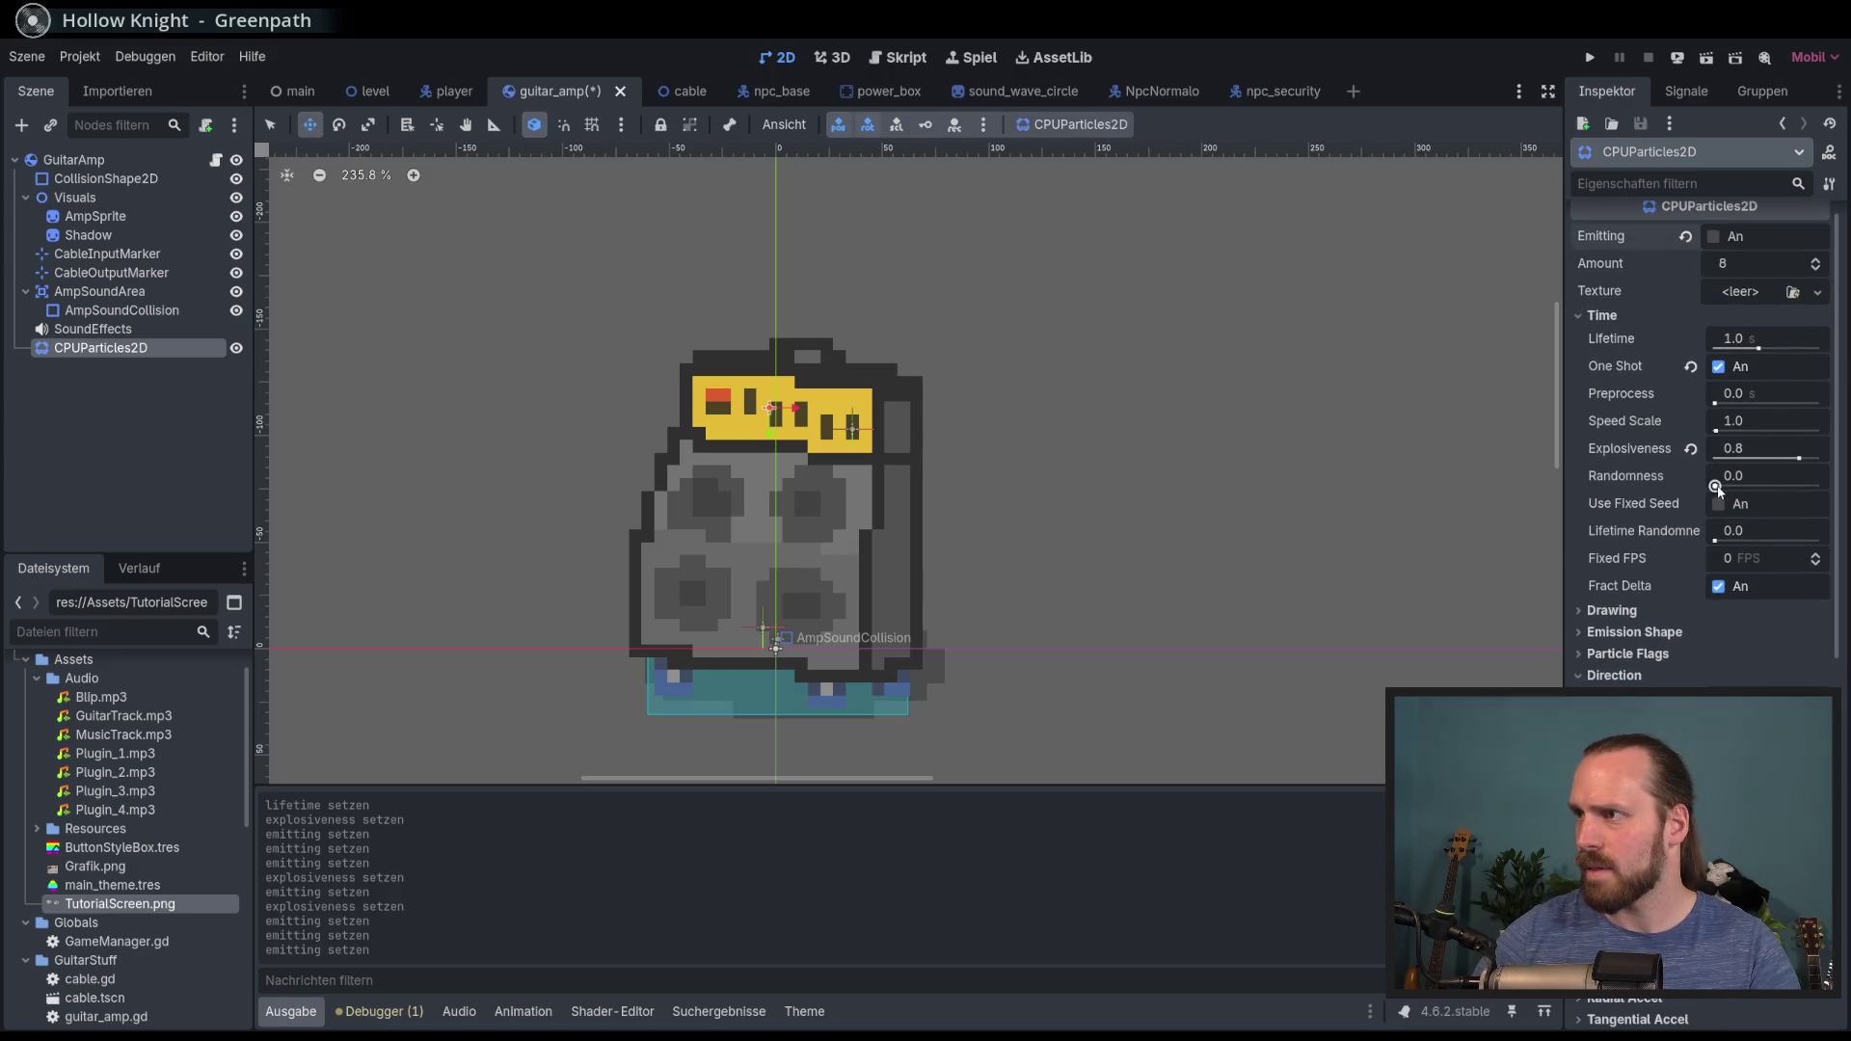
click(1744, 486)
click(1717, 253)
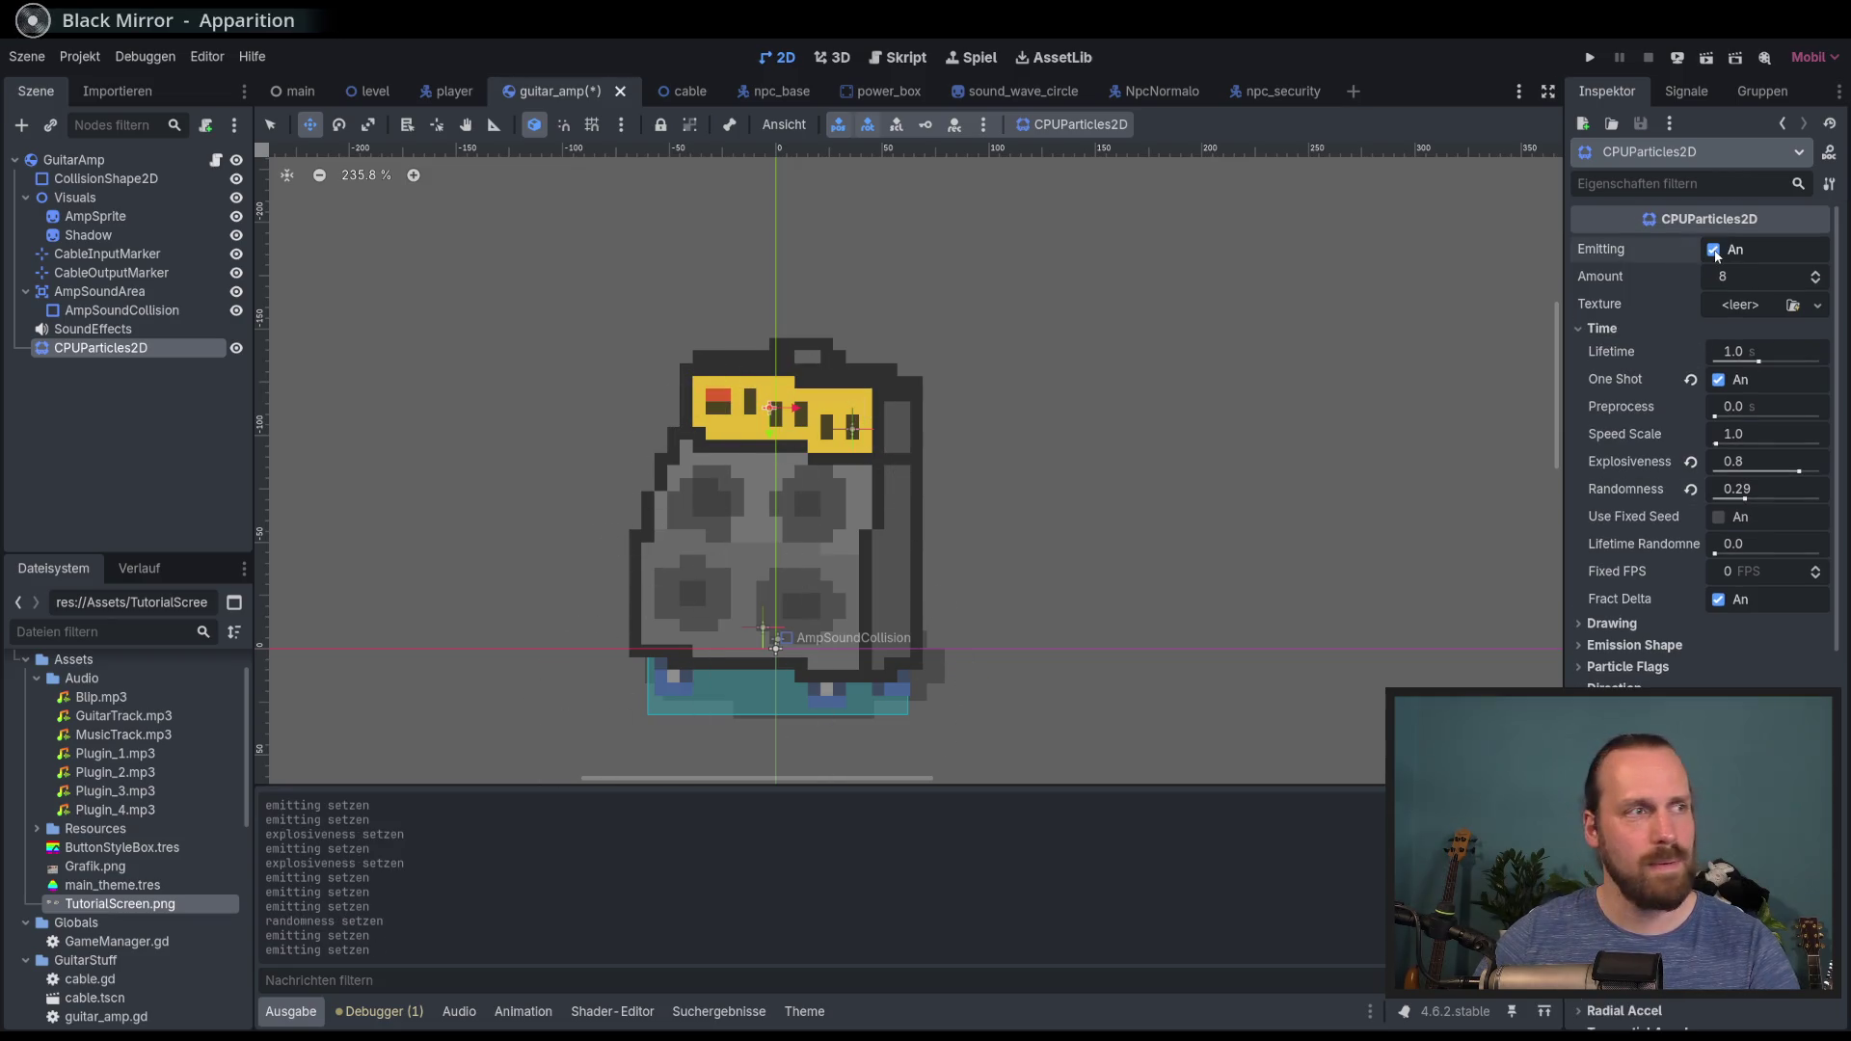
click(1715, 250)
drag(1837, 363, 1827, 532)
drag(1748, 605, 1755, 605)
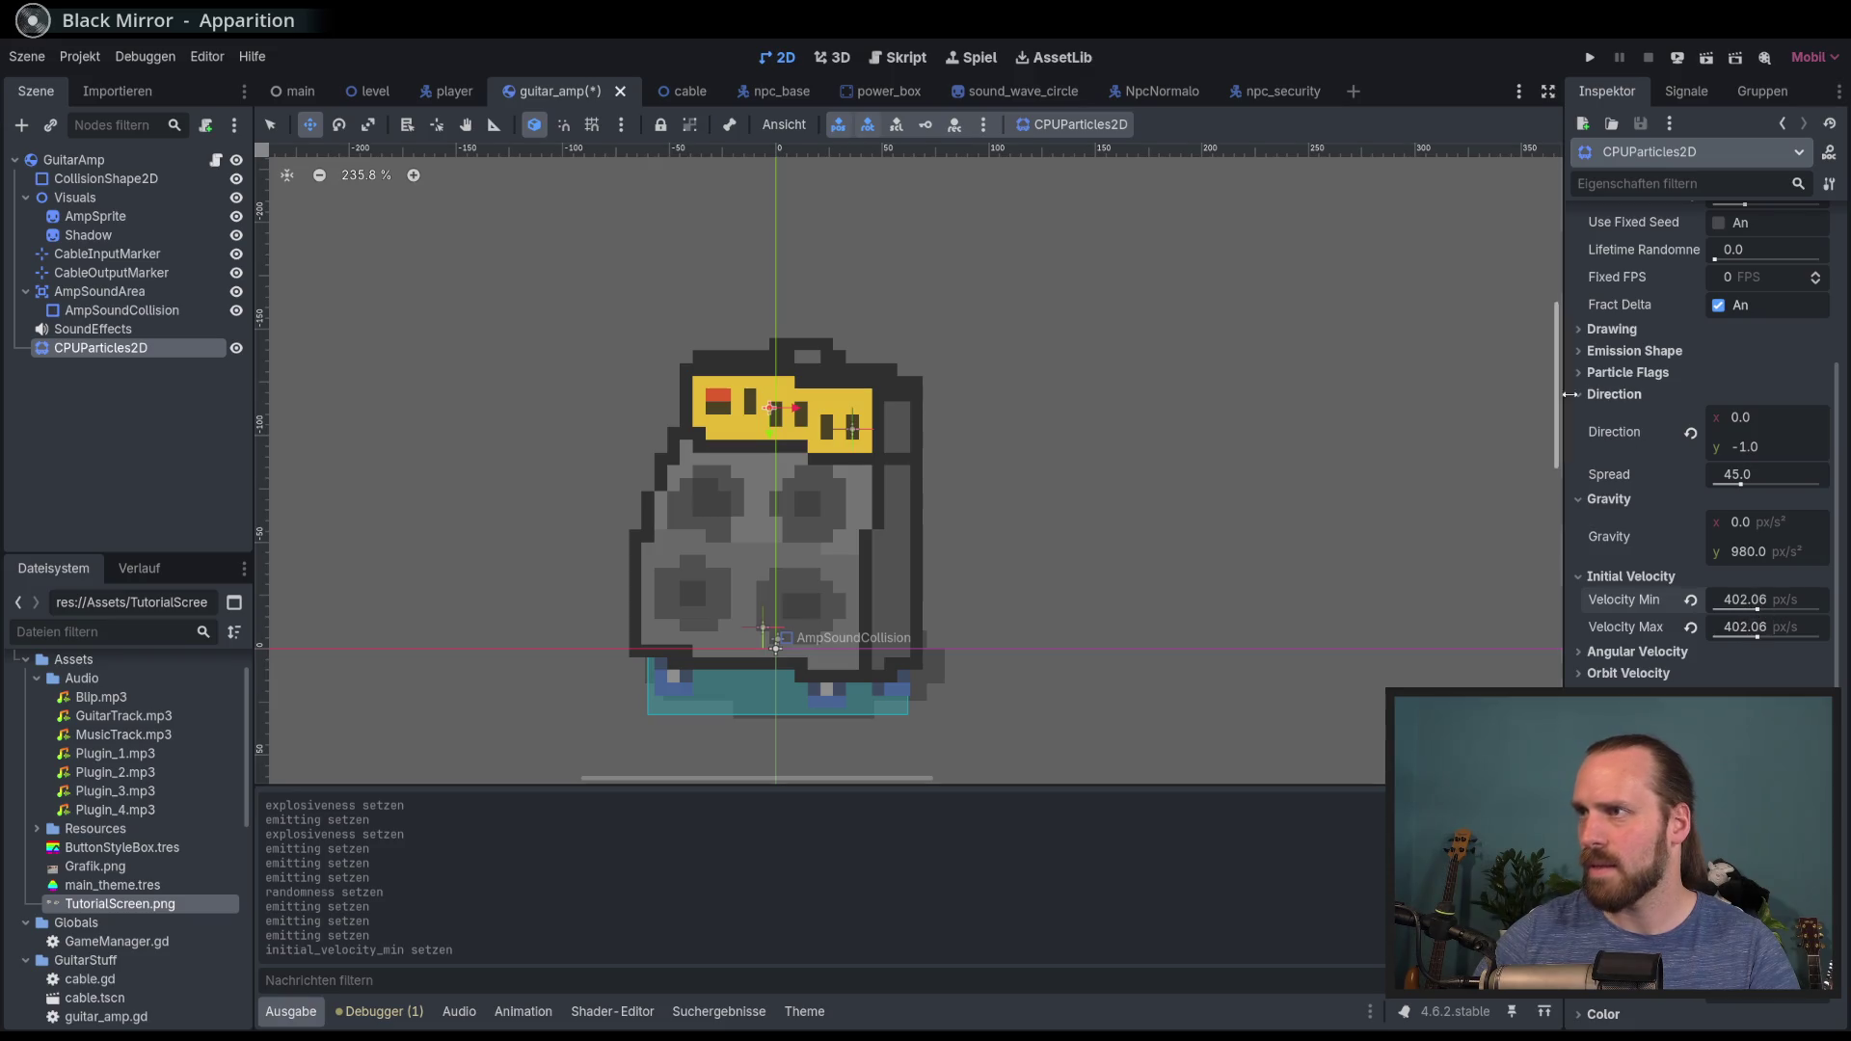
scroll(1746, 322, up, 5)
click(1715, 251)
click(1716, 250)
click(1716, 251)
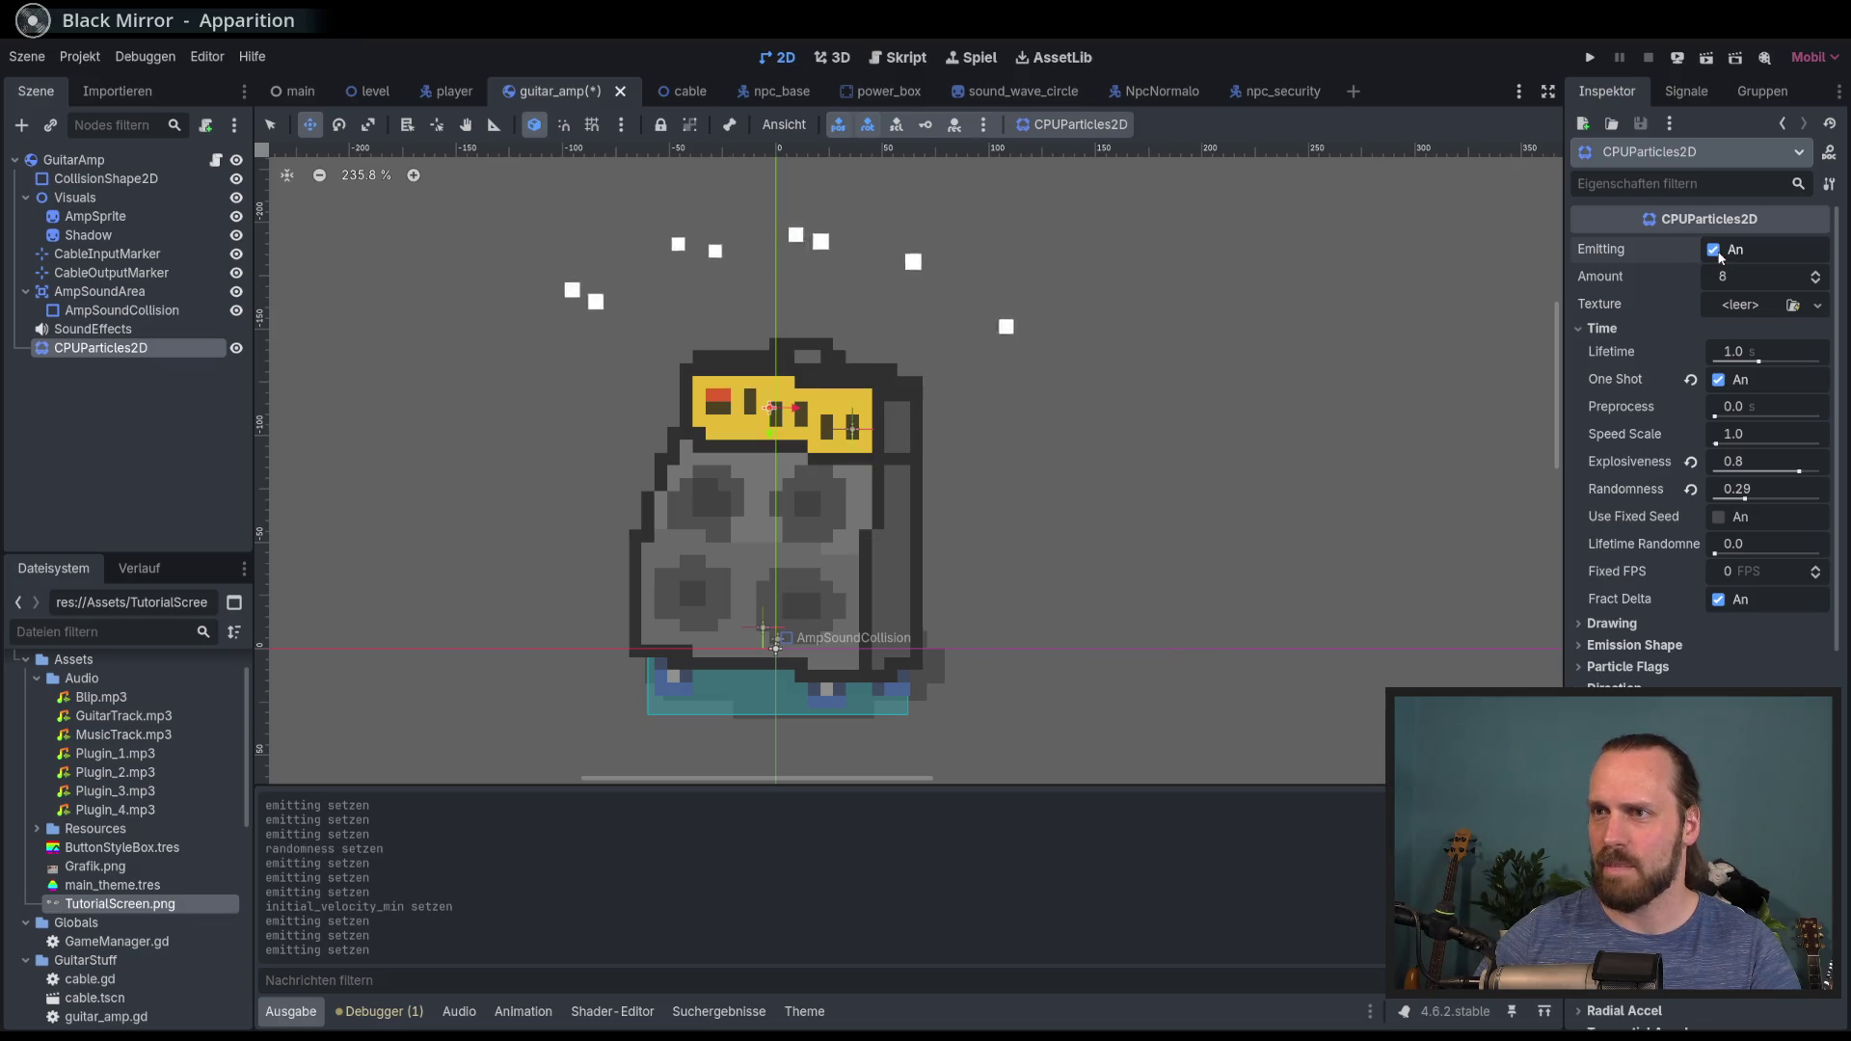
Step: Set the particle Amount to 20 and replay the burst several times
click(1743, 274)
text(20)
key(Return)
click(1714, 251)
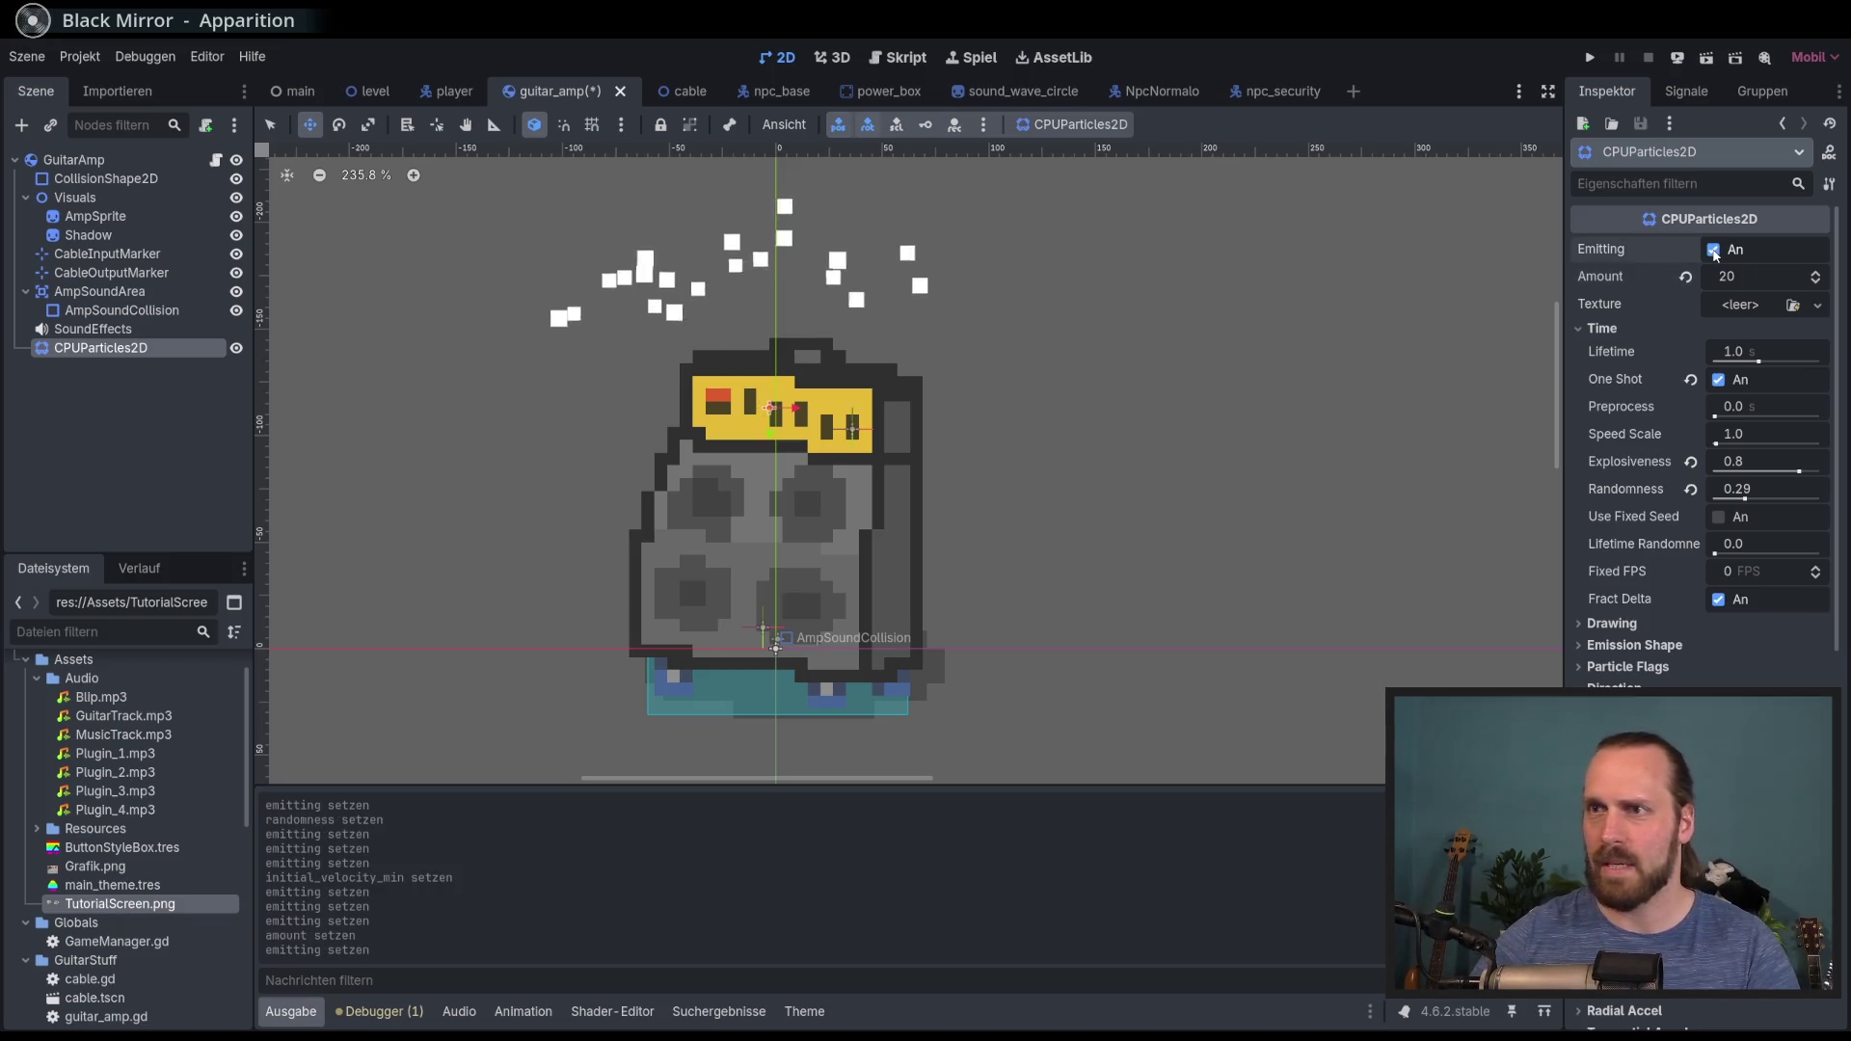
click(1713, 251)
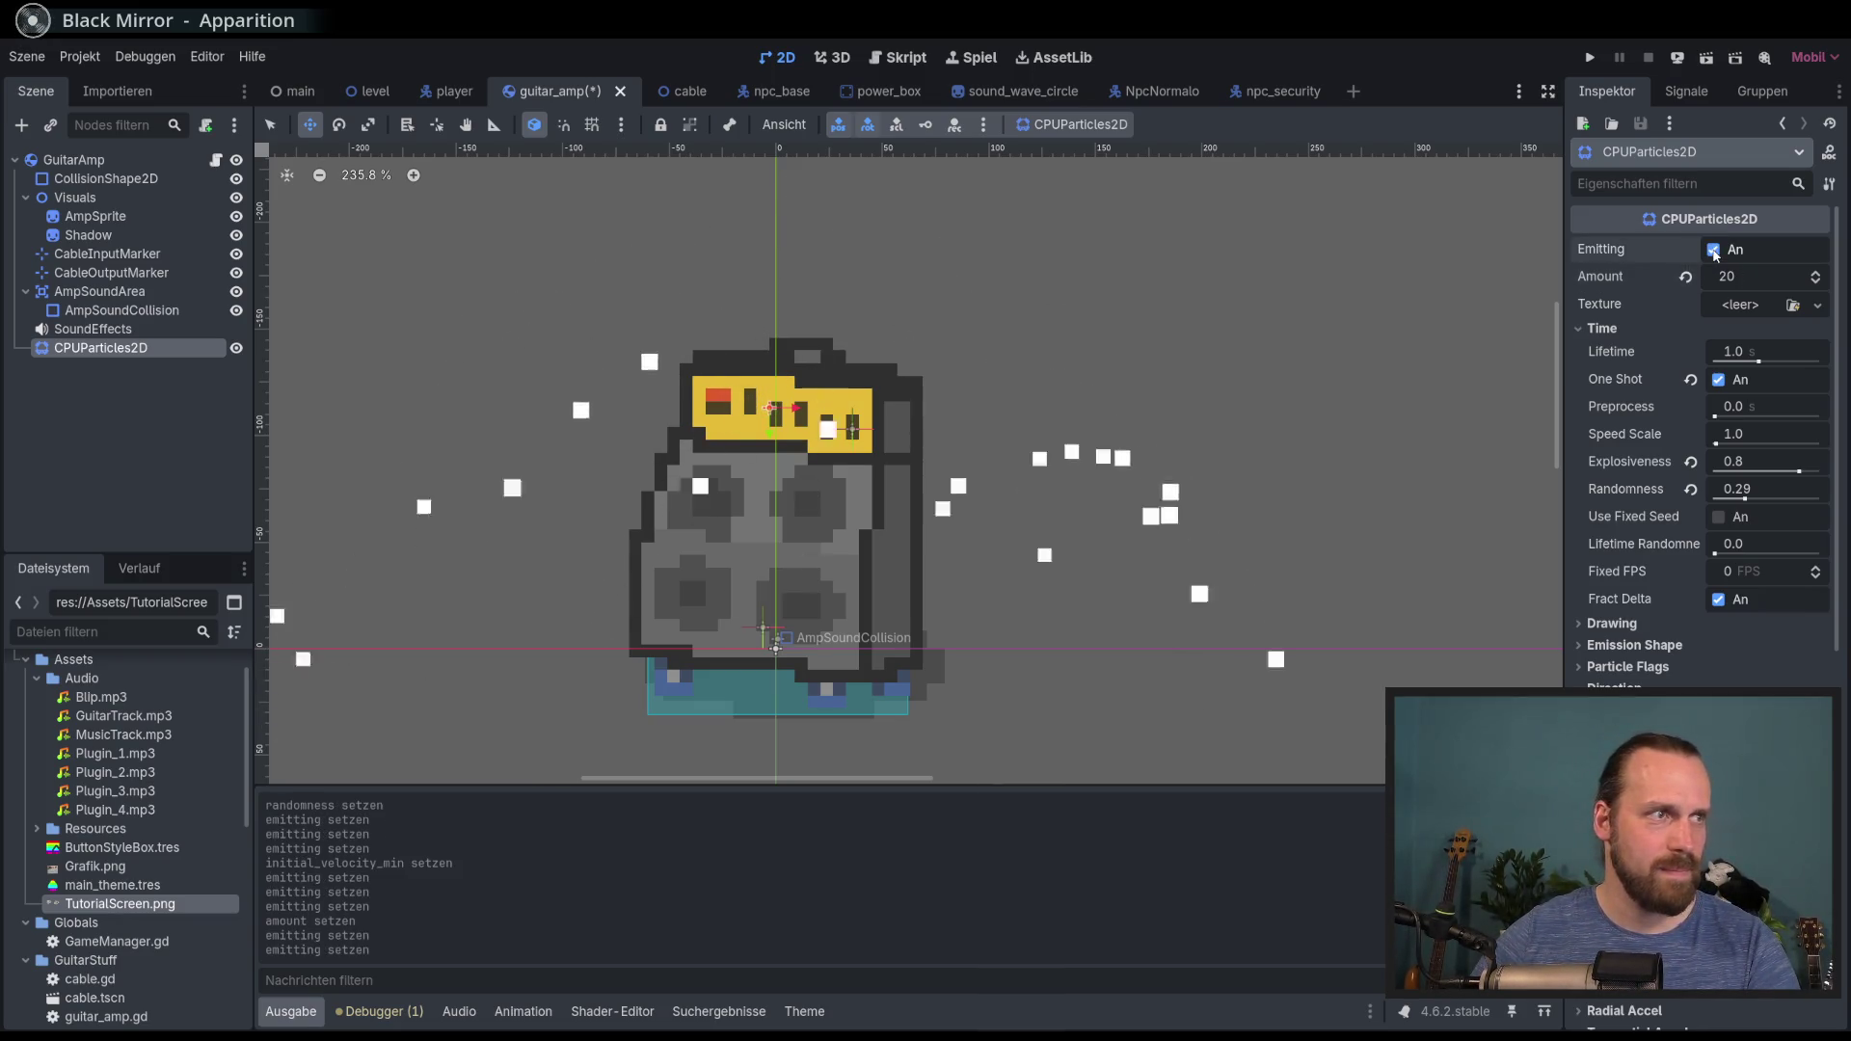
click(1713, 250)
click(1713, 250)
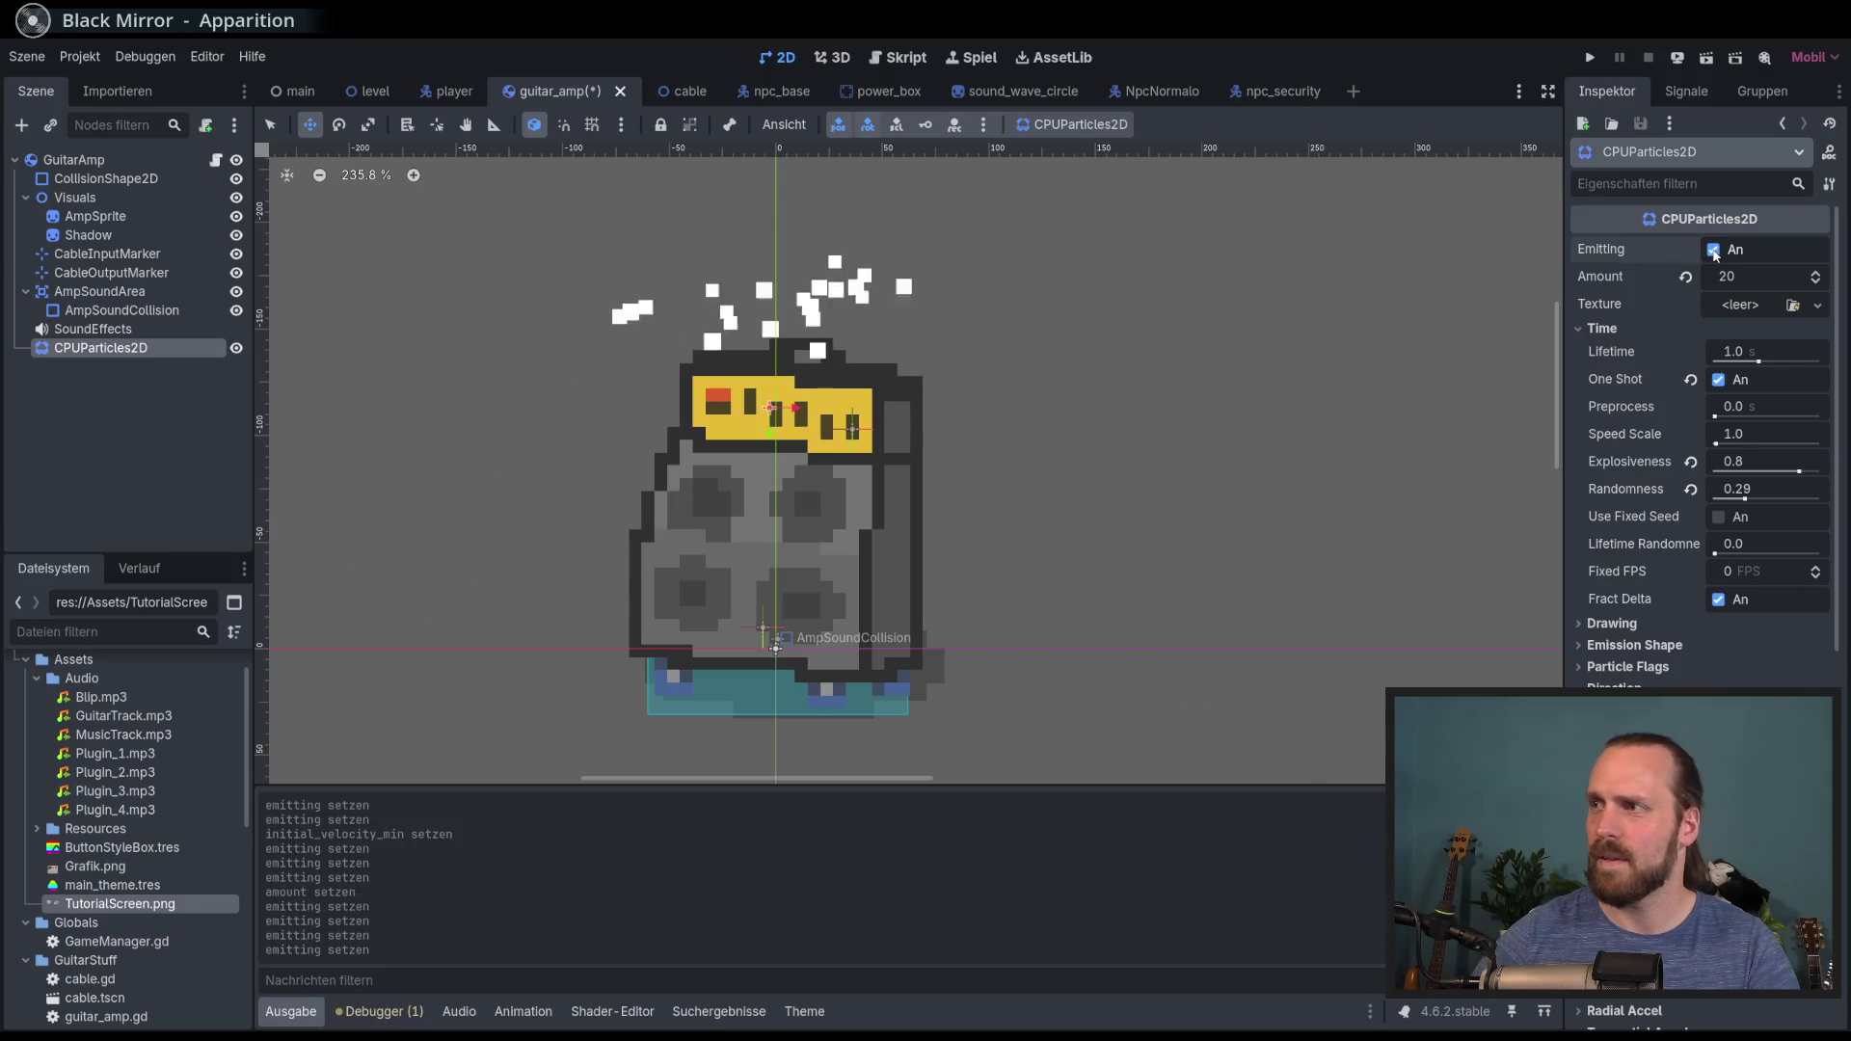
scroll(1817, 497, down, 5)
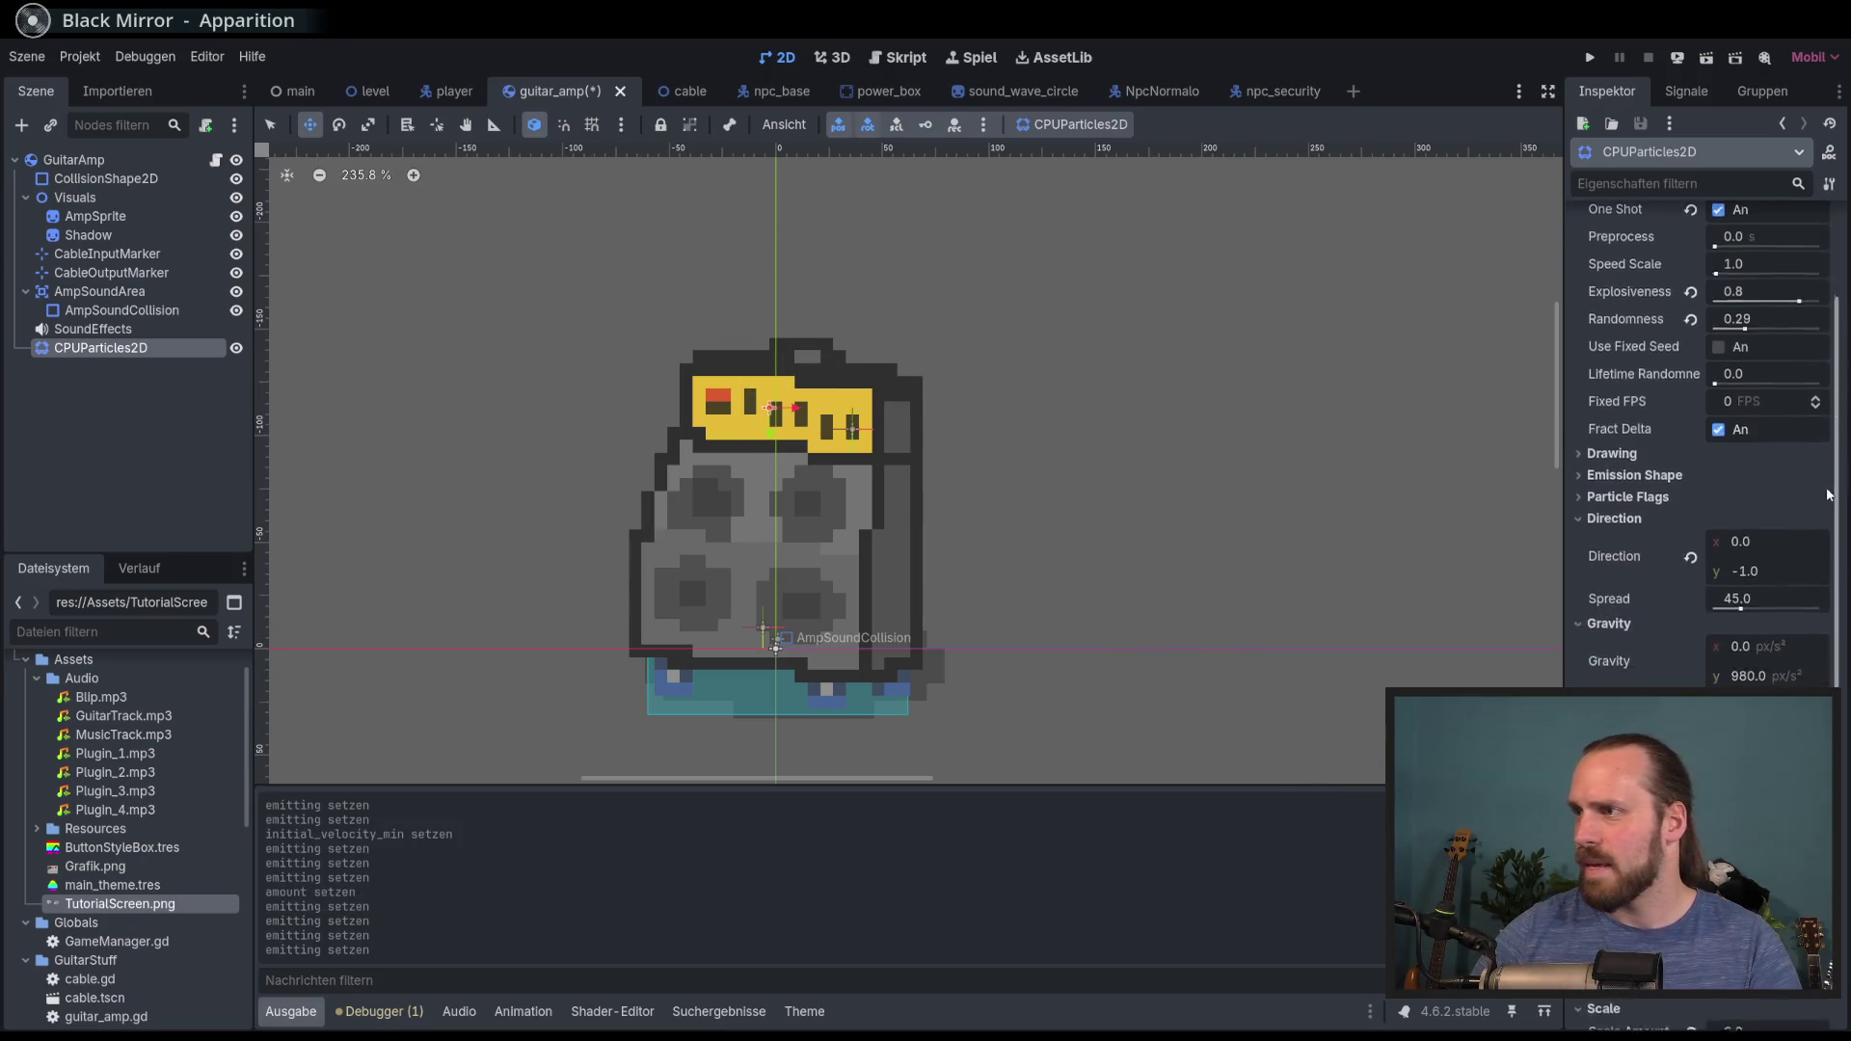
Step: Lower Initial Velocity Min to 255.8 and replay the burst to check it
scroll(1817, 497, down, 6)
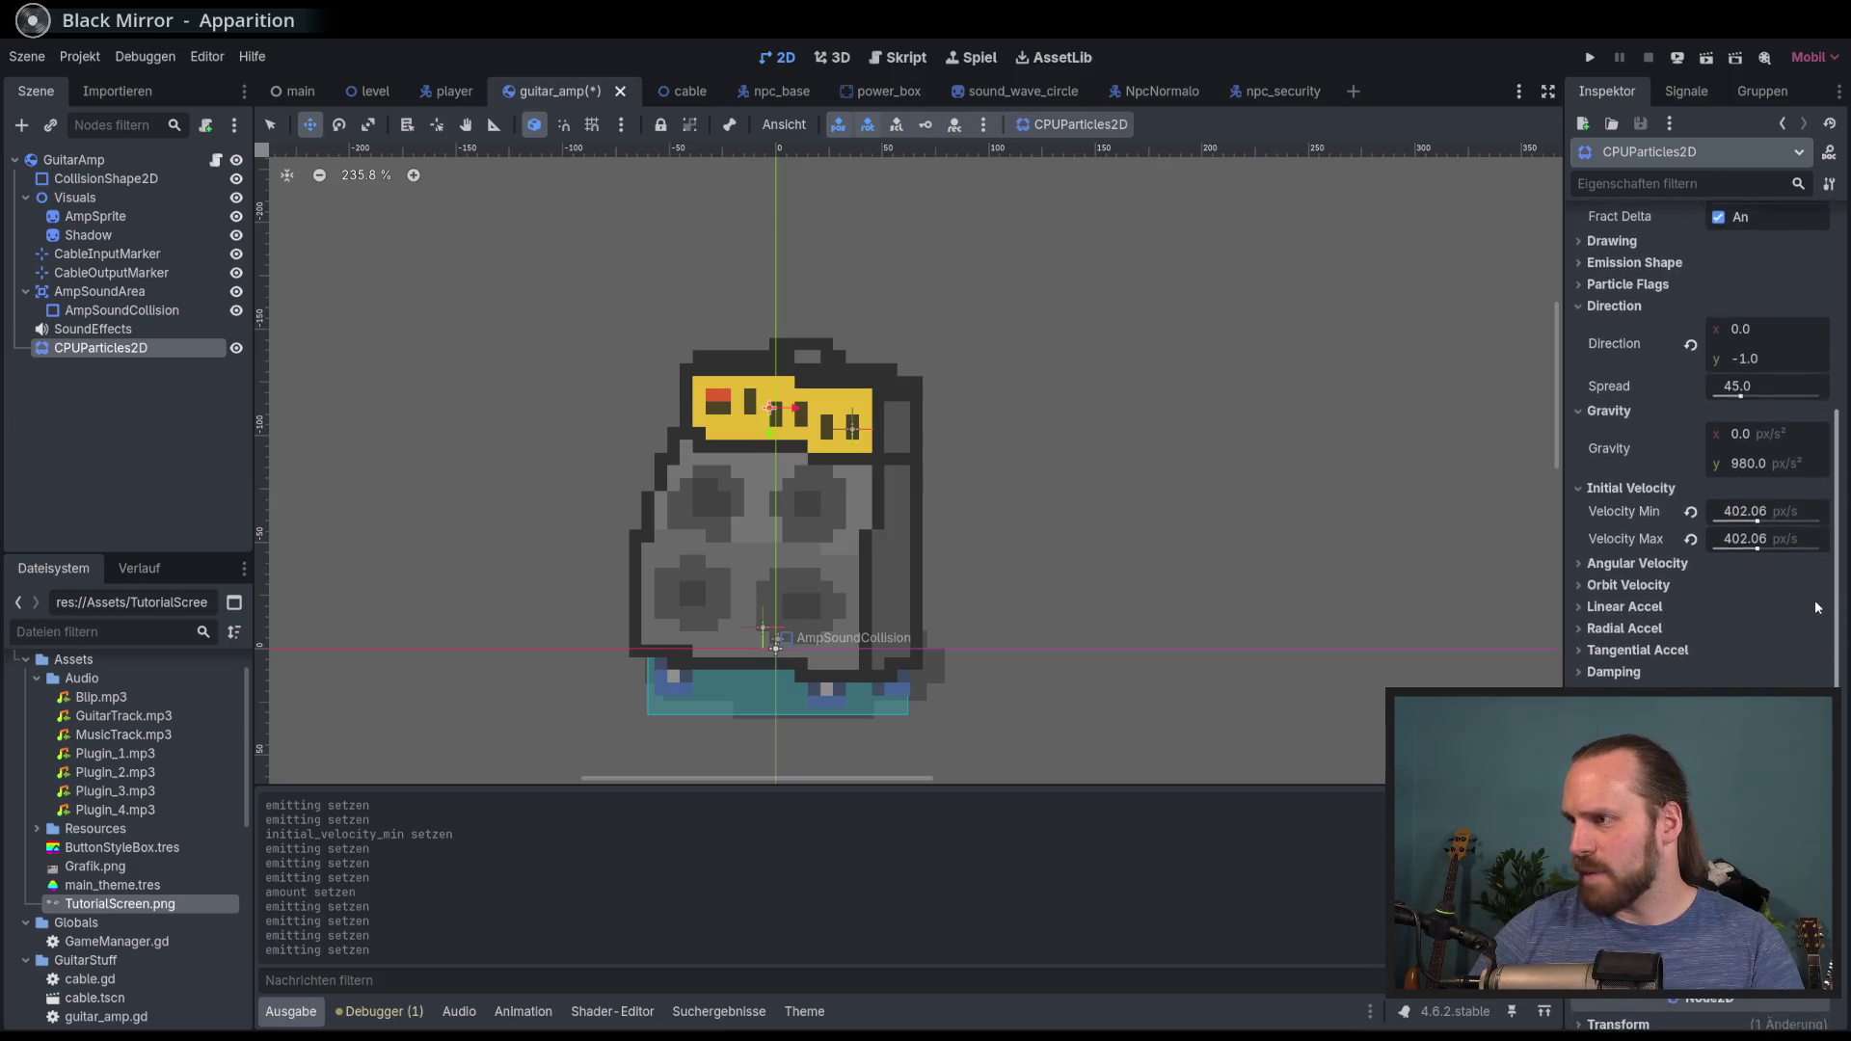
scroll(1817, 659, up, 3)
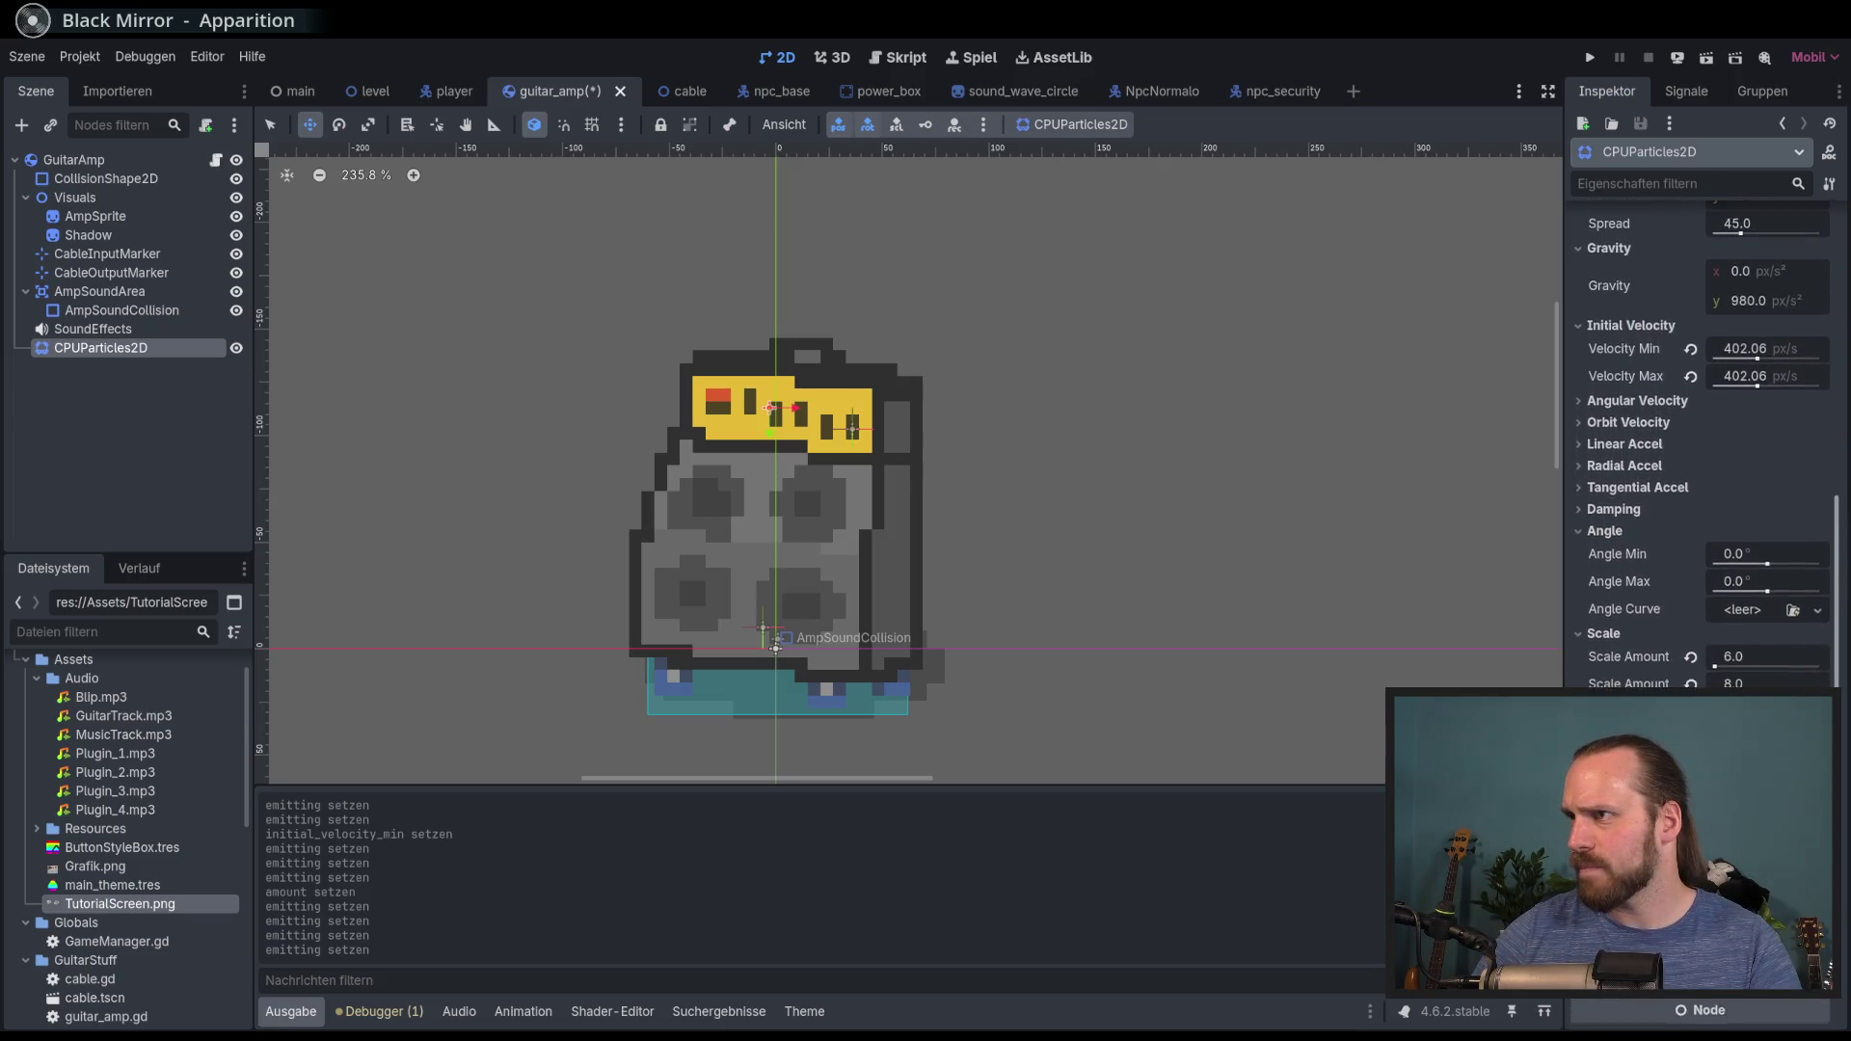
scroll(1813, 598, up, 2)
drag(1758, 563, 1754, 563)
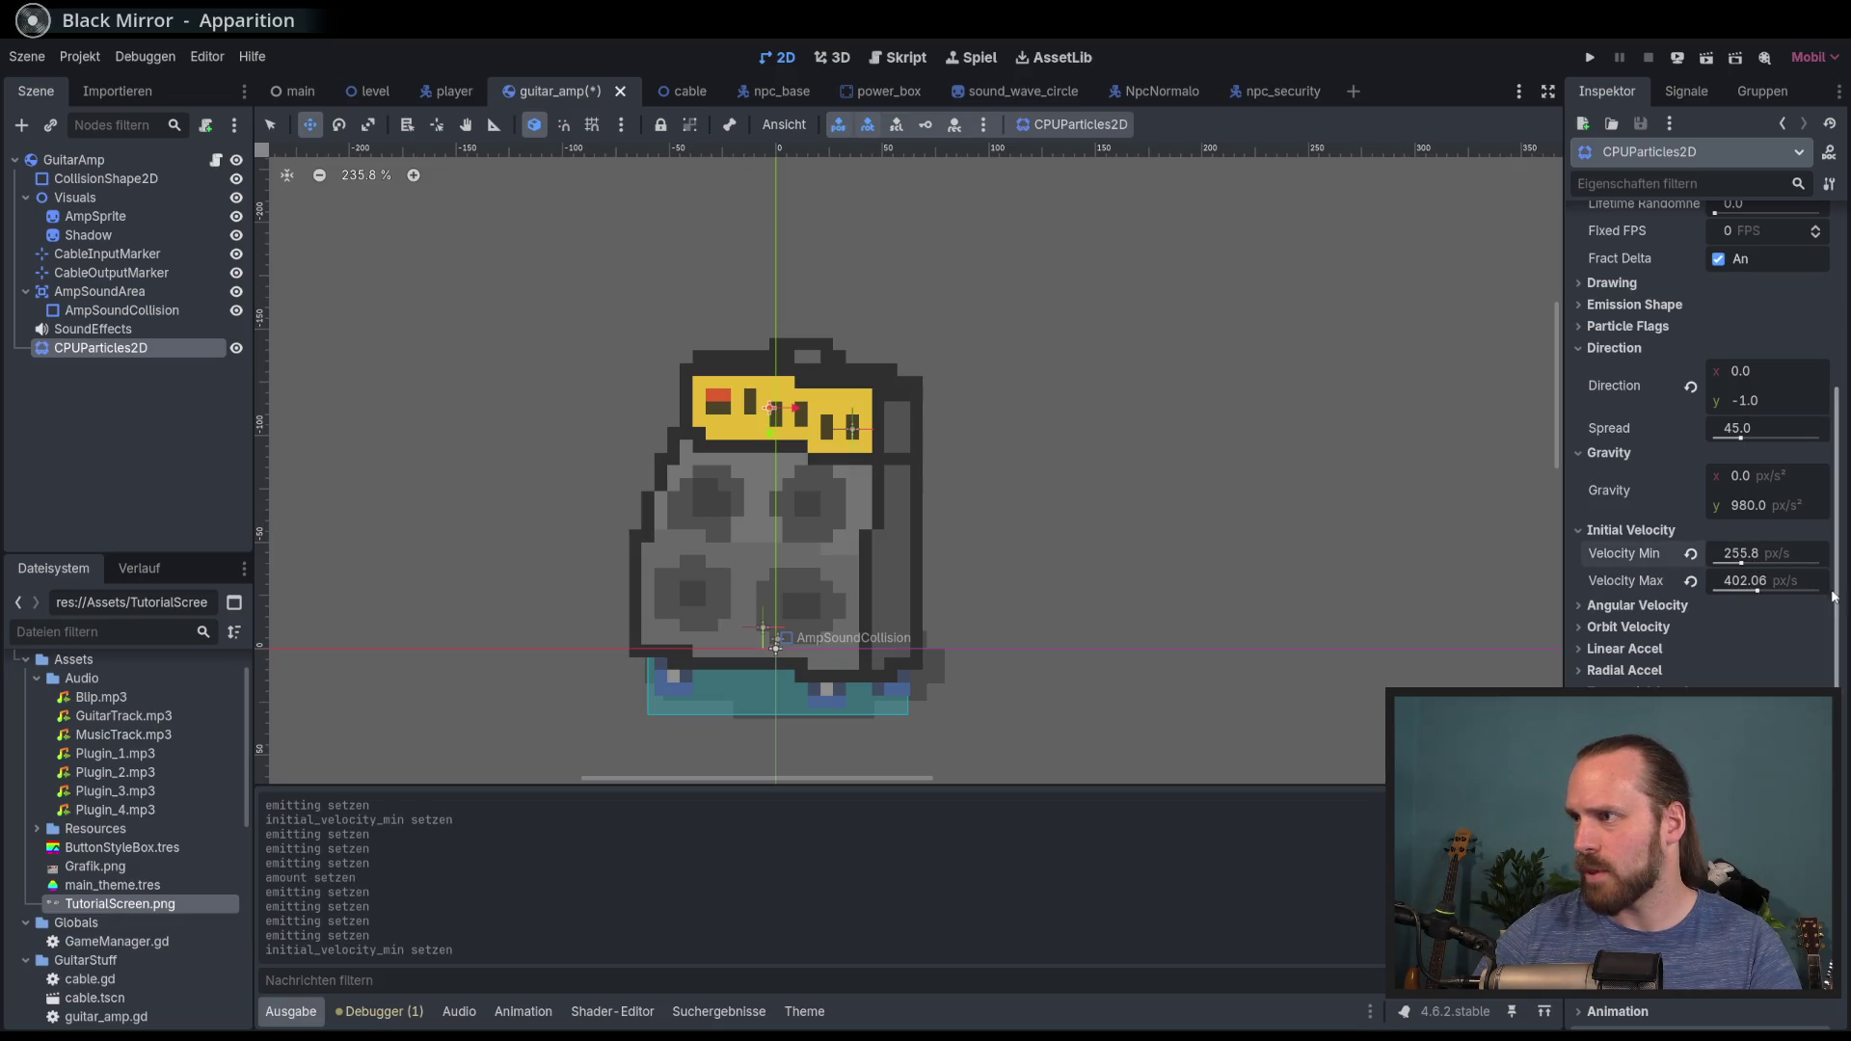
scroll(1813, 482, up, 10)
click(1714, 248)
click(1715, 250)
click(1715, 249)
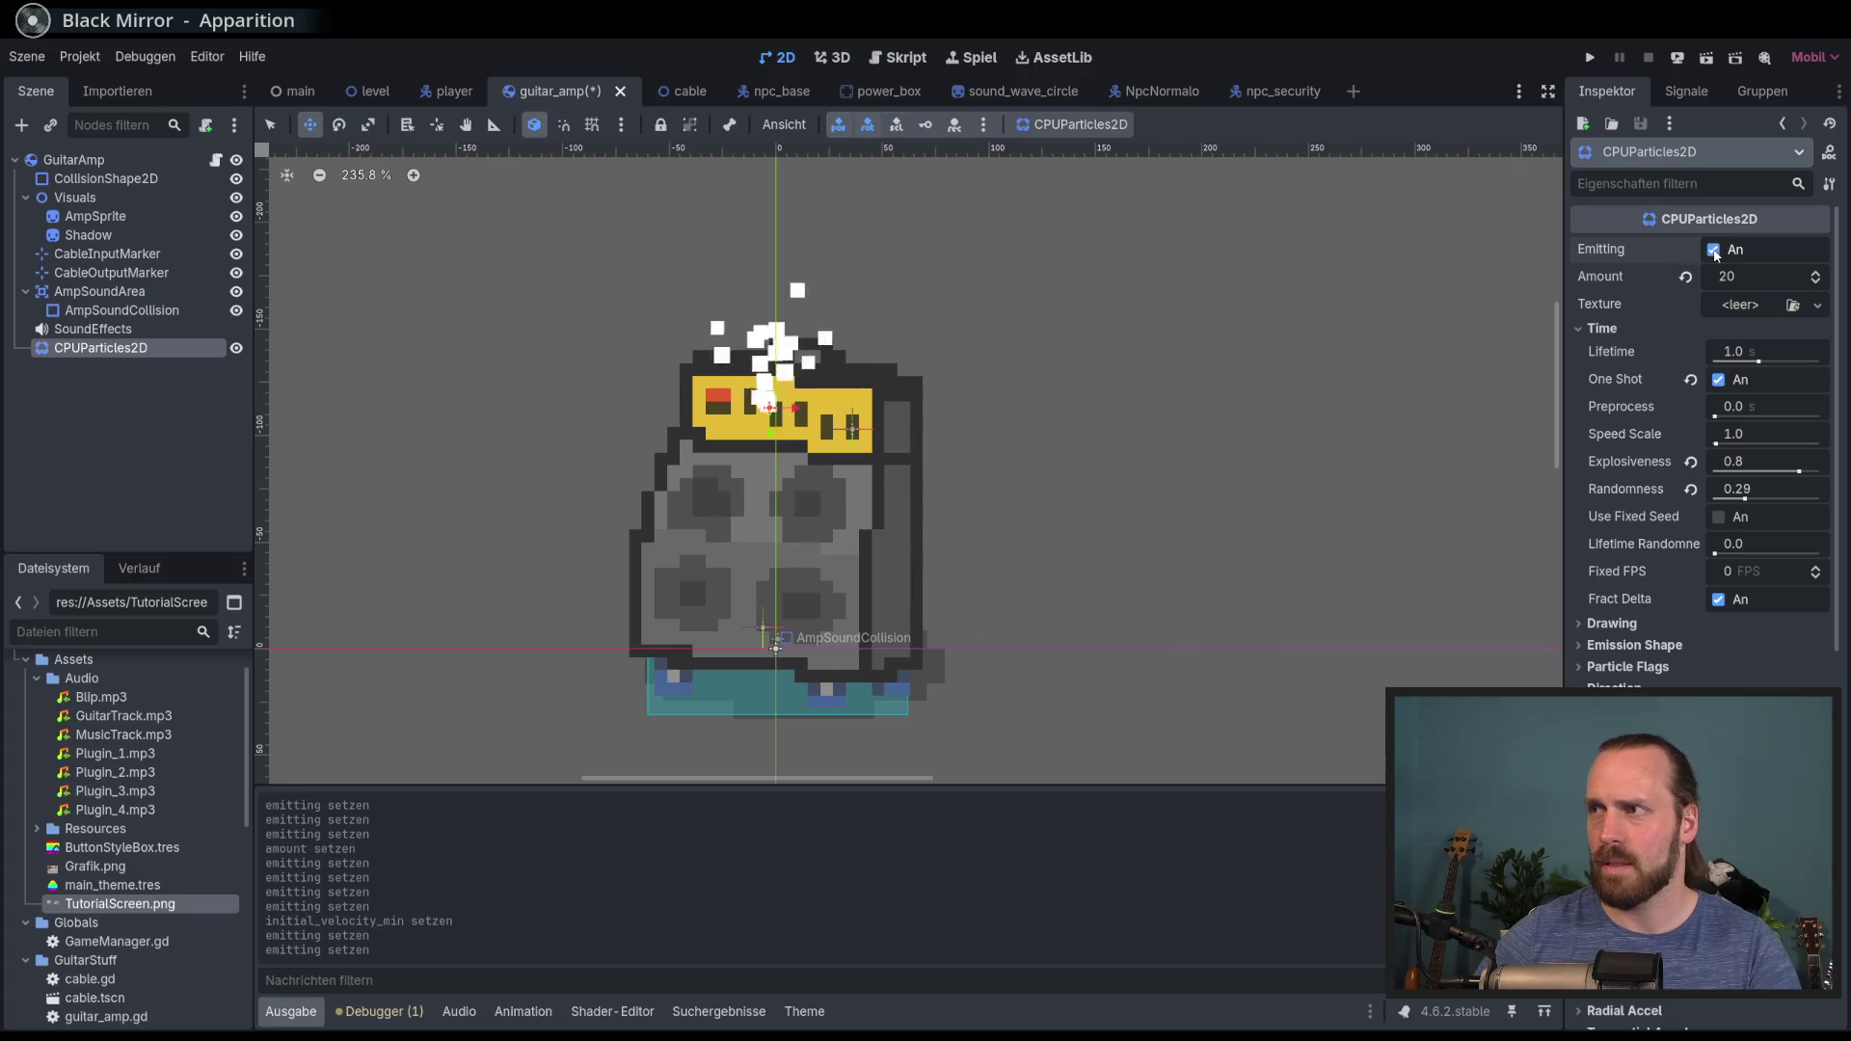
click(1715, 249)
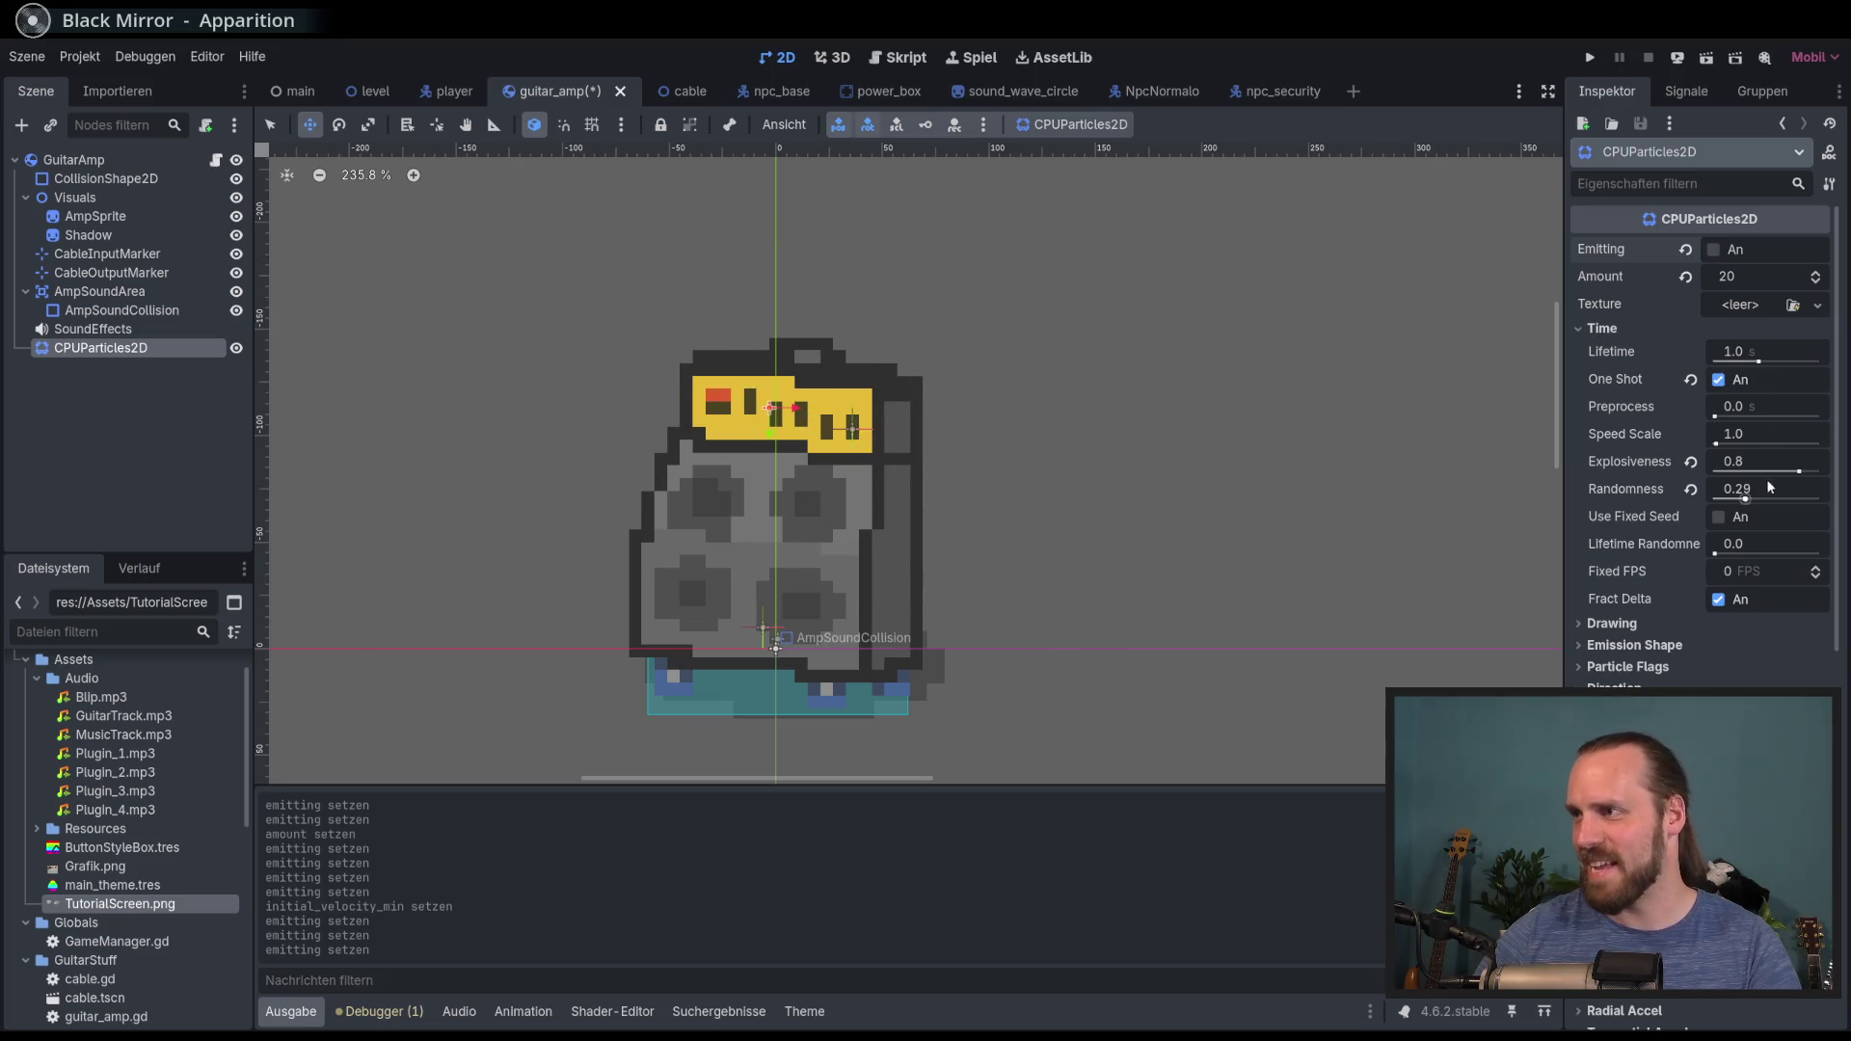
Step: Raise Explosiveness to 0.89 and fire several test bursts over the amp
drag(1804, 474, 1810, 474)
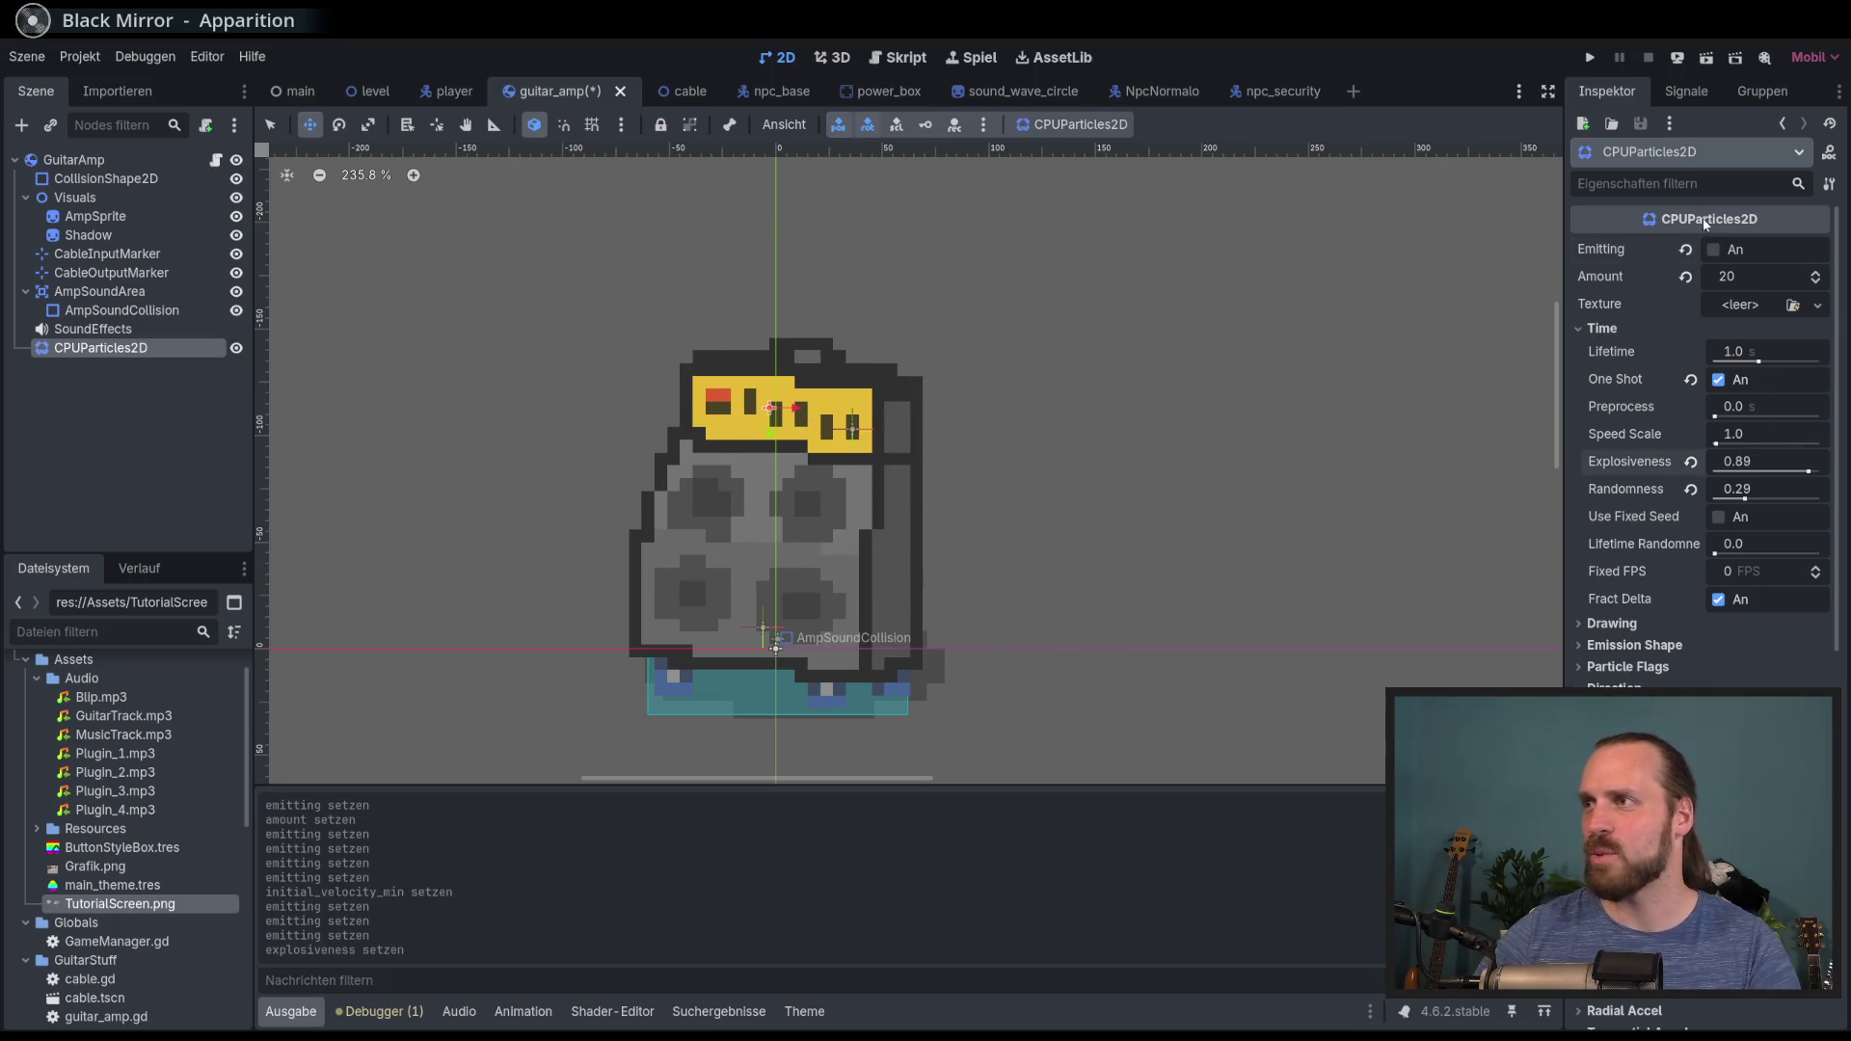
click(1715, 251)
click(1715, 250)
click(1715, 251)
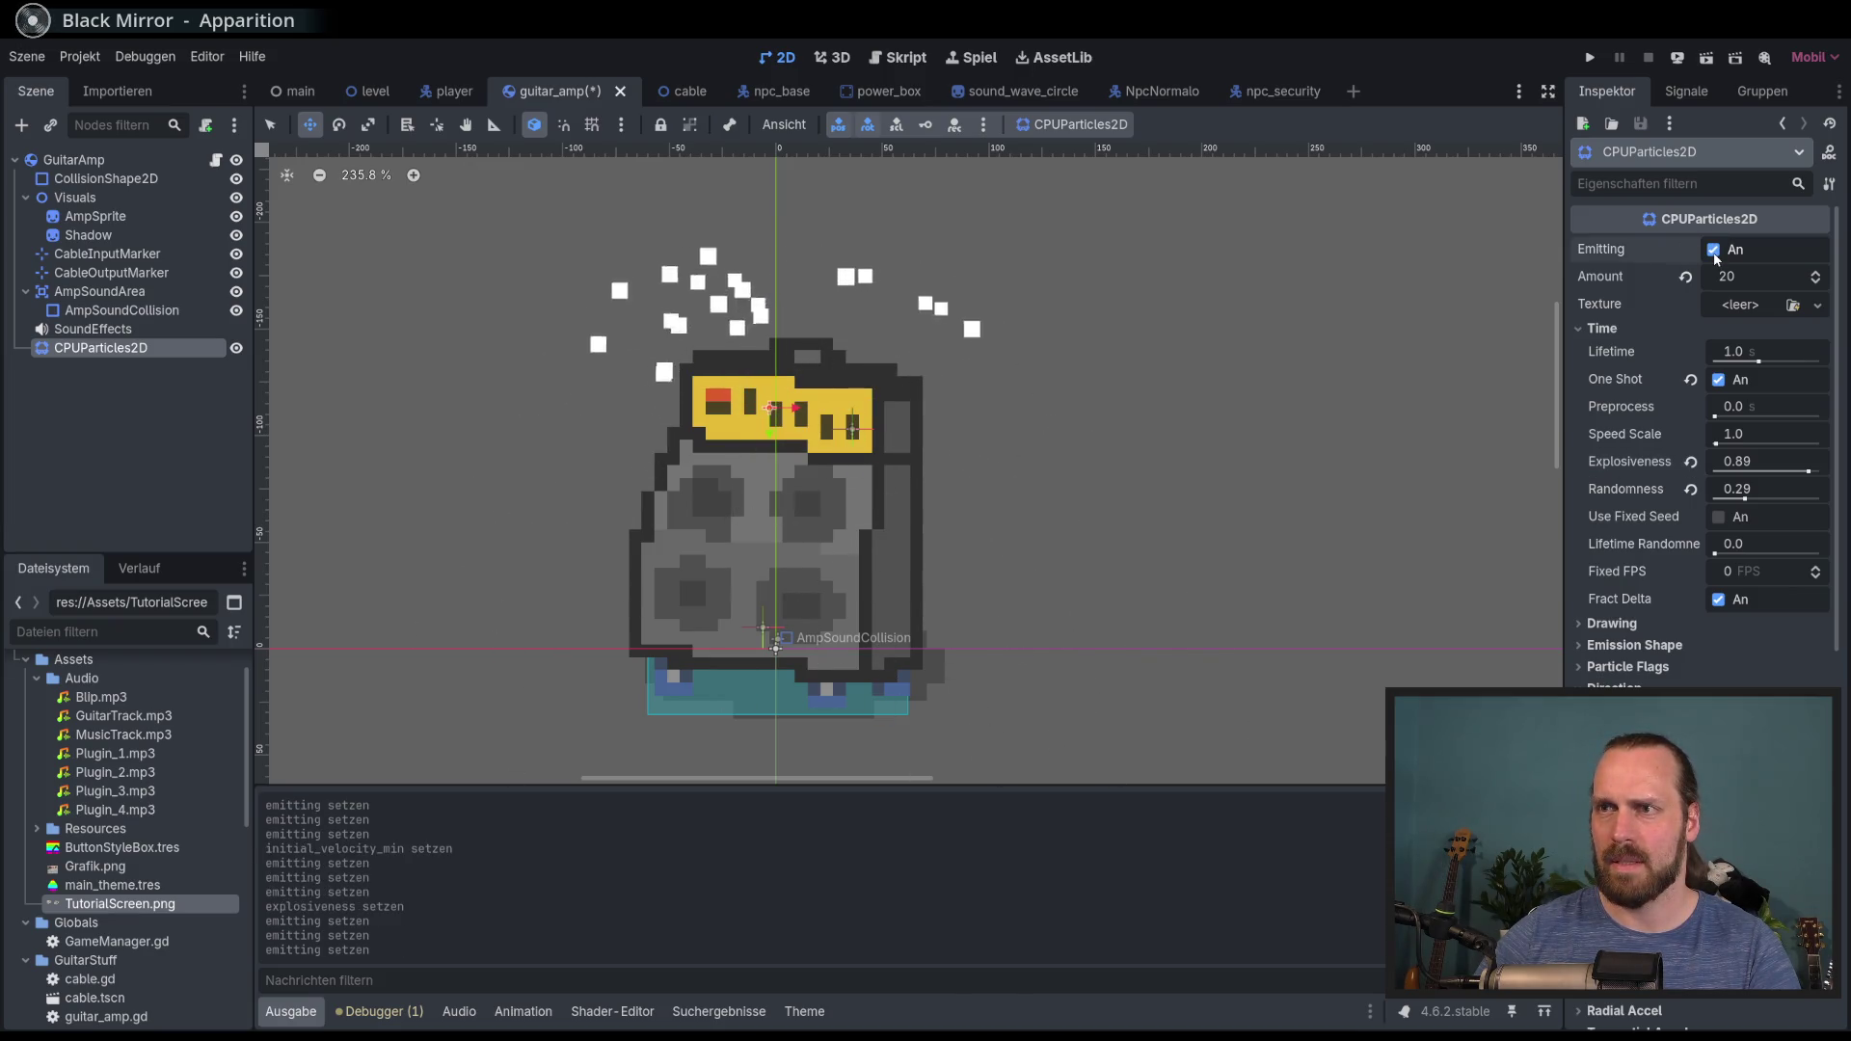
click(1714, 251)
click(1715, 250)
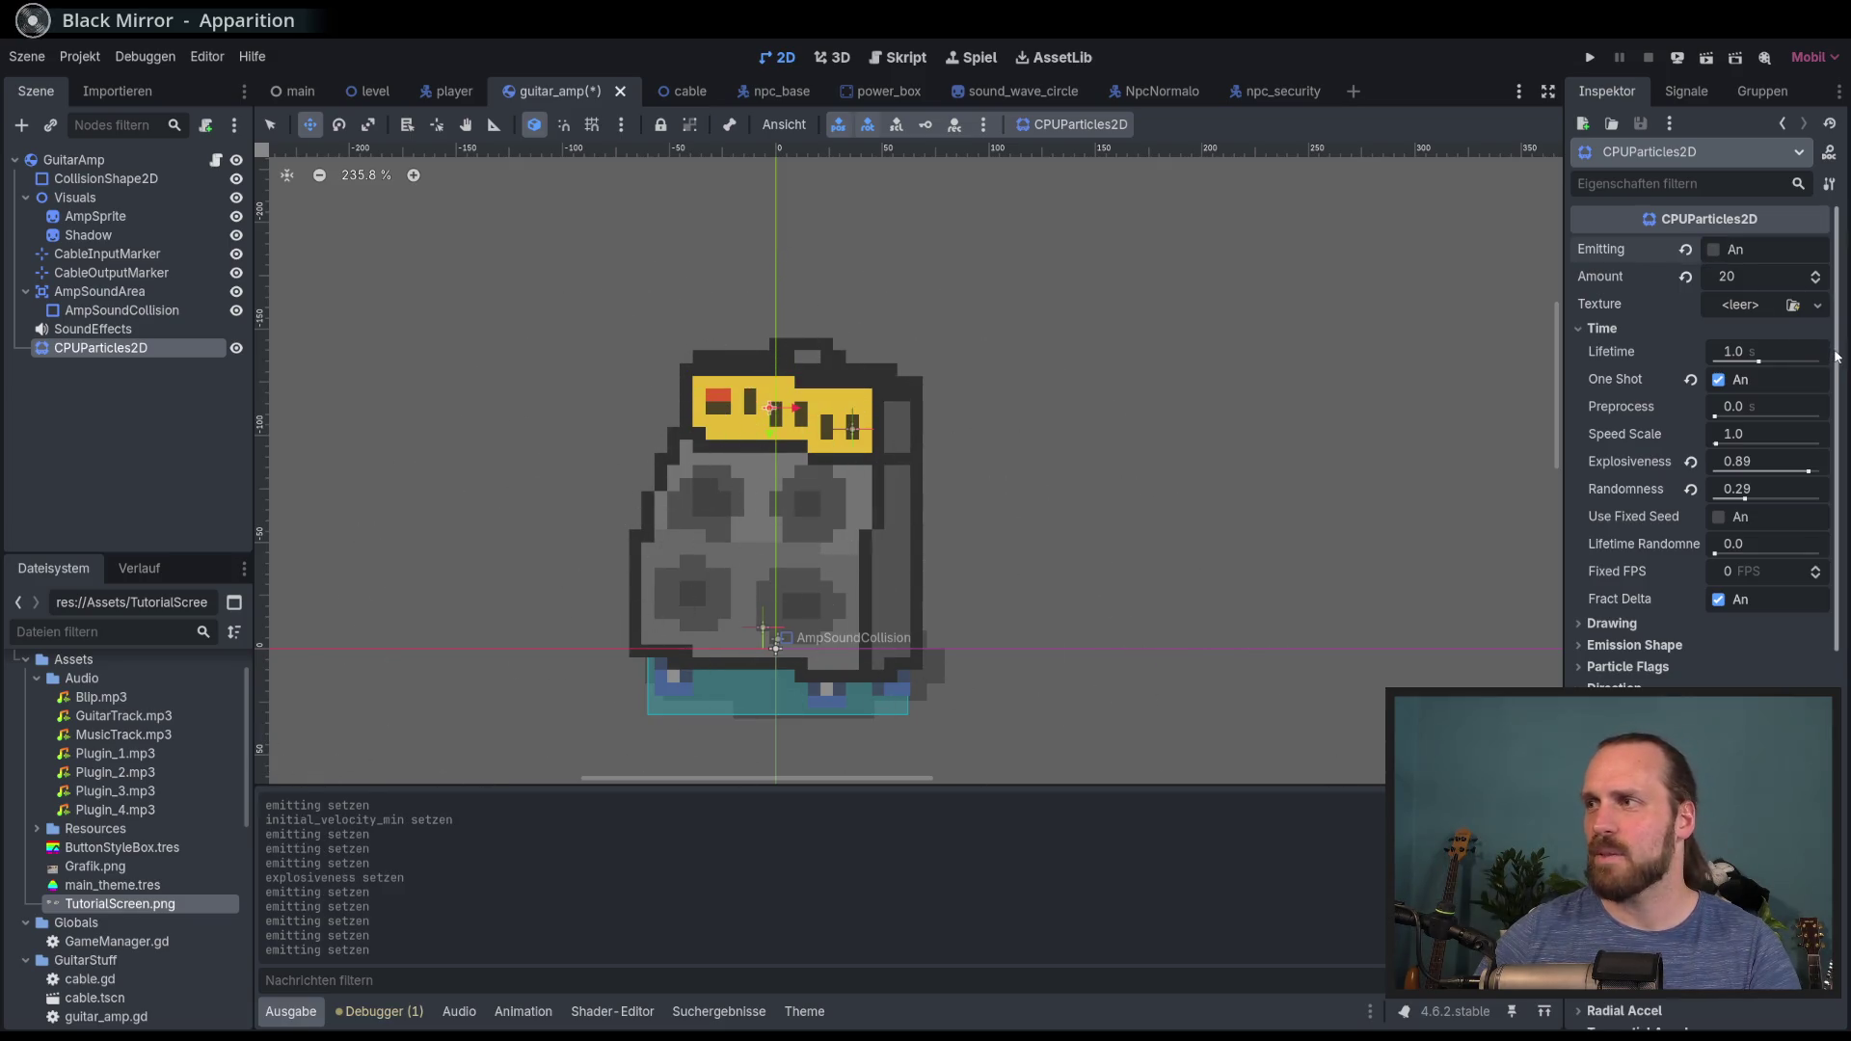
Step: Set the particle Amount to 16, then scroll down to the Color settings
scroll(1813, 386, down, 5)
scroll(1813, 385, up, 5)
click(1771, 277)
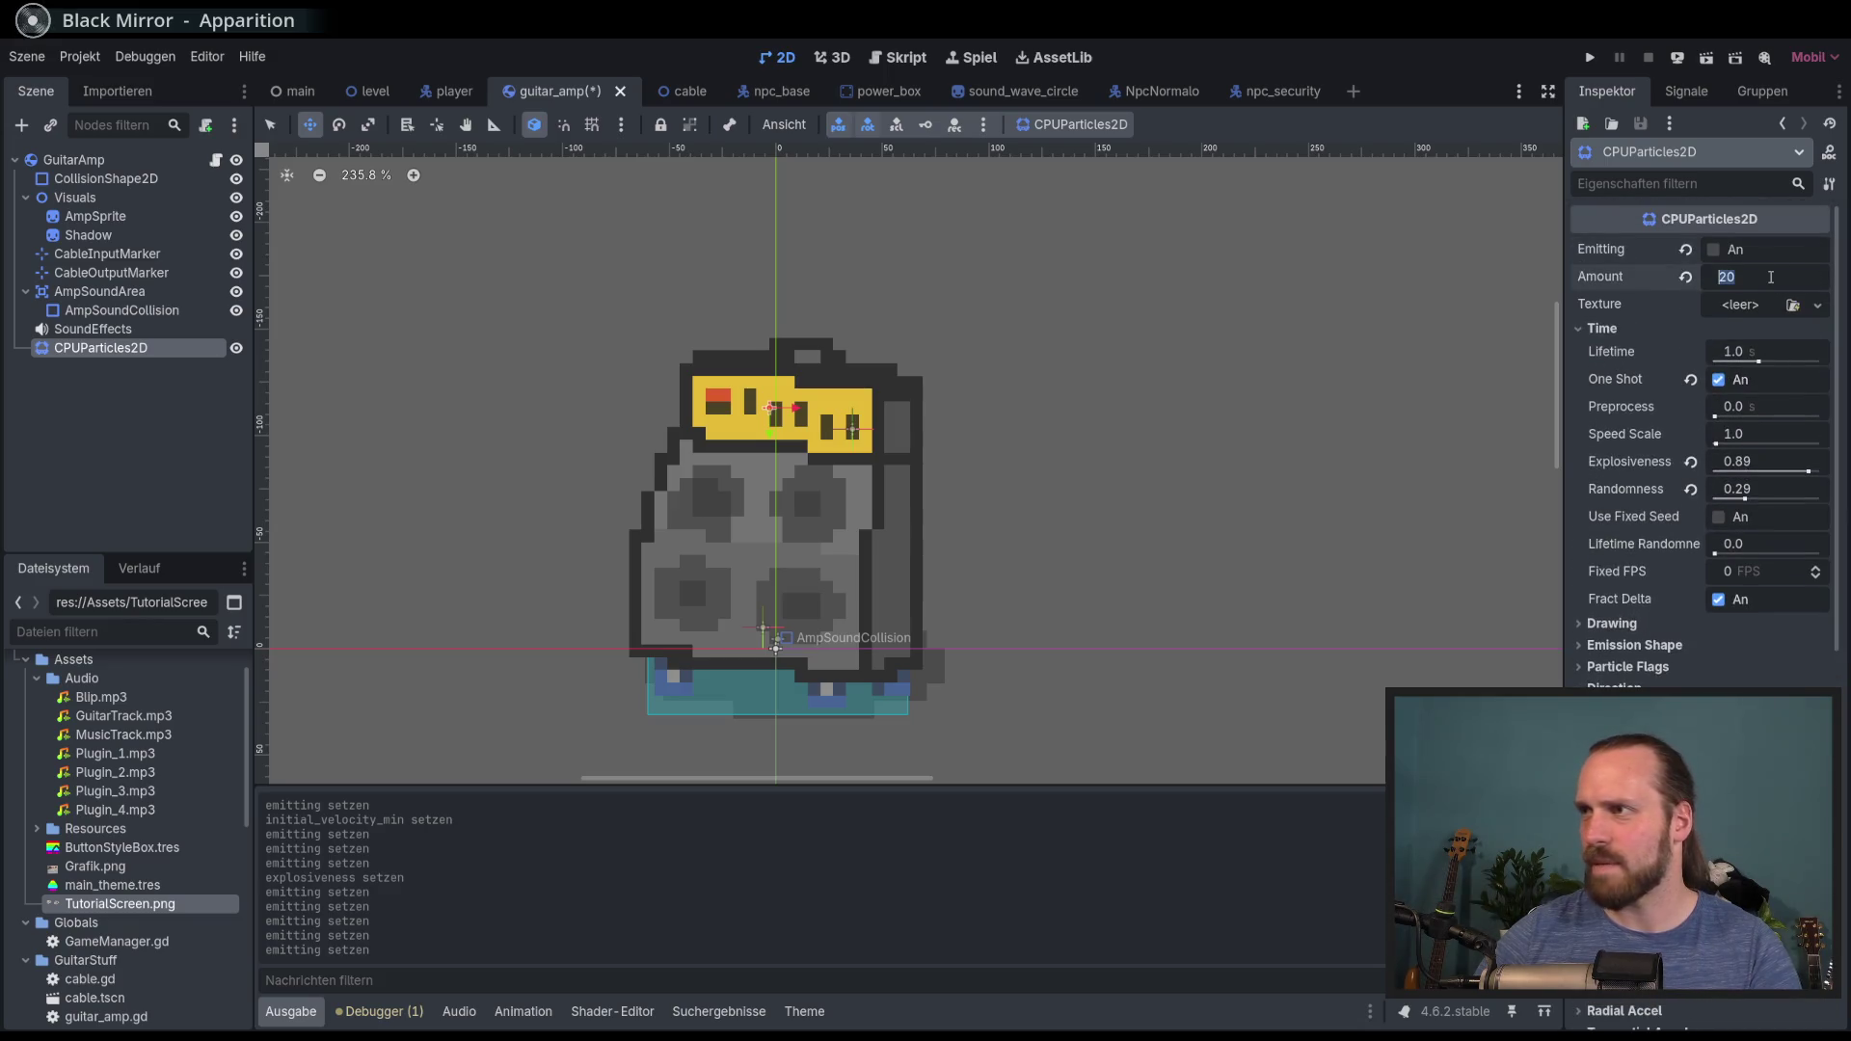
text(16)
key(Return)
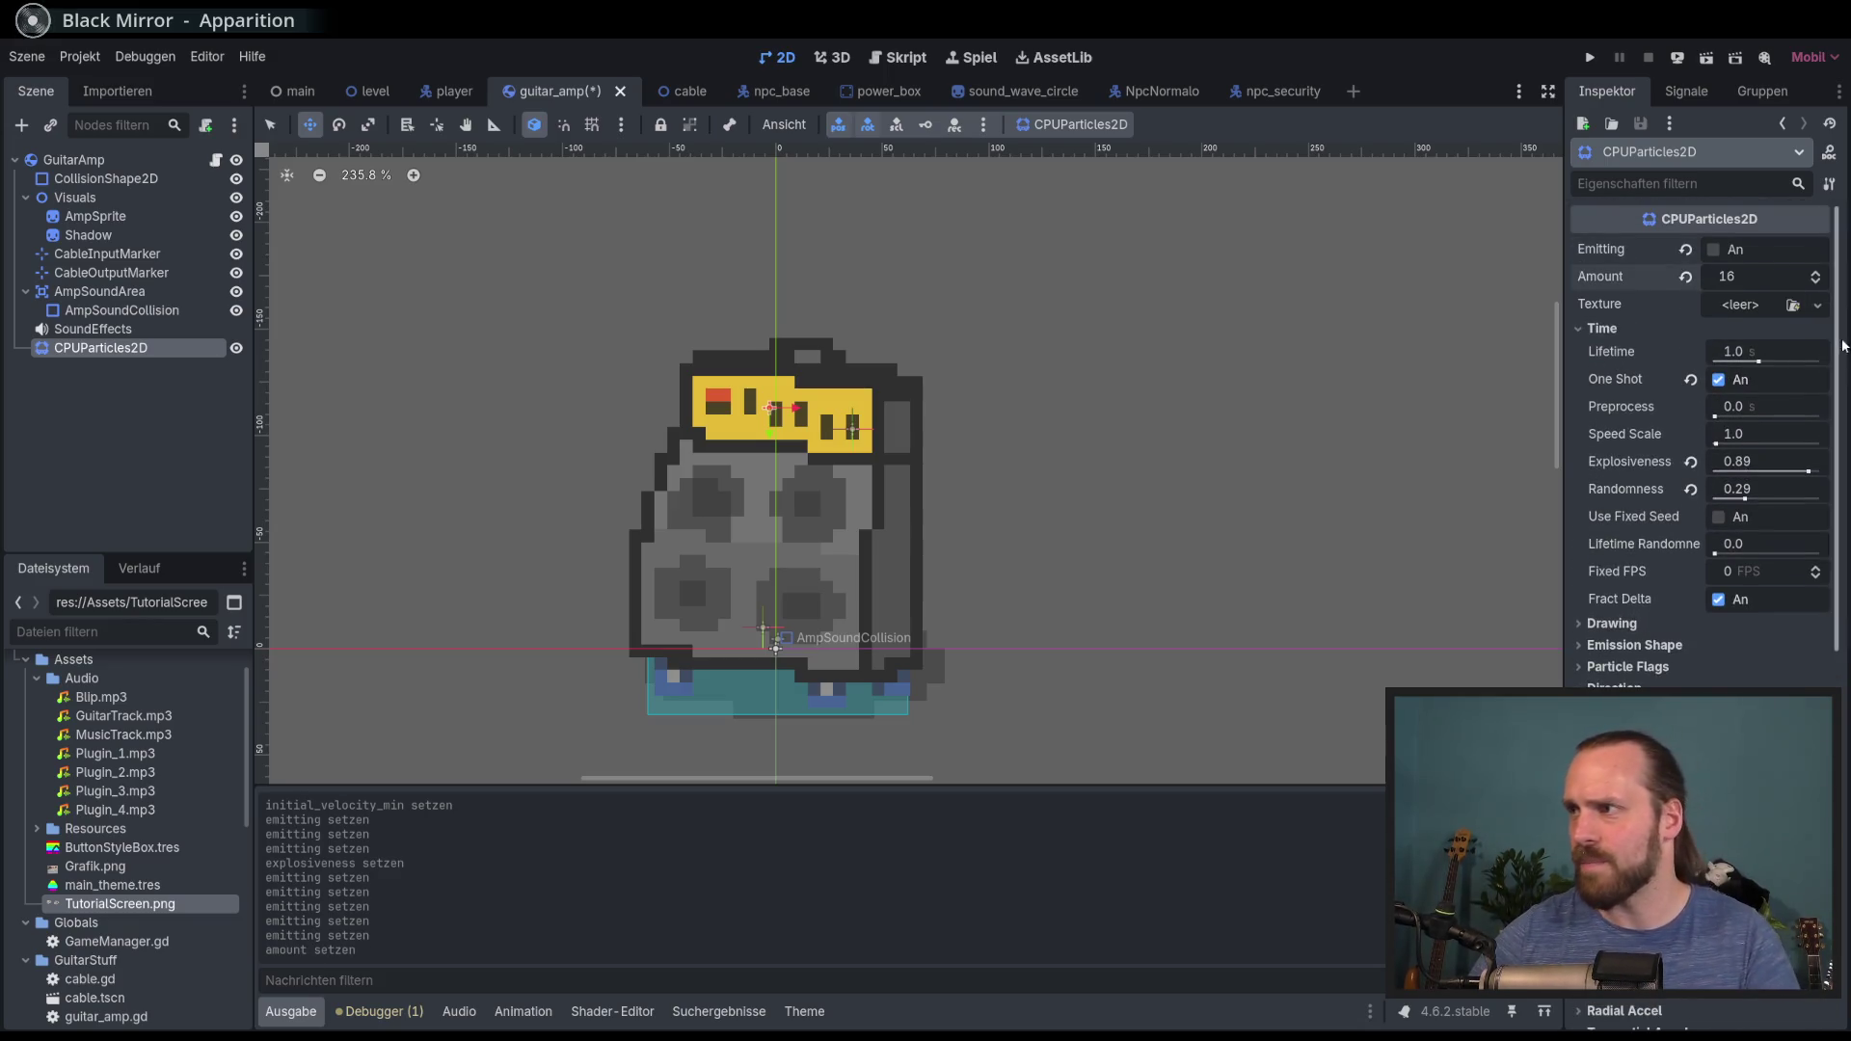
scroll(1834, 407, down, 2)
drag(1834, 406, 1841, 696)
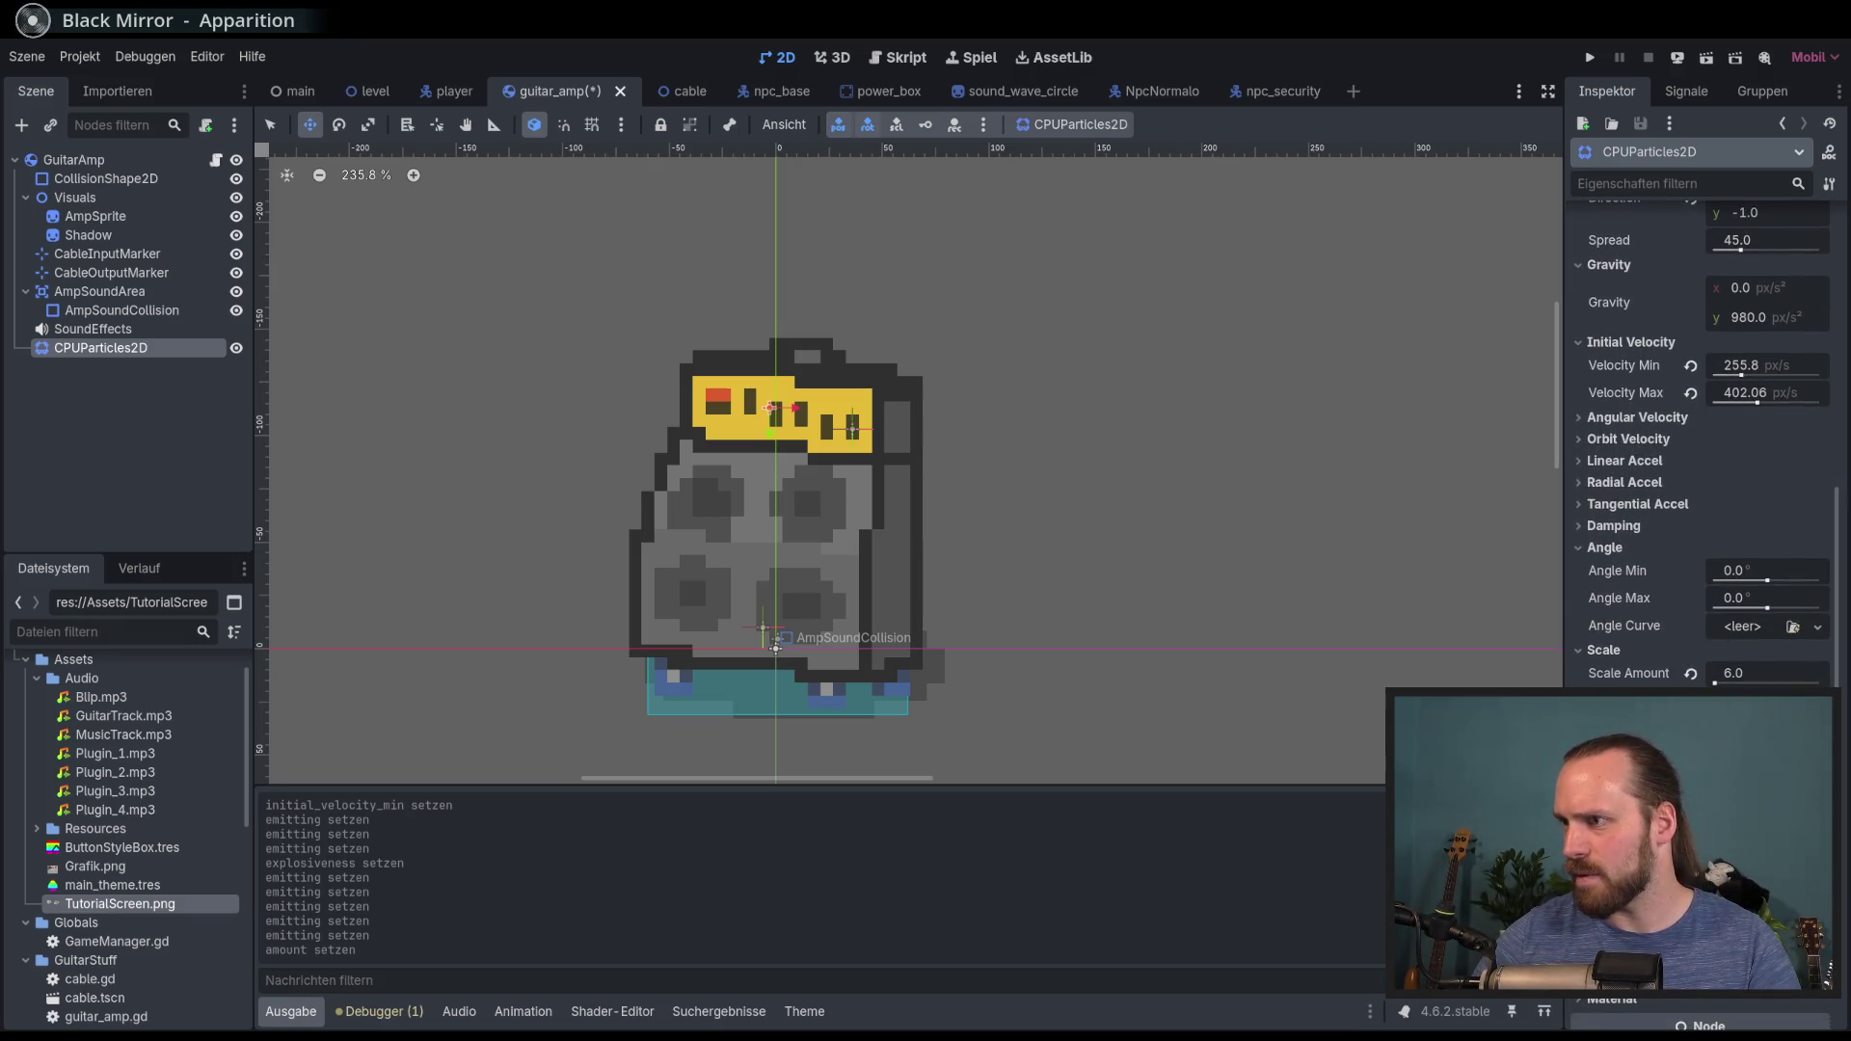
scroll(1700, 648, down, 5)
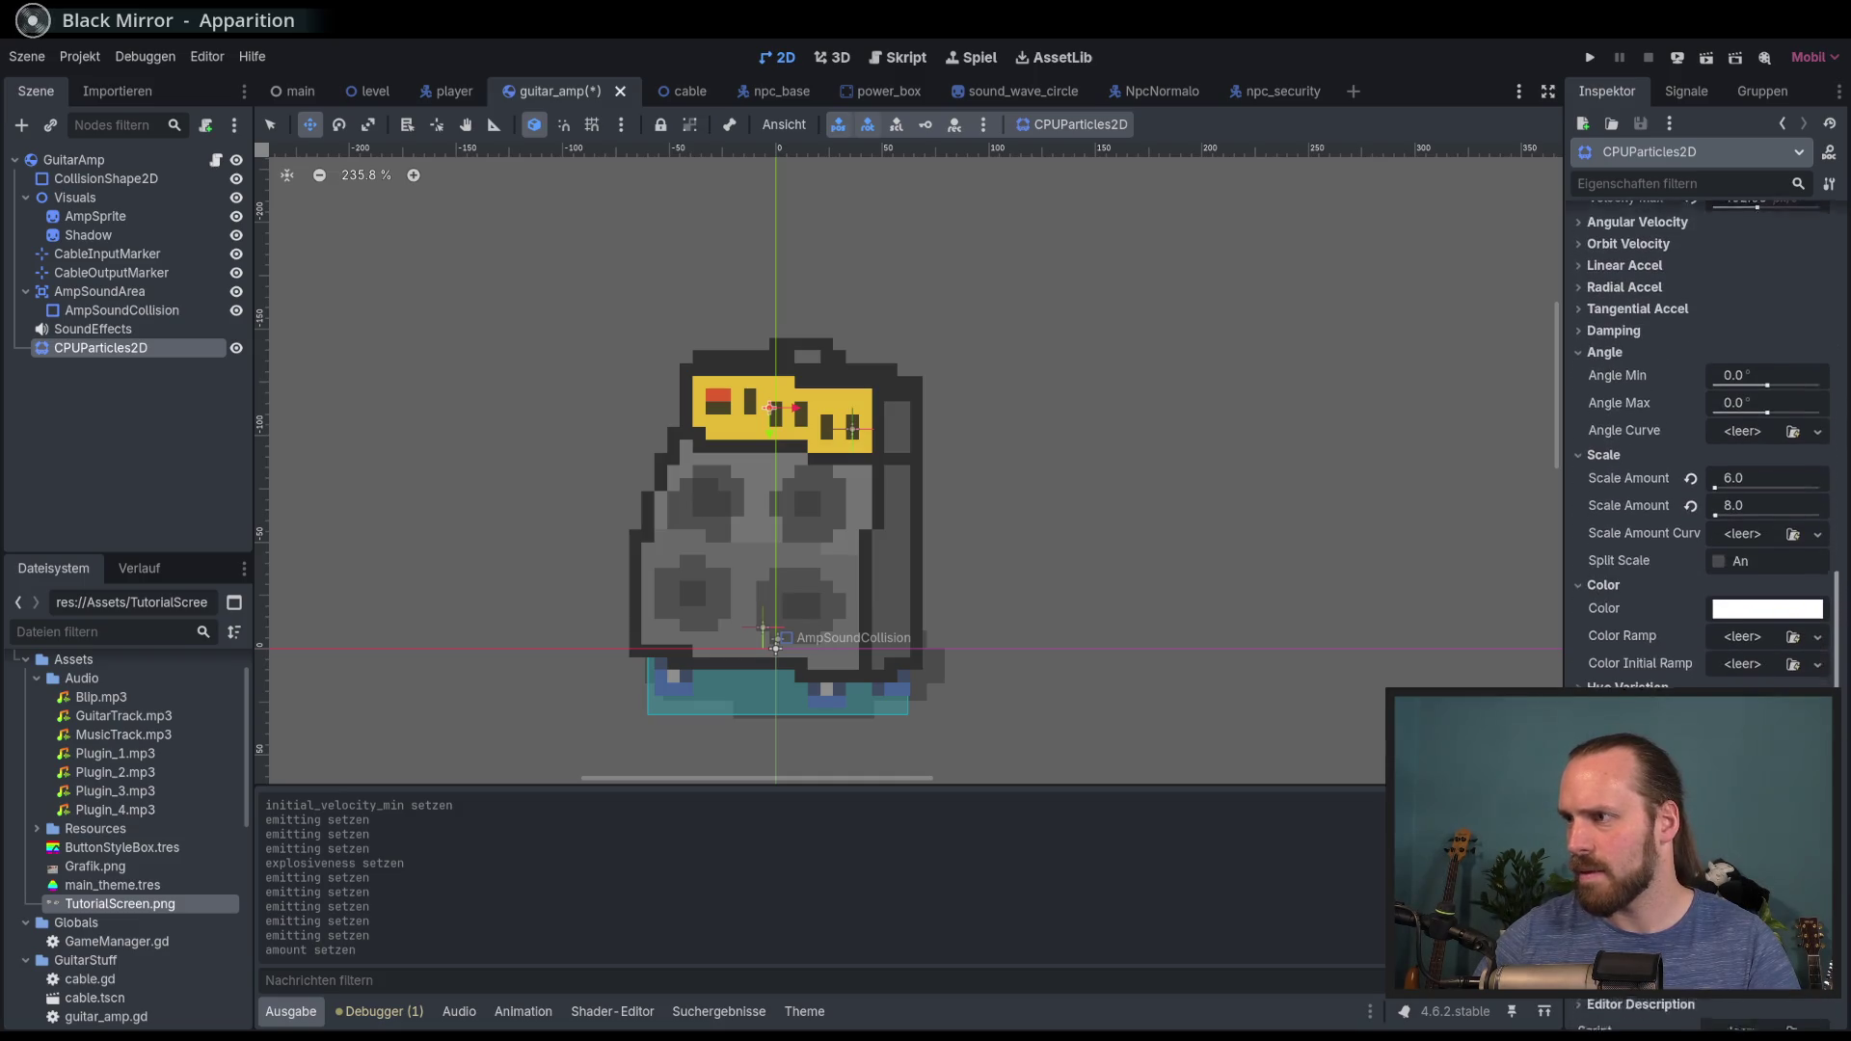
scroll(1824, 656, down, 2)
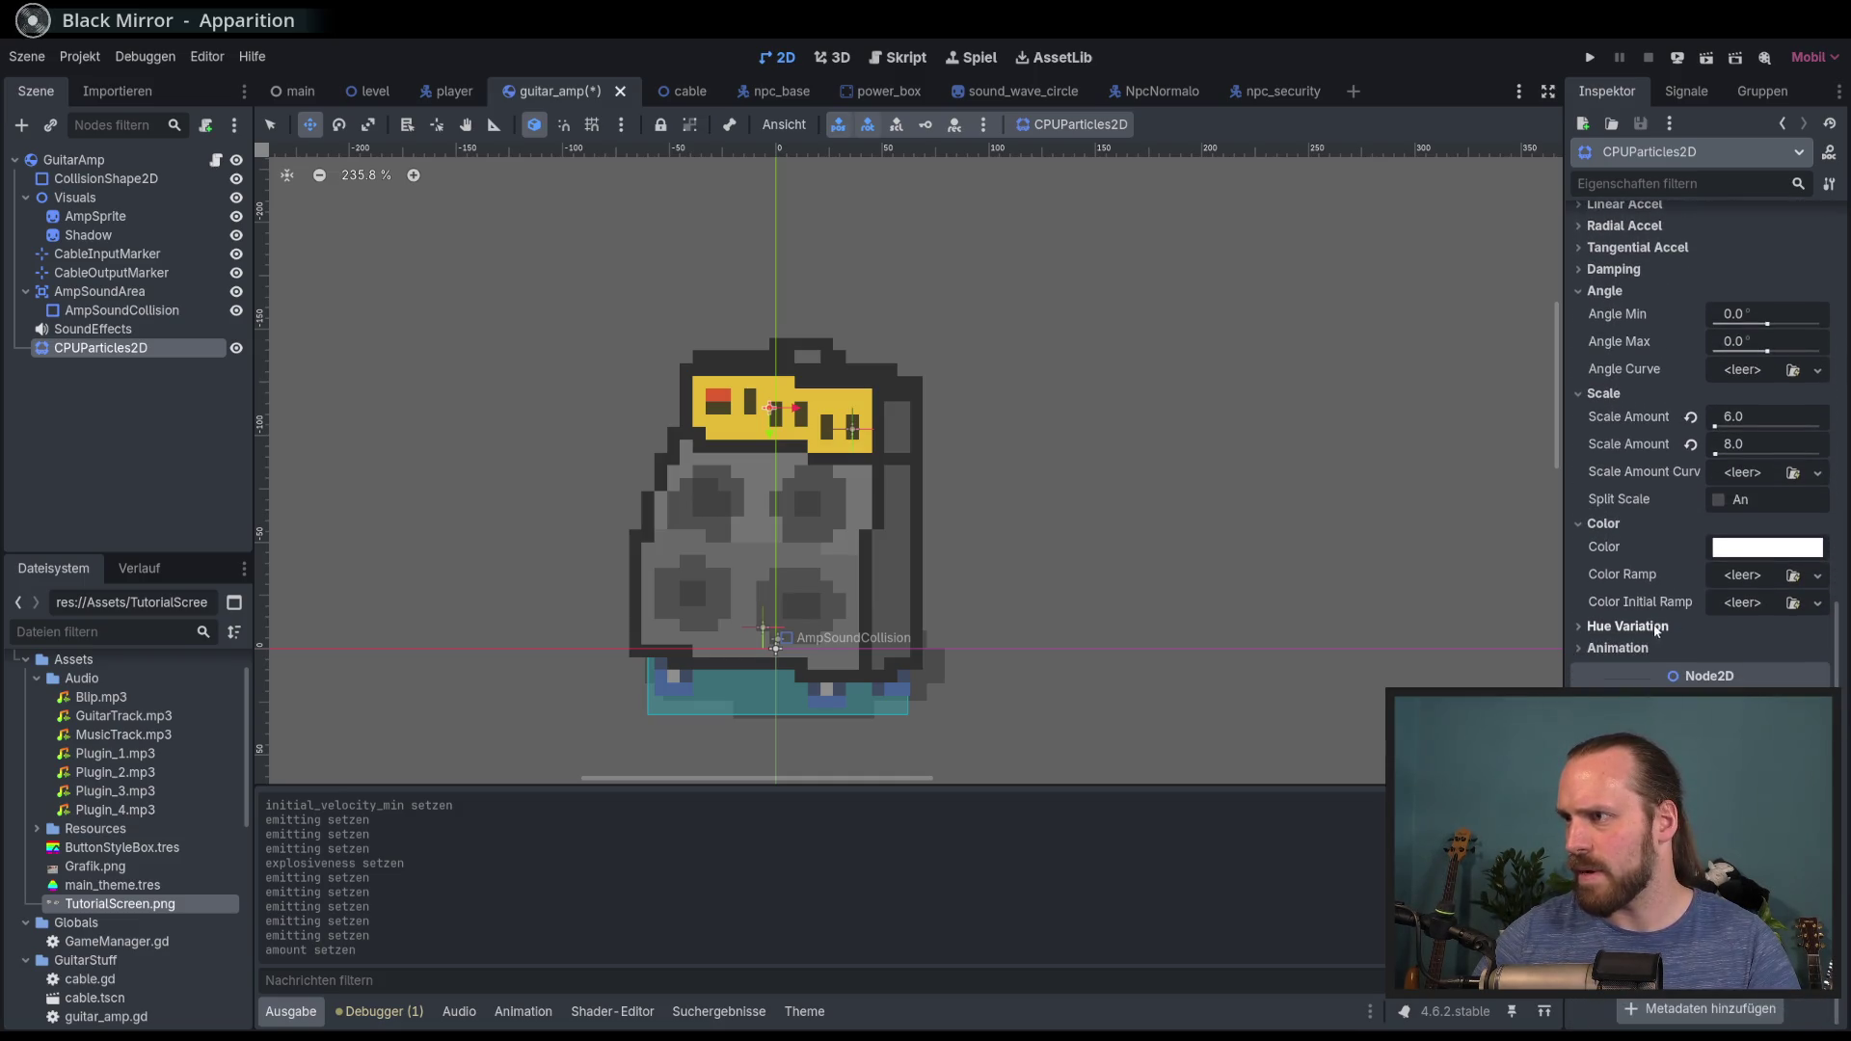
Step: Assign a new Gradient as the amp particles' Color Ramp and open it for editing
click(1648, 629)
click(1648, 630)
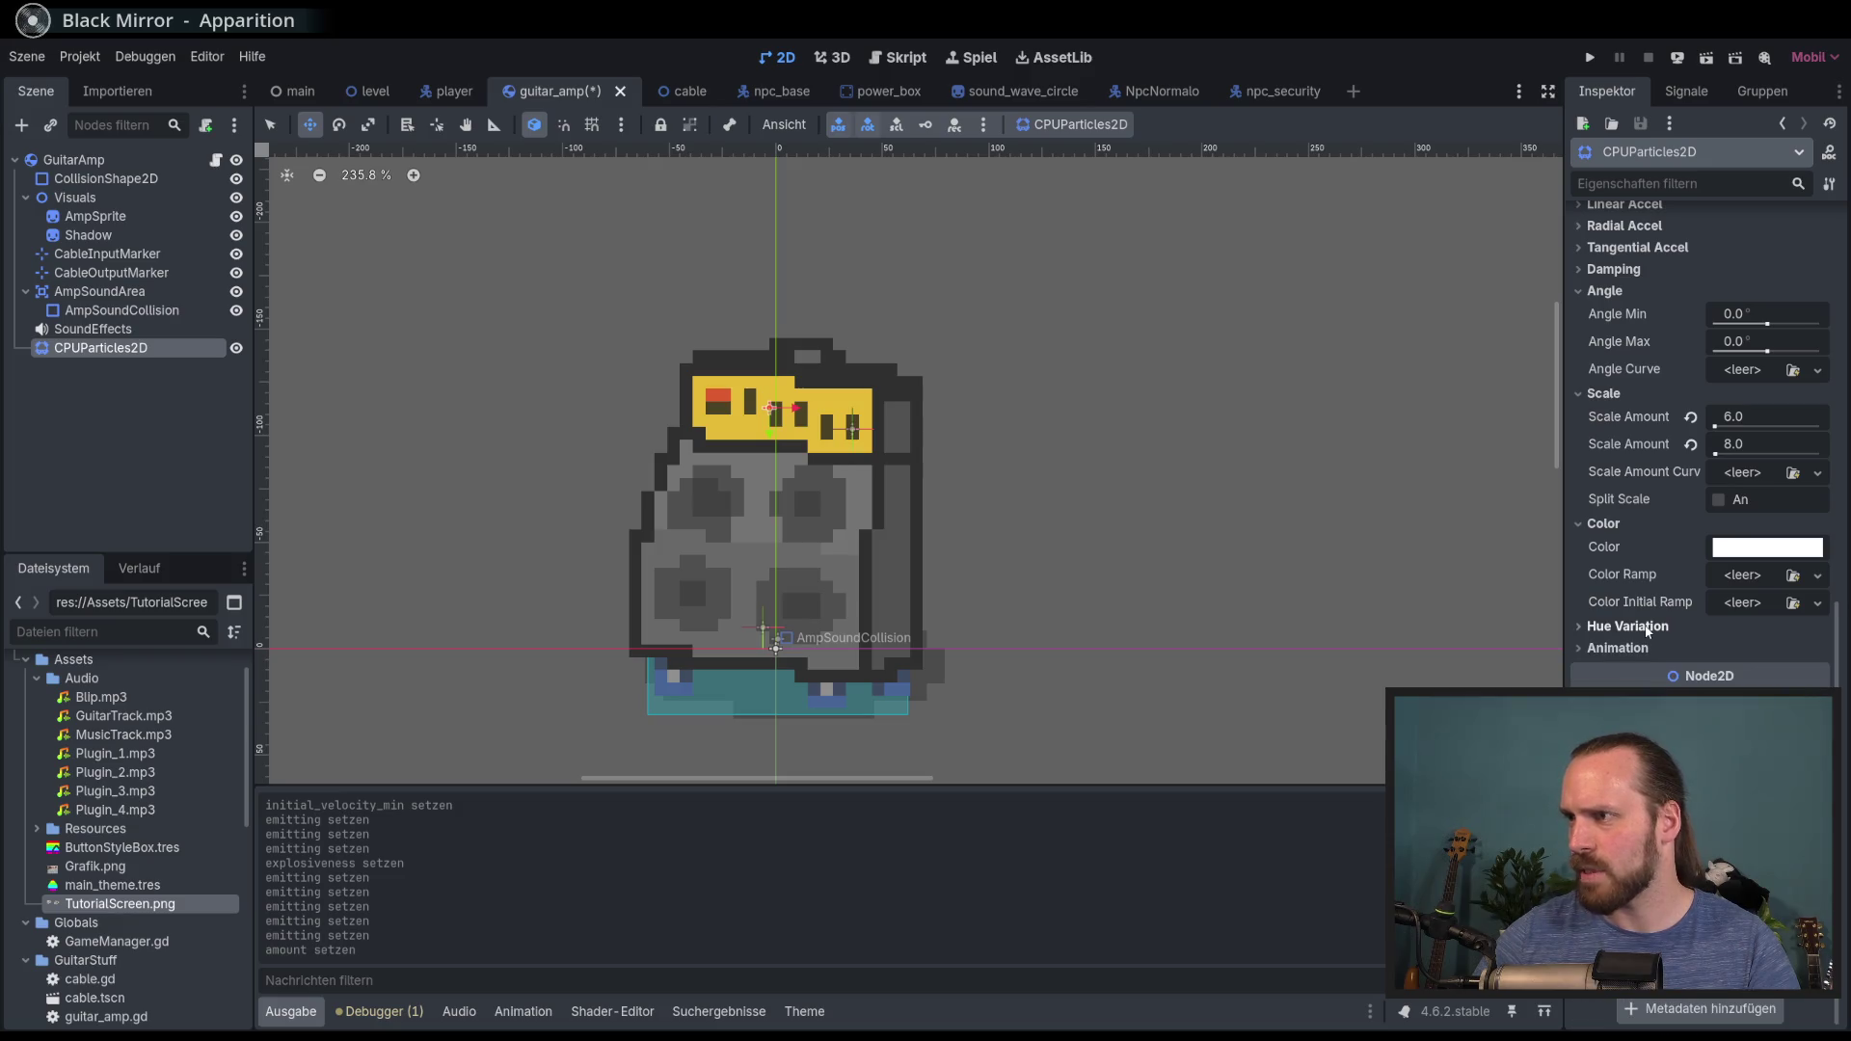
click(1818, 576)
click(1780, 600)
click(1755, 576)
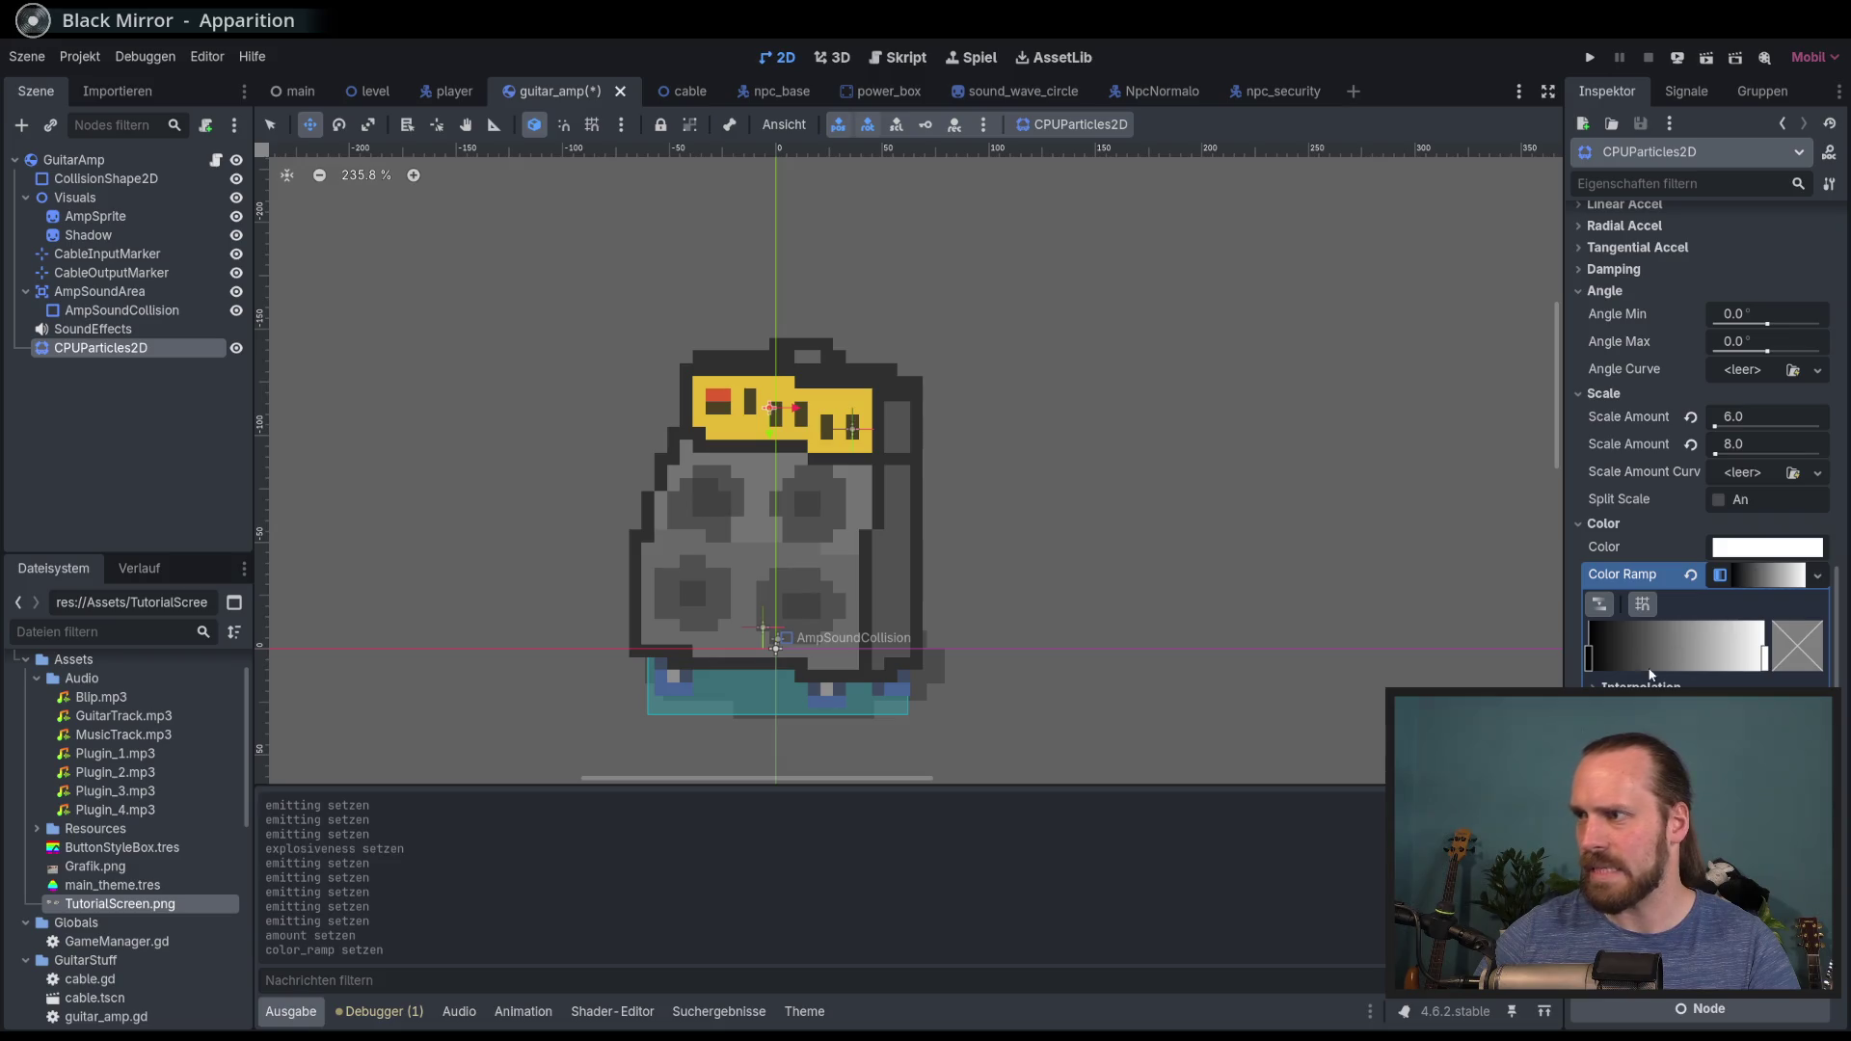
Step: Make the ramp's left stop white and its right stop fully transparent
click(1591, 659)
click(1779, 656)
drag(1709, 310, 1809, 310)
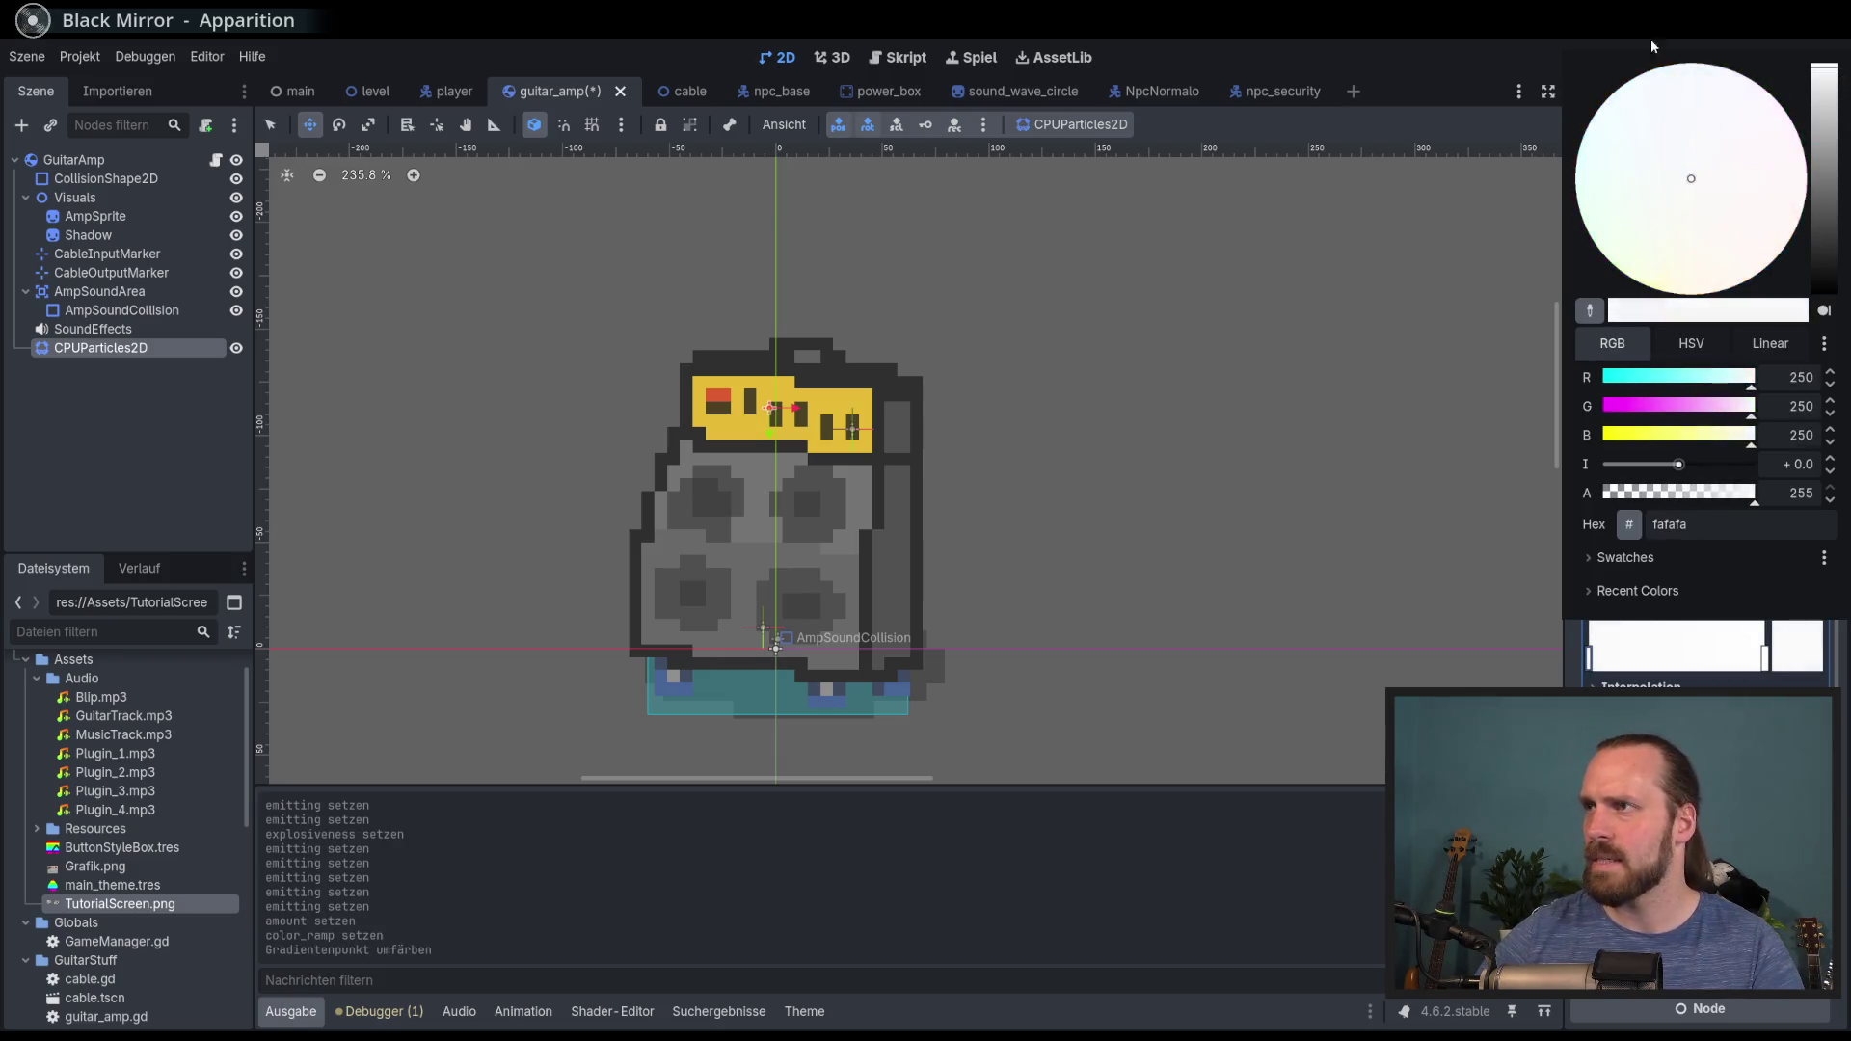
click(1652, 39)
click(1780, 665)
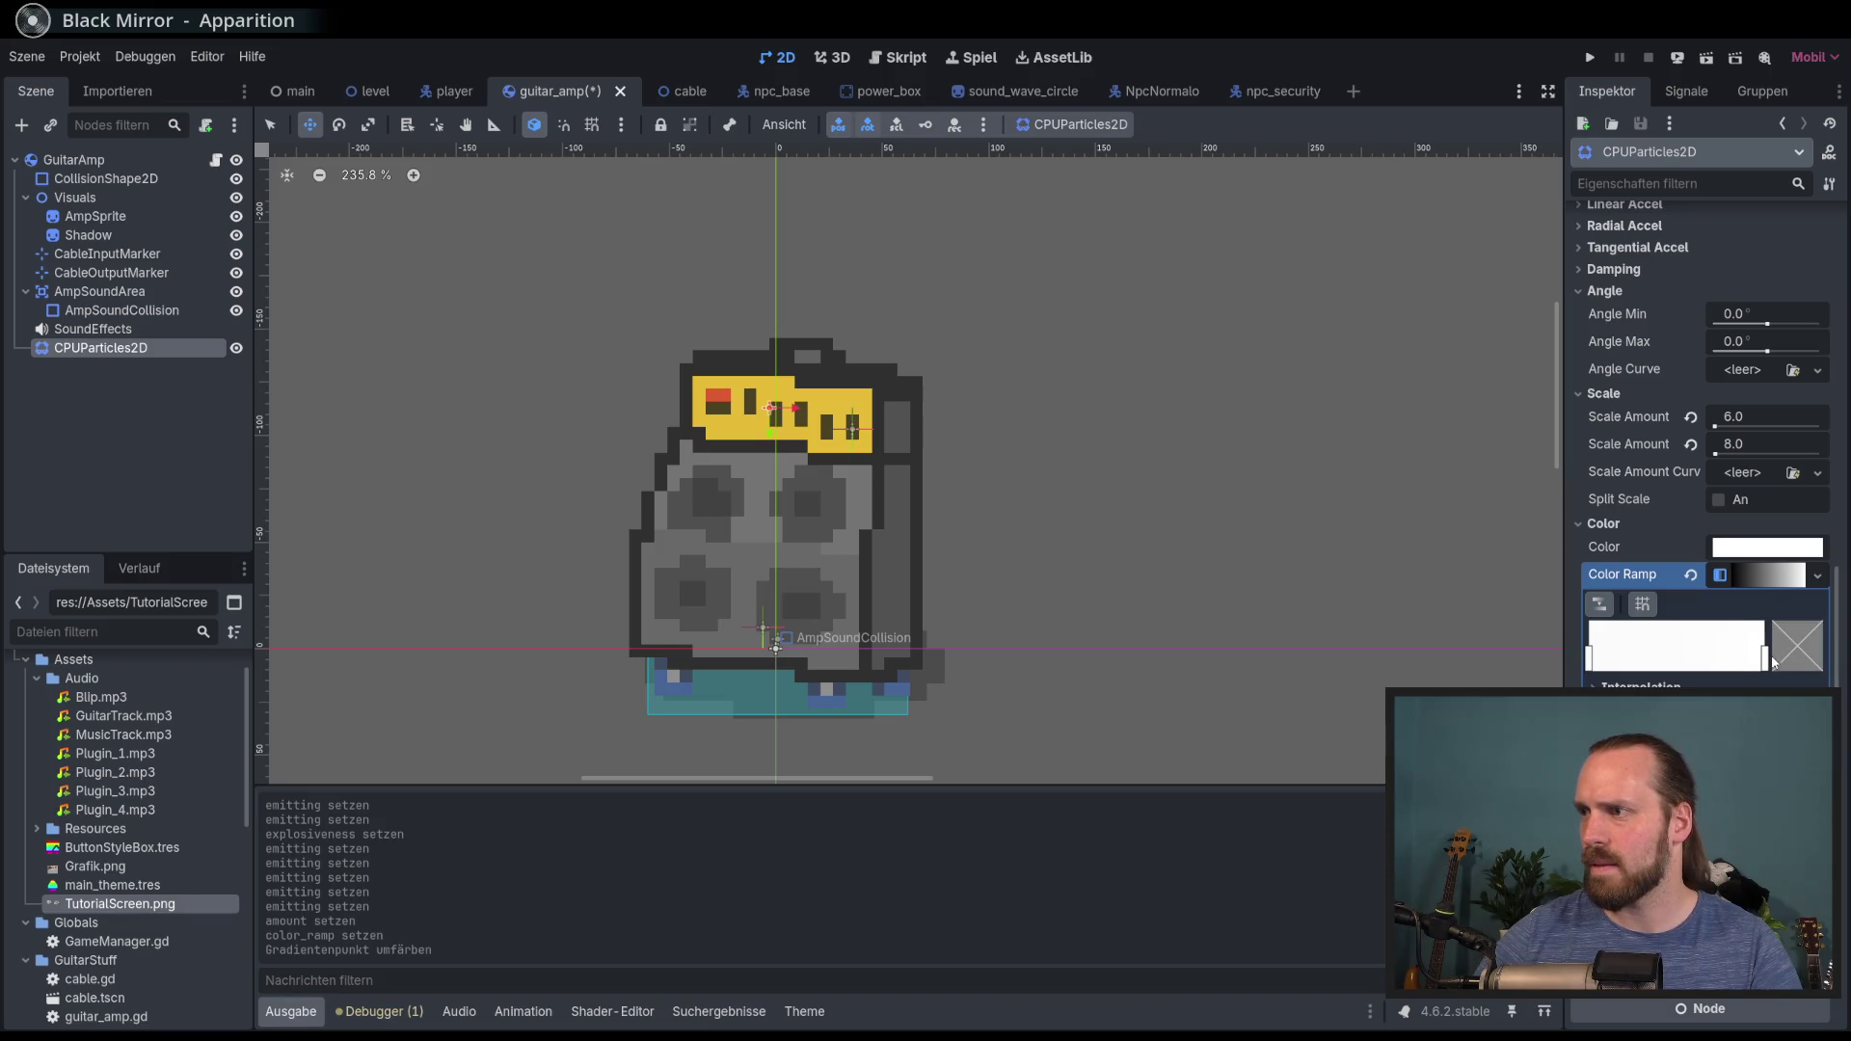
click(1766, 659)
click(1786, 656)
click(1675, 494)
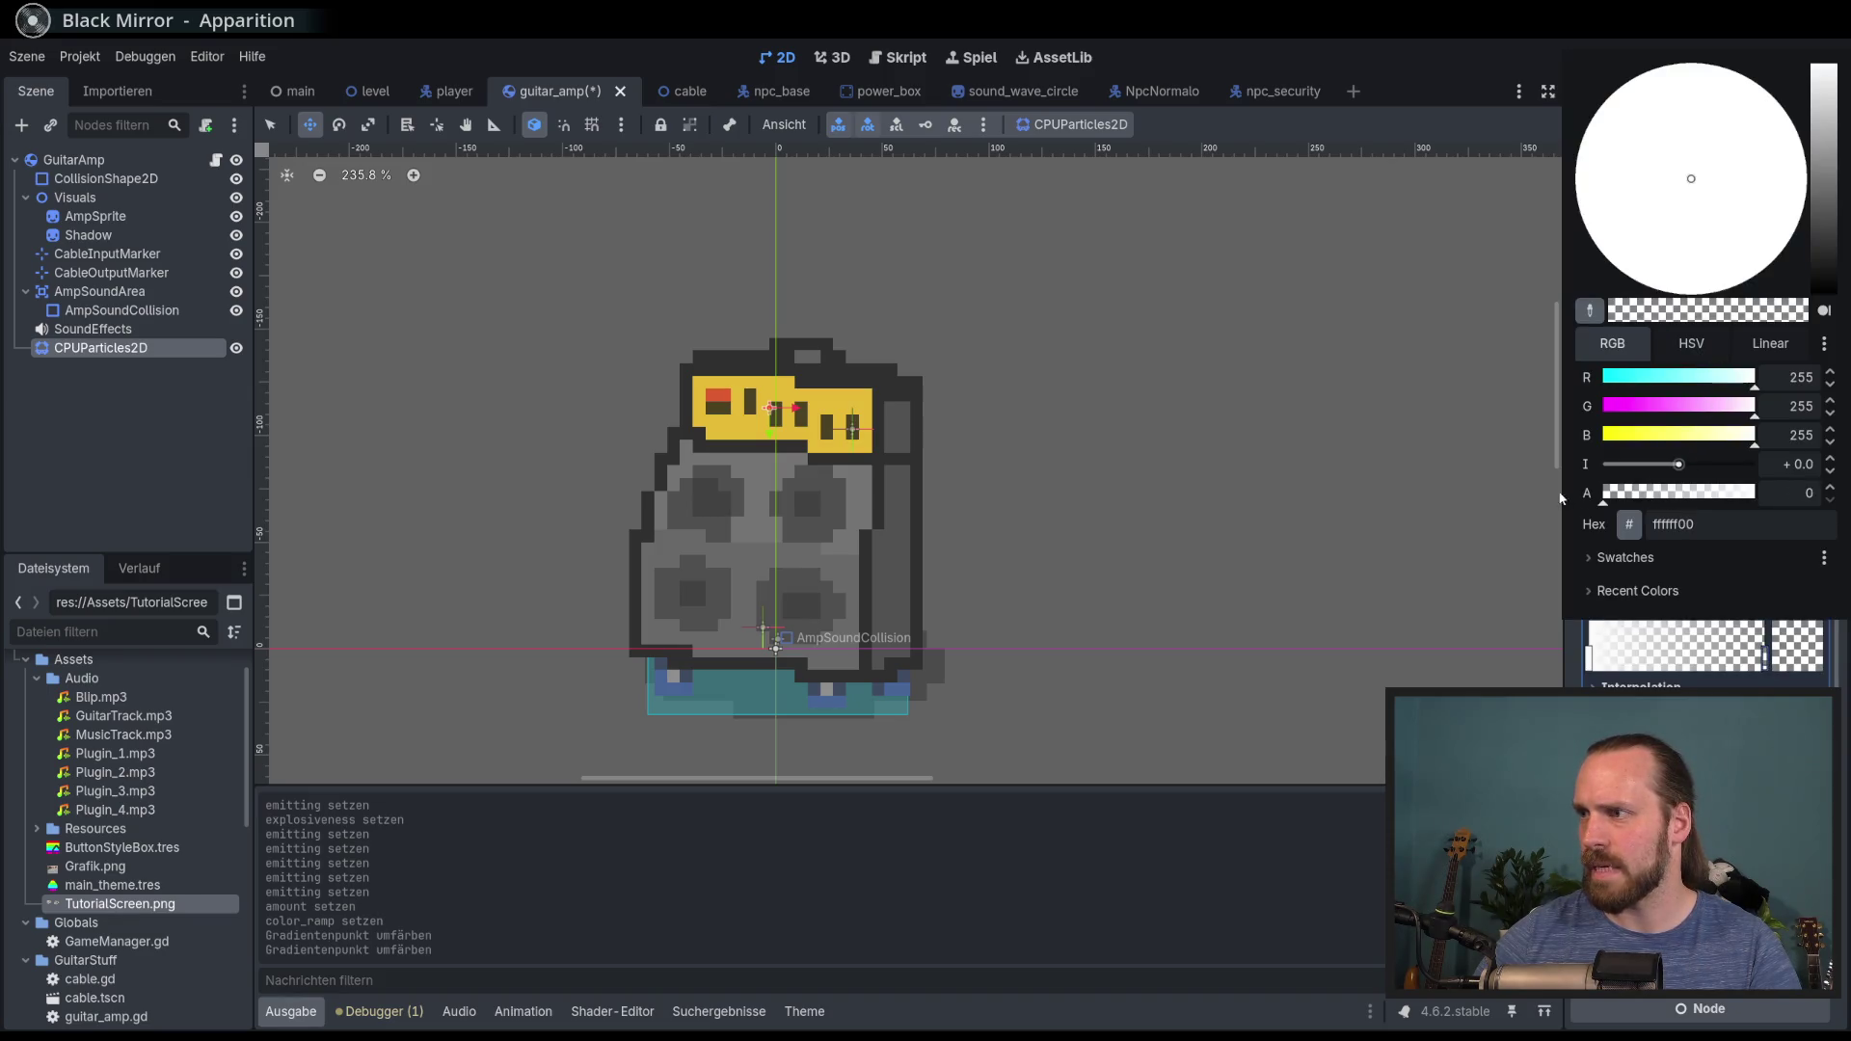
click(1437, 77)
Step: Toggle Emitting on and off to preview the white-to-transparent burst
scroll(1651, 347, up, 4)
click(1715, 251)
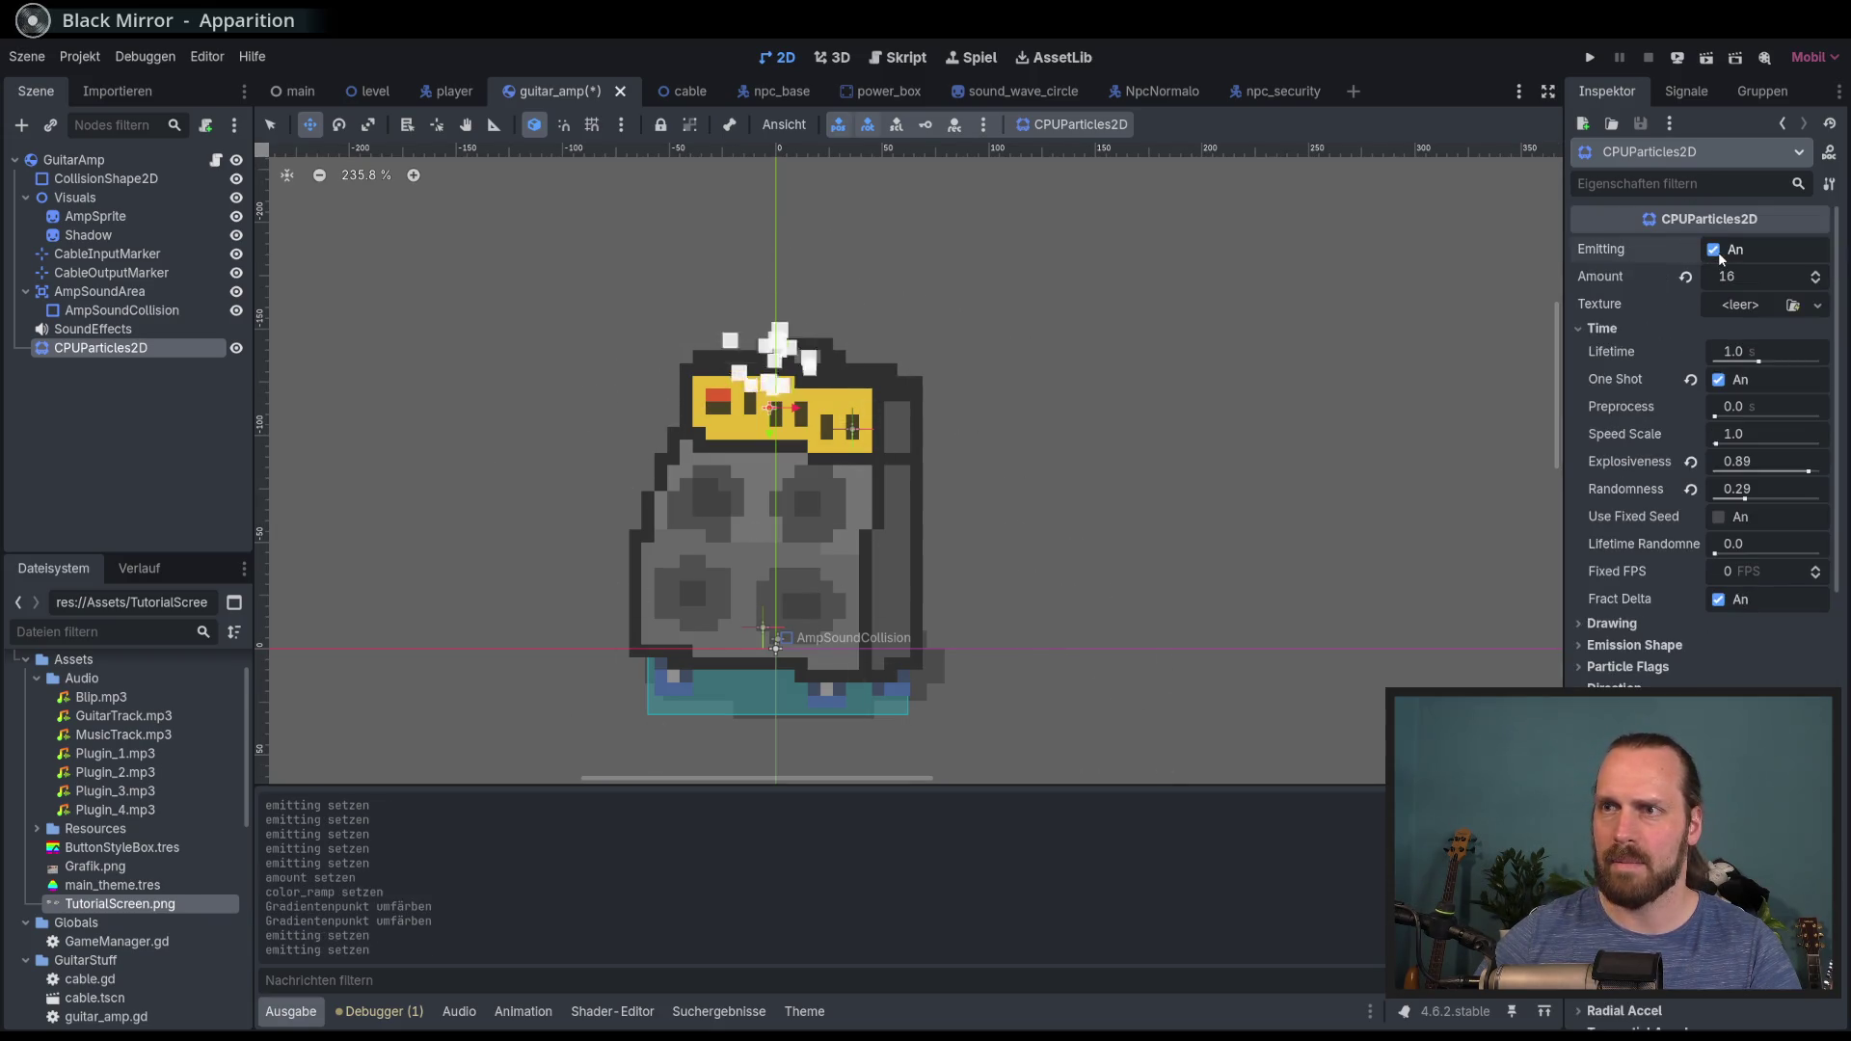
click(1715, 250)
click(1716, 251)
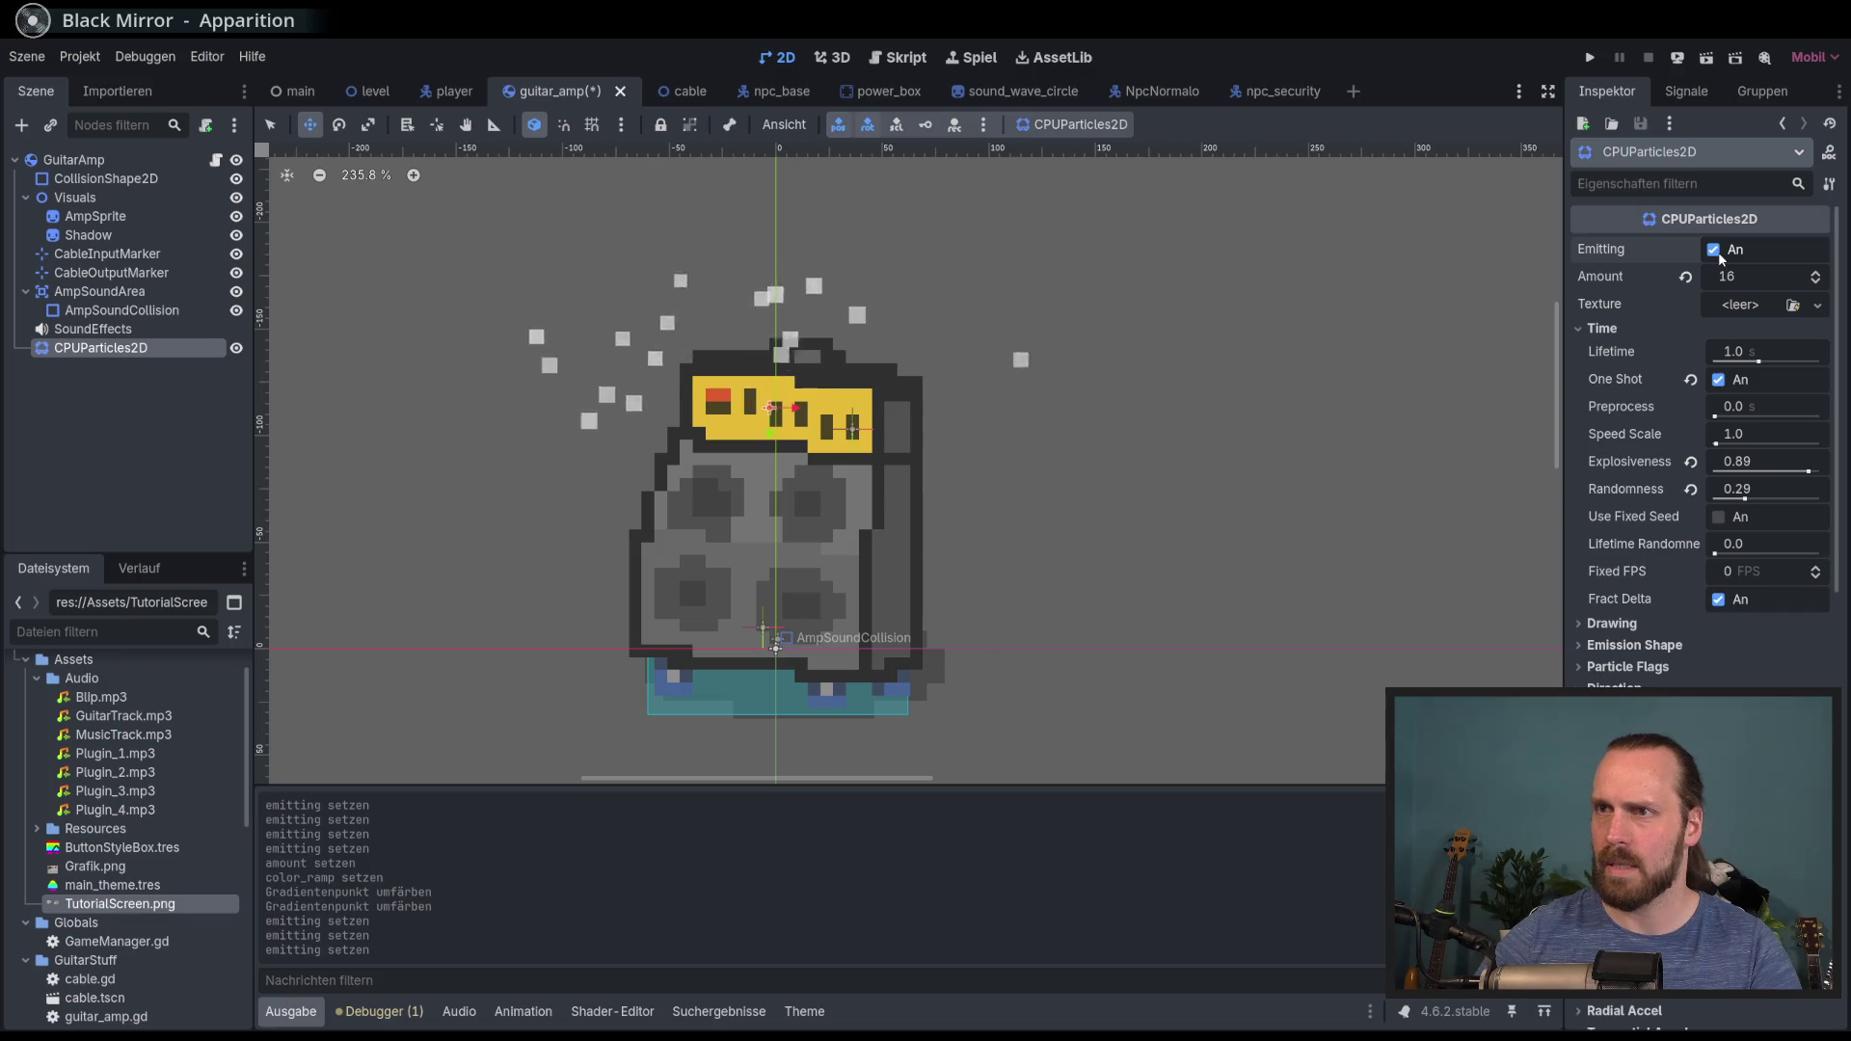
click(1716, 250)
scroll(1773, 434, down, 10)
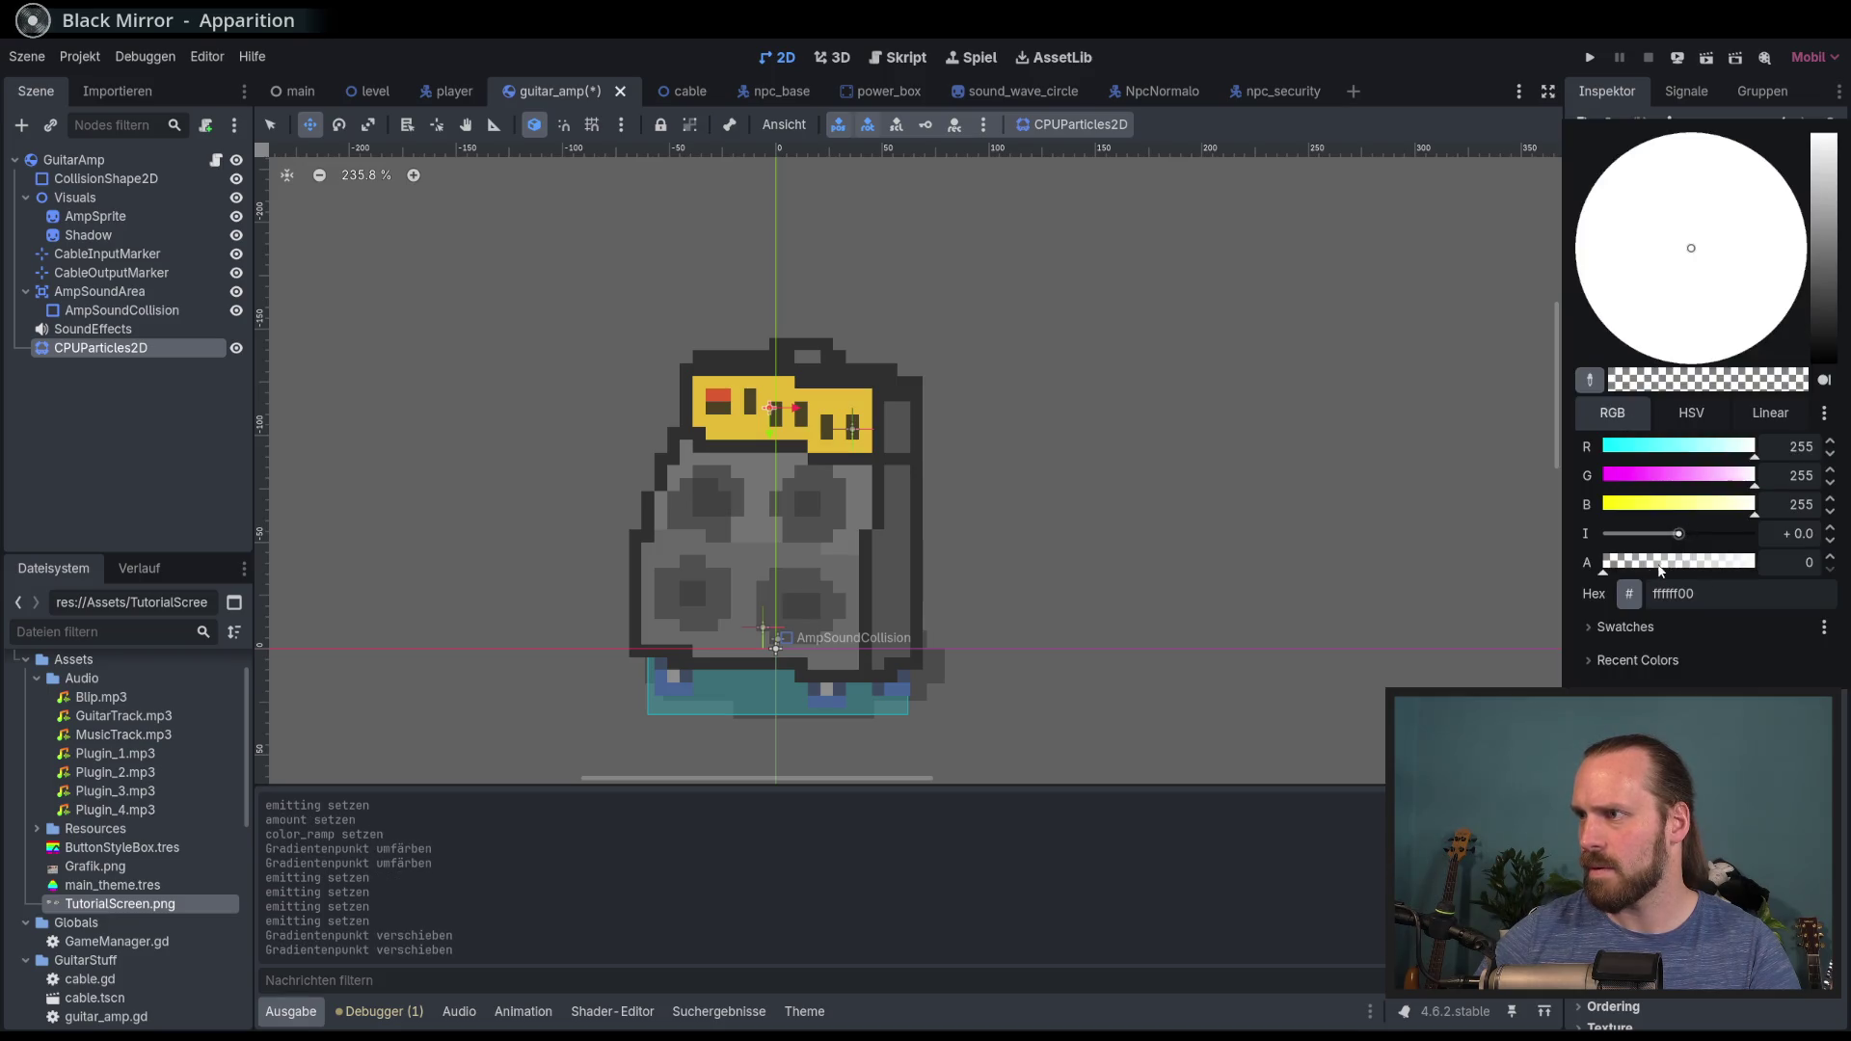
Step: Tint a colour ramp point a soft pale yellow
click(1464, 95)
click(1707, 714)
right_click(1707, 714)
double_click(1707, 714)
drag(1699, 504, 1711, 516)
click(1824, 165)
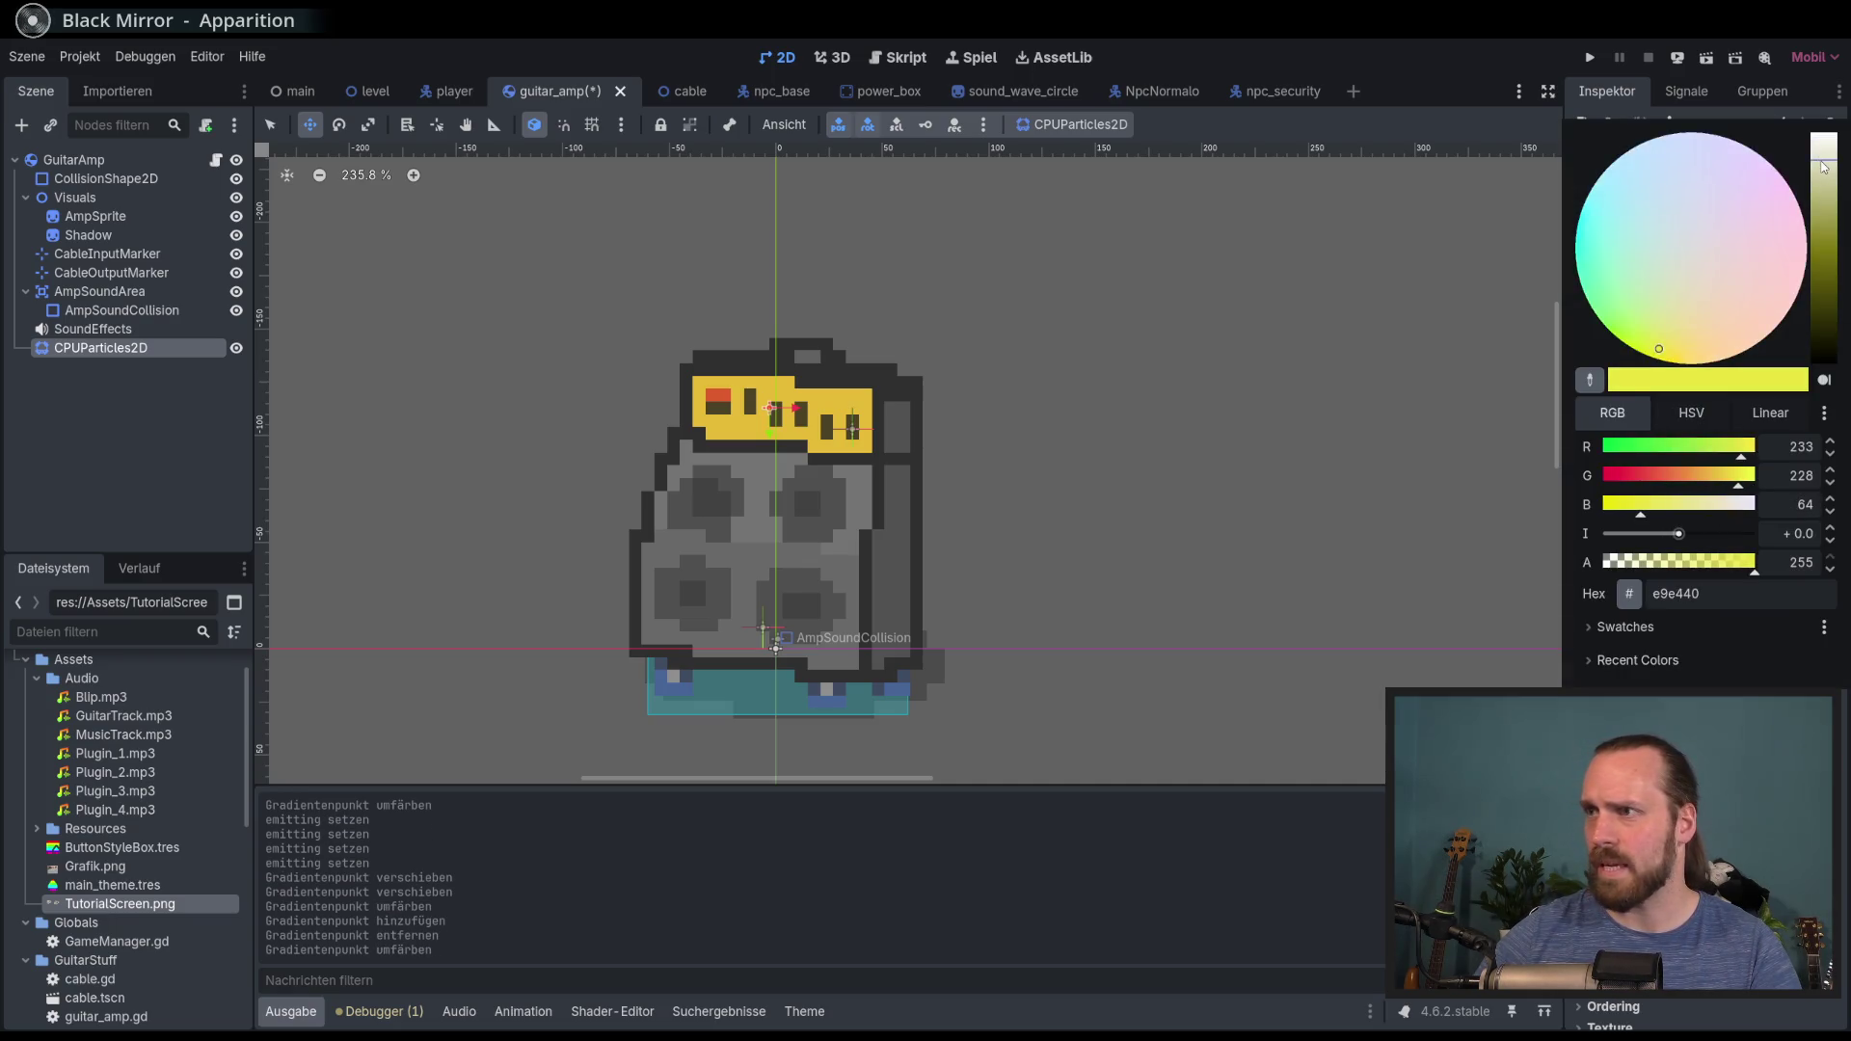
click(1824, 162)
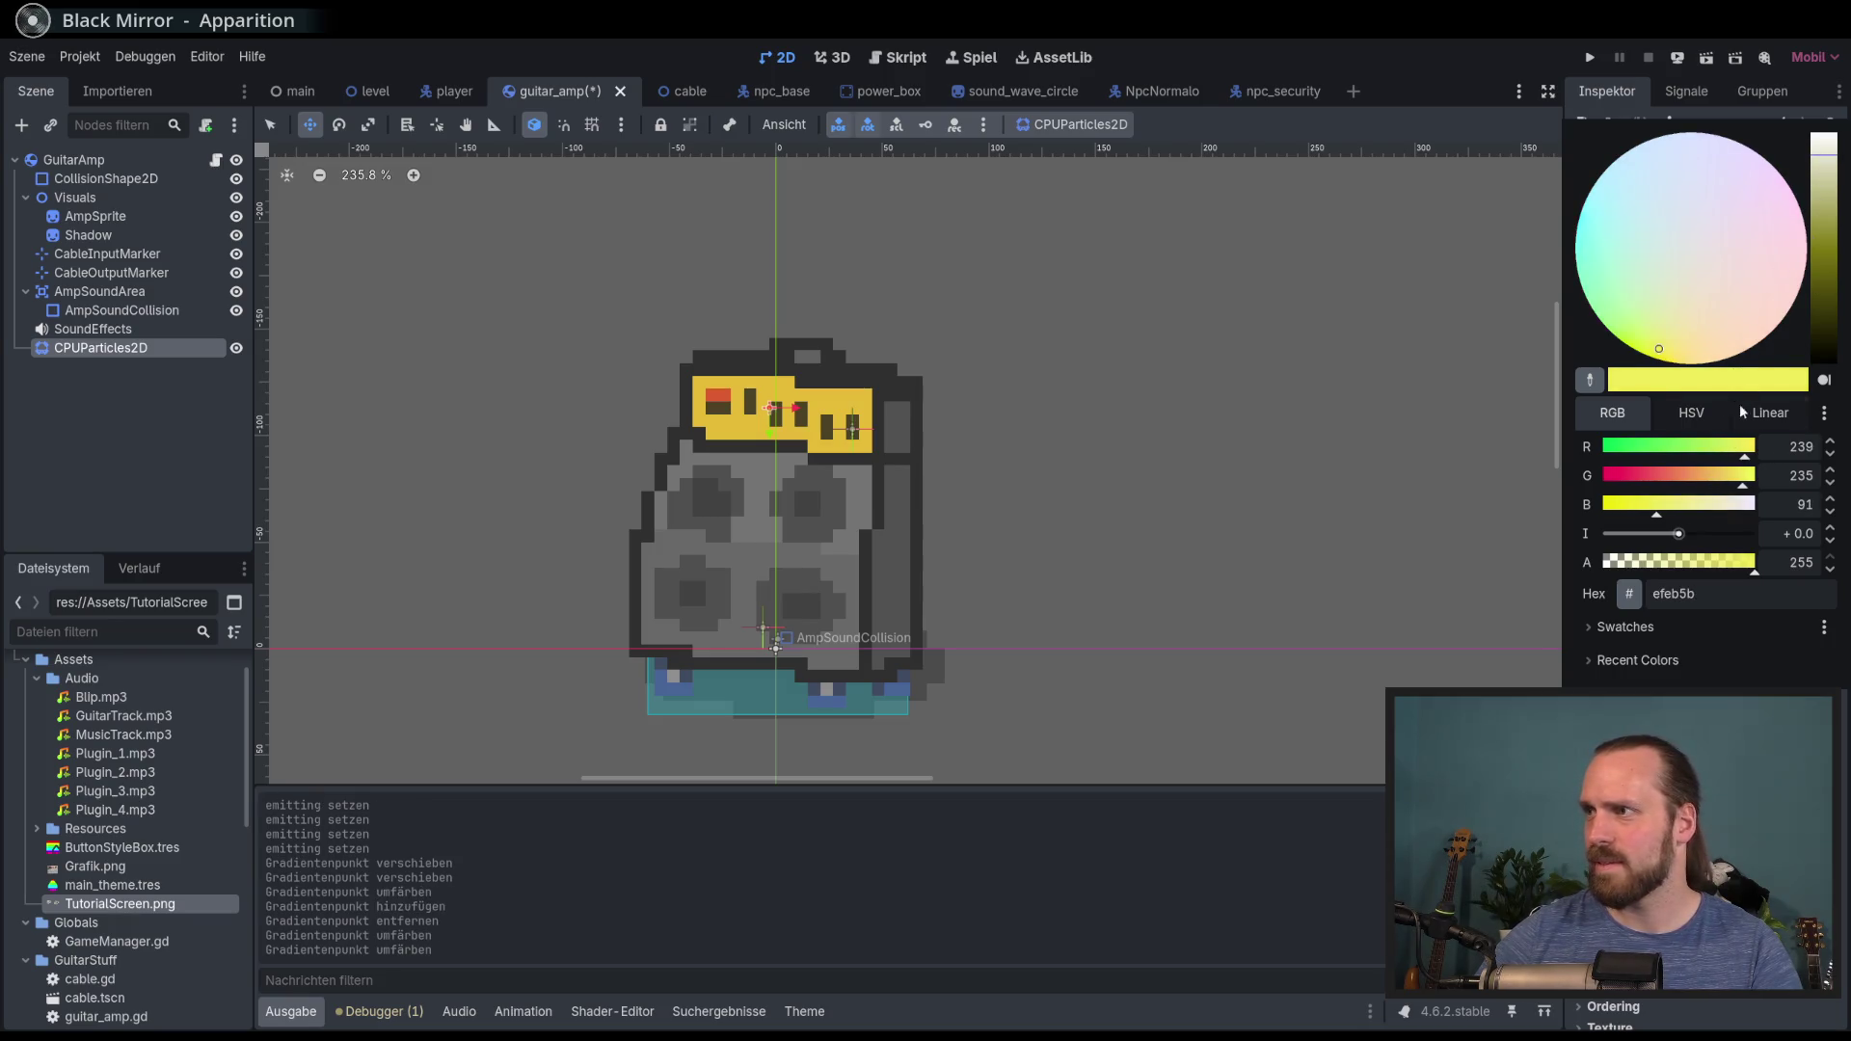
drag(1824, 169, 1817, 147)
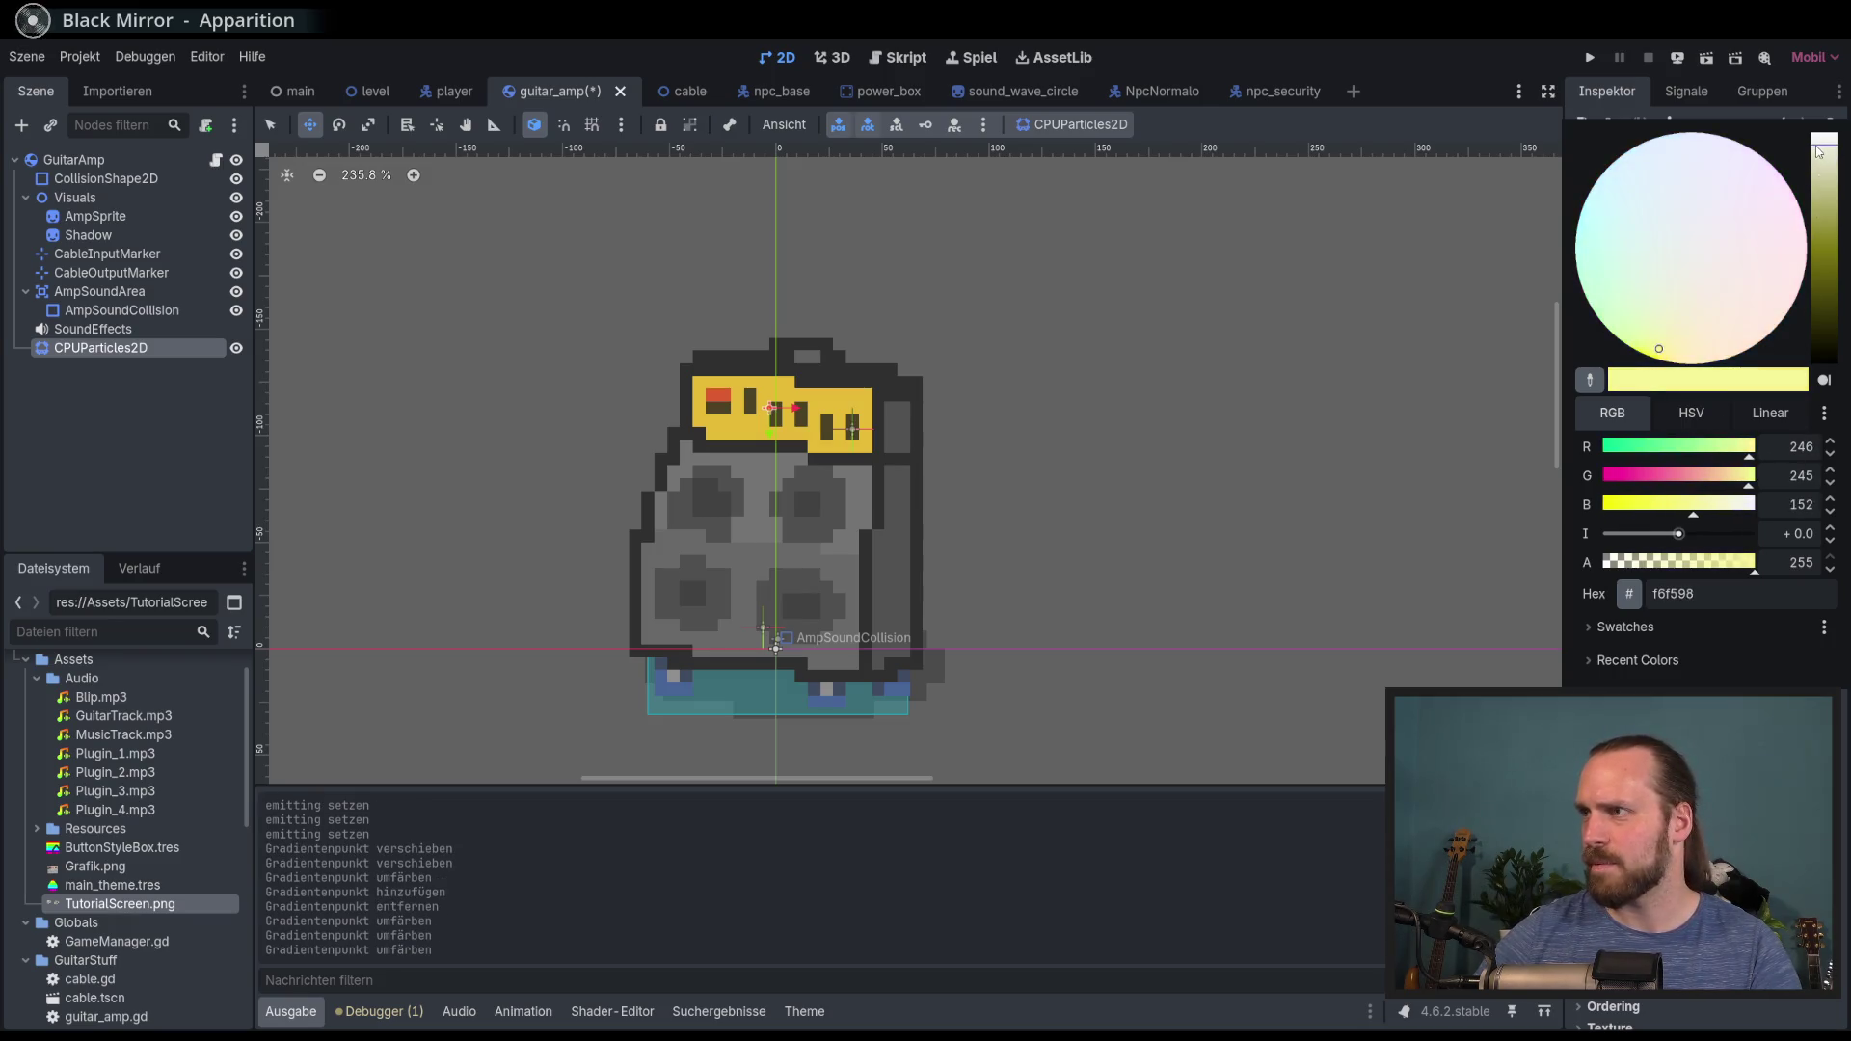
mouse_move(1651, 352)
mouse_down()
mouse_move(1664, 321)
mouse_move(1649, 320)
mouse_move(1661, 335)
mouse_up()
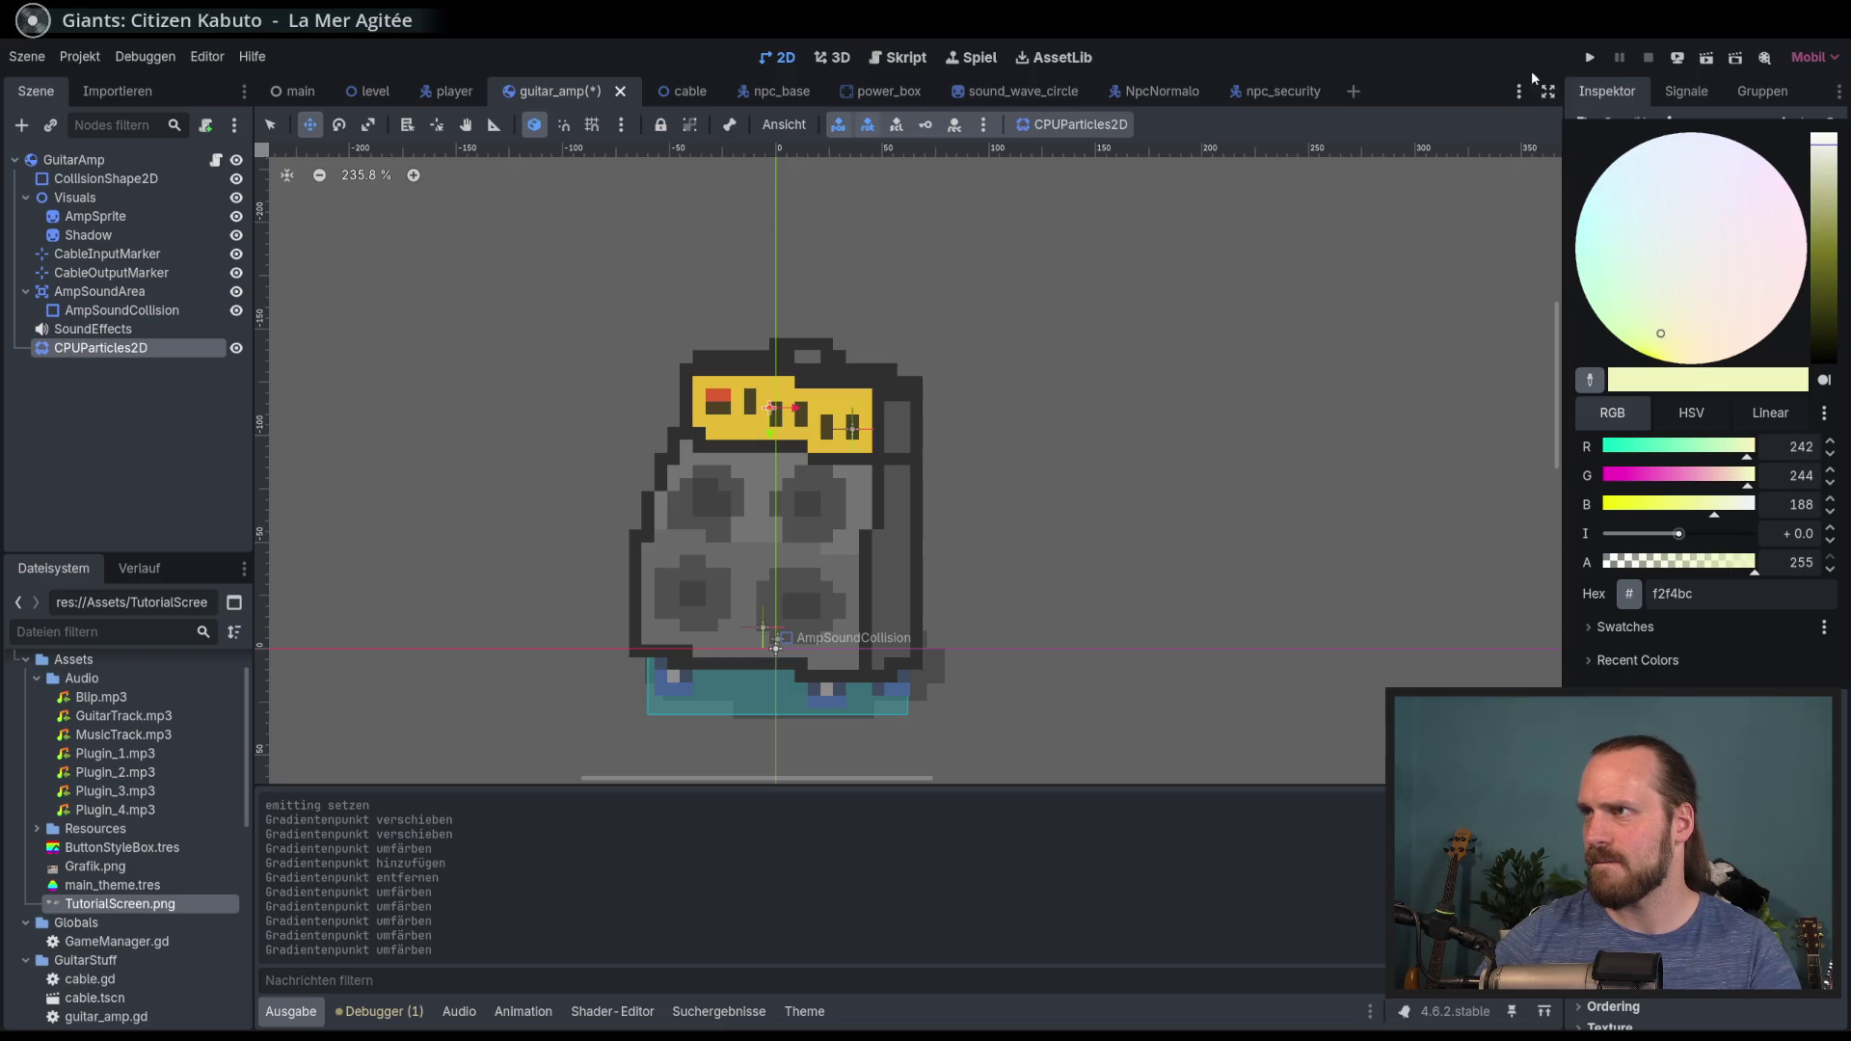
key(Escape)
Step: Replace a ramp point with a semi-transparent pale yellow #f2f4bc point
key(Delete)
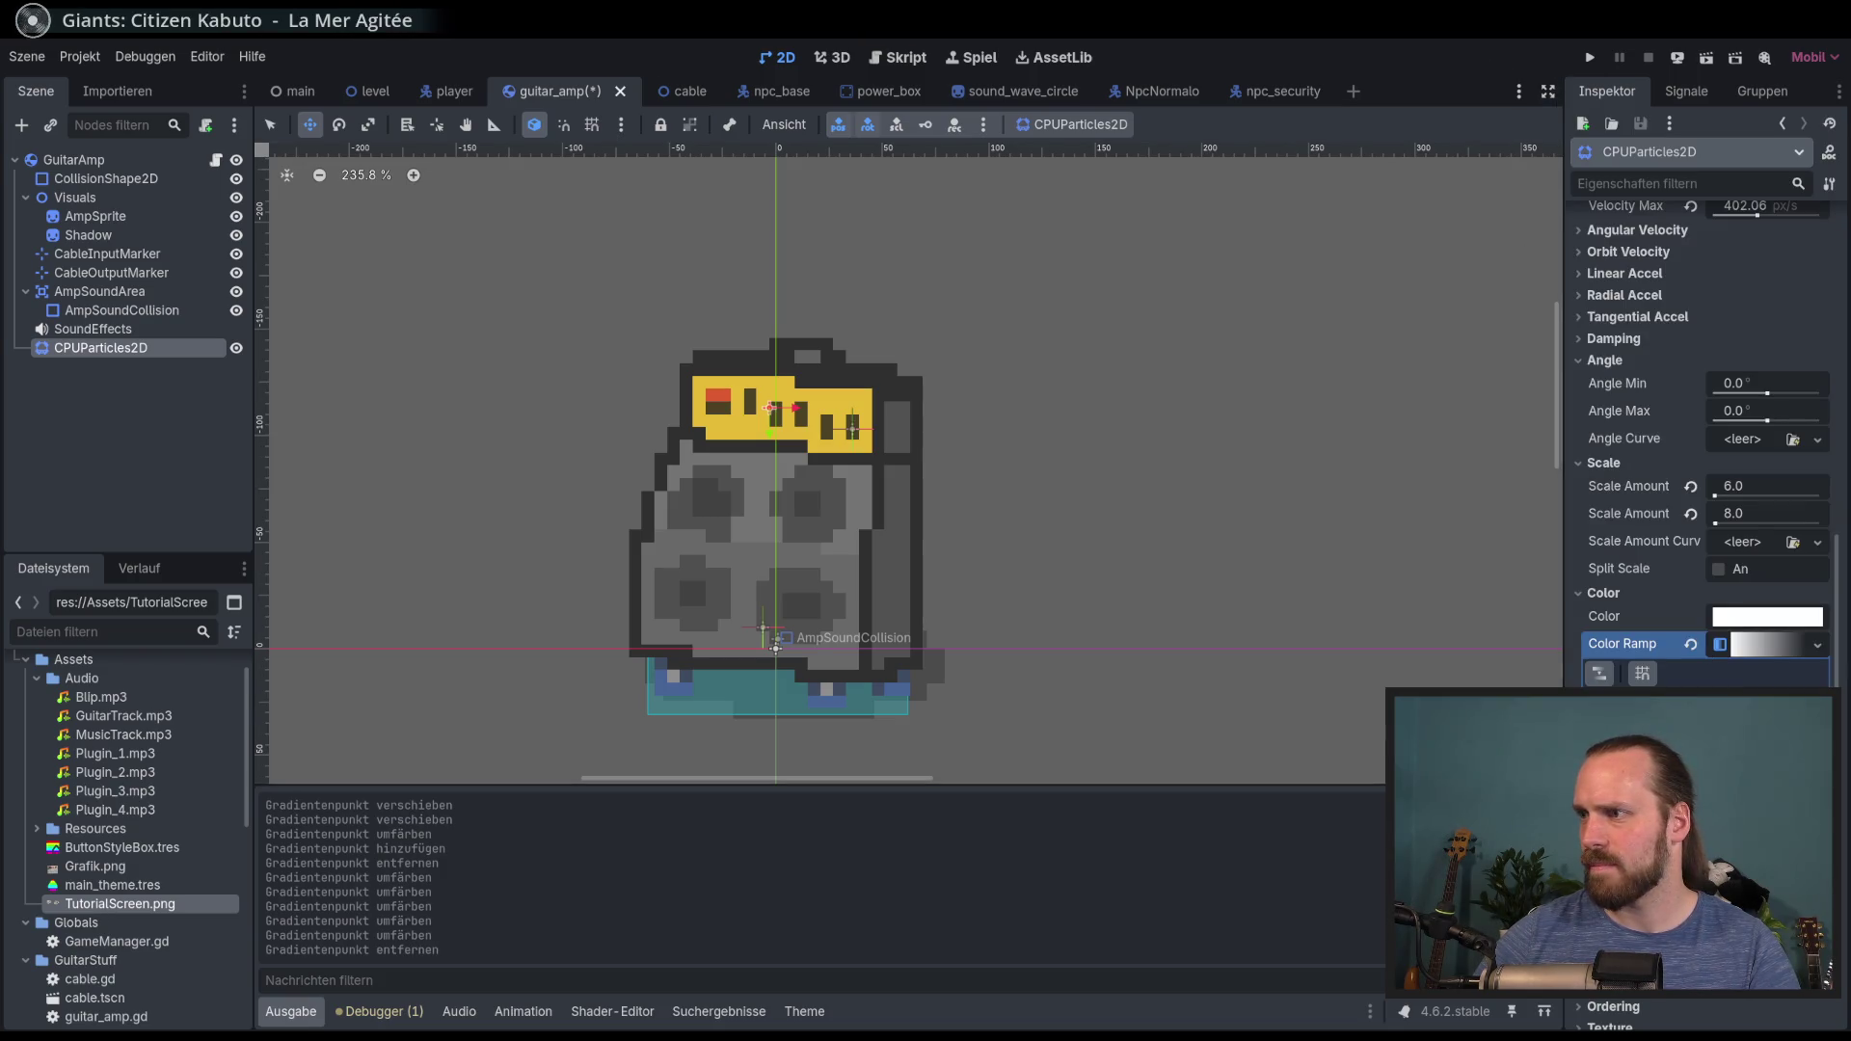
double_click(1713, 718)
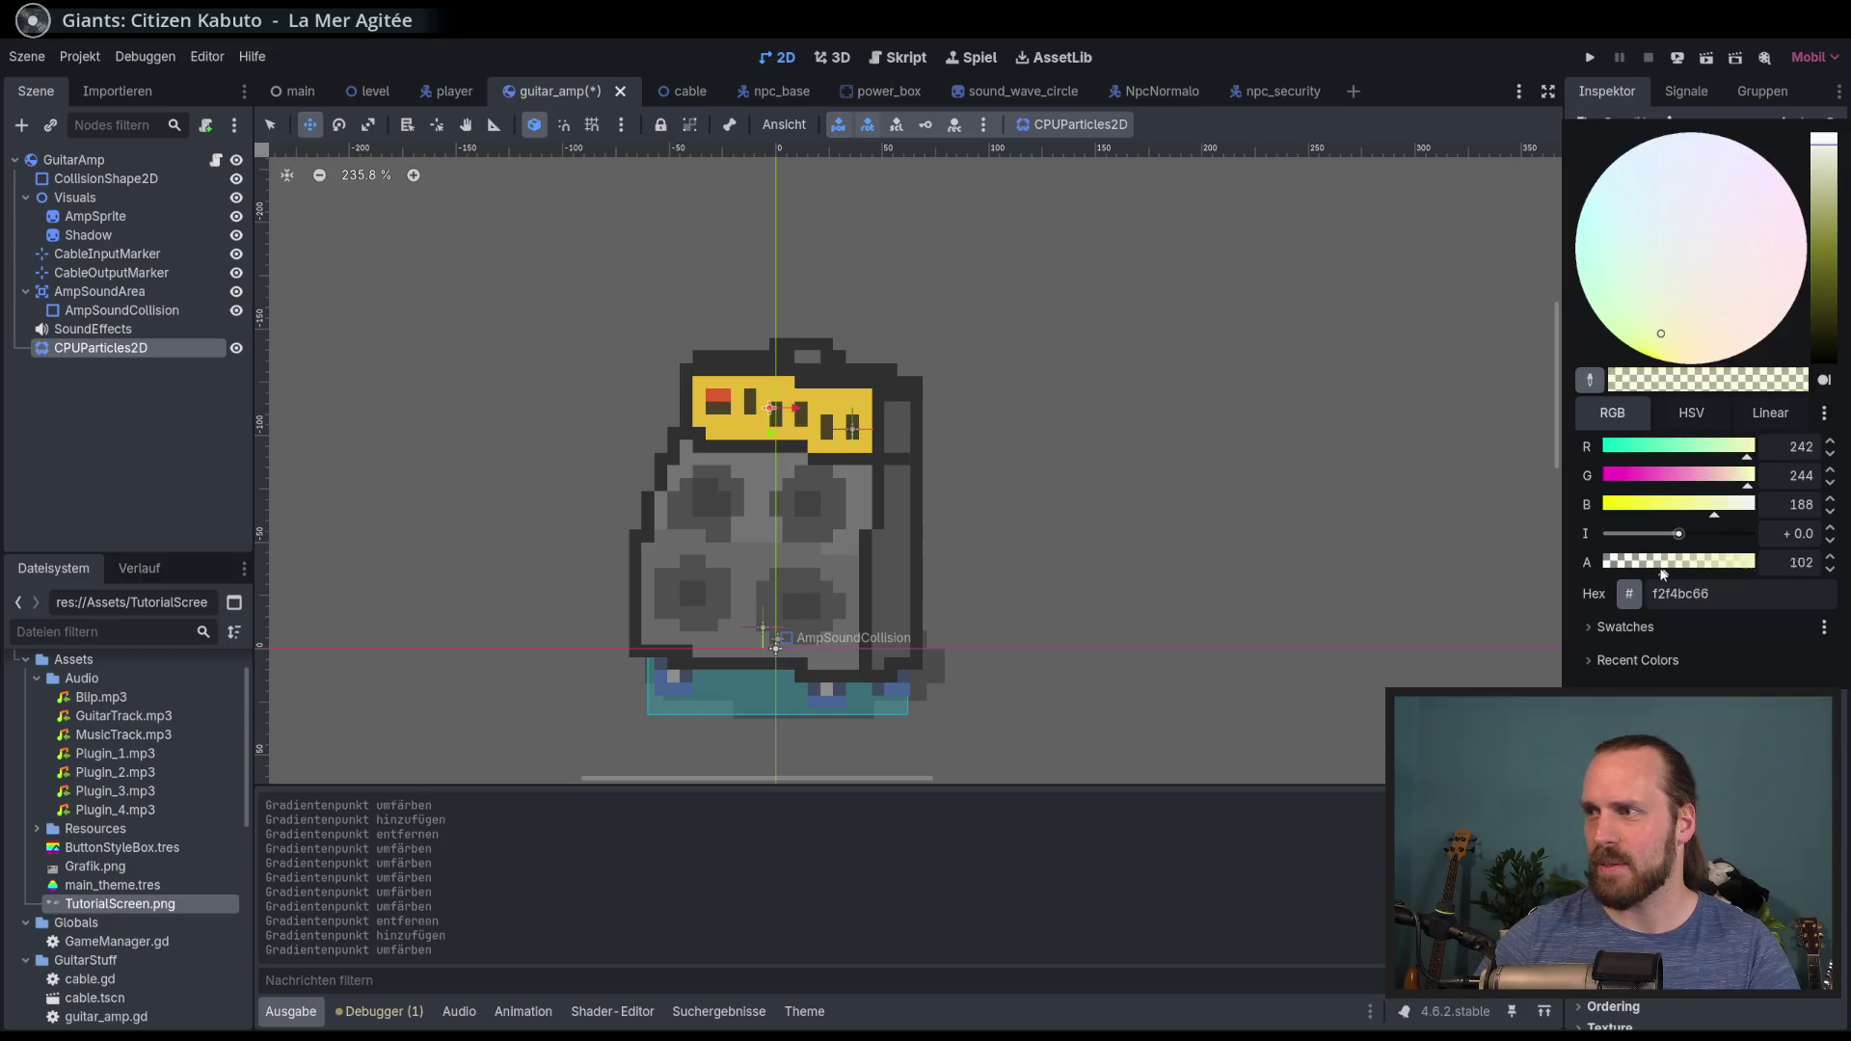
key(Escape)
scroll(1736, 289, up, 8)
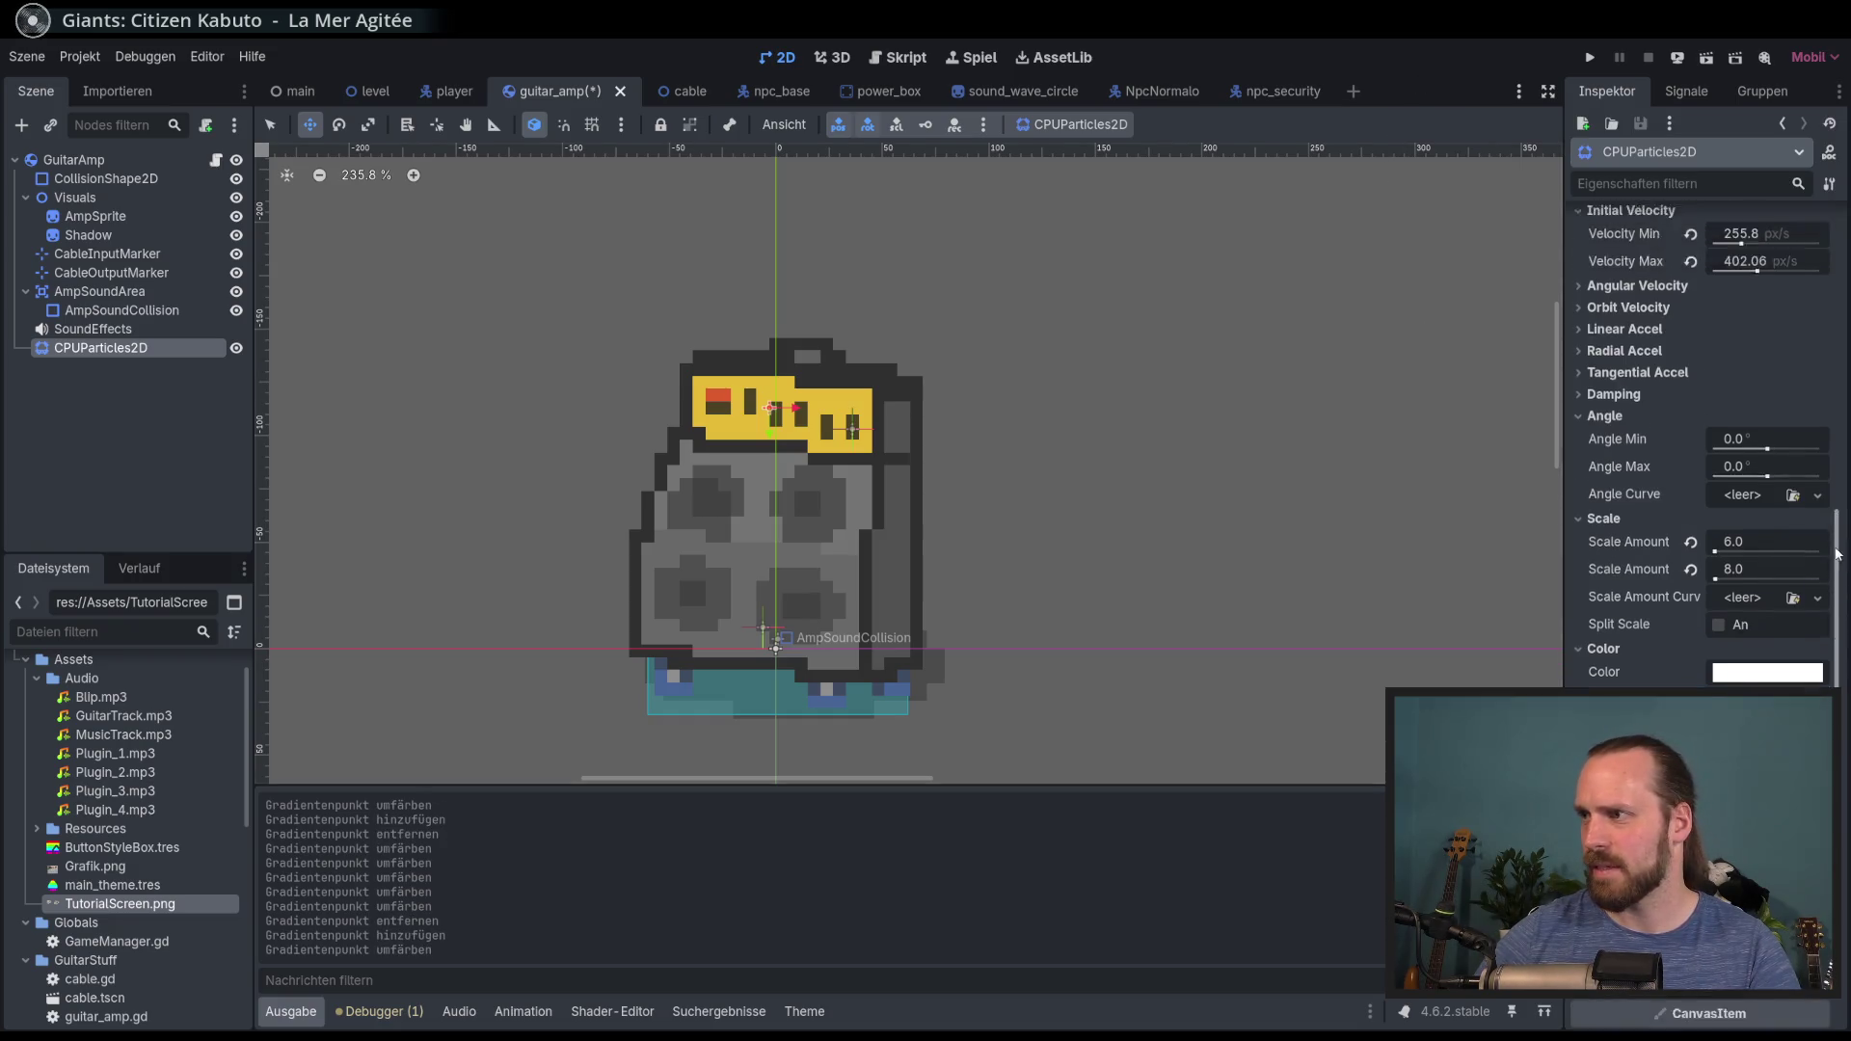
Step: Set the amp particles' Lifetime to 0.8 seconds
click(1776, 268)
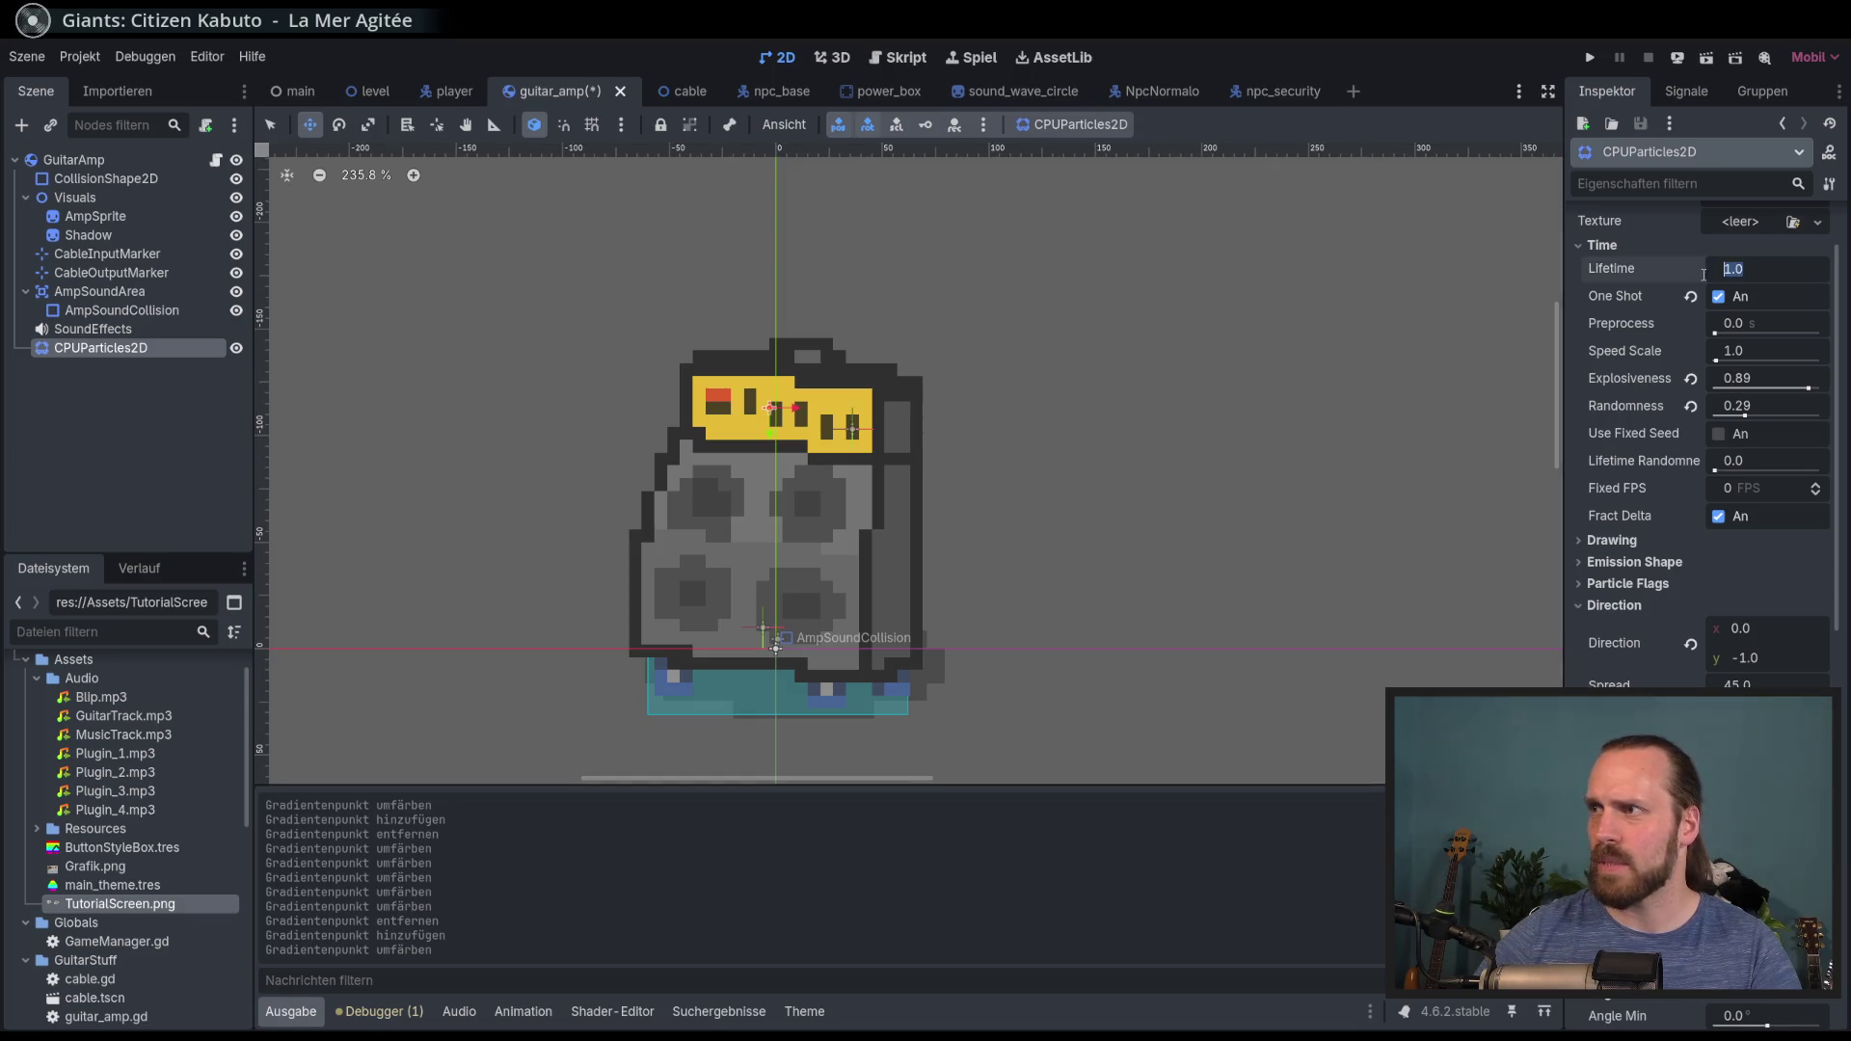
text(0.8)
key(Return)
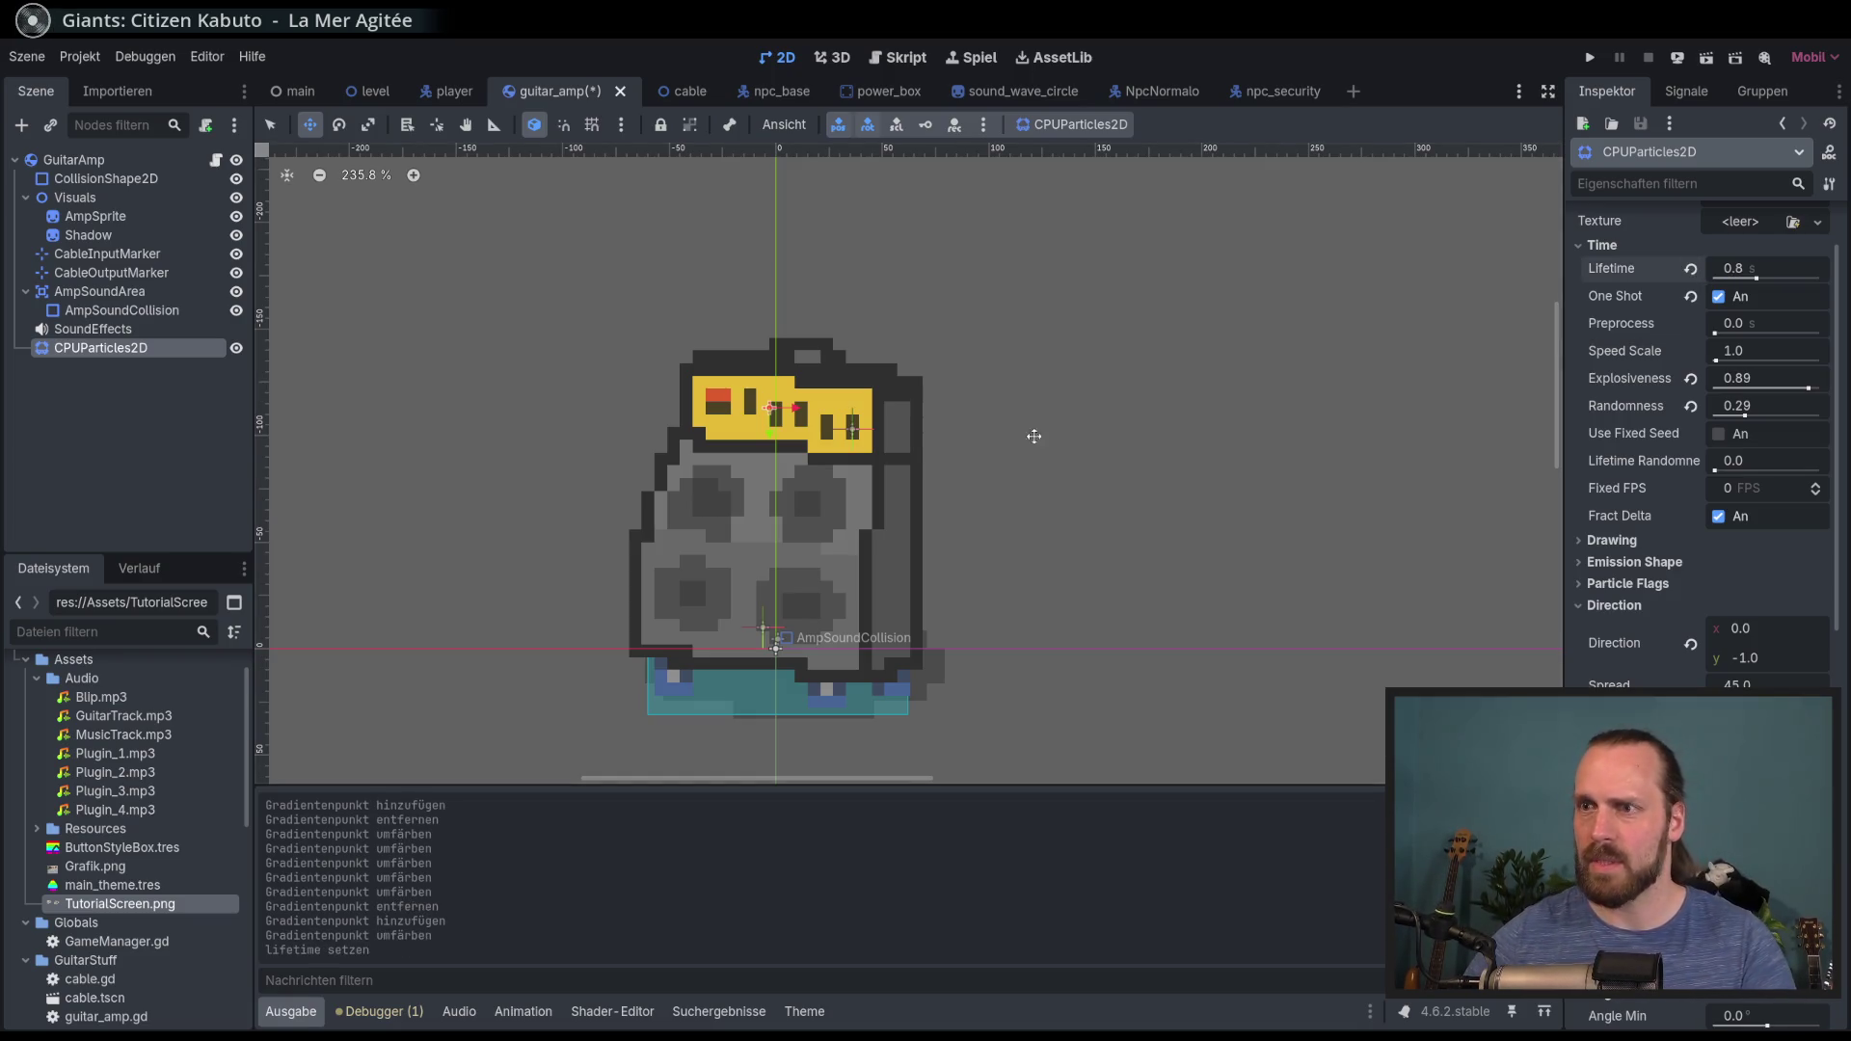
Step: Toggle Emitting repeatedly to test the shorter 0.8 s bursts
scroll(1796, 288, up, 2)
click(1714, 249)
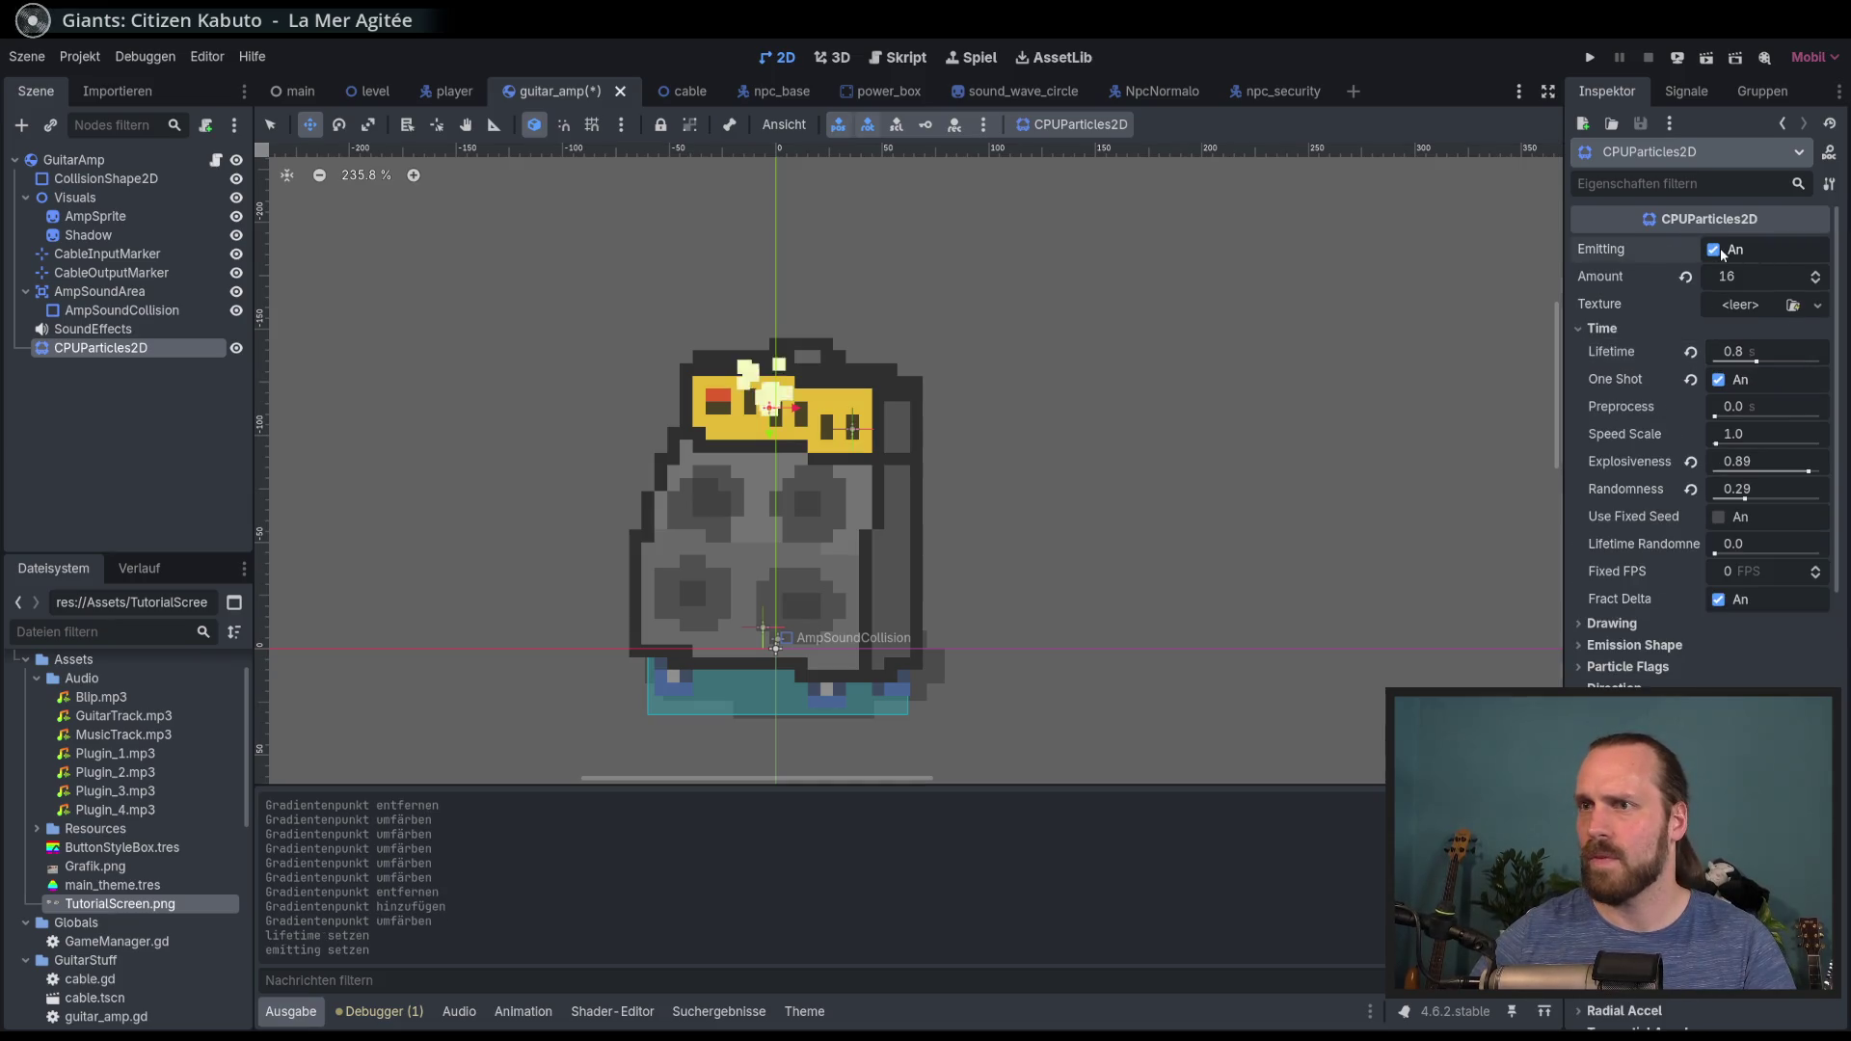
click(1715, 250)
click(1714, 250)
click(1715, 250)
click(1715, 250)
click(1714, 250)
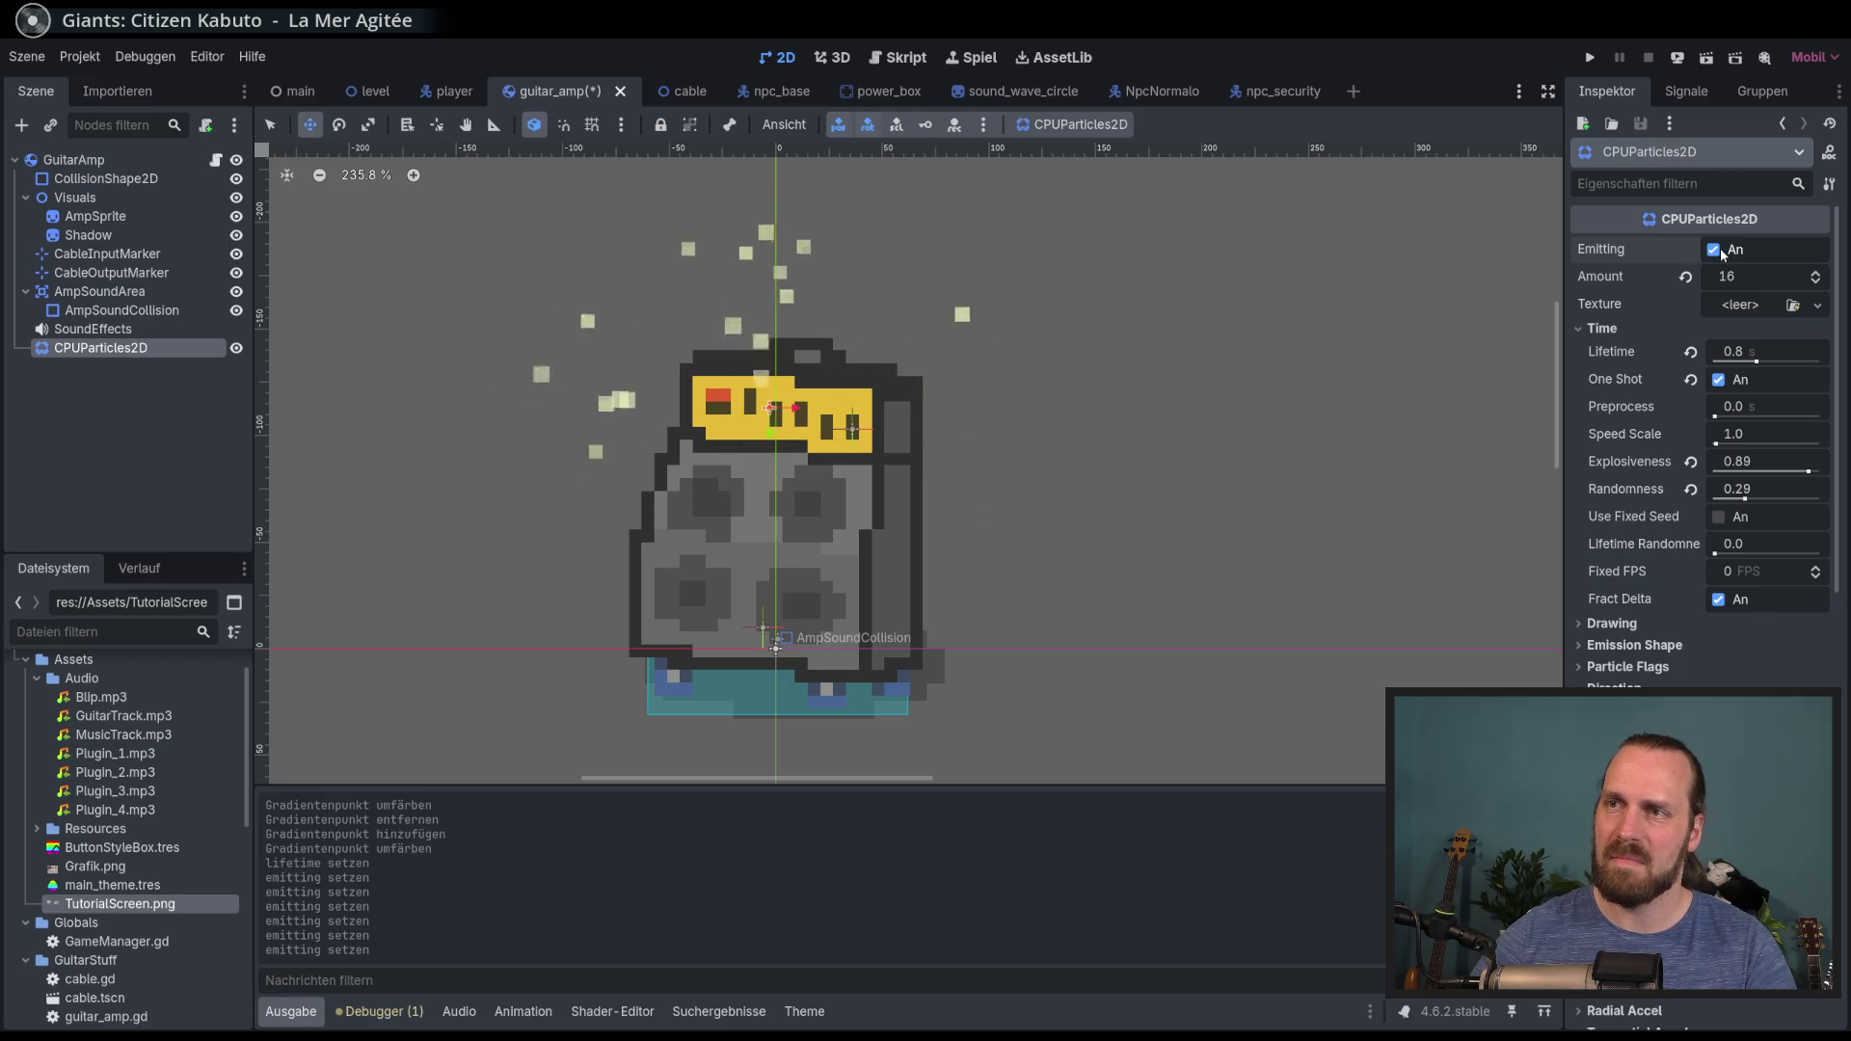
click(1715, 250)
click(1715, 249)
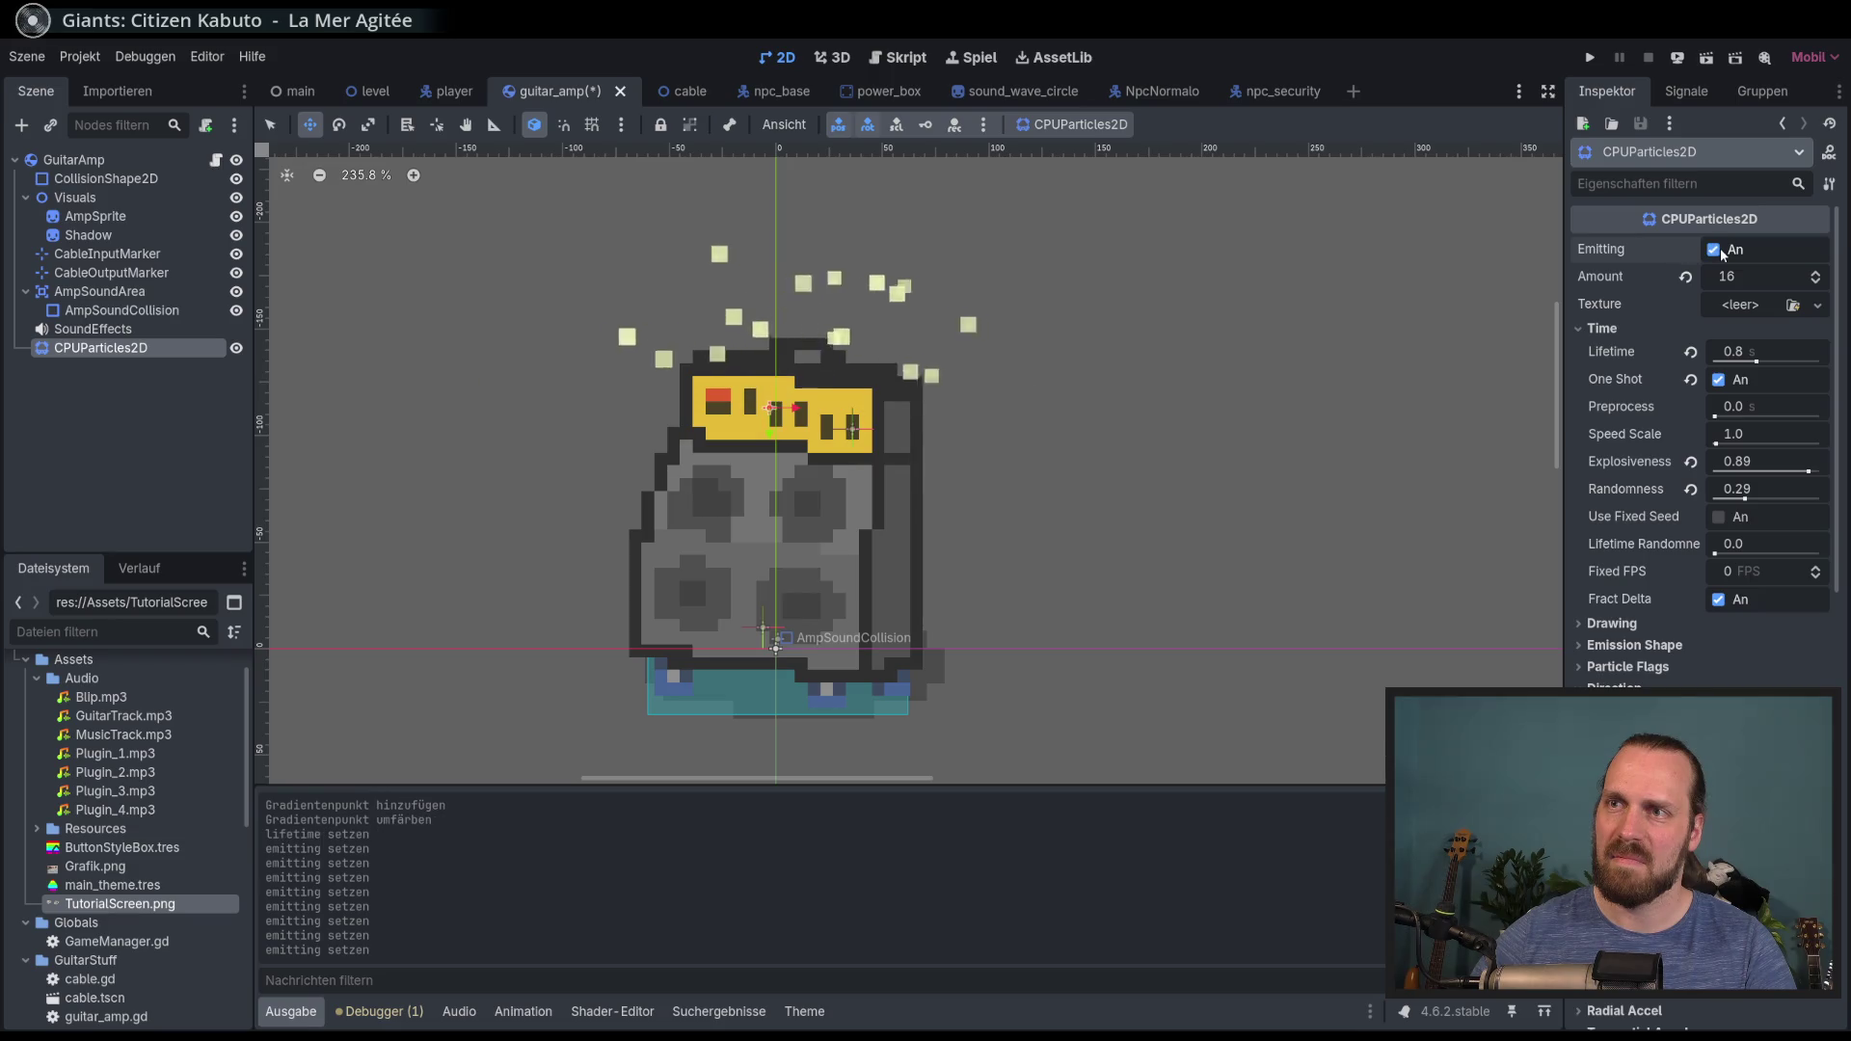
click(1720, 251)
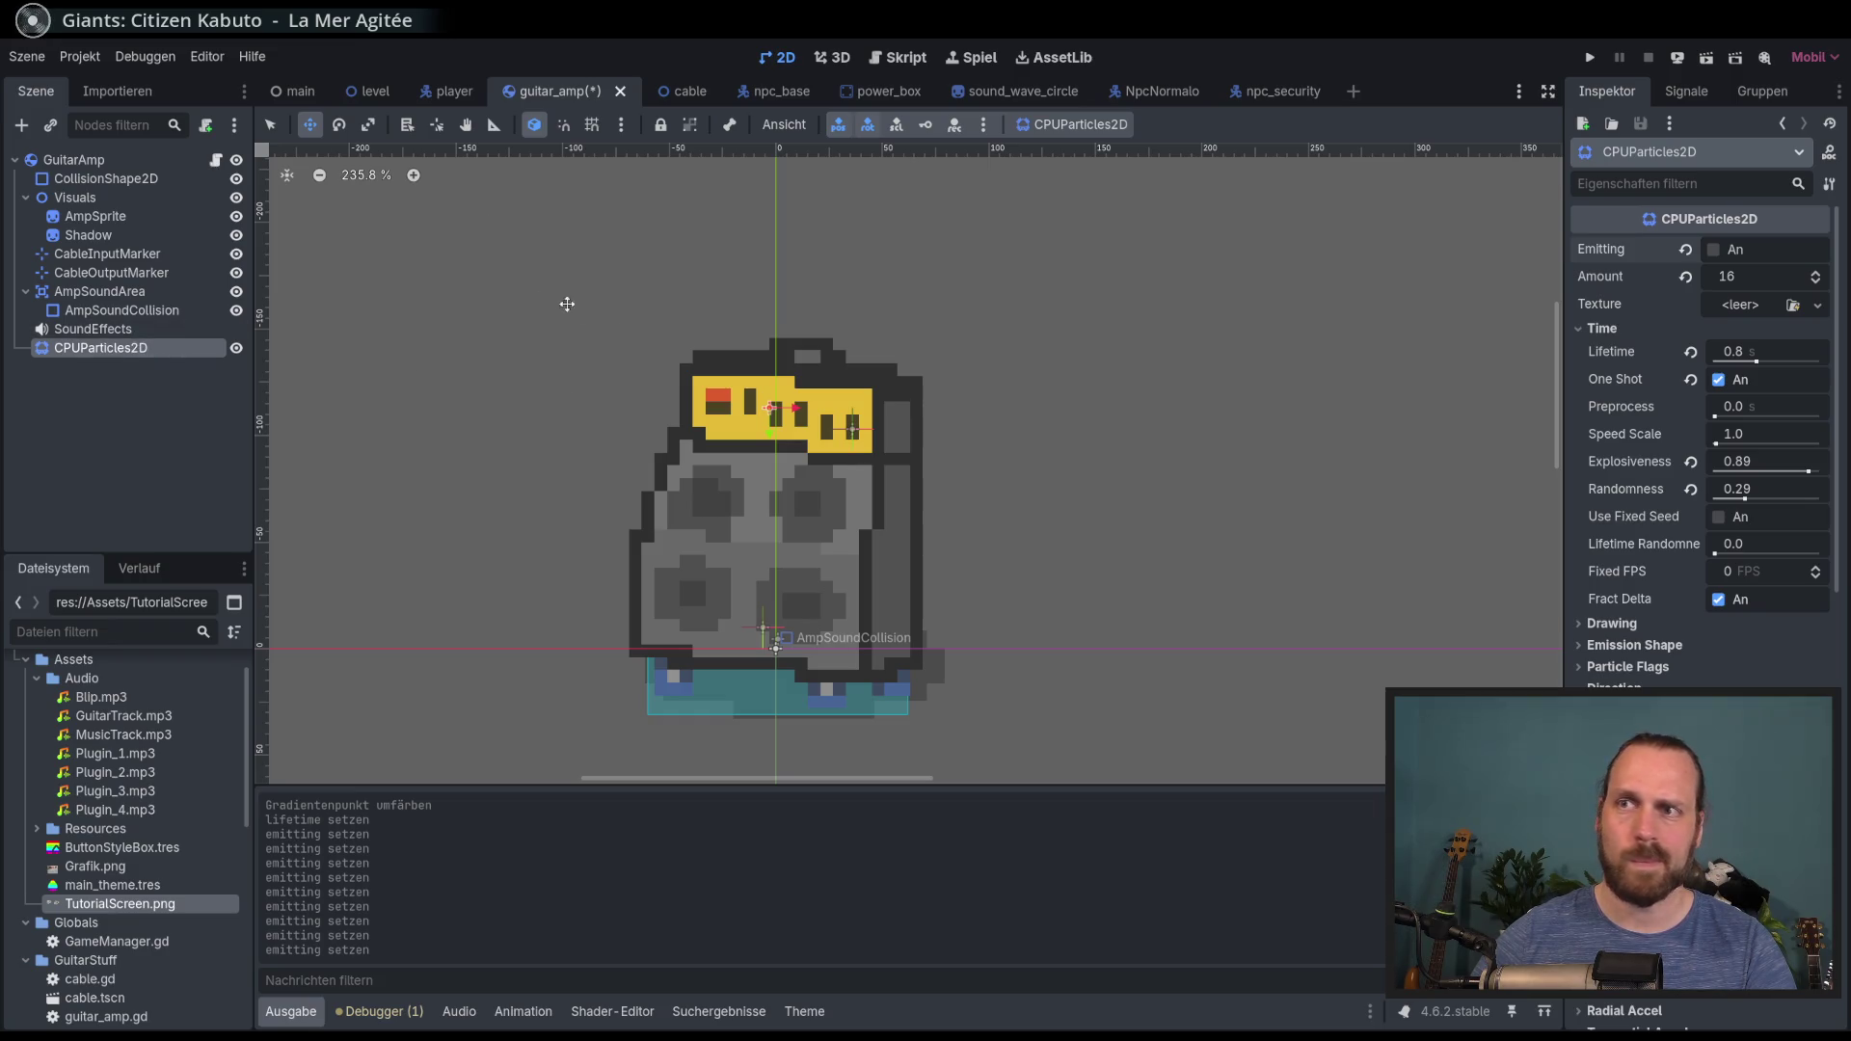
Step: Drag the emitter to (36, -105) at the amp panel's right end and test-fire it
mouse_move(500, 266)
mouse_down()
mouse_move(521, 298)
mouse_move(660, 329)
mouse_up()
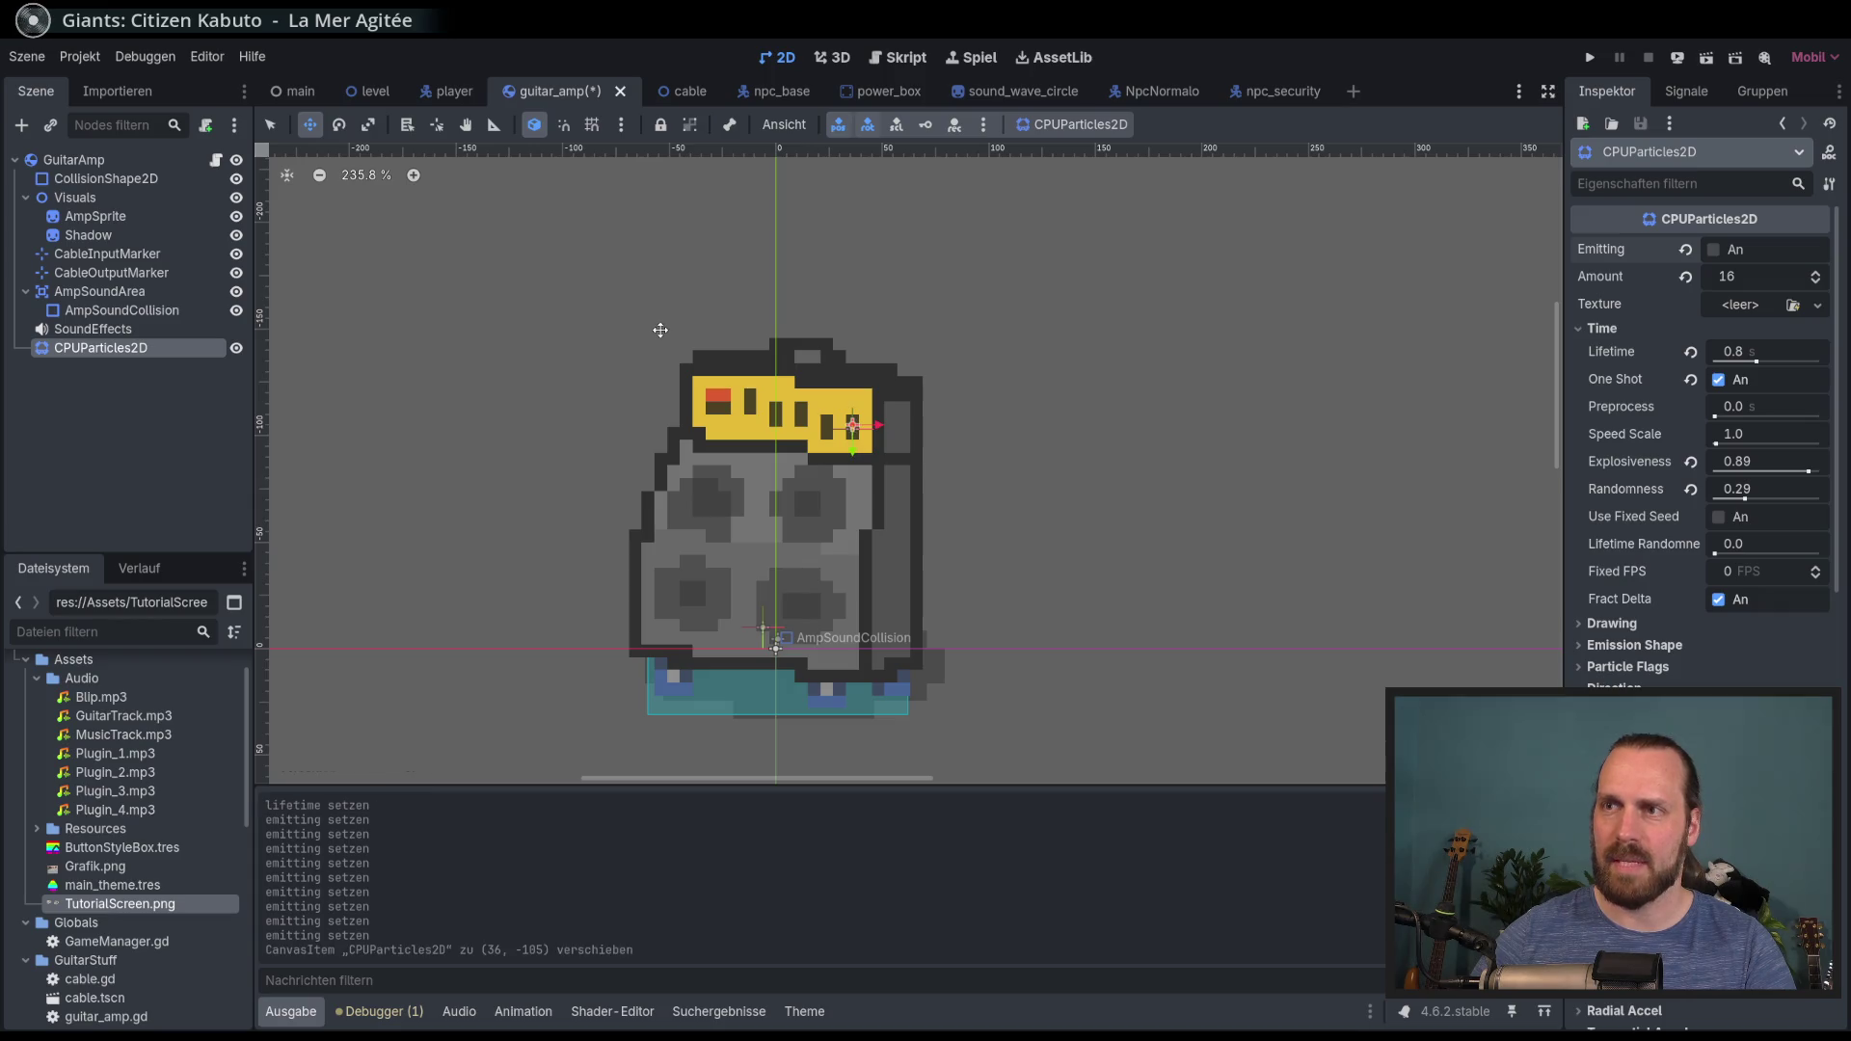
click(1726, 256)
click(1724, 257)
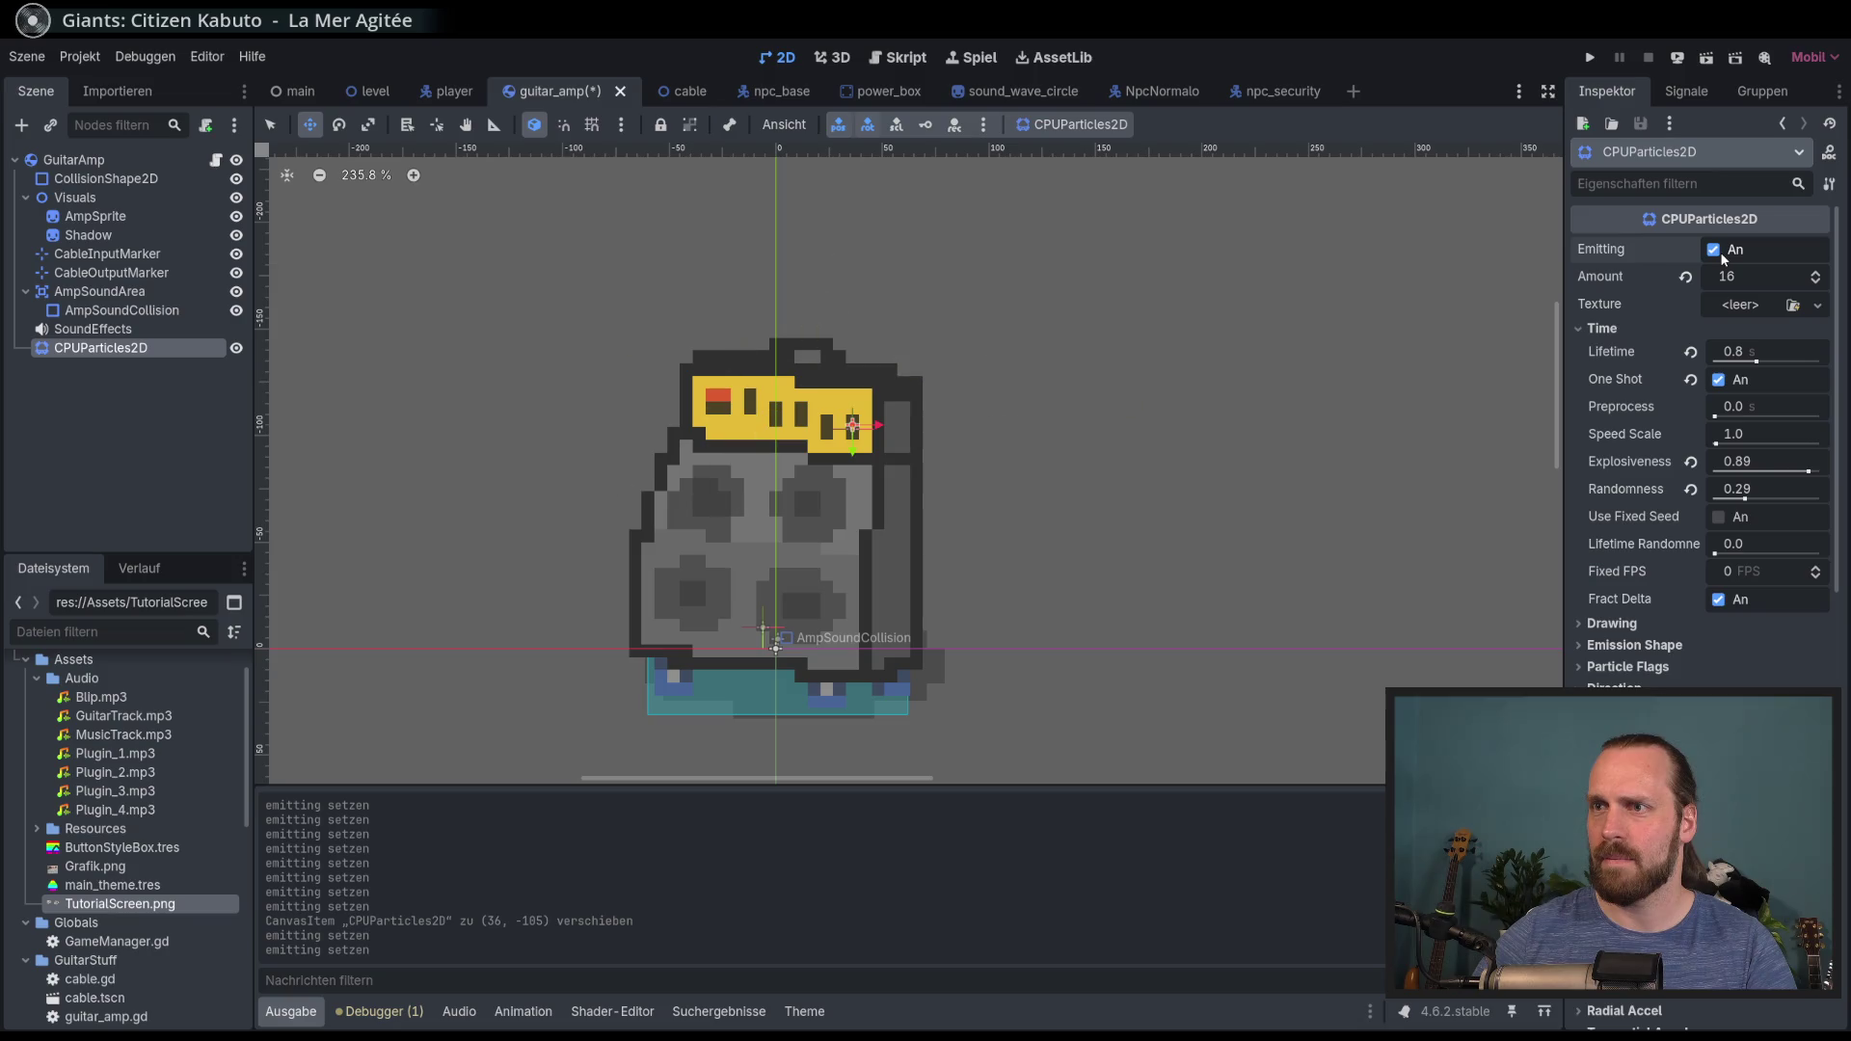
click(1725, 257)
click(1724, 258)
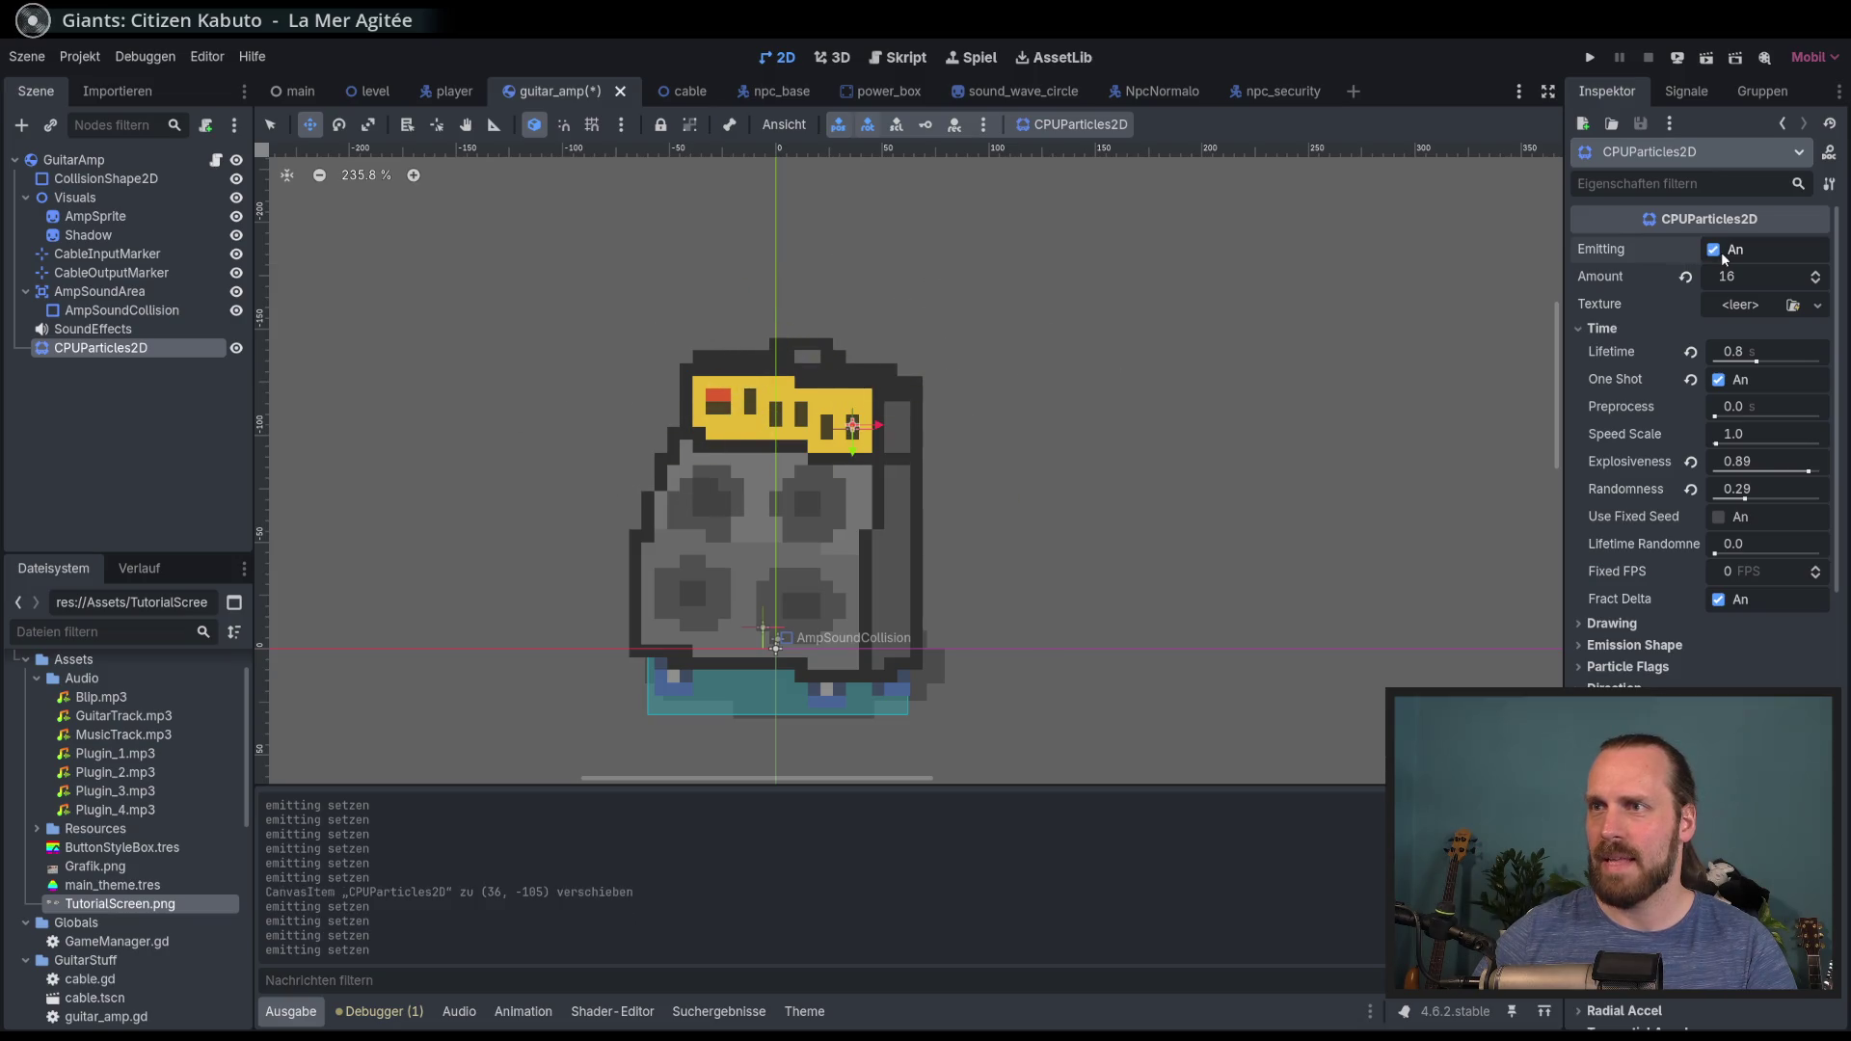
click(1725, 257)
click(1724, 258)
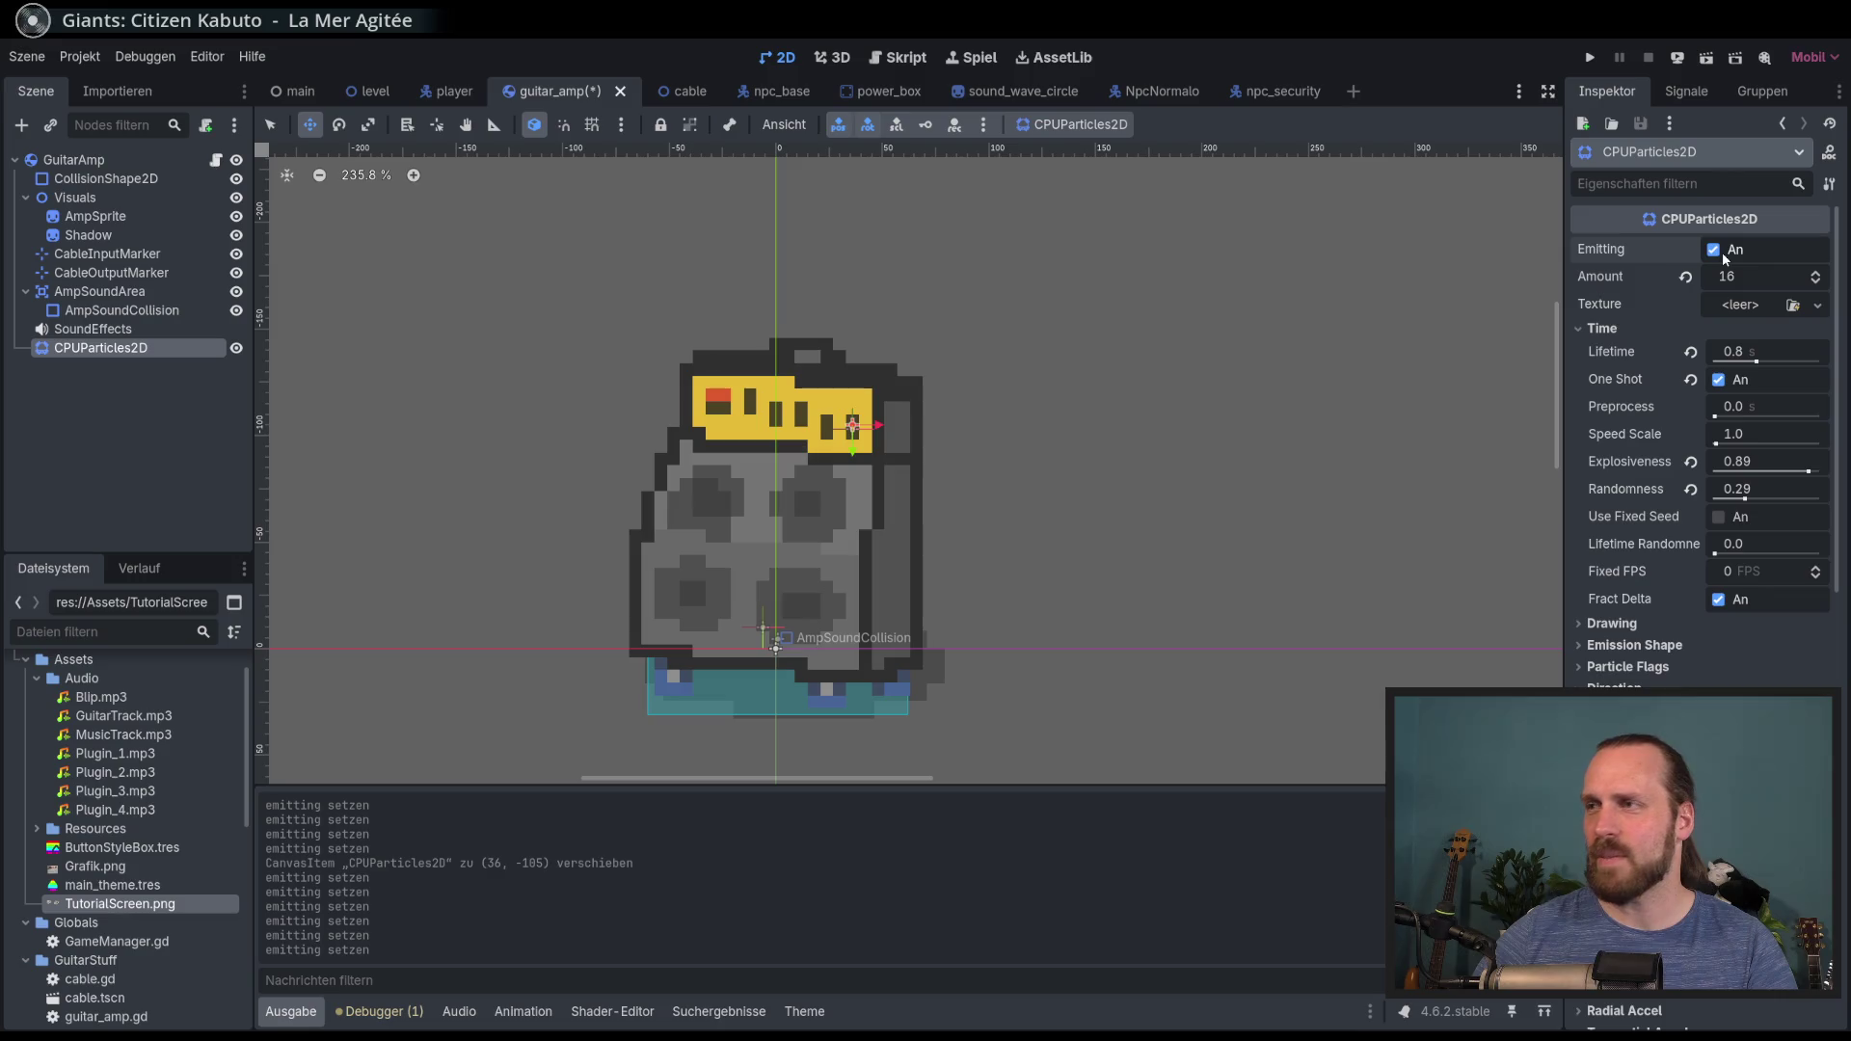
click(1724, 257)
drag(1823, 307, 1824, 595)
Step: Shift a ramp point to a warmer, stronger gold and preview the burst
scroll(1824, 595, down, 1)
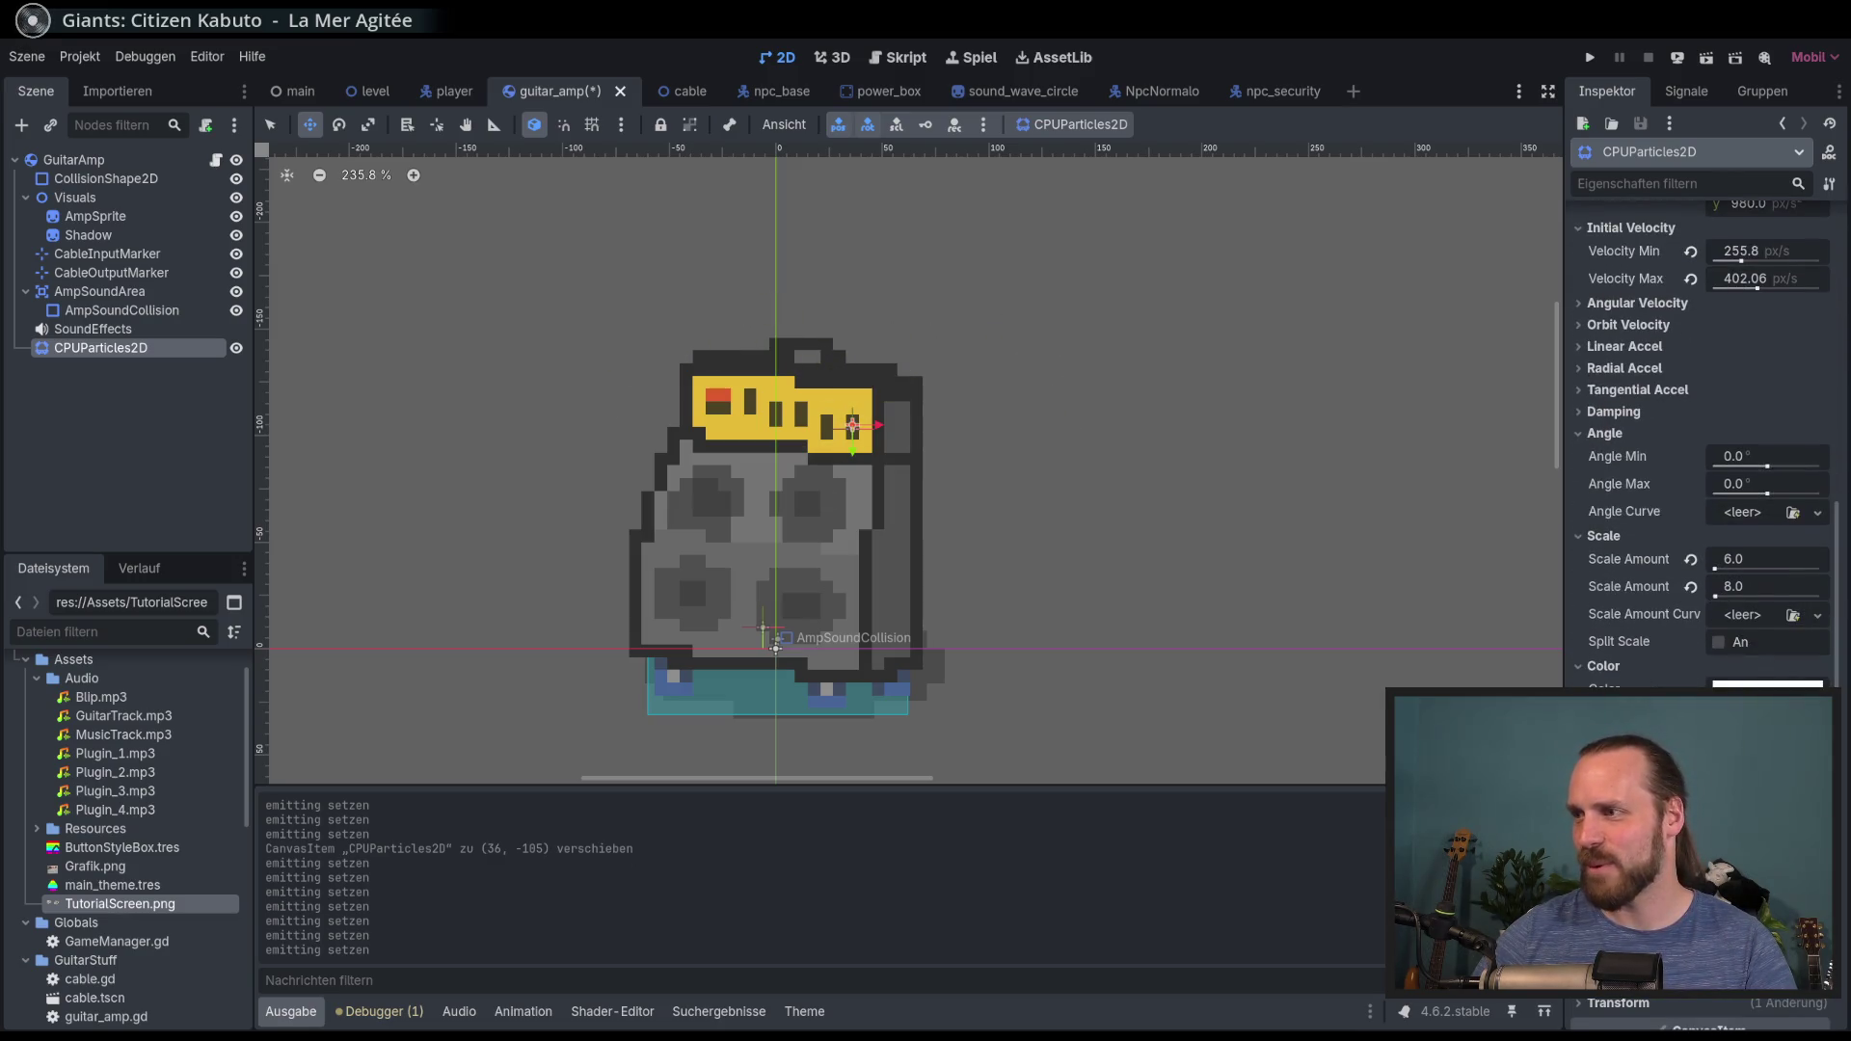
click(1672, 758)
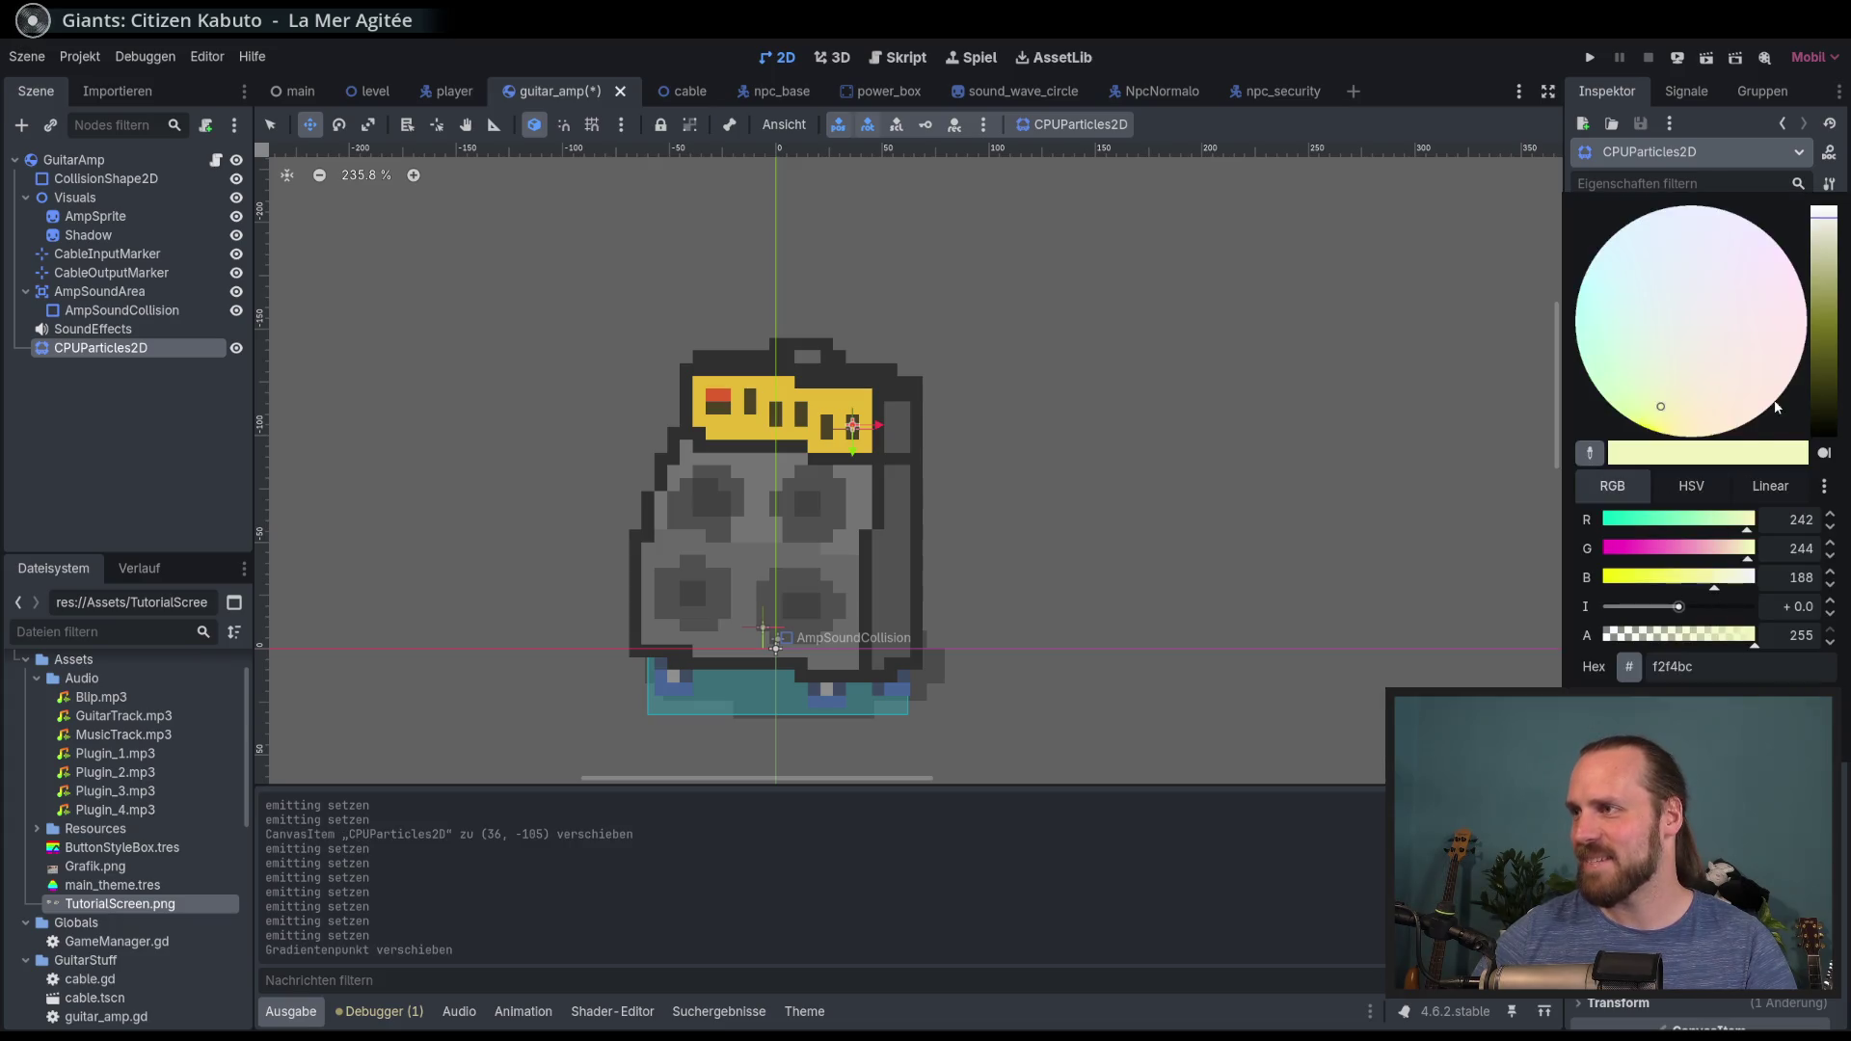
drag(1704, 577, 1663, 579)
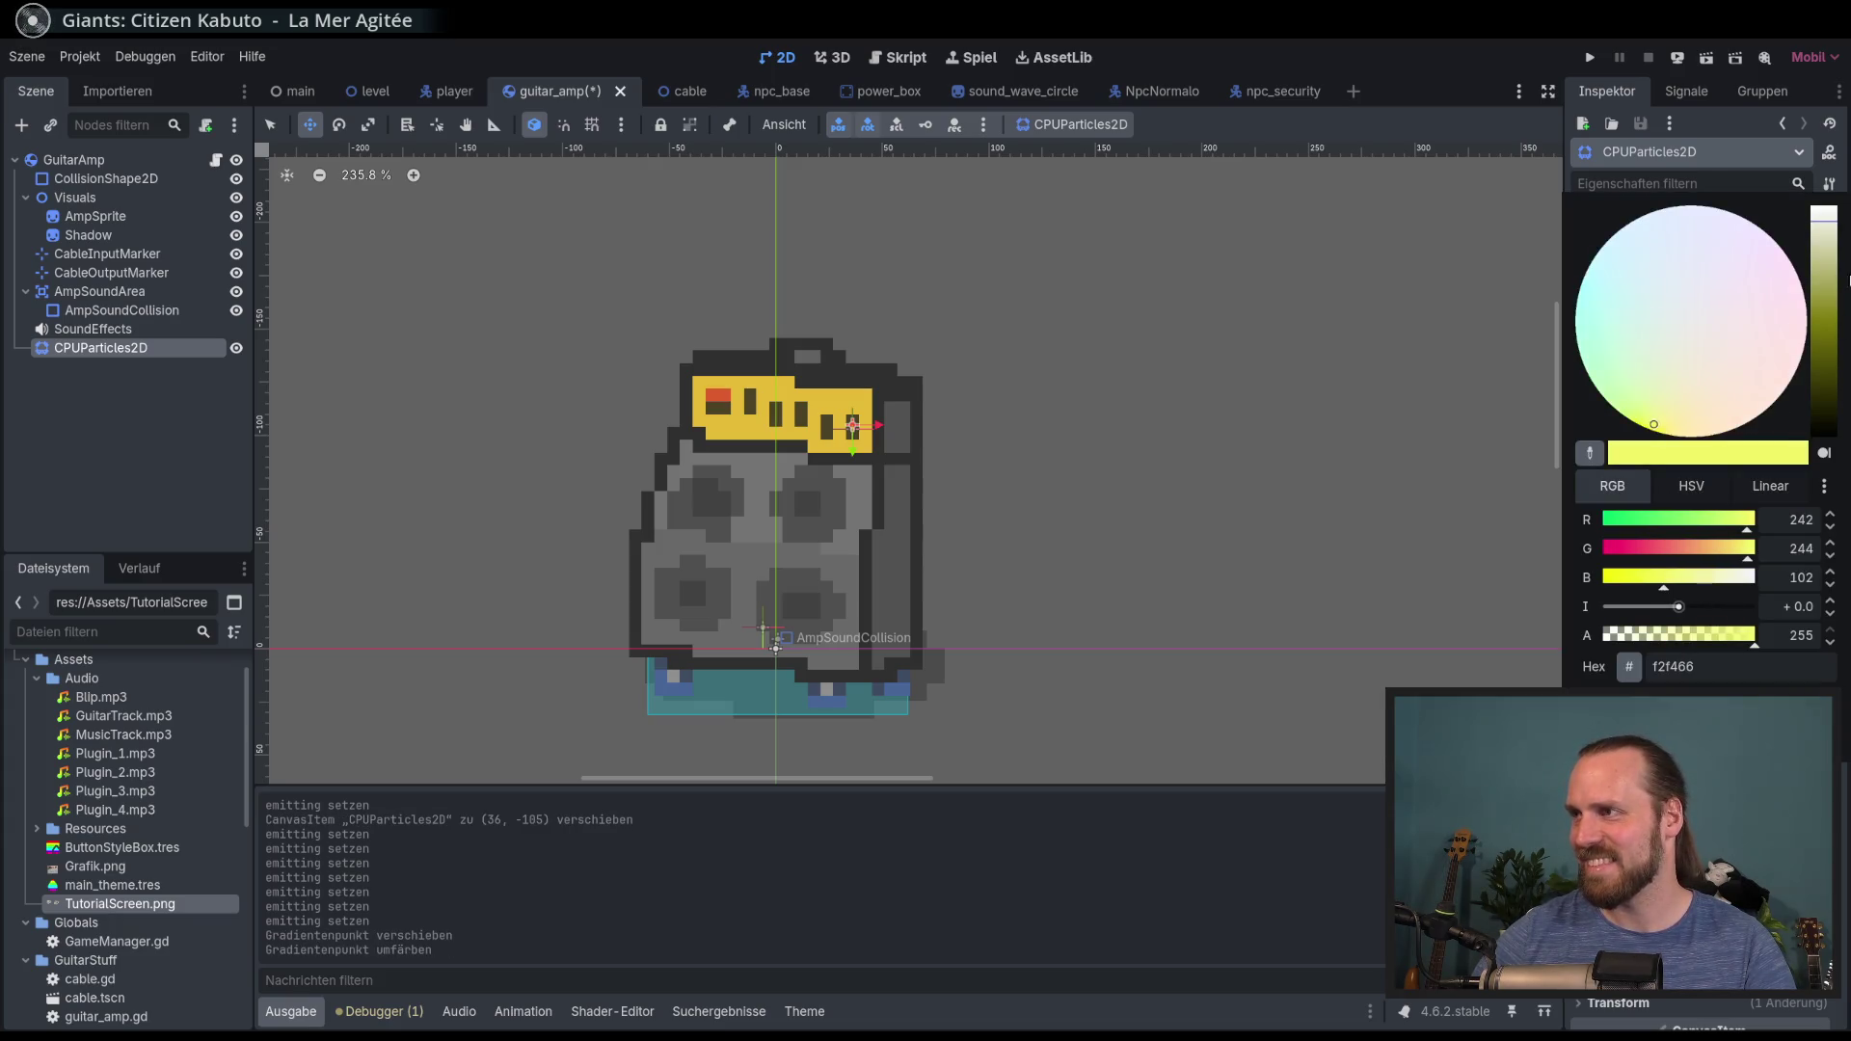
click(1730, 548)
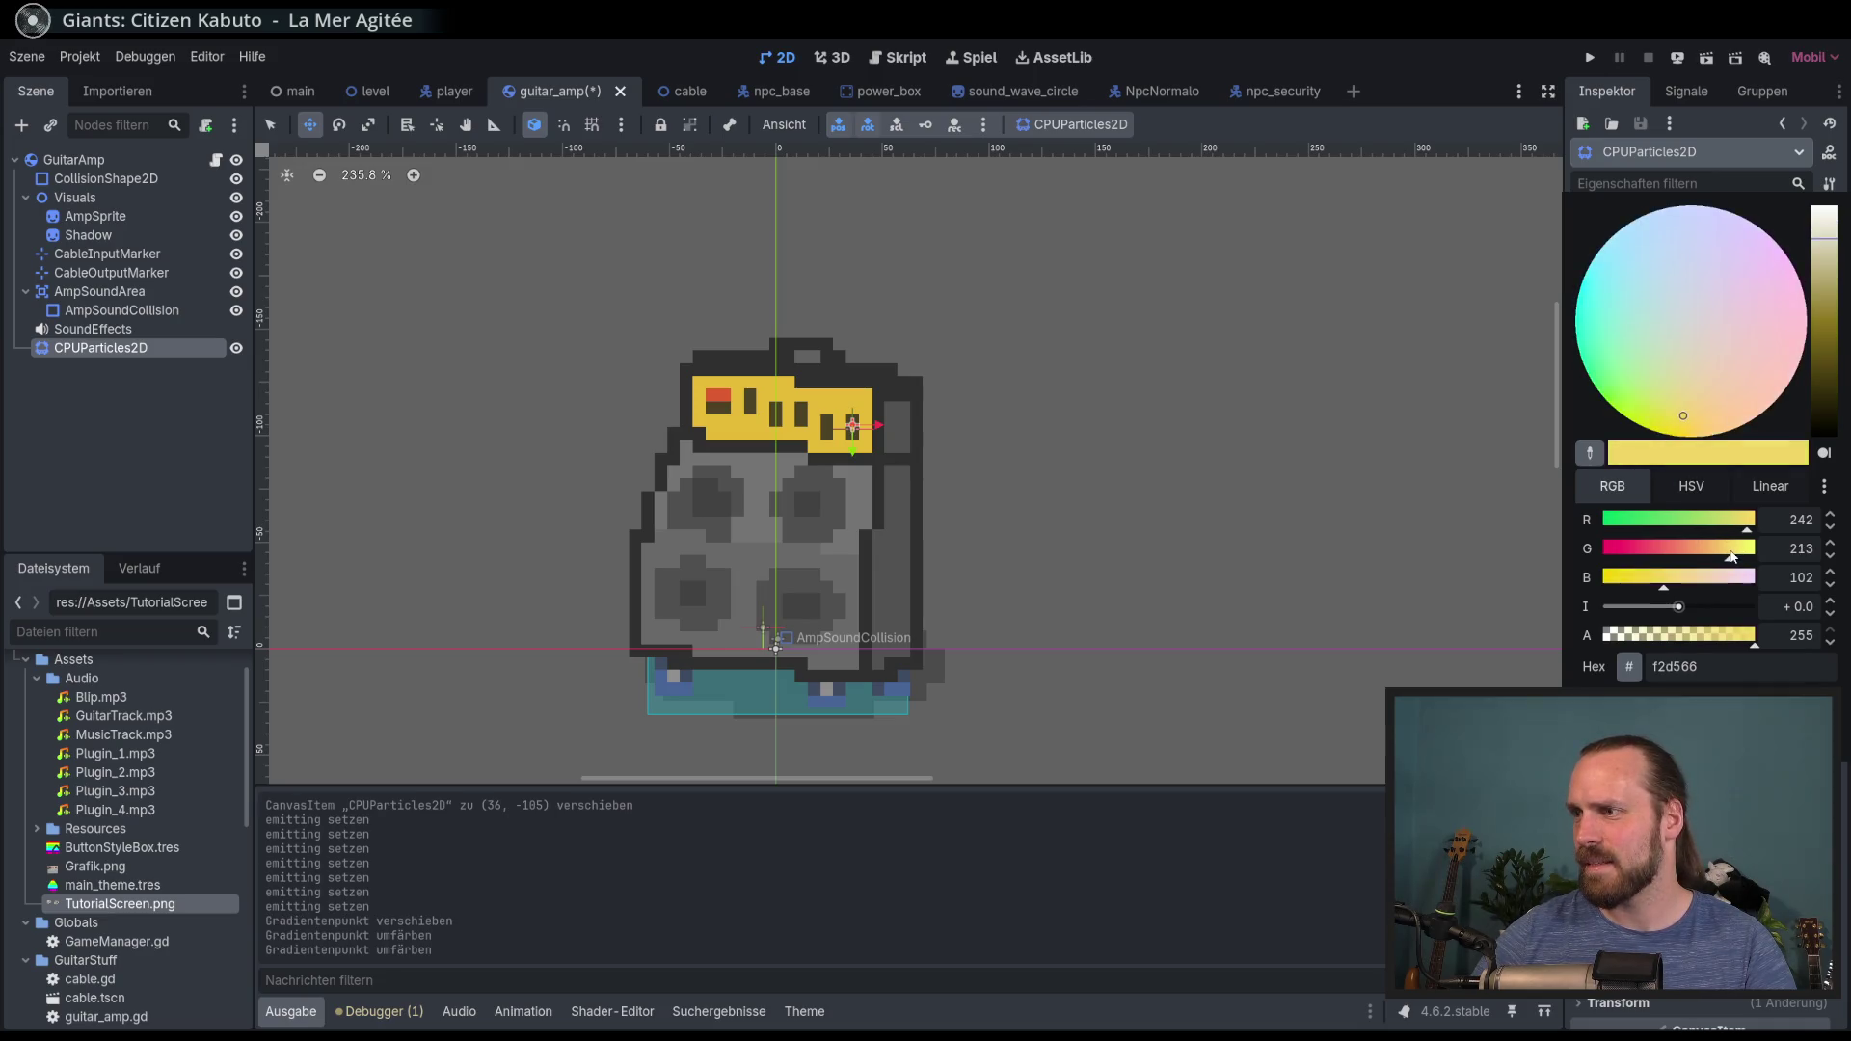
click(1379, 90)
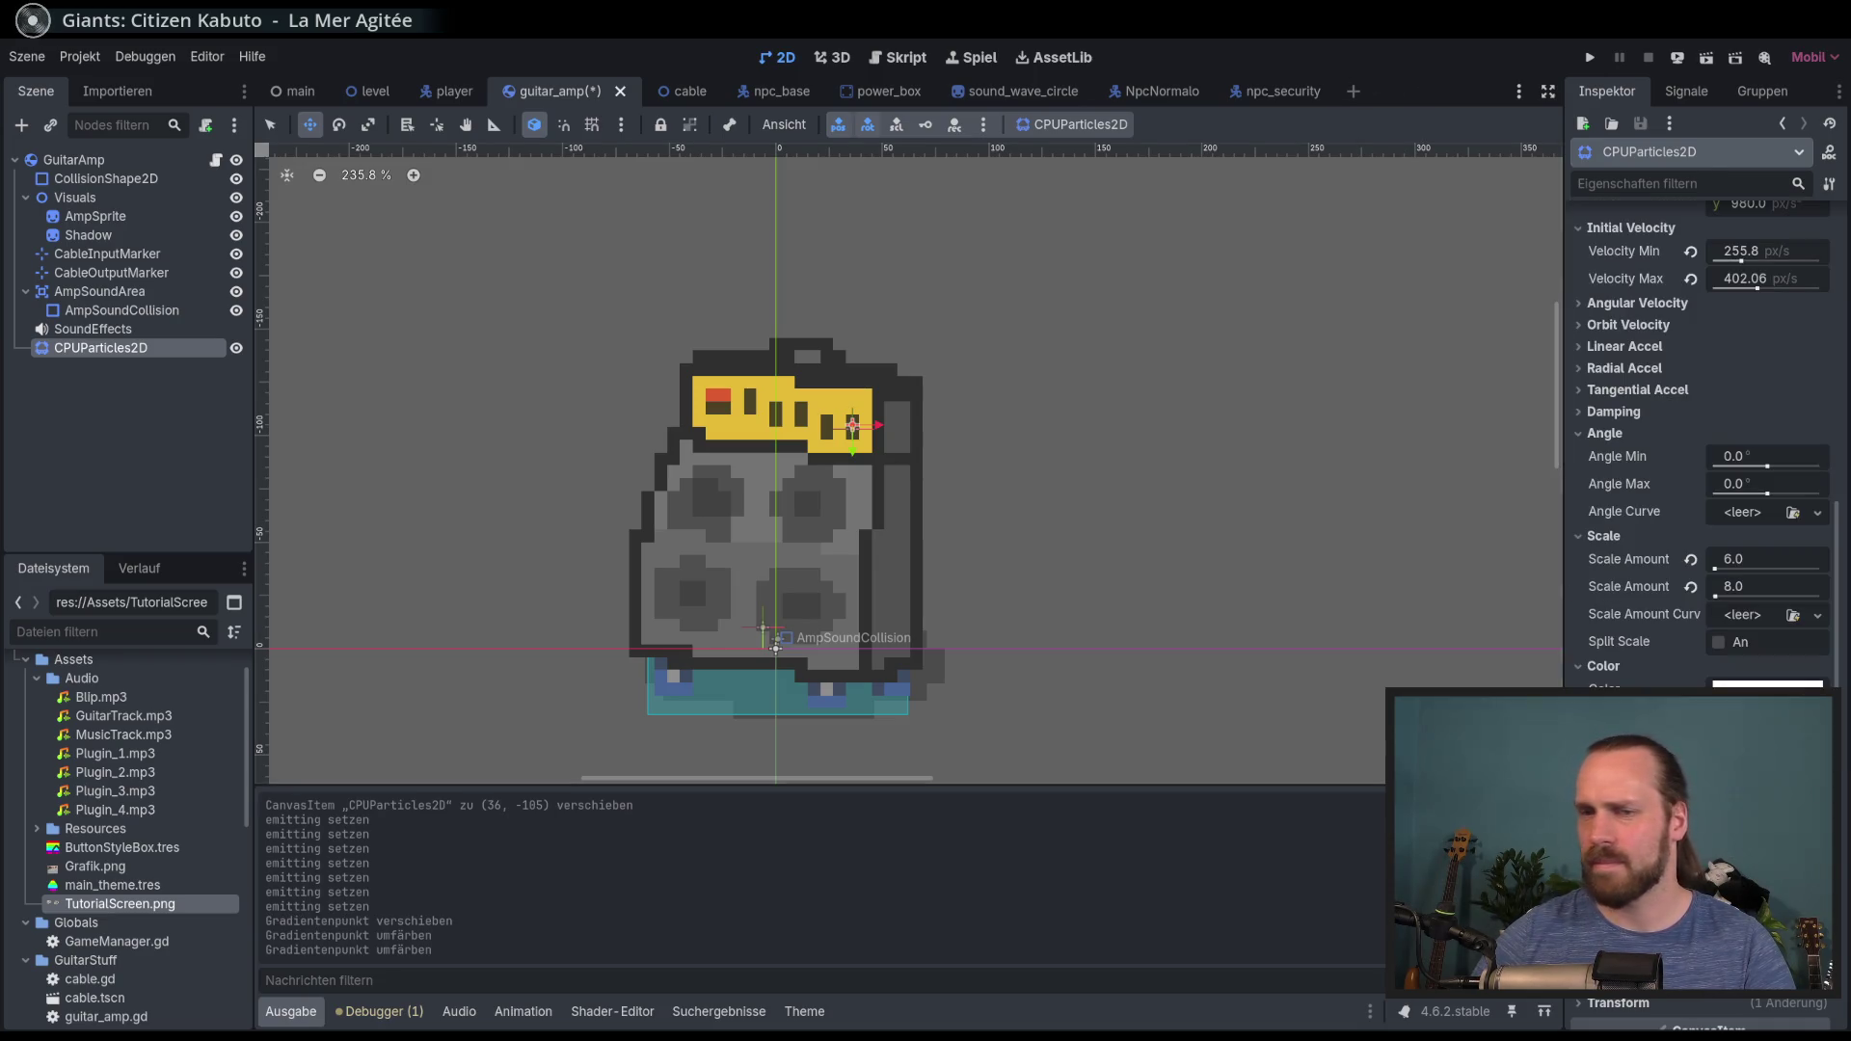
scroll(1672, 368, up, 8)
click(1714, 221)
click(1714, 222)
click(1715, 222)
click(1714, 222)
scroll(1691, 633, down, 8)
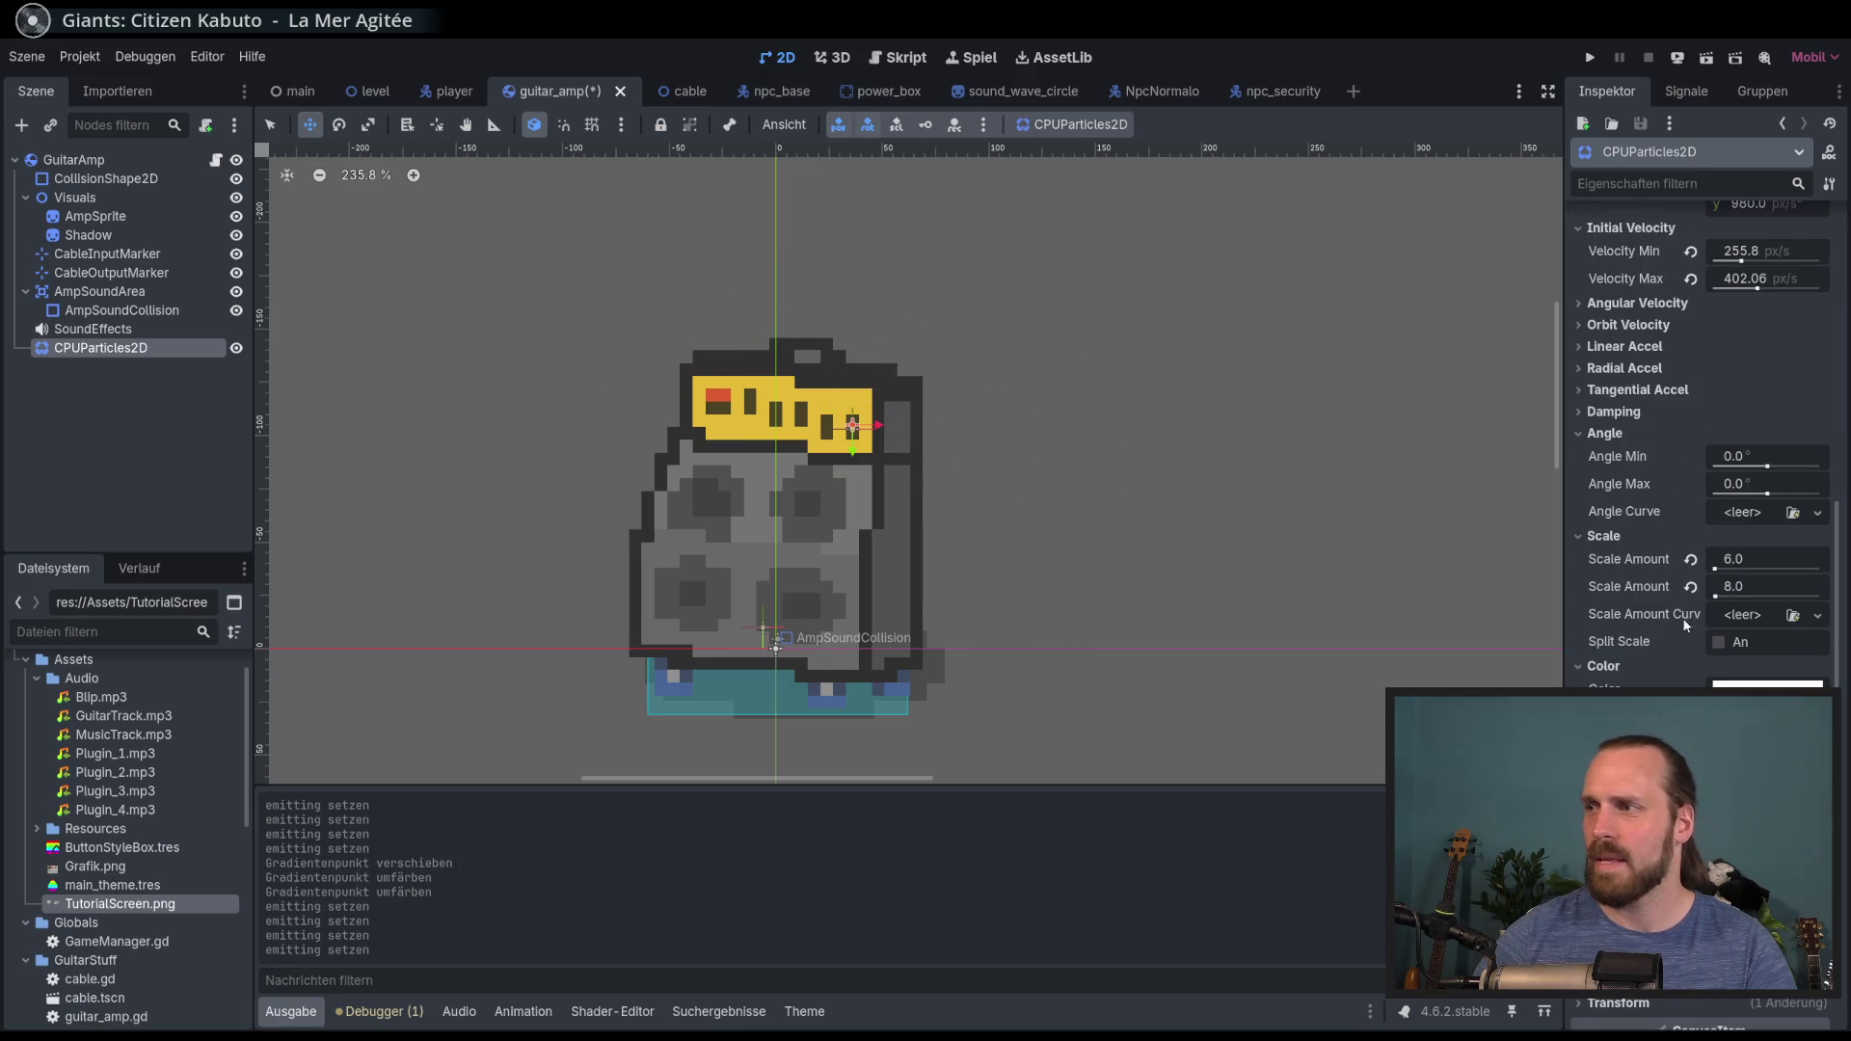
Step: Replace a ramp point with a repositioned, saturated pale yellow one and test it
key(Delete)
double_click(1691, 771)
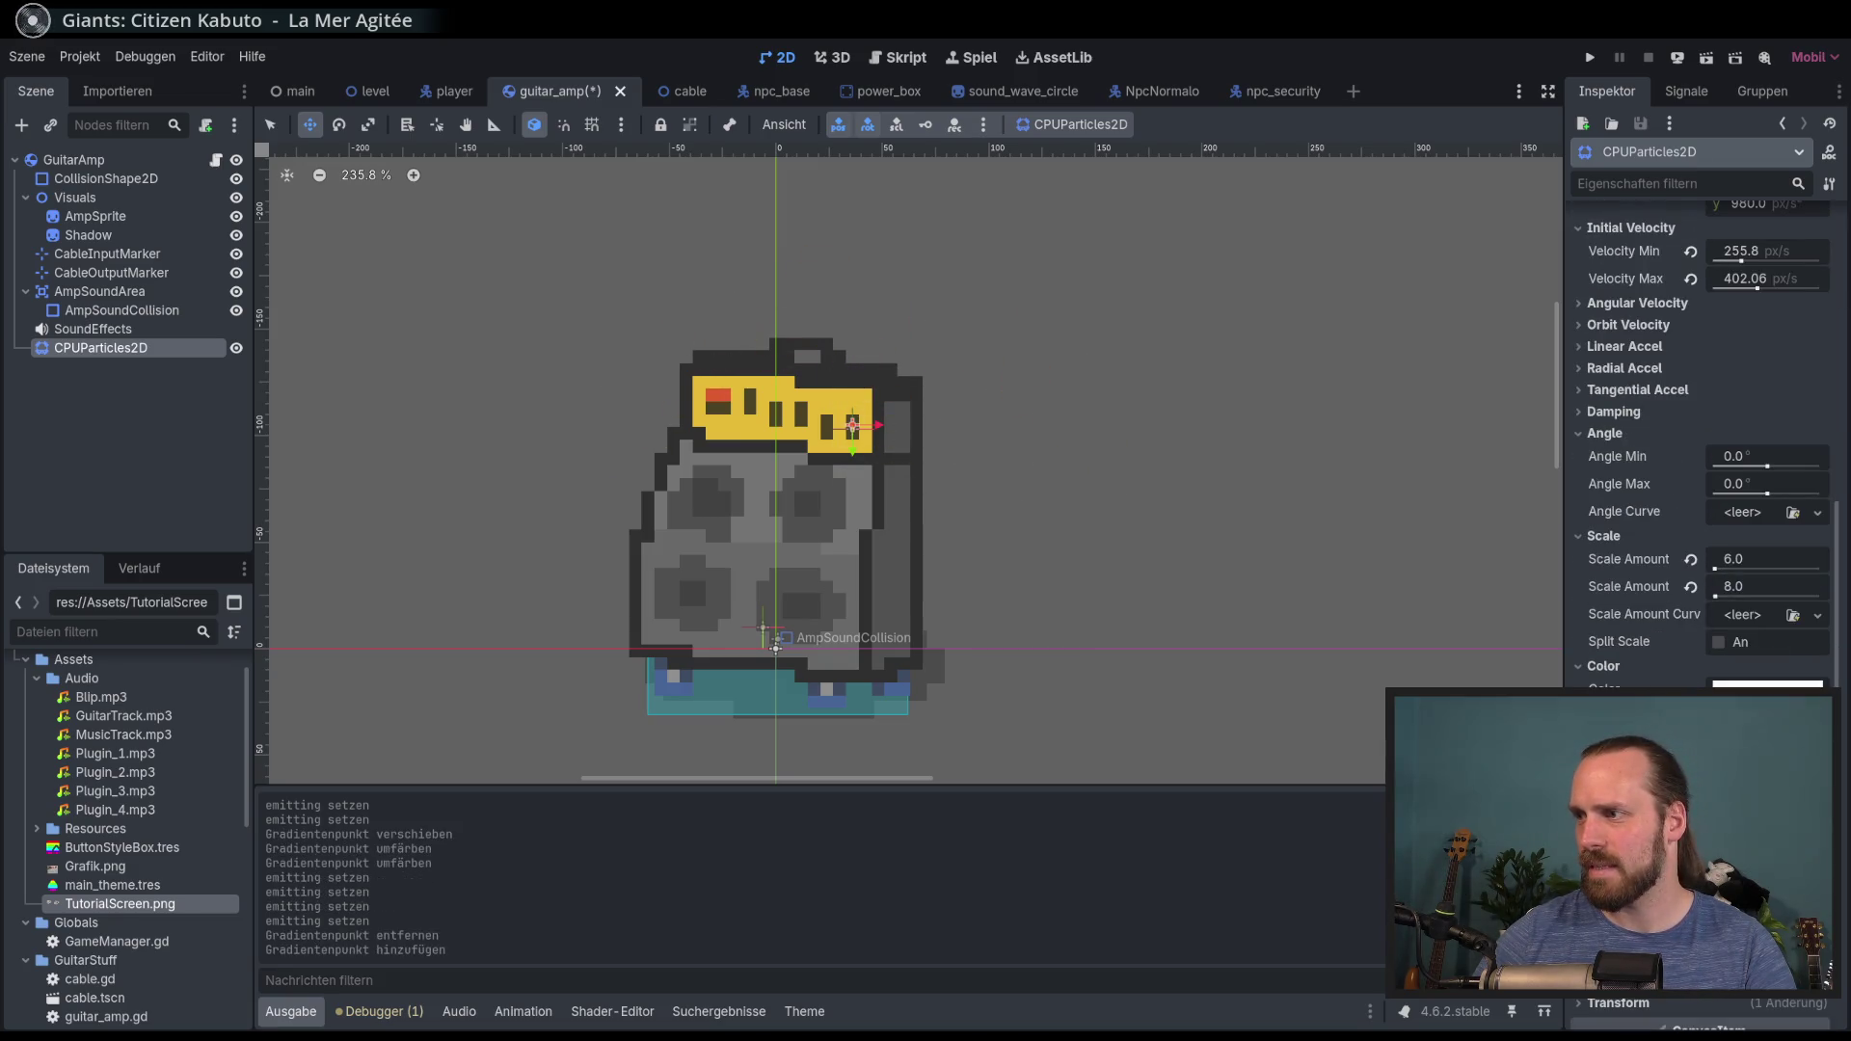
click(1679, 641)
drag(1589, 763, 1678, 763)
double_click(1678, 764)
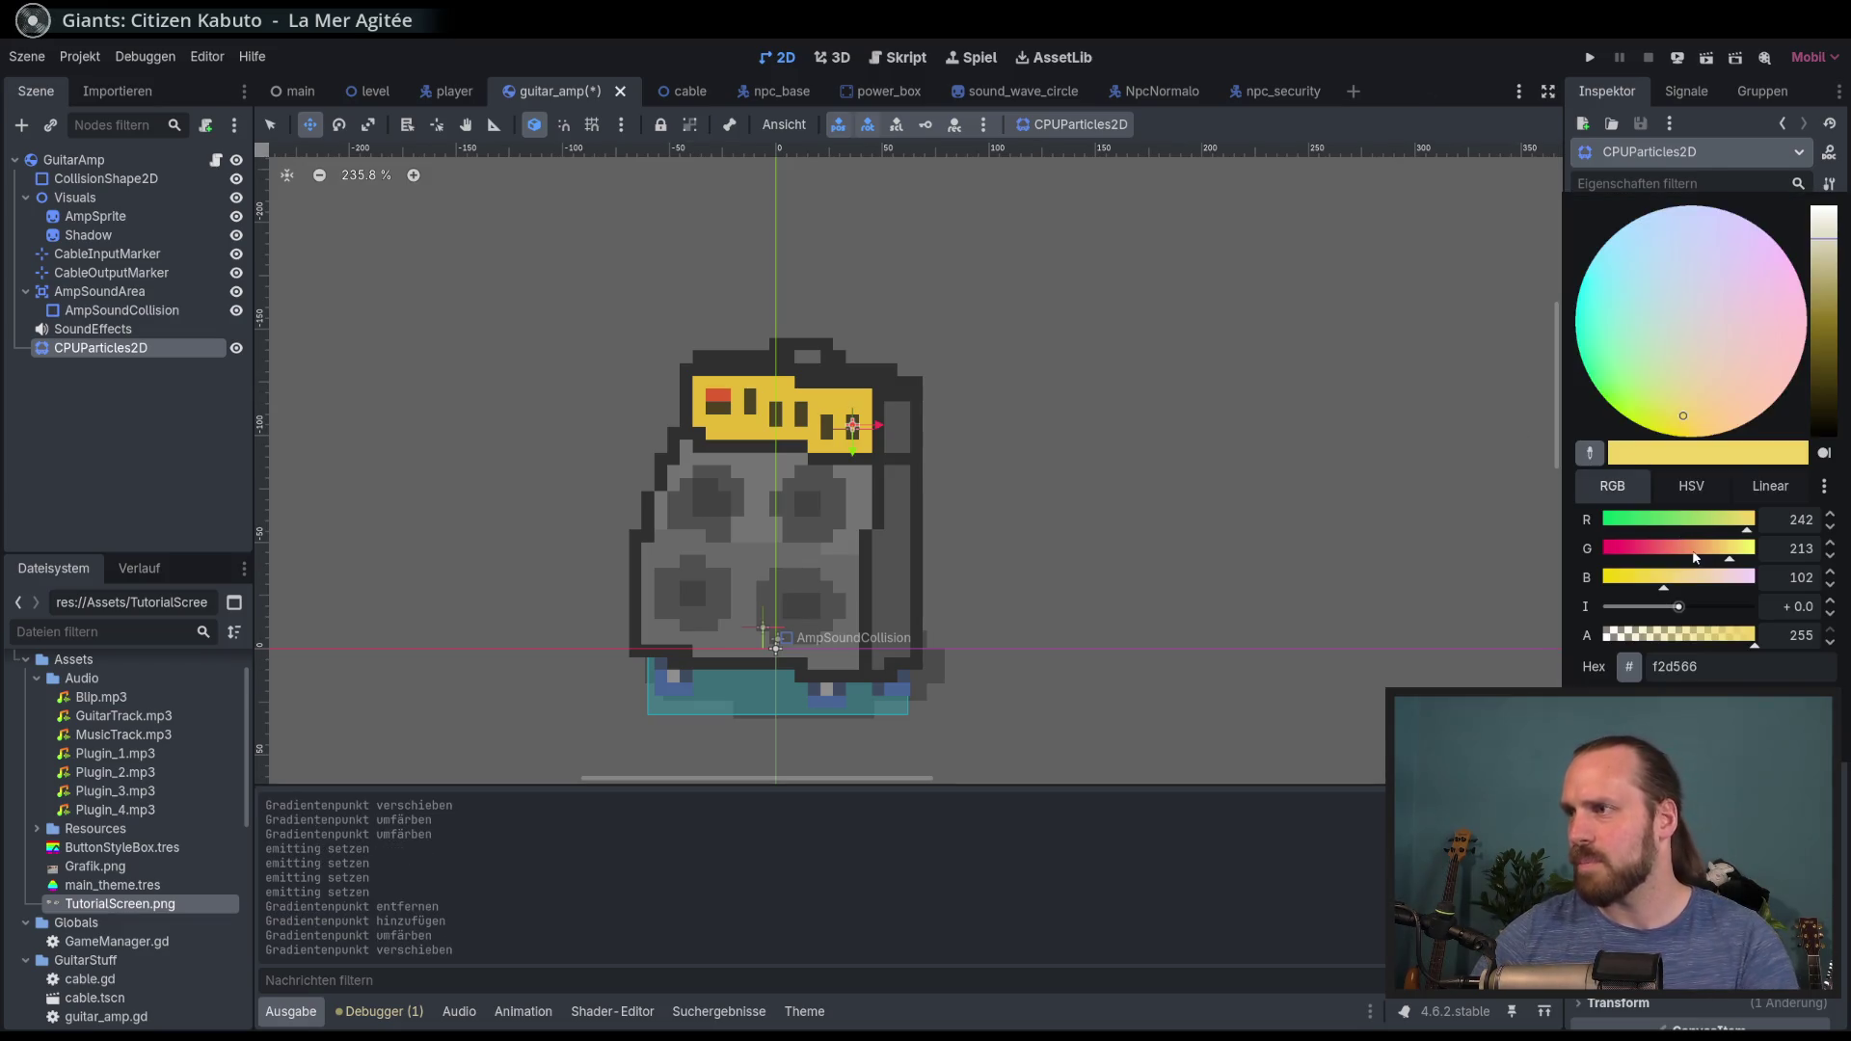
click(1692, 488)
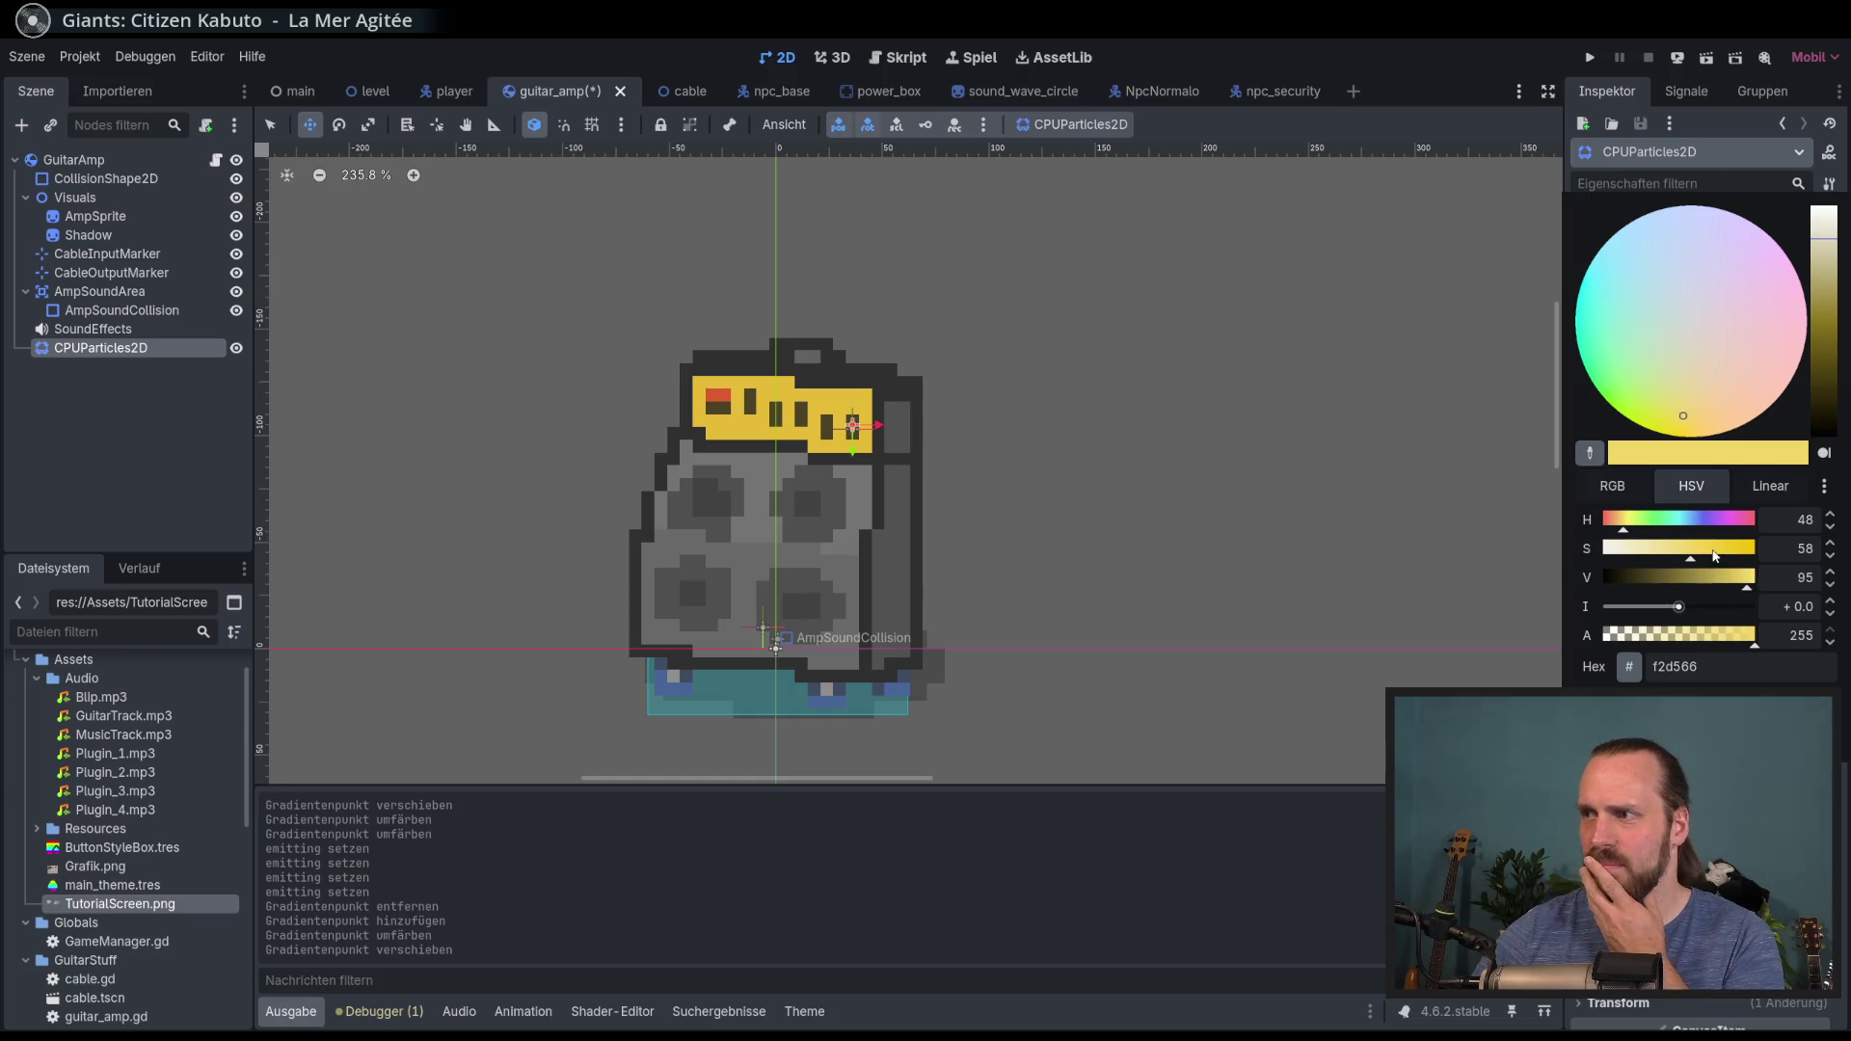
mouse_move(1698, 554)
mouse_down()
mouse_move(1773, 553)
mouse_move(1755, 552)
mouse_up()
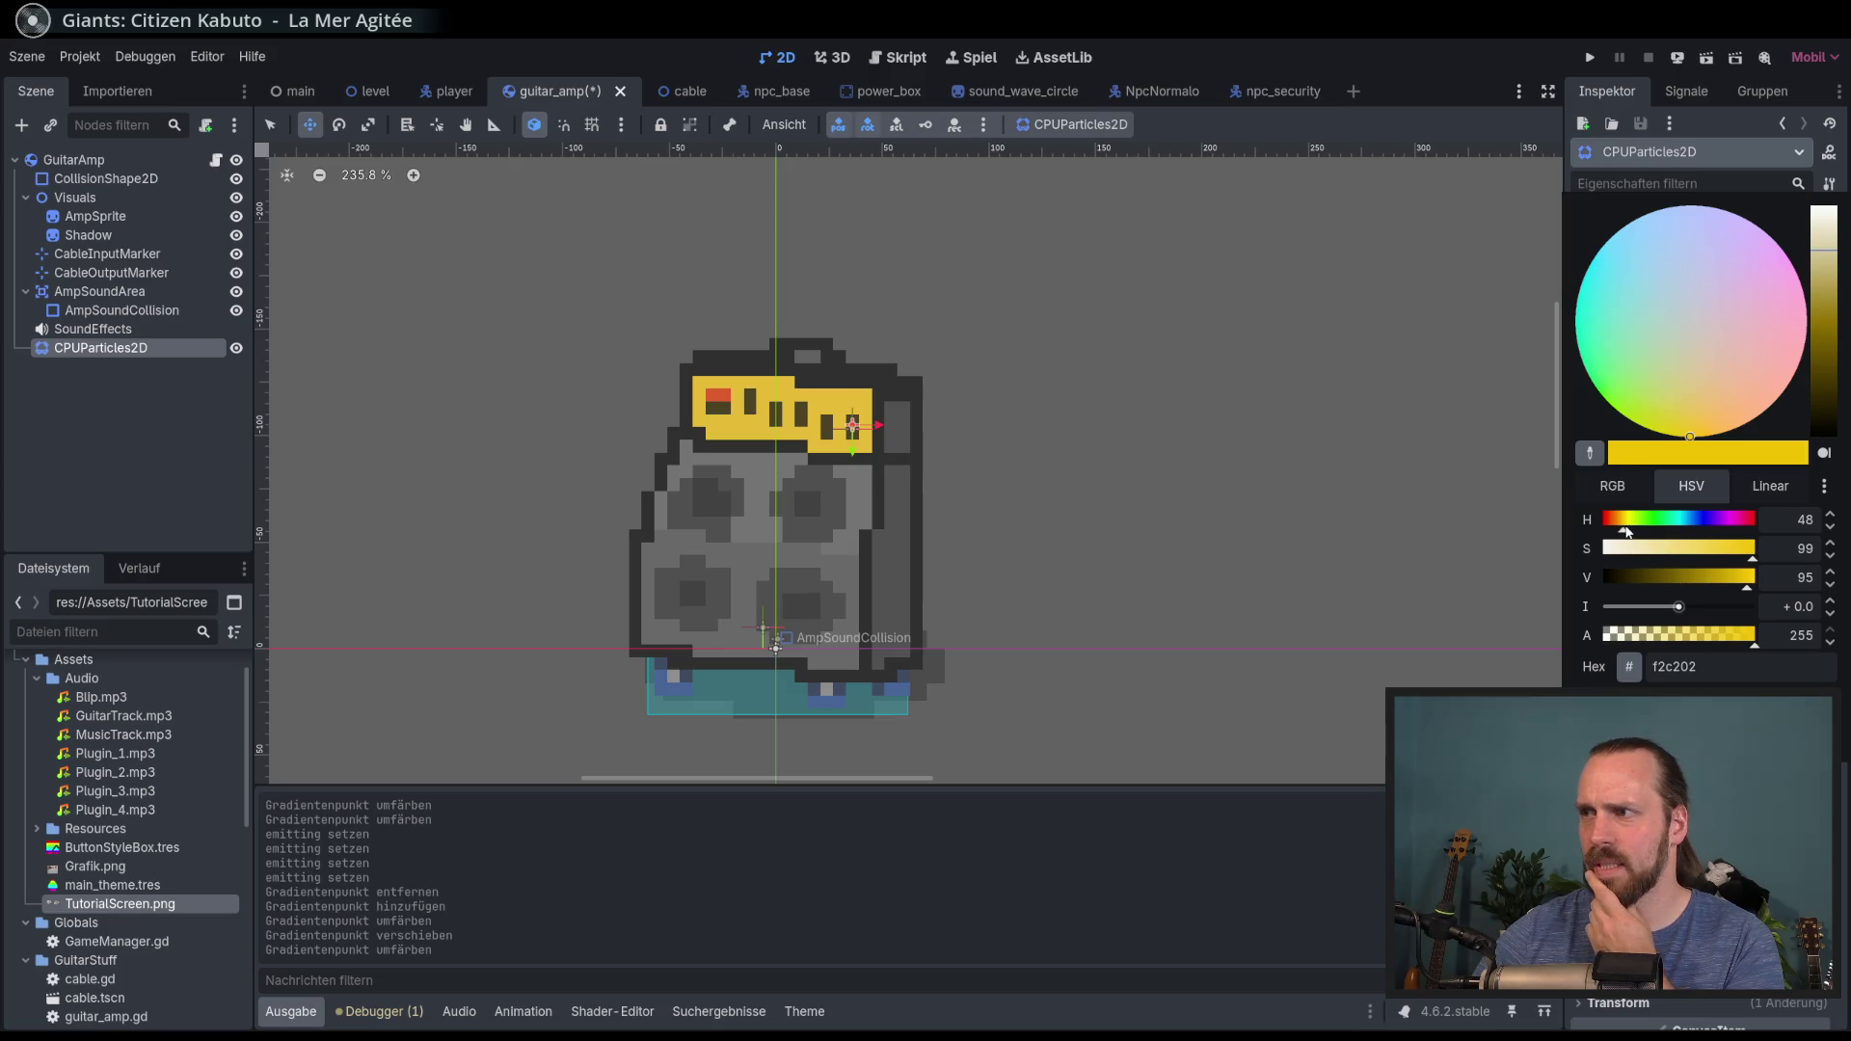
mouse_move(1678, 381)
mouse_down()
mouse_move(1687, 363)
mouse_move(1704, 429)
mouse_up()
click(1427, 147)
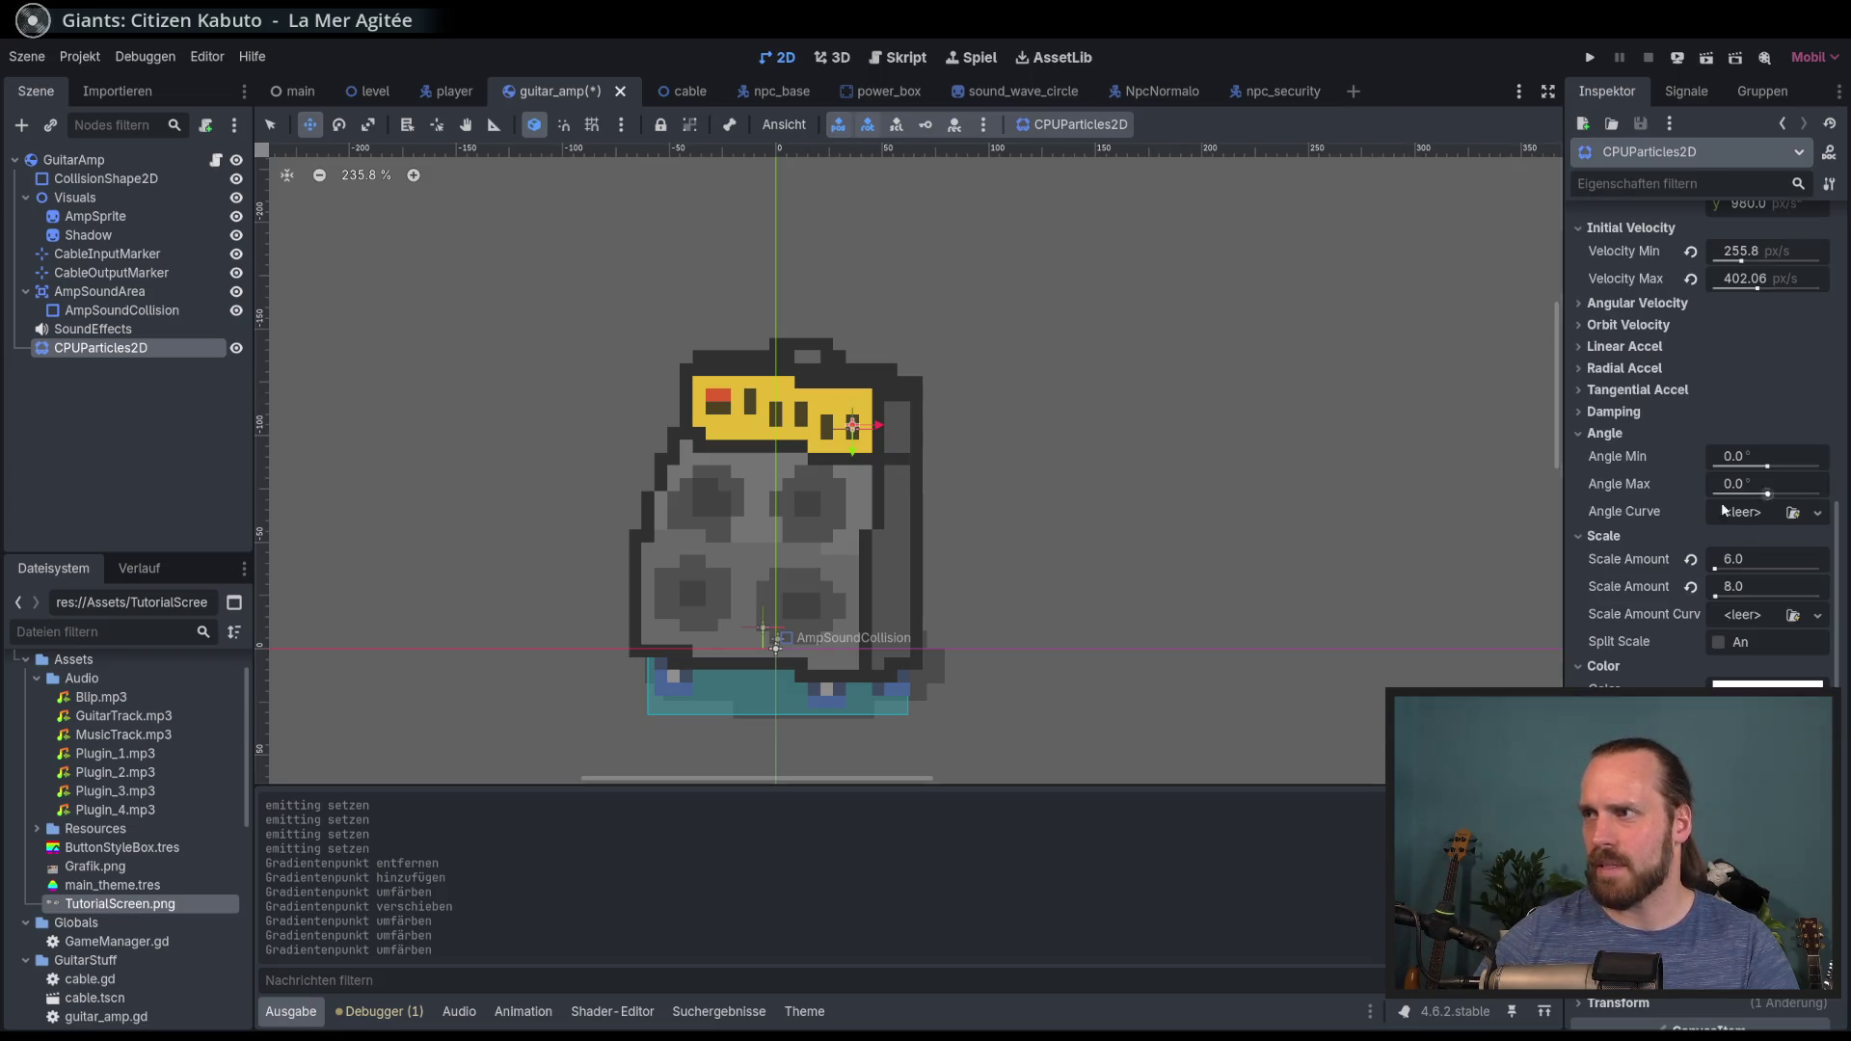
scroll(1698, 386, up, 10)
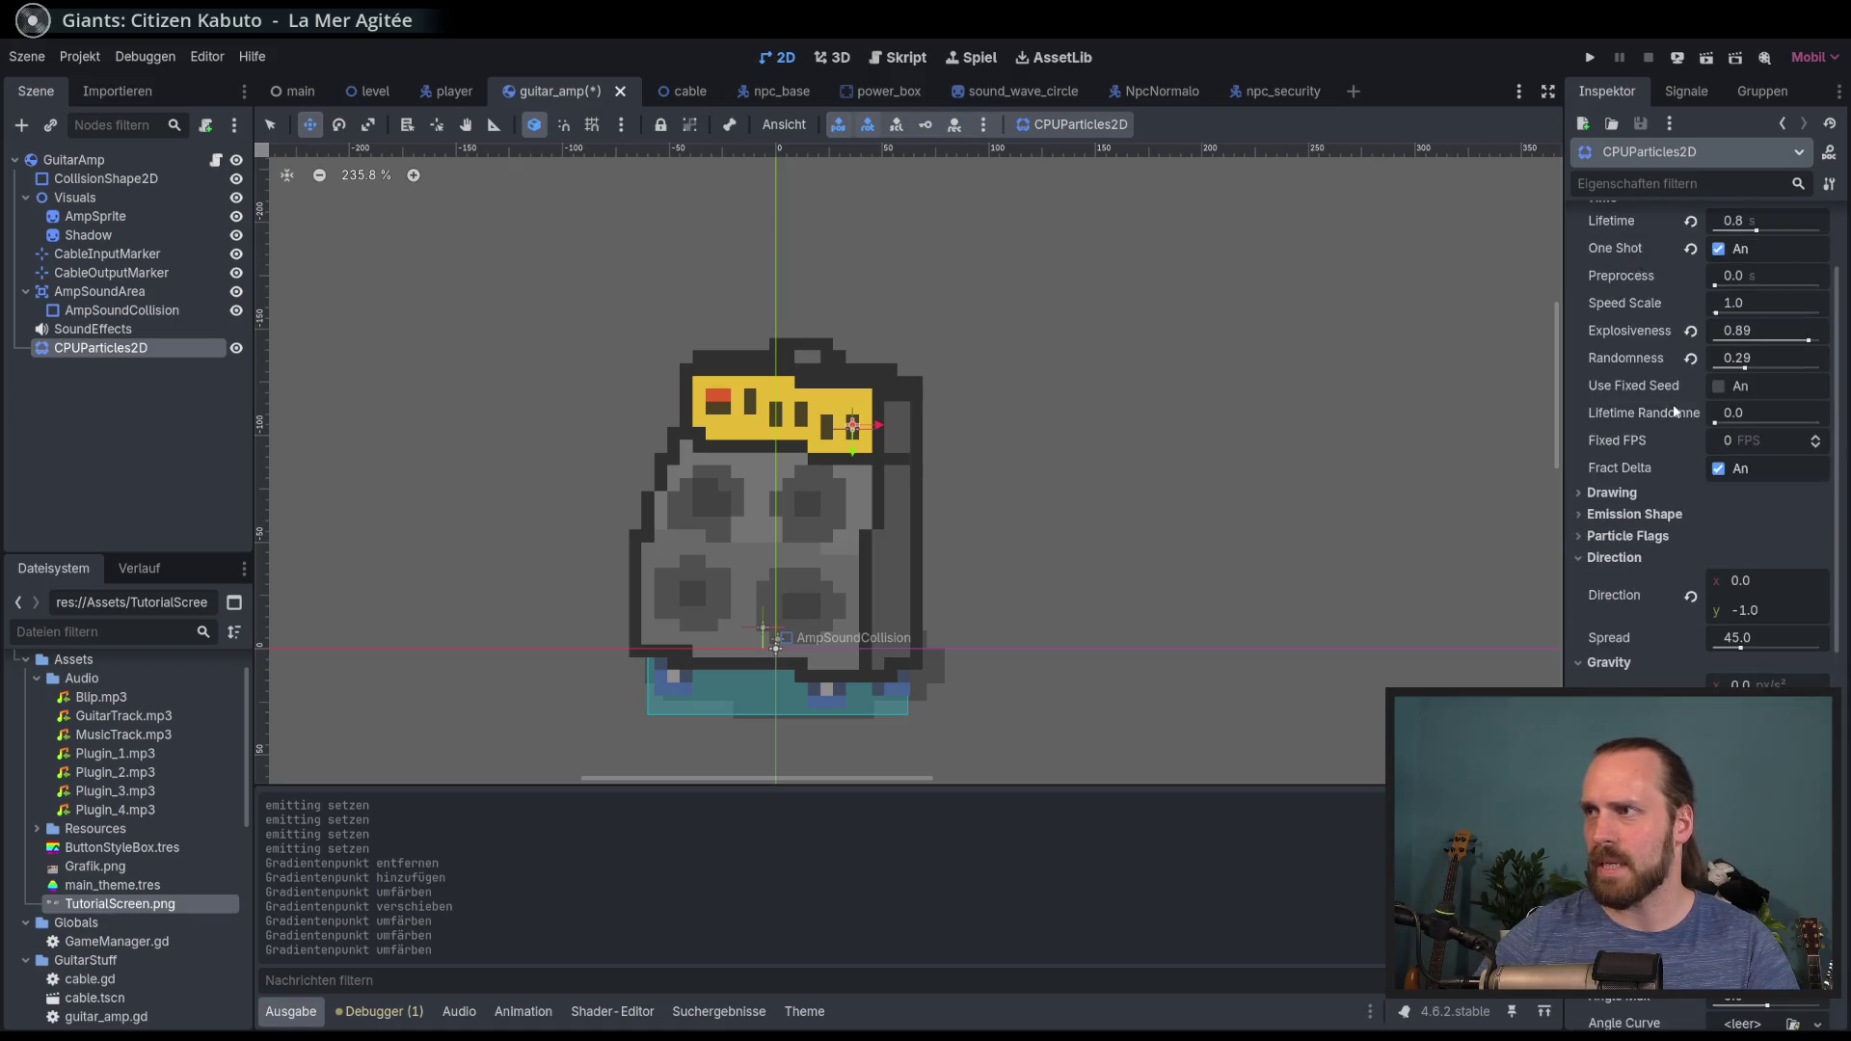
click(1715, 251)
click(1714, 251)
Step: Recolour another ramp point to golden #f5bc35 and fire a fresh burst
scroll(1697, 386, down, 5)
scroll(1697, 434, down, 5)
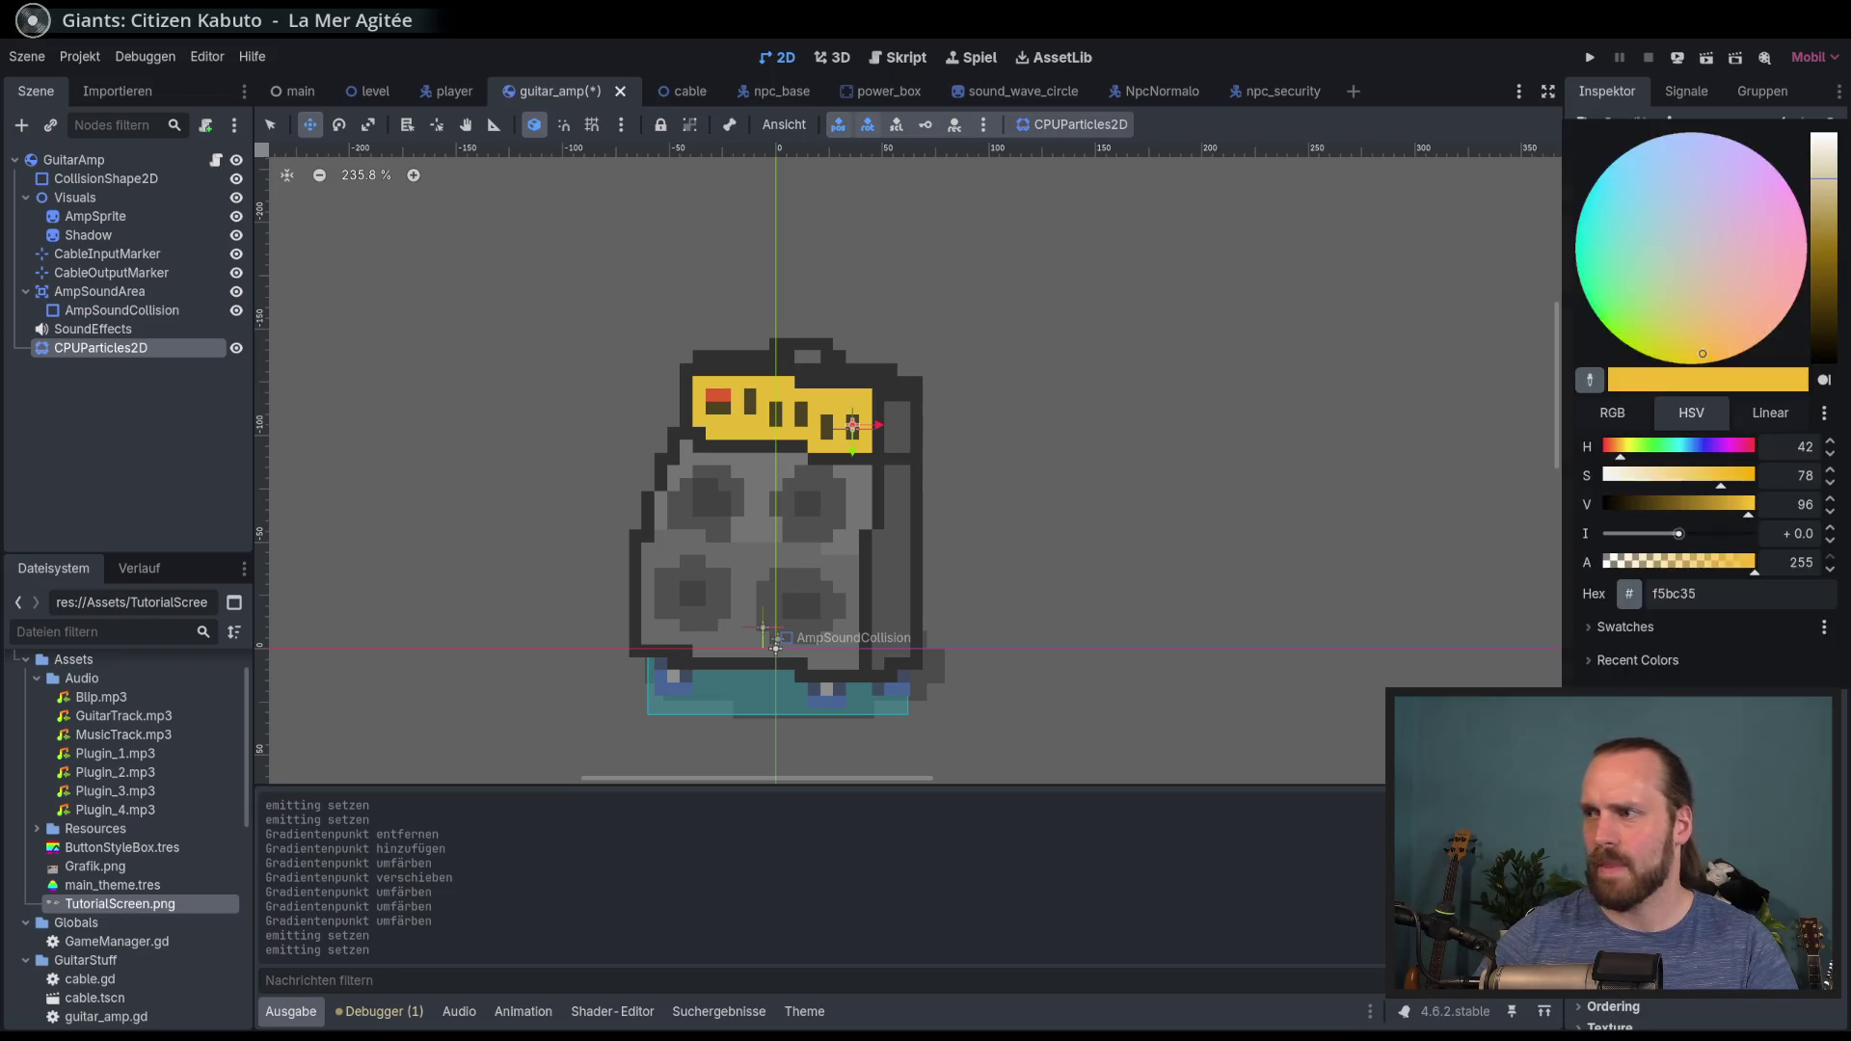
scroll(1778, 521, down, 3)
click(1790, 496)
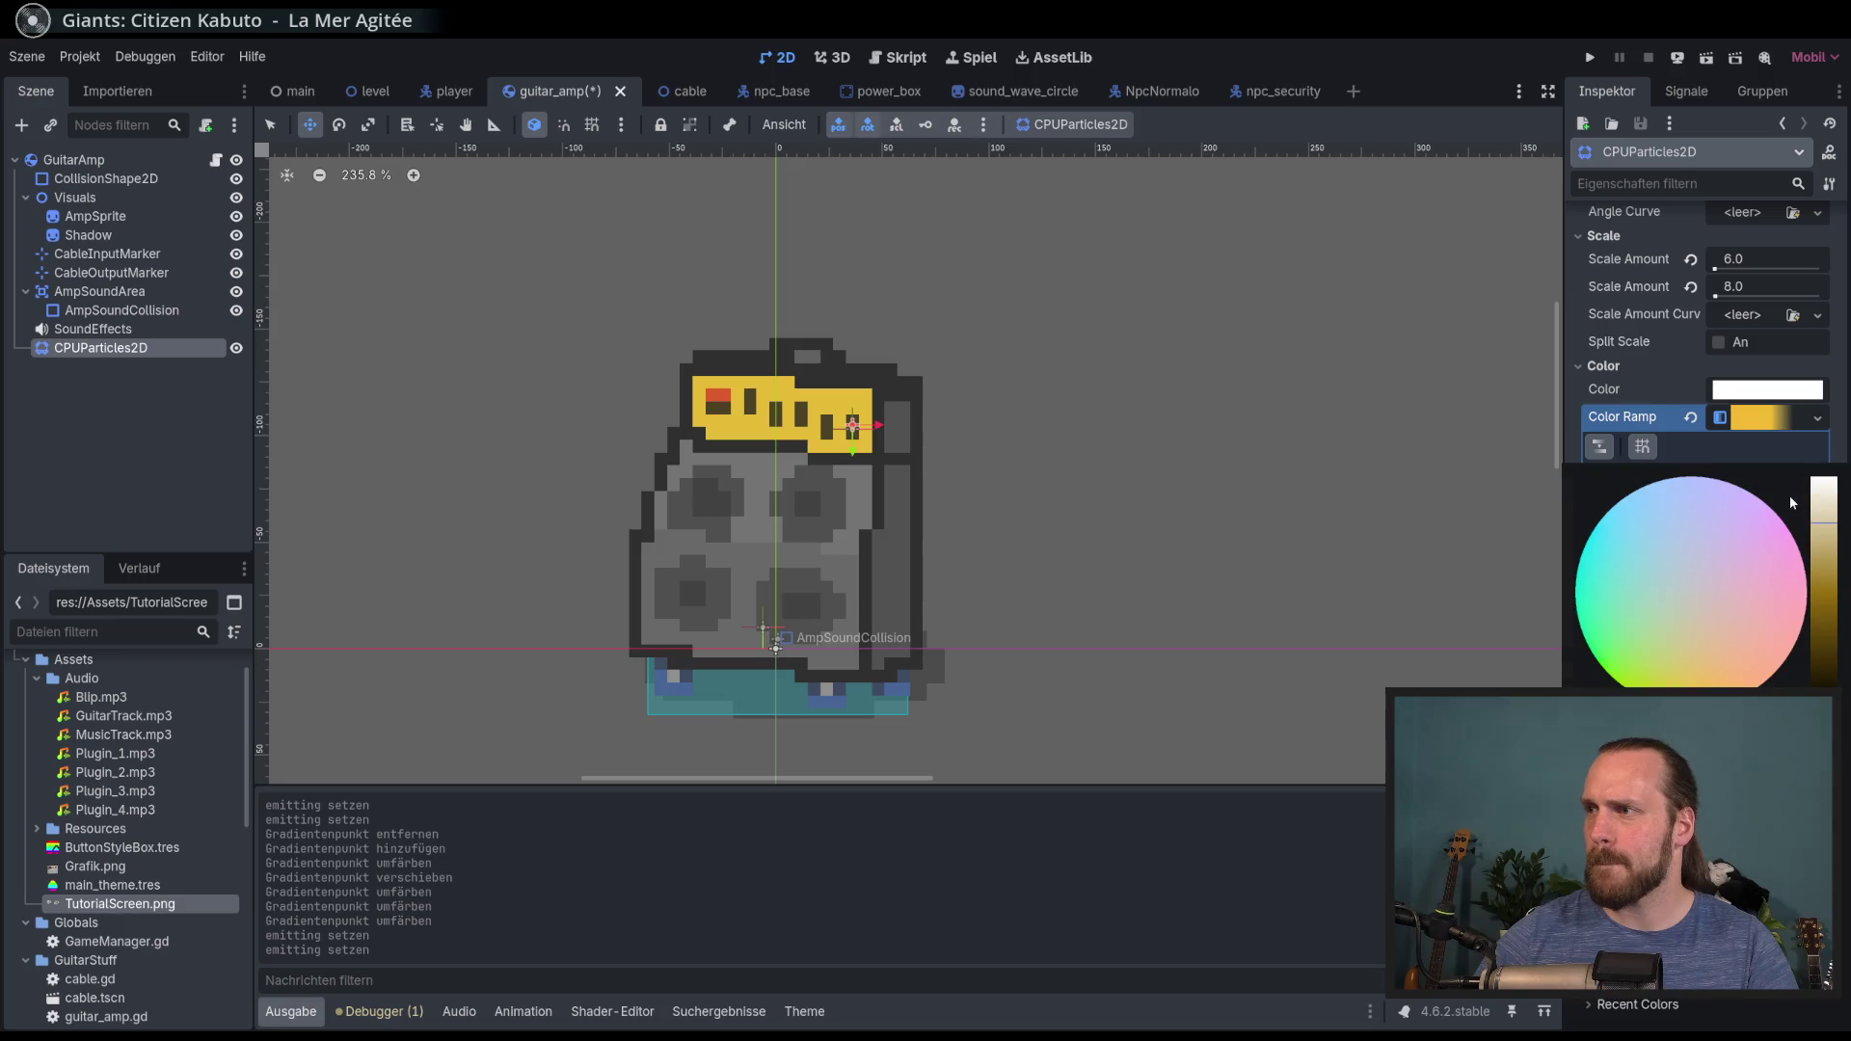
click(1696, 682)
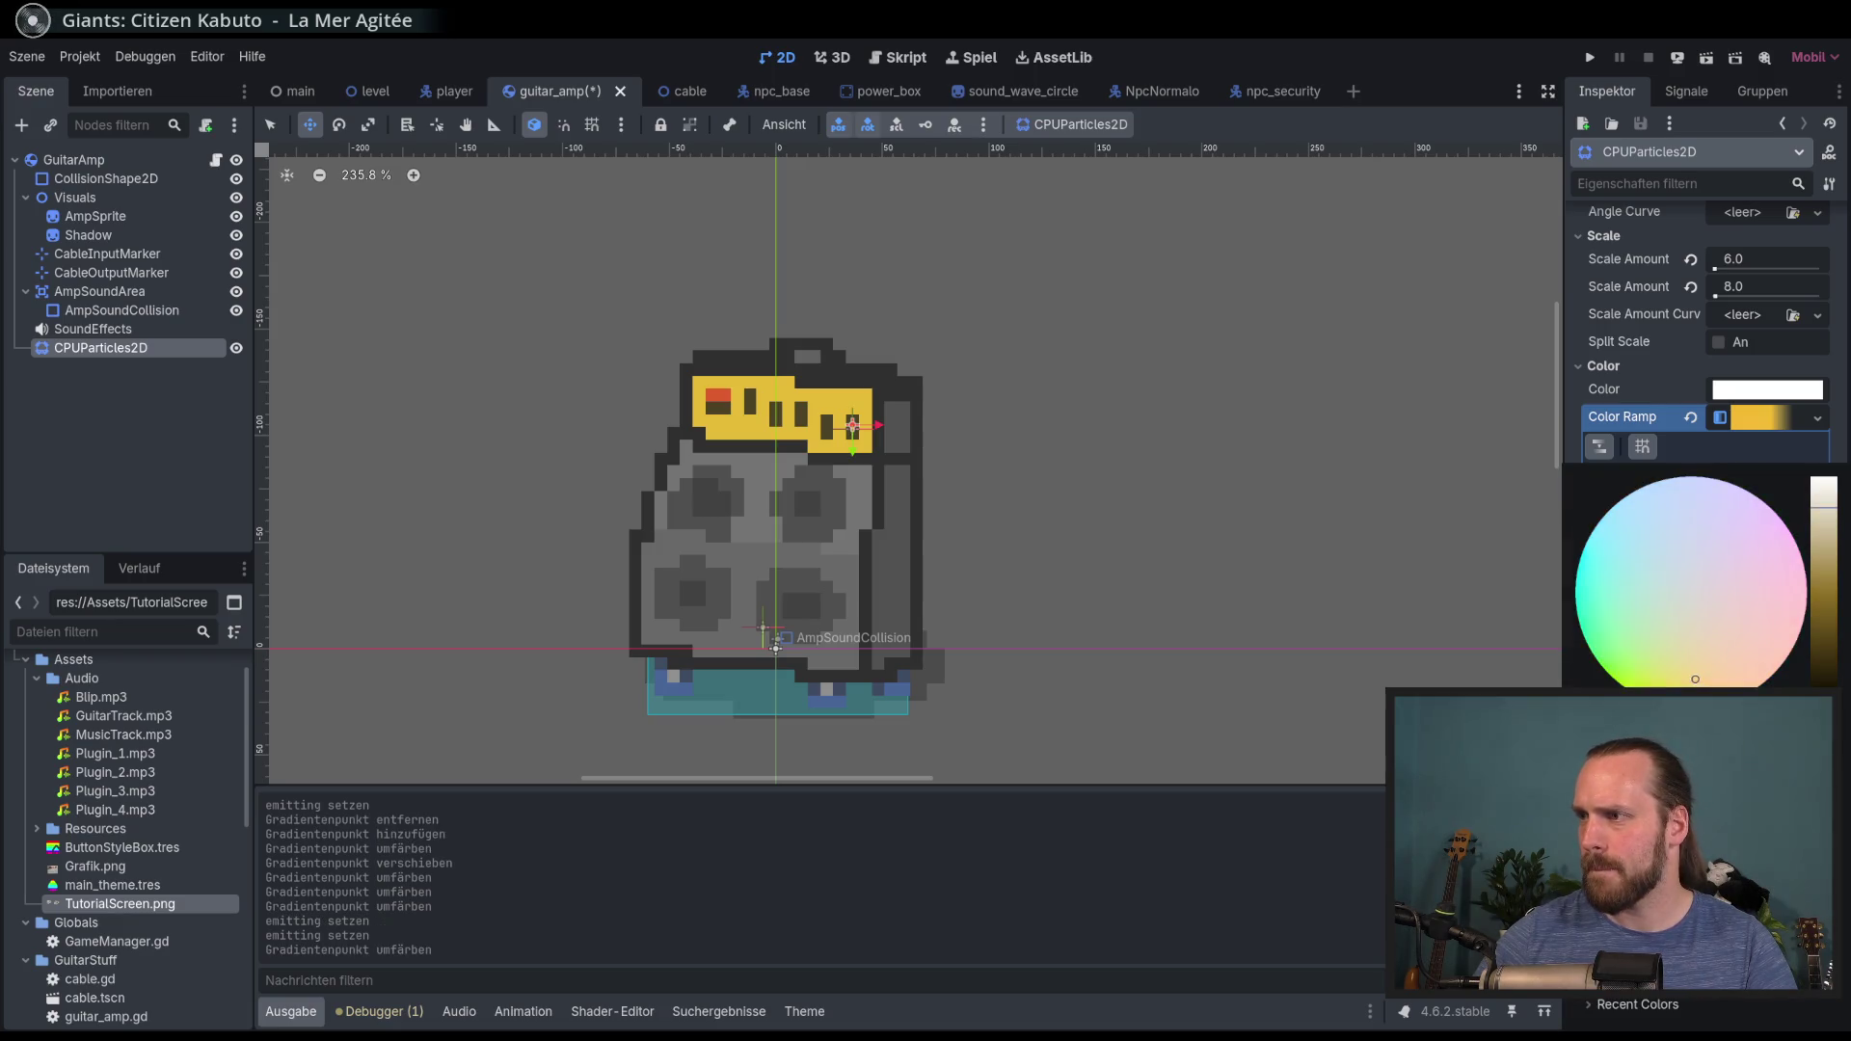
click(1691, 592)
click(1695, 660)
key(Escape)
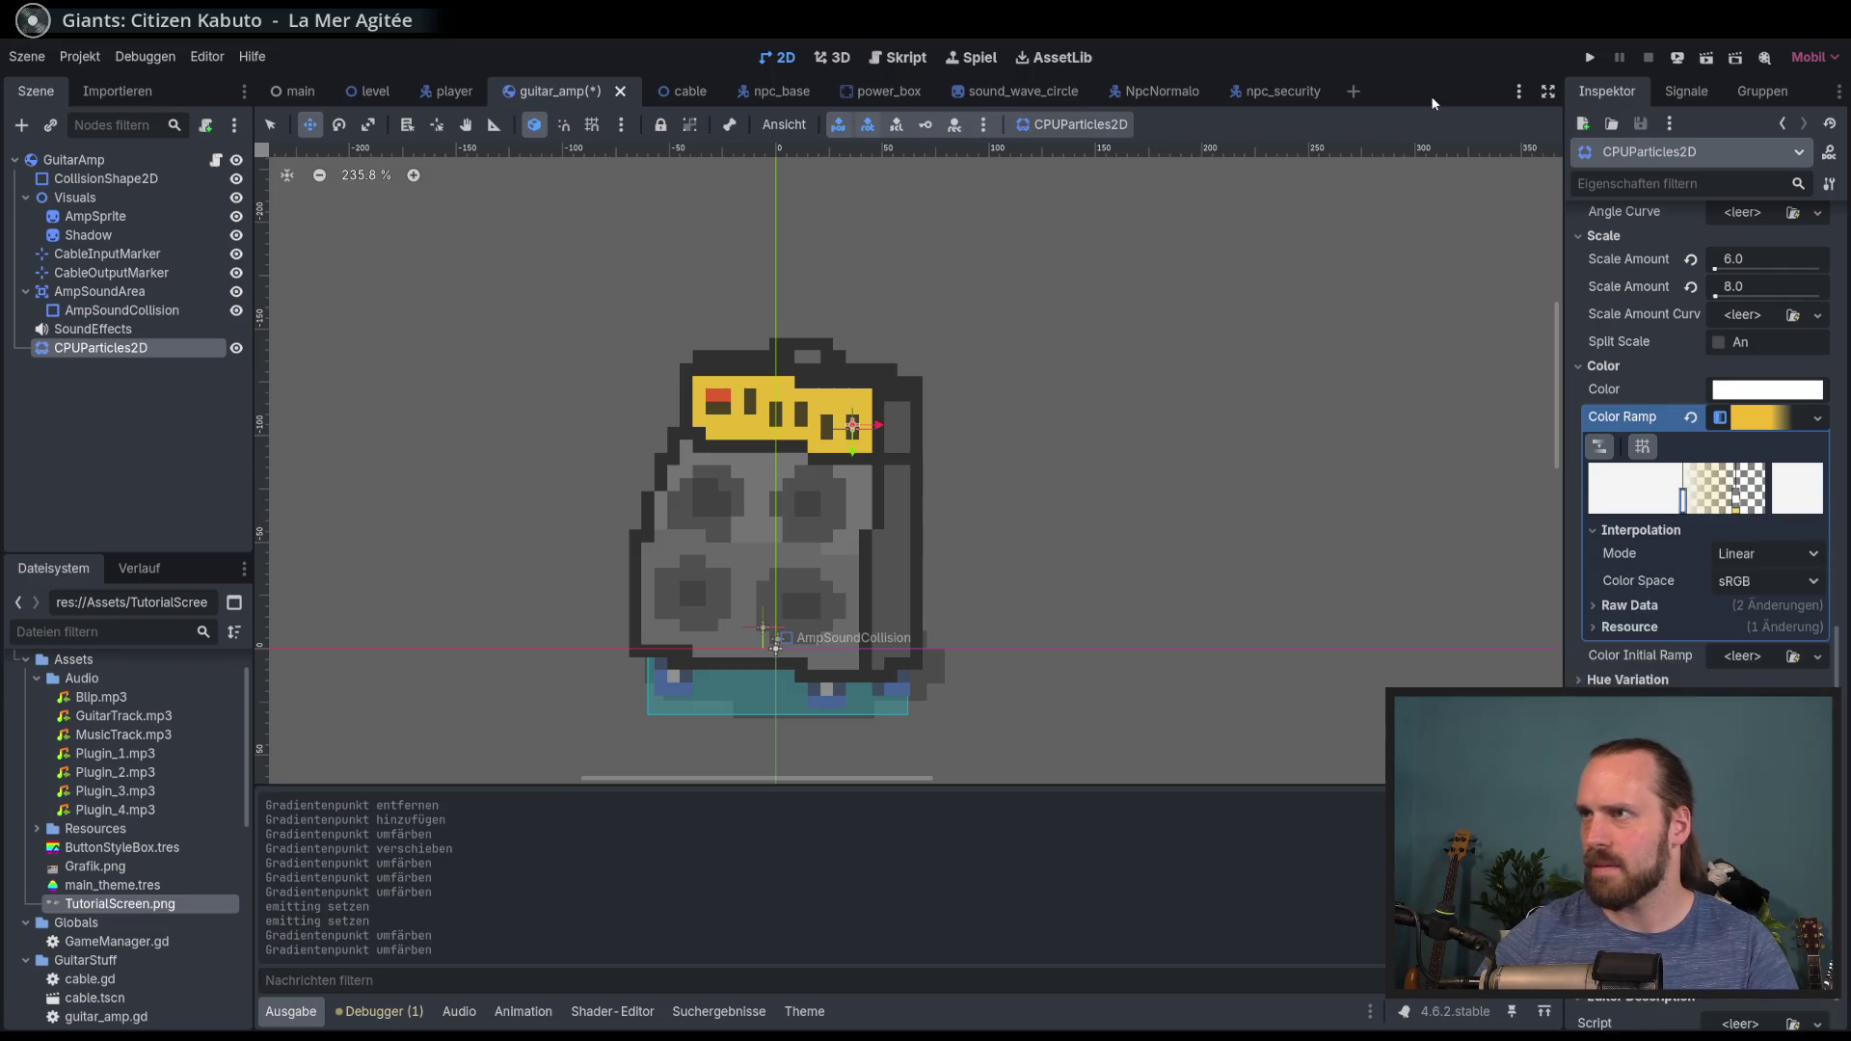
scroll(1722, 519, up, 15)
click(1714, 250)
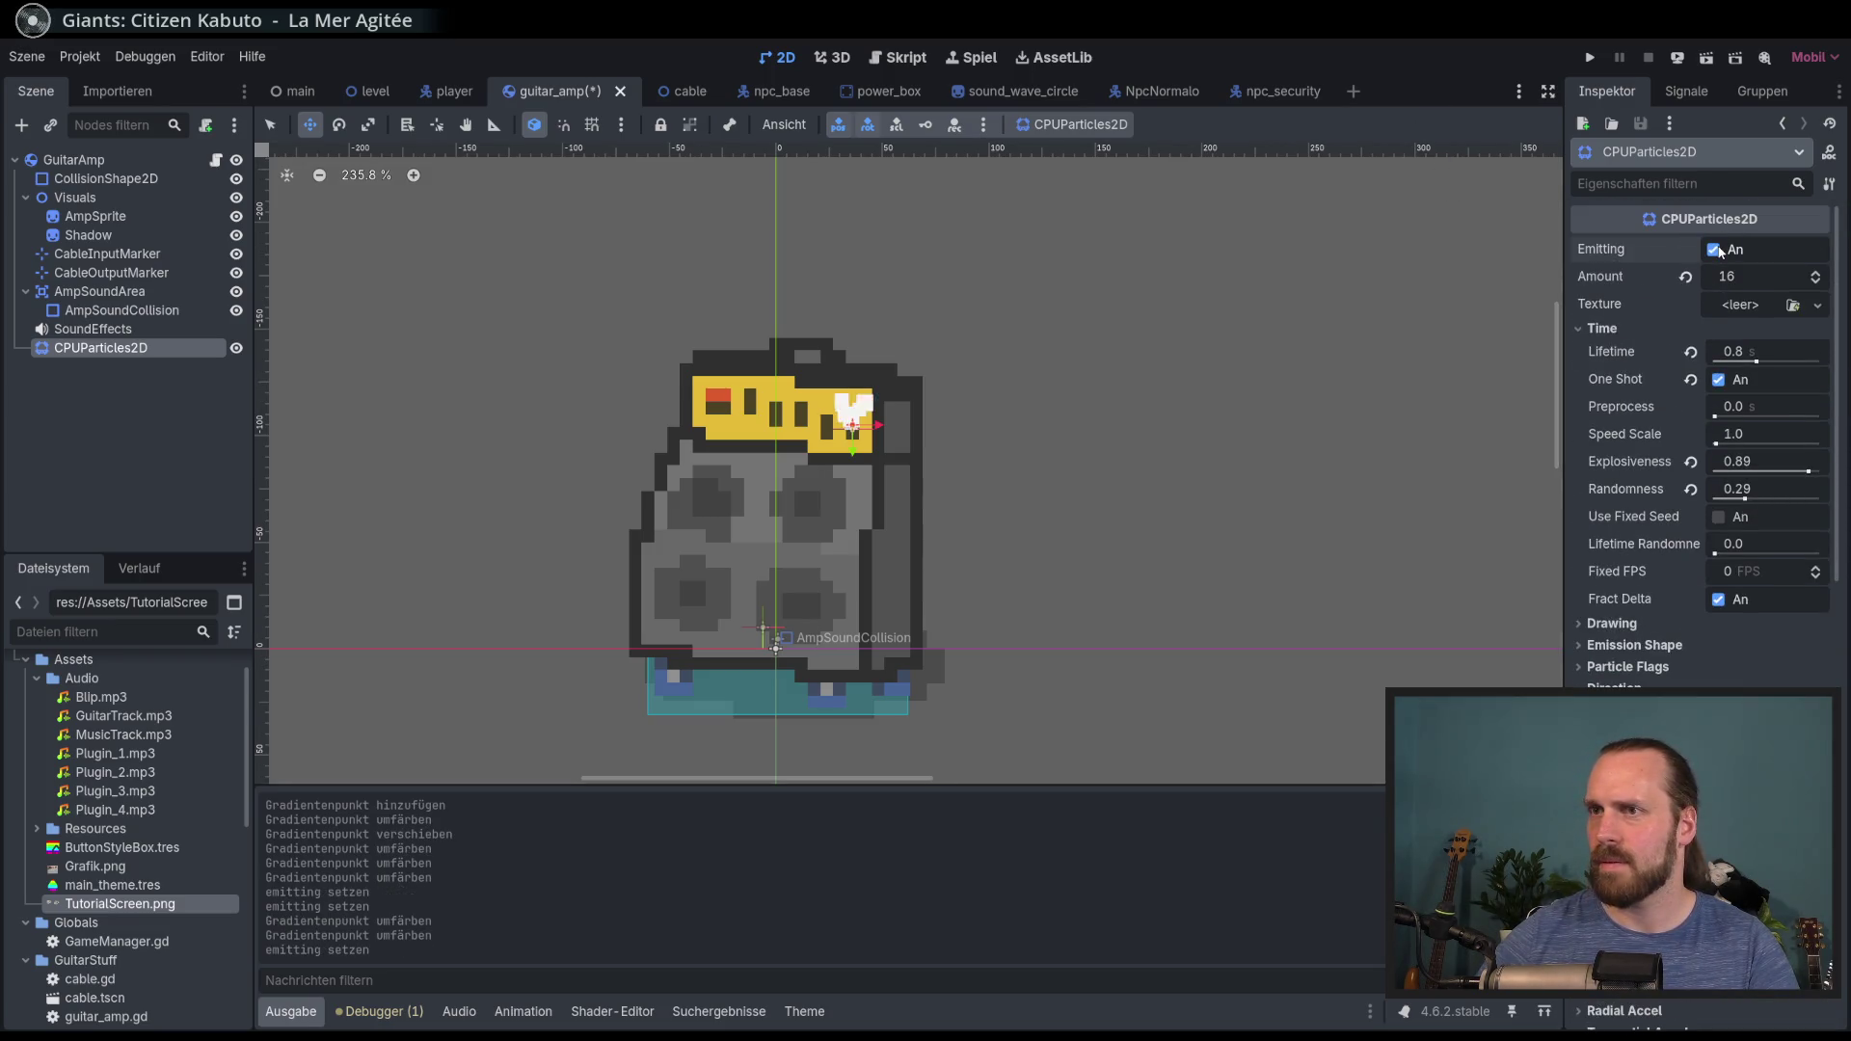
Step: Fully saturate the transparent end point's colour and replay the burst
click(1715, 250)
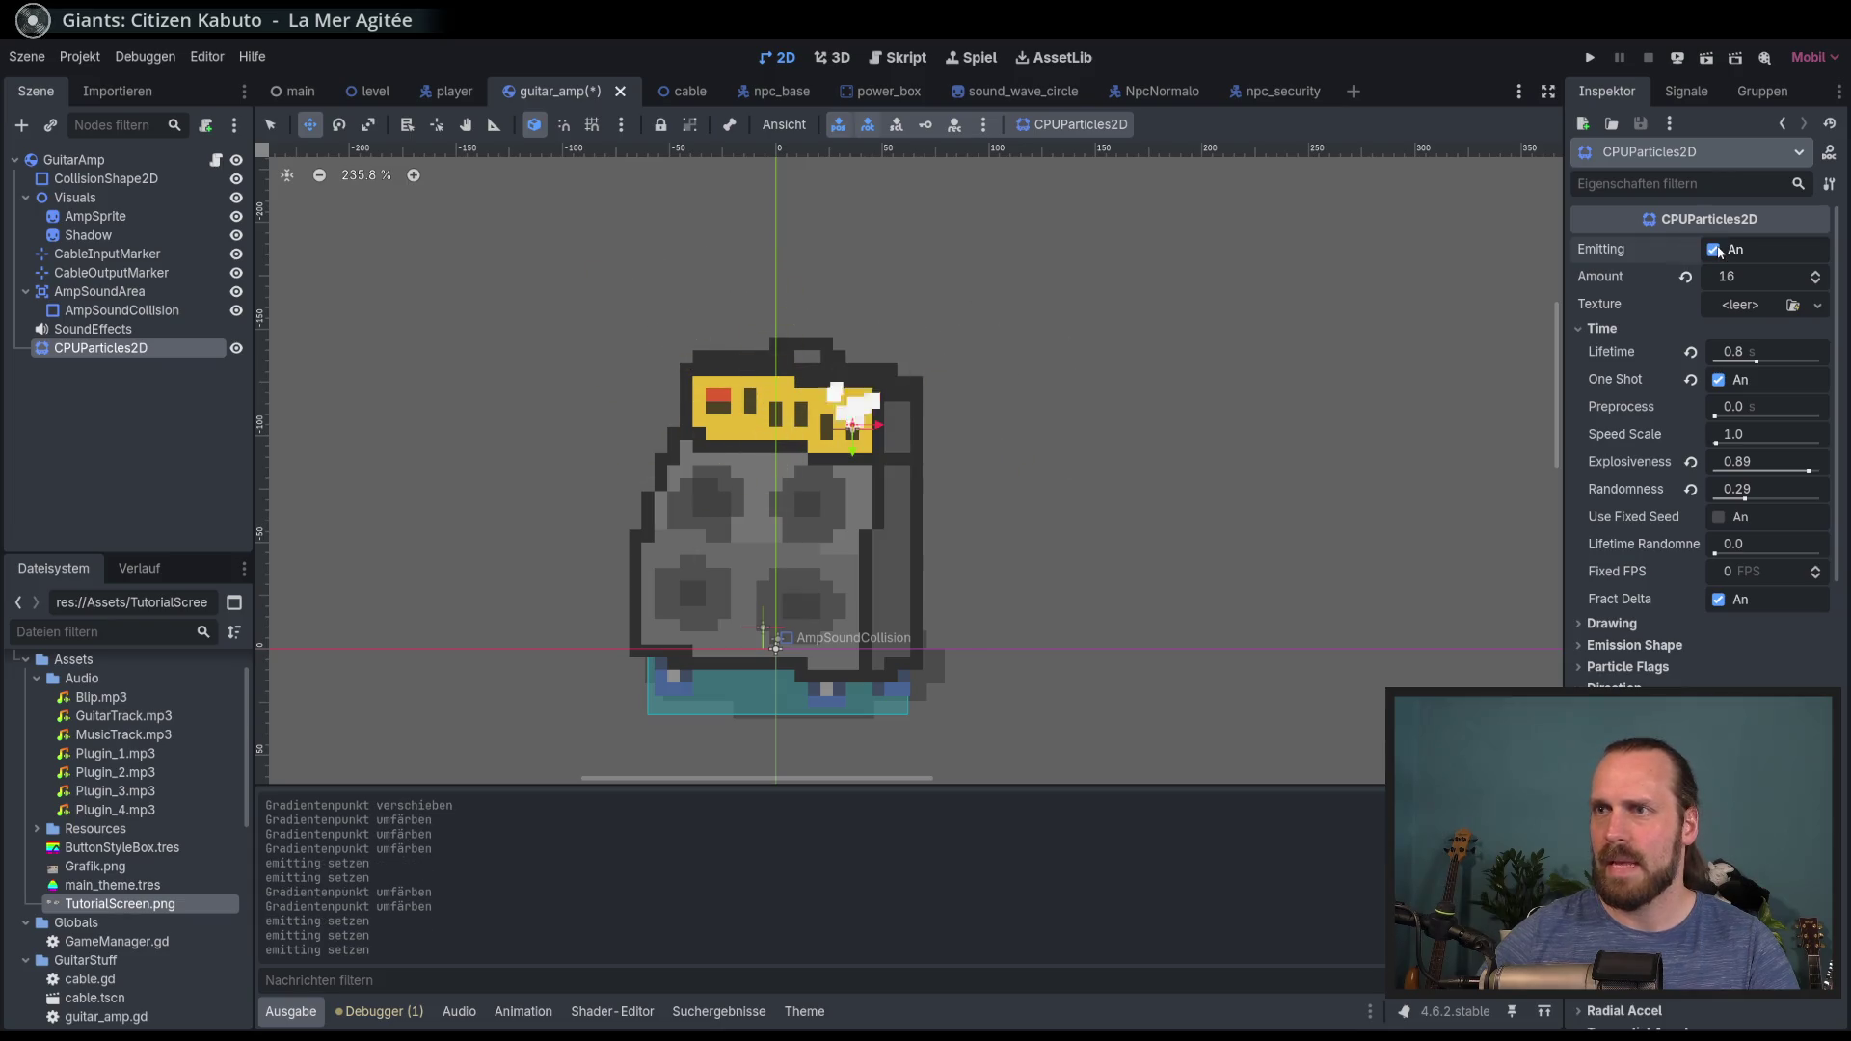
click(1715, 250)
click(1714, 250)
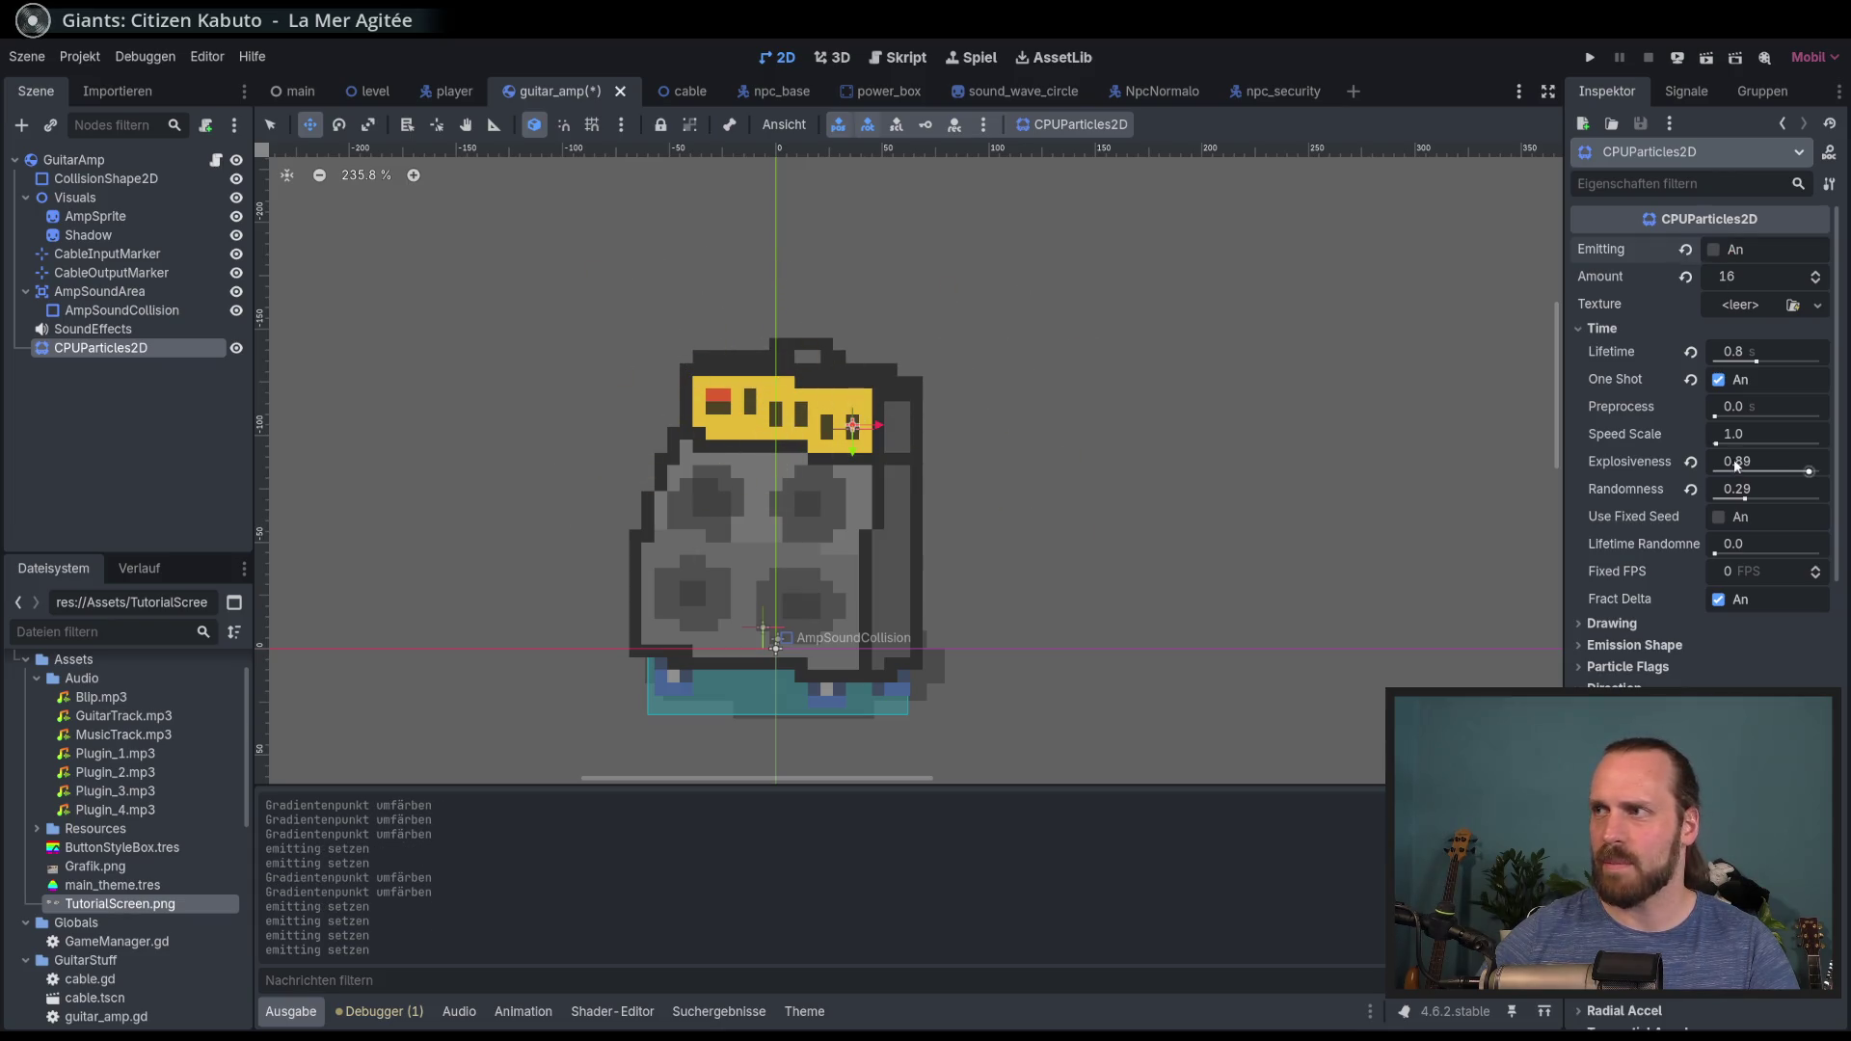
scroll(1745, 492, down, 15)
click(1823, 718)
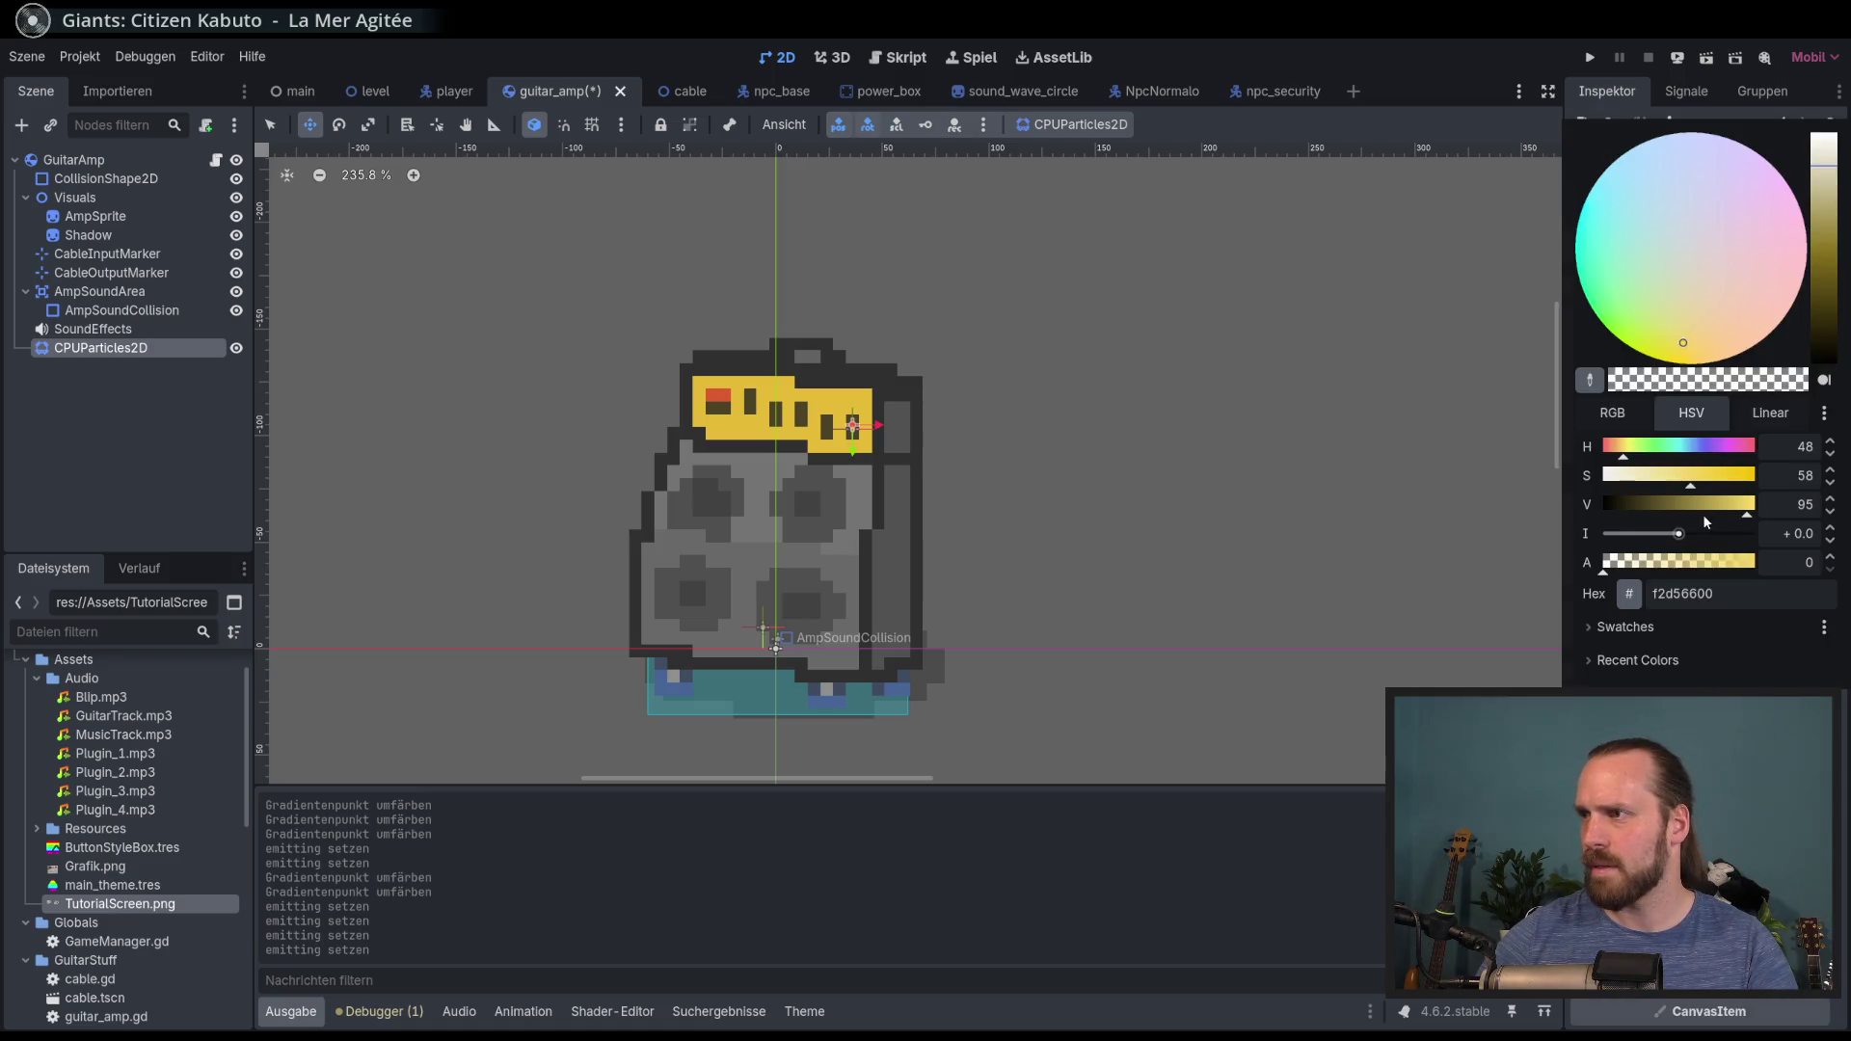
drag(1720, 485, 1767, 477)
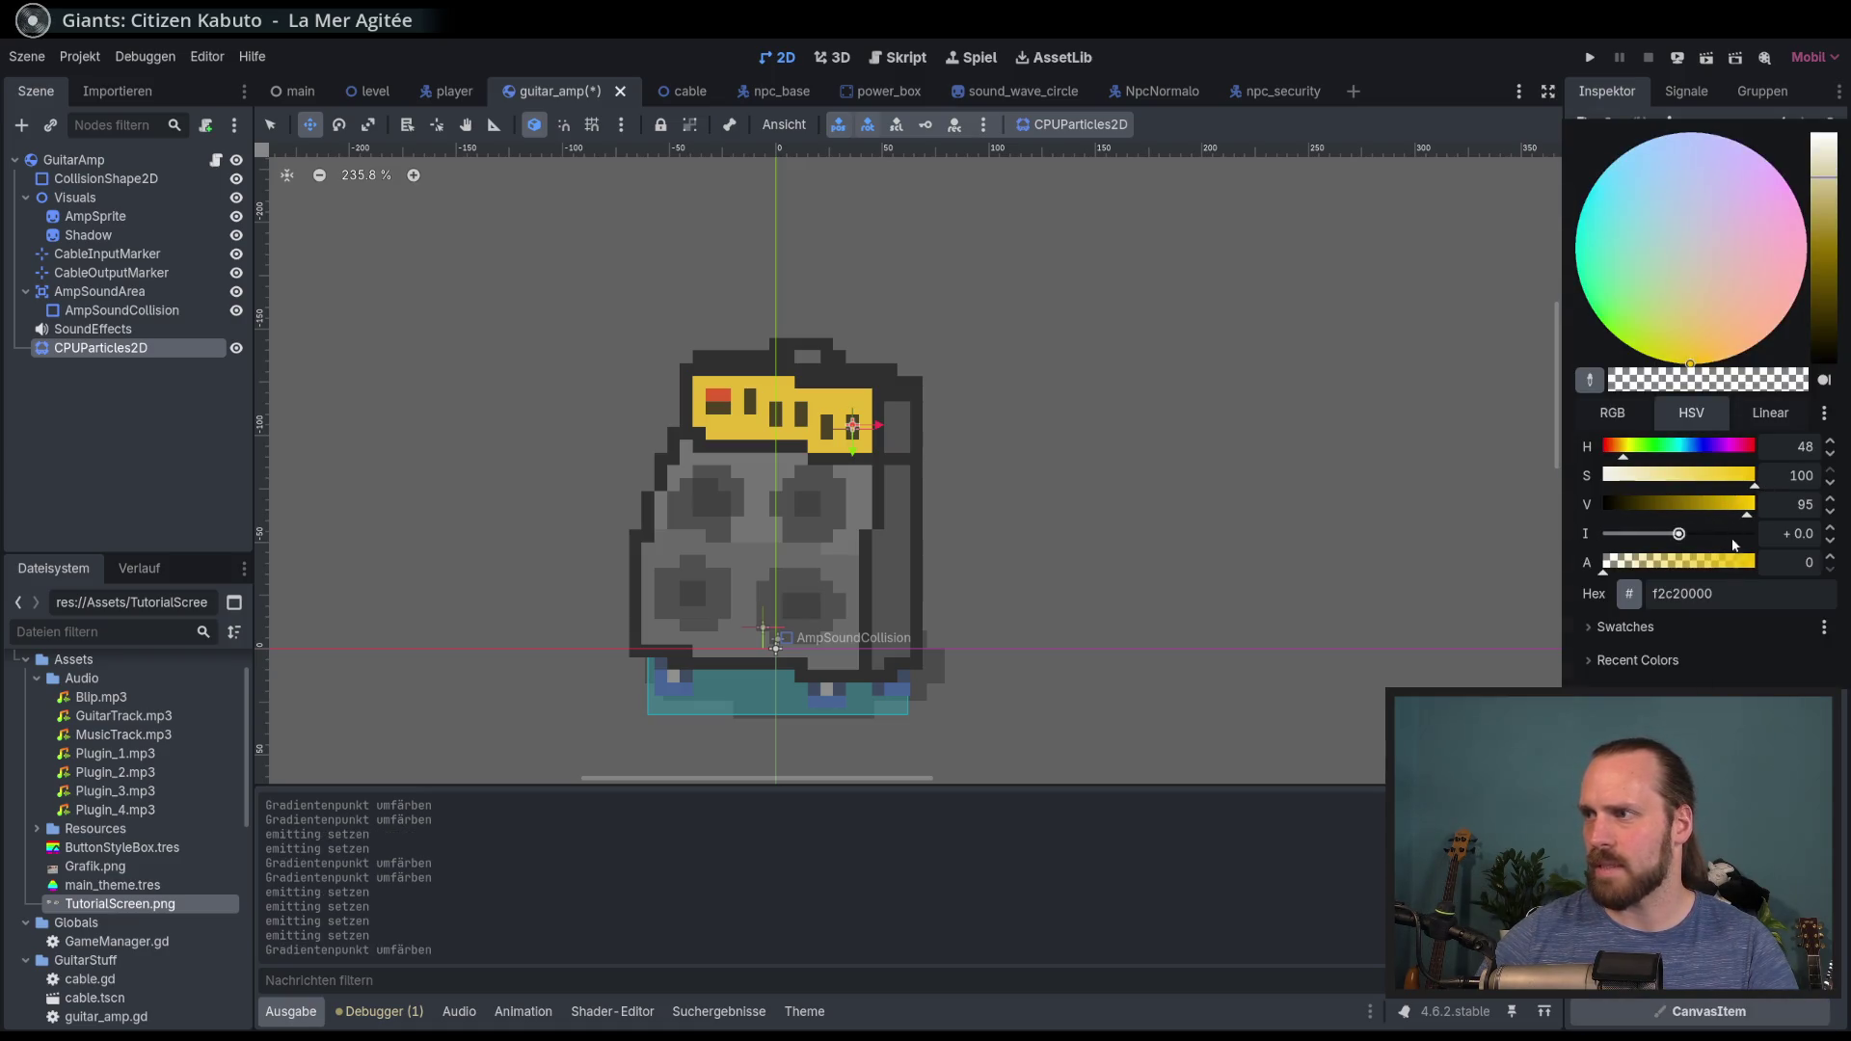
click(1501, 102)
scroll(1698, 434, up, 15)
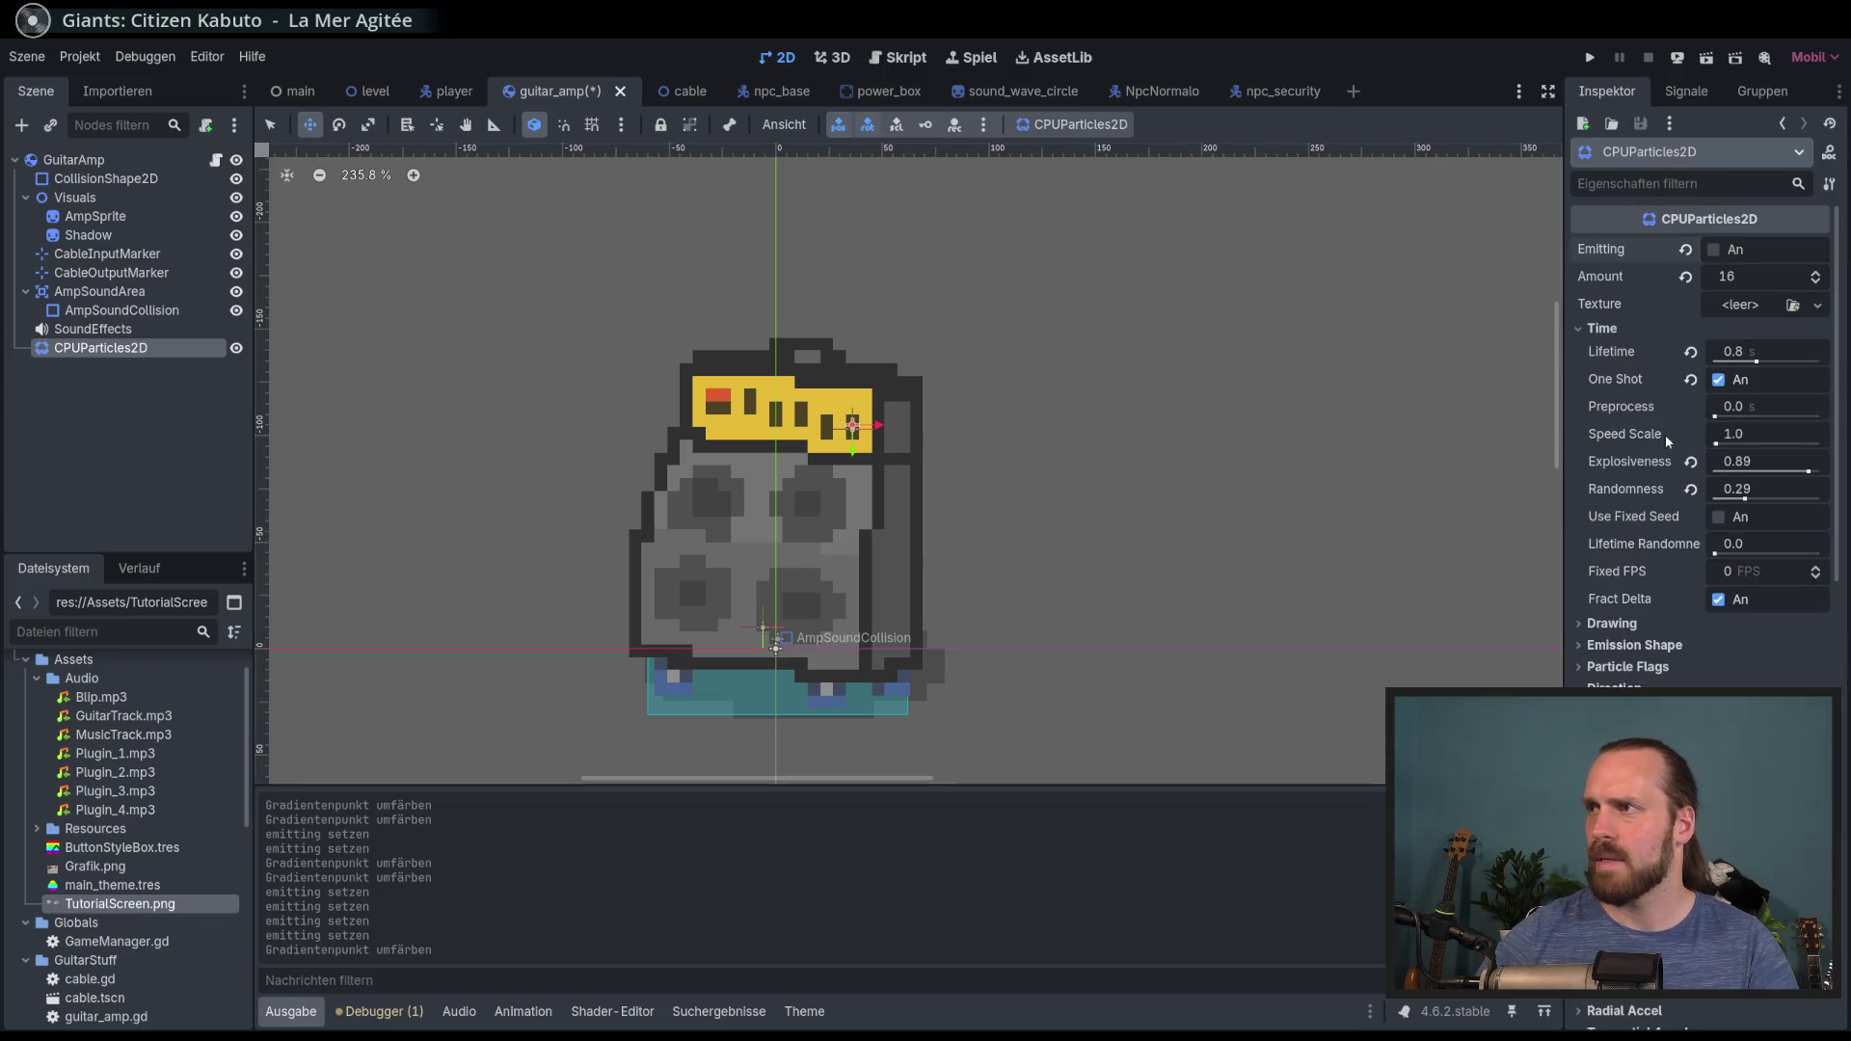
click(1713, 250)
click(1714, 250)
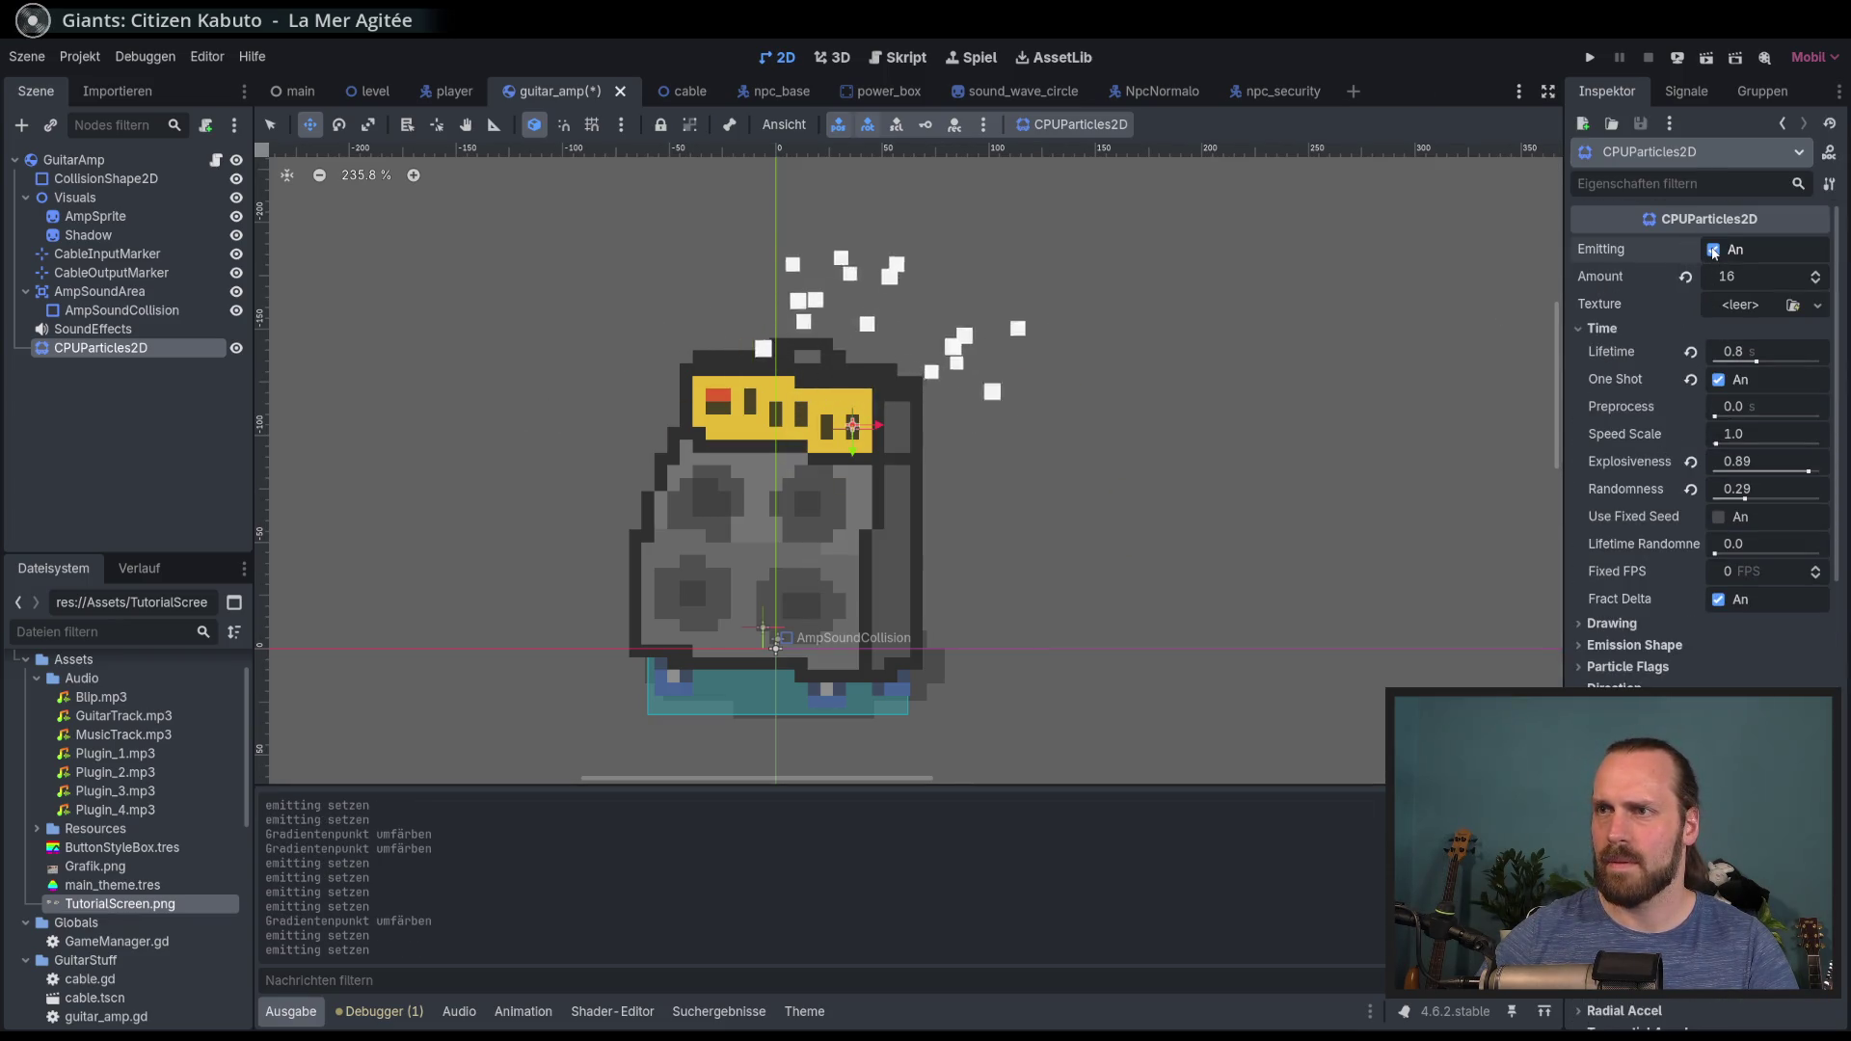
Step: Slide a ramp point left, add a pale yellow point, test, and save guitar_amp
scroll(1726, 531, down, 10)
mouse_move(1683, 446)
mouse_down()
mouse_move(1642, 452)
mouse_move(1688, 448)
mouse_up()
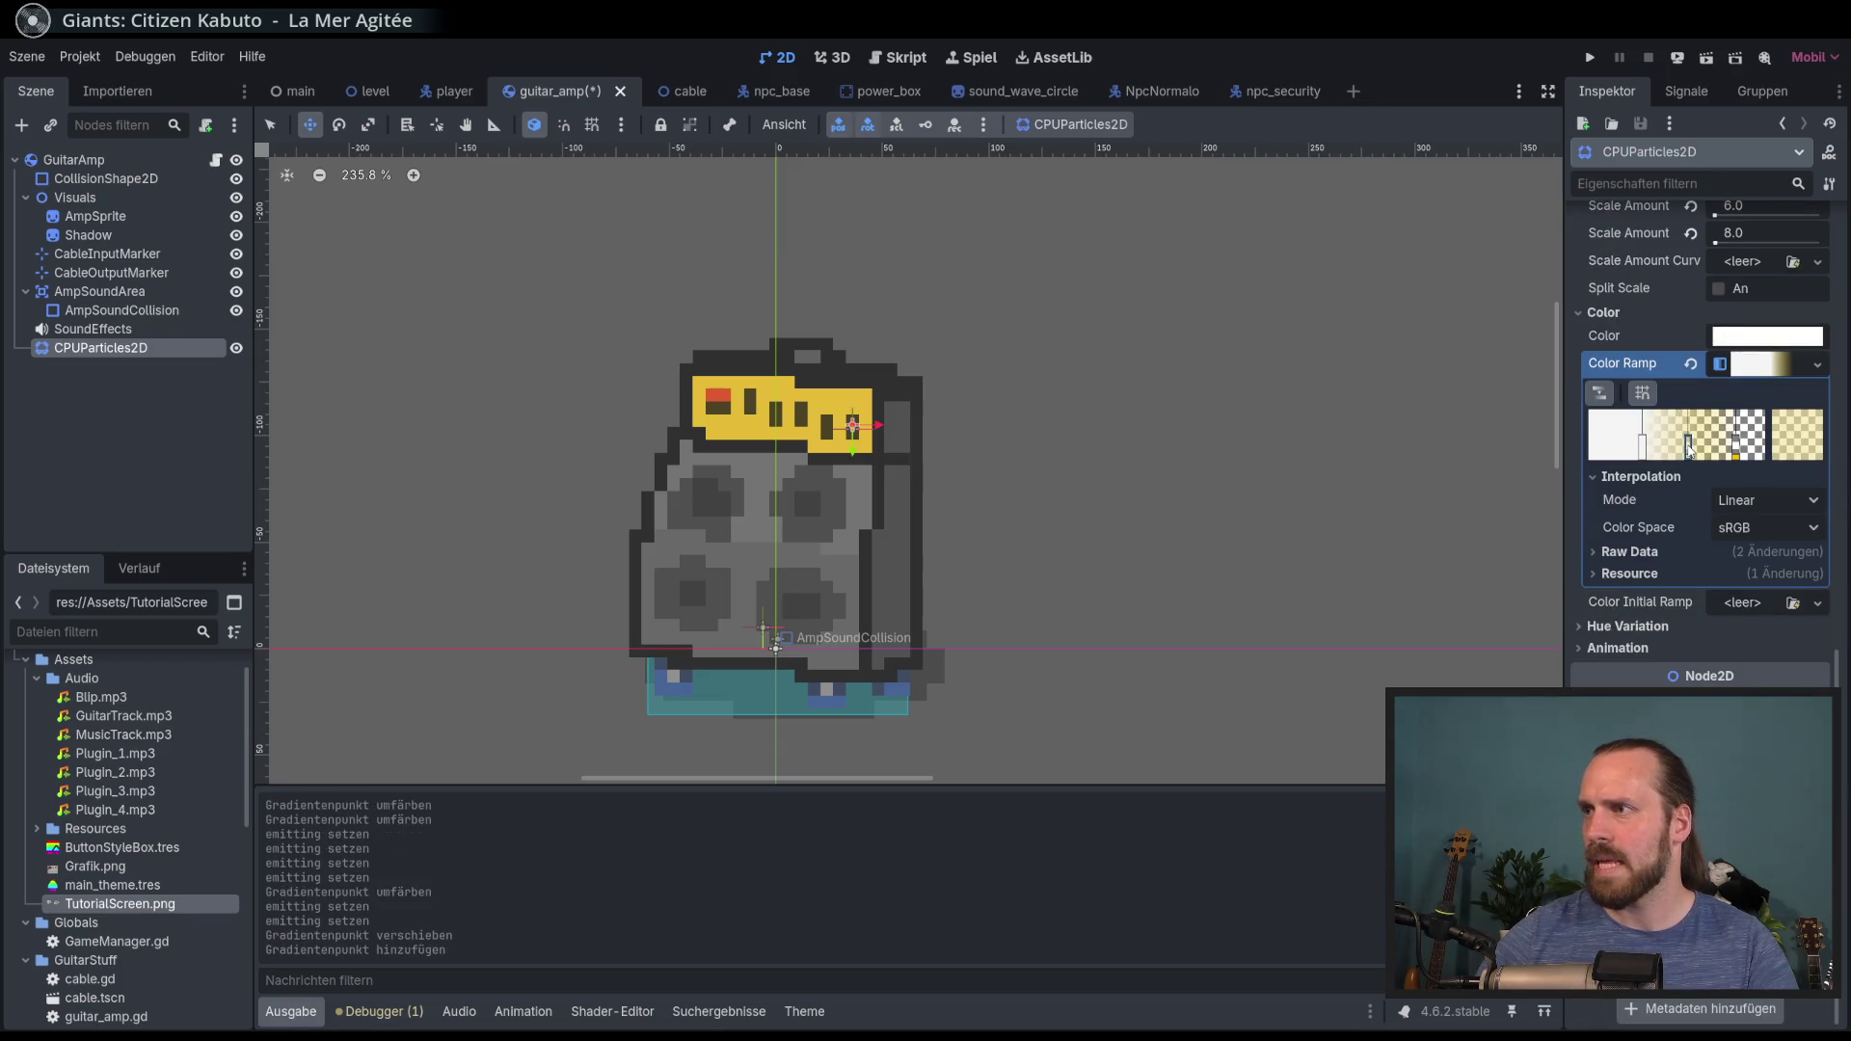
click(1811, 448)
click(1683, 680)
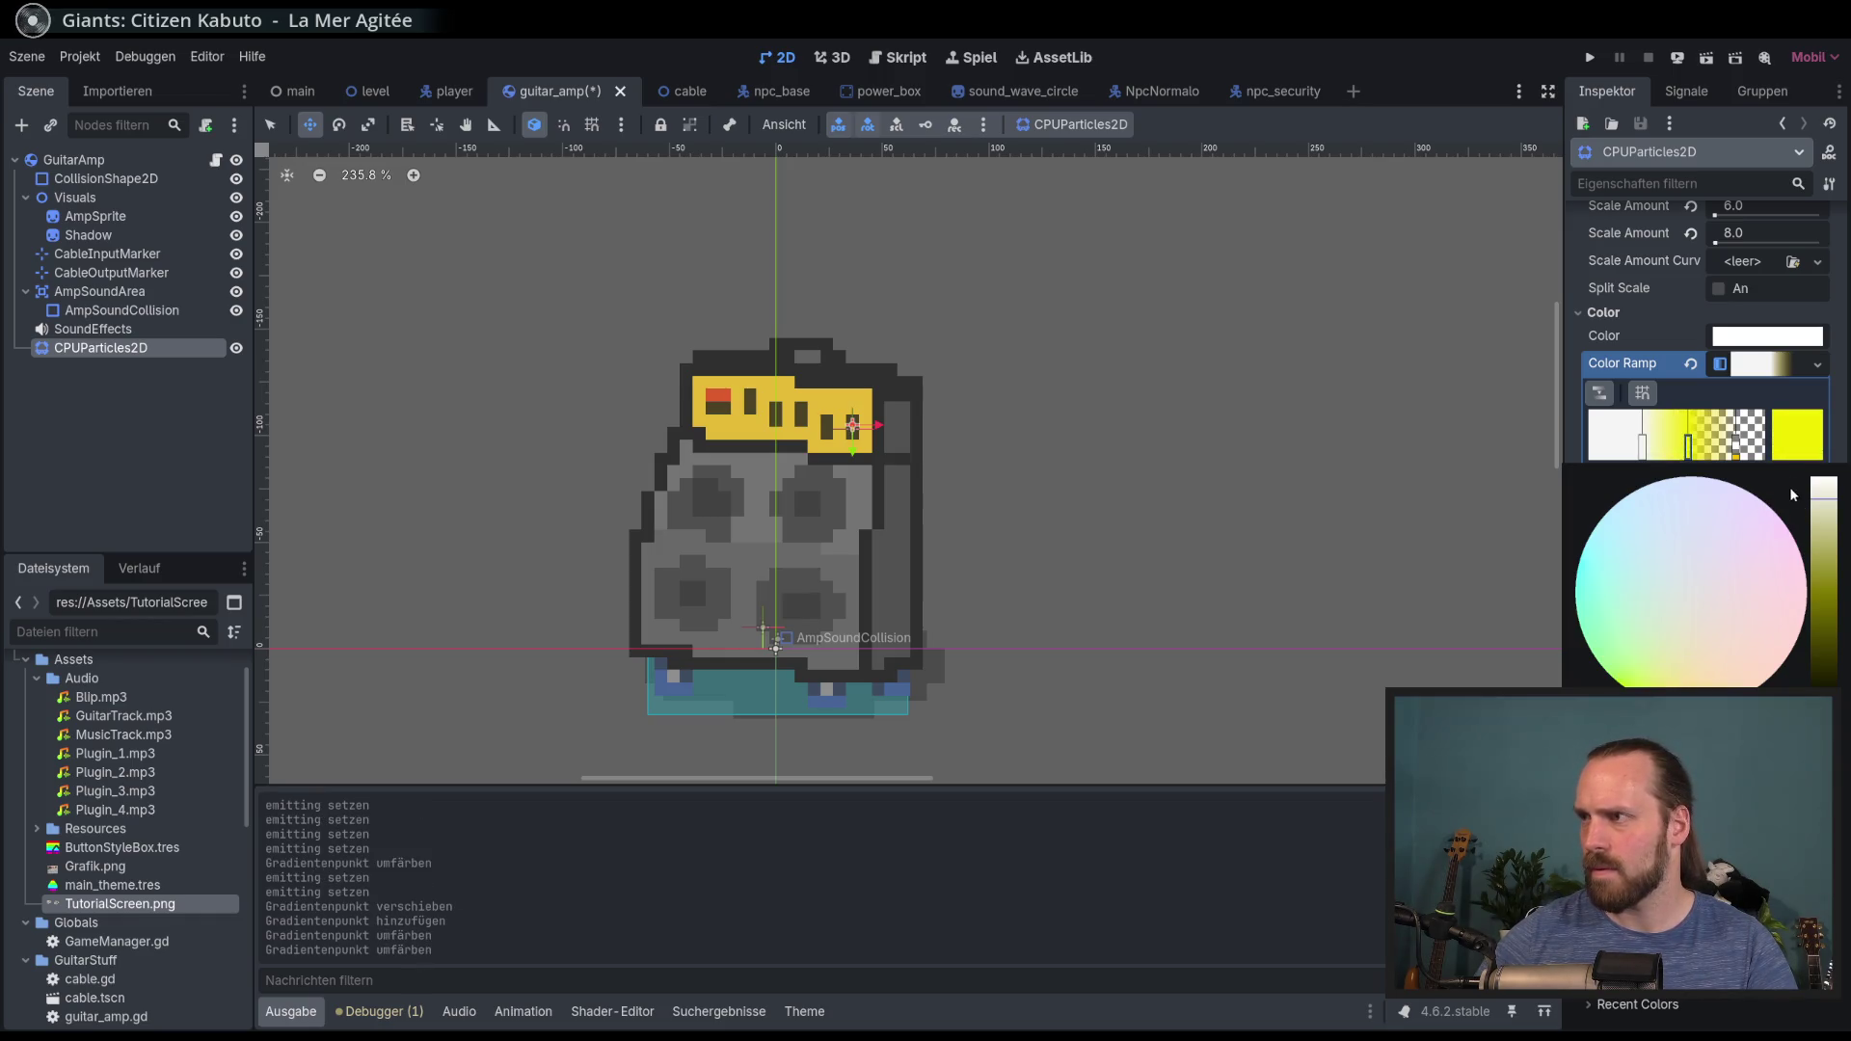
click(1681, 671)
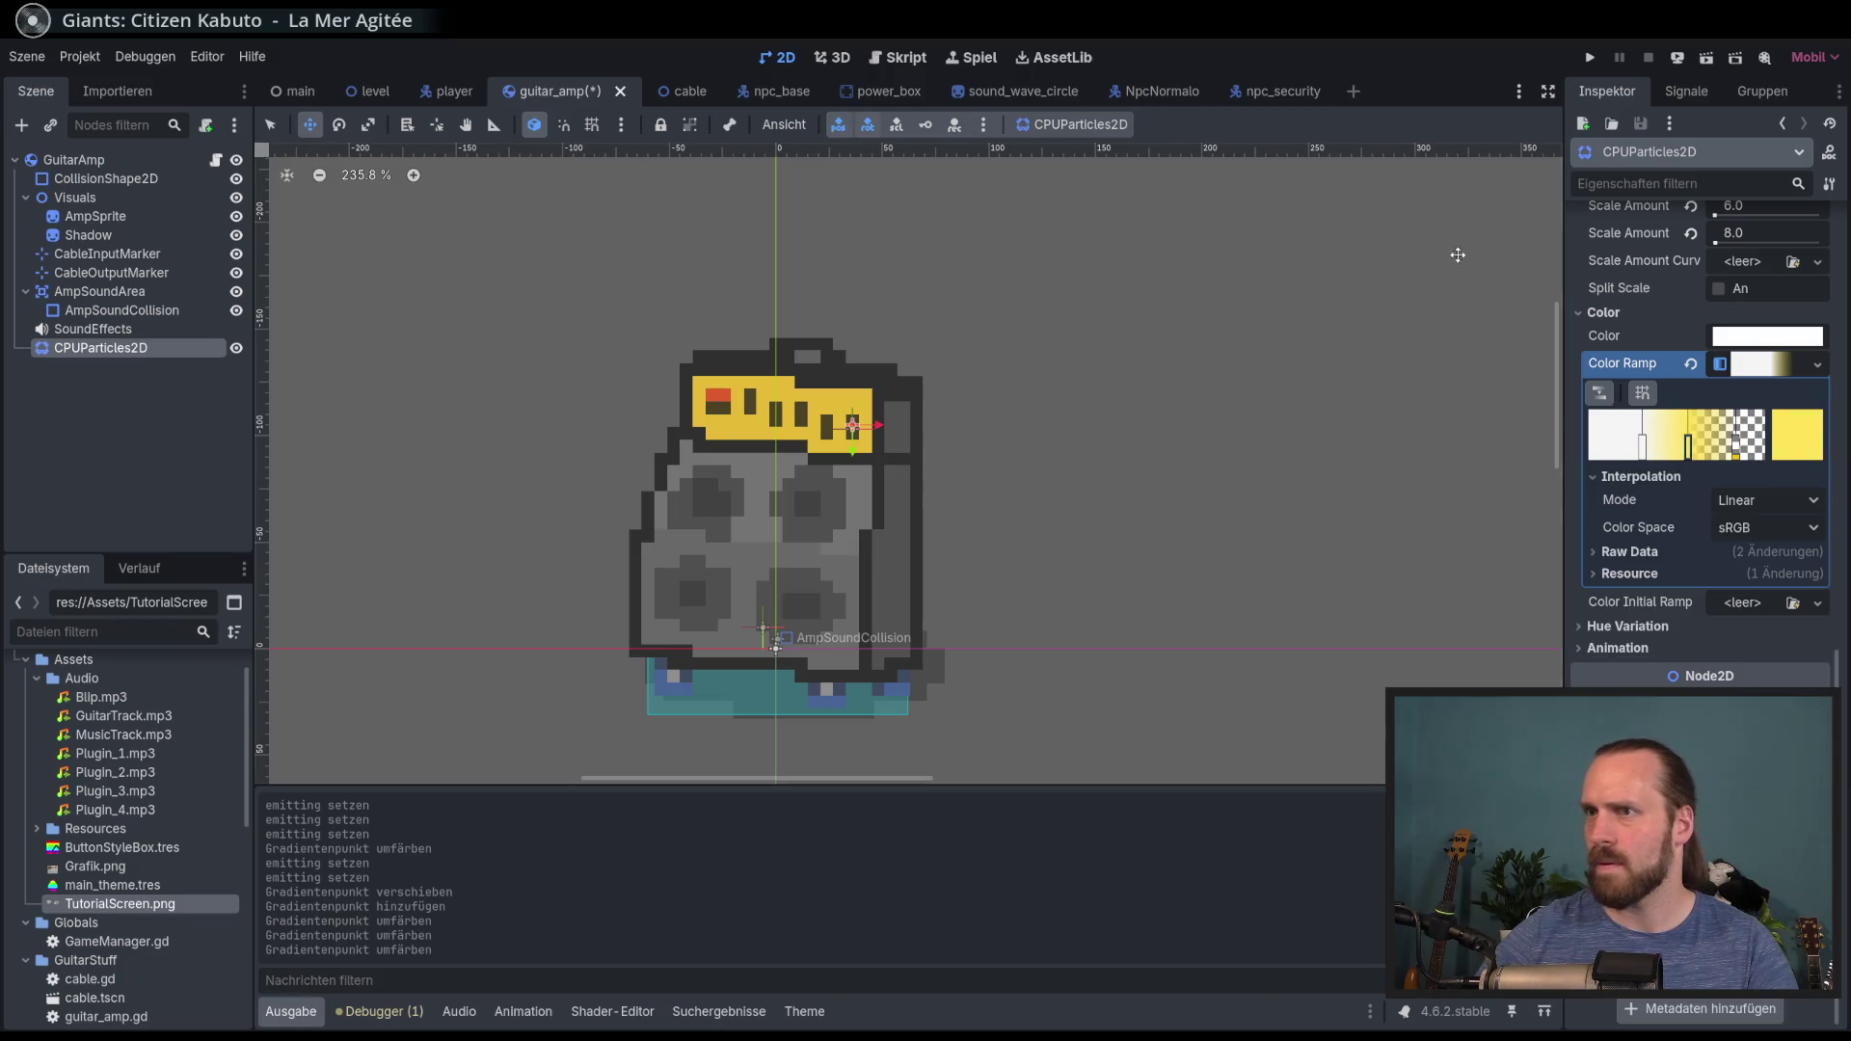
scroll(1698, 434, up, 10)
click(1716, 250)
click(1715, 250)
click(1716, 250)
click(1716, 250)
click(1716, 250)
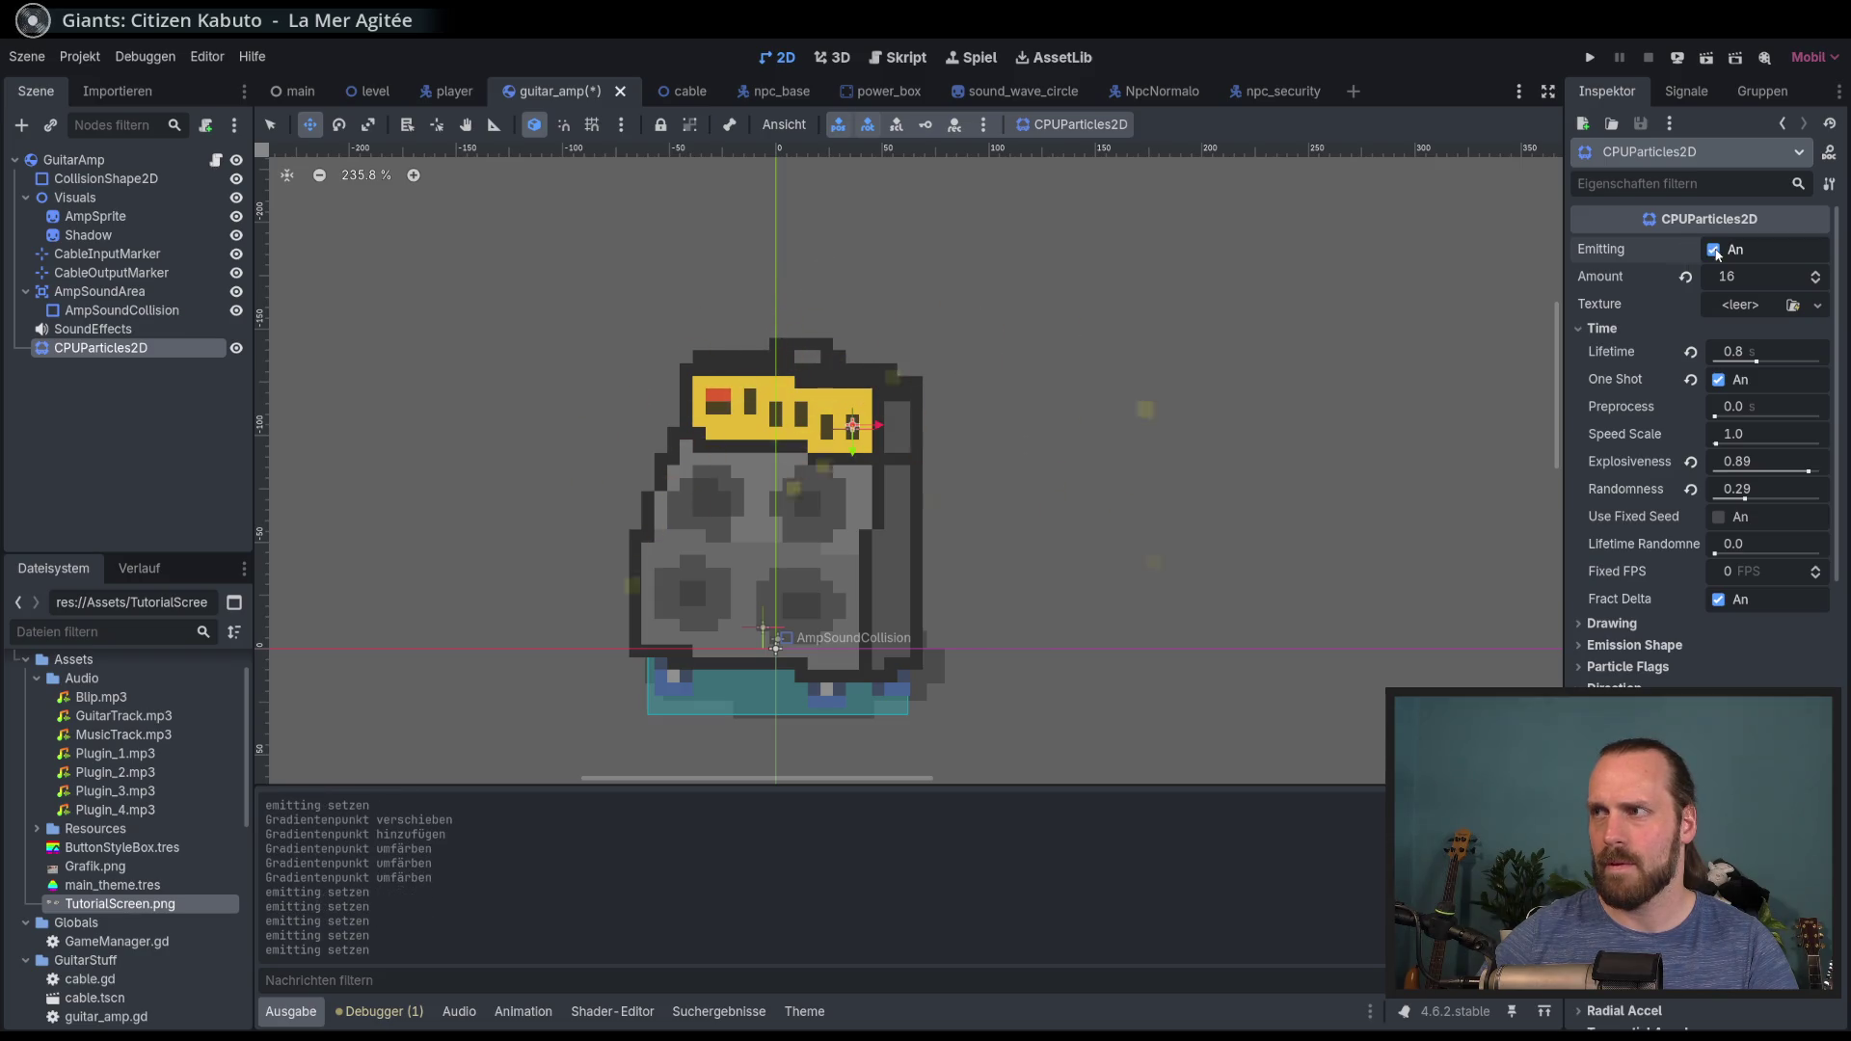
key(ctrl+s)
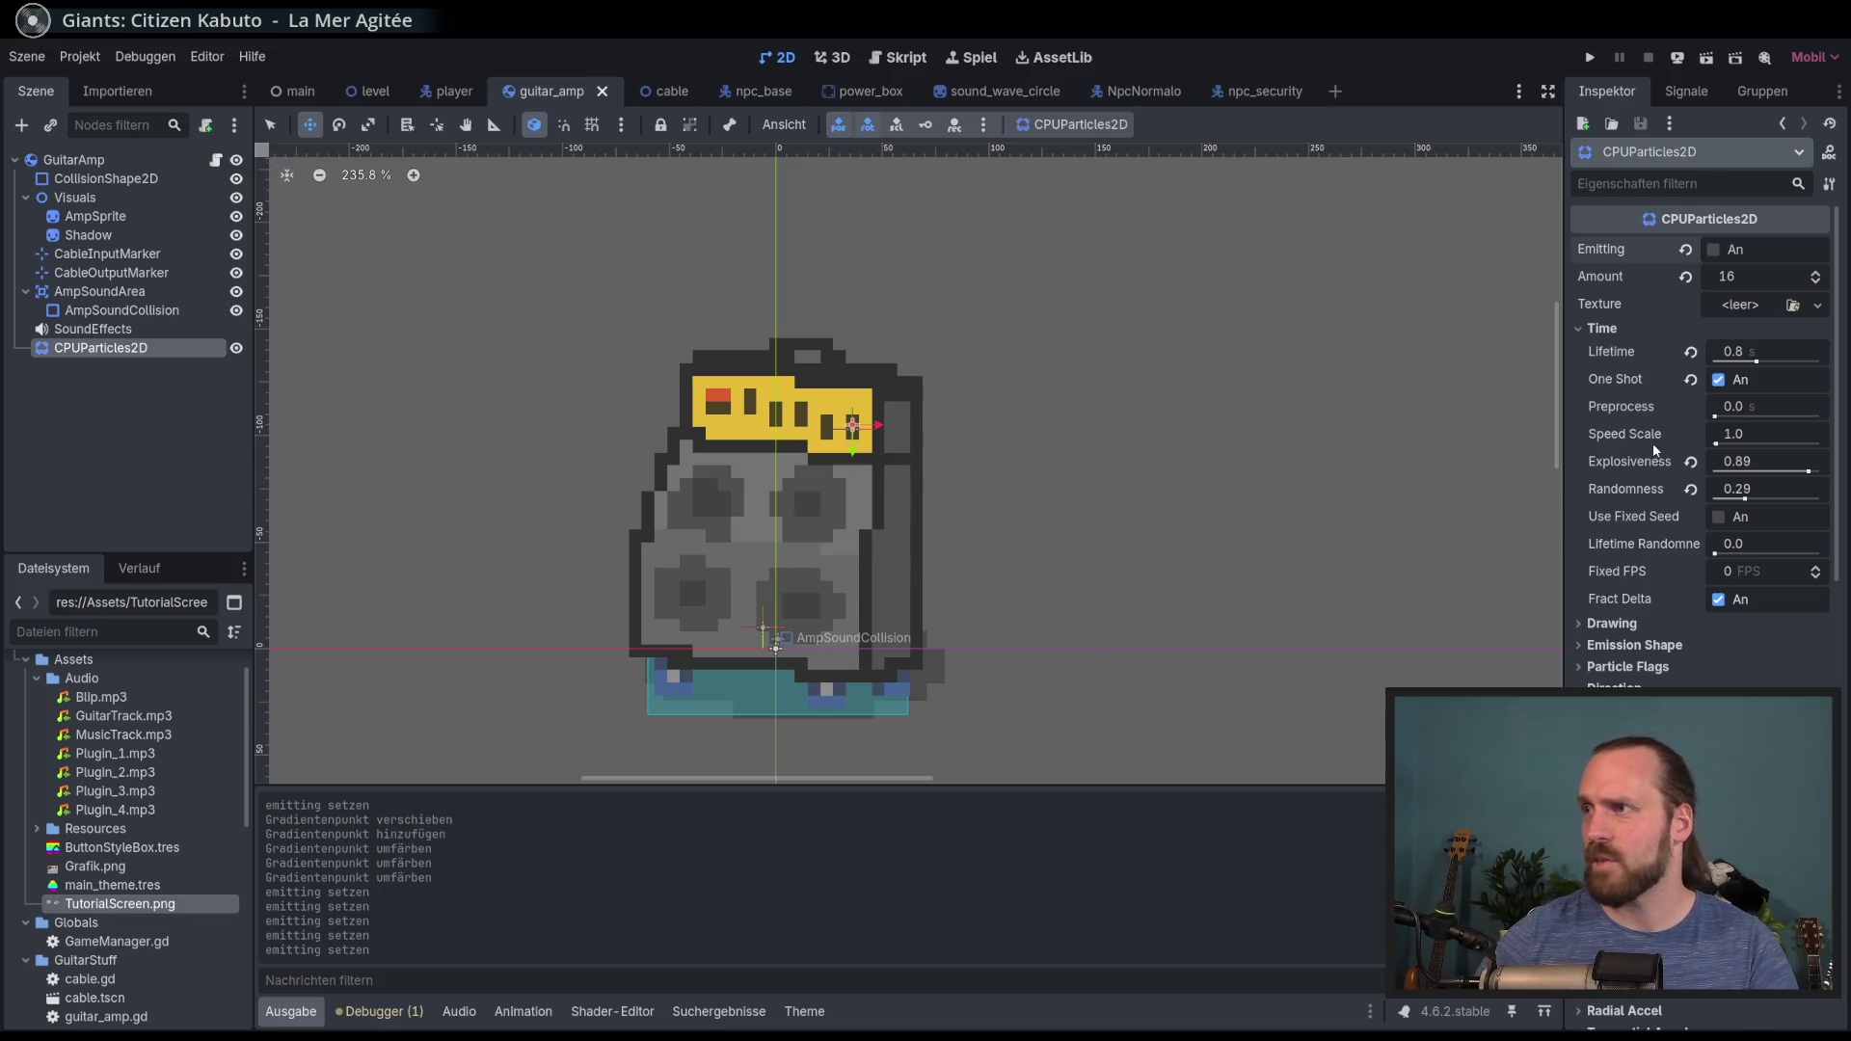
Step: Change the particles' minimum initial velocity and test-fire the burst
scroll(1678, 598, down, 2)
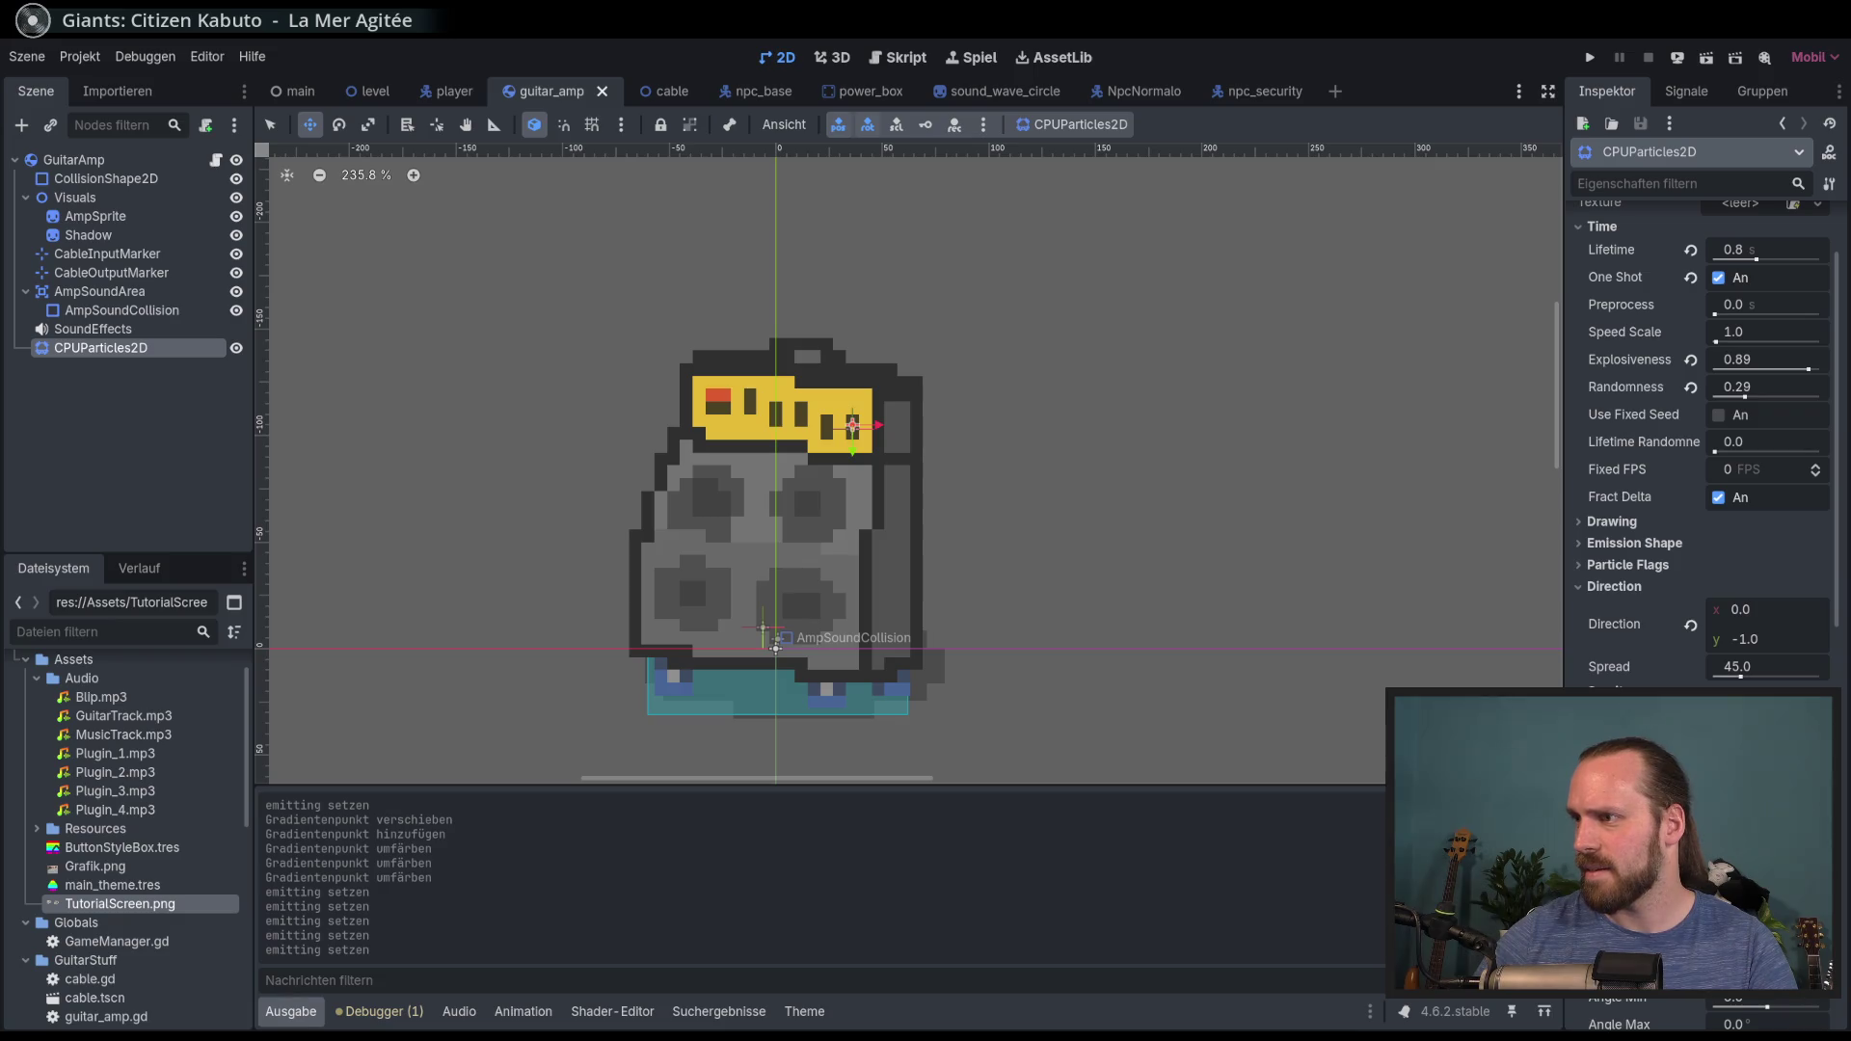
key(Return)
key(Return)
key(Return)
scroll(1697, 578, up, 2)
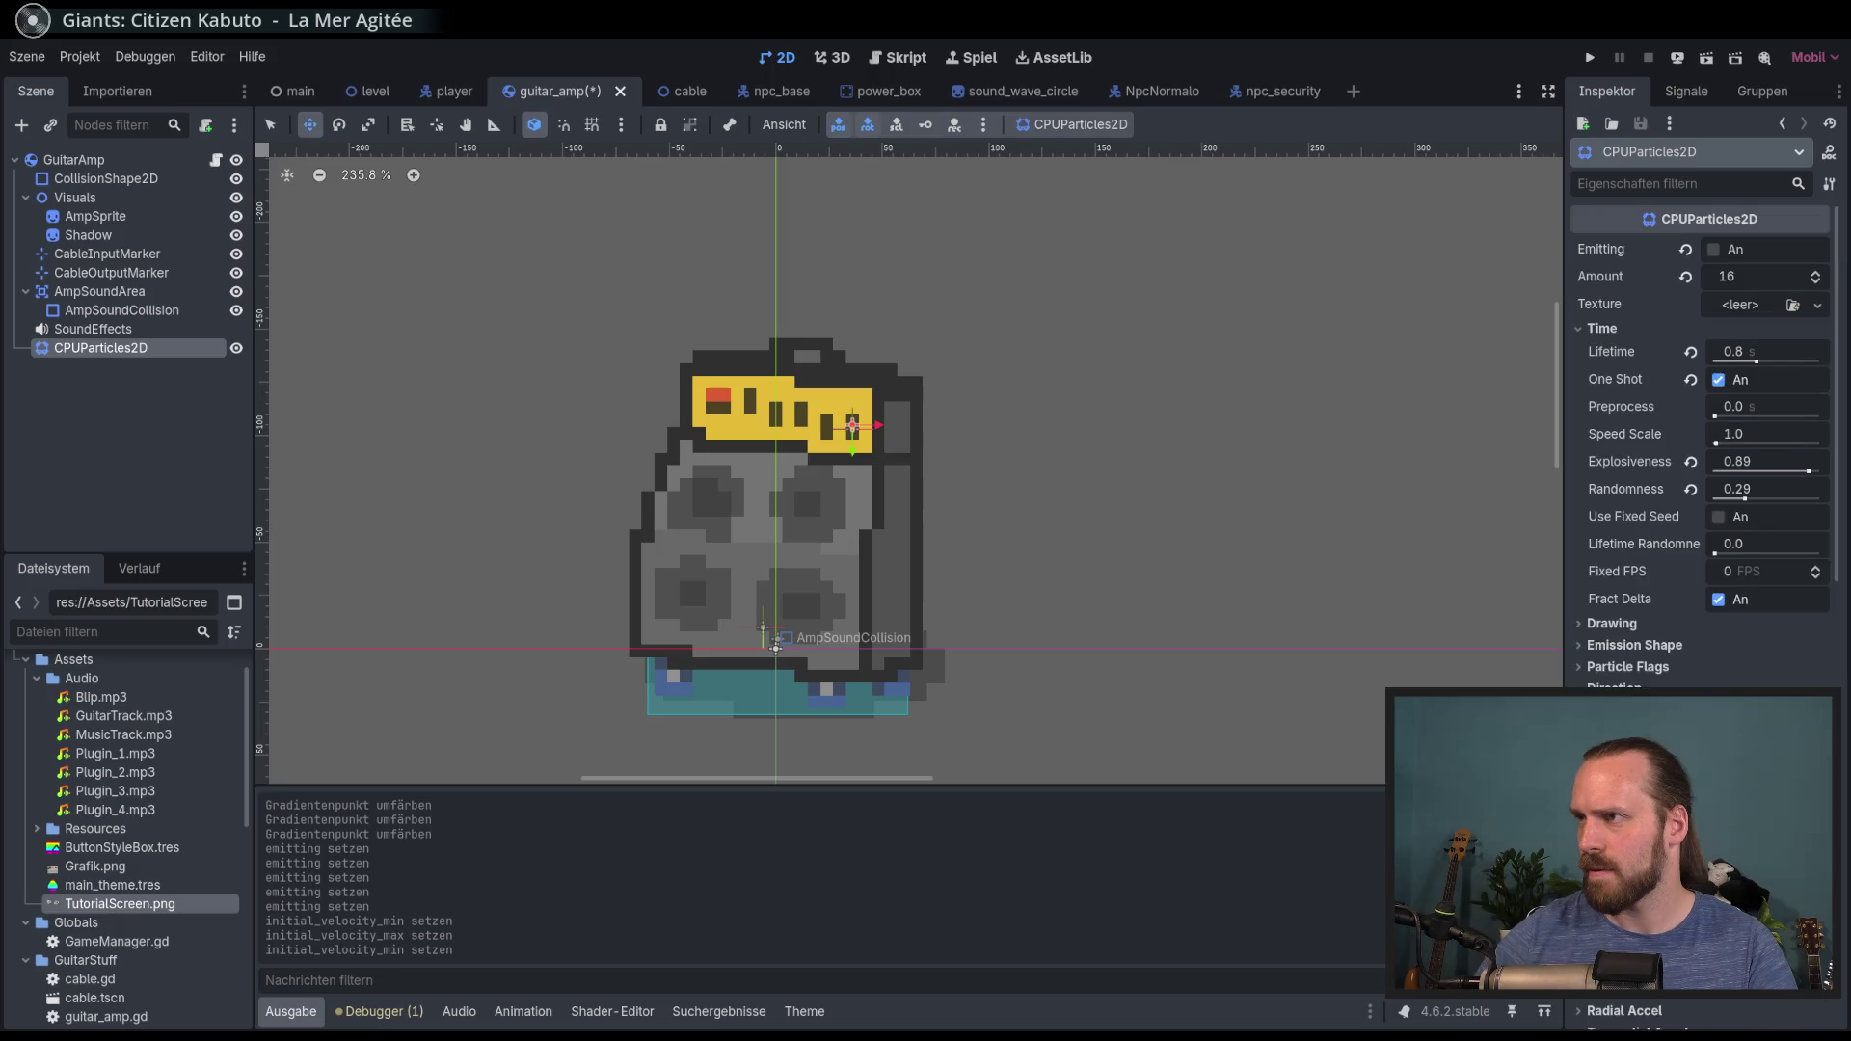
click(1714, 250)
click(1713, 250)
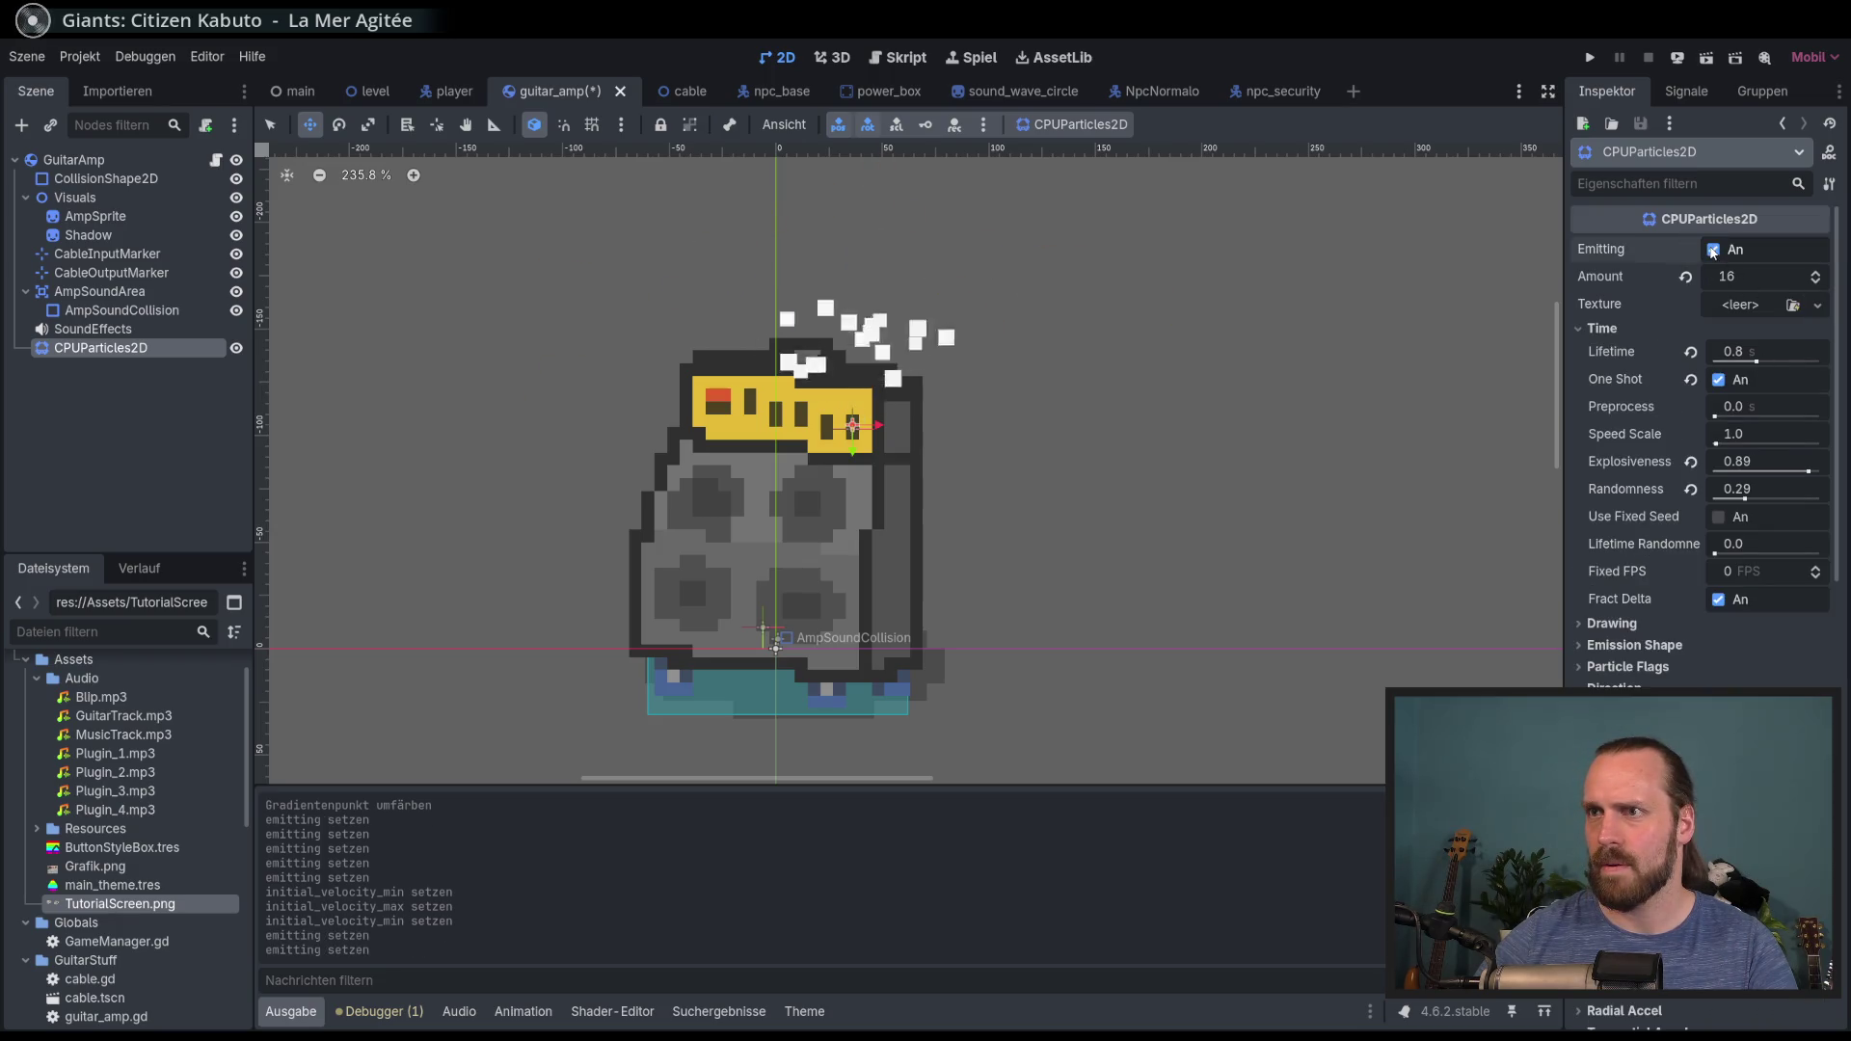
click(1714, 249)
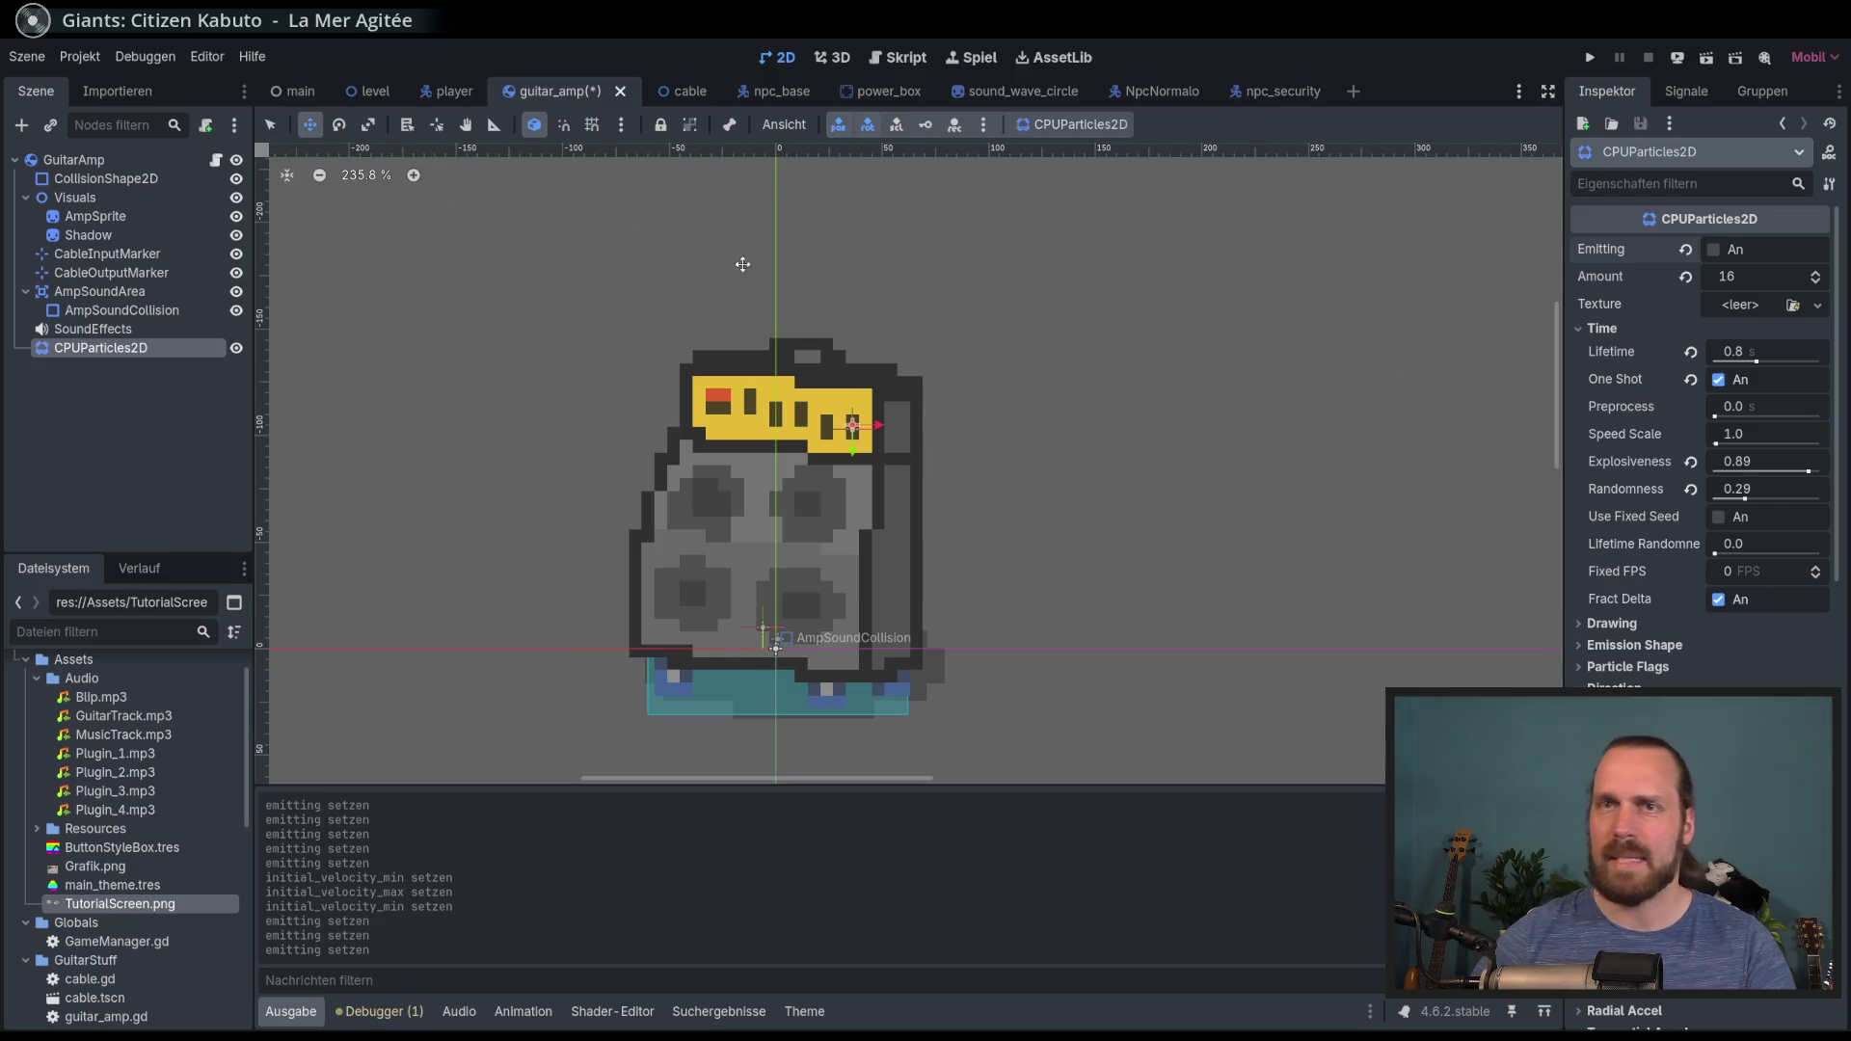
Step: Rename the CPUParticles2D node to Sparkles, save guitar_amp, and open guitar_amp.gd
click(92, 329)
double_click(101, 348)
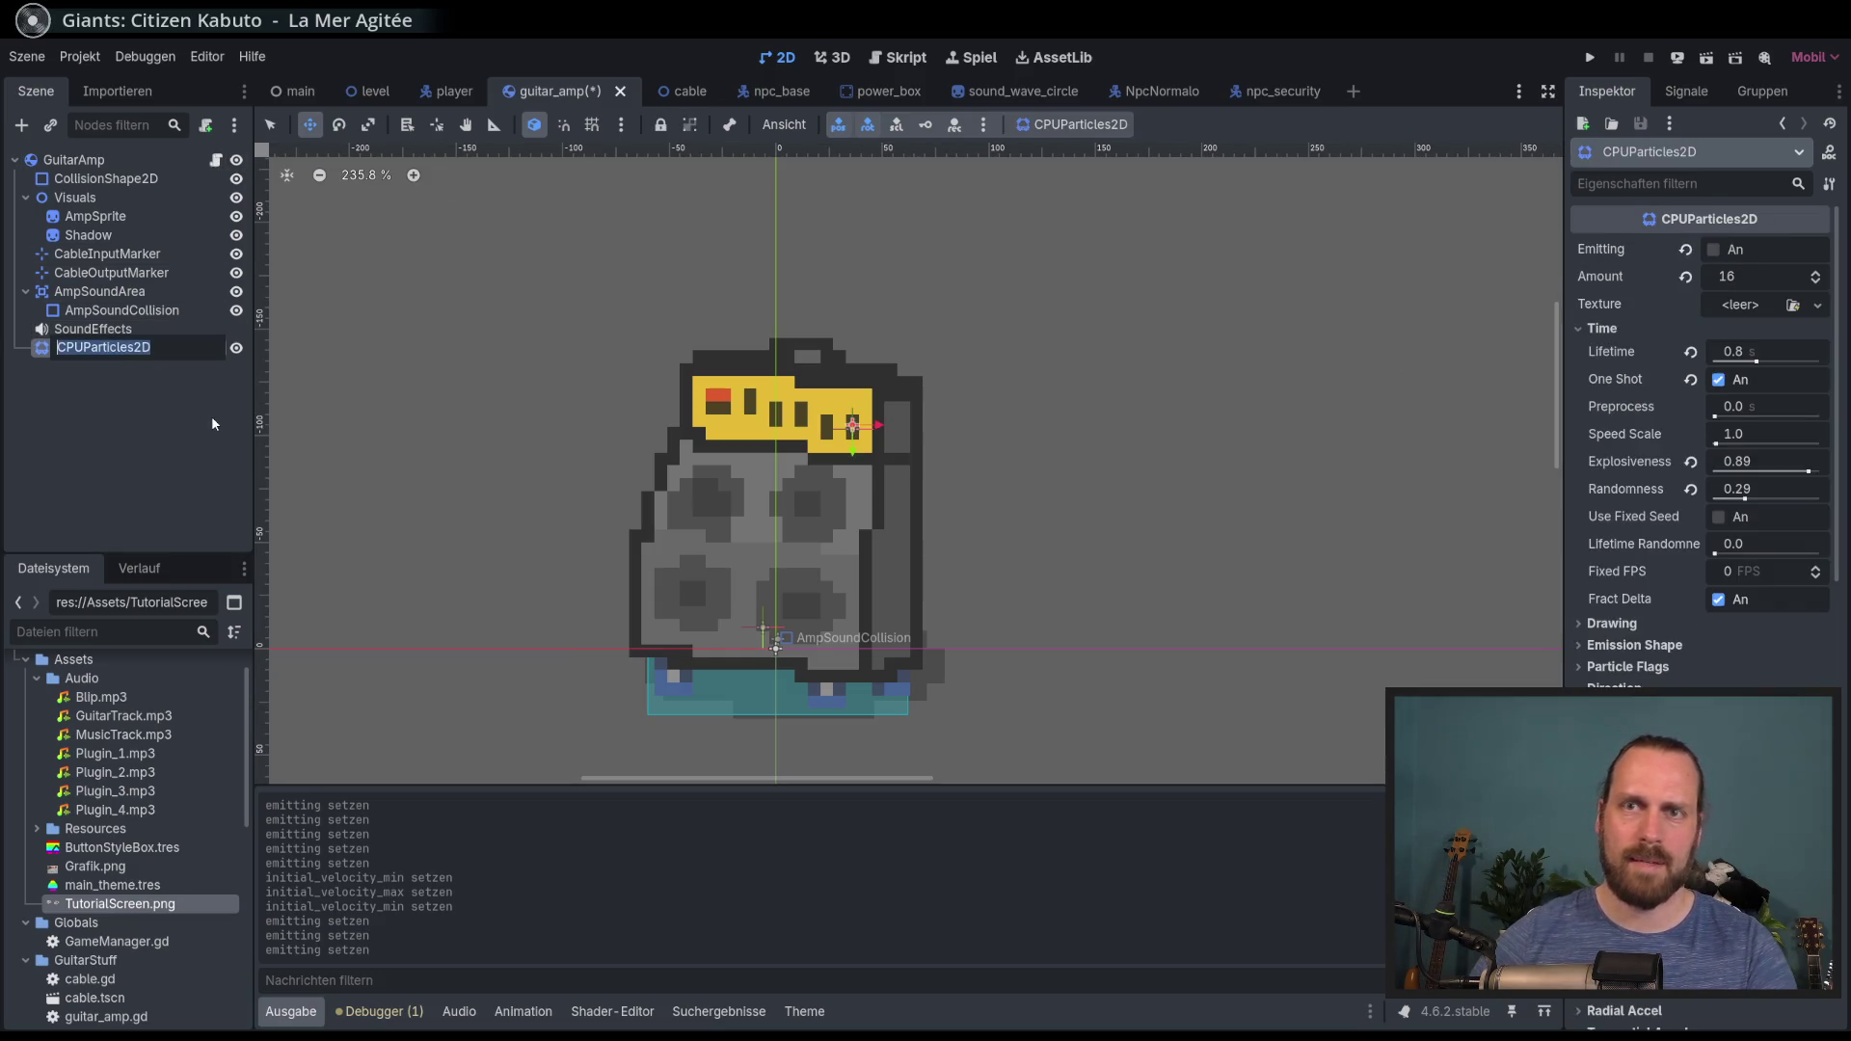
text(Sparkle)
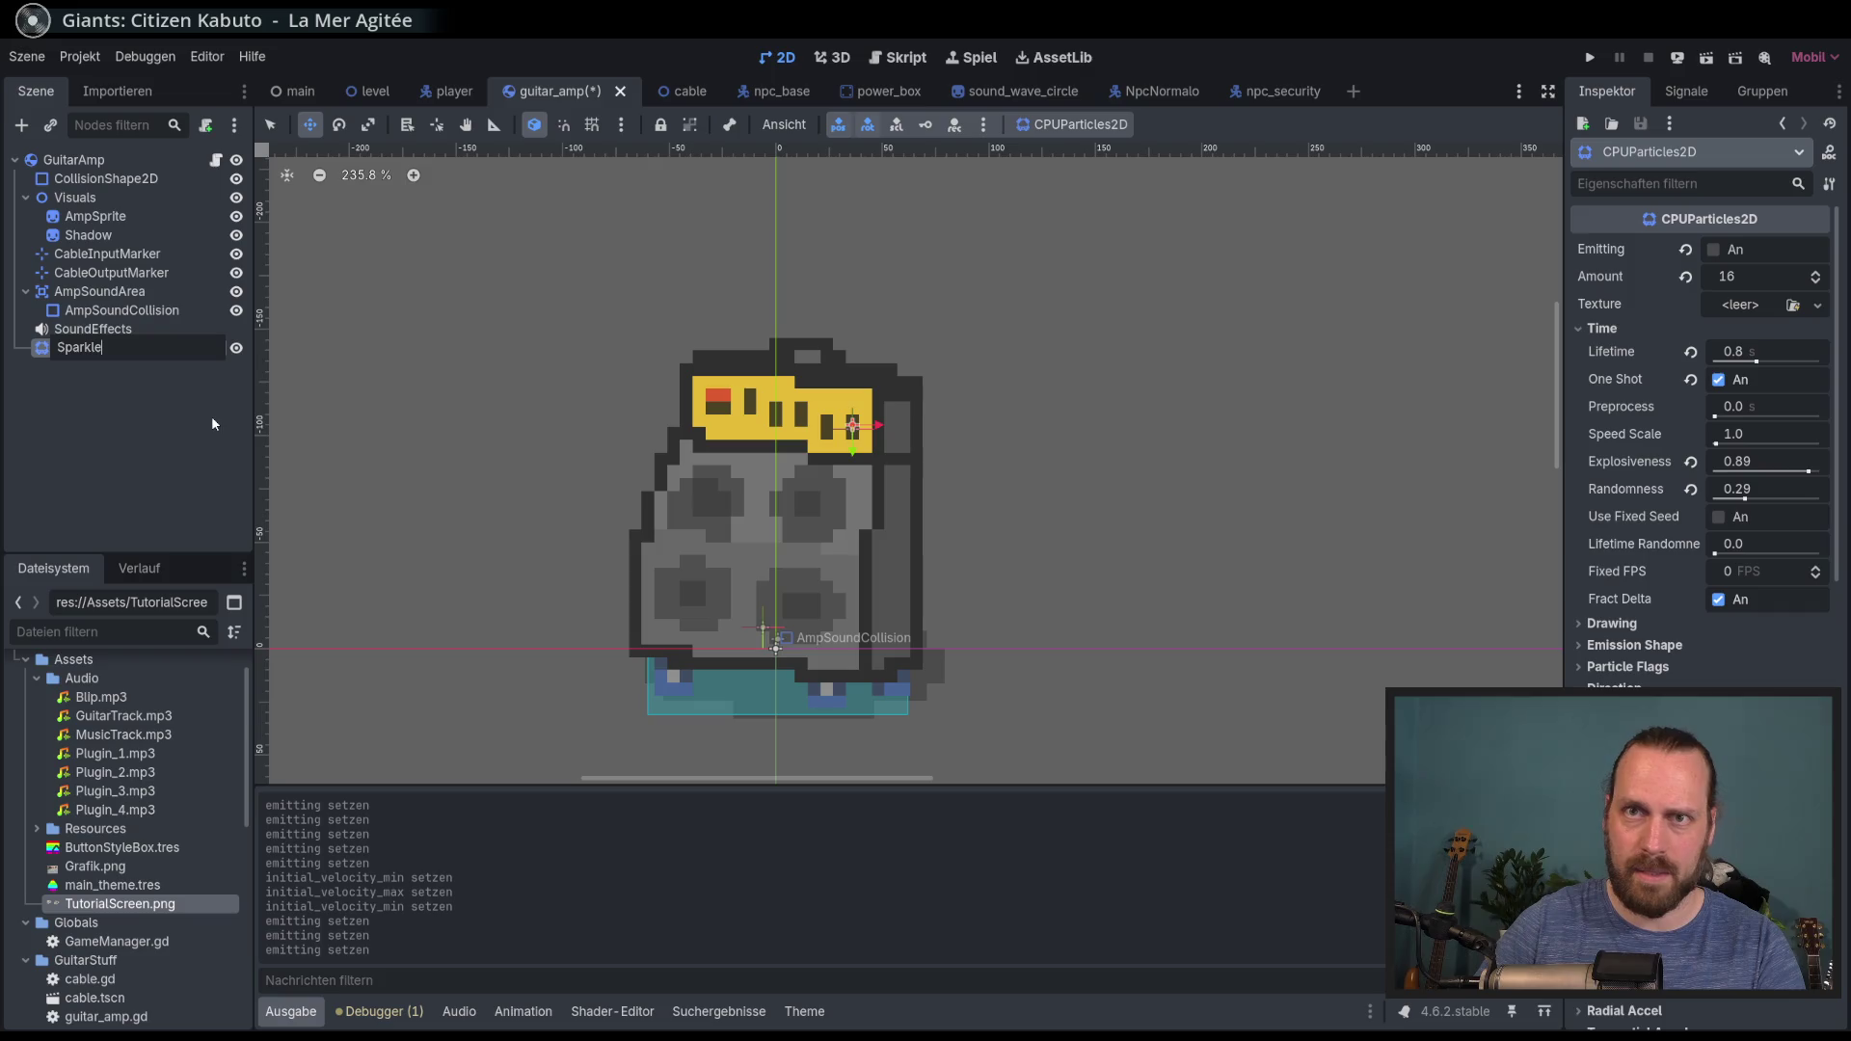
text(Parct)
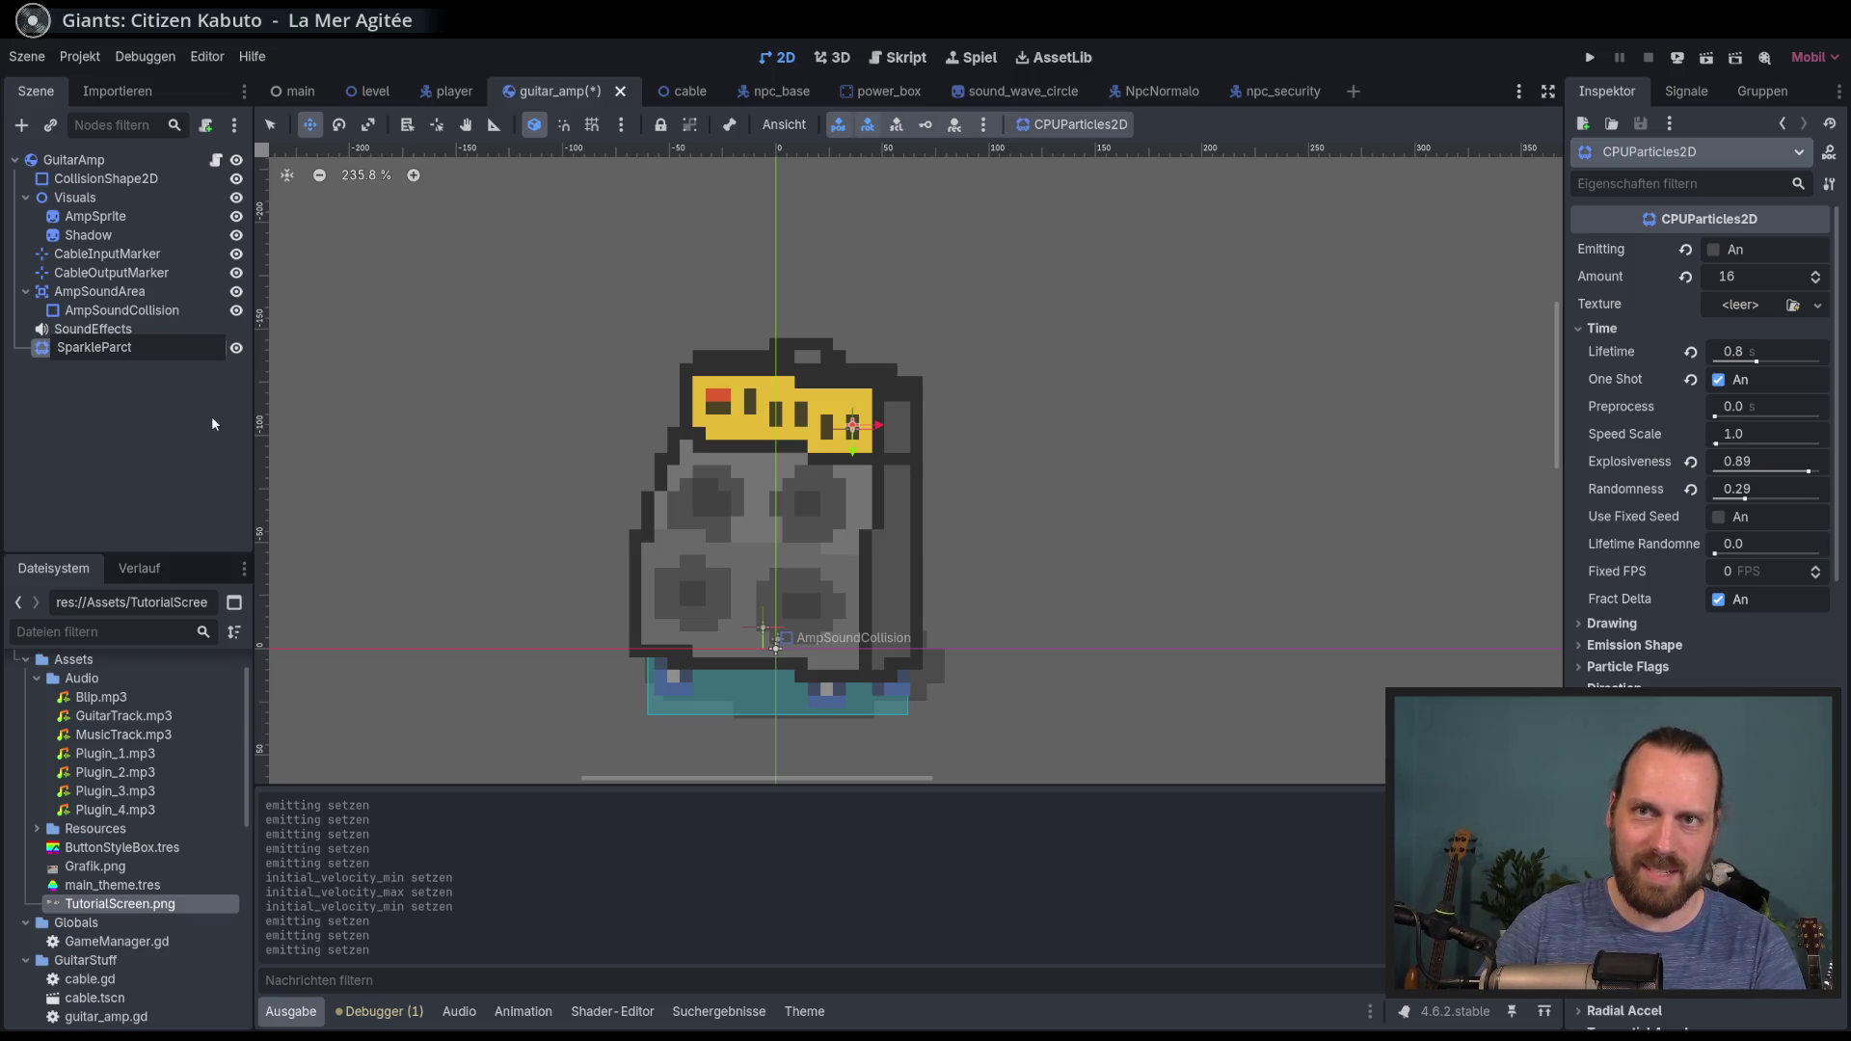
key(BackSpace)
key(BackSpace)
key(BackSpace)
text(s)
key(Return)
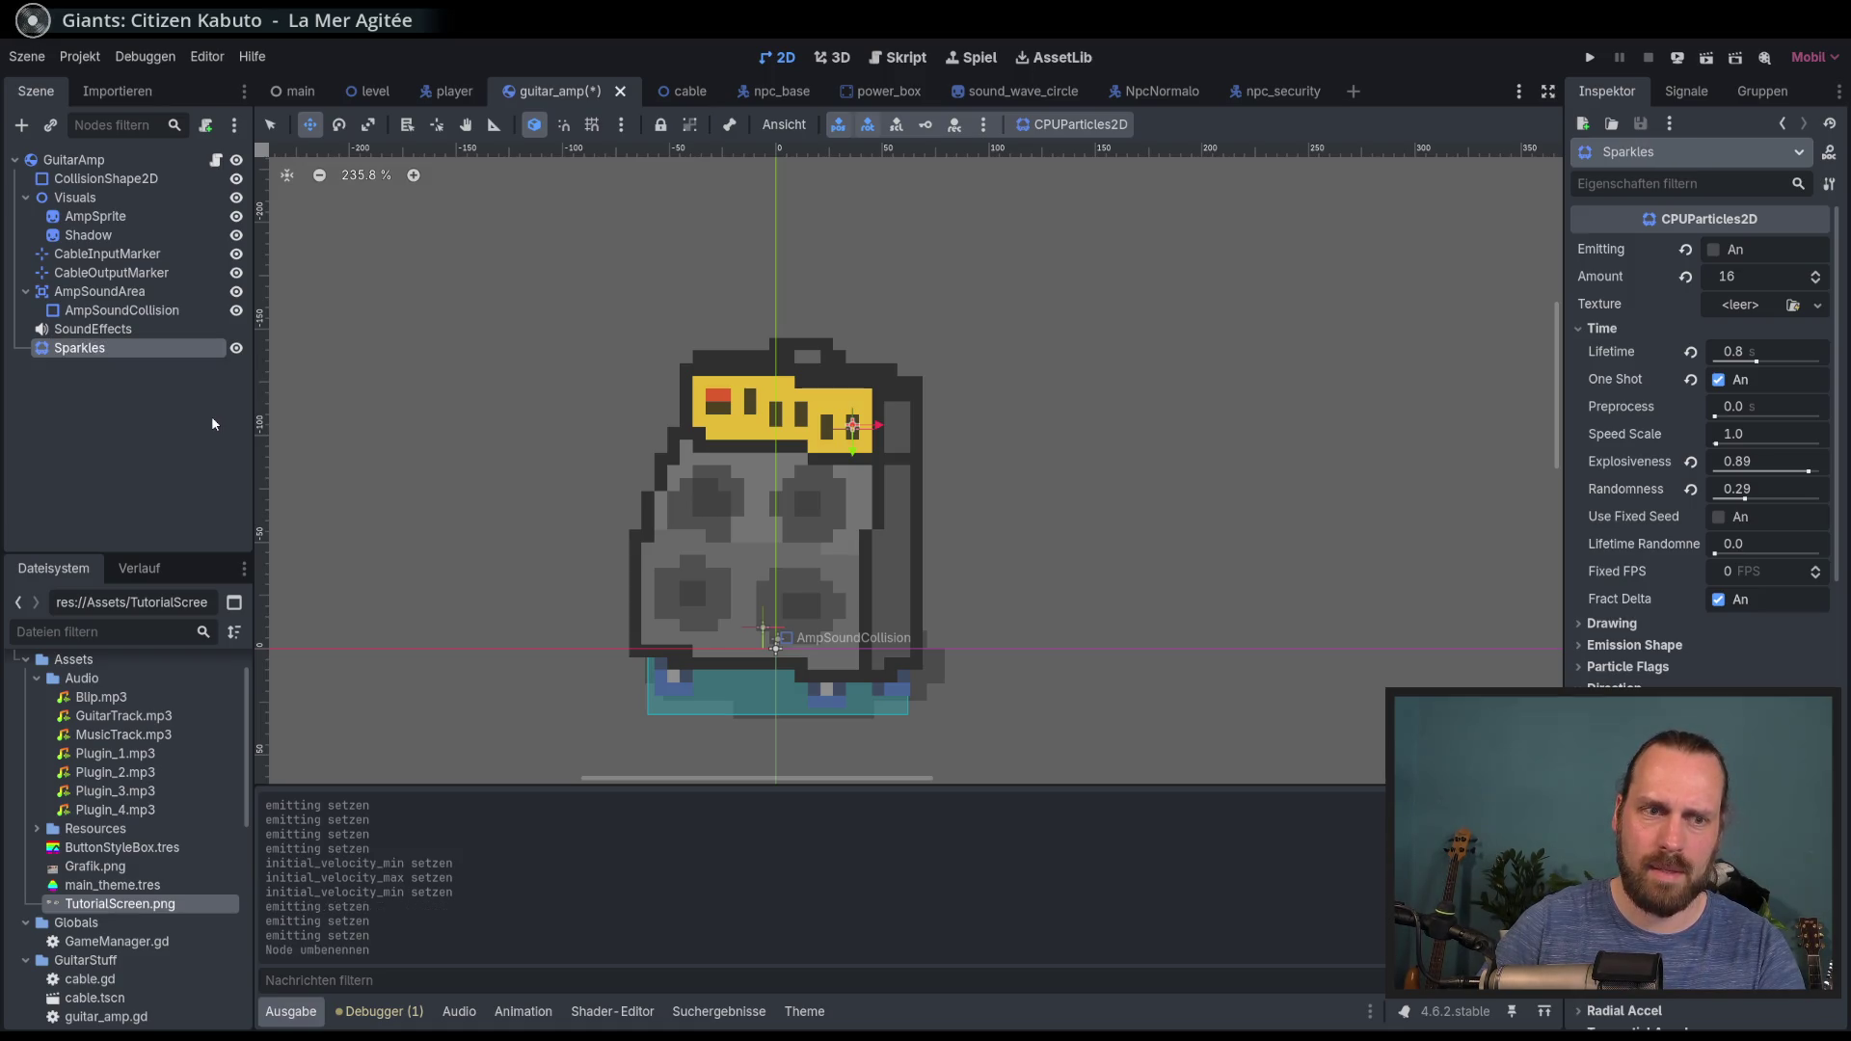
key(ctrl+s)
click(216, 159)
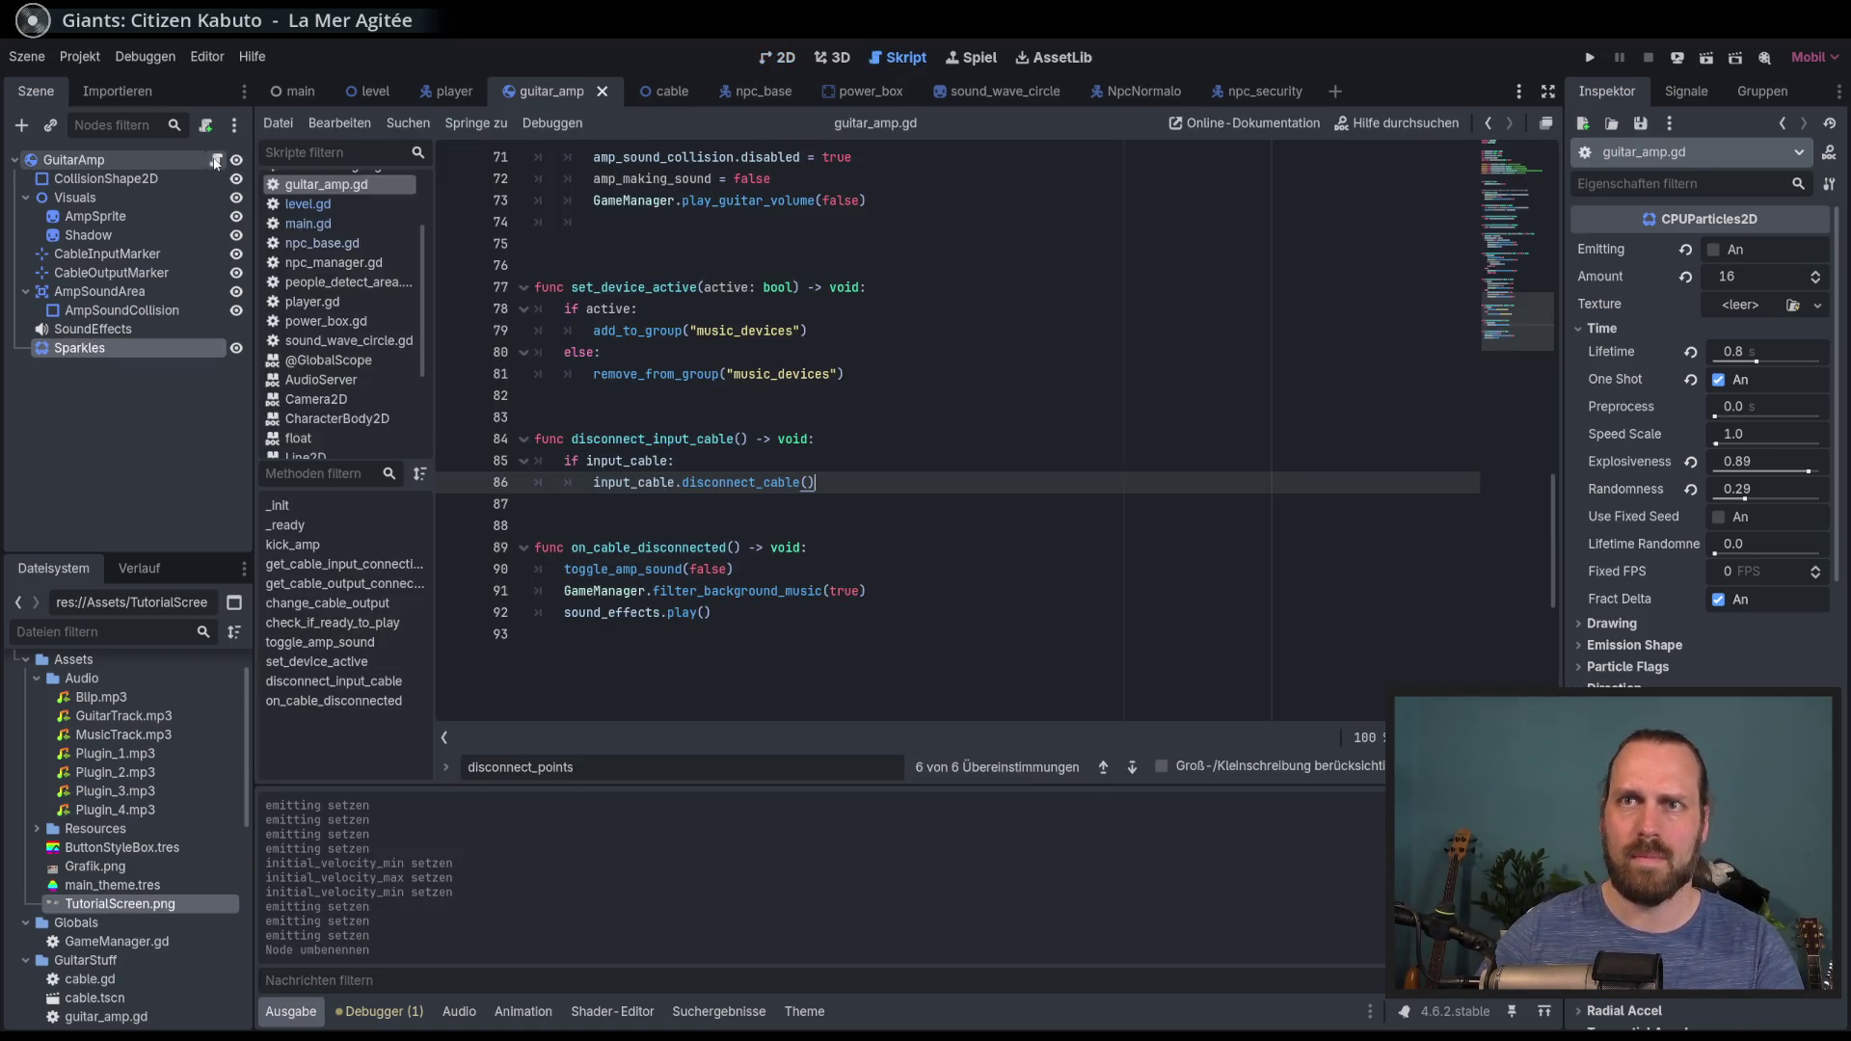
Step: Drag the Sparkles node into guitar_amp.gd at line 17 as a reference and save the script
scroll(1485, 297, up, 5)
scroll(1485, 297, up, 10)
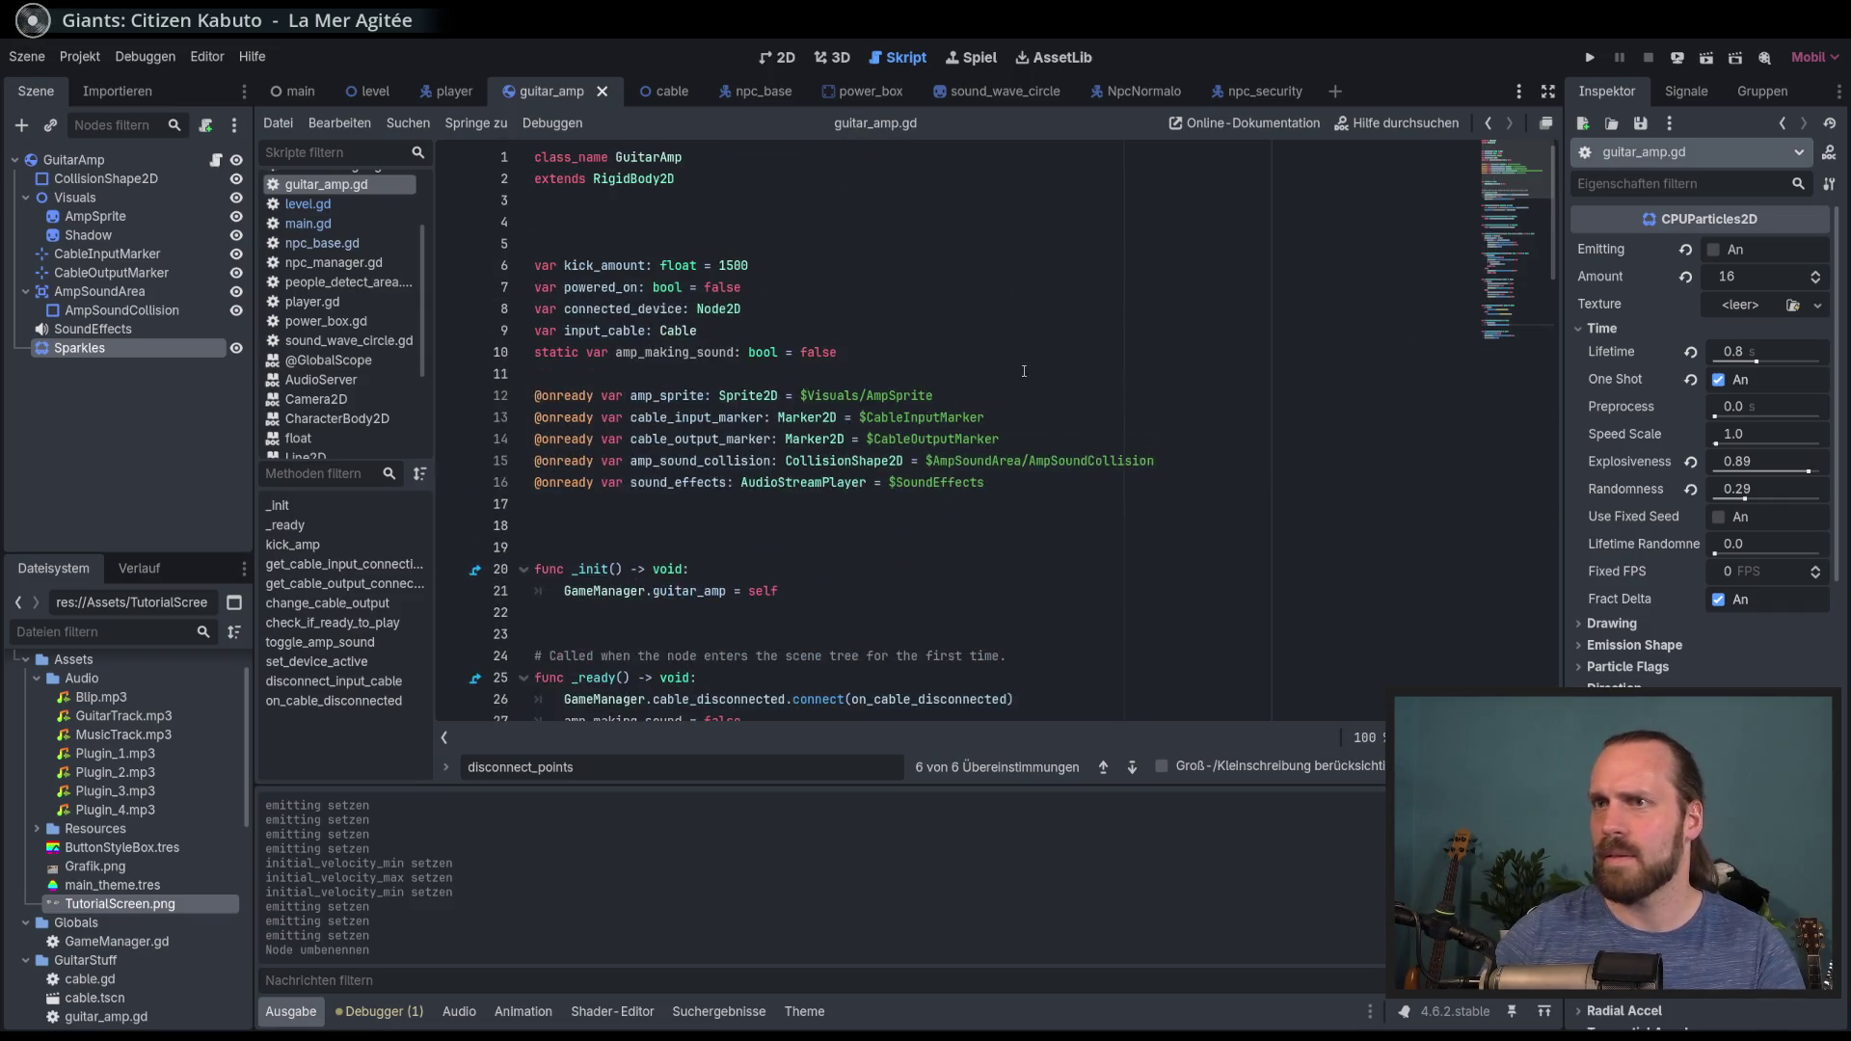
mouse_move(168, 351)
mouse_down()
mouse_move(188, 378)
mouse_move(602, 503)
mouse_up()
key(ctrl+s)
Step: Read the Sparkles Emitting property description, then dismiss it
scroll(1308, 526, down, 5)
scroll(1307, 526, down, 3)
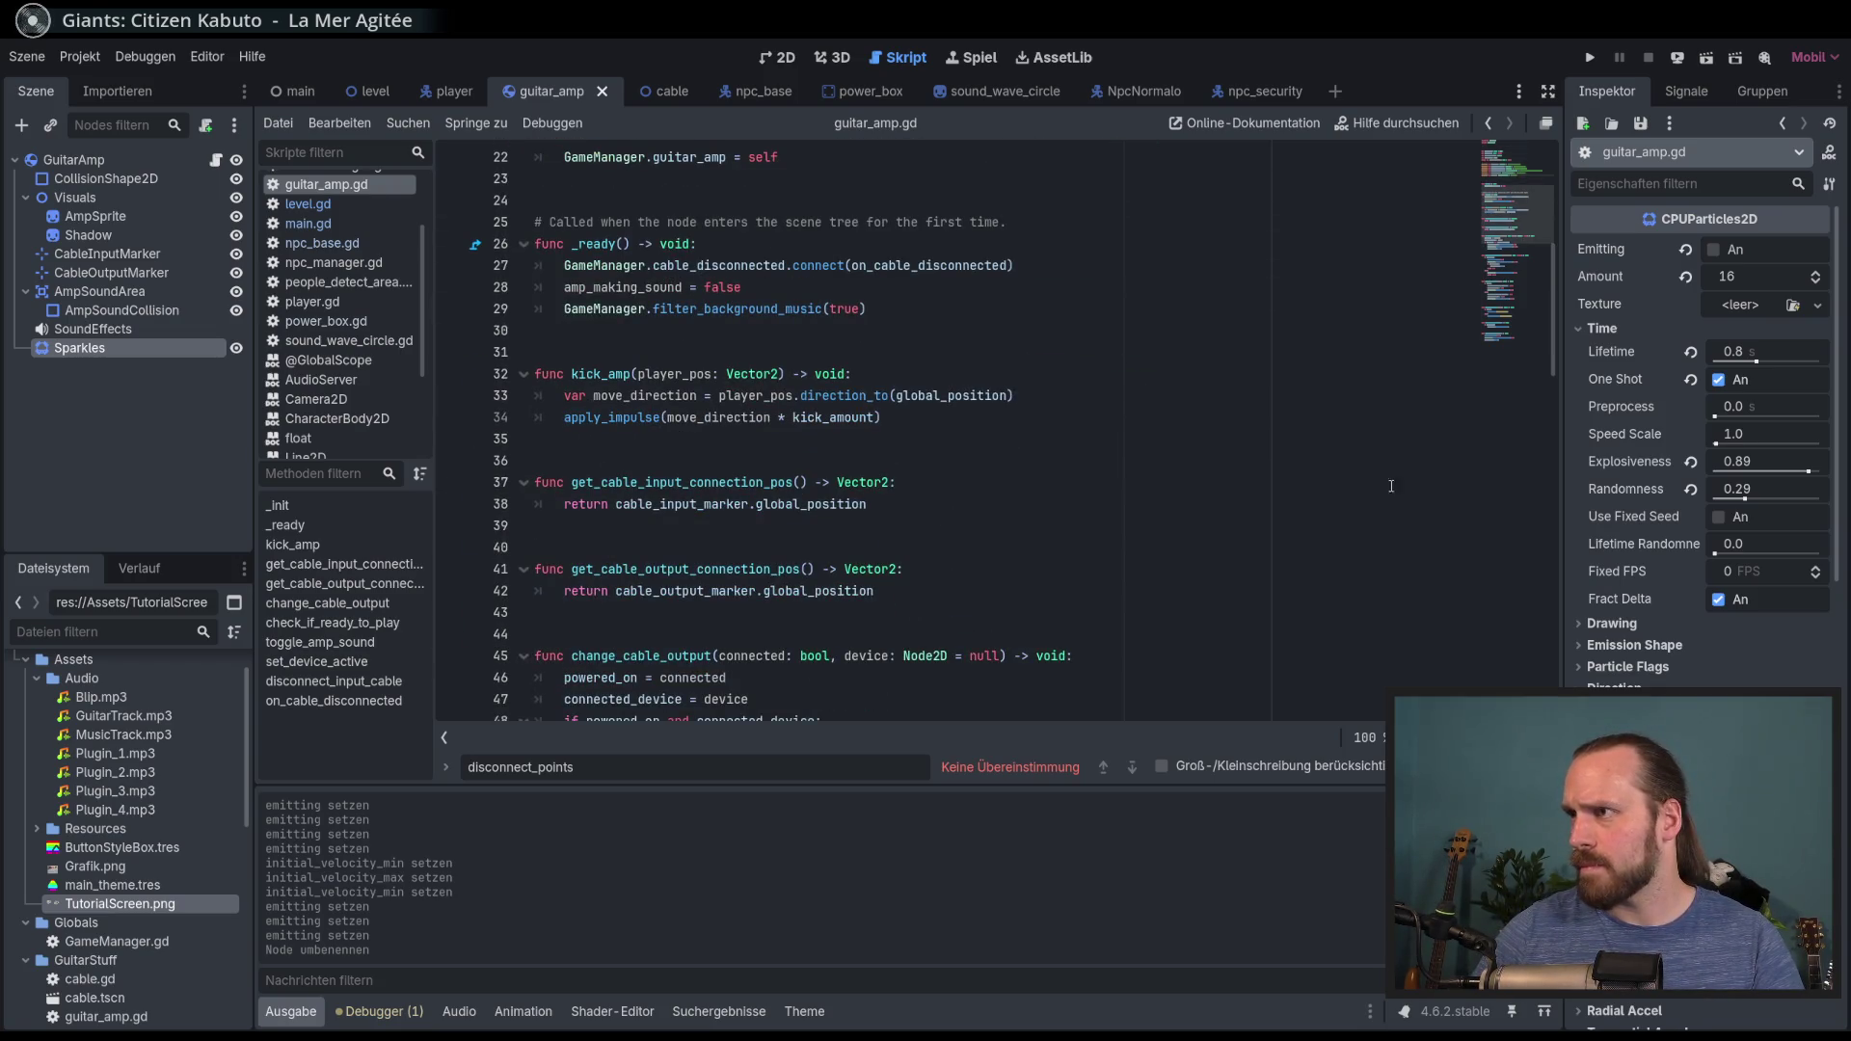
mouse_move(1614, 252)
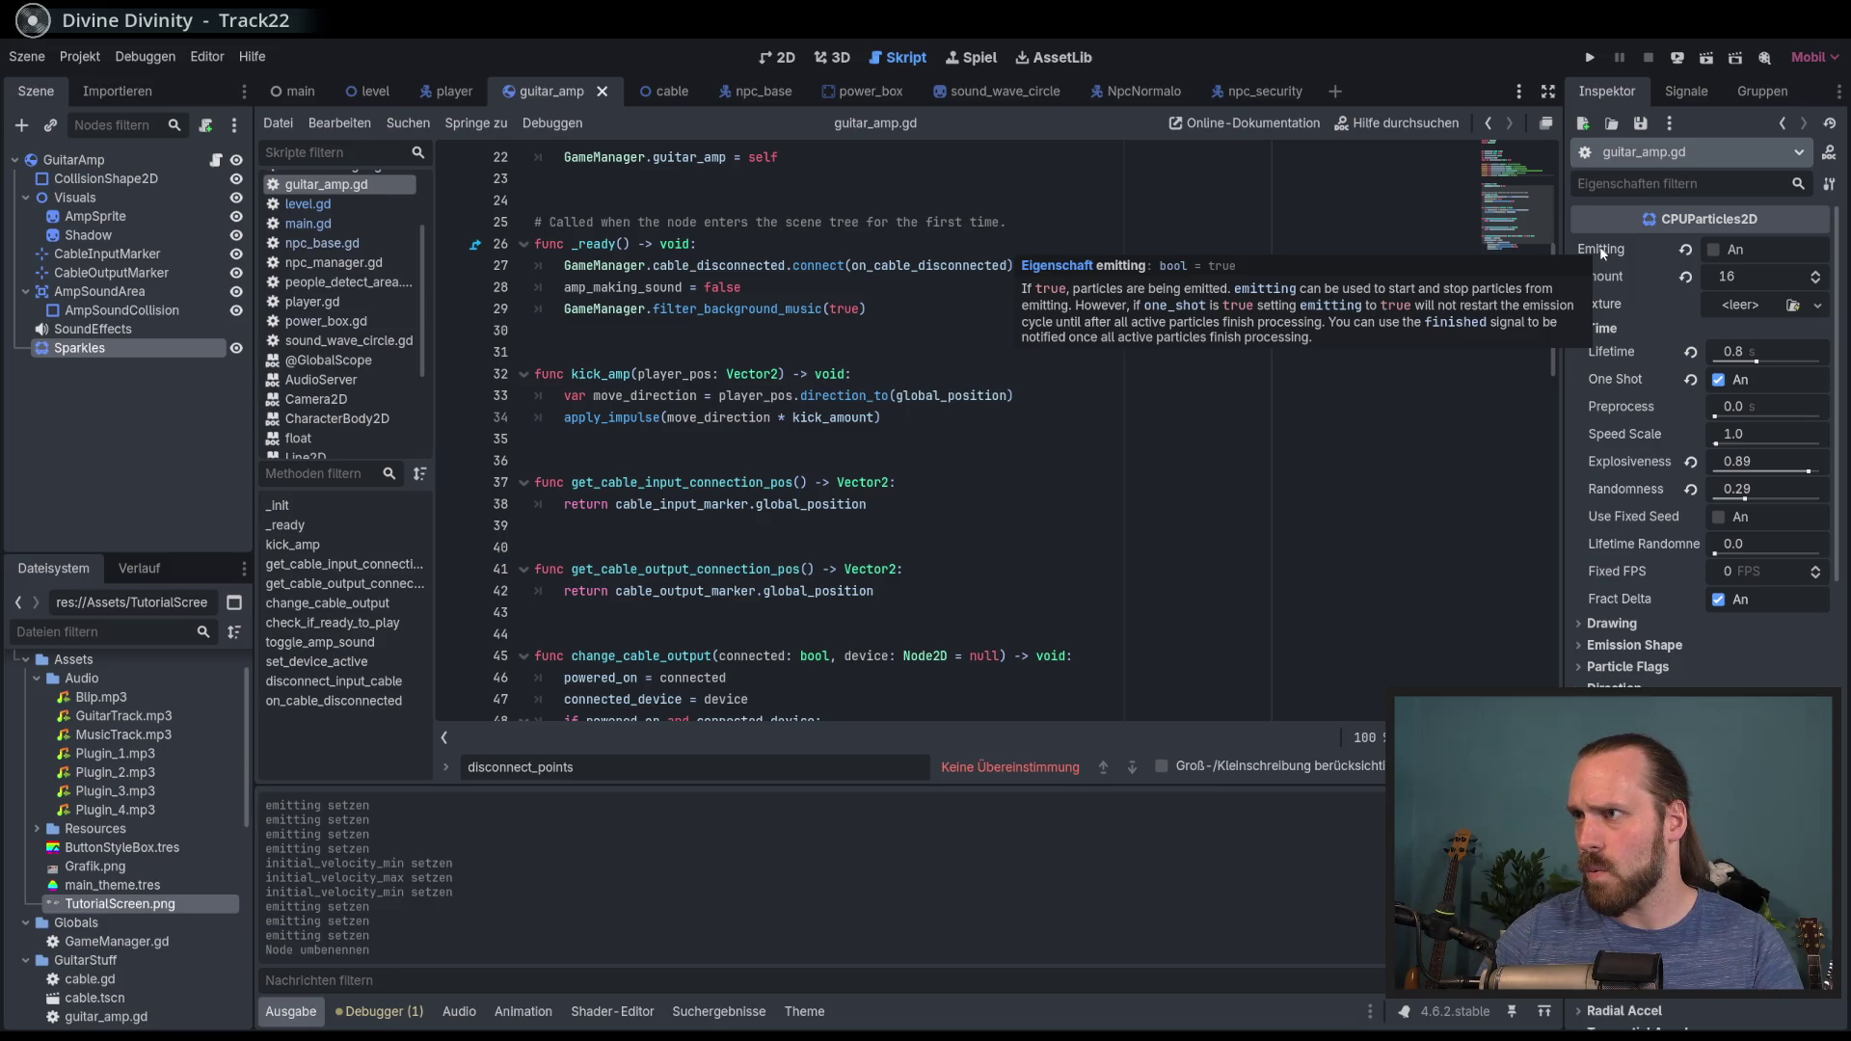
click(1128, 484)
scroll(1168, 501, down, 13)
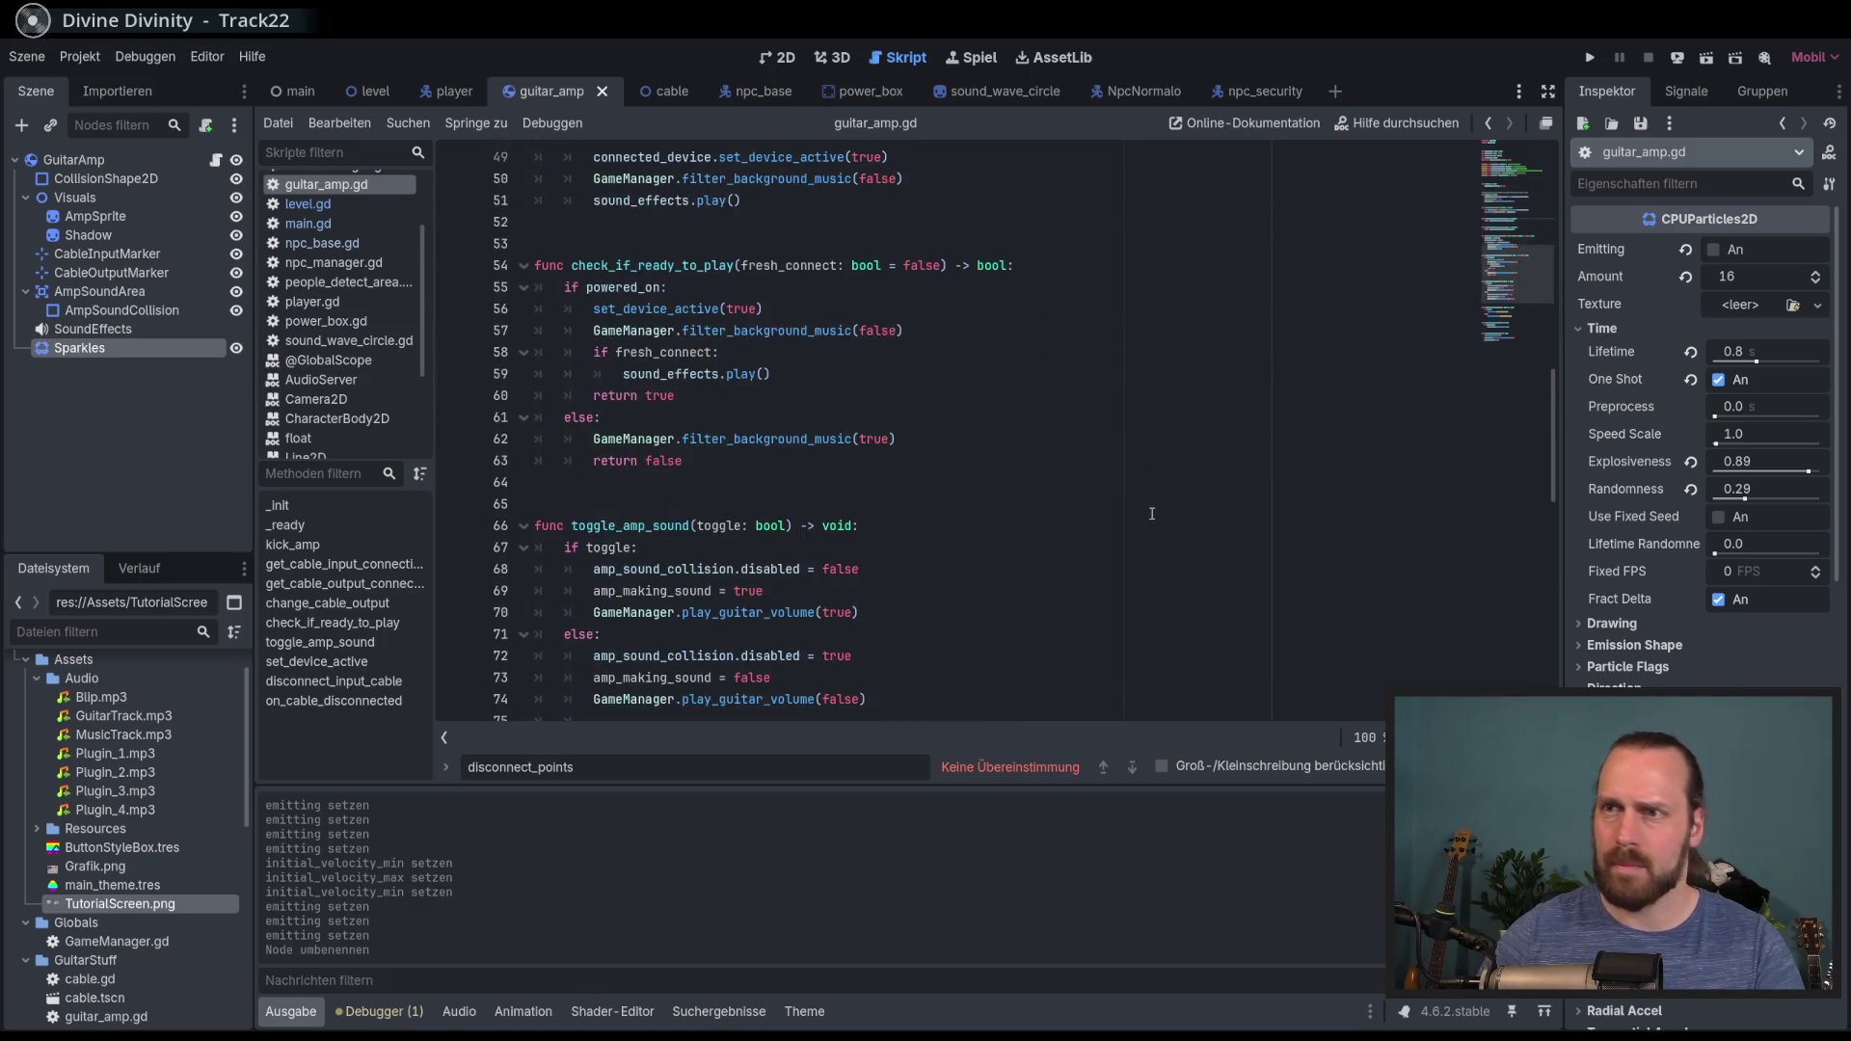
scroll(806, 382, down, 3)
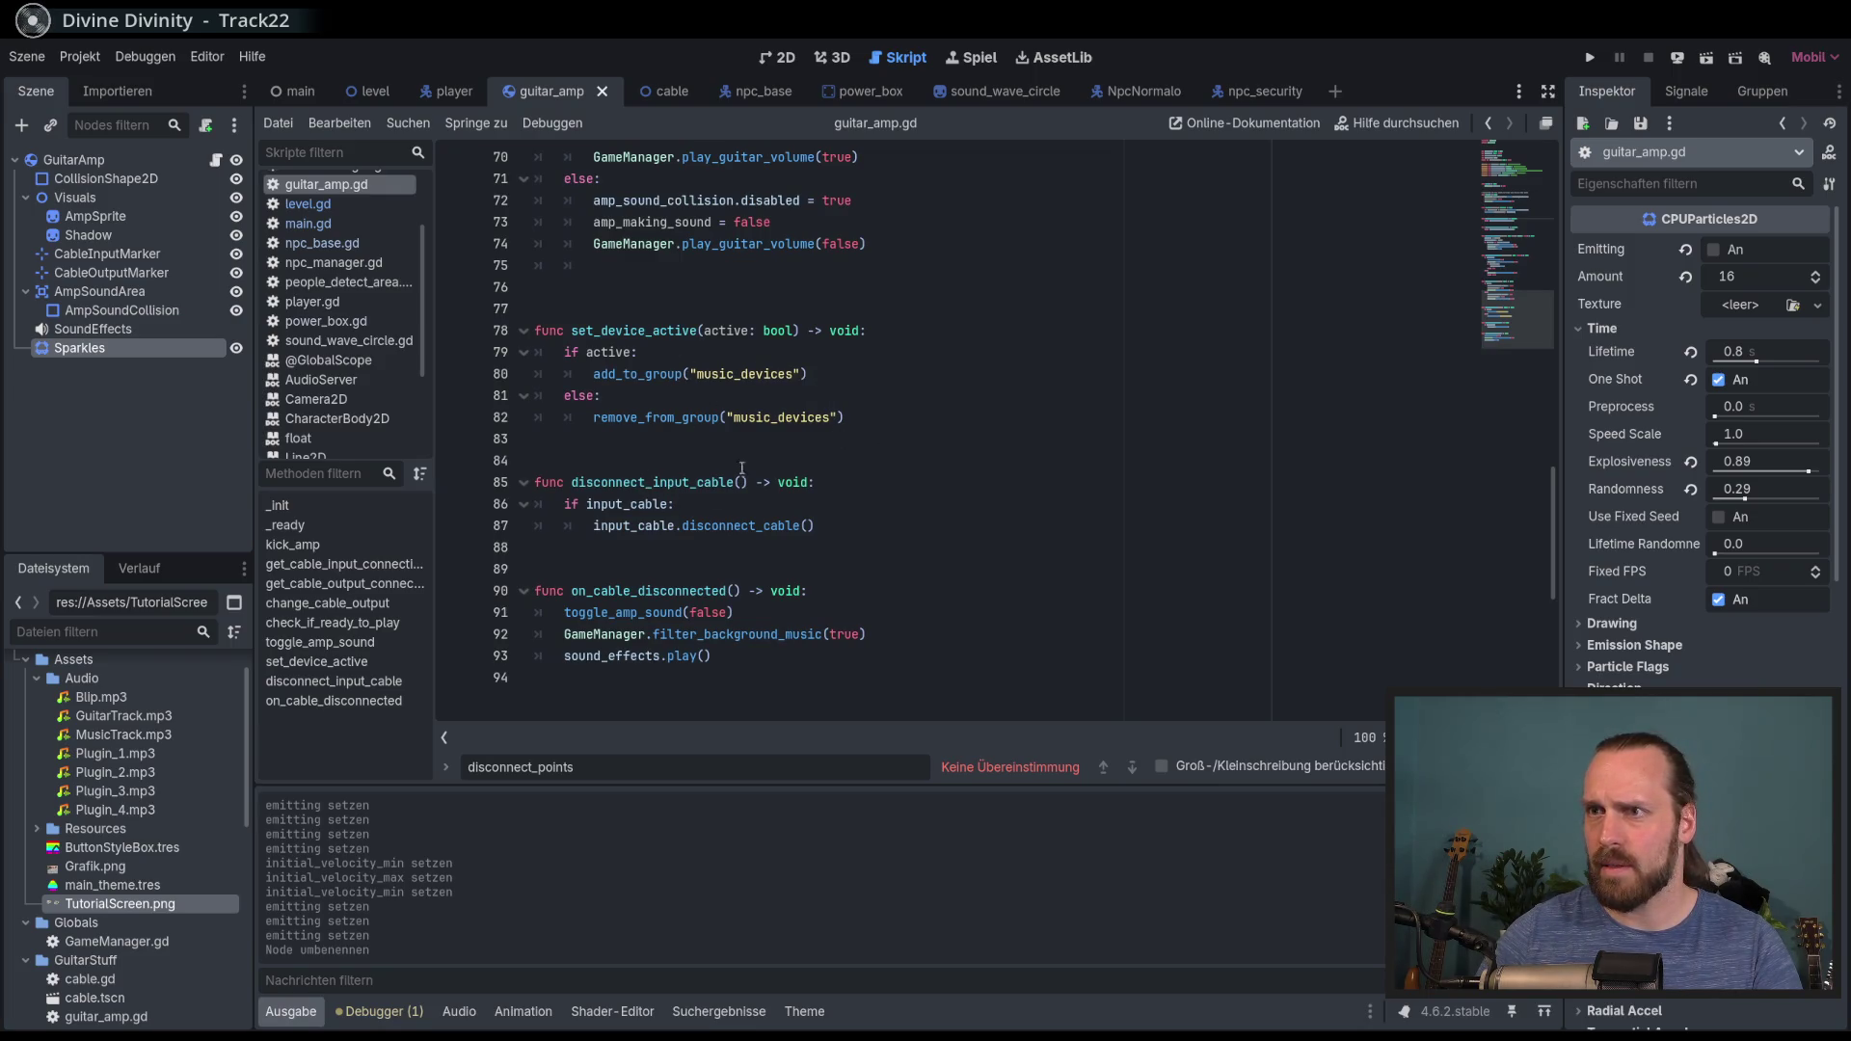
scroll(648, 614, up, 4)
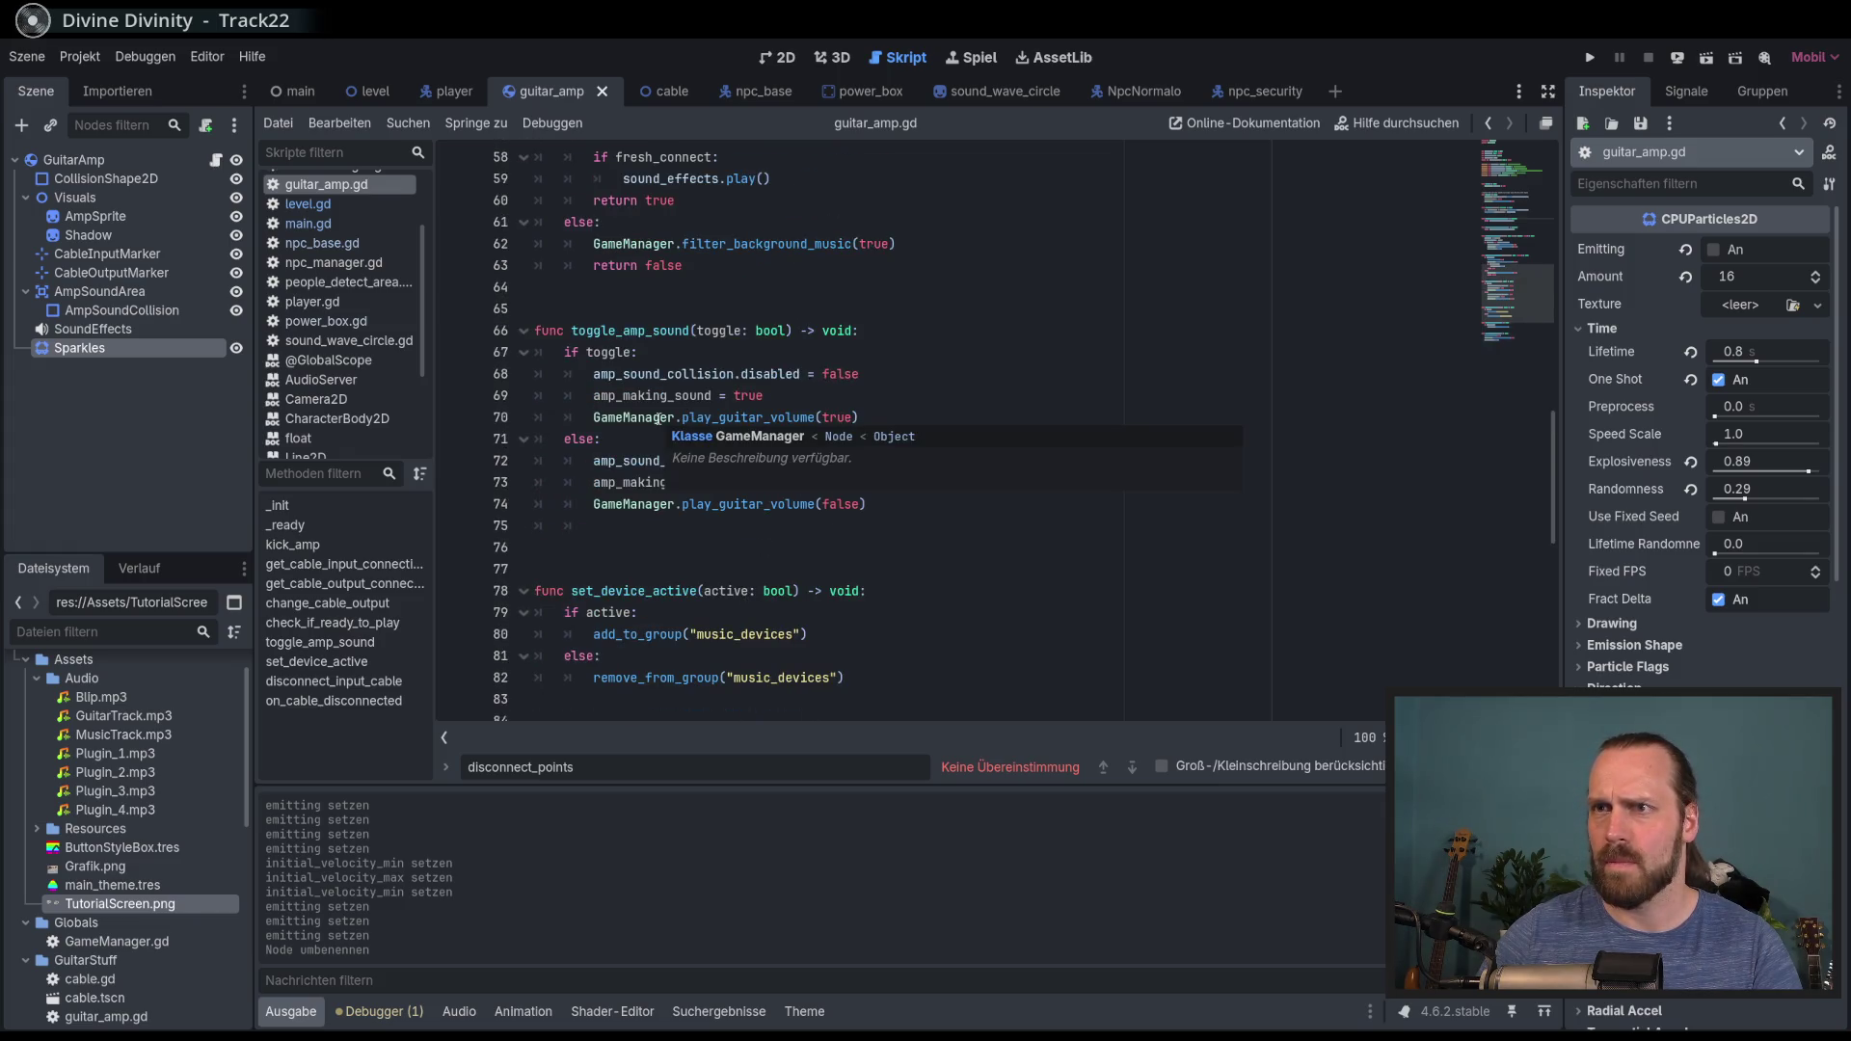
Step: Add sparkles.restart() after play_guitar_volume(false) in toggle_amp_sound, then run the game
click(892, 414)
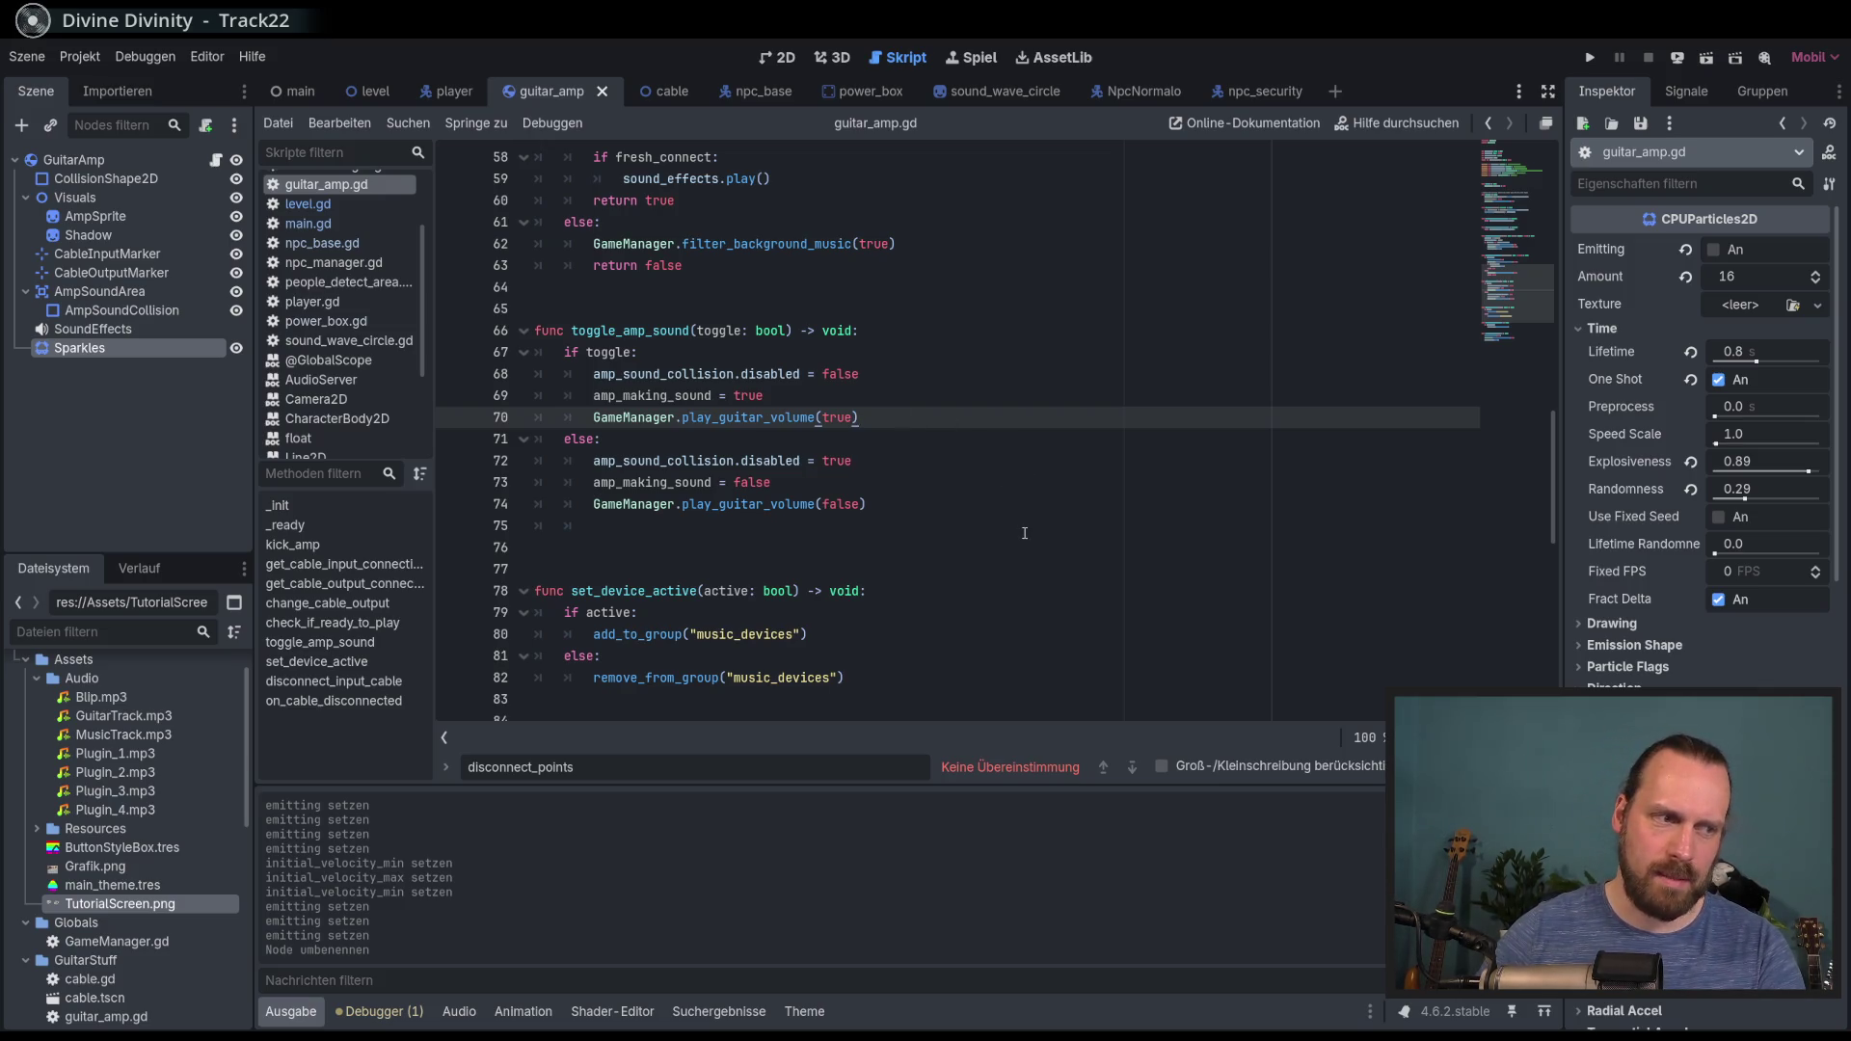
click(928, 503)
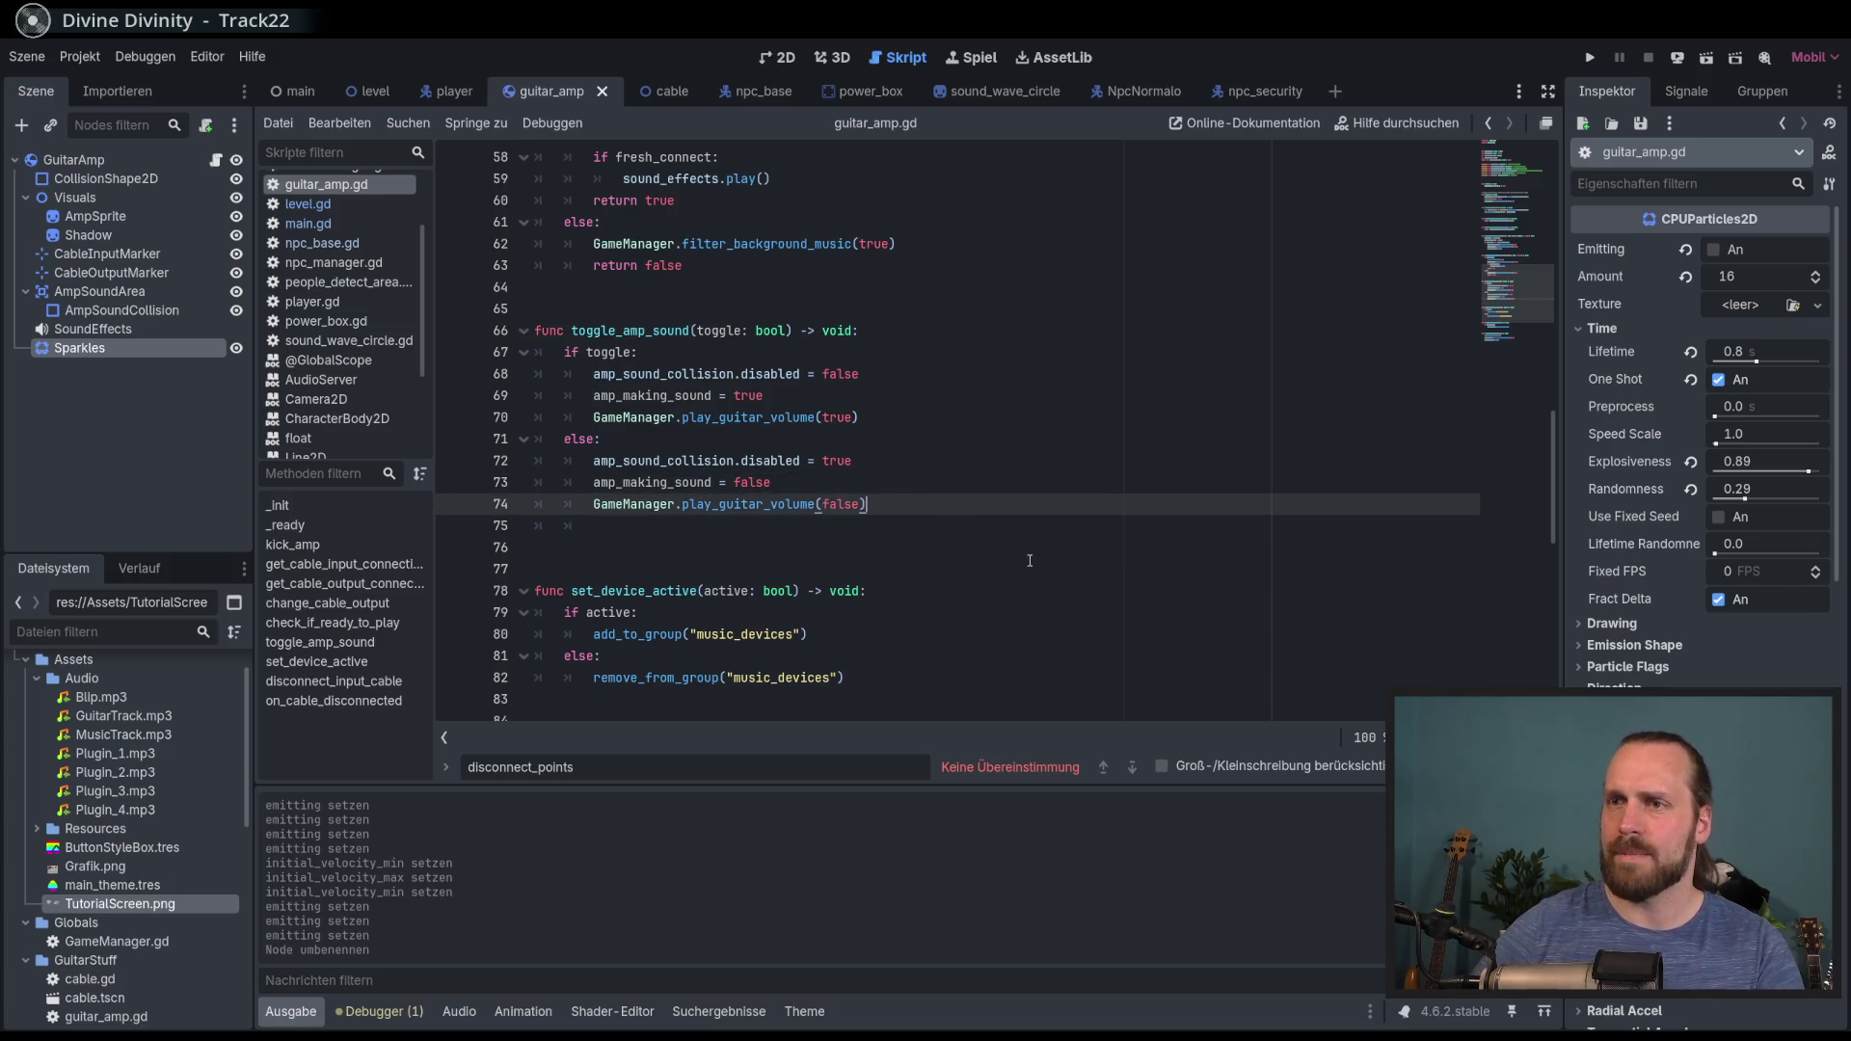
key(Return)
text(r)
key(Return)
text(.pl)
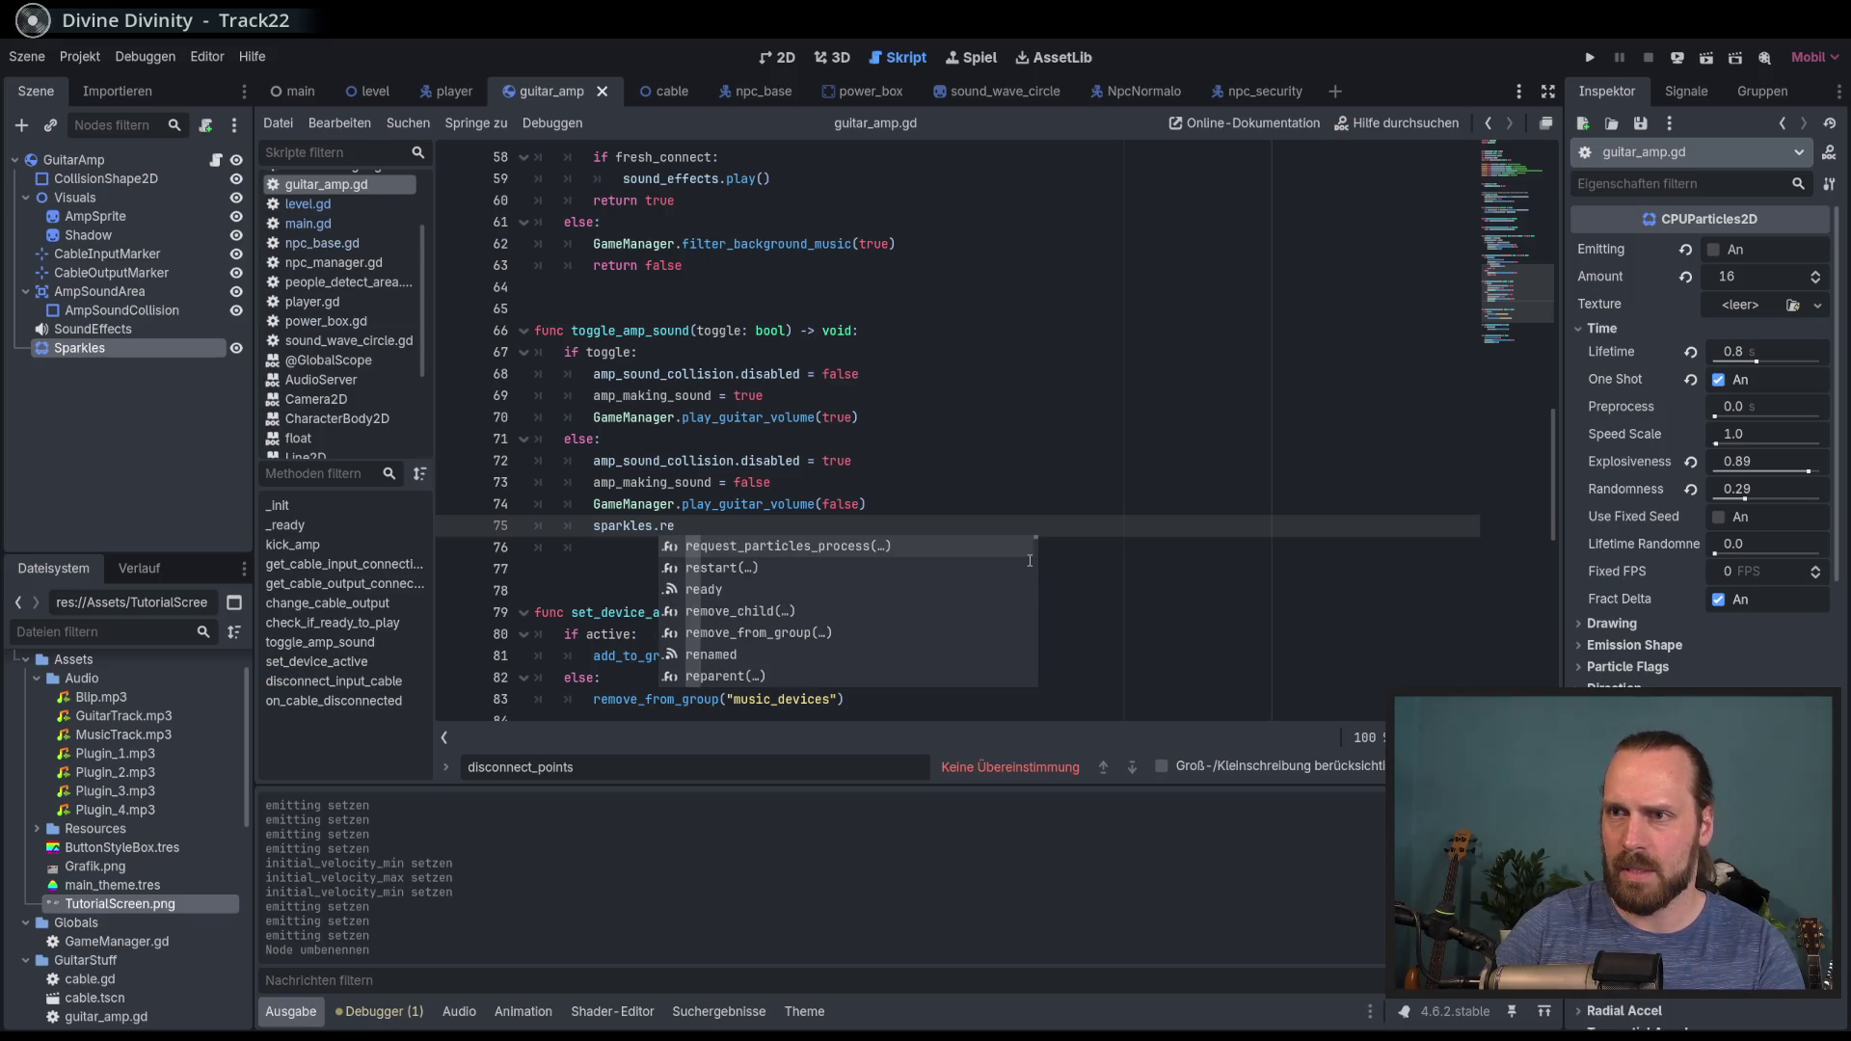
key(Down)
key(Return)
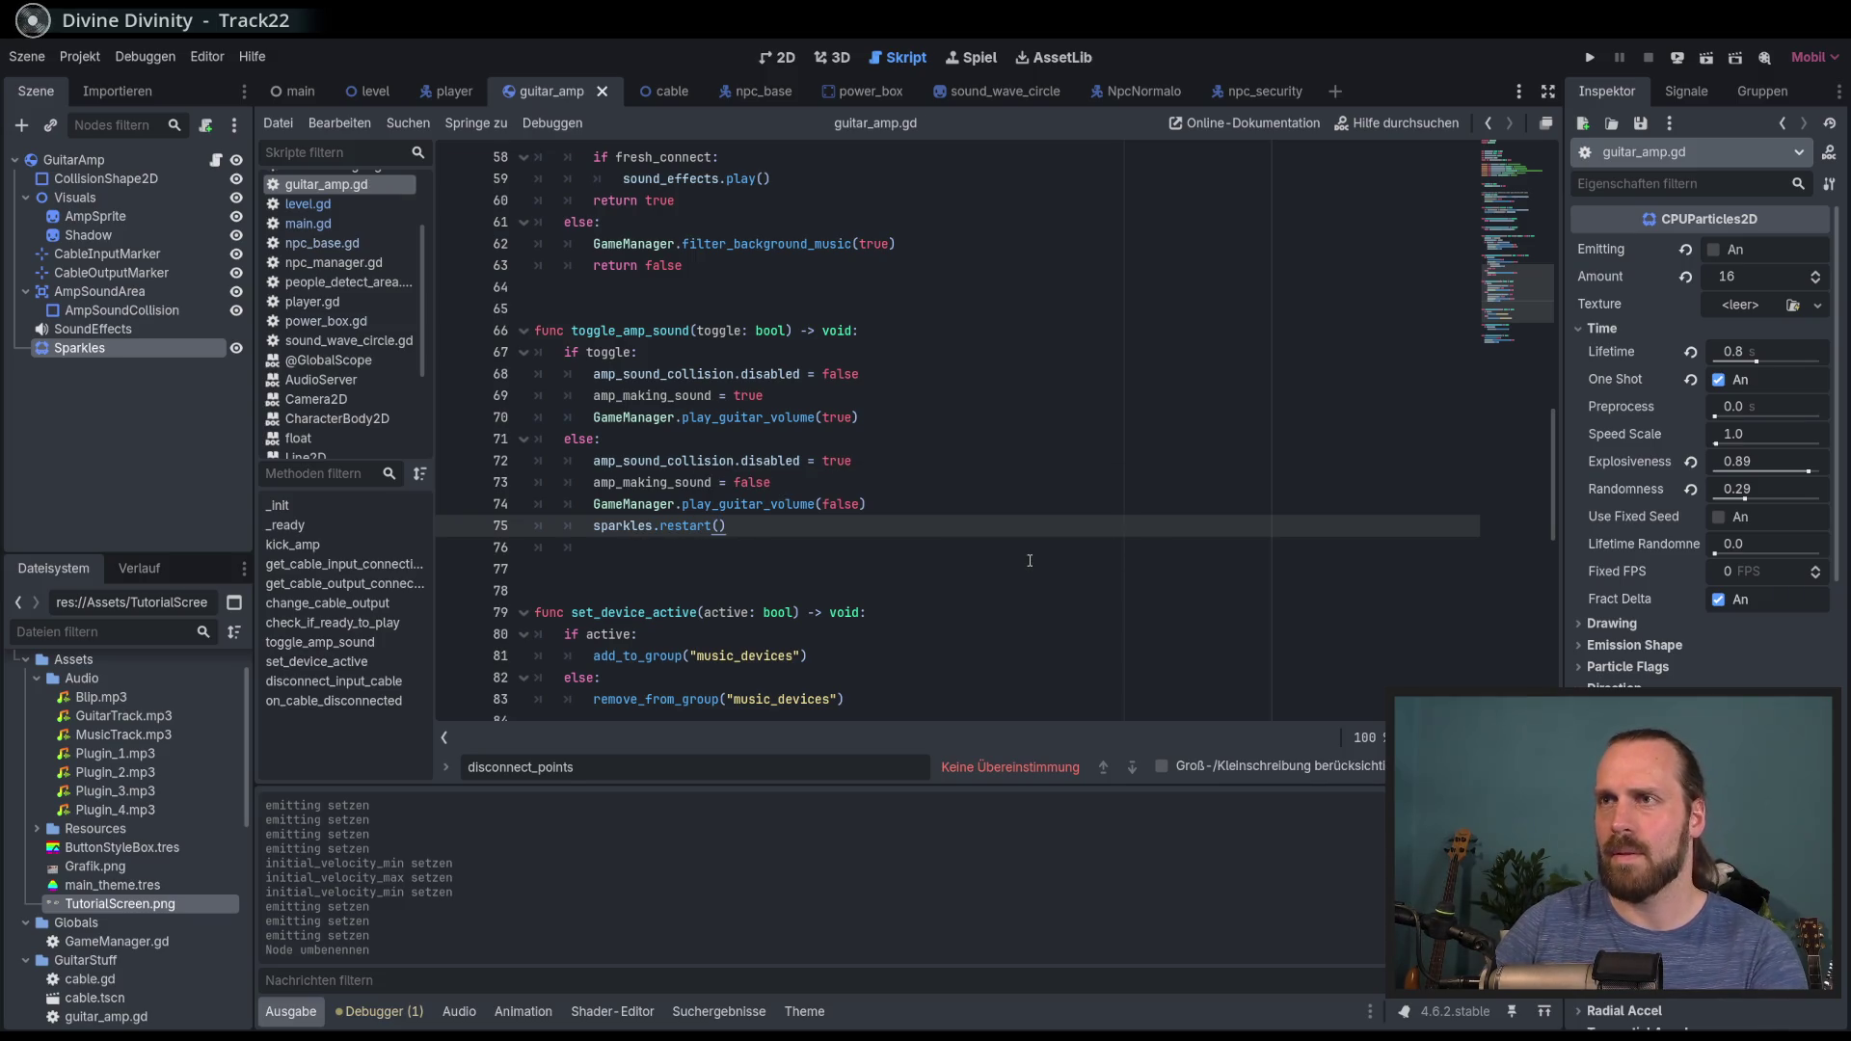
key(F5)
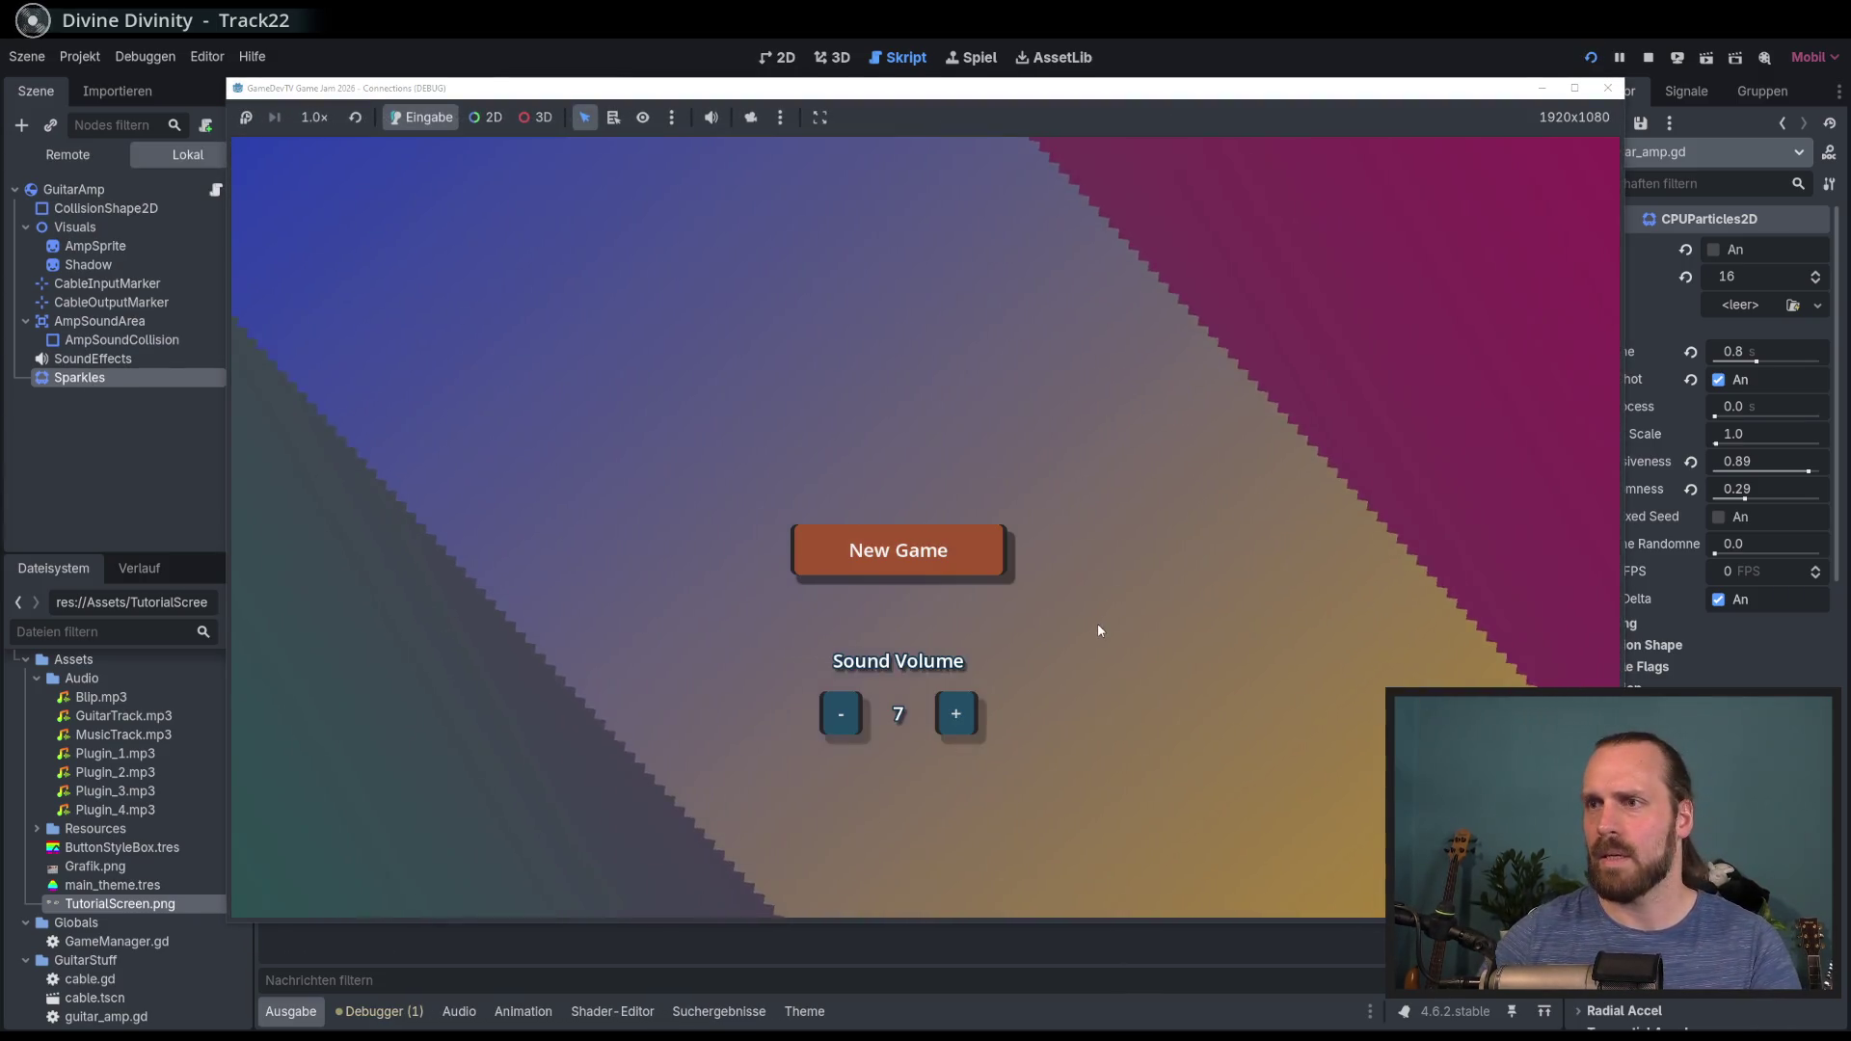
Step: Walk the guitarist to the amp and connect its cable to see the yellow sparkles, then stop the game
key(d)
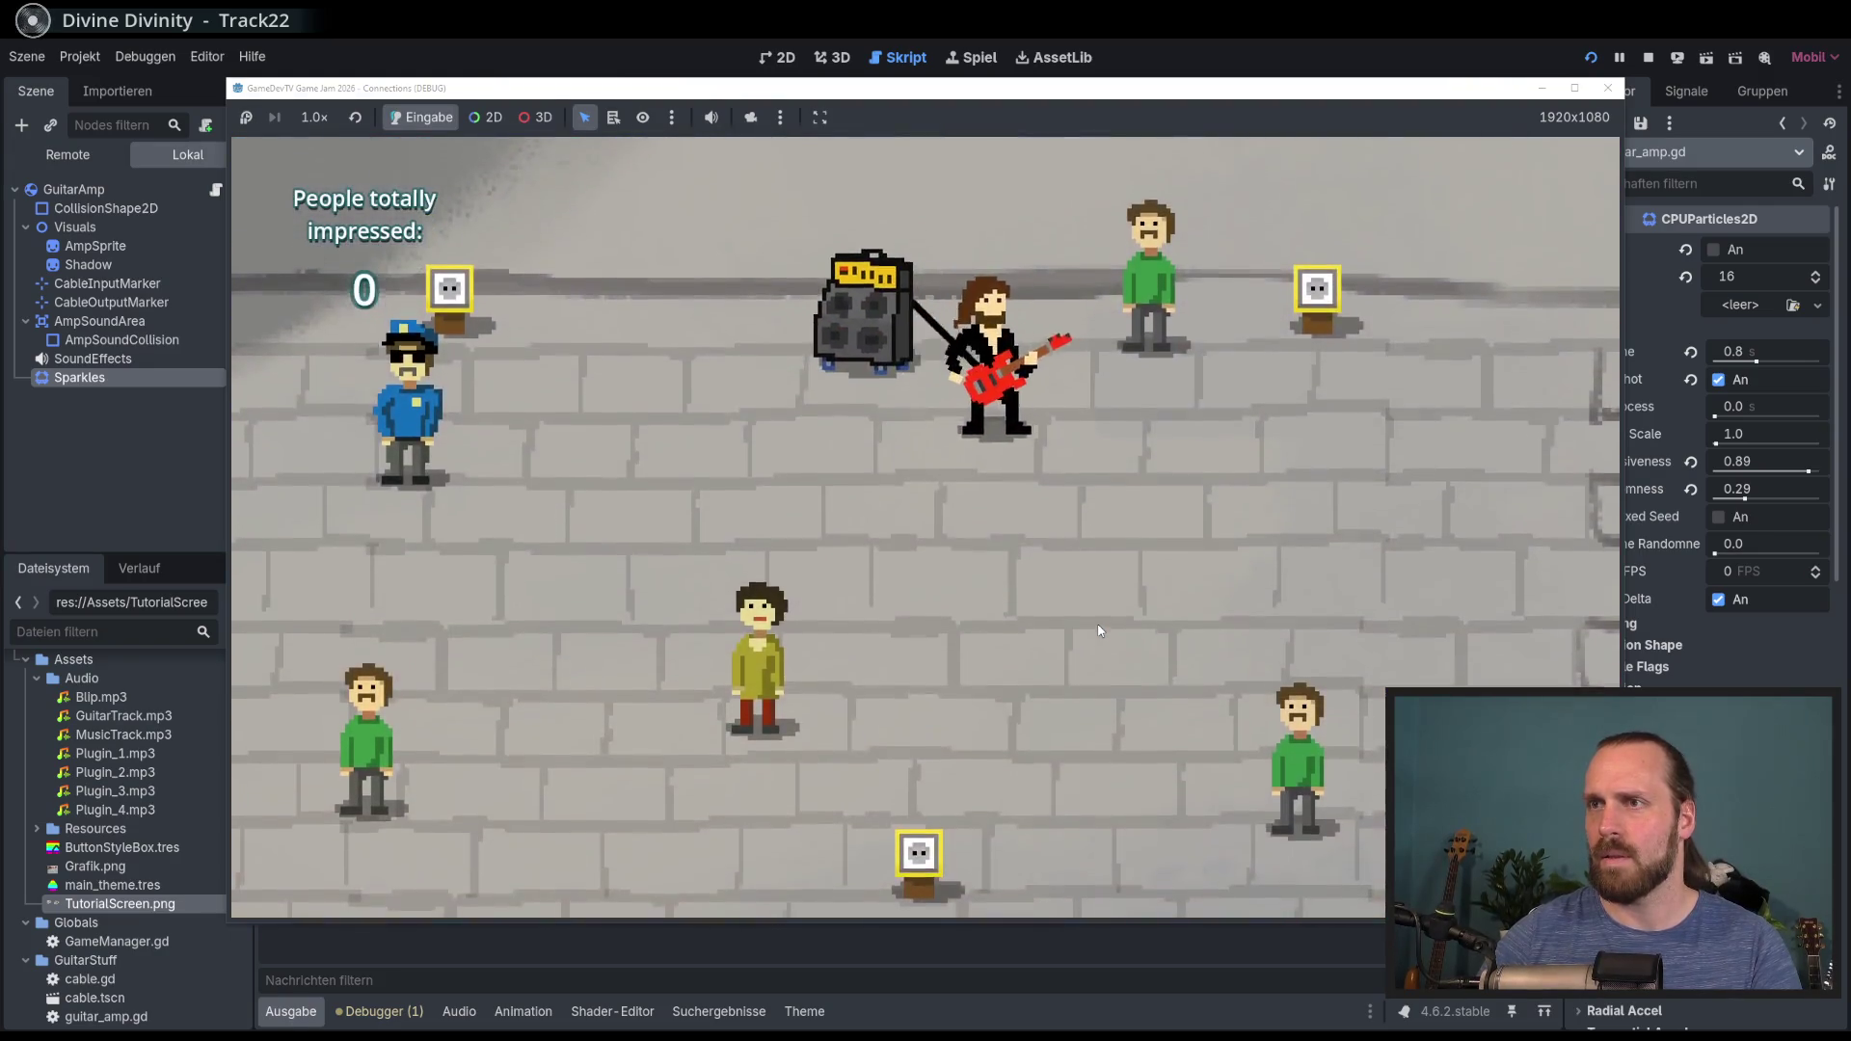
key(a)
key(w)
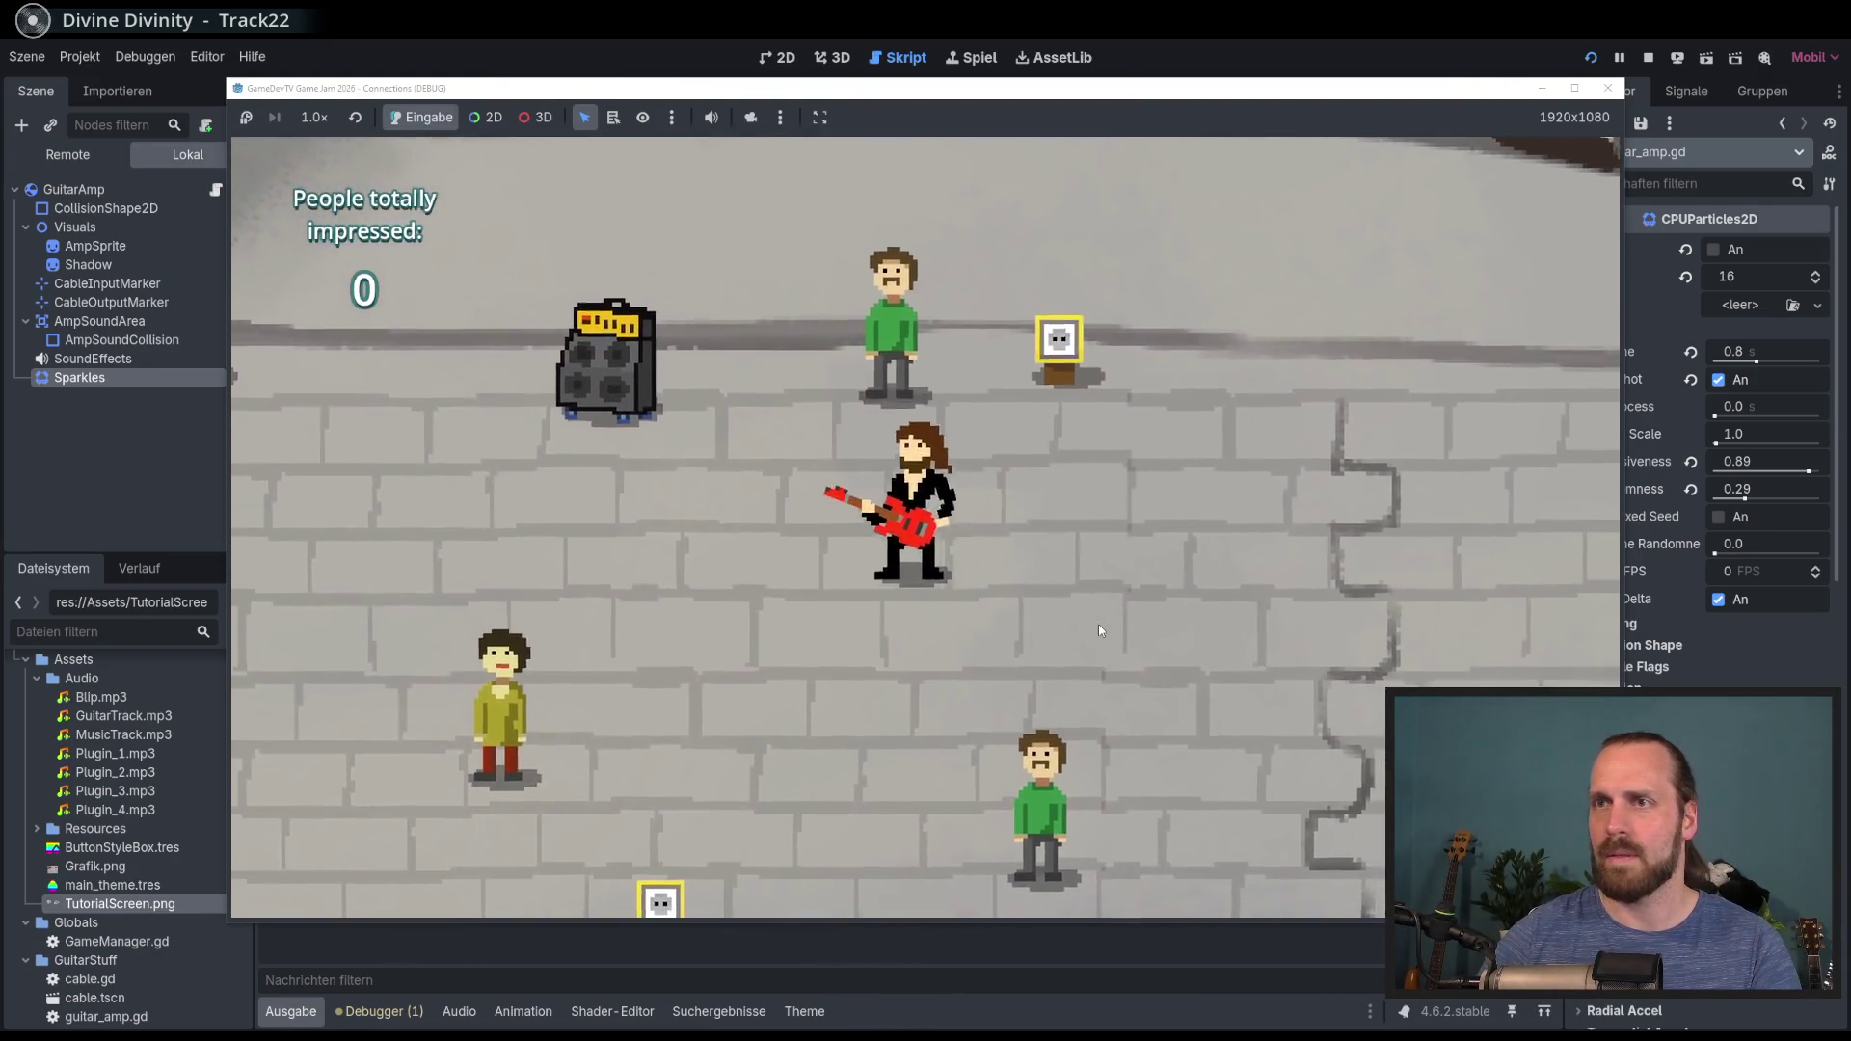
key(s)
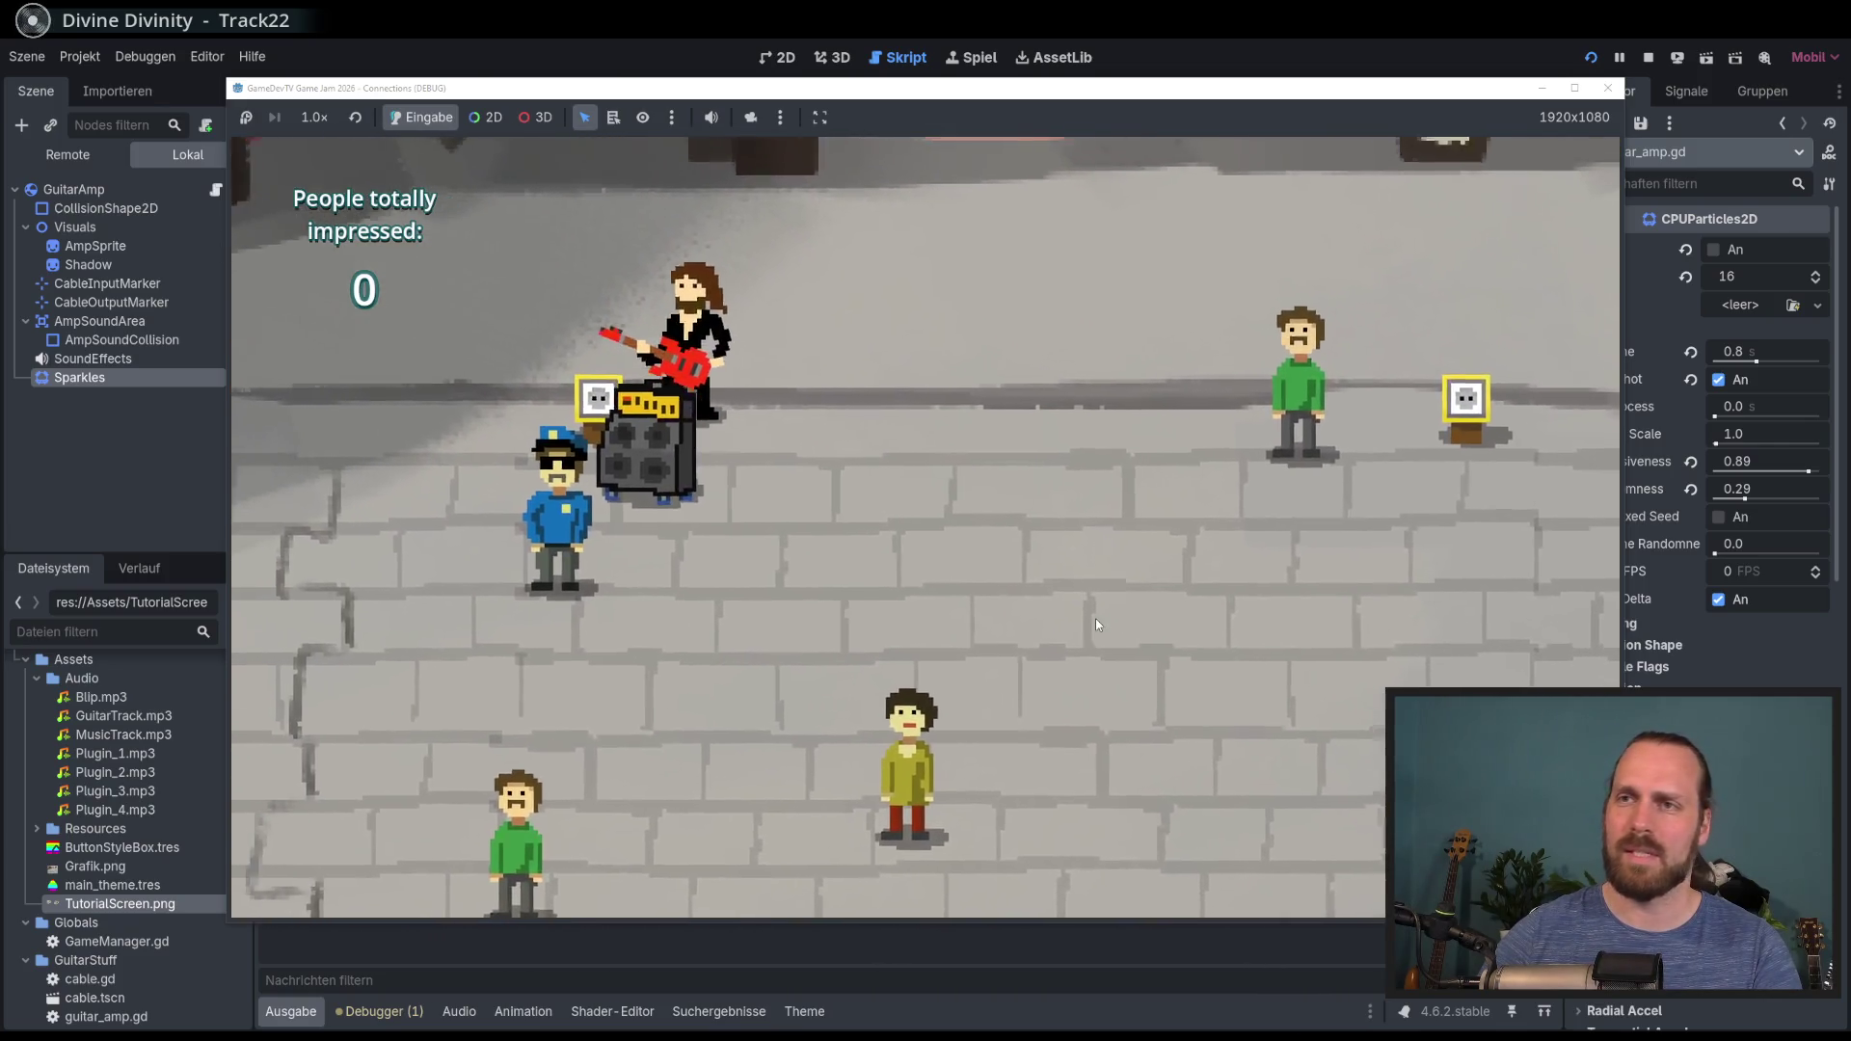
key(d)
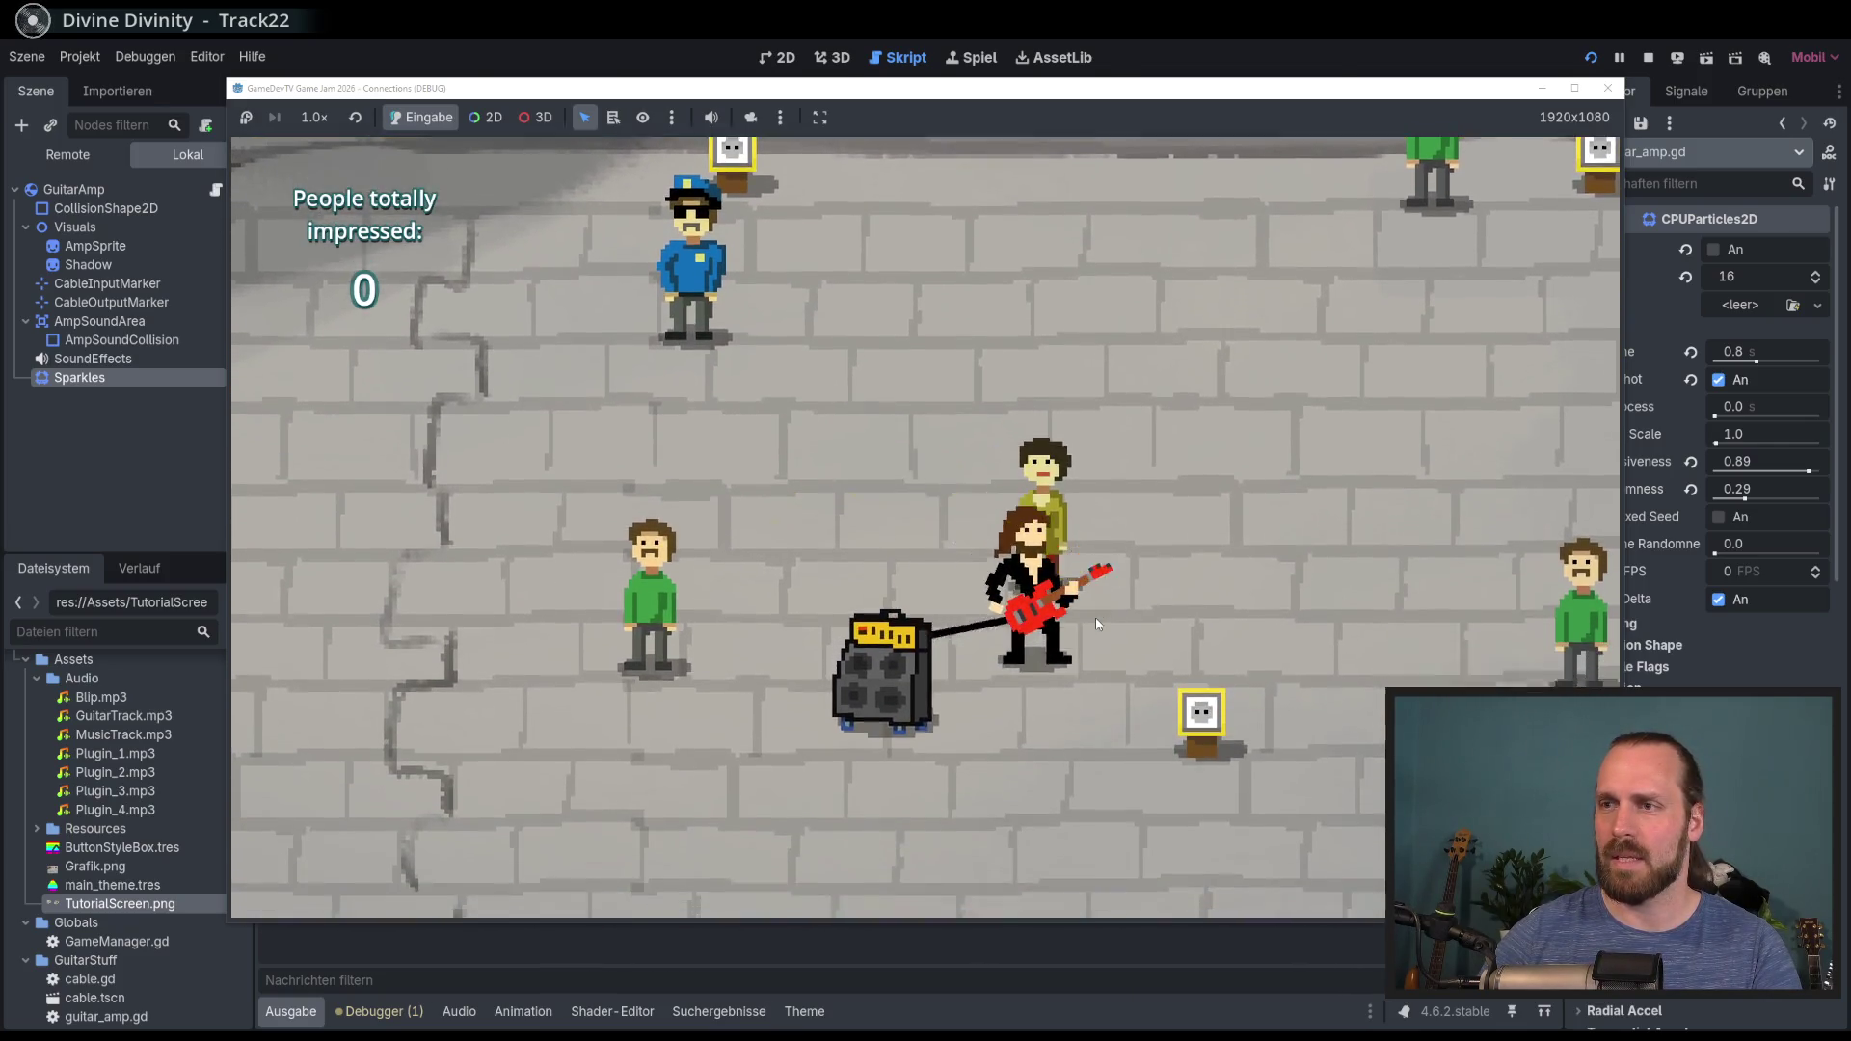
key(a)
key(w)
key(w)
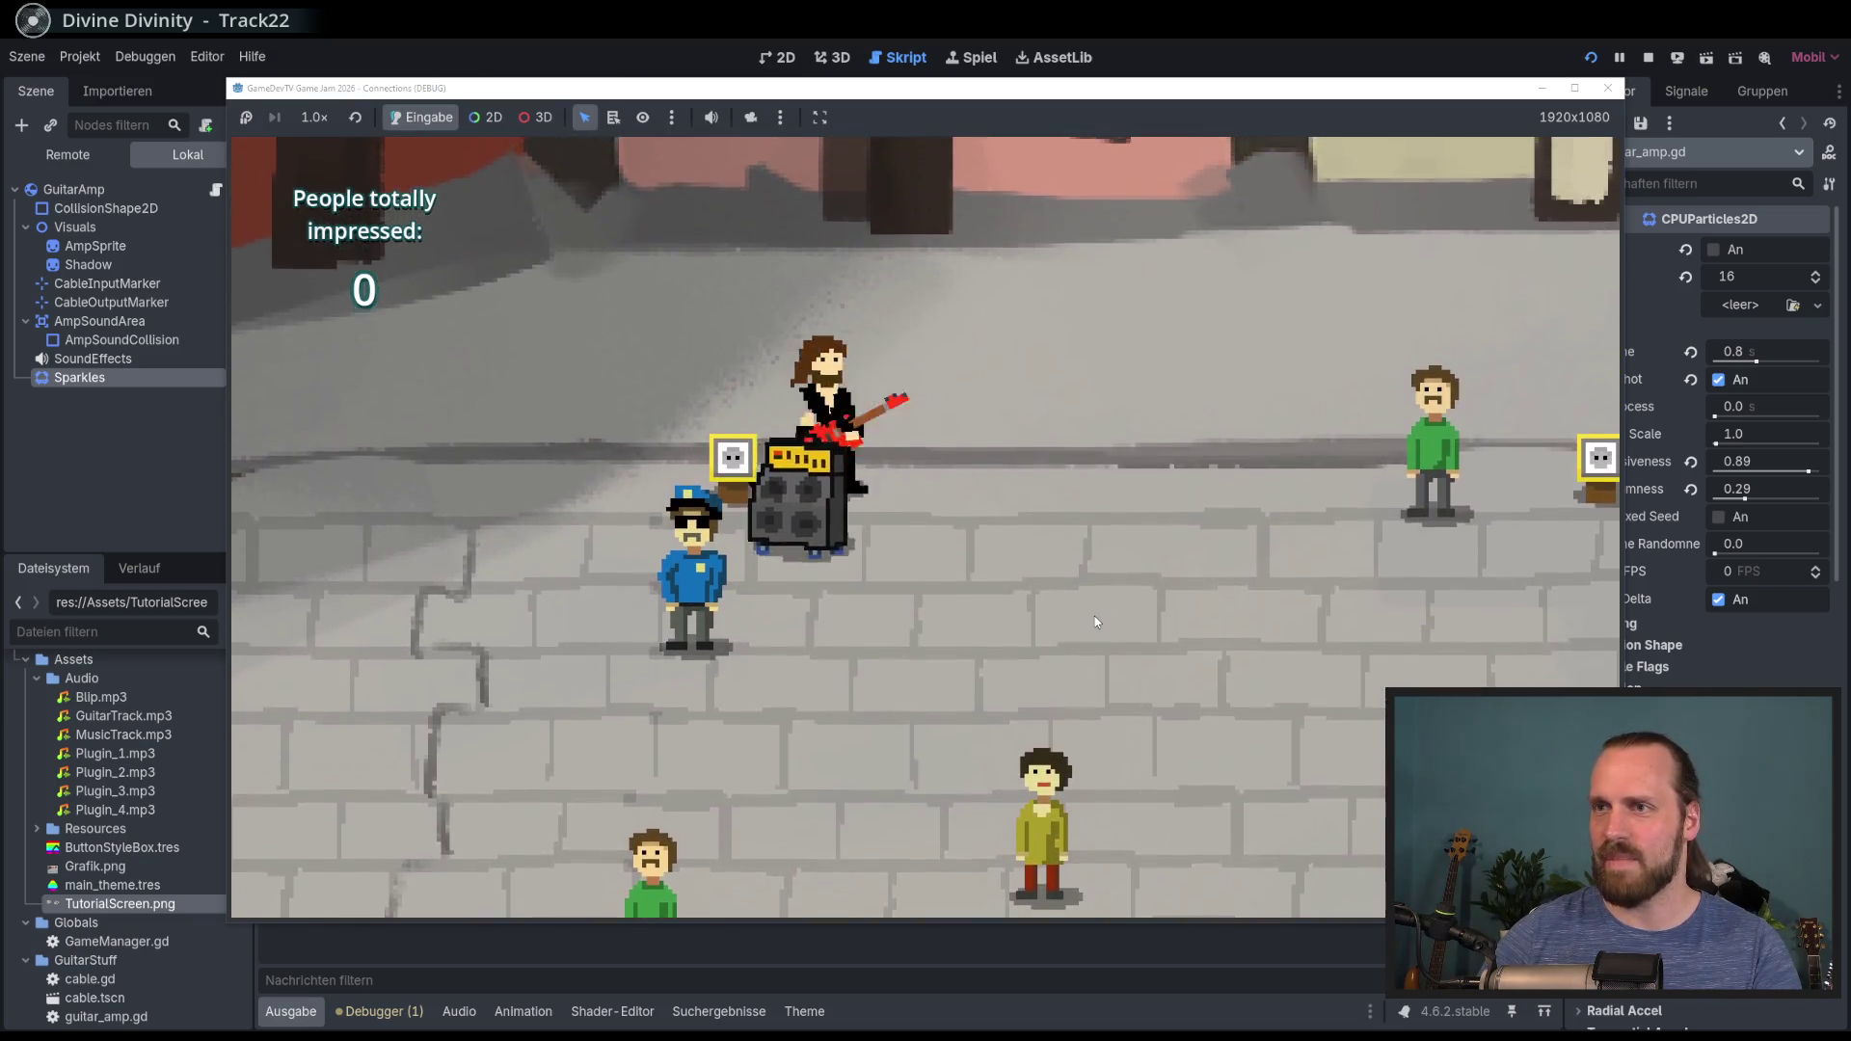
key(d)
key(s)
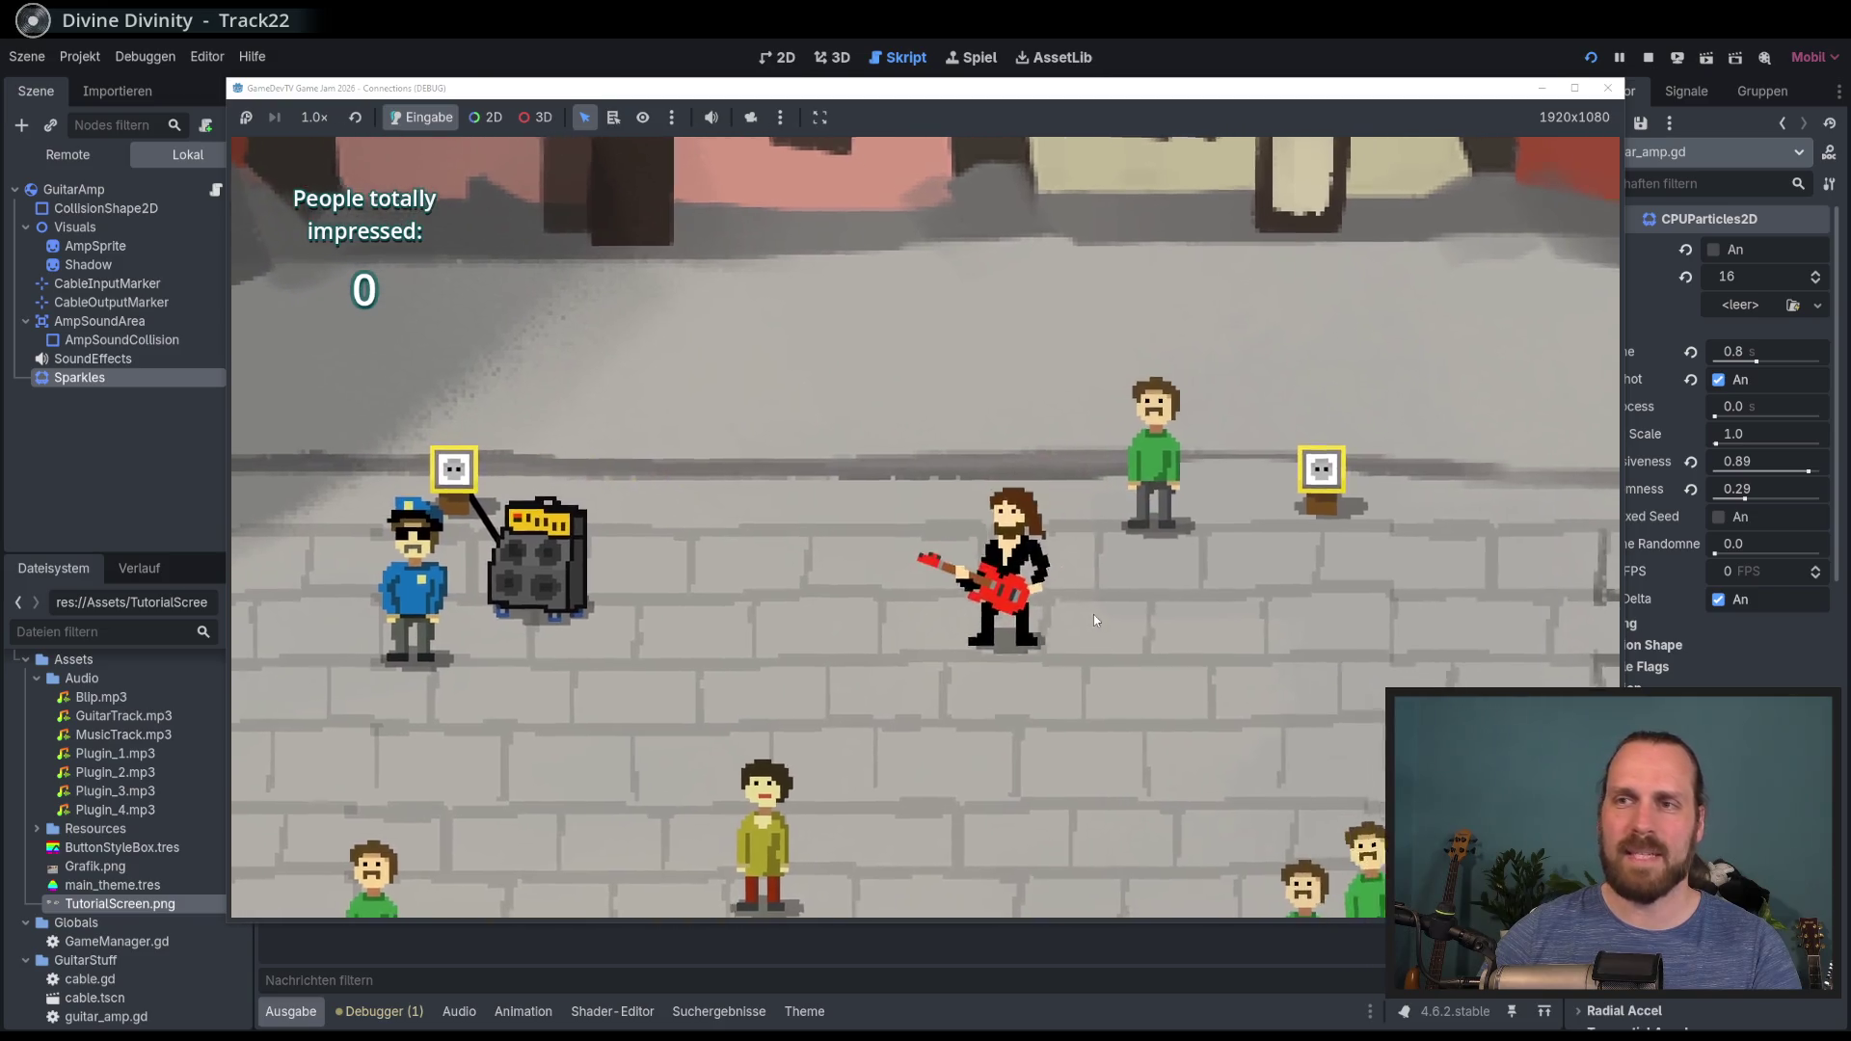
key(a)
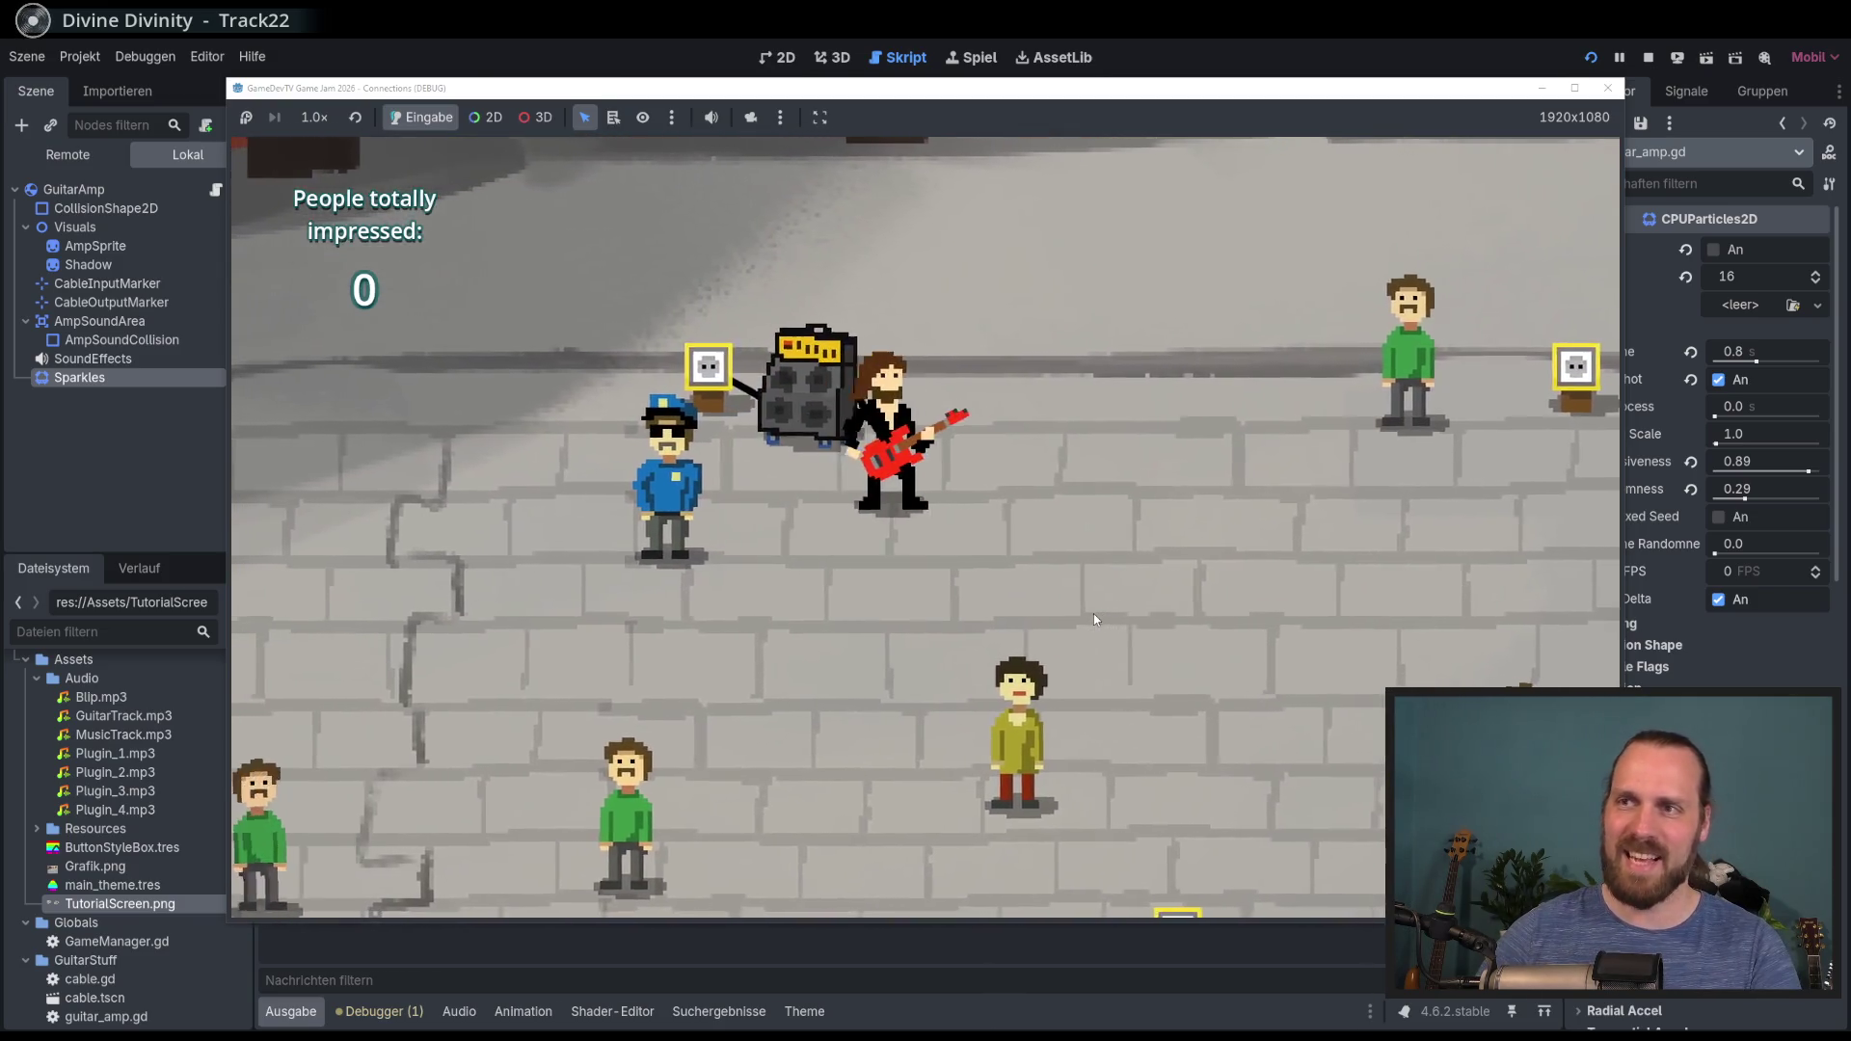
key(d)
key(s)
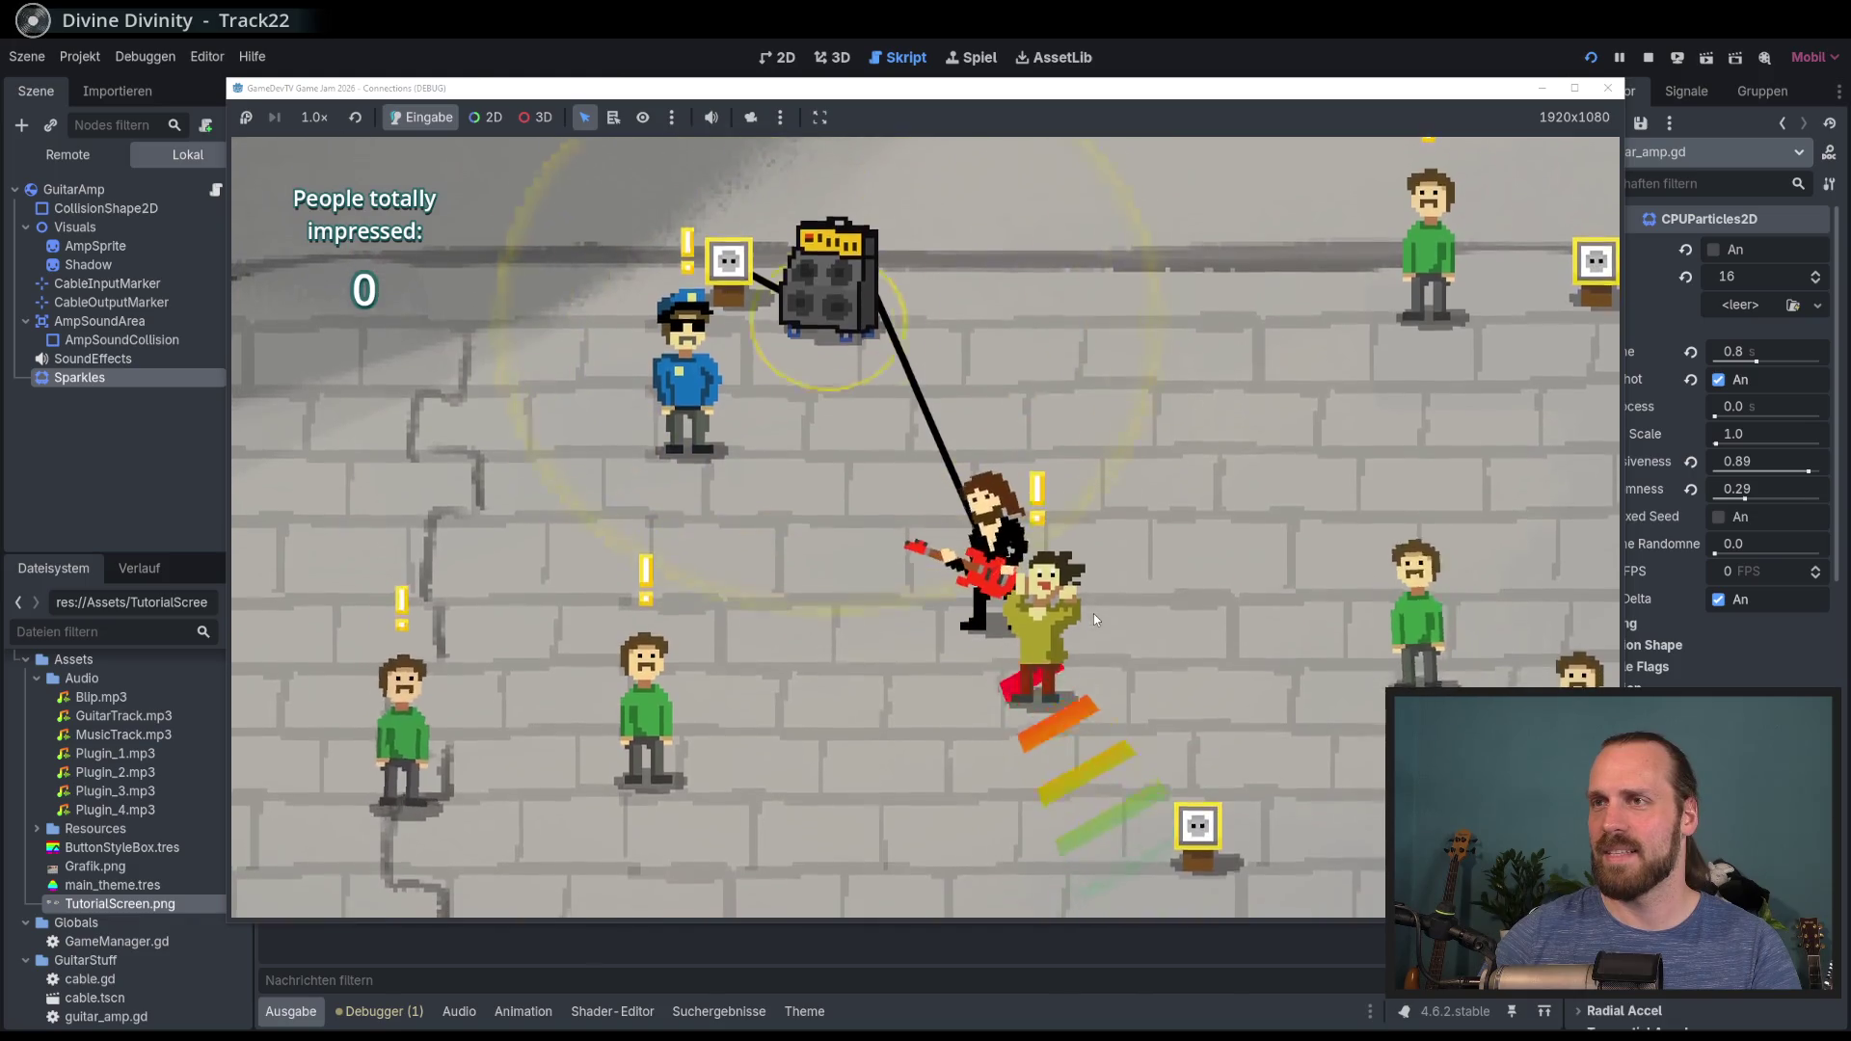
key(w)
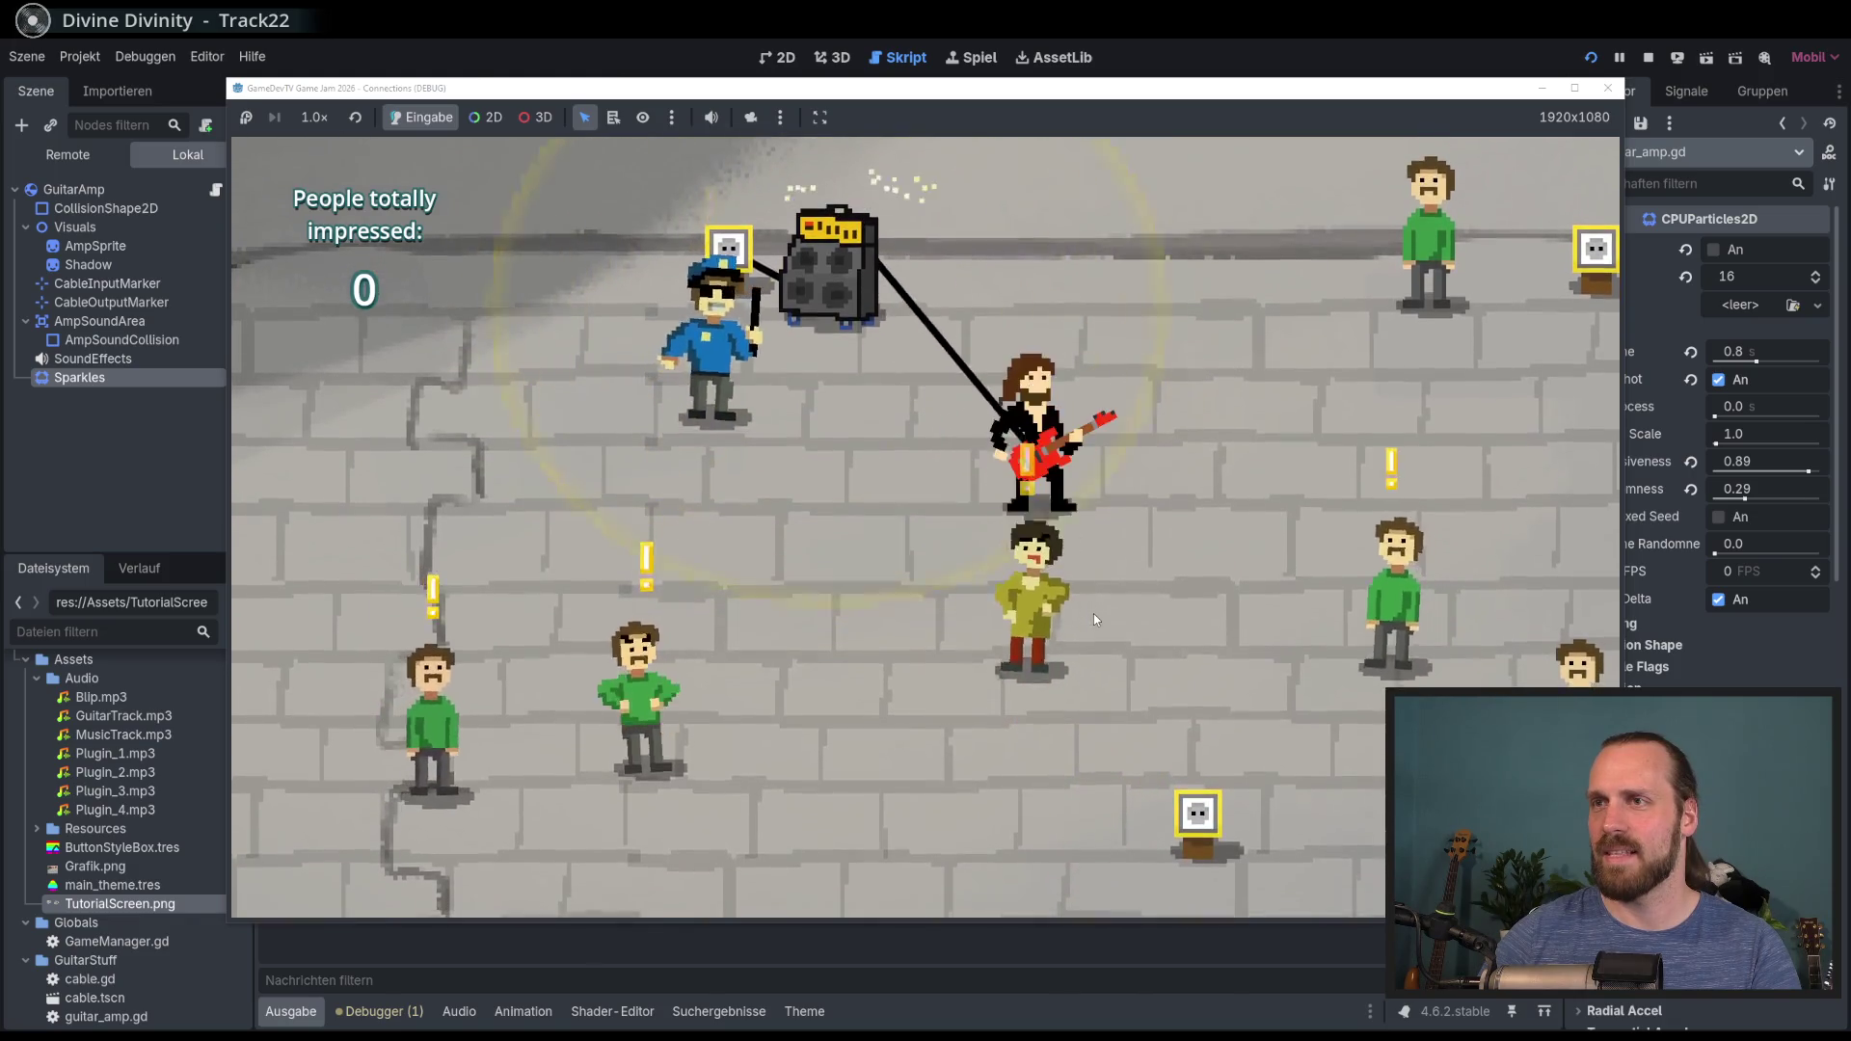
key(w)
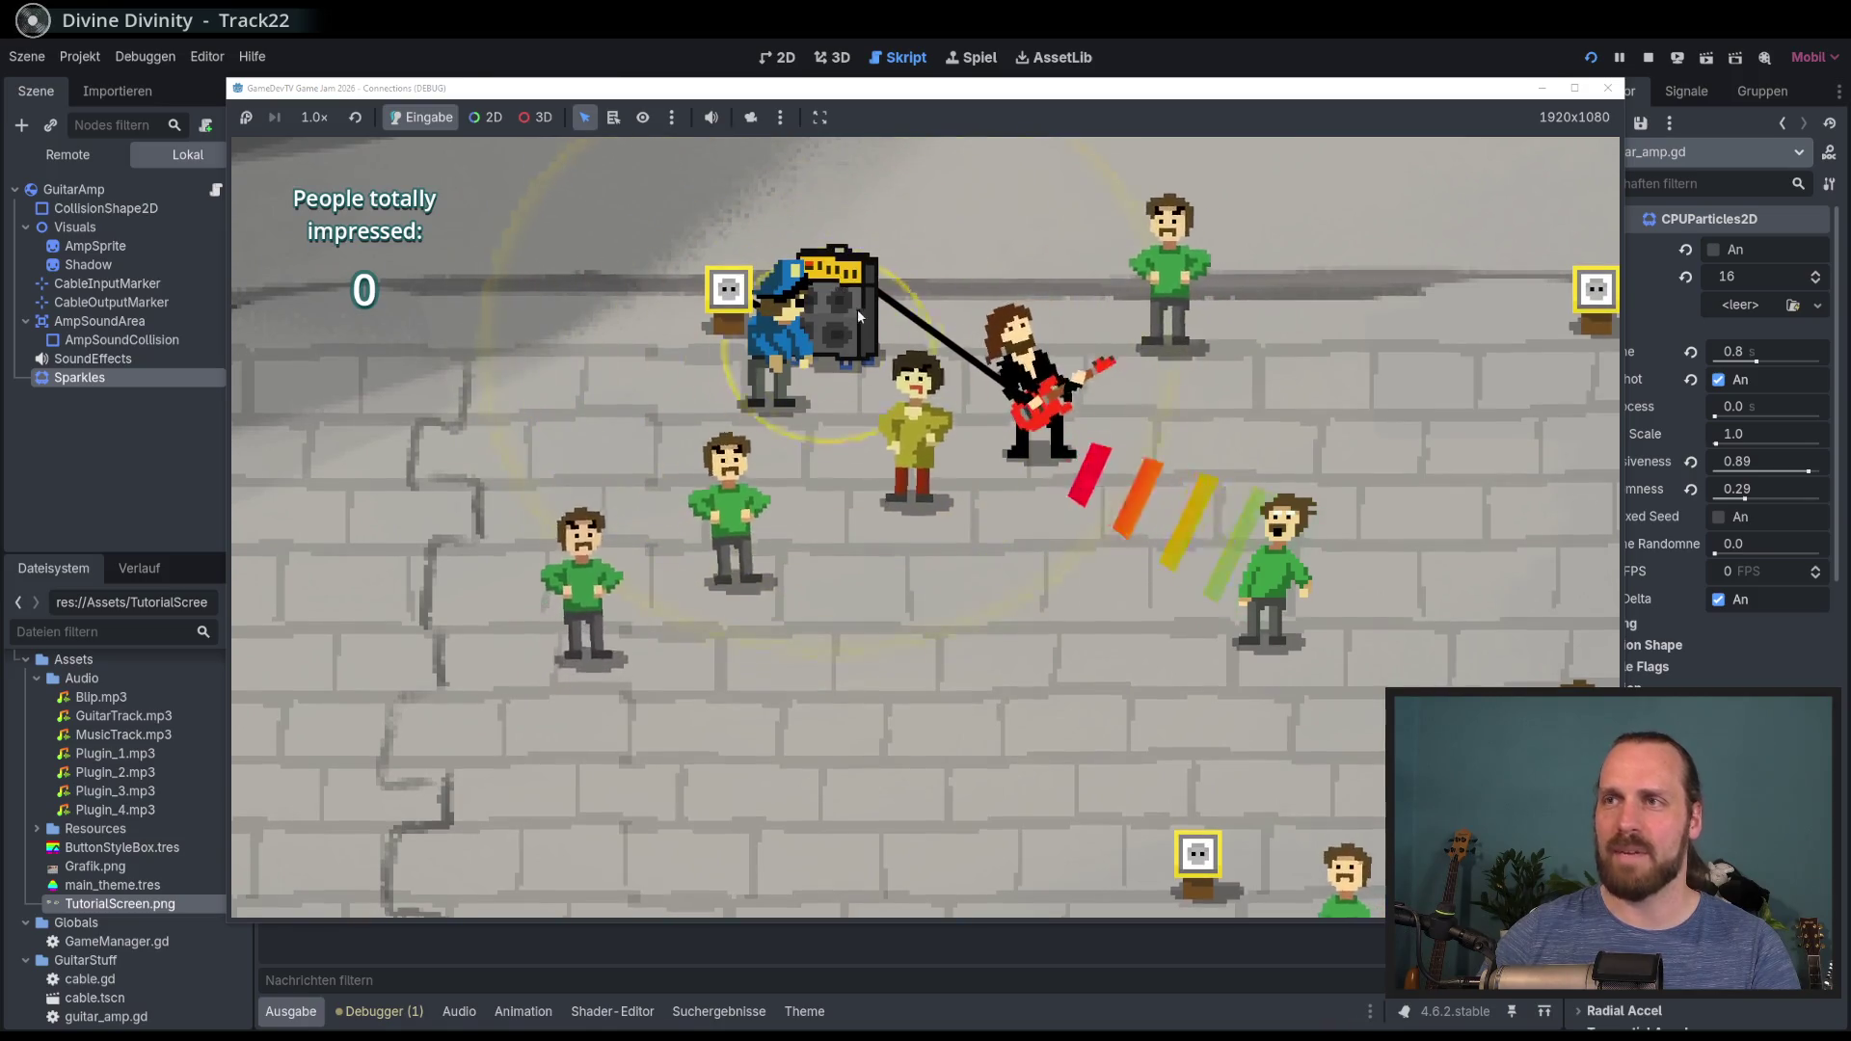
key(F8)
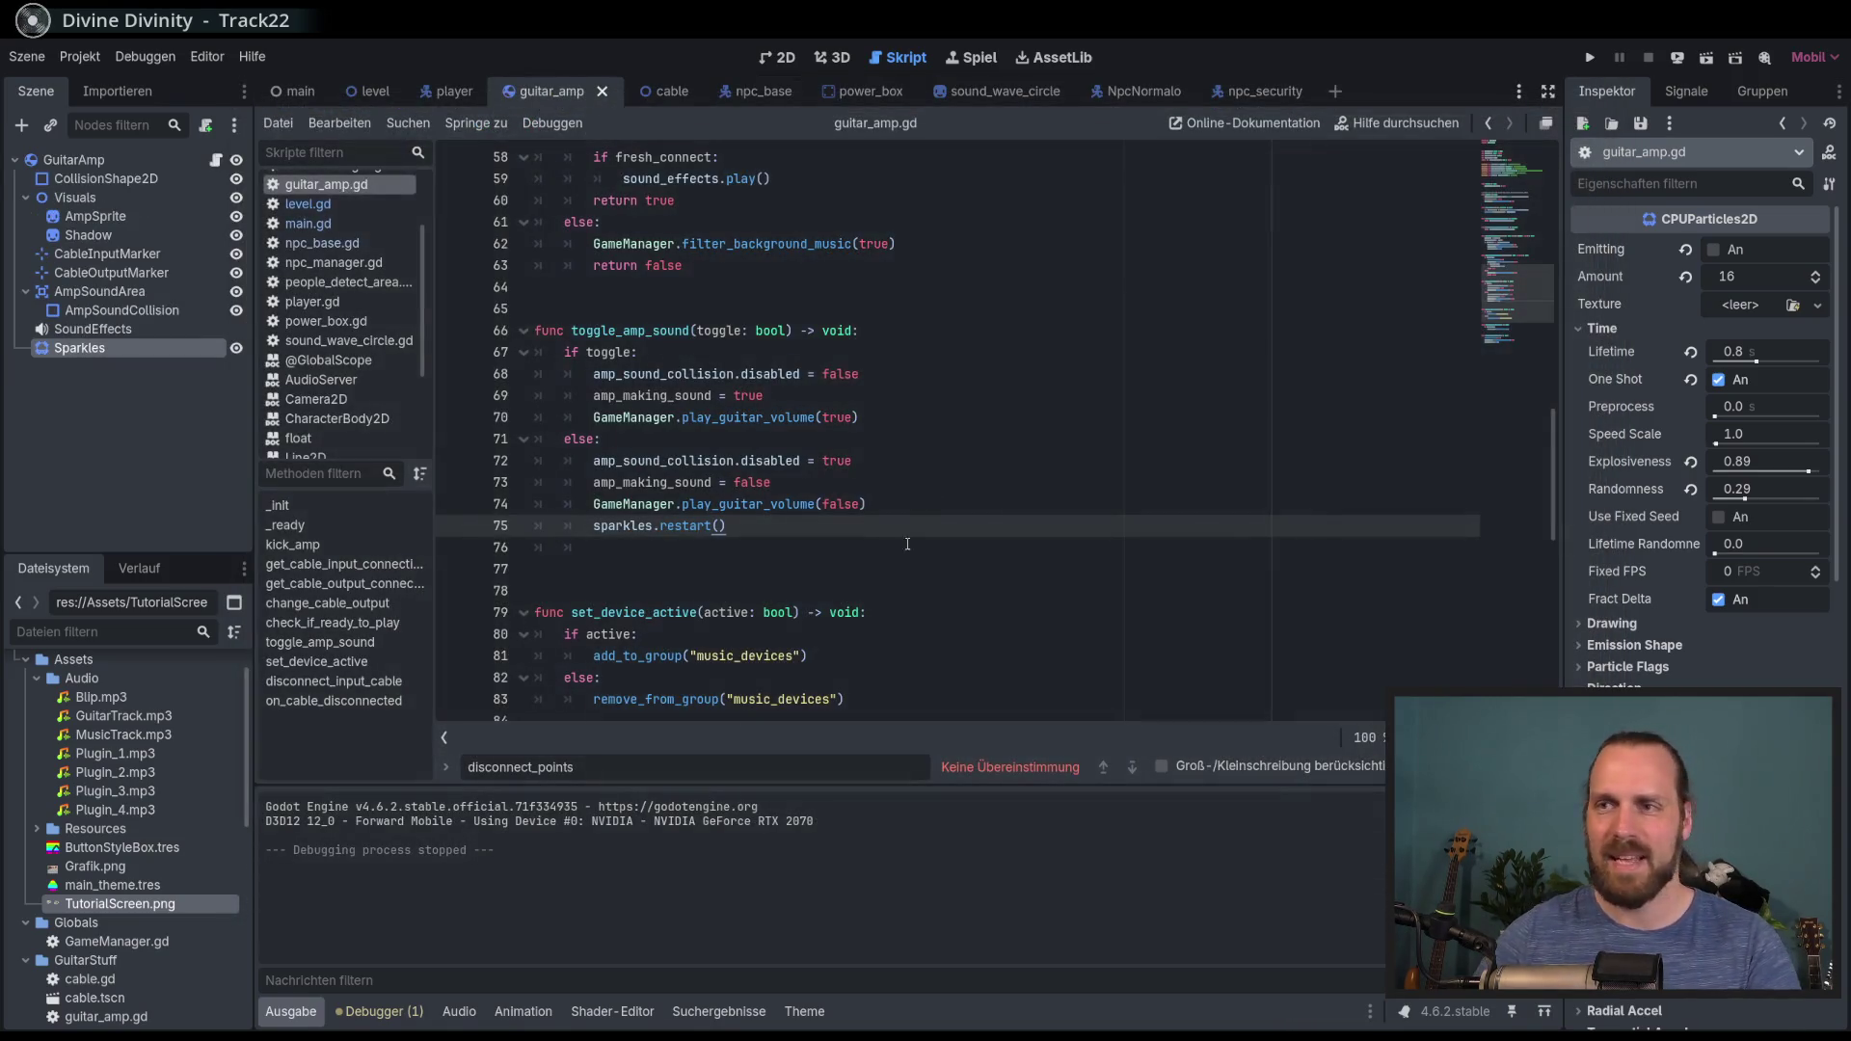
Step: Check the new sparkles.restart() line in toggle_amp_sound and save guitar_amp.gd
click(660, 337)
click(748, 525)
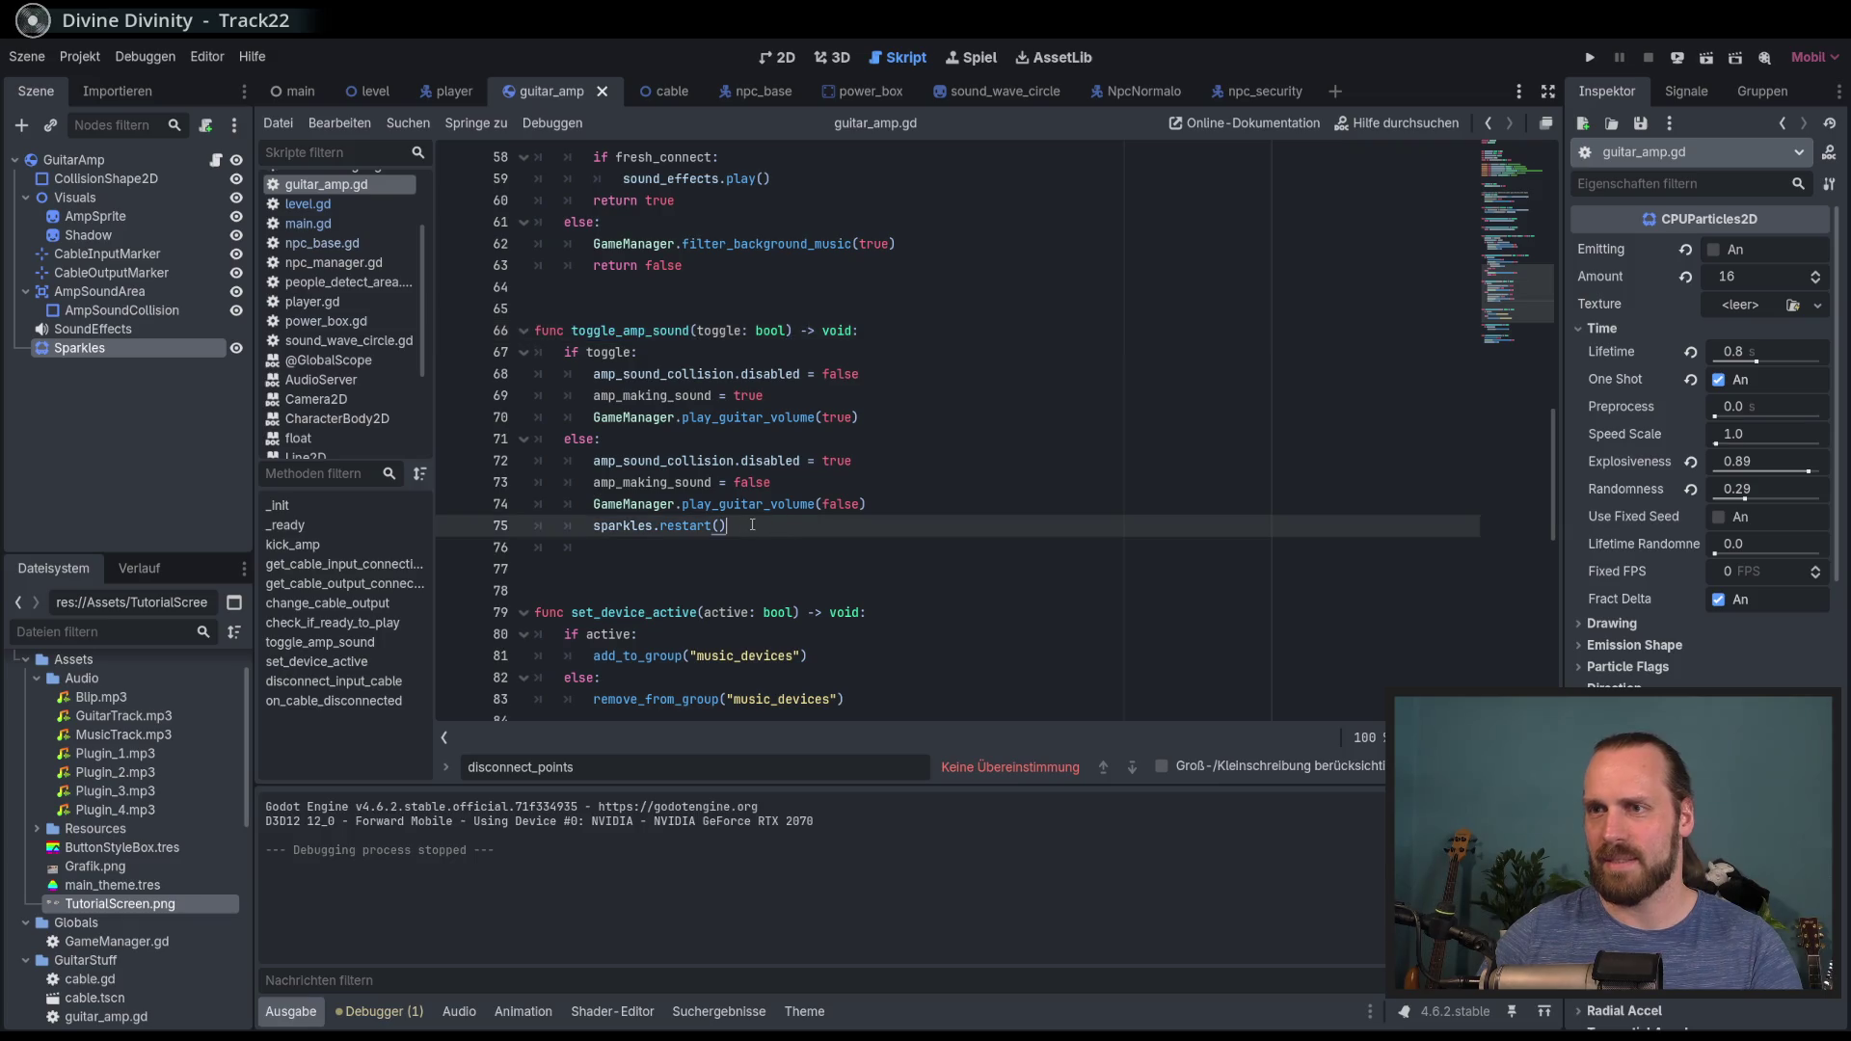
drag(873, 526, 889, 511)
key(ctrl+s)
Step: Add sparkles.restart() after sound_effects.play() in on_cable_disconnected, then run the game
scroll(916, 502, up, 4)
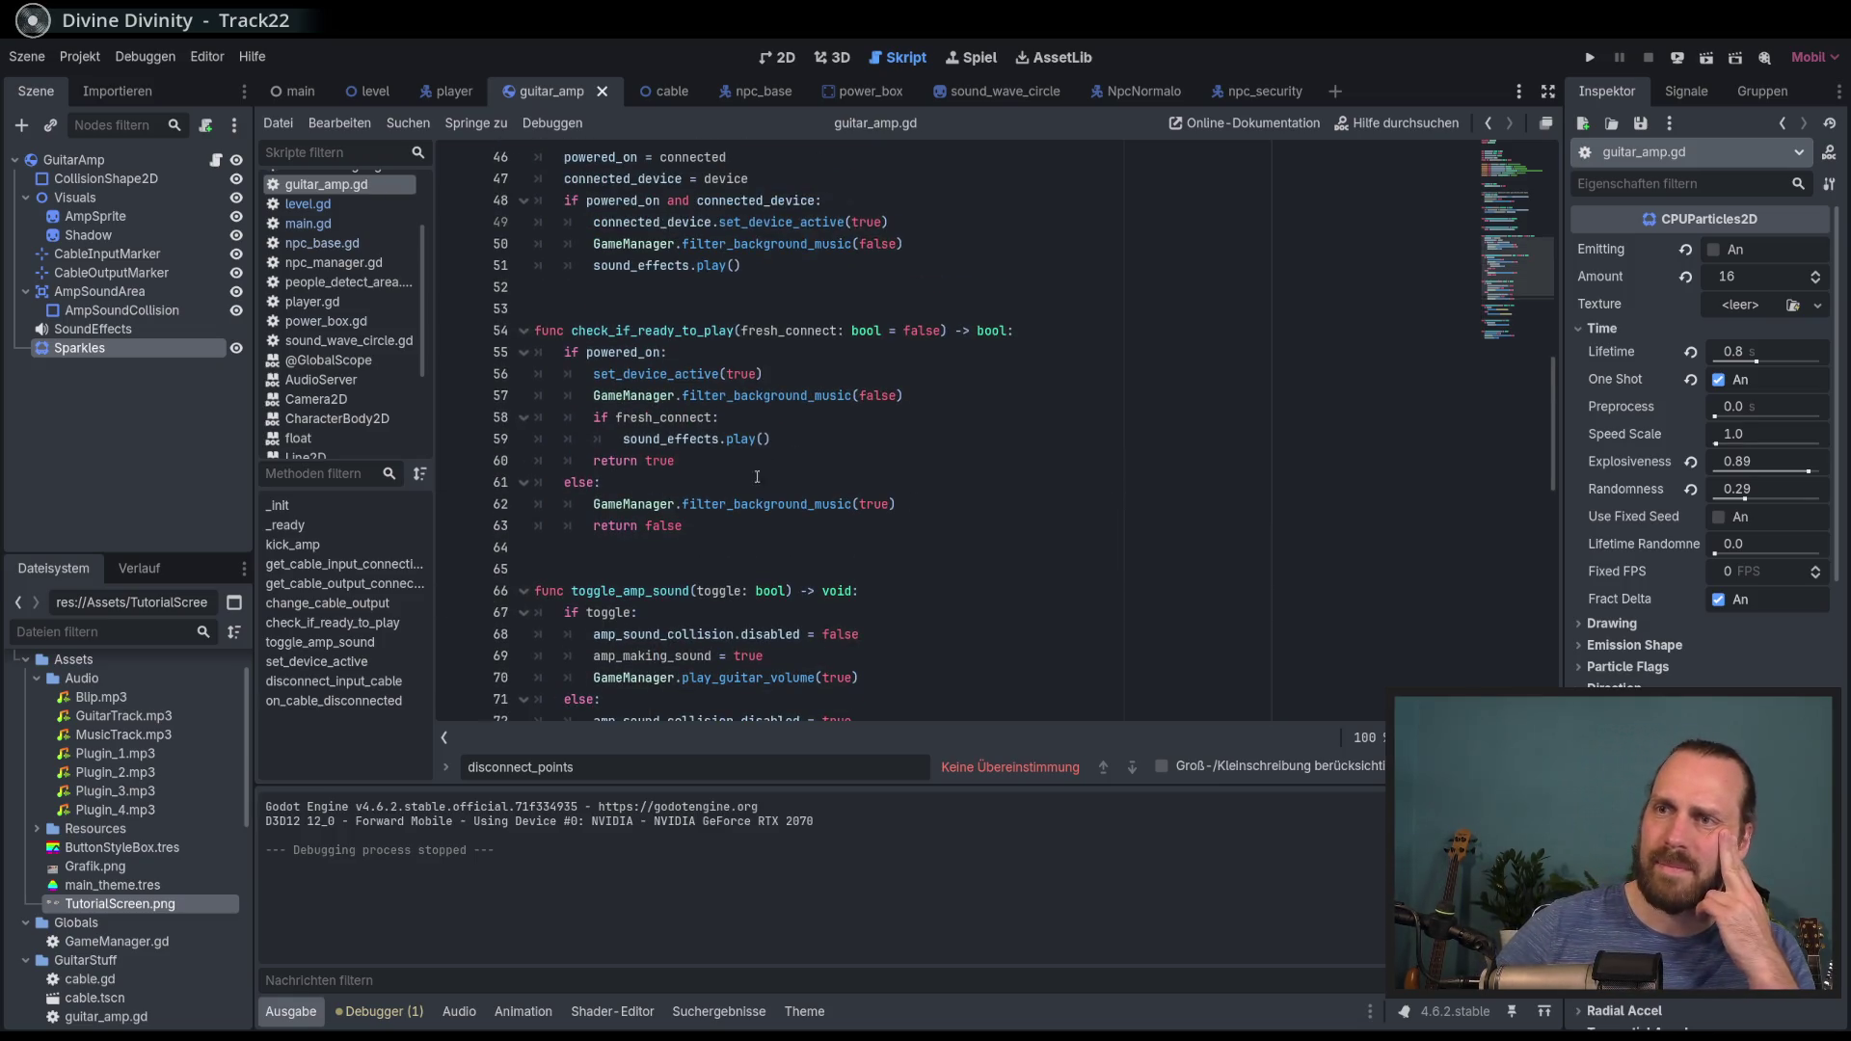
scroll(718, 464, up, 2)
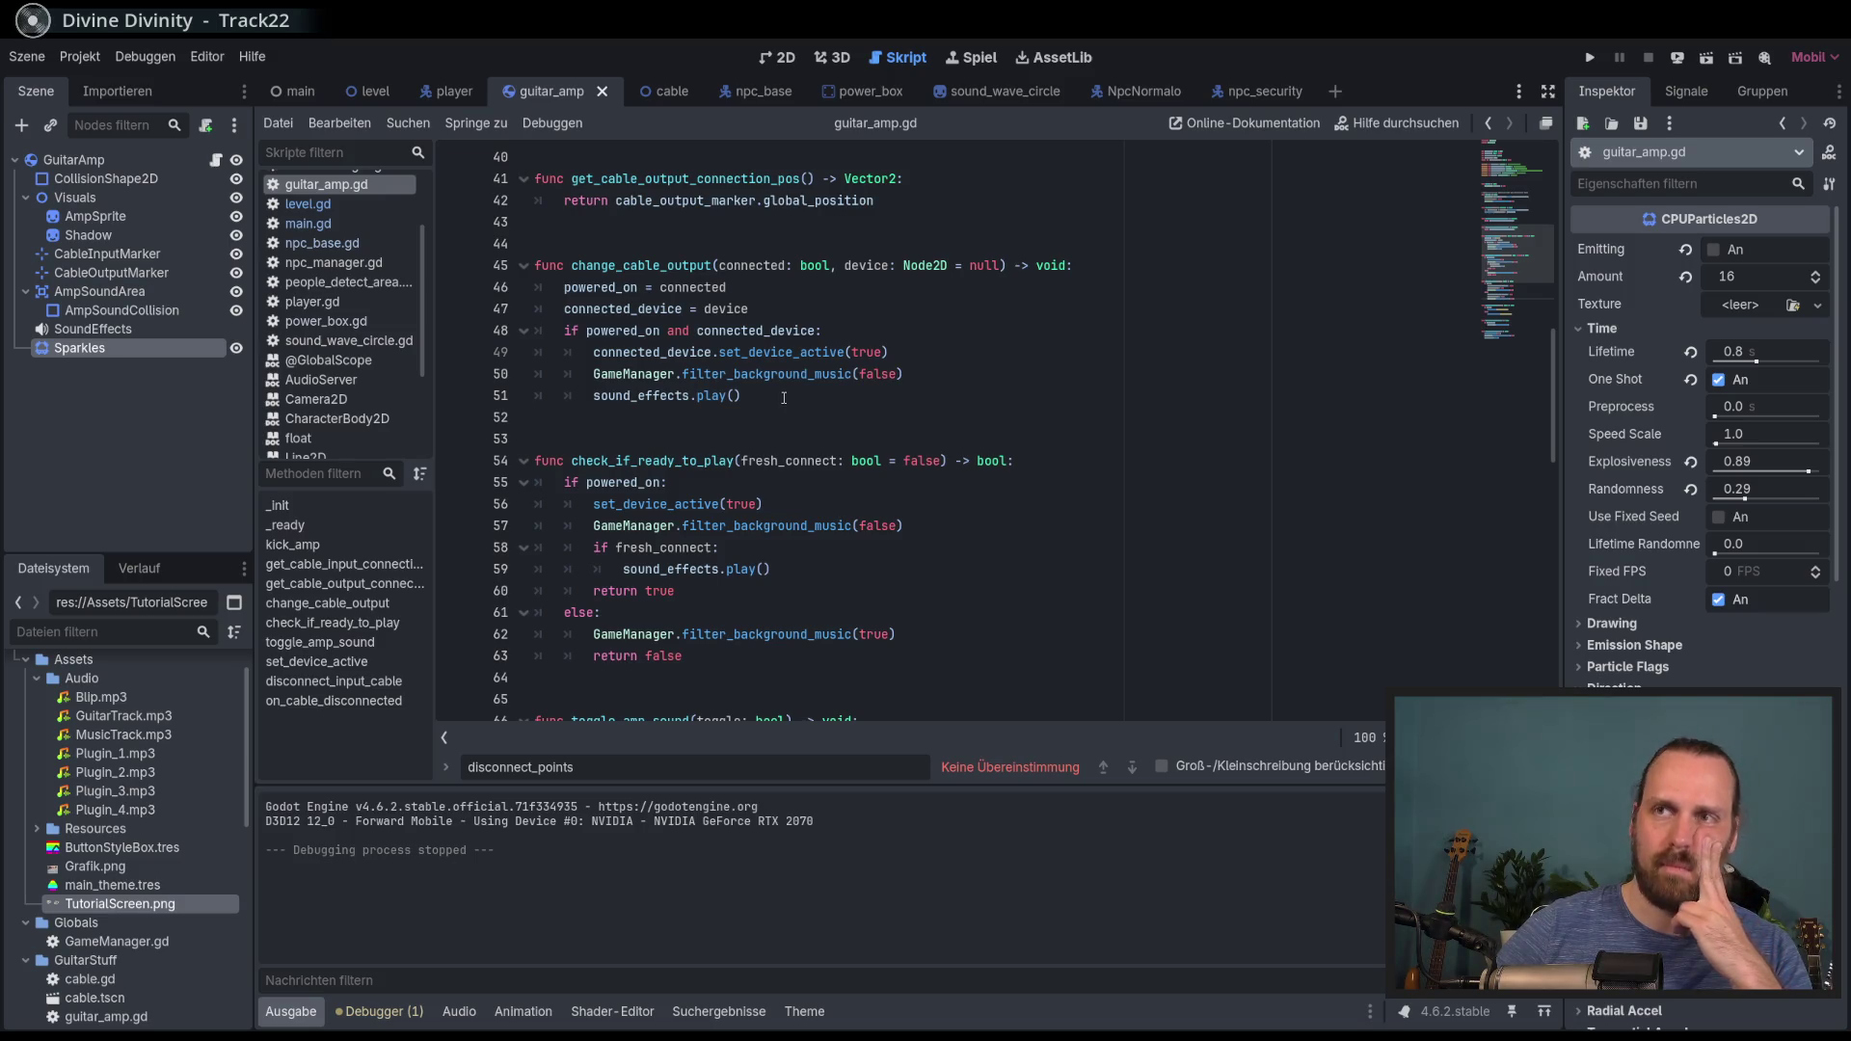
scroll(782, 397, up, 2)
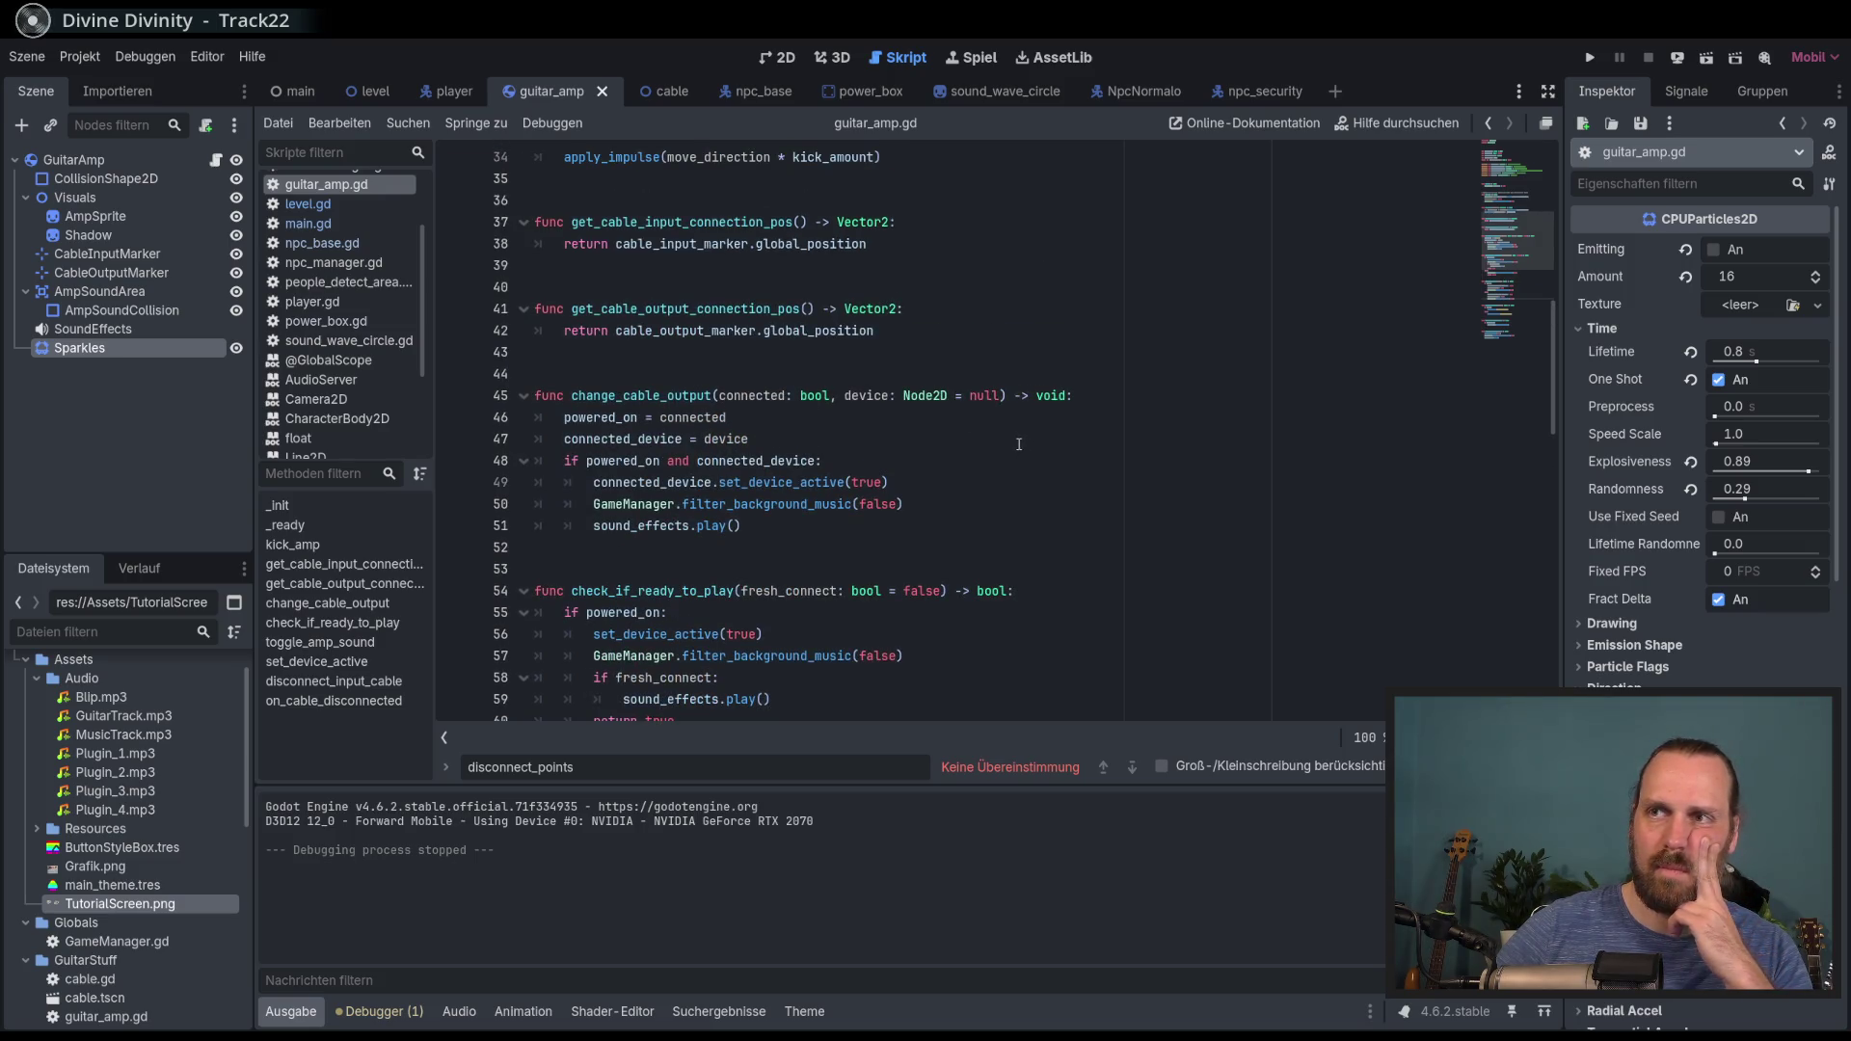
scroll(997, 434, up, 9)
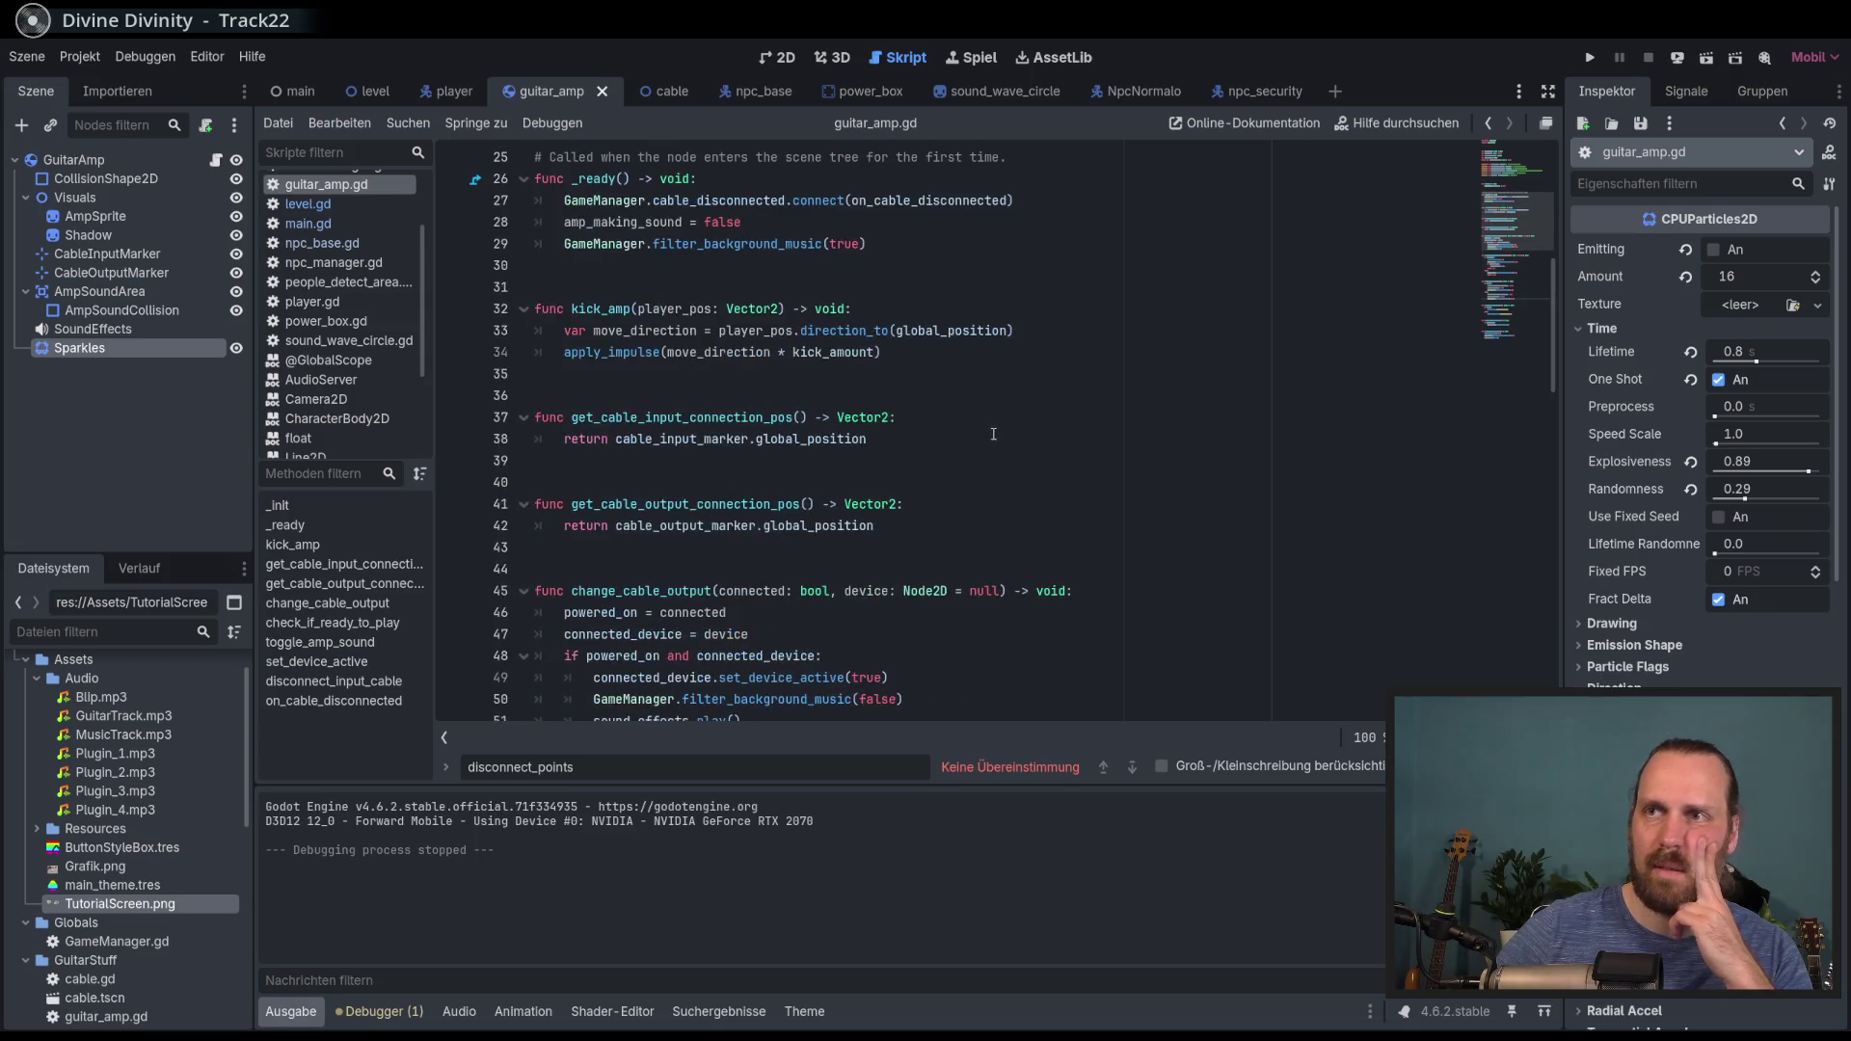
scroll(990, 433, down, 12)
scroll(989, 433, down, 10)
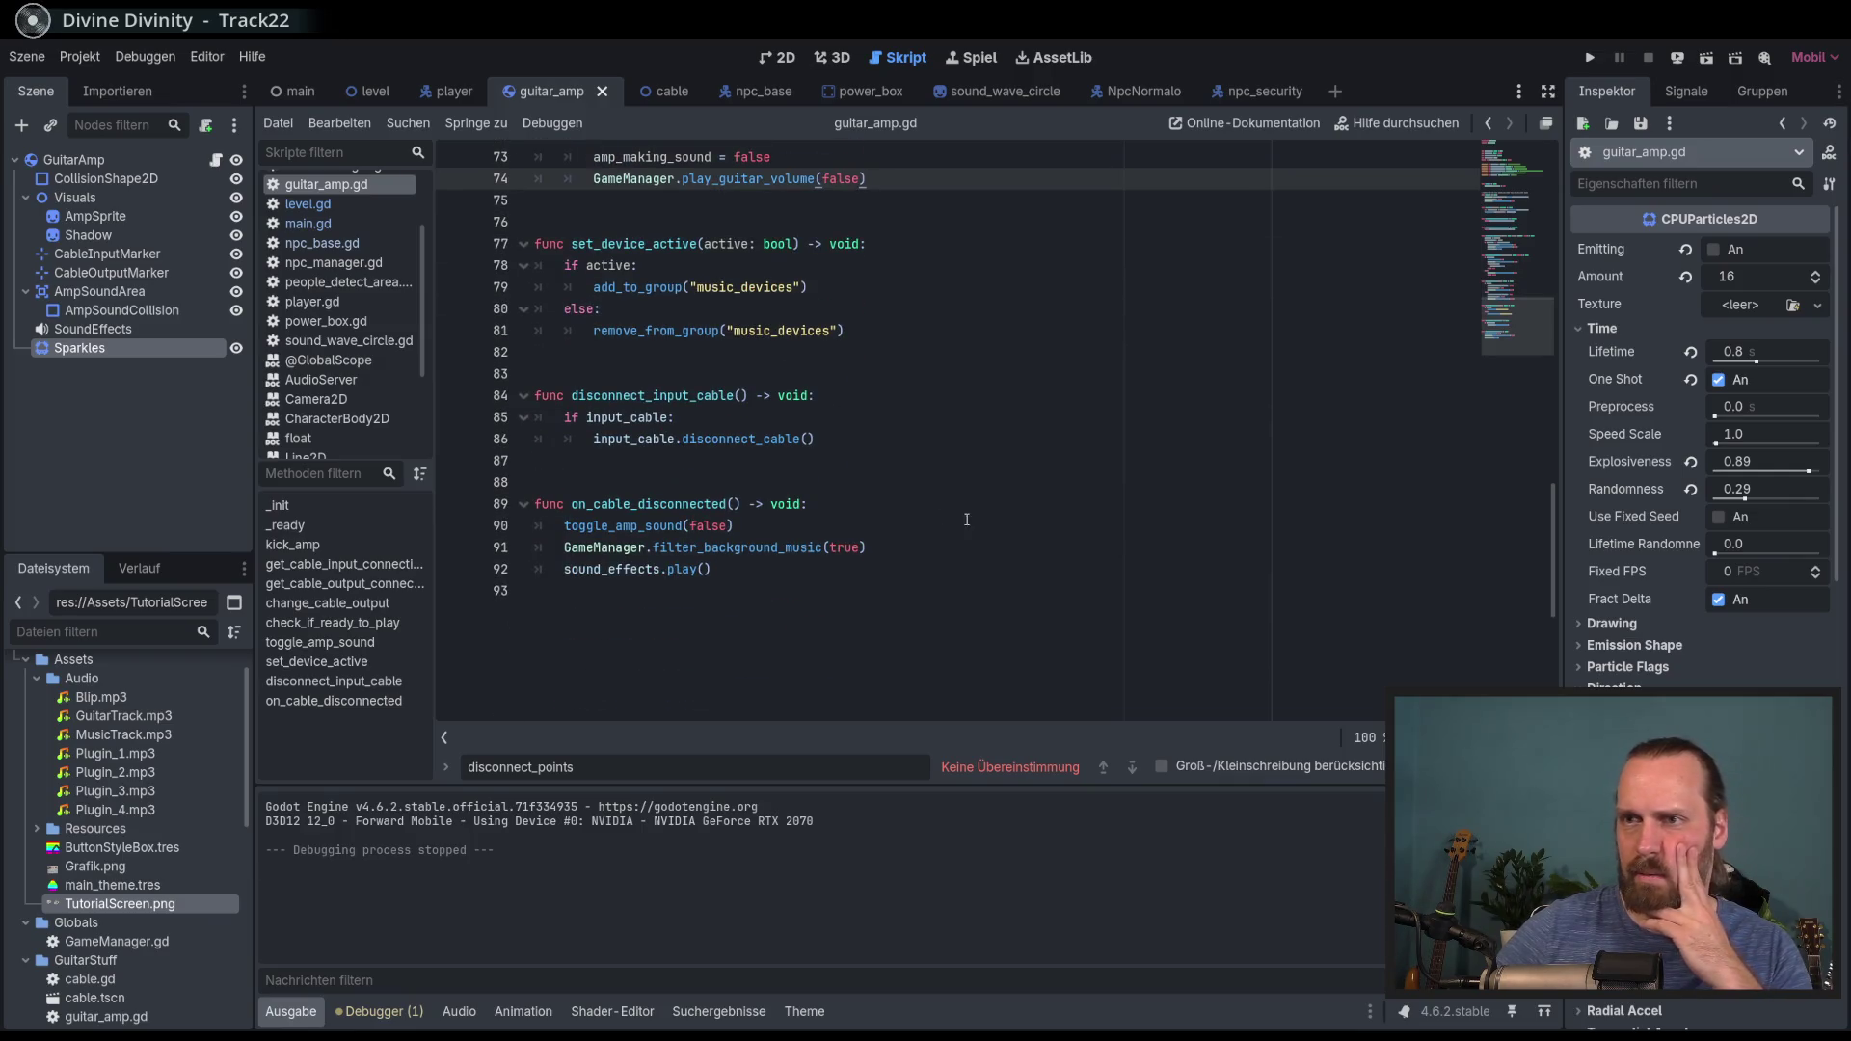
click(788, 567)
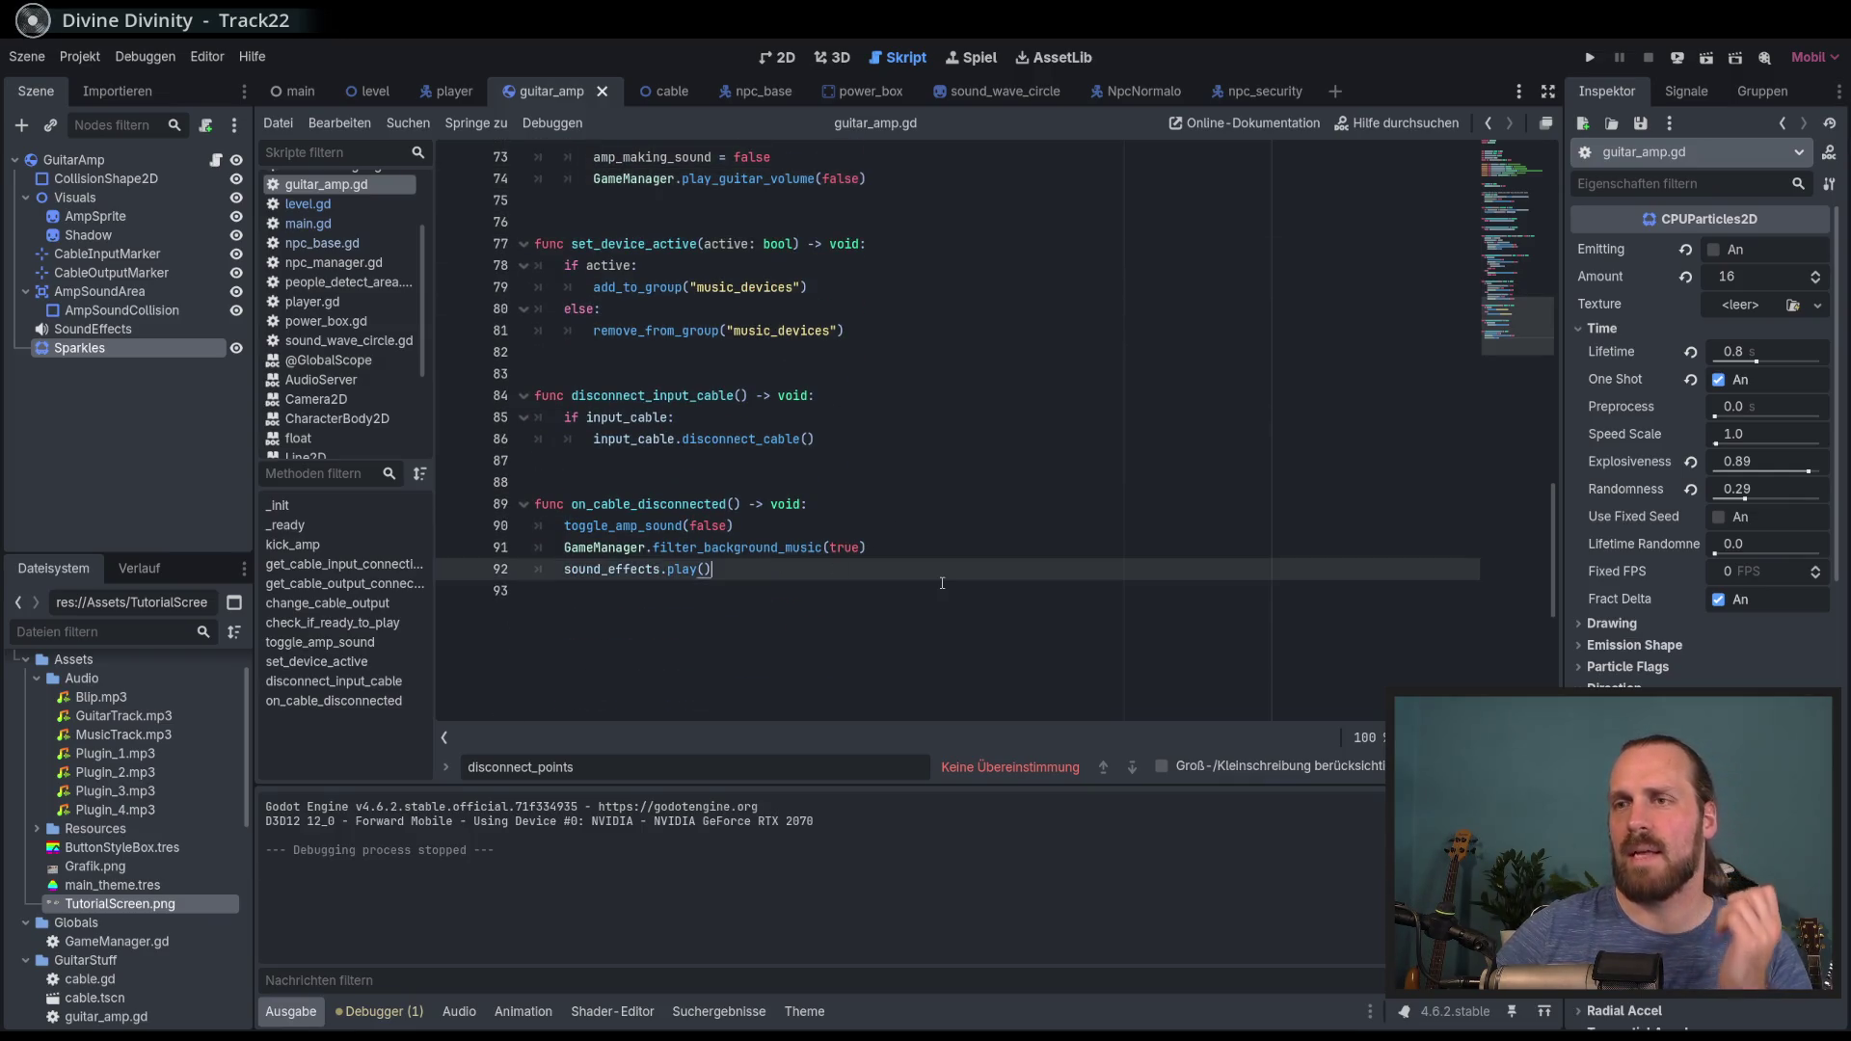
key(Return)
key(Return)
key(Tab)
text(sparkles.restart())
click(761, 589)
key(BackSpace)
key(BackSpace)
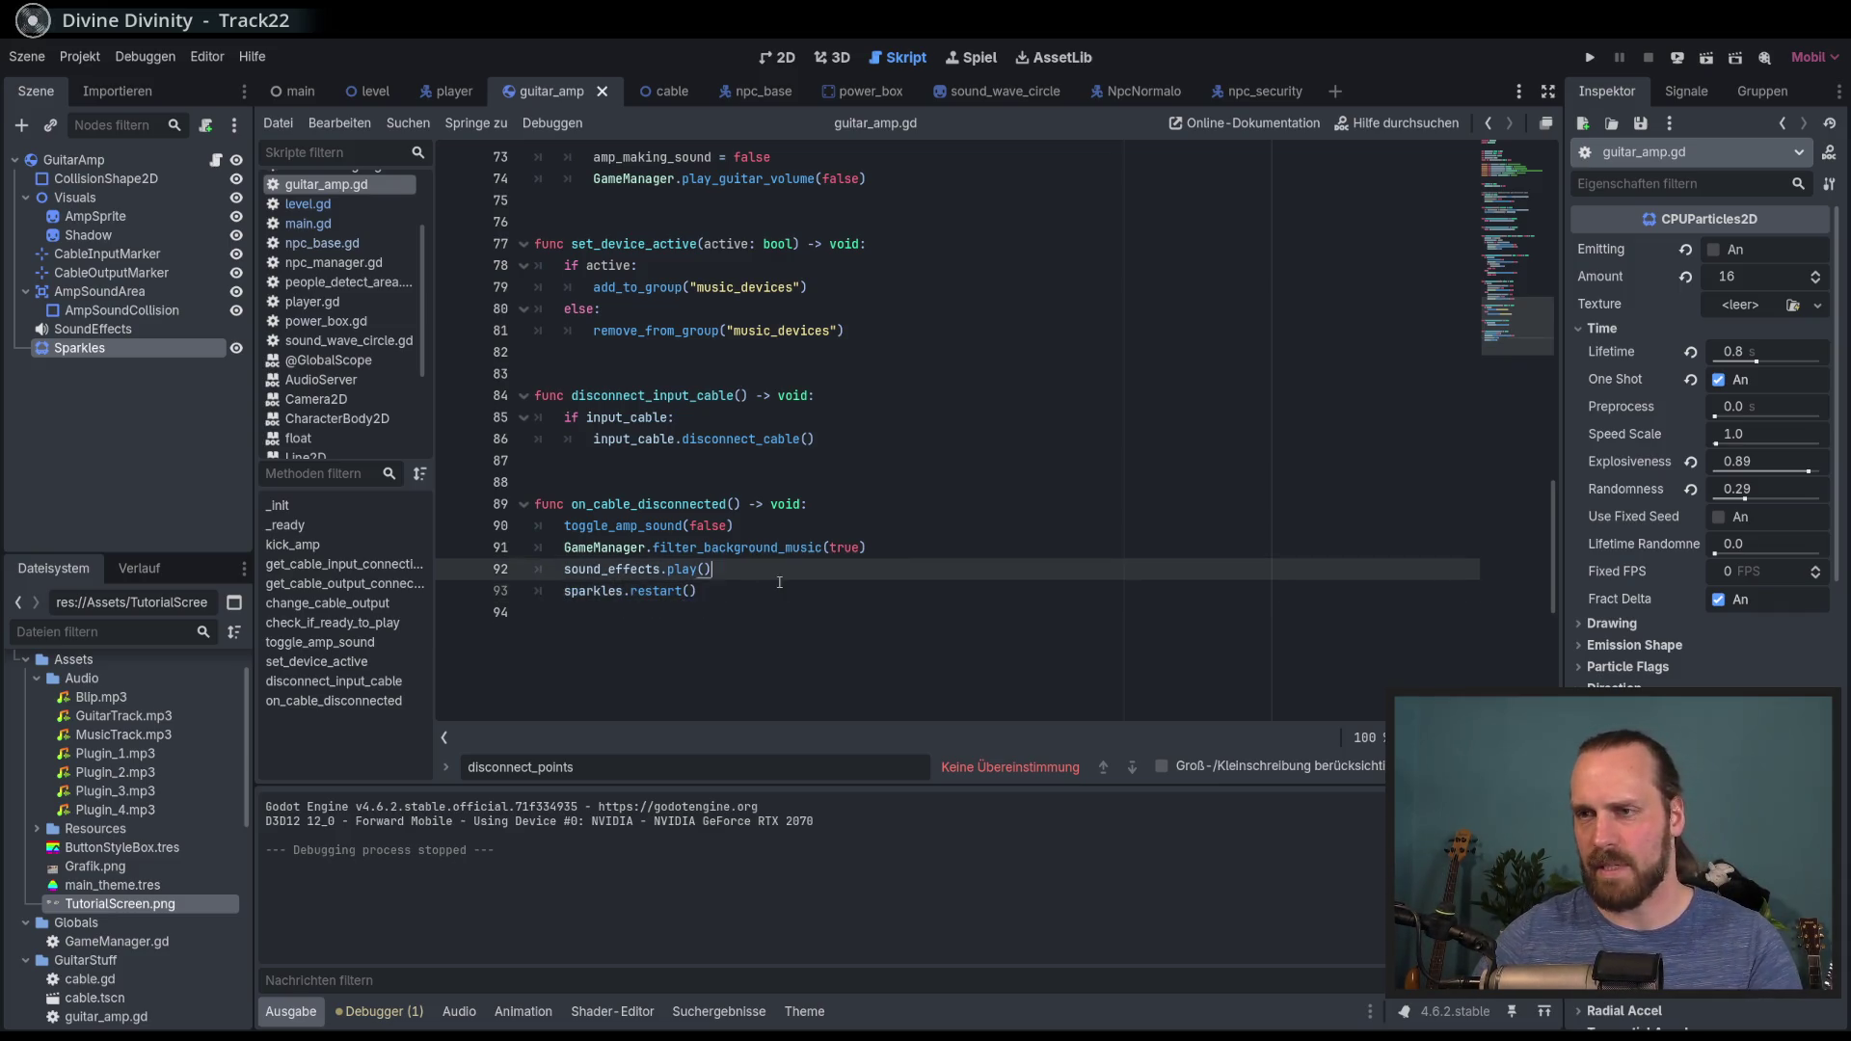
key(F5)
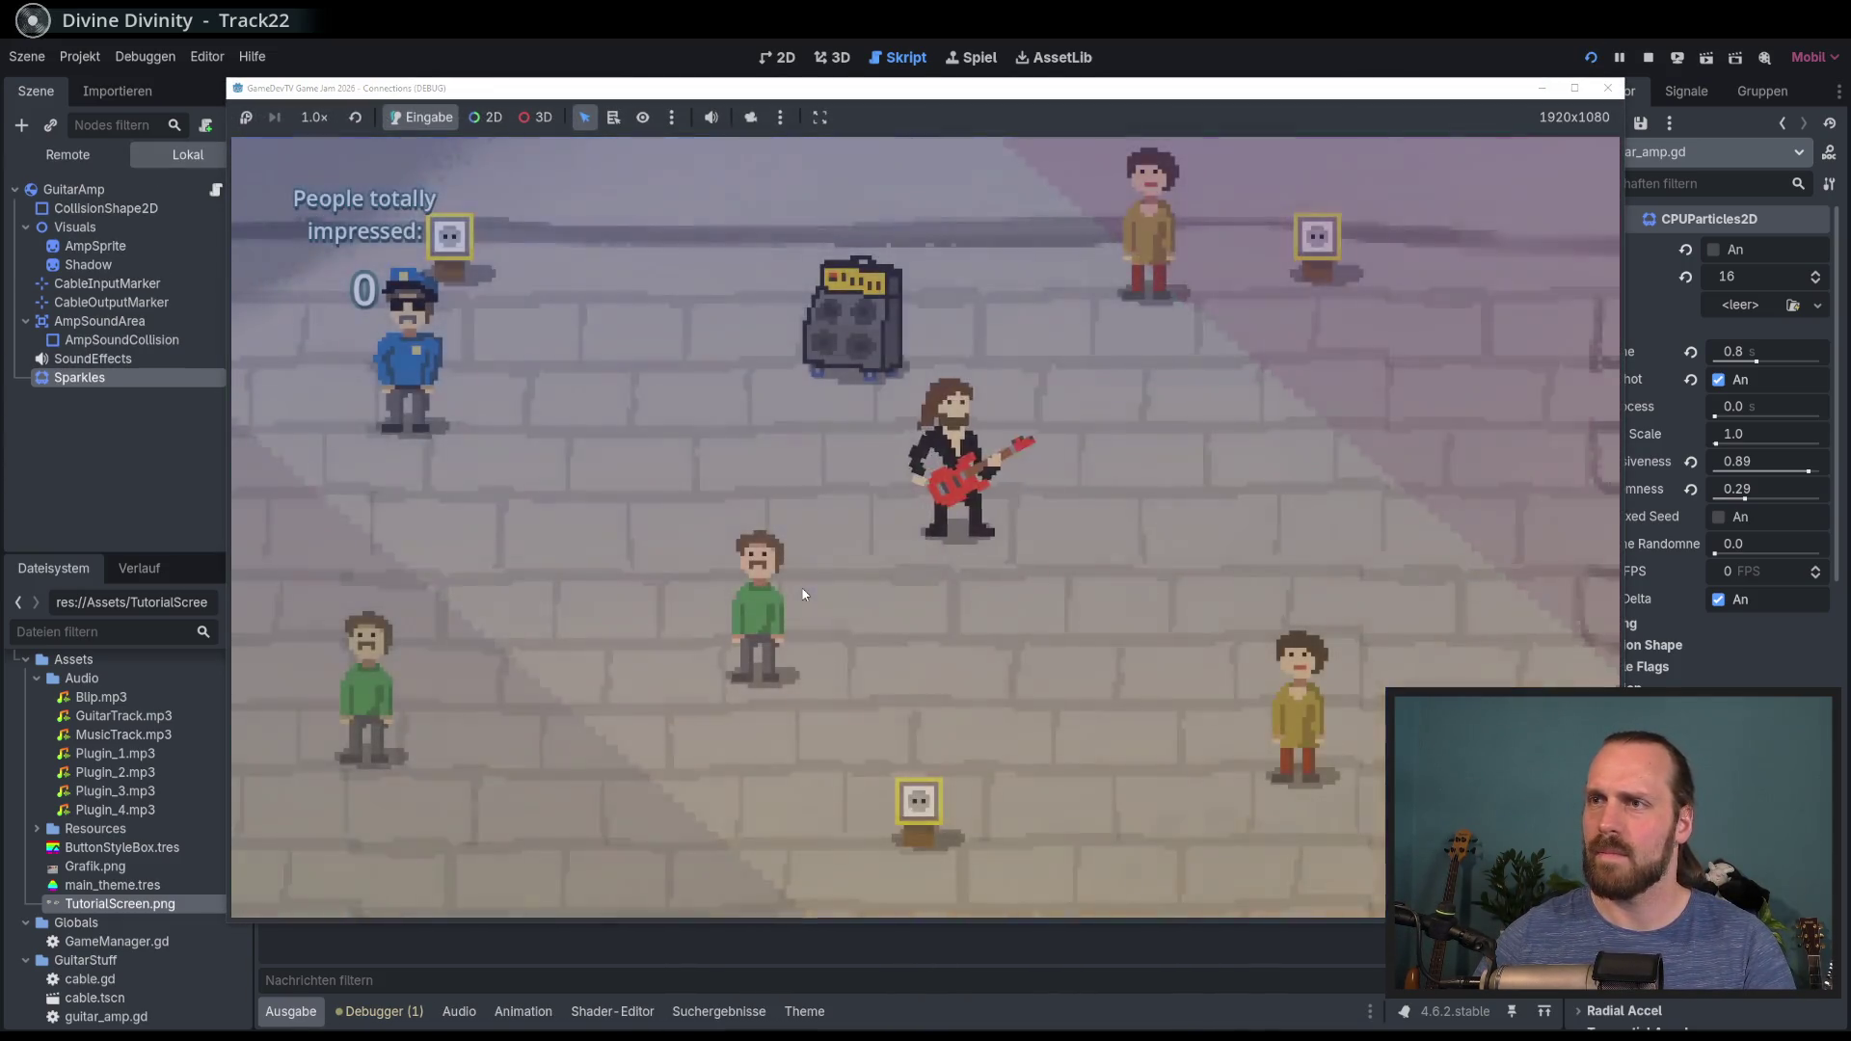
Step: Carry the amp around and unplug its cable to check the disconnect sparkles, then stop the game
key(d)
key(s)
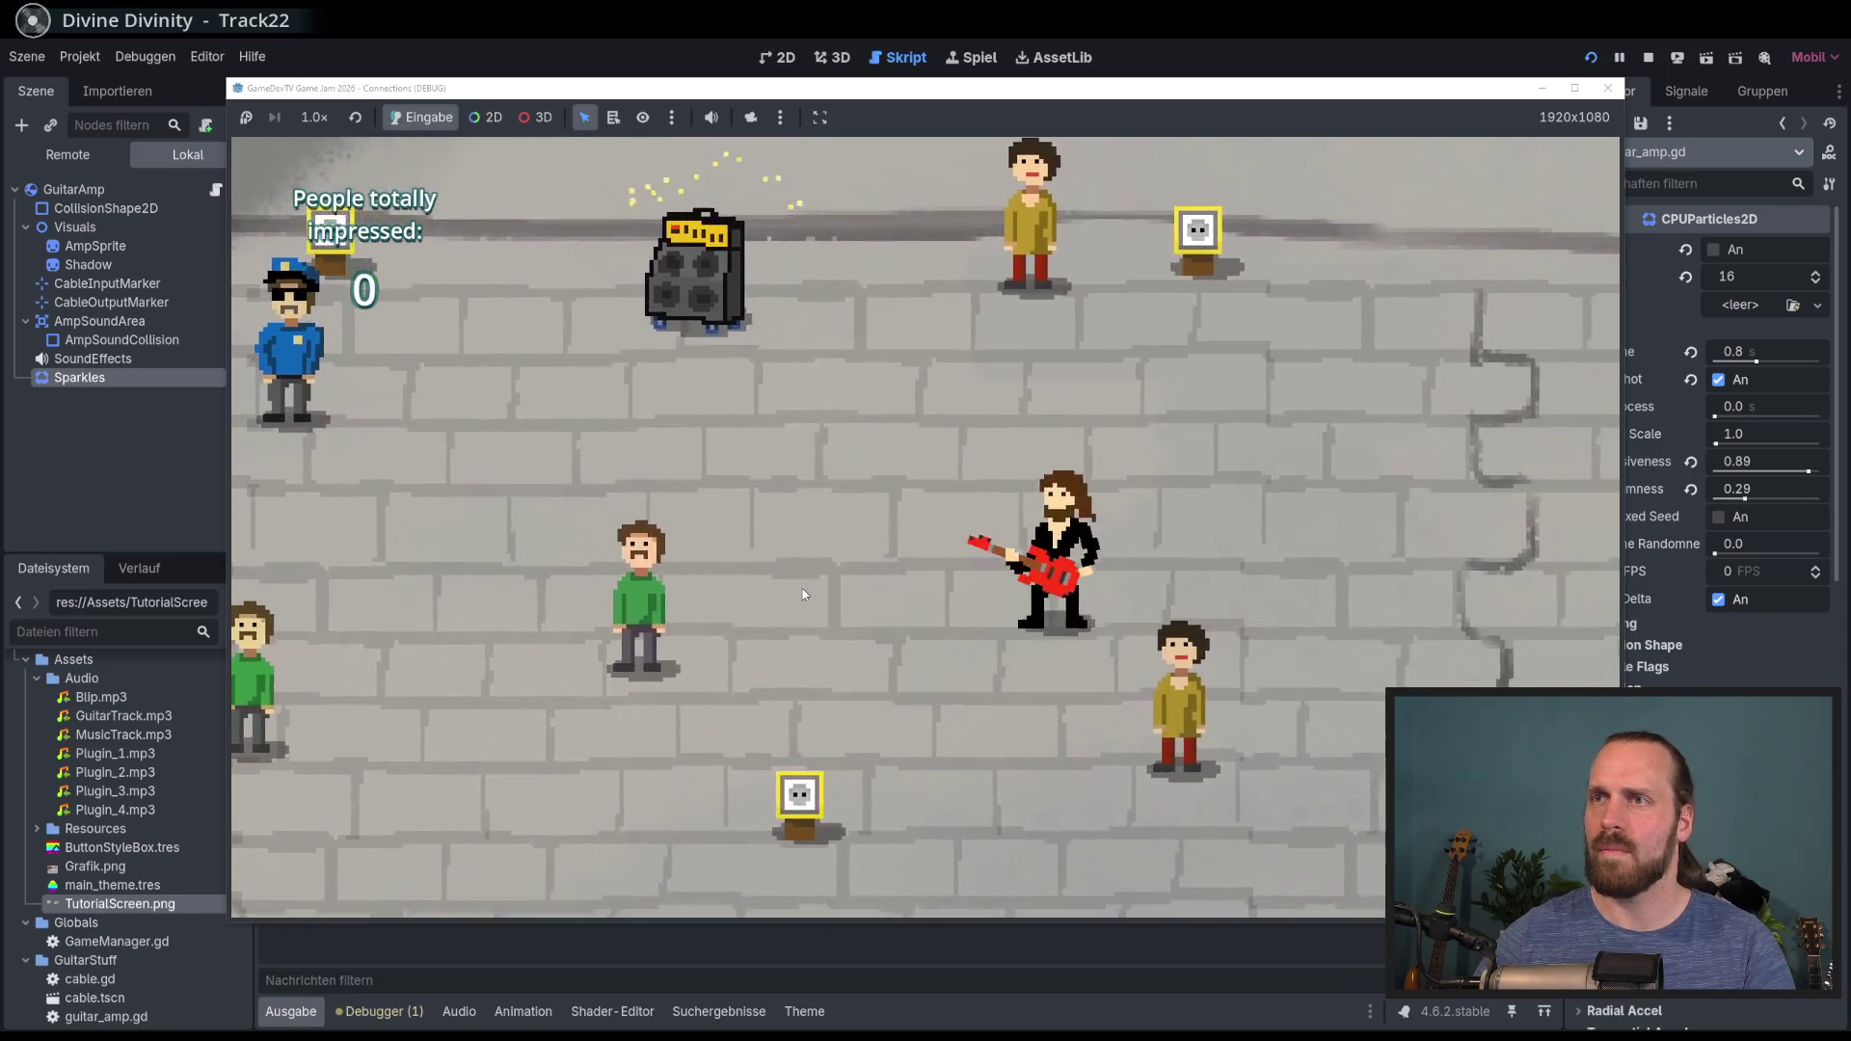
key(w)
key(a)
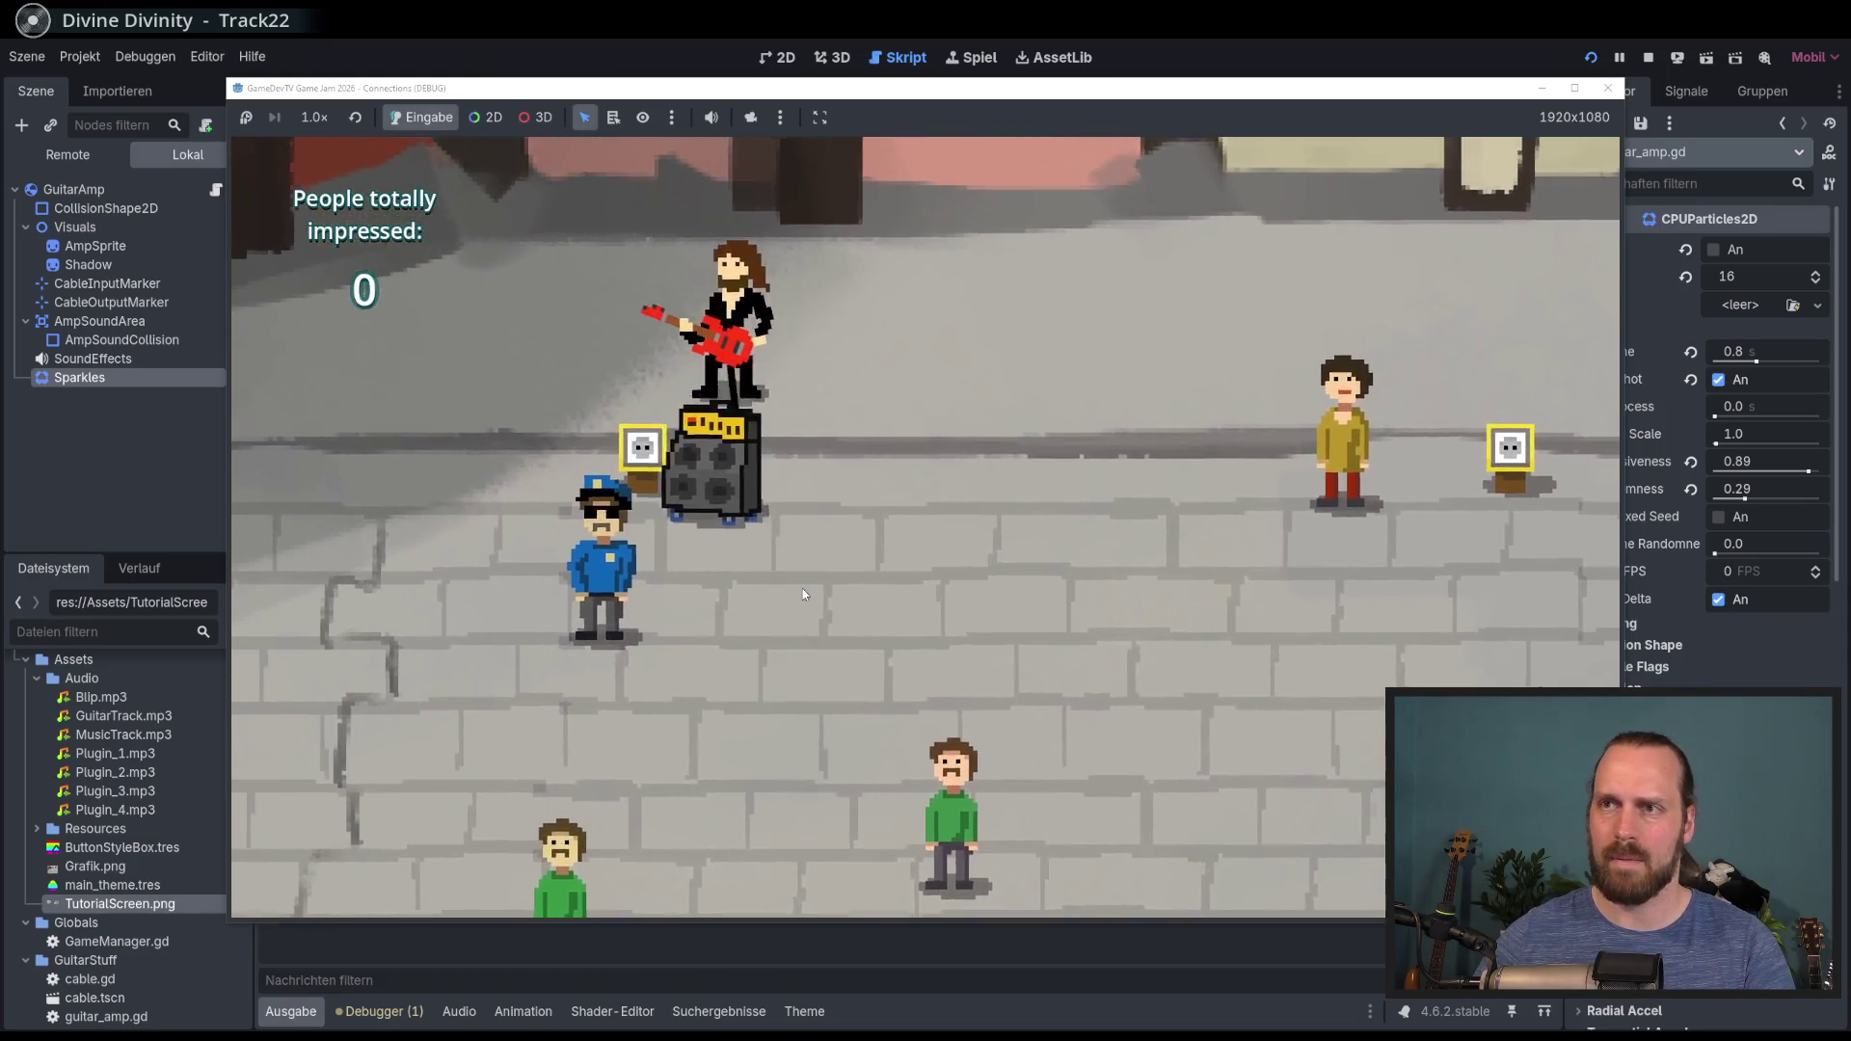
key(s)
key(d)
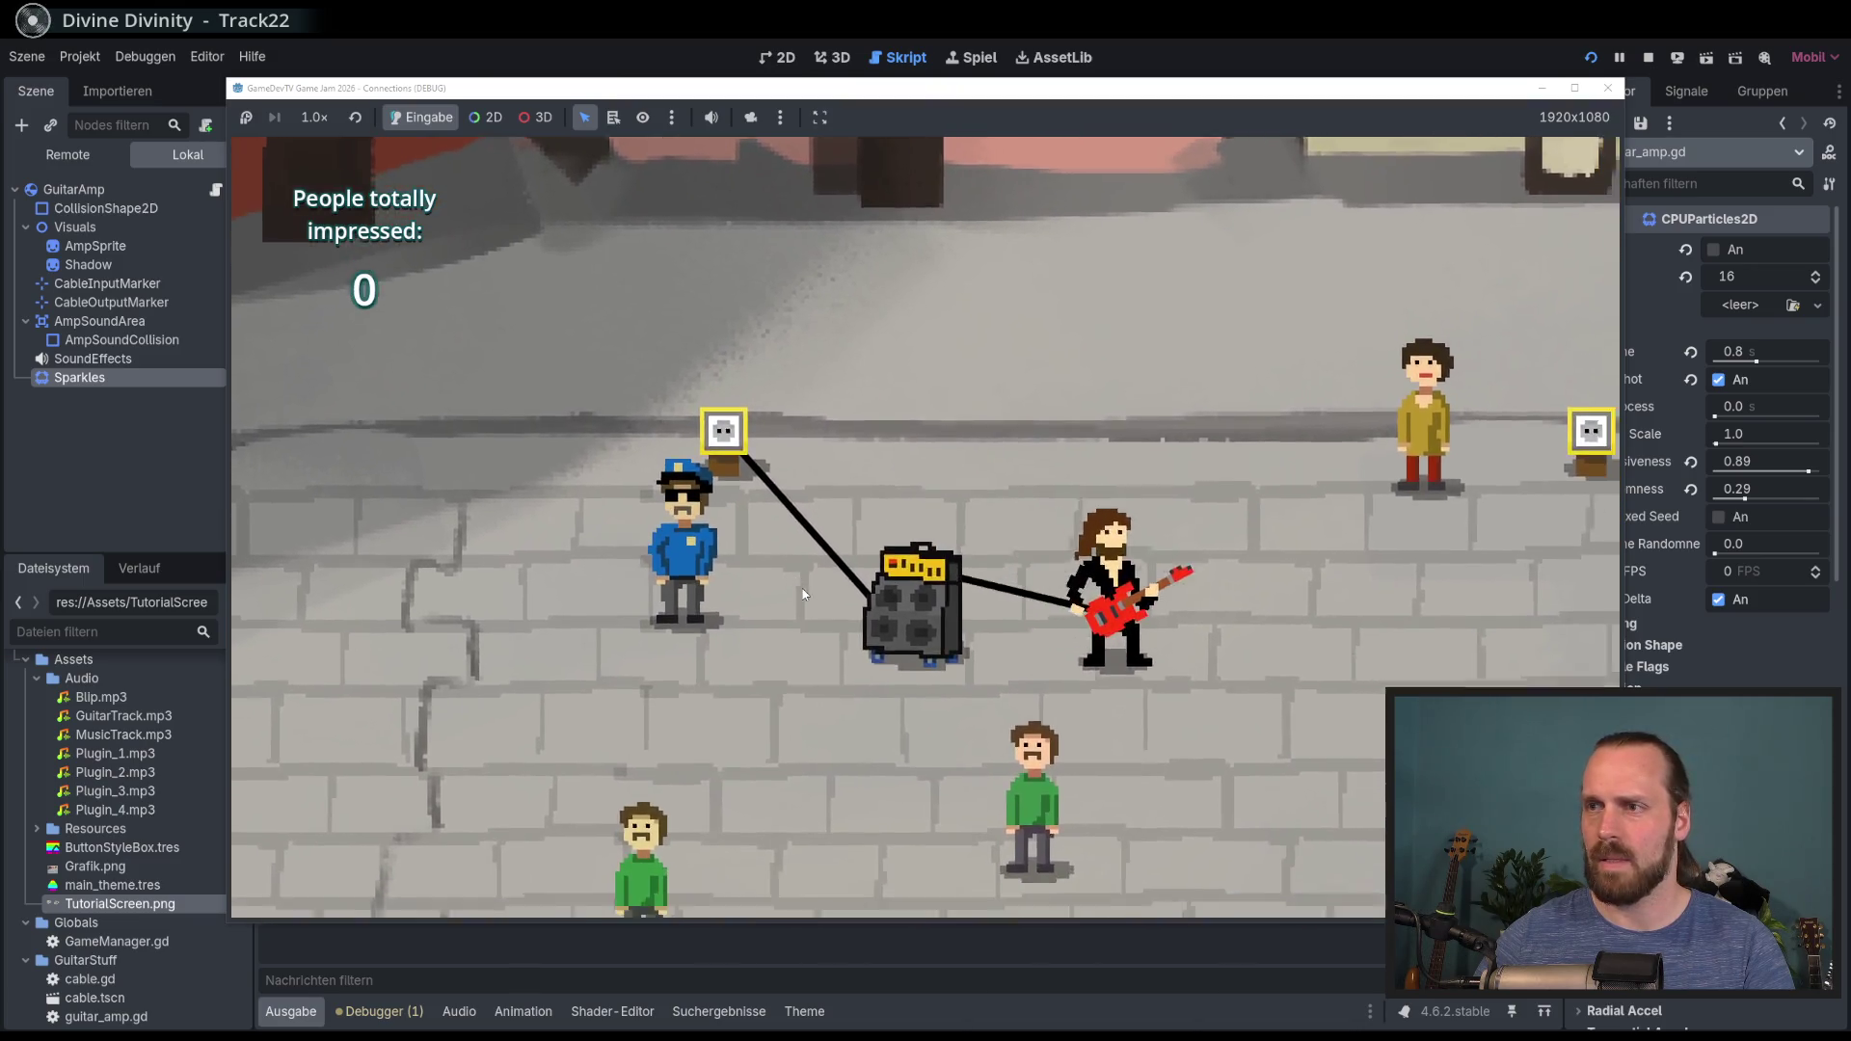
key(a)
key(s)
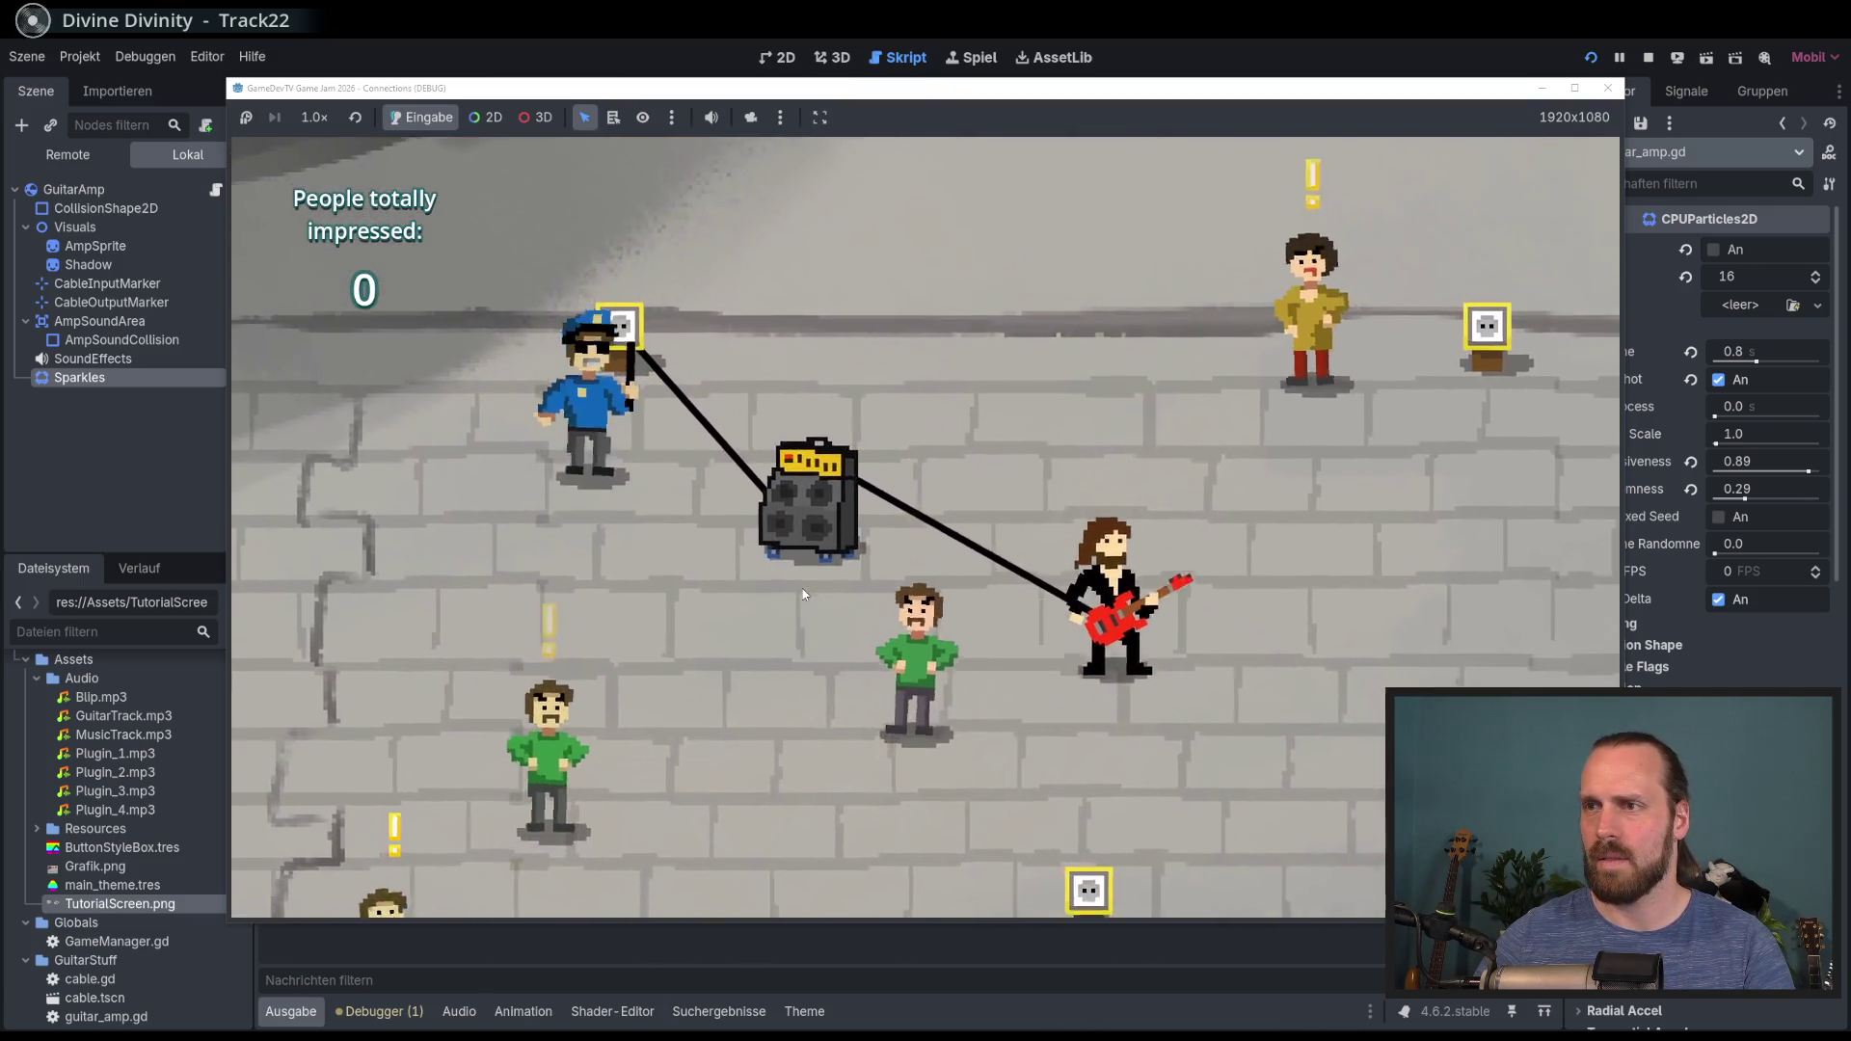
key(a)
key(w)
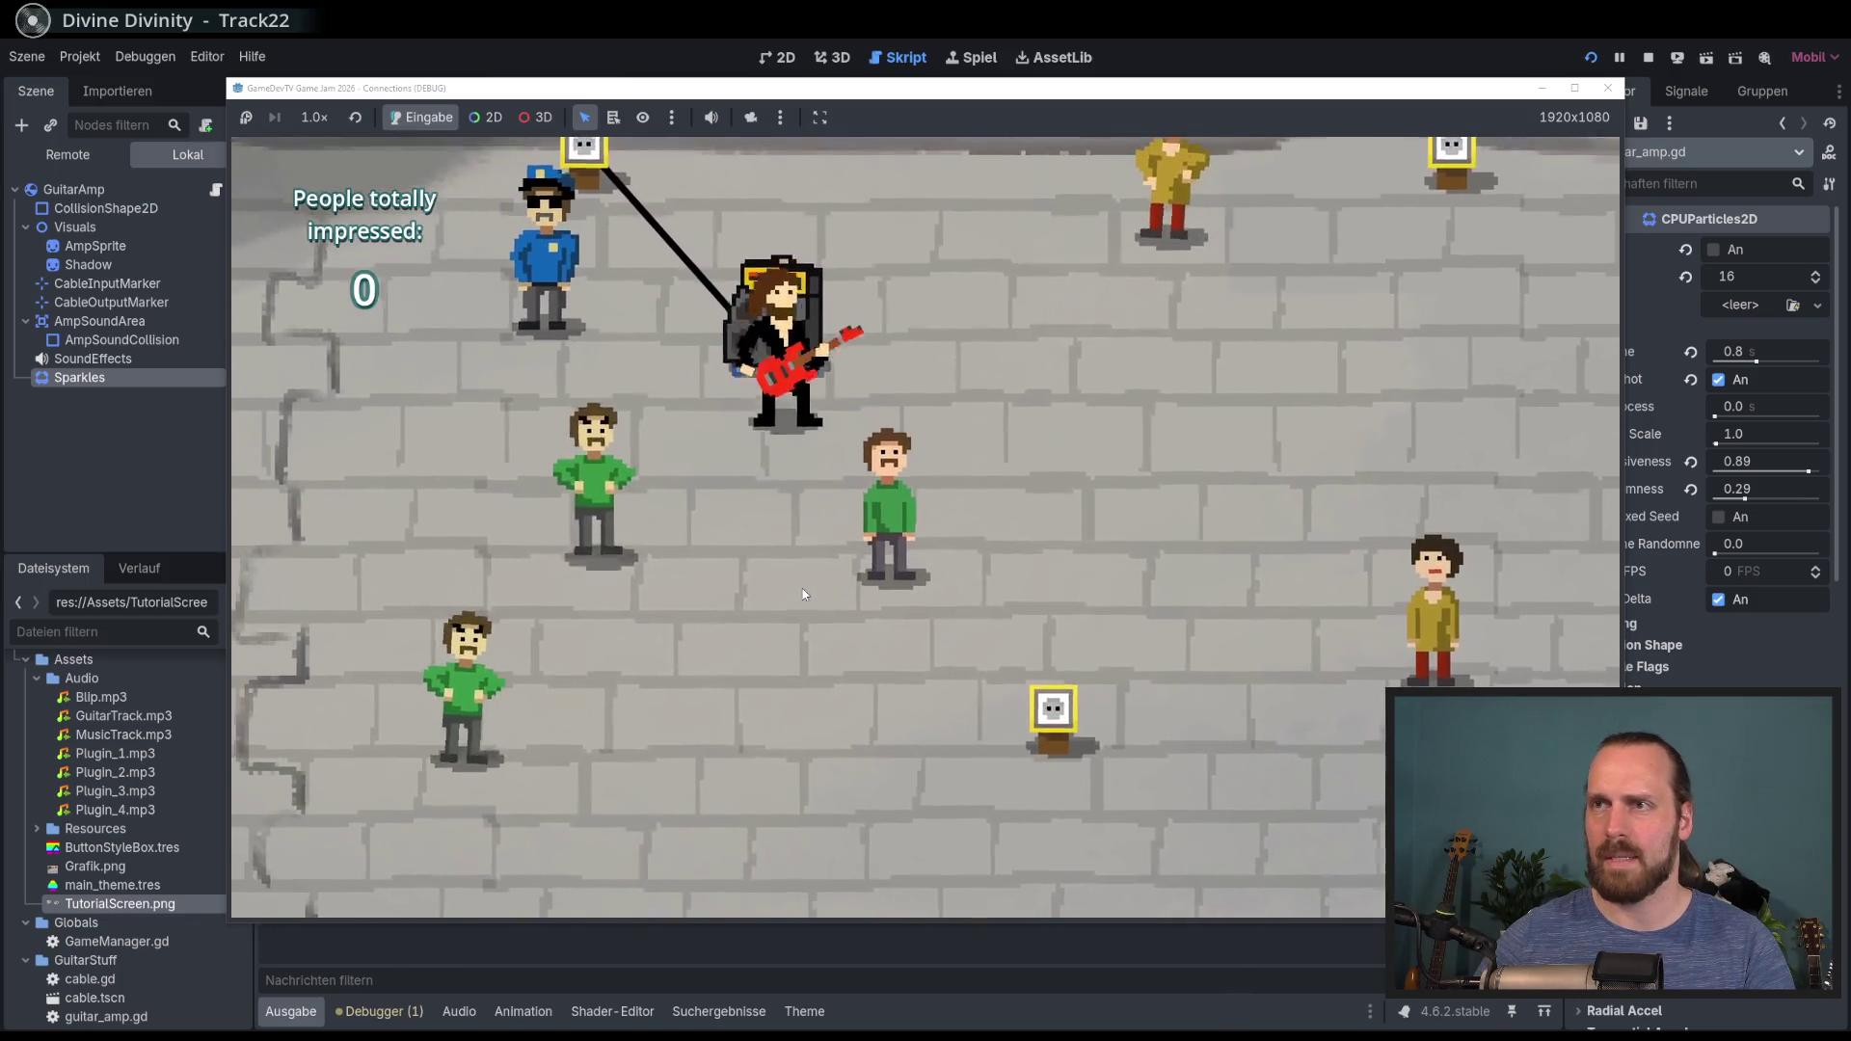
key(w)
key(d)
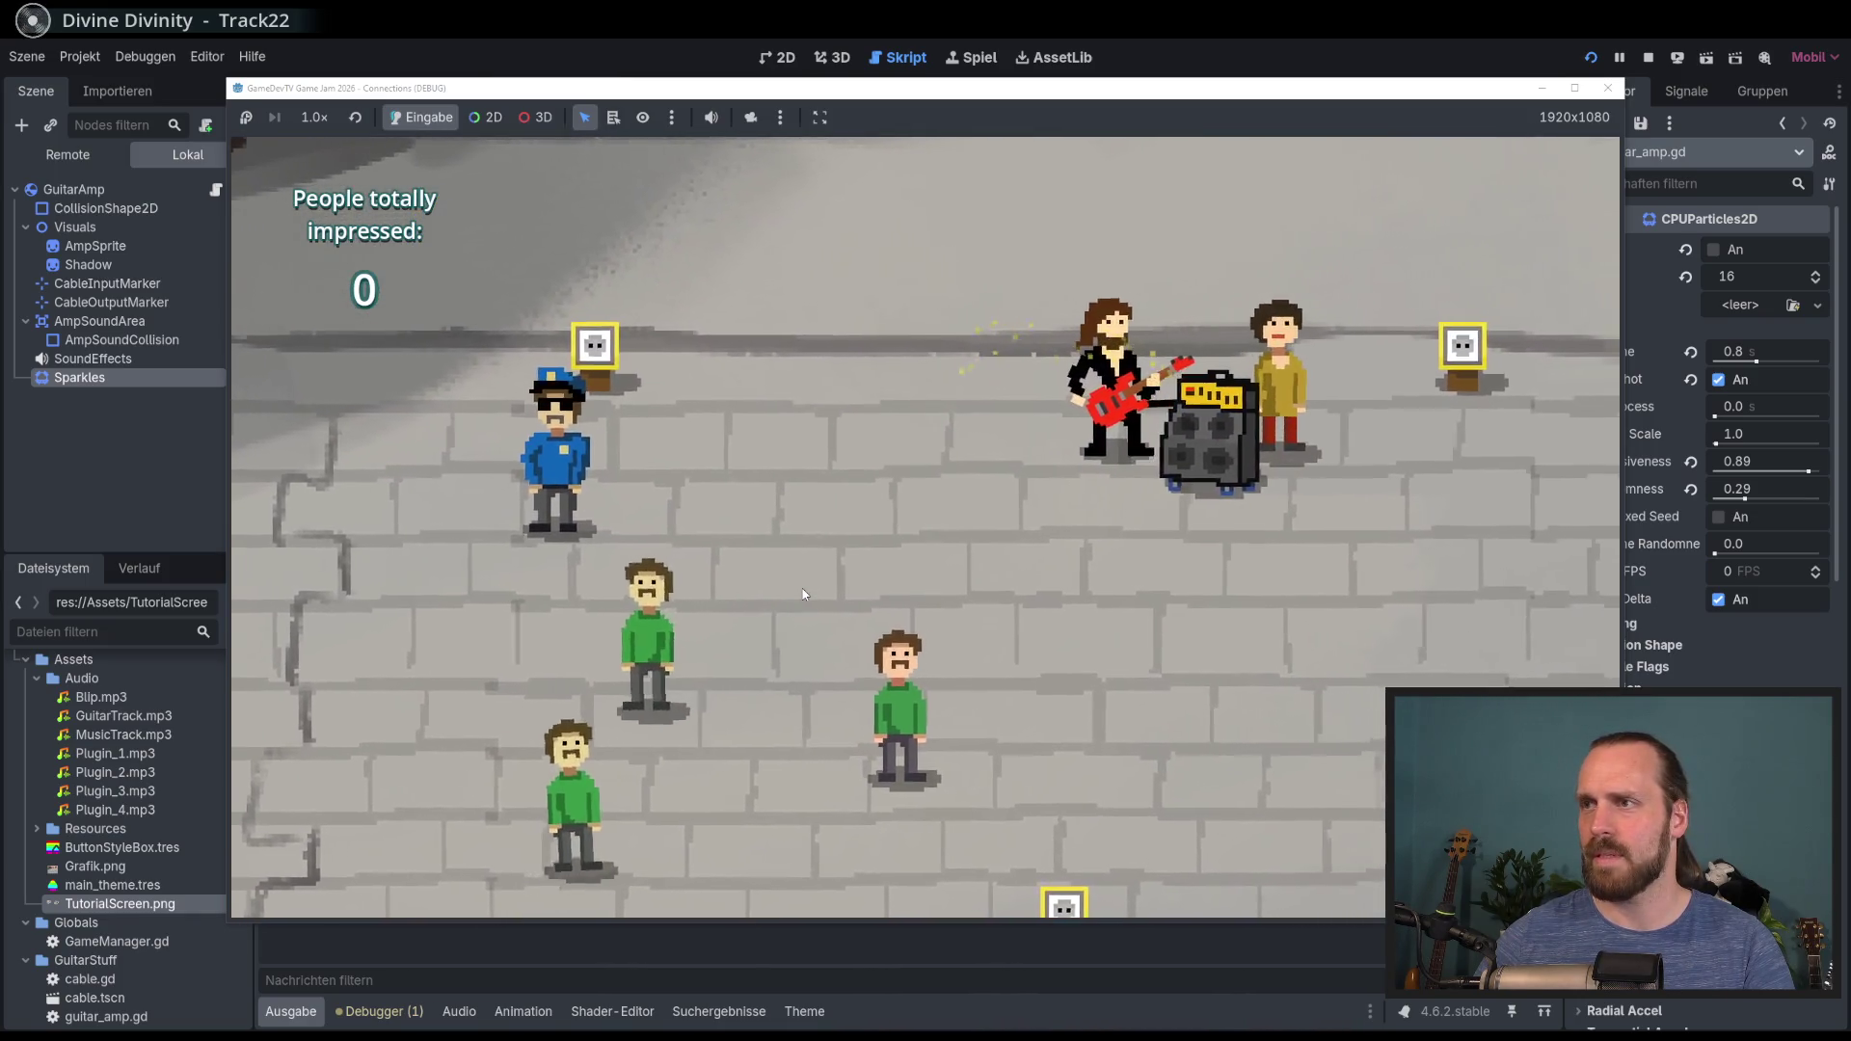
key(s)
key(d)
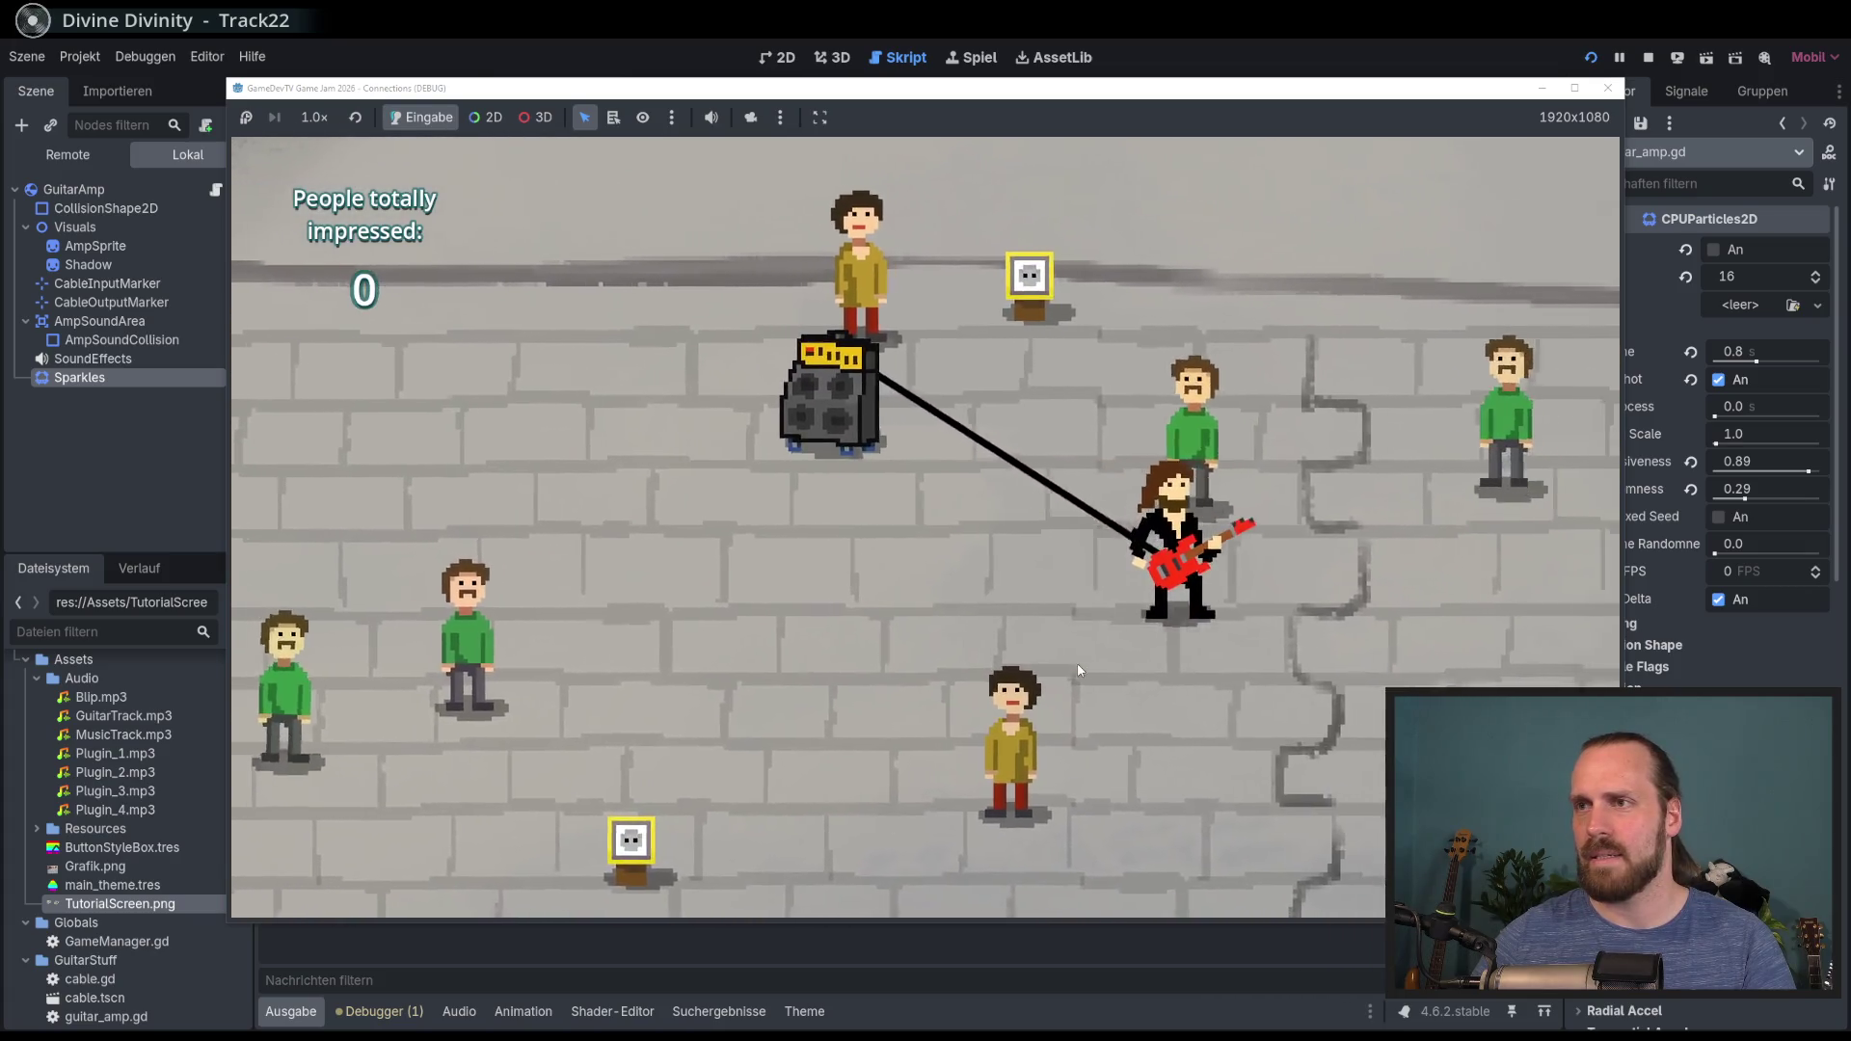
key(F8)
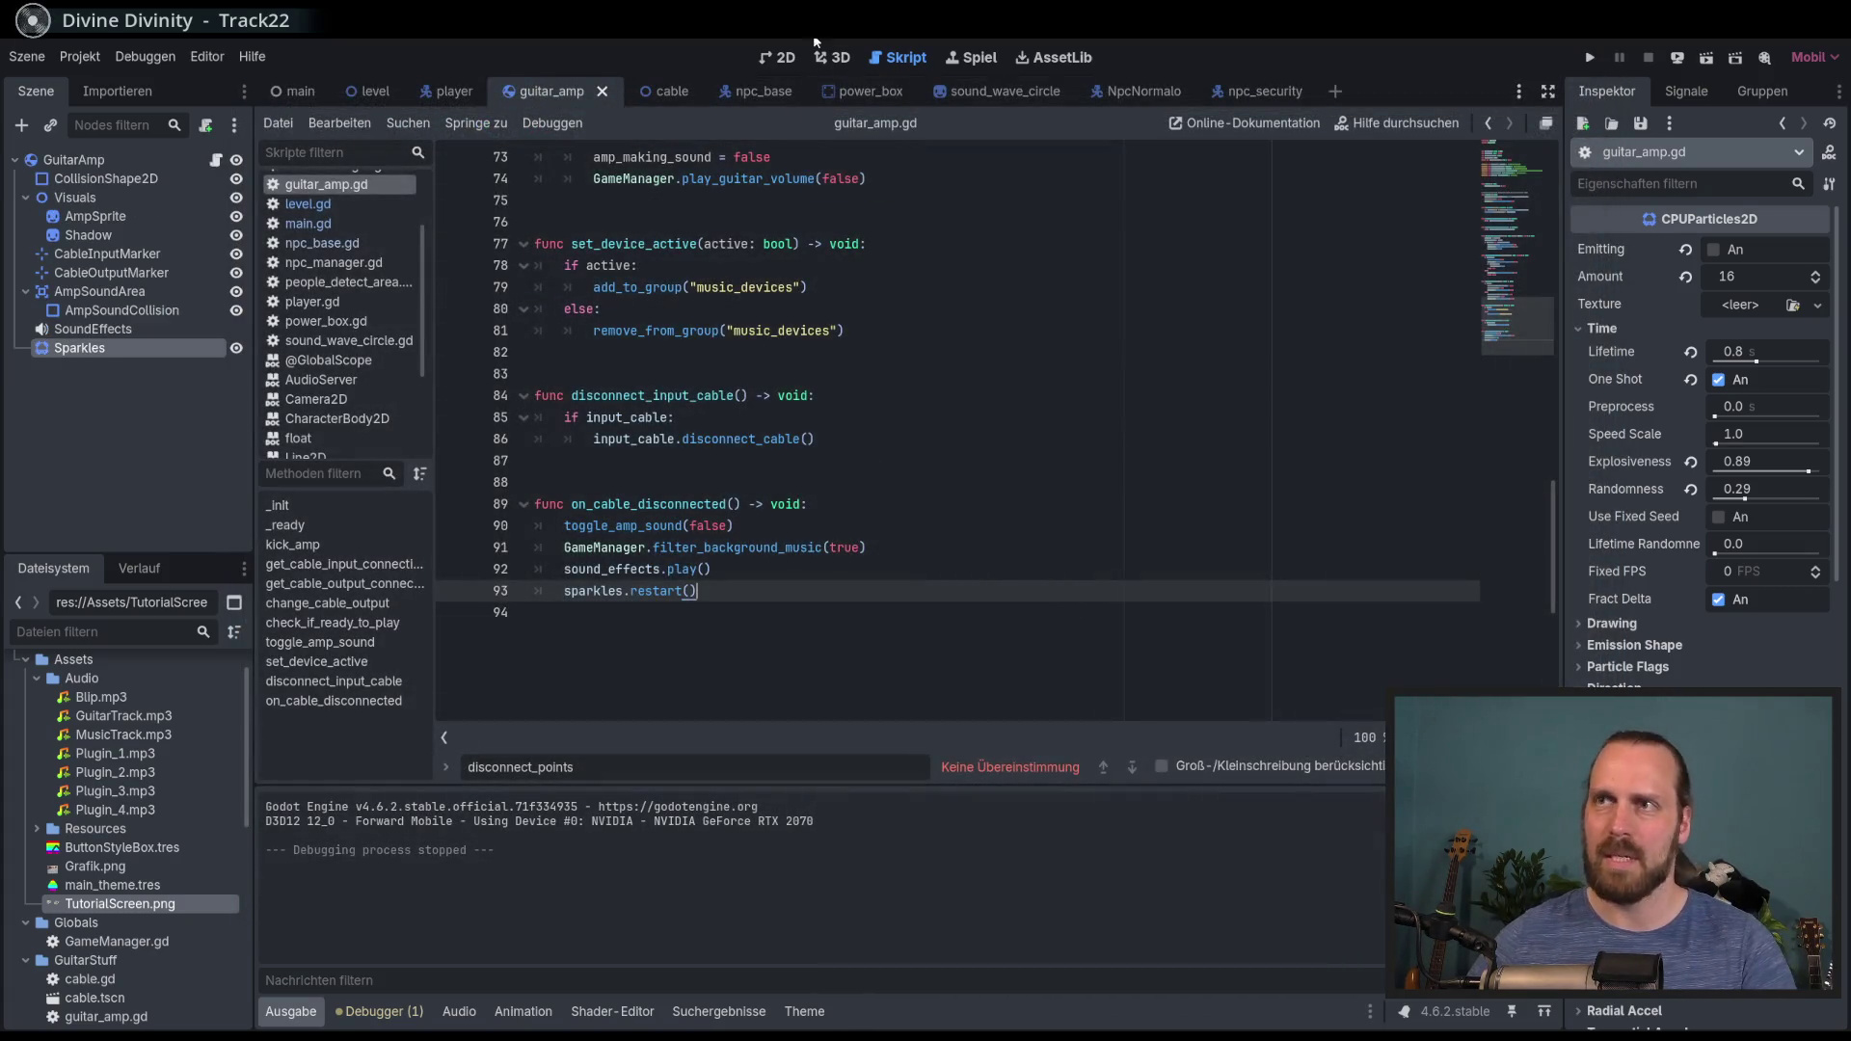
Step: Set the amp Sparkles' initial velocity to 466.68–646.95 px/s and save the guitar_amp scene
click(779, 56)
click(136, 348)
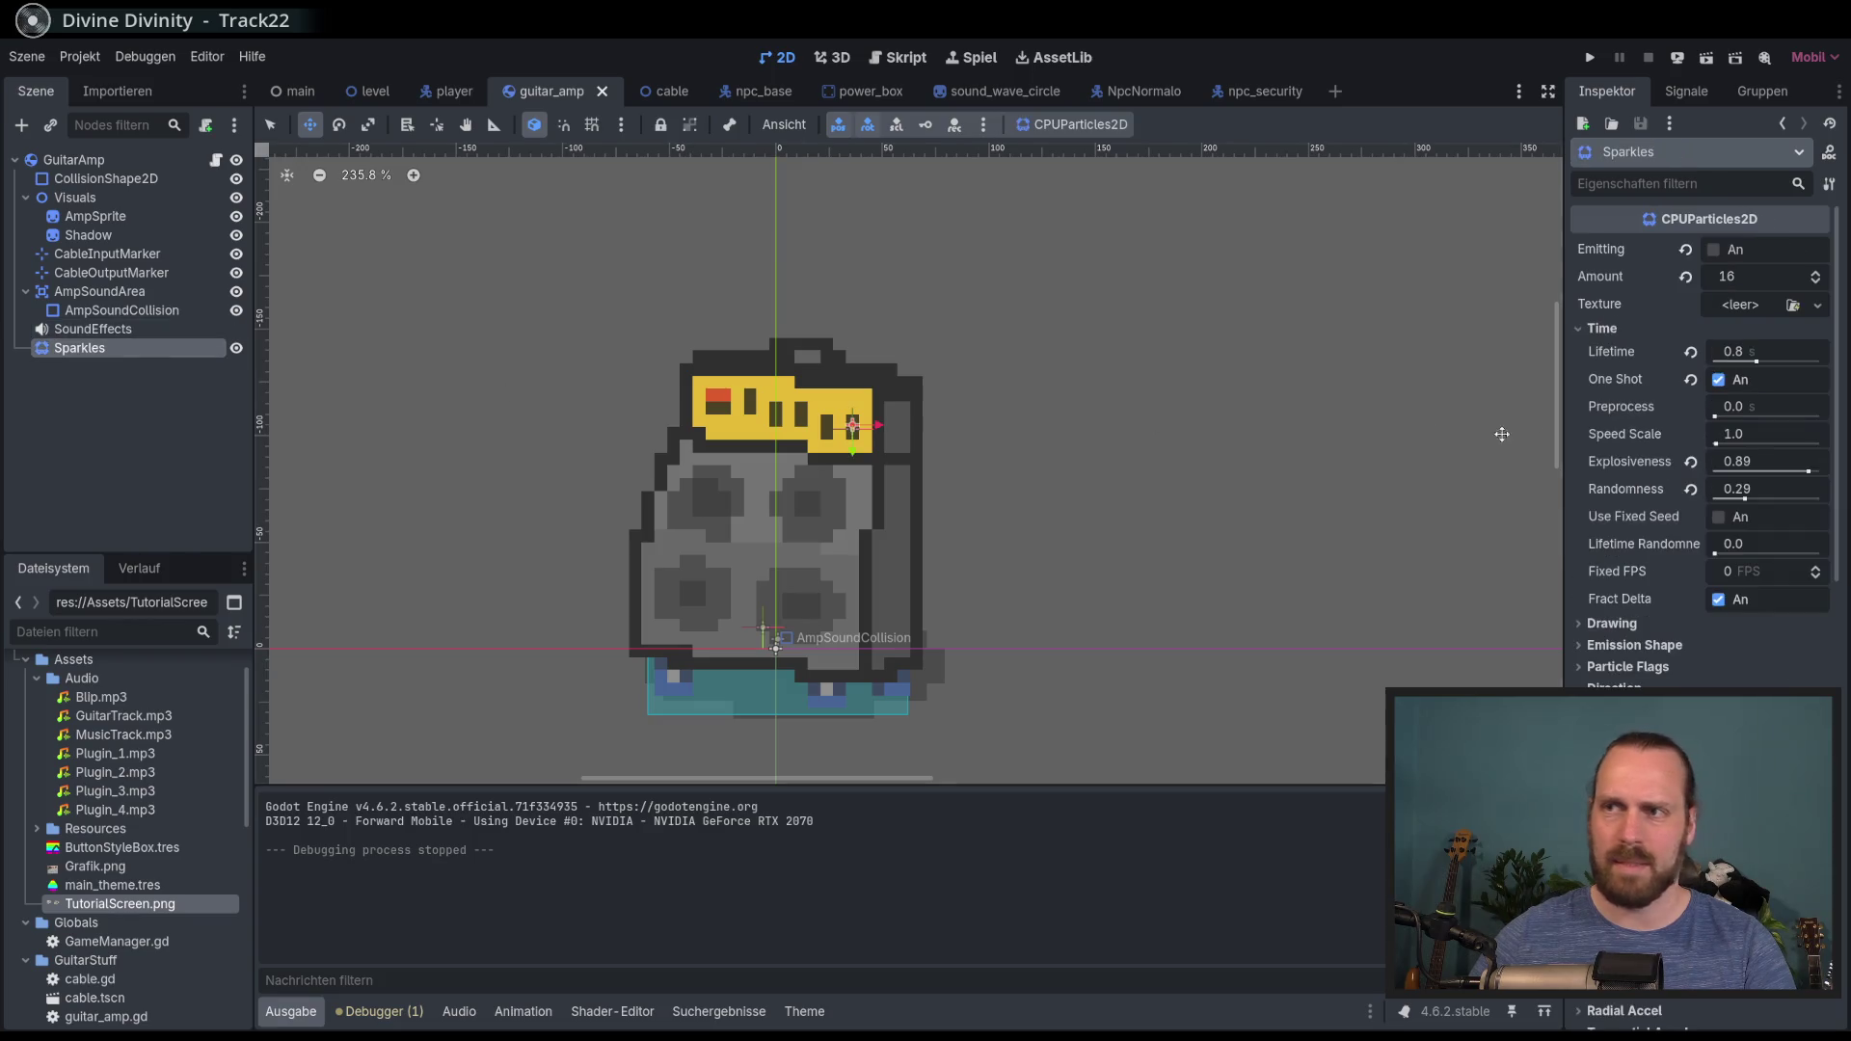
scroll(1709, 540, down, 3)
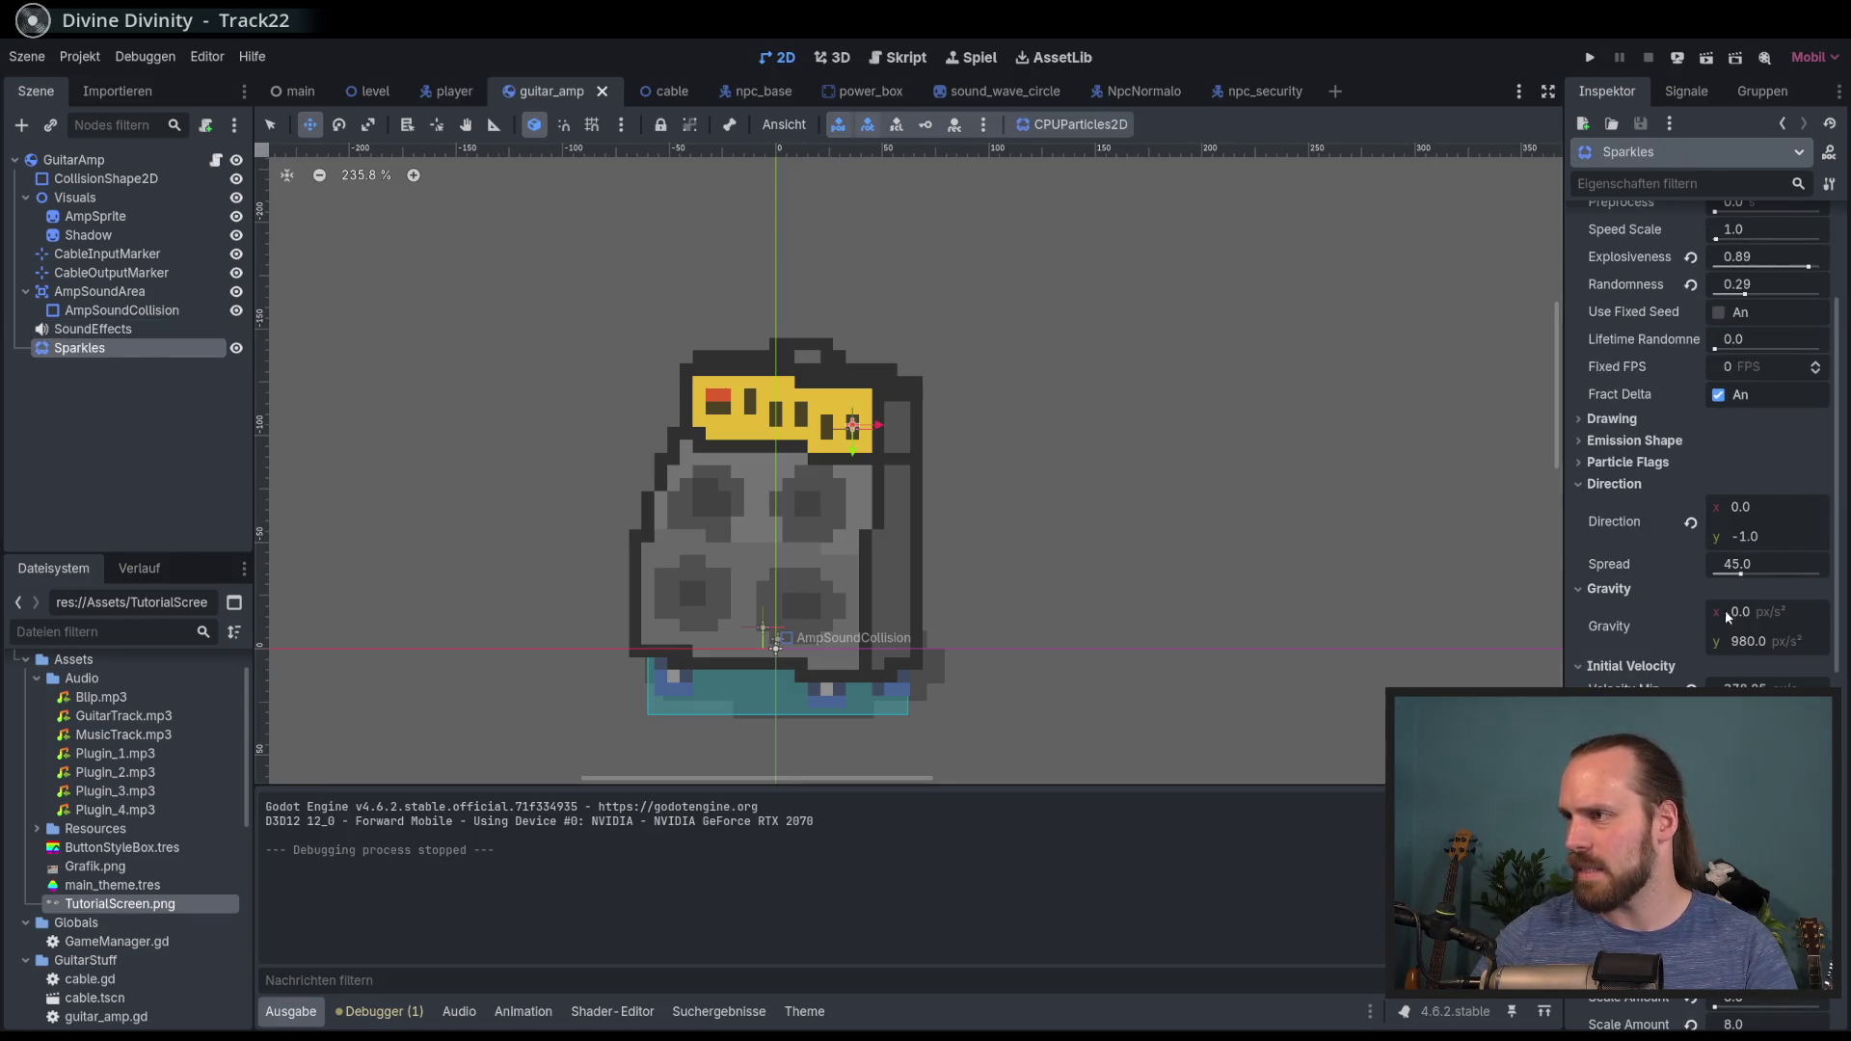
scroll(1729, 614, down, 3)
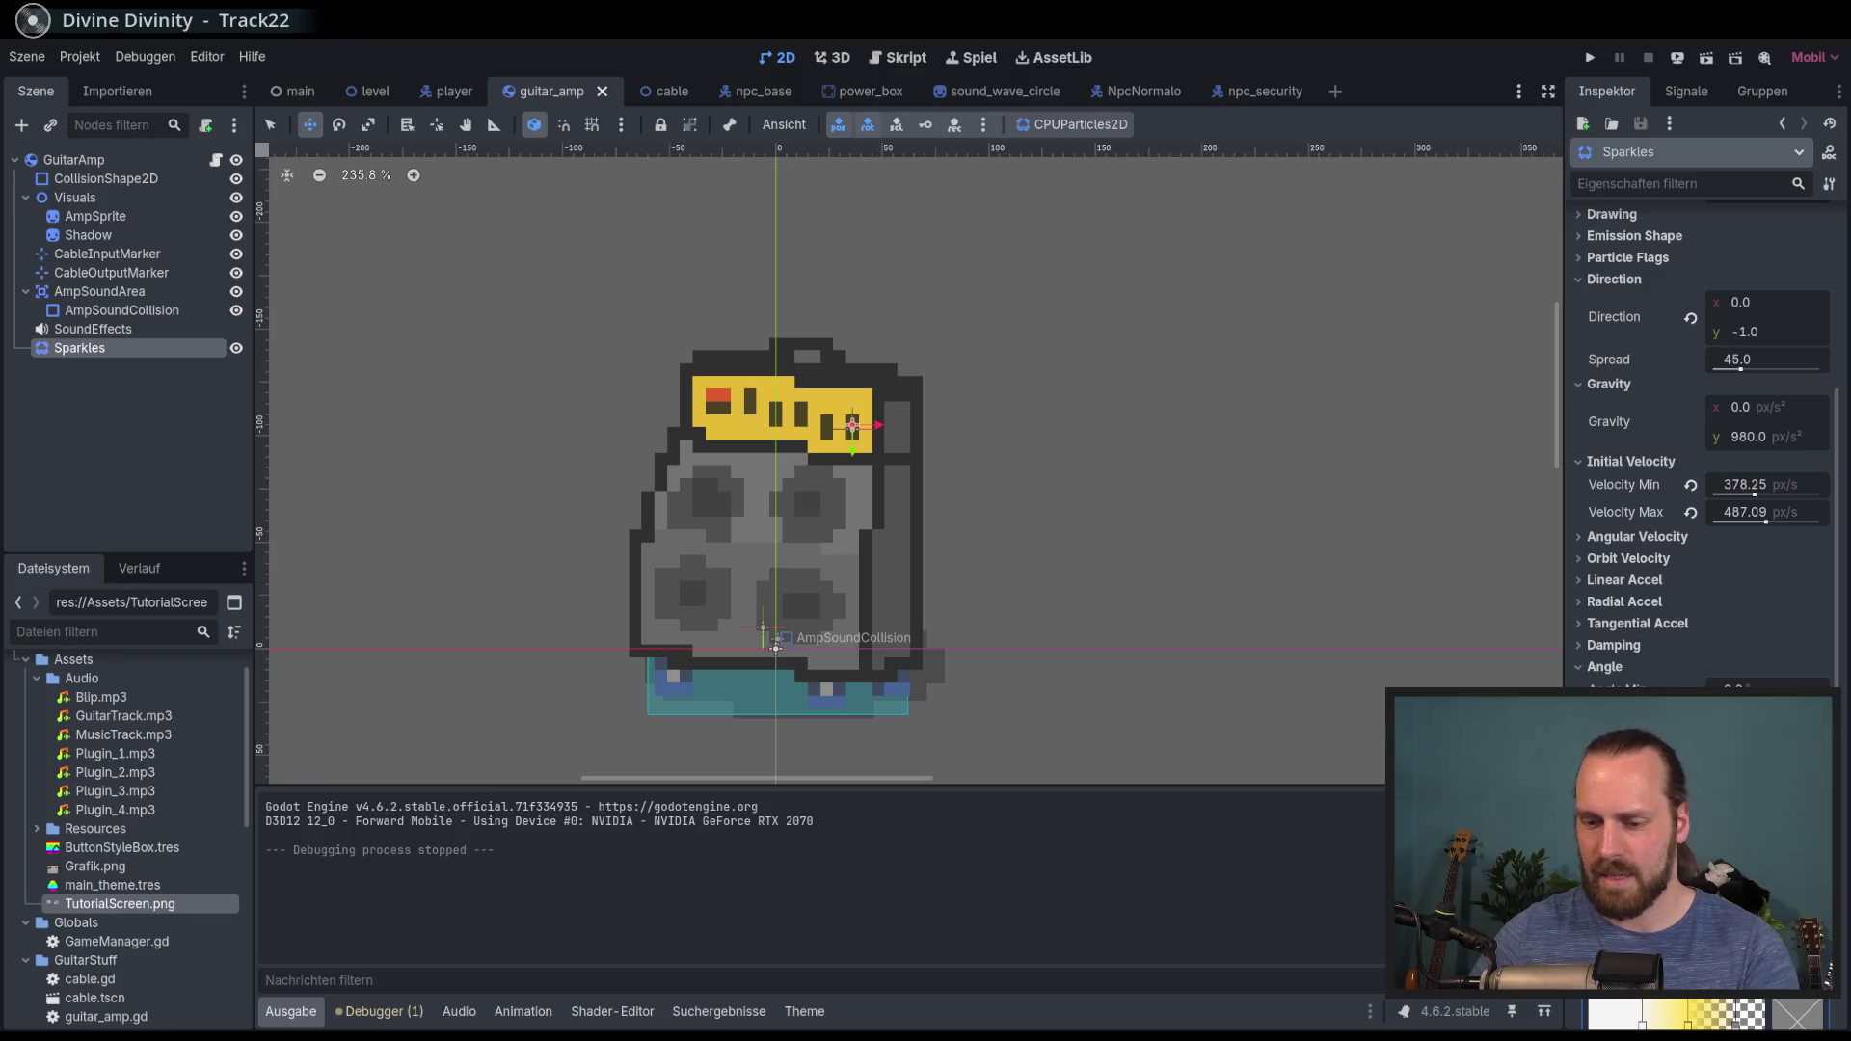
key(ctrl+s)
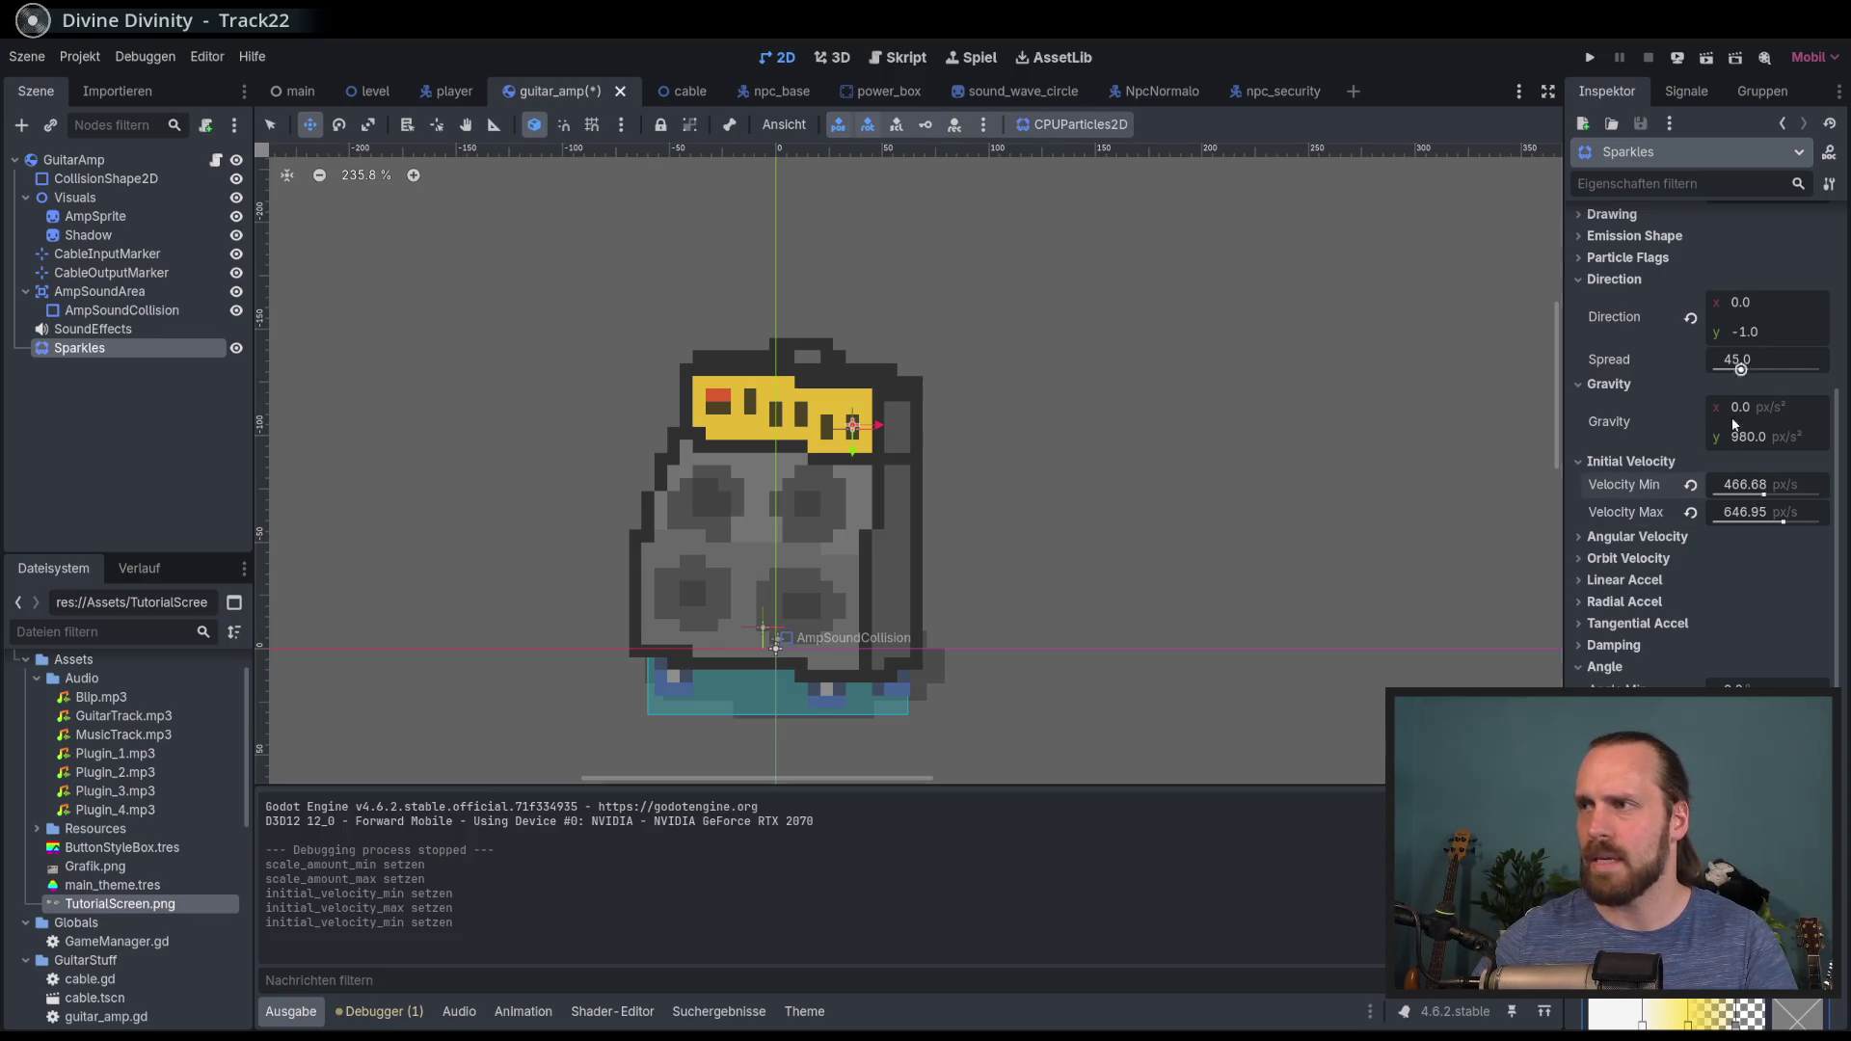
scroll(1739, 388, up, 6)
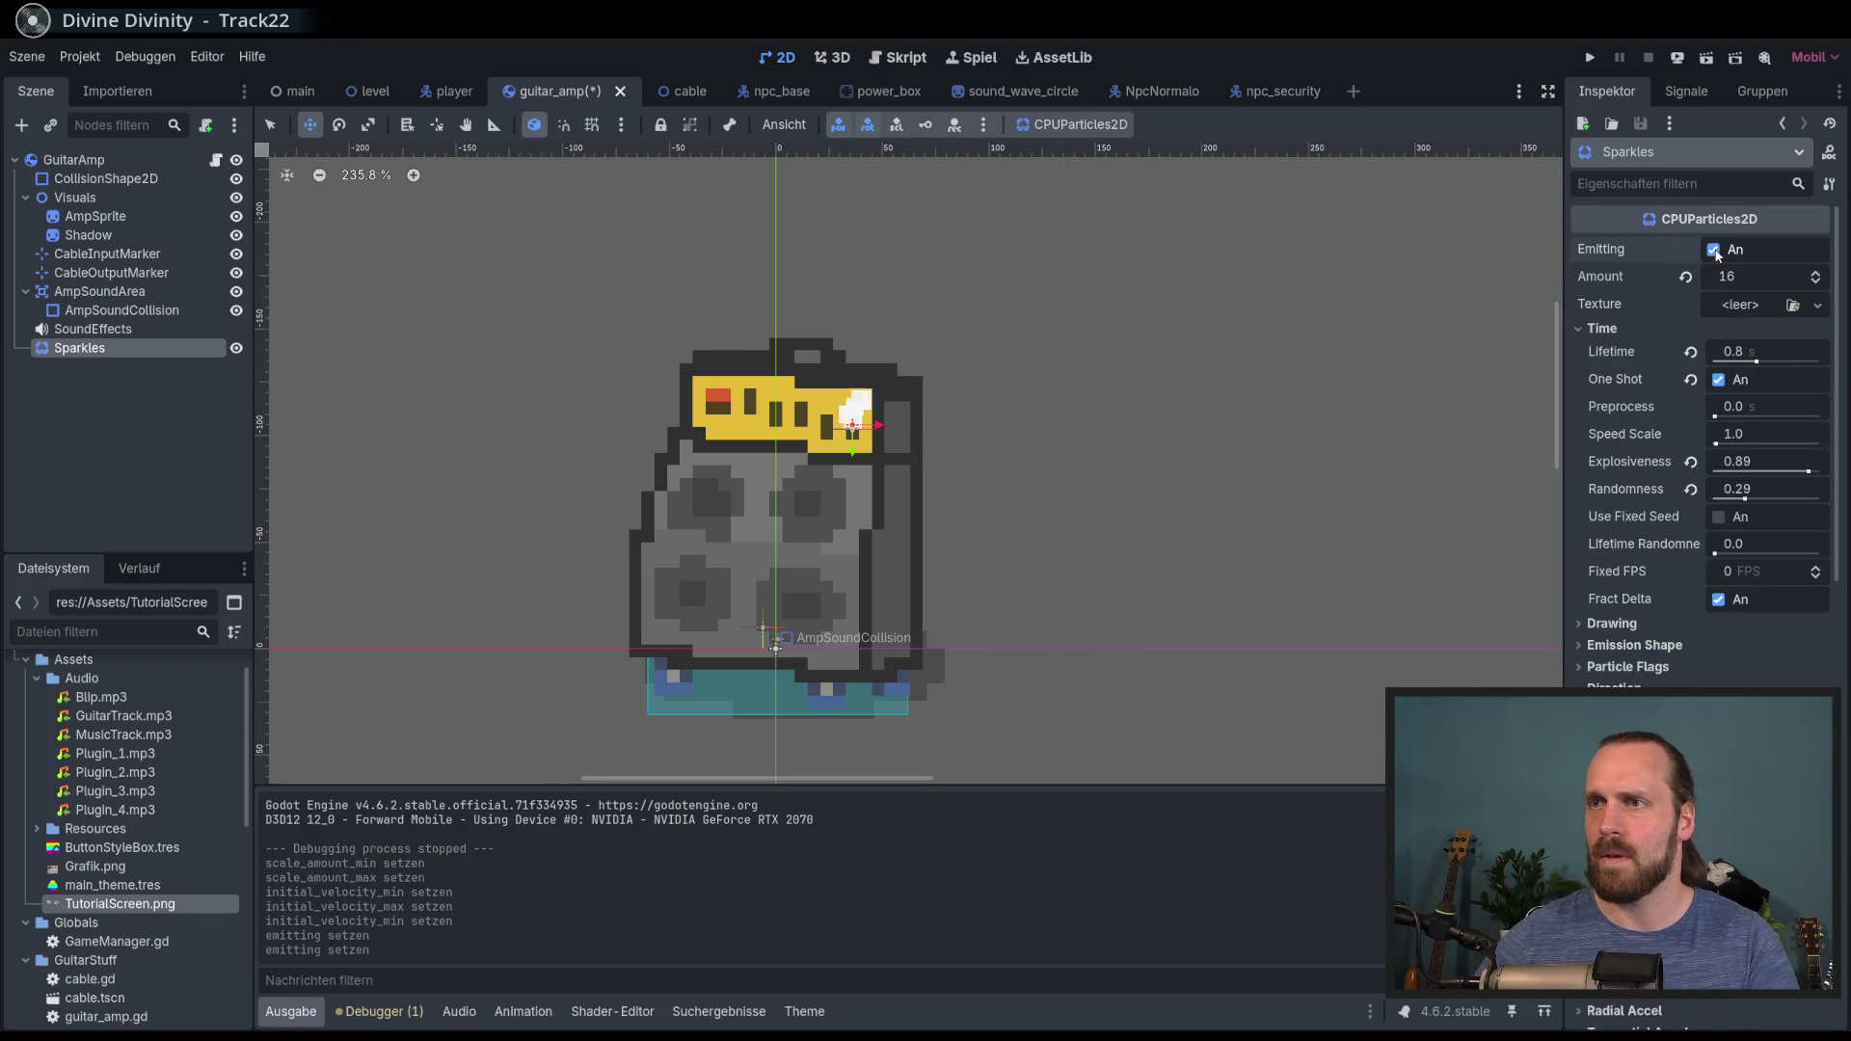
scroll(1210, 444, down, 4)
key(ctrl+s)
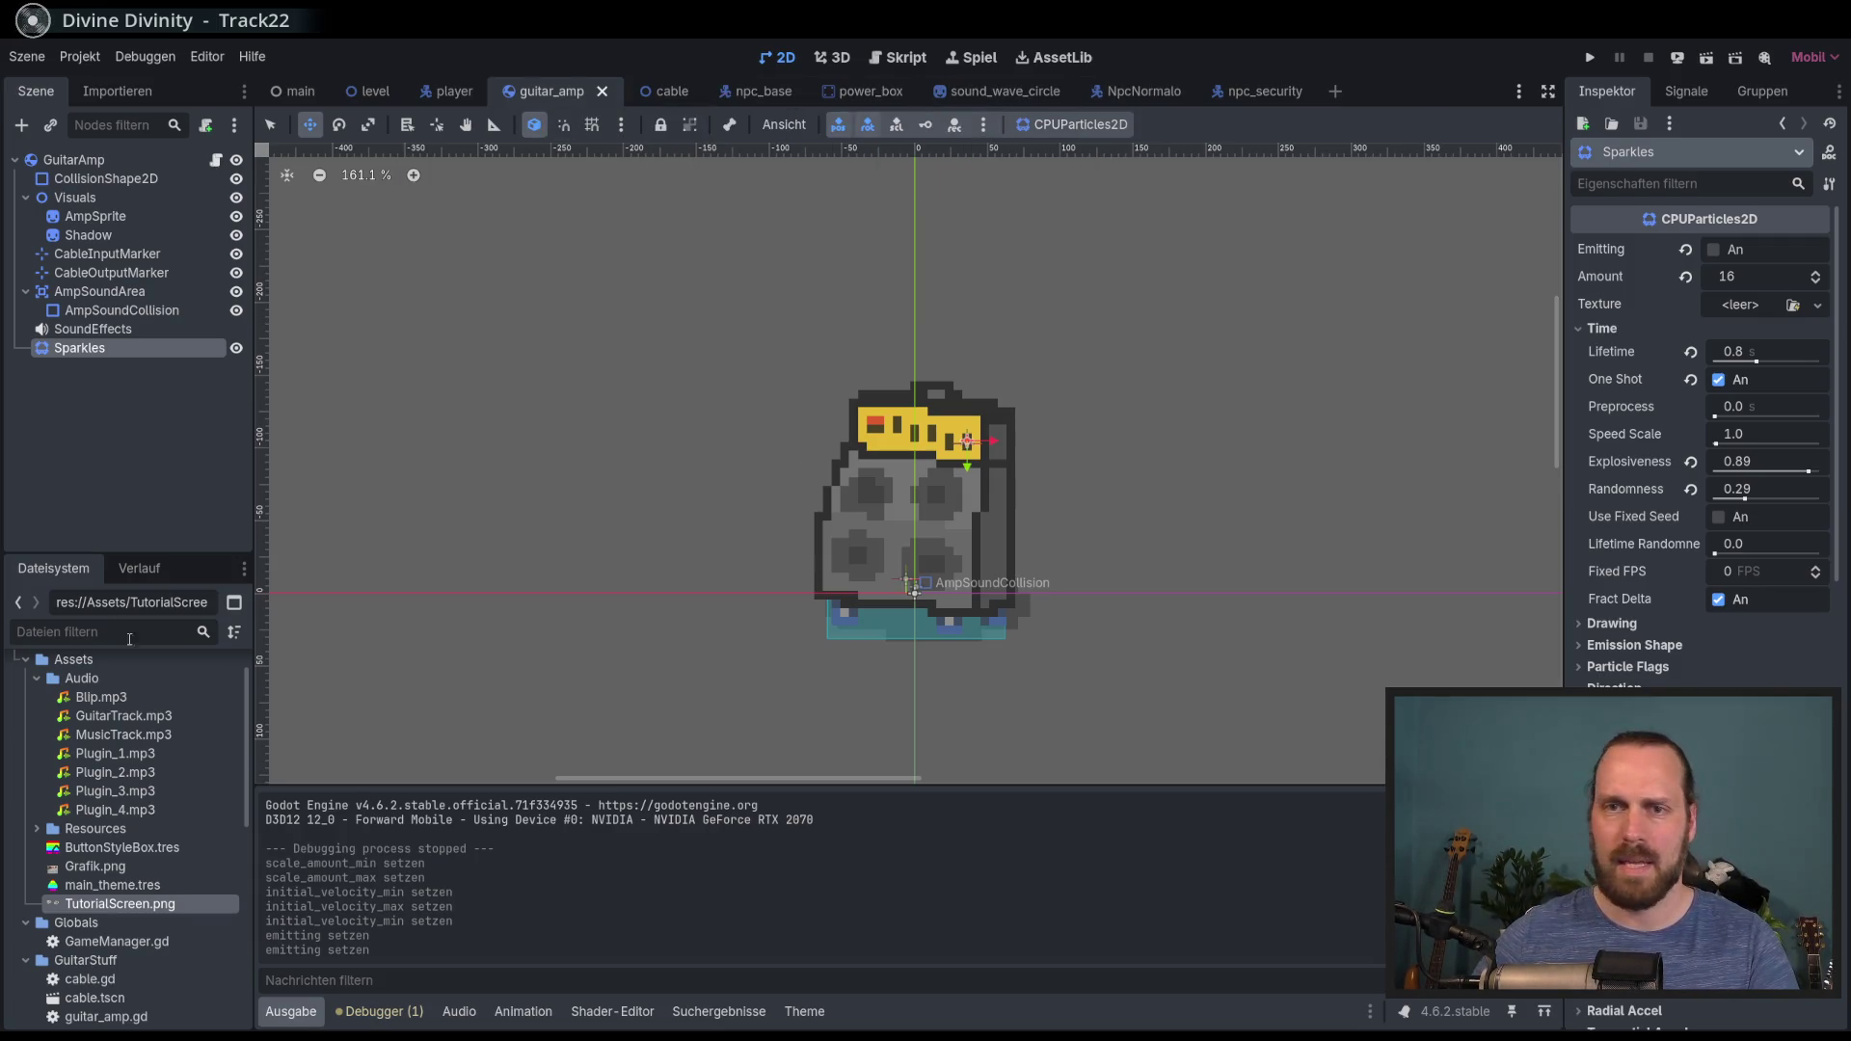
Step: Paste Sparkles into the power_box scene at (1, -46) on the socket, save, and open power_box.gd
click(1517, 94)
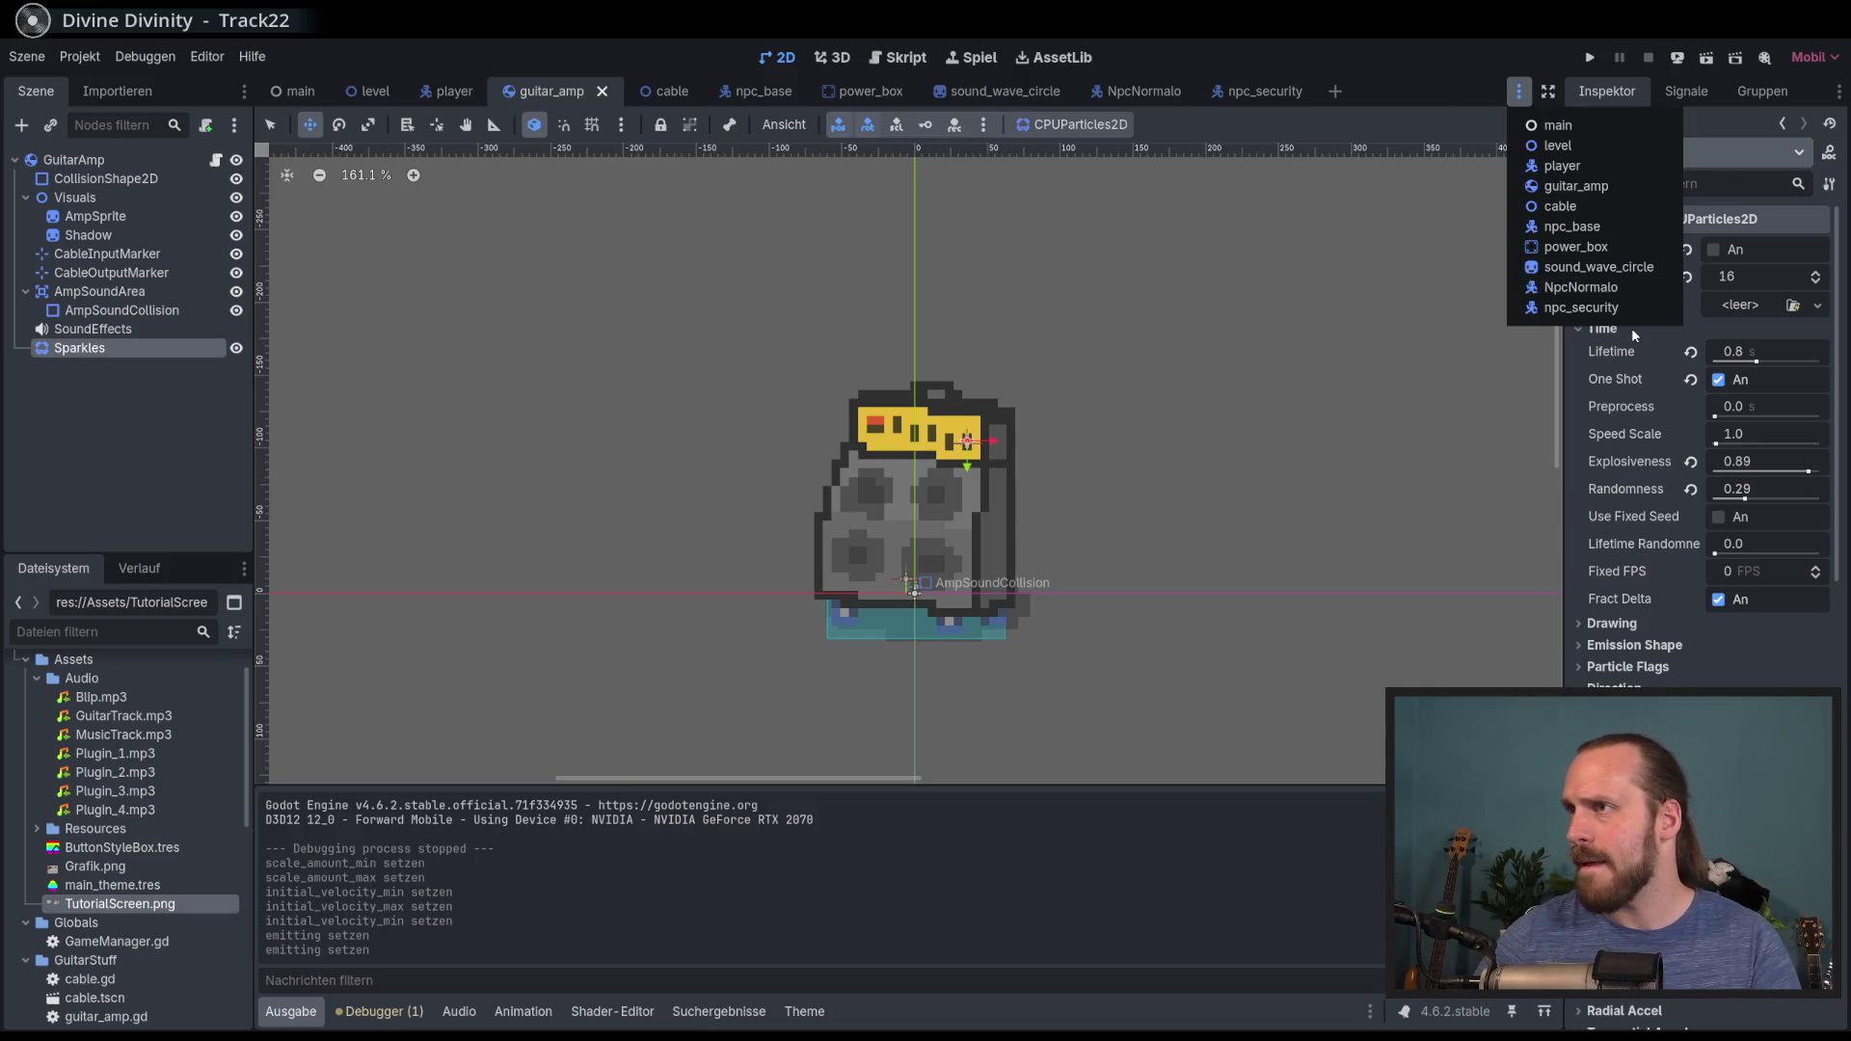
click(1591, 248)
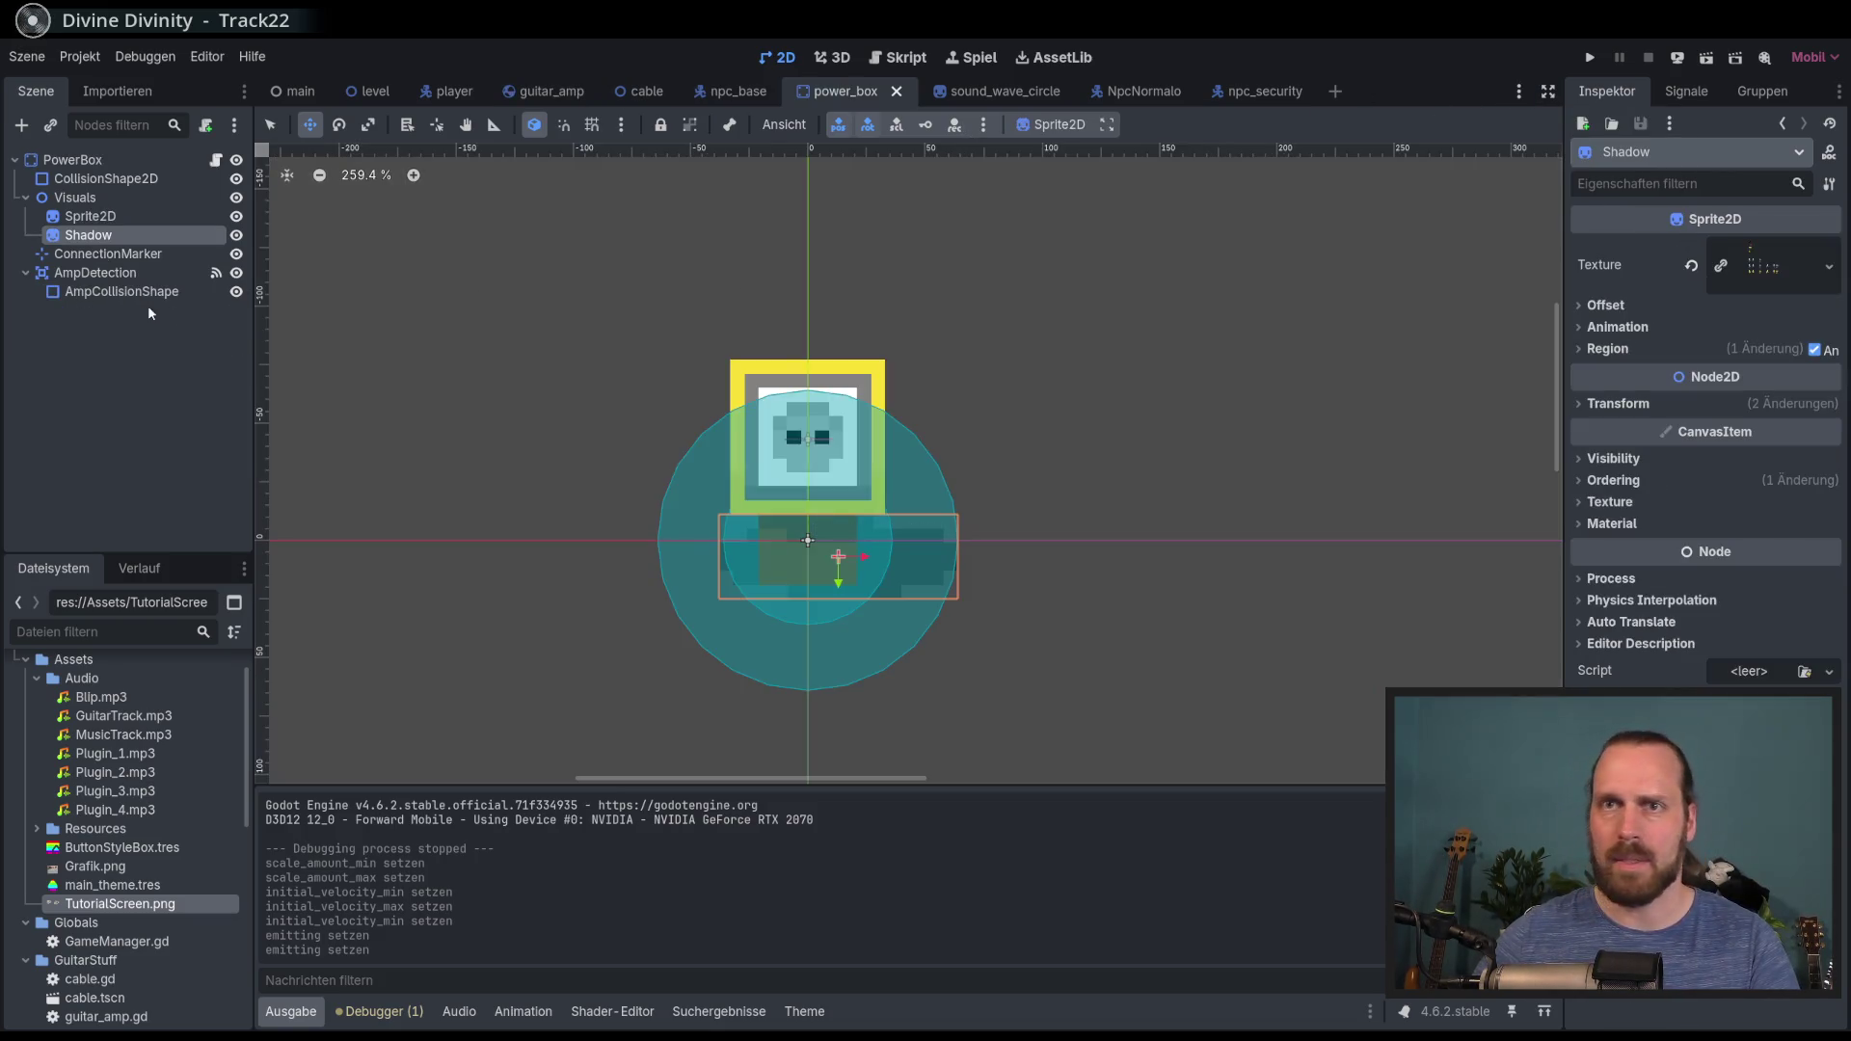
click(106, 276)
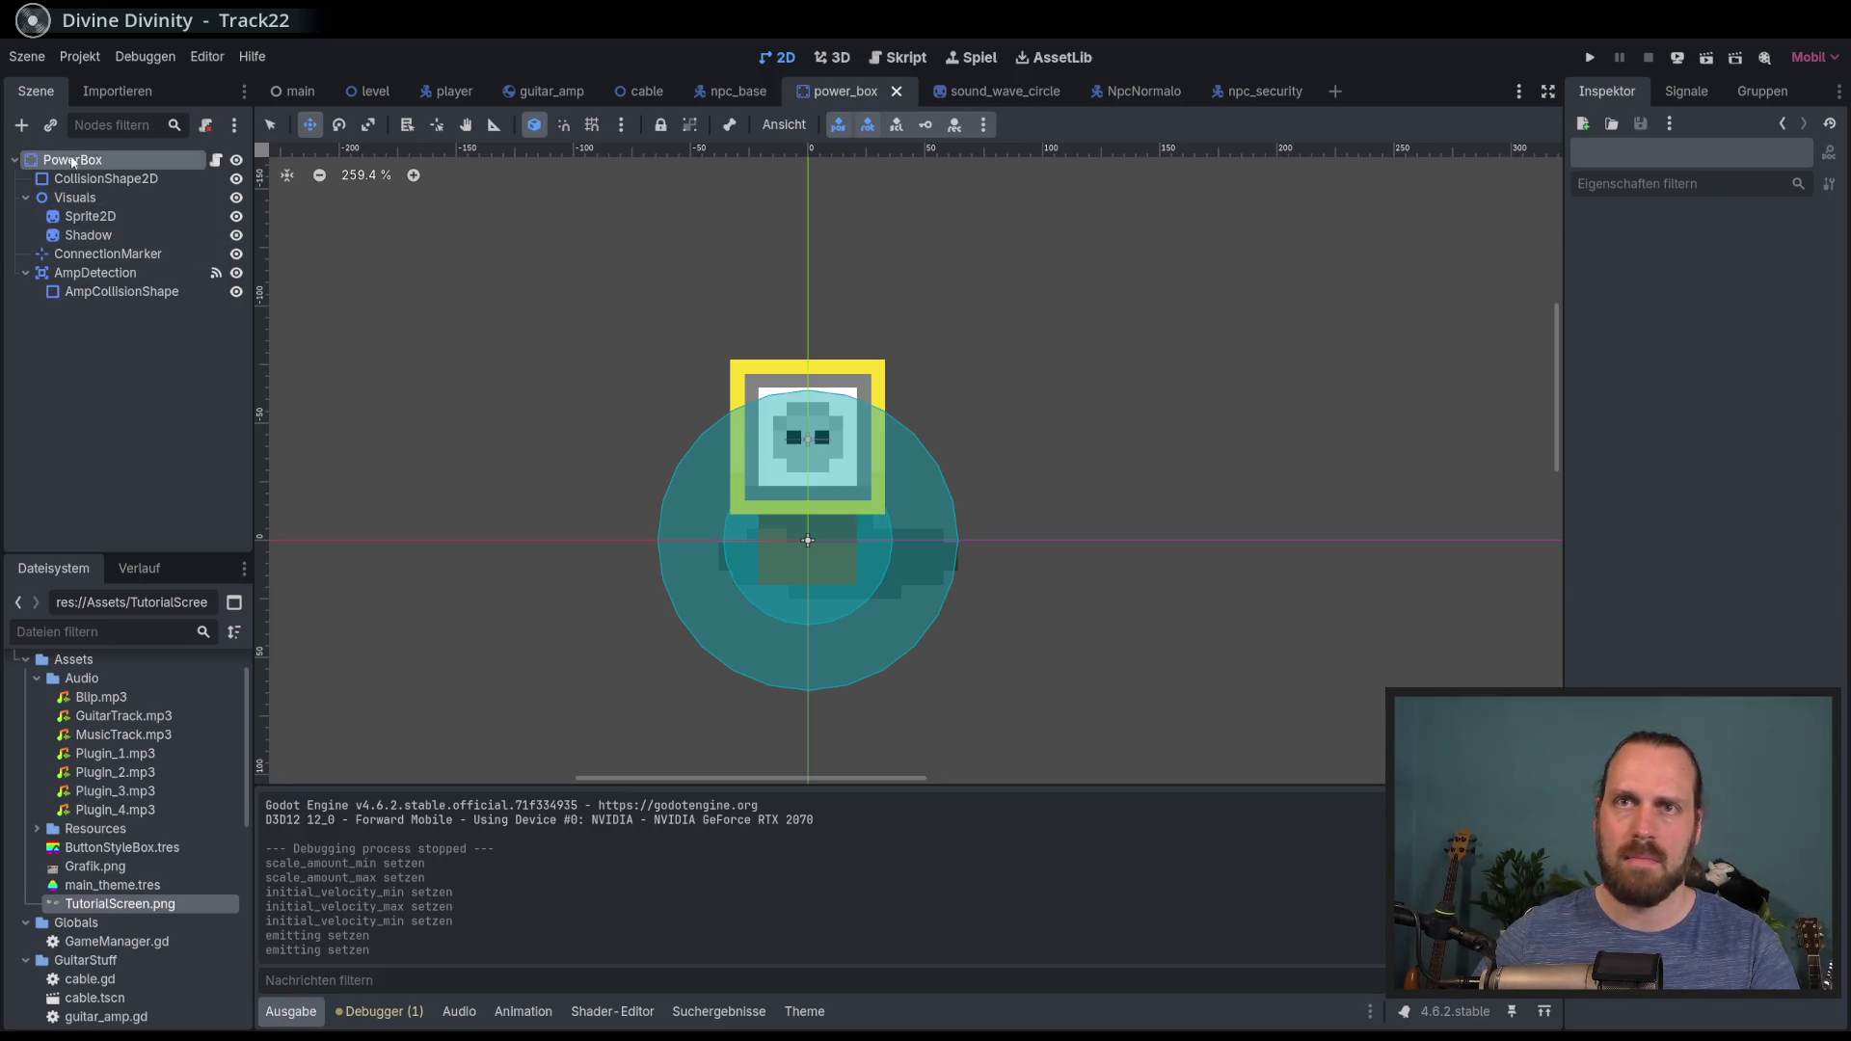
key(ctrl+v)
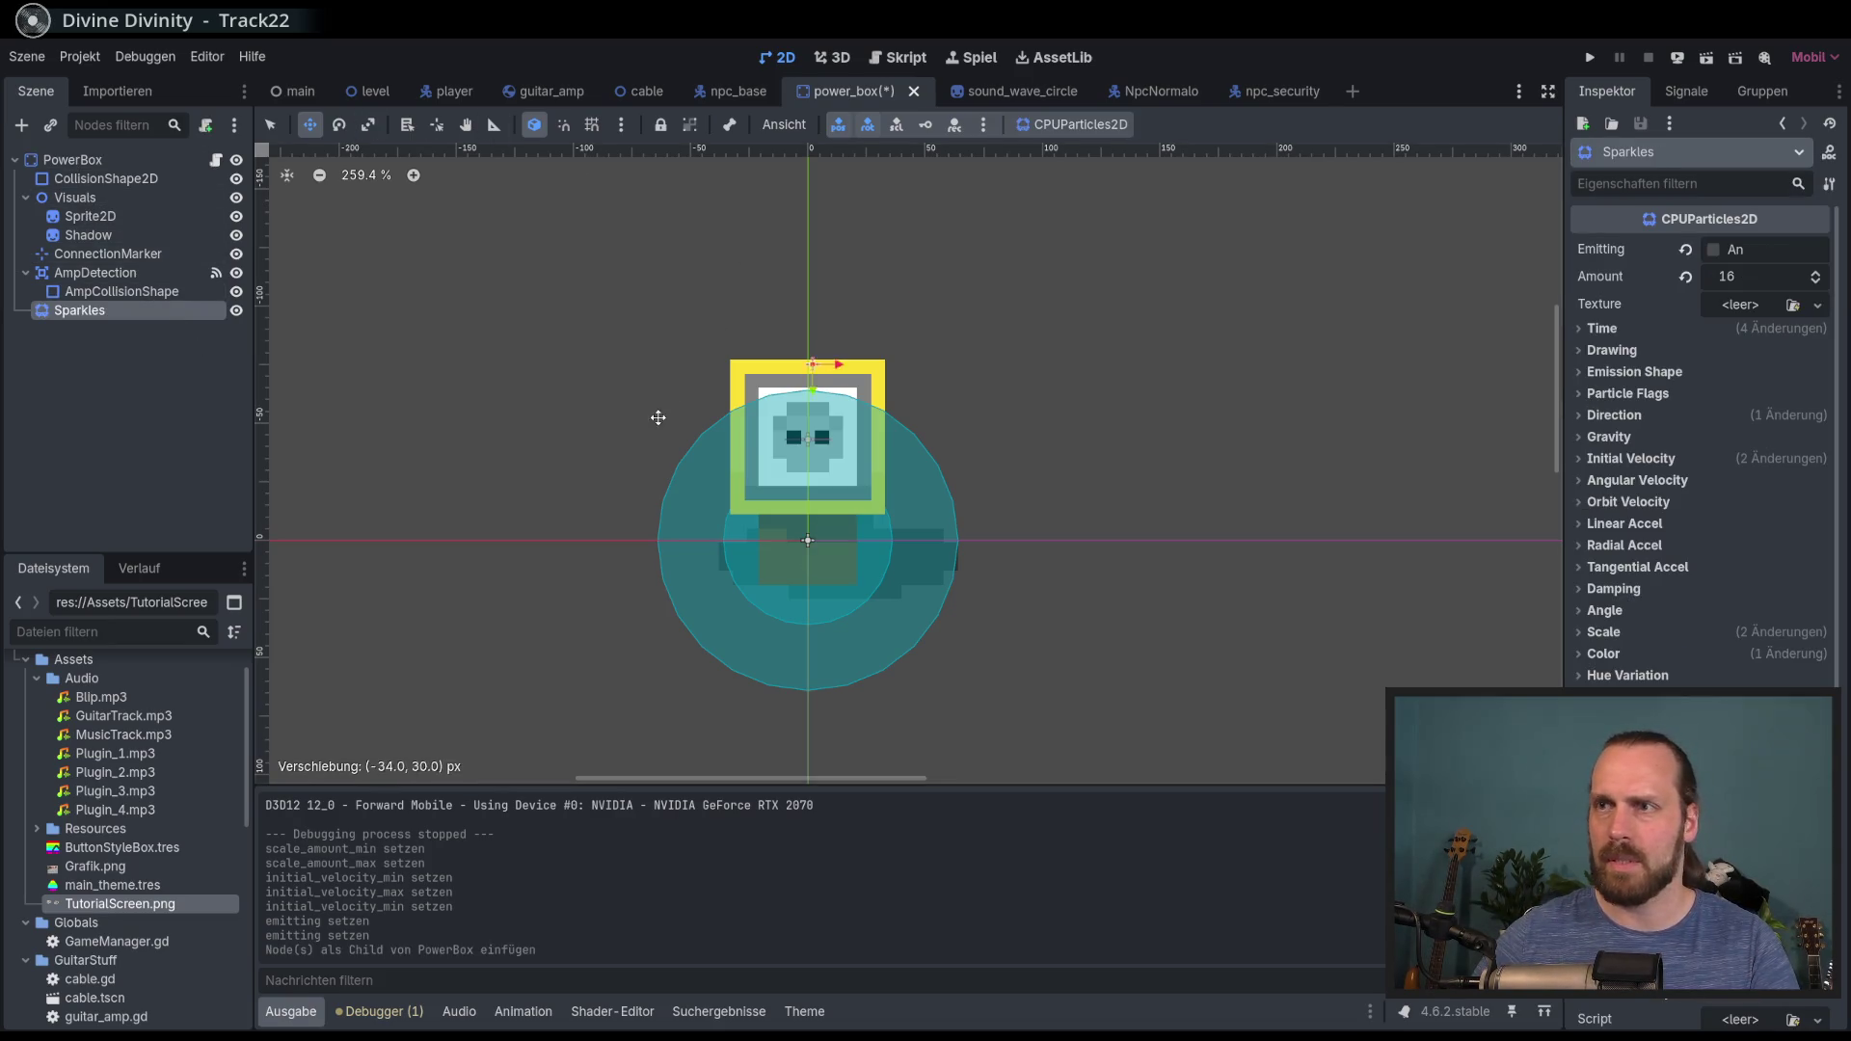
drag(660, 479, 660, 482)
key(ctrl+s)
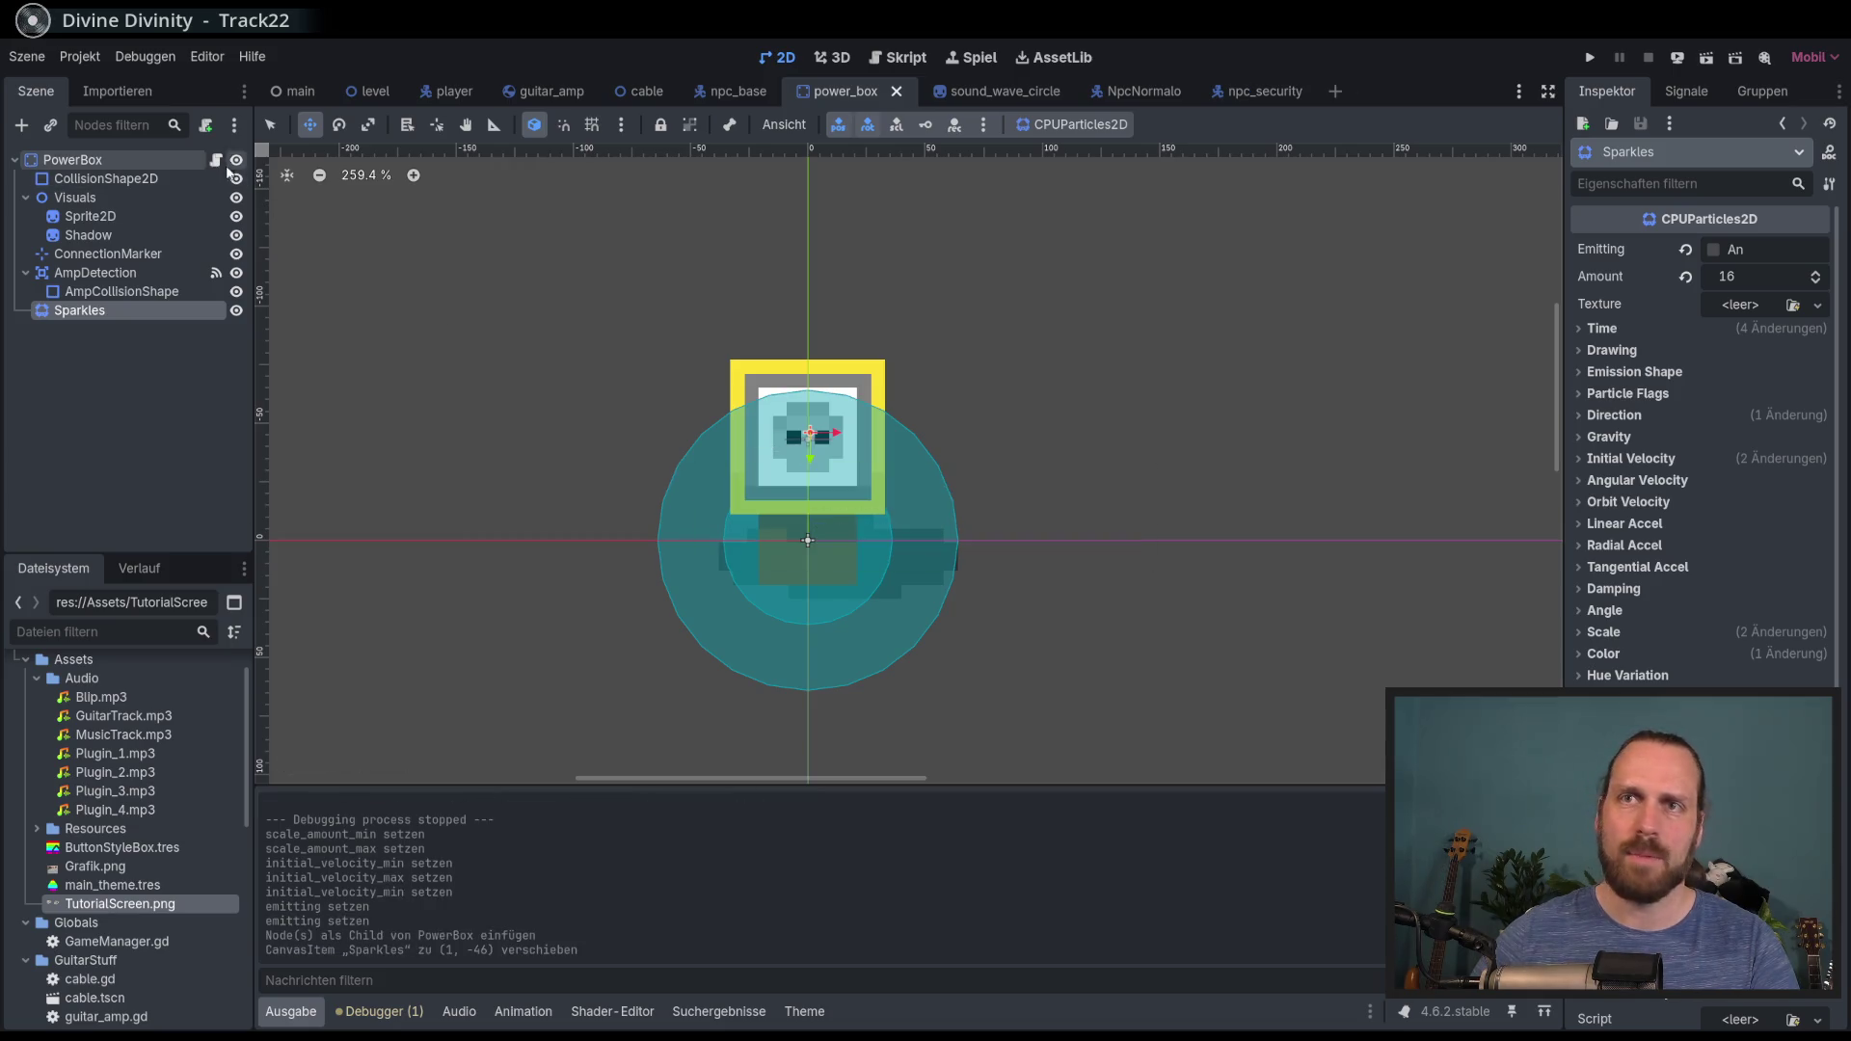
click(216, 159)
scroll(905, 480, up, 3)
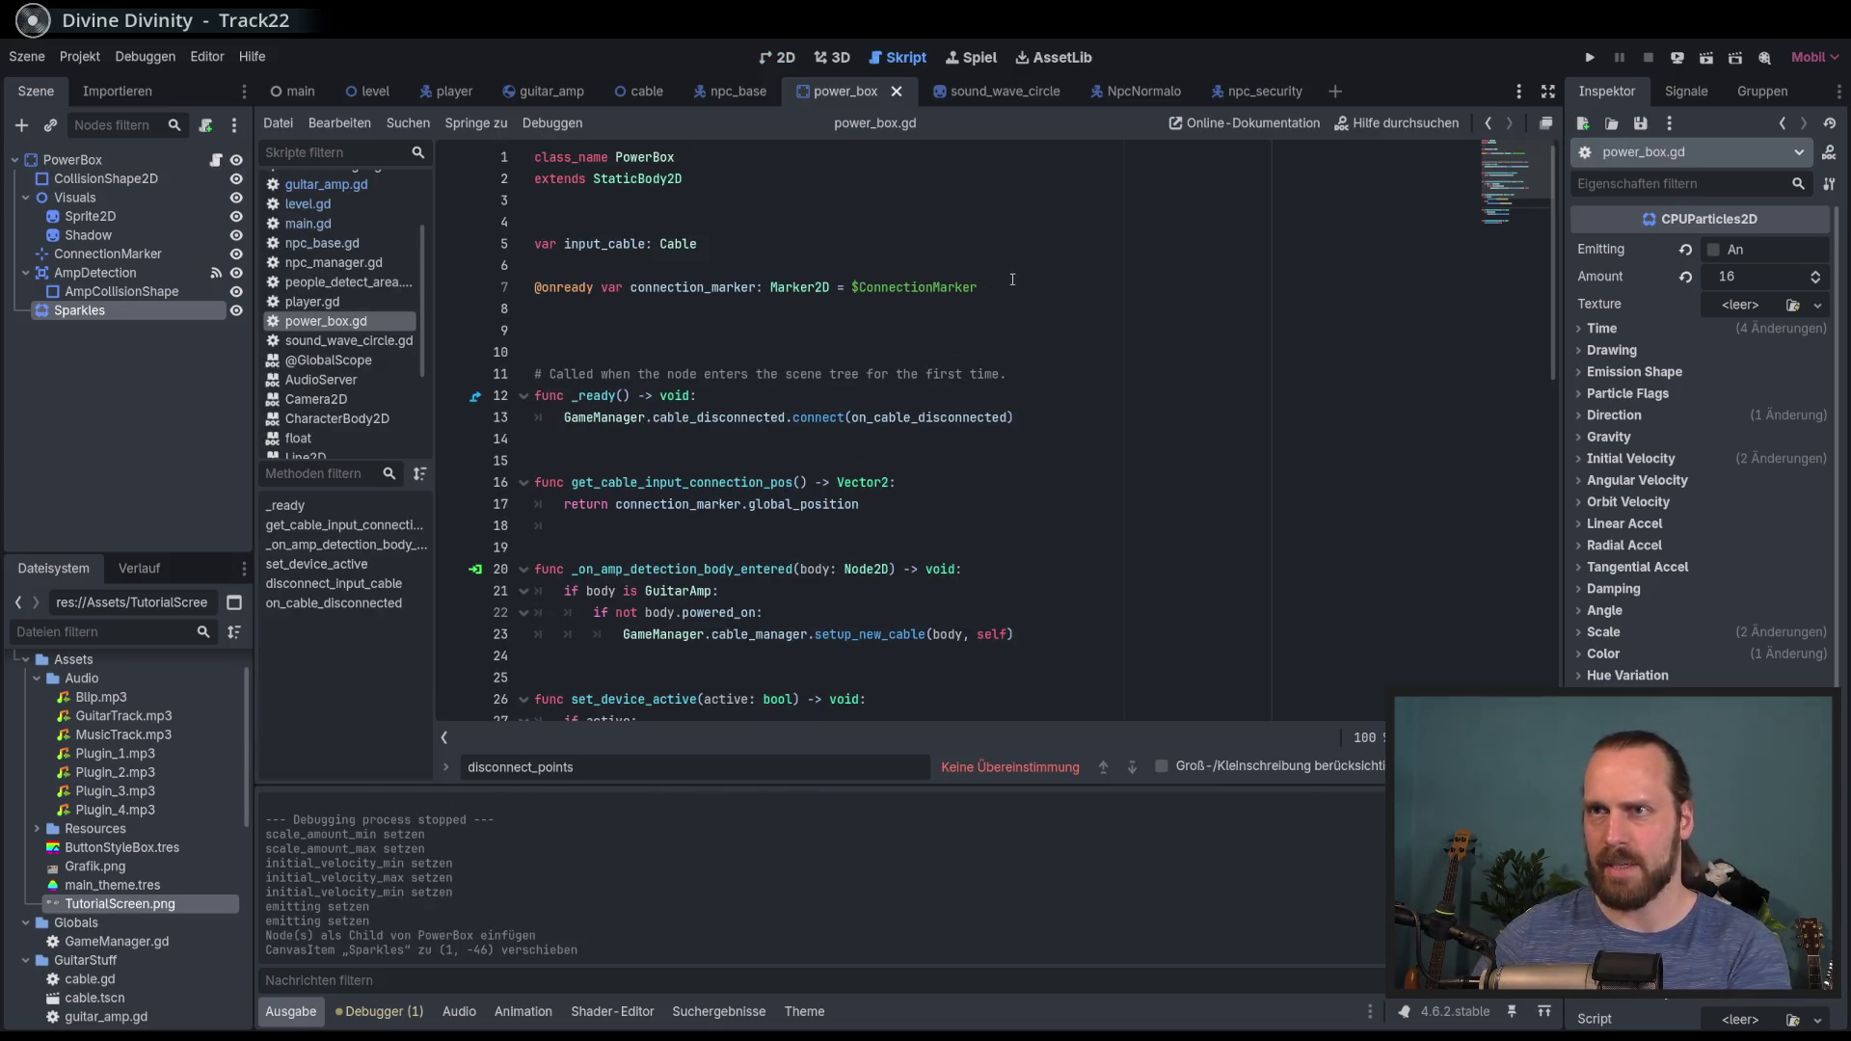
key(Return)
drag(550, 317, 550, 310)
scroll(841, 447, down, 6)
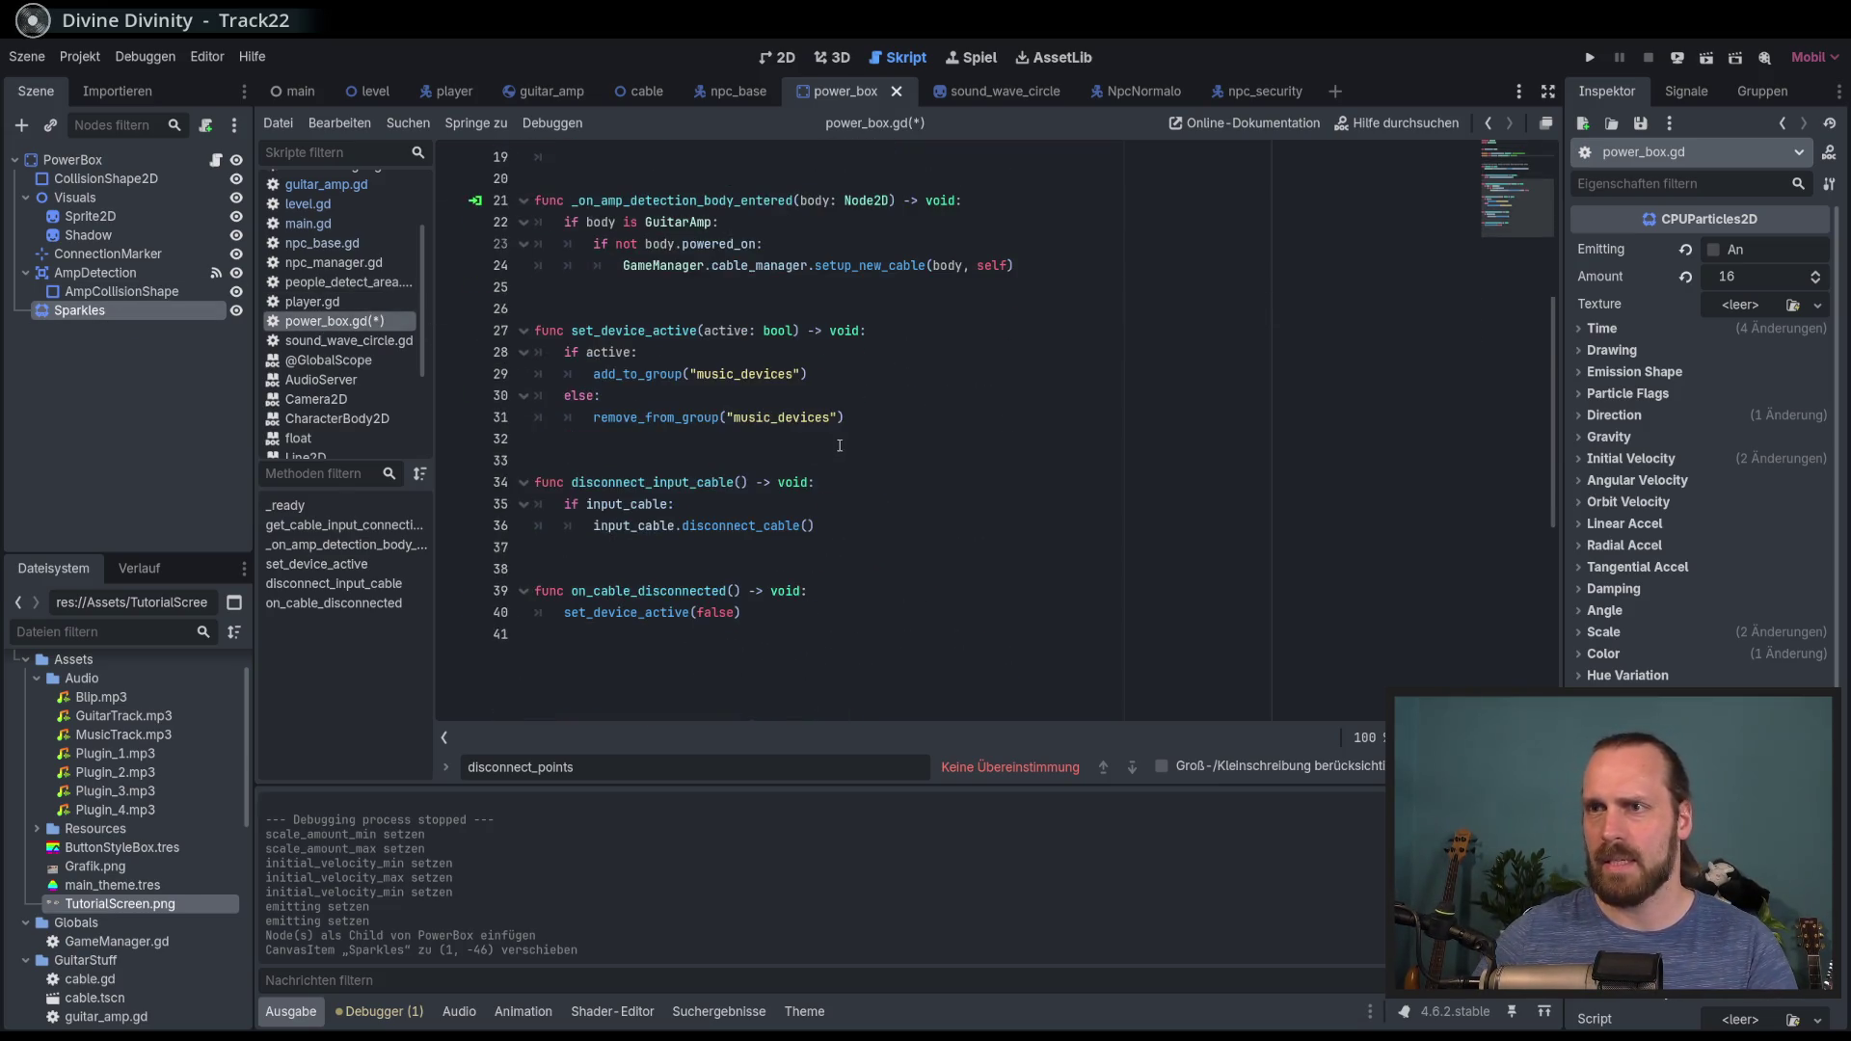
Step: Add sparkles.restart() at the end of on_cable_disconnected and launch the game past the menu
click(777, 614)
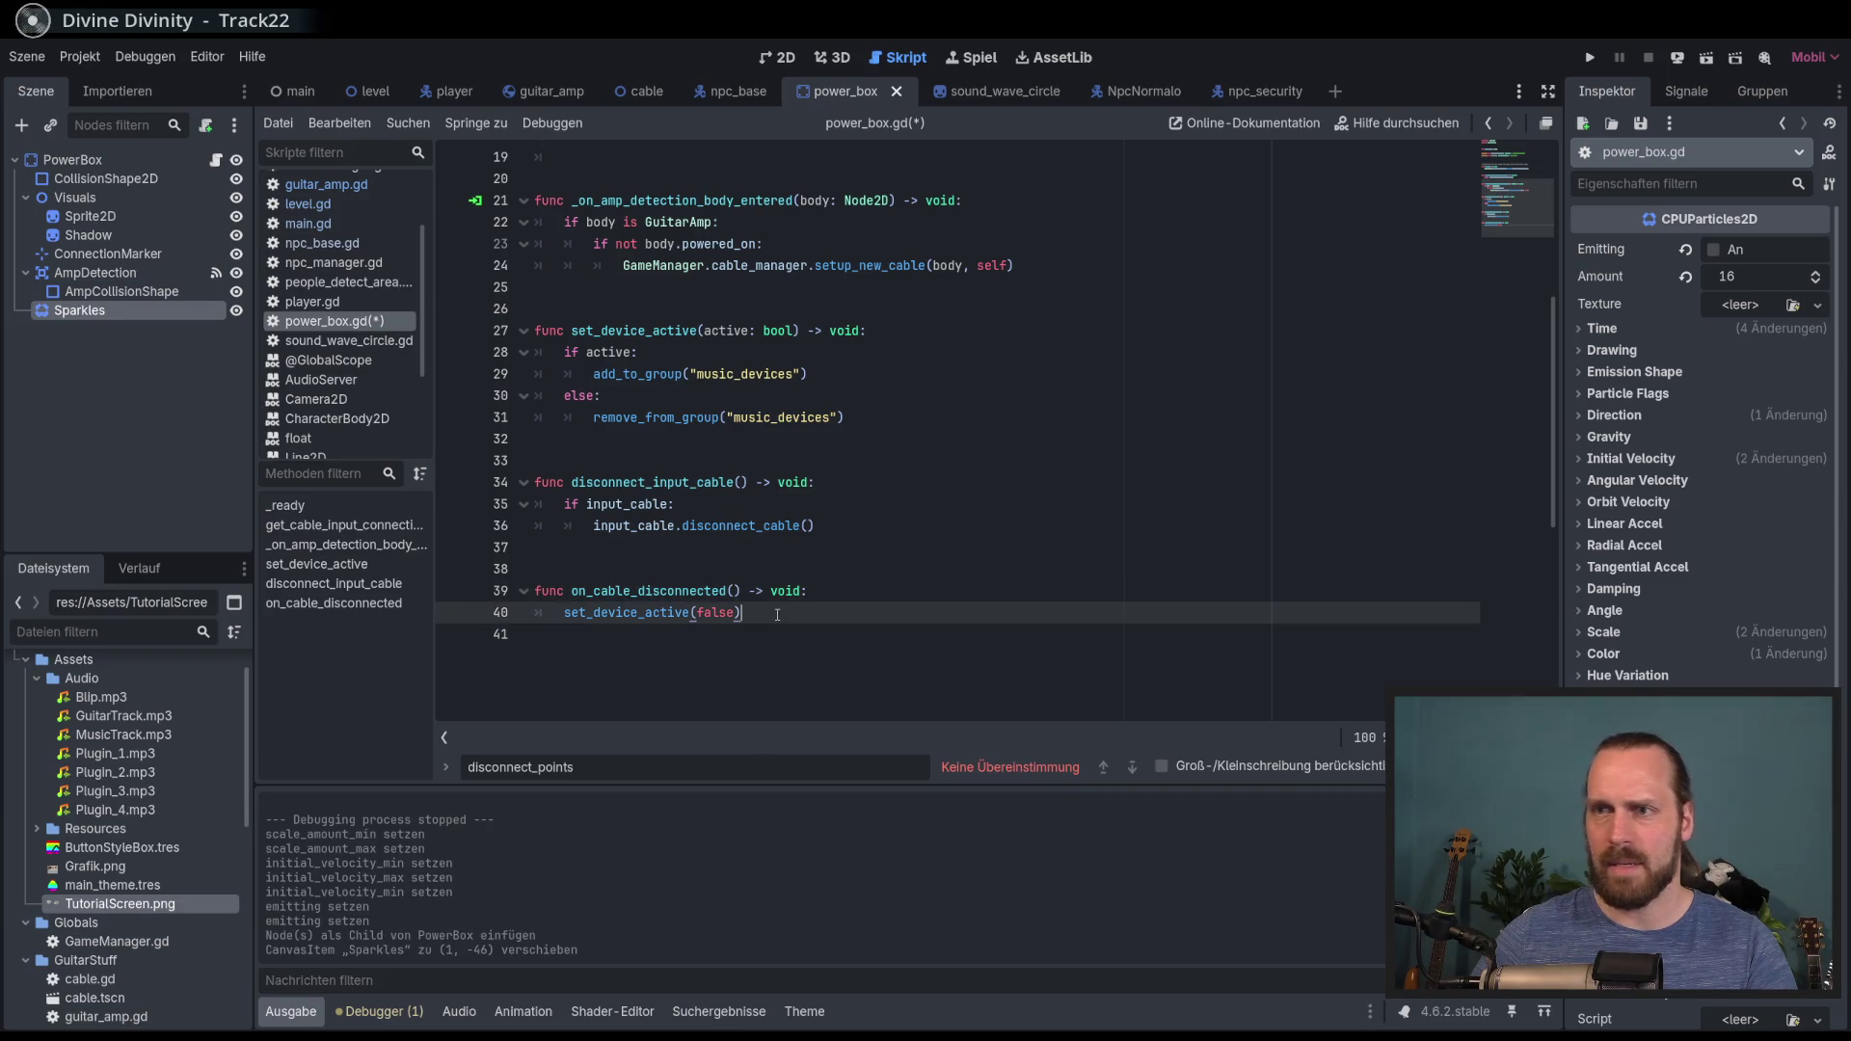
key(Return)
text(sparkles.)
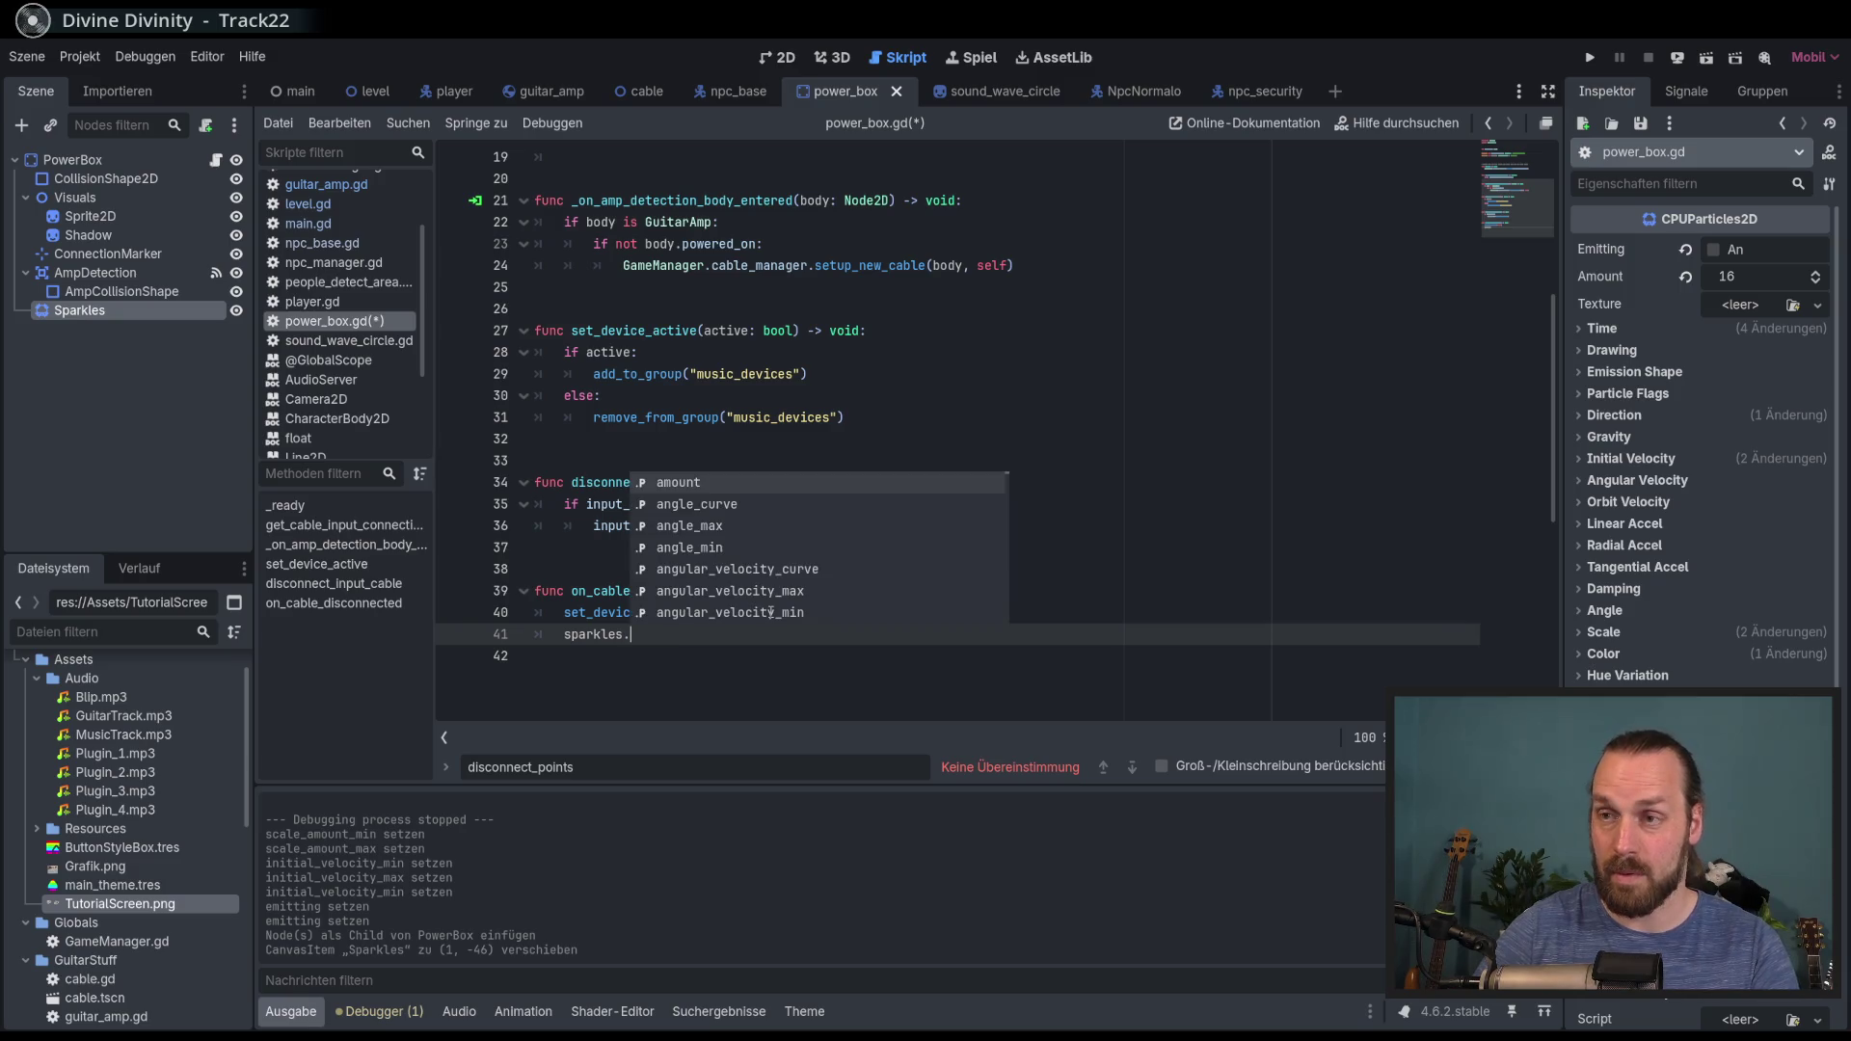
key(Return)
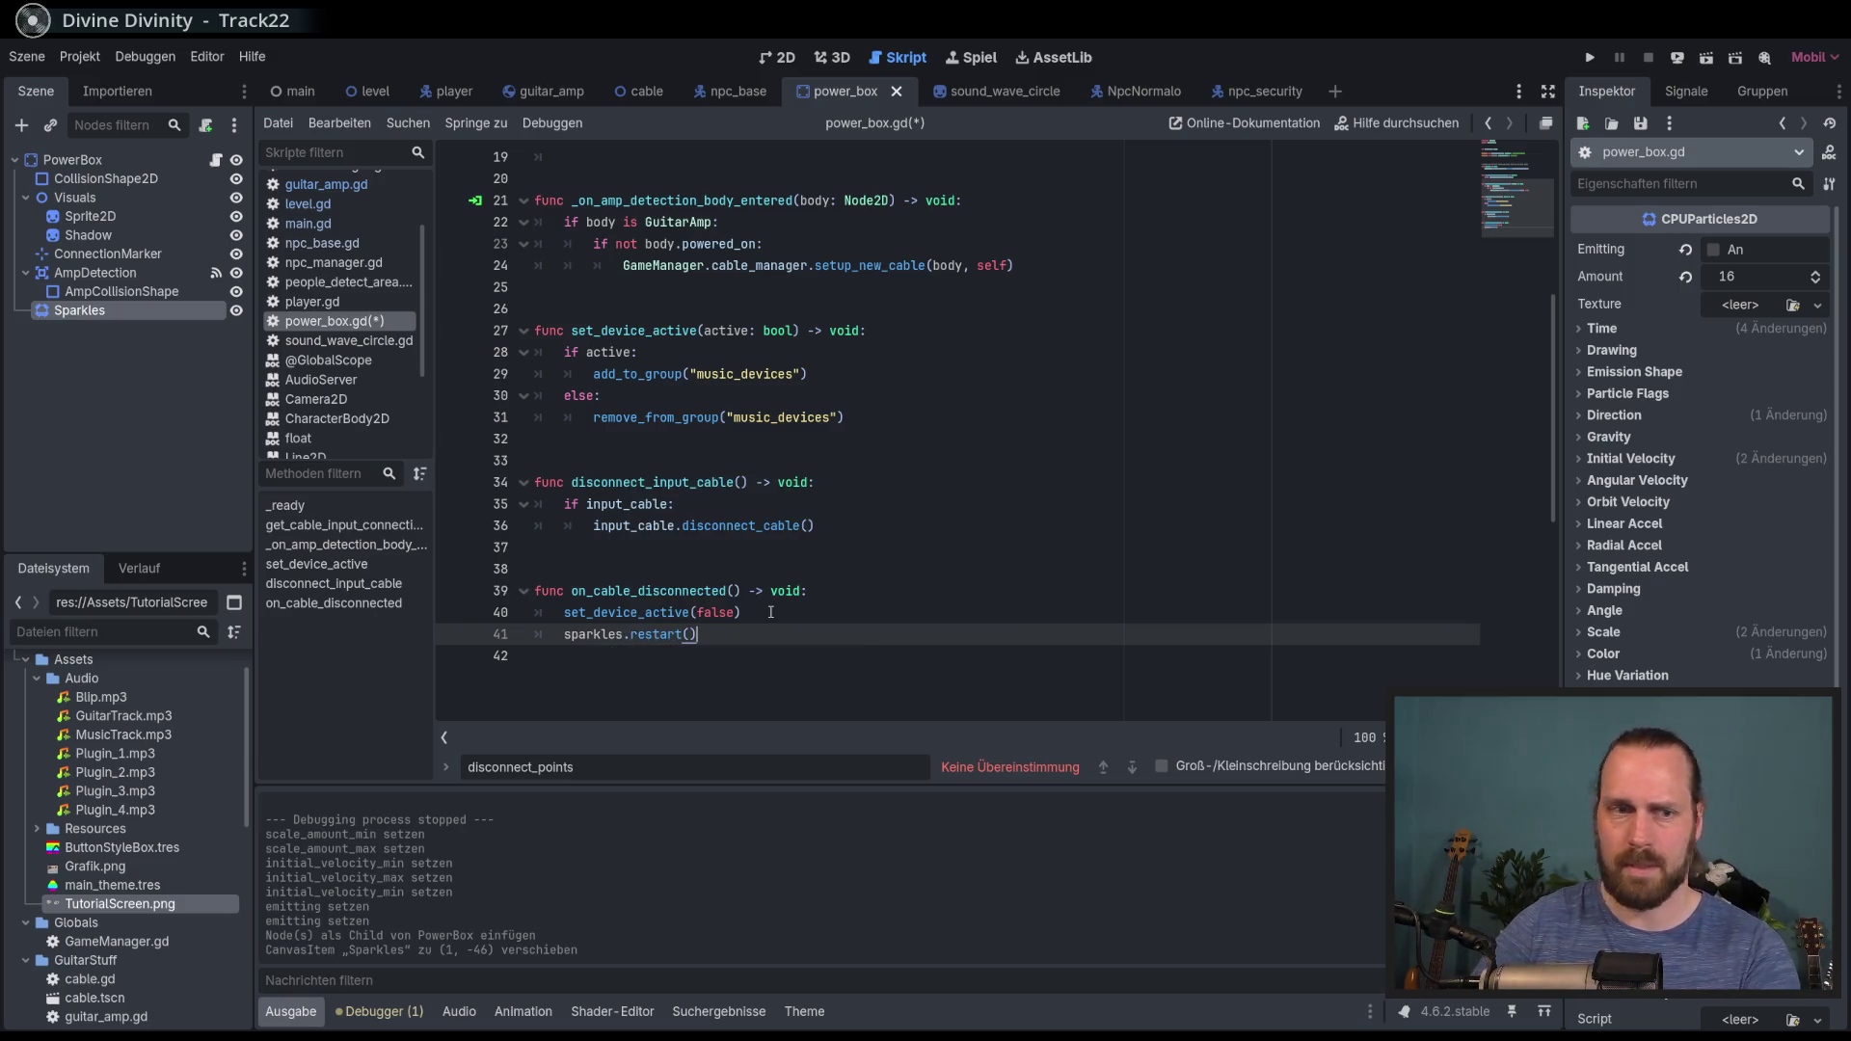
key(F5)
key(Return)
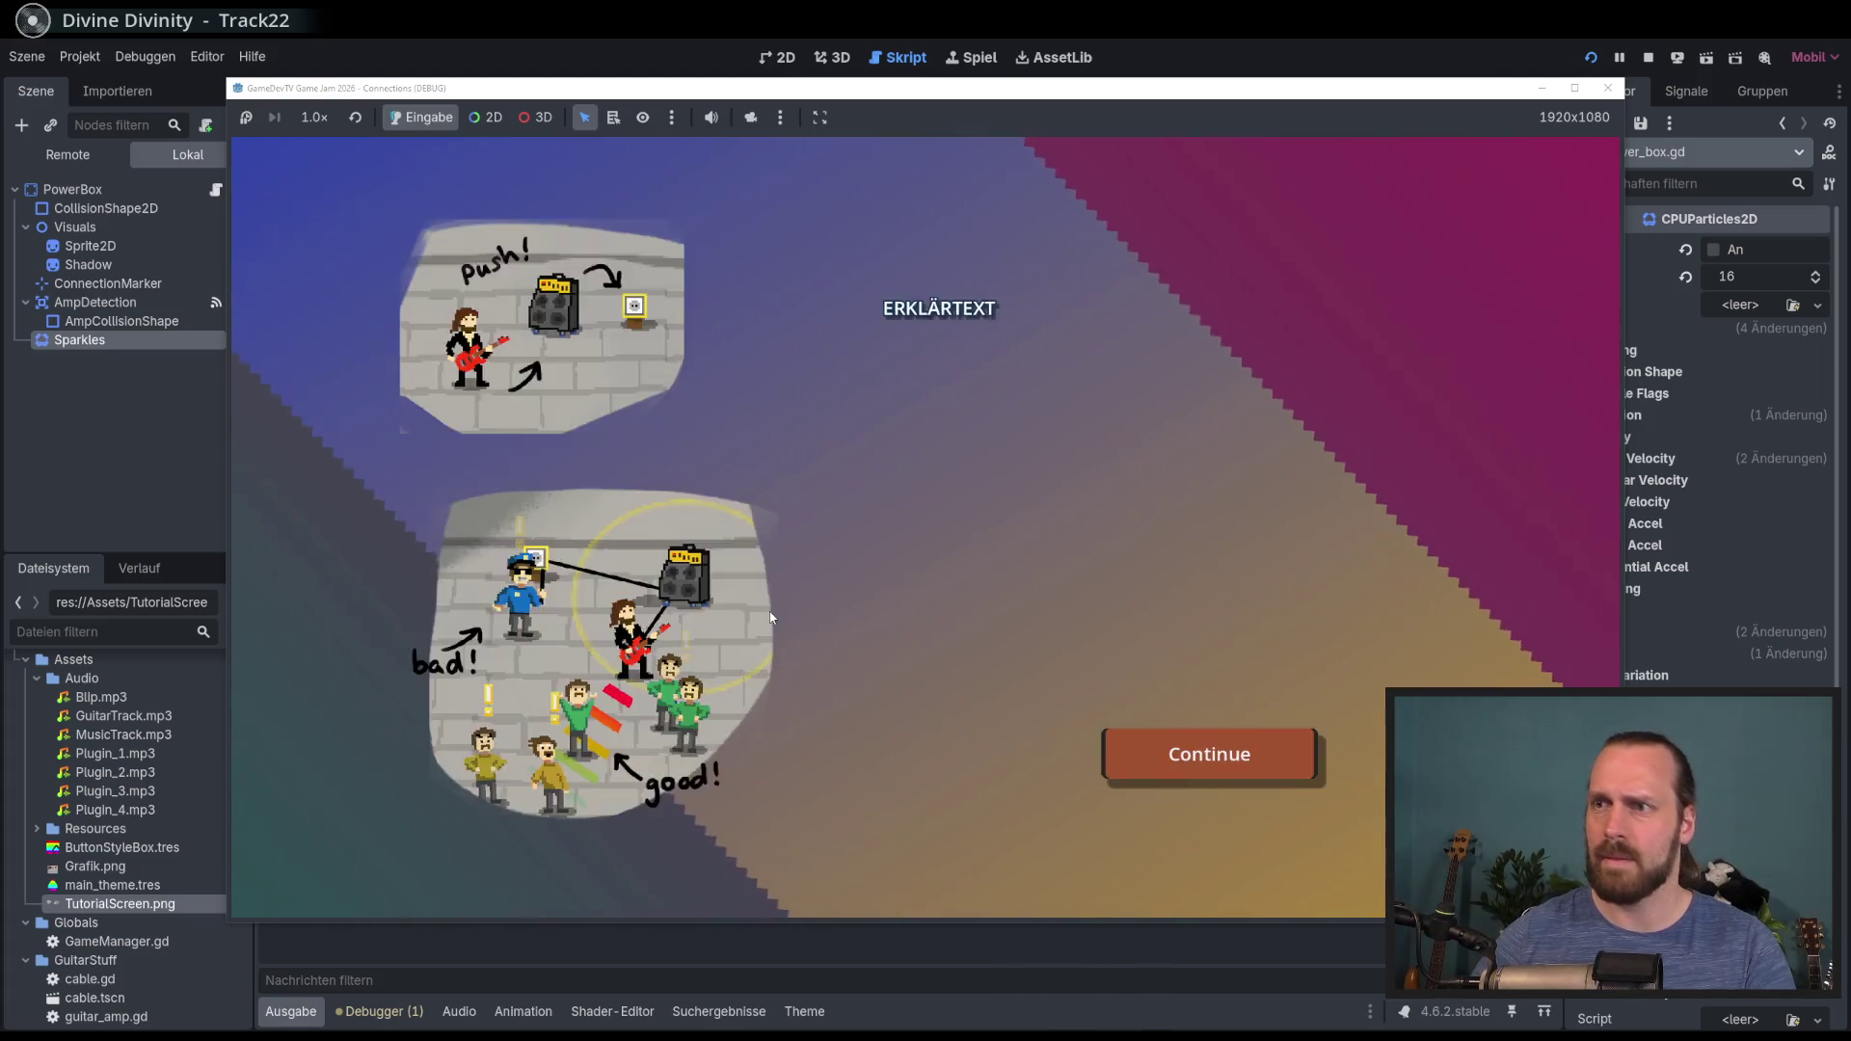
Step: Pull the amp cable loose, plug it into the outlet and unplug it to check the sparkles, then stop
key(Return)
key(d)
key(s)
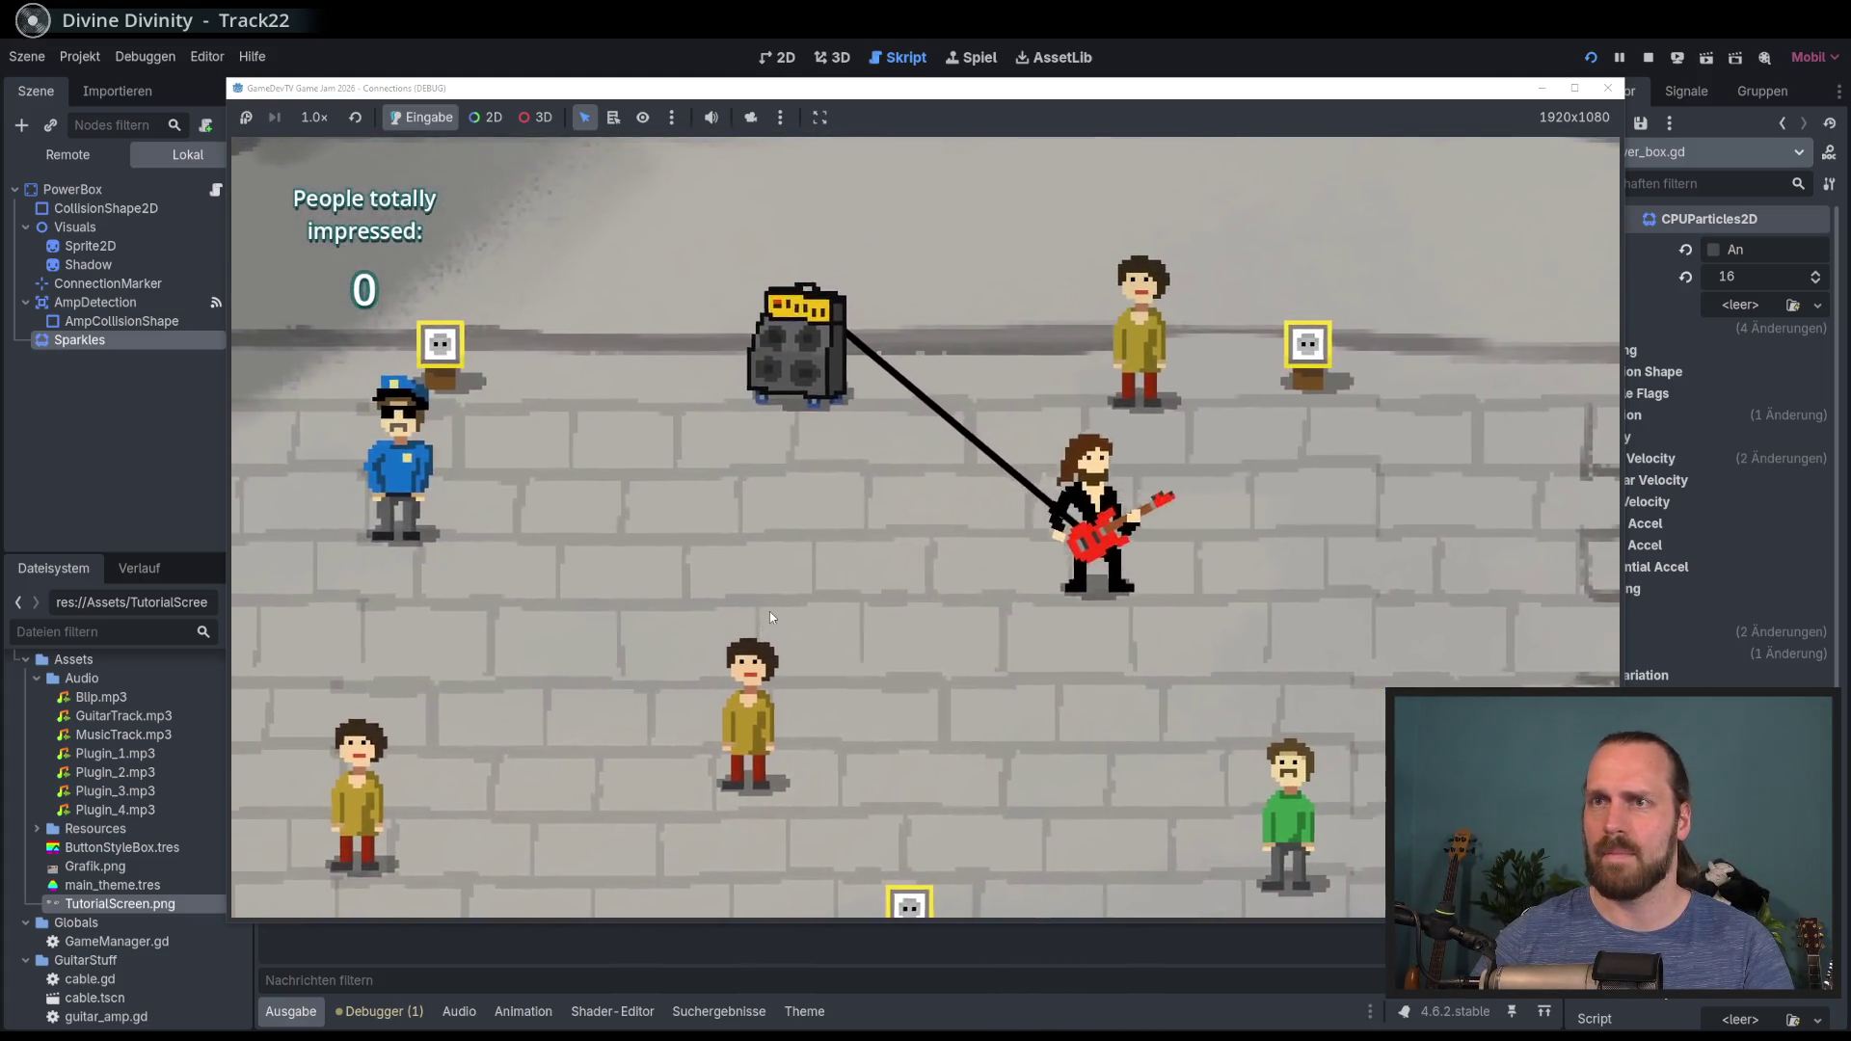
key(a)
key(w)
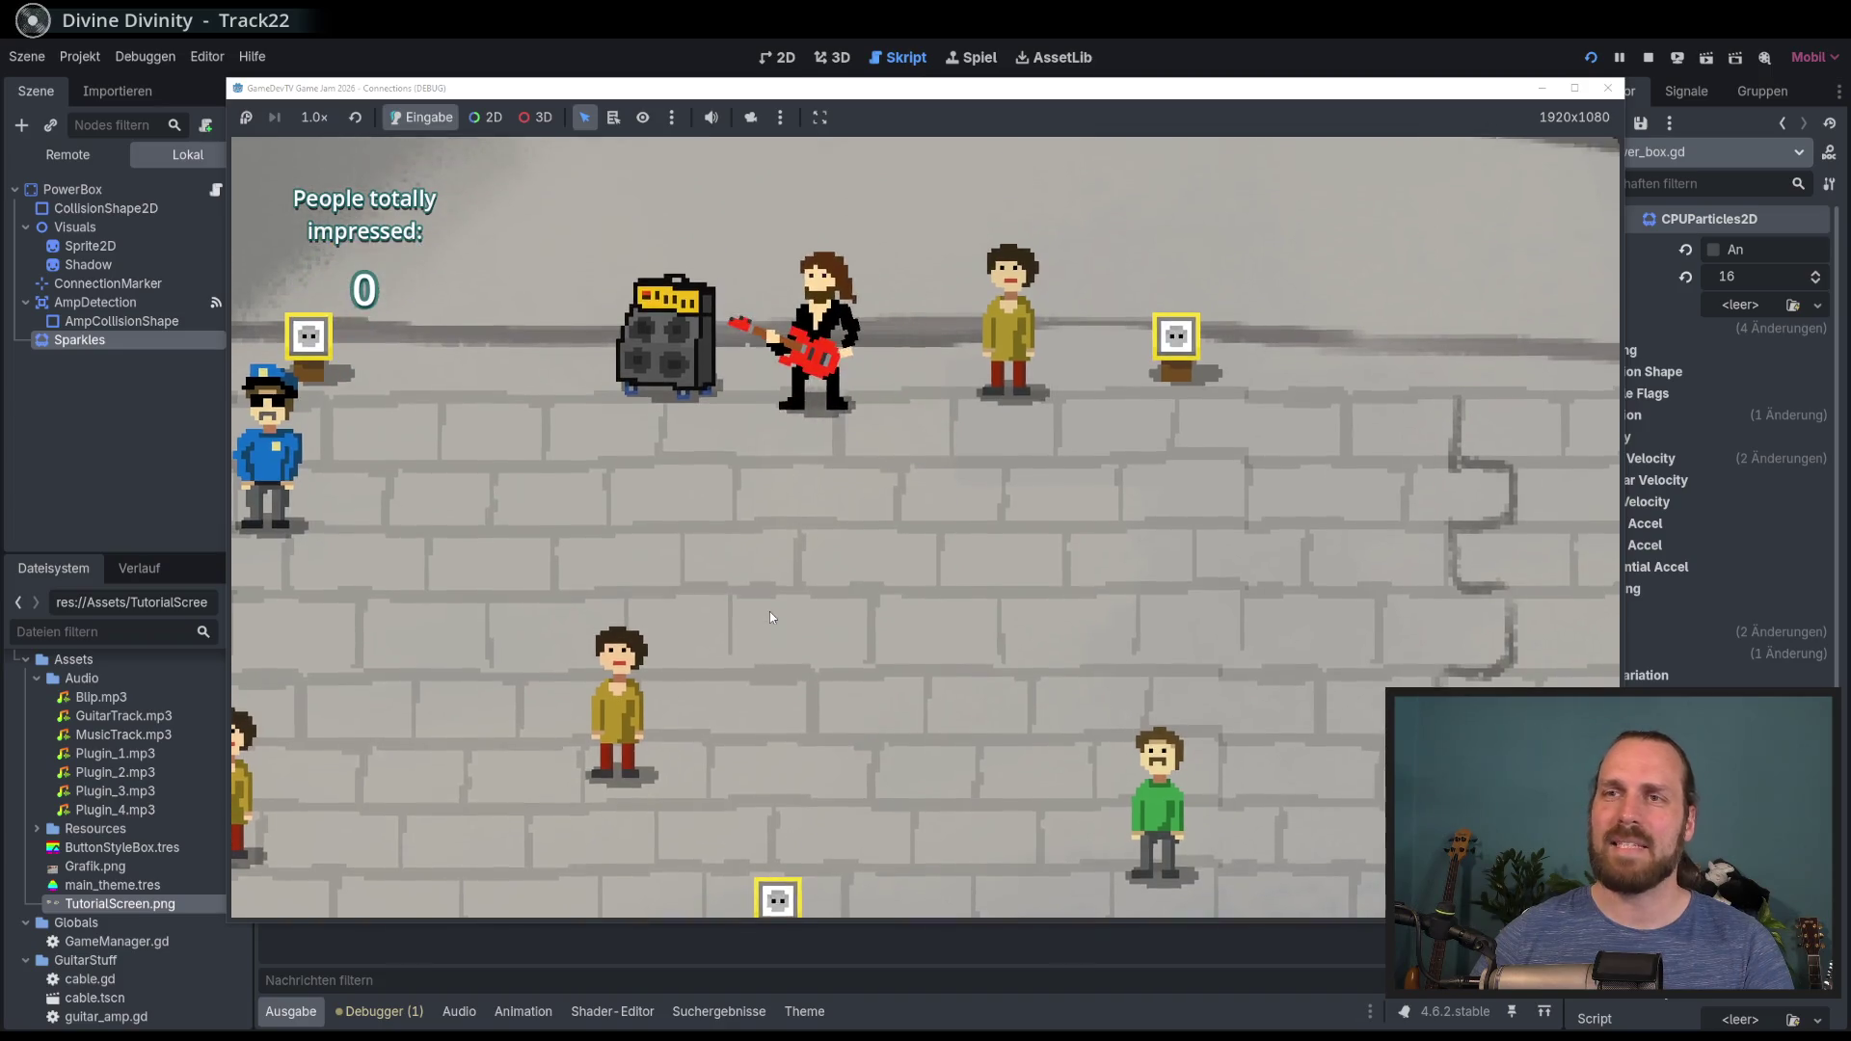
key(a)
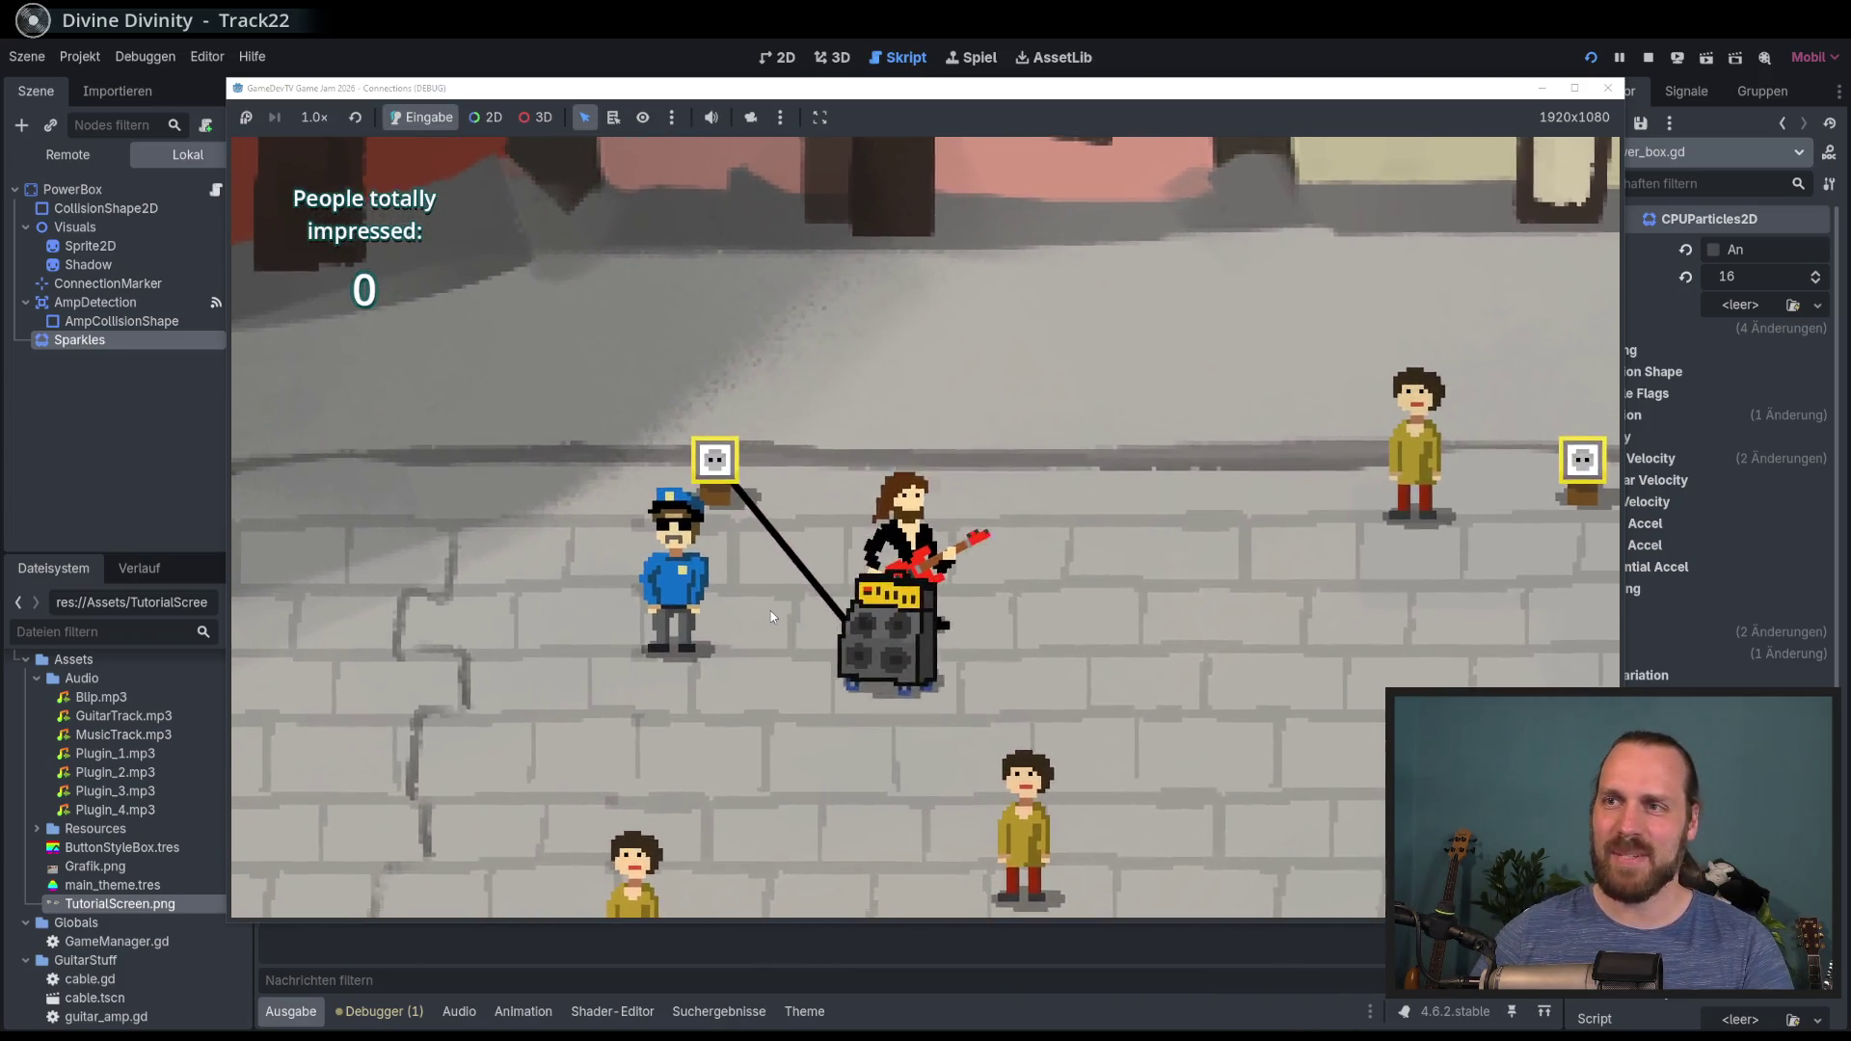
key(d)
key(s)
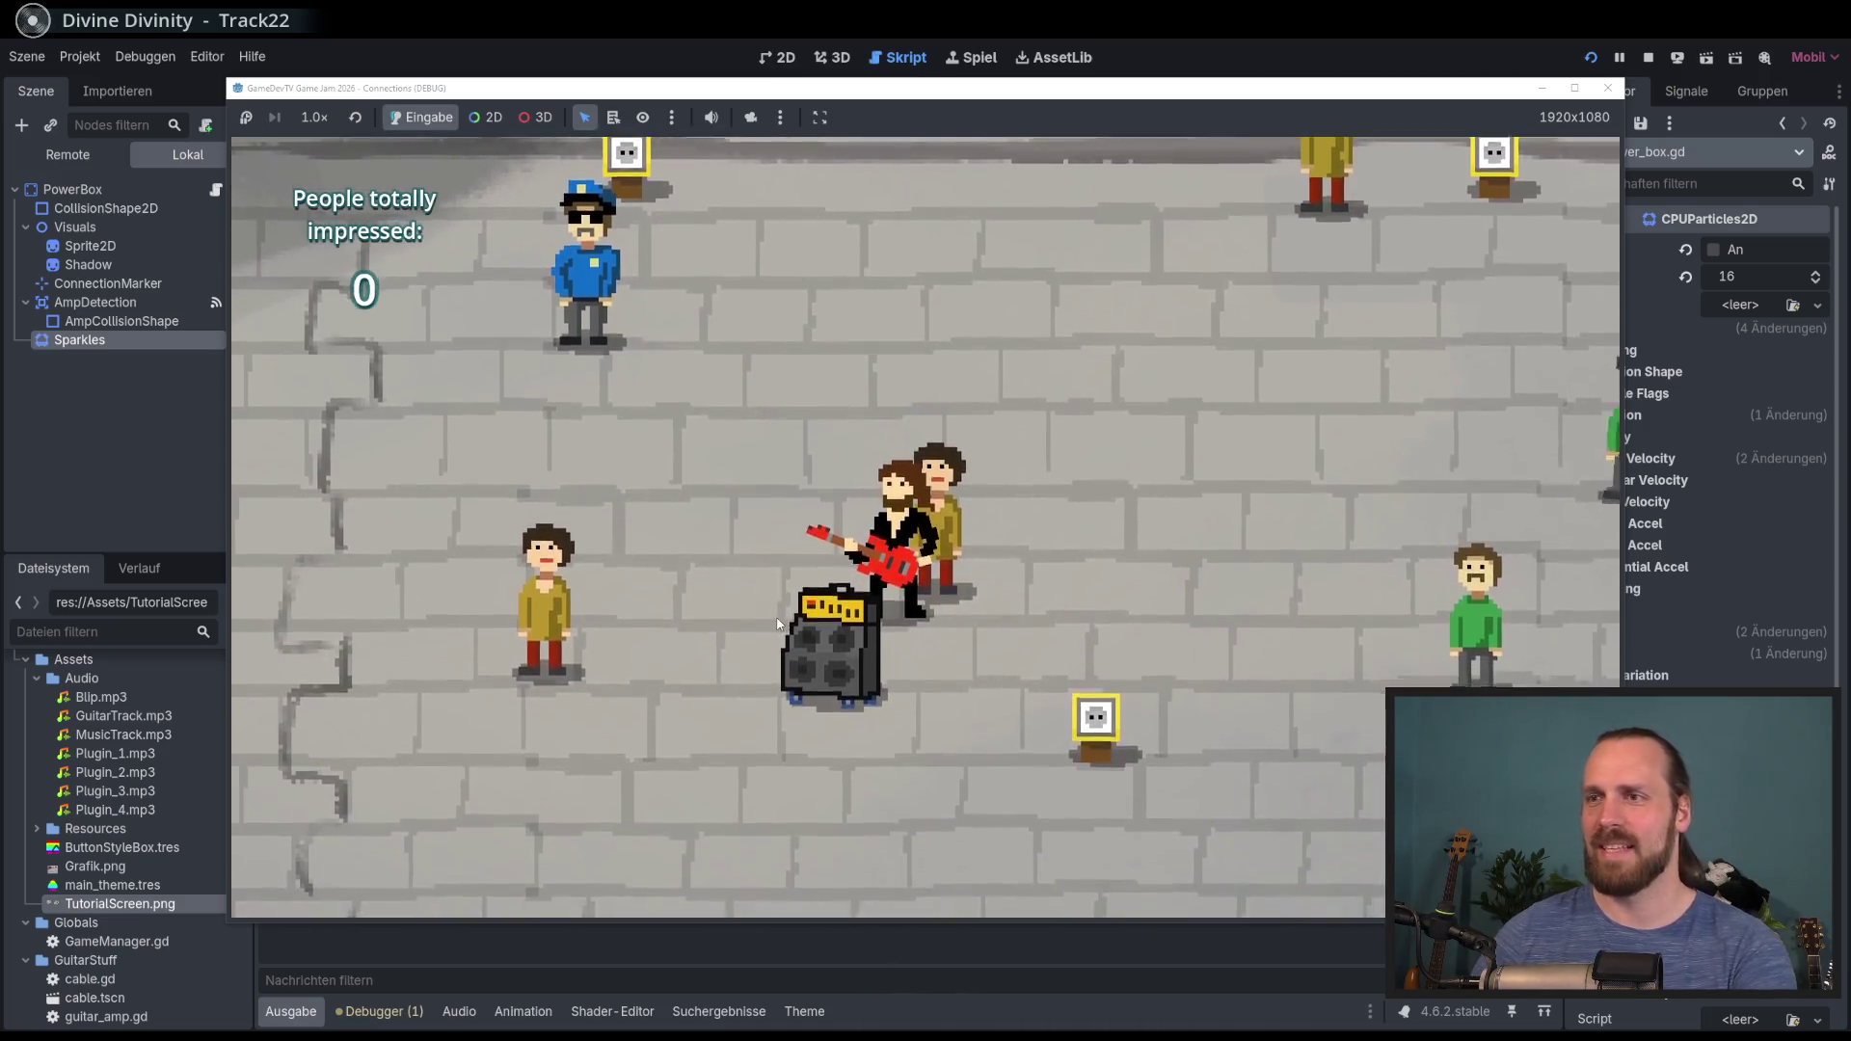
key(F8)
scroll(792, 624, up, 6)
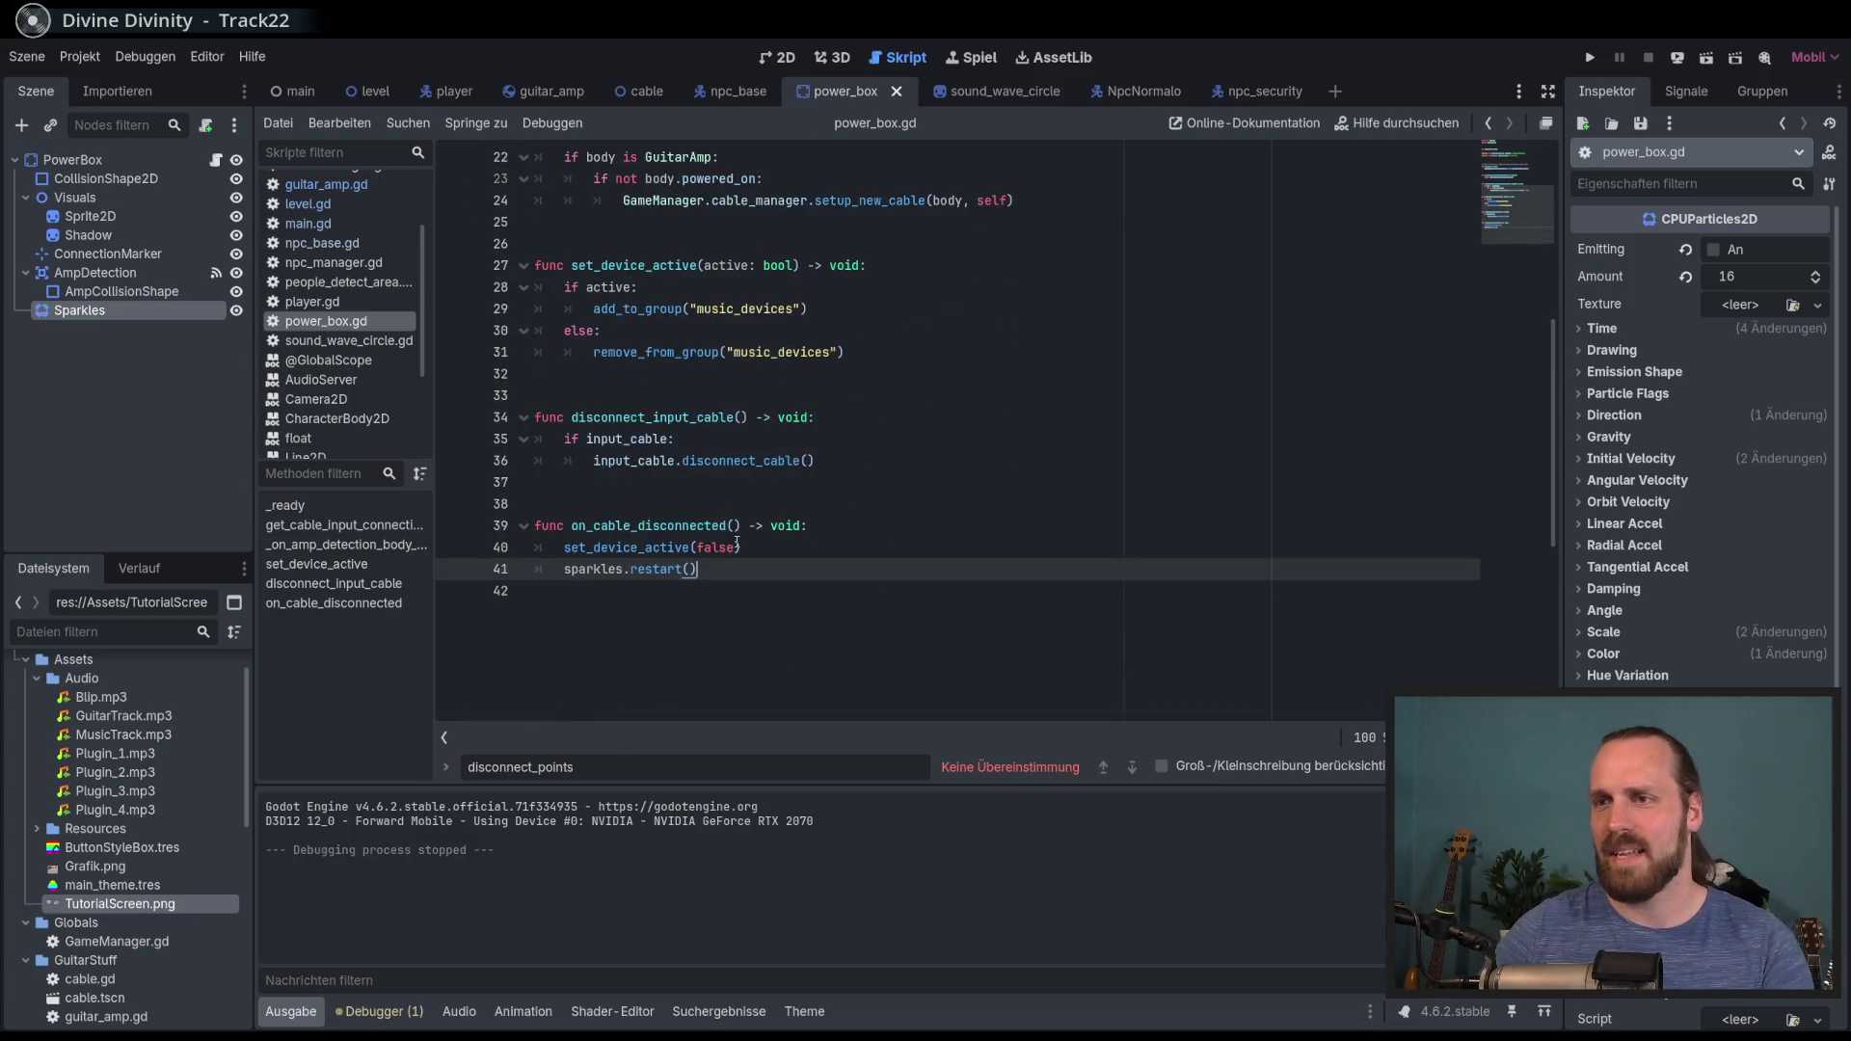
Step: Wrap the power box's sparkles.restart() in an if input_cable: check and start a new game
text(ifinput_cable:)
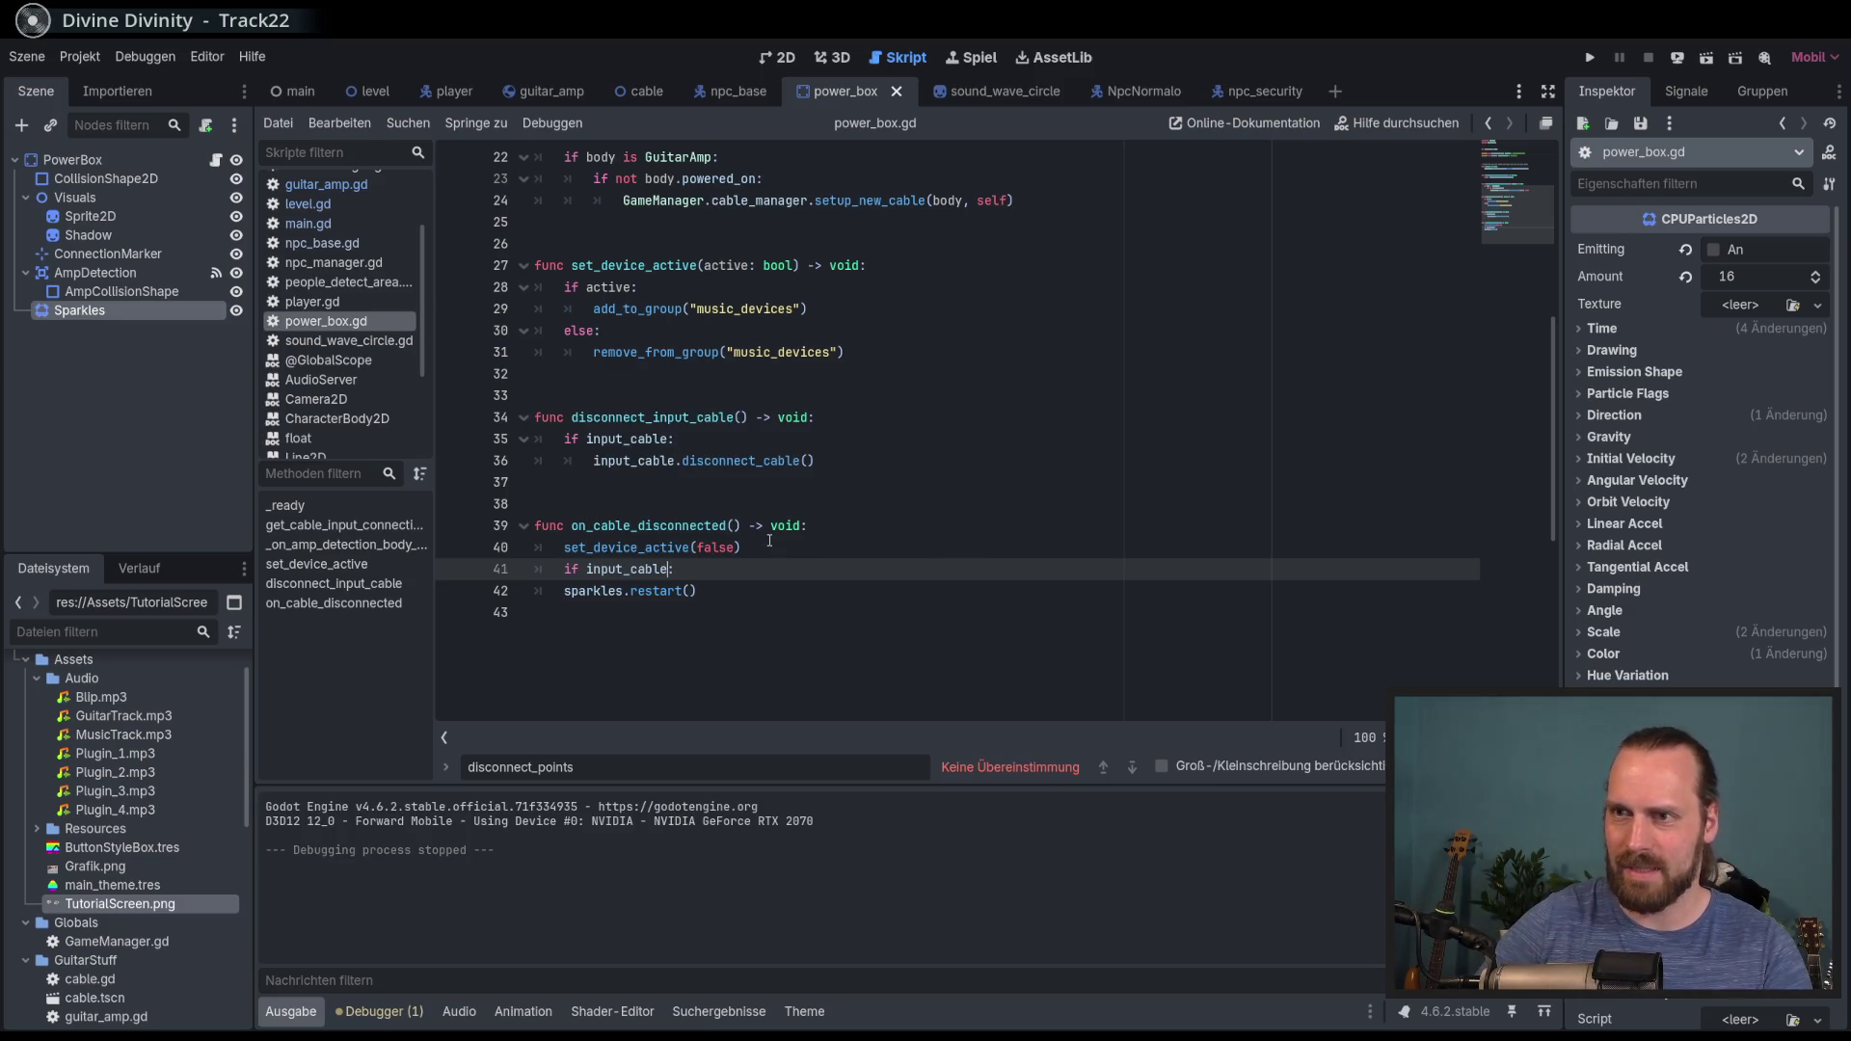
key(F5)
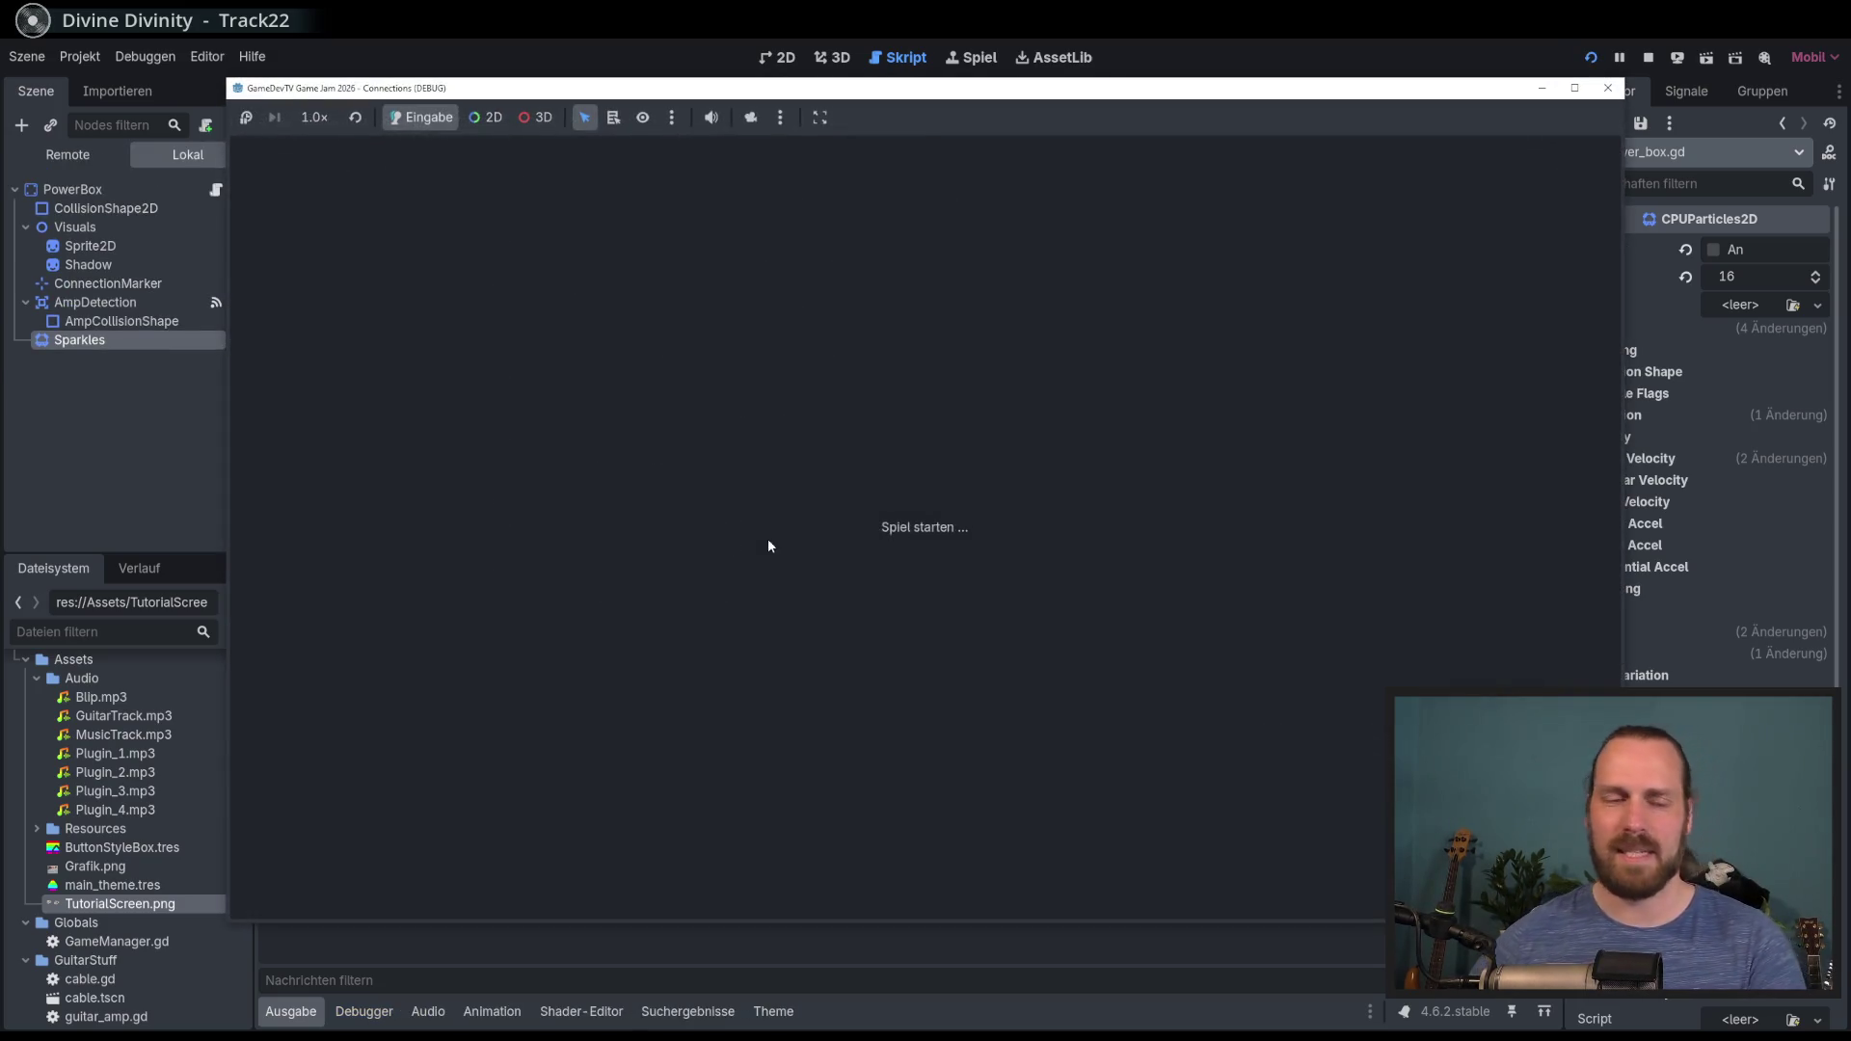
key(Return)
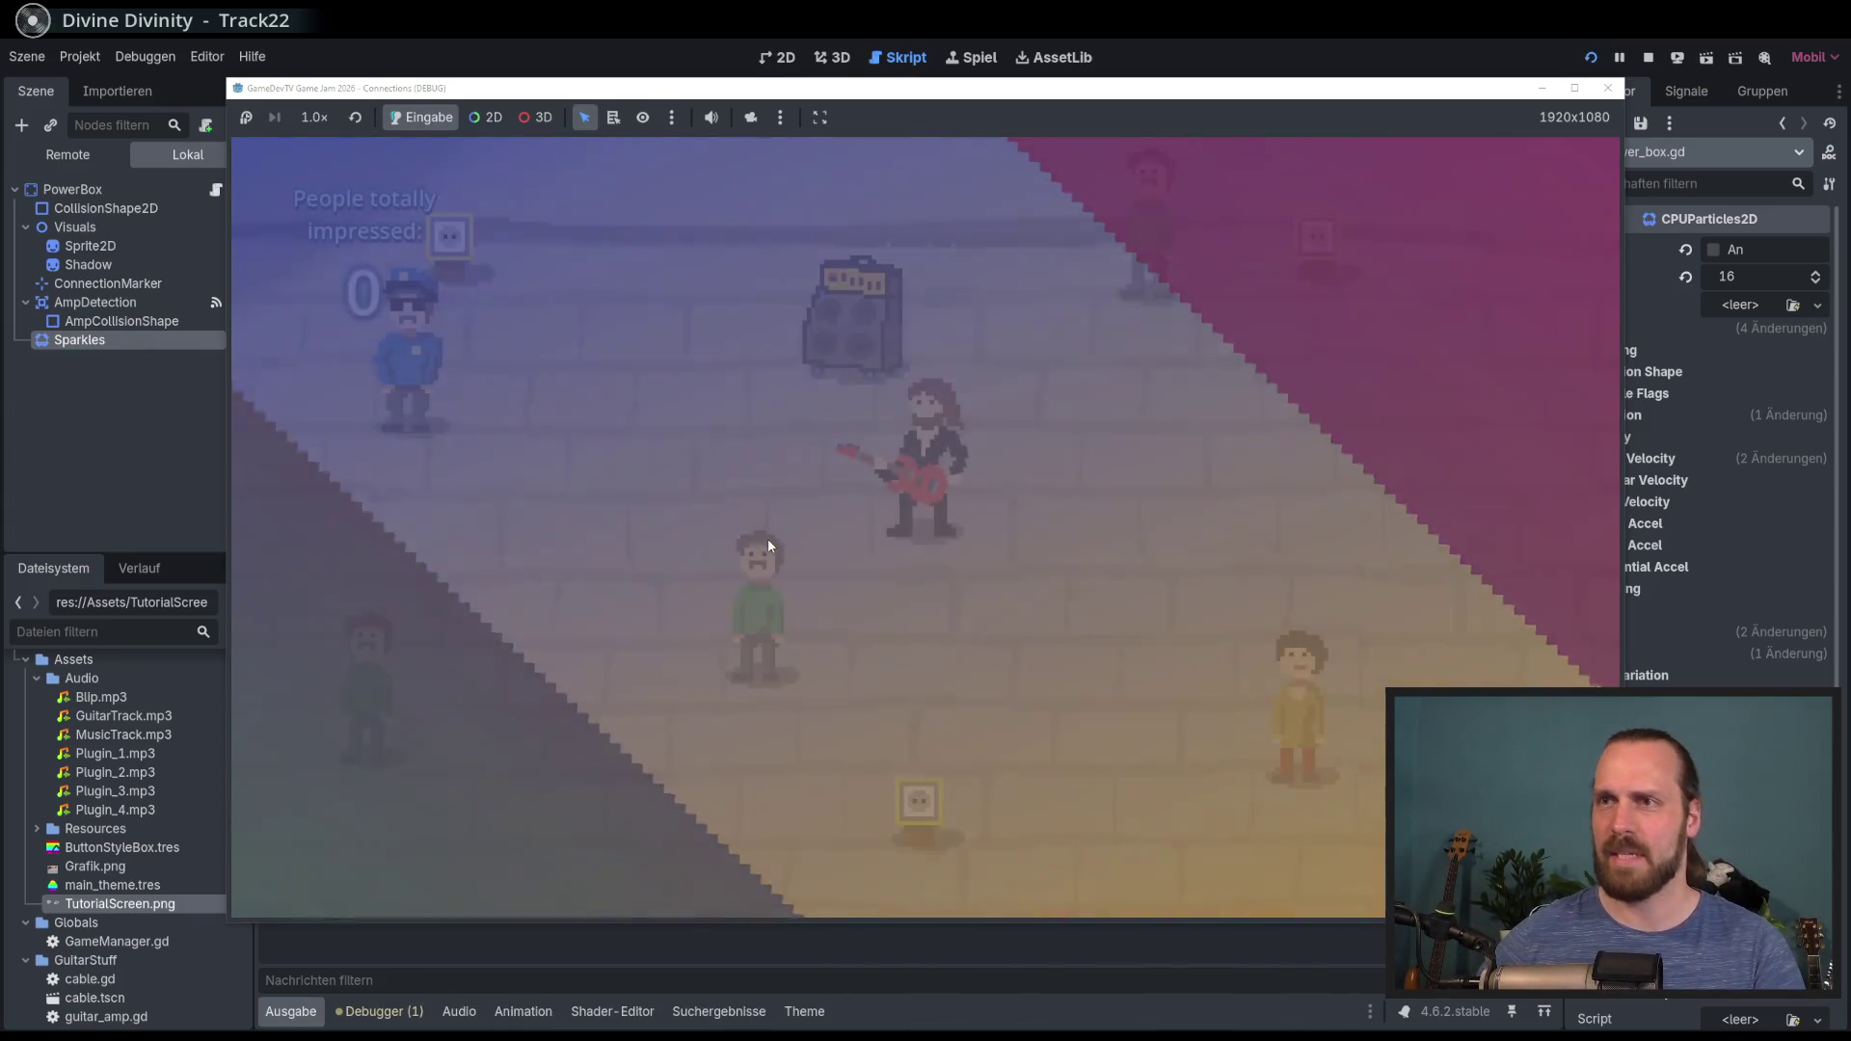
Step: Walk the guitarist around plugging and unplugging the amp cable to check the sparkle bursts, then stop
key(Left)
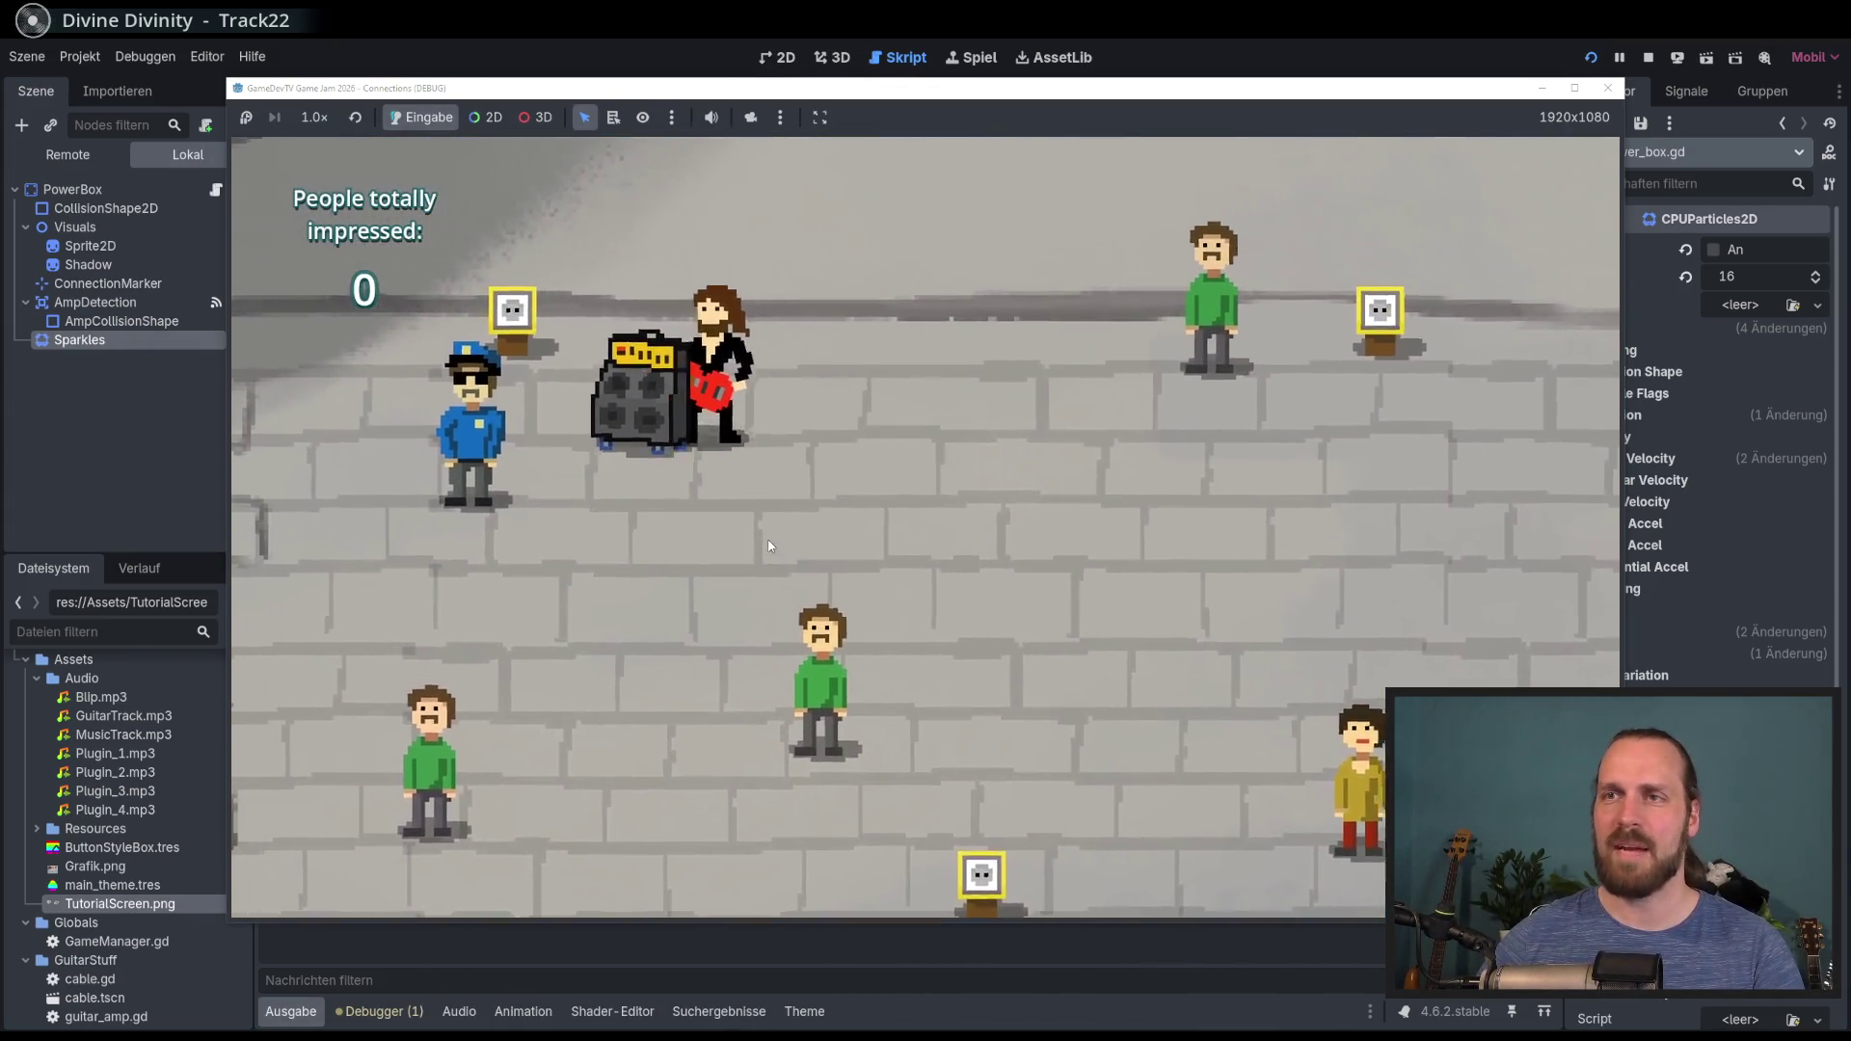
key(Right)
key(Down)
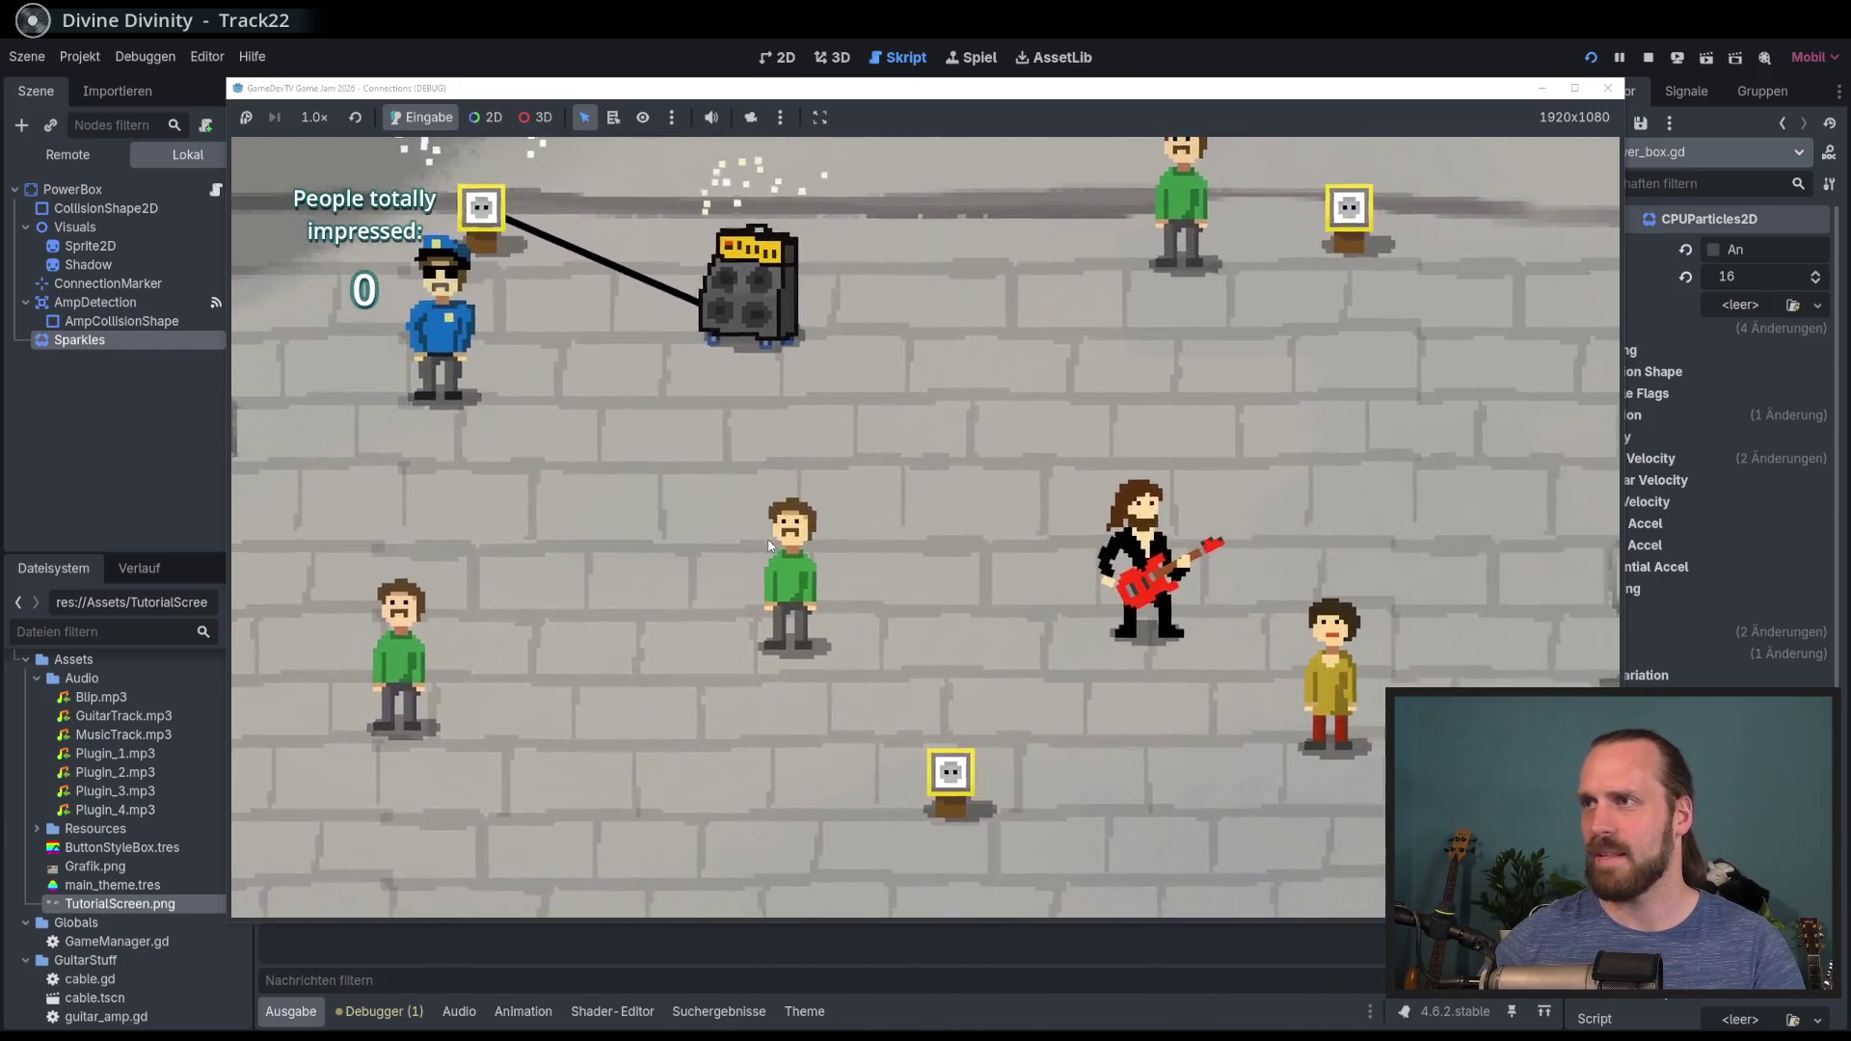
key(Left)
key(Up)
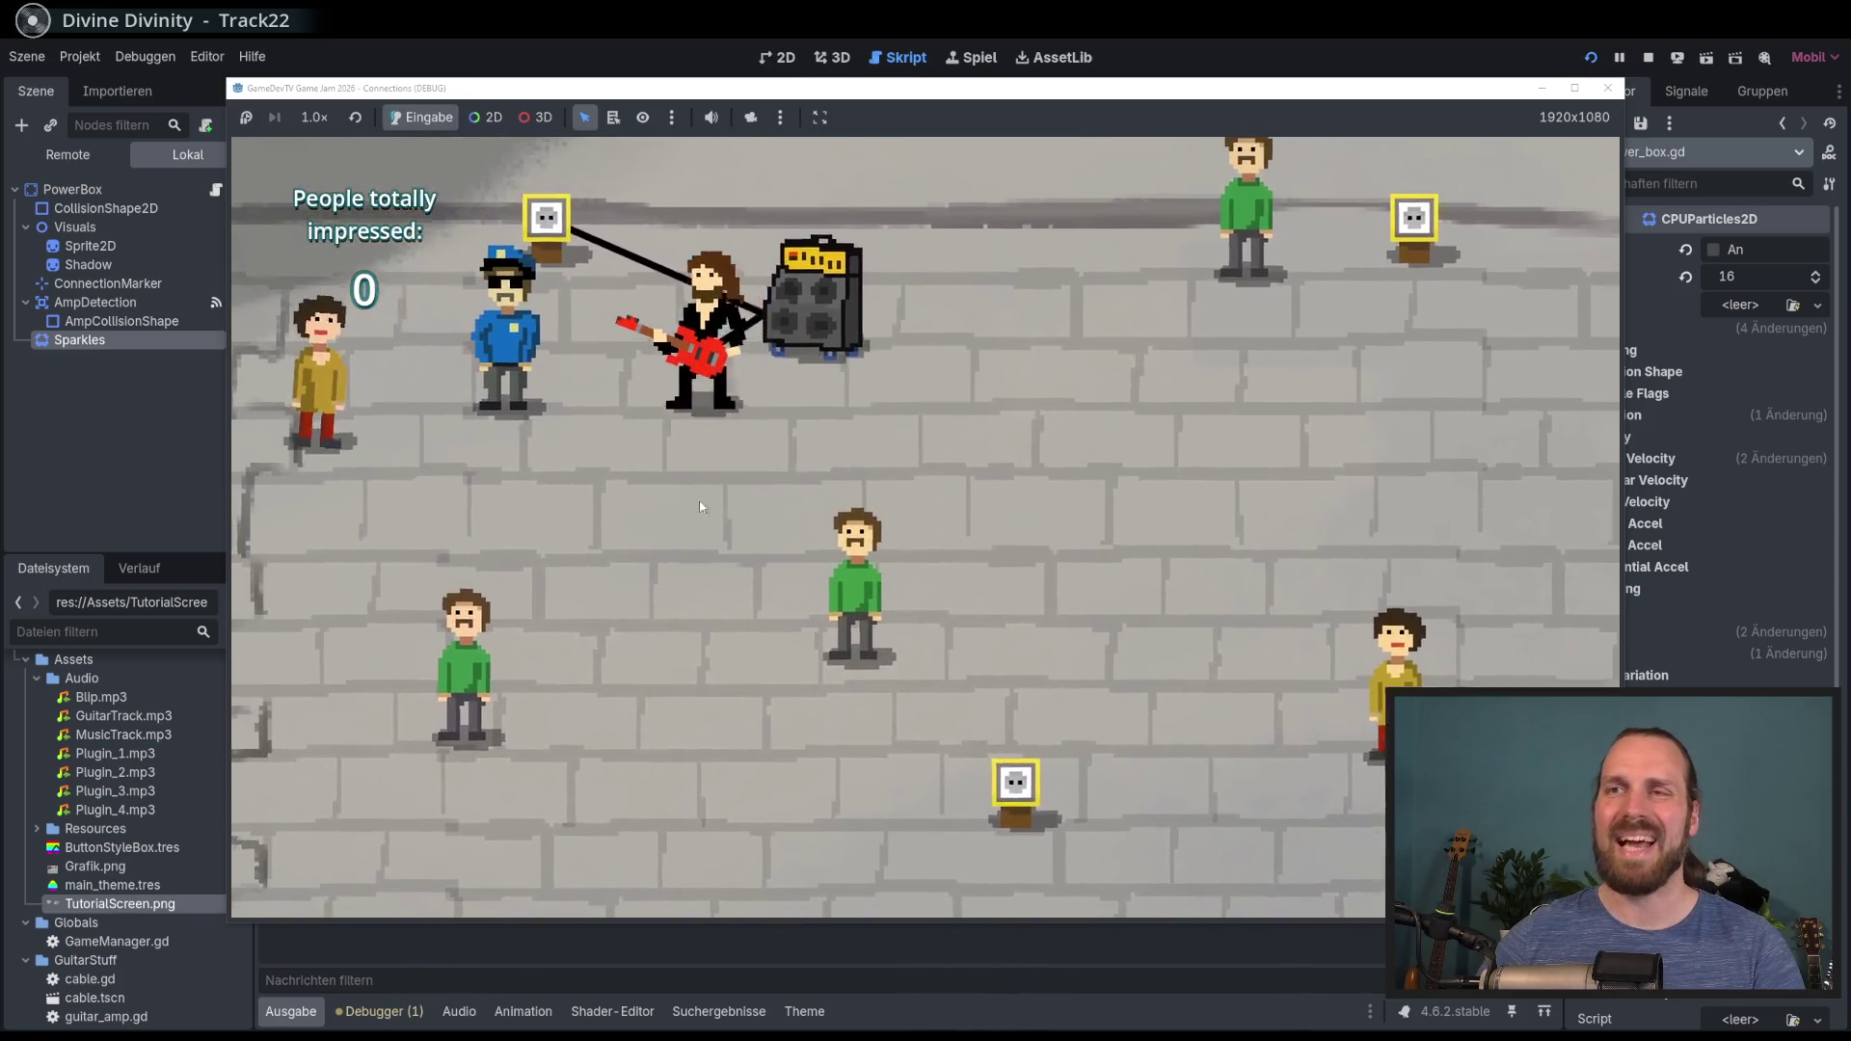
key(Down)
key(Right)
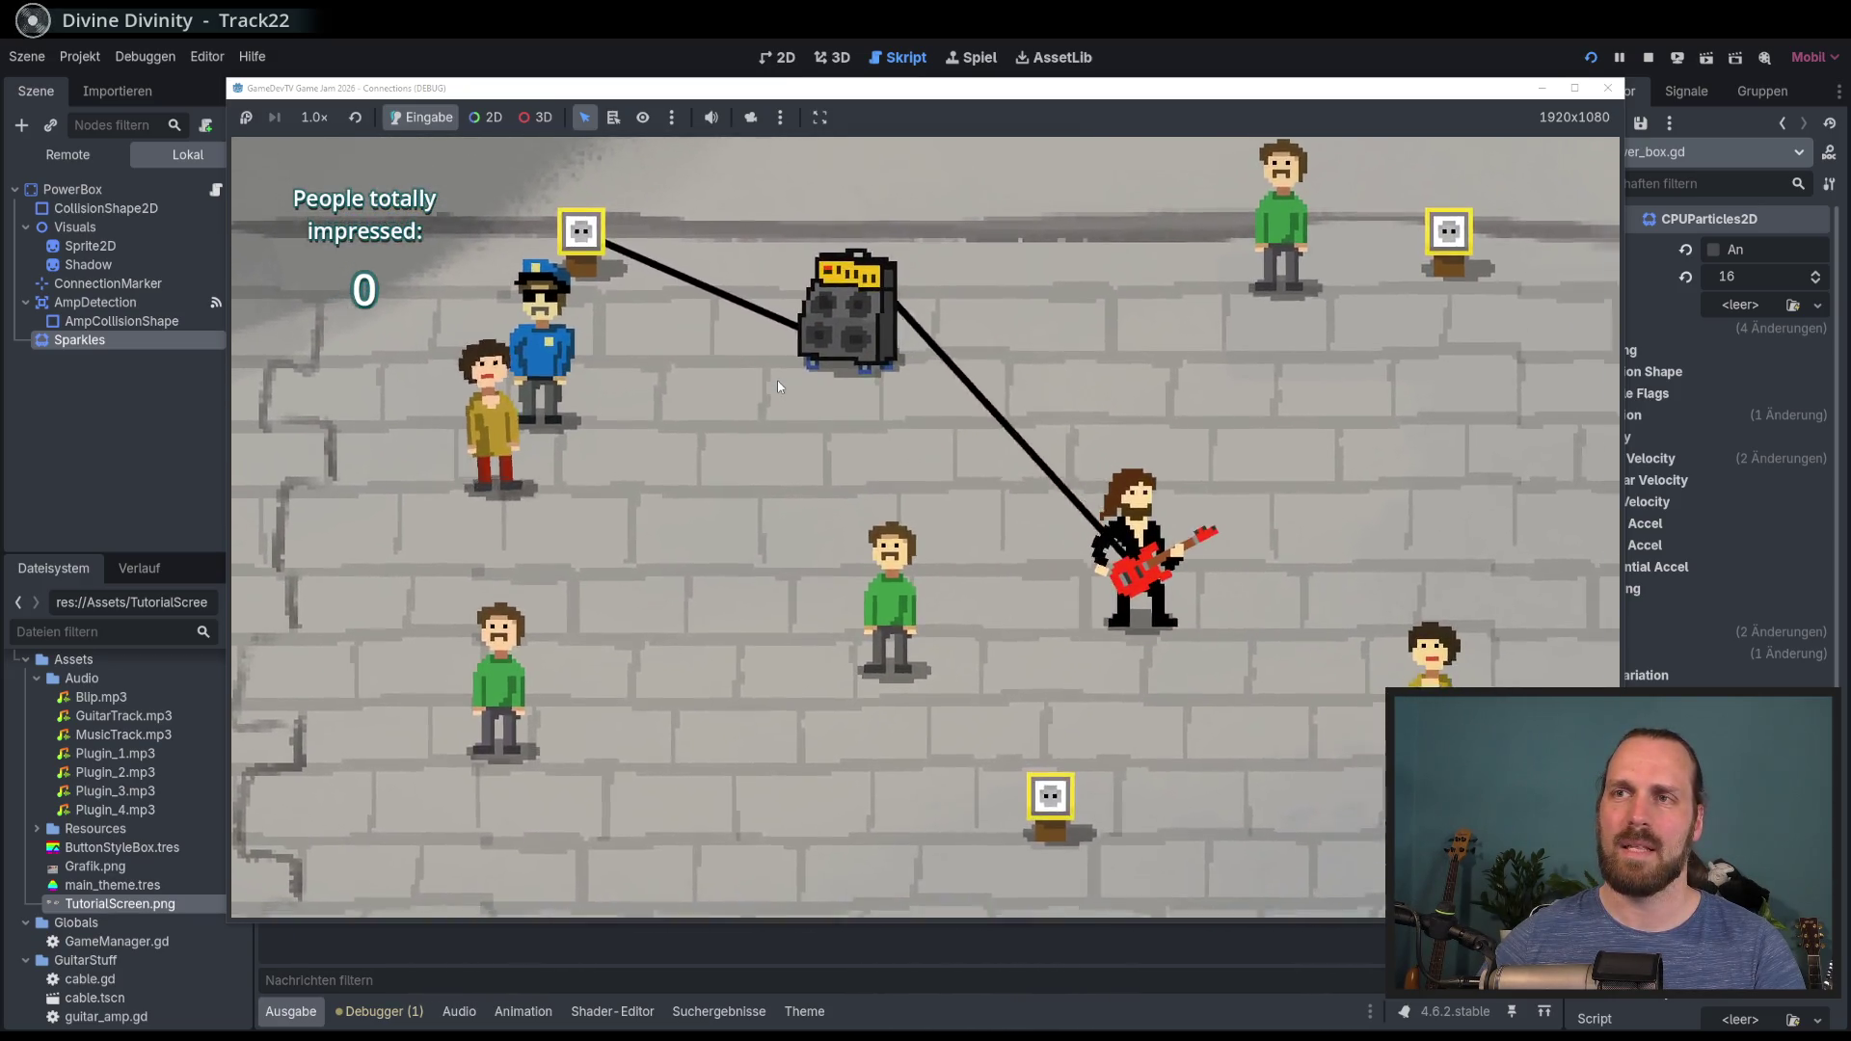
key(Left)
key(Up)
key(Left)
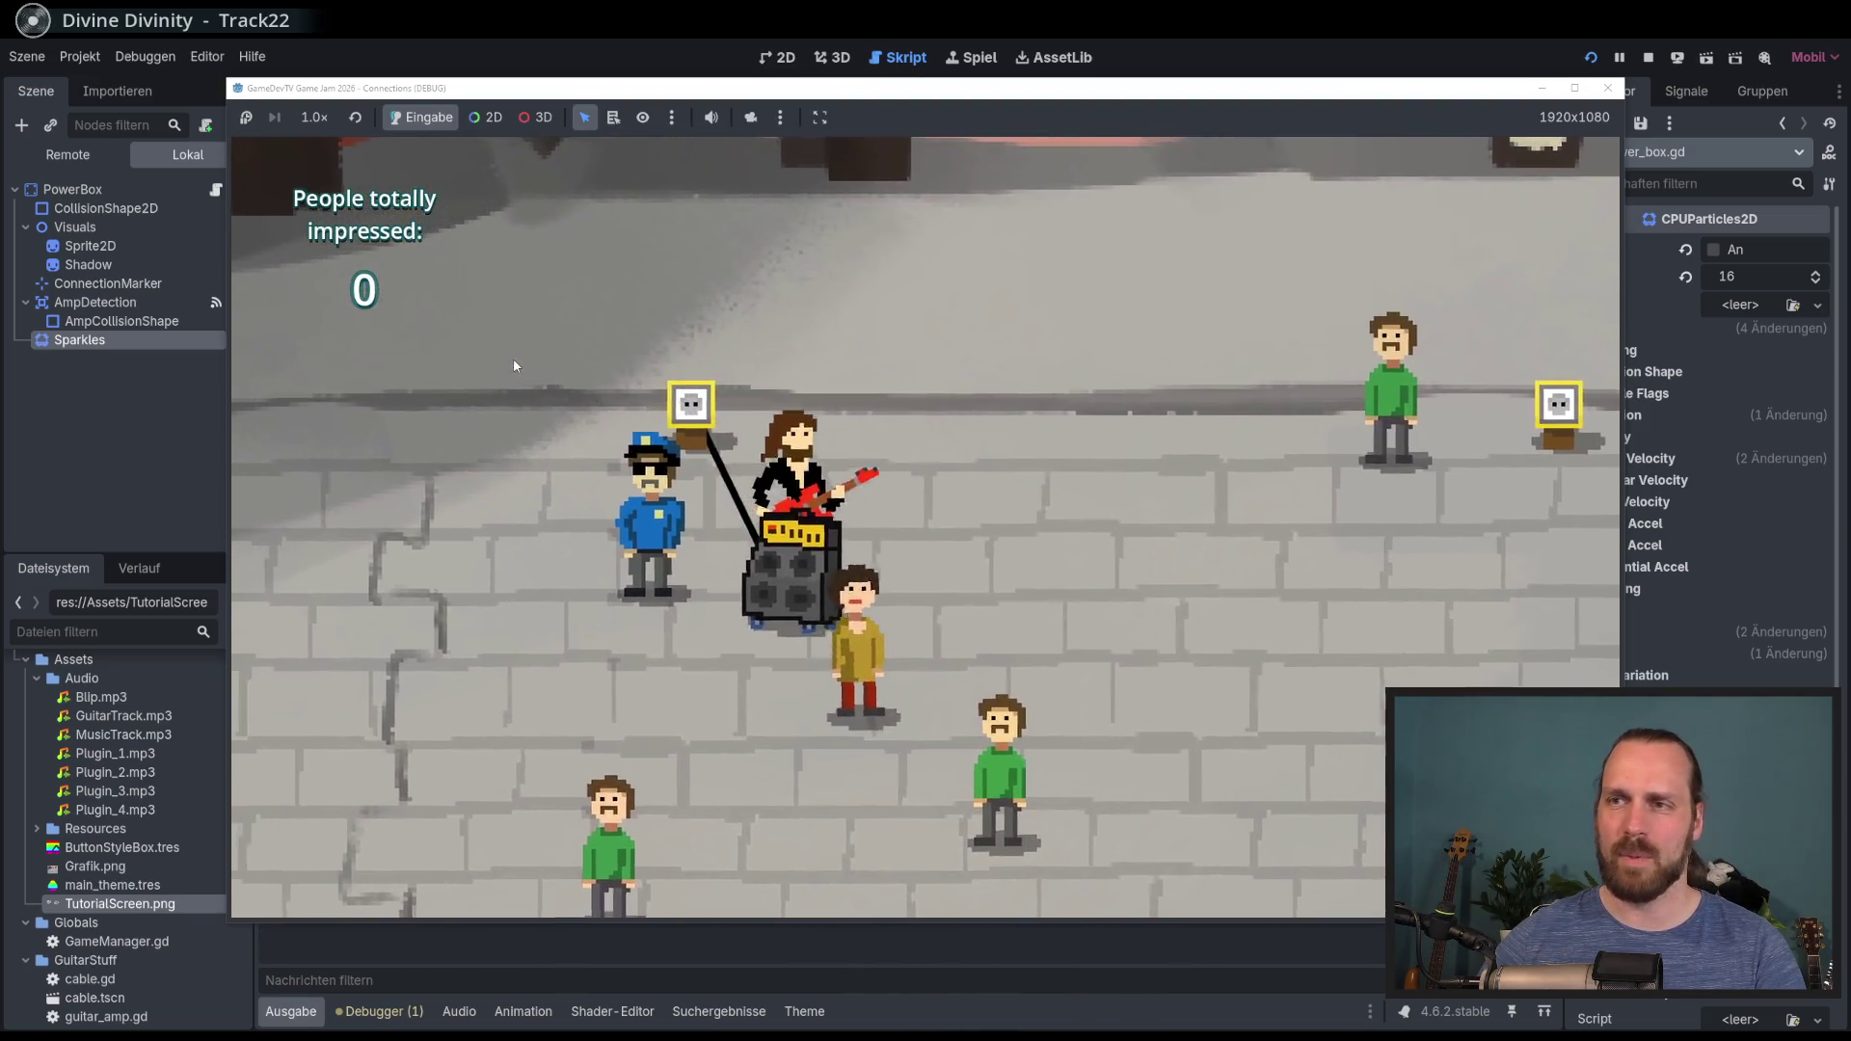
key(Down)
key(Right)
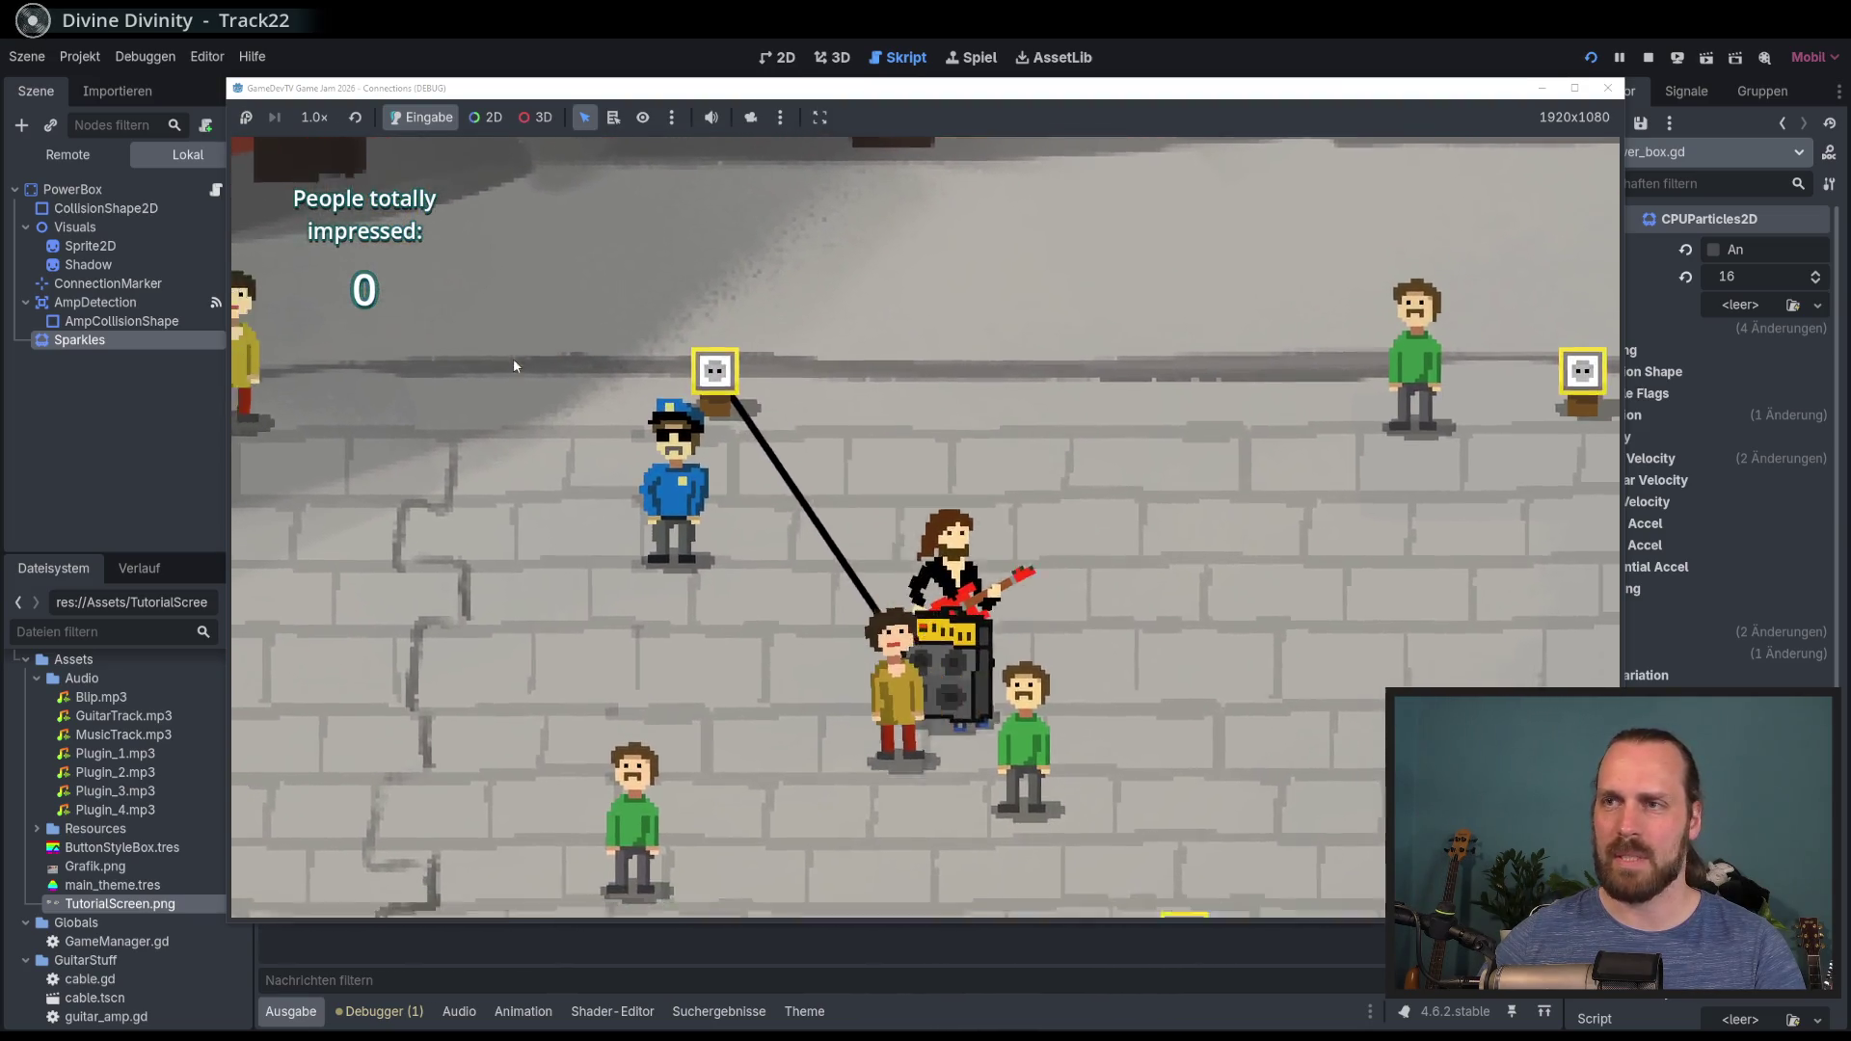
key(Left)
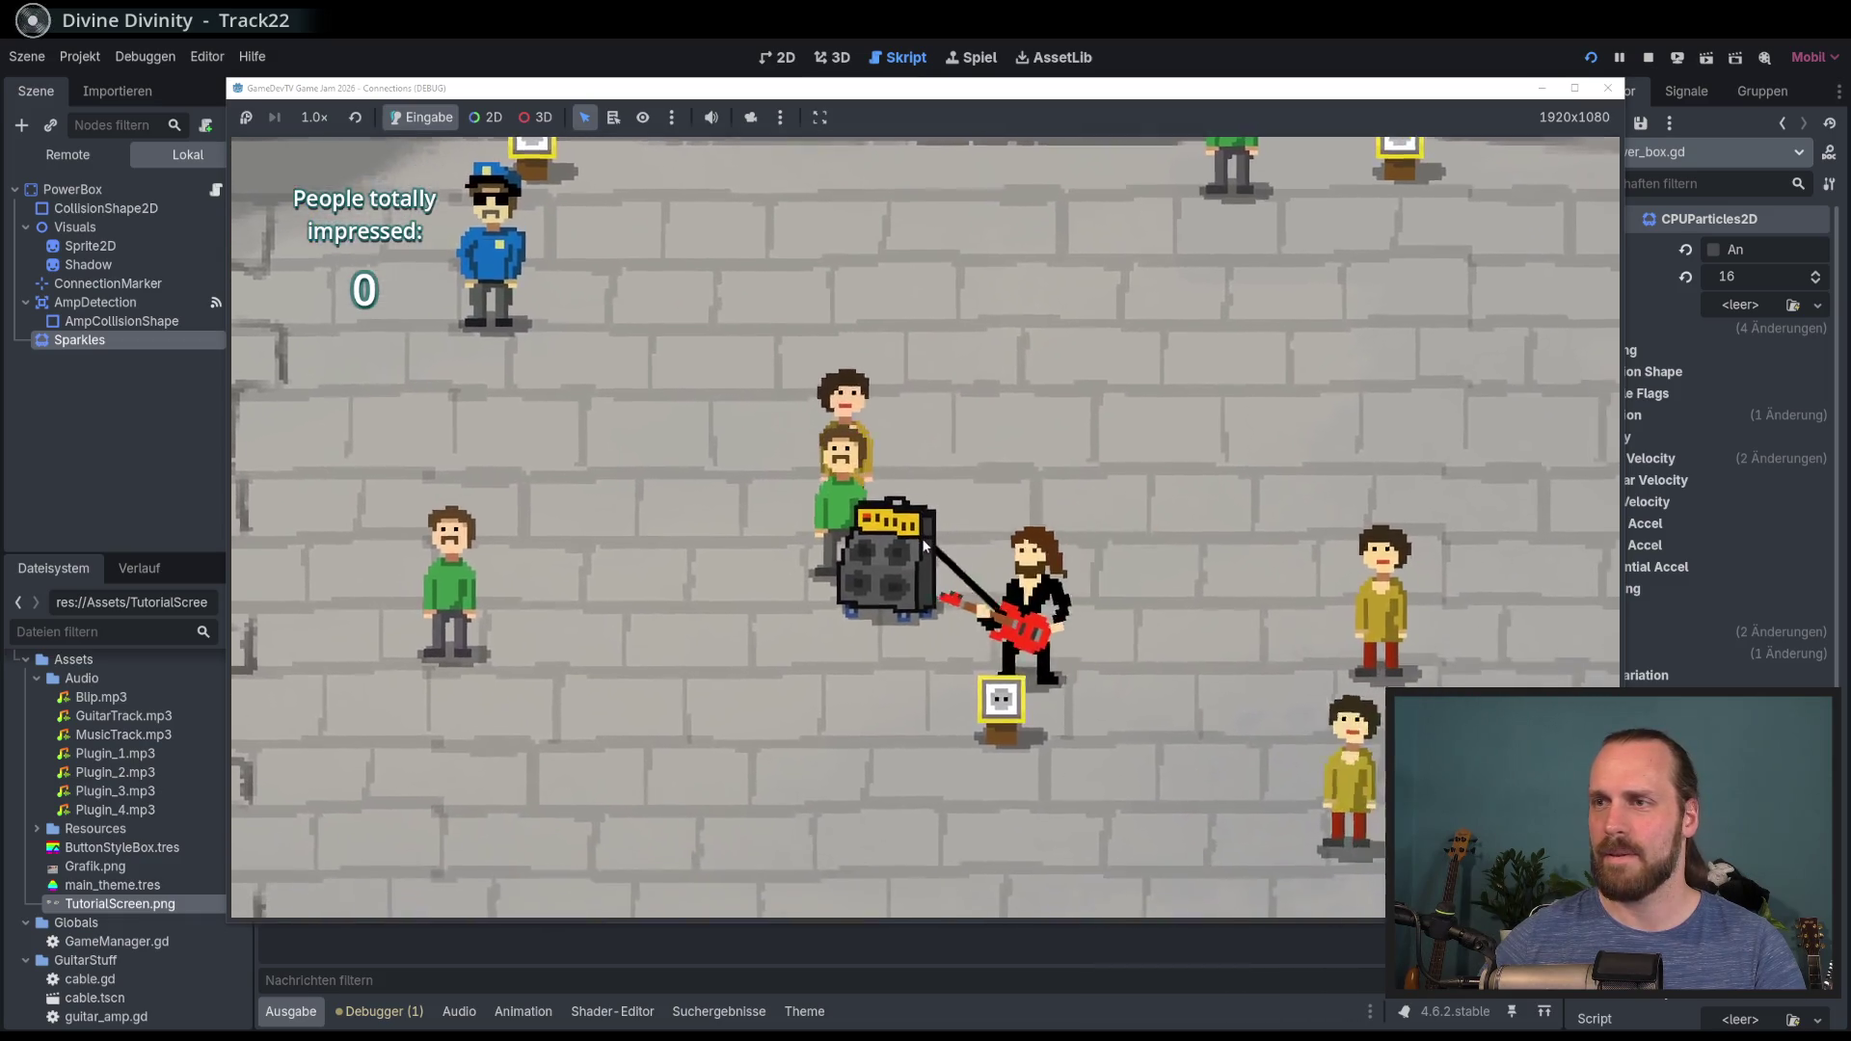
key(Up)
key(Right)
key(Left)
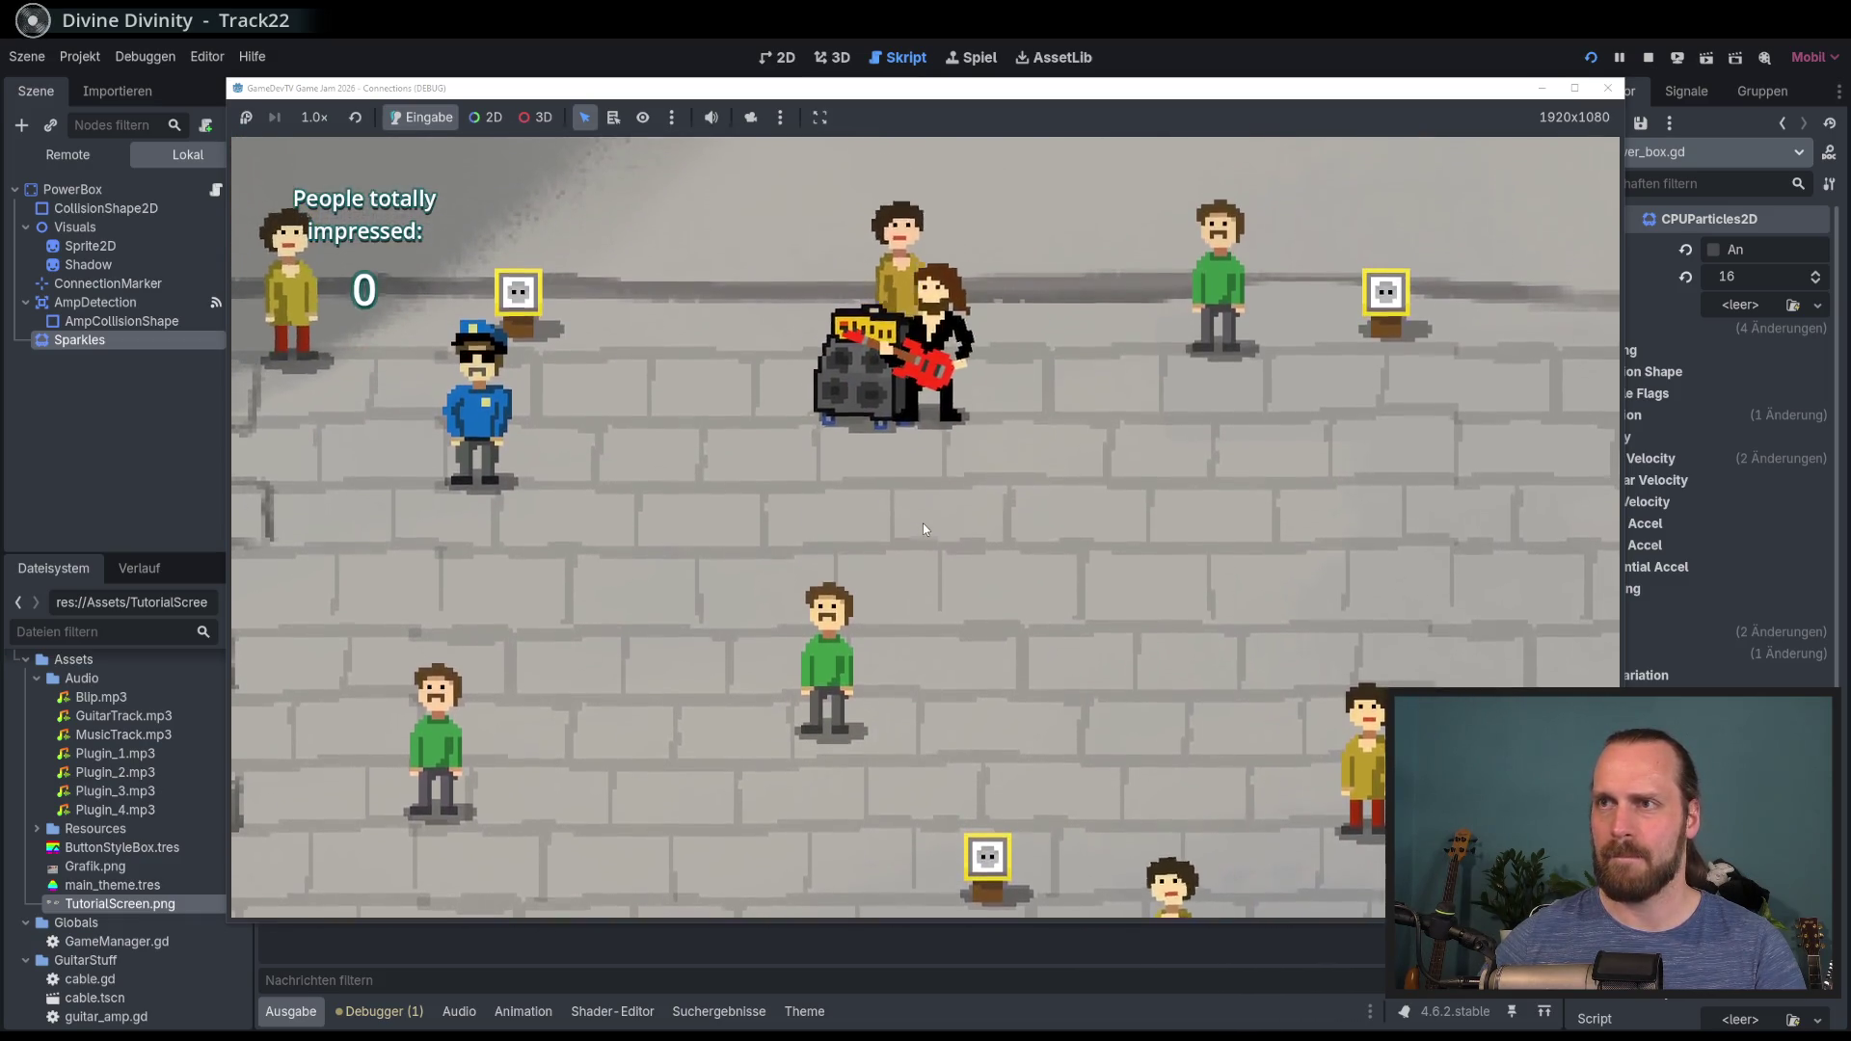
key(Up)
key(Down)
key(Right)
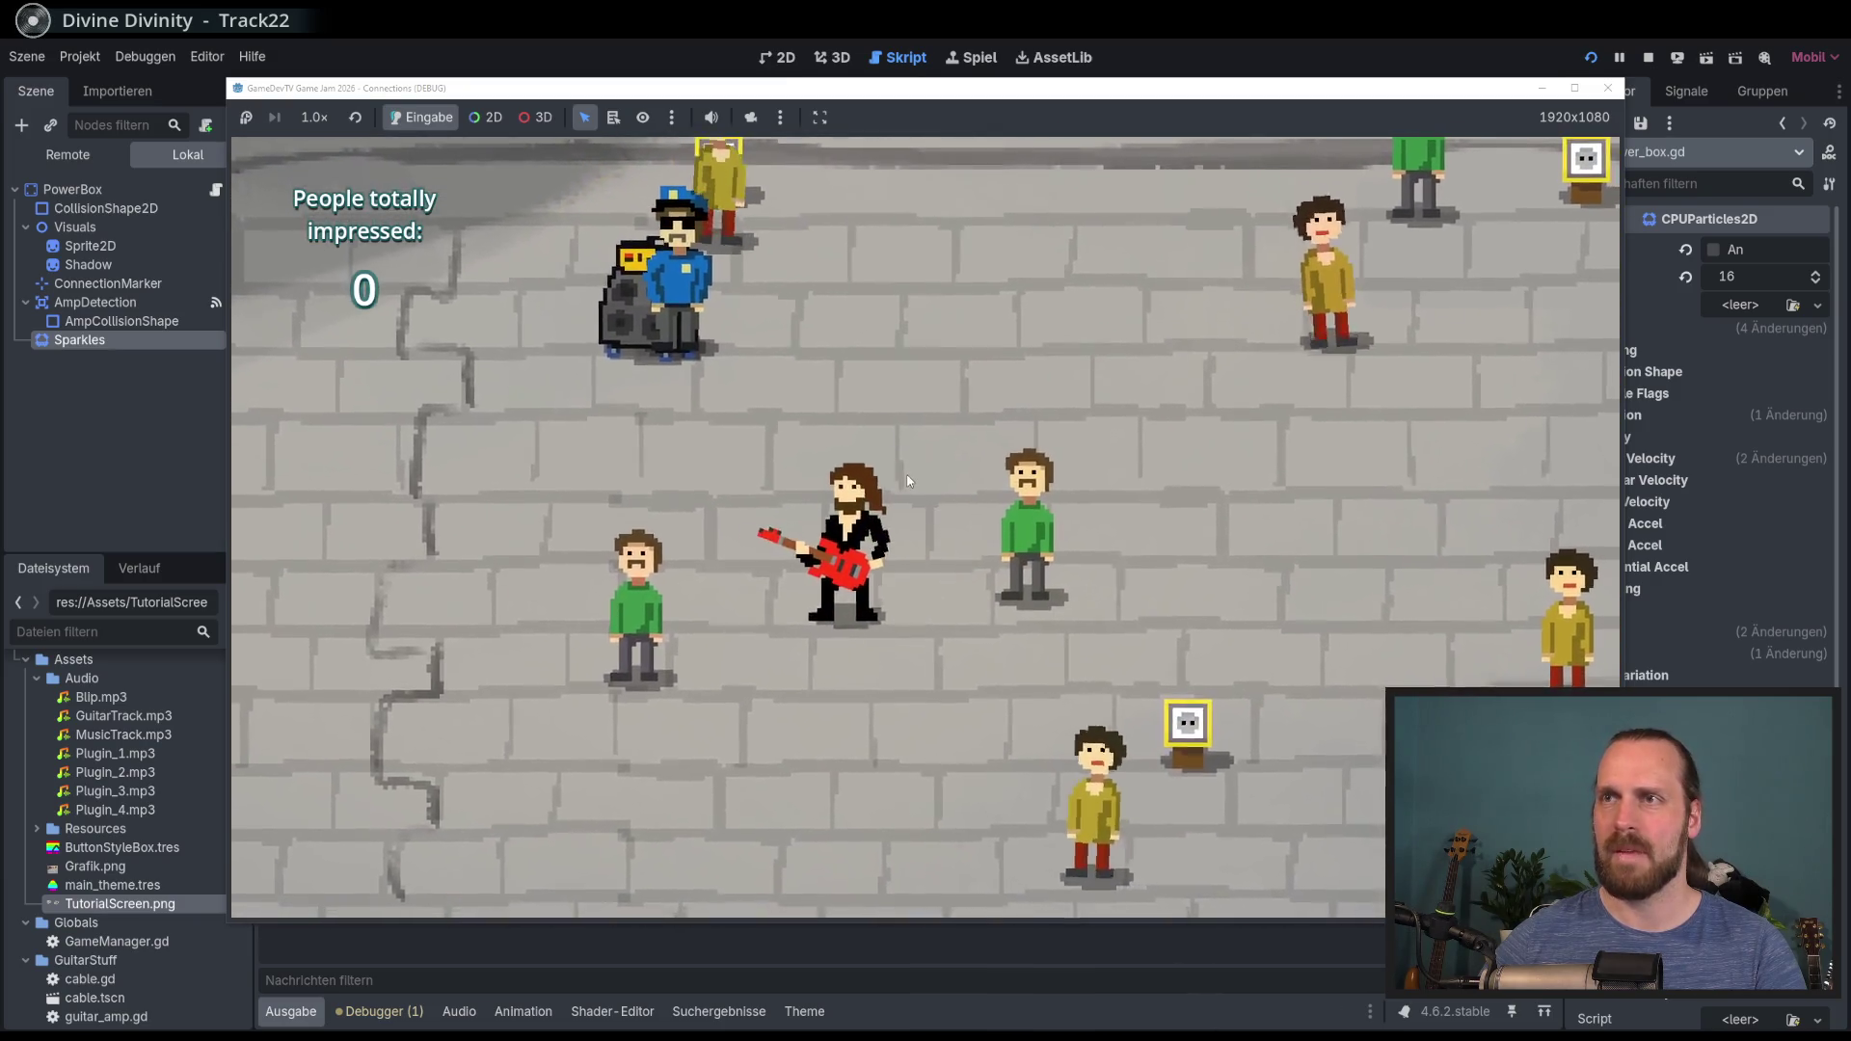
key(Left)
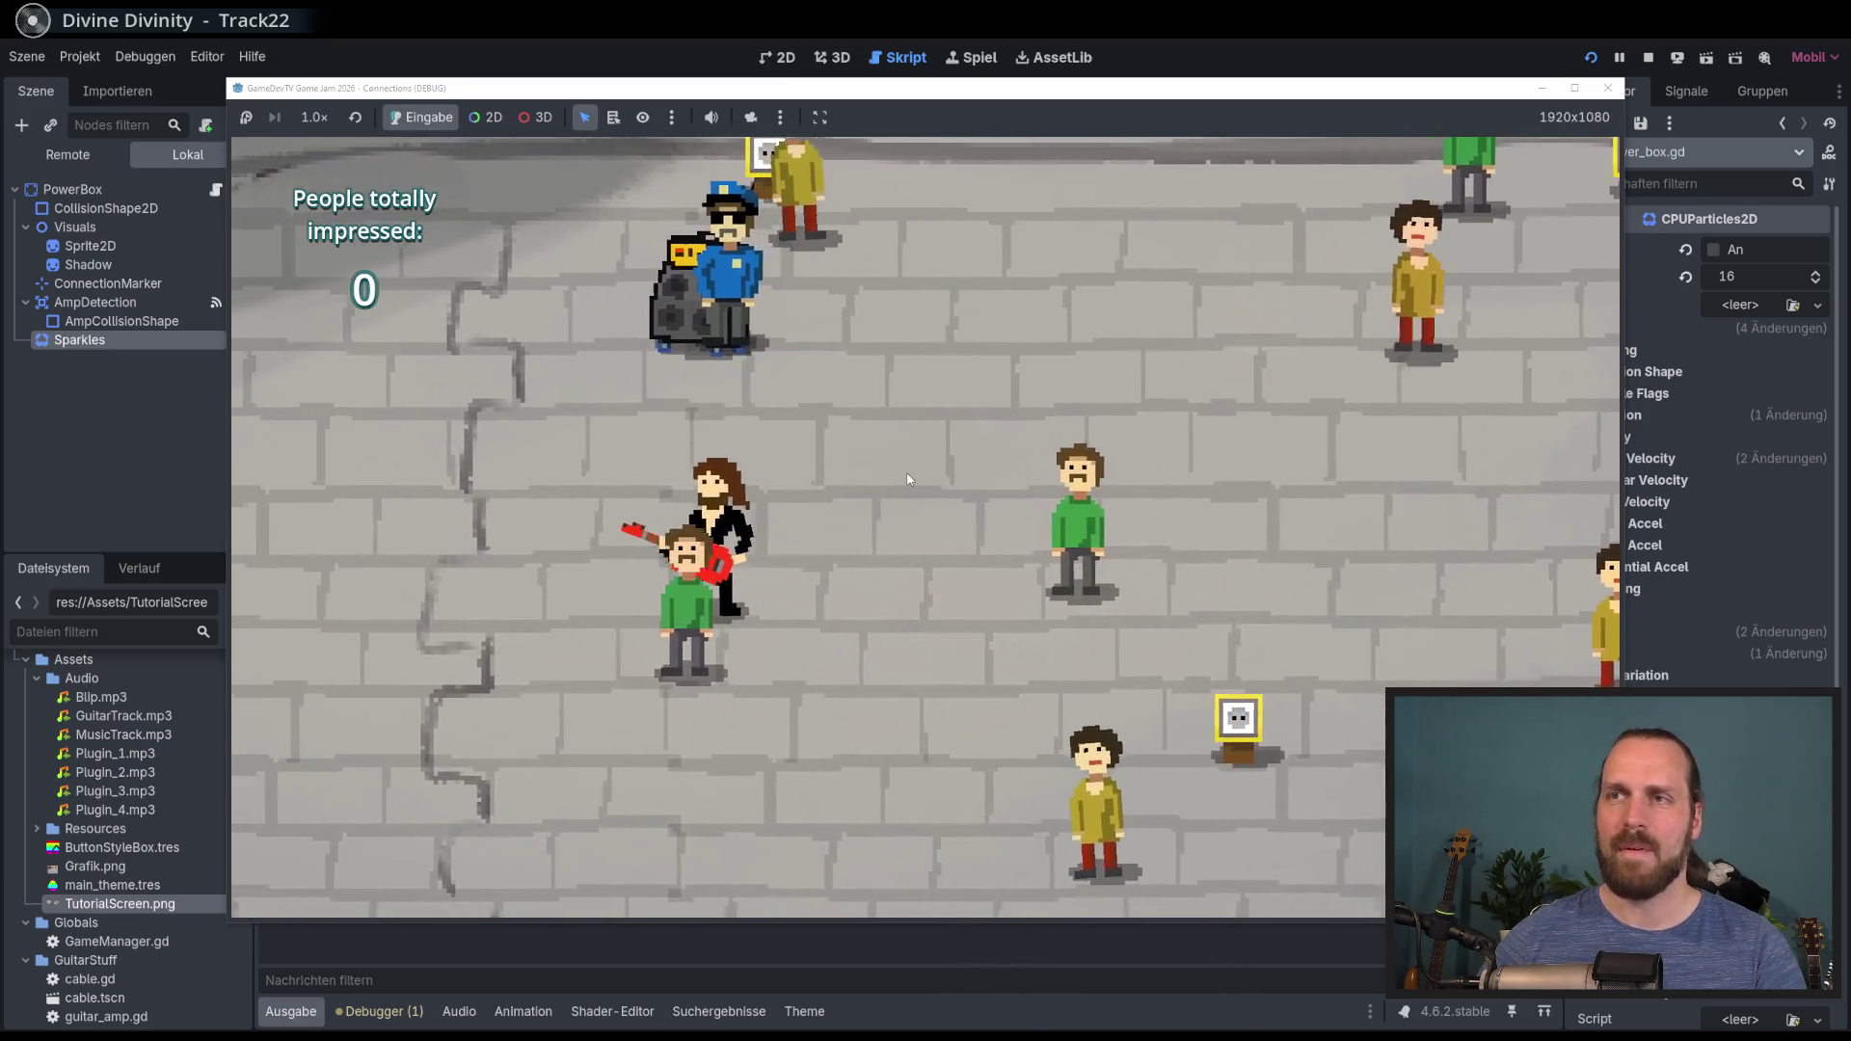
key(Up)
key(Right)
key(Right)
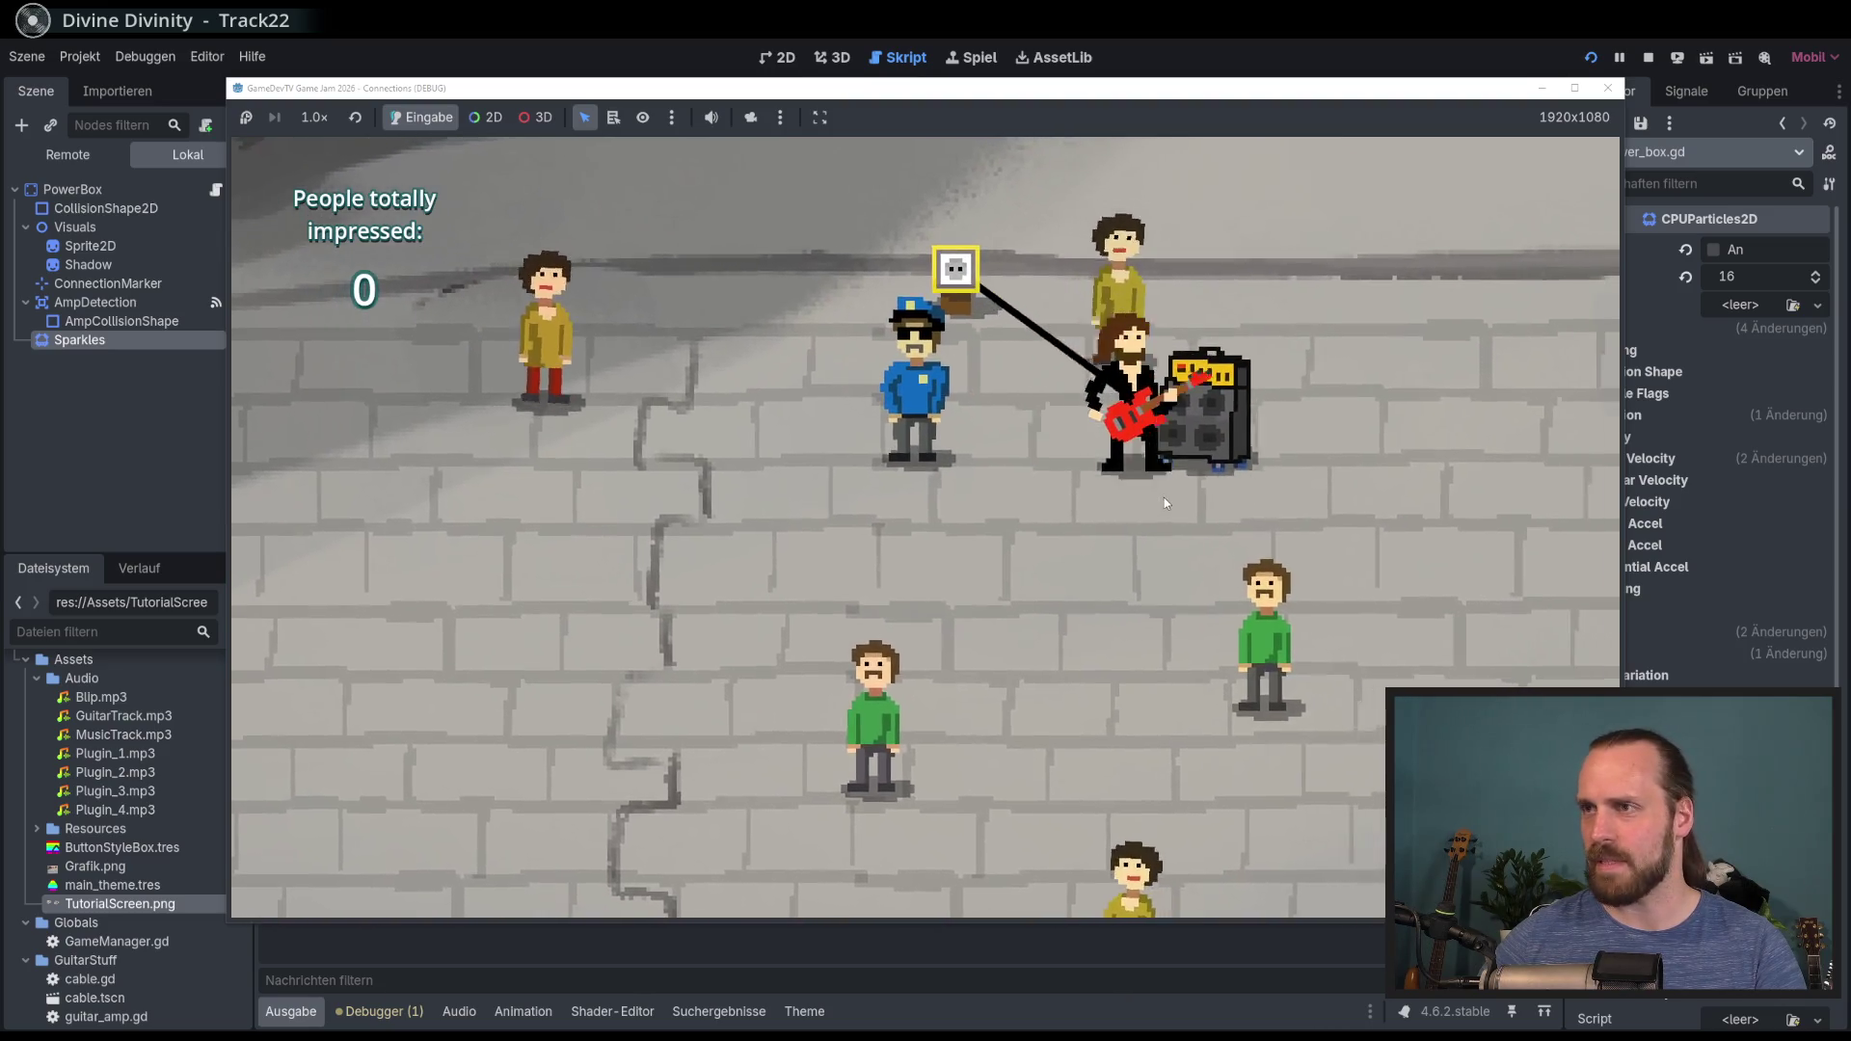
key(Down)
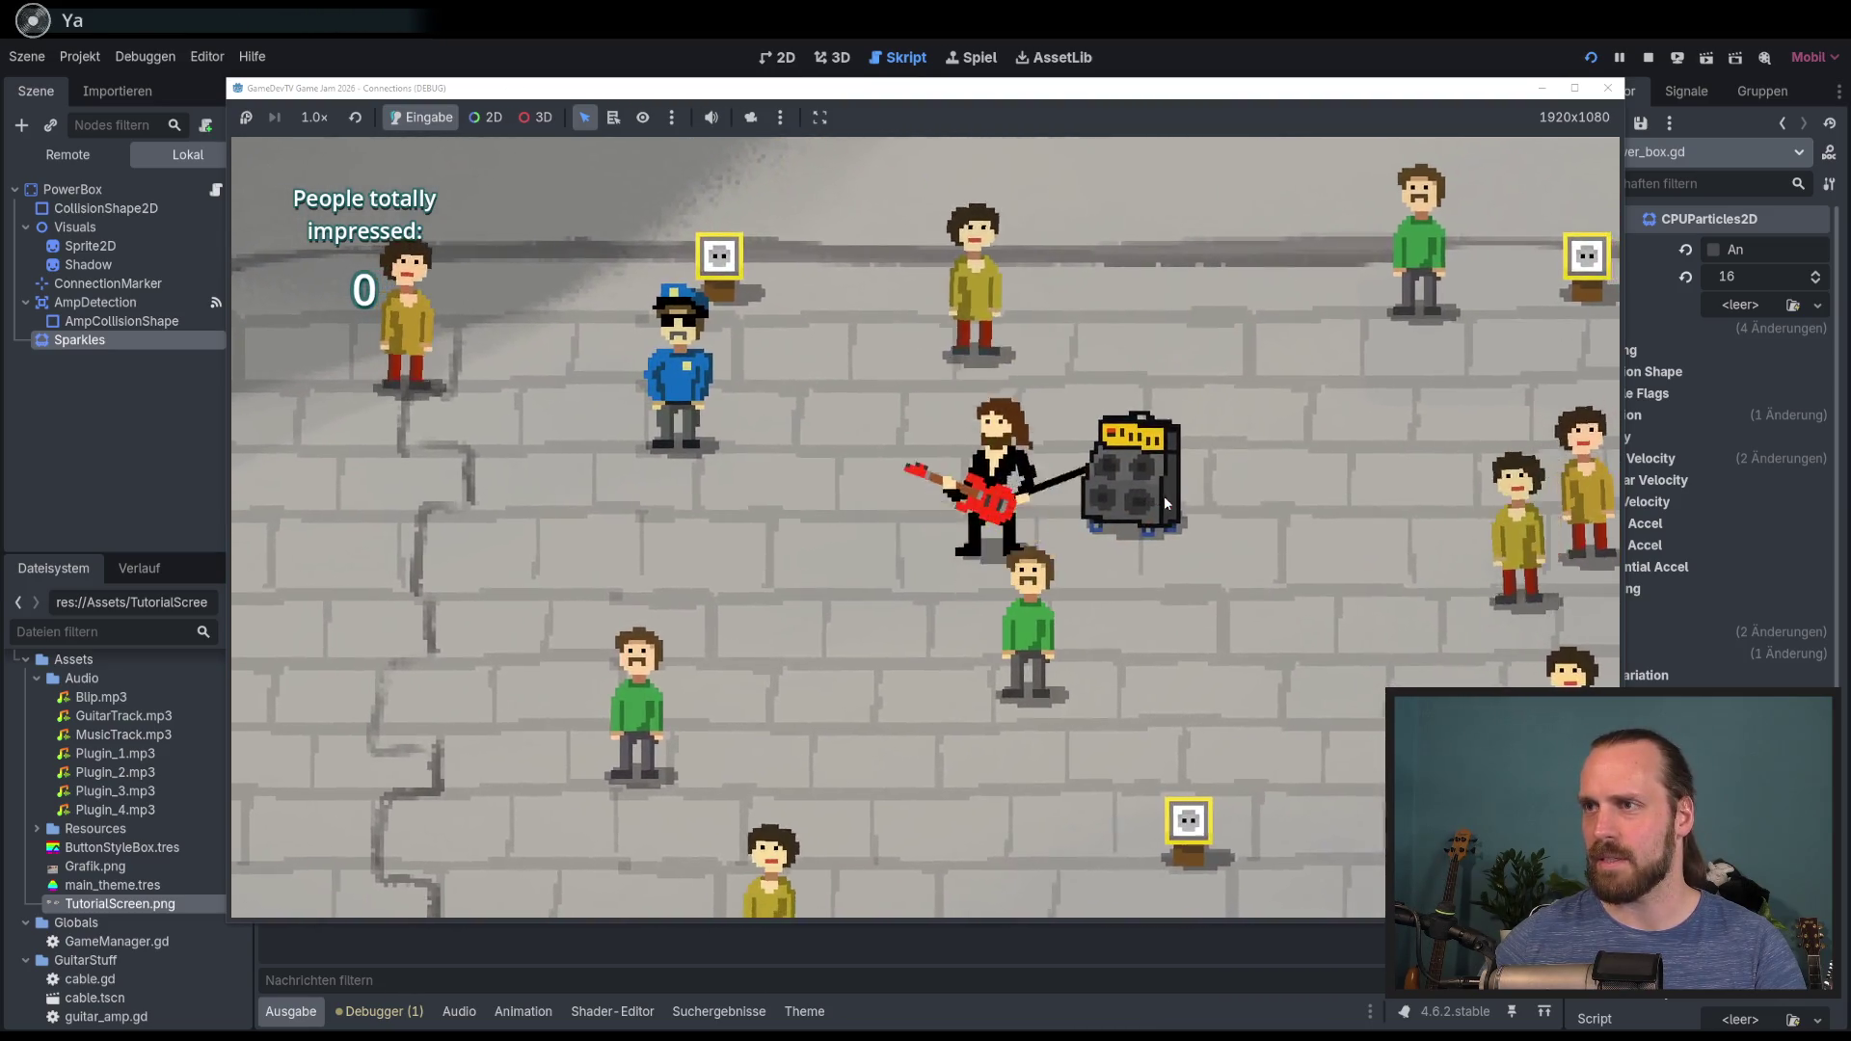
key(Right)
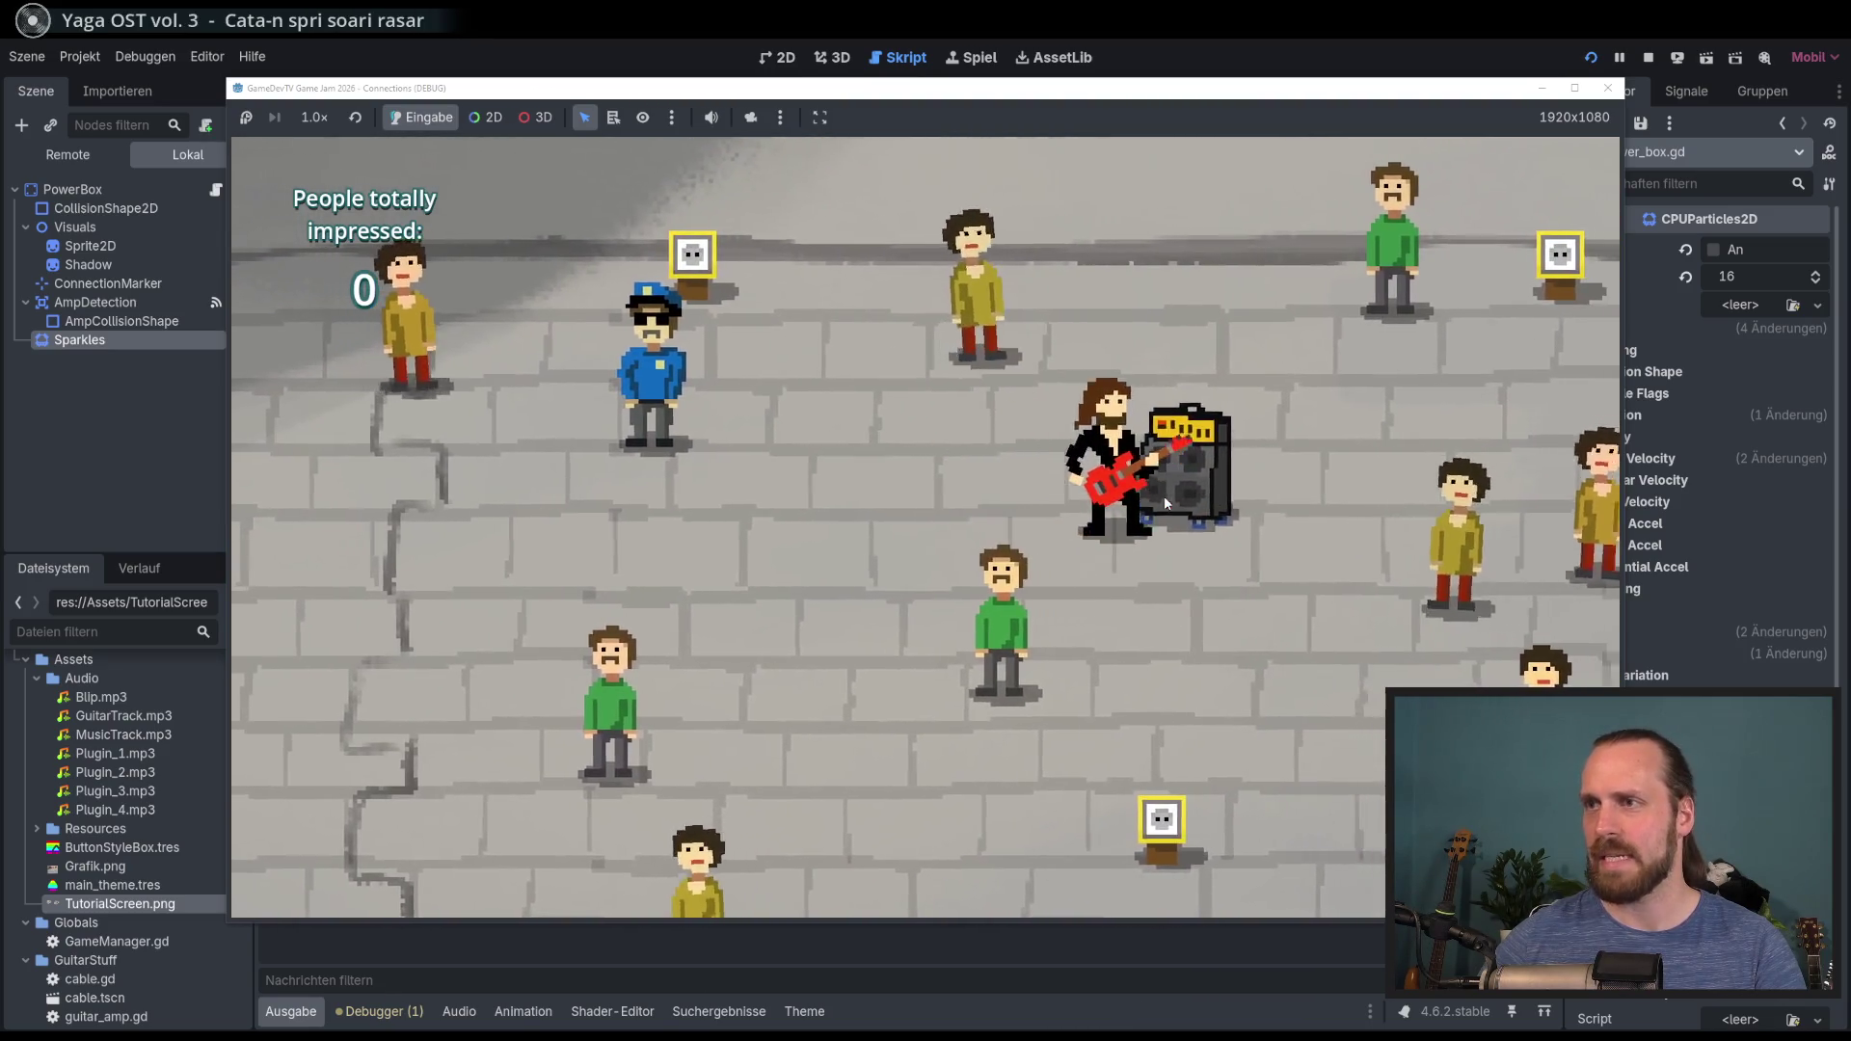
key(Up)
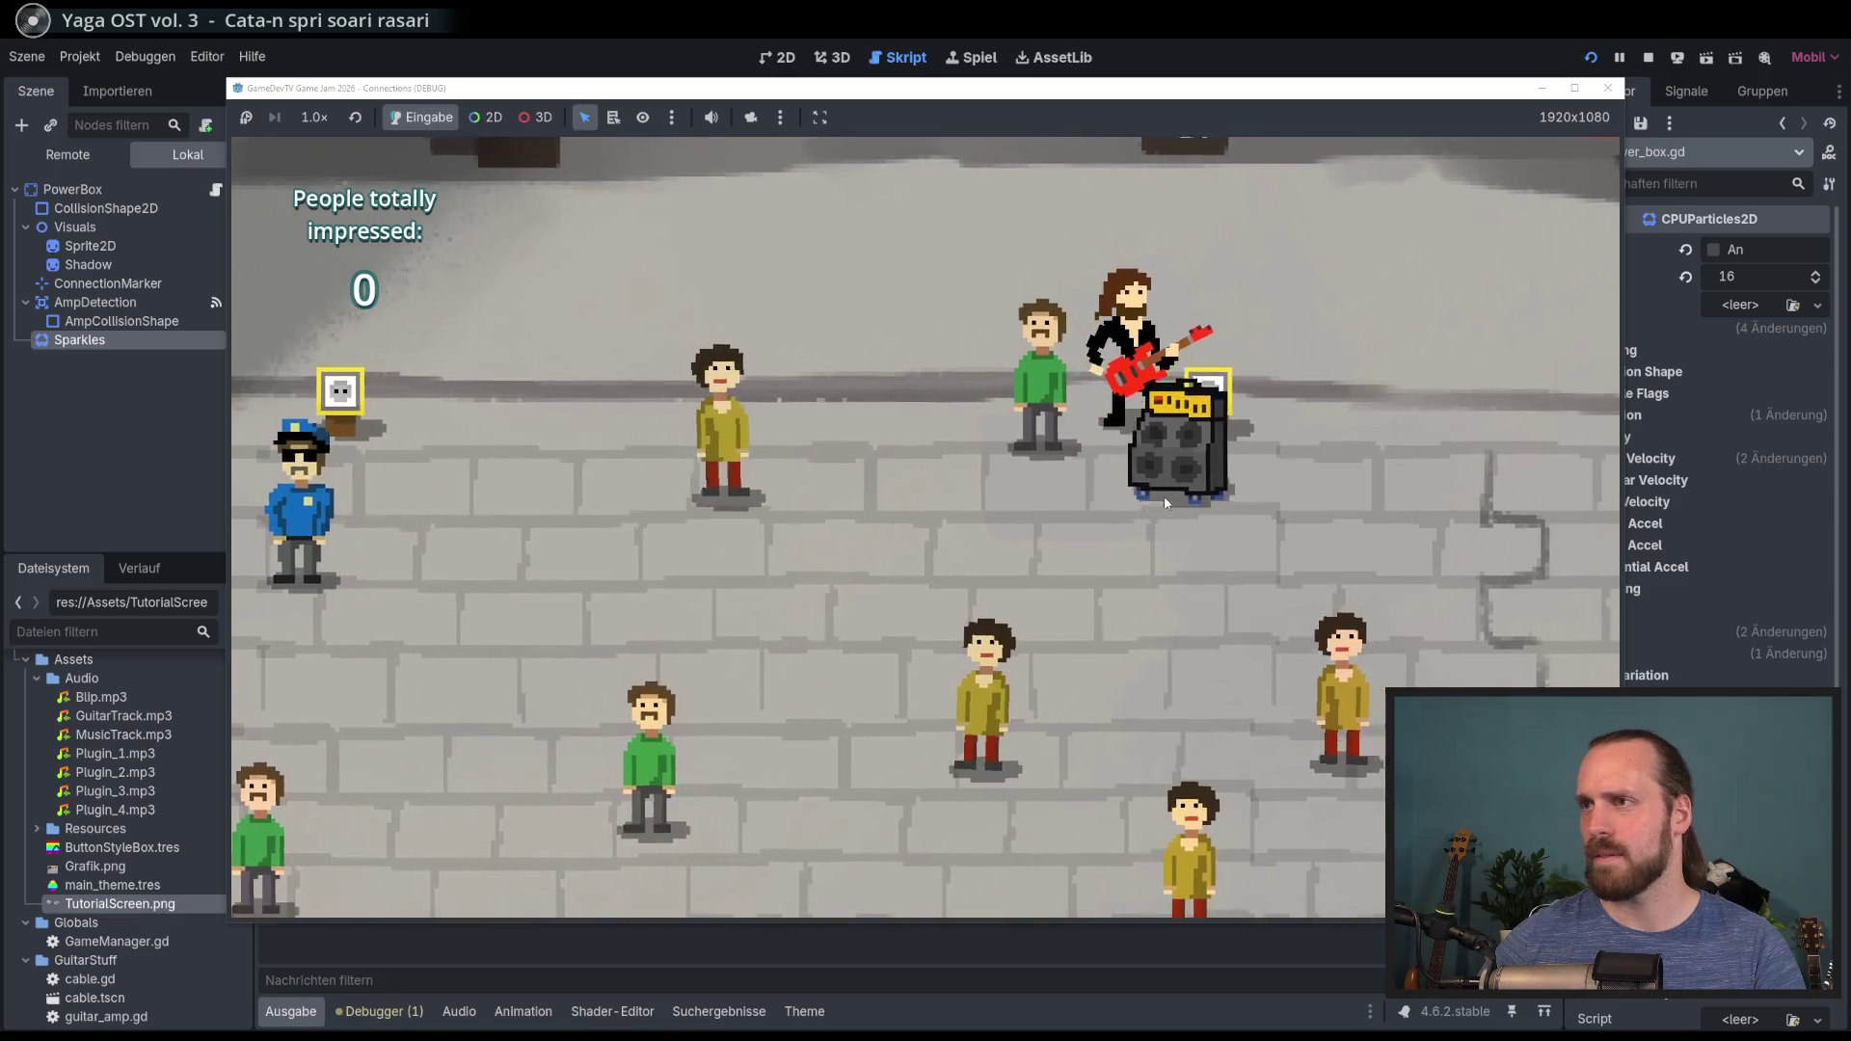
key(Down)
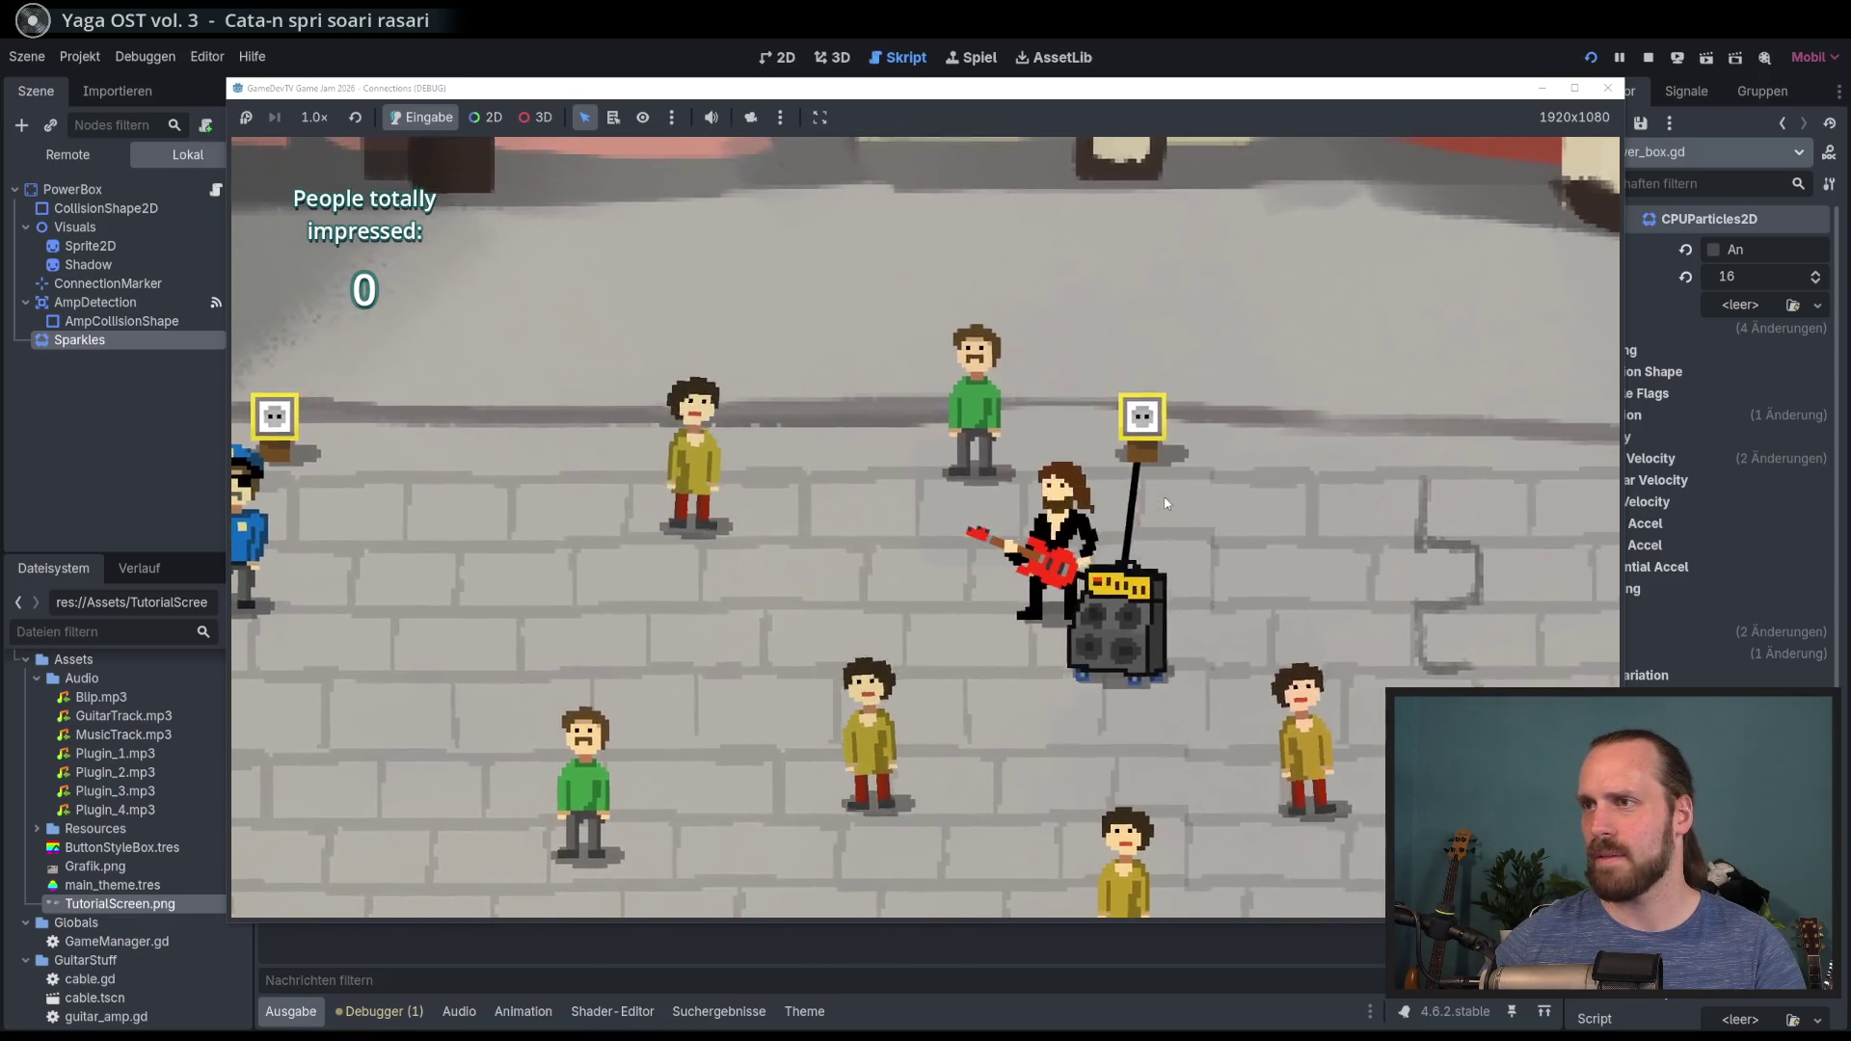
key(Left)
key(Up)
key(Right)
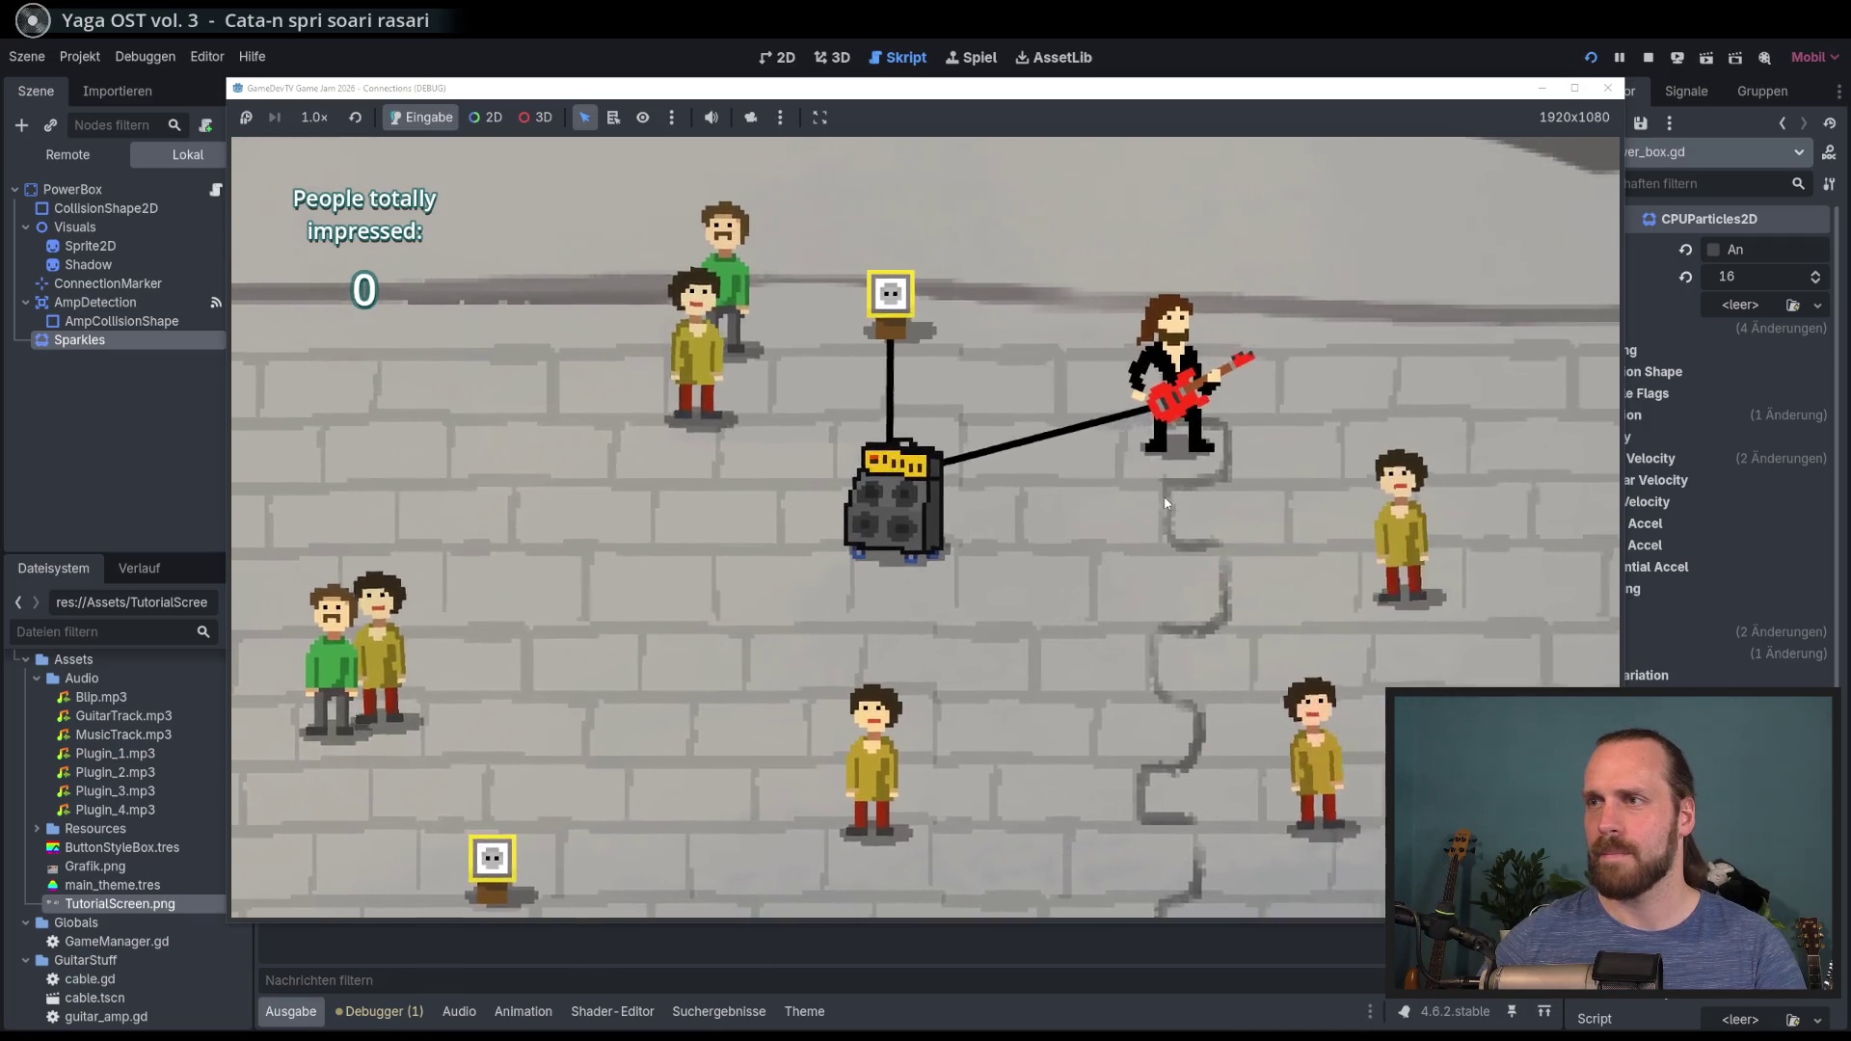
key(Left)
key(Down)
key(Down)
key(Right)
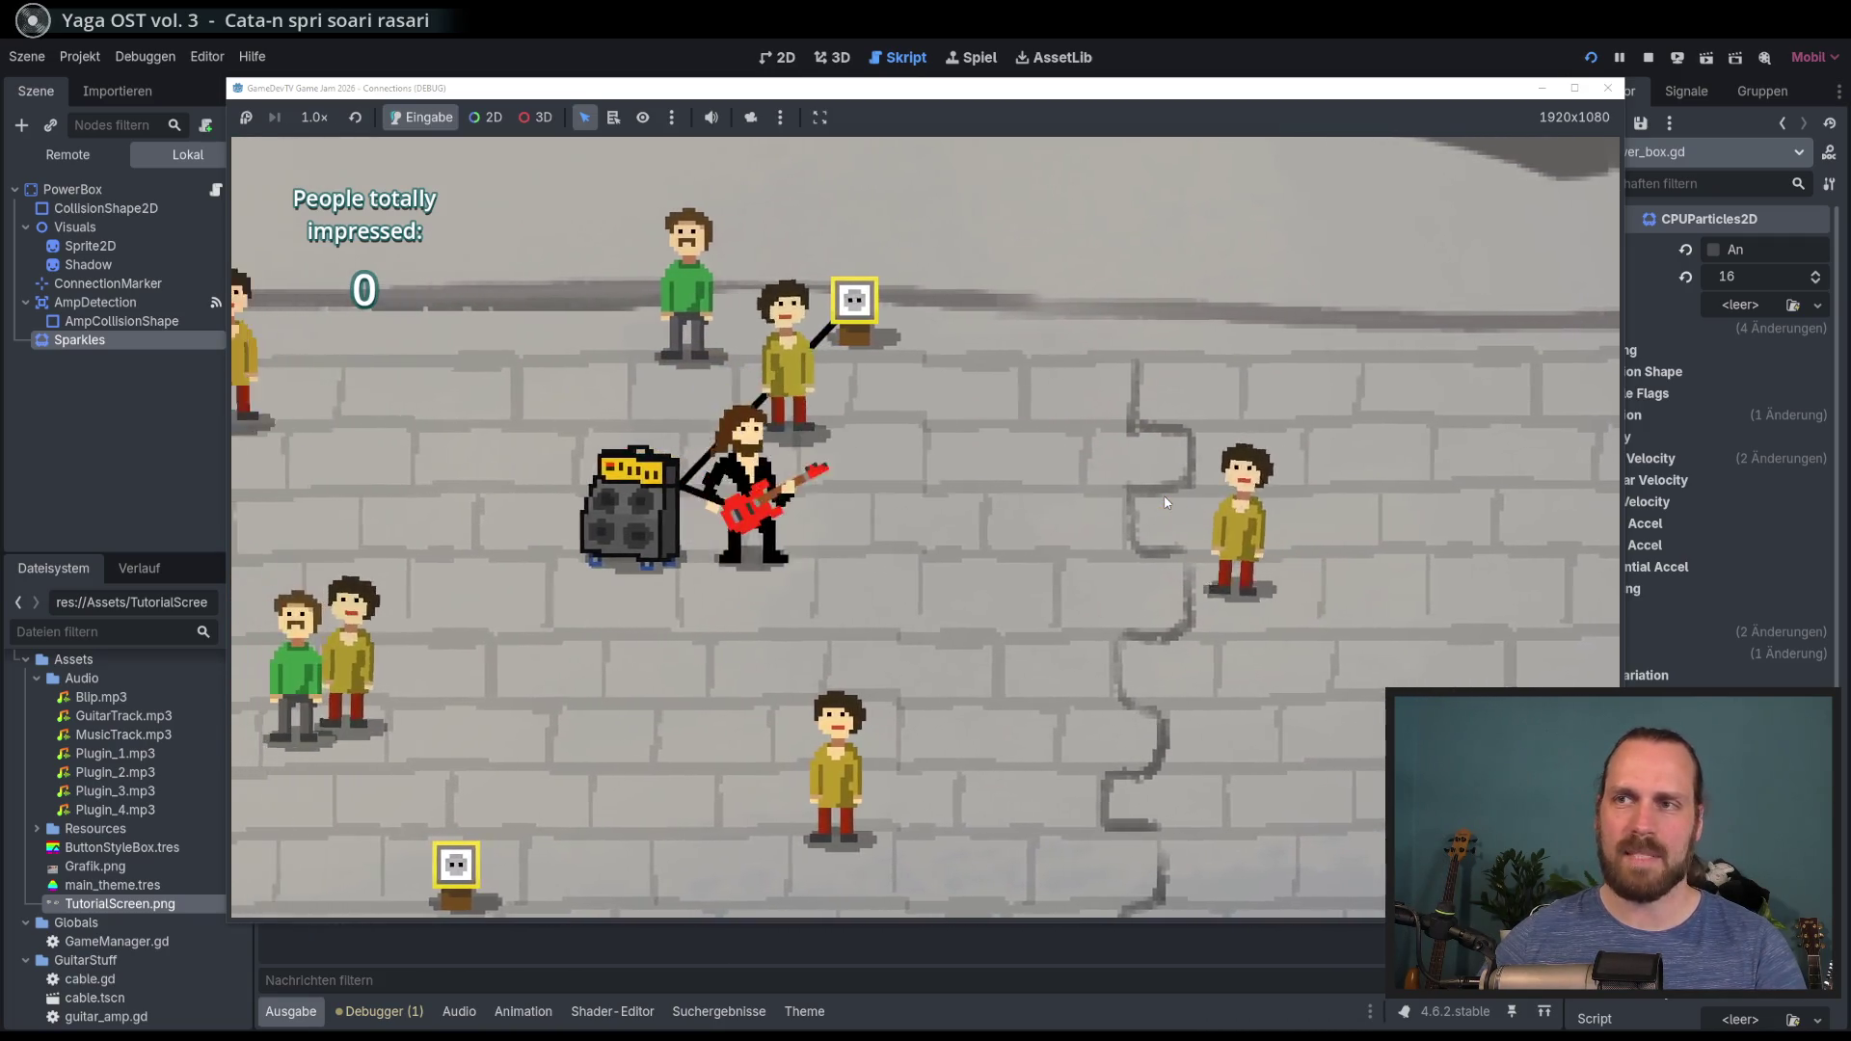
key(Left)
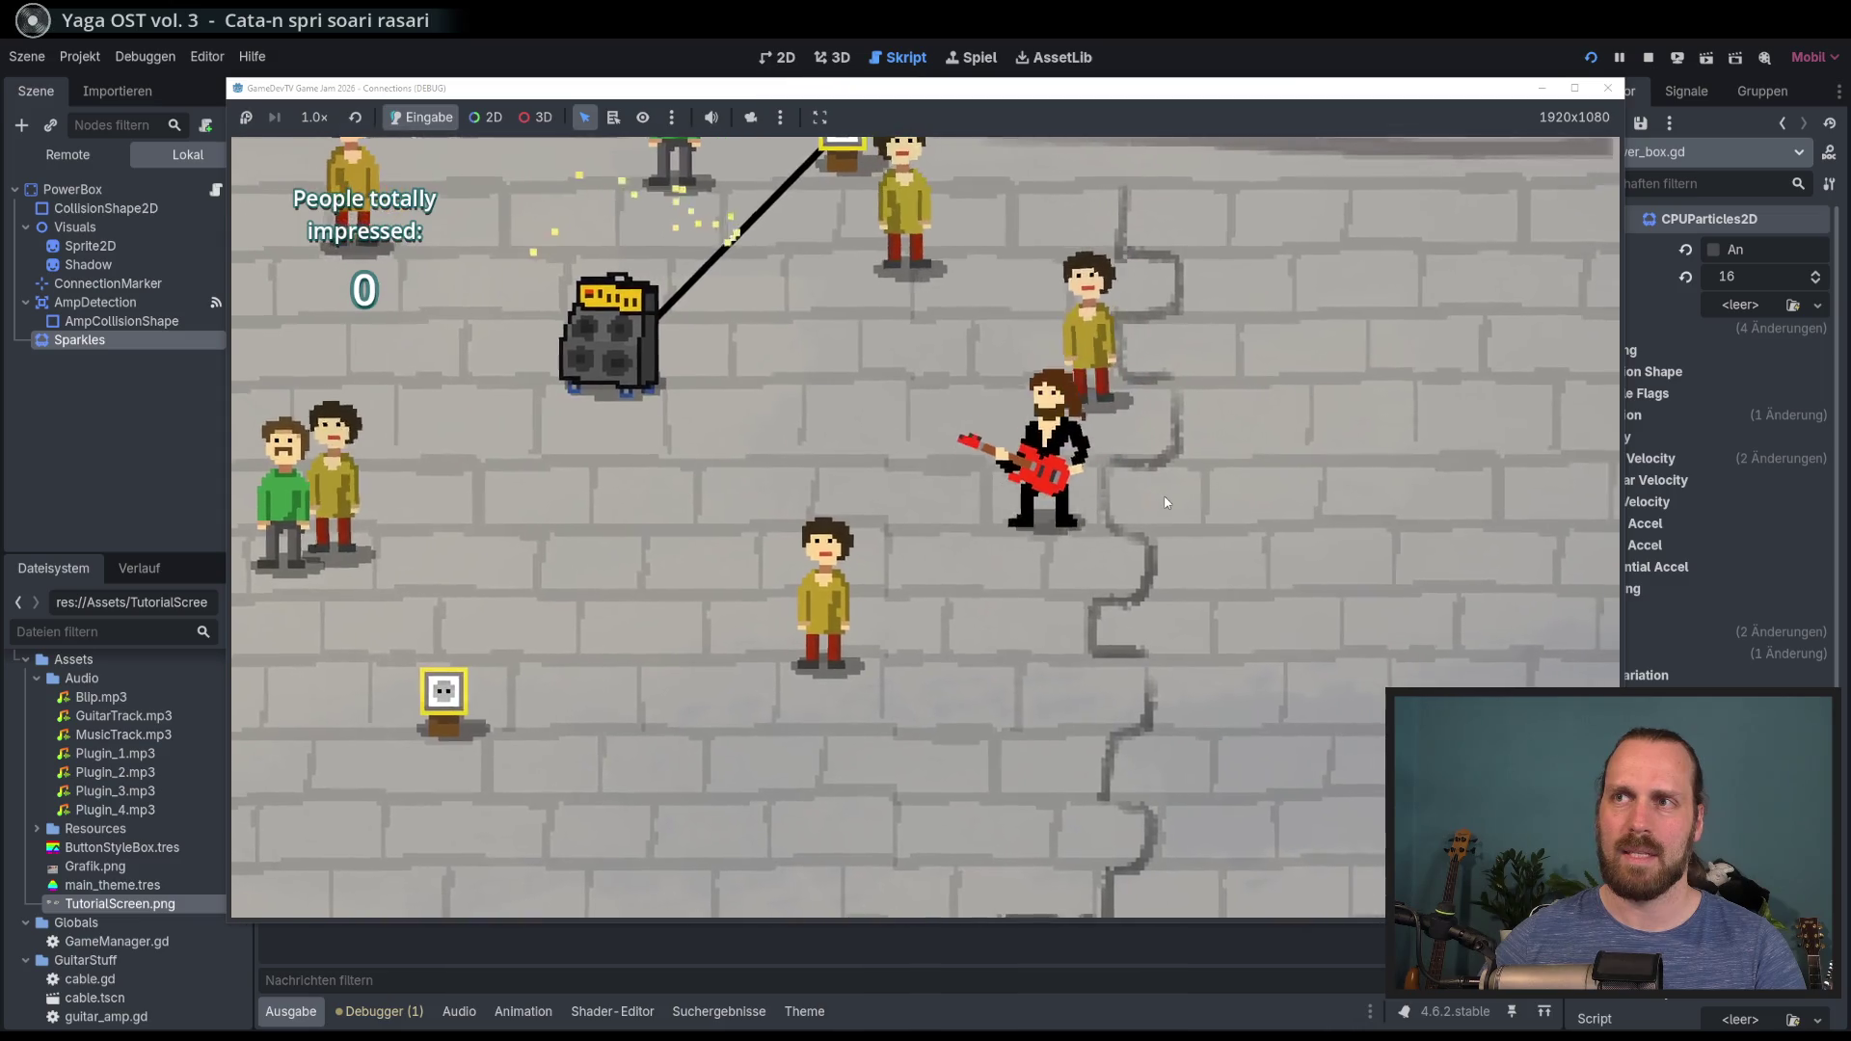
key(F8)
click(949, 579)
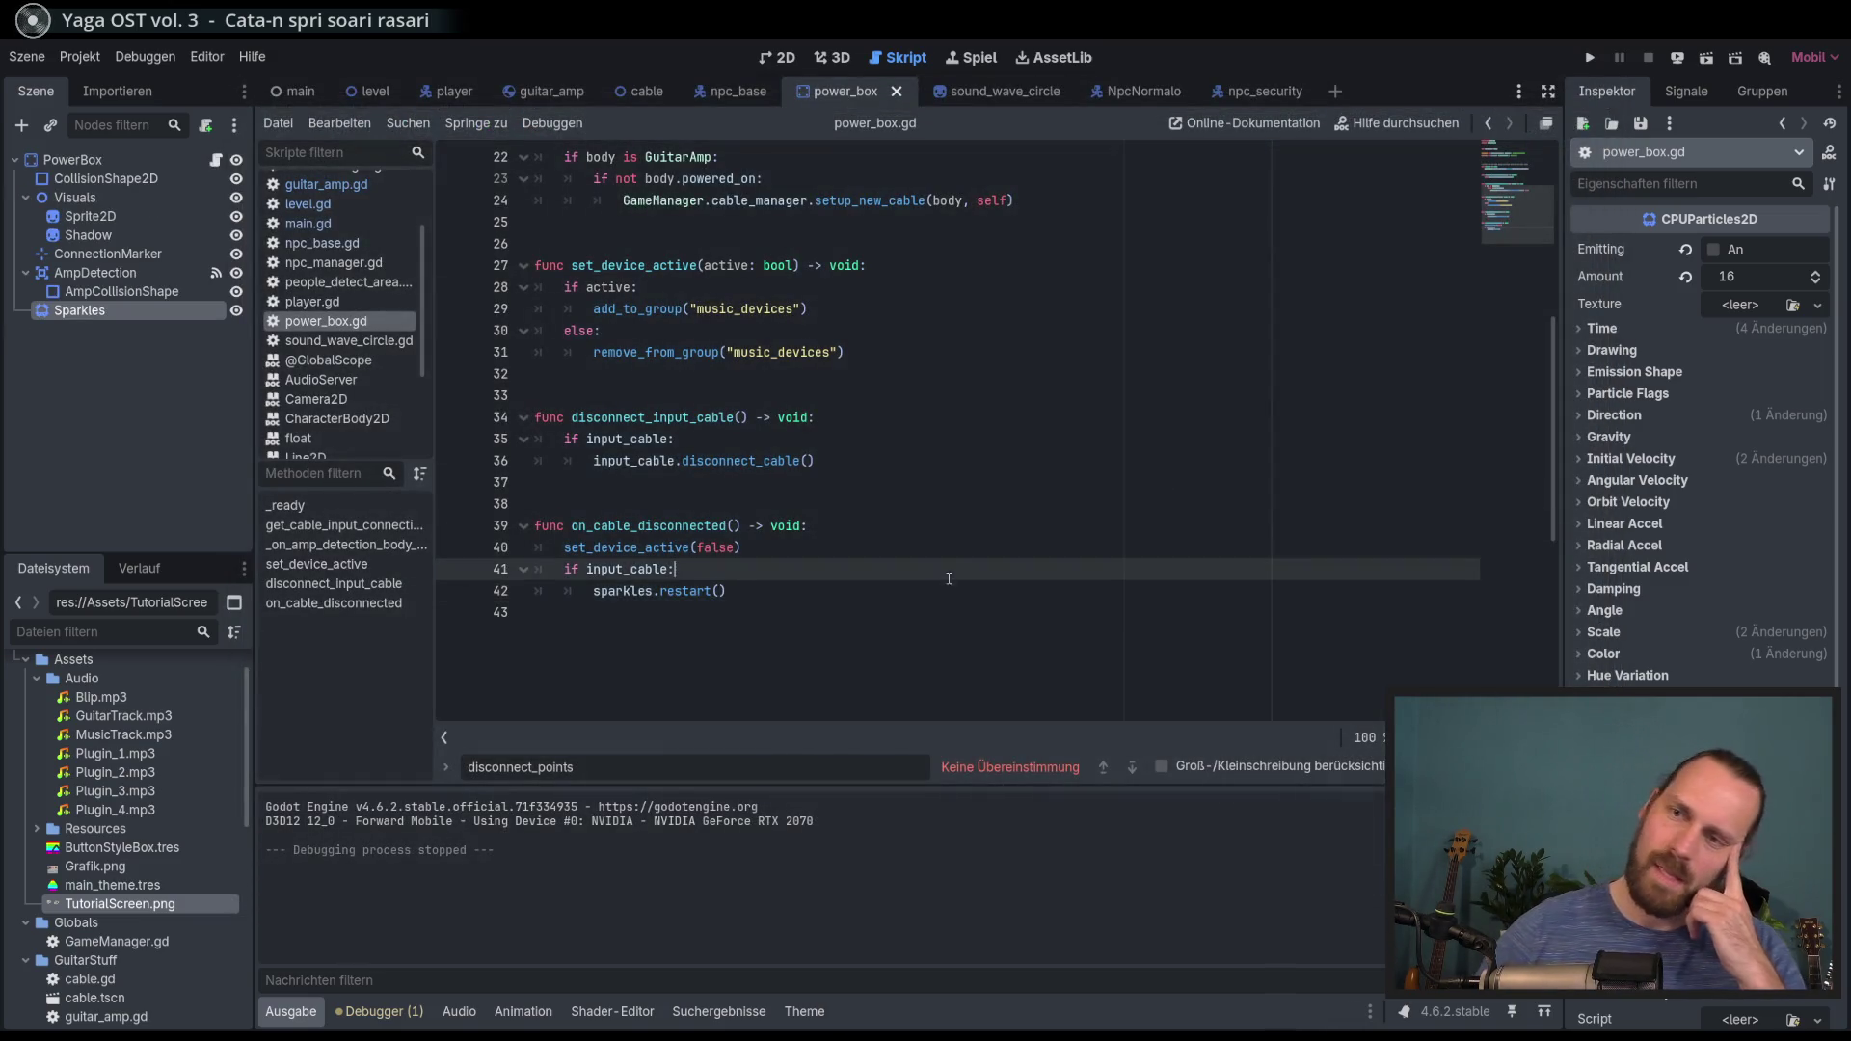
Step: Close the Find bar in power_box.gd and leave the caret on empty line 43 below the sparkles.restart() code
click(945, 590)
scroll(347, 245, up, 4)
scroll(349, 253, down, 4)
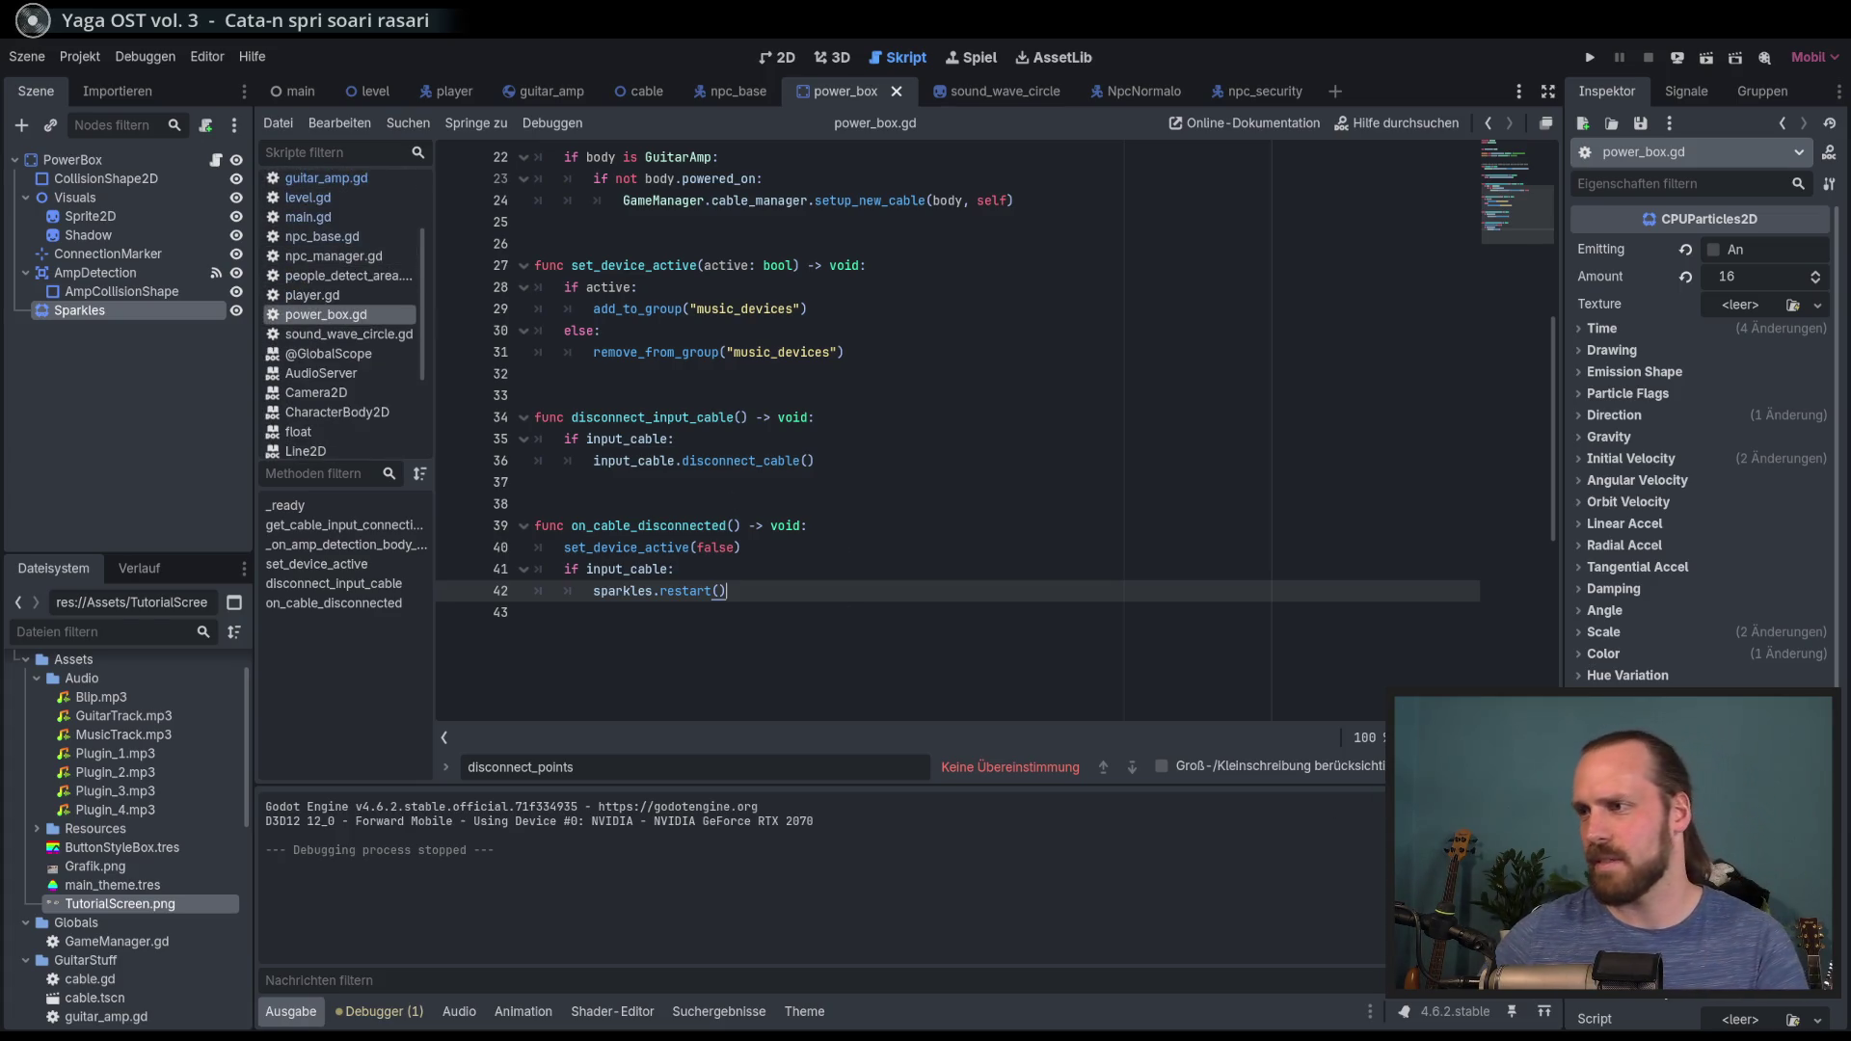
key(Escape)
click(1065, 621)
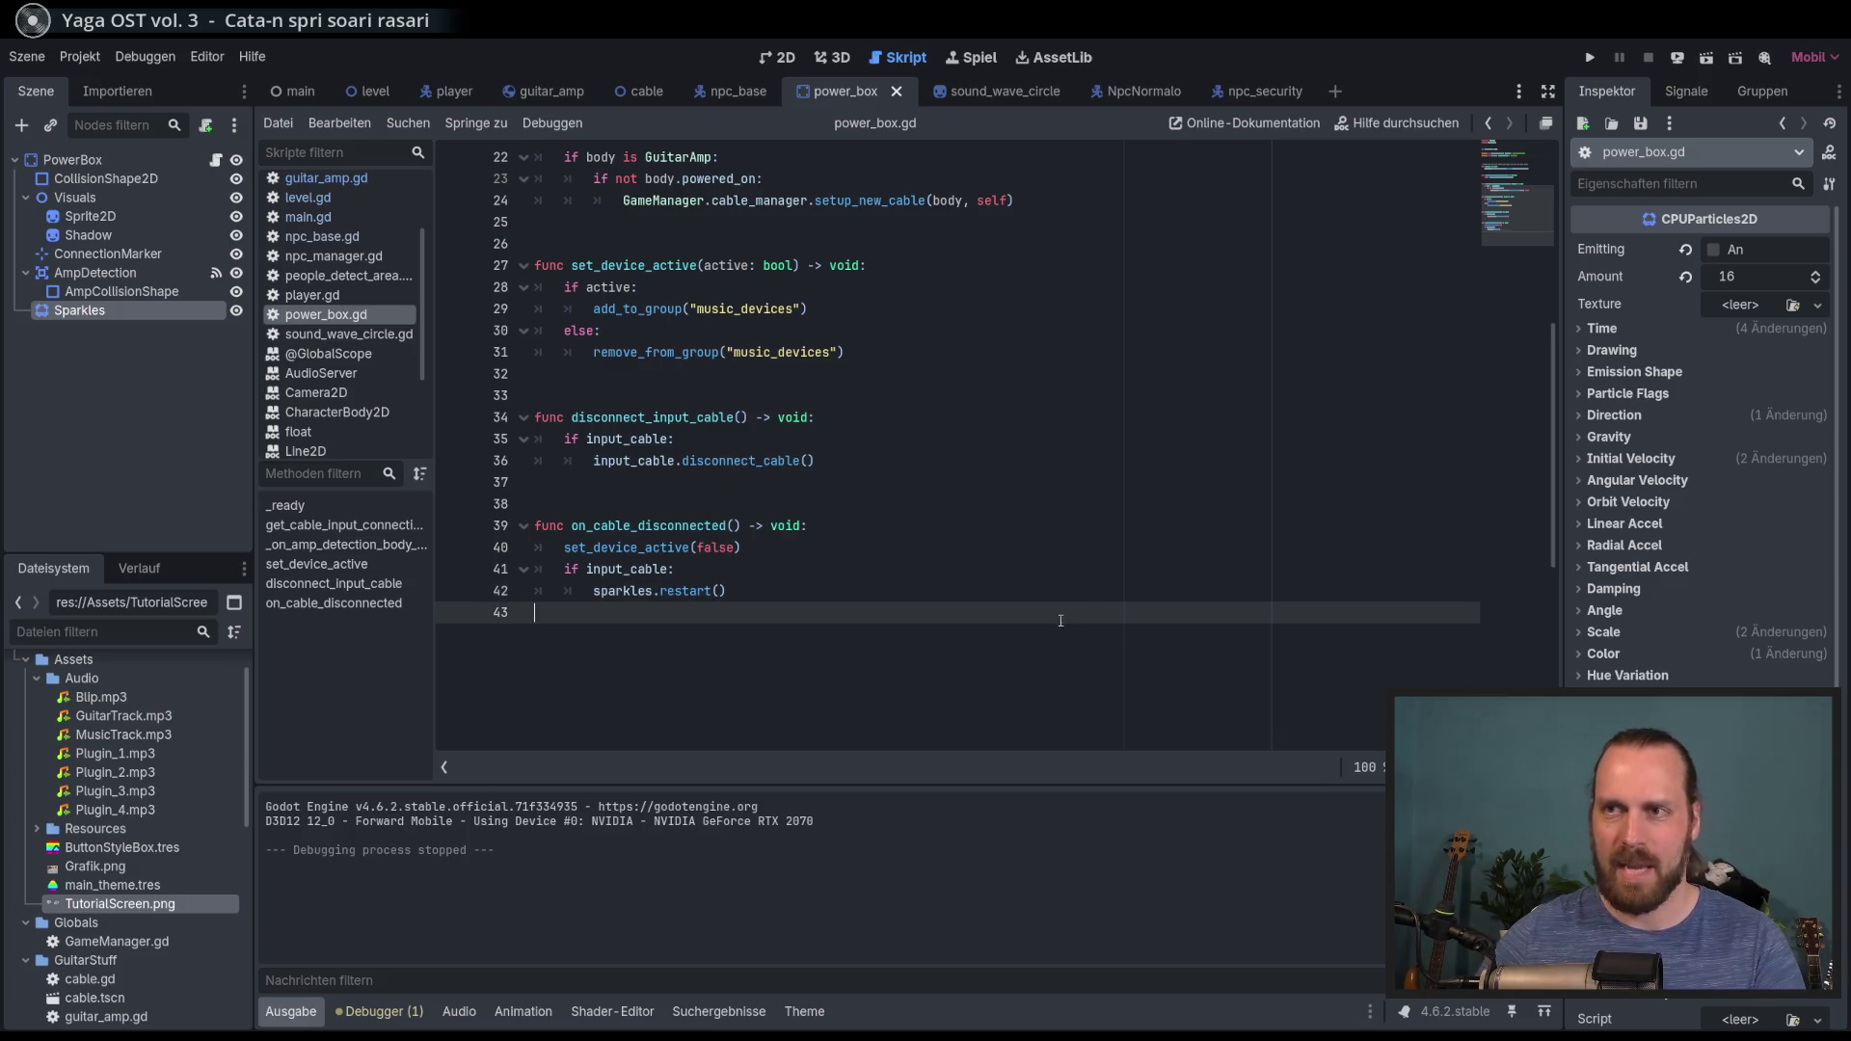
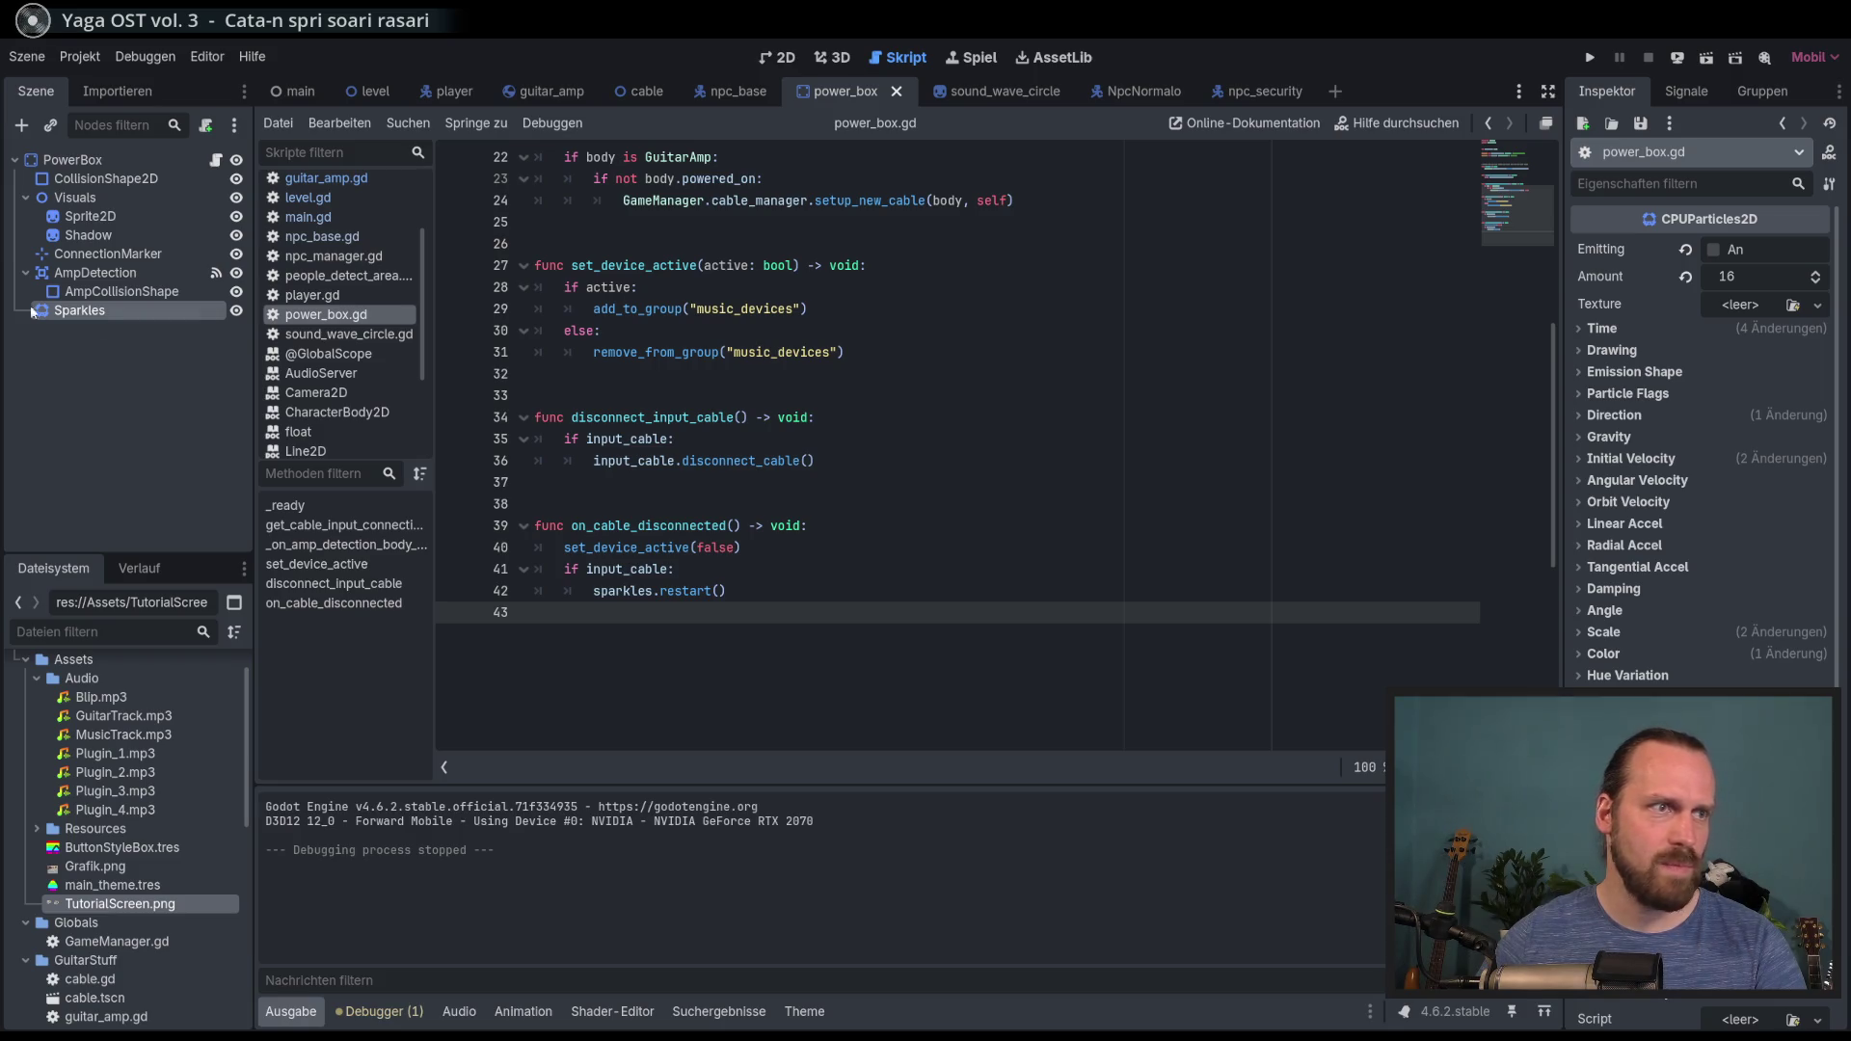
Step: Test-run the game in a new game, walking the guitarist to the amp and pulling it around
click(858, 568)
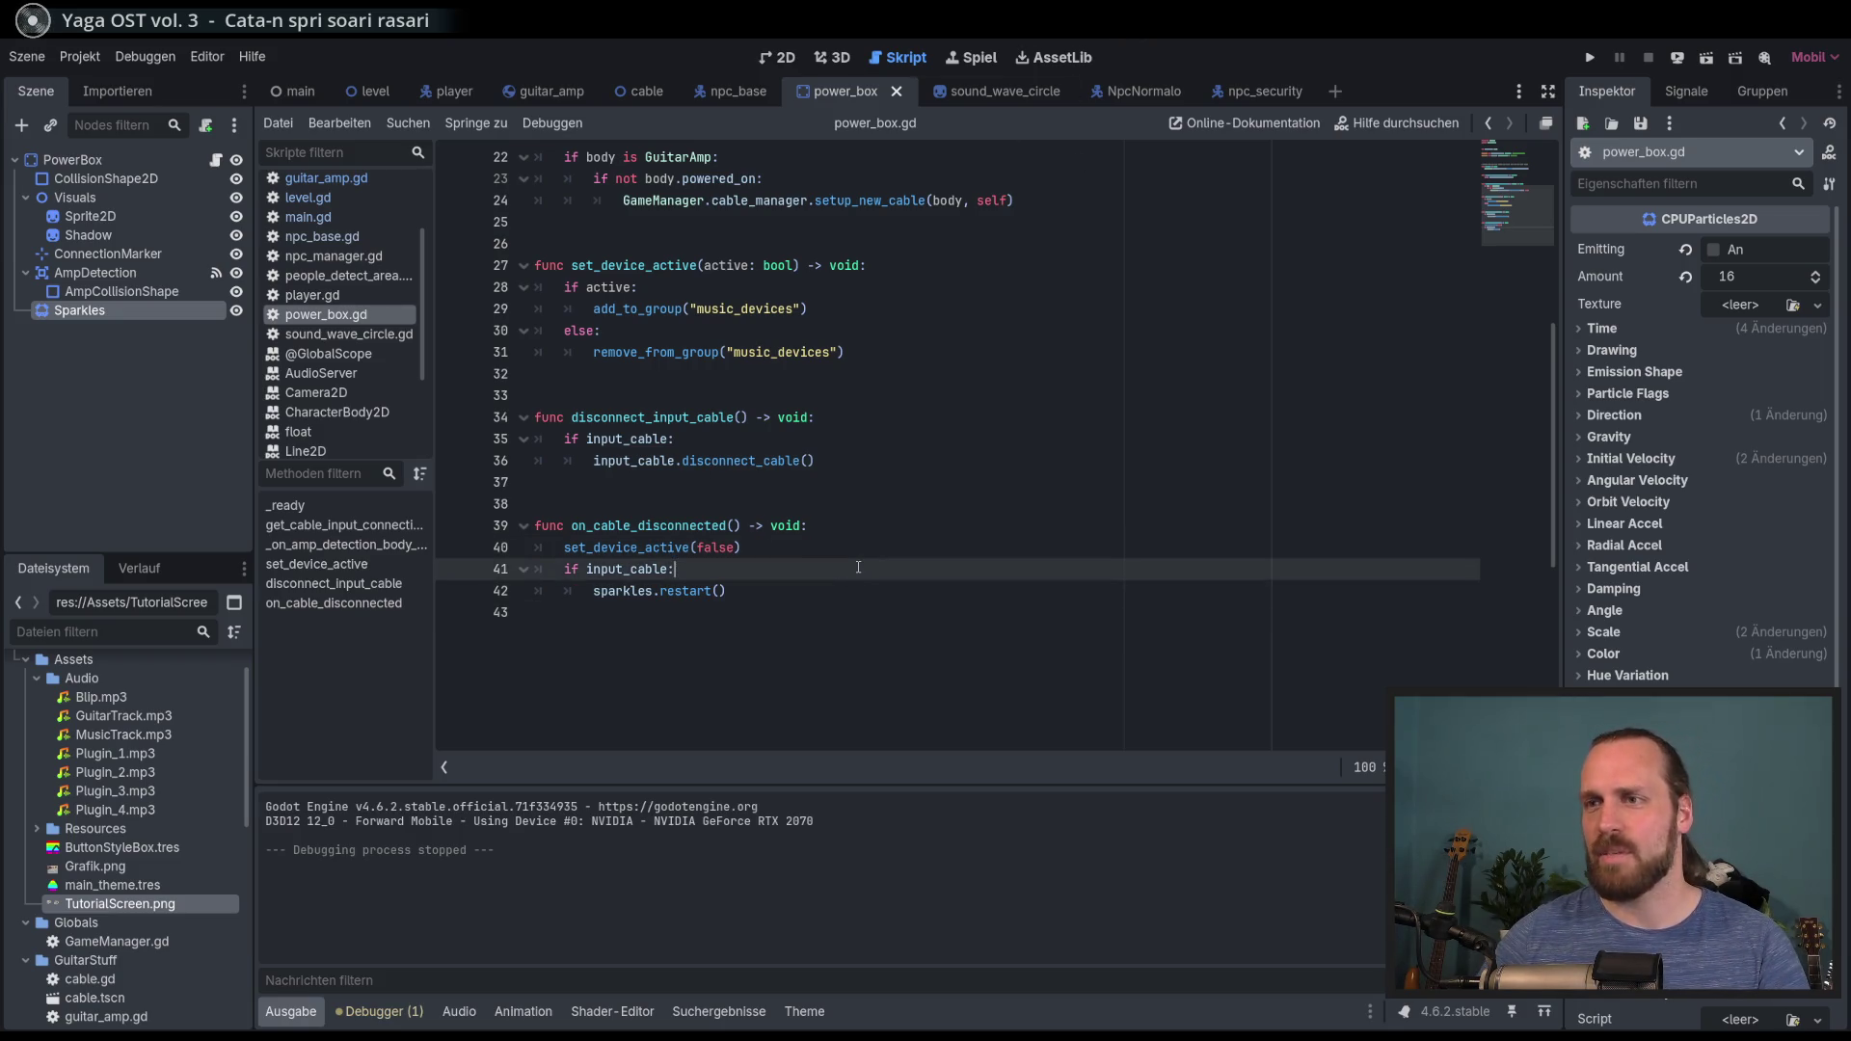
scroll(819, 501, up, 1)
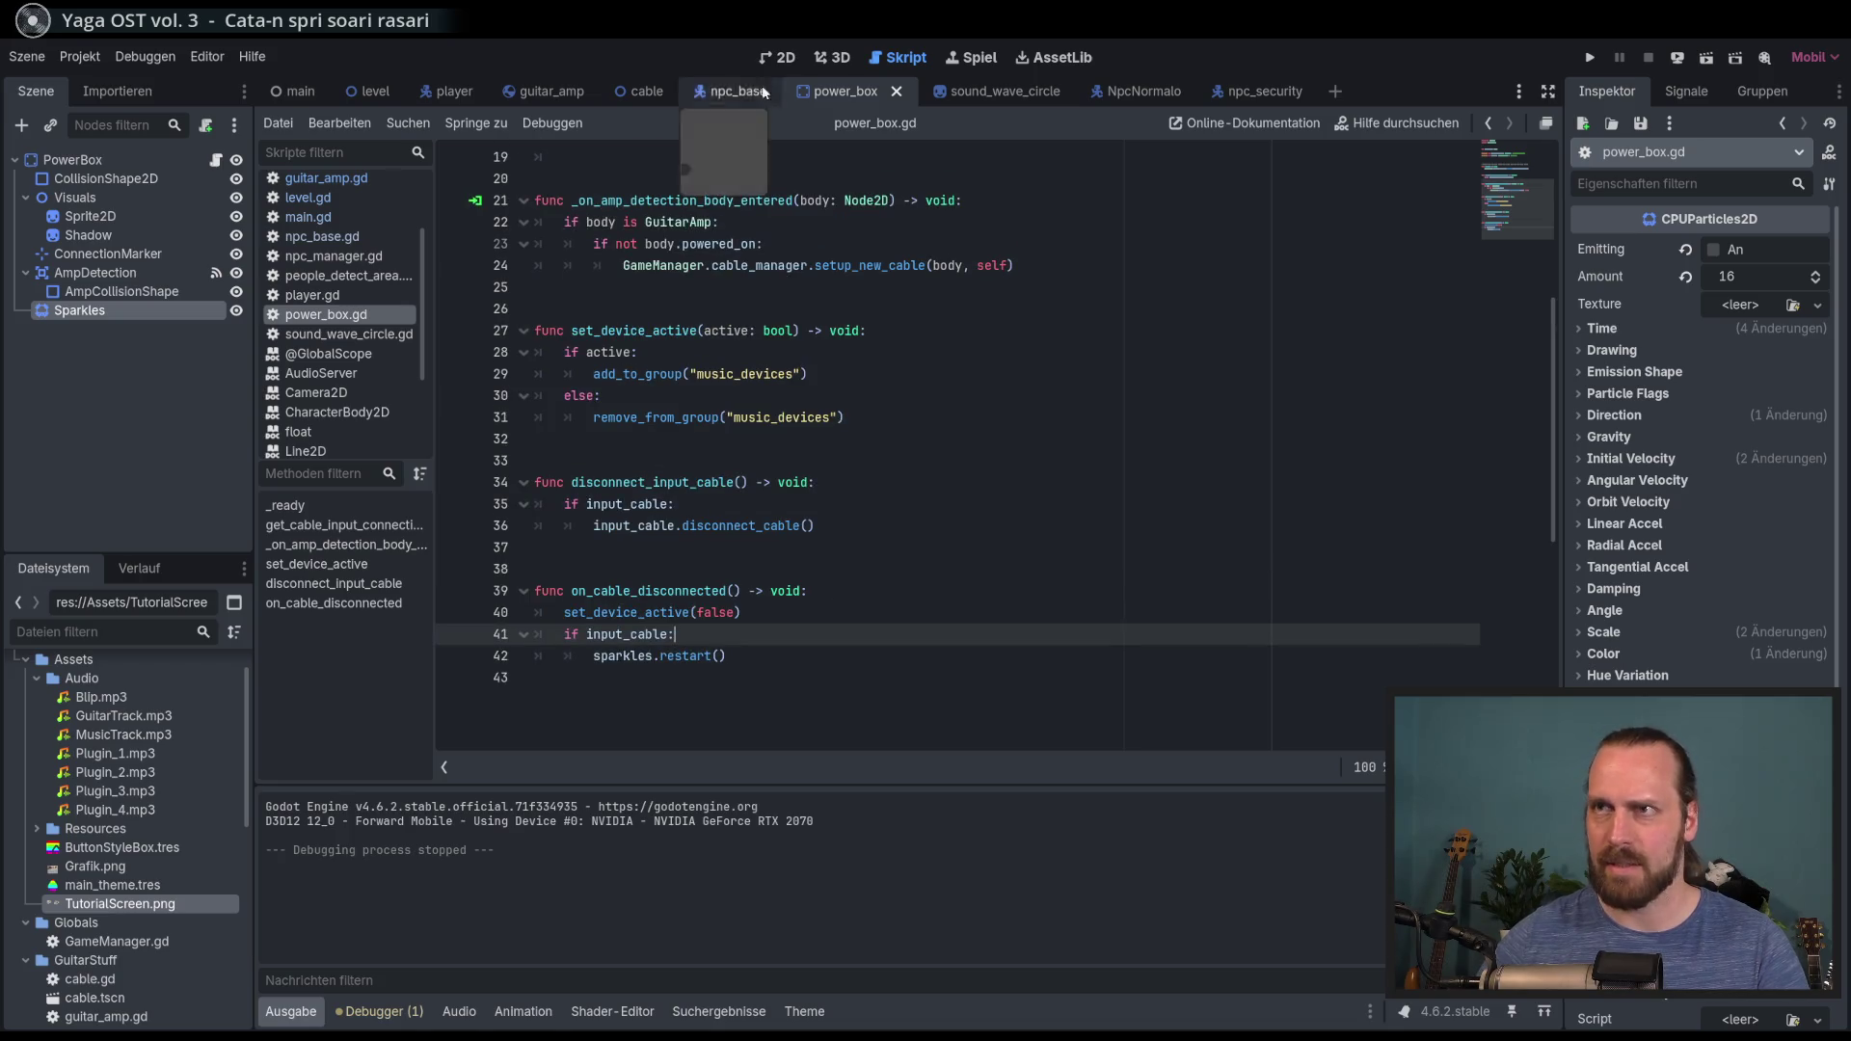
key(F5)
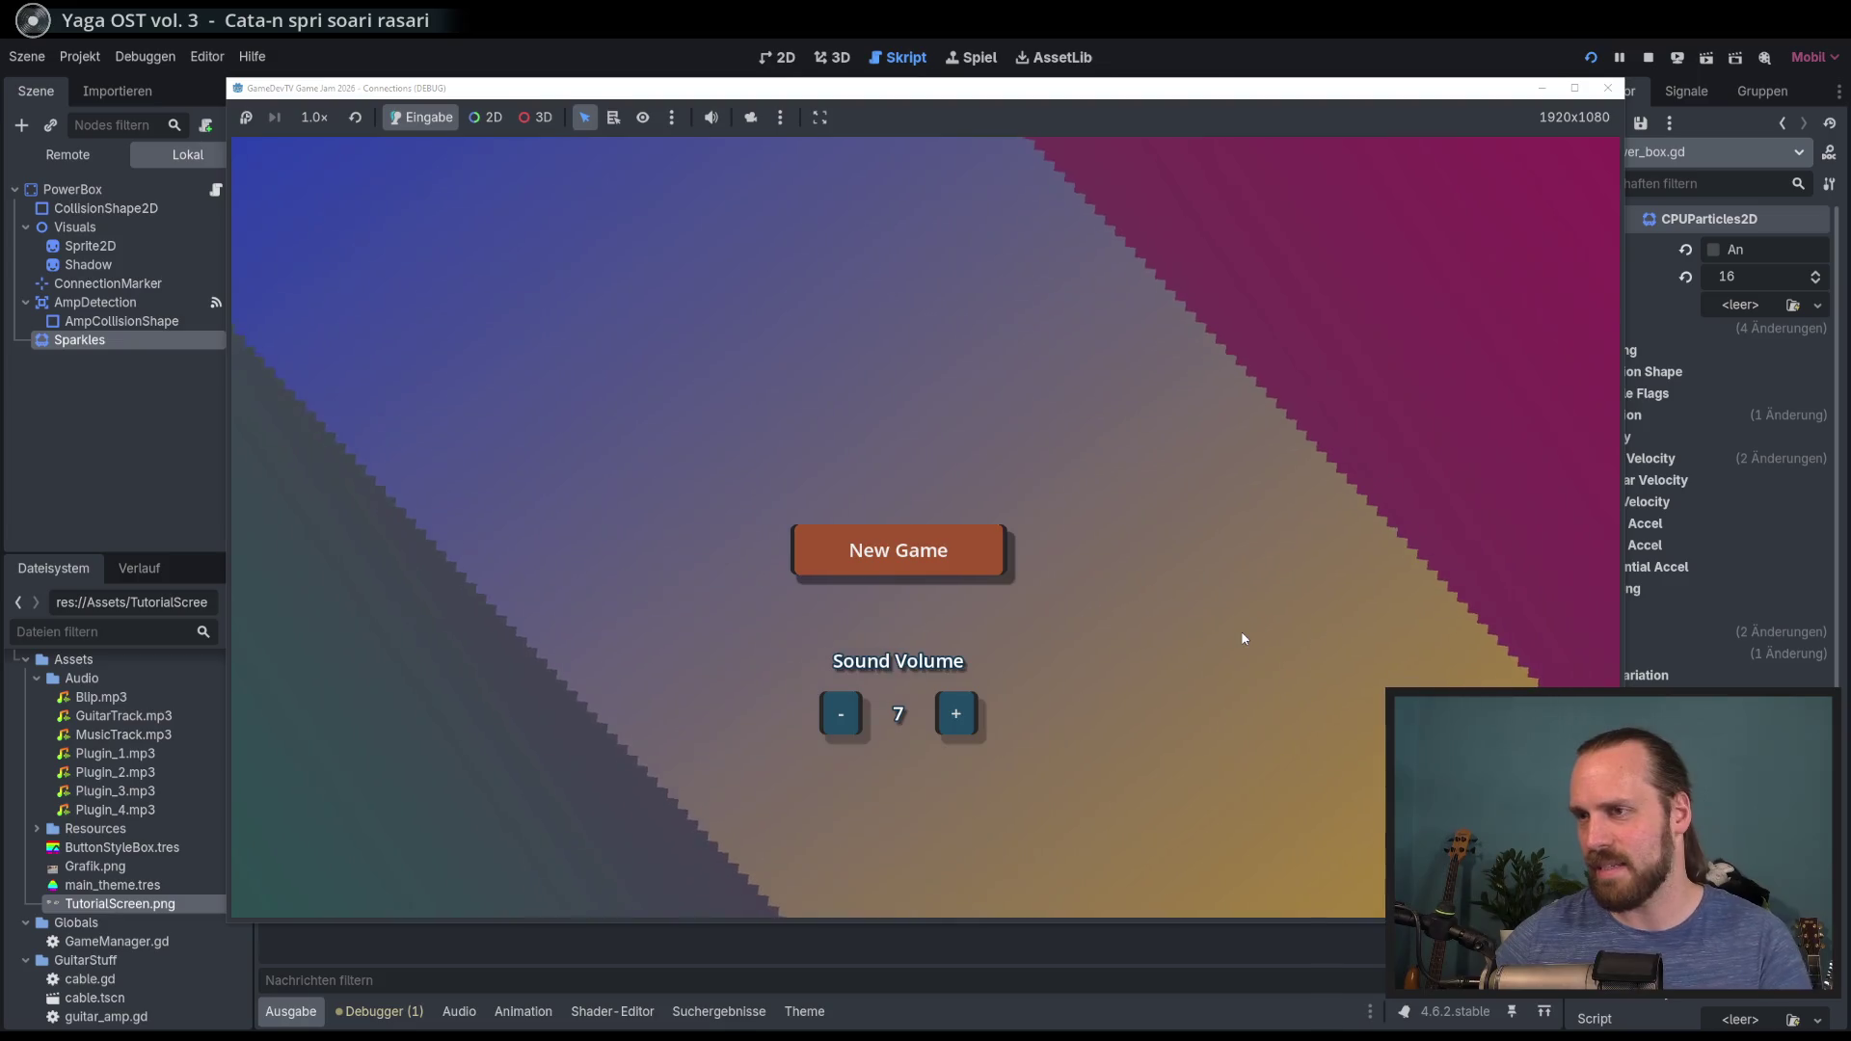
click(900, 550)
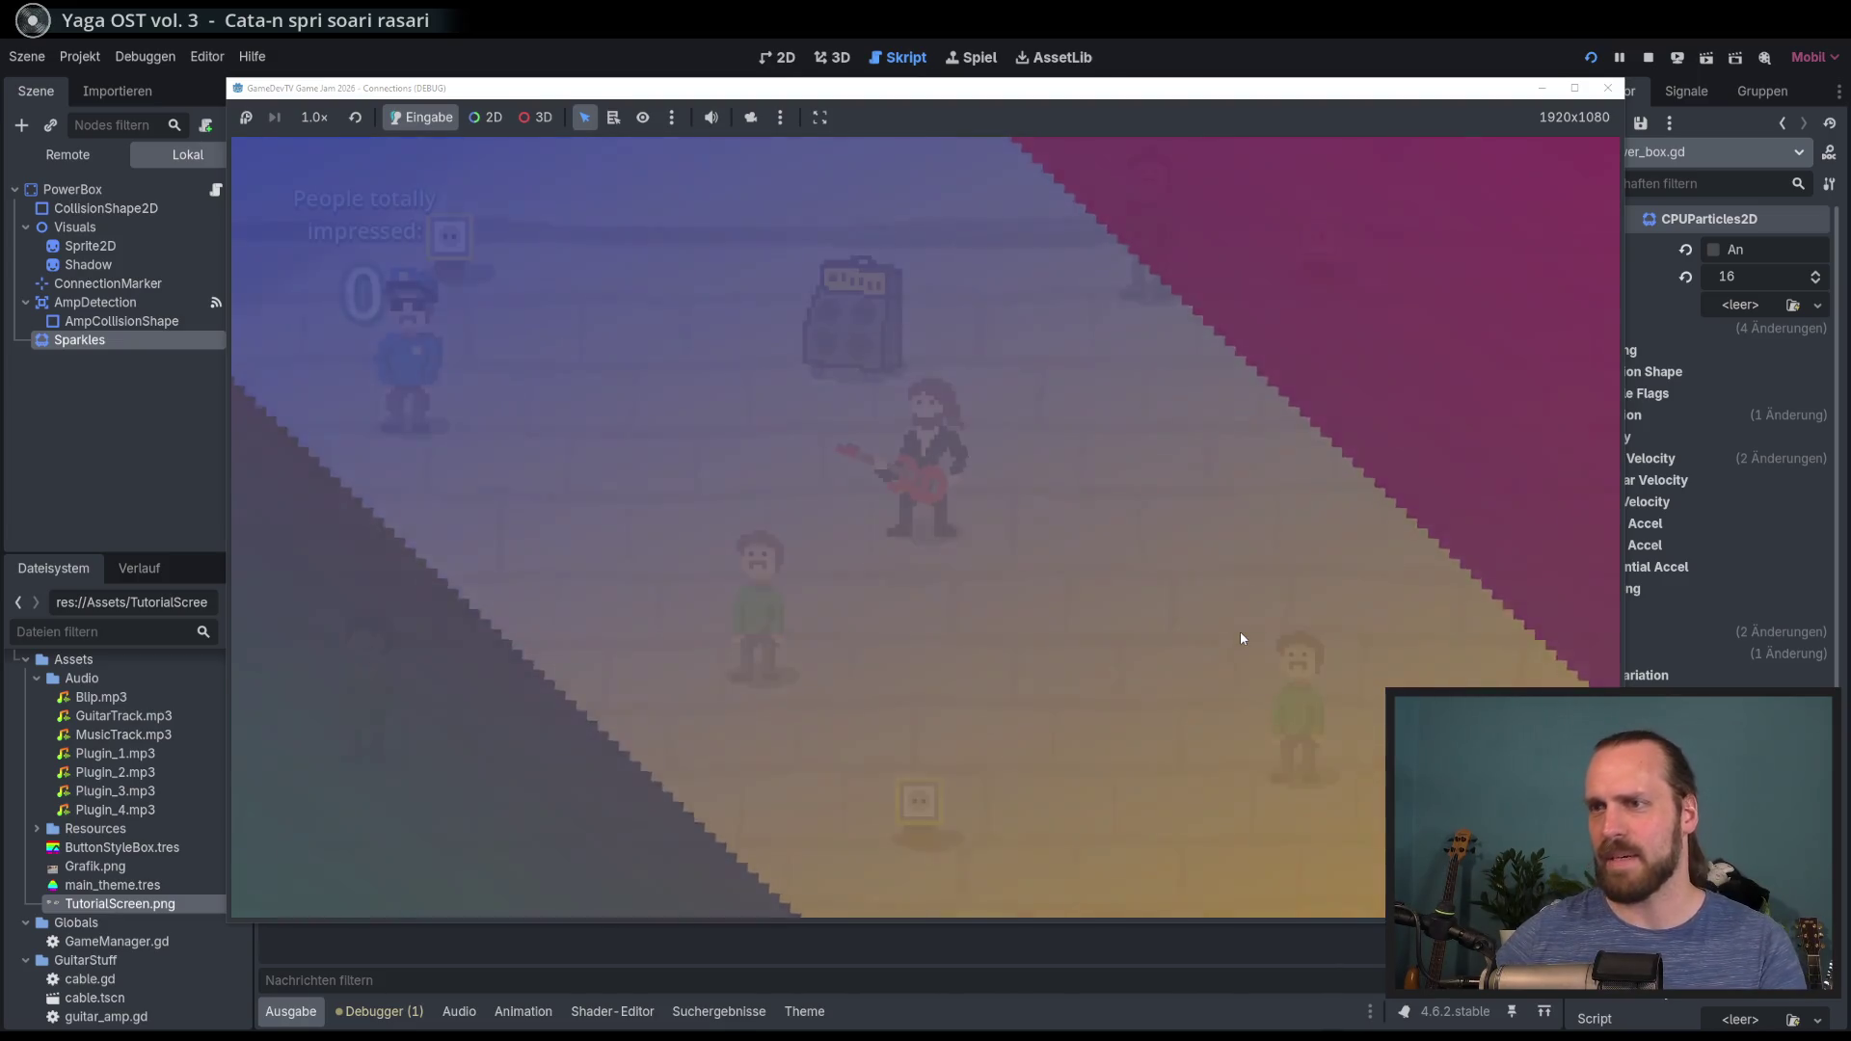
key(a)
key(w)
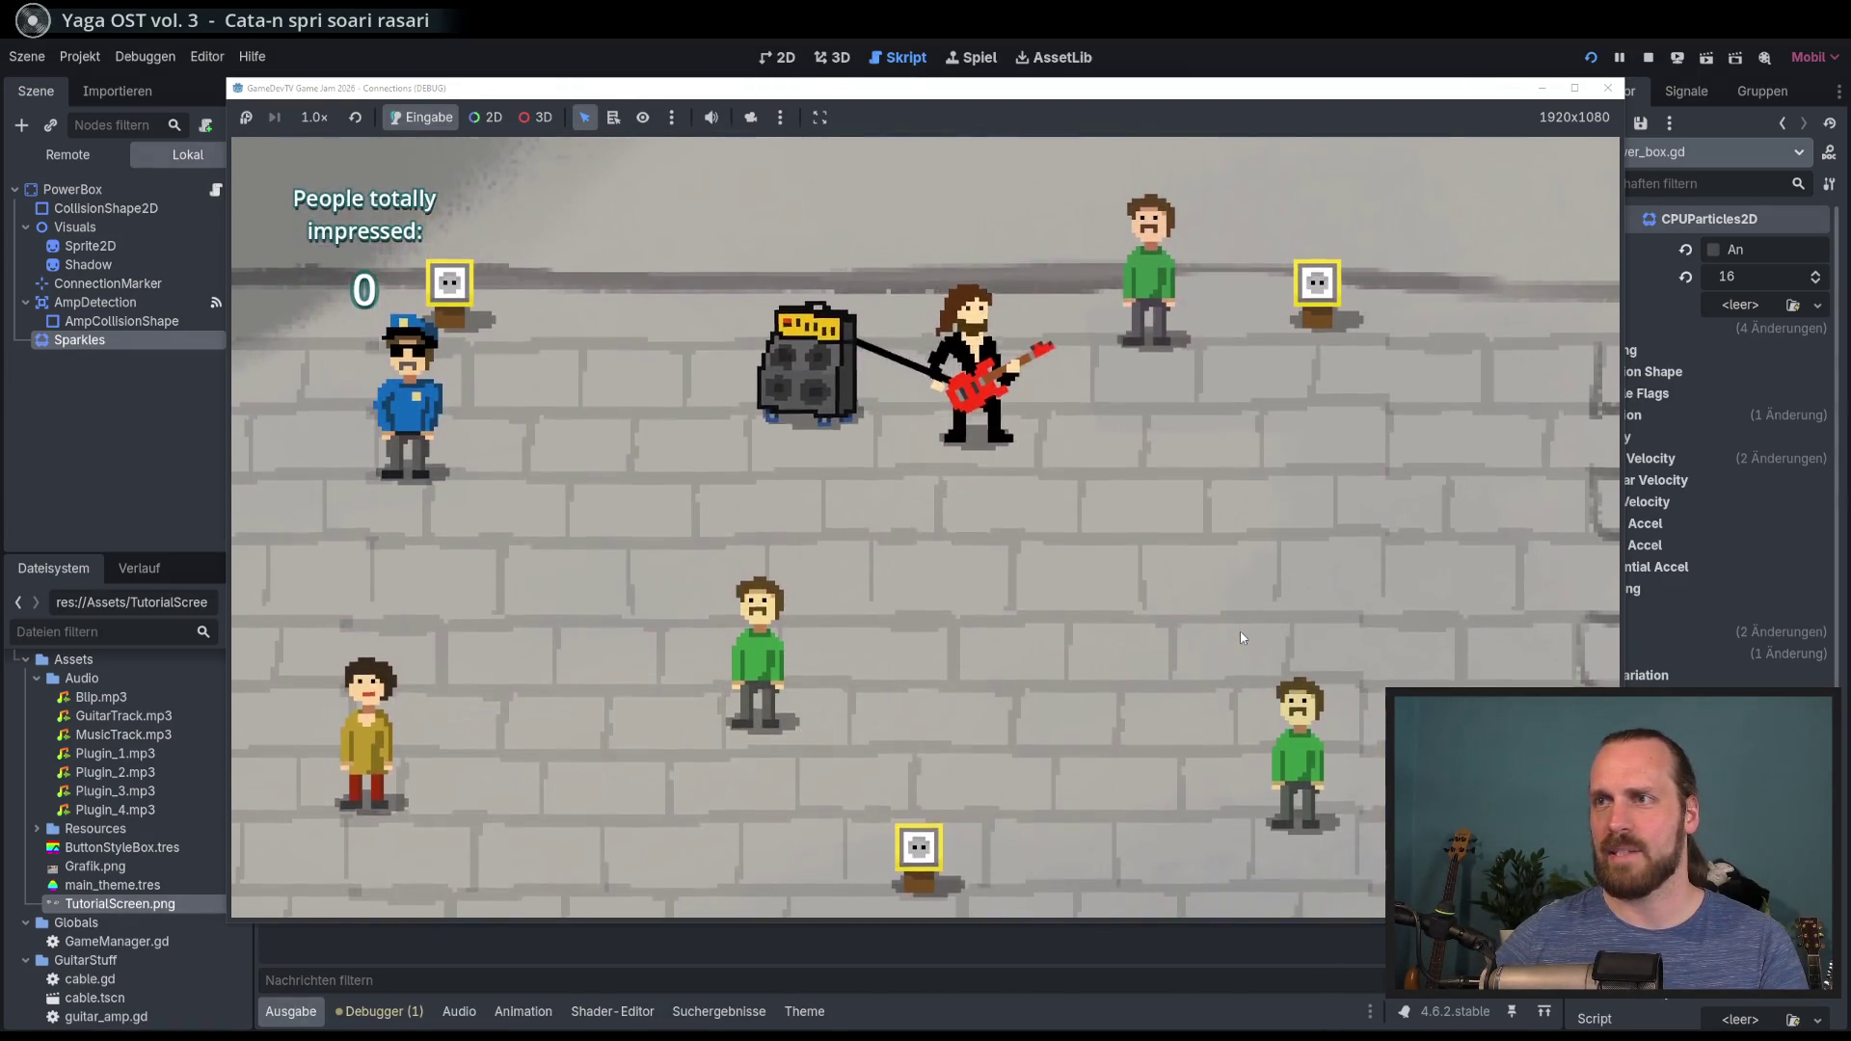
key(s)
key(d)
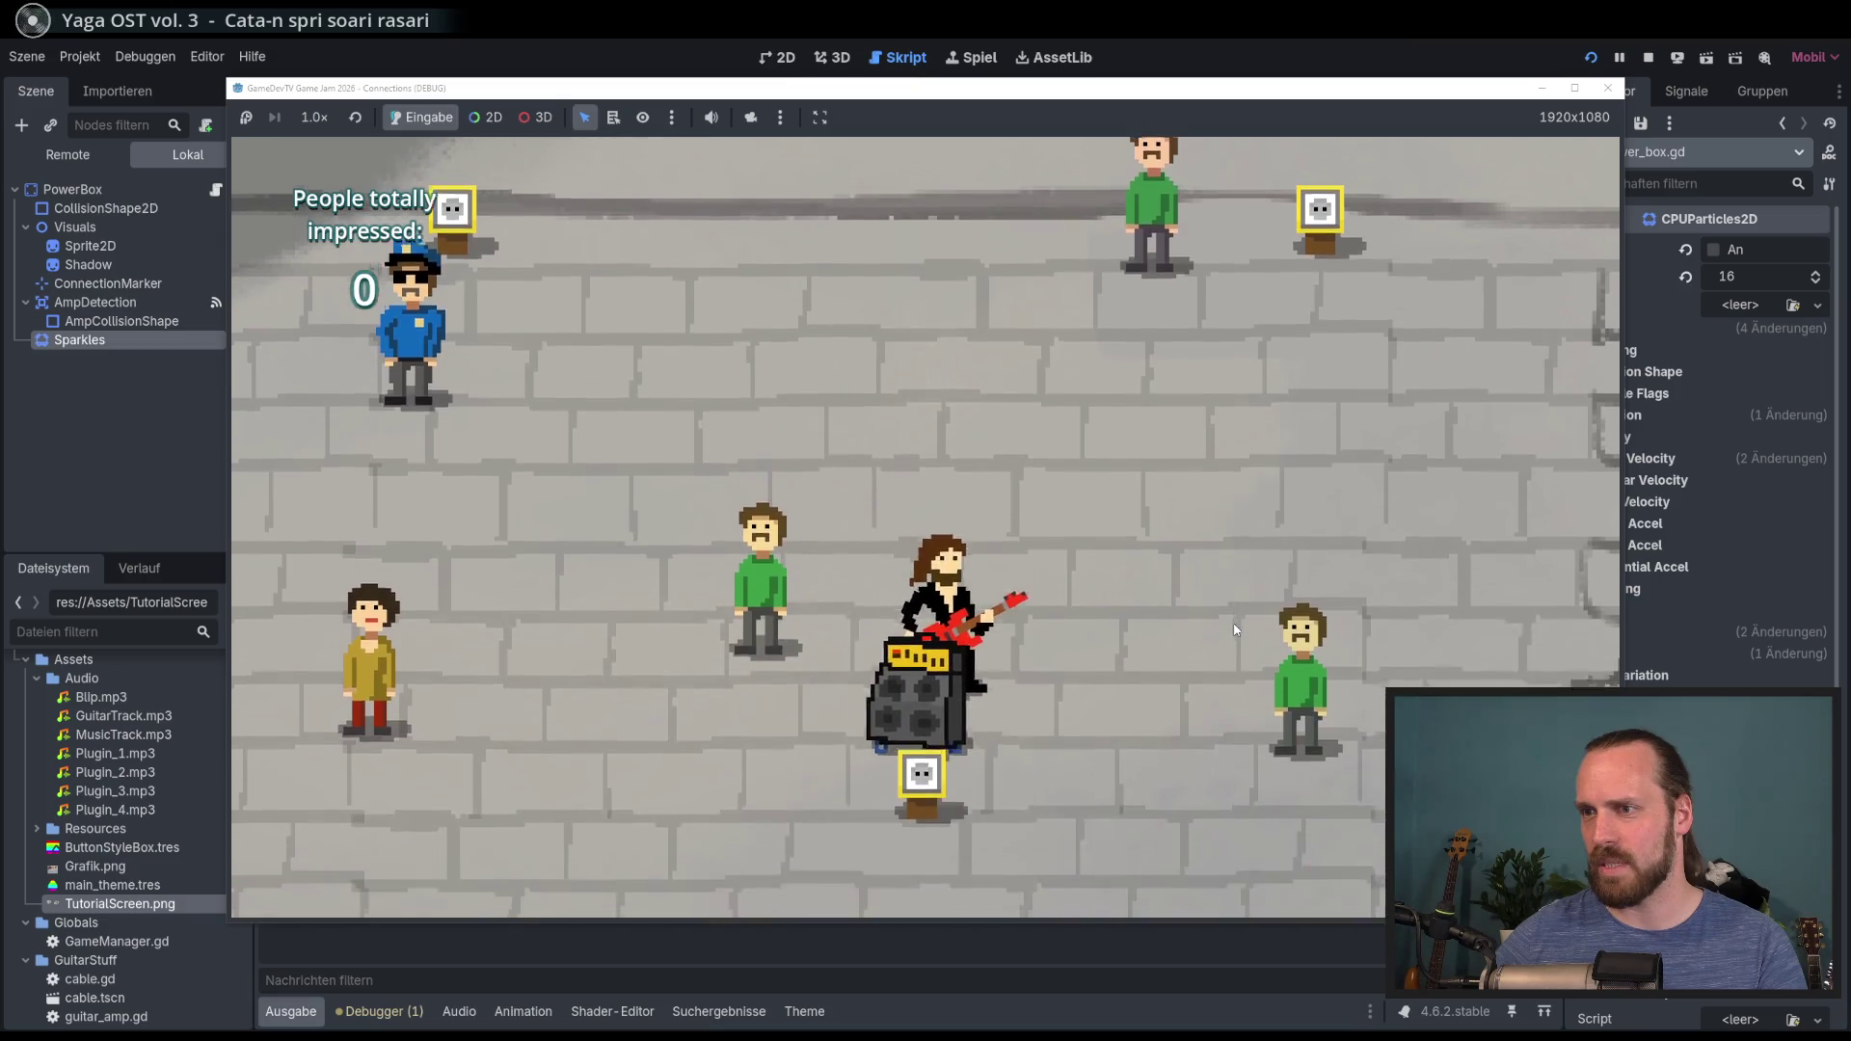
Step: Play near the amp, drag it around with the guitarist, then stop the game
key(space)
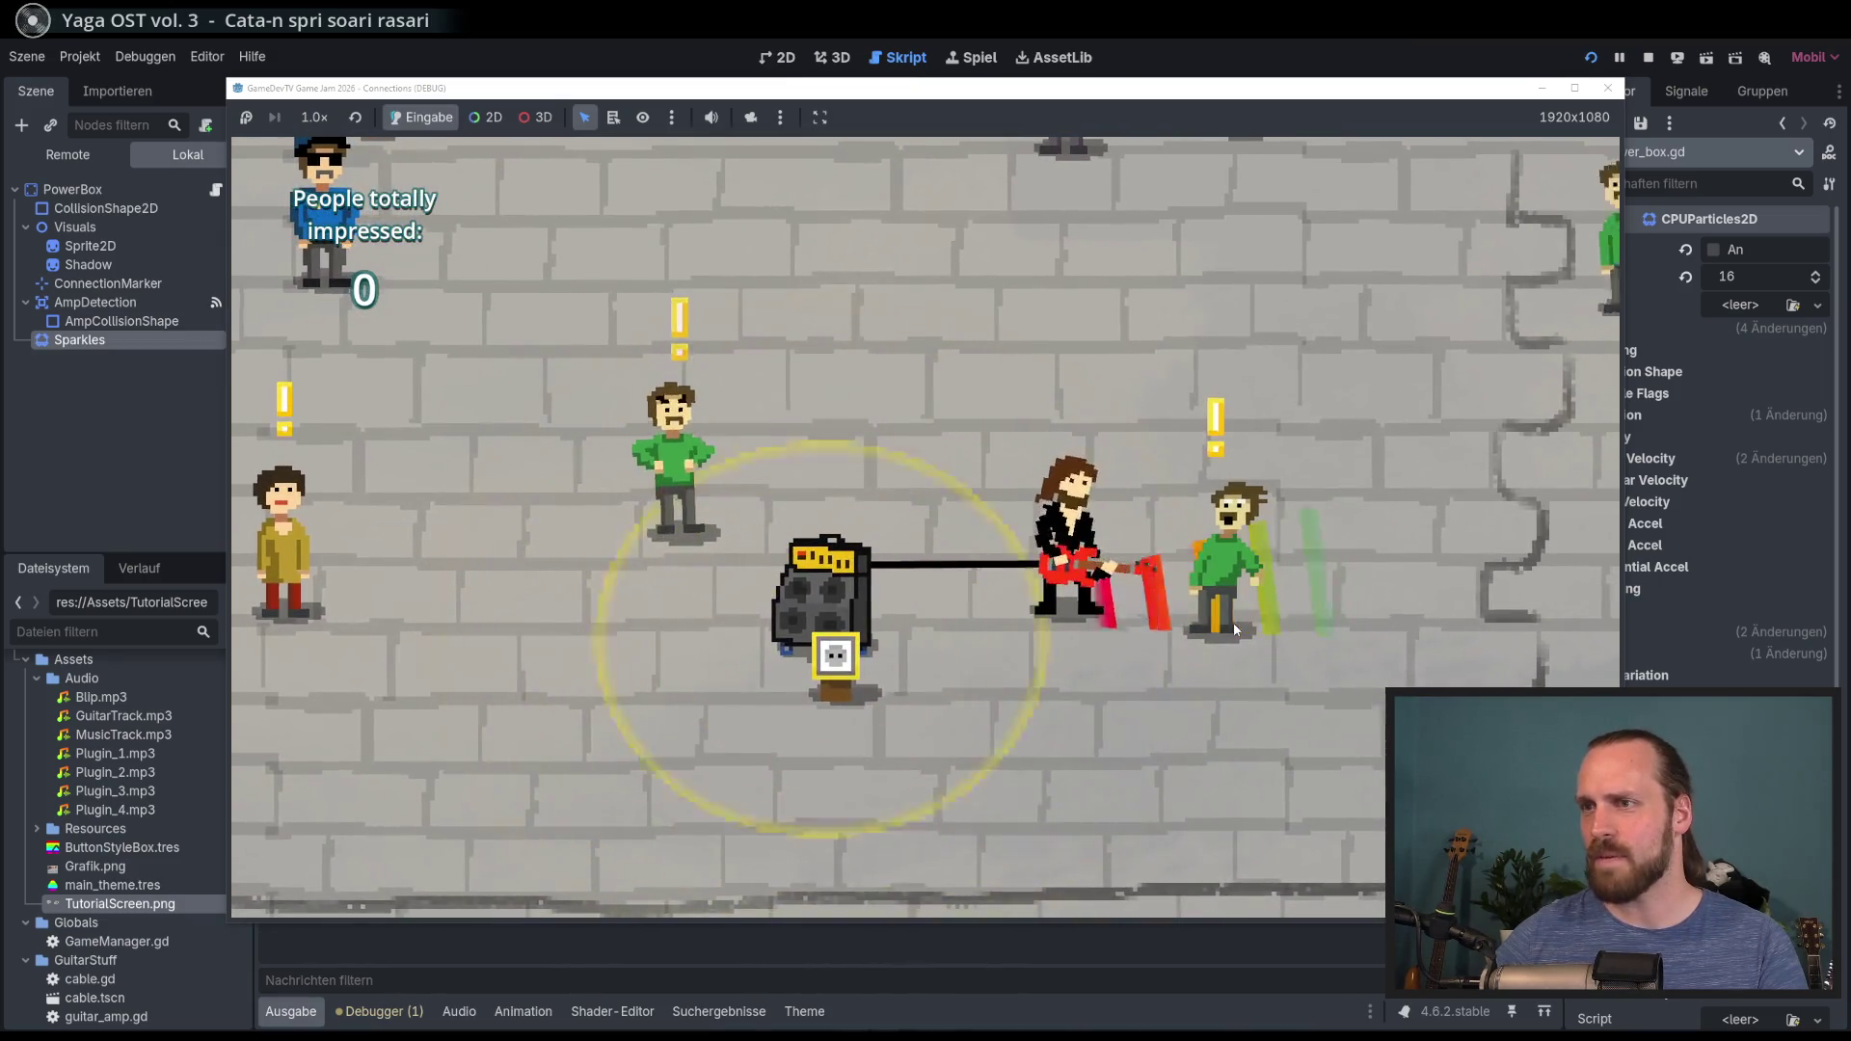
key(a)
key(w)
key(d)
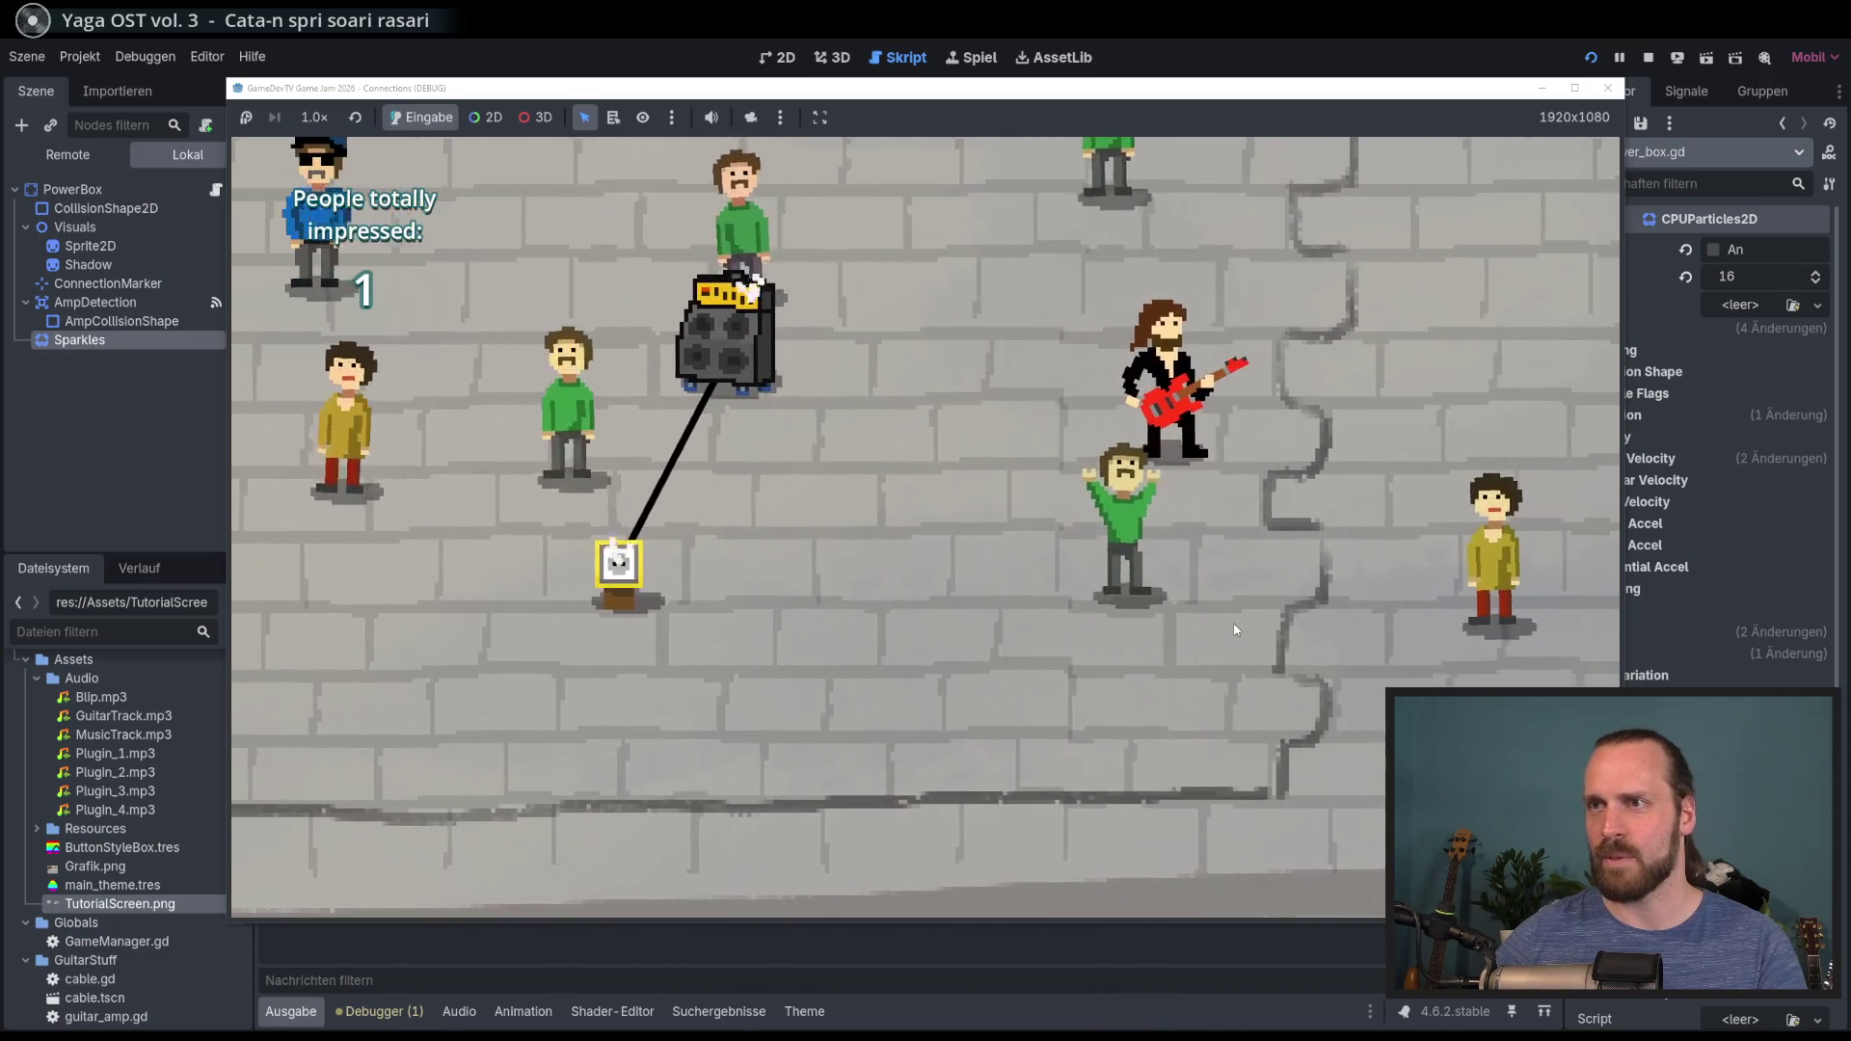
key(a)
key(w)
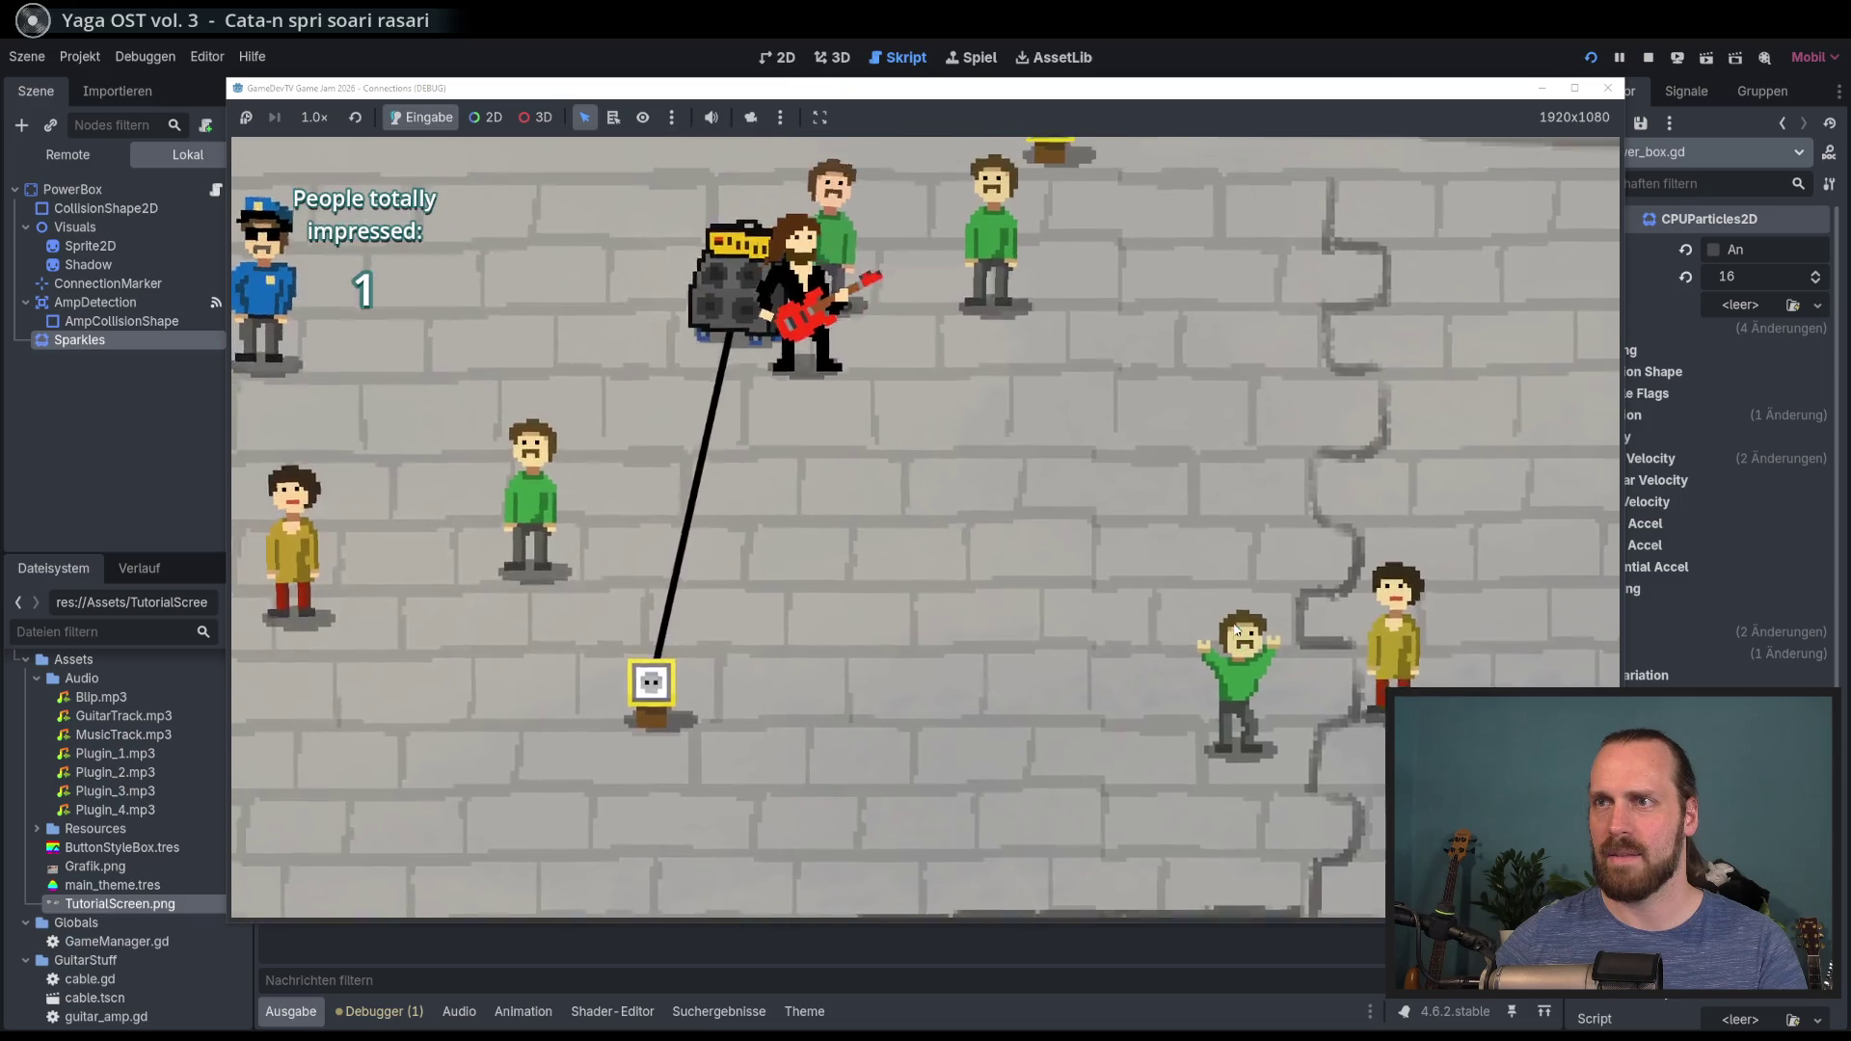
key(s)
key(F8)
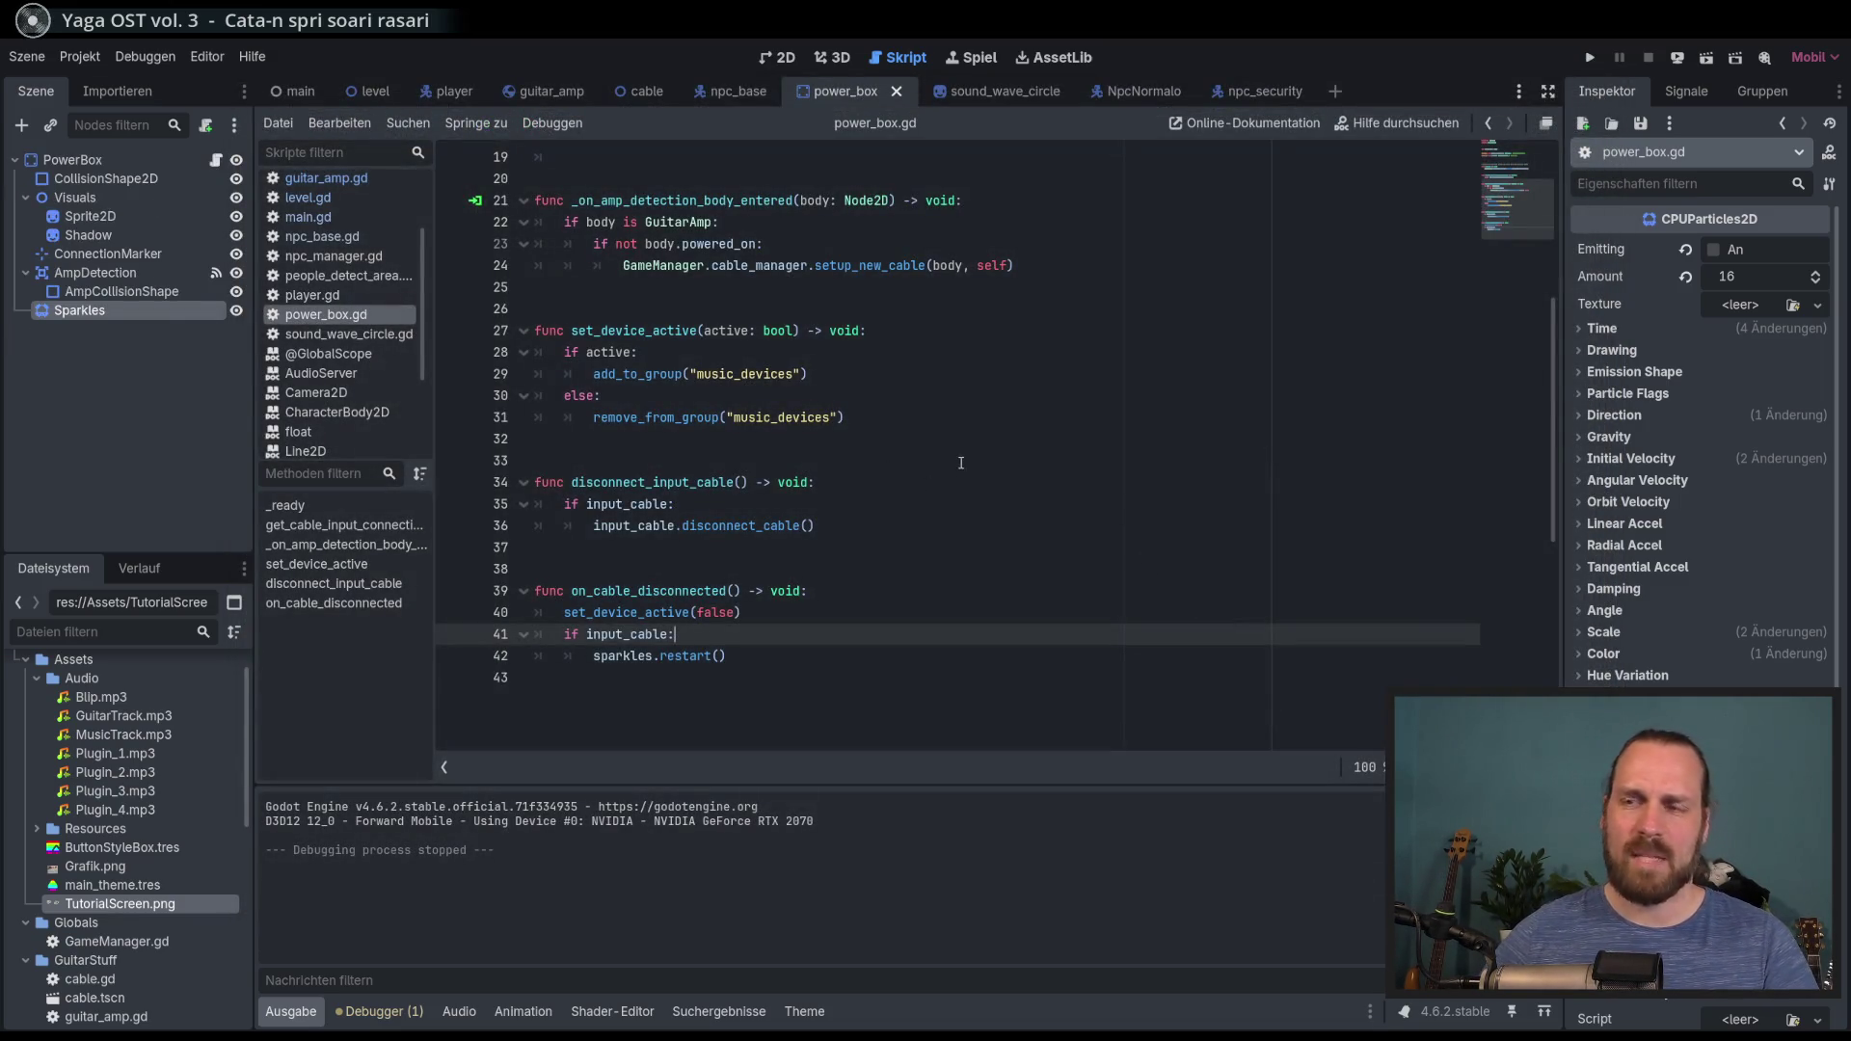
Step: Move sparkles.restart() from on_cable_disconnected into disconnect_input_cable on line 37, then relaunch the game
scroll(761, 619, up, 5)
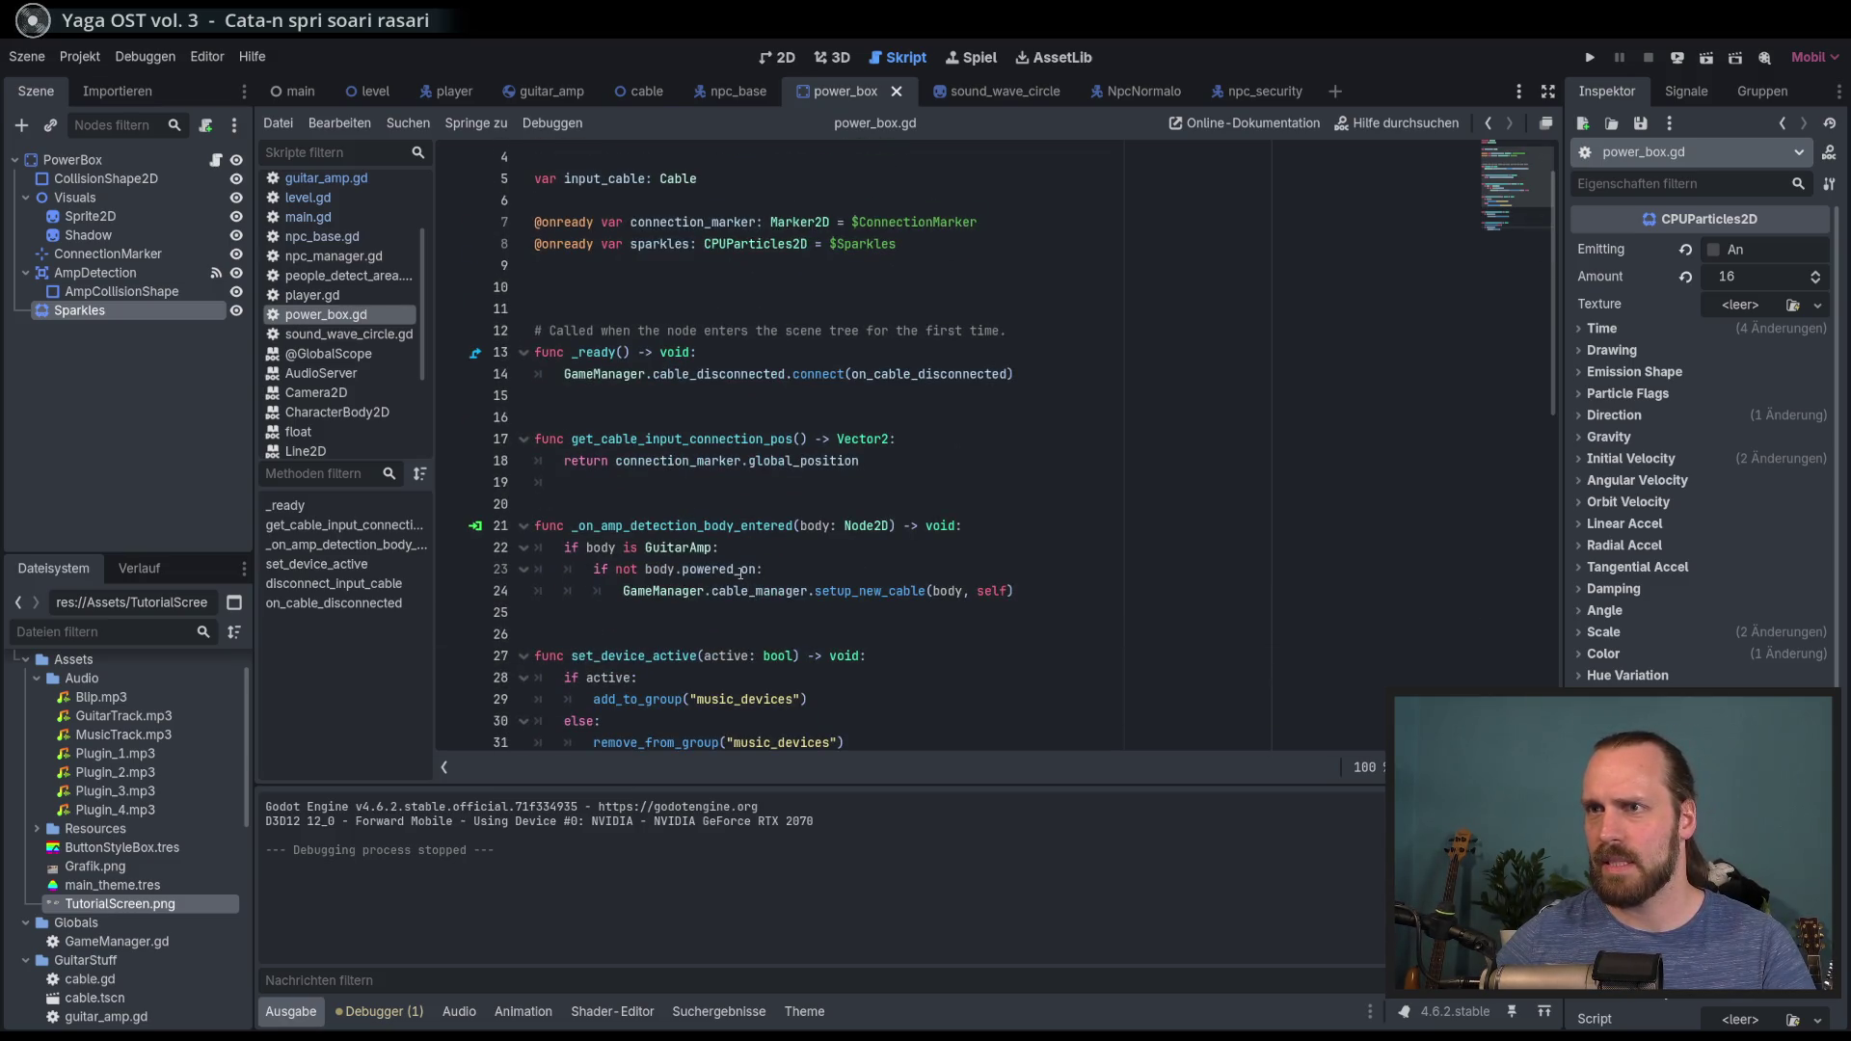
scroll(741, 573, down, 5)
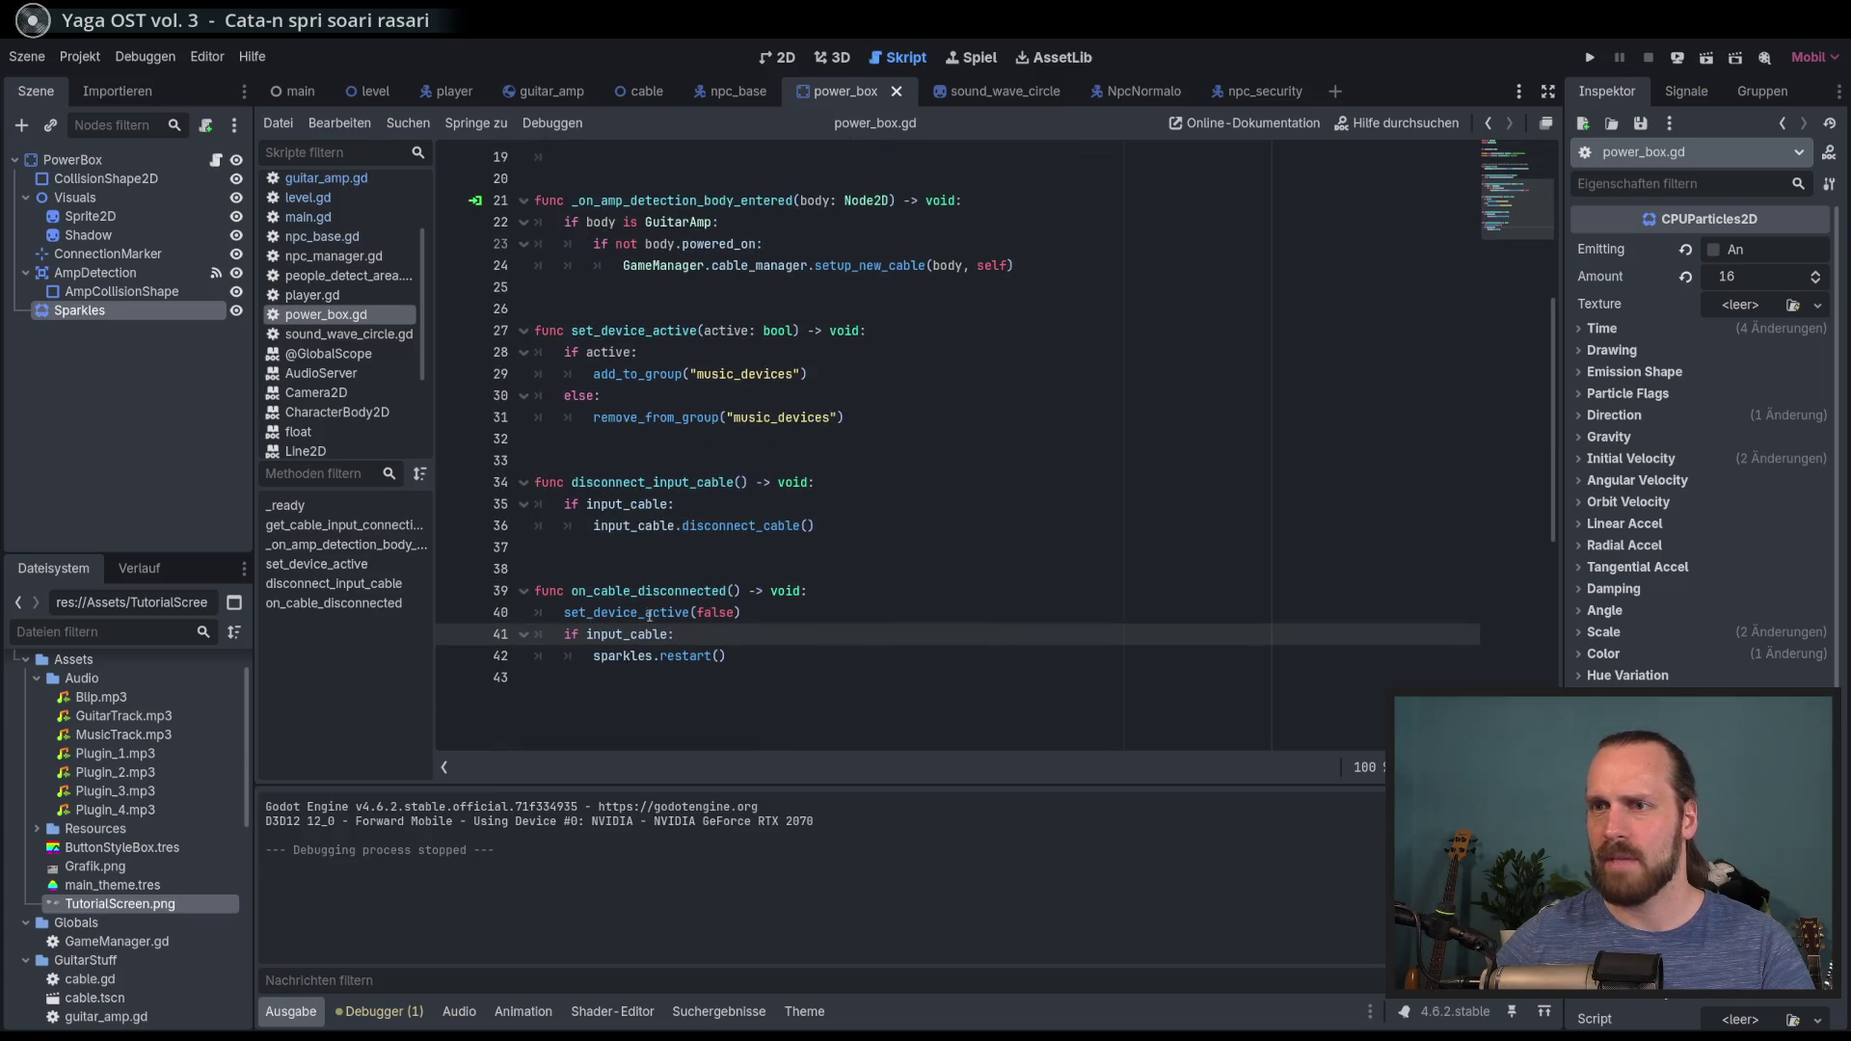
click(658, 484)
drag(738, 657, 721, 633)
key(ctrl+z)
key(ctrl+z)
key(ctrl+z)
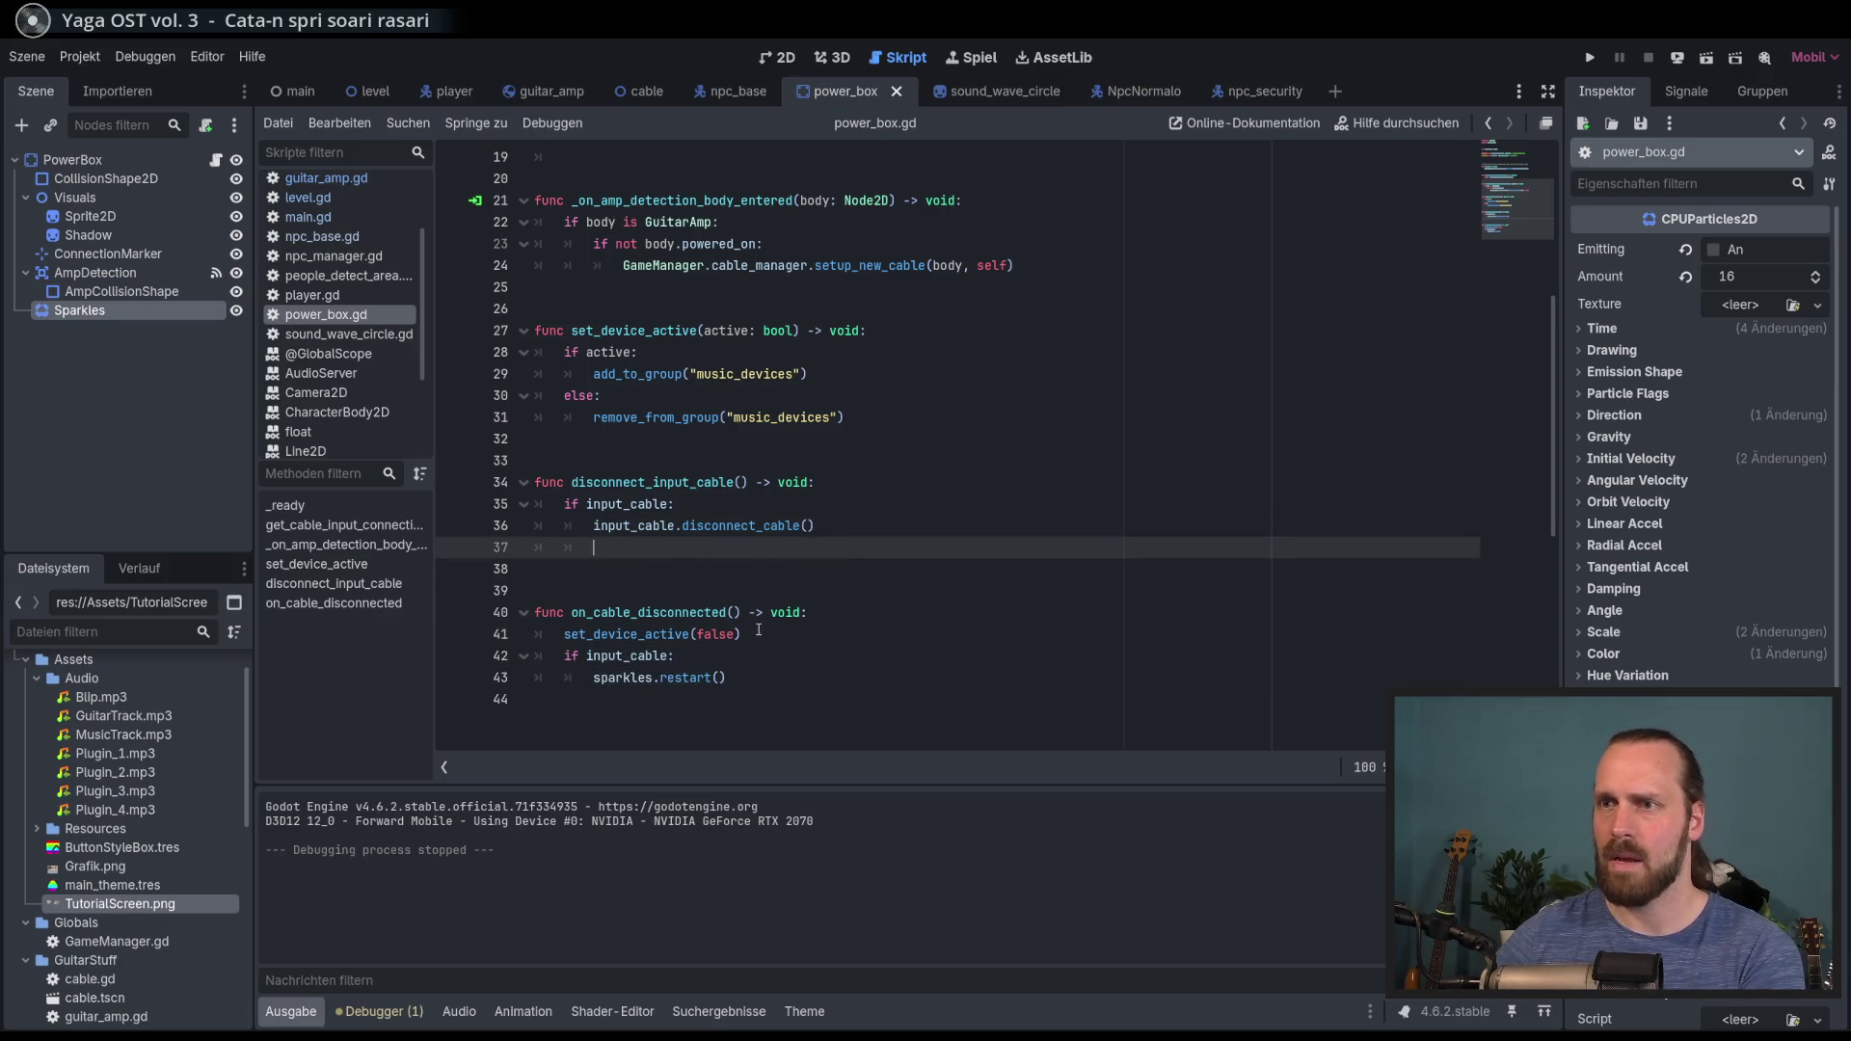
drag(613, 679, 611, 548)
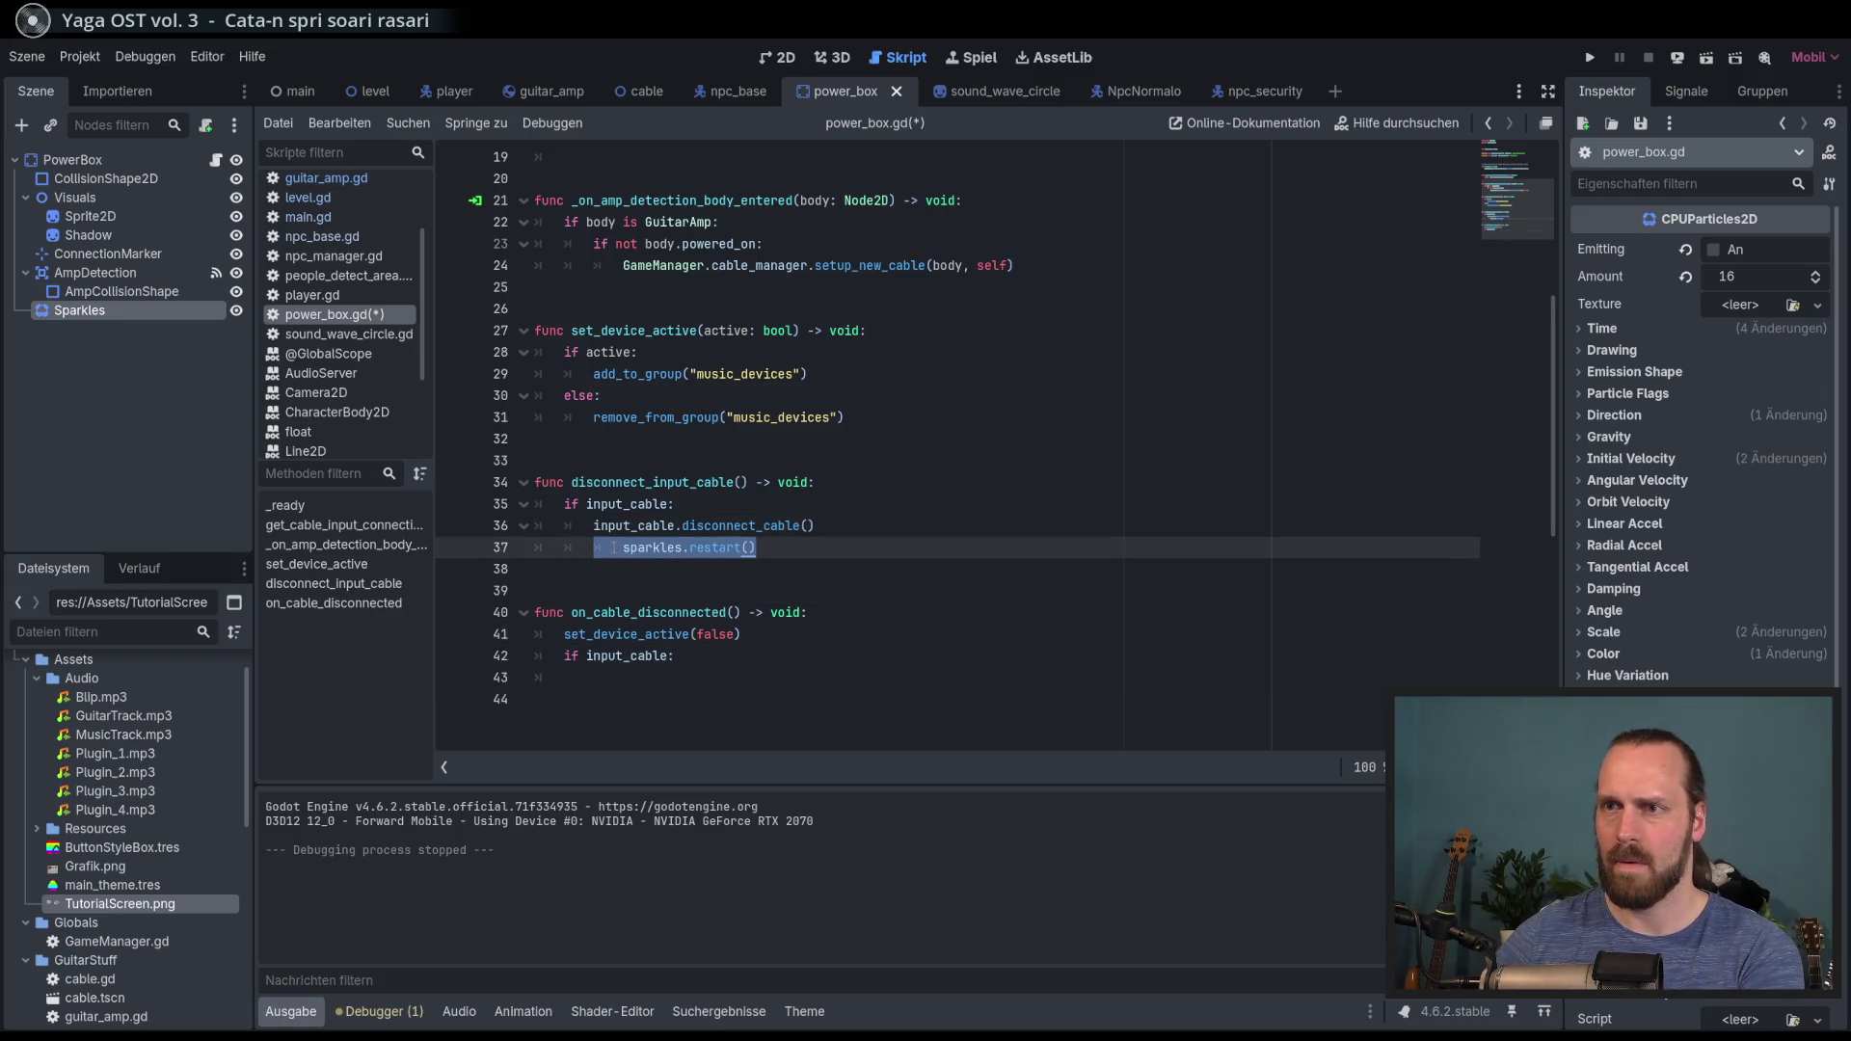
click(715, 633)
key(F5)
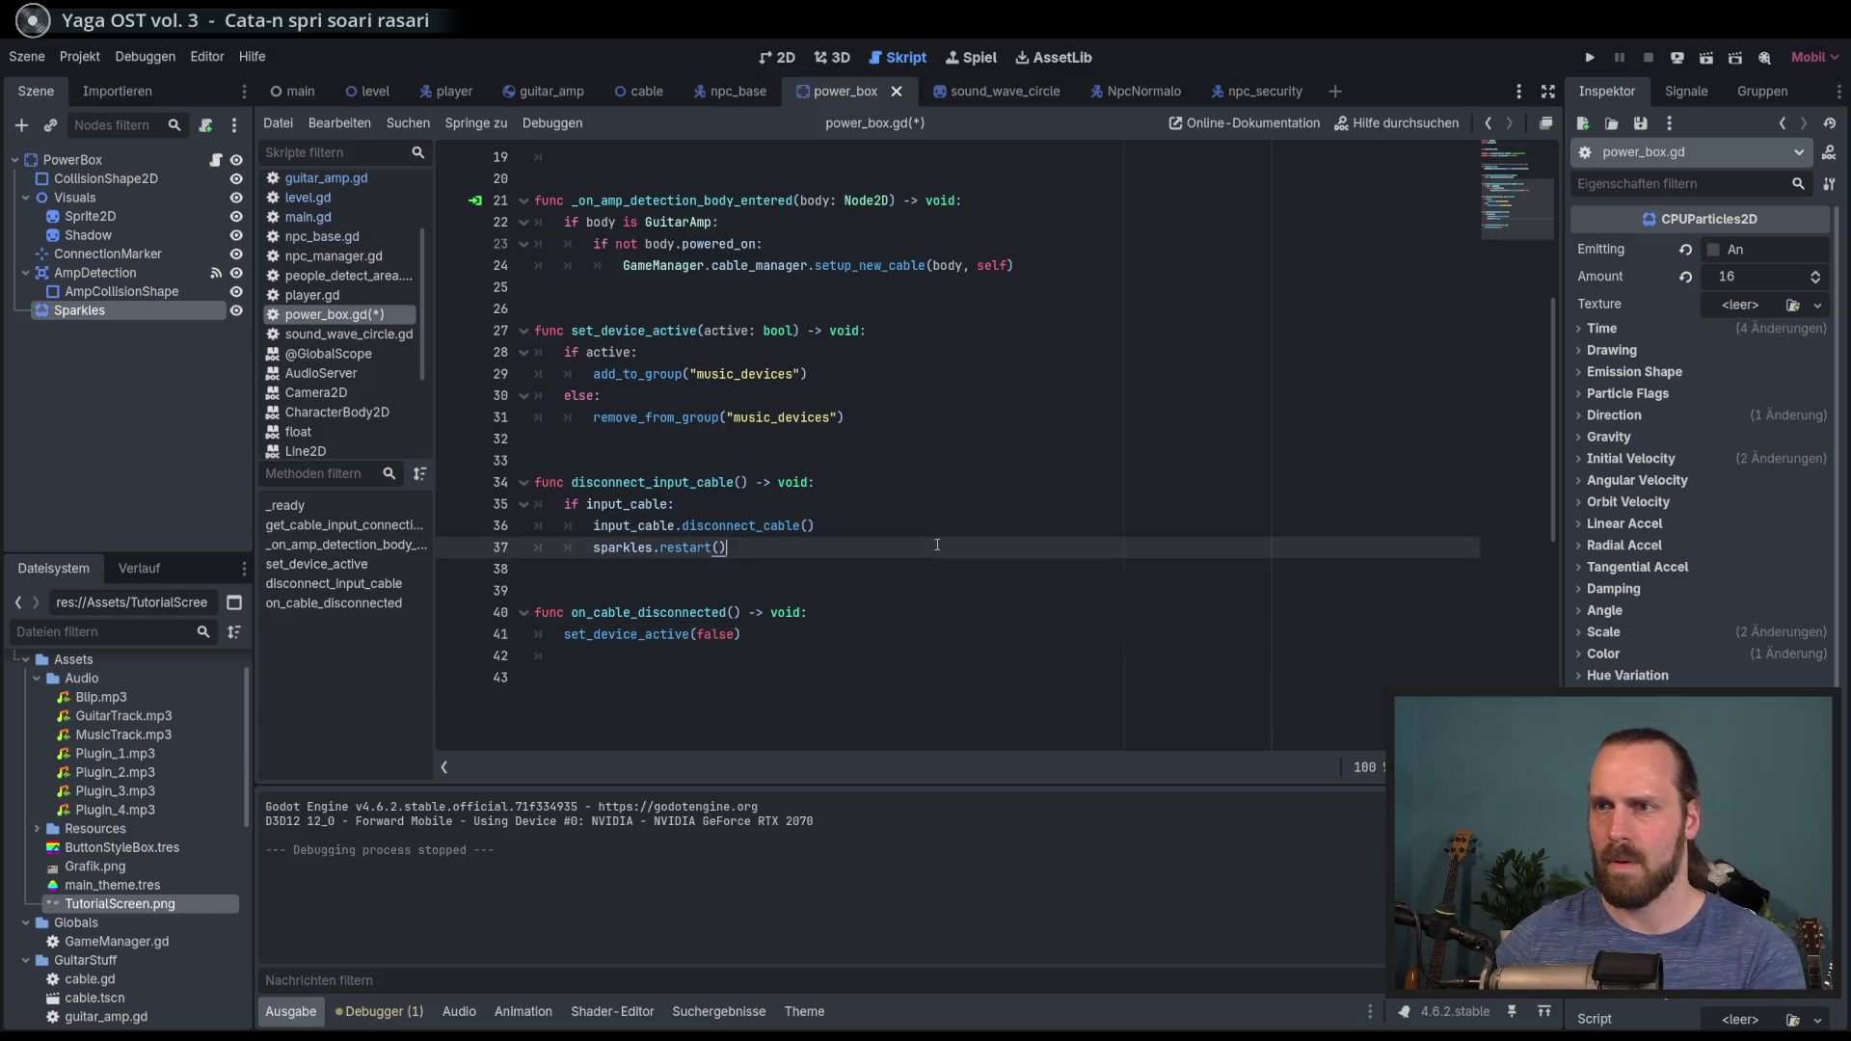
key(Return)
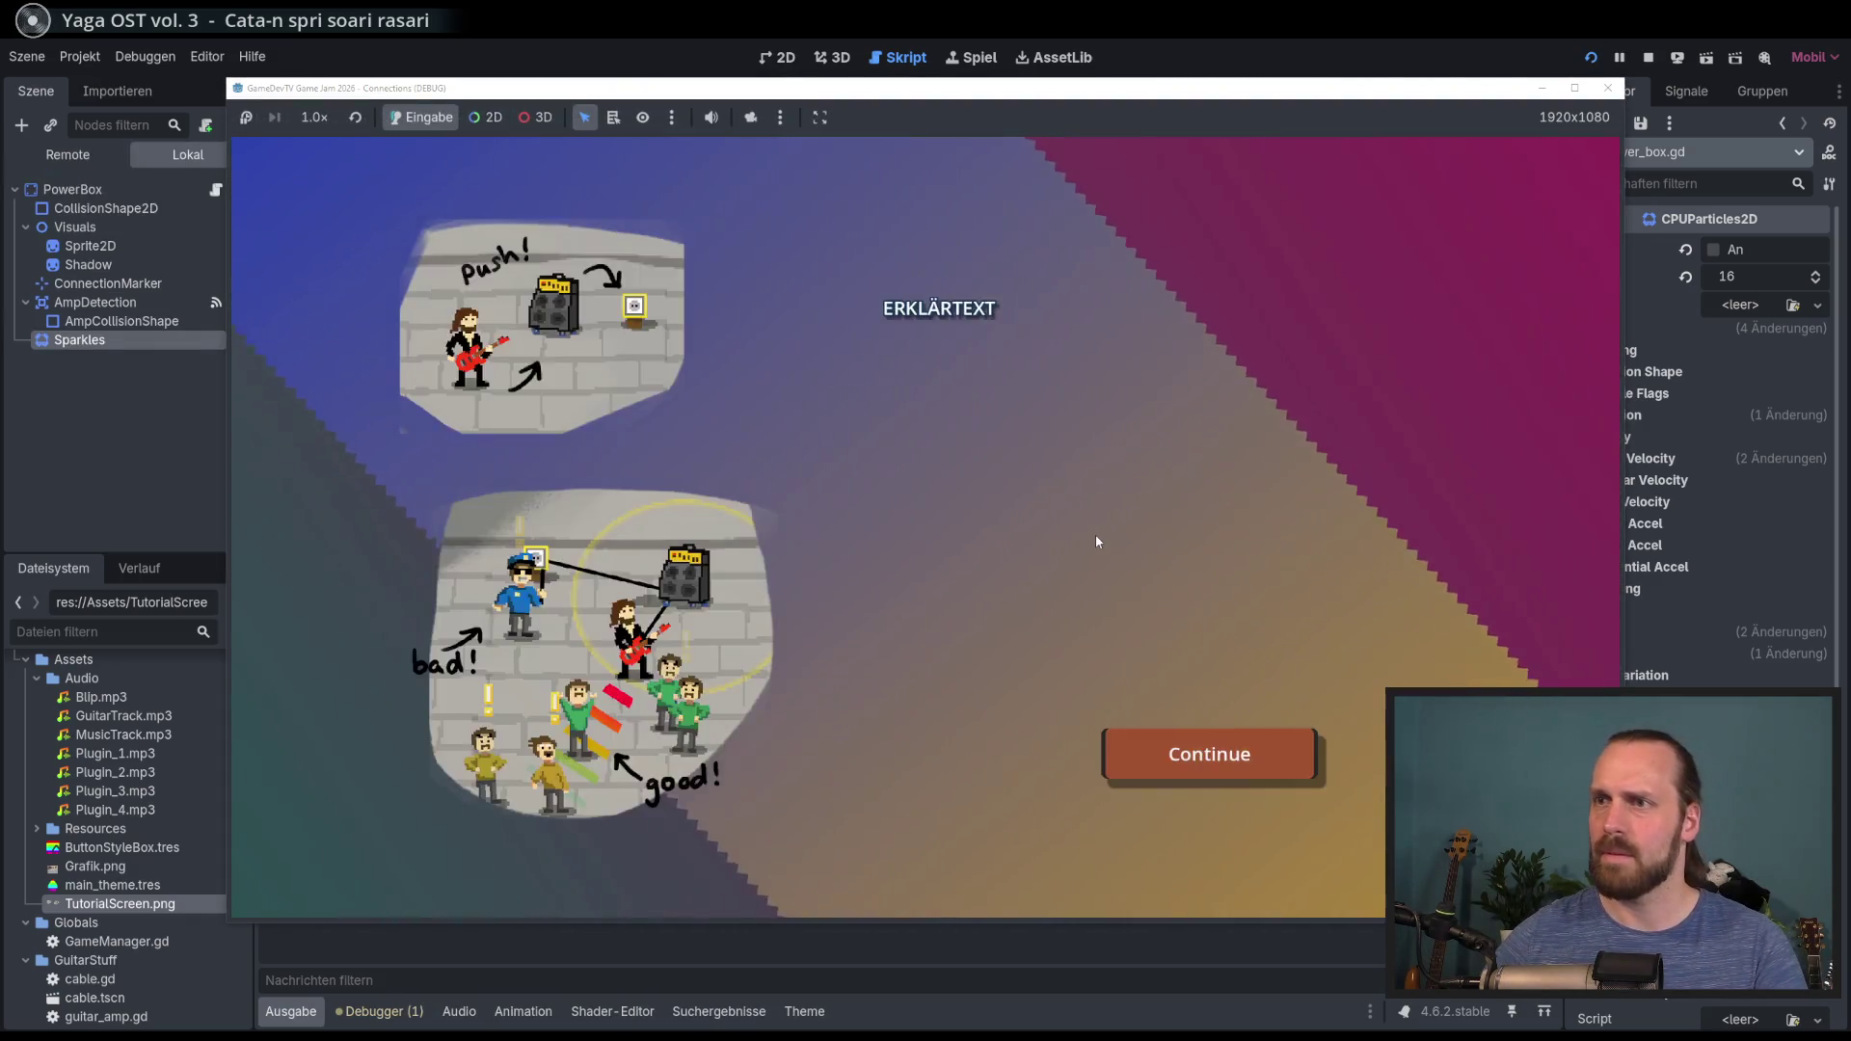
key(Return)
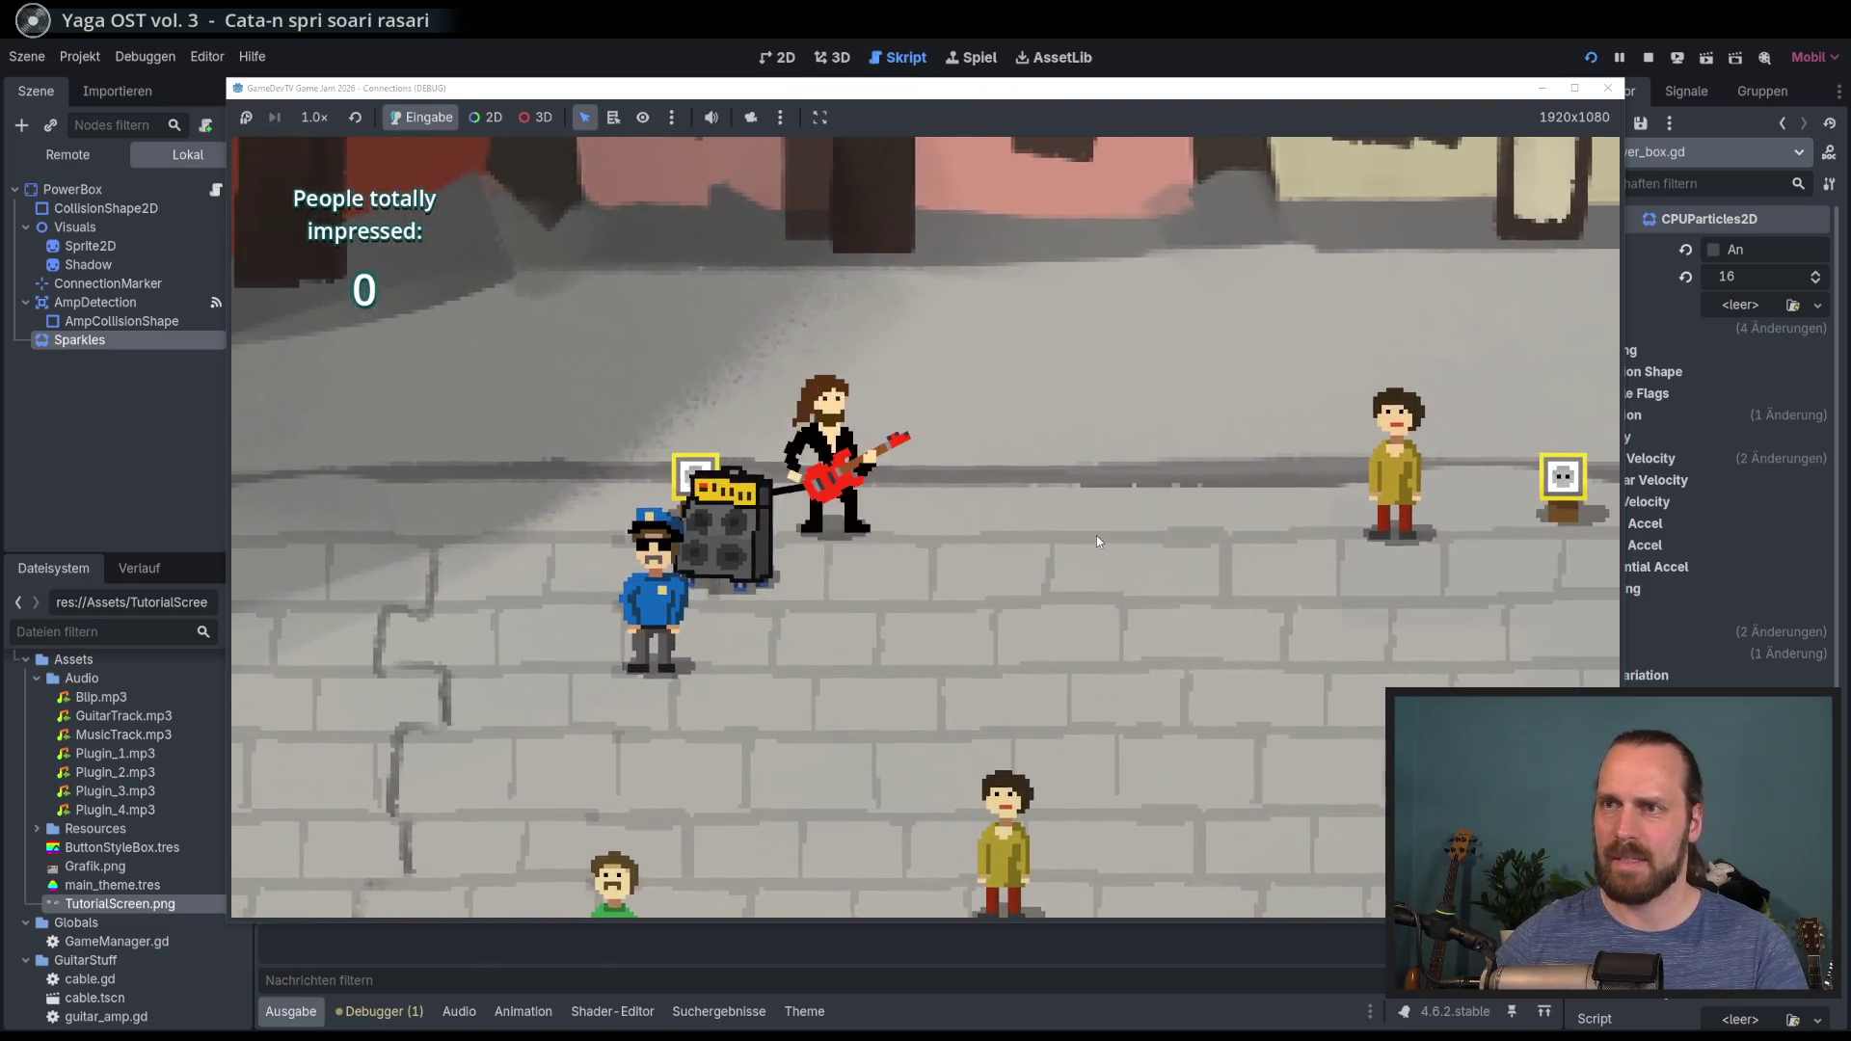
key(d)
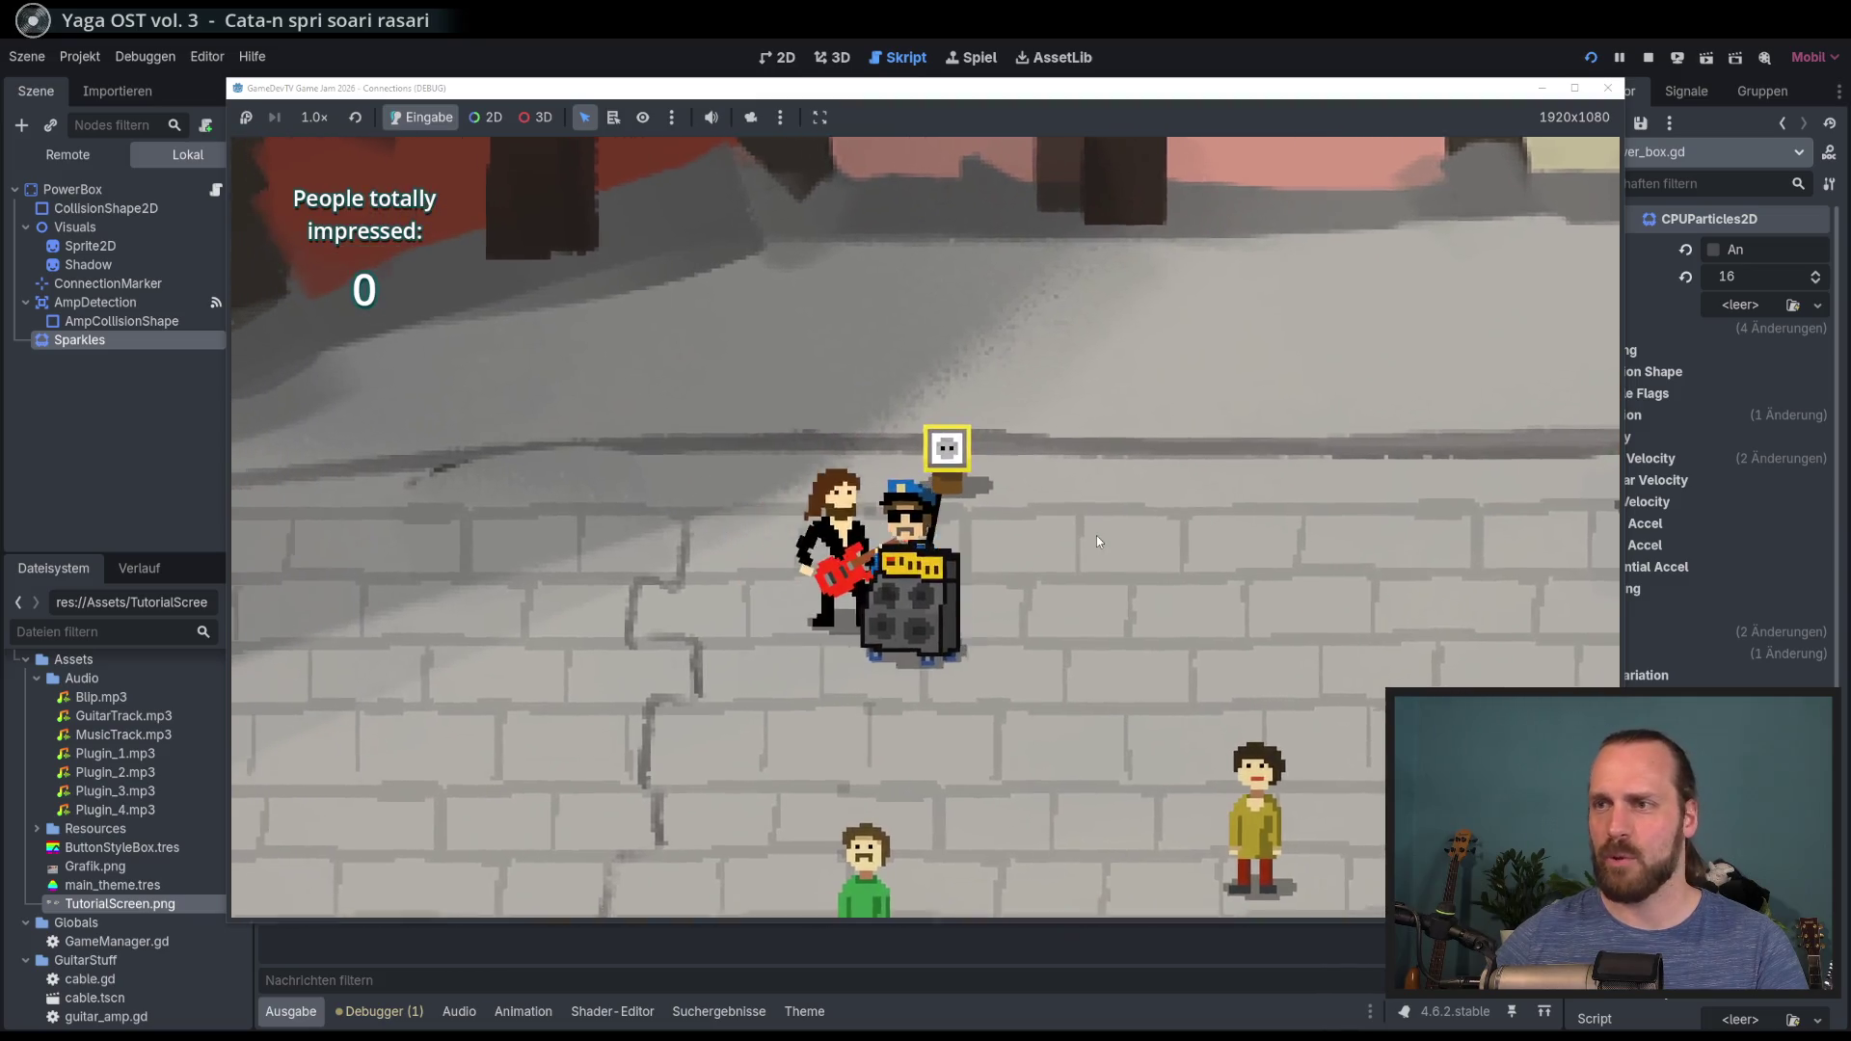
key(d)
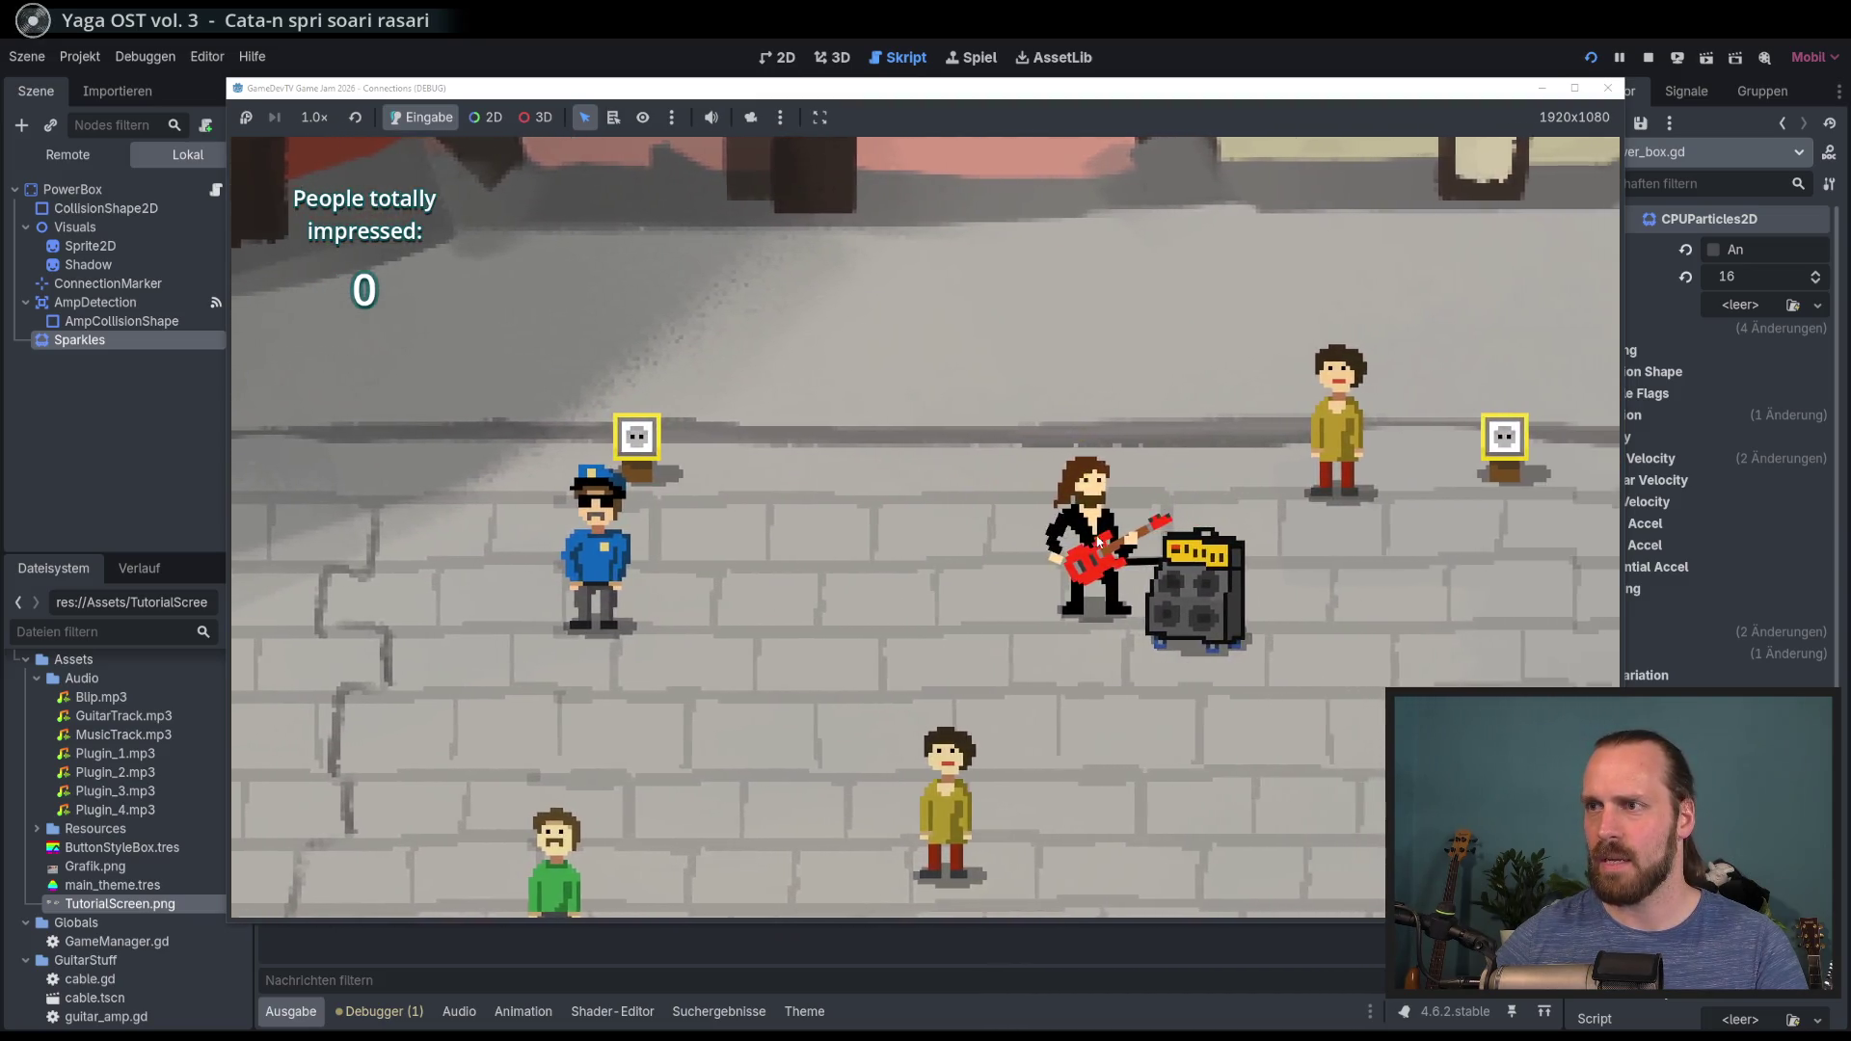
key(d)
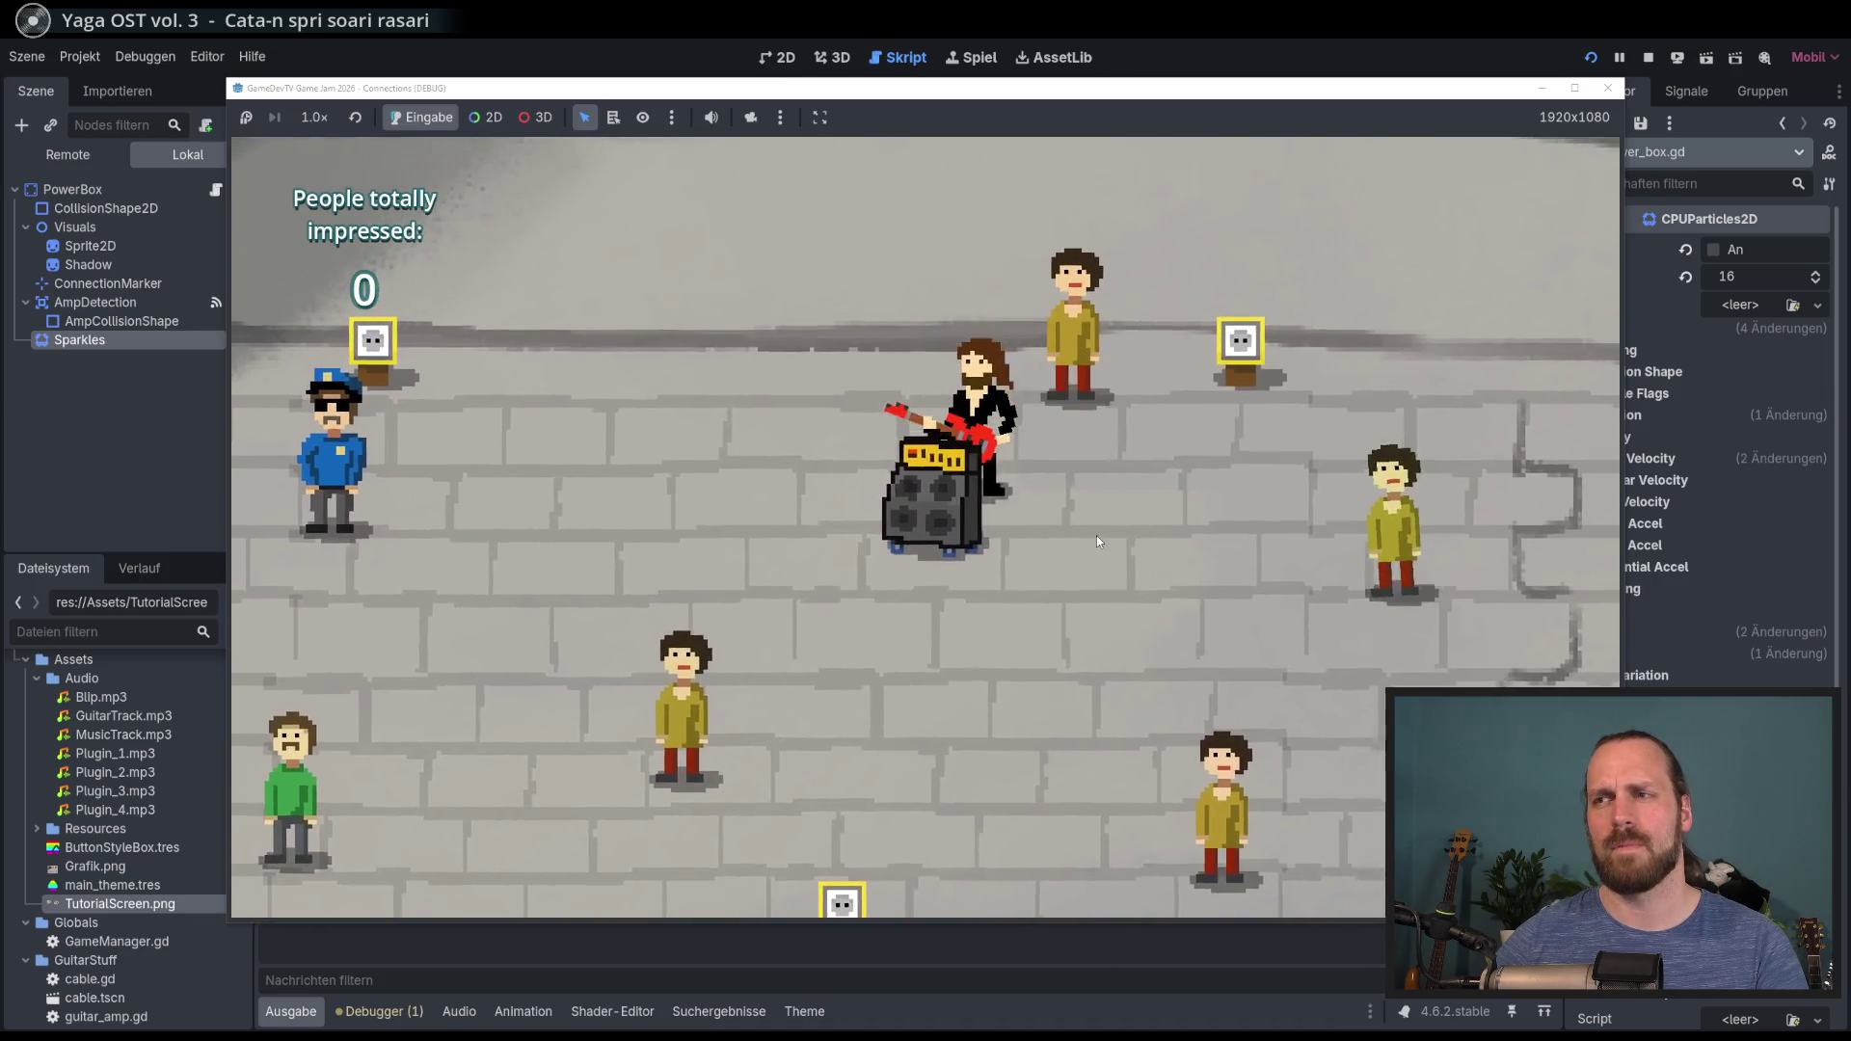
key(s)
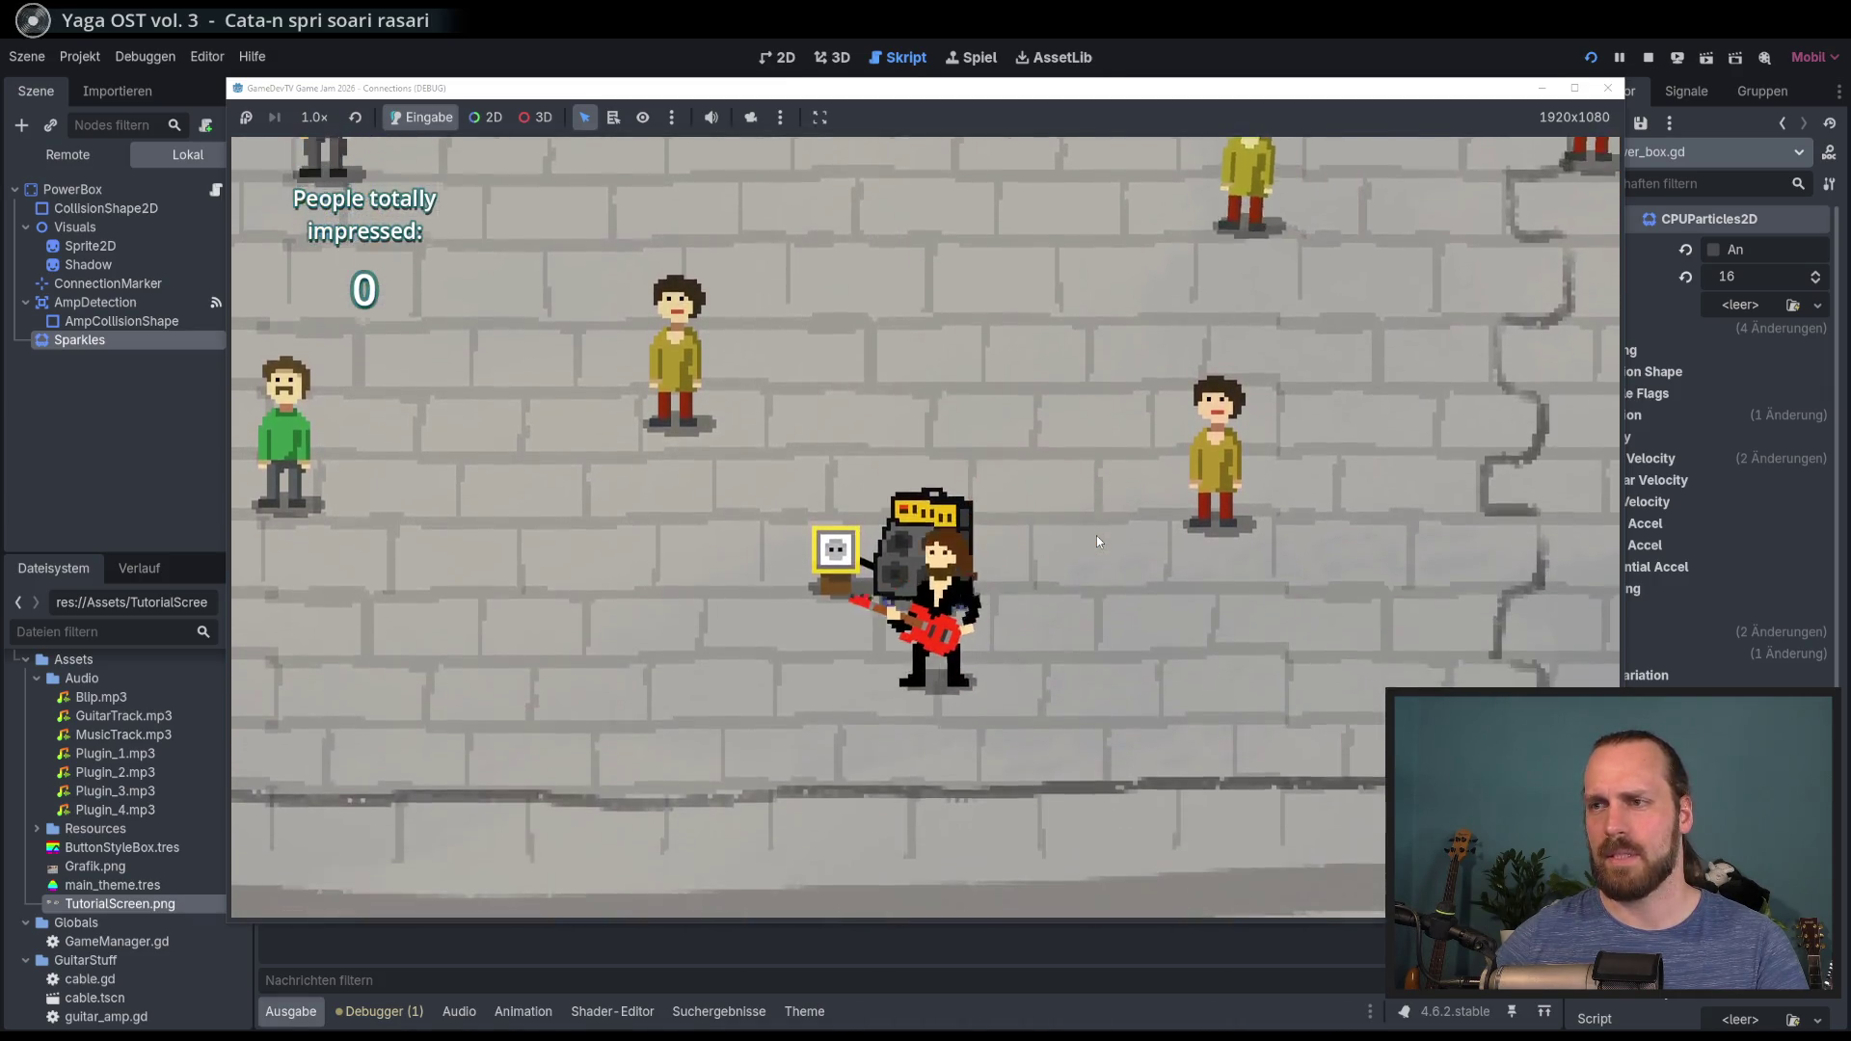
key(w)
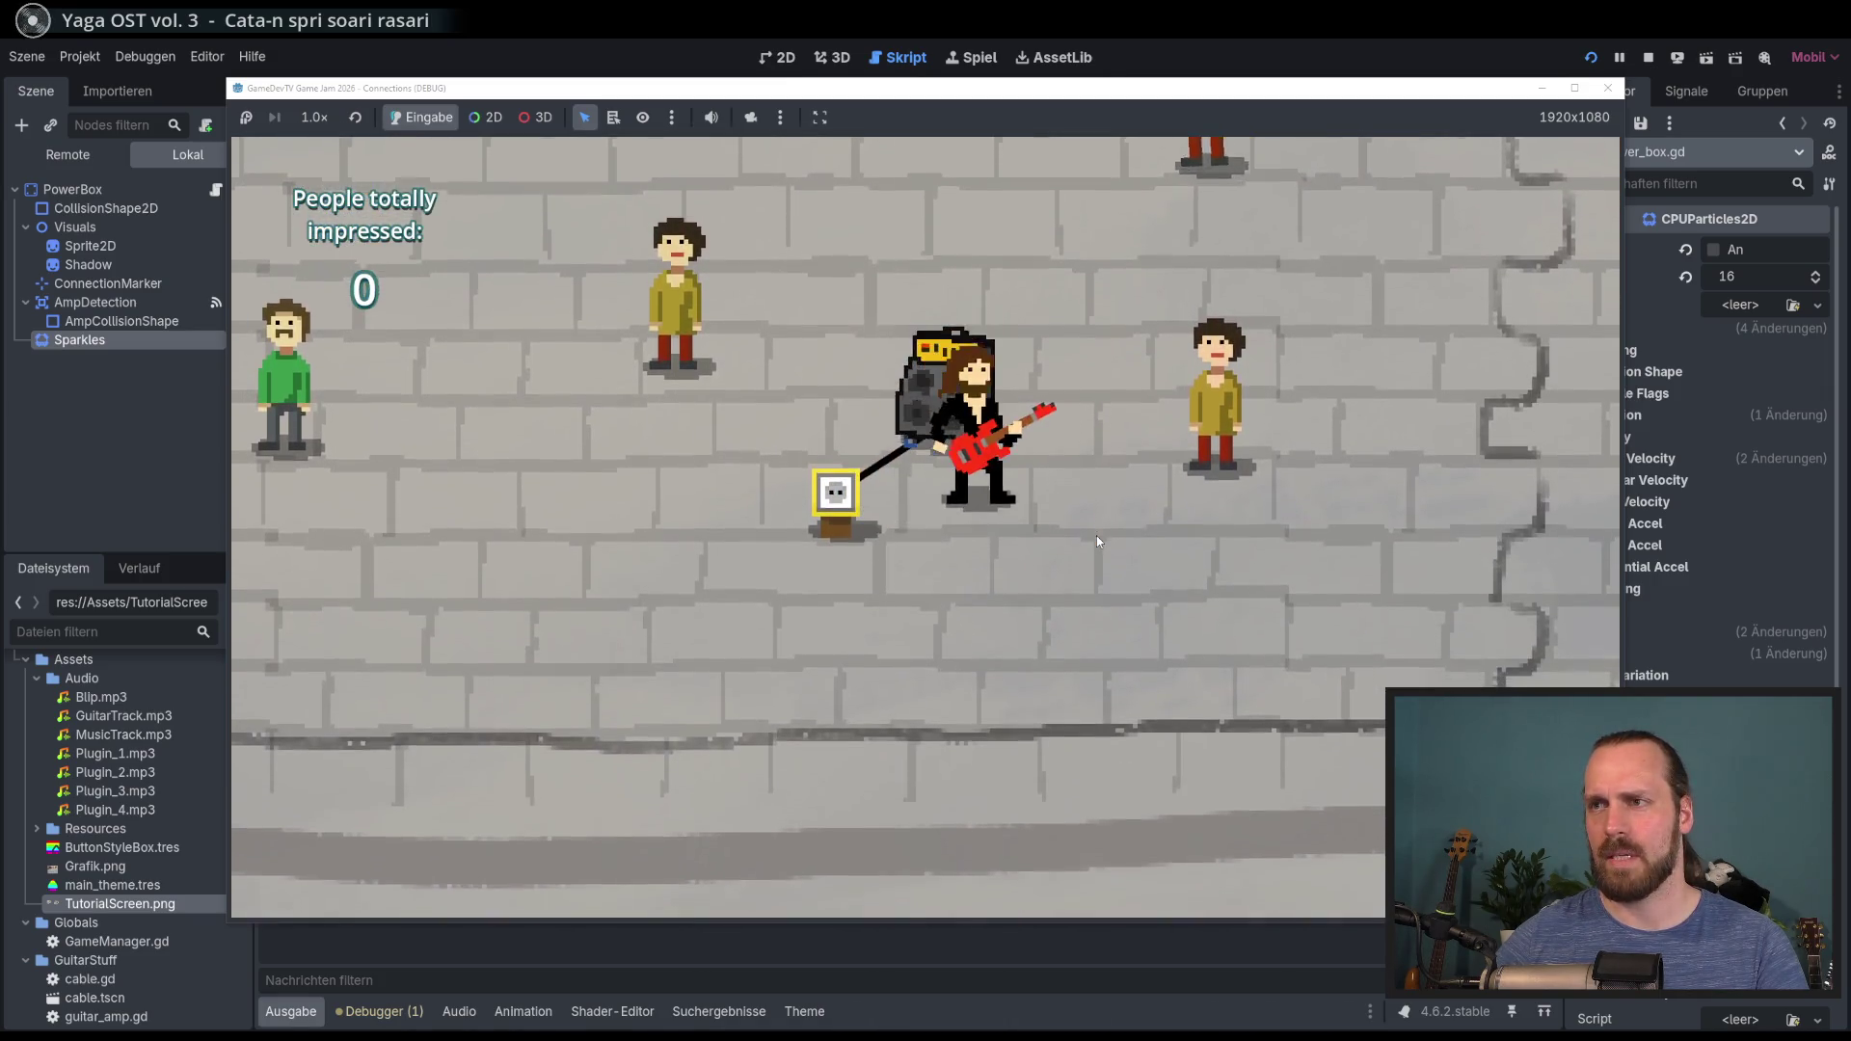
key(d)
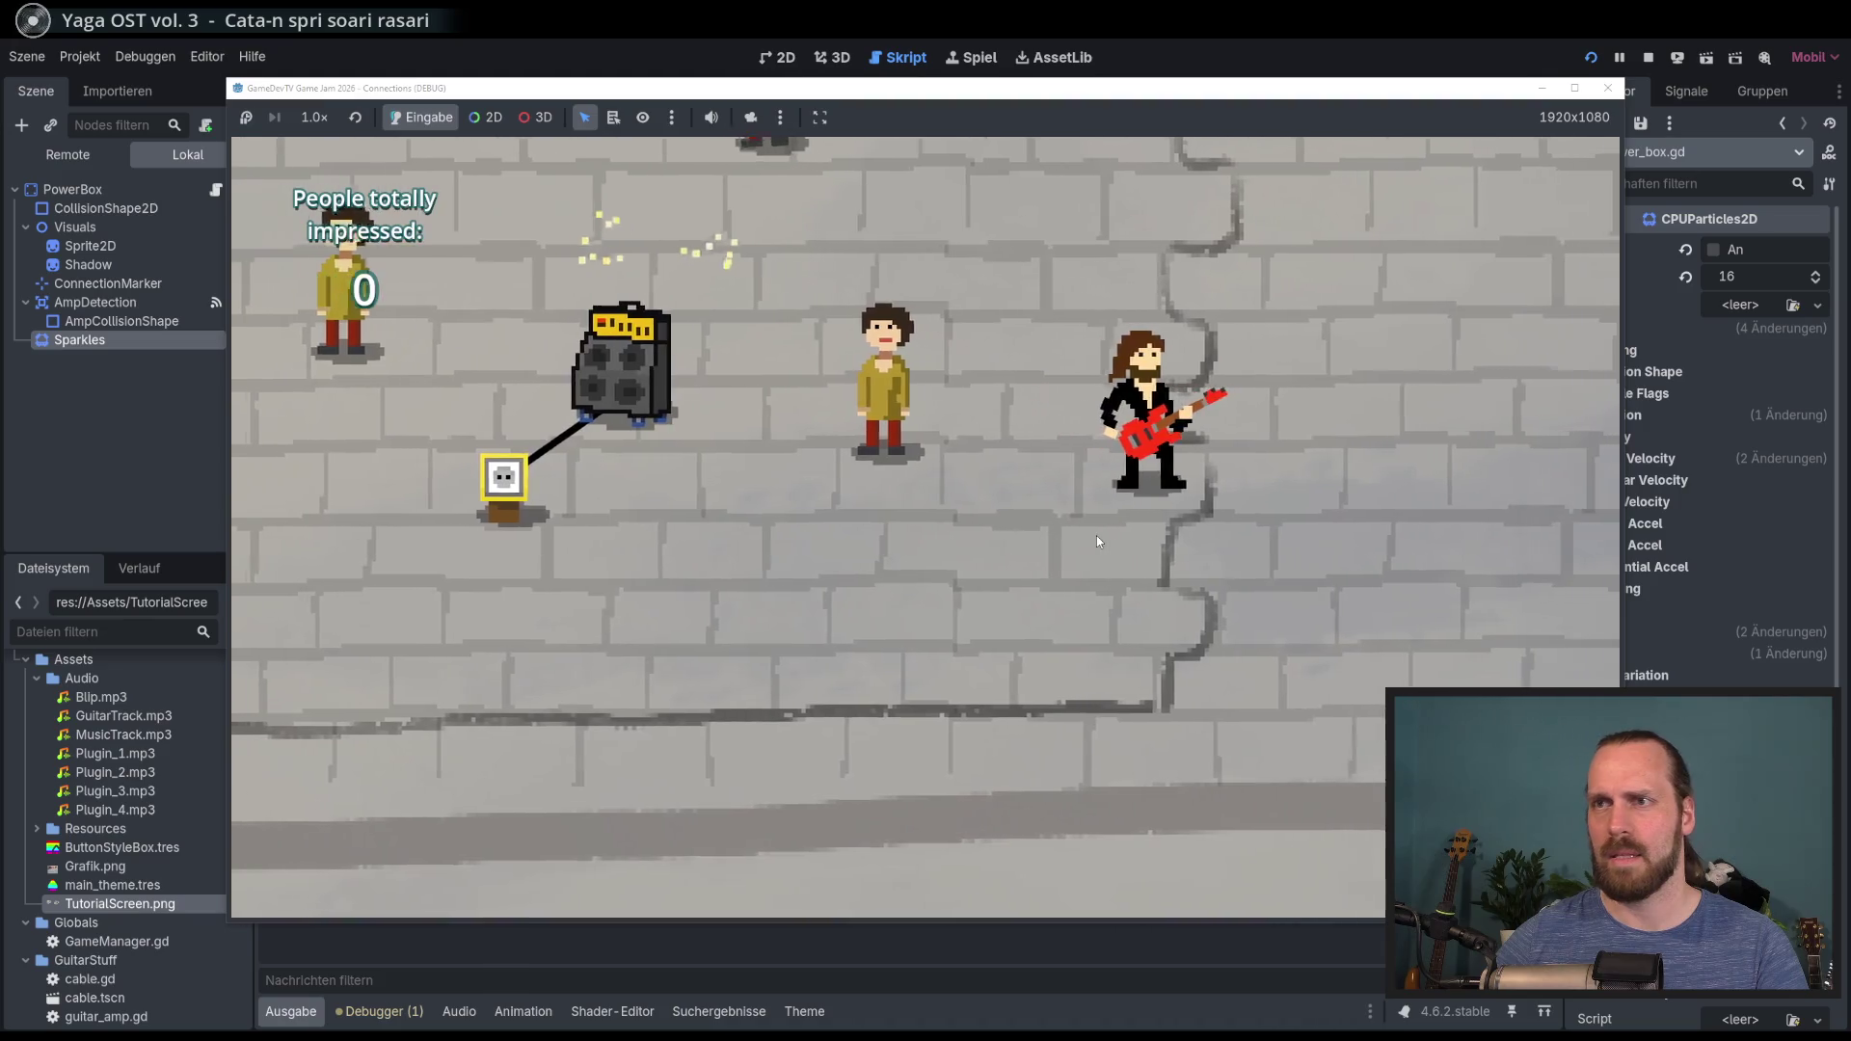
key(a)
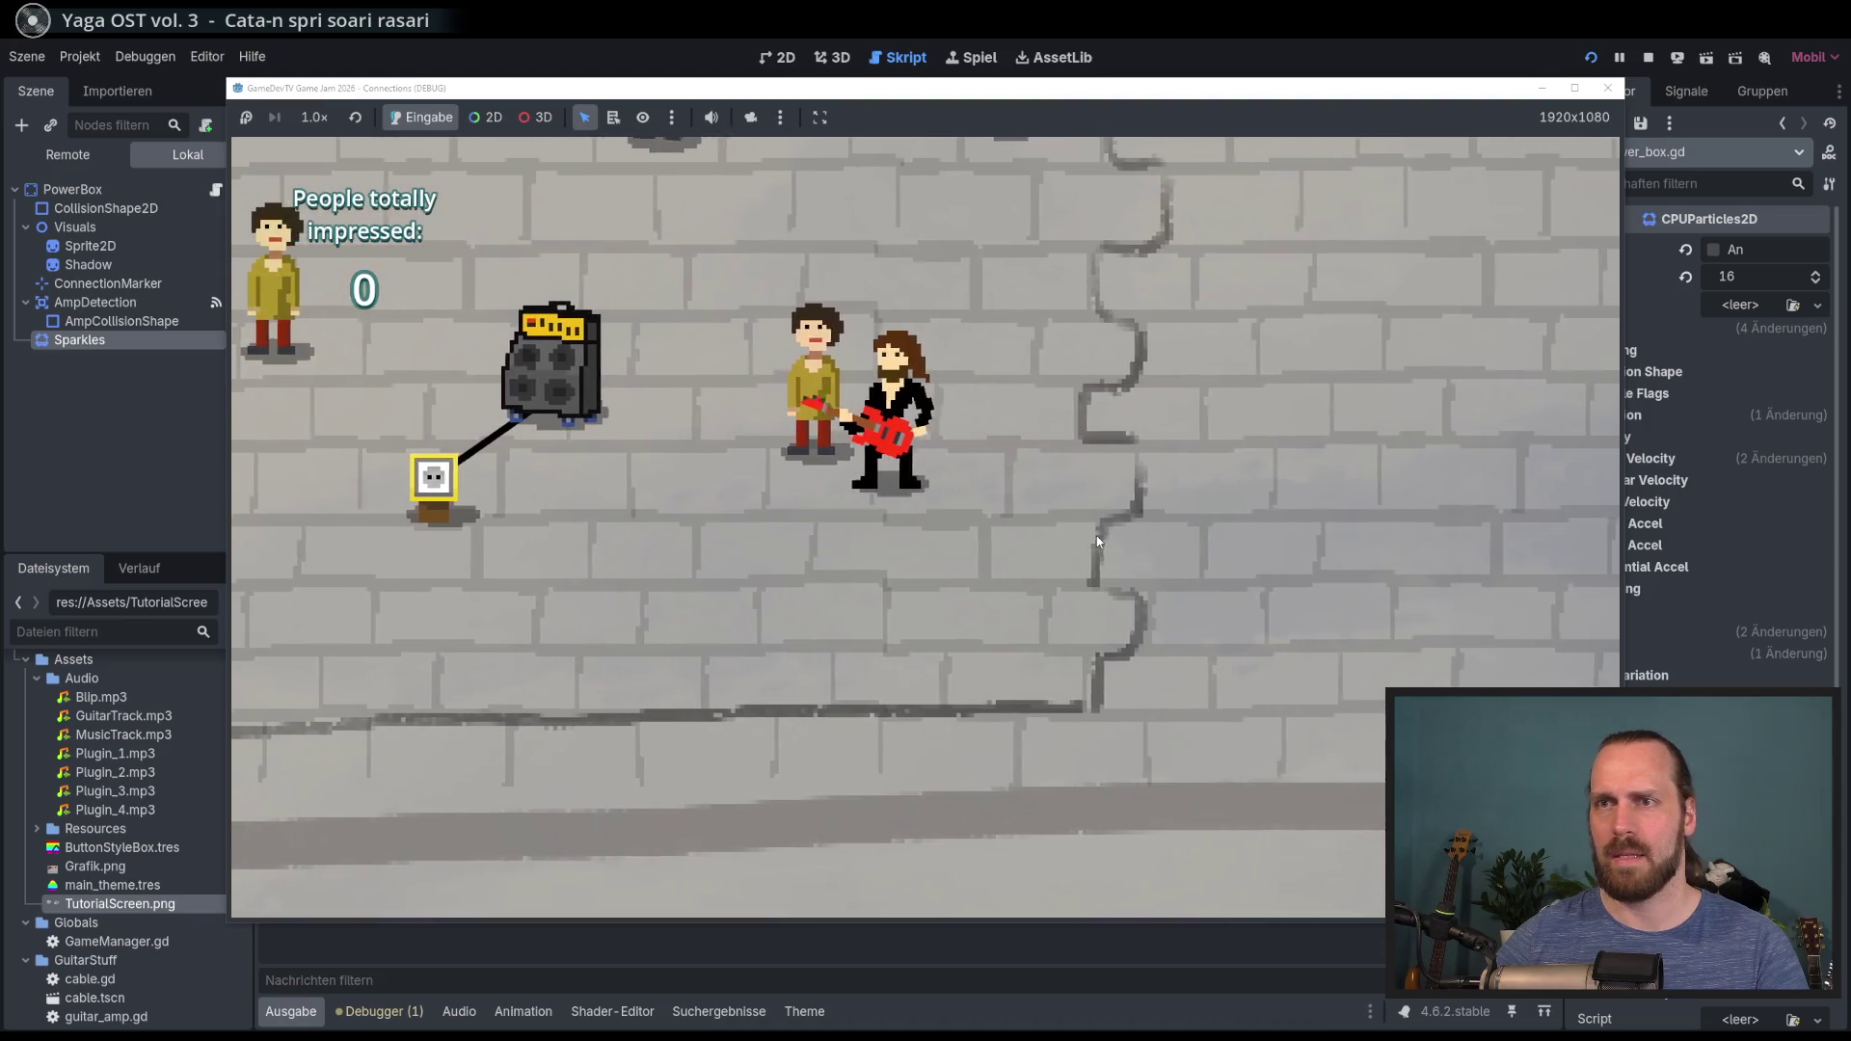
key(w)
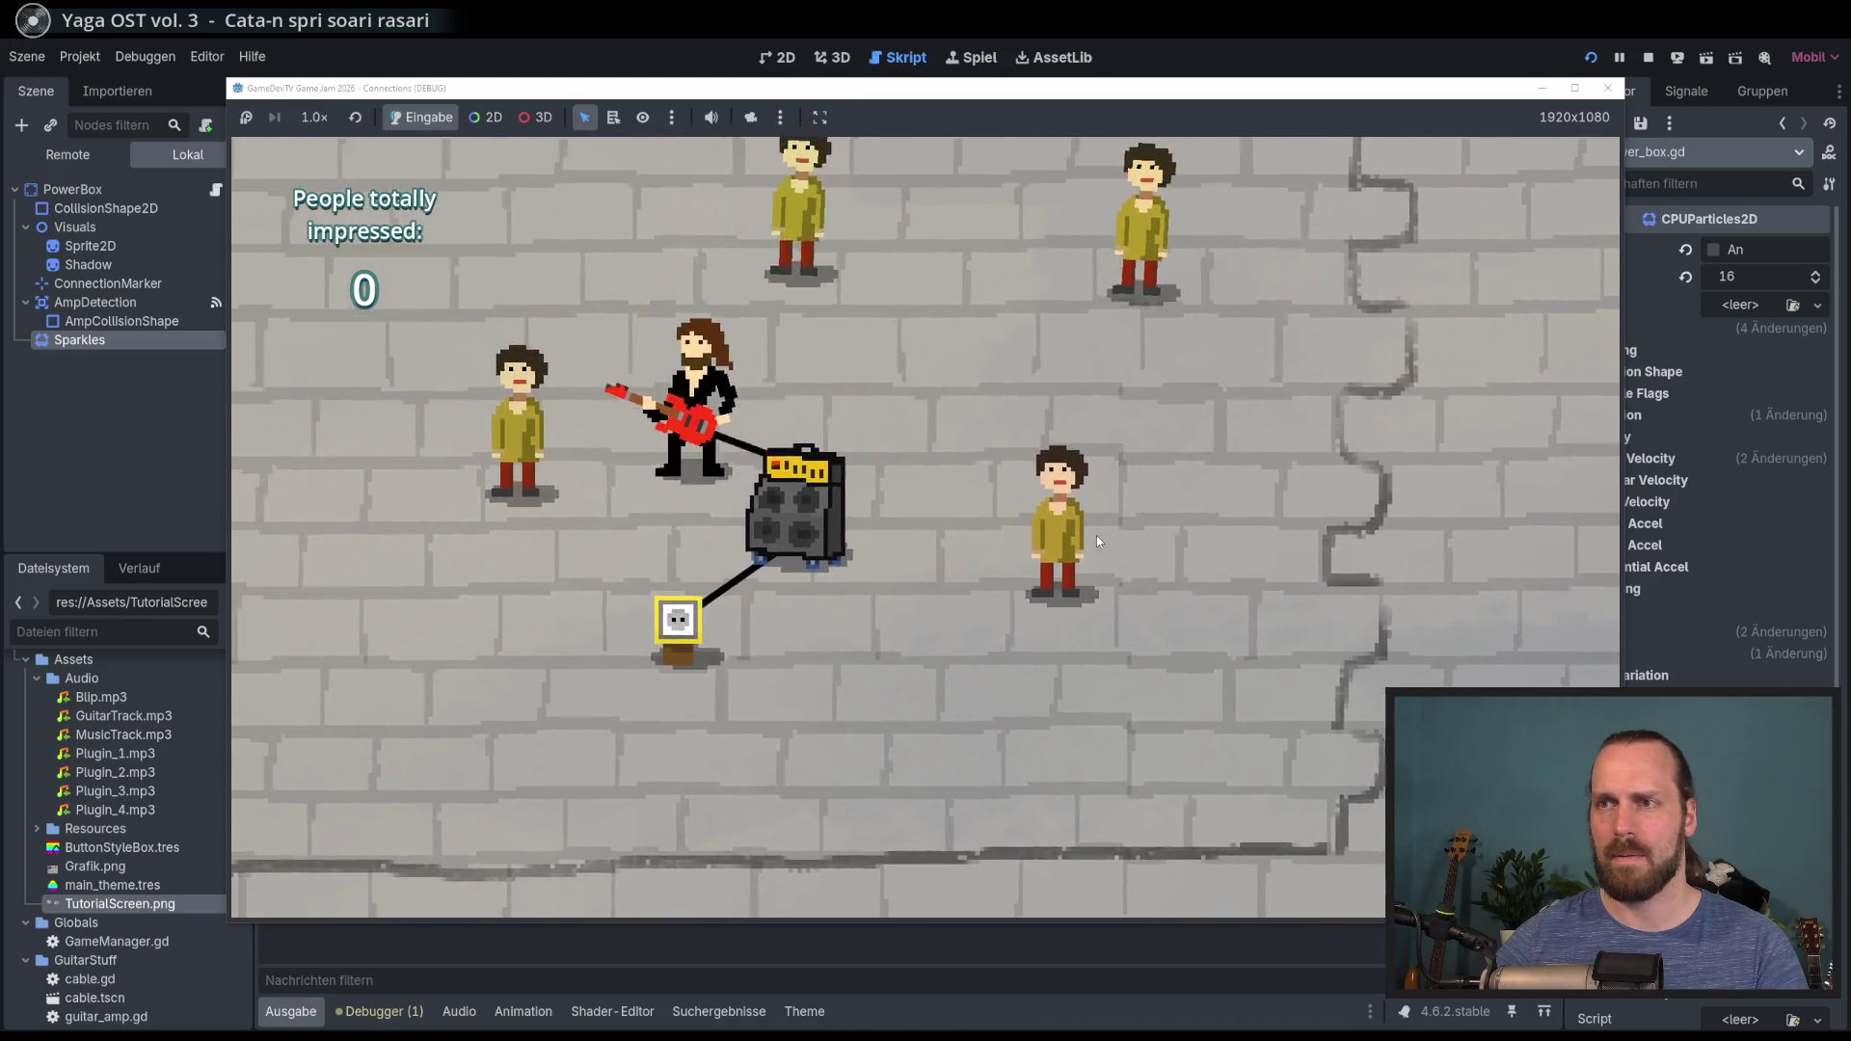
key(d)
key(s)
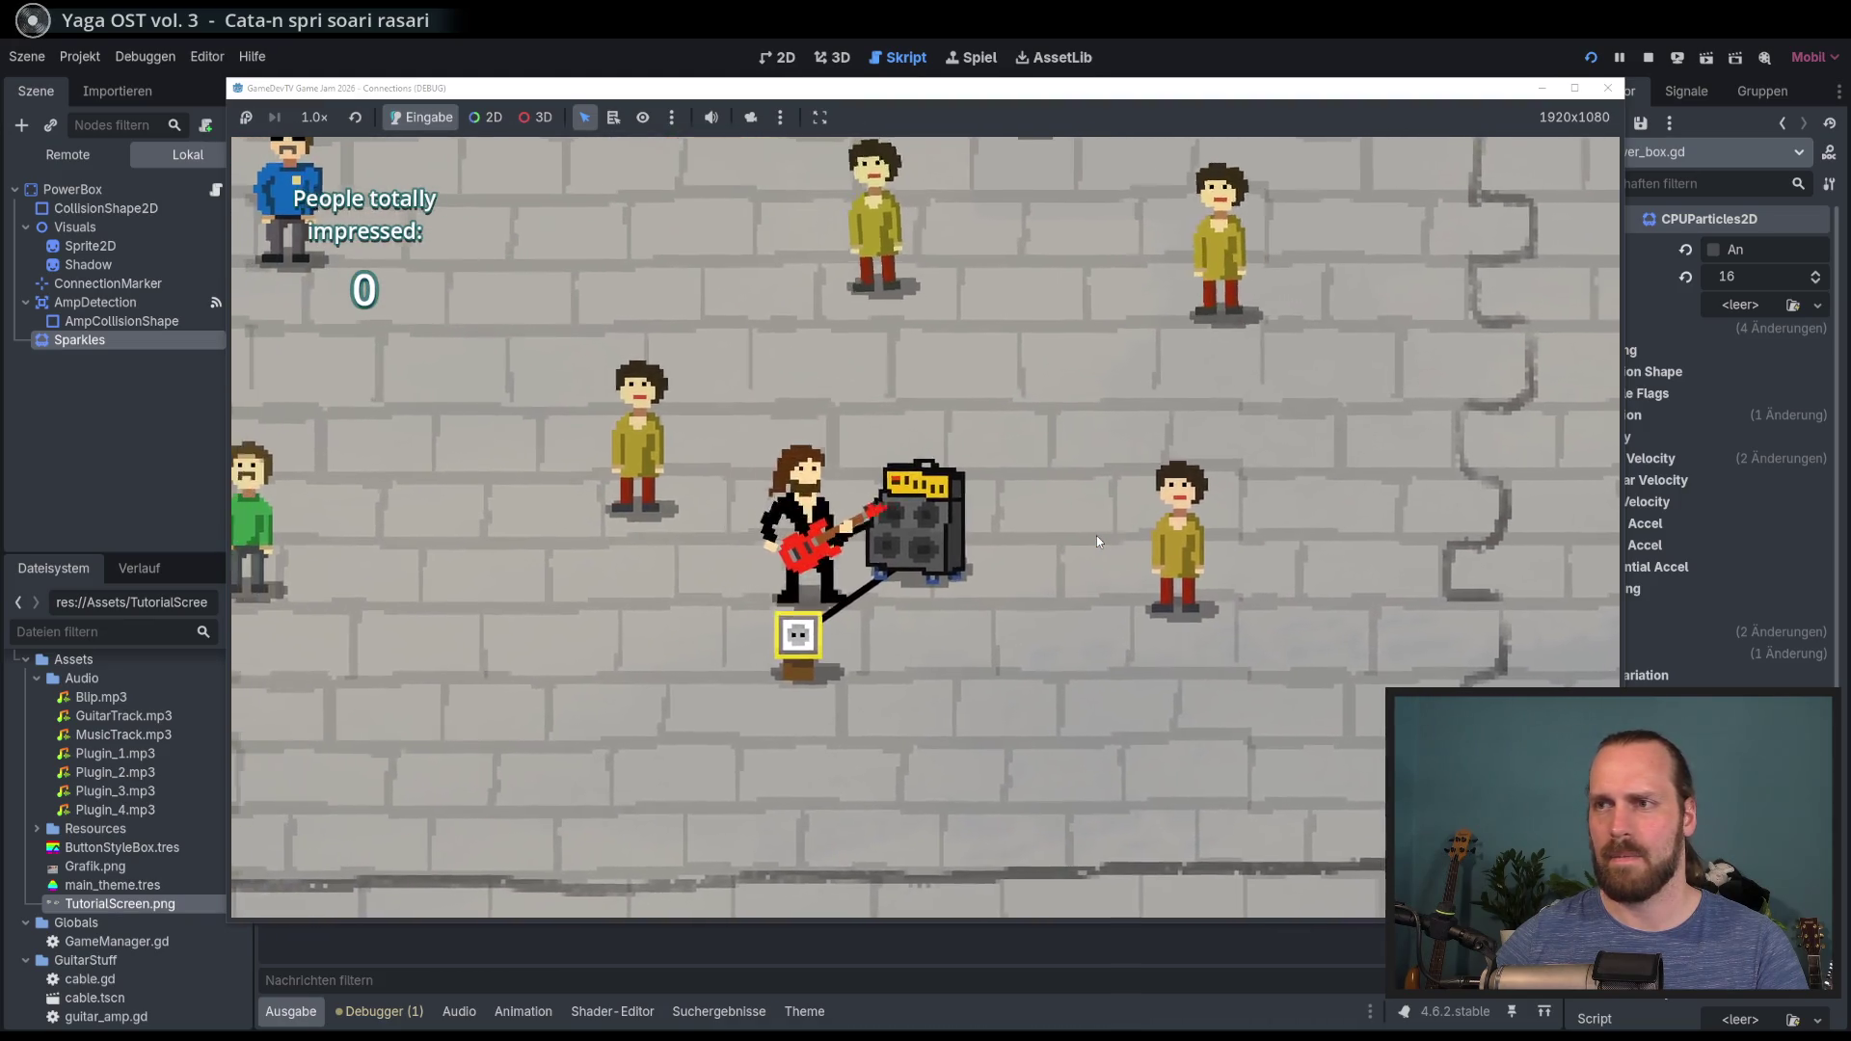
key(F8)
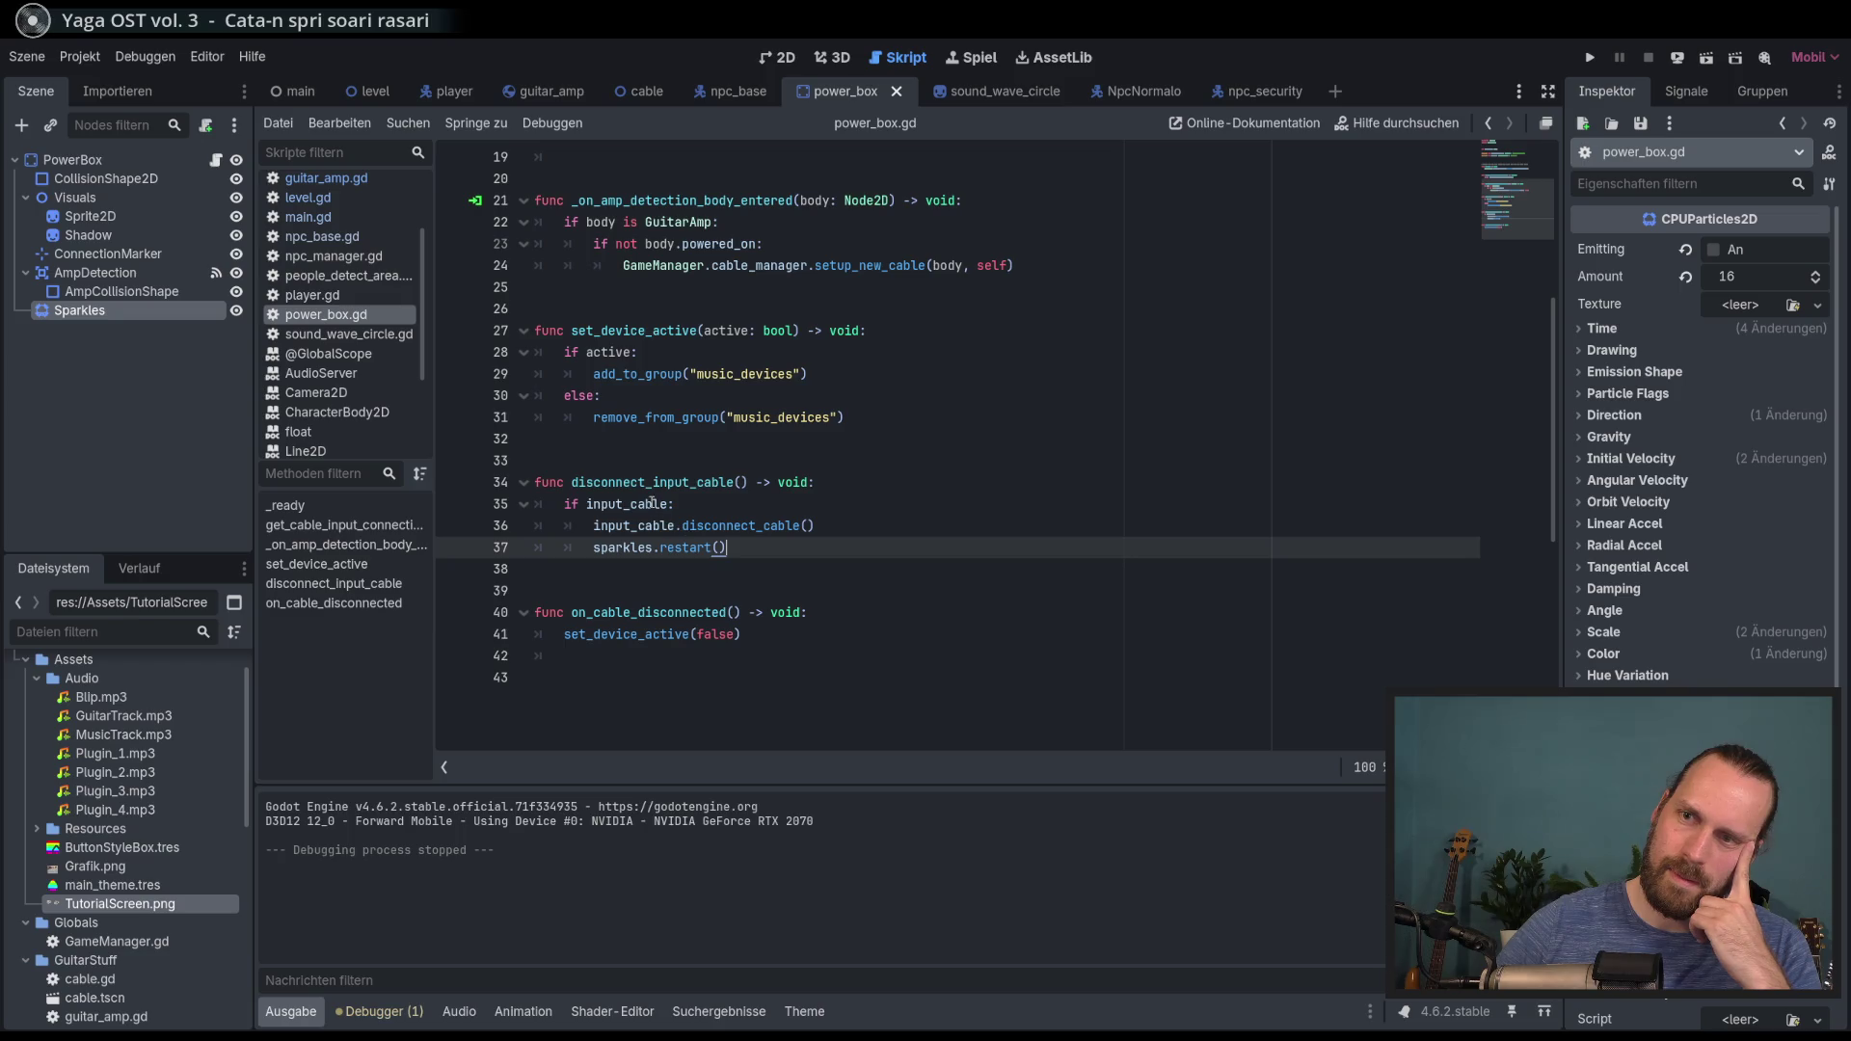
Step: Inspect input_cable and the disconnect_input_cable function around sparkles.restart() on line 37
double_click(626, 504)
click(768, 576)
double_click(662, 487)
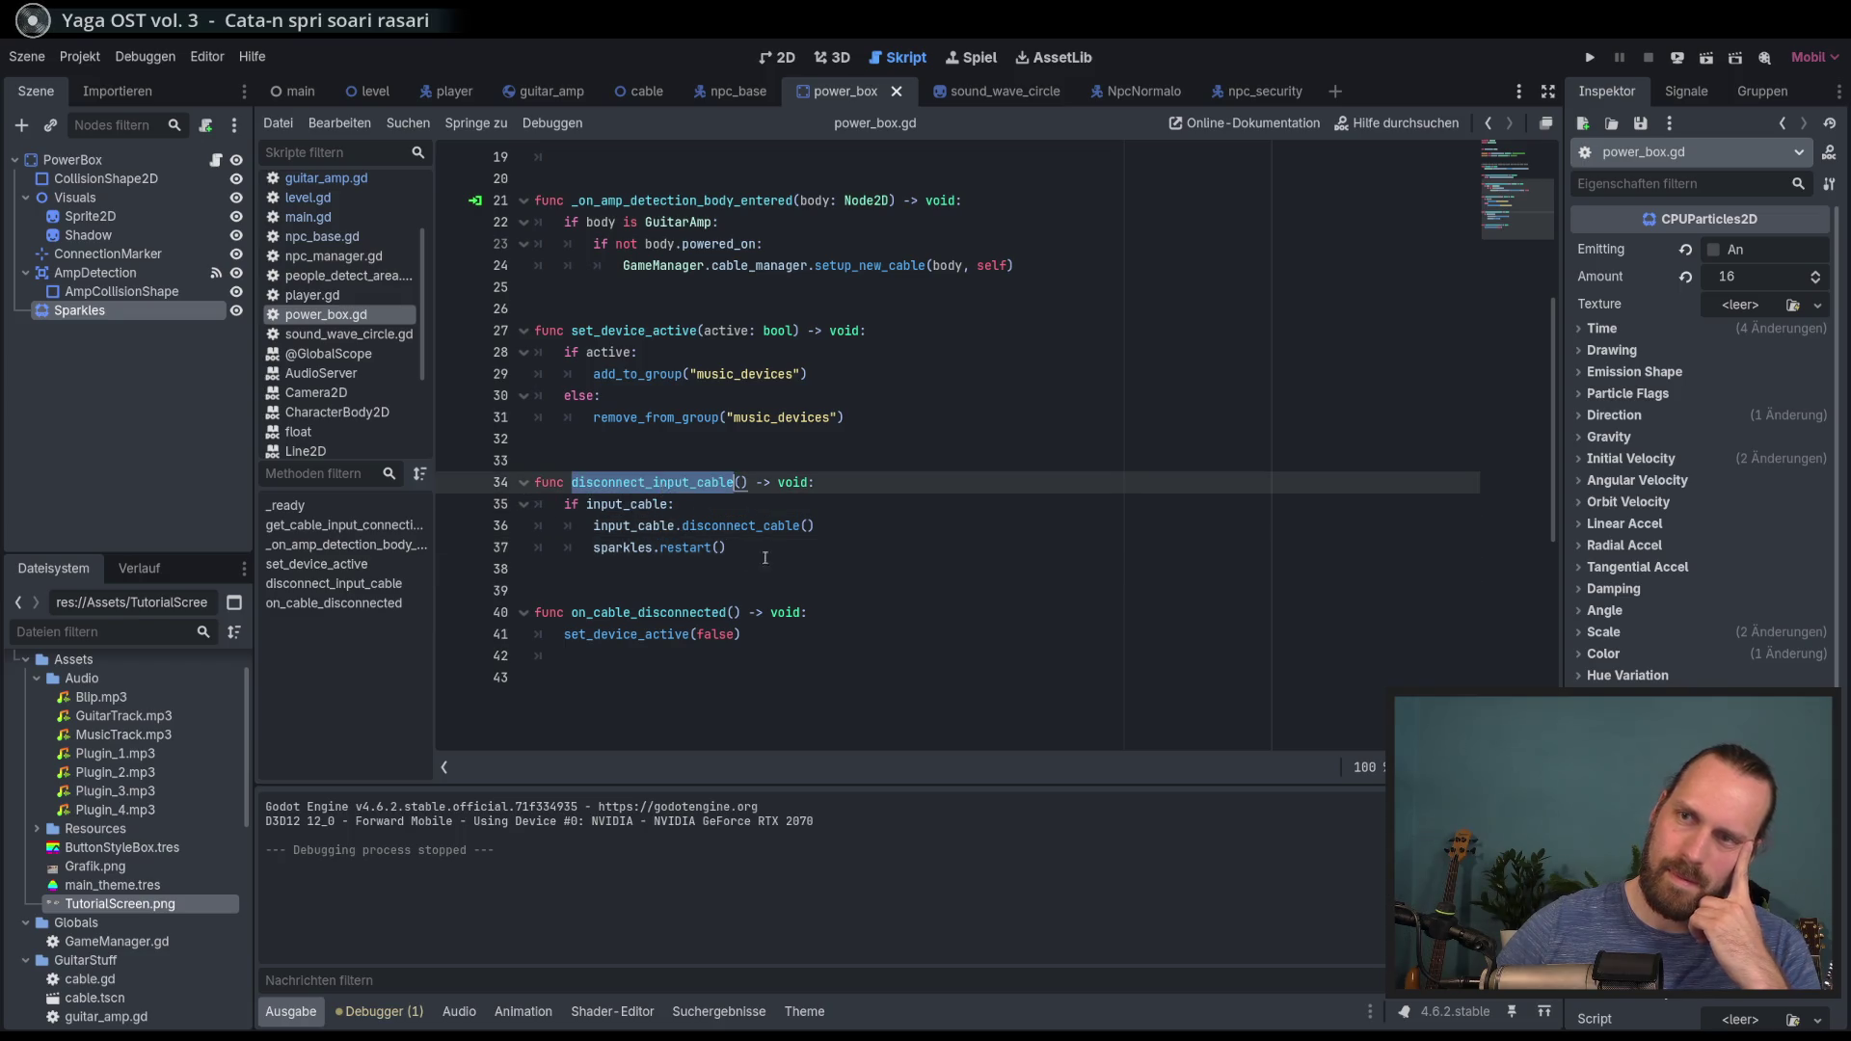
scroll(776, 562, up, 7)
scroll(776, 562, up, 4)
scroll(776, 562, down, 5)
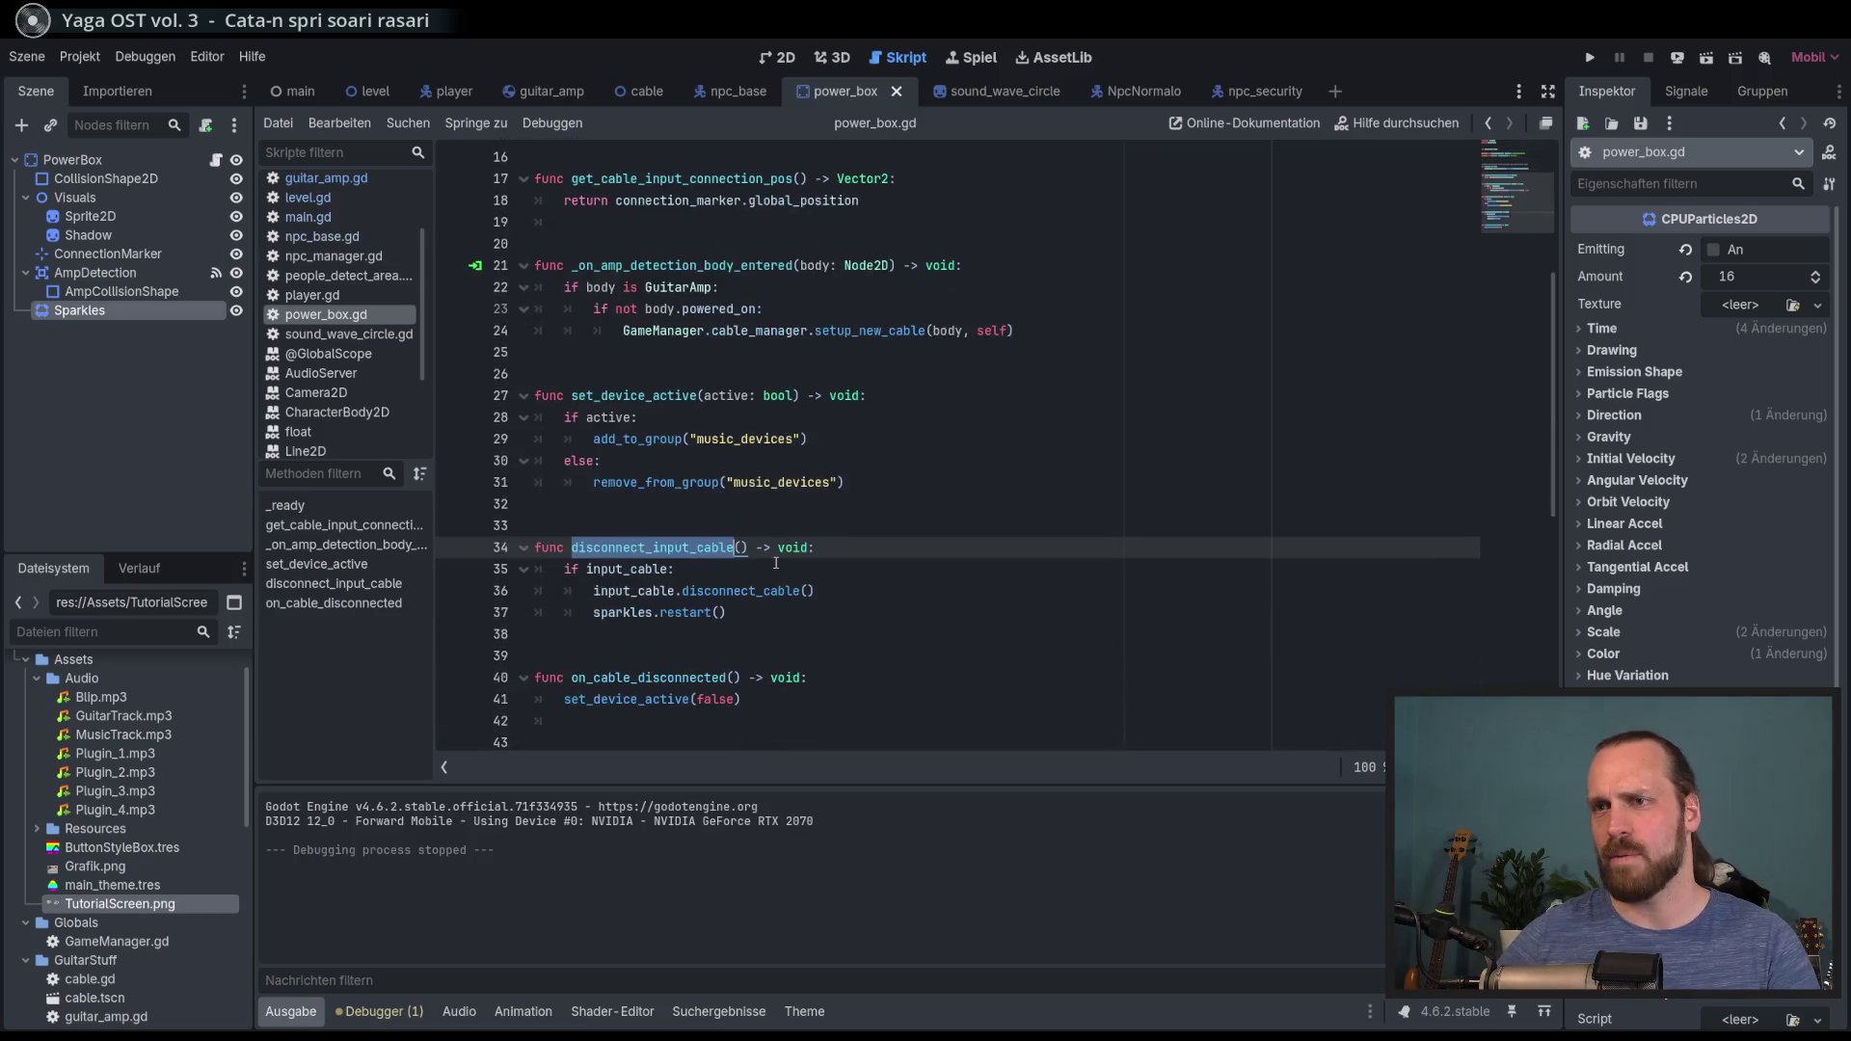
click(744, 603)
scroll(744, 617, down, 2)
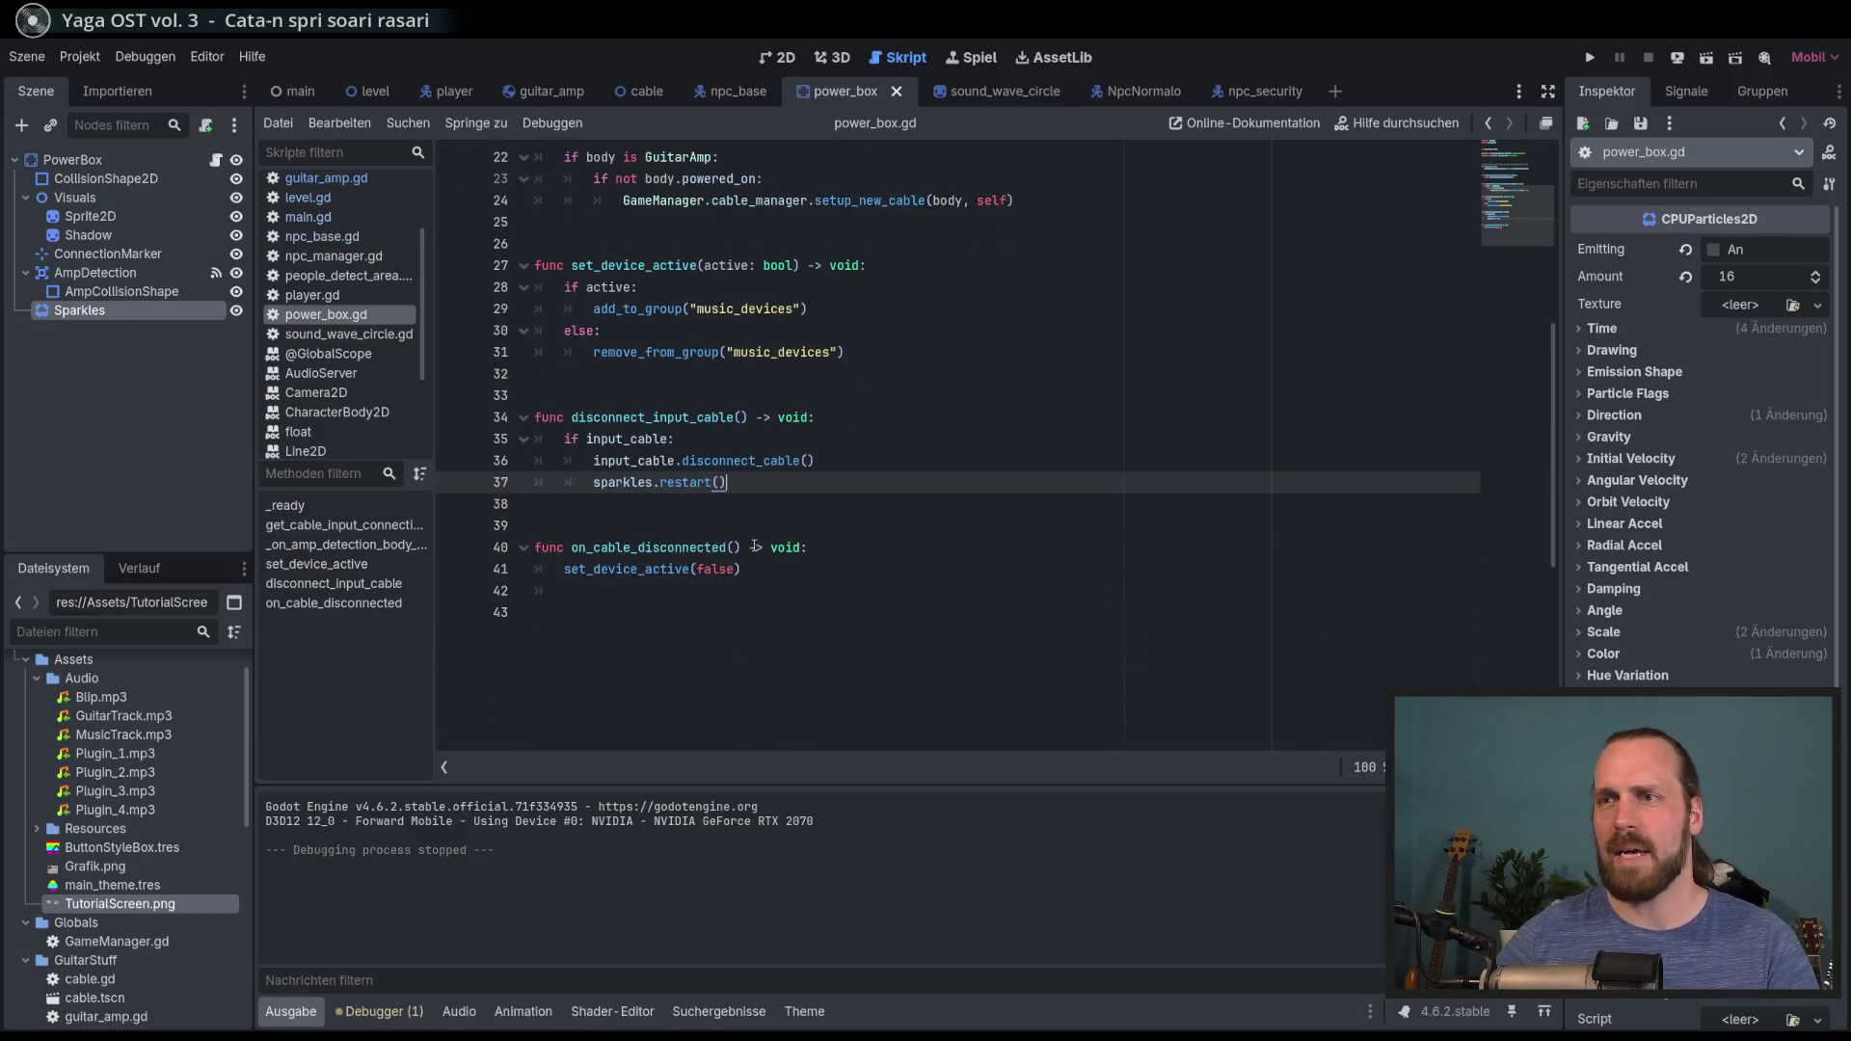
Step: Restore sparkles.restart() under the if input_cable check using undo and redo
key(ctrl+y)
key(ctrl+z)
key(ctrl+y)
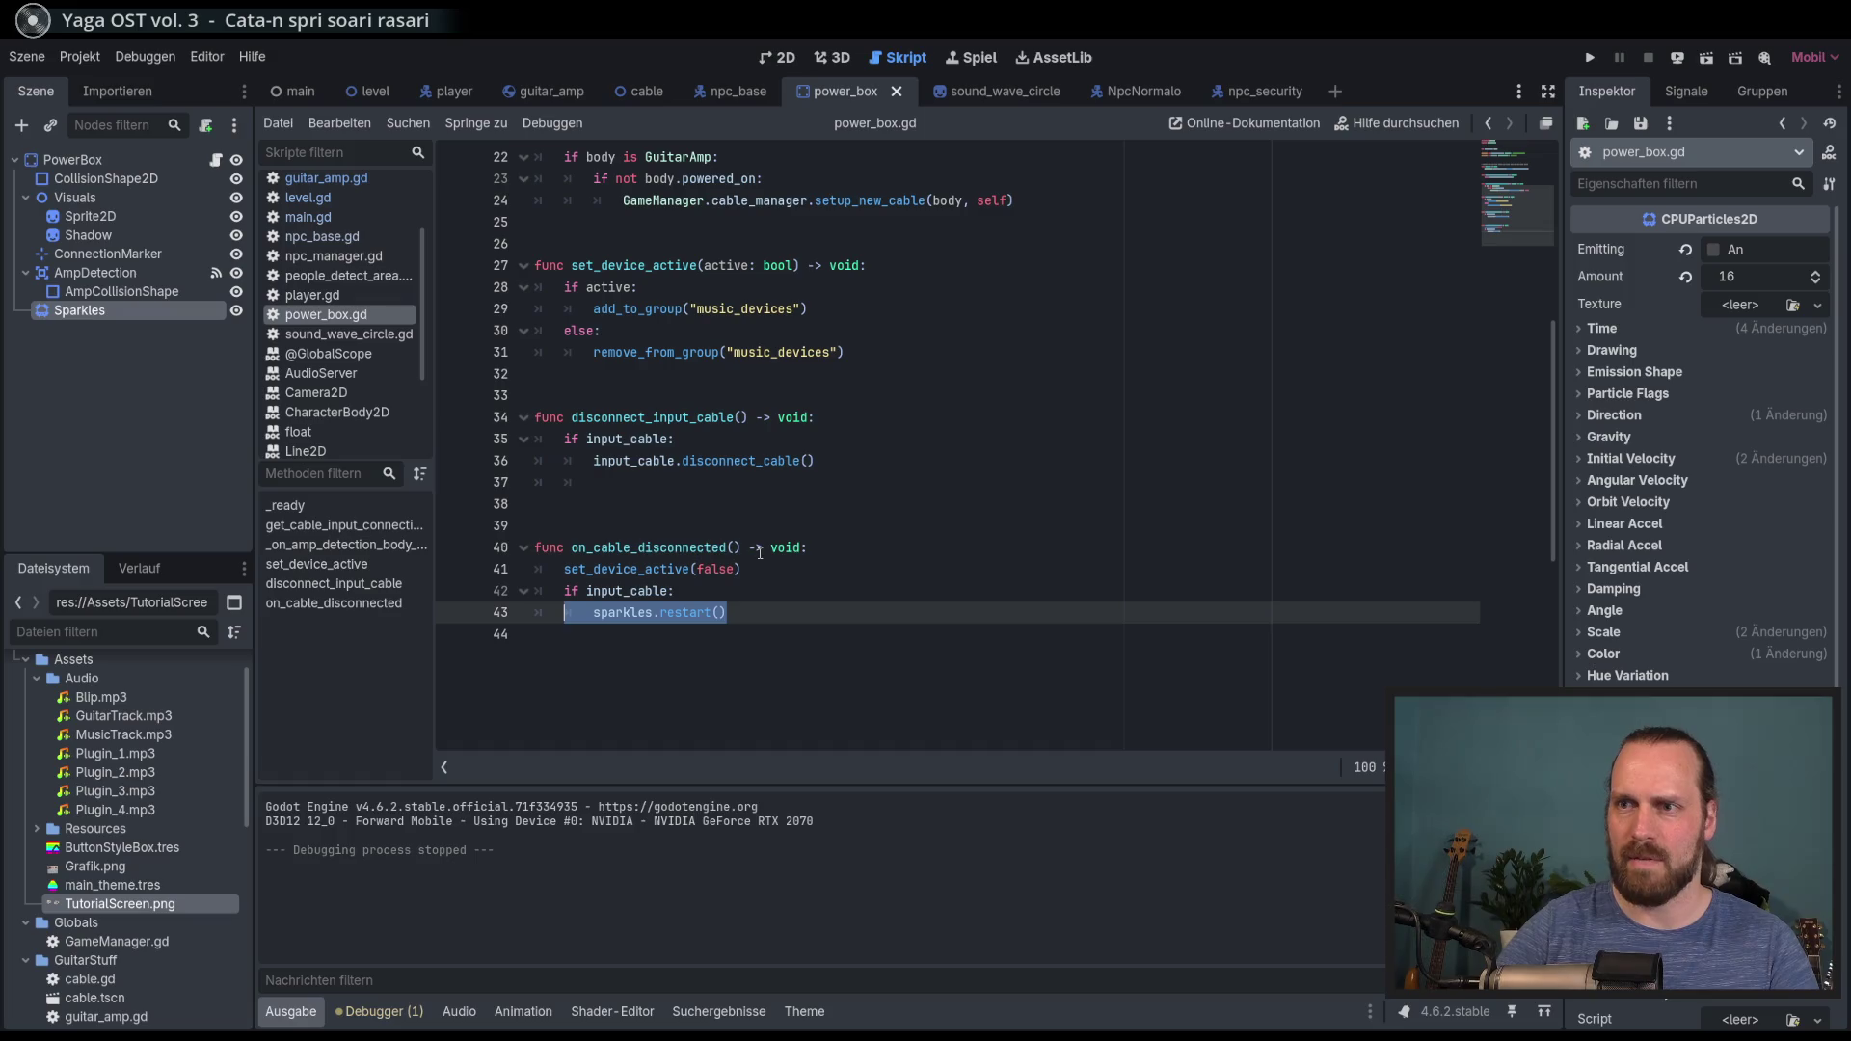
click(767, 569)
click(789, 591)
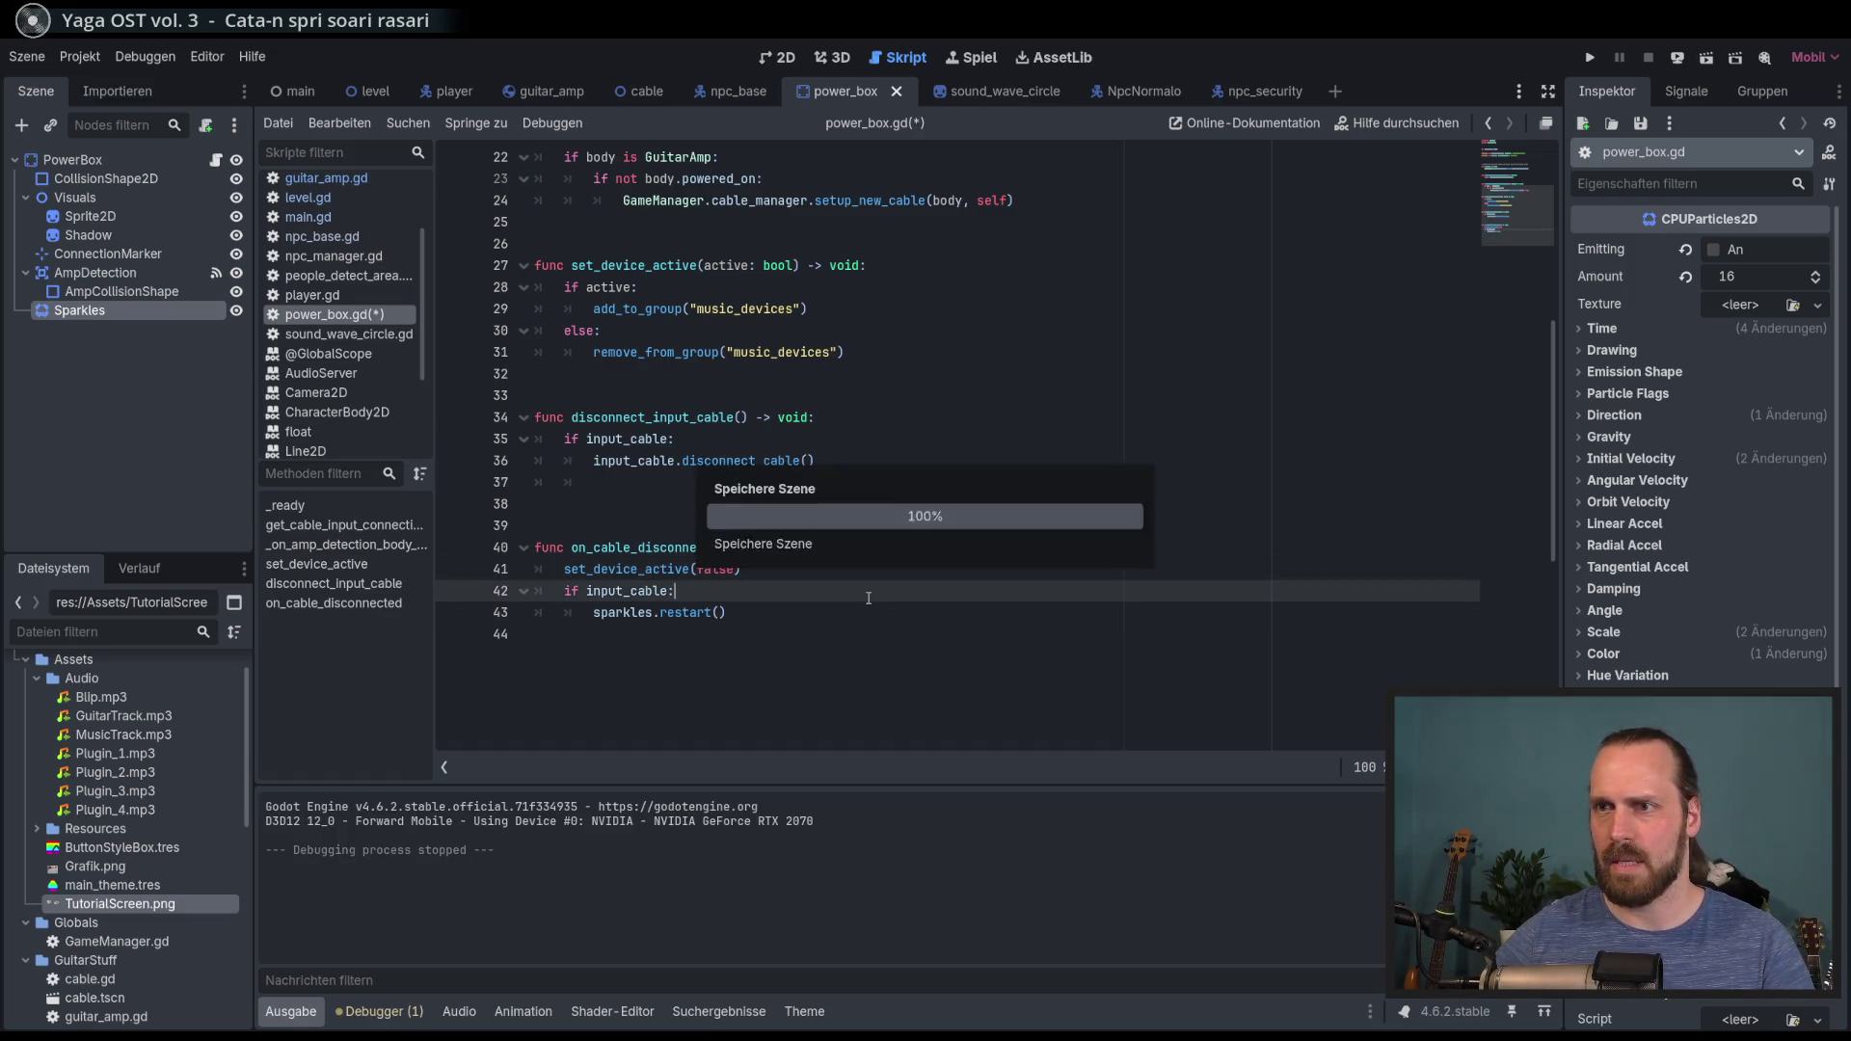
Step: Open cable.gd from the script list
scroll(789, 608, up, 7)
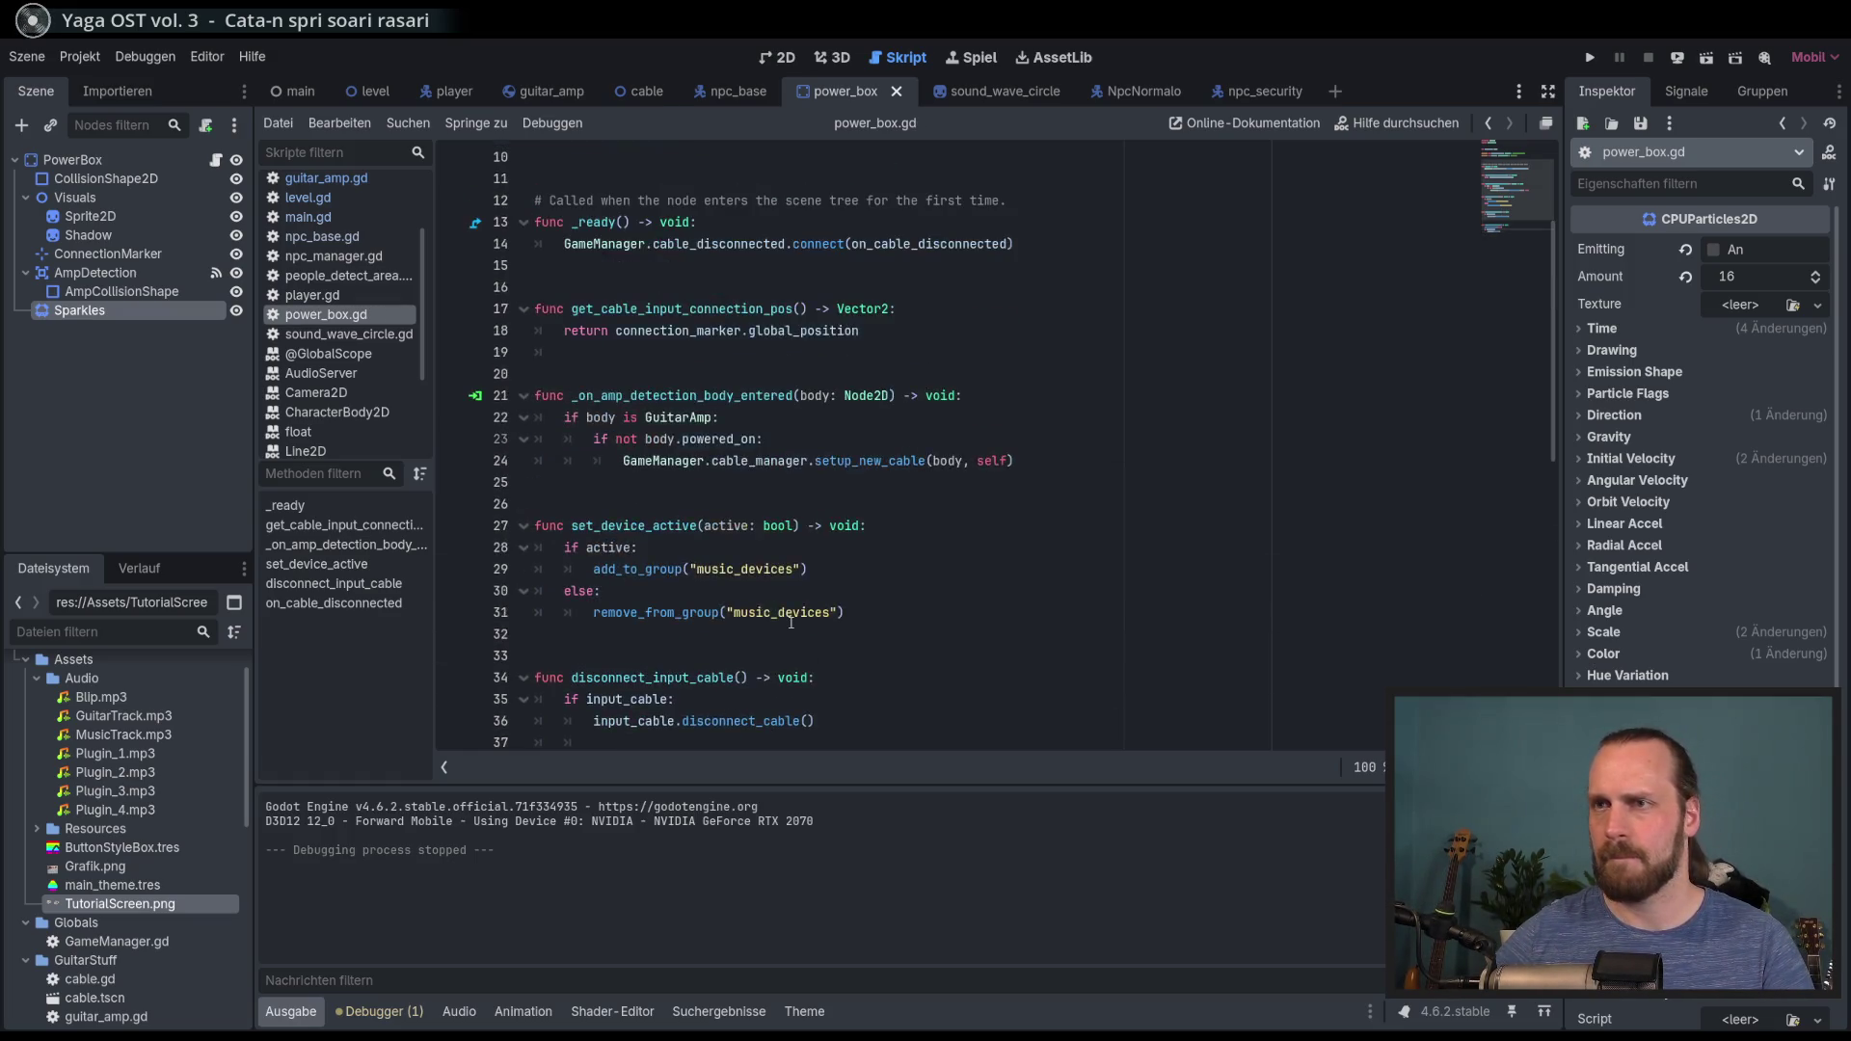
scroll(765, 613, down, 4)
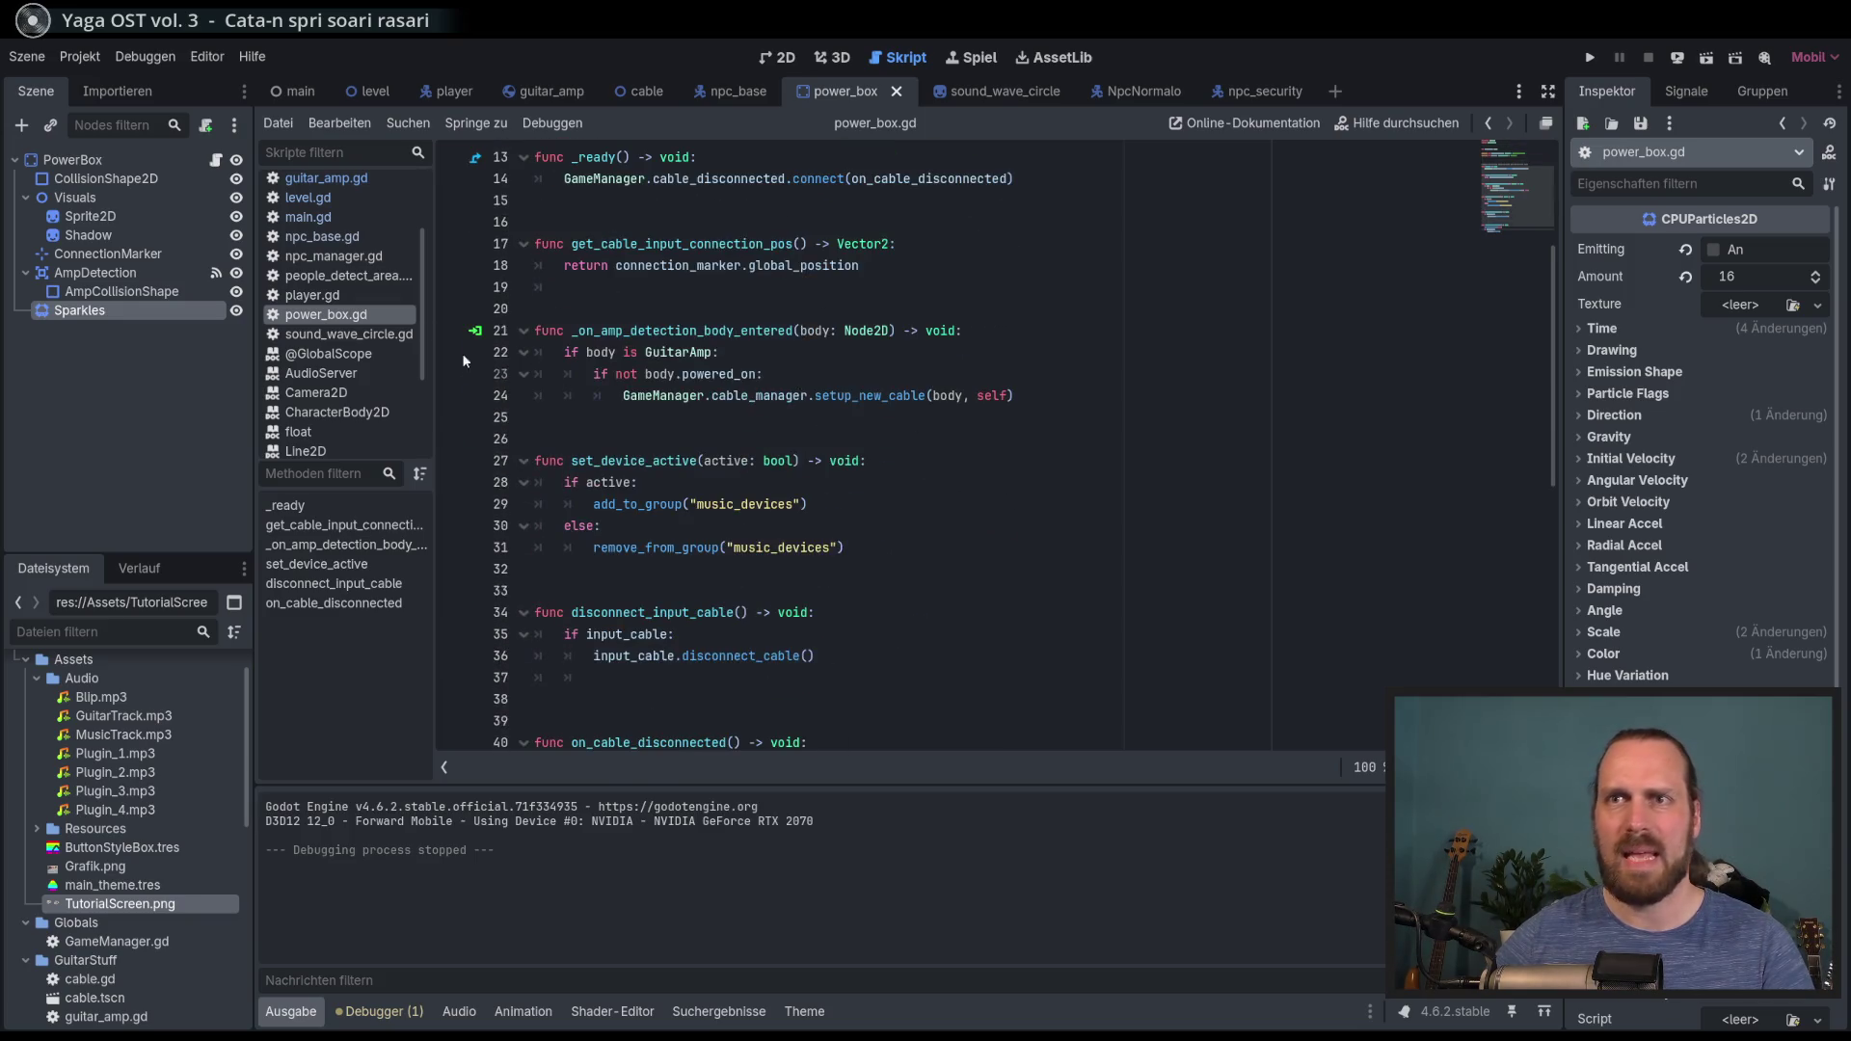
scroll(393, 349, down, 2)
scroll(378, 342, up, 4)
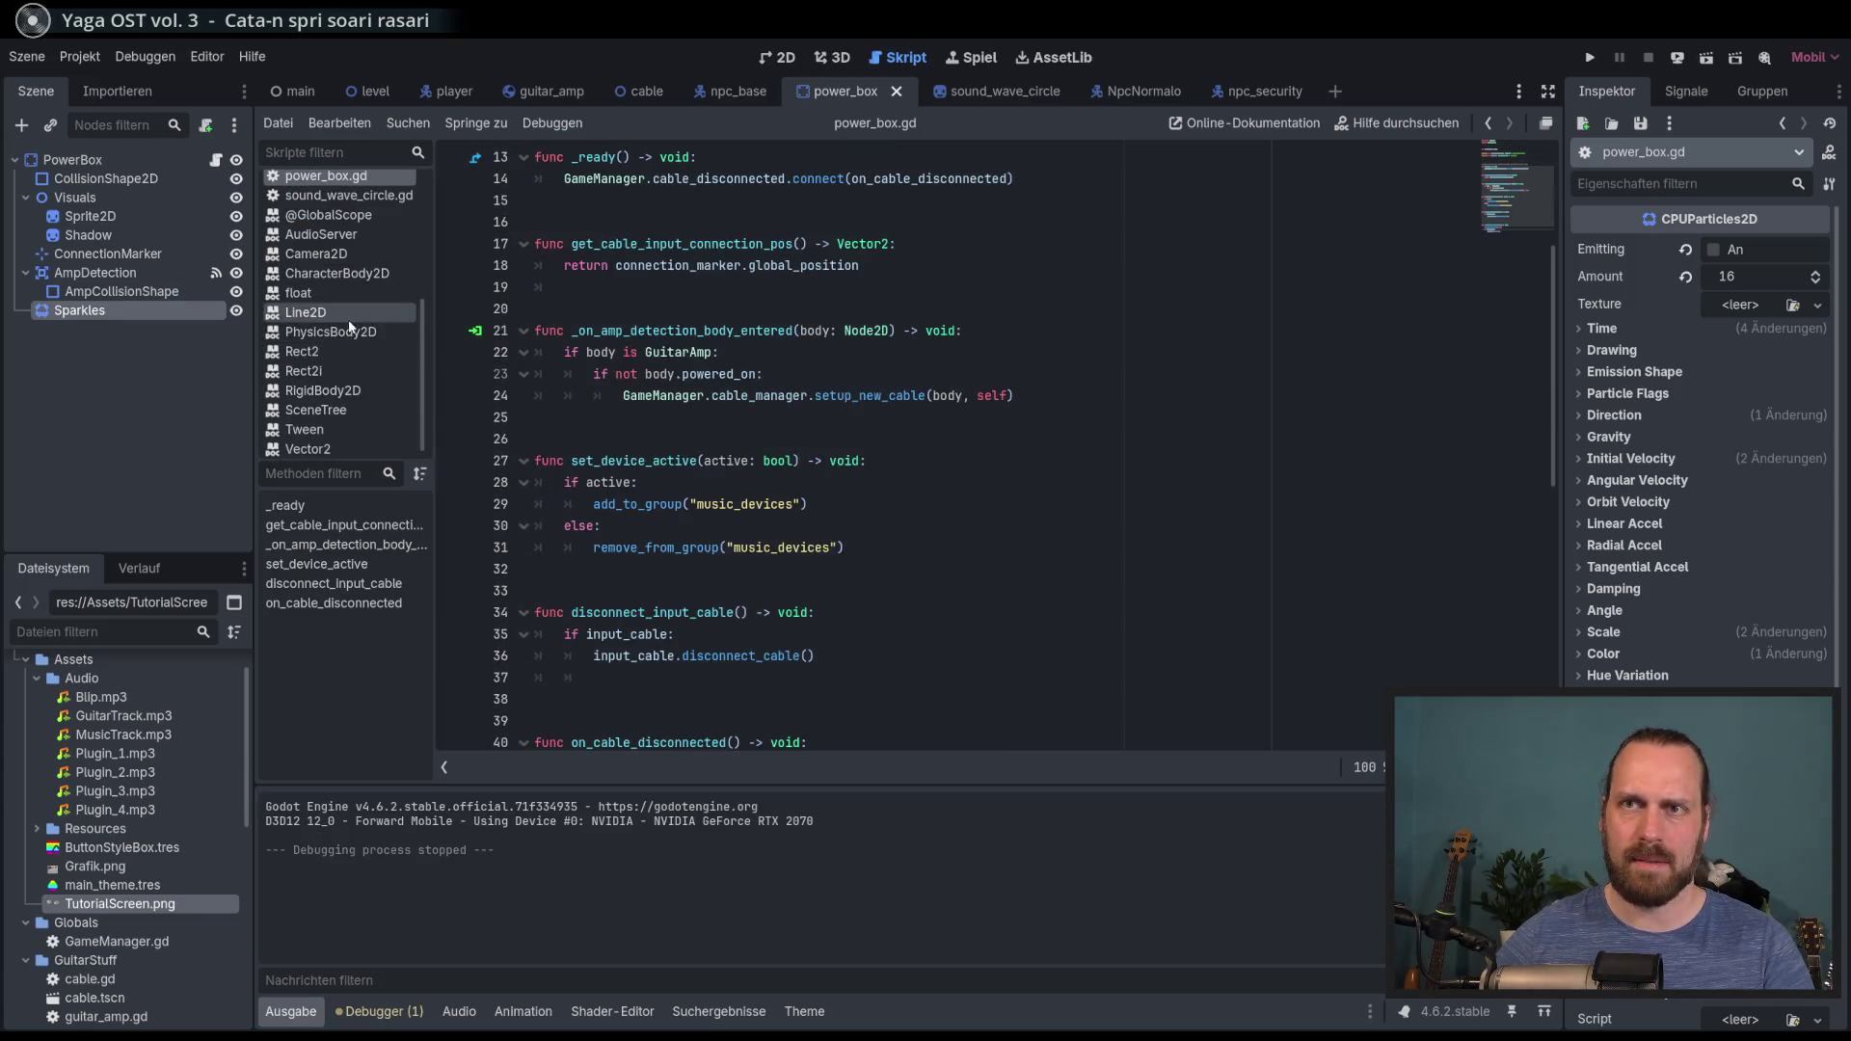
scroll(314, 252, up, 1)
click(310, 184)
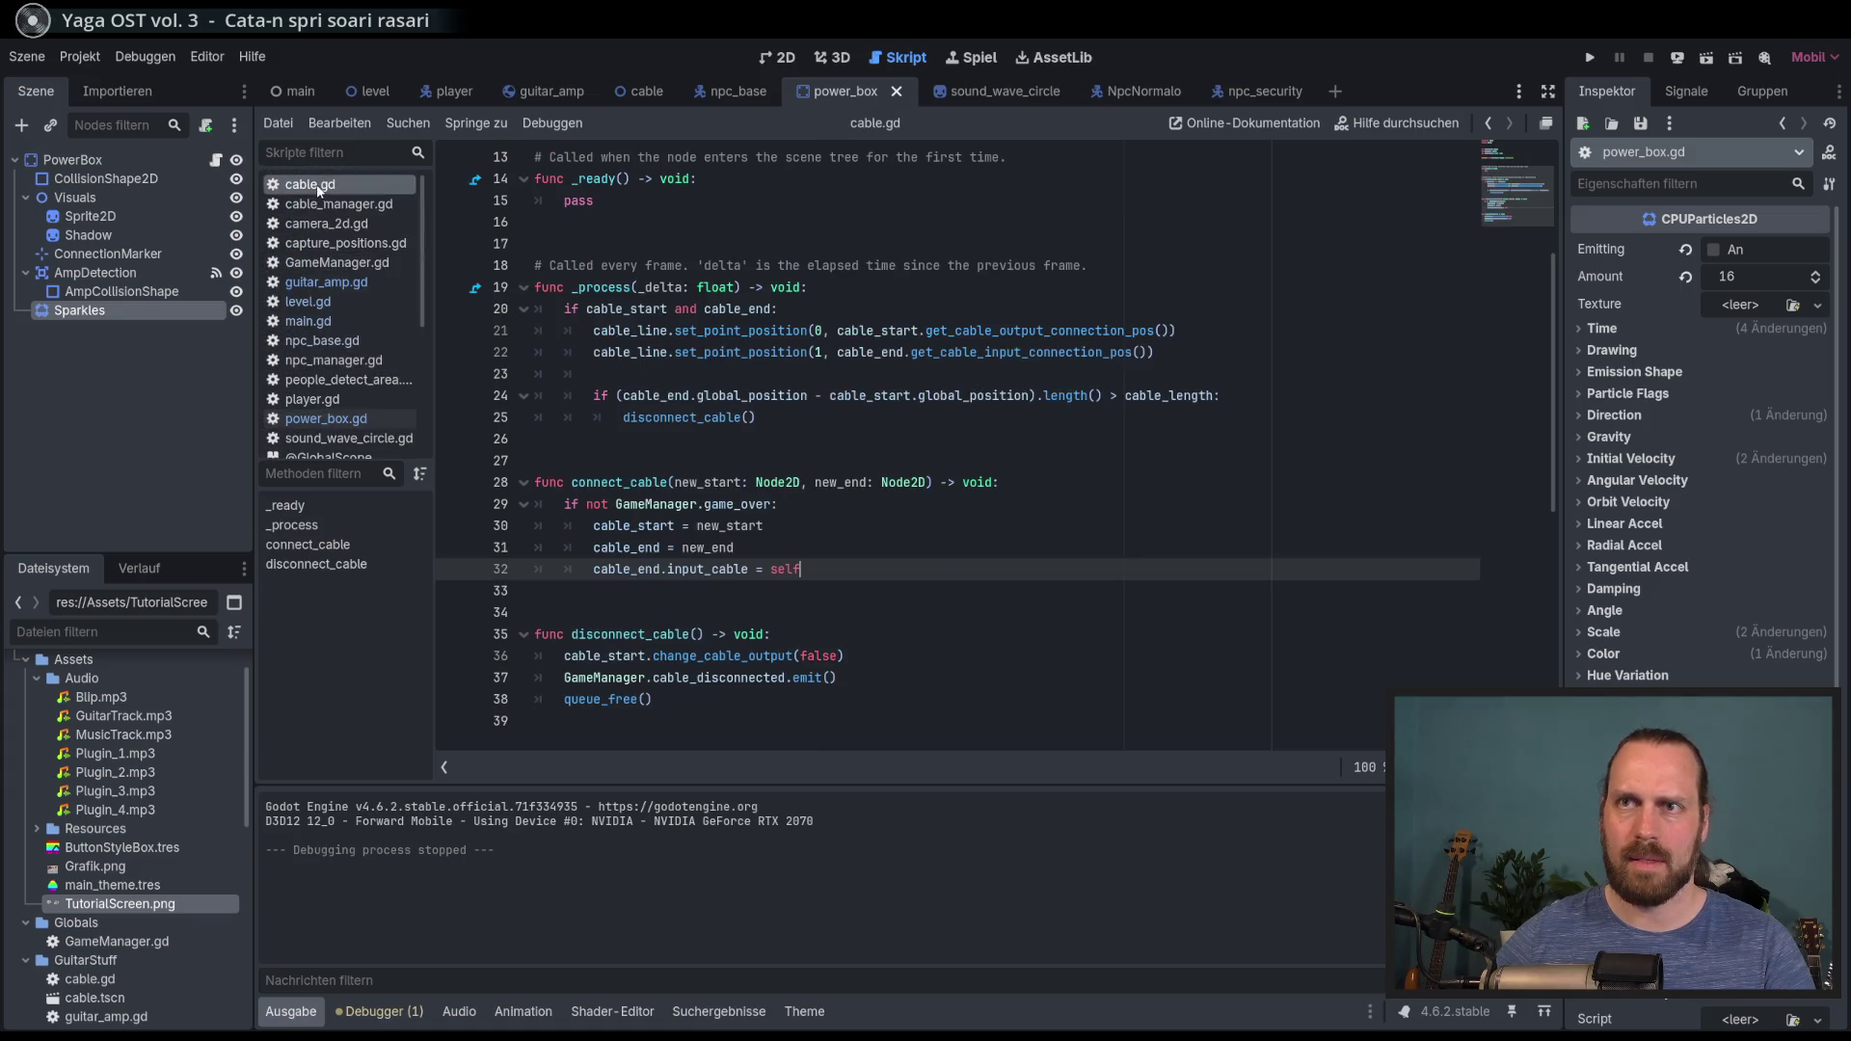
Step: Review connect_cable and disconnect_cable in cable.gd, including new_start, new_end and the disconnect_cable call
double_click(639, 440)
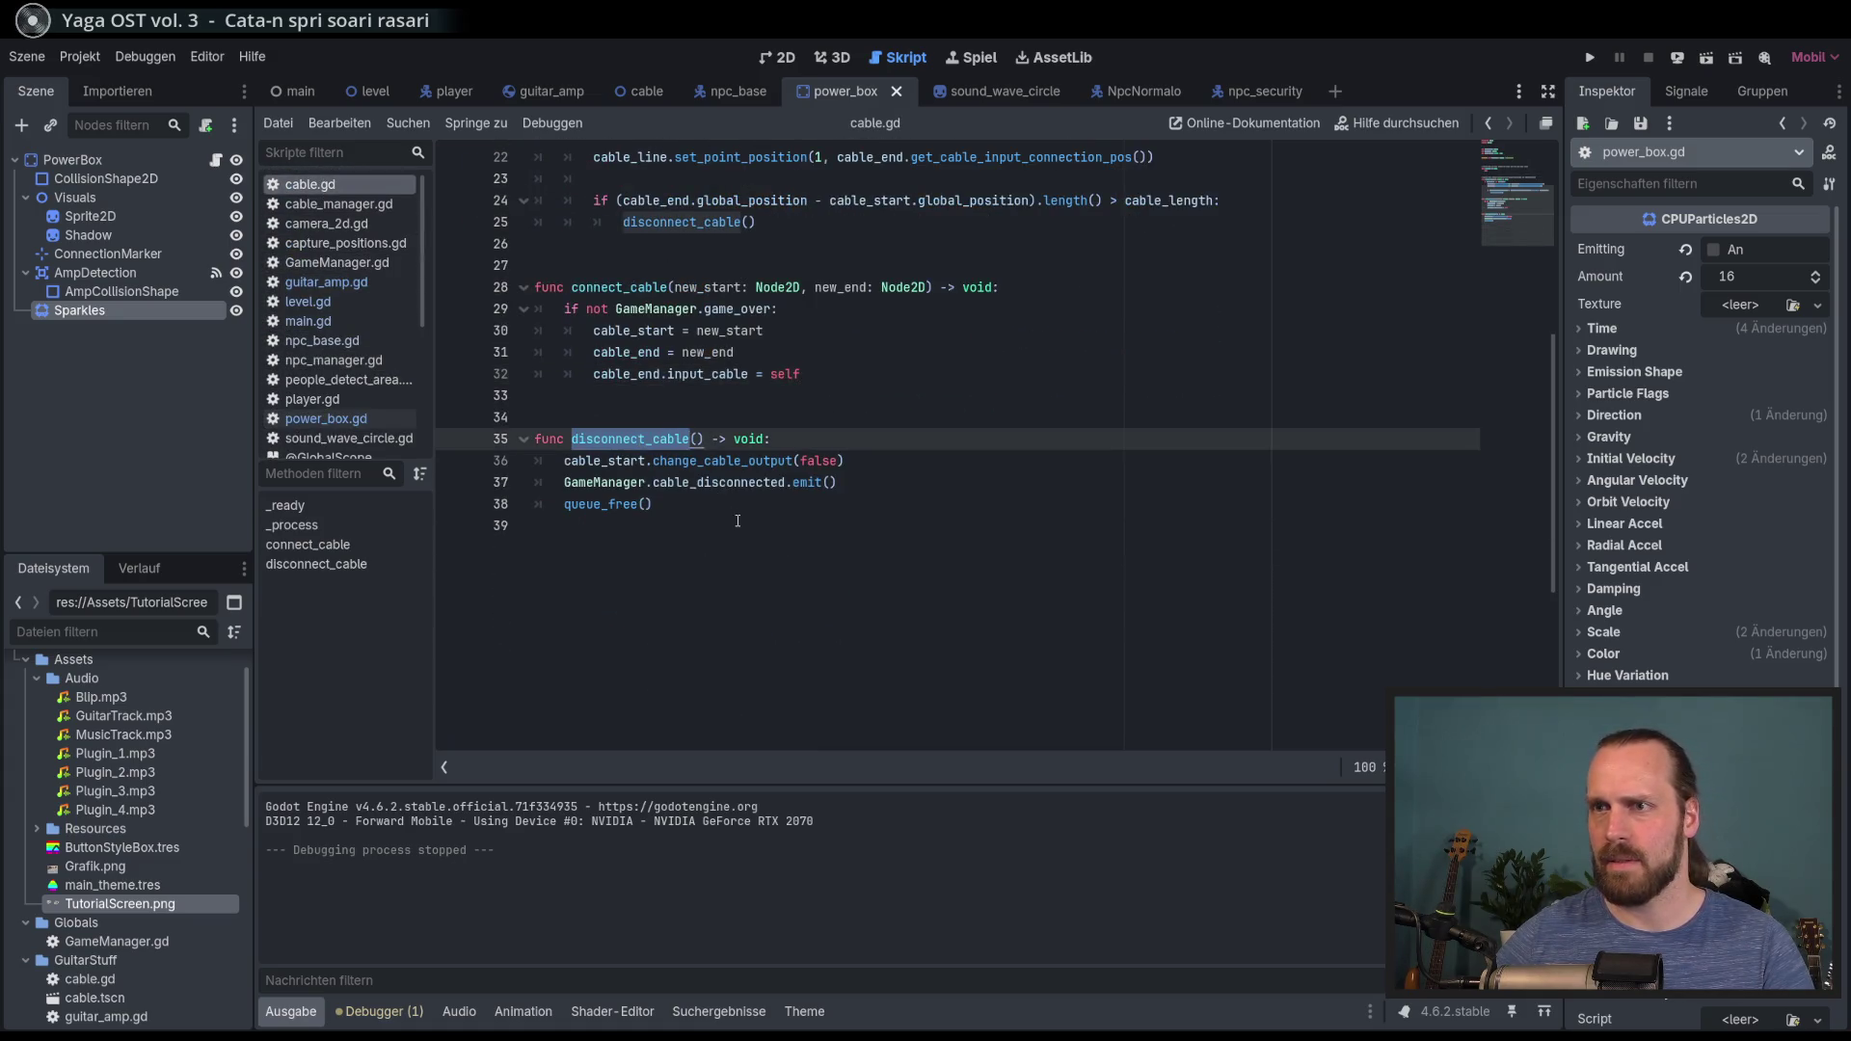
scroll(738, 521, up, 2)
double_click(637, 418)
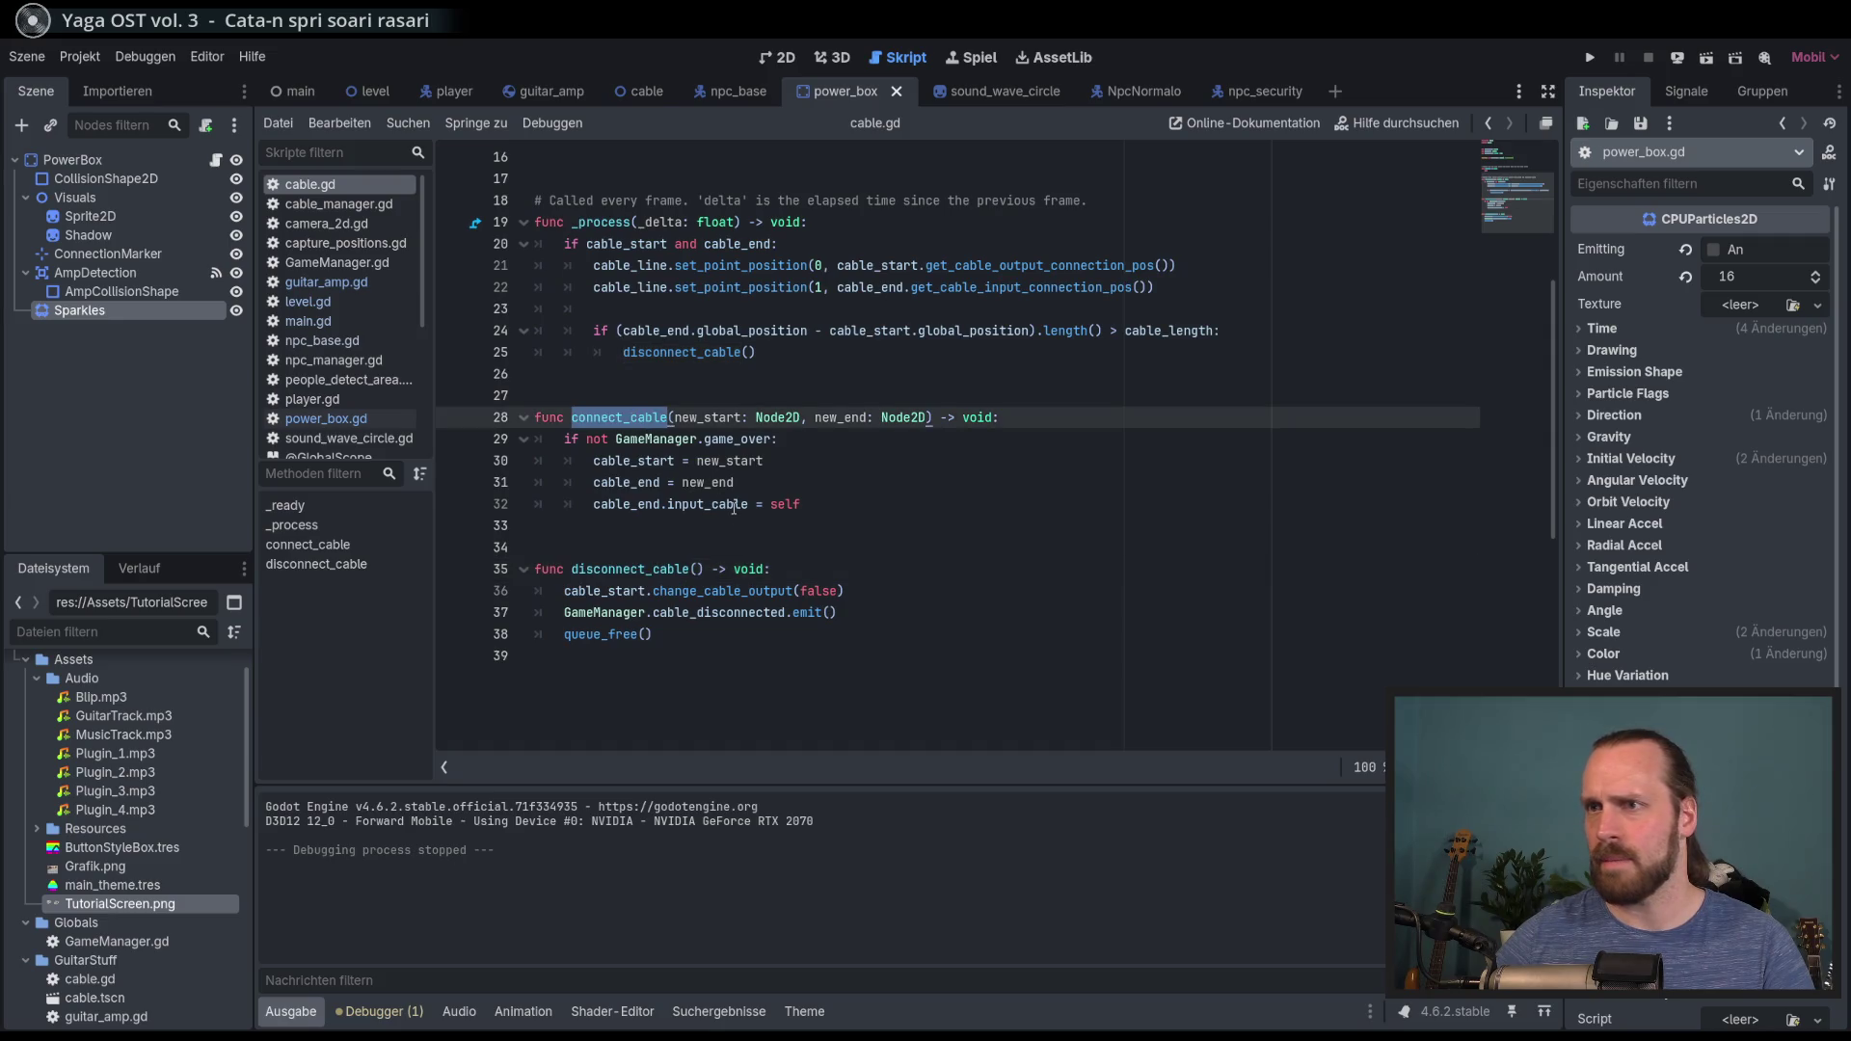
double_click(726, 462)
double_click(731, 483)
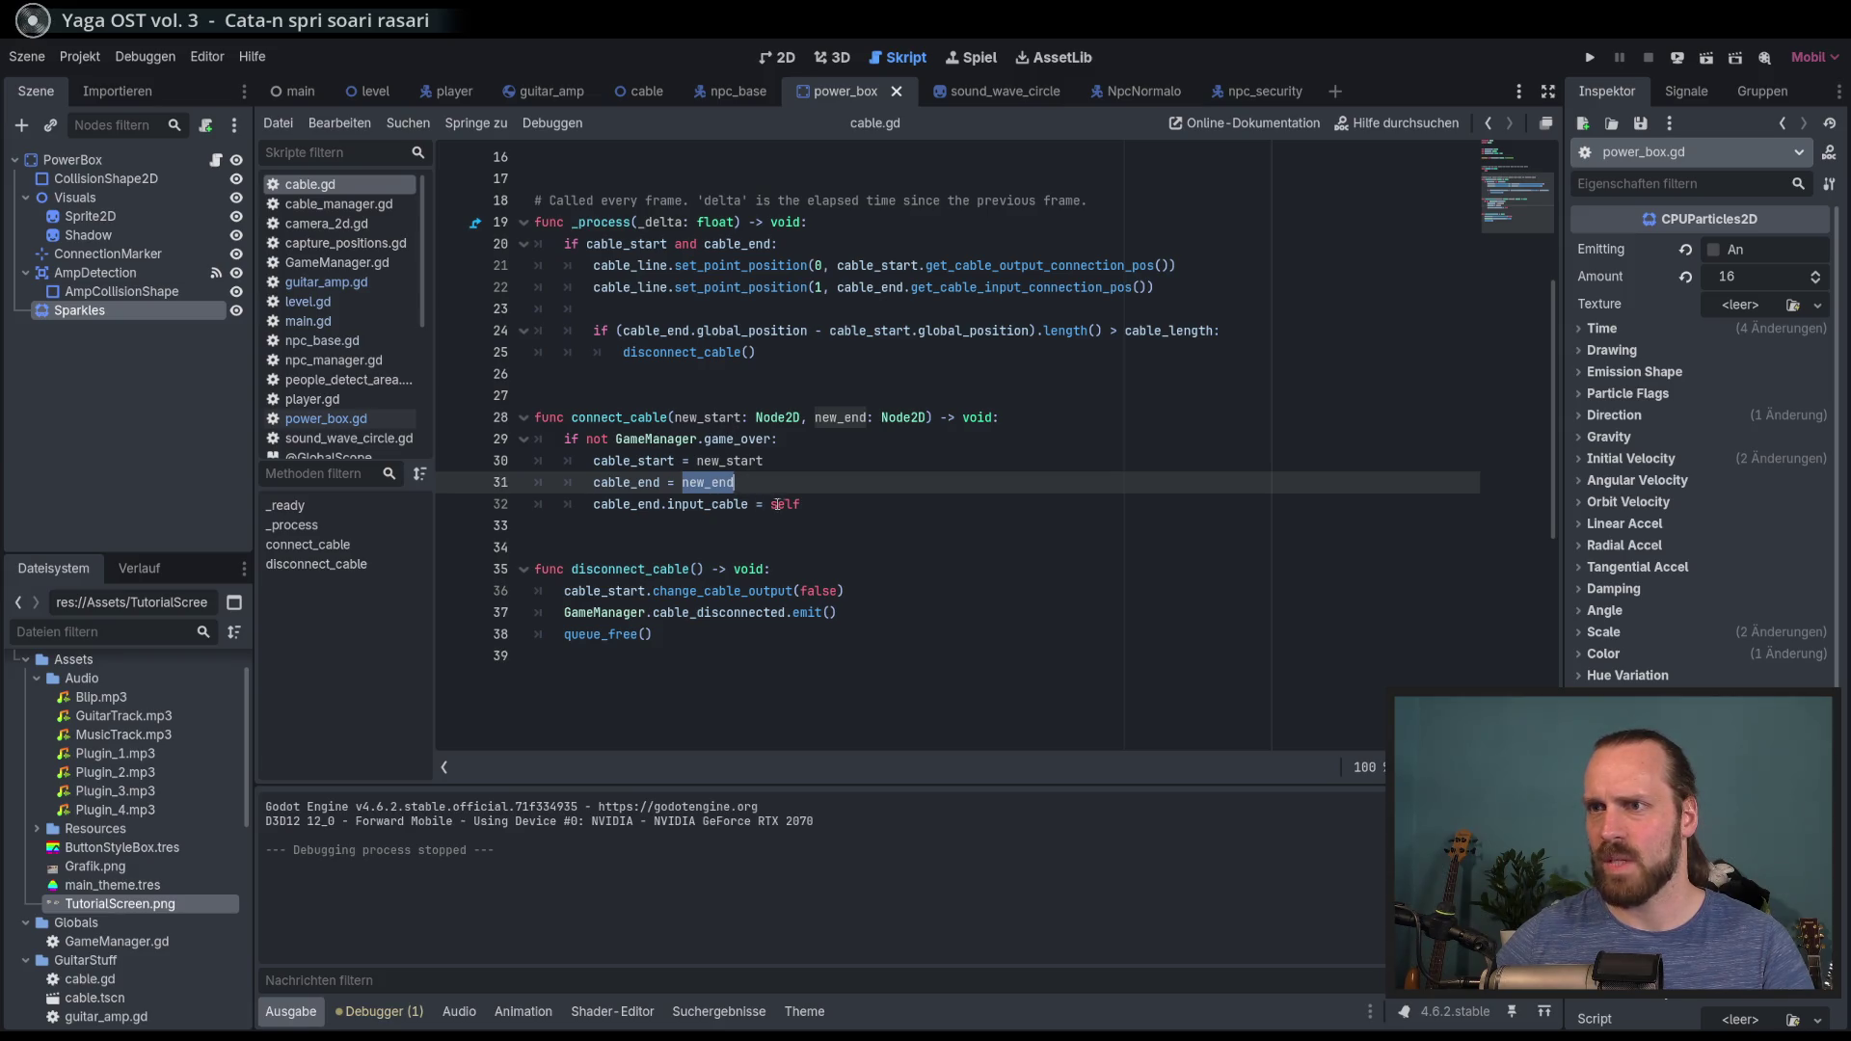
click(799, 503)
scroll(740, 446, up, 1)
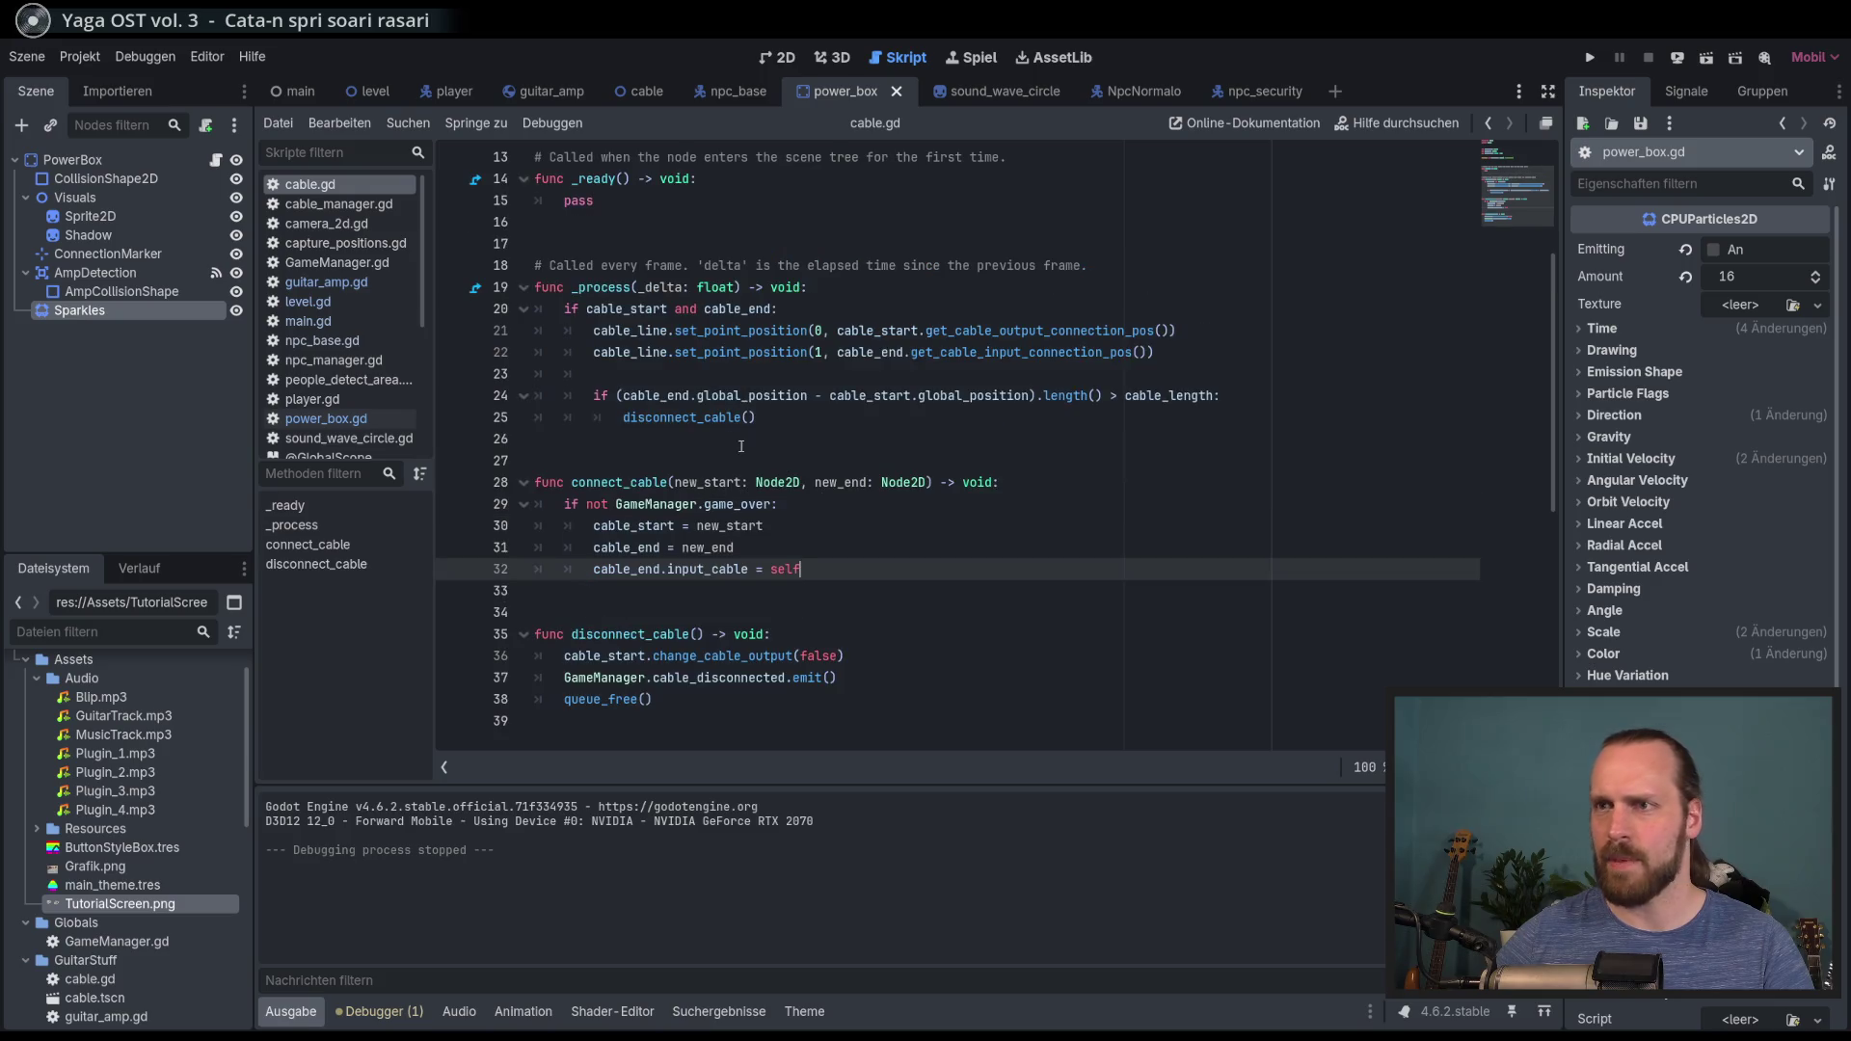
double_click(700, 421)
scroll(759, 576, down, 1)
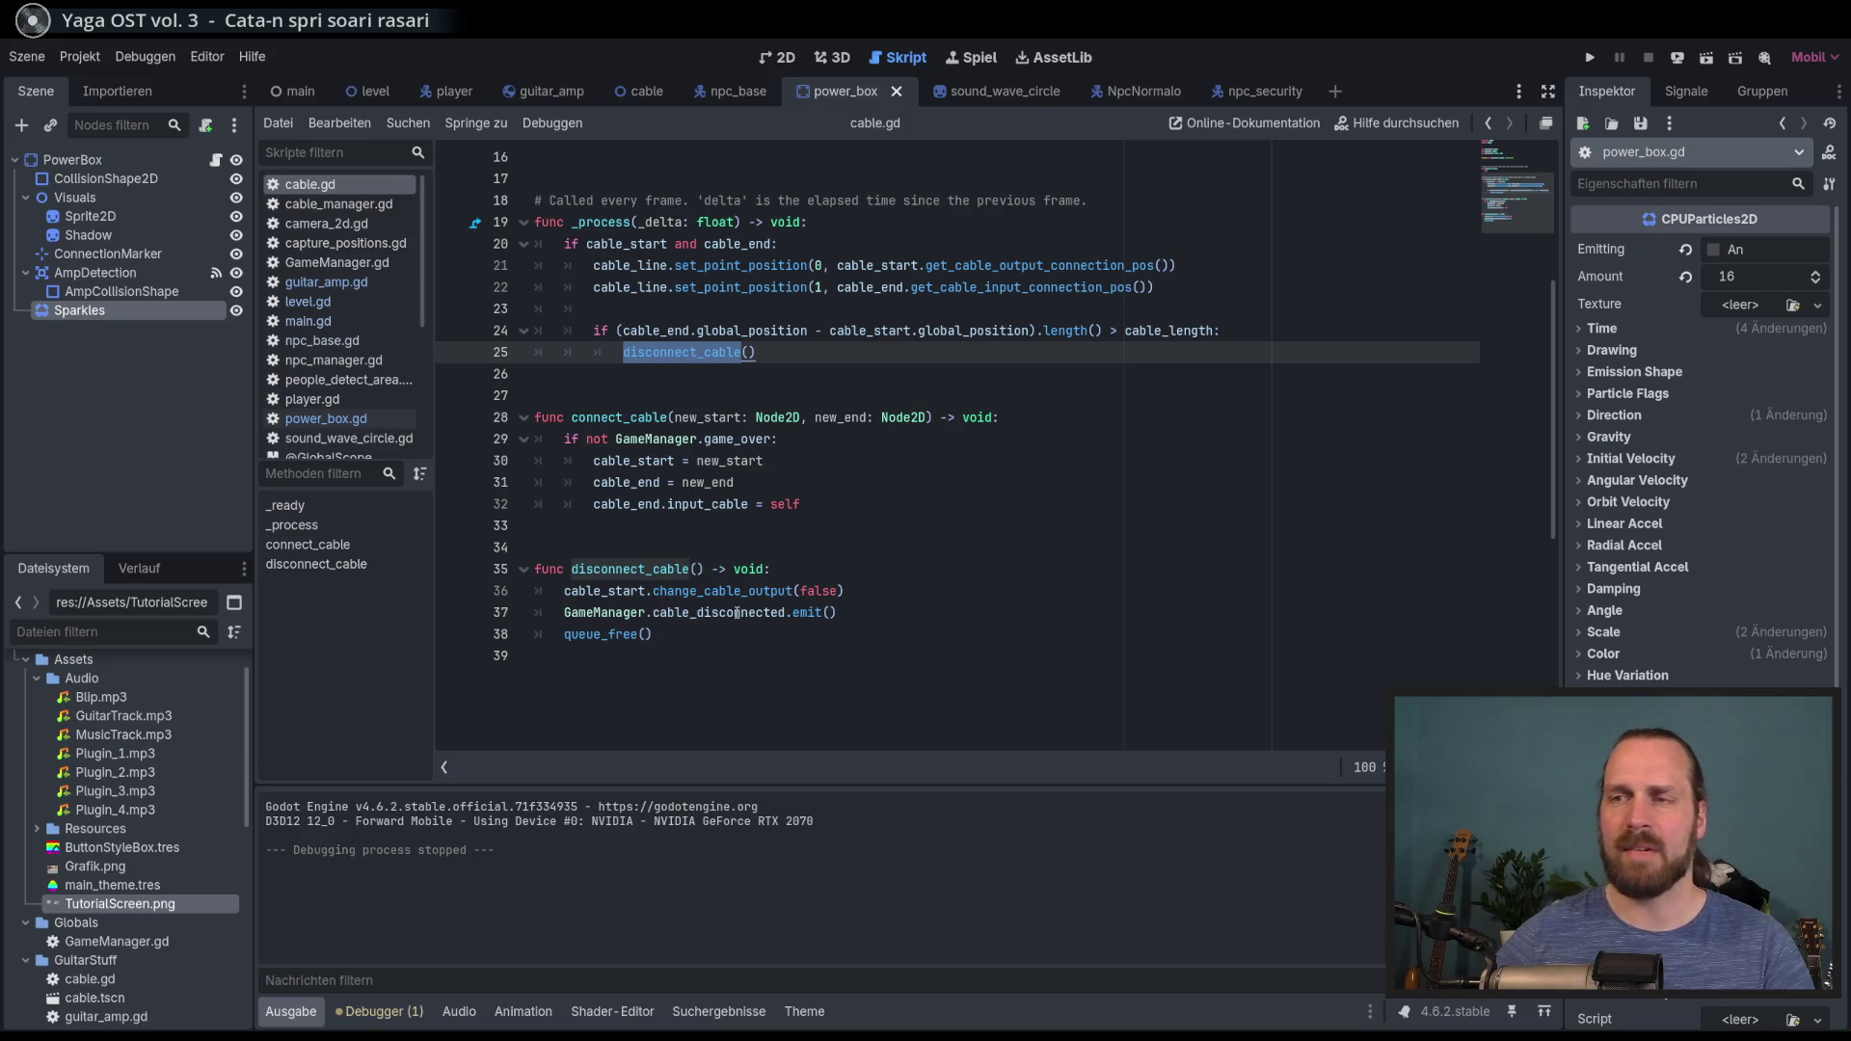
Step: Add a new line in disconnect_cable starting an if condition on cable_start
click(719, 613)
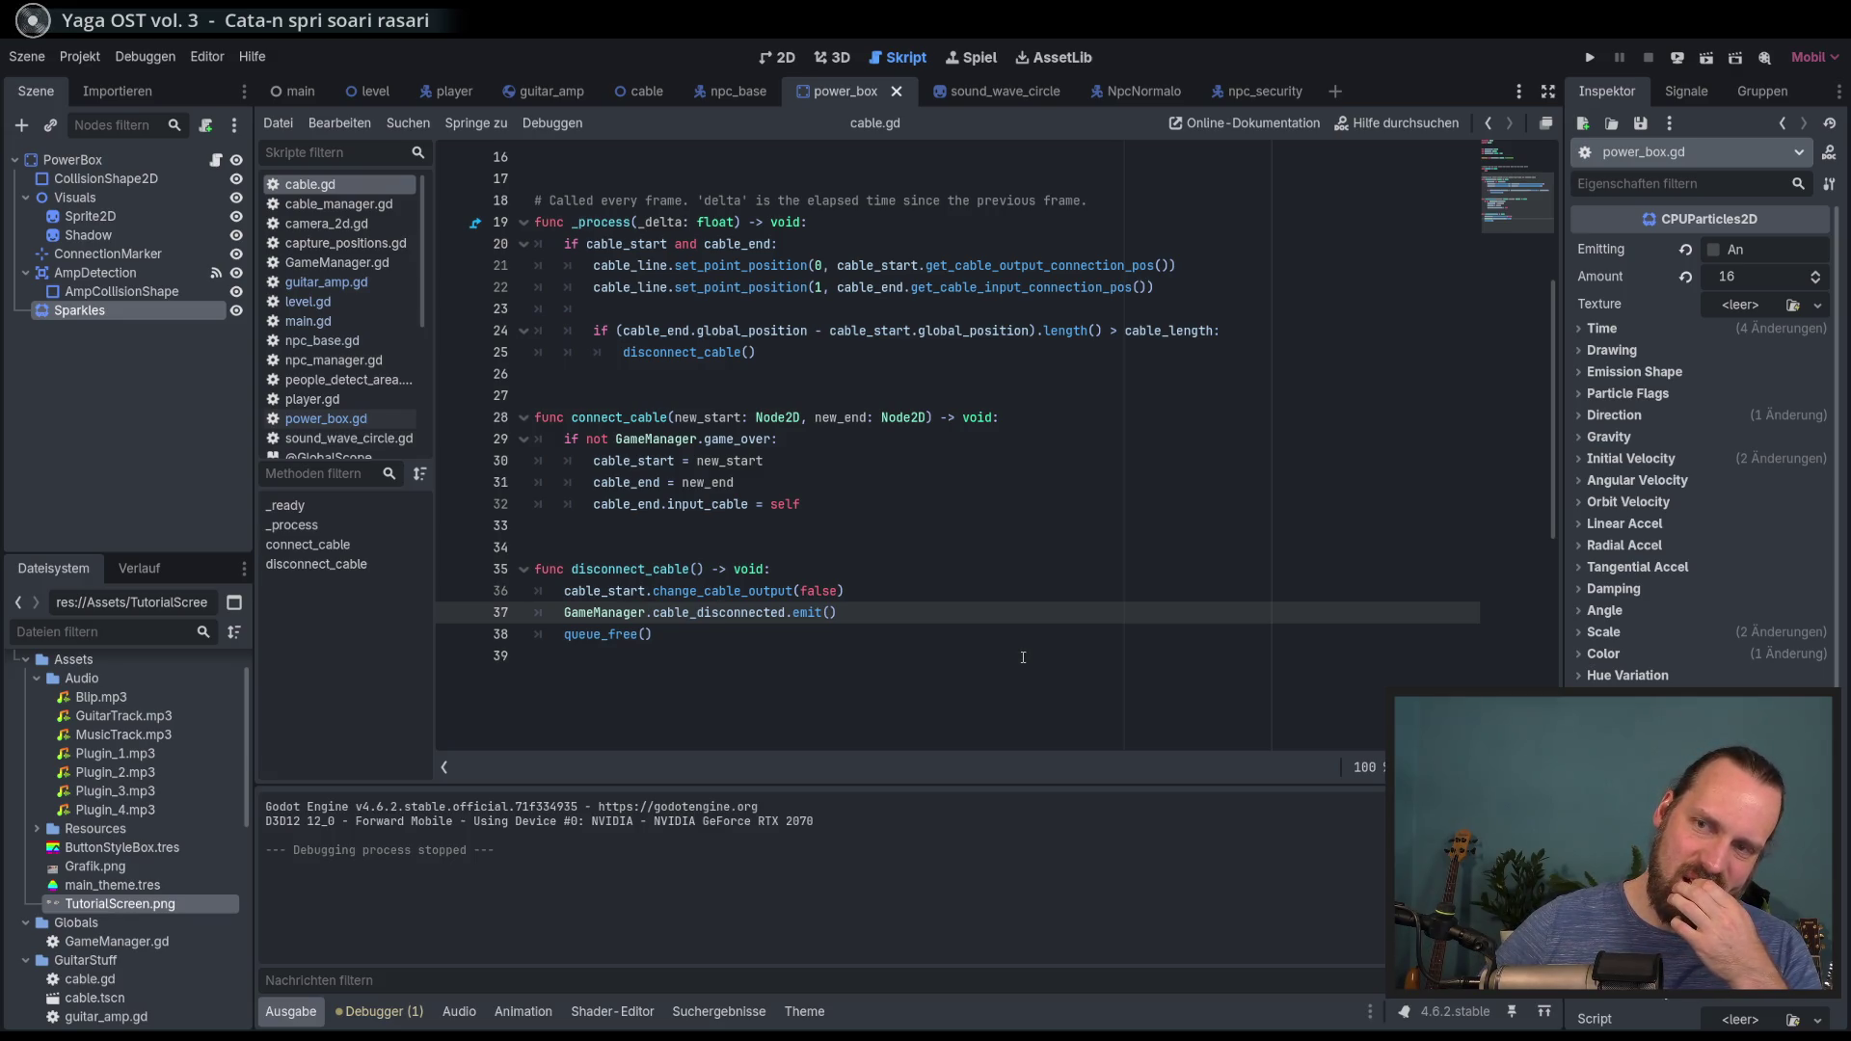
scroll(974, 598, down, 1)
click(924, 549)
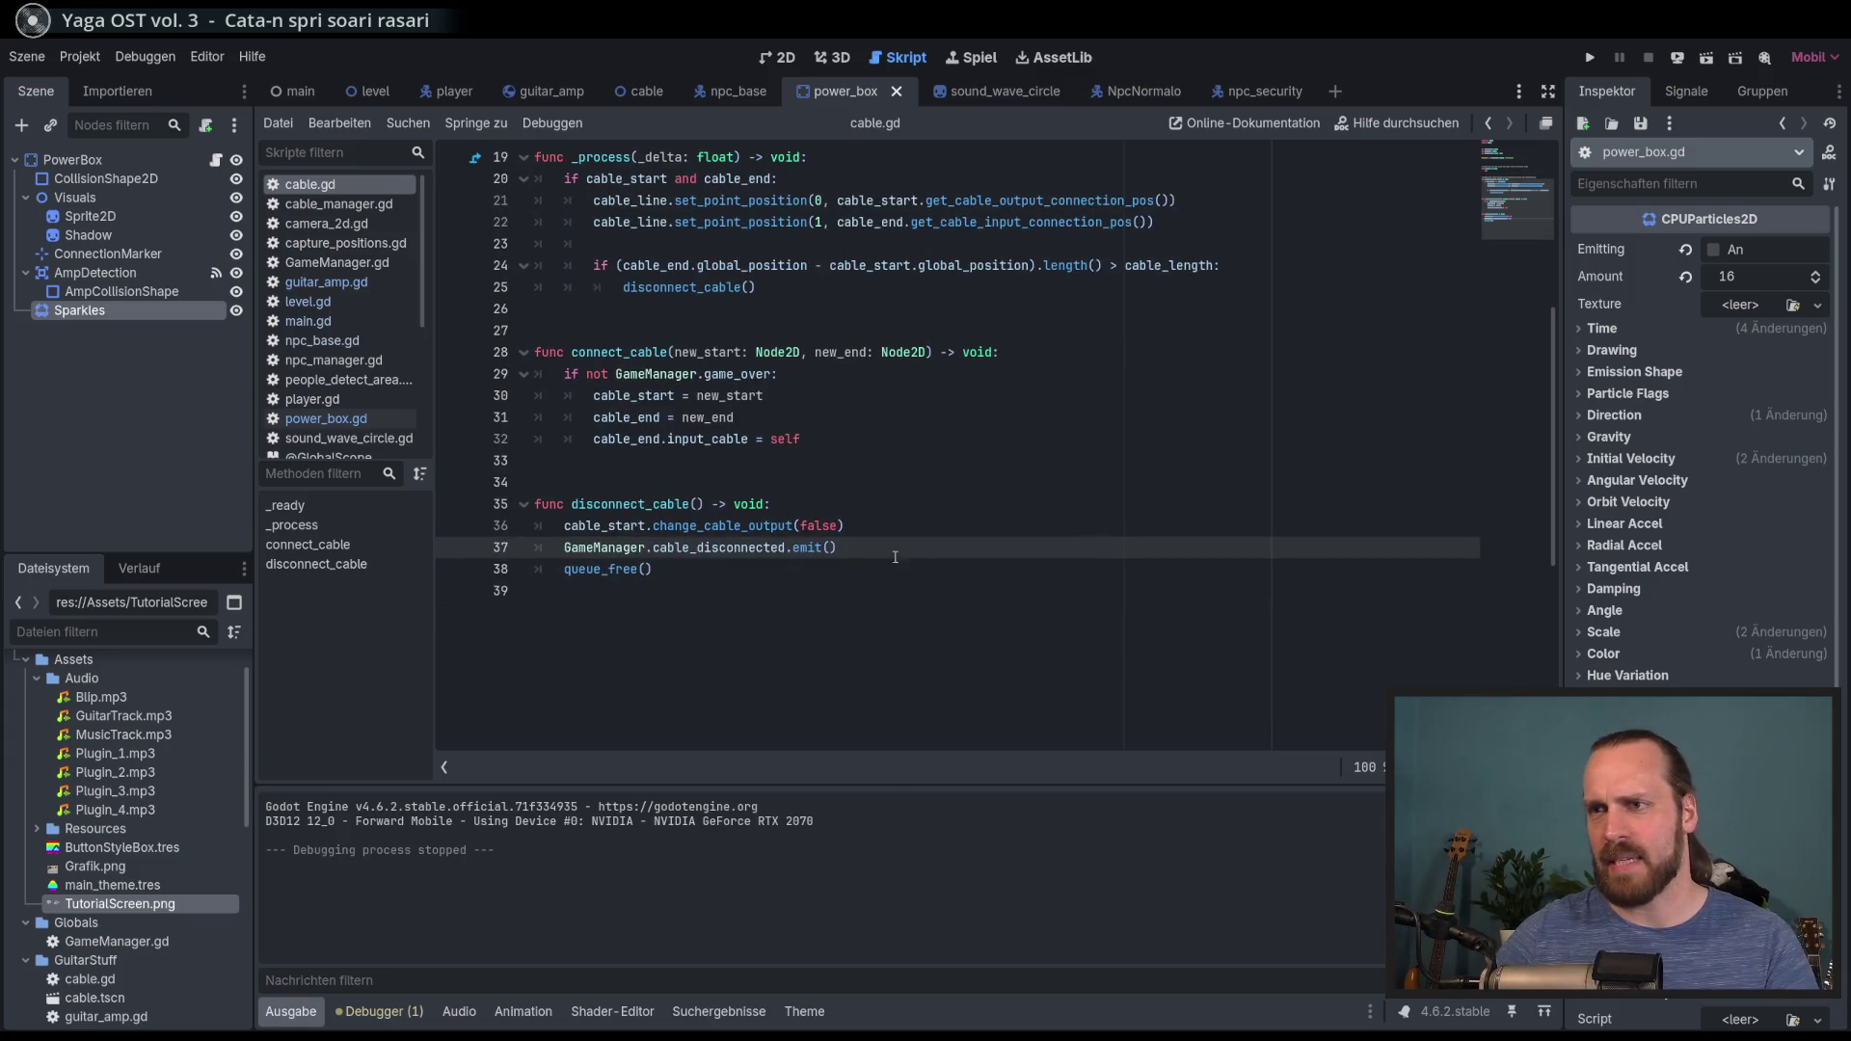
click(884, 528)
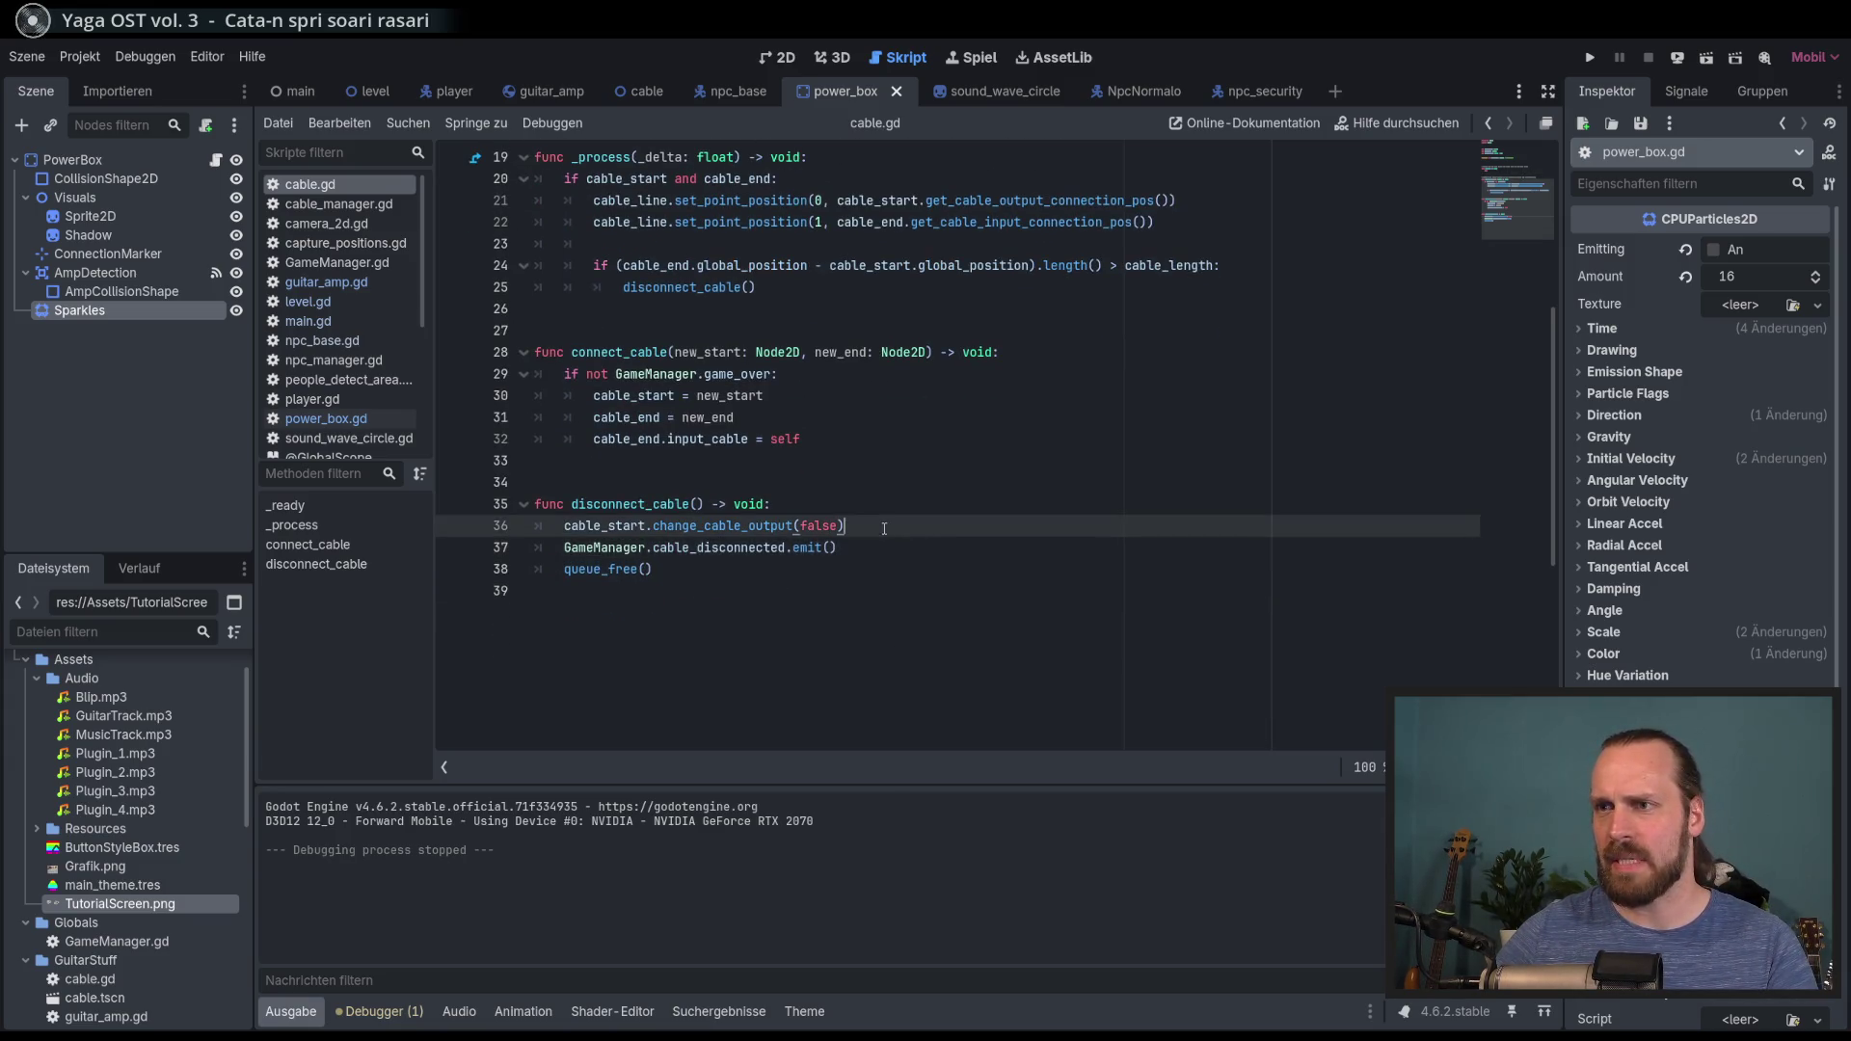
click(885, 507)
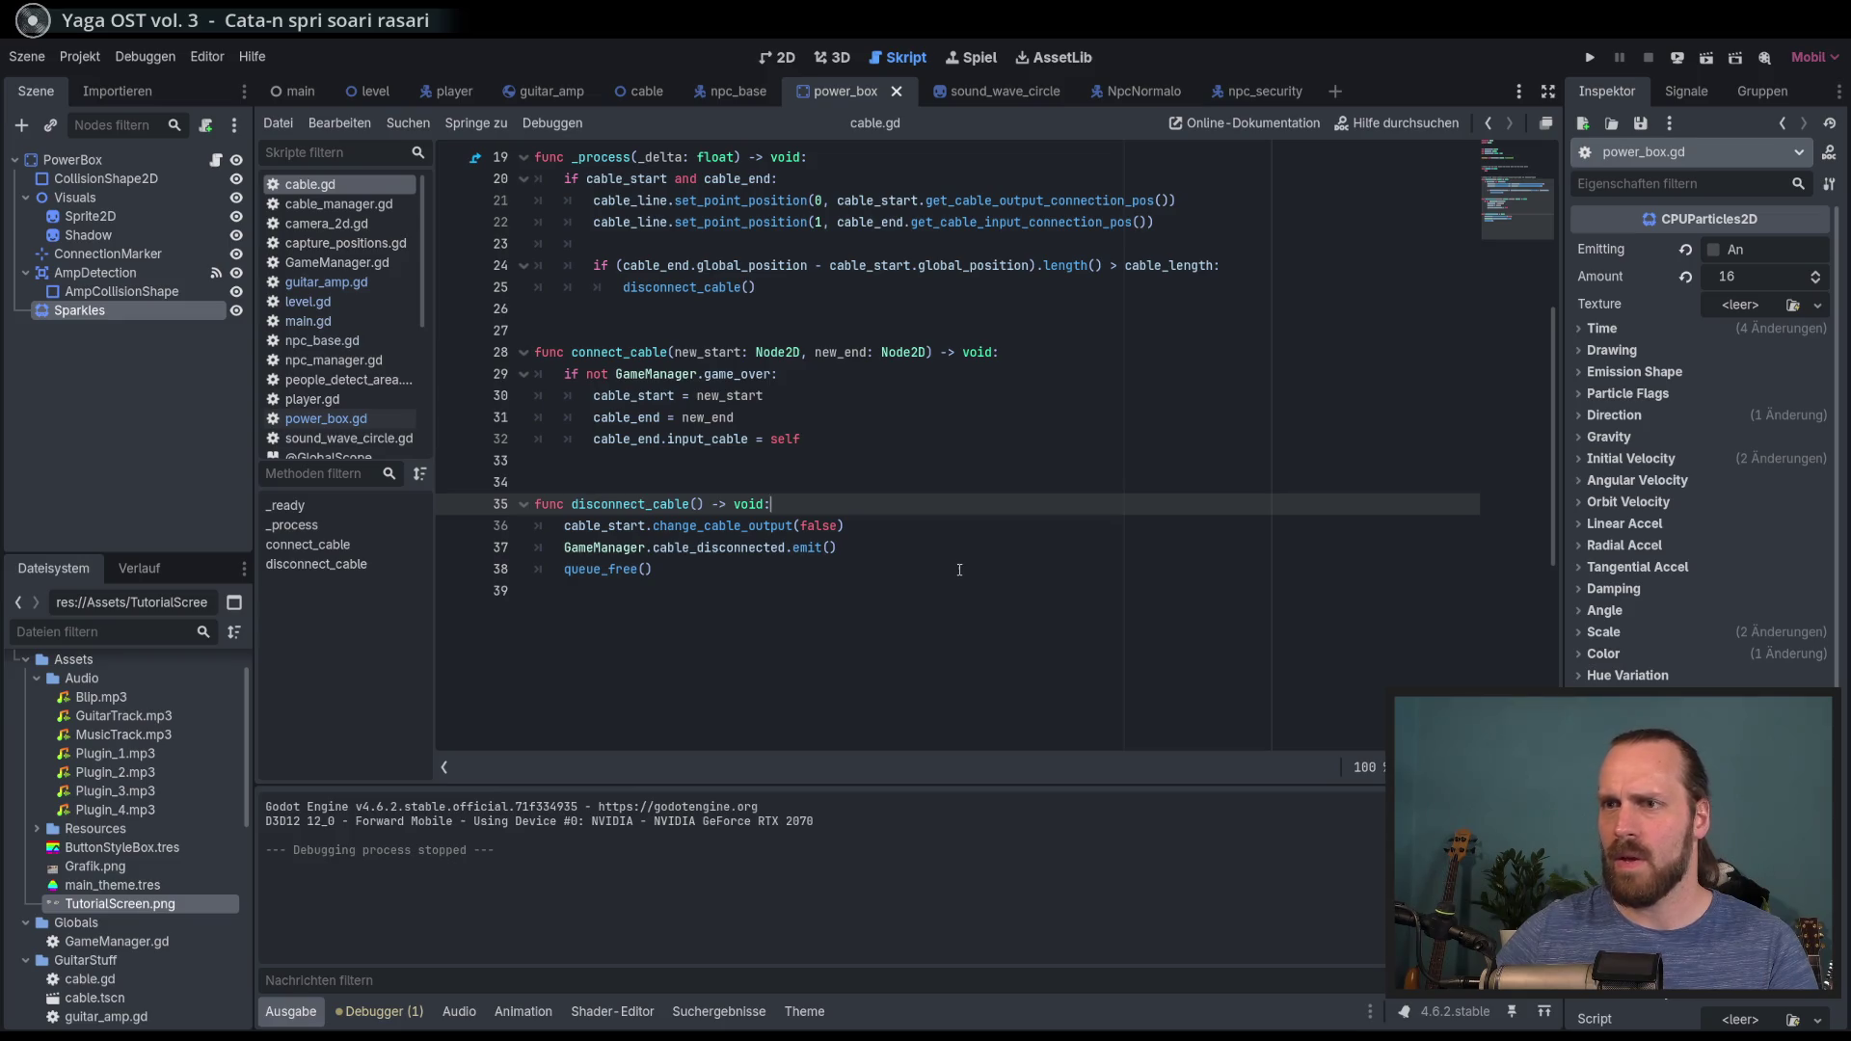
key(Return)
text(c)
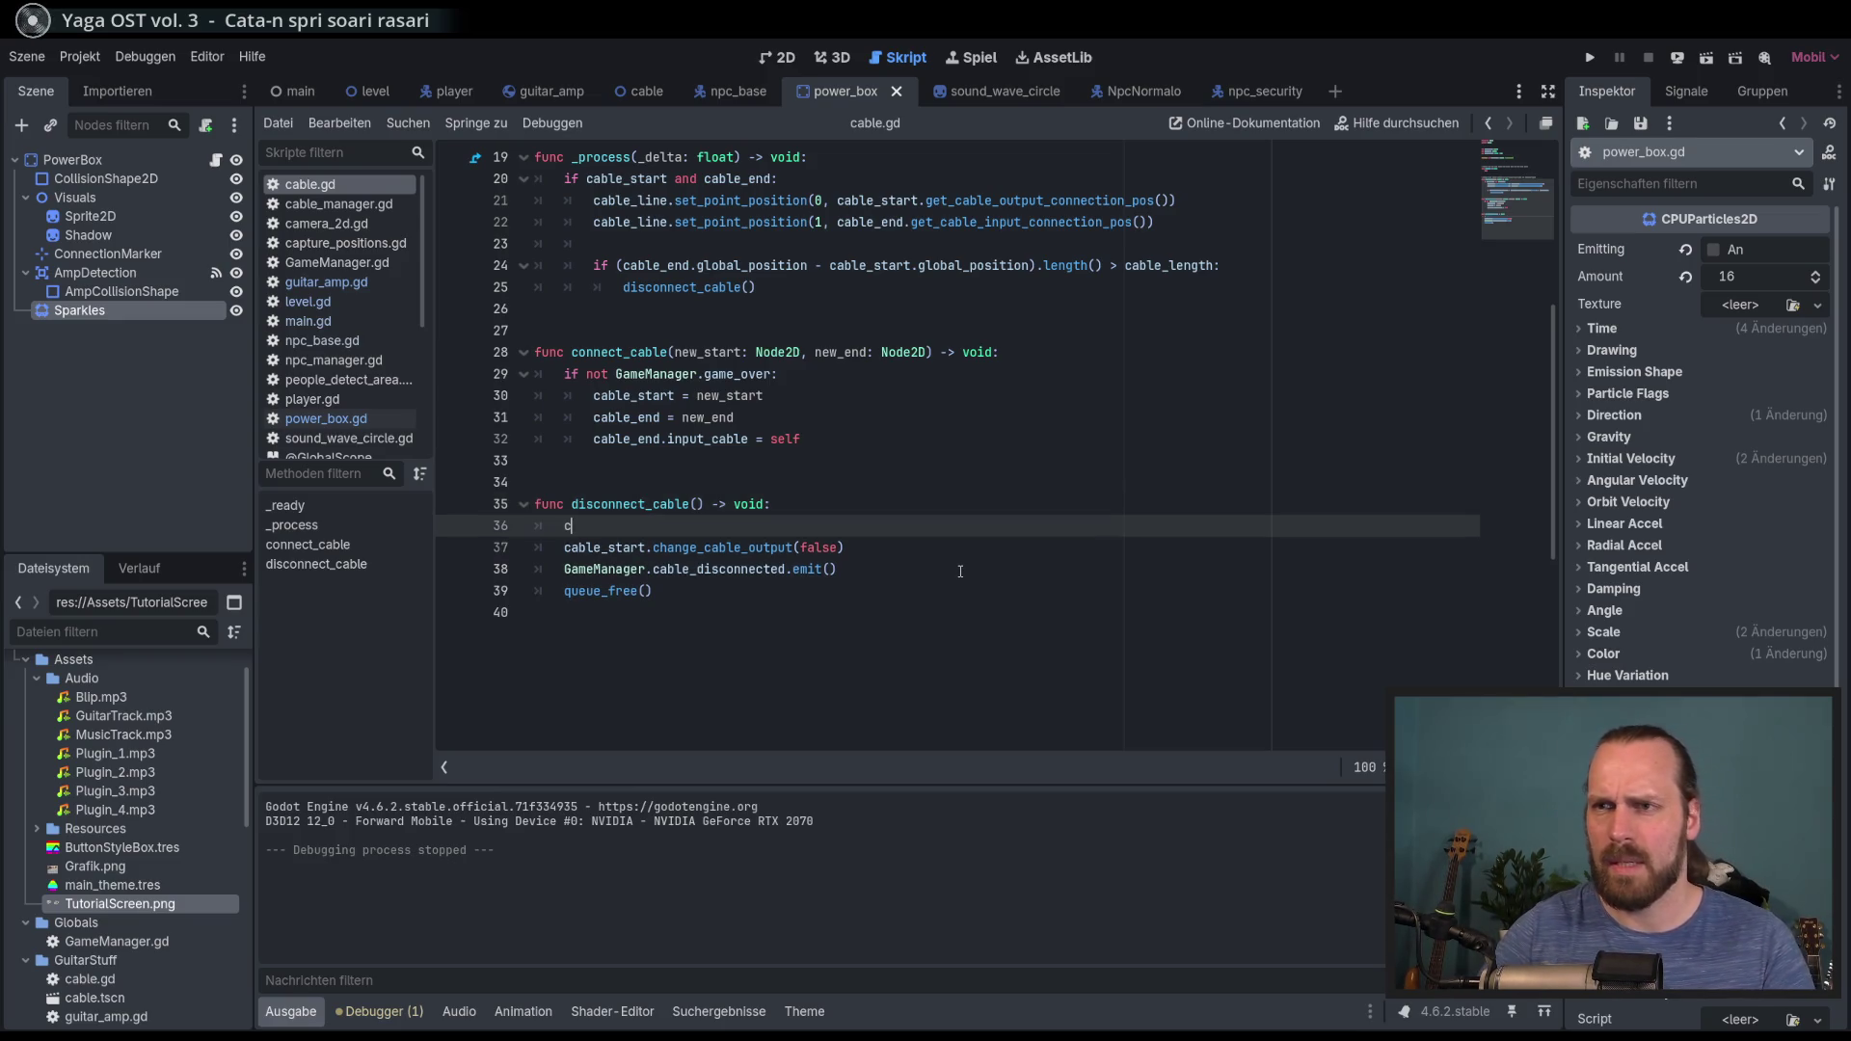
text(a)
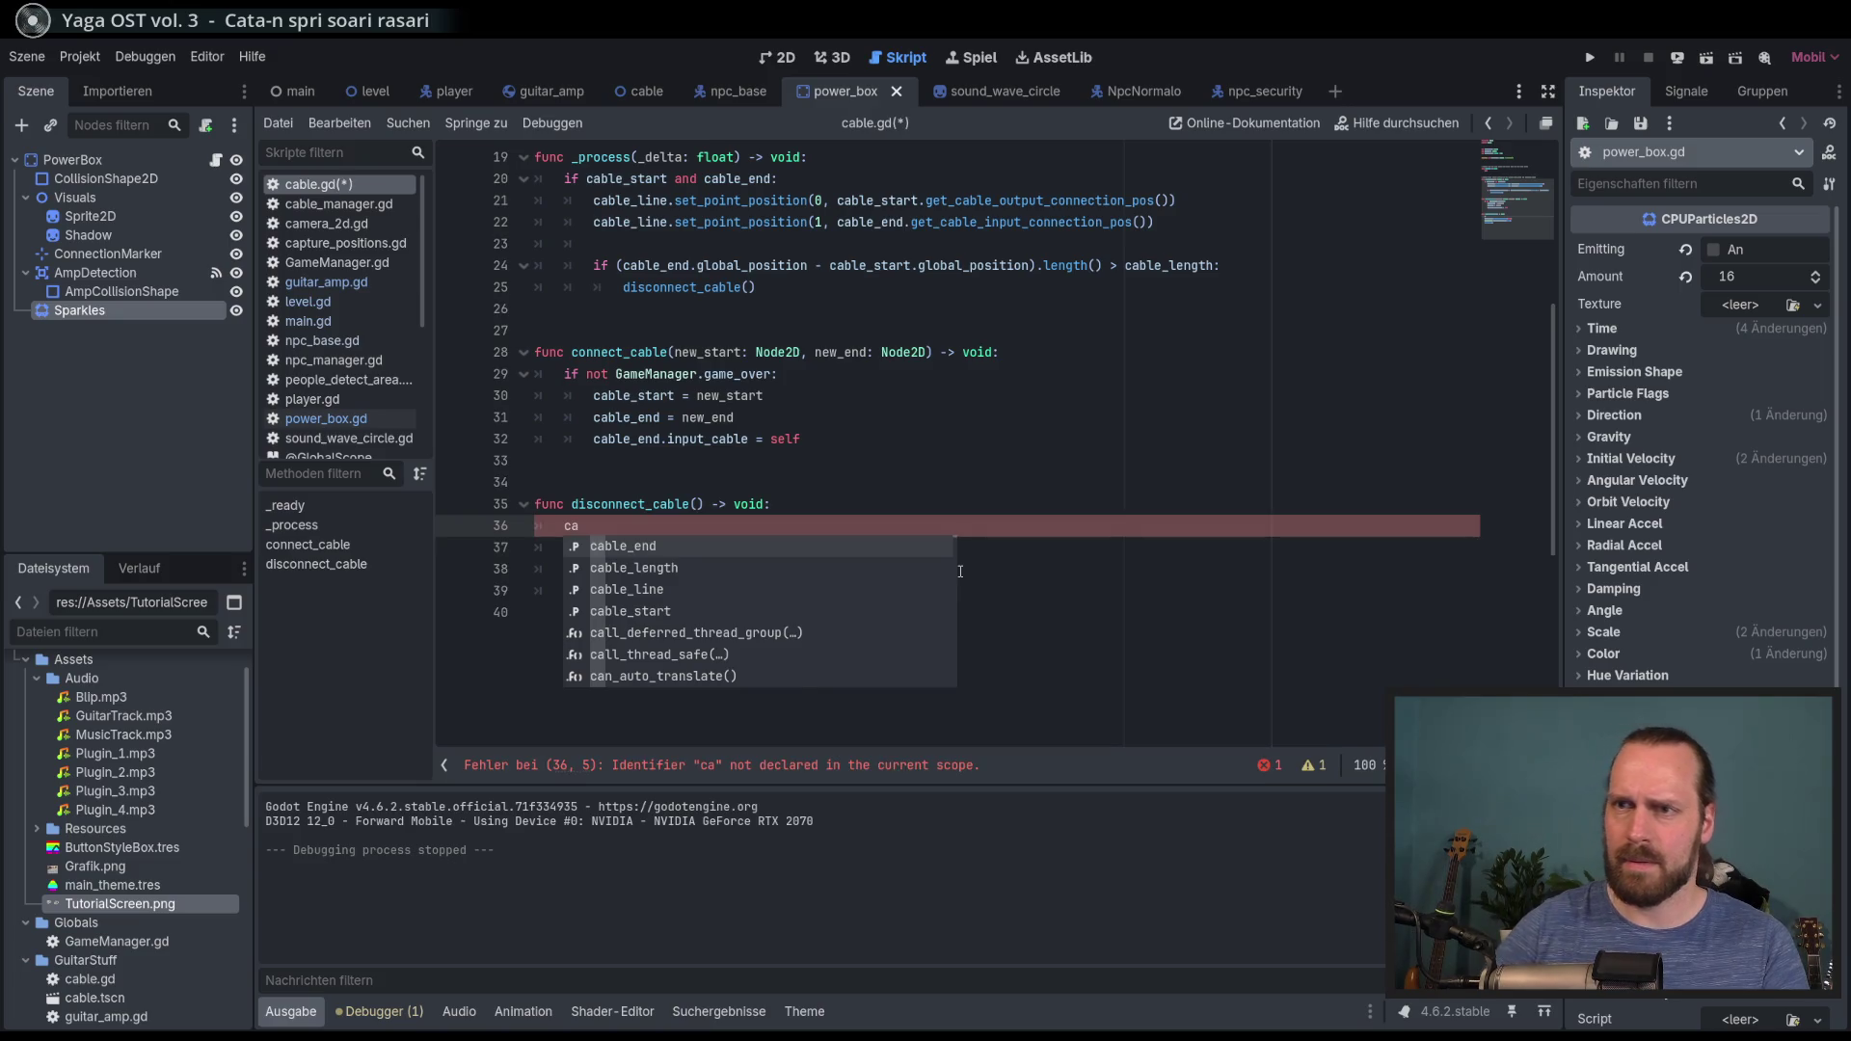
key(BackSpace)
key(BackSpace)
text(if)
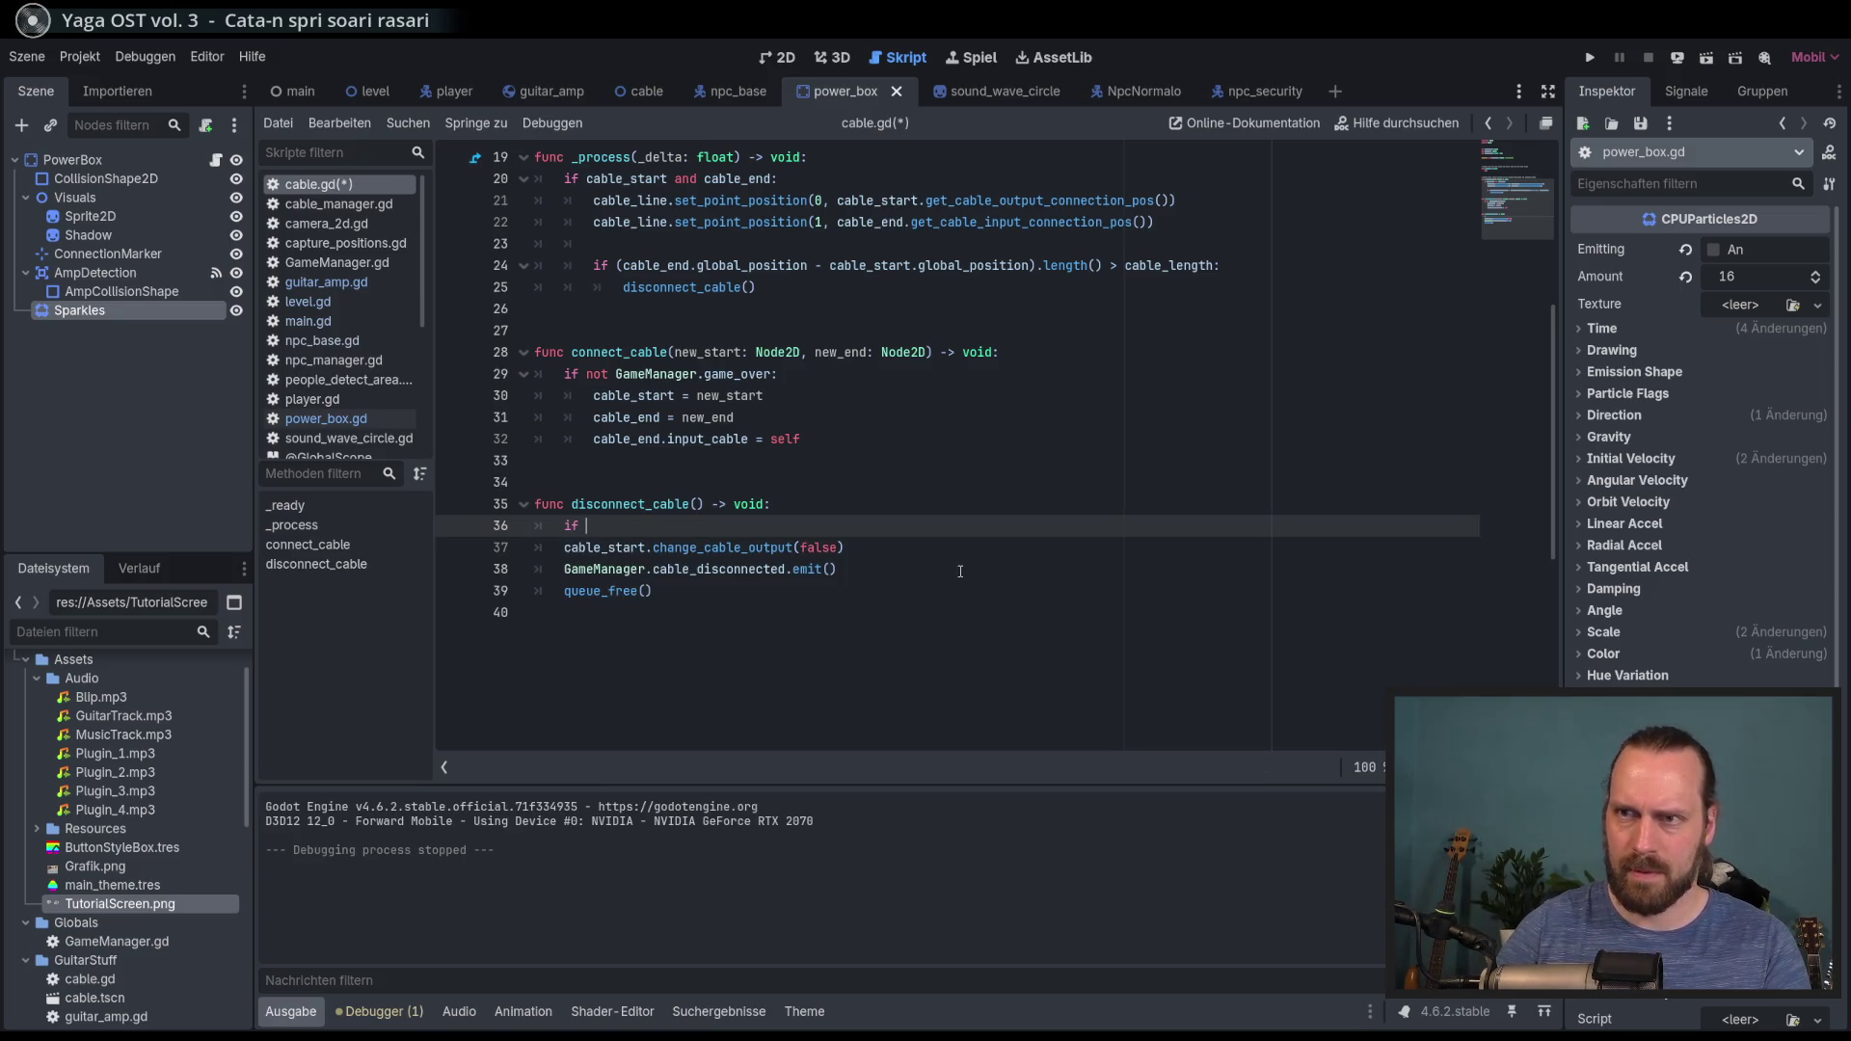
text(f)
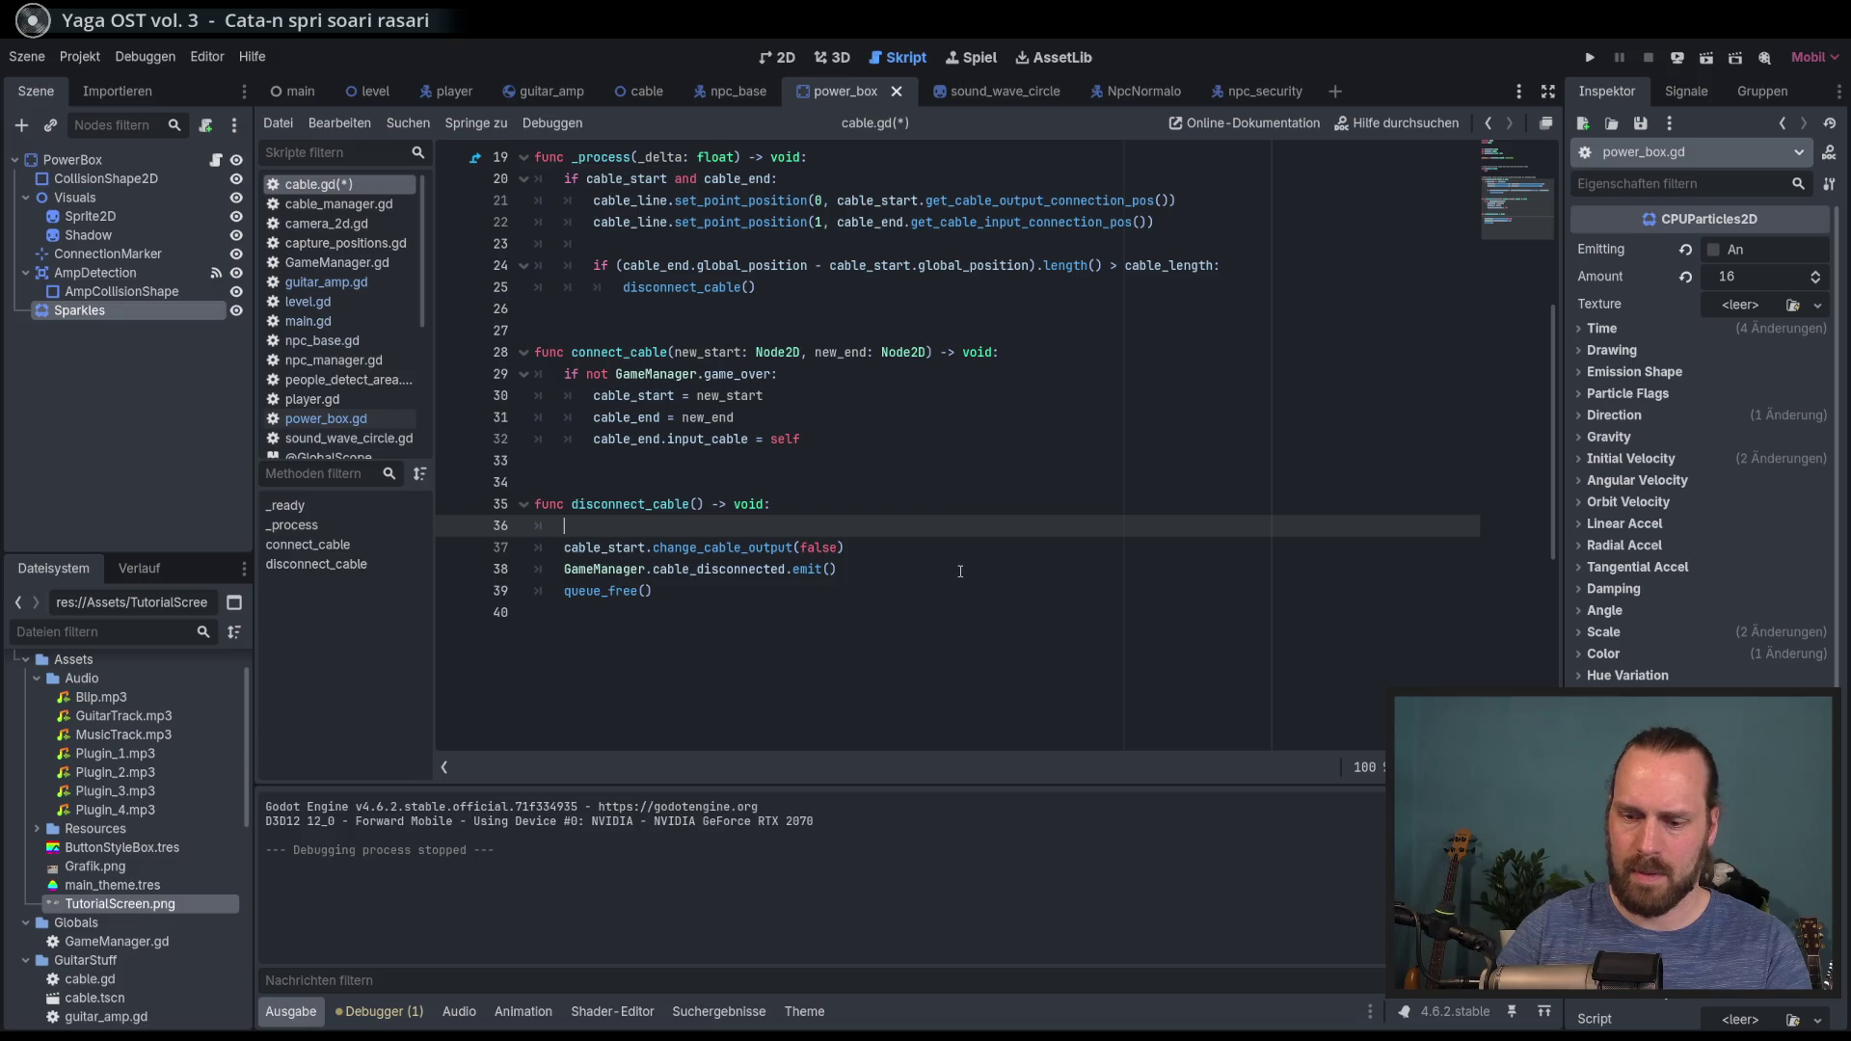
text( ca)
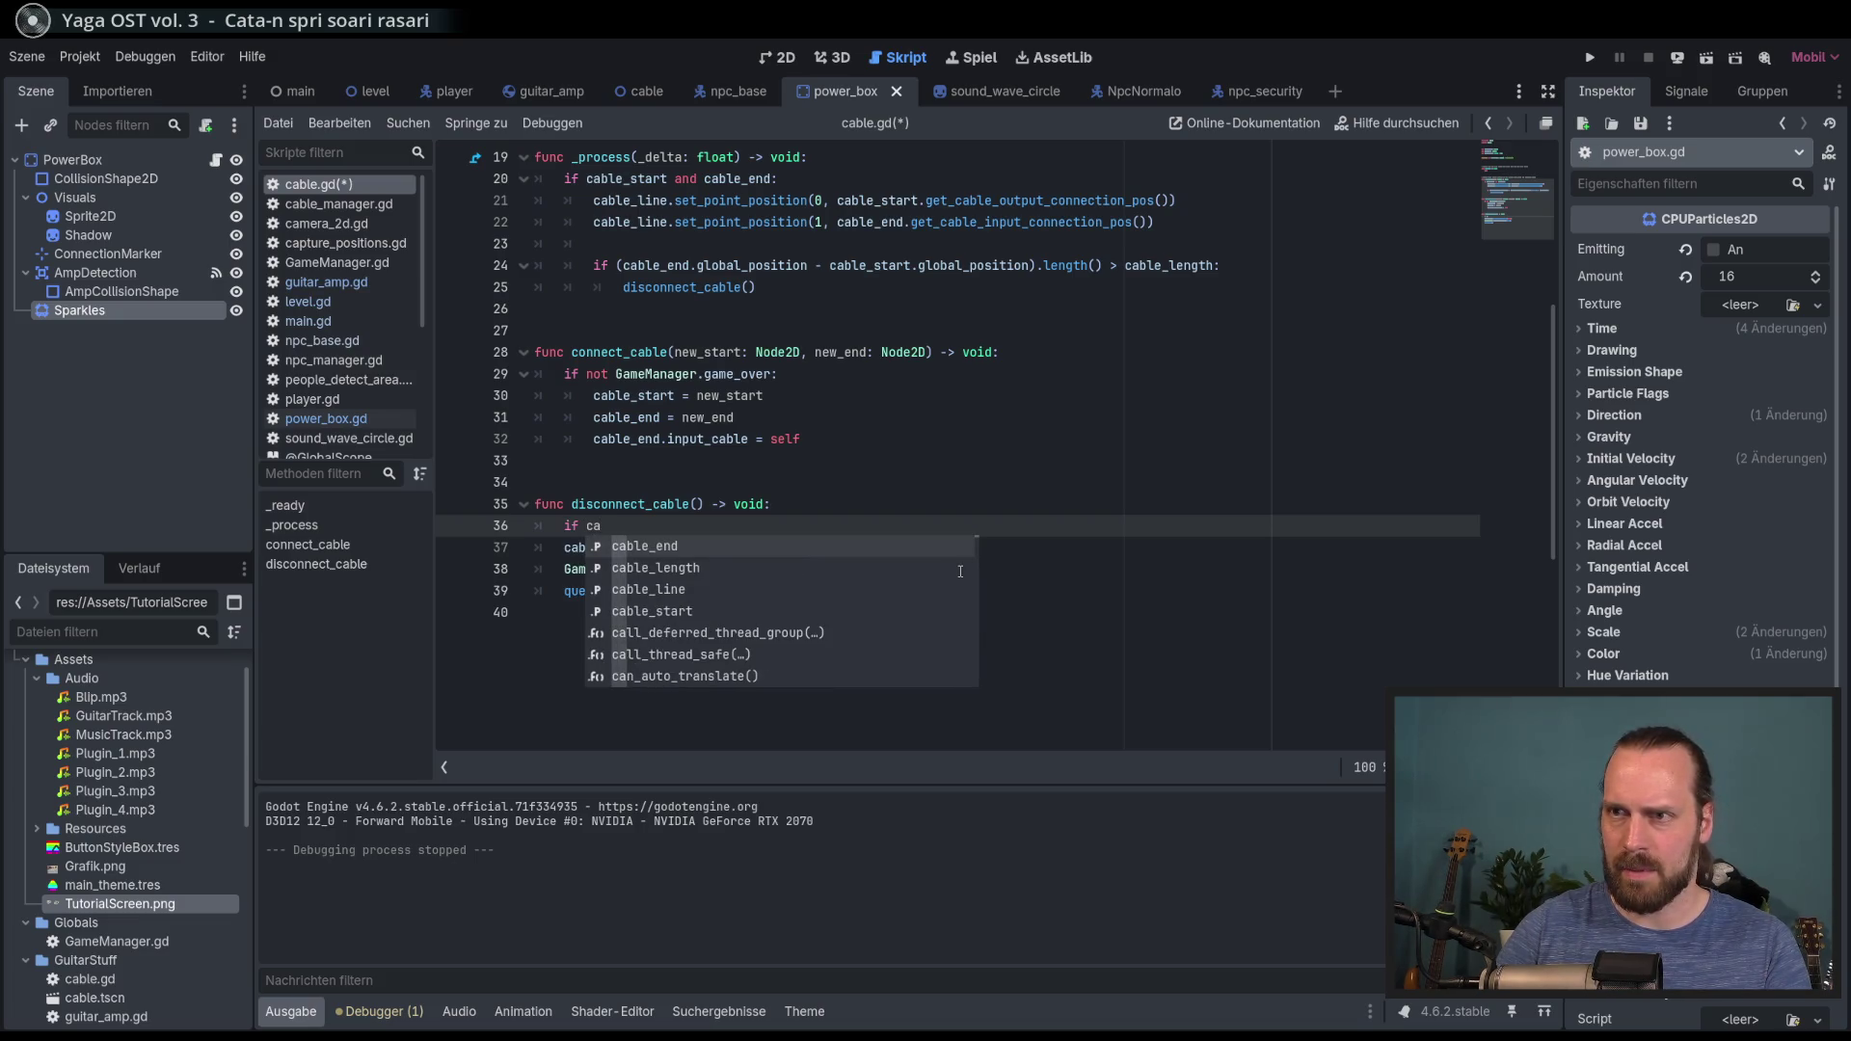
key(Down)
key(Down)
key(Down)
key(Return)
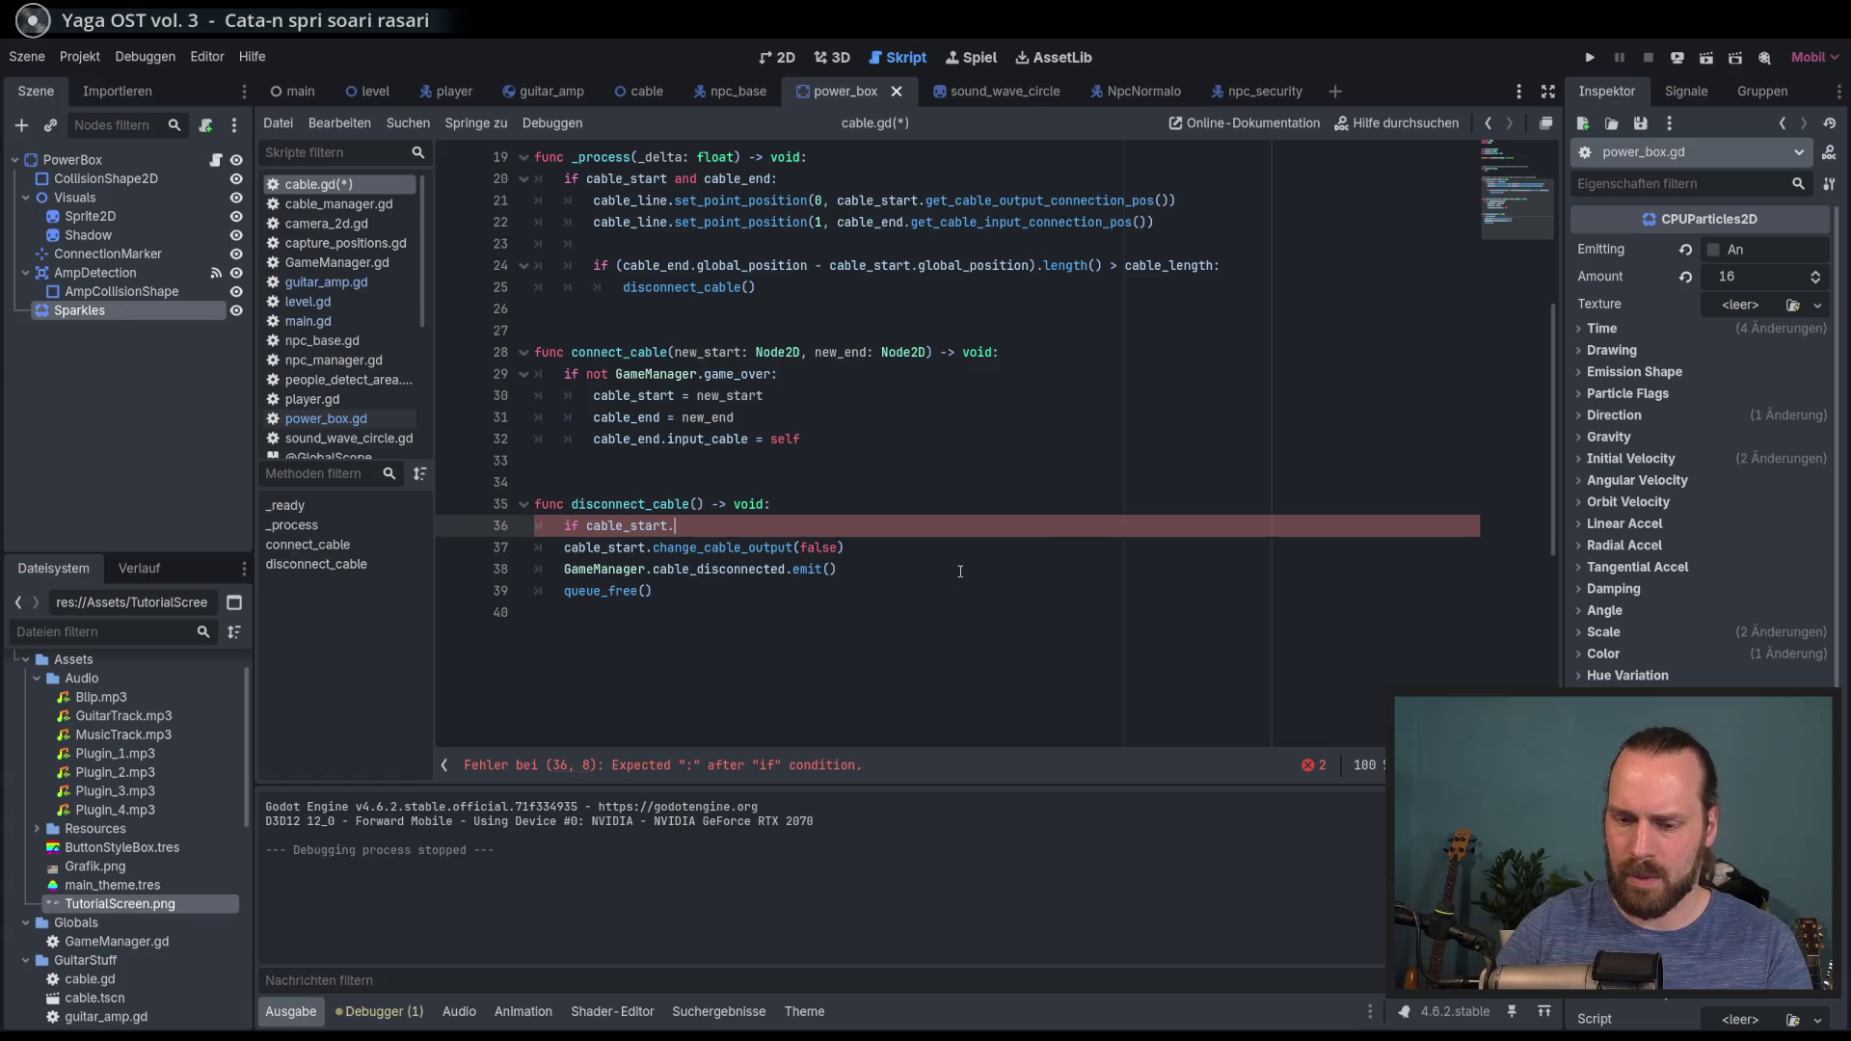
Step: Complete the condition with has_method, then replace it with a sparkles check
text(has)
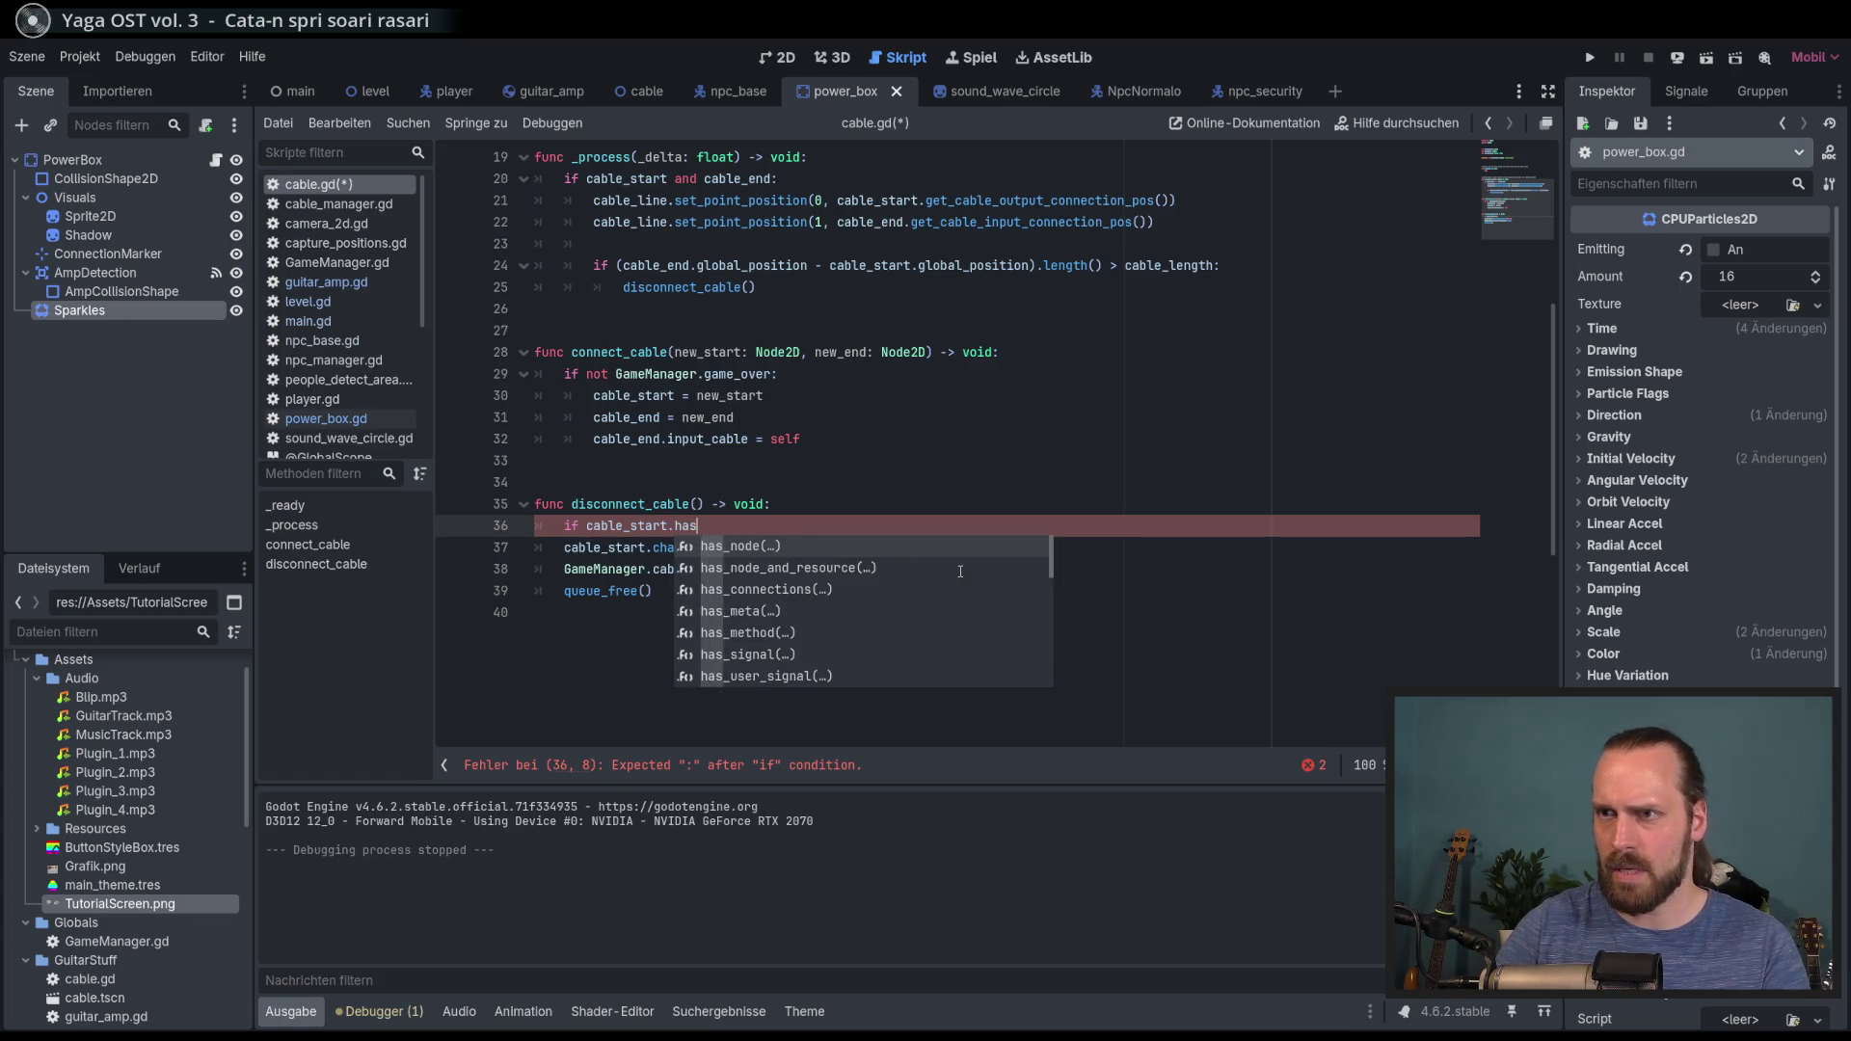
text(_f)
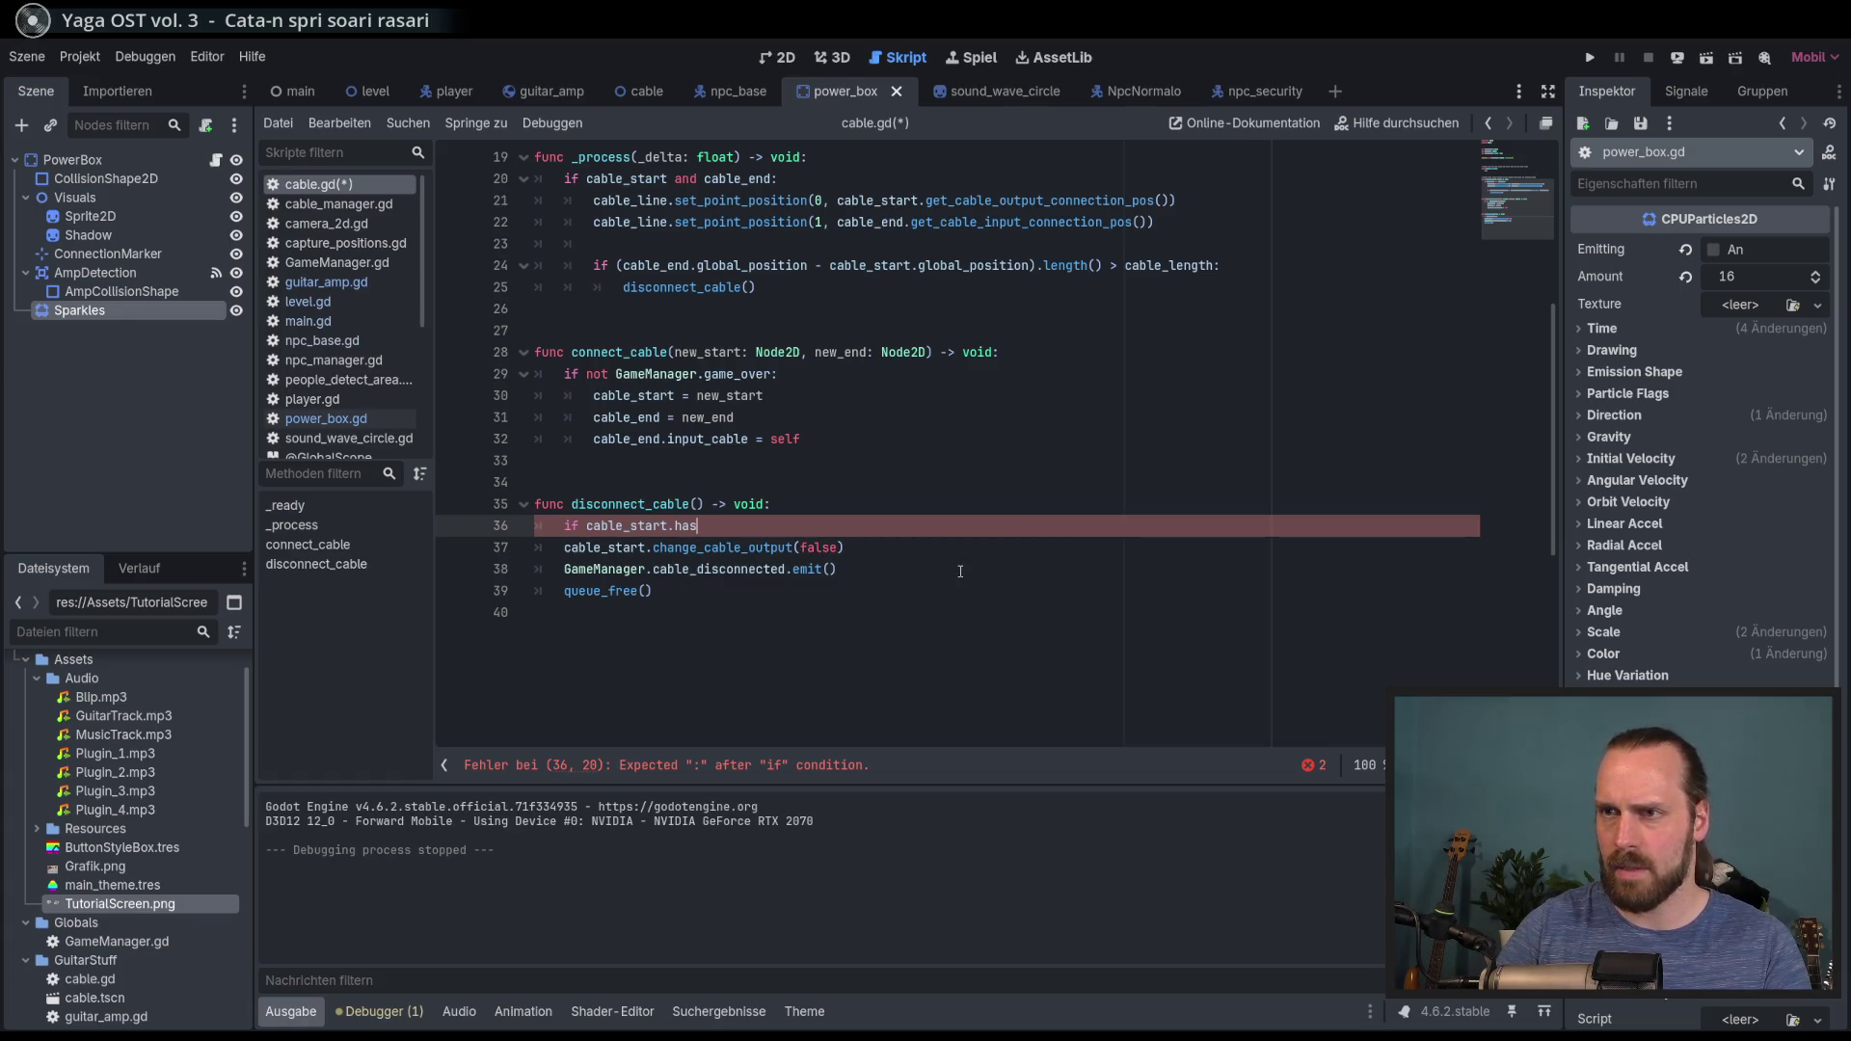
key(BackSpace)
text(_me)
key(Down)
key(Return)
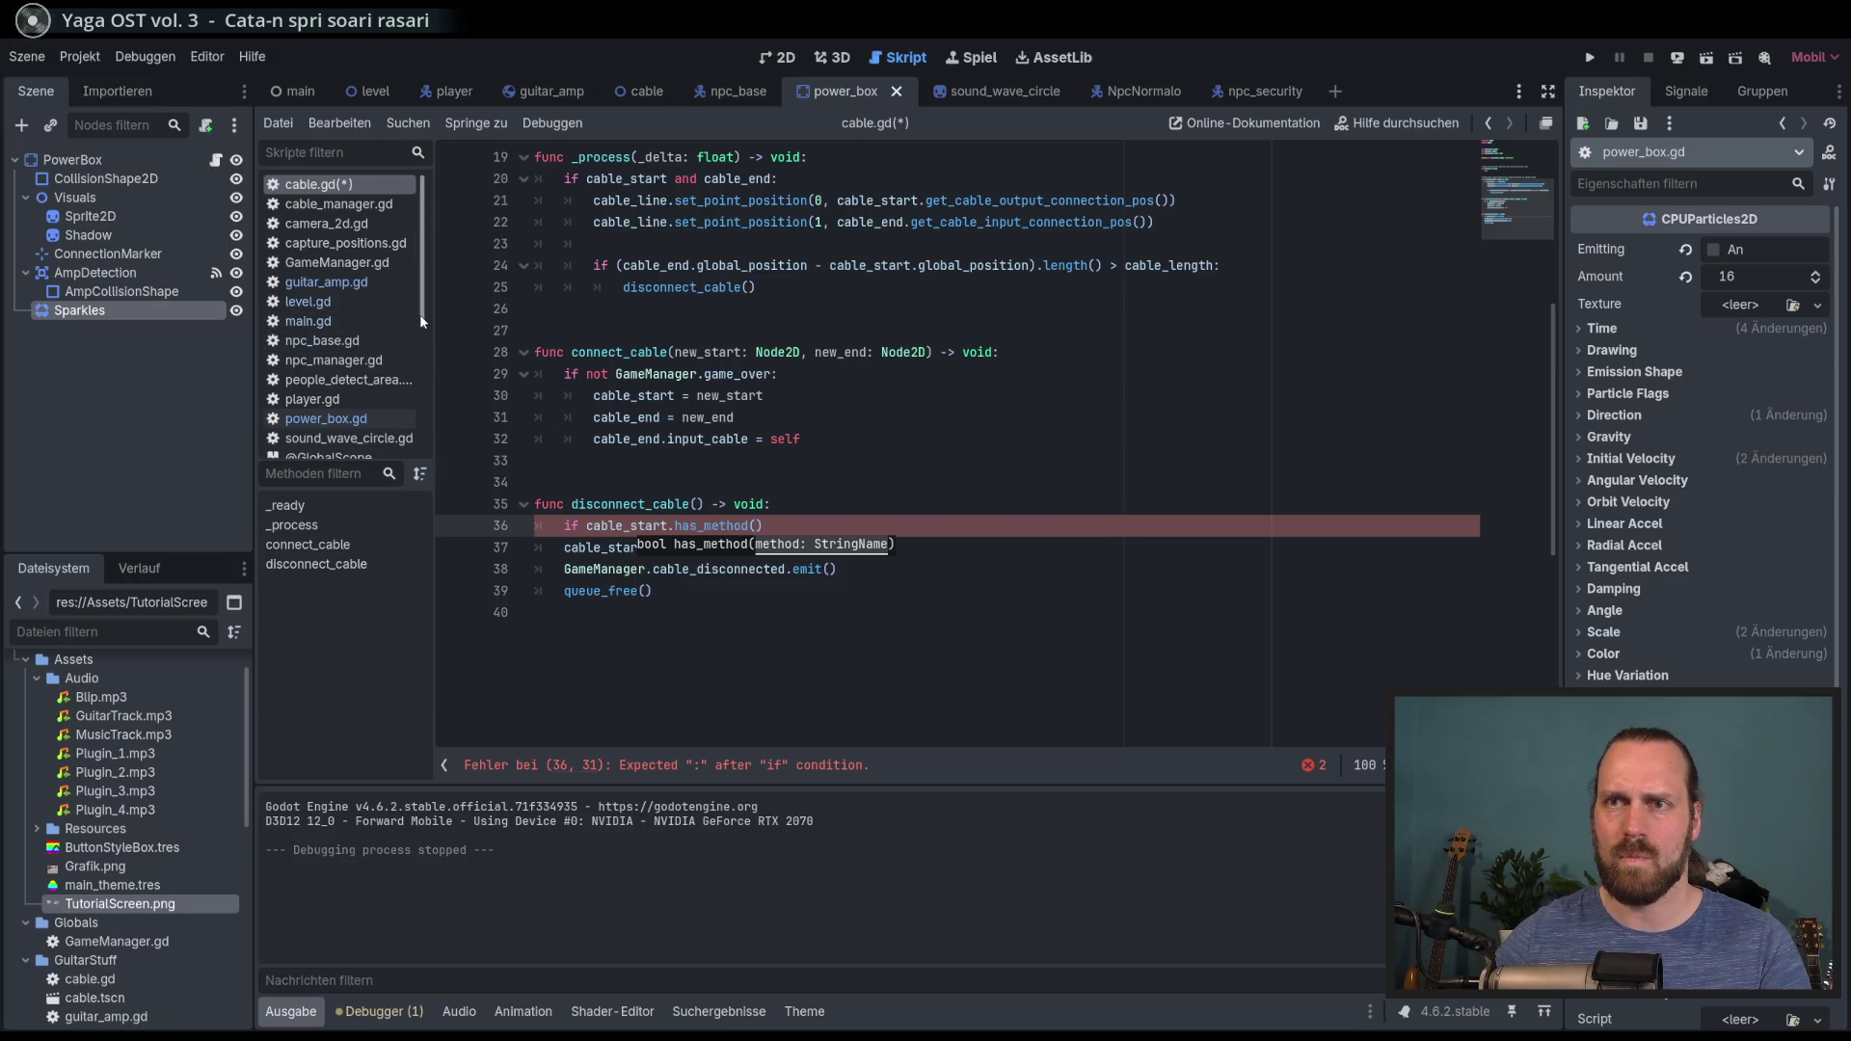
drag(763, 525, 675, 526)
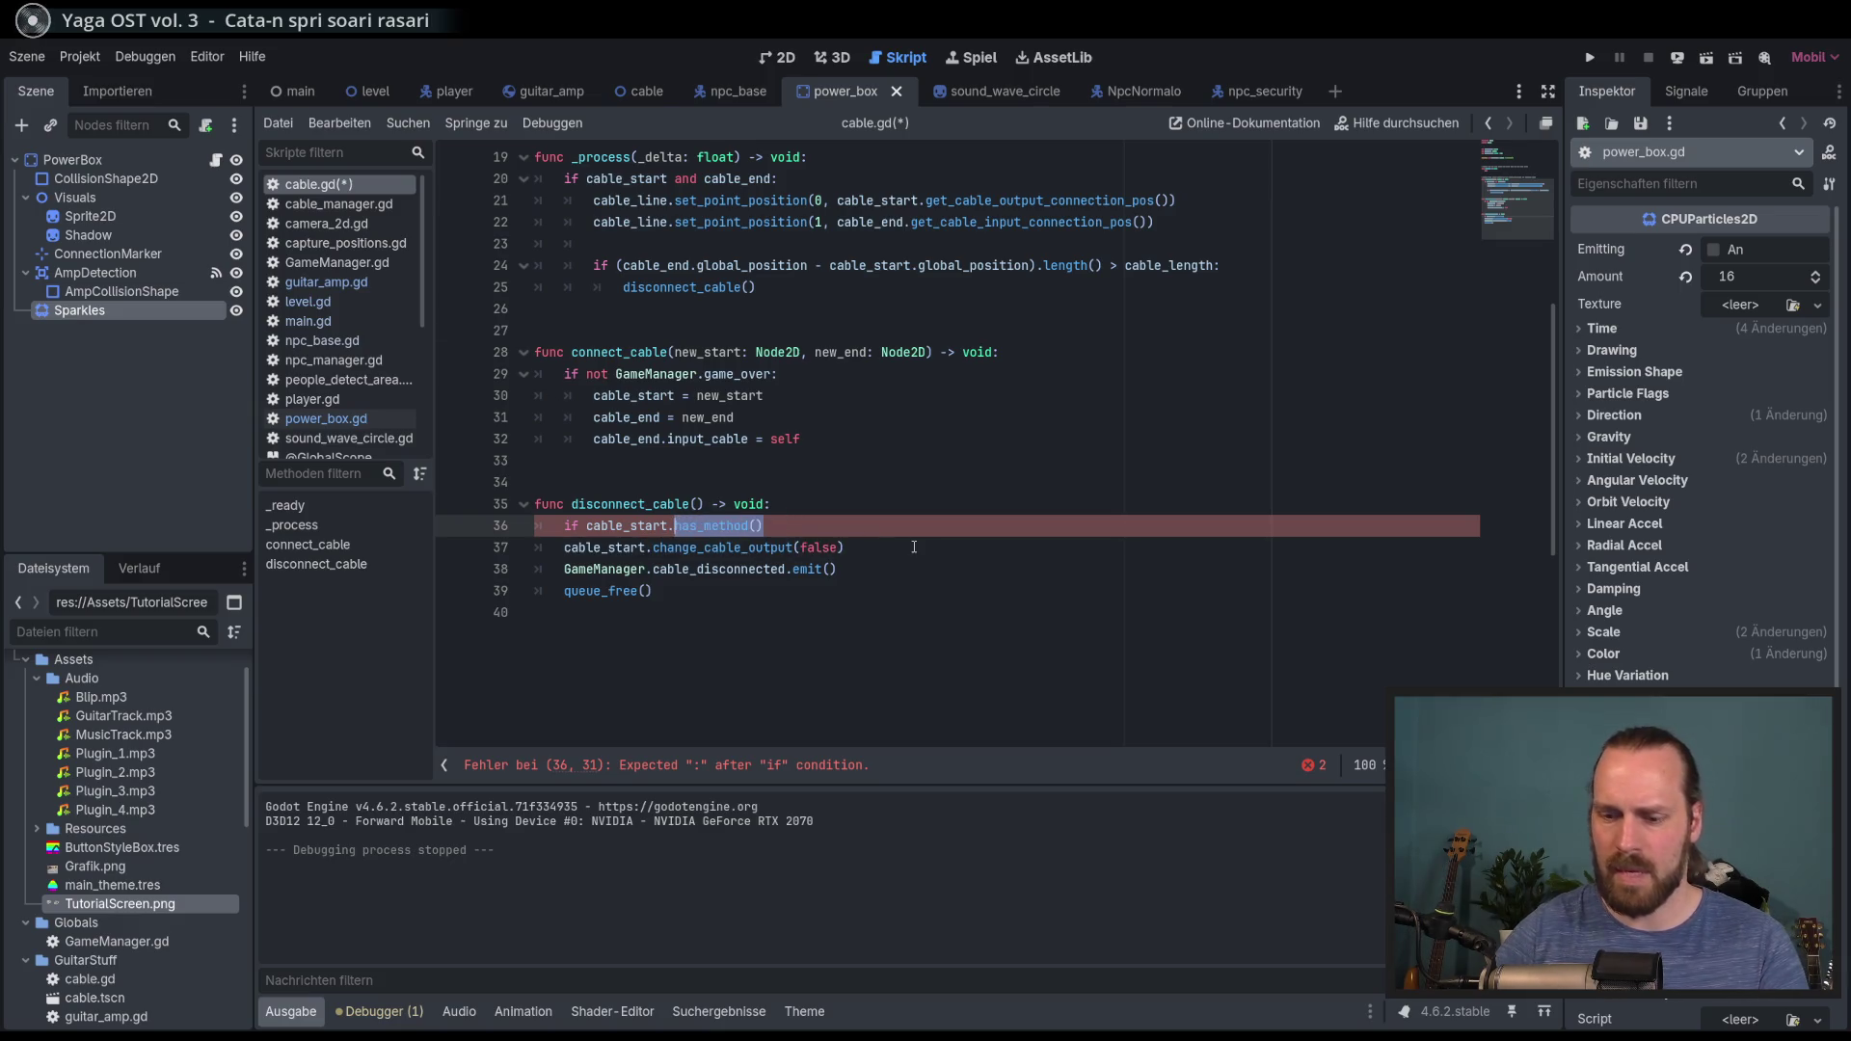
text(spa)
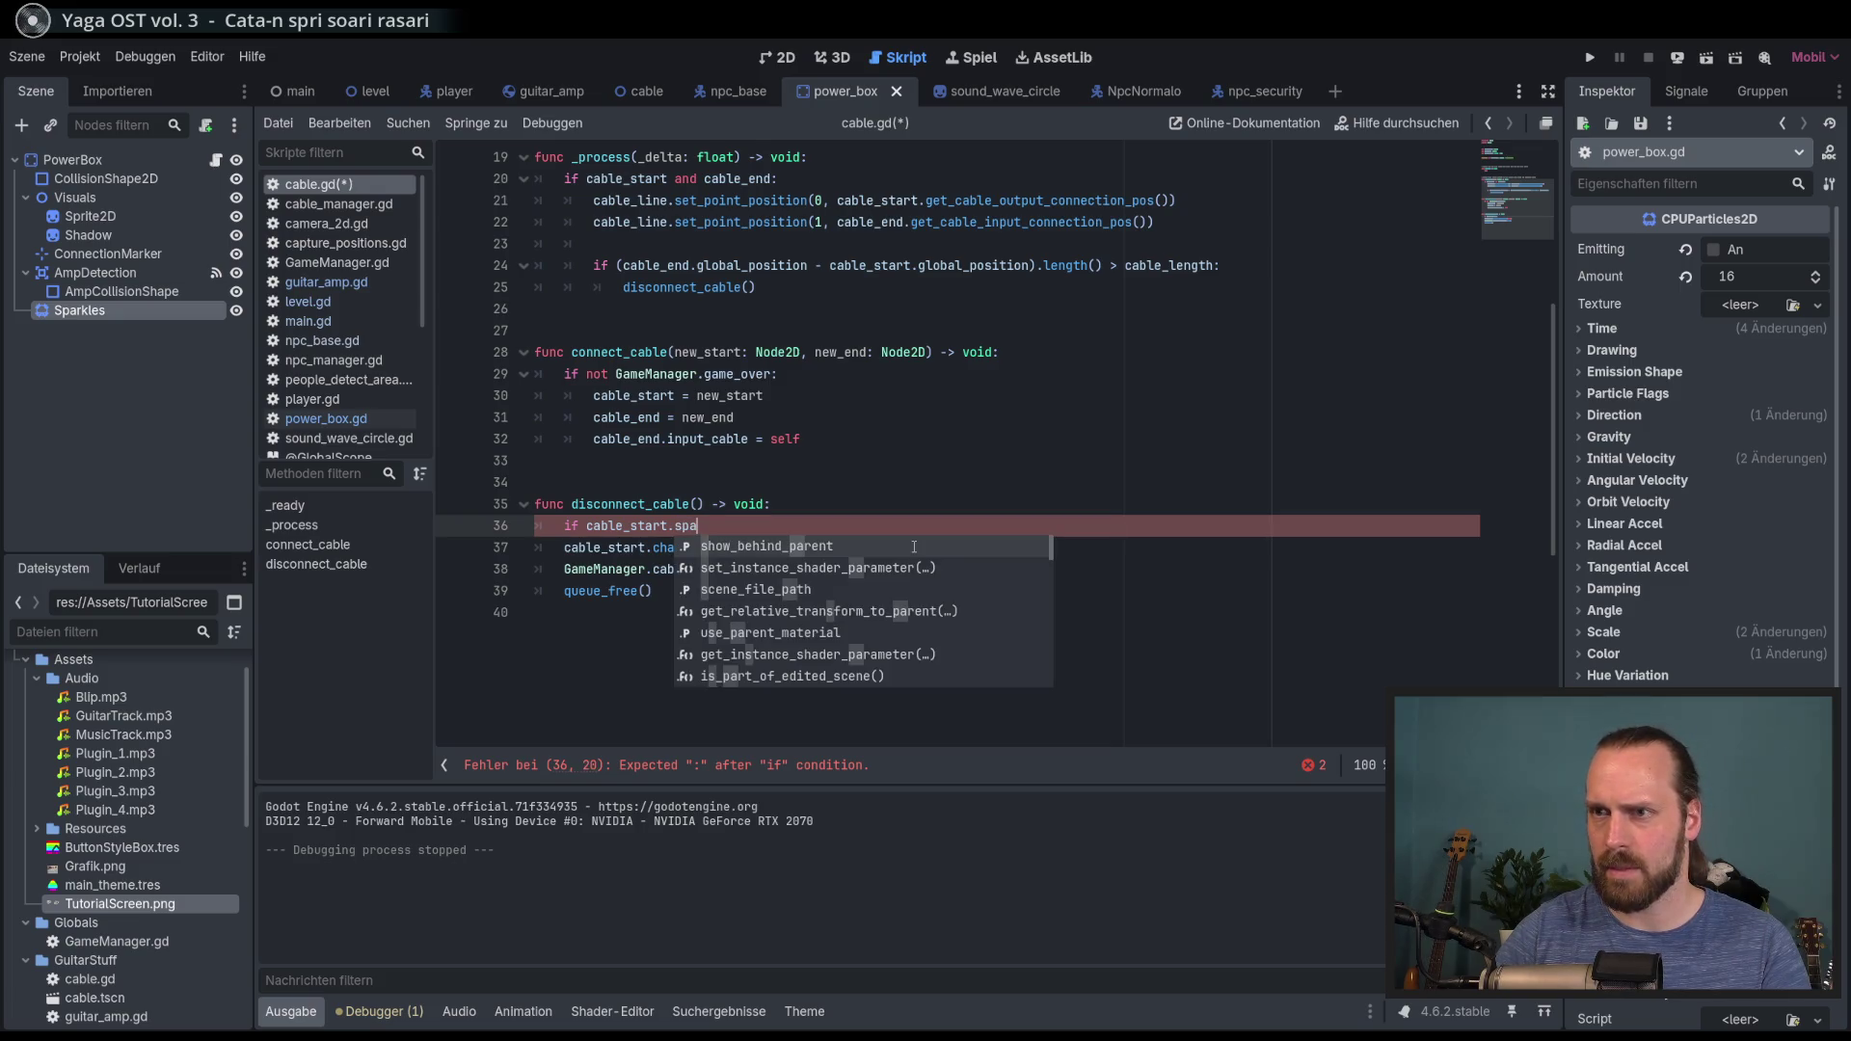
text(rkles:)
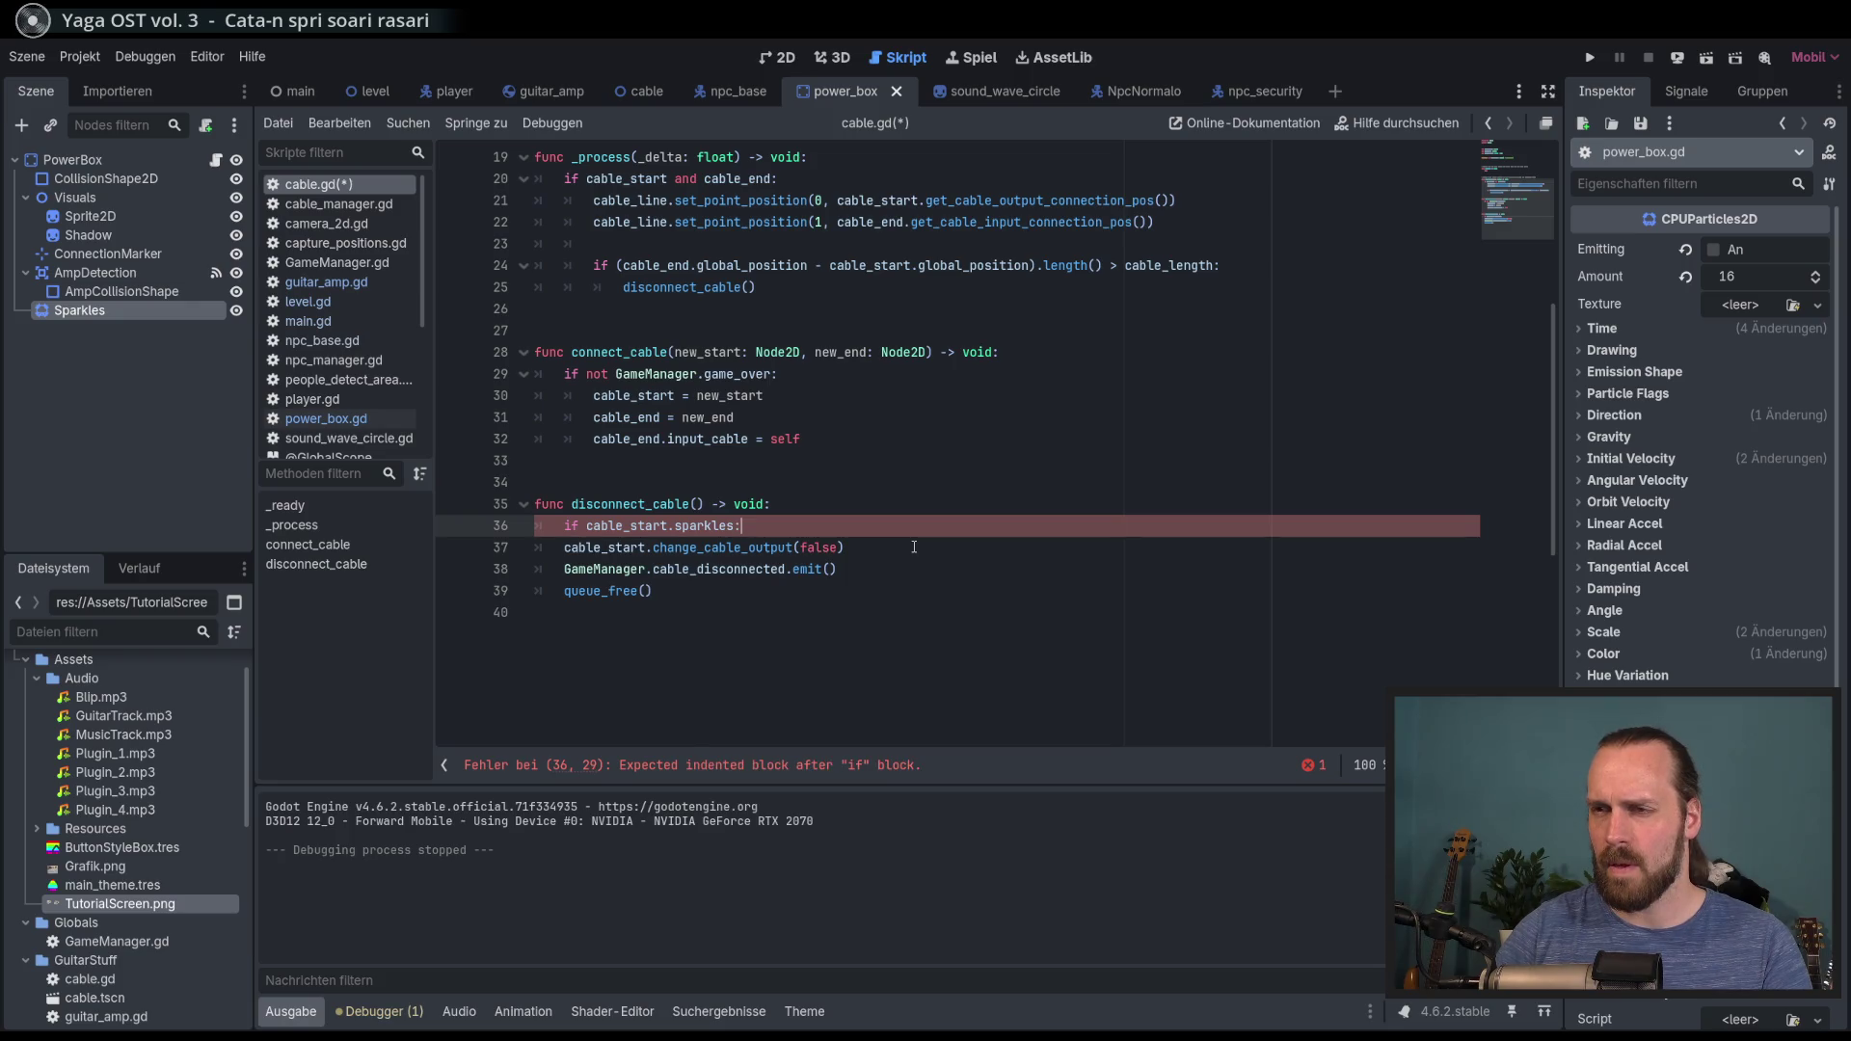
Step: Add an indented sparkles.restart() line under the if
key(Return)
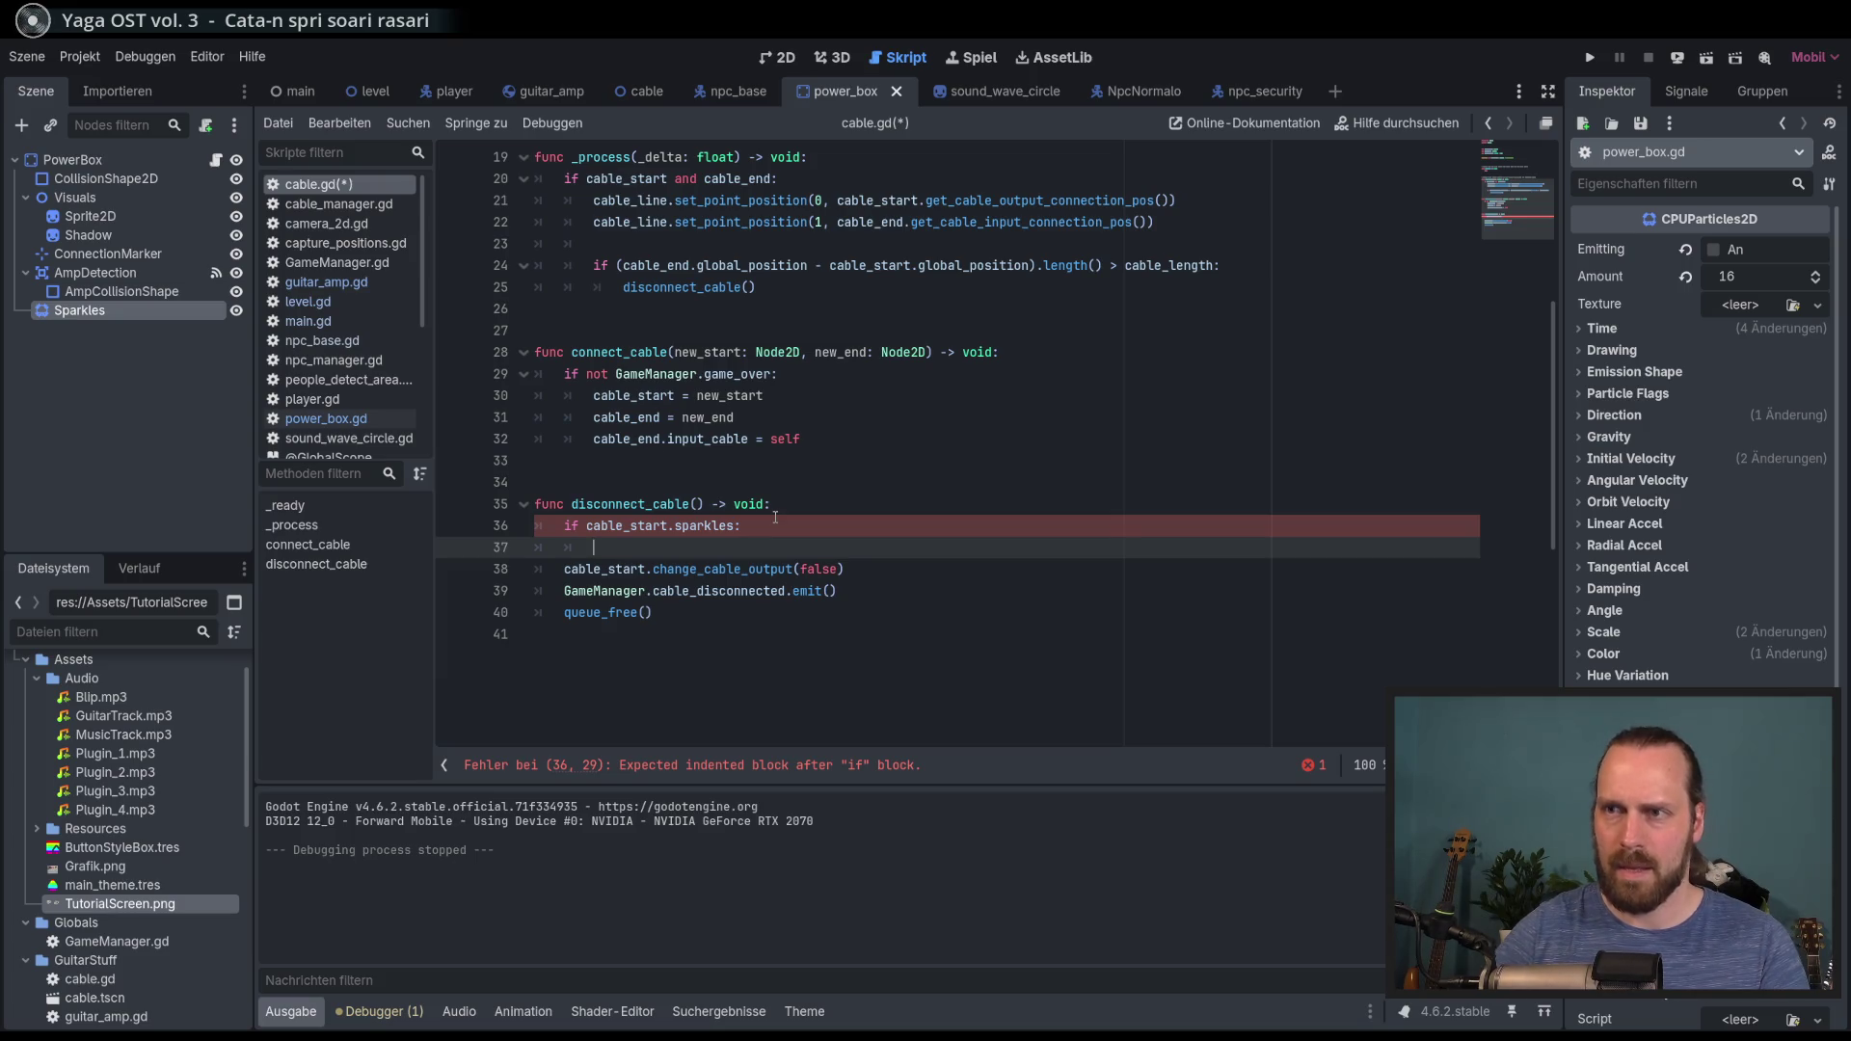
text(sr)
key(BackSpace)
key(BackSpace)
key(BackSpace)
text(parke)
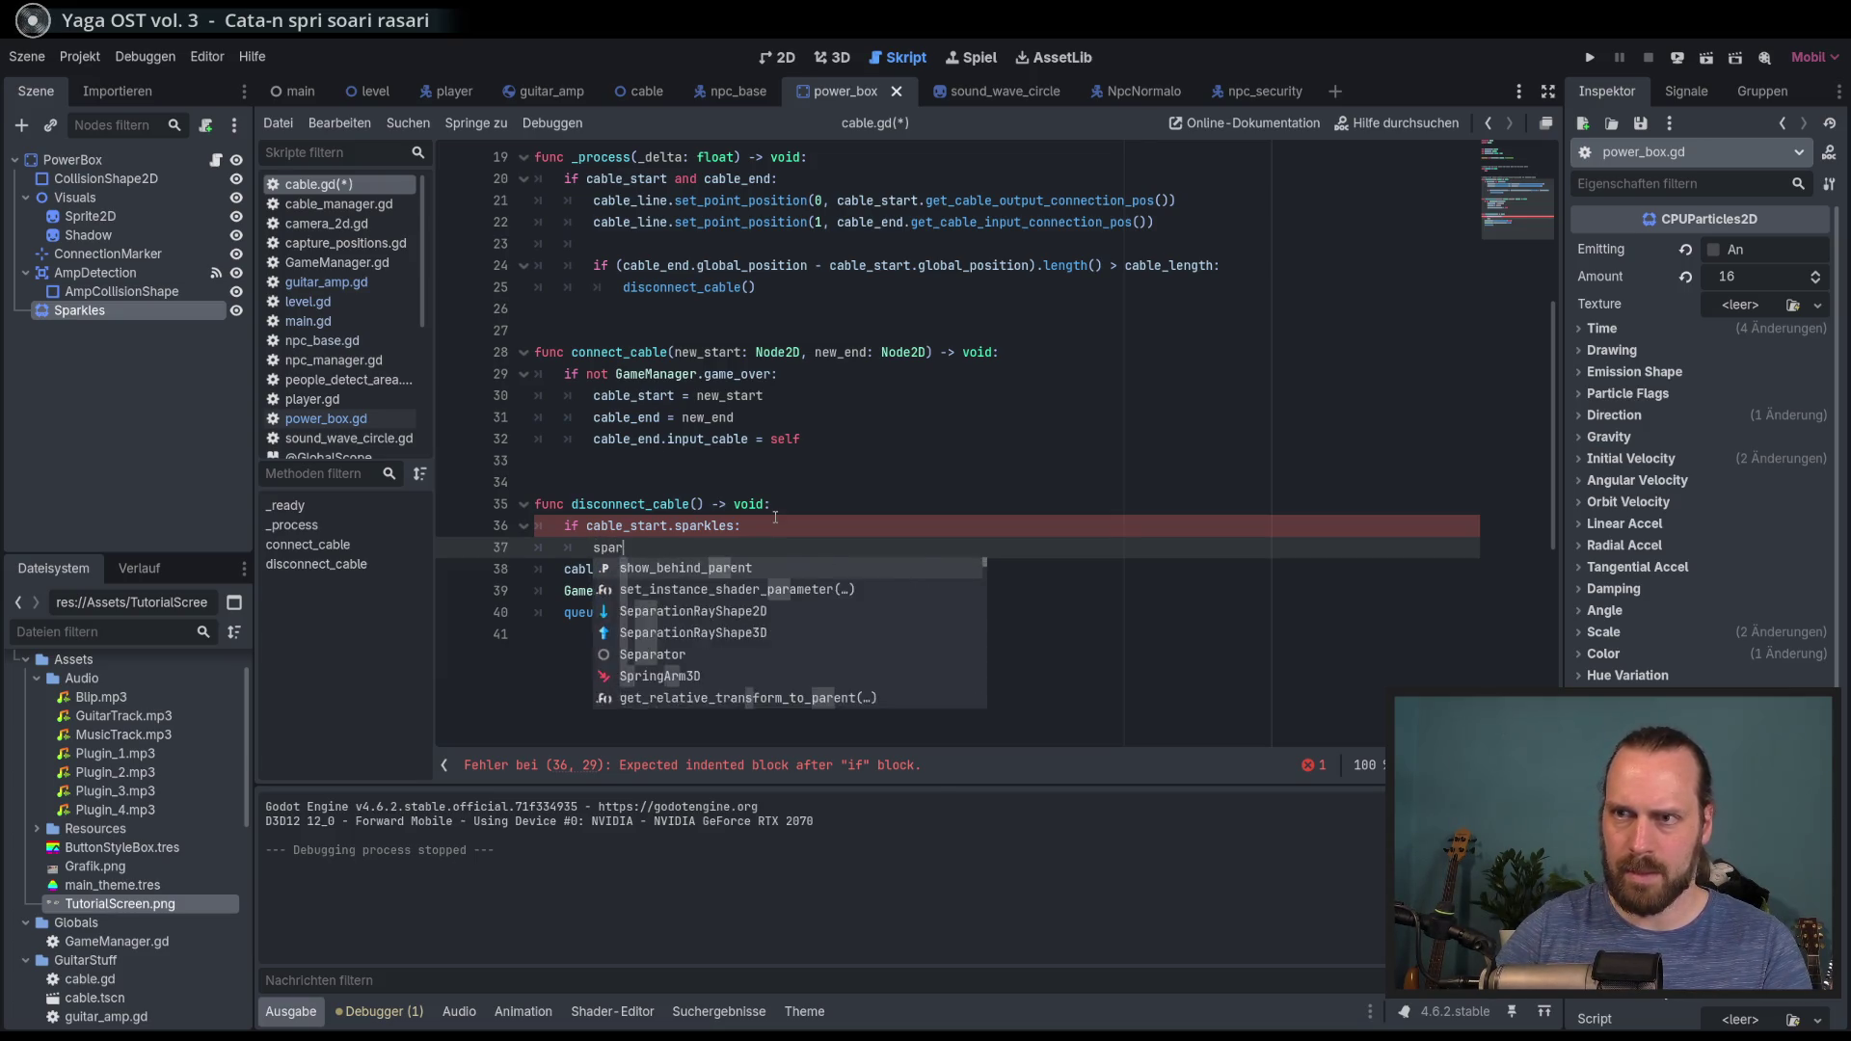
key(BackSpace)
text(les)
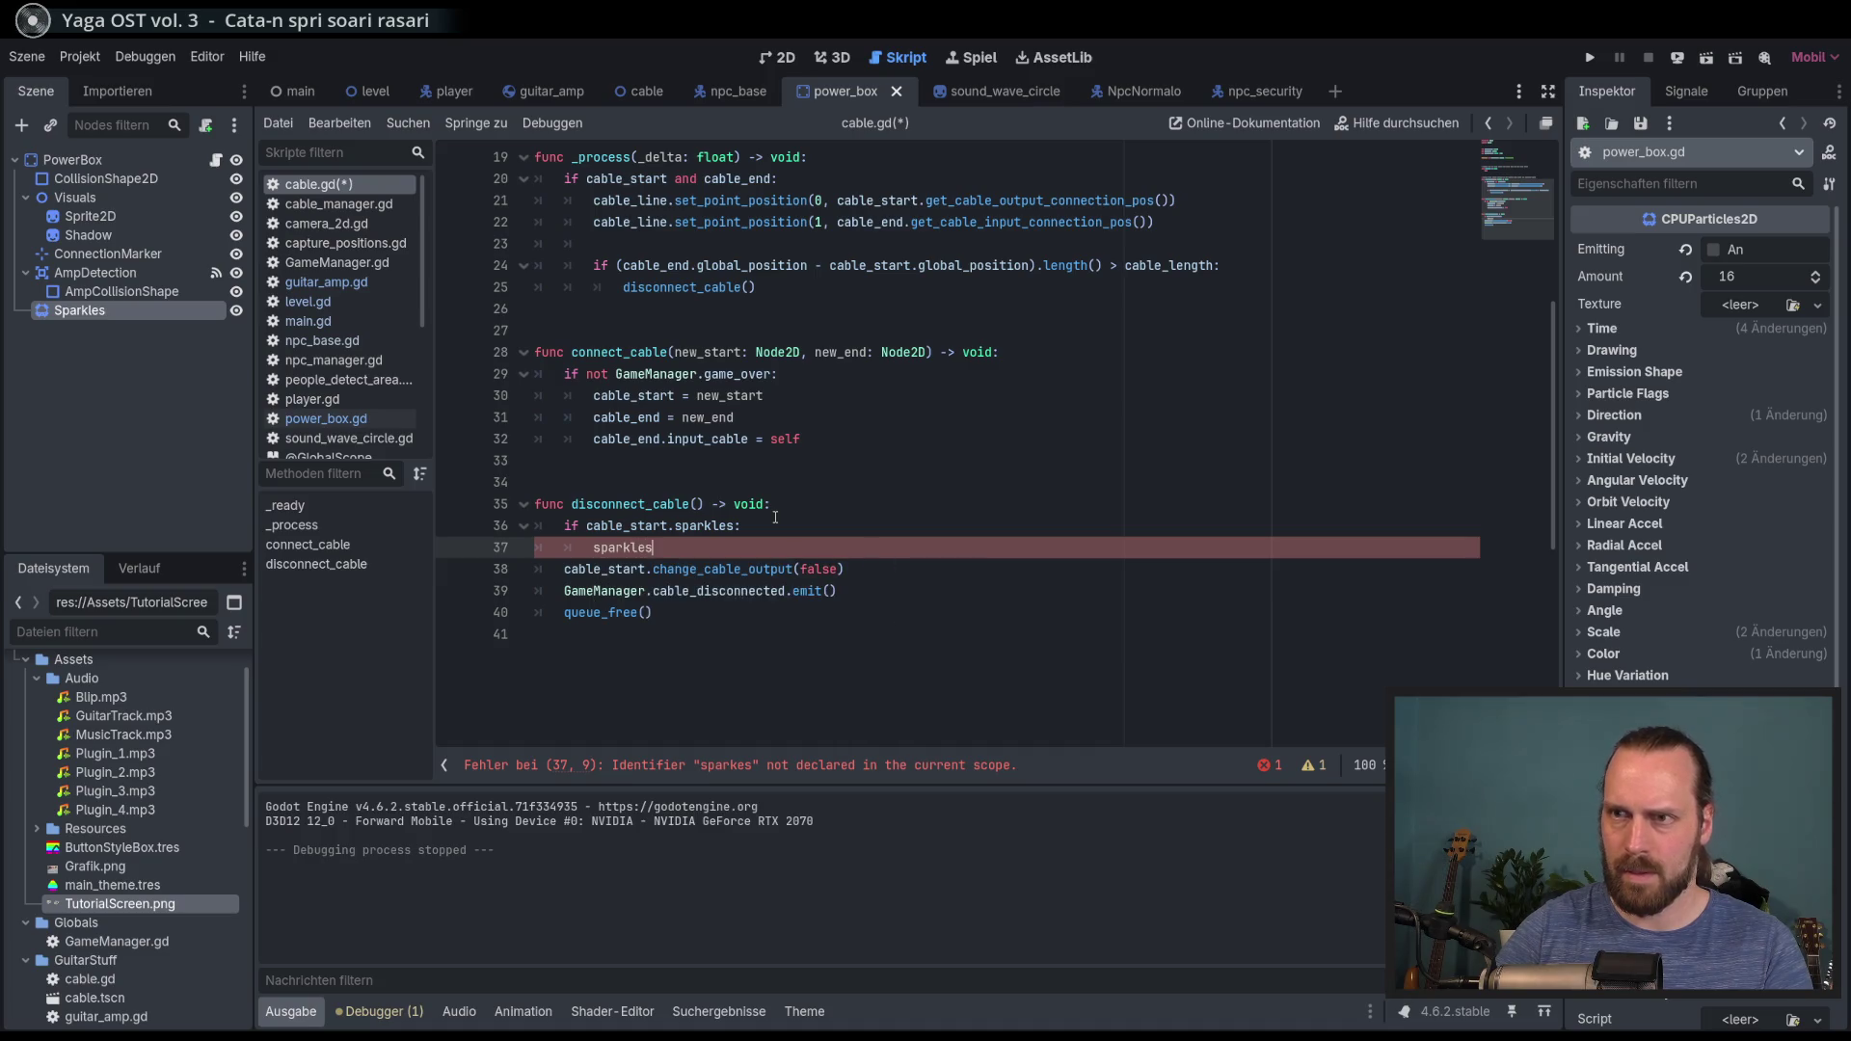
text(.restart())
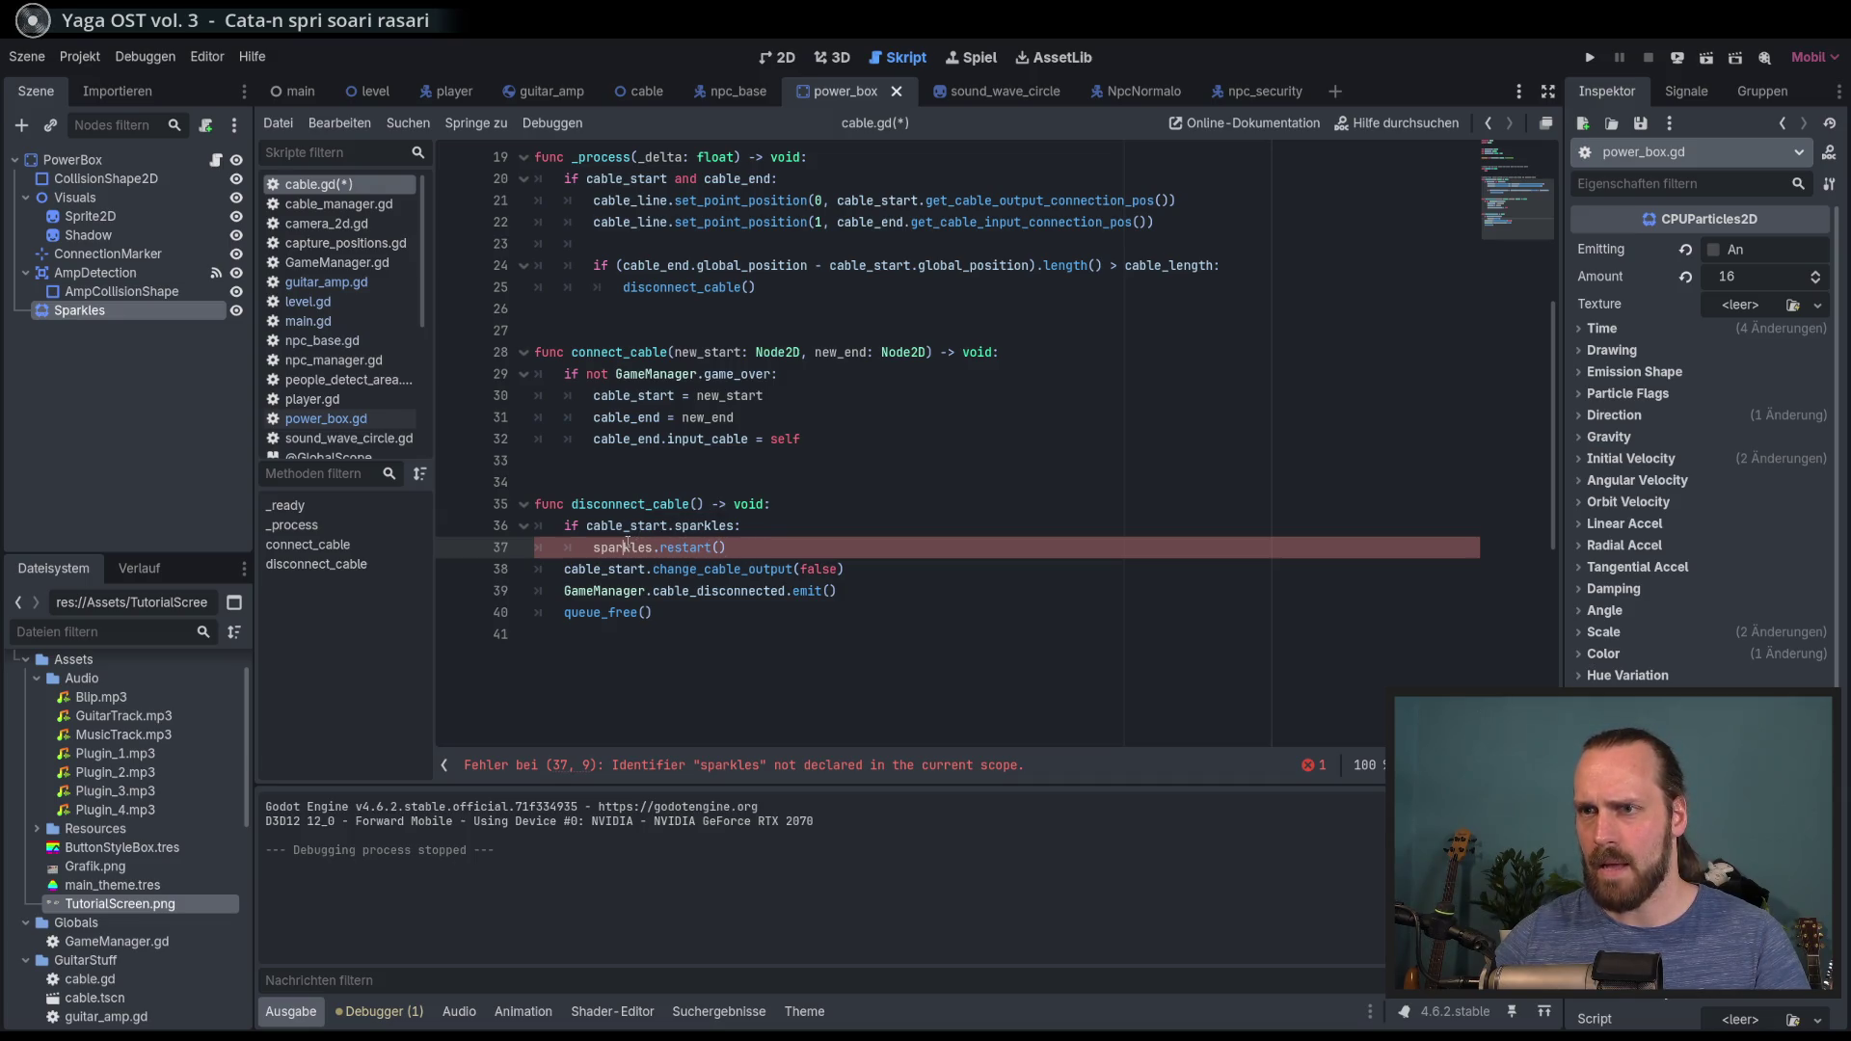
Step: Prefix the call with cable_start so it reads cable_start.sparkles.restart(), and save cable.gd
text(ca)
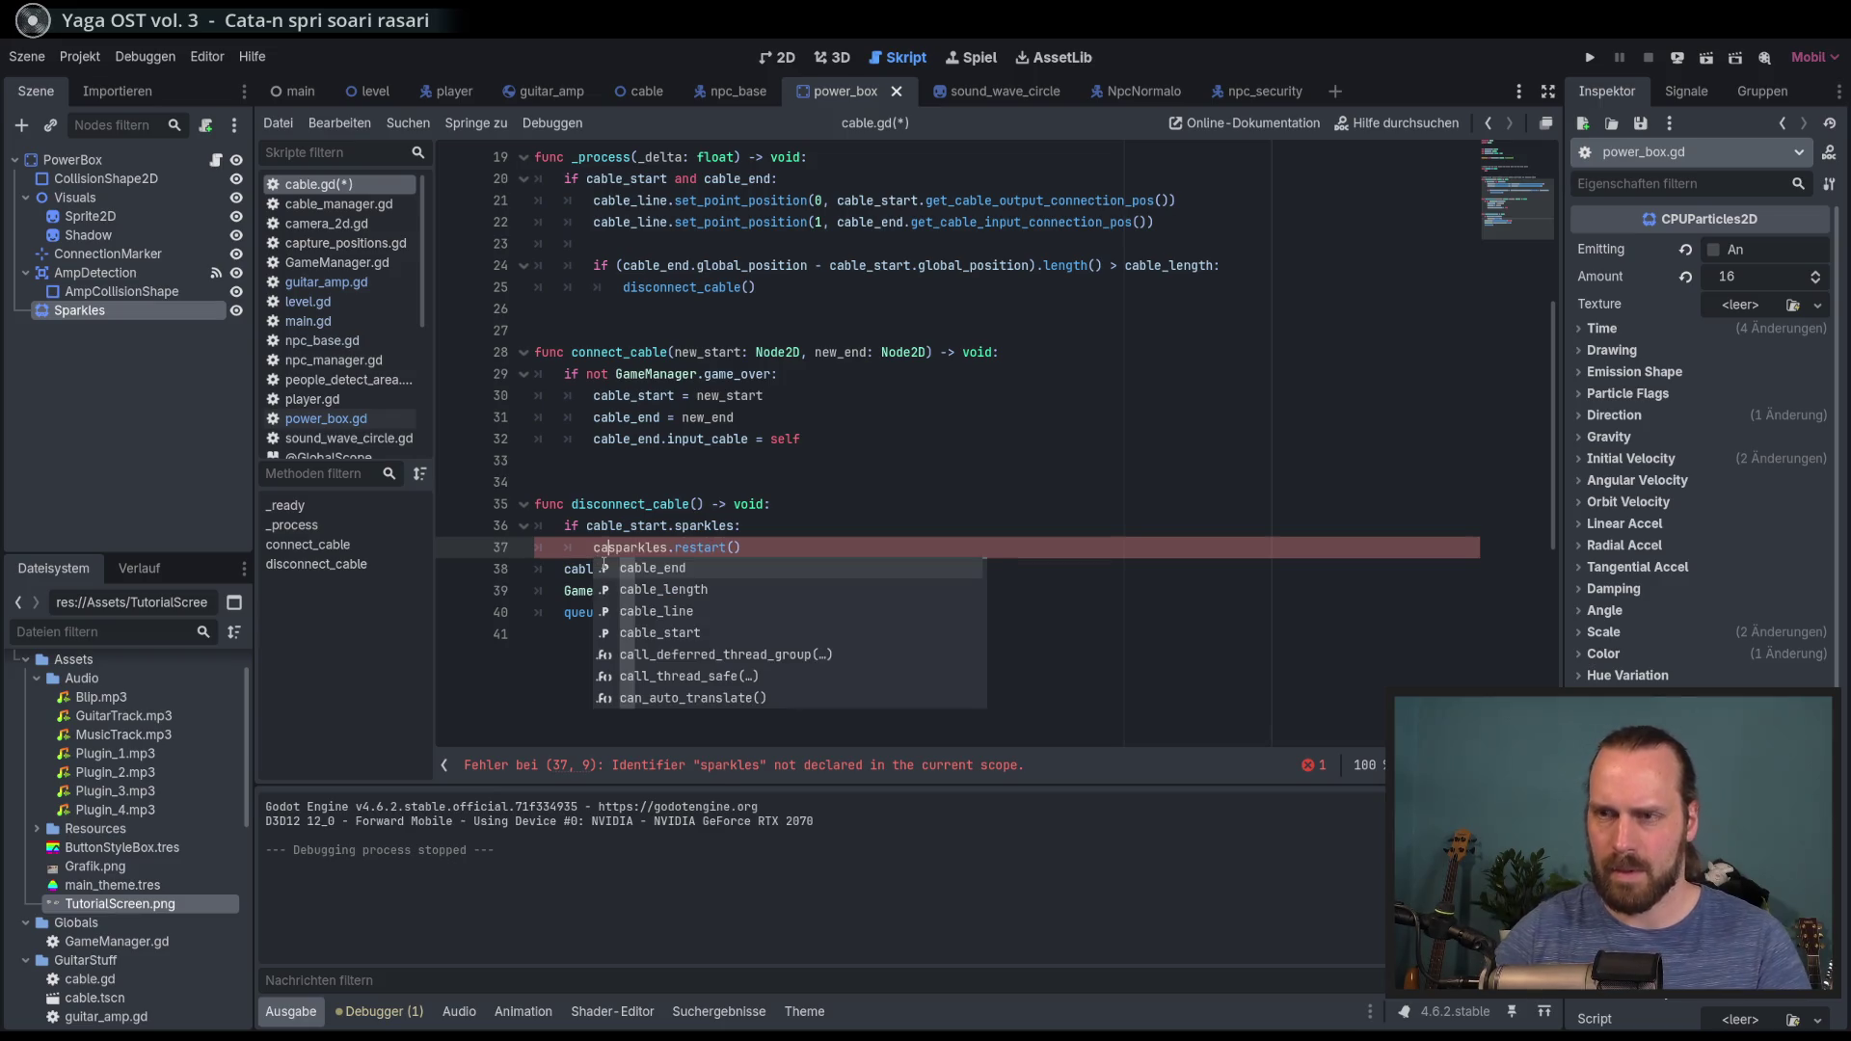
key(Down)
key(Down)
key(Down)
key(Return)
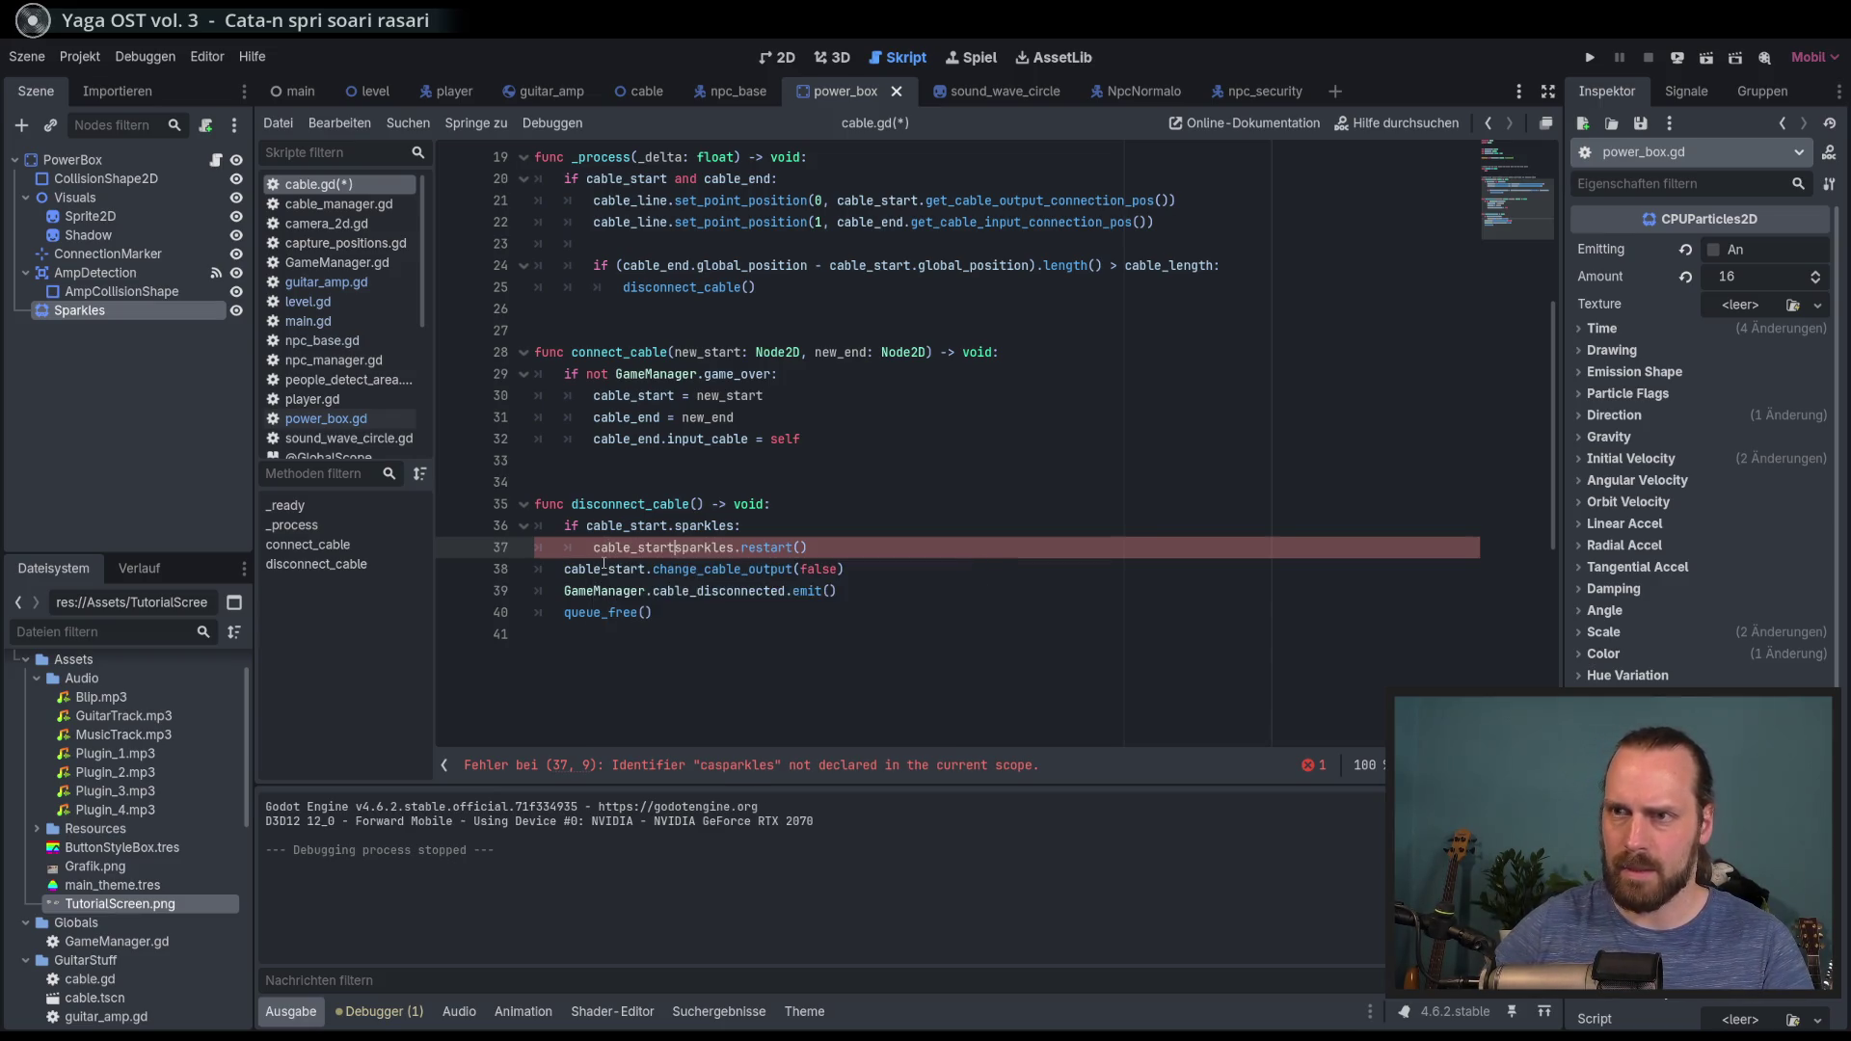
text(.)
key(Escape)
key(ctrl+s)
click(372, 283)
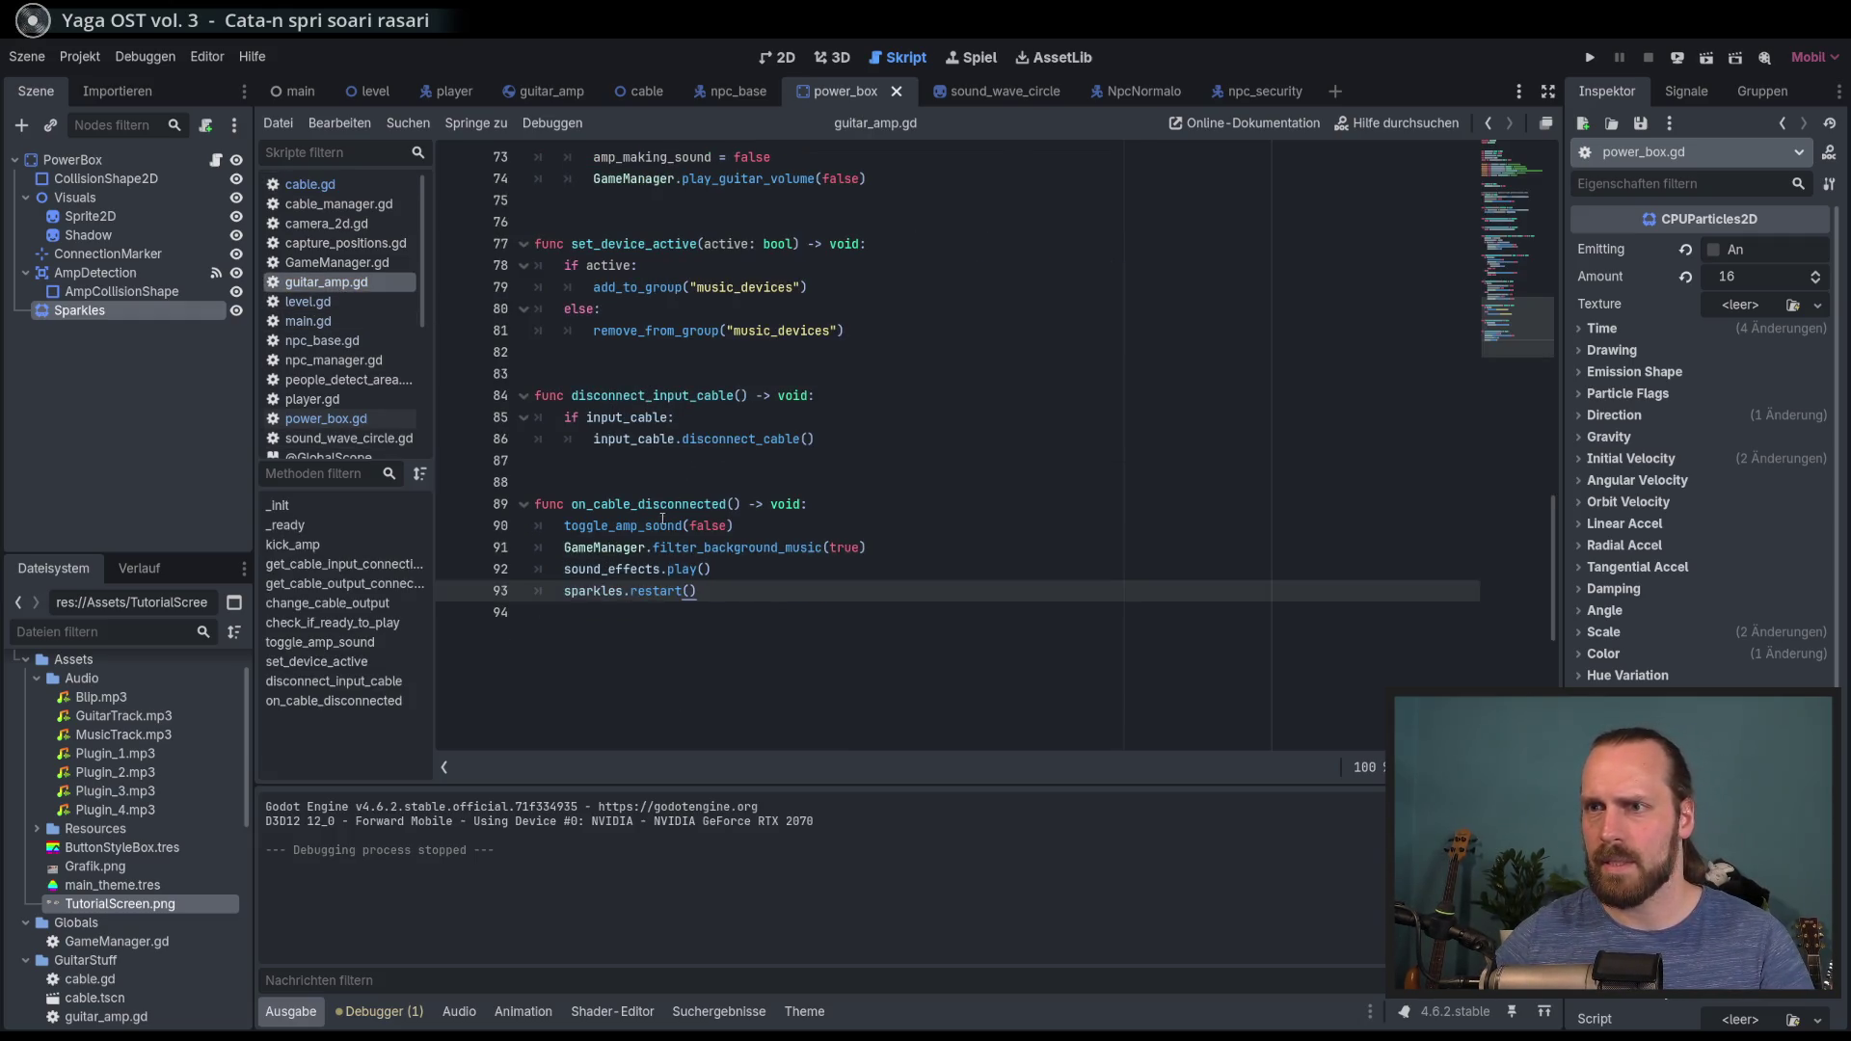
Step: Go to the sparkles restart on line 93 of guitar_amp.gd, then return to cable.gd
click(757, 594)
text(#)
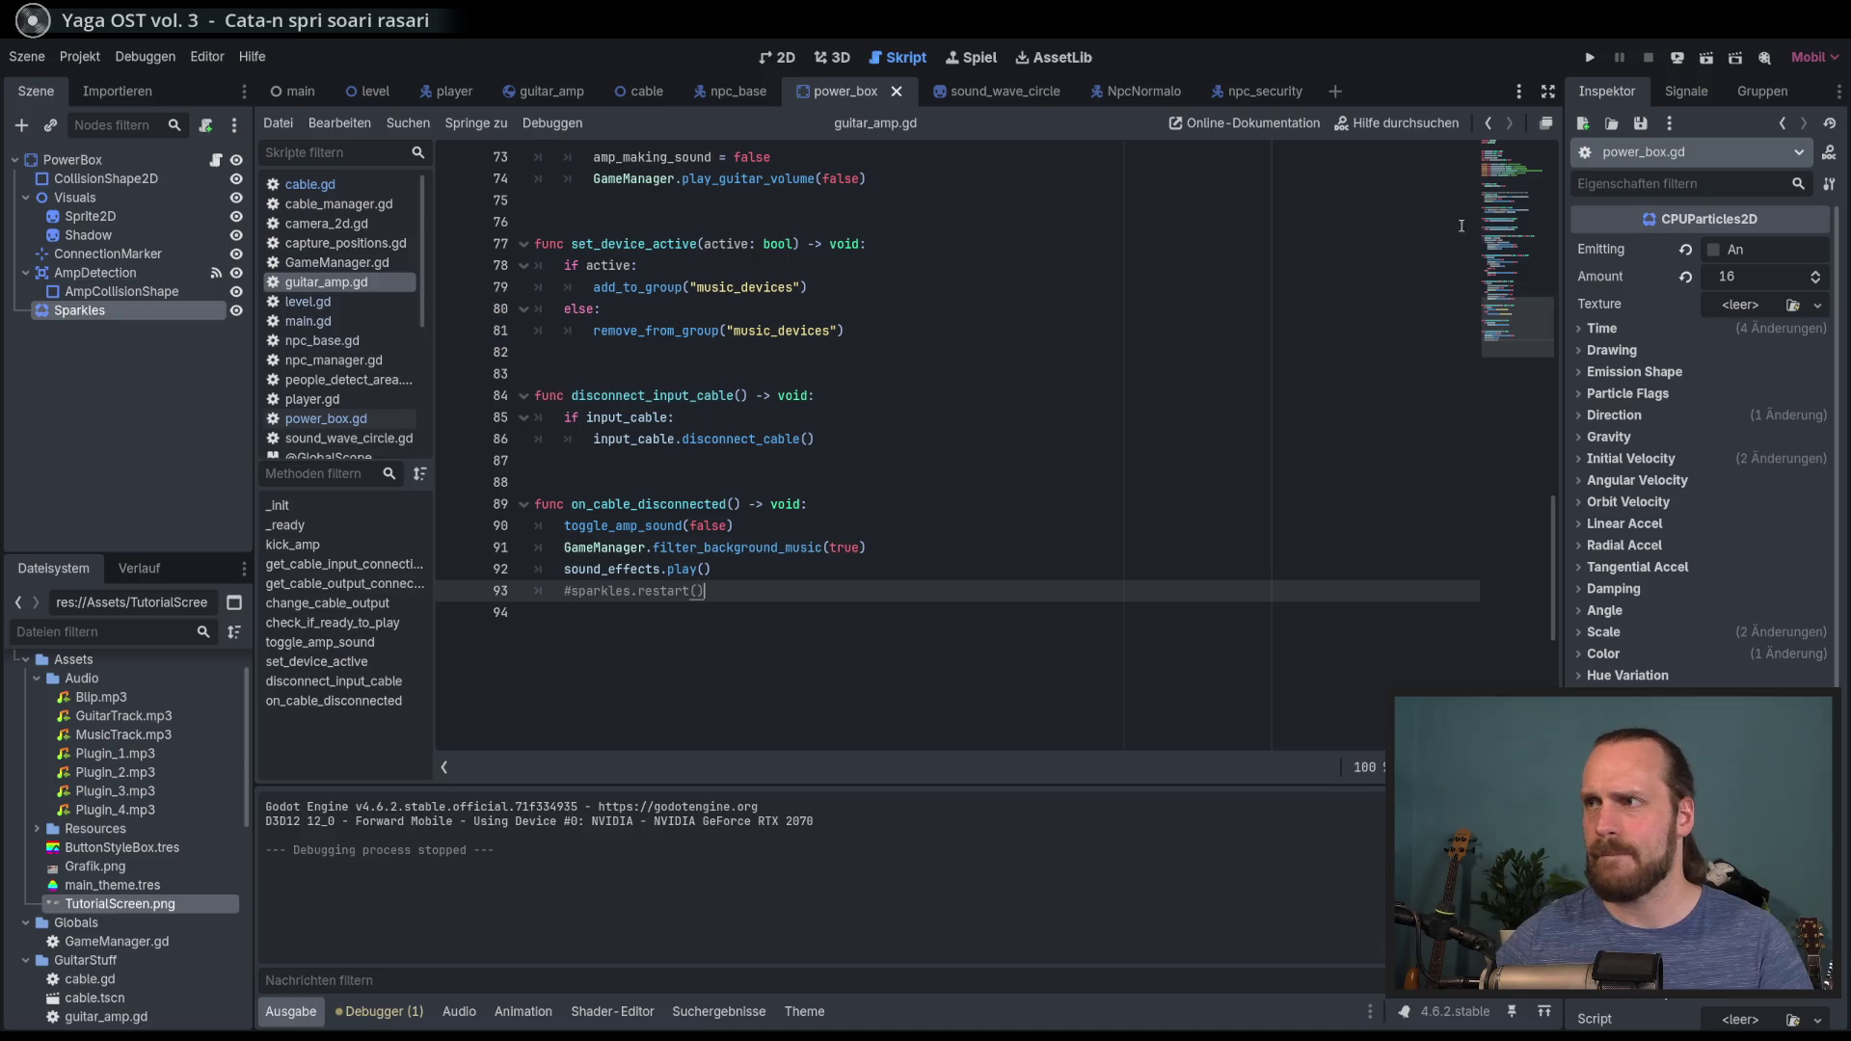
click(310, 184)
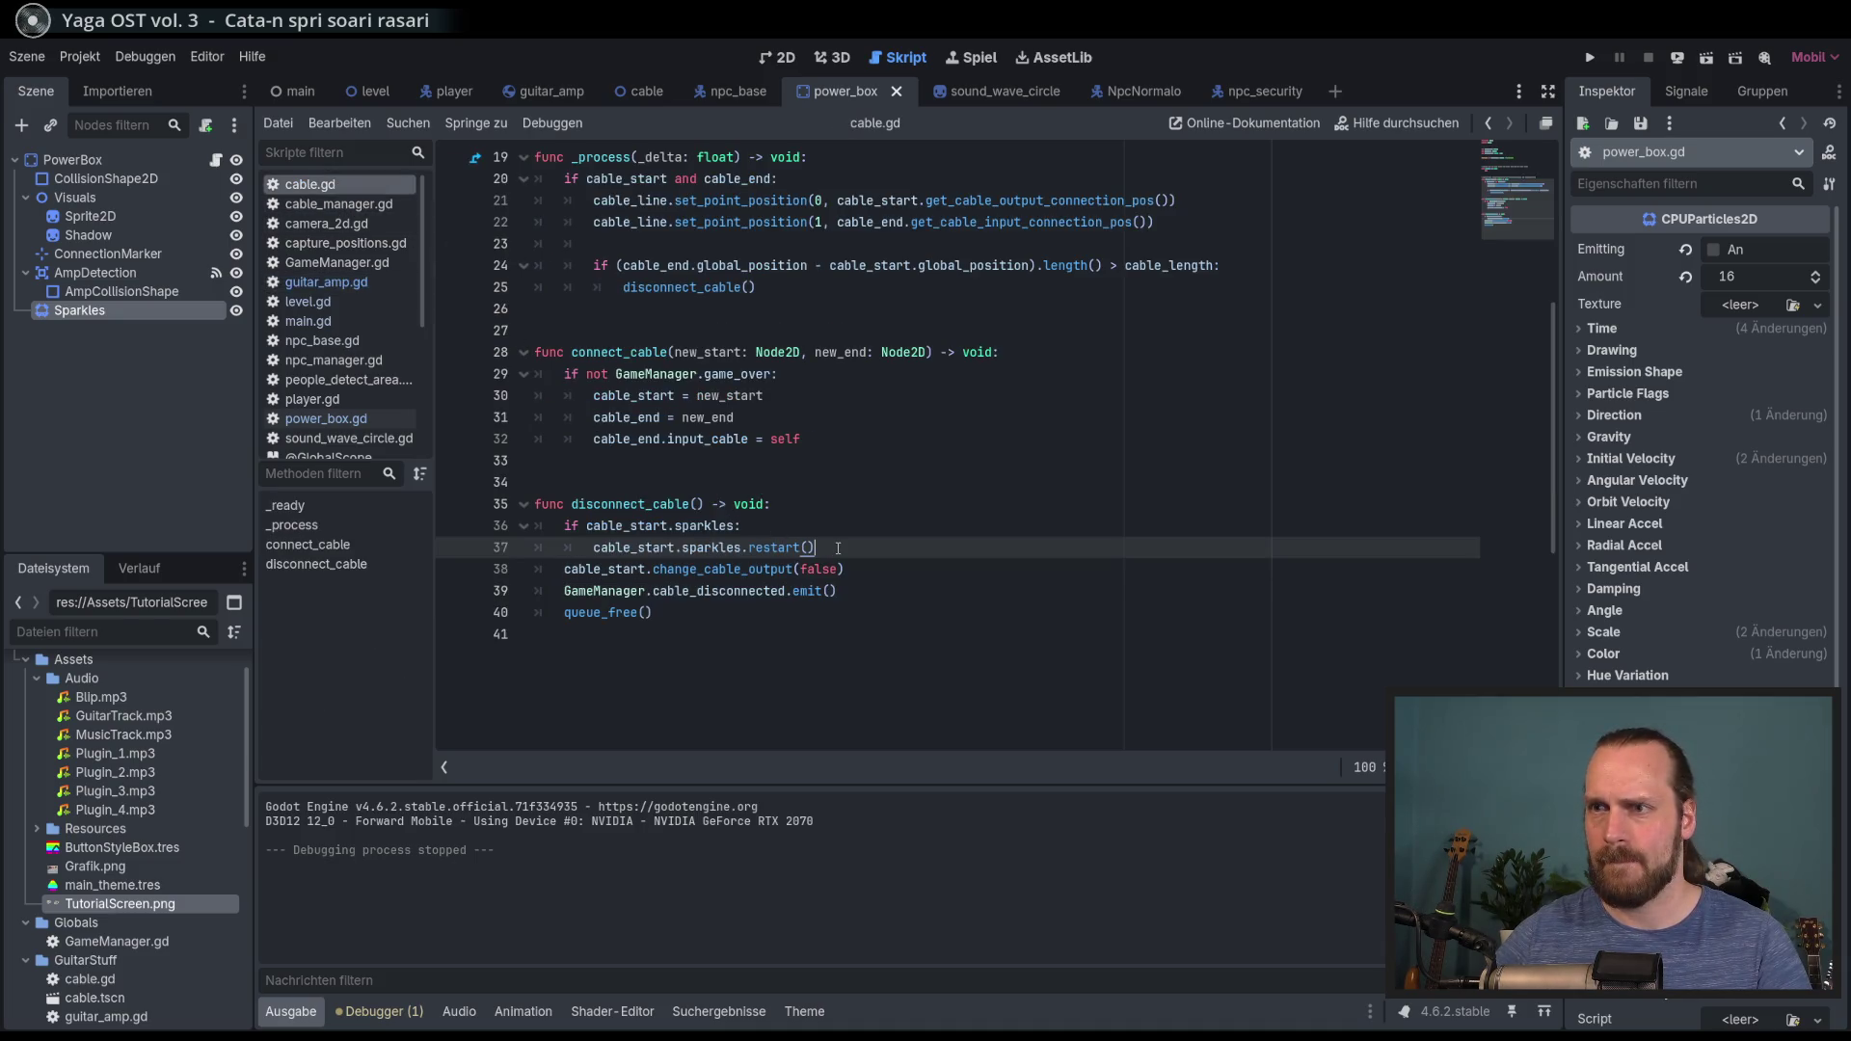
key(Return)
key(BackSpace)
Step: Copy the cable_start sparkles if-block from lines 36–37 and paste it below, fixing its indent
mouse_move(863, 546)
mouse_down()
mouse_move(525, 506)
mouse_move(504, 537)
mouse_up()
key(ctrl+c)
key(Down)
key(ctrl+v)
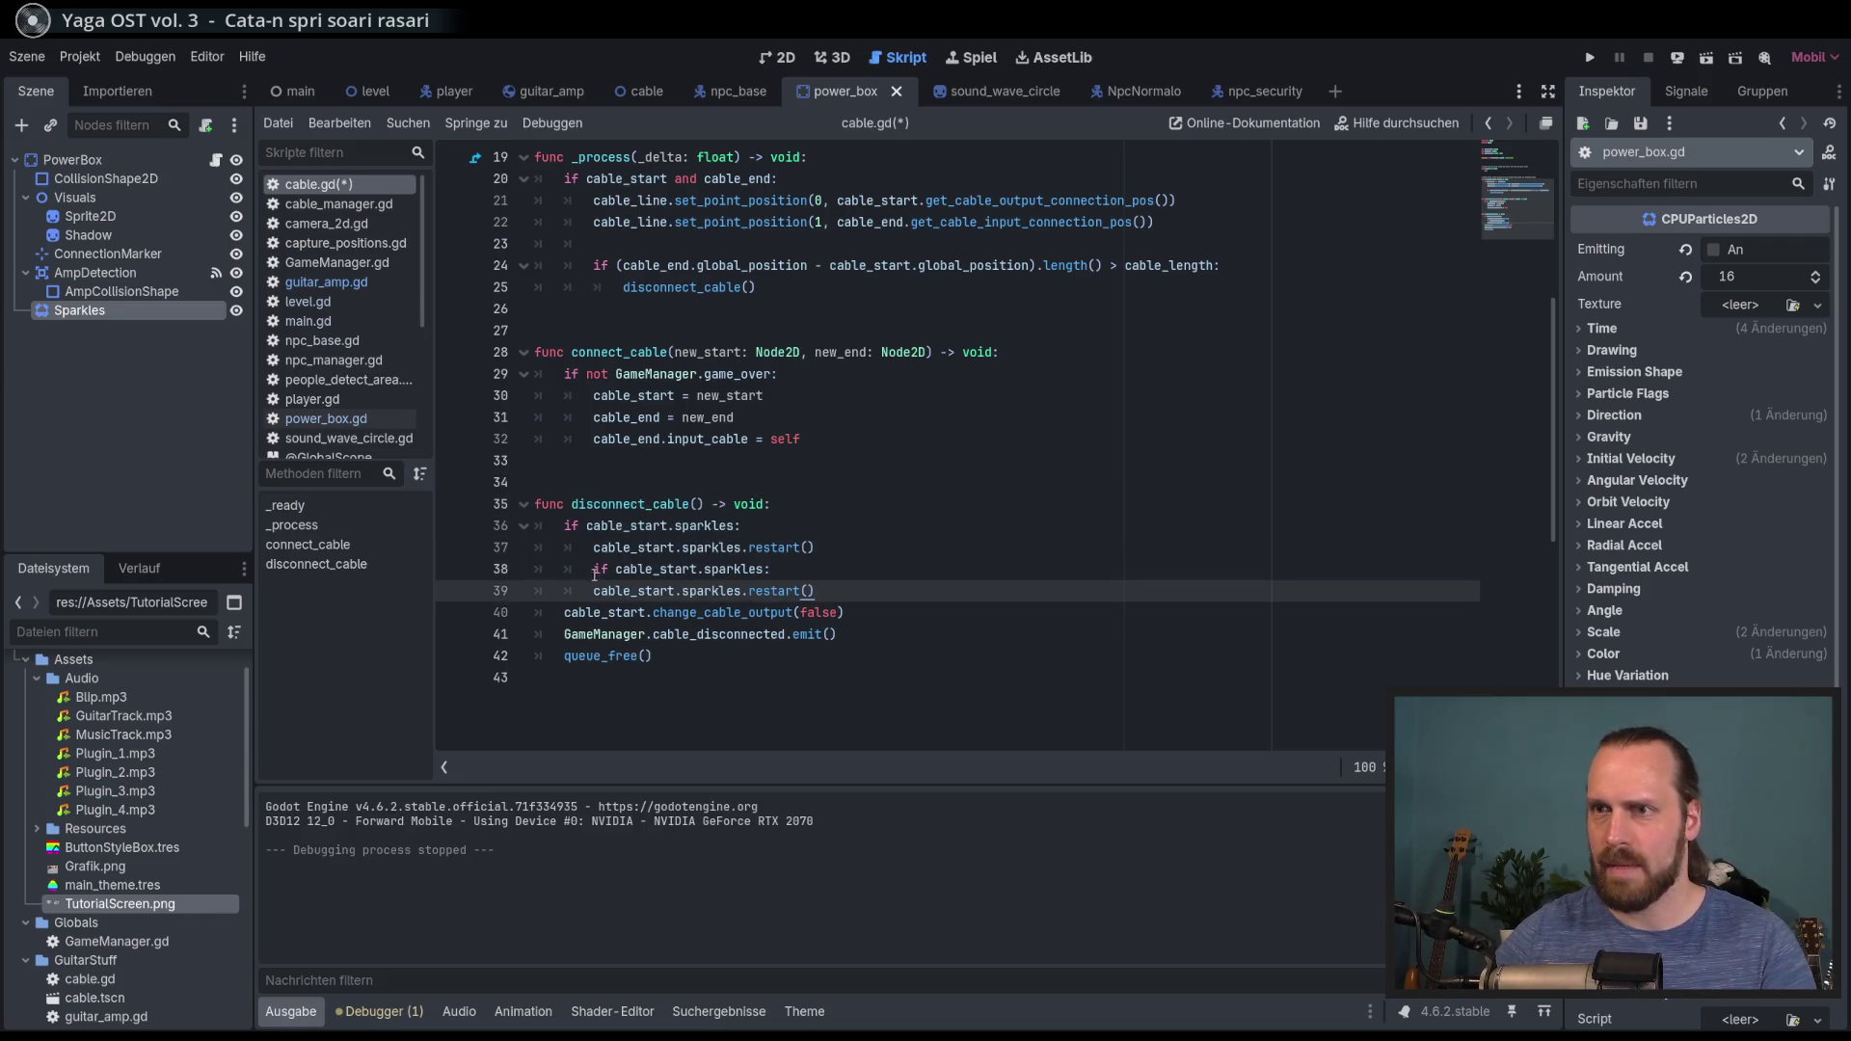
click(593, 570)
key(BackSpace)
Step: Change both cable_start references in the pasted block to cable_end and run the game
double_click(643, 571)
text(cabl)
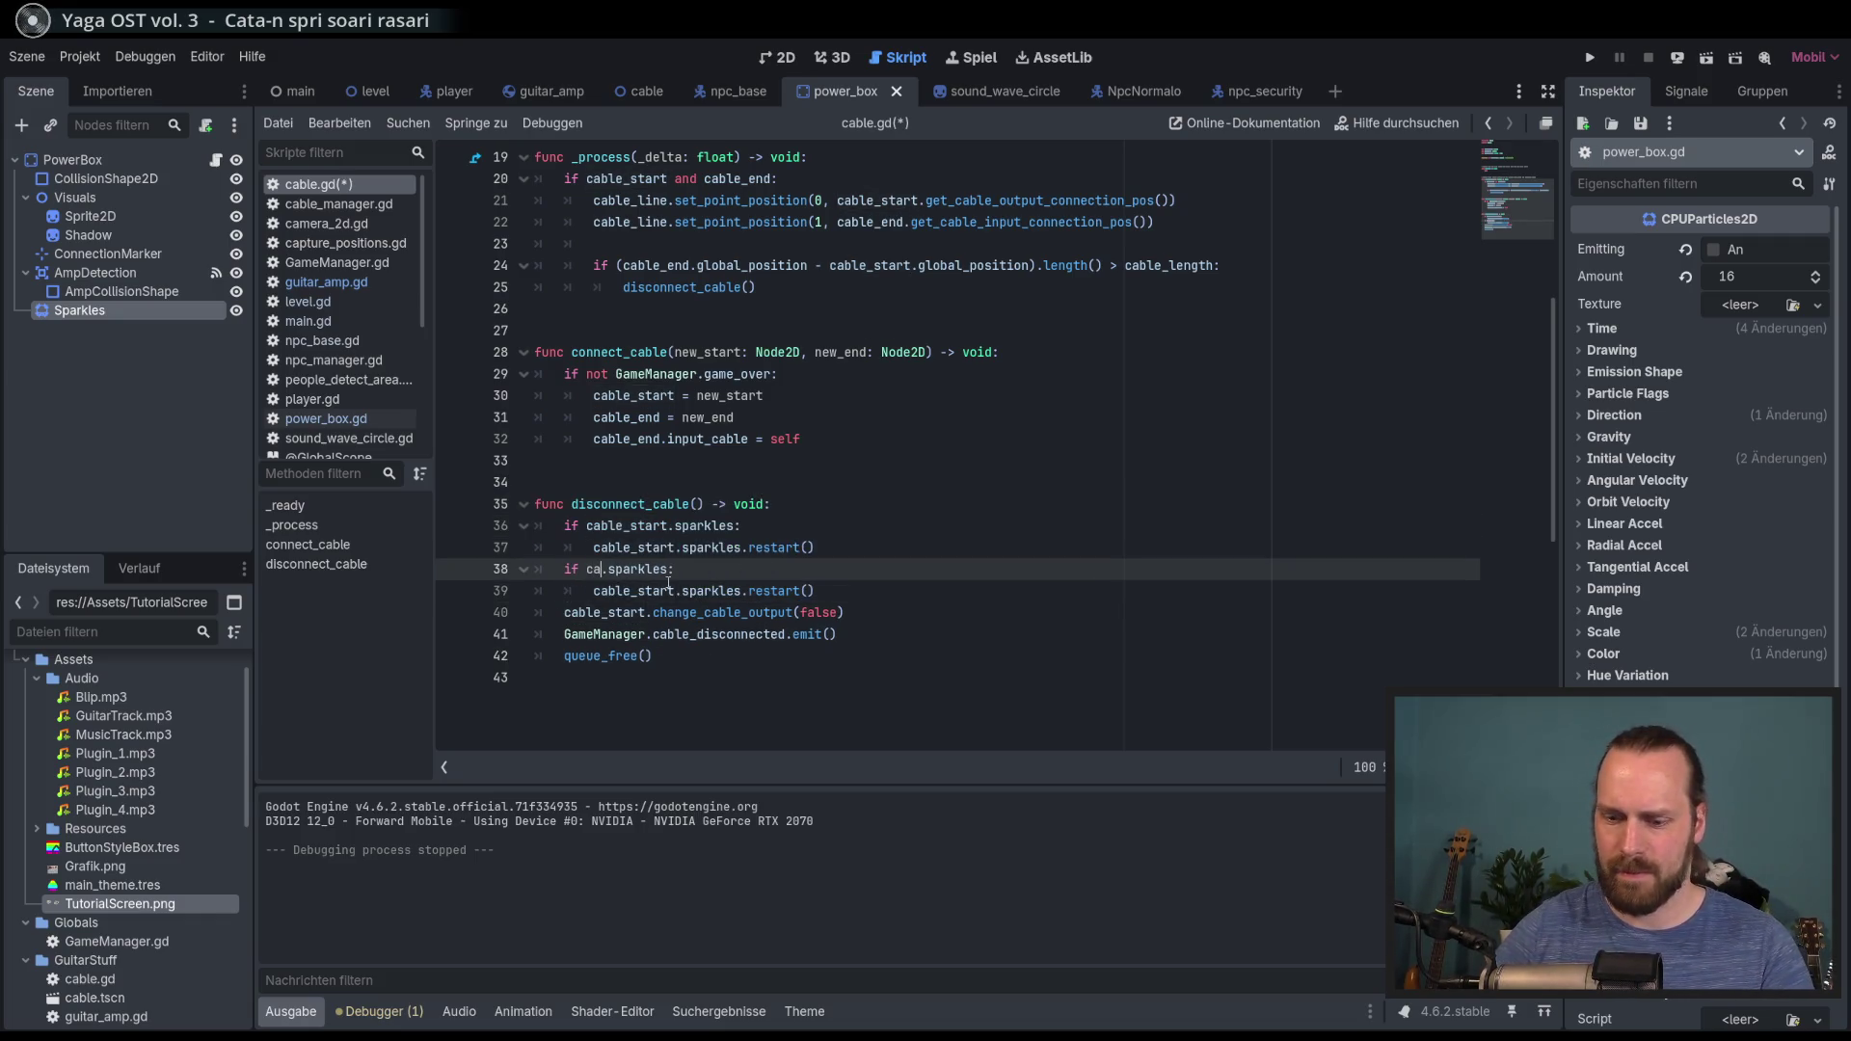
text(e_end)
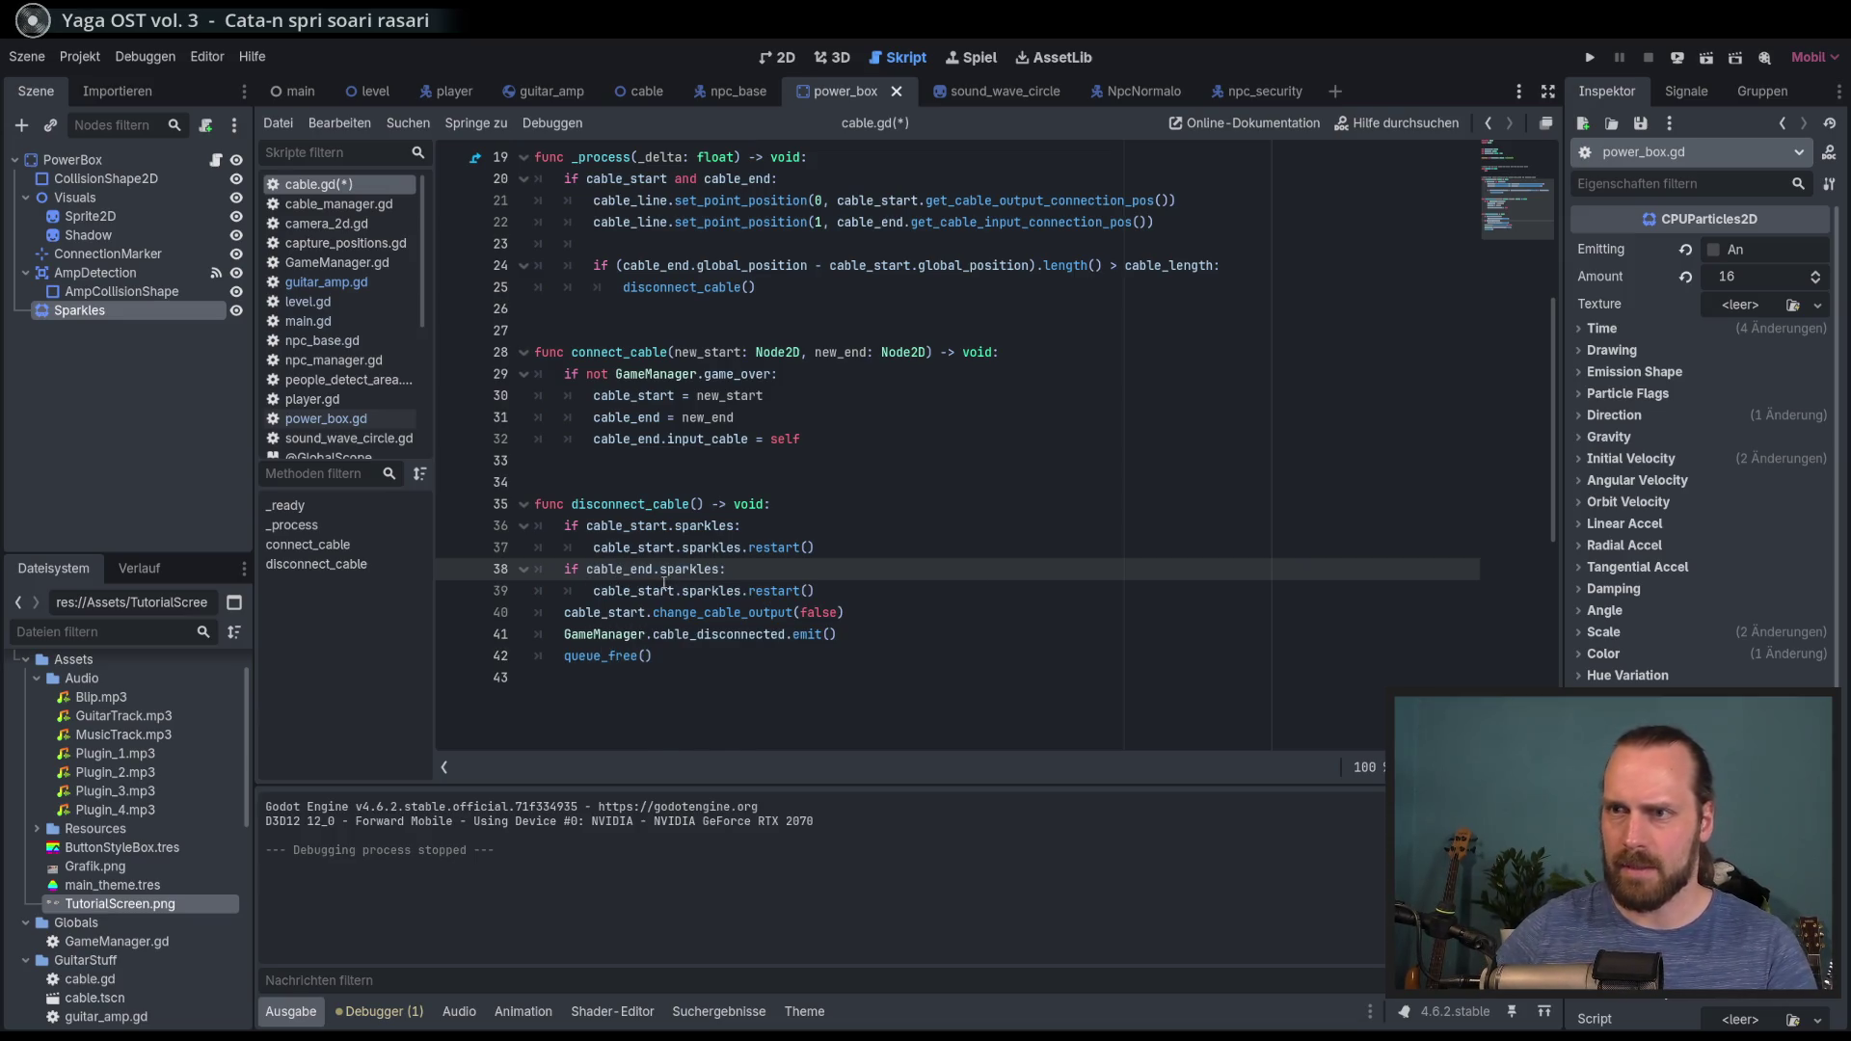
double_click(643, 590)
text(cable_end)
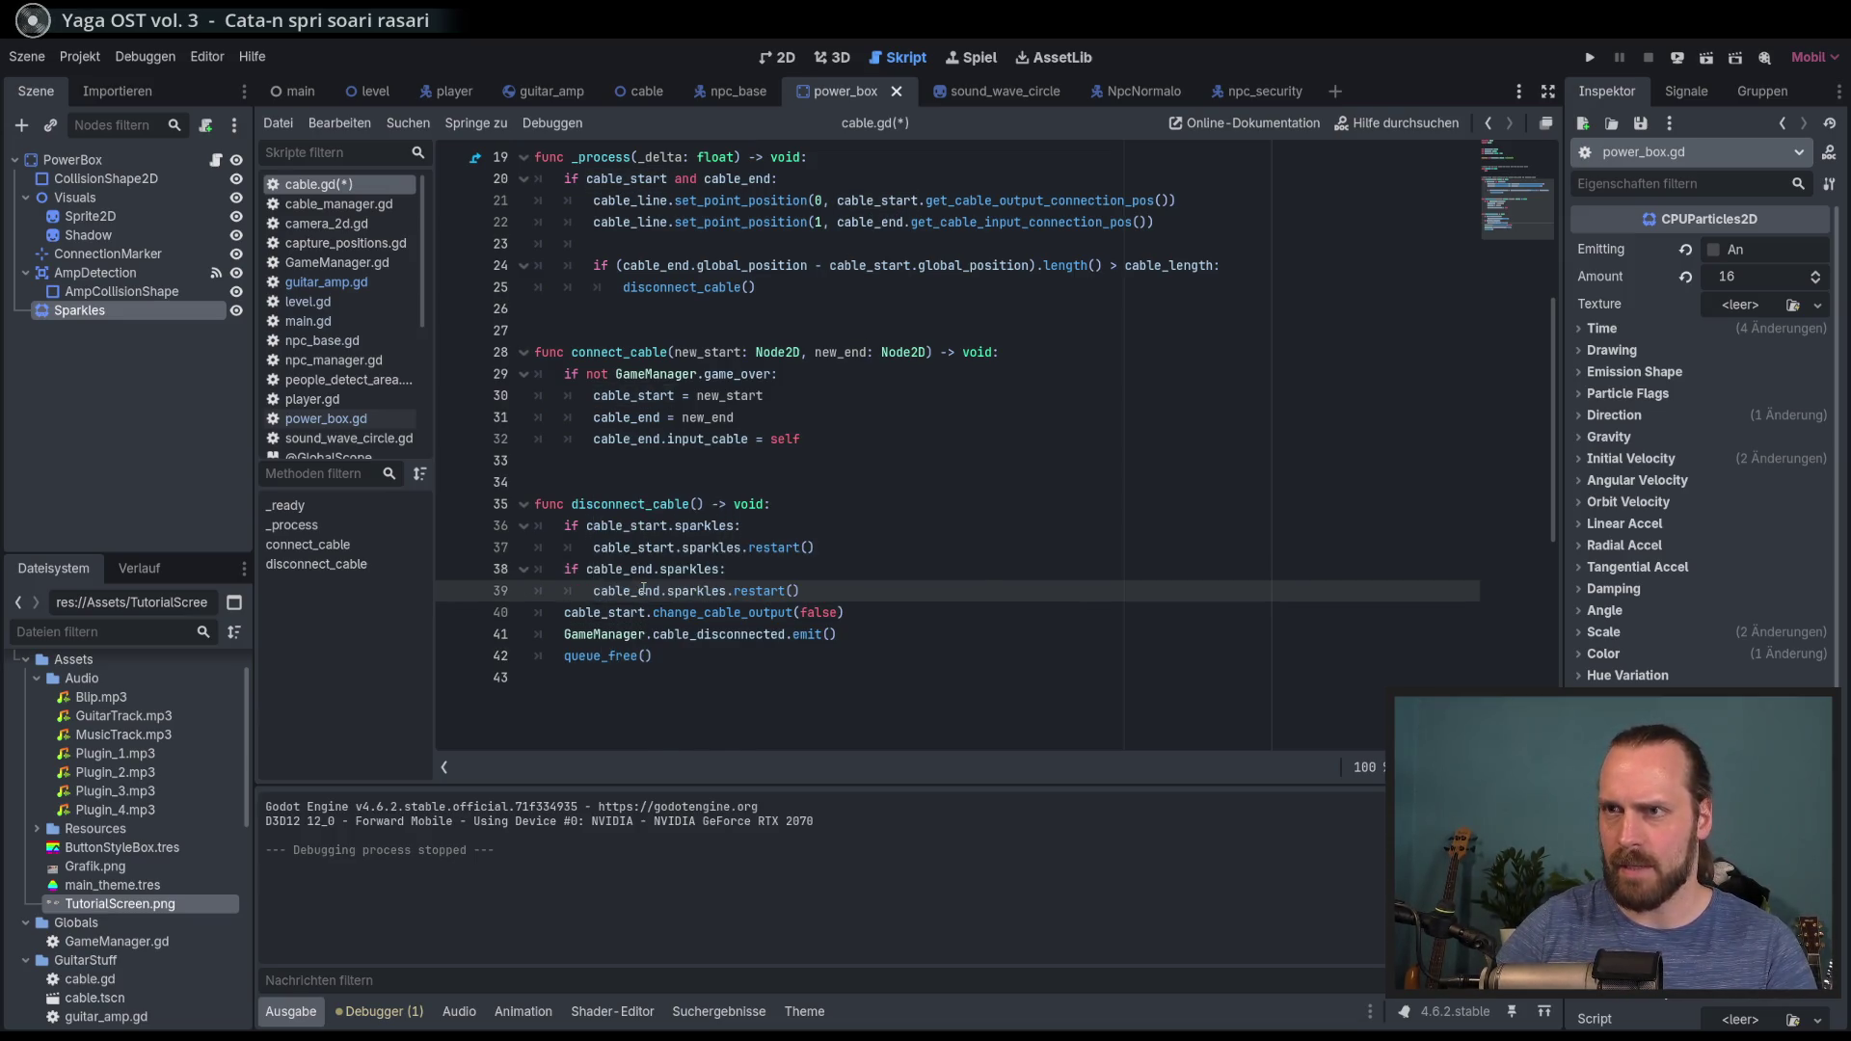
key(F5)
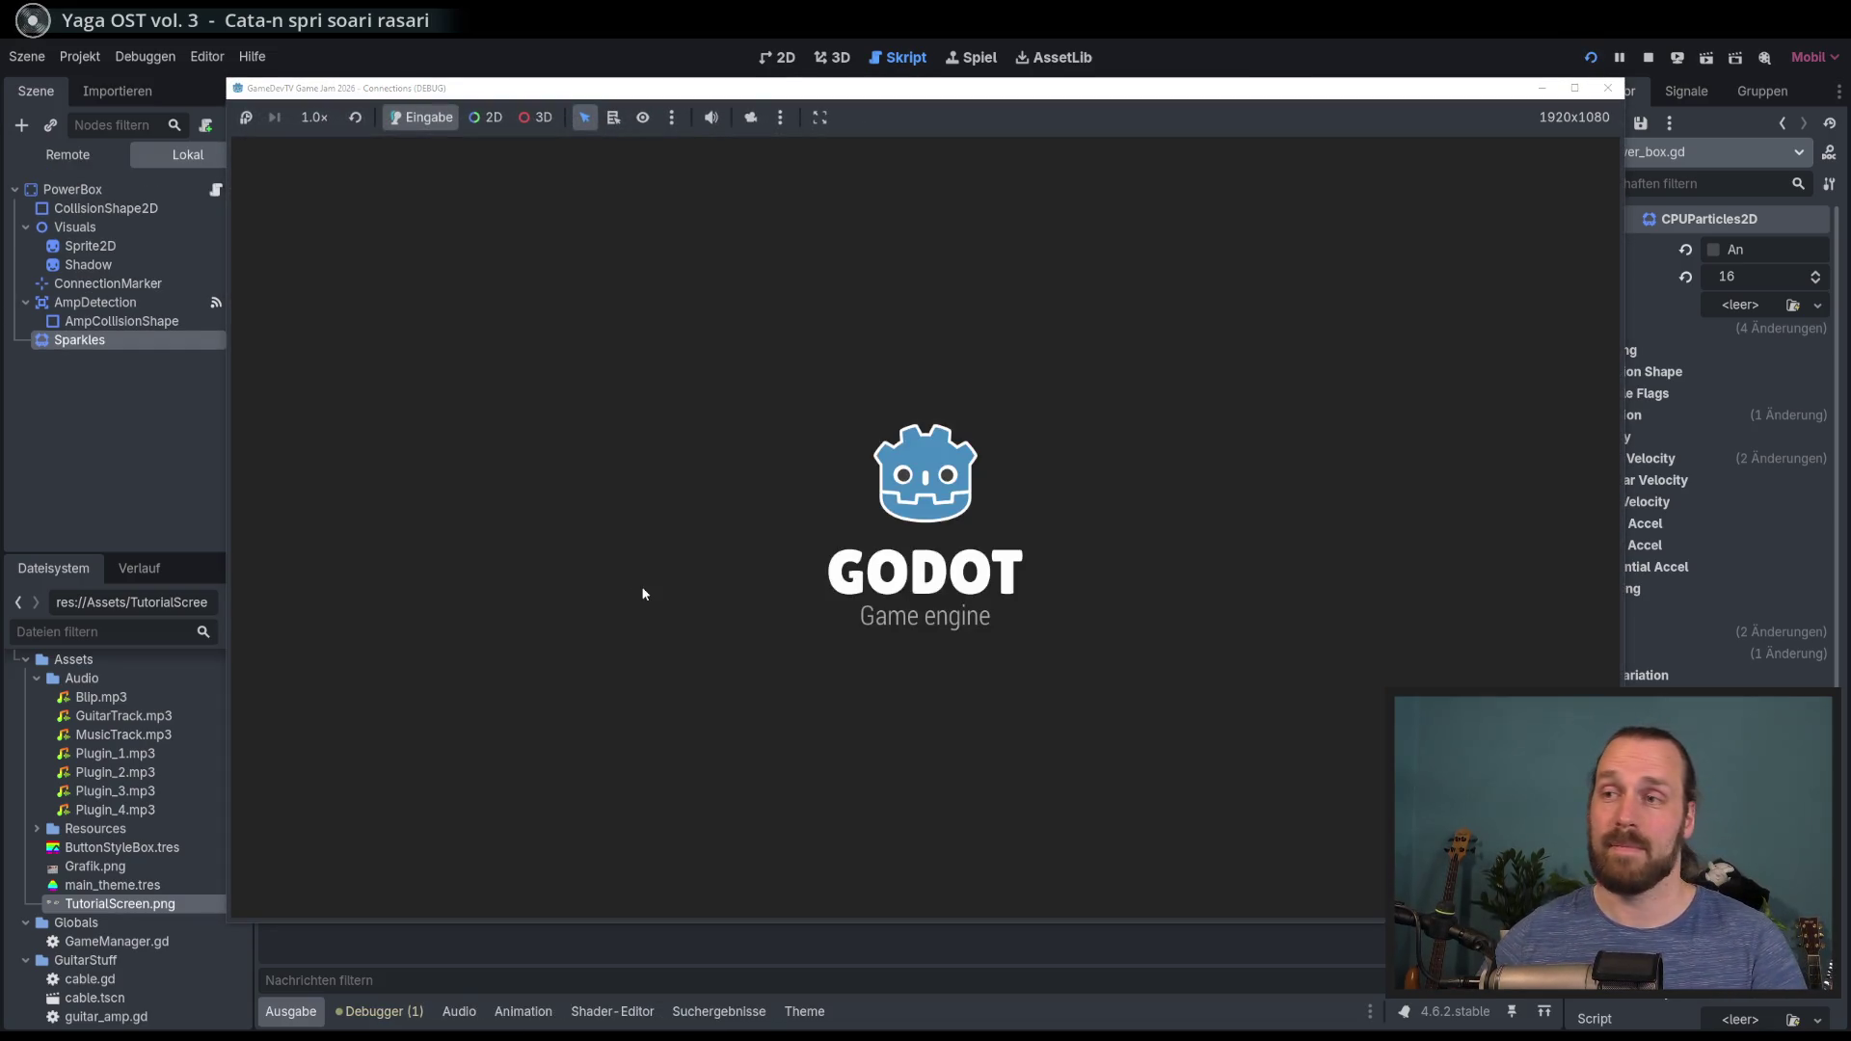
Step: Stop the running game and open power_box.gd at its input_cable sparkles lines
key(Return)
key(Return)
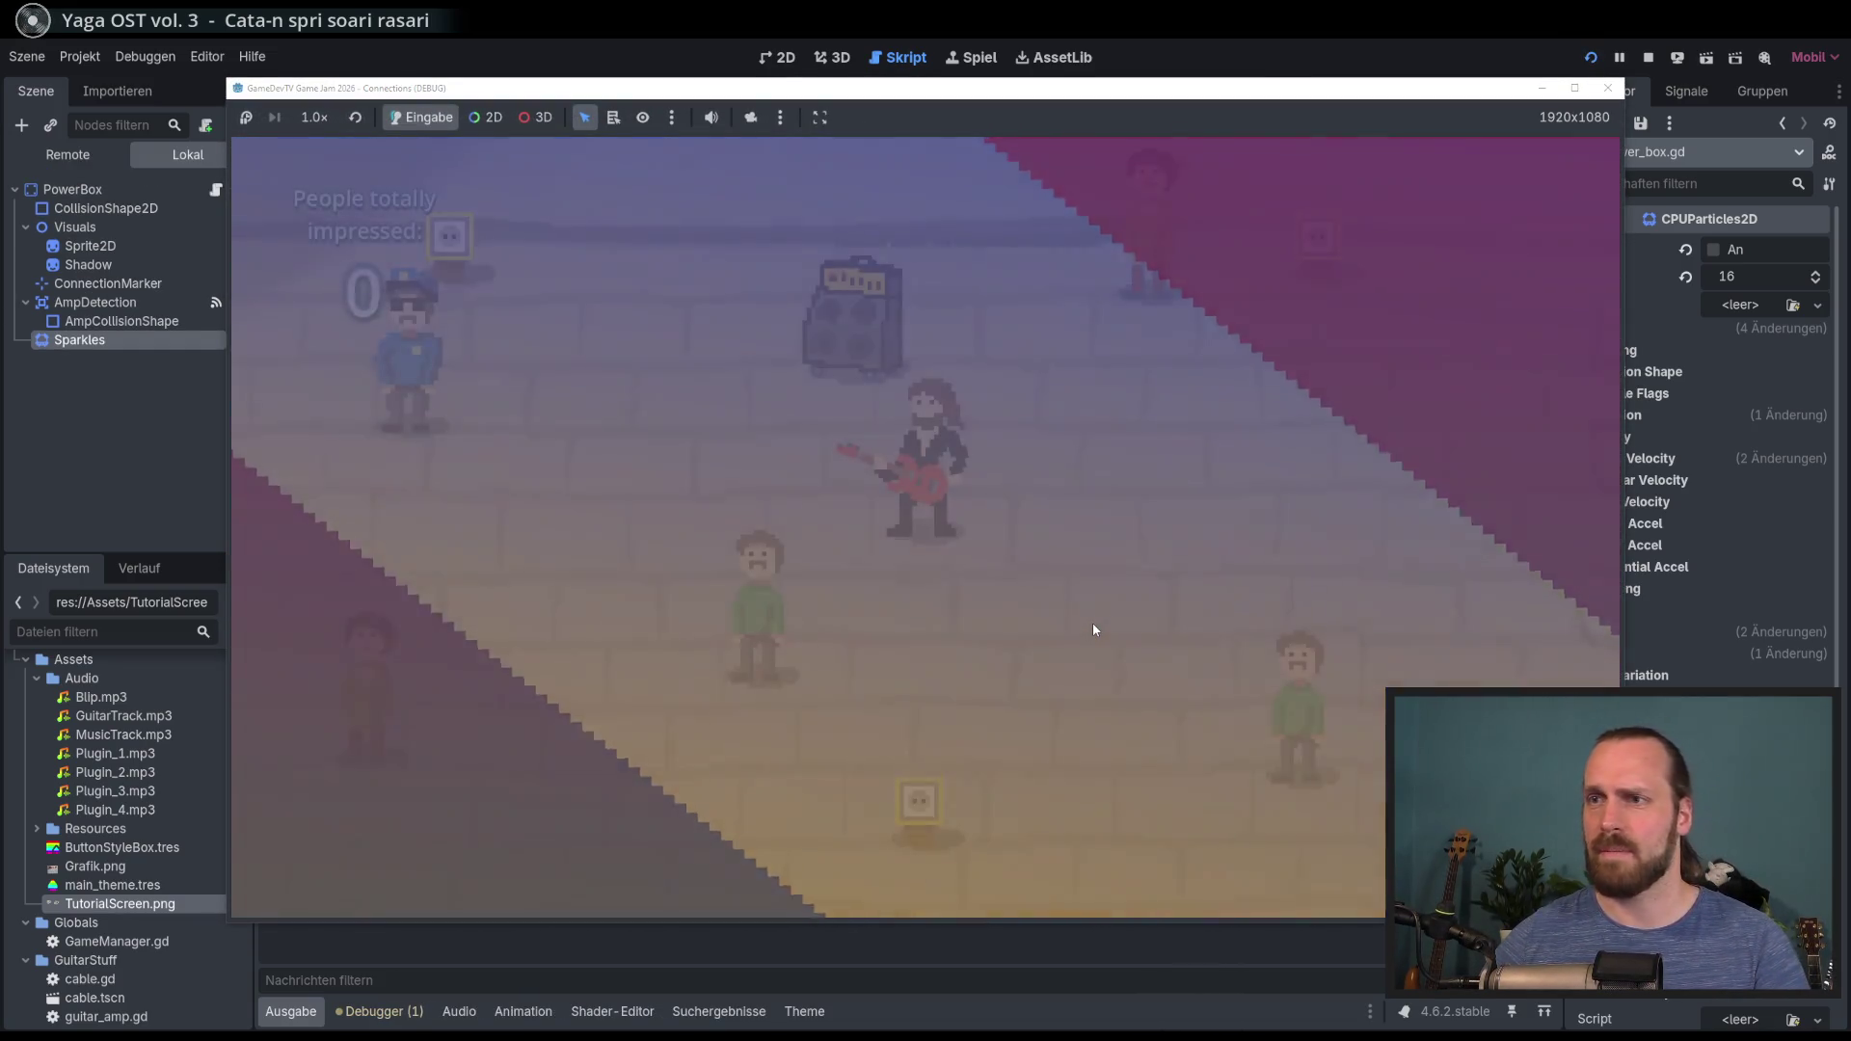
key(F8)
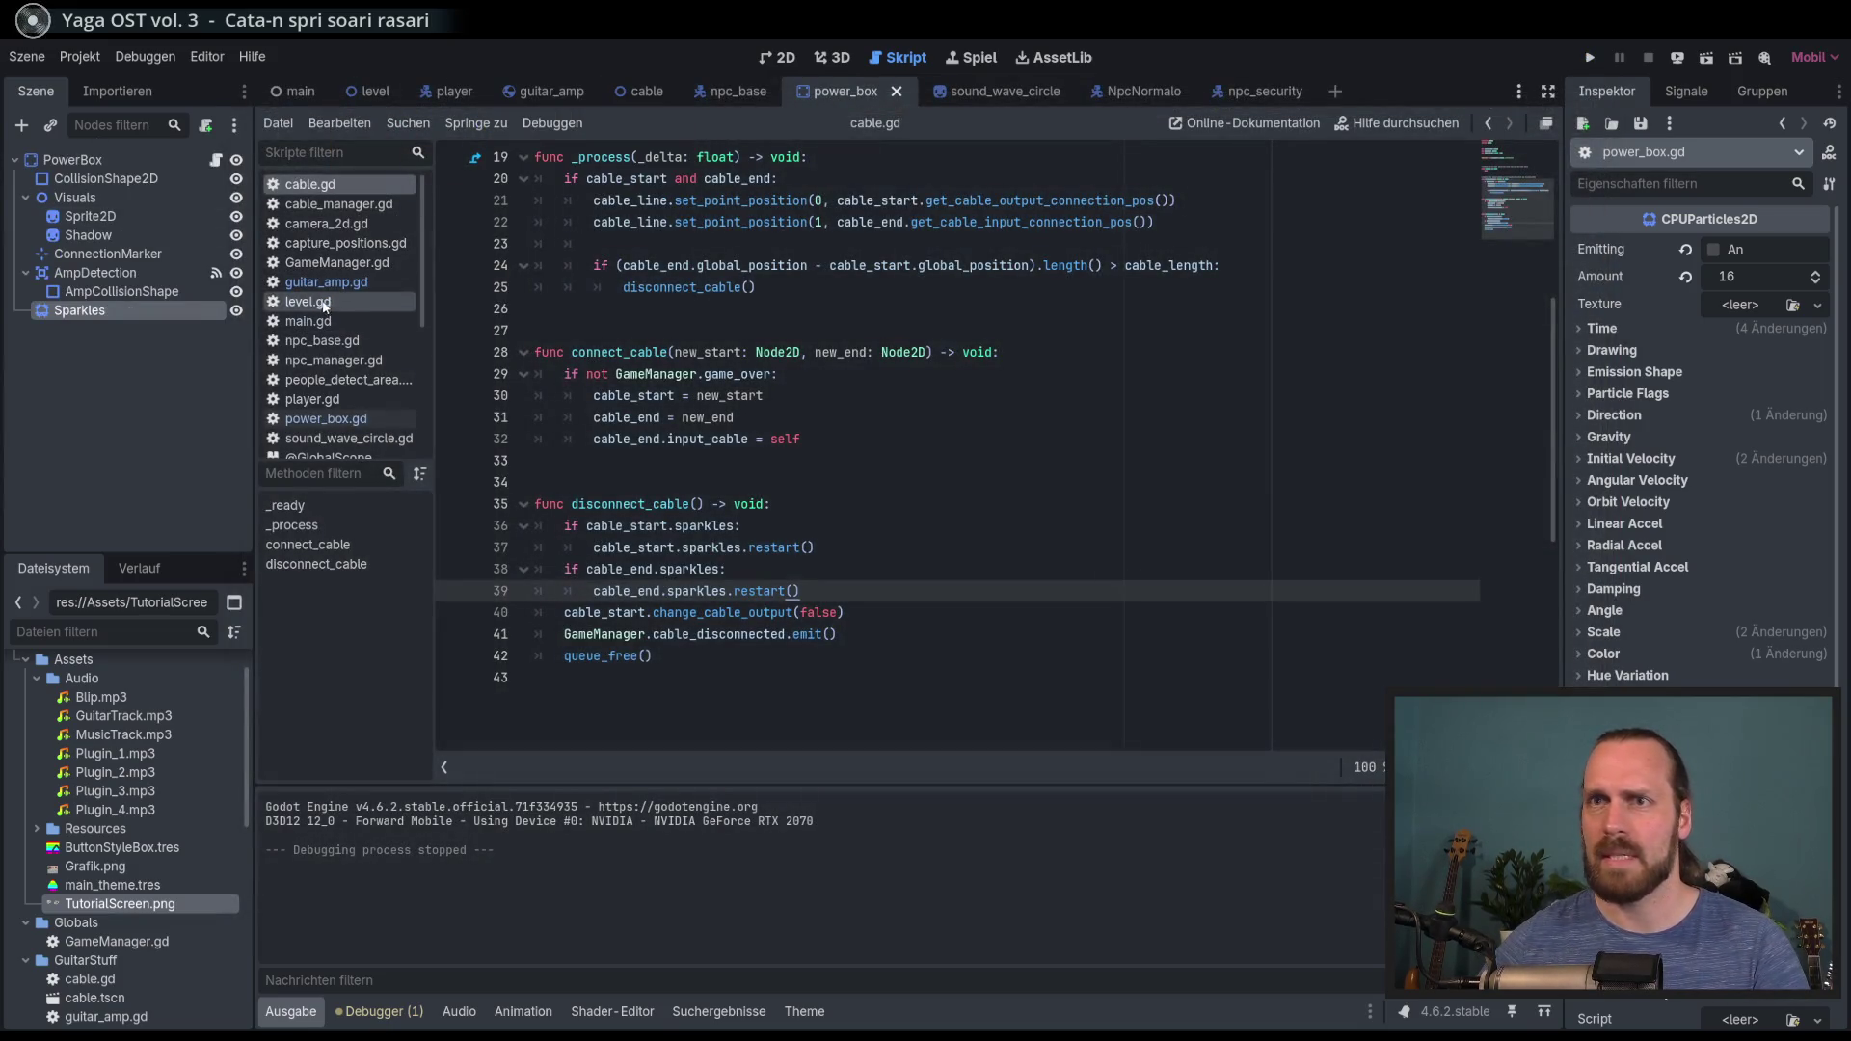
click(355, 416)
scroll(752, 502, down, 5)
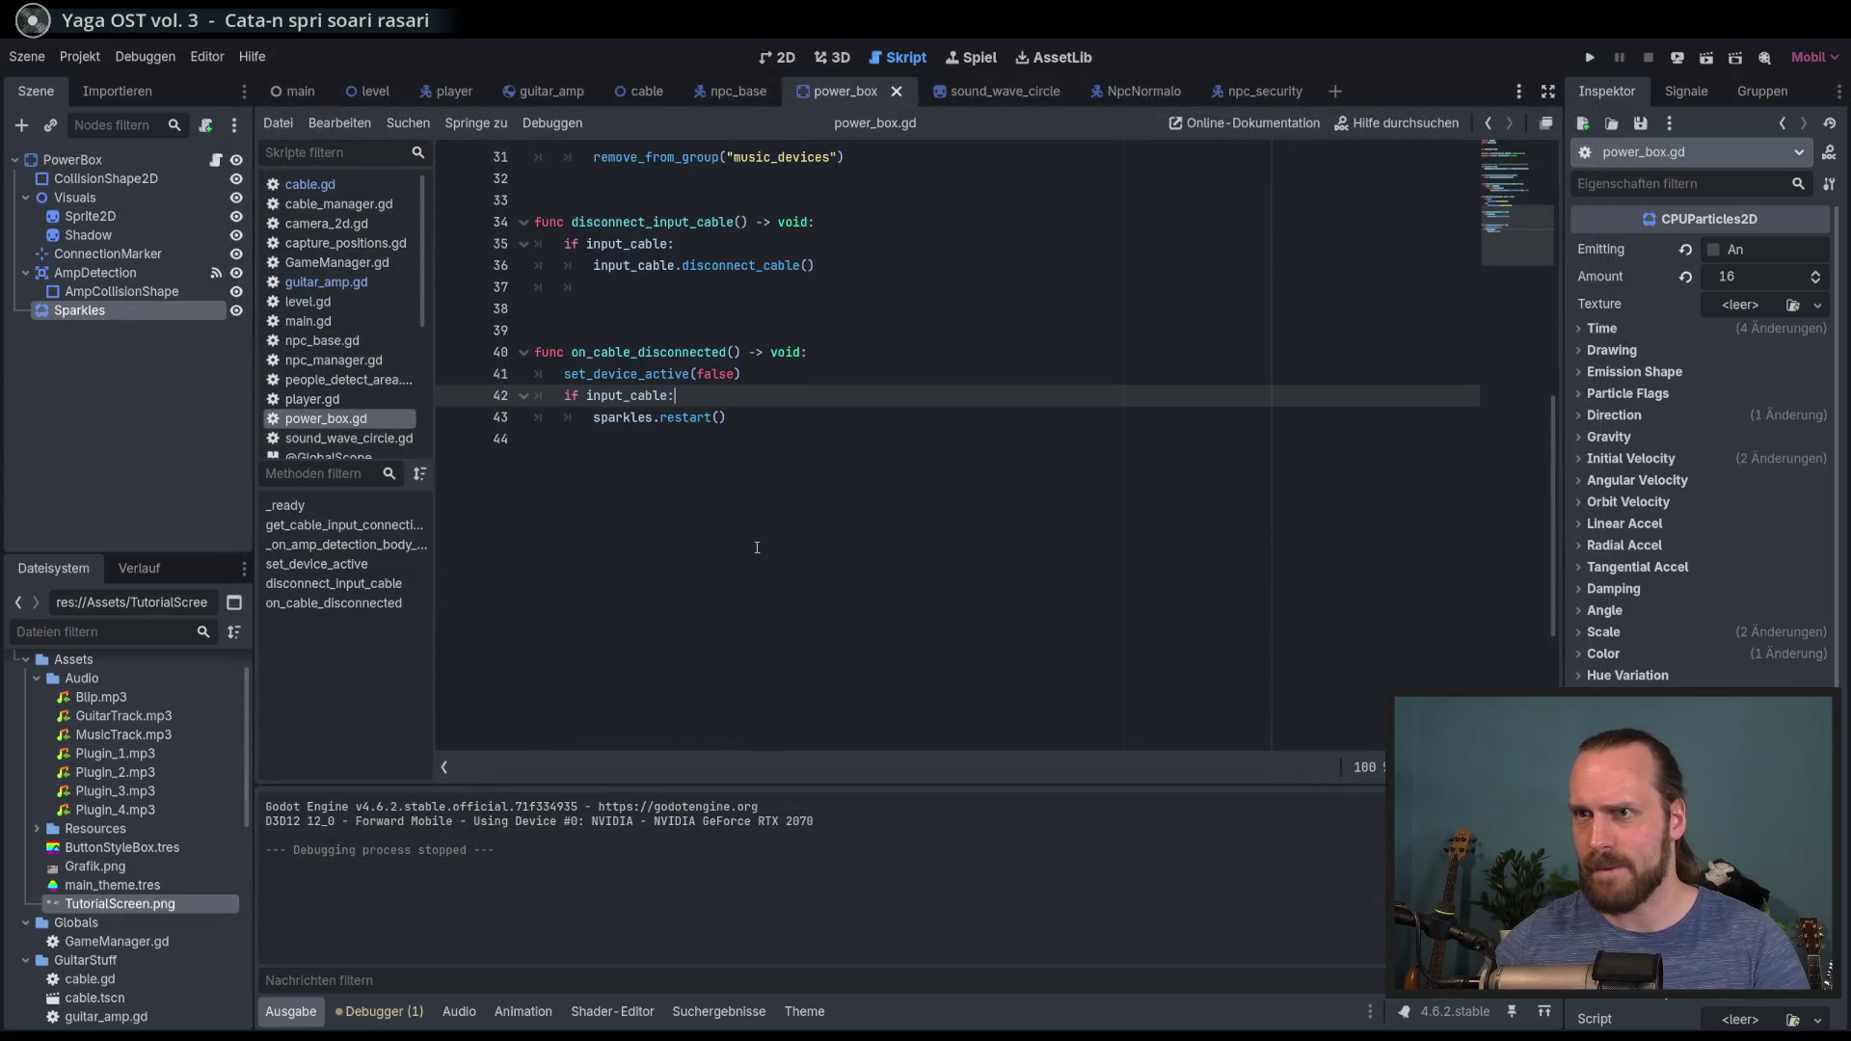
Step: Relaunch the game and walk the player to the amp to pull the cable loose
key(F5)
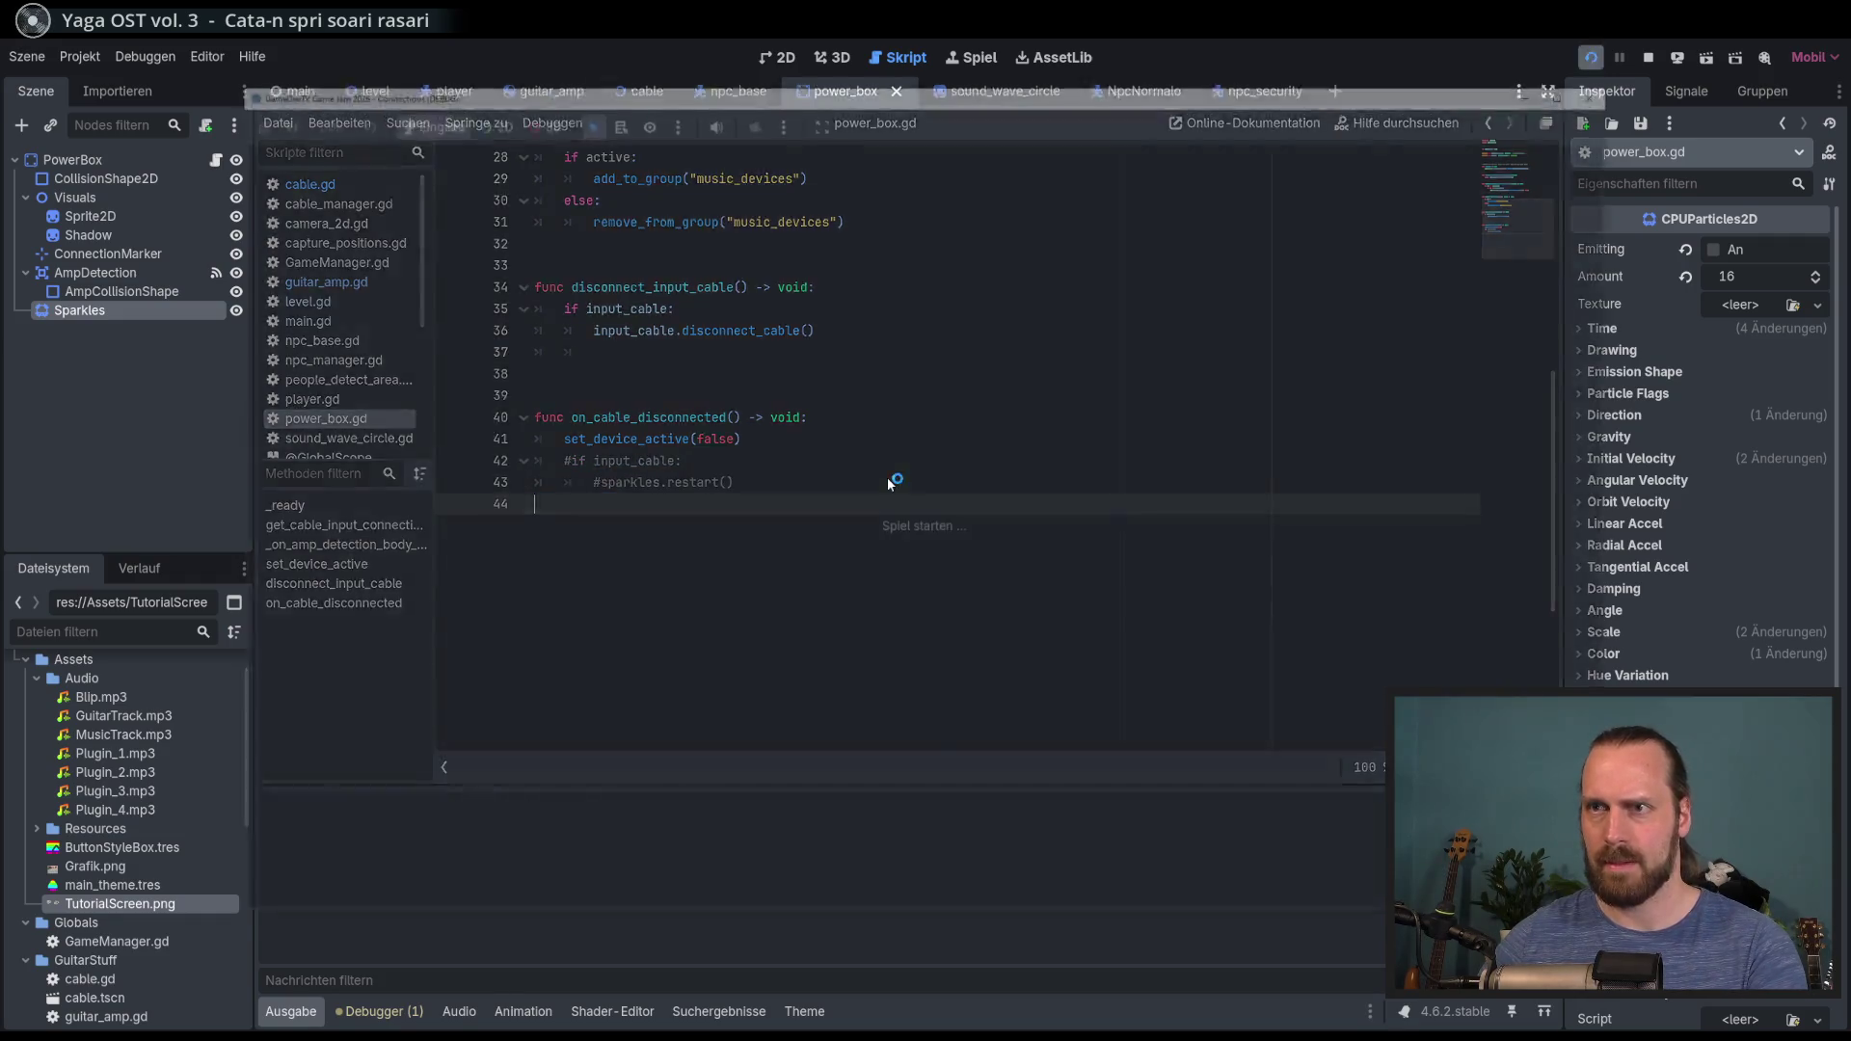
key(Return)
key(Return)
key(w)
key(d)
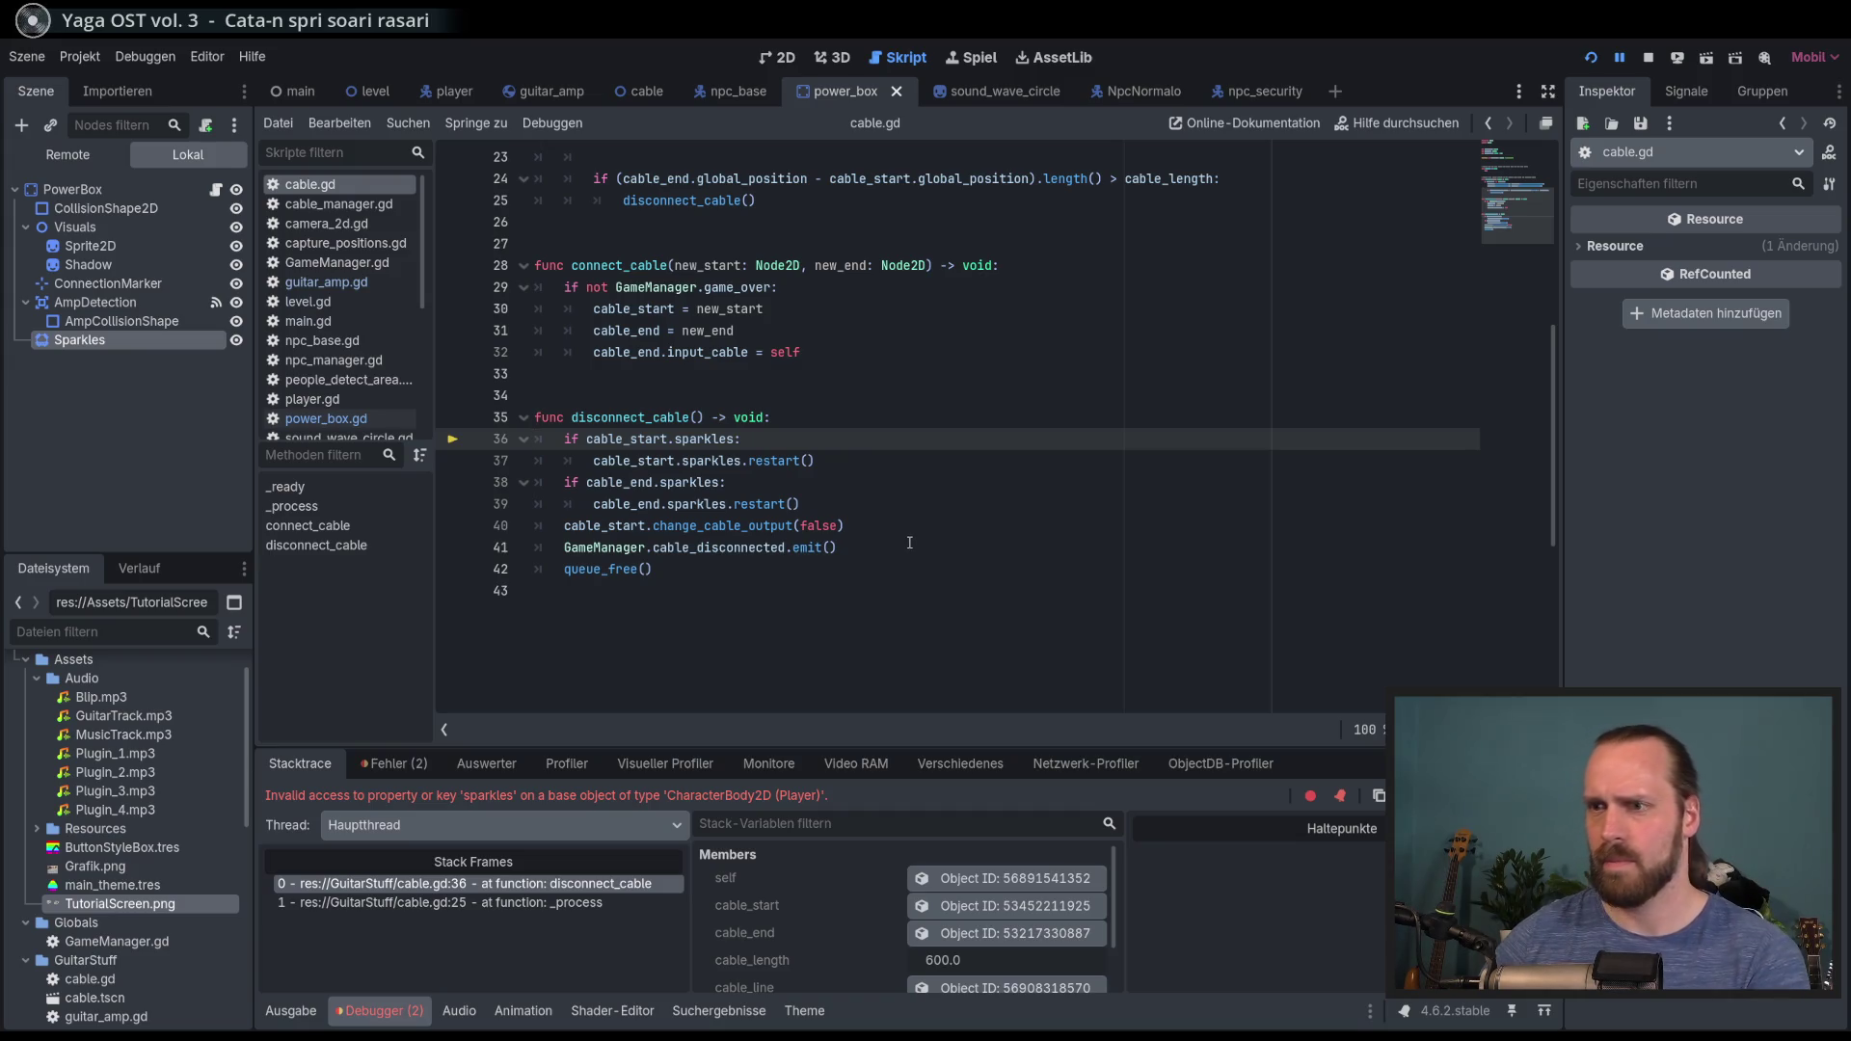
Step: Stop the paused debug session and select cable_start on line 36 to inspect it
click(910, 543)
key(F8)
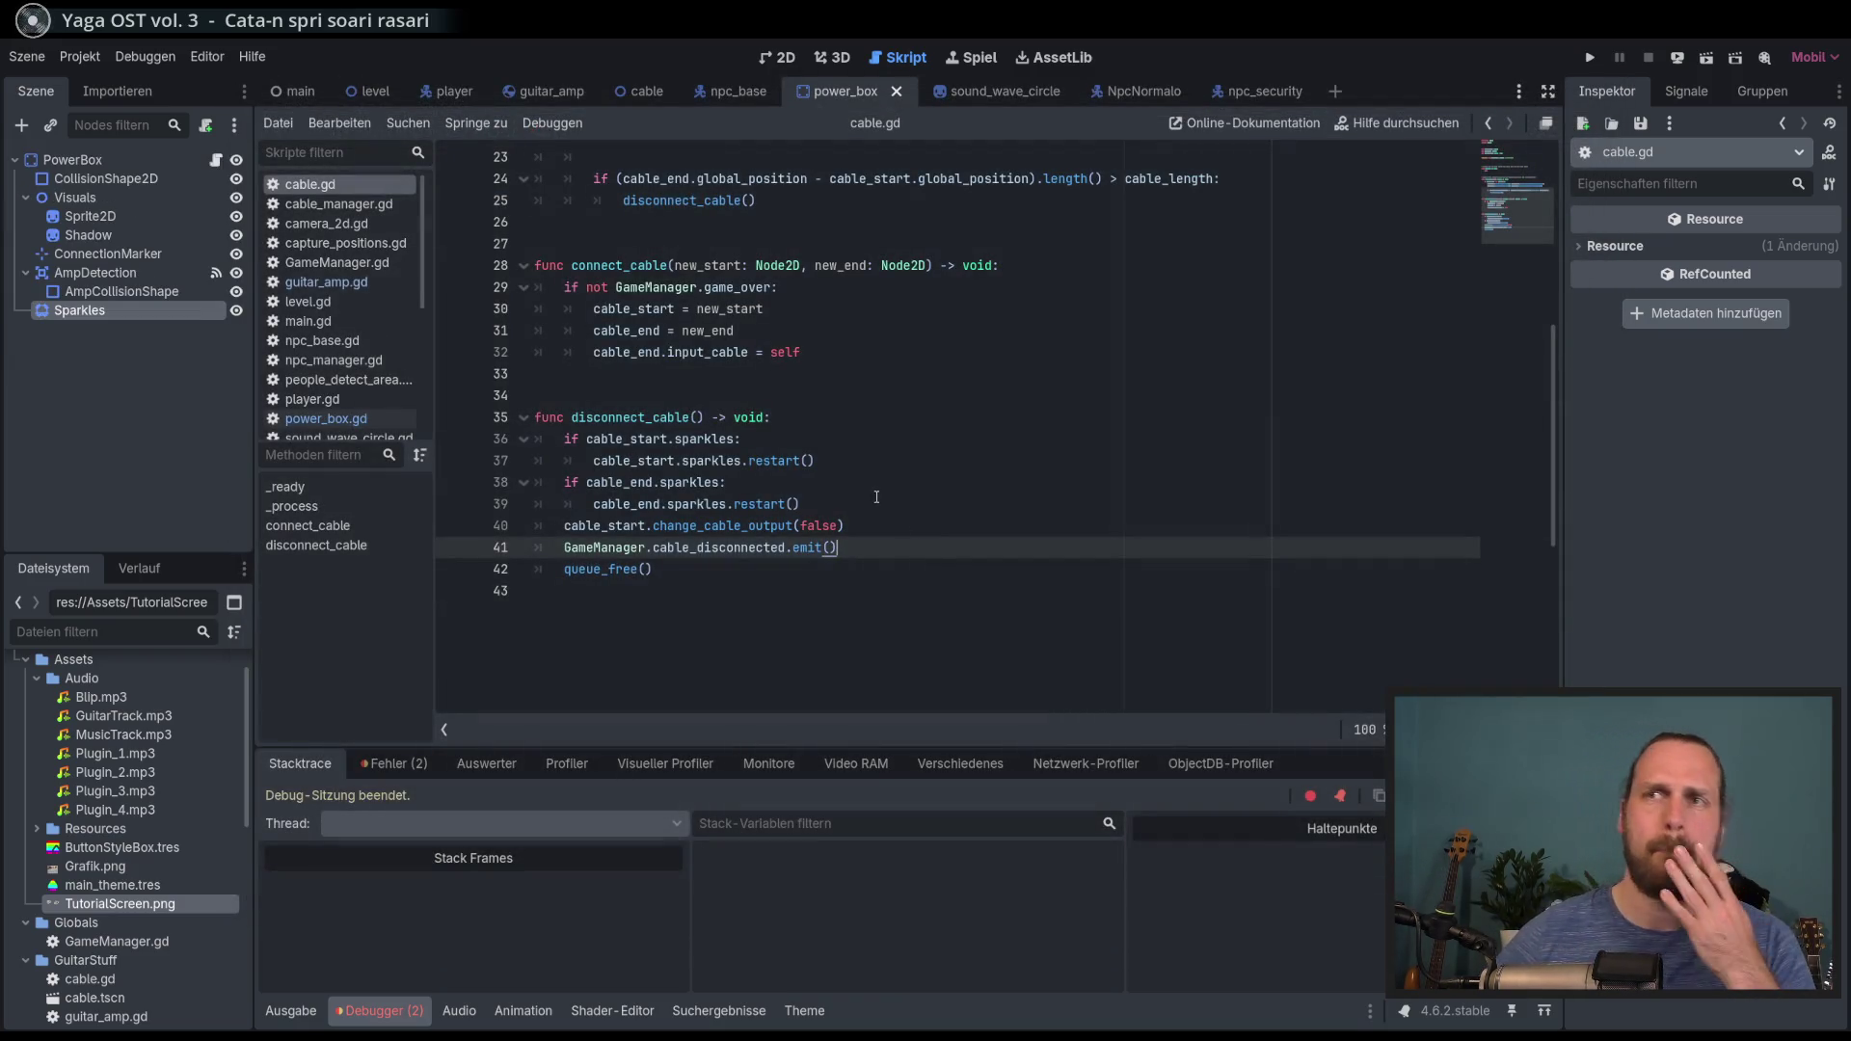
double_click(647, 439)
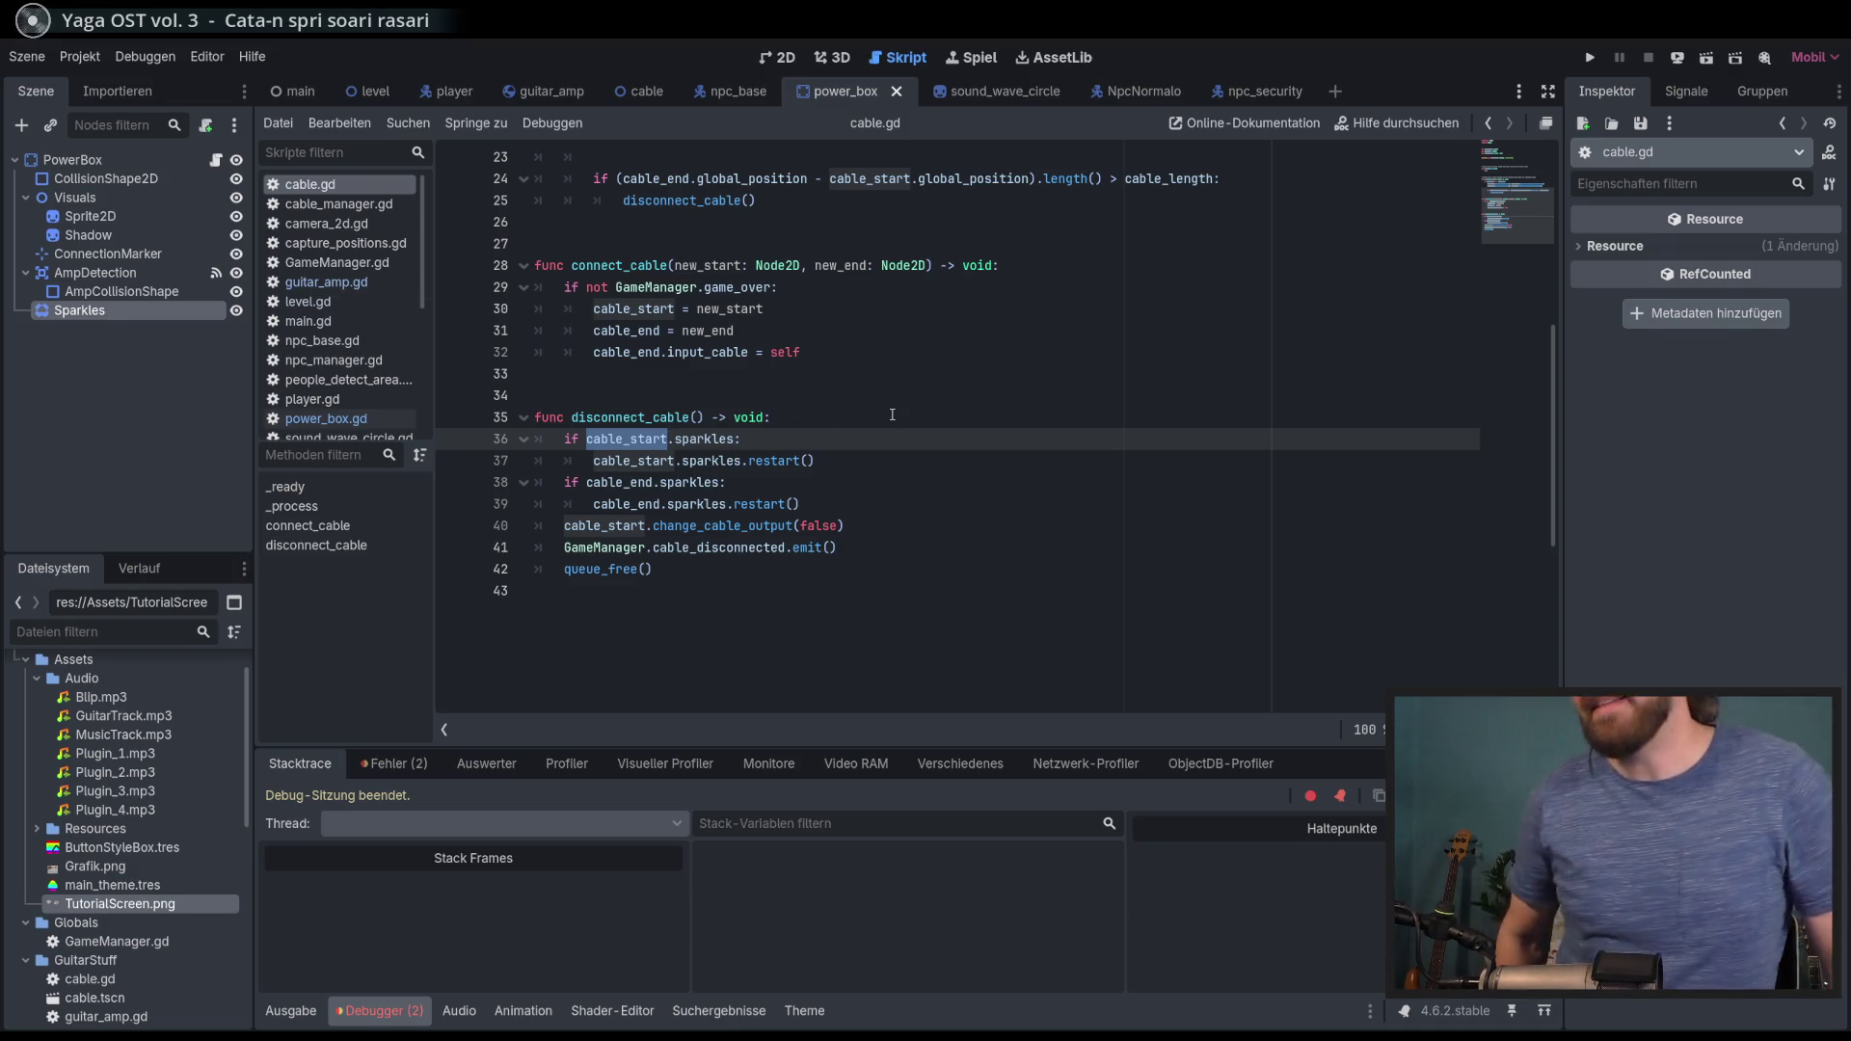
Step: Relaunch the game, start a new game, and walk the guitarist away from the amp
key(F5)
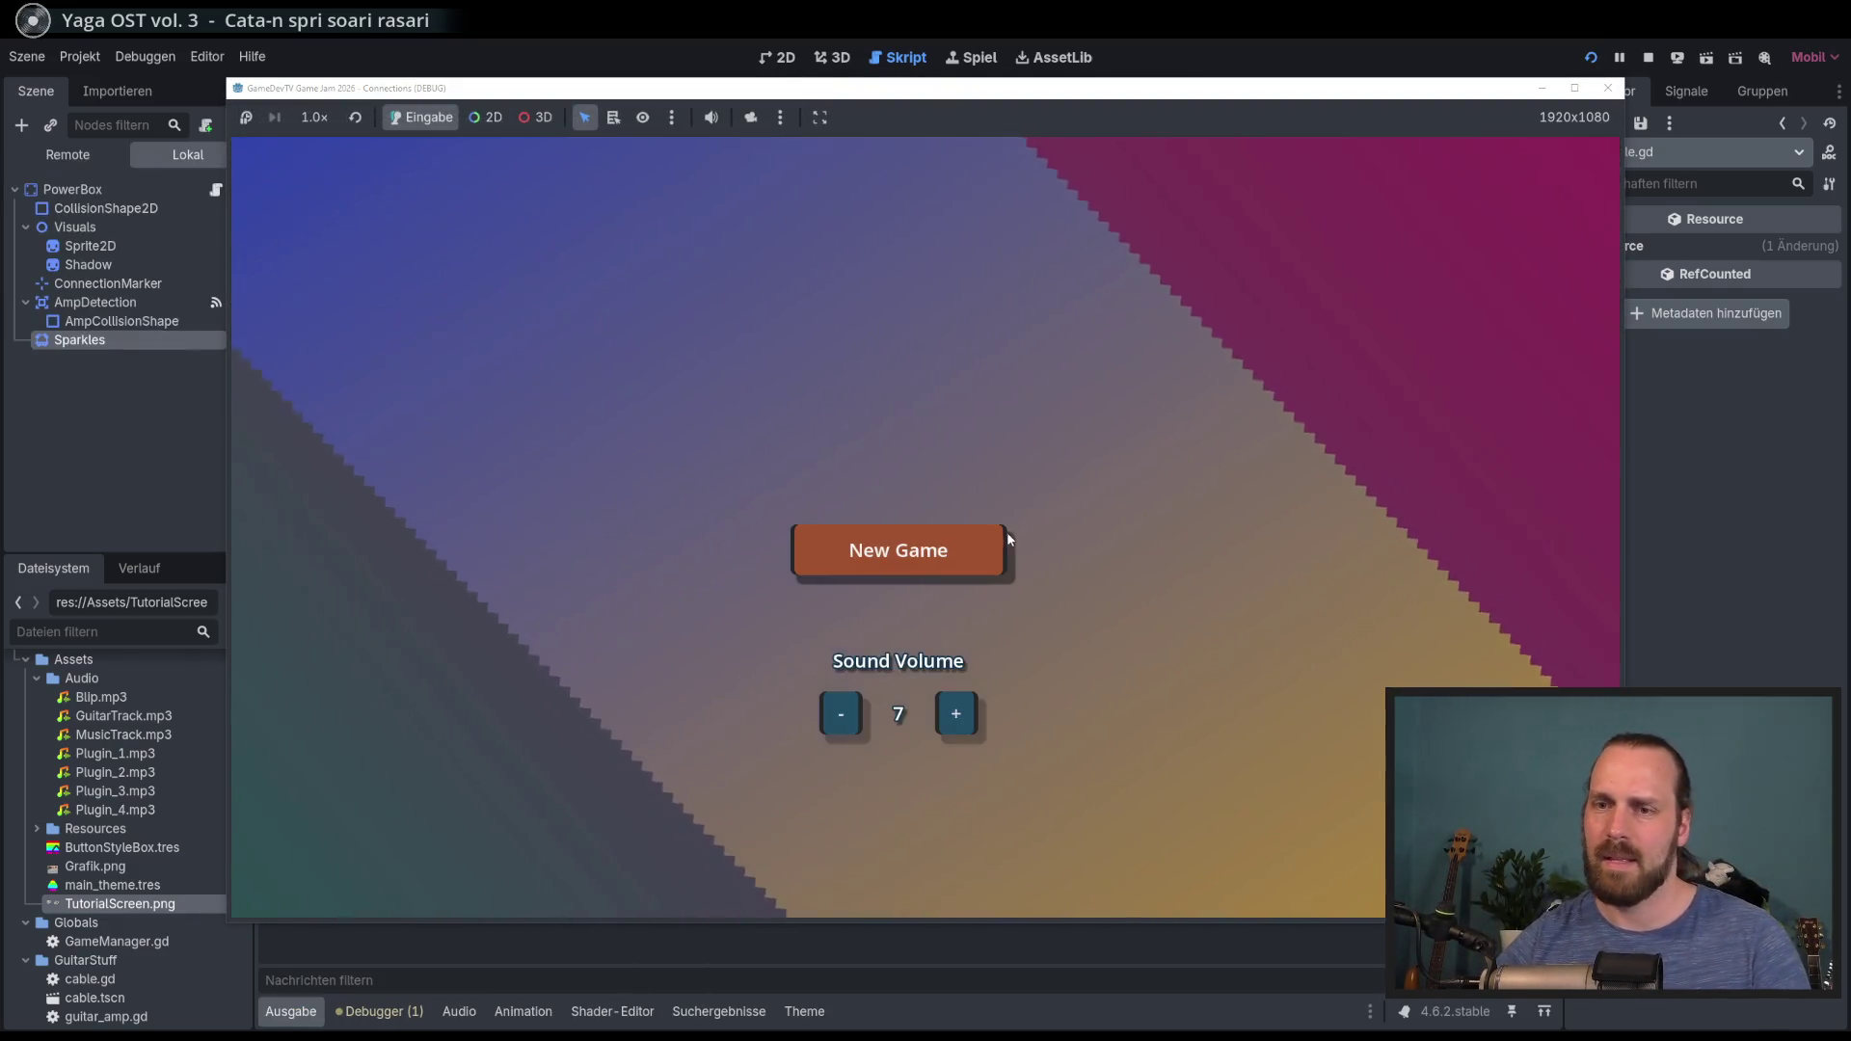
click(1003, 545)
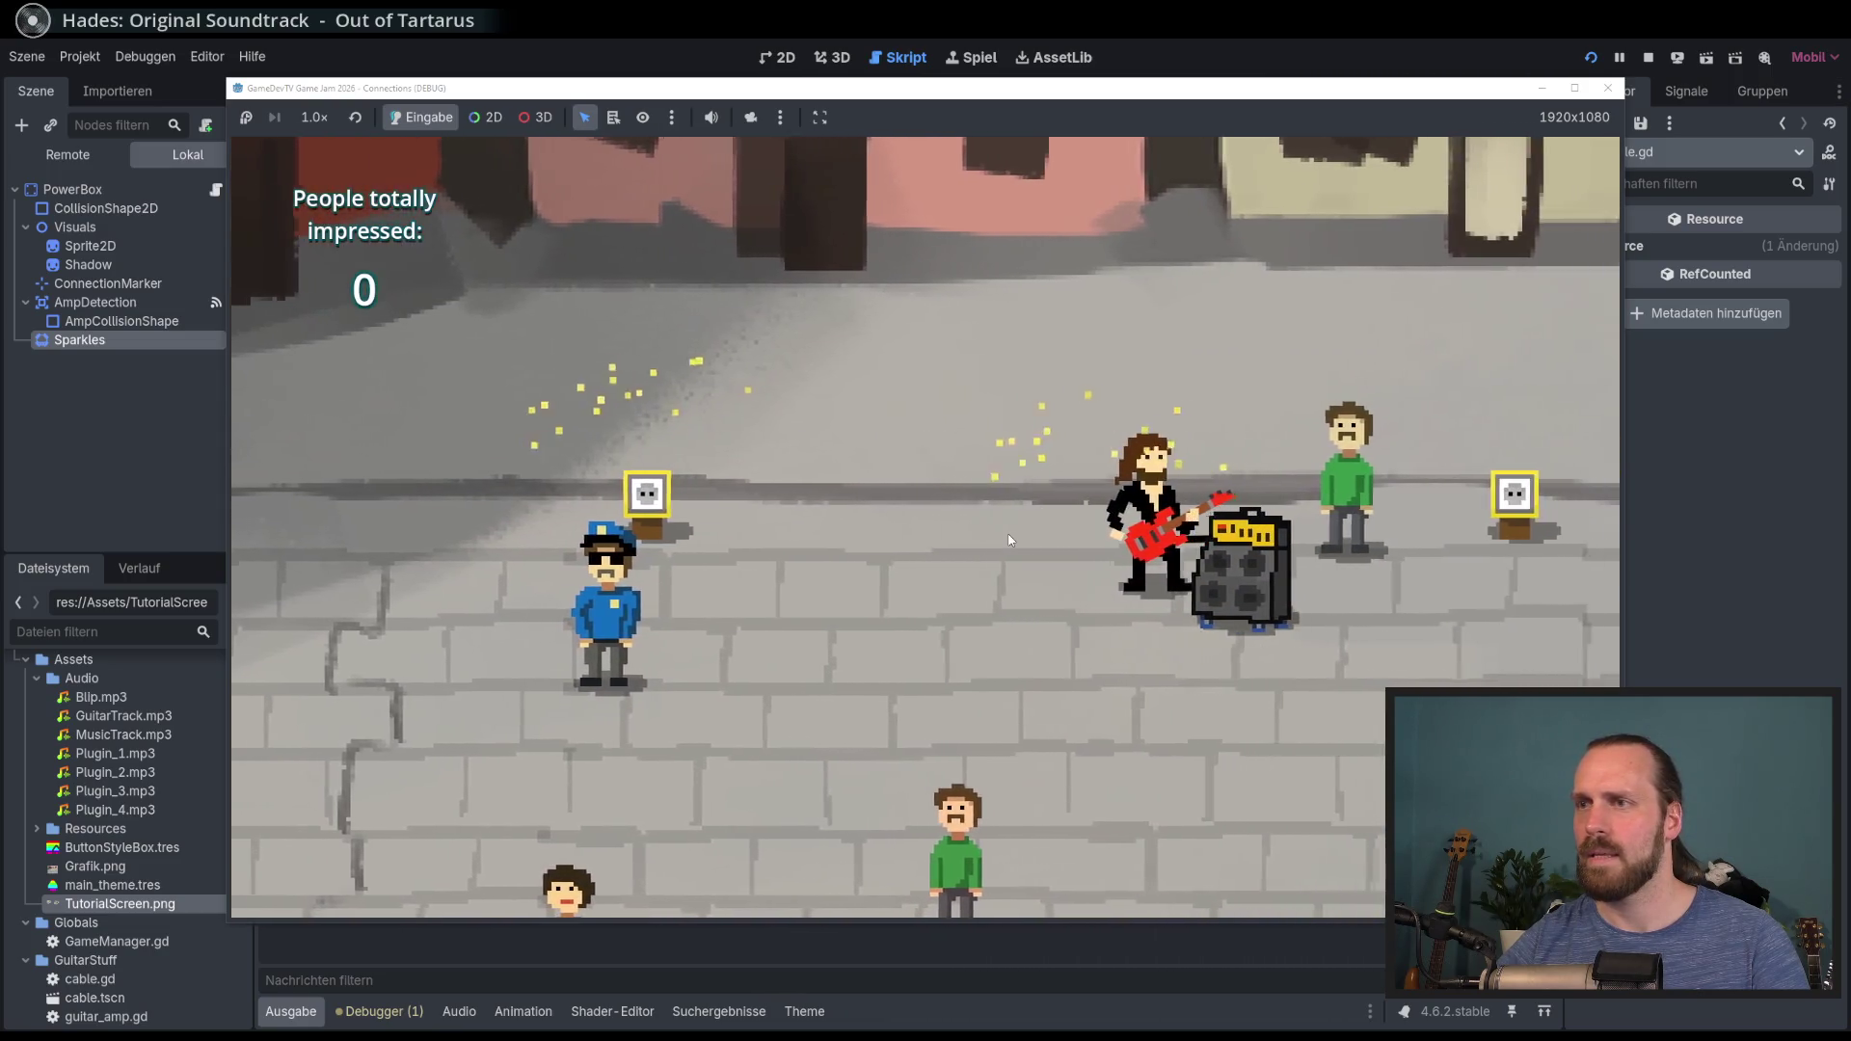
key(Left)
key(Down)
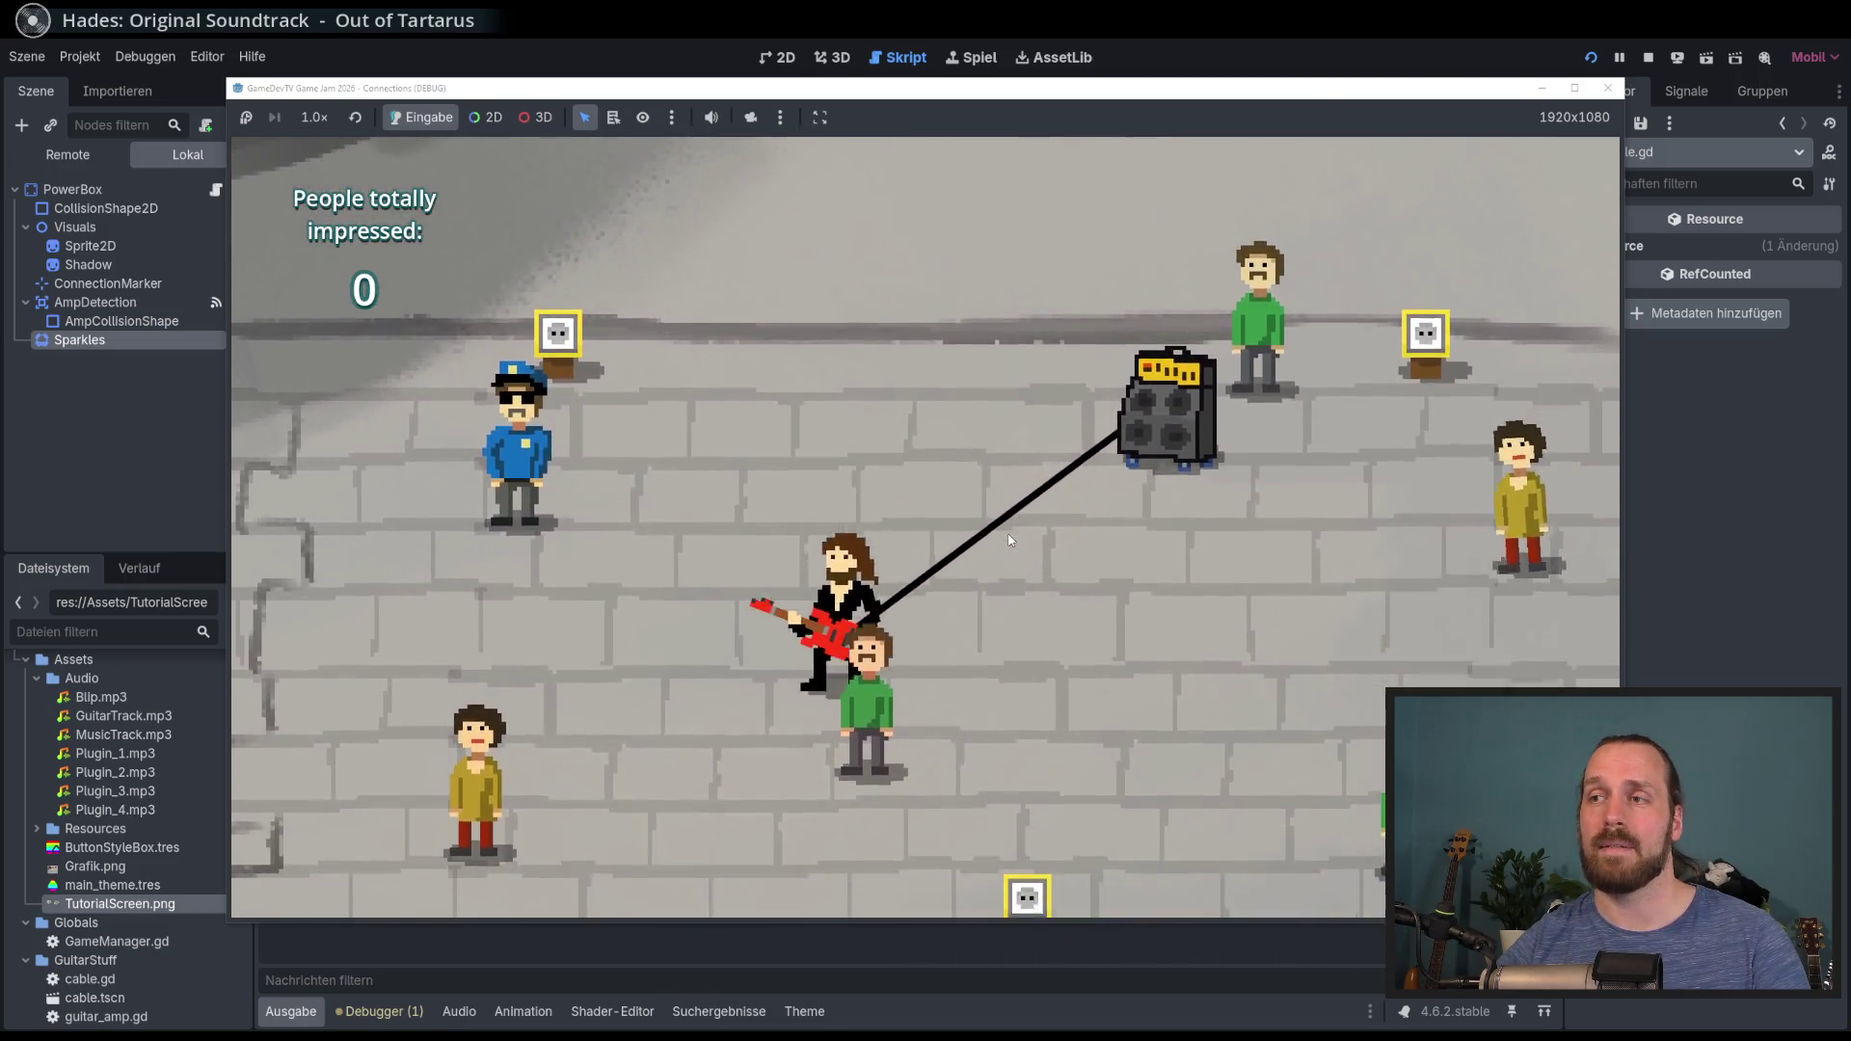
text(aa)
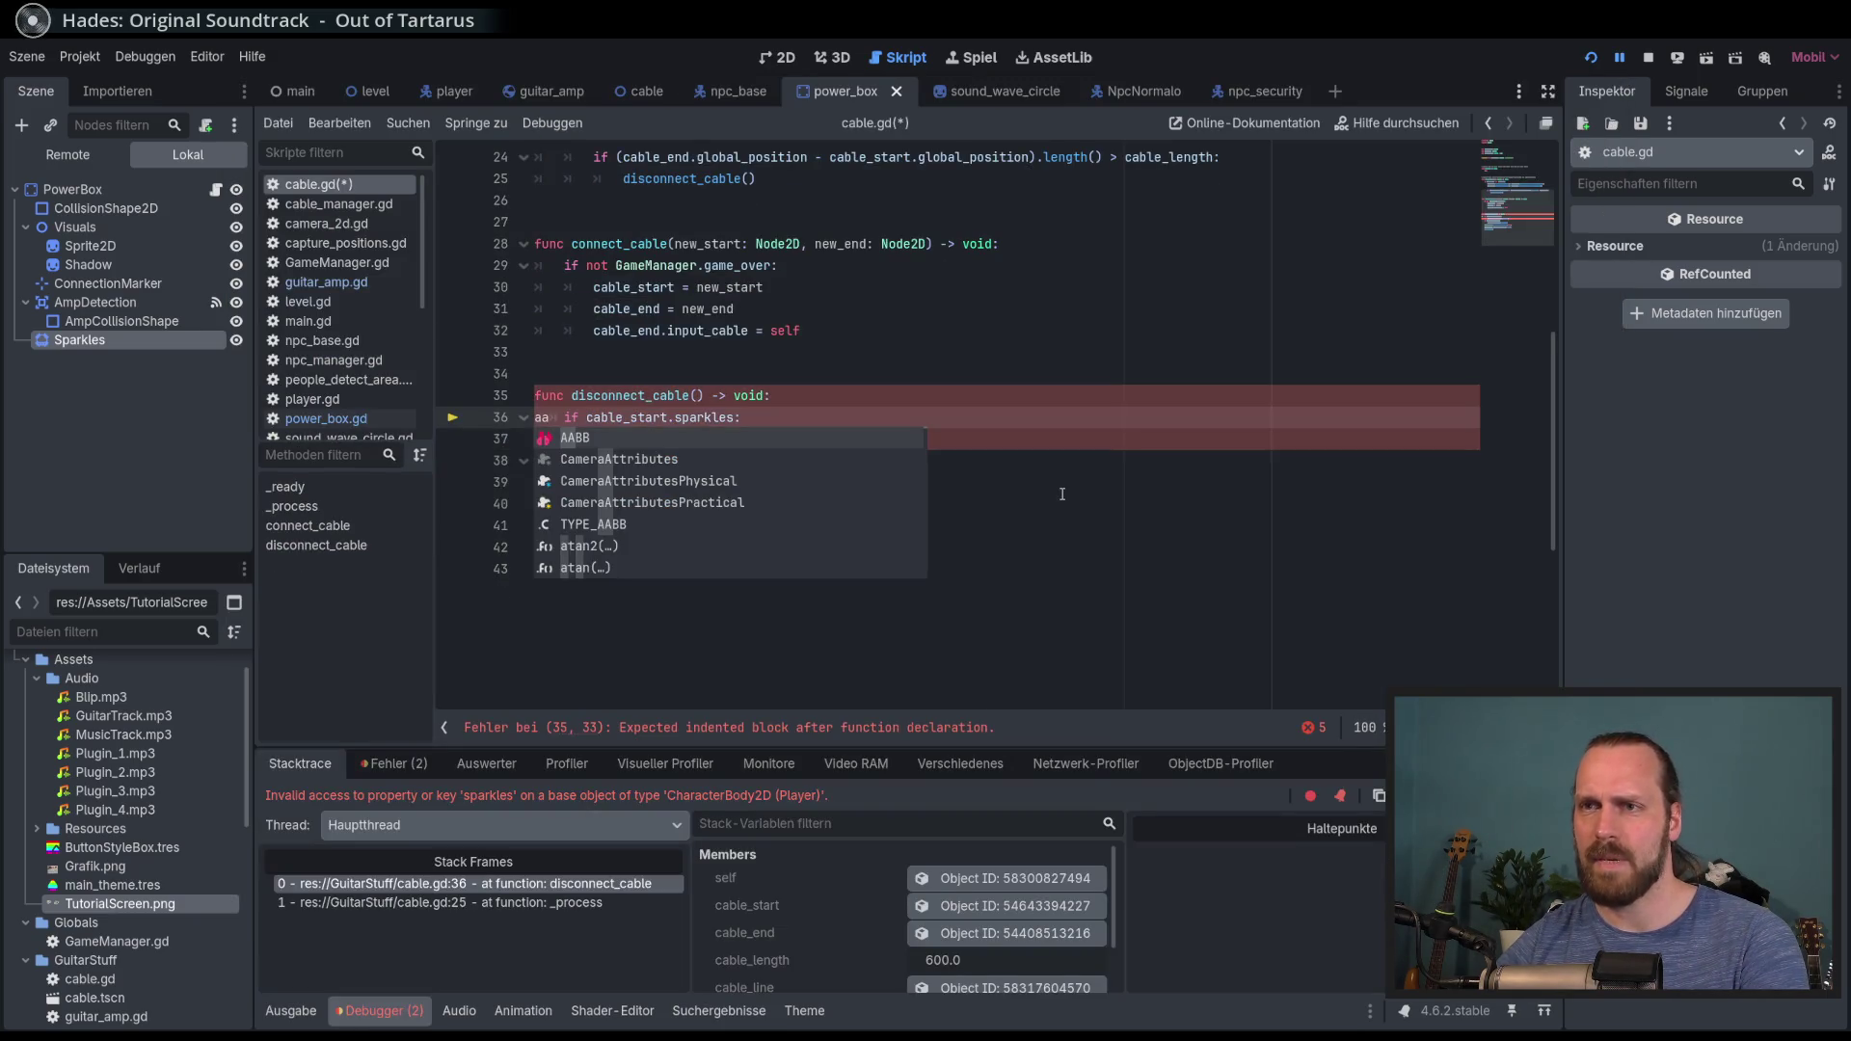
Step: Remove the stray 'aa' from line 36 and add 'and cable_start is not Player' to its condition
click(1062, 494)
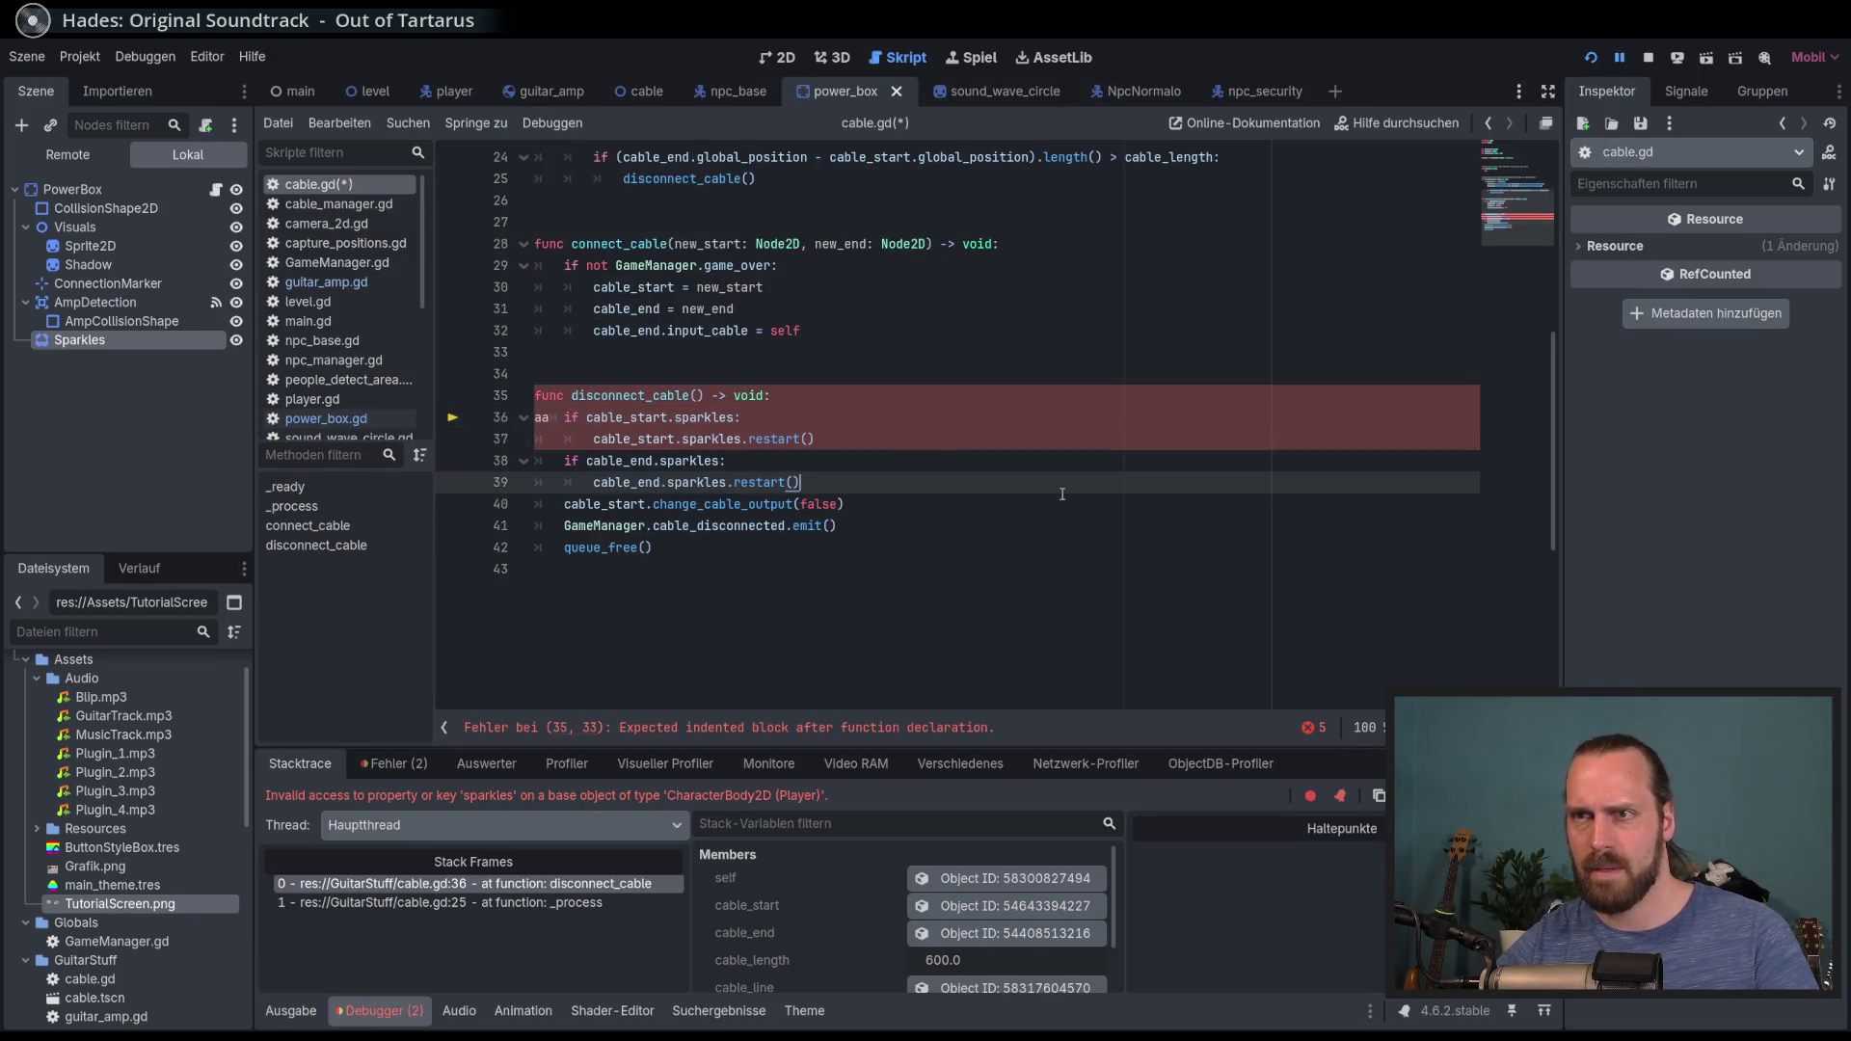
click(820, 417)
key(ctrl+z)
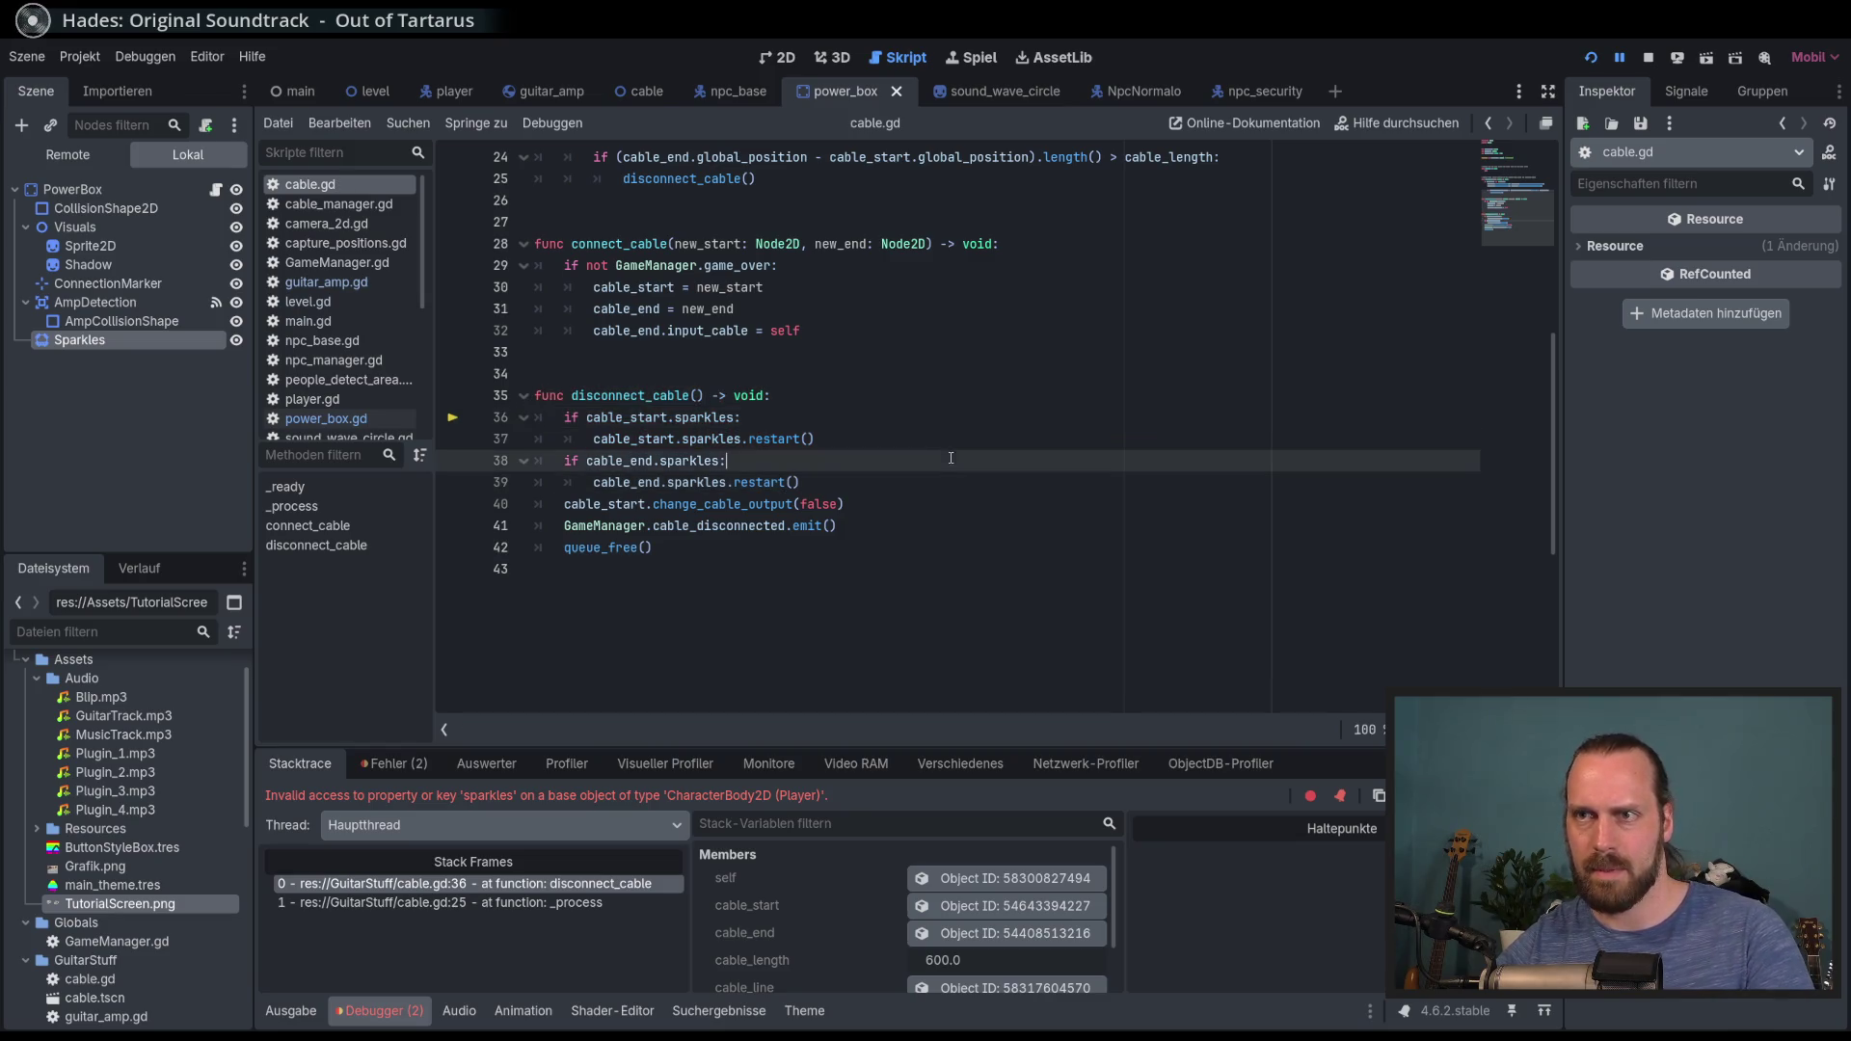
click(633, 421)
click(765, 419)
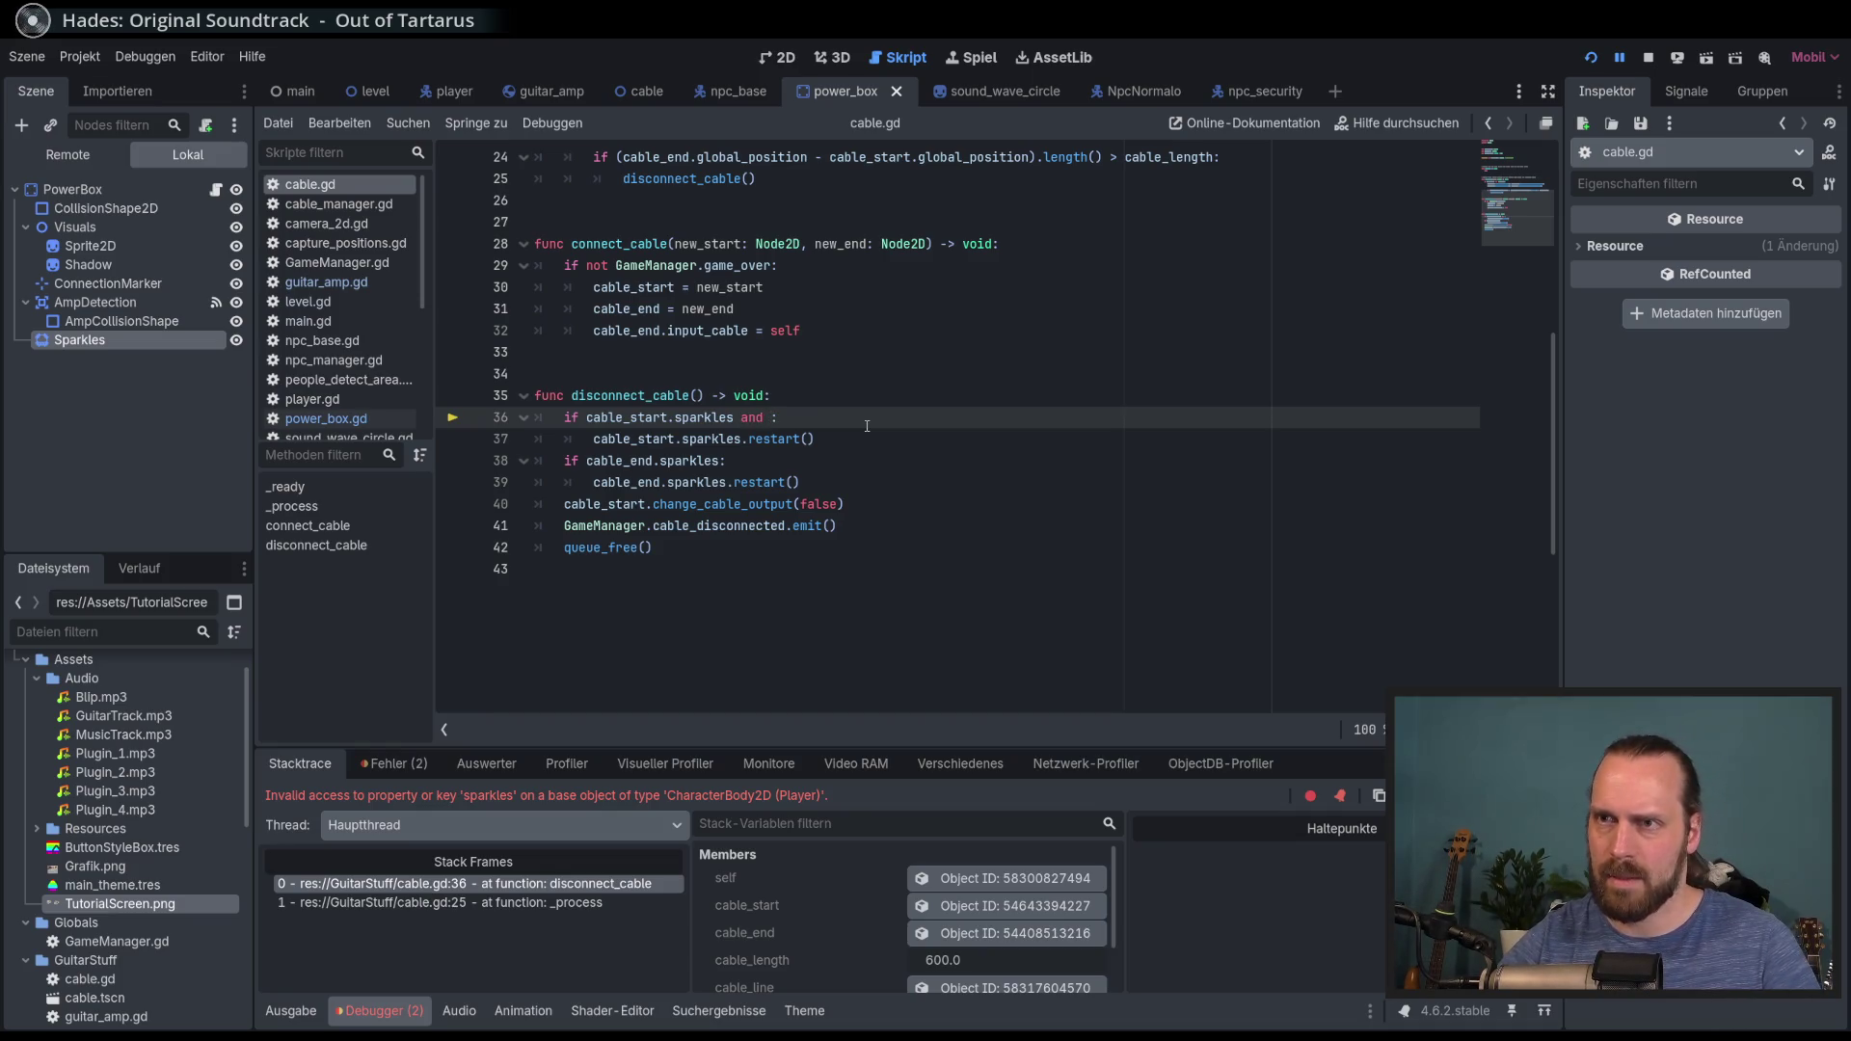
text(cab)
key(Return)
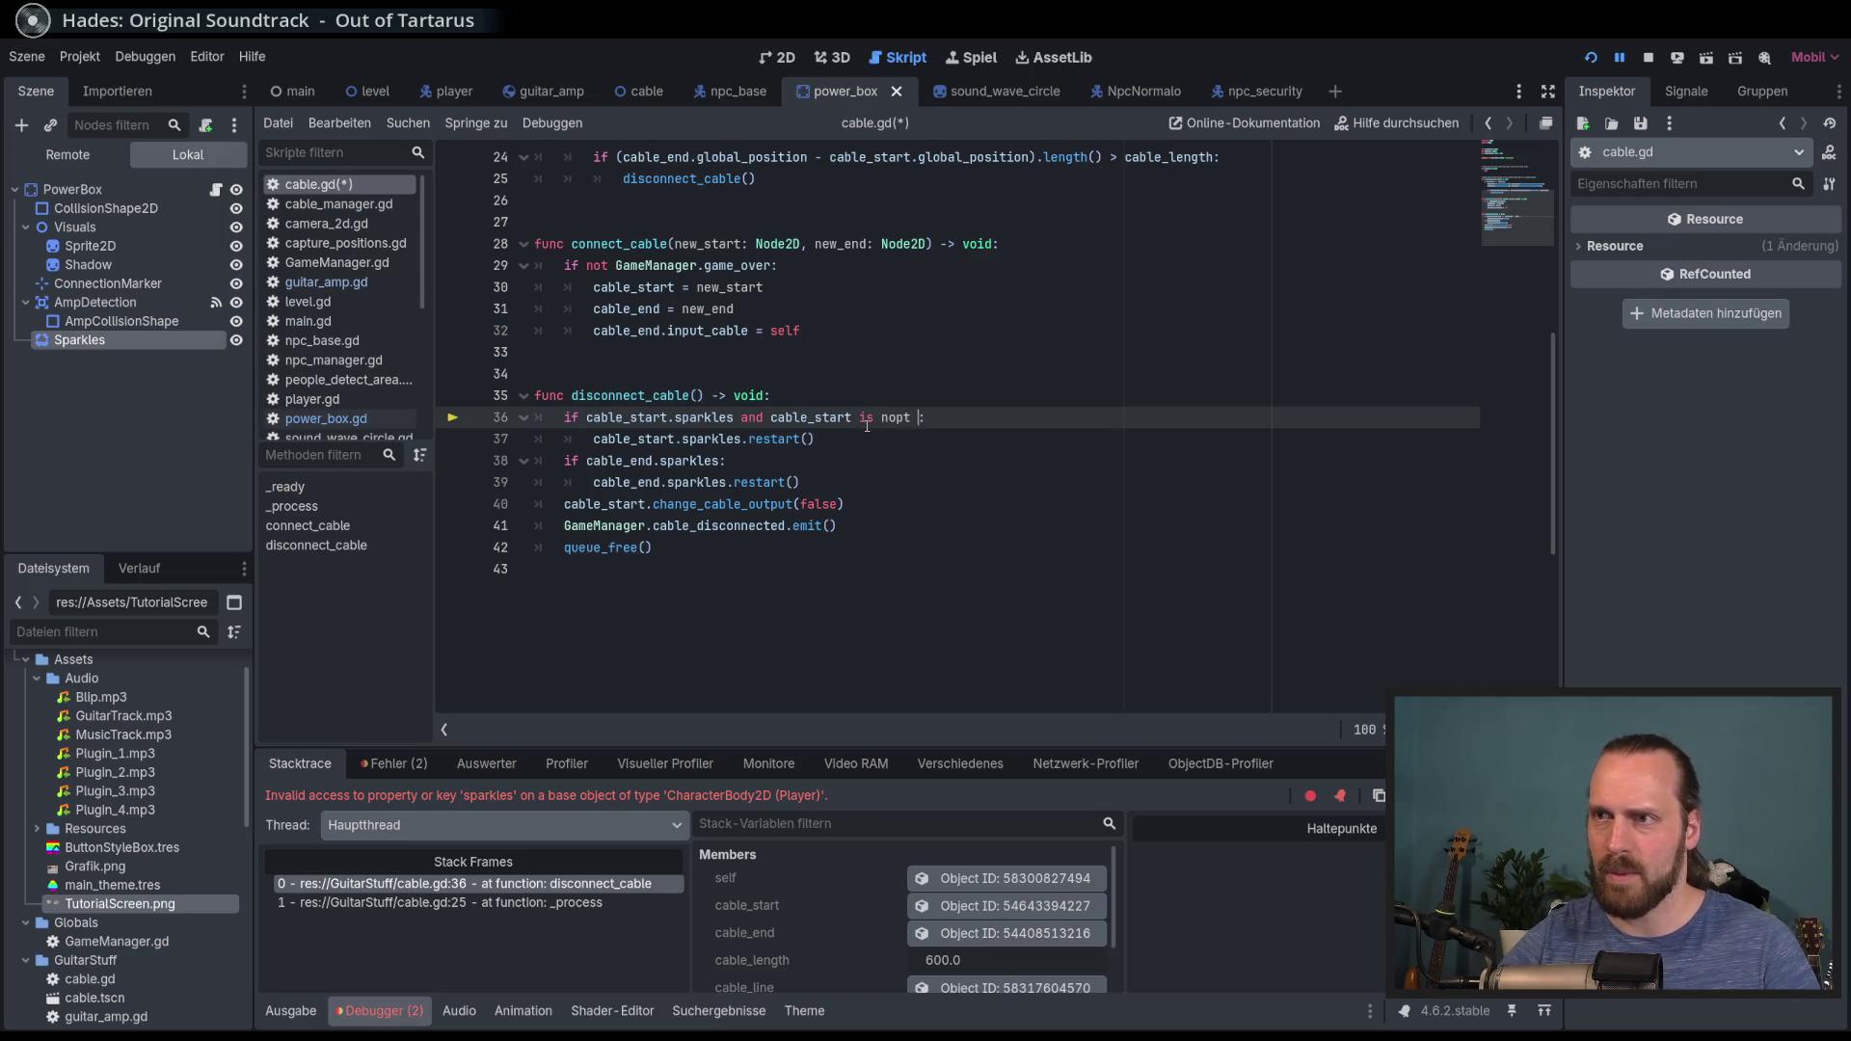
Step: Run the game and move the player away from the amp to test disconnecting
key(F5)
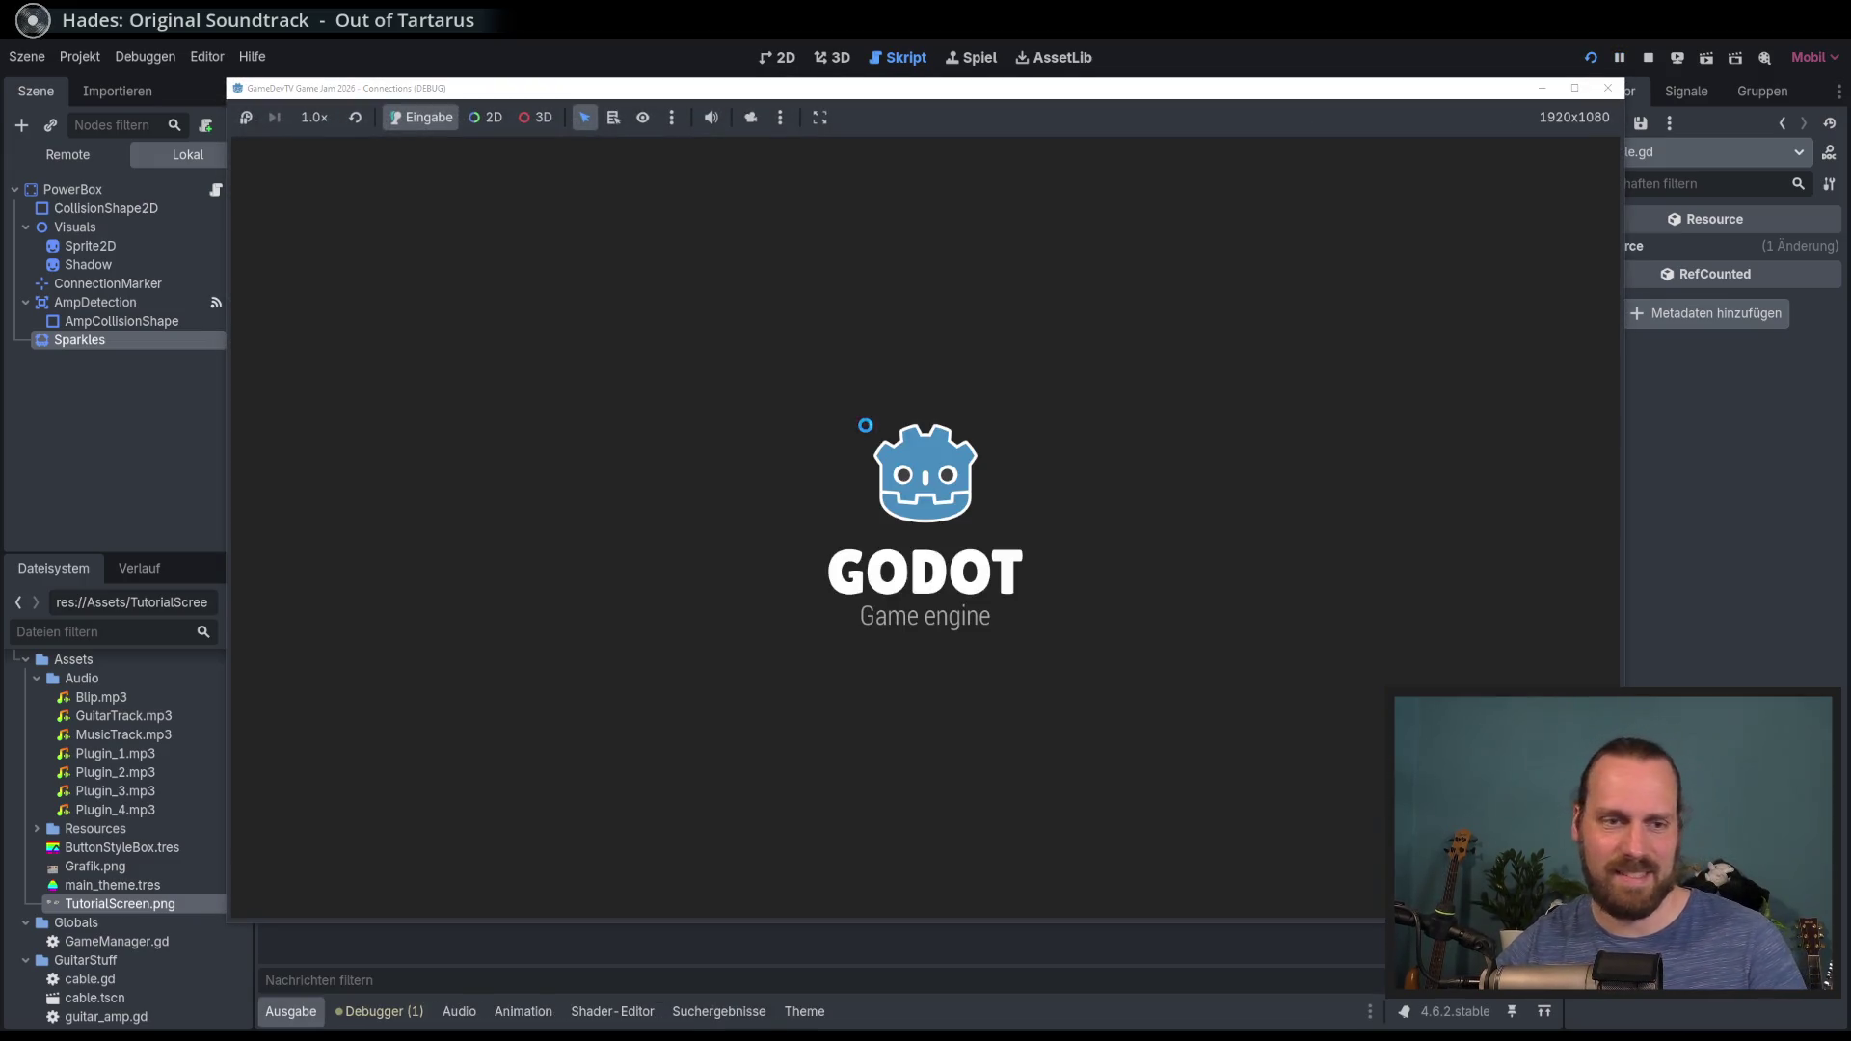
key(Return)
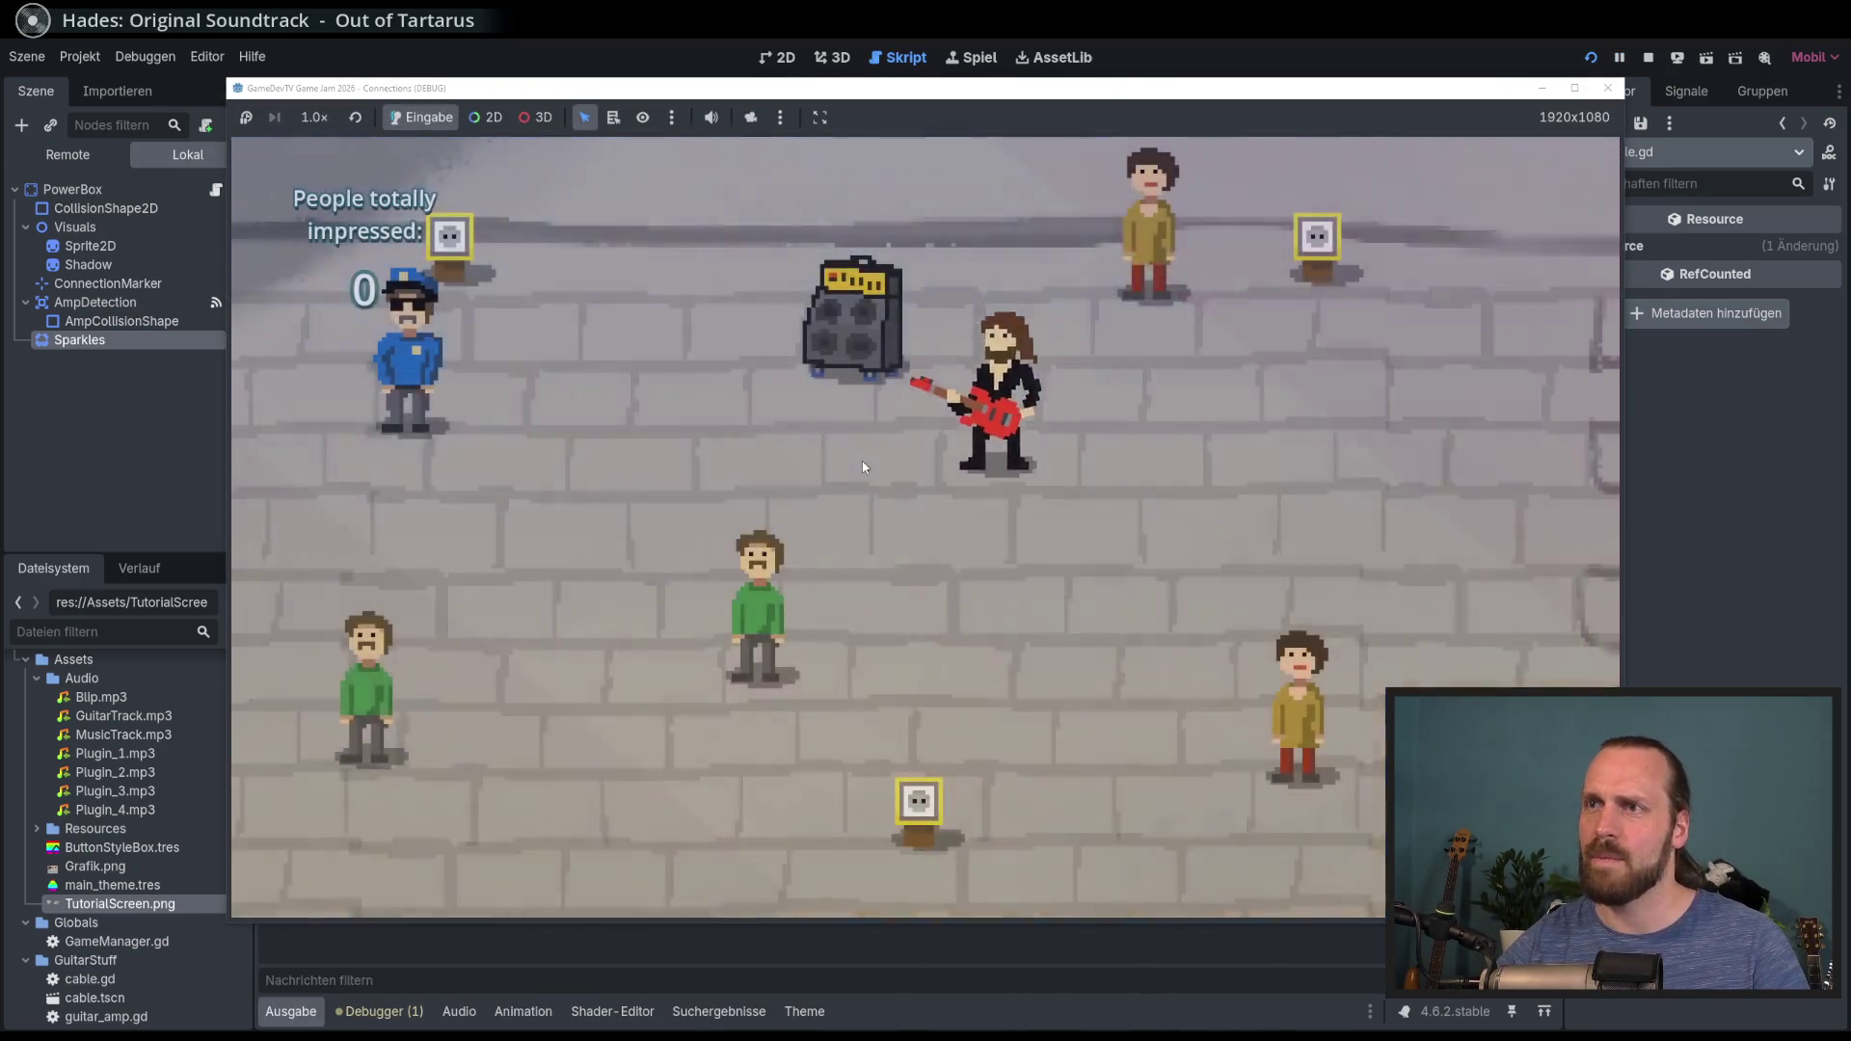
key(Right)
key(Down)
text(s)
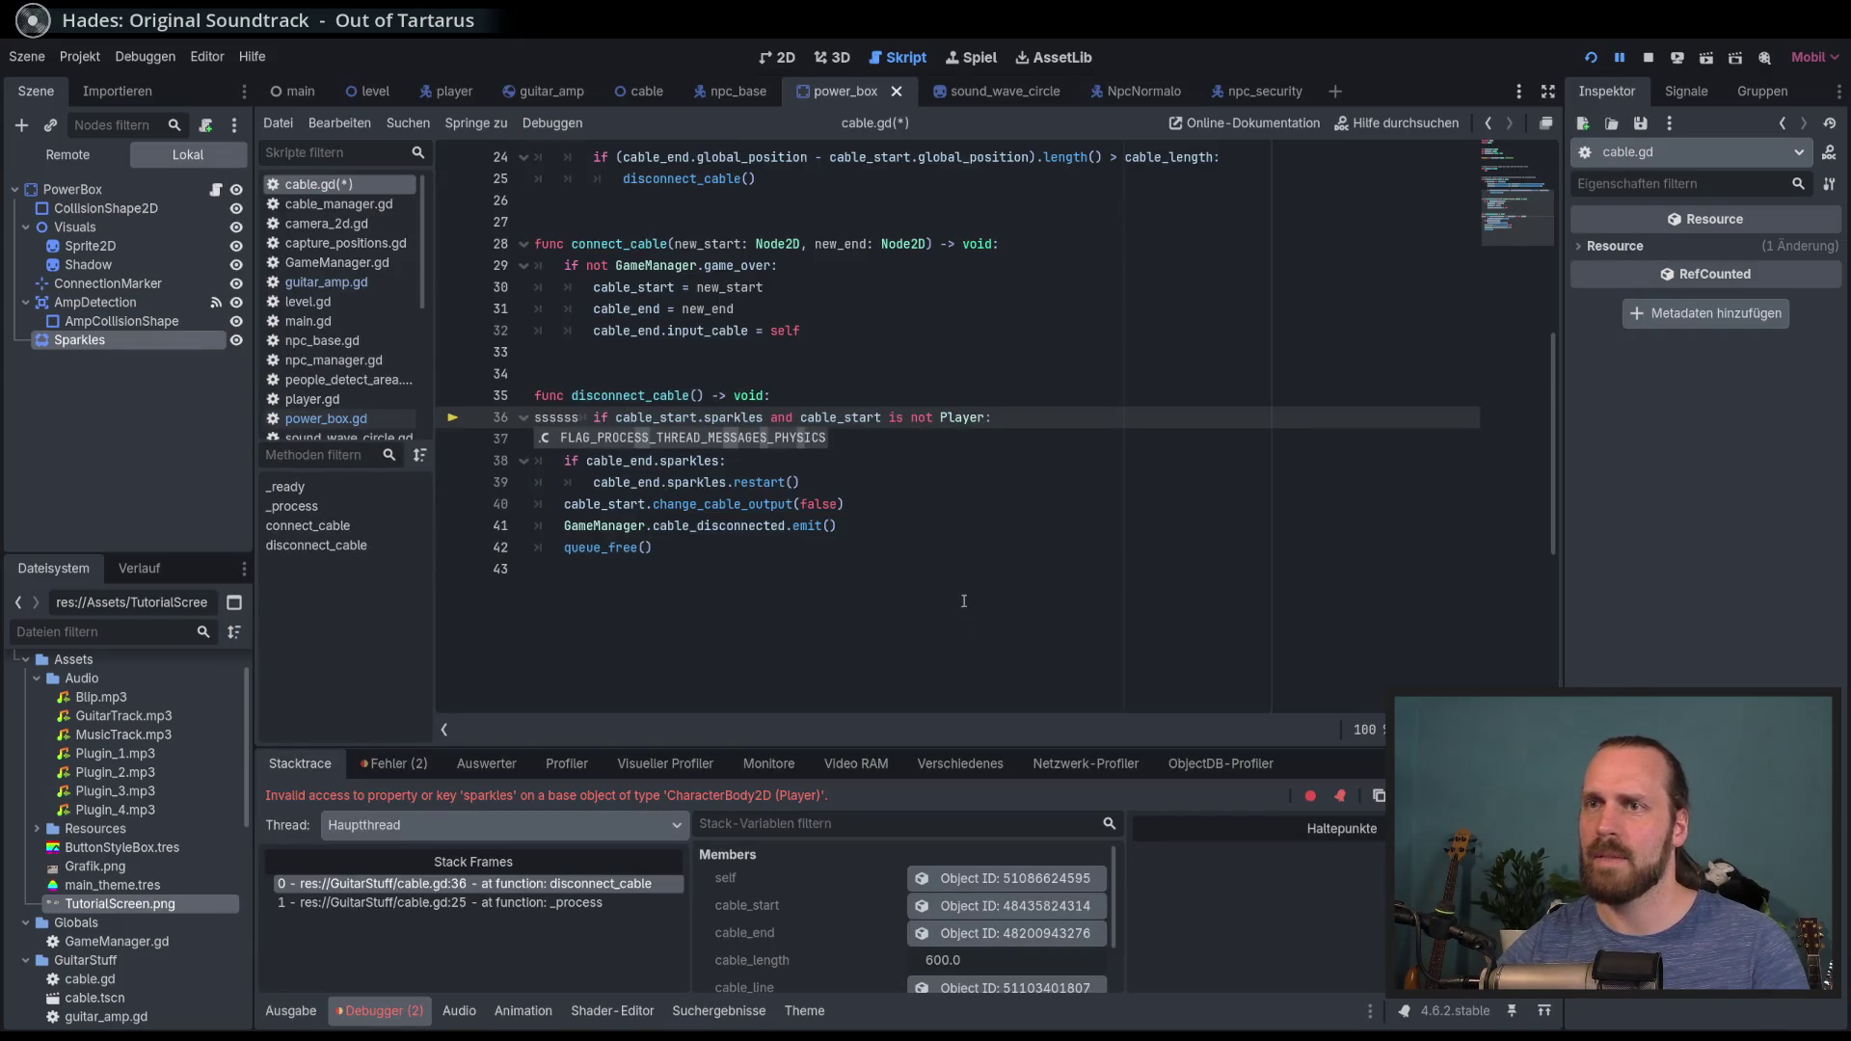
Step: Save cable.gd, delete the Player-exclusion condition from line 36, and open the player scene in 2D
key(BackSpace)
key(BackSpace)
key(BackSpace)
click(969, 483)
key(ctrl+s)
drag(959, 417, 735, 417)
key(BackSpace)
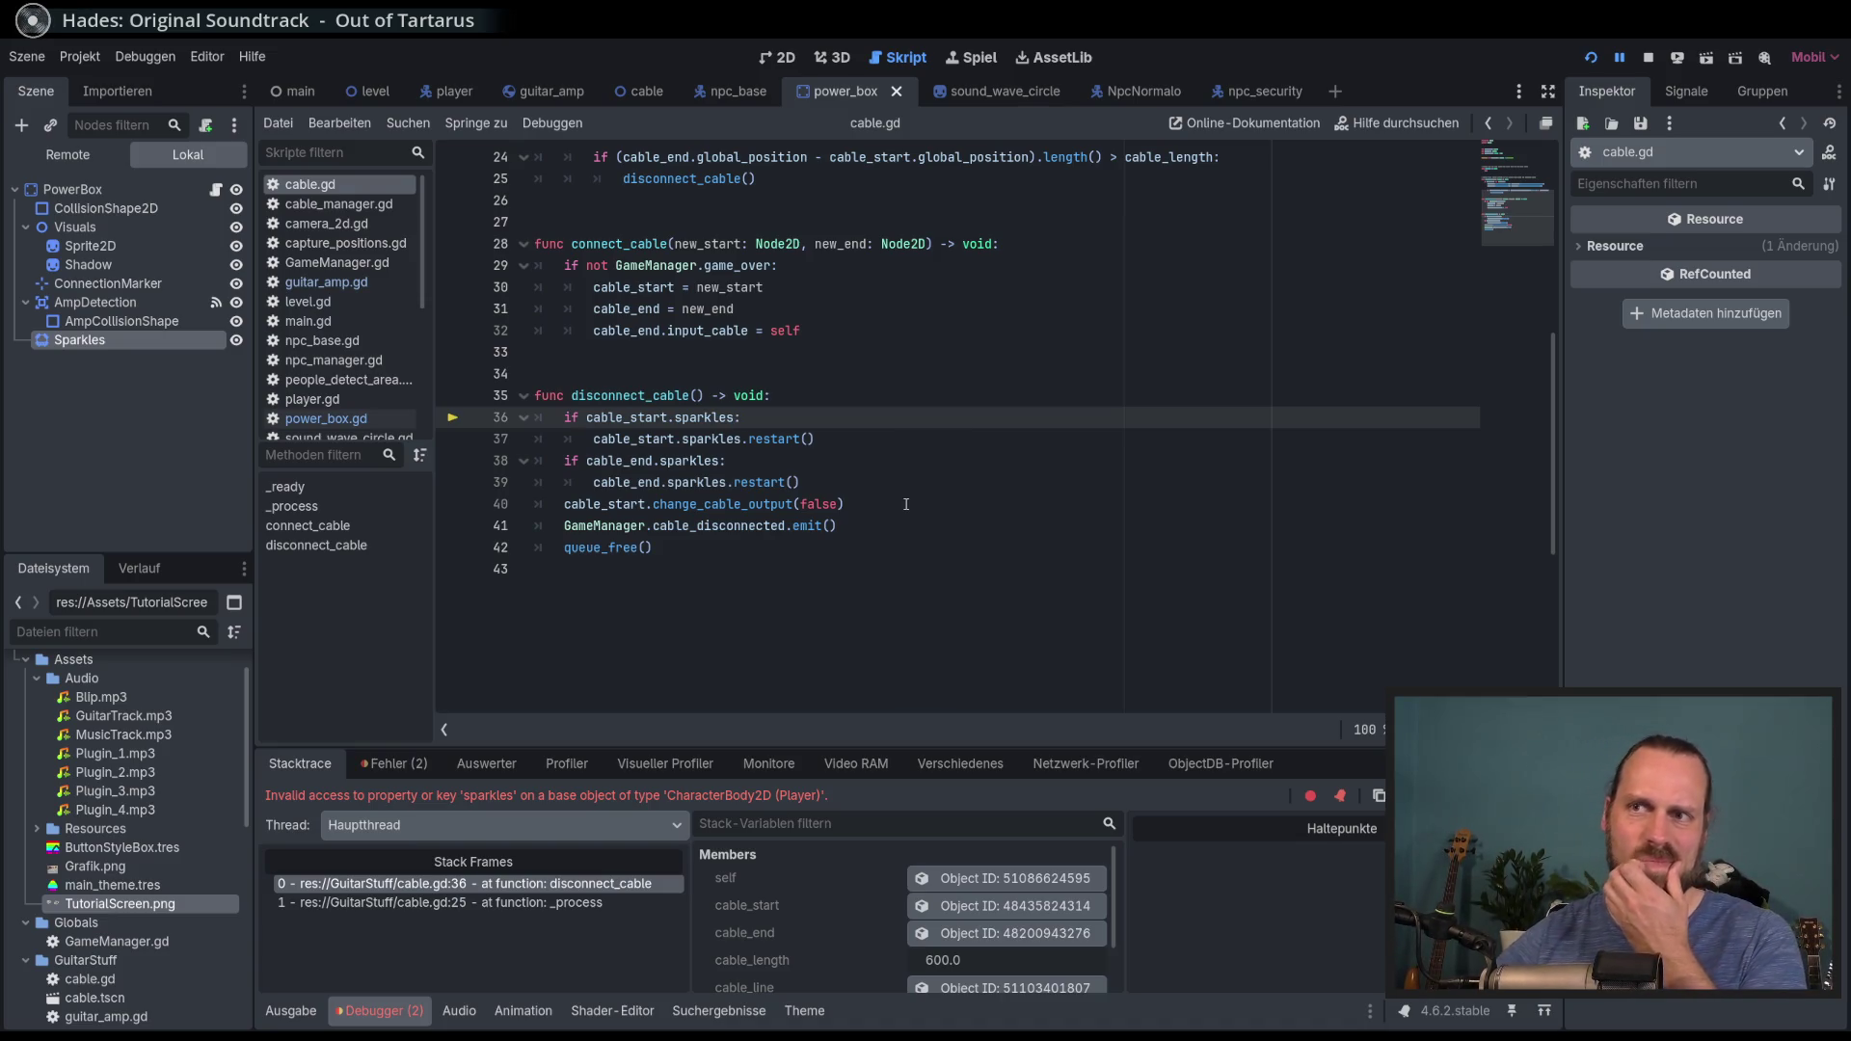
click(904, 502)
key(Up)
key(Up)
key(Up)
key(Down)
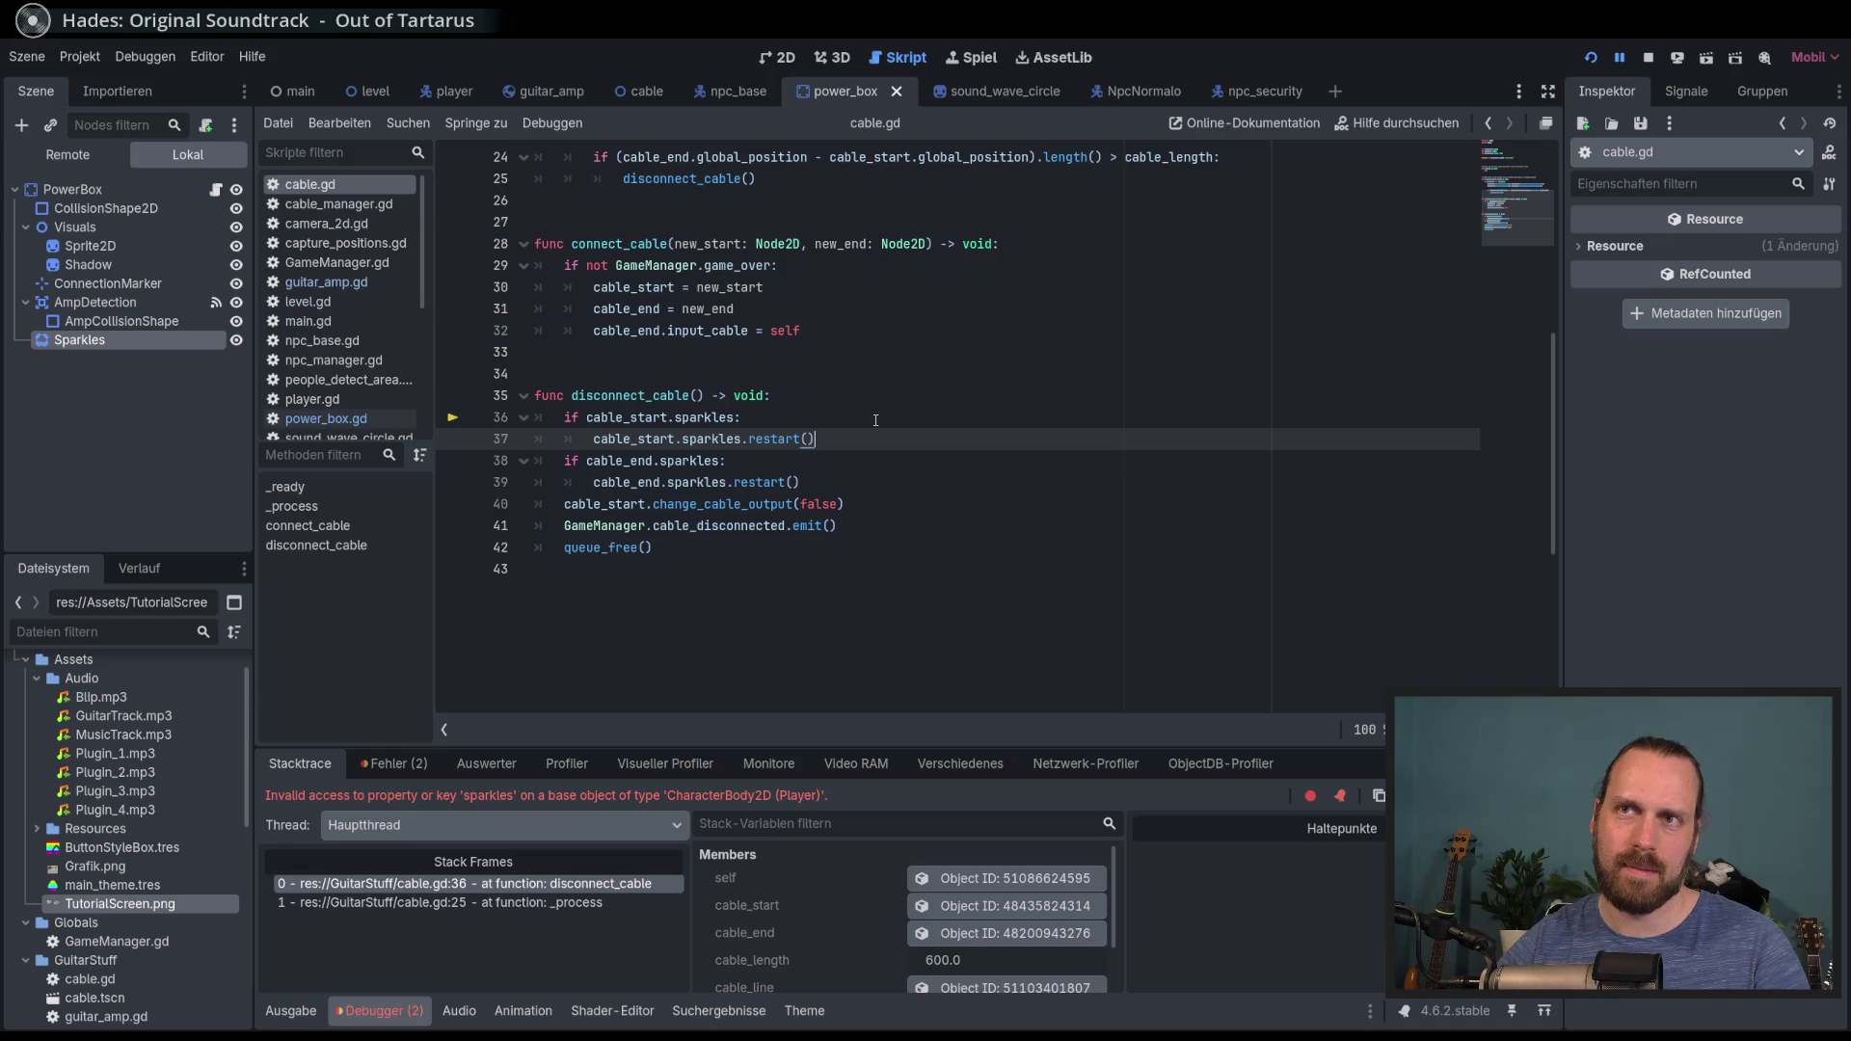
click(752, 60)
click(466, 97)
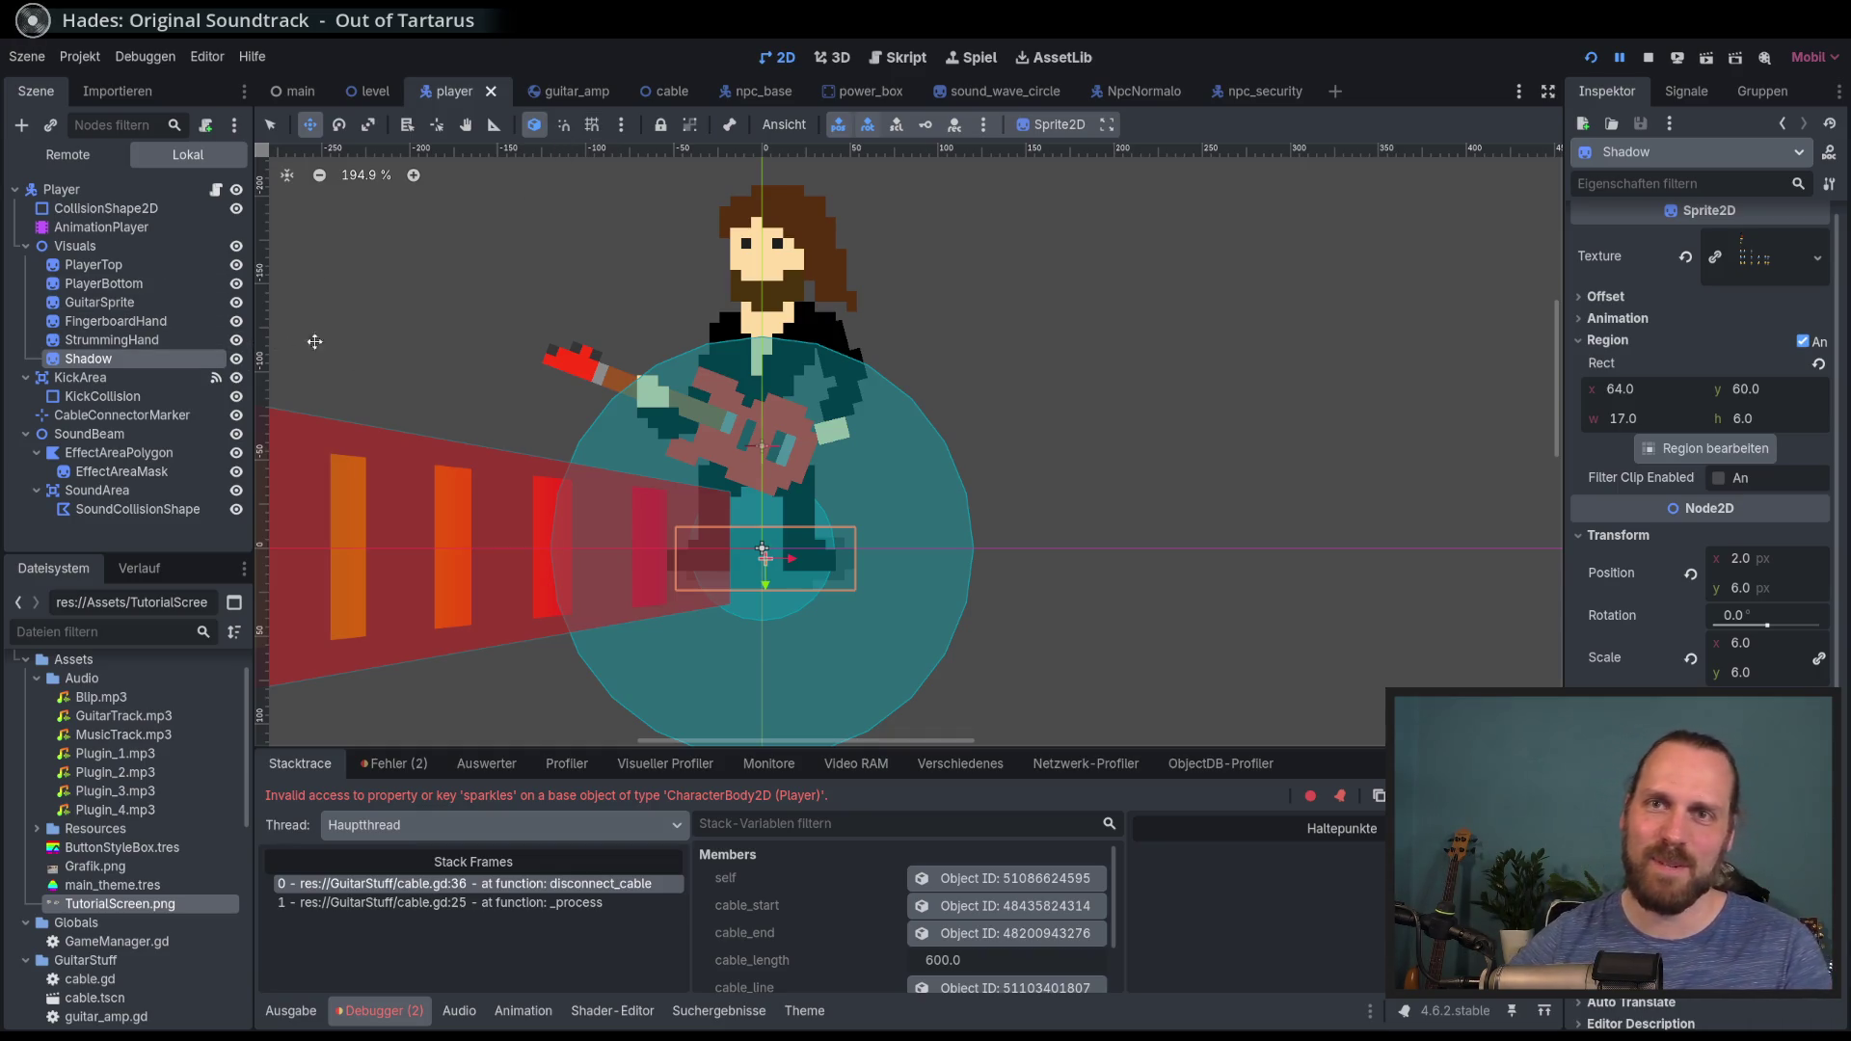
Step: Copy the Sparkles particle node from guitar_amp and paste it into the Player scene
click(569, 93)
click(84, 378)
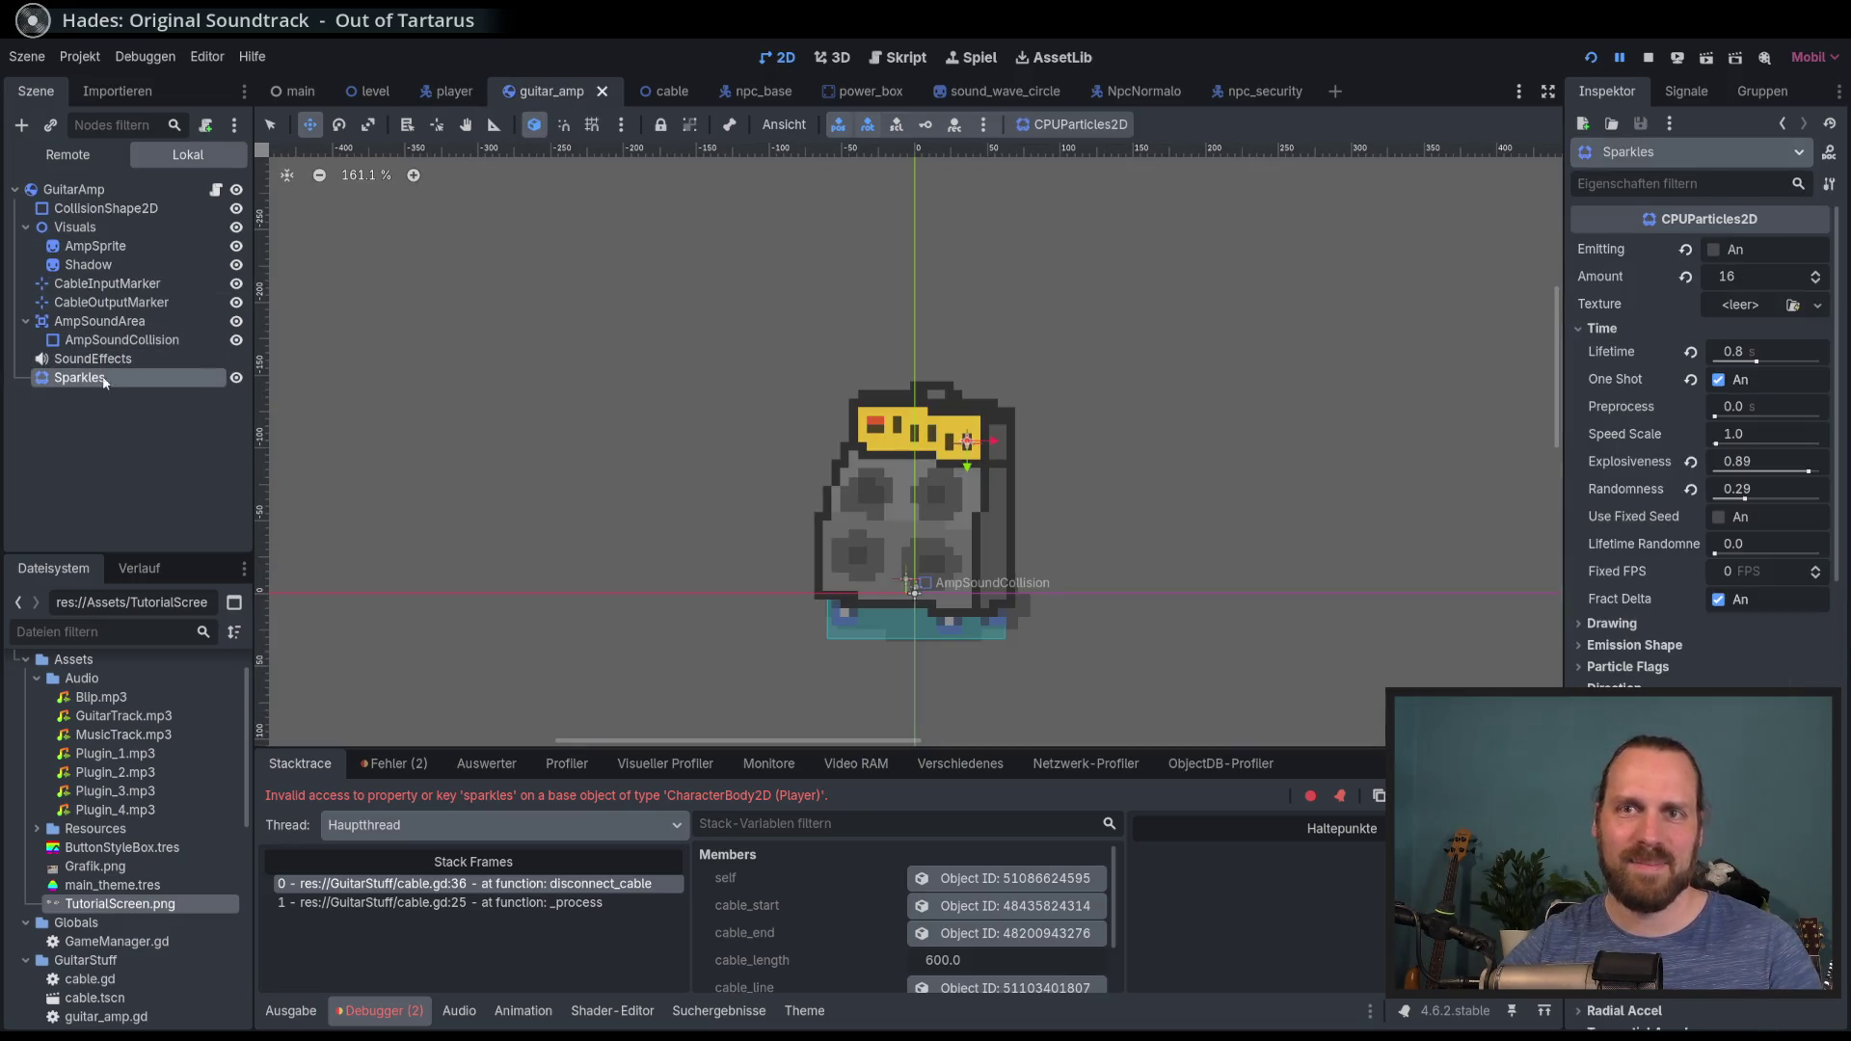
click(472, 93)
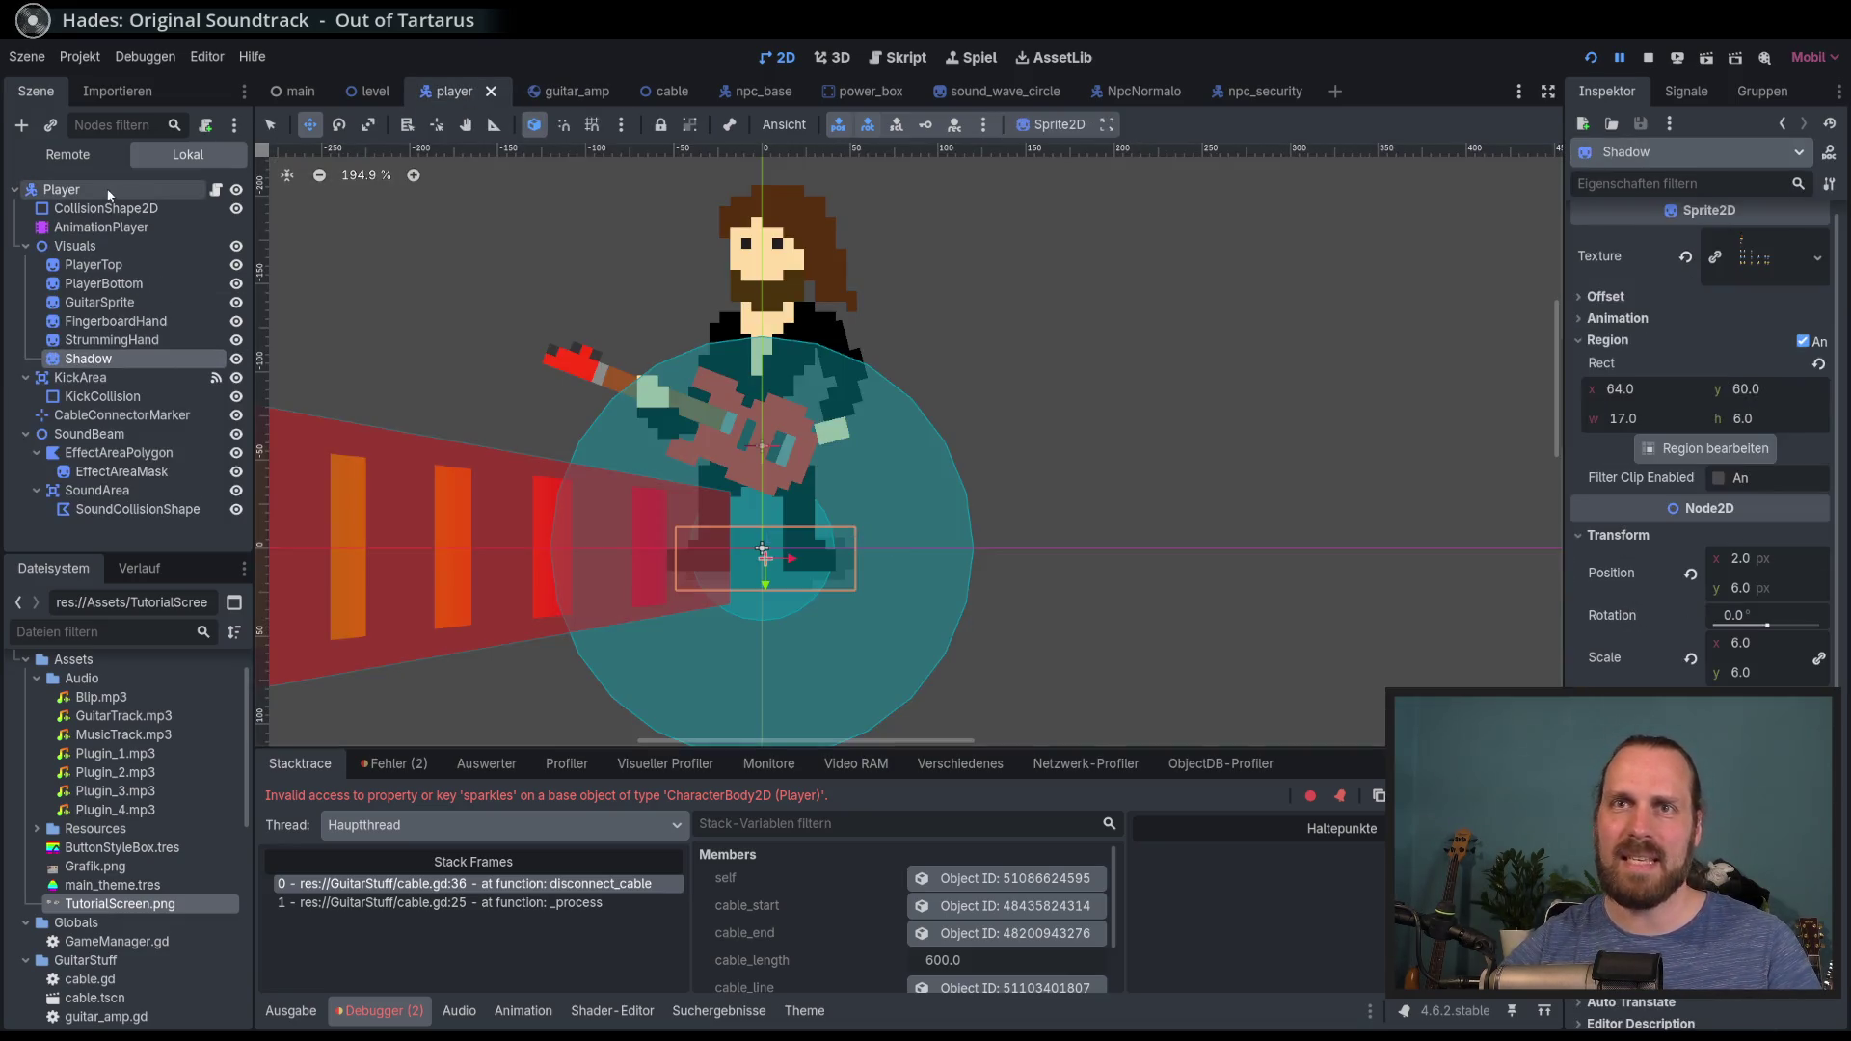
key(ctrl+v)
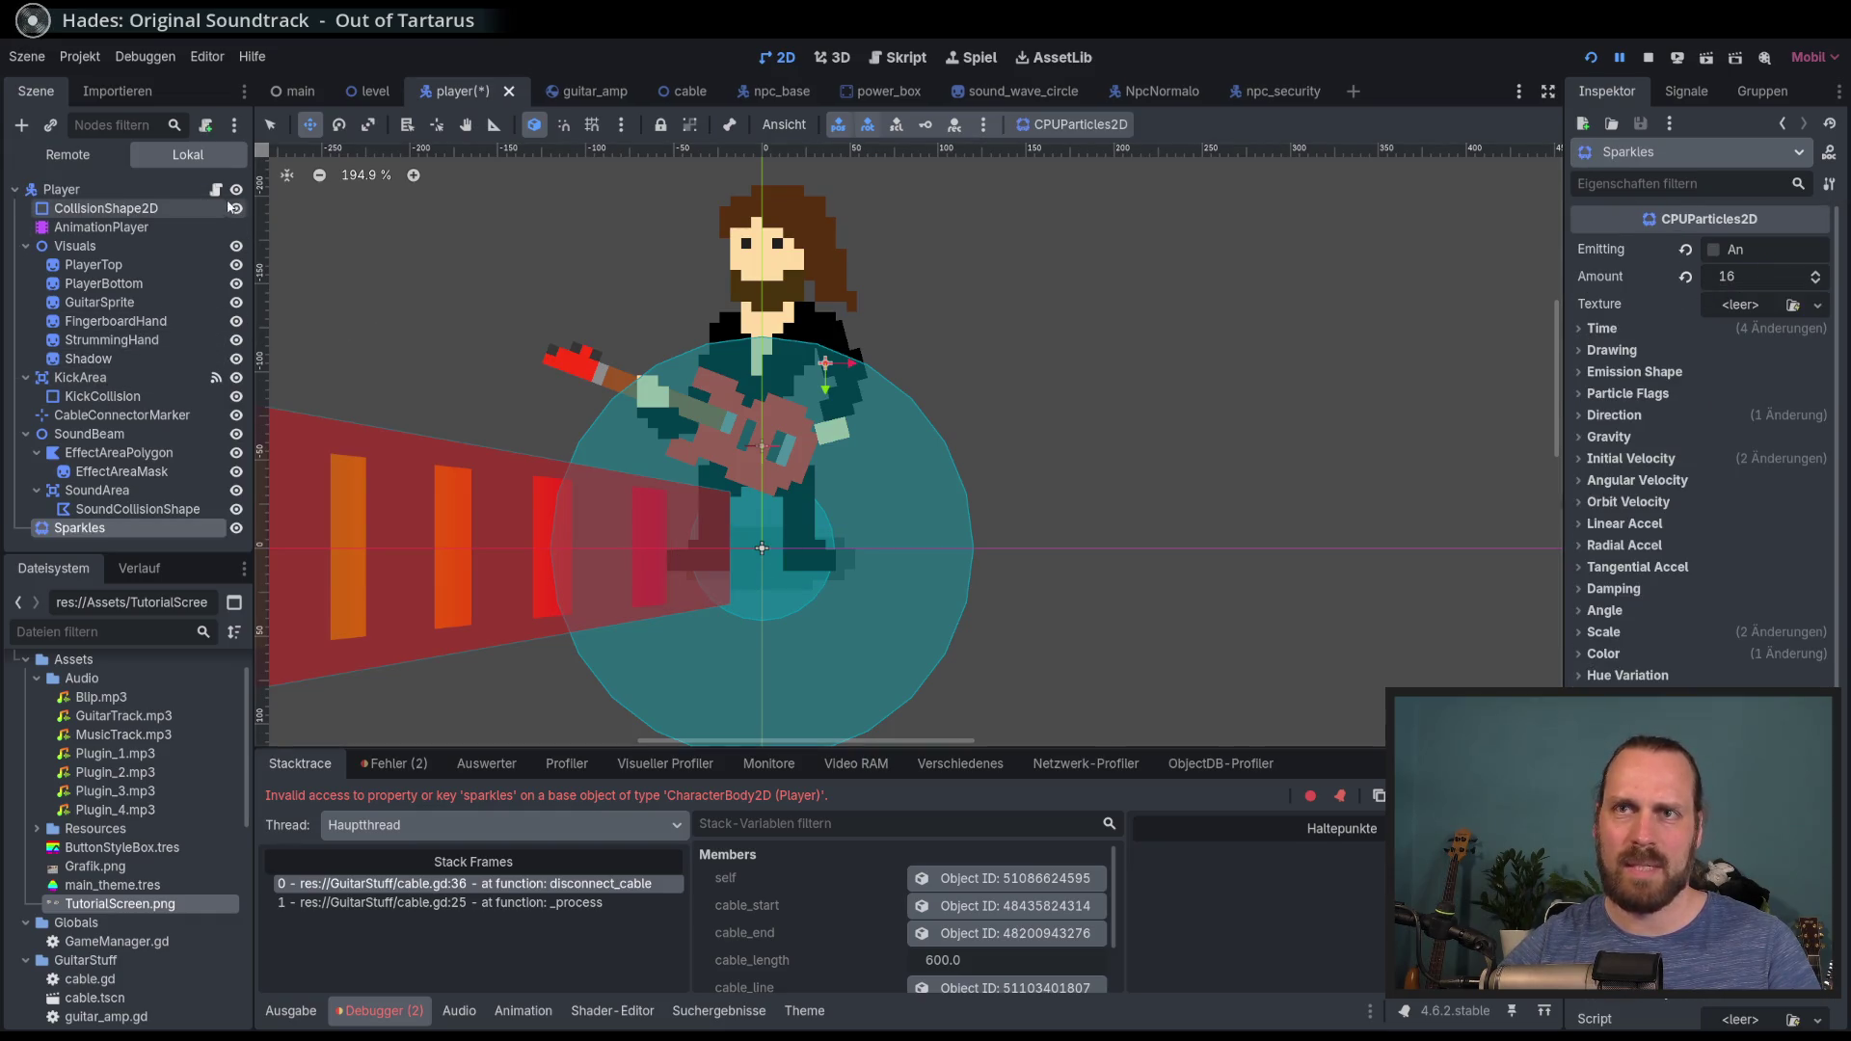
Step: Move the Sparkles emitter left and down onto the guitar, then bring up player.gd
click(216, 190)
scroll(846, 386, up, 8)
scroll(845, 386, down, 5)
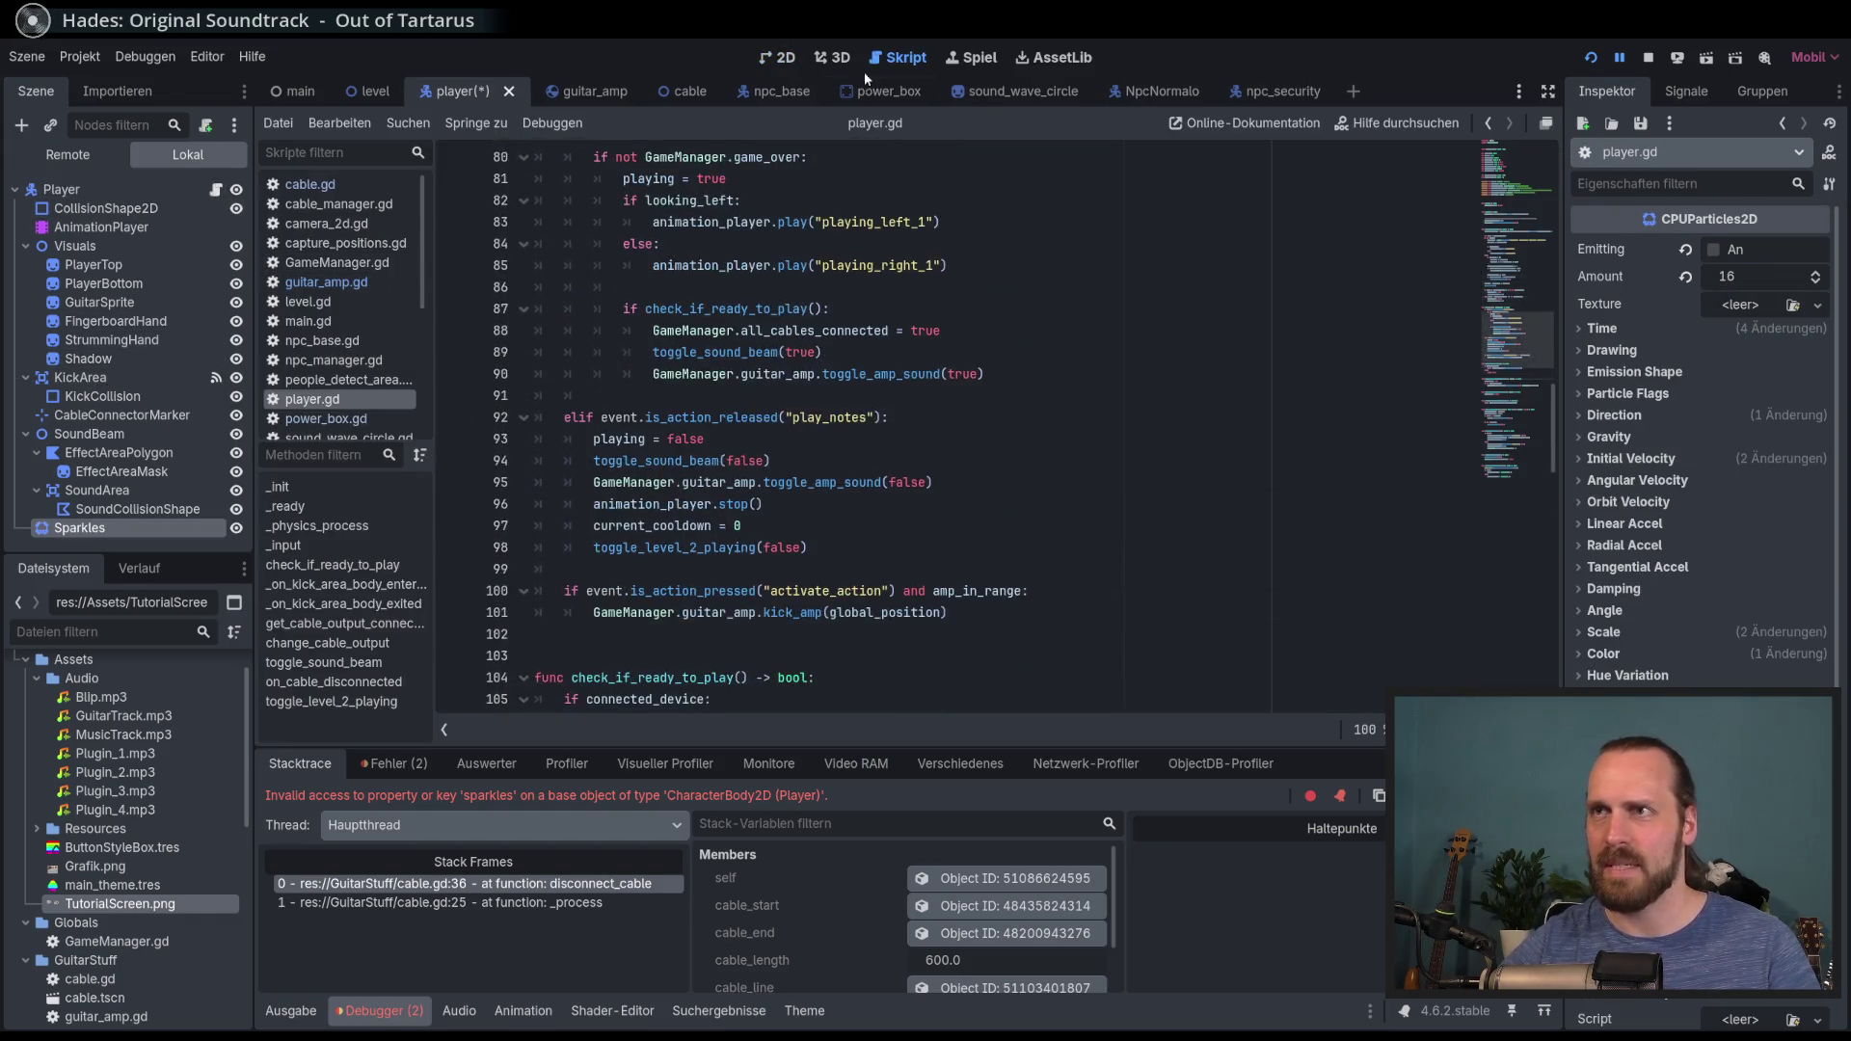
click(777, 57)
mouse_move(712, 302)
mouse_down()
mouse_move(662, 331)
mouse_move(646, 375)
mouse_up()
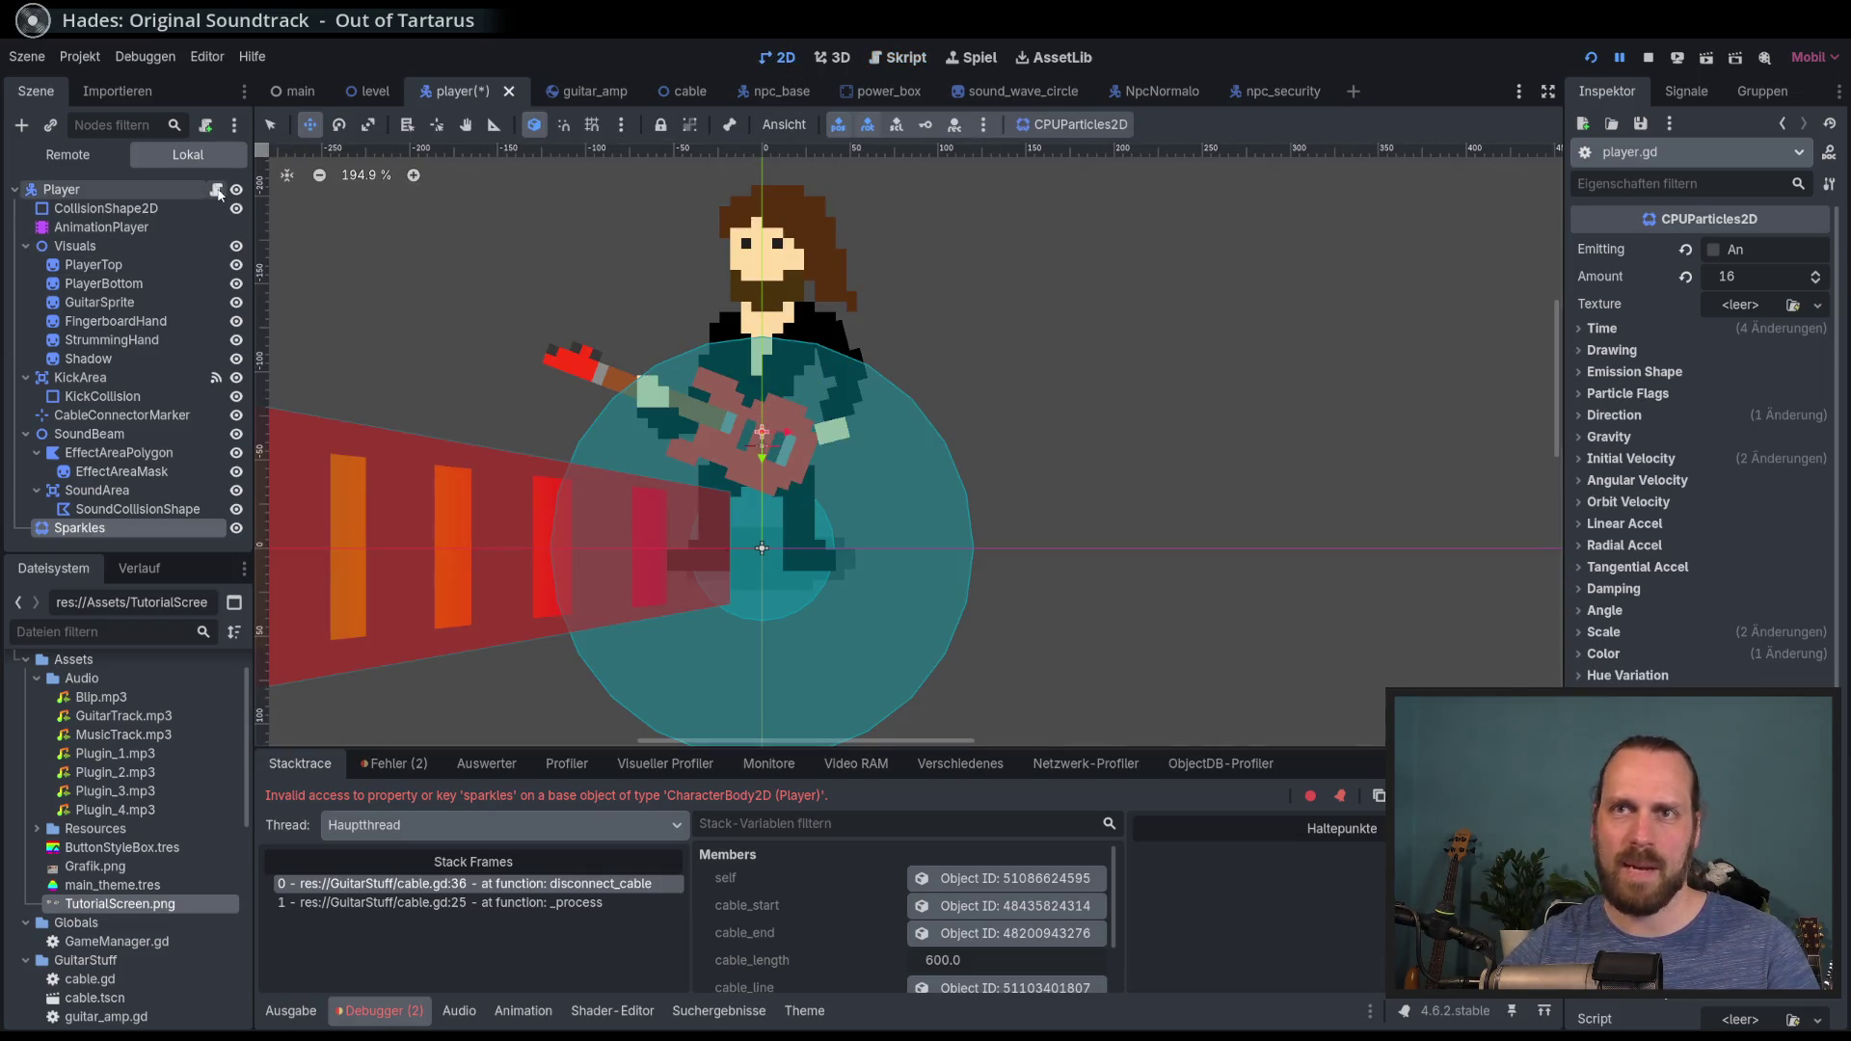
click(216, 190)
scroll(1043, 358, up, 15)
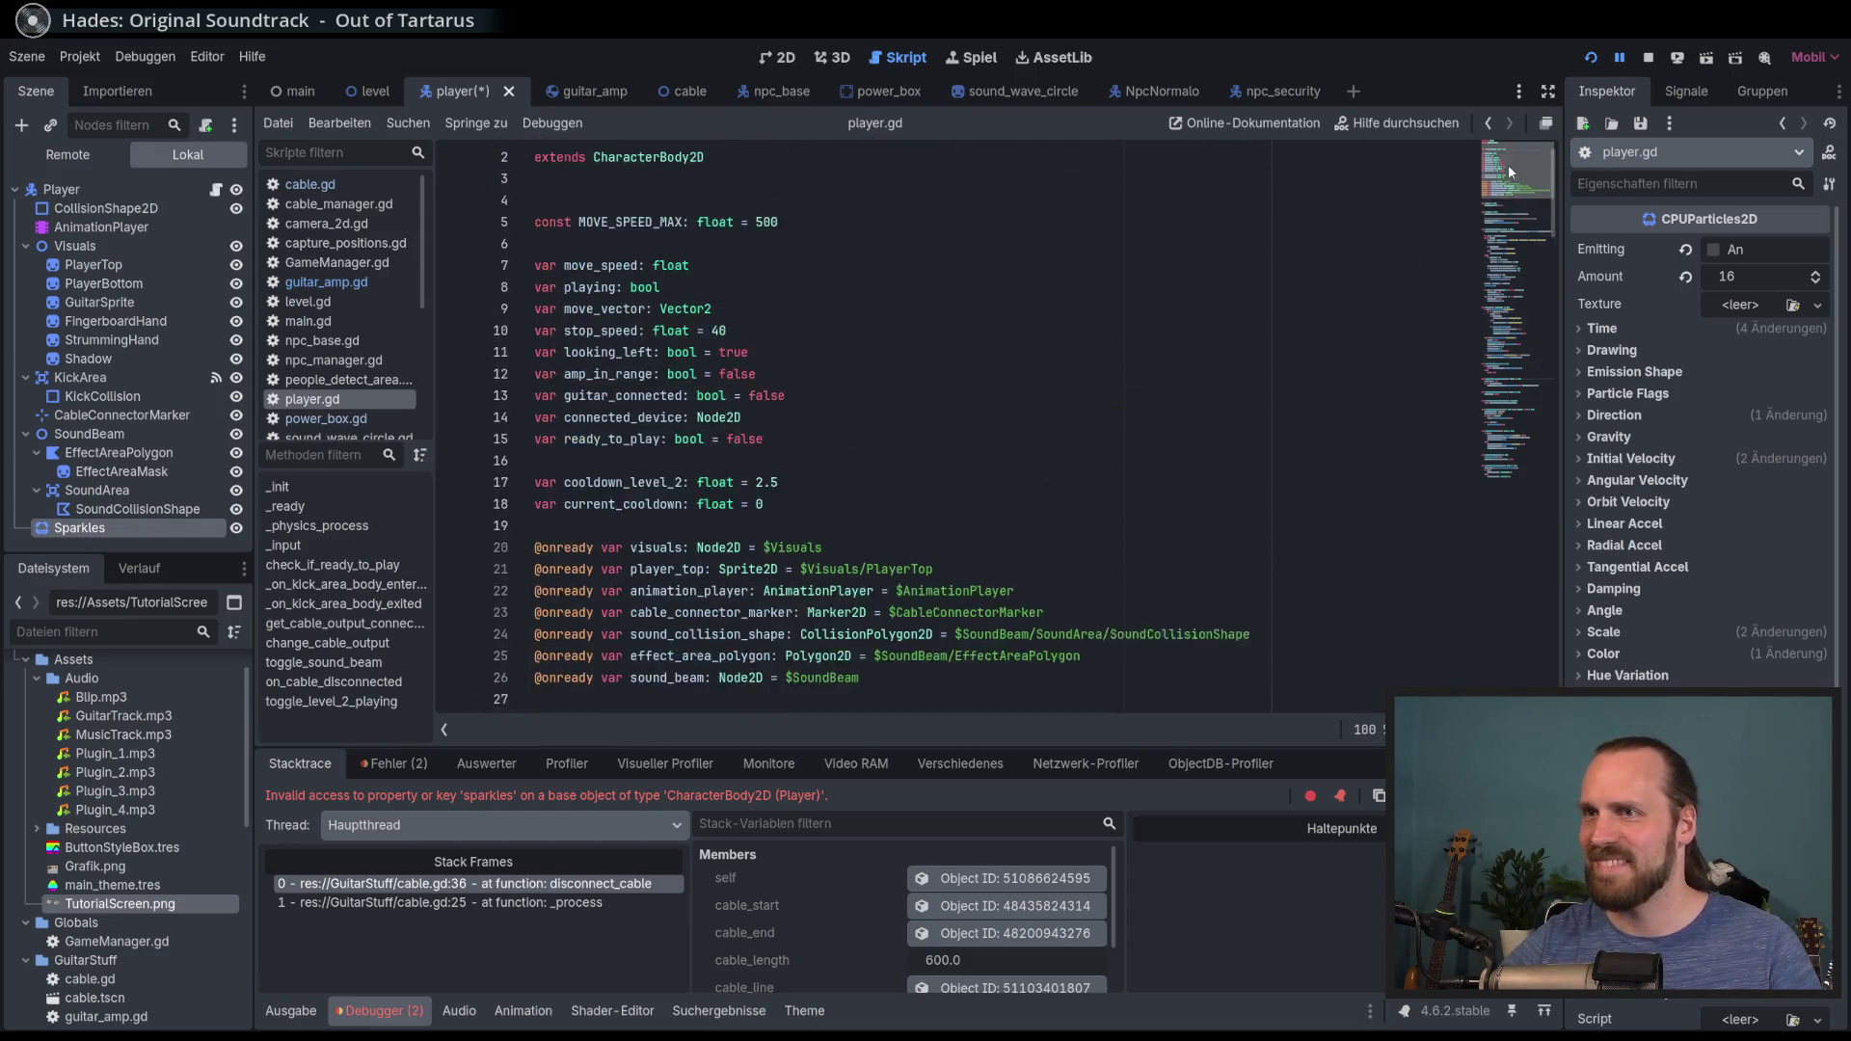
click(865, 489)
key(Return)
mouse_move(152, 531)
mouse_down()
mouse_move(517, 537)
mouse_move(585, 519)
mouse_up()
key(BackSpace)
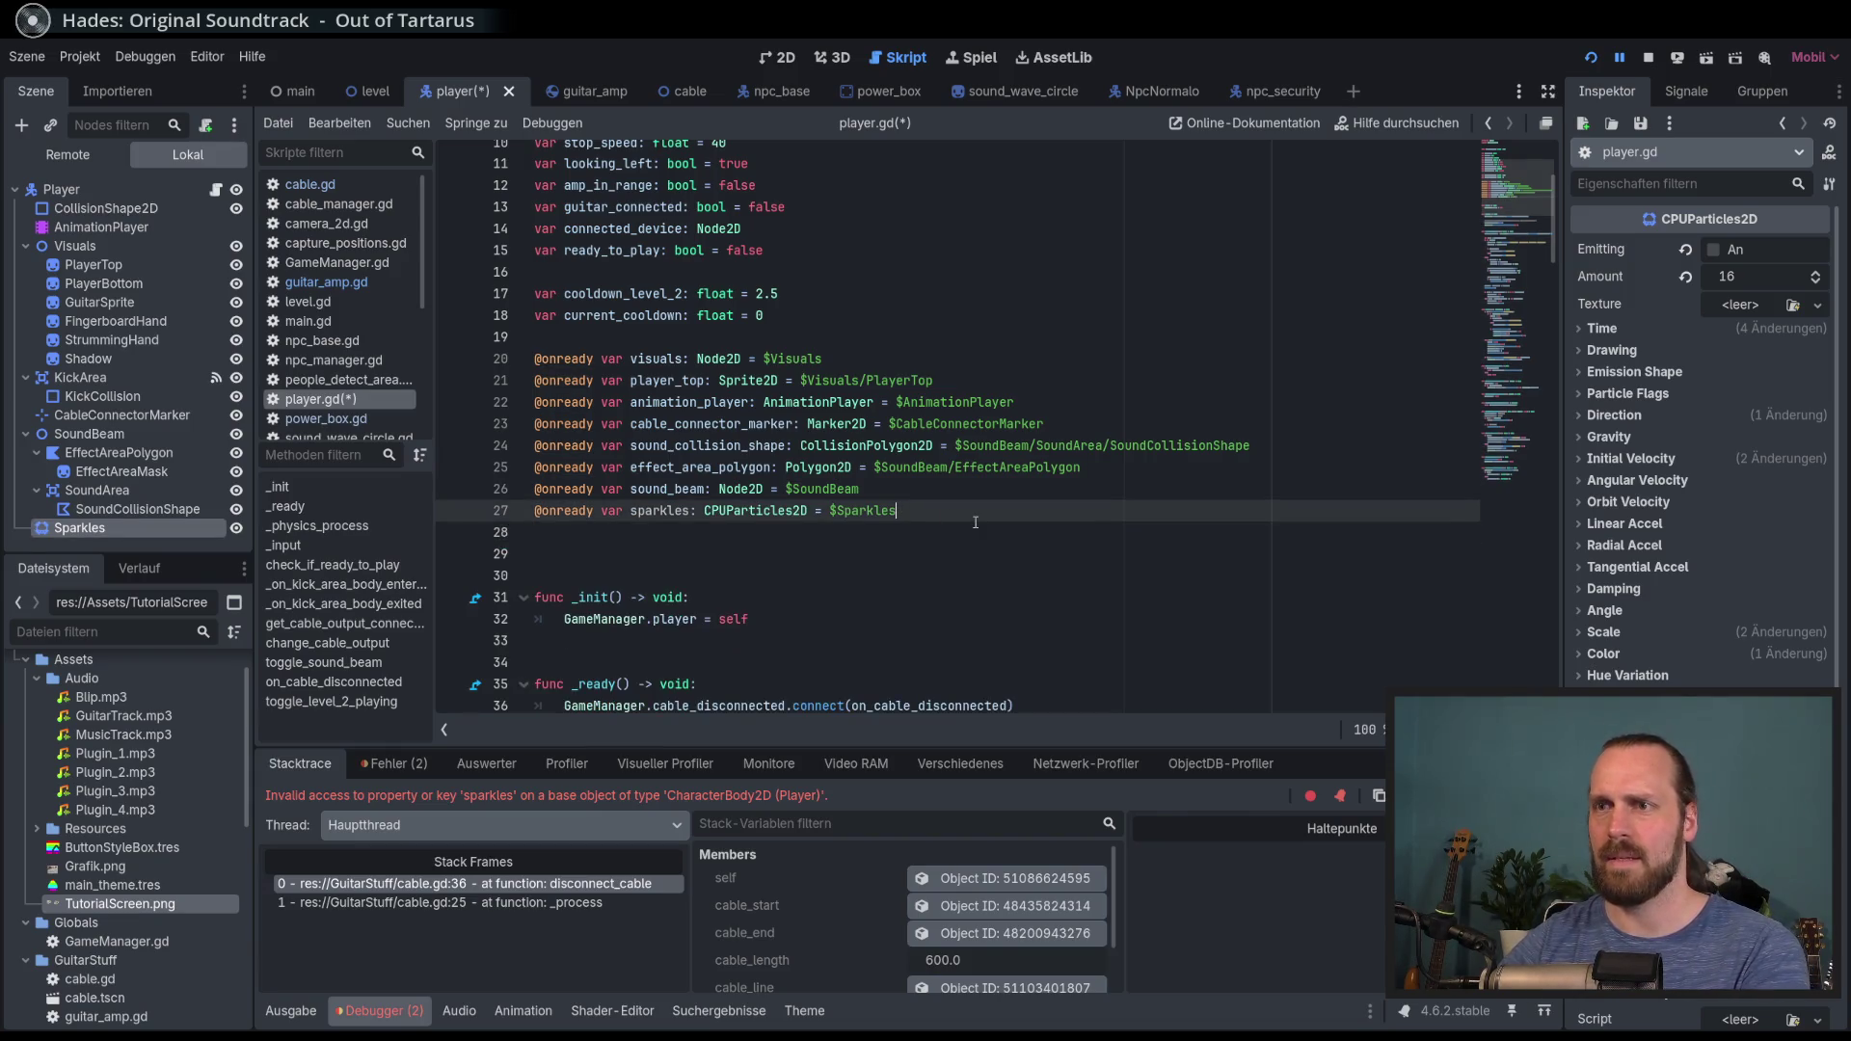
Step: Run the game, walk the guitarist to the amp and around with it, then stop
key(F5)
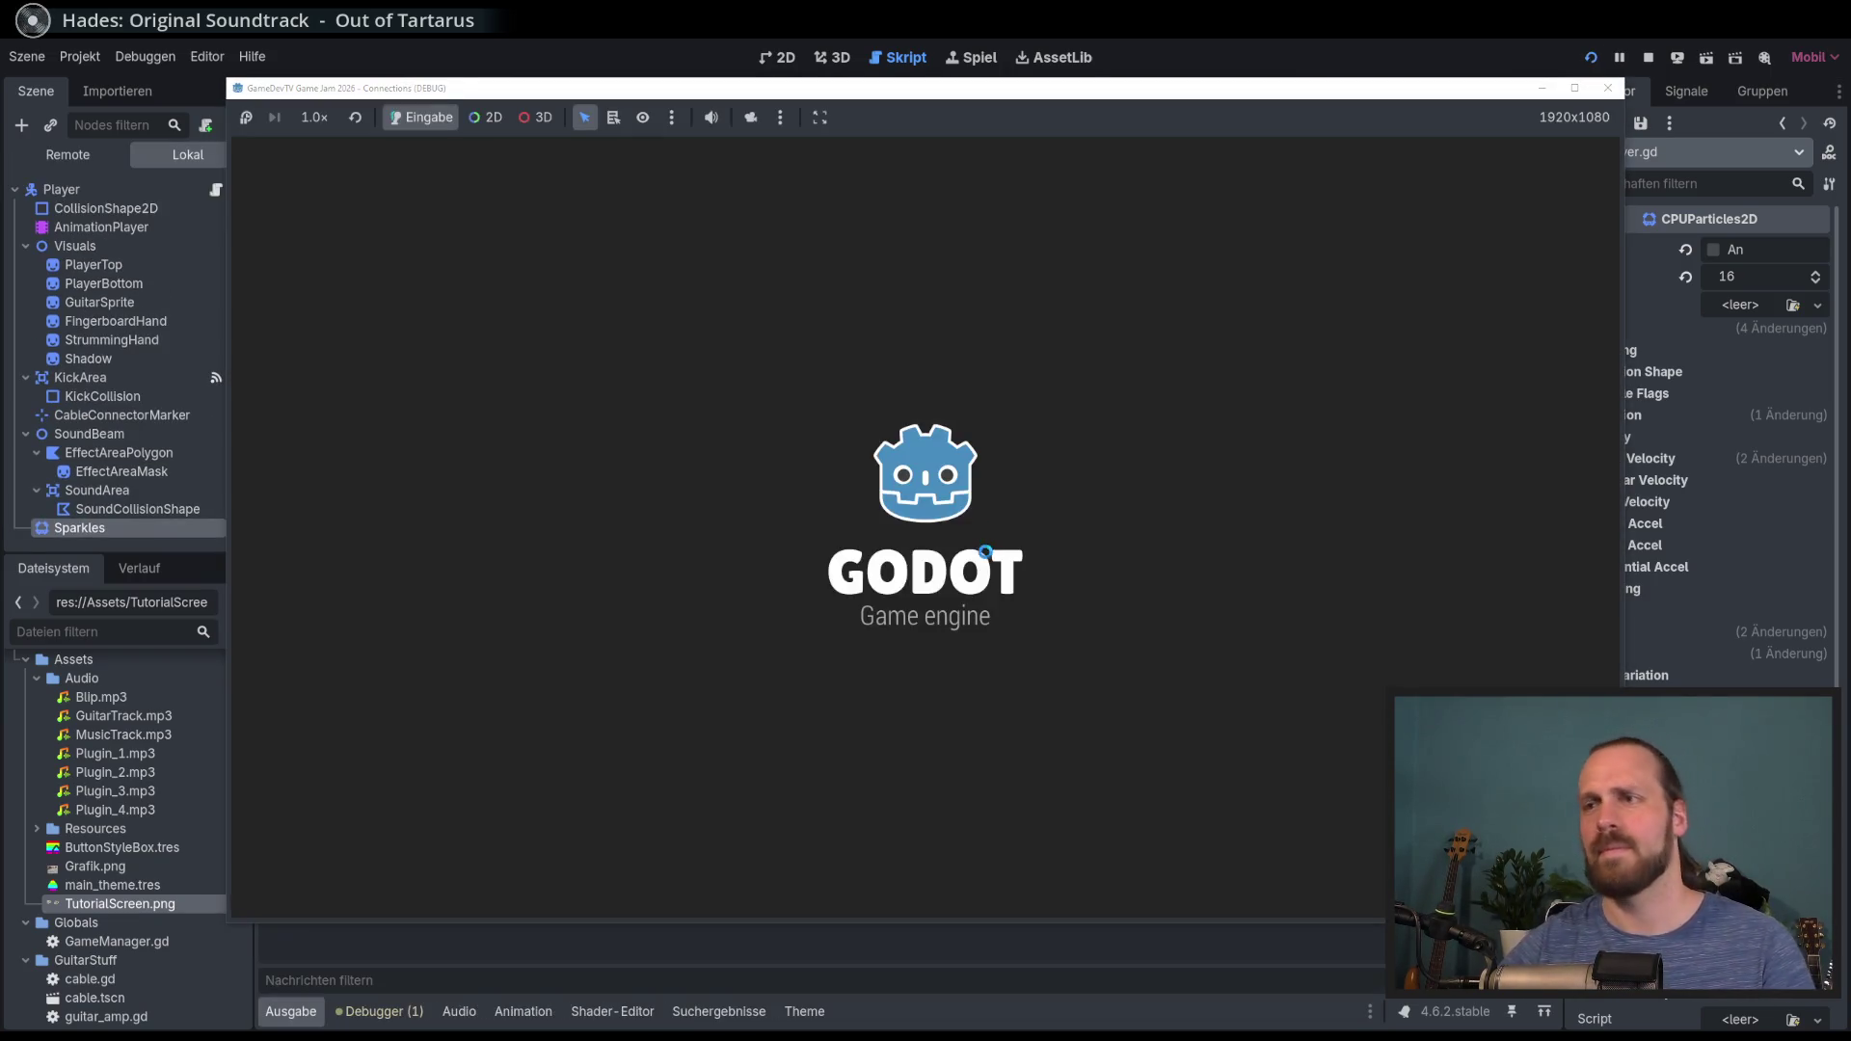
key(Return)
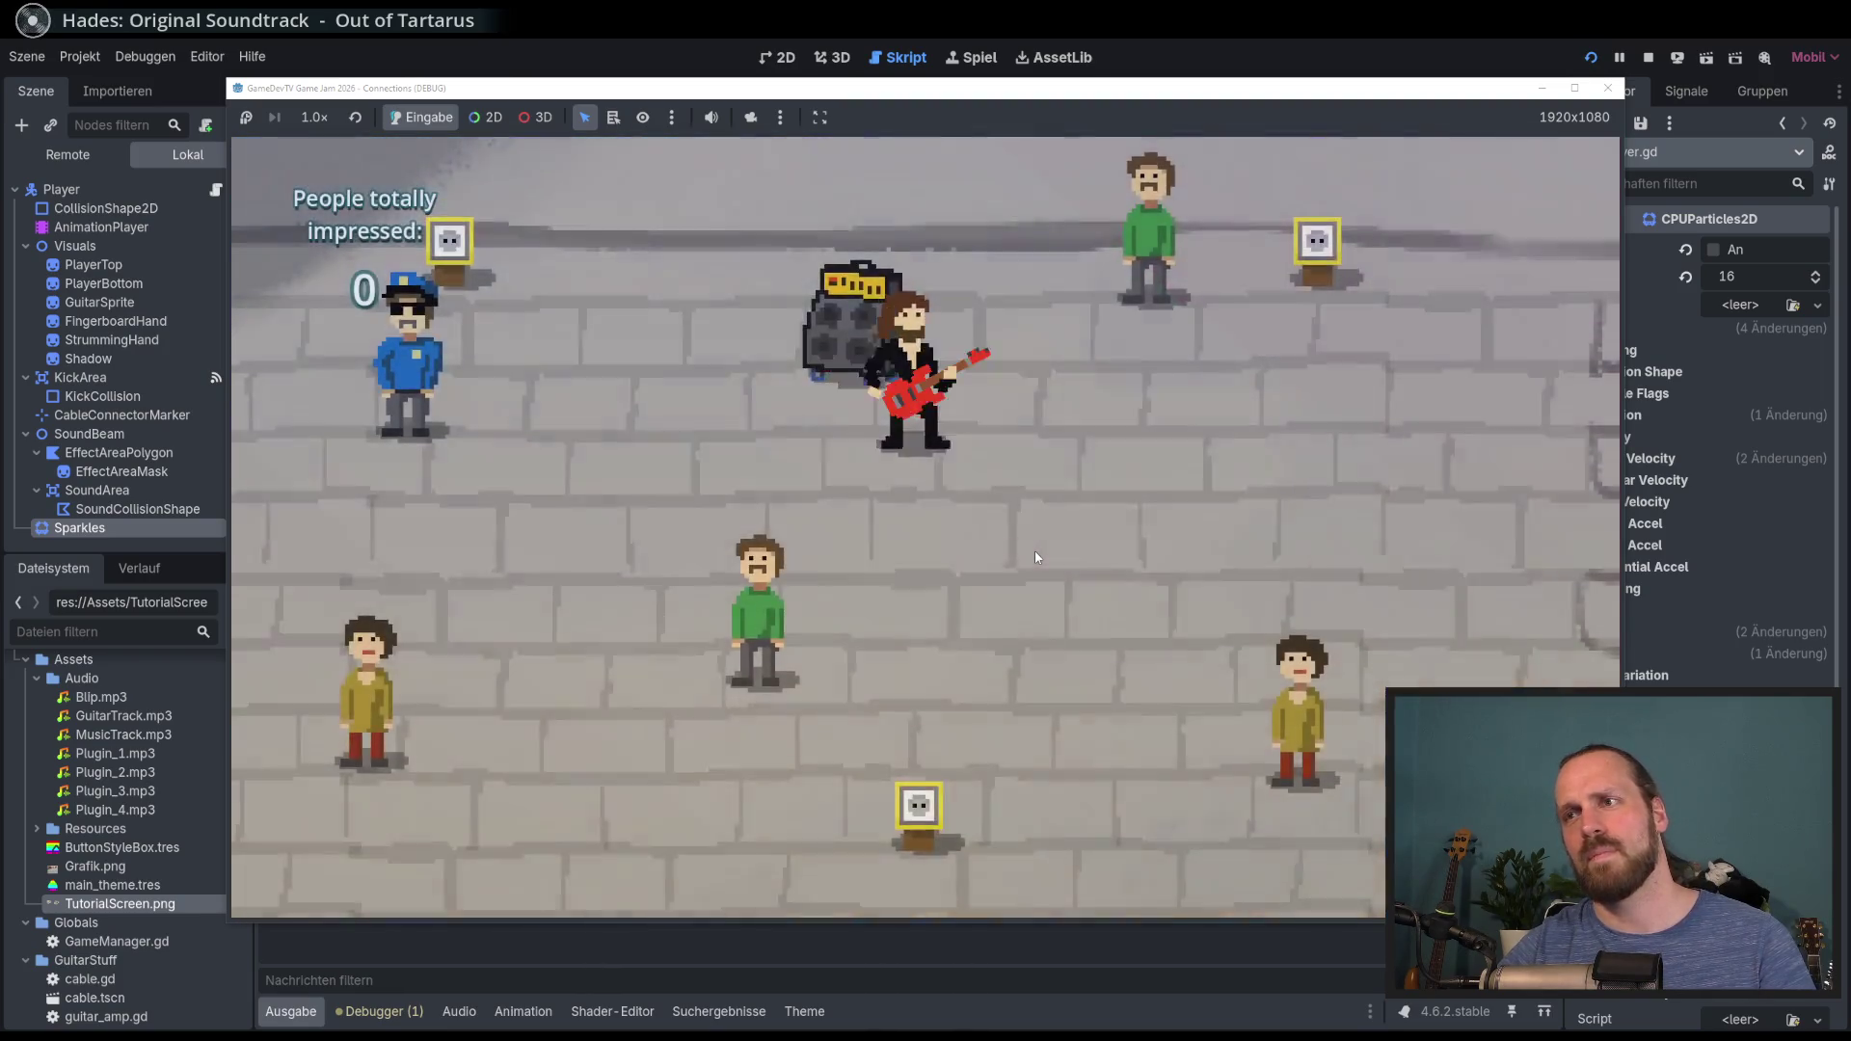
key(Up)
key(Left)
key(Right)
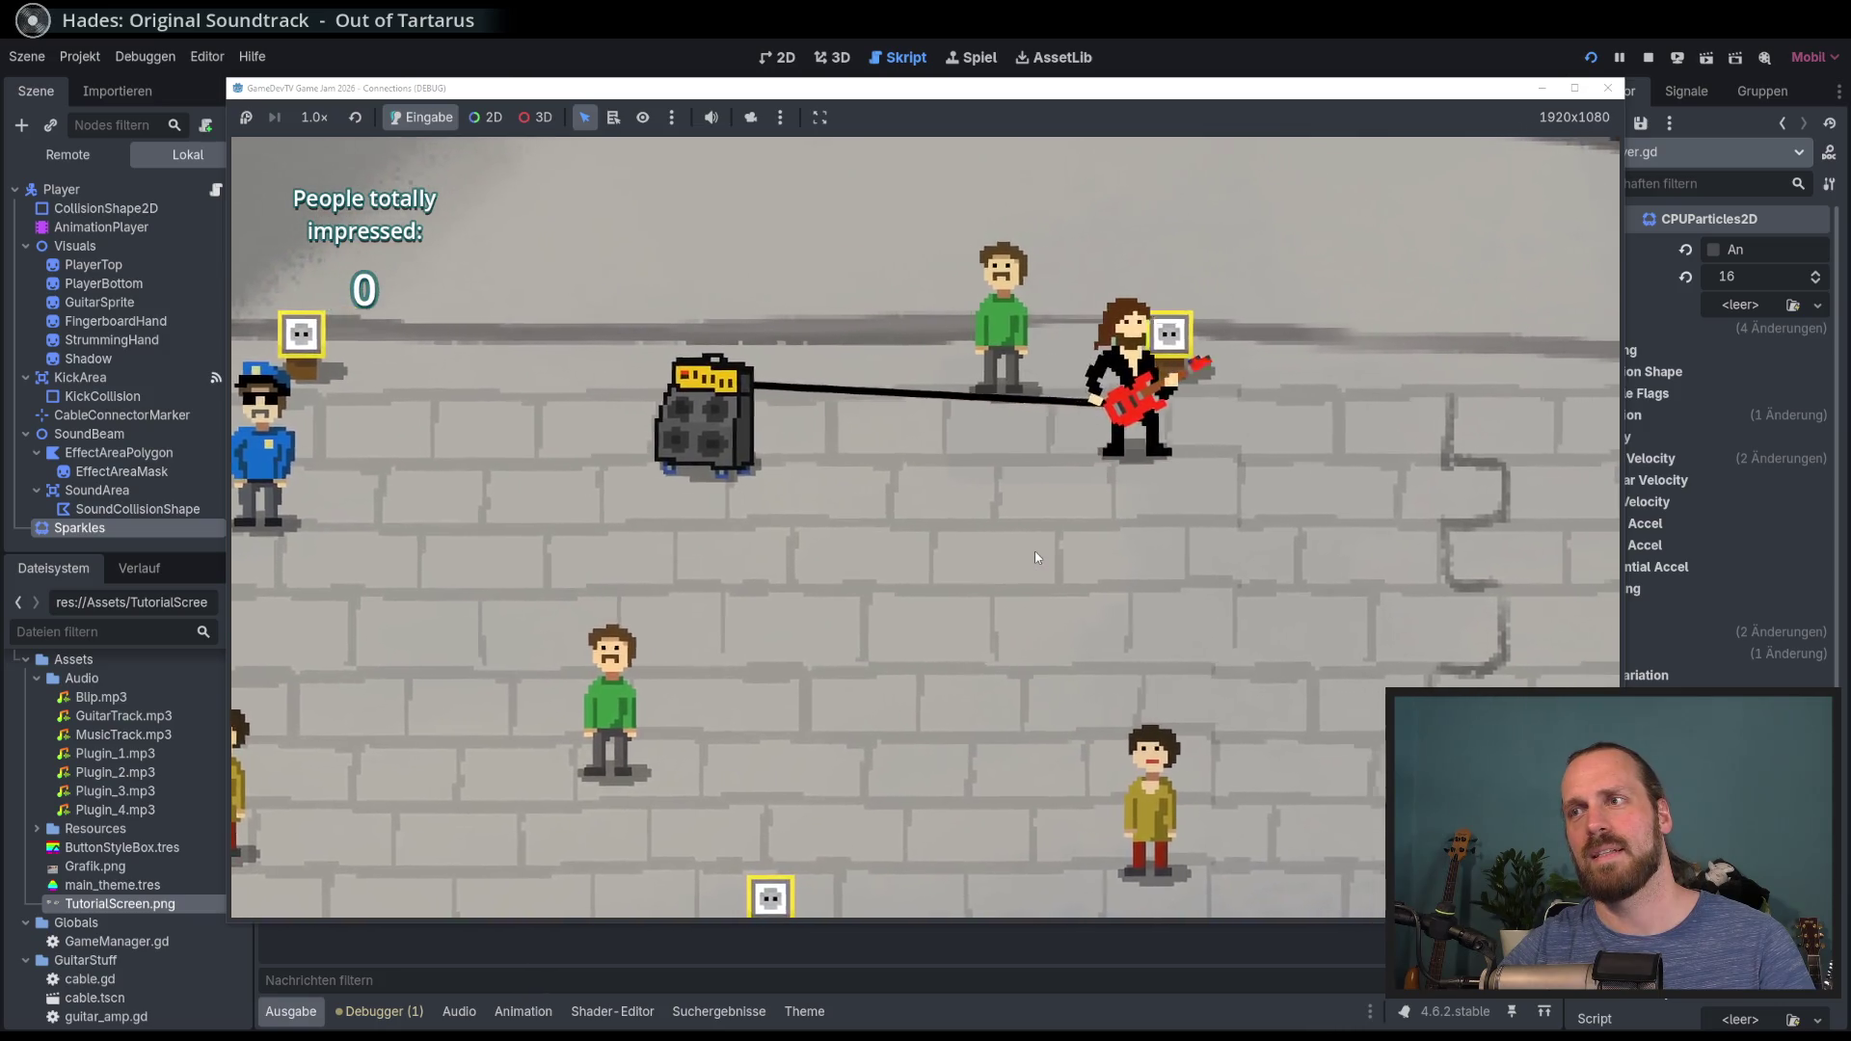
key(Left)
key(Left)
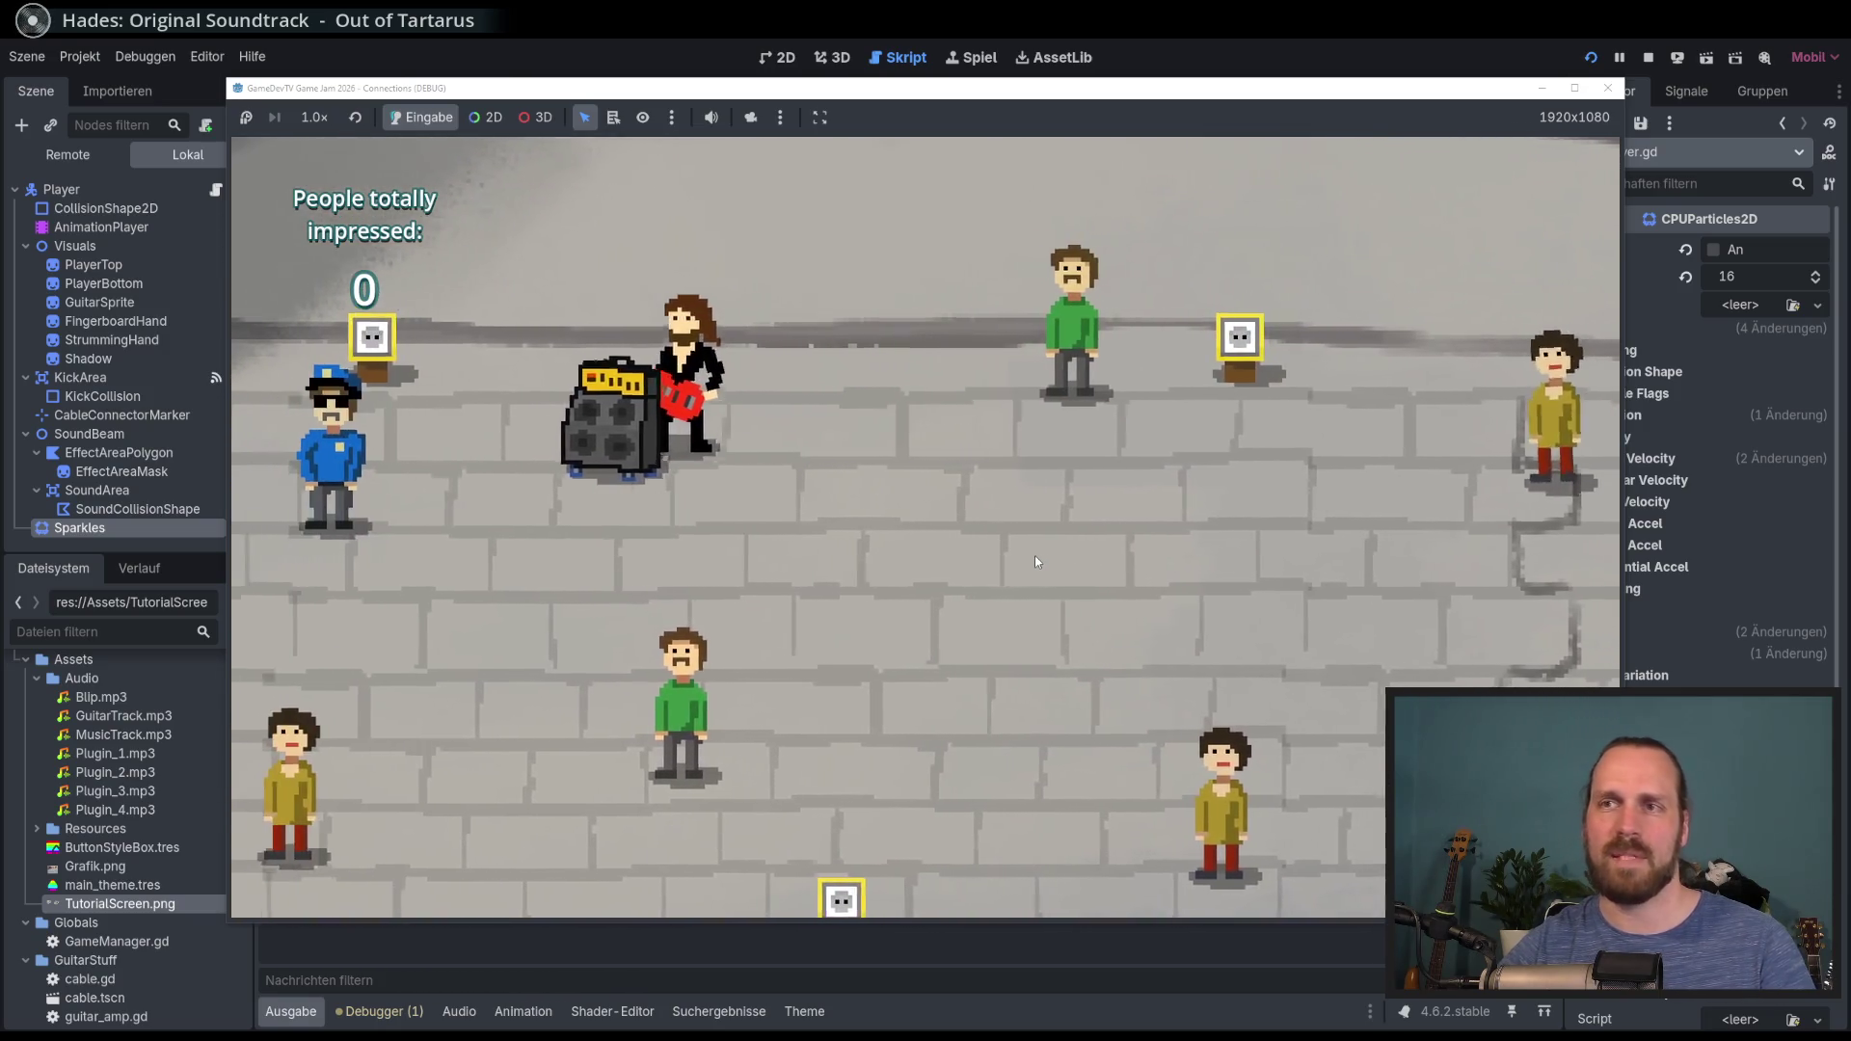
key(Up)
key(Right)
key(Left)
key(Up)
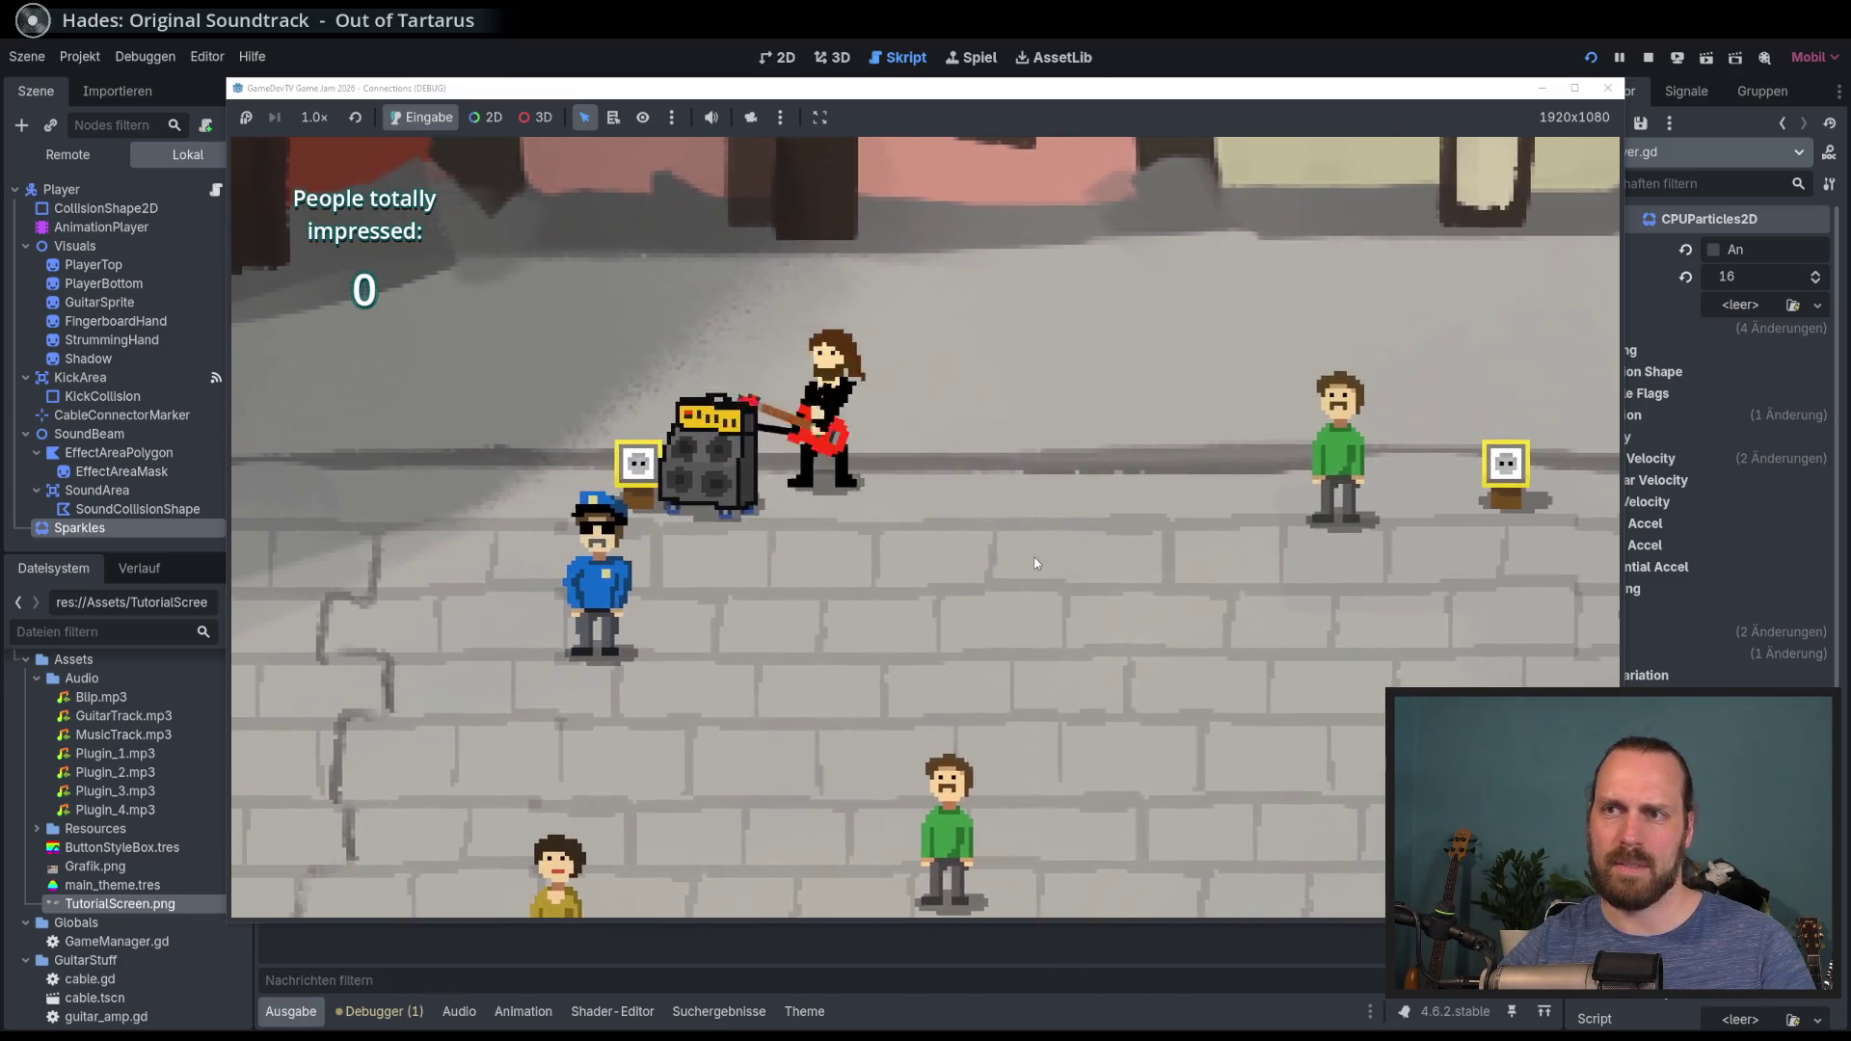
key(Down)
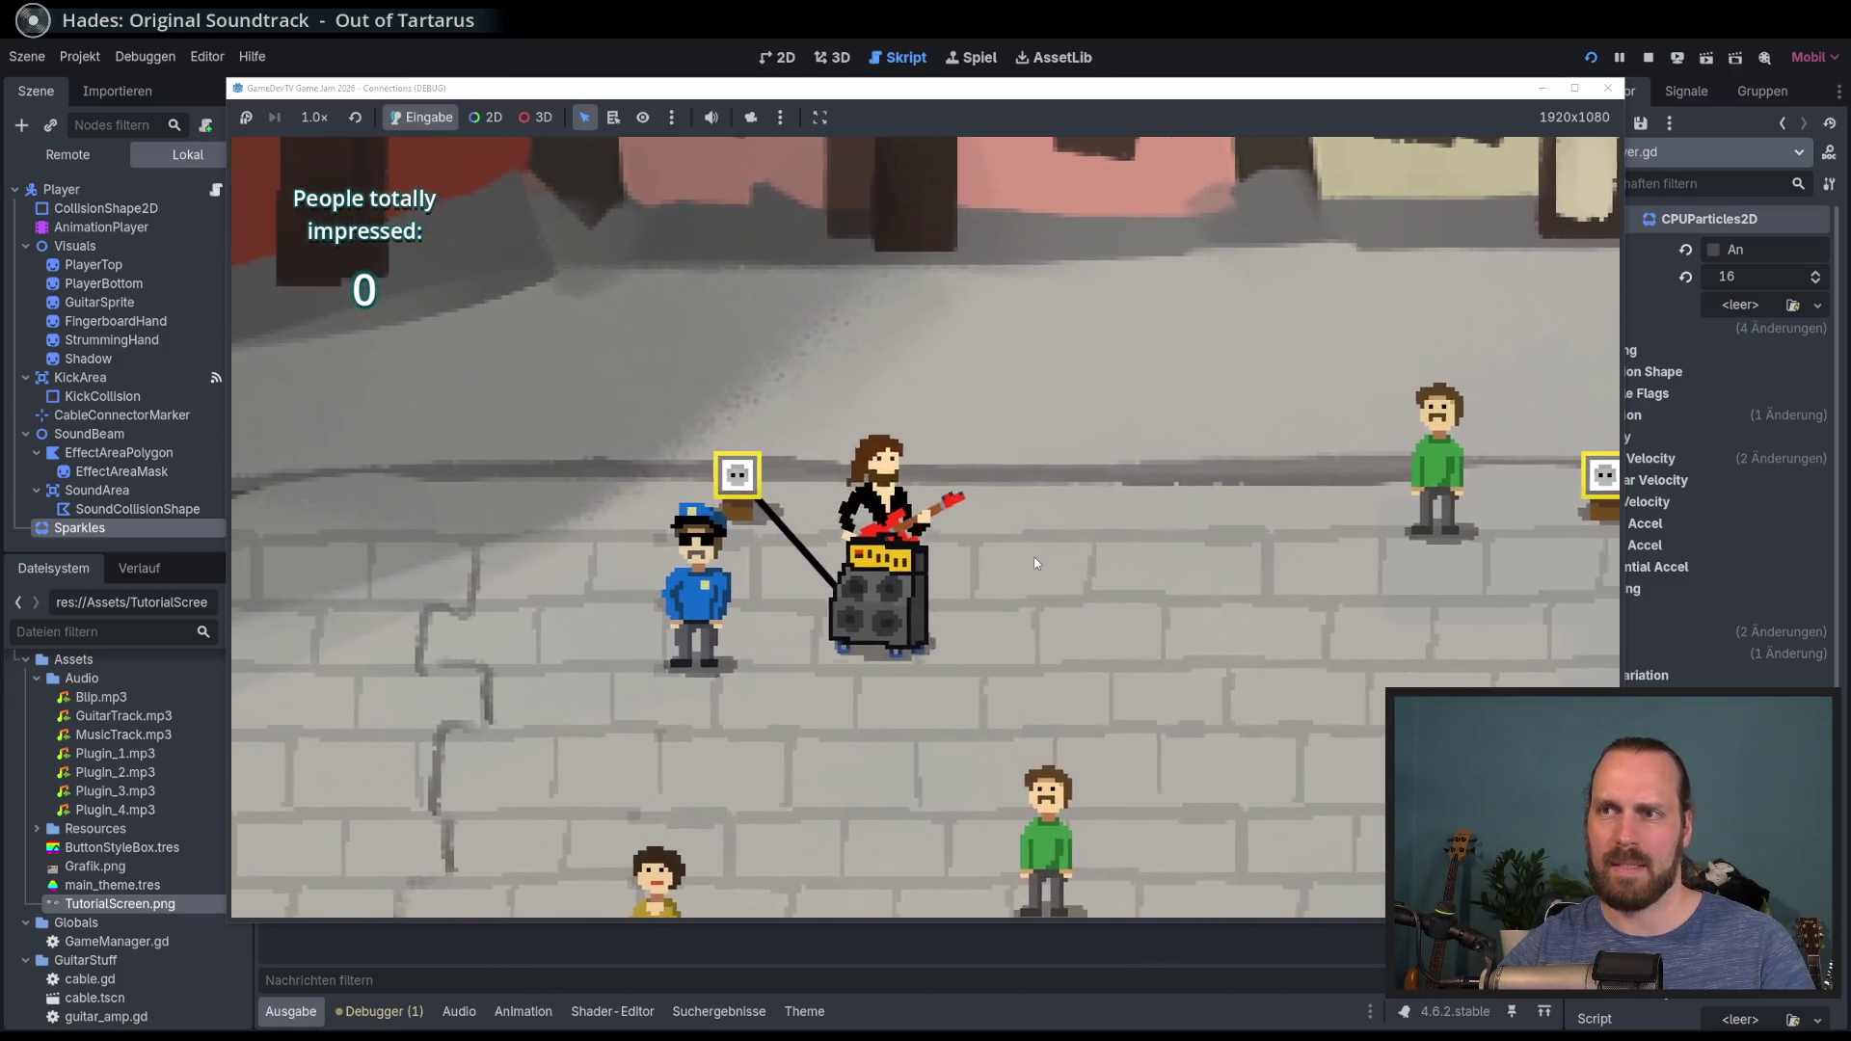
key(Right)
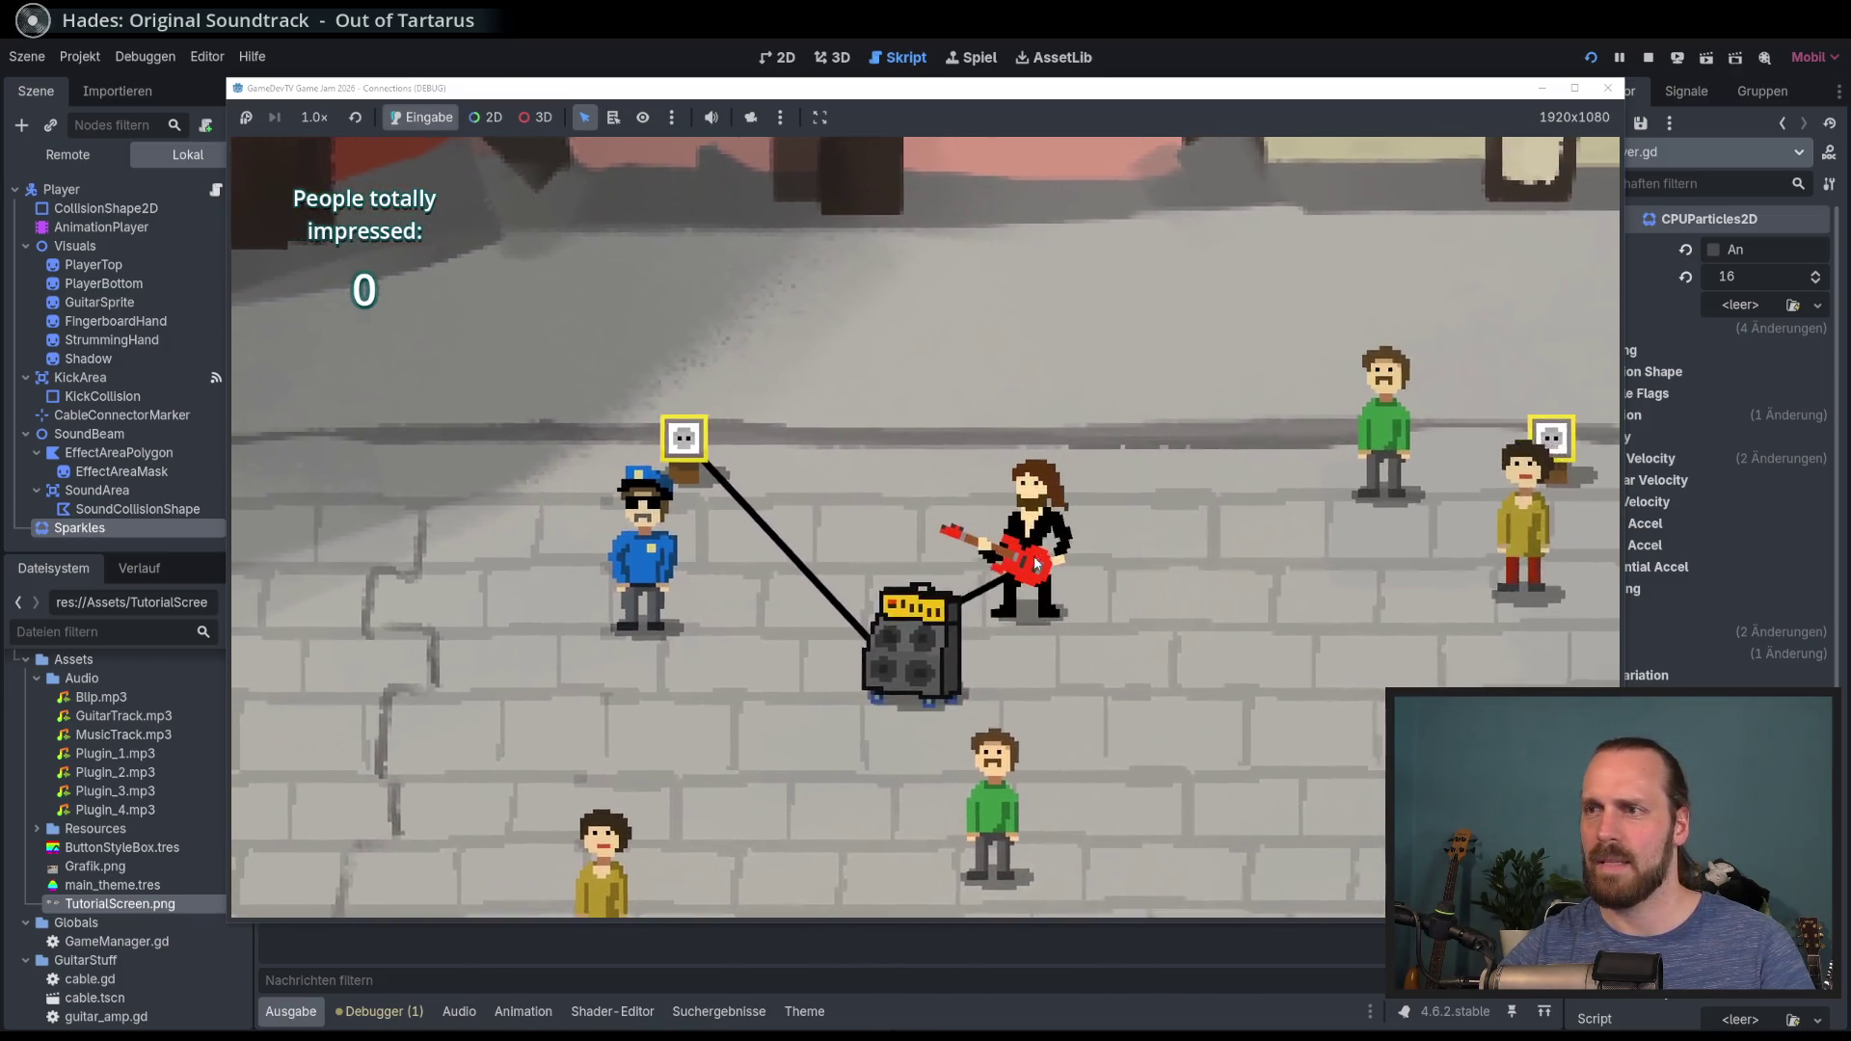
key(Left)
key(Down)
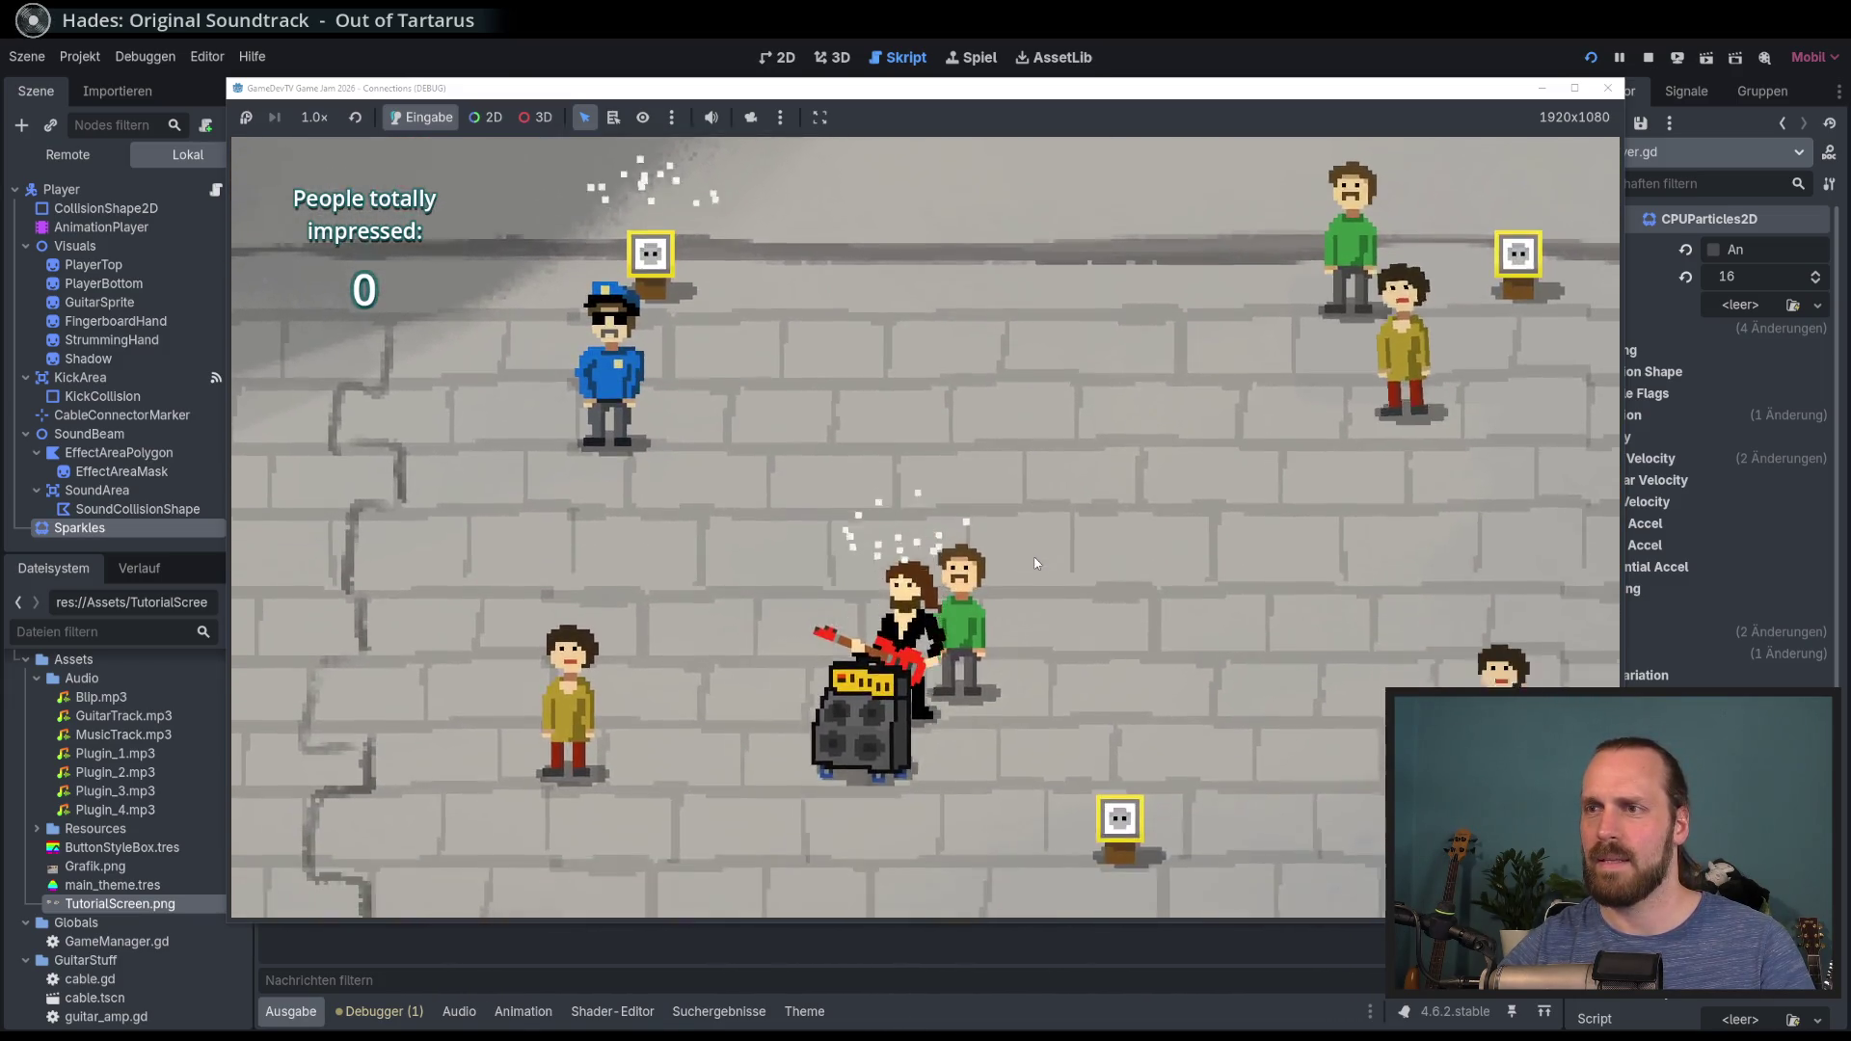
key(Right)
key(Down)
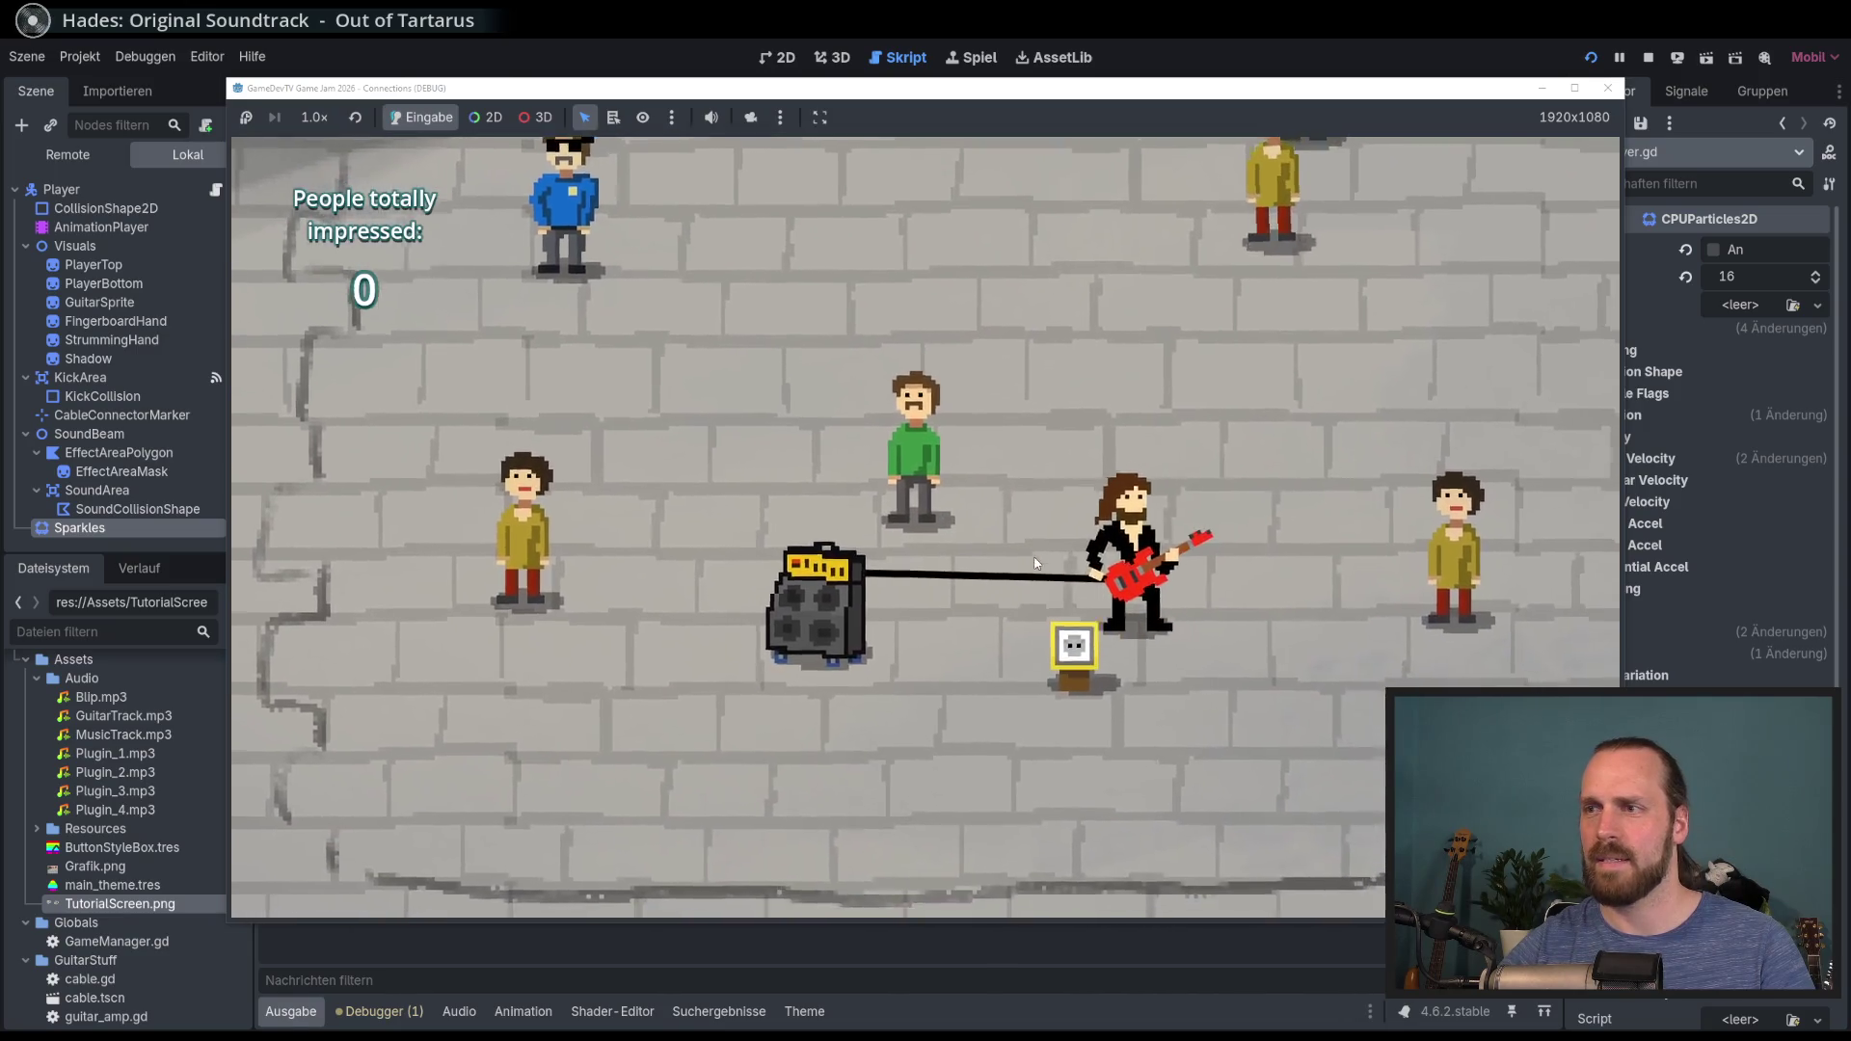
key(Left)
key(Up)
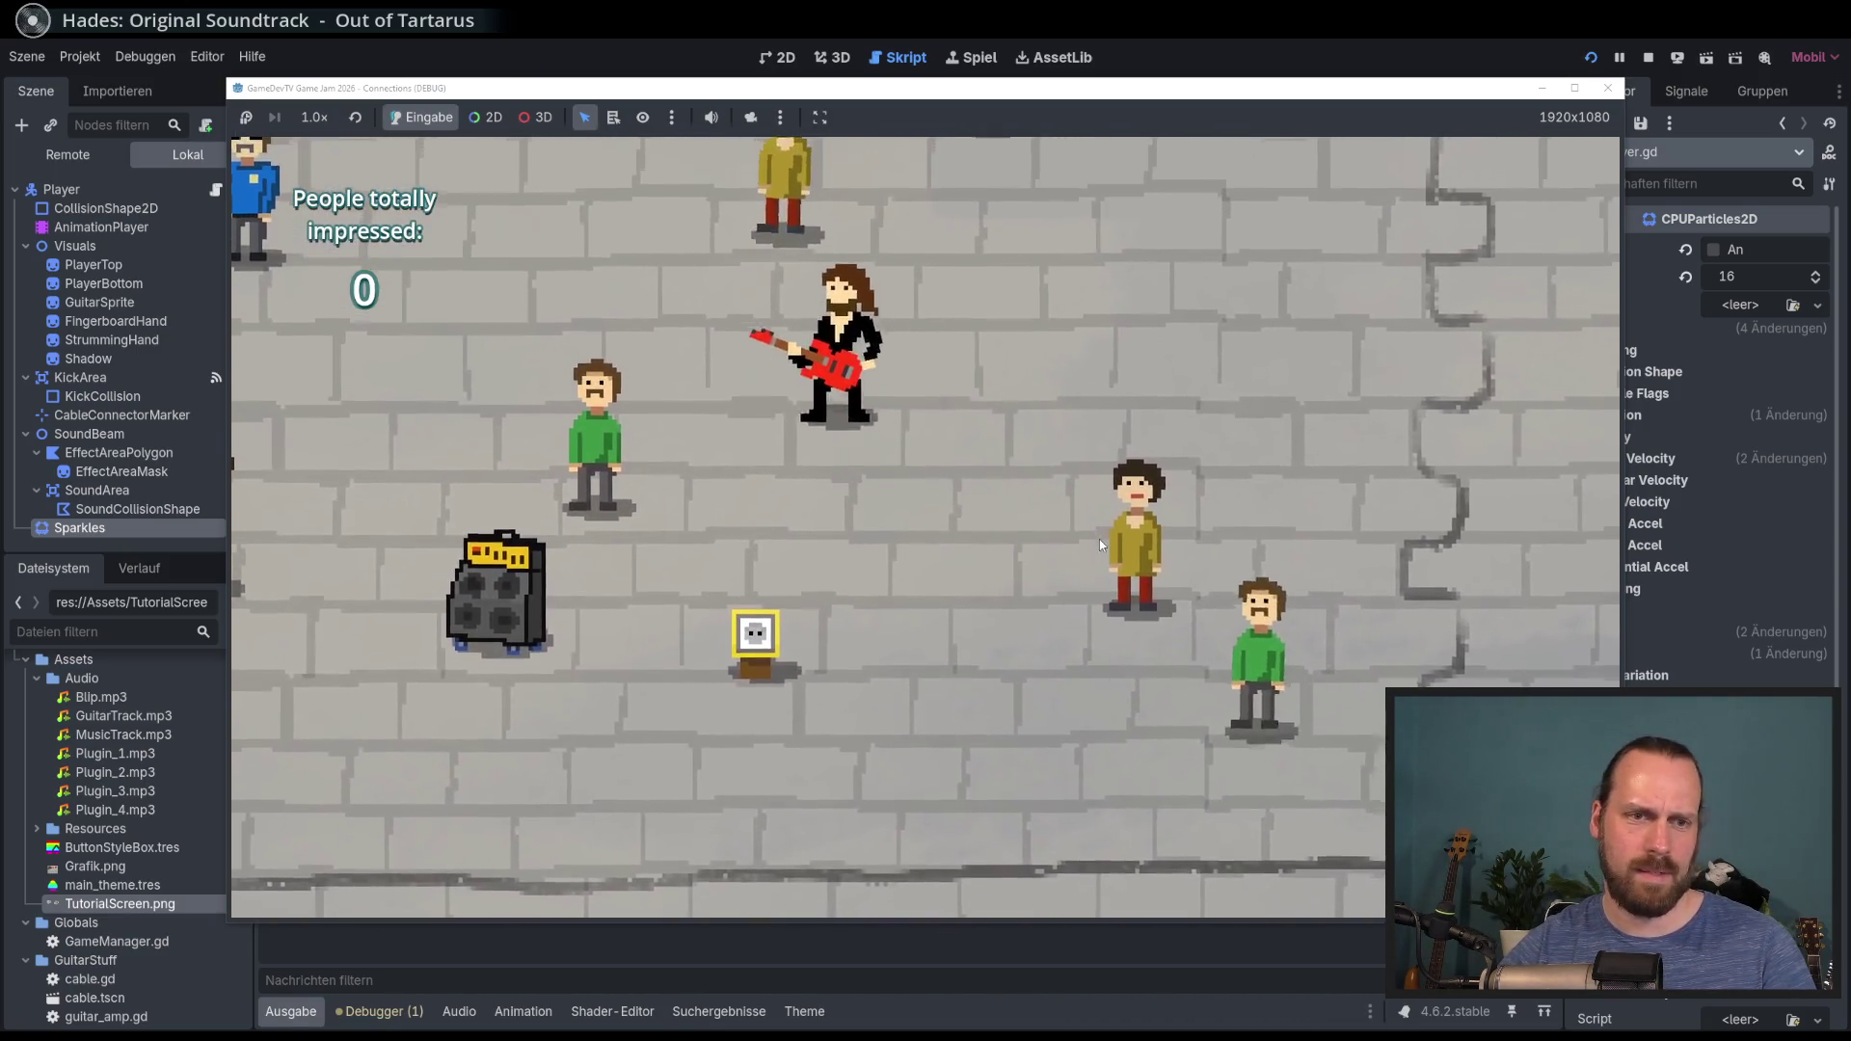
key(F8)
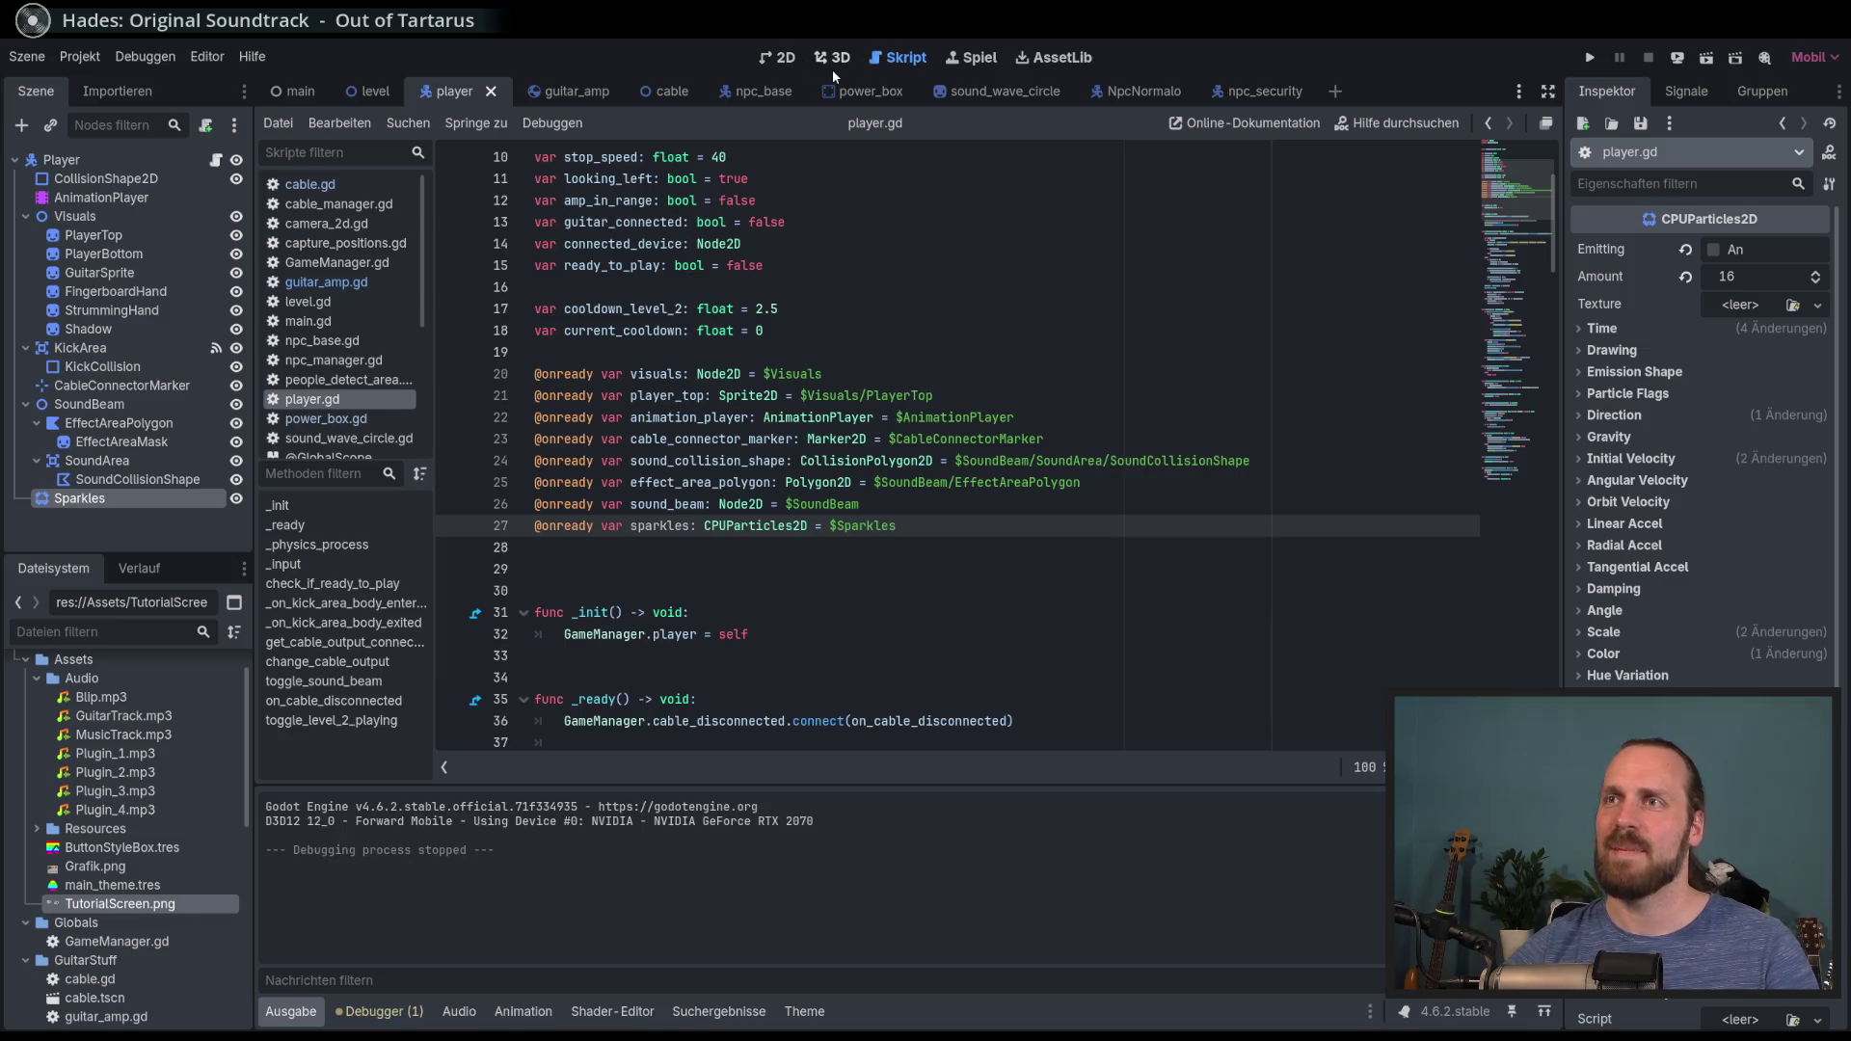
Step: Switch to the level scene and open camera_2d.gd from Player's Camera2D child node
scroll(845, 241, down, 6)
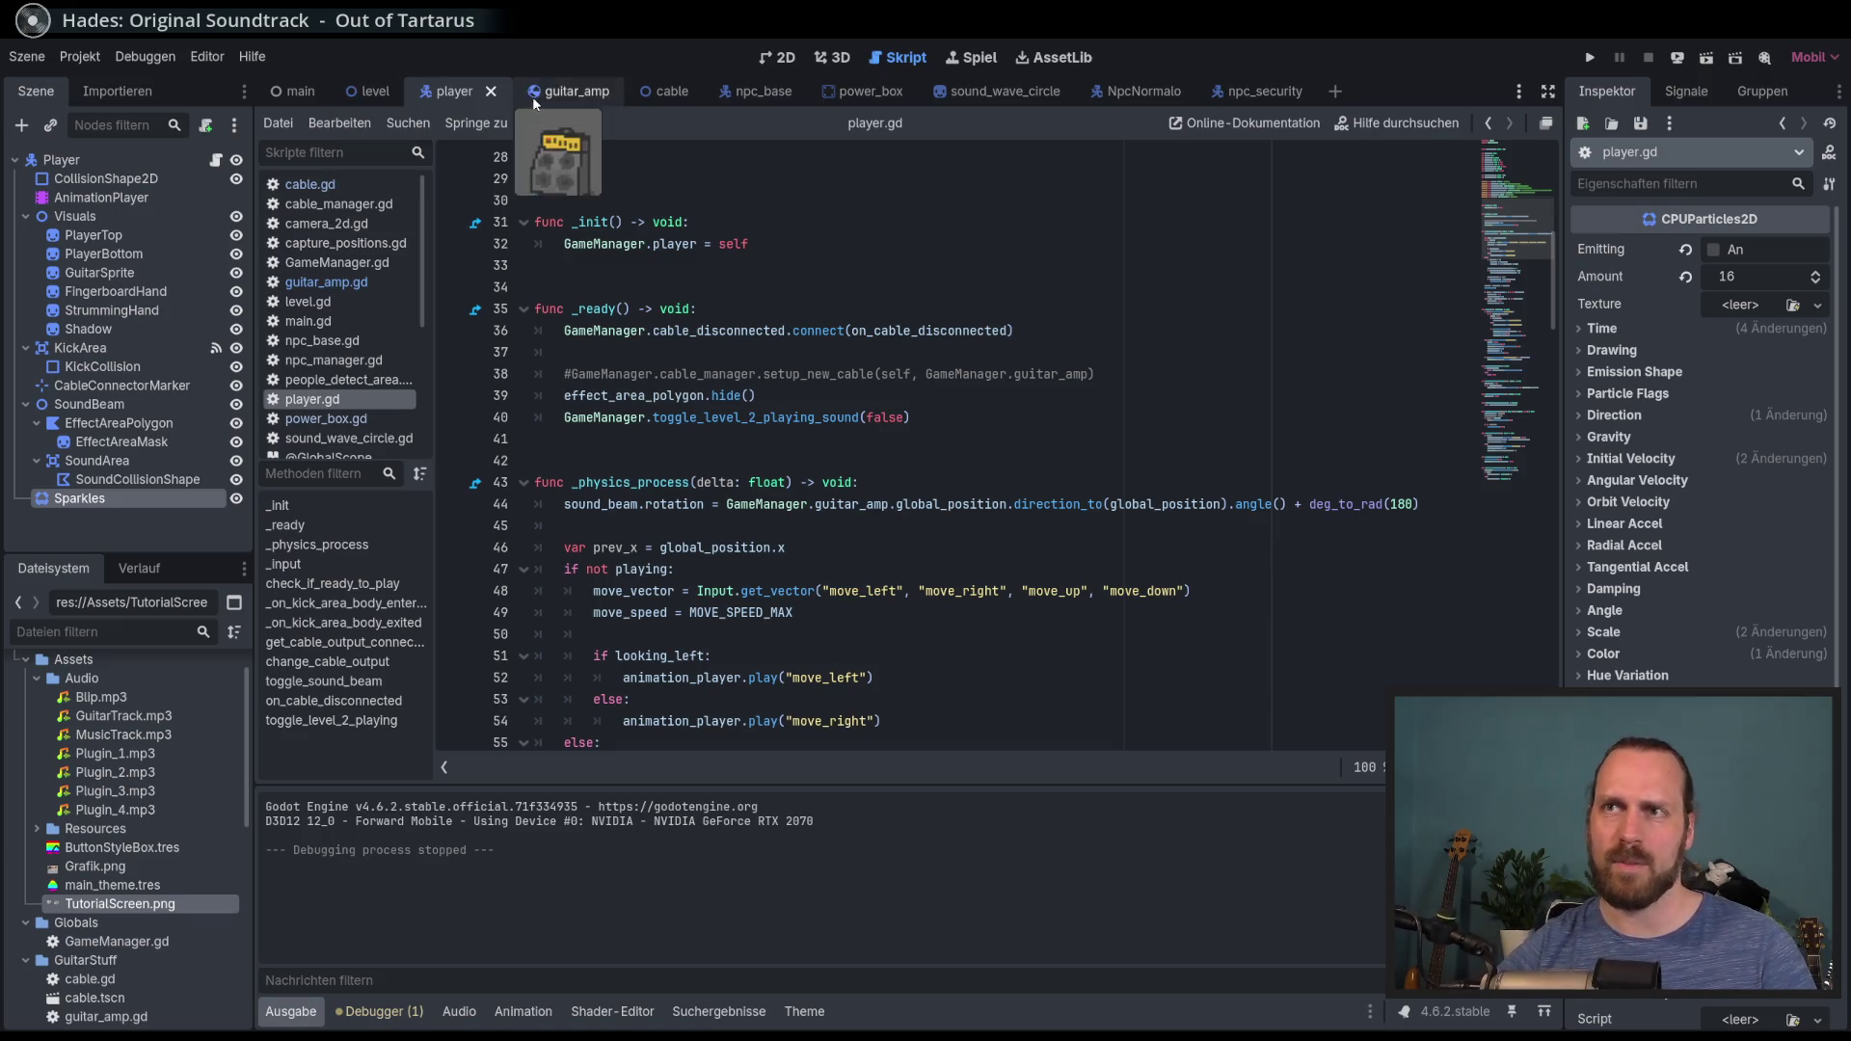
click(1514, 92)
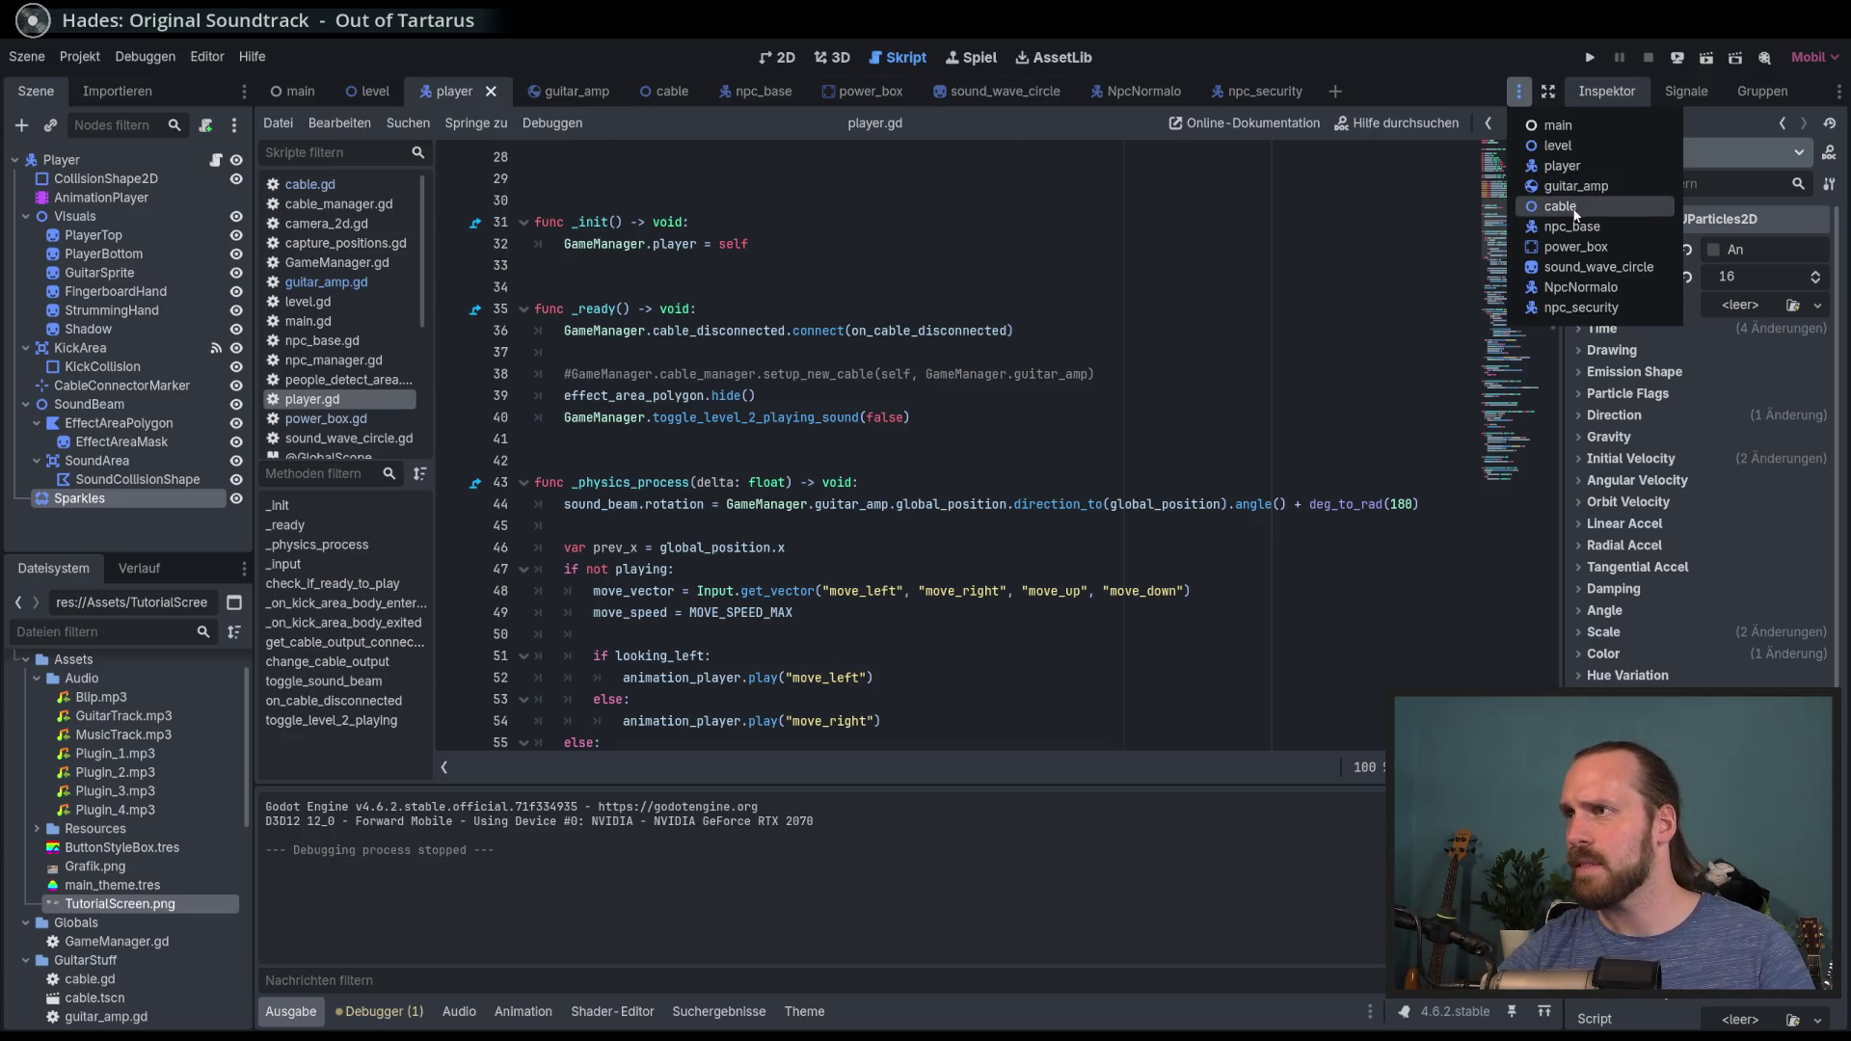
click(1390, 42)
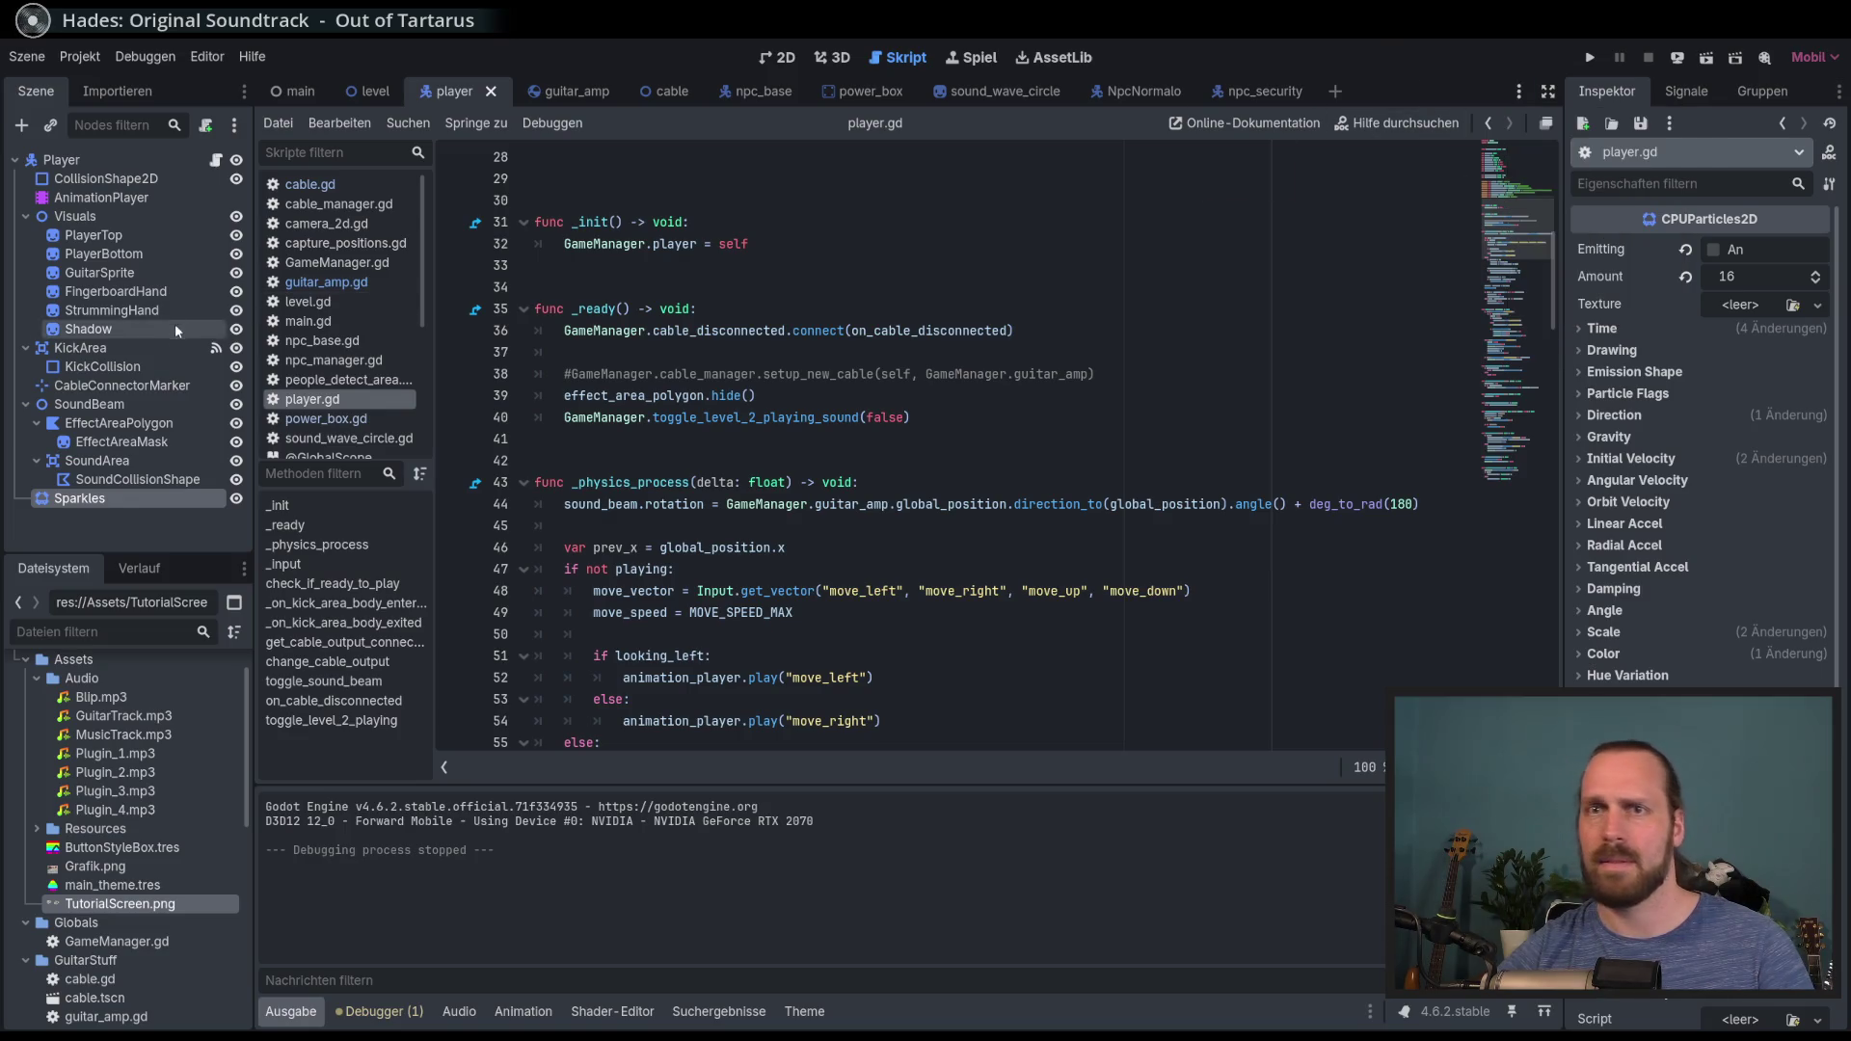
click(357, 101)
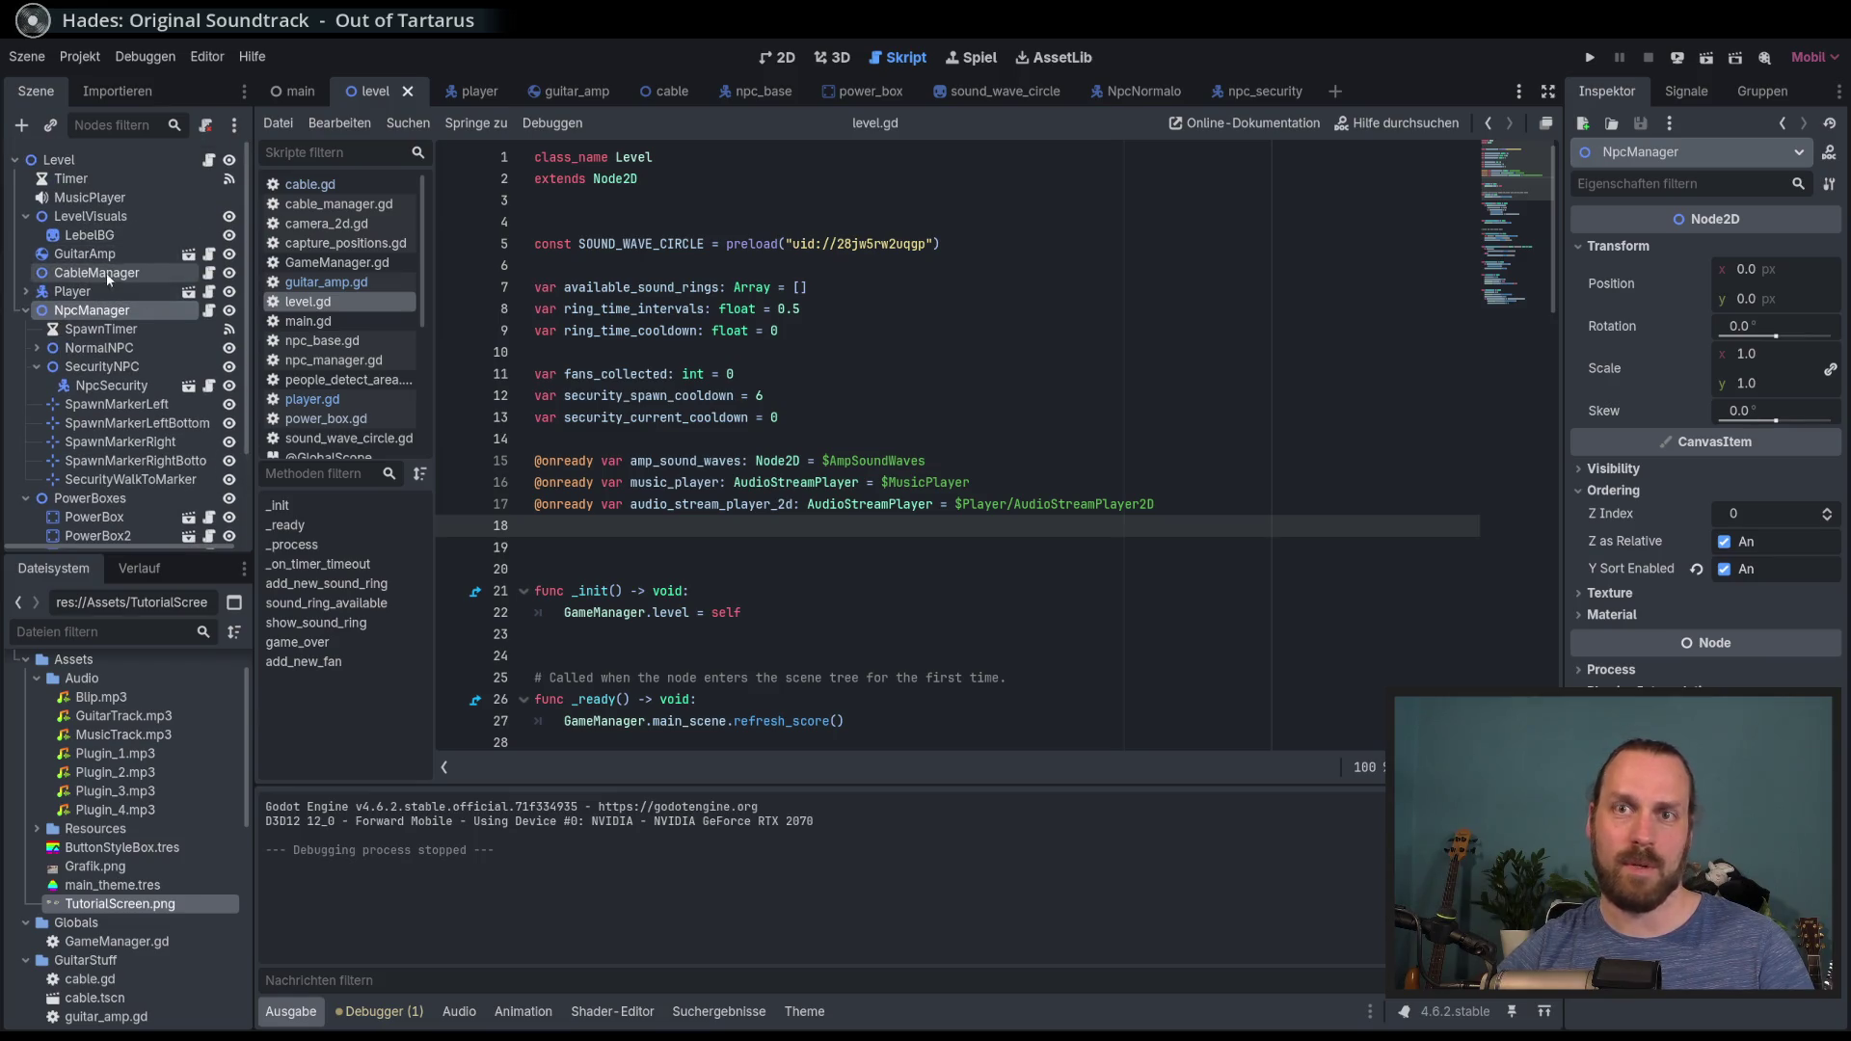
scroll(149, 357, down, 3)
scroll(155, 367, up, 3)
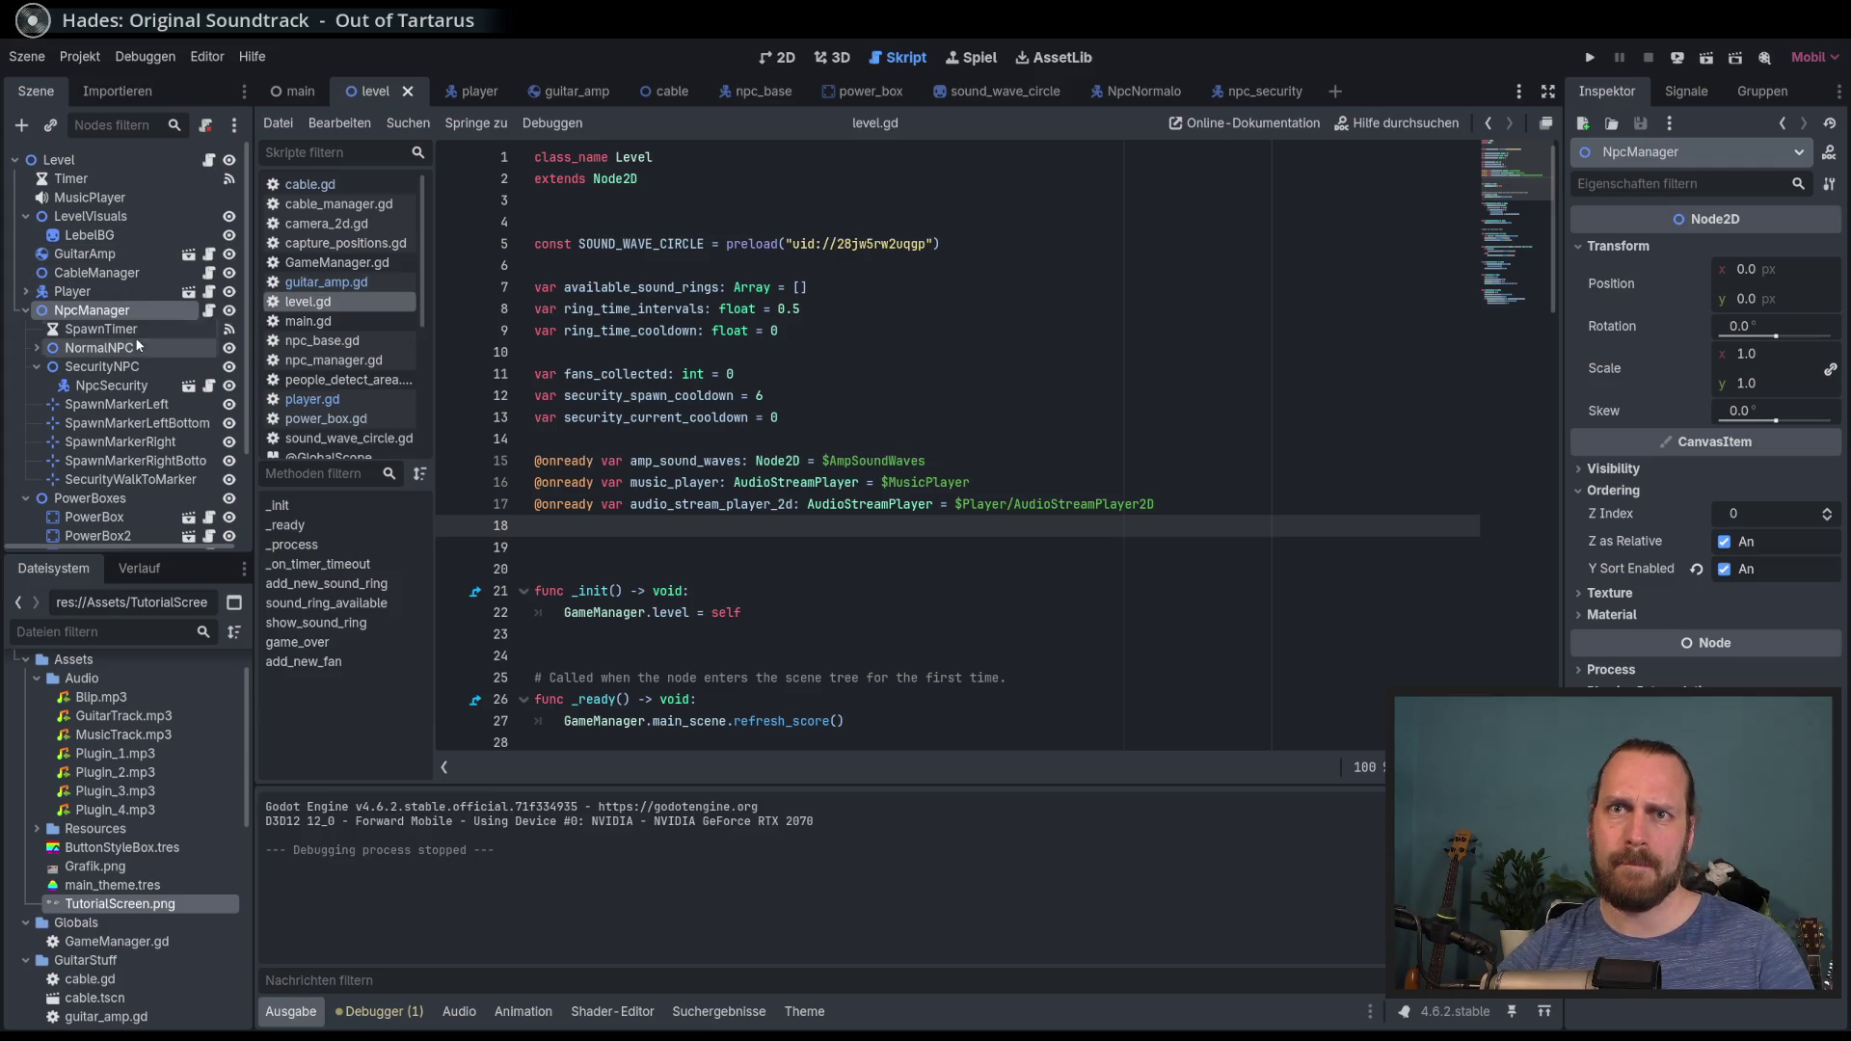
click(48, 291)
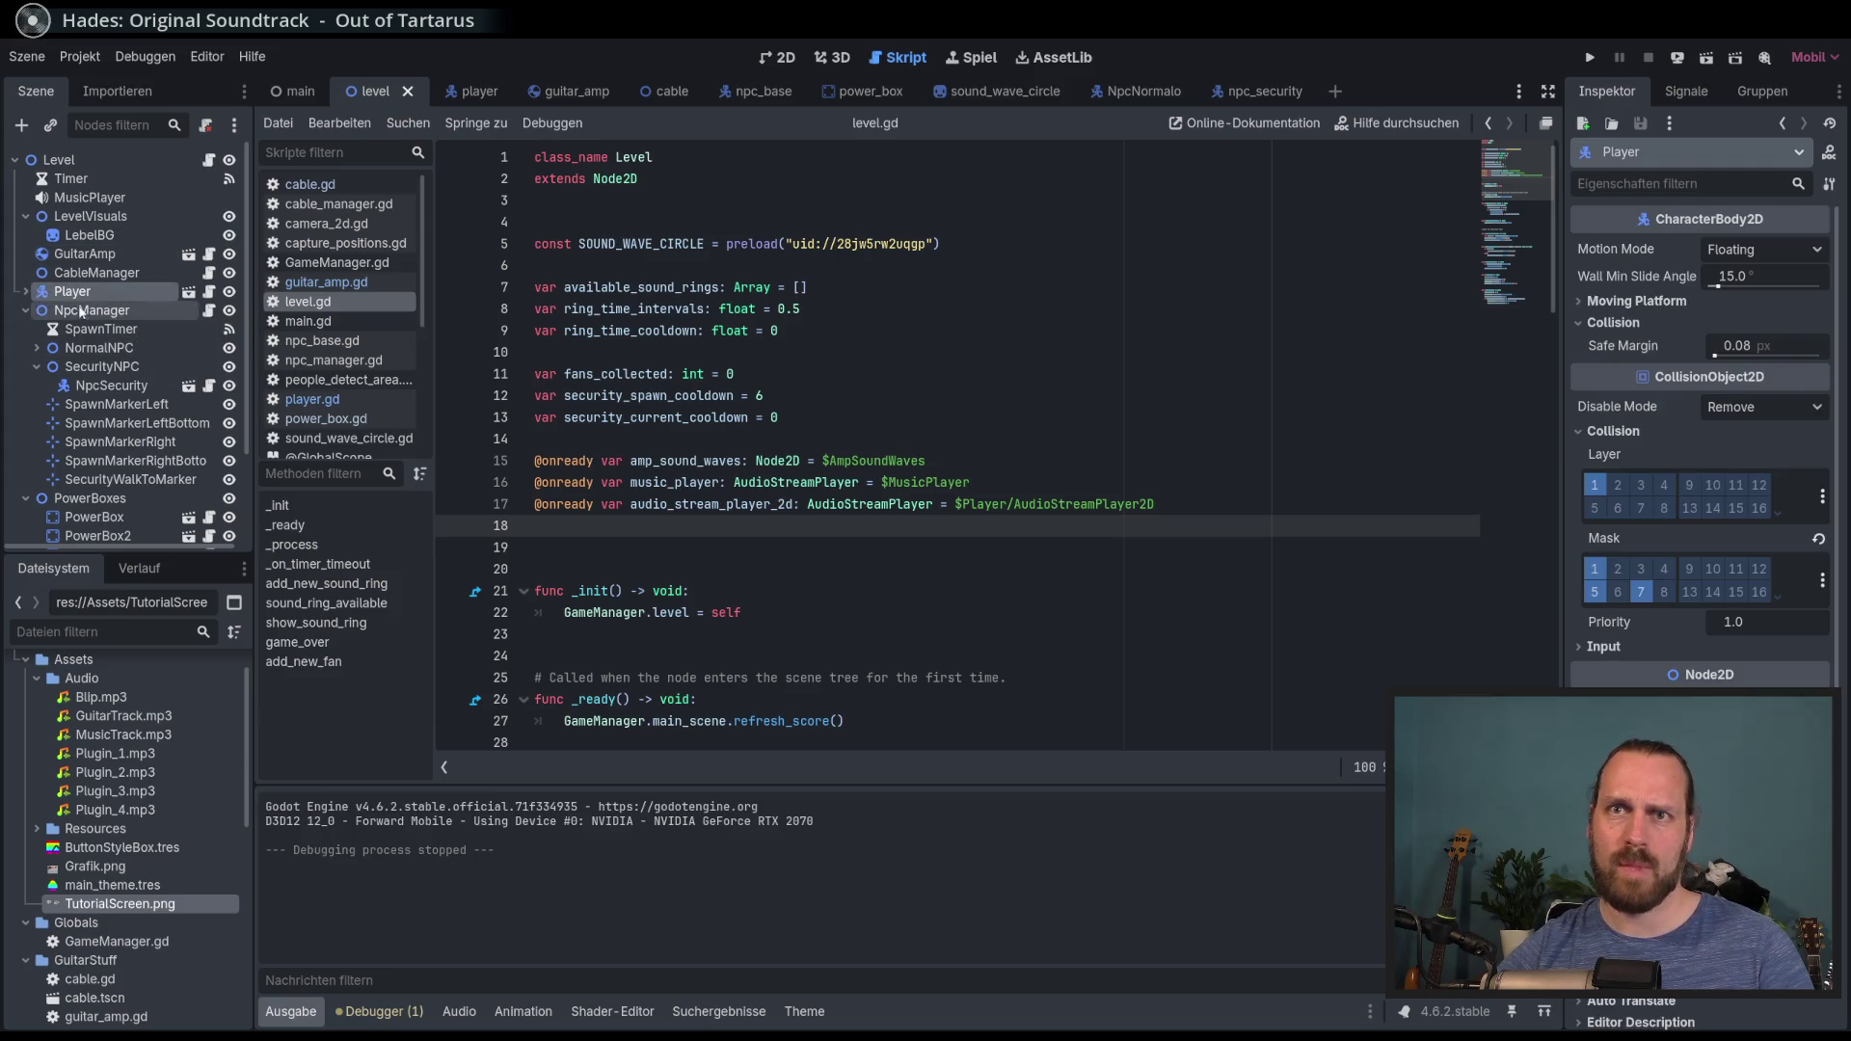
click(26, 291)
click(121, 329)
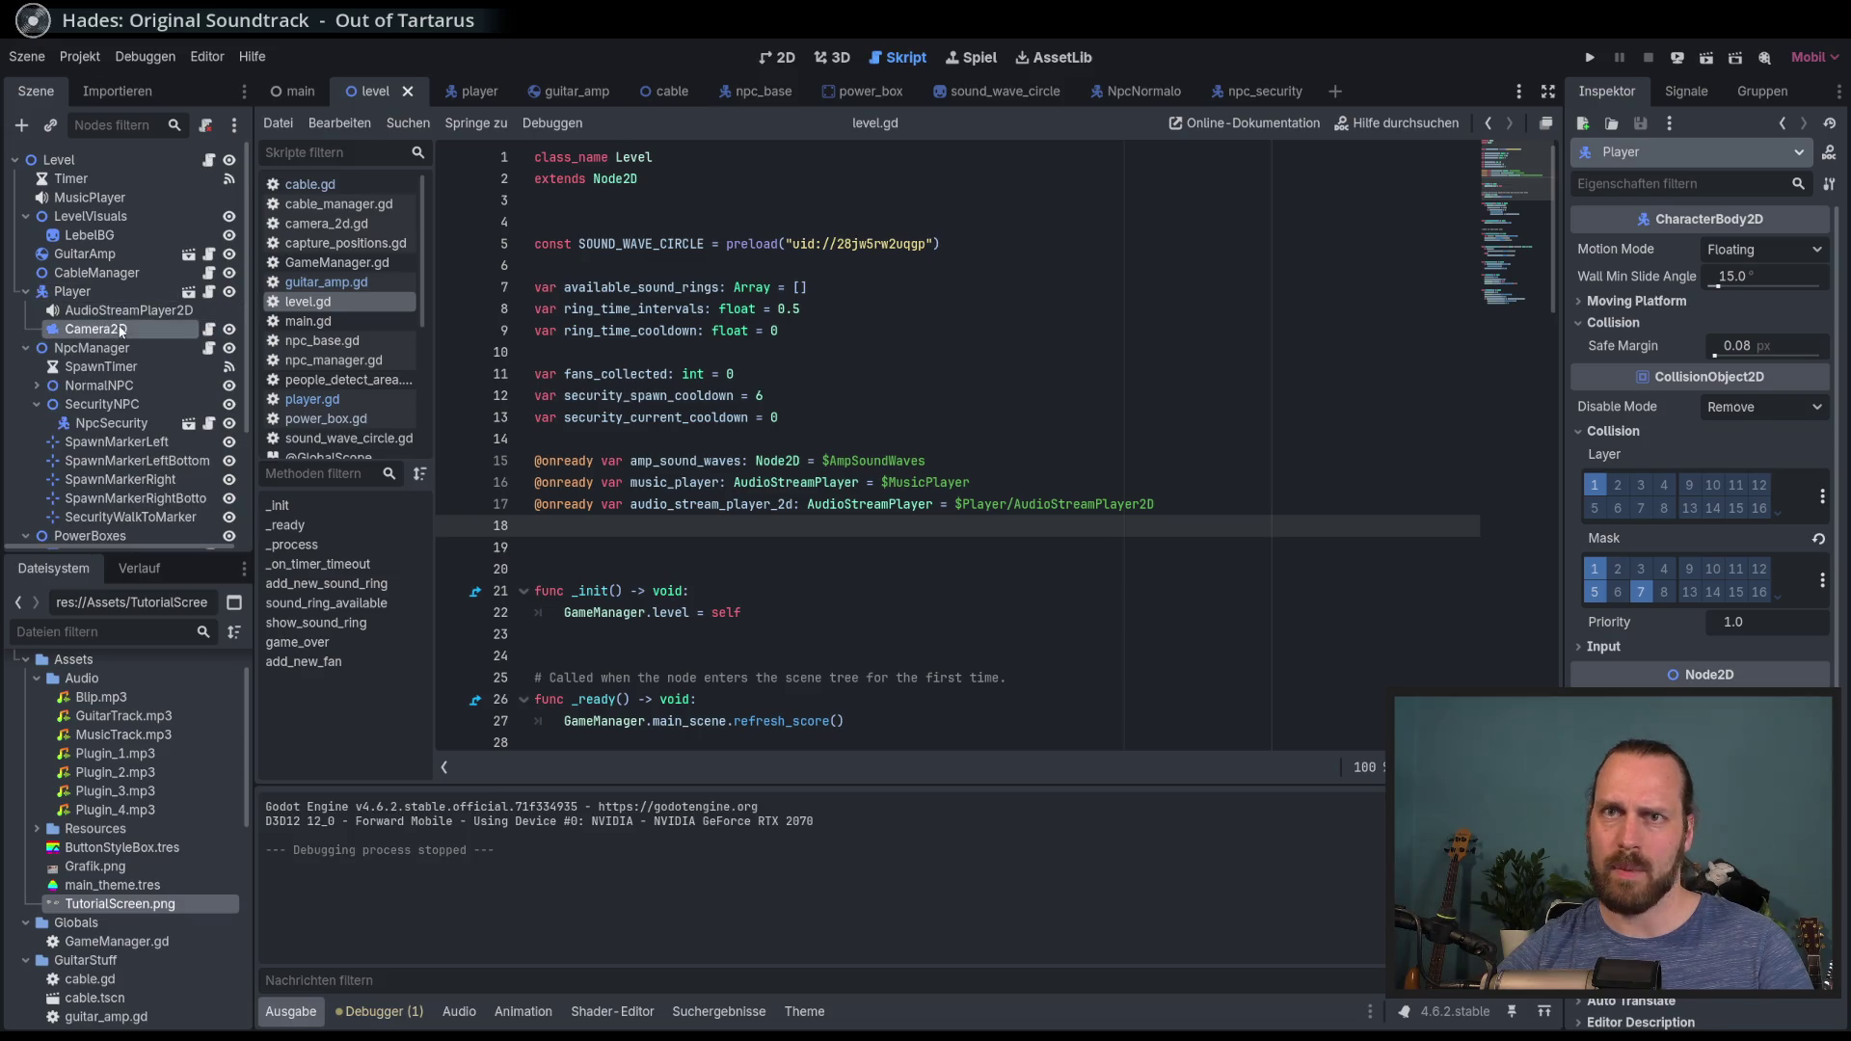
click(208, 329)
key(Return)
key(Return)
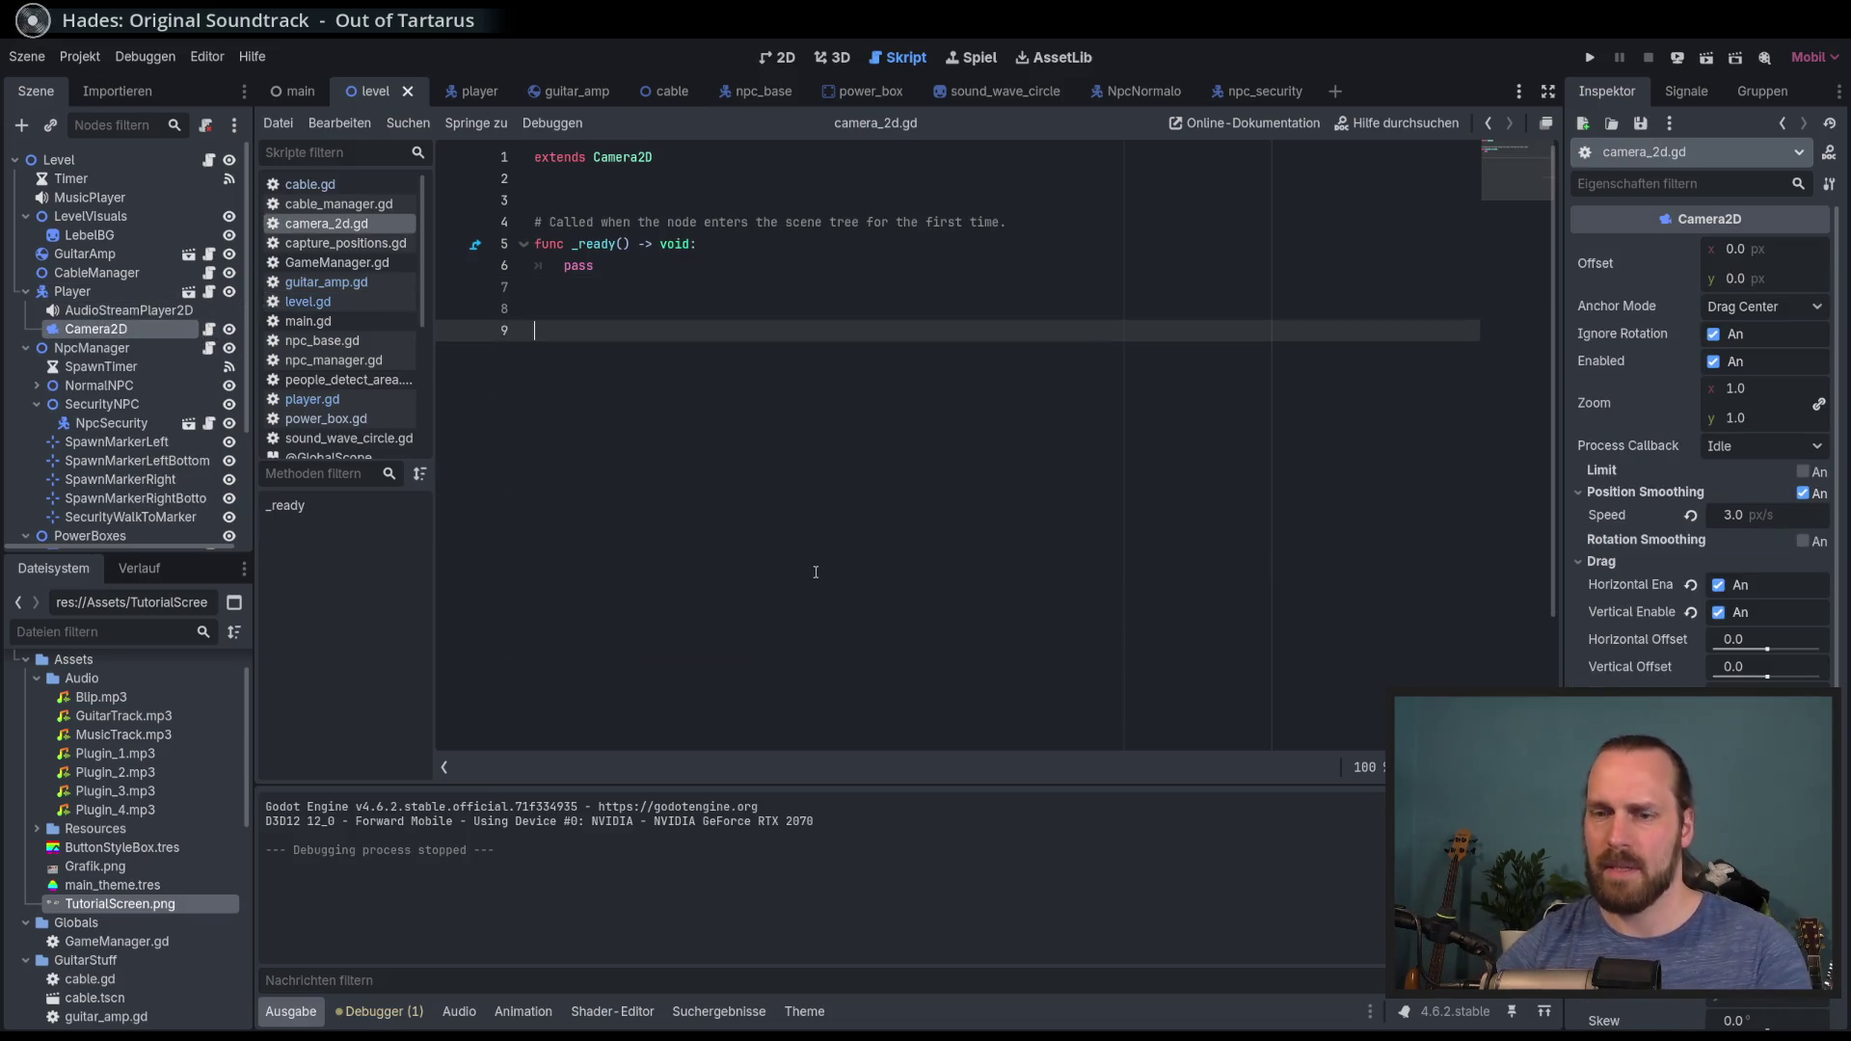
Step: Declare an empty func zoom_in() -> void in camera_2d.gd
text(func )
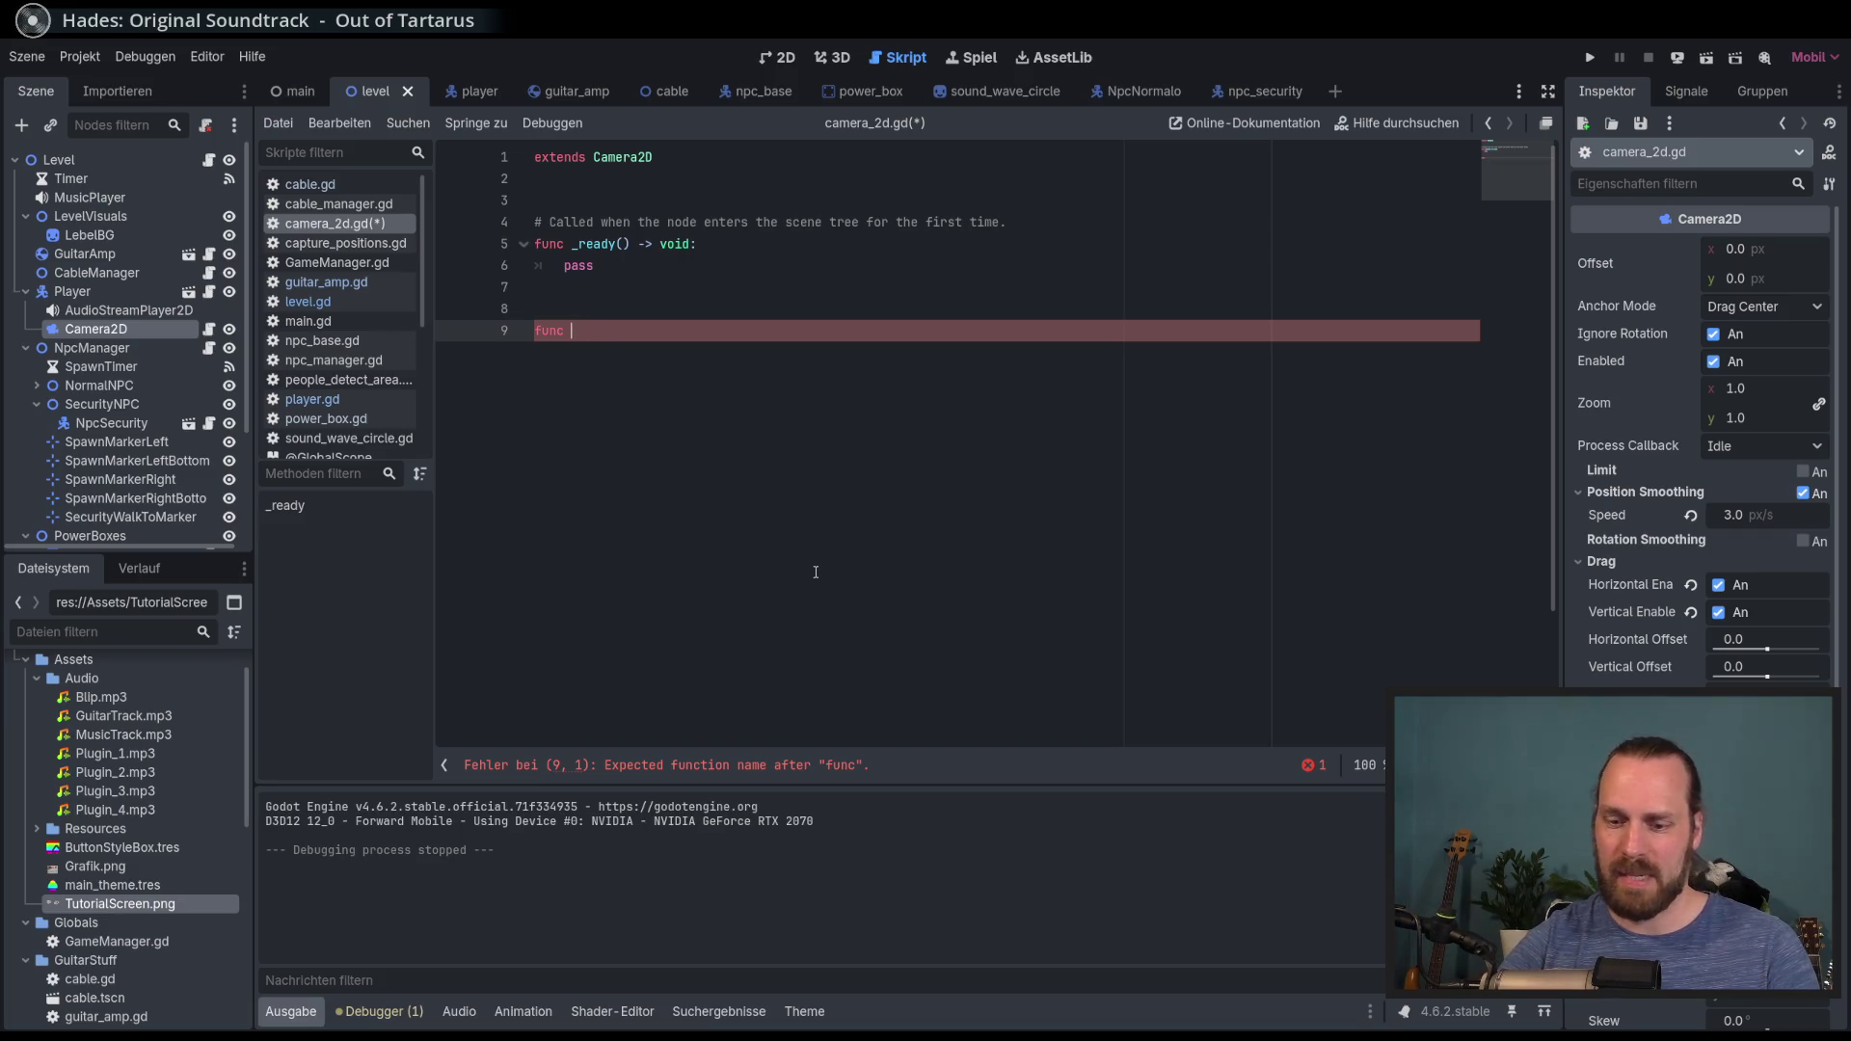
text(zoom_in)
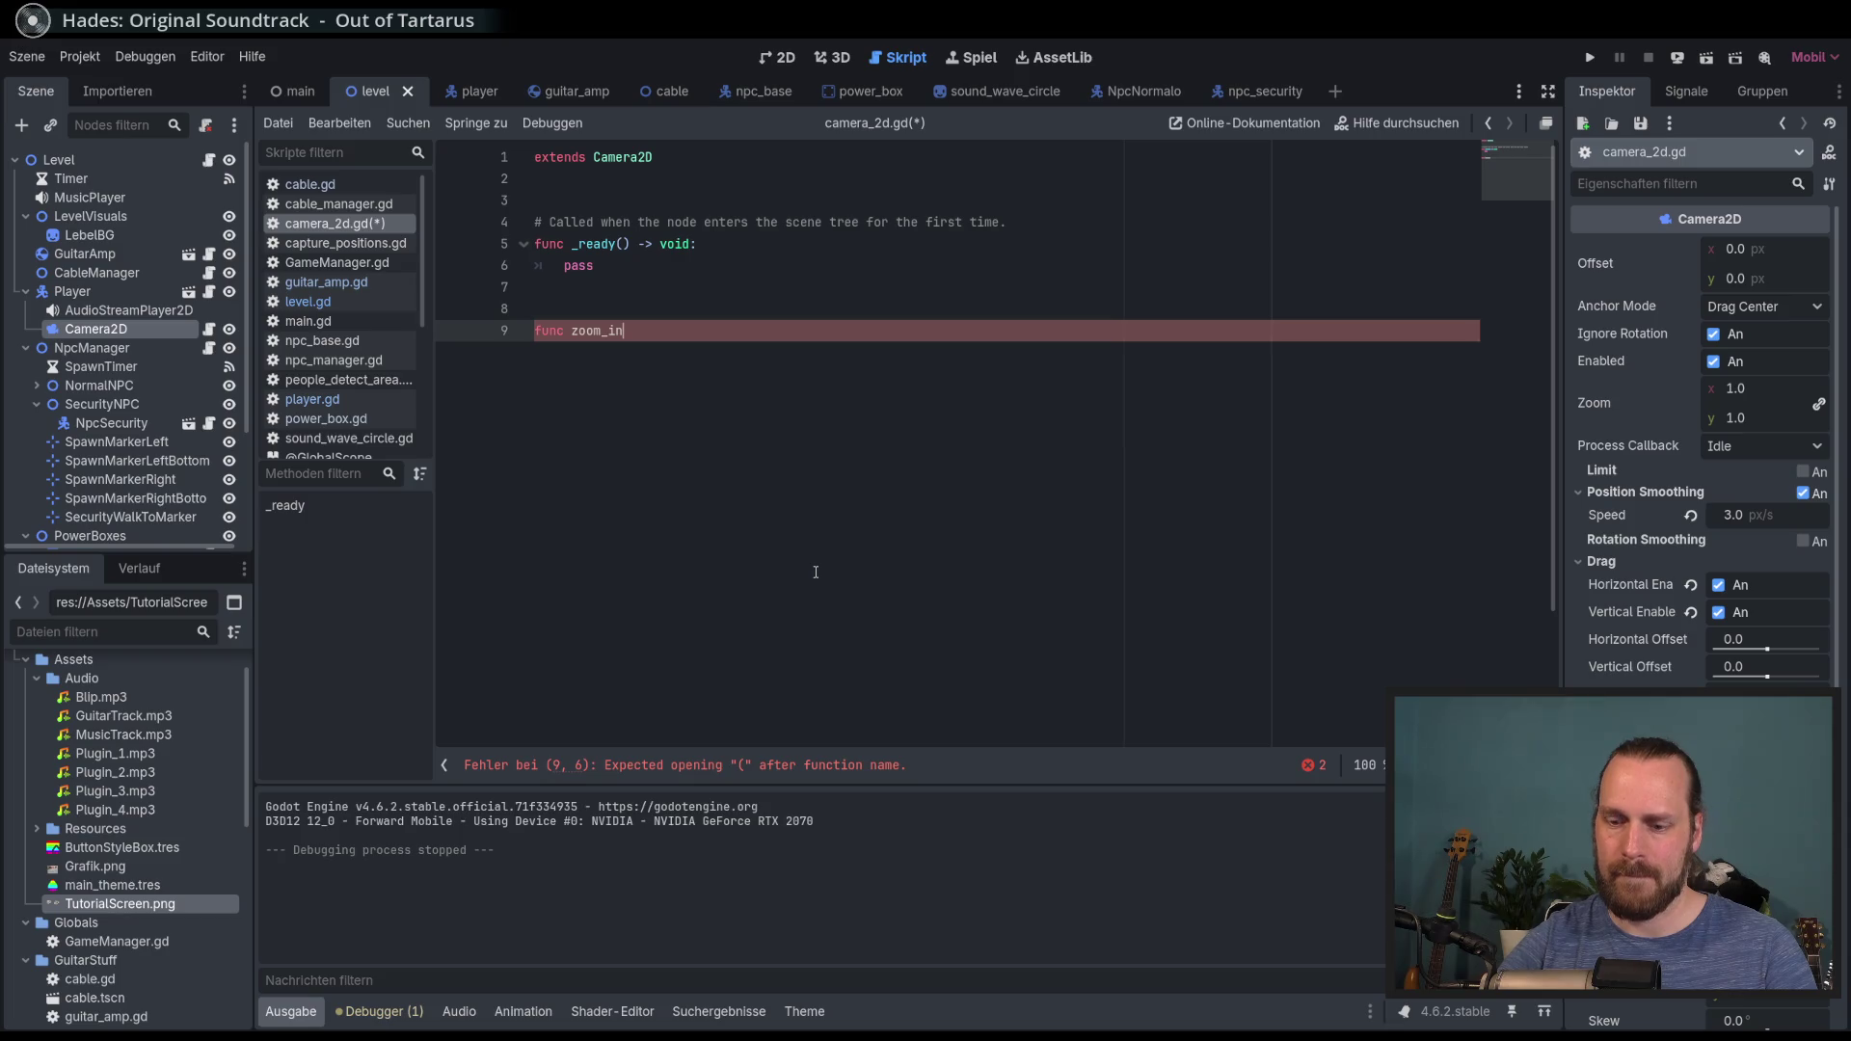
text() -)
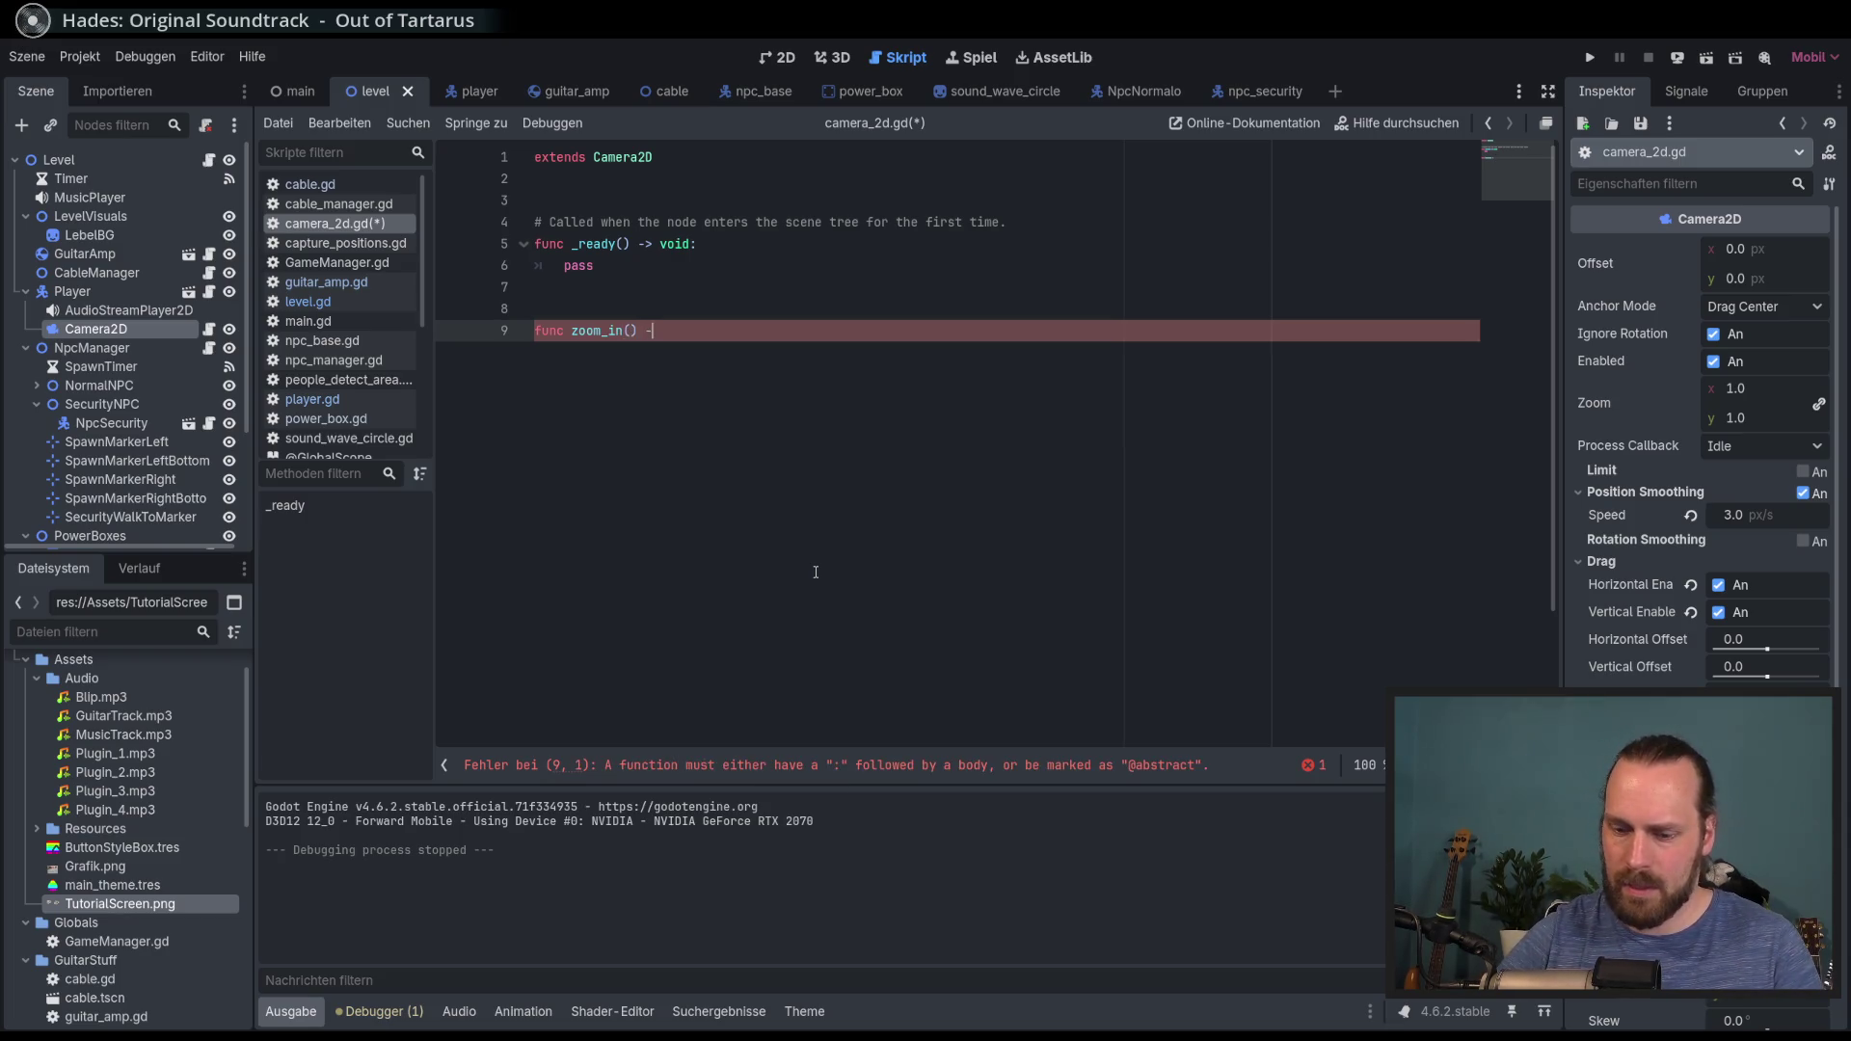
key(BackSpace)
text(oid:)
key(Return)
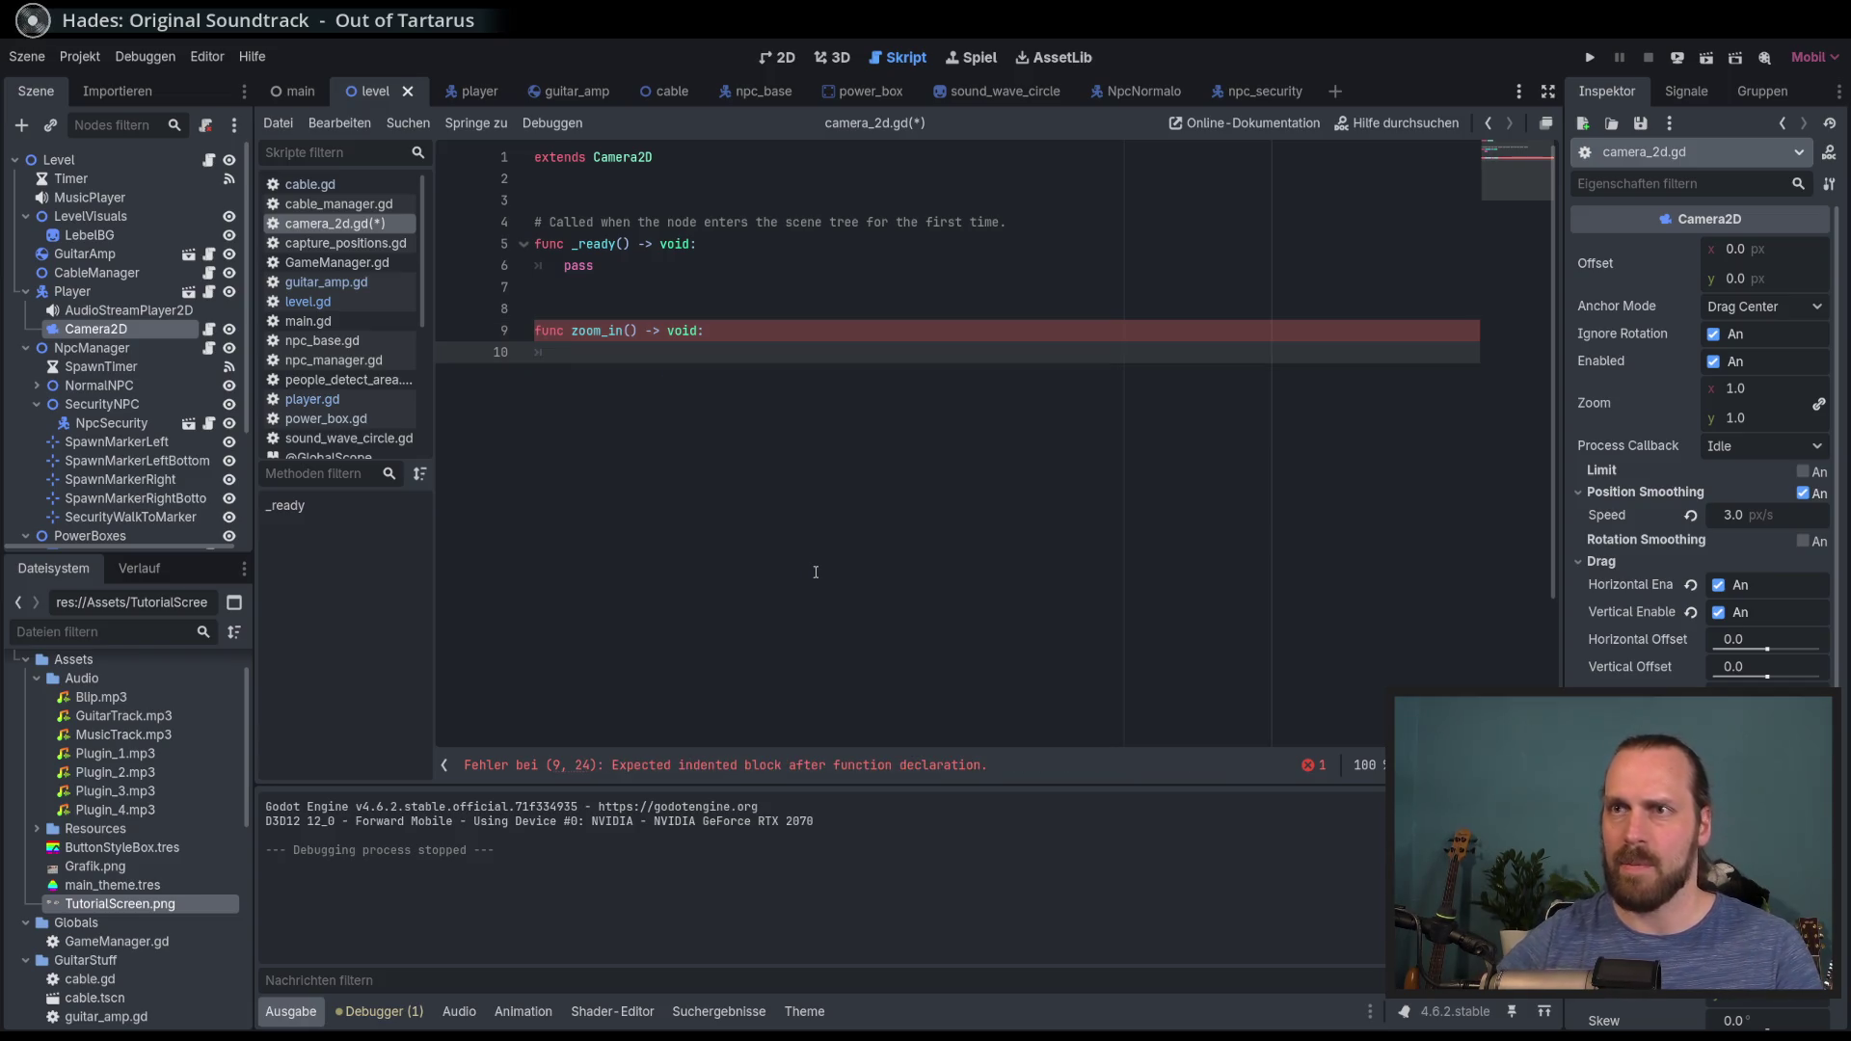
Step: Add a _physics_process function above it that calls zoom_in()
click(640, 296)
key(Return)
key(Return)
key(Return)
click(640, 325)
text(func)
text(h)
key(Return)
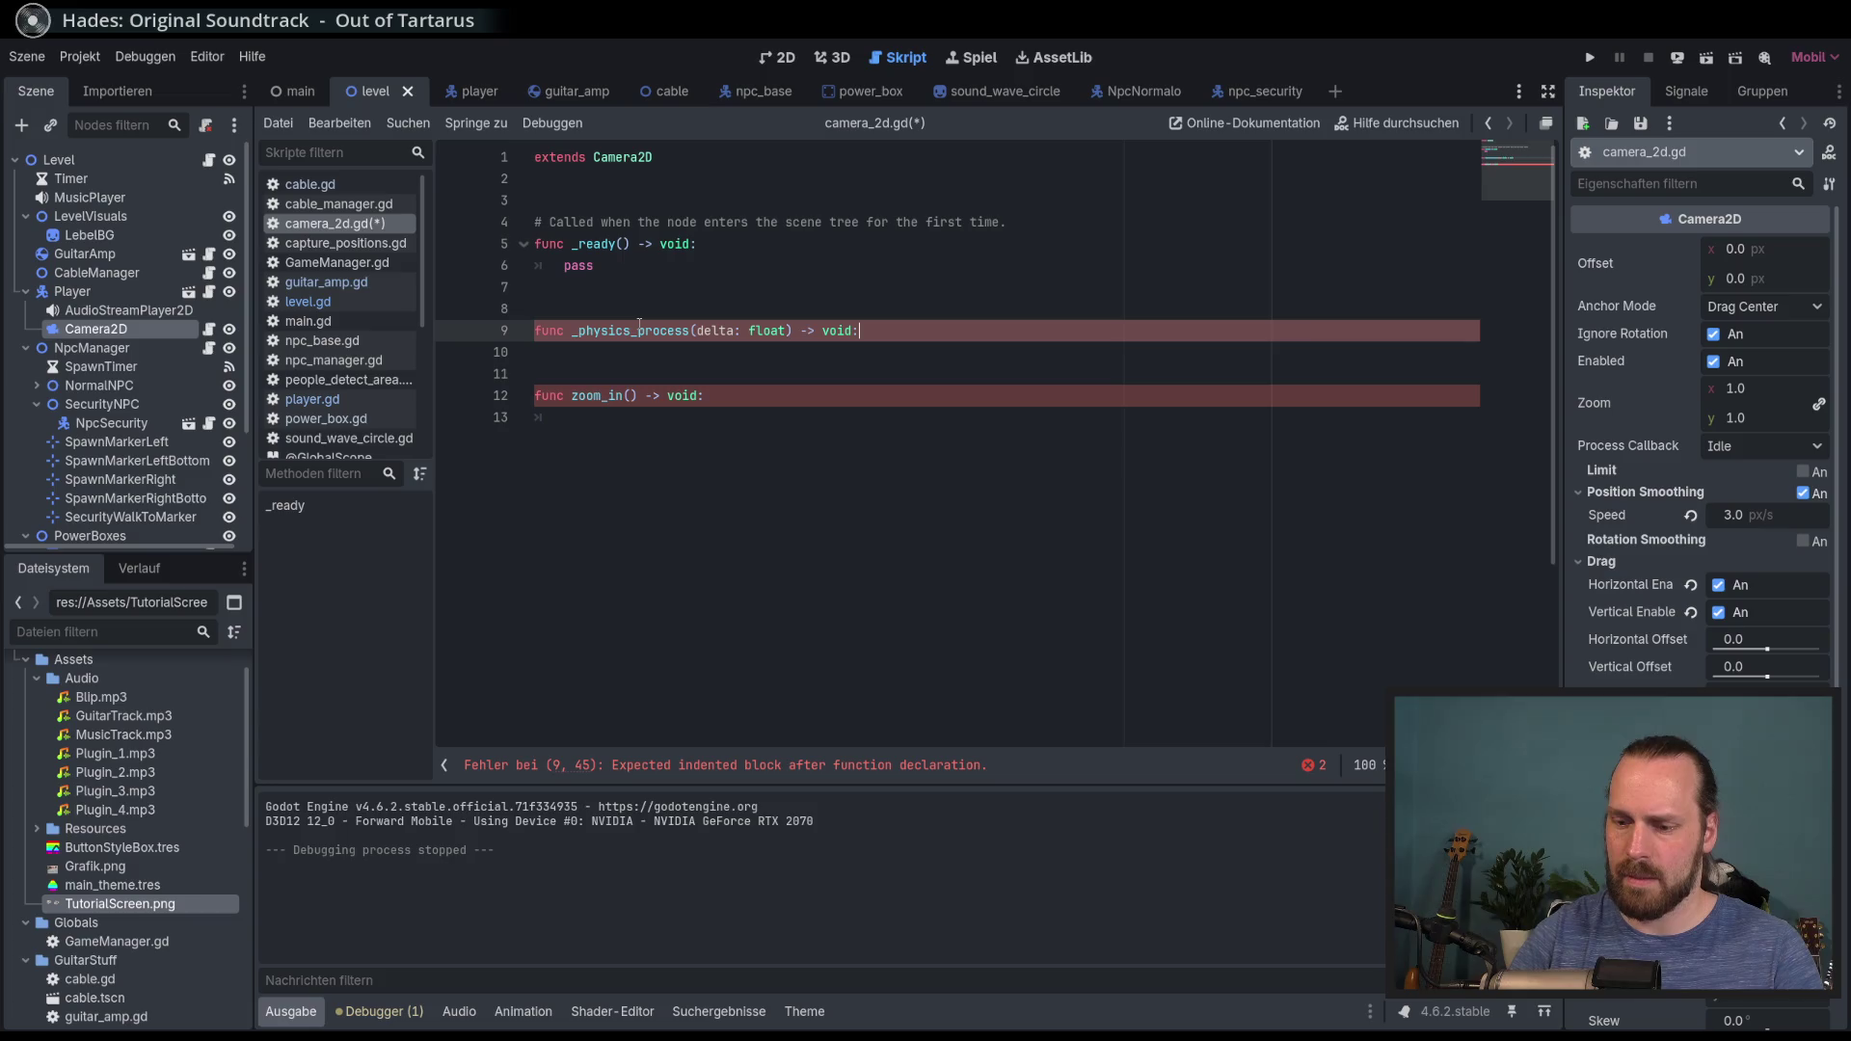
key(Return)
text(o)
key(Return)
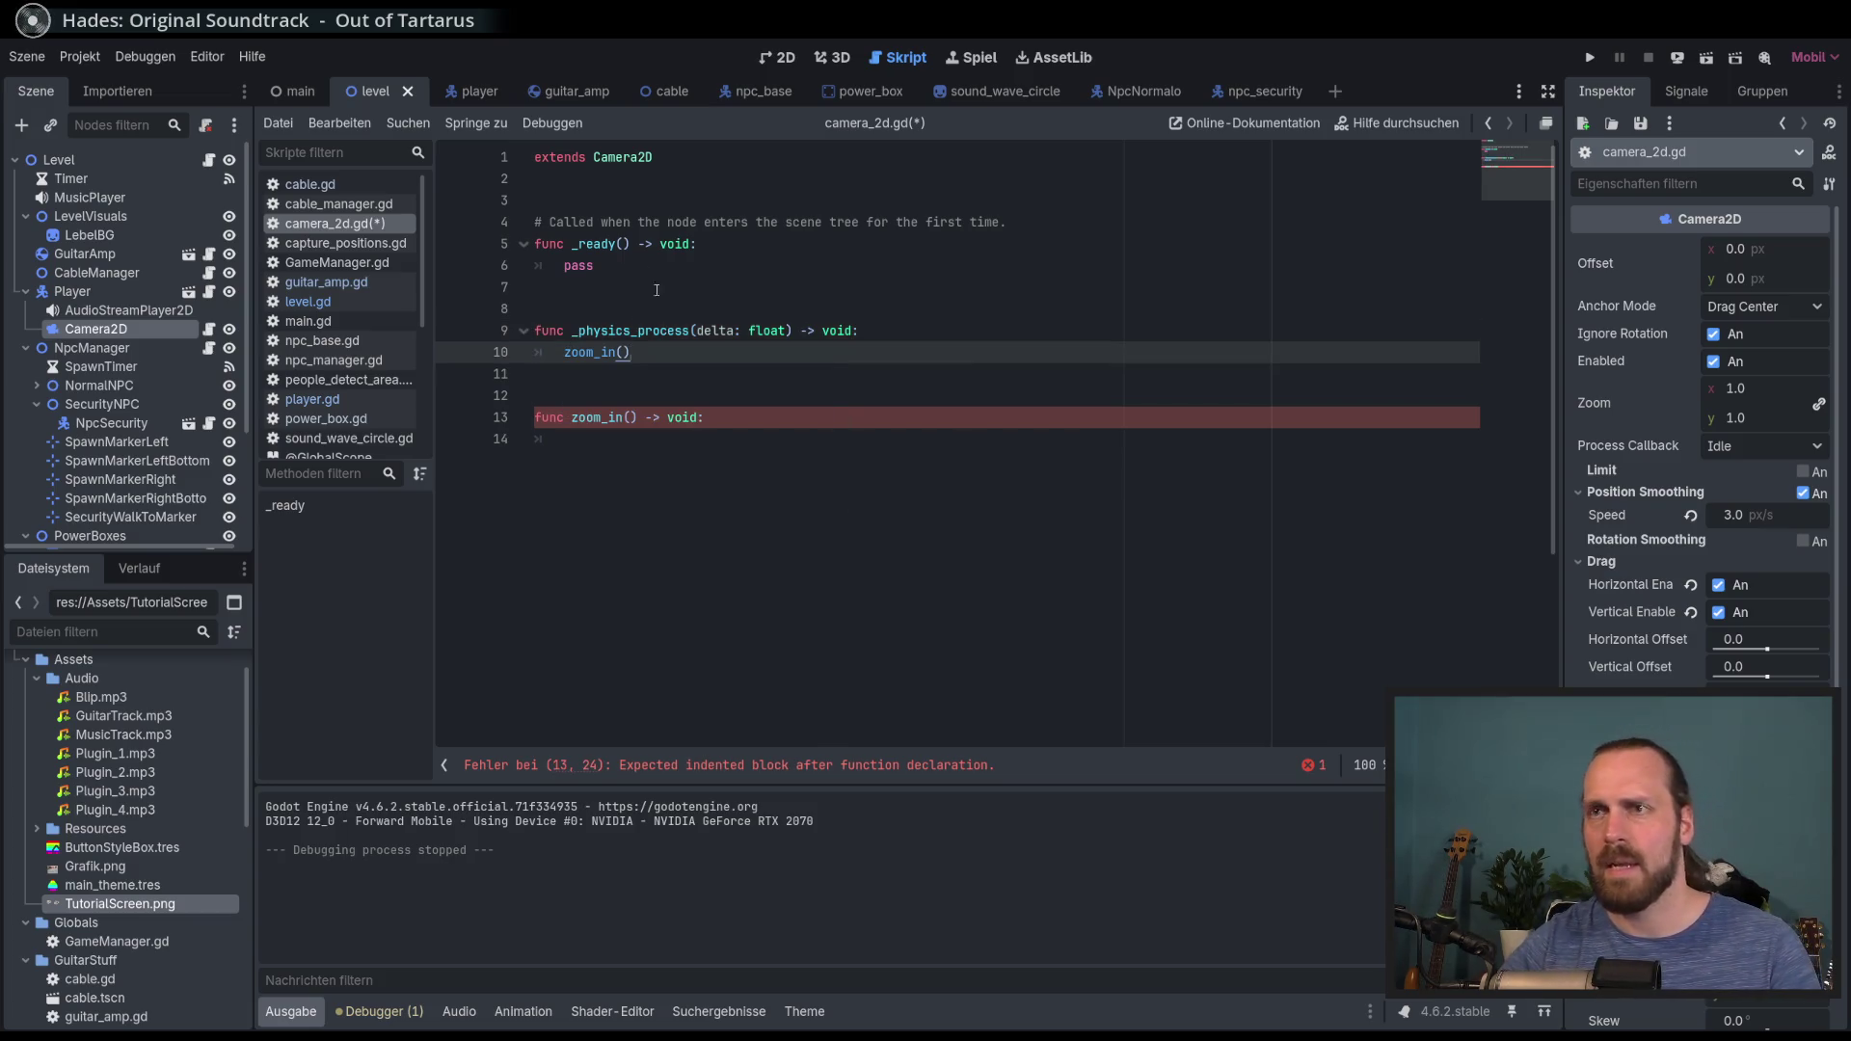
Step: Start an 'if GameManager.' condition above the call and check GameManager's members in its script
click(662, 279)
click(644, 351)
click(885, 334)
key(Return)
text(if )
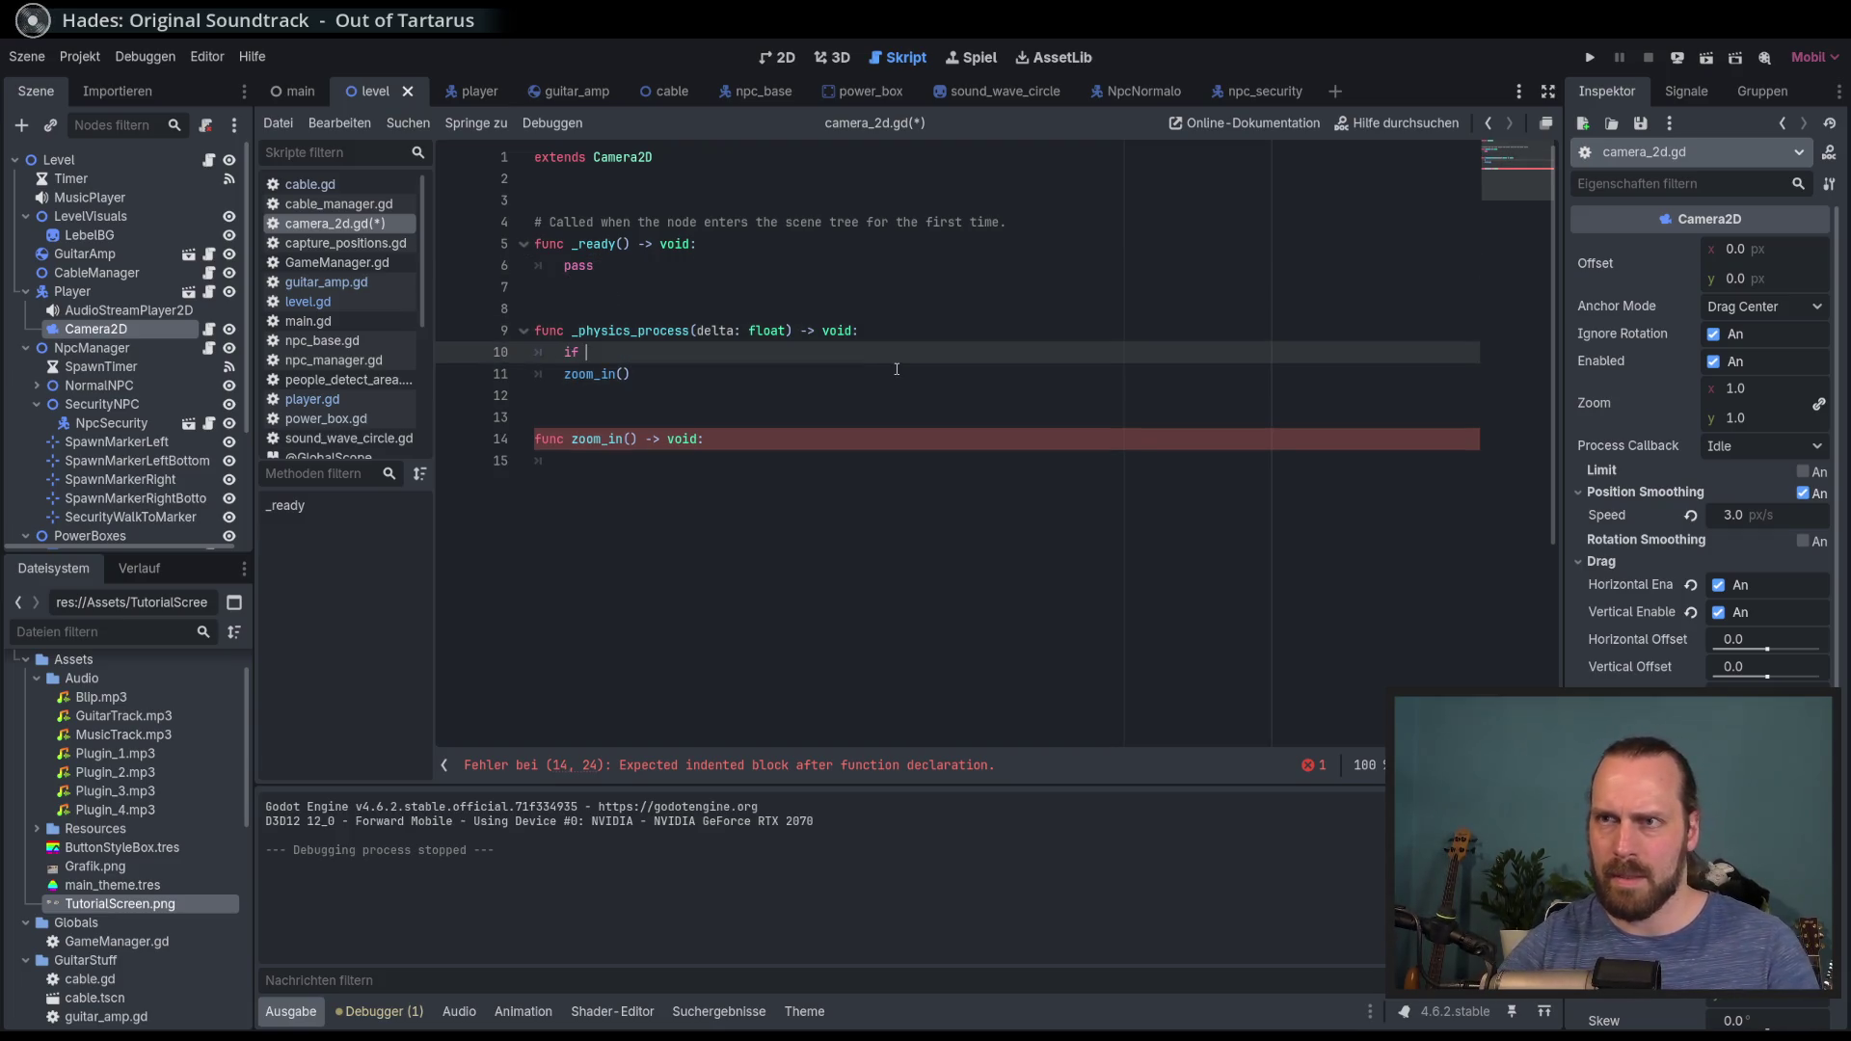
text(GameManager.)
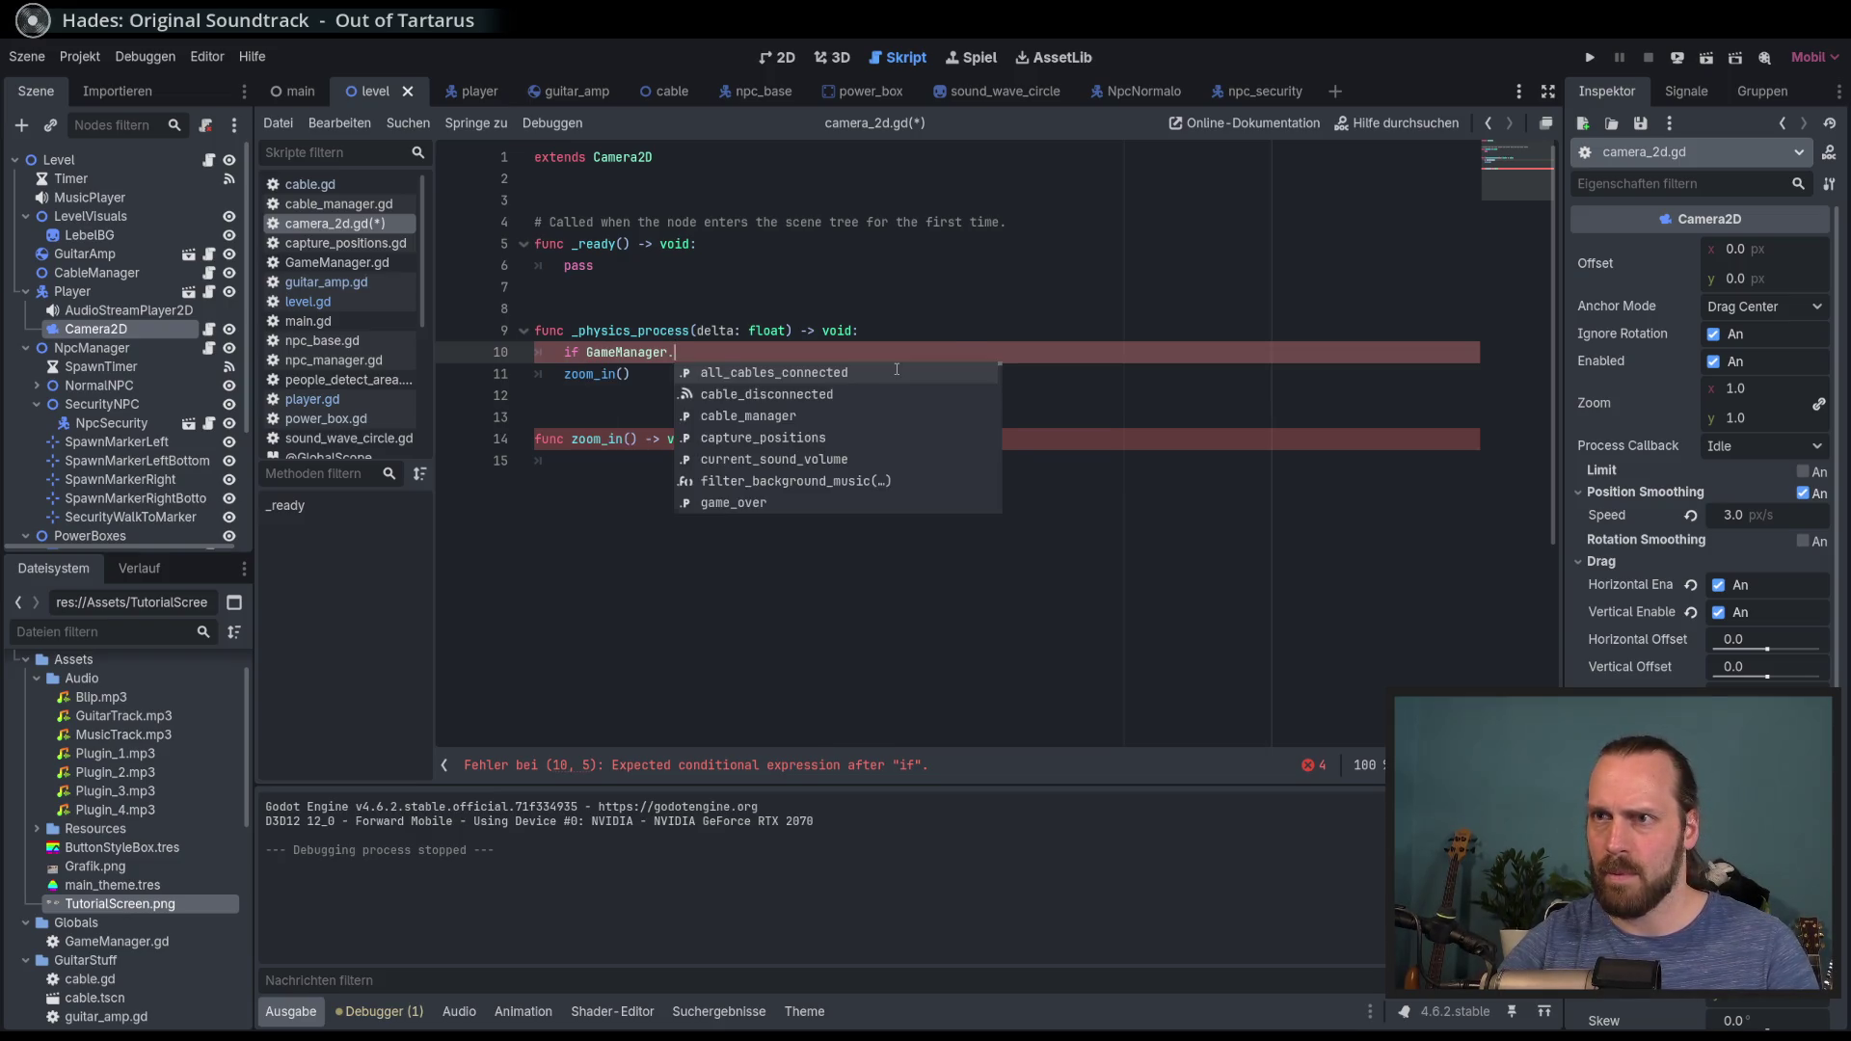
text(plka)
key(BackSpace)
key(BackSpace)
text(ay)
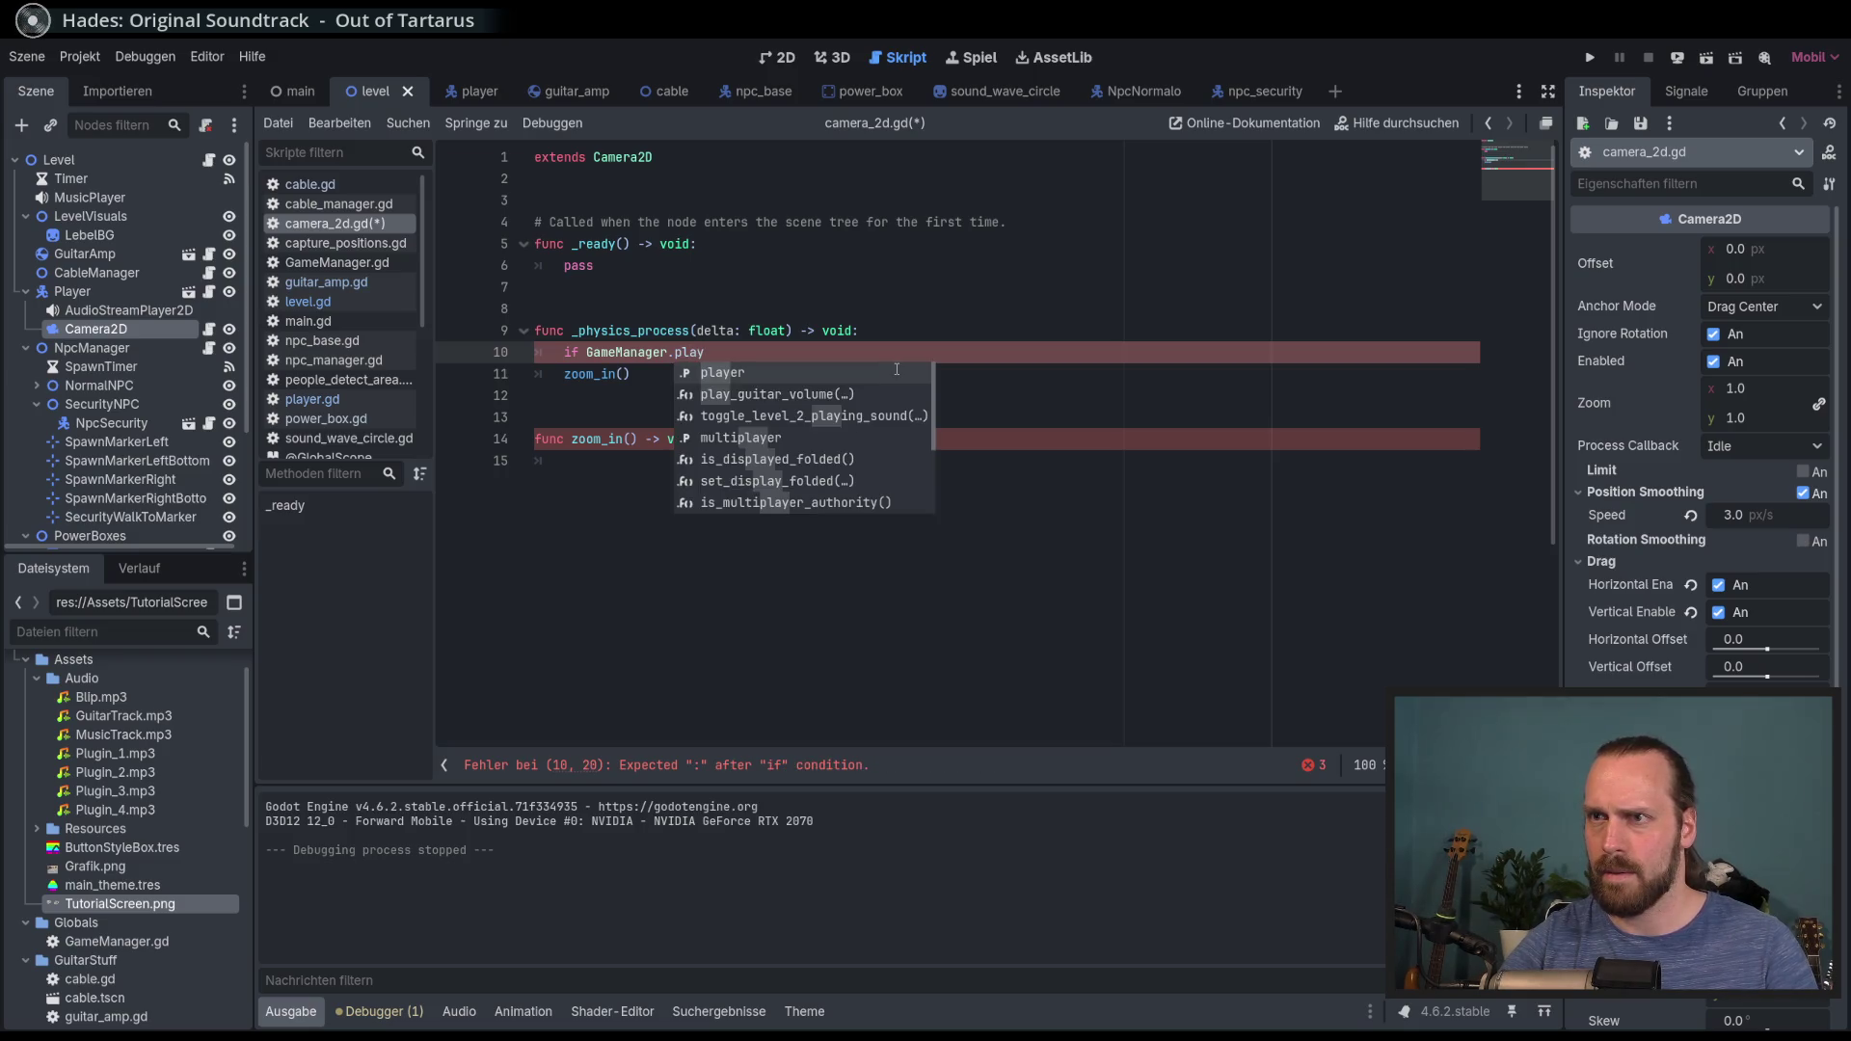
text(i)
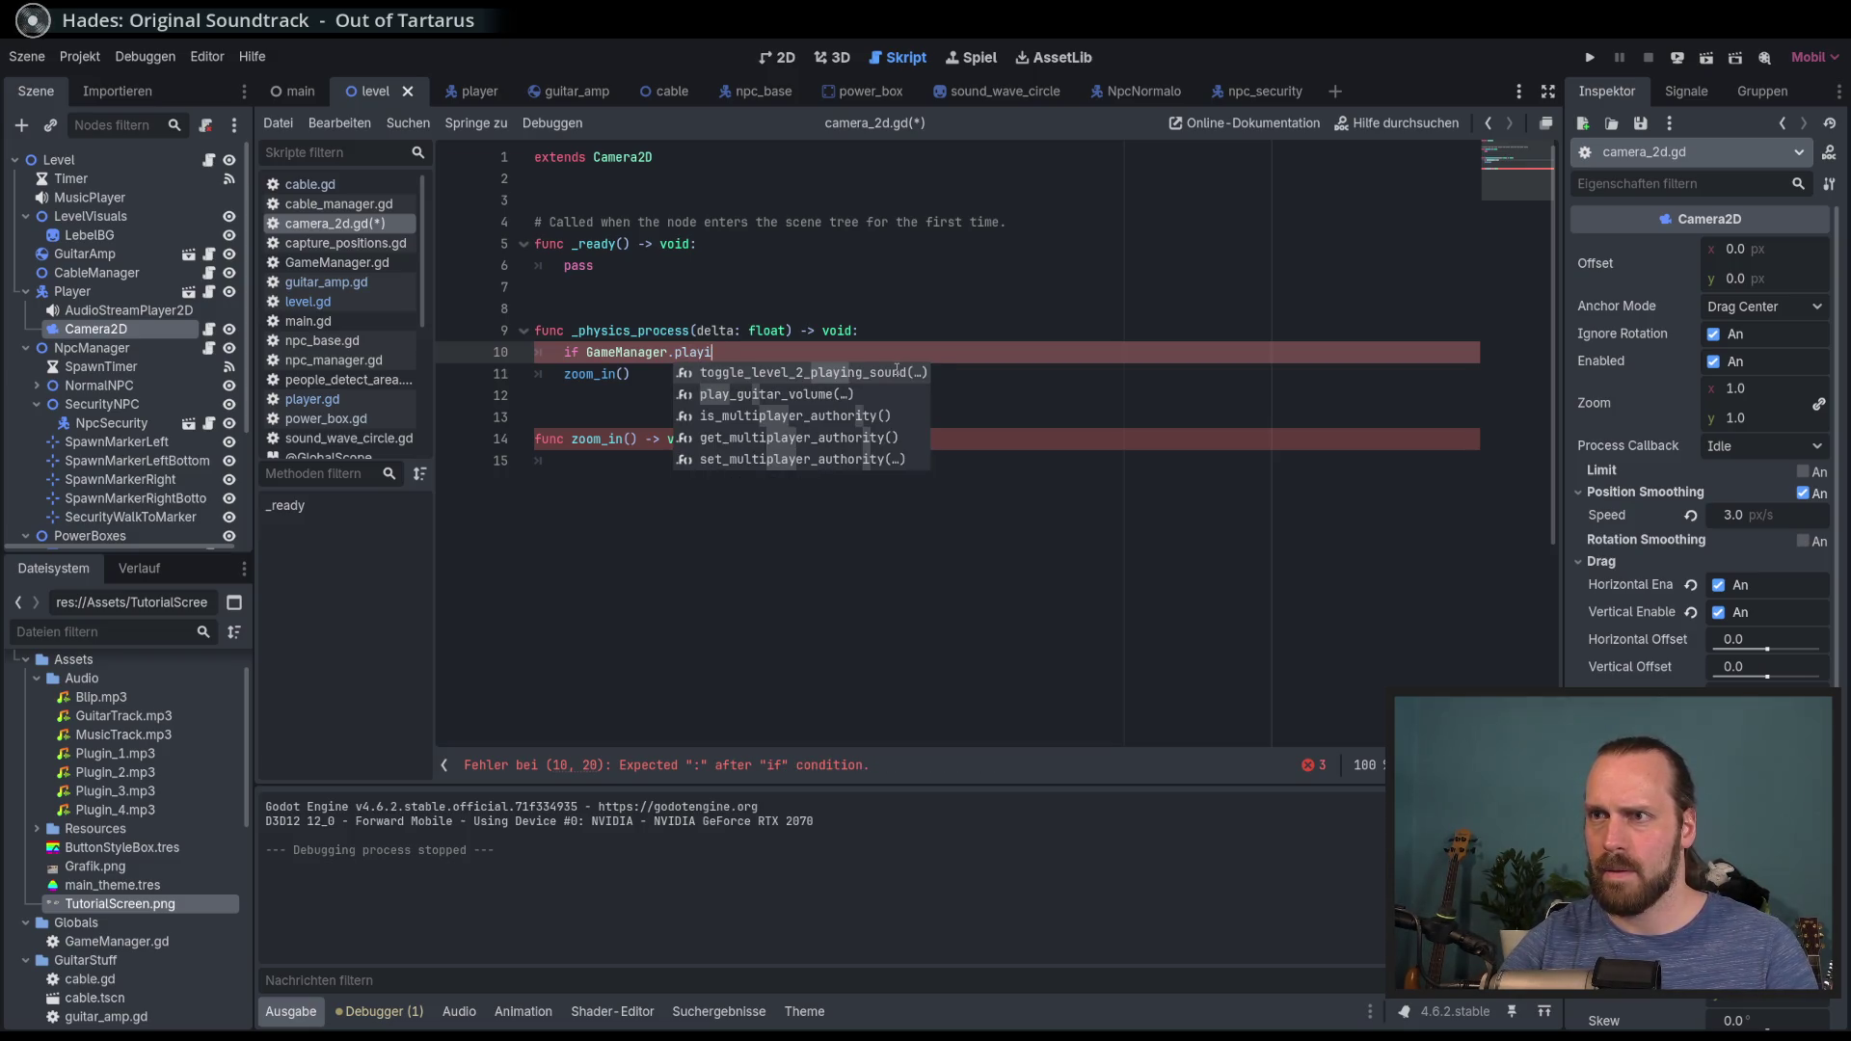
key(BackSpace)
key(BackSpace)
key(BackSpace)
key(BackSpace)
key(BackSpace)
text(is_pl)
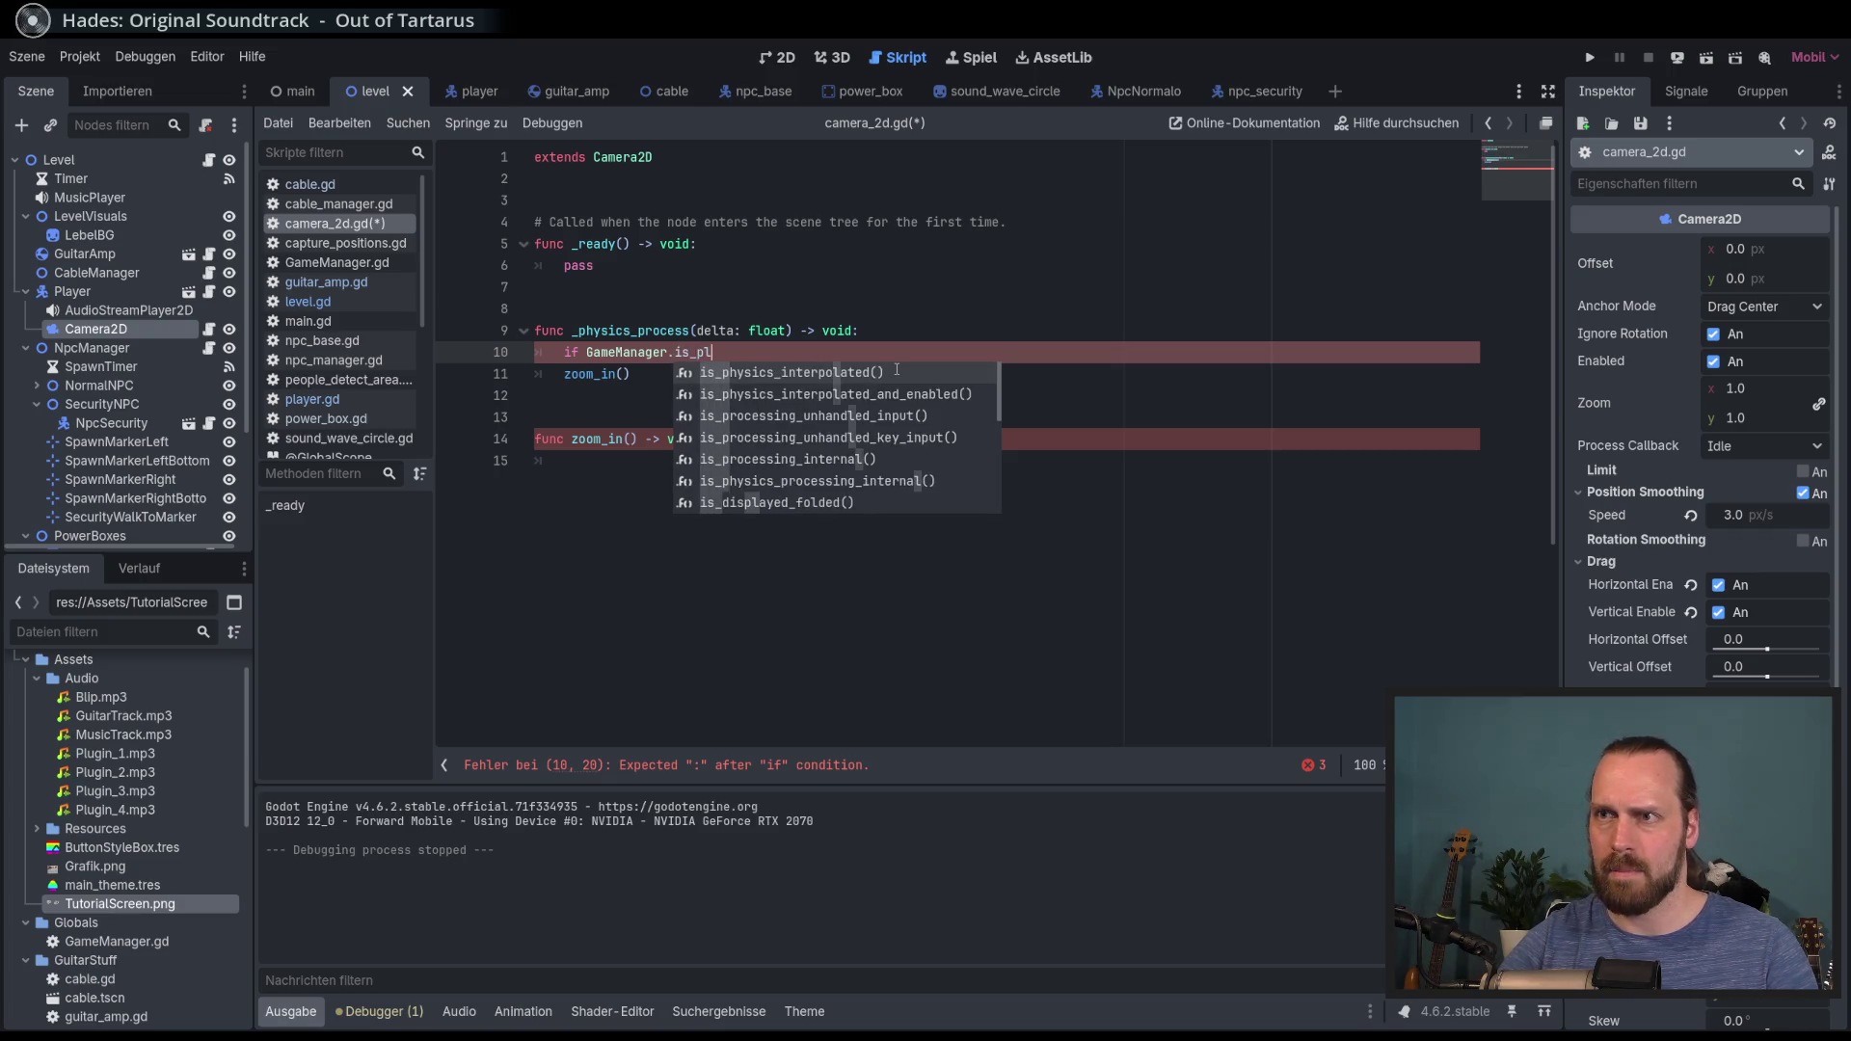
key(BackSpace)
key(BackSpace)
key(BackSpace)
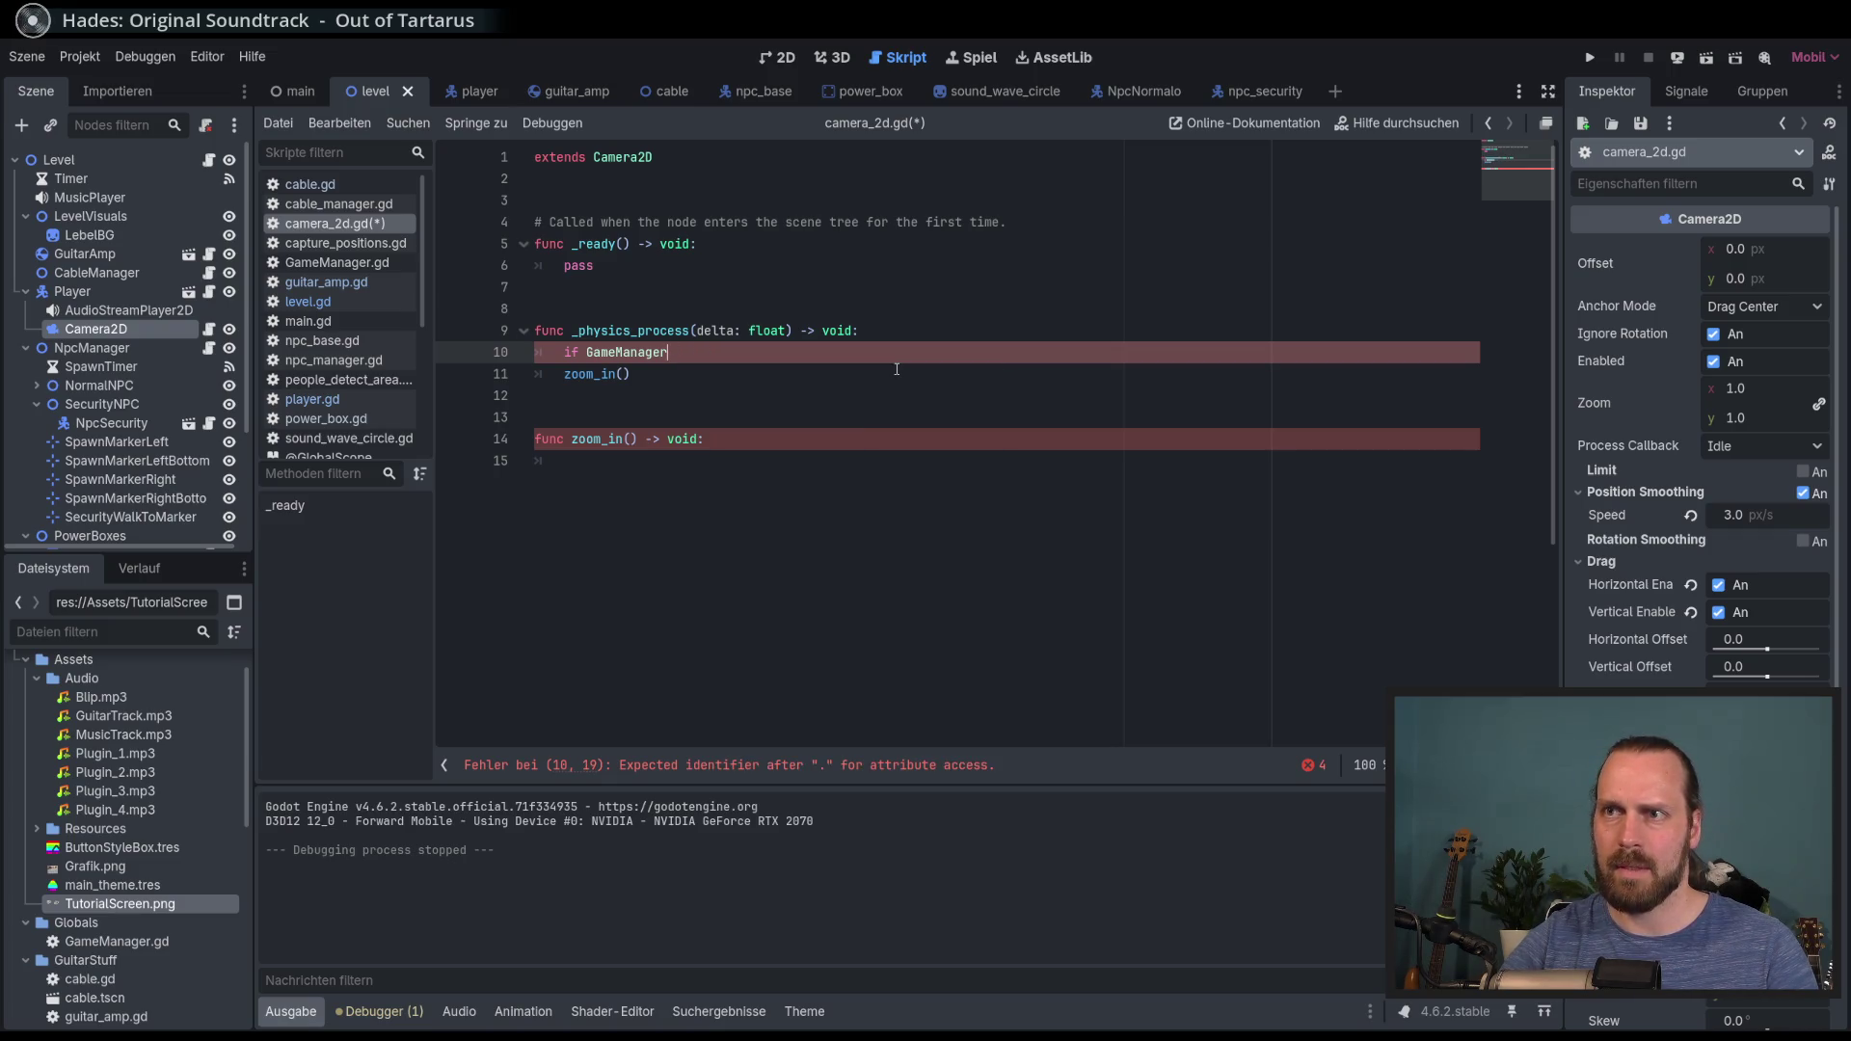
click(336, 262)
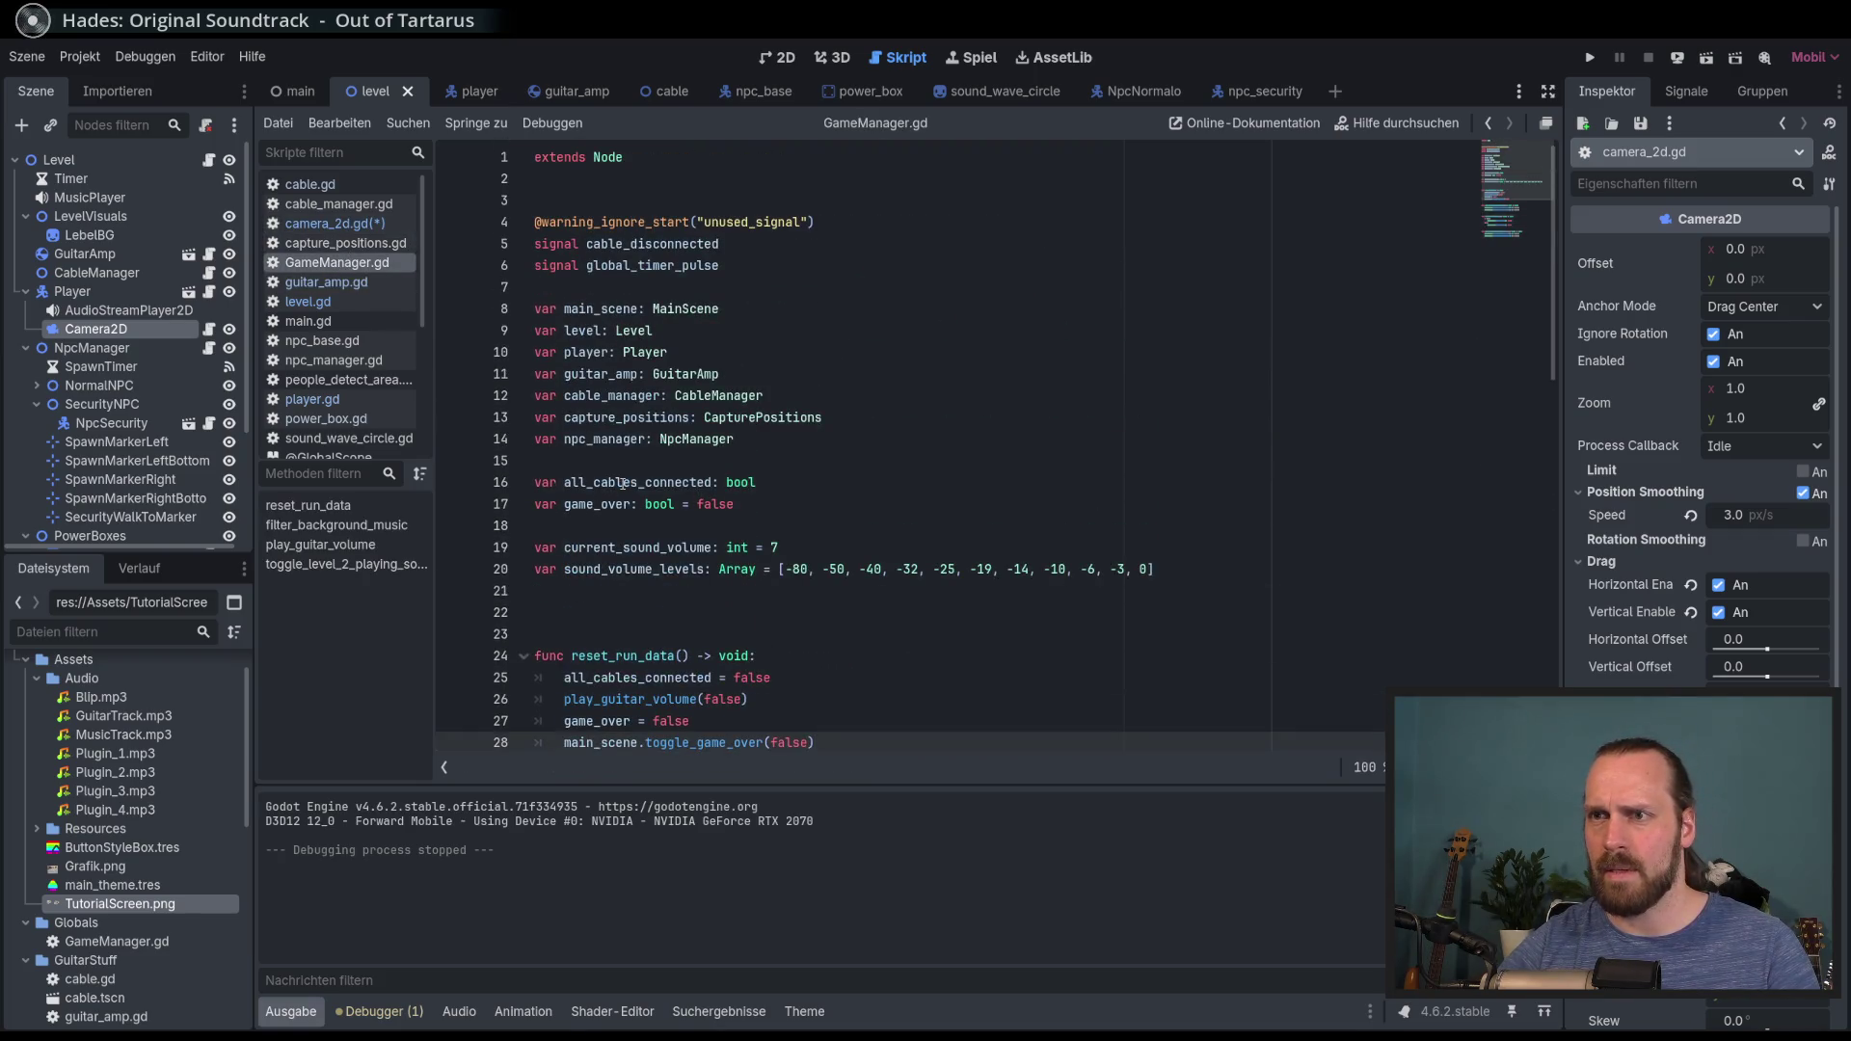
click(346, 228)
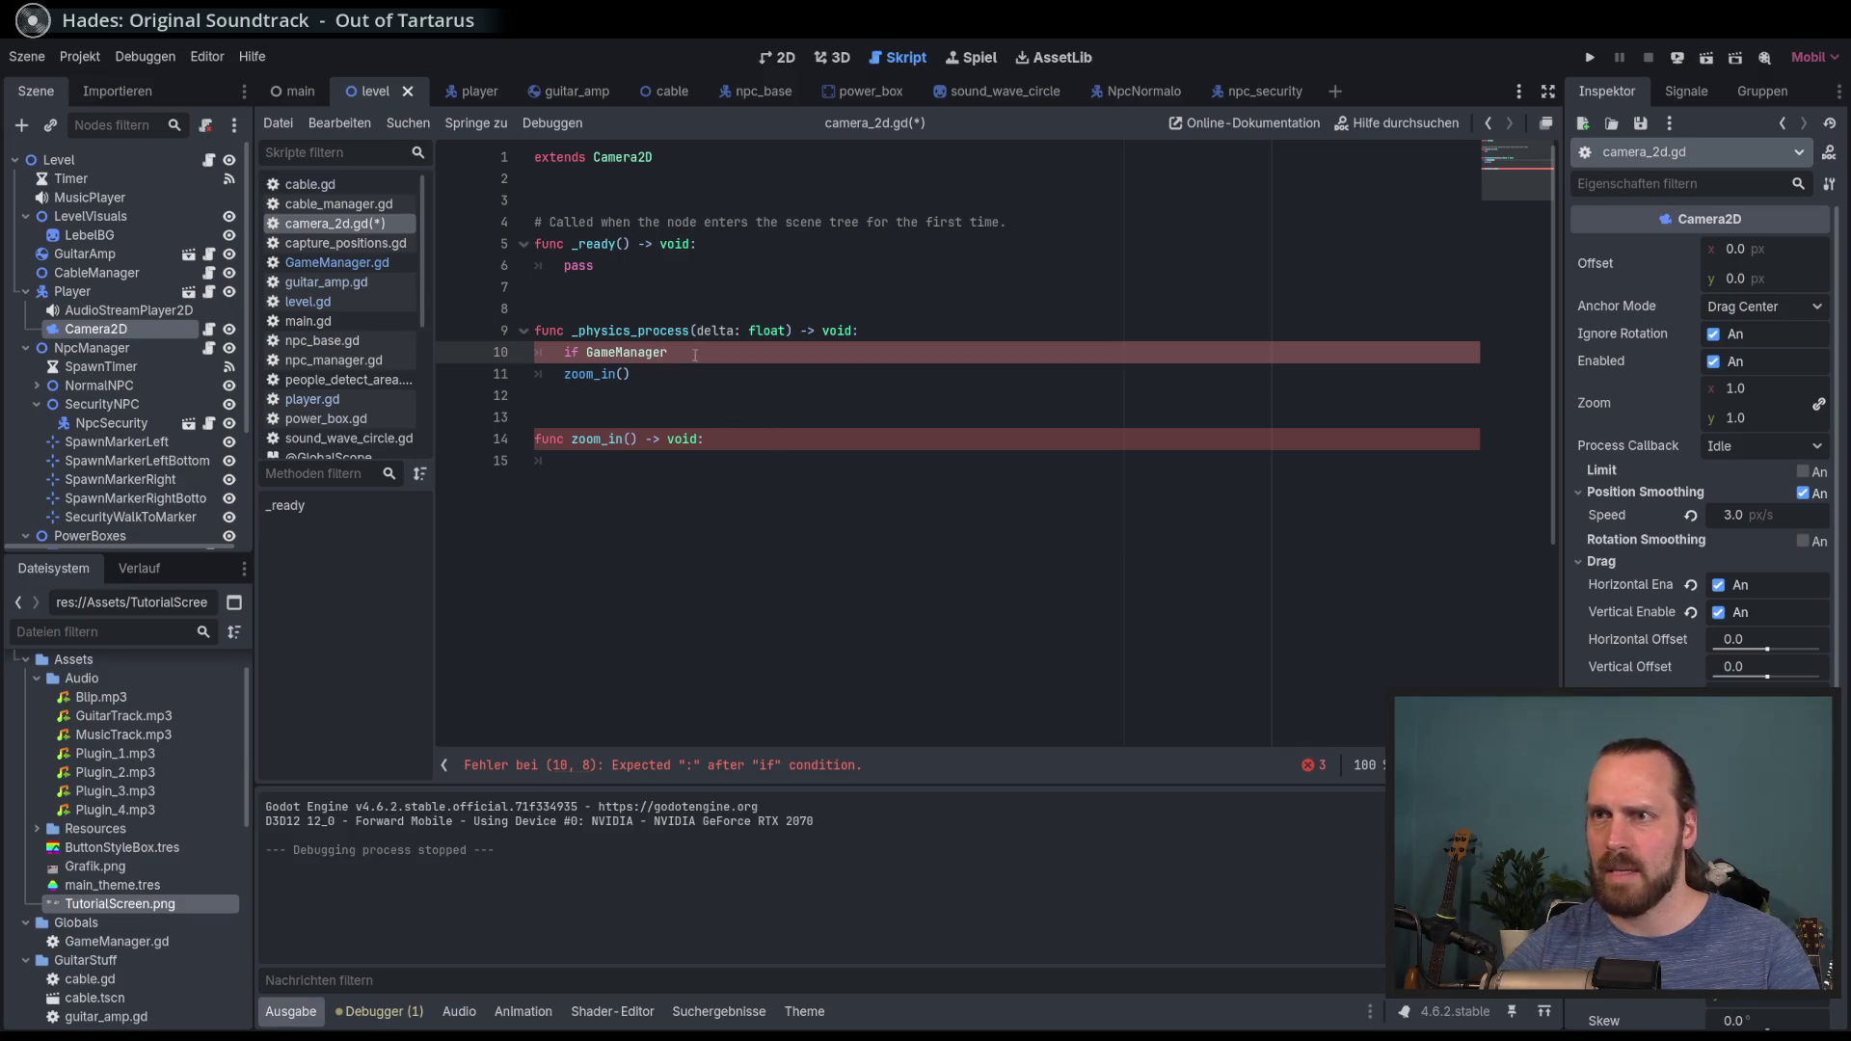
Step: Complete the condition as GameManager.guitar_amp.amp_making_sound and indent zoom_in() under it
drag(695, 355, 593, 353)
text(ameManager.gzui)
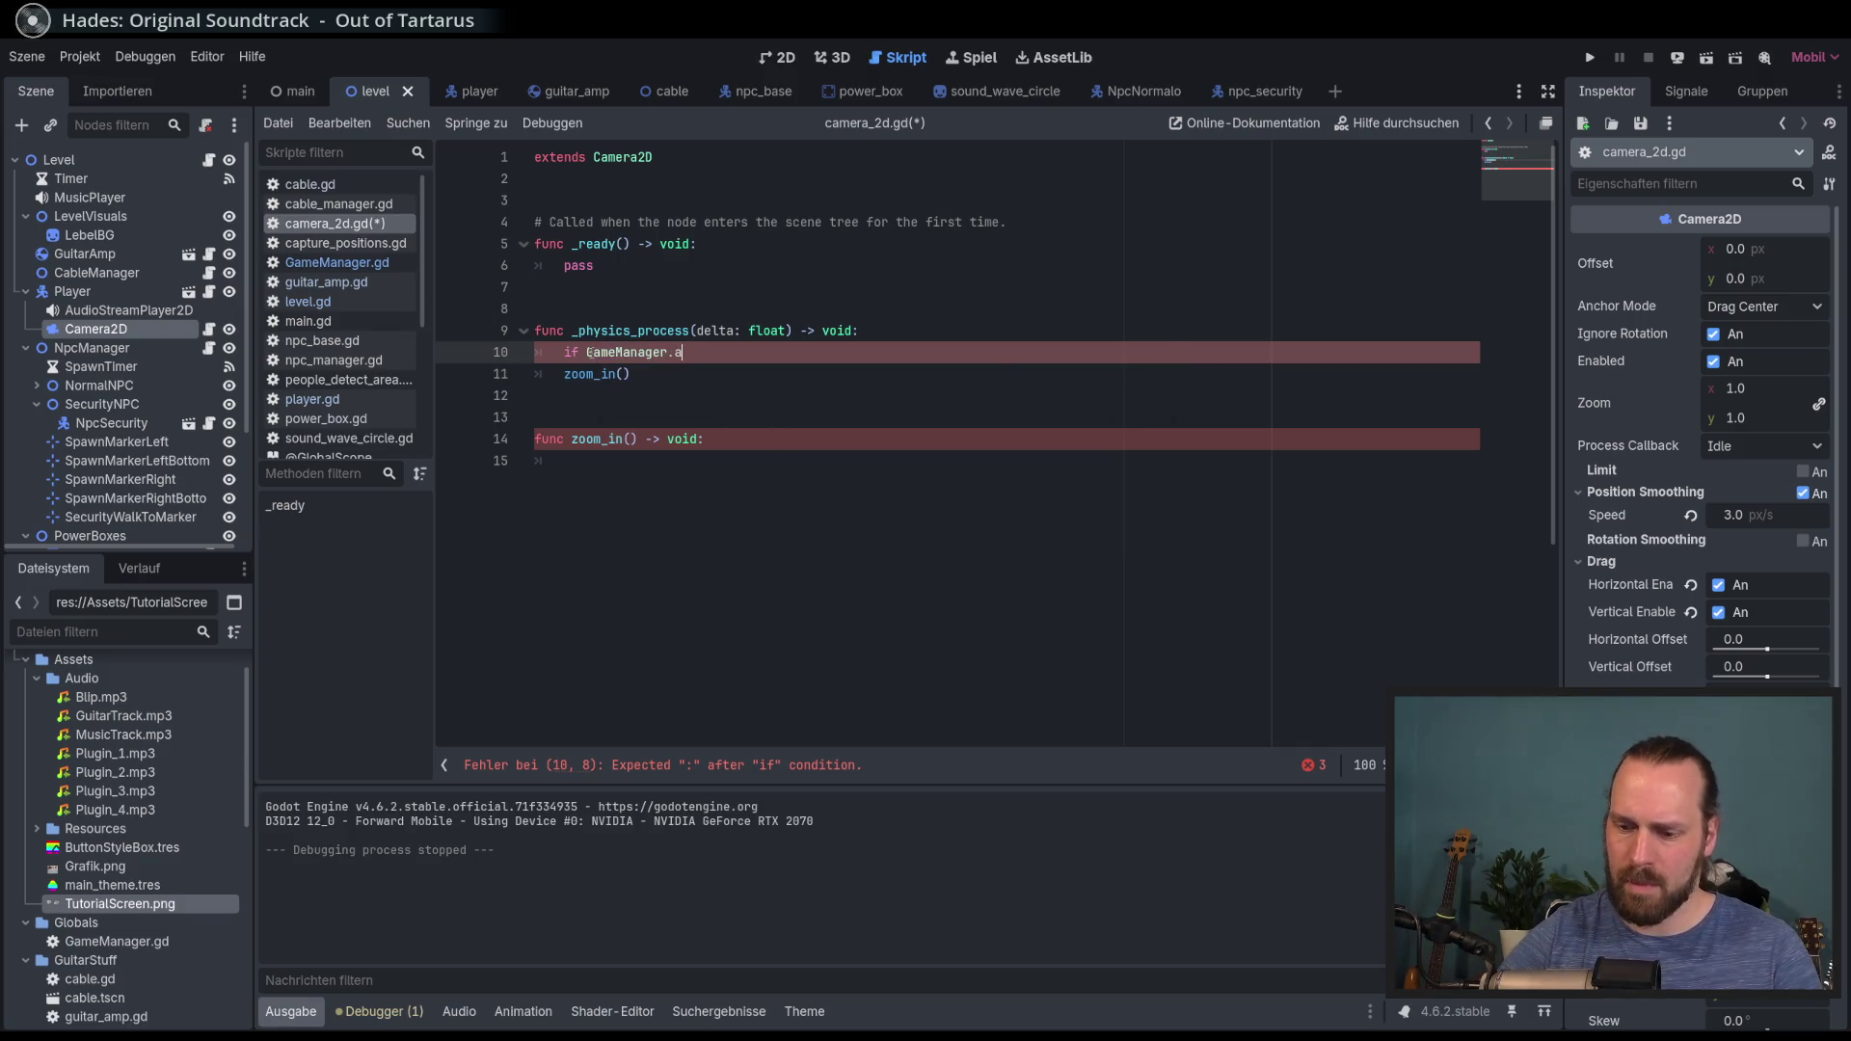
key(BackSpace)
key(BackSpace)
key(BackSpace)
text(uitar)
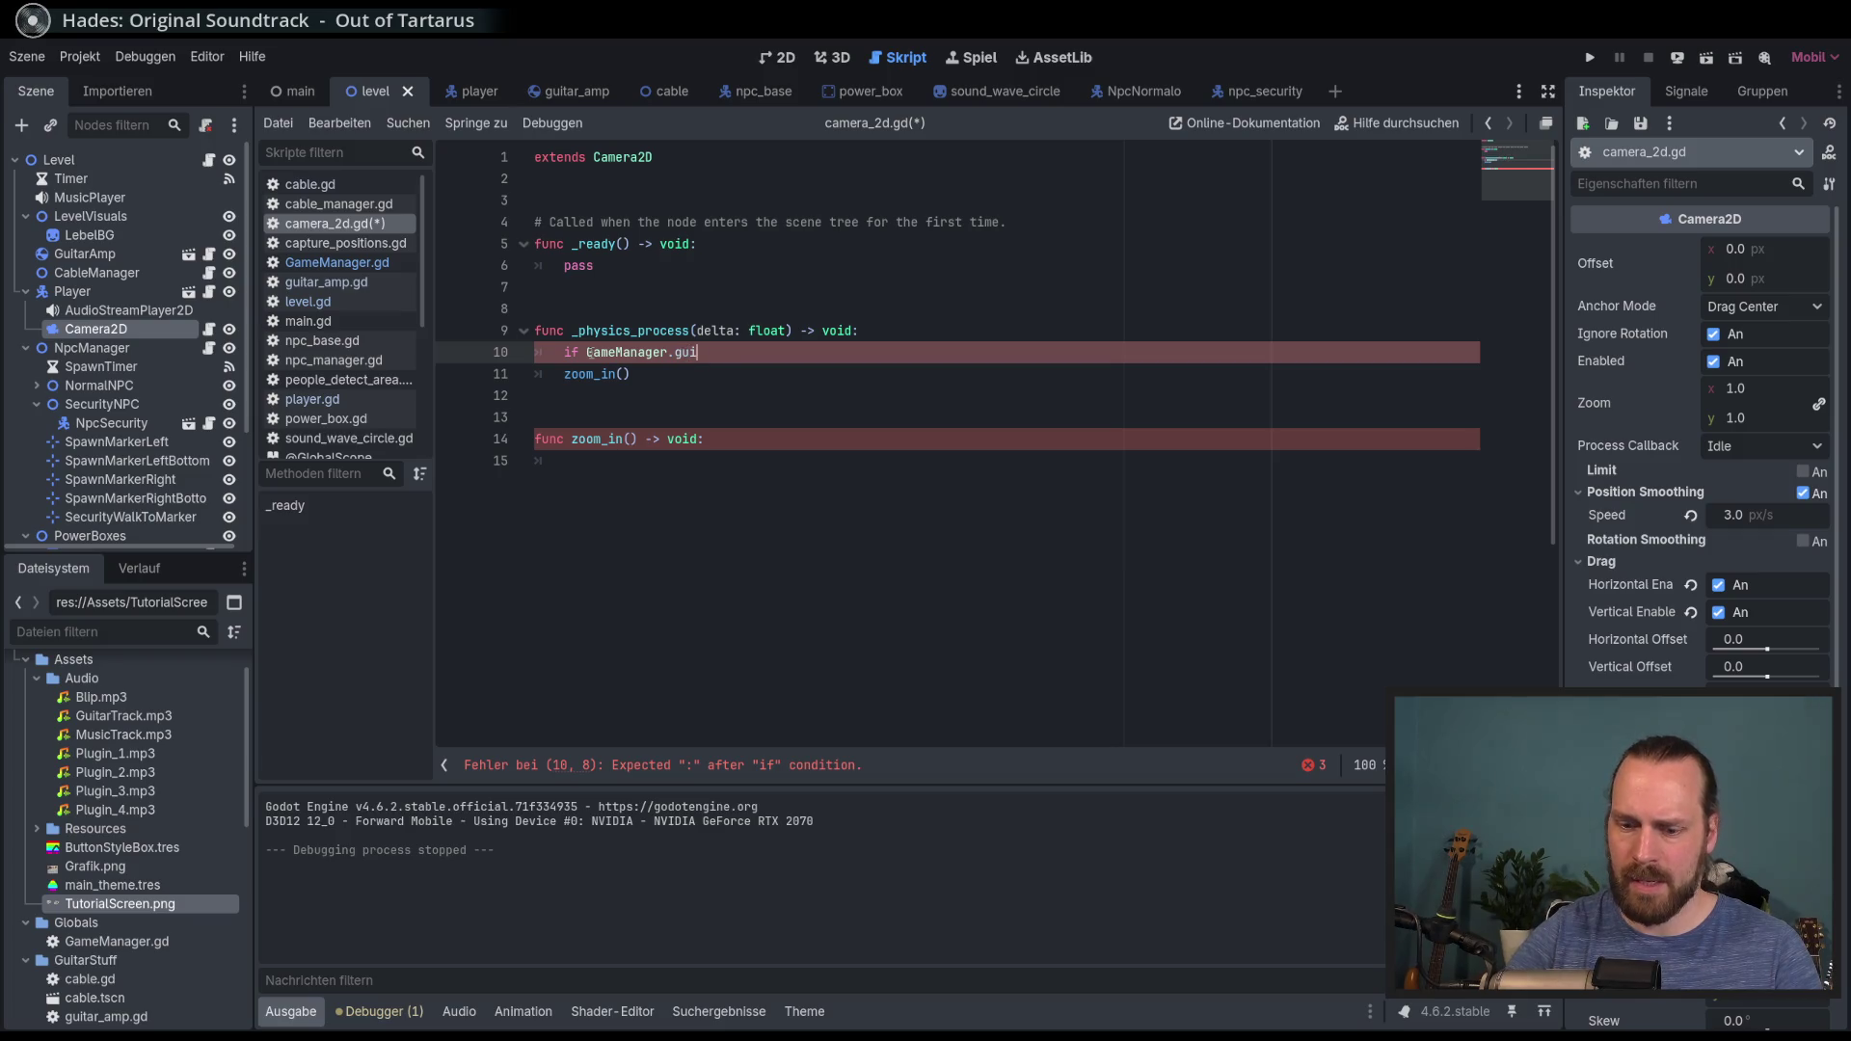
key(Return)
text(.play)
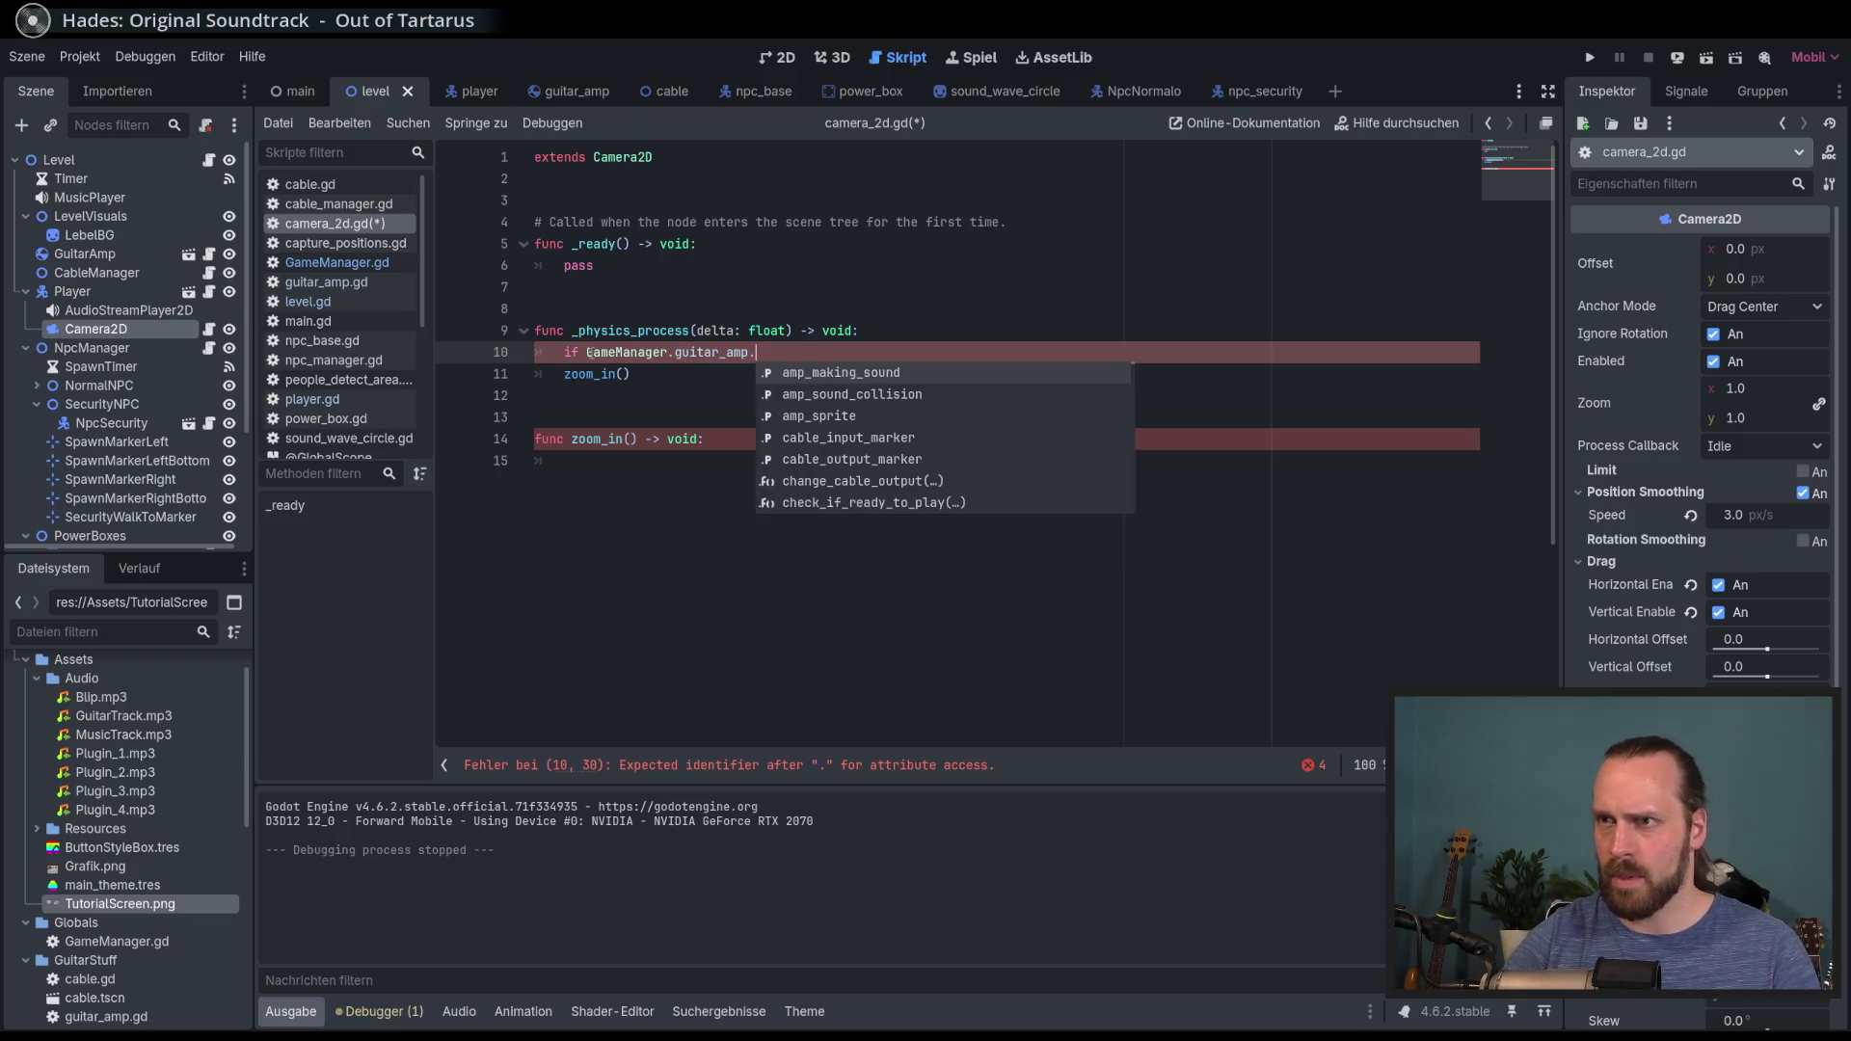
key(BackSpace)
key(BackSpace)
key(BackSpace)
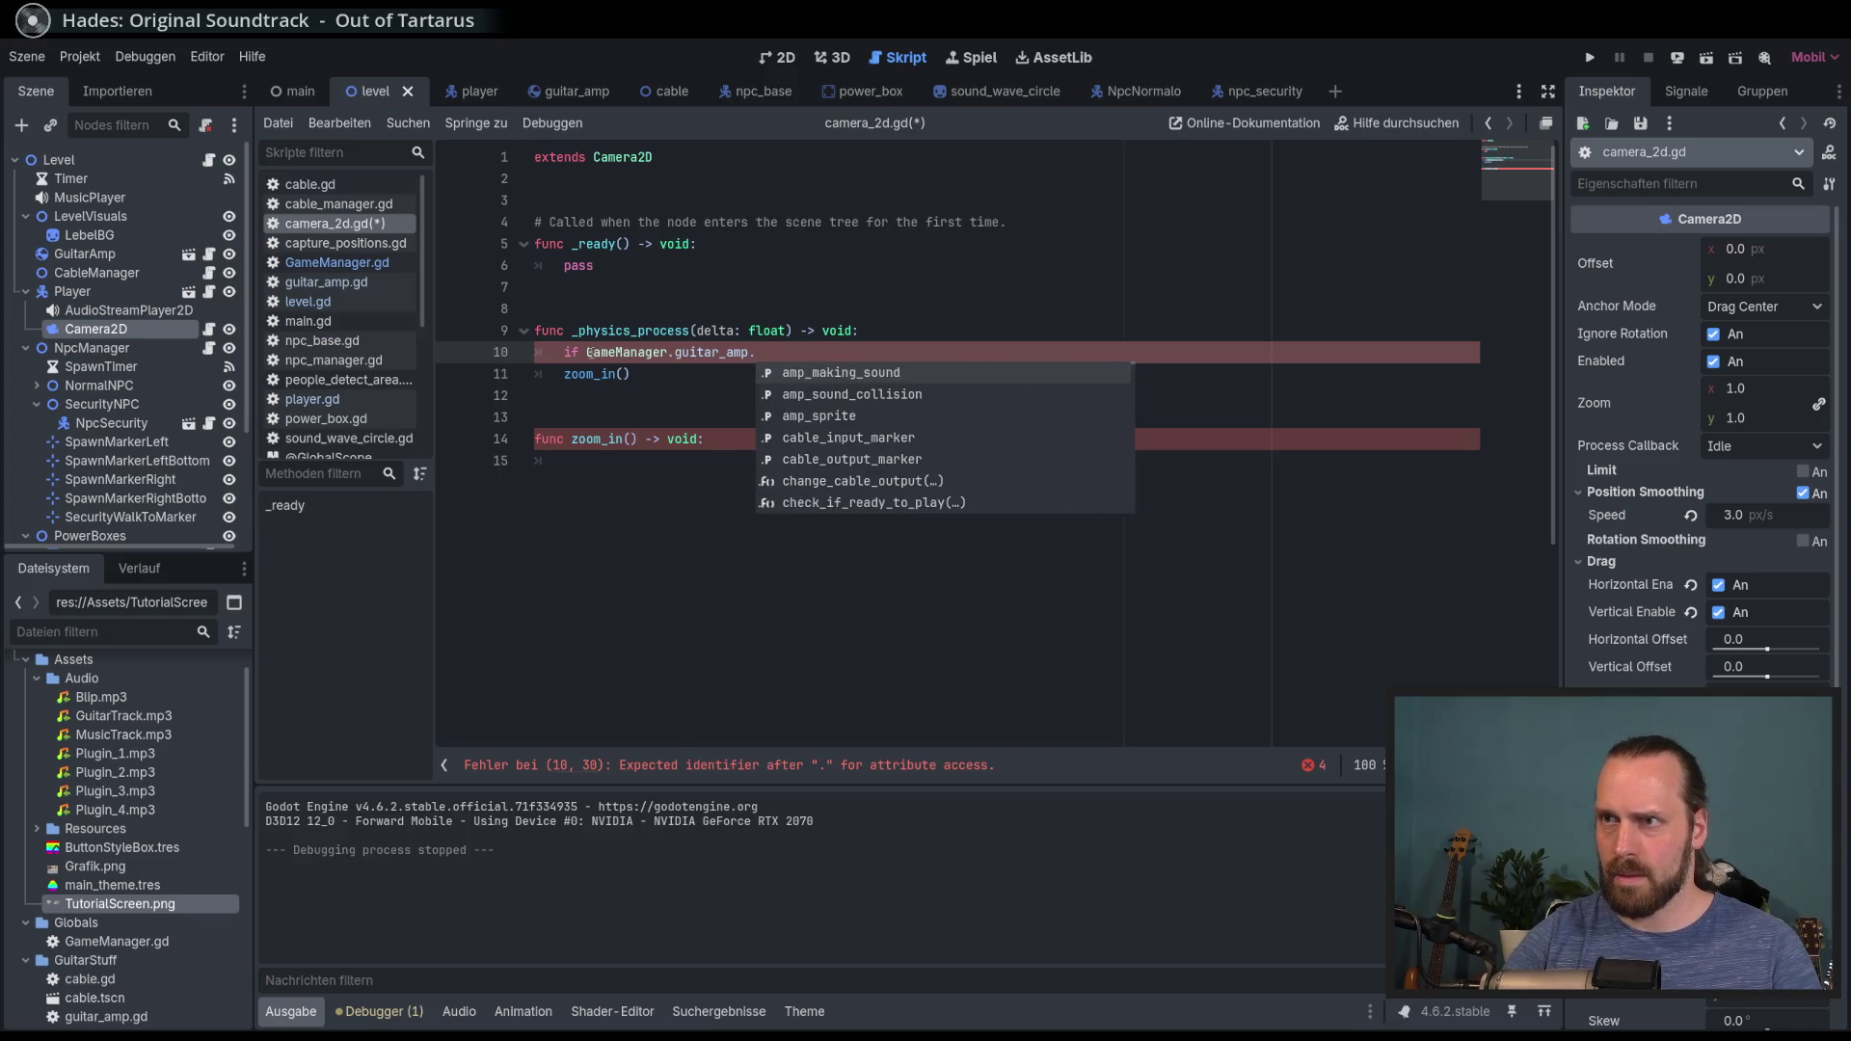
key(Return)
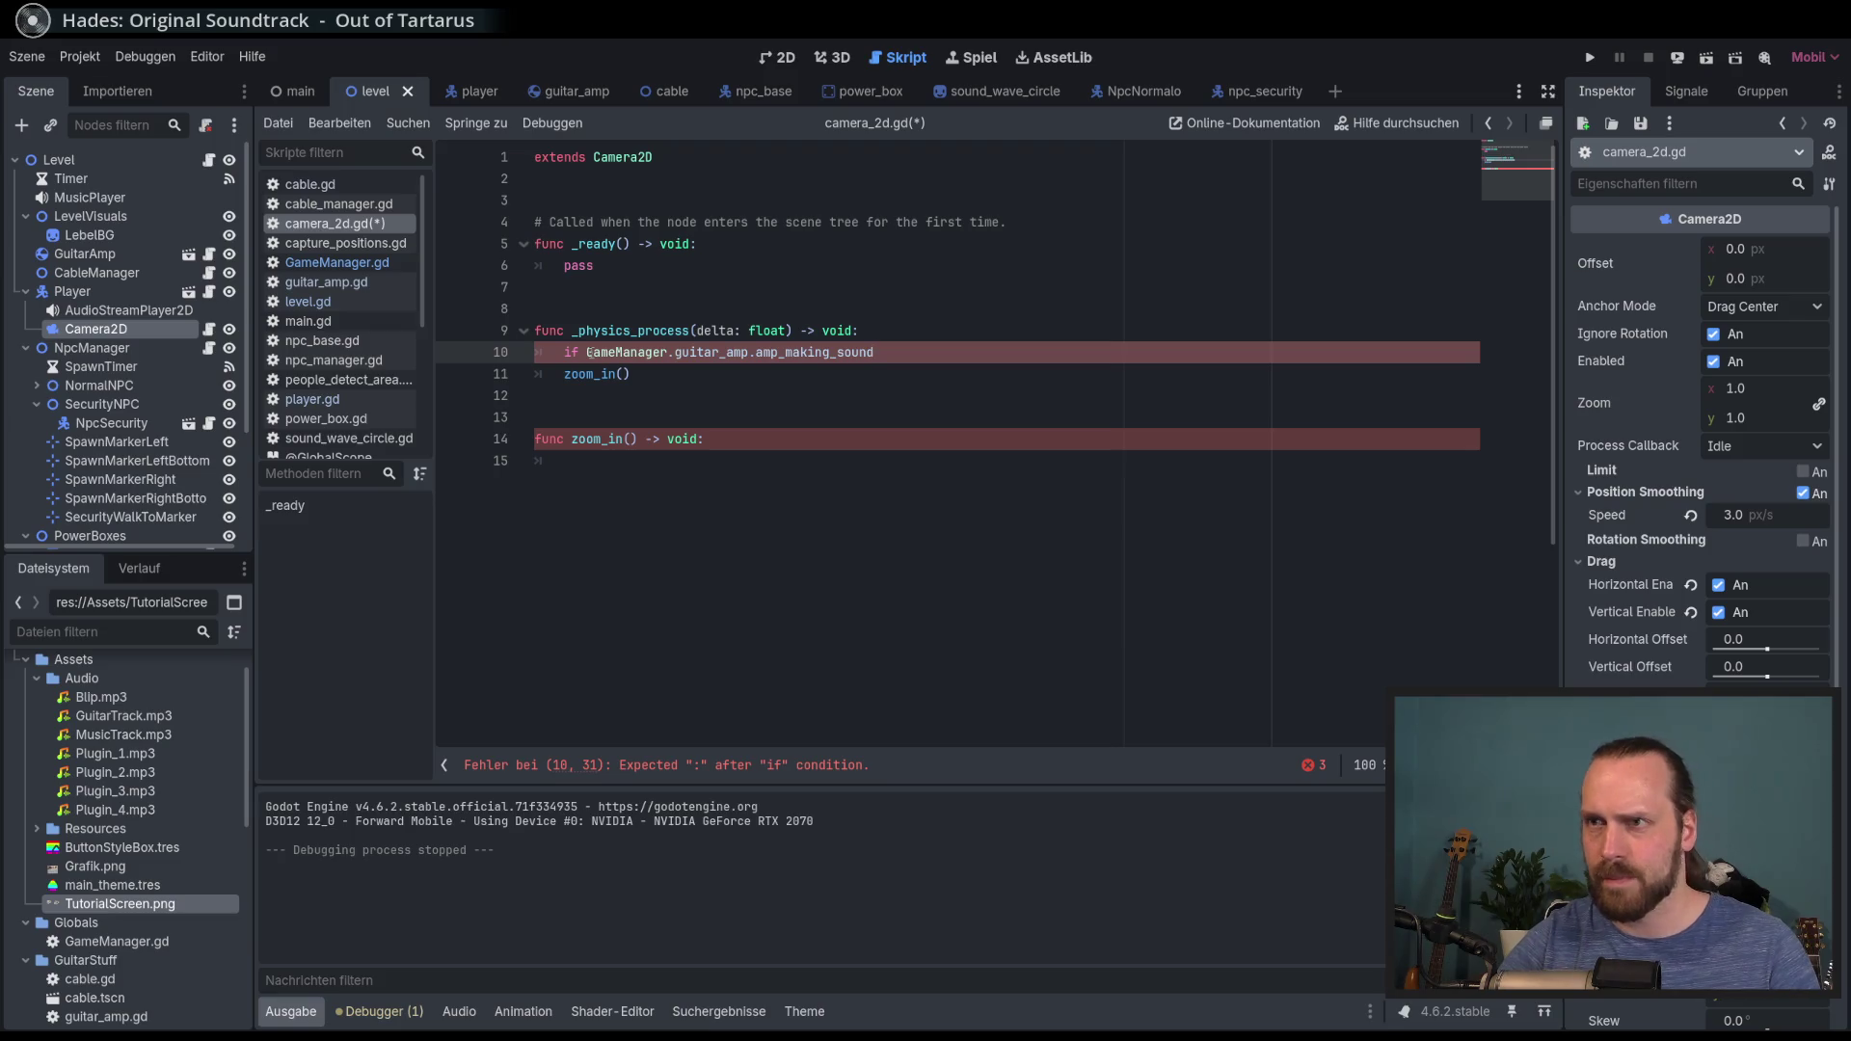
key(Down)
key(Tab)
Step: Add an indented line inside the zoom_in body and save the script
click(791, 460)
key(Return)
key(ctrl+s)
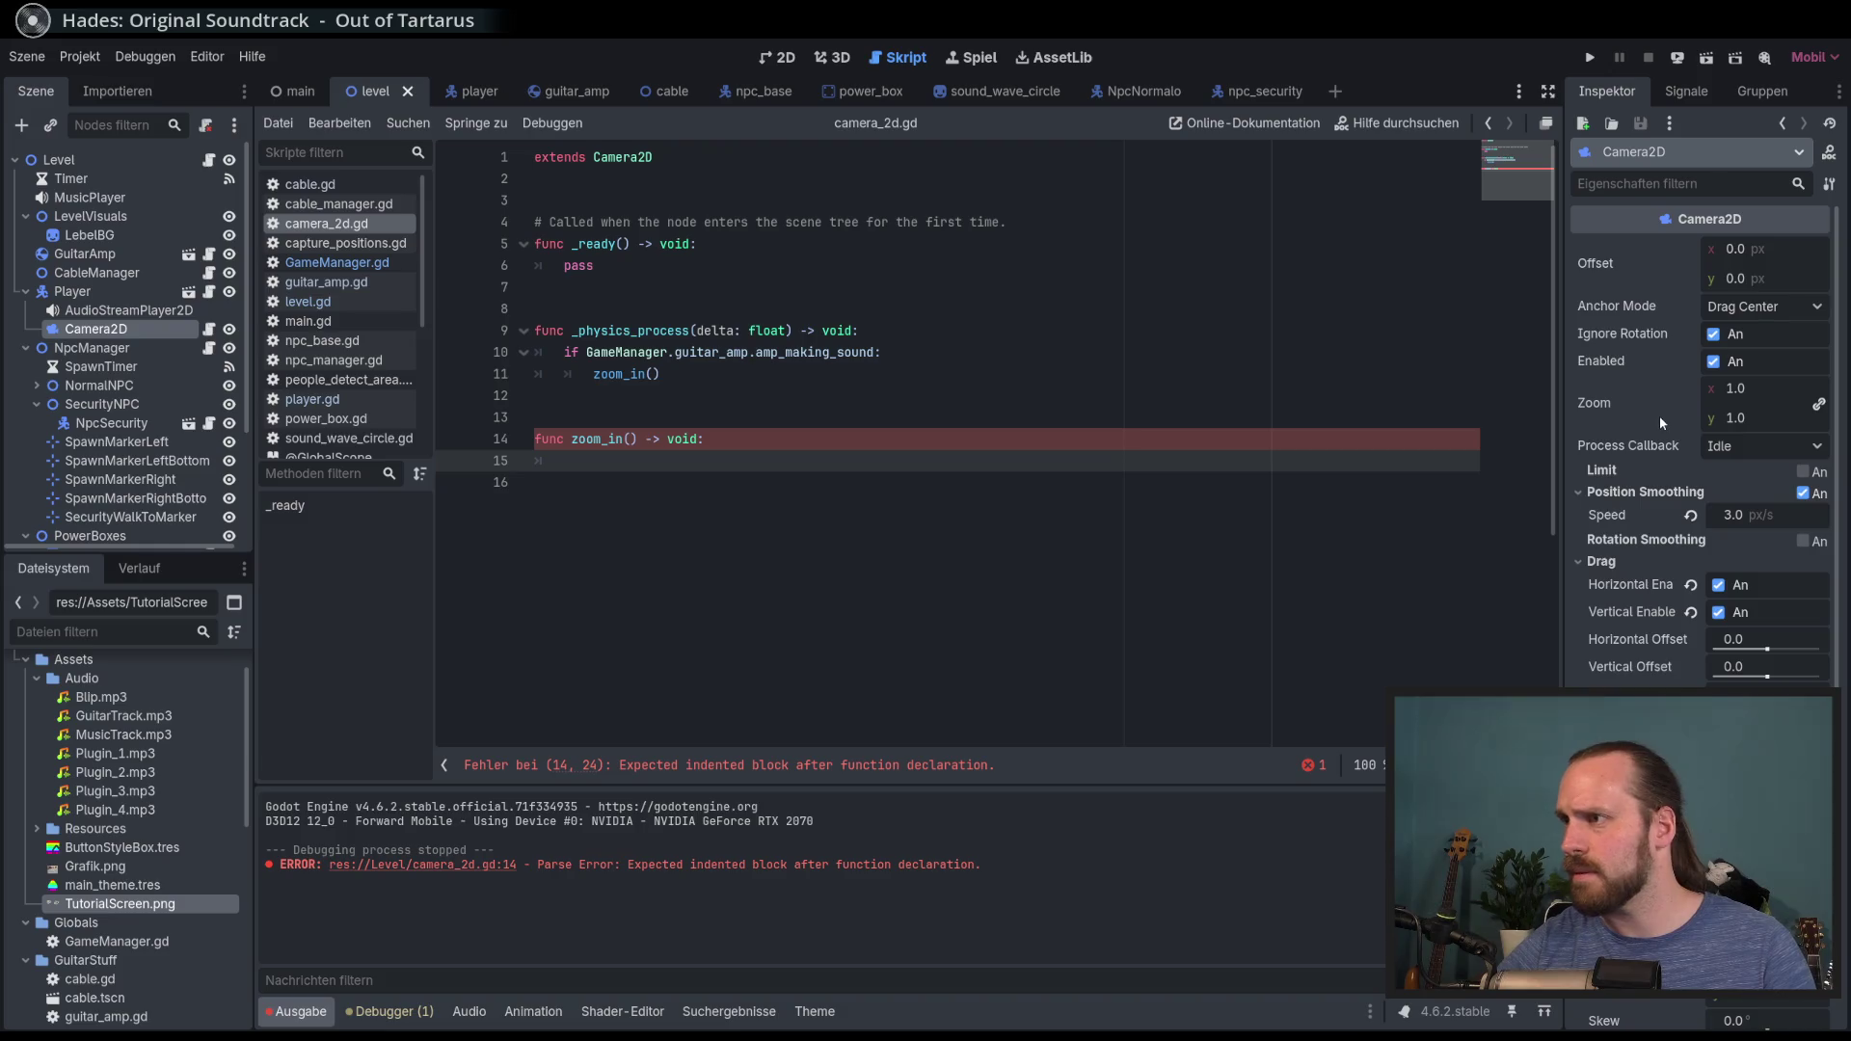
scroll(1659, 401, down, 3)
click(779, 57)
scroll(801, 298, down, 7)
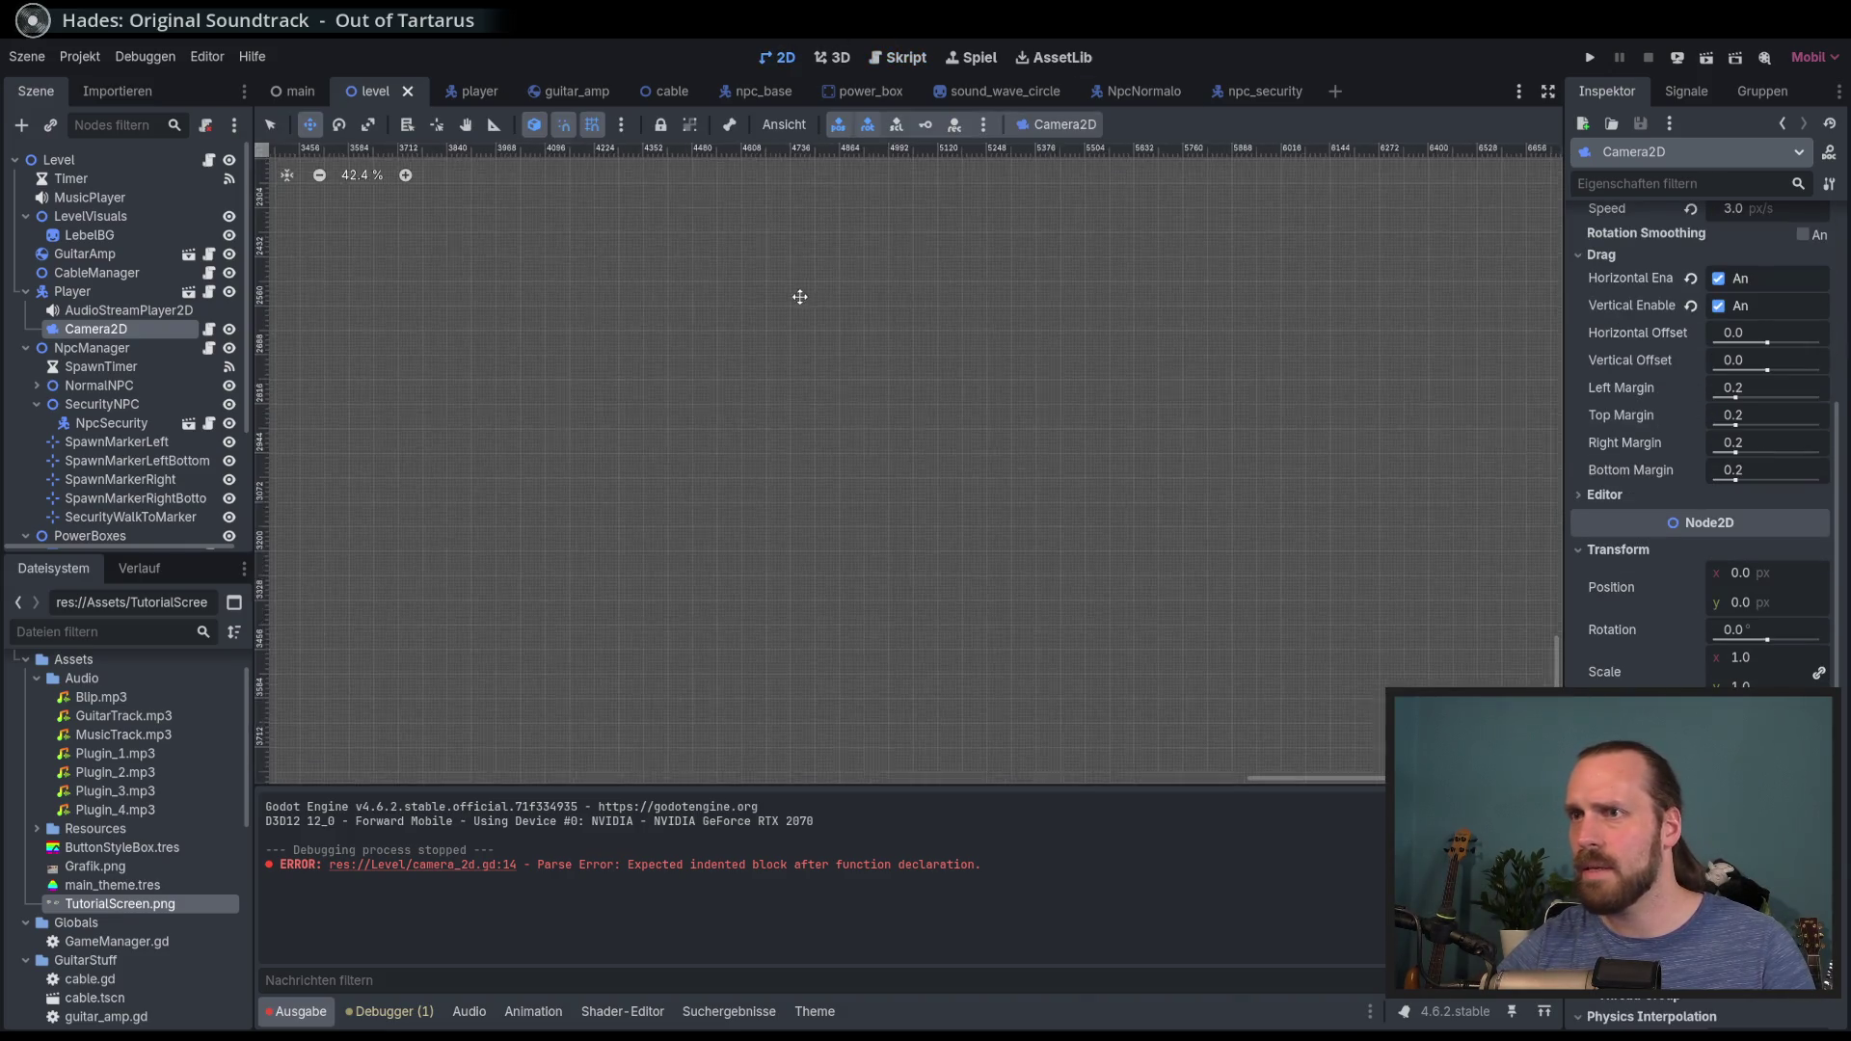
scroll(754, 352, up, 5)
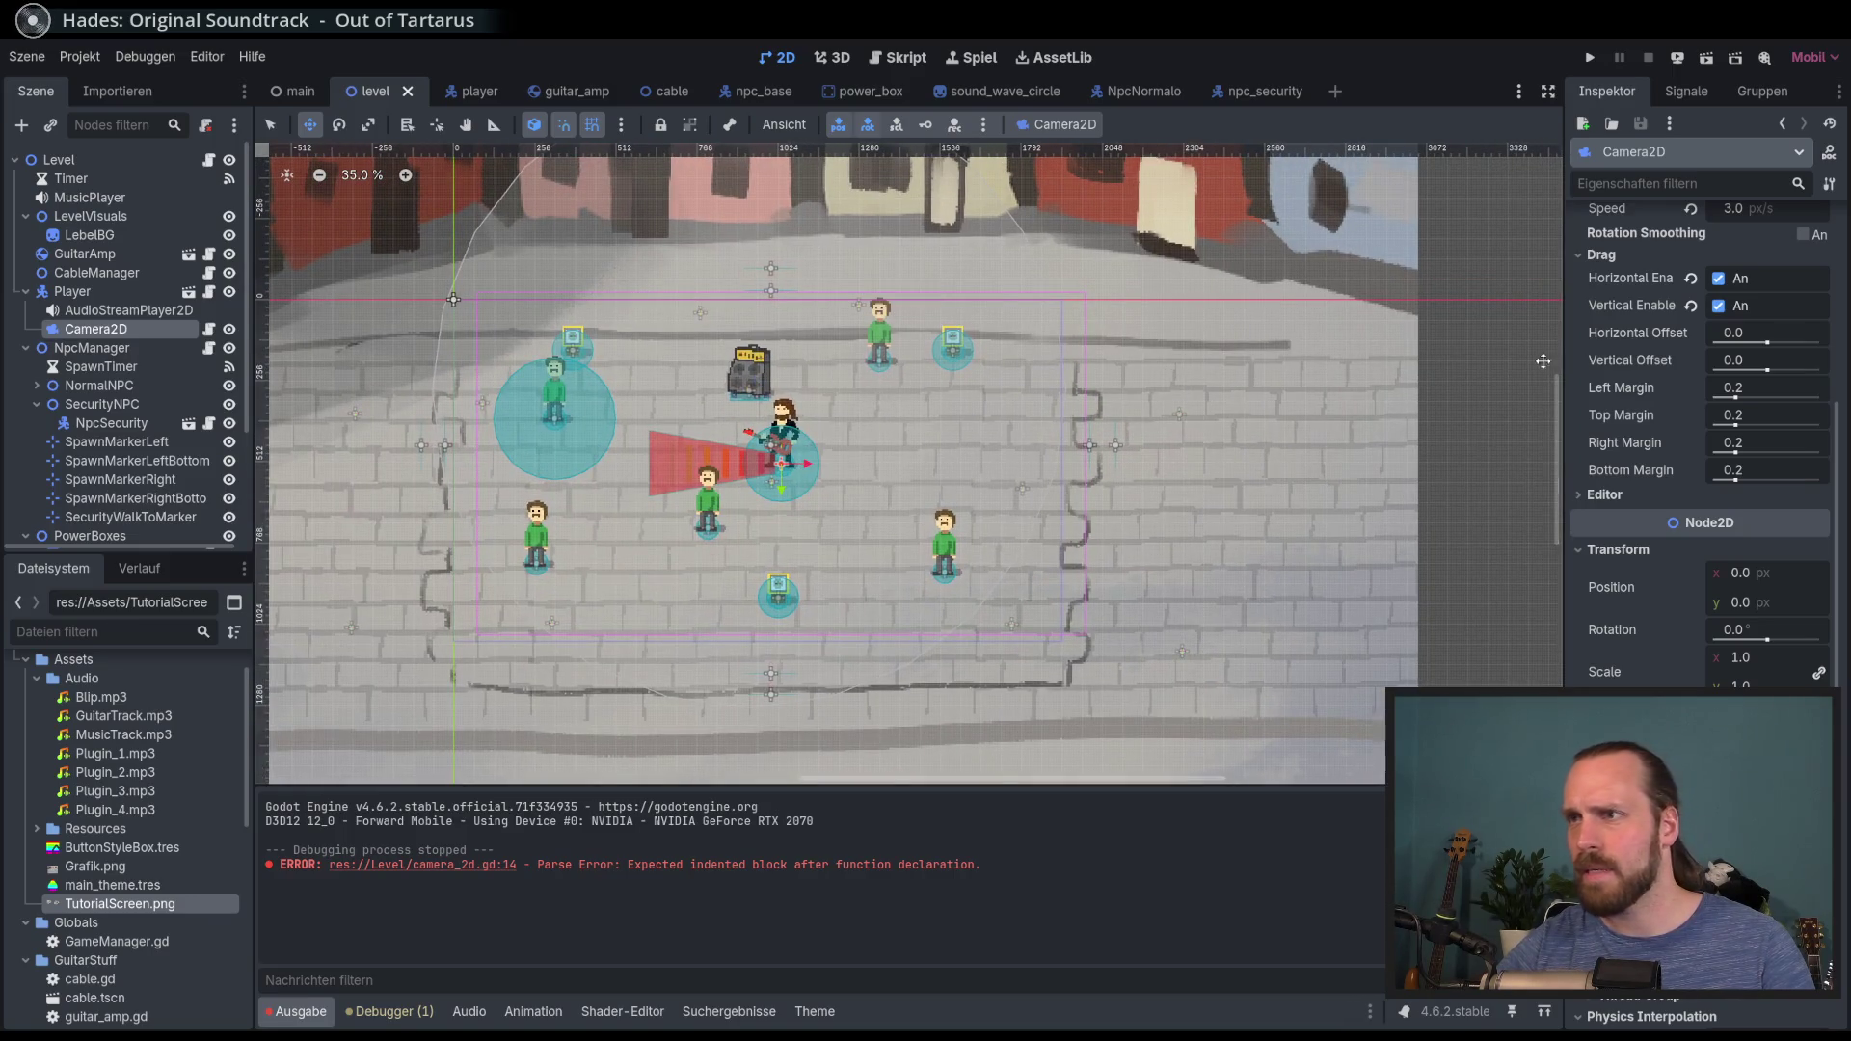
scroll(1649, 389, up, 3)
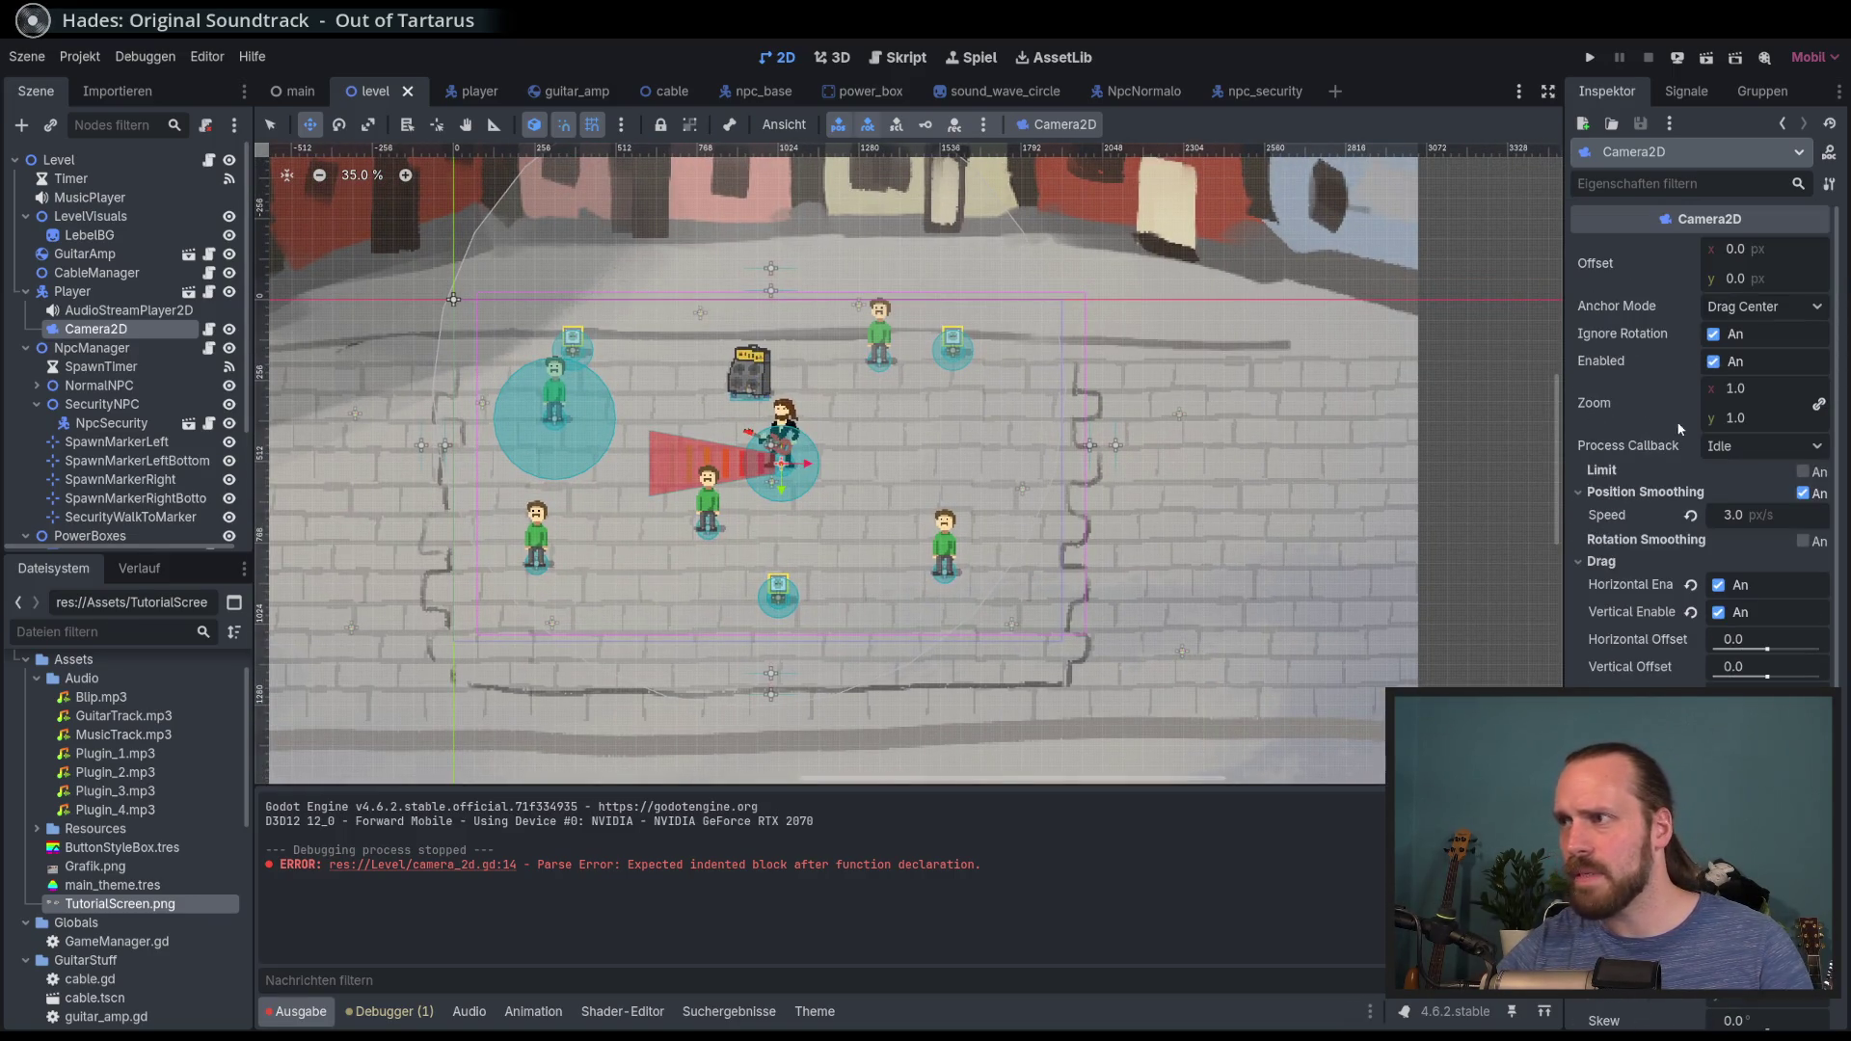
drag(1743, 389, 1793, 390)
click(1685, 404)
click(208, 328)
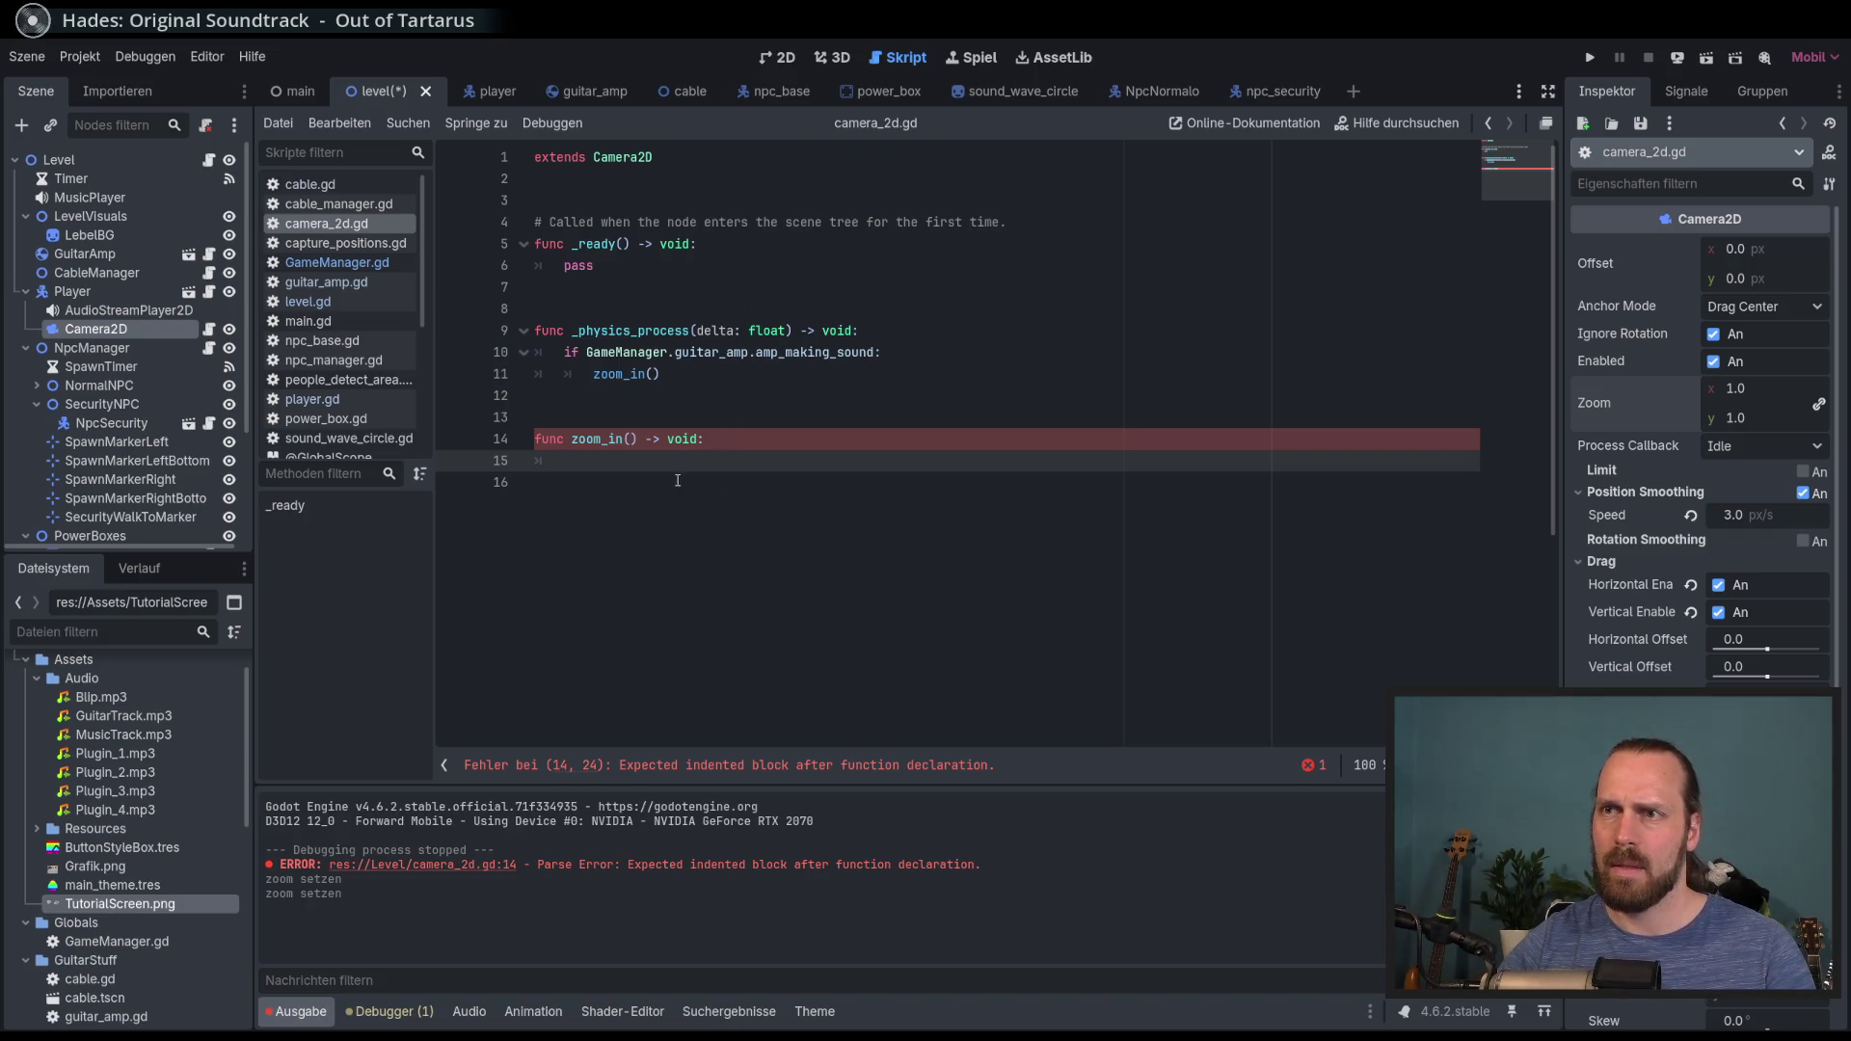
Step: Make zoom_in add Vector2(0.1, 0.1) to zoom
click(654, 374)
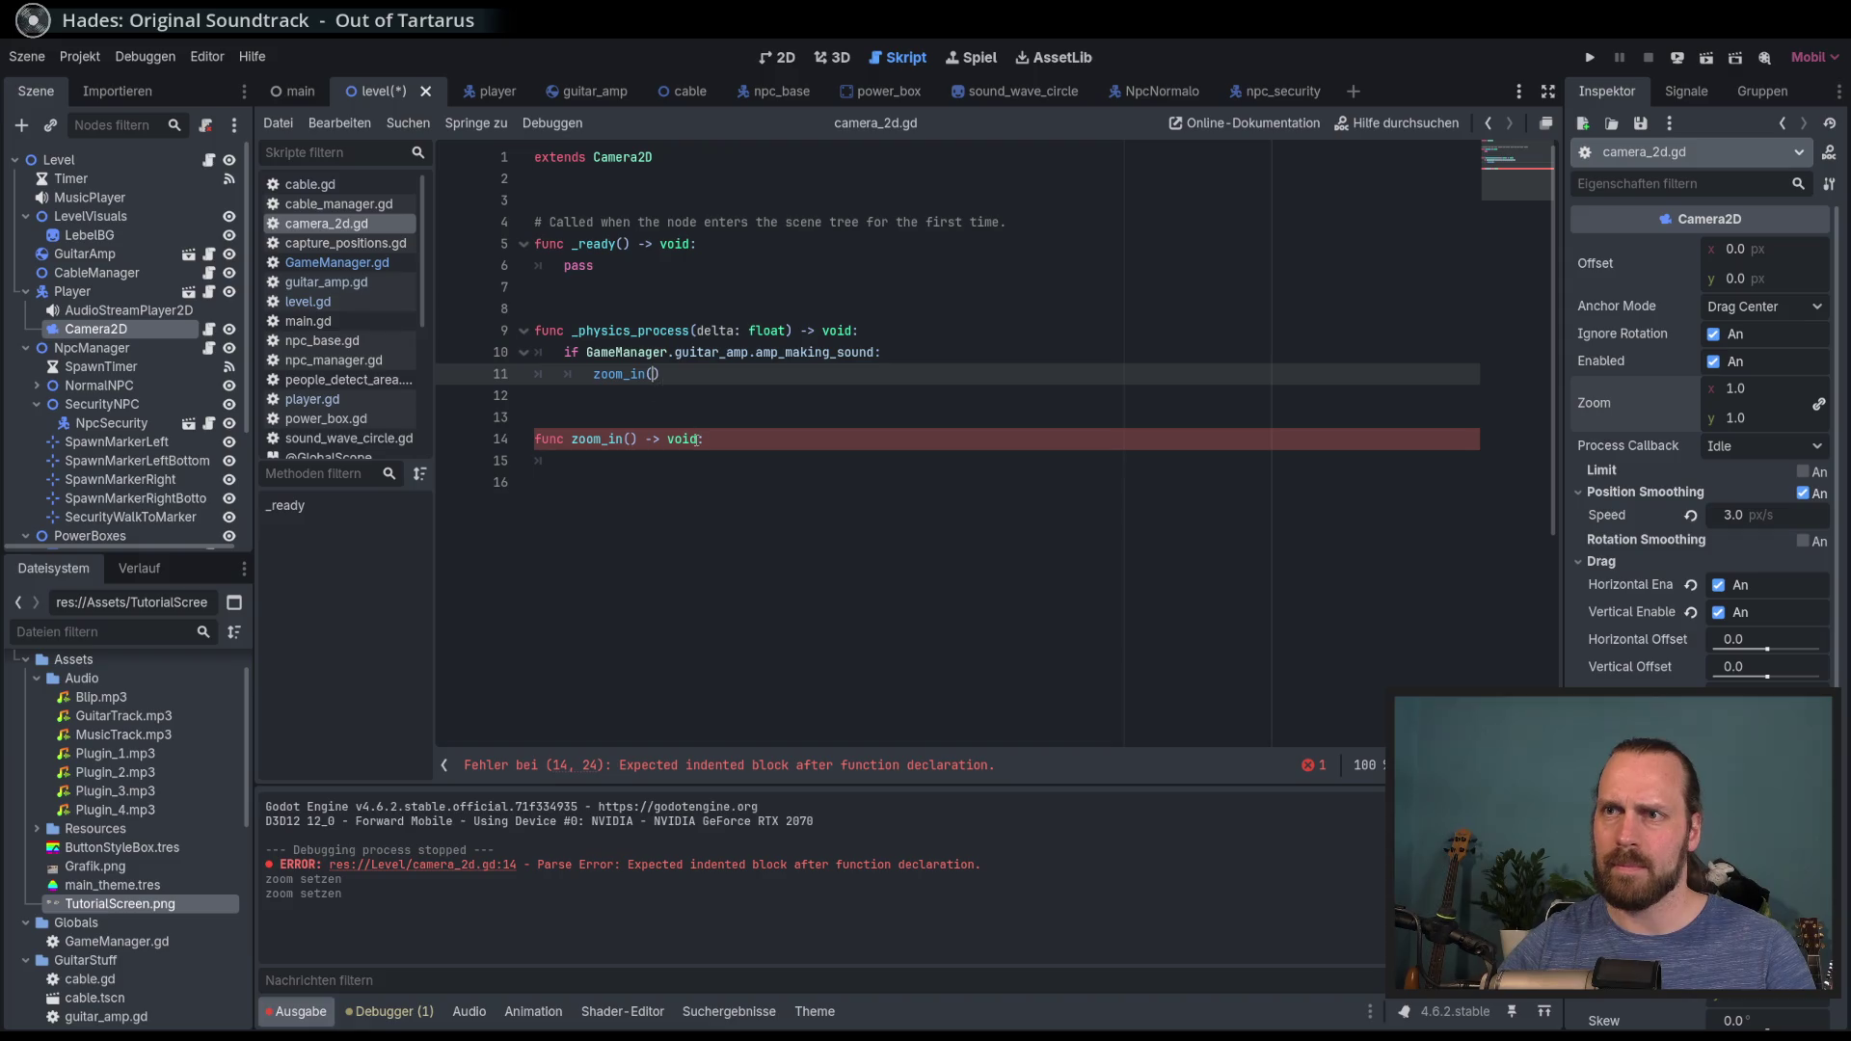
click(725, 499)
click(751, 467)
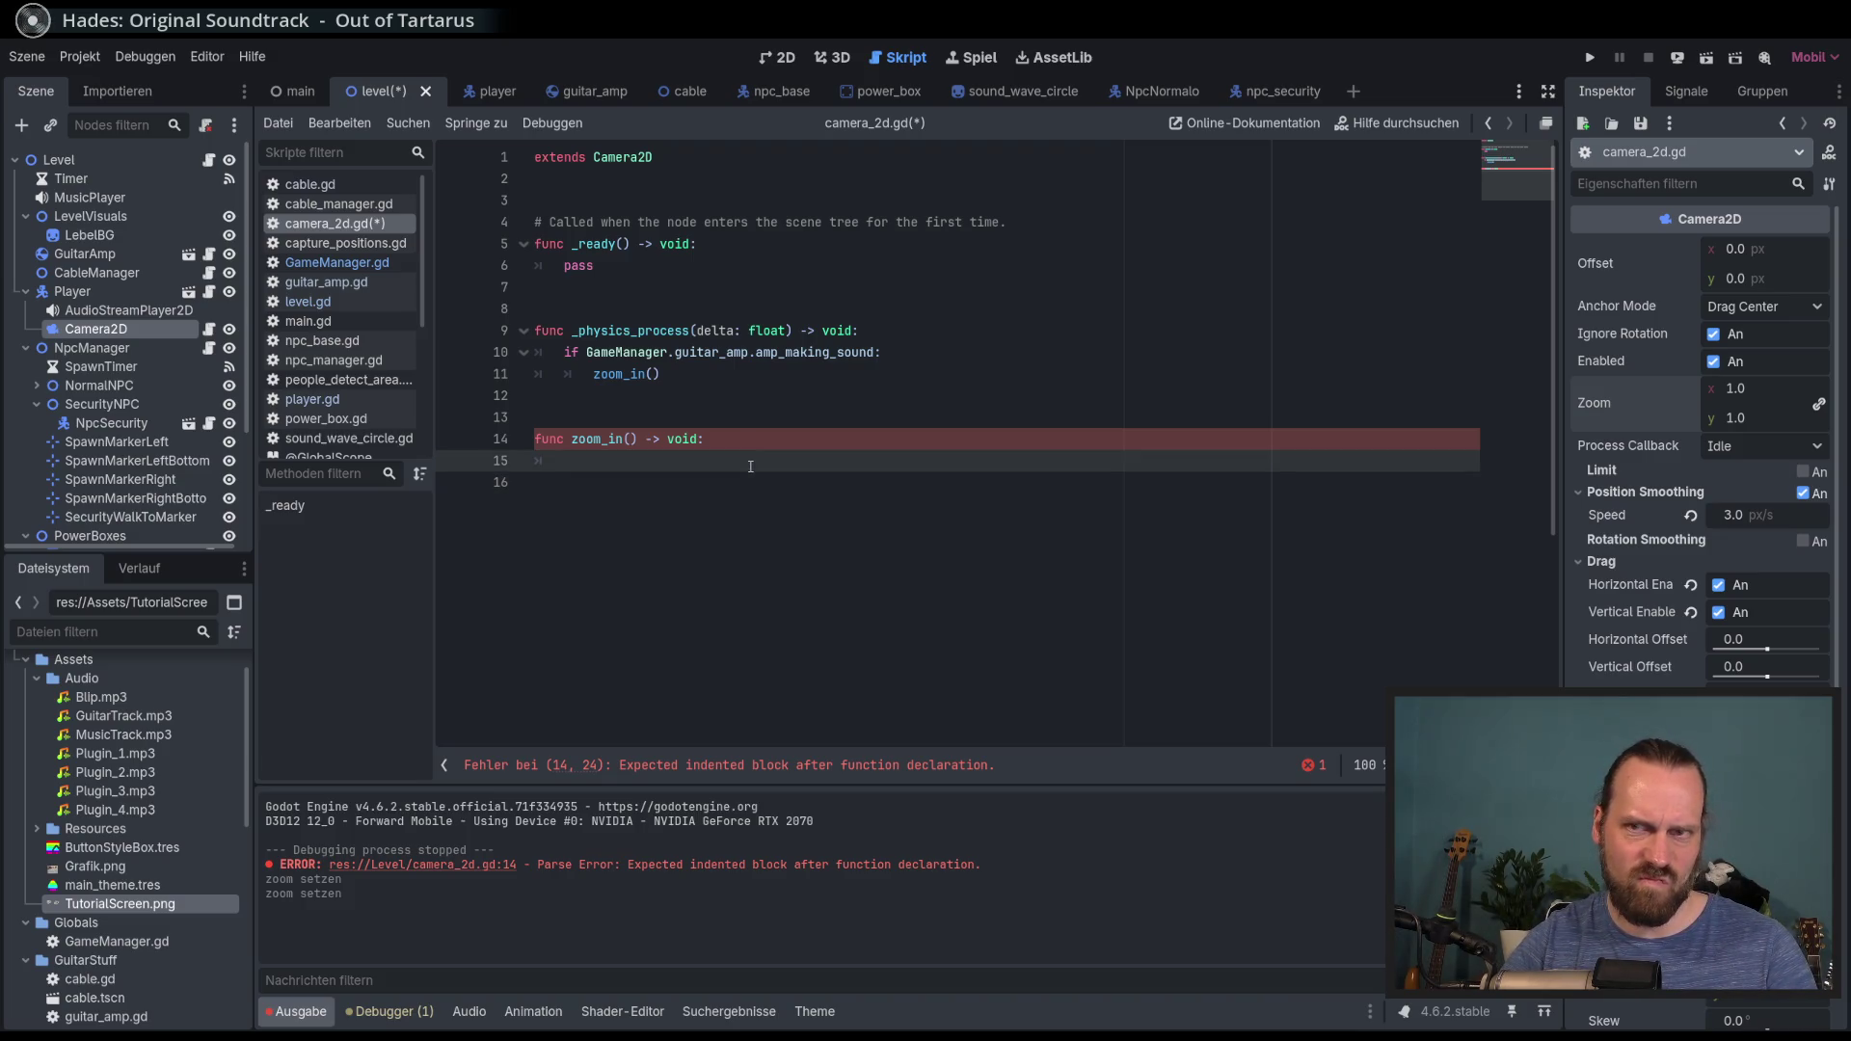
text(zoo)
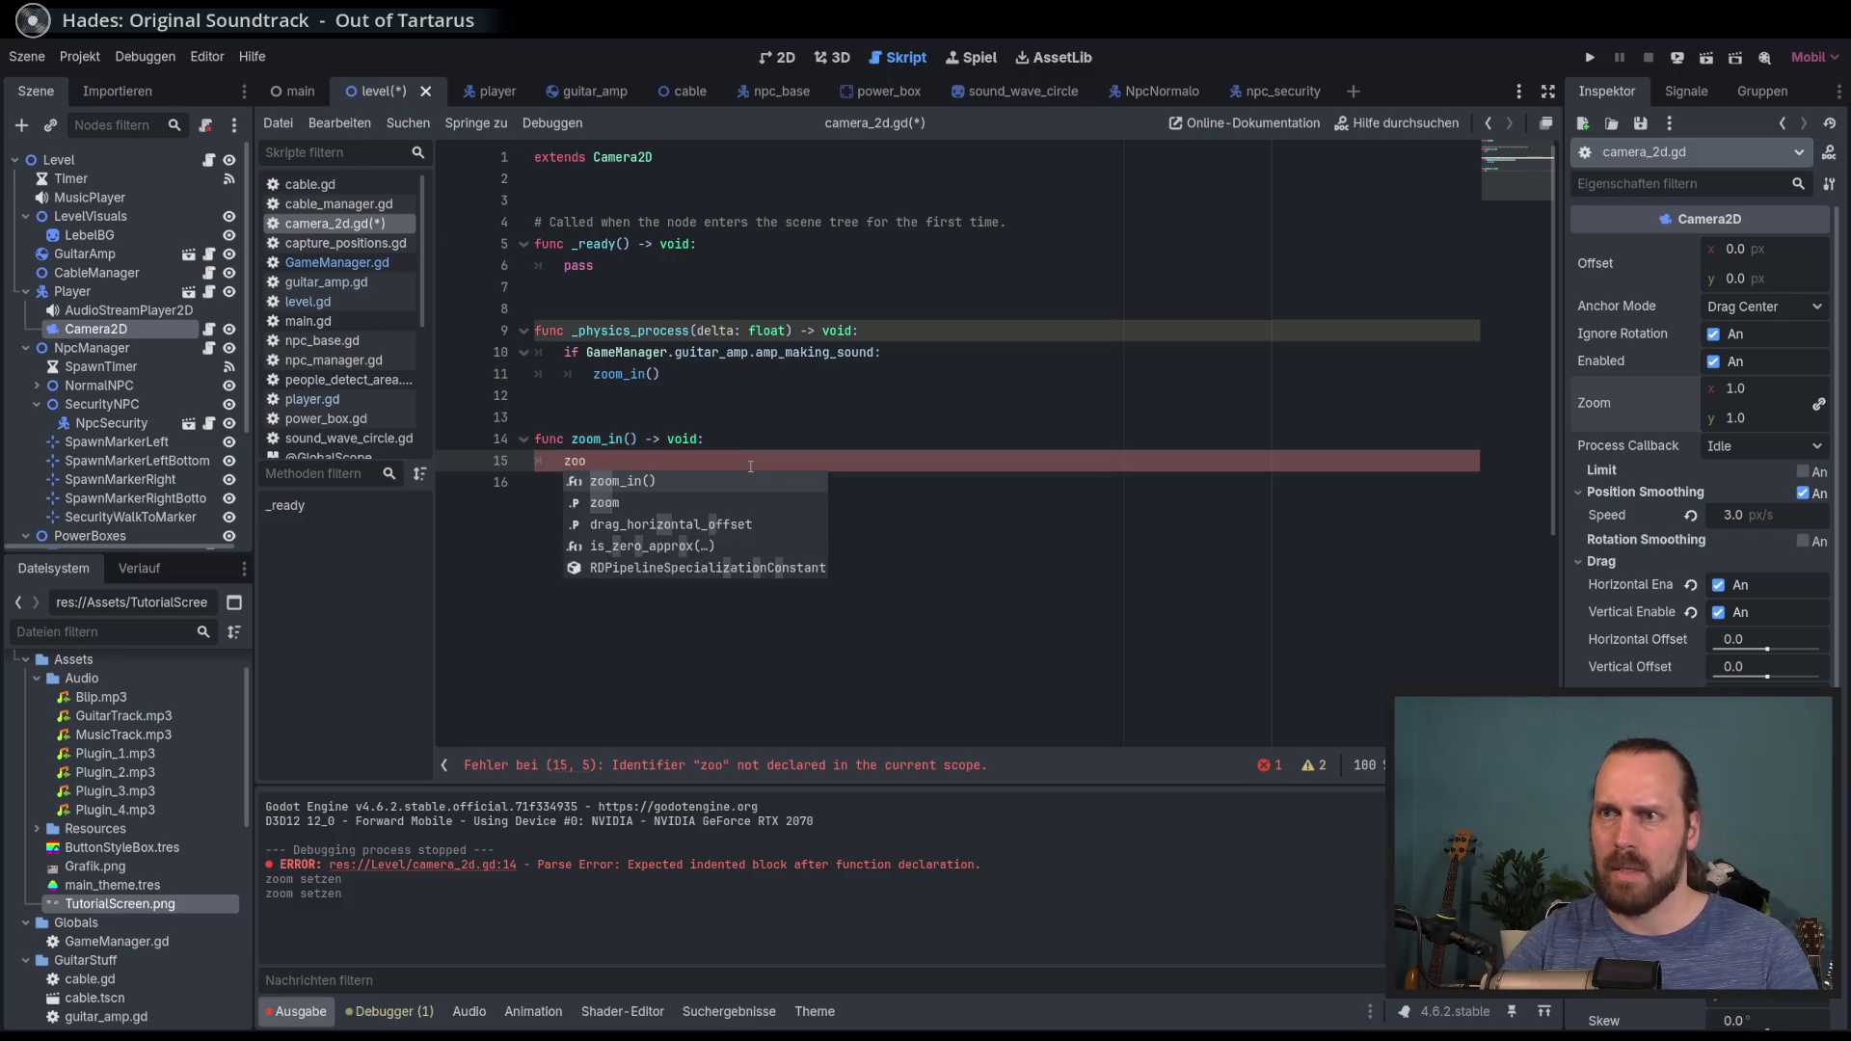
text(m.)
key(BackSpace)
text(+)
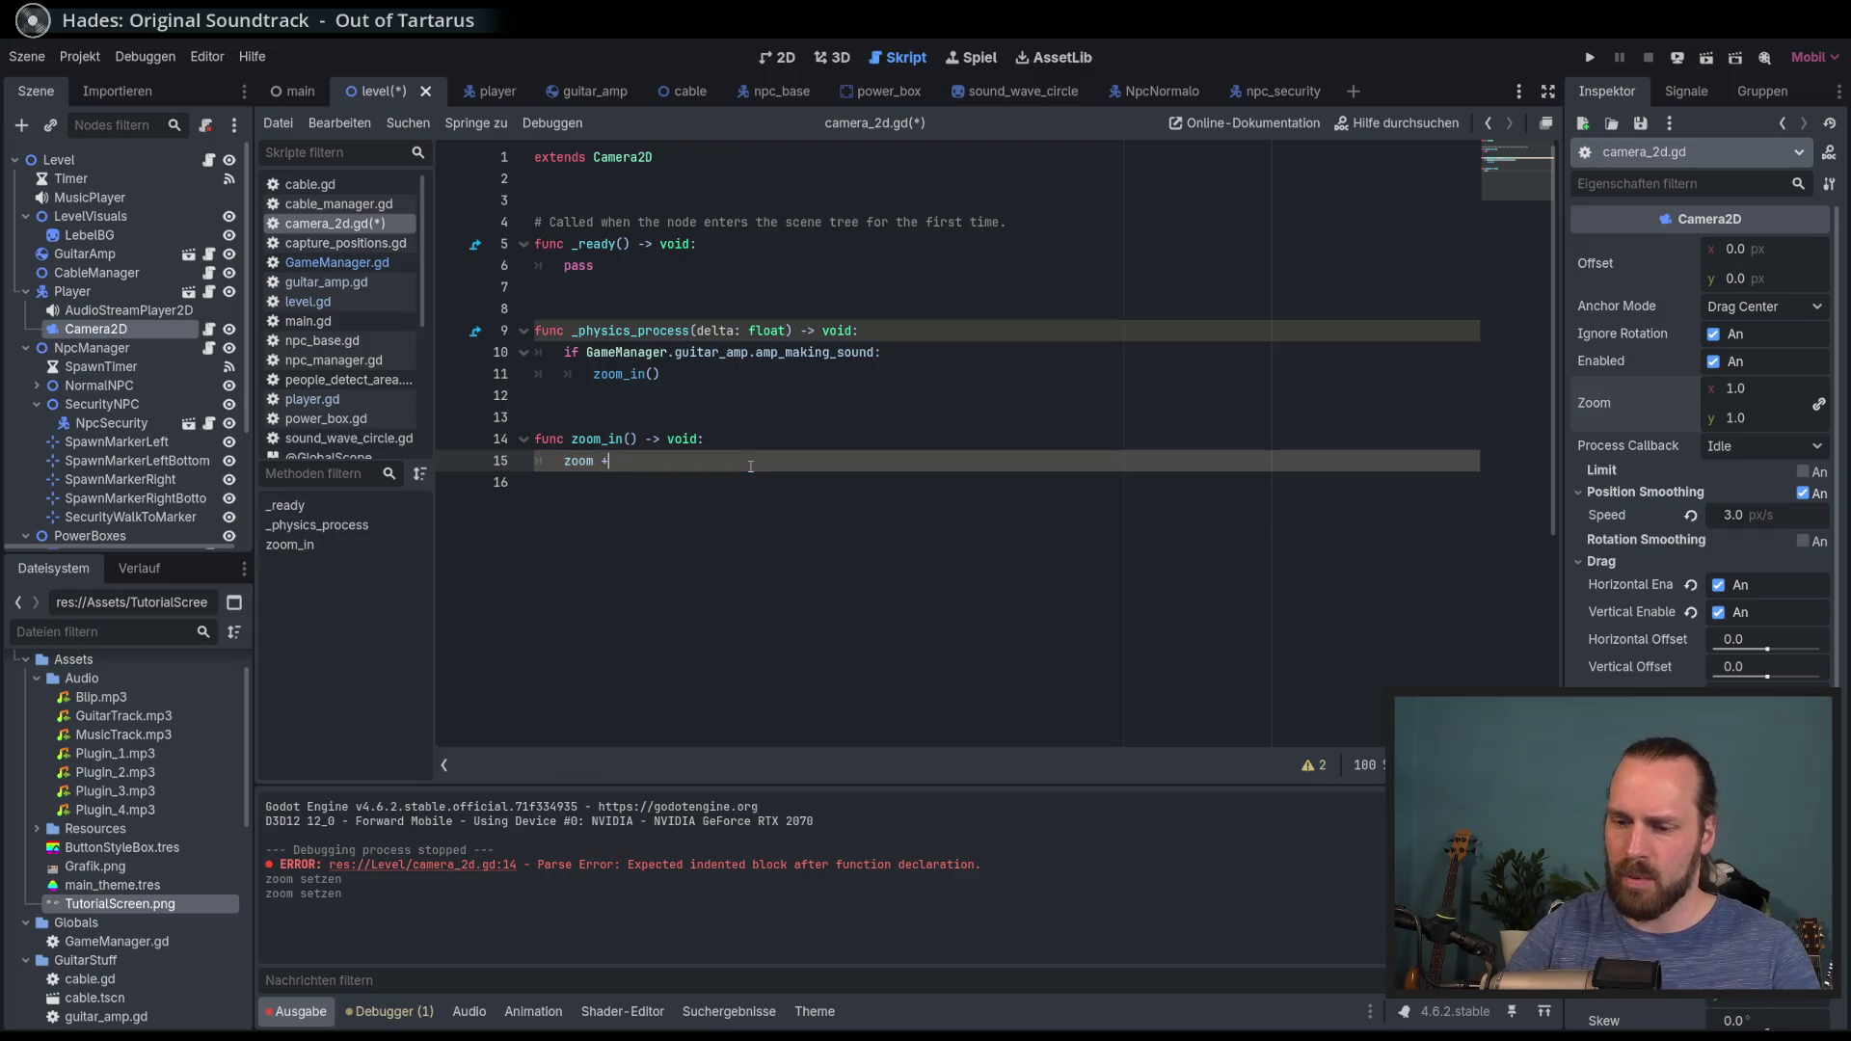
text(= Vec)
key(Return)
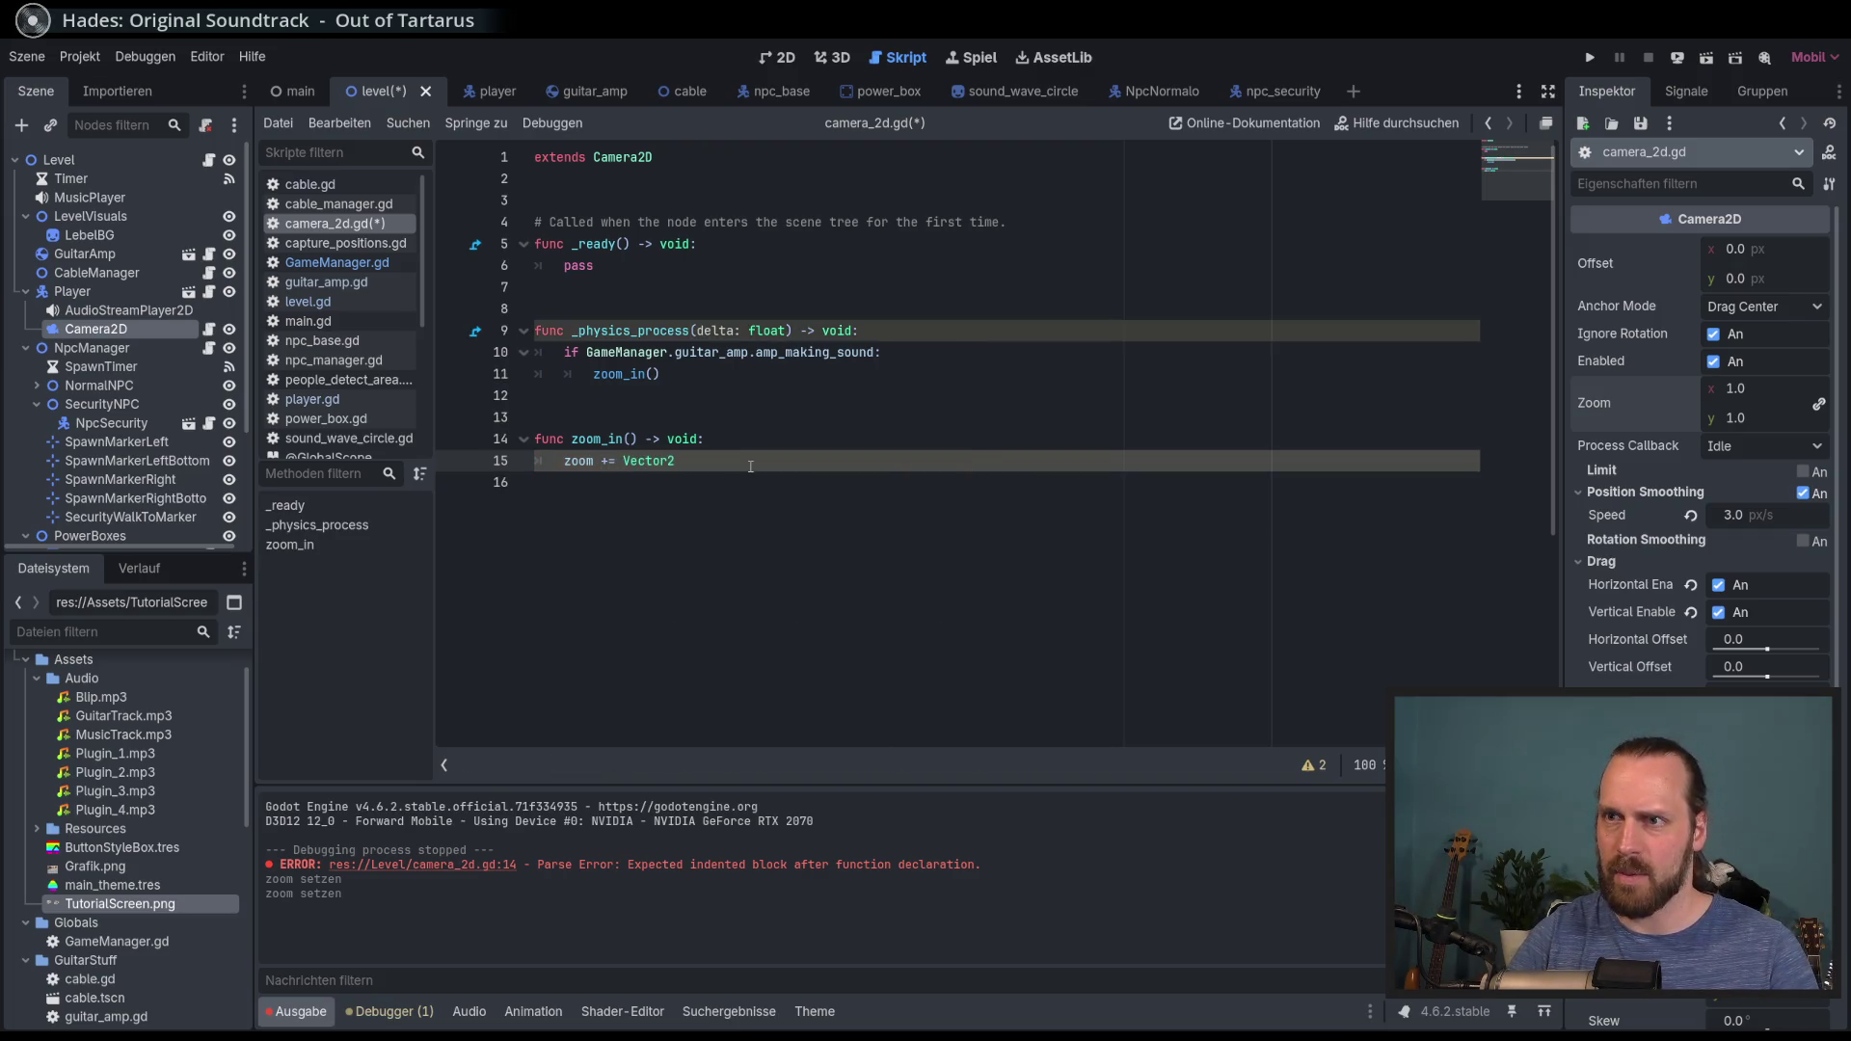
text((0)
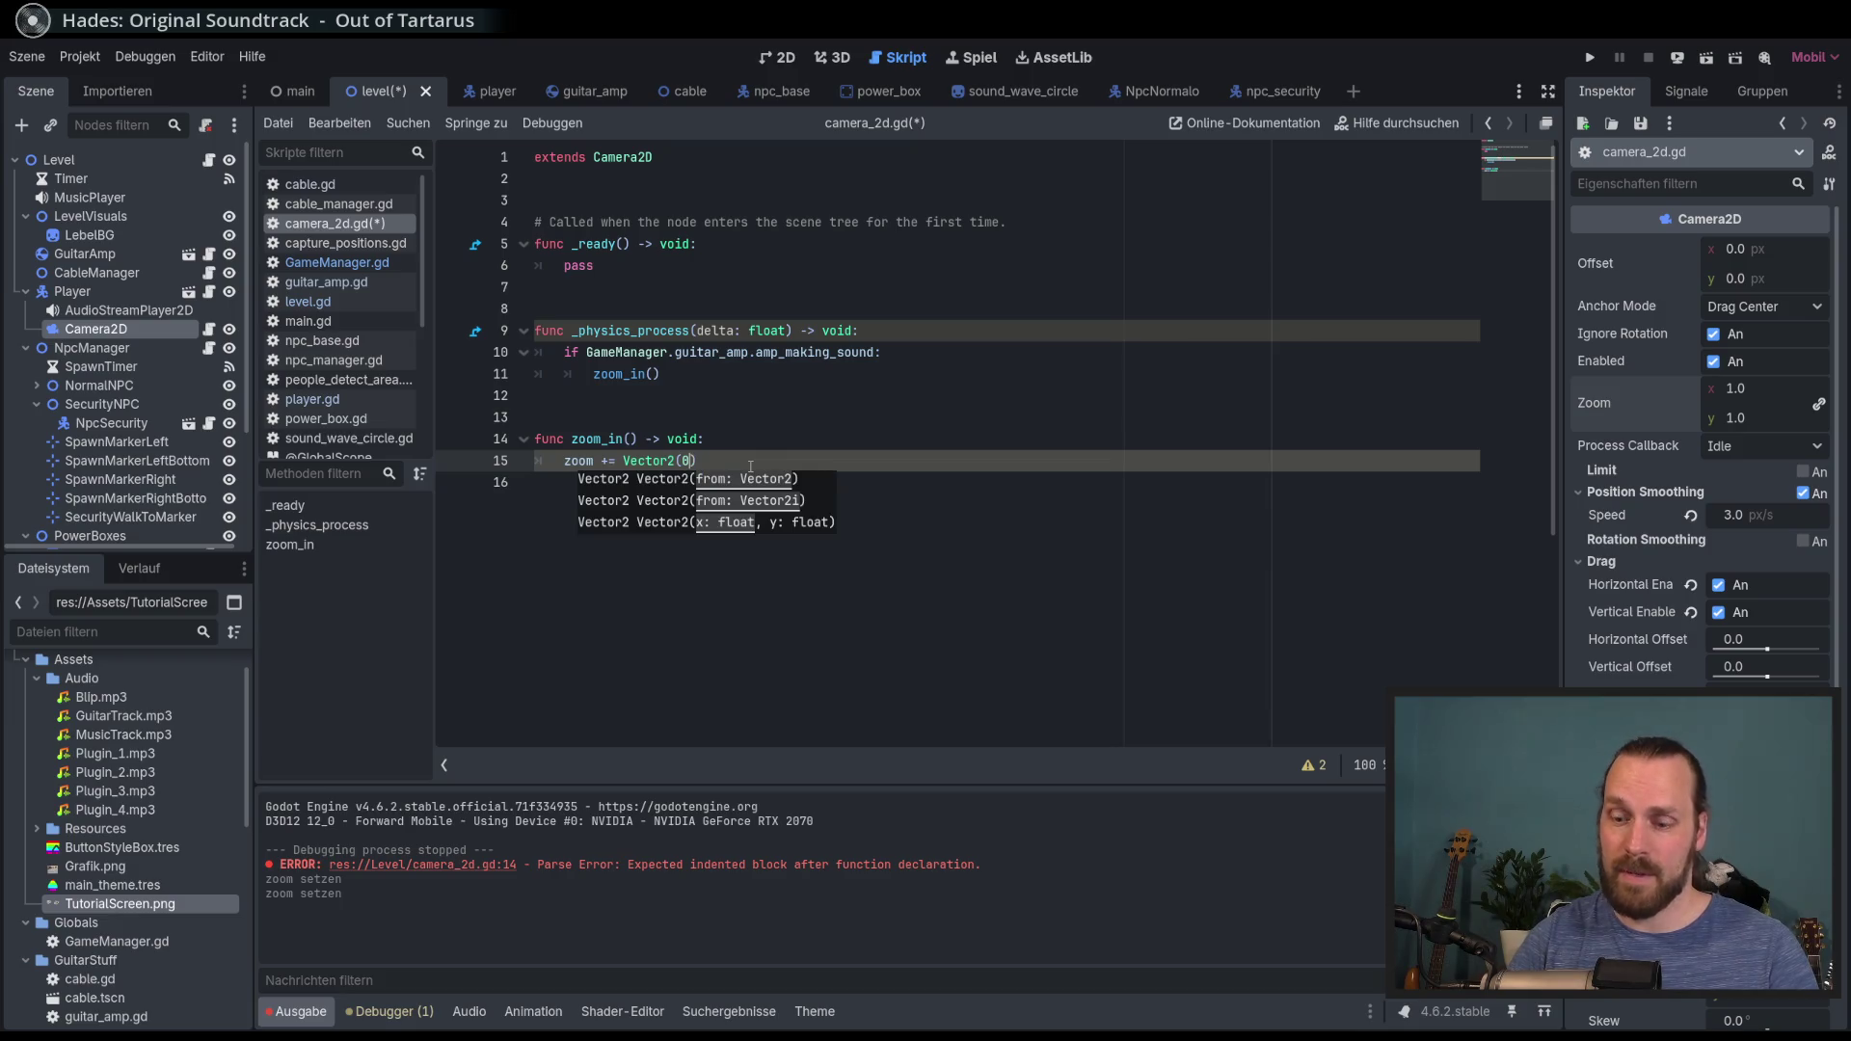
text(.1, 0.)
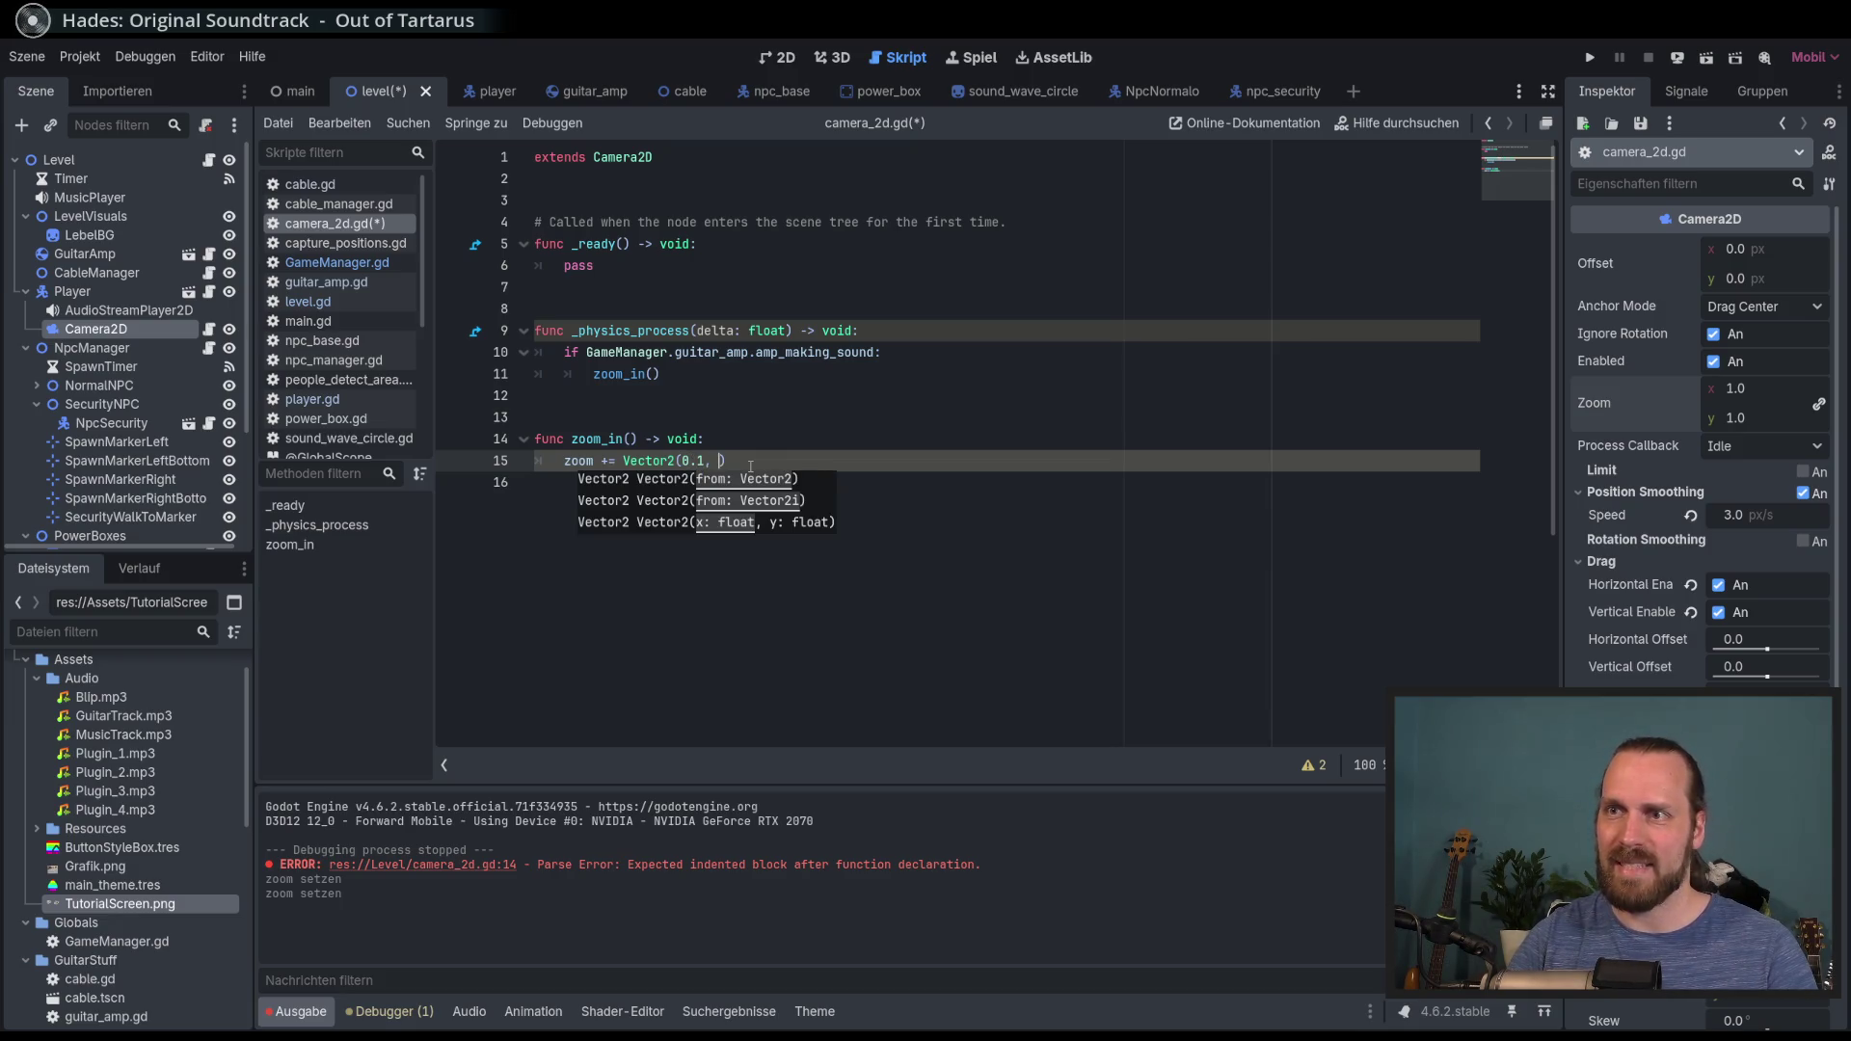
text(1)
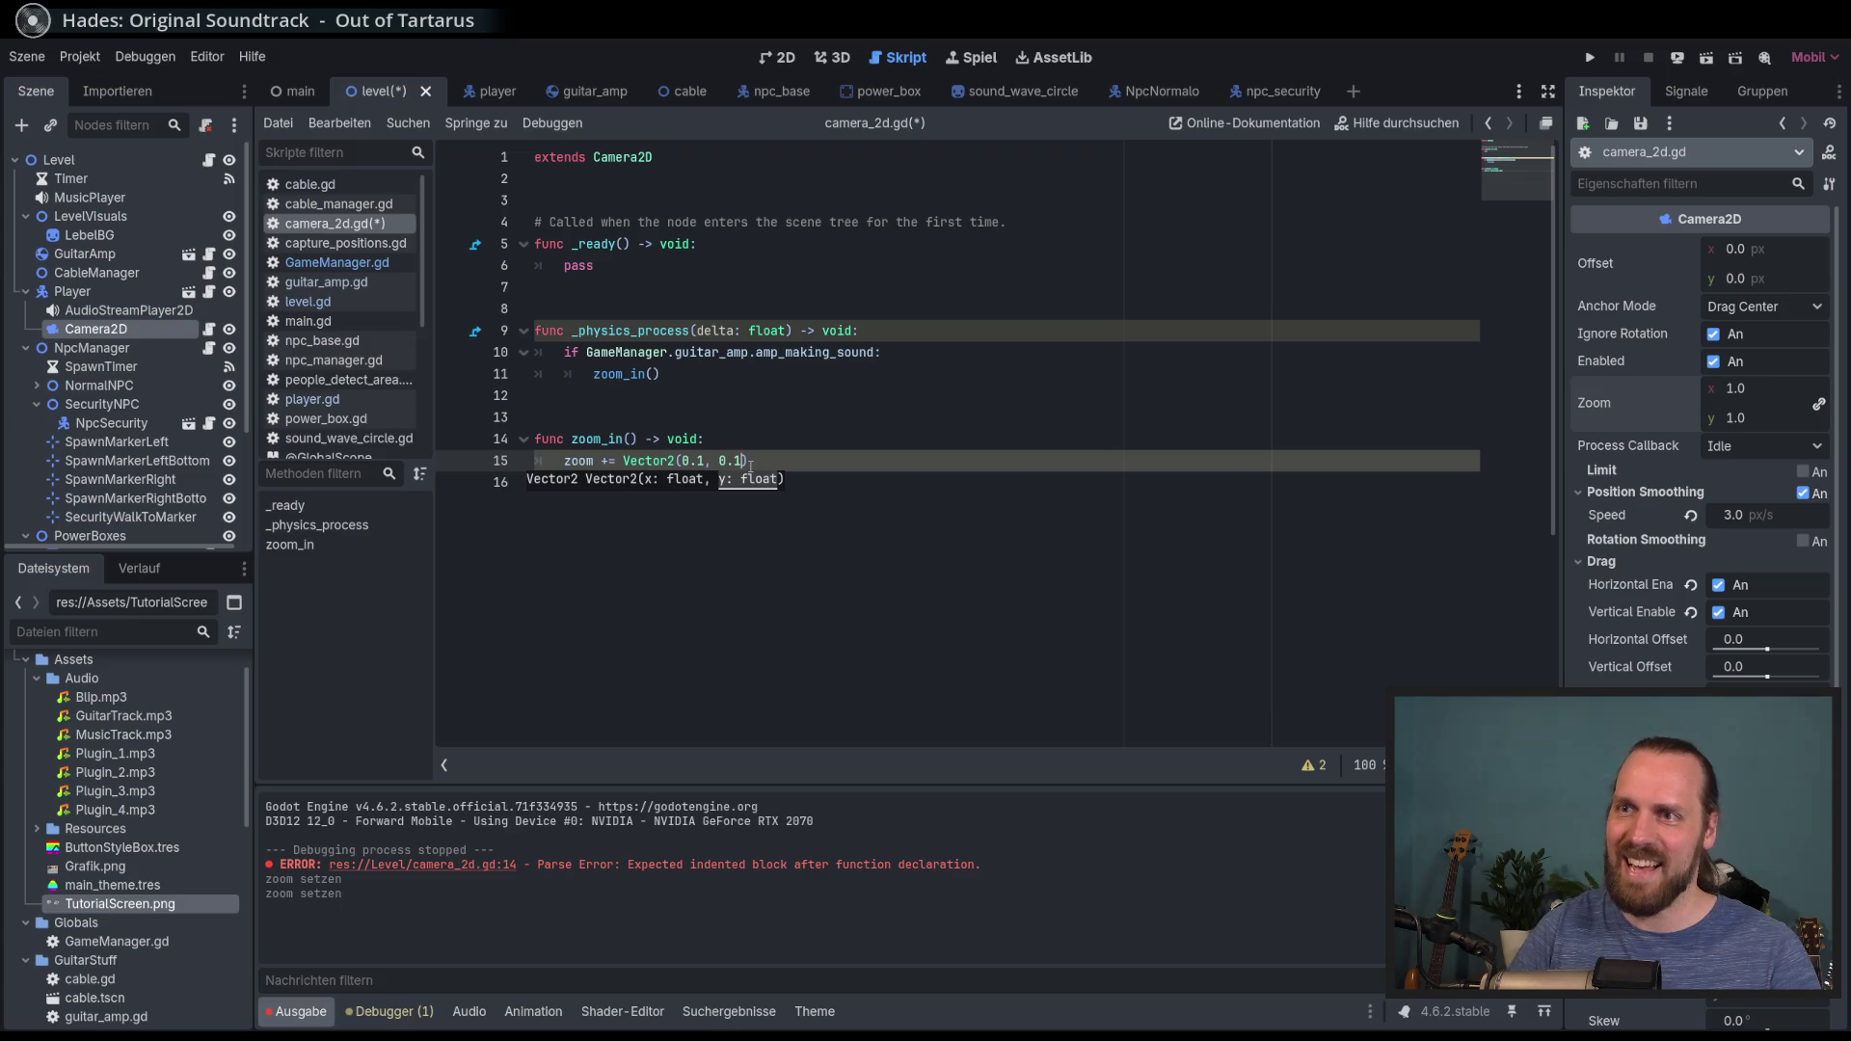
text())
key(Return)
Step: Add zoom.clamp(Vector2(1, 1), Vector2(2, 2)) on the next line and run the game
text(zoom.cla)
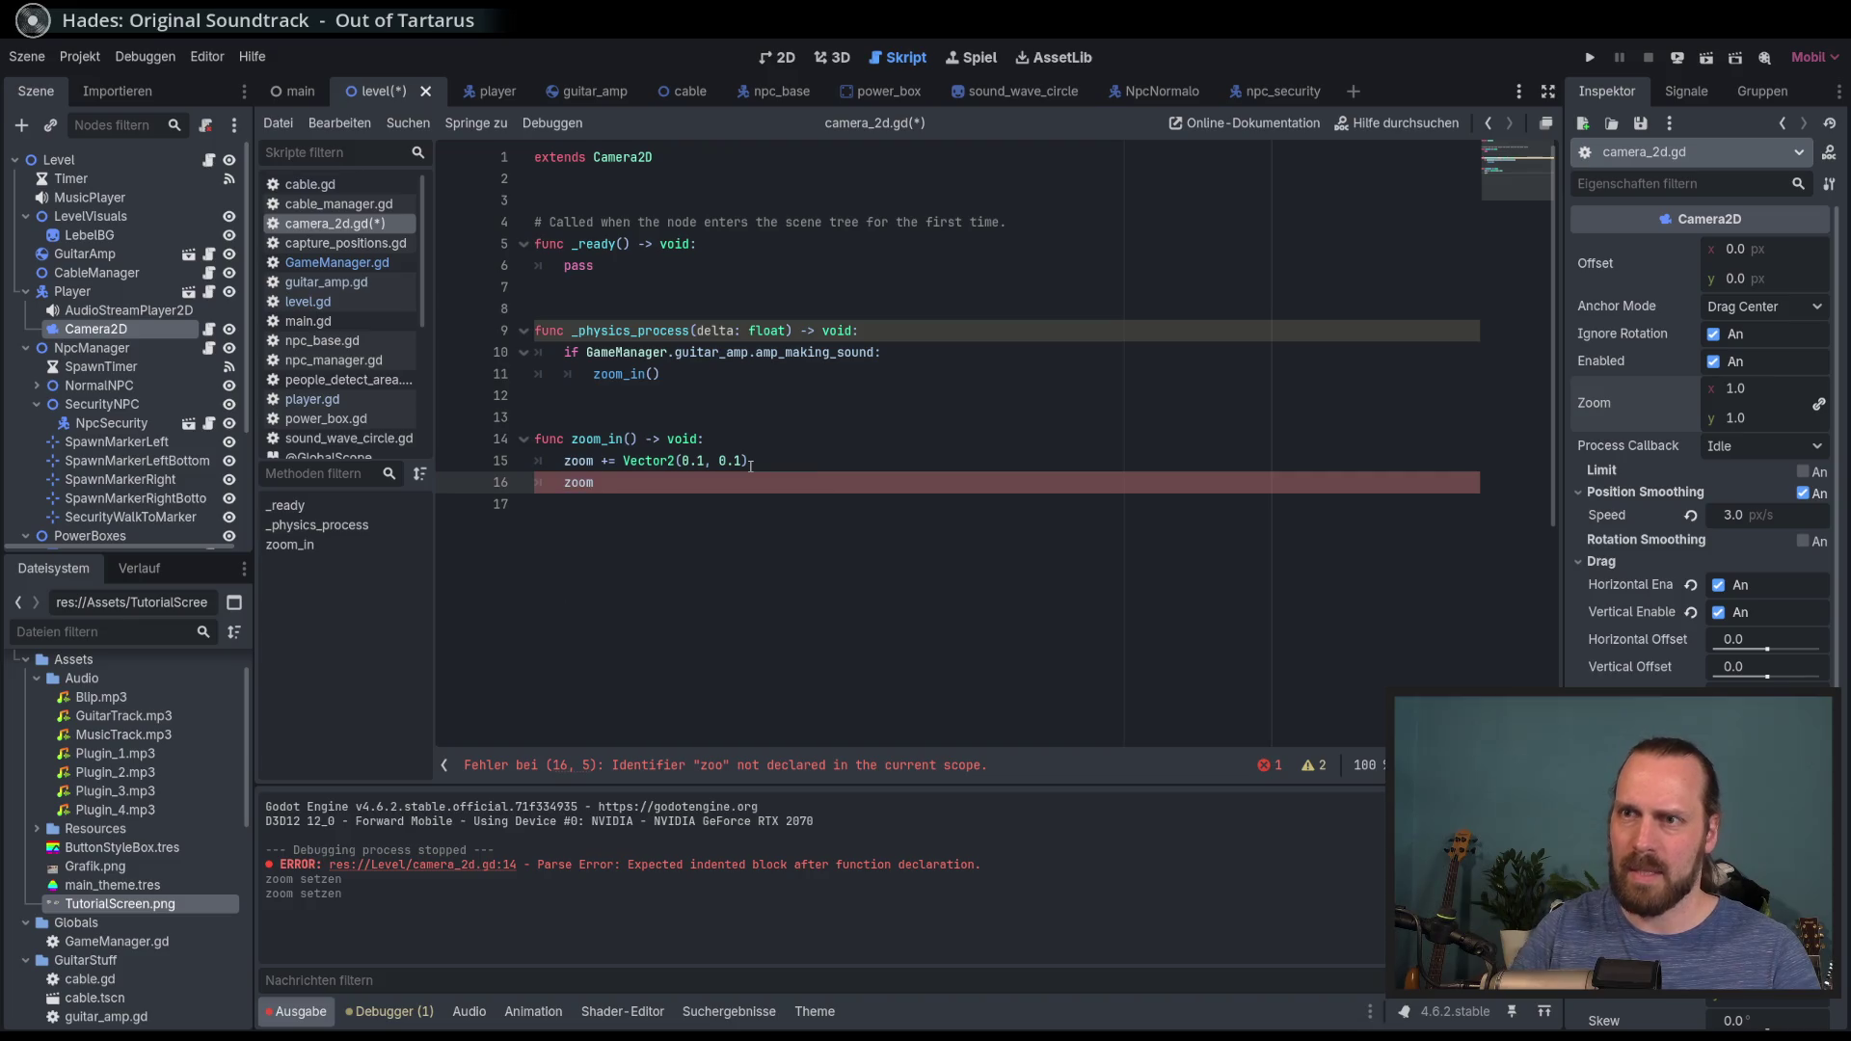
key(Return)
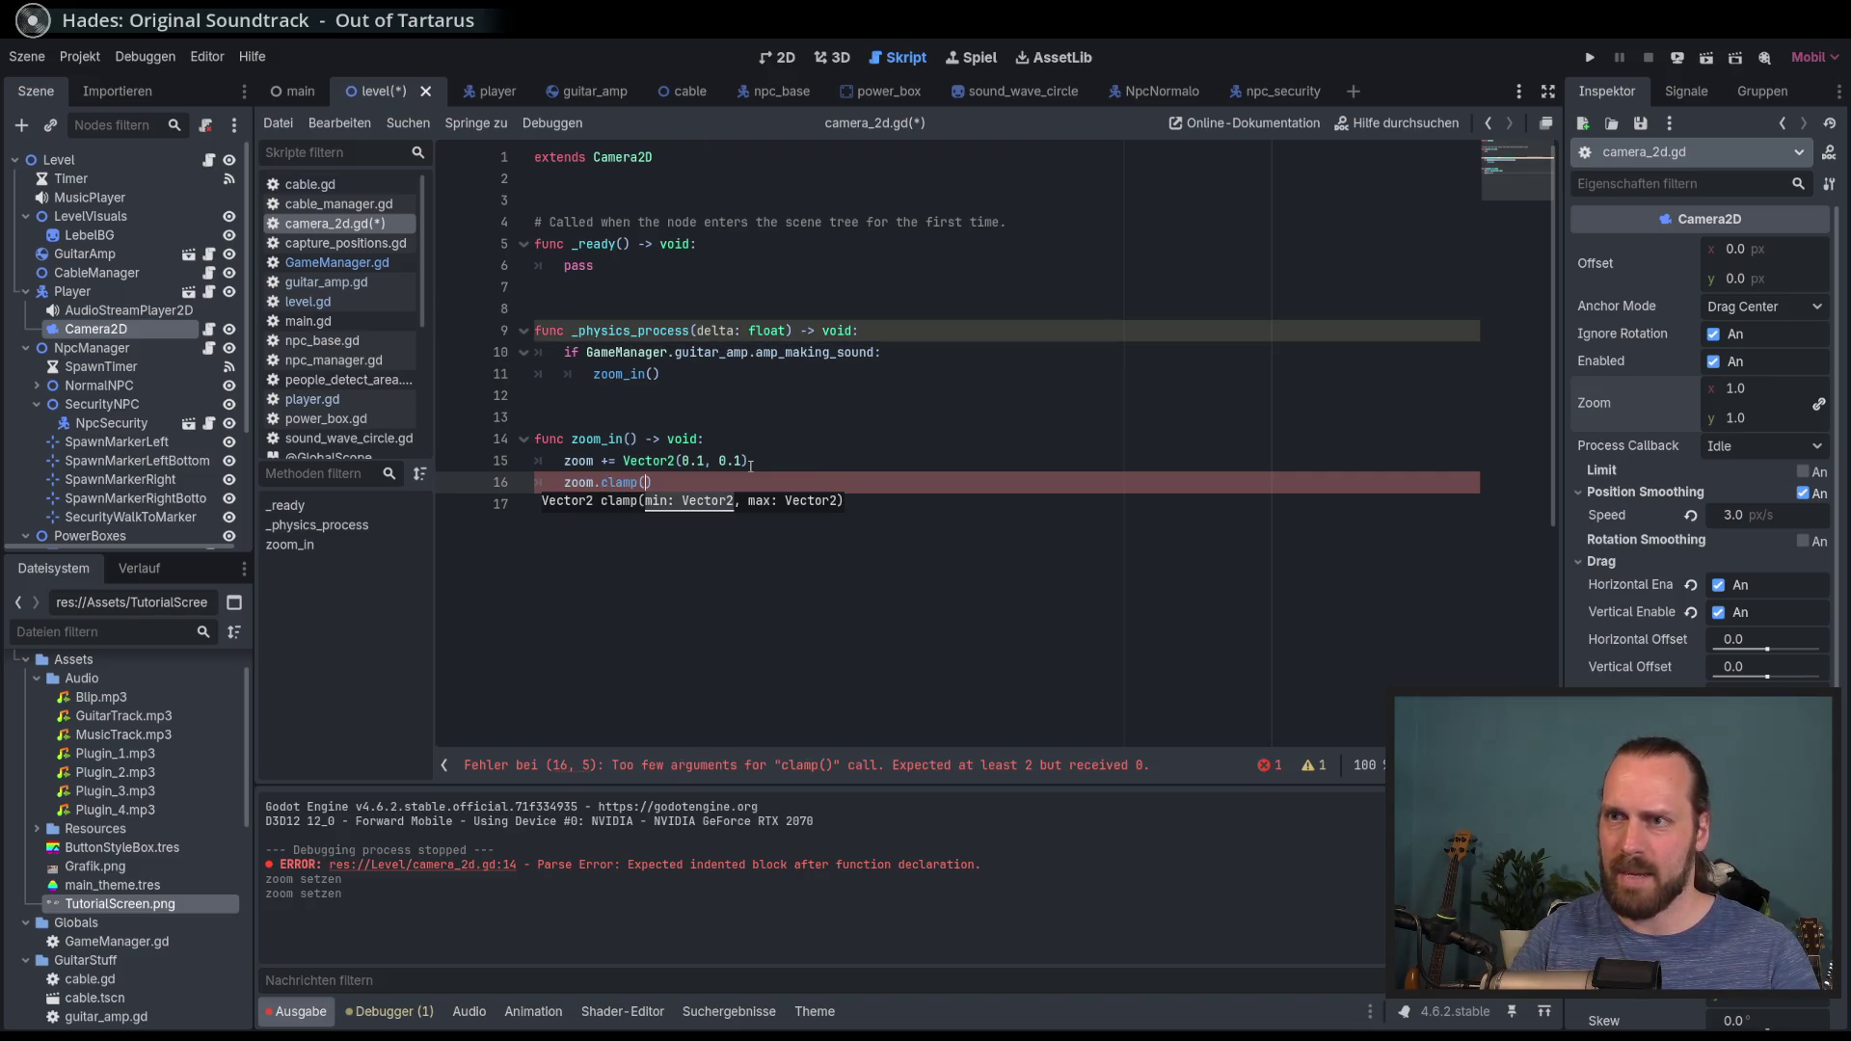
text(Vec)
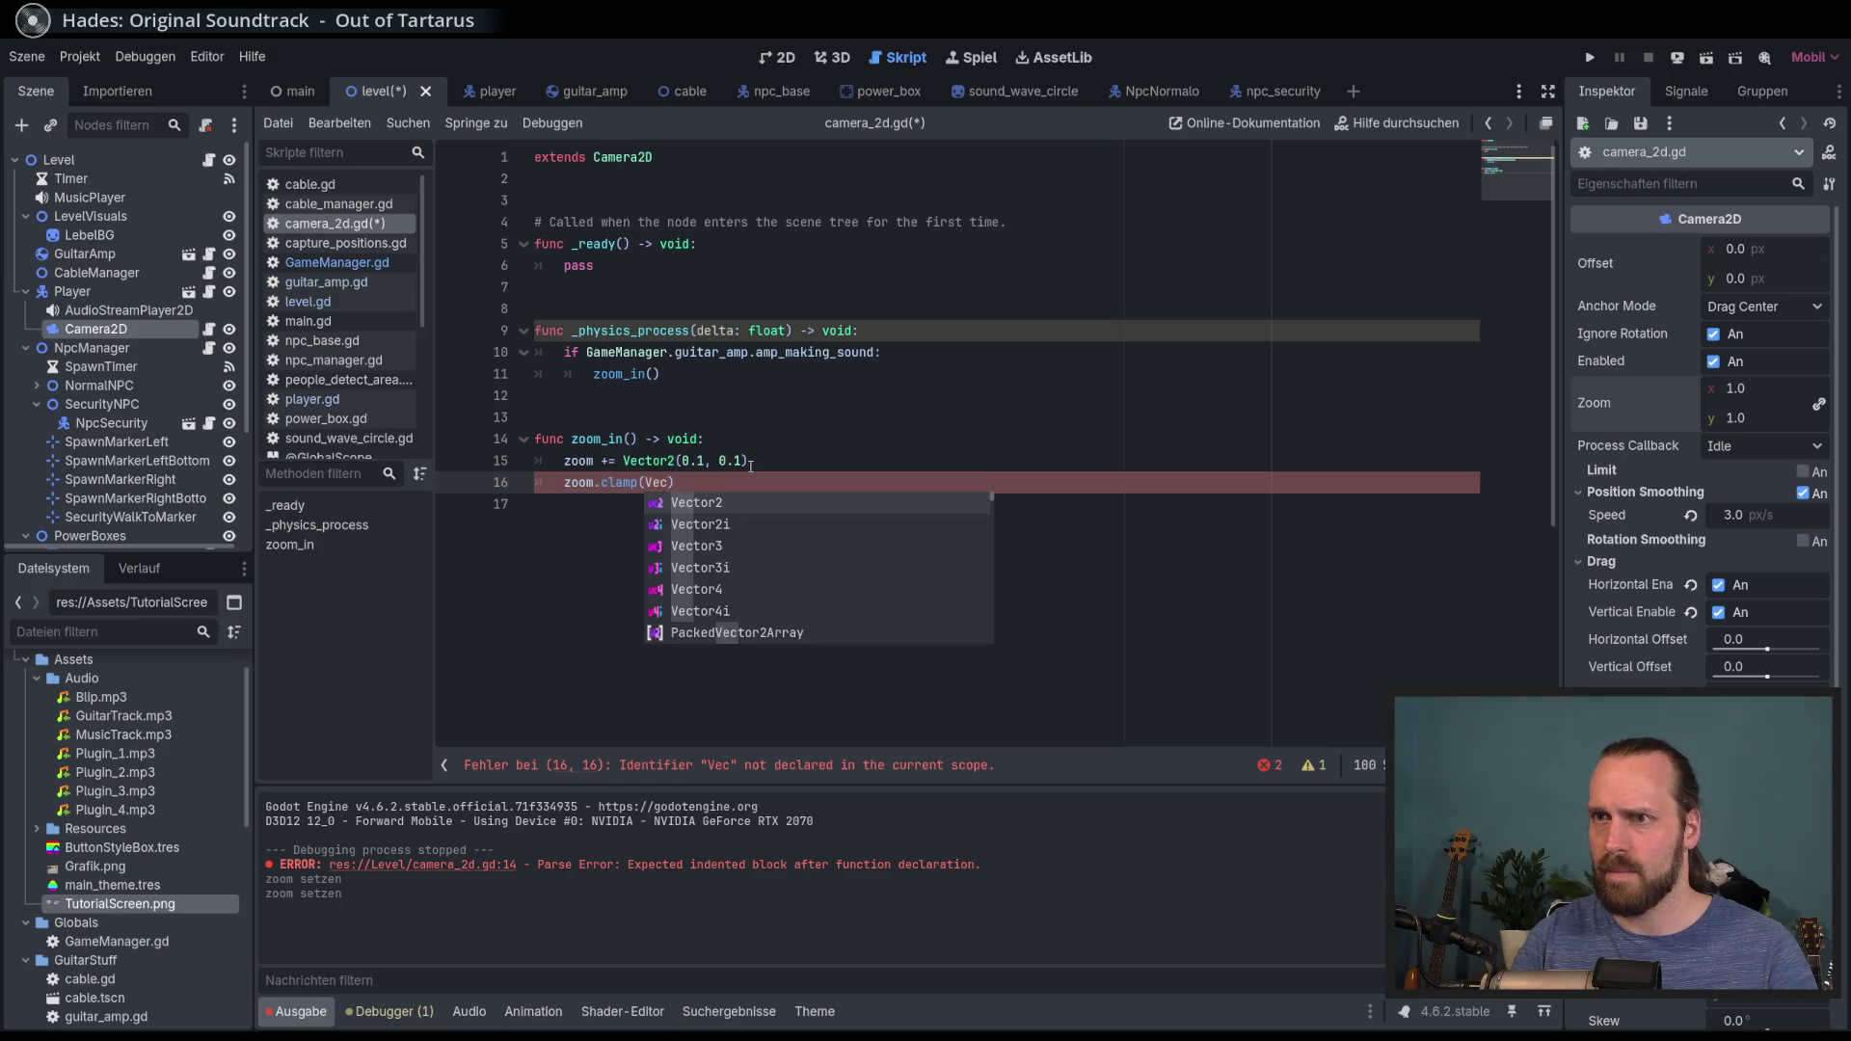
key(Return)
text((2, 2), Vec)
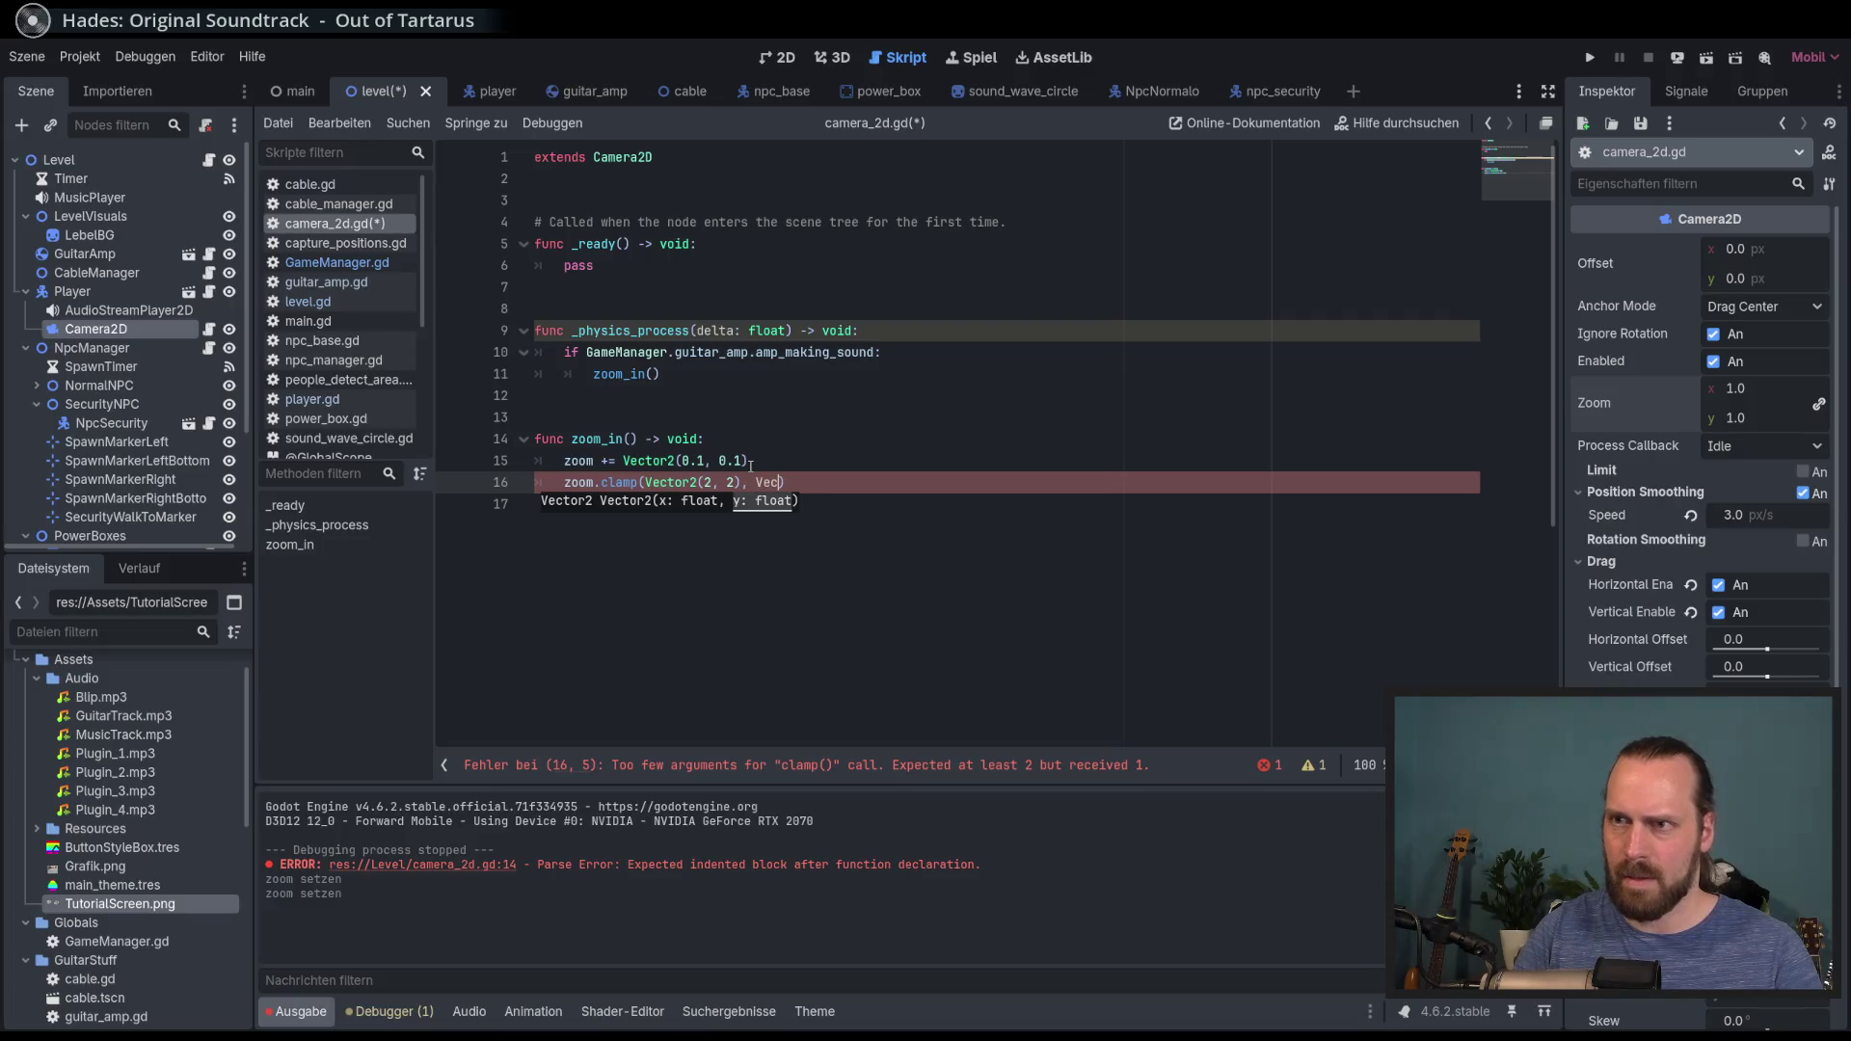
key(Return)
text(()
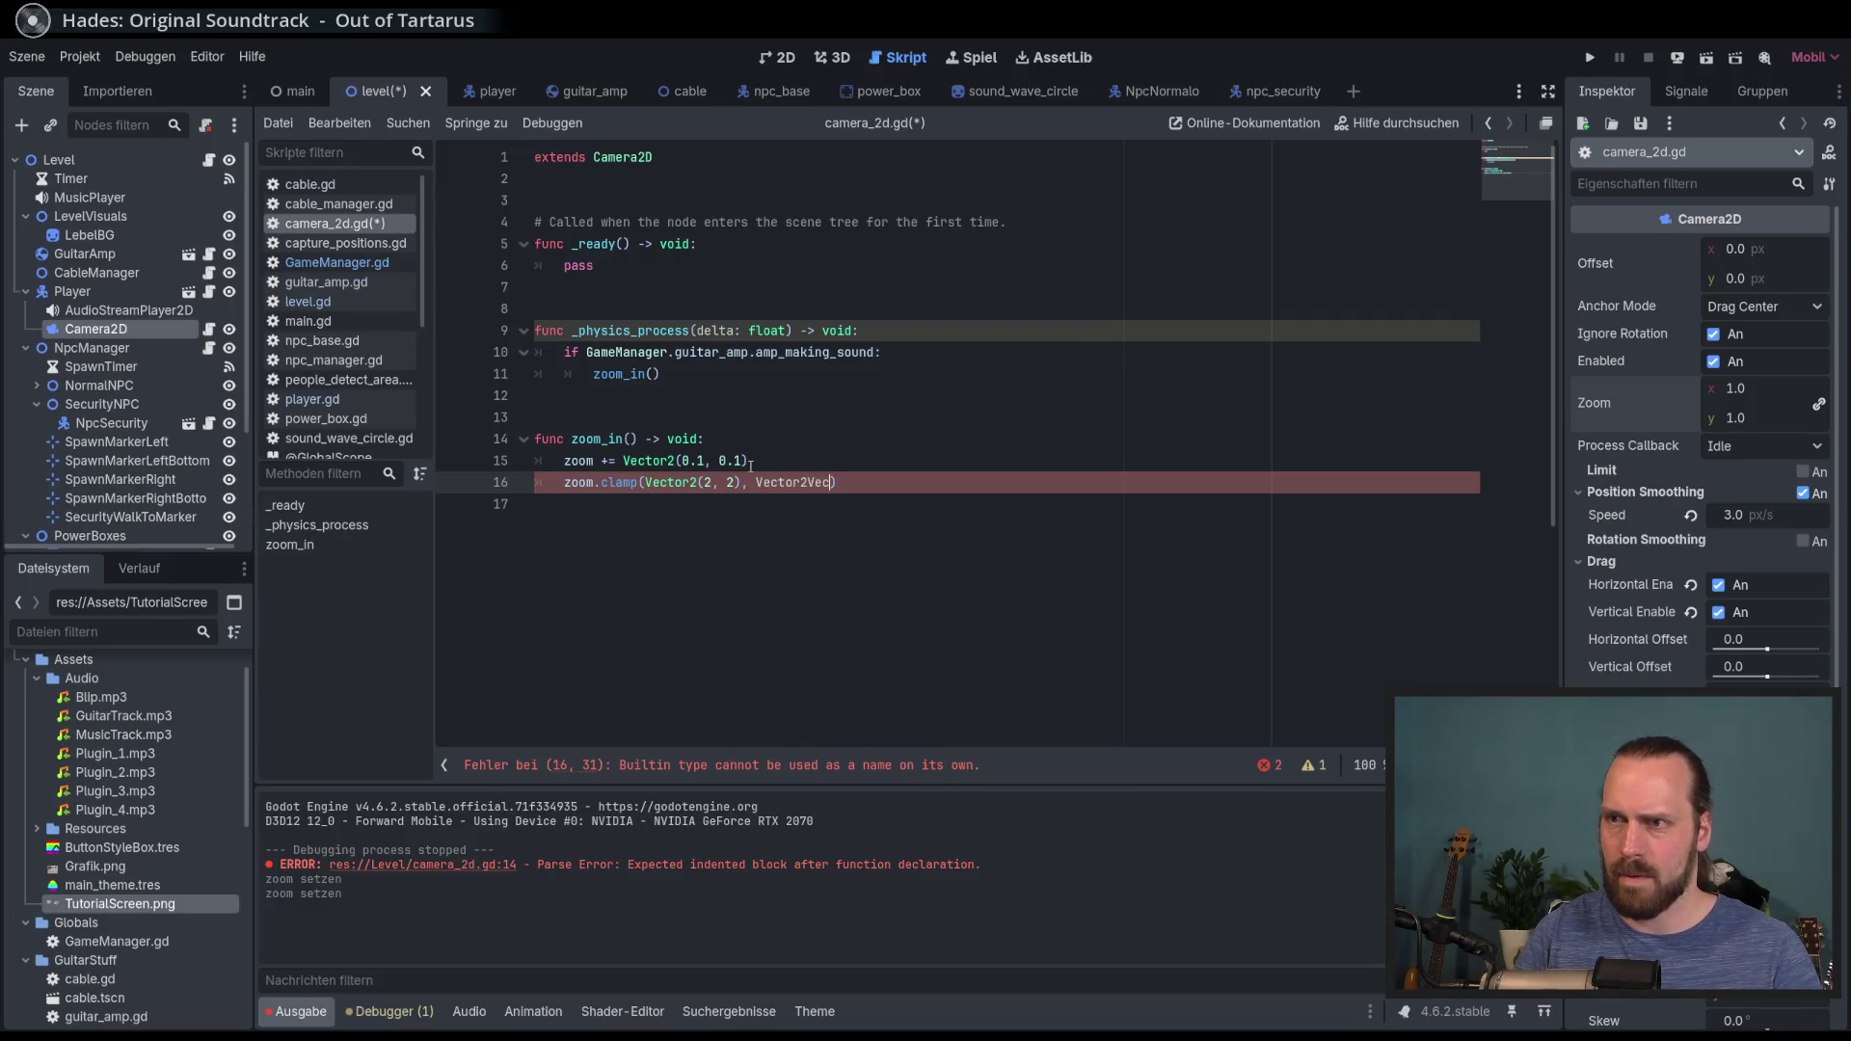
key(BackSpace)
text((2, 2)
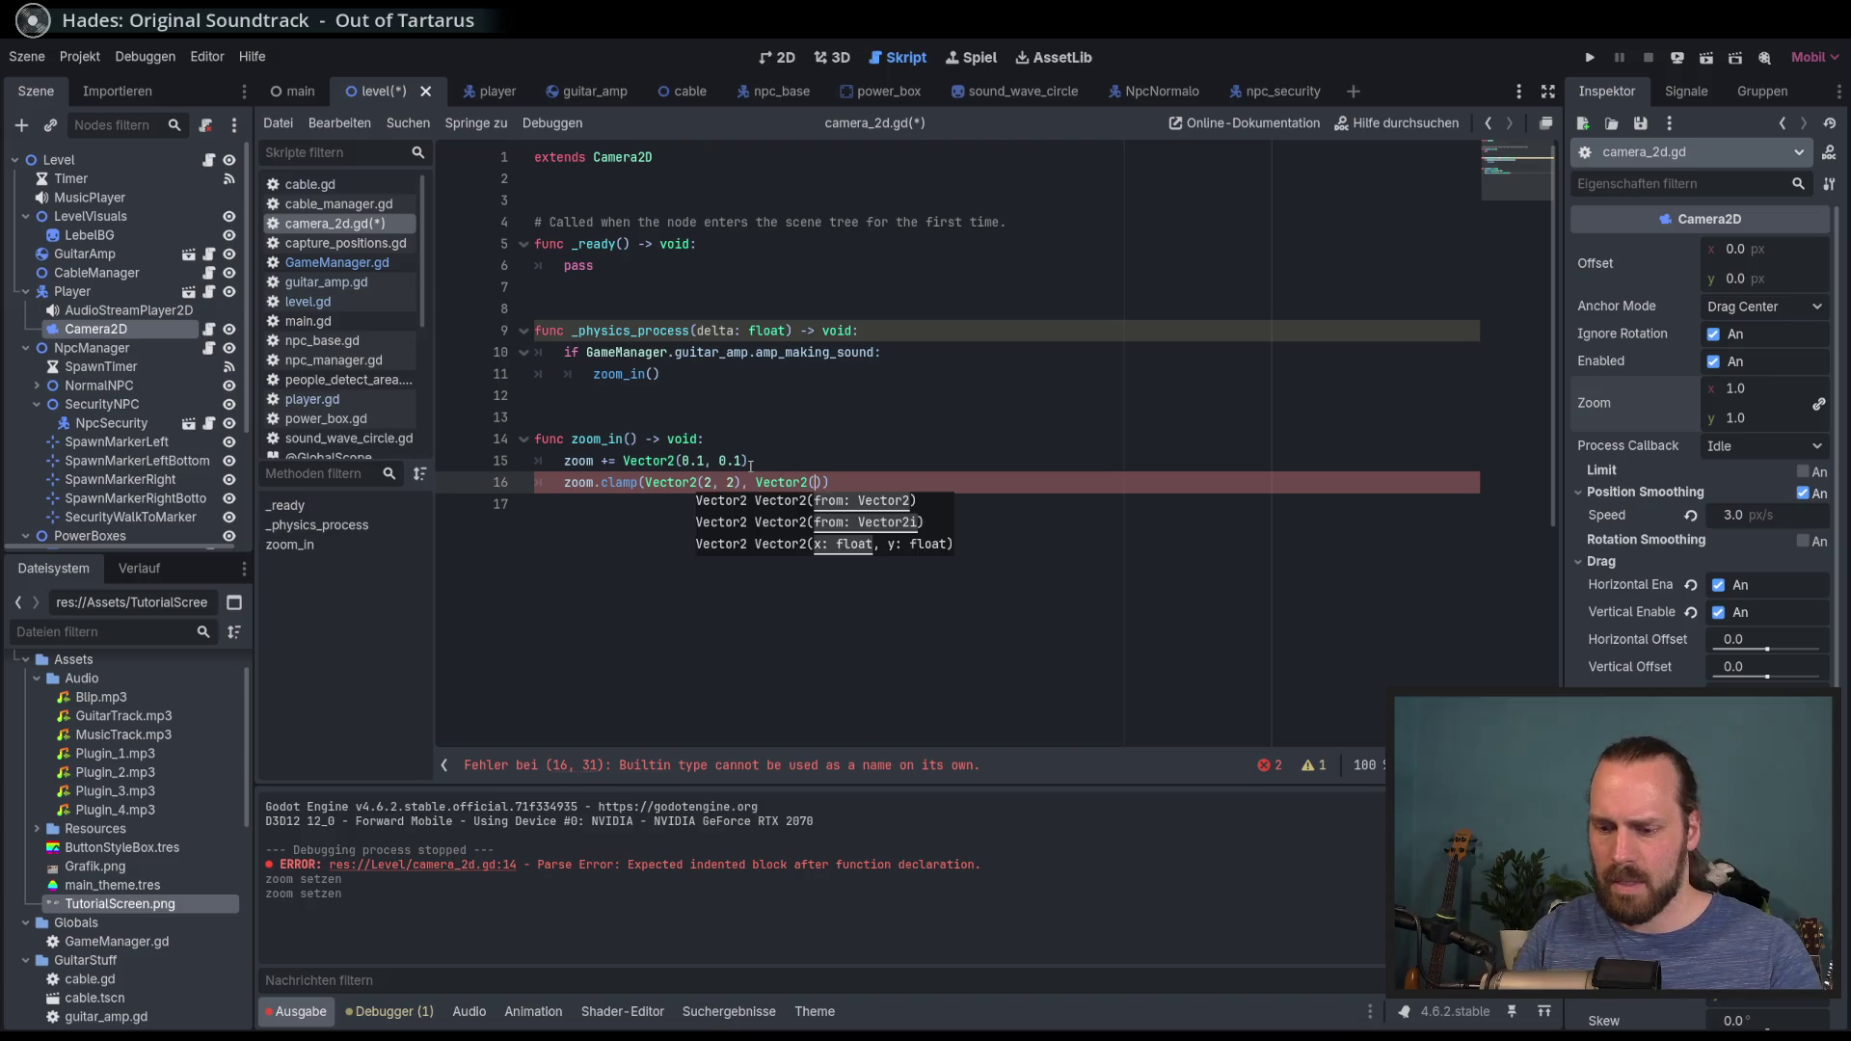
double_click(711, 482)
text(1)
double_click(730, 482)
text(1)
key(End)
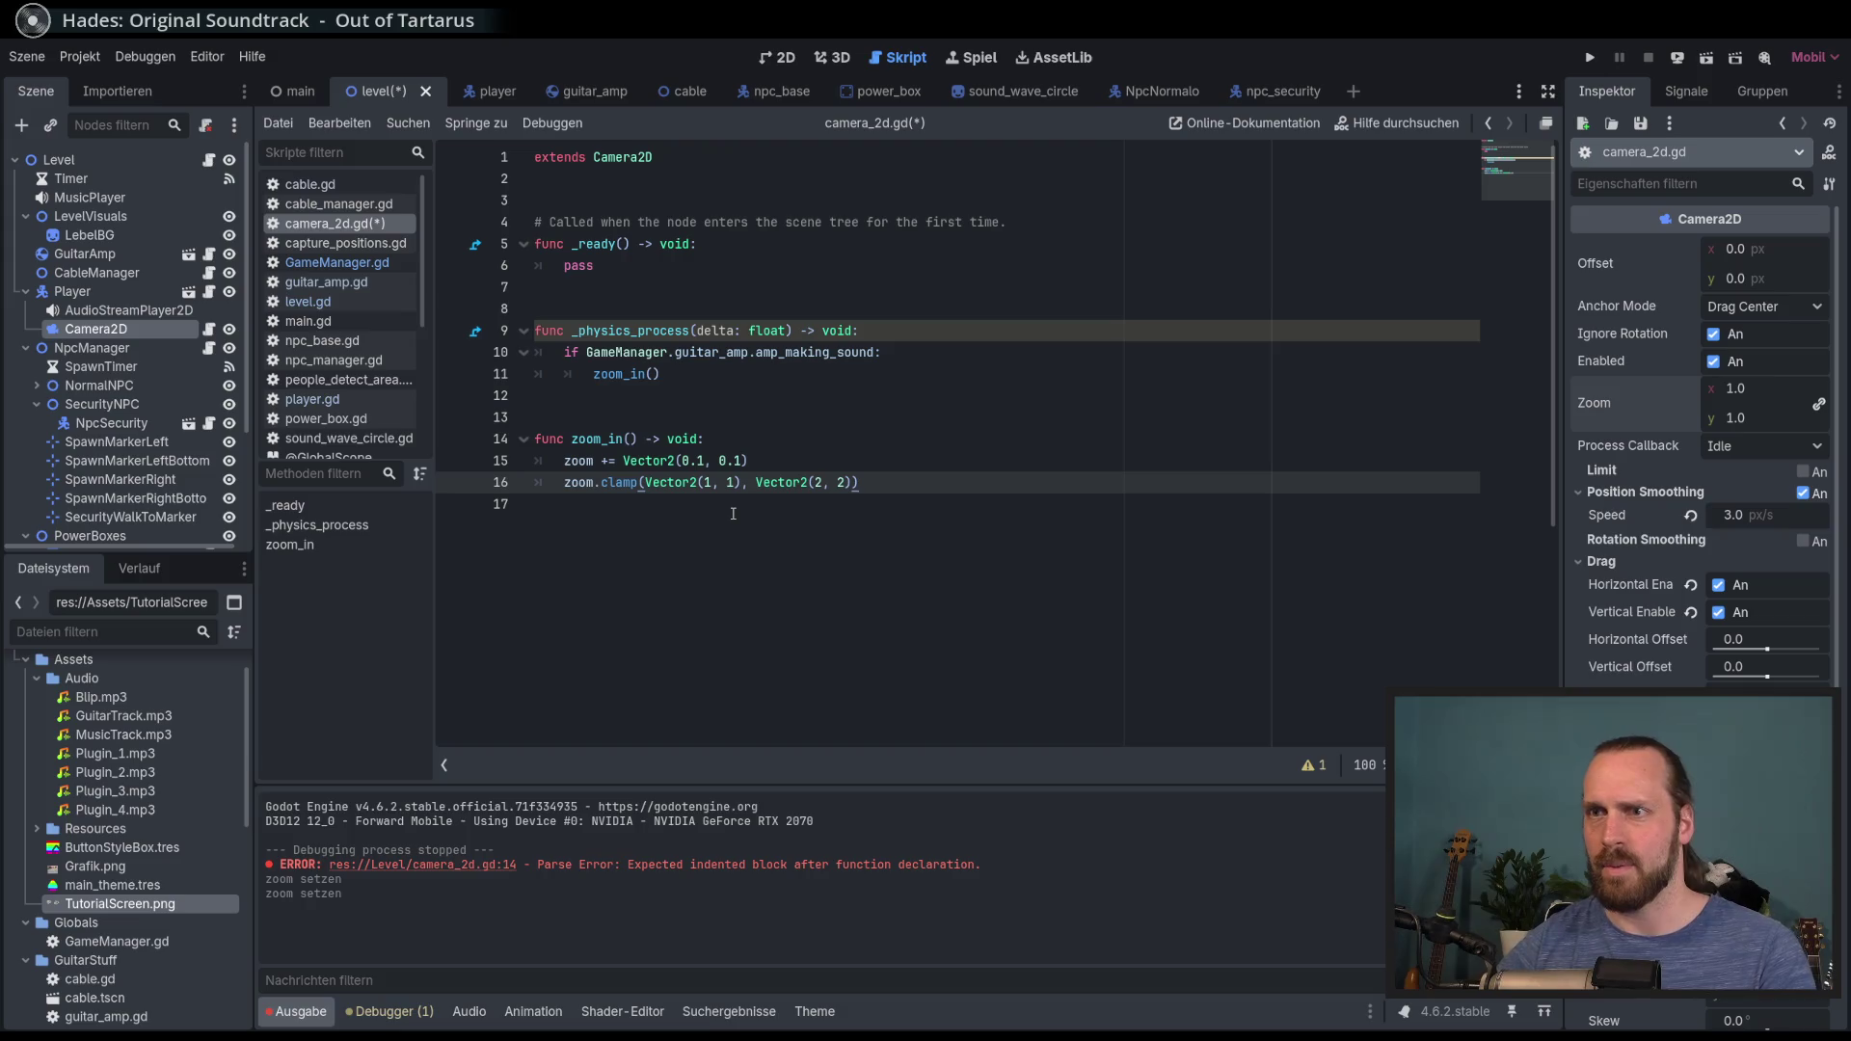
click(921, 357)
key(F5)
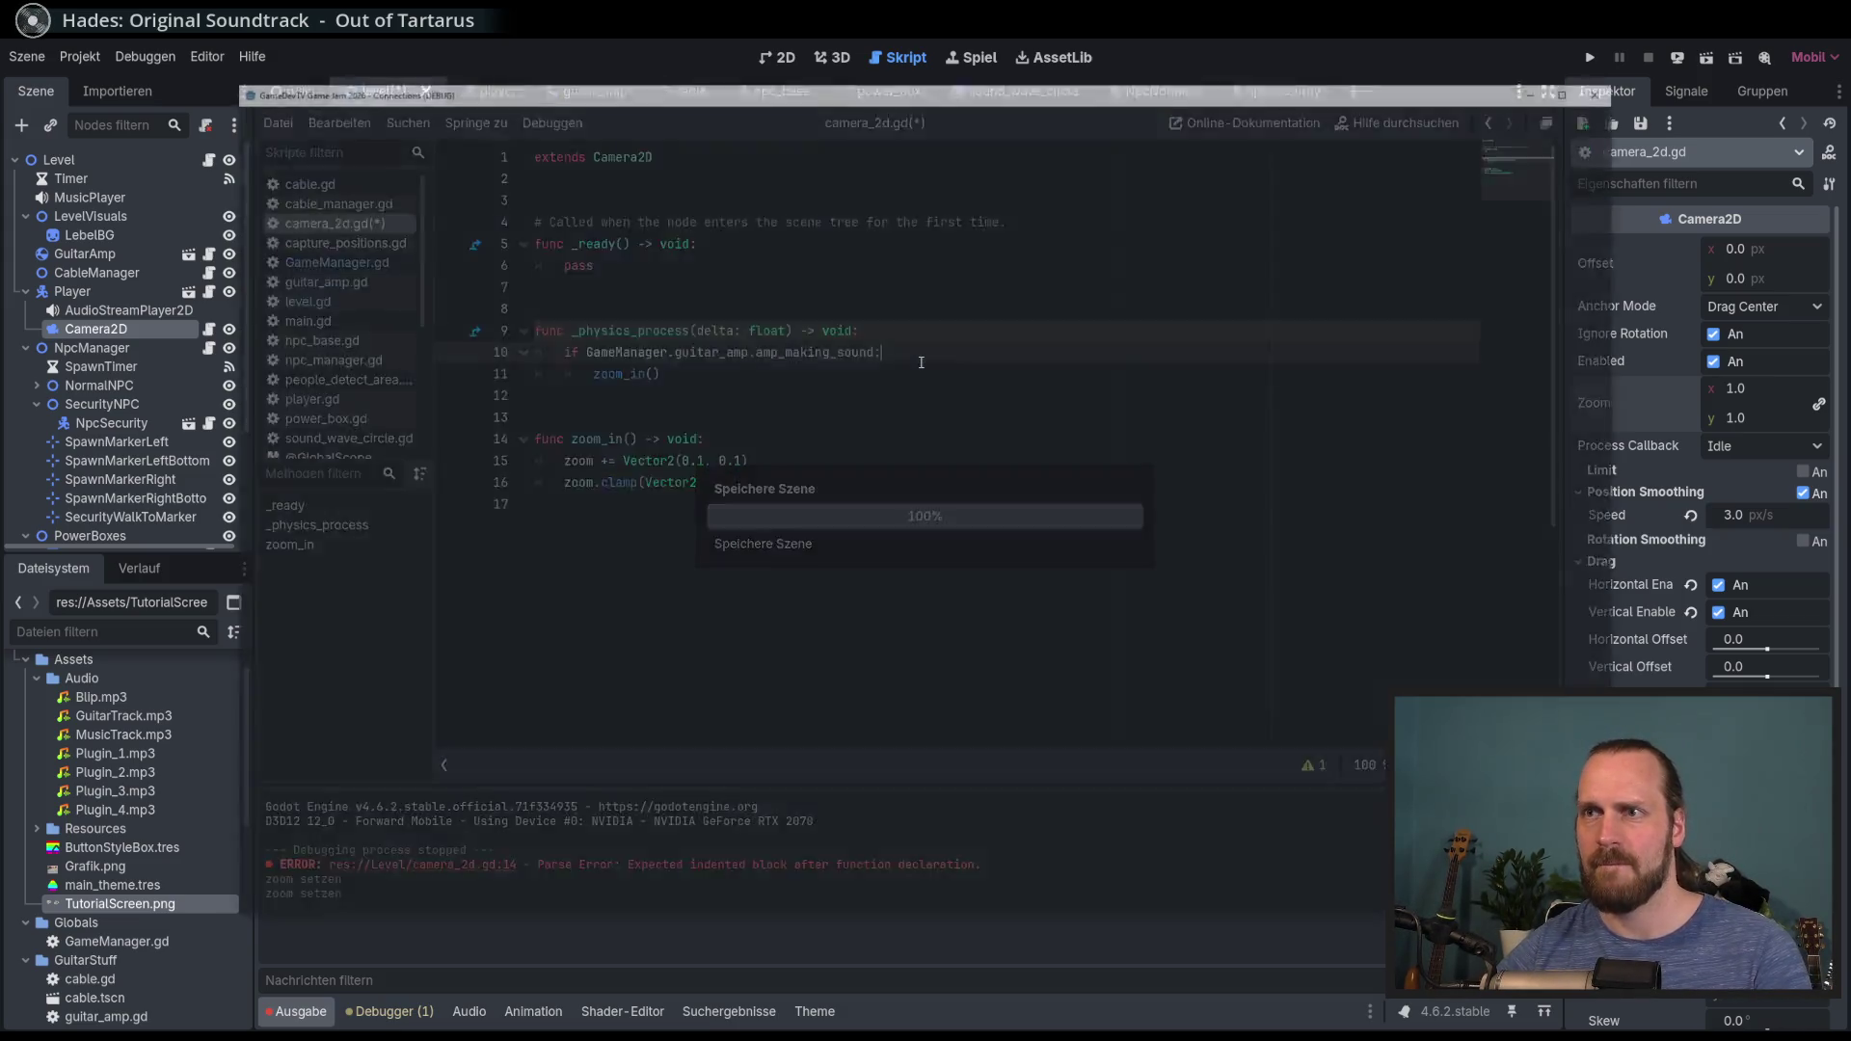
Step: Start a new game, walk to the amp and play, seeing the camera over-zoom, then stop
key(Return)
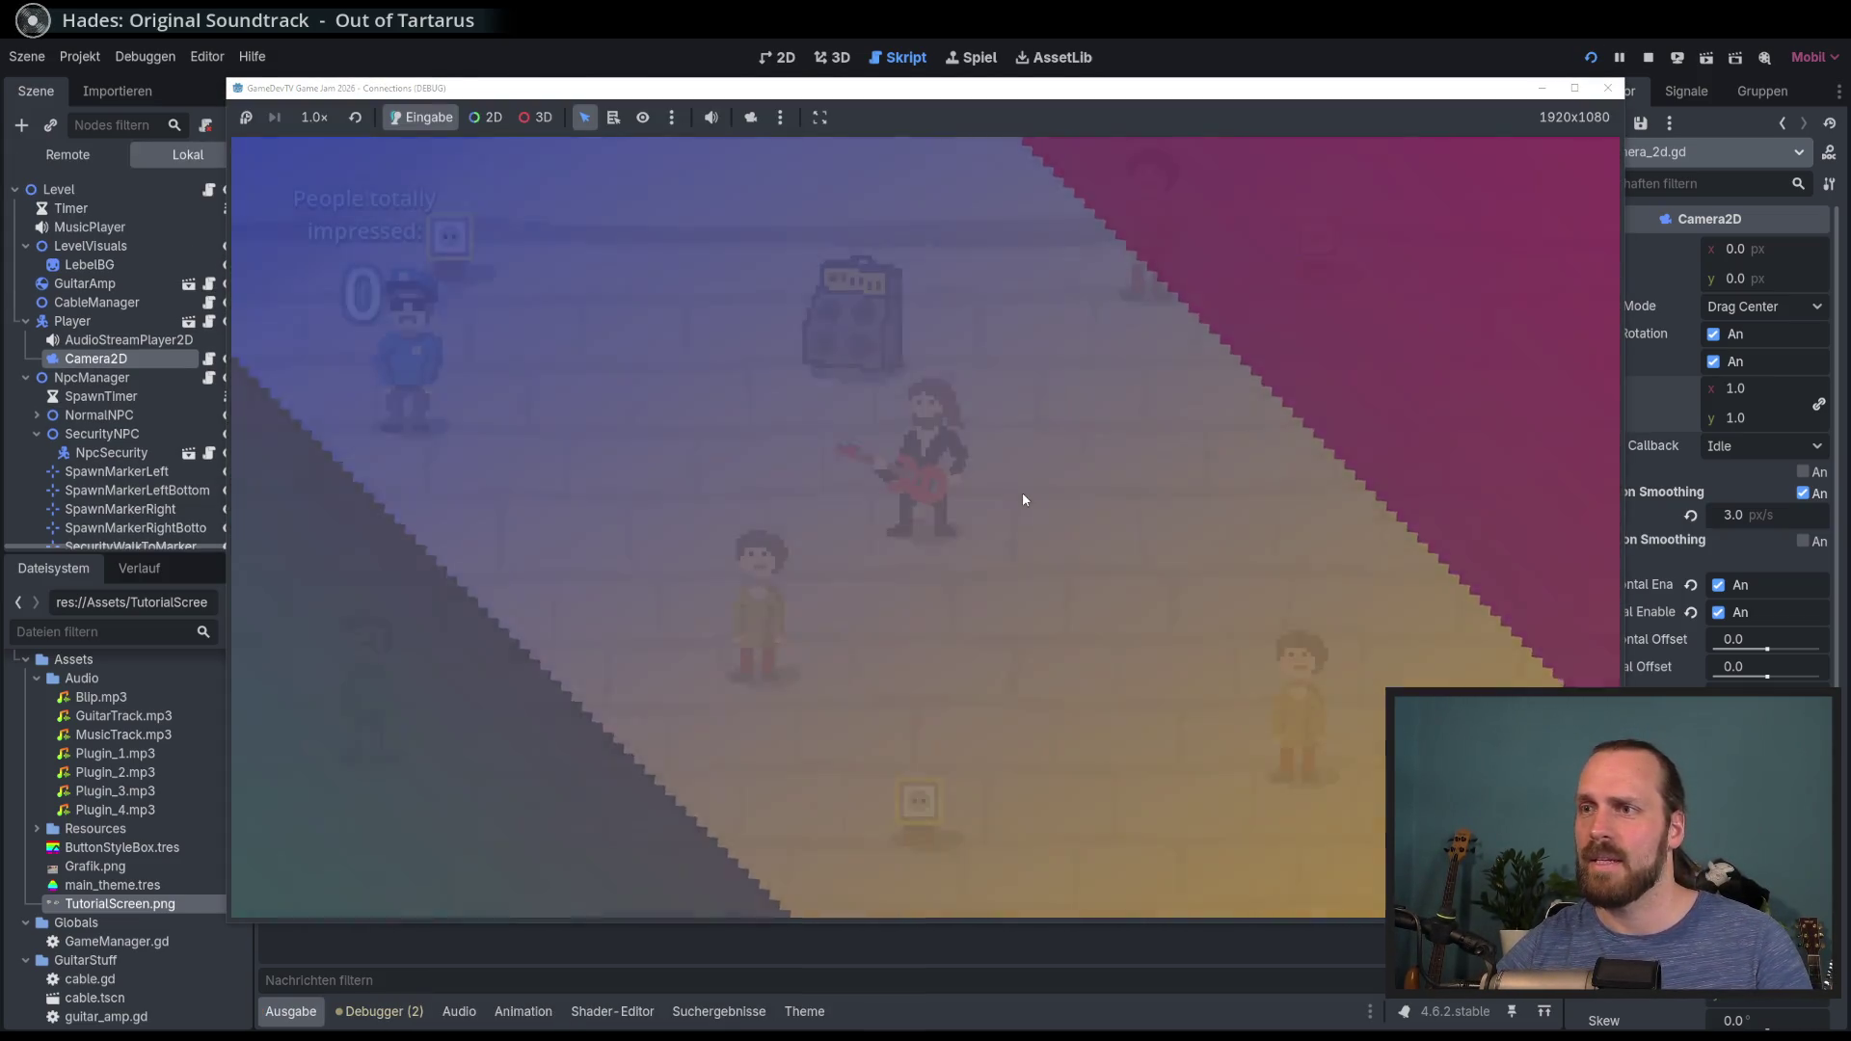
key(w)
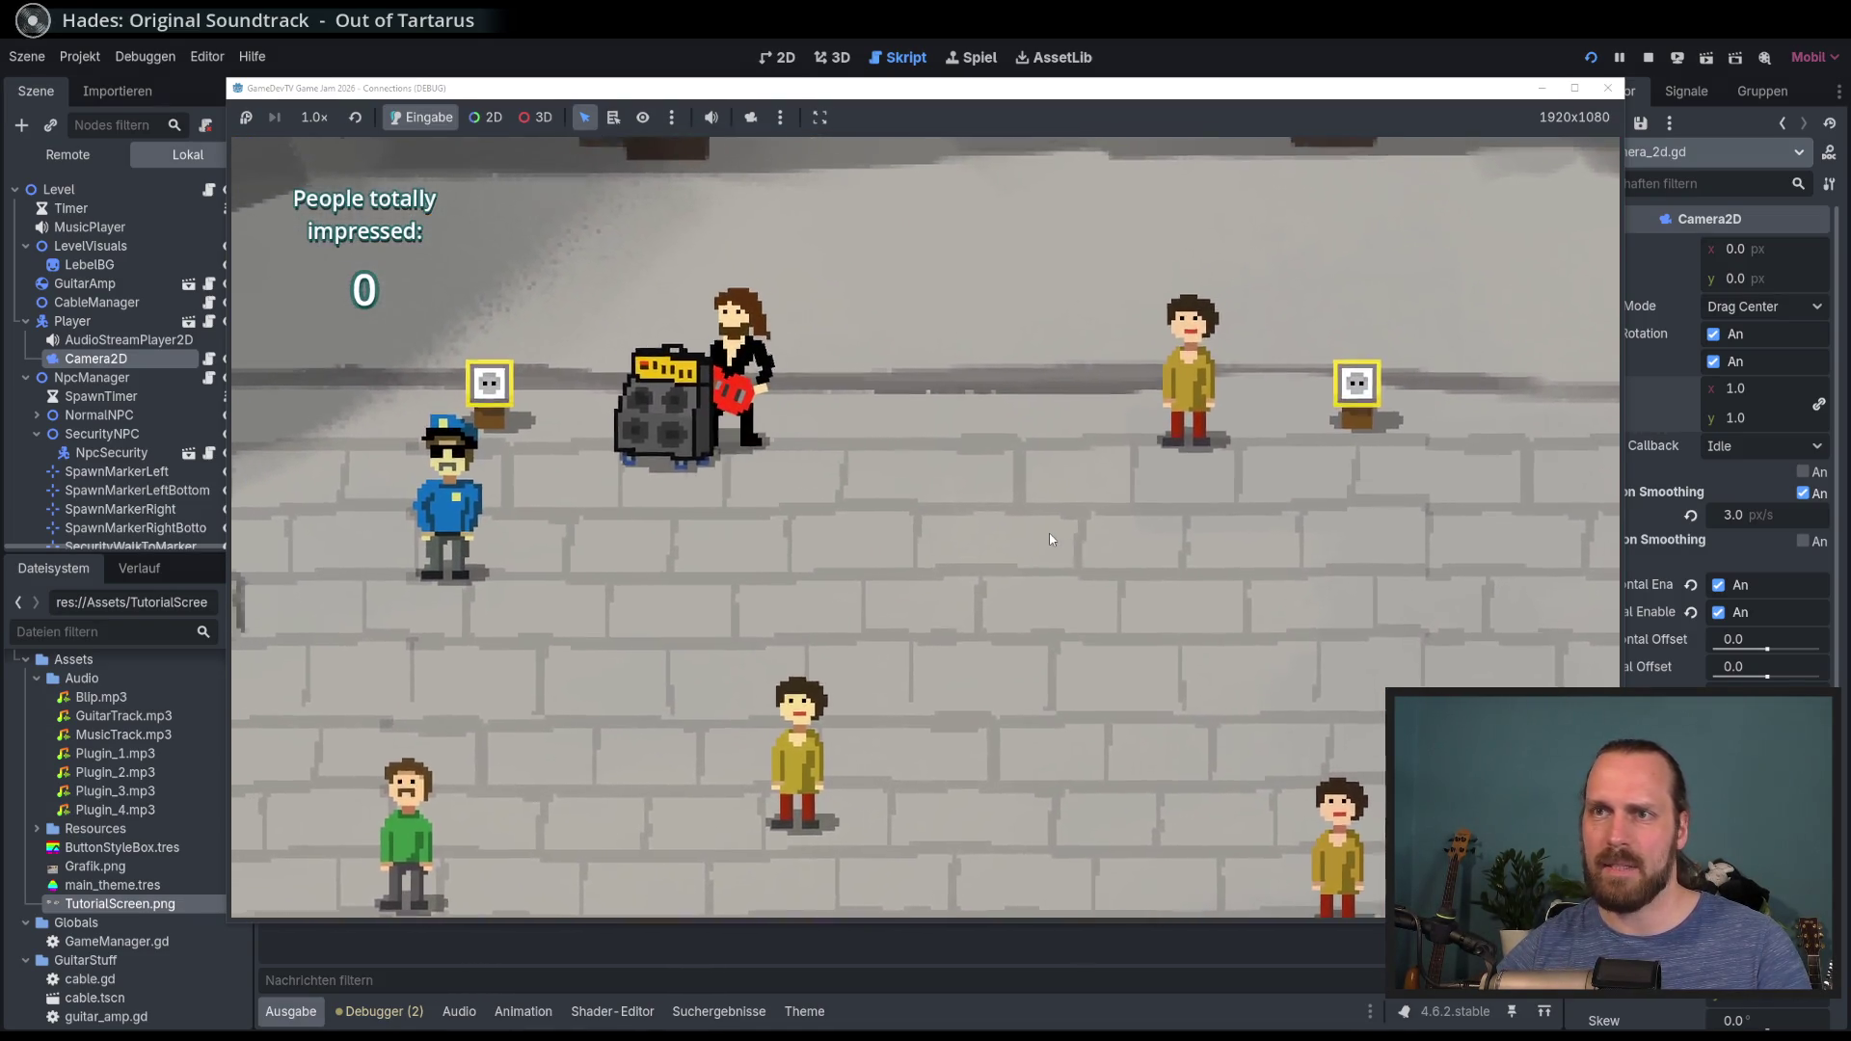
key(space)
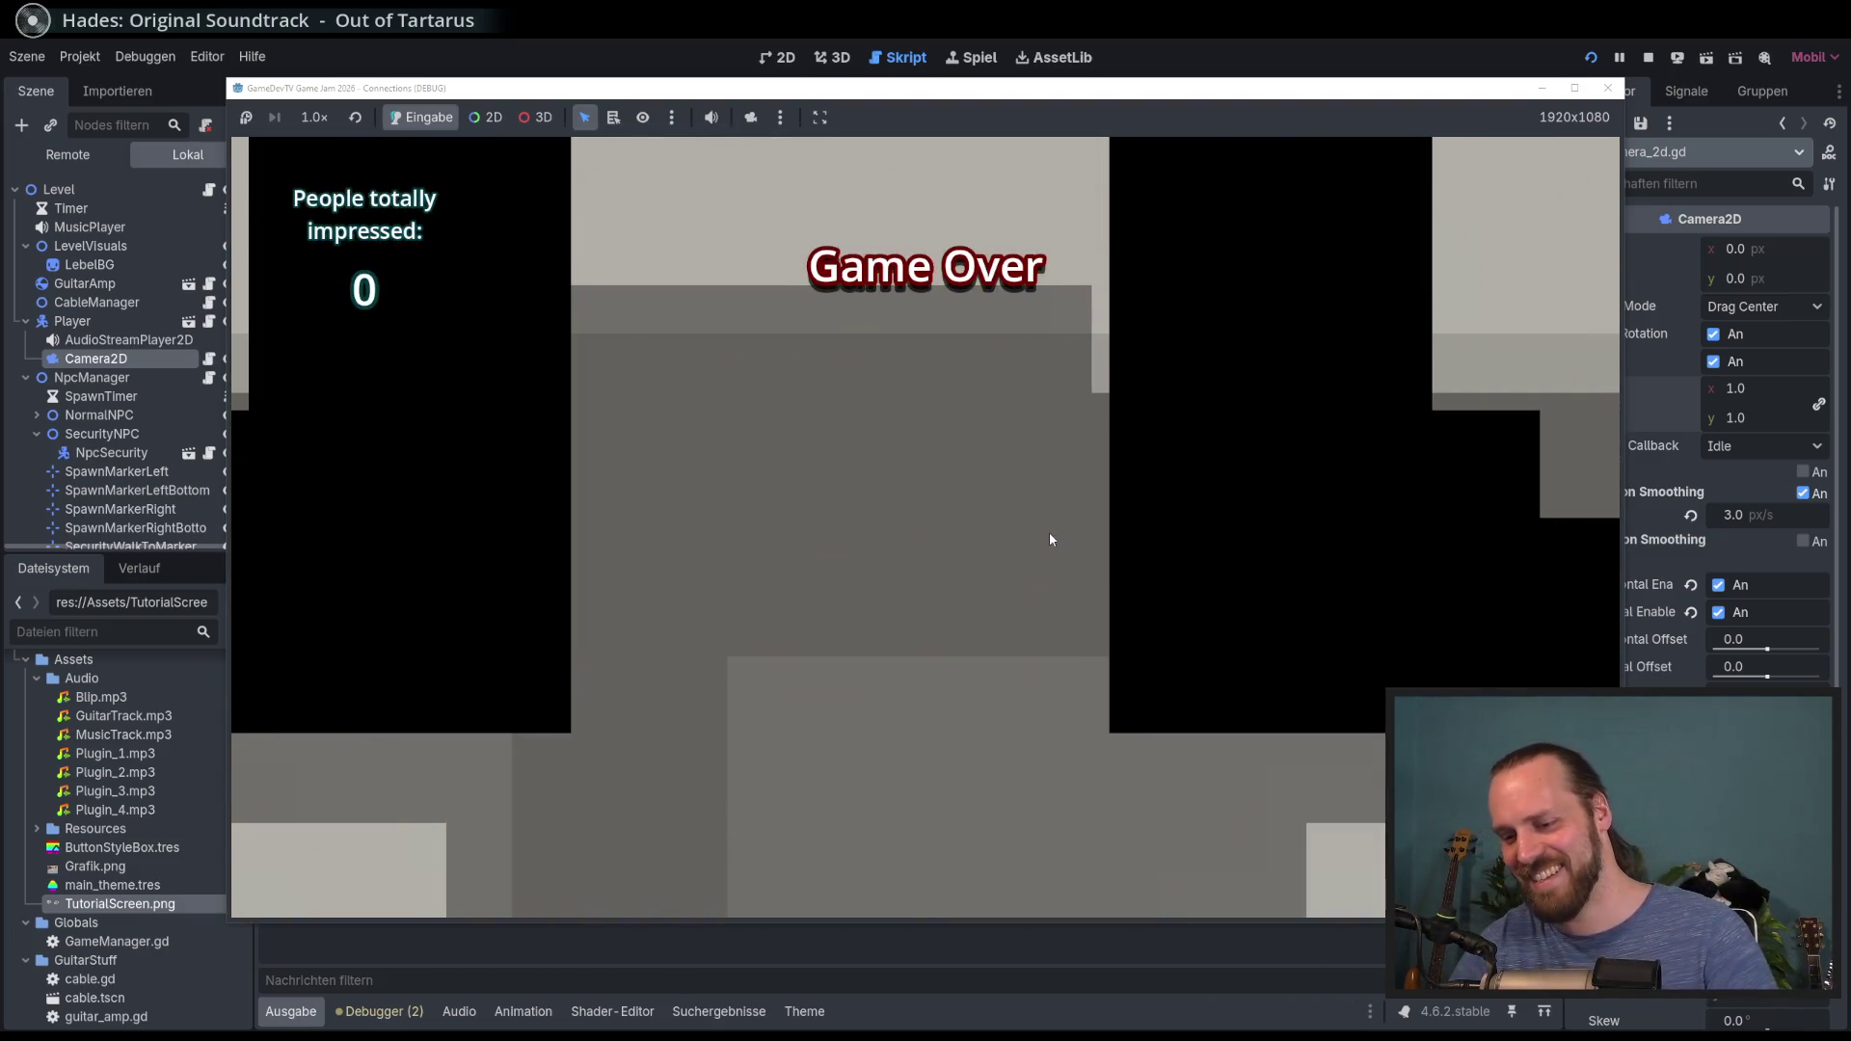
key(F8)
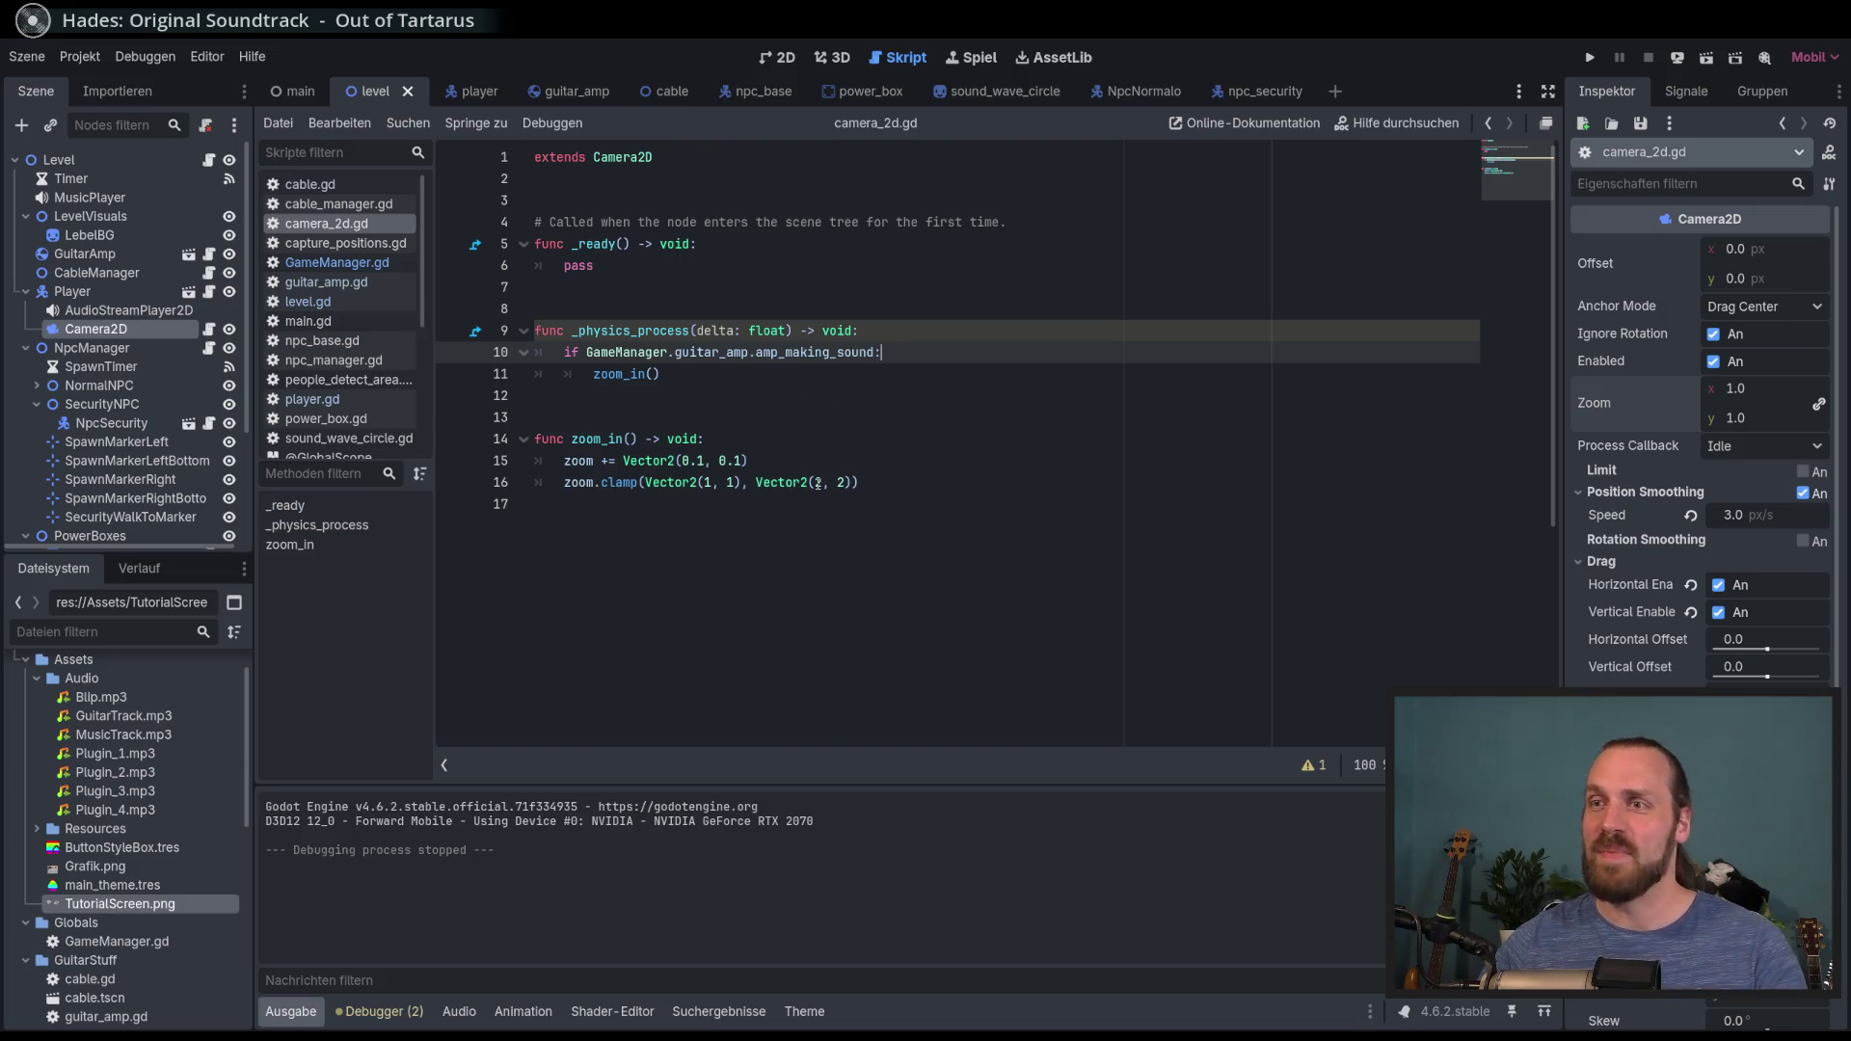
double_click(644, 482)
Step: Change line 16 to zoom = zoom.clamp(Vector2(1, 1), Vector2(2, 2))
click(985, 485)
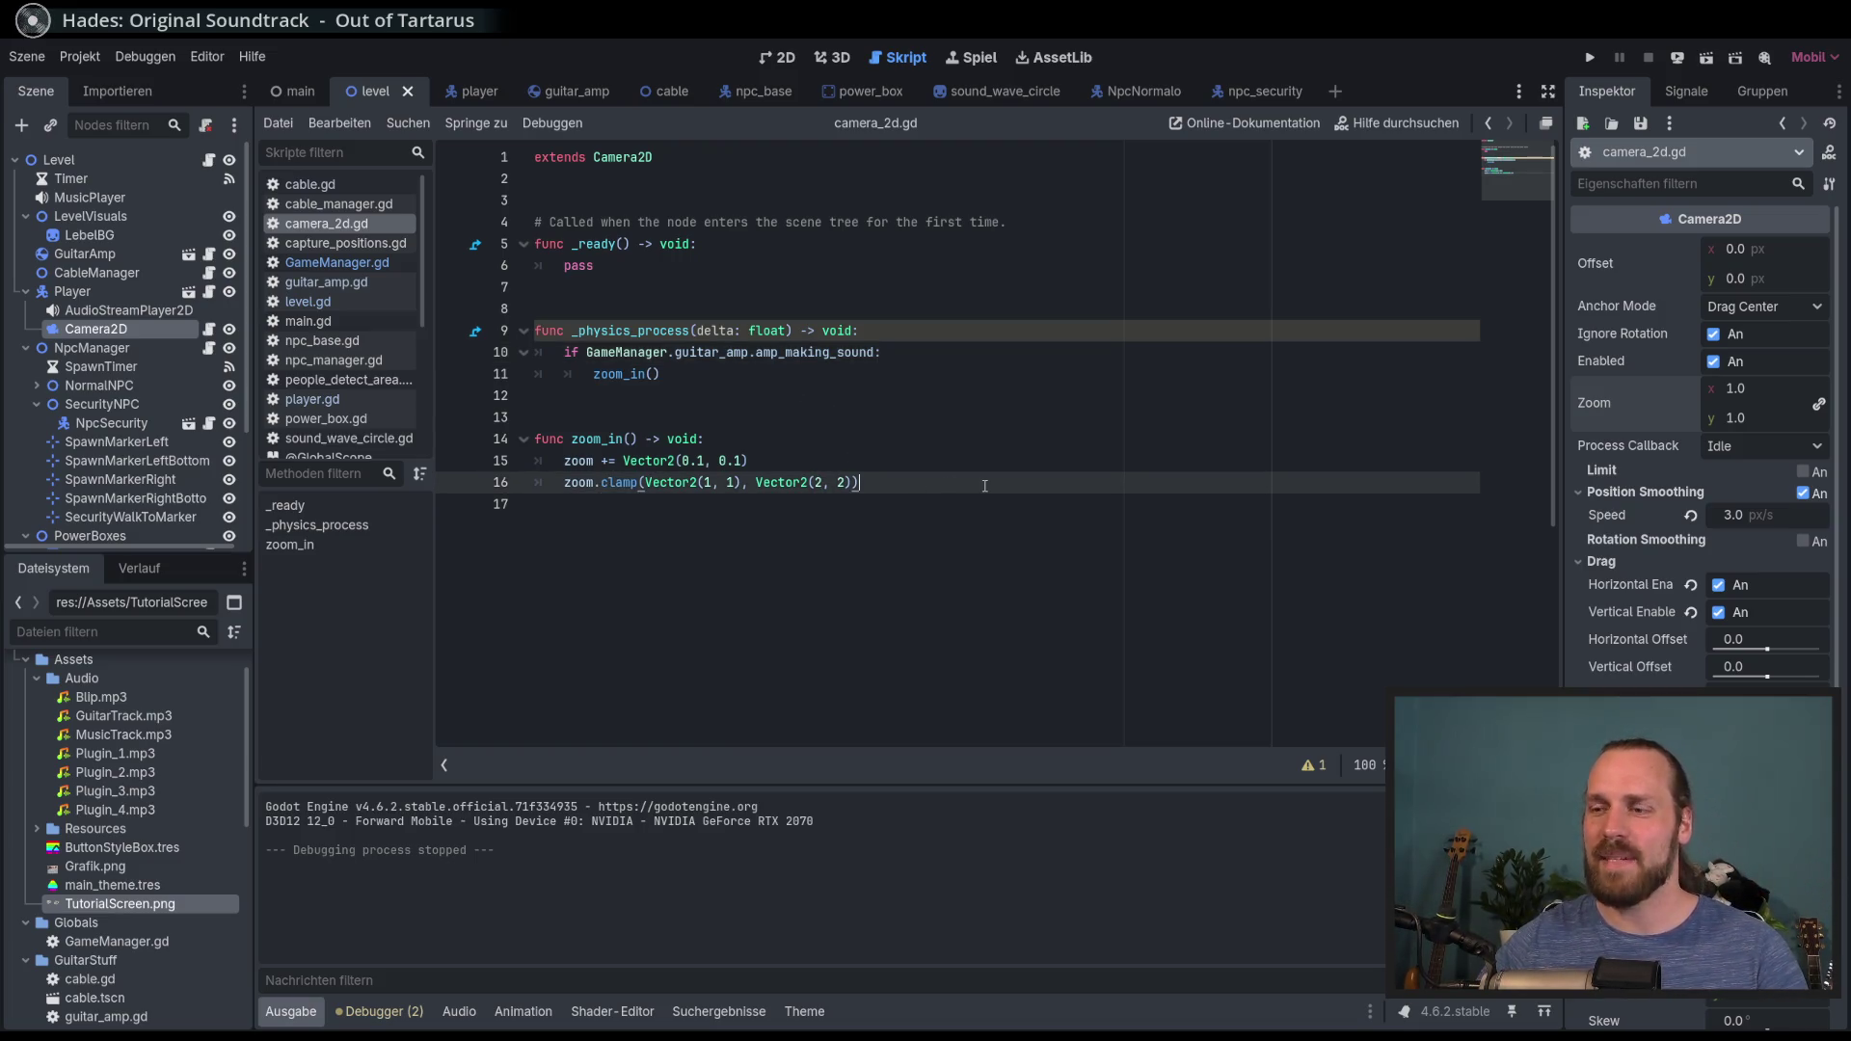
key(Return)
key(Up)
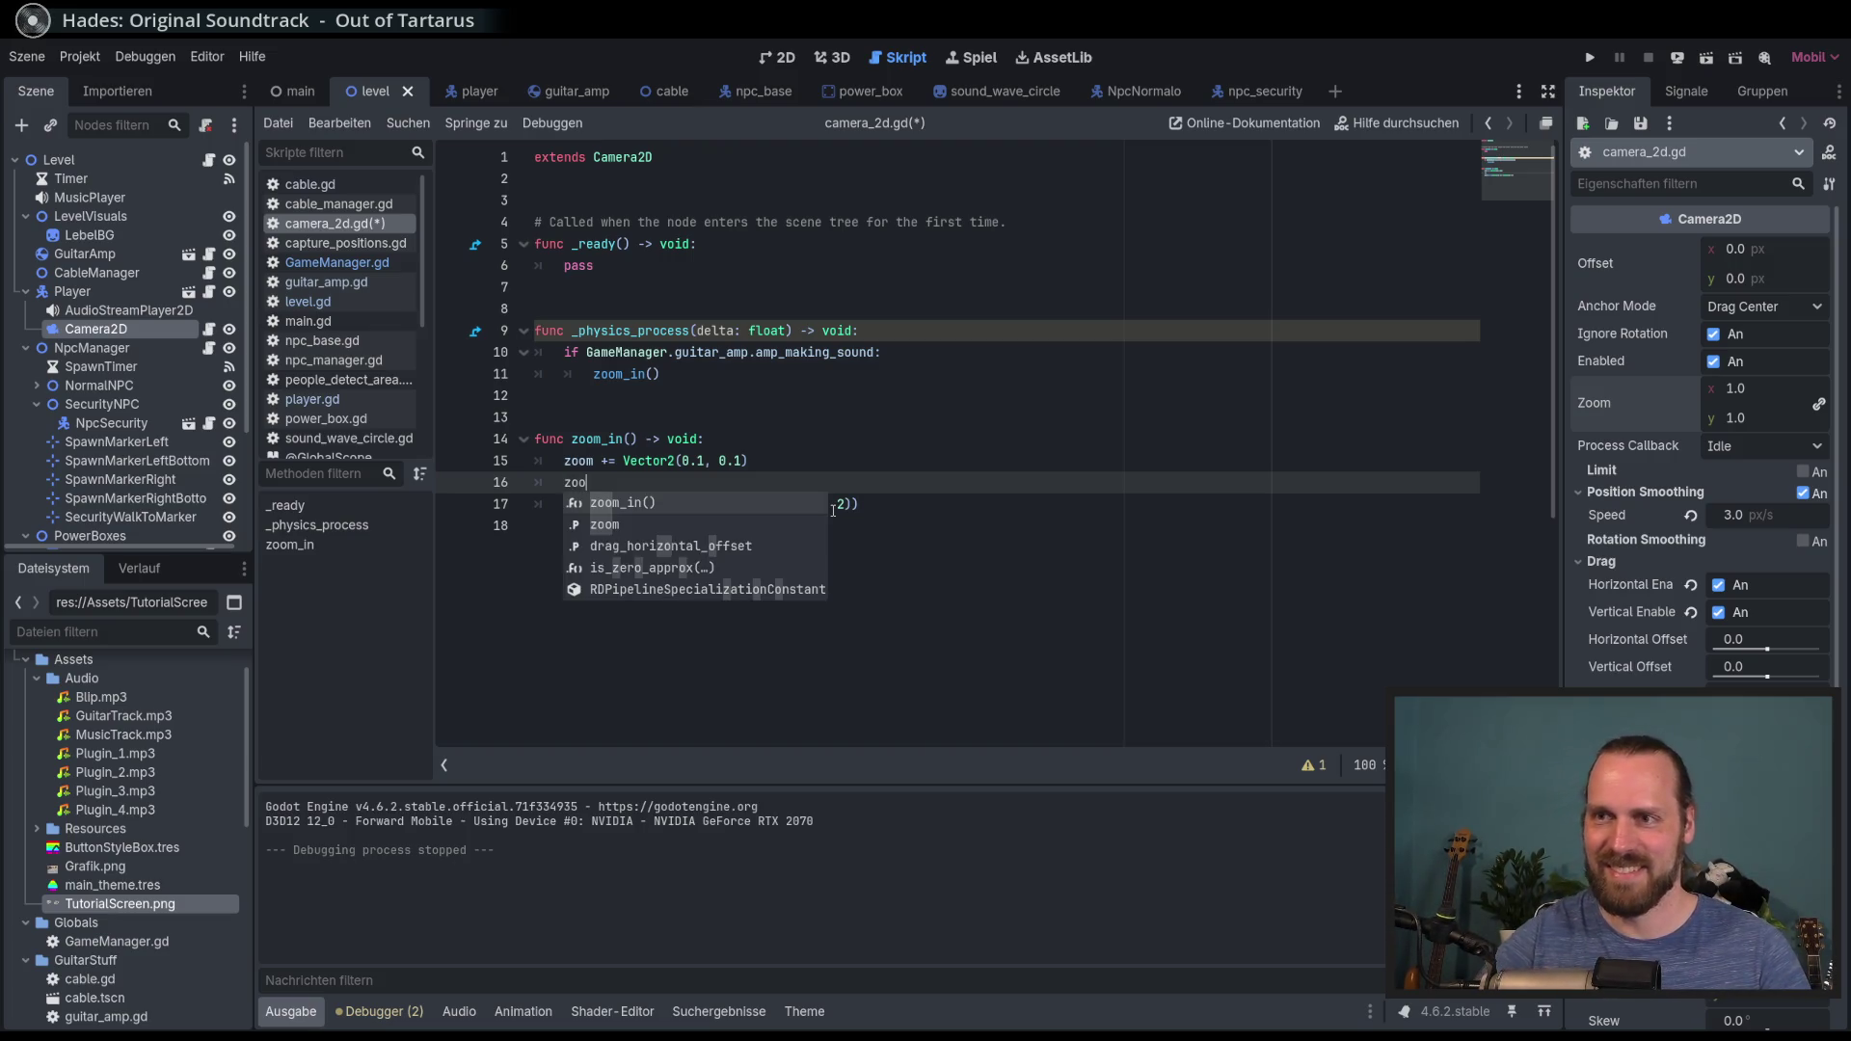
key(Down)
key(Return)
key(Delete)
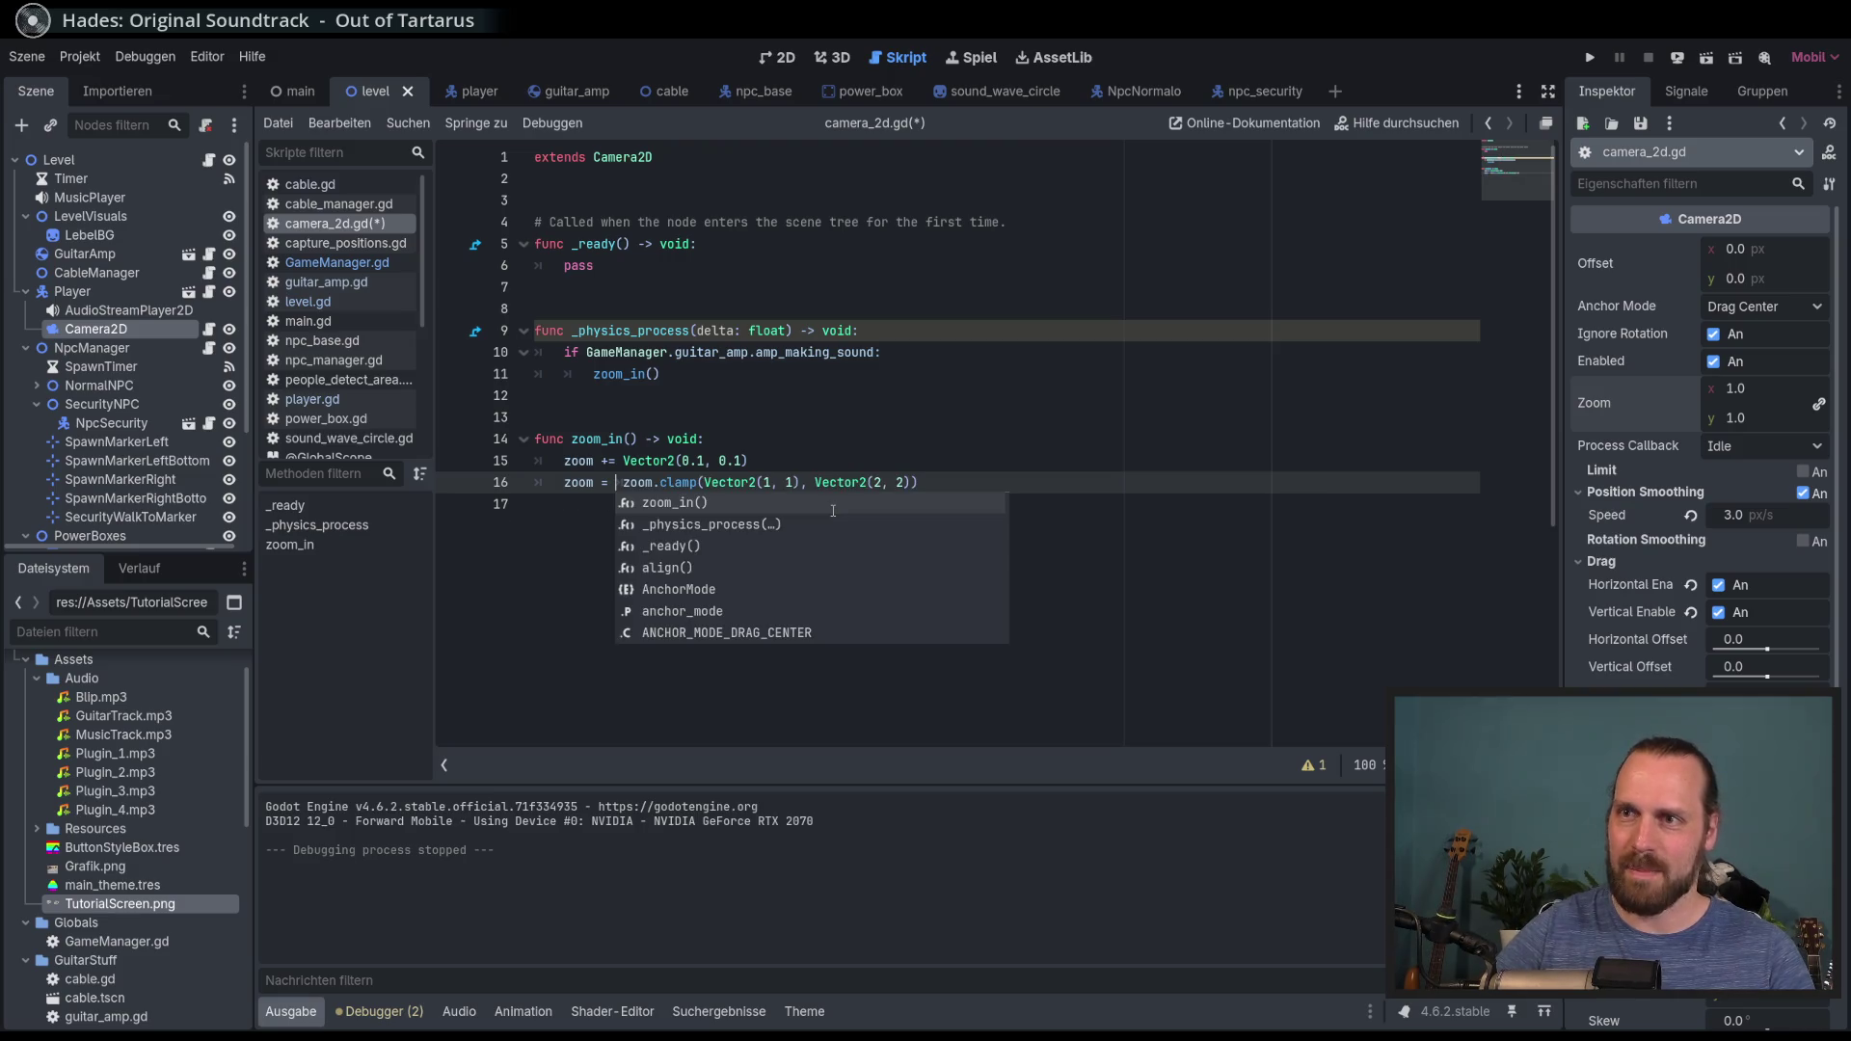
Step: Run the game, walk the player to the amp to test the clamped zoom, then stop
key(F5)
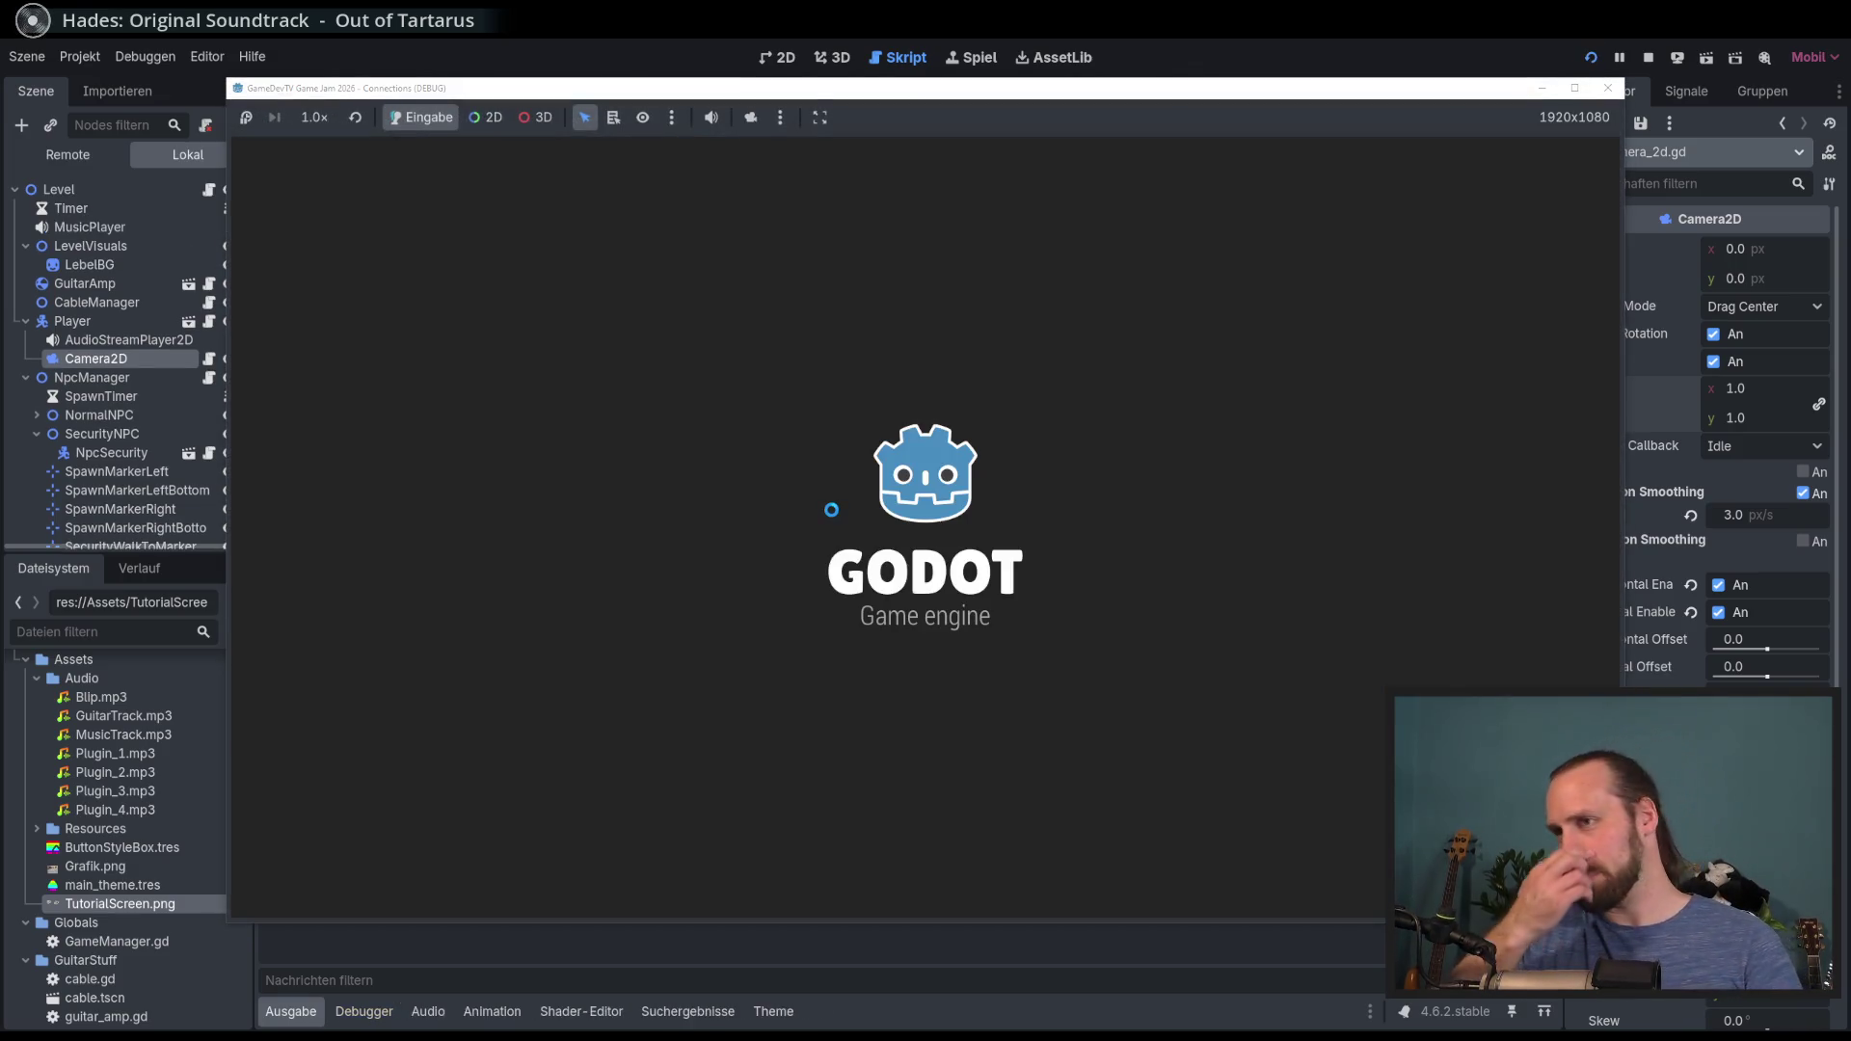
key(w)
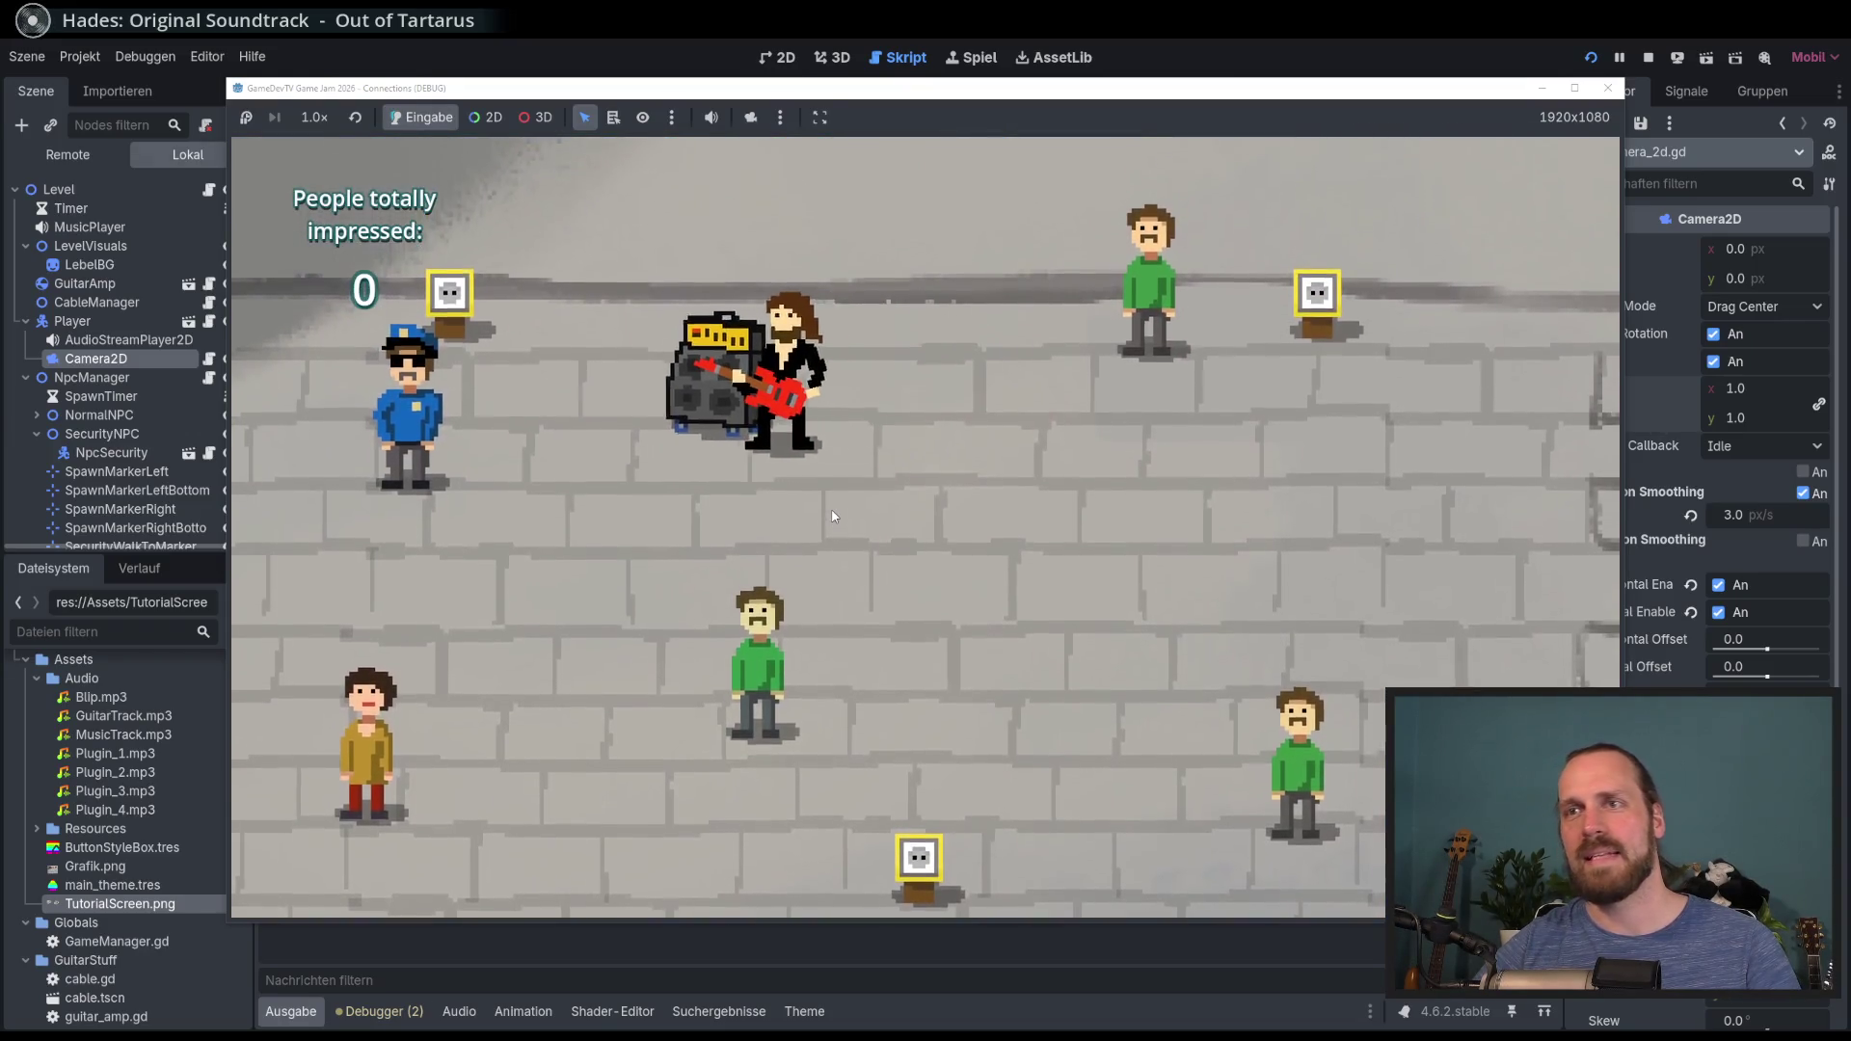
scroll(834, 516, up, 5)
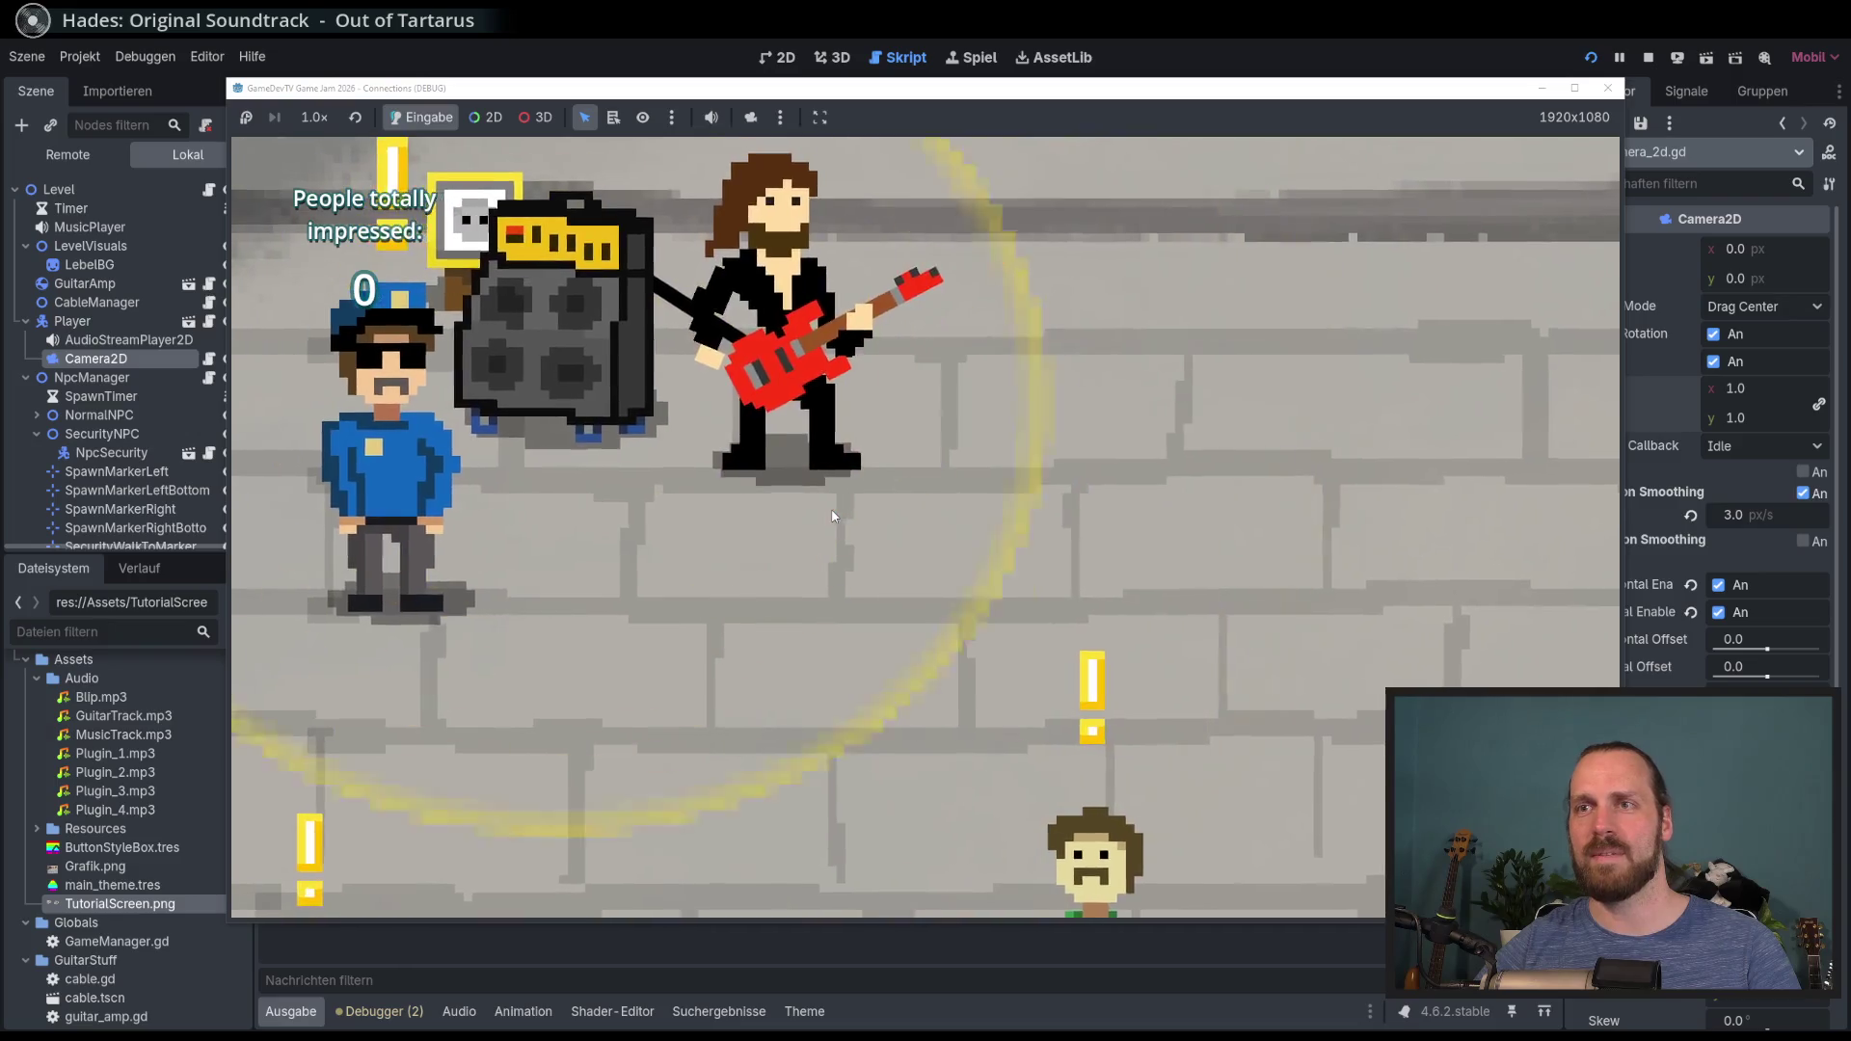
key(F8)
click(834, 511)
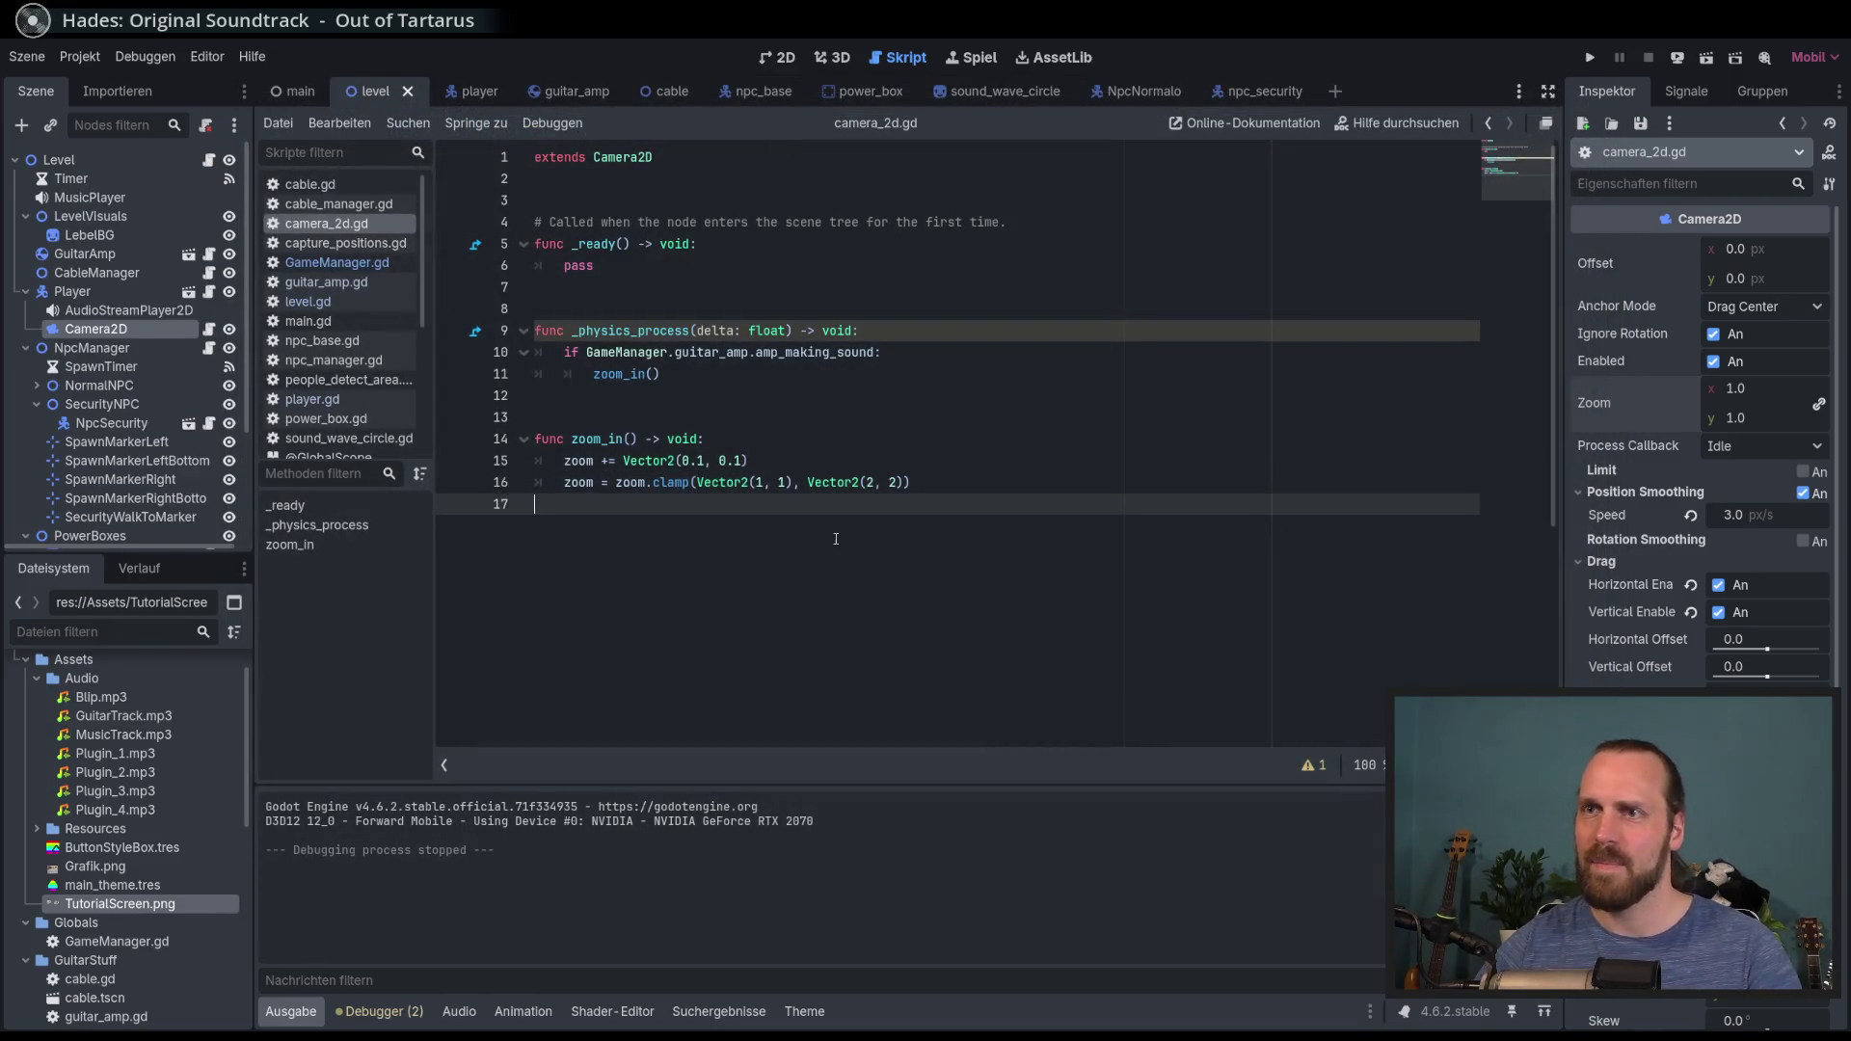
Step: Add an else branch under the amp check that calls zoom_out()
click(721, 369)
key(Return)
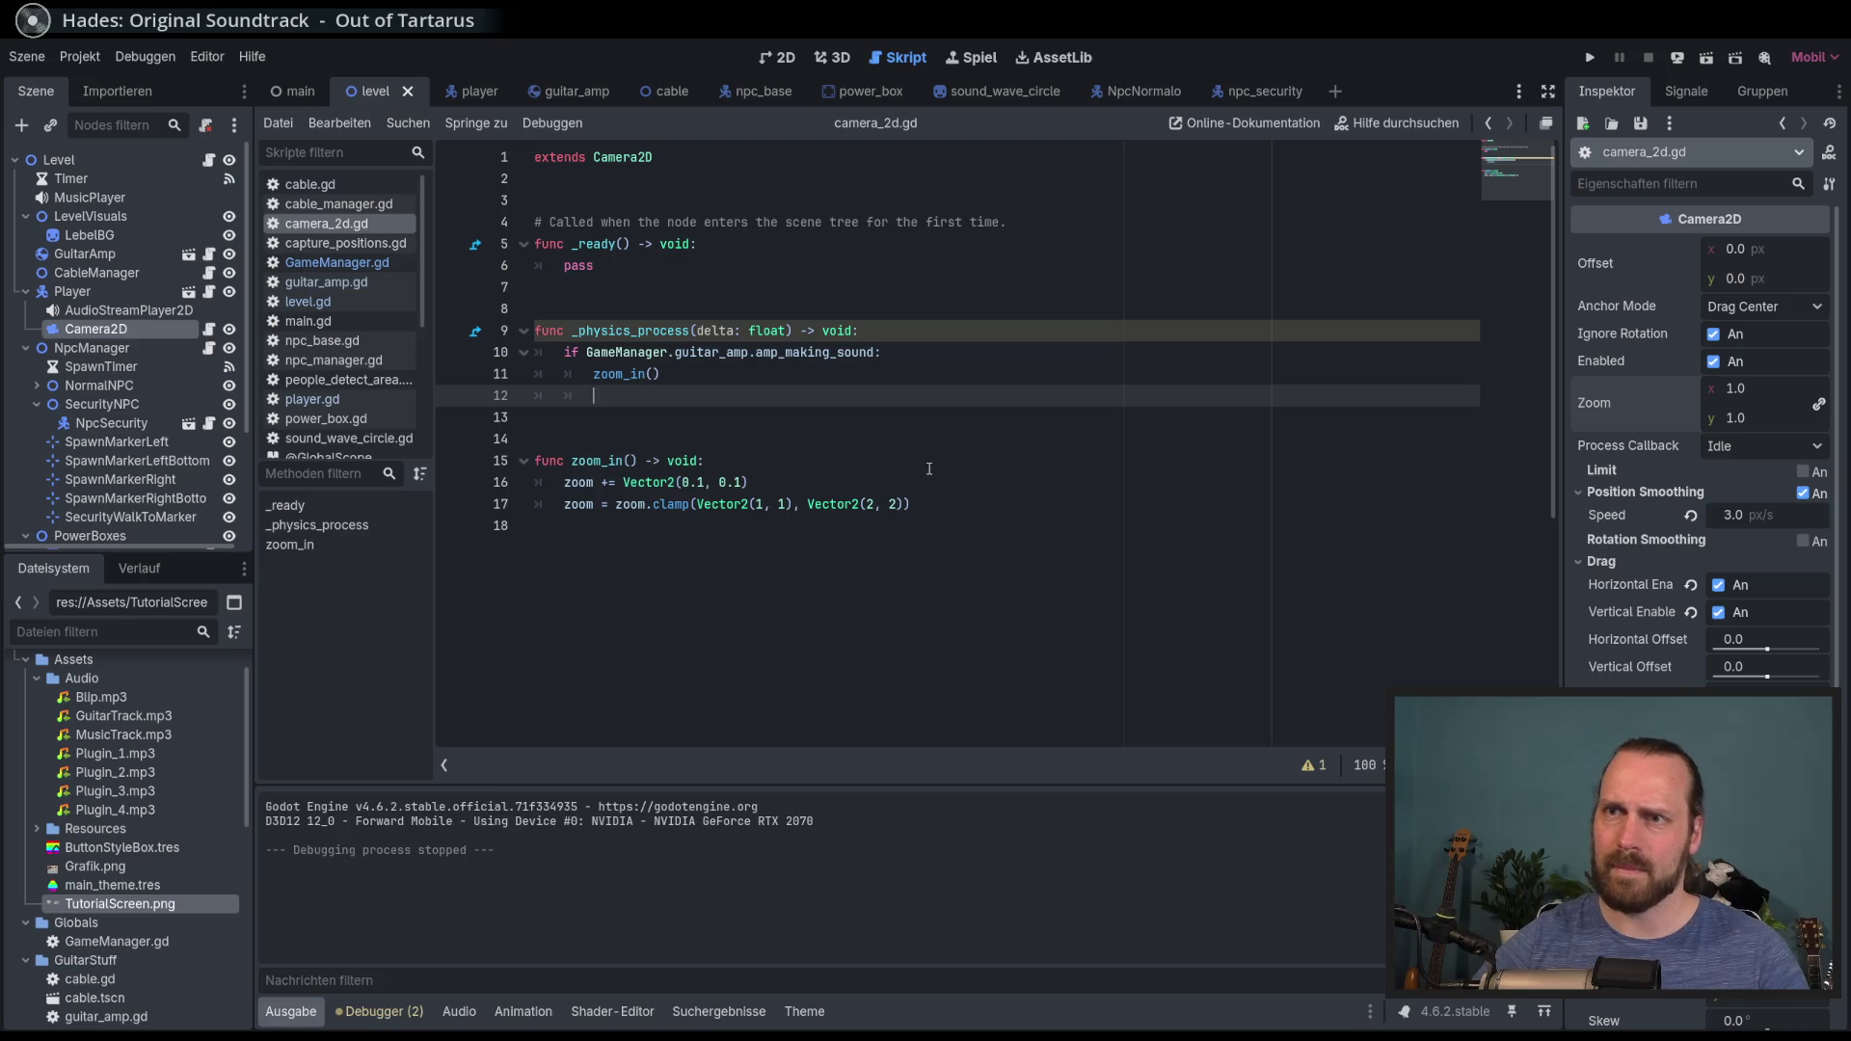
text(else:)
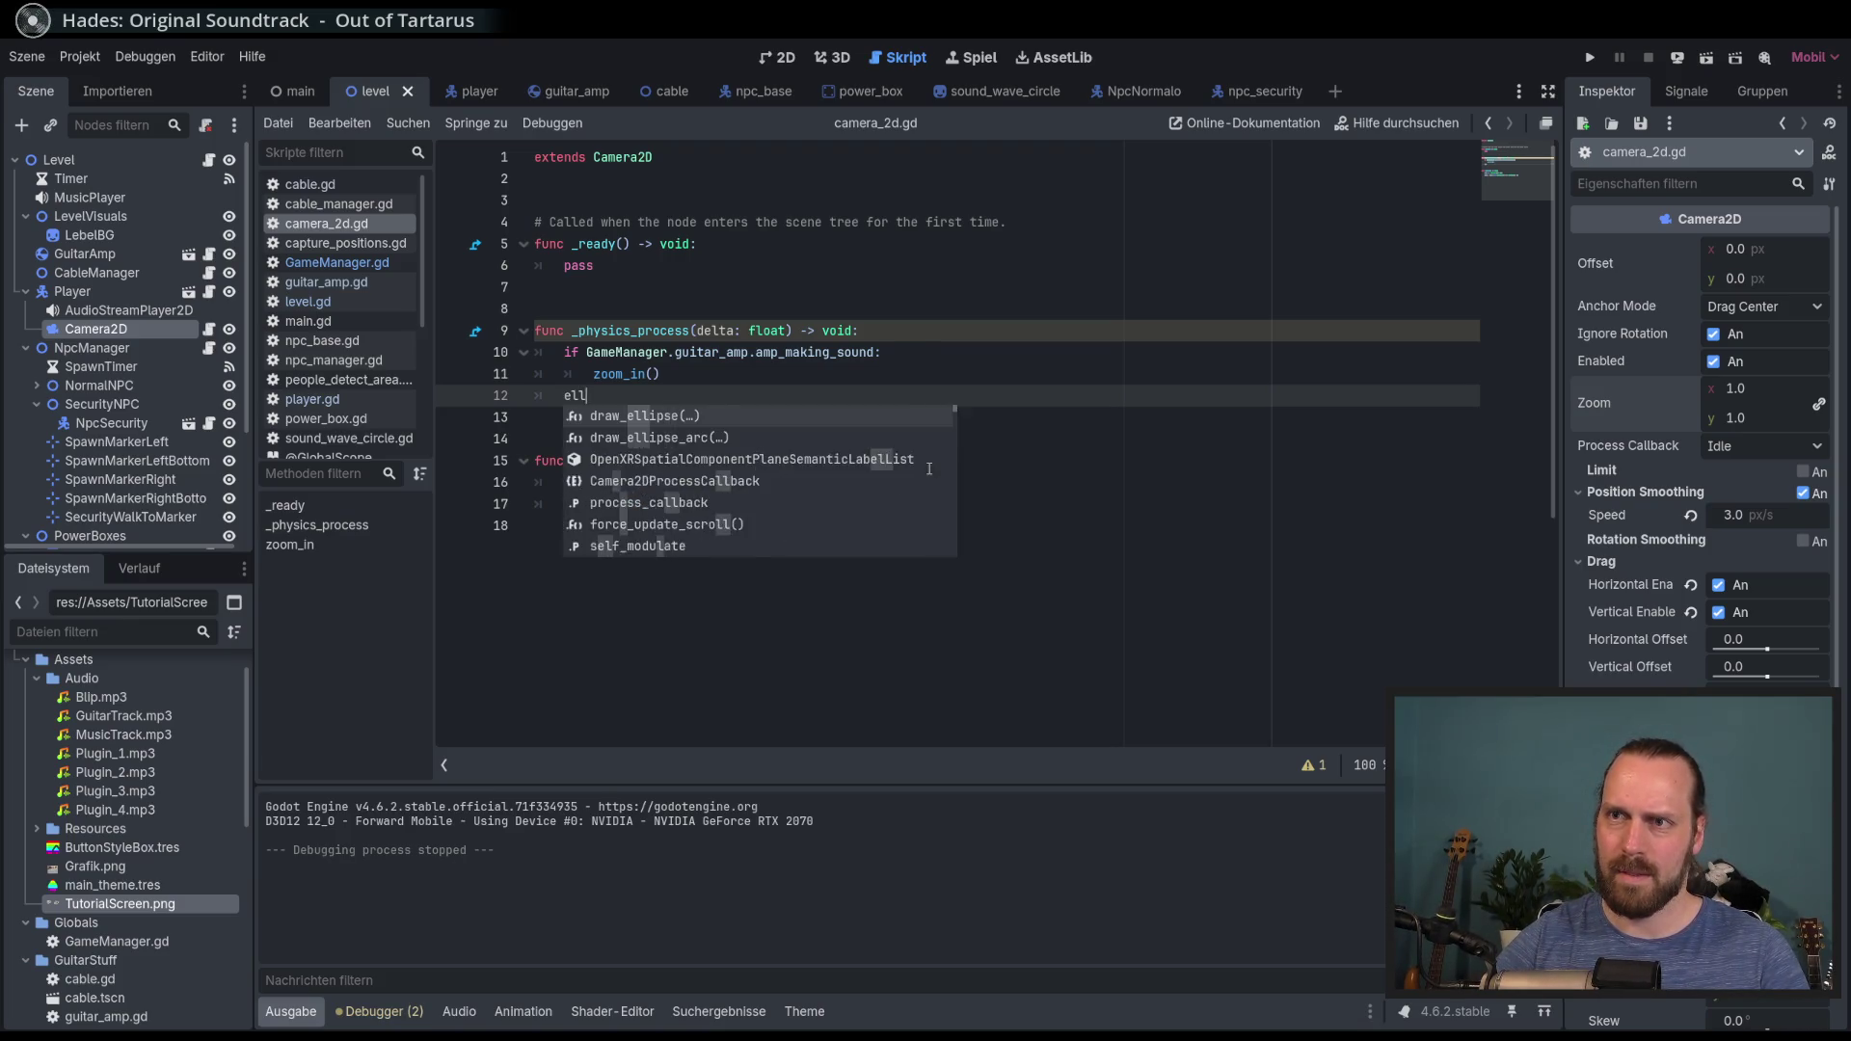
key(Return)
text(zoom)
key(ctrl+minus)
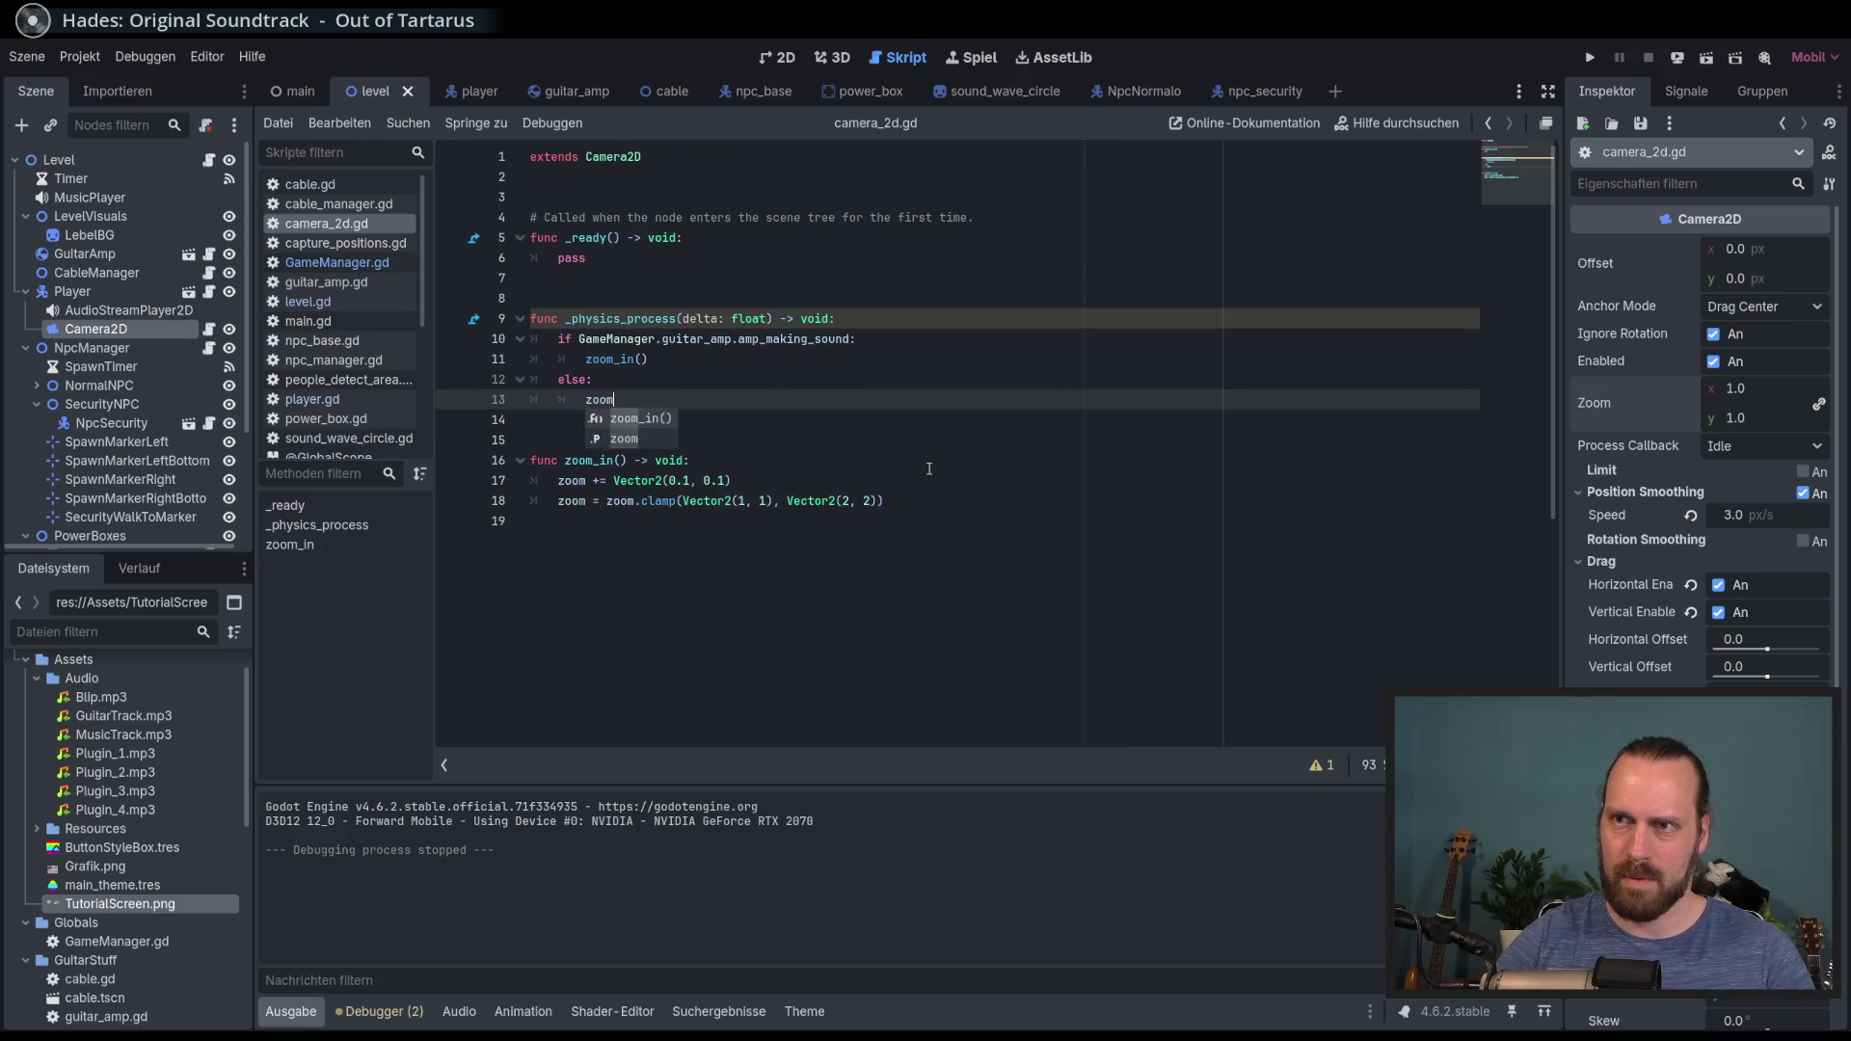
key(ctrl+equal)
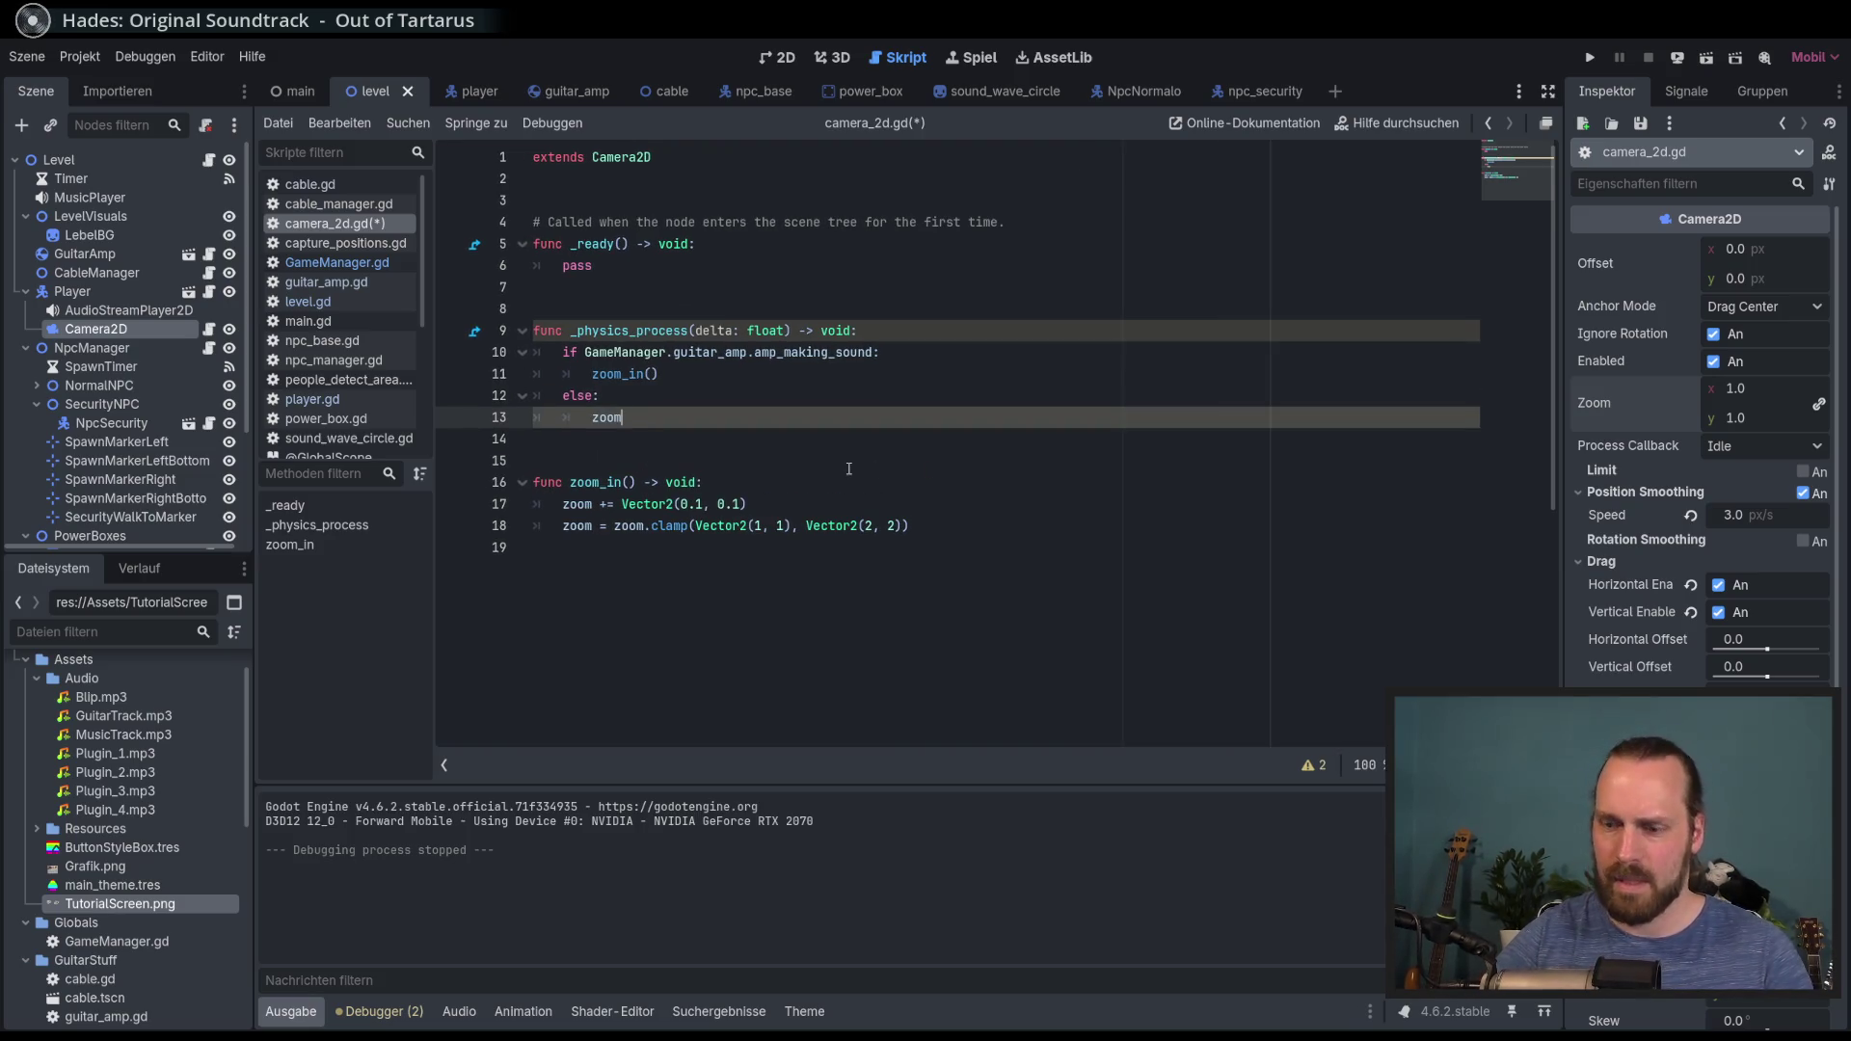
text(_out())
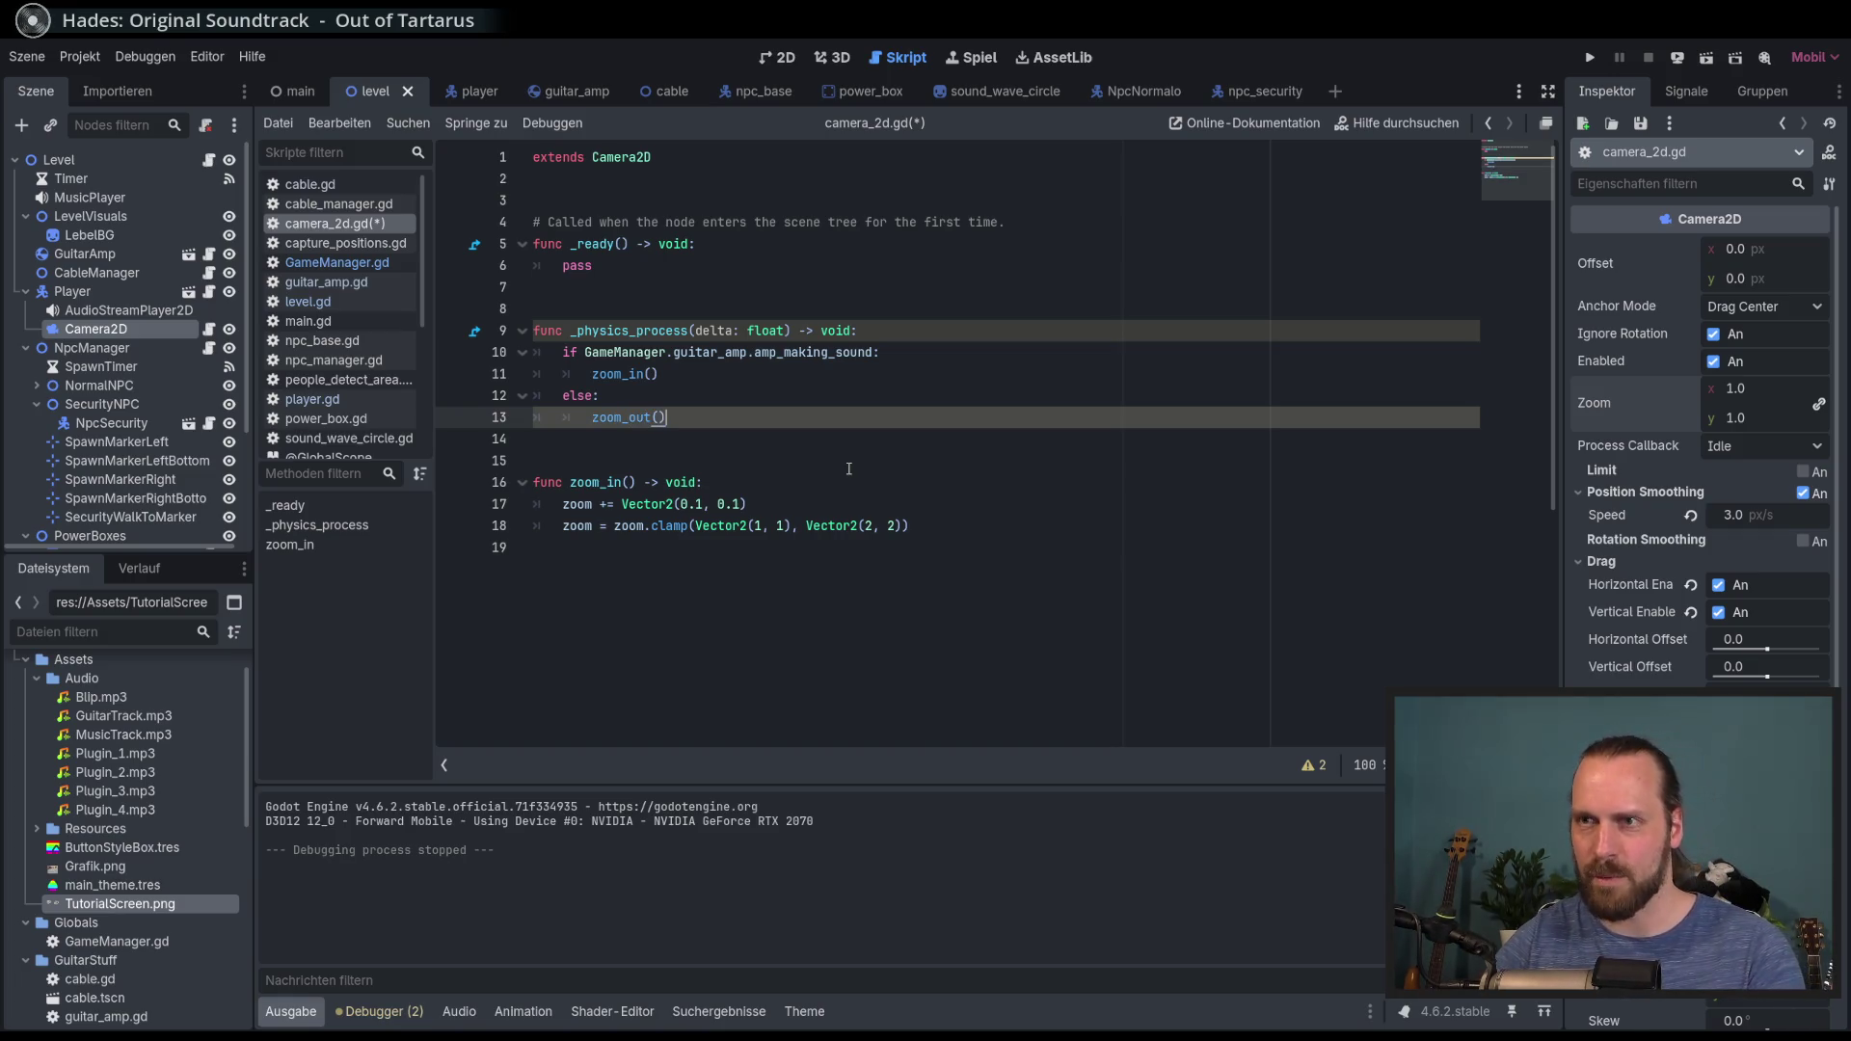
Step: Define func zoom_out() -> void that sets zoom to Vector2(1, 1), and save the script
click(921, 661)
key(Return)
key(Return)
text(func zoom_)
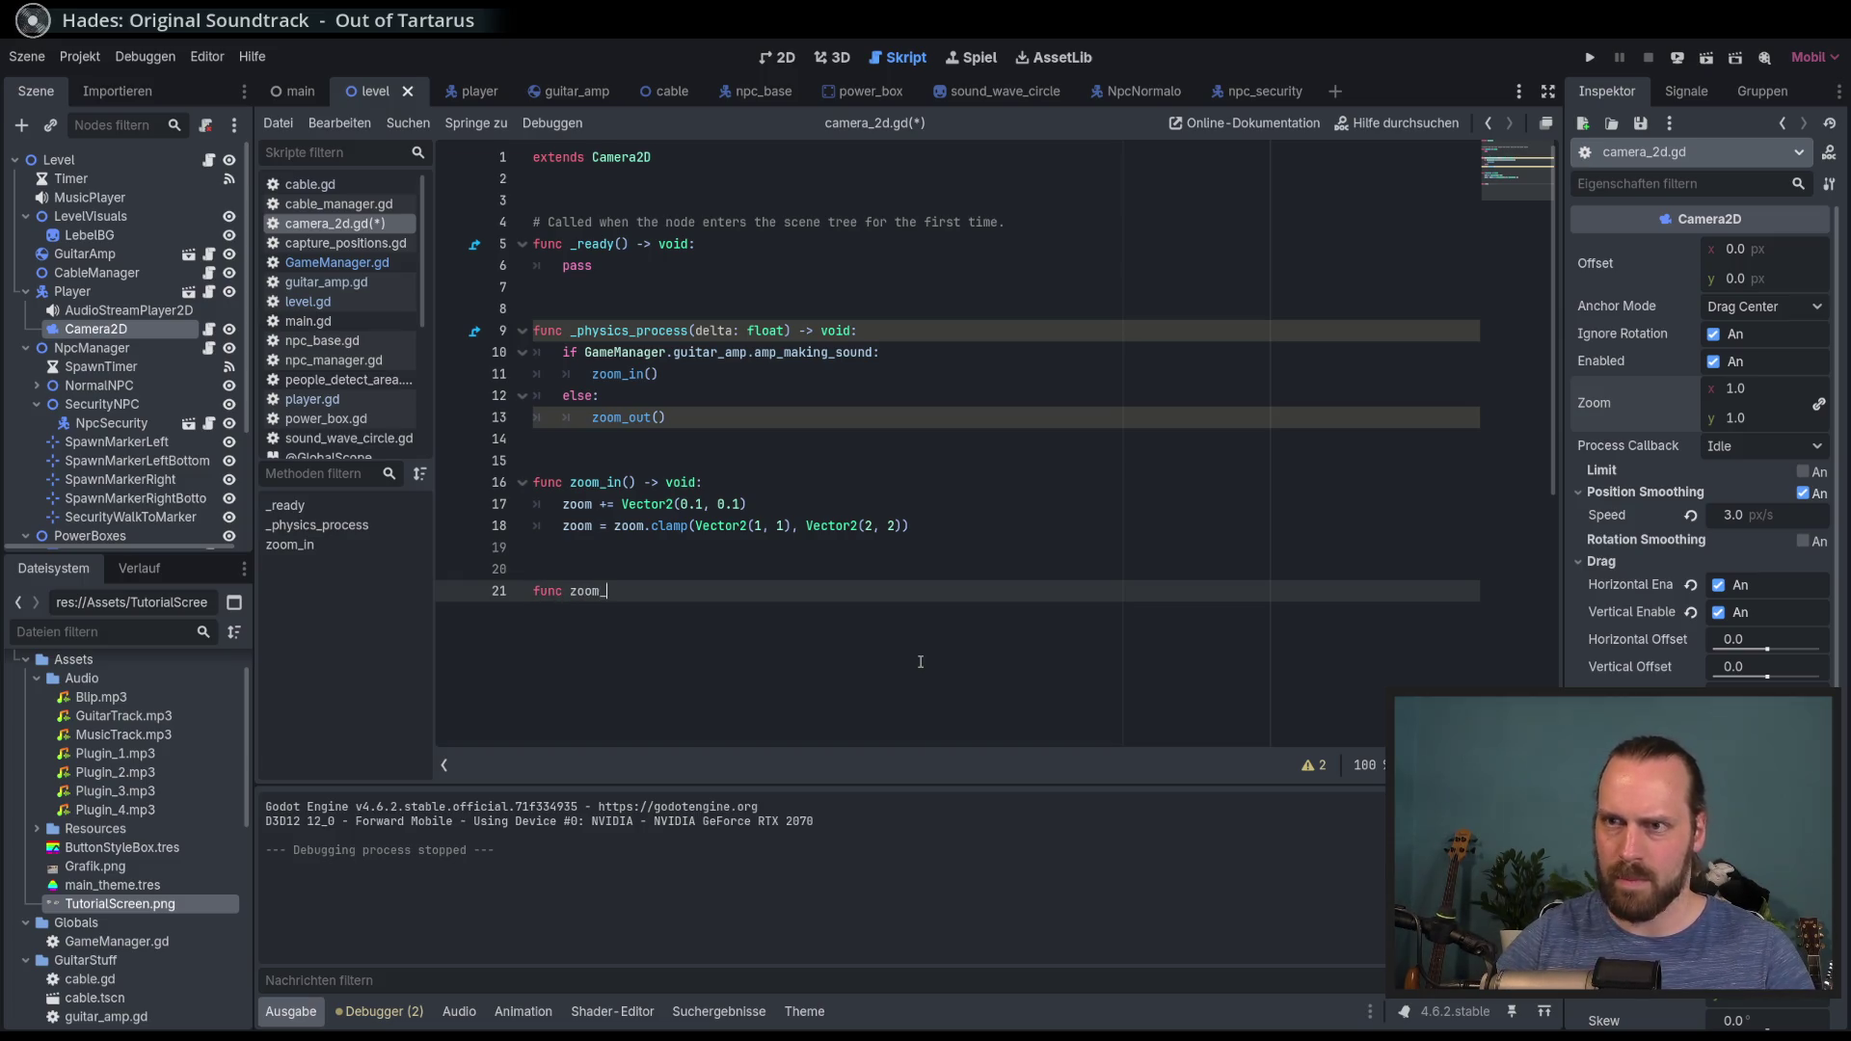
text(out() -> )
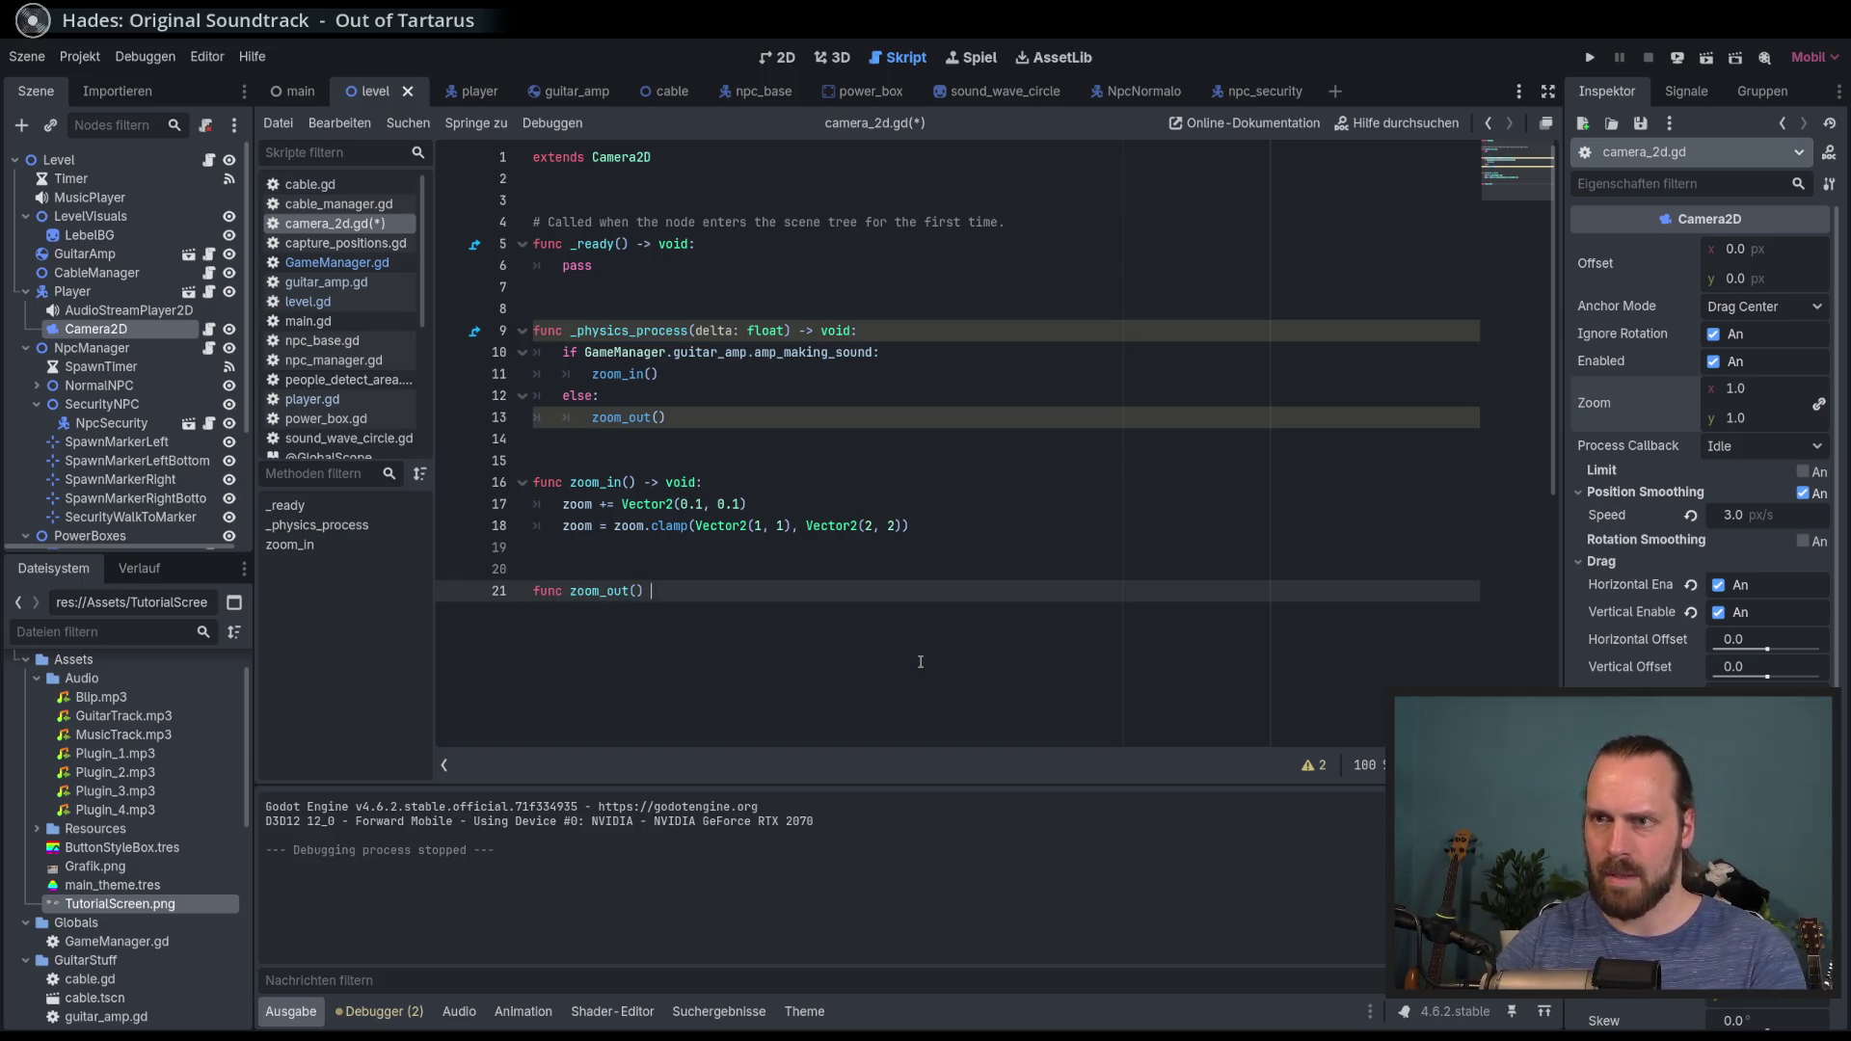
text(void:)
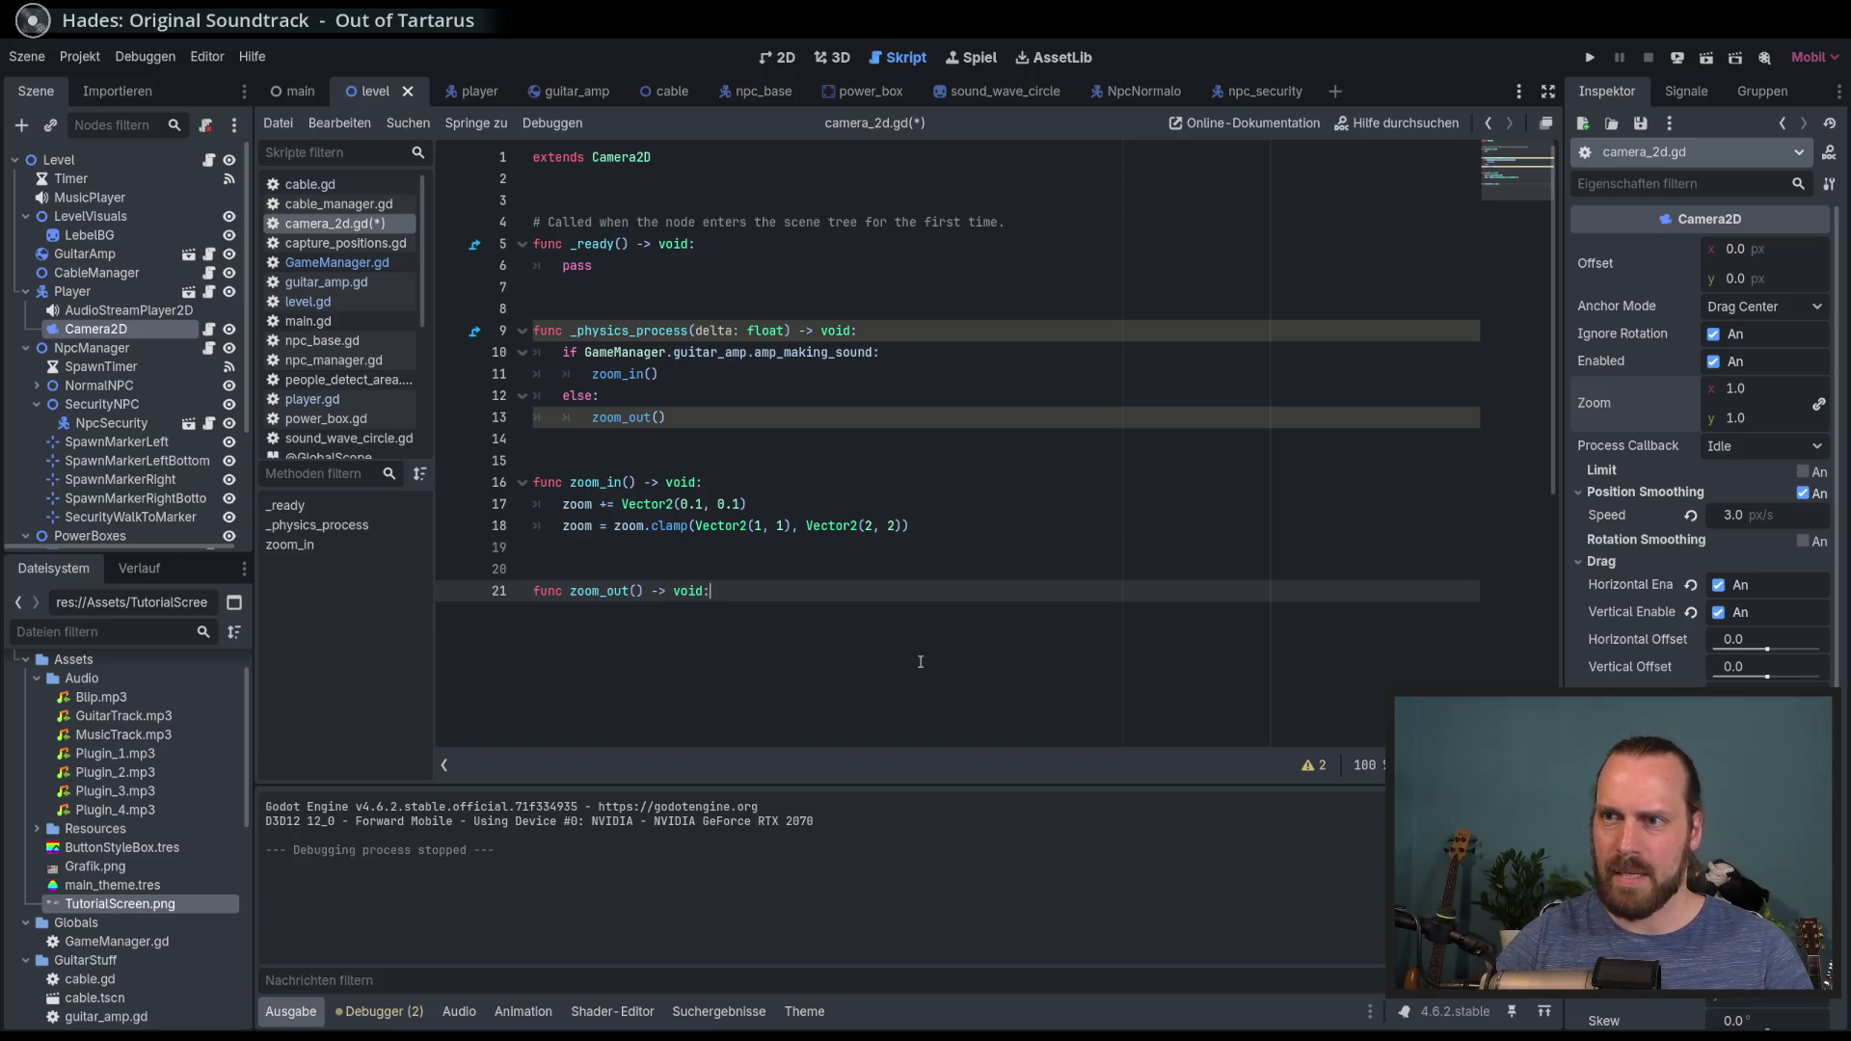
key(Return)
text(zoo)
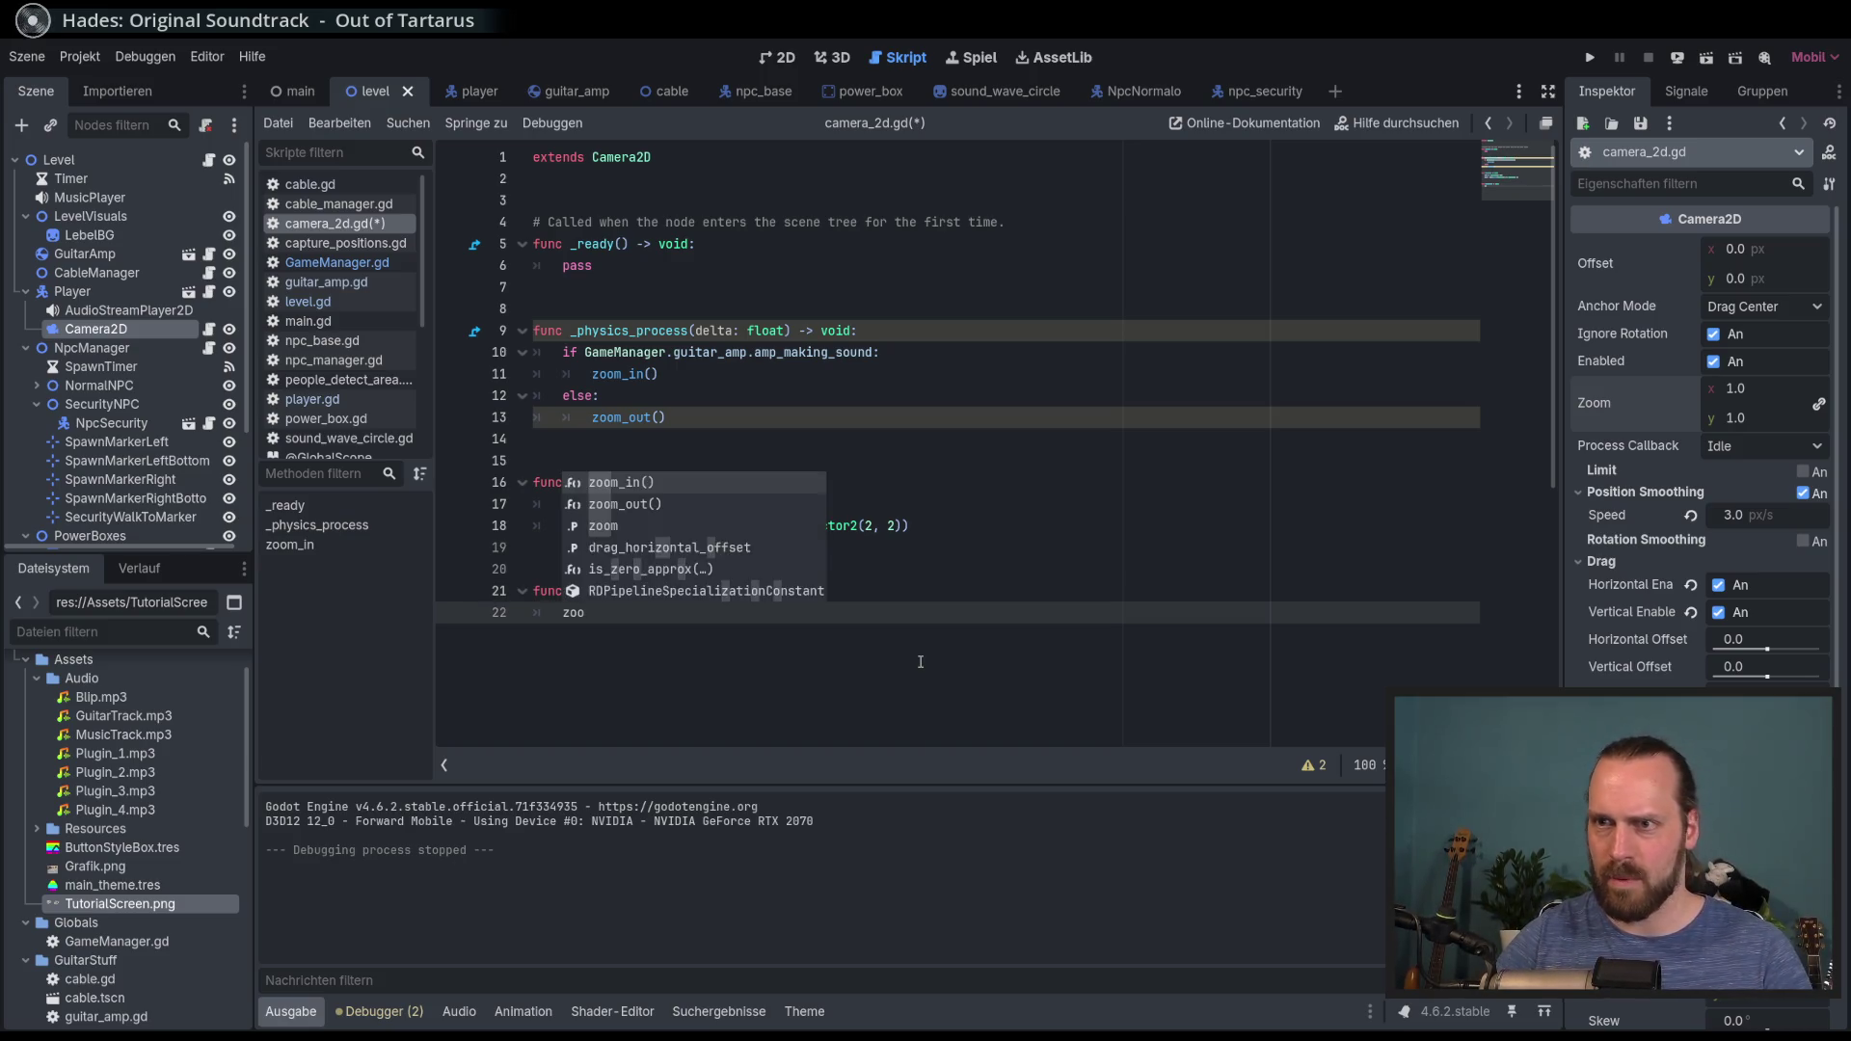
text(m_iVector2(1,1))
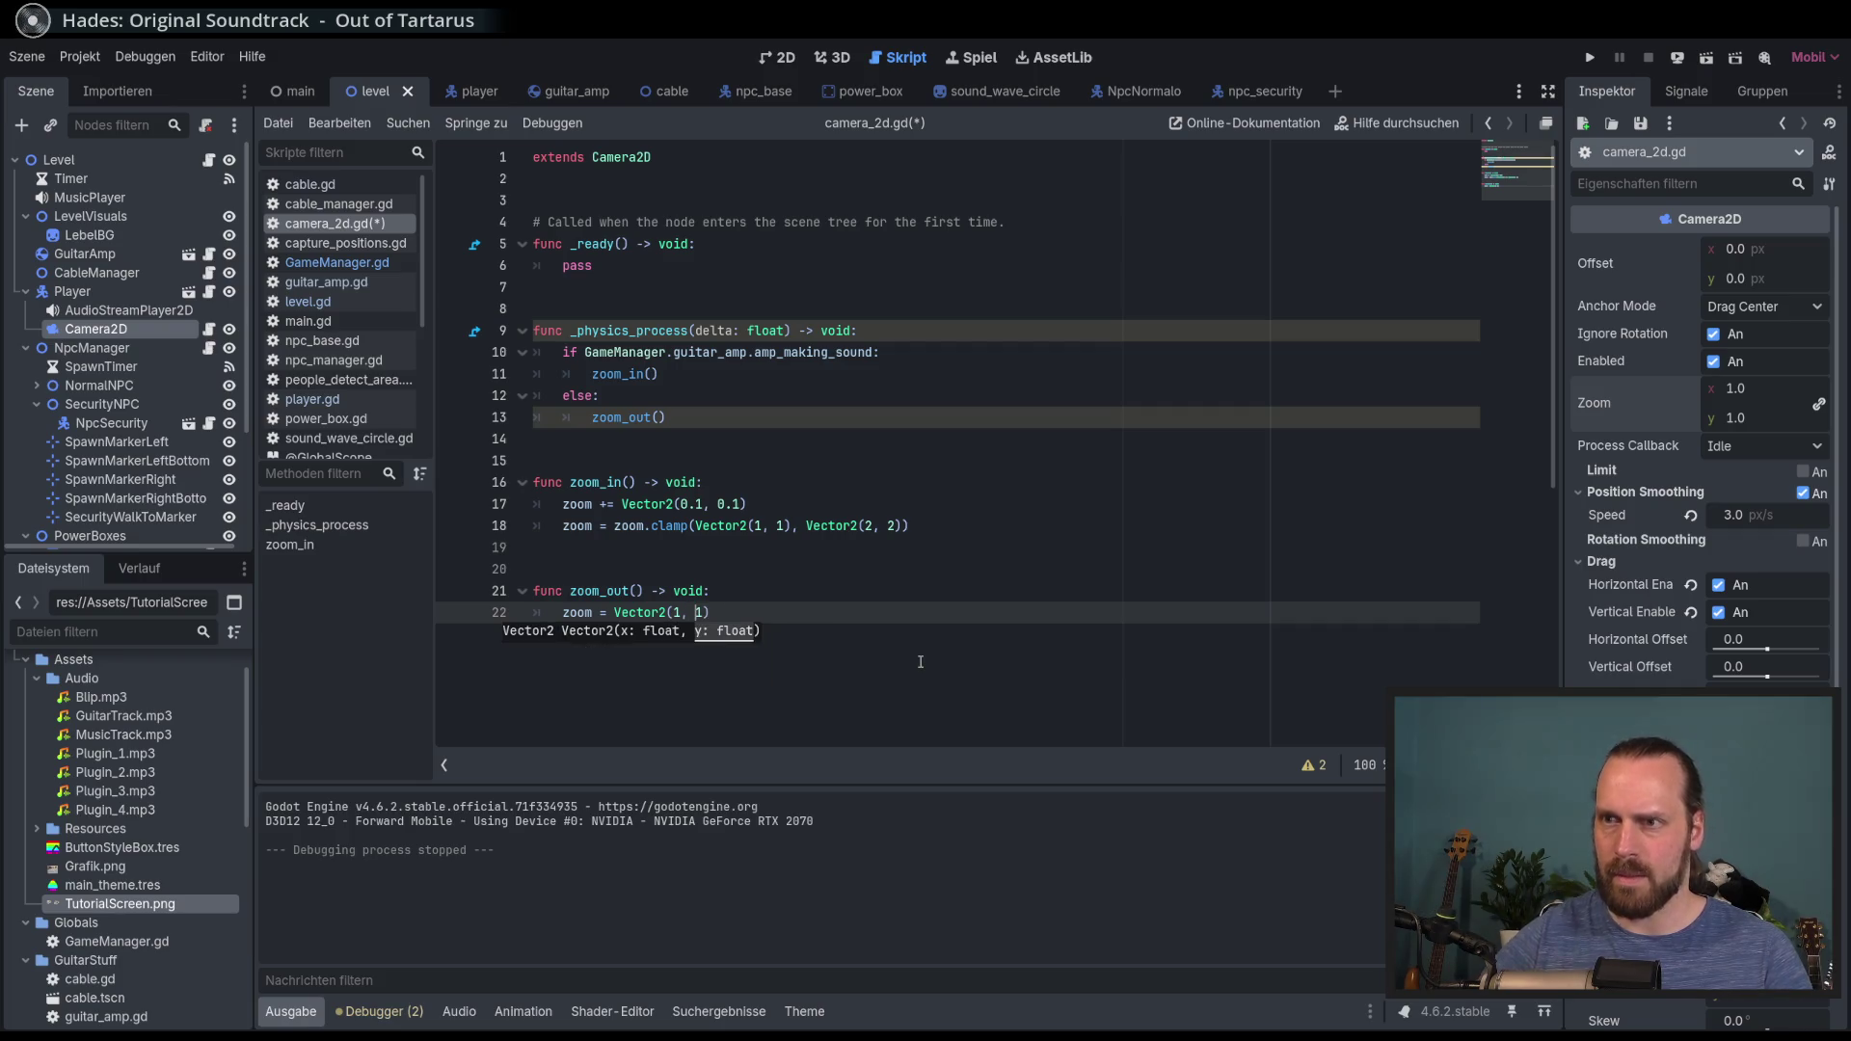
key(ctrl+s)
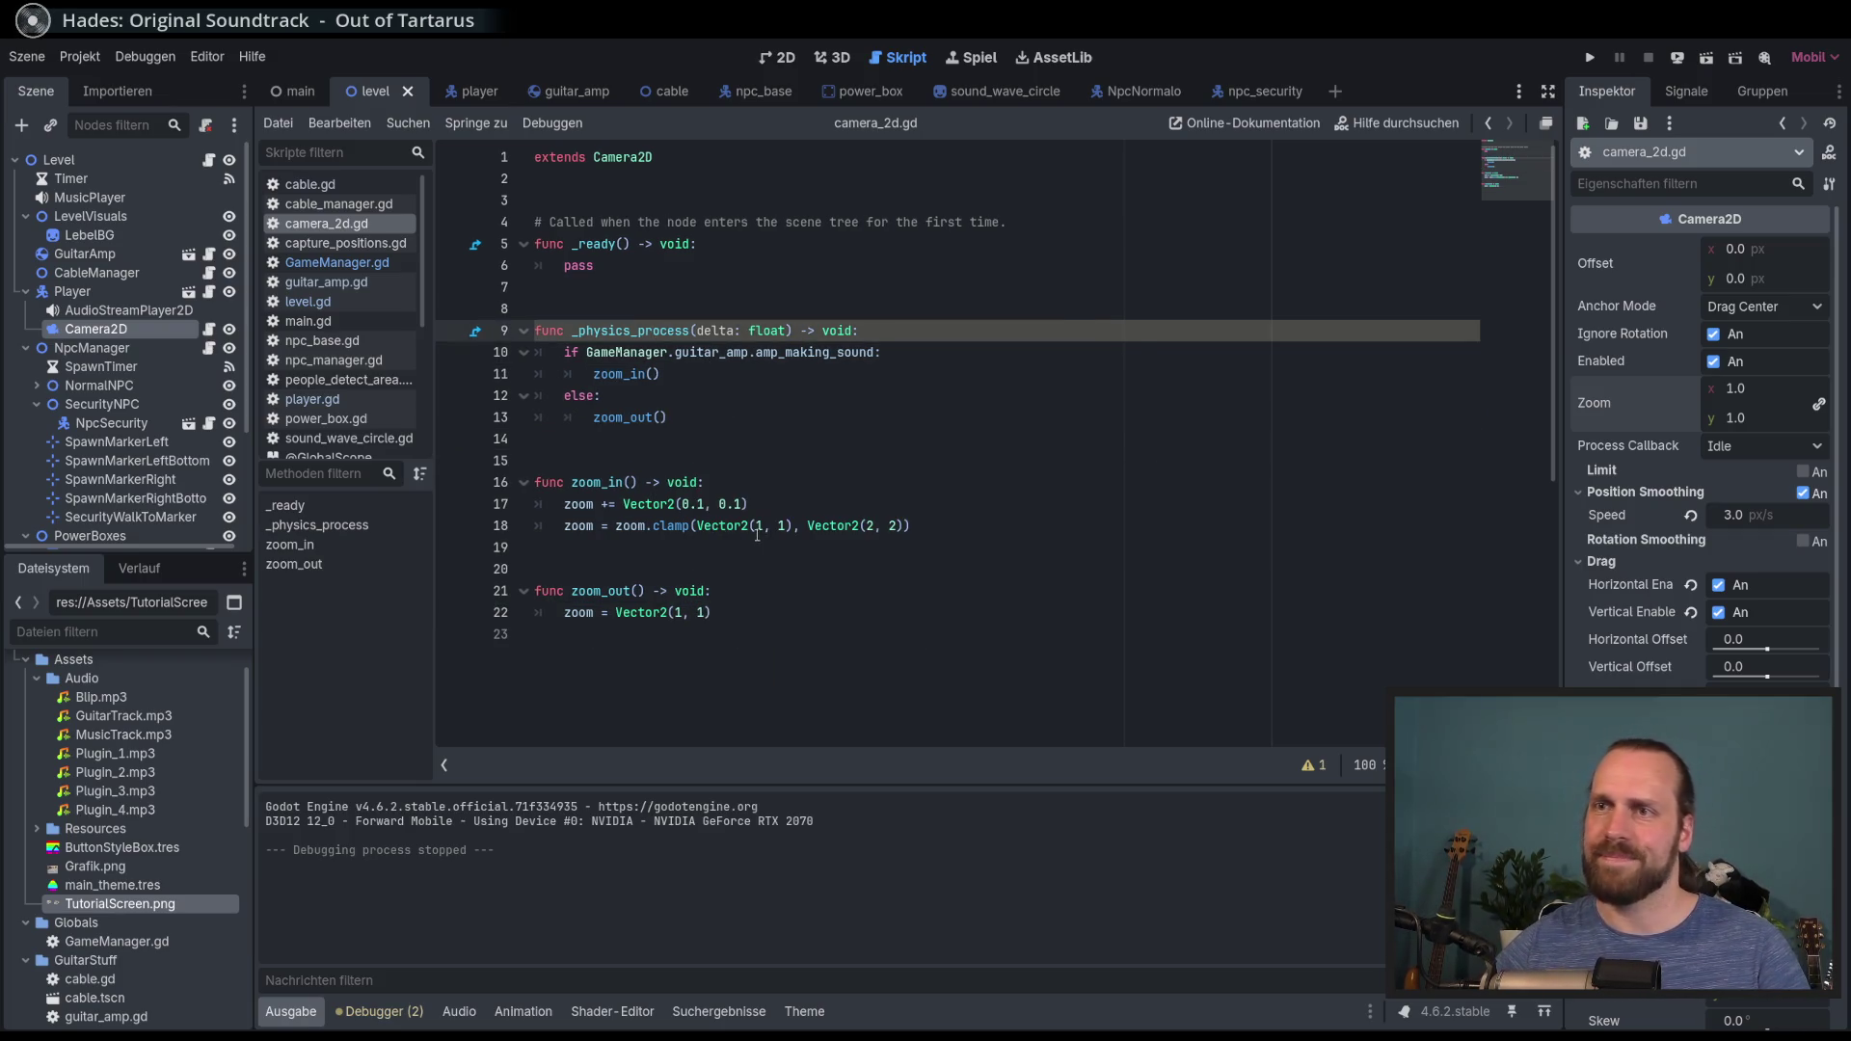
click(649, 382)
double_click(636, 330)
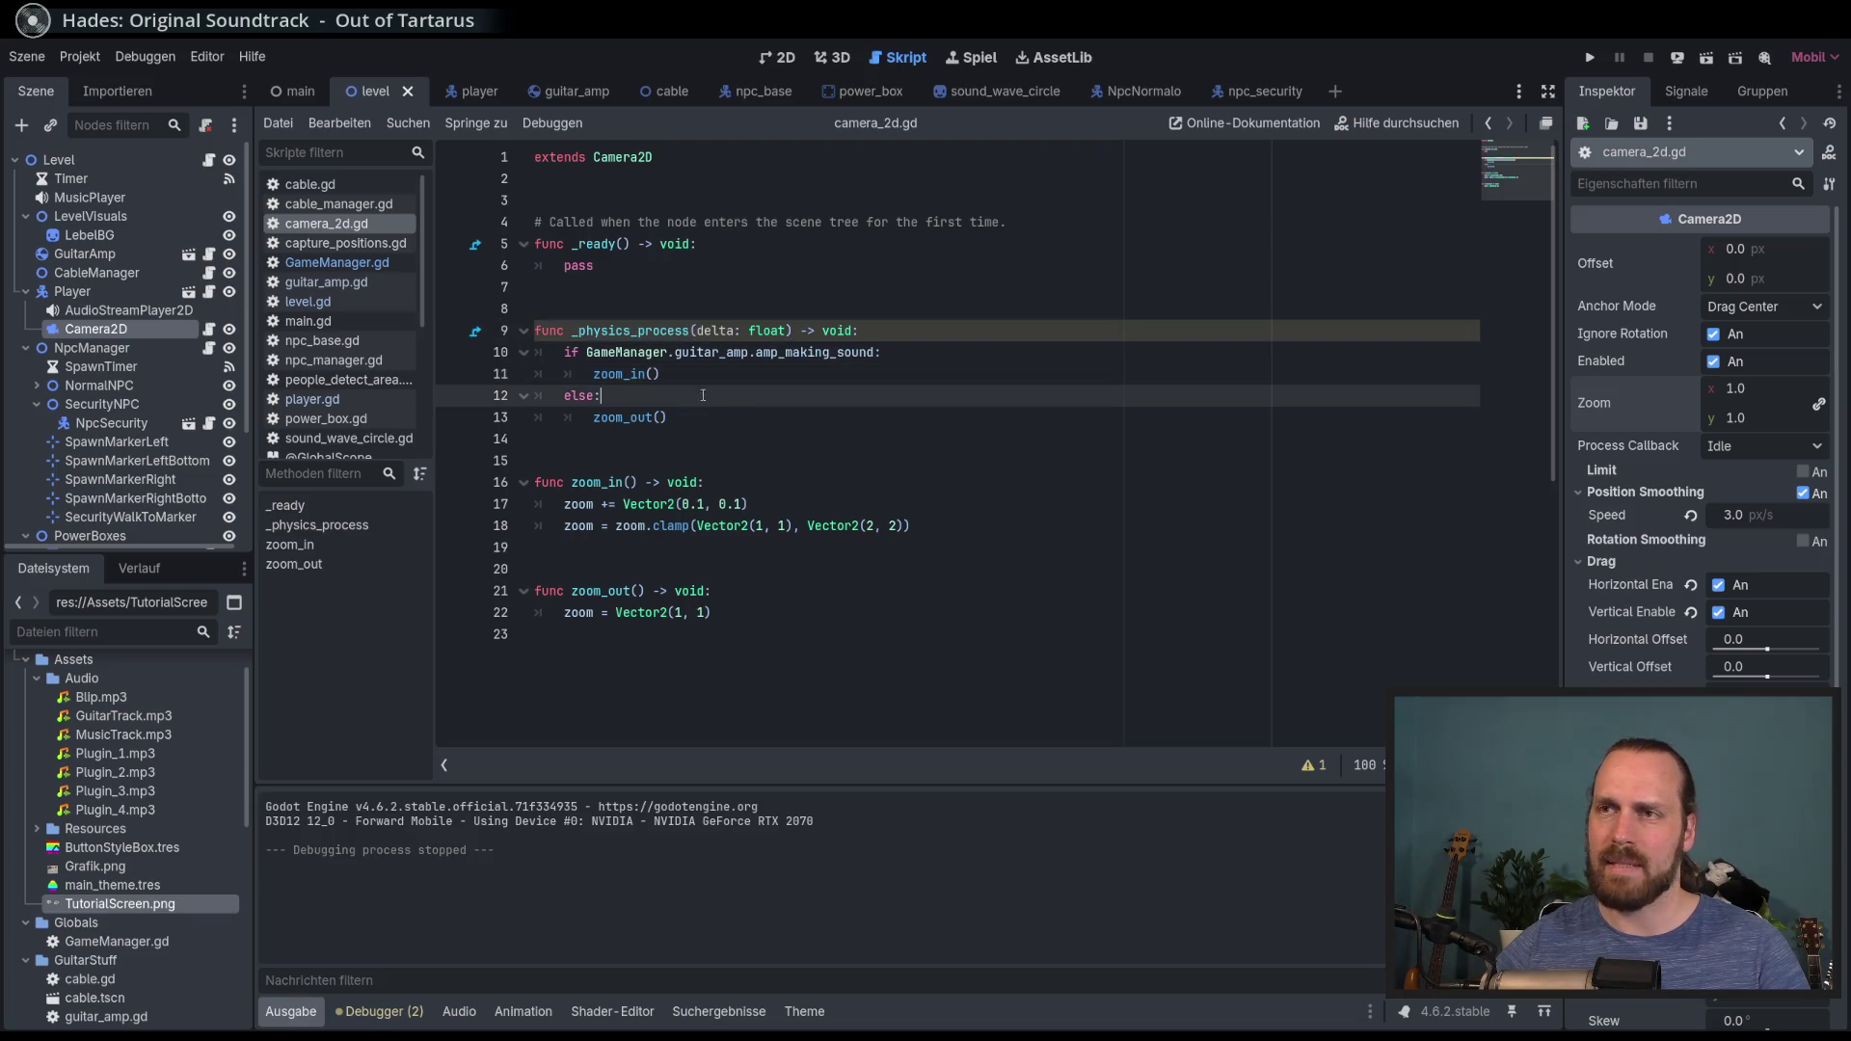
click(673, 374)
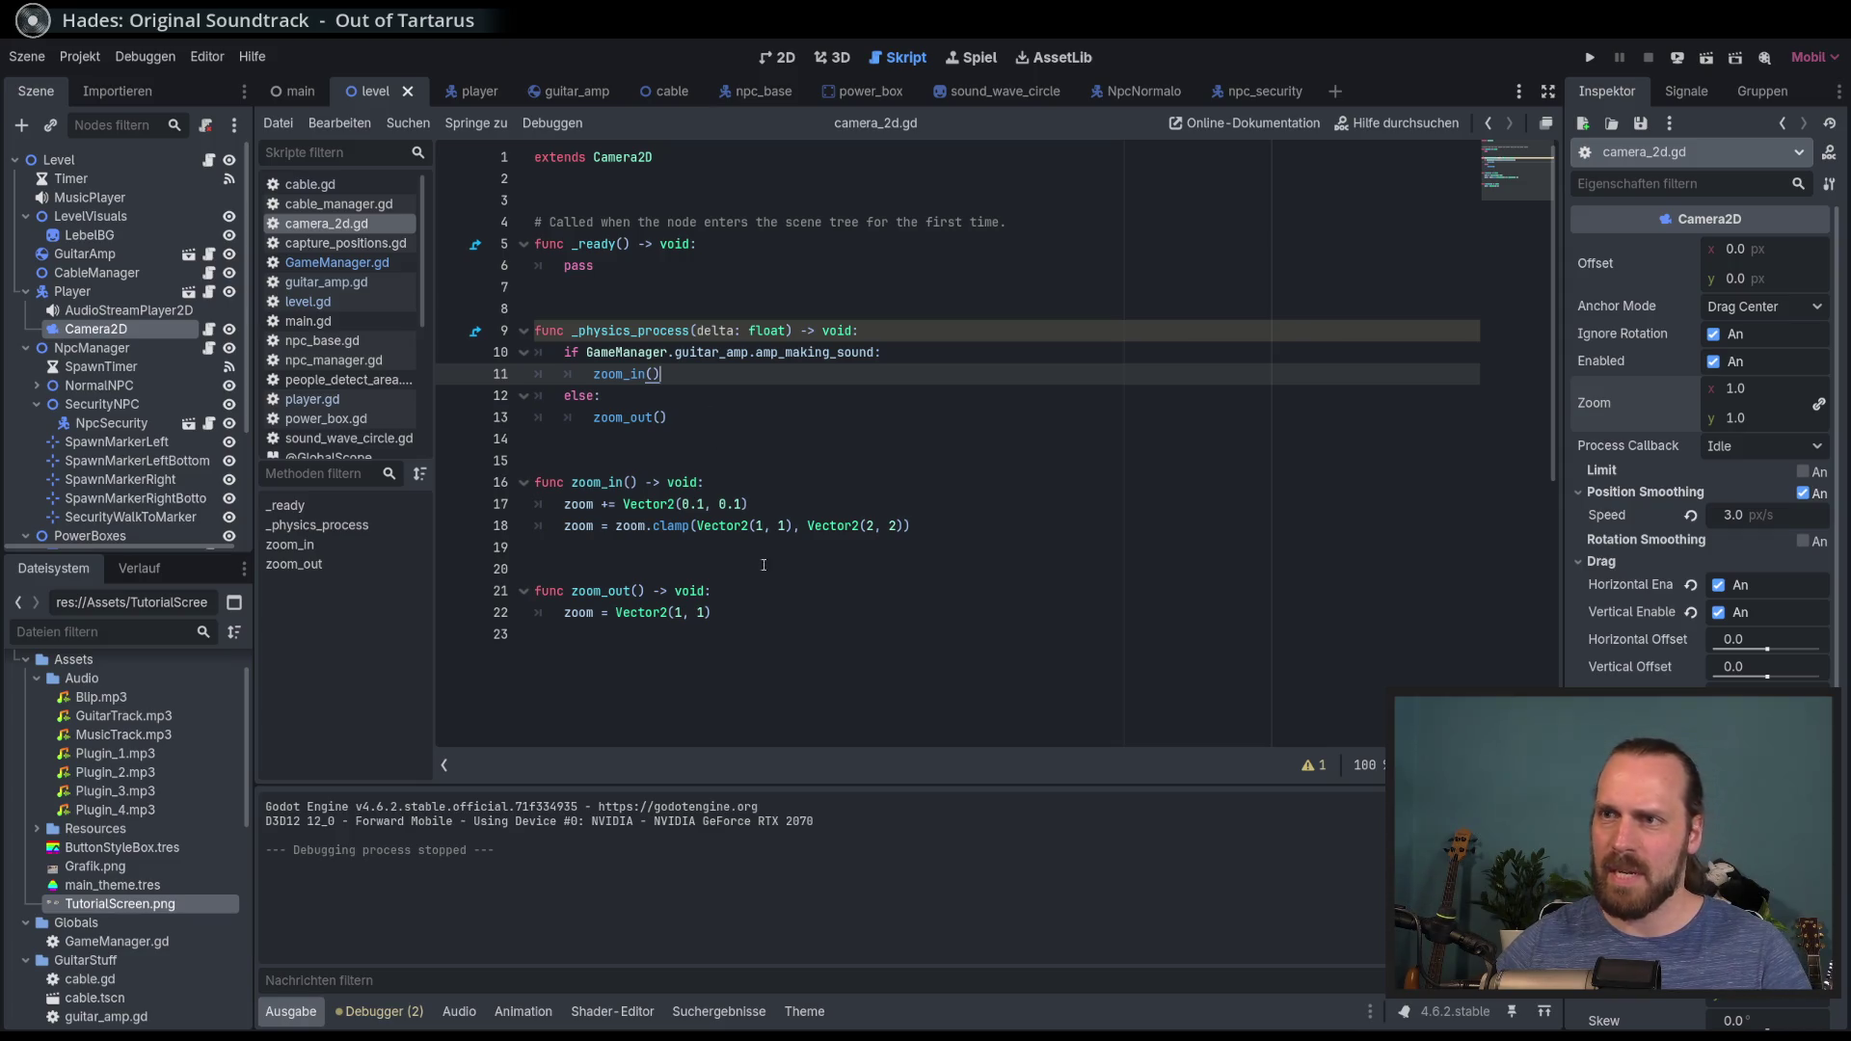
click(711, 503)
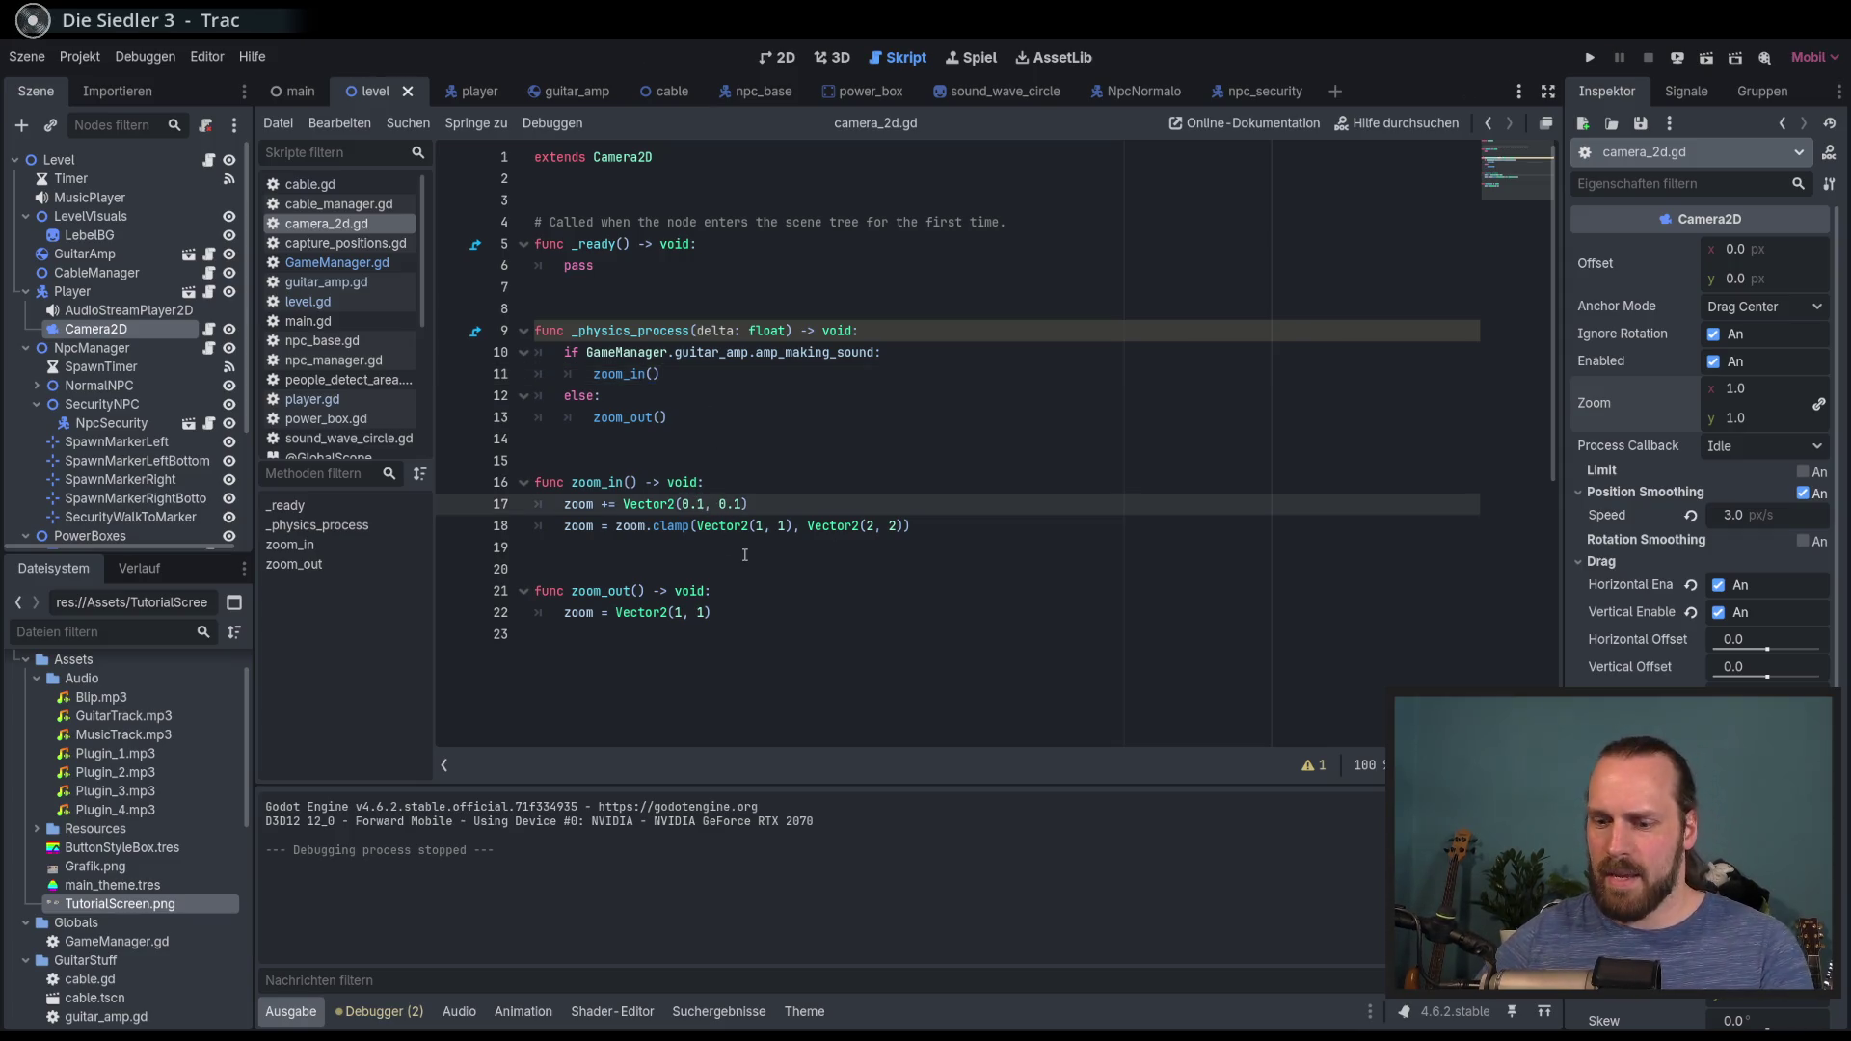
text(0)
Step: Tweak the zoom-in increment values and run the game to test the zoom
key(Right)
key(Right)
key(Right)
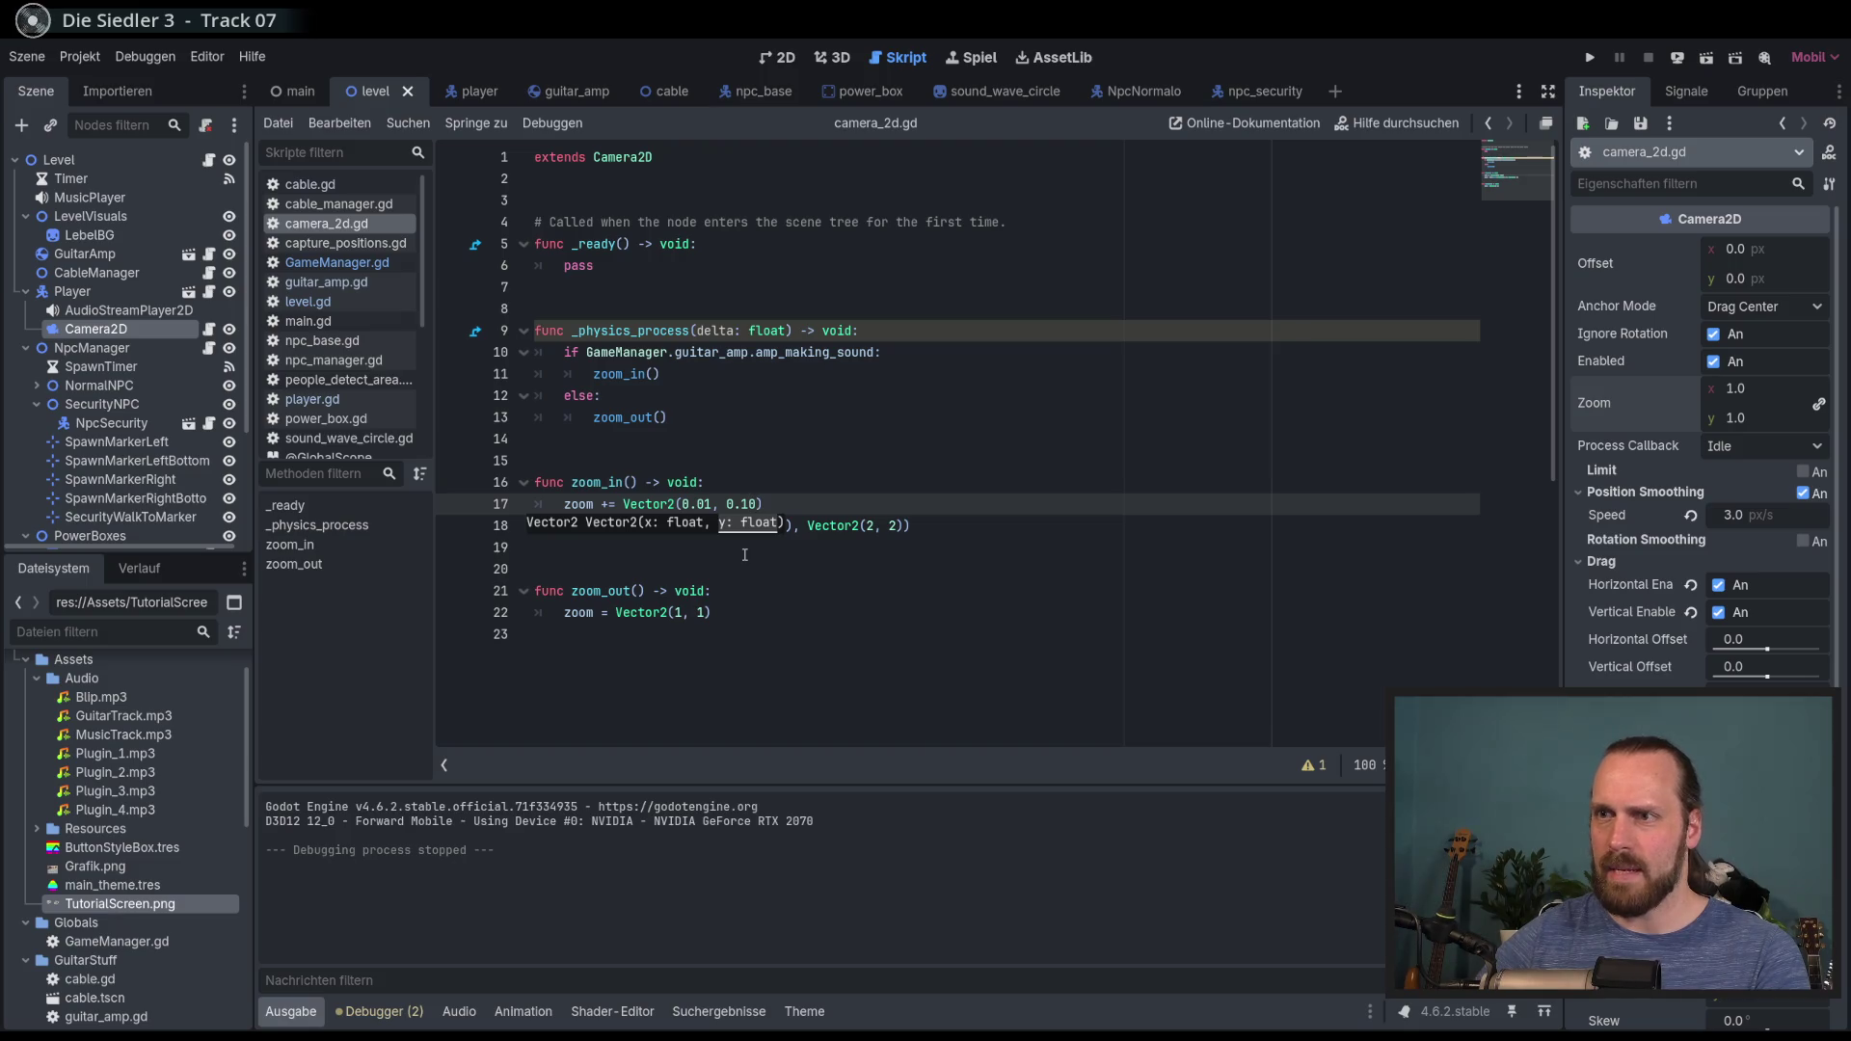
text(1))
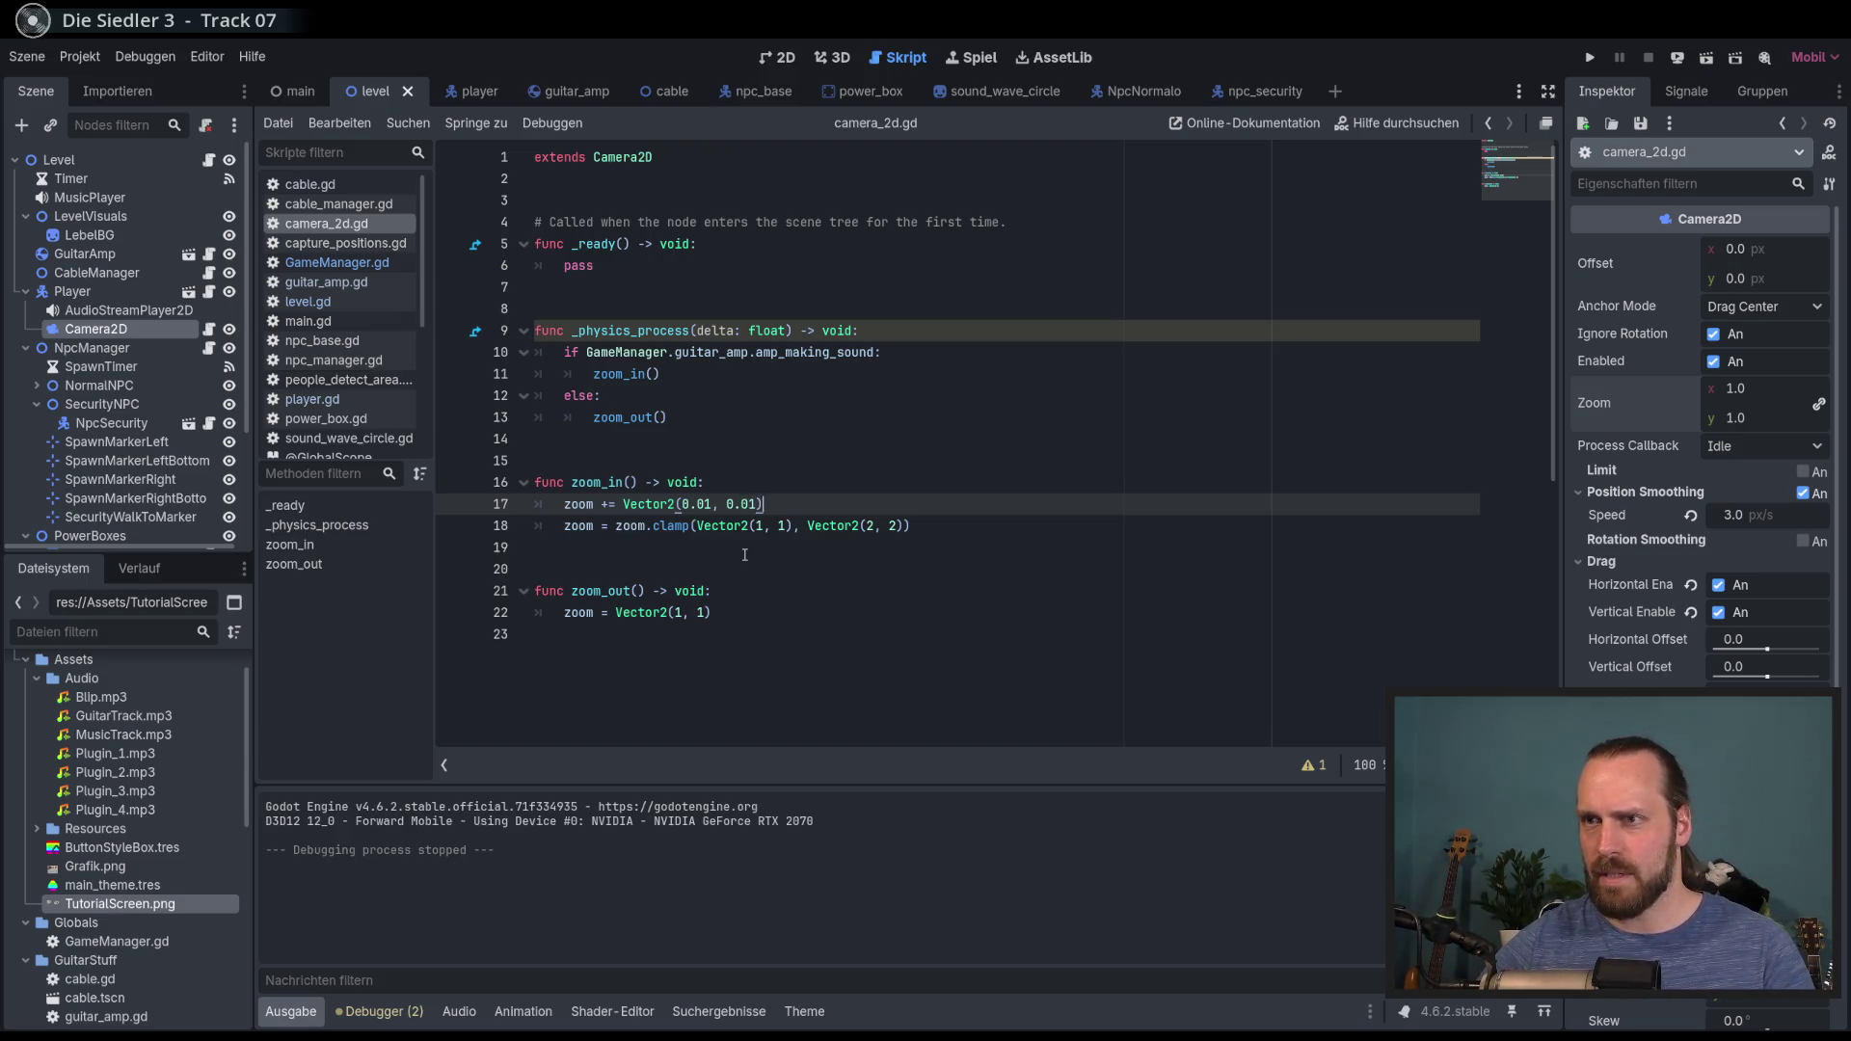
key(F5)
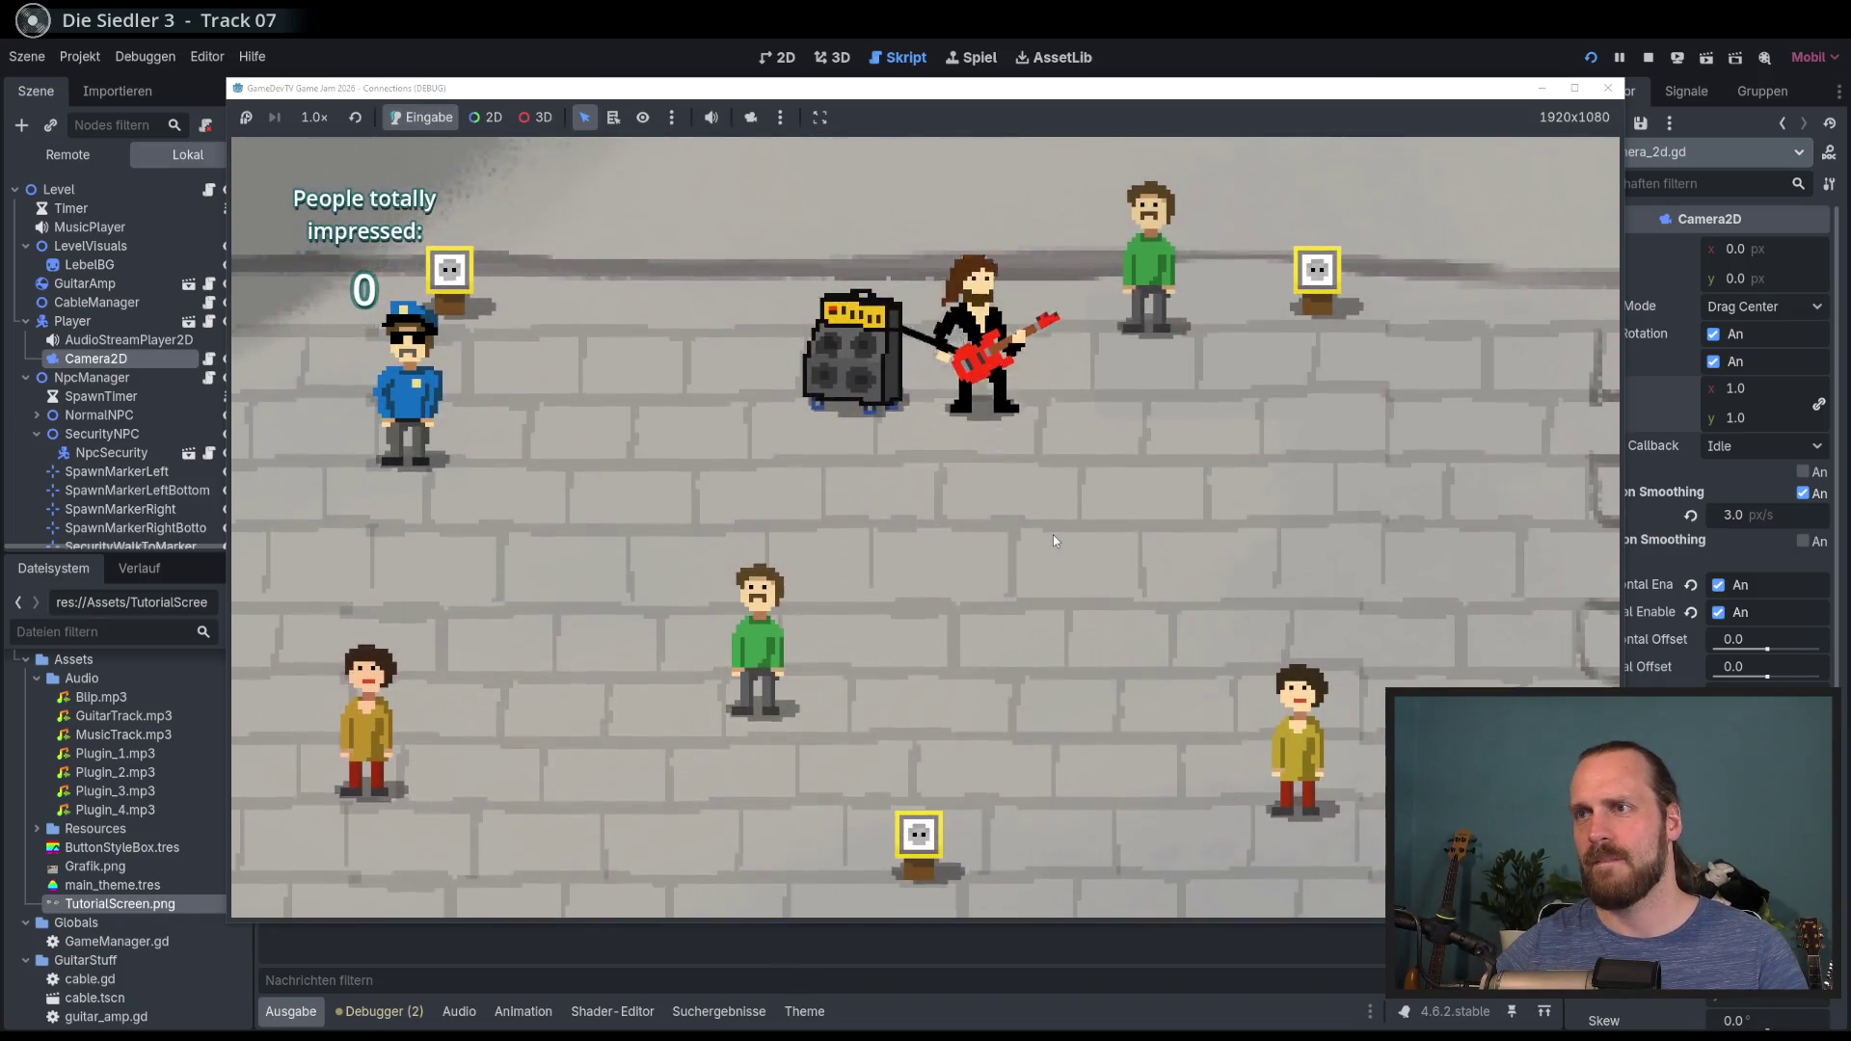
key(a)
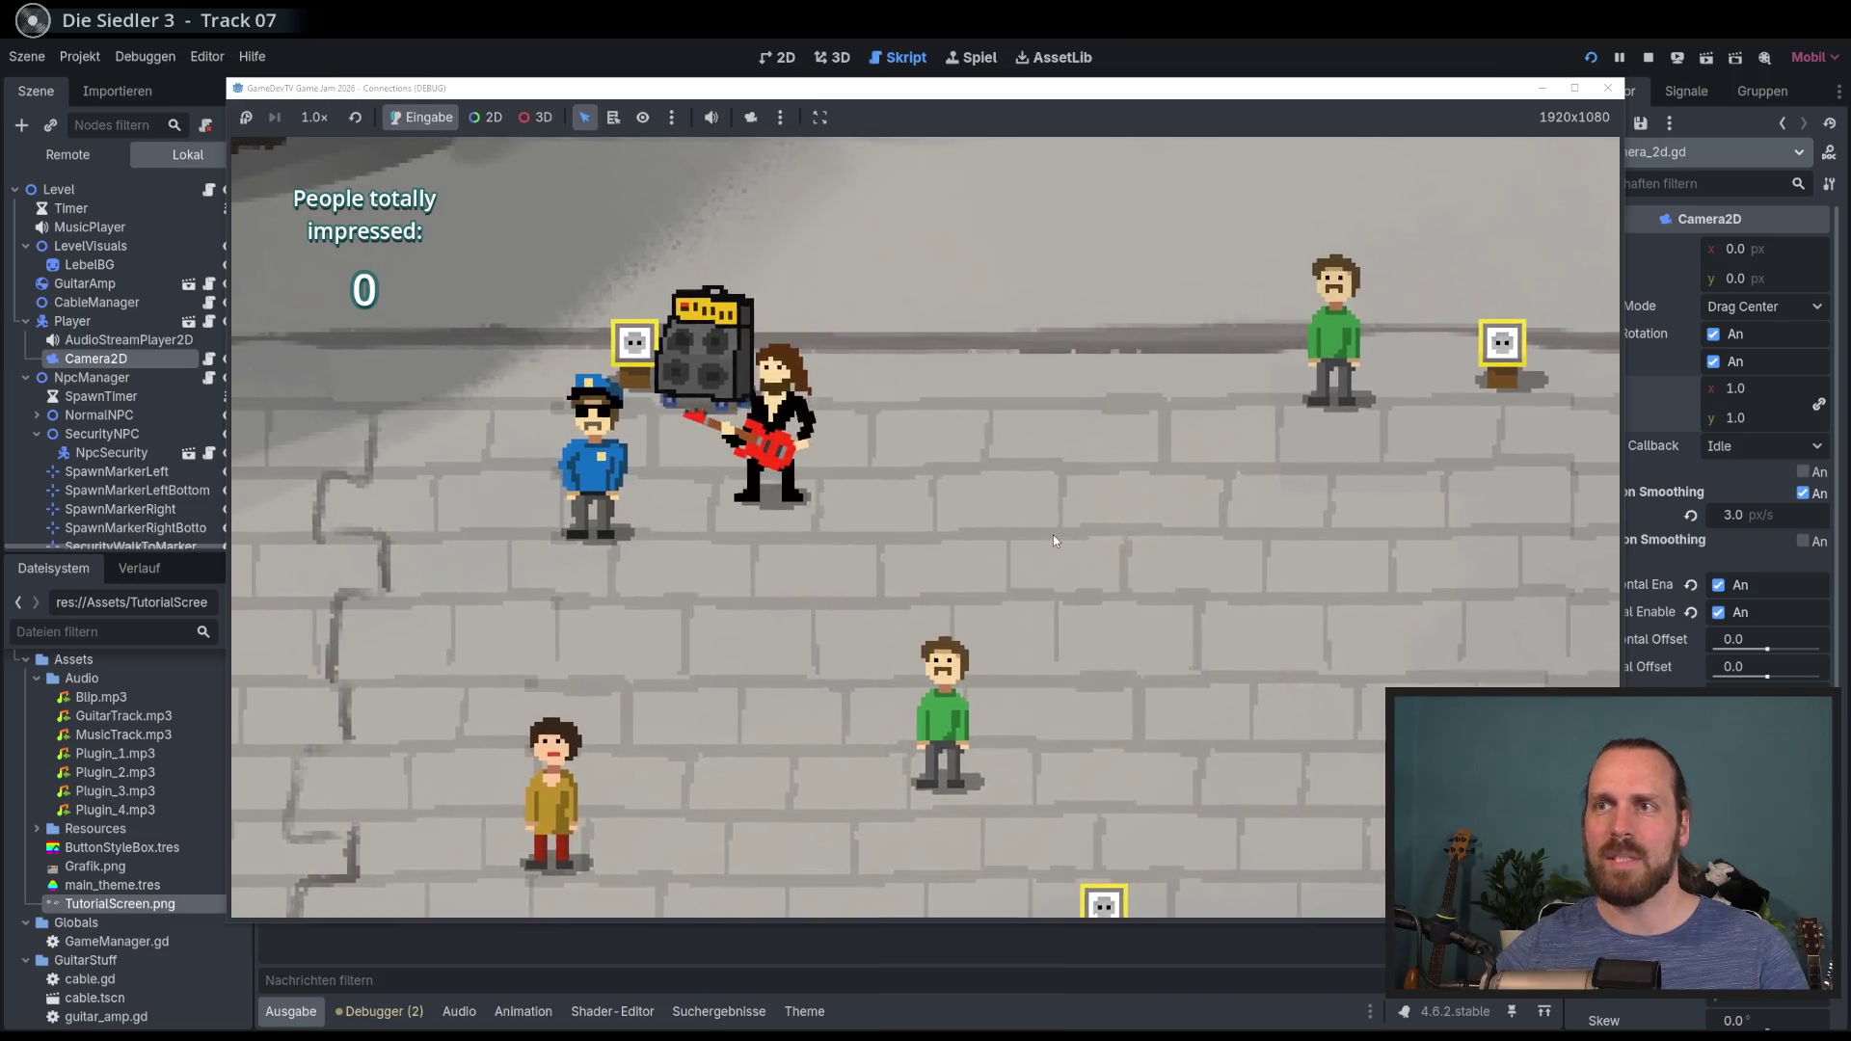
key(d)
key(space)
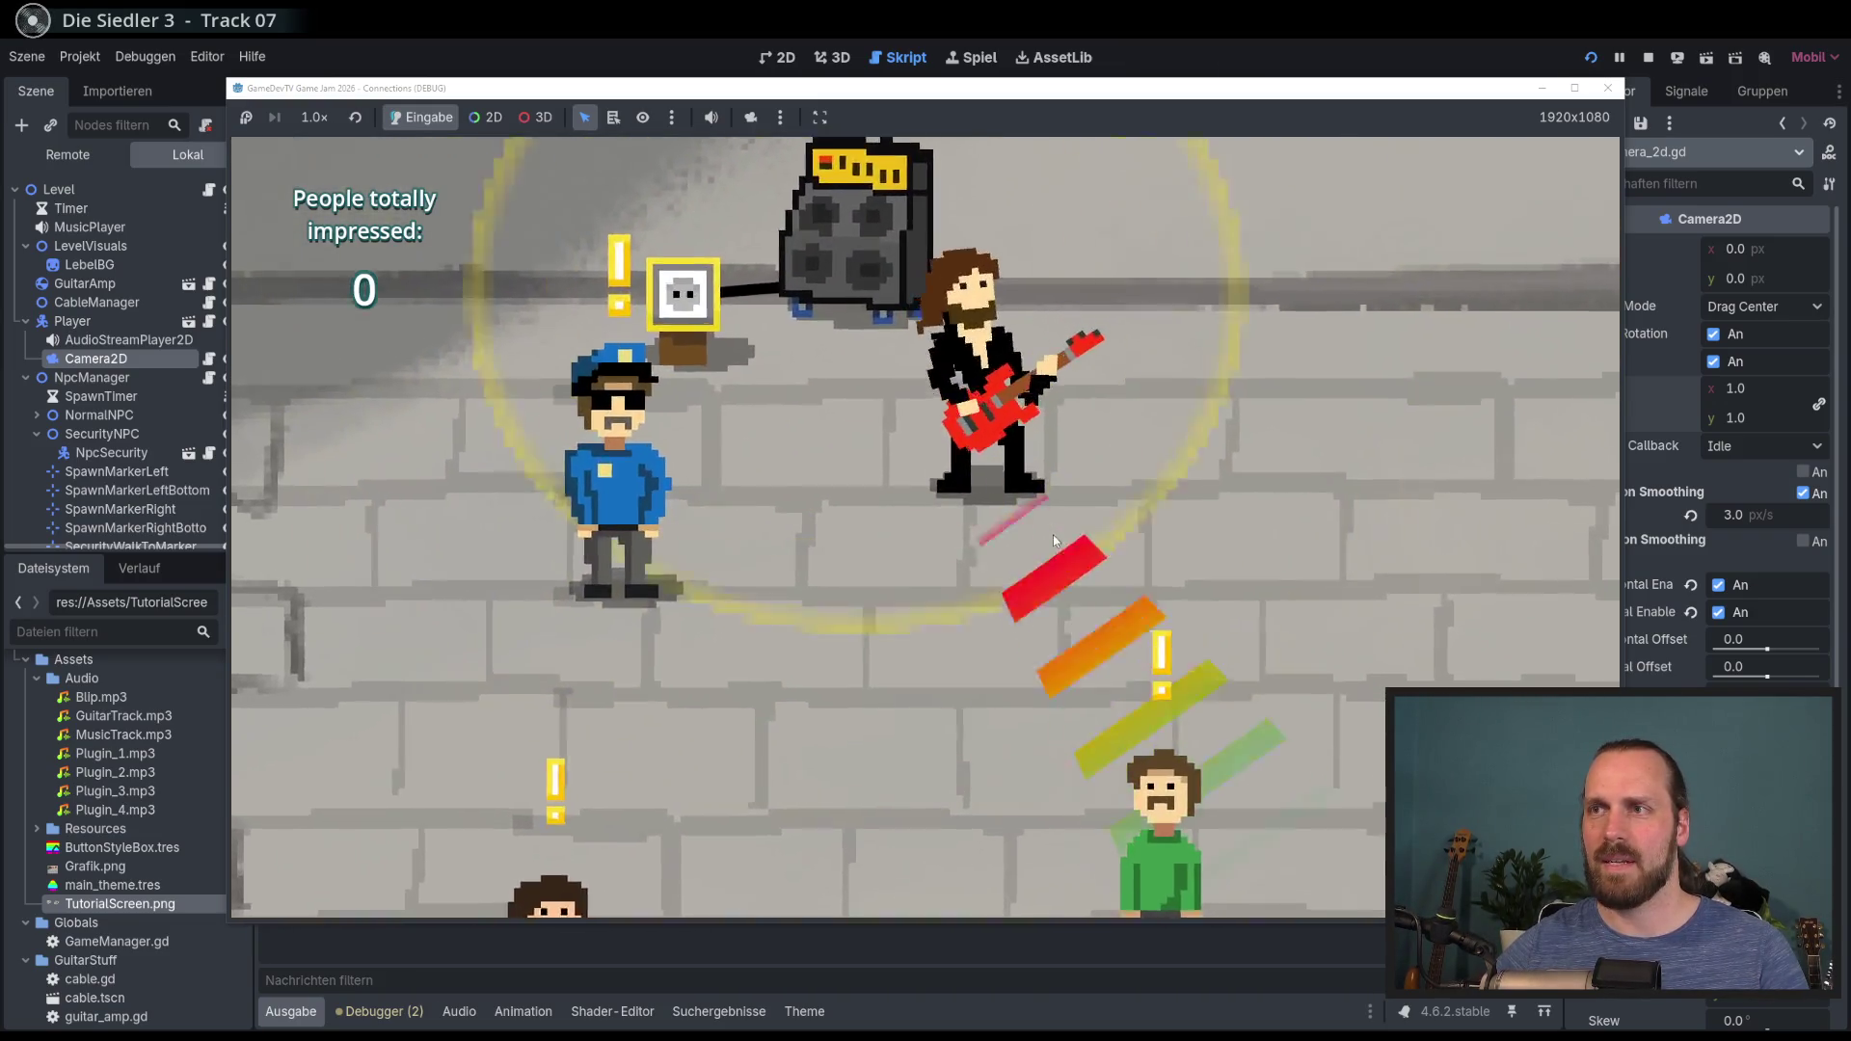
key(F8)
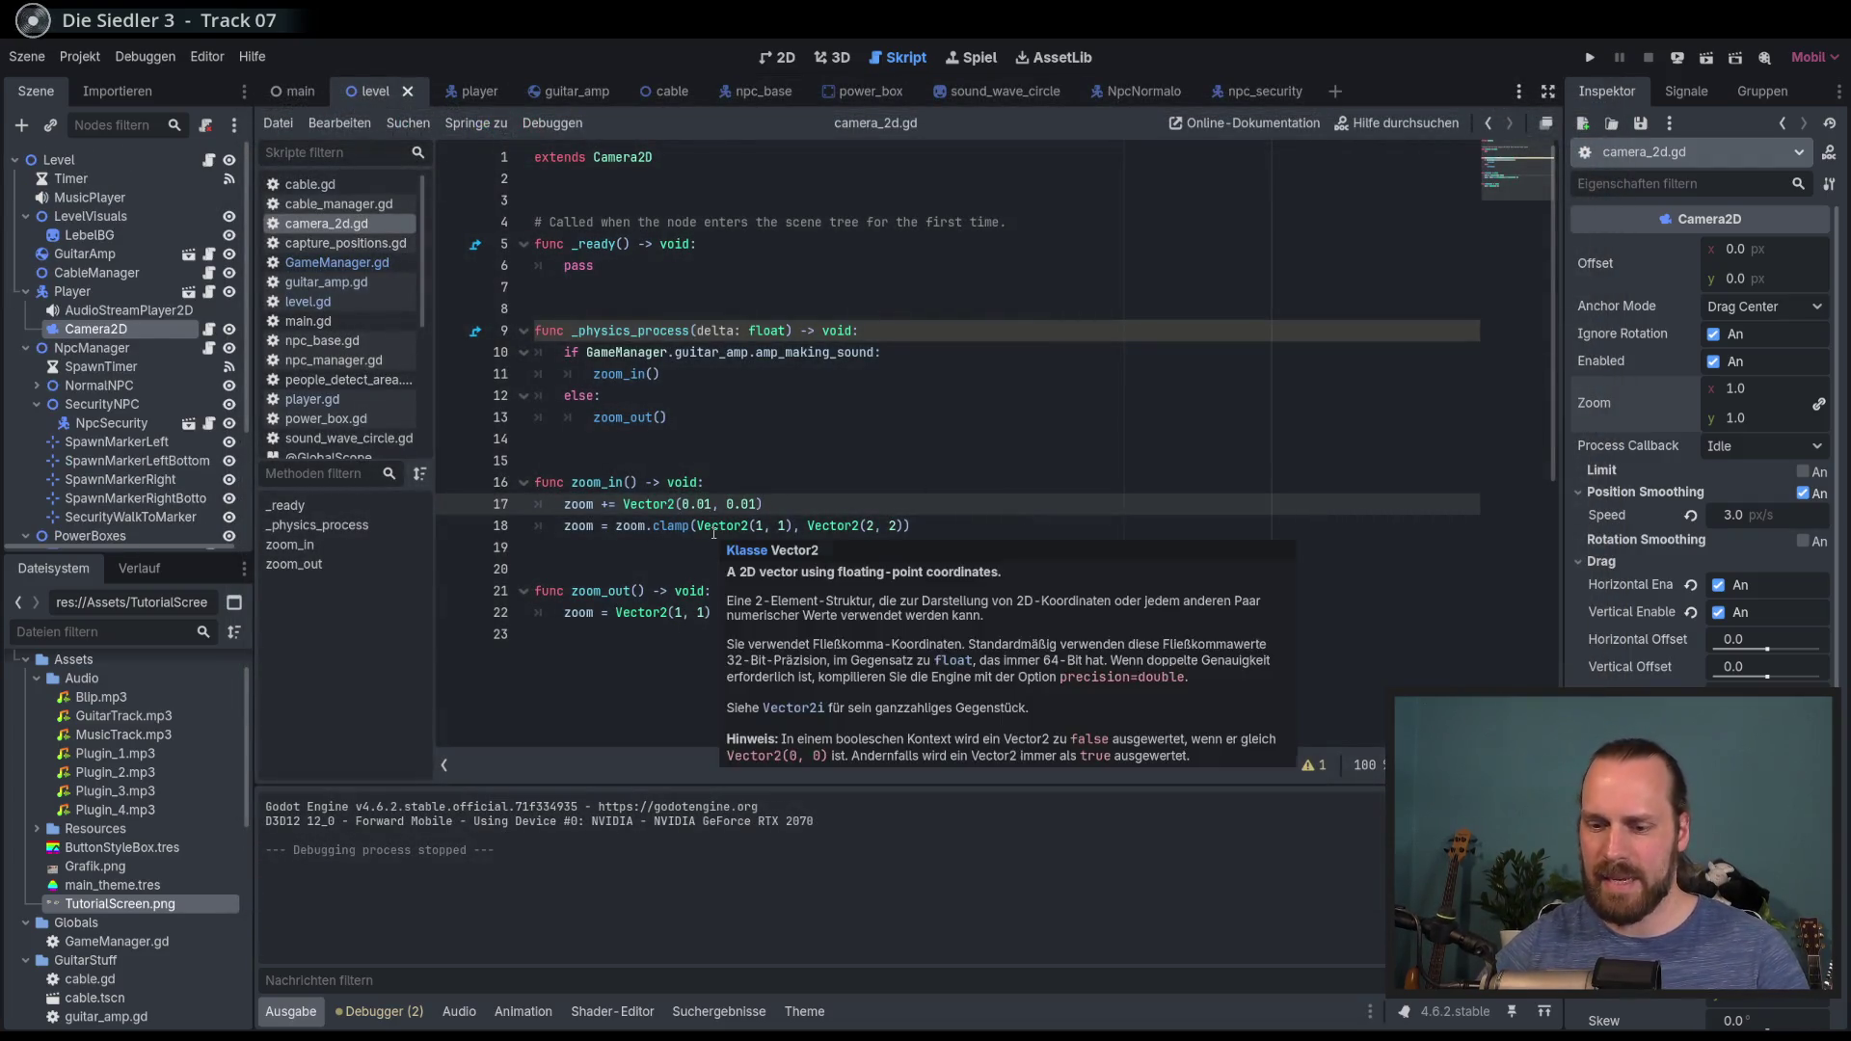
Step: Reduce the first zoom-in step to 0.002 and play-test the slower zoom again
key(Delete)
text(02)
key(Right)
key(Right)
key(Delete)
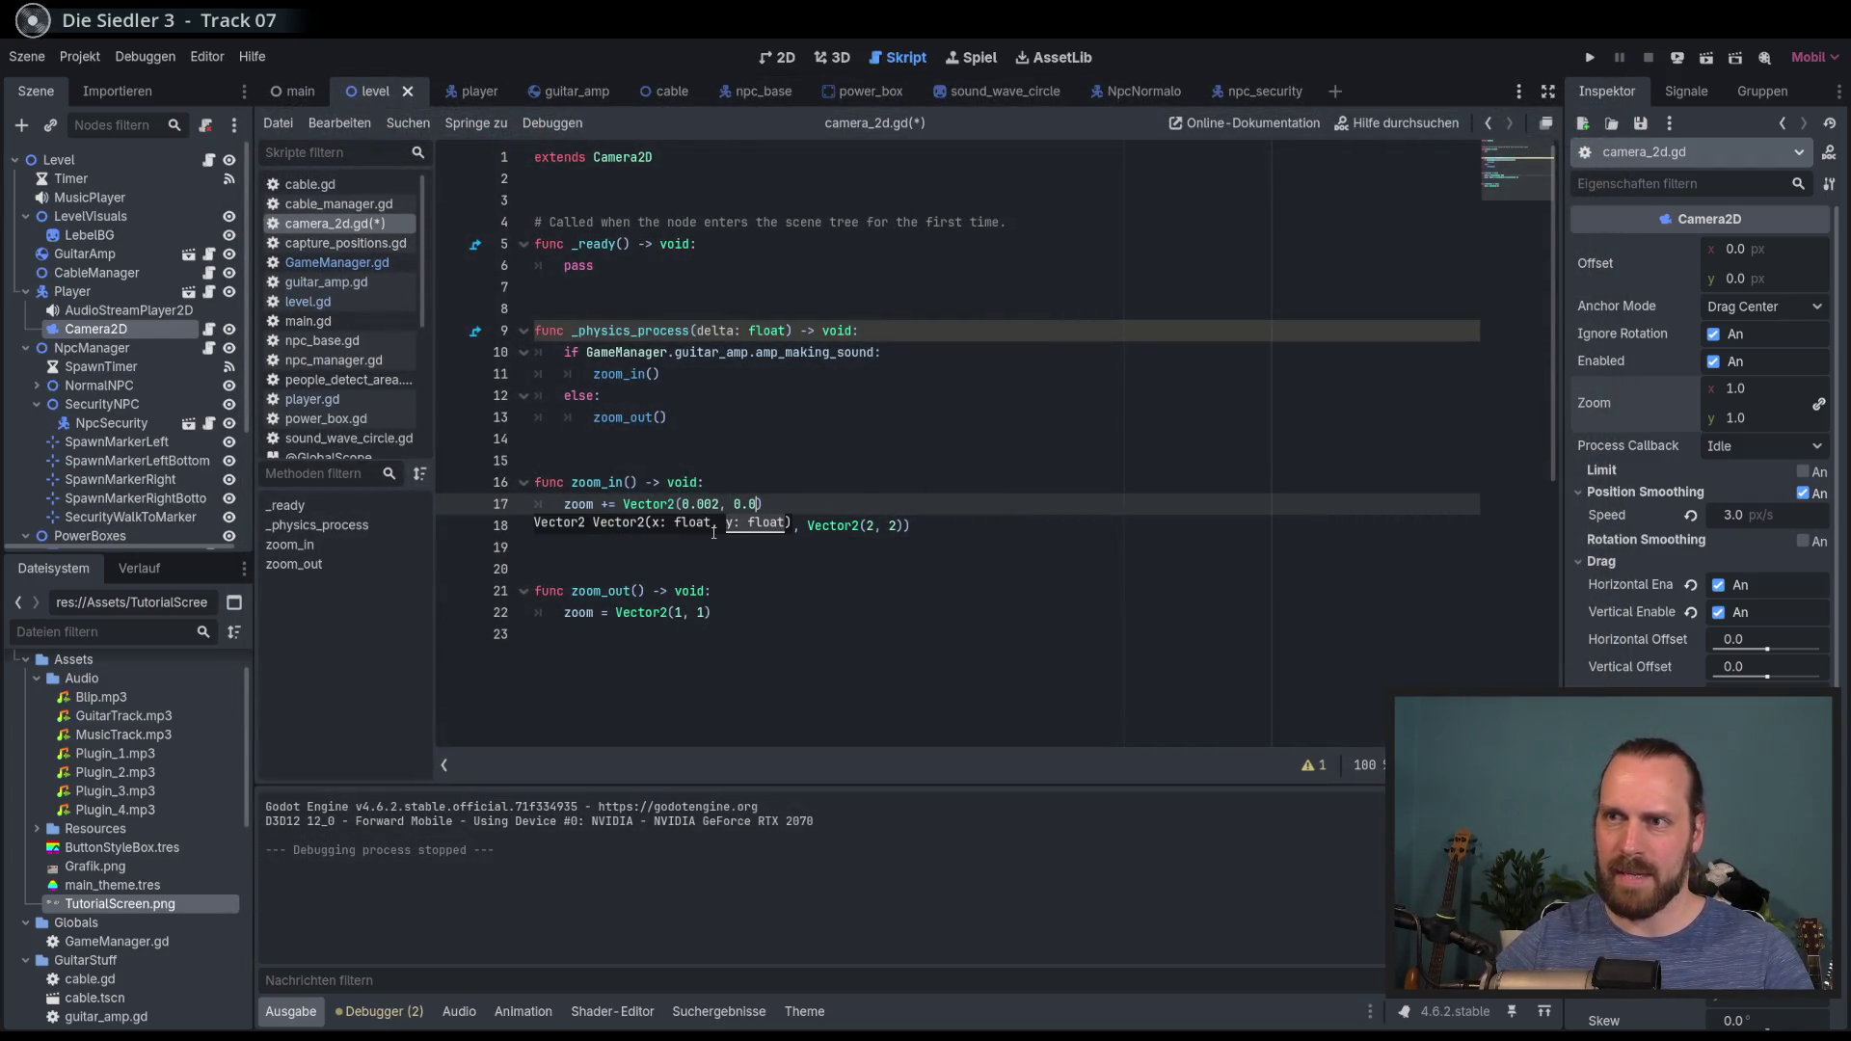
key(F5)
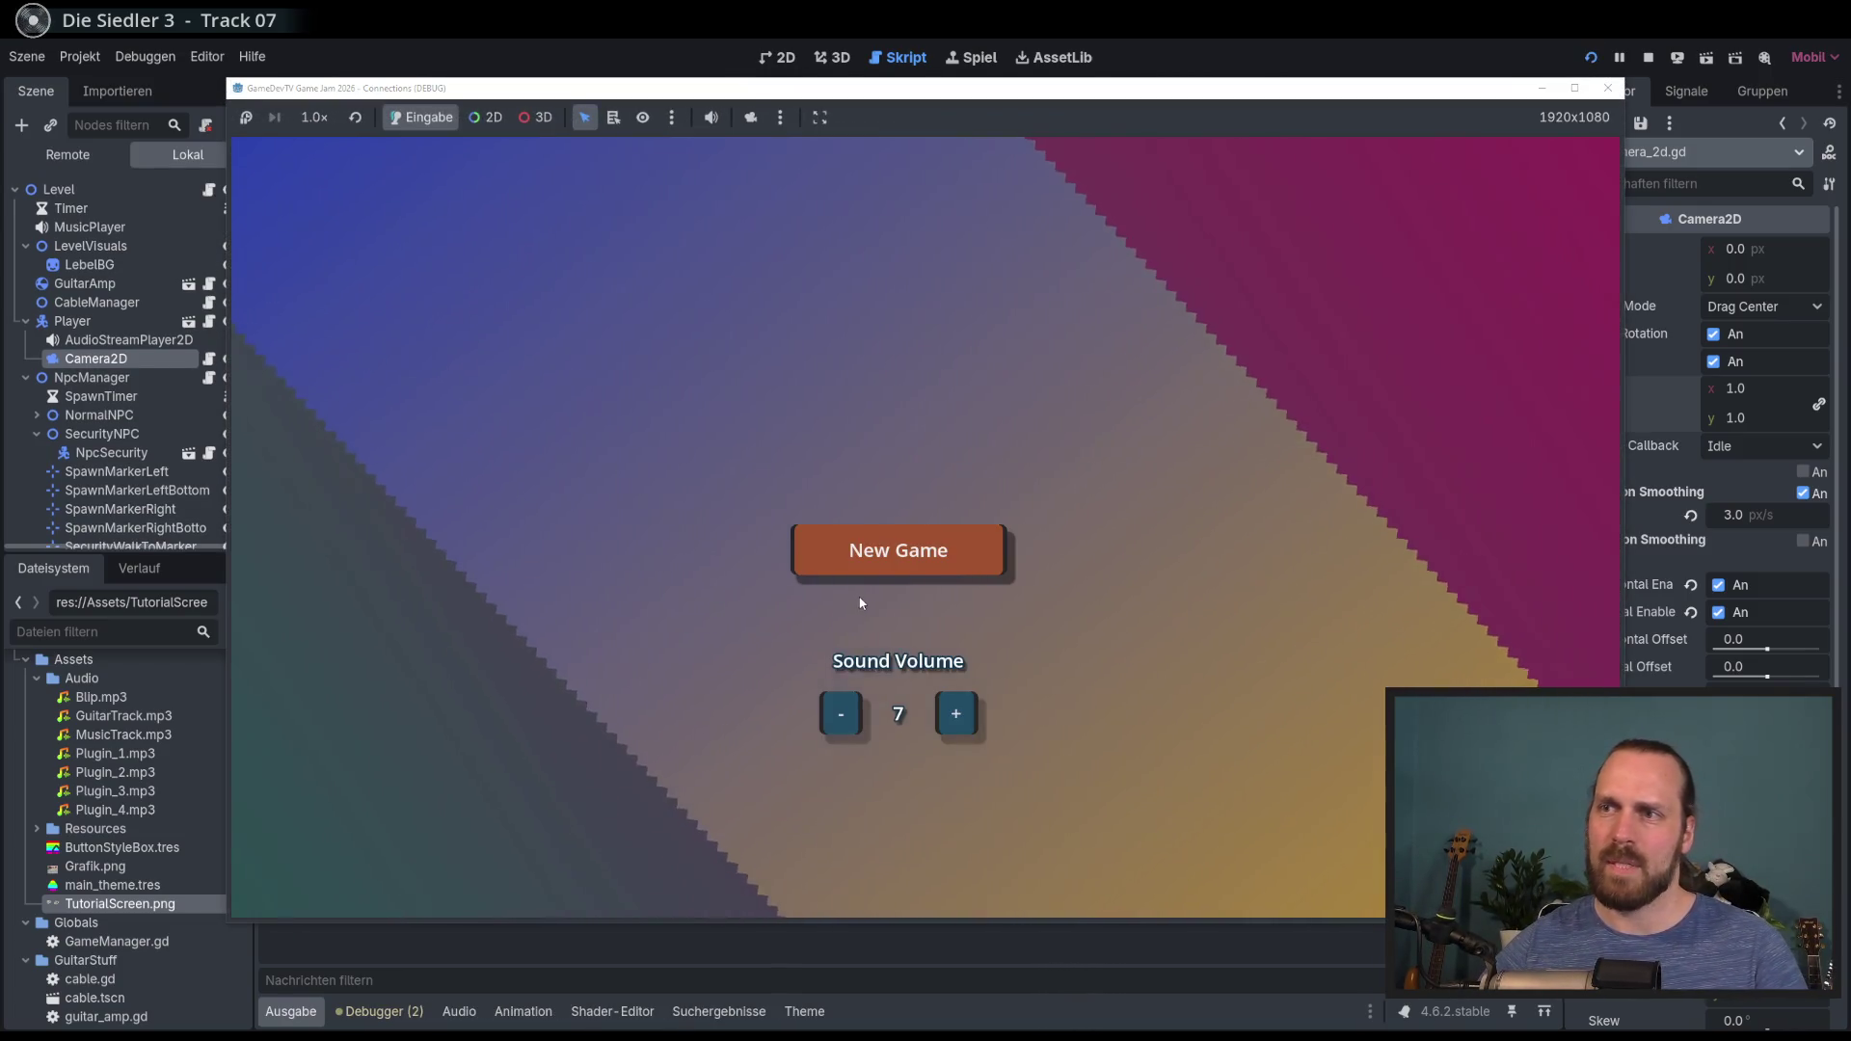
click(860, 569)
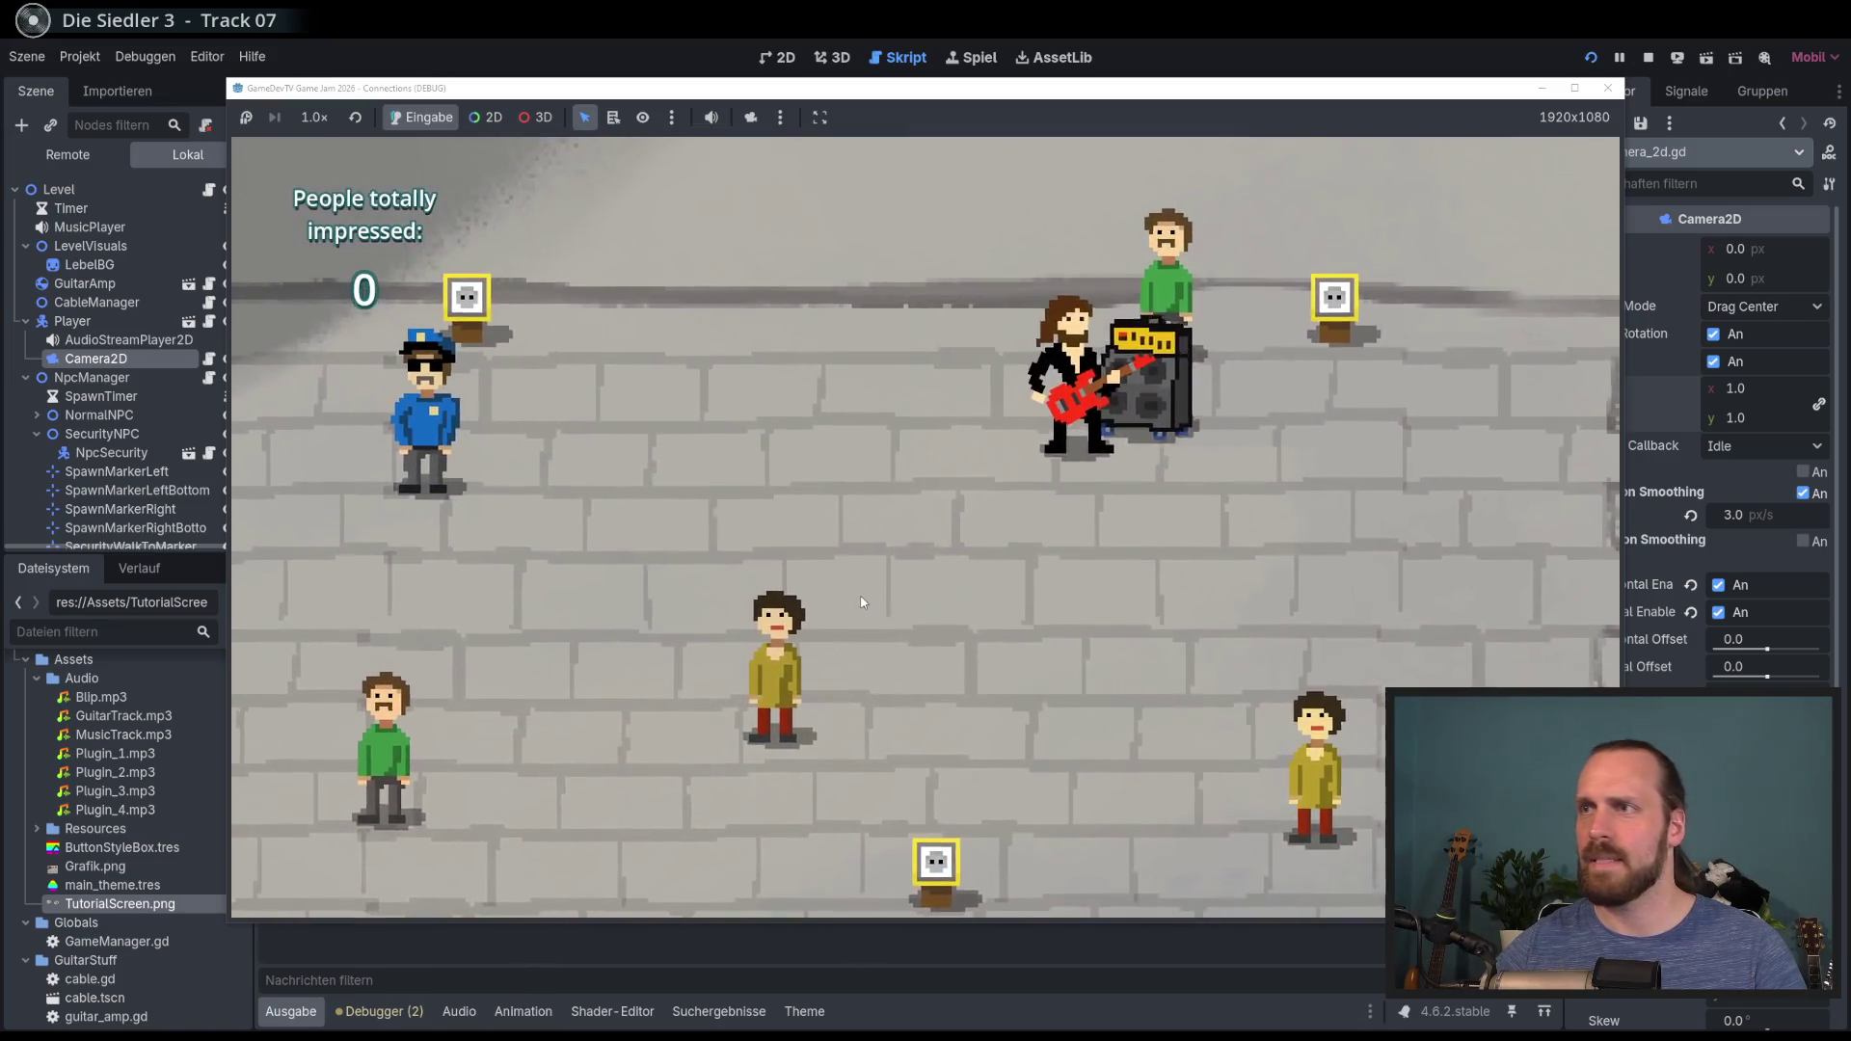
key(d)
click(861, 603)
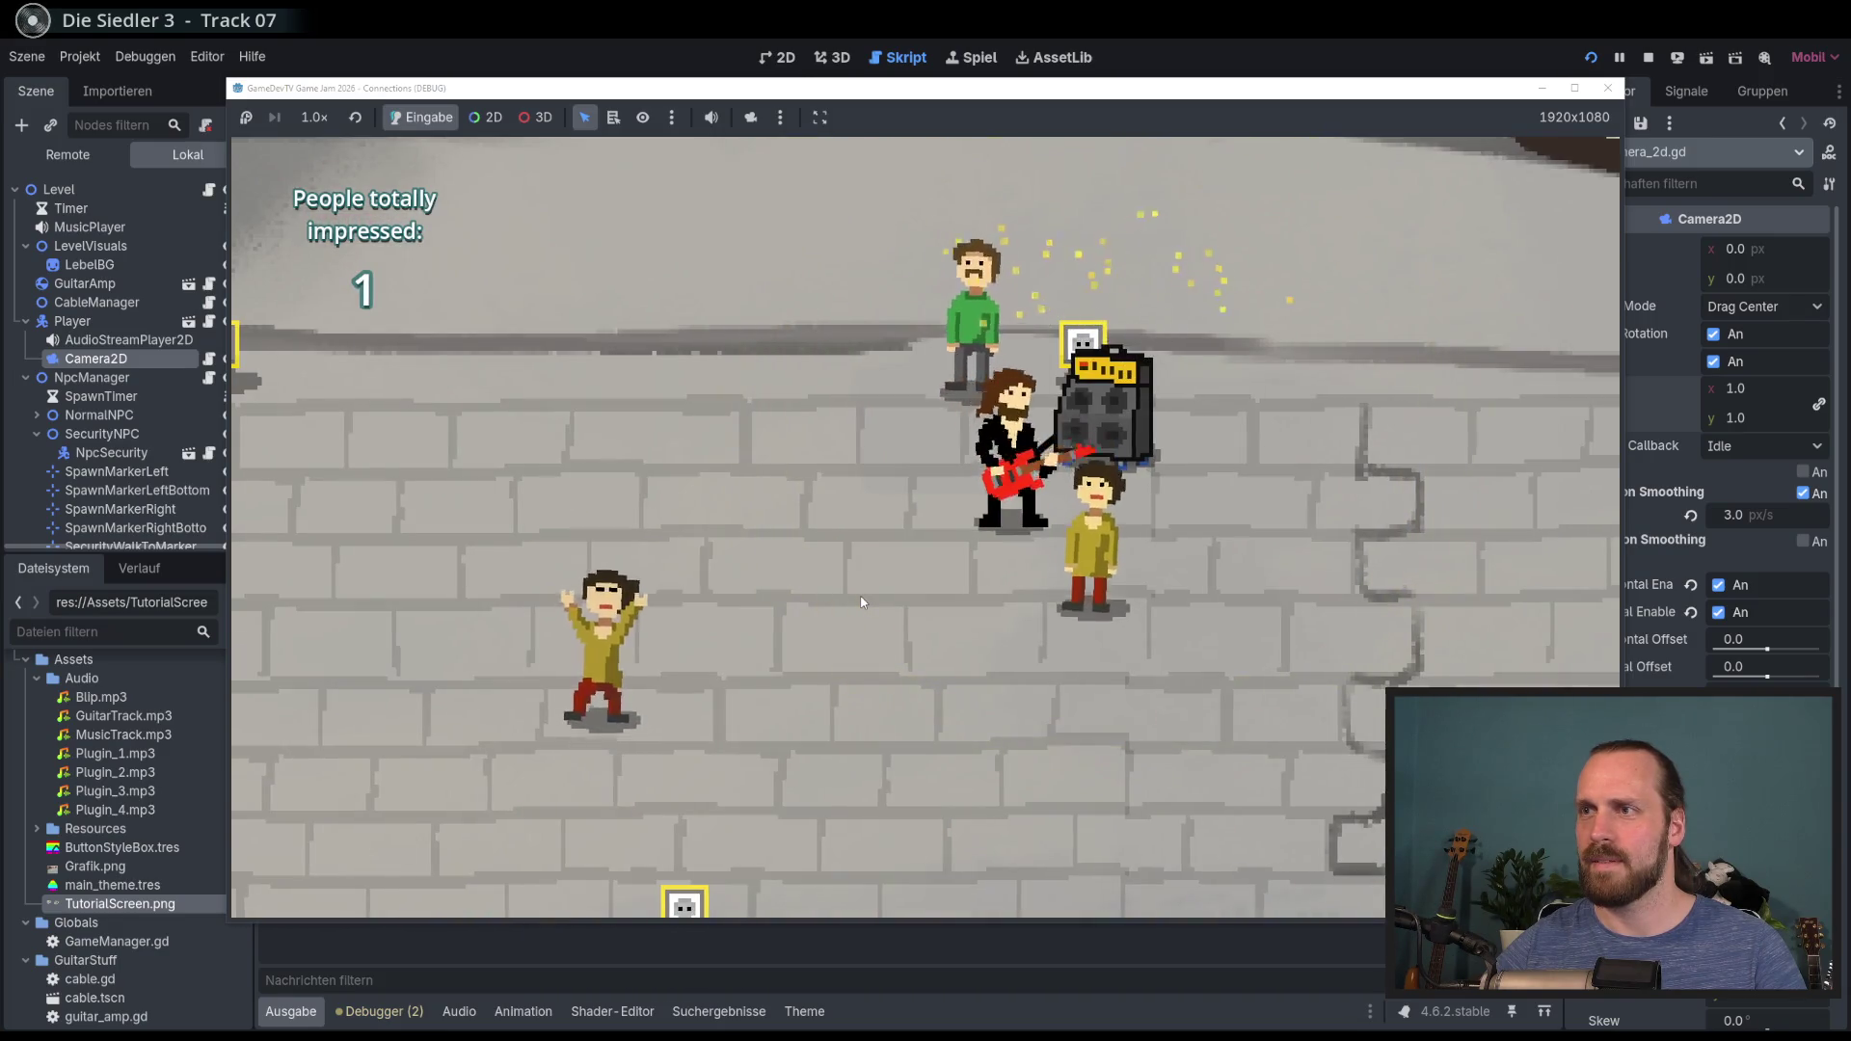
key(F8)
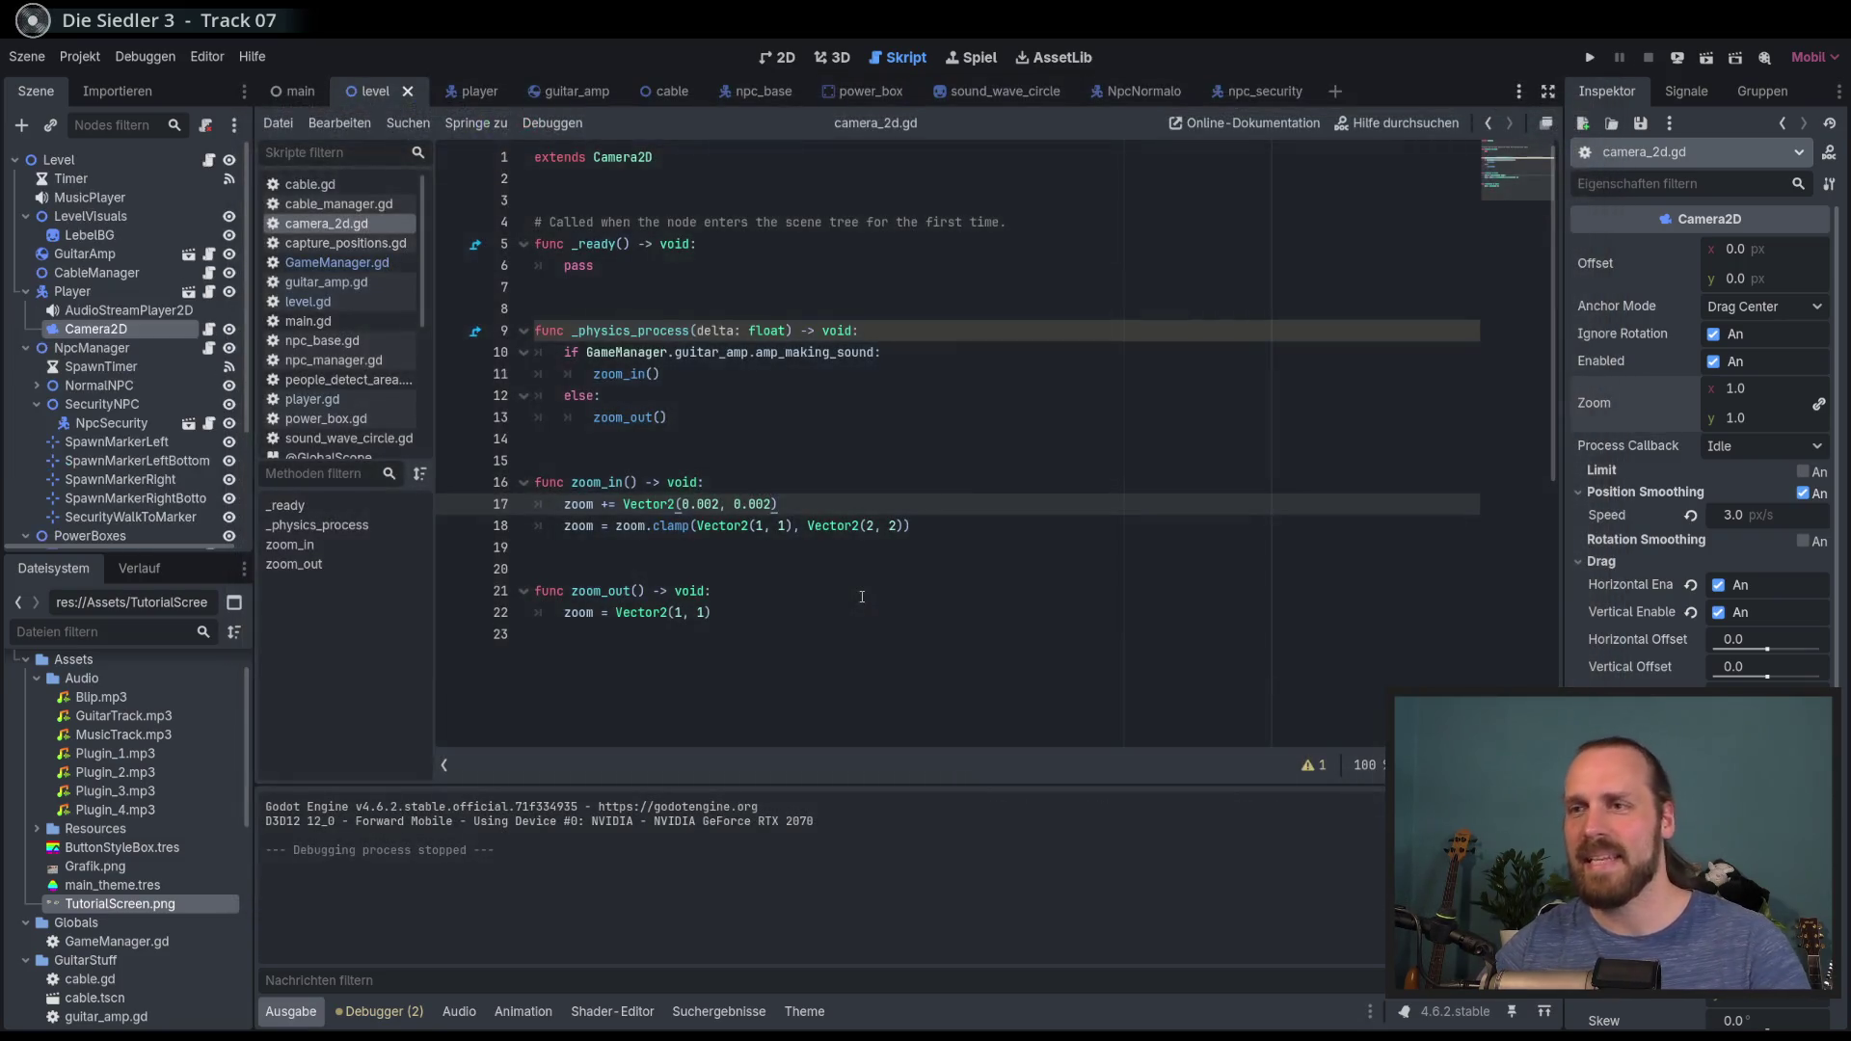
Step: Cap the clamp's upper zoom limit at 1.4 and set the second zoom-in step to 0.001
click(772, 617)
click(742, 594)
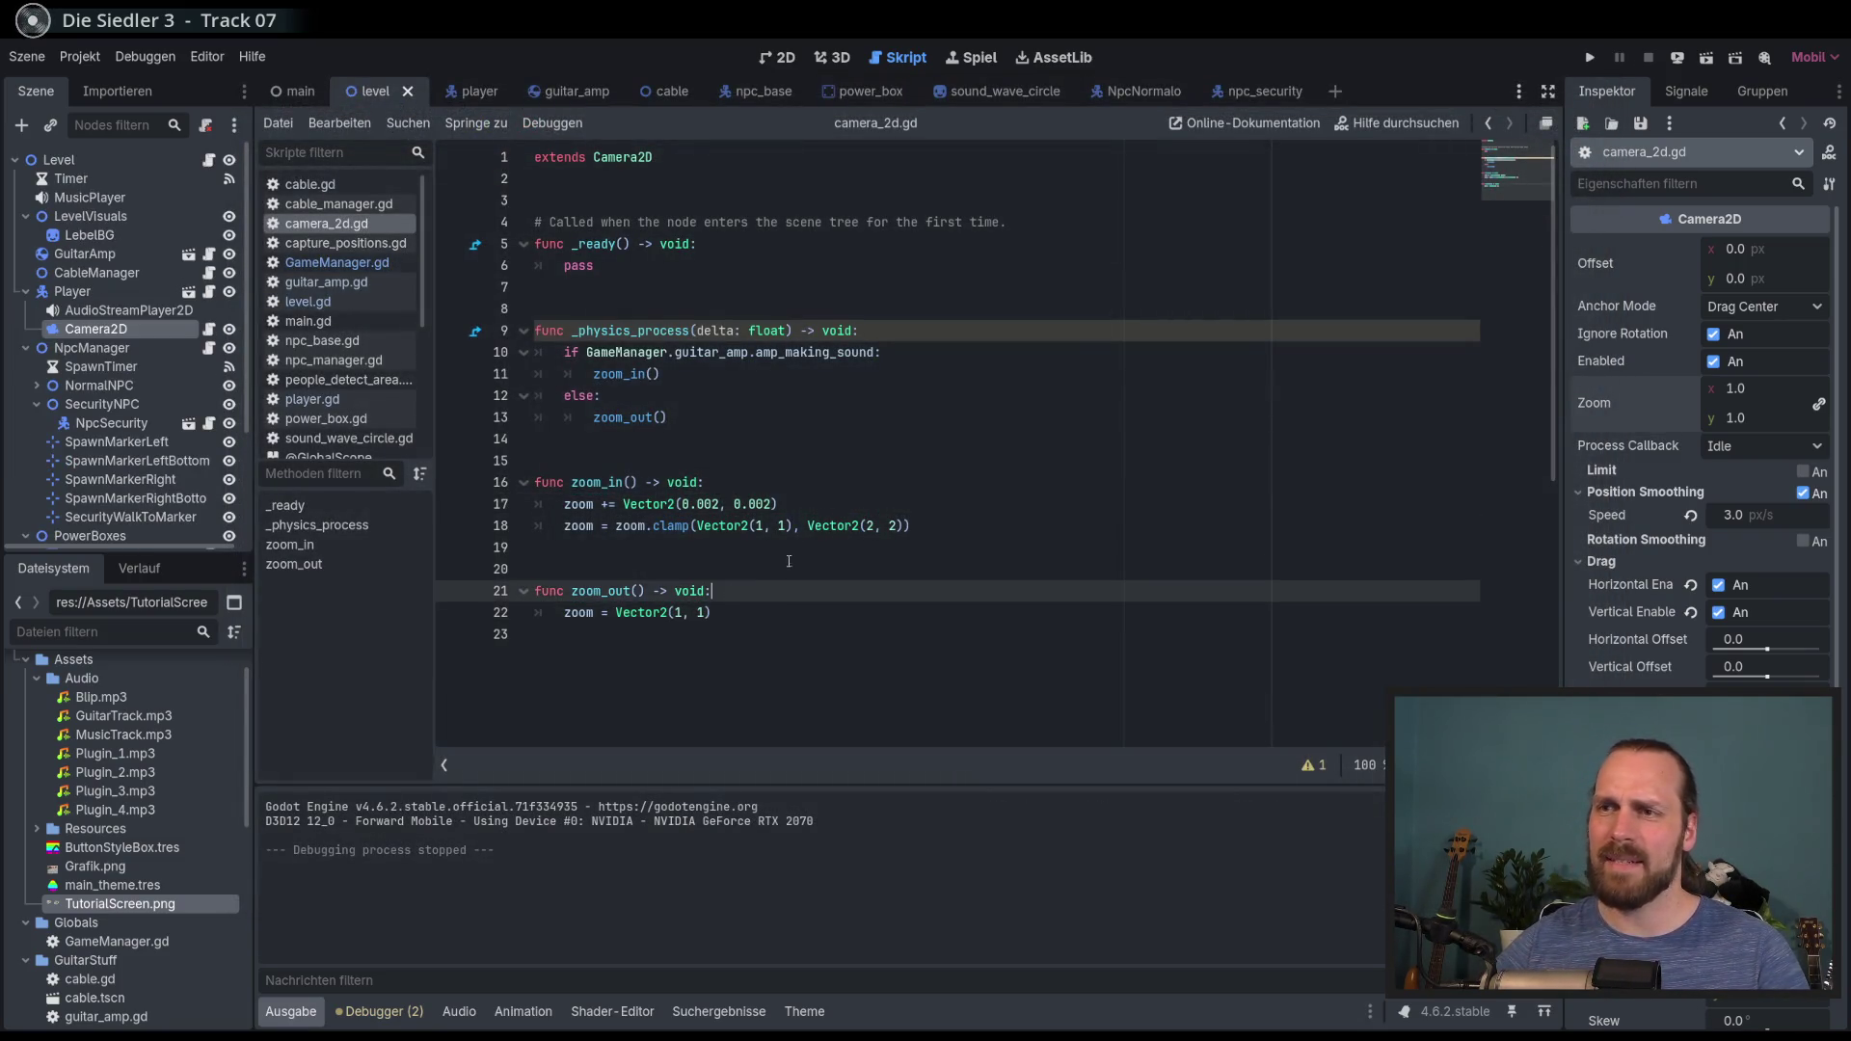
click(721, 506)
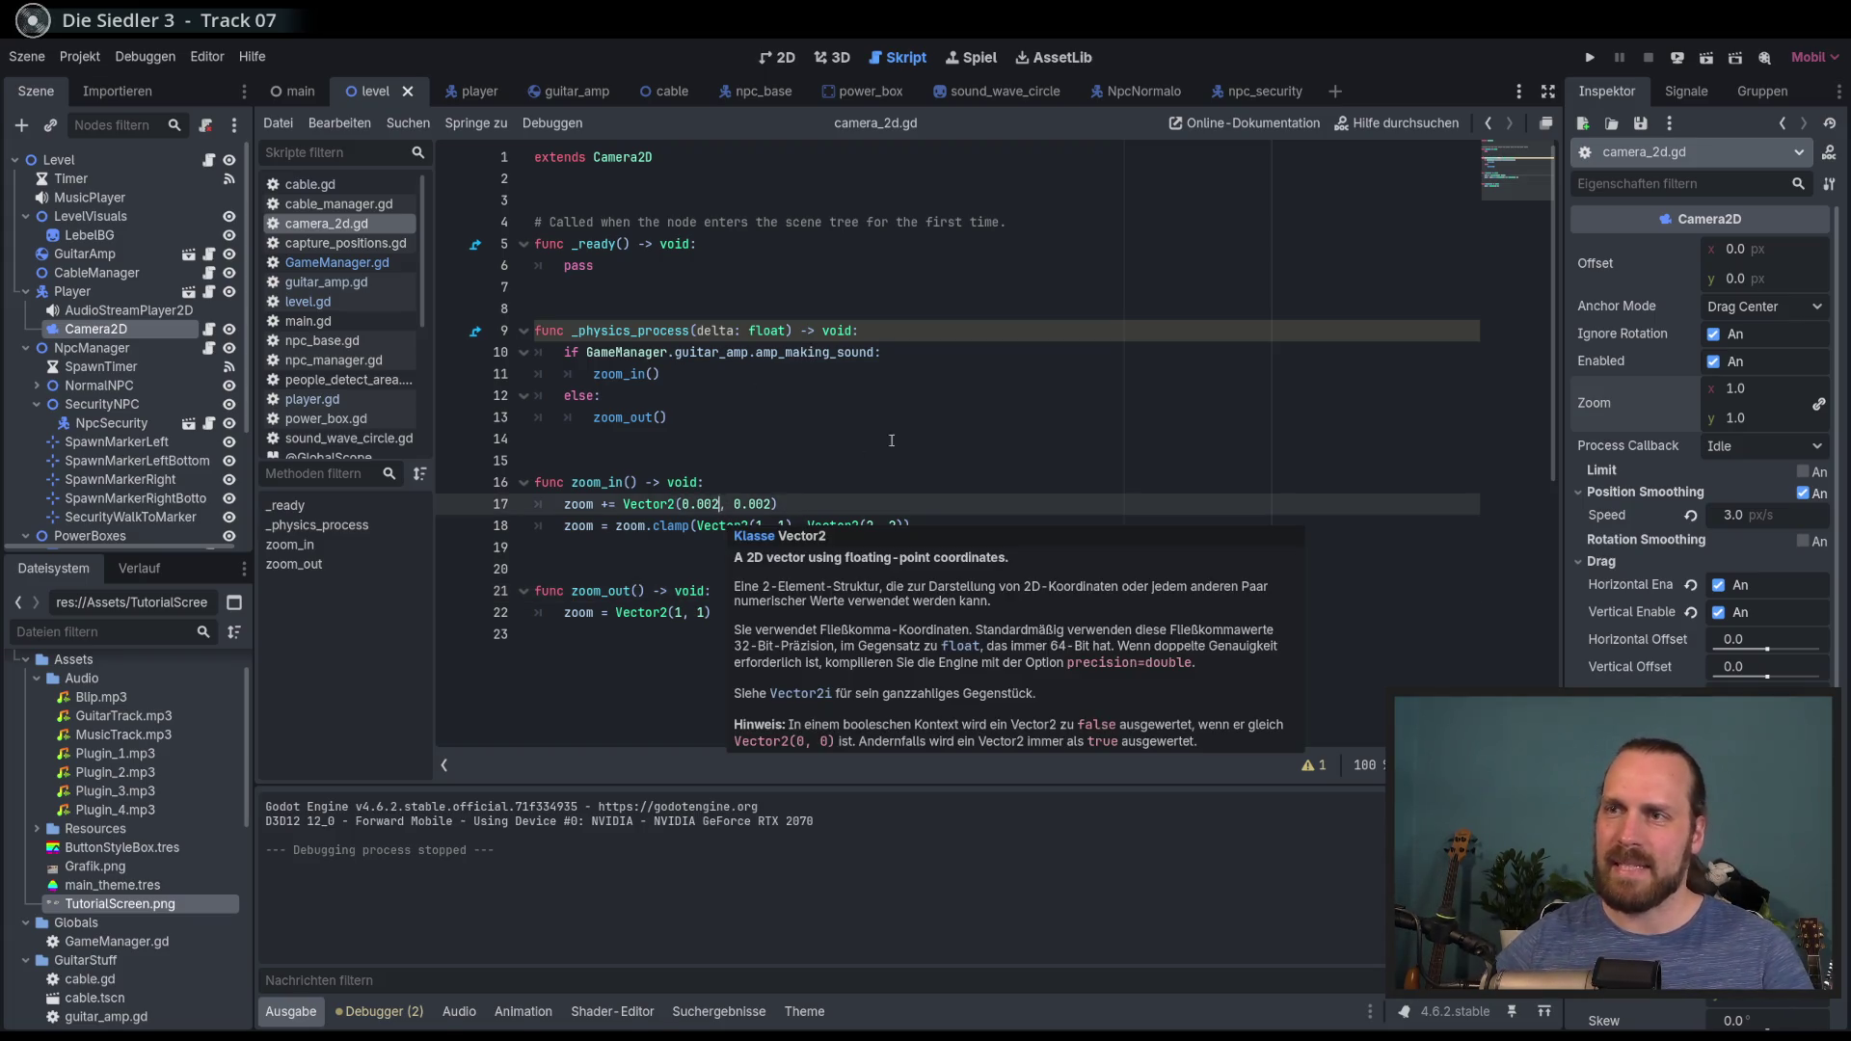
click(869, 527)
text(.5)
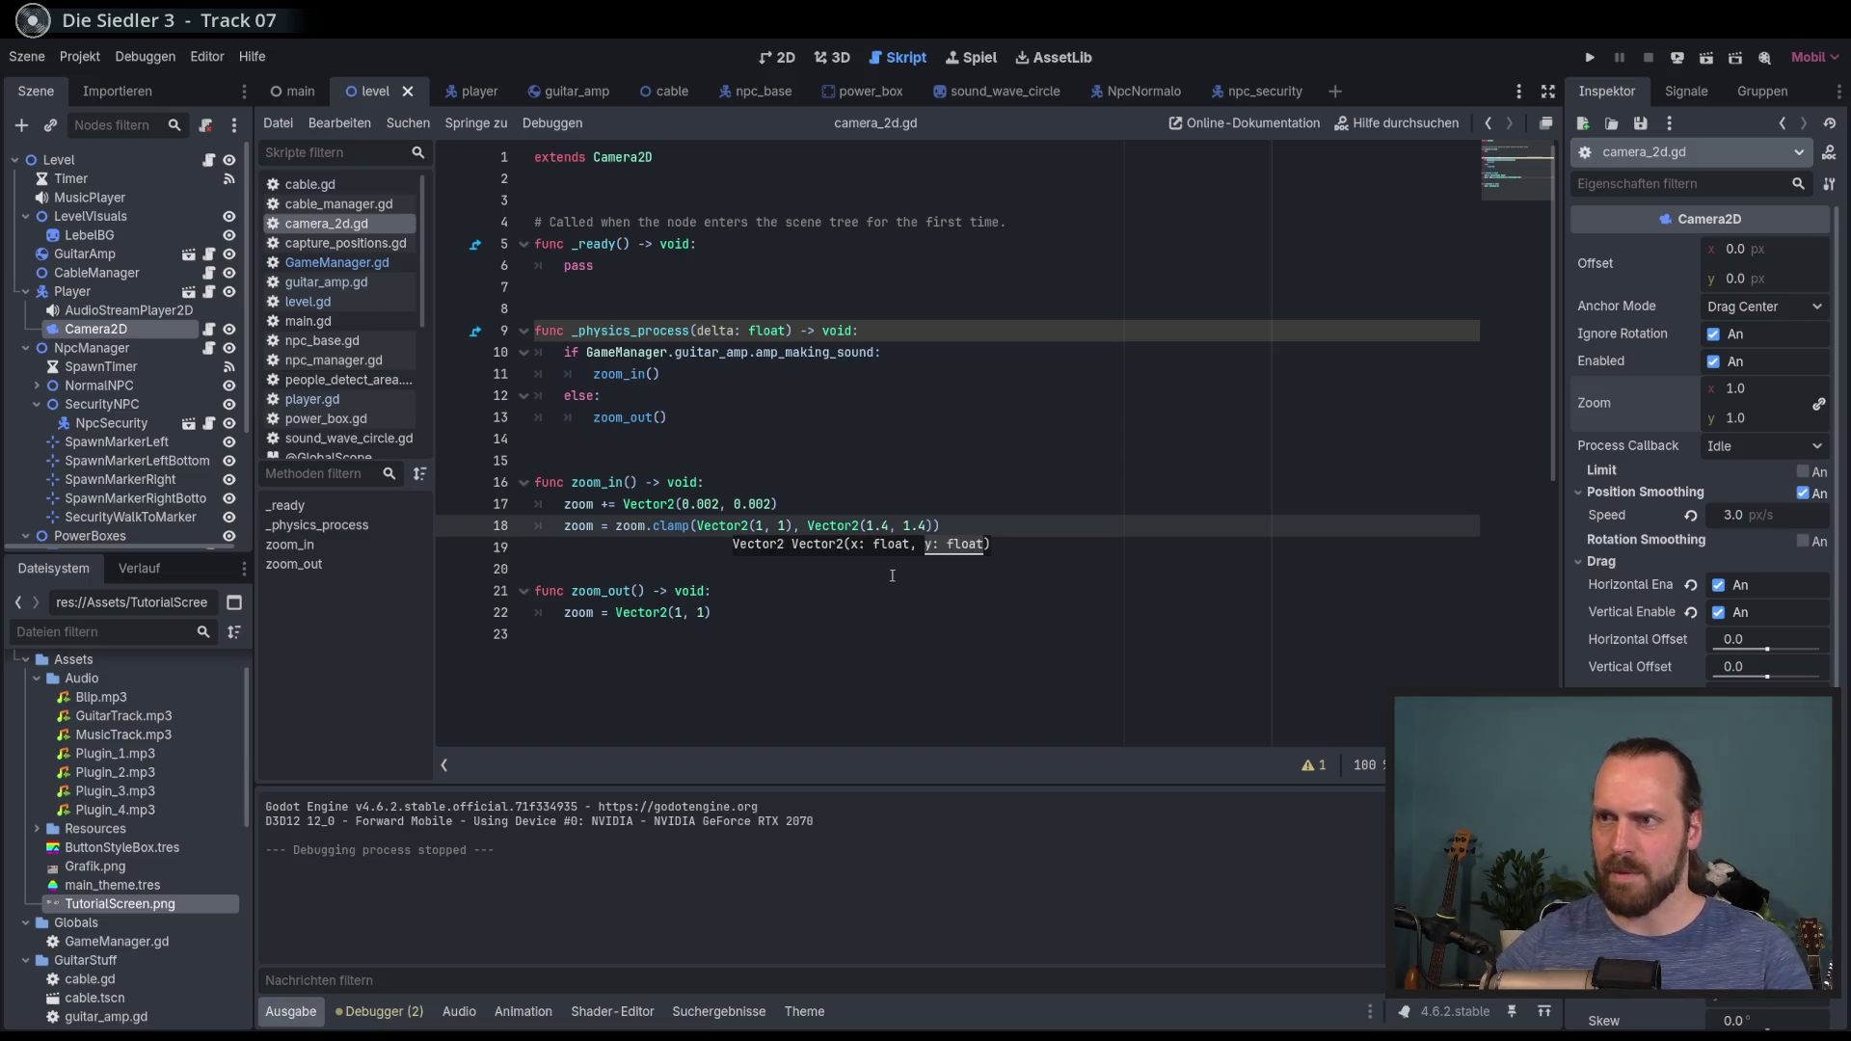
click(759, 504)
key(BackSpace)
text(1)
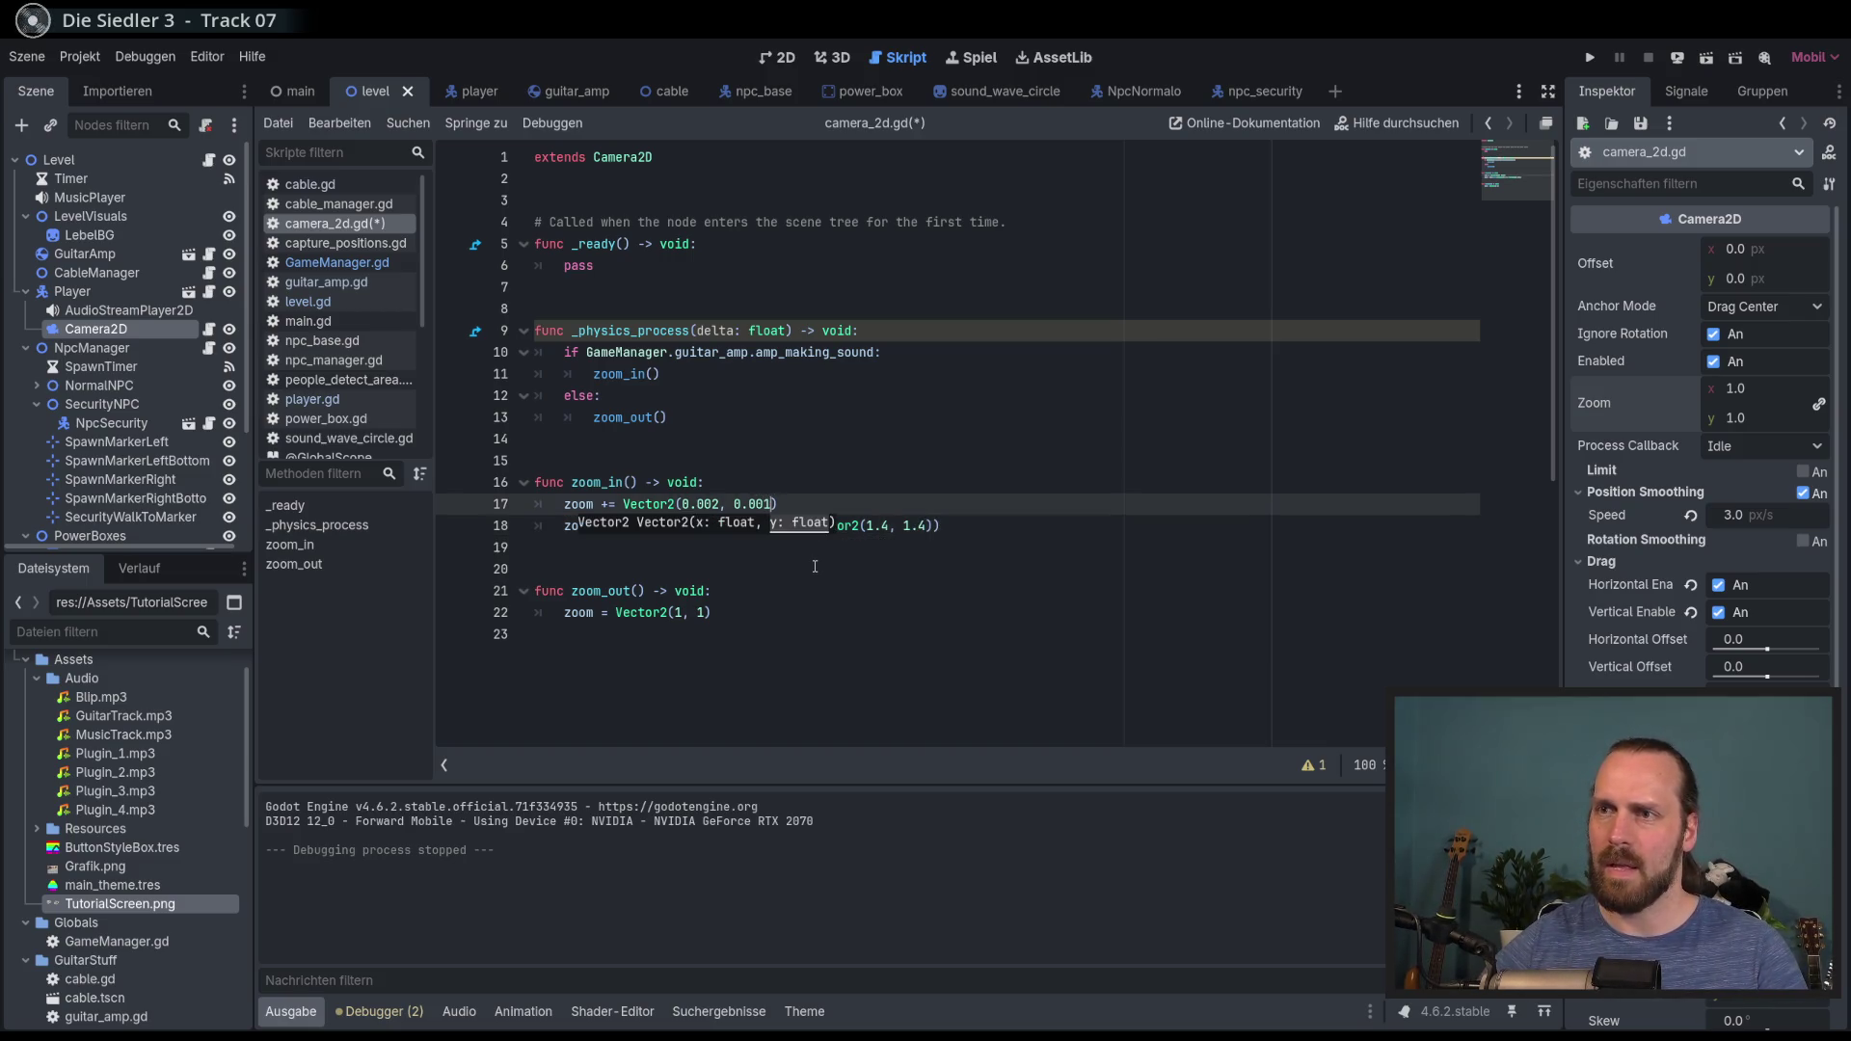
Step: Start a new line in the zoom_out function beginning with 'zoom'
click(815, 567)
key(Down)
key(Down)
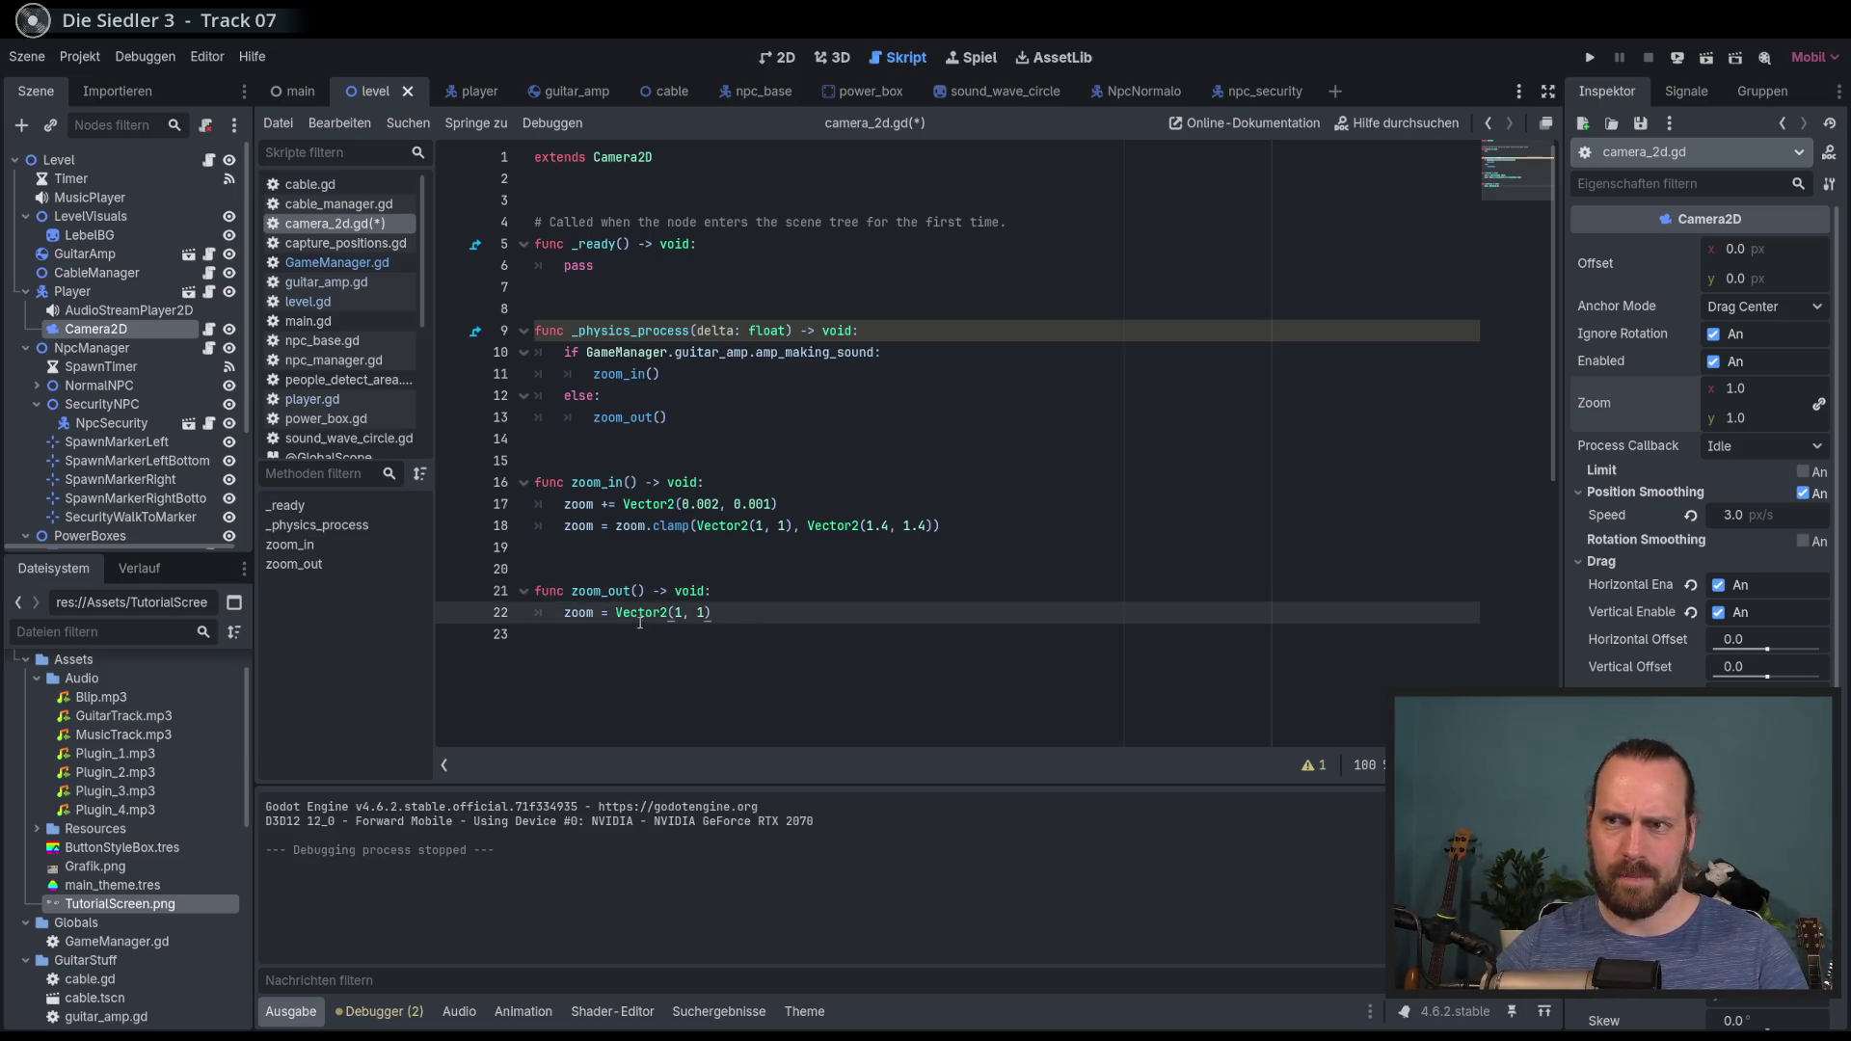
click(715, 591)
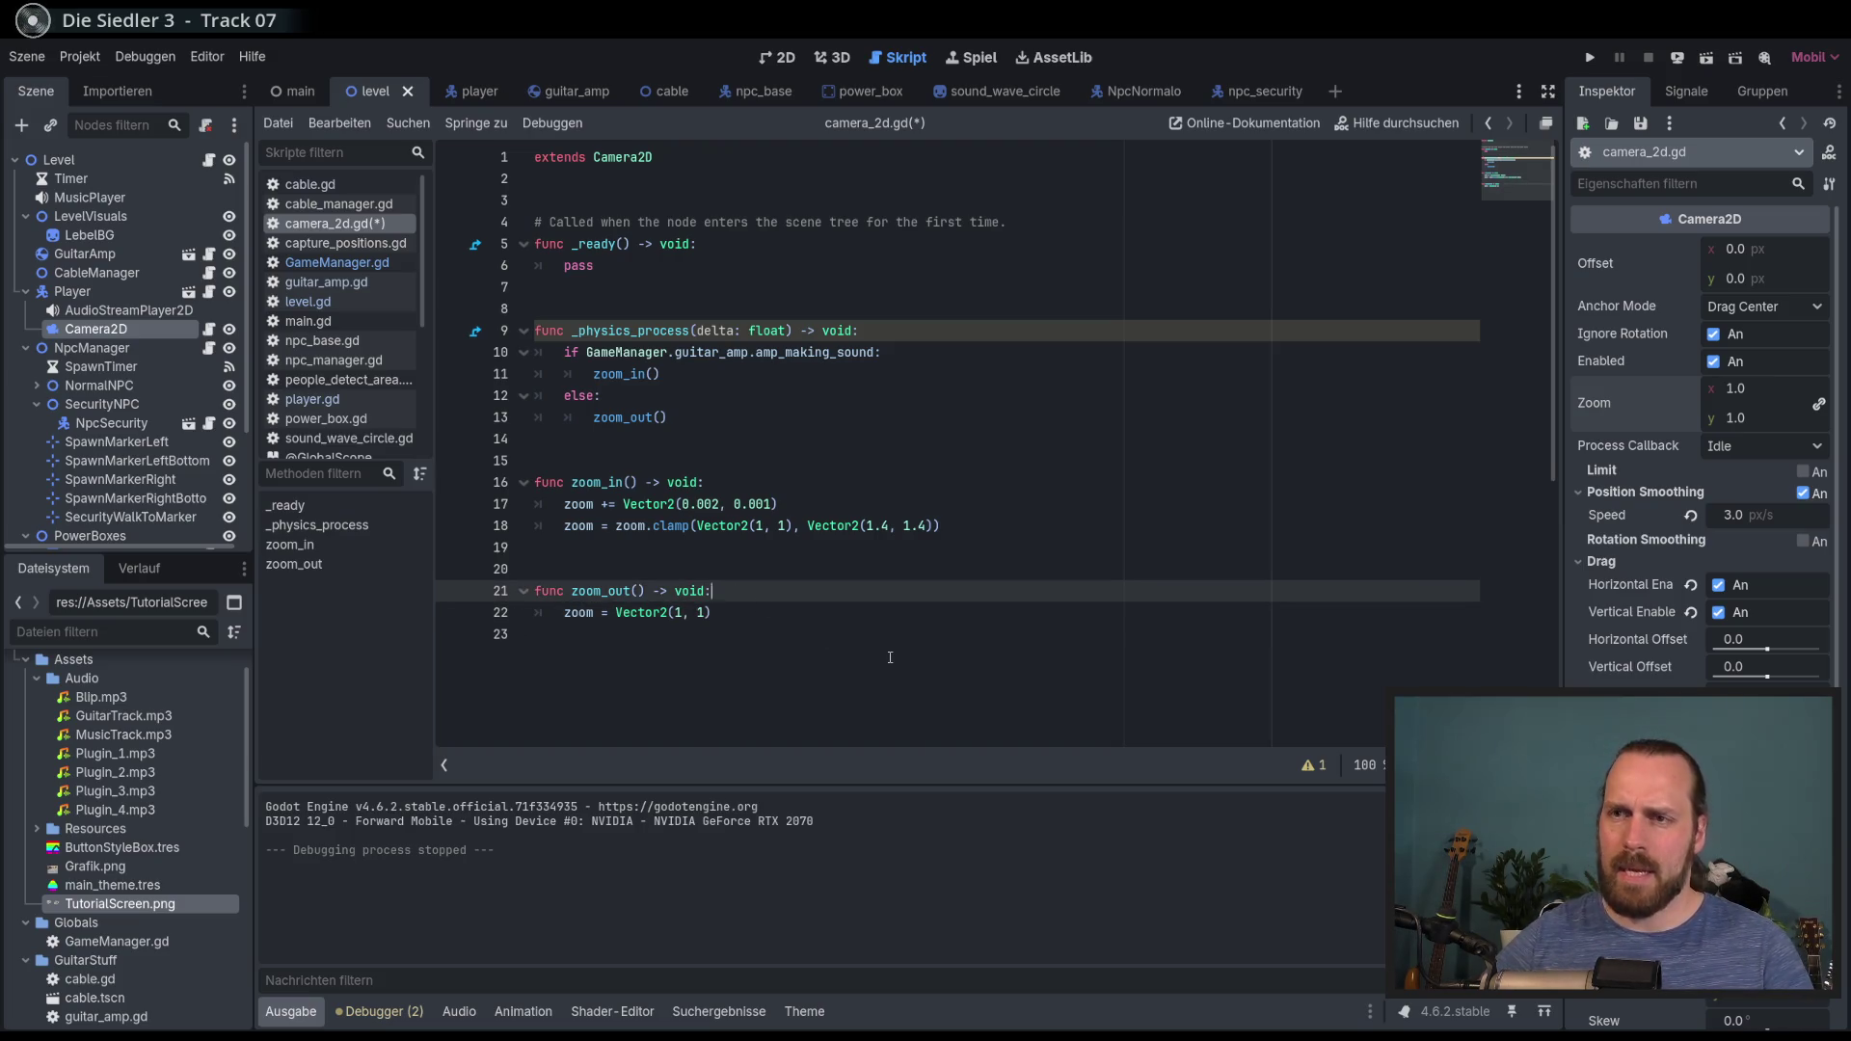
key(Return)
text(z)
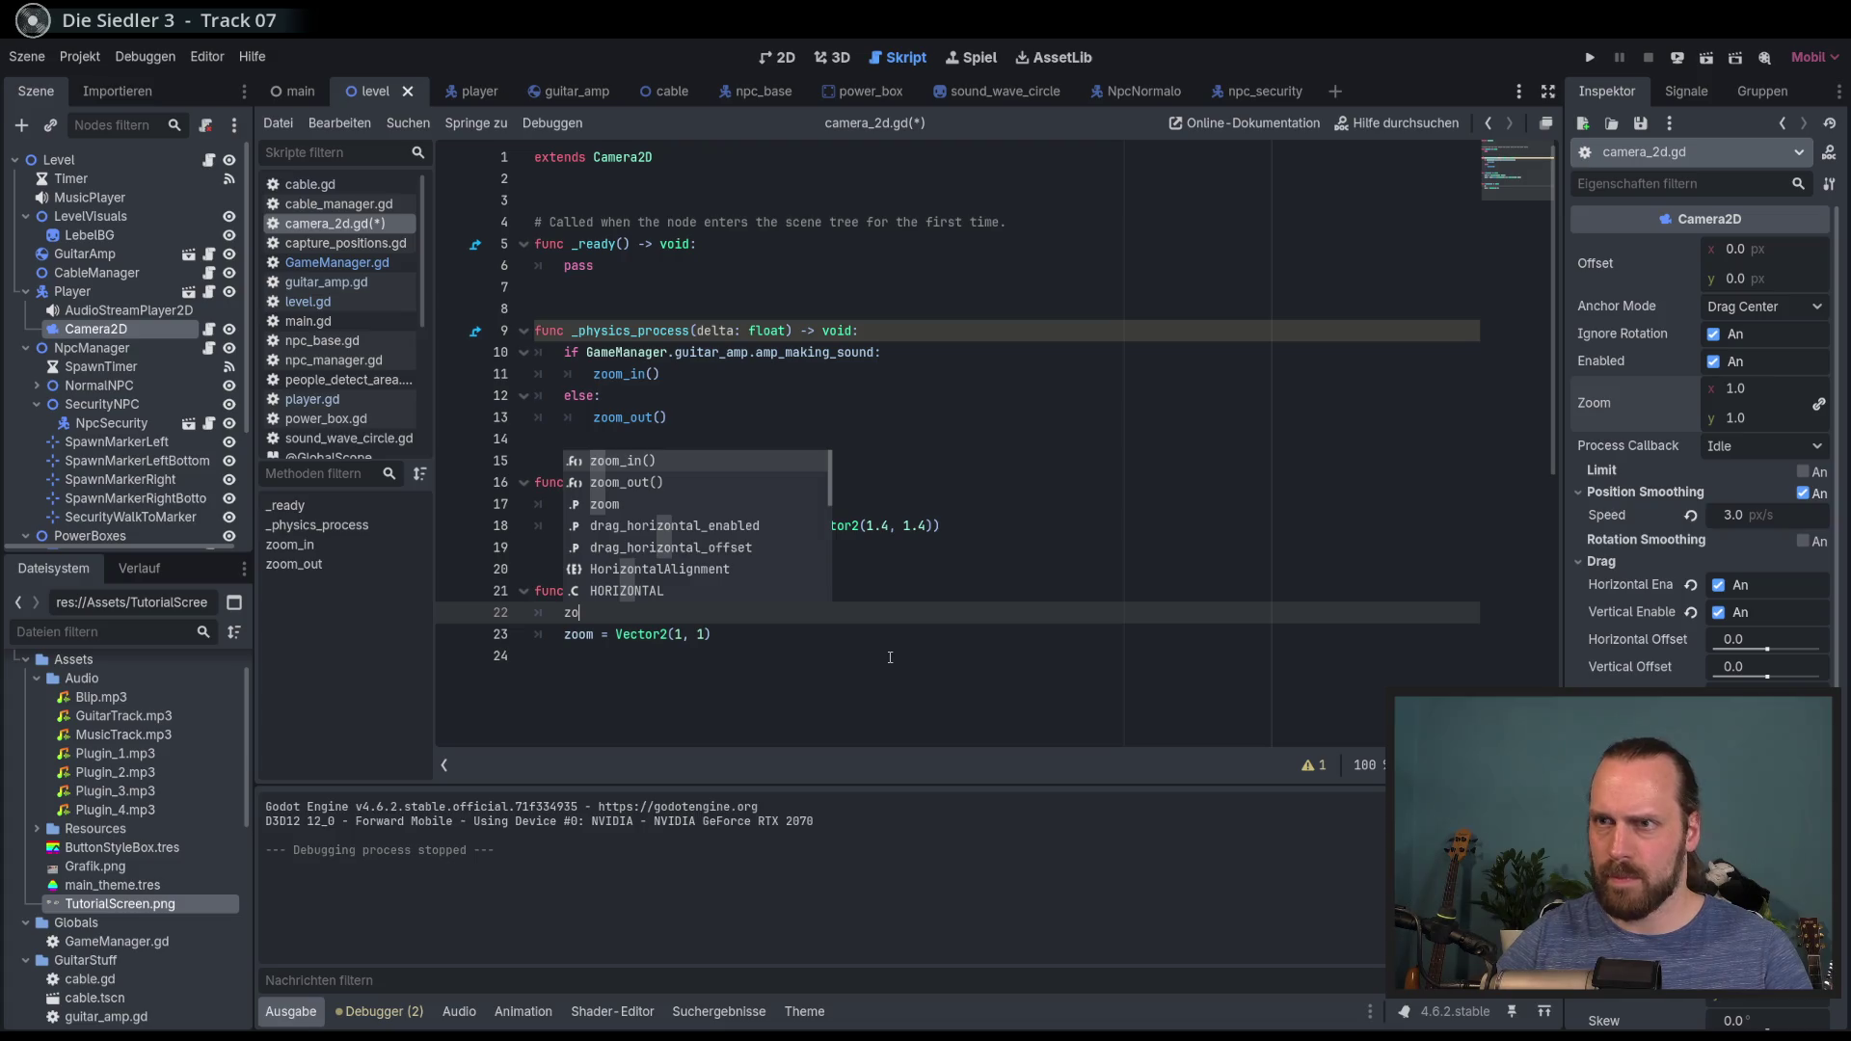
text(om)
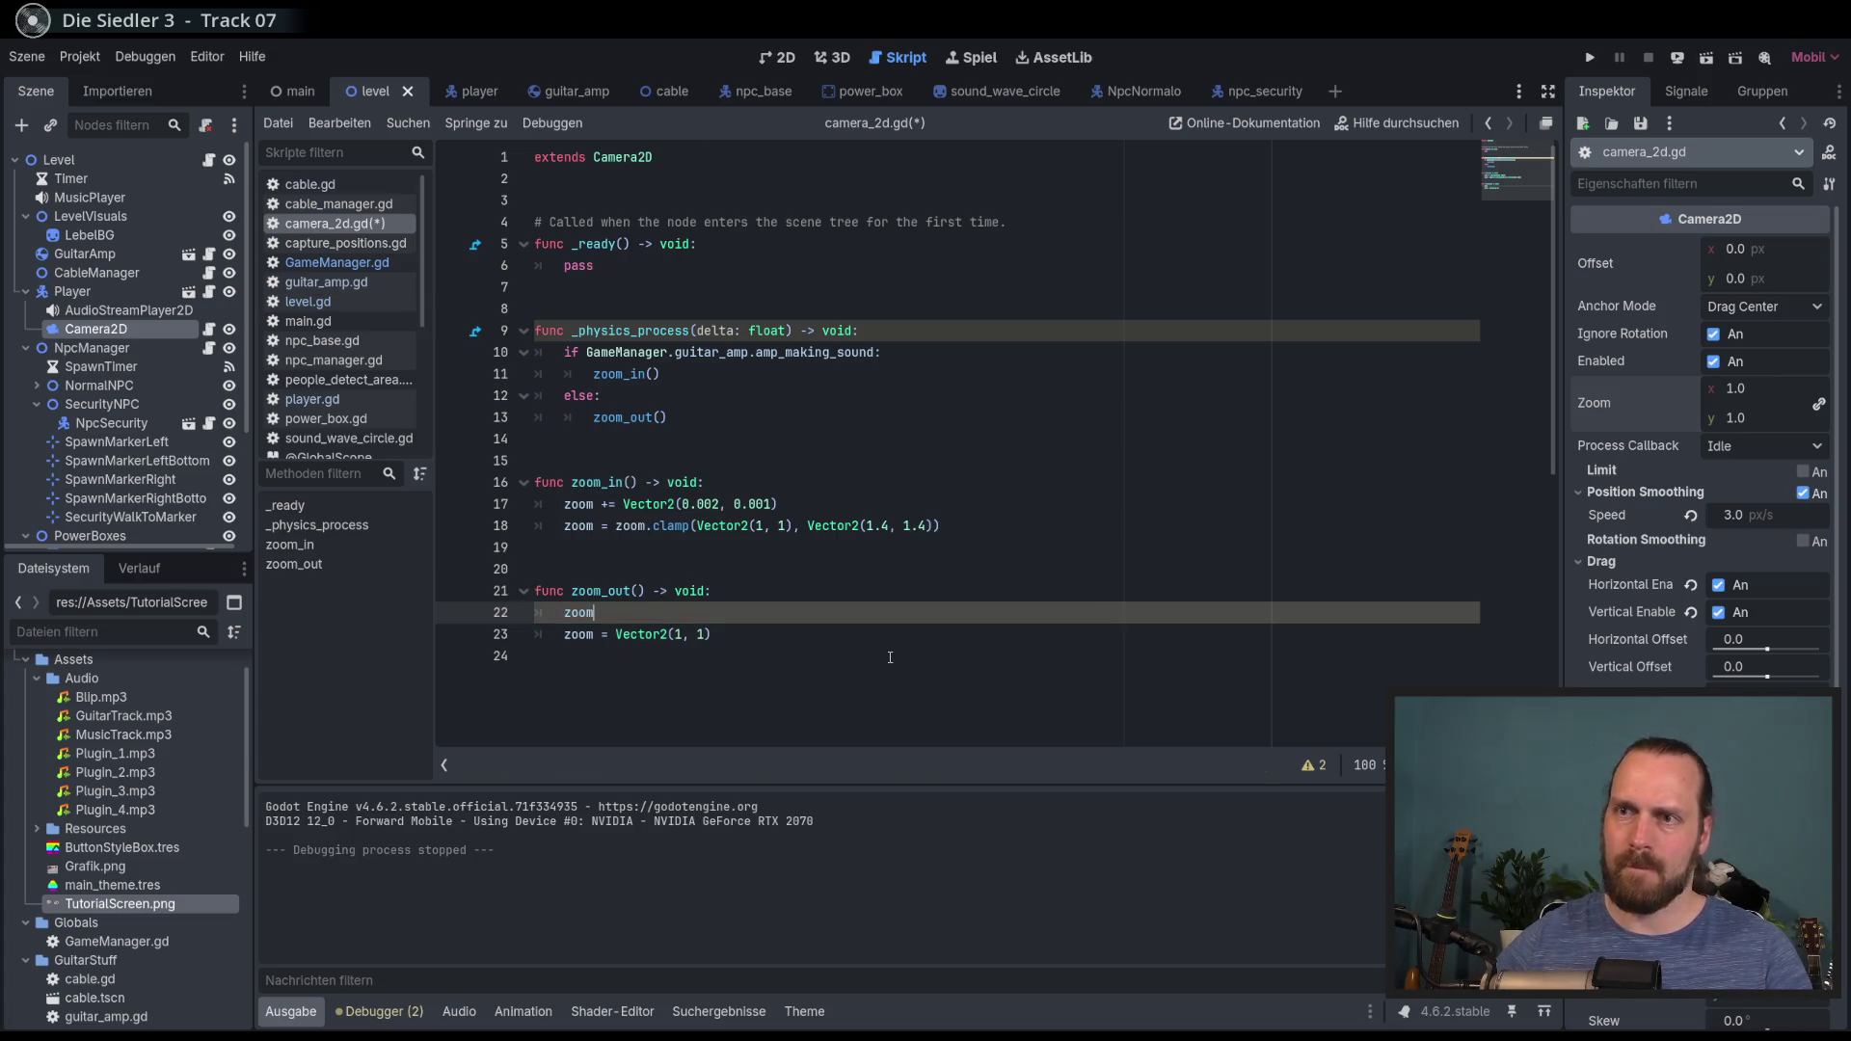
Step: Copy the zoom-in step and clamp lines into the zoom_out function body
click(739, 636)
mouse_move(940, 525)
mouse_down()
mouse_move(607, 526)
mouse_move(564, 503)
mouse_up()
key(ctrl+c)
drag(737, 644, 529, 600)
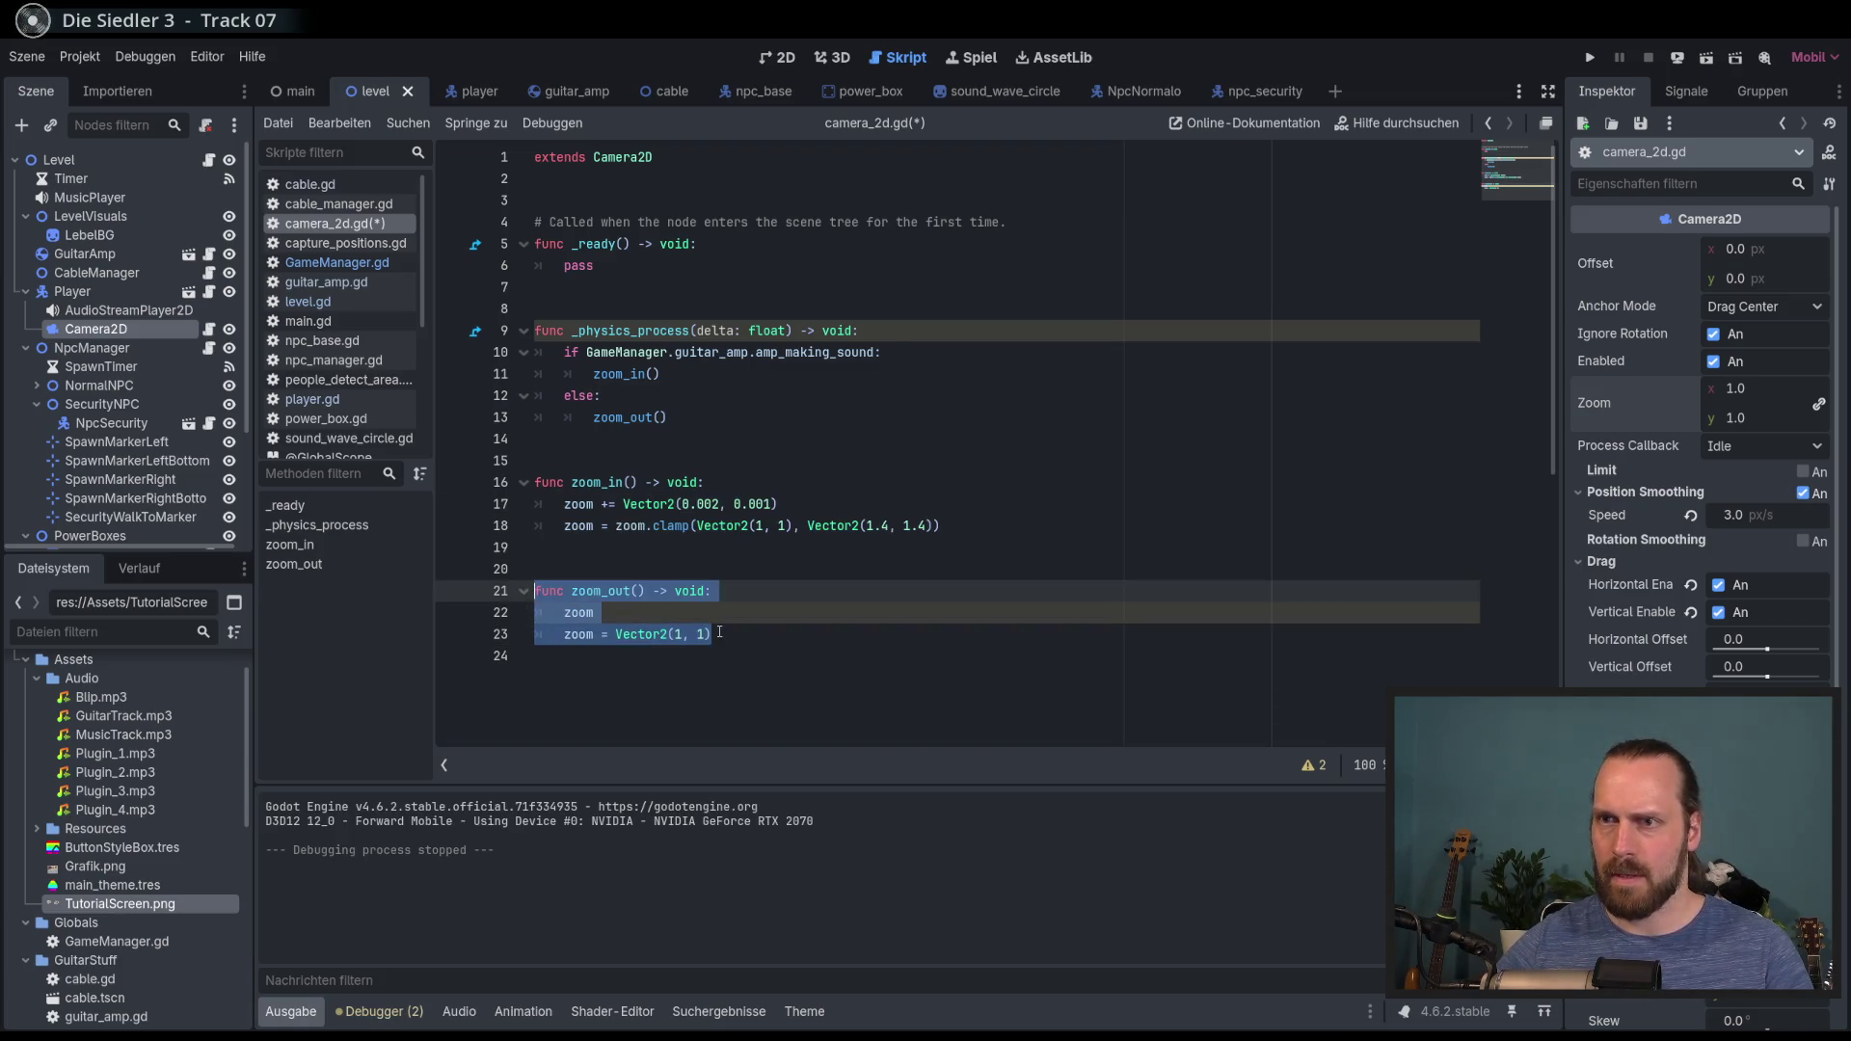
drag(711, 633, 714, 590)
key(ctrl+v)
click(526, 614)
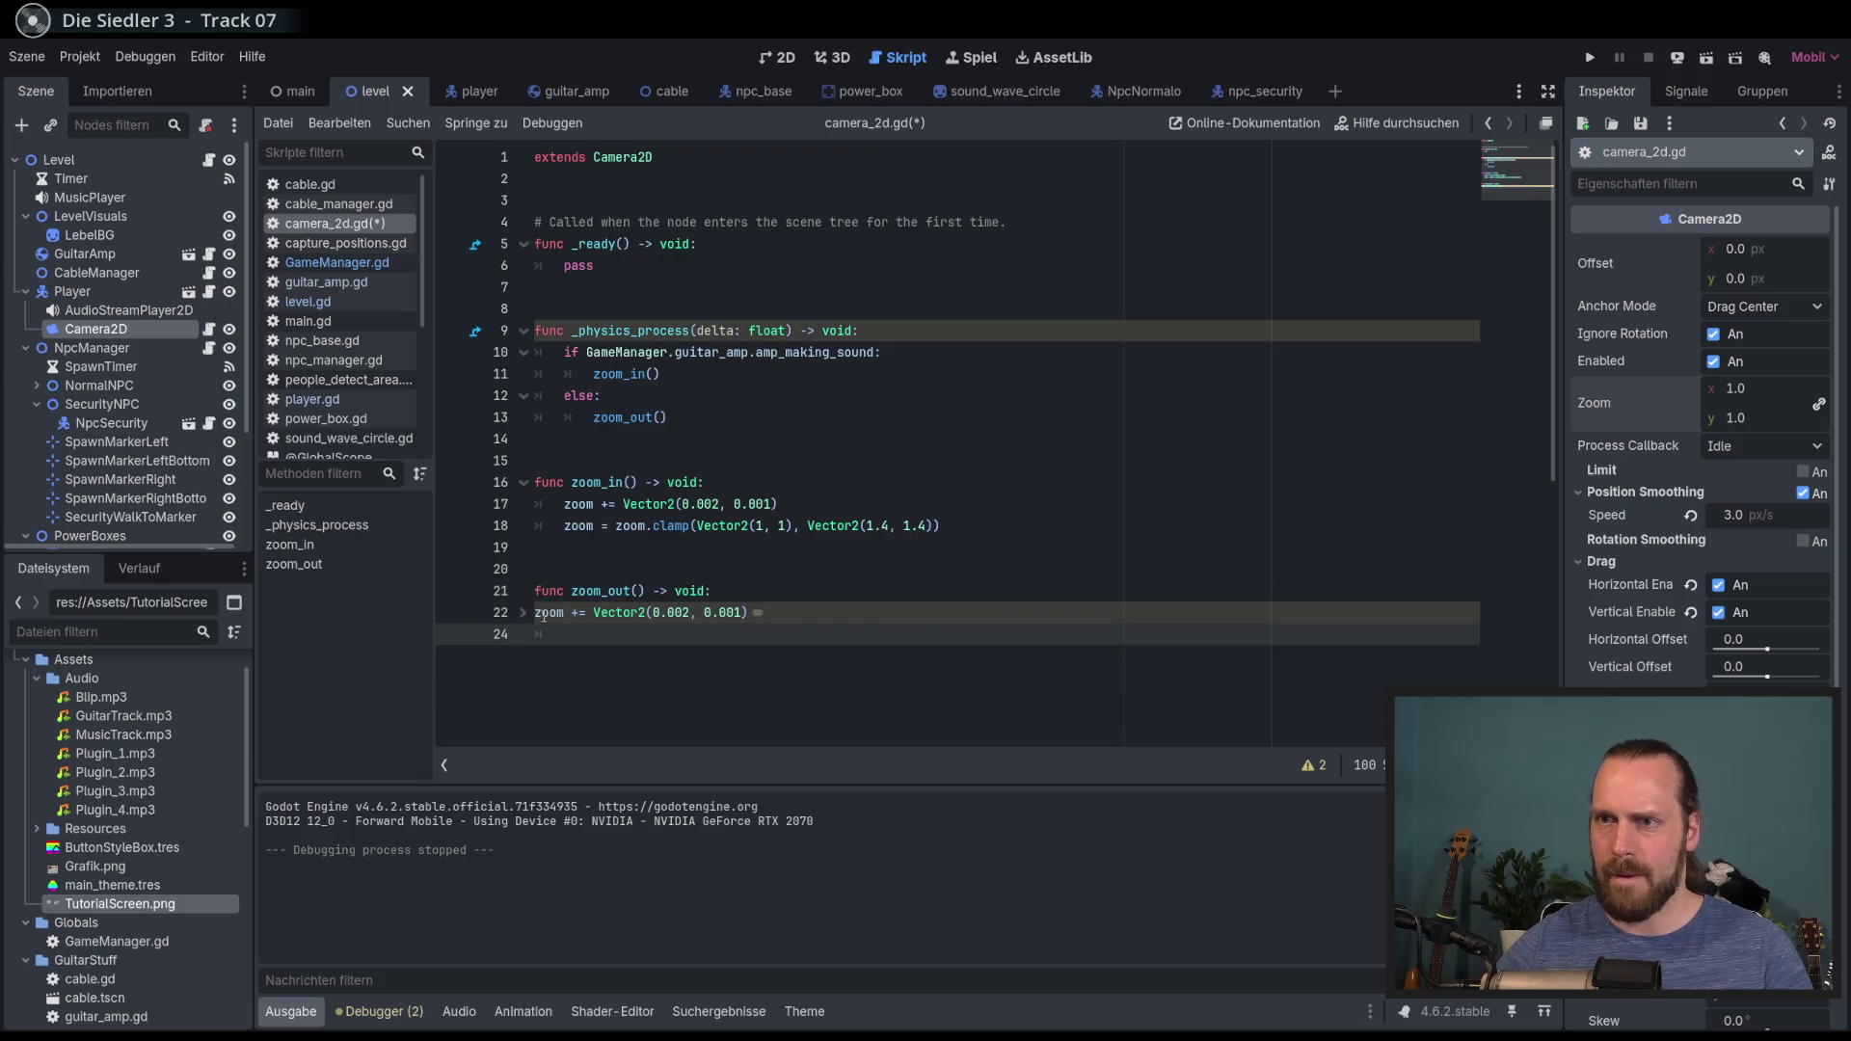
key(Tab)
Step: Make zoom_out subtract Vector2(0.05, 0.05) per frame instead of adding
click(607, 612)
key(BackSpace)
text(-)
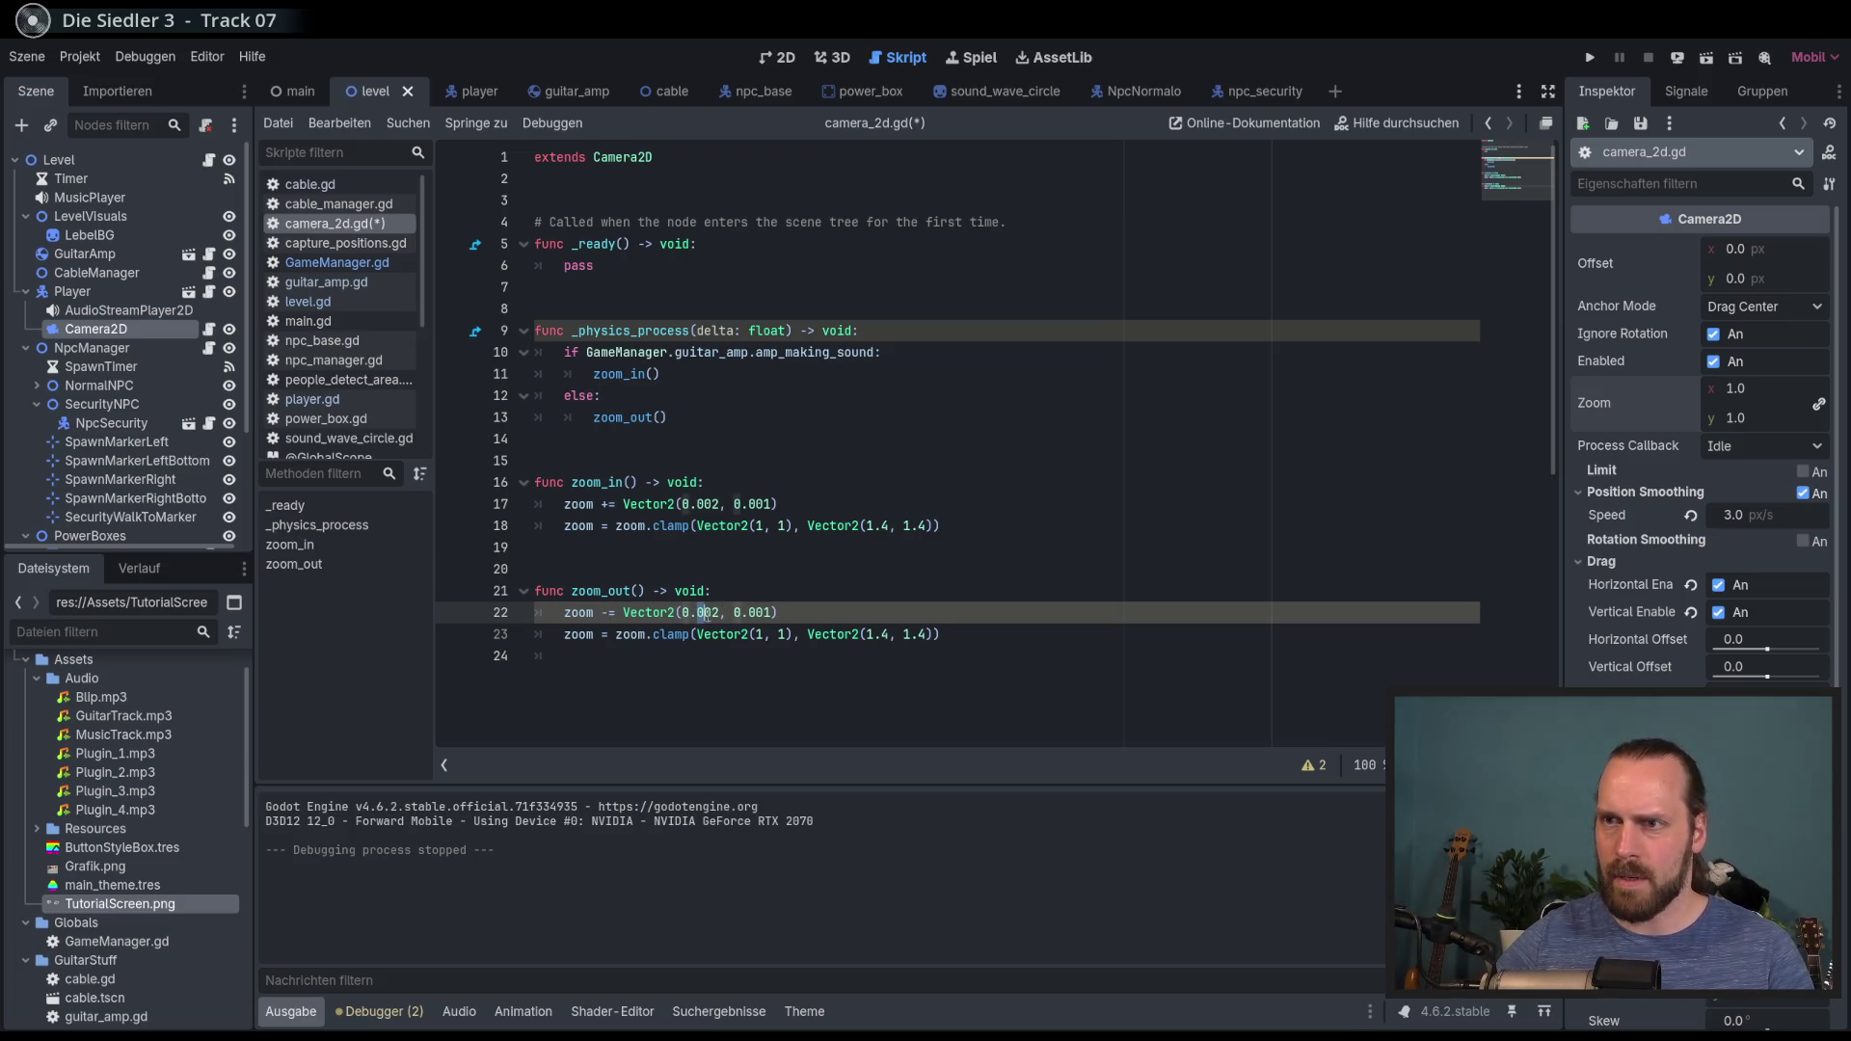
double_click(705, 612)
text(05)
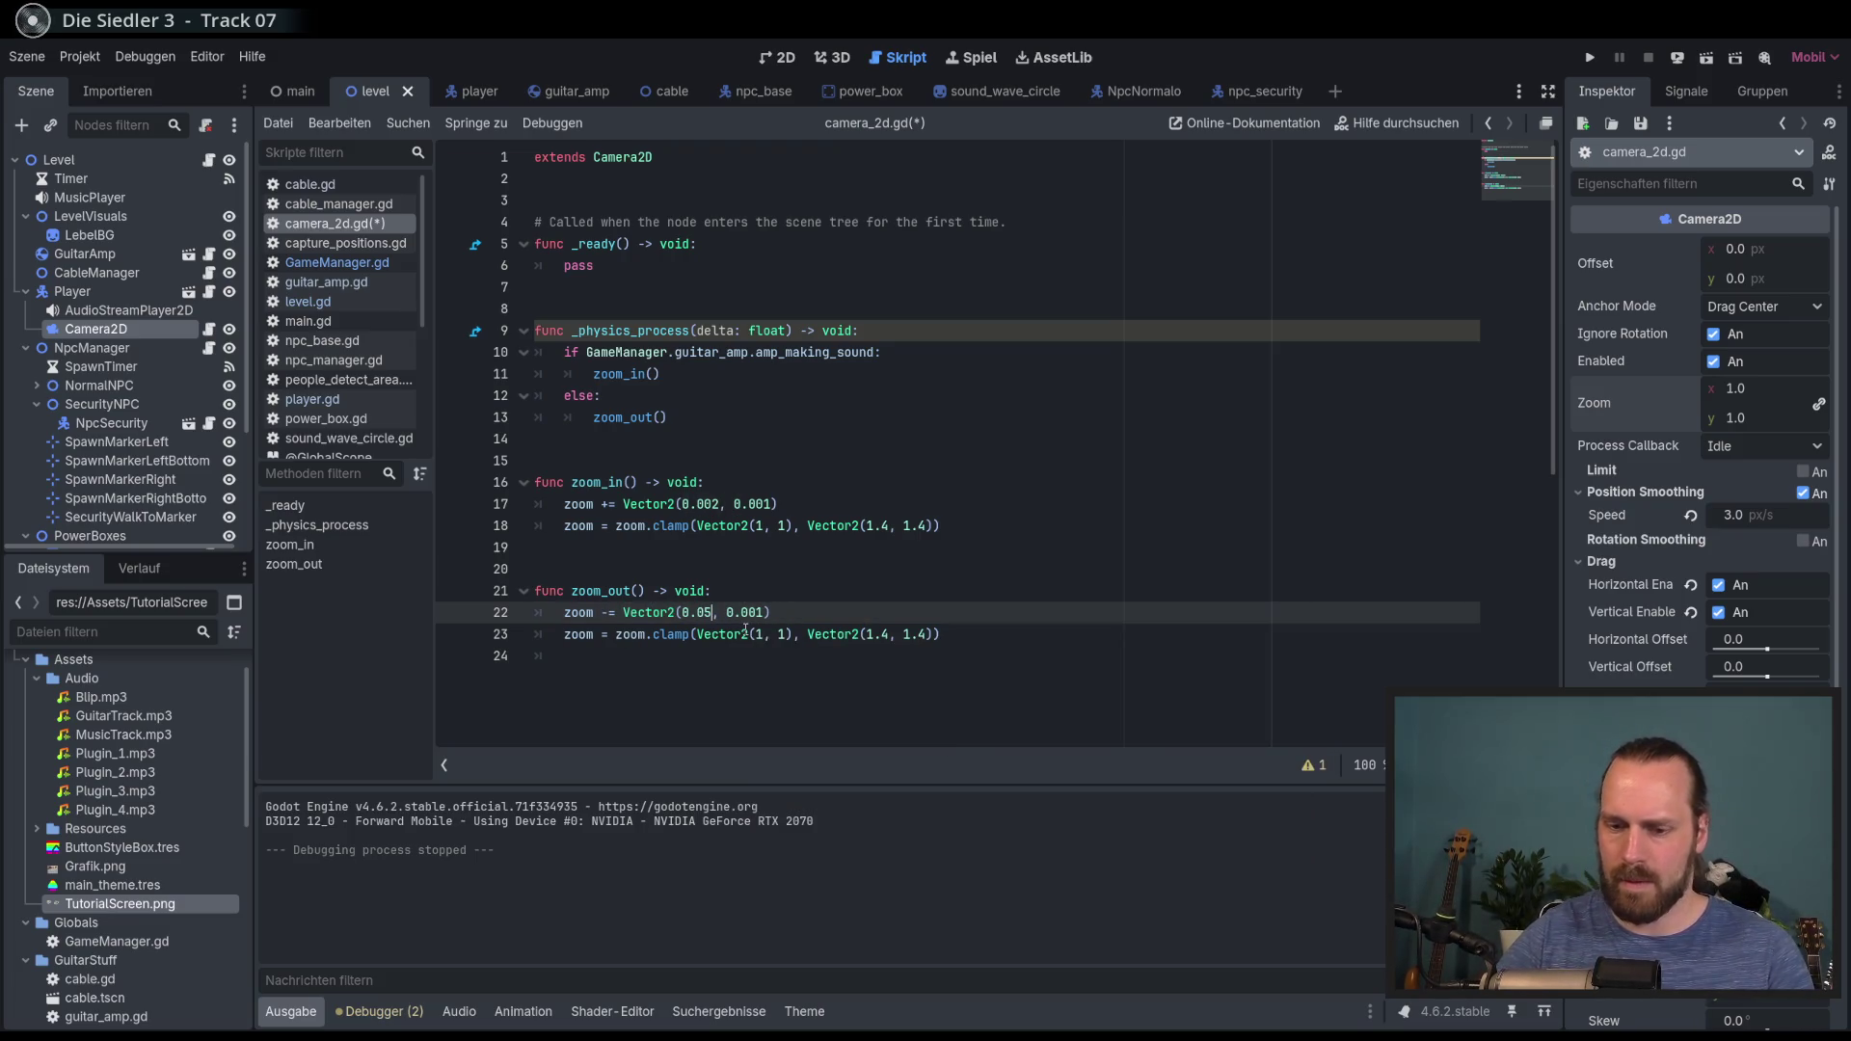
click(743, 612)
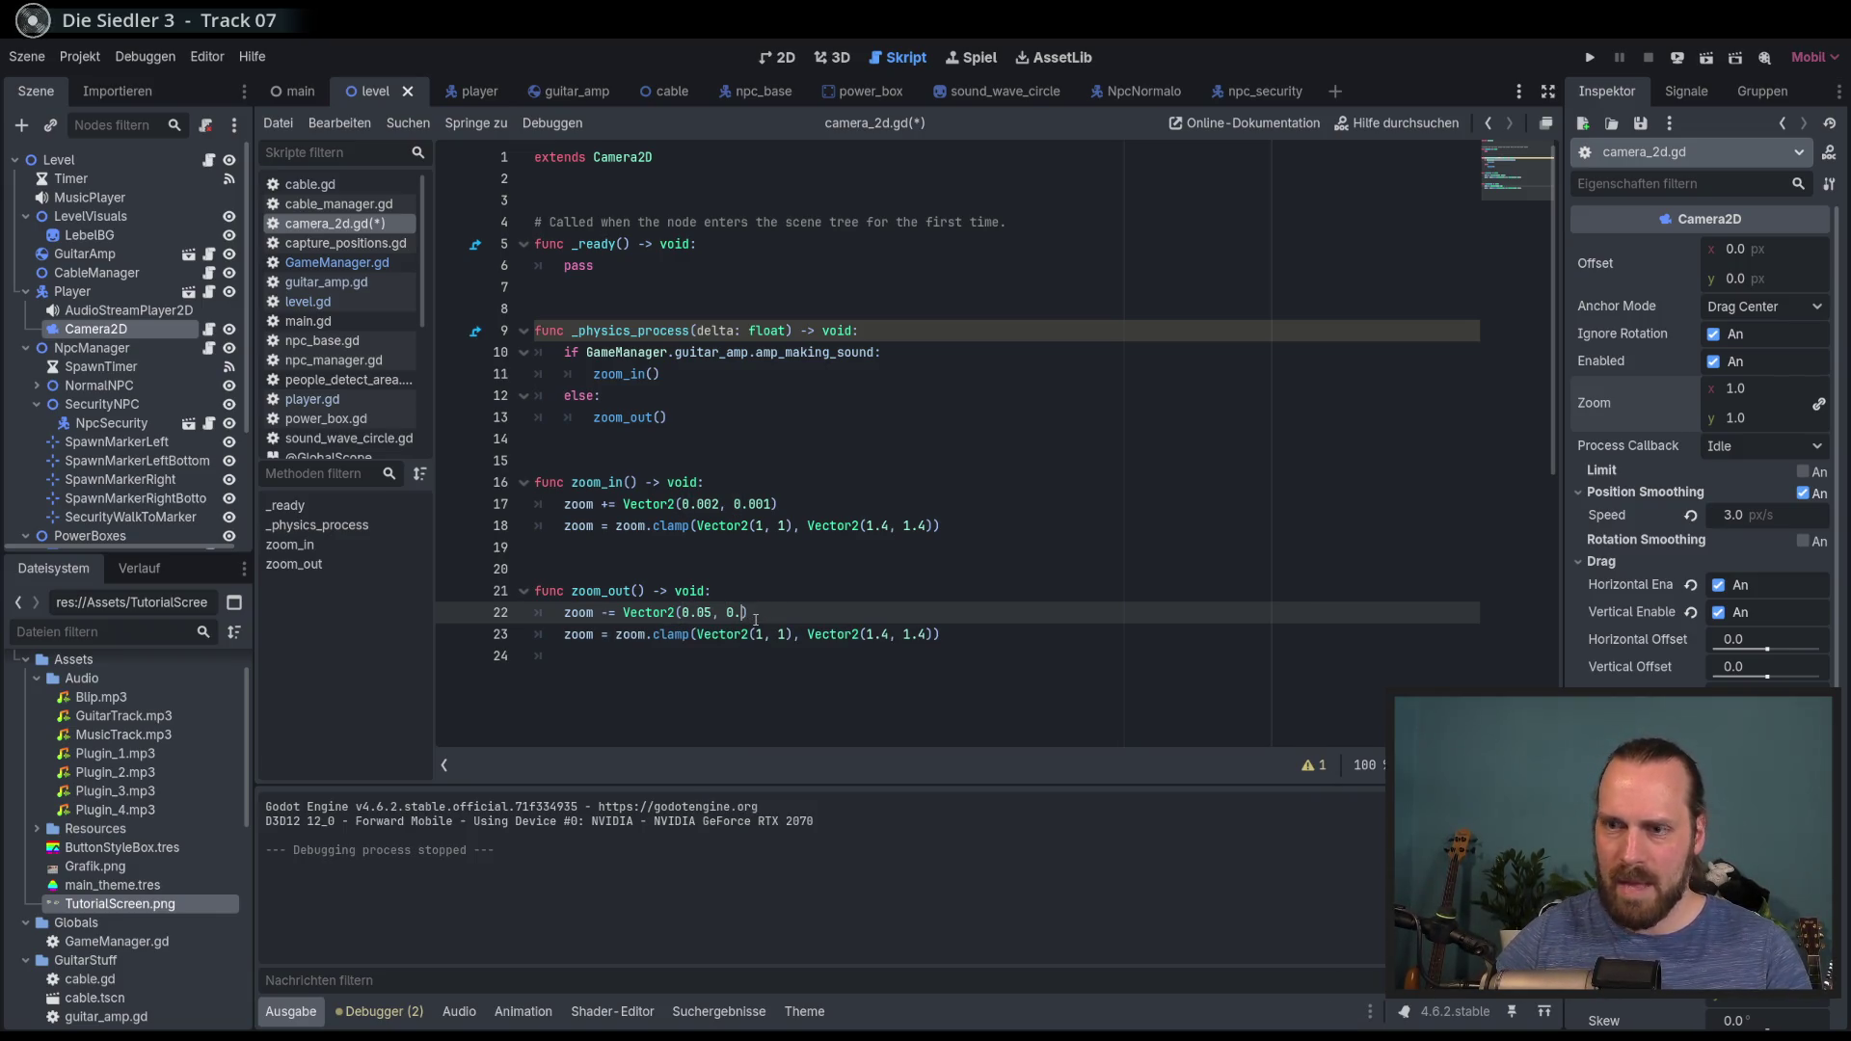
text(05)
click(774, 658)
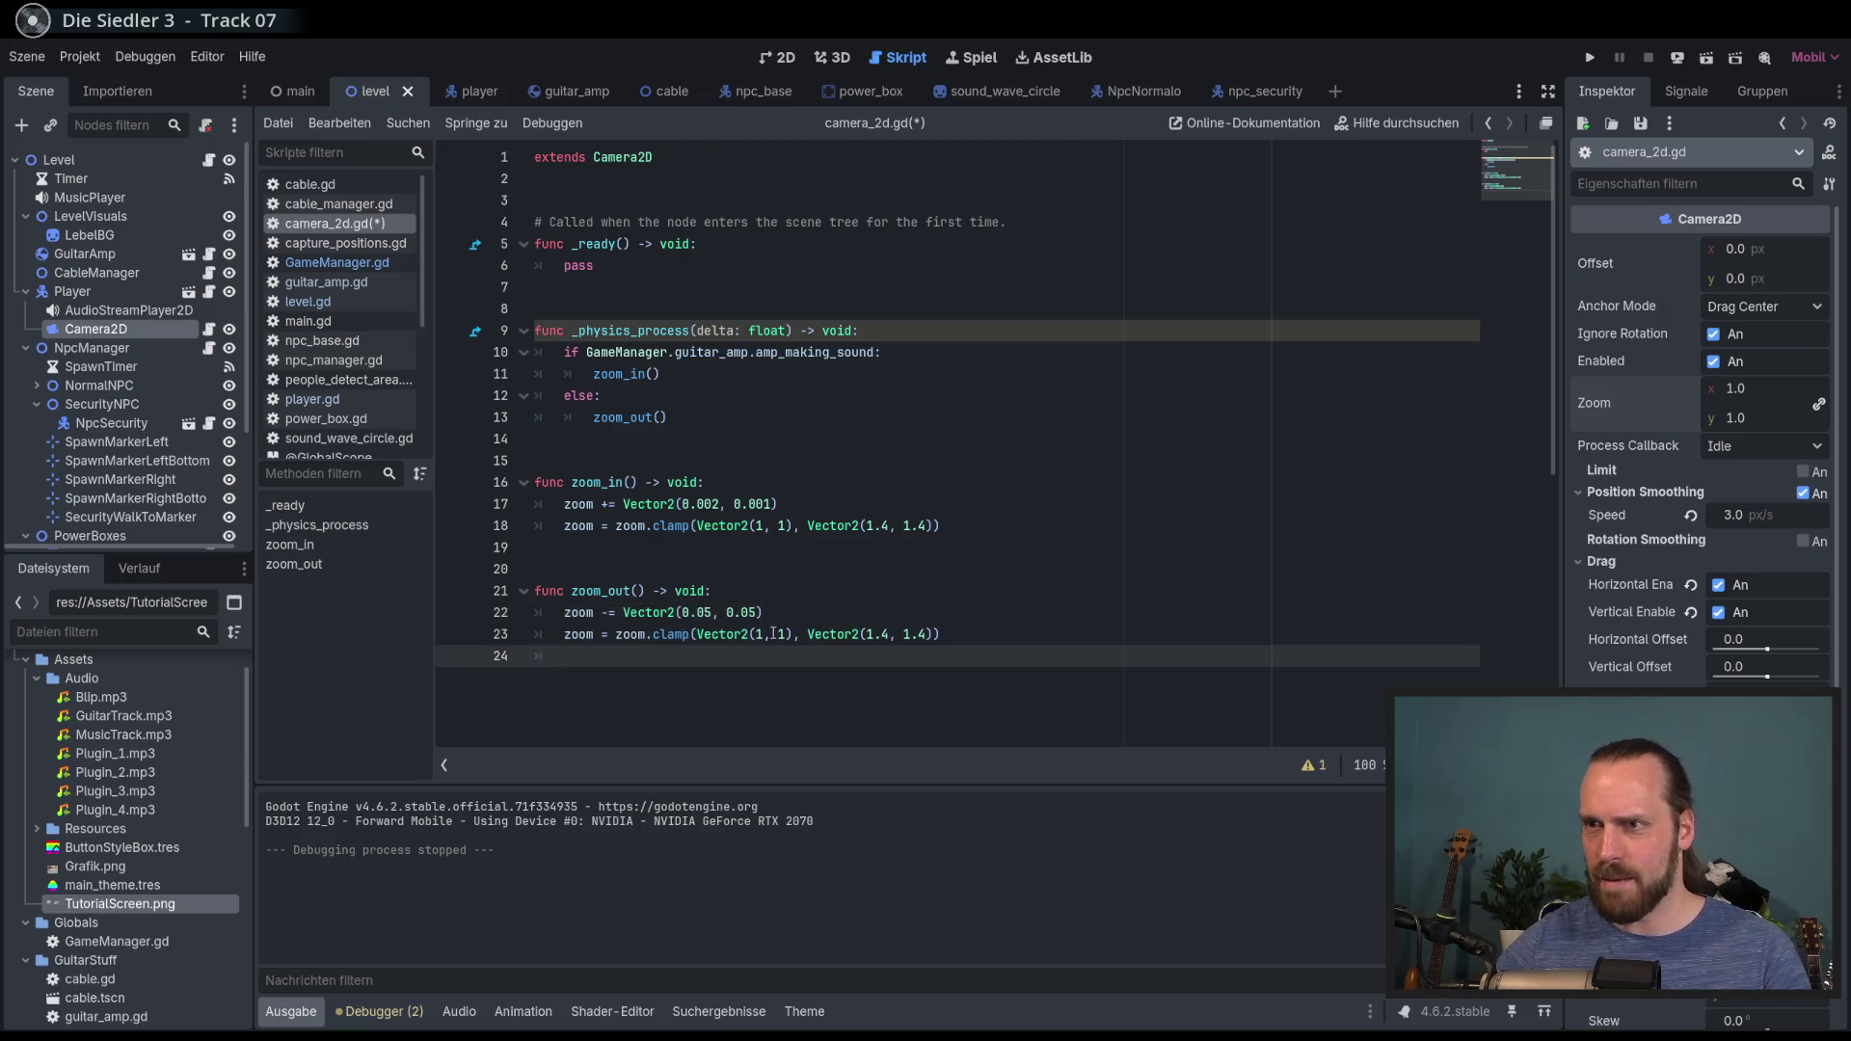
Step: Play-test the game, playing guitar to watch the camera zoom in and back out
key(F5)
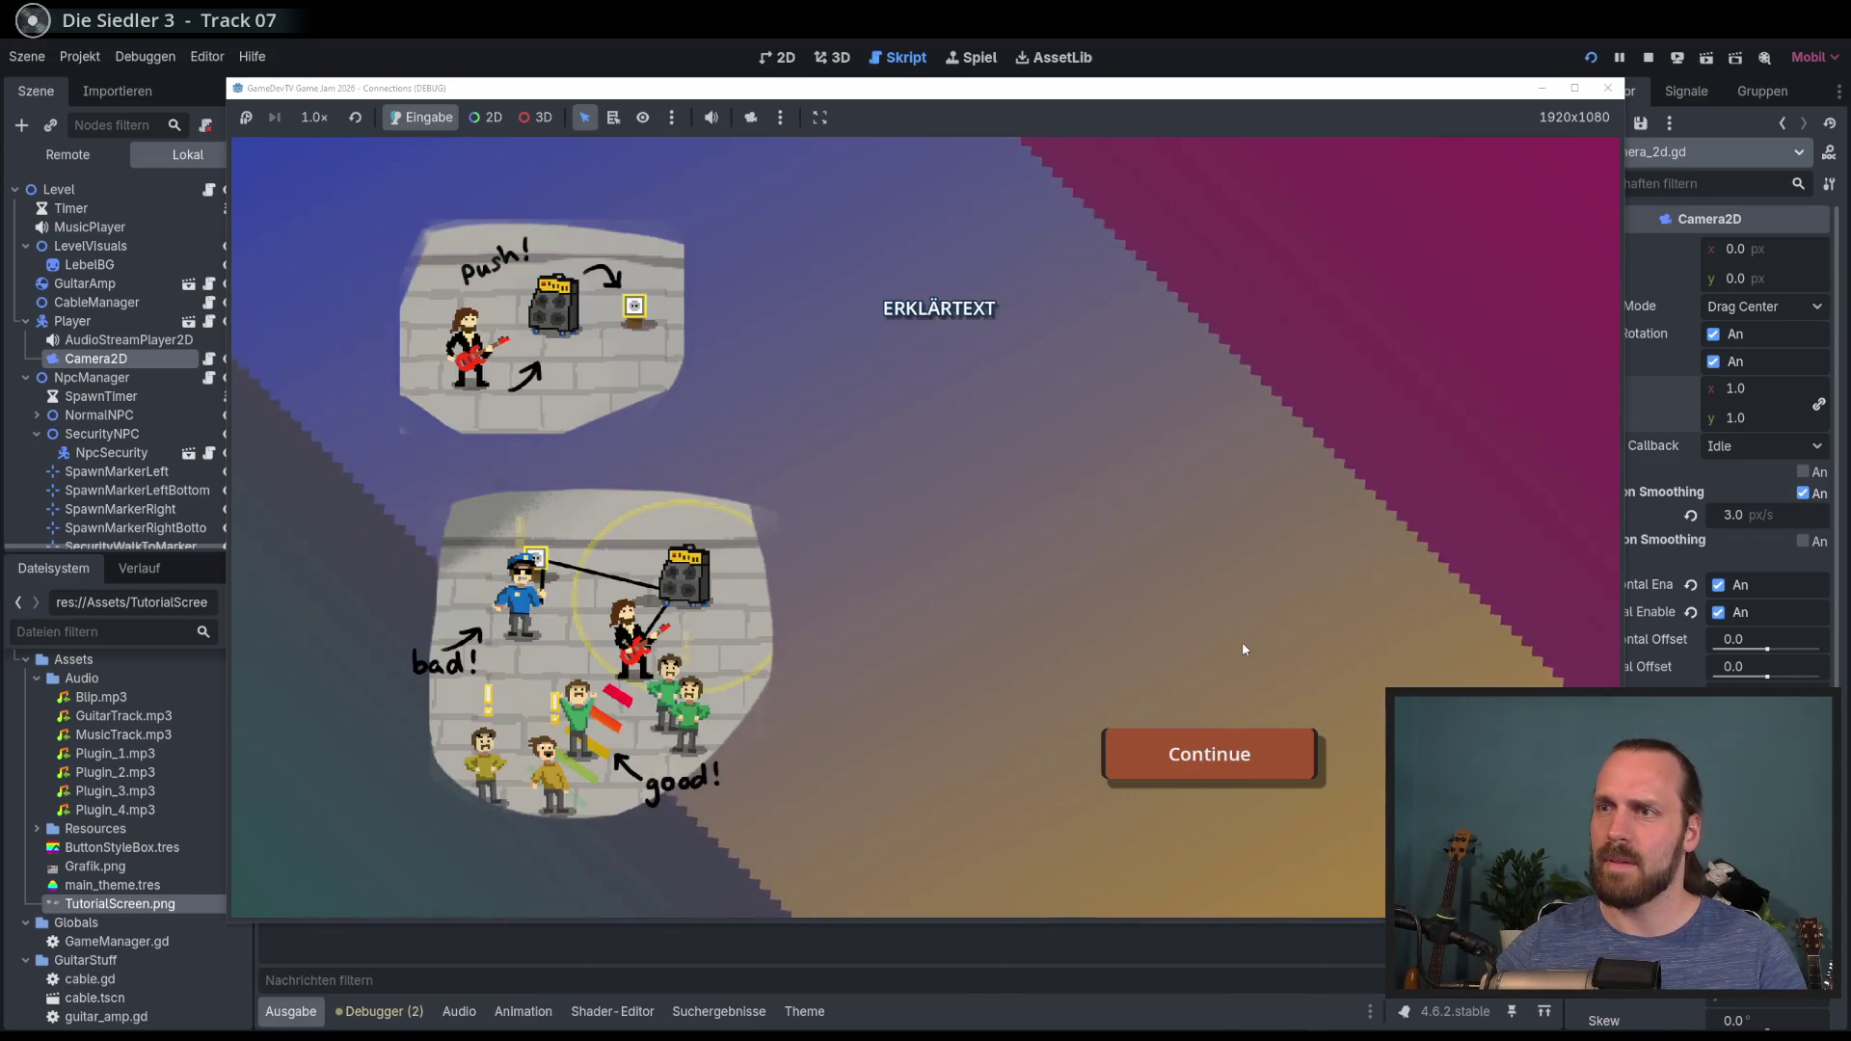
key(a)
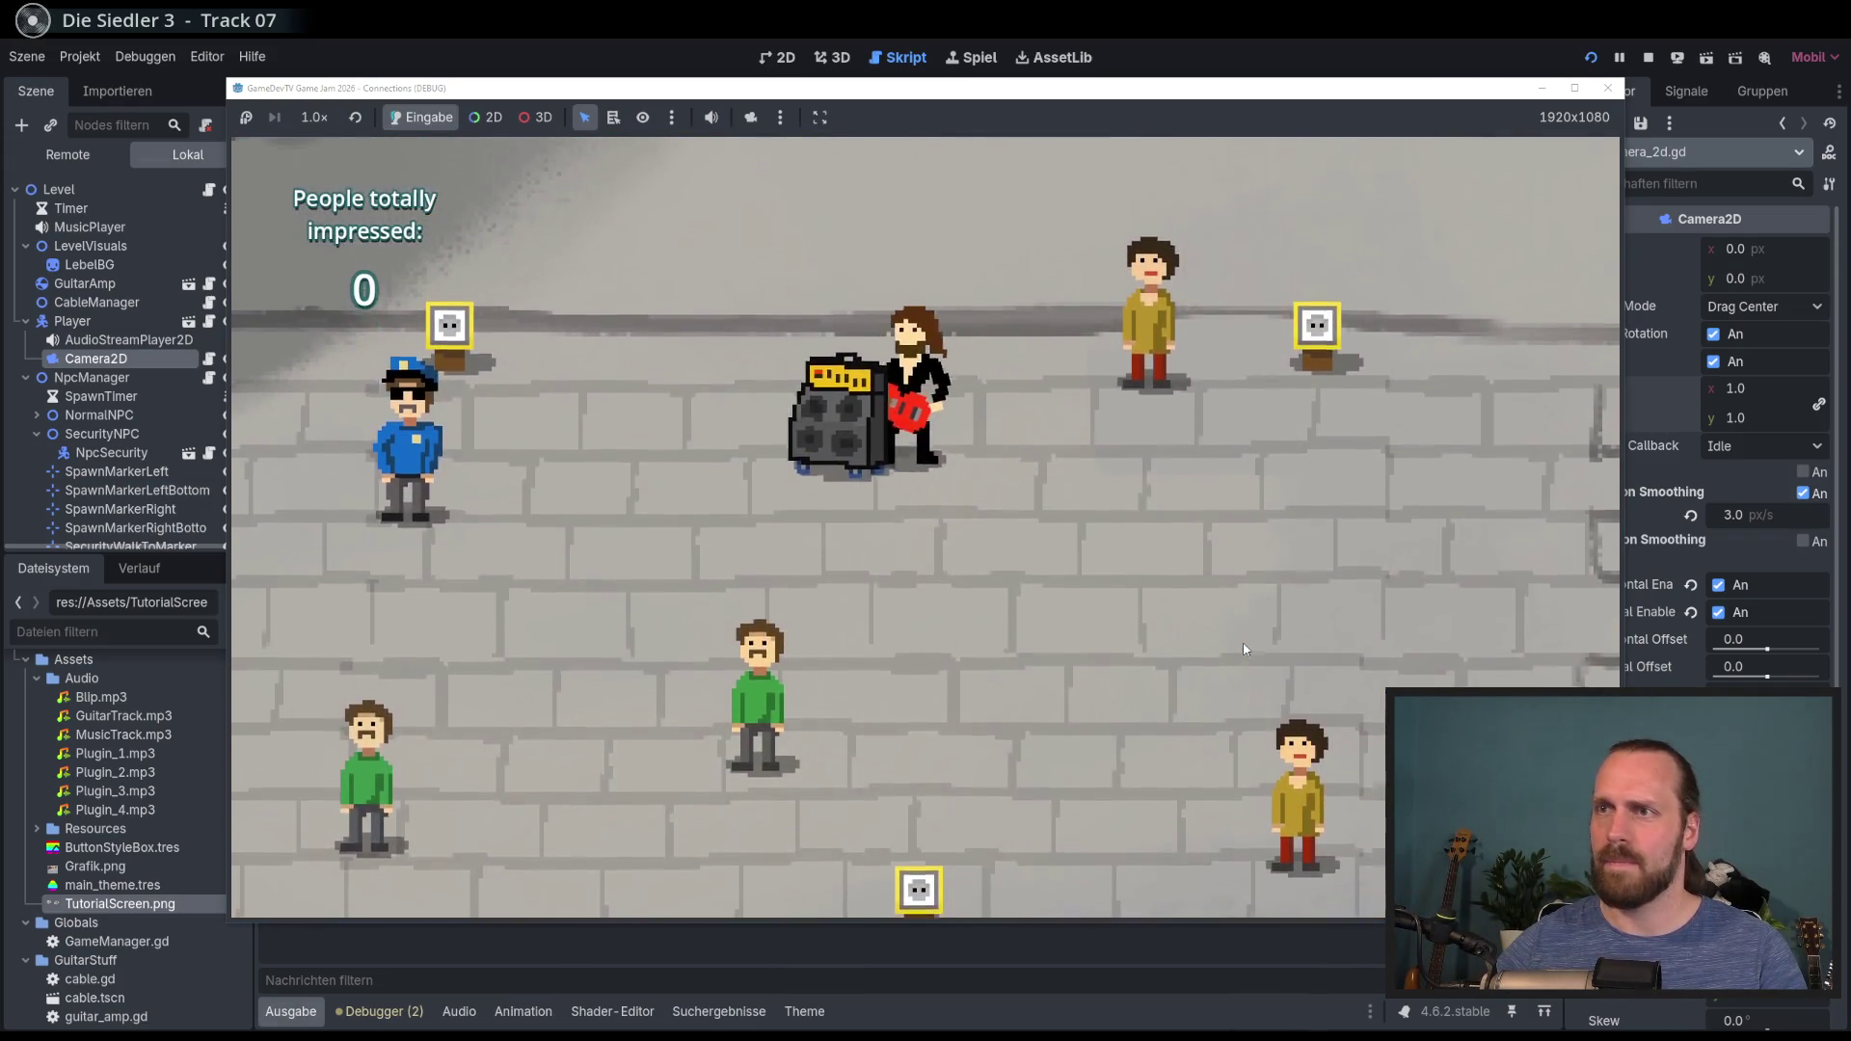
key(a)
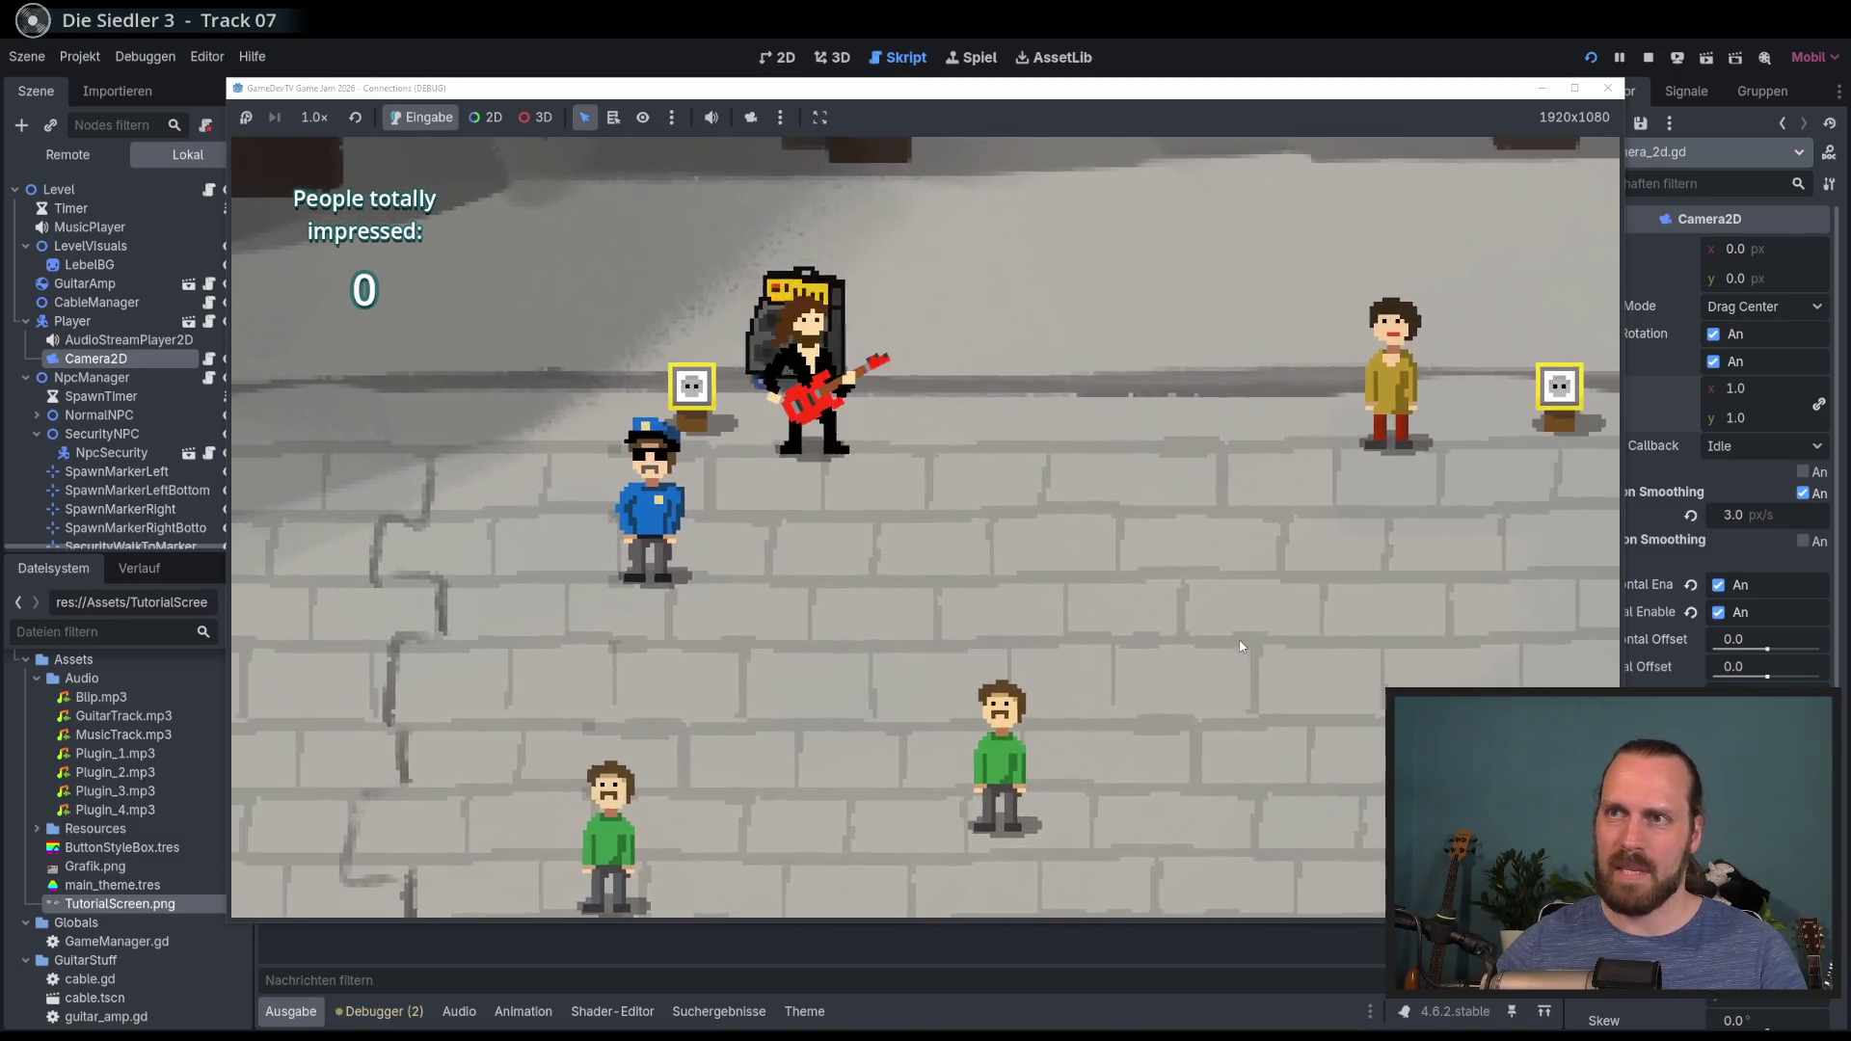
key(space)
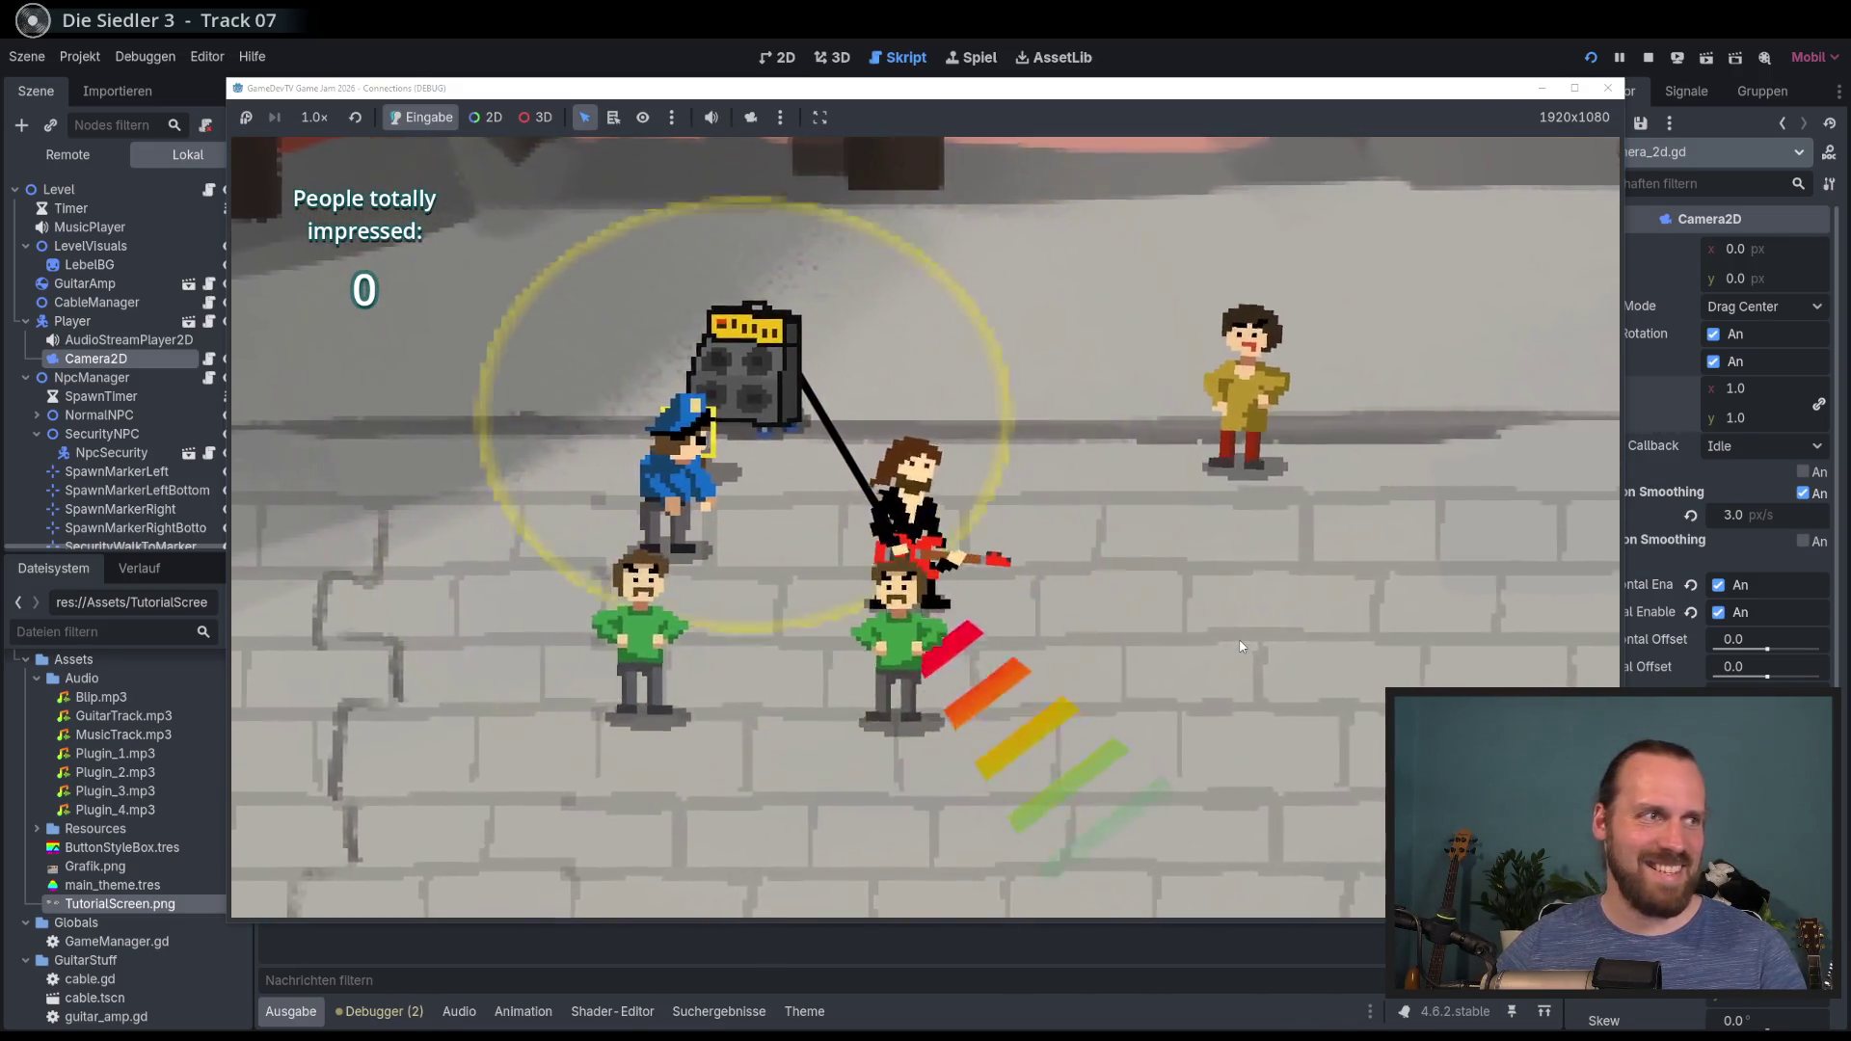
key(F8)
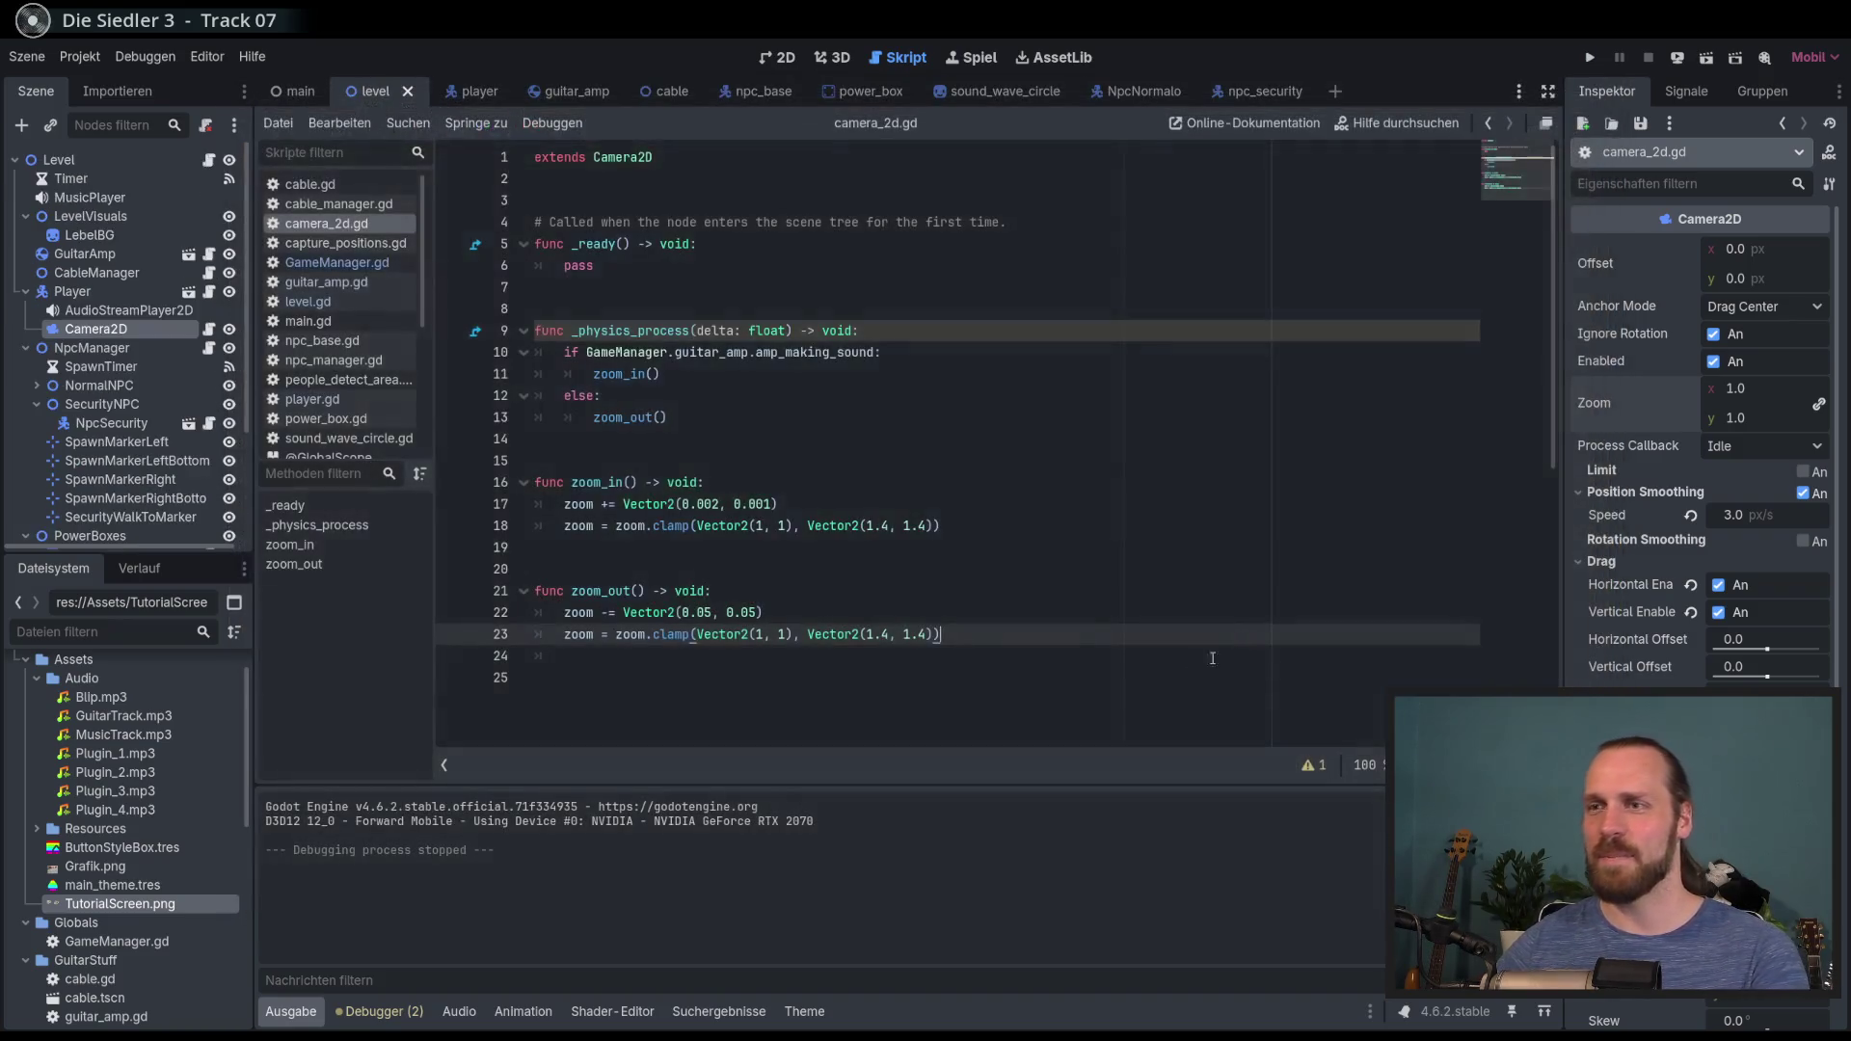
Step: Run the game with the Vector2(0.001, 0.001) zoom-in step and start walking the guitarist around
click(761, 504)
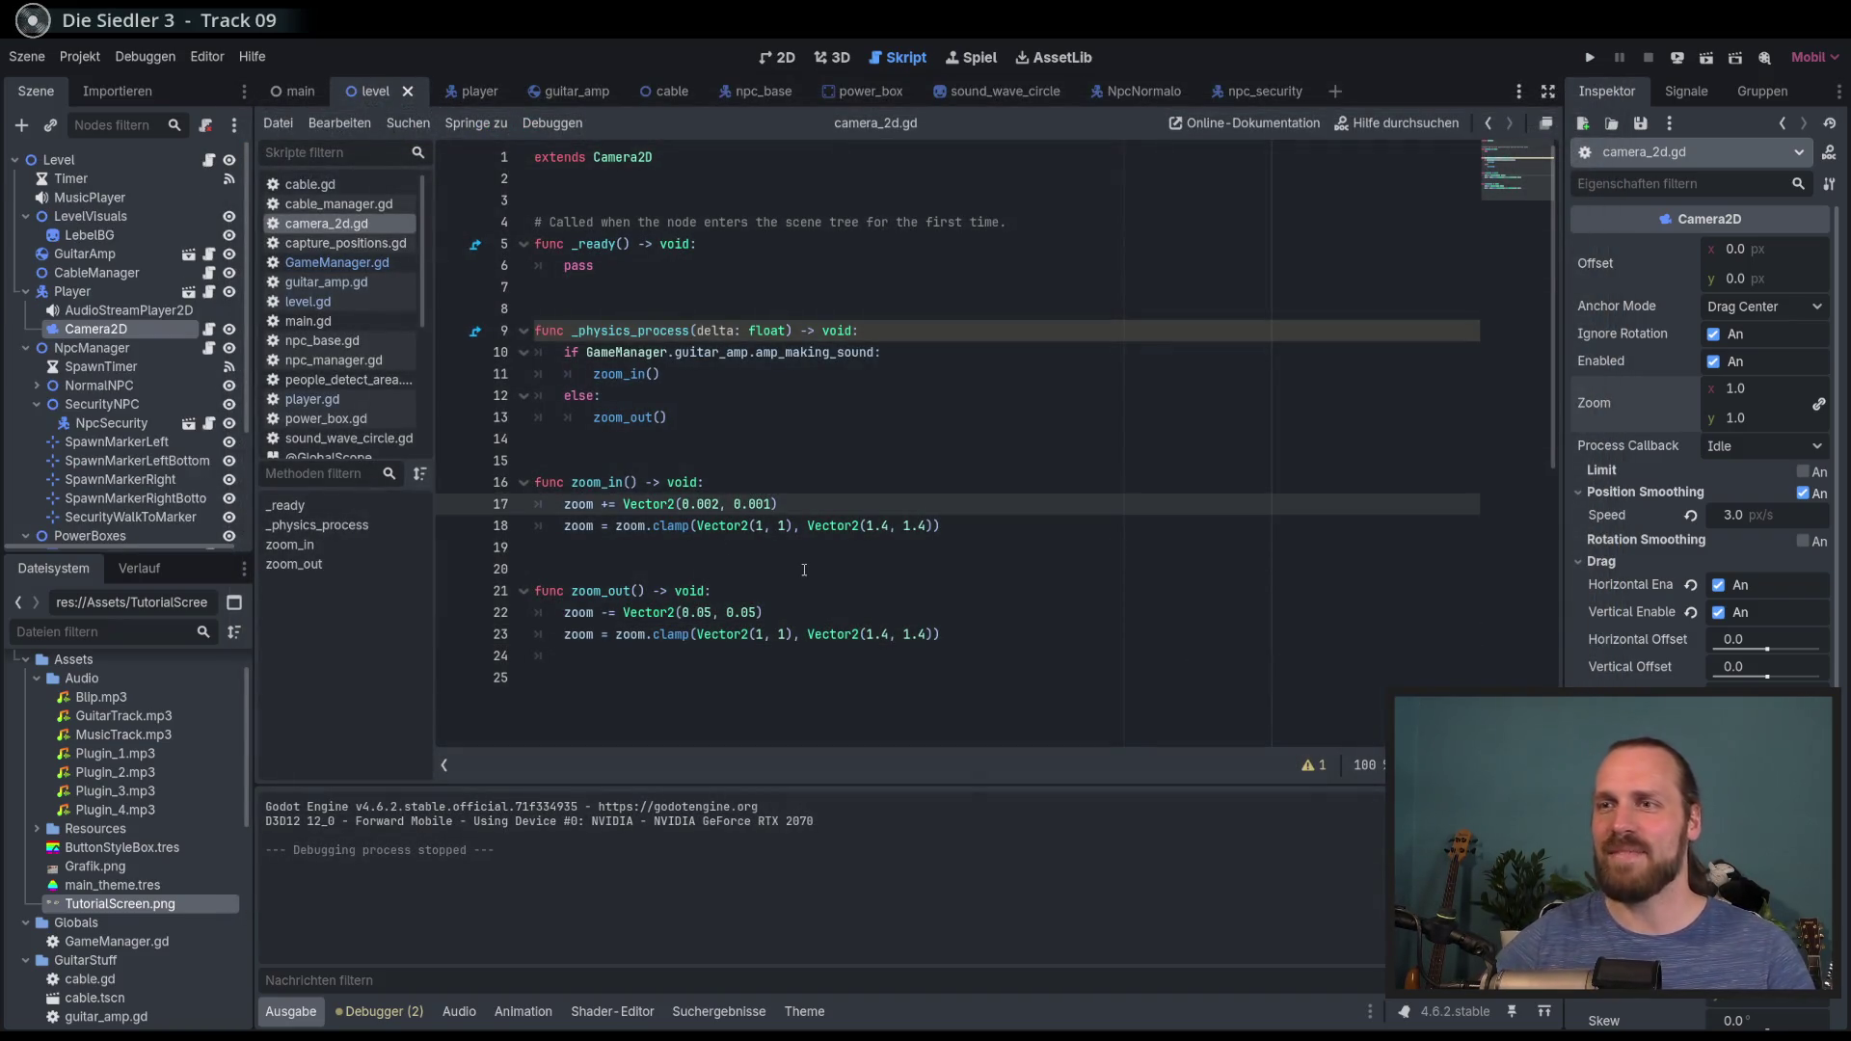
text(1)
key(F5)
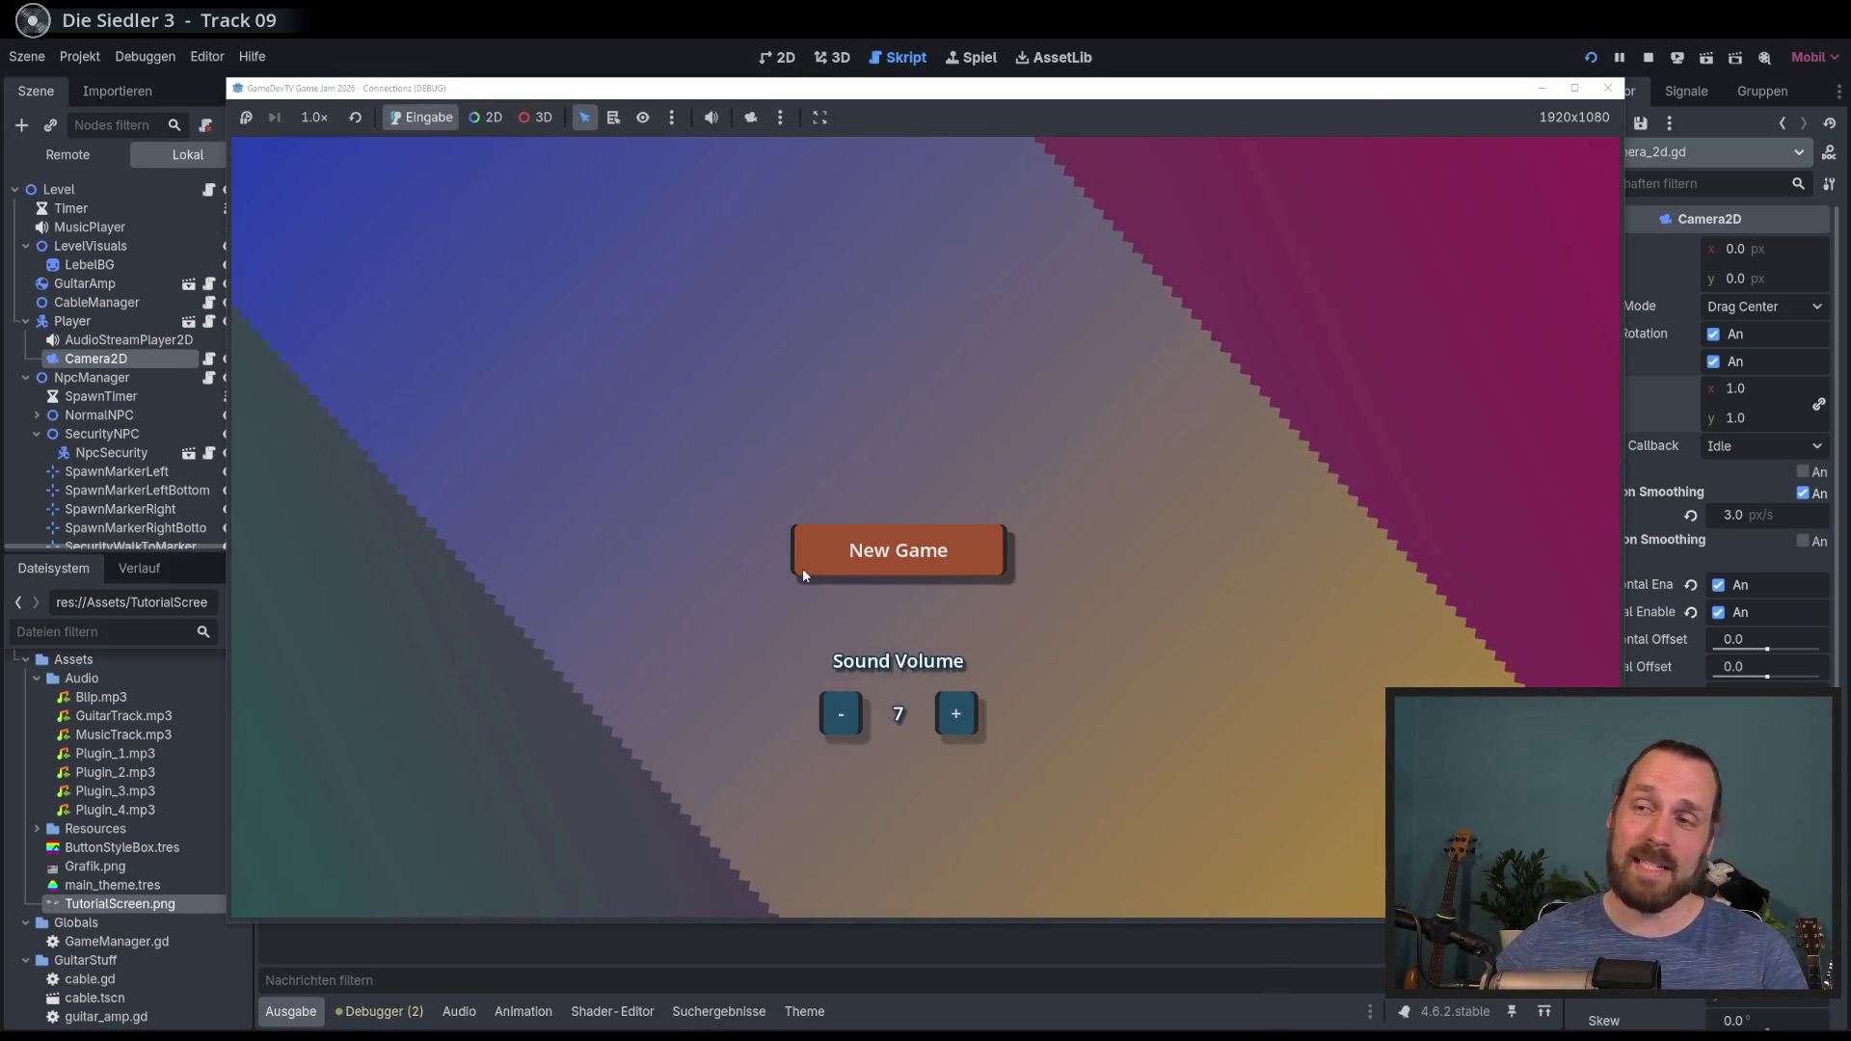
click(802, 570)
click(802, 569)
key(Right)
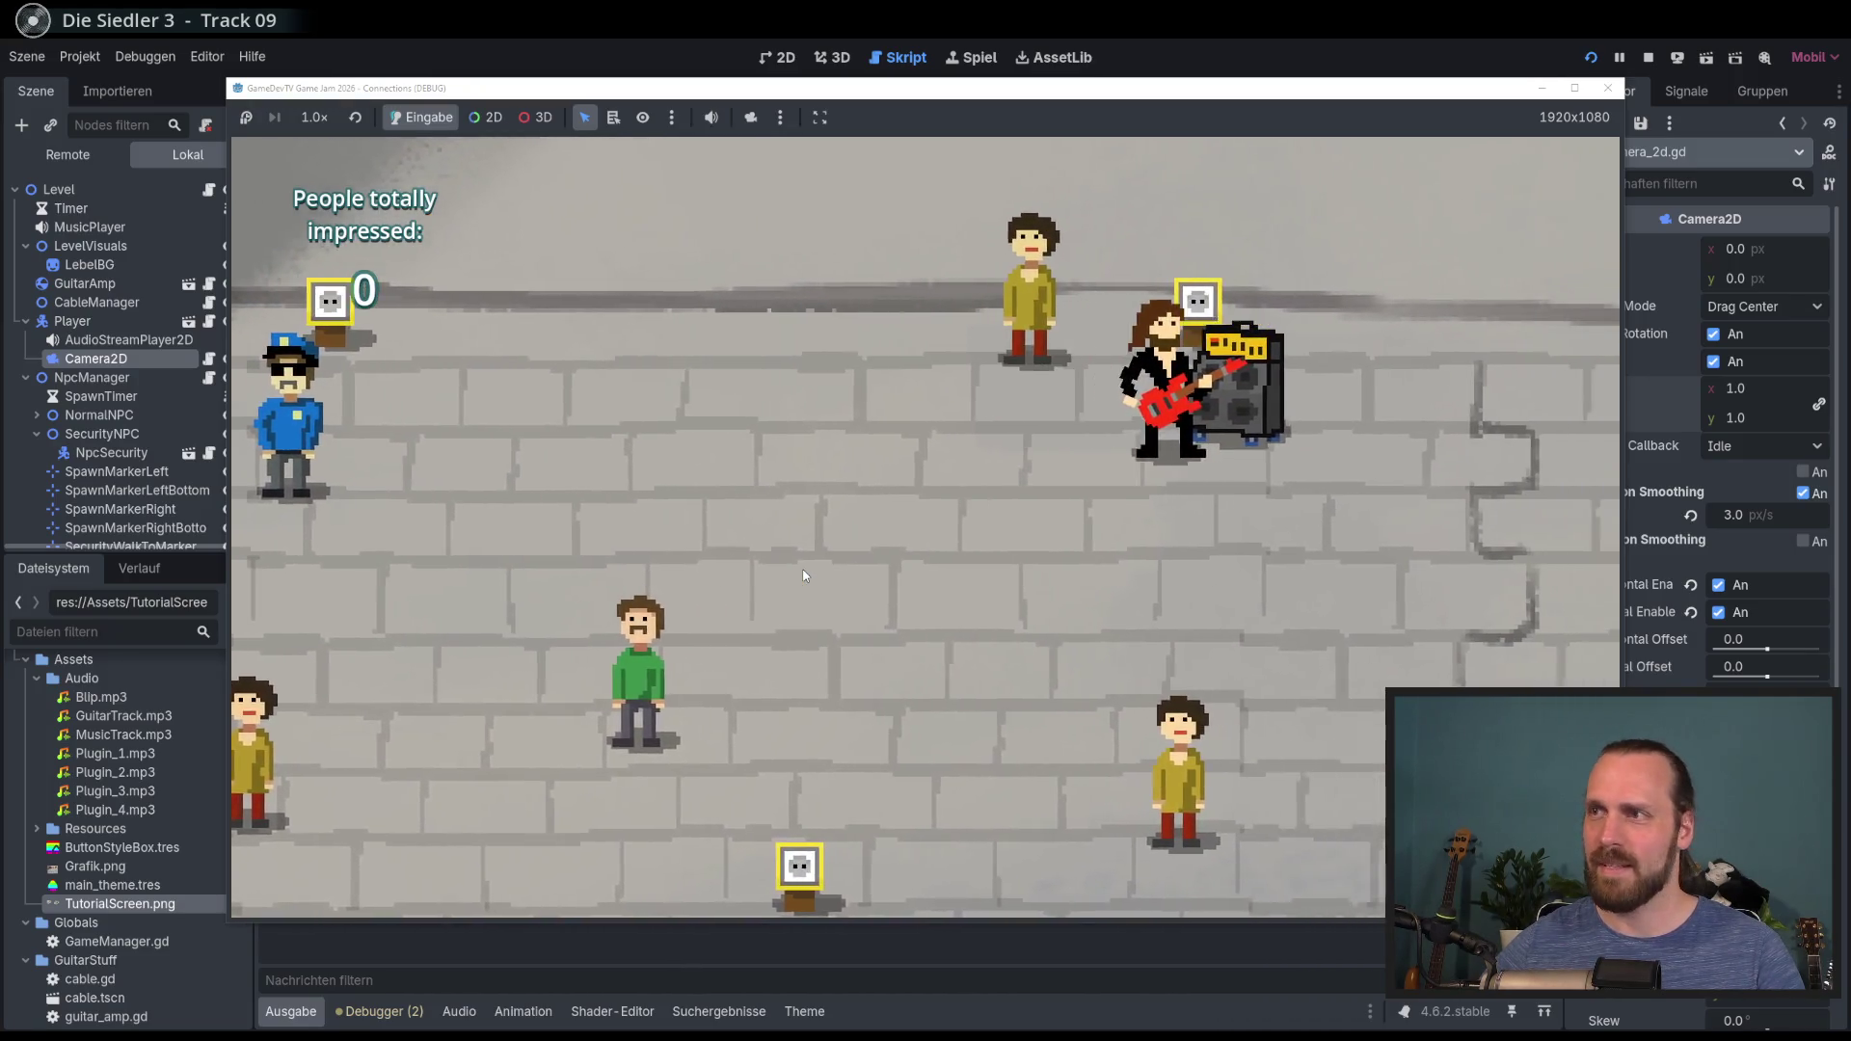
key(Left)
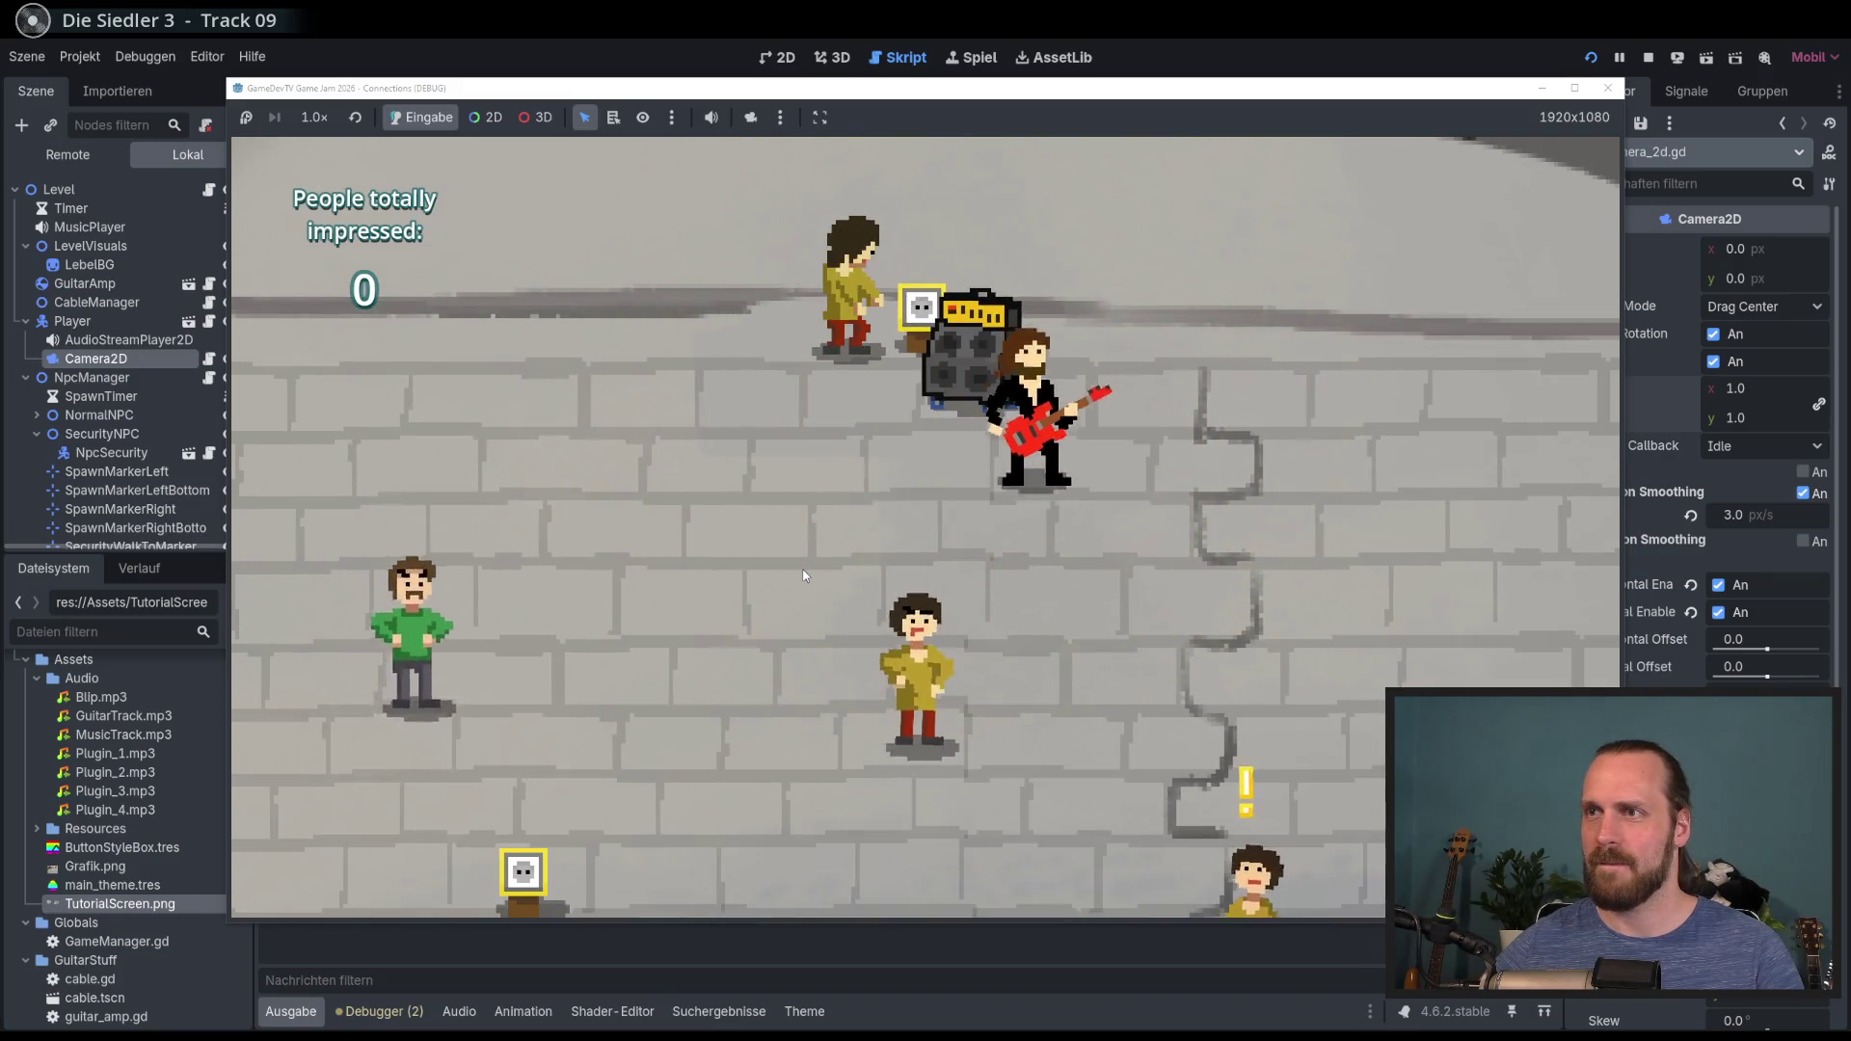
key(Left)
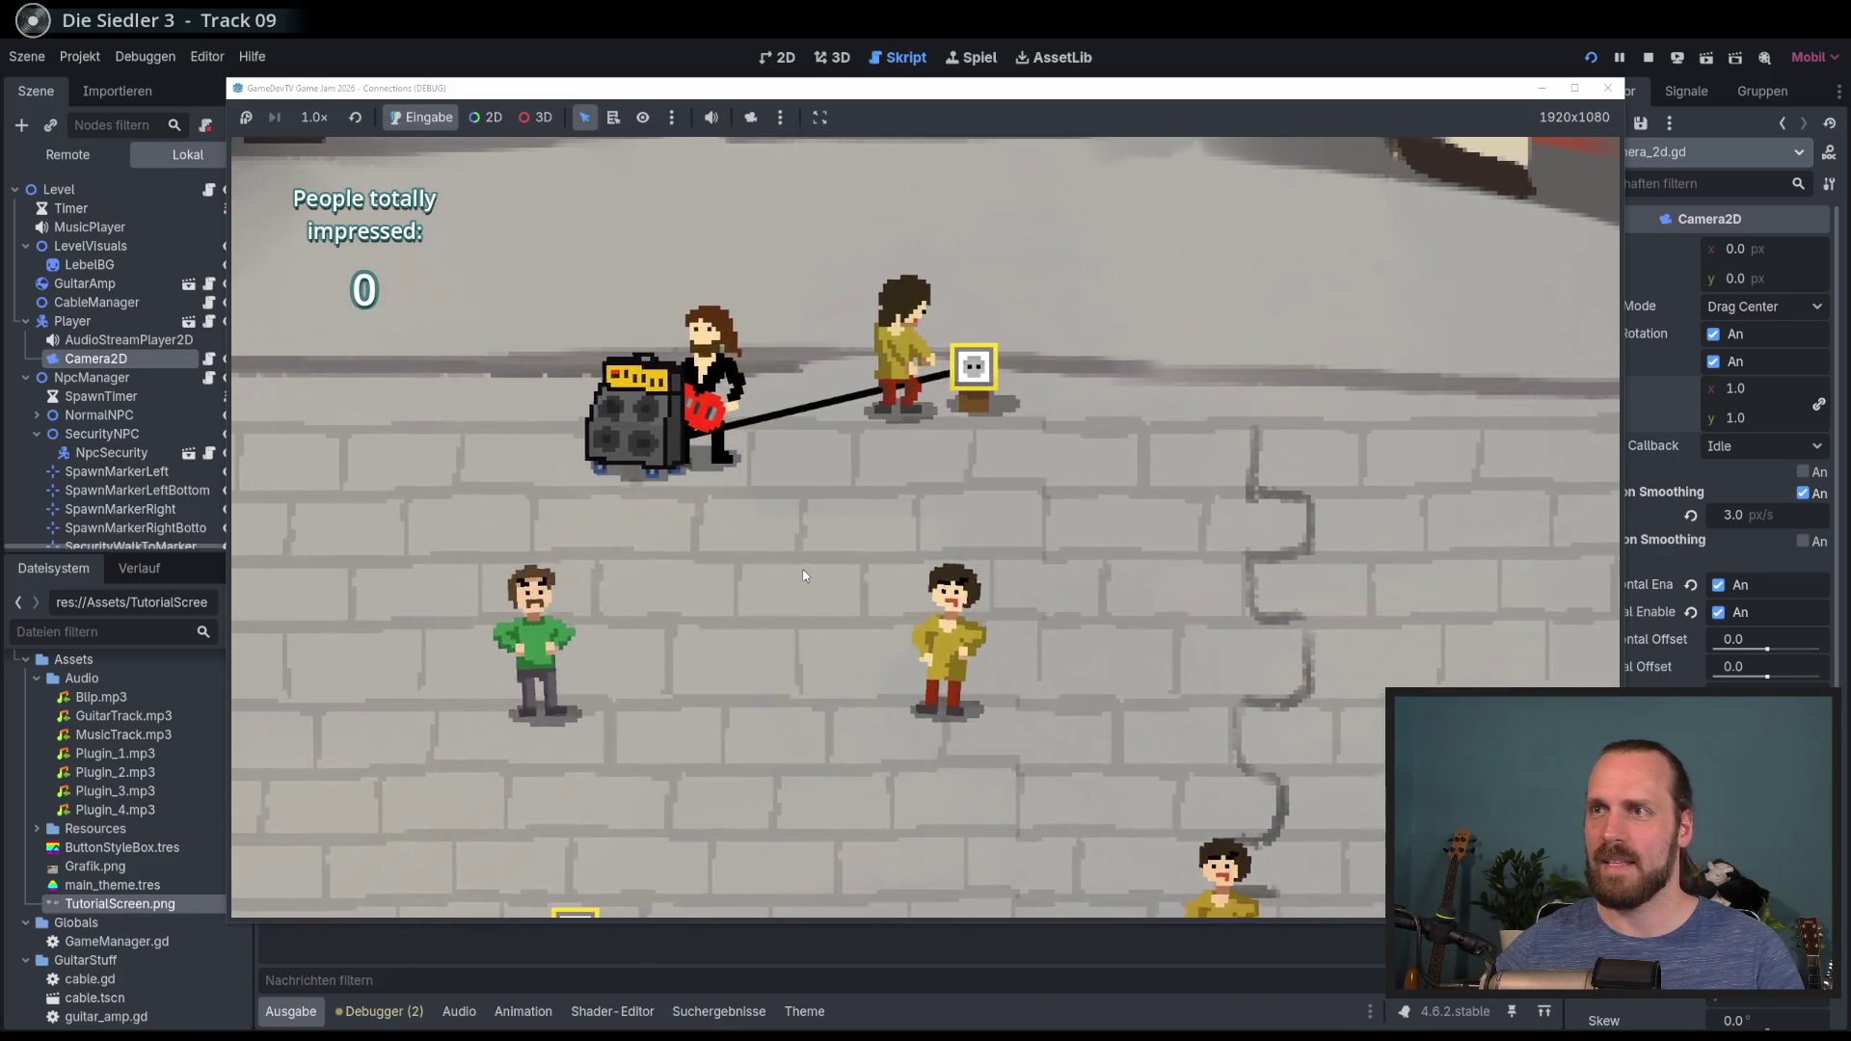
Step: Keep moving the guitarist and amp while playing until Game Over, then stop the game
key(Left)
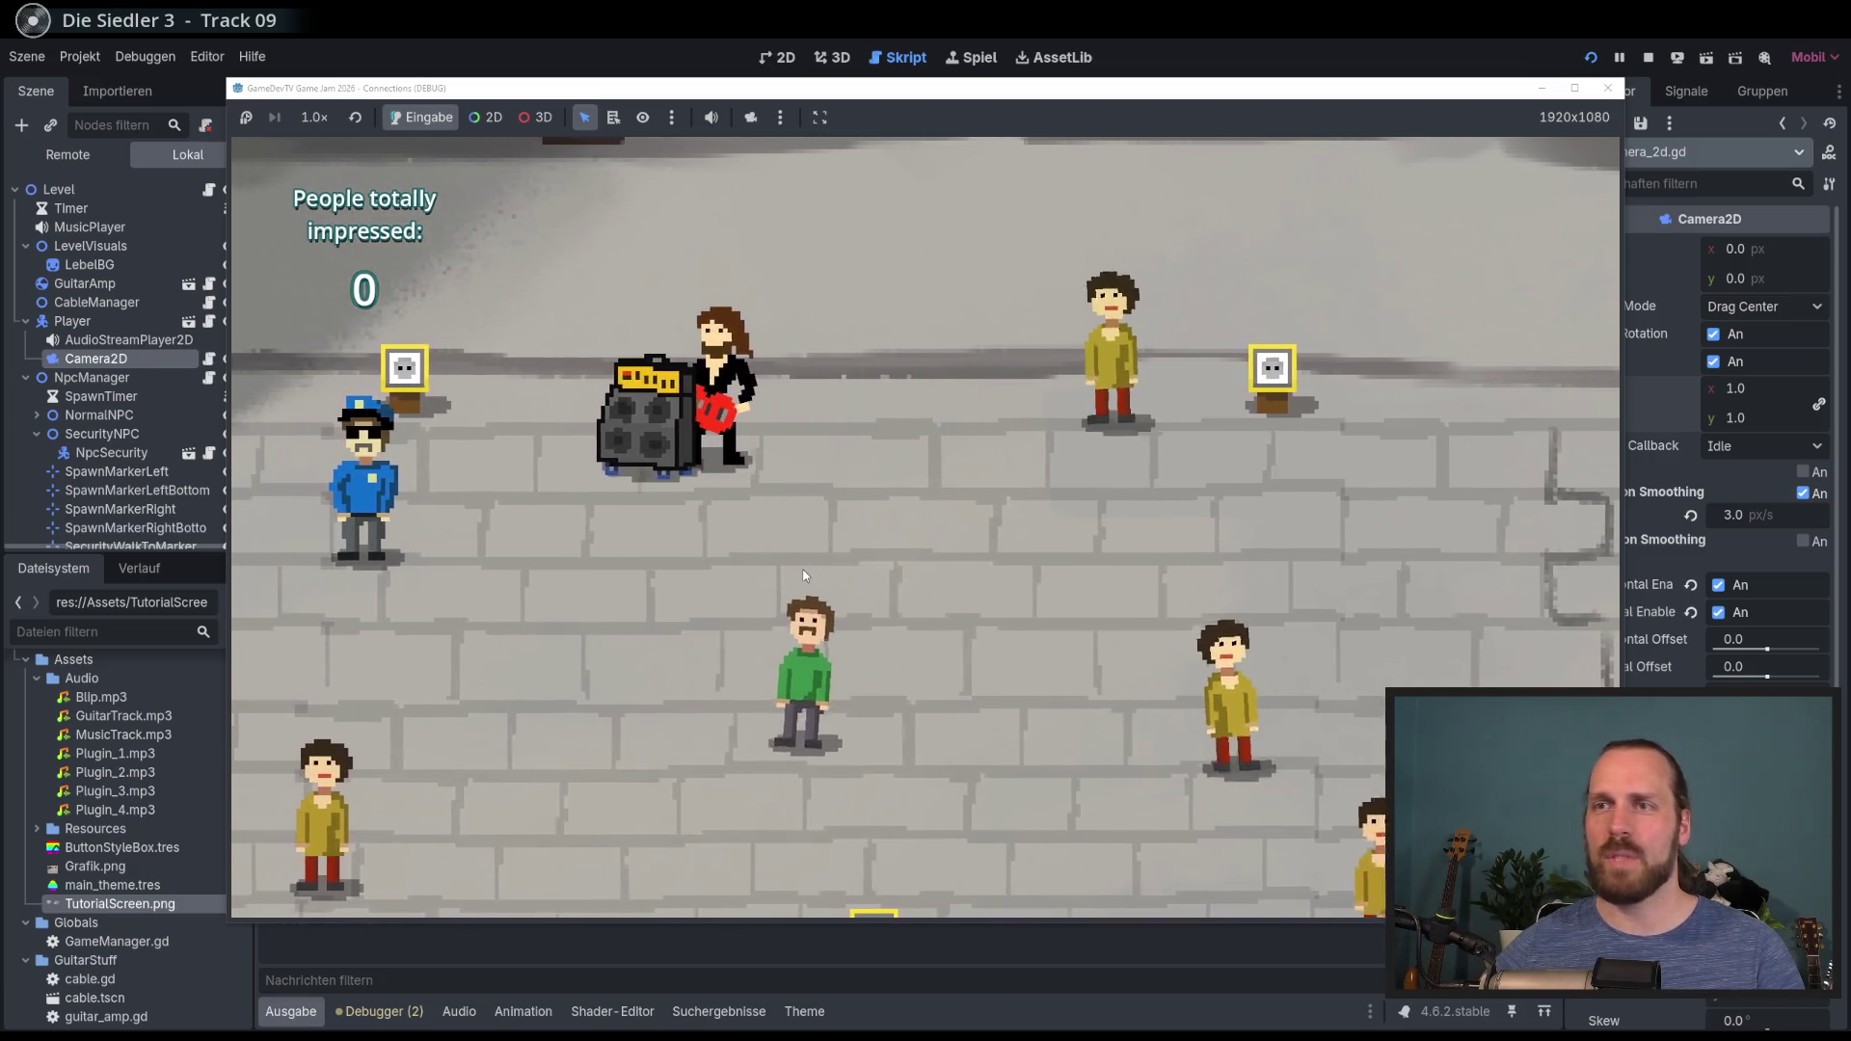
key(Up)
key(Left)
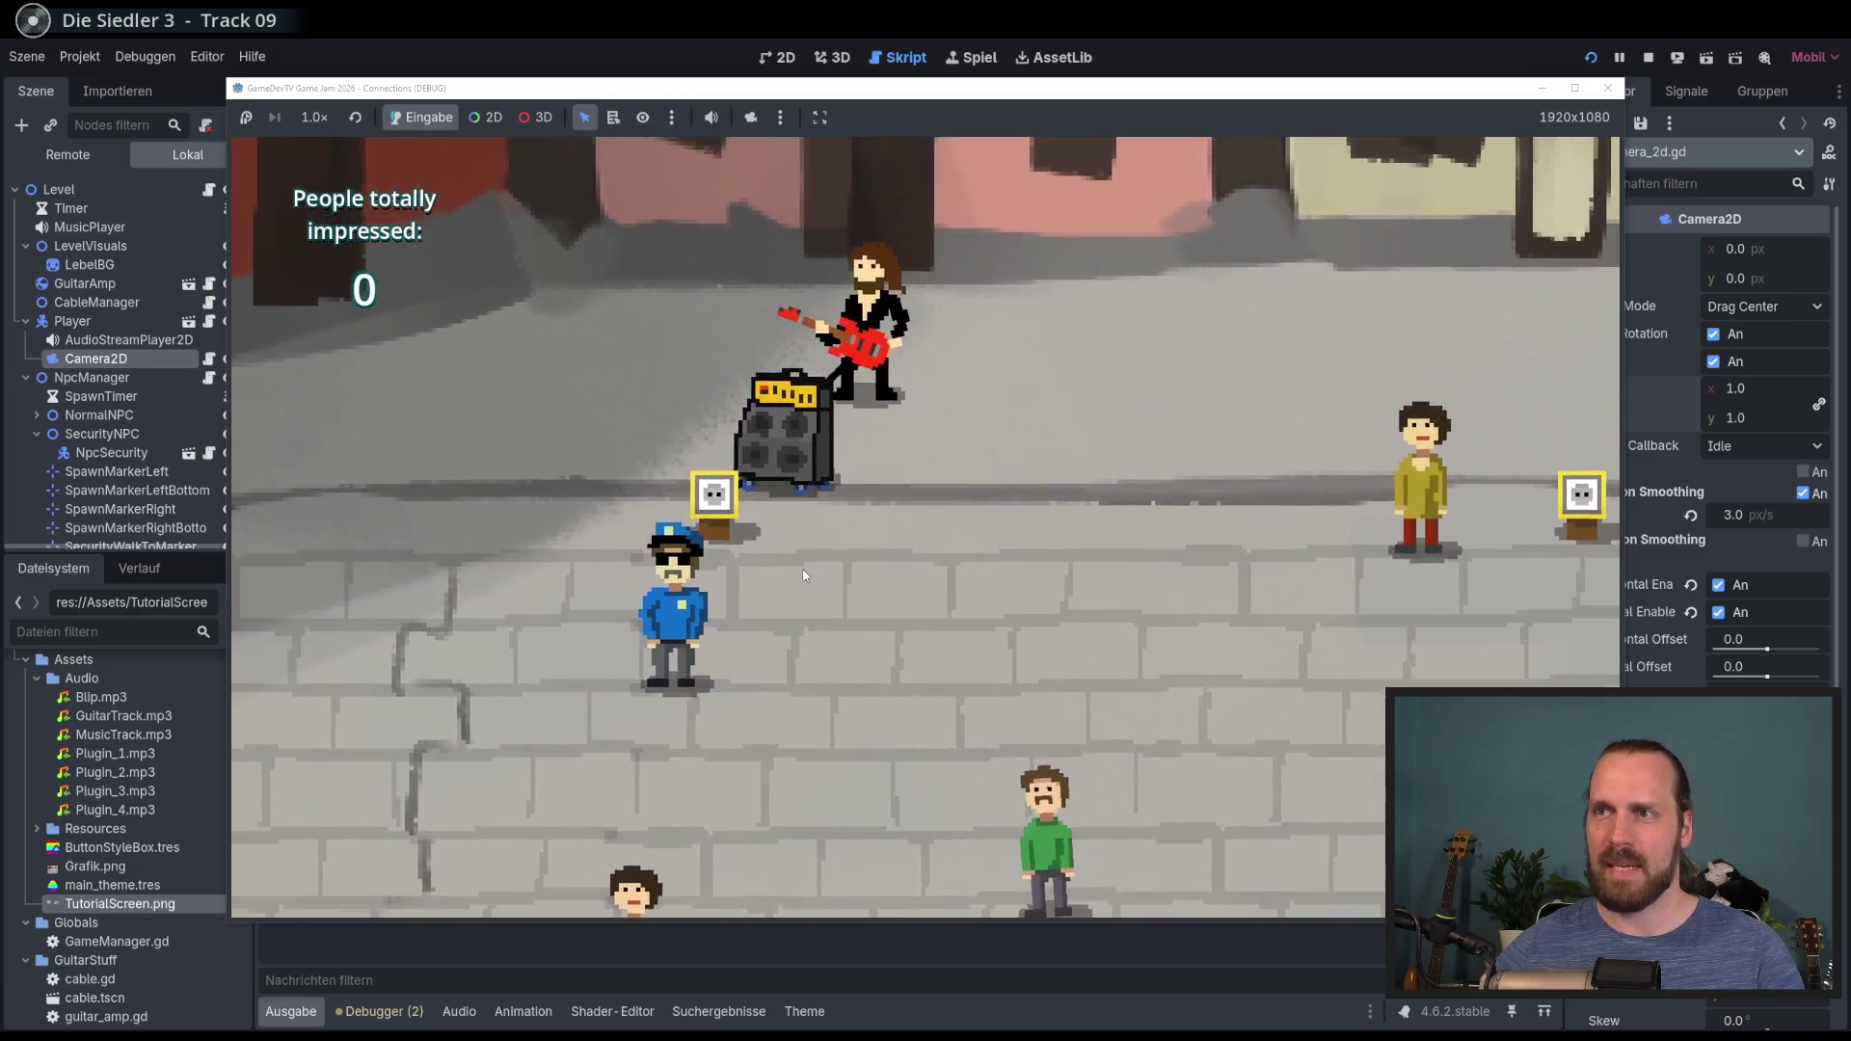
key(Down)
key(Right)
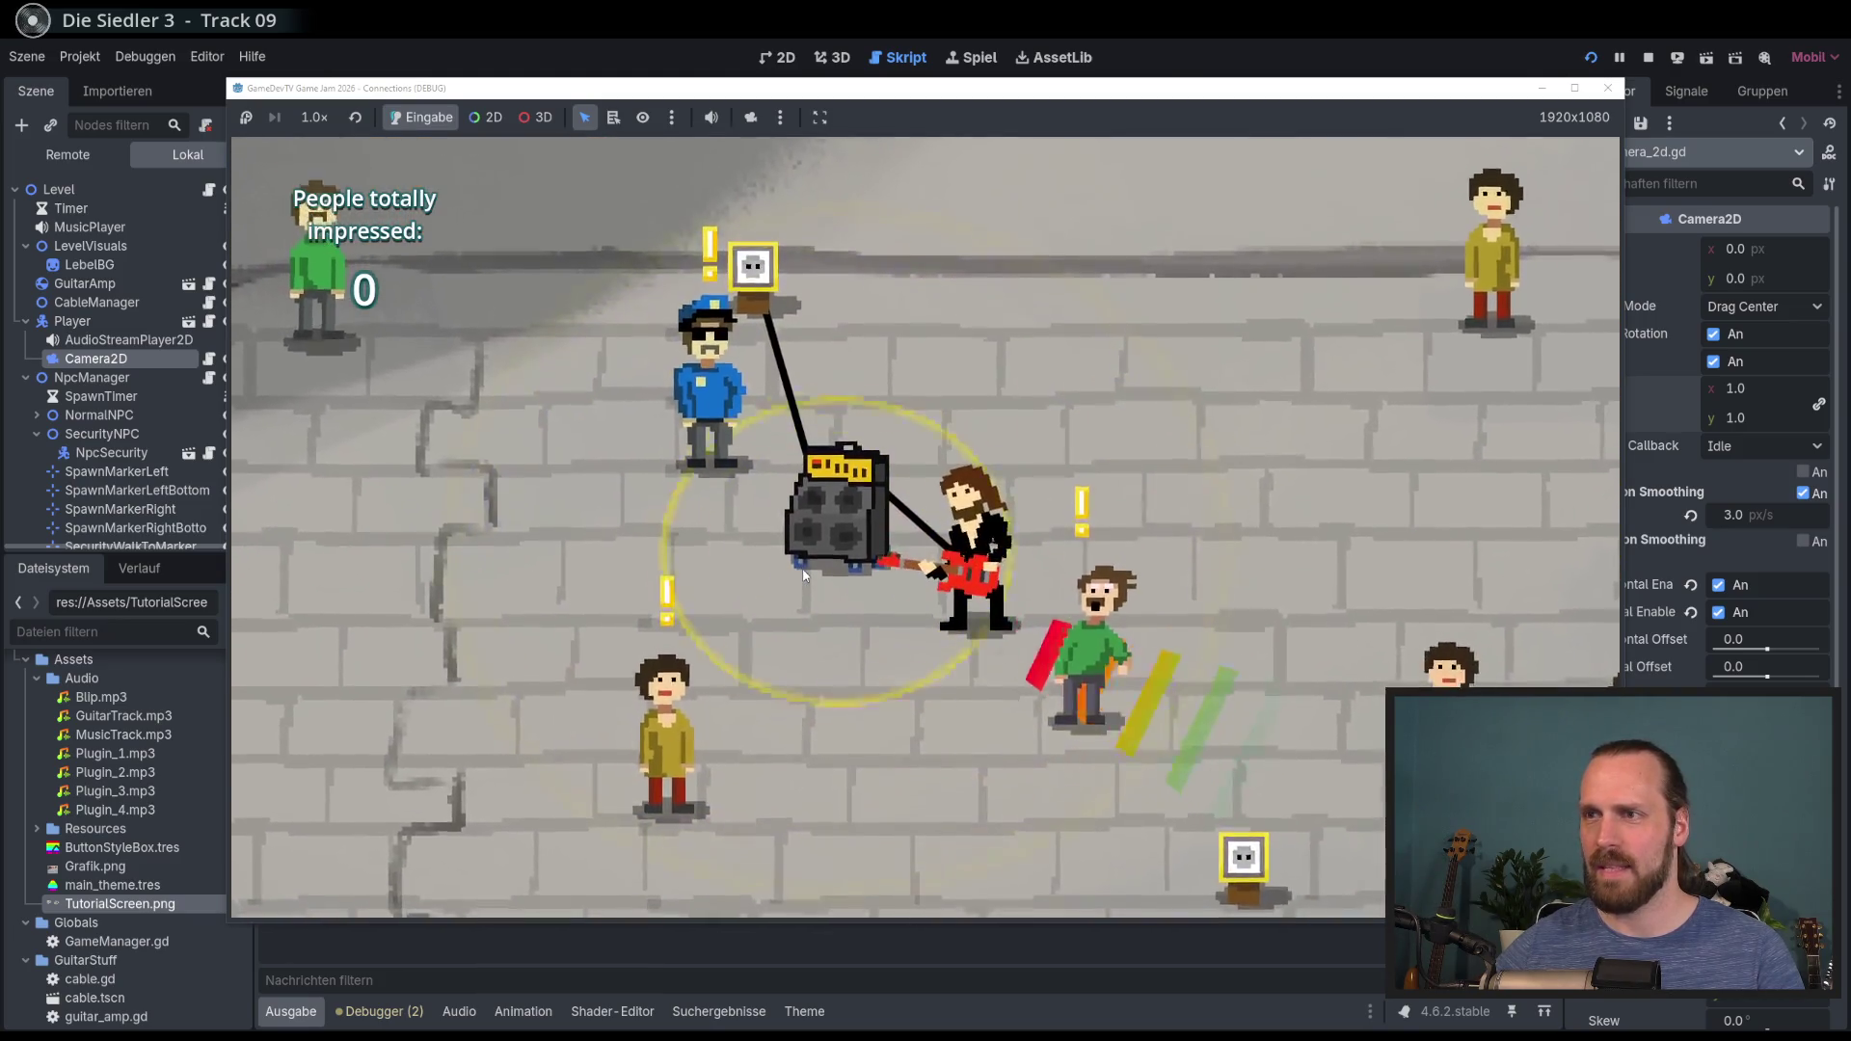
key(Down)
key(Right)
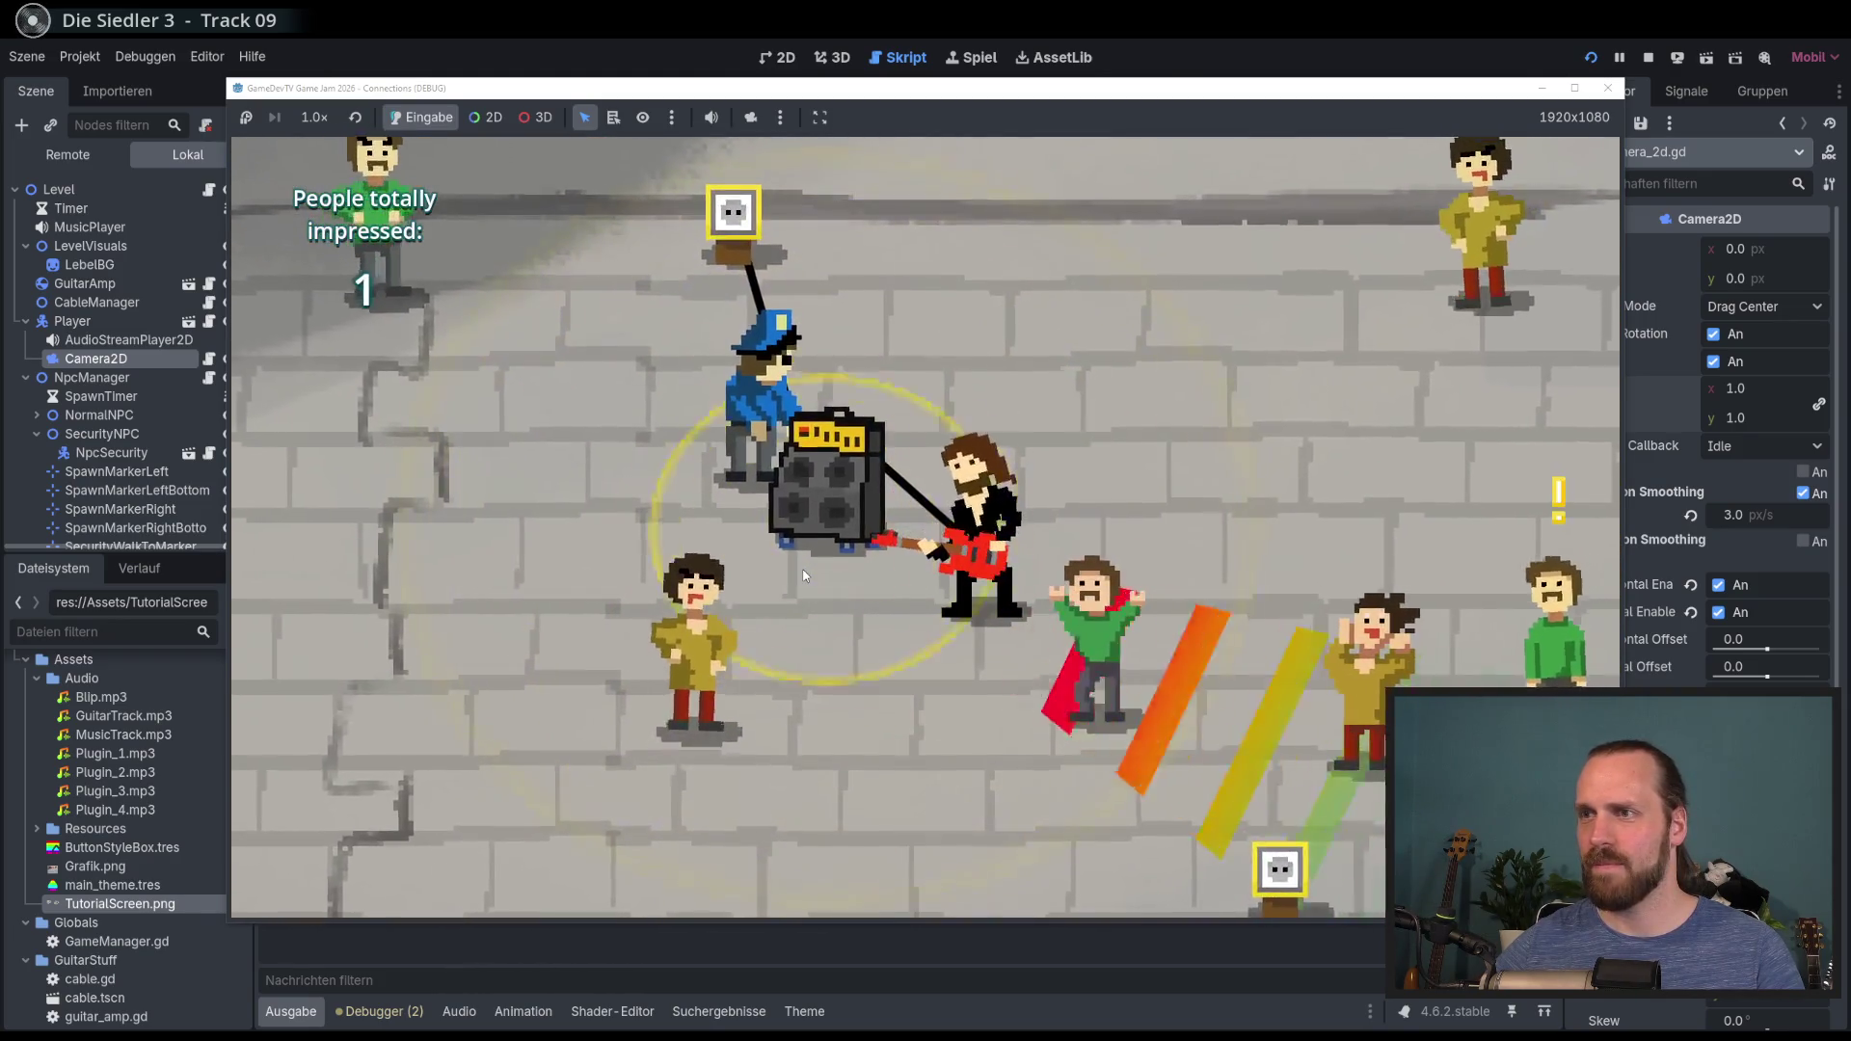
key(Up)
key(Left)
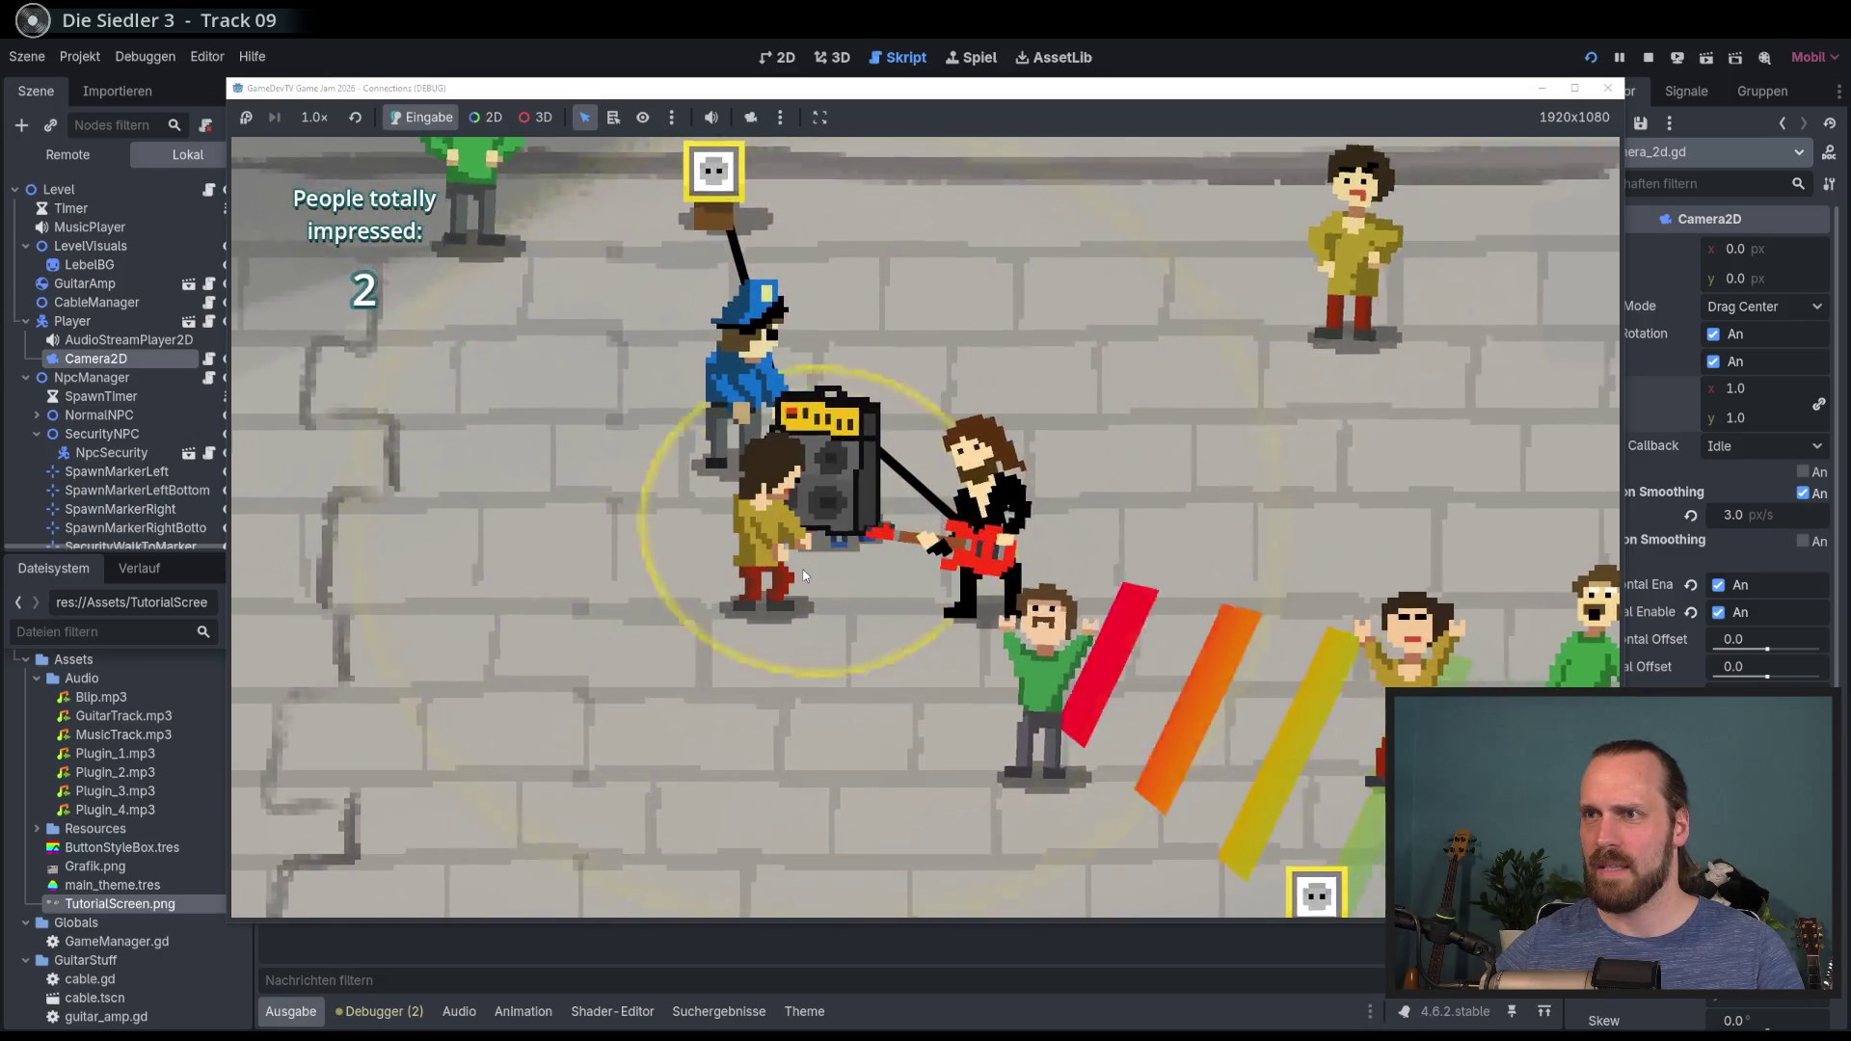
key(Right)
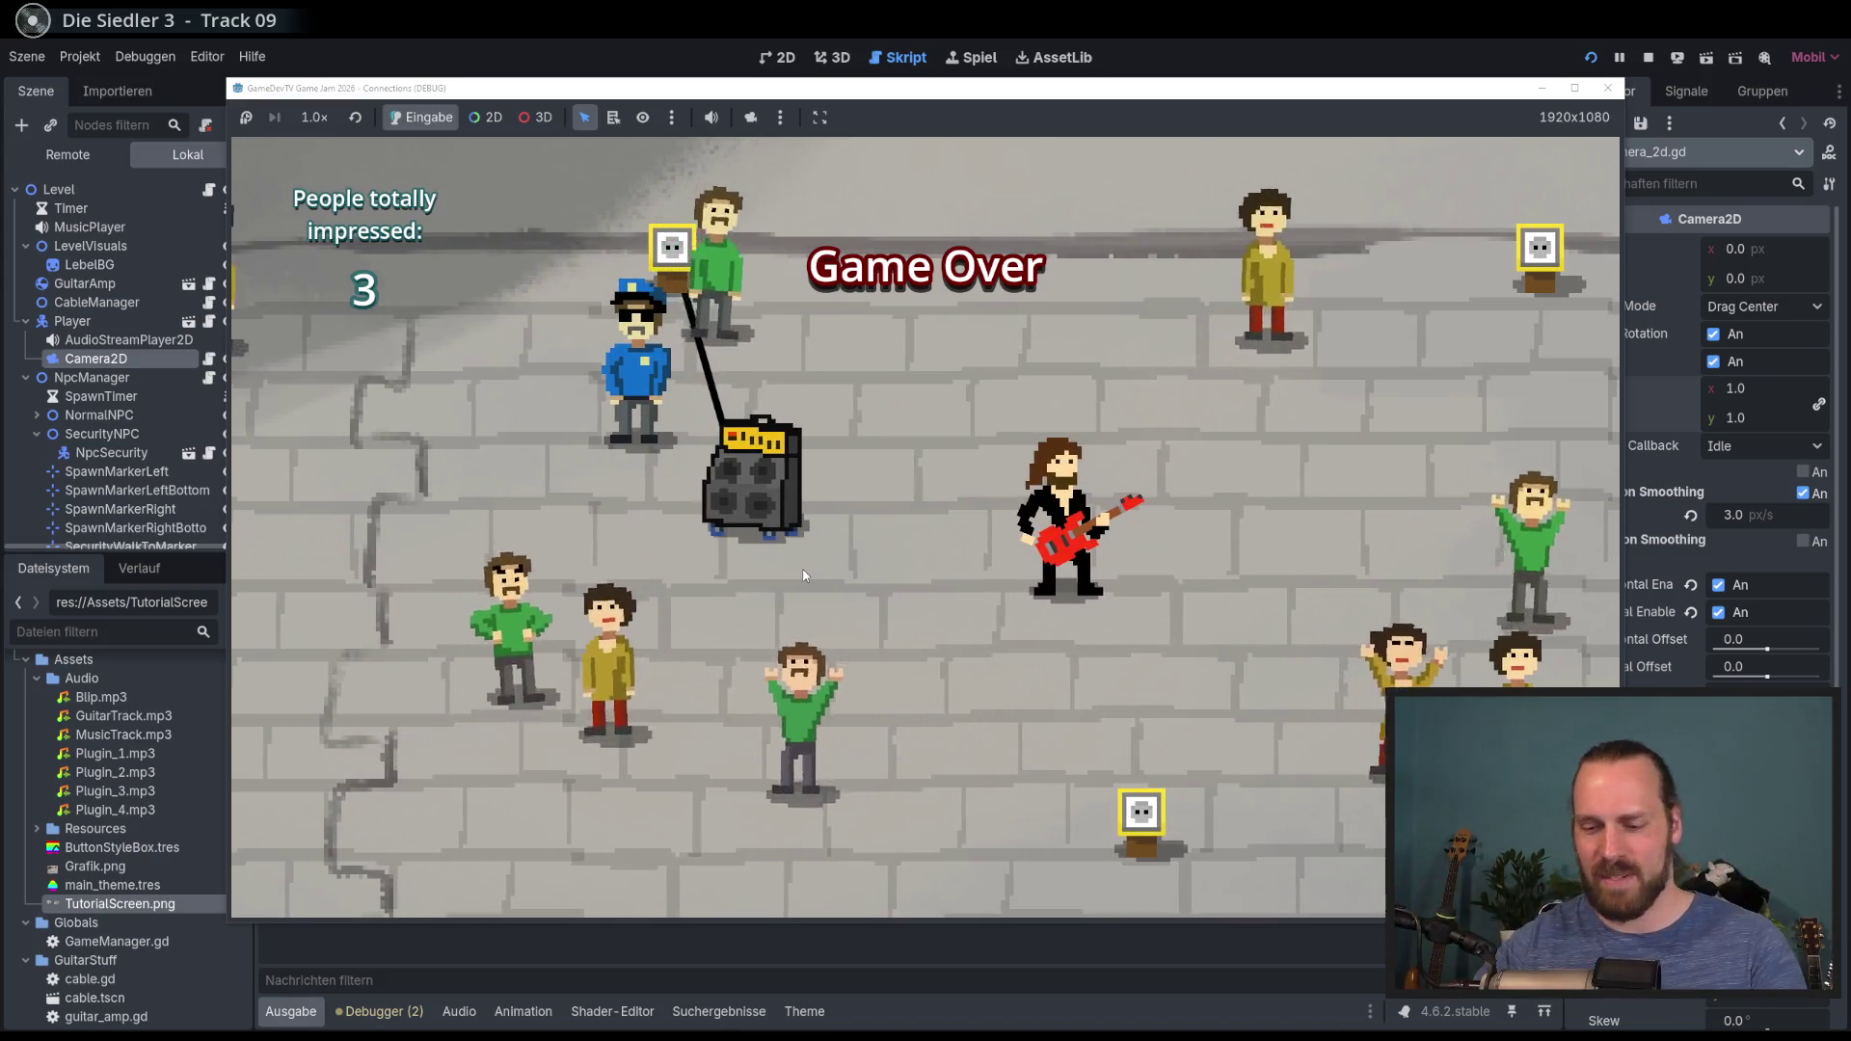
key(F8)
click(713, 615)
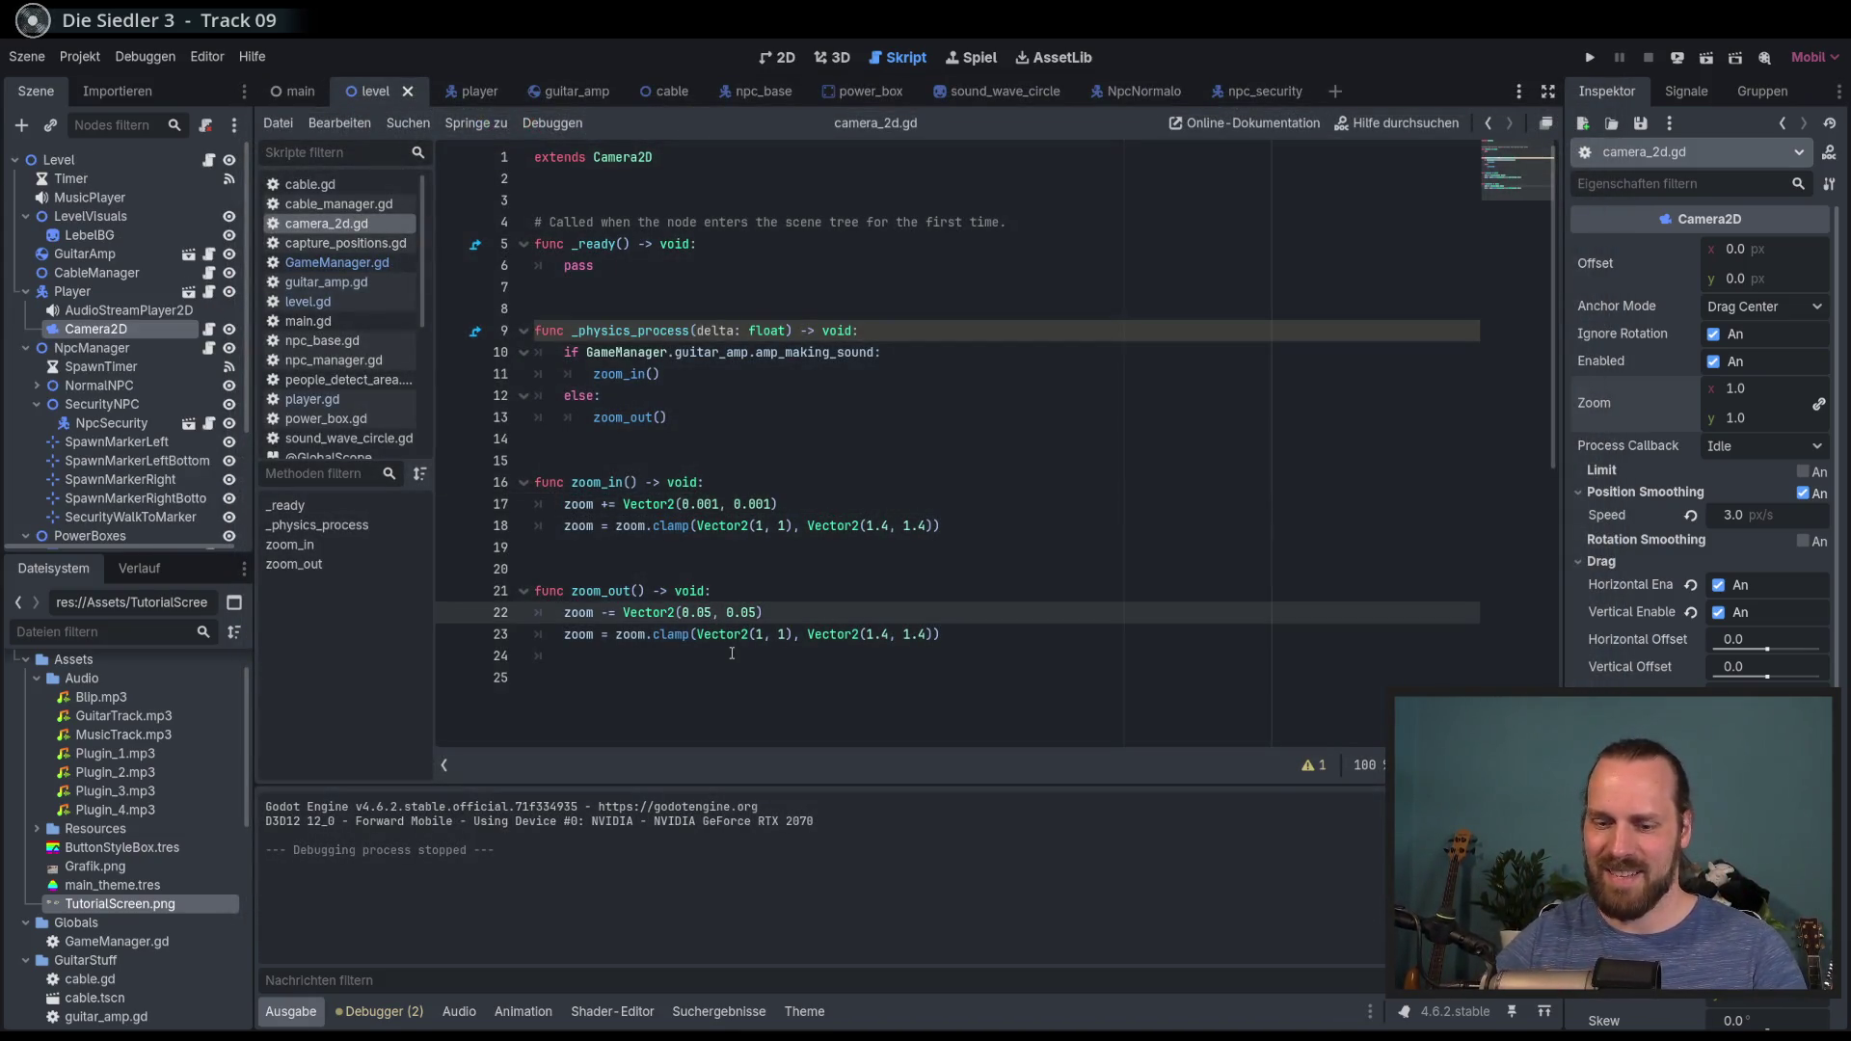
Step: Change the zoom-out step to Vector2(0.04, 0.04) and save the camera script
key(Right)
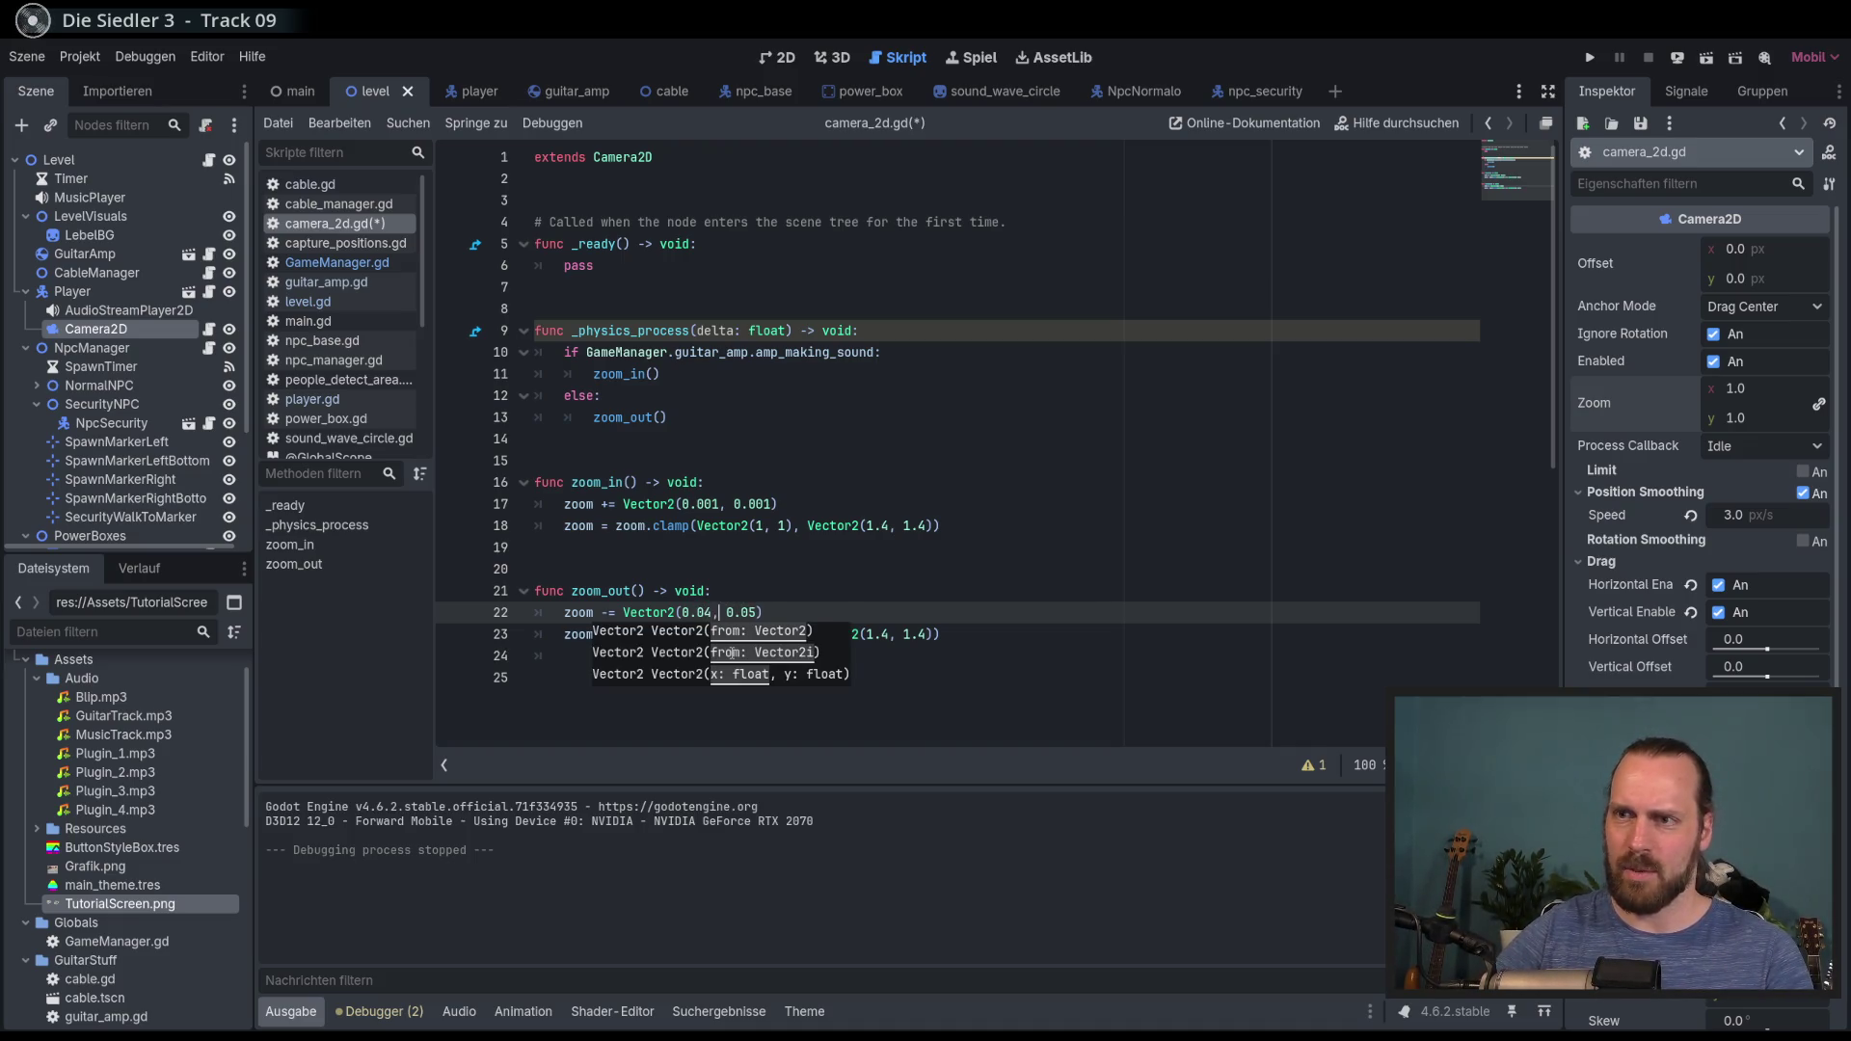
key(Right)
key(Right)
key(Right)
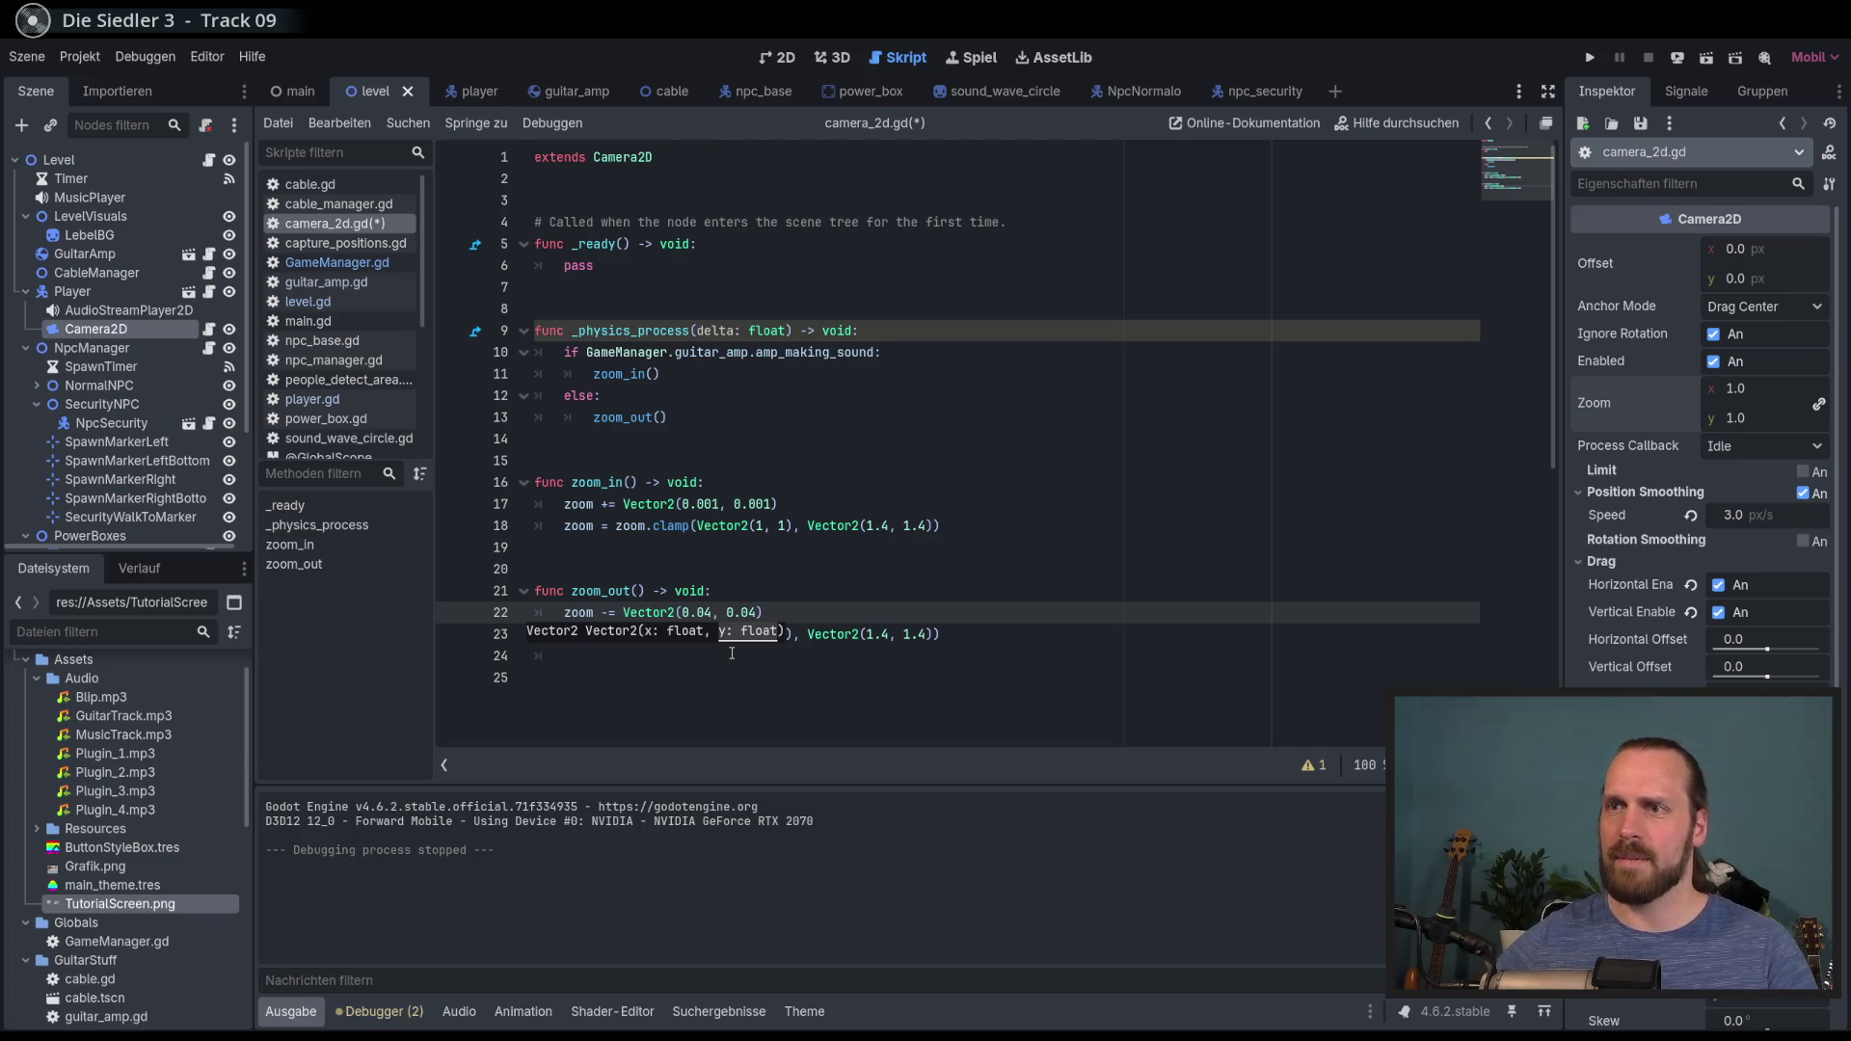
click(955, 528)
key(ctrl+s)
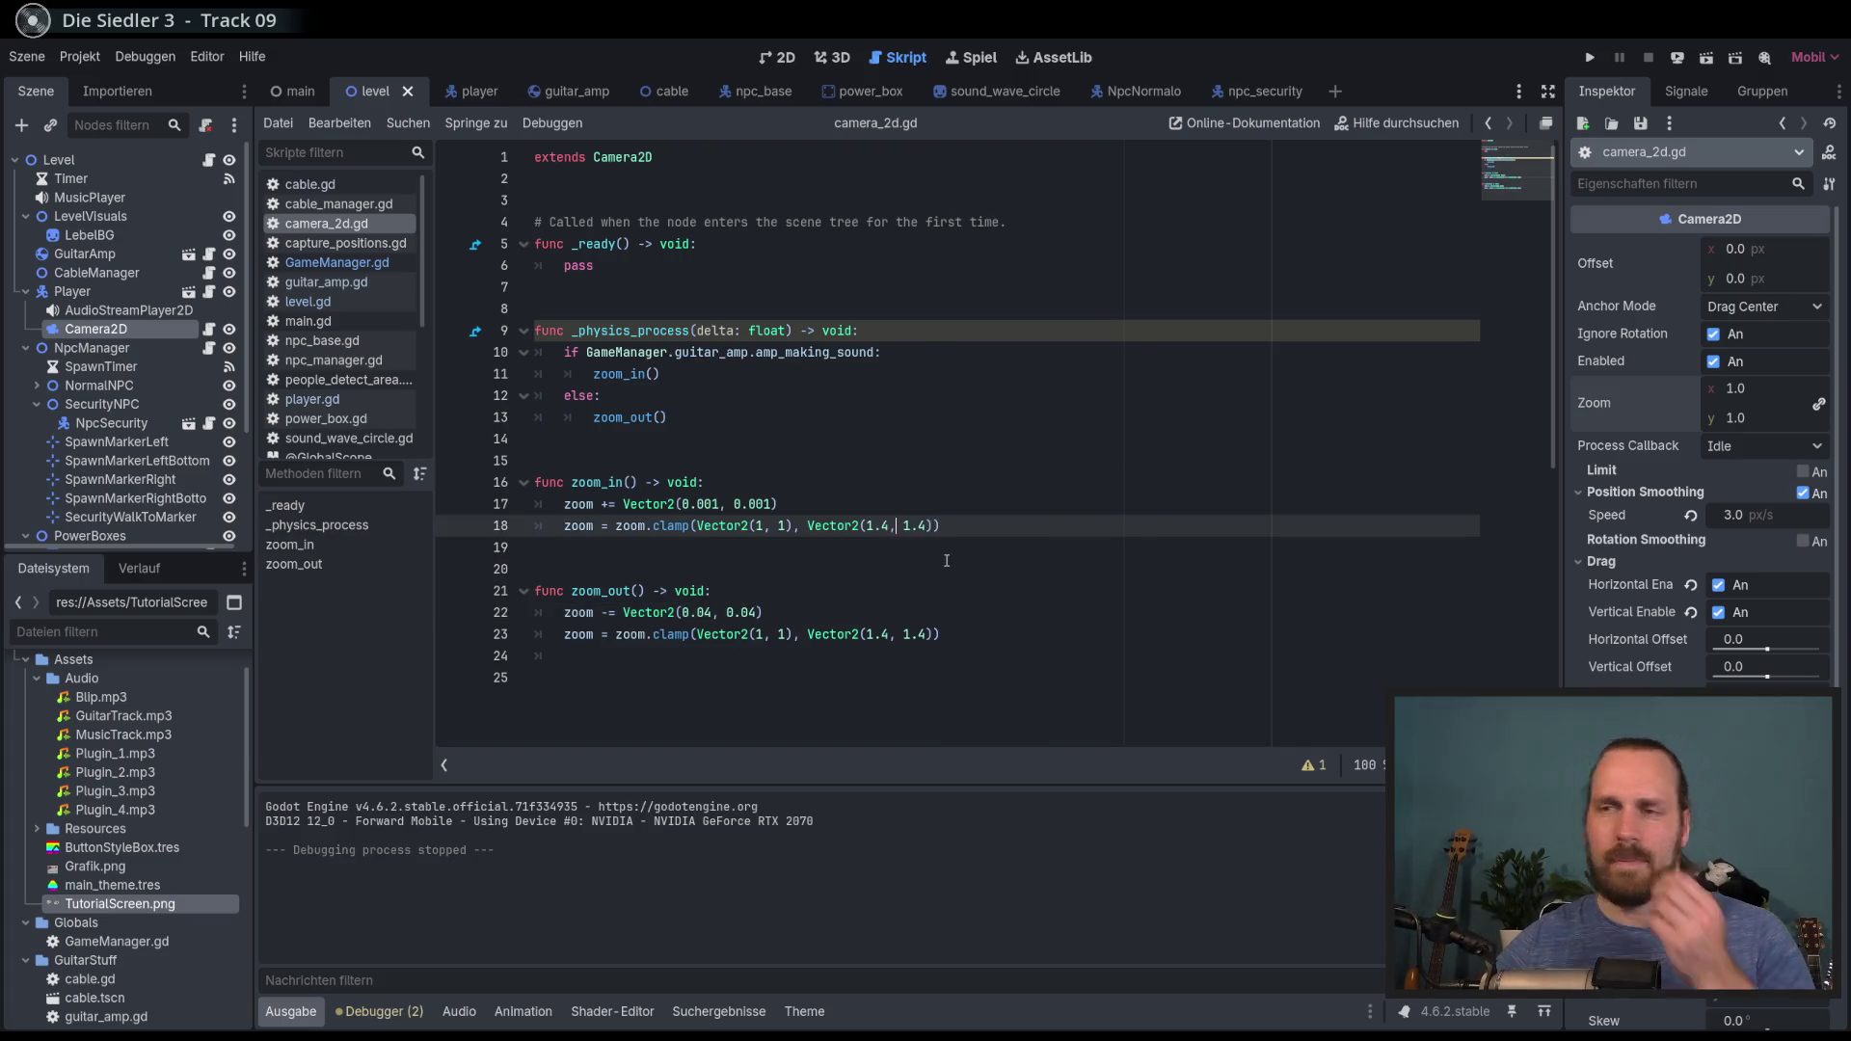
click(1005, 547)
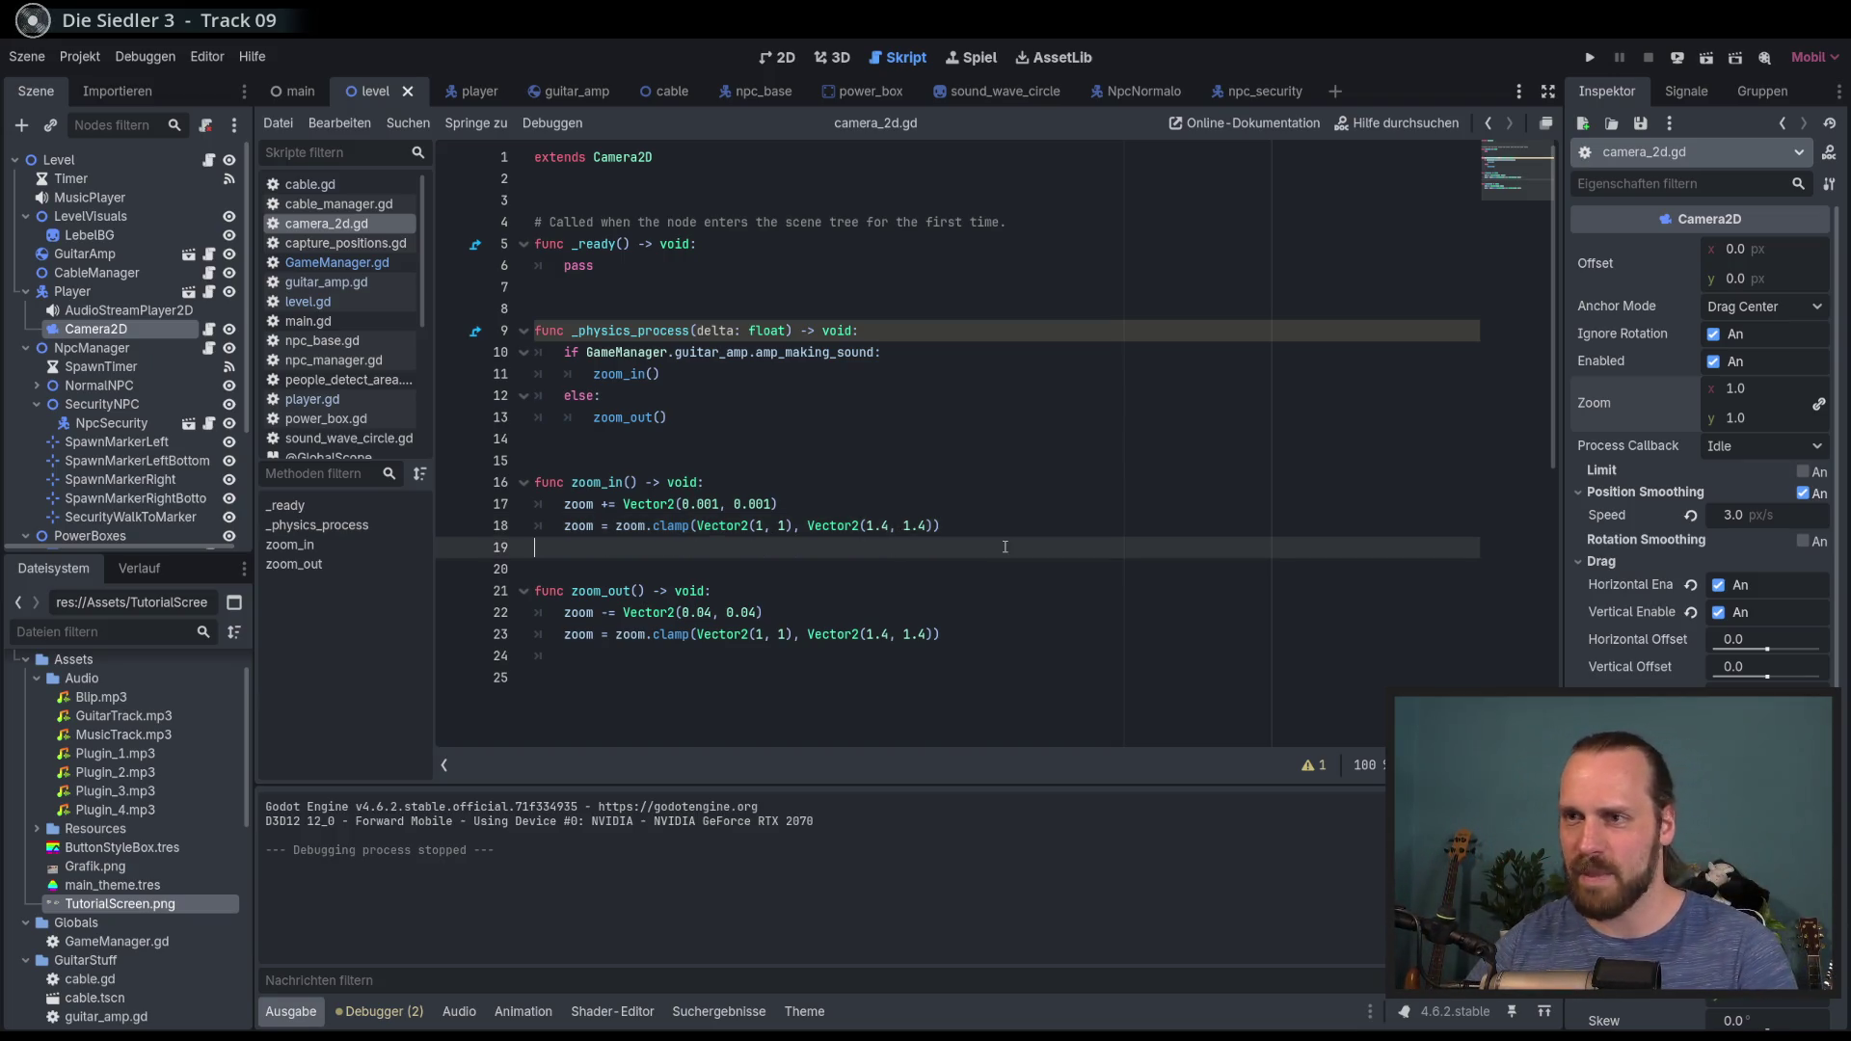
click(609, 503)
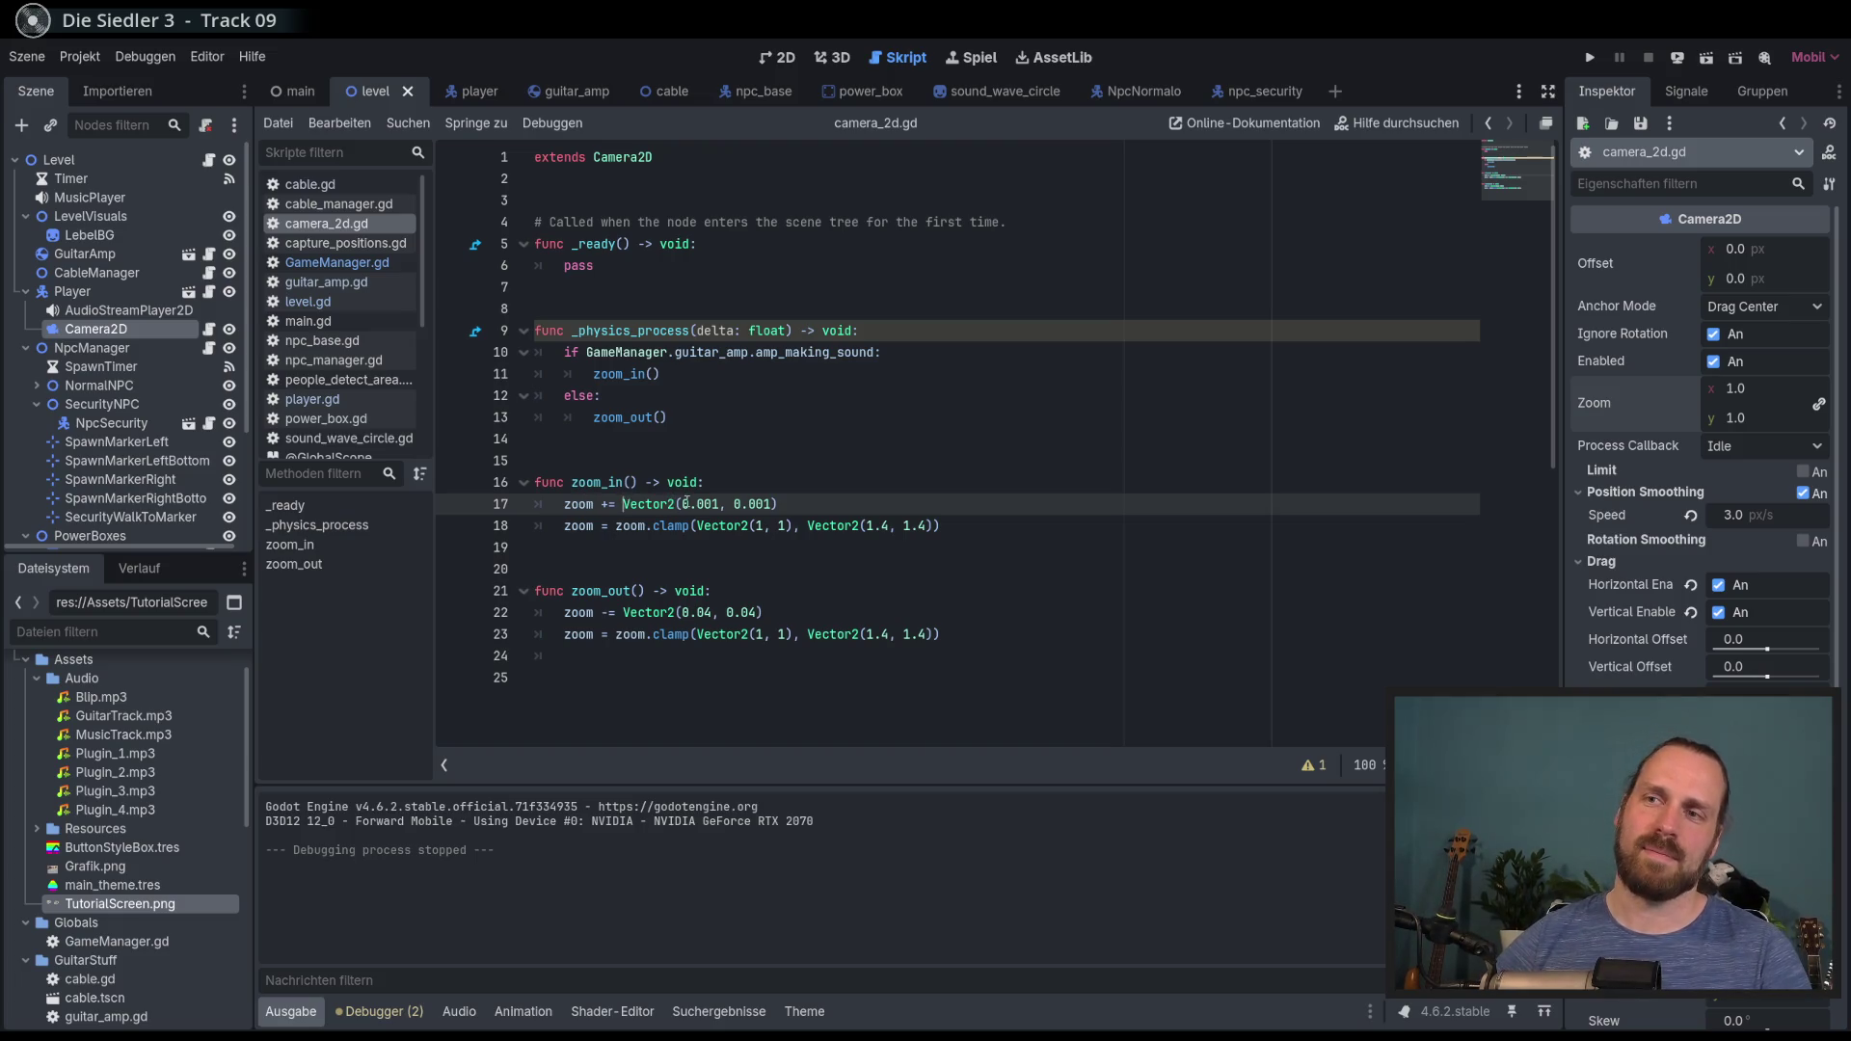
click(823, 508)
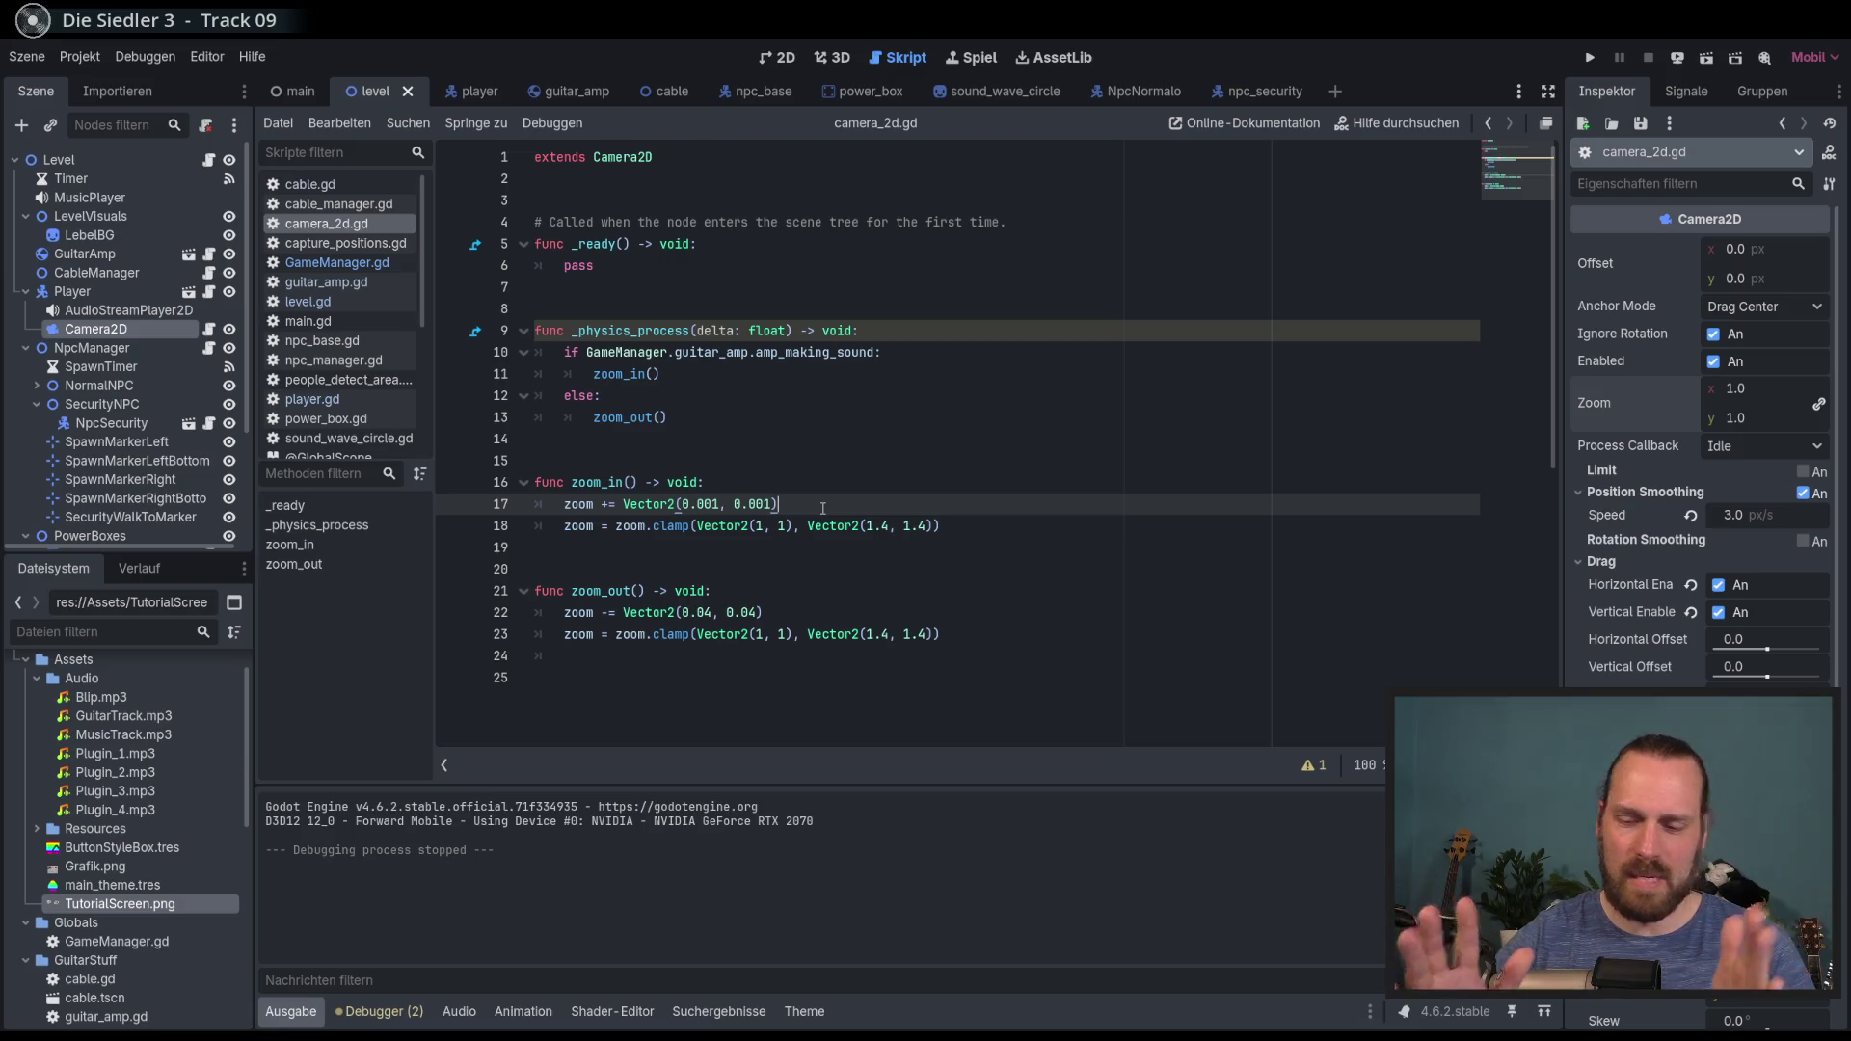
Step: Play-test again, carrying the amp around and plugging it into a socket, then stop the game
key(F5)
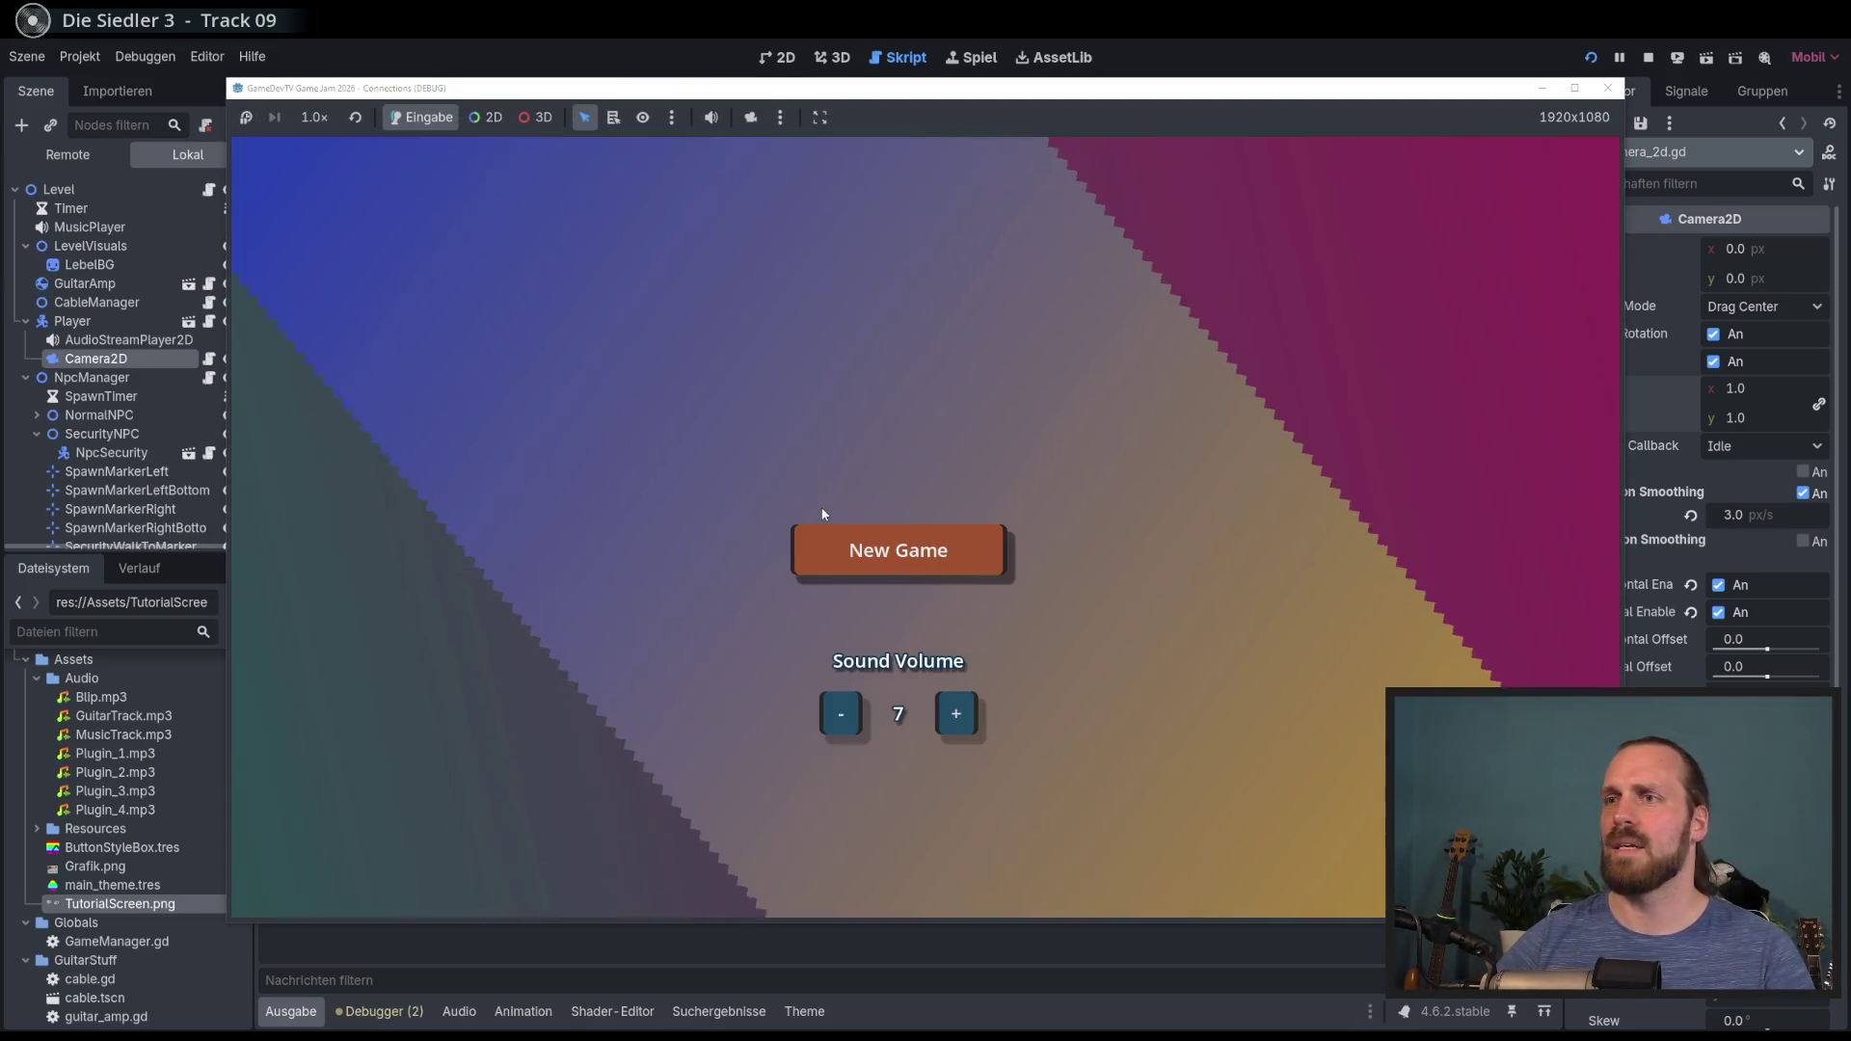
key(Return)
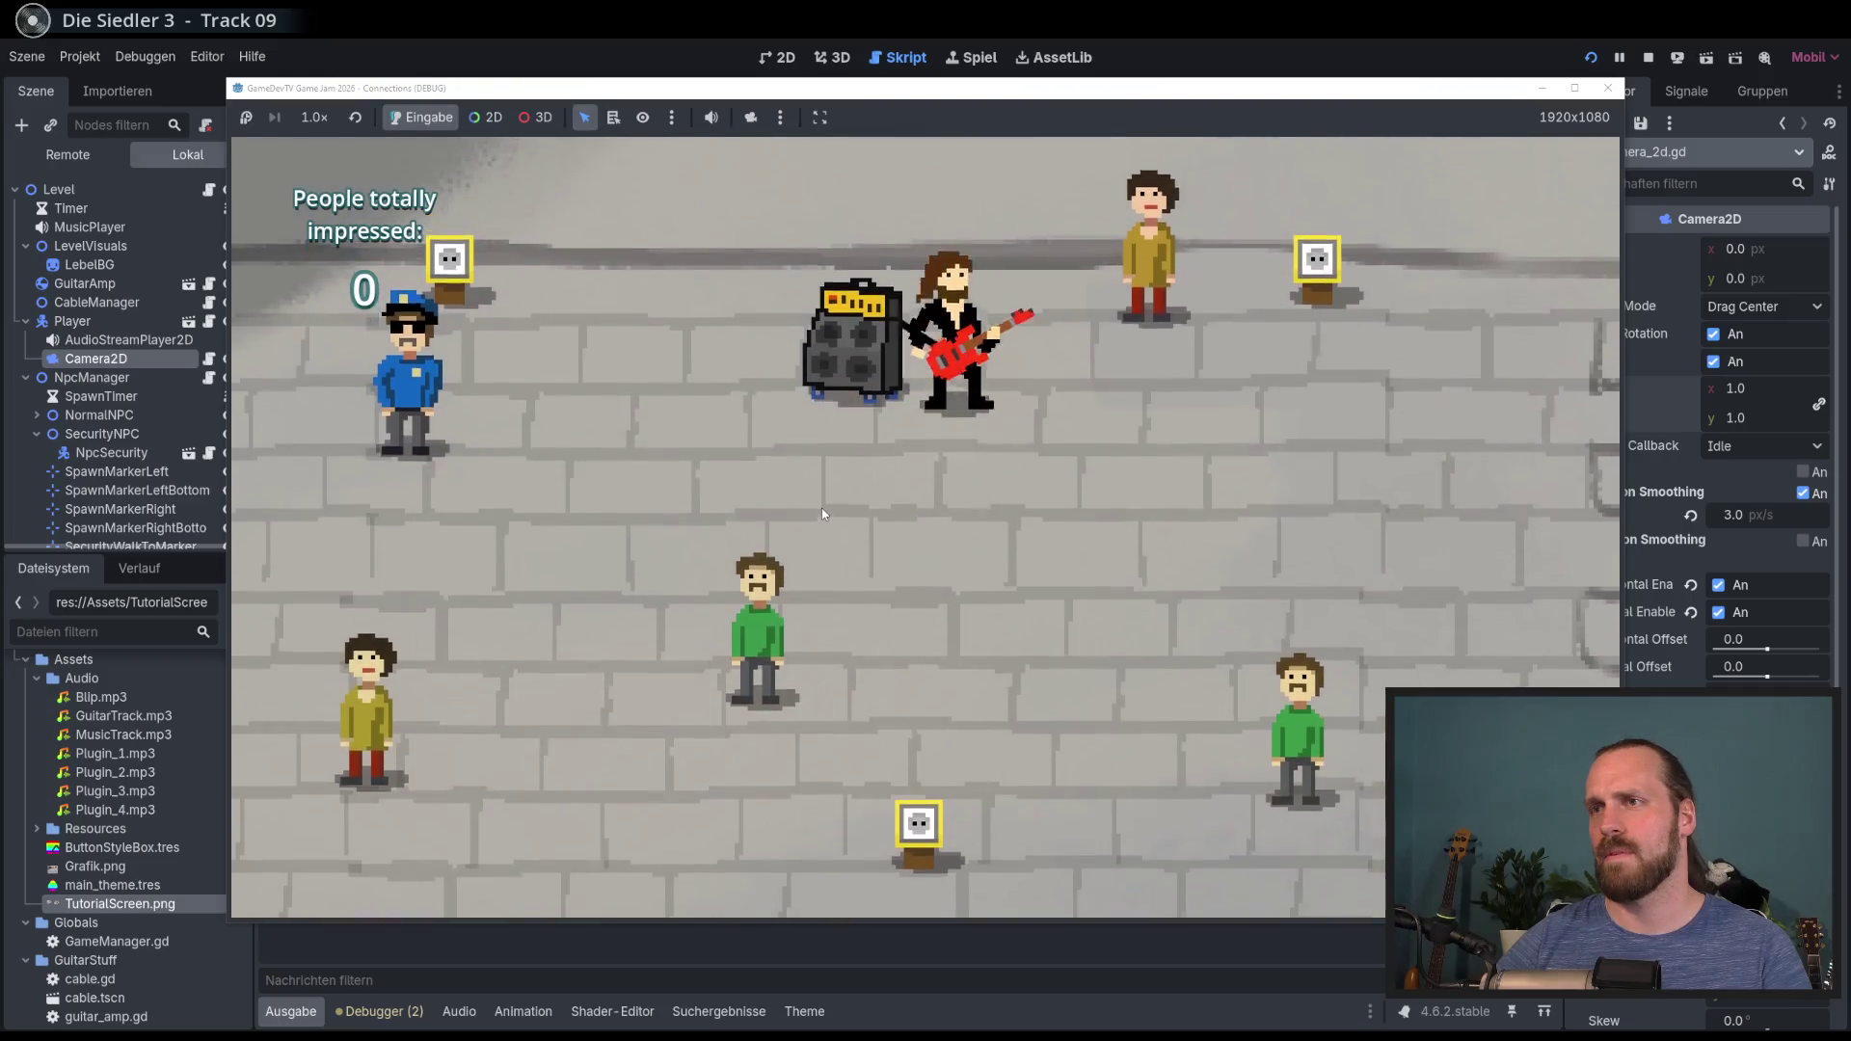
key(a)
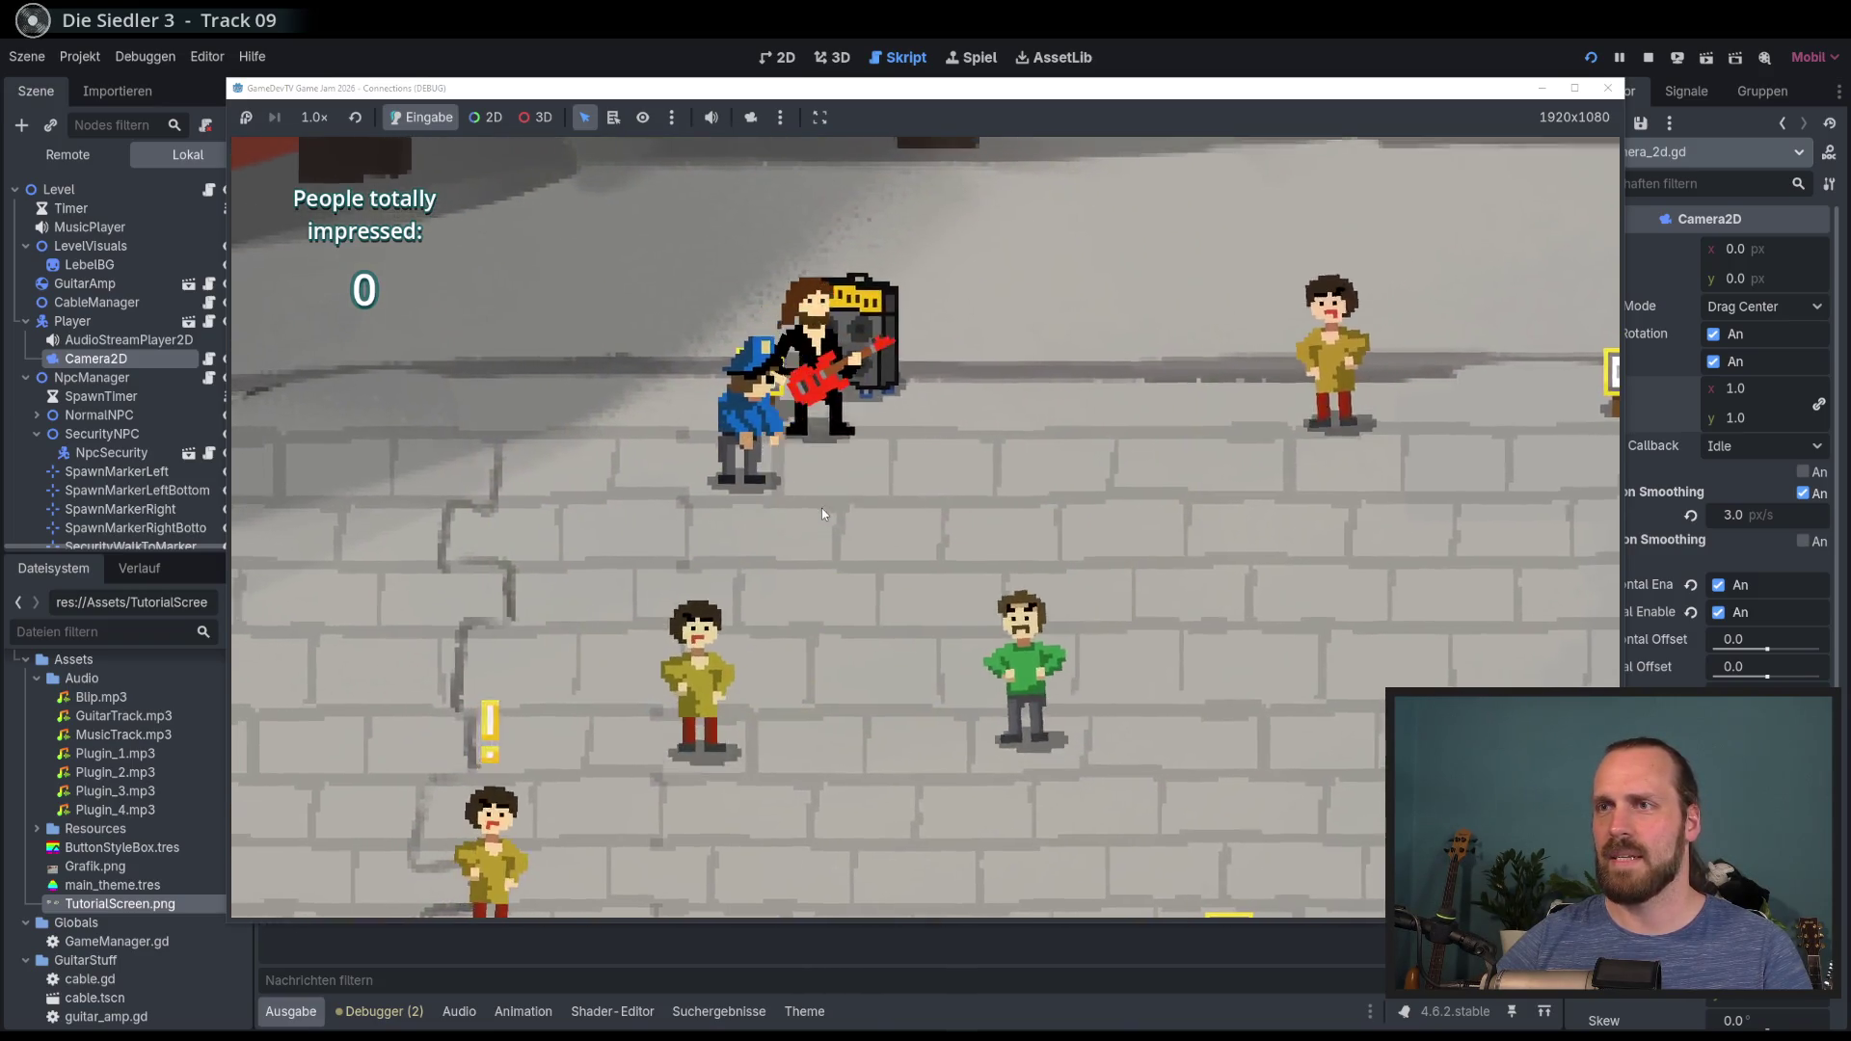
key(d)
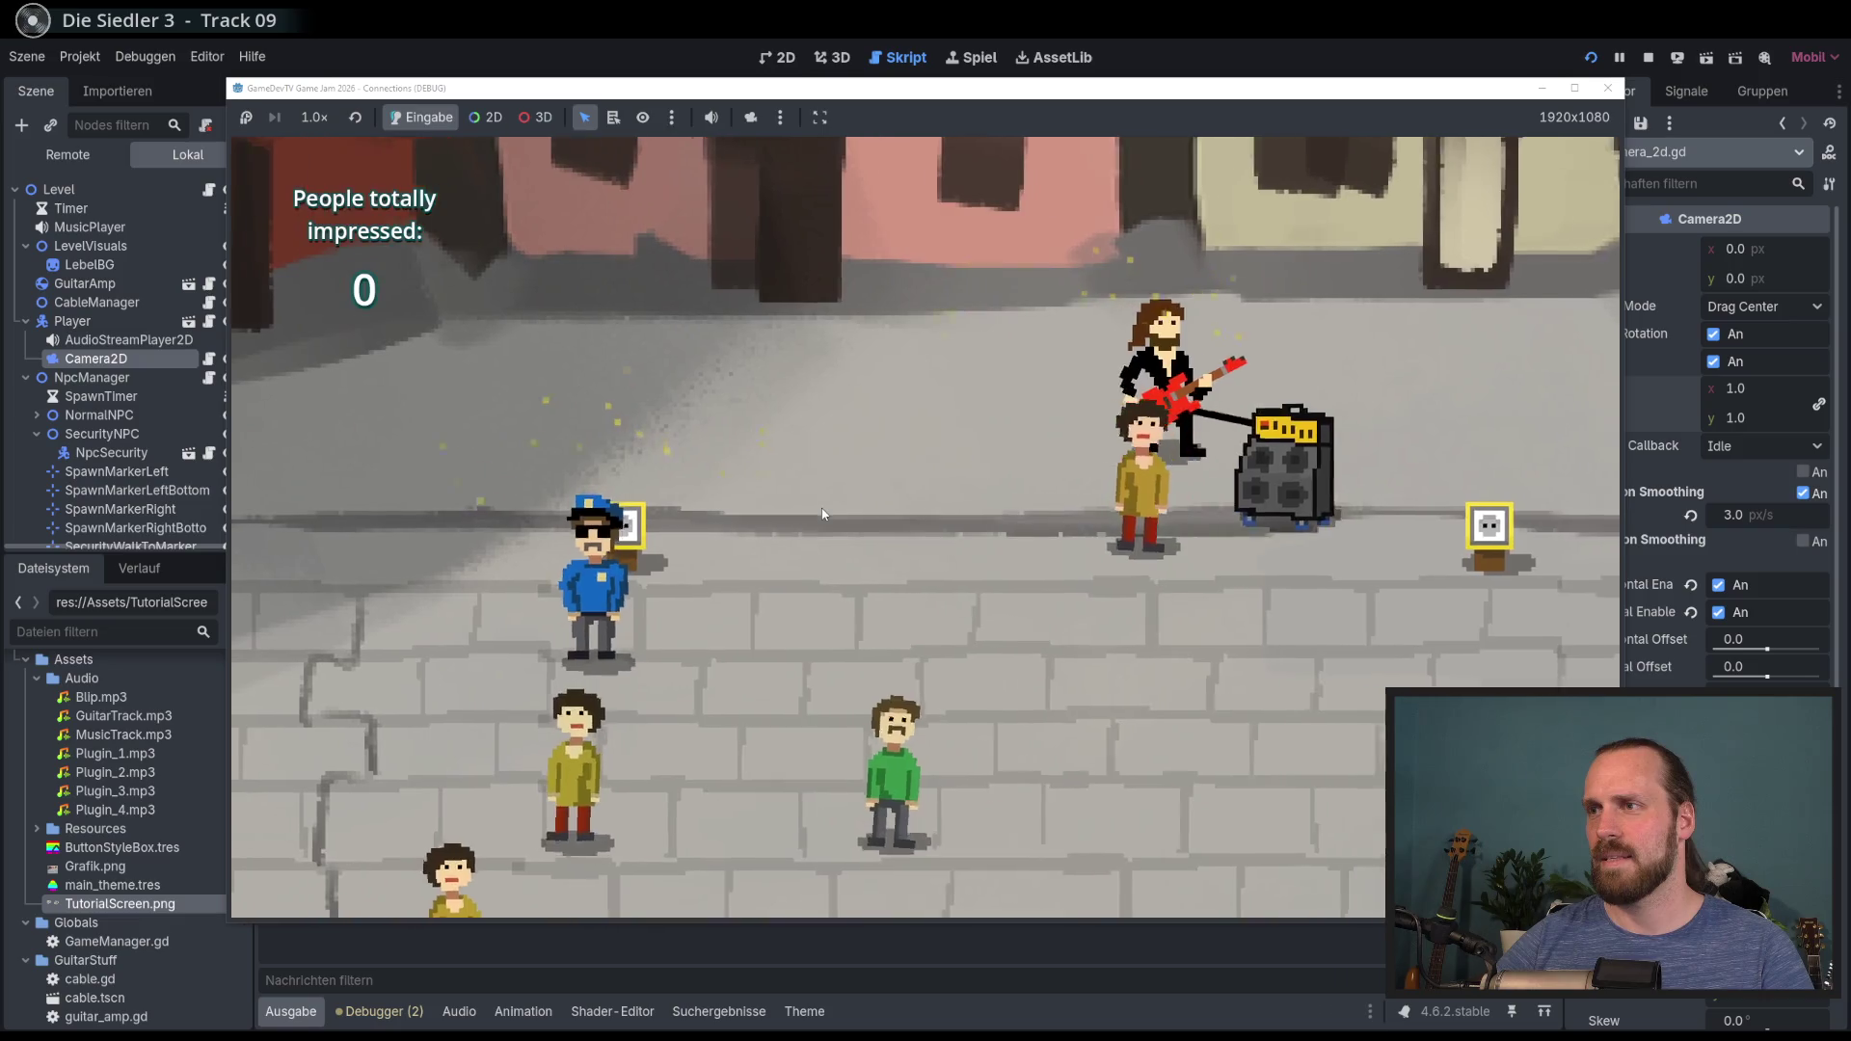
key(s)
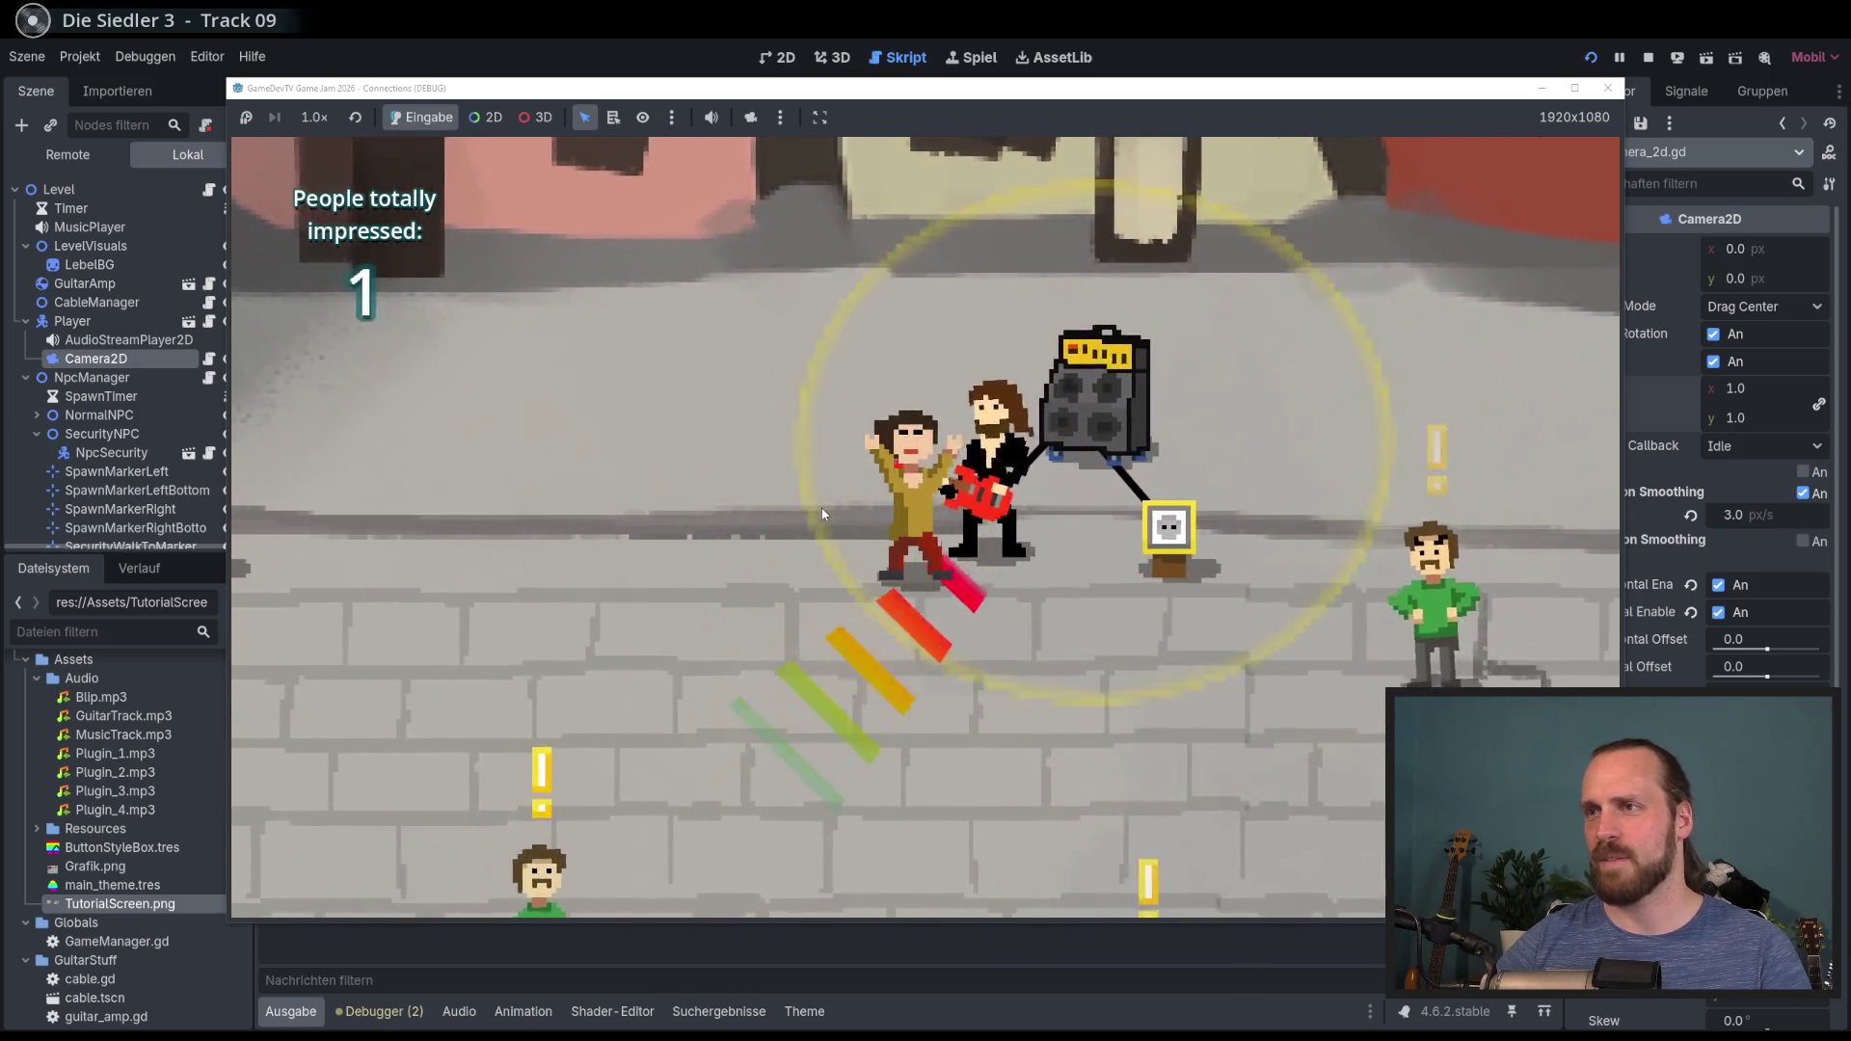
key(F8)
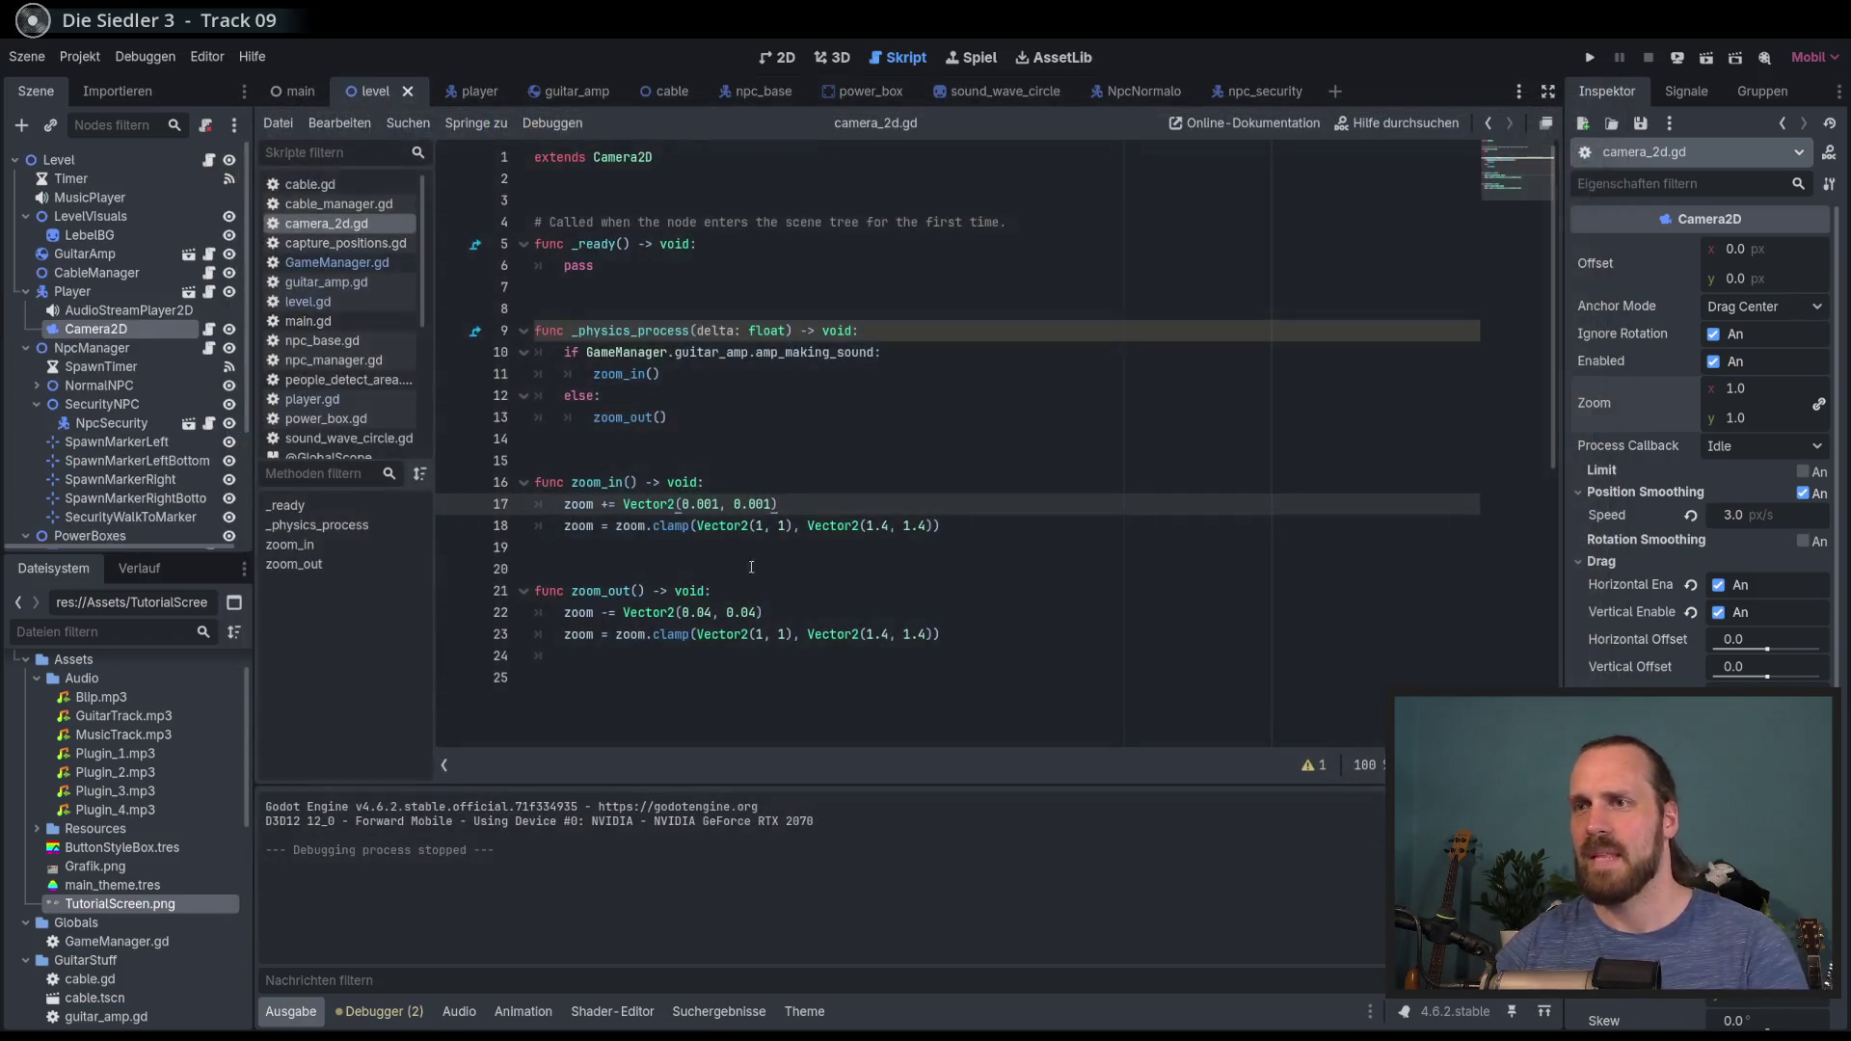
key(Up)
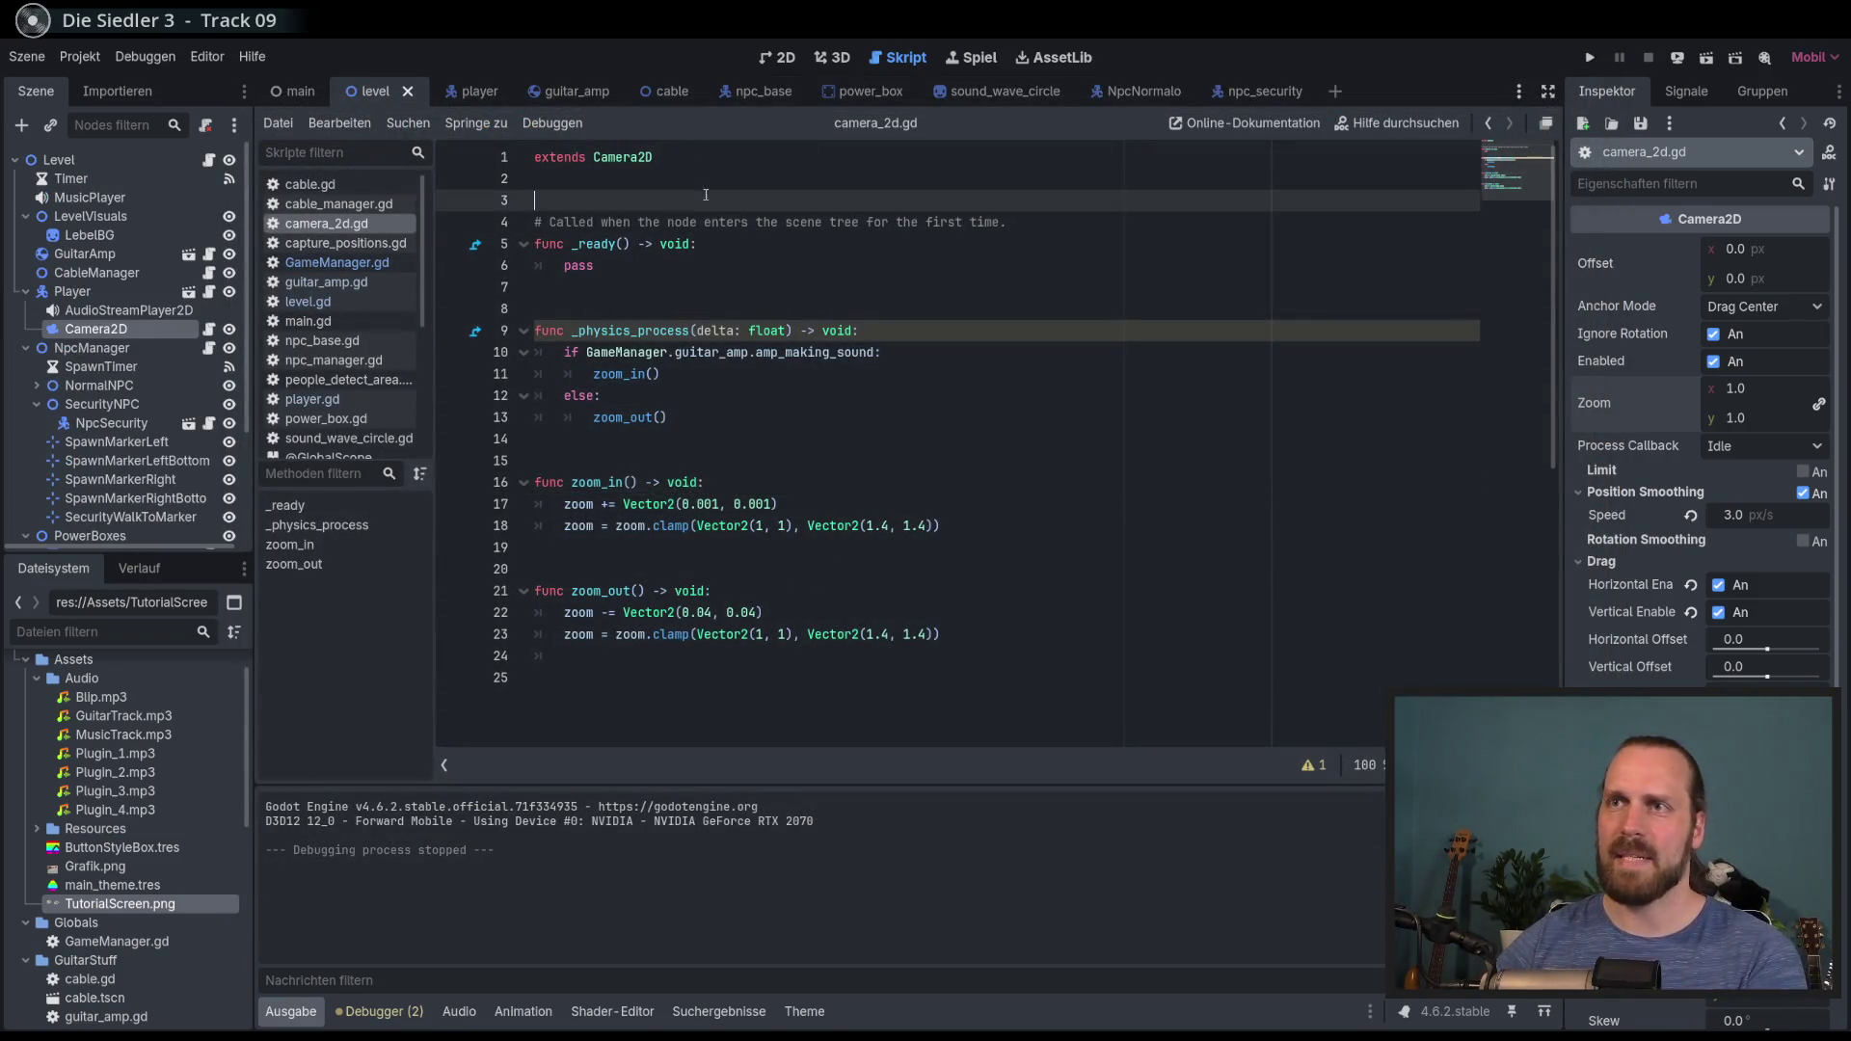
Step: Insert blank lines under 'extends Camera2D' and begin a variable declaration on line 4
click(705, 196)
key(Return)
key(Return)
click(698, 232)
text(var coo)
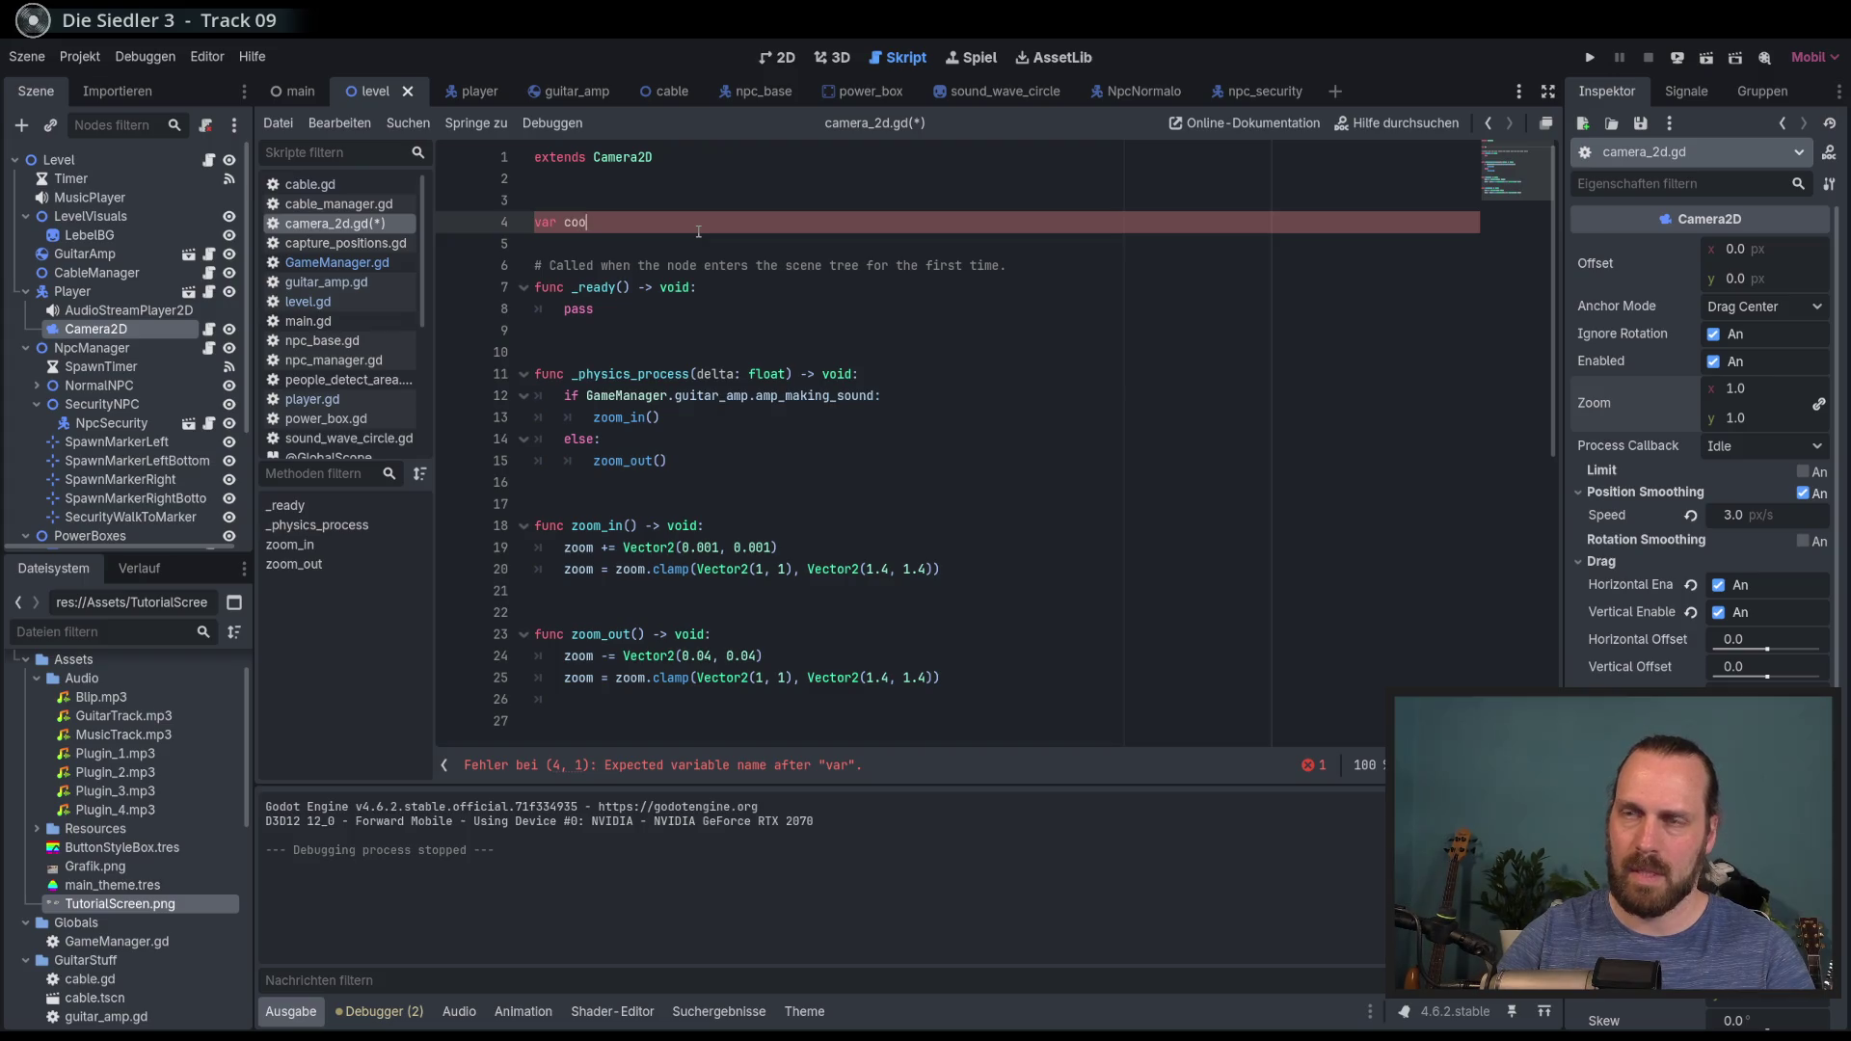
key(BackSpace)
key(BackSpace)
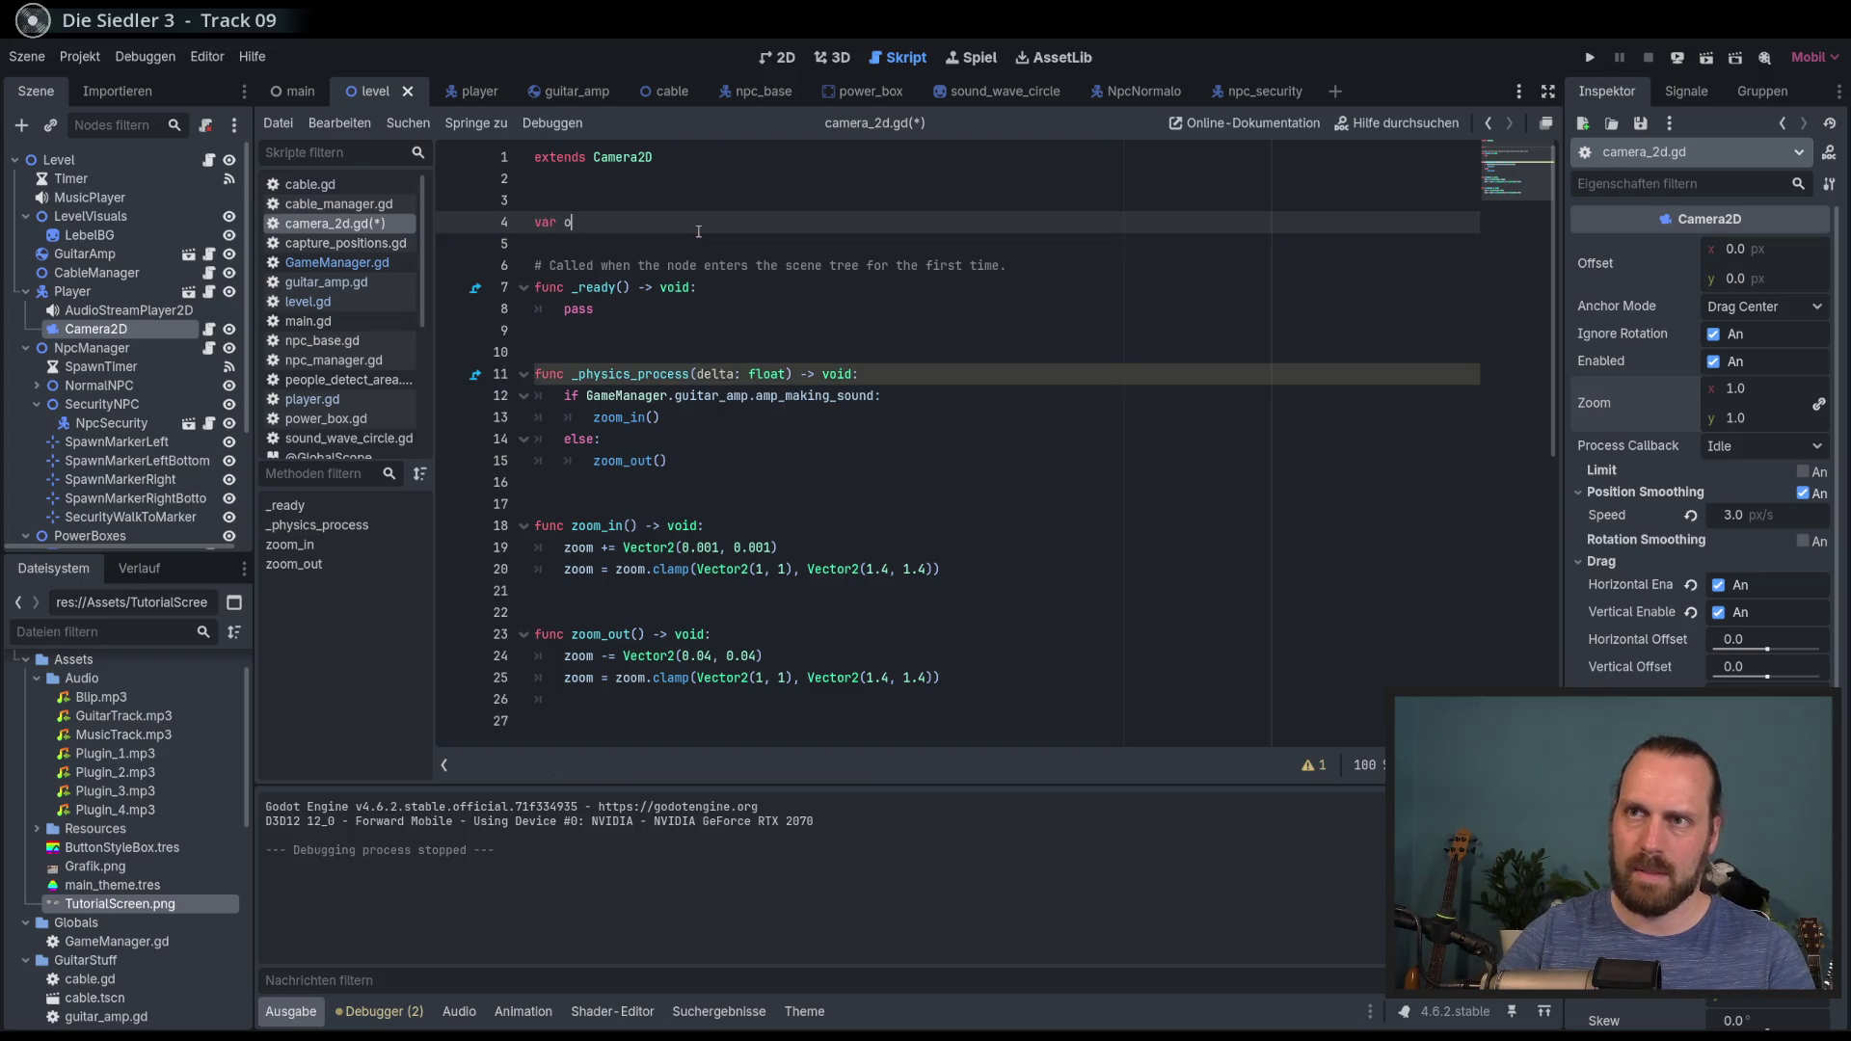
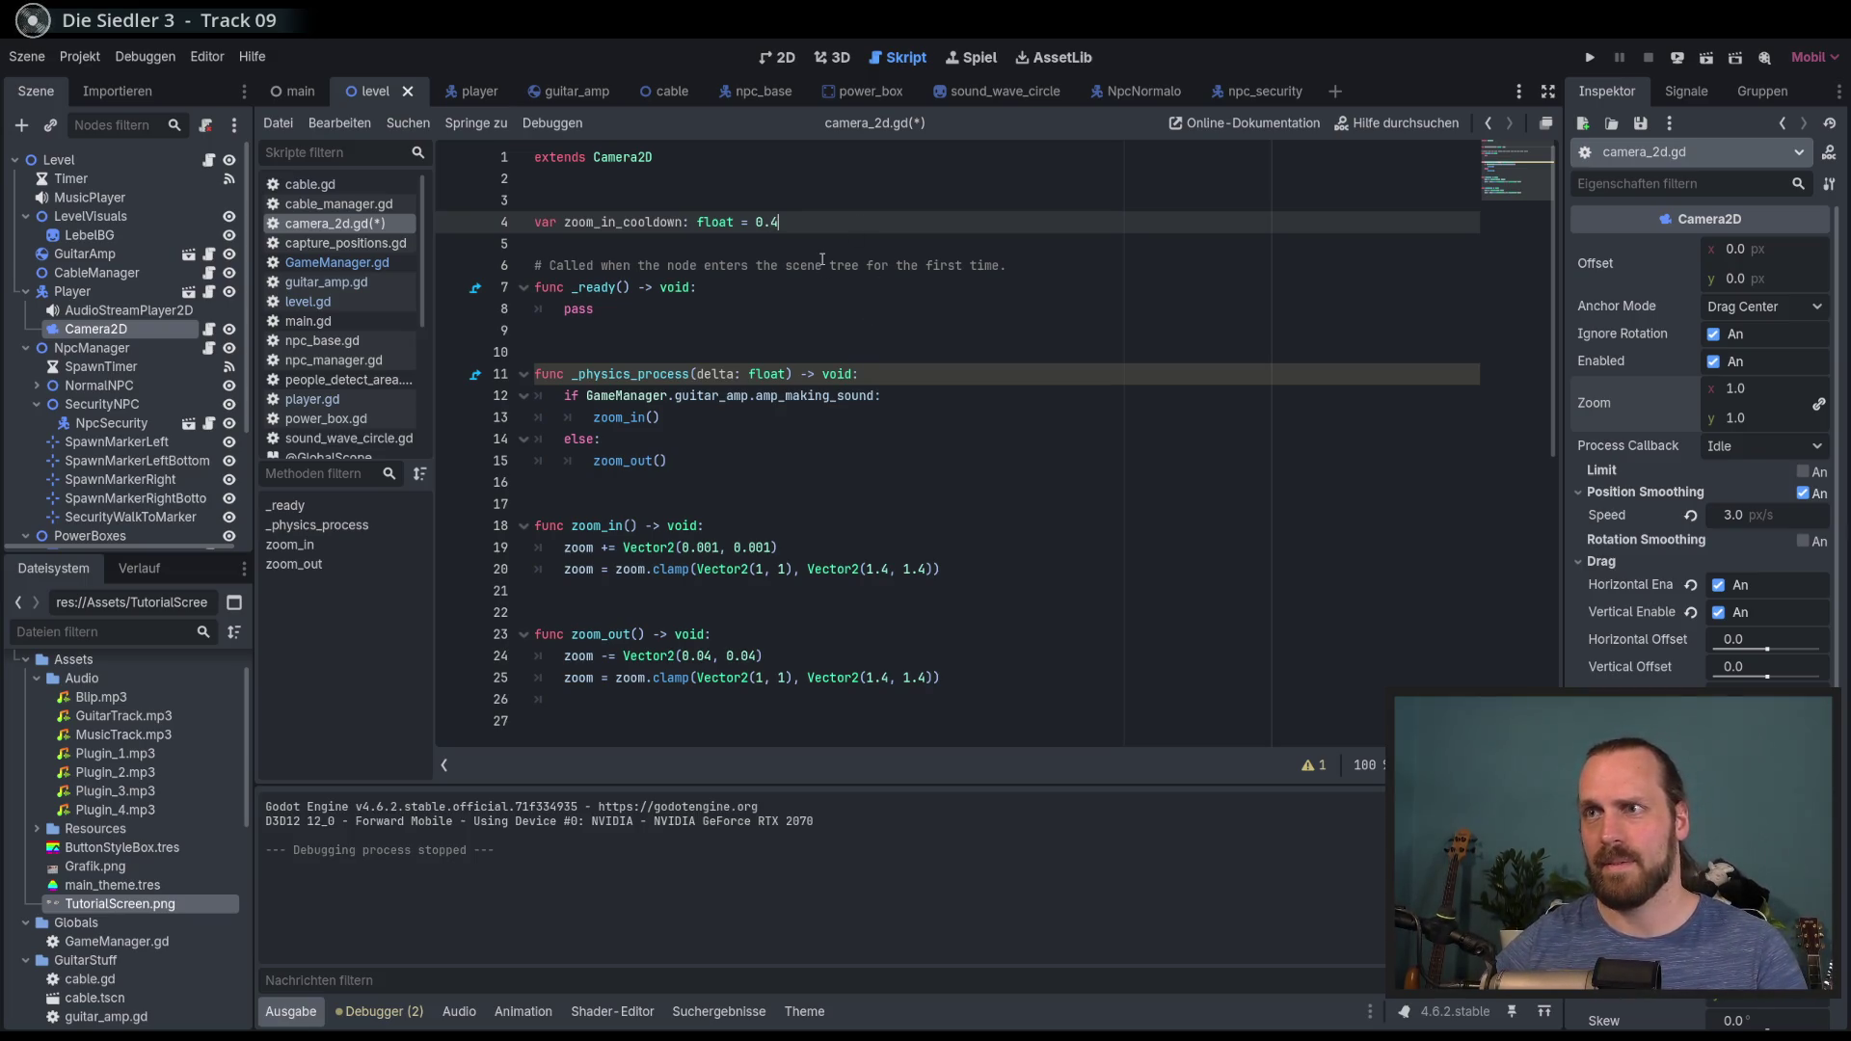
Step: Add blank lines inside zoom_in and pass delta into the zoom_in call on line 13
click(826, 556)
key(Up)
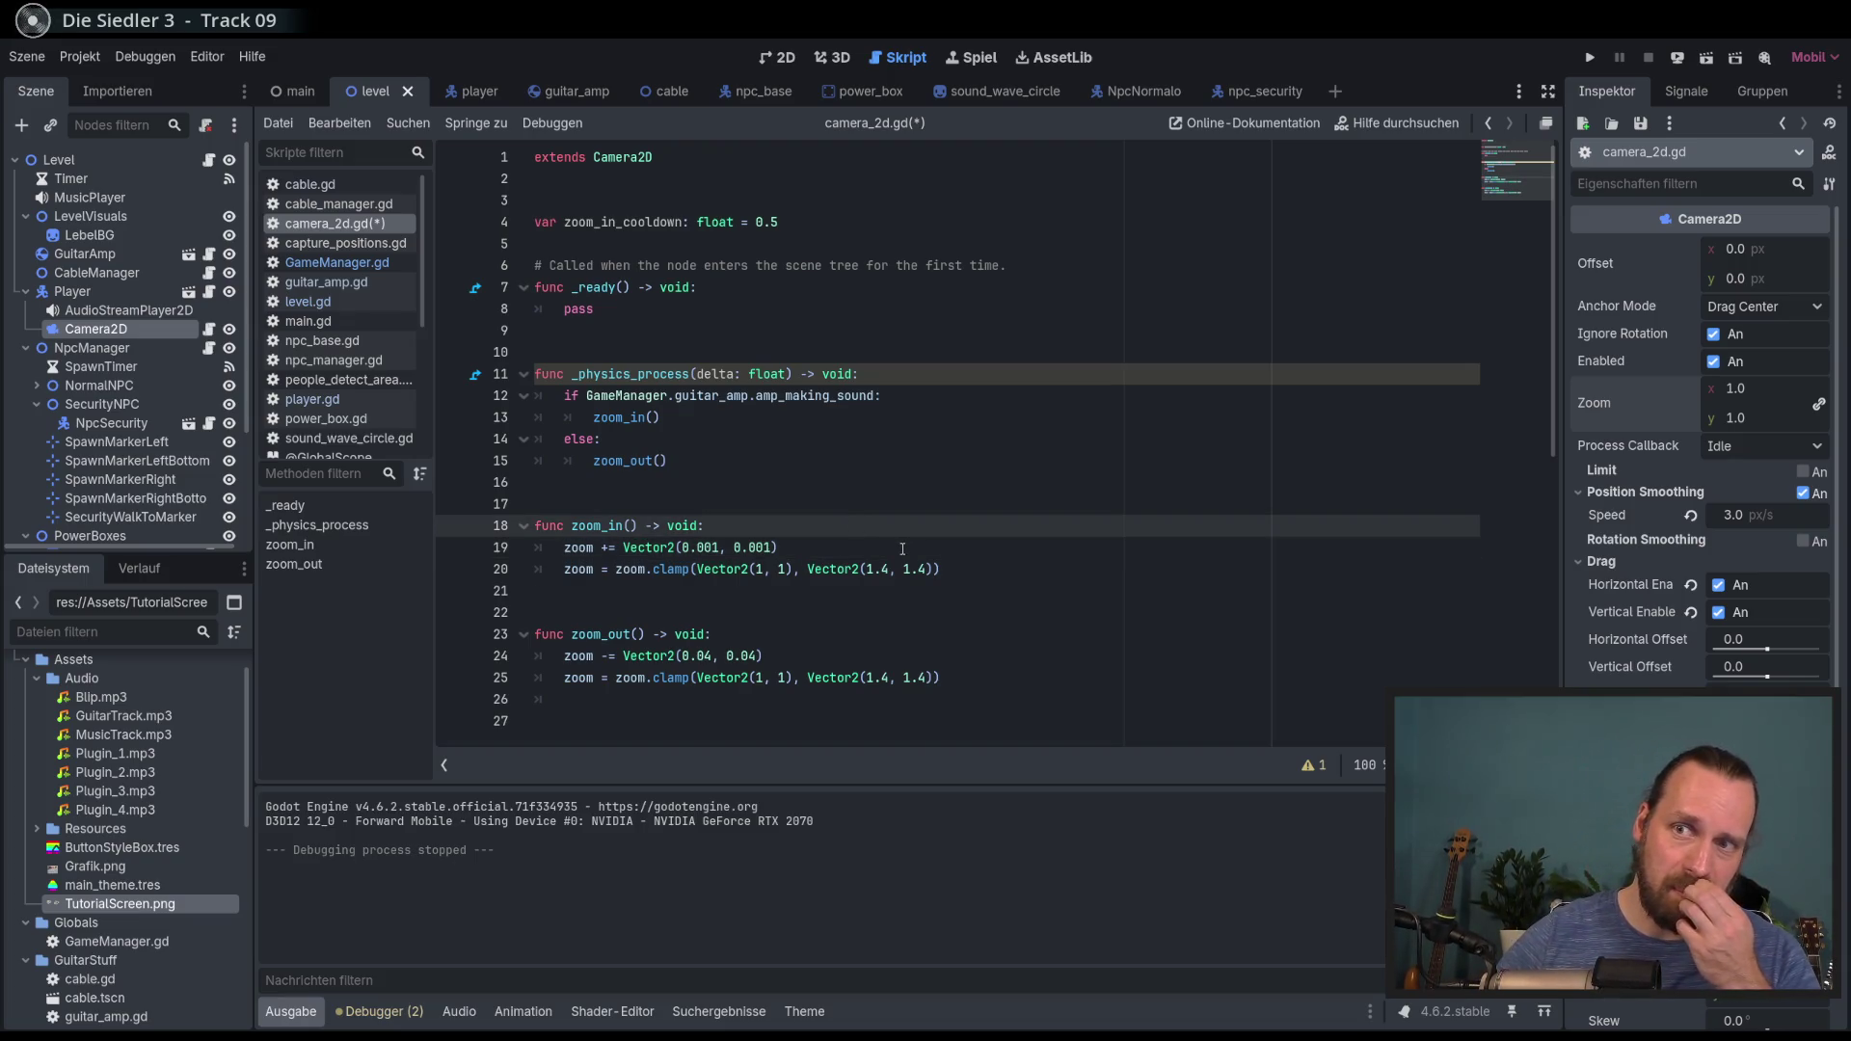
key(Return)
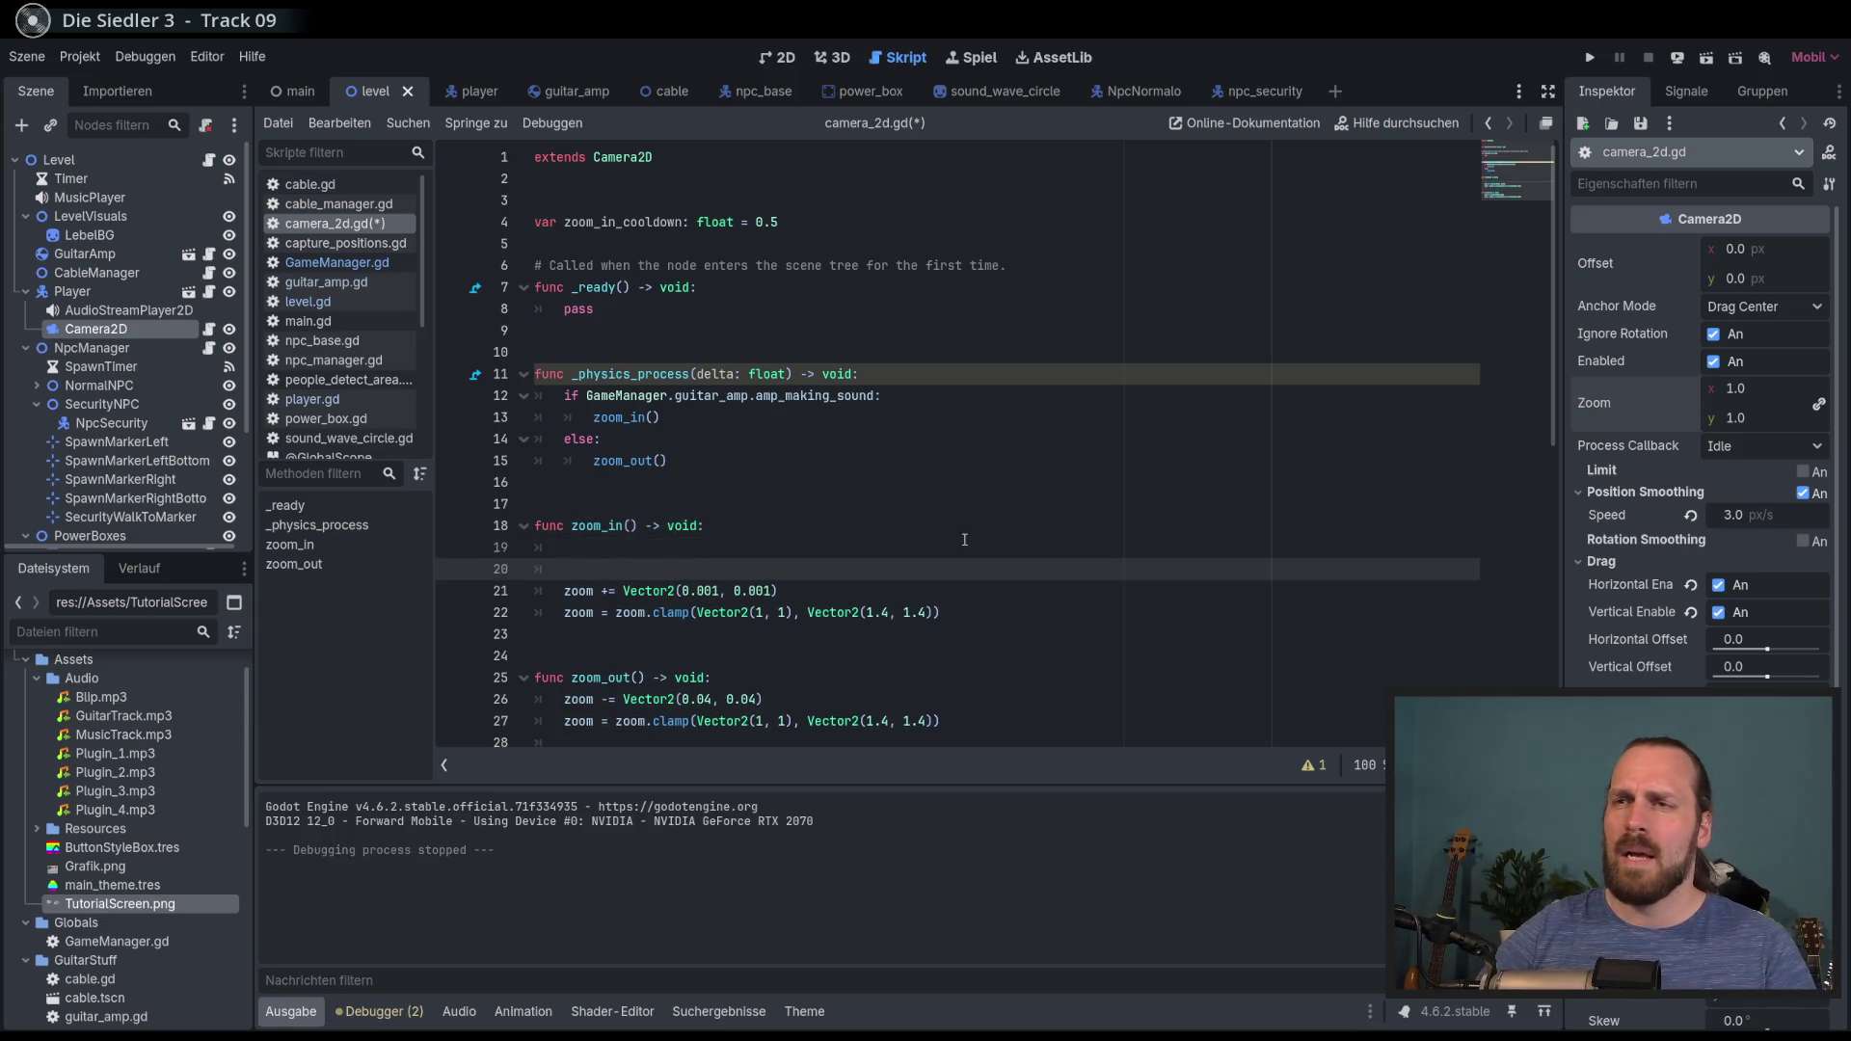
key(Return)
key(Up)
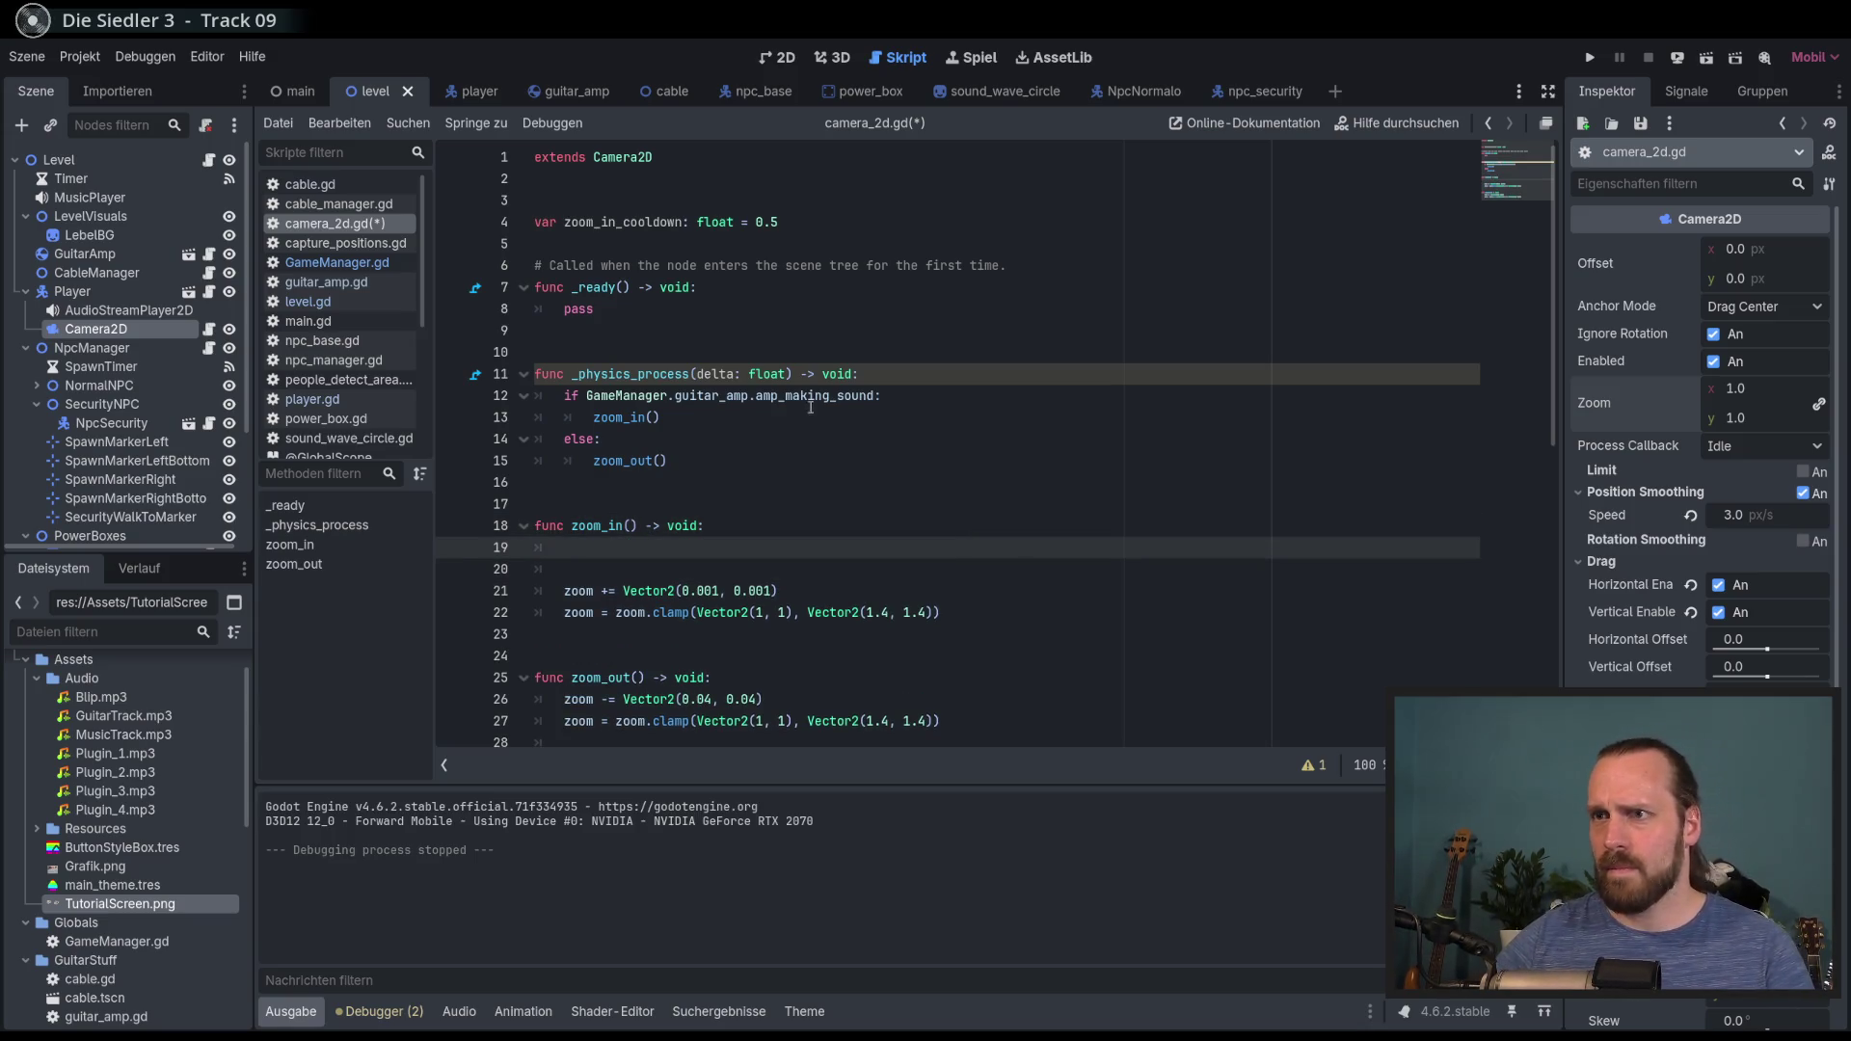
click(655, 418)
text(delta)
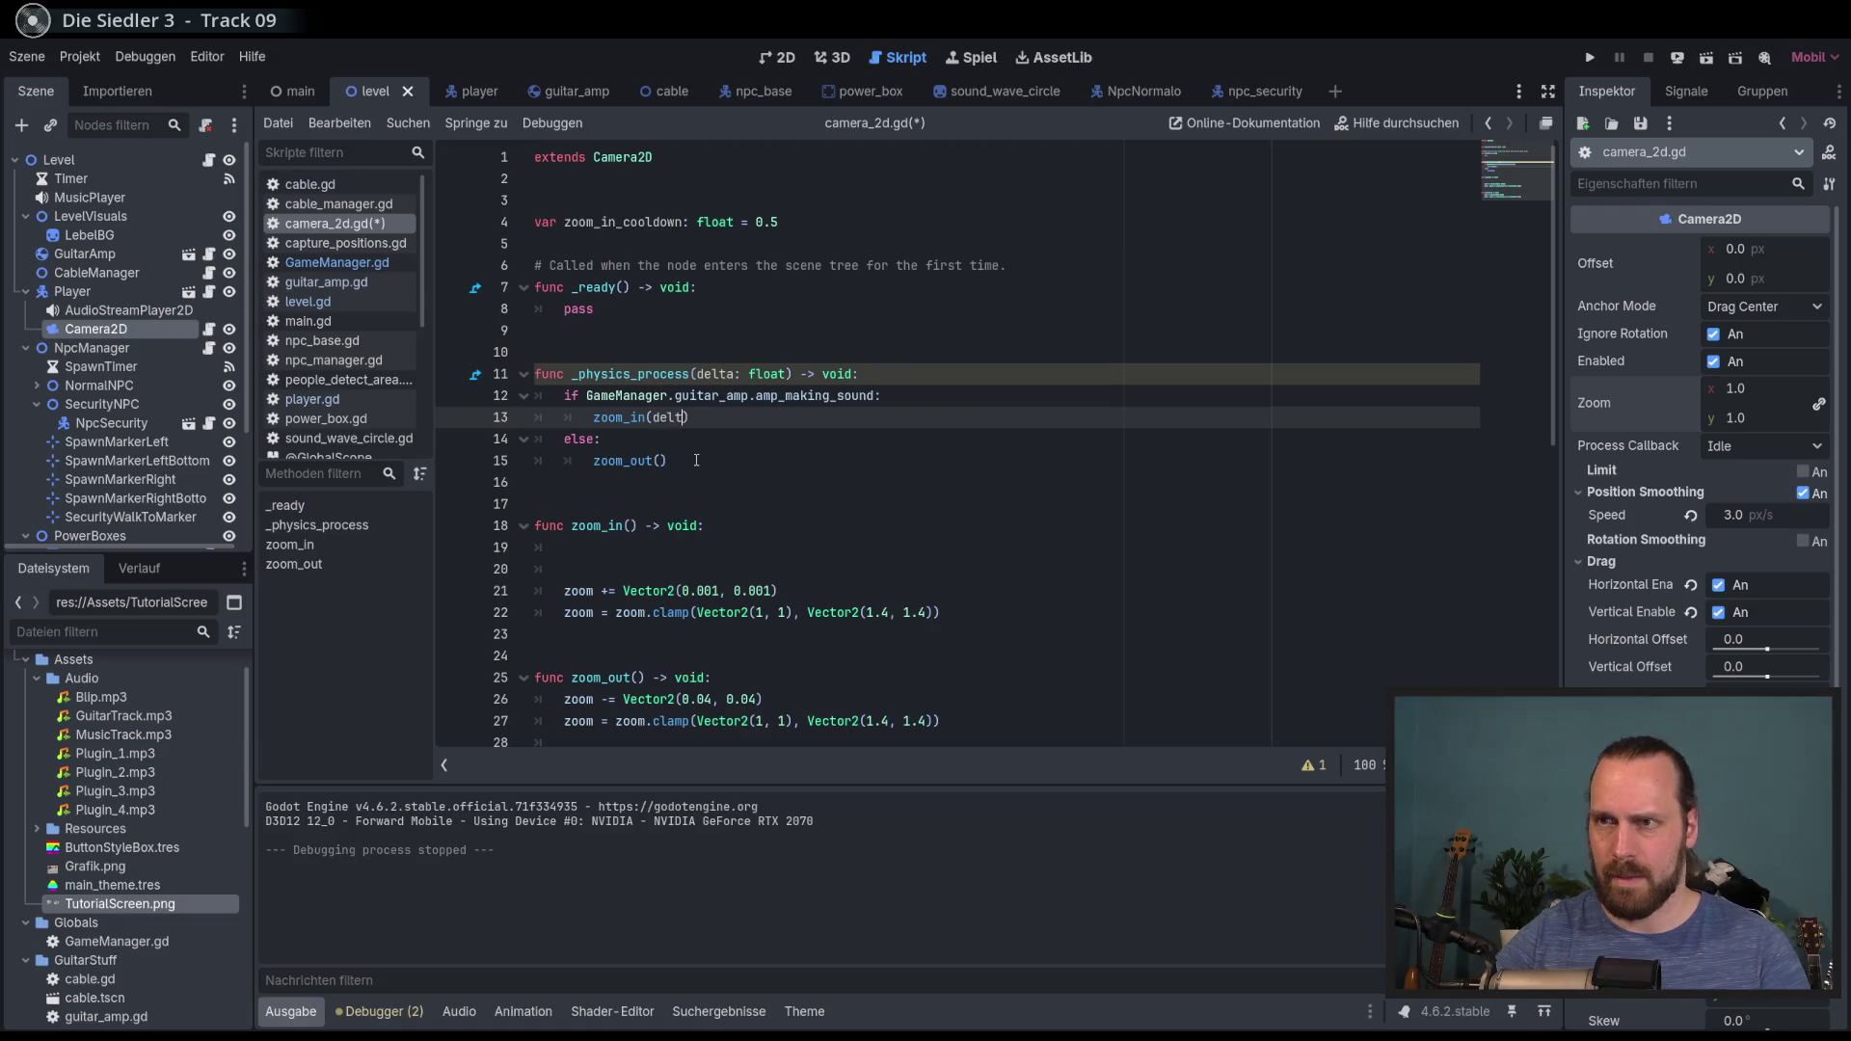
click(580, 591)
Step: Give zoom_in a 'delta: float' parameter, clearing a false start of an if line
click(630, 526)
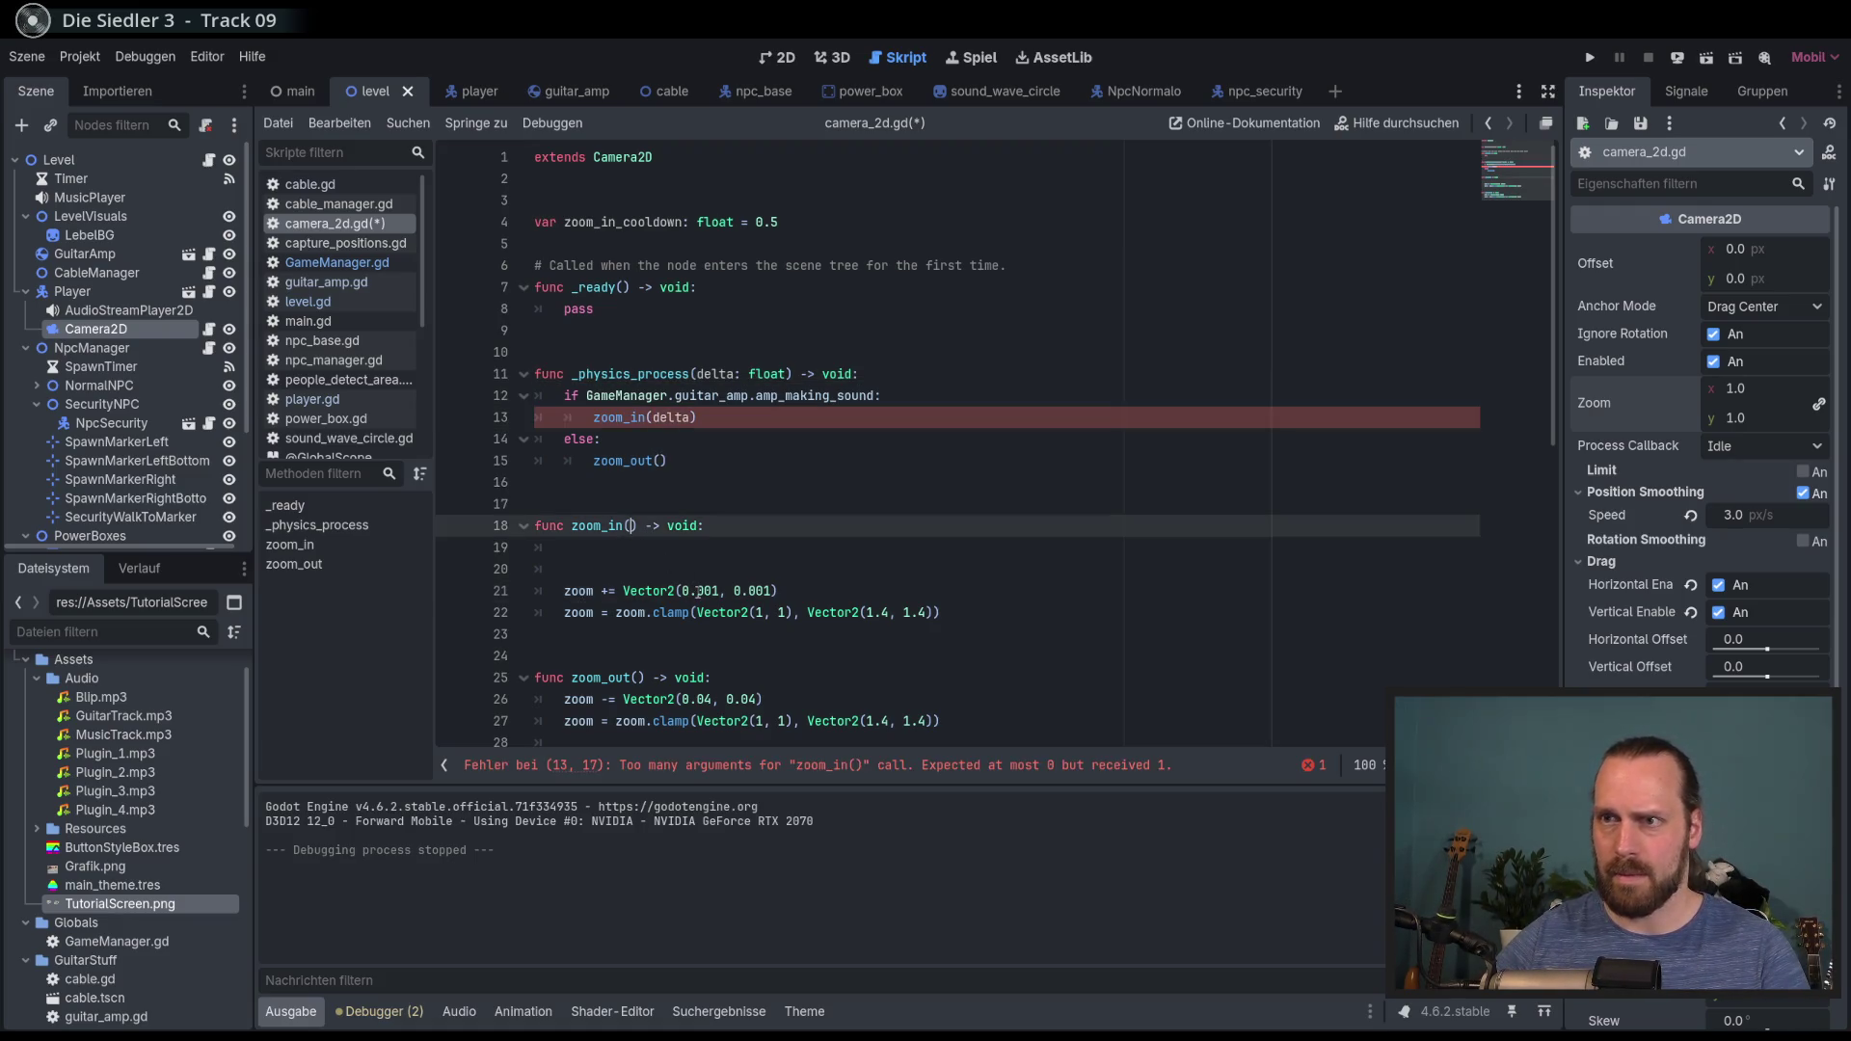
text(delta: float)
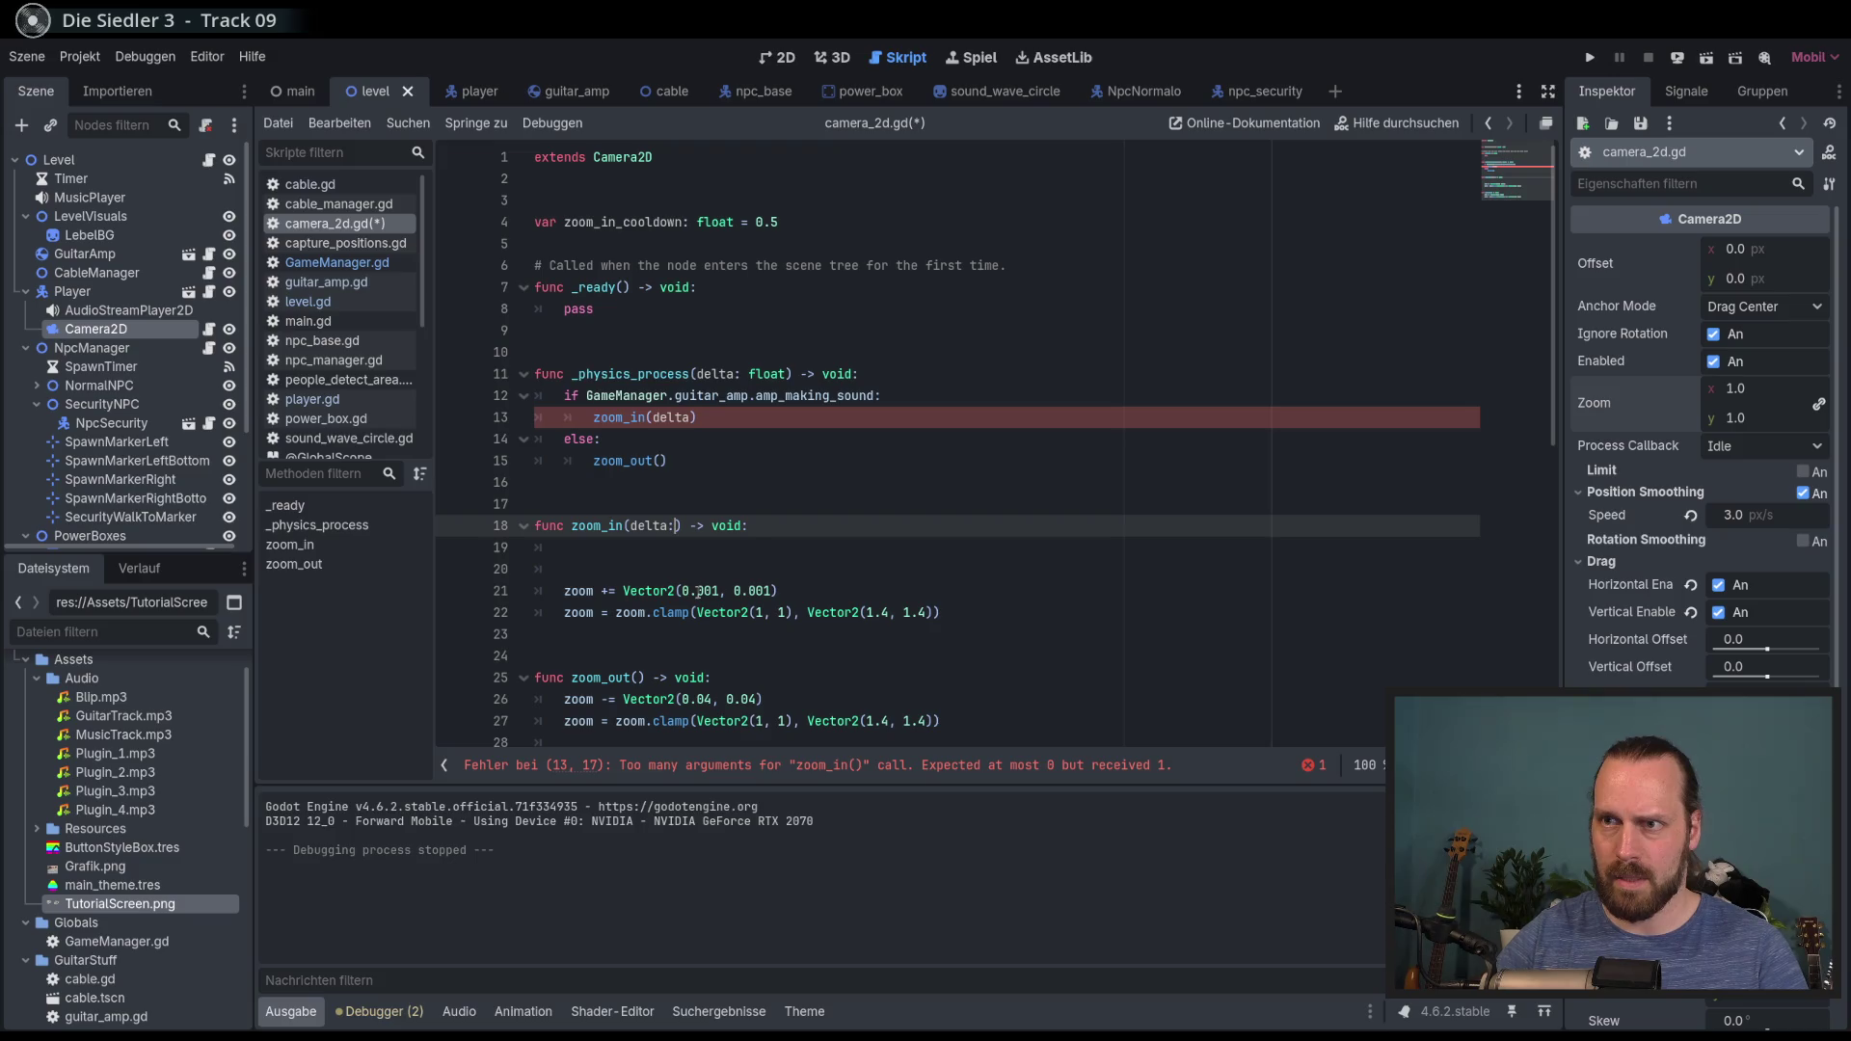
key(Escape)
key(Down)
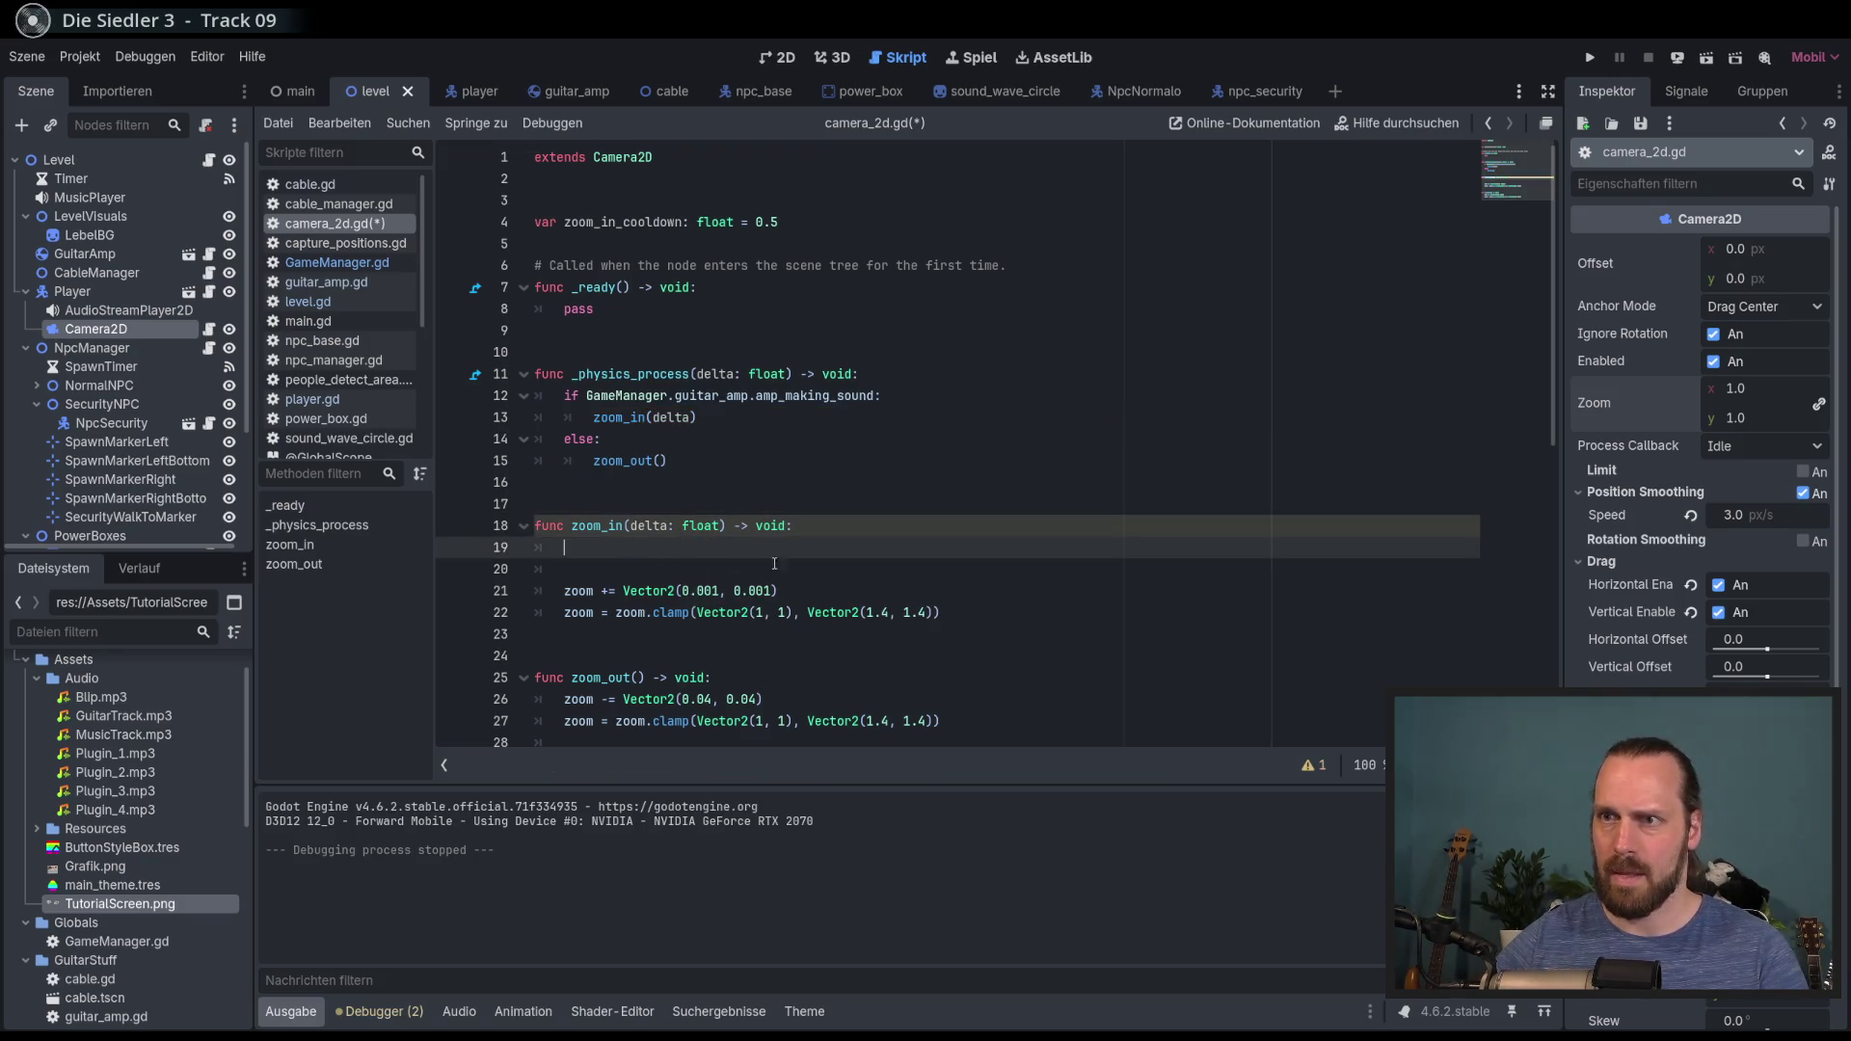
text(if)
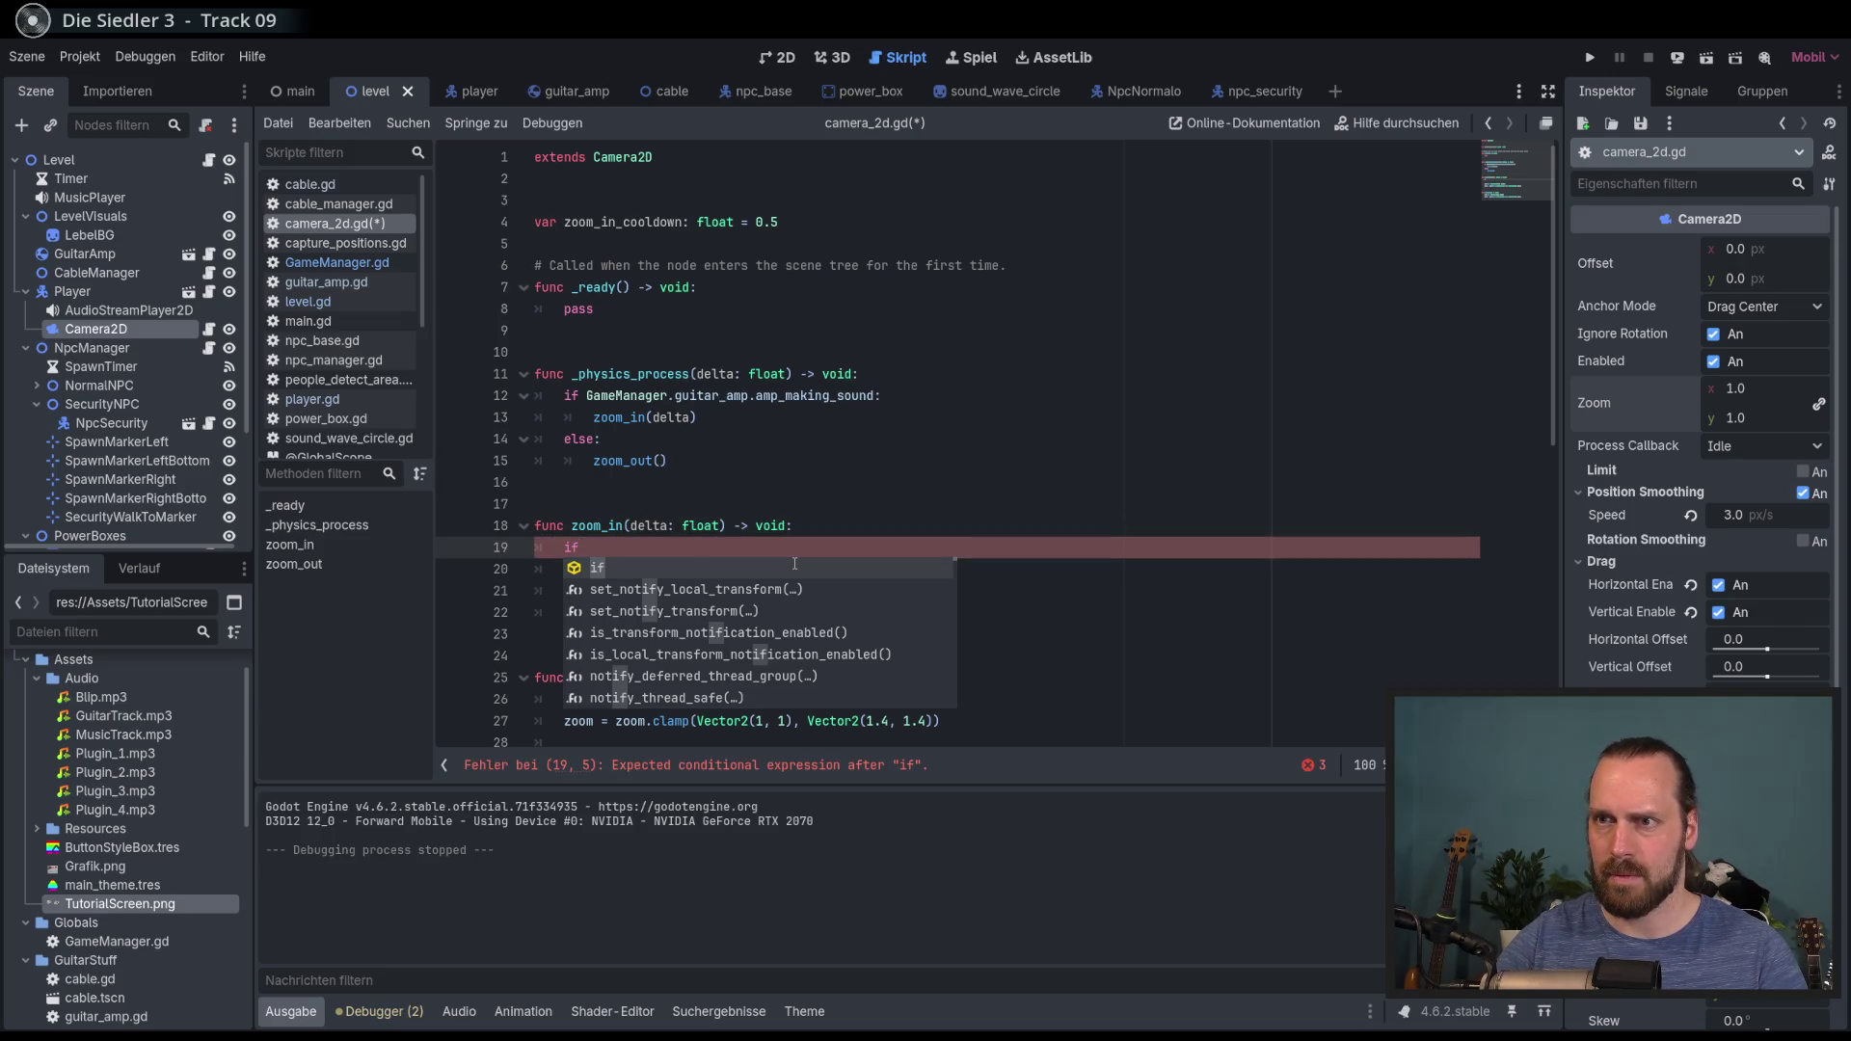
text( >)
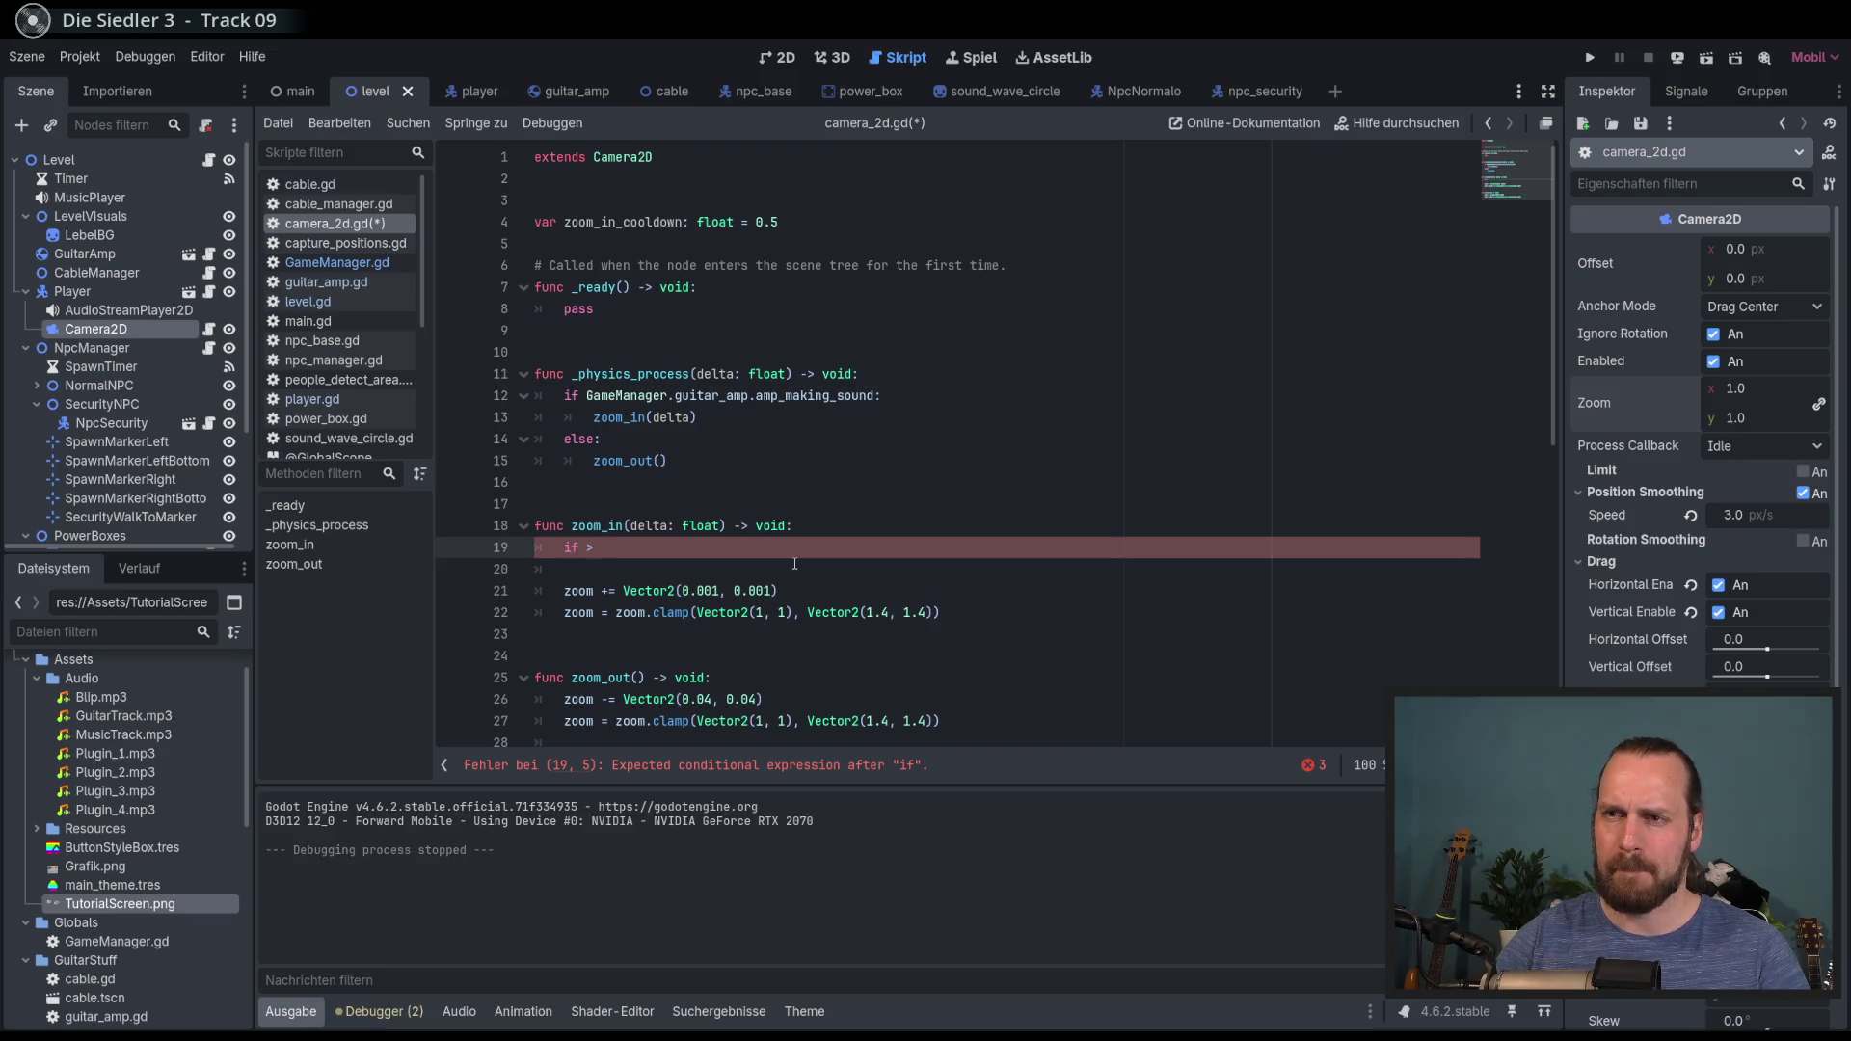
key(BackSpace)
text(Y)
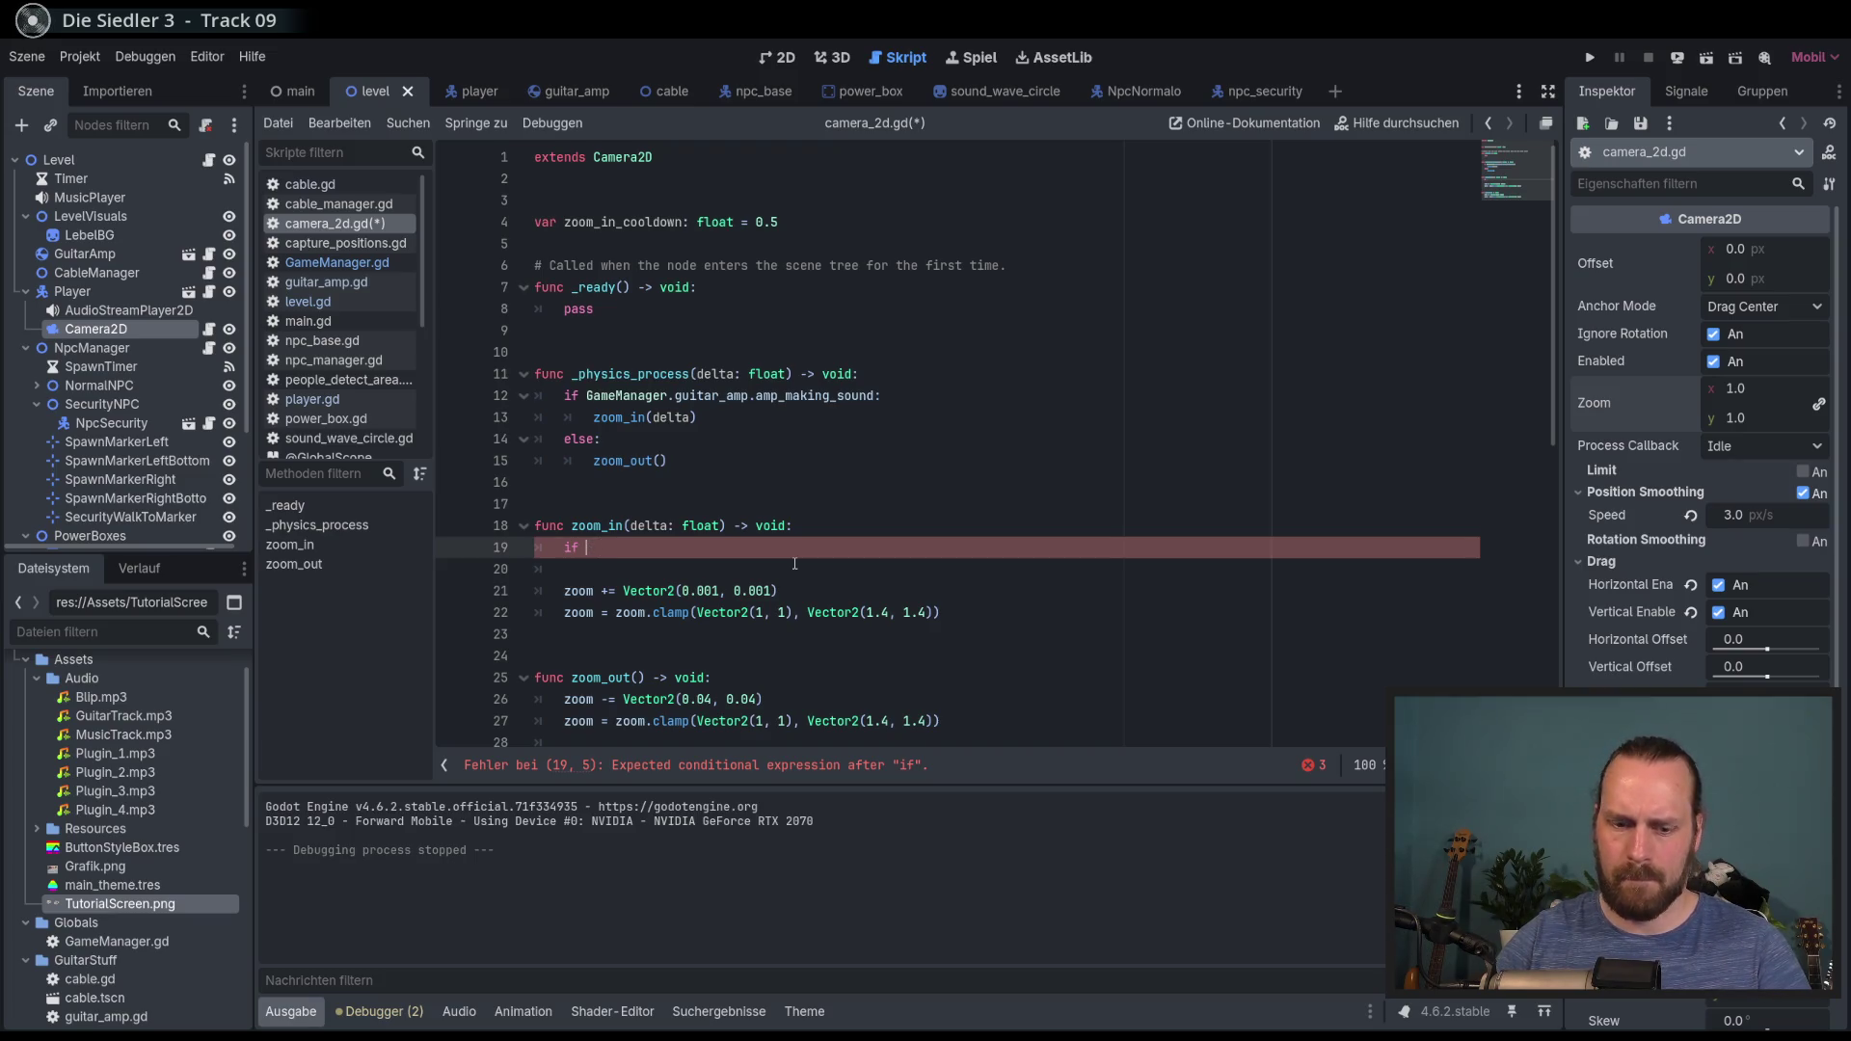
key(BackSpace)
text(<)
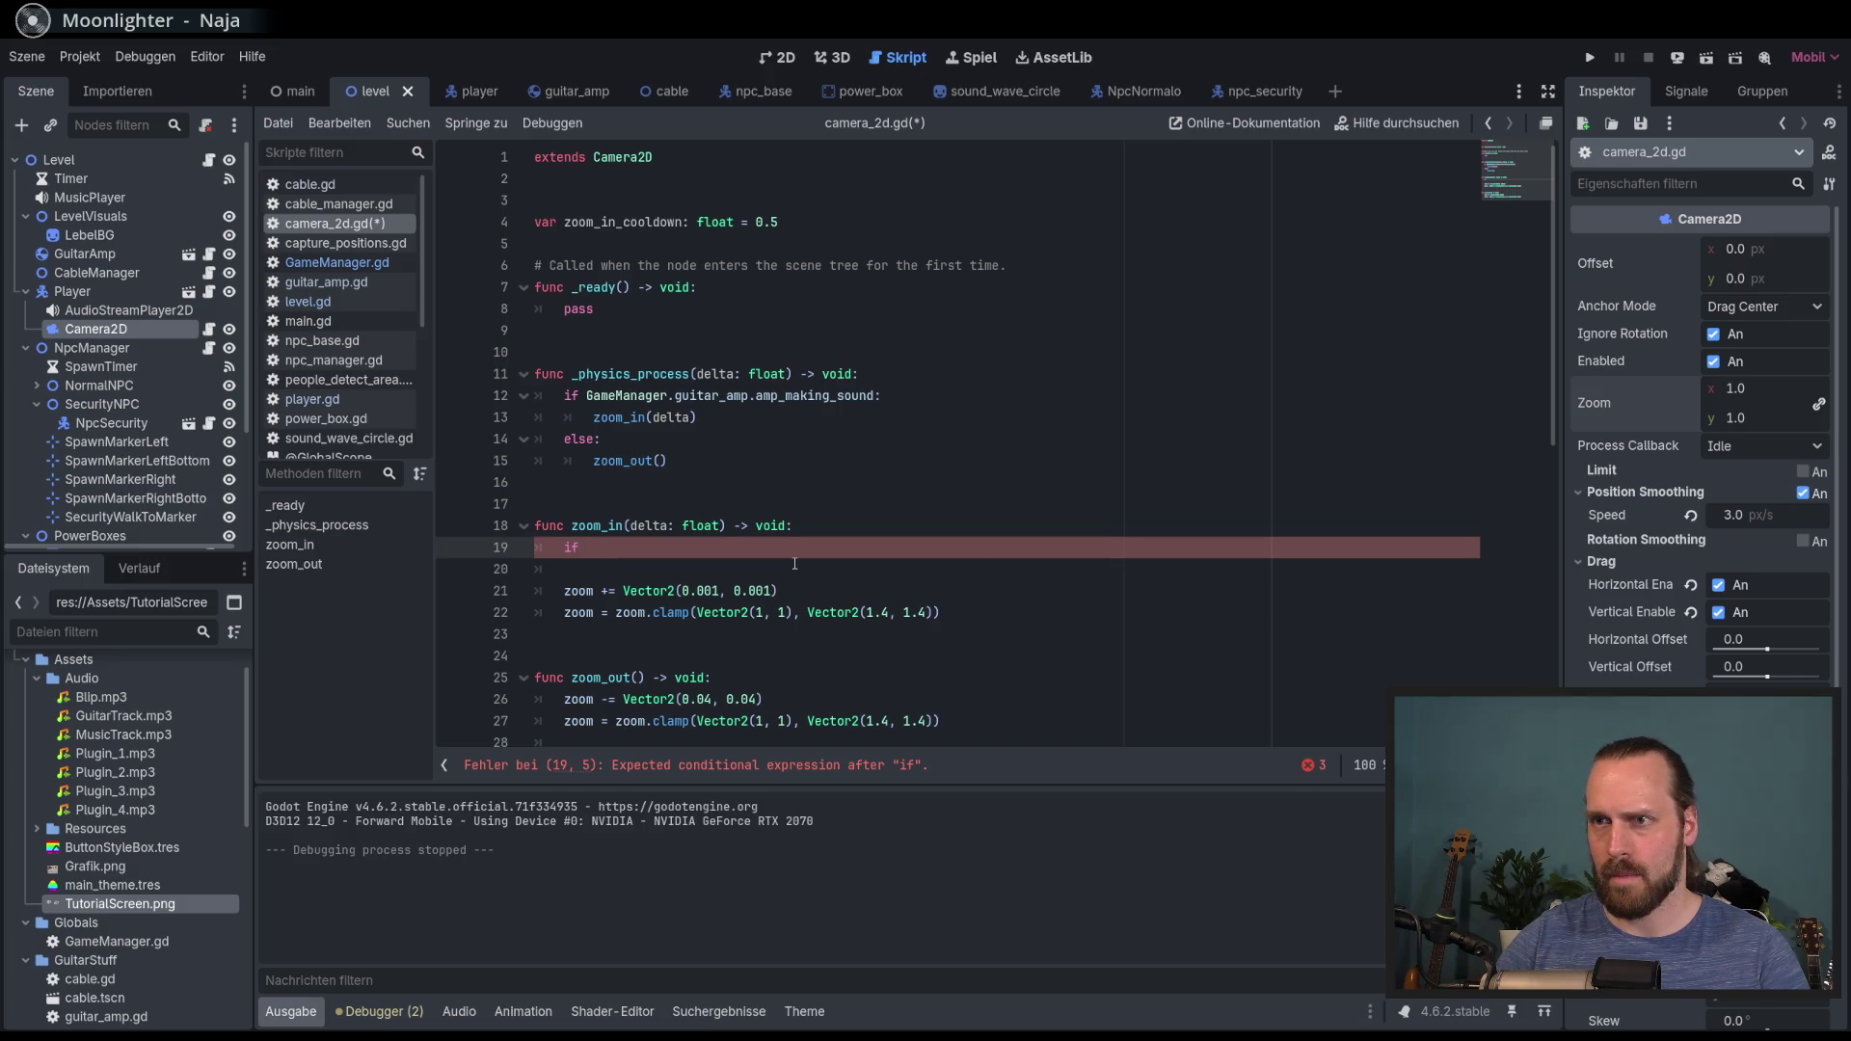
key(BackSpace)
key(BackSpace)
key(BackSpace)
Step: Add 'zoom_in_cooldown += delta' and begin an 'if zoom_in_cooldown' condition below it
text(zoo)
key(Down)
key(Return)
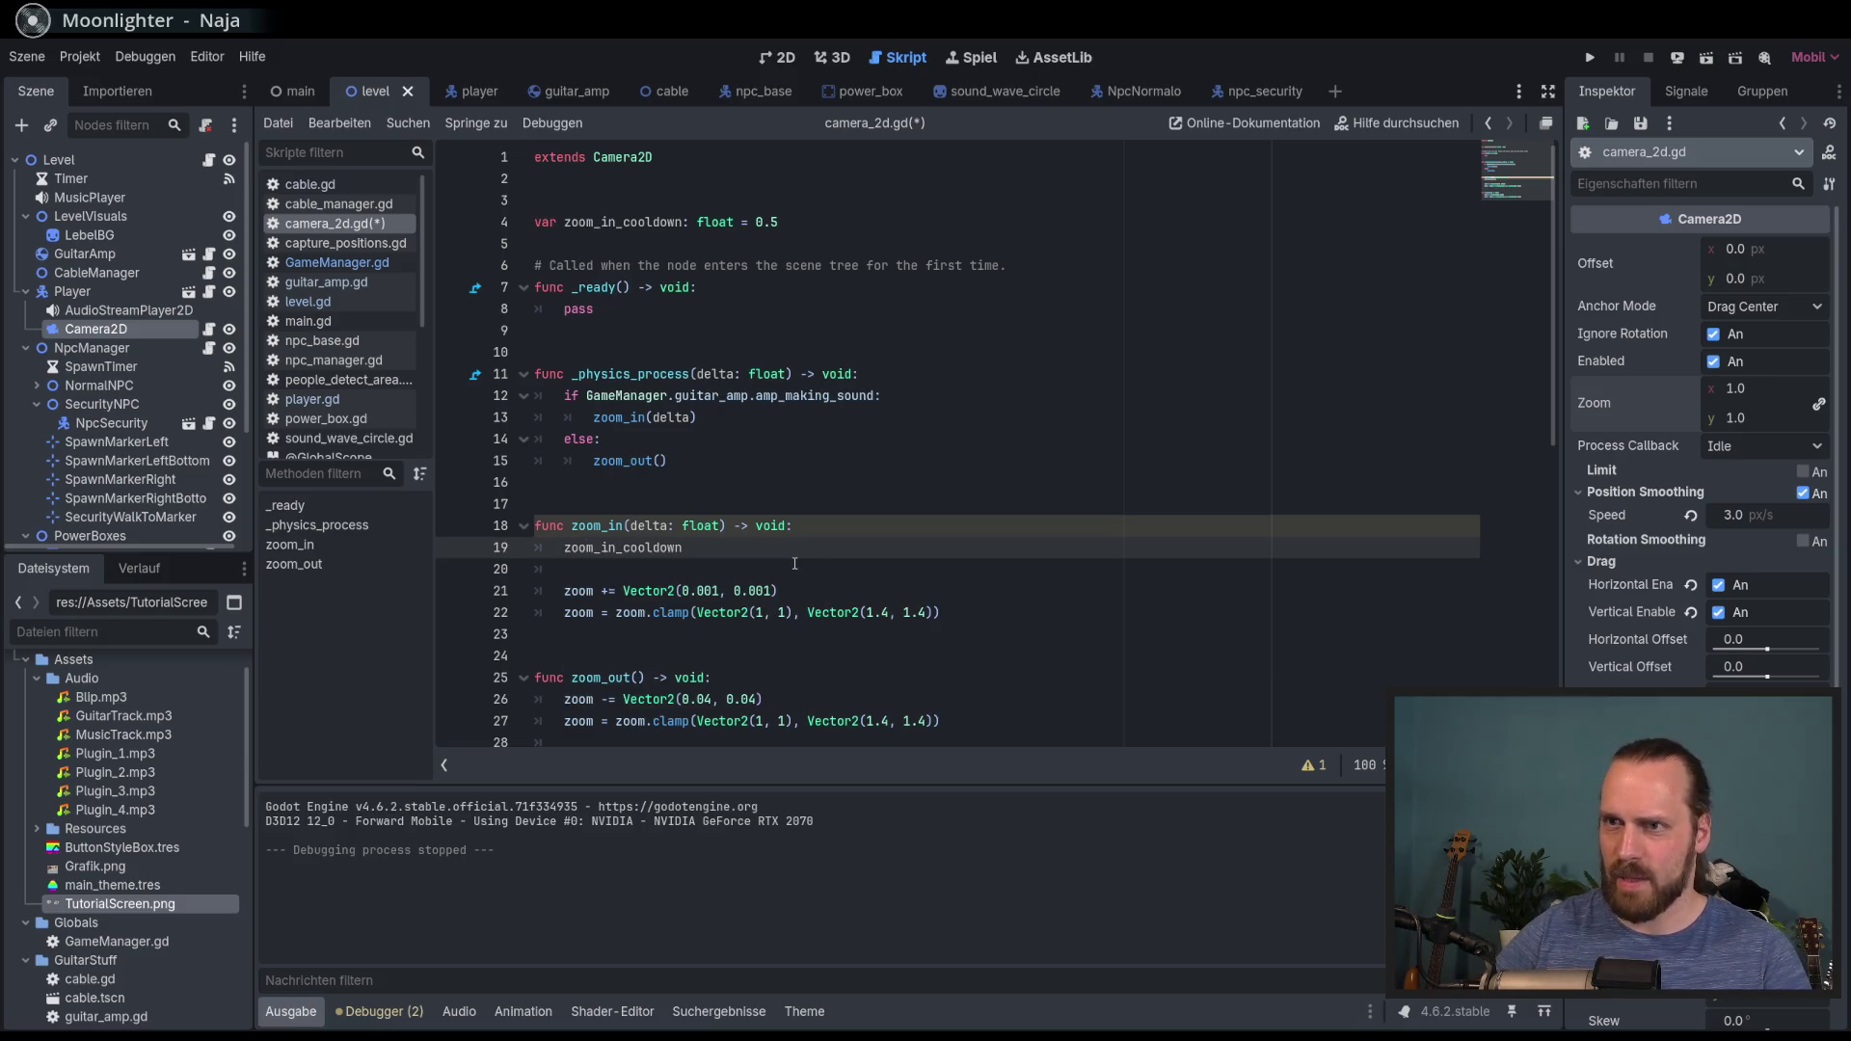
text( +)
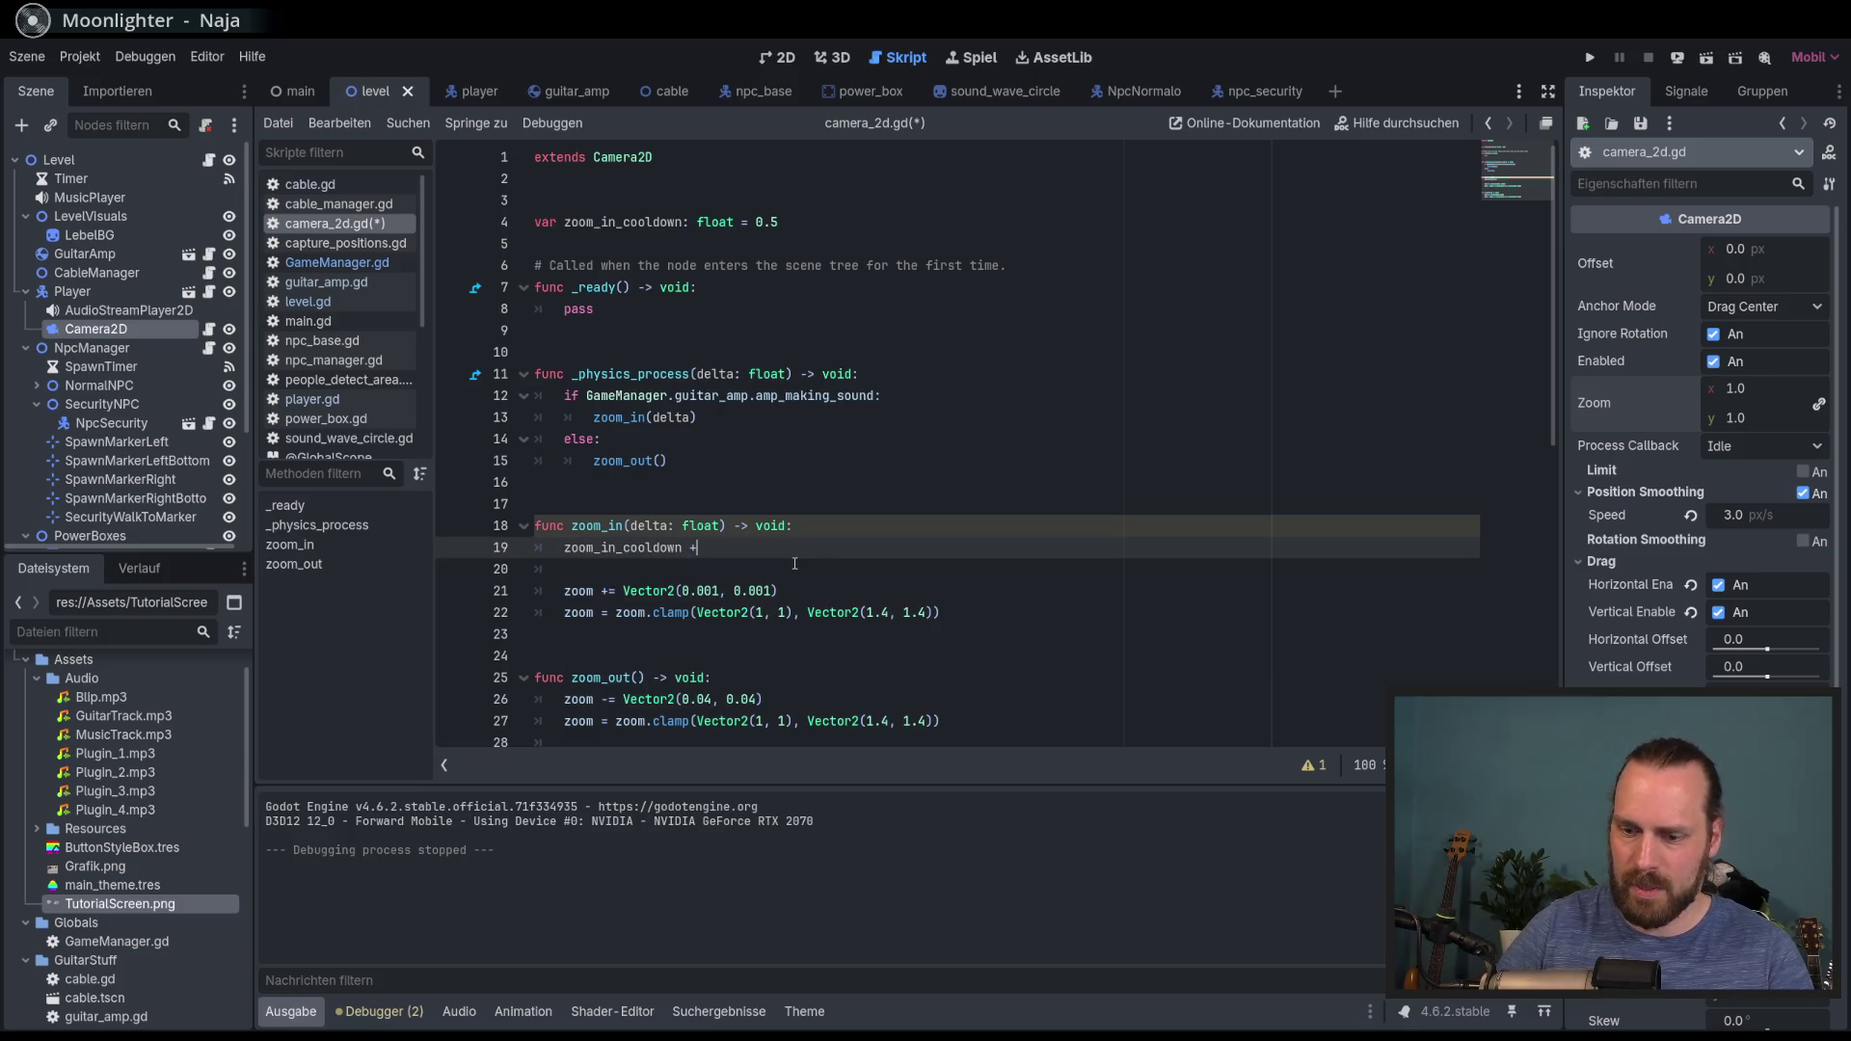
text( +)
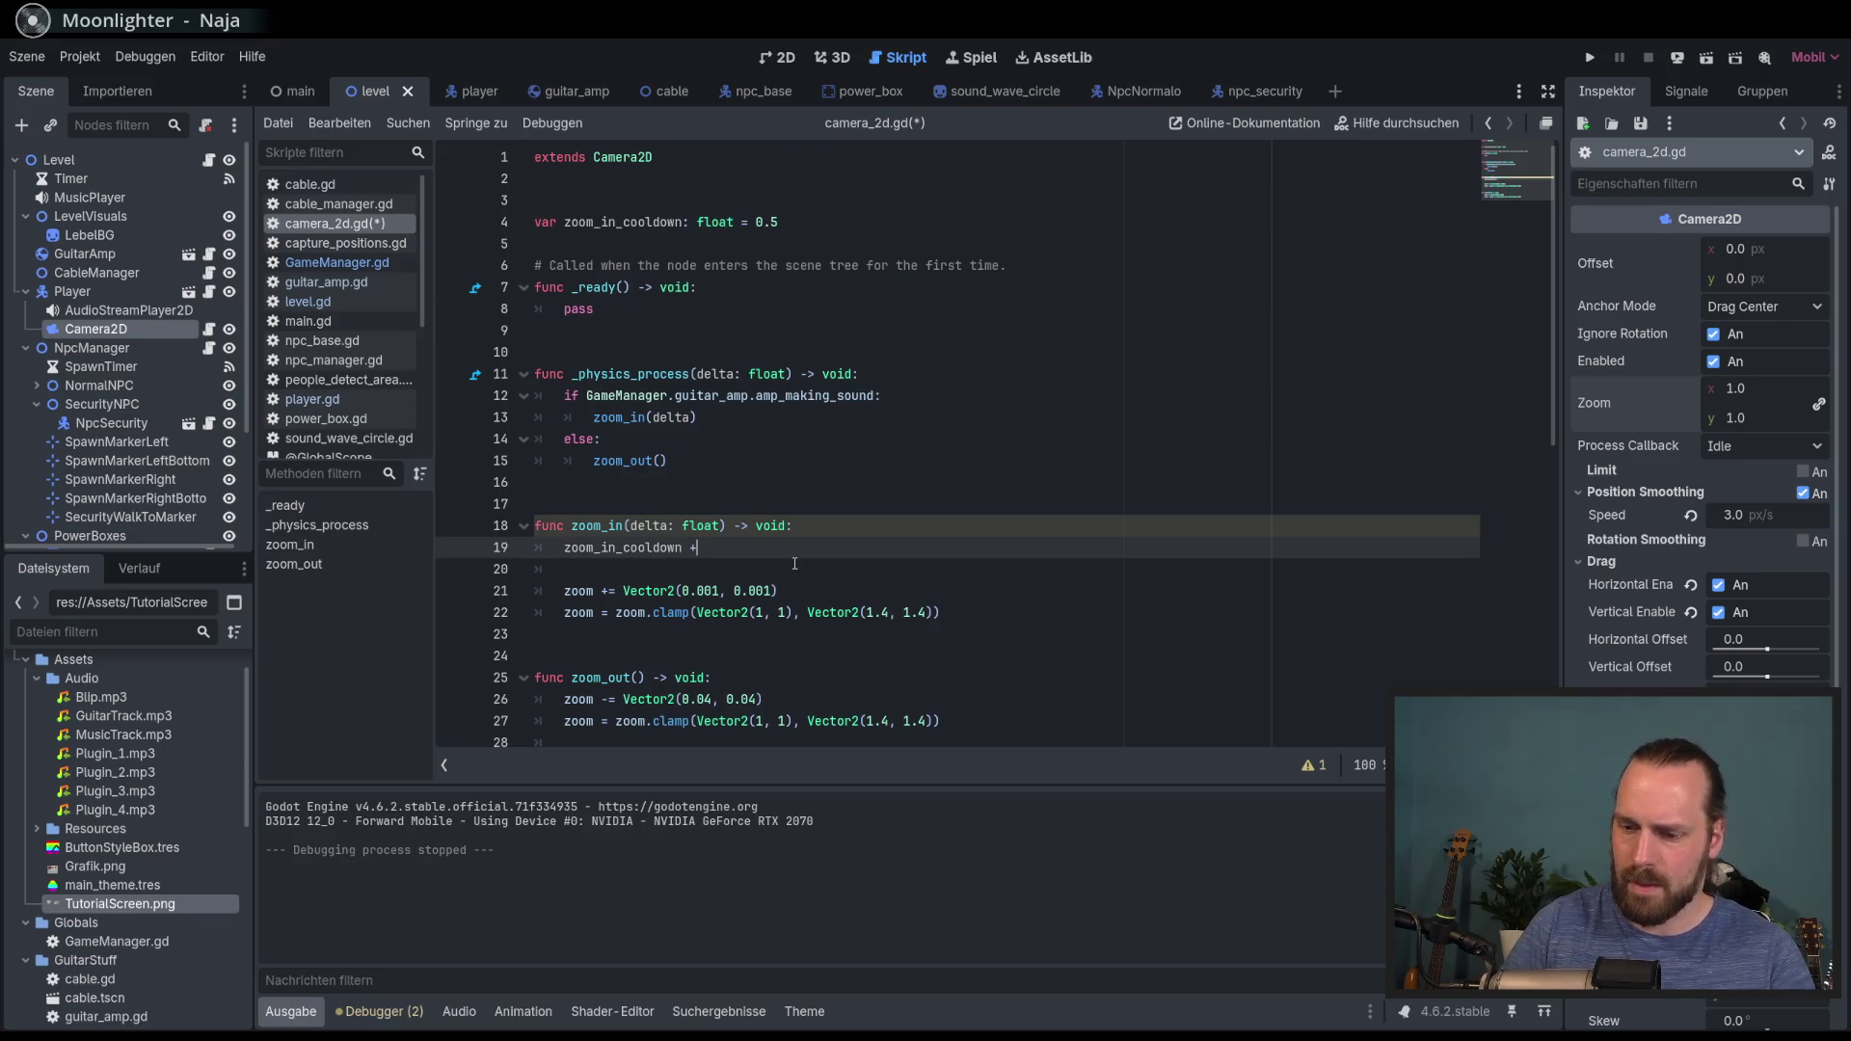
text(= delta)
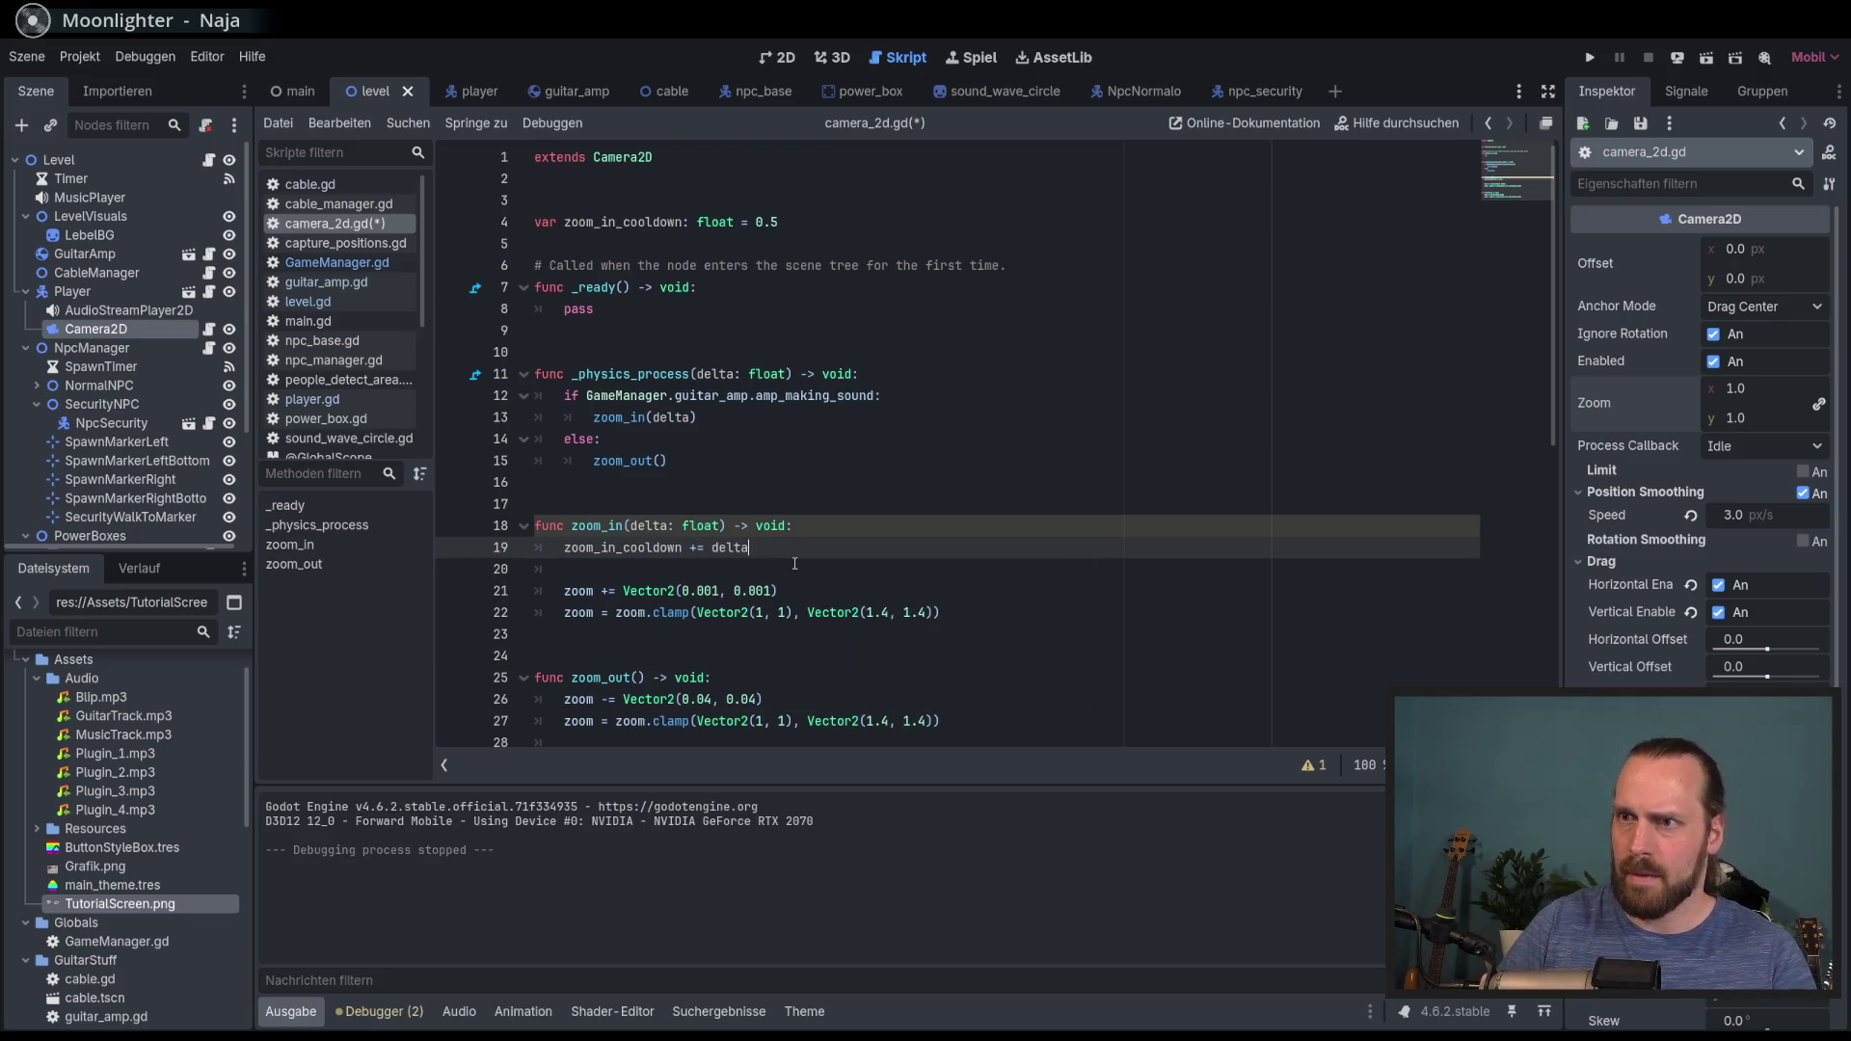
key(Return)
text(if )
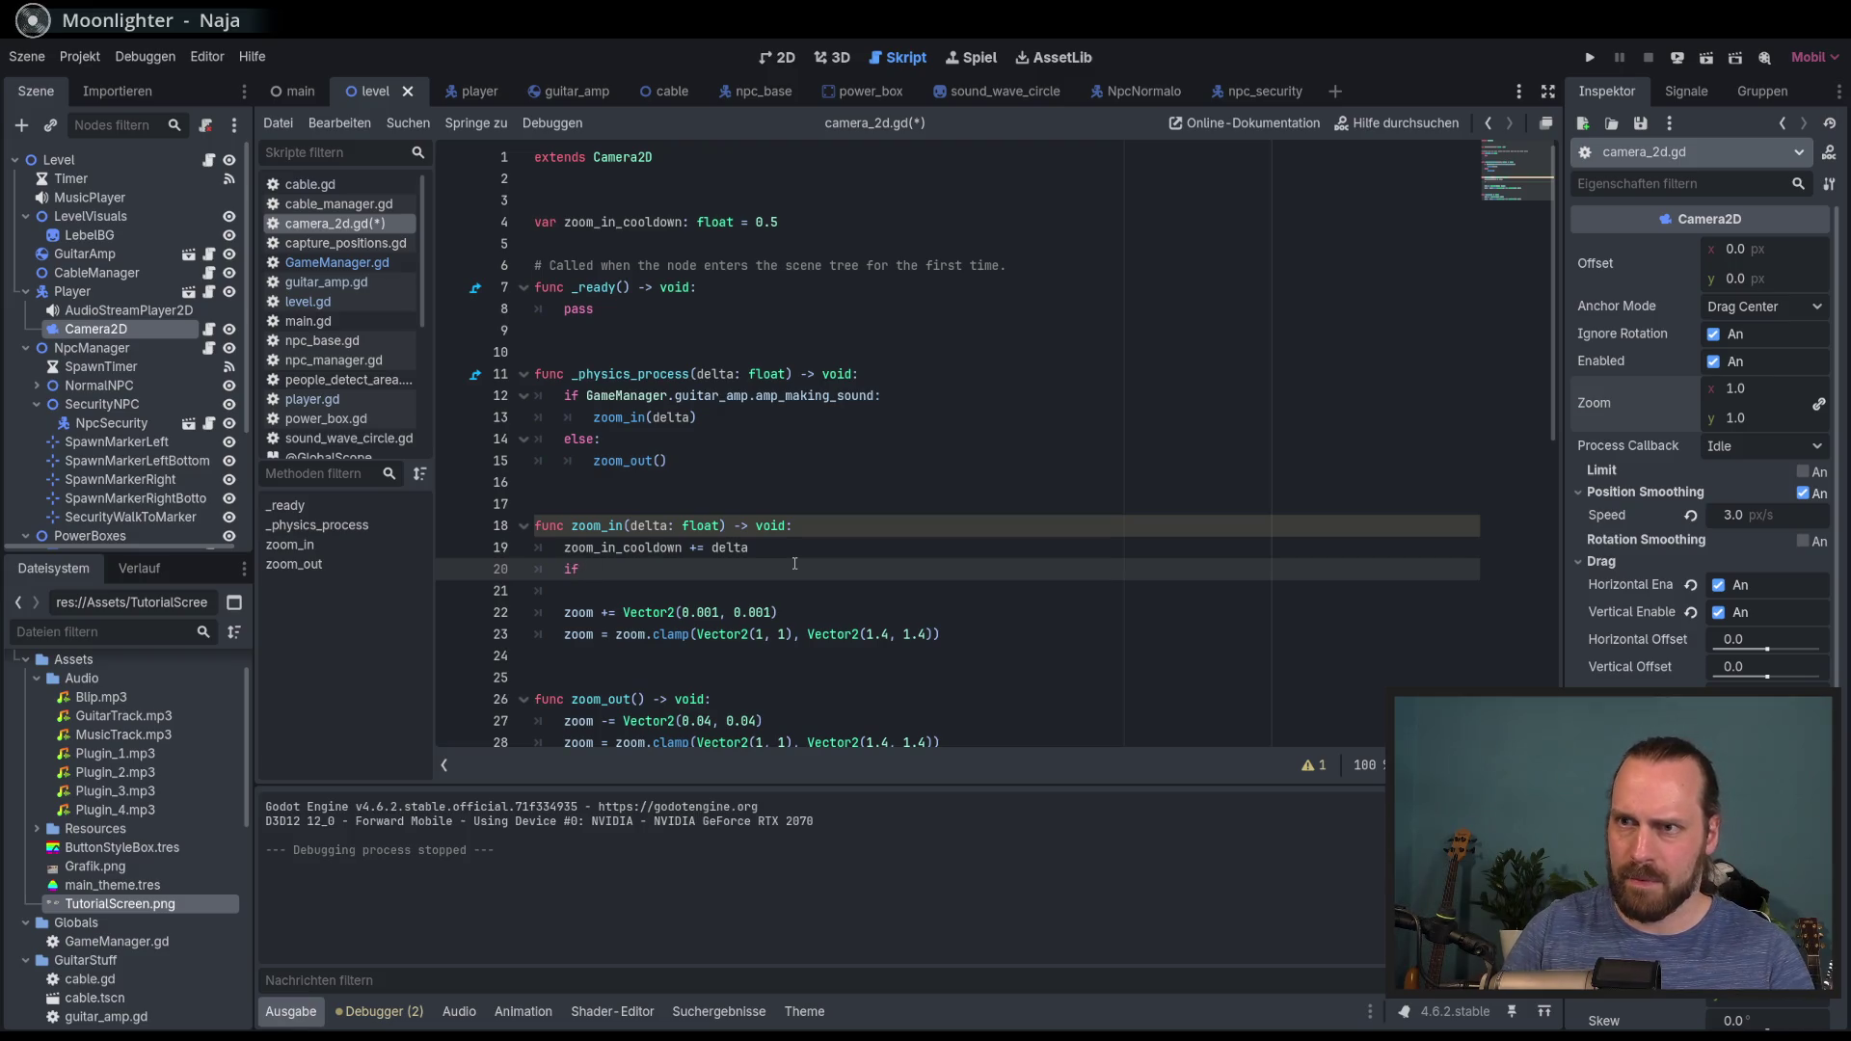
text(zo)
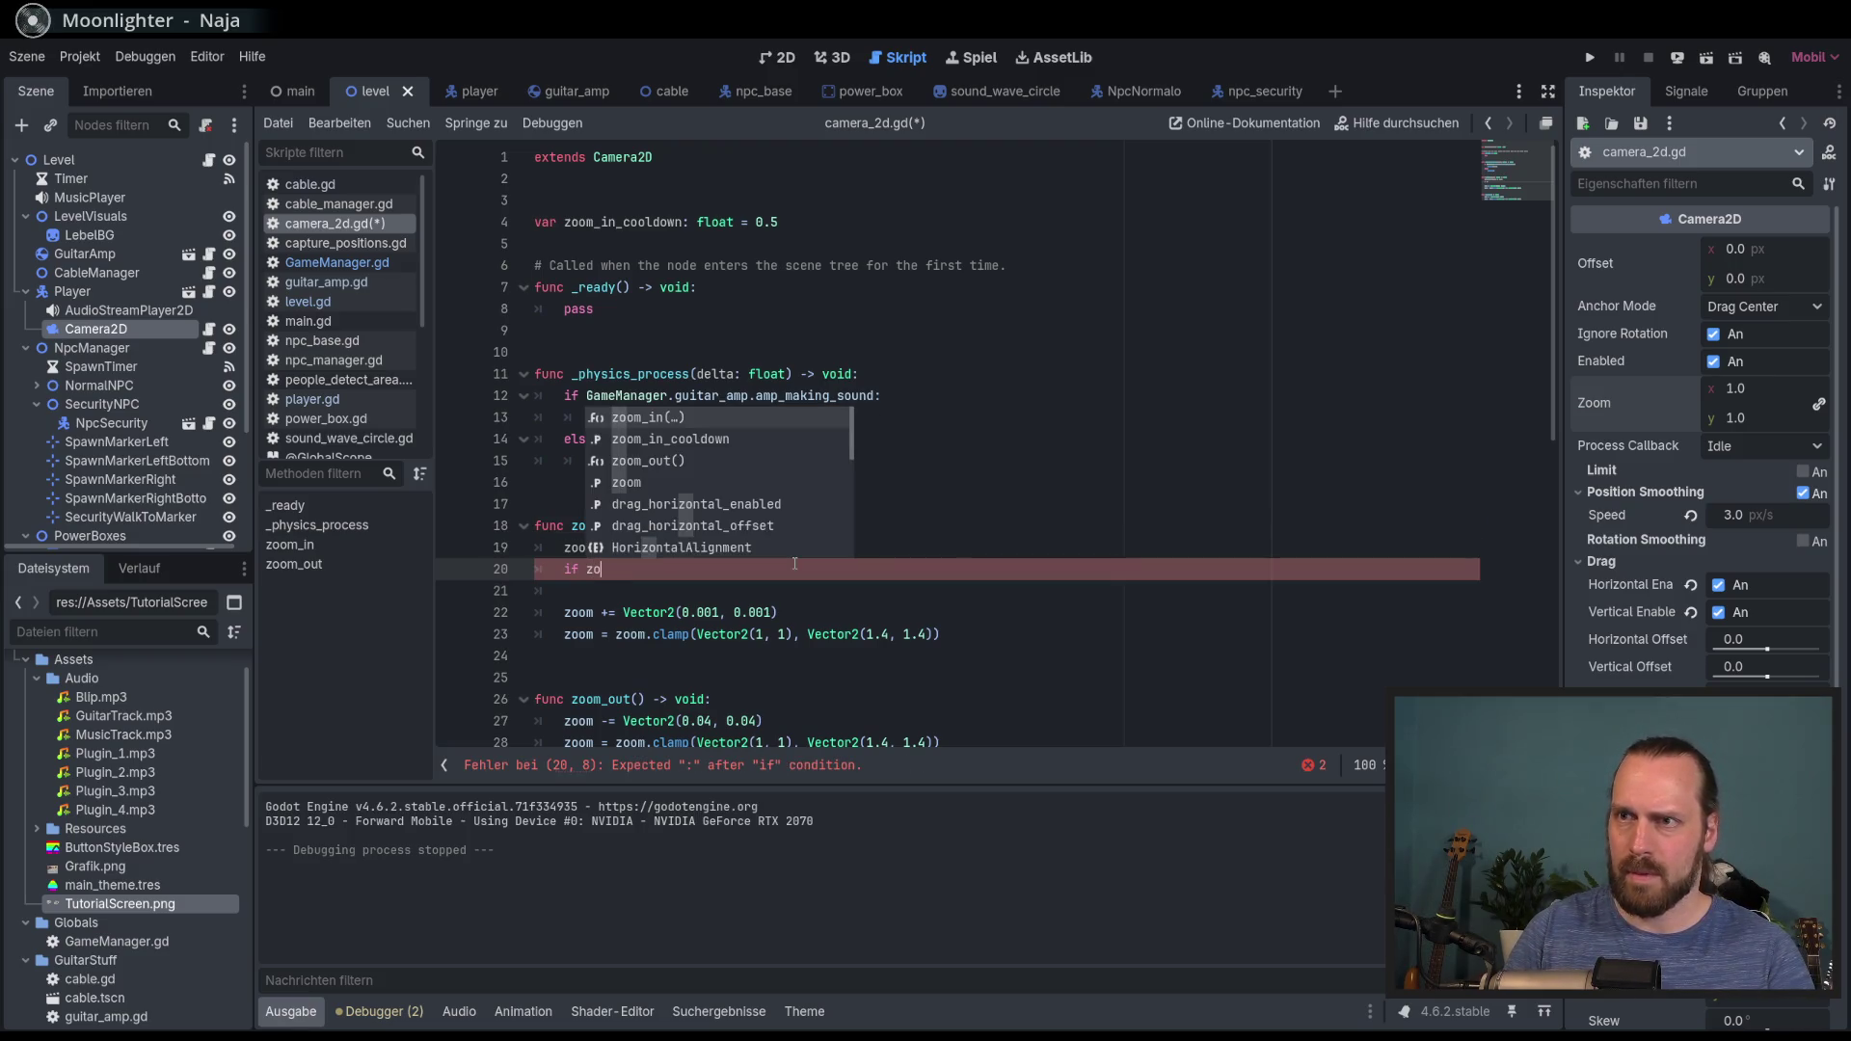
key(Return)
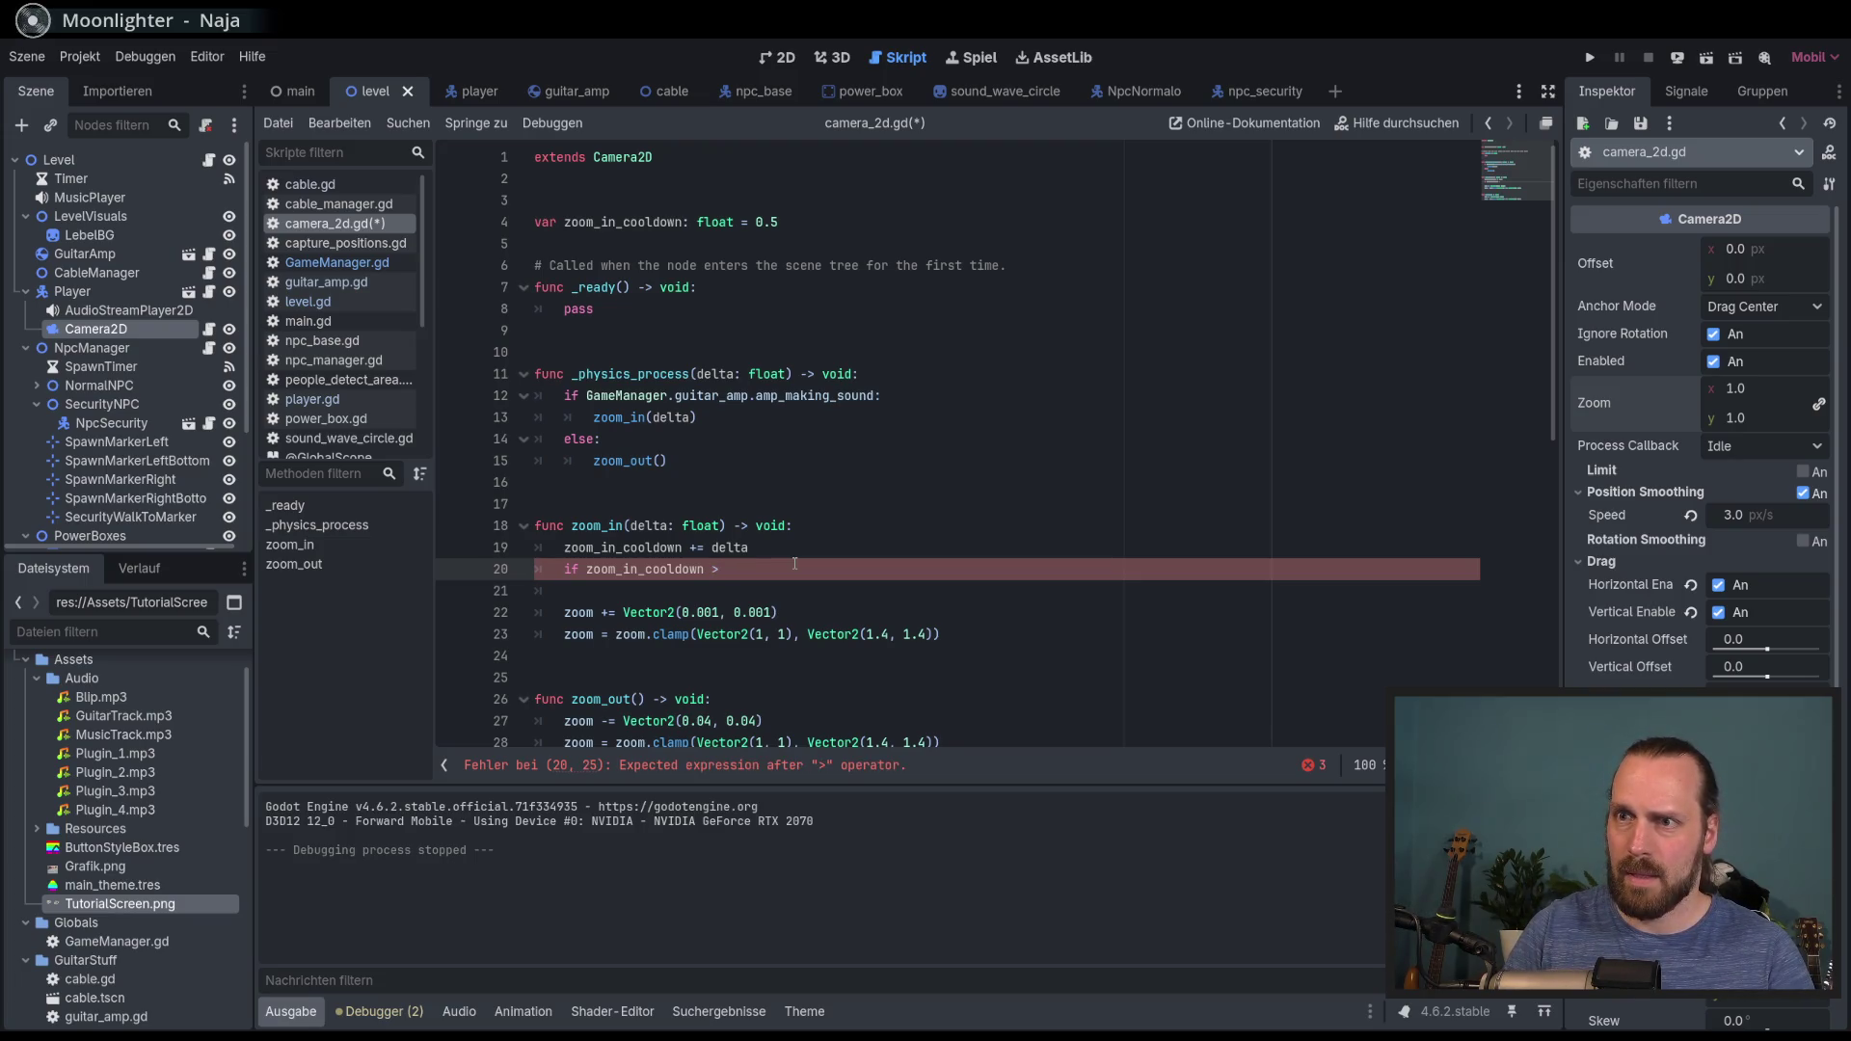
Step: Initialize zoom_in_cooldown to 0, nest the zoom lines under 'if zoom_in_cooldown > 0.5:', and save
drag(802, 222, 756, 221)
text(0)
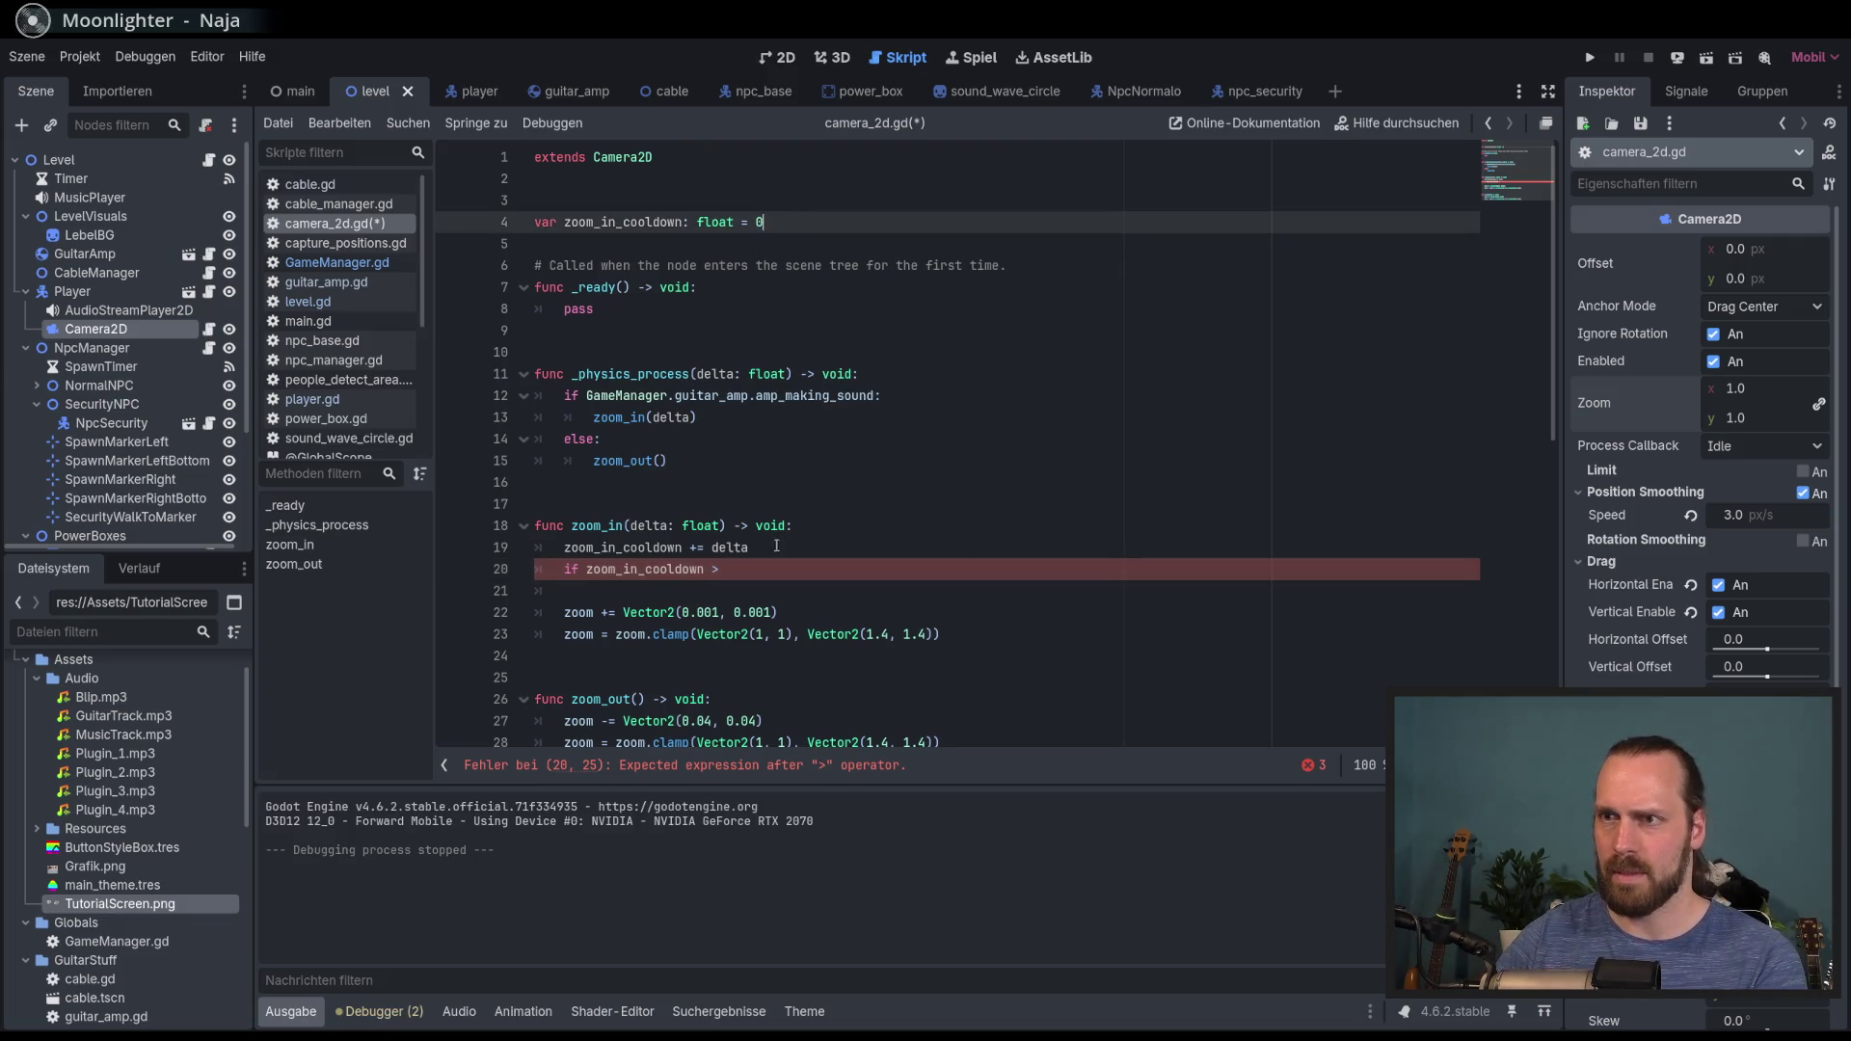
click(781, 570)
text(.,5)
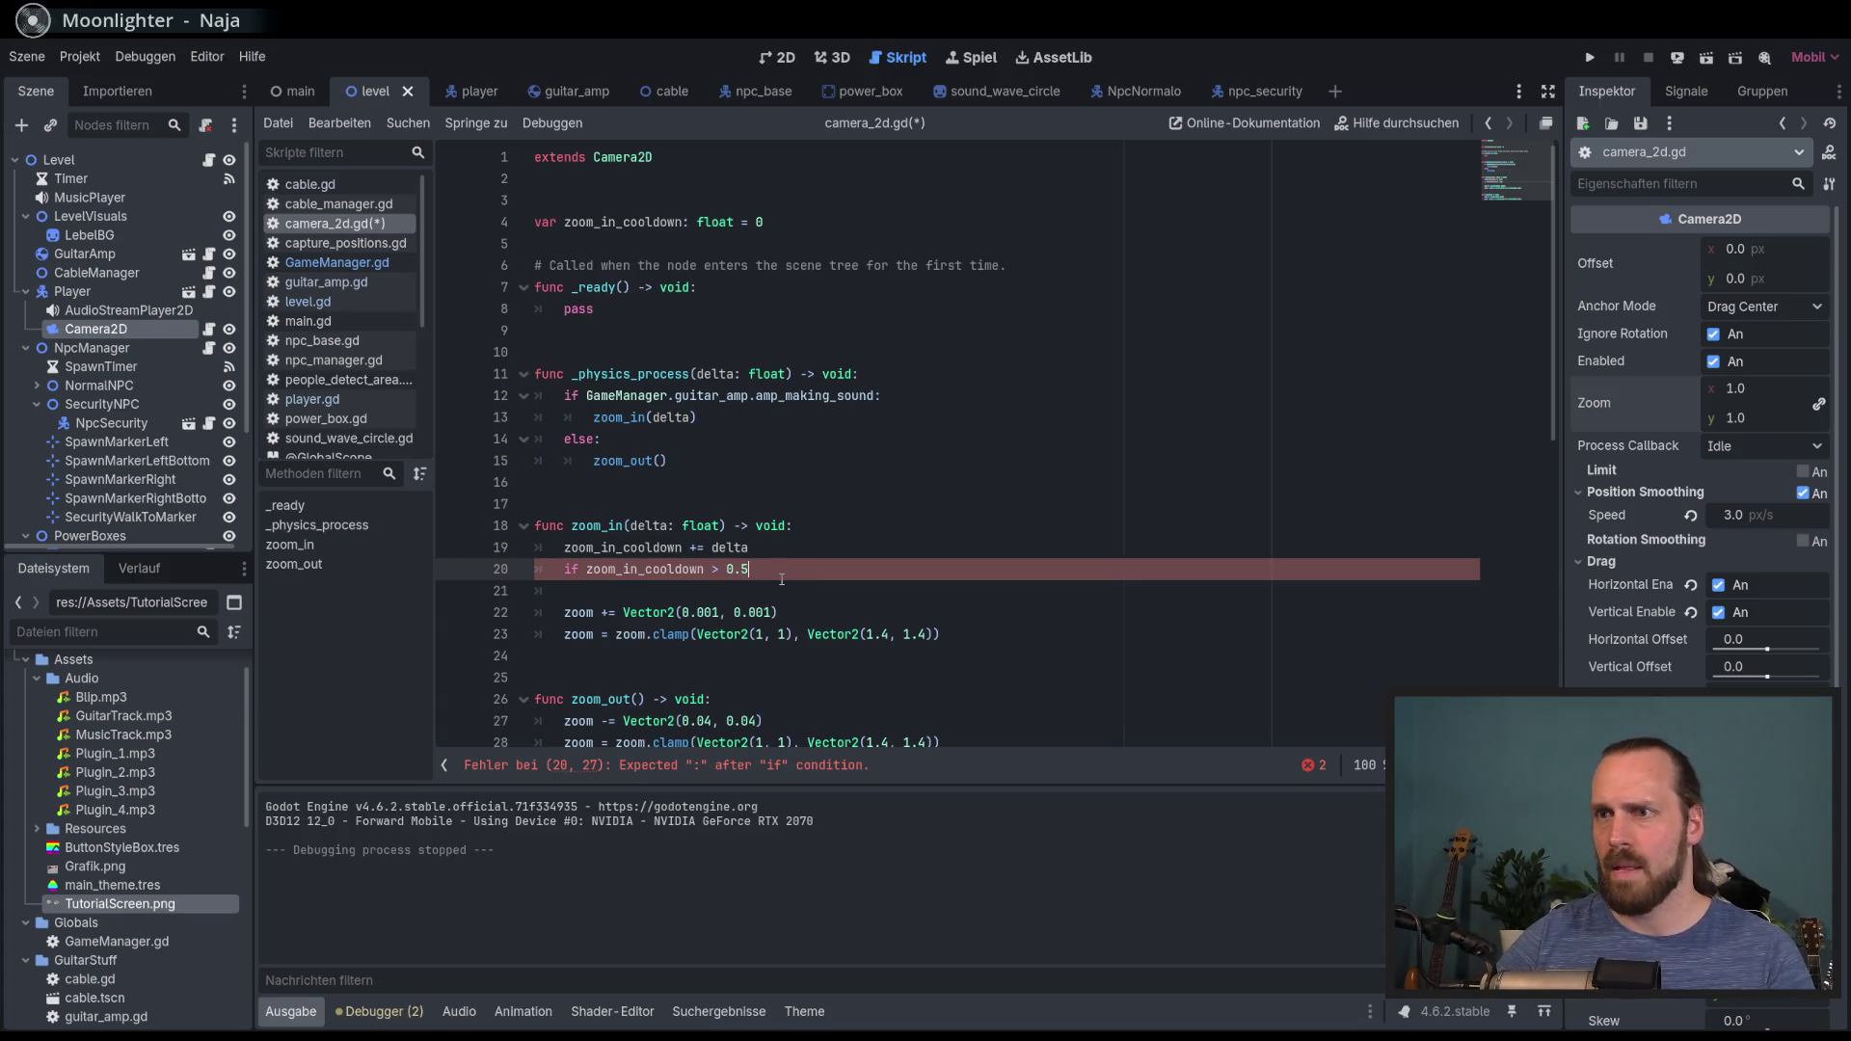
text(:)
drag(941, 635, 536, 612)
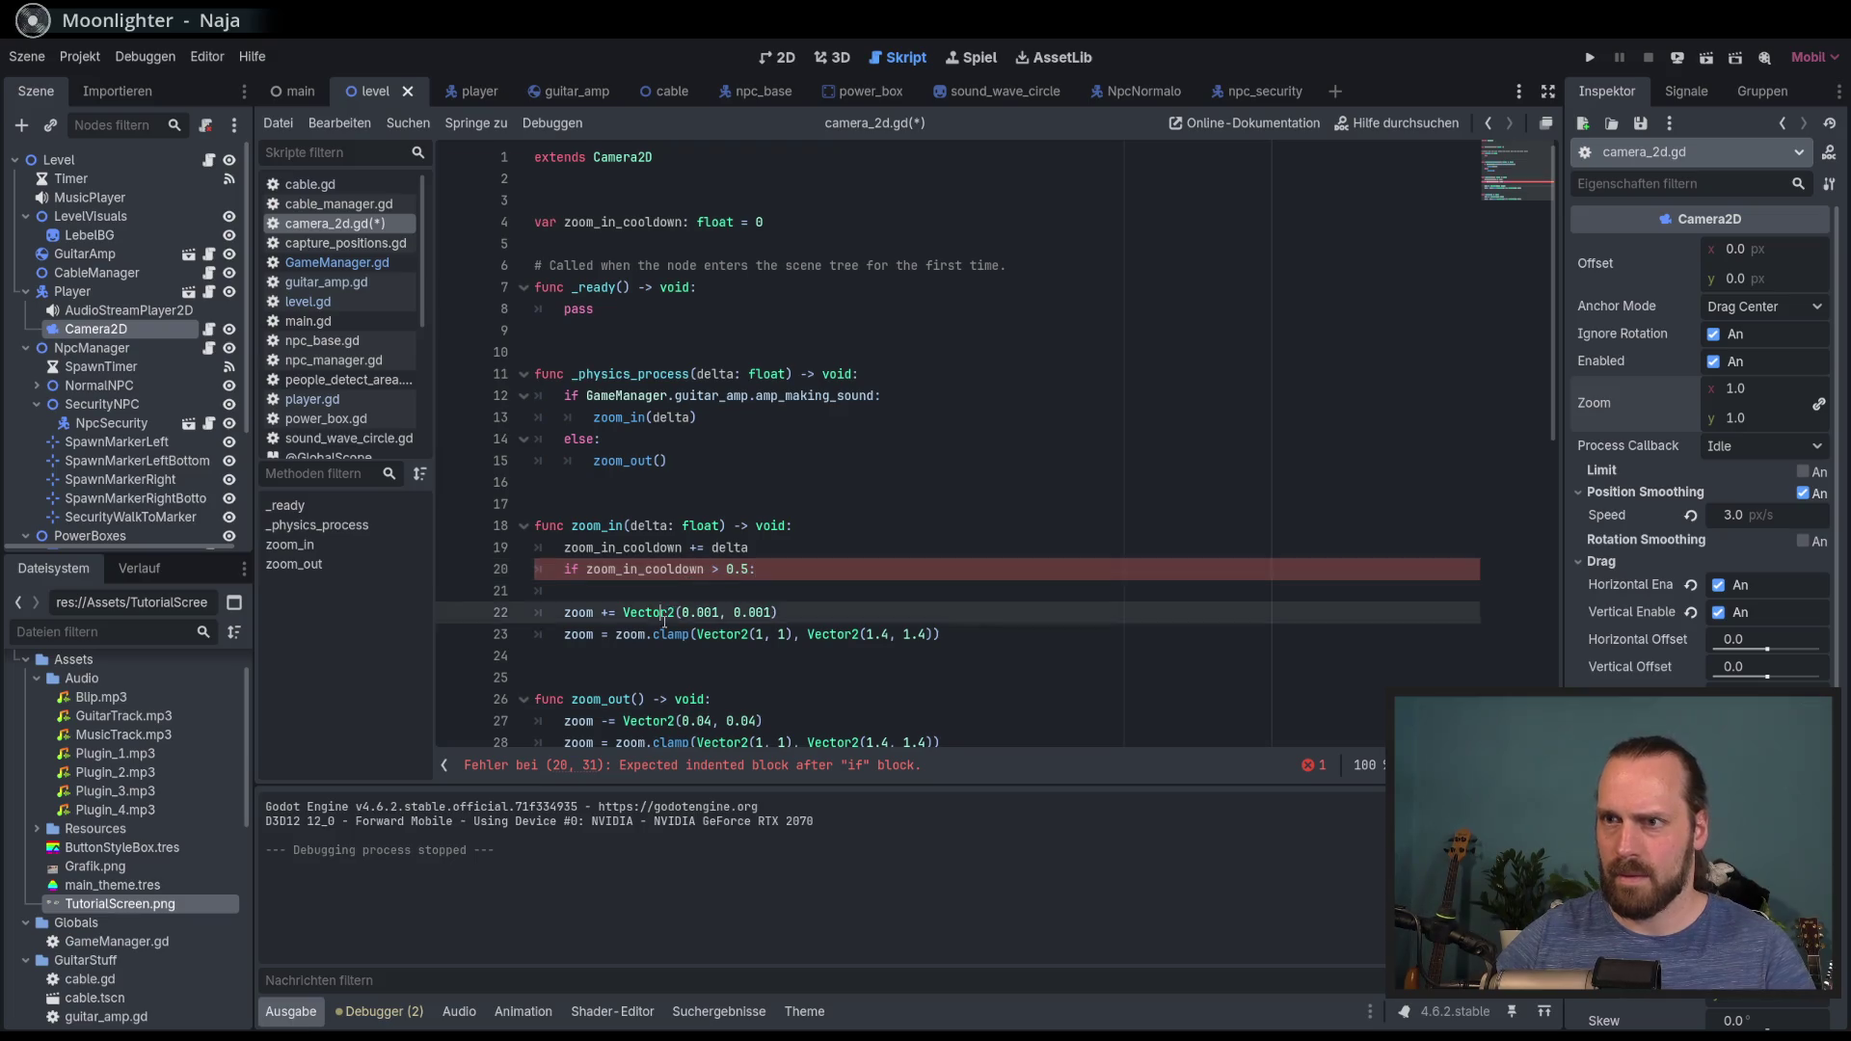
key(Tab)
key(Up)
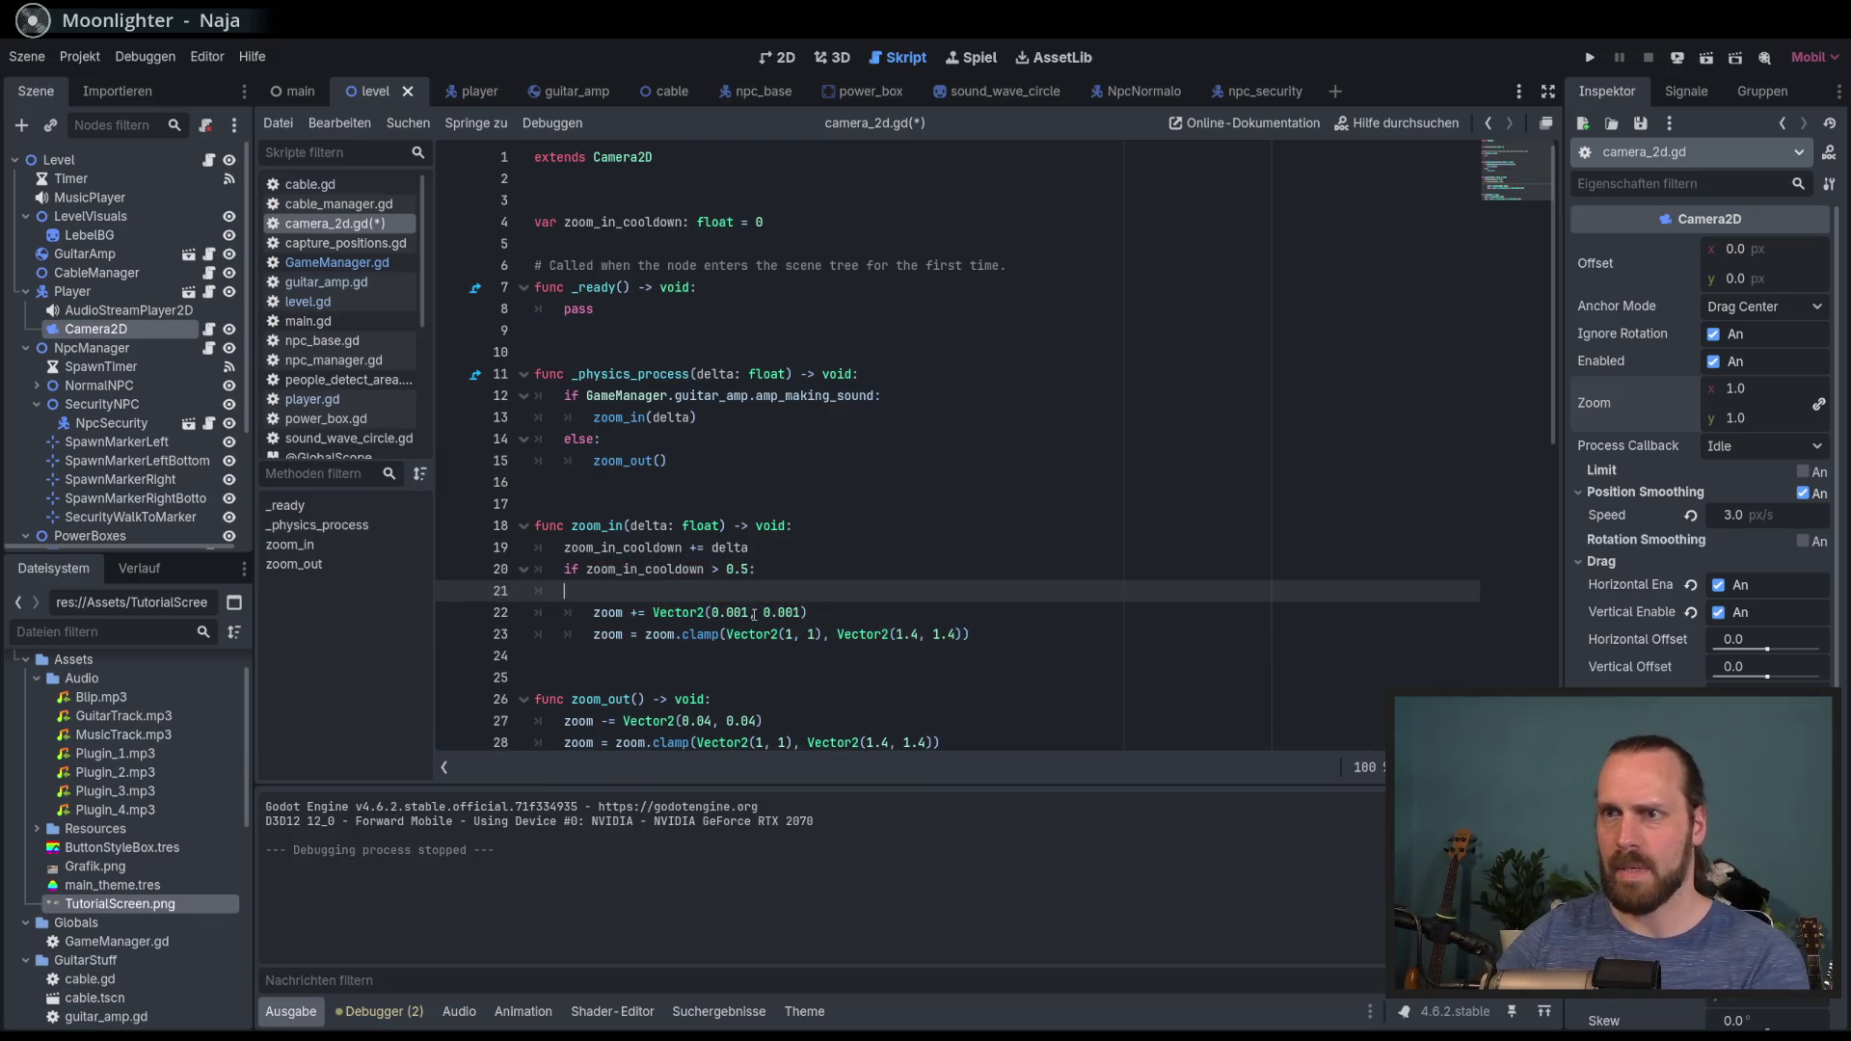
key(BackSpace)
key(BackSpace)
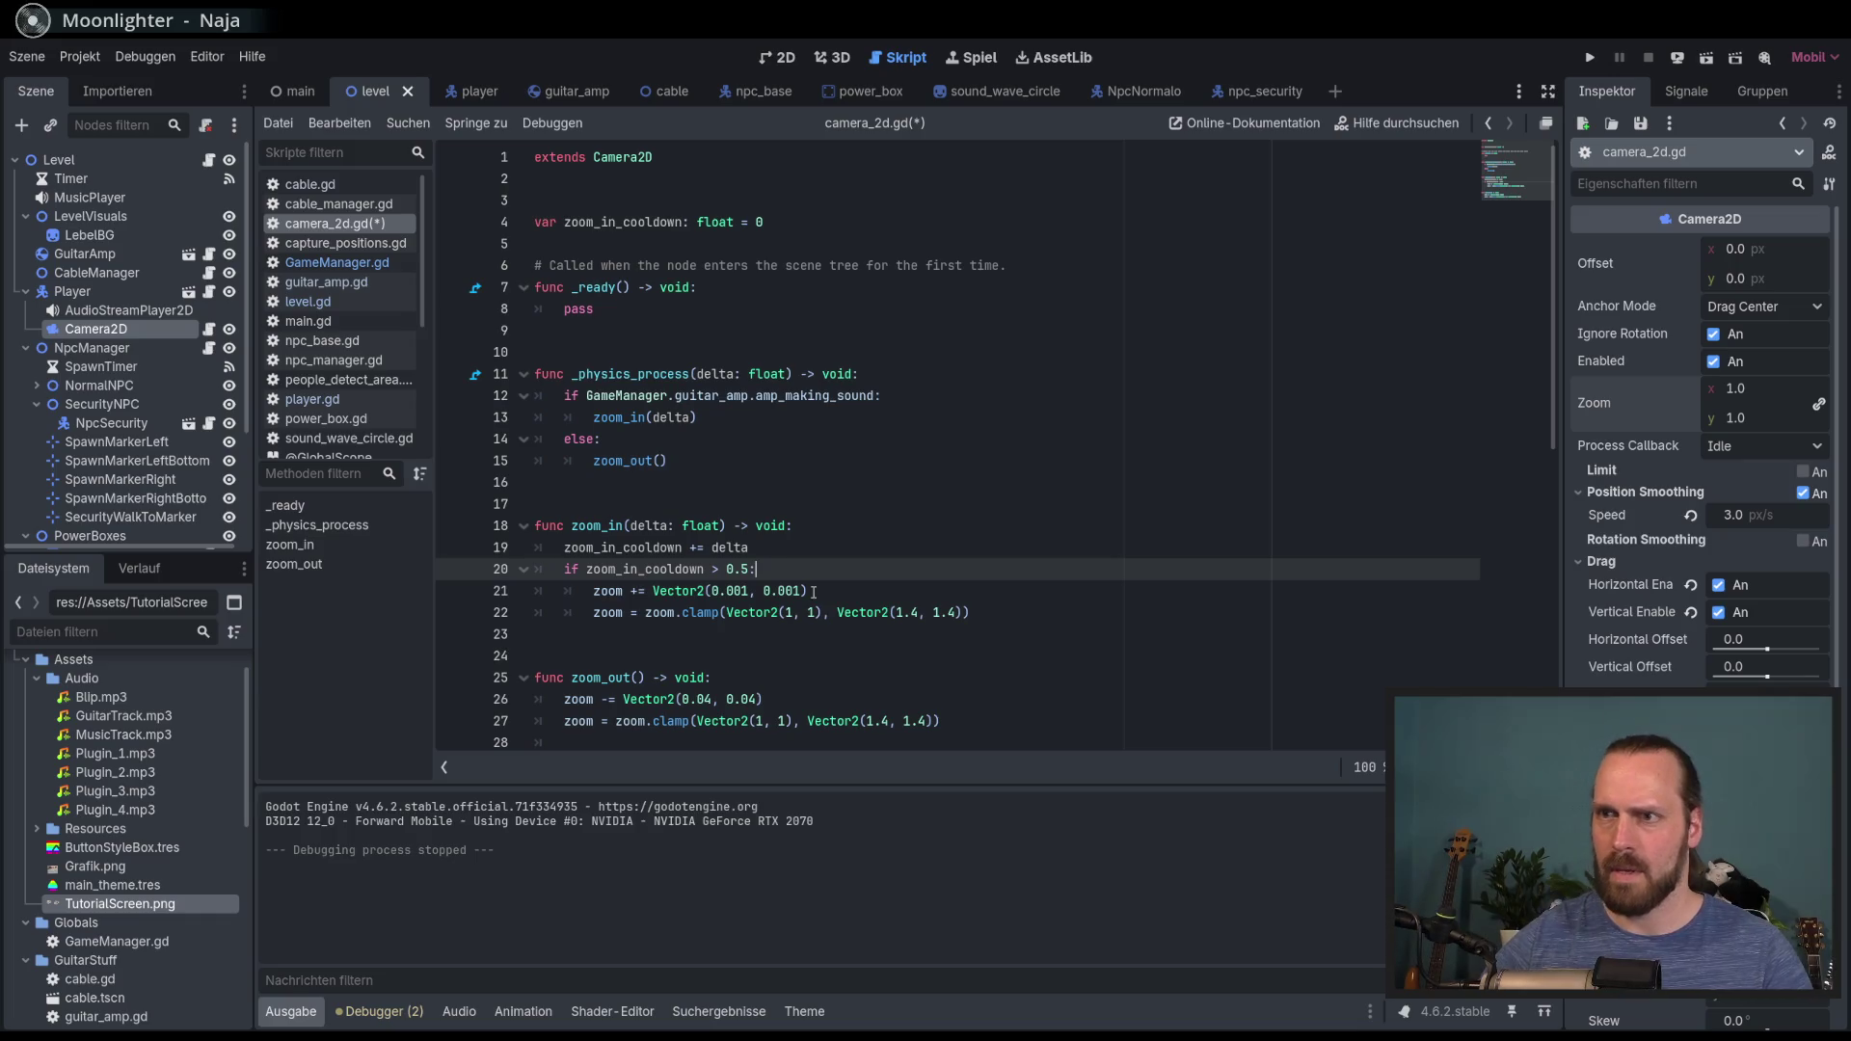
key(ctrl+s)
Step: Reset zoom_in_cooldown to 0 inside zoom_out and run the game with F5
scroll(892, 643, down, 1)
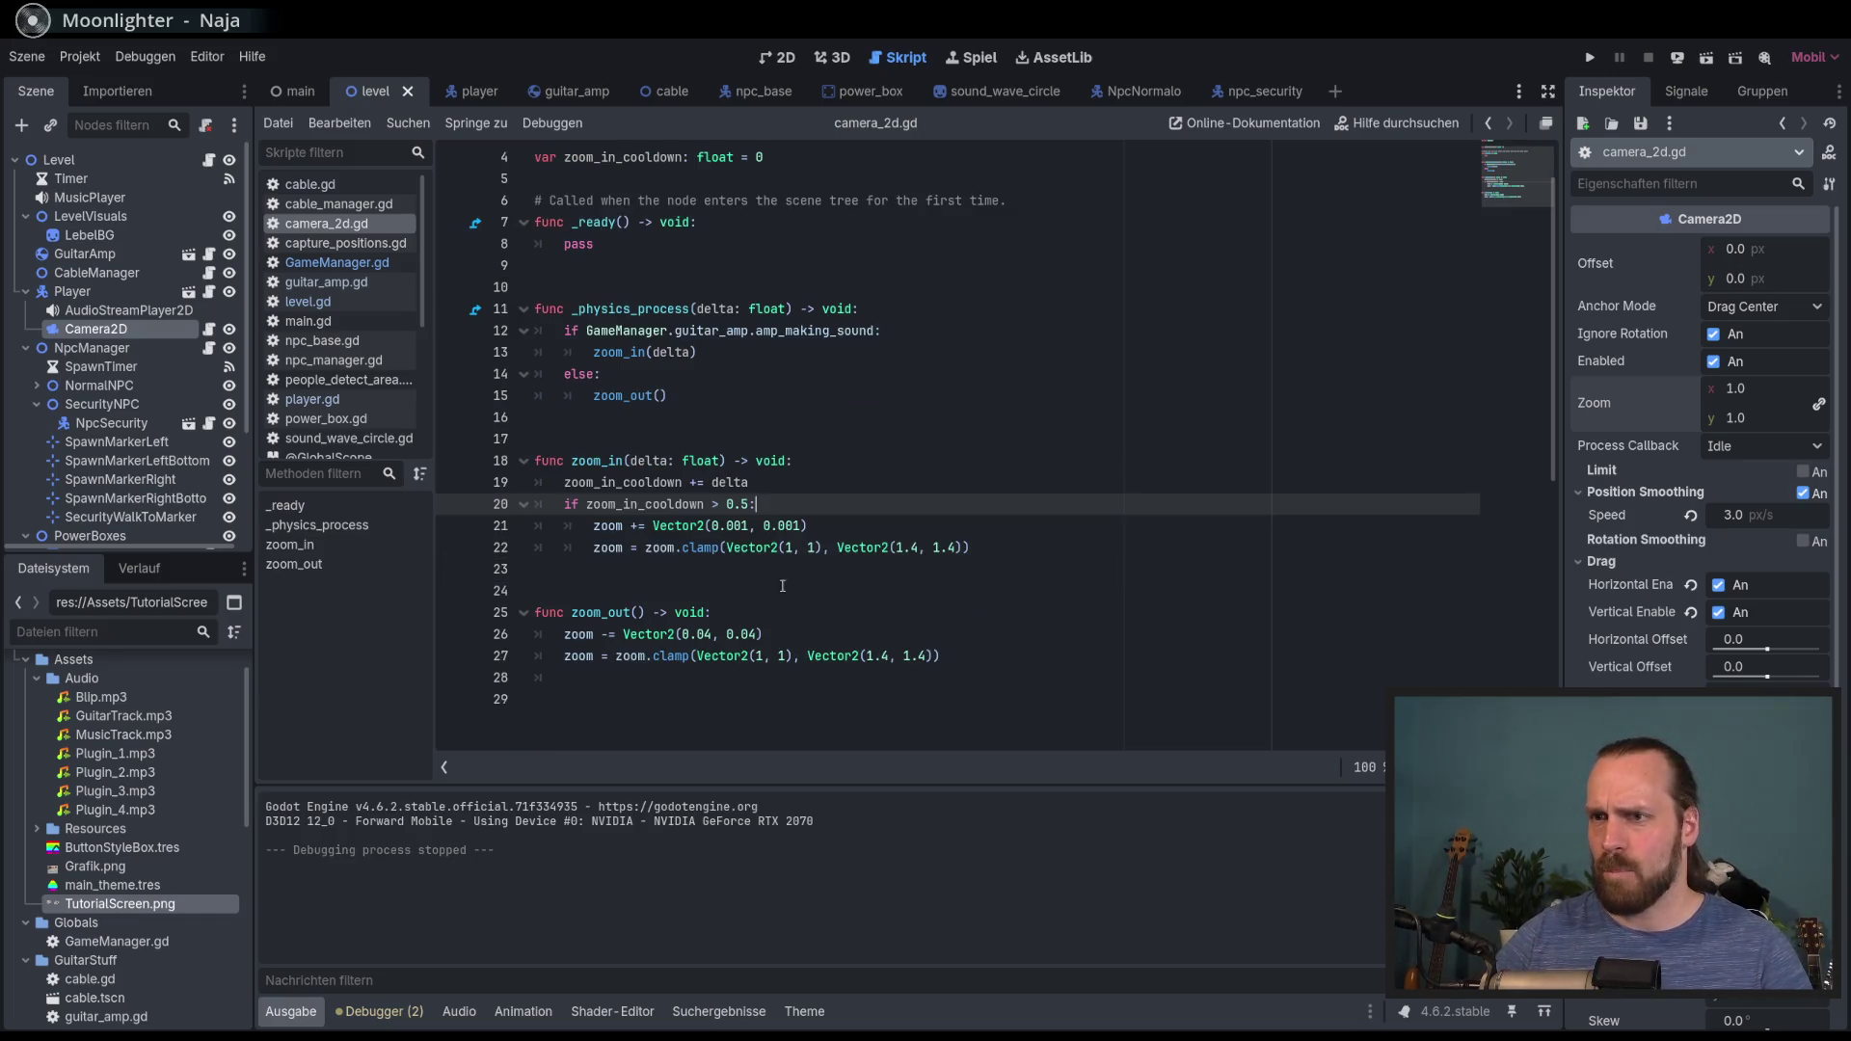
click(679, 612)
key(Return)
text(zoo)
key(Return)
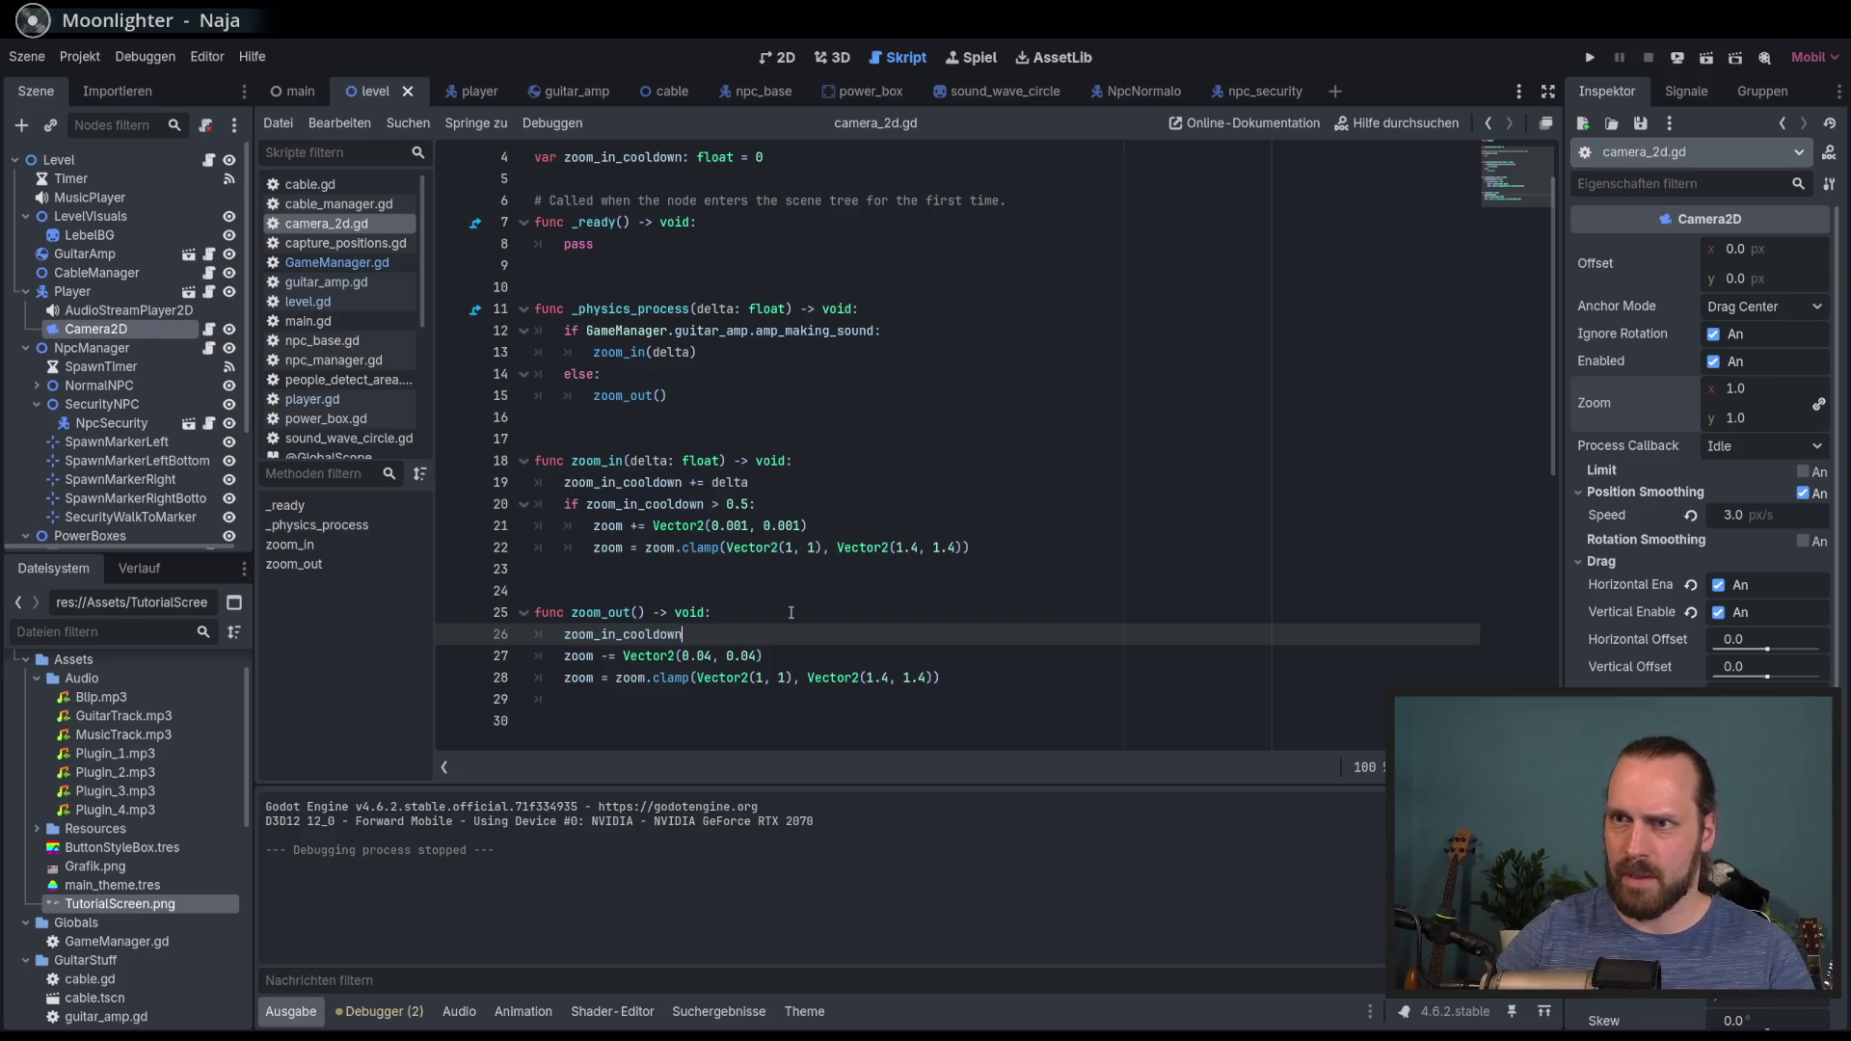
text(:)
text(0)
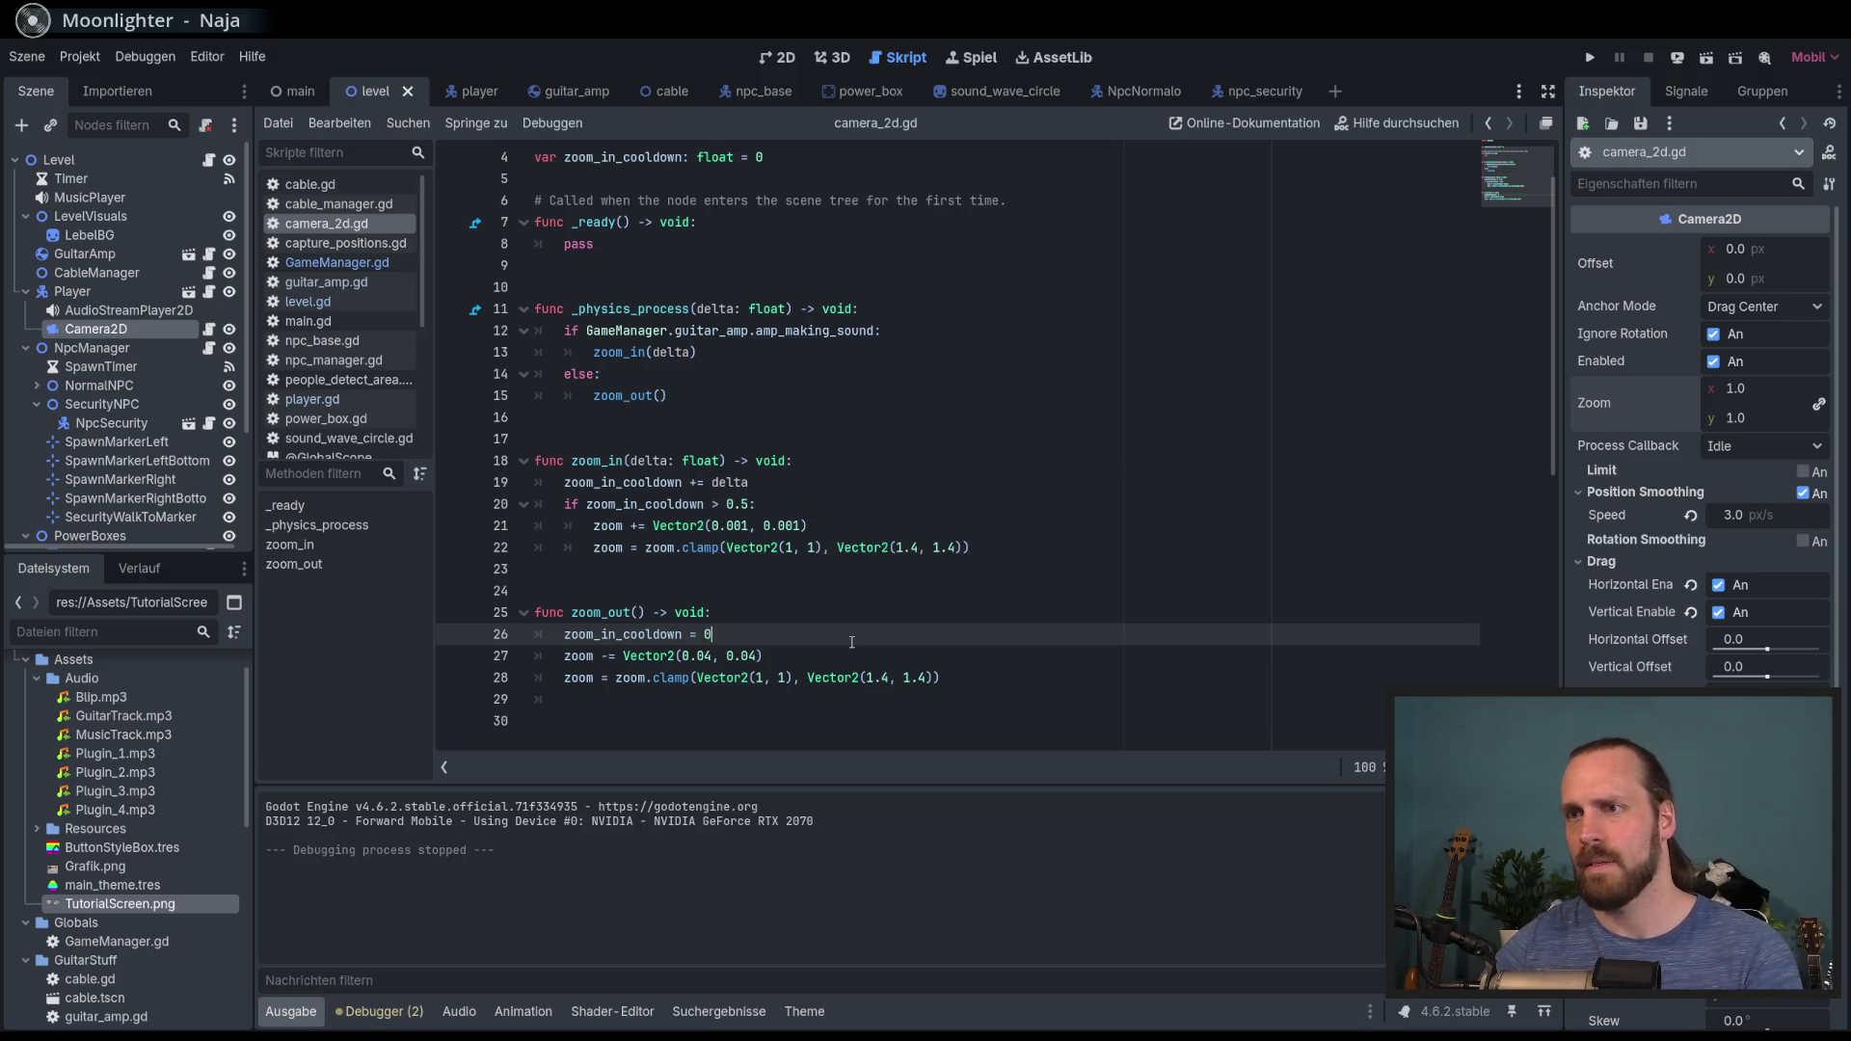
key(F5)
key(Return)
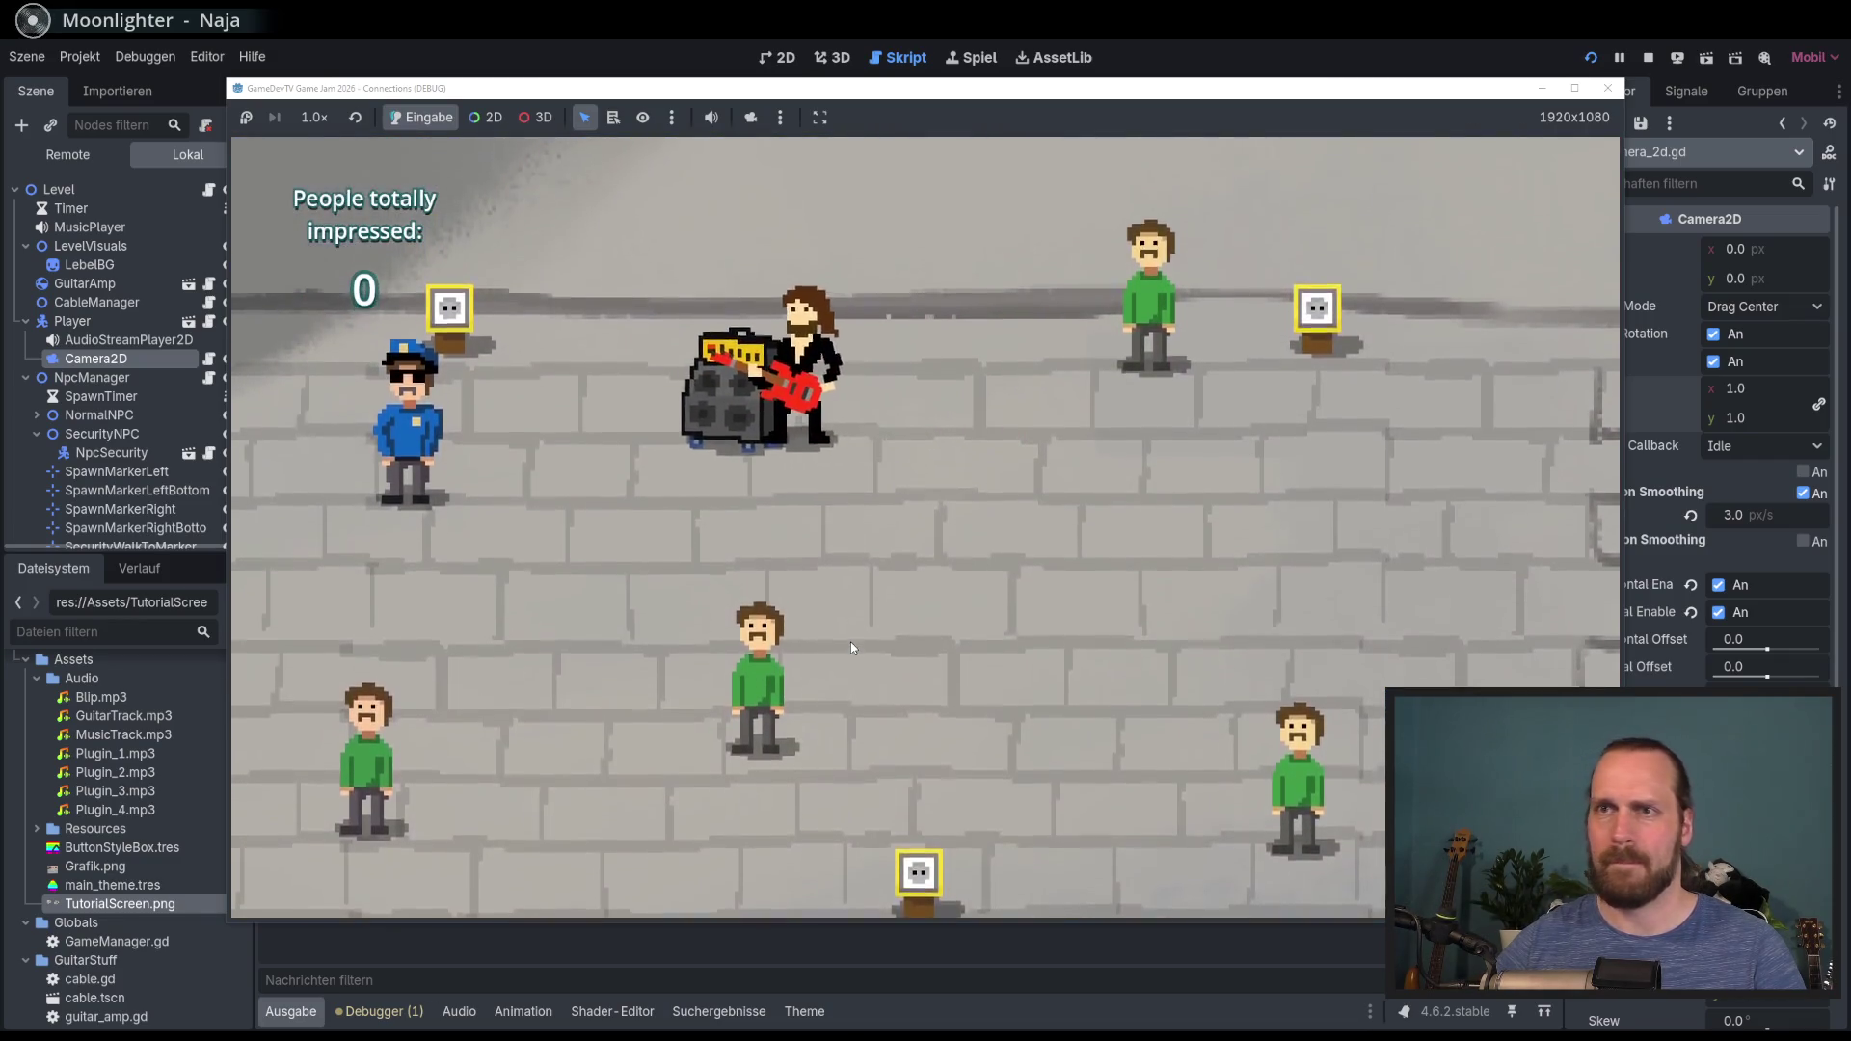
Step: Play a new round, walking the guitarist around the amp and playing, then stop with F8
key(Left)
key(space)
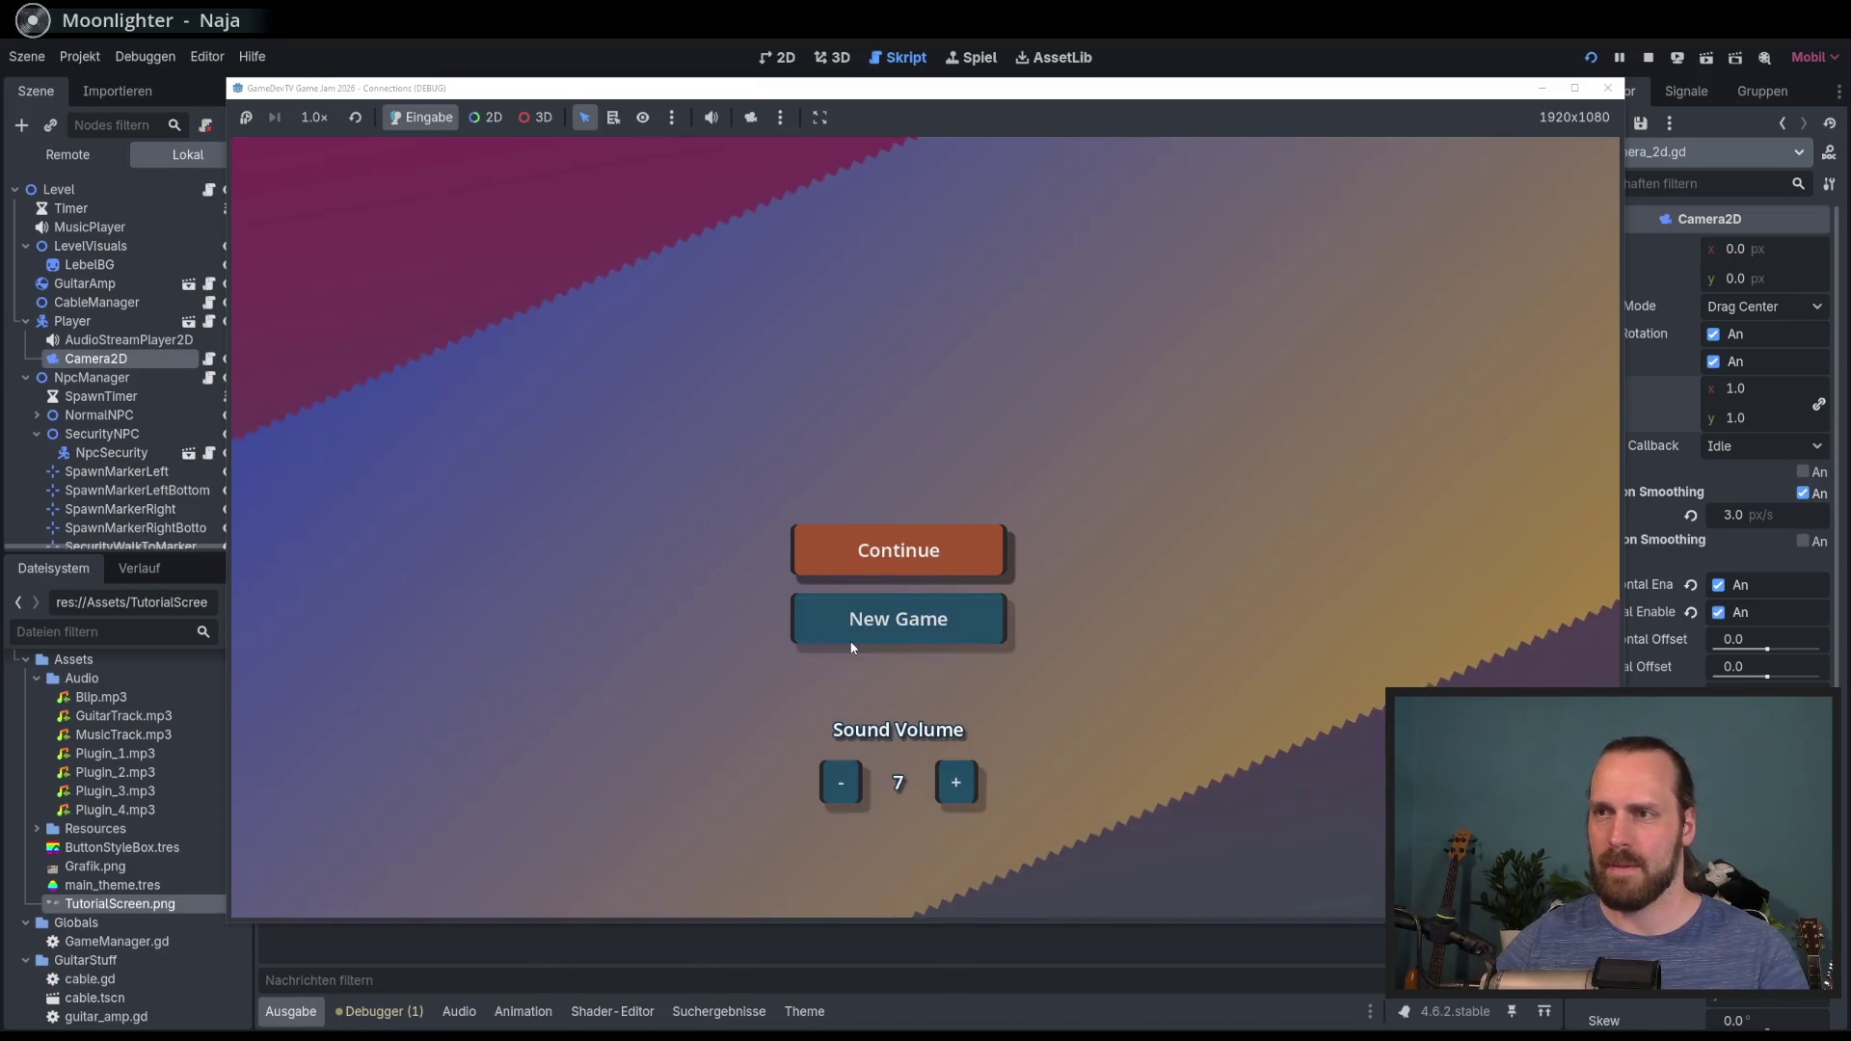
click(850, 641)
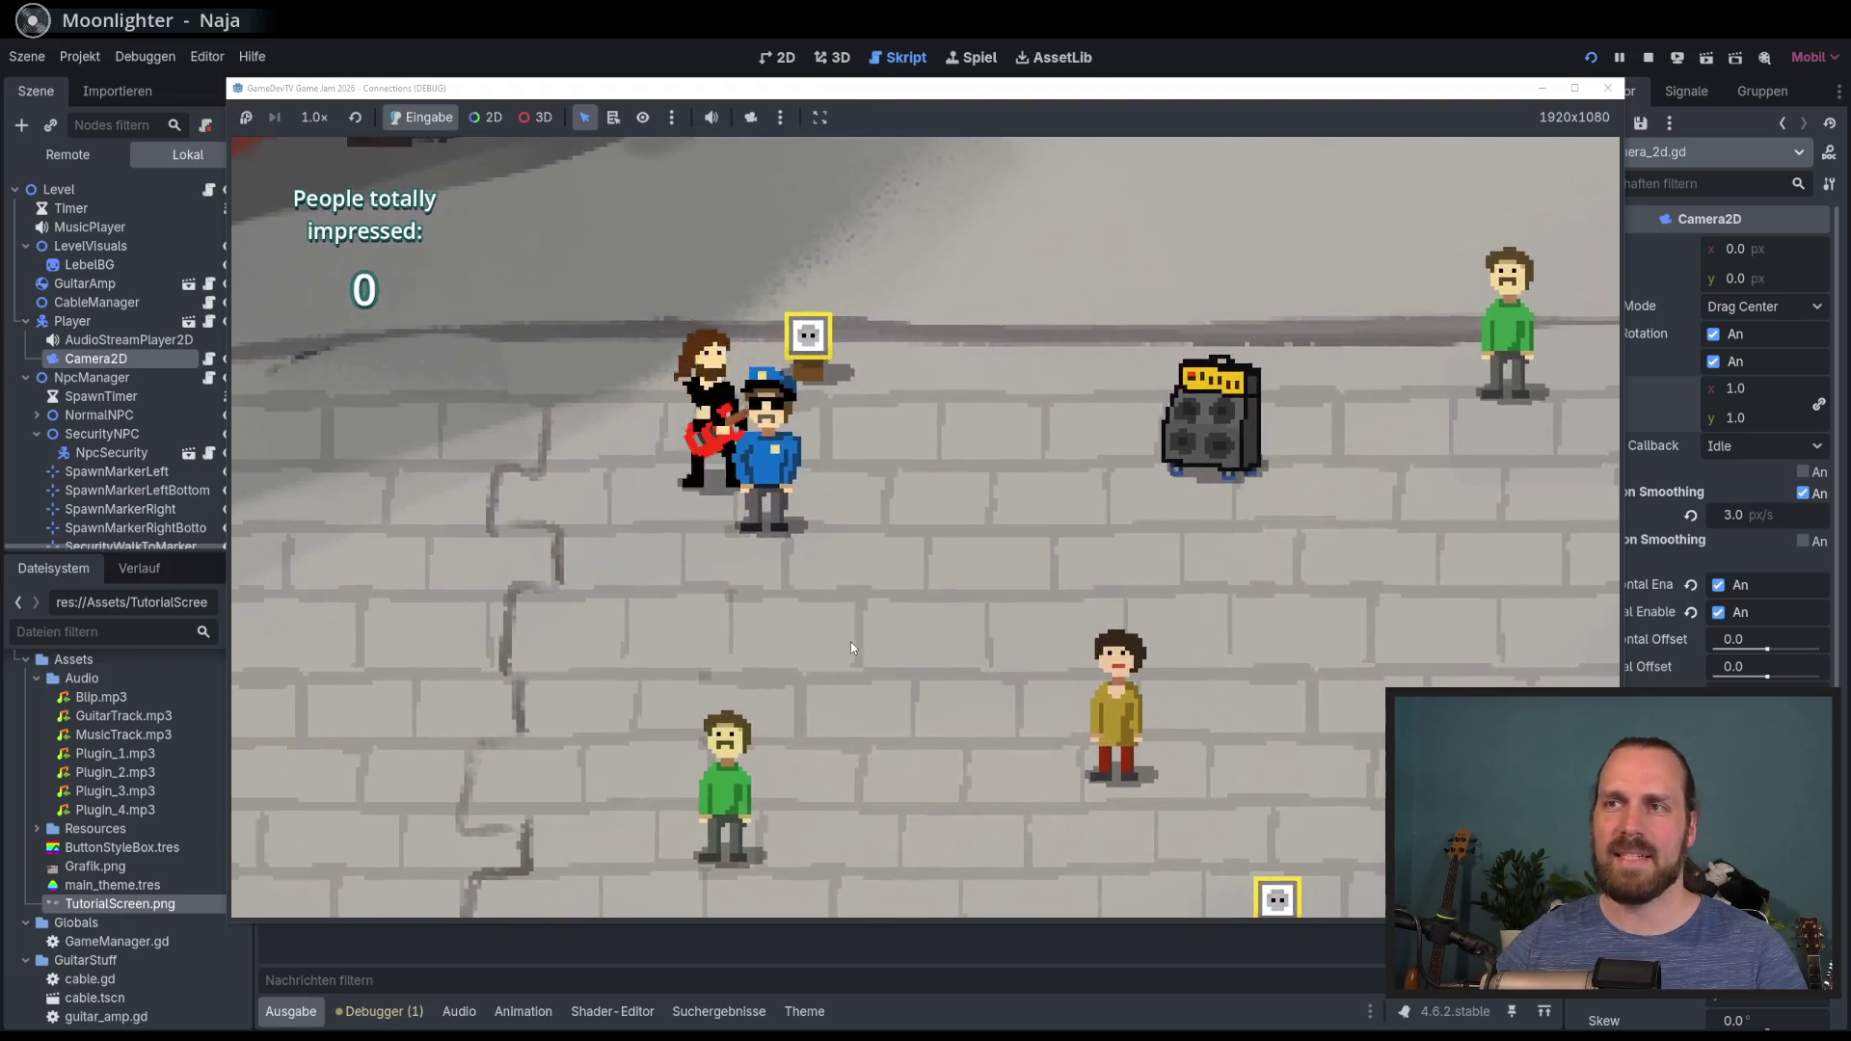
key(d)
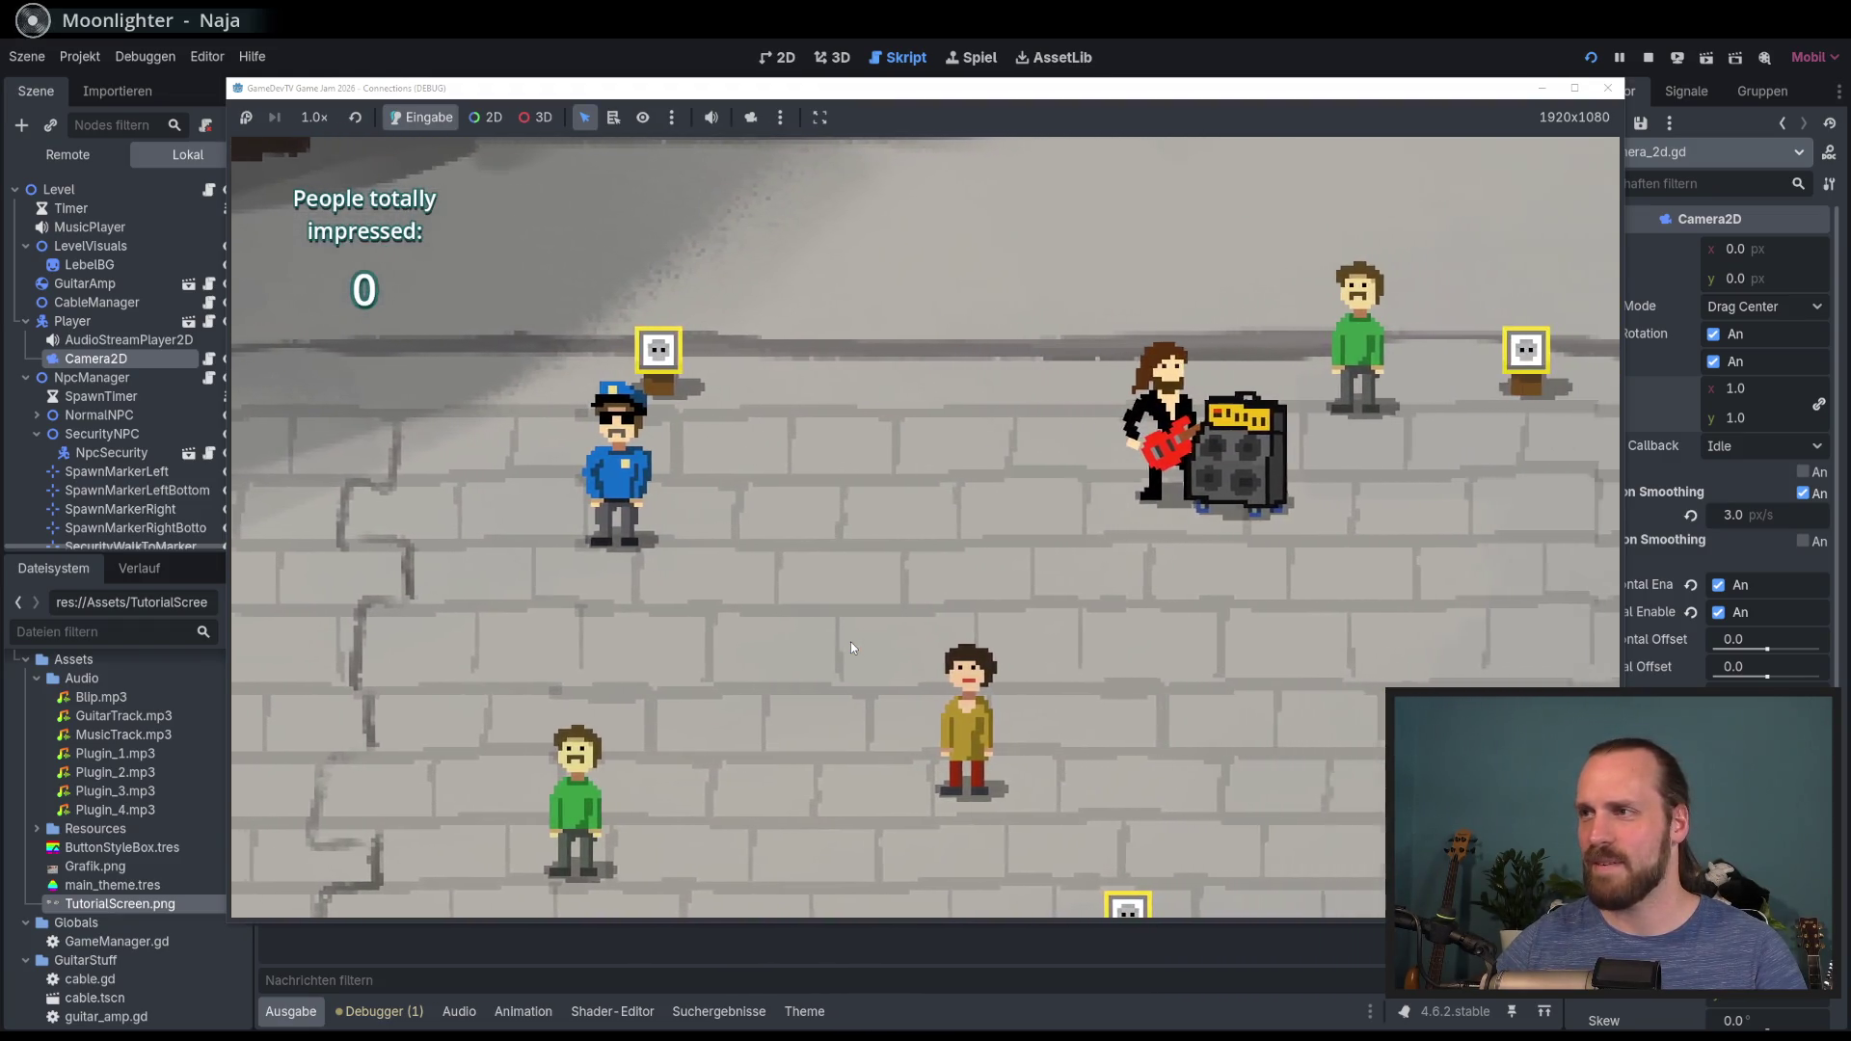
key(d)
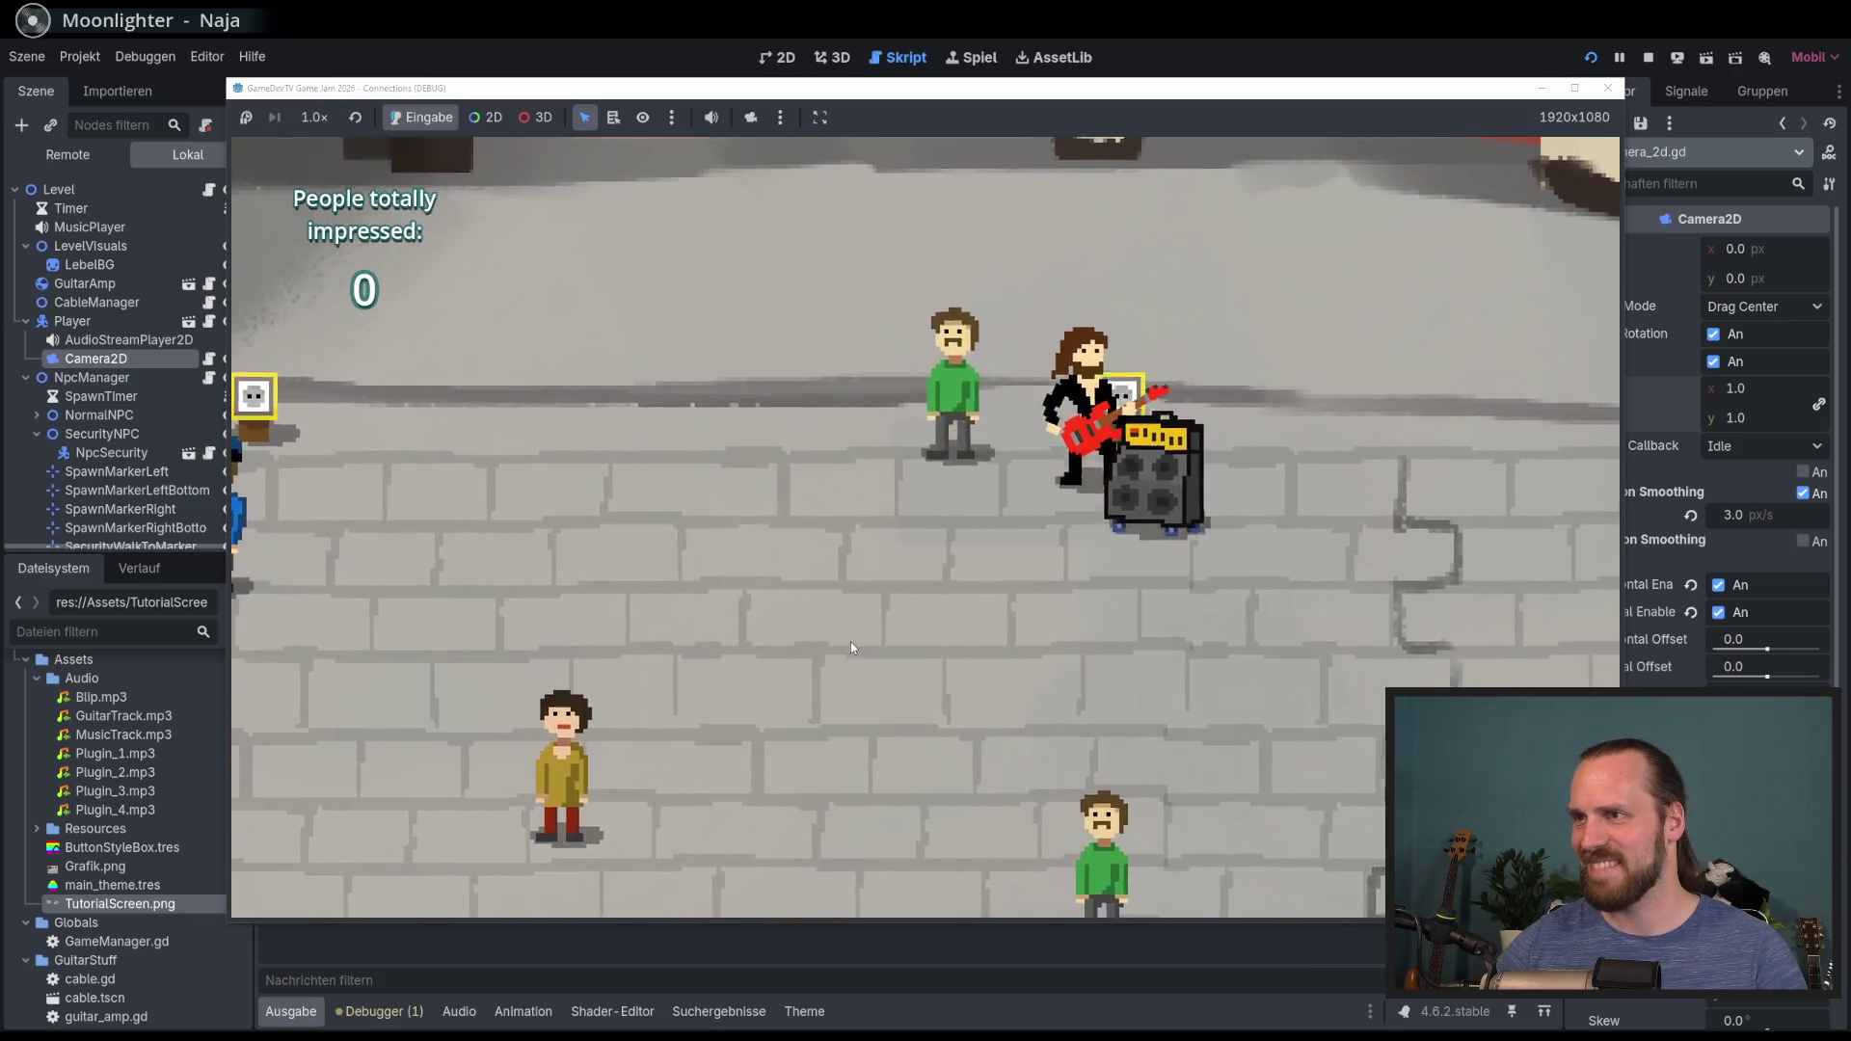
key(s)
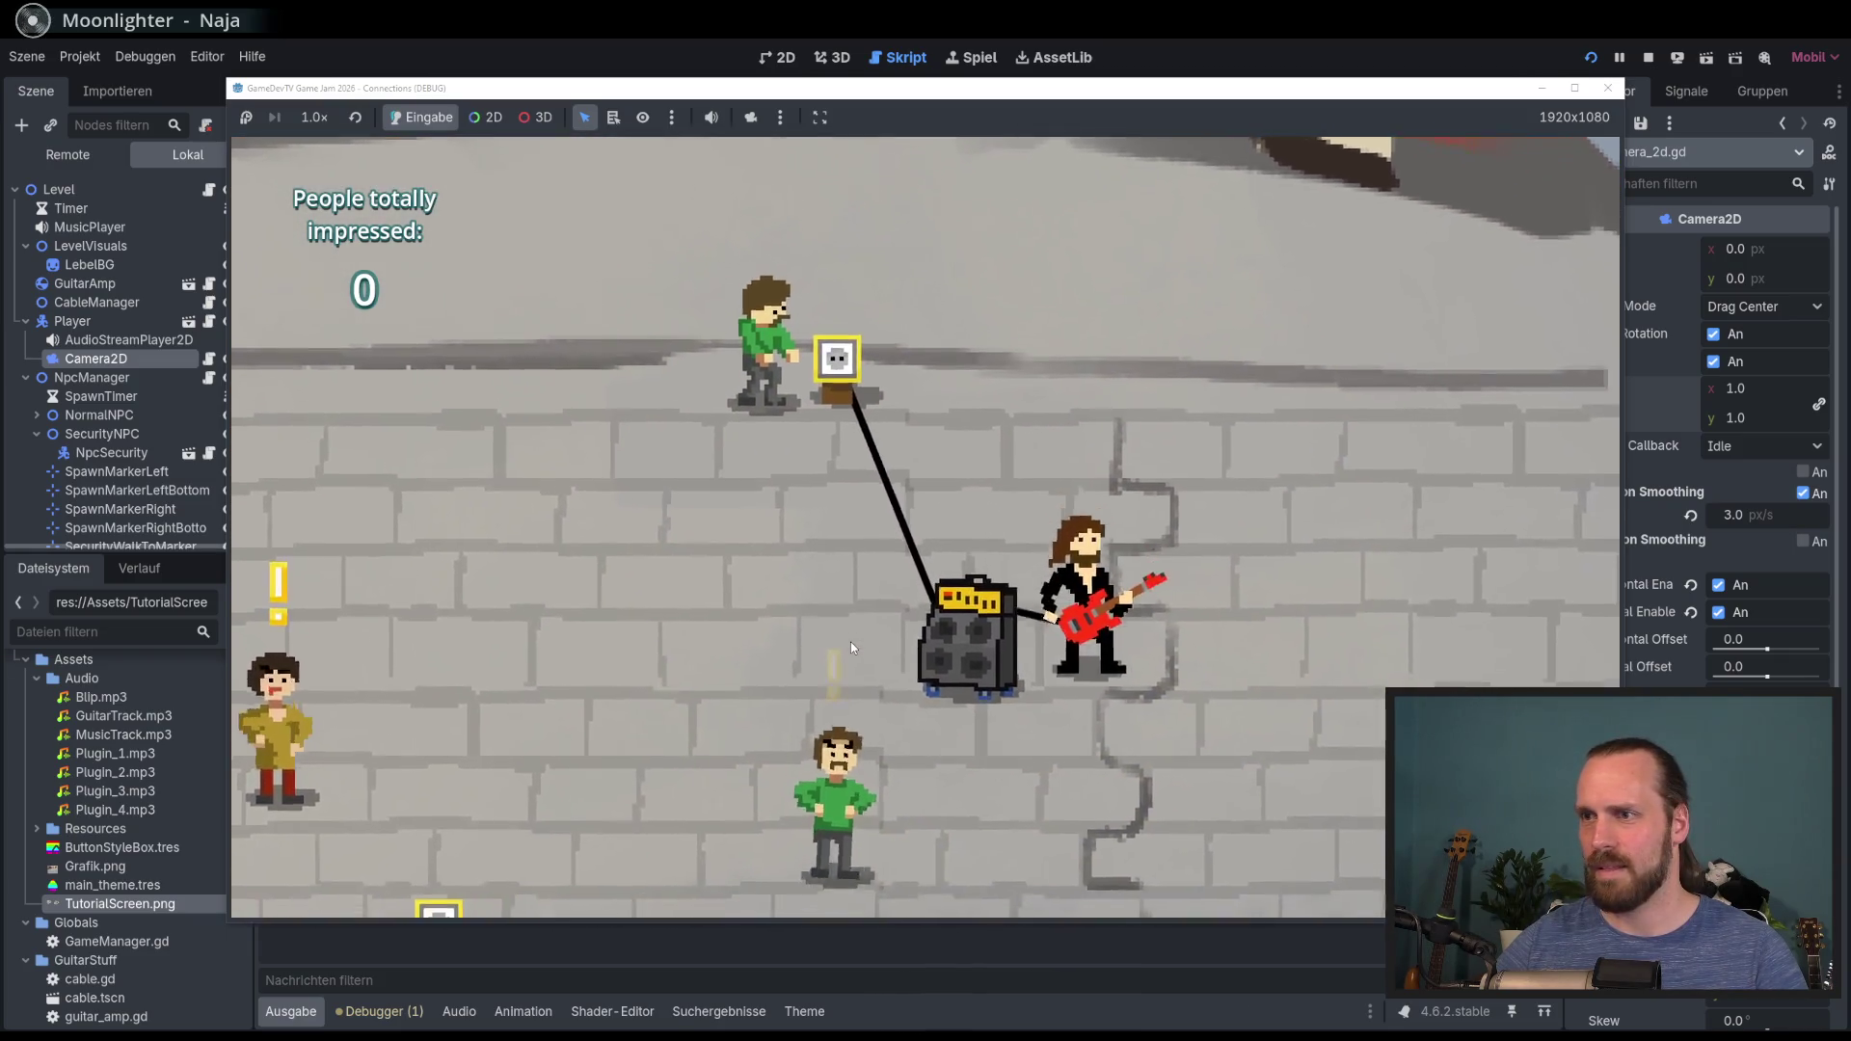
key(a)
key(w)
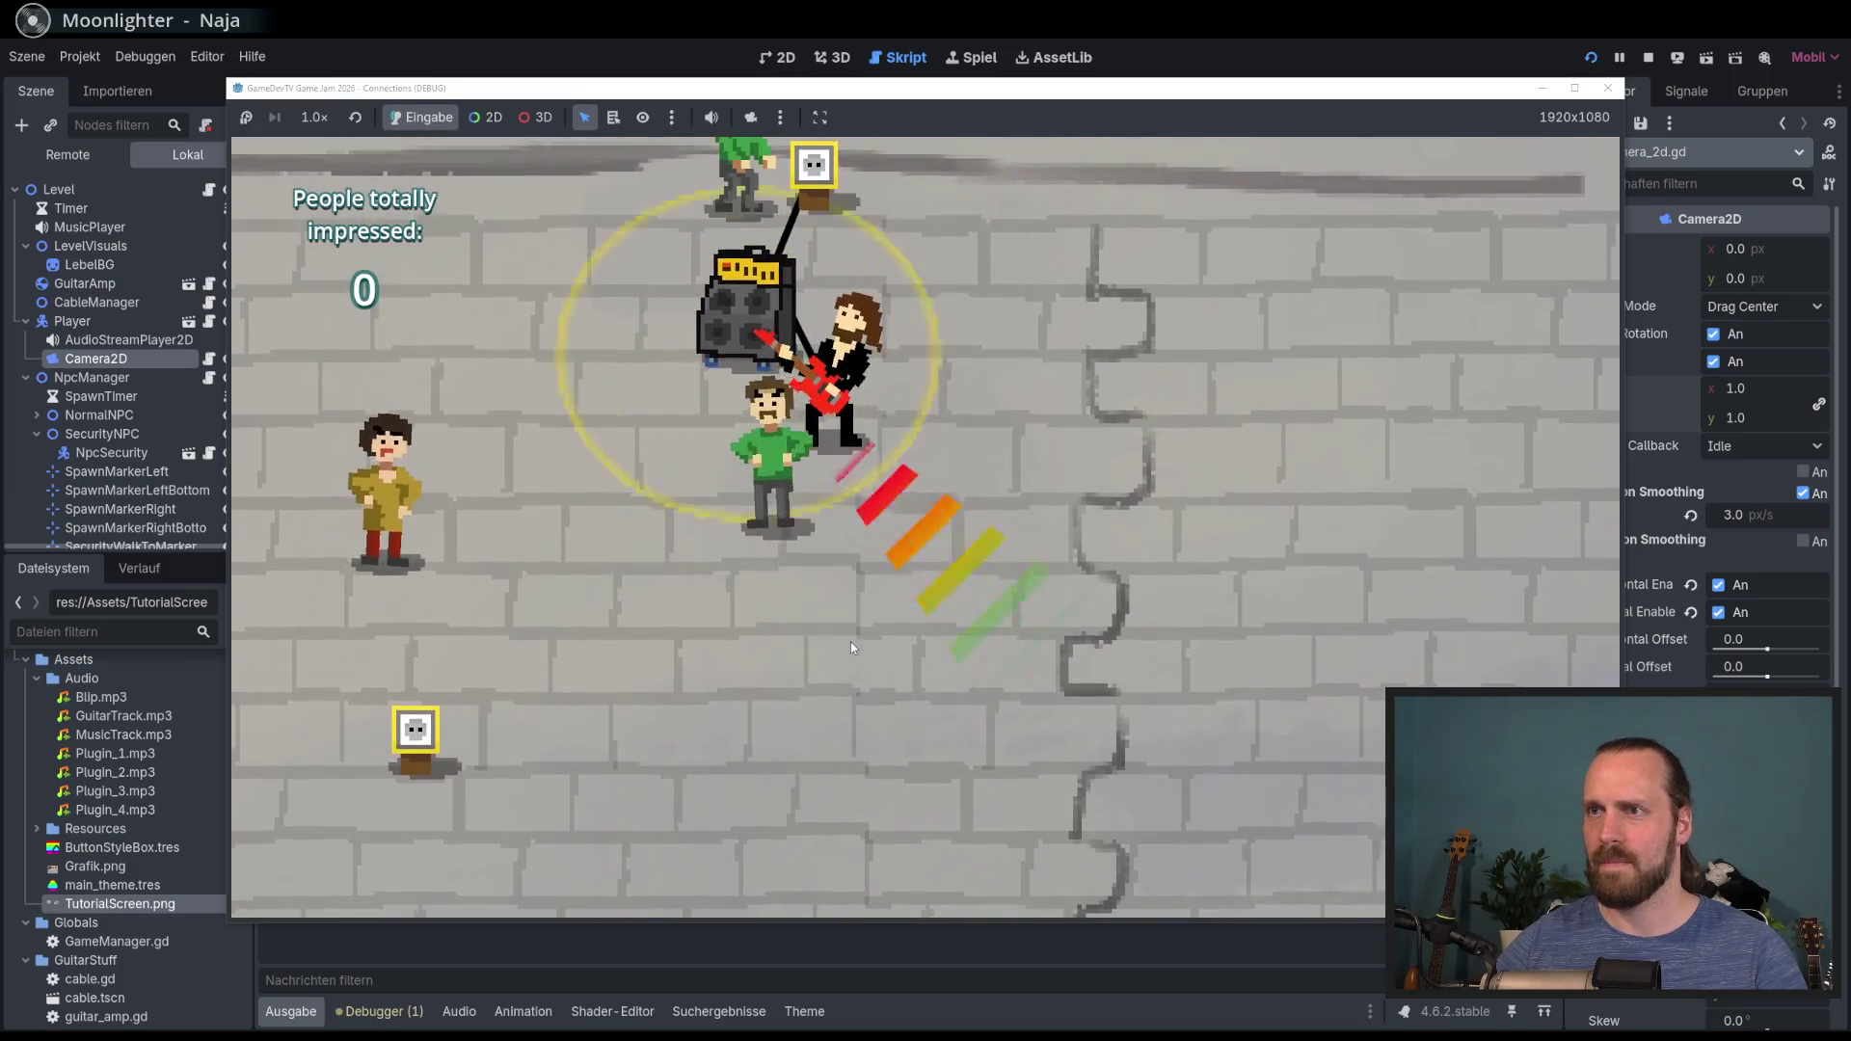
key(a)
key(w)
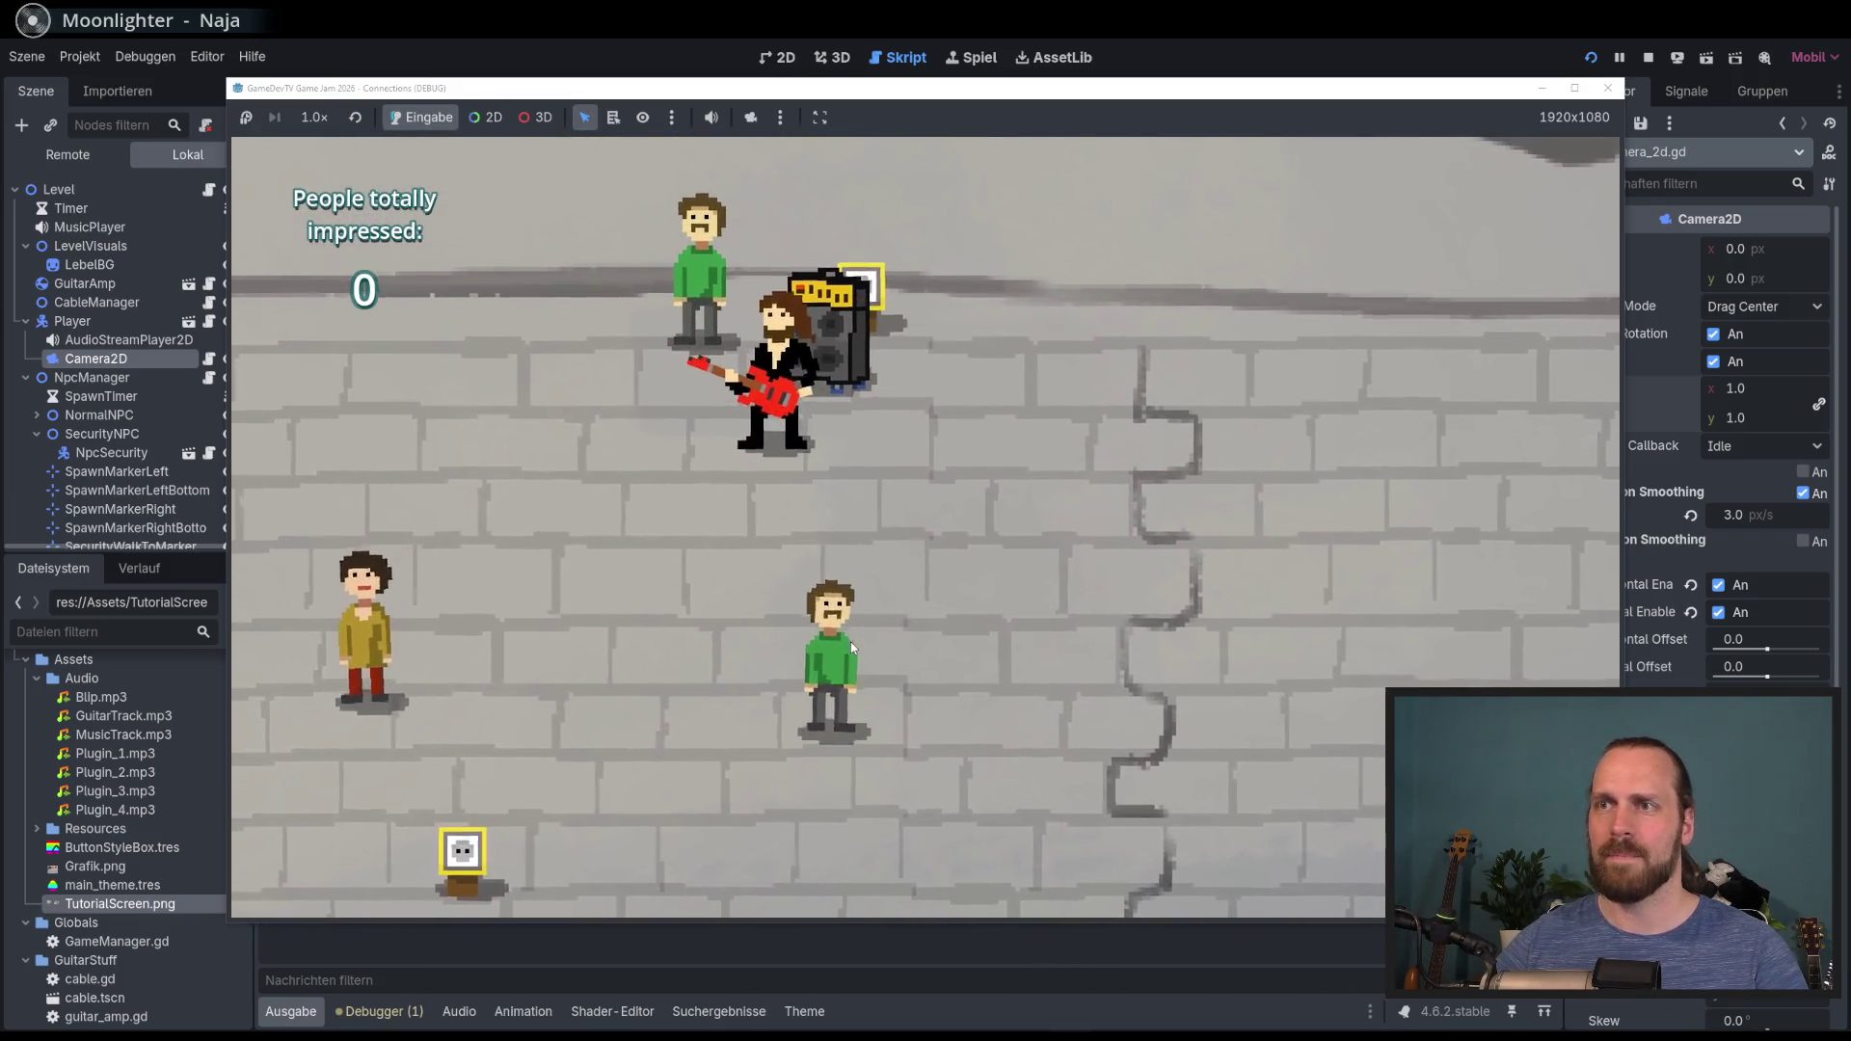
key(F8)
Step: Lower the zoom_in cooldown threshold on line 20 to 0.2 and launch the game
click(817, 503)
key(BackSpace)
key(BackSpace)
text(2:)
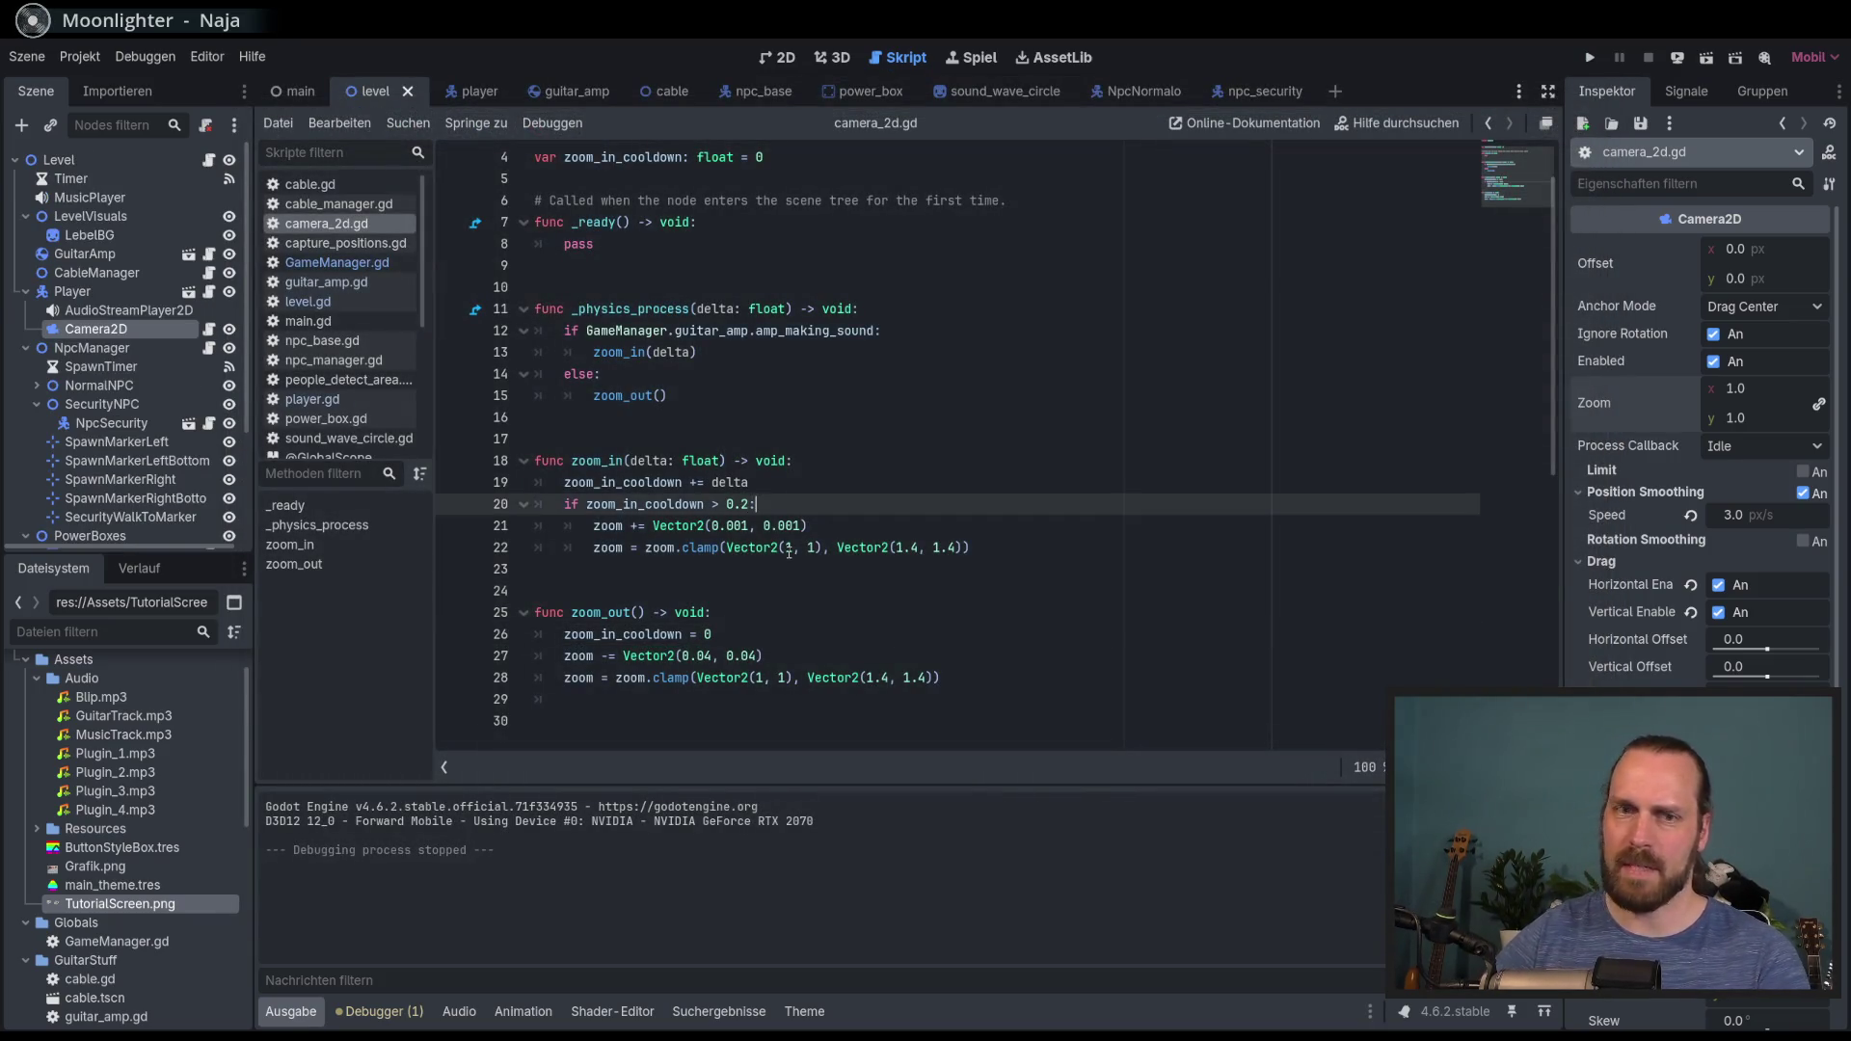
key(F5)
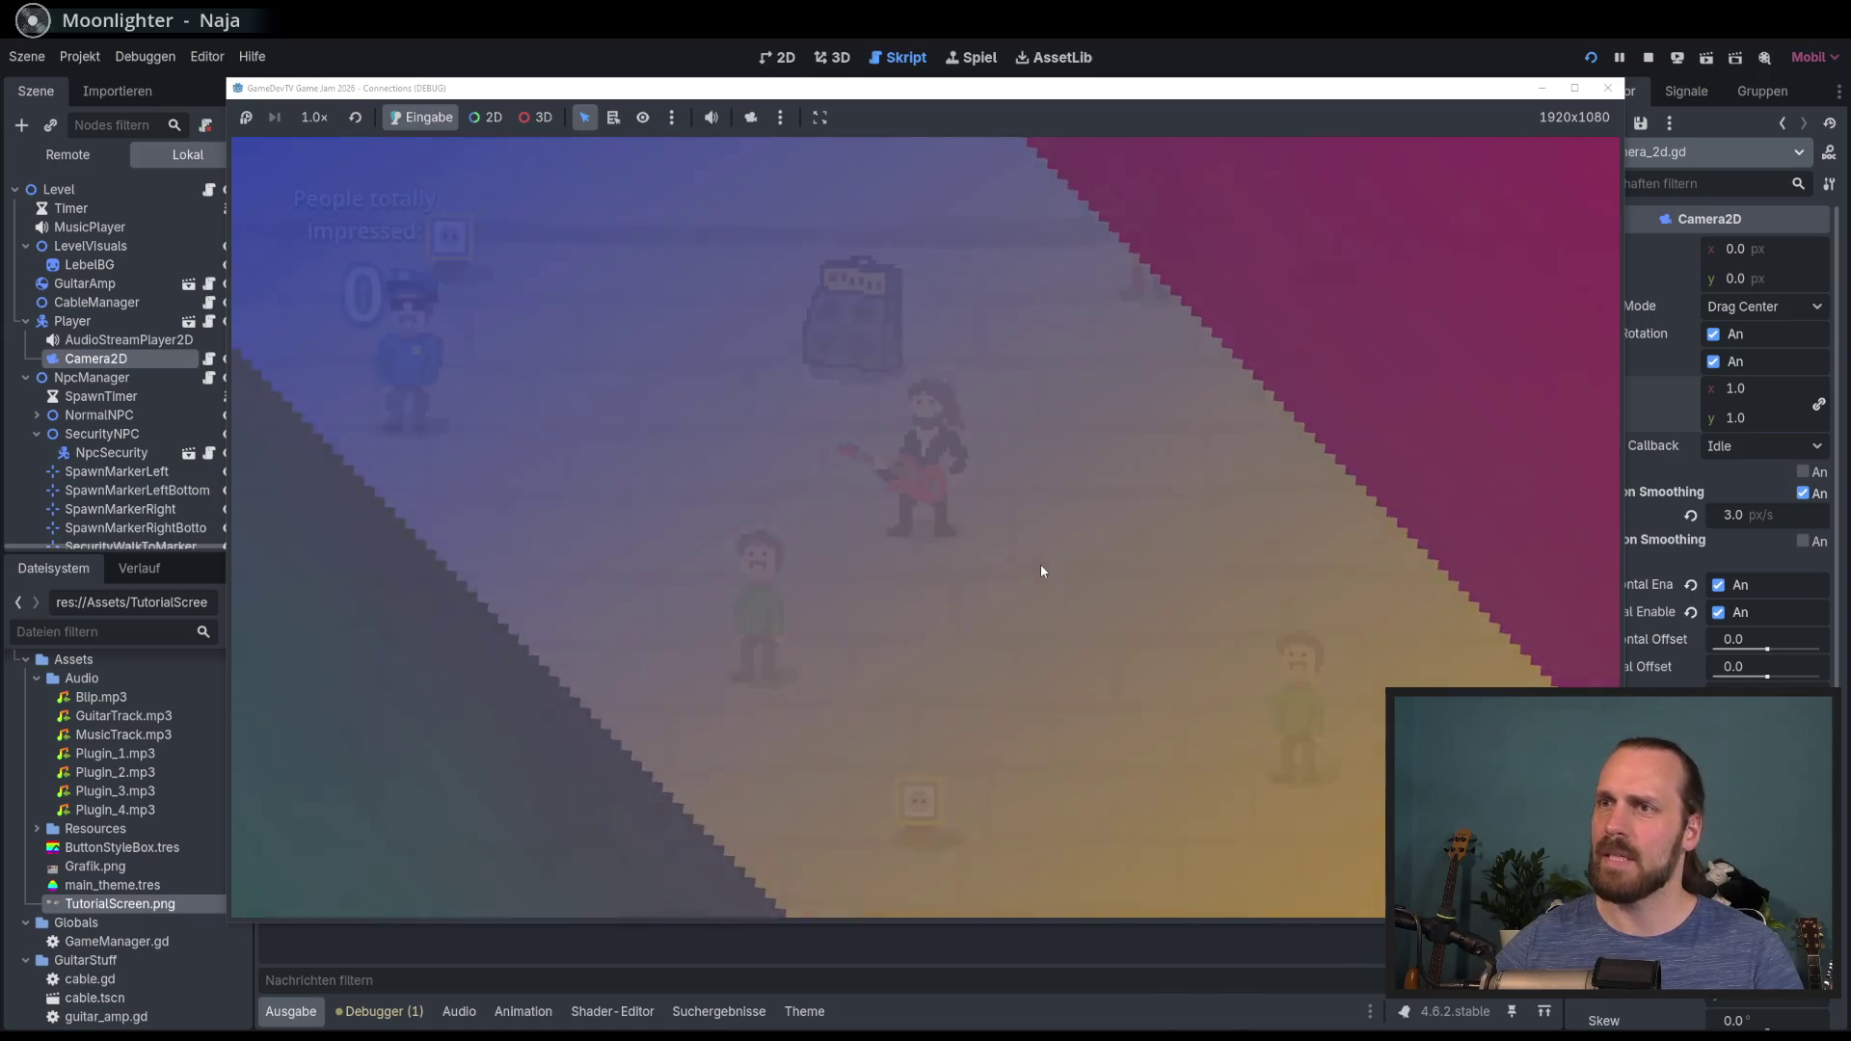
Step: Walk the guitarist around, pull the amp cable loose and play guitar, then stop the run
key(w)
key(s)
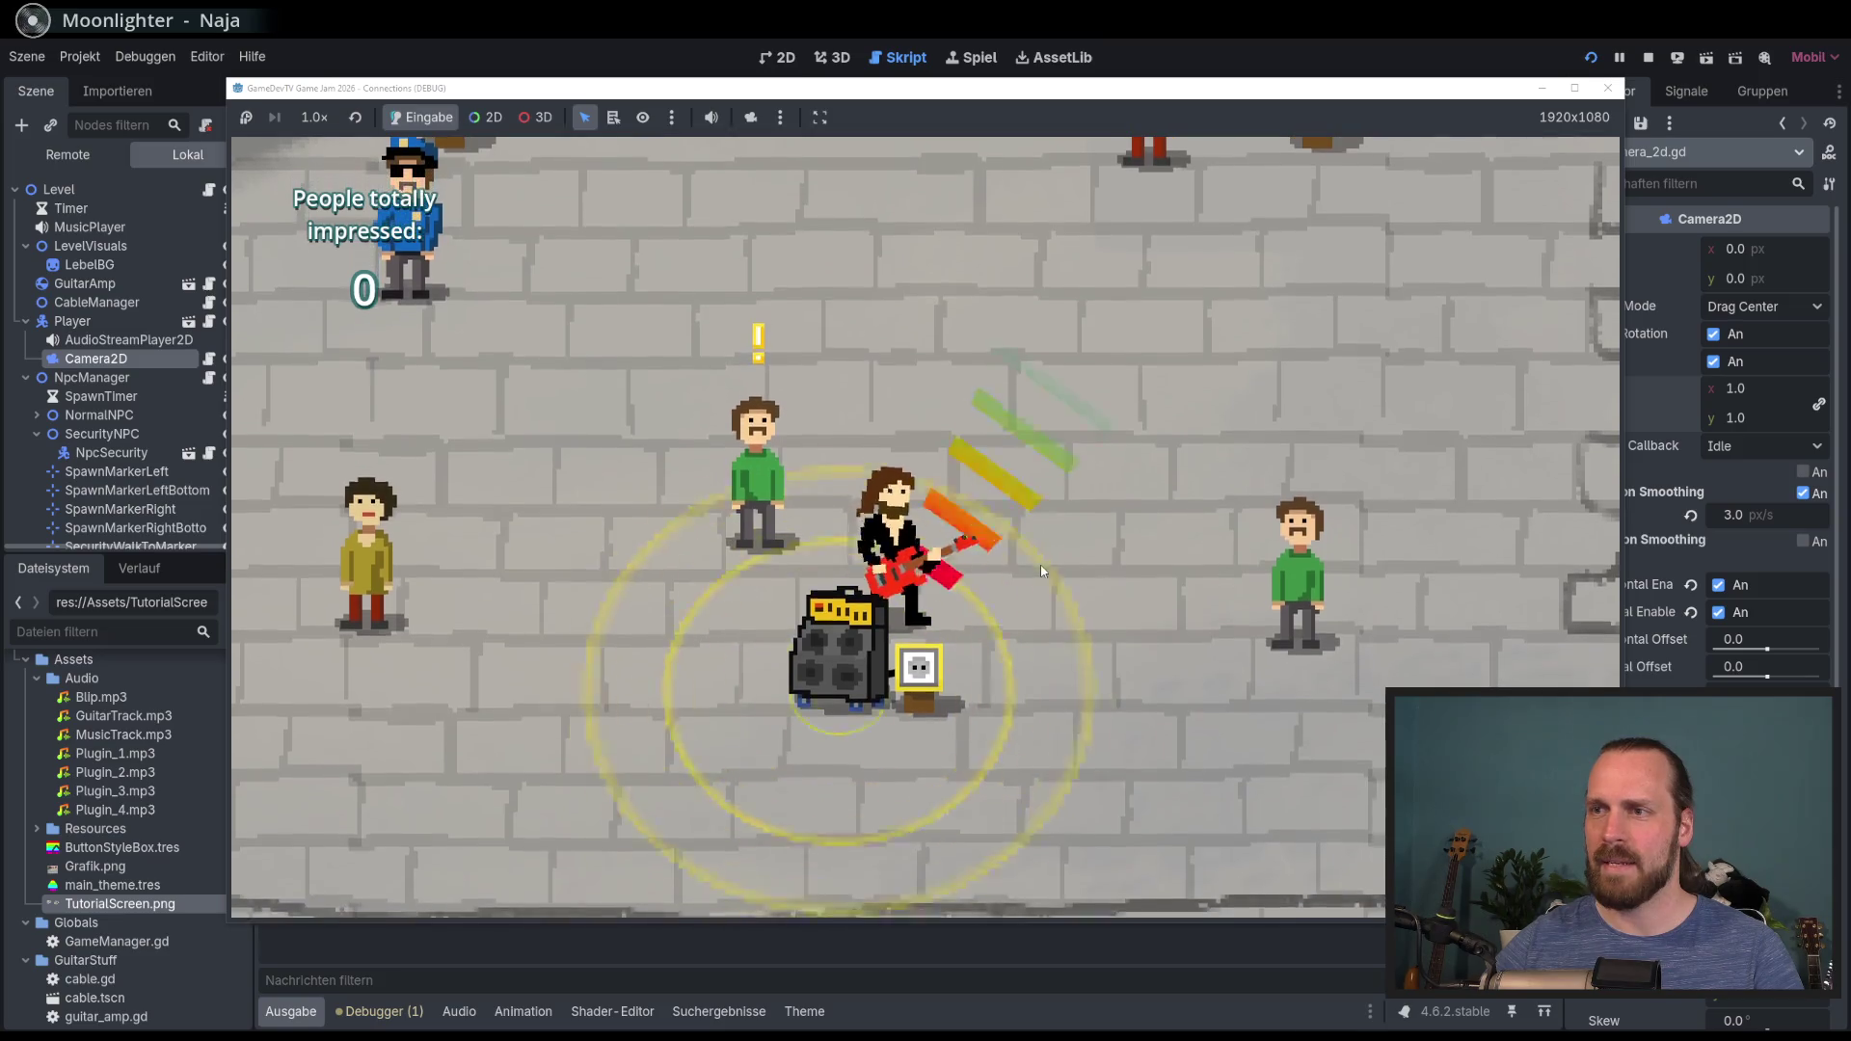
key(a)
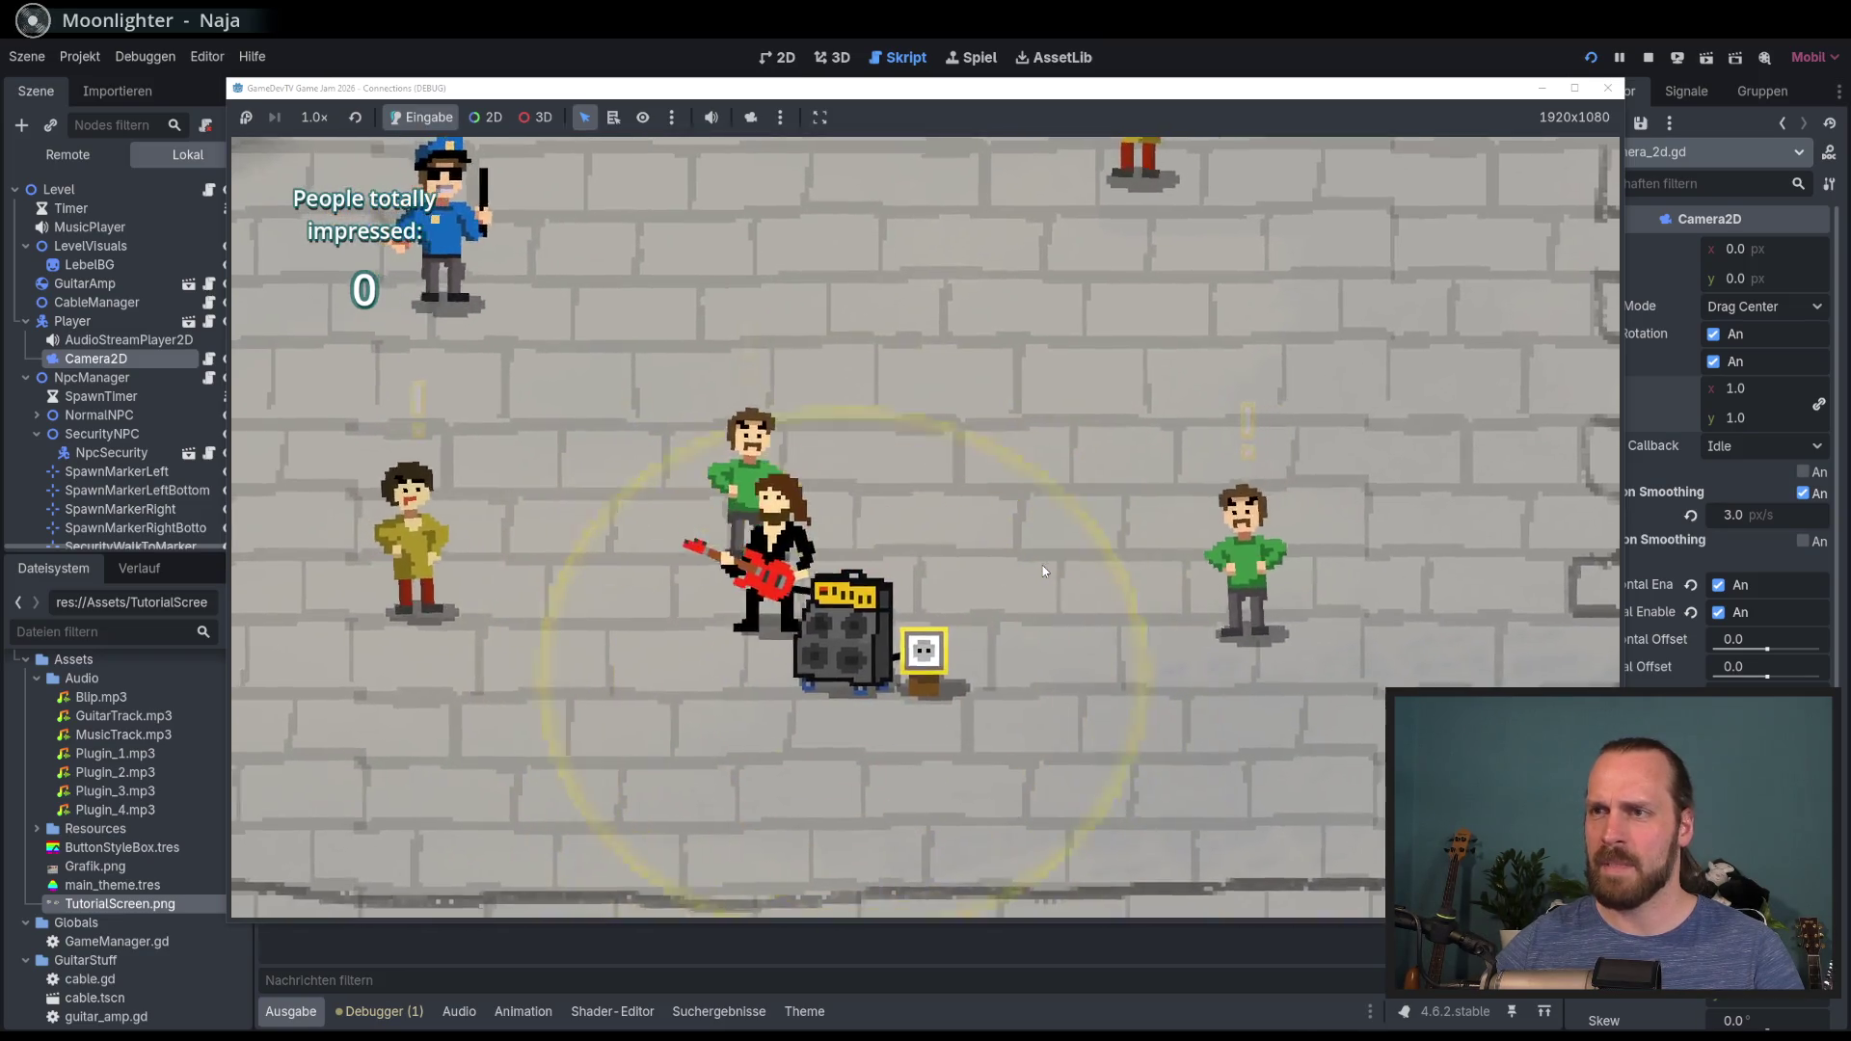
key(space)
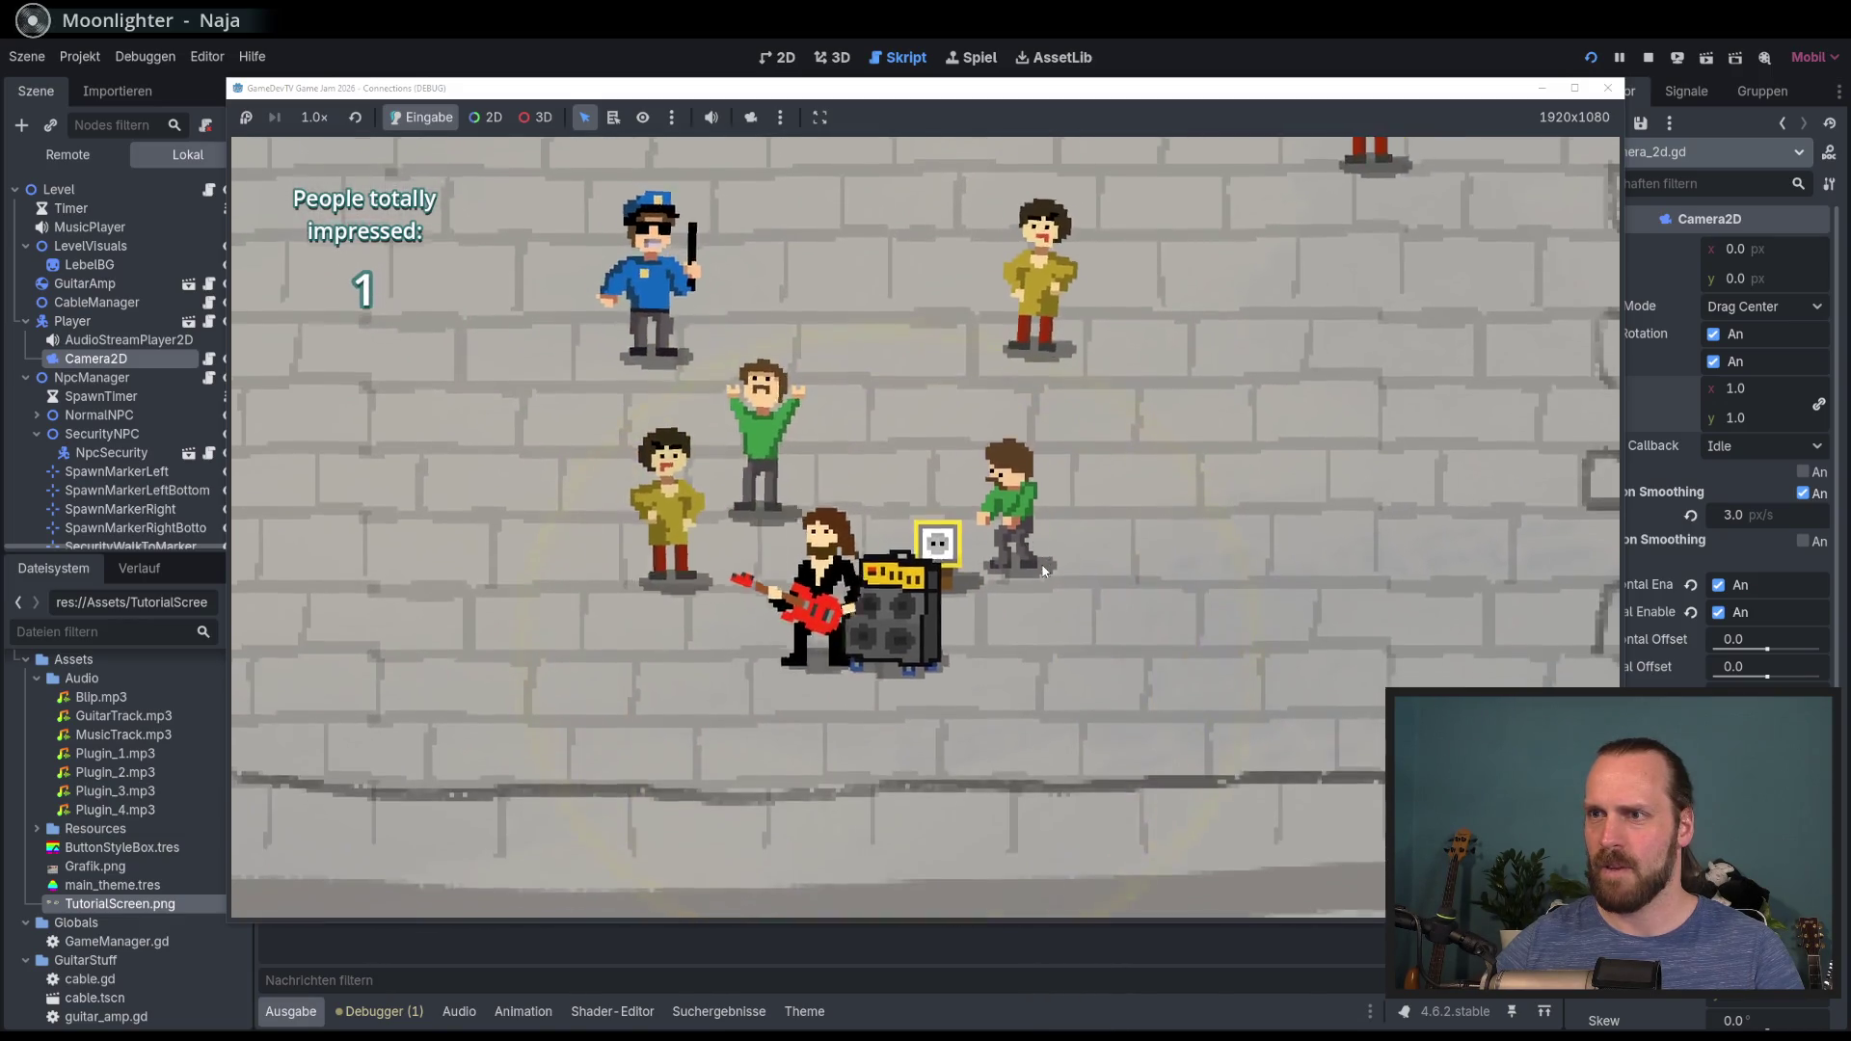
key(d)
key(w)
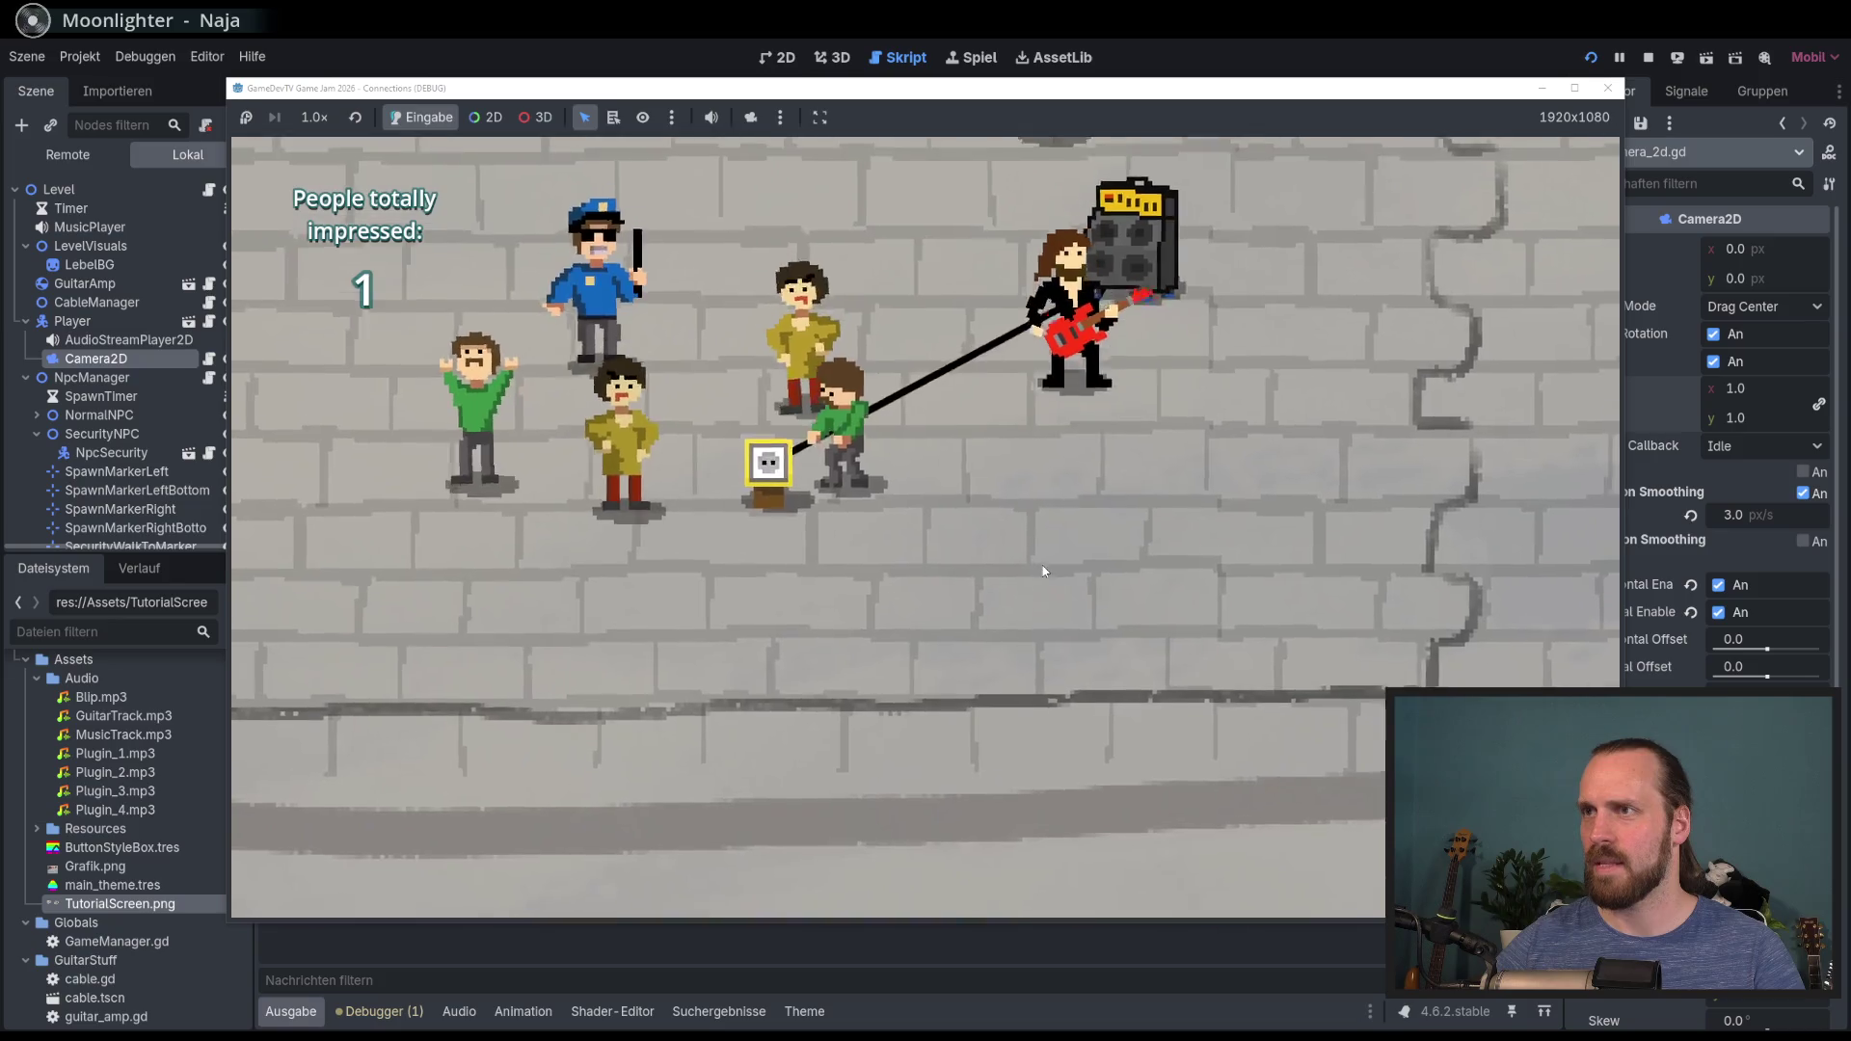
key(w)
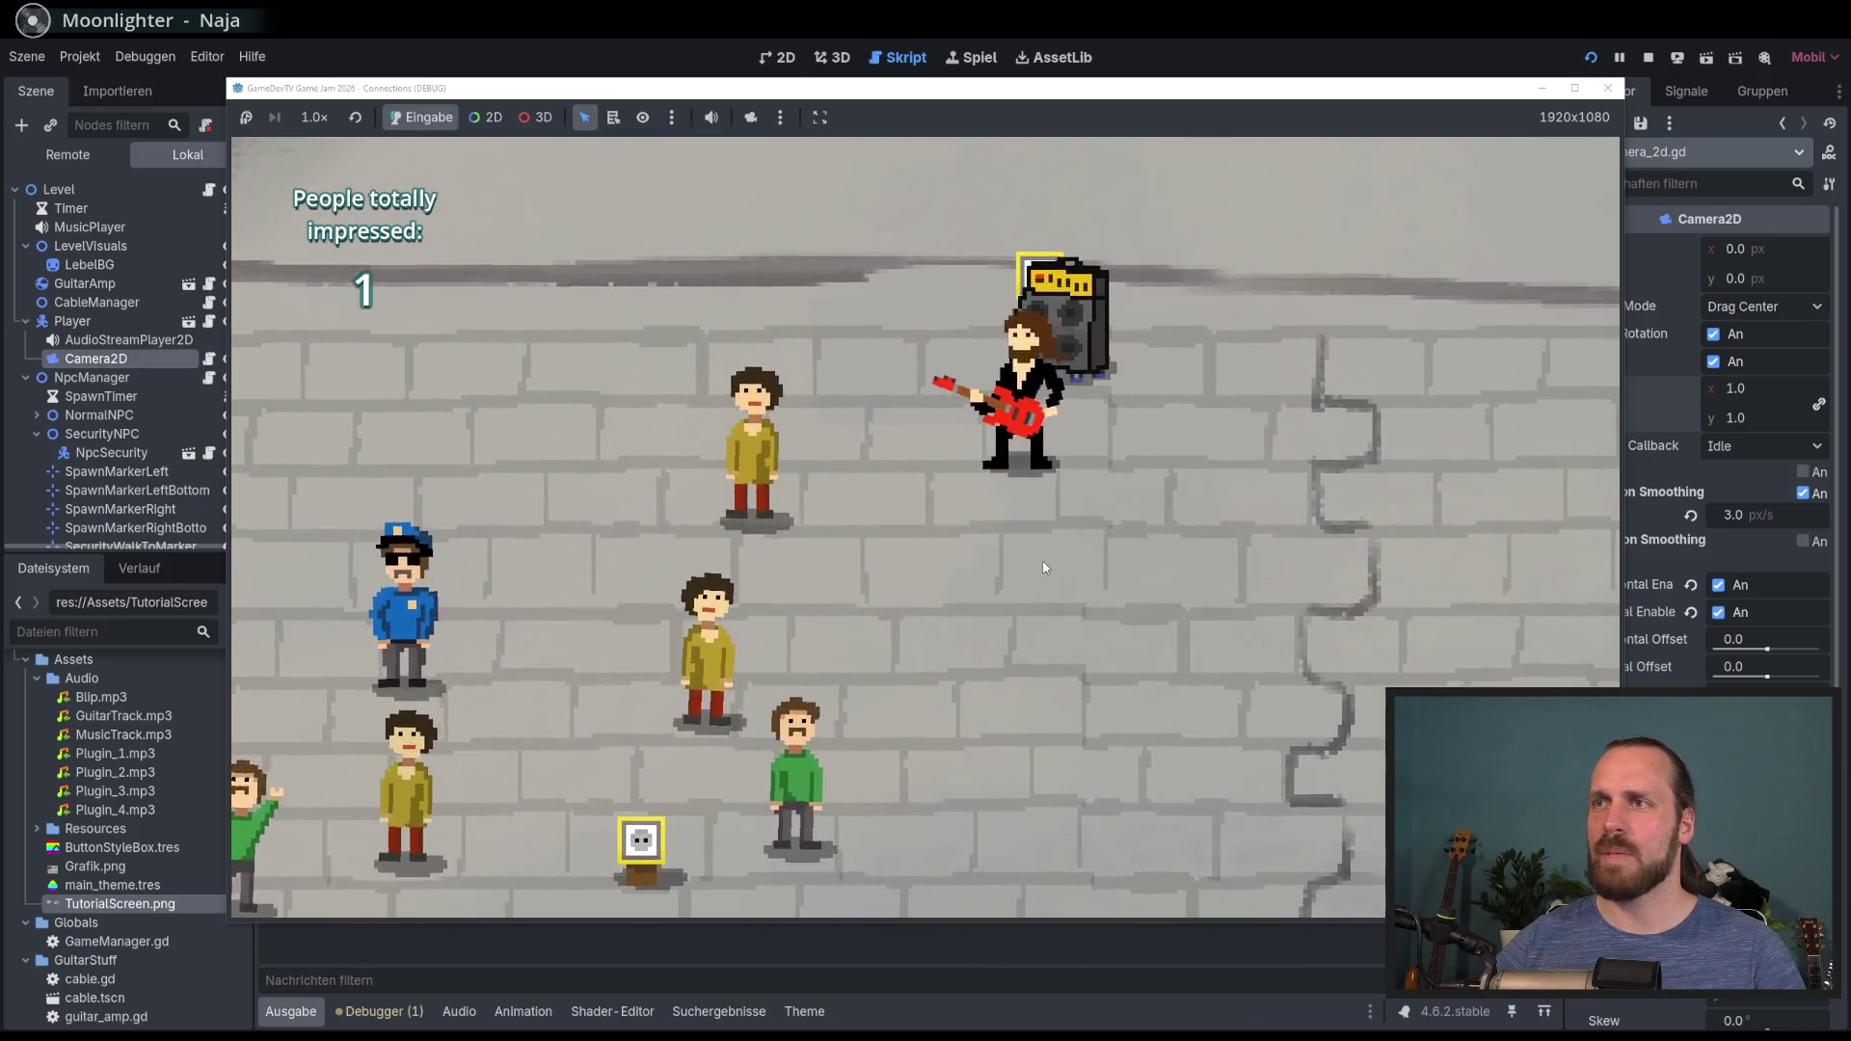
key(space)
key(F8)
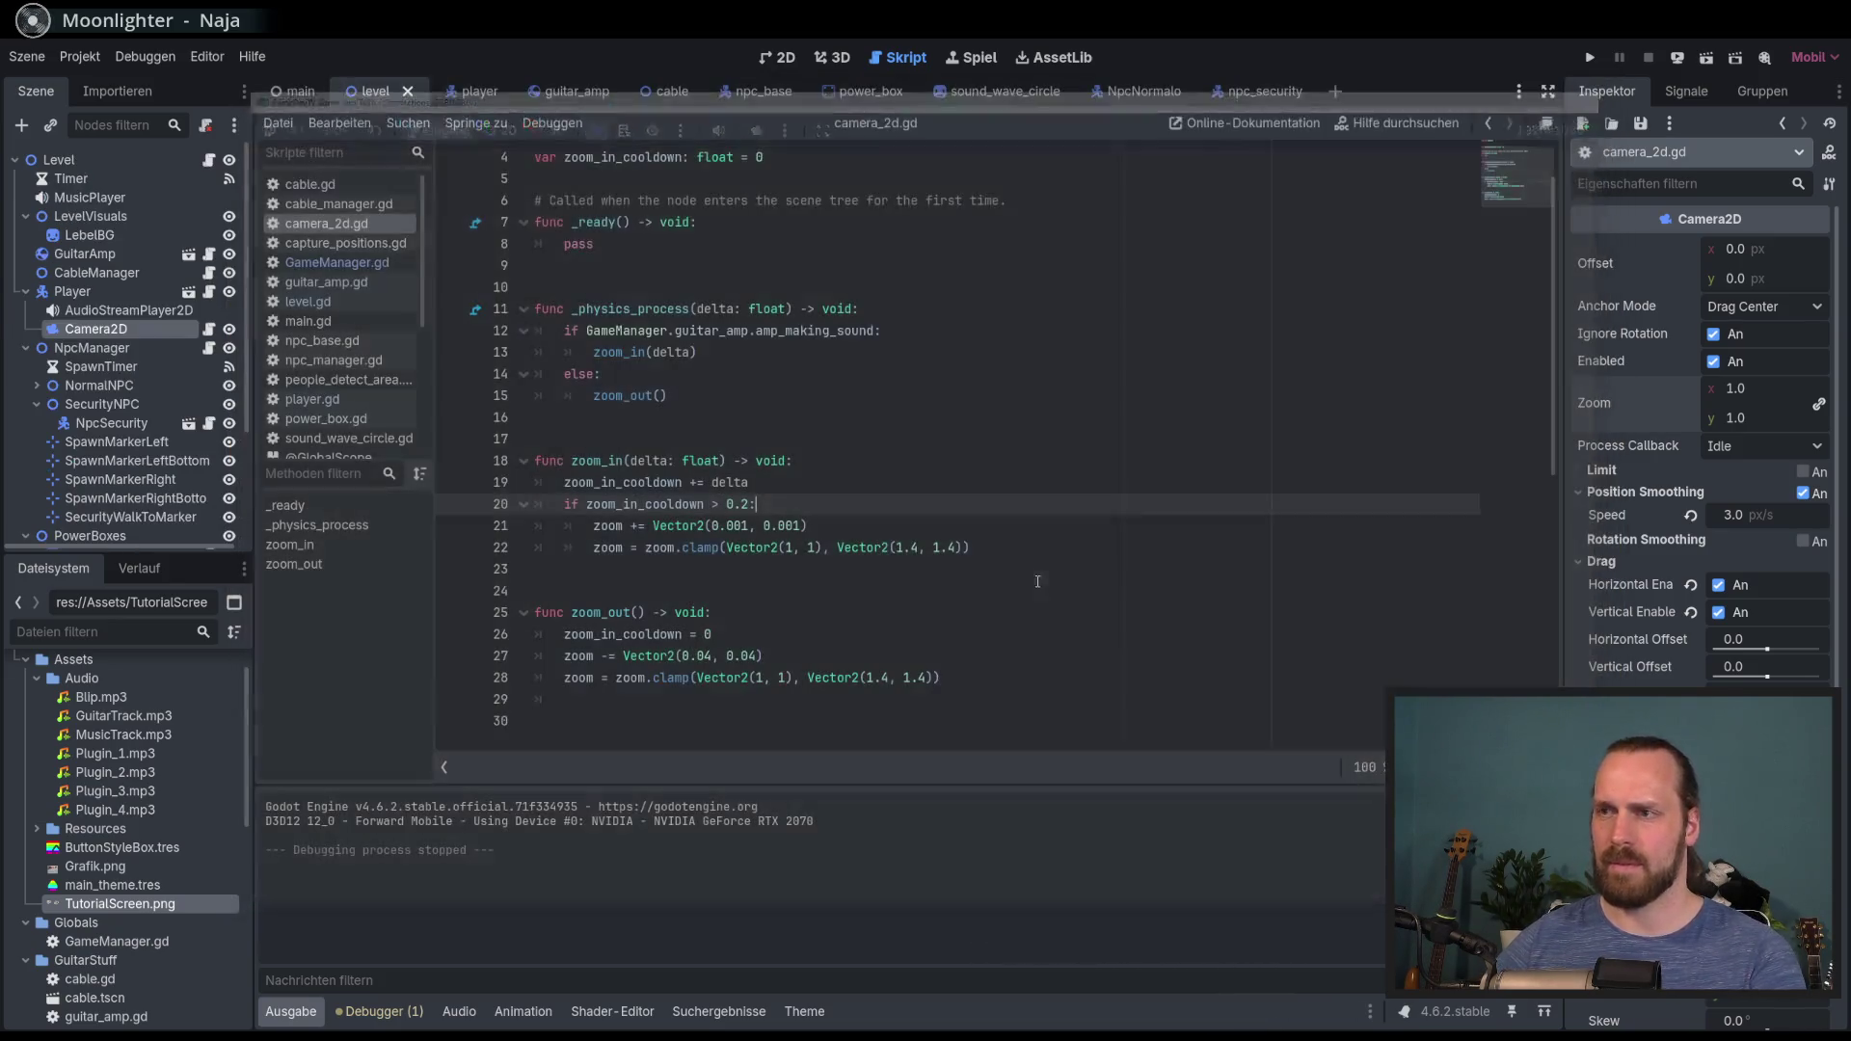
Step: Change line 21's zoom step to Vector2(0.0008, 0.0008) and save the script
click(745, 525)
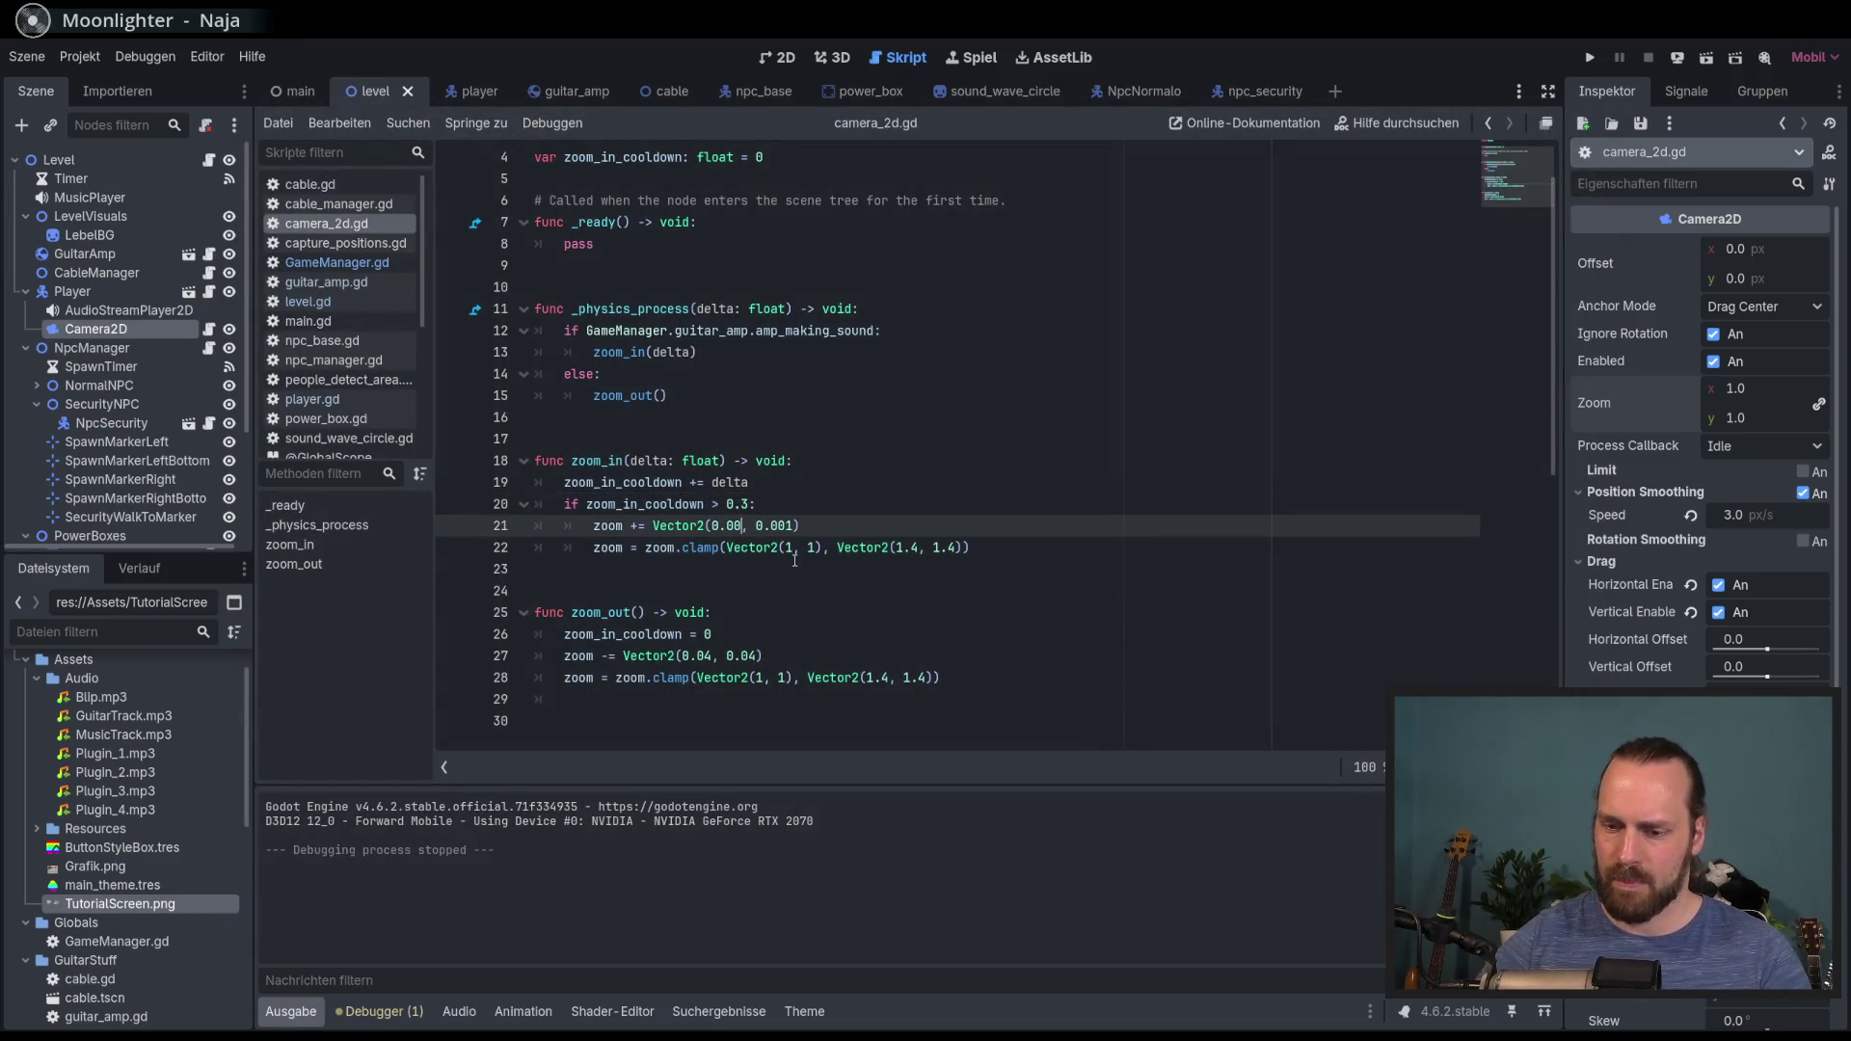
text(08)
key(Right)
key(Right)
key(Right)
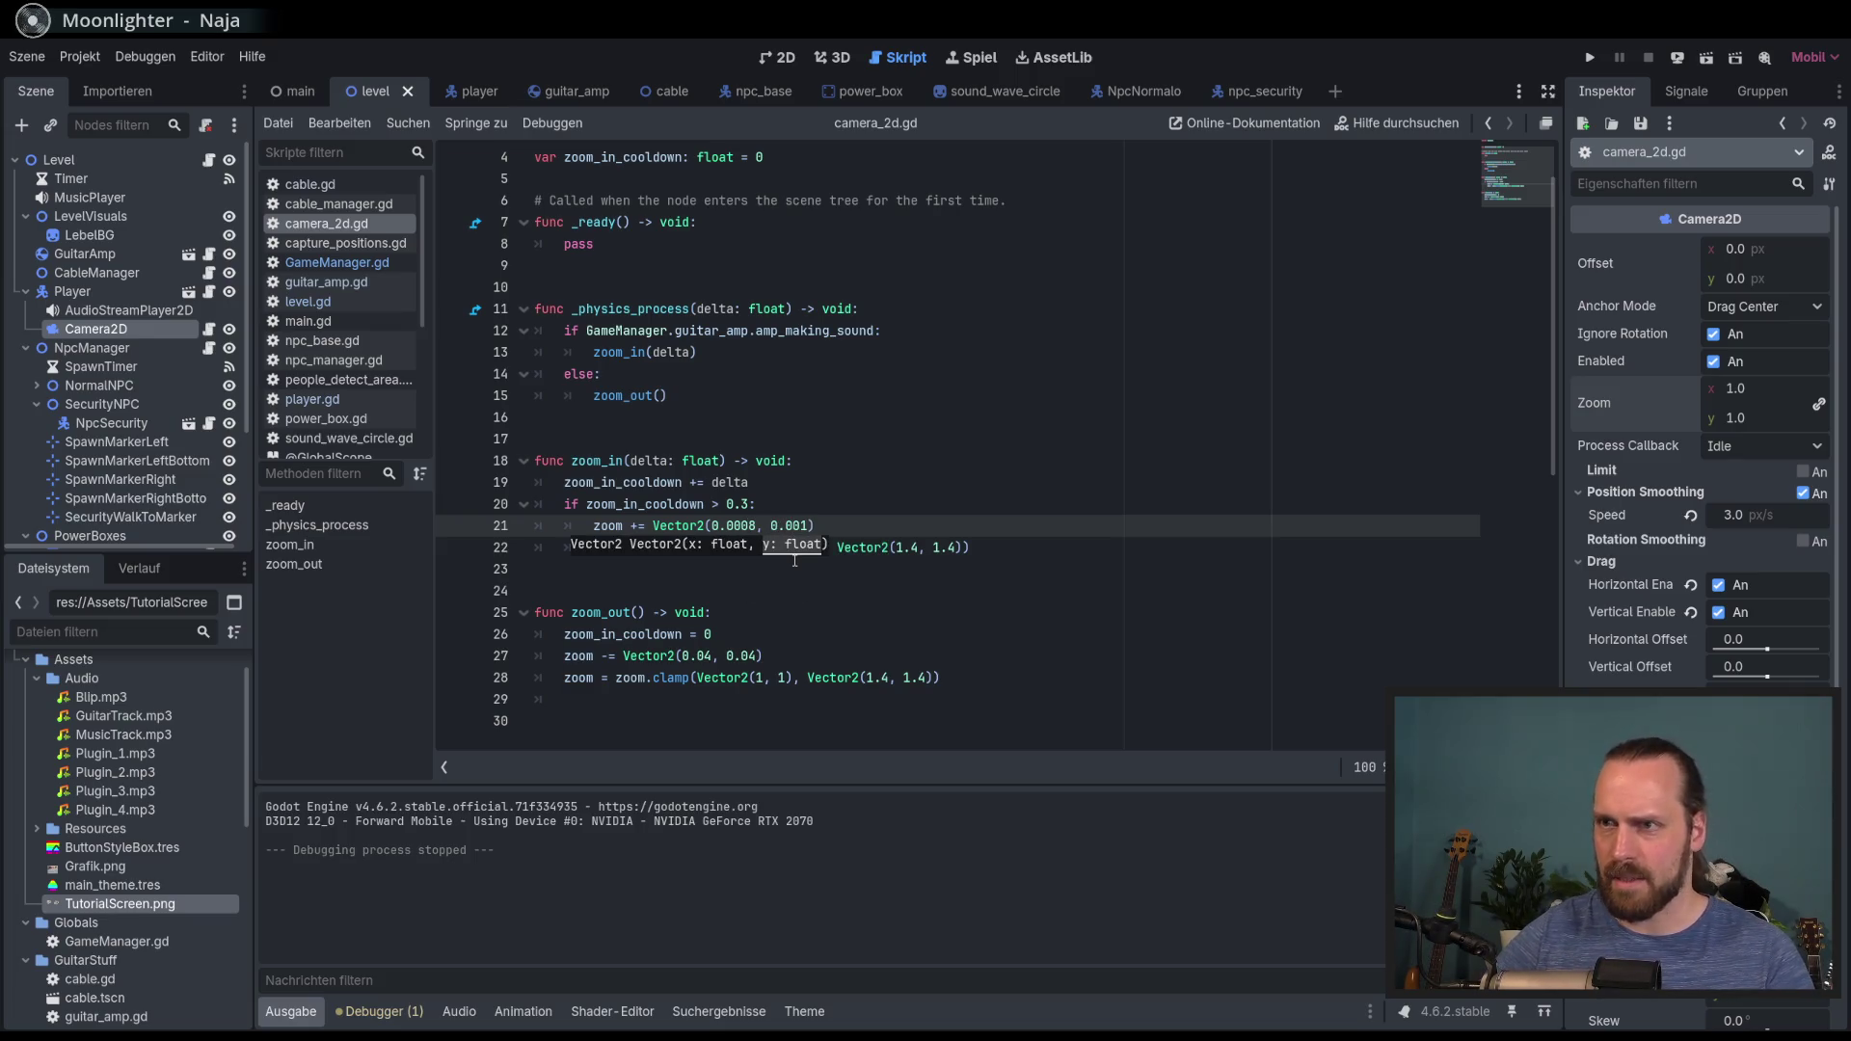
text(08)
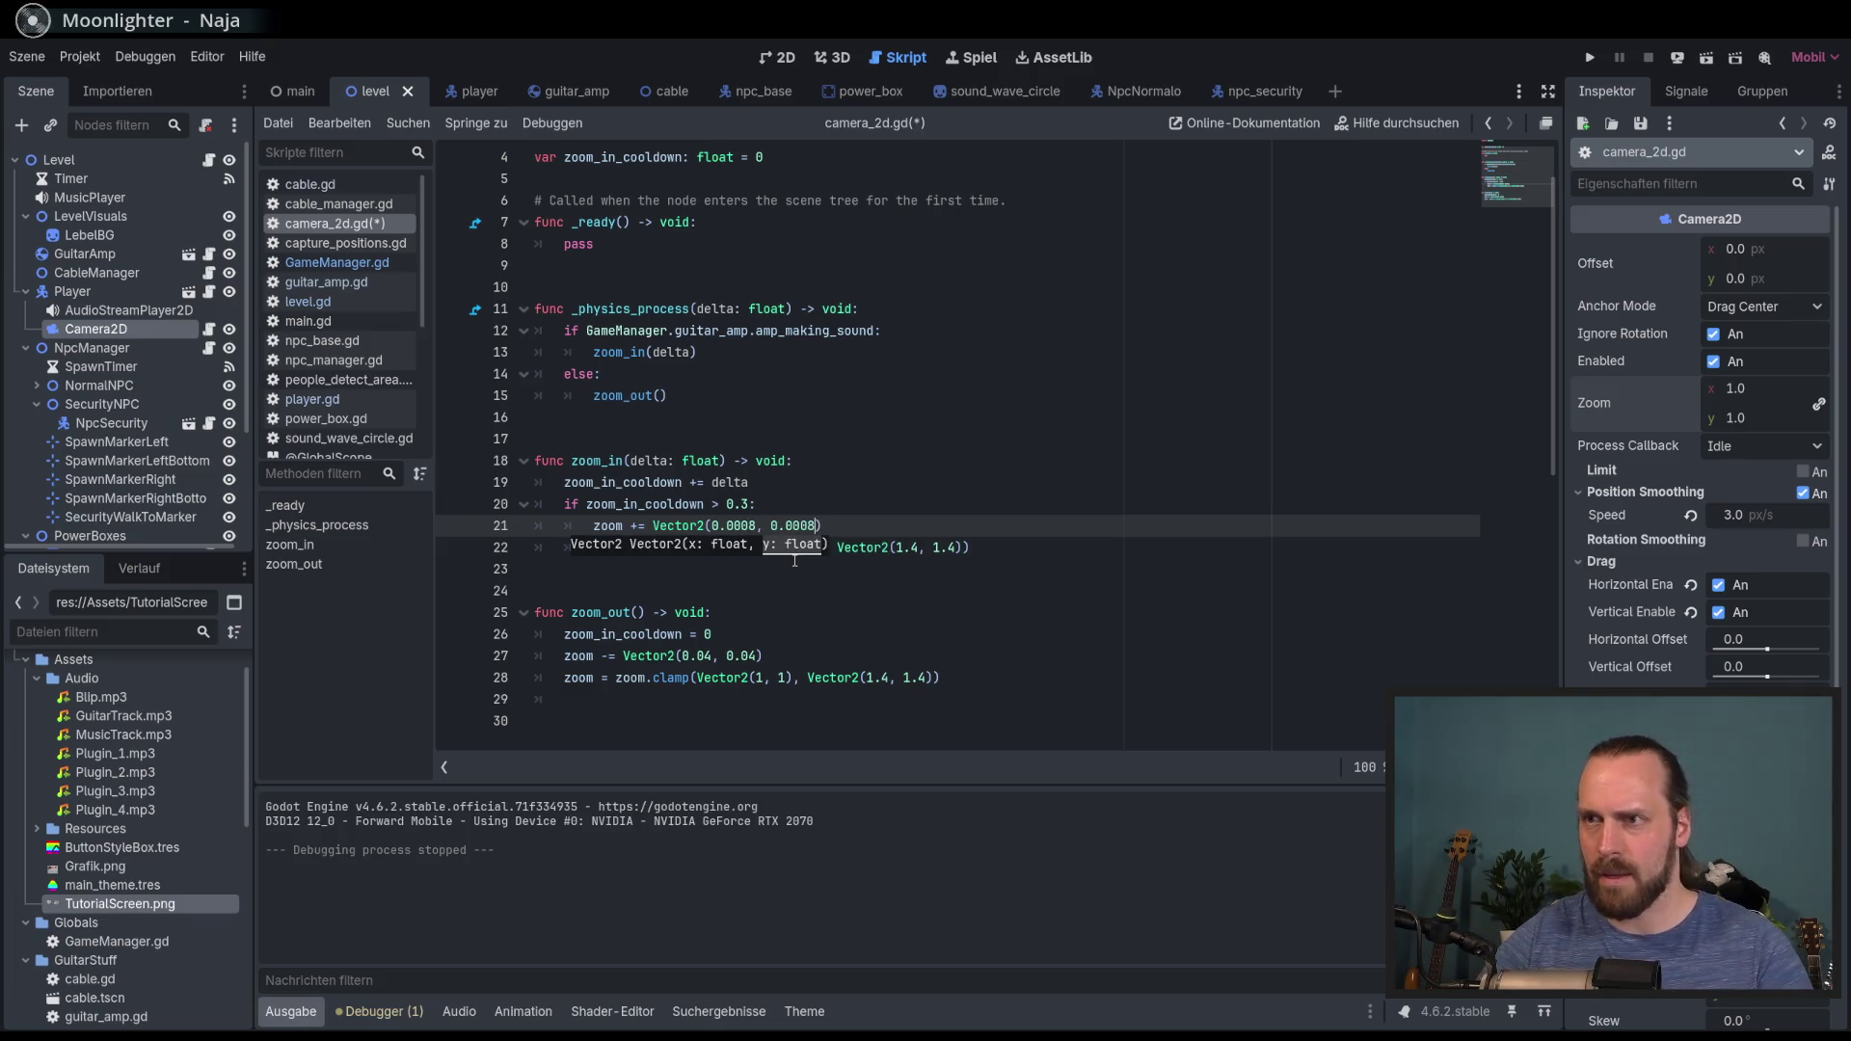
key(ctrl+s)
Step: Add a fresh empty line at the end of camera_2d.gd
click(834, 598)
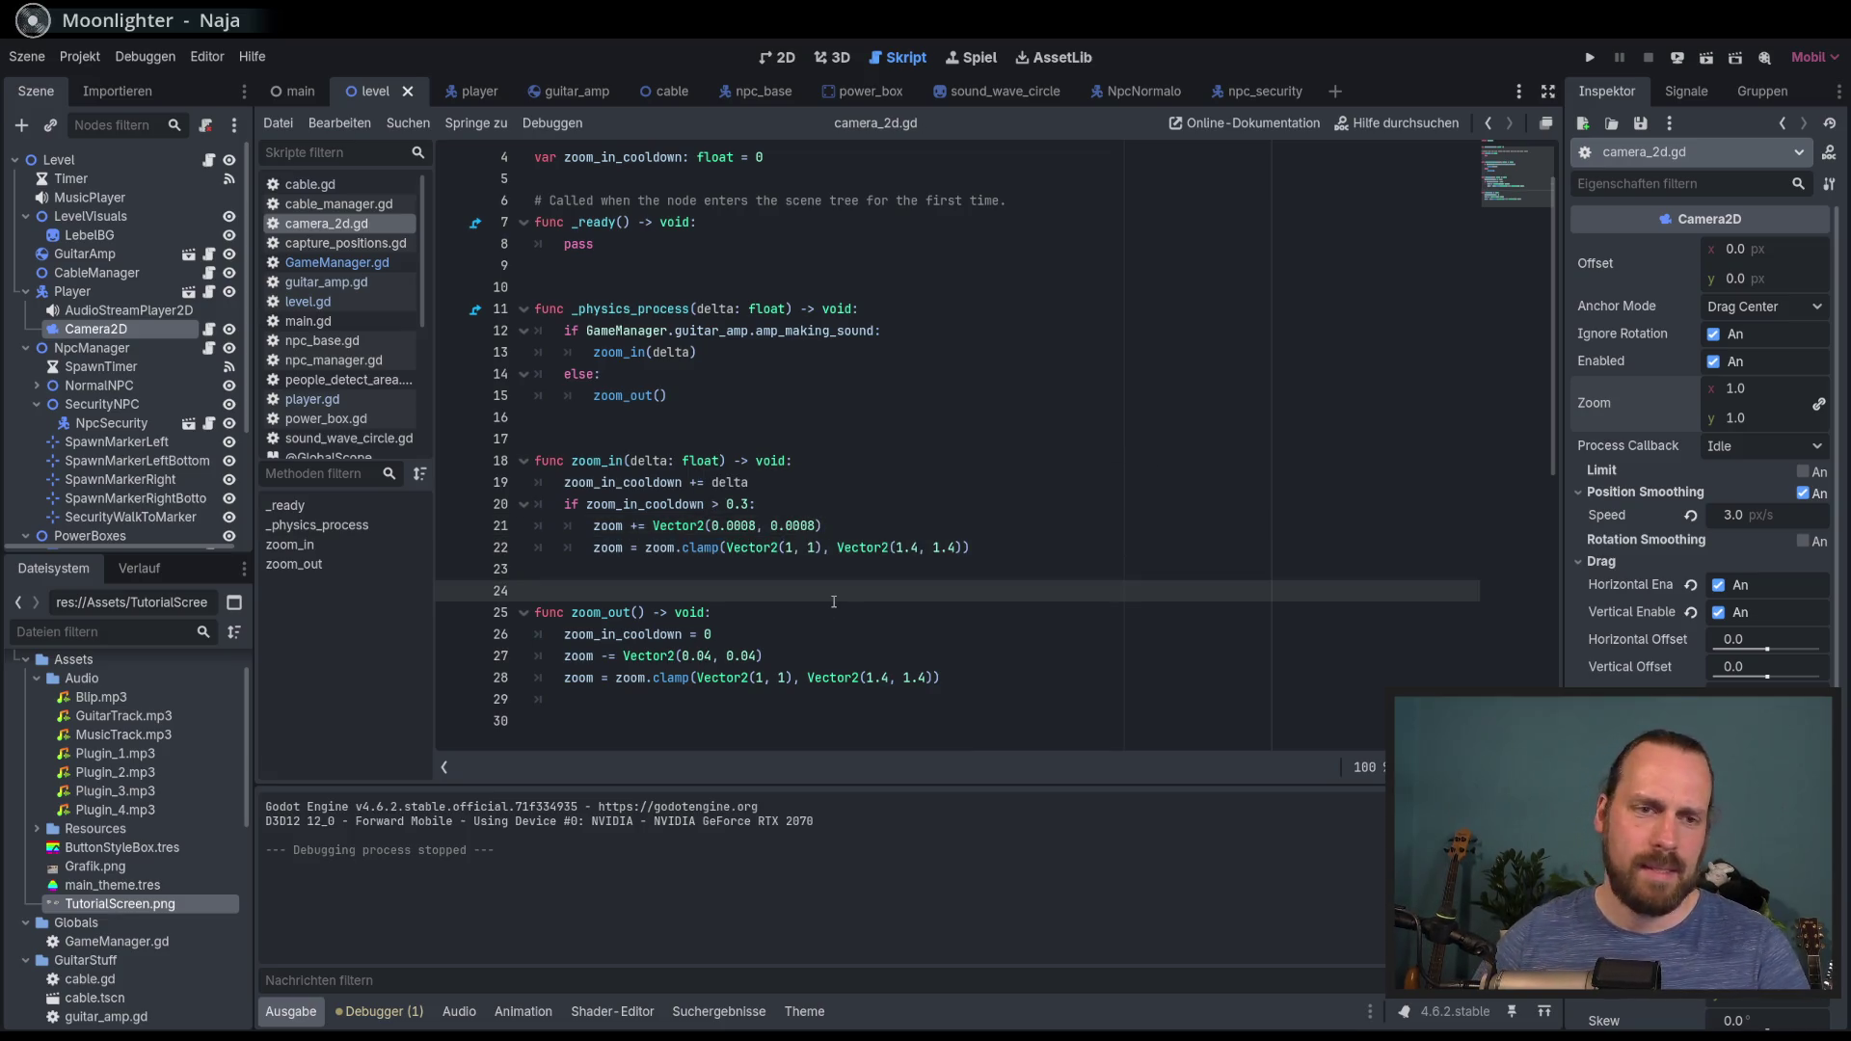
scroll(848, 606, up, 1)
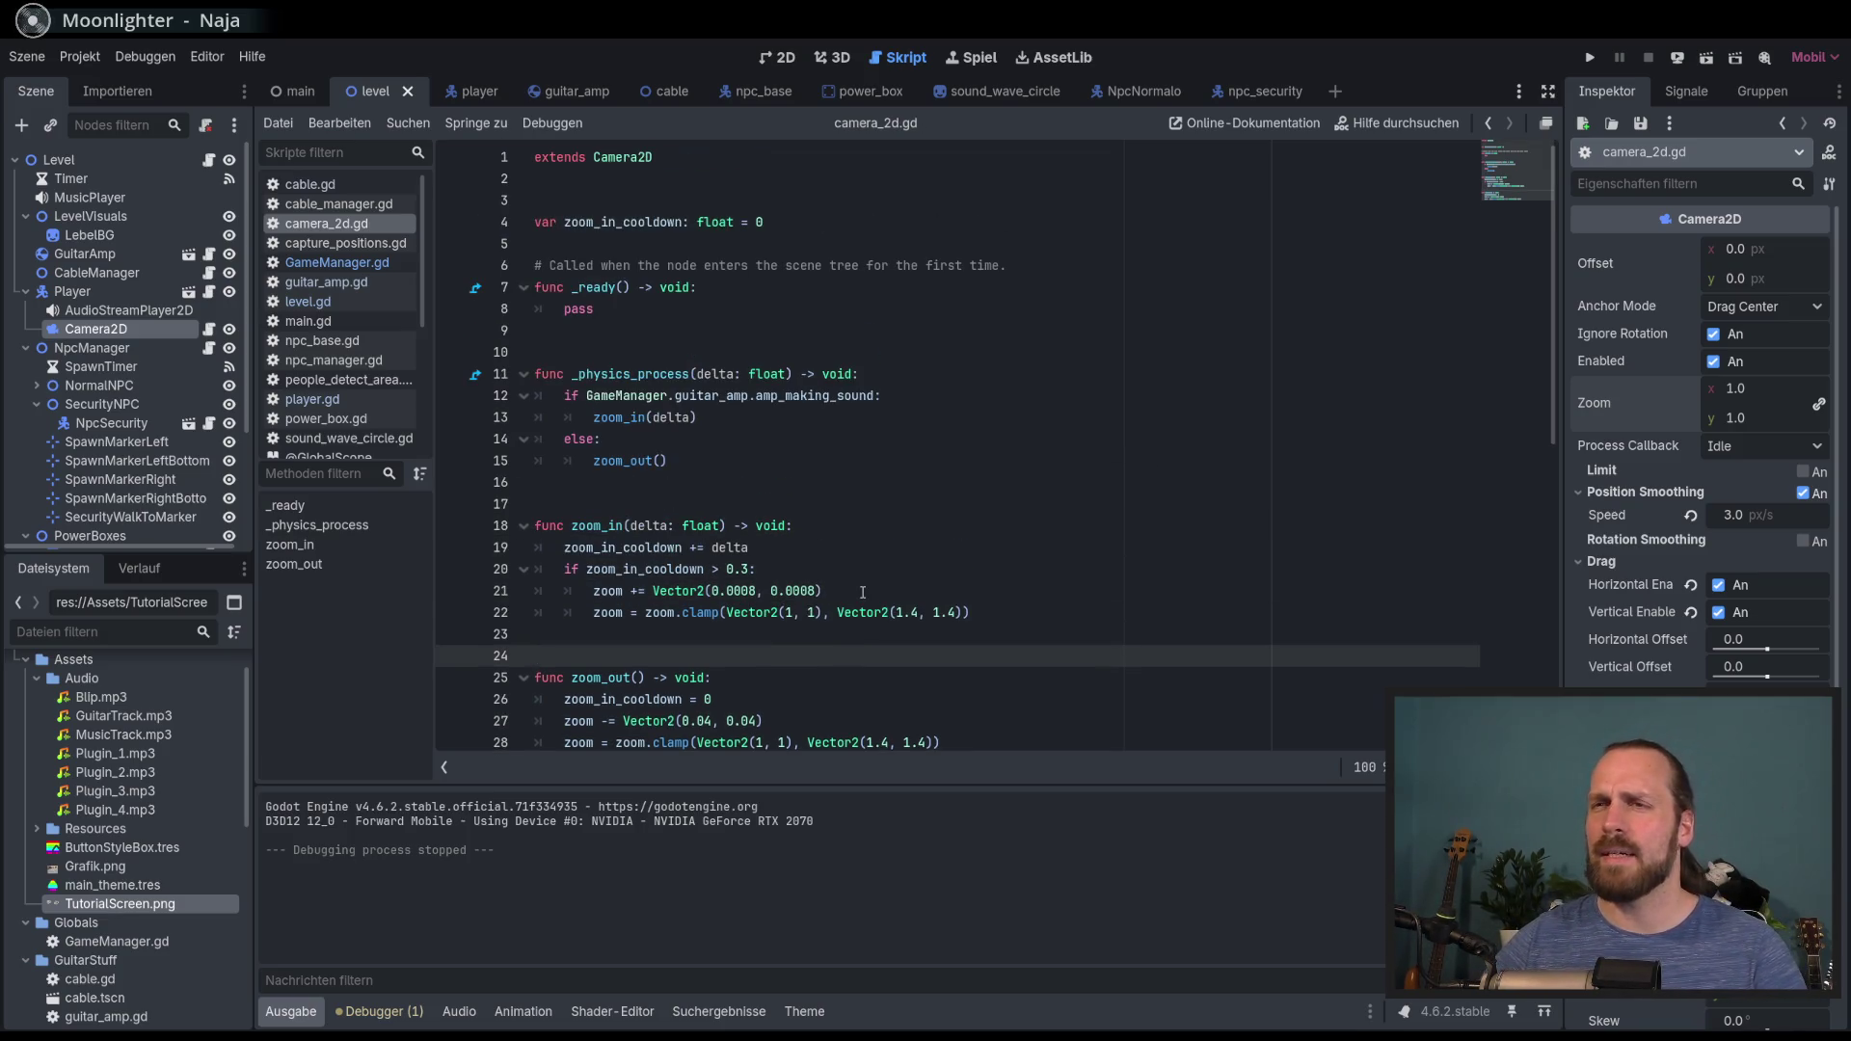
scroll(849, 618, down, 4)
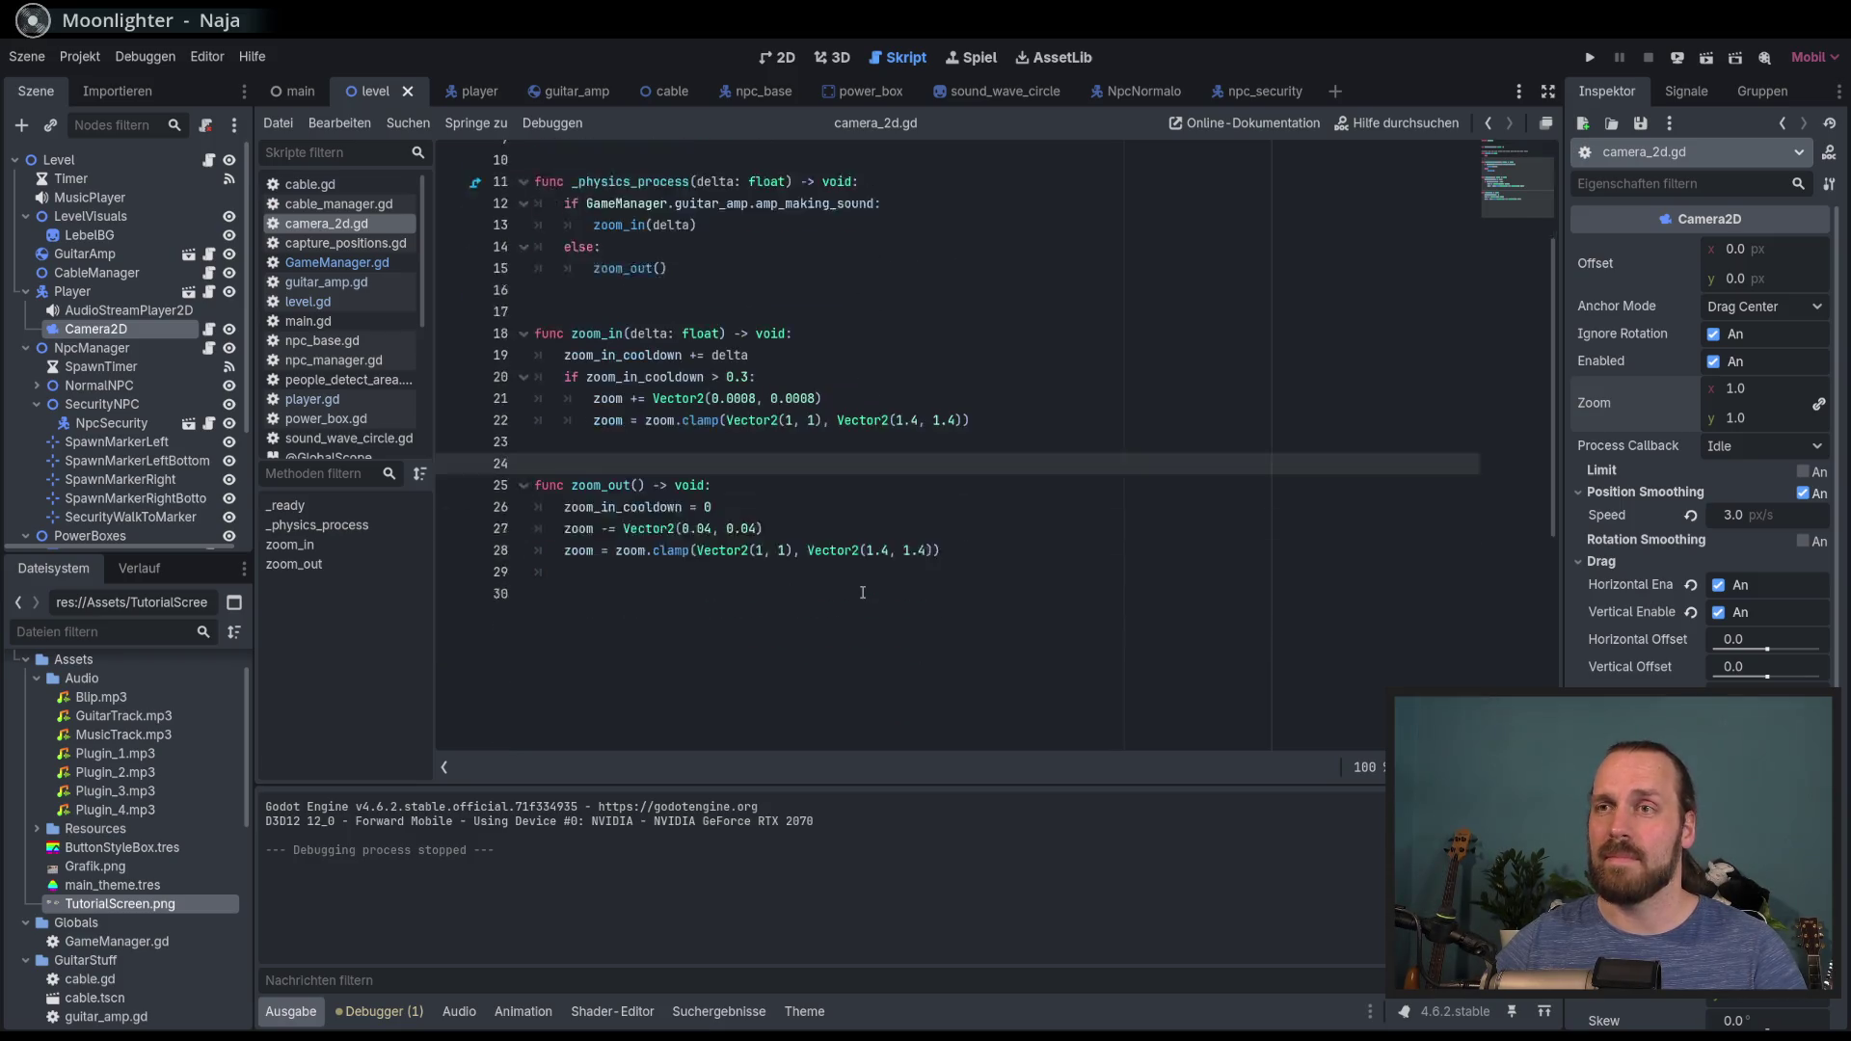
click(825, 646)
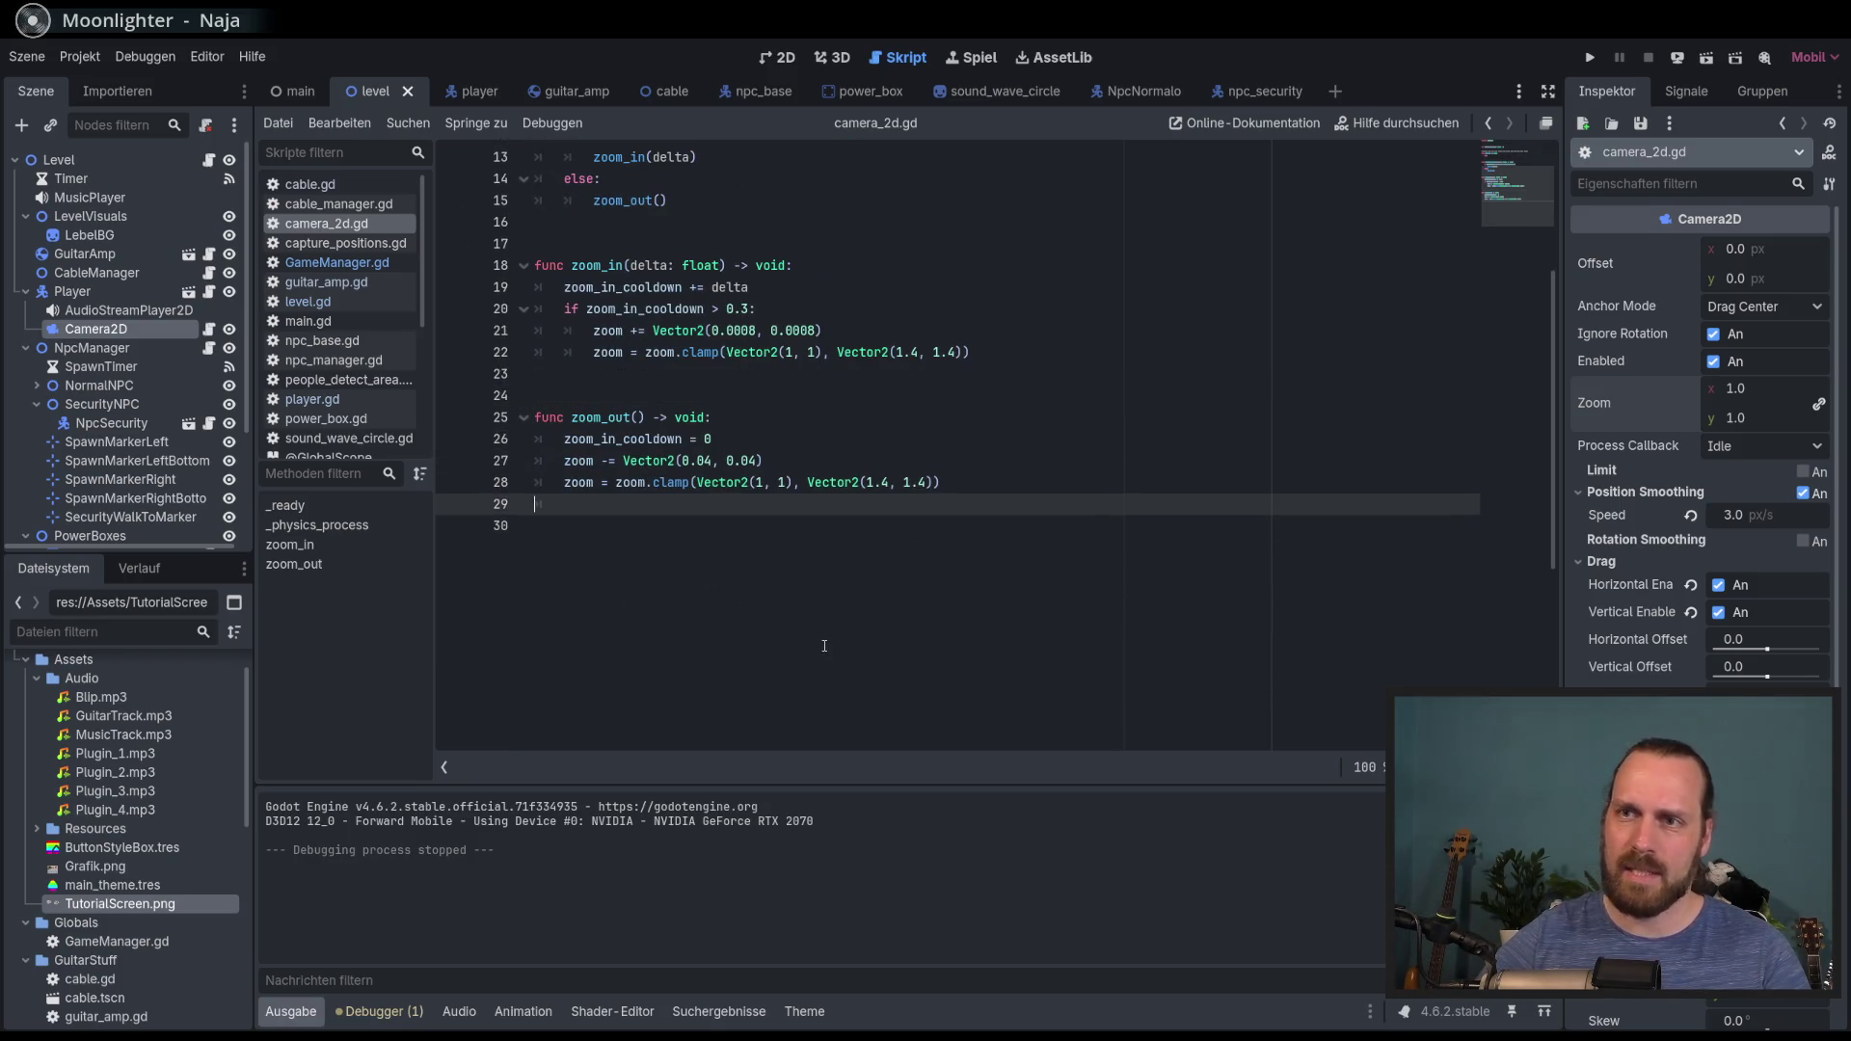
key(Return)
Step: Declare func camera_shake() -> void: with var tween = get_tree().create_tween()
text(func camera_sh)
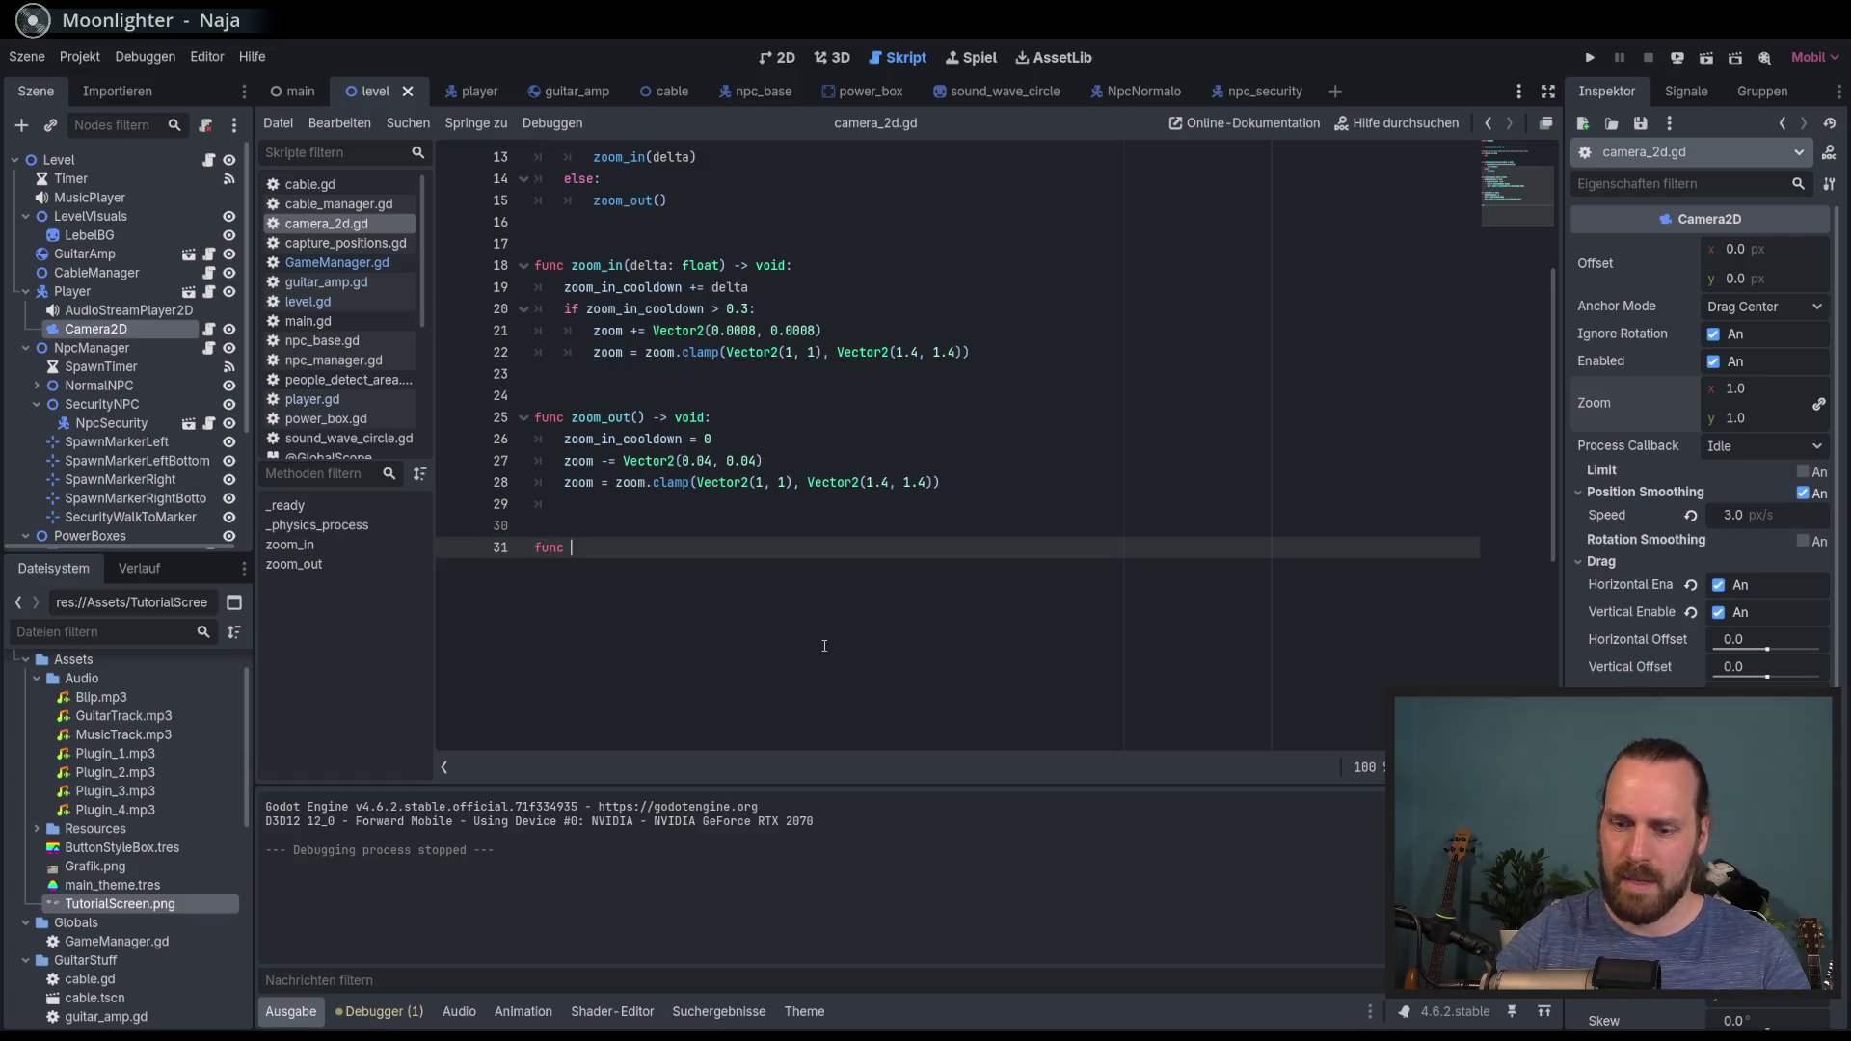
key(BackSpace)
key(BackSpace)
key(BackSpace)
text(hake)
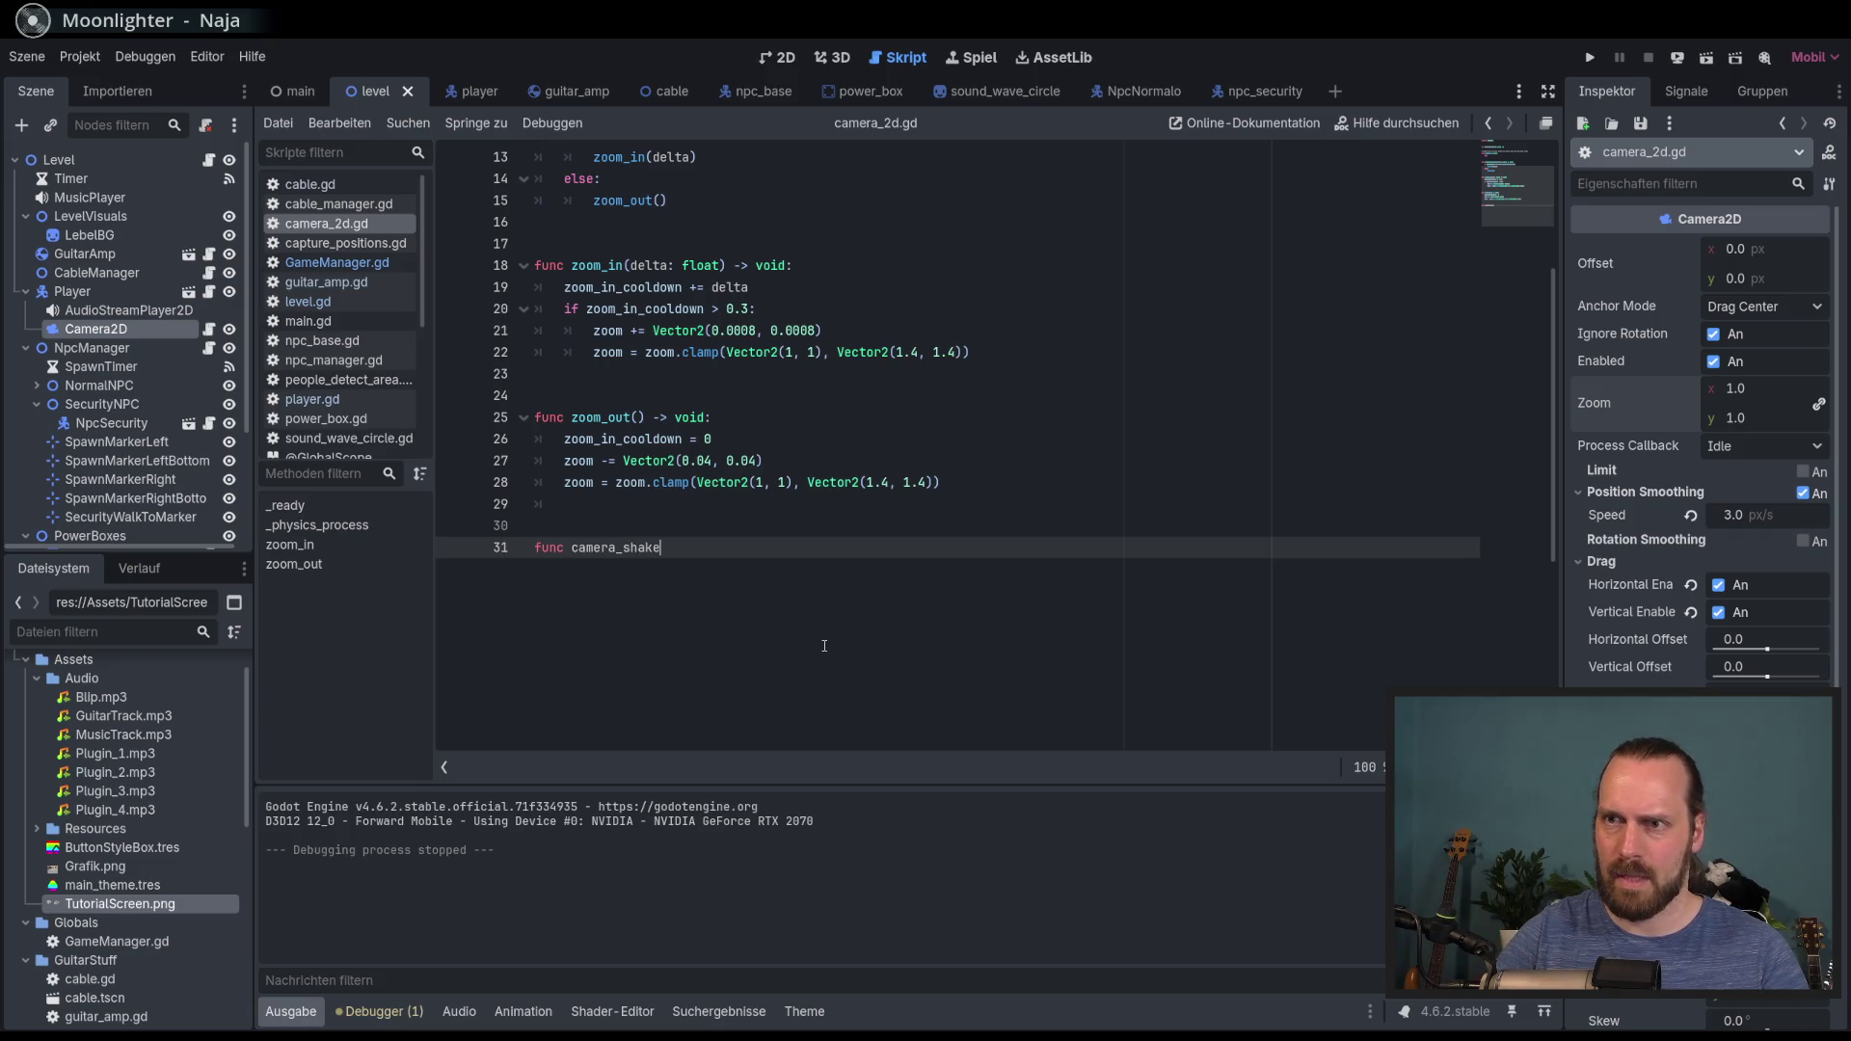
text(() -> void:)
key(Return)
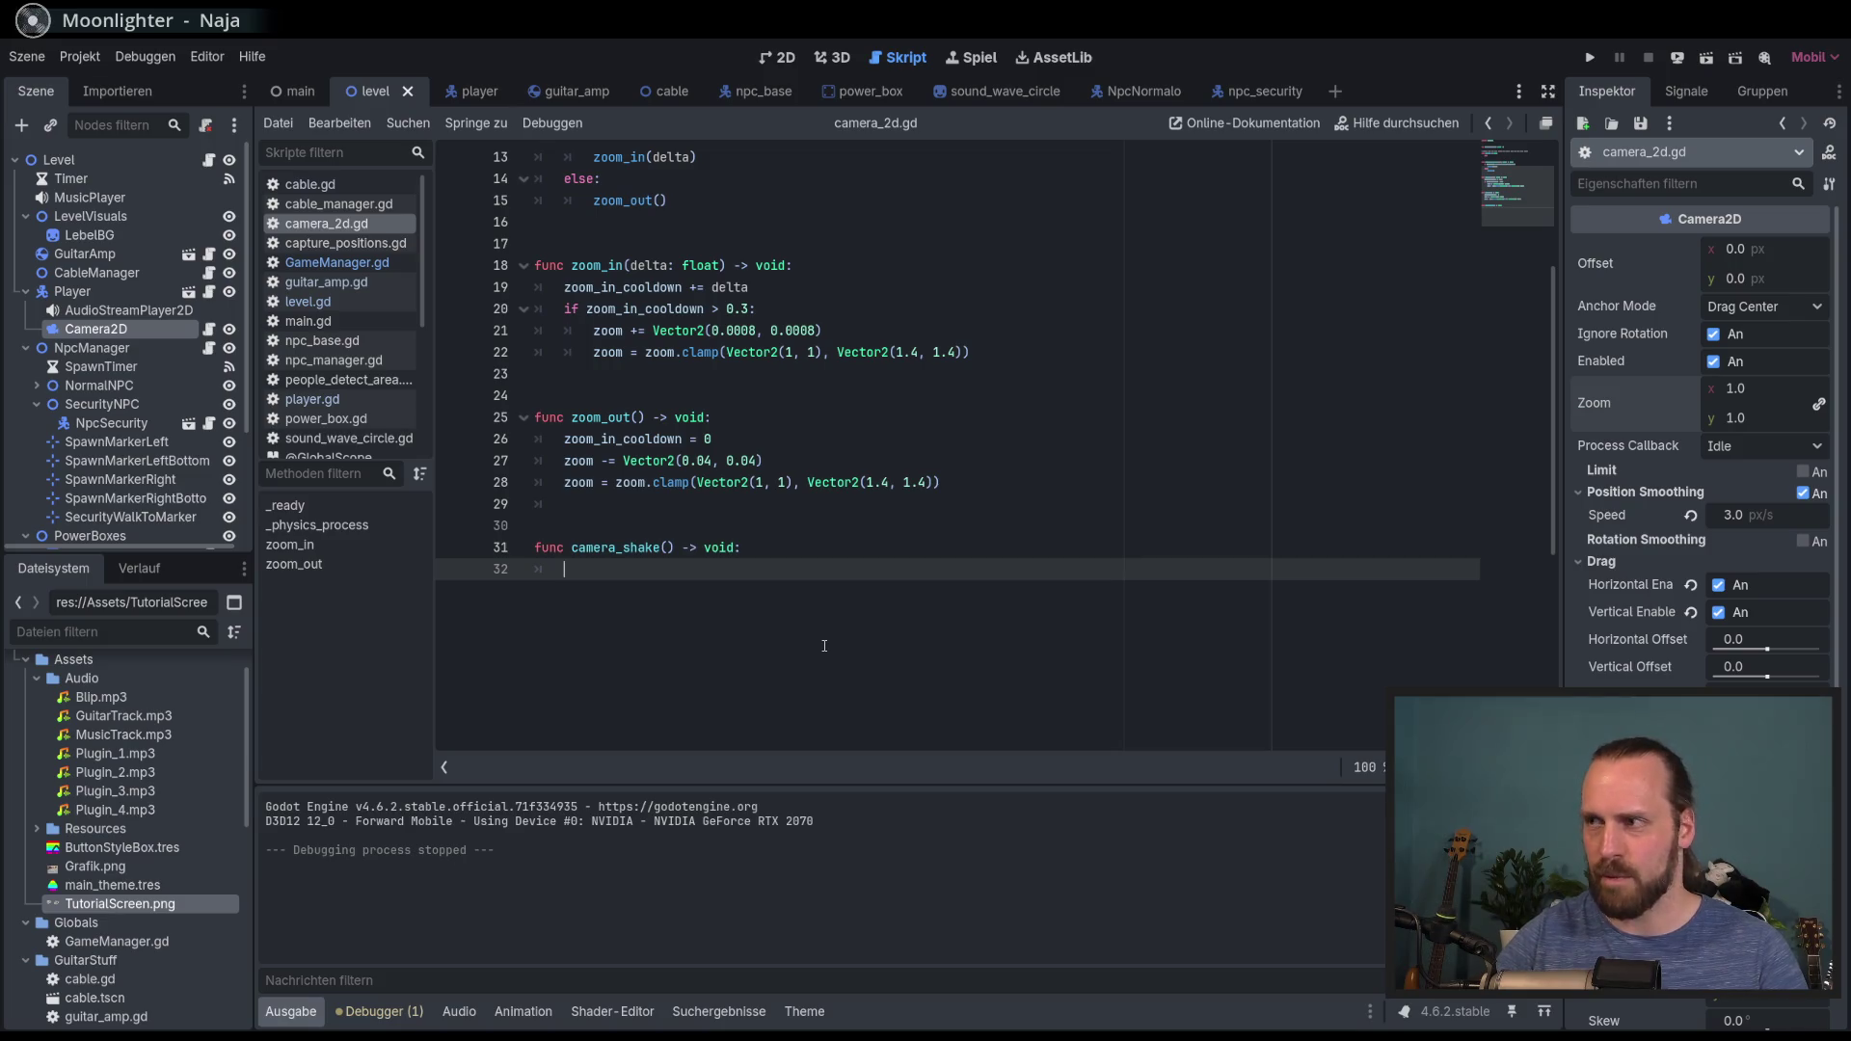
text(var )
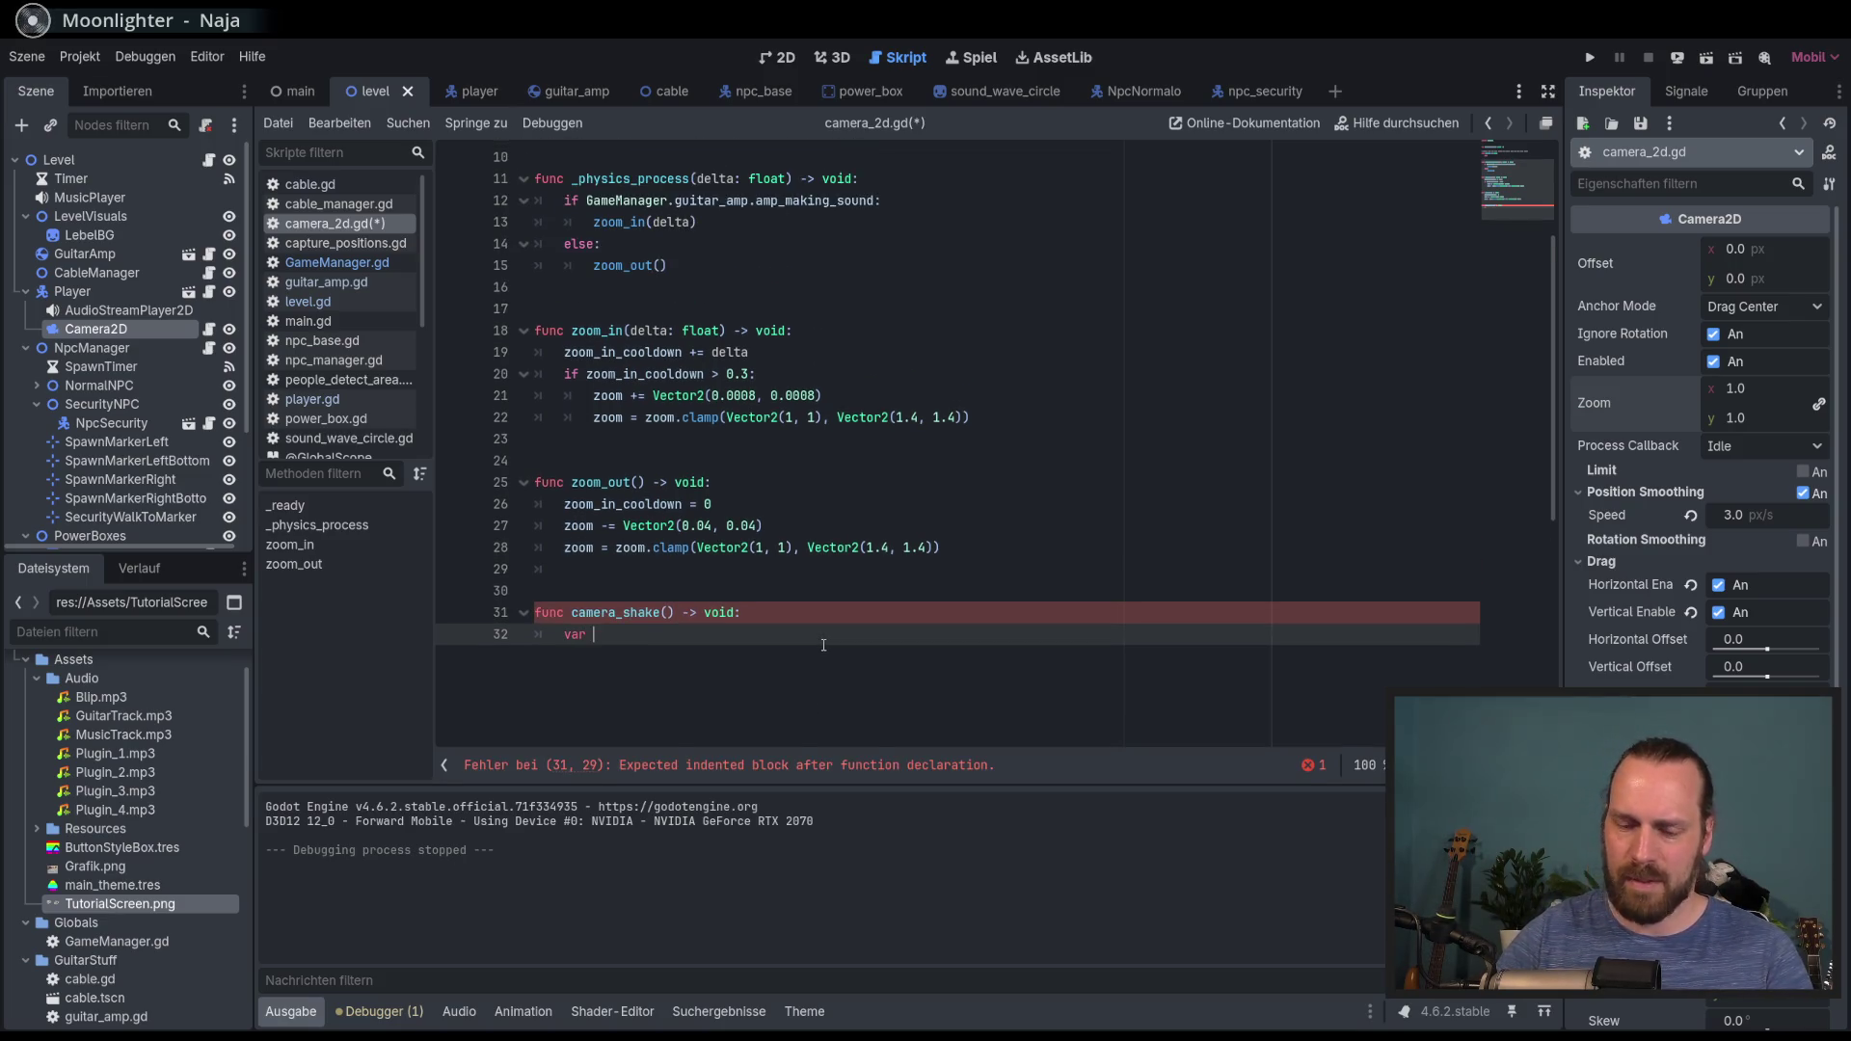
text(tween)
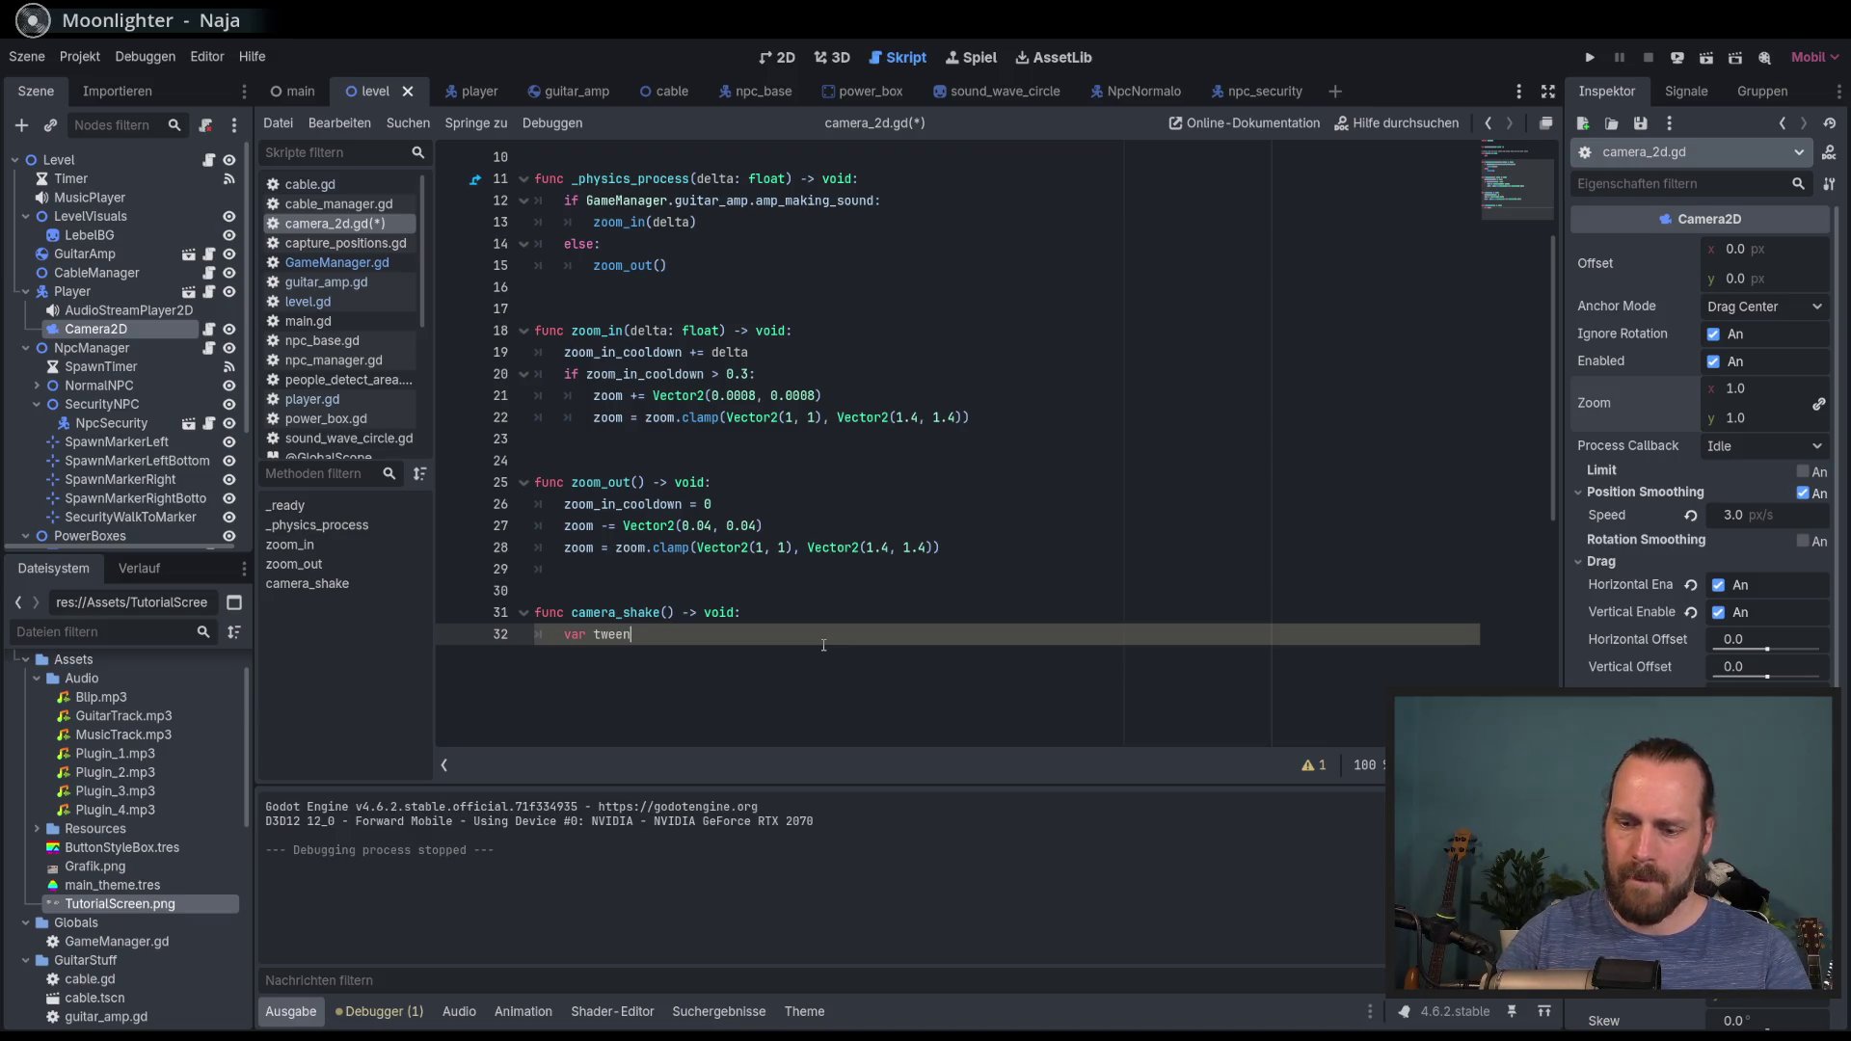
text( = get_tre)
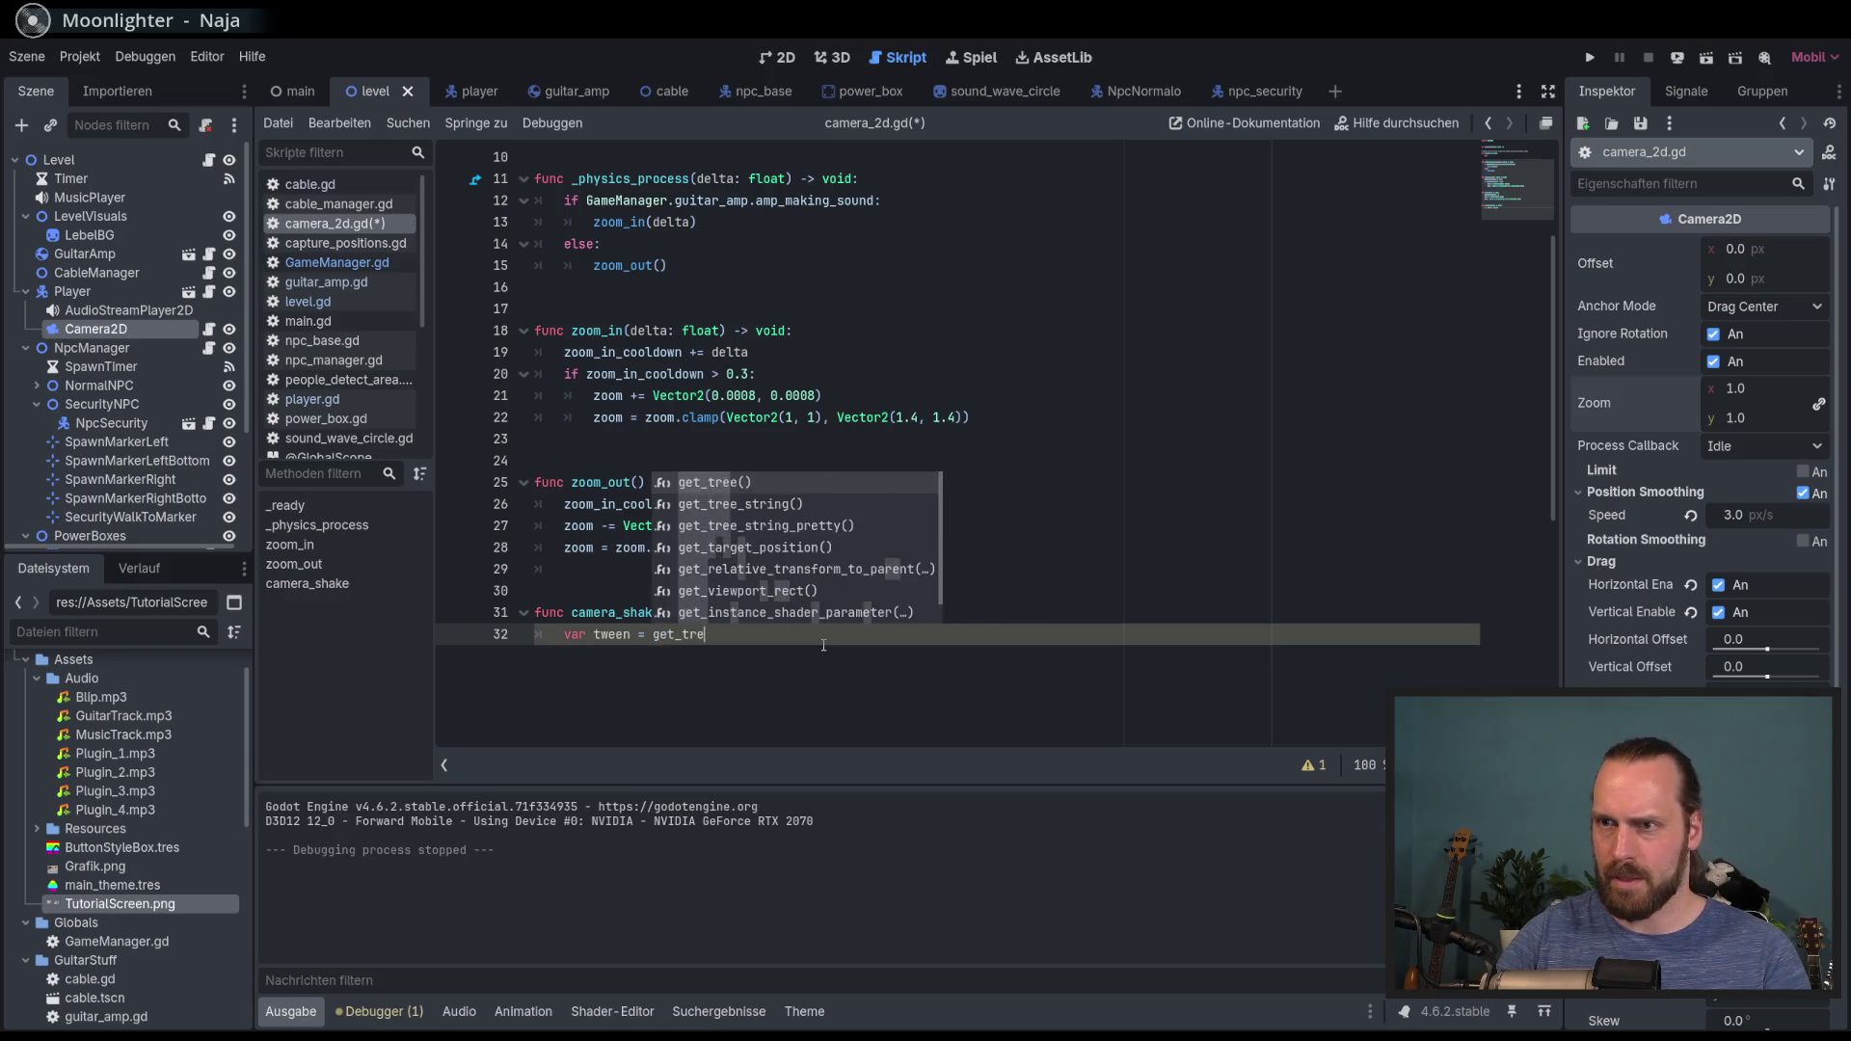
text(e().create_twe)
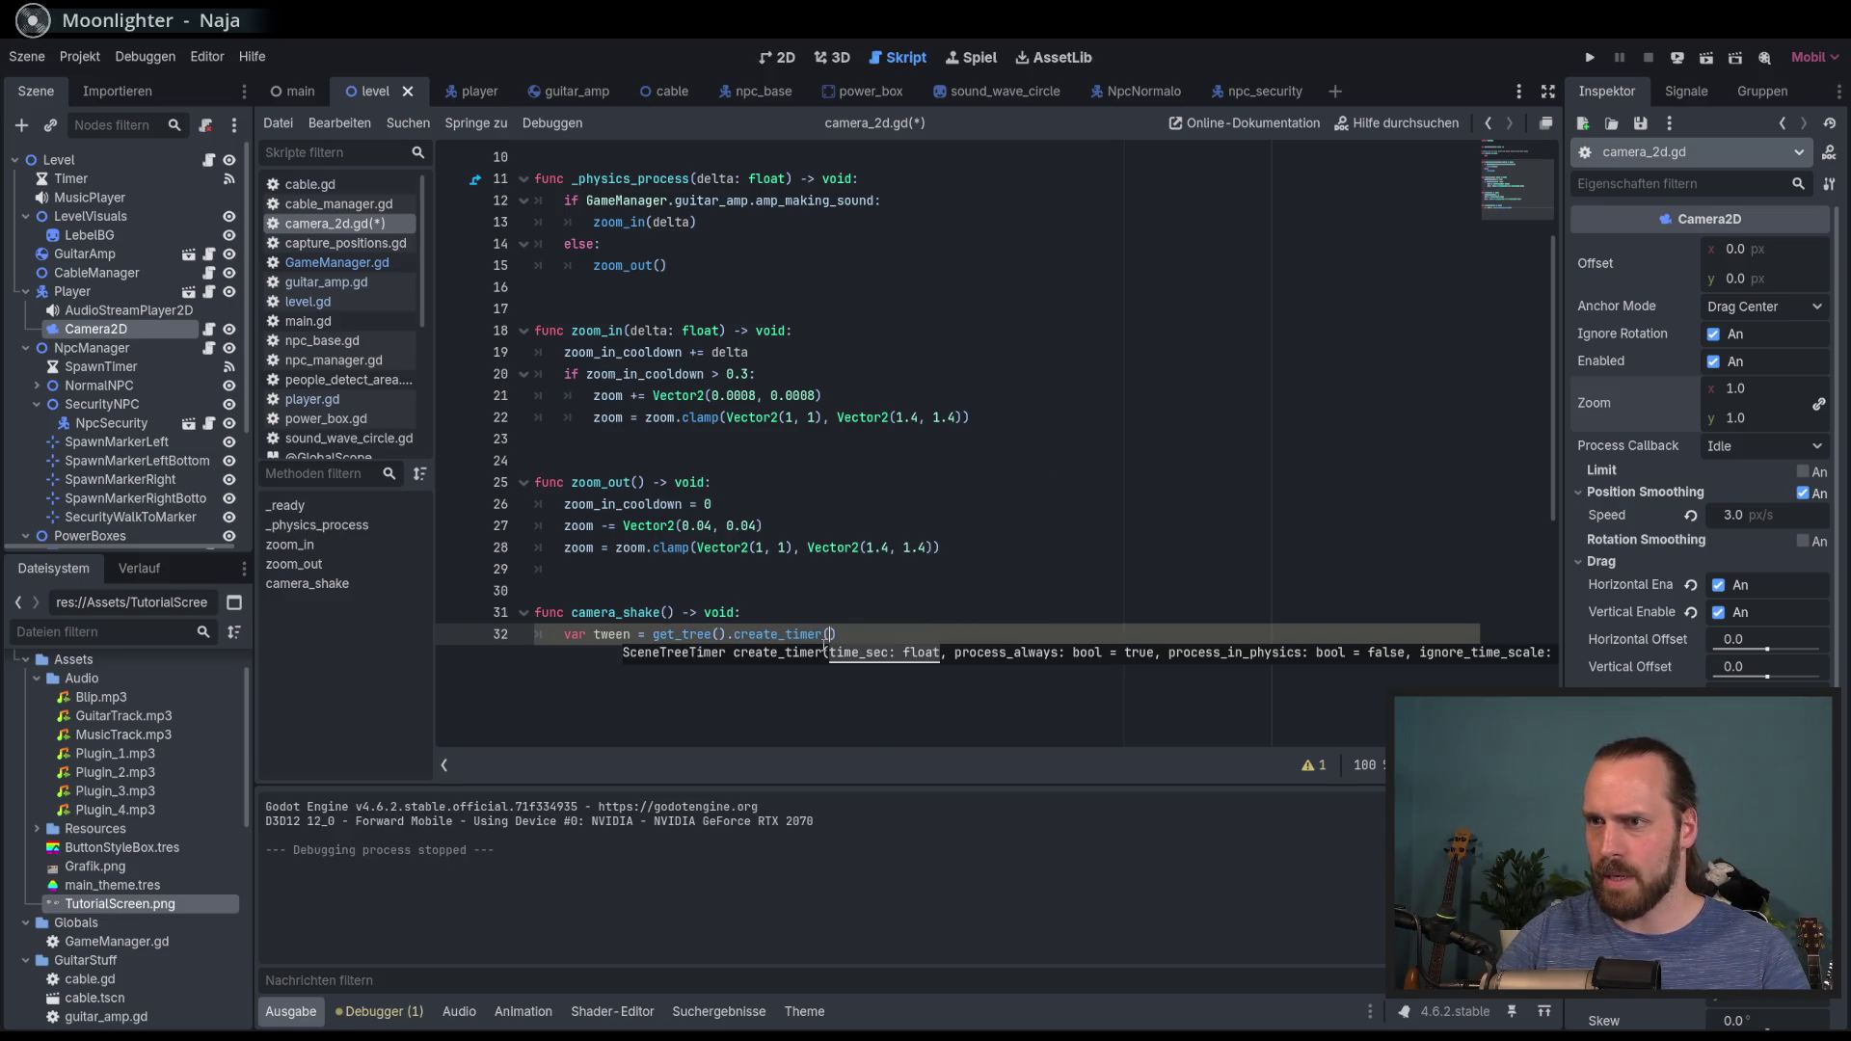
key(Return)
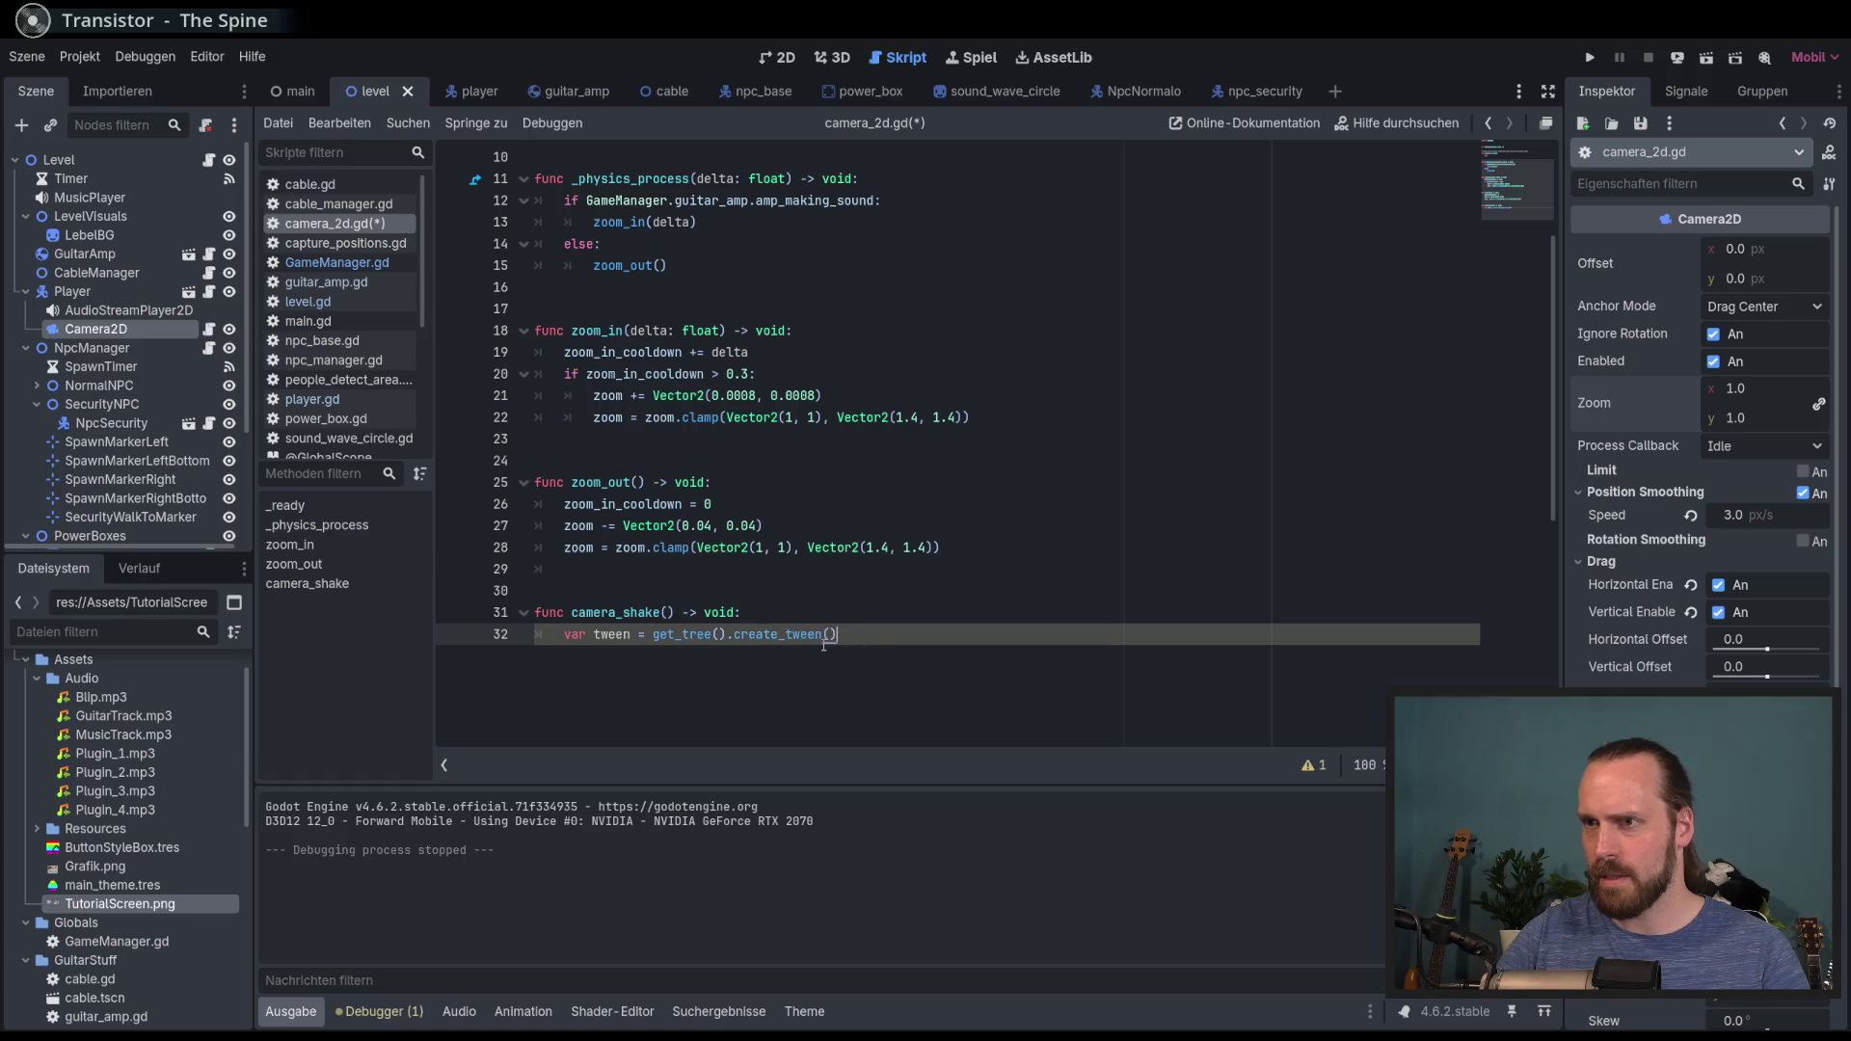
key(Return)
Step: Begin a tween.tween_property(self, "rotation", ...) call on line 33
text(tween)
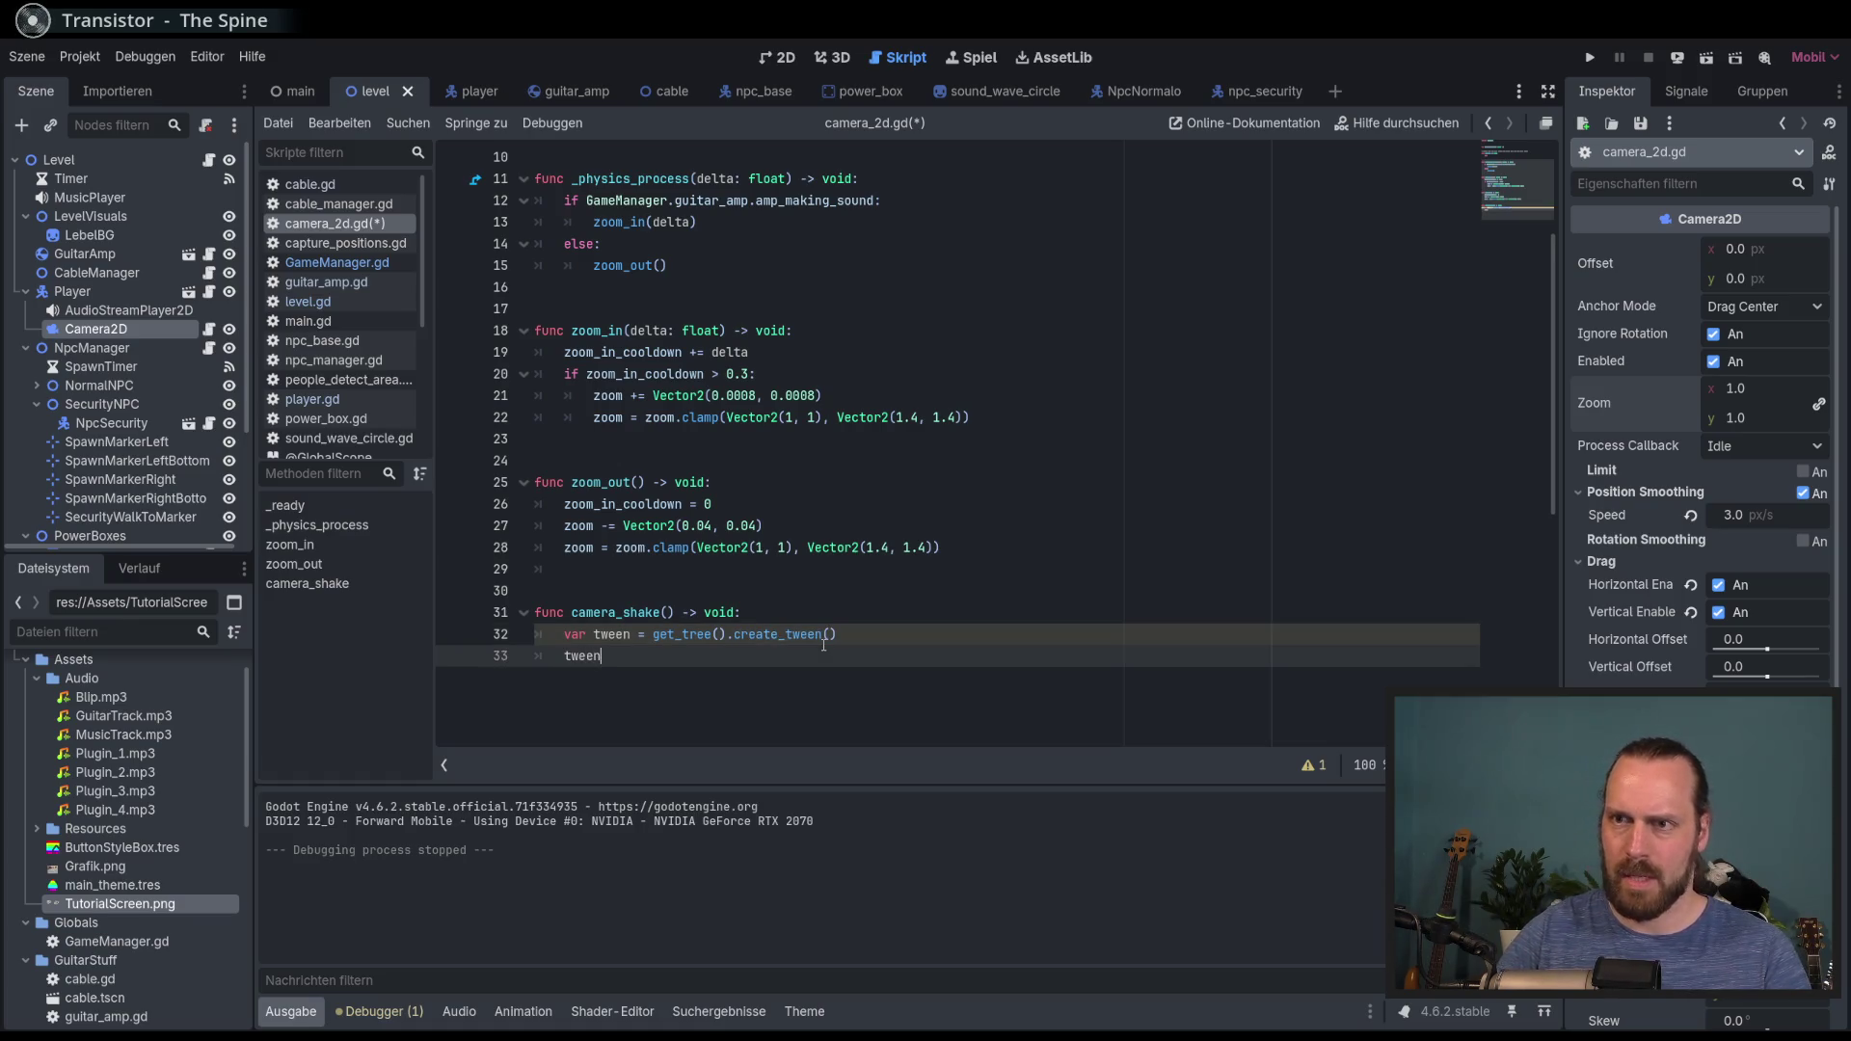
text( pr)
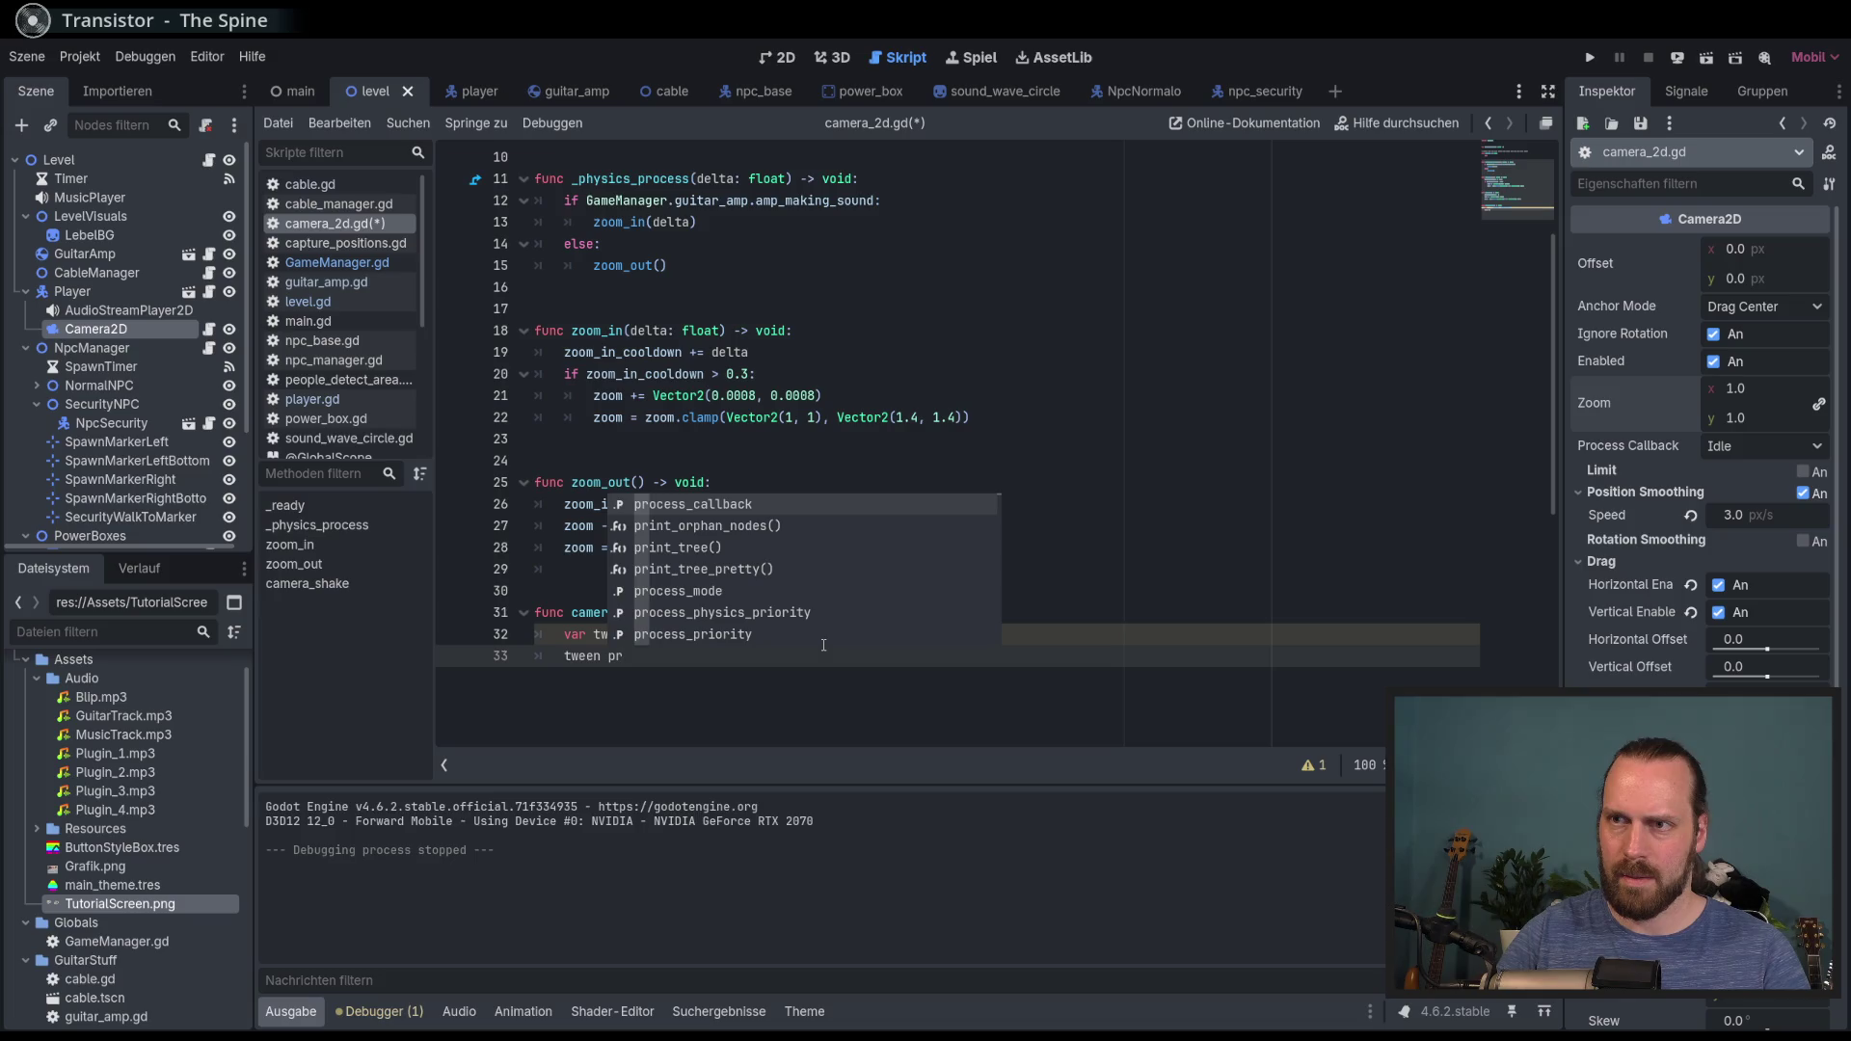
text(o)
key(BackSpace)
key(BackSpace)
key(BackSpace)
text(twee)
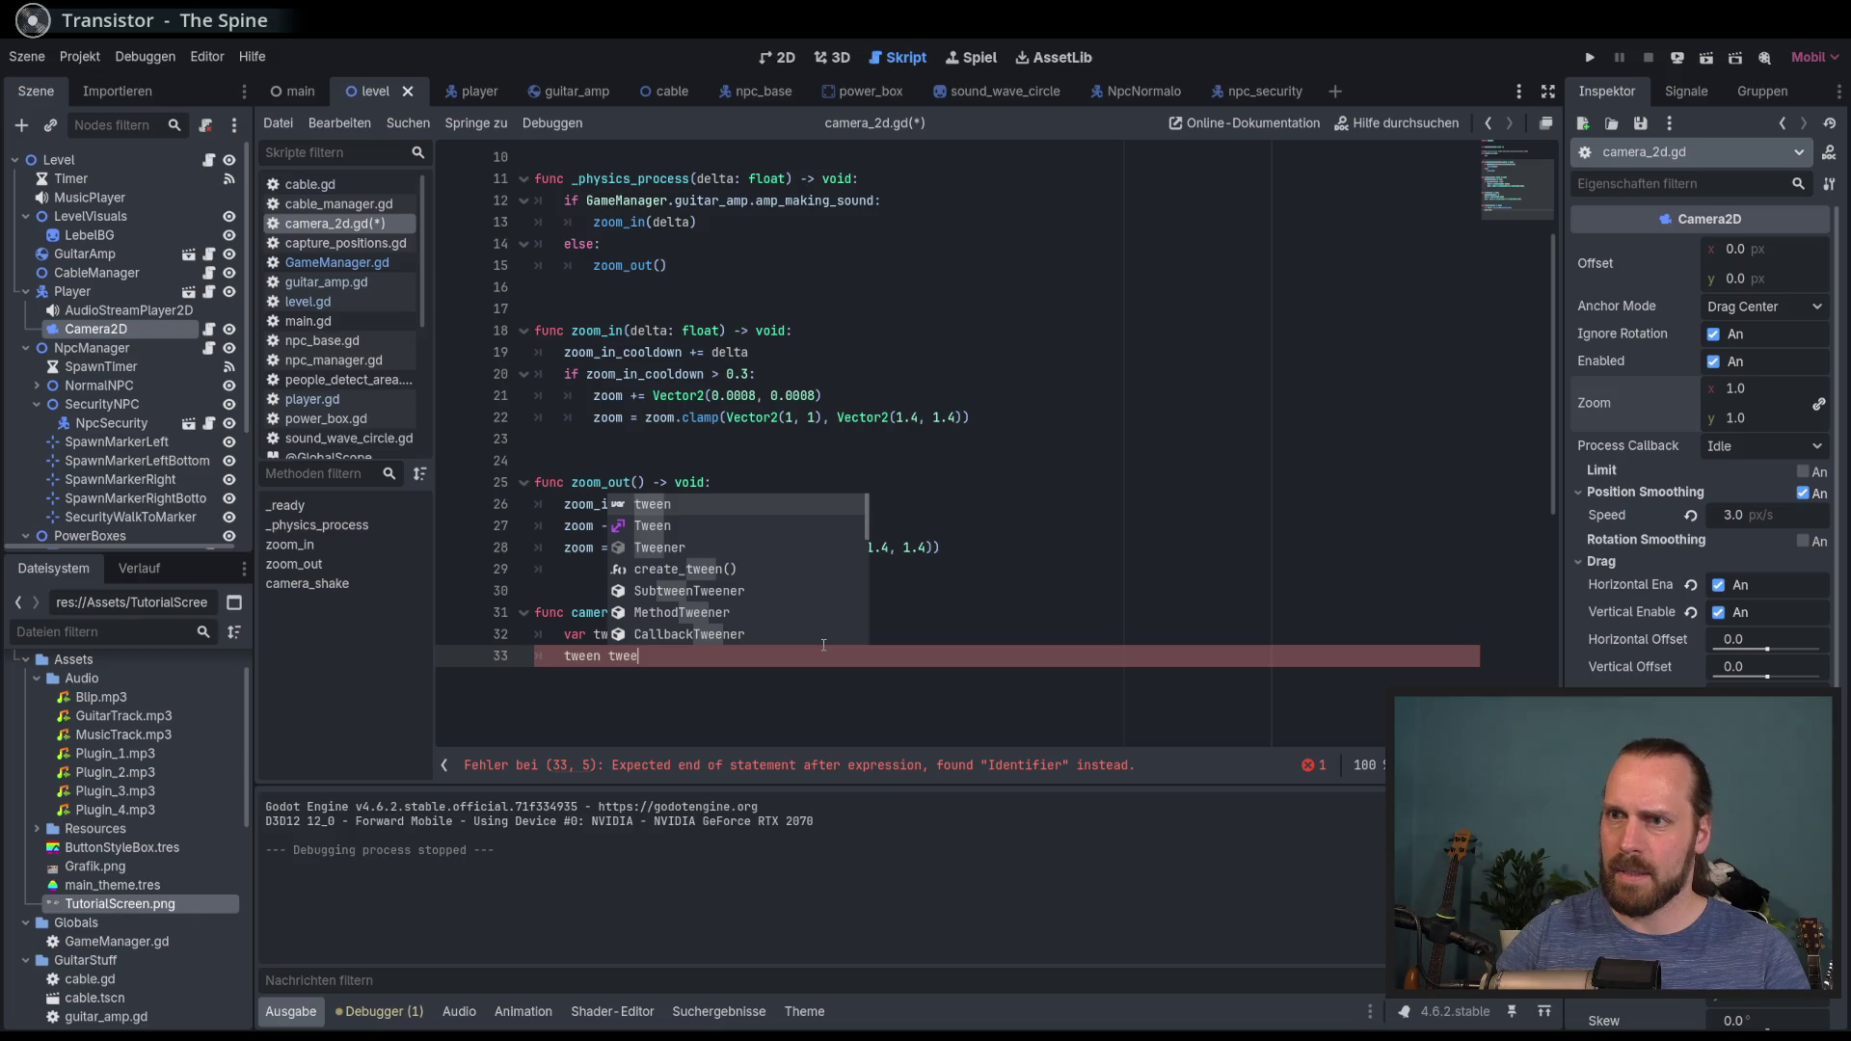
key(BackSpace)
key(BackSpace)
key(BackSpace)
text(.twee)
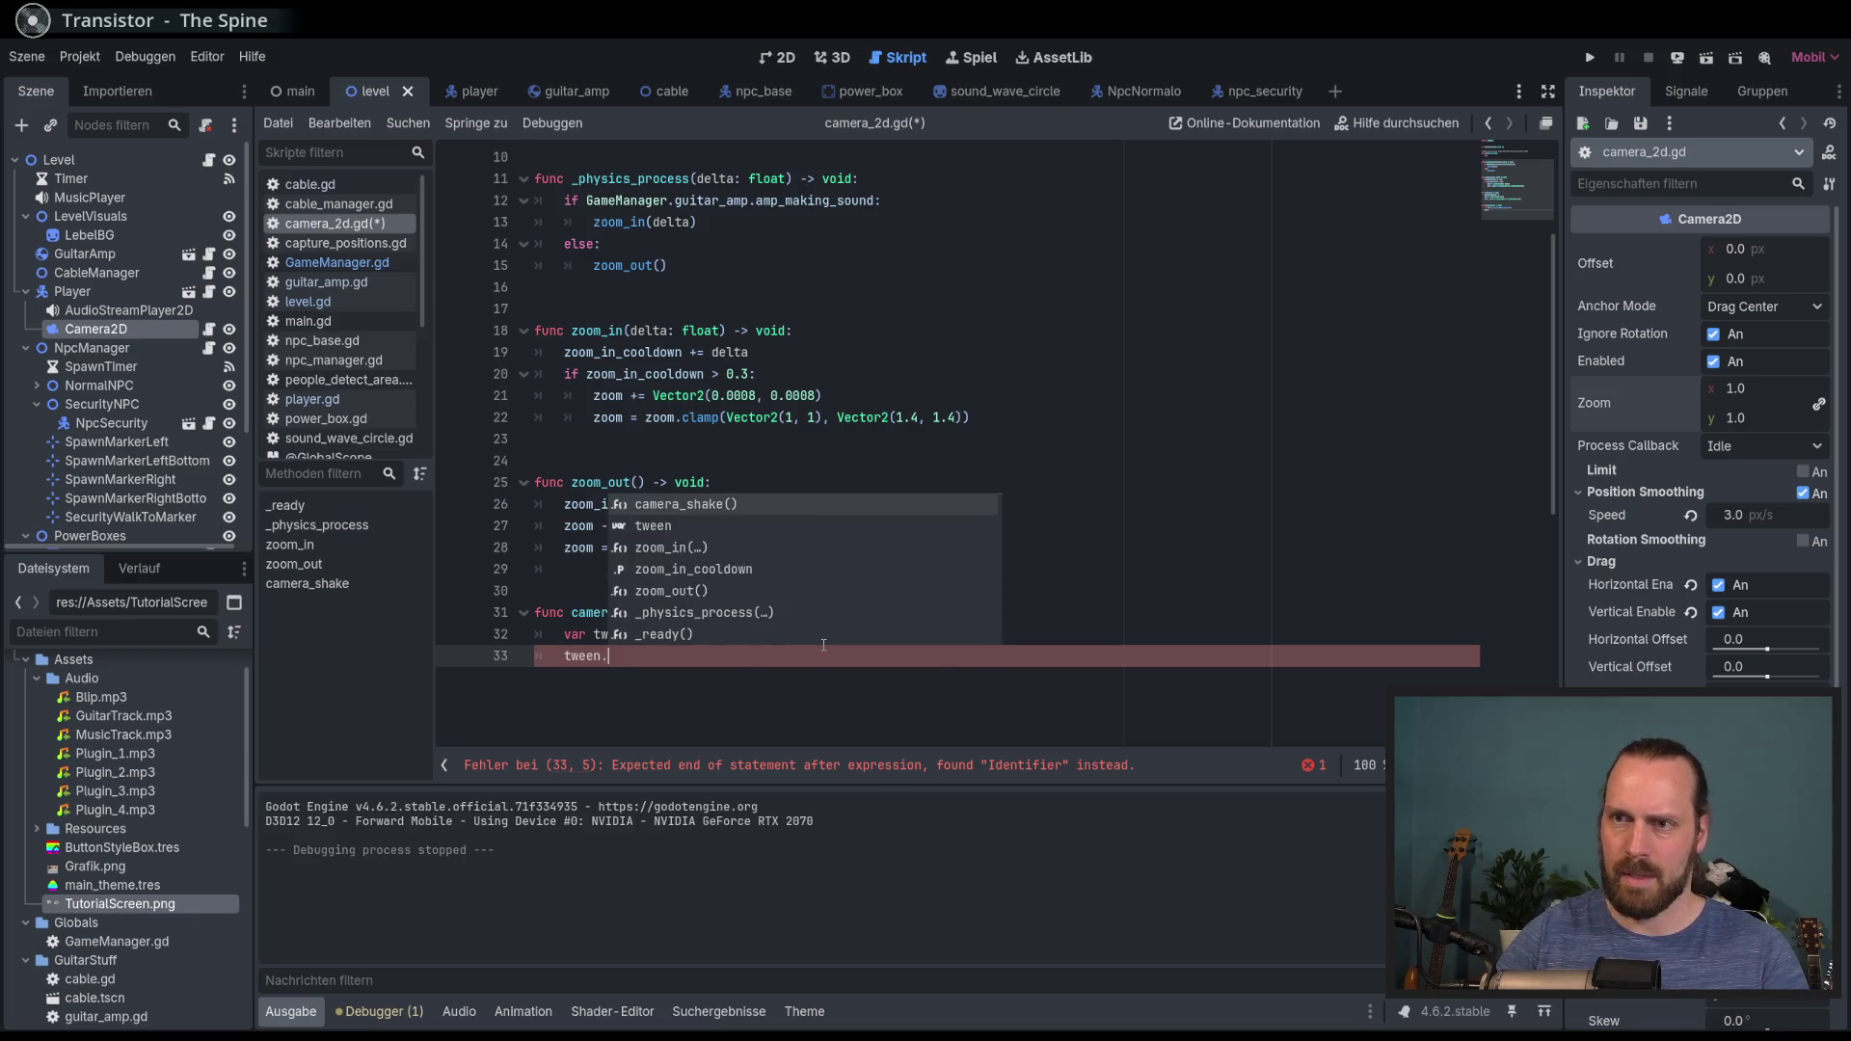
key(Down)
key(Down)
key(Down)
key(Return)
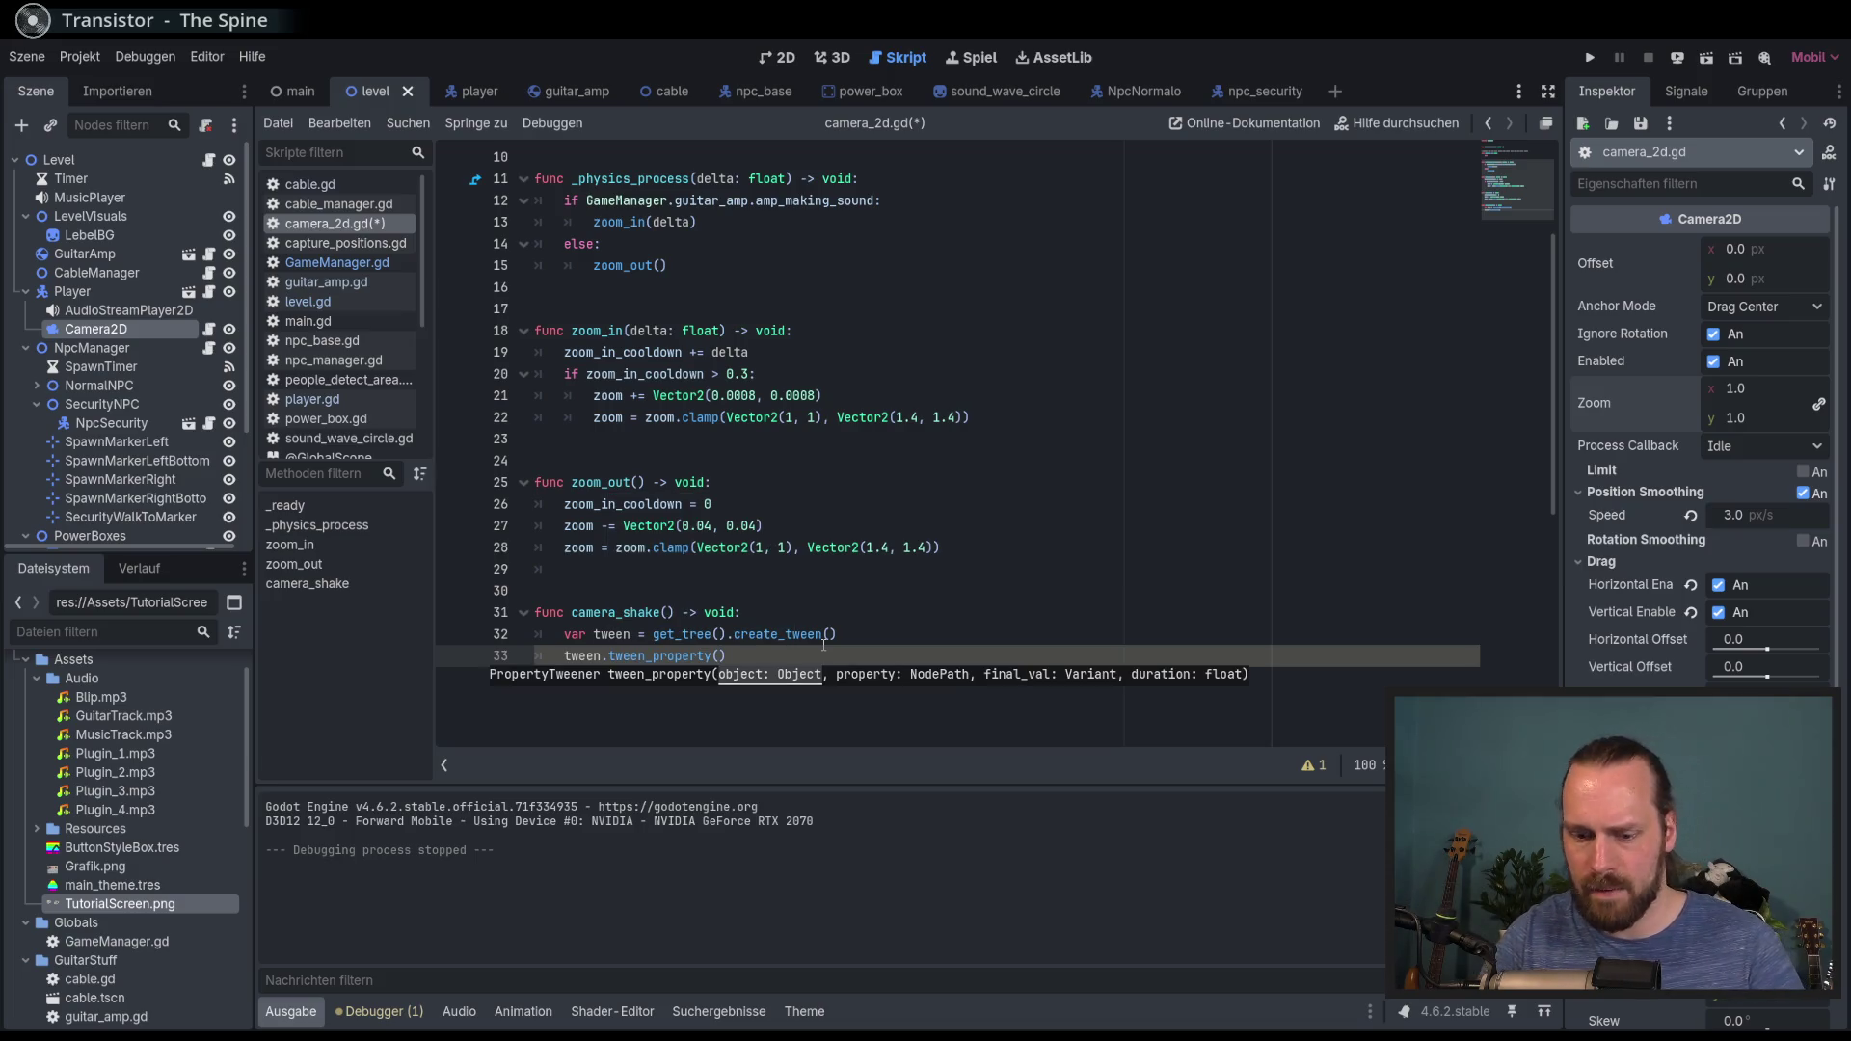
text(self, )
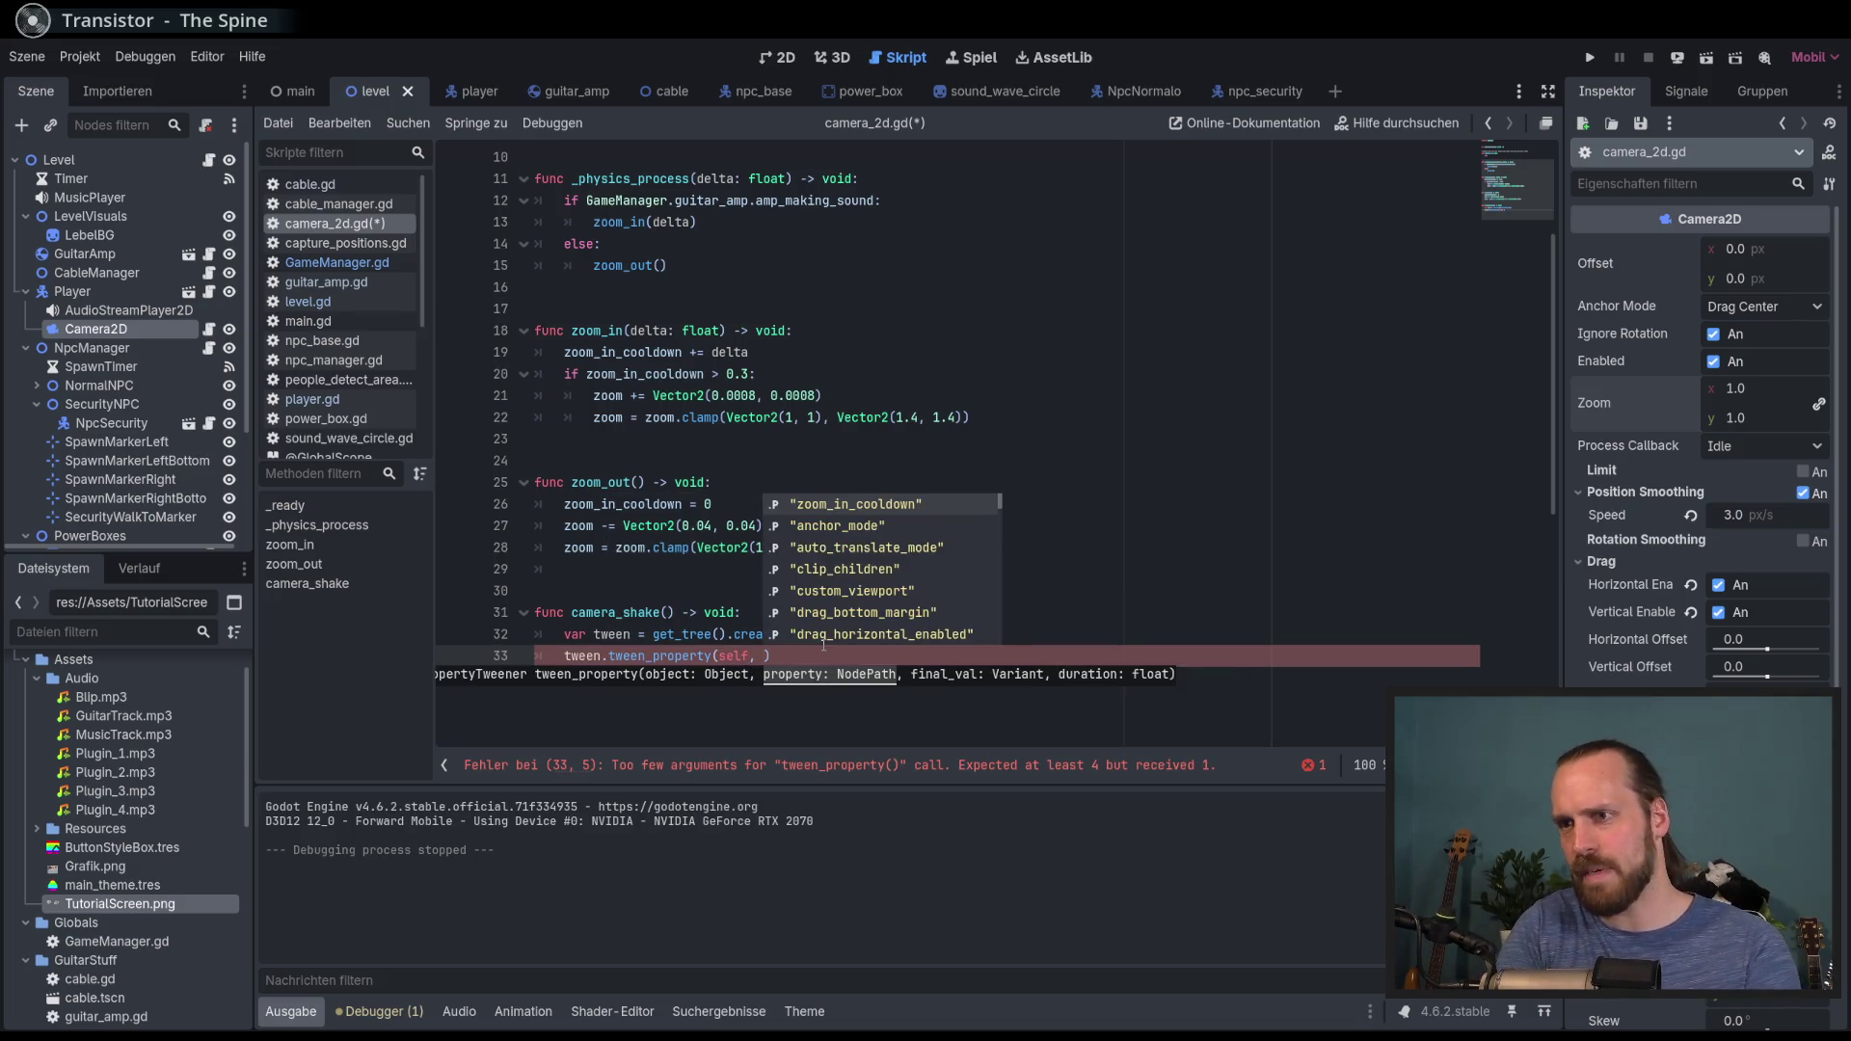
text("r)
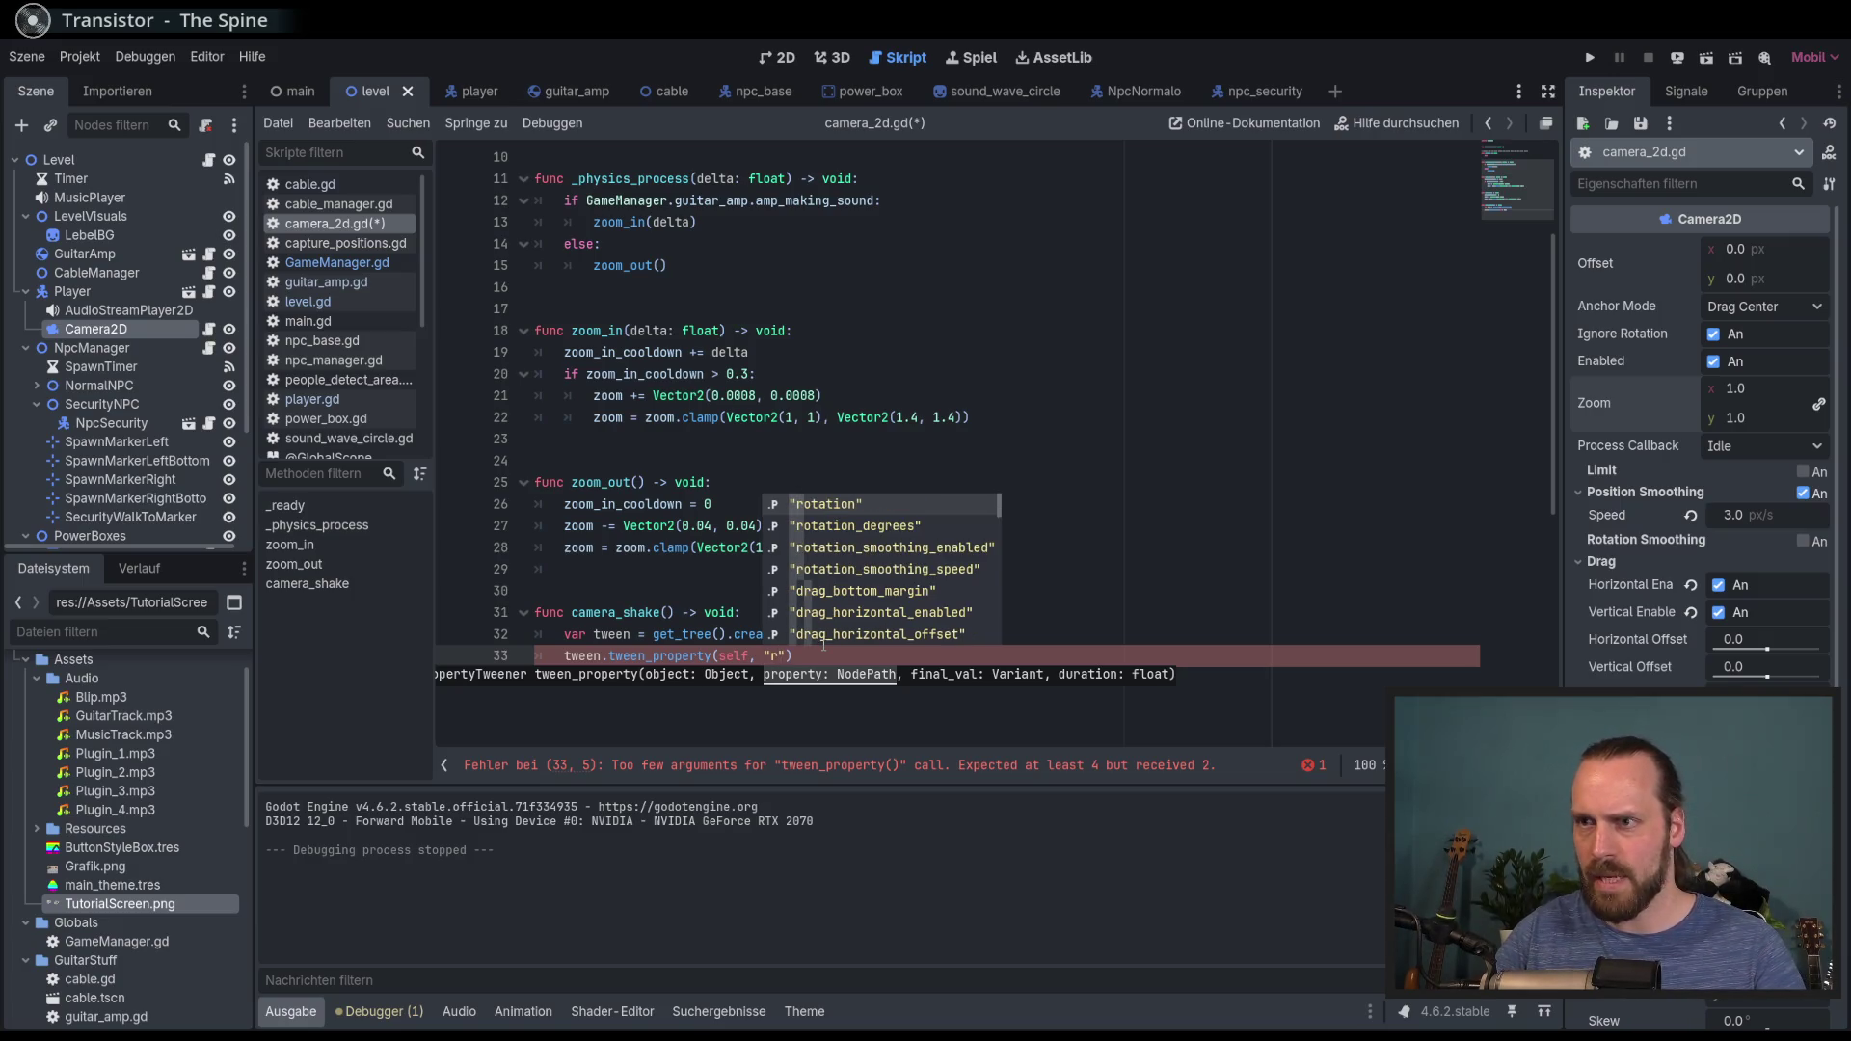
key(Return)
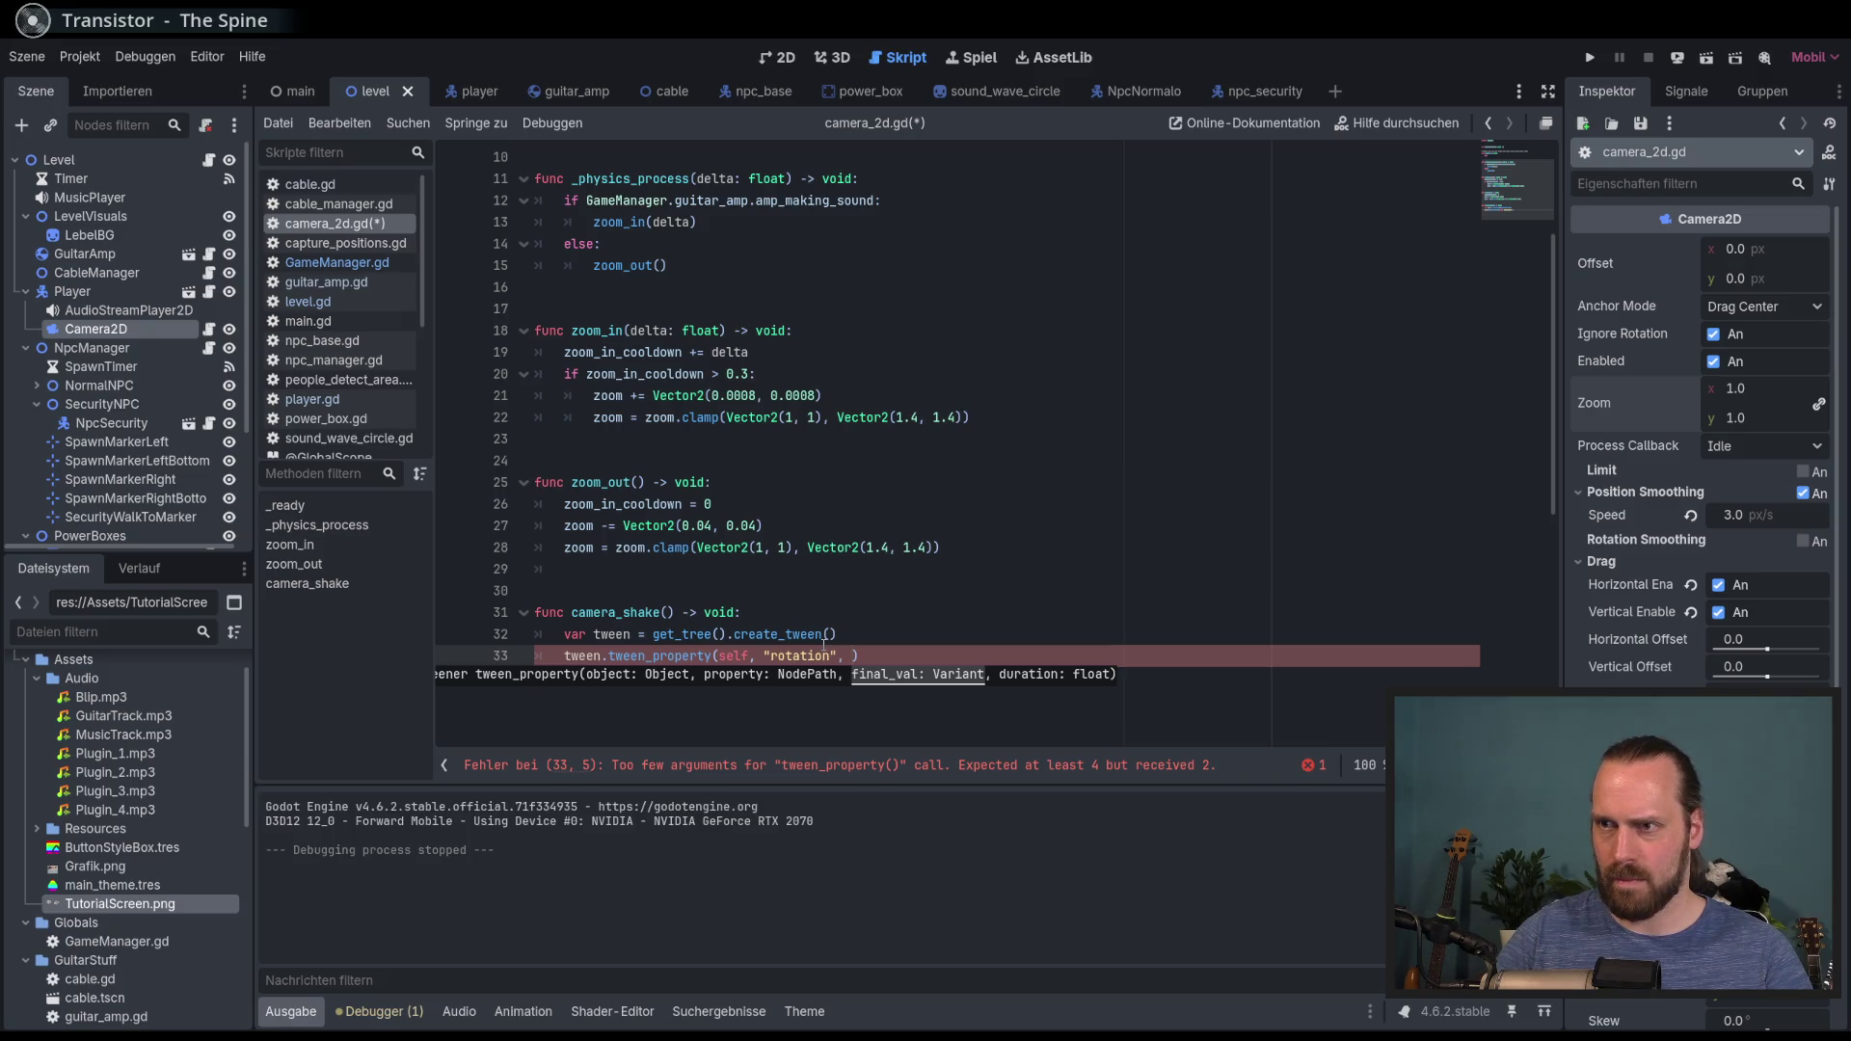
Step: Finish the call with target randf_range(0.1, -0.1) and a 0.2-second duration
text(rand_)
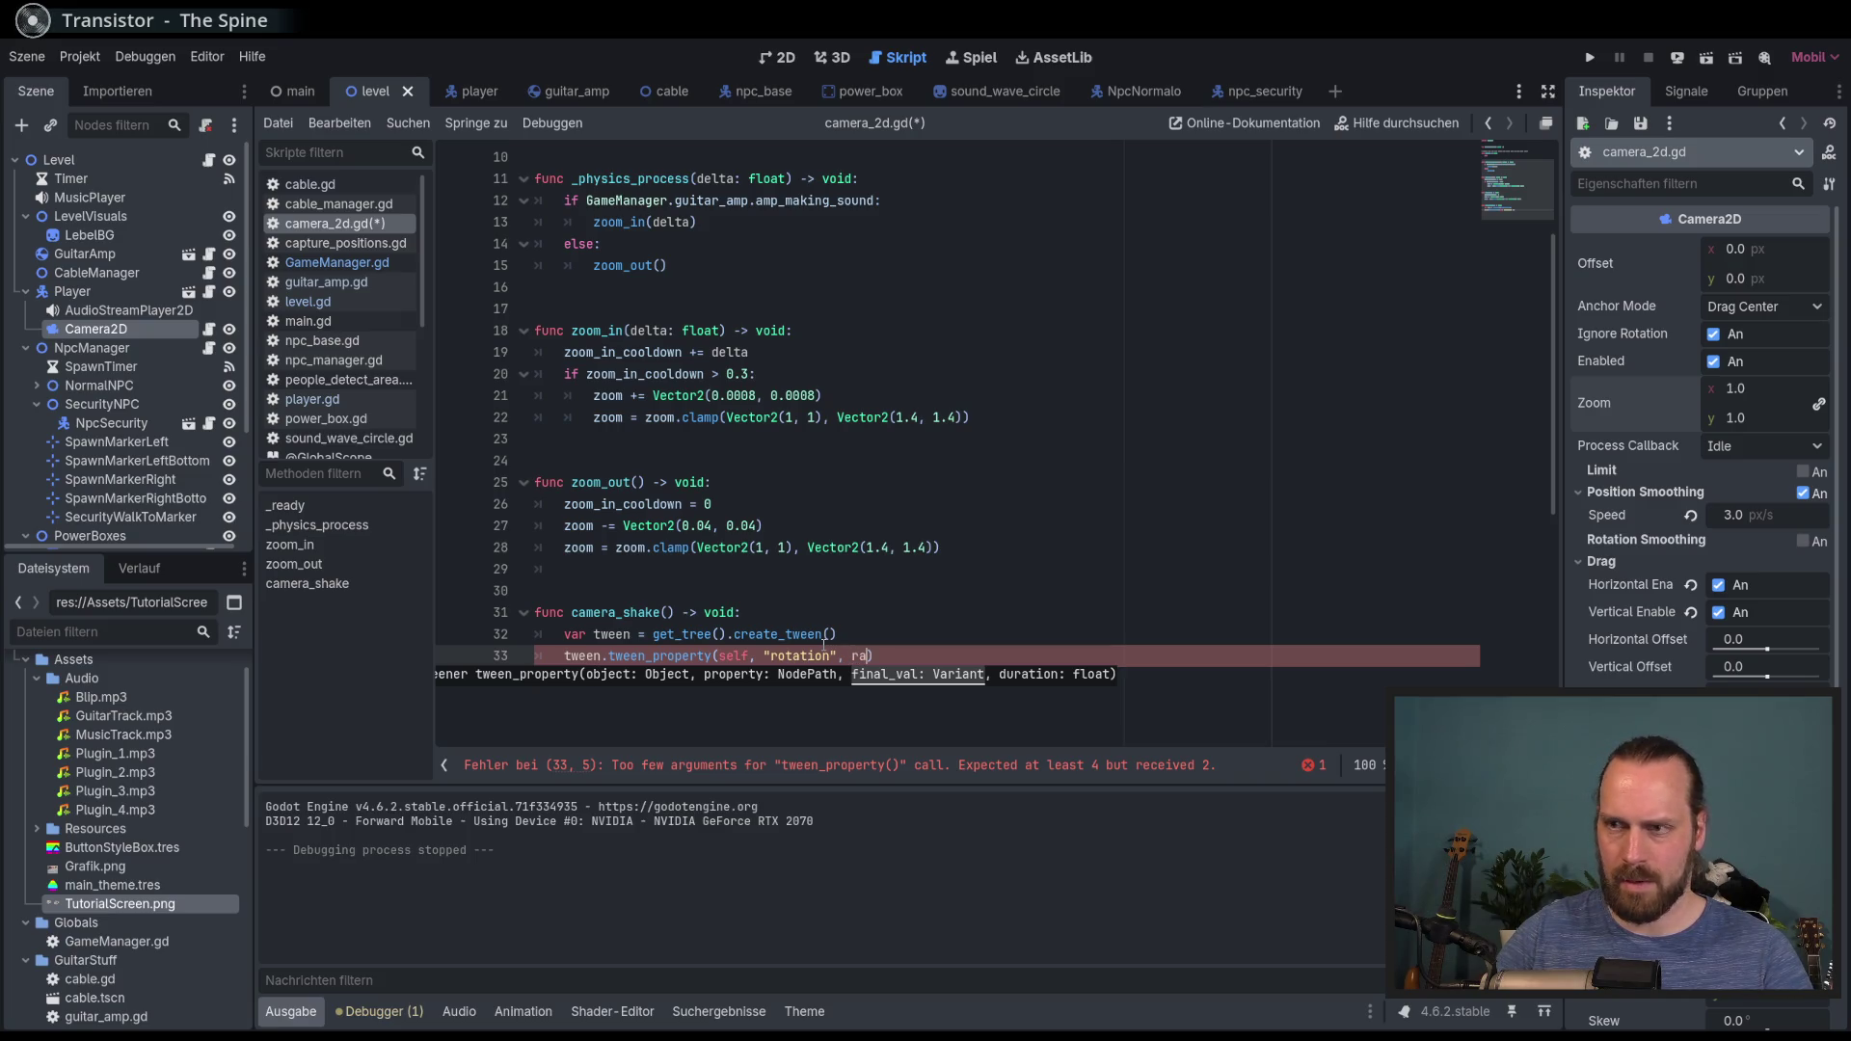
key(BackSpace)
text(f_)
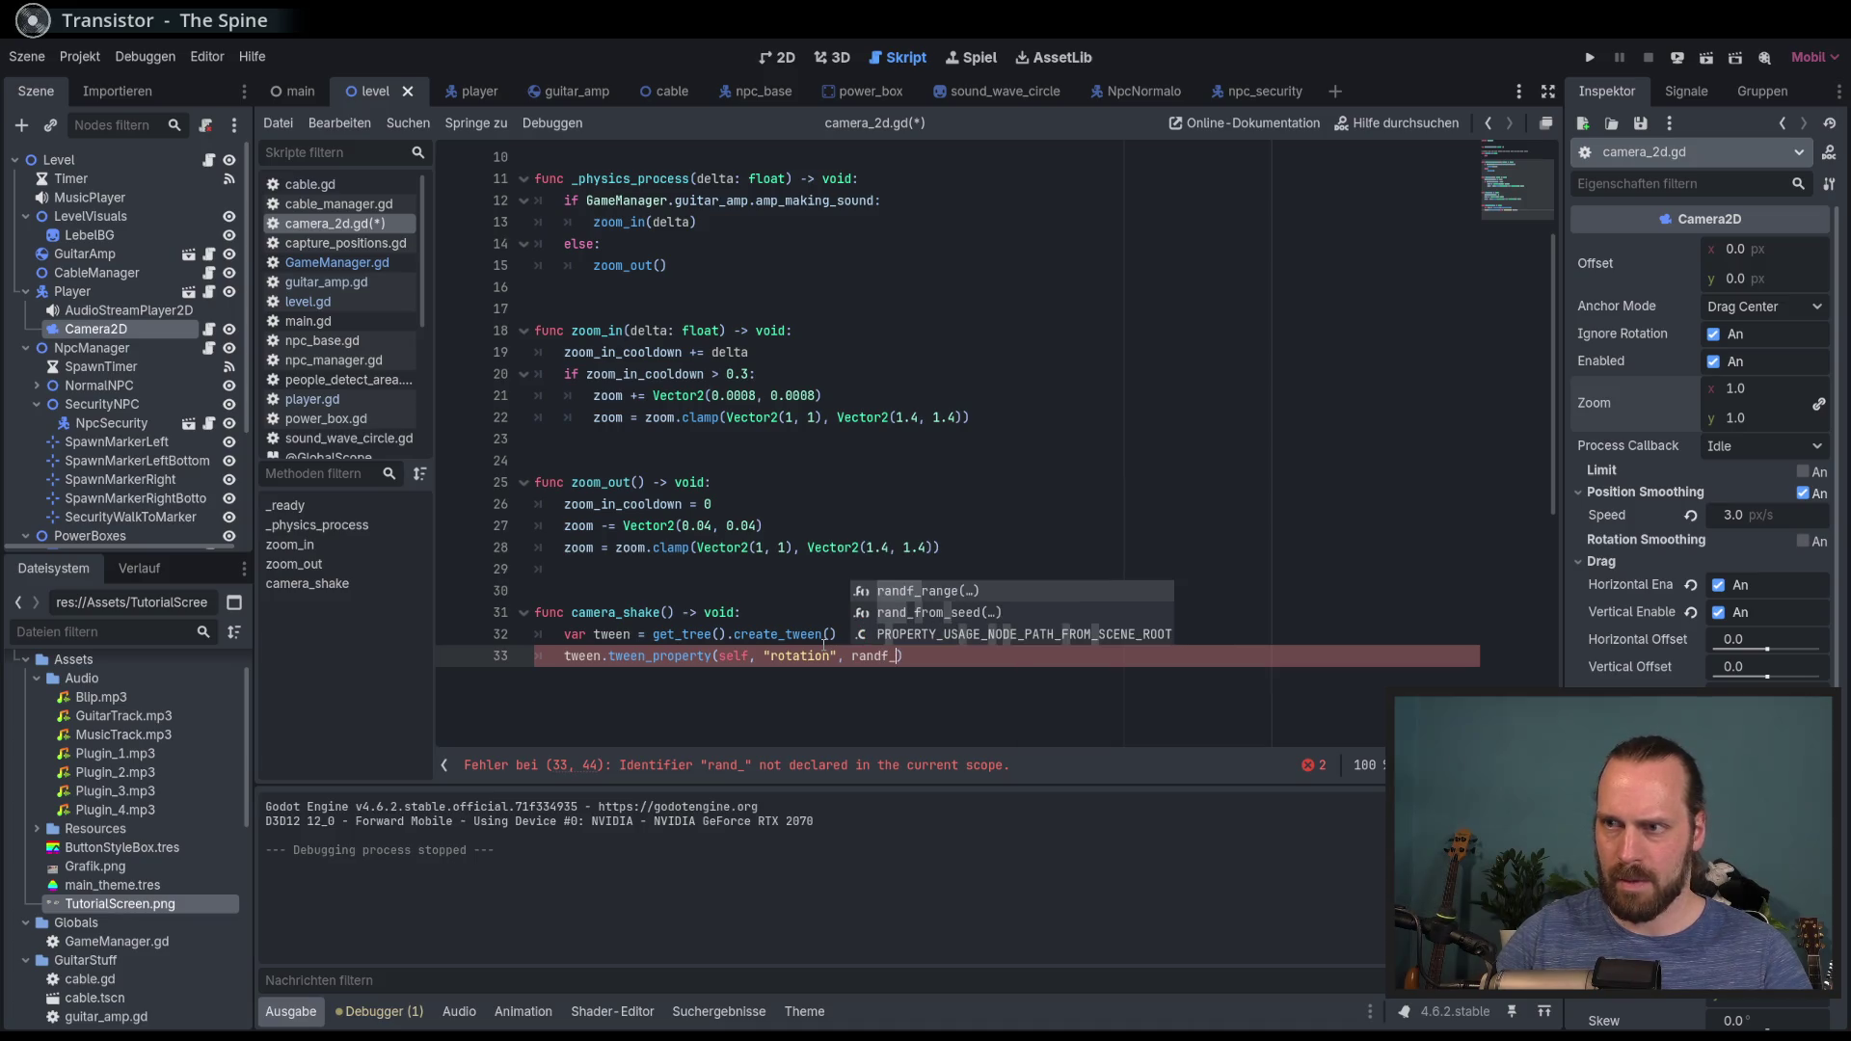
key(Return)
text(.1,)
text(-0.1)
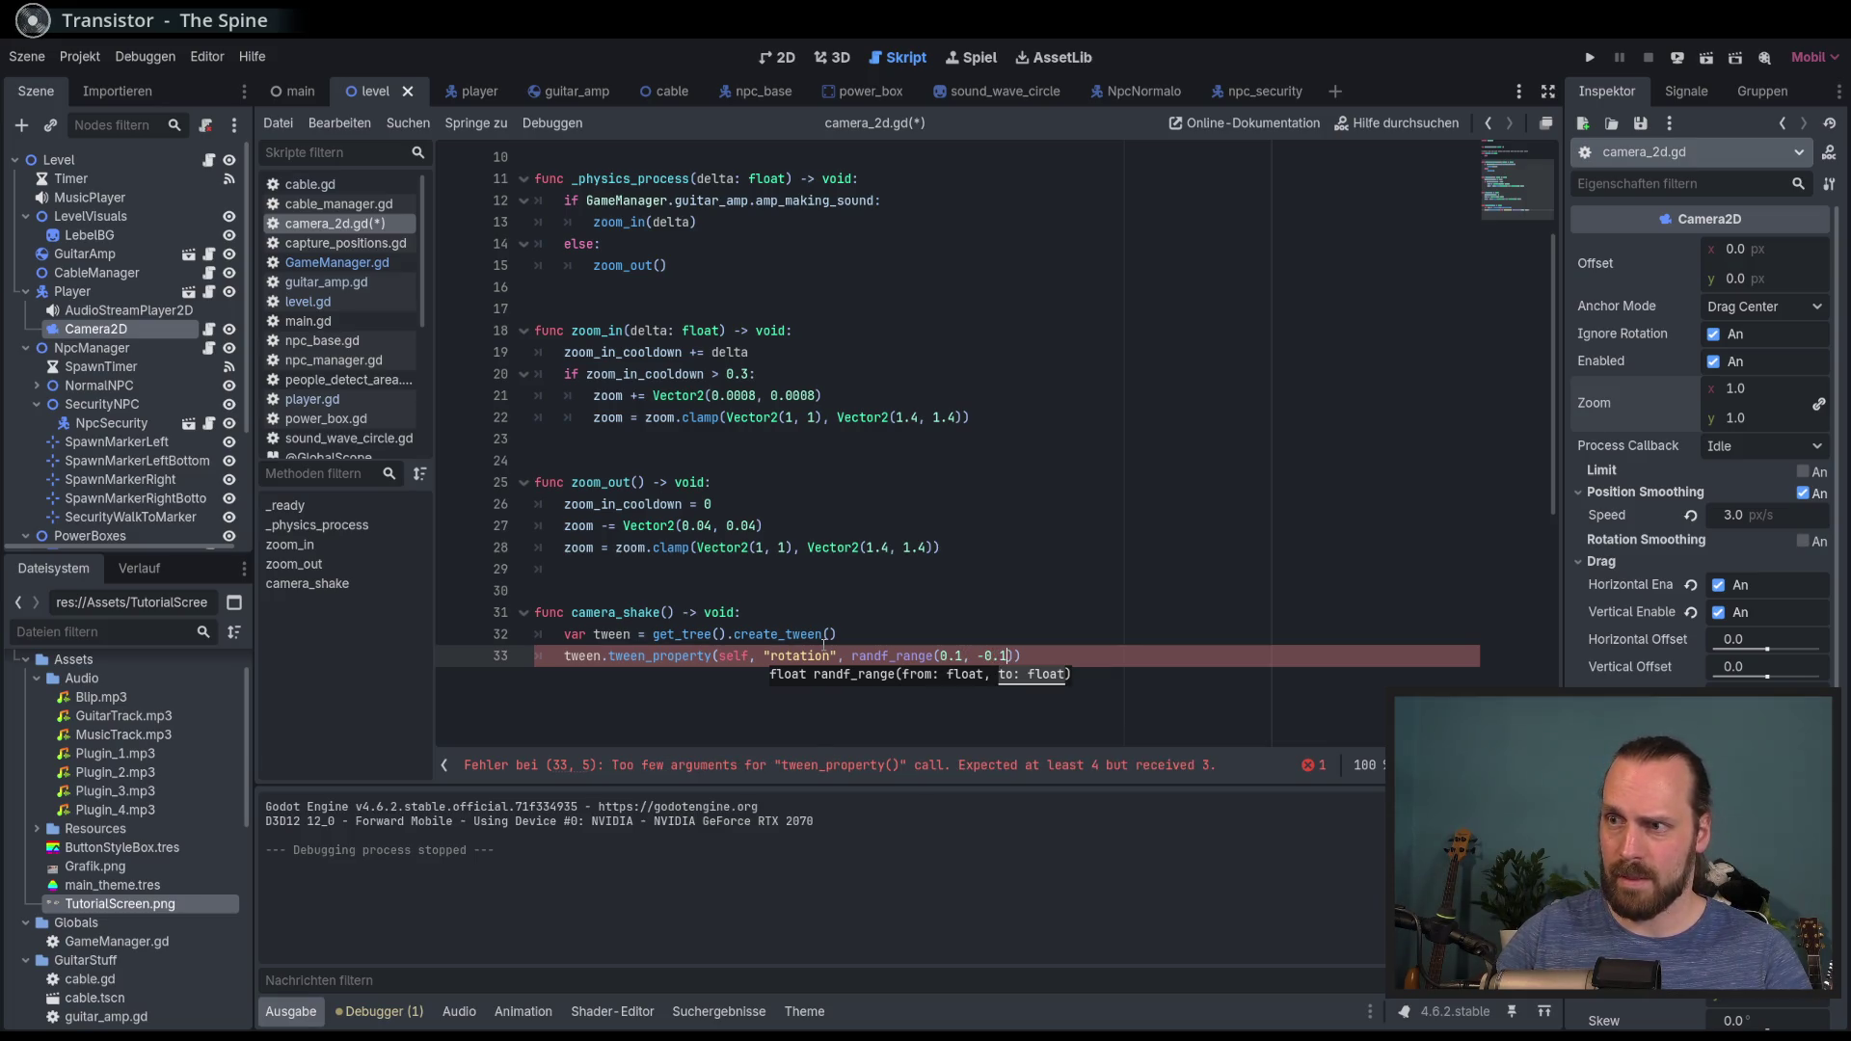
text(), 0.)
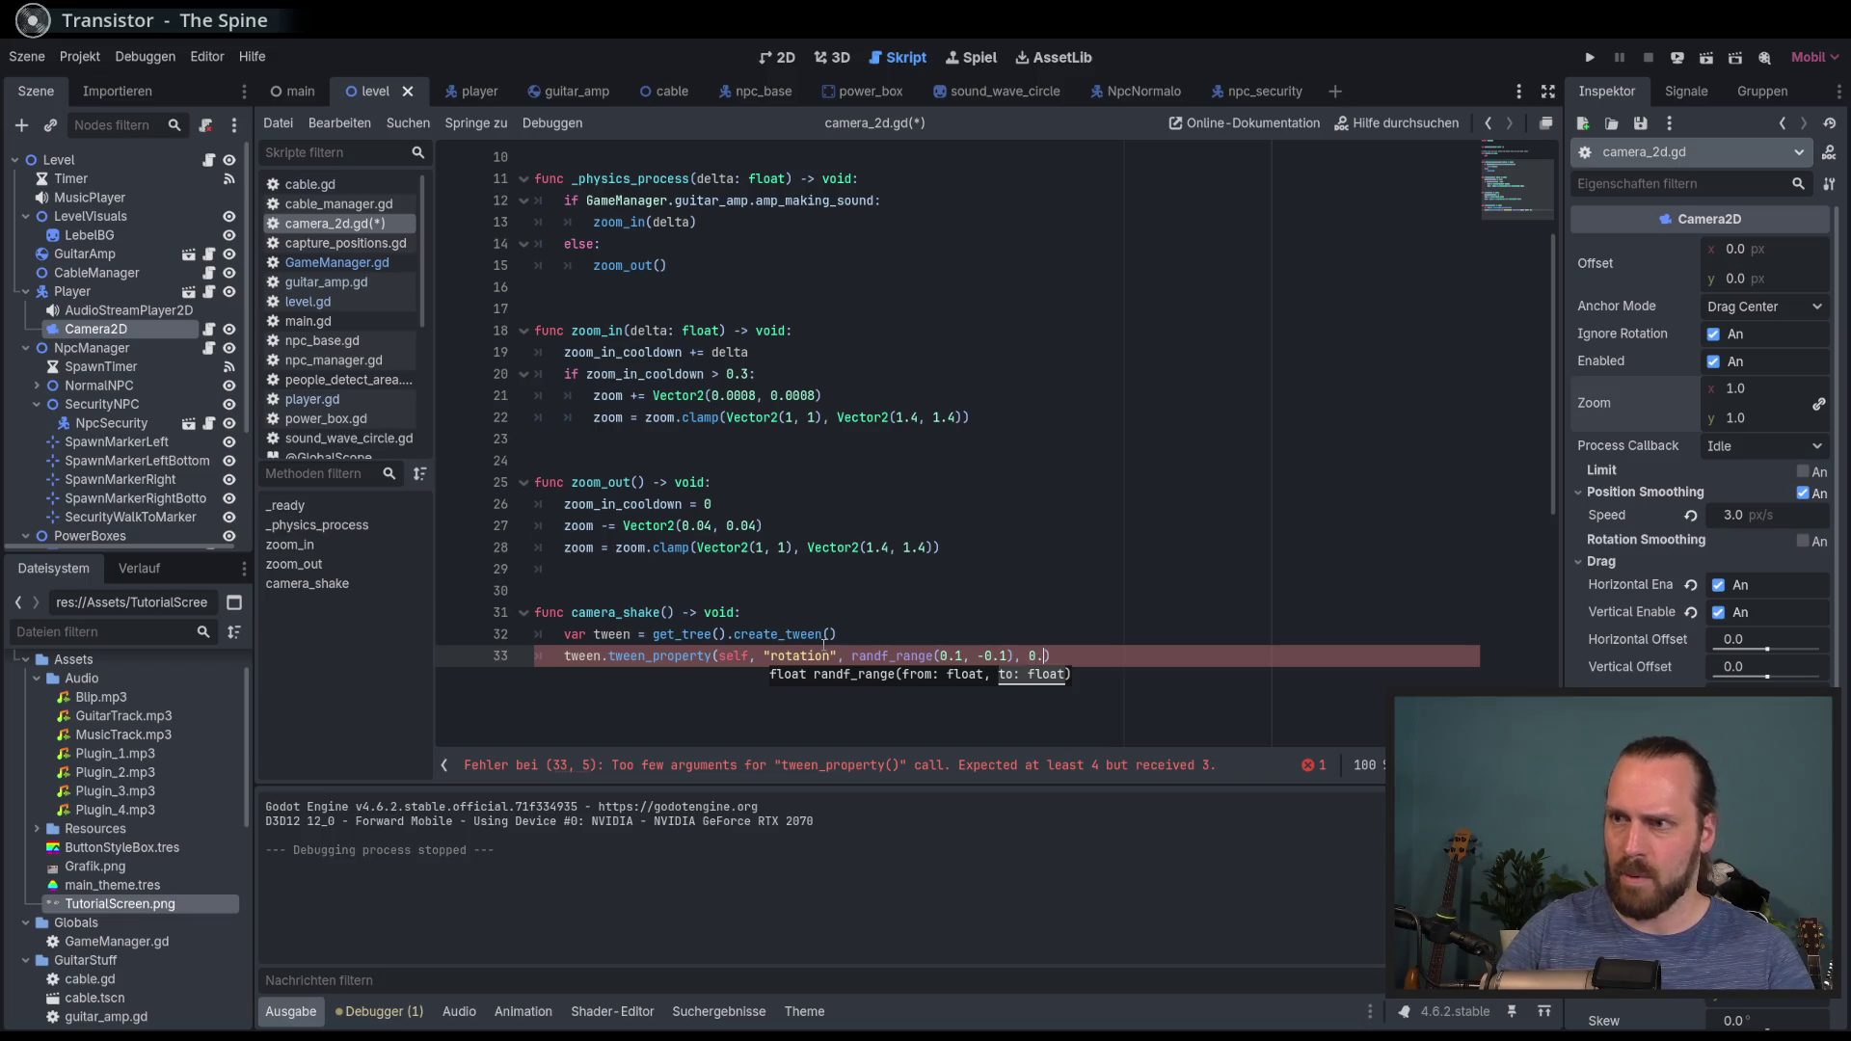
text(2))
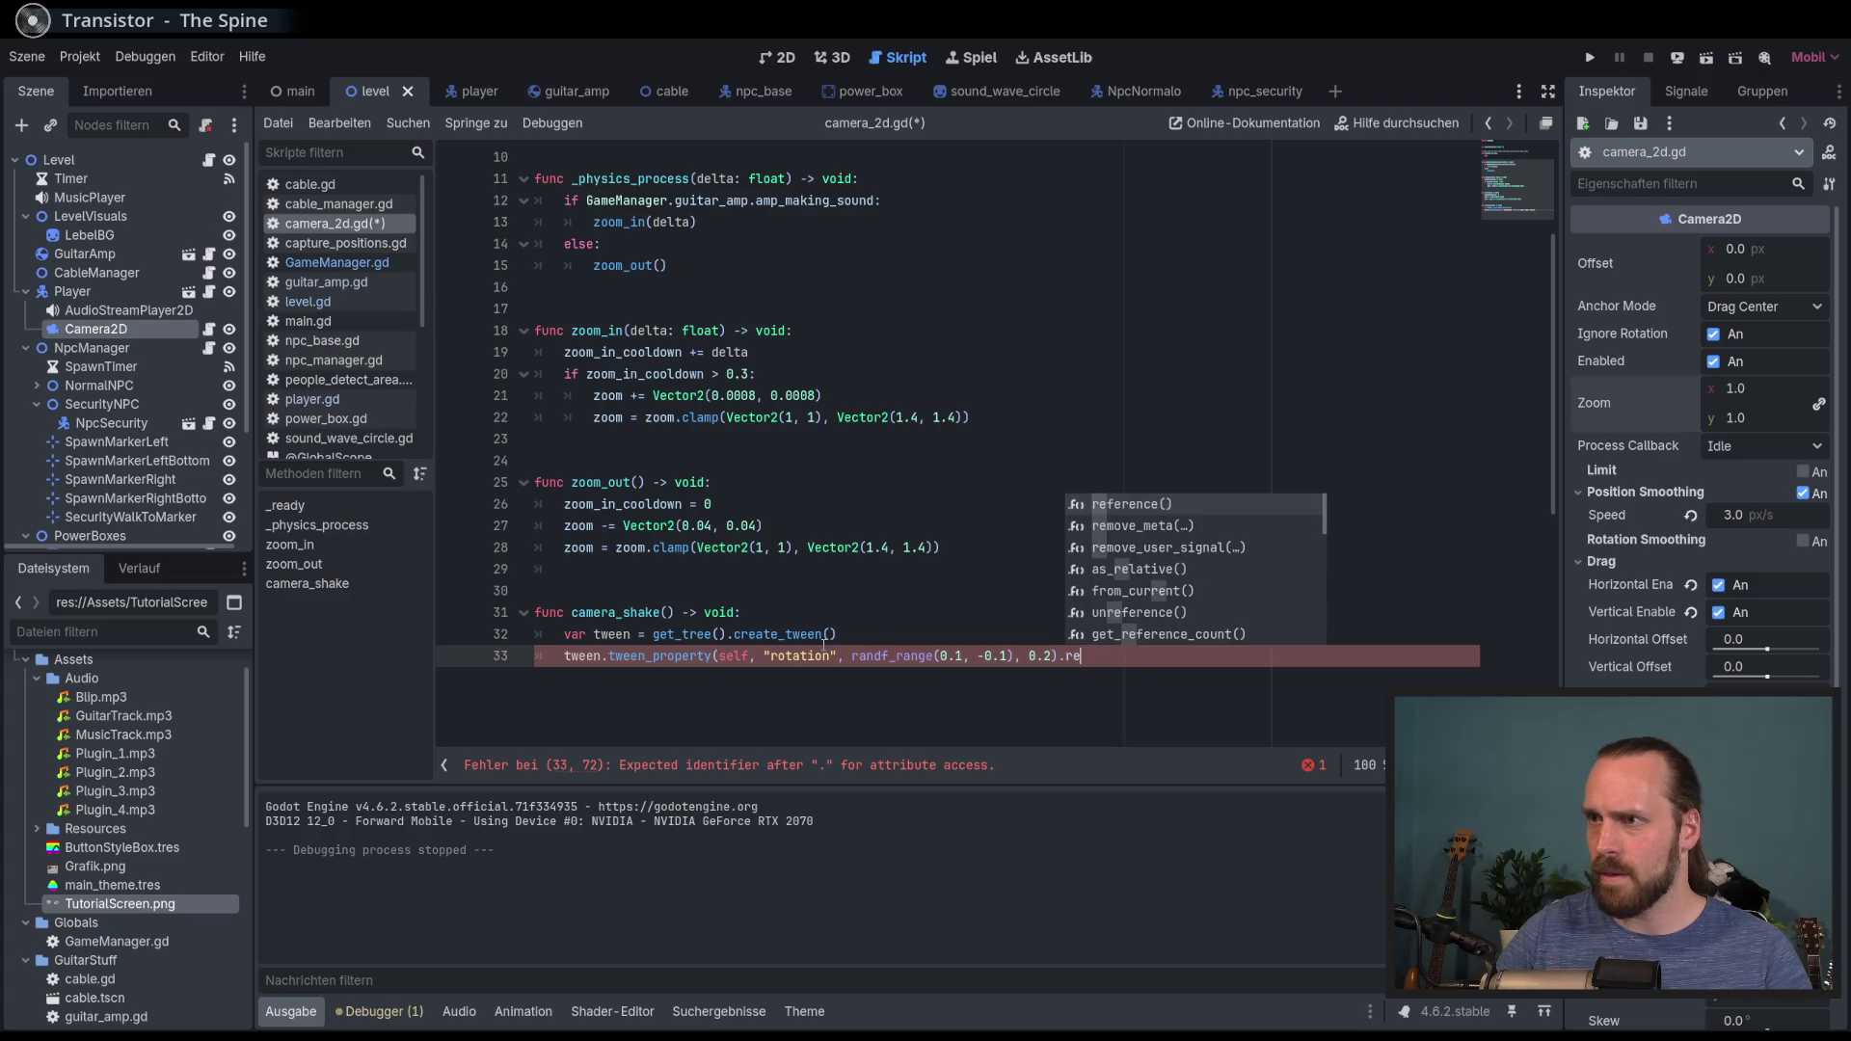
key(BackSpace)
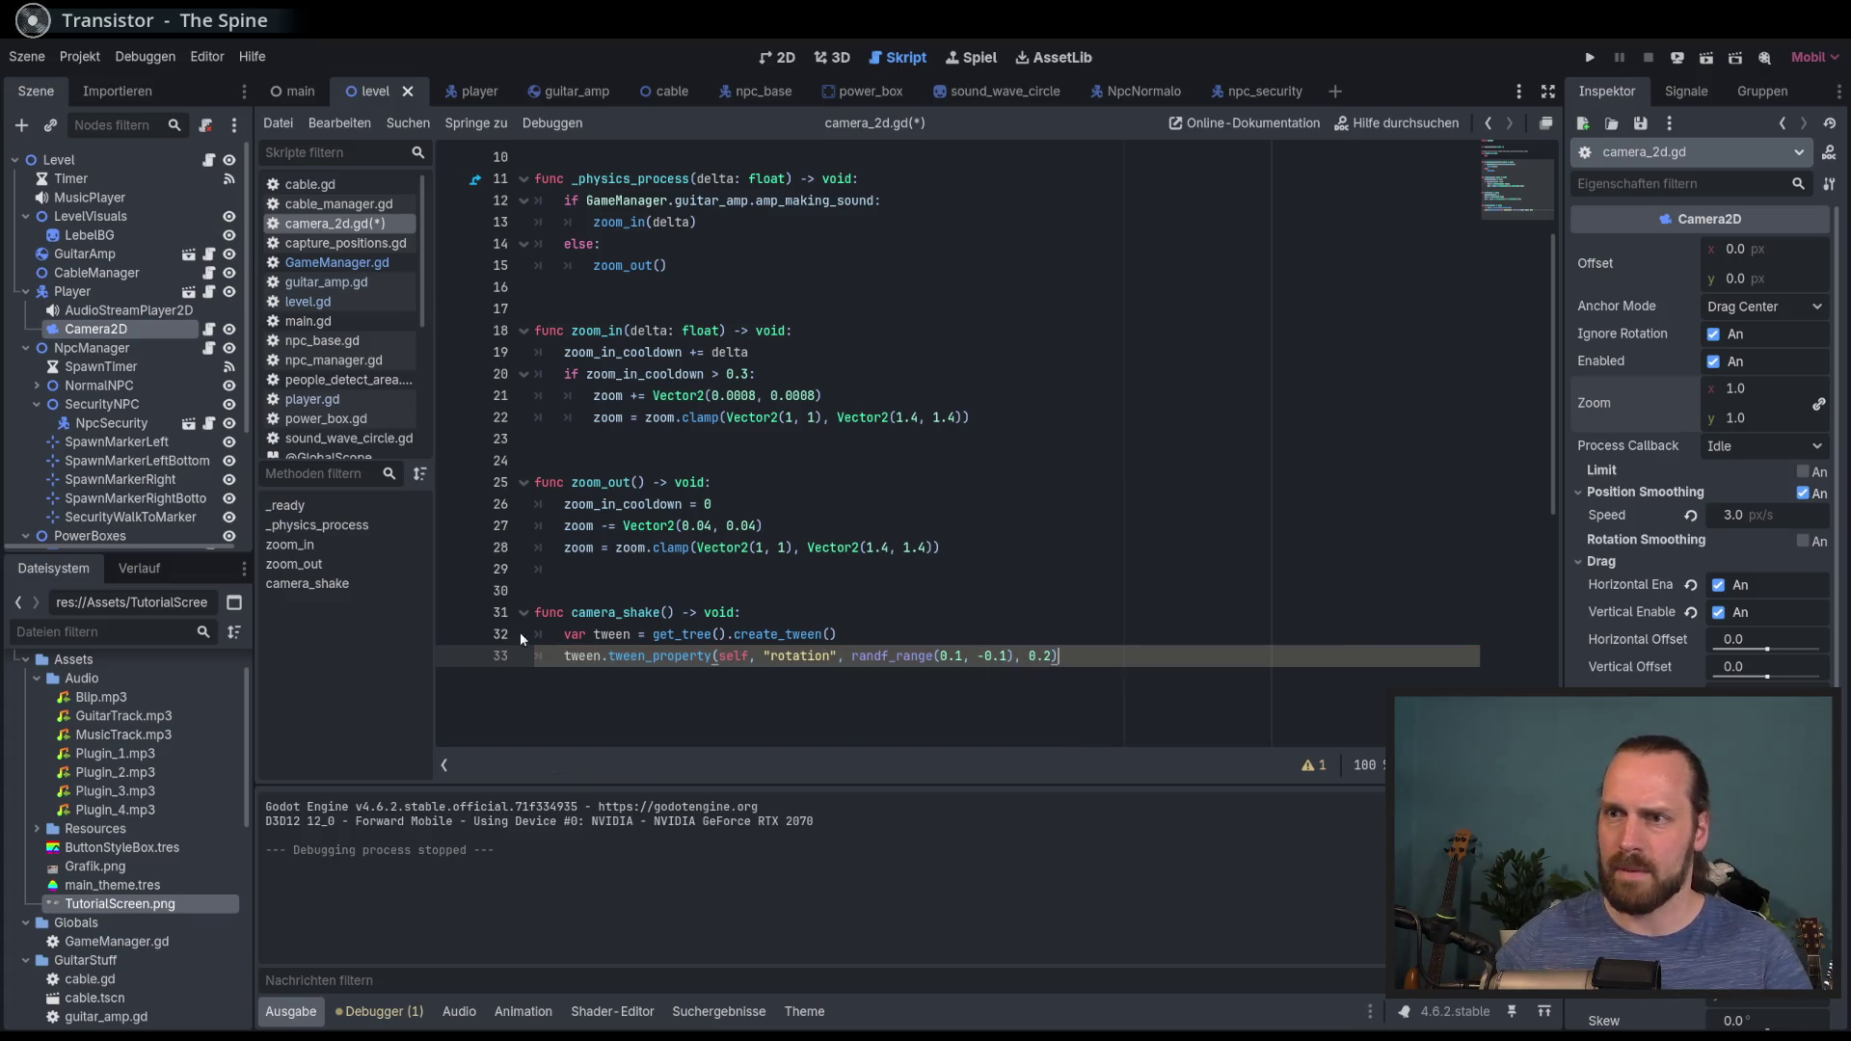
Step: Open the SceneTree documentation for create_tween
ctrl+click(774, 636)
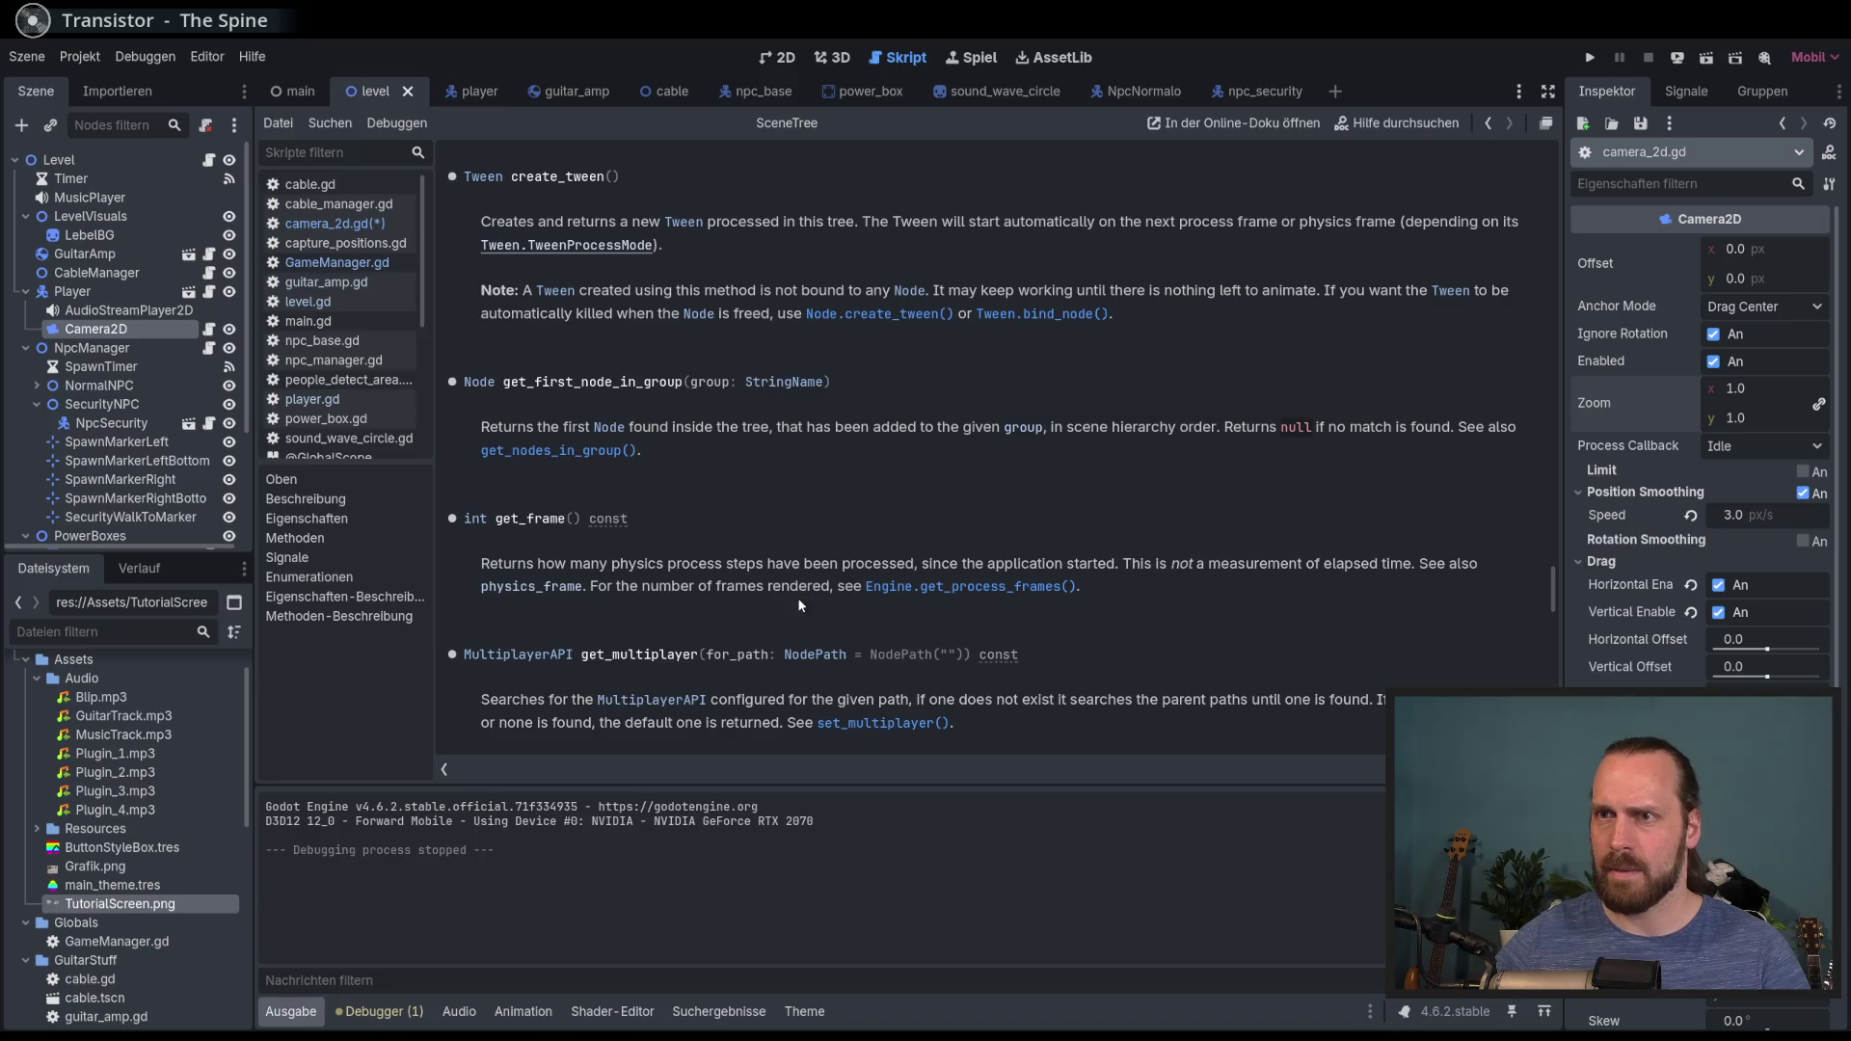
mouse_move(1554, 588)
mouse_down()
mouse_move(1529, 166)
mouse_move(1504, 549)
mouse_up()
key(alt+Left)
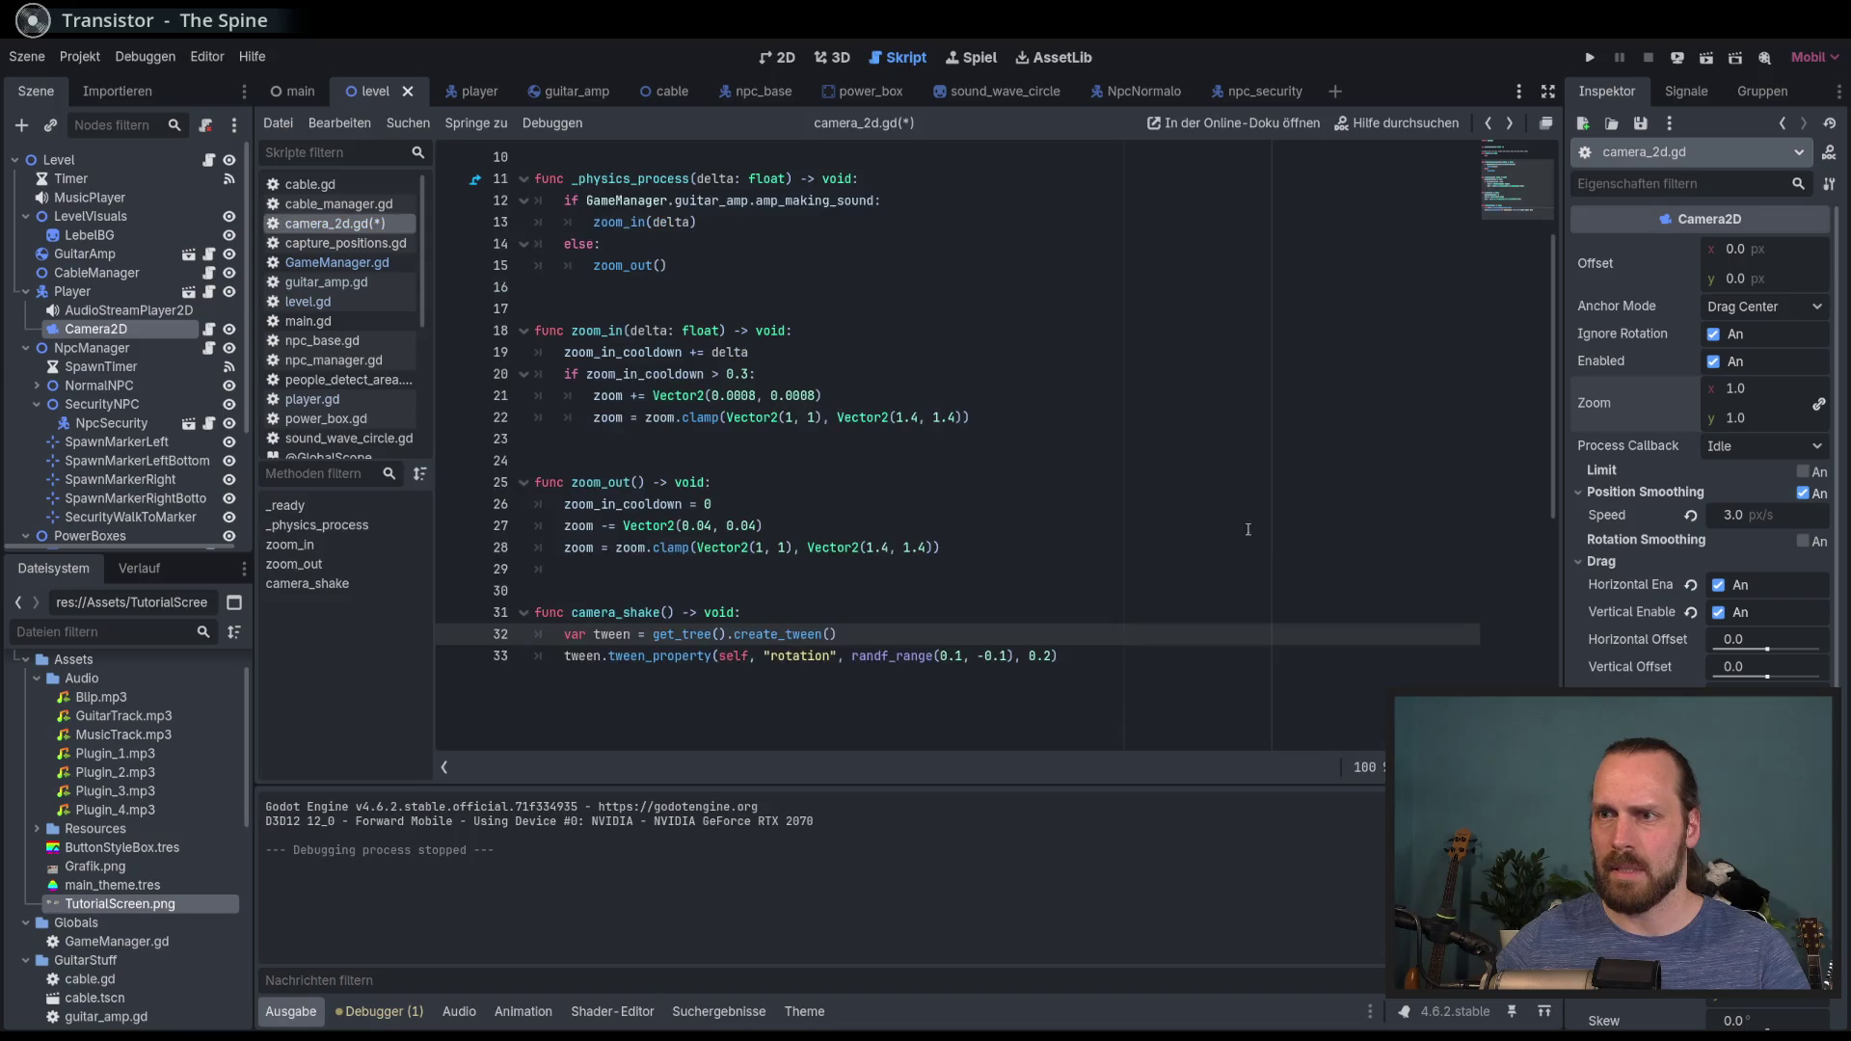
ctrl+click(790, 634)
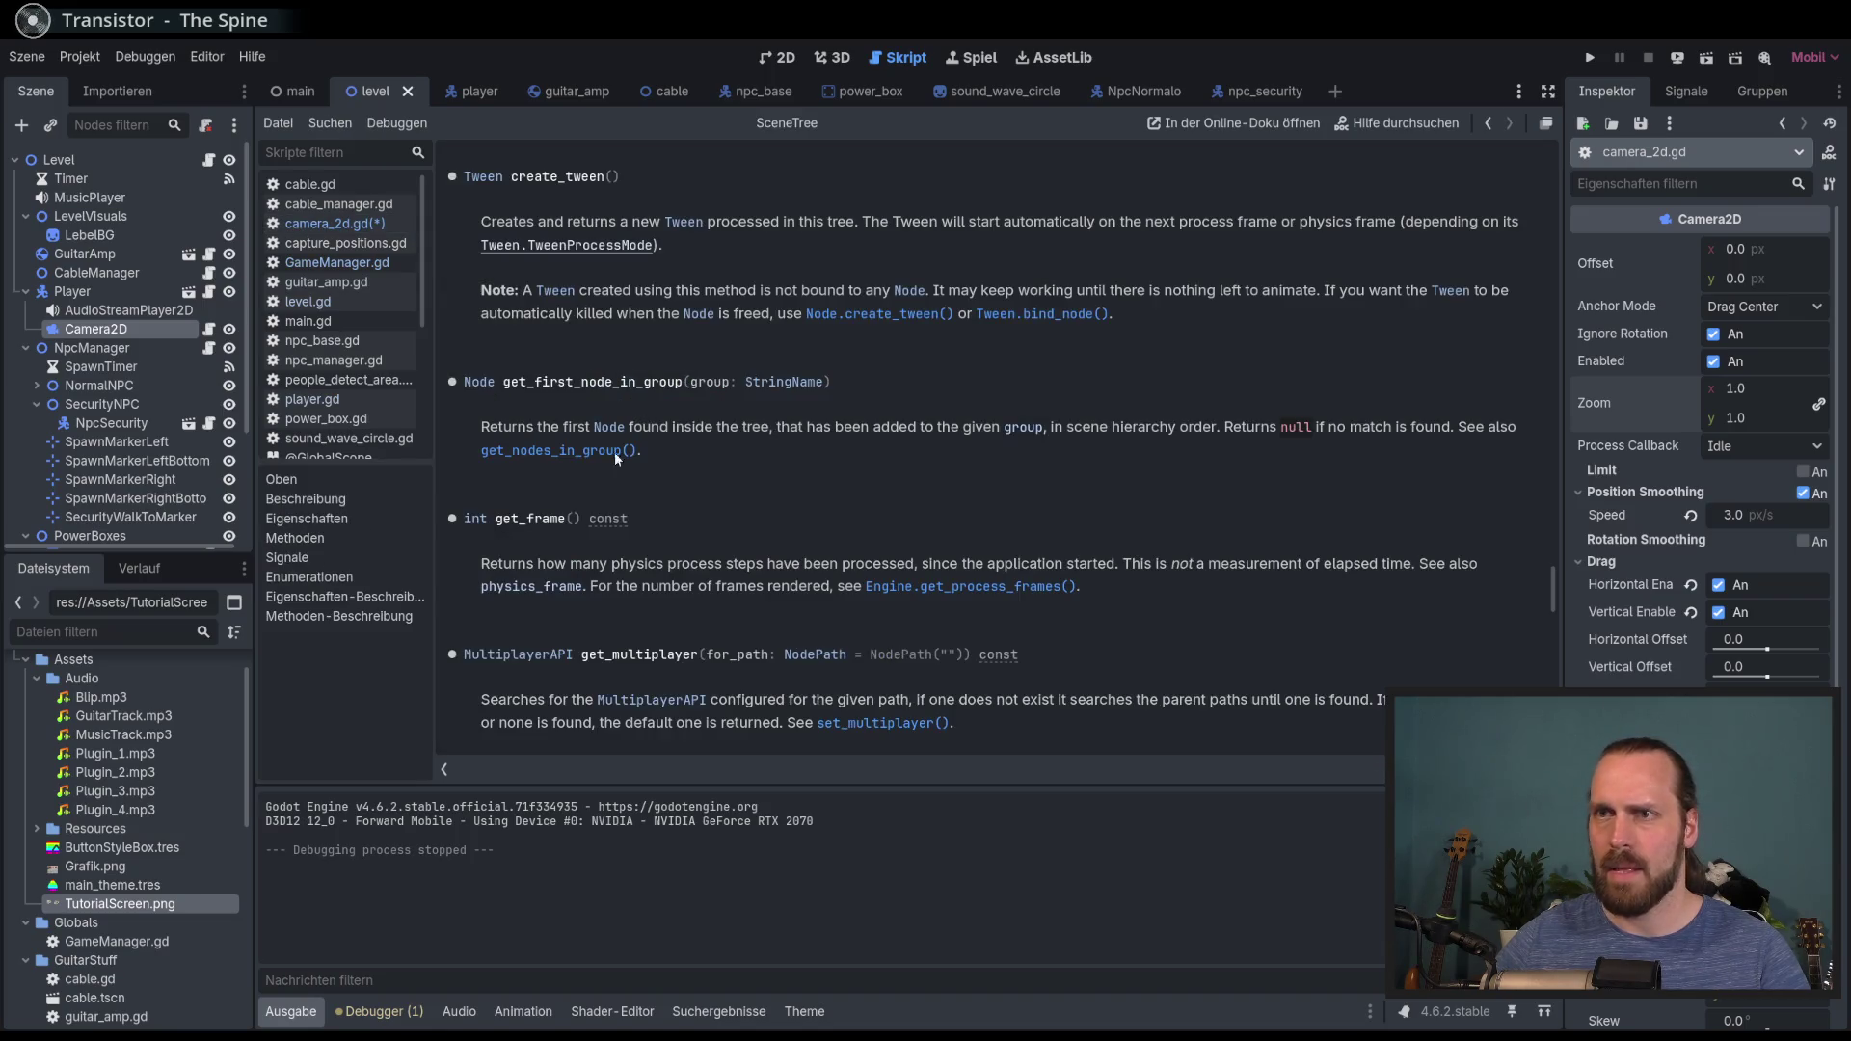
Step: Go to the Tween class reference and jump to the set_loops method description
click(483, 177)
scroll(868, 492, down, 8)
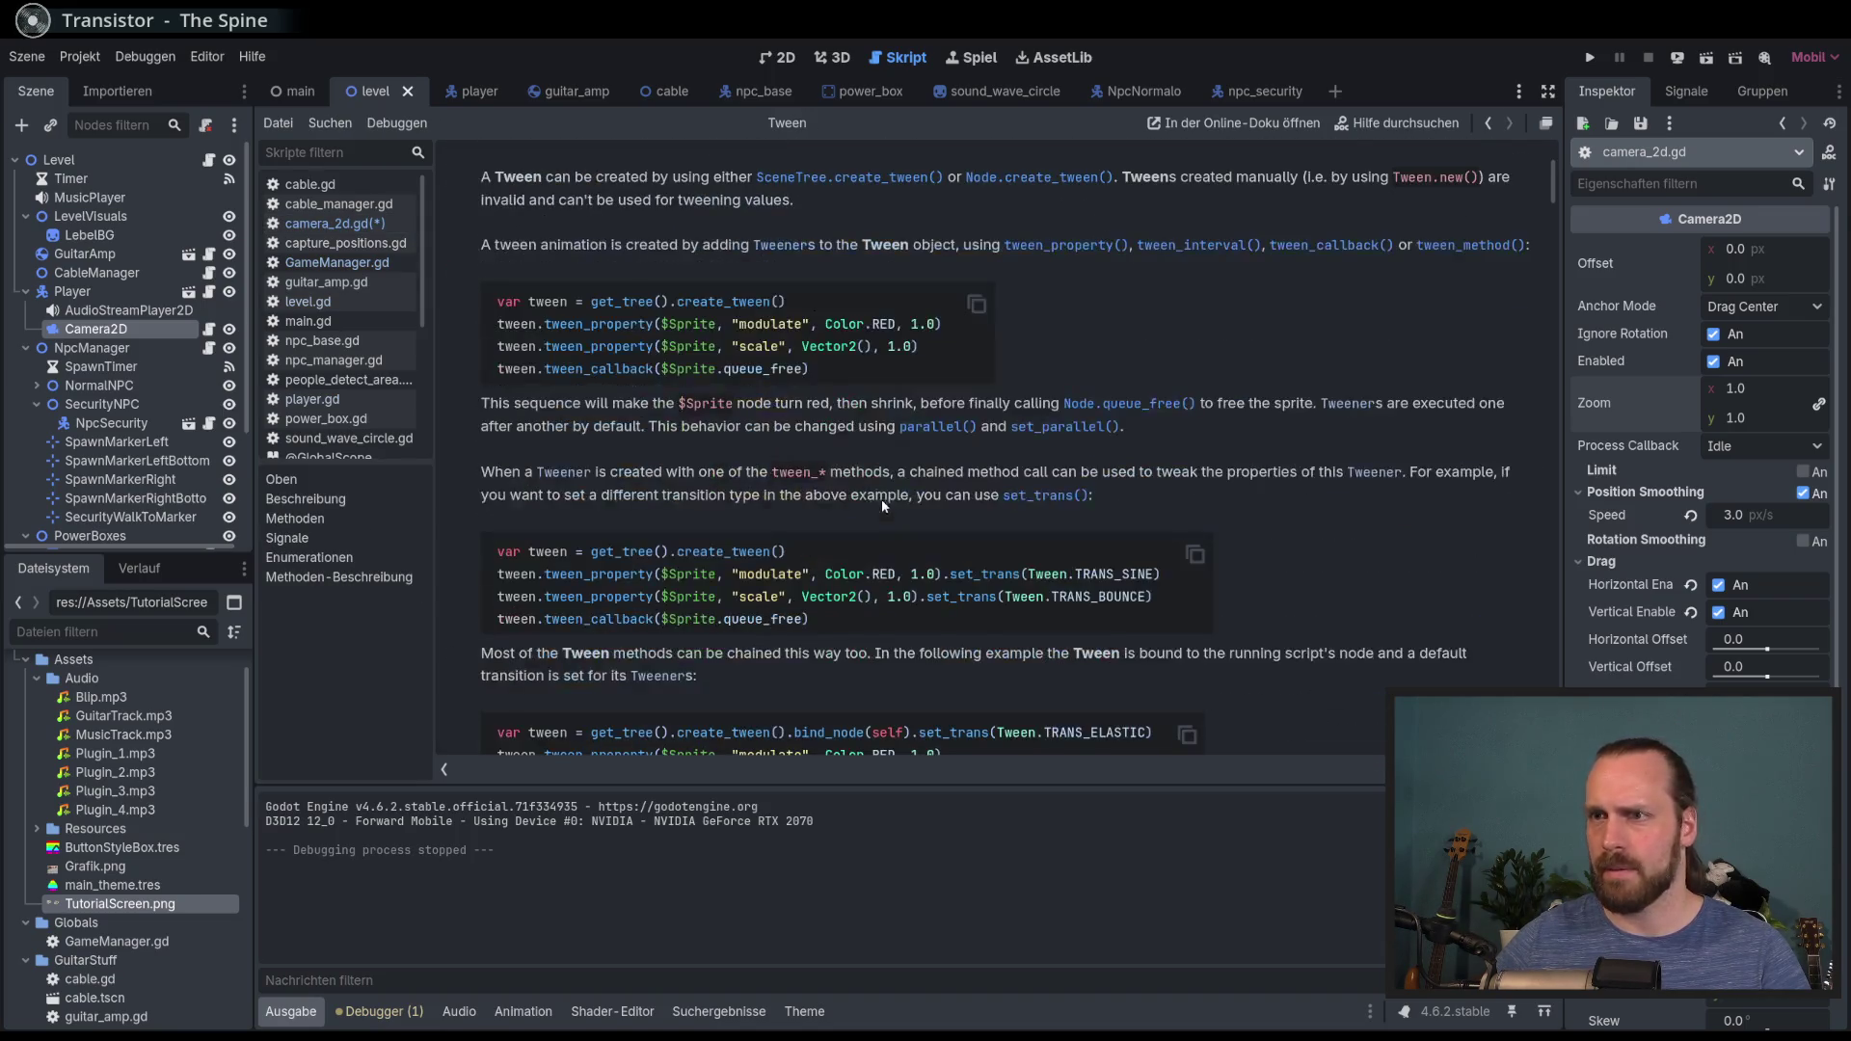
scroll(980, 574, down, 3)
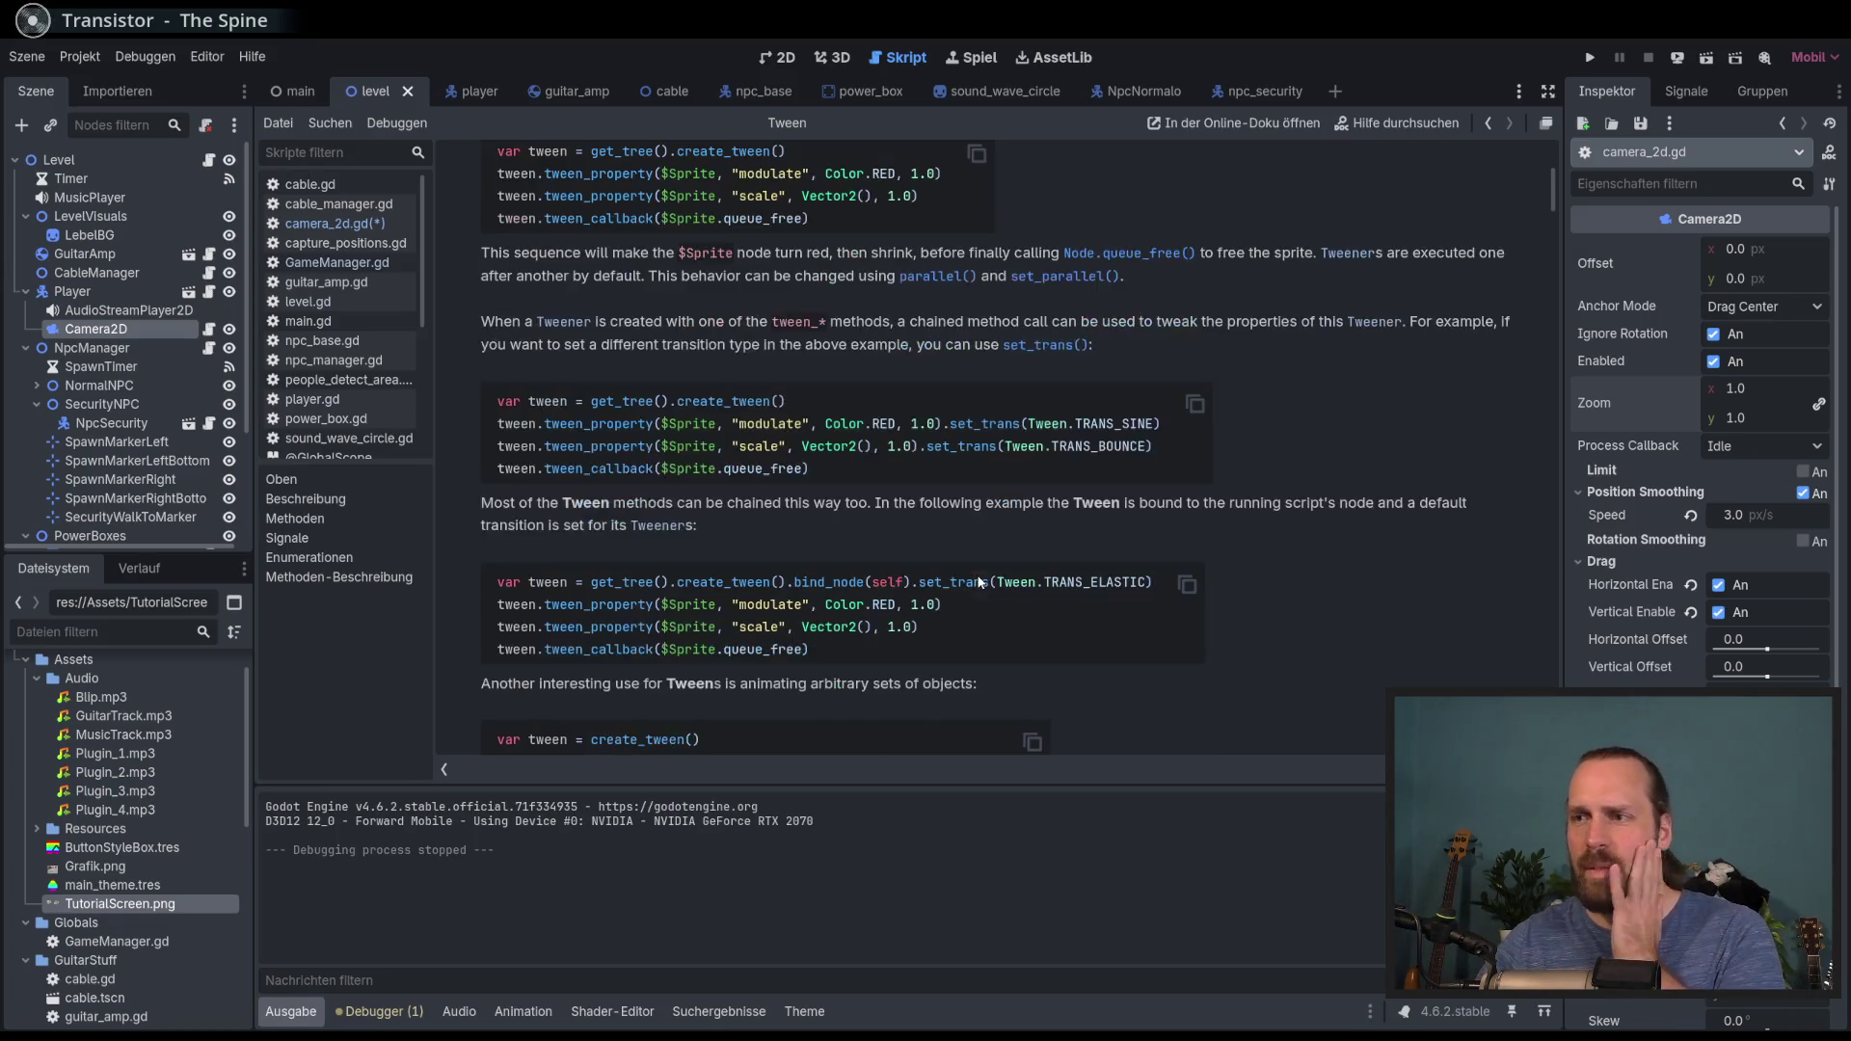
scroll(980, 582, down, 3)
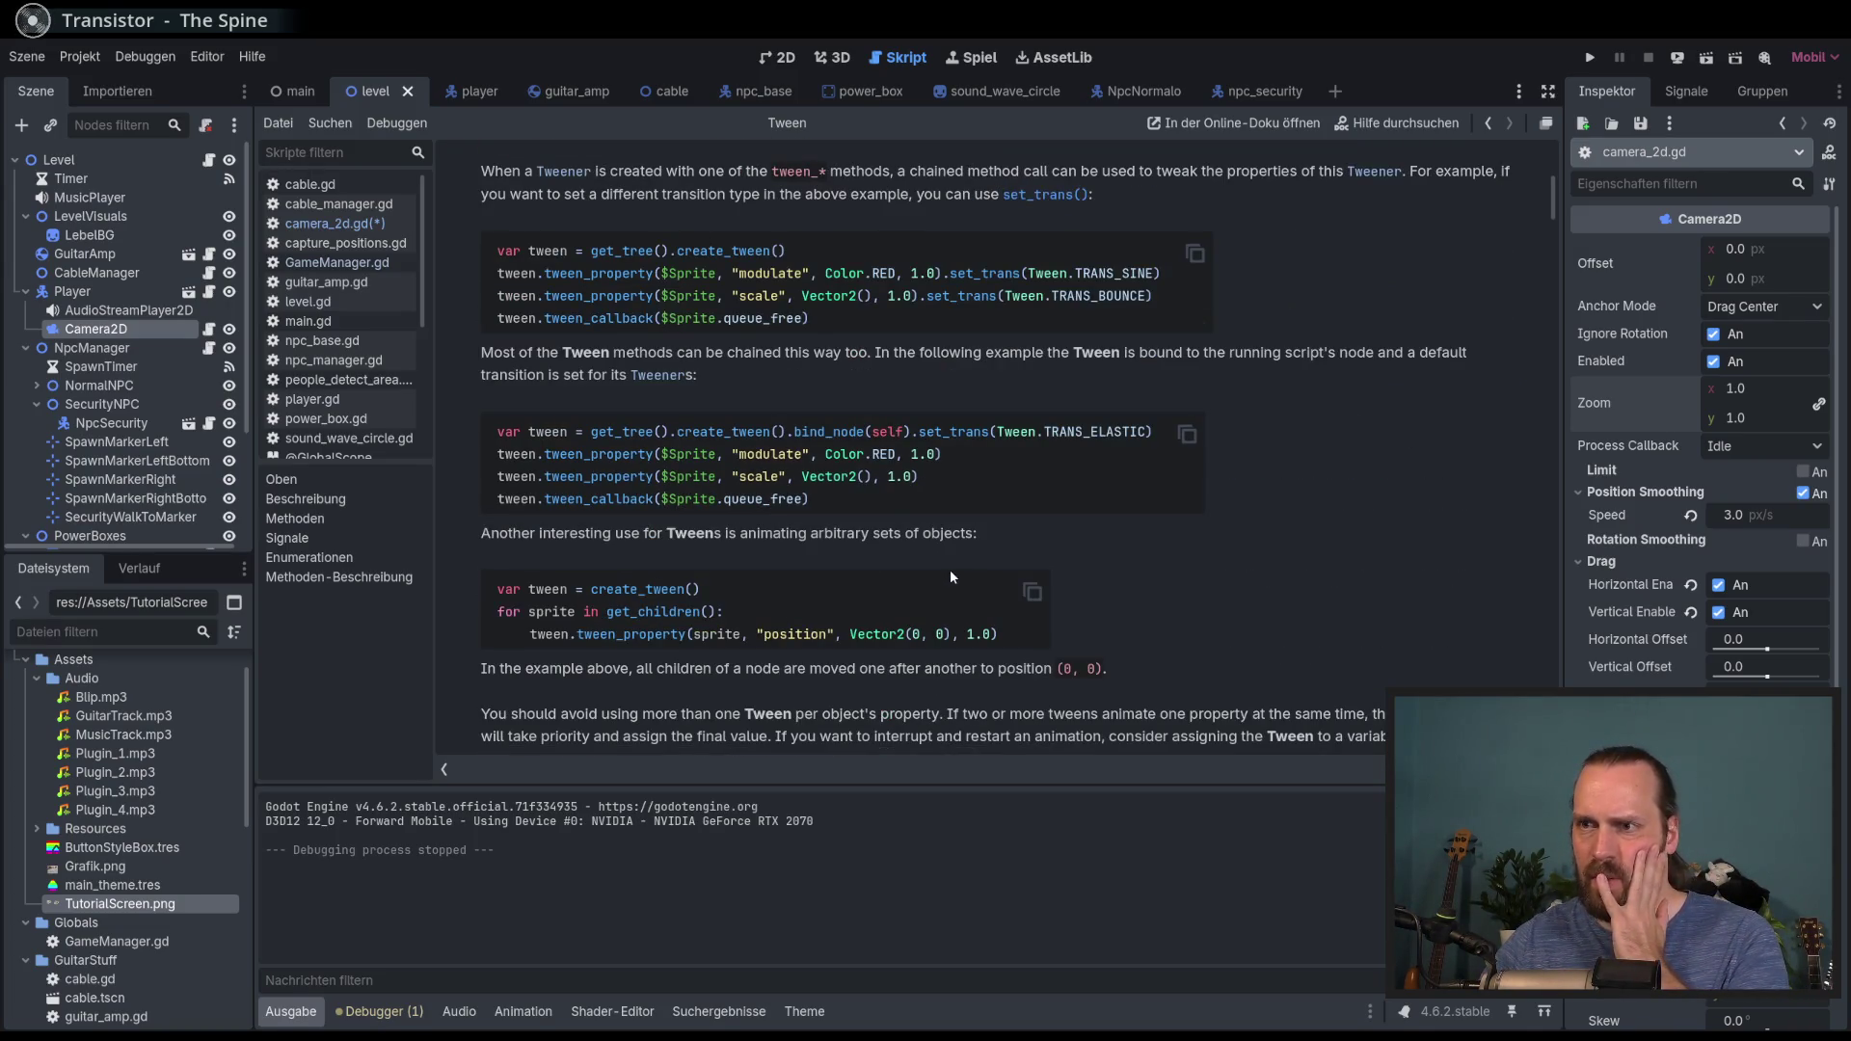
scroll(955, 570, up, 8)
scroll(929, 552, up, 5)
scroll(922, 554, down, 15)
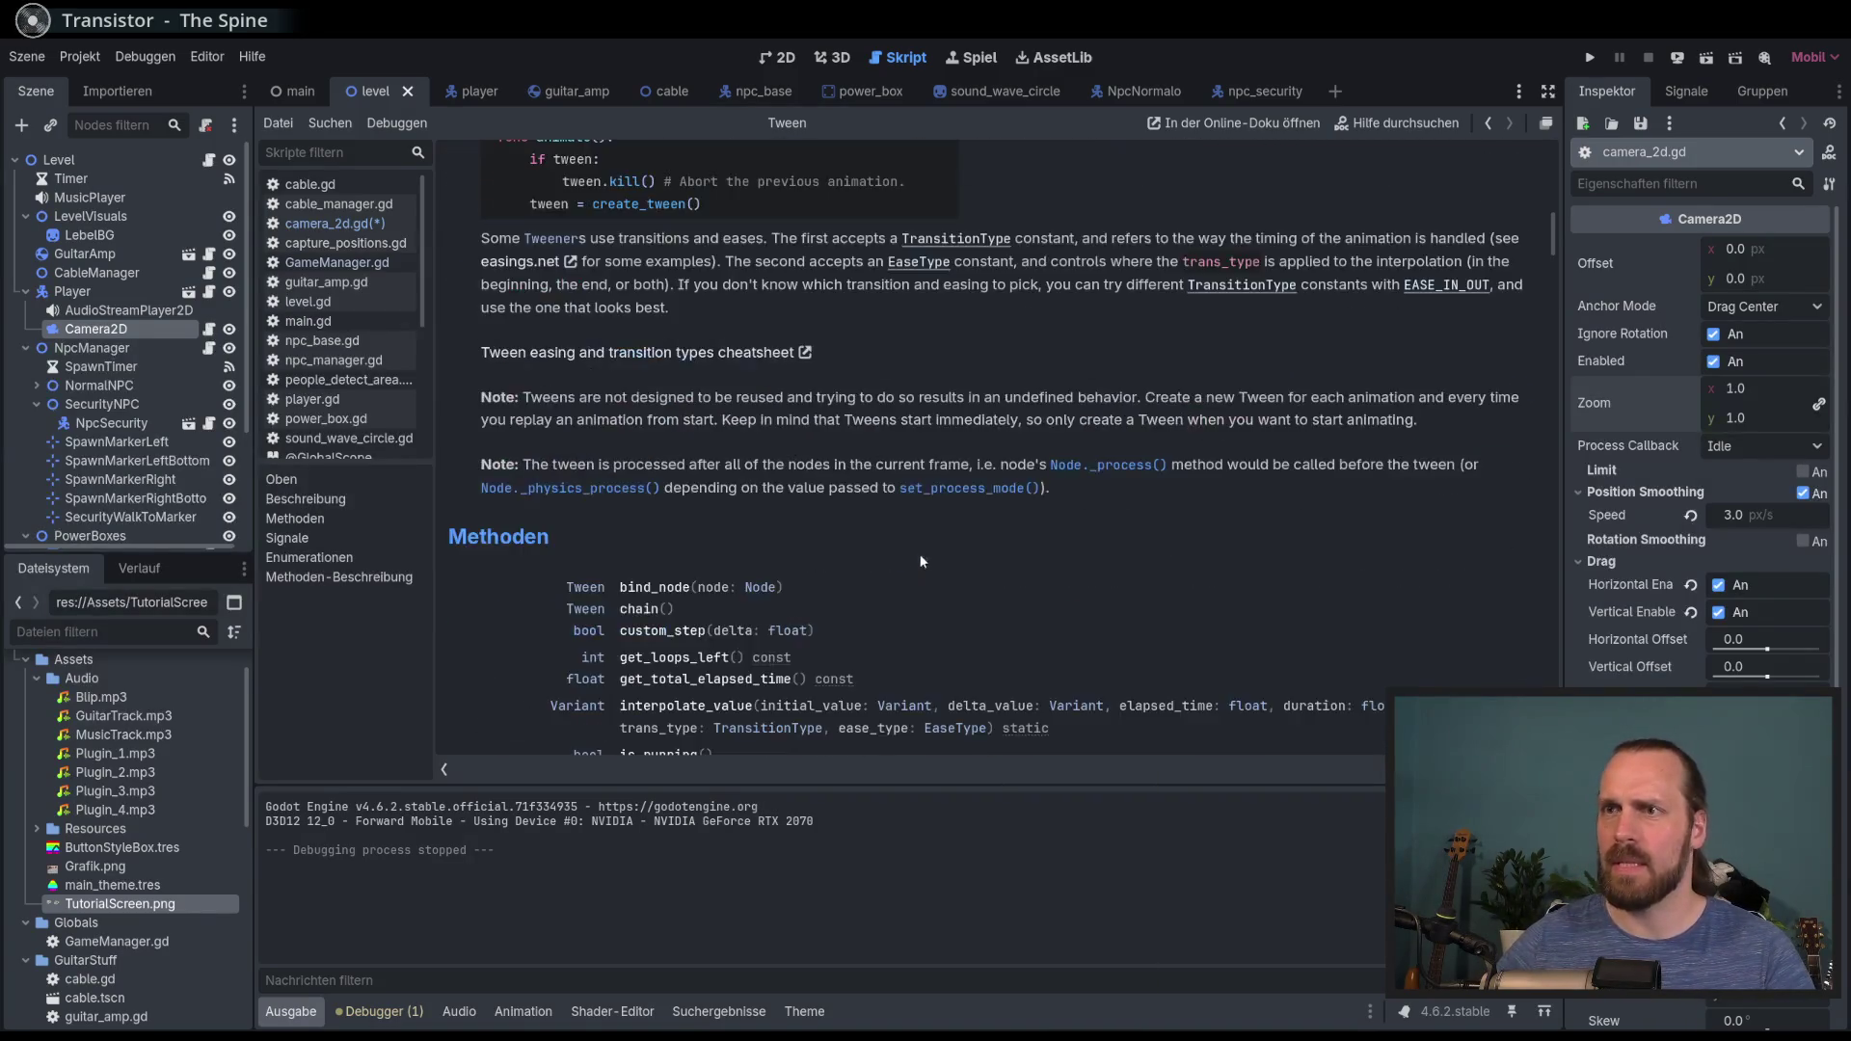
scroll(889, 546, down, 7)
scroll(830, 512, up, 5)
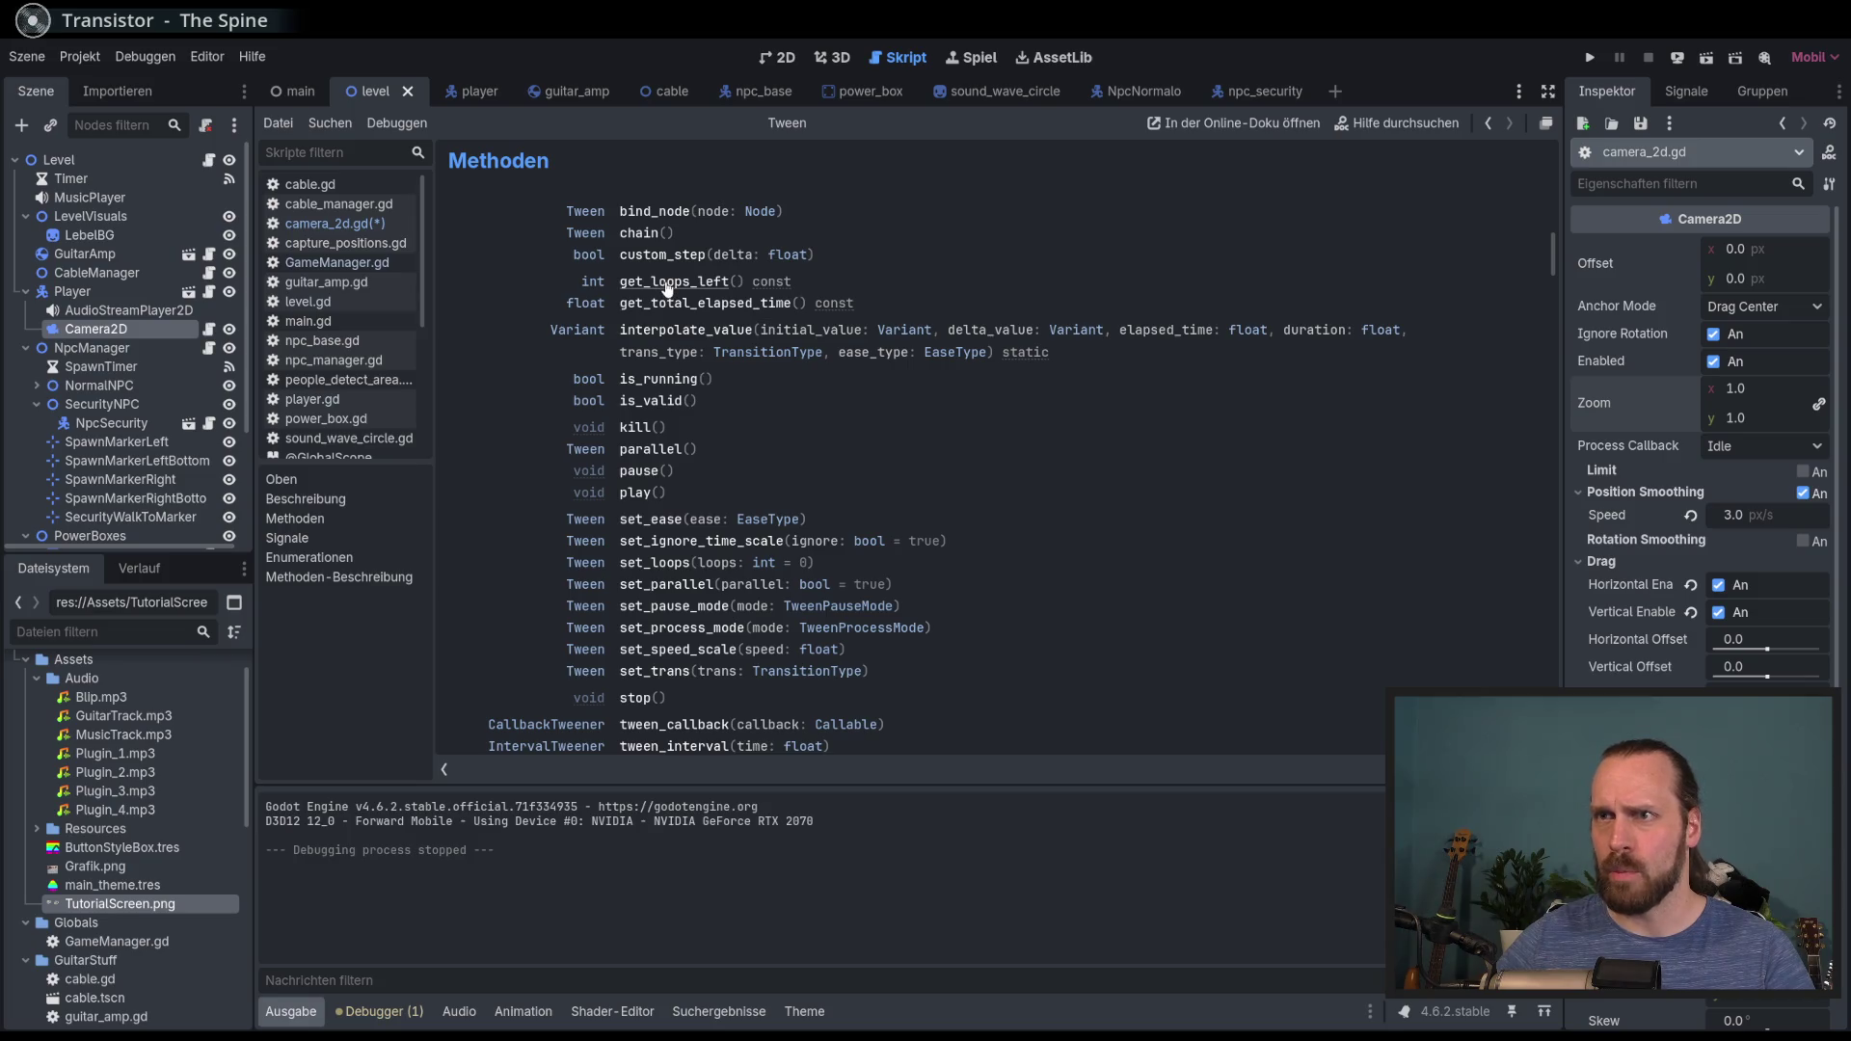
scroll(667, 289, down, 5)
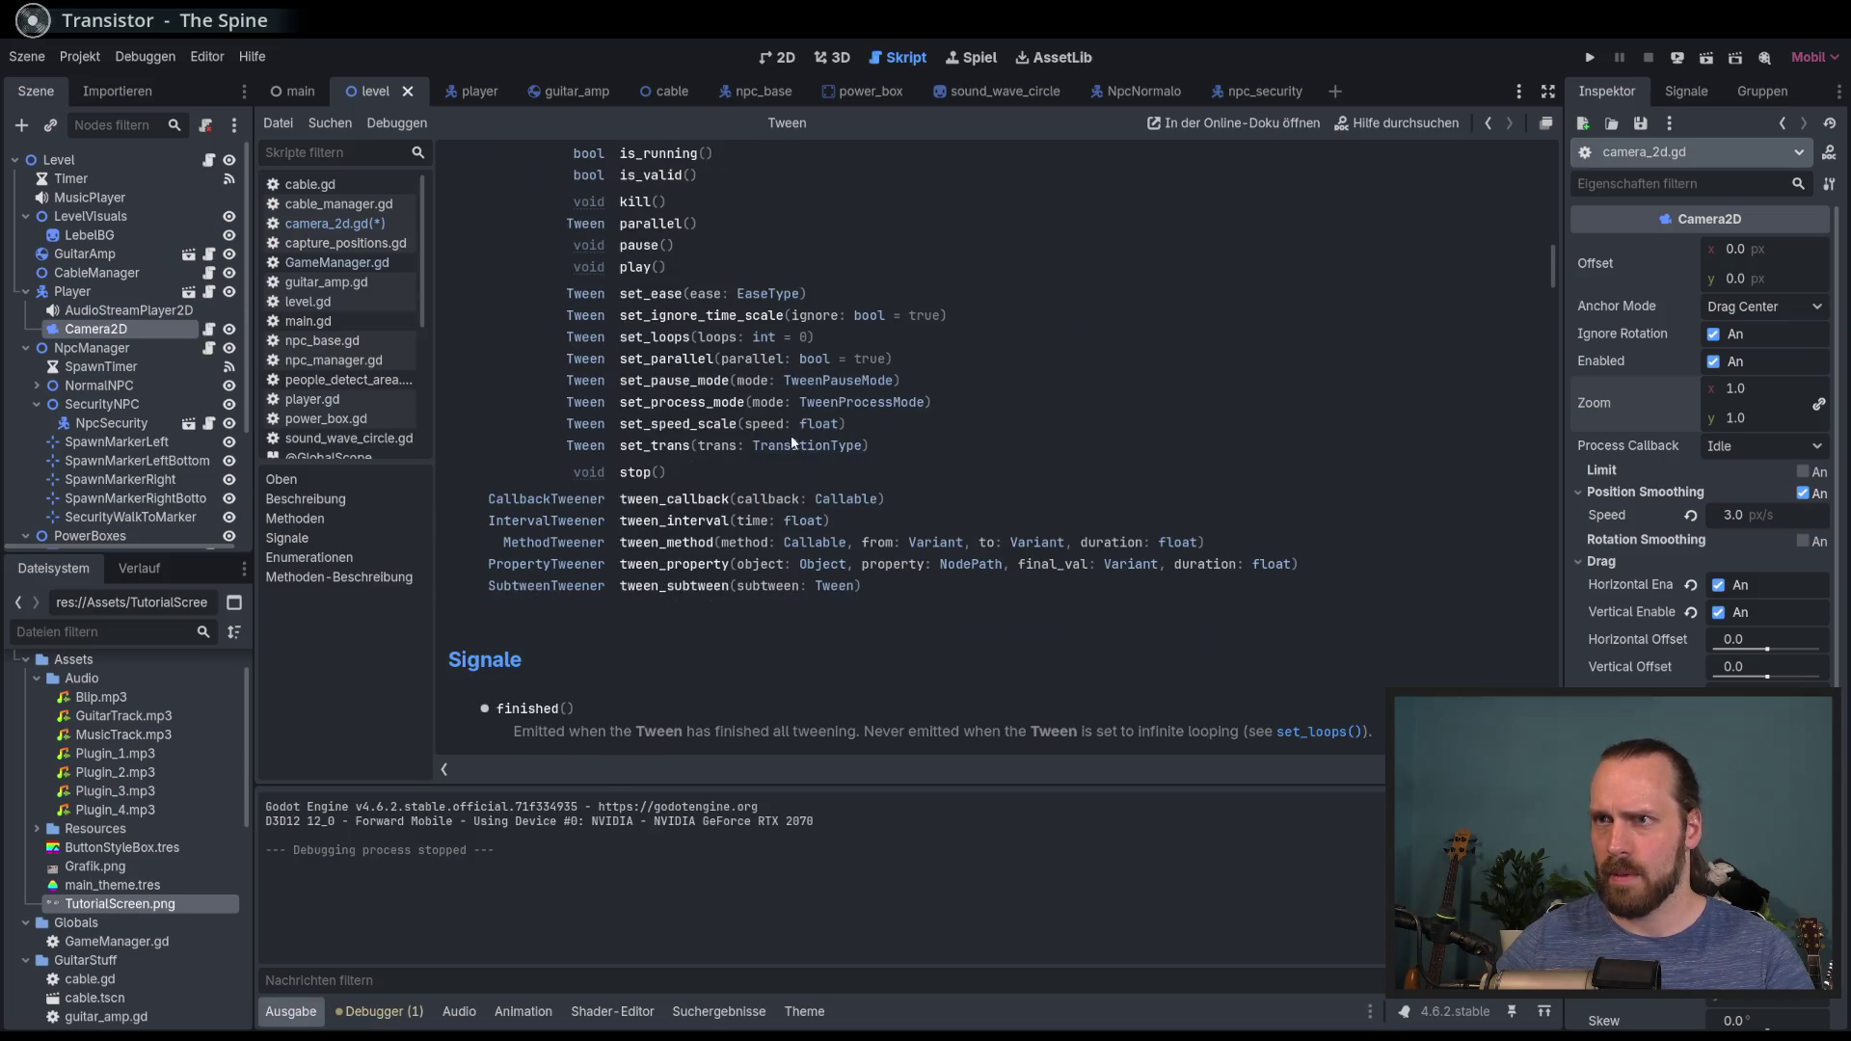
click(656, 337)
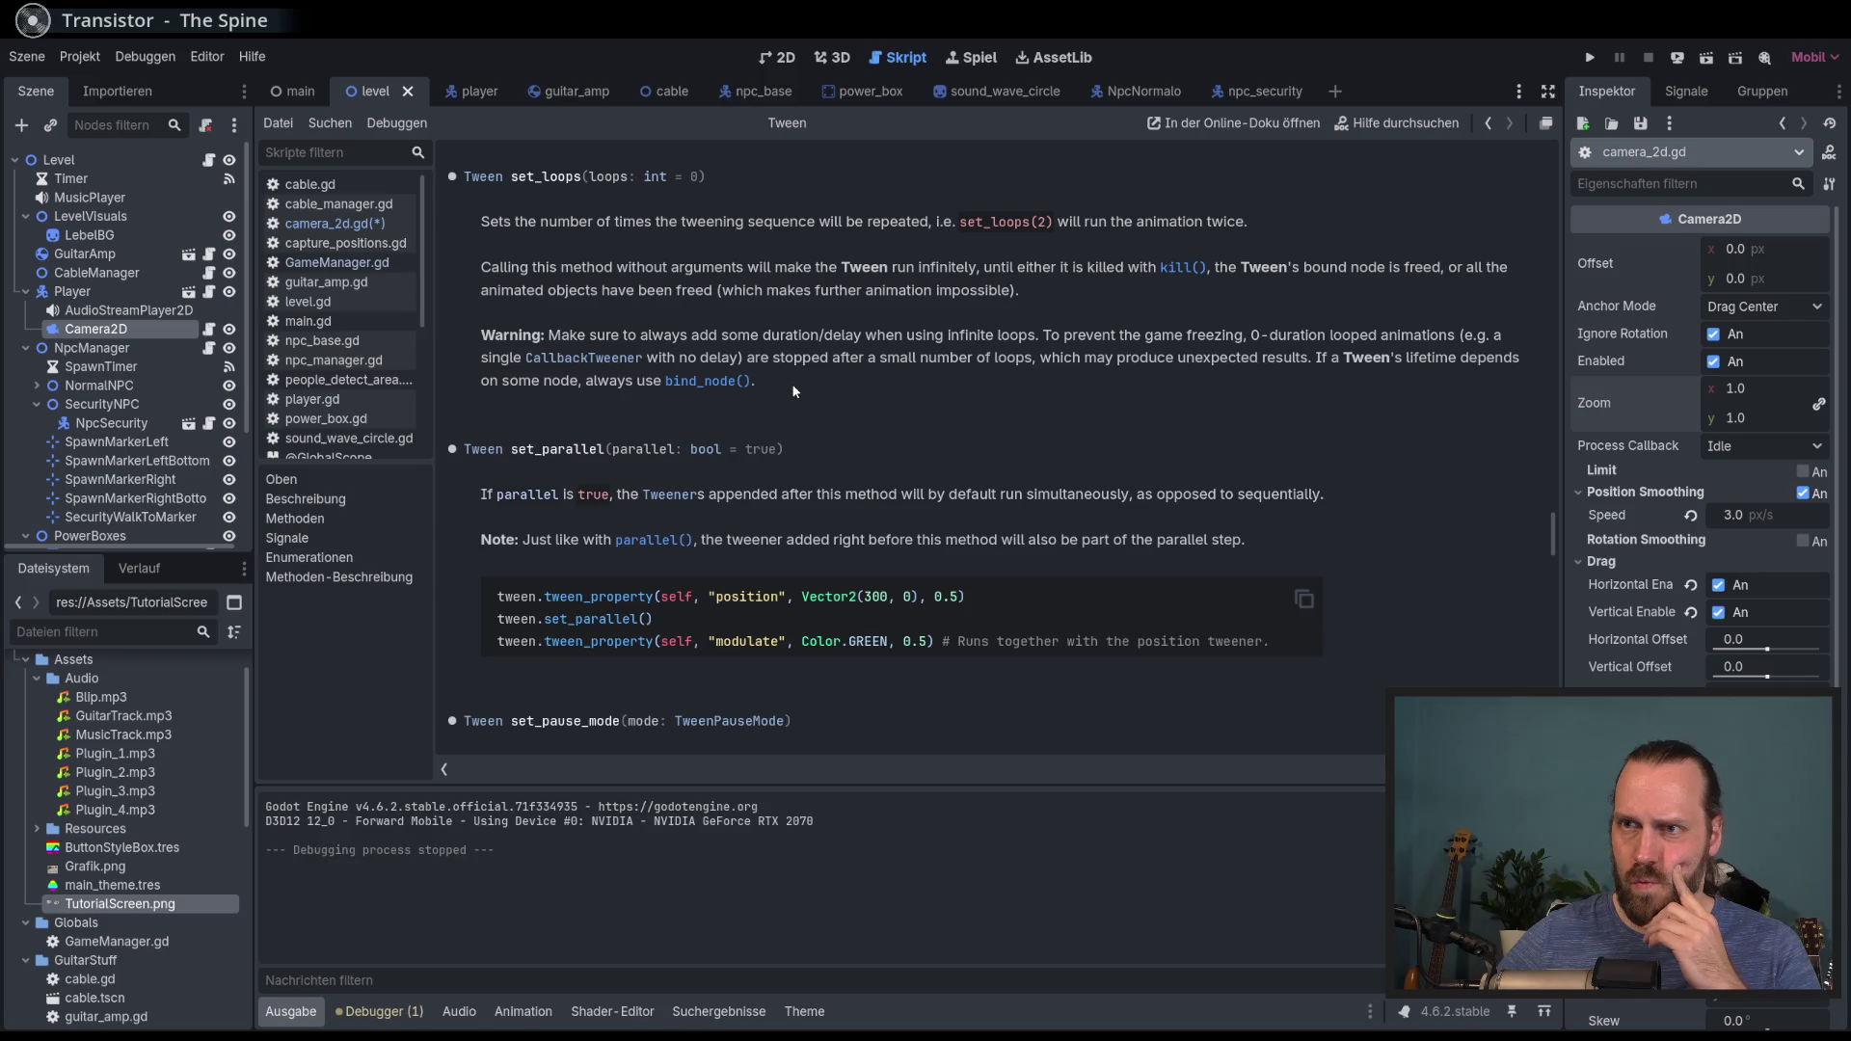
Step: Back in camera_2d.gd, scrap an attempt to chain .set_loops onto line 33
click(328, 223)
click(1108, 656)
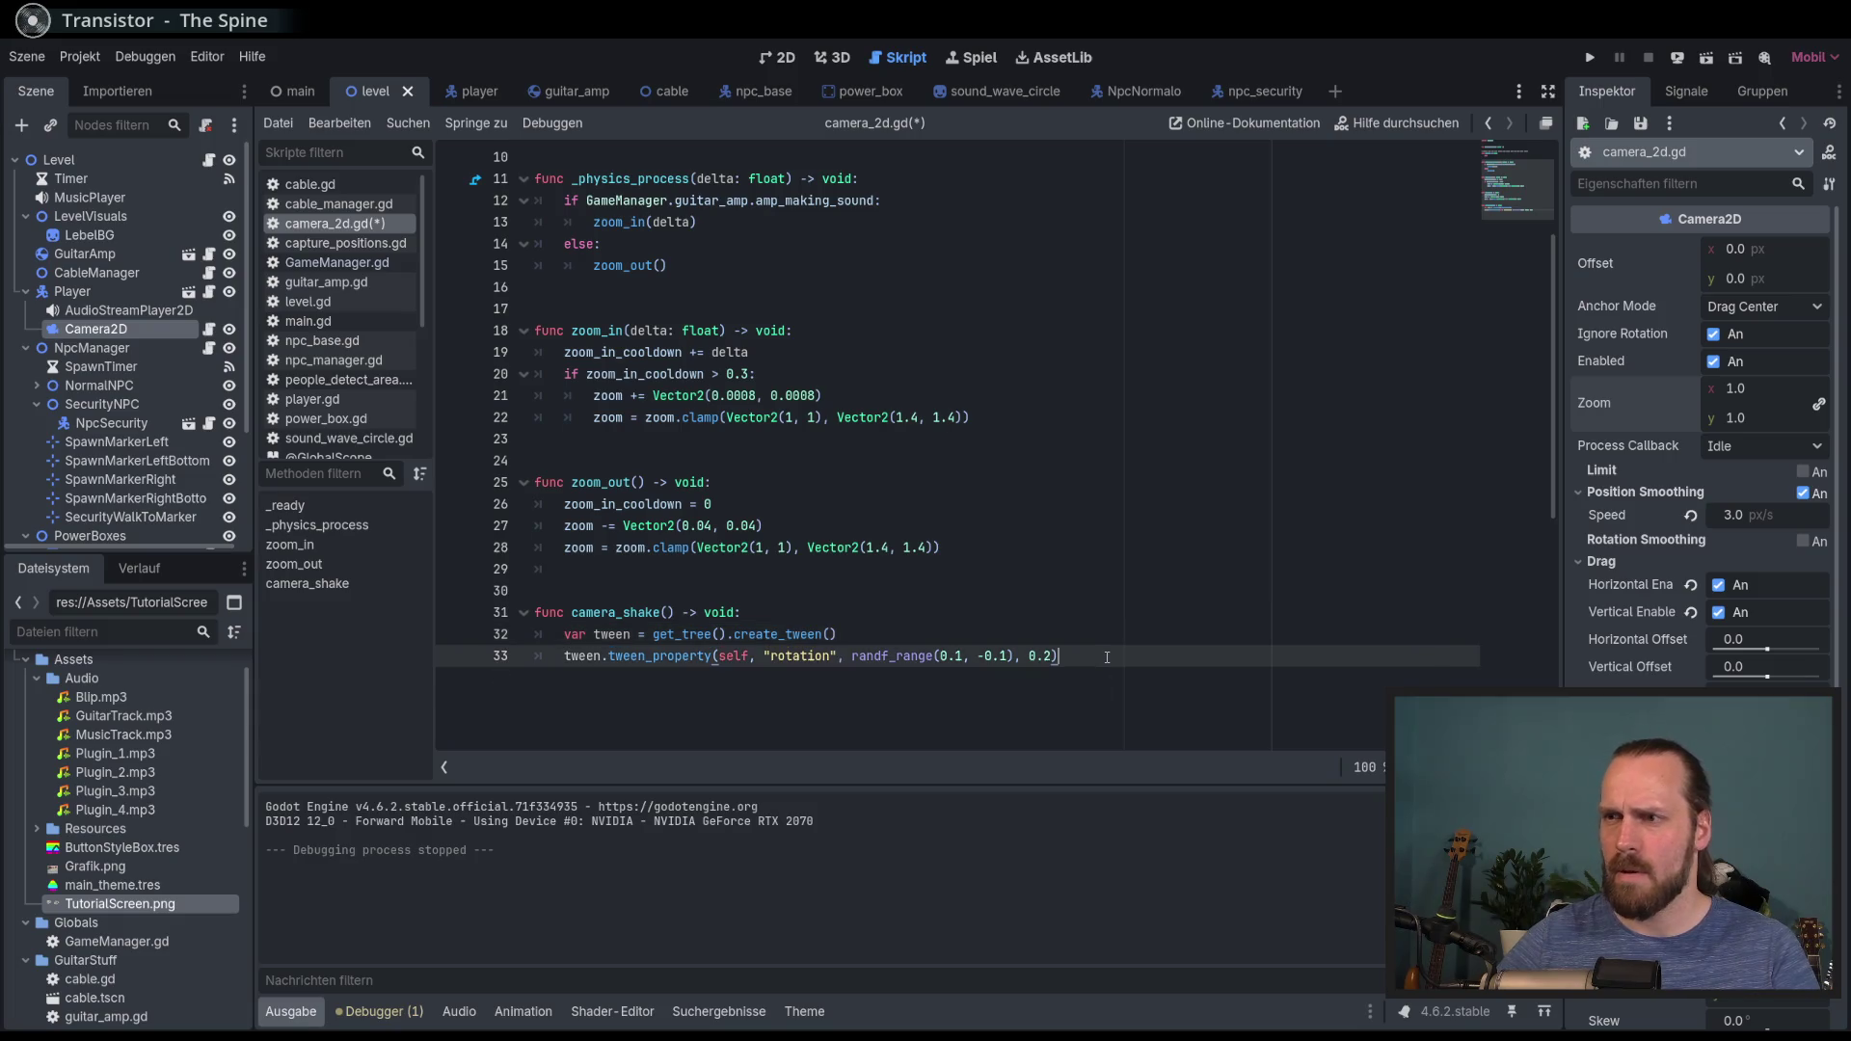
text(.set_l)
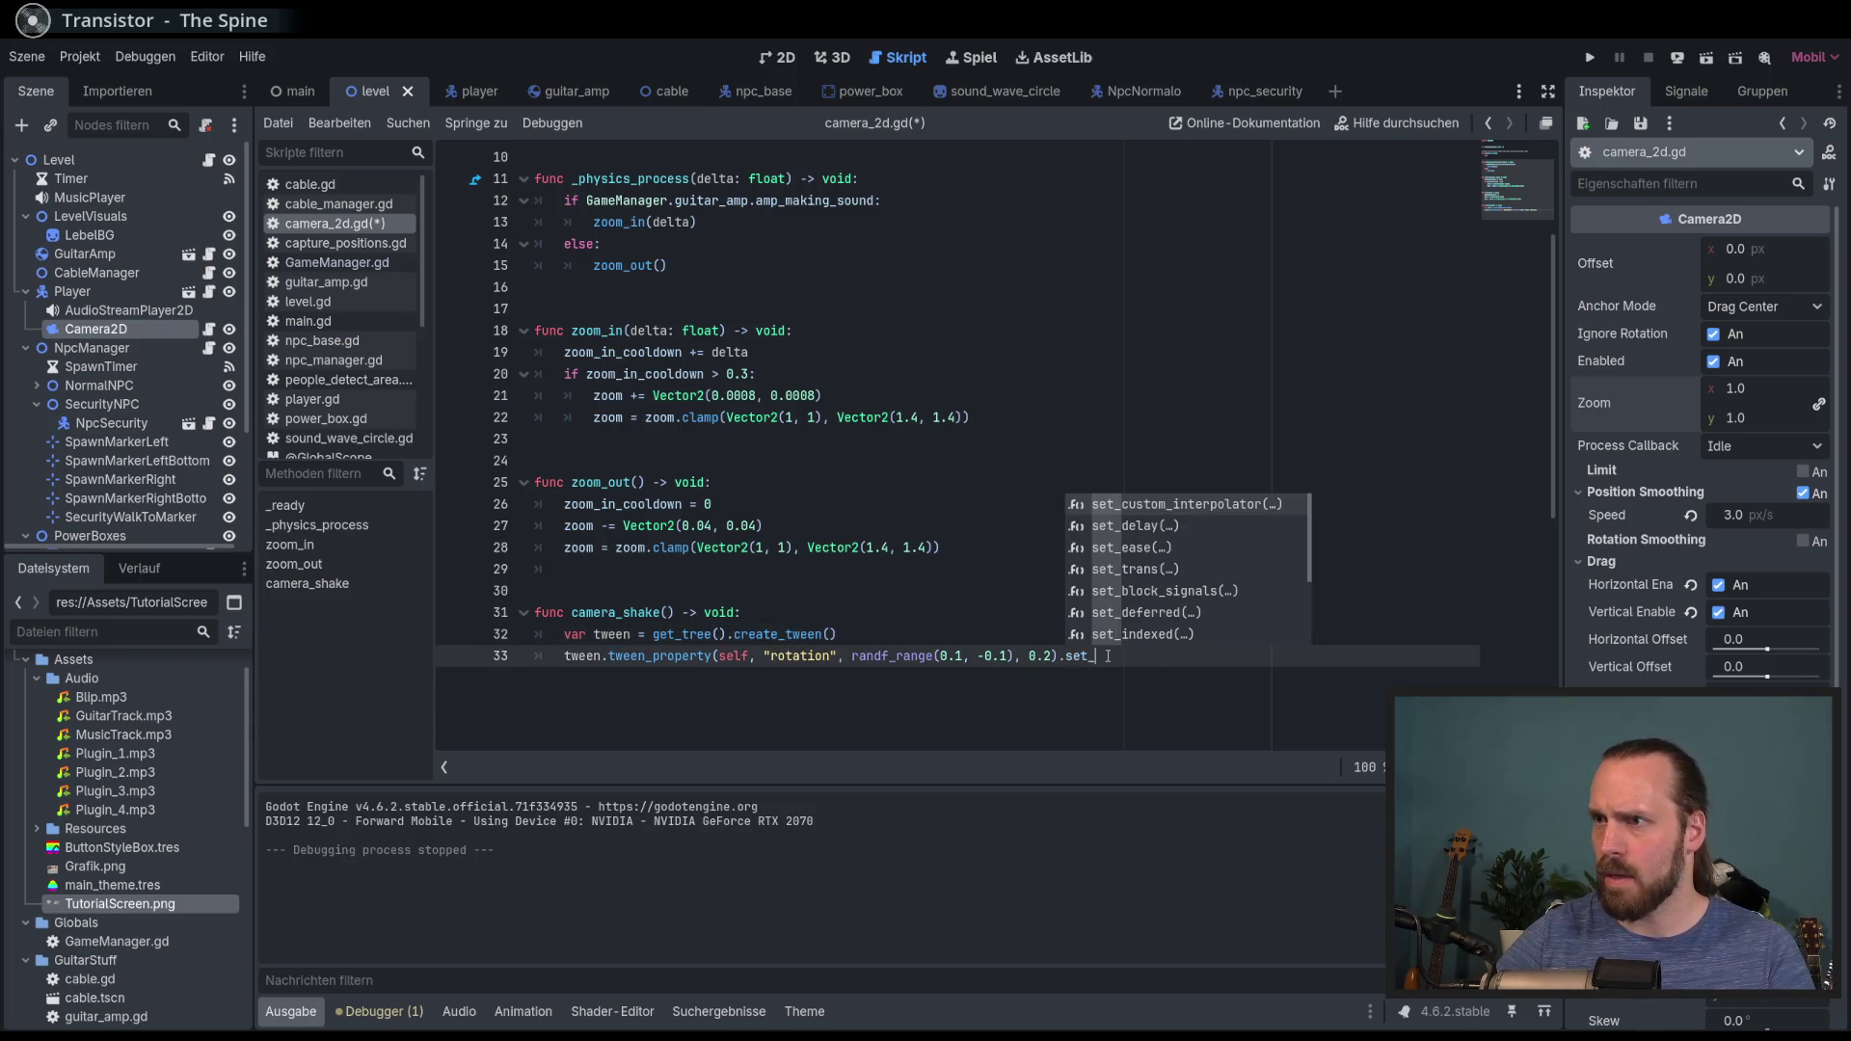
text(o)
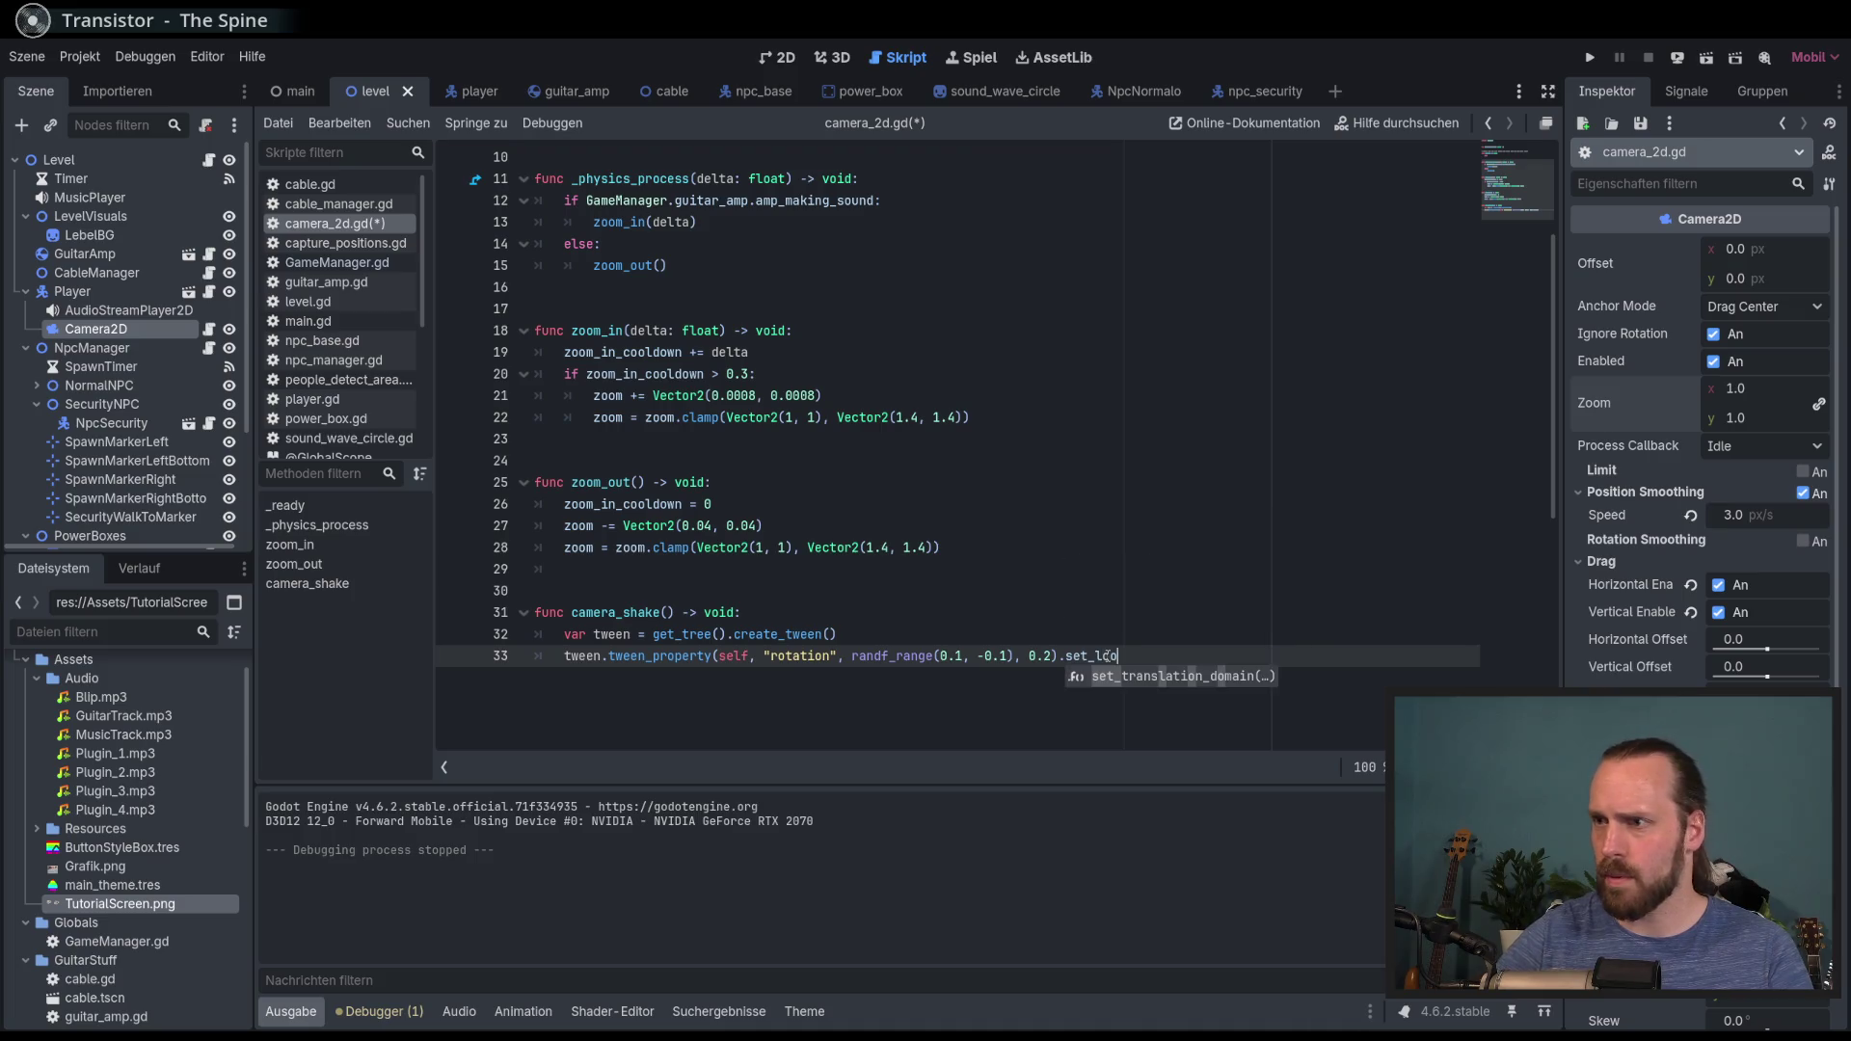
key(BackSpace)
key(BackSpace)
key(BackSpace)
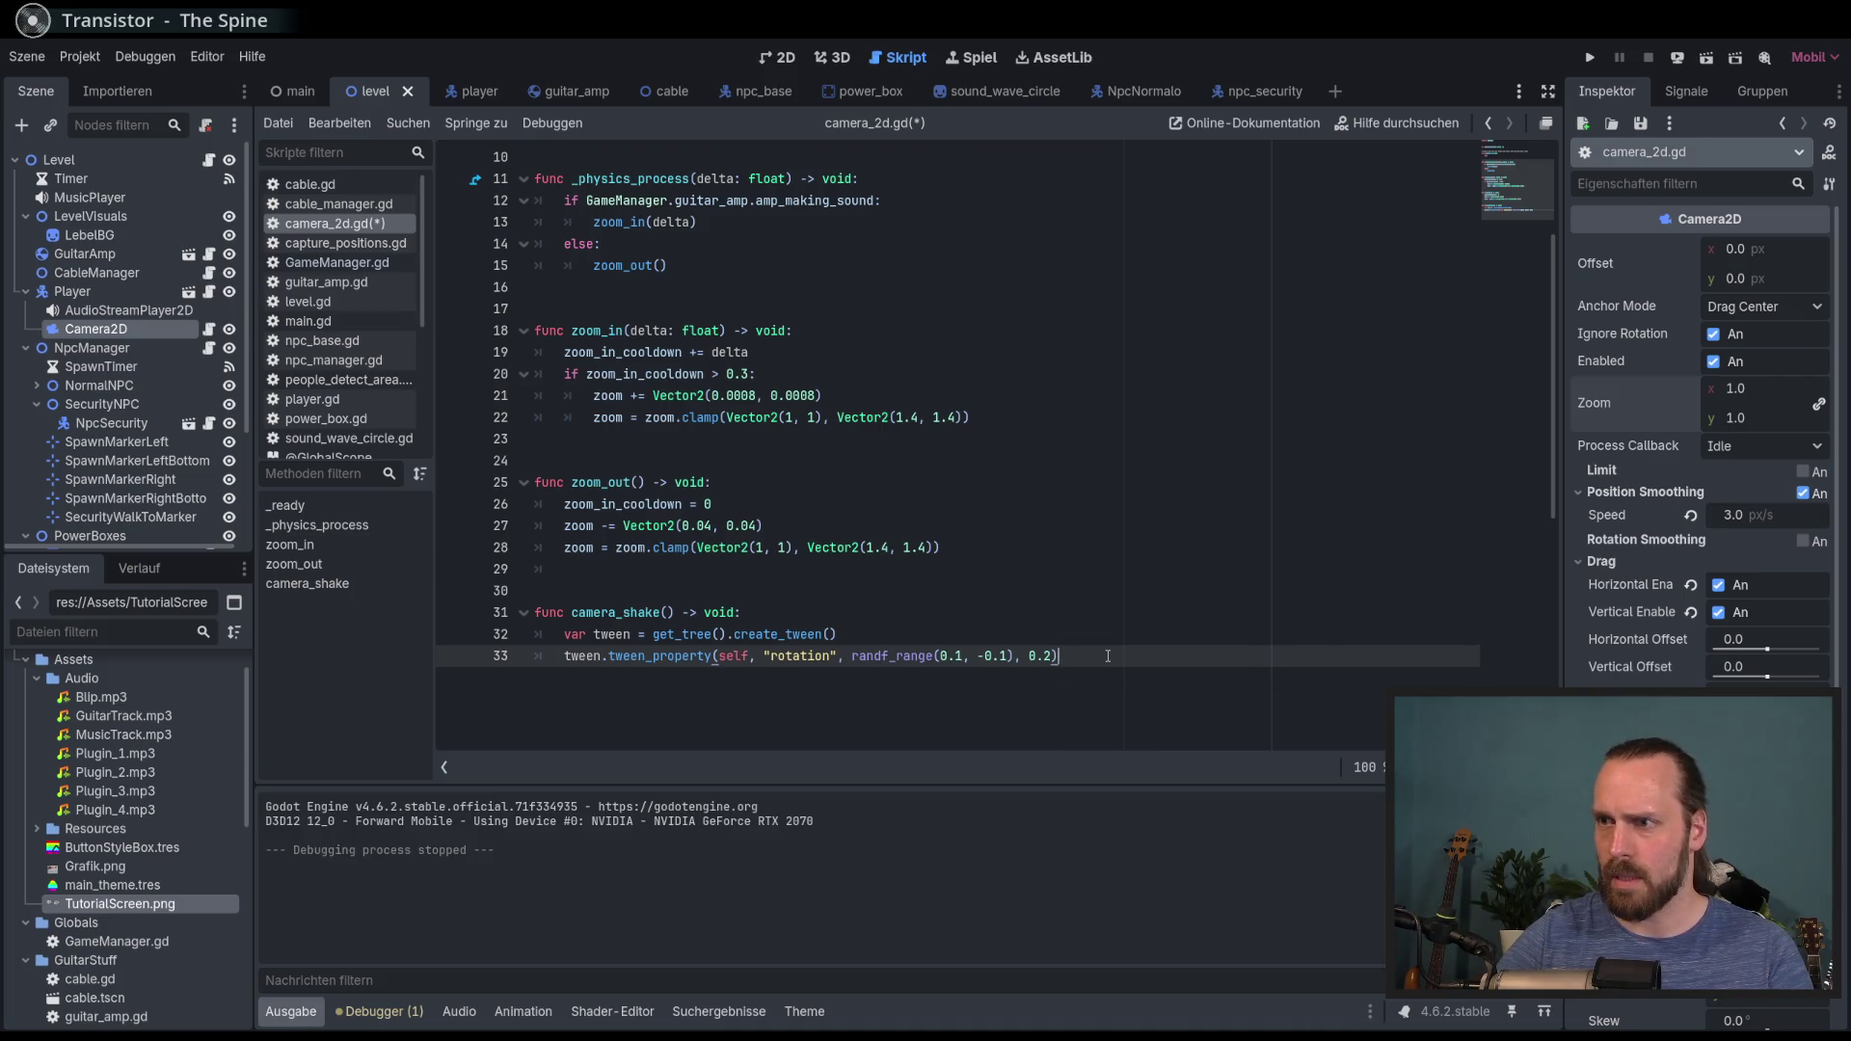
Step: Add tween.set_loops(5) above the tween_property line and open its documentation
key(Return)
text(tween.)
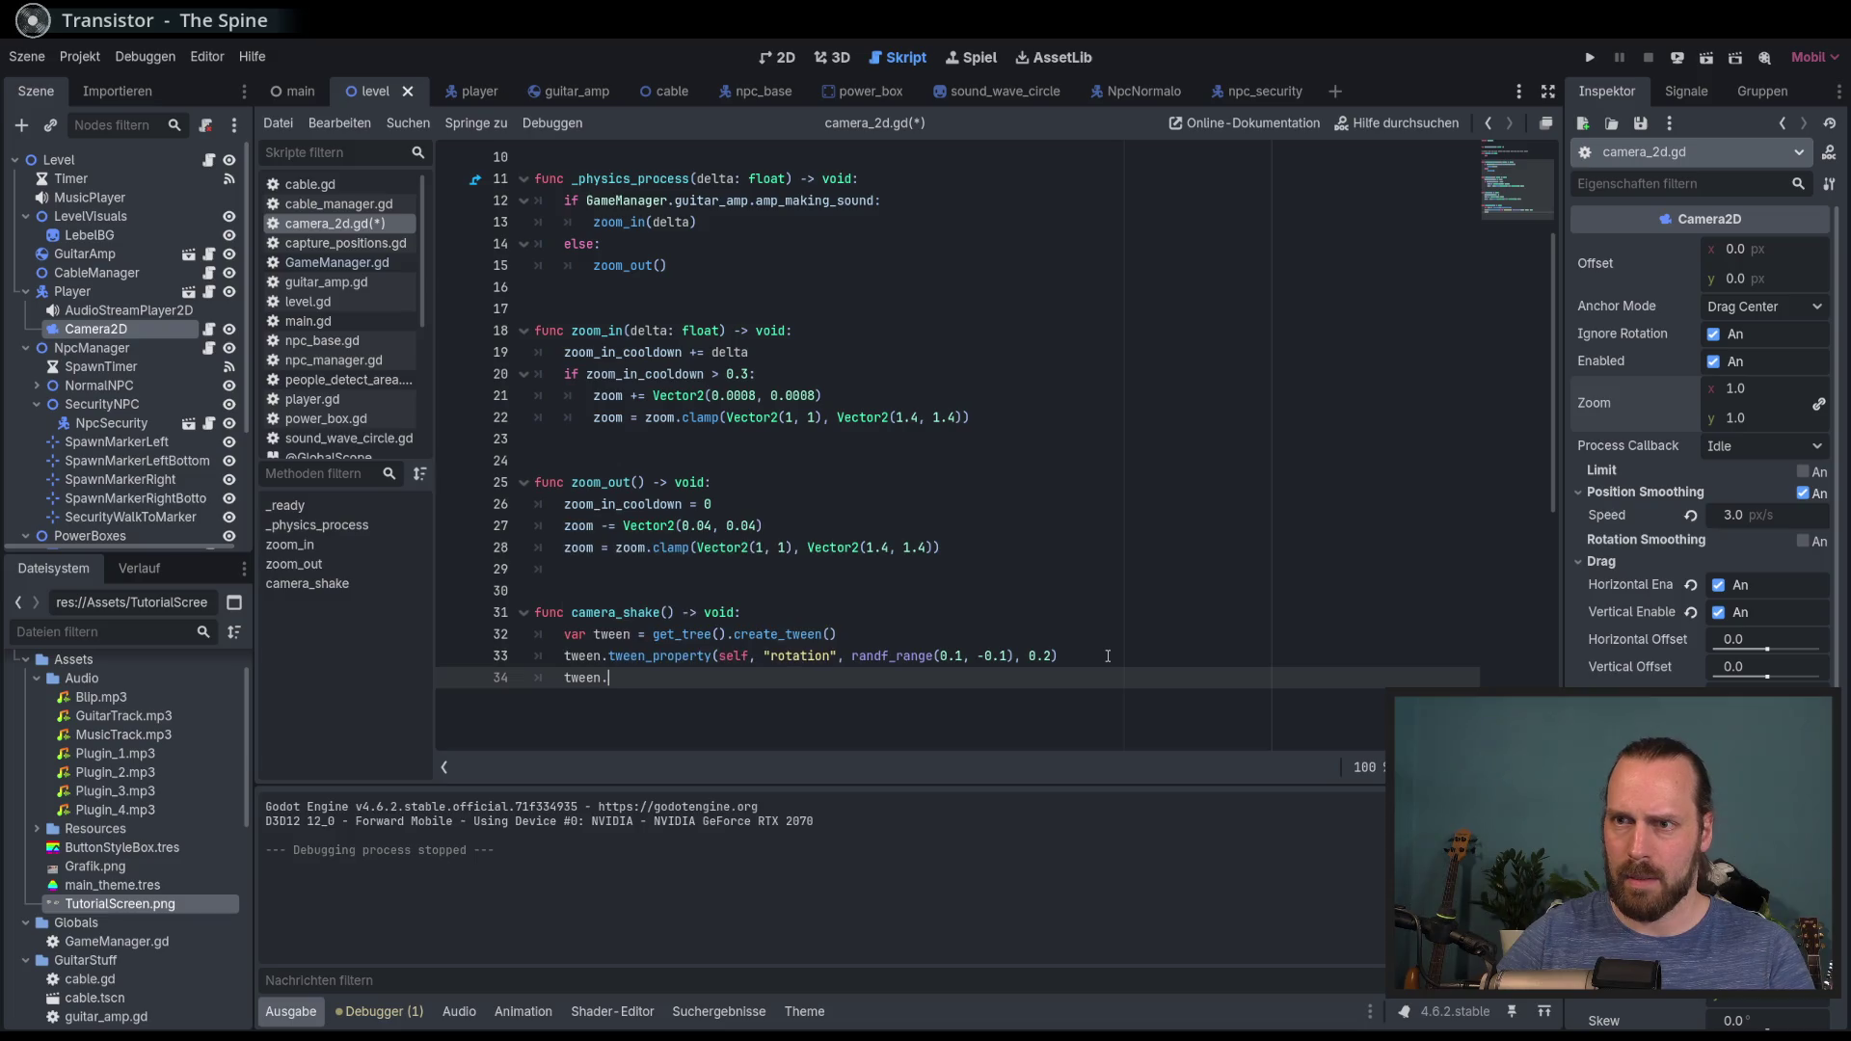
text(set_l)
key(Return)
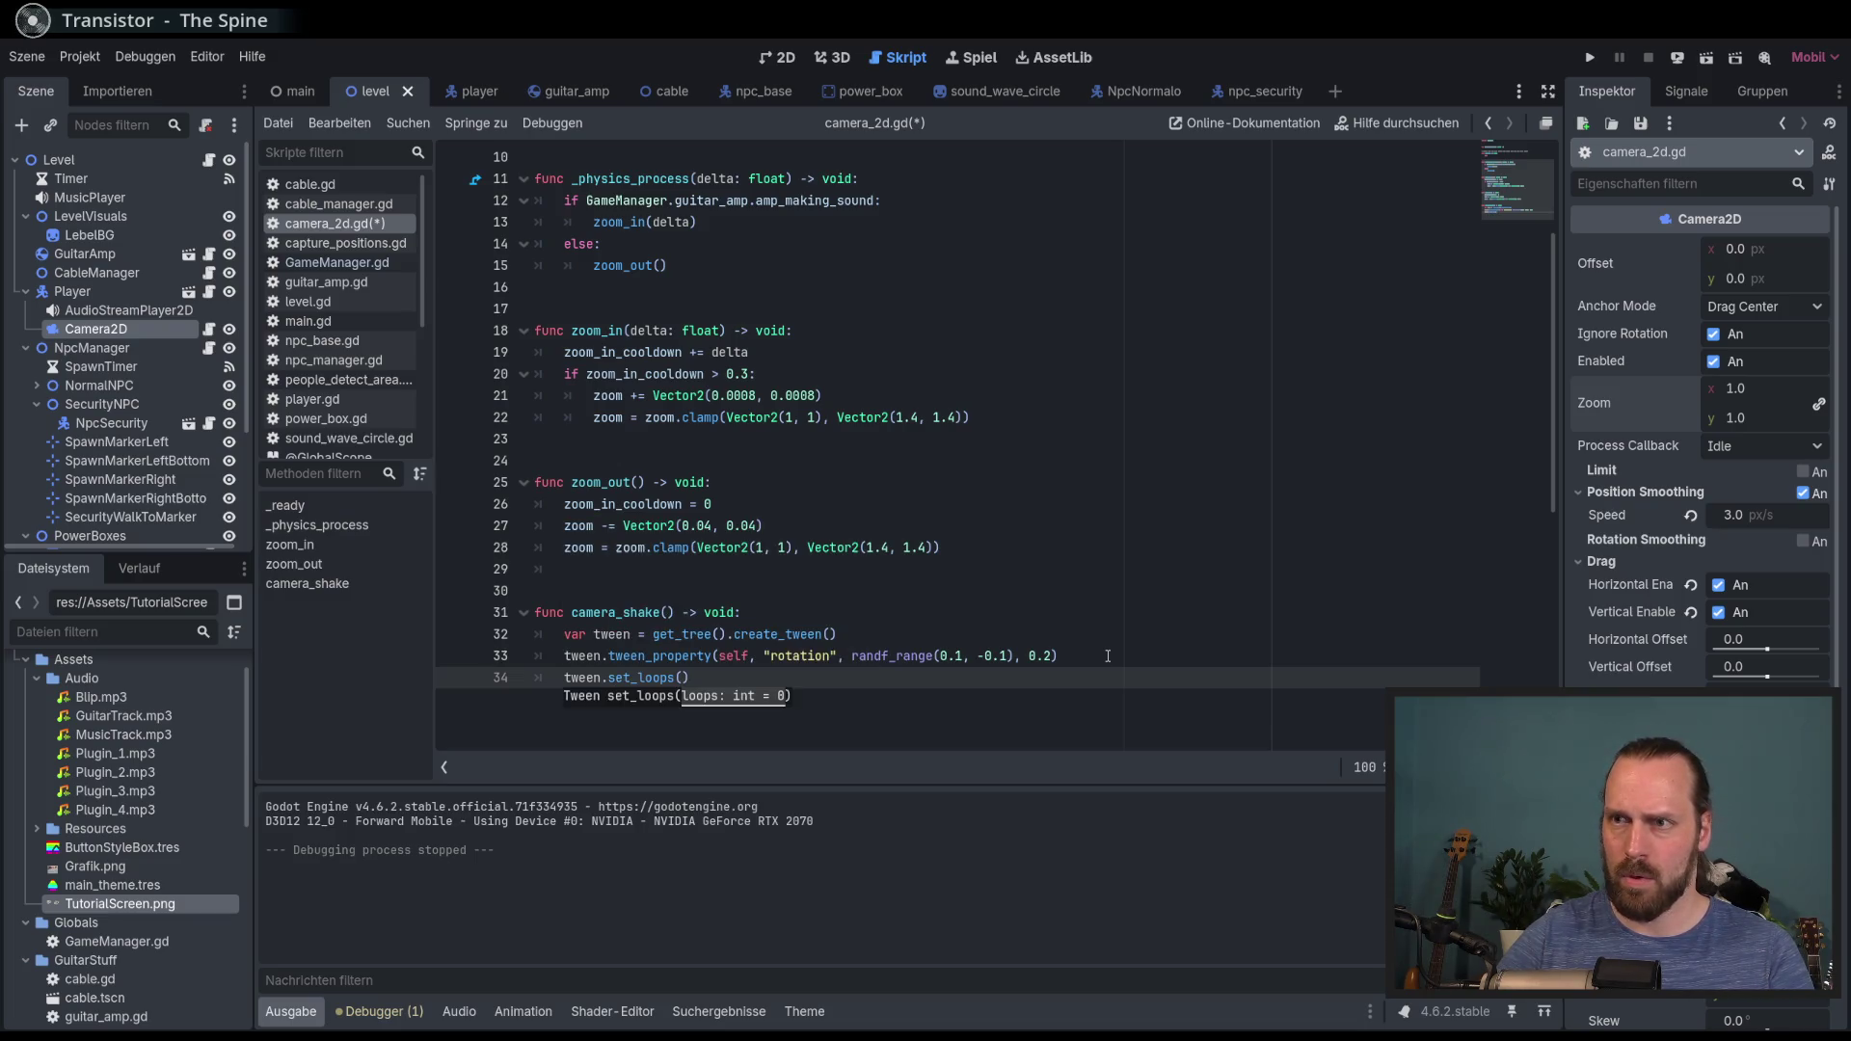
text(5)
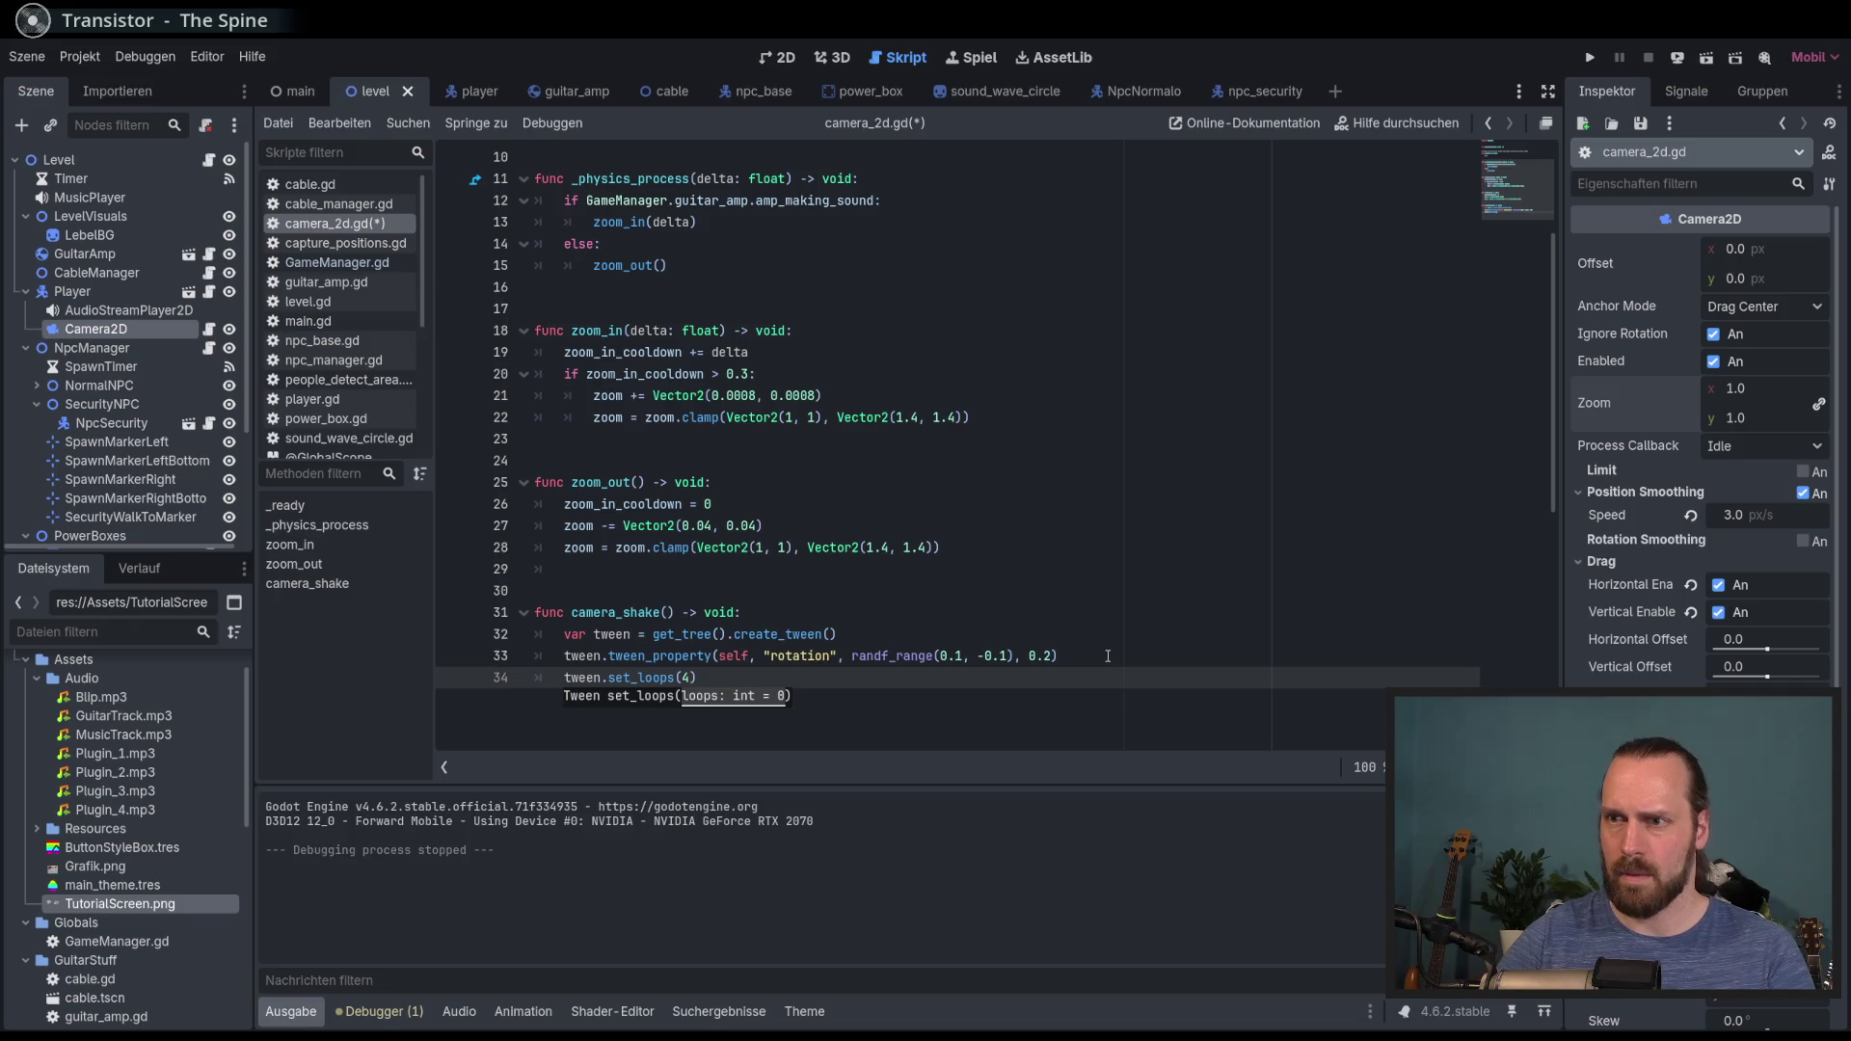
key(Right)
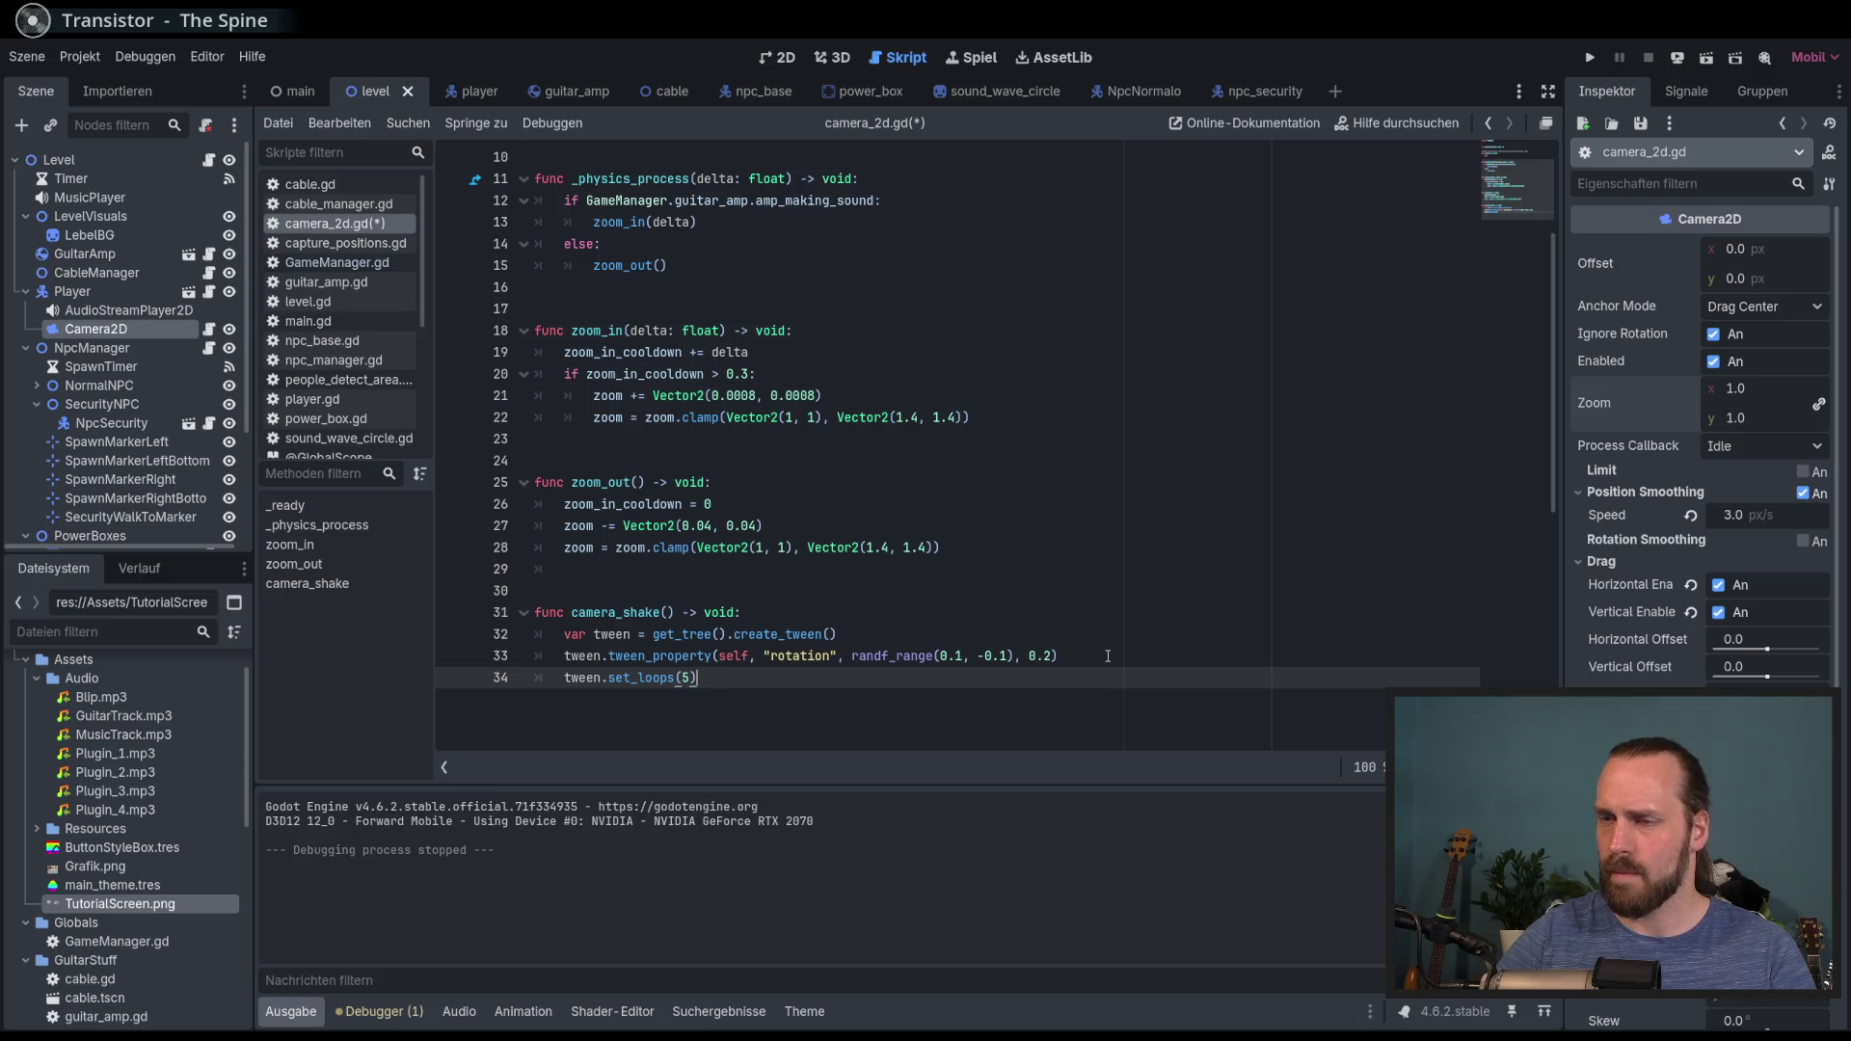
key(alt+Up)
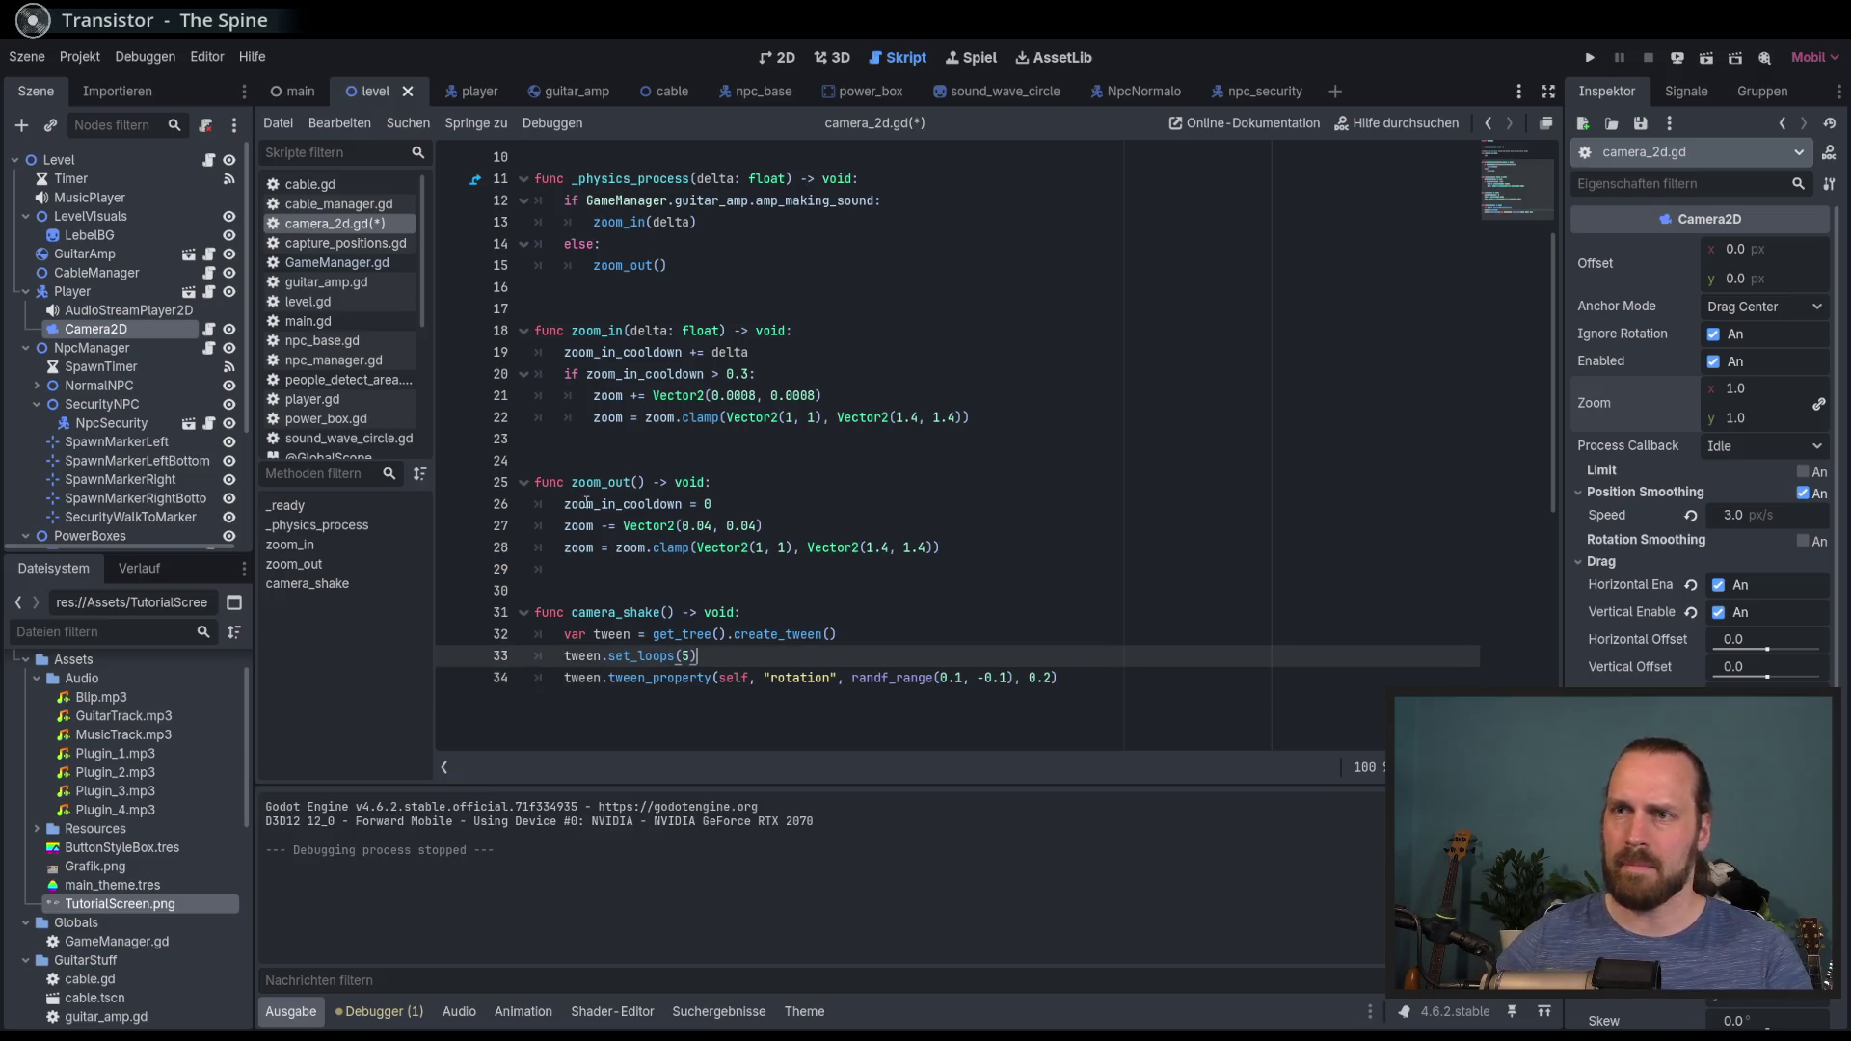
ctrl+click(650, 656)
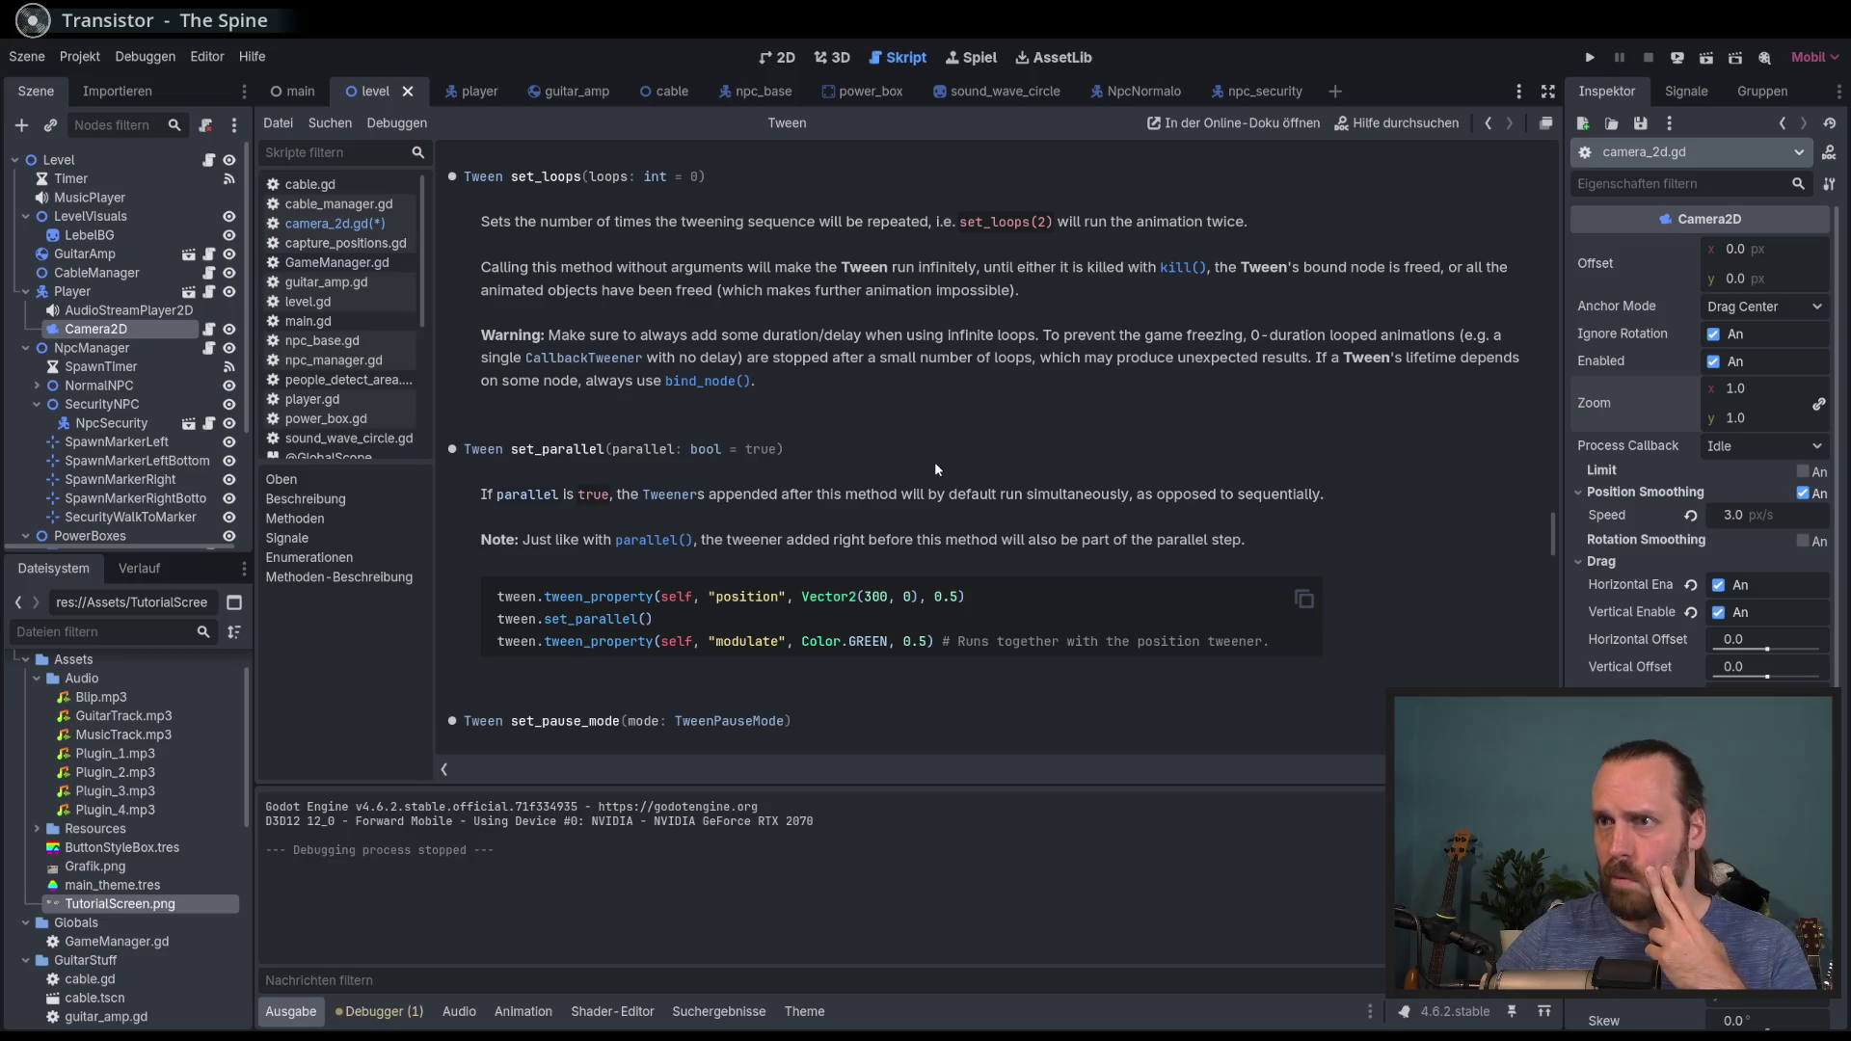
Step: Search the Tween docs for 'set_loops' matches, then return to the camera_2d.gd script
scroll(934, 461, down, 5)
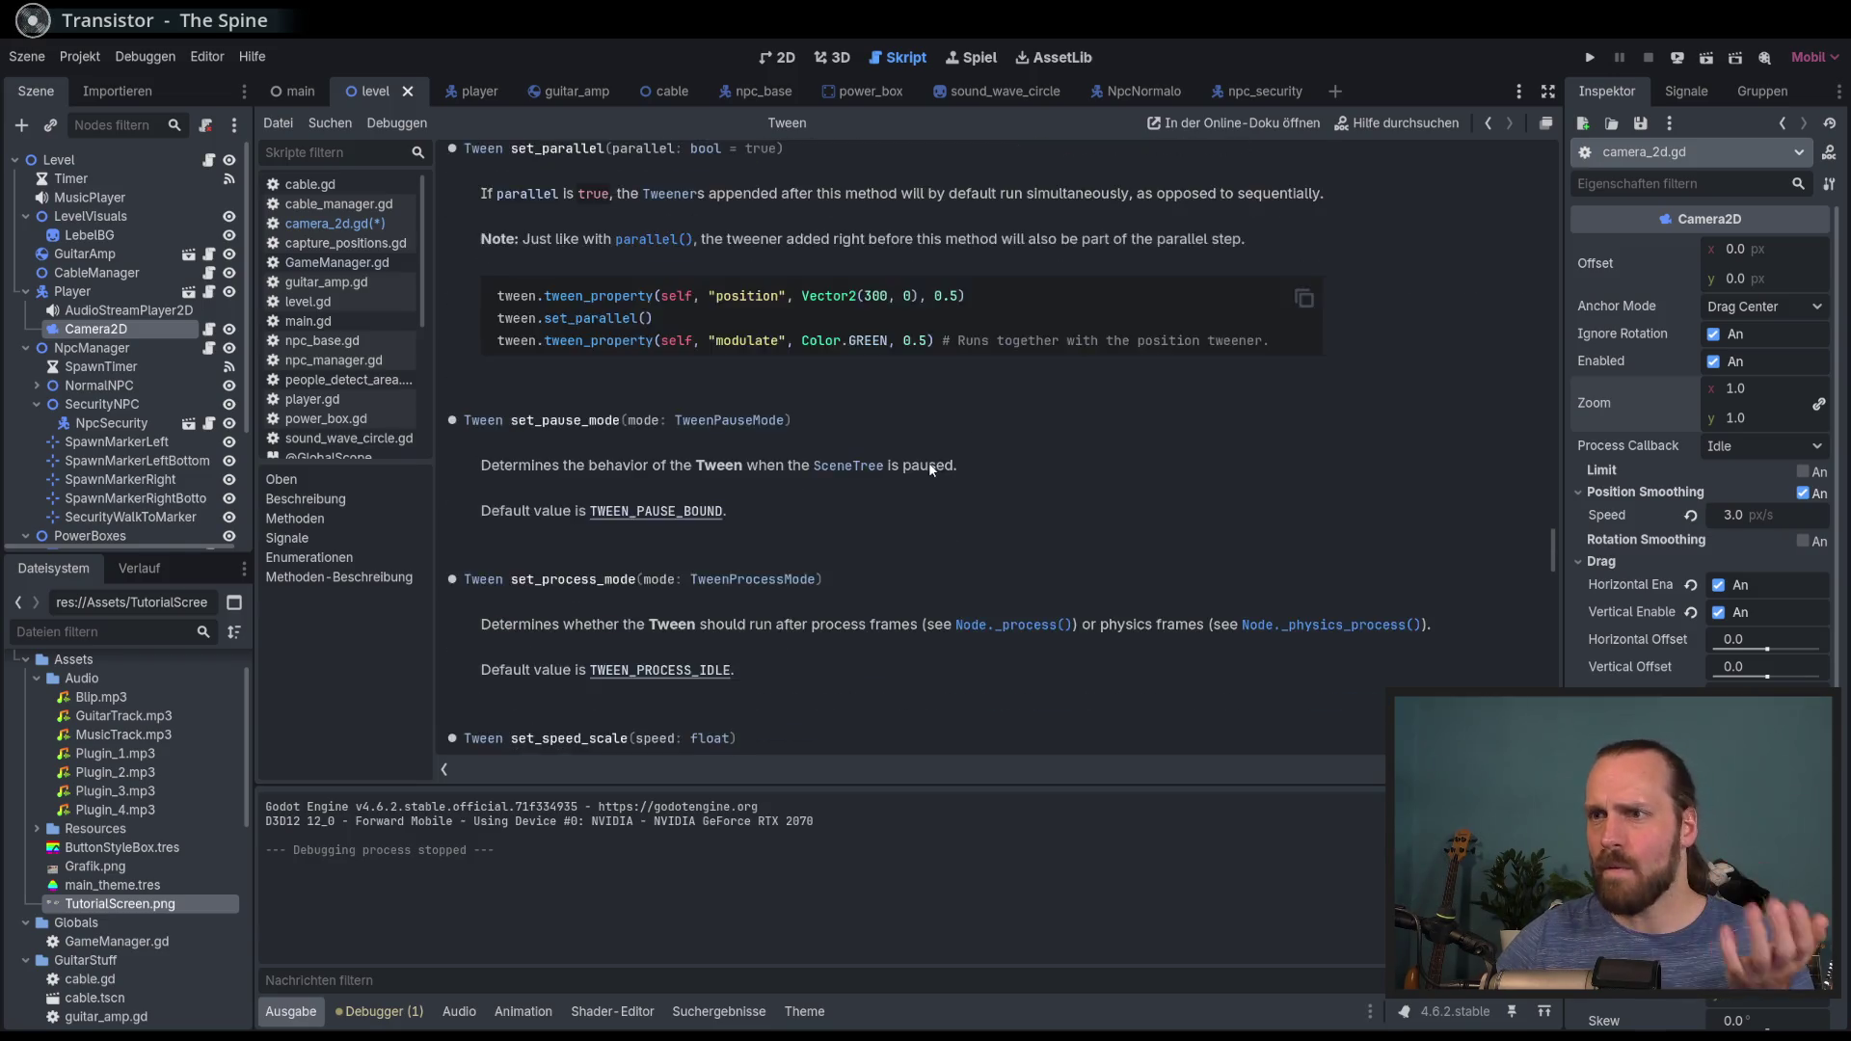
scroll(735, 444, up, 6)
double_click(548, 252)
key(ctrl+f)
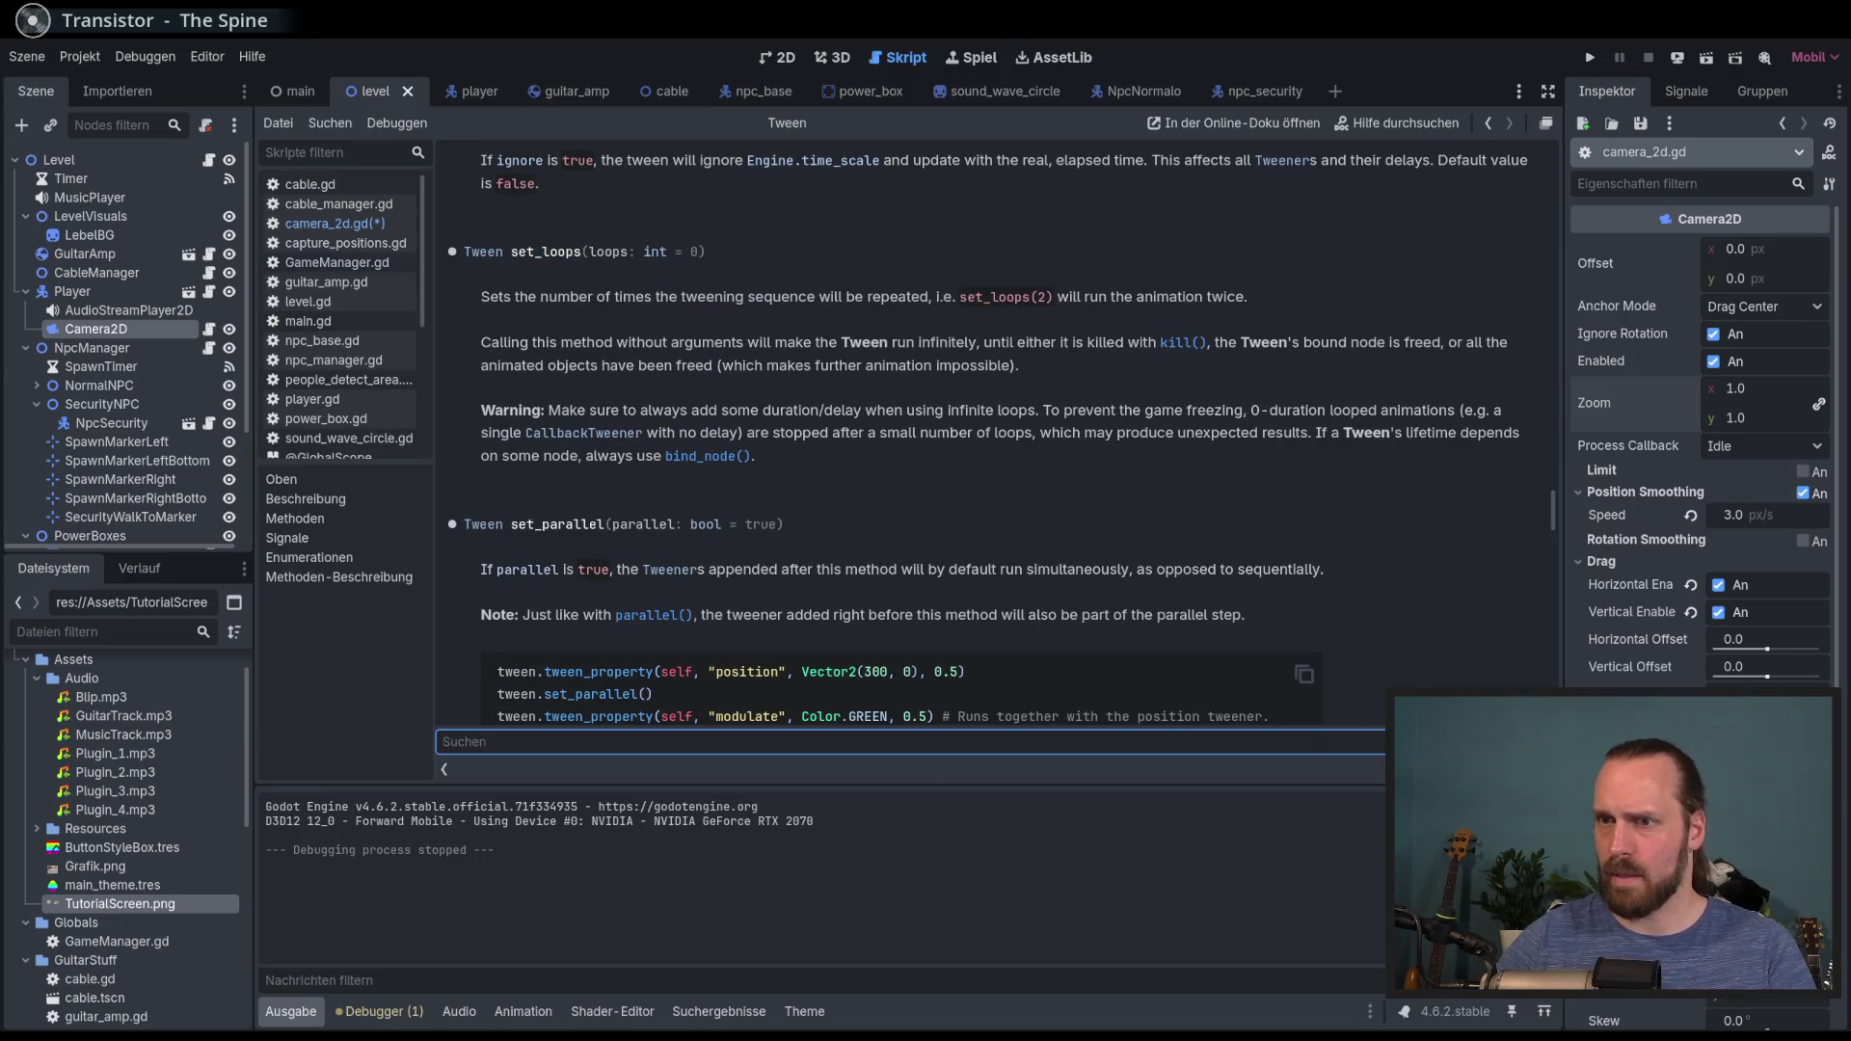
text(set_loops)
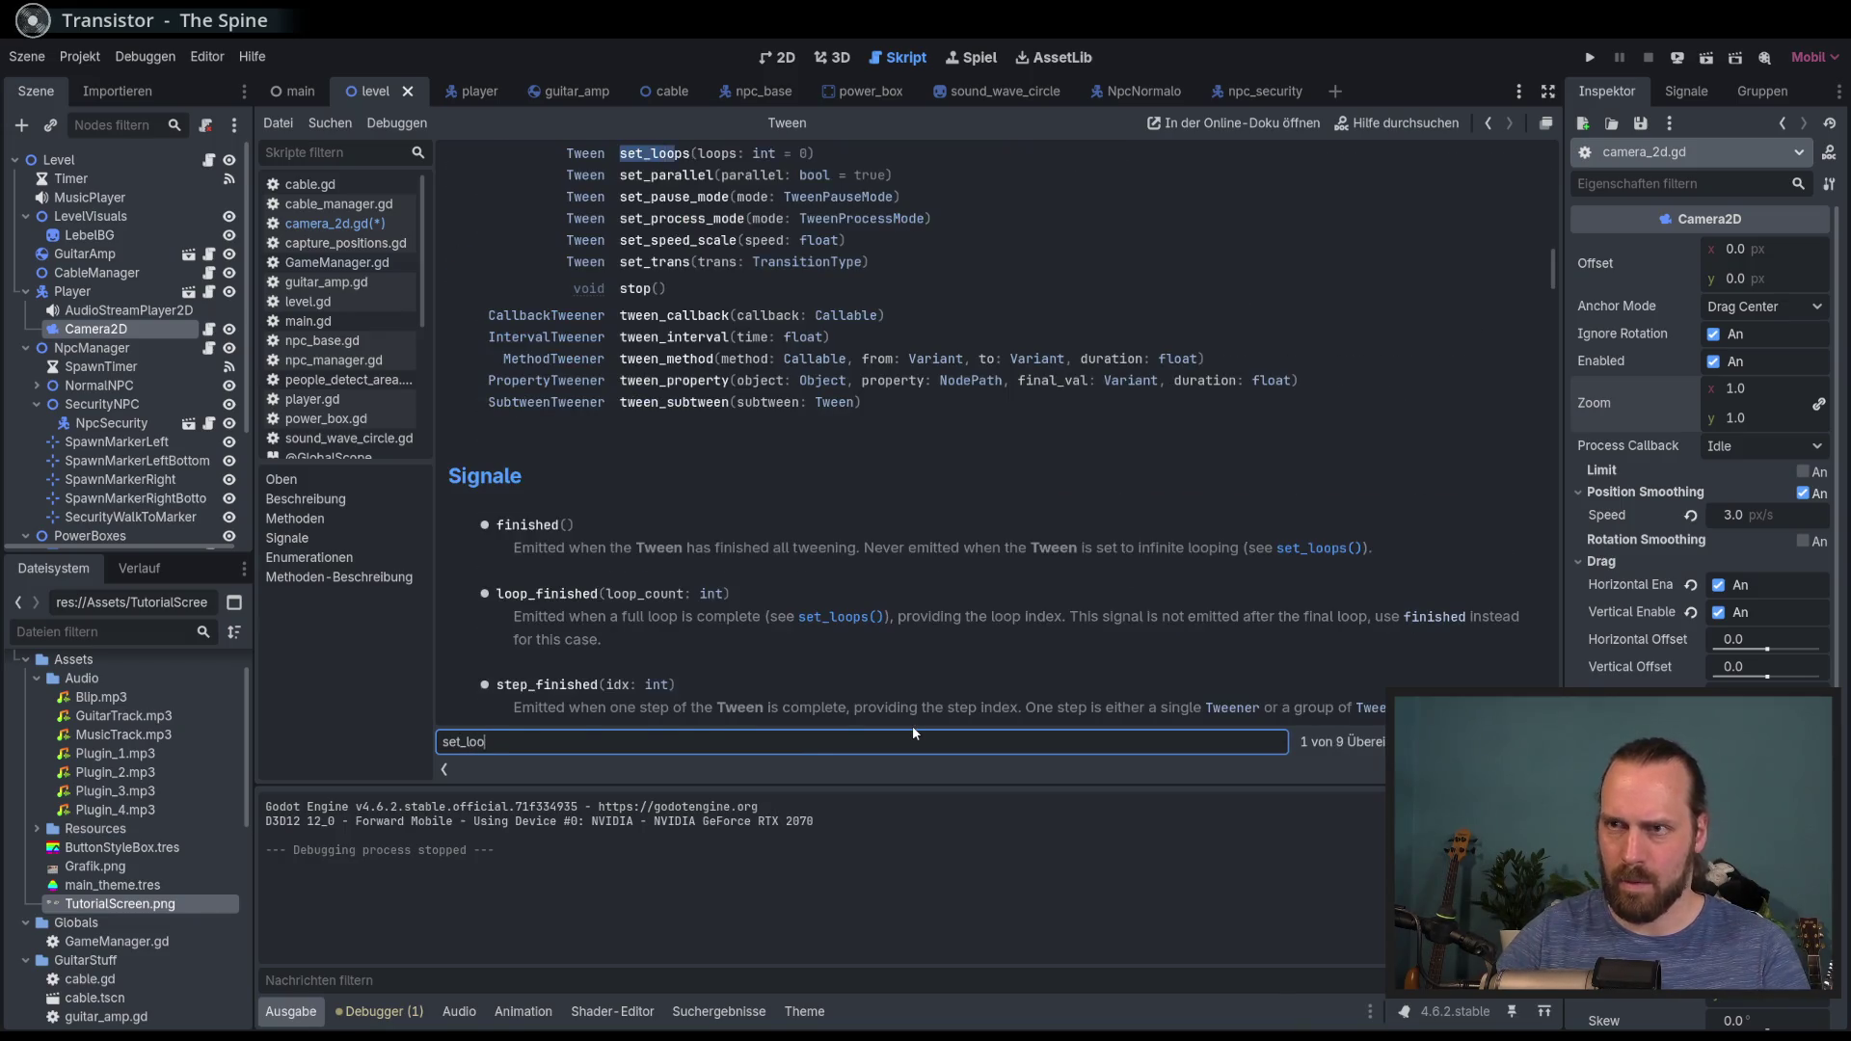
key(Return)
key(Return)
key(Return)
key(Return)
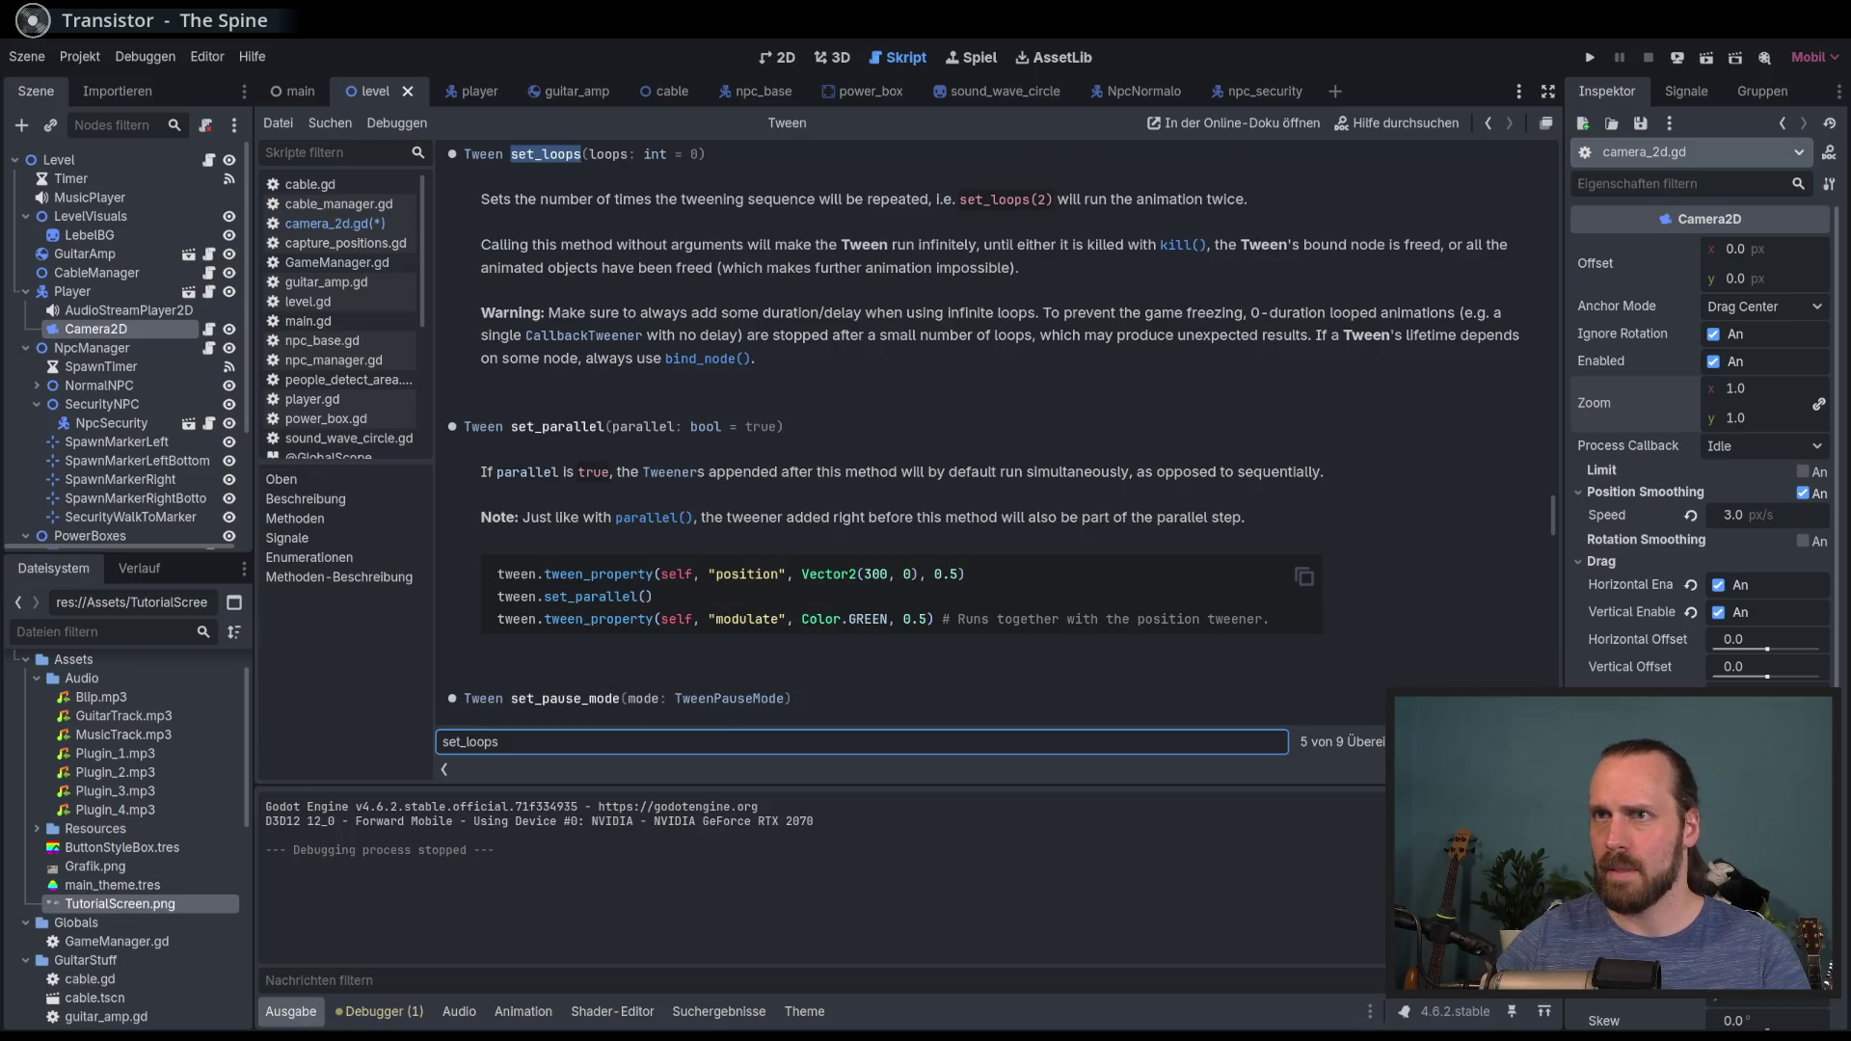
key(Return)
key(Return)
scroll(736, 324, up, 3)
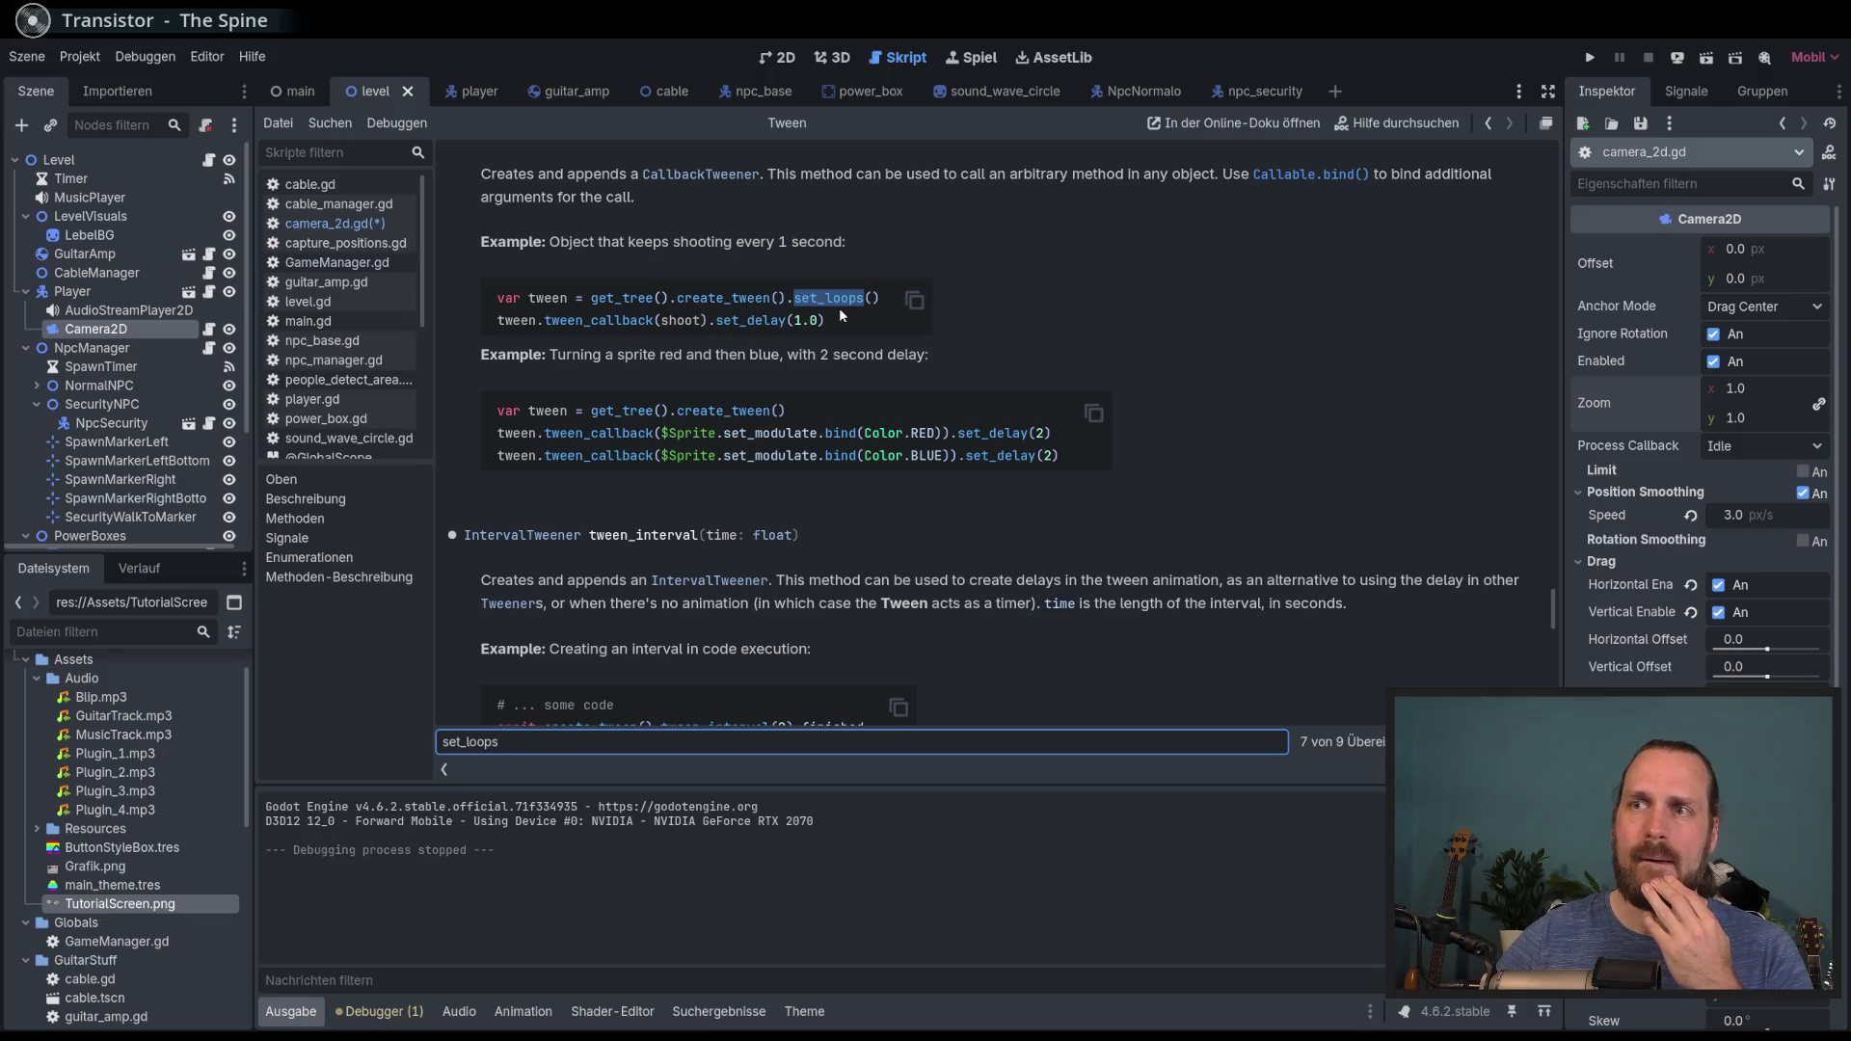
click(333, 224)
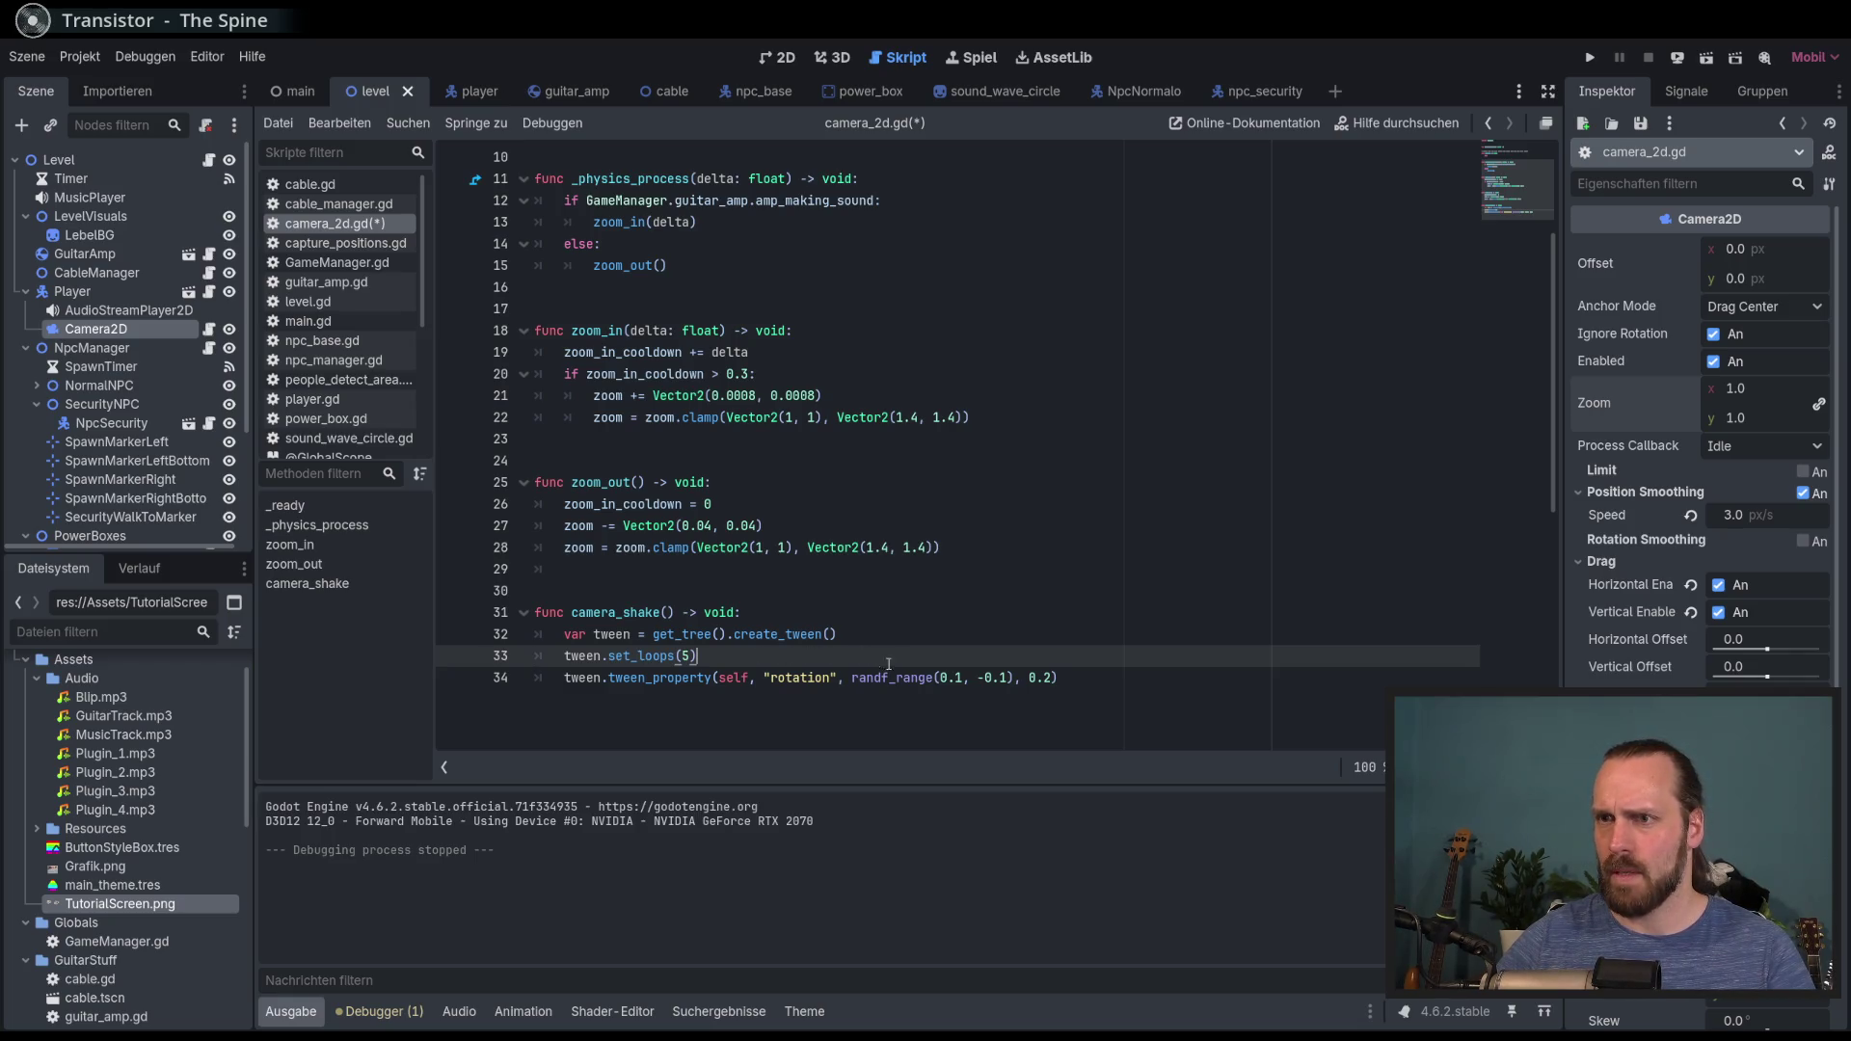
Step: Add 'await tween.finished' on a new line after the tween_property call in camera_shake
scroll(965, 675, down, 1)
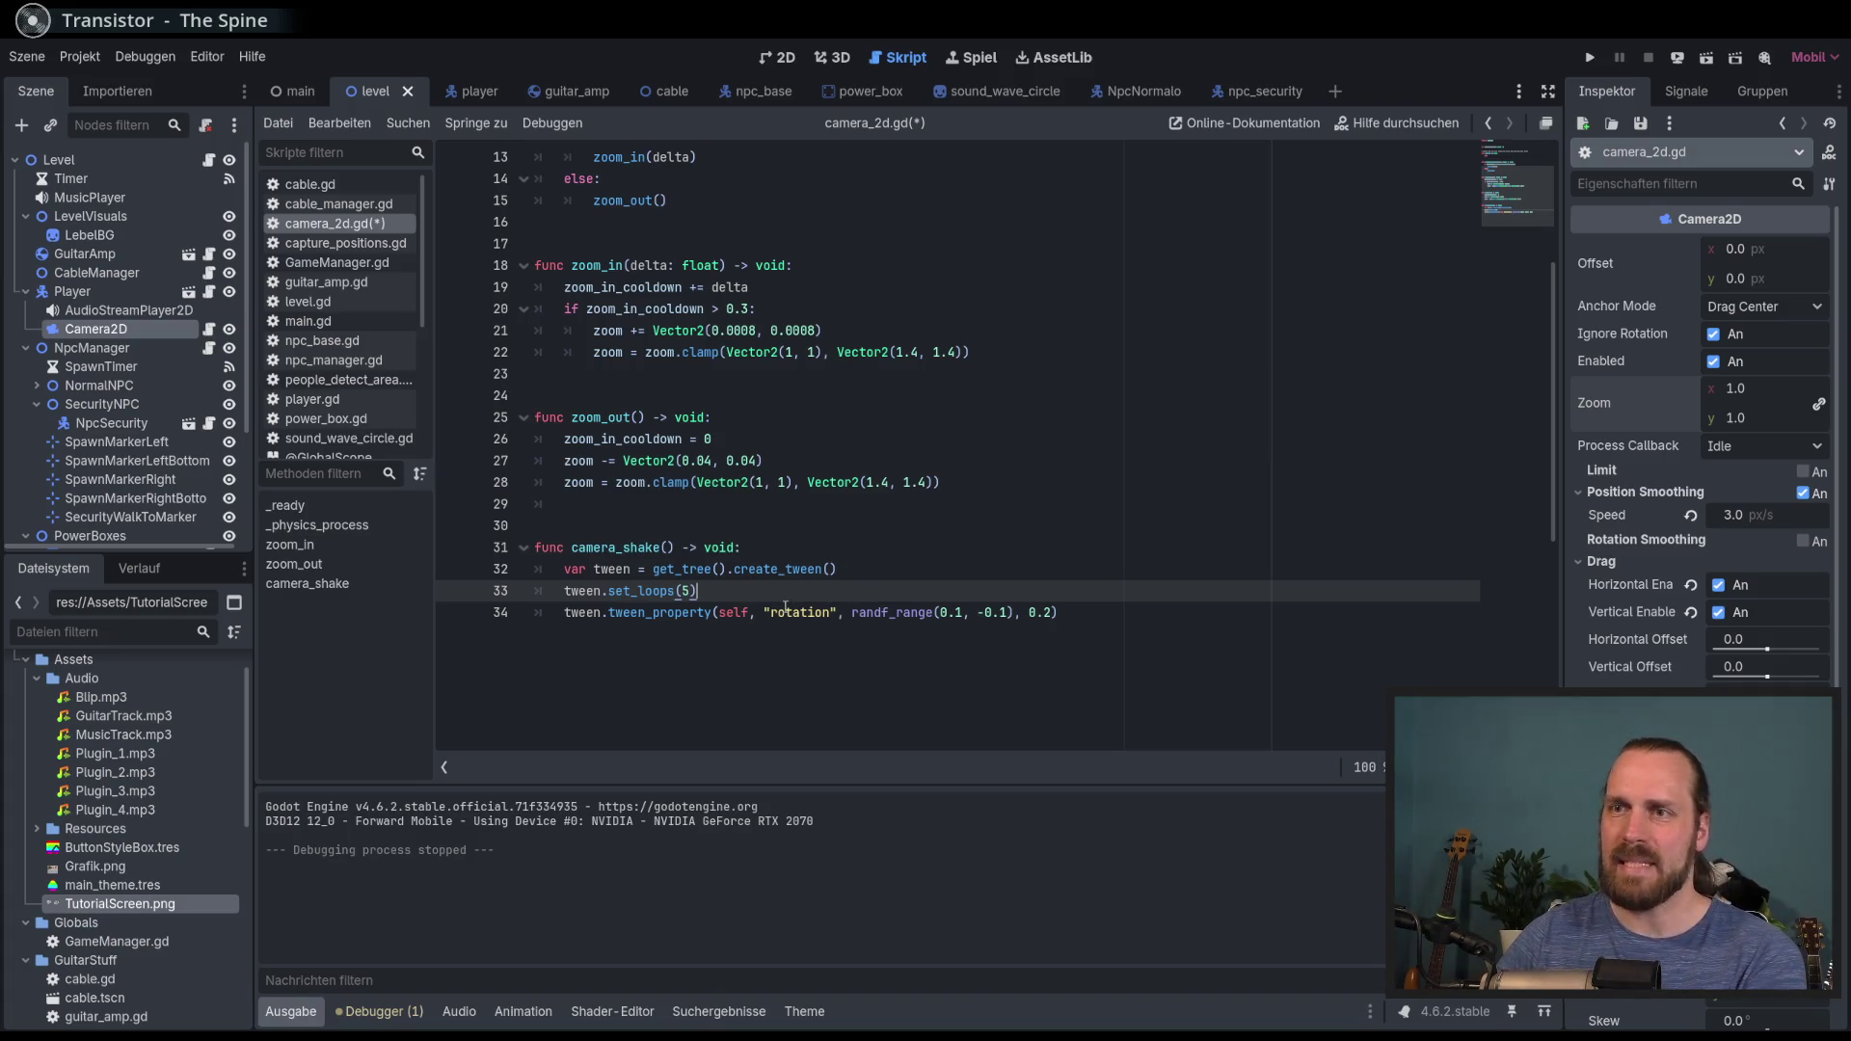
drag(860, 591, 864, 578)
click(838, 595)
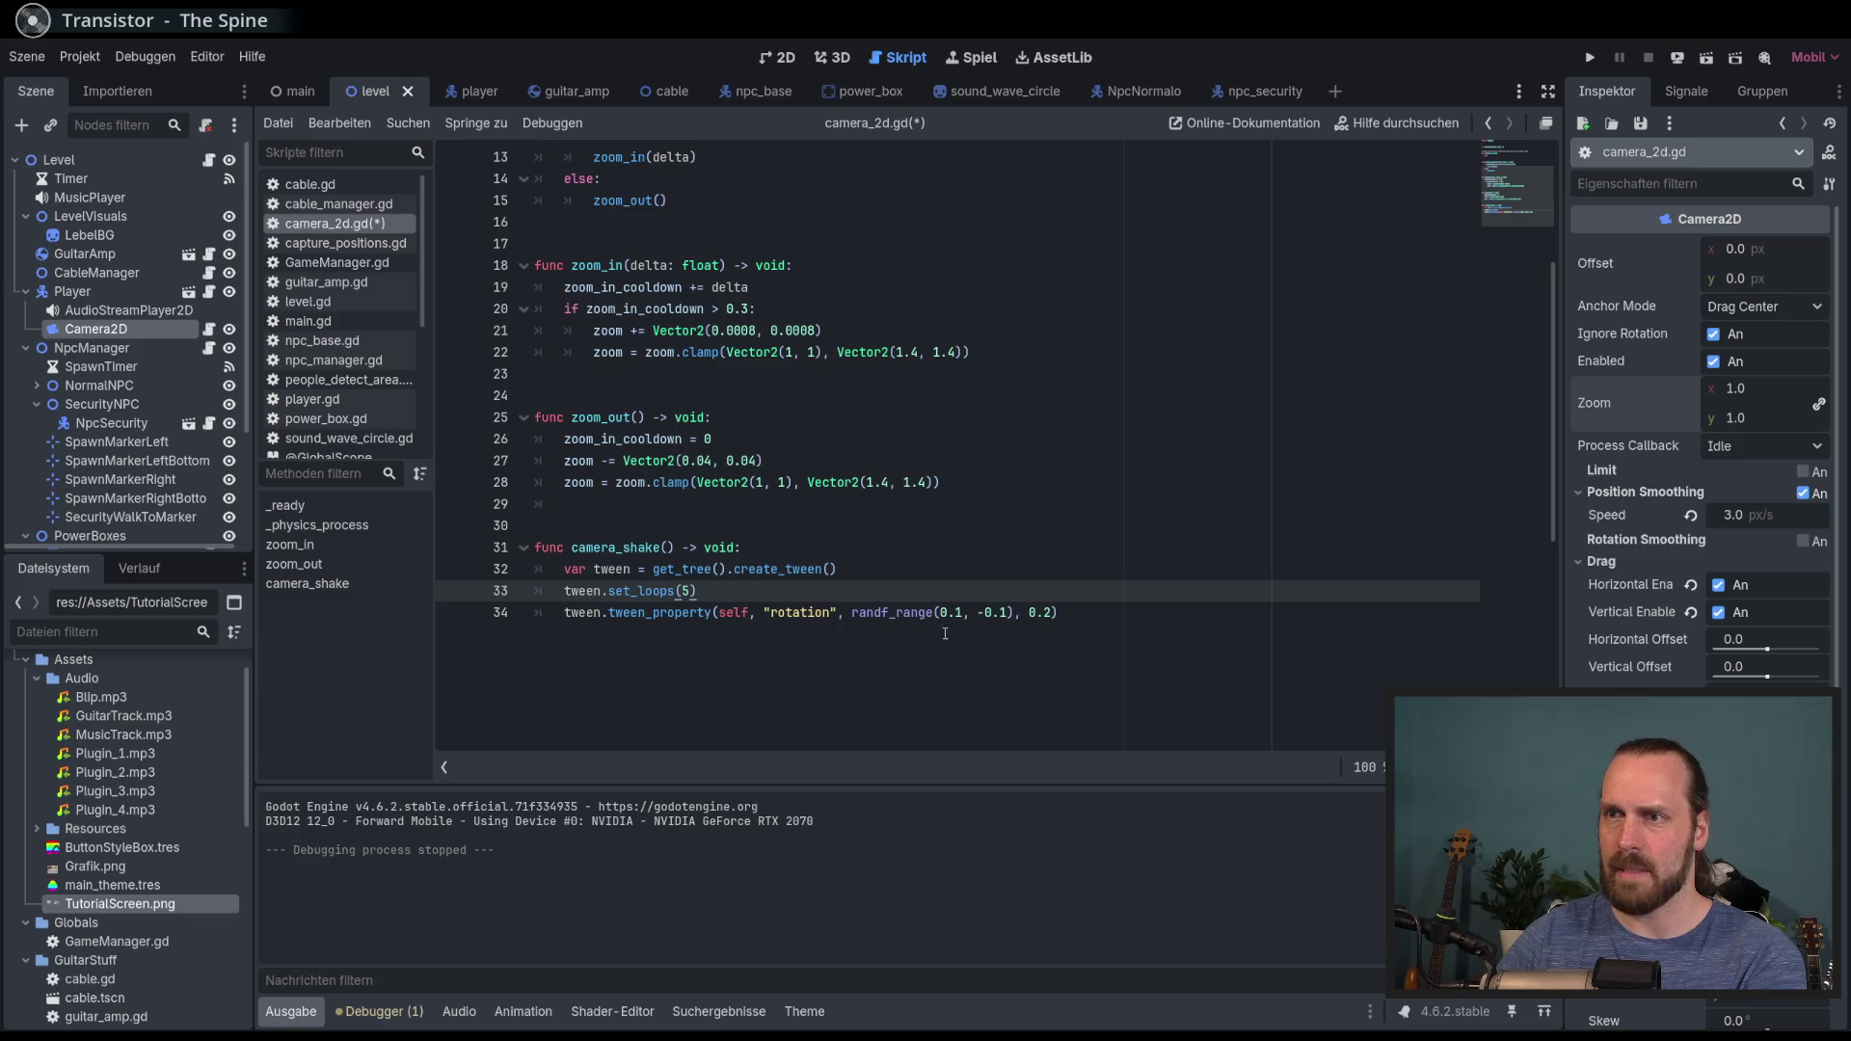
key(Down)
key(End)
key(Return)
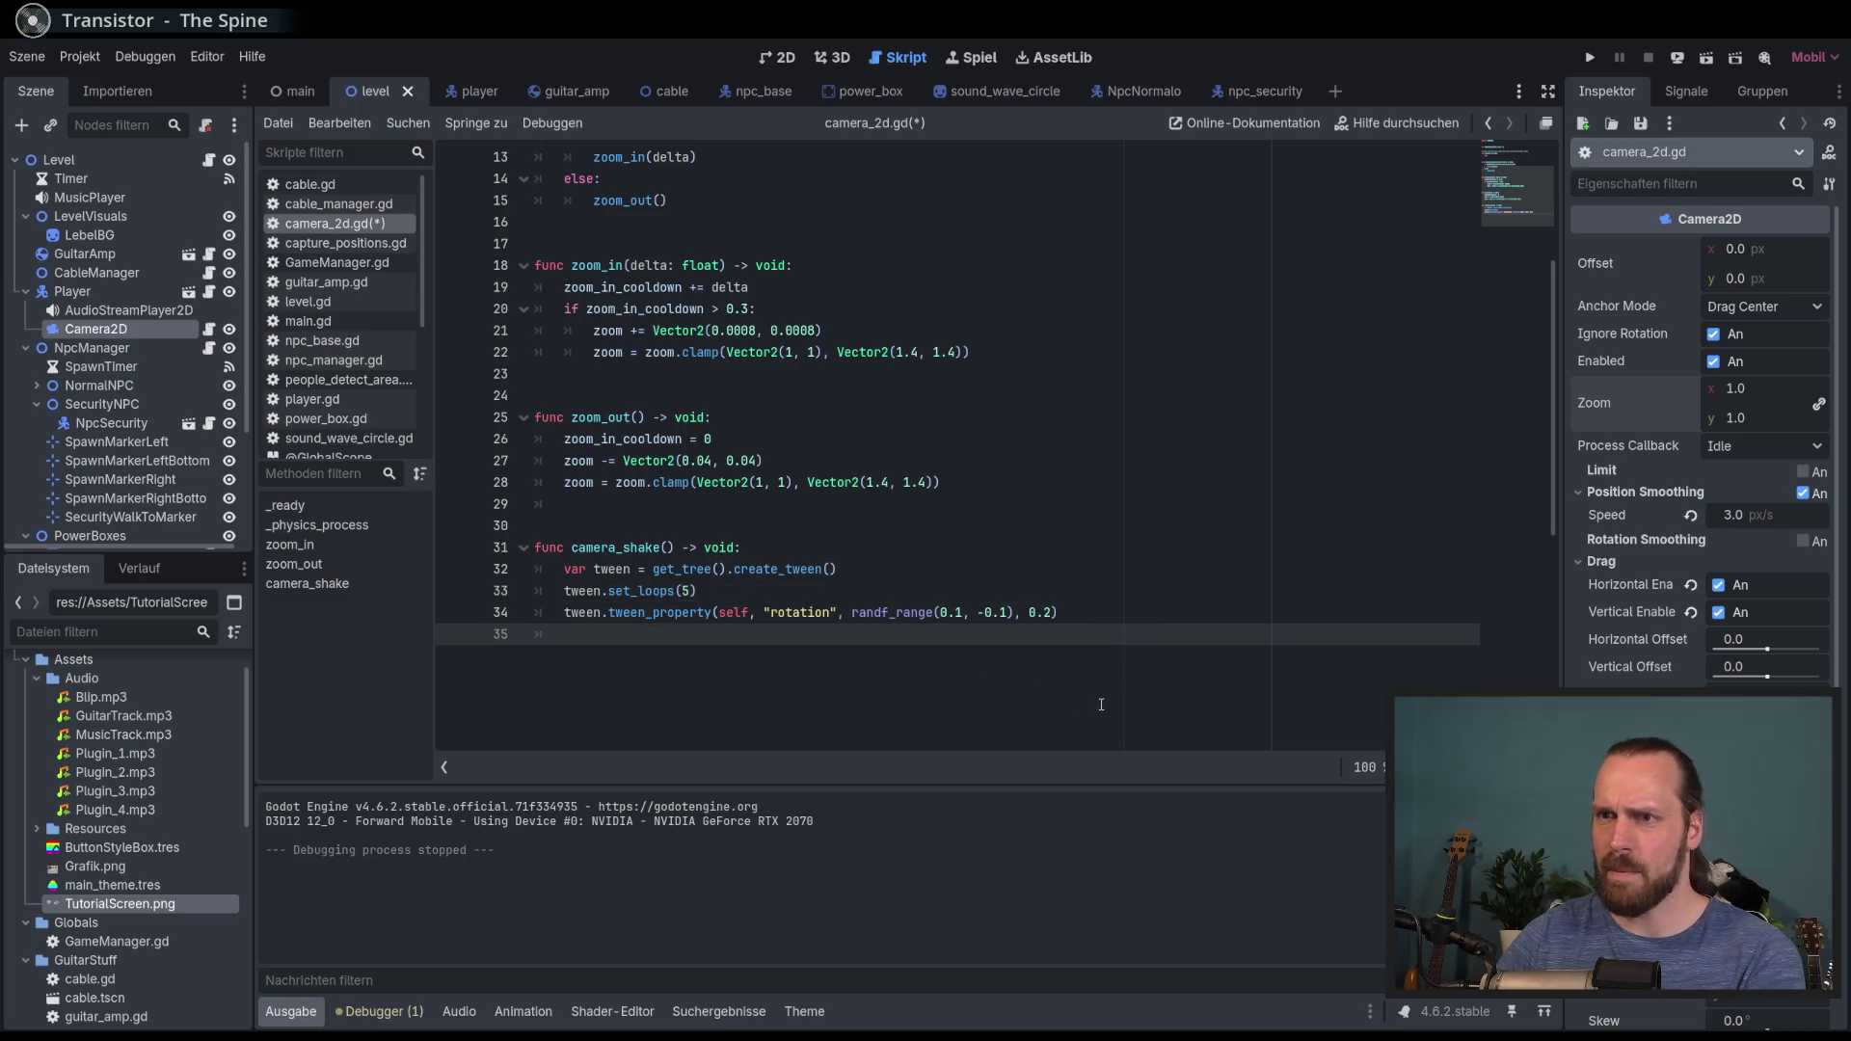
text(a)
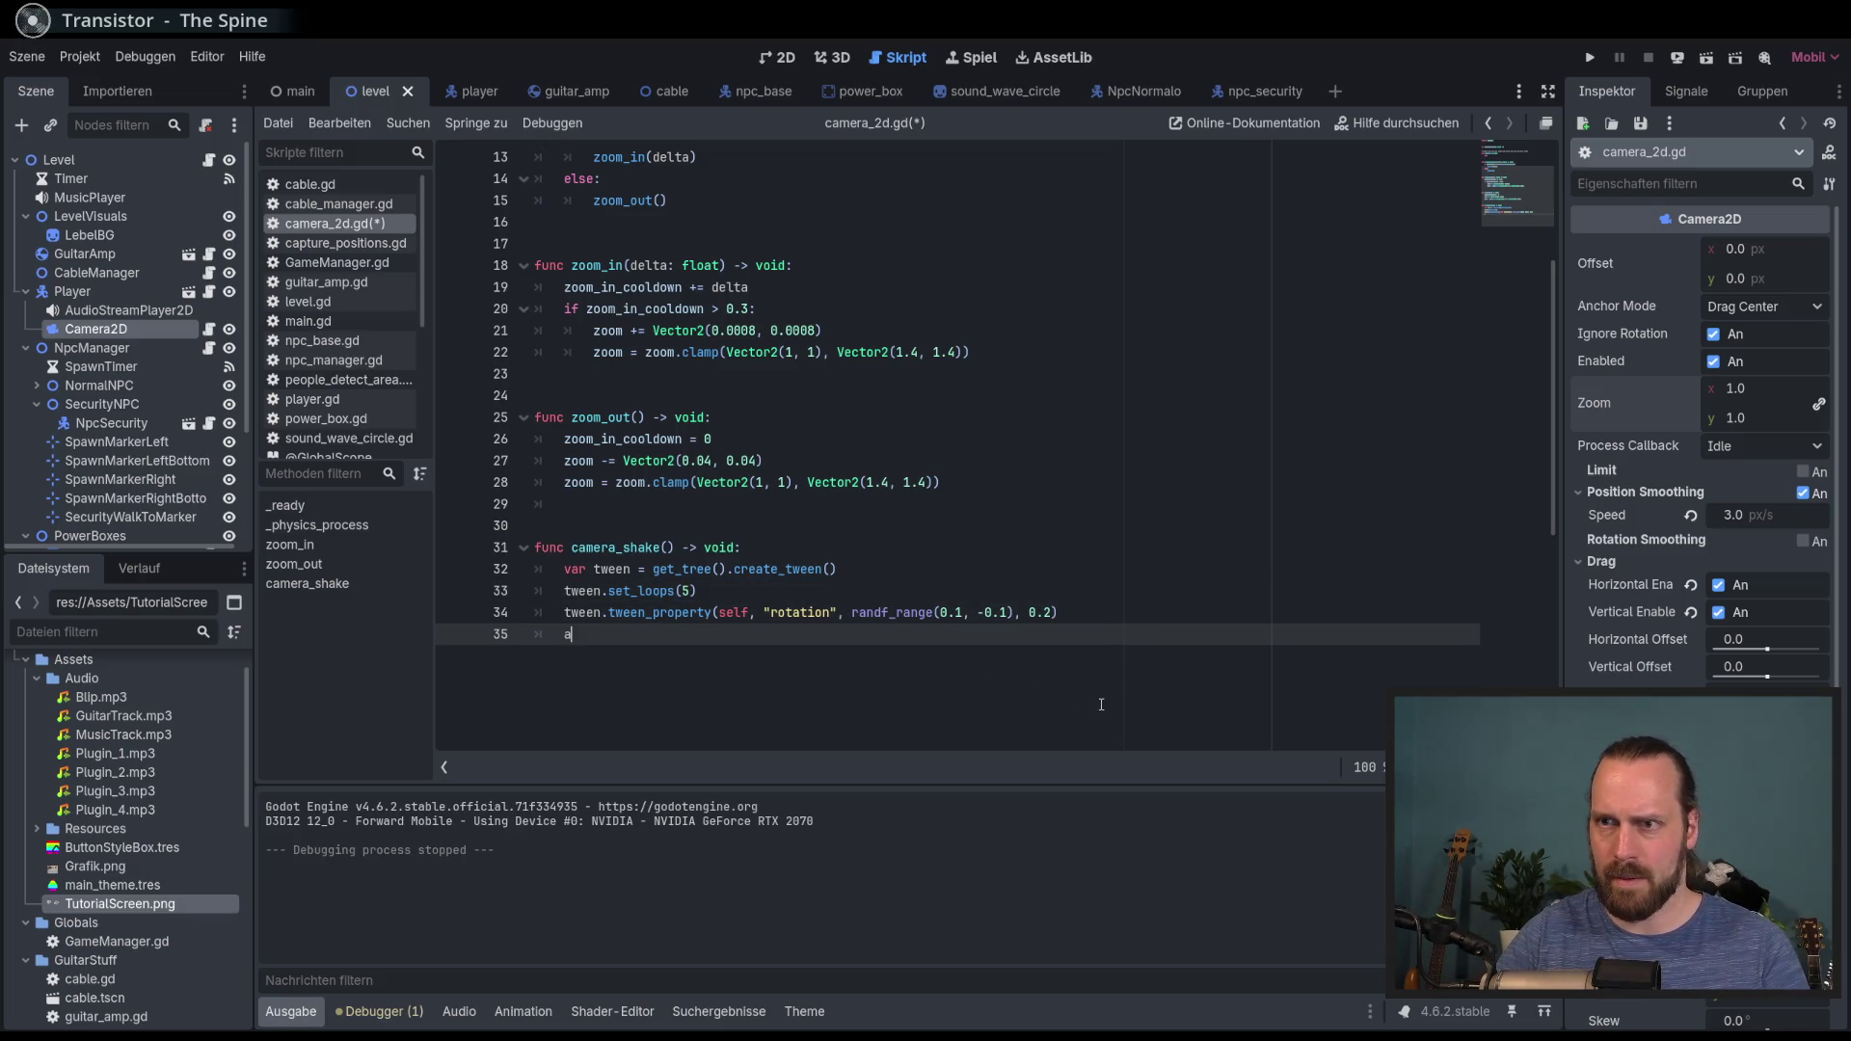
text(wait tween.finished)
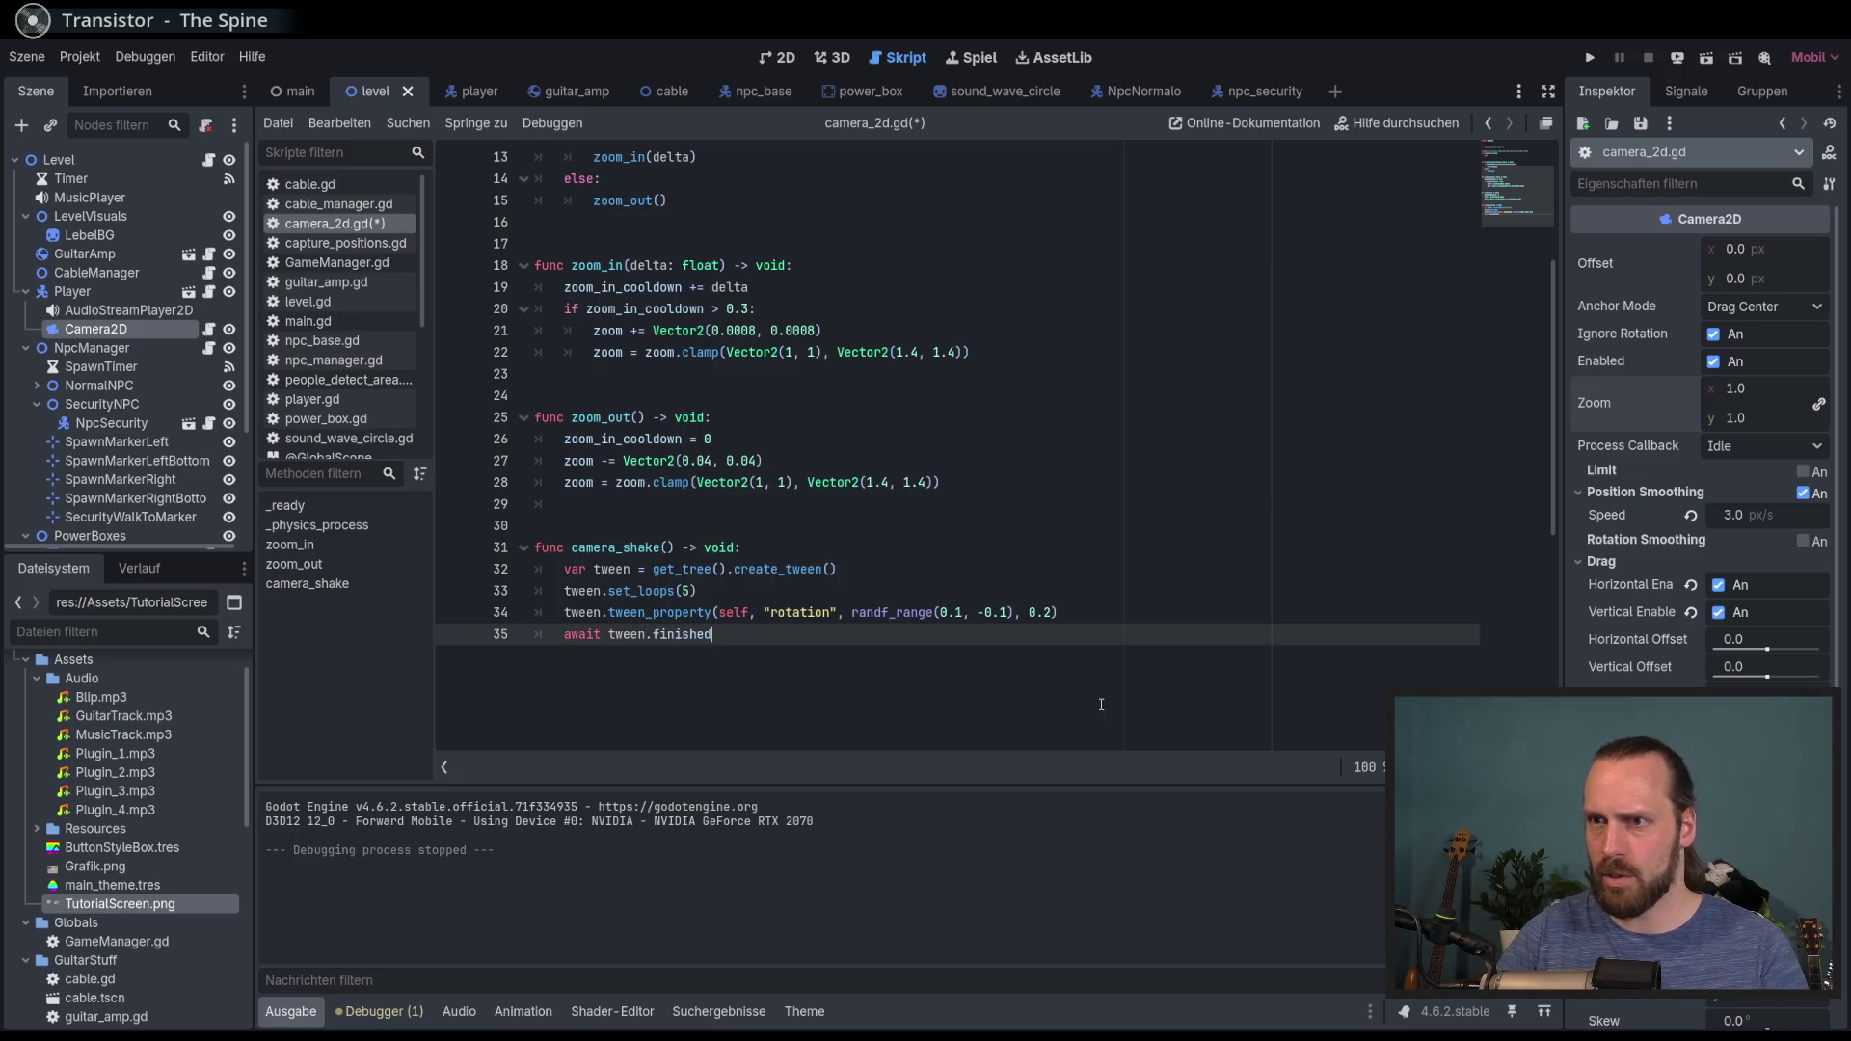
Step: Add 'rotation = 0' below the await, then save camera_2d.gd
key(Return)
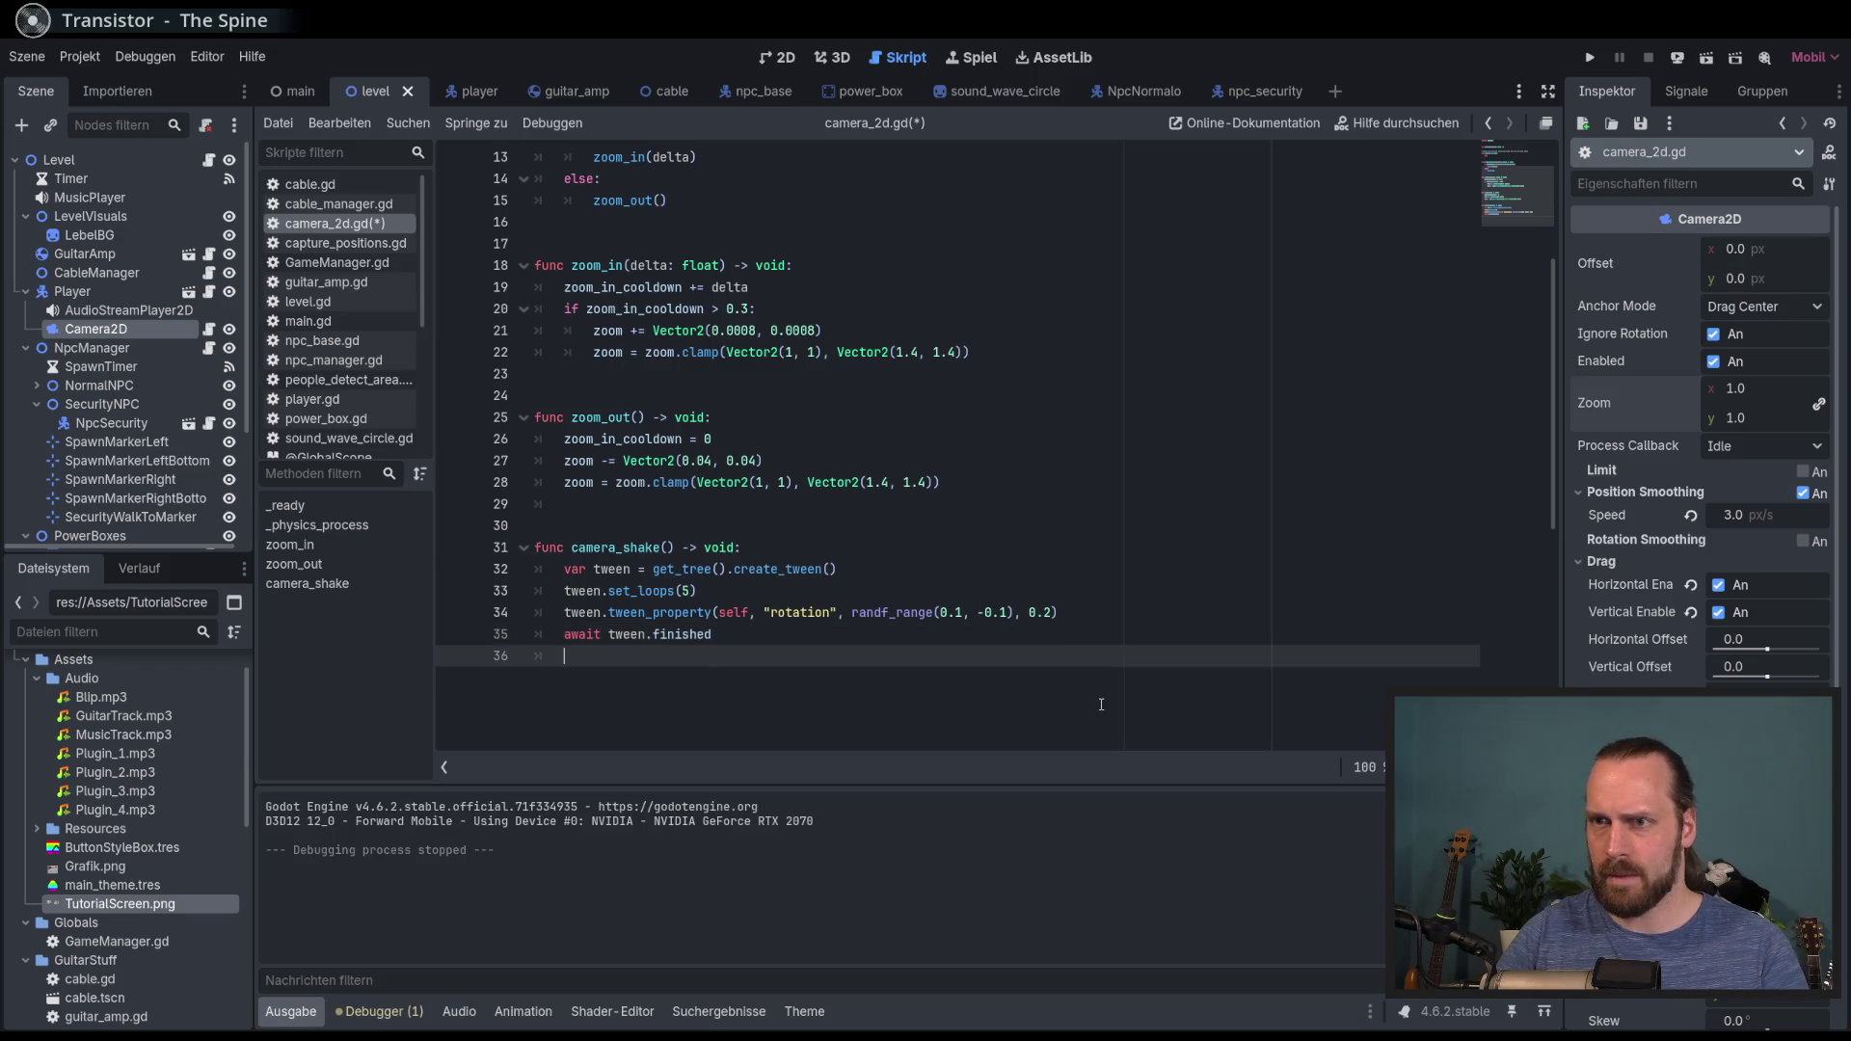
text(came)
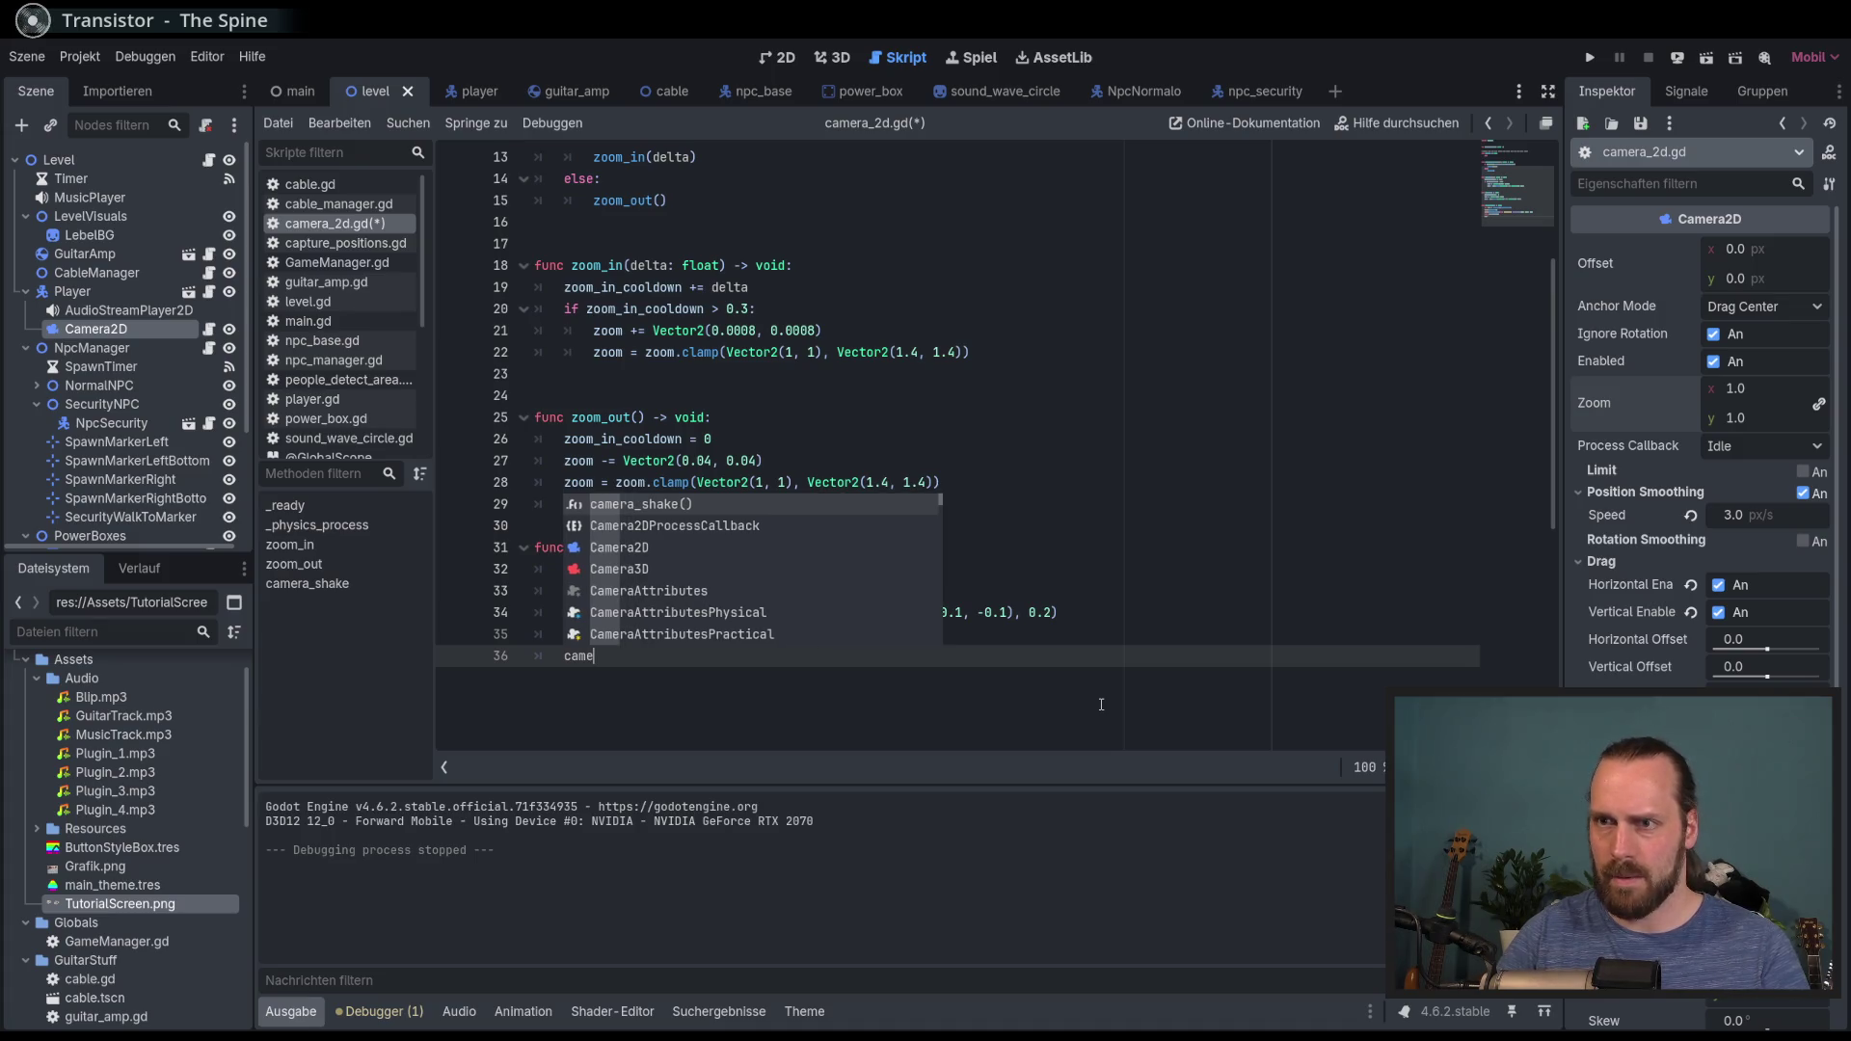
key(BackSpace)
key(BackSpace)
key(BackSpace)
text(rota)
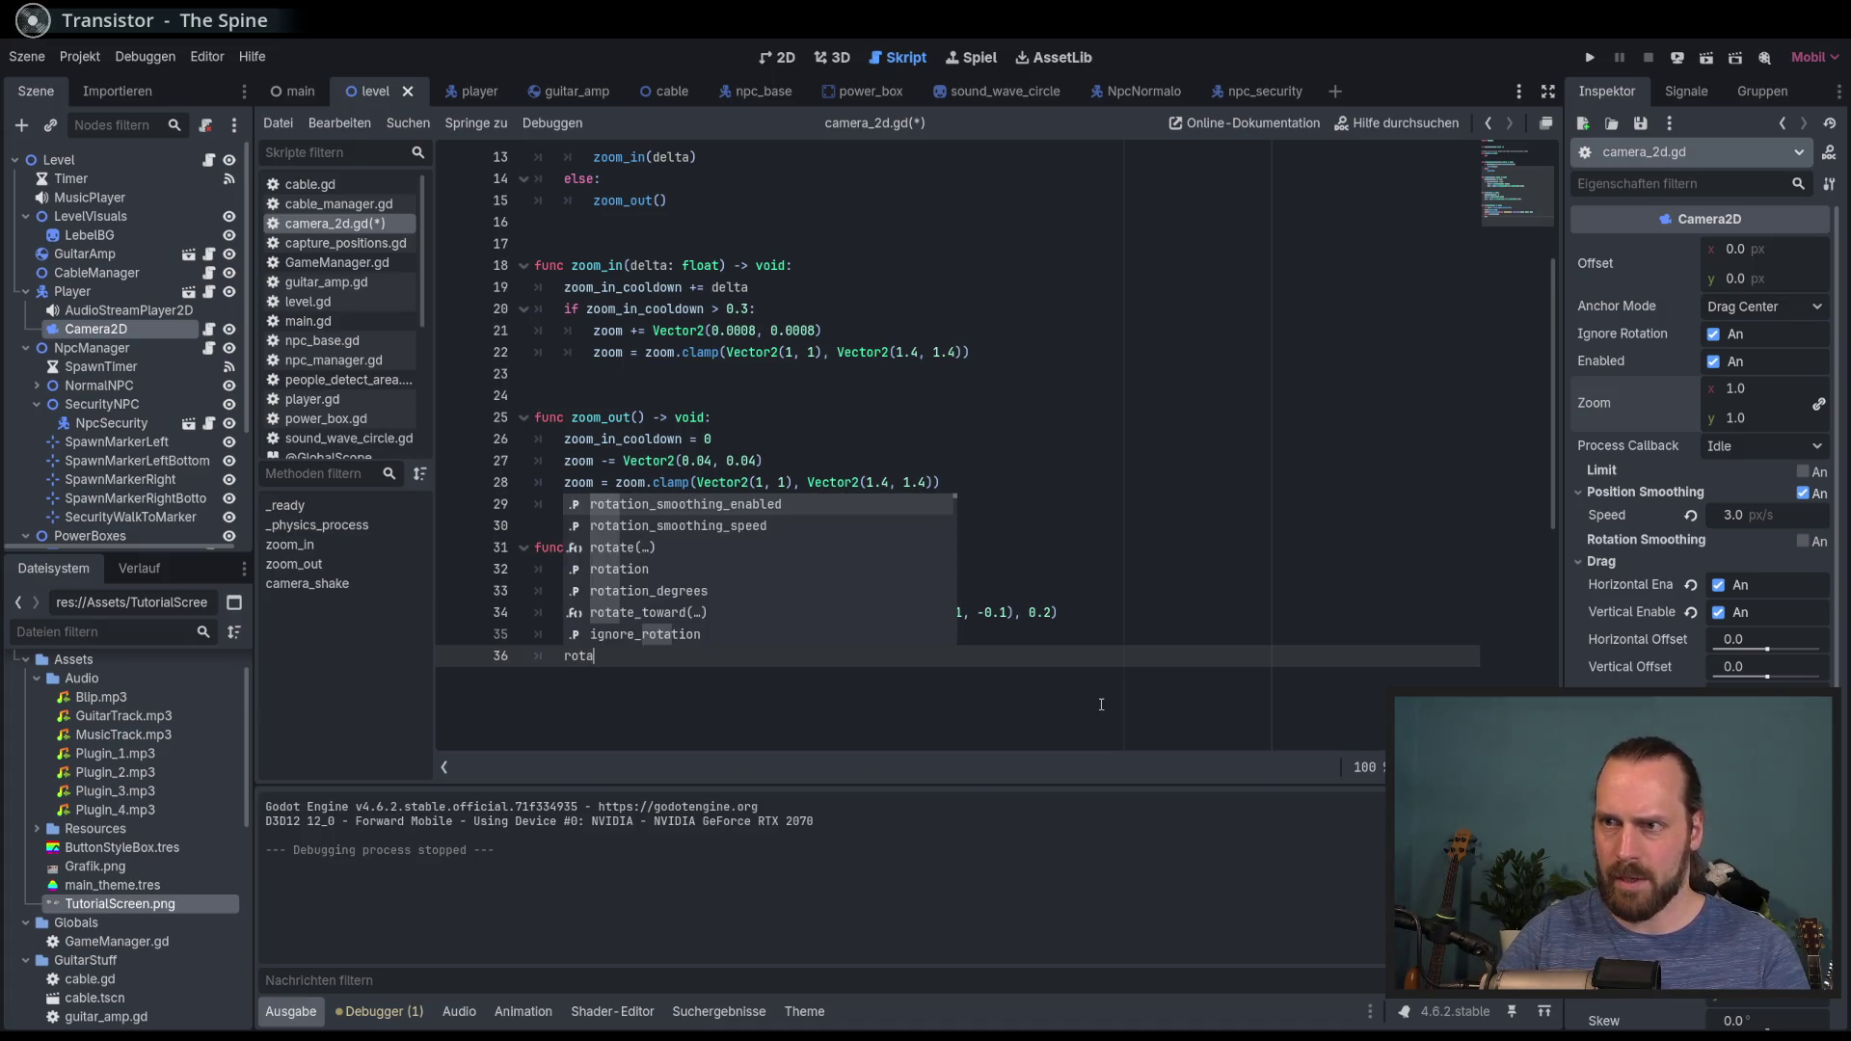
key(Down)
key(Down)
key(Down)
key(Return)
text(= 0)
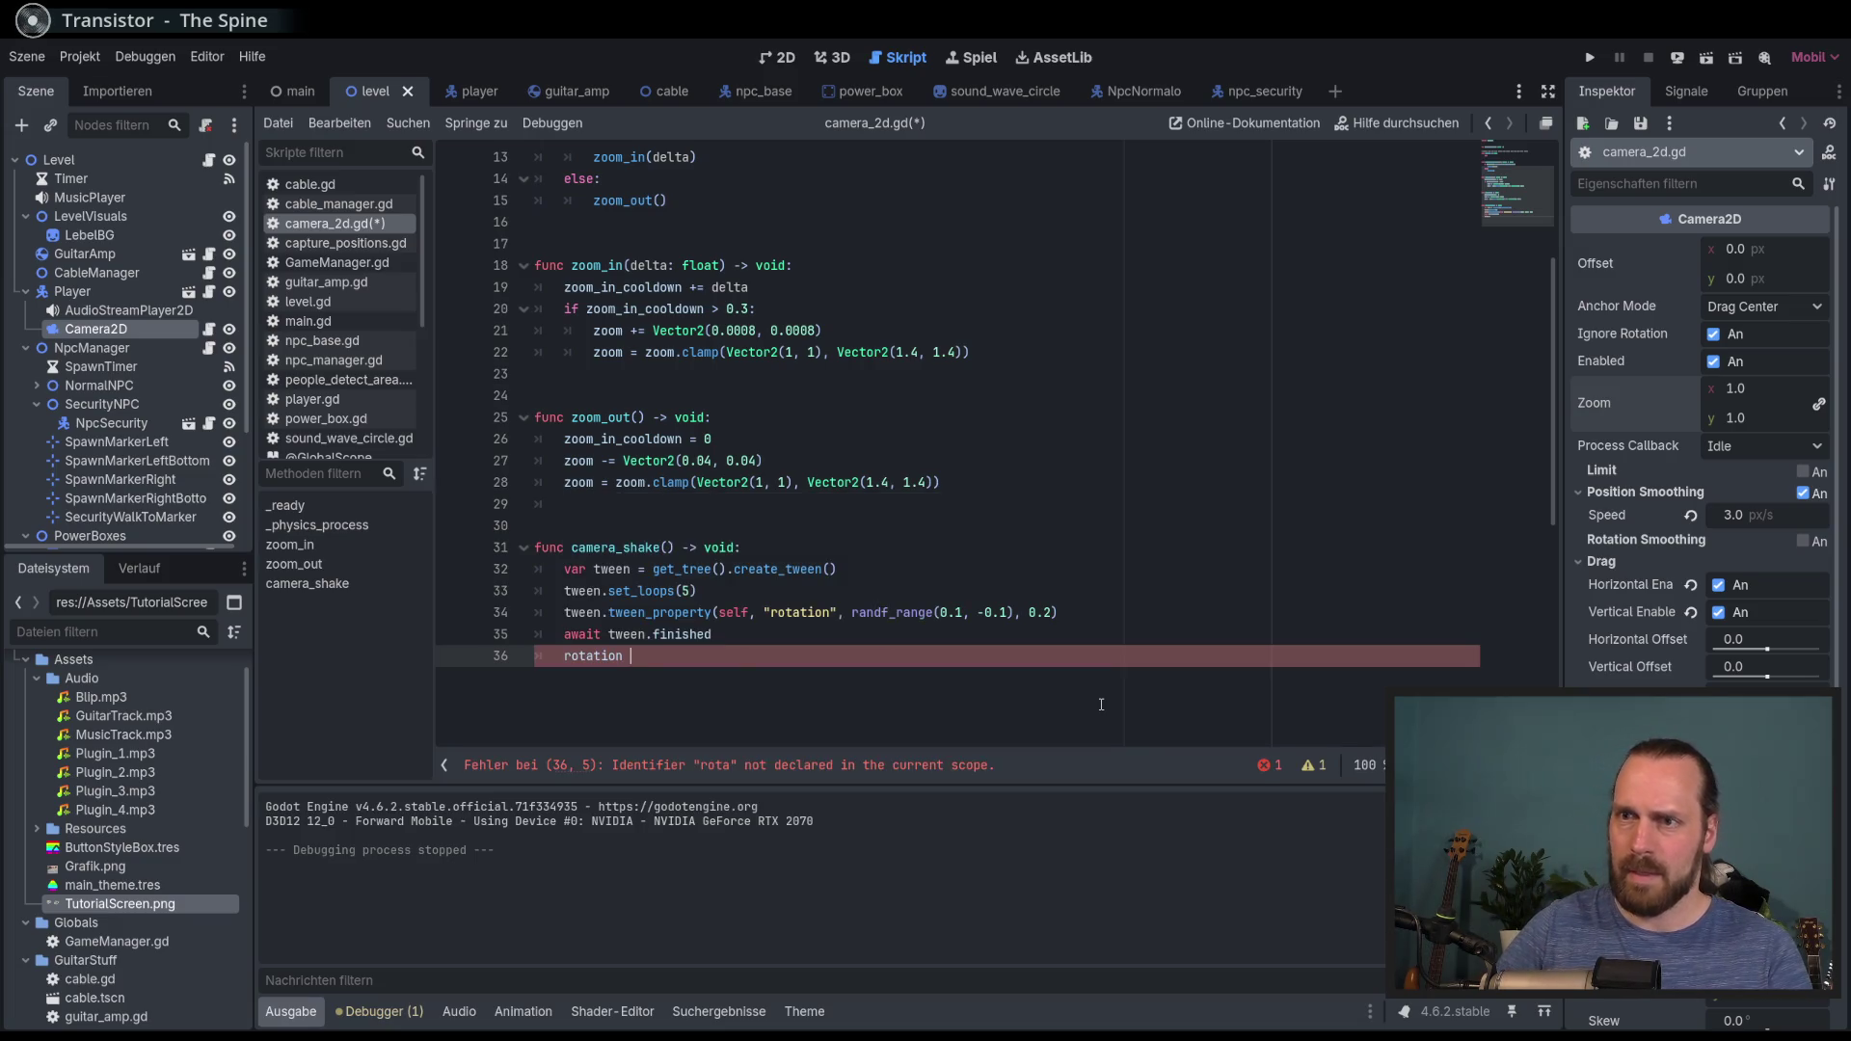
key(ctrl+s)
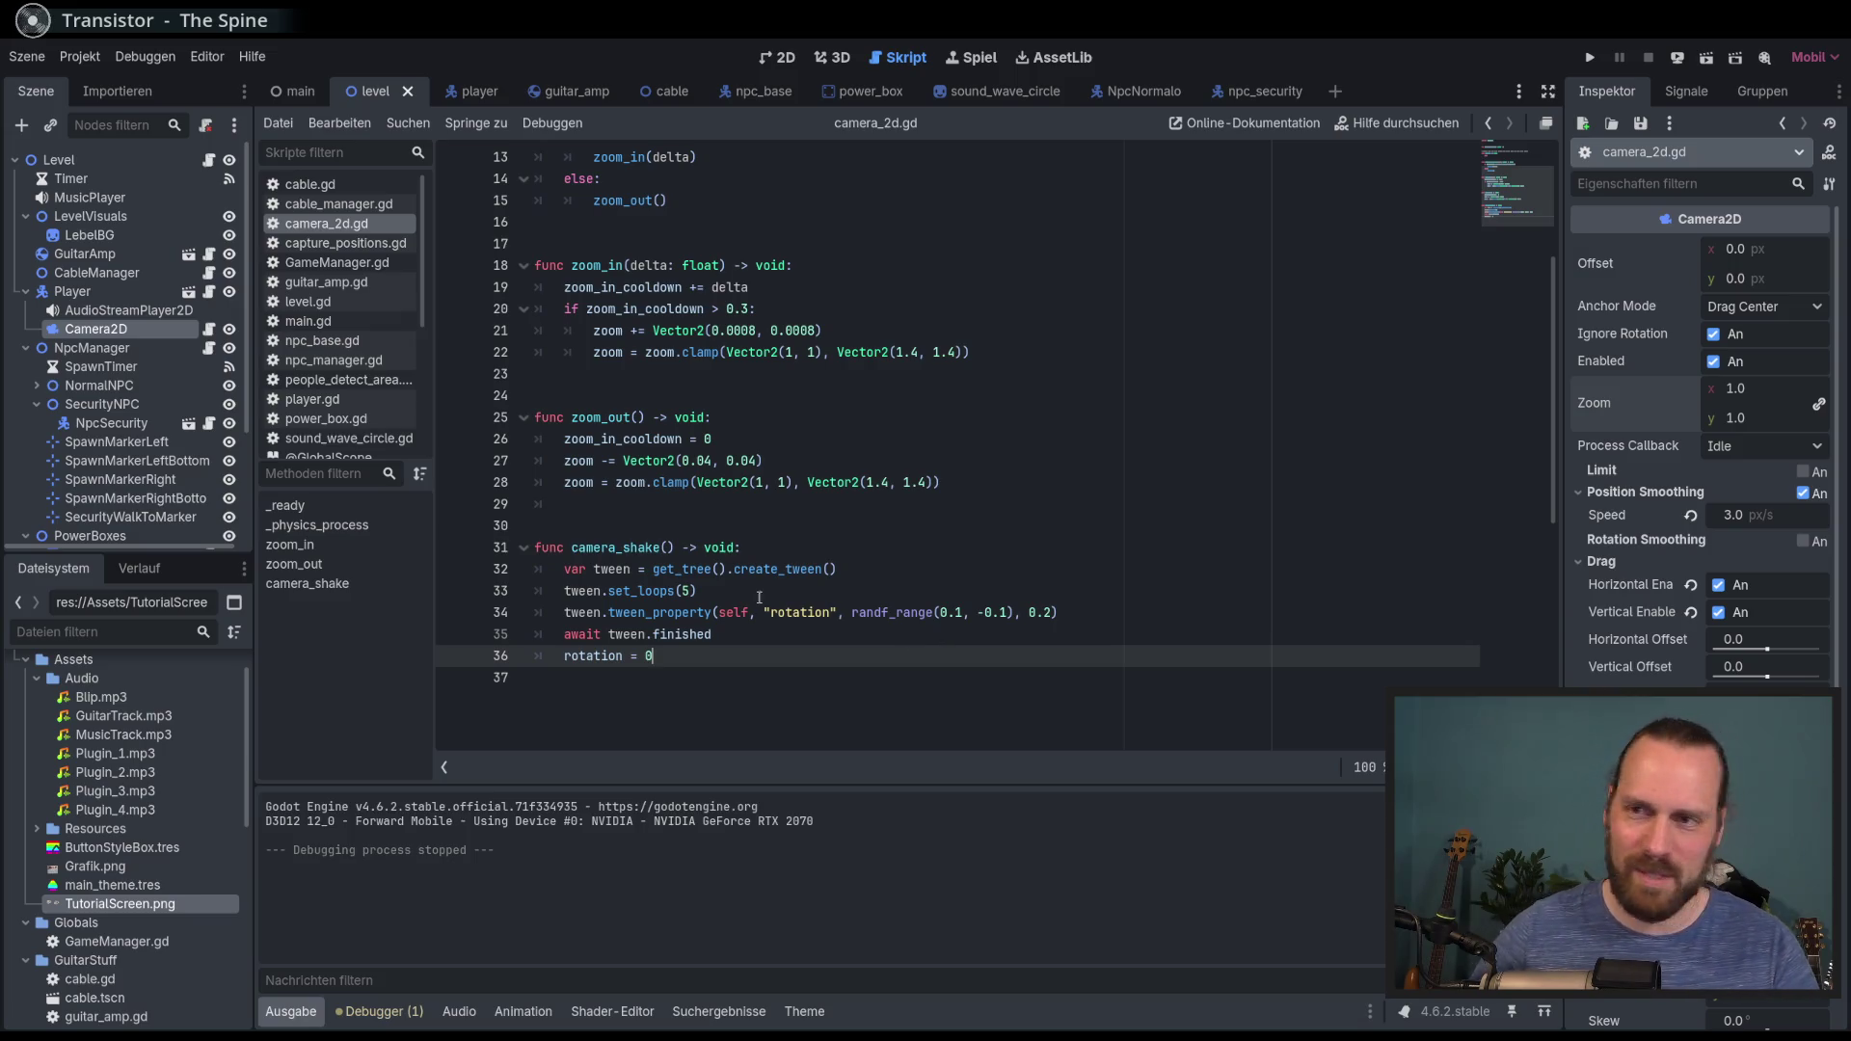
scroll(694, 313, up, 4)
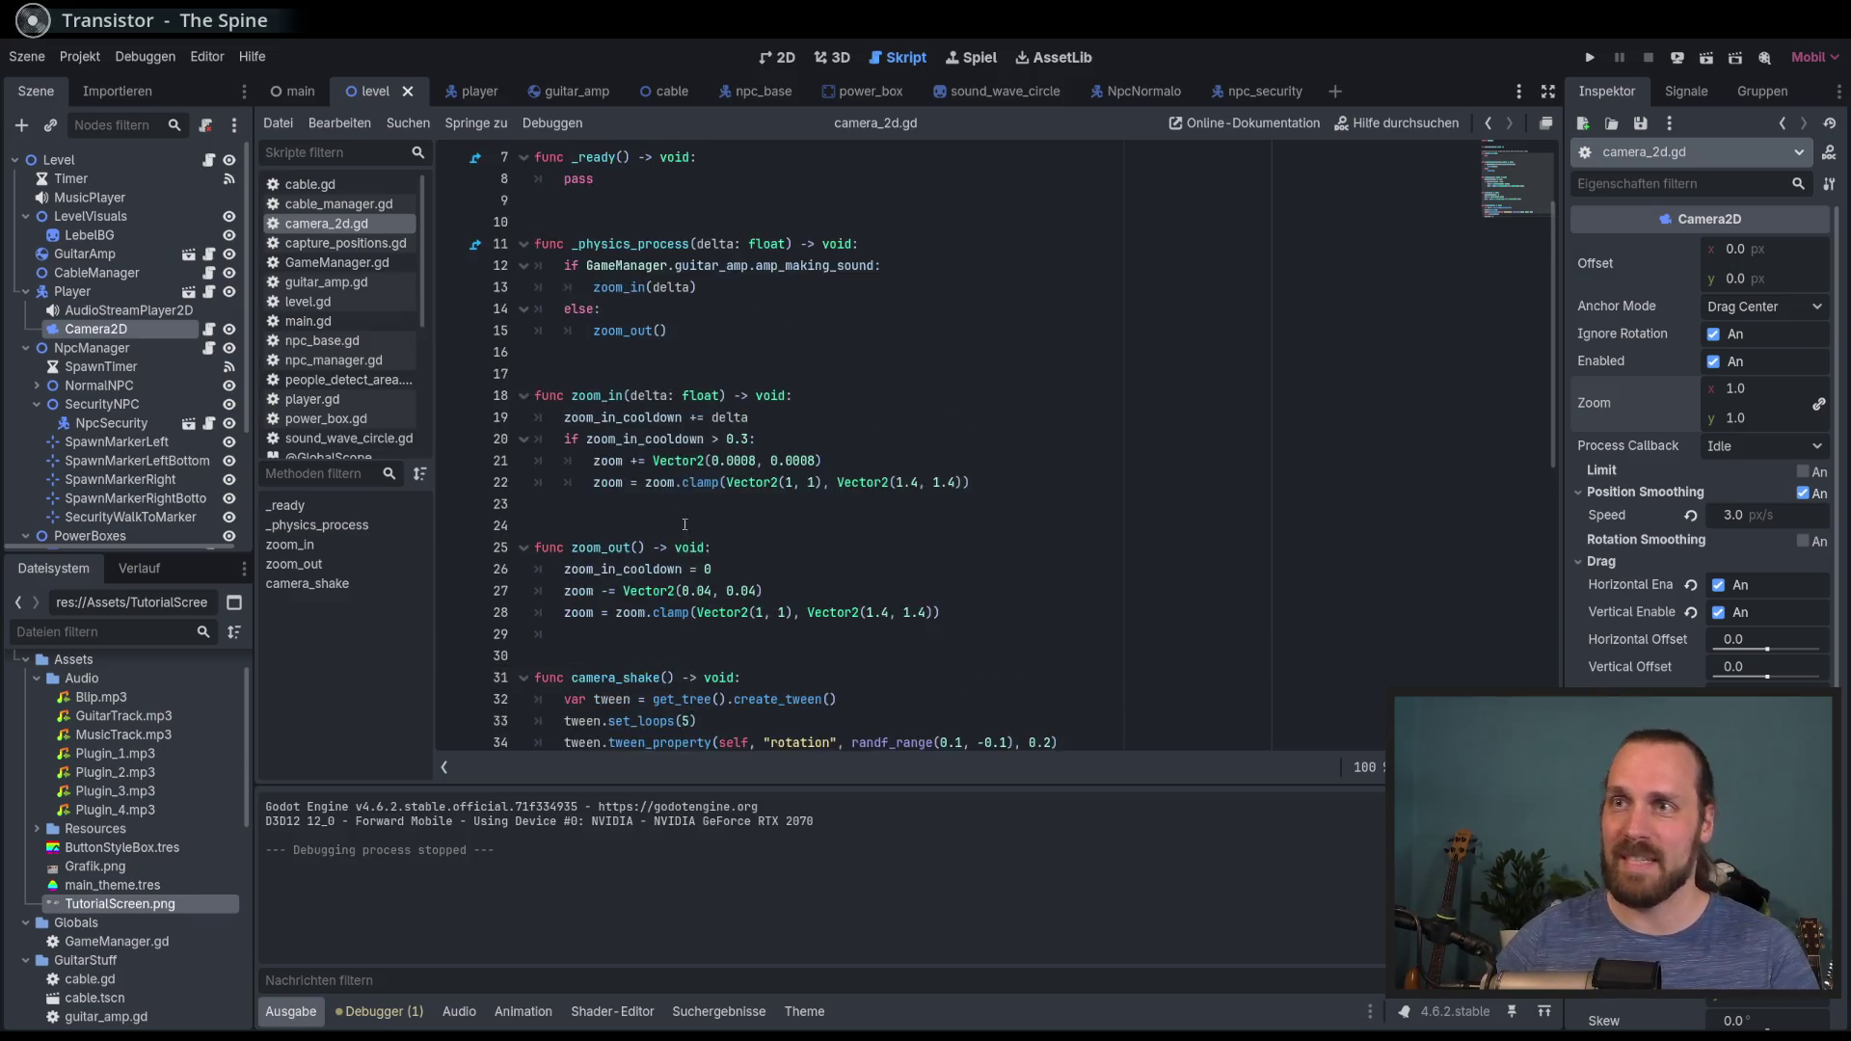
Step: In _ready, replace pass with GameManager.cable_disconnected.connect(on_cable_disconnected)
click(695, 314)
key(shift+Home)
text(Signa)
key(BackSpace)
key(BackSpace)
key(BackSpace)
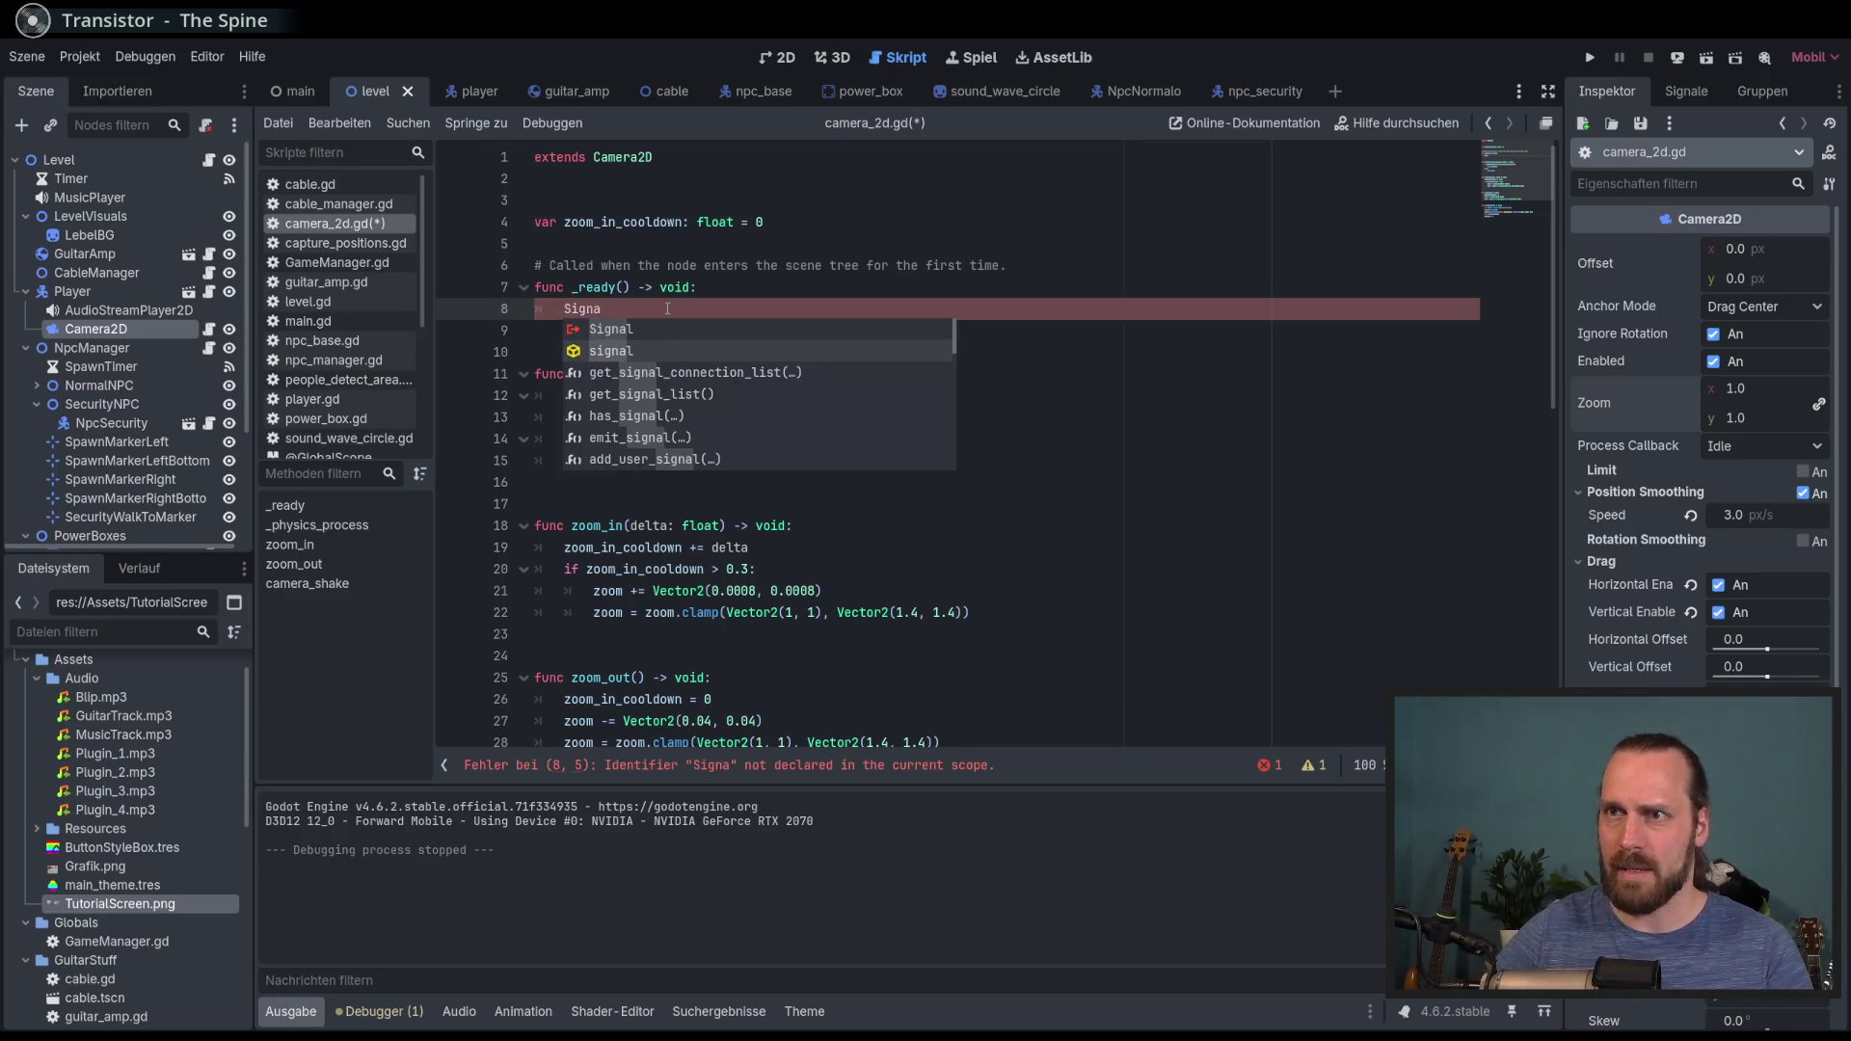
key(BackSpace)
text(GameManager.)
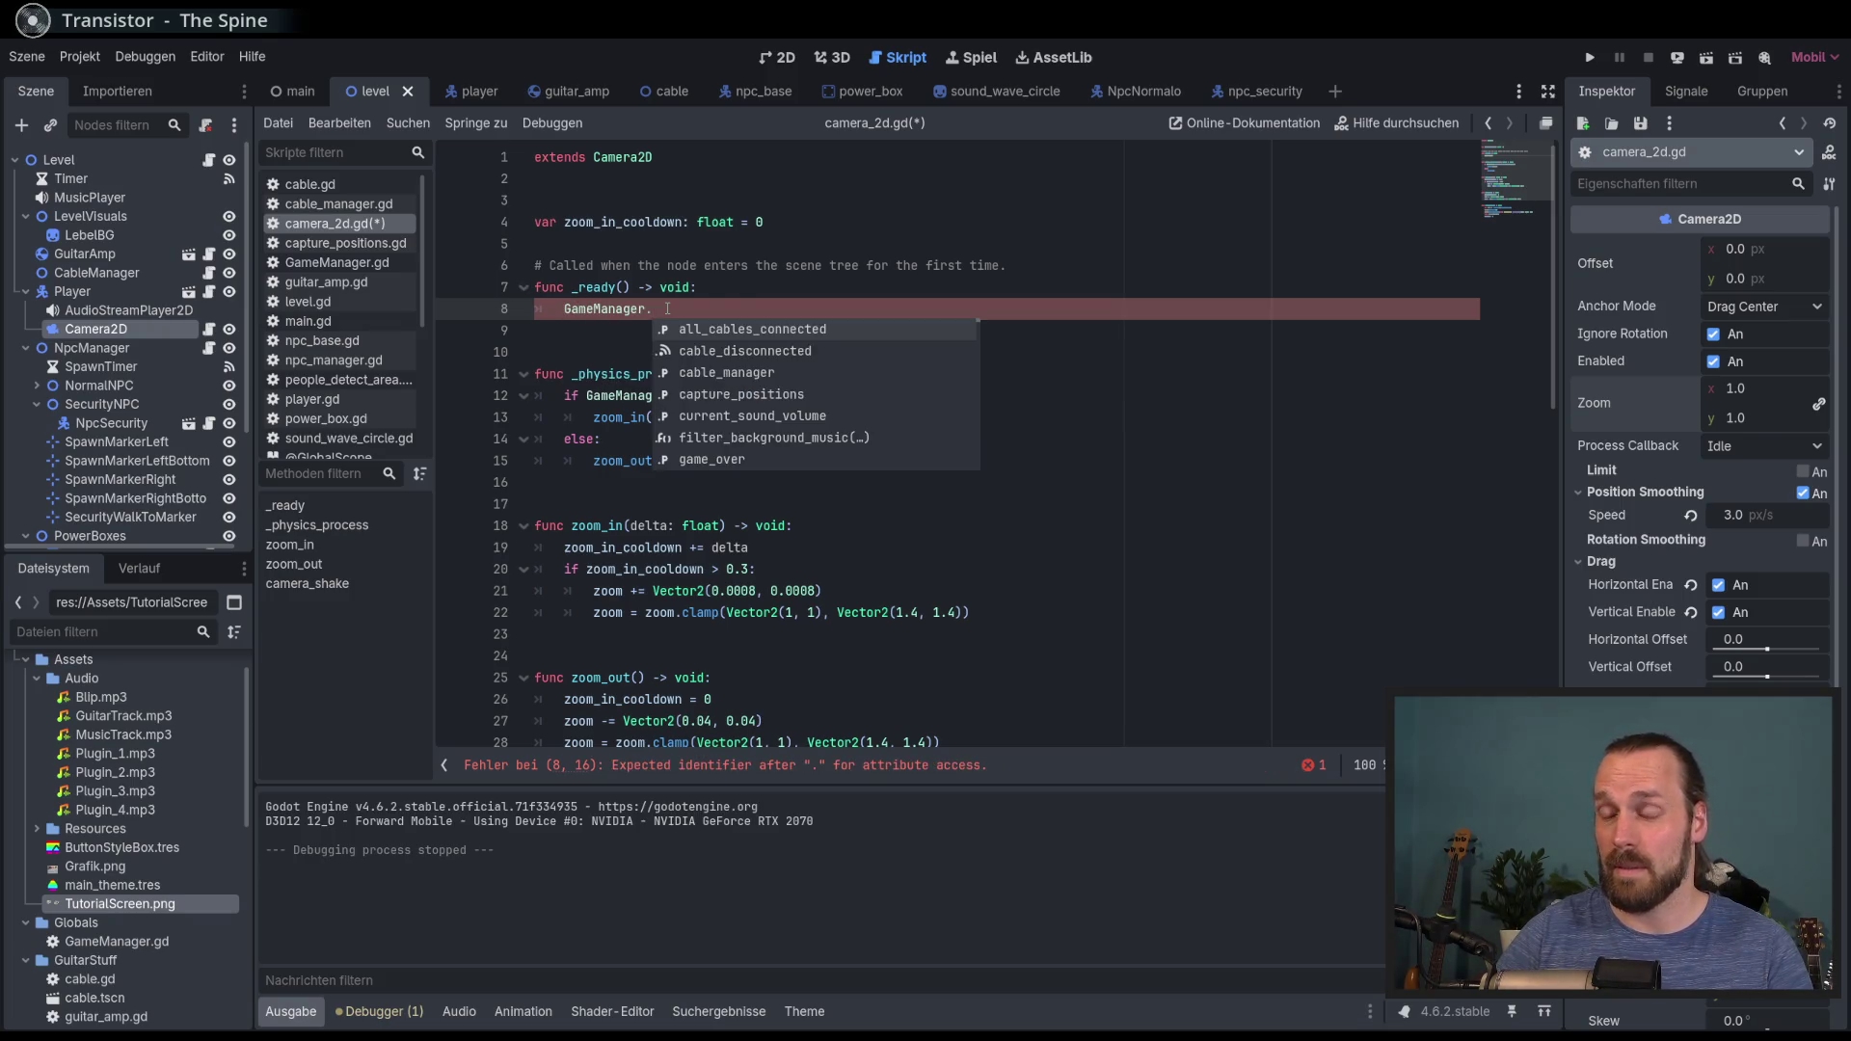
key(Down)
key(Return)
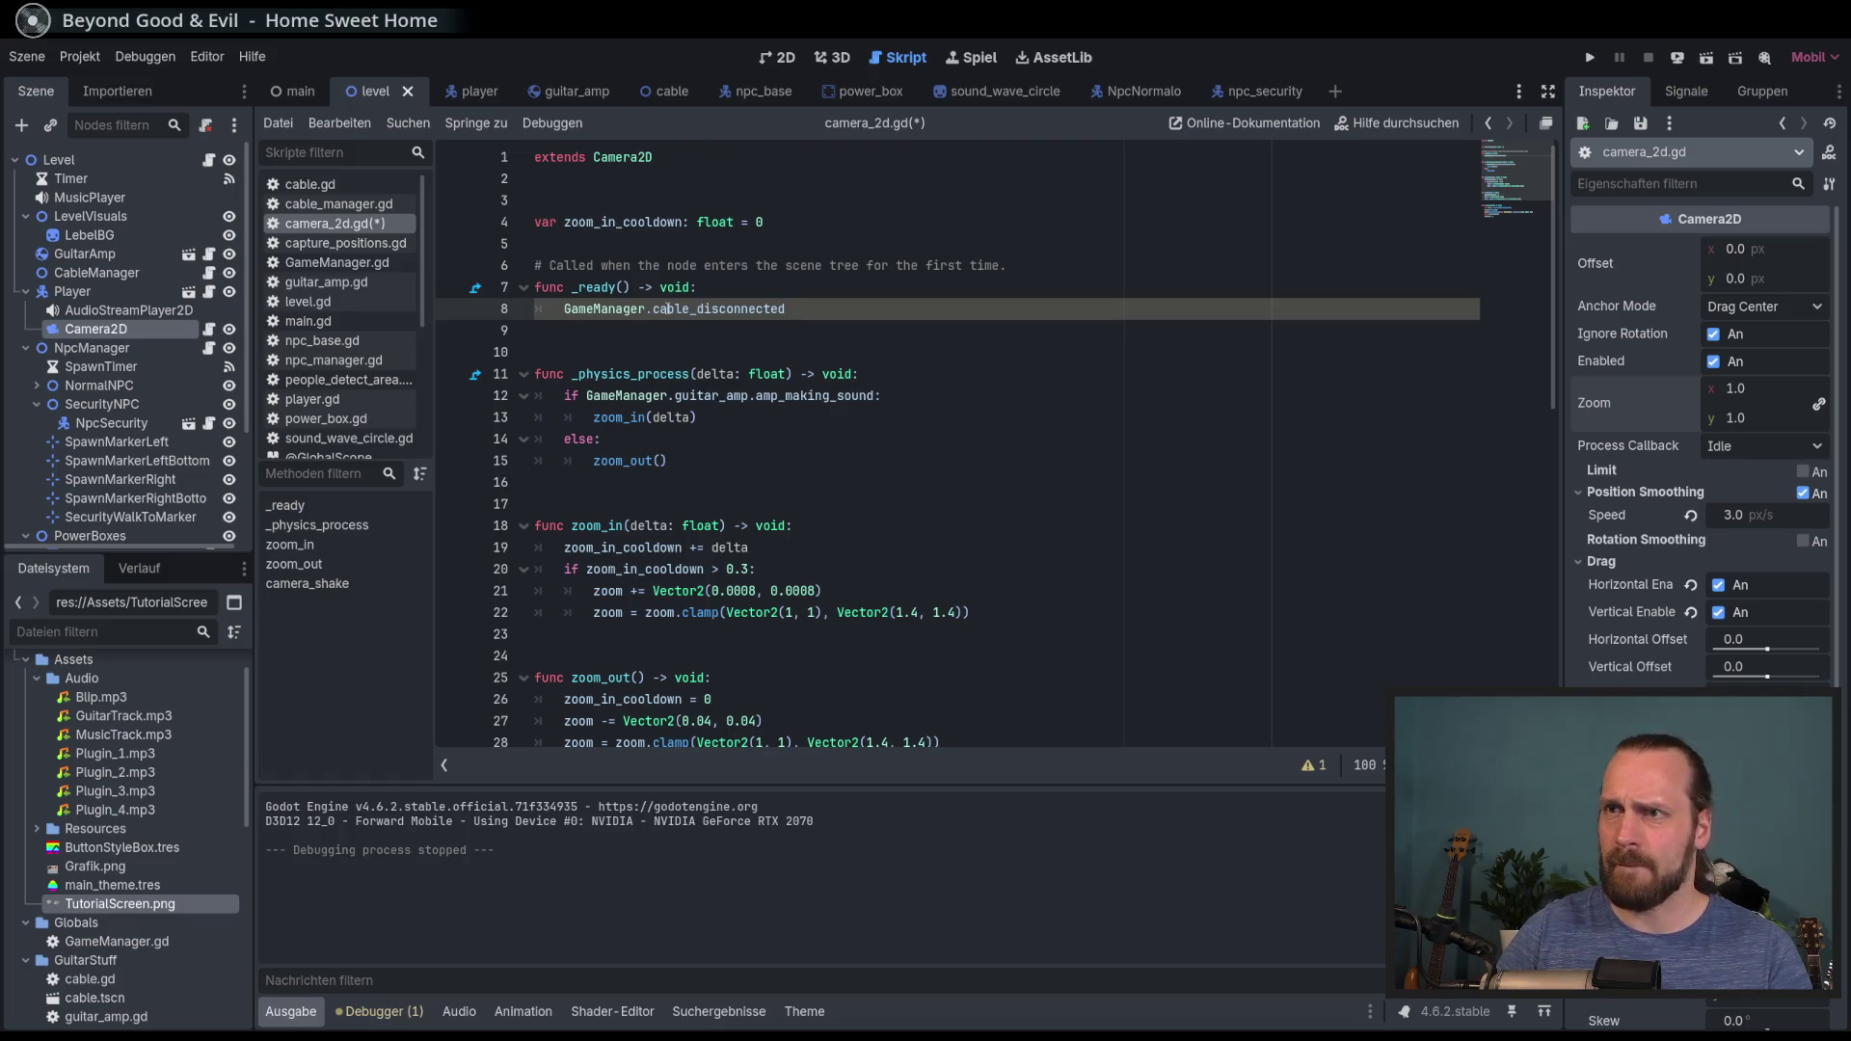
text(.connect())
key(Return)
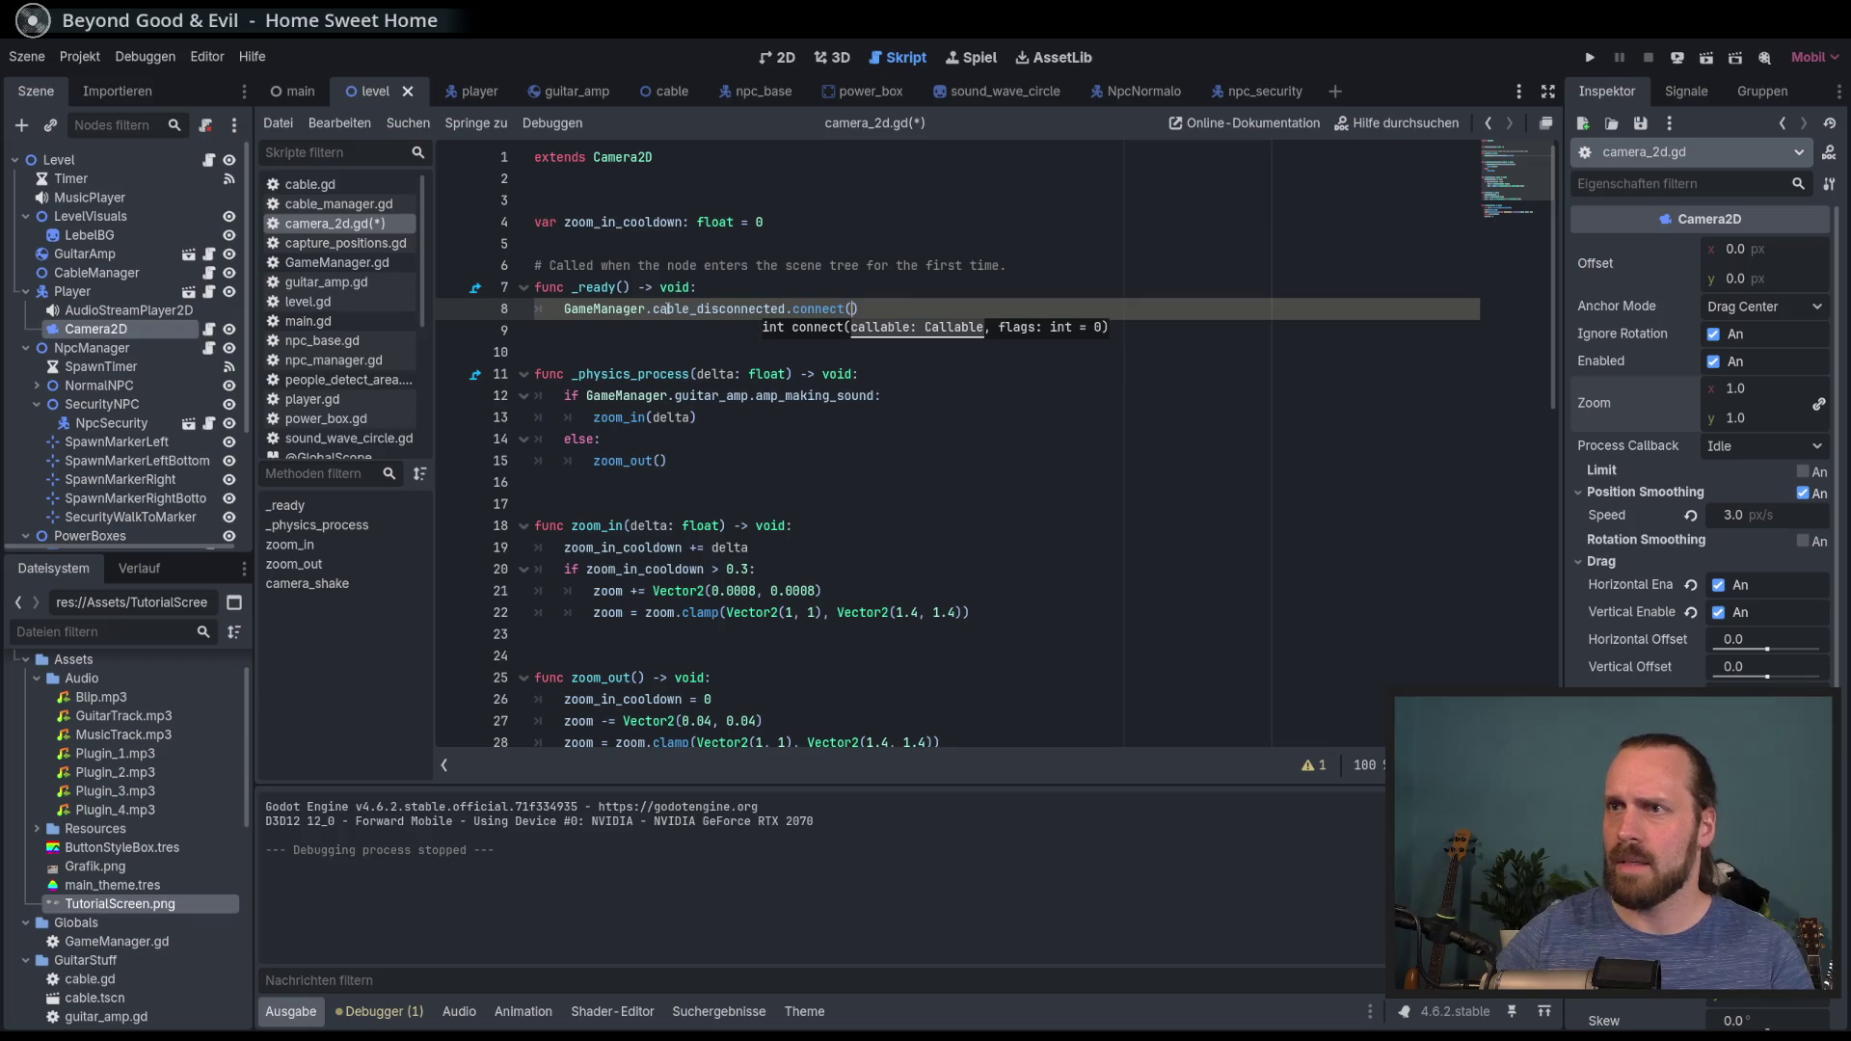
double_click(719, 309)
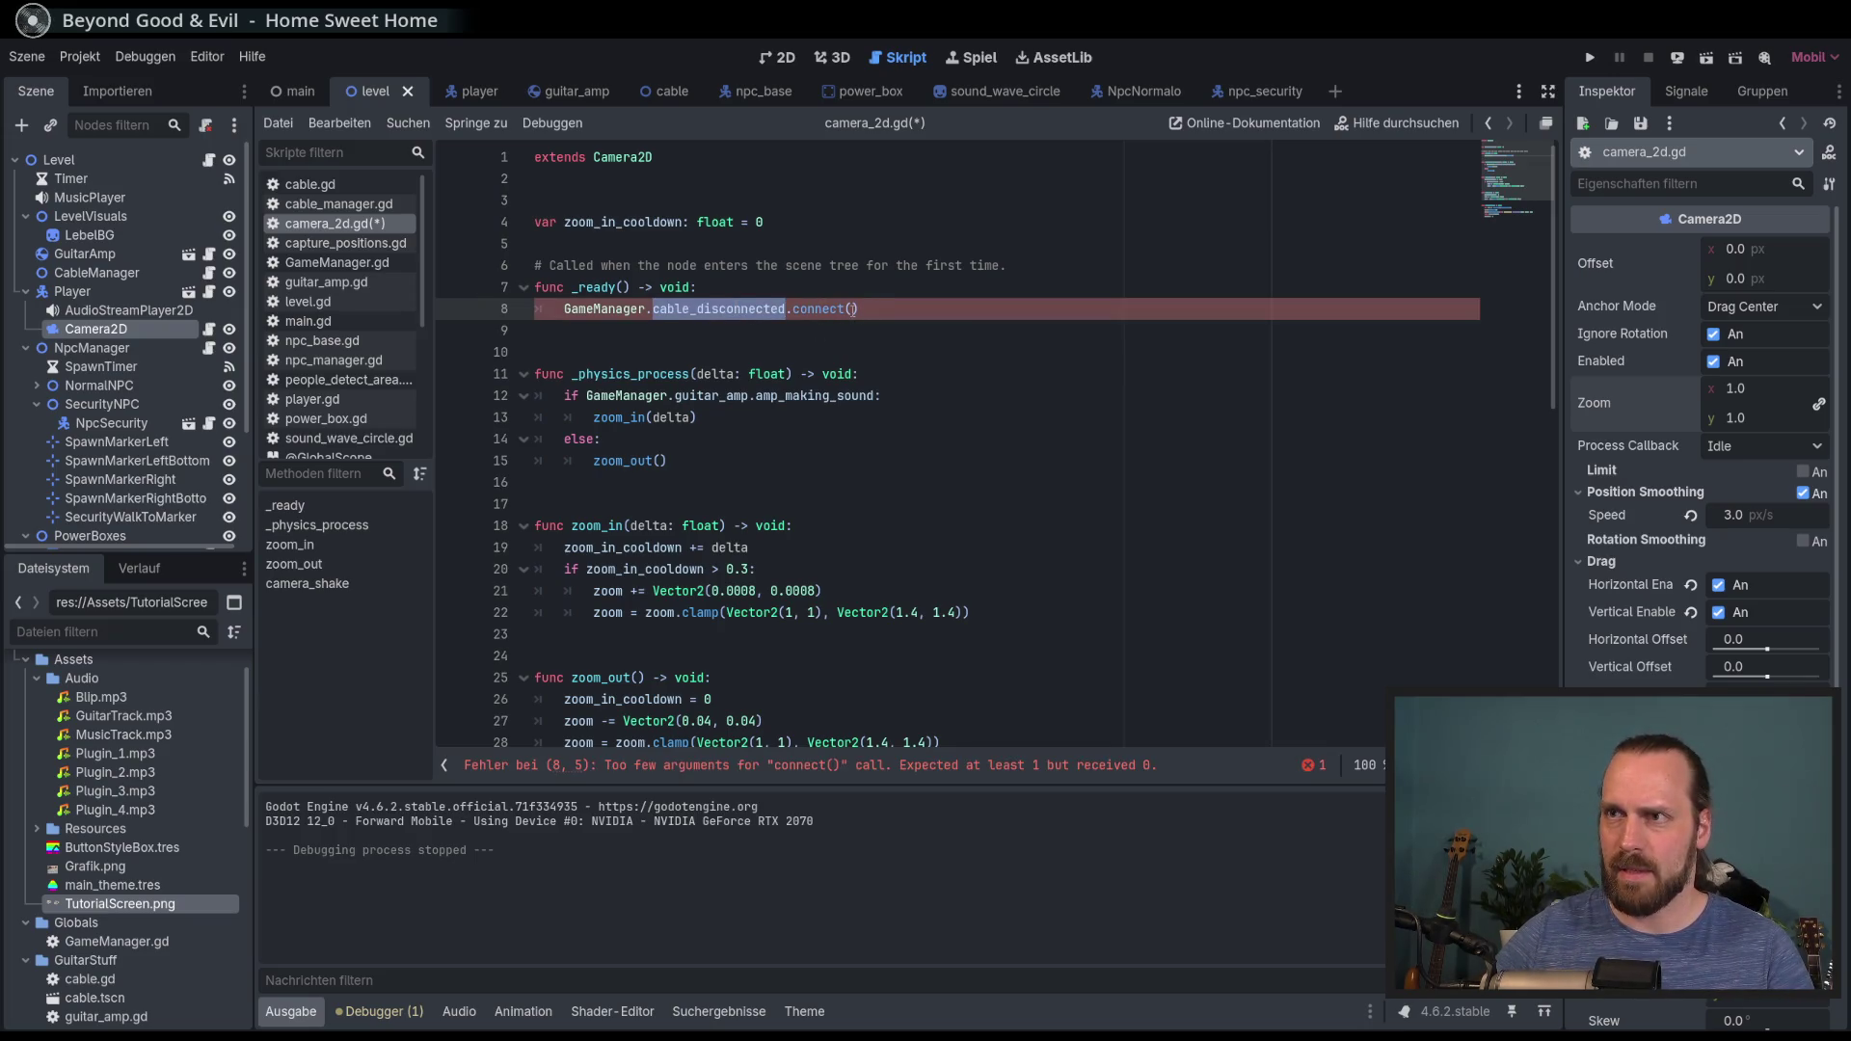
text(on_)
key(Return)
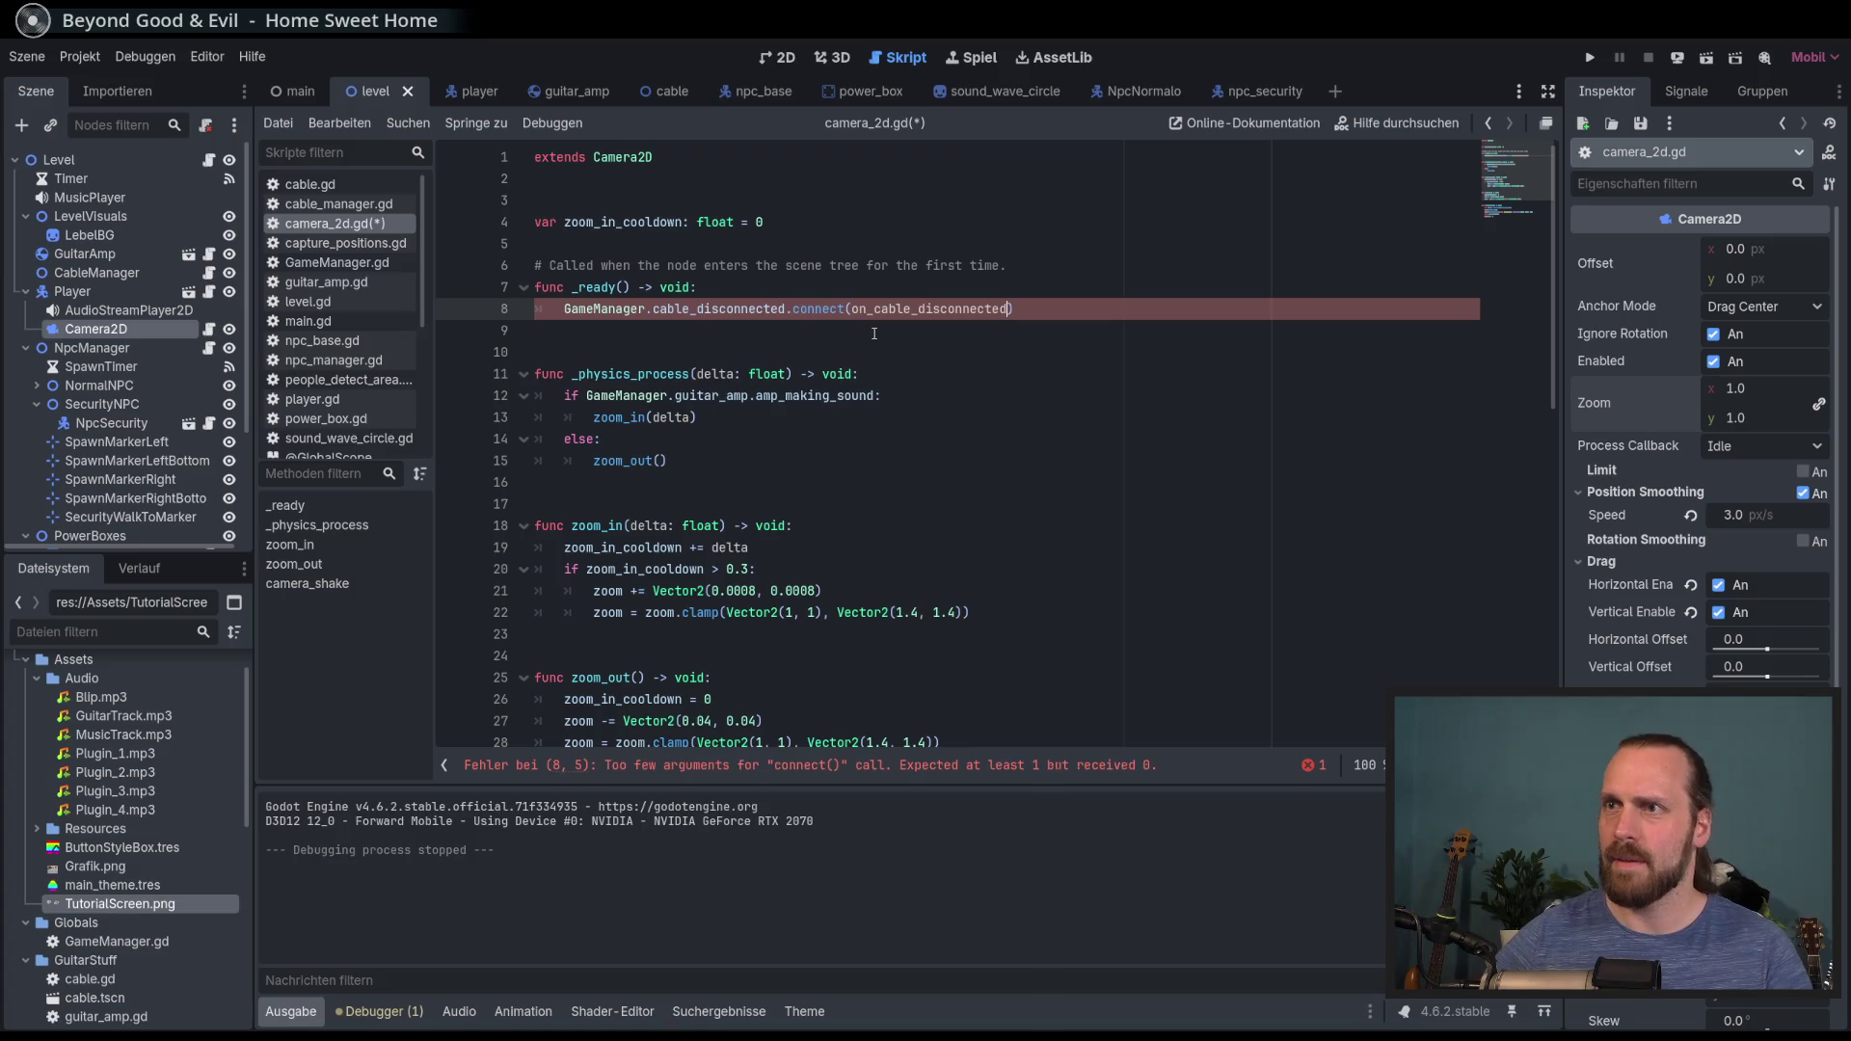
Step: Declare func on_cable_disconnected() -> void: at the end of the script
scroll(871, 434, down, 10)
click(869, 560)
key(Return)
key(Return)
text(on_cable_disconnected)
scroll(866, 560, up, 4)
text(func)
key(End)
text(())
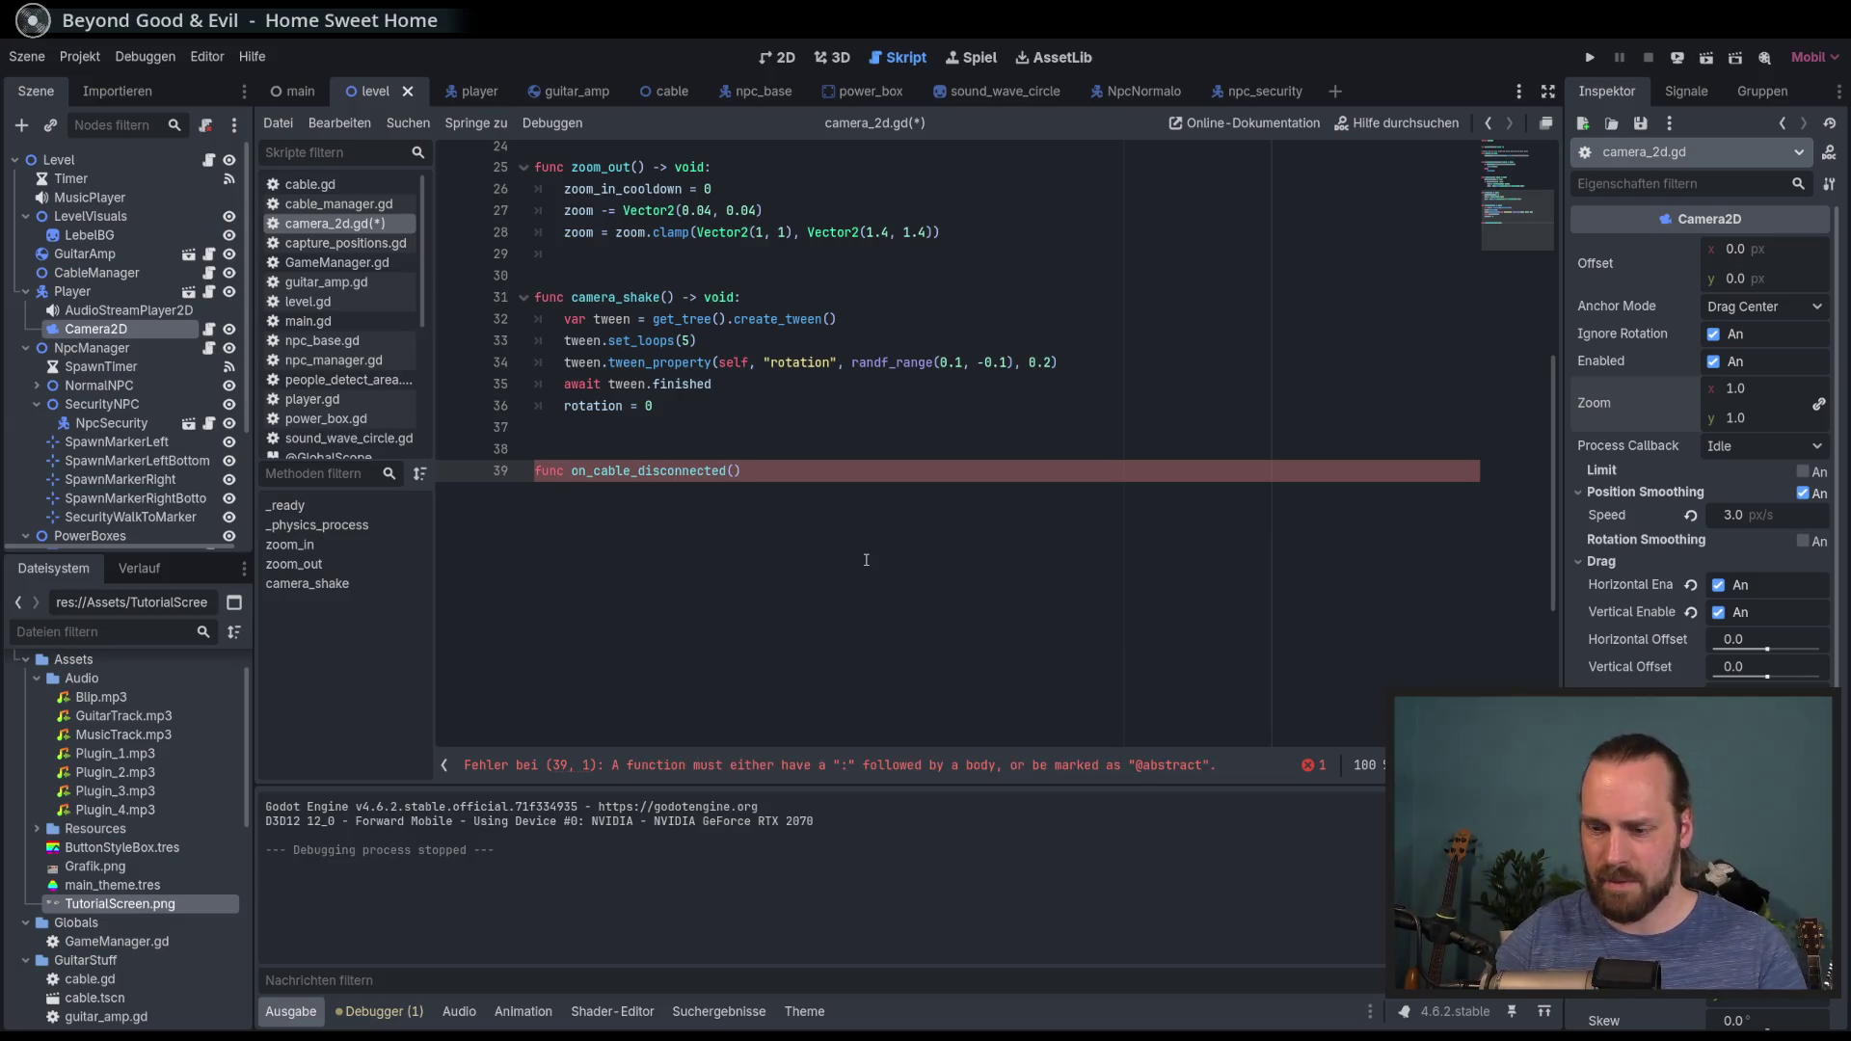
text( -> void)
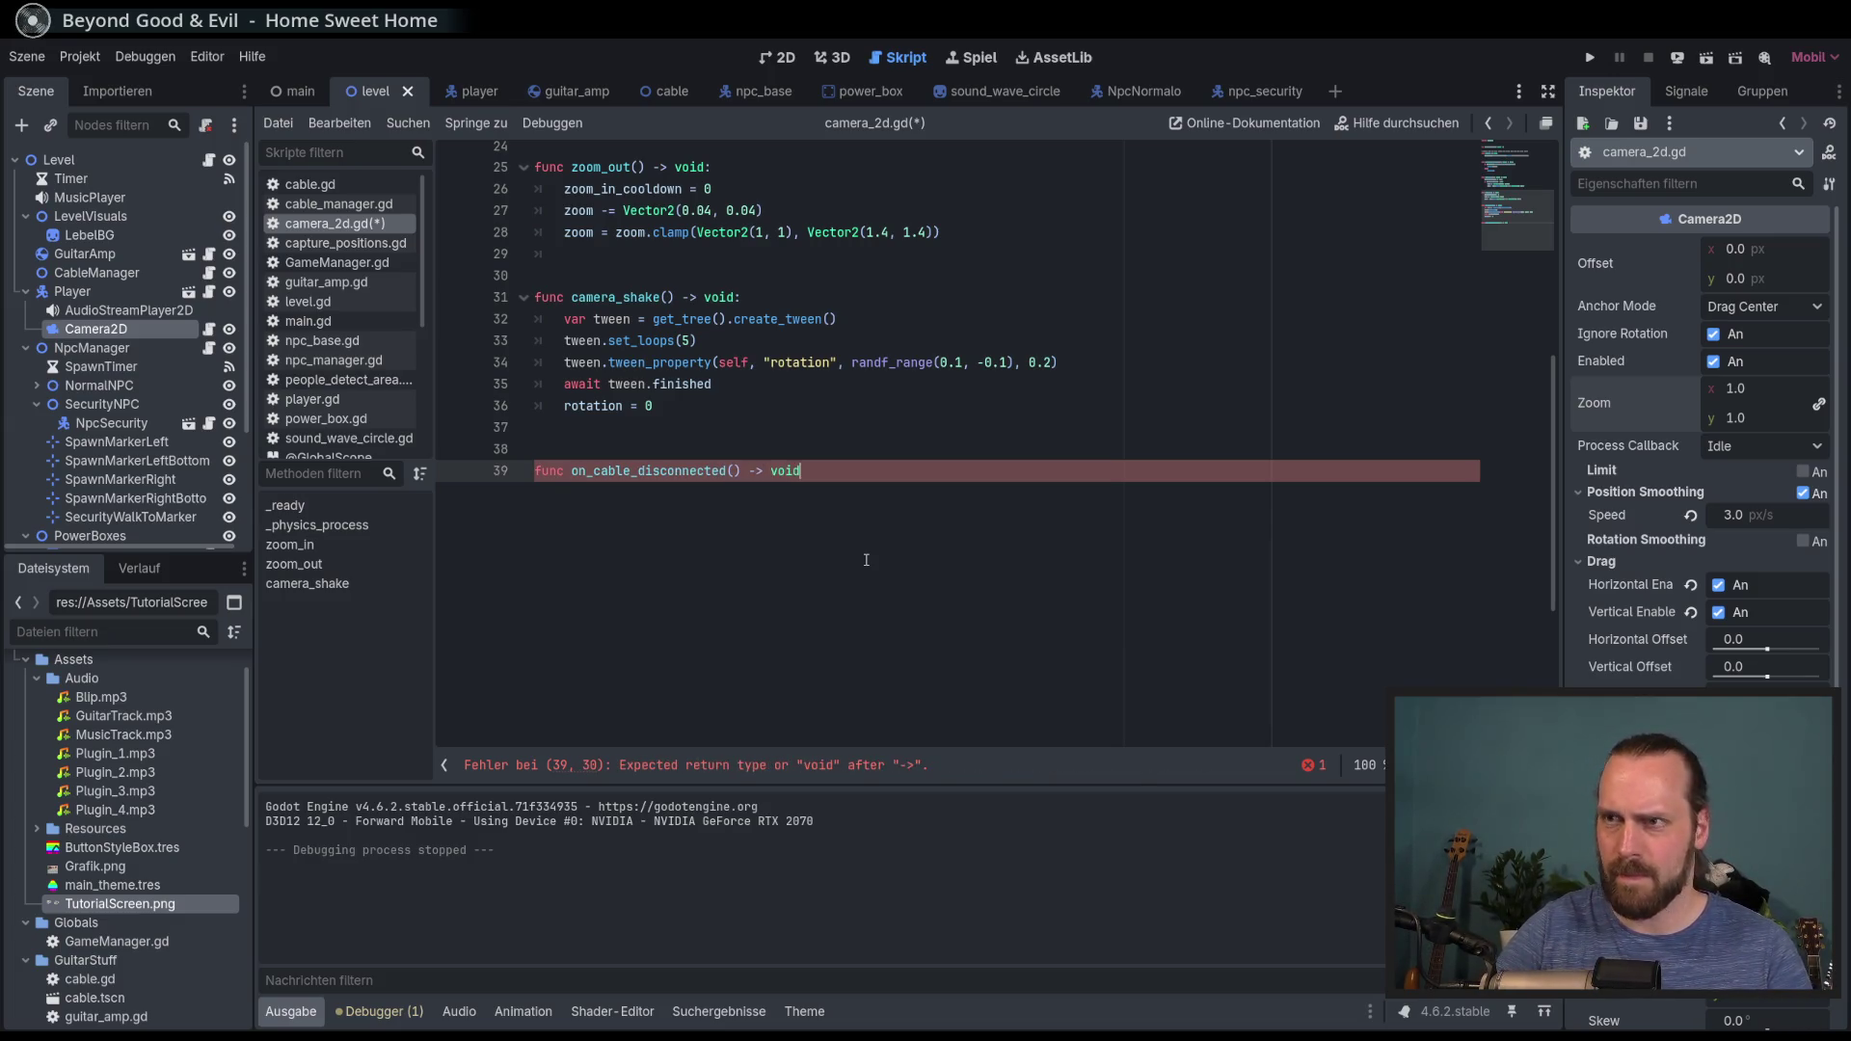
text(:)
key(Return)
Step: Make on_cable_disconnected's body call camera_shake(), then start a test run
double_click(615, 297)
key(ctrl+c)
click(625, 492)
key(ctrl+v)
text(())
key(F5)
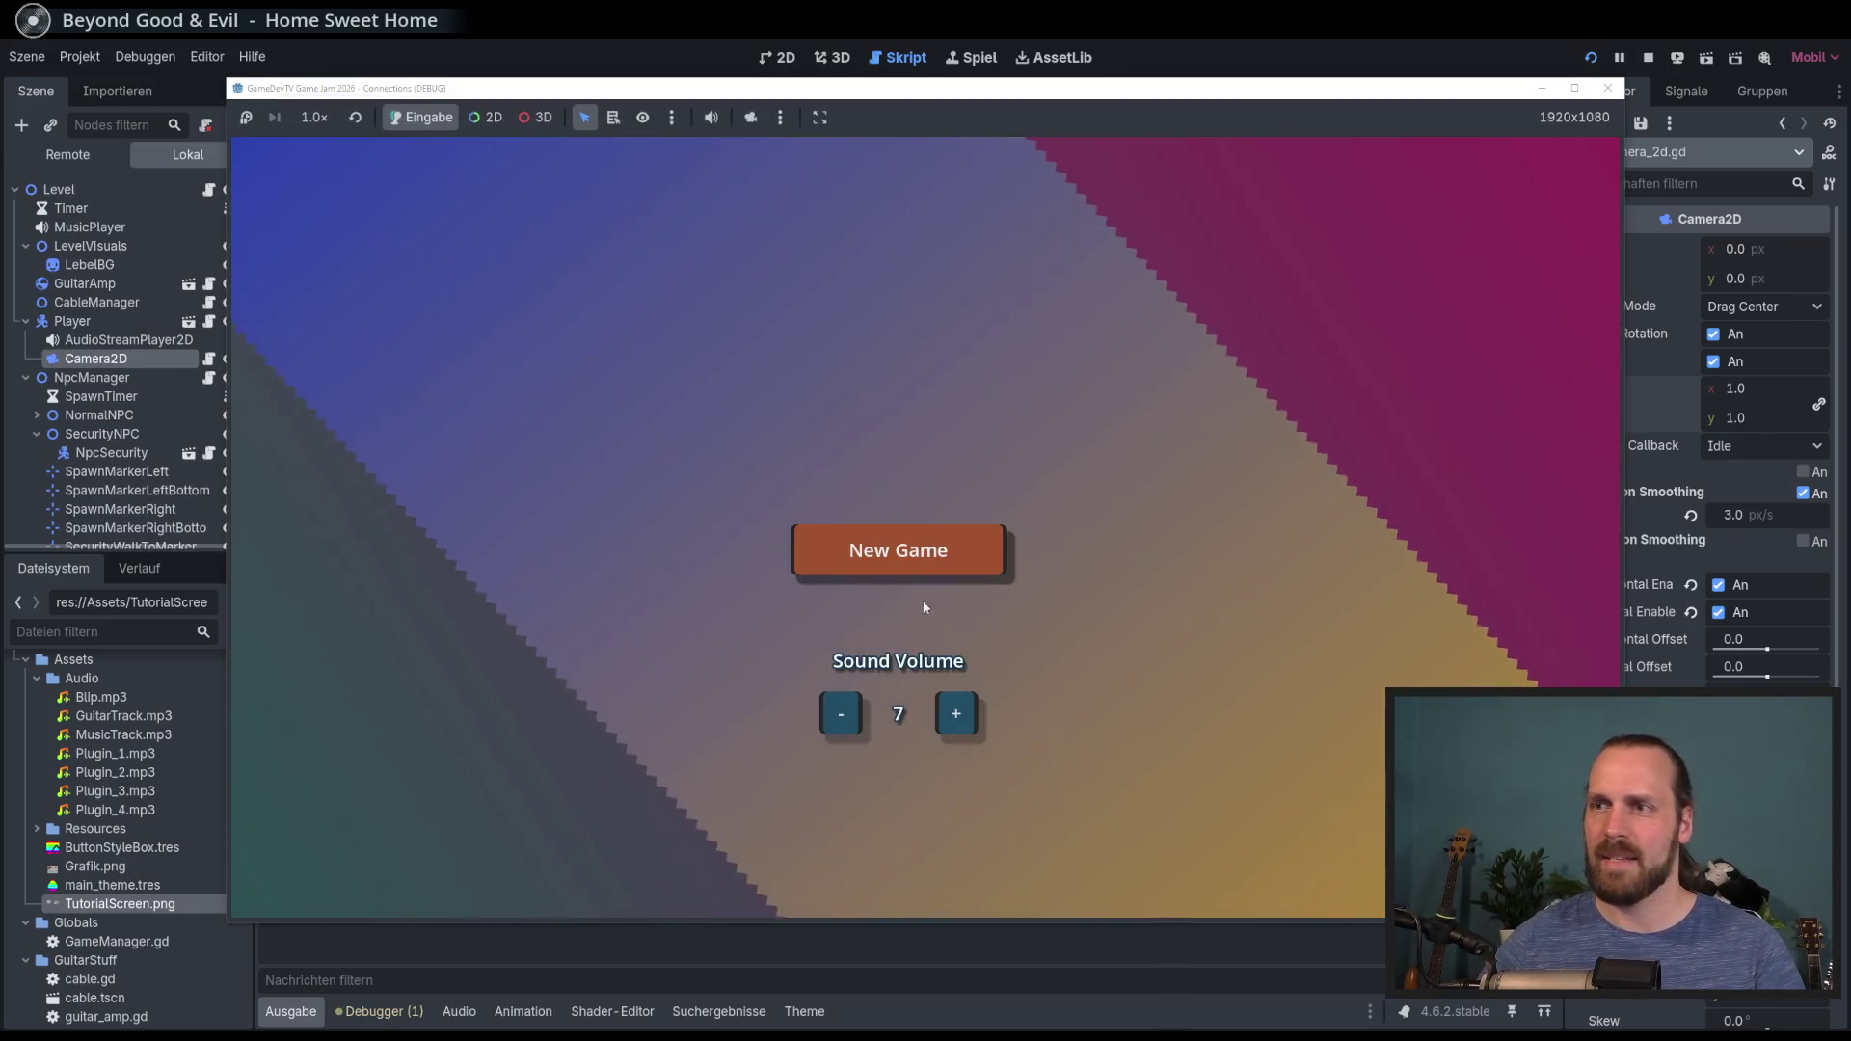
Step: Start a New Game and walk the guitarist away from the amp to pull the cable, then stop
click(921, 577)
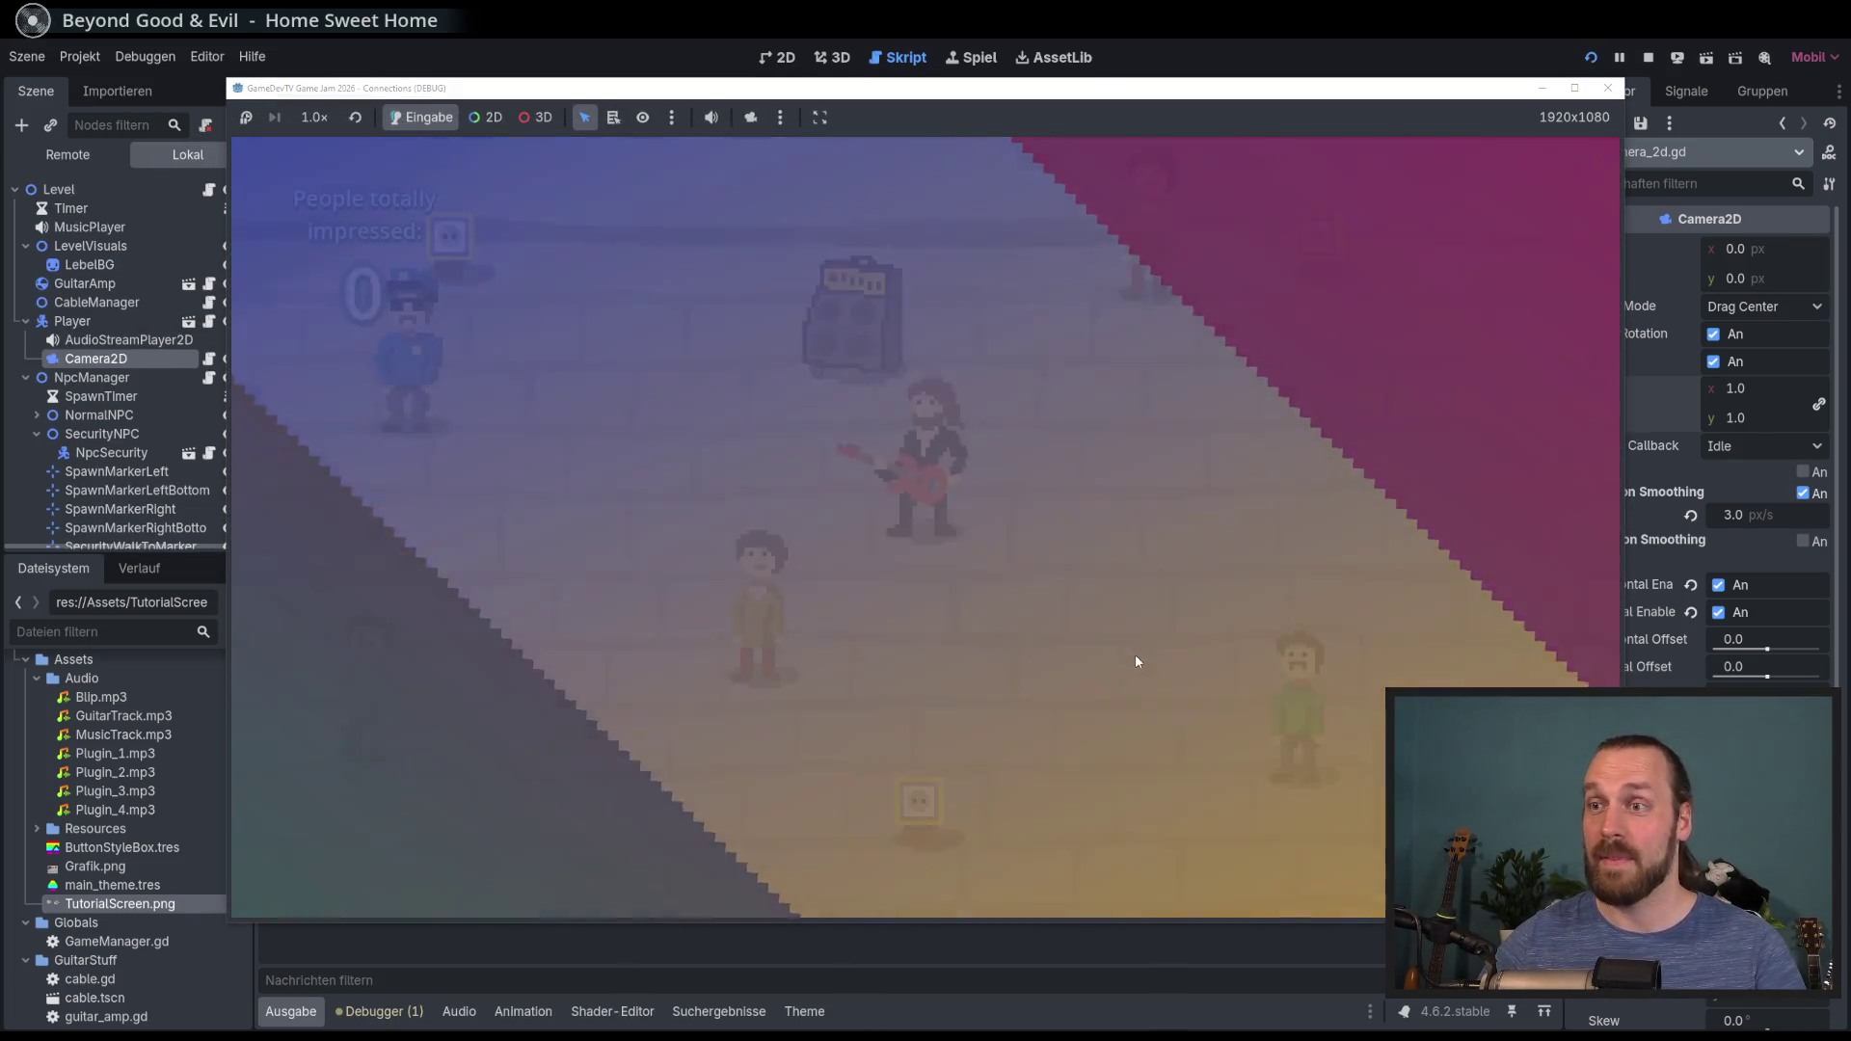
key(Right)
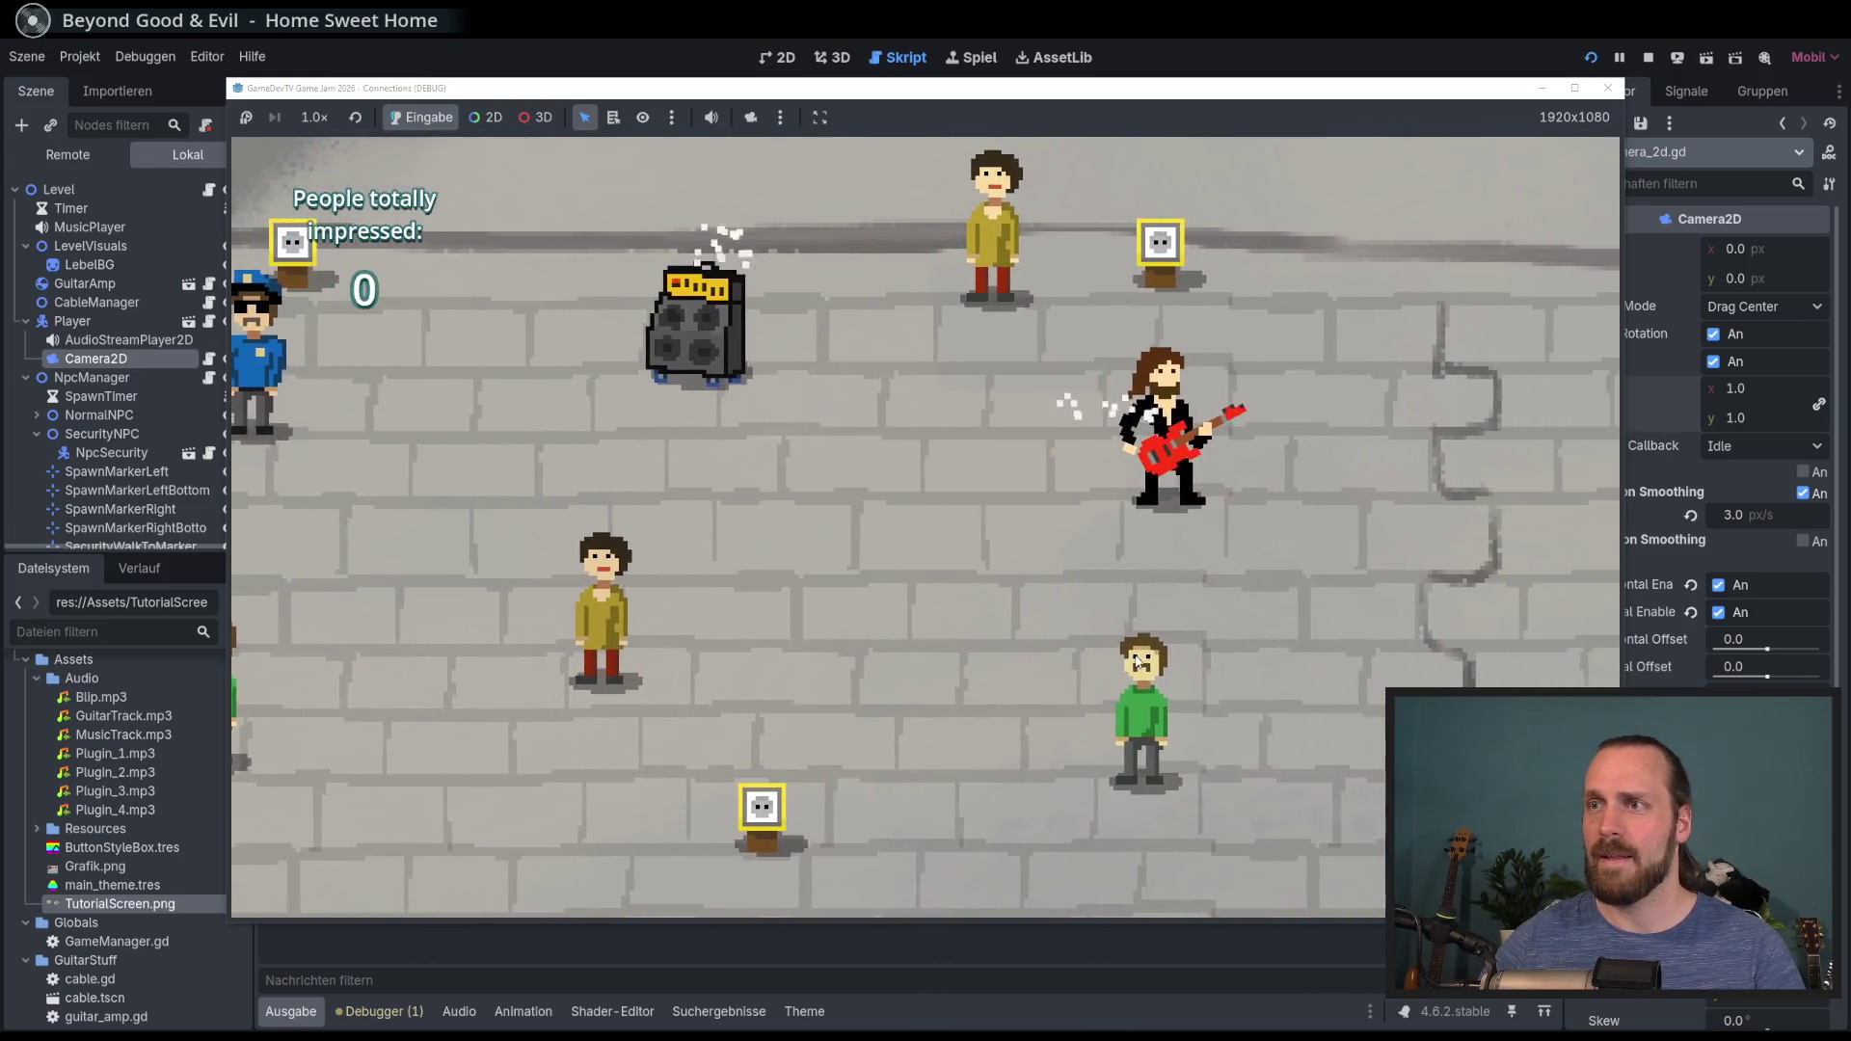
key(Left)
key(Up)
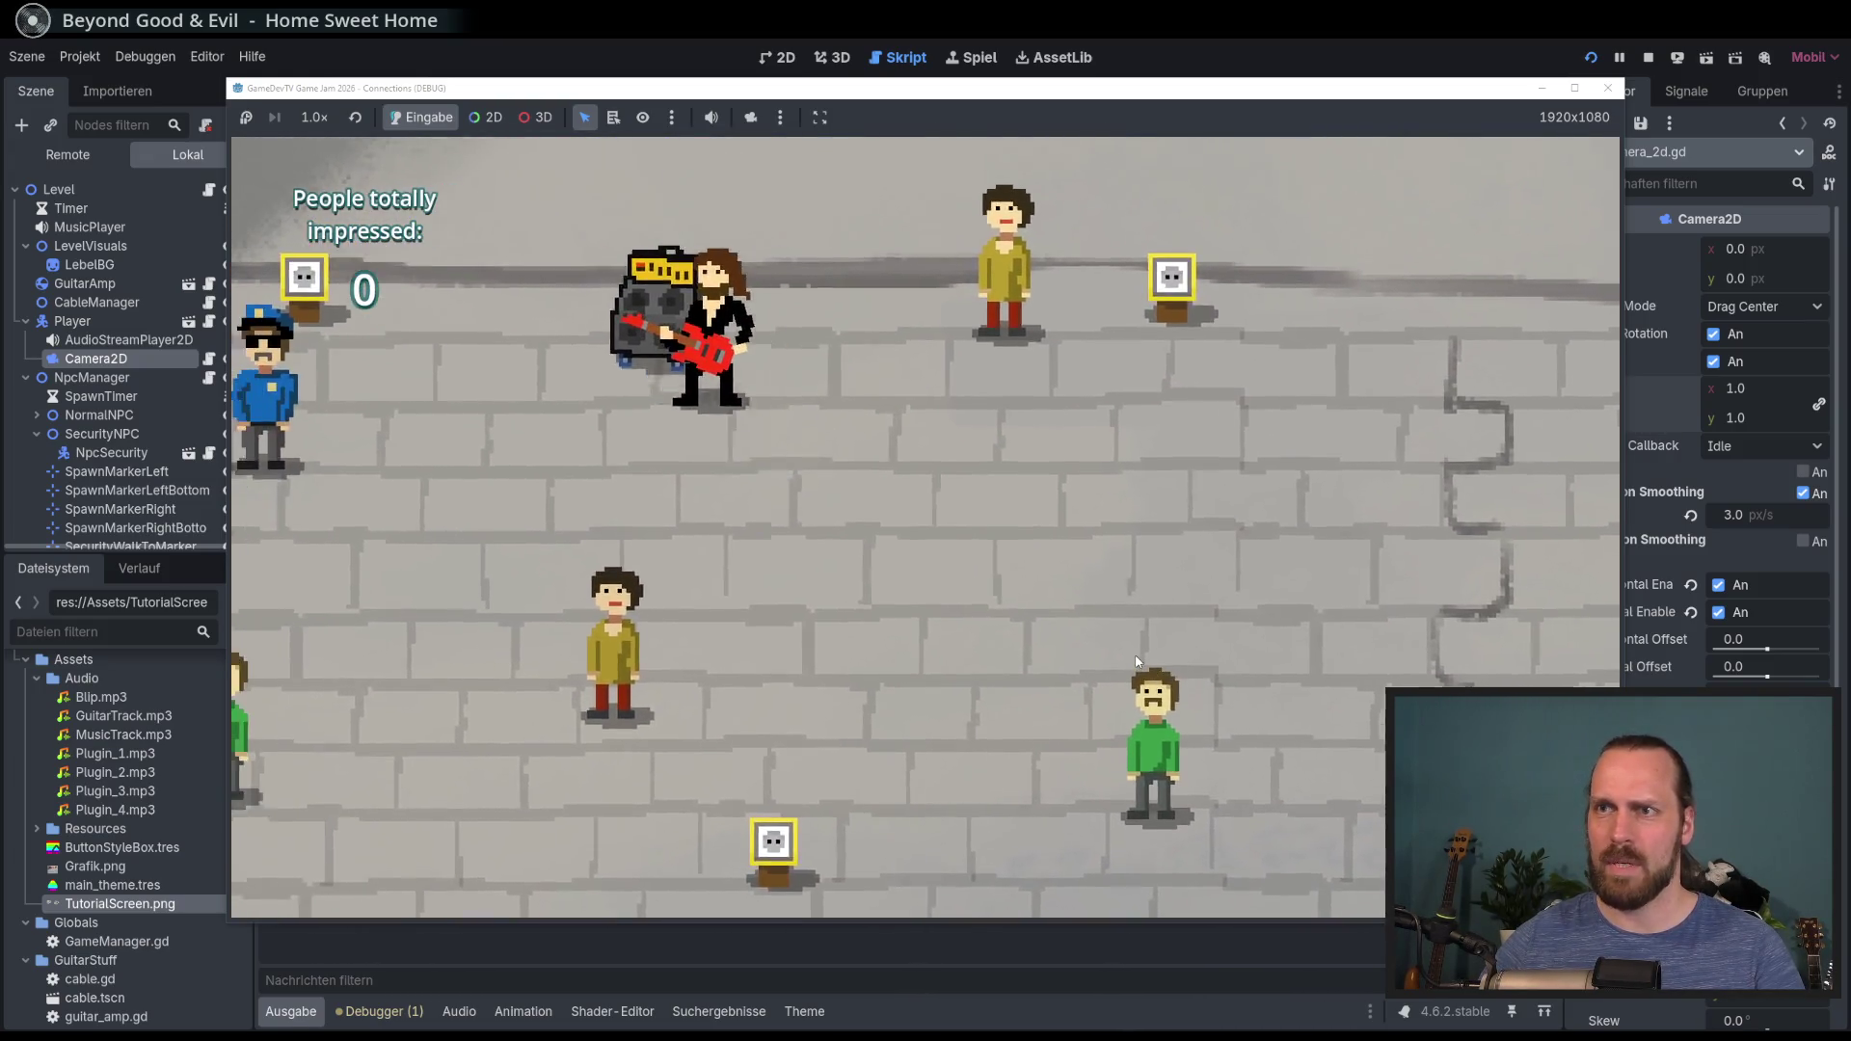
key(Down)
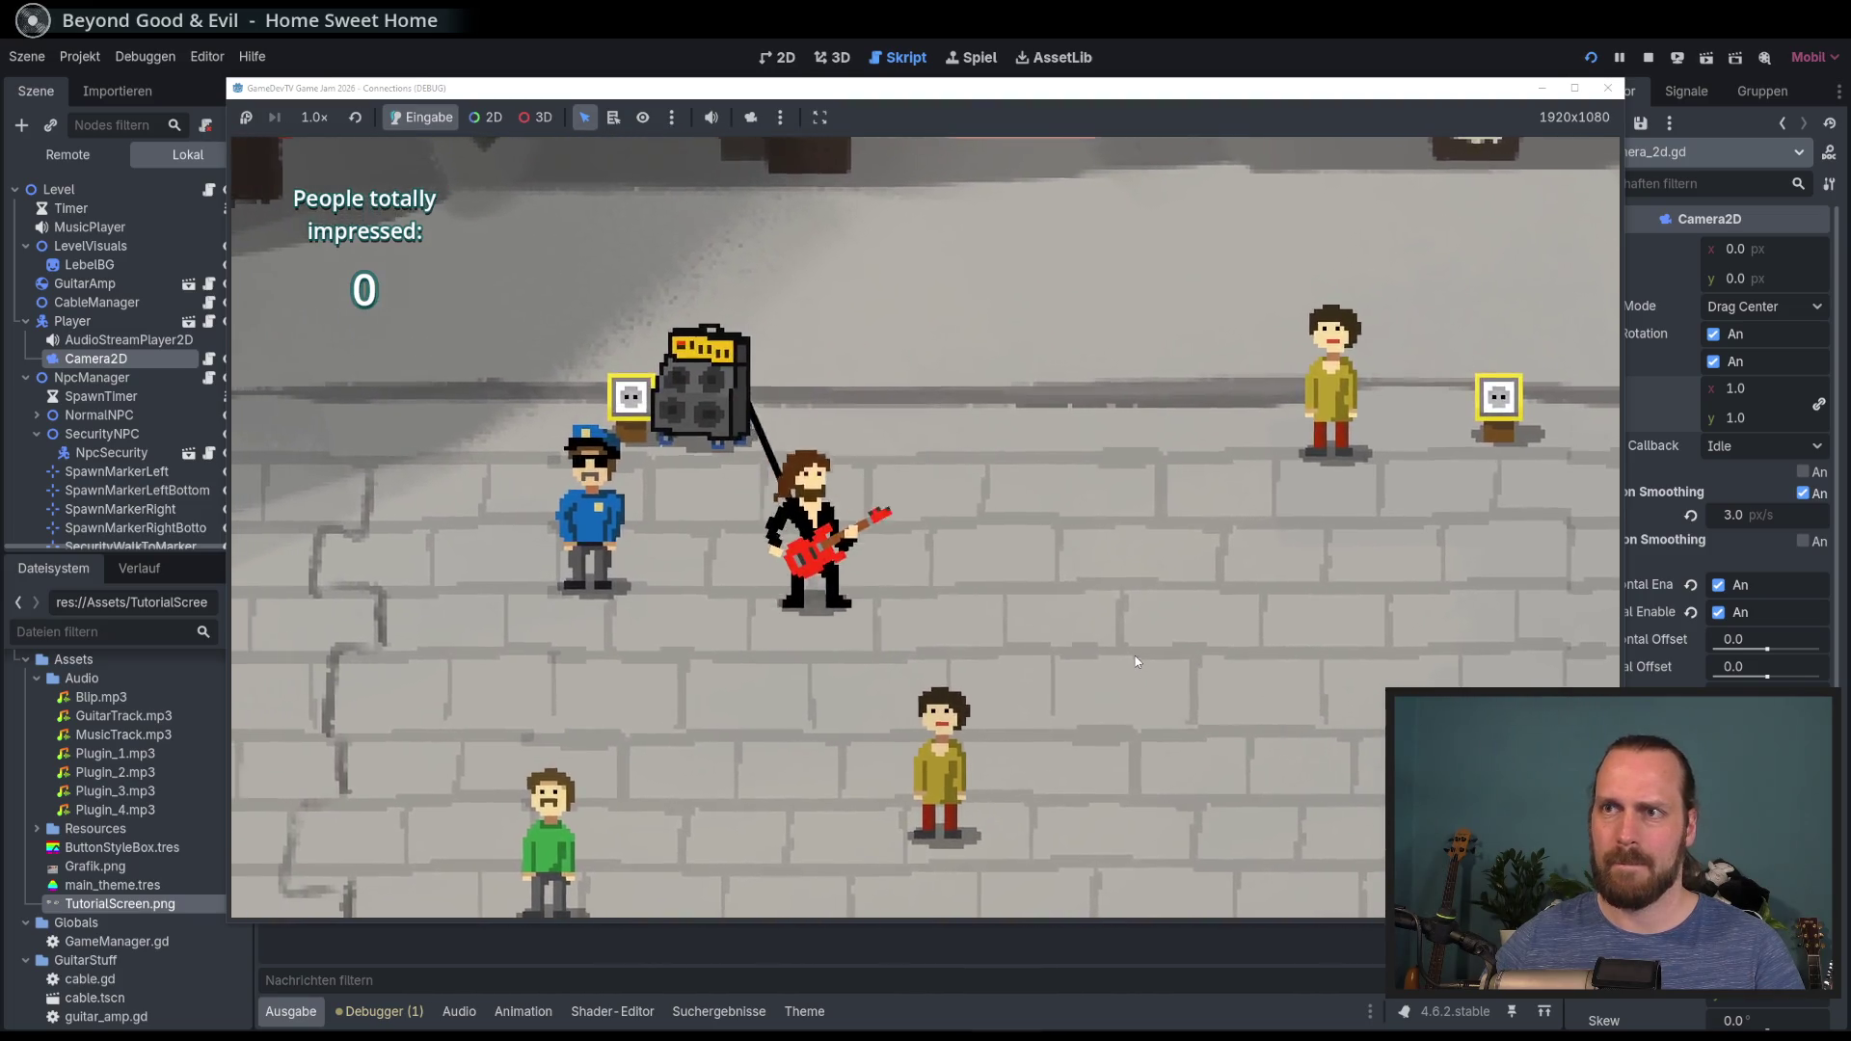
key(Down)
key(Right)
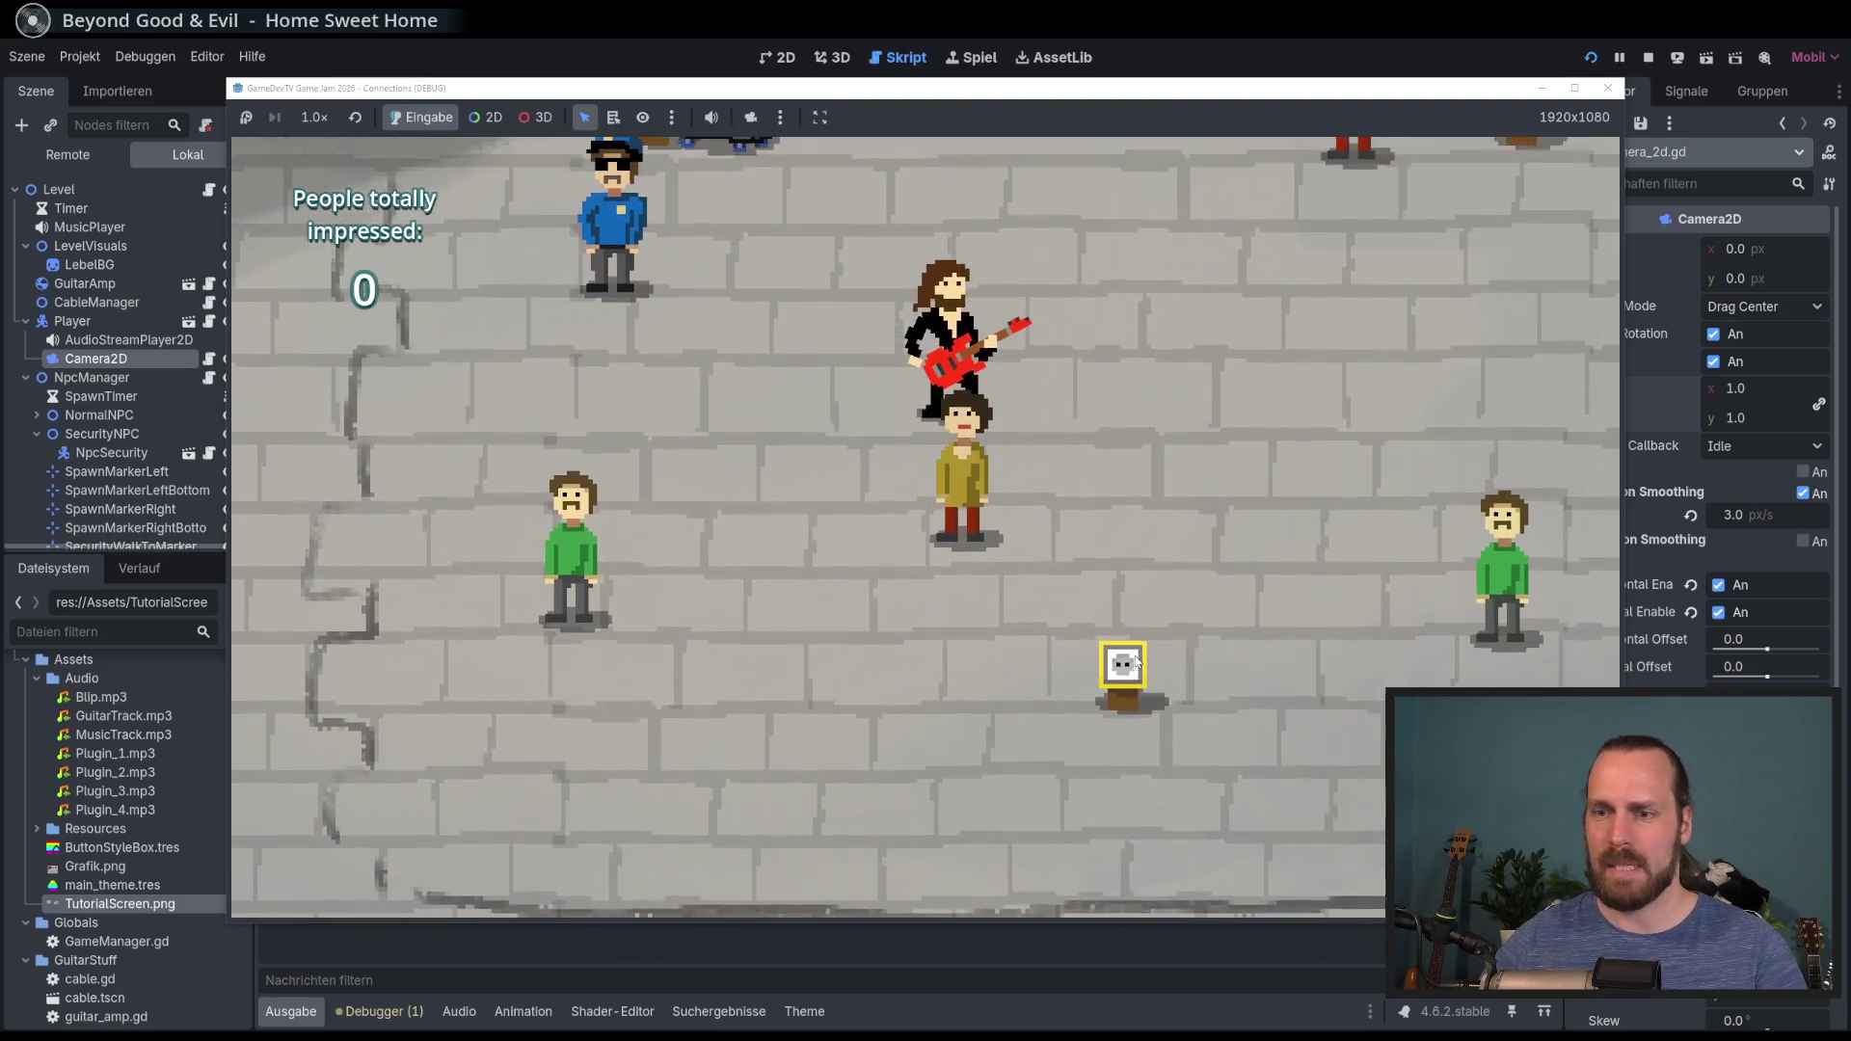
key(F8)
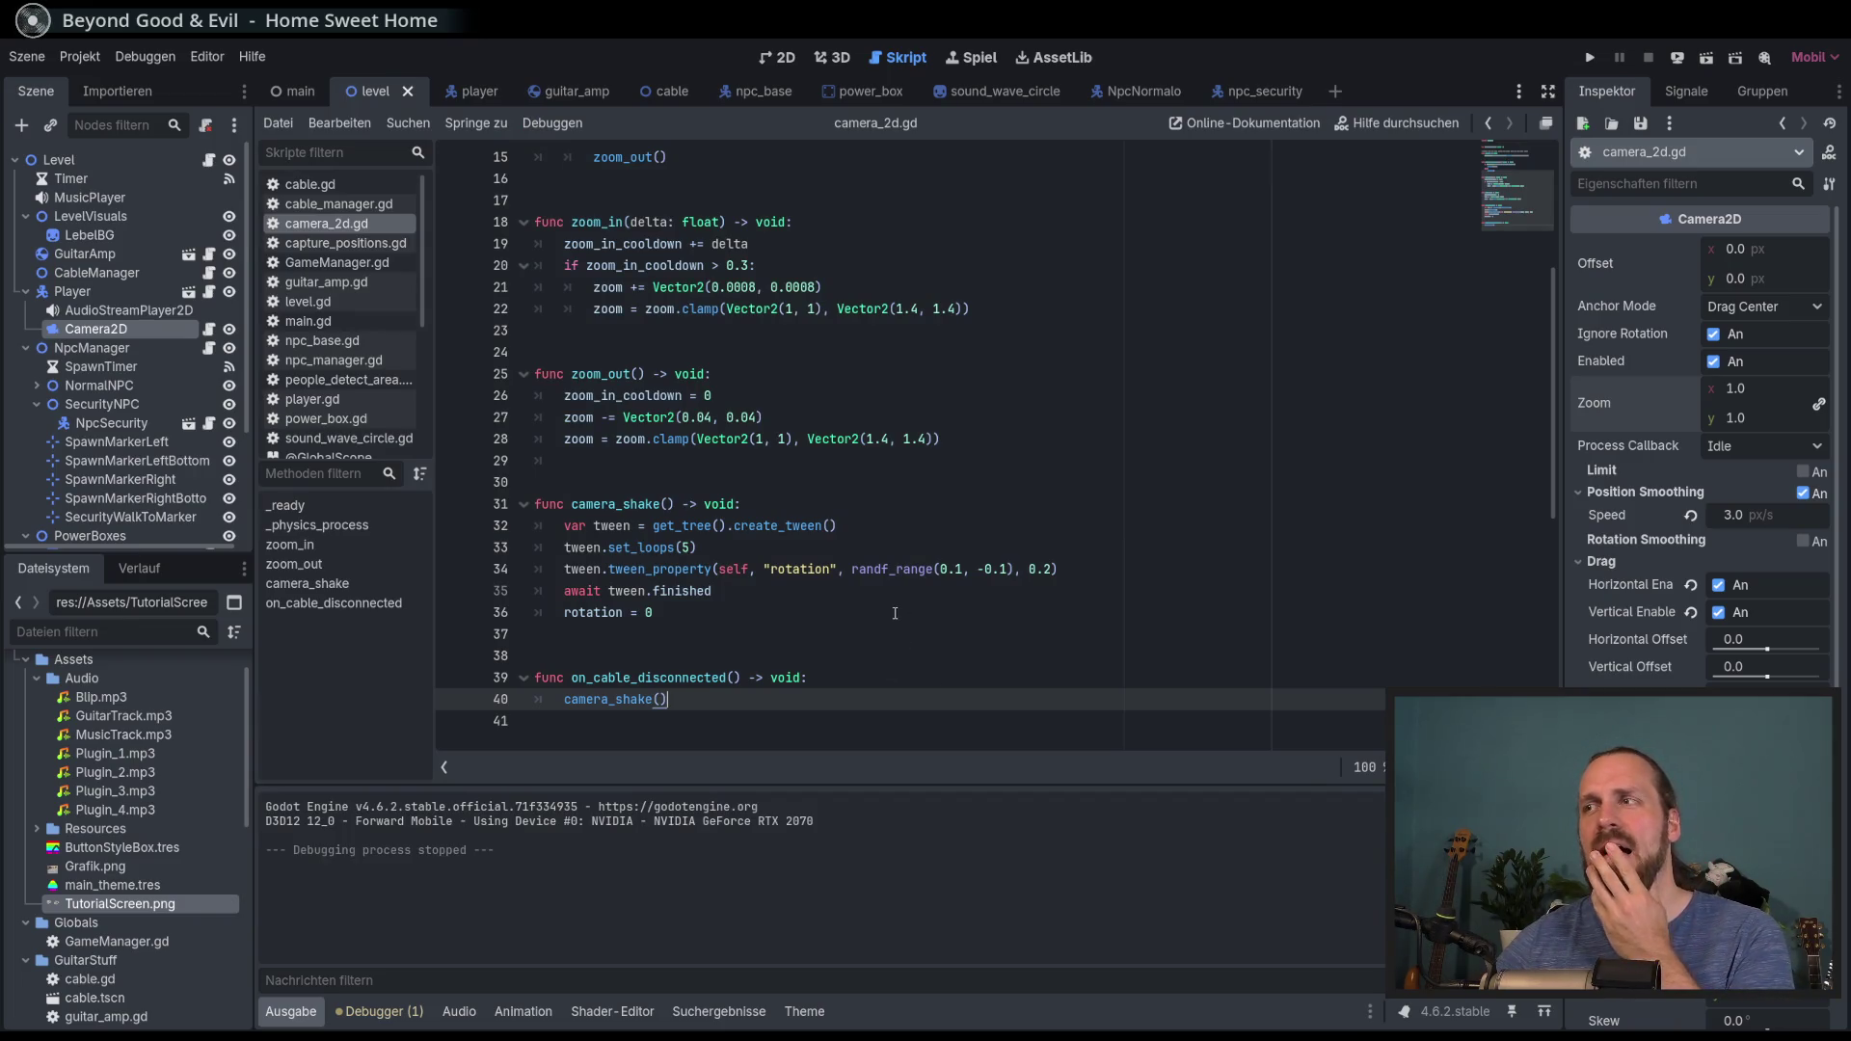
Step: Uncheck Ignore Rotation on the Camera2D and relaunch into a new game
click(1713, 335)
key(F5)
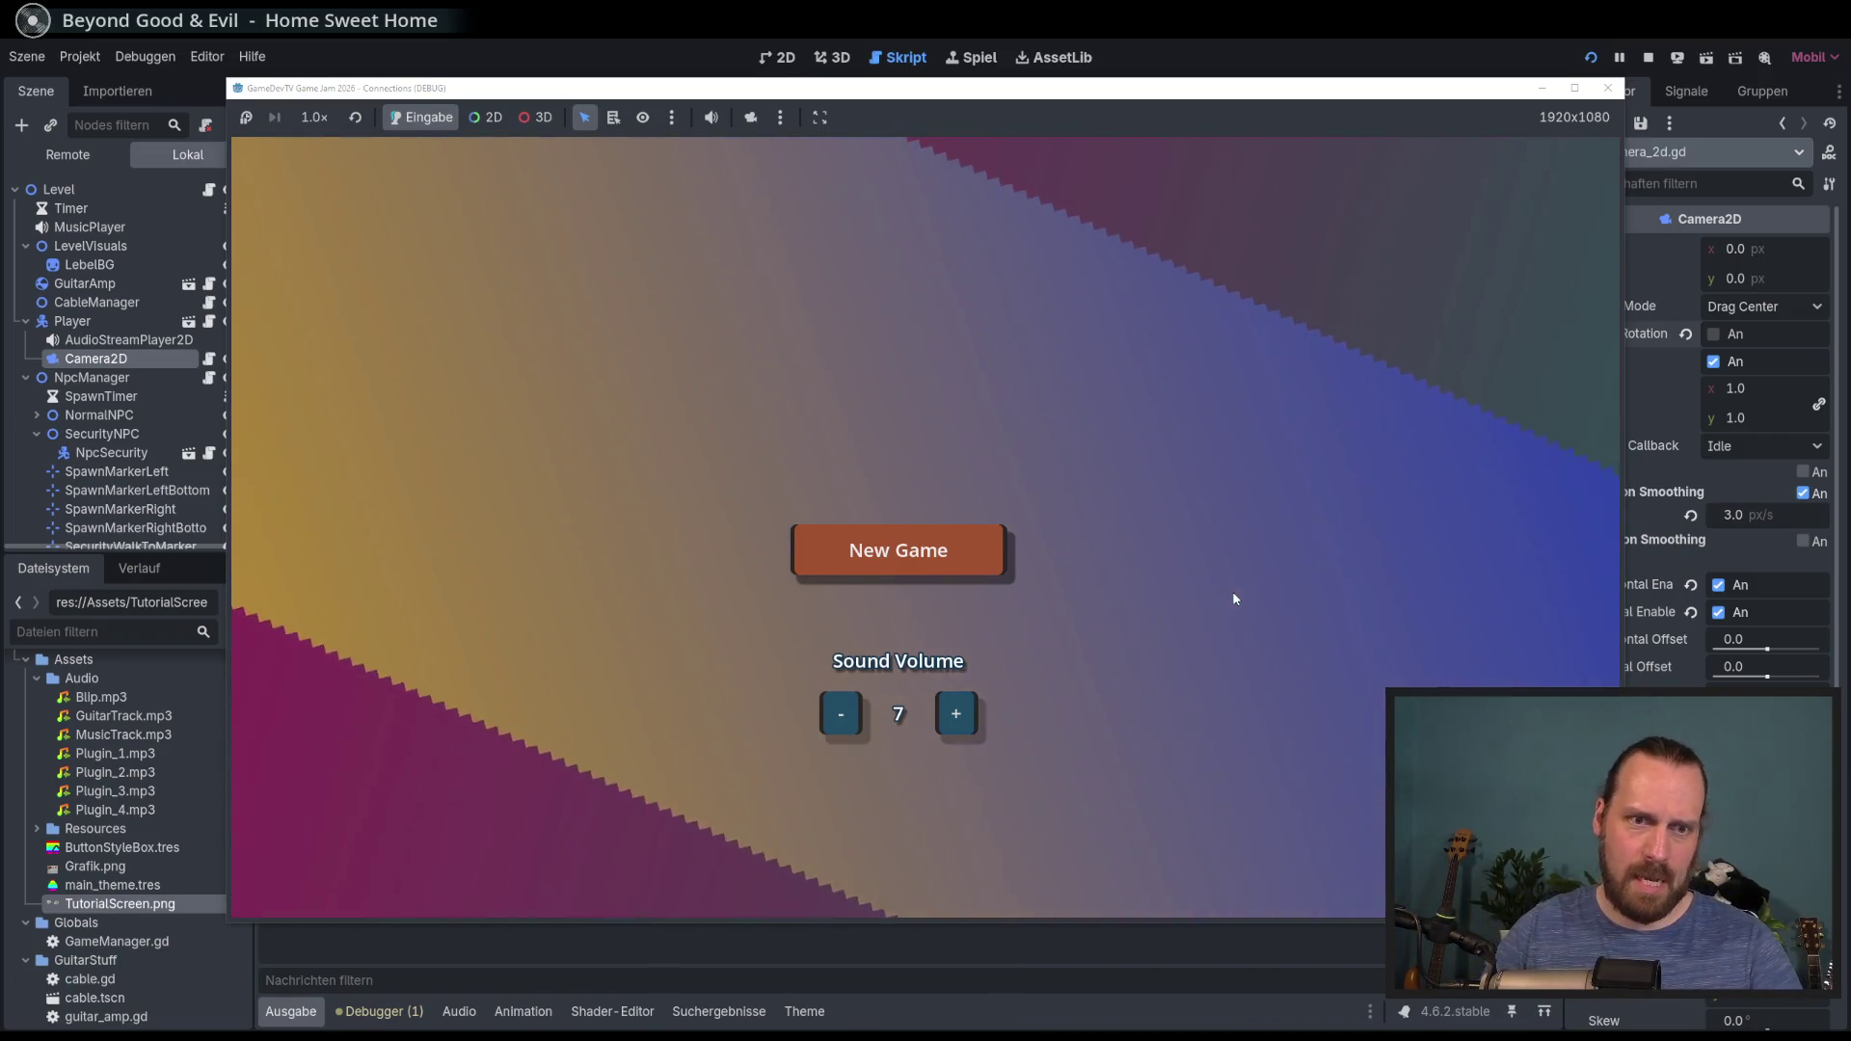
key(Return)
key(Return)
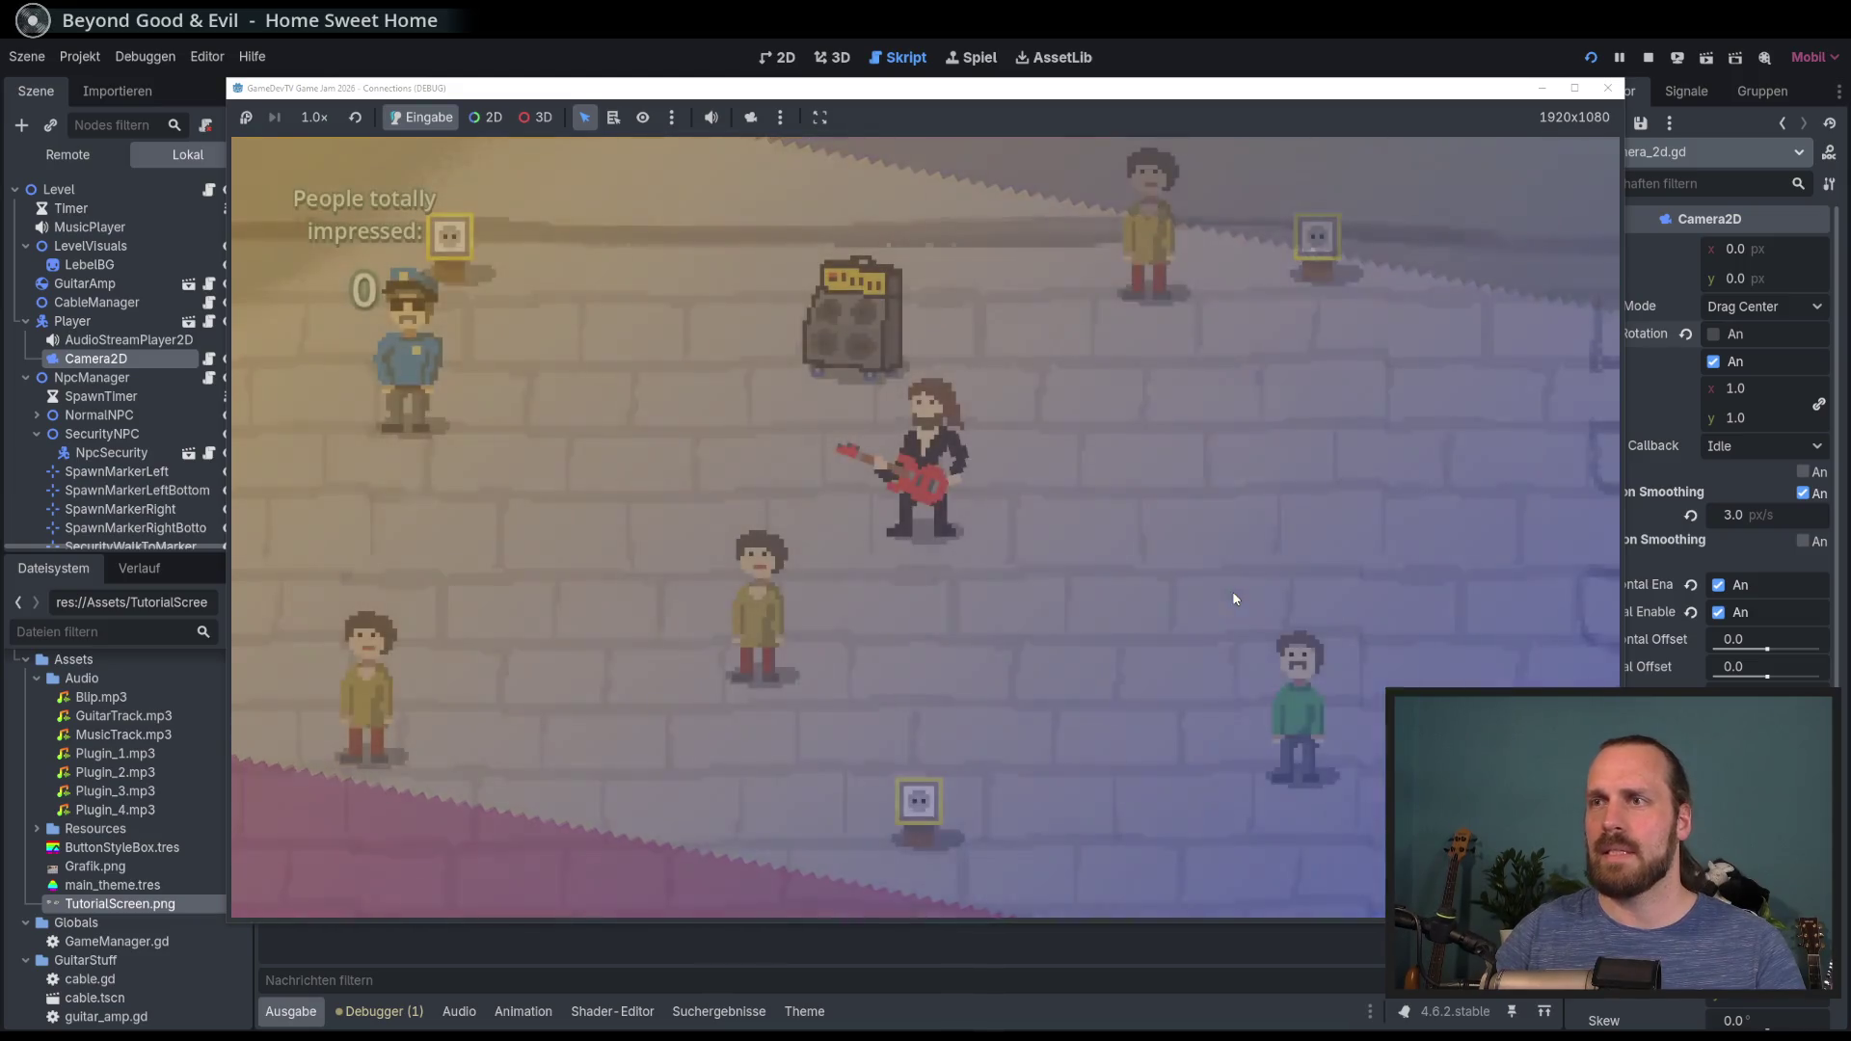
Step: Walk the guitarist around the plaza with the amp until the cable disconnects, then stop the game
key(w)
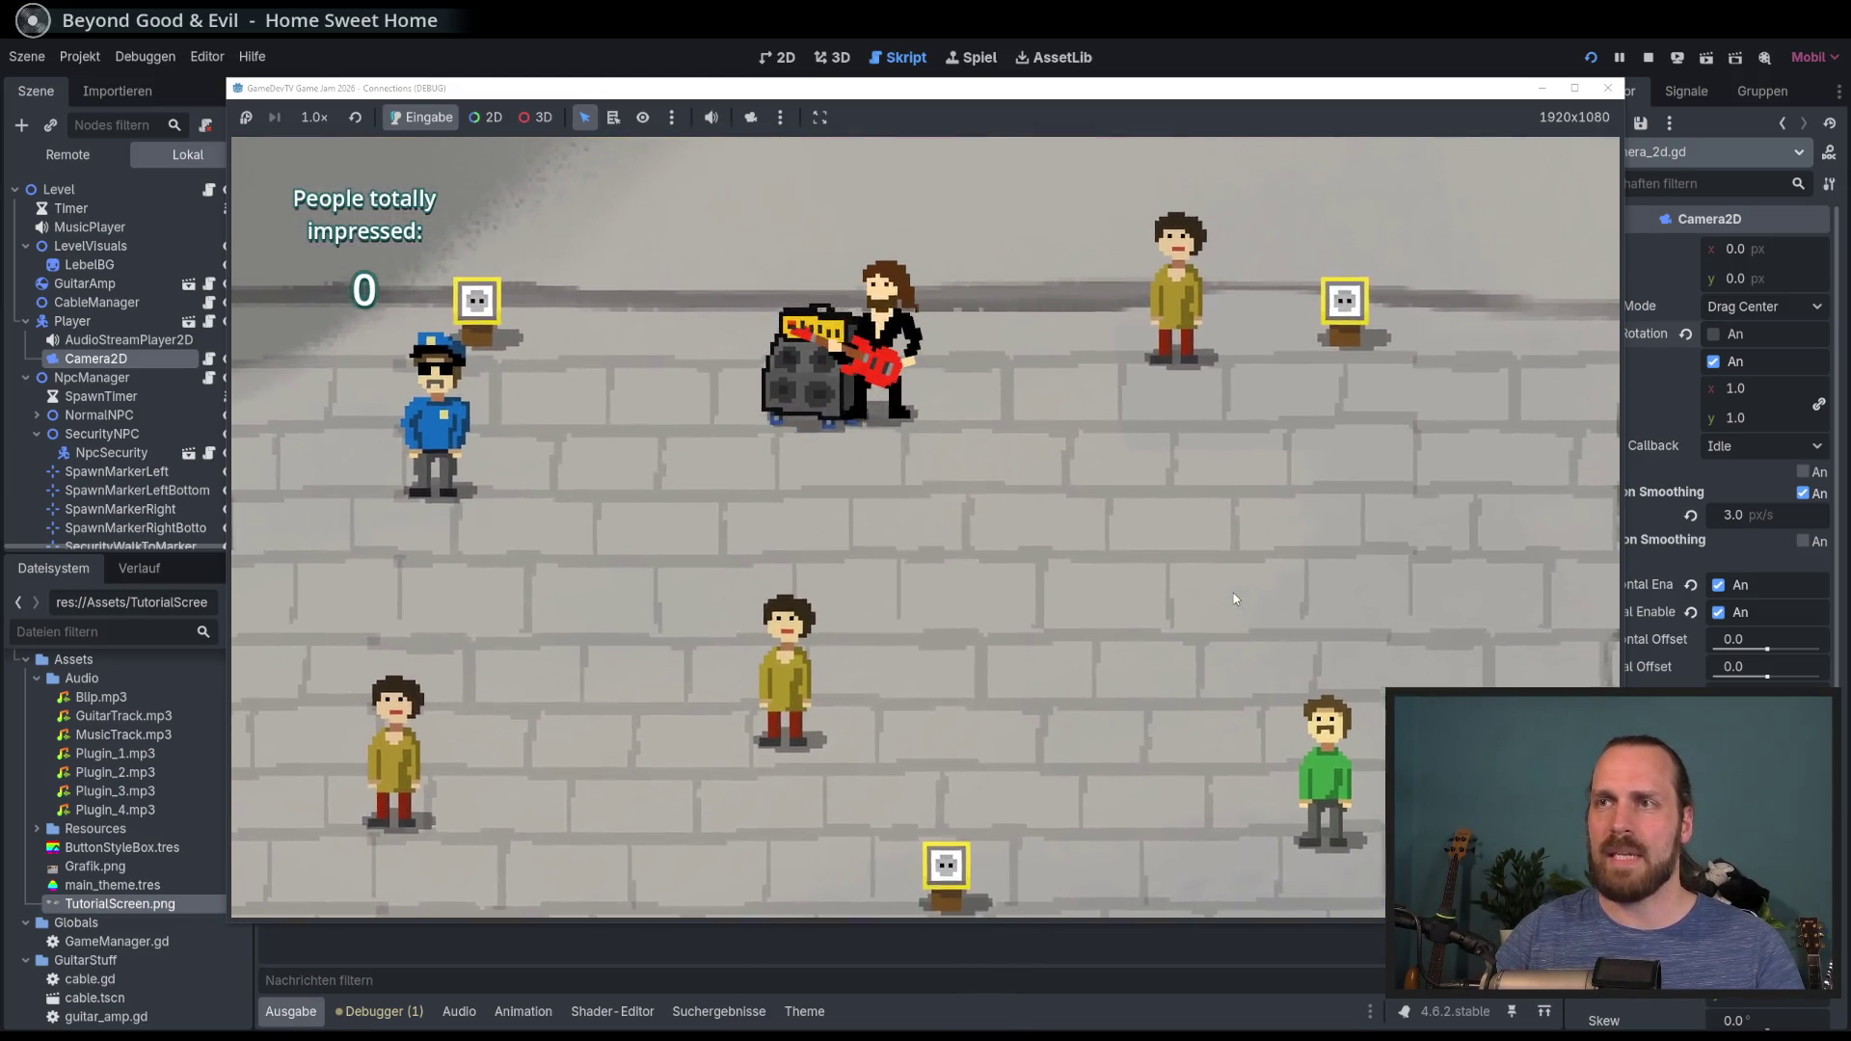
key(s)
key(a)
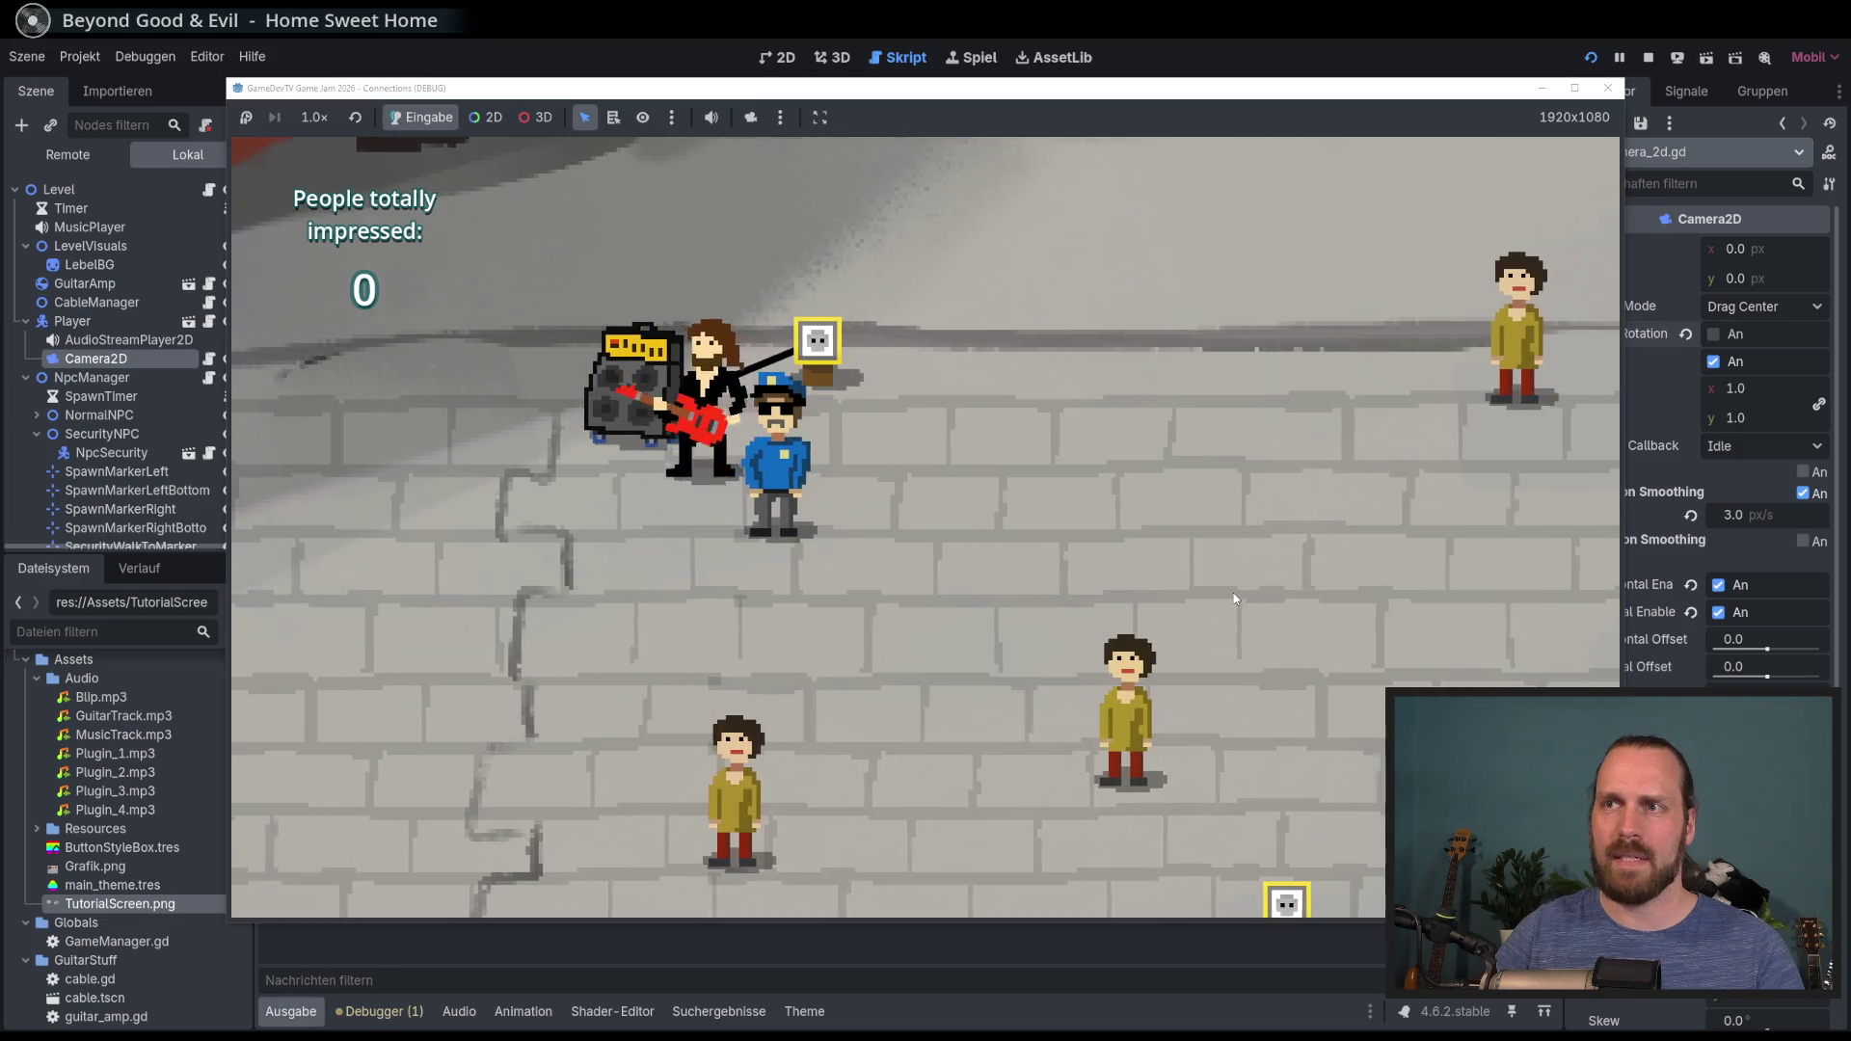
key(d)
key(s)
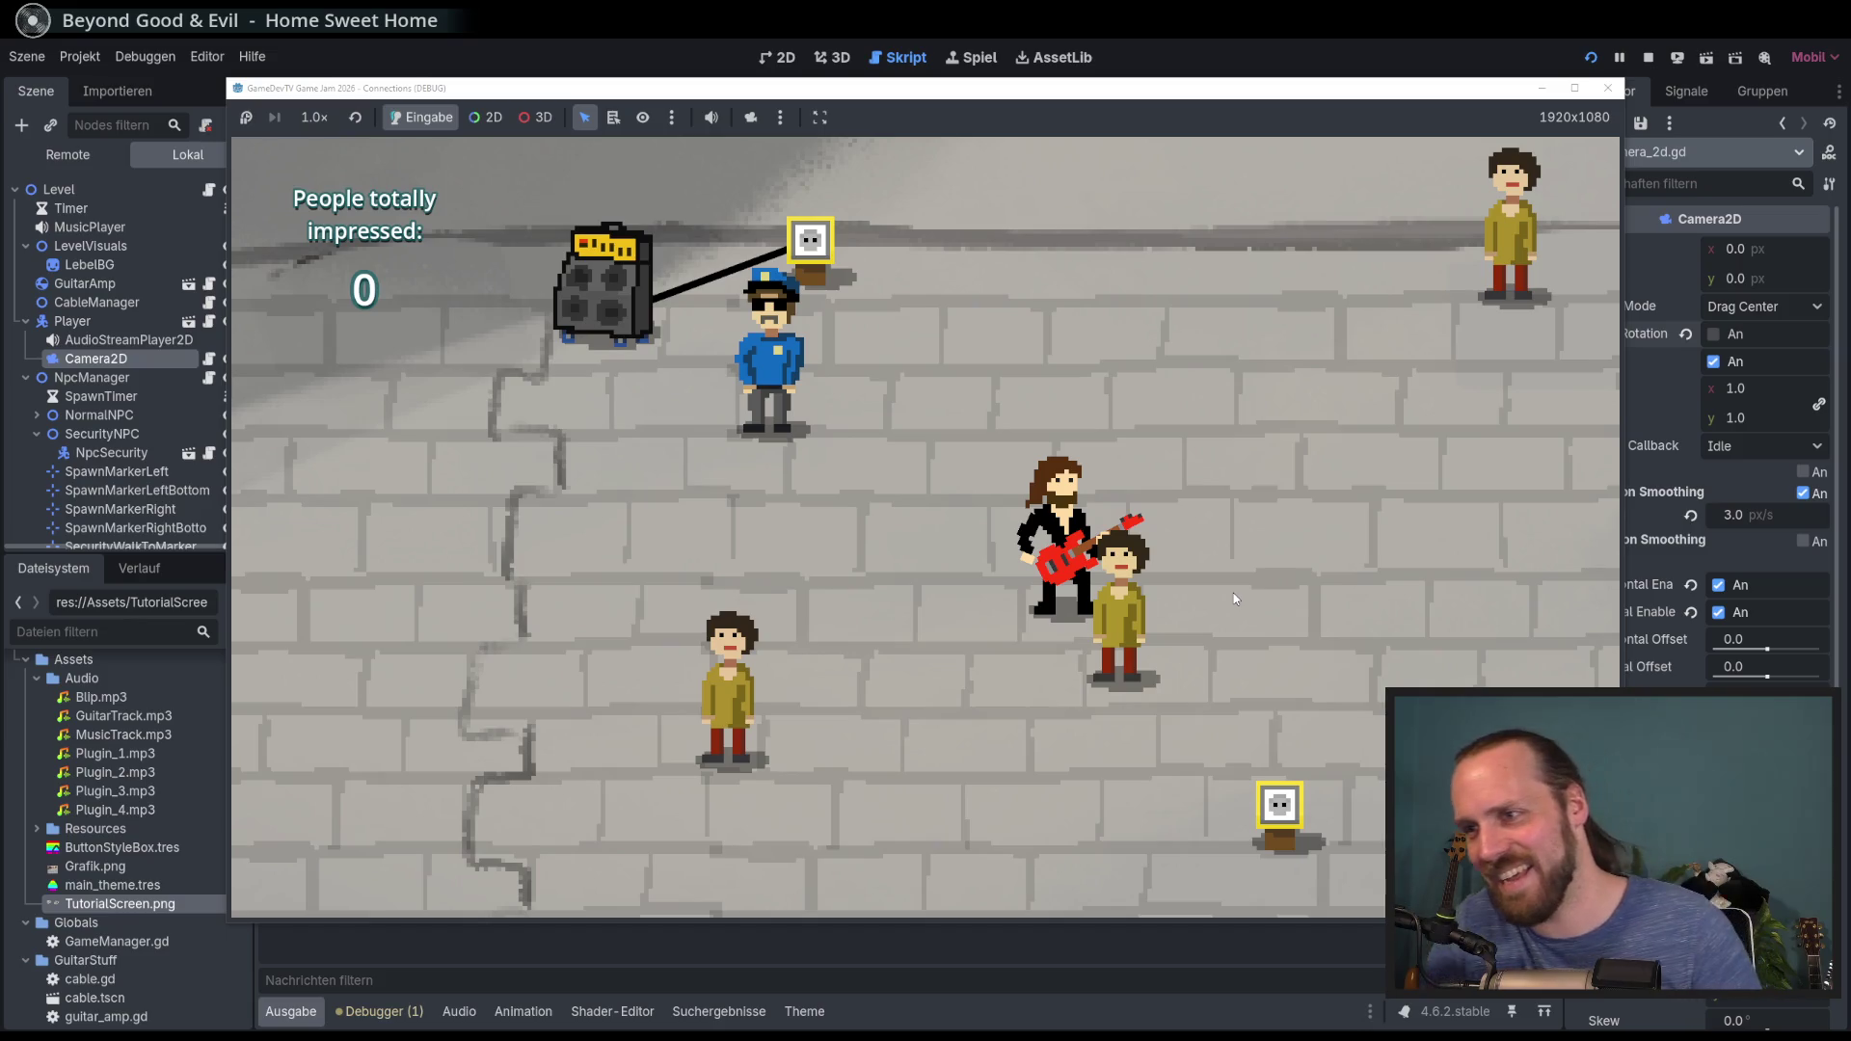
key(w)
key(a)
key(d)
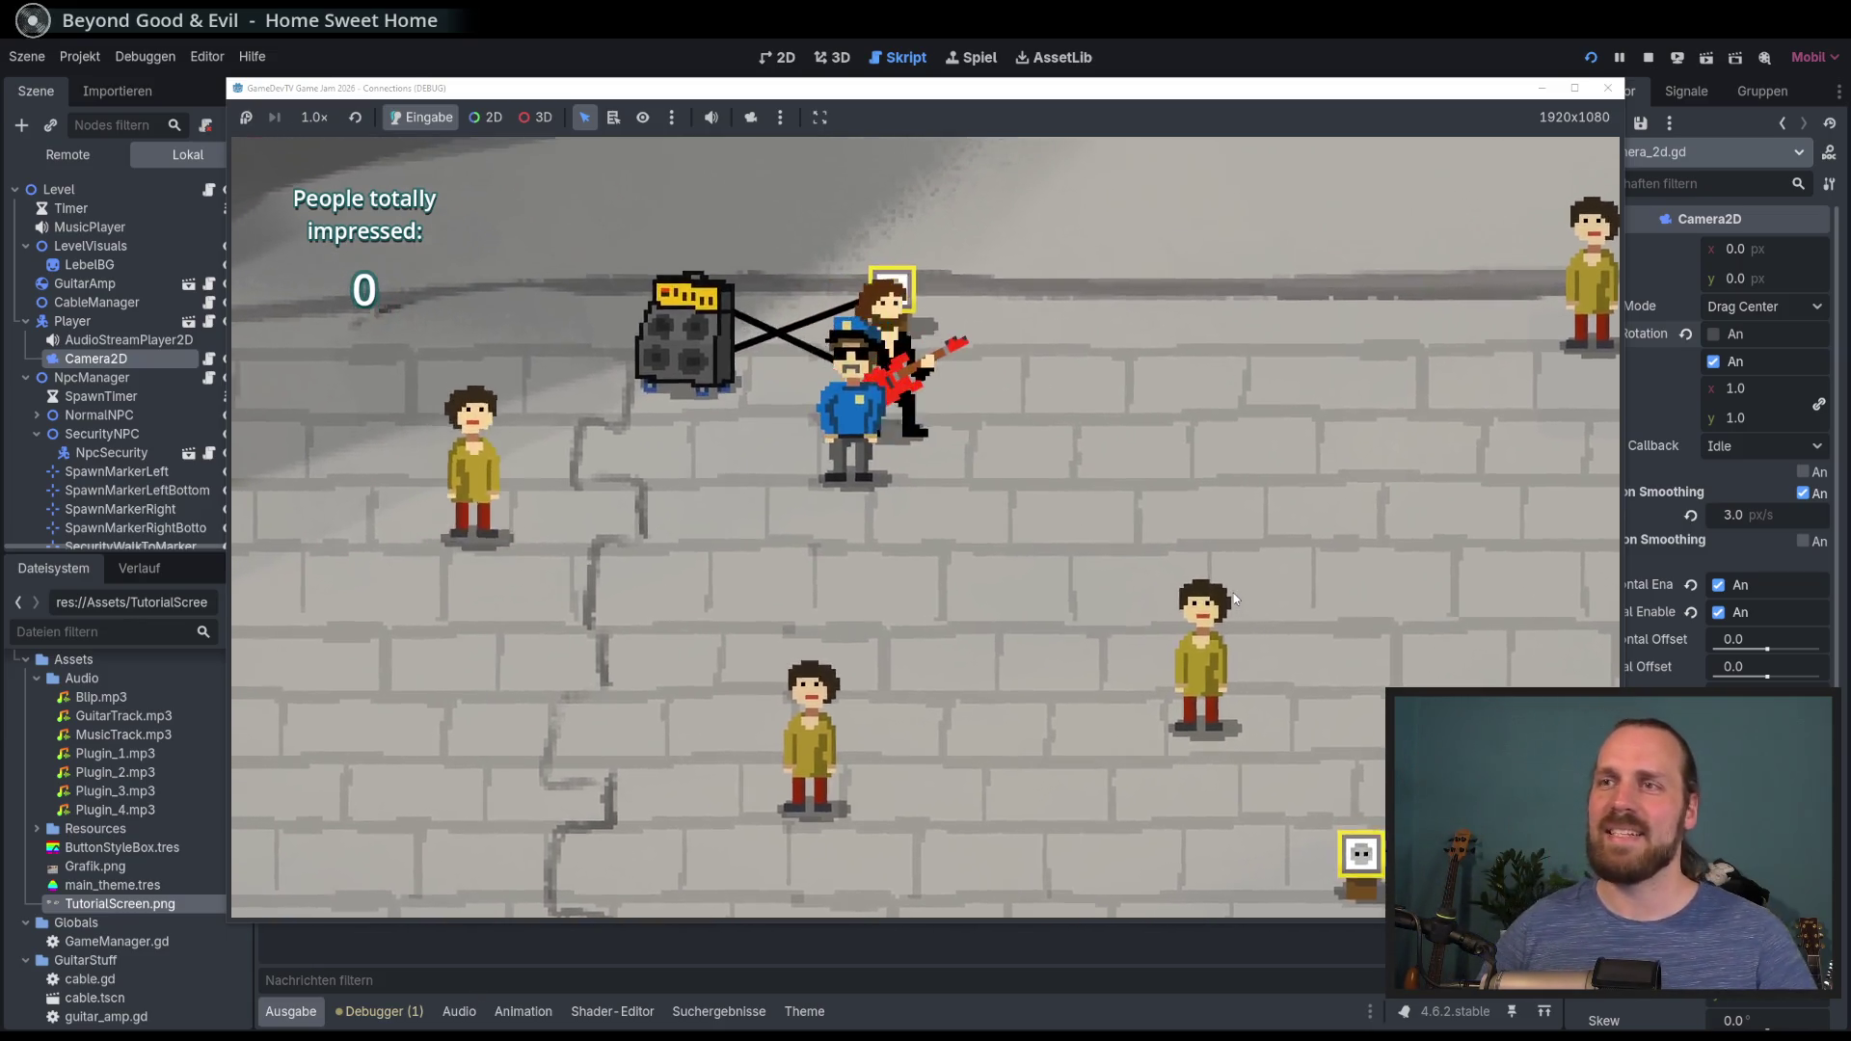
key(a)
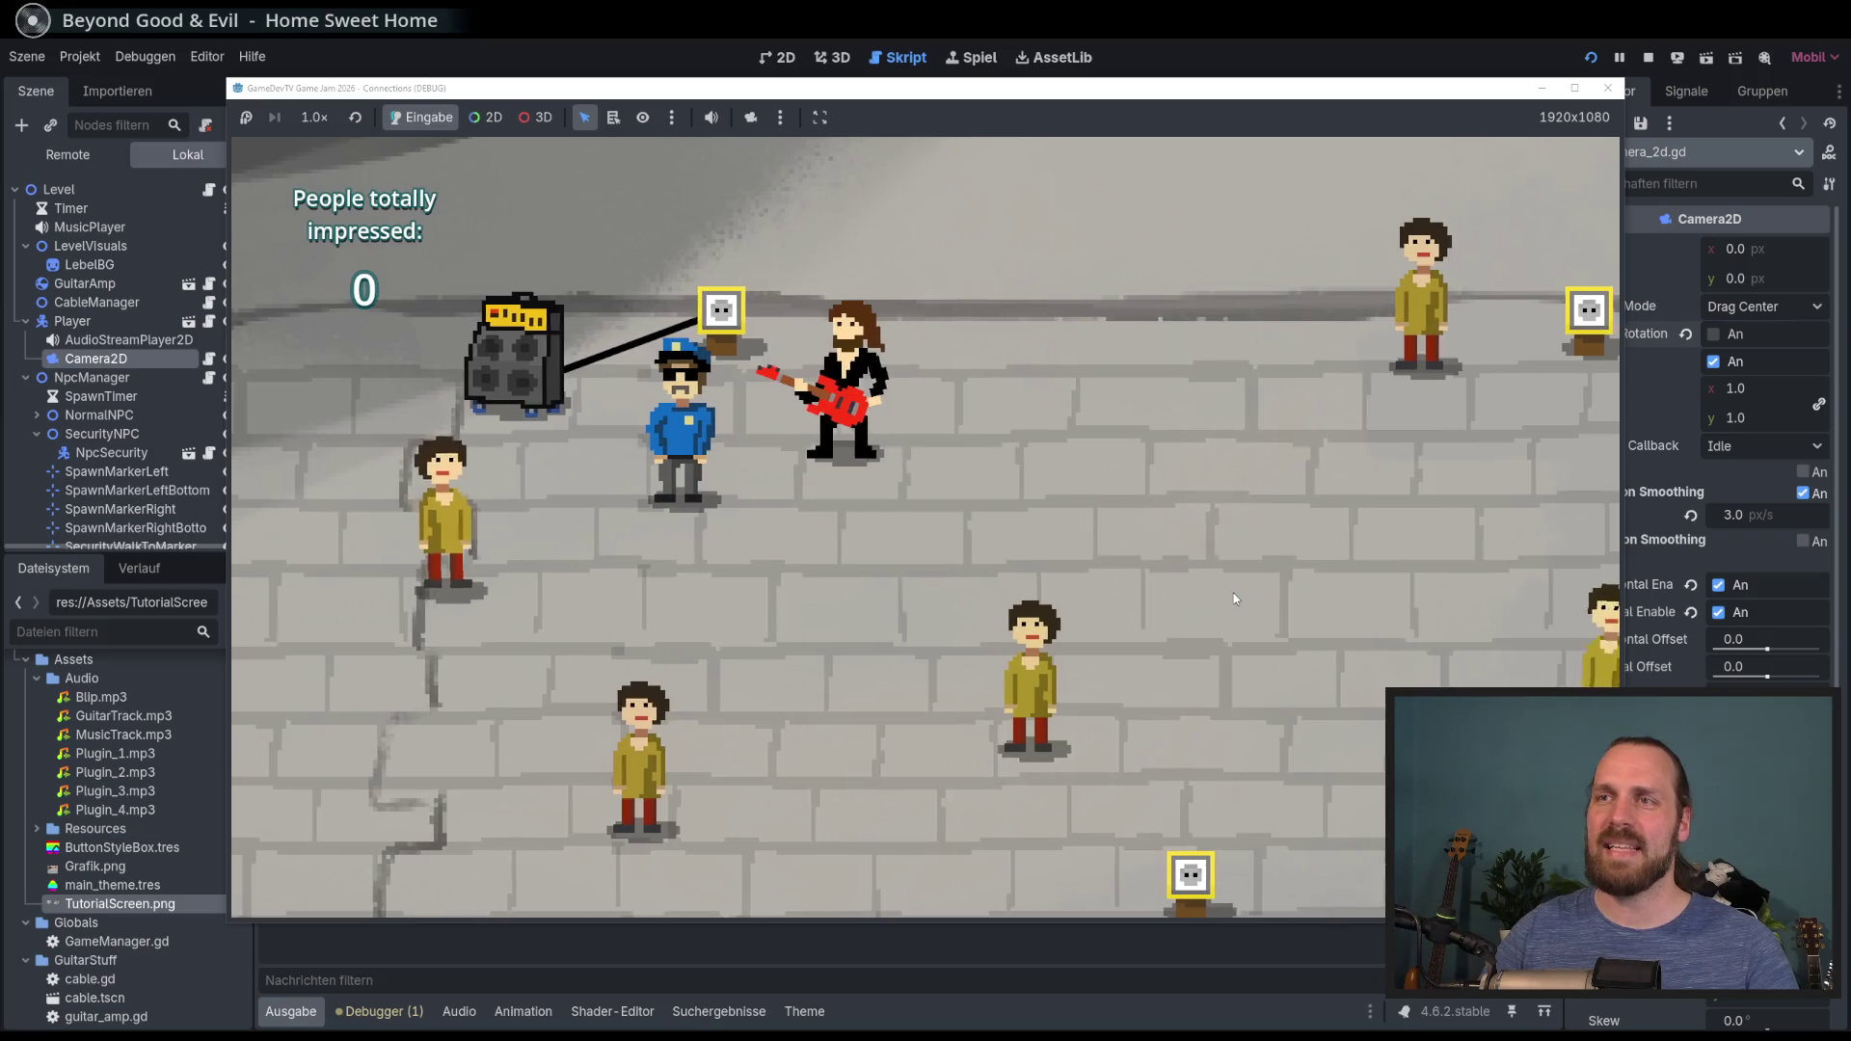
key(w)
key(s)
key(d)
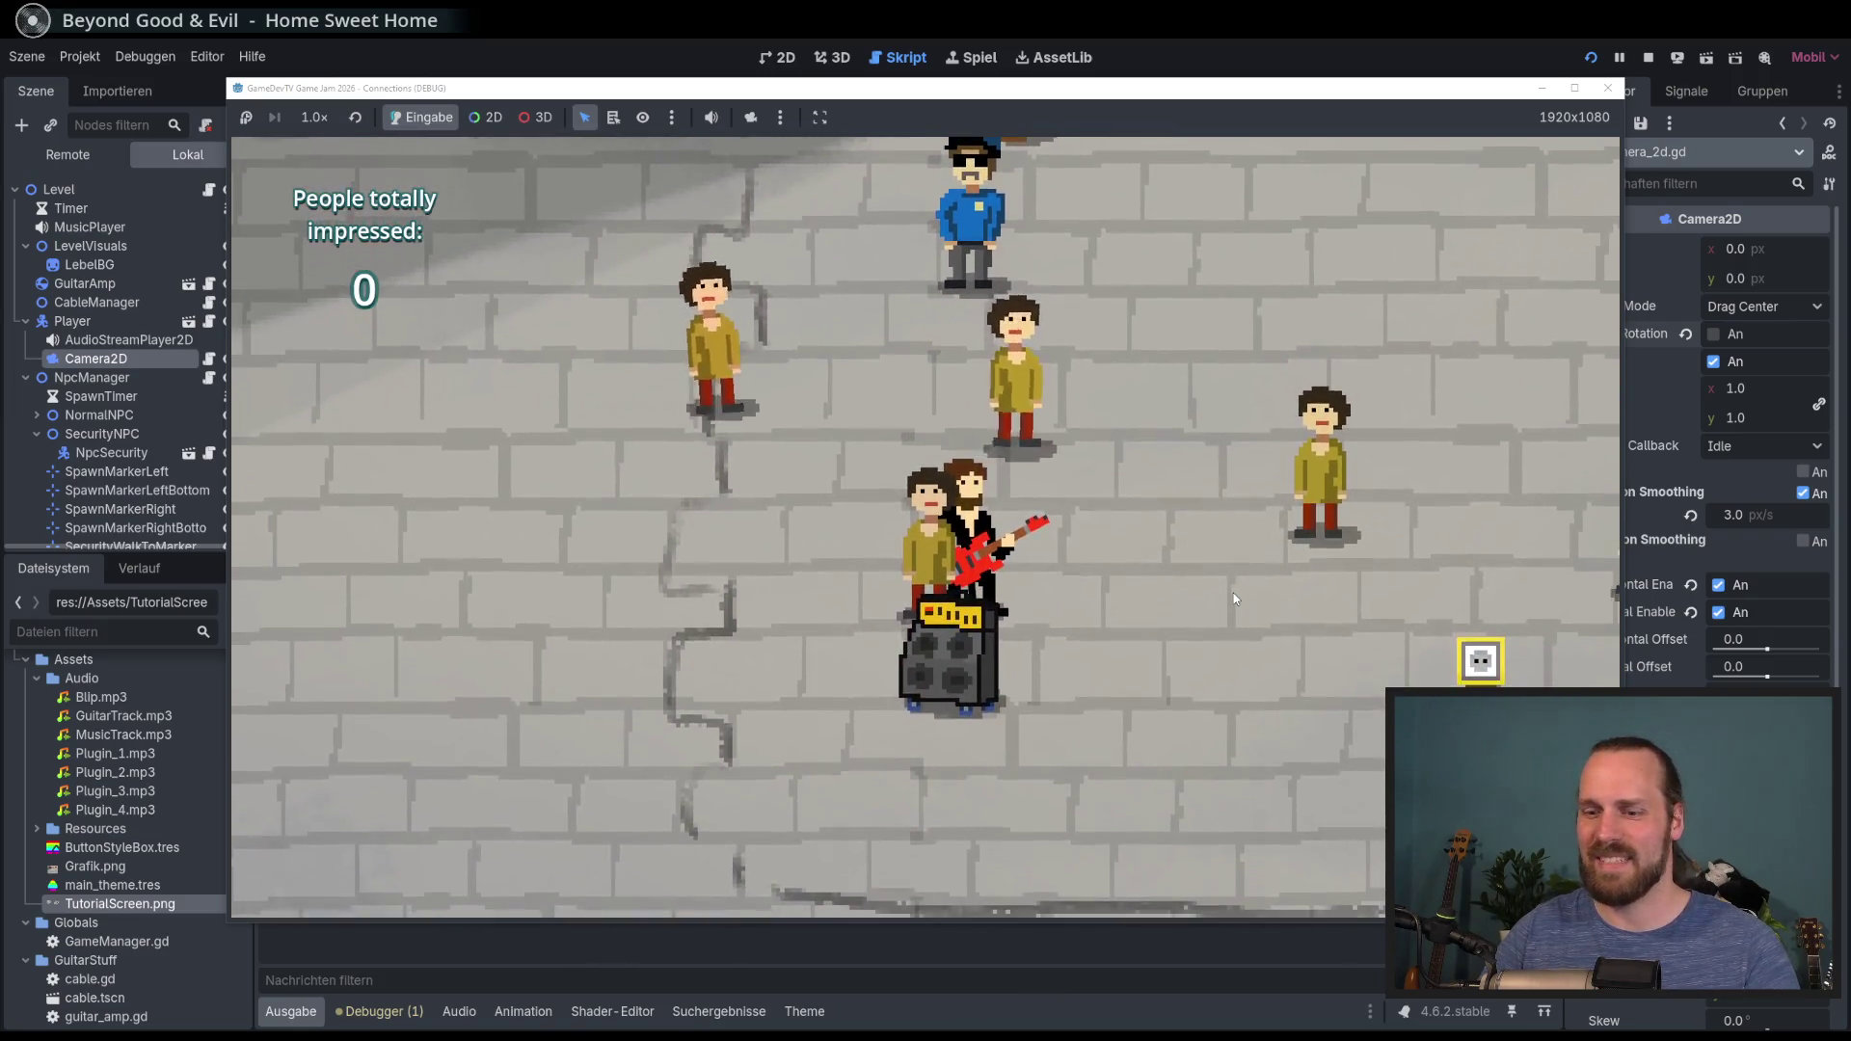
key(F8)
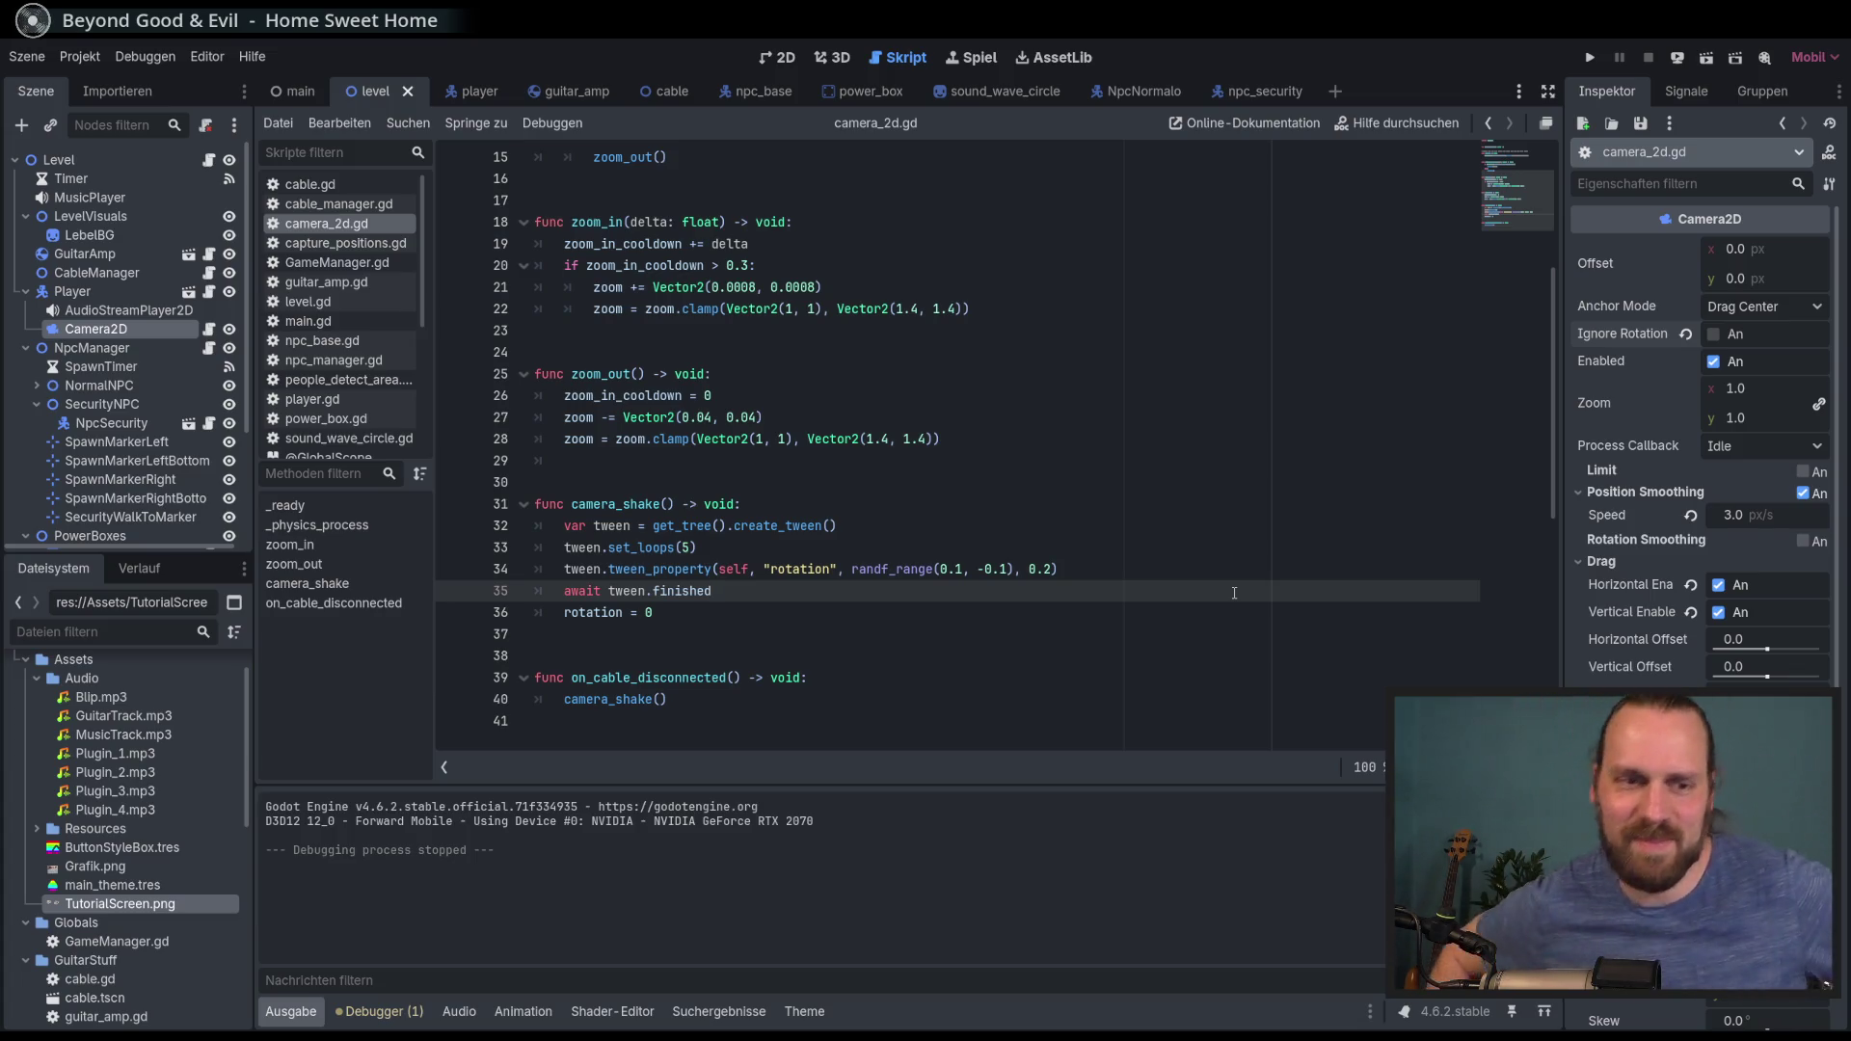
Step: Review camera_2d.gd around _ready, camera_shake() and the on_cable_disconnected handler
scroll(1234, 593, up, 5)
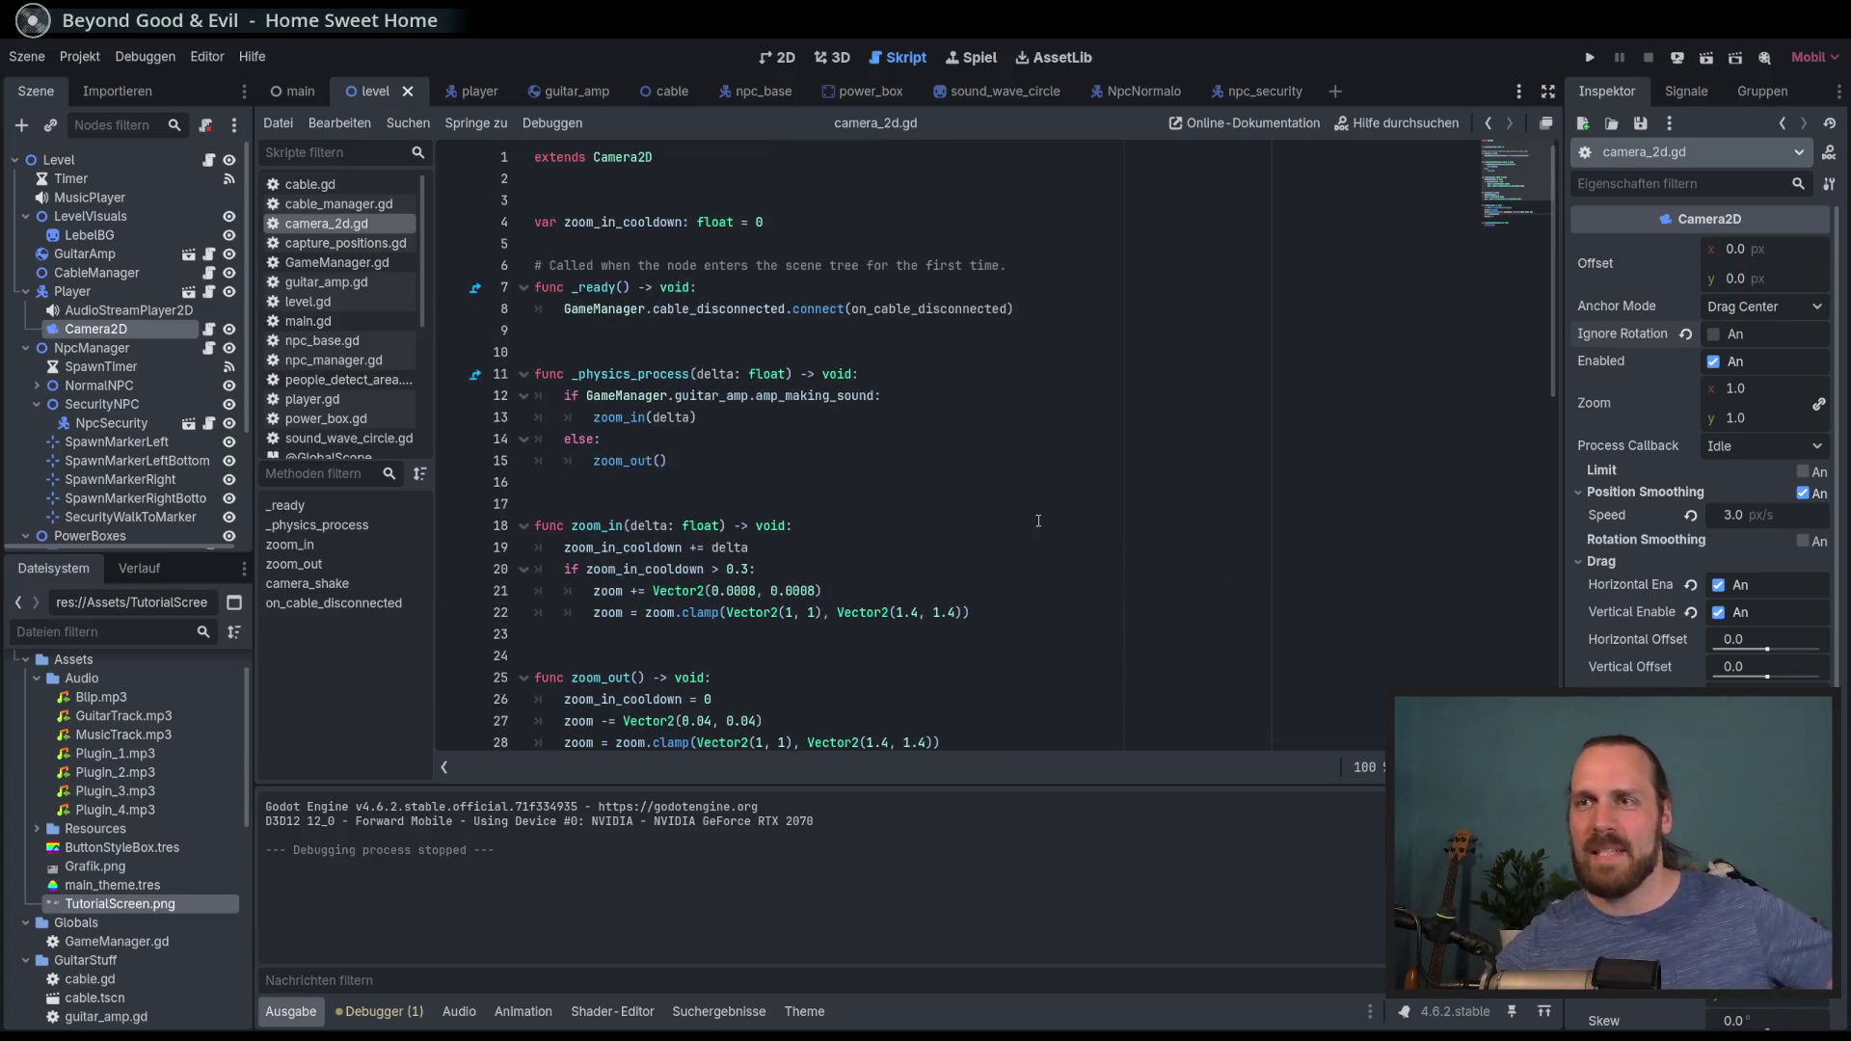
double_click(585, 287)
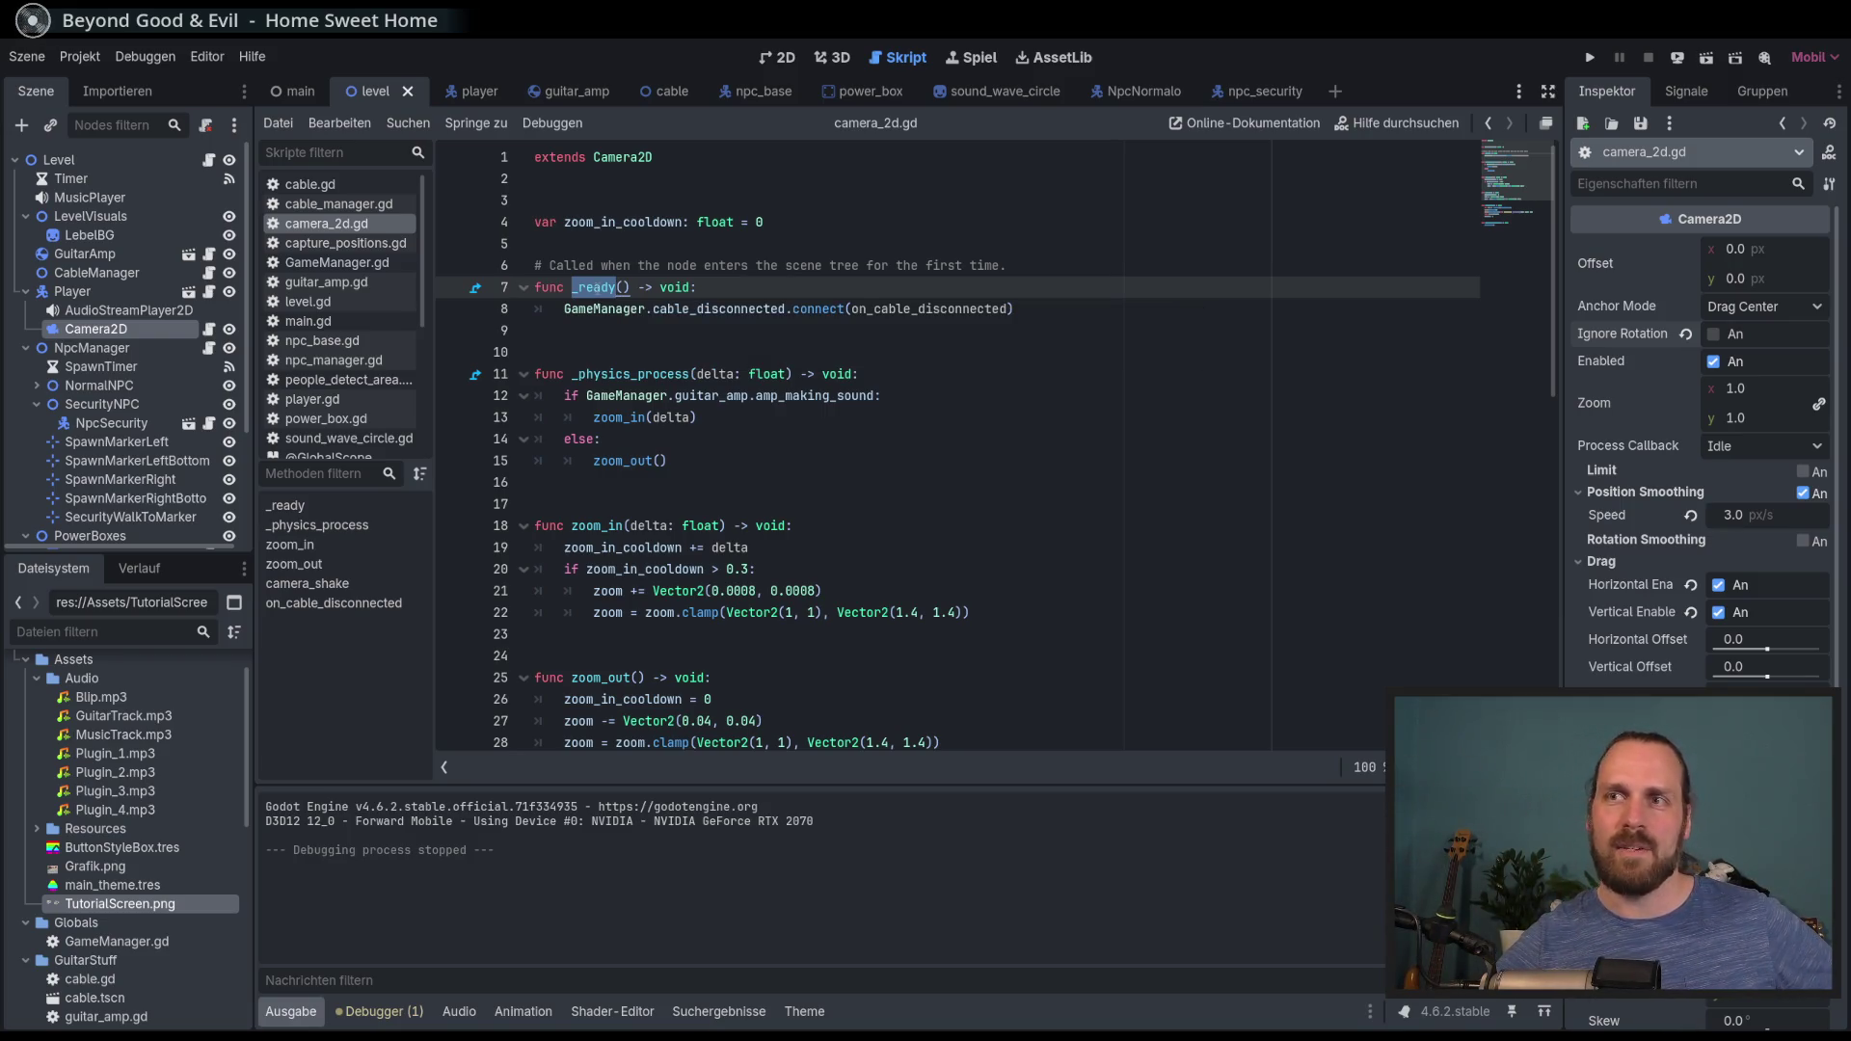
mouse_move(639, 316)
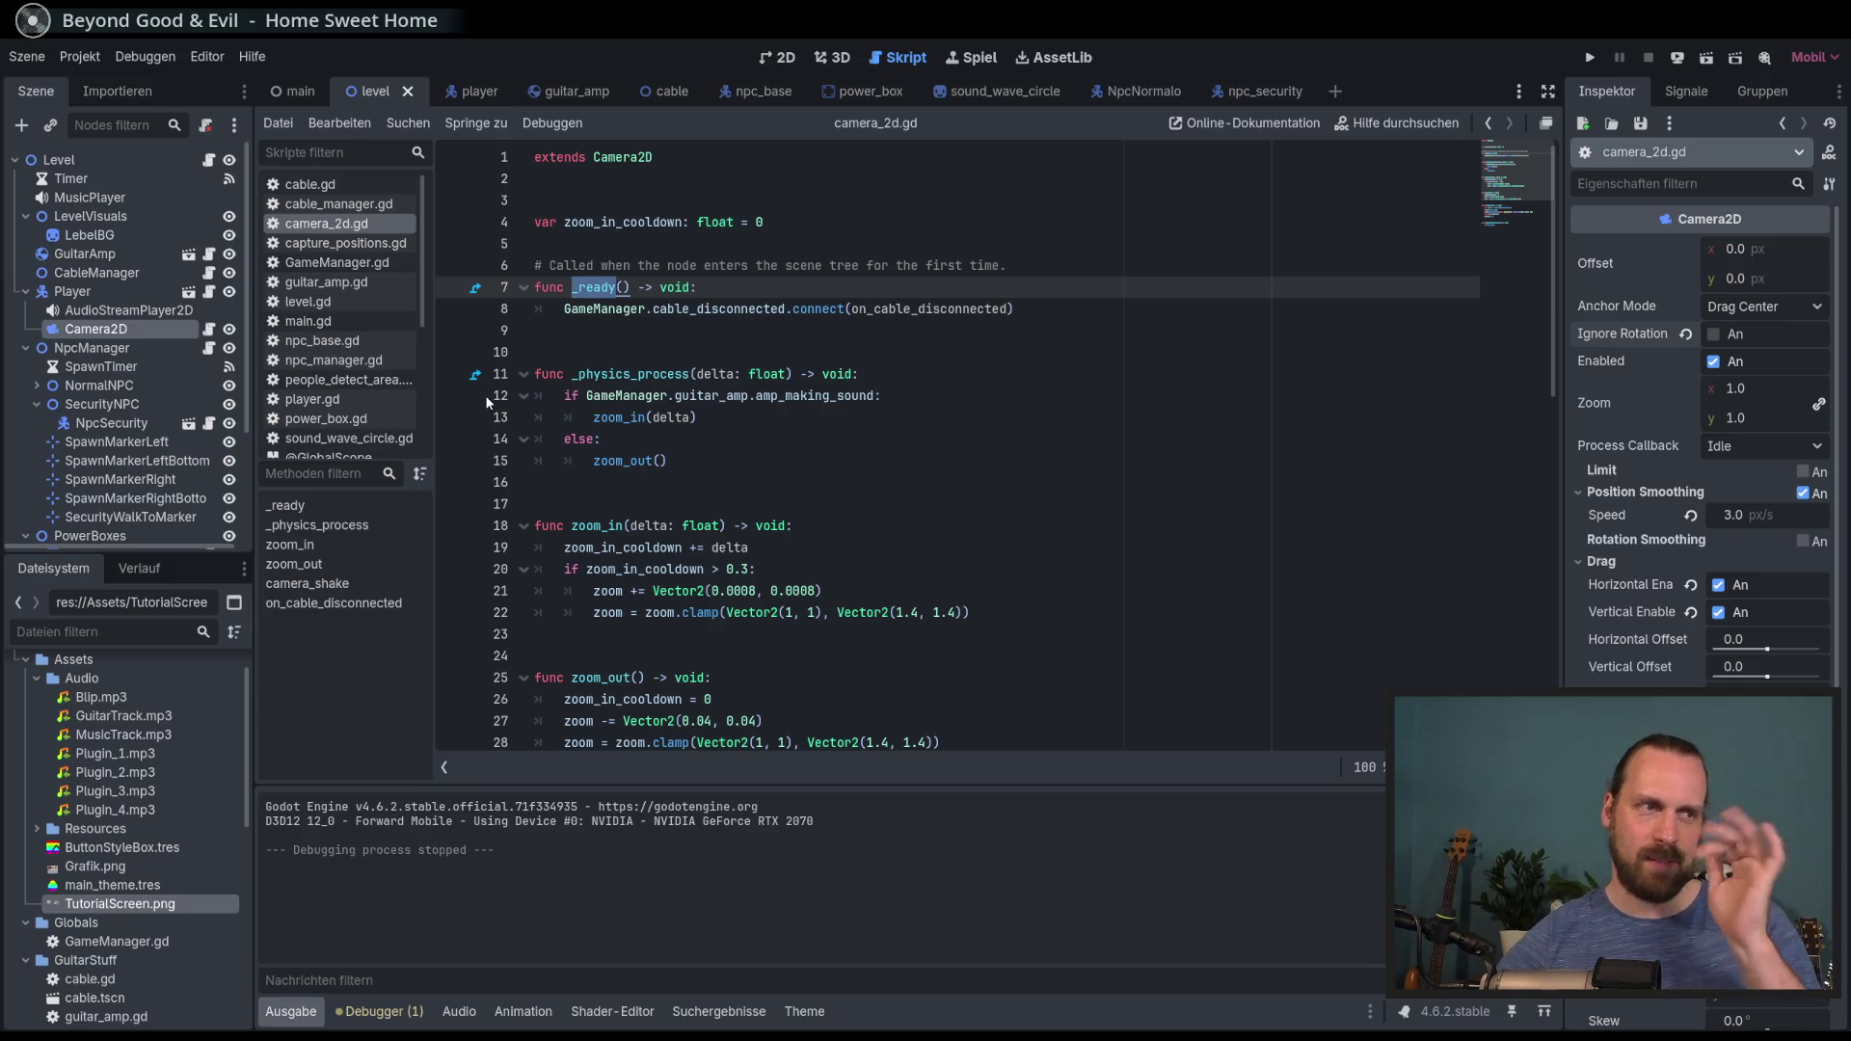
scroll(511, 420, down, 5)
scroll(578, 347, up, 5)
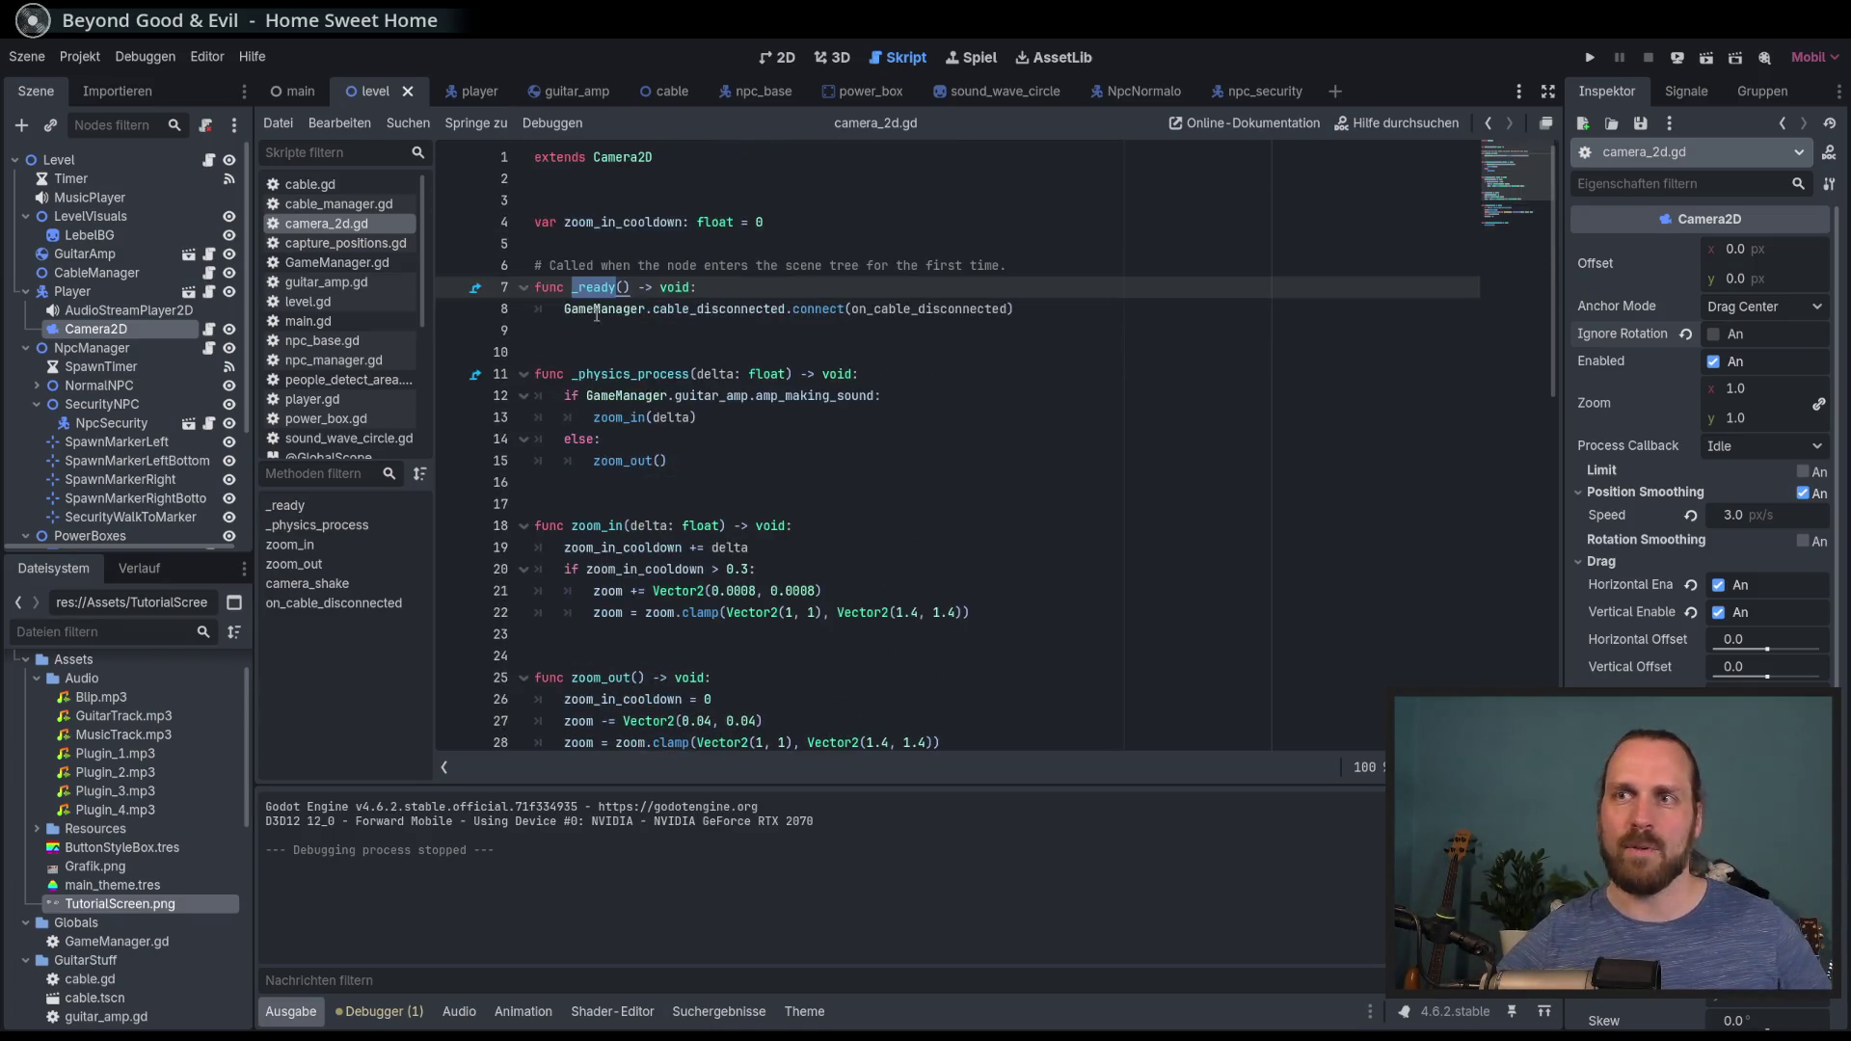
scroll(592, 304, down, 7)
click(911, 551)
scroll(914, 579, up, 1)
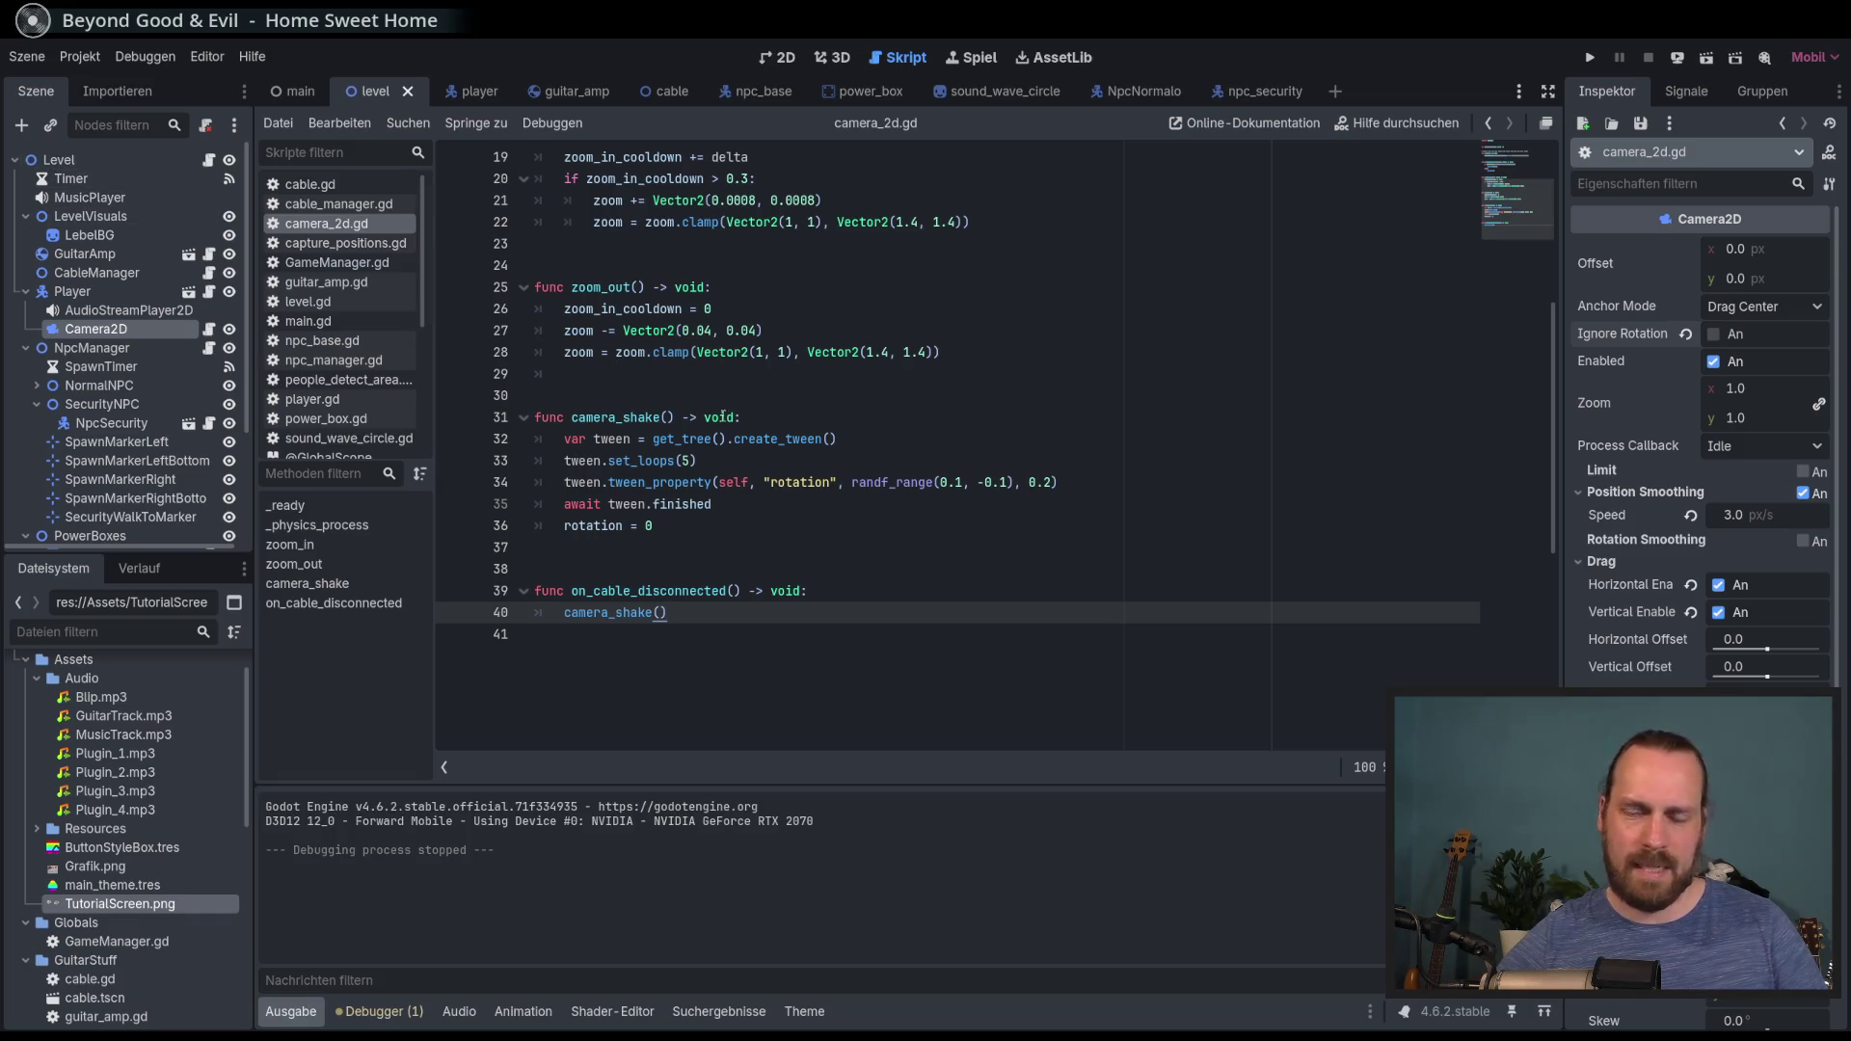
scroll(735, 431, up, 6)
scroll(761, 429, down, 5)
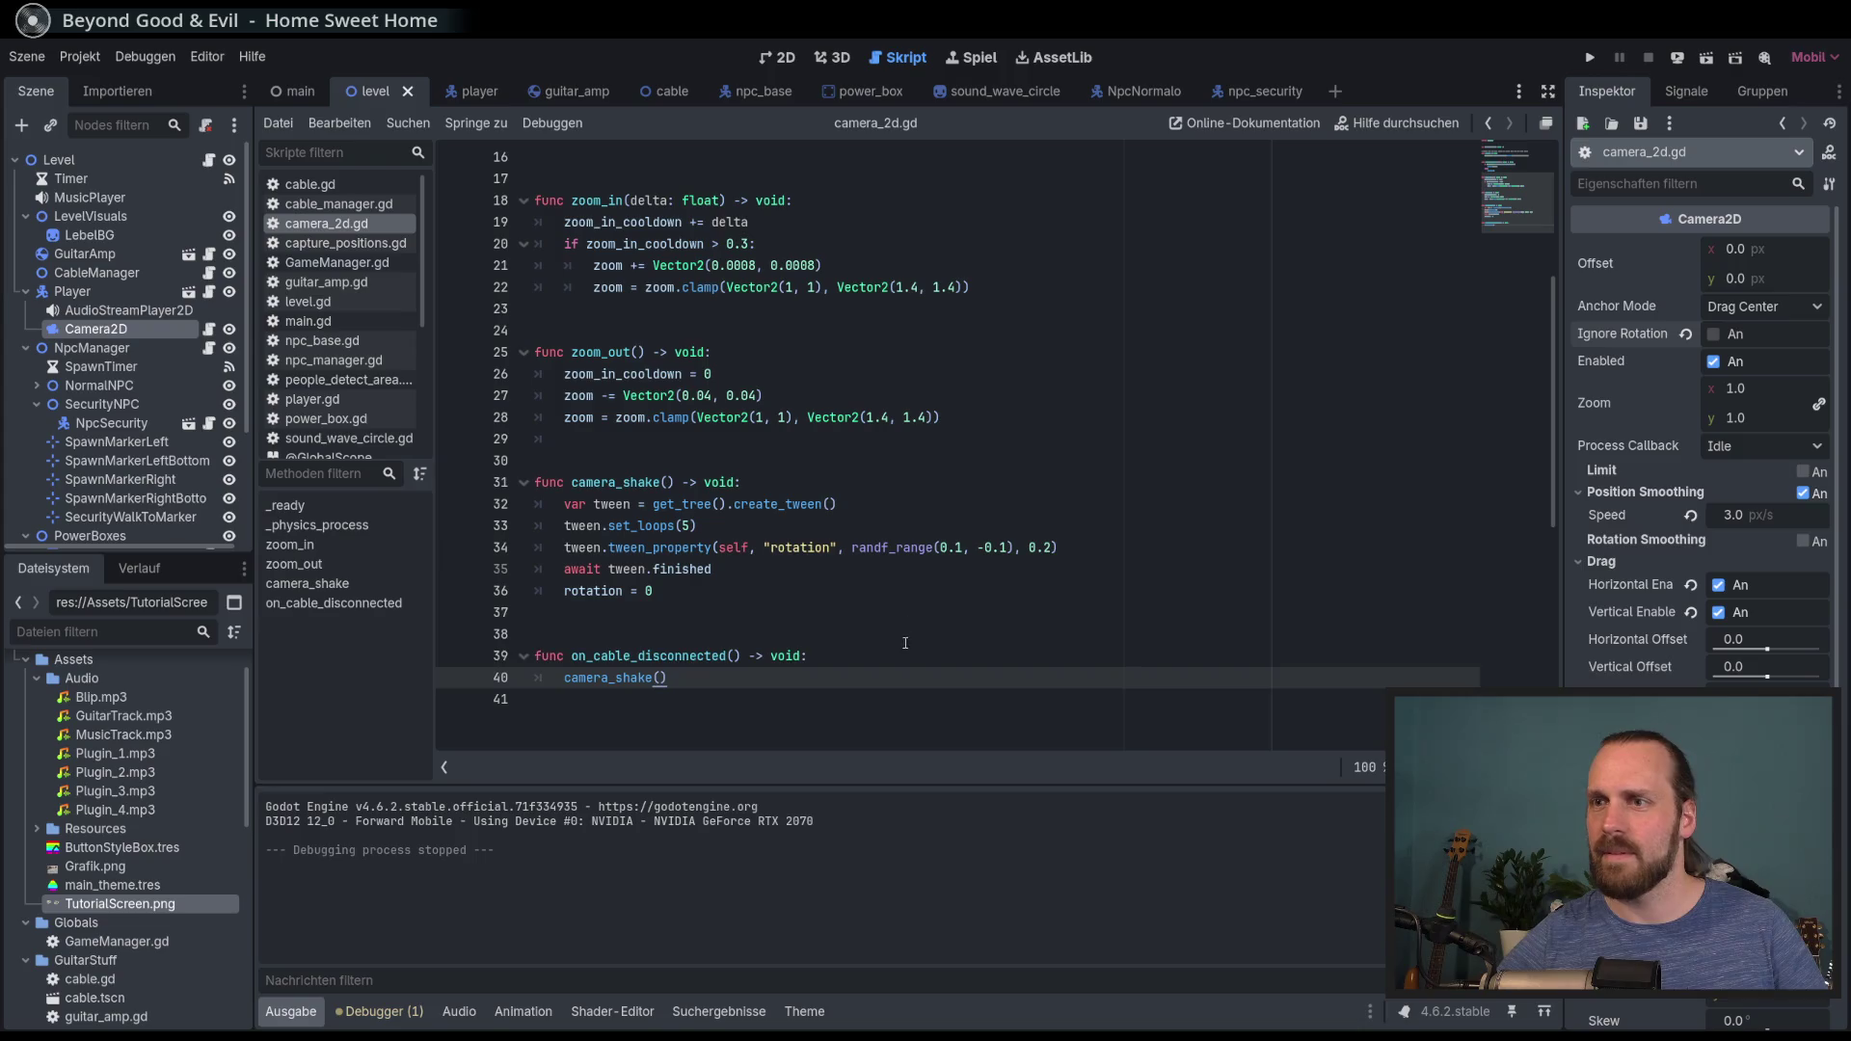
click(920, 676)
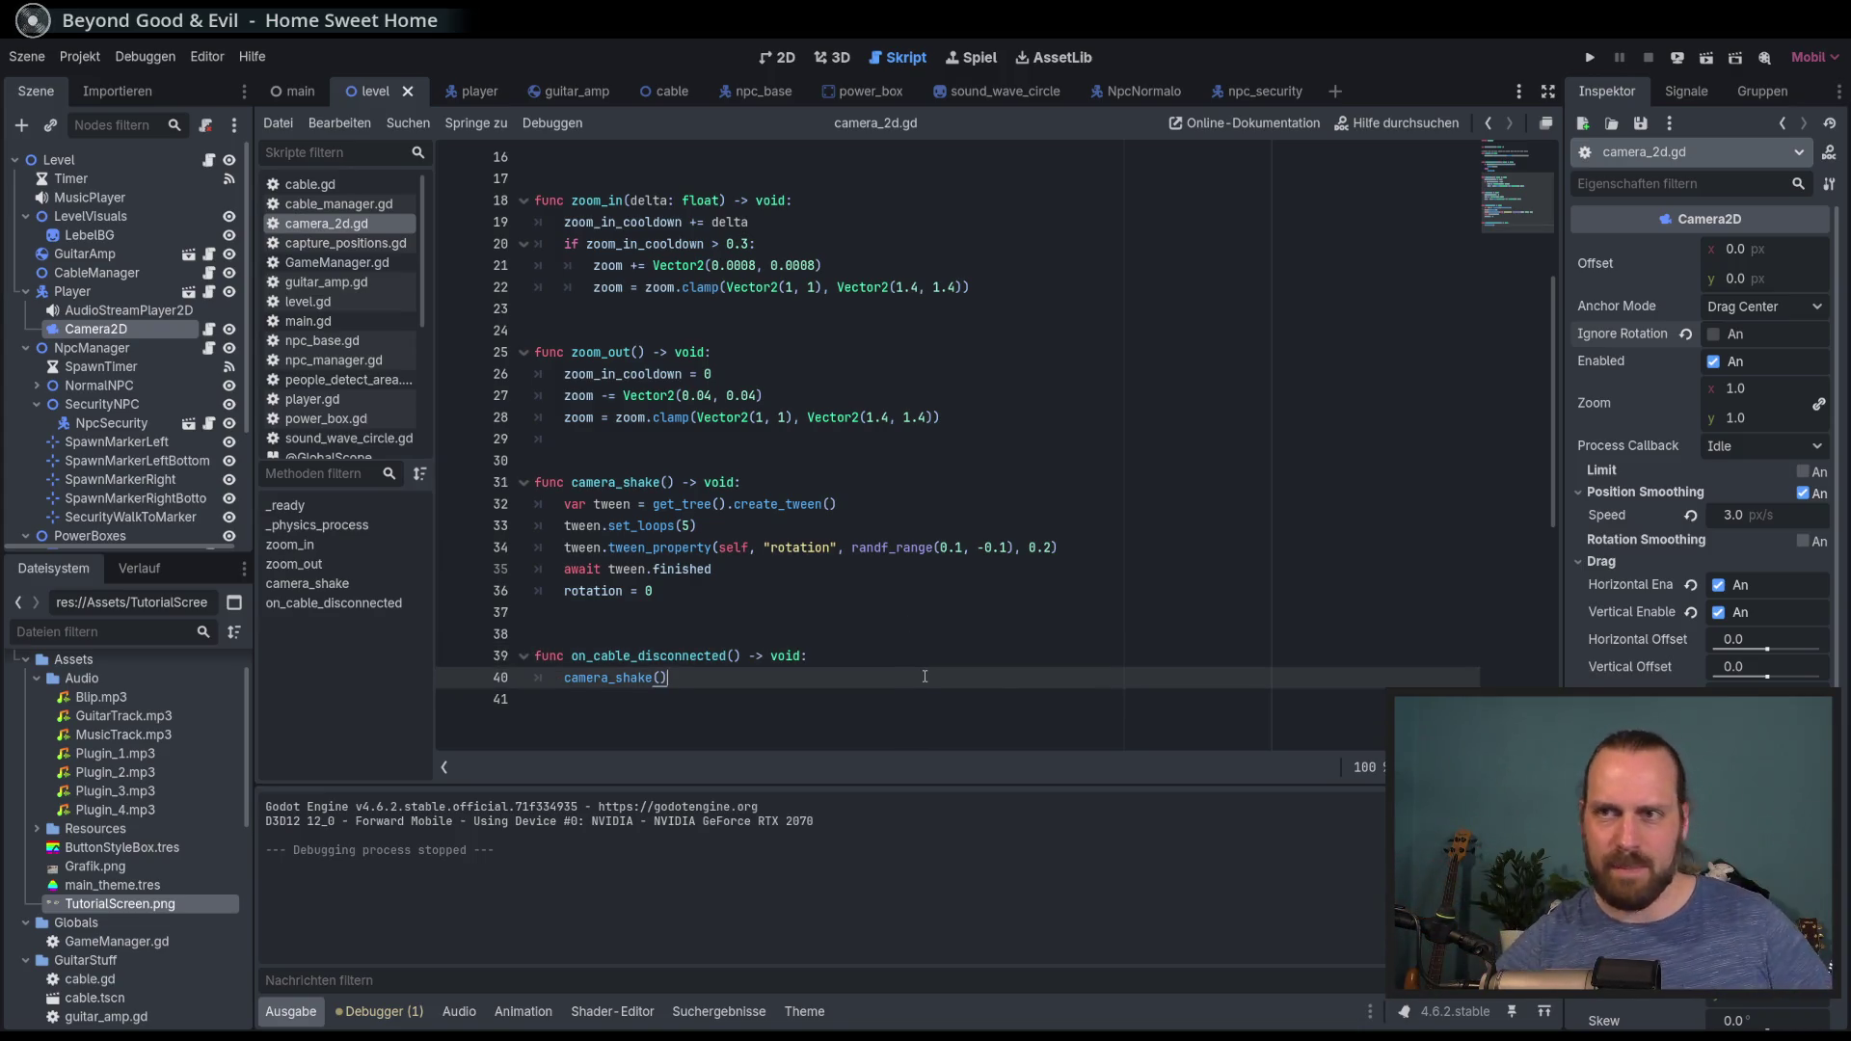
scroll(912, 663, down, 2)
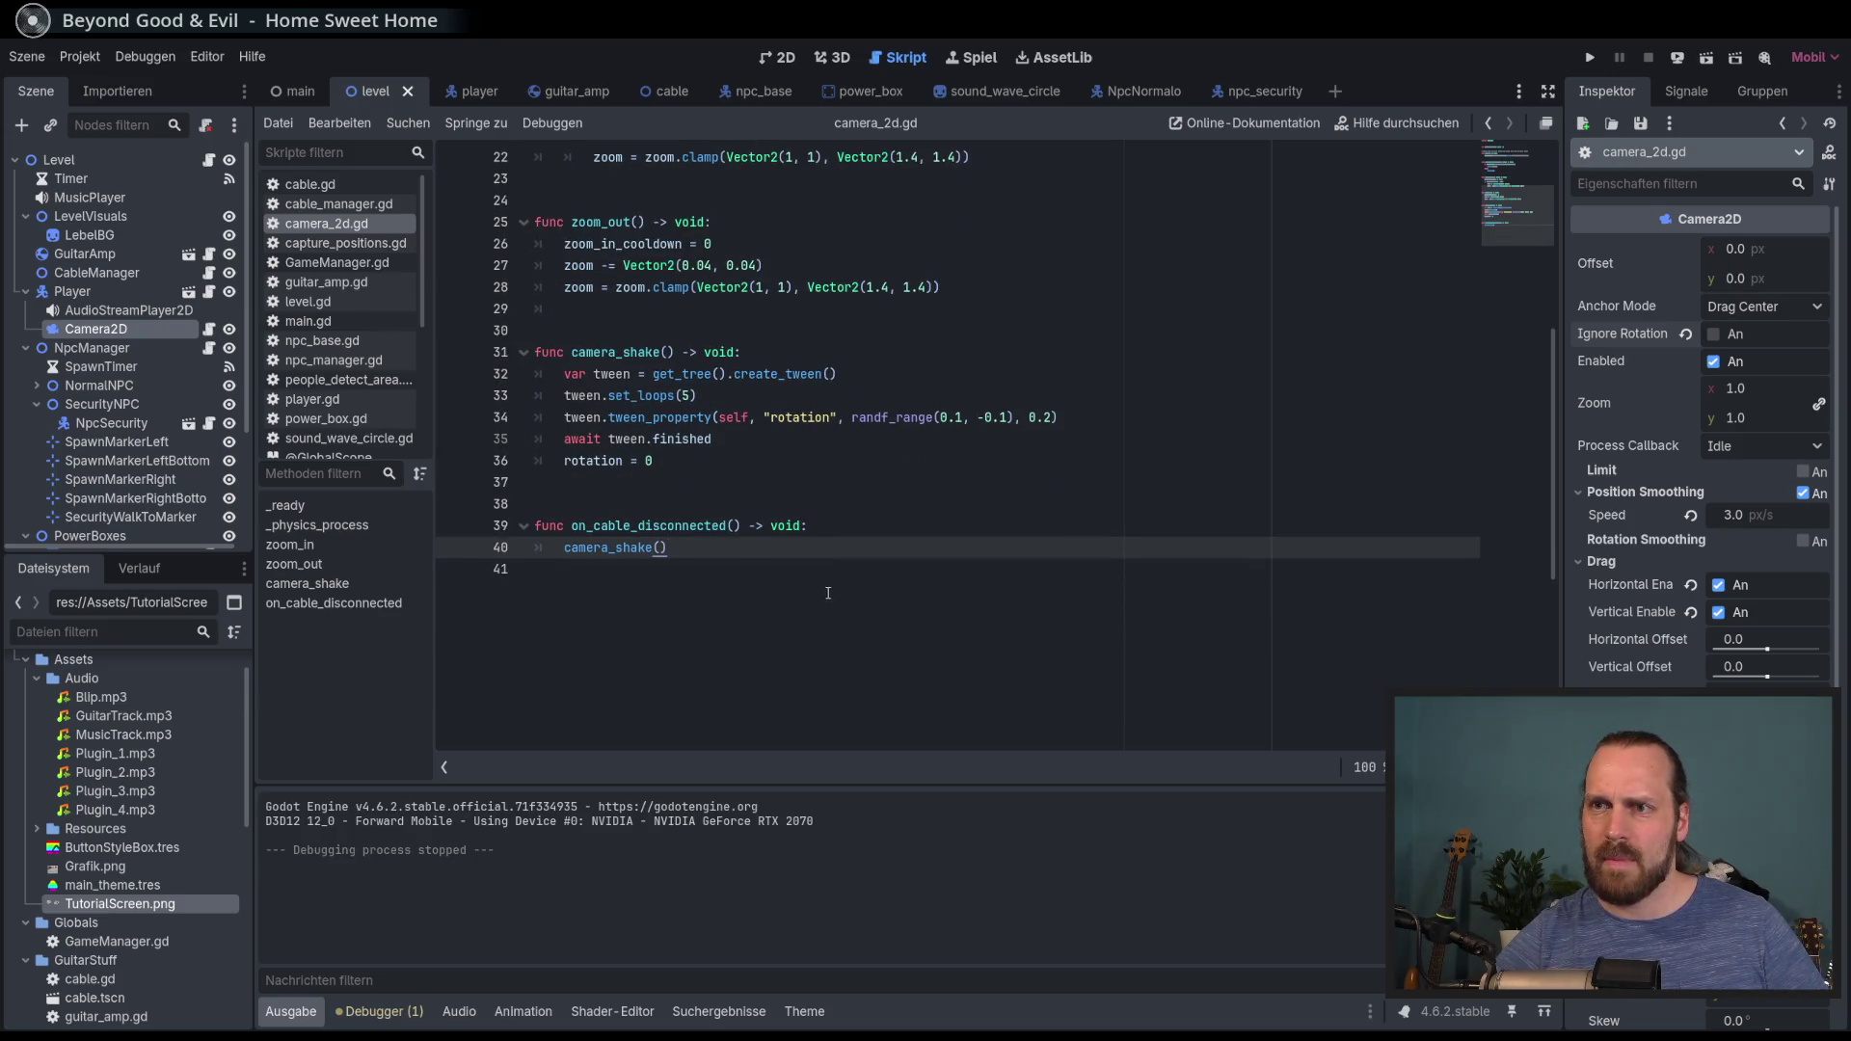
click(777, 389)
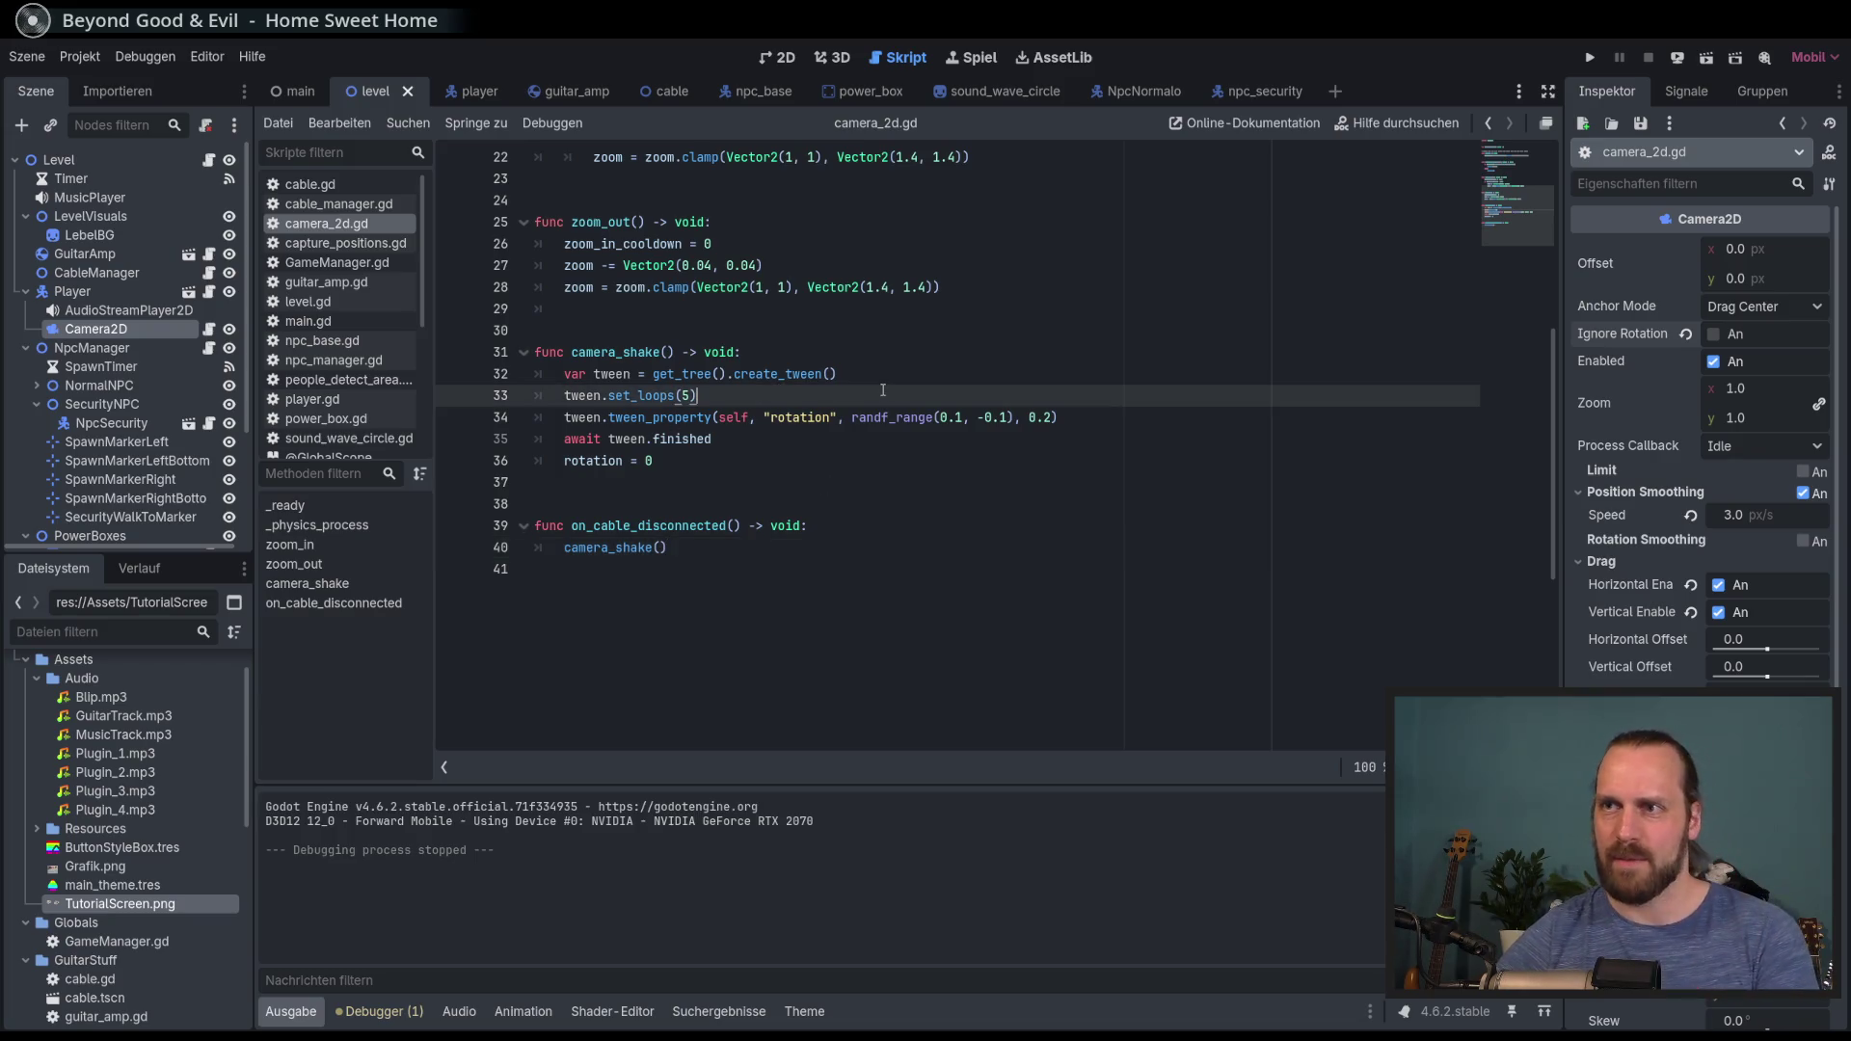
Step: Chain .set_loops(5) onto create_tween() and change the rotation tween duration from 0.2 to 0.05
drag(777, 390, 879, 378)
key(BackSpace)
text(.set)
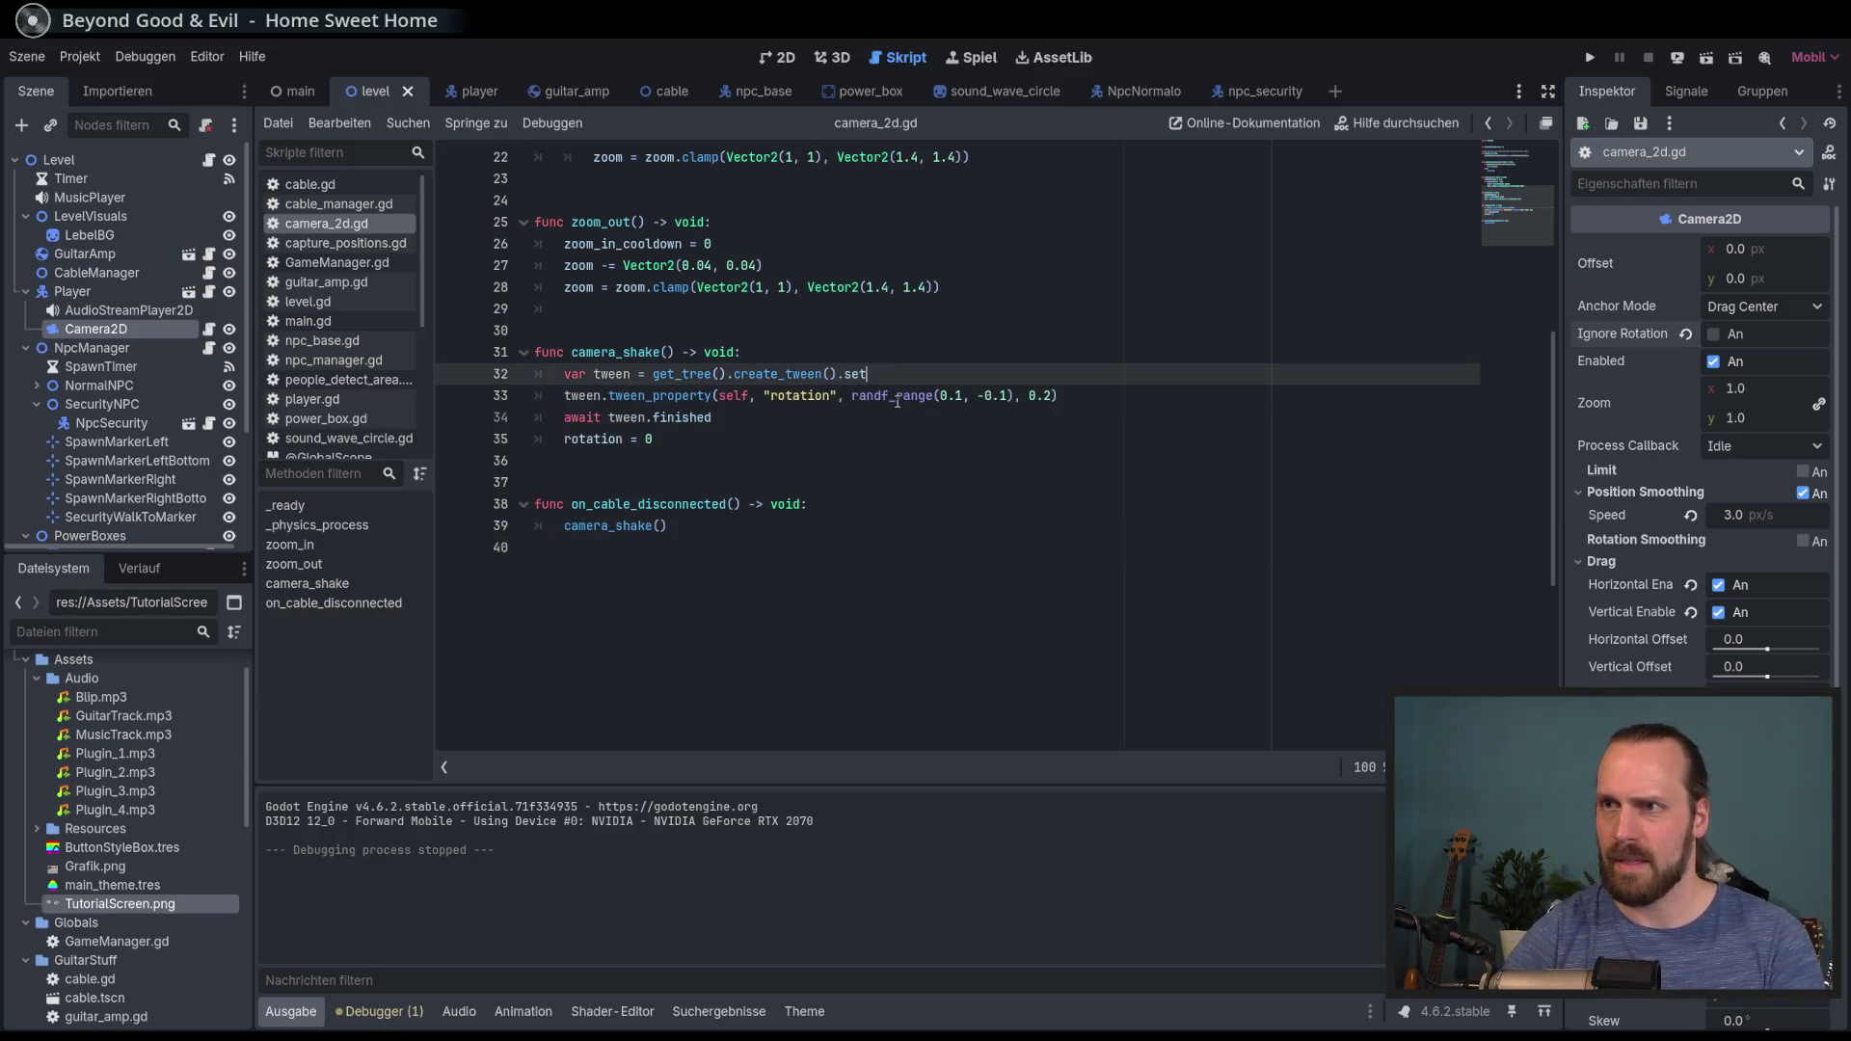
text(_)
key(Down)
key(Down)
key(Return)
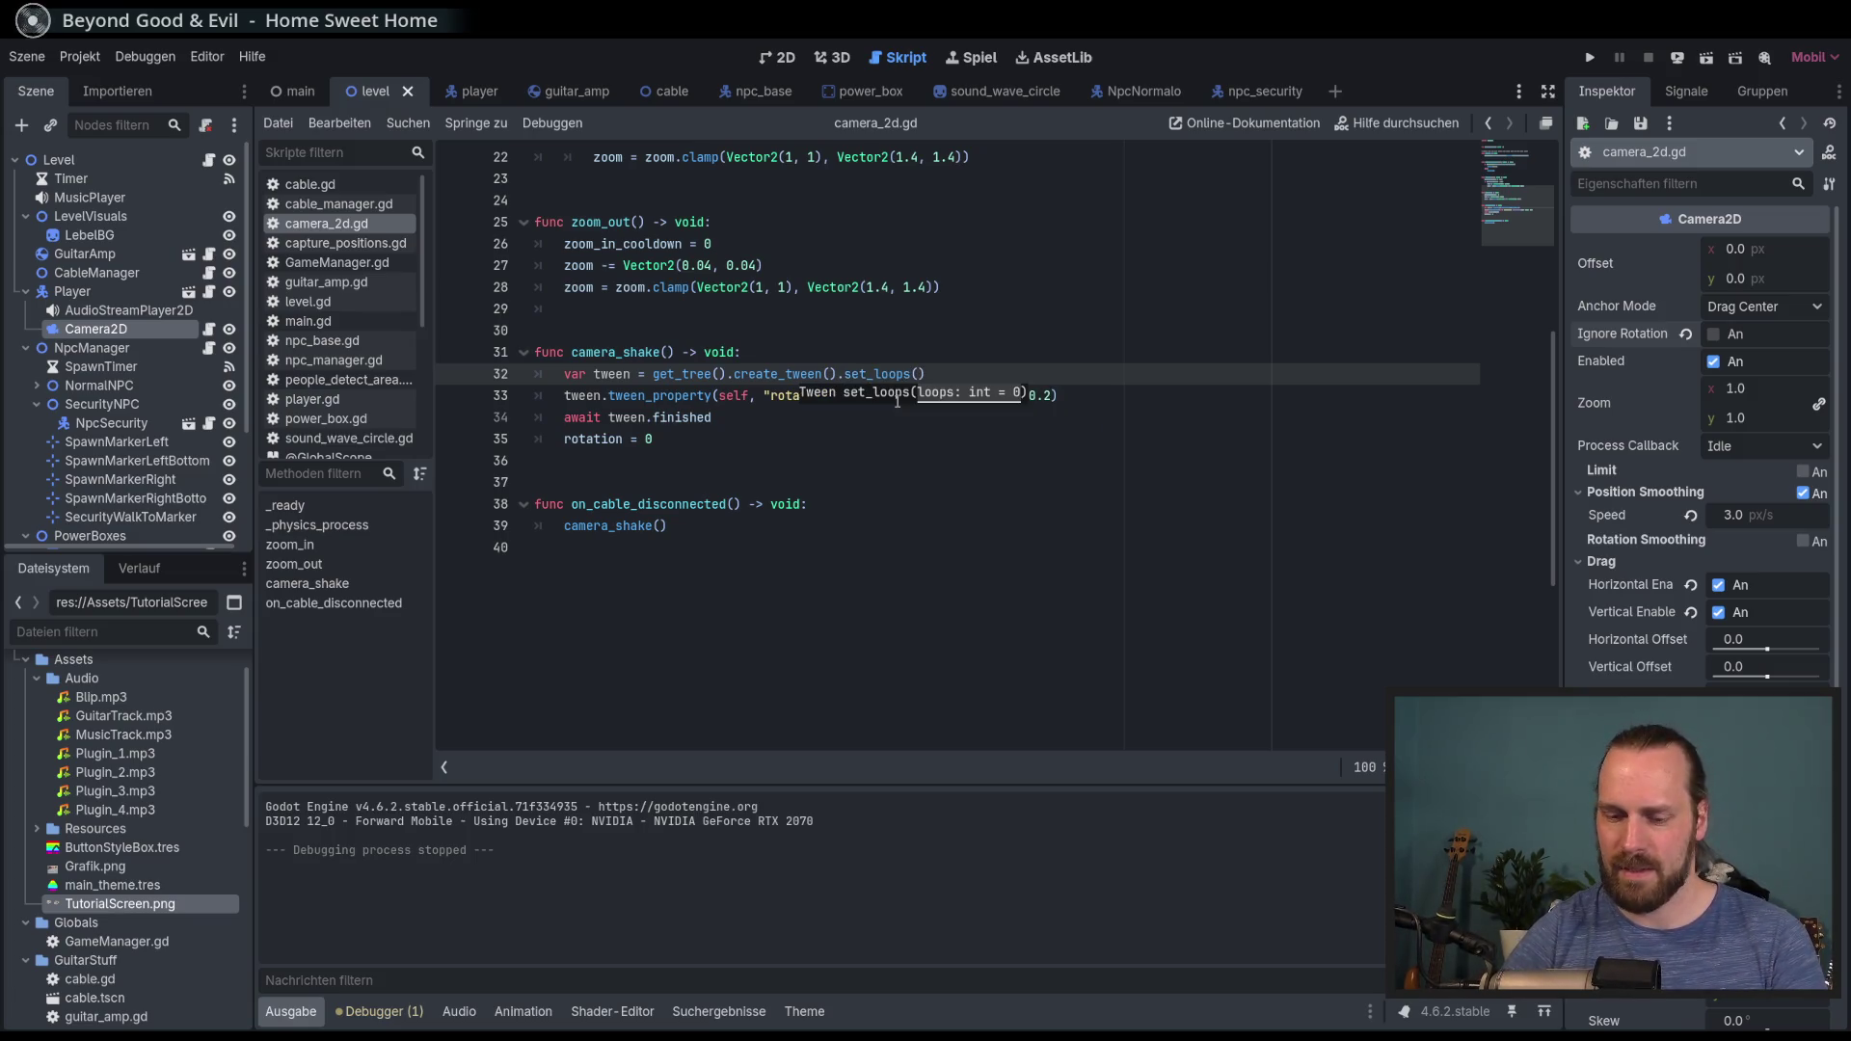
text(5)
click(1045, 395)
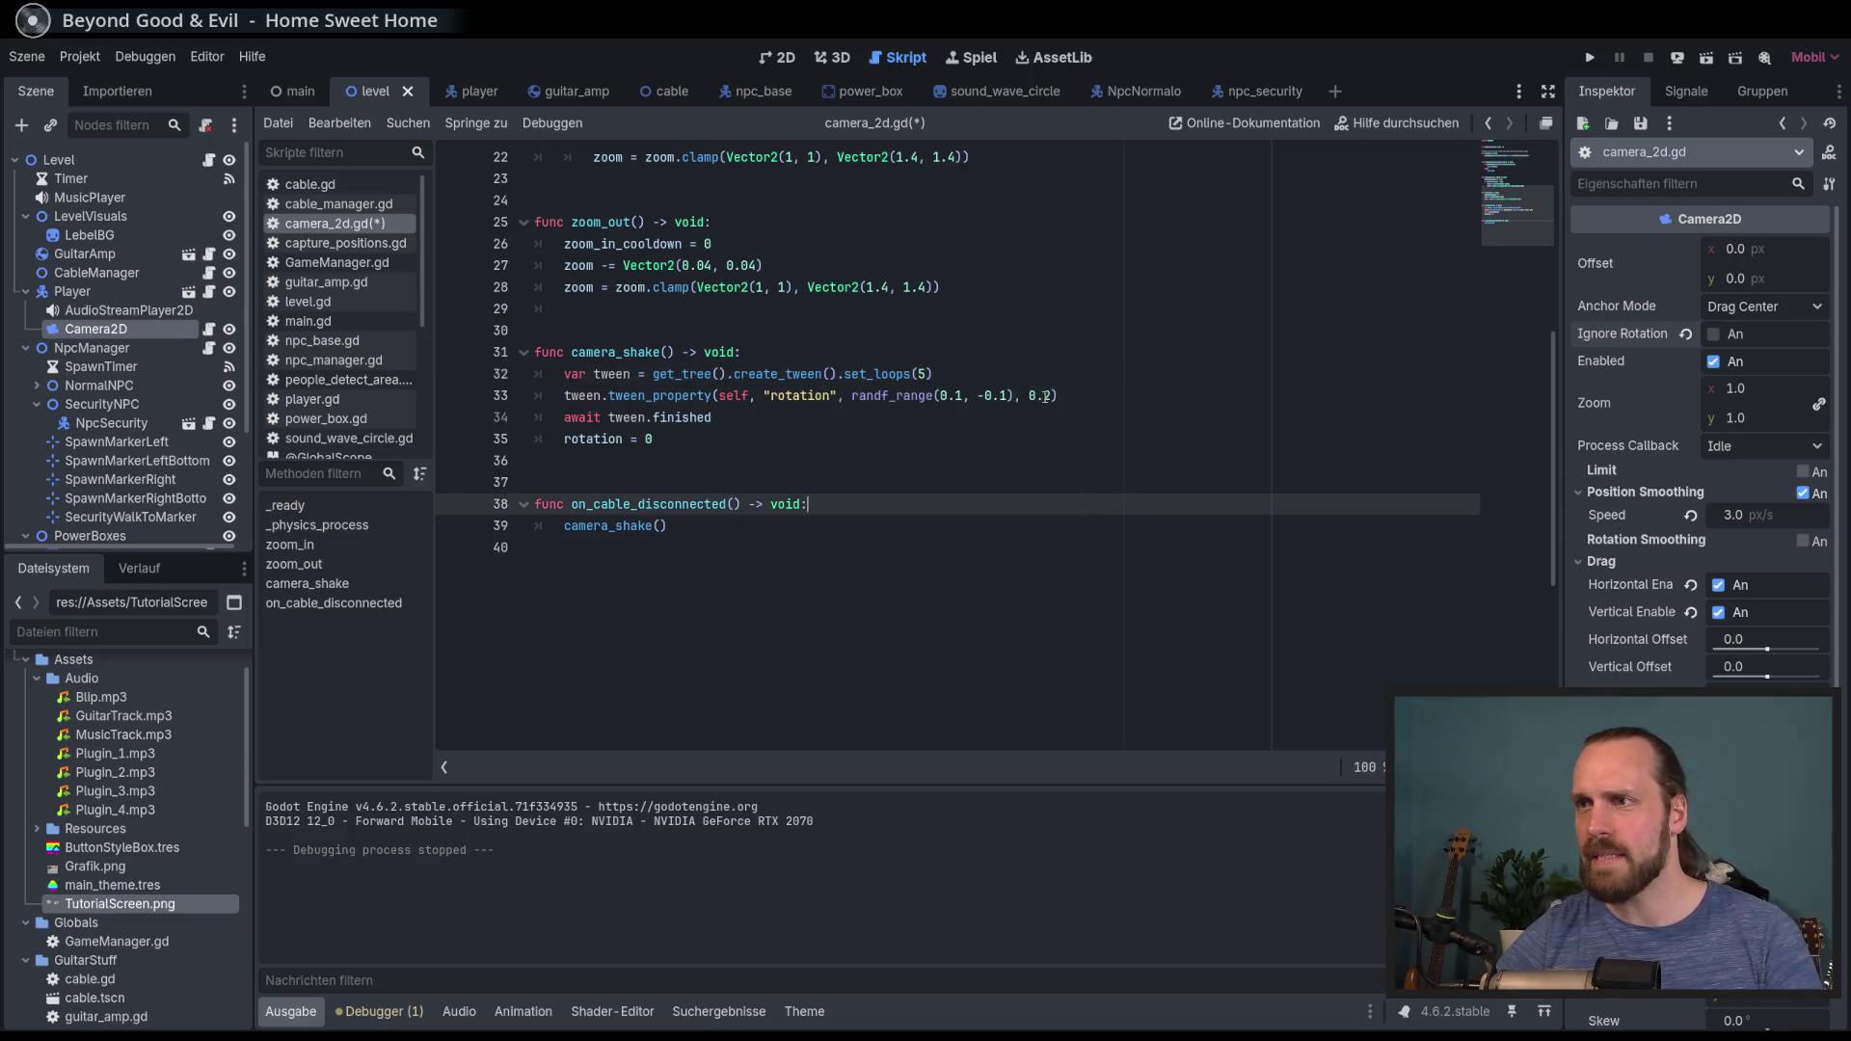
text(05)
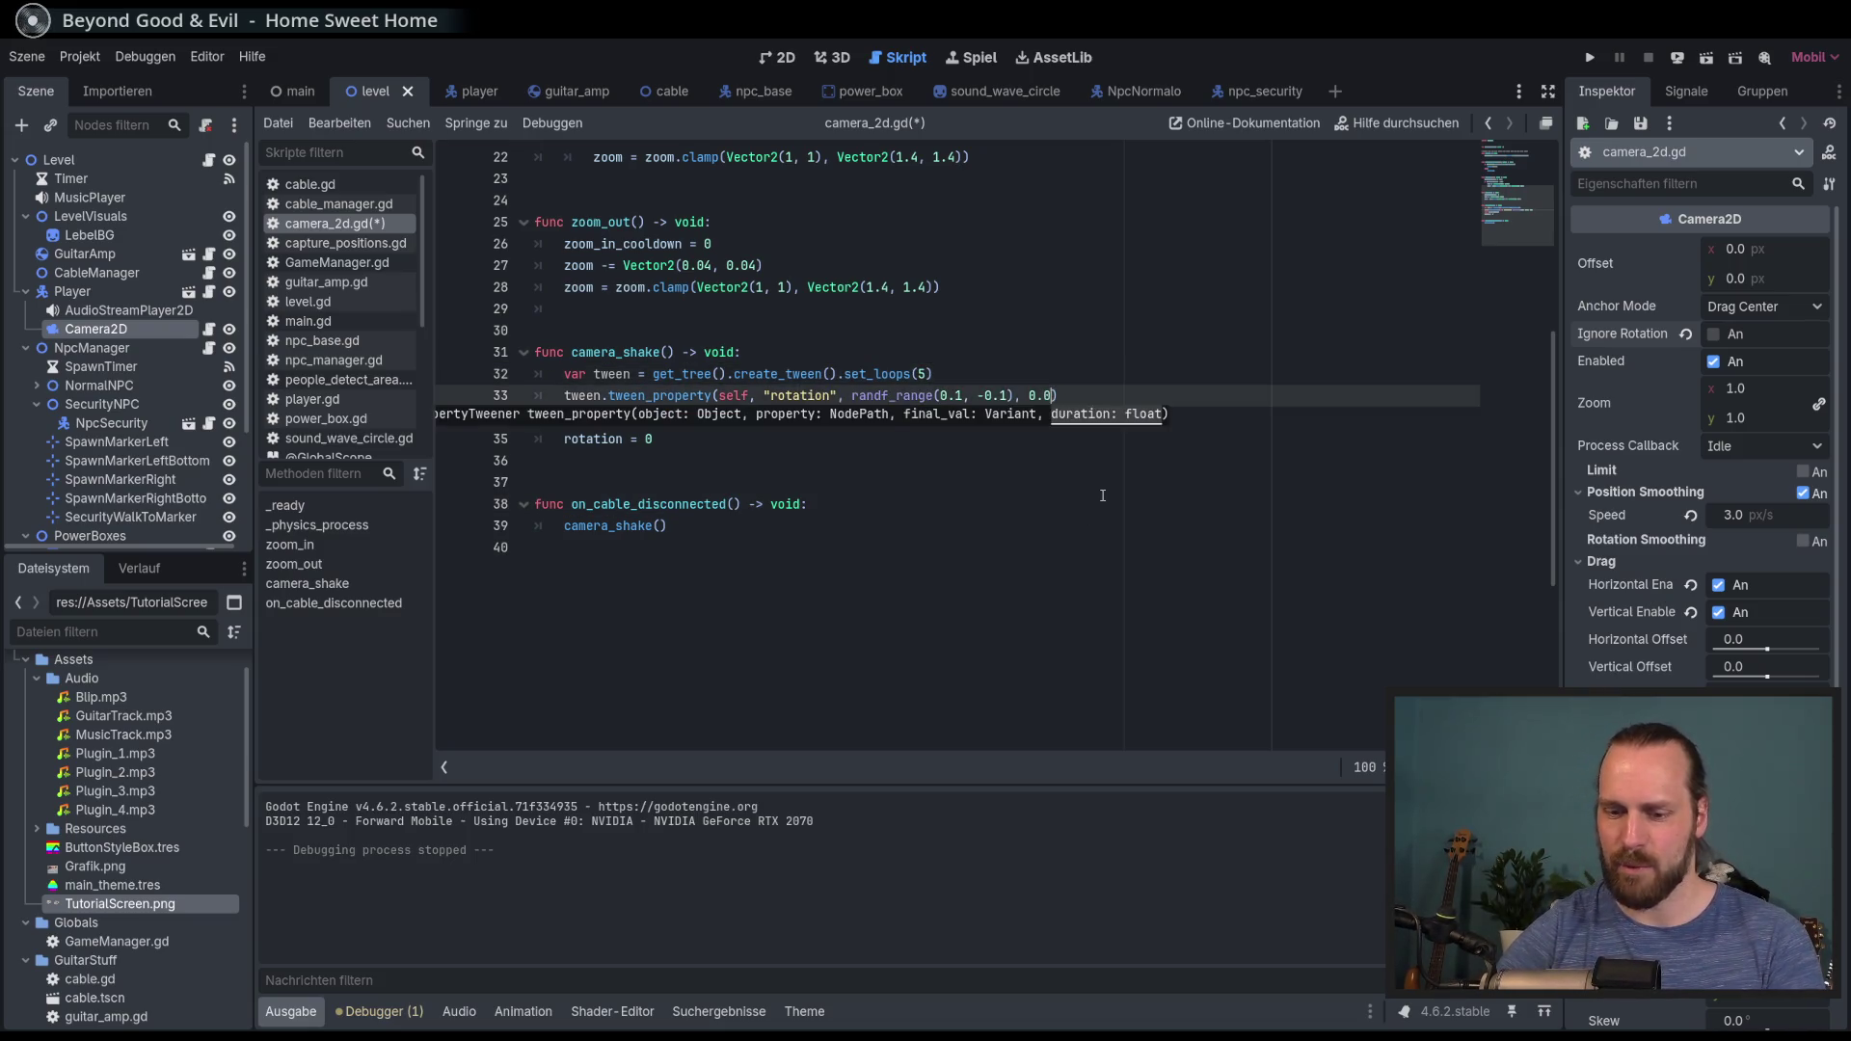
Step: Run the game into a new game to try the shake, then stop it
key(F5)
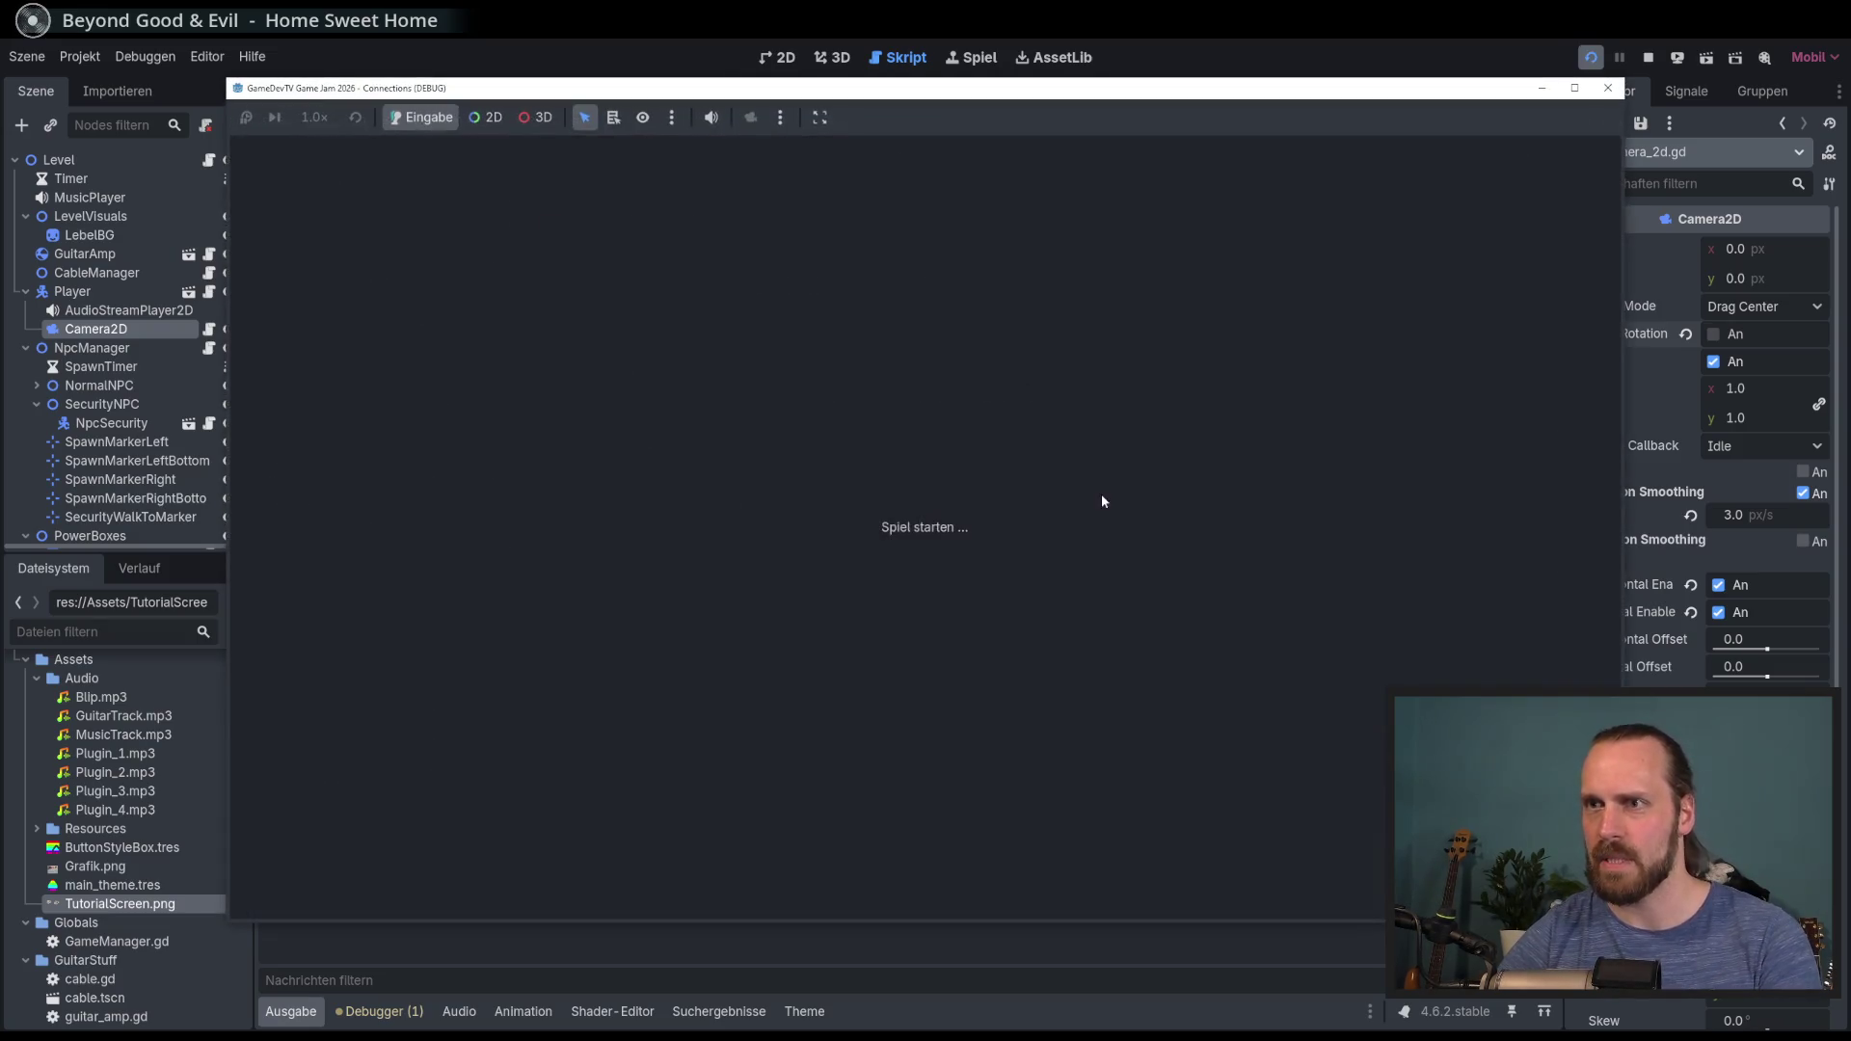
key(Return)
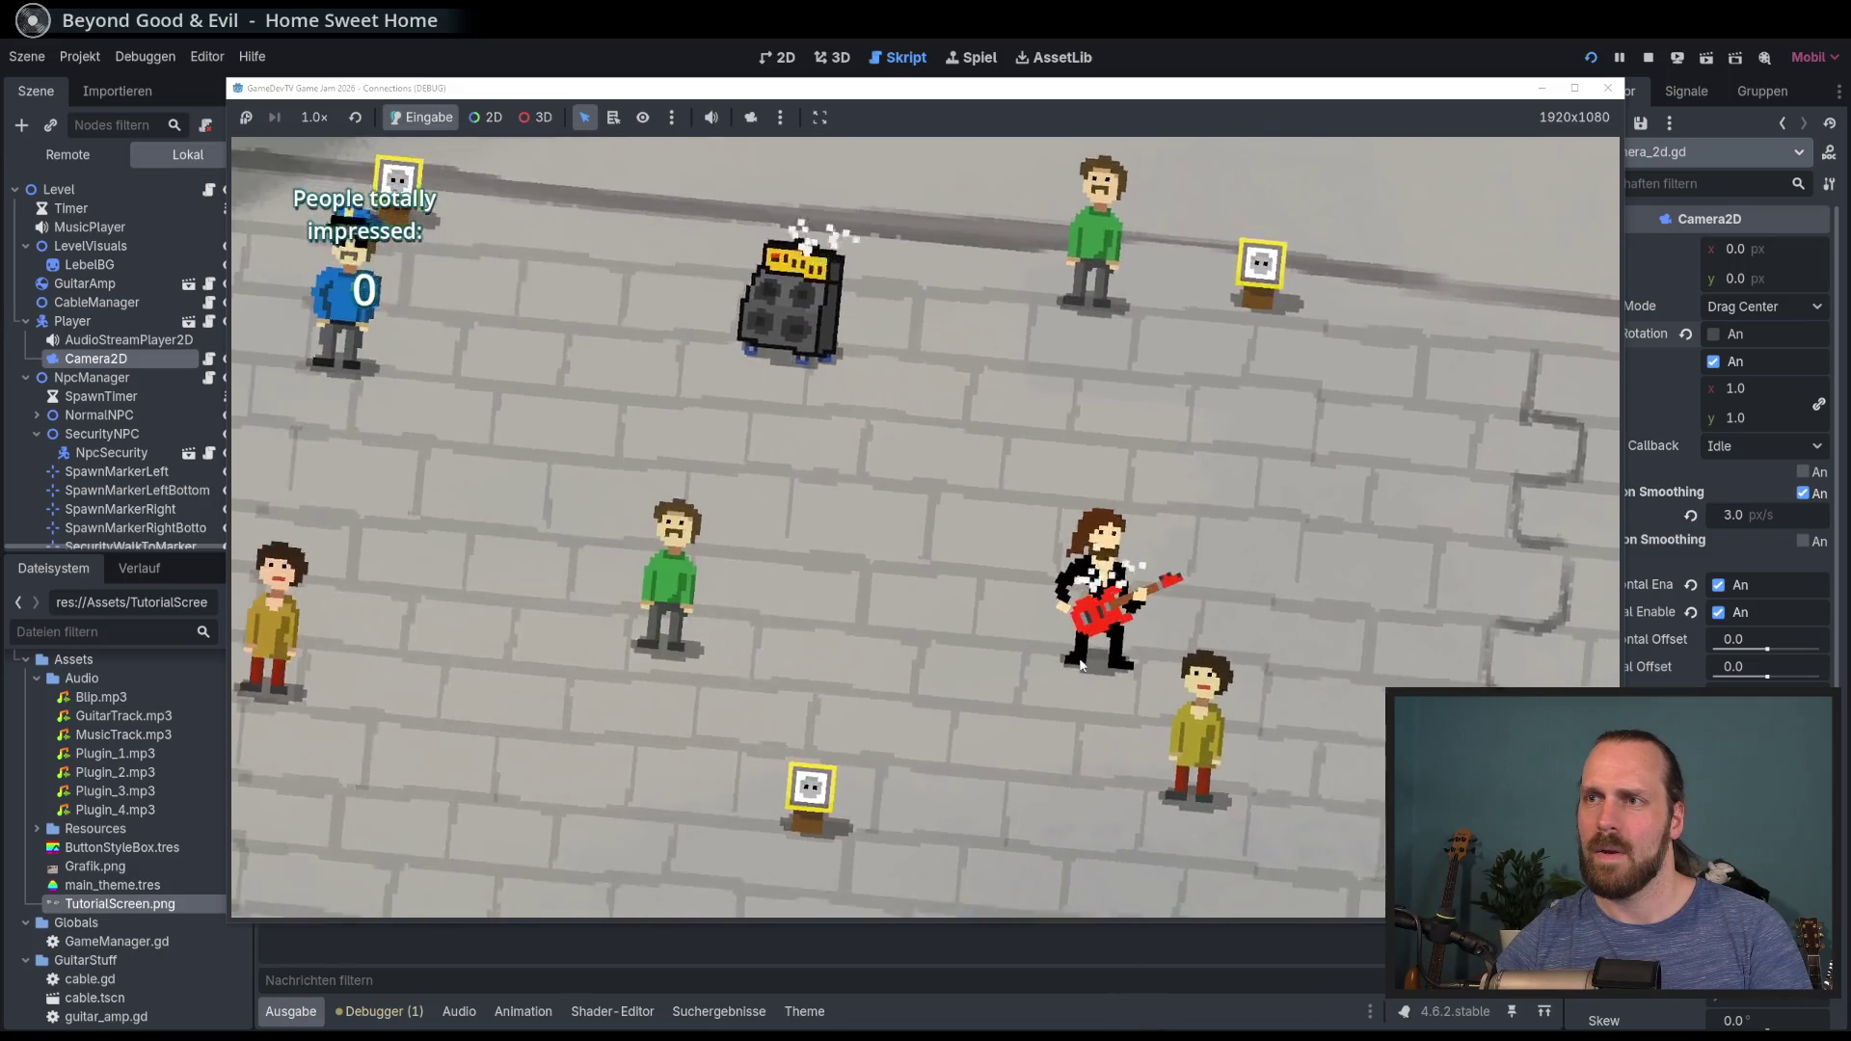
key(F8)
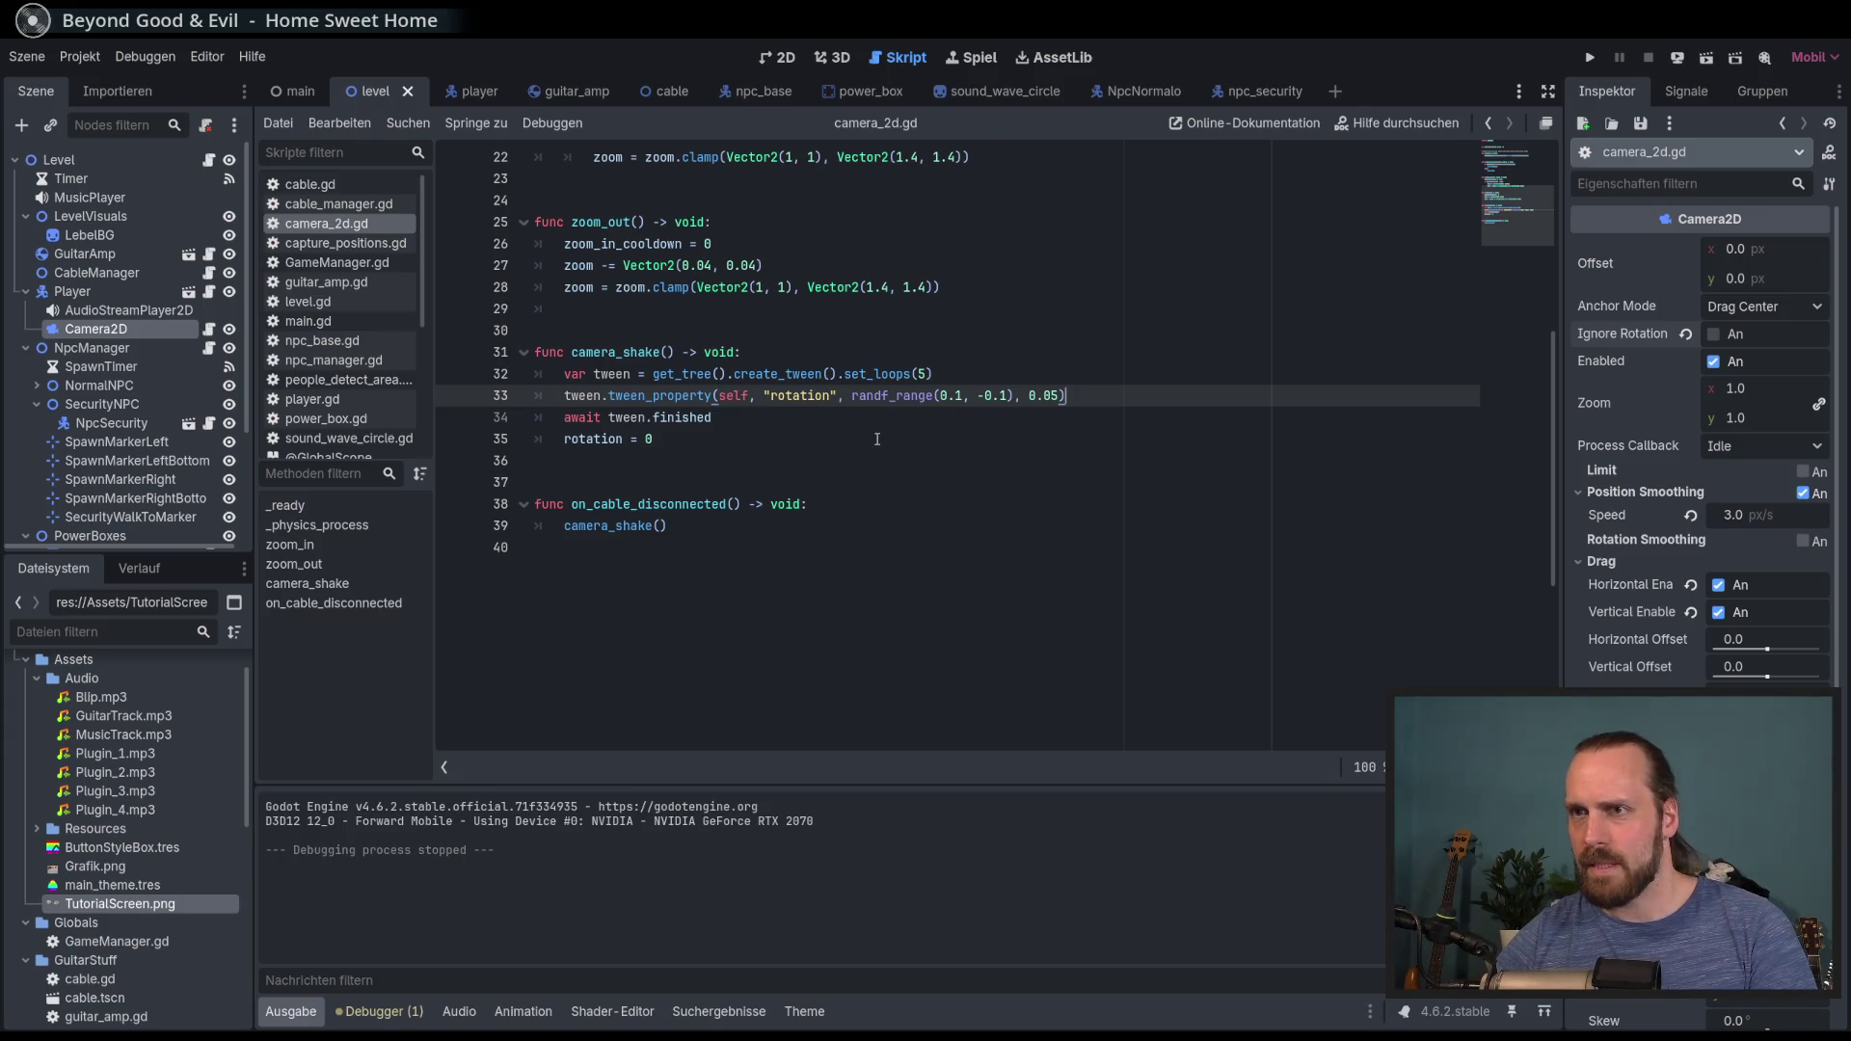
Step: Remove .set_loops(5) and duplicate the rotation tween_property line into several chained copies
drag(933, 375, 823, 374)
key(BackSpace)
click(1094, 395)
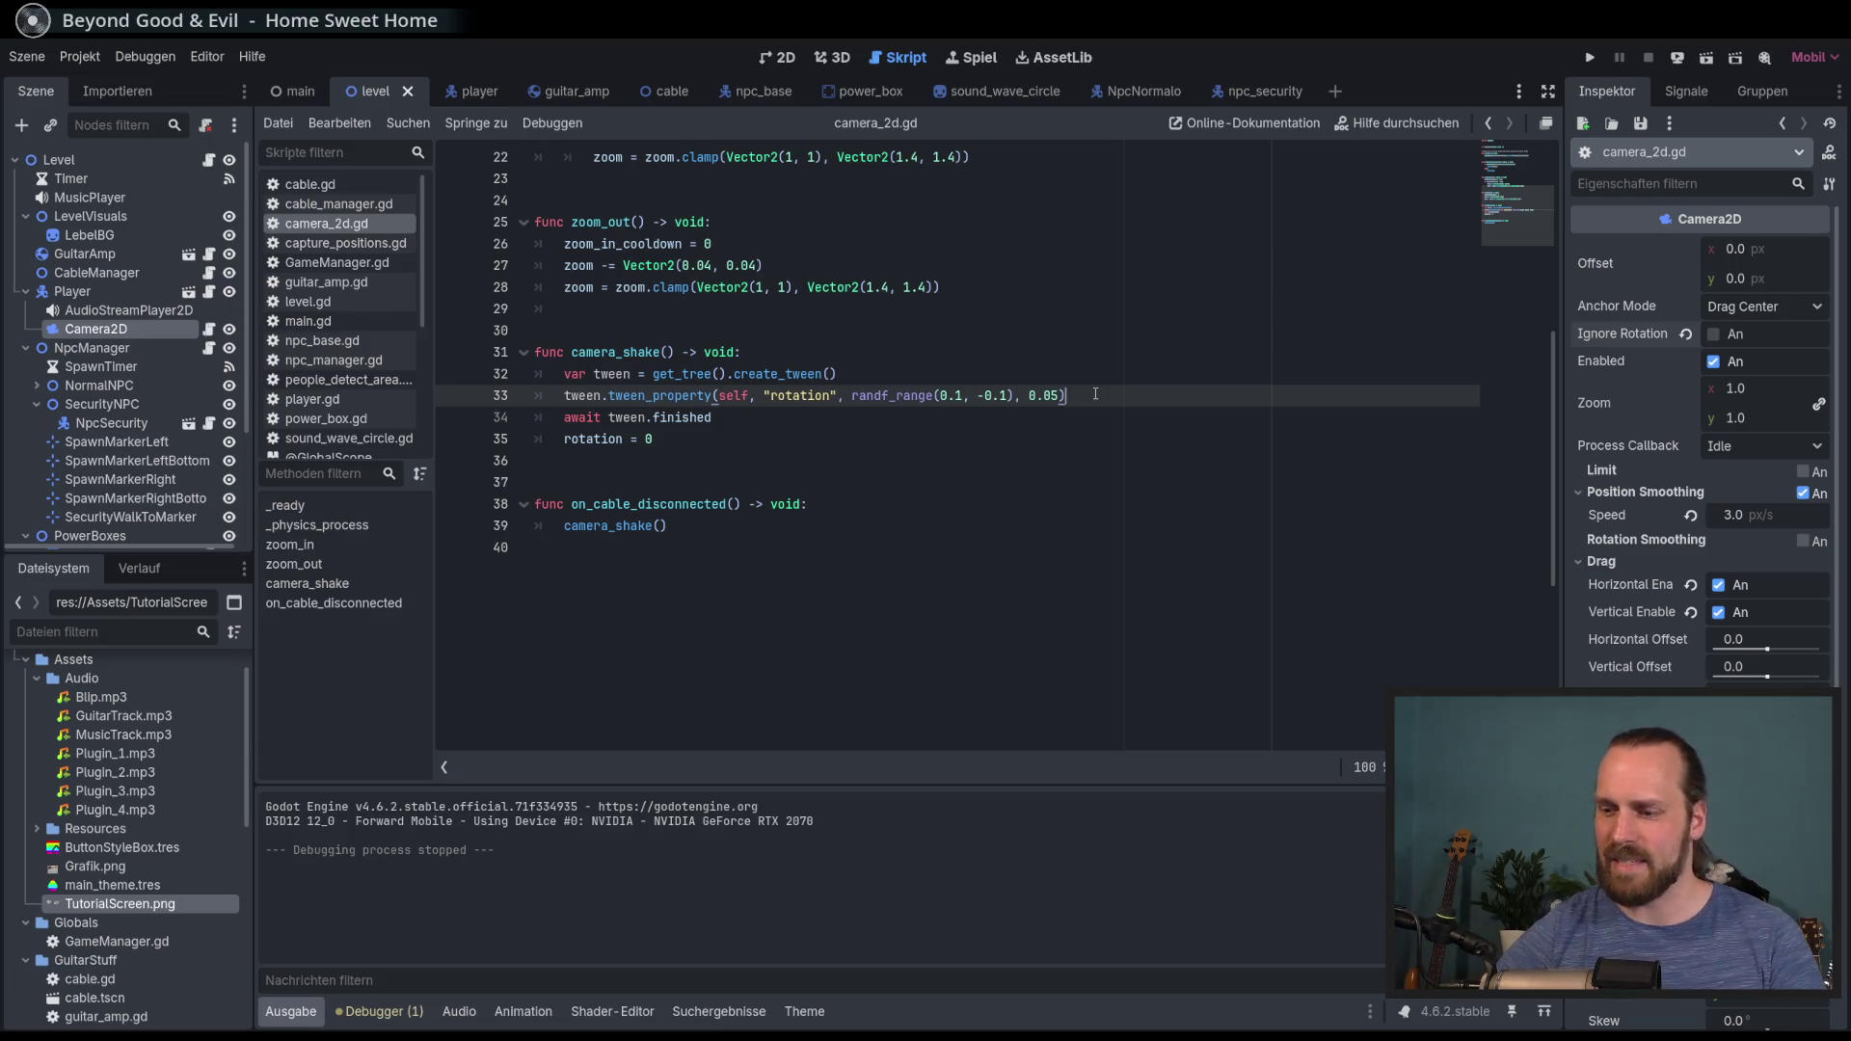
key(ctrl+shift+d)
key(ctrl+shift+d)
key(Return)
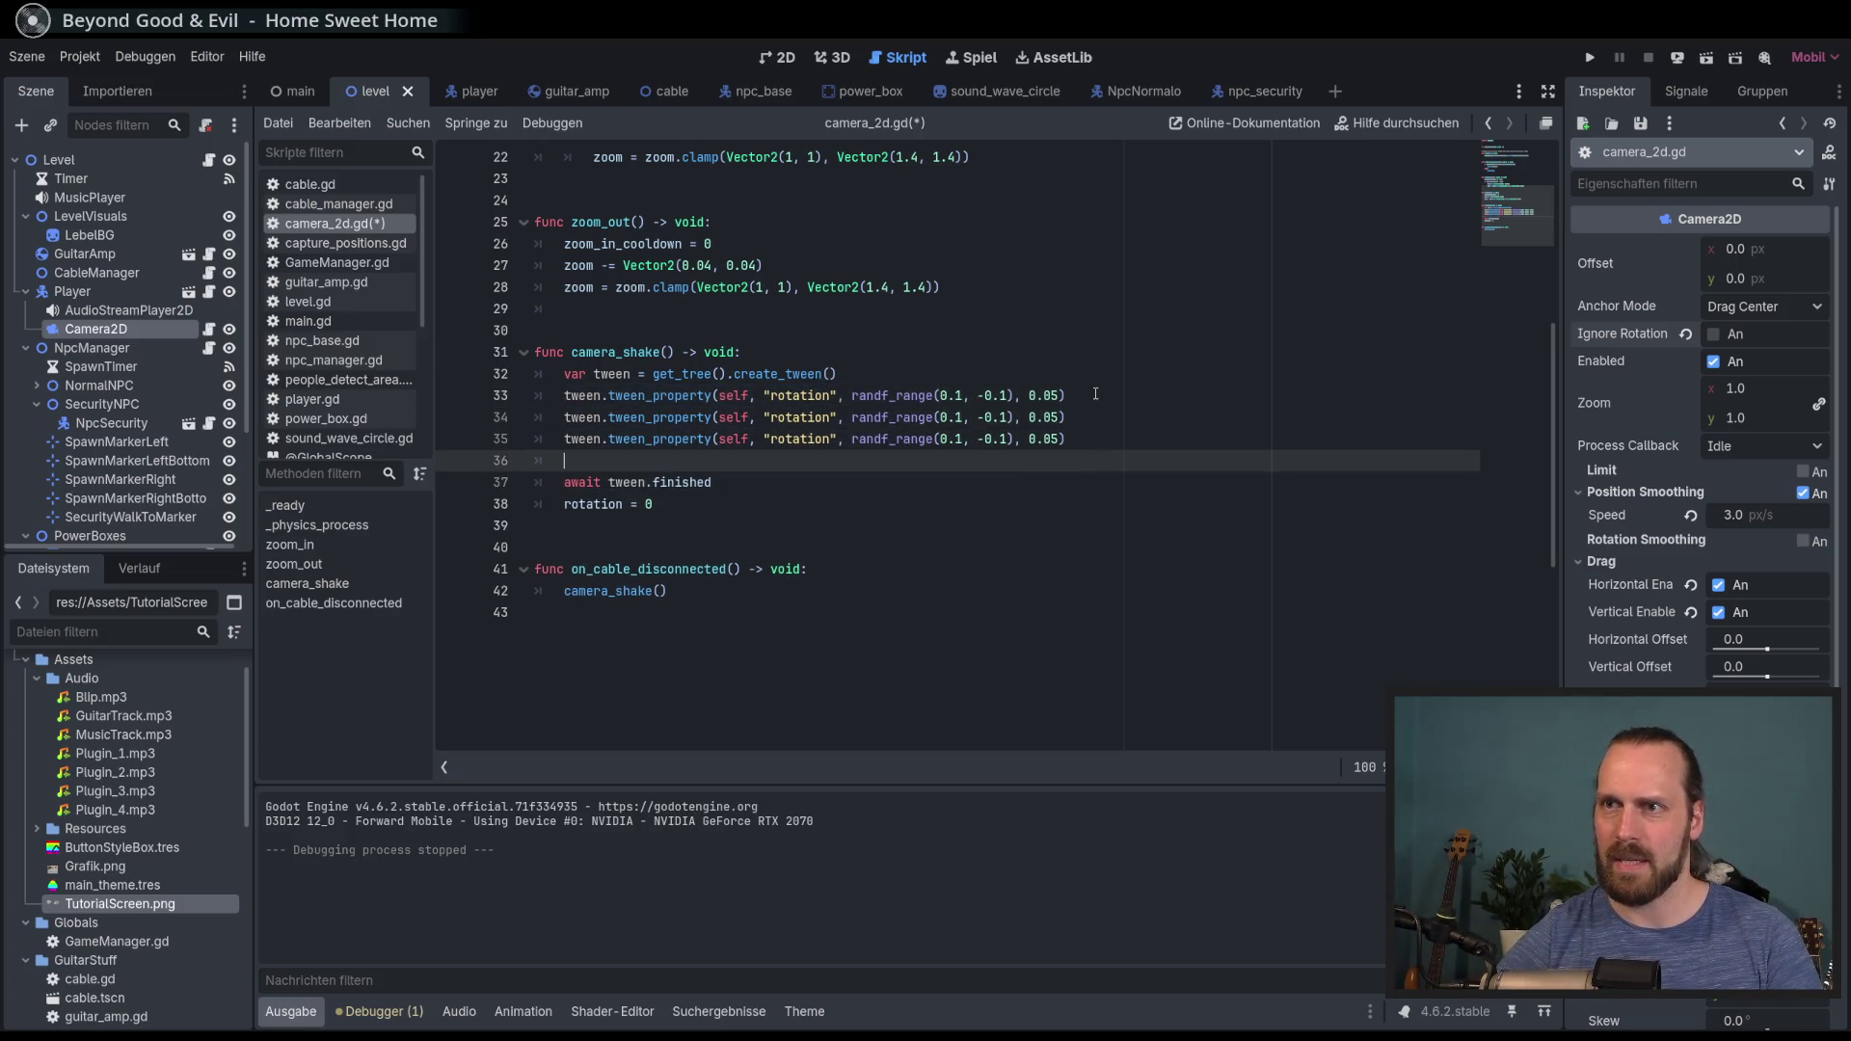
text(tween.tween_property(self, "rotation", randf_range(0.1, -0.1), 0.05))
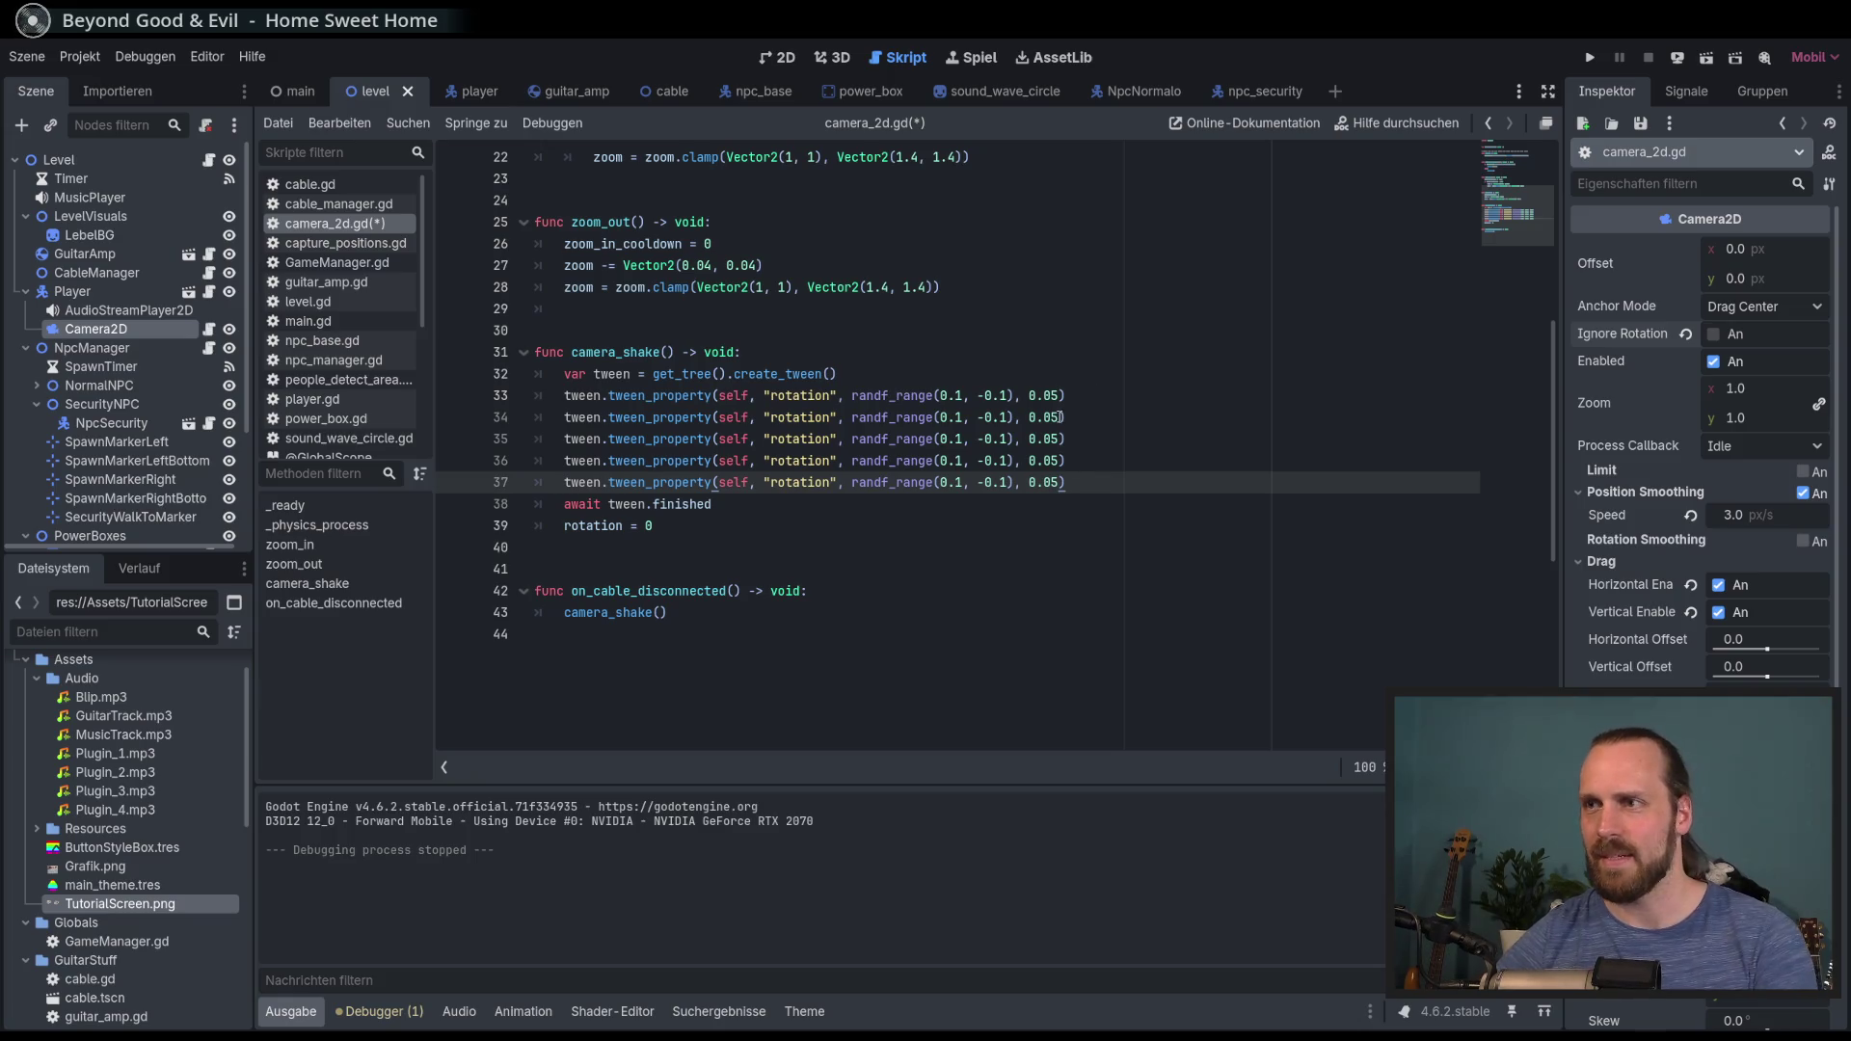
Step: Run a new game and walk the guitarist away from the amp until the cable disconnects, then stop
click(1089, 422)
key(F5)
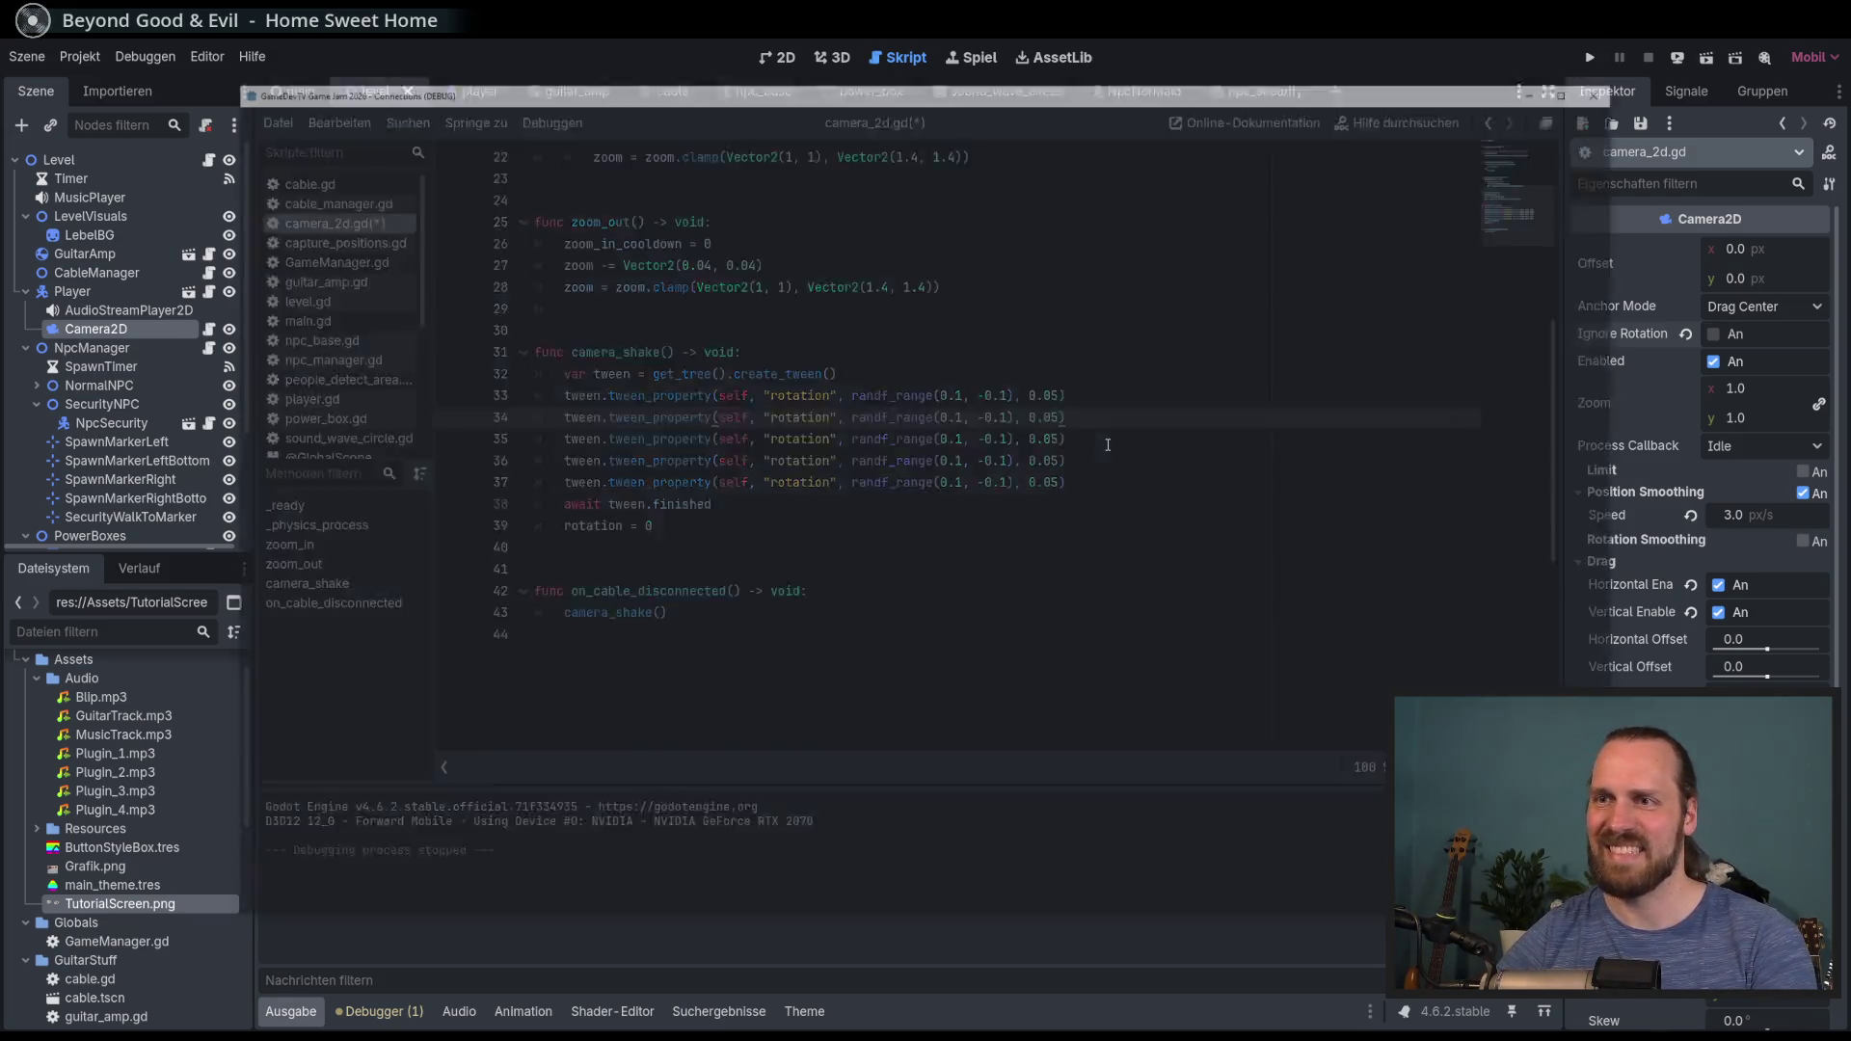
key(Return)
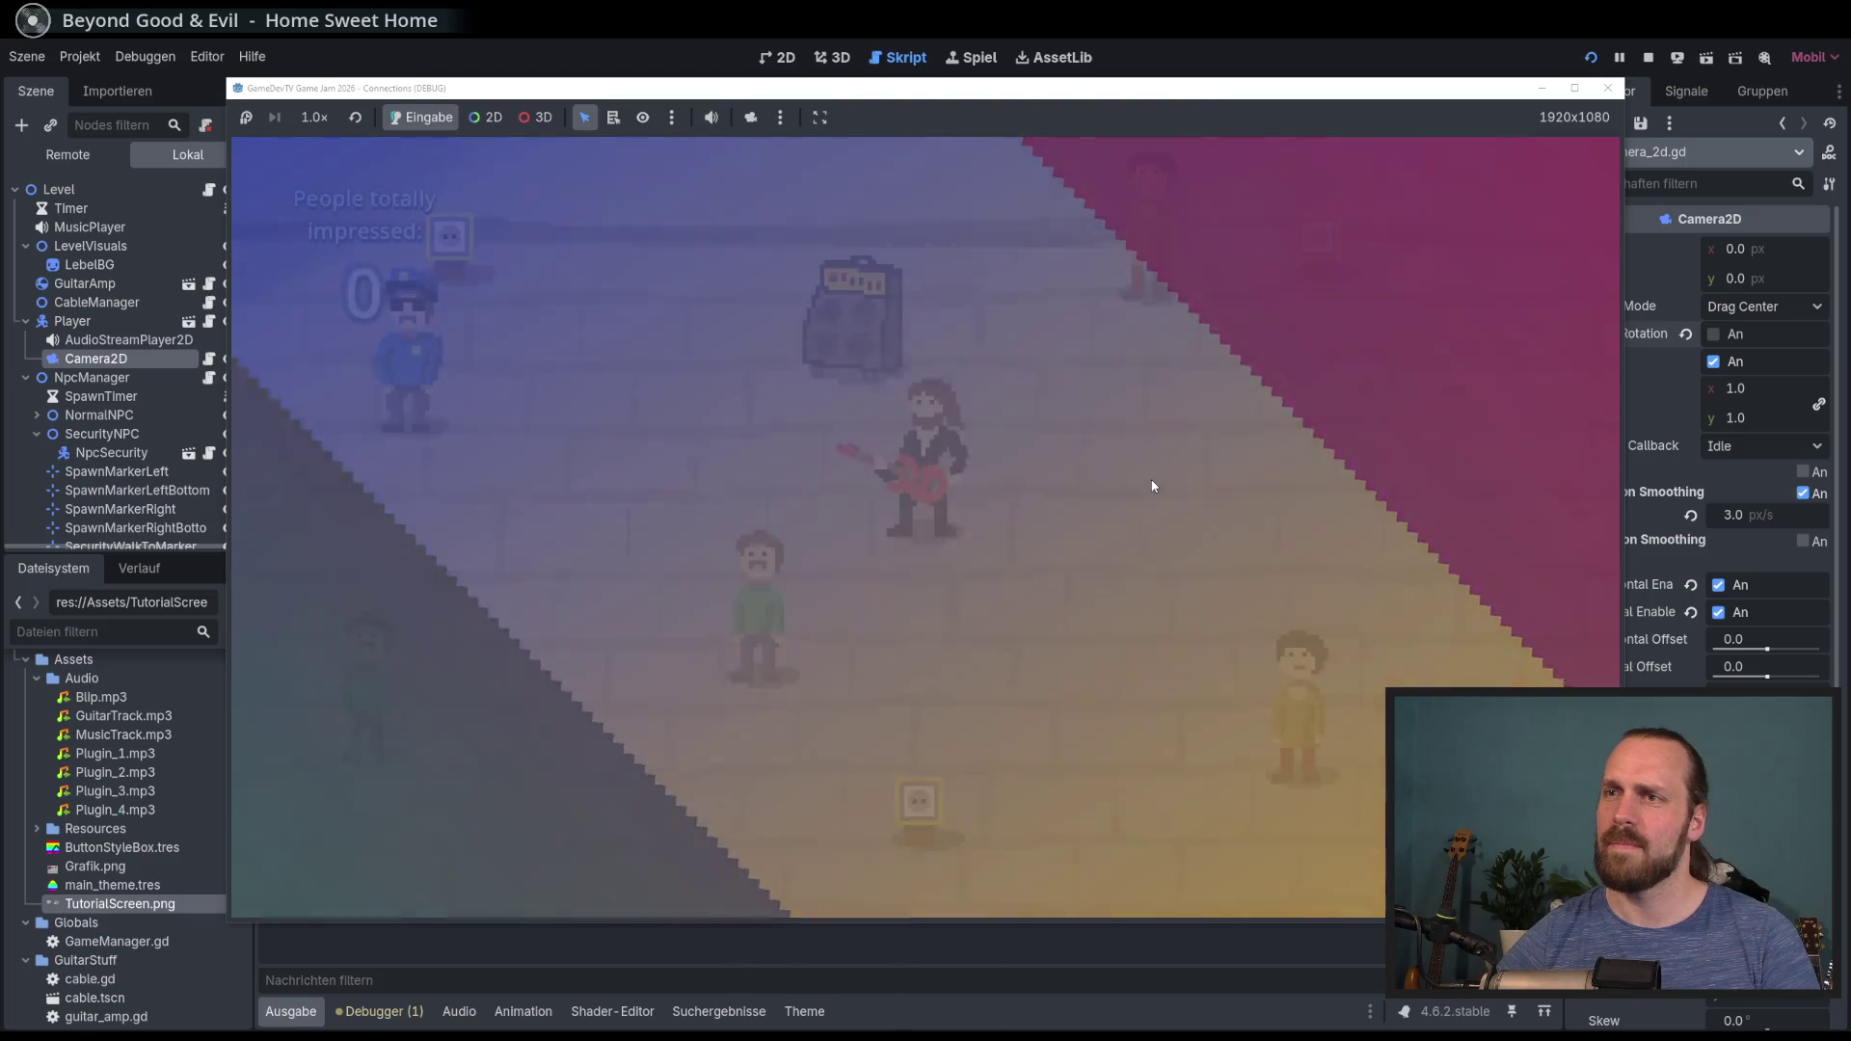
key(Down)
key(Right)
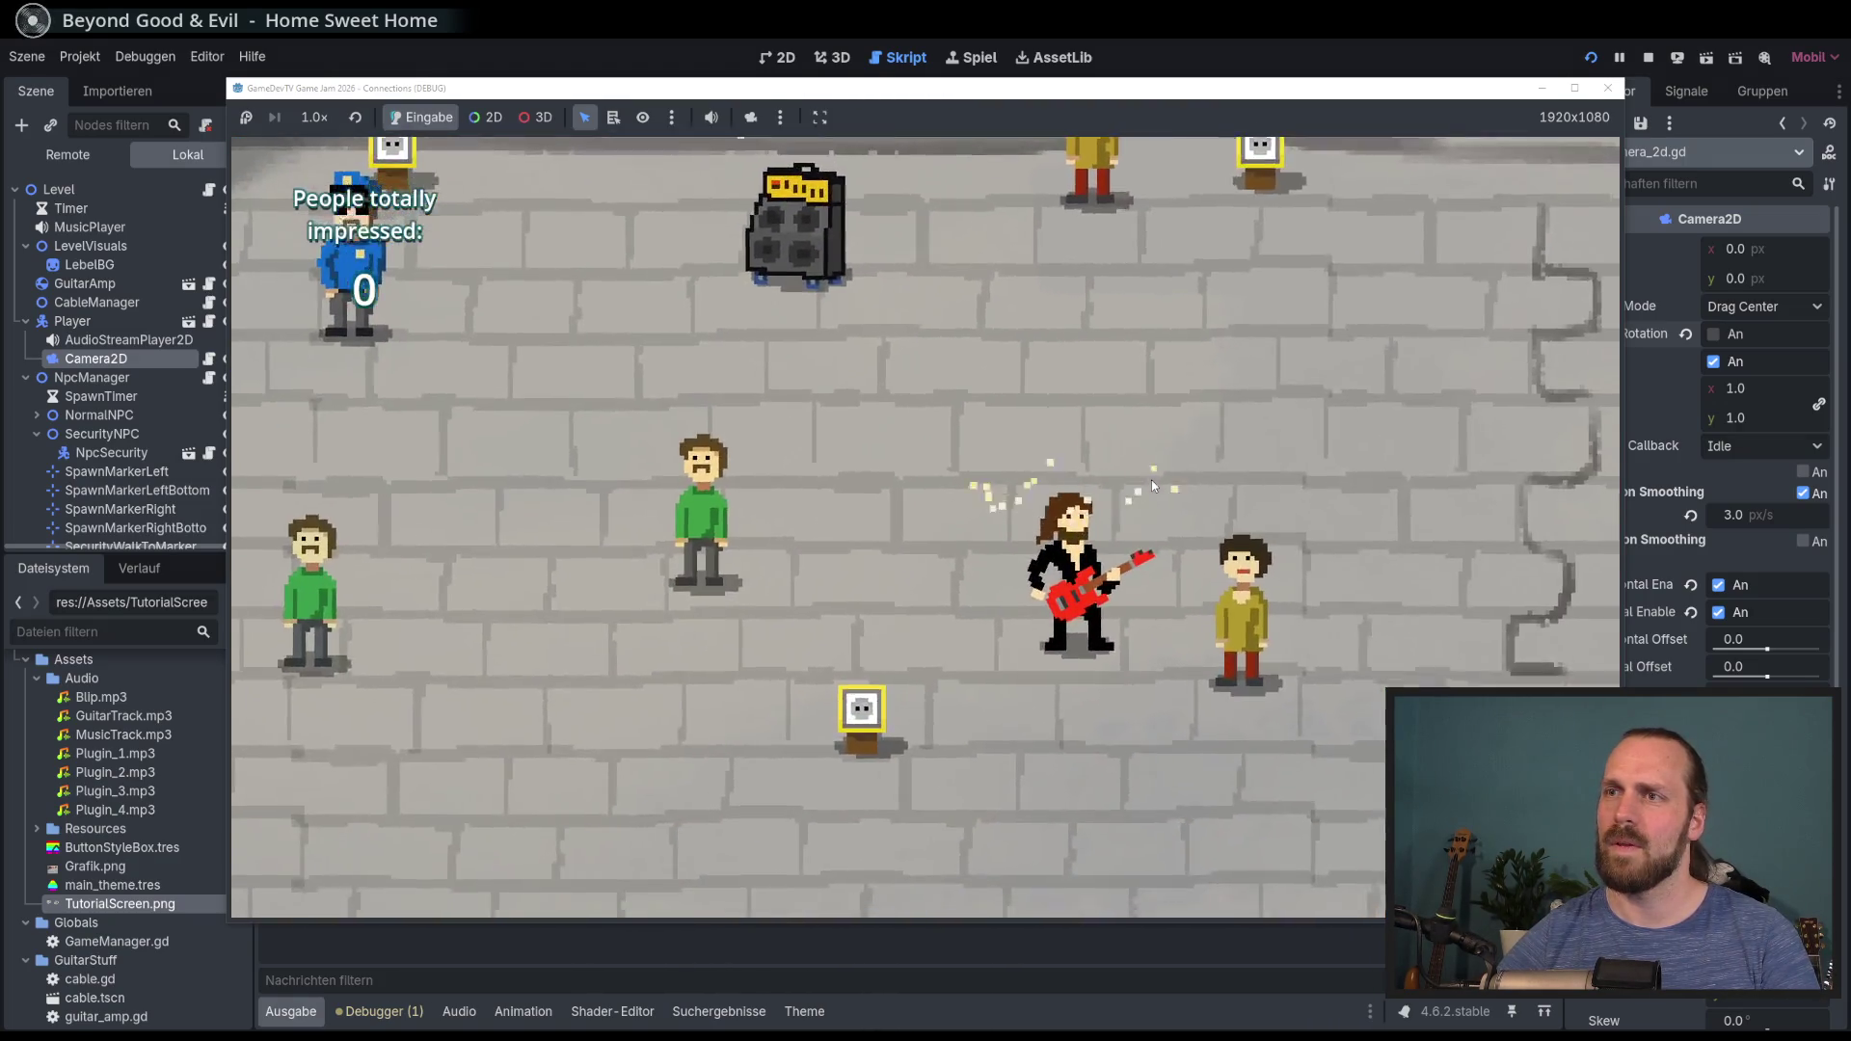
key(Up)
key(Left)
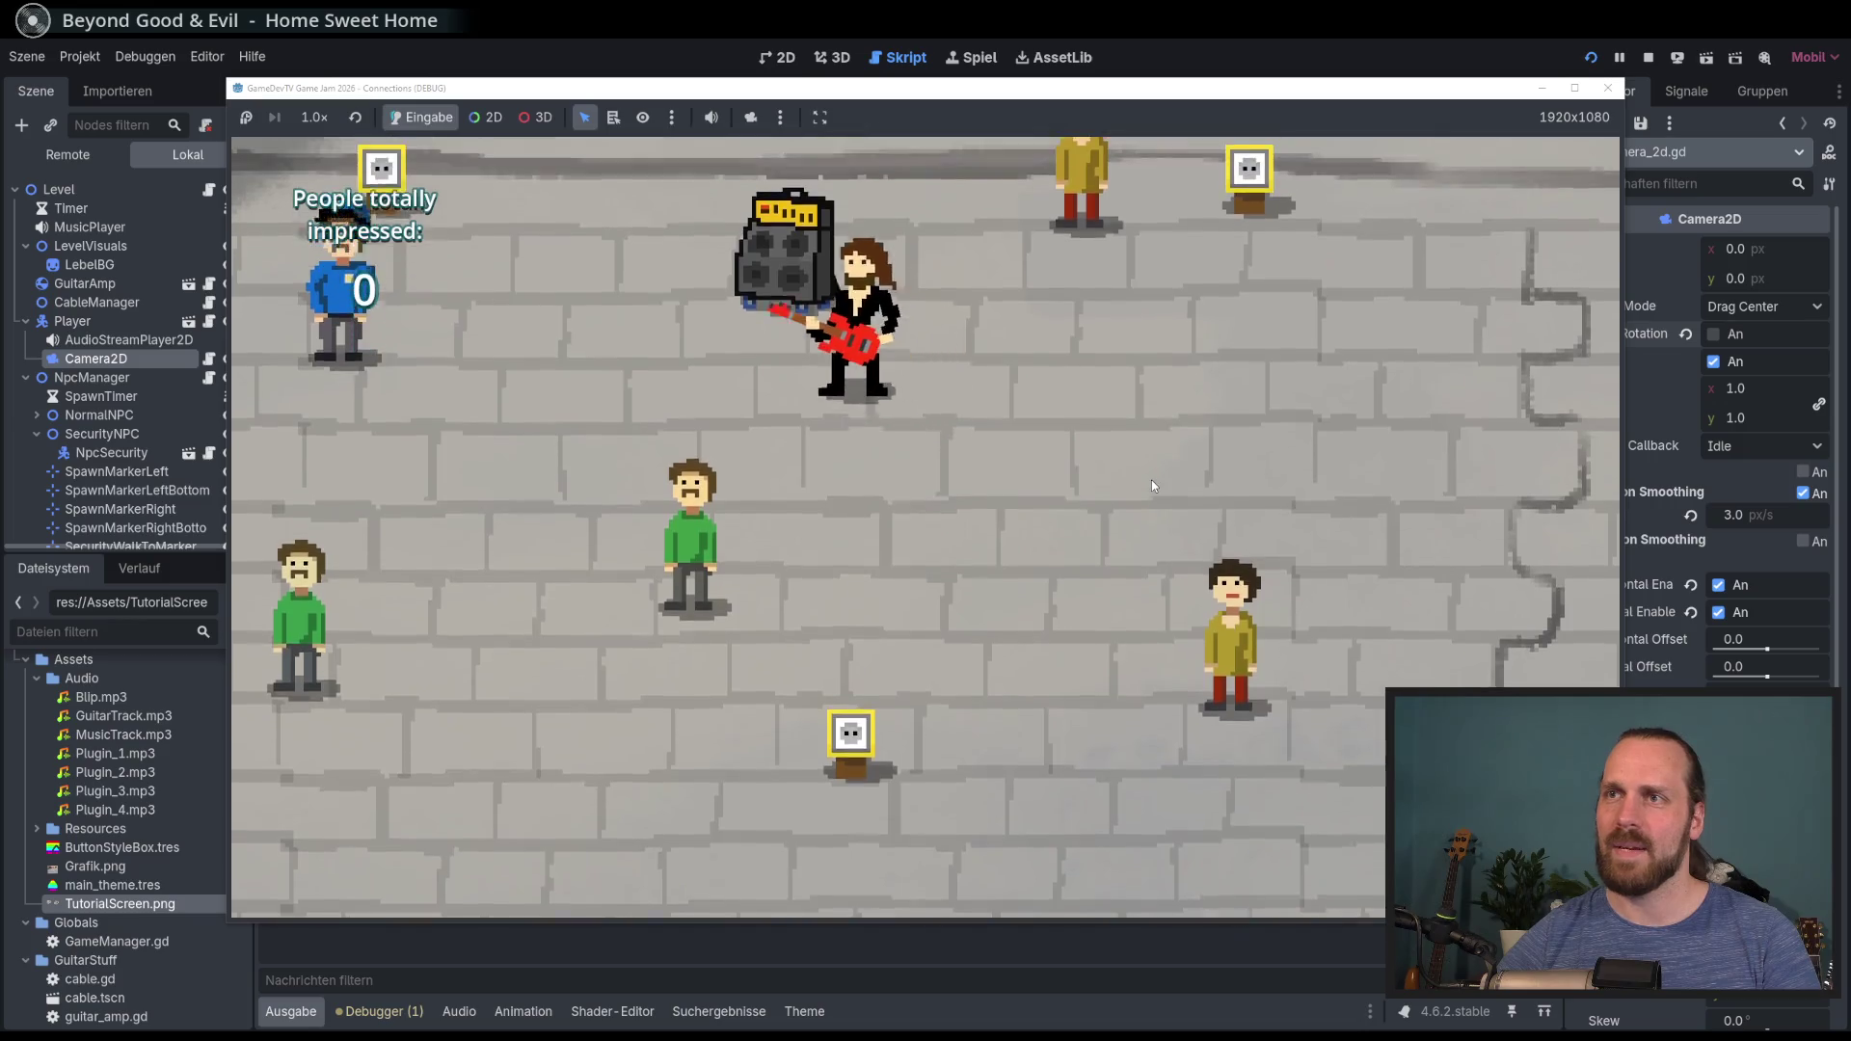
key(Down)
key(Left)
key(Down)
key(Left)
key(Up)
key(Right)
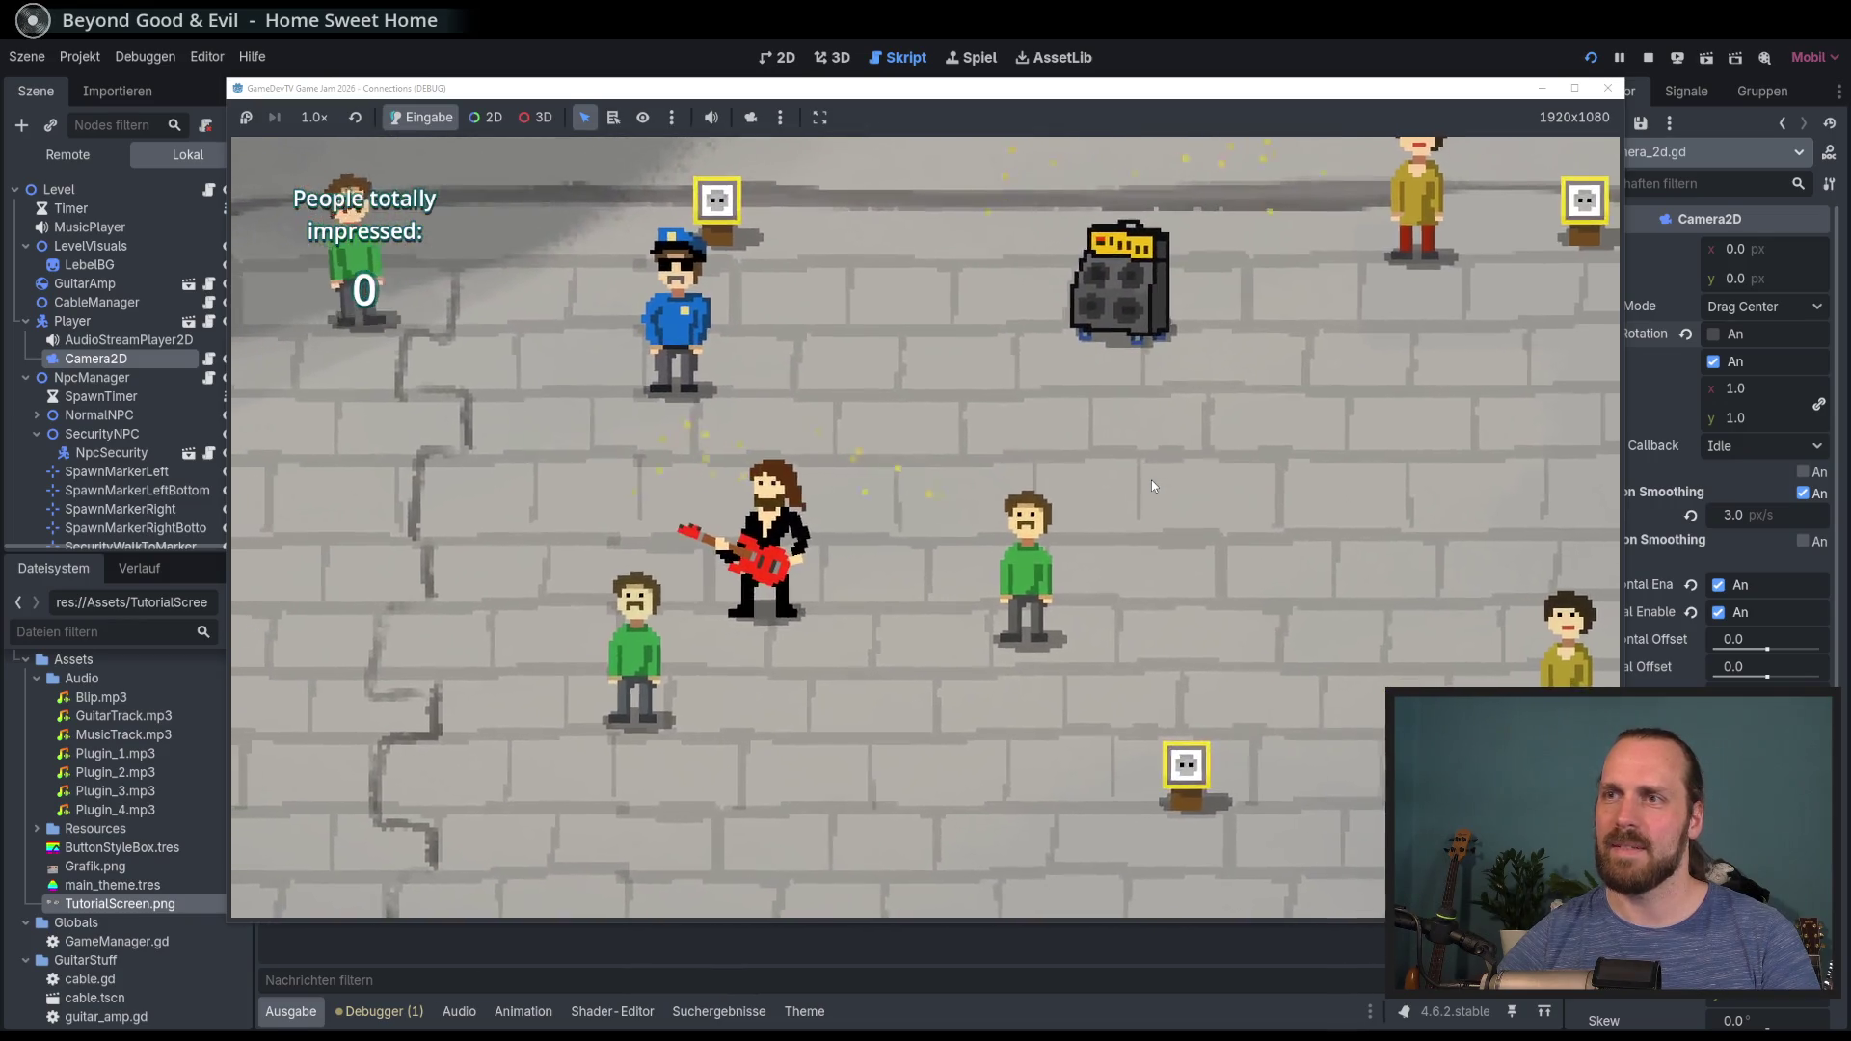
key(Up)
key(Right)
key(Down)
key(Right)
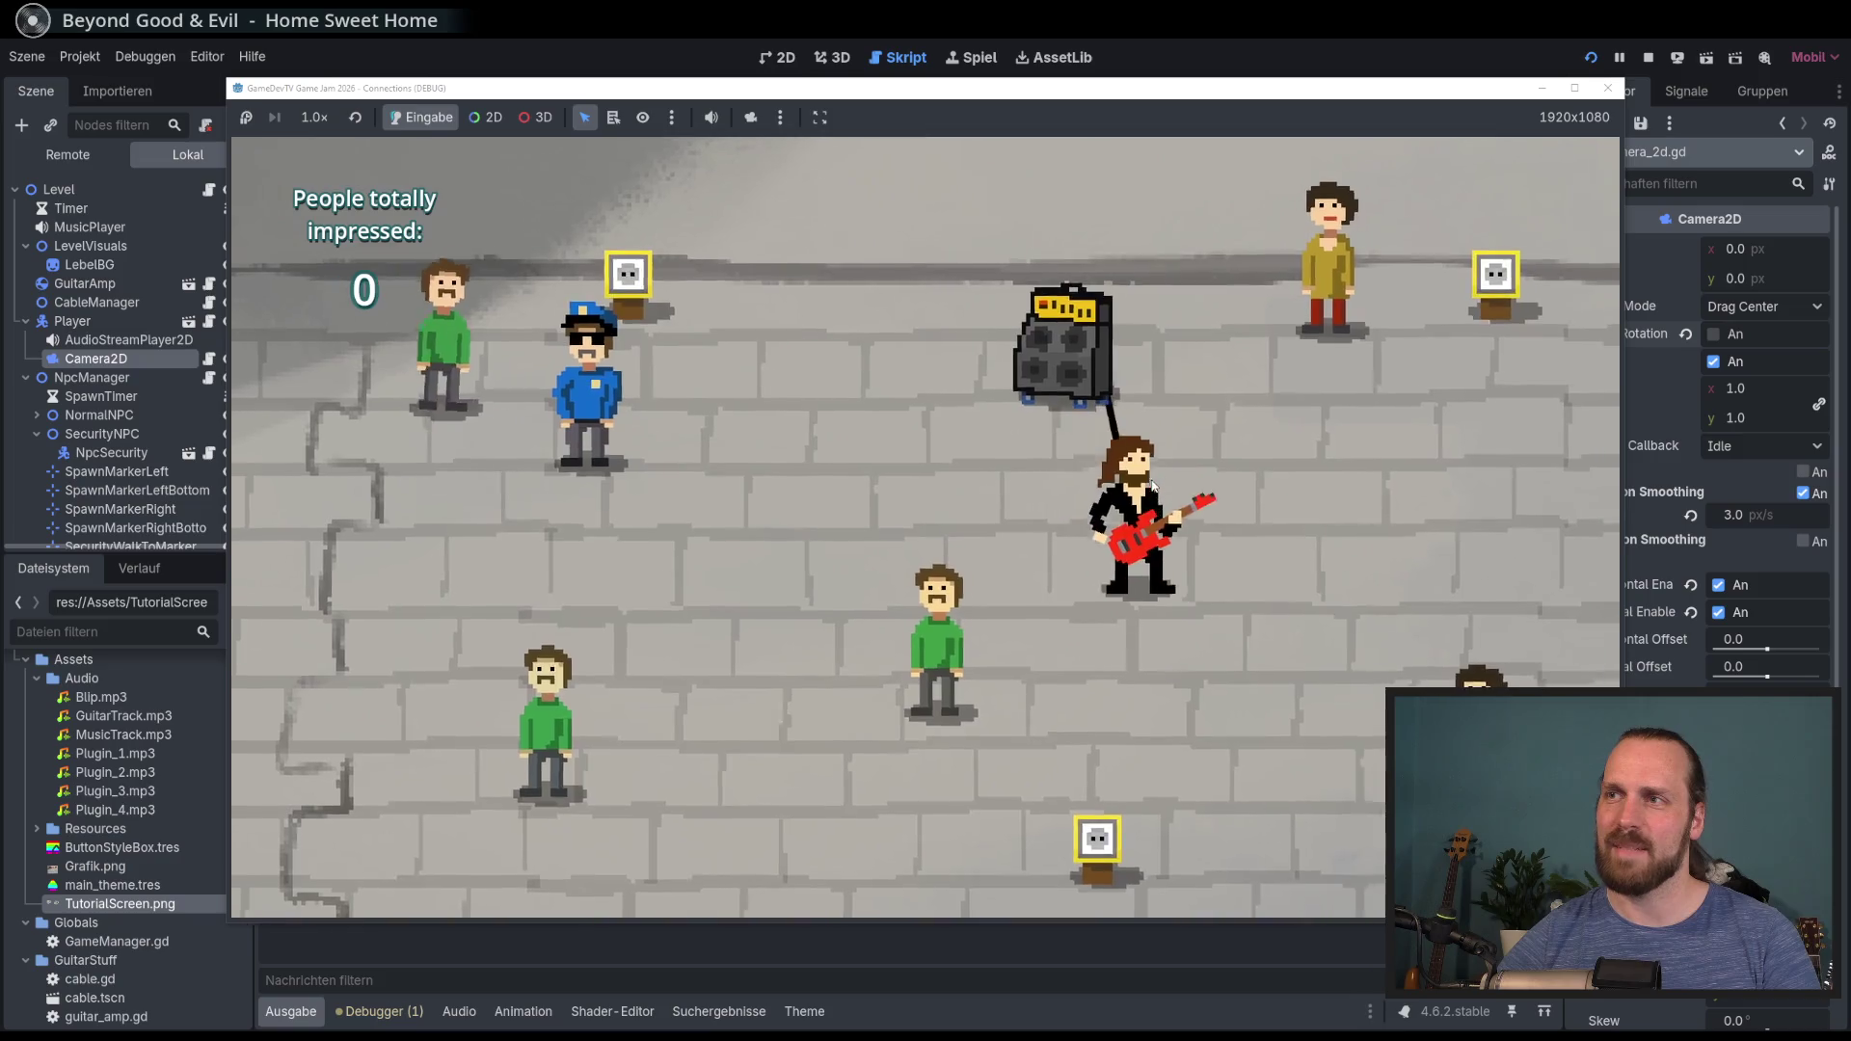
key(F8)
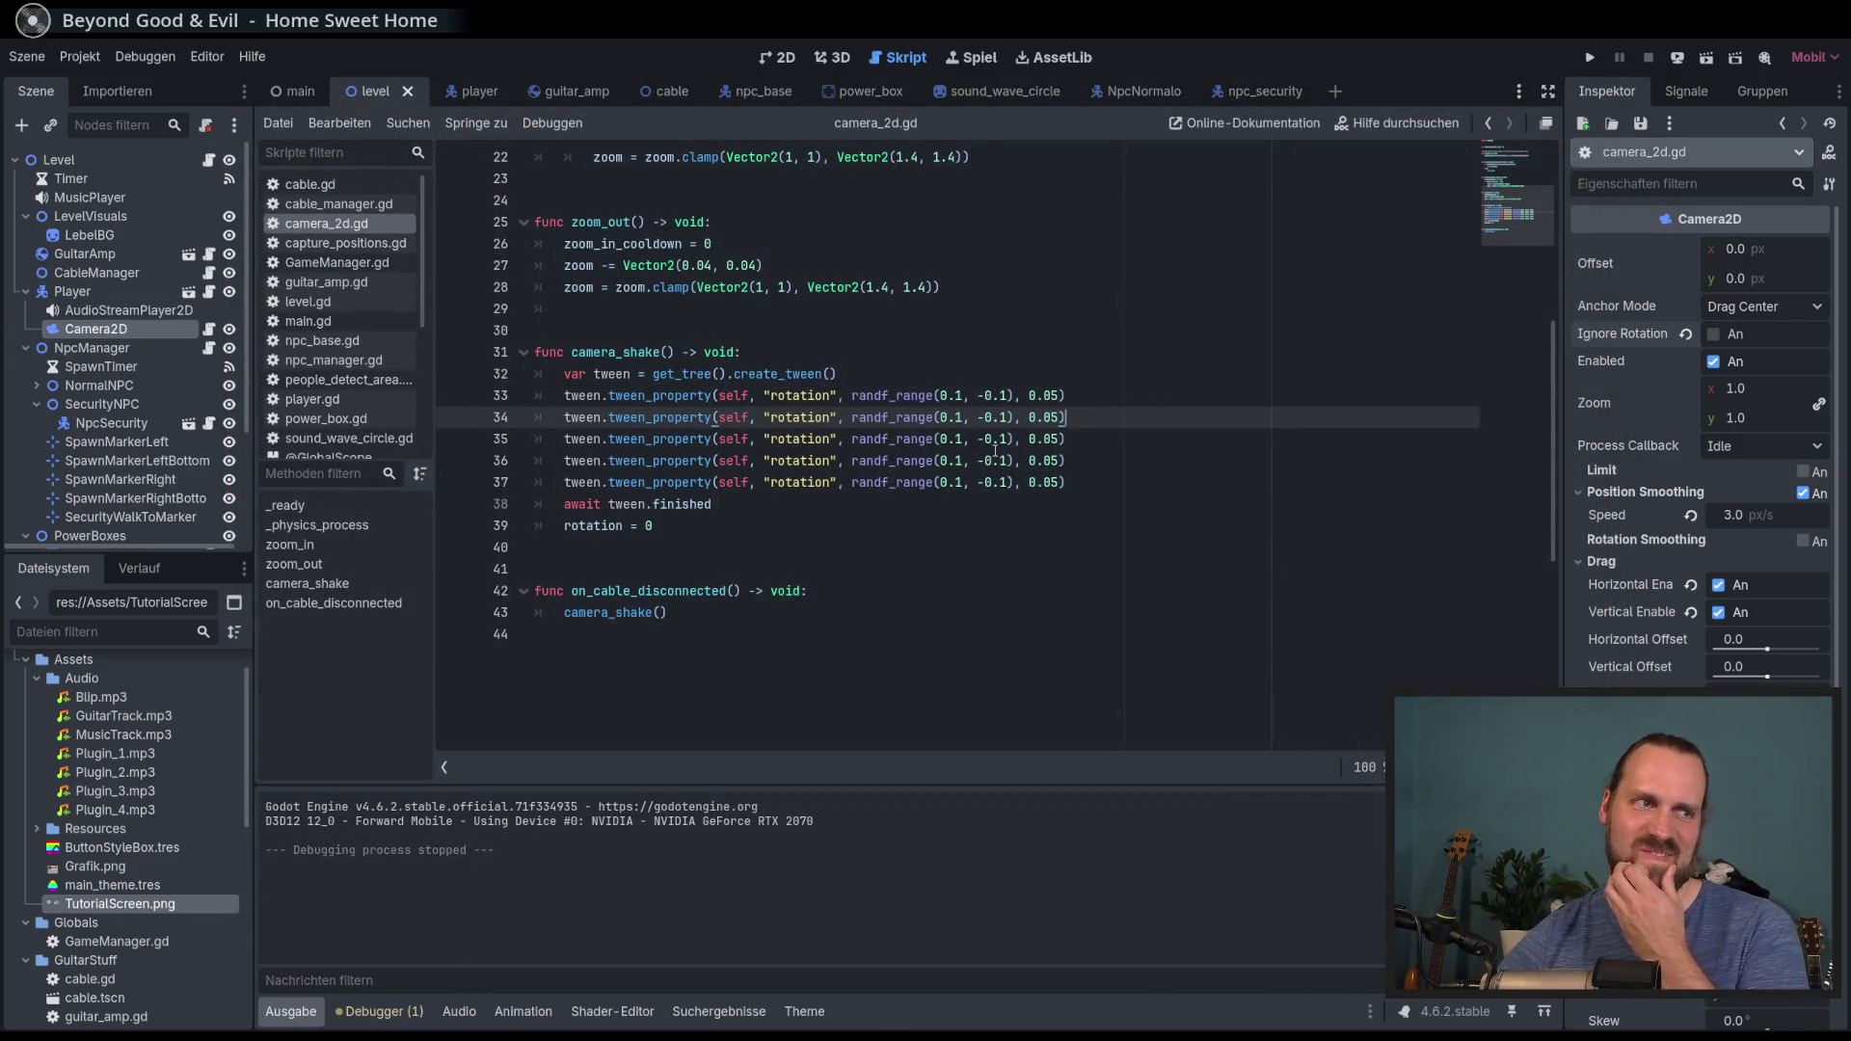
Step: Replace randf_range(0.1, -0.1) on line 33 with a fixed 0.05 rotation target
drag(1007, 395, 852, 395)
click(945, 439)
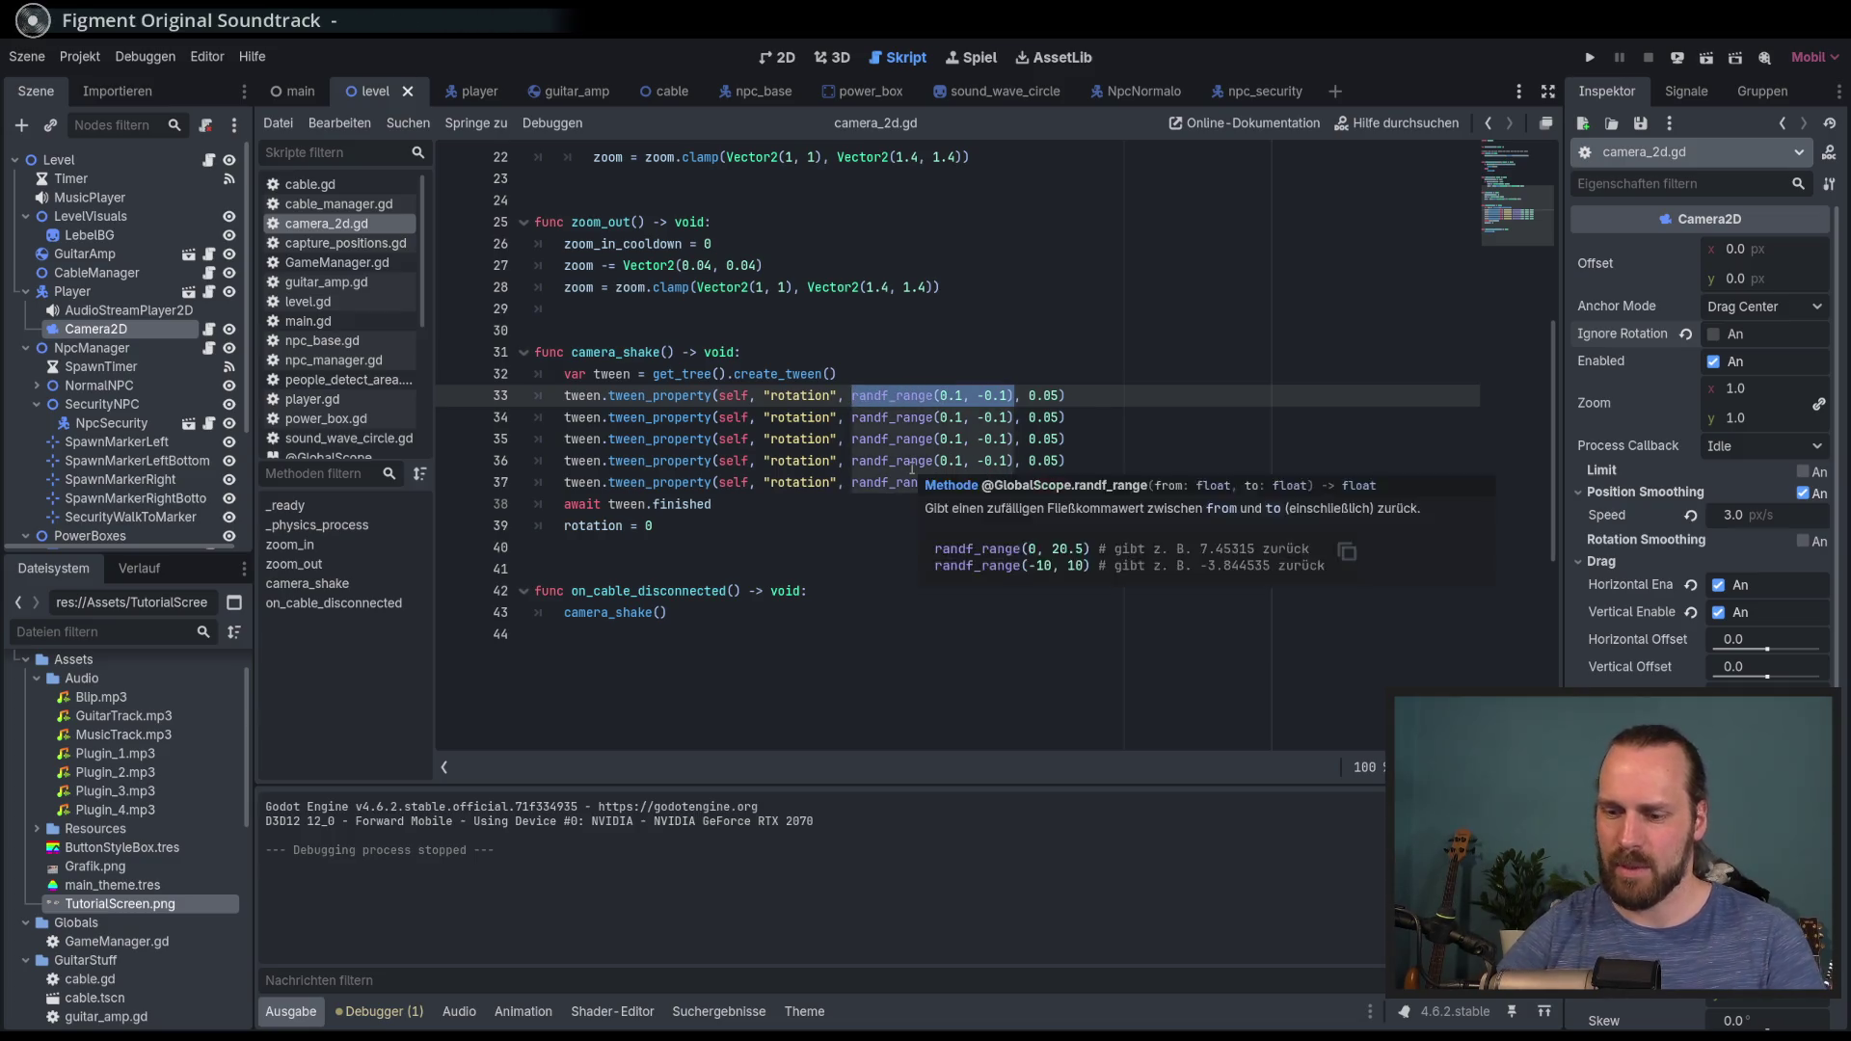
text(0.1)
drag(1012, 417, 852, 417)
click(866, 395)
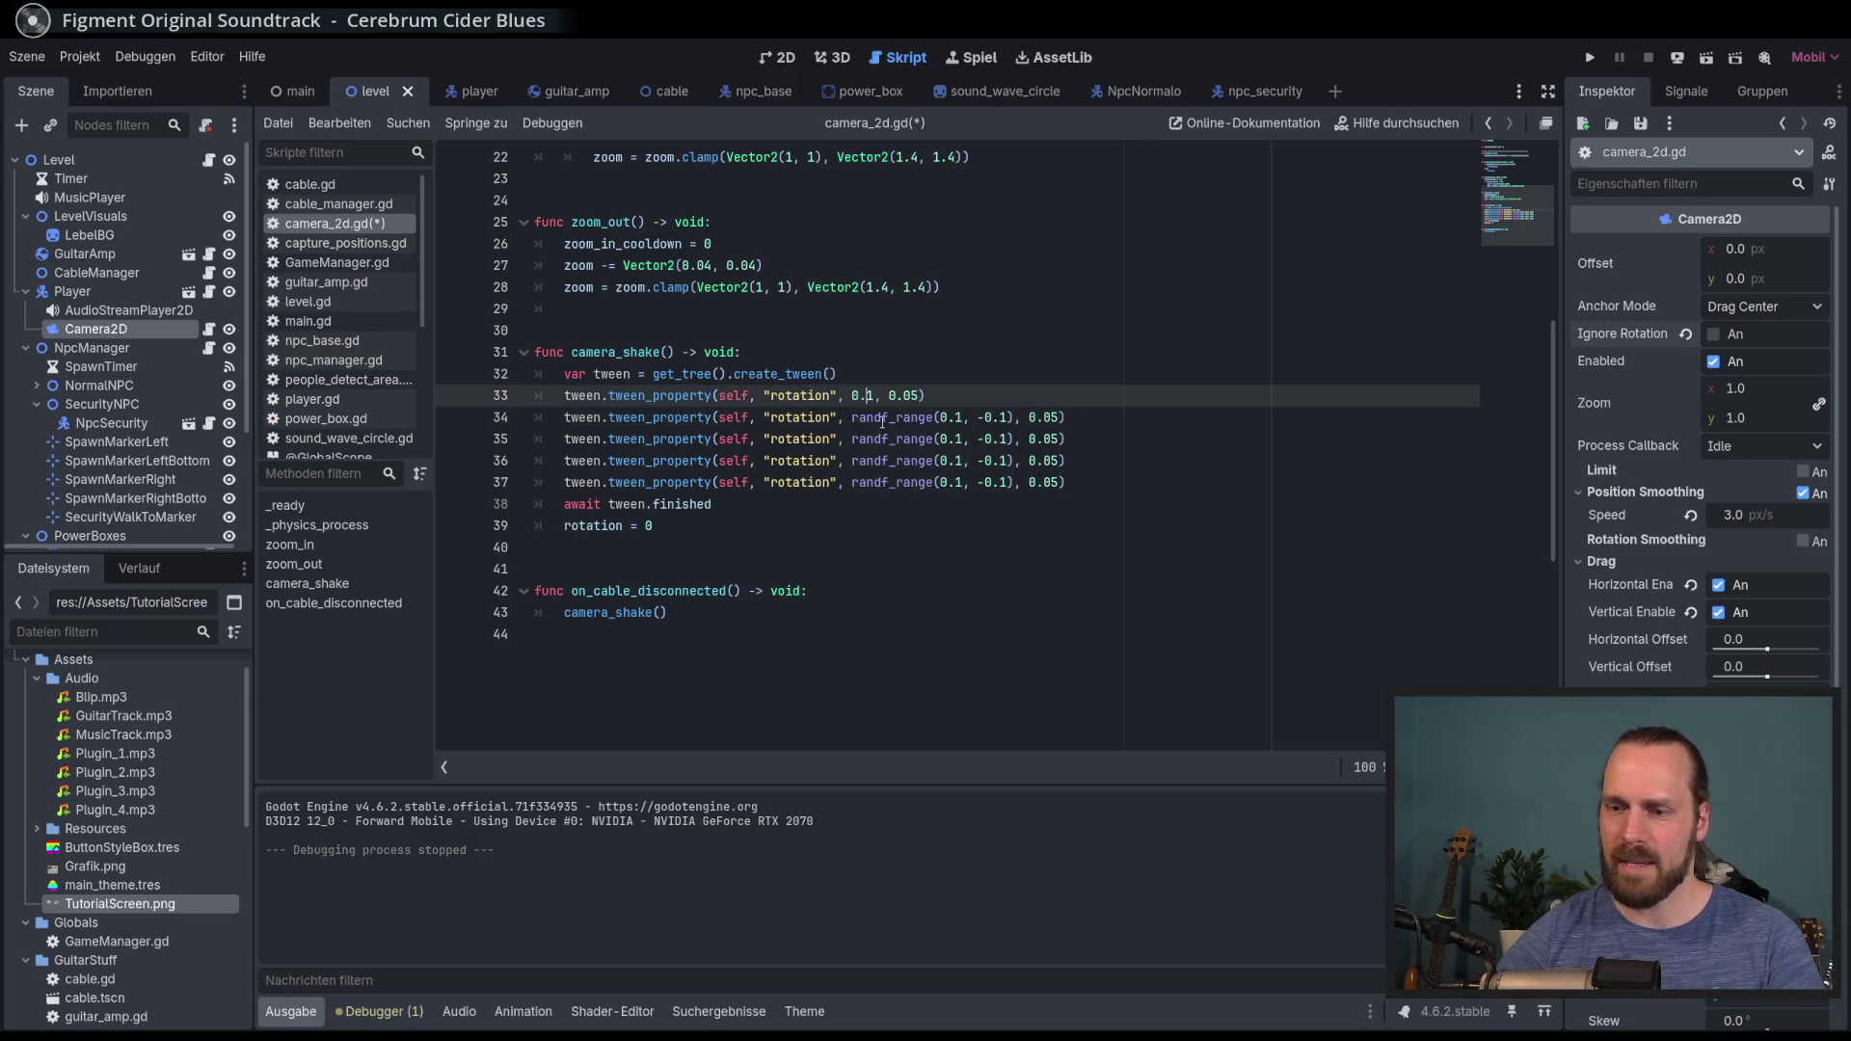
text(05)
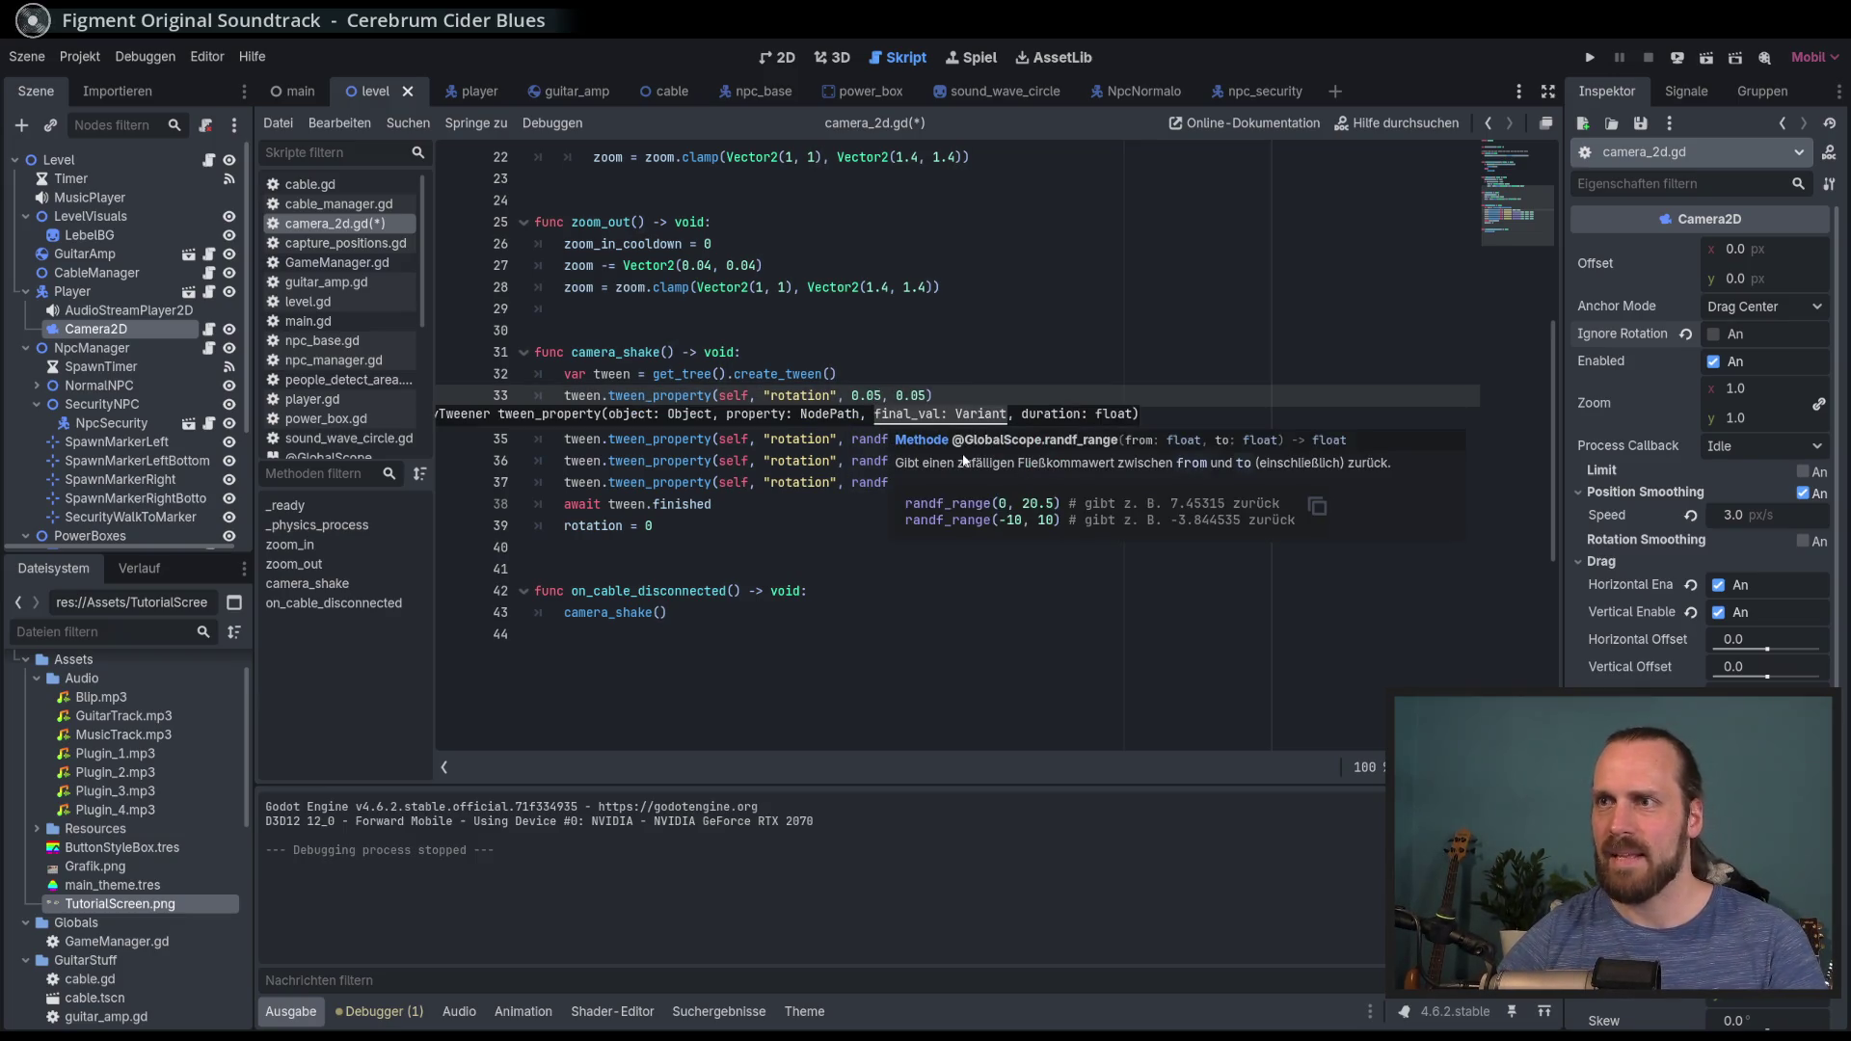
click(961, 354)
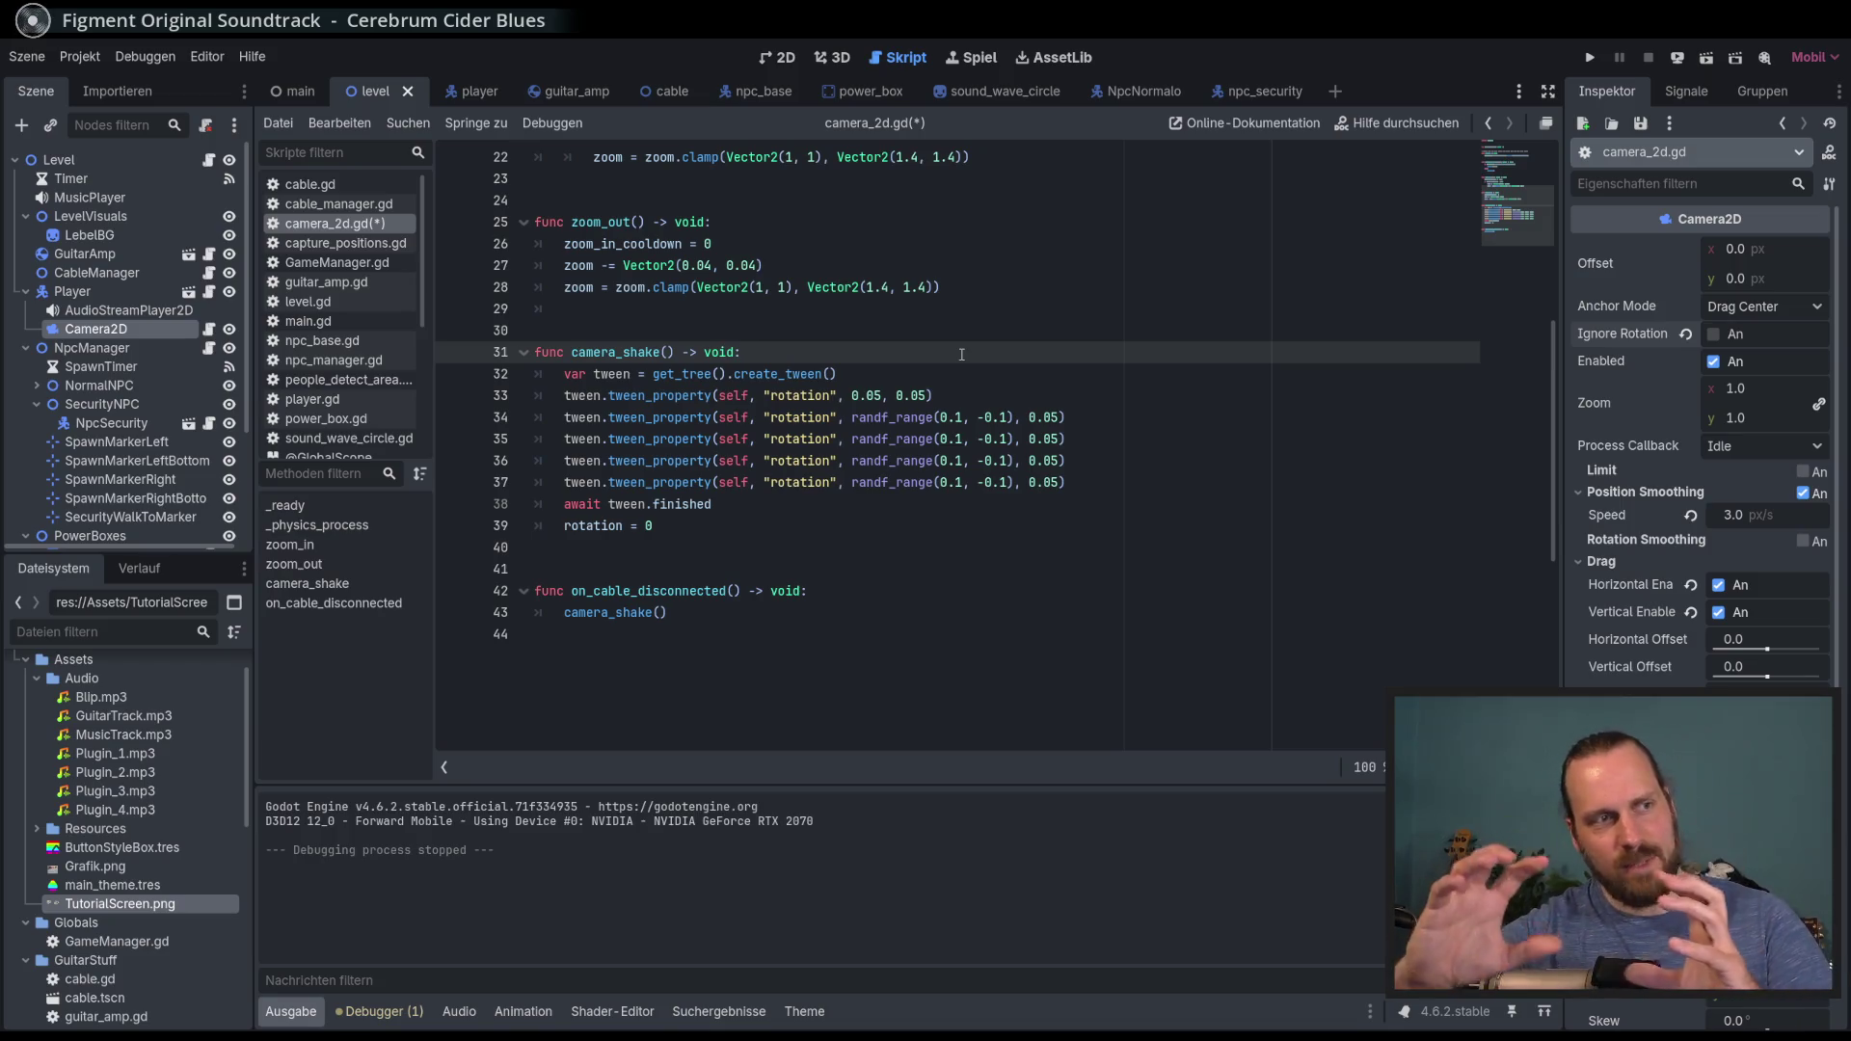
drag(1014, 416, 852, 417)
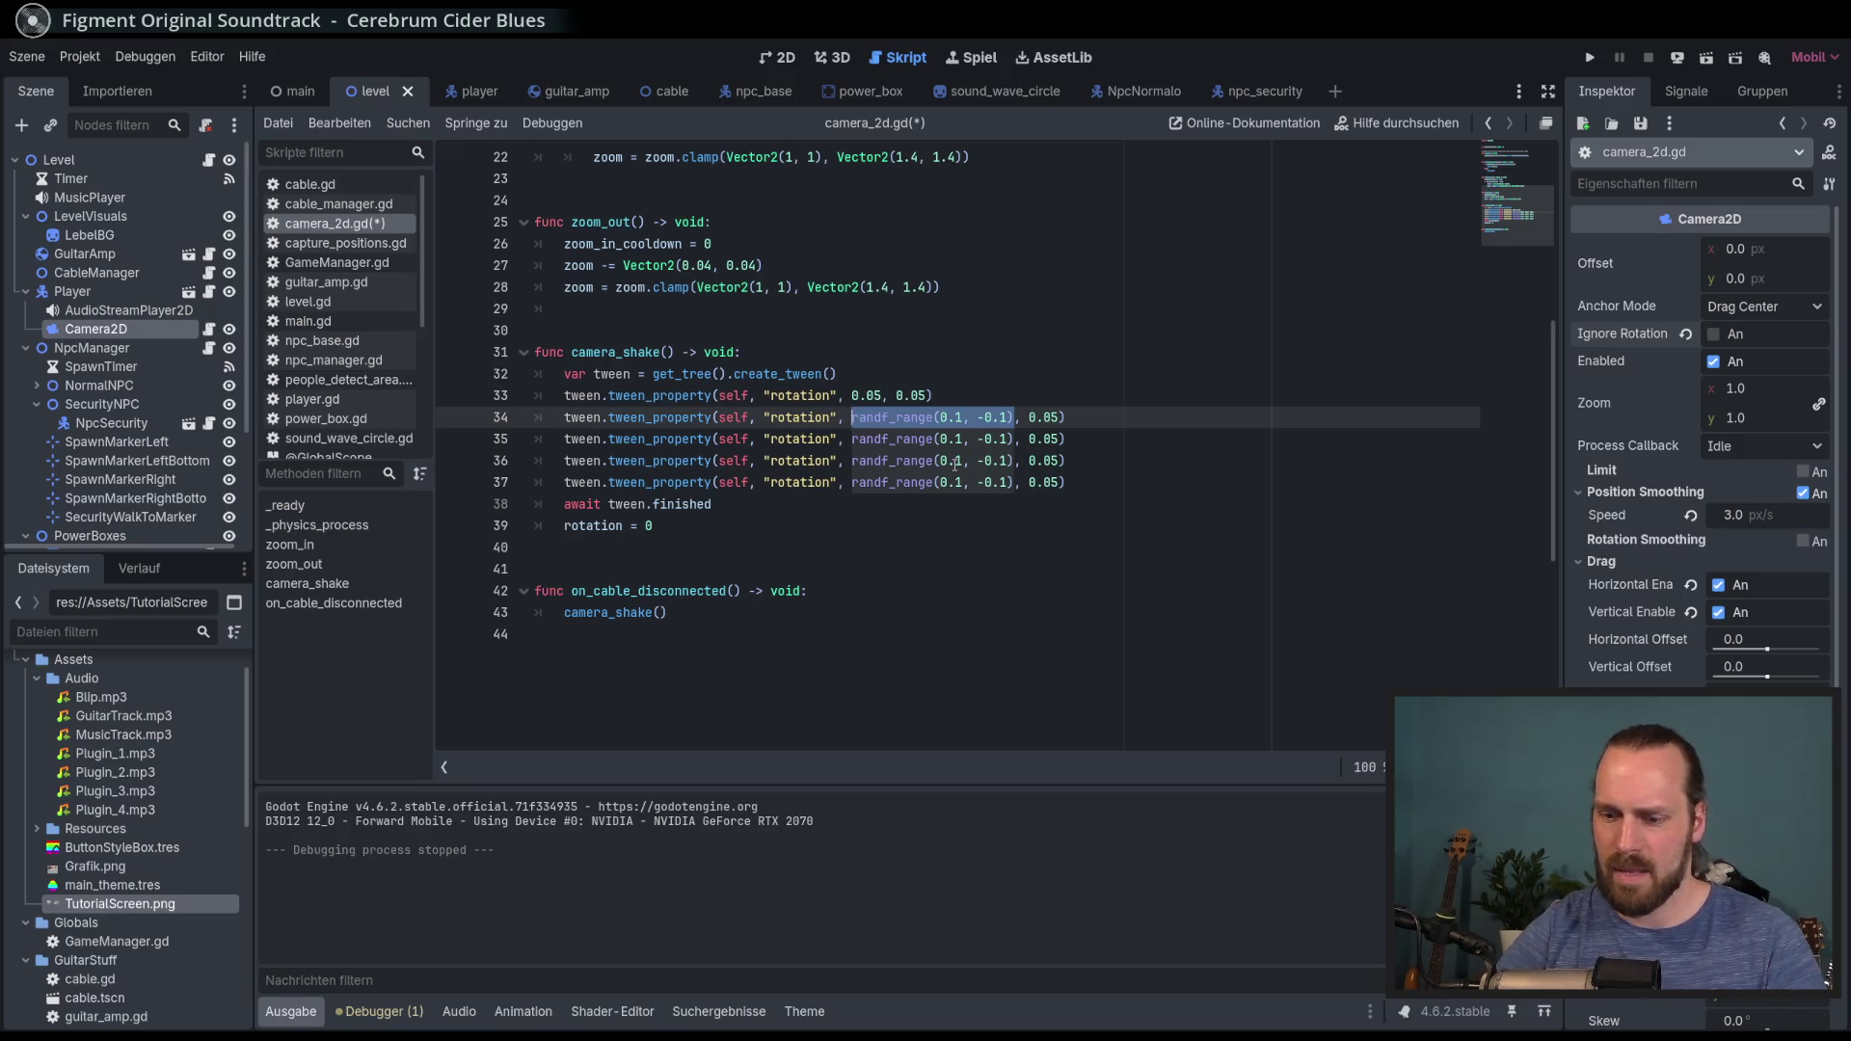